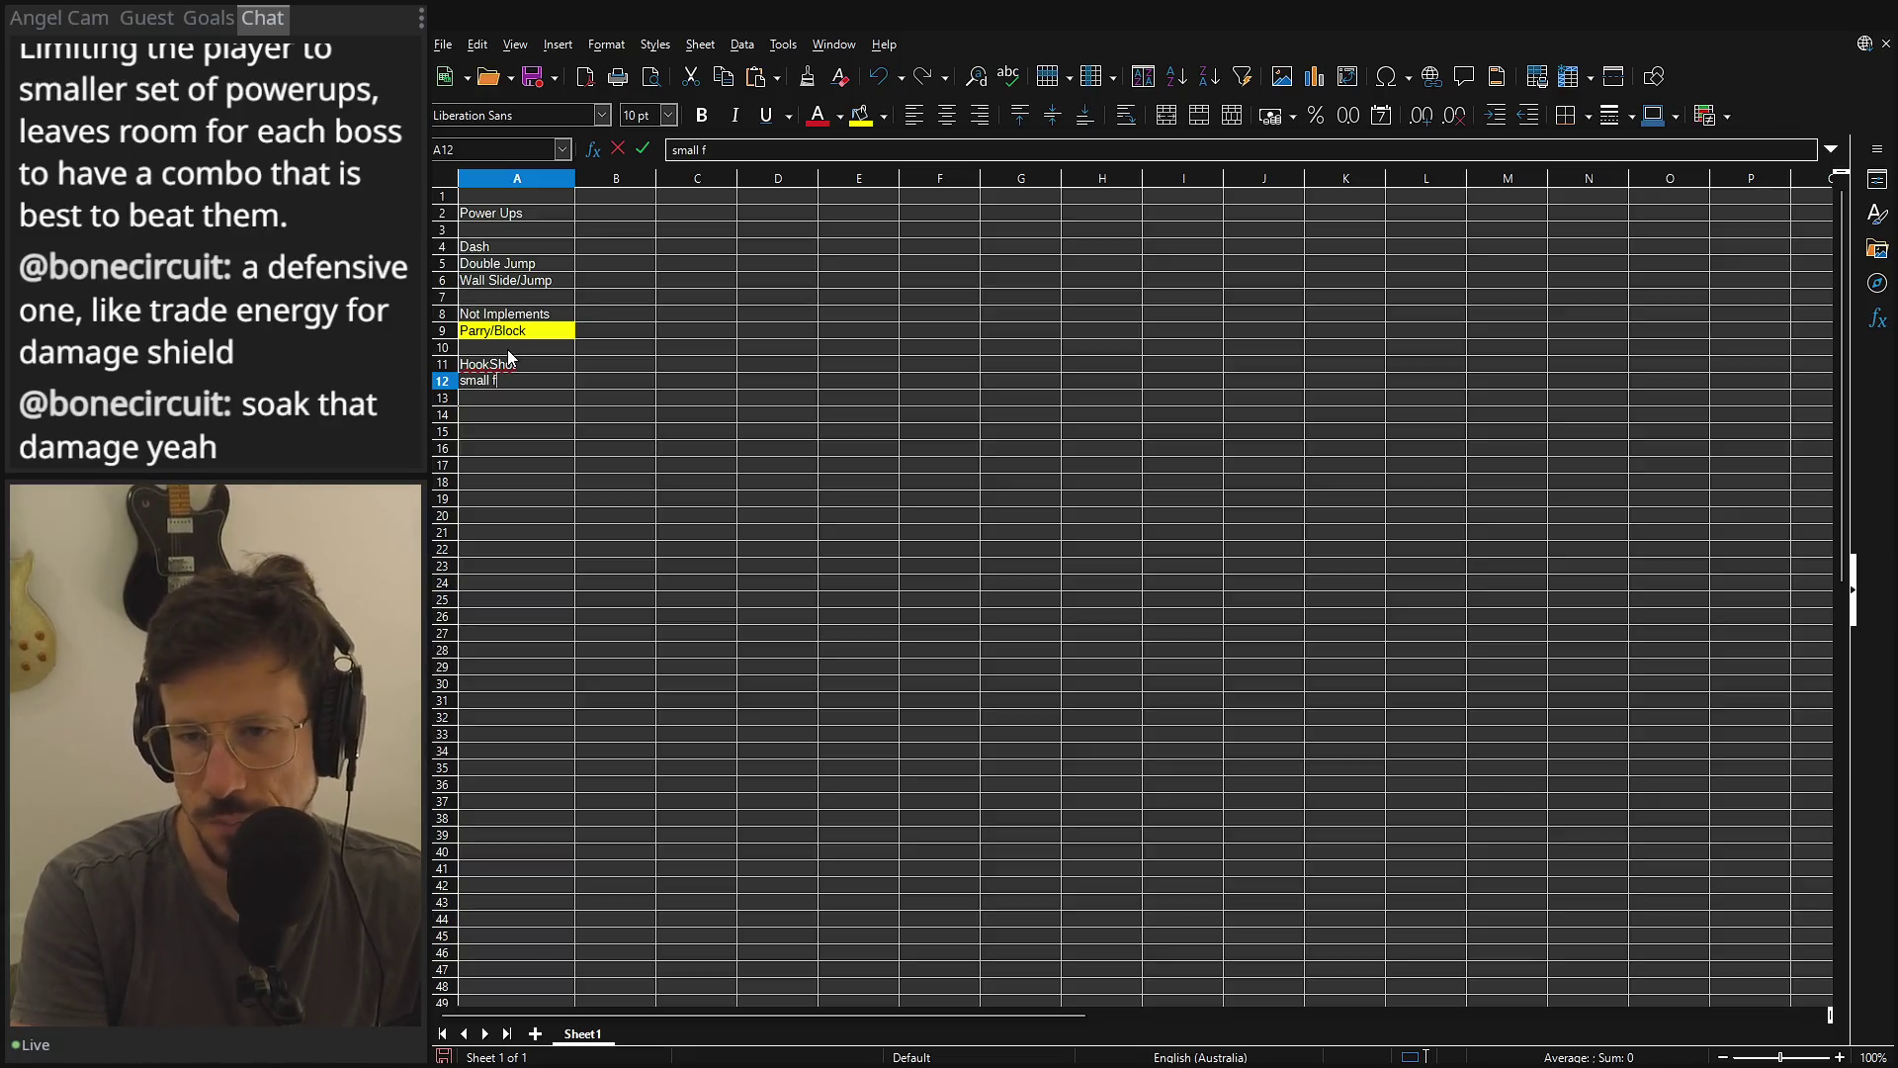
Commit 'small form', move it from A12 down to A15, and select A10
key("Return")
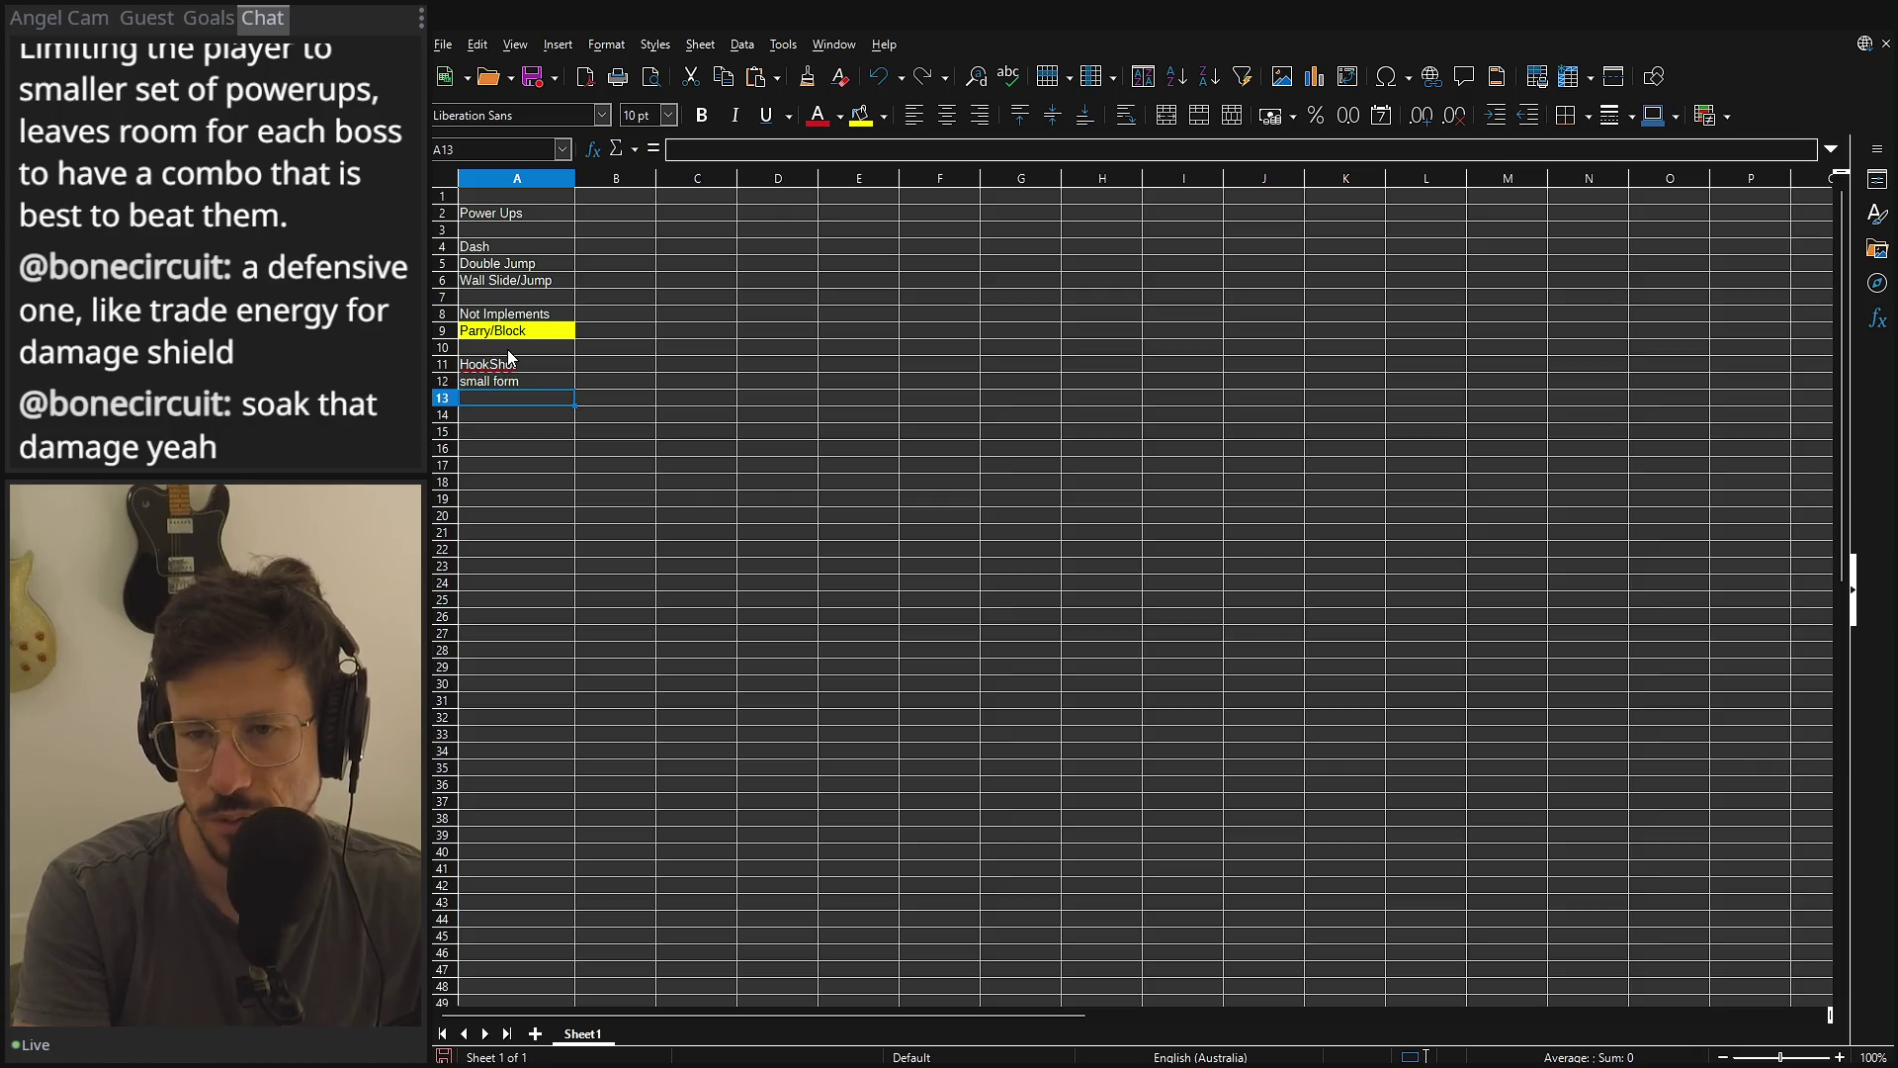
key("Up")
key("Down")
key("Up")
key("ctrl+x")
key("Down")
key("Down")
key("Down")
key("ctrl+v")
key("Up")
key("Up")
key("Up")
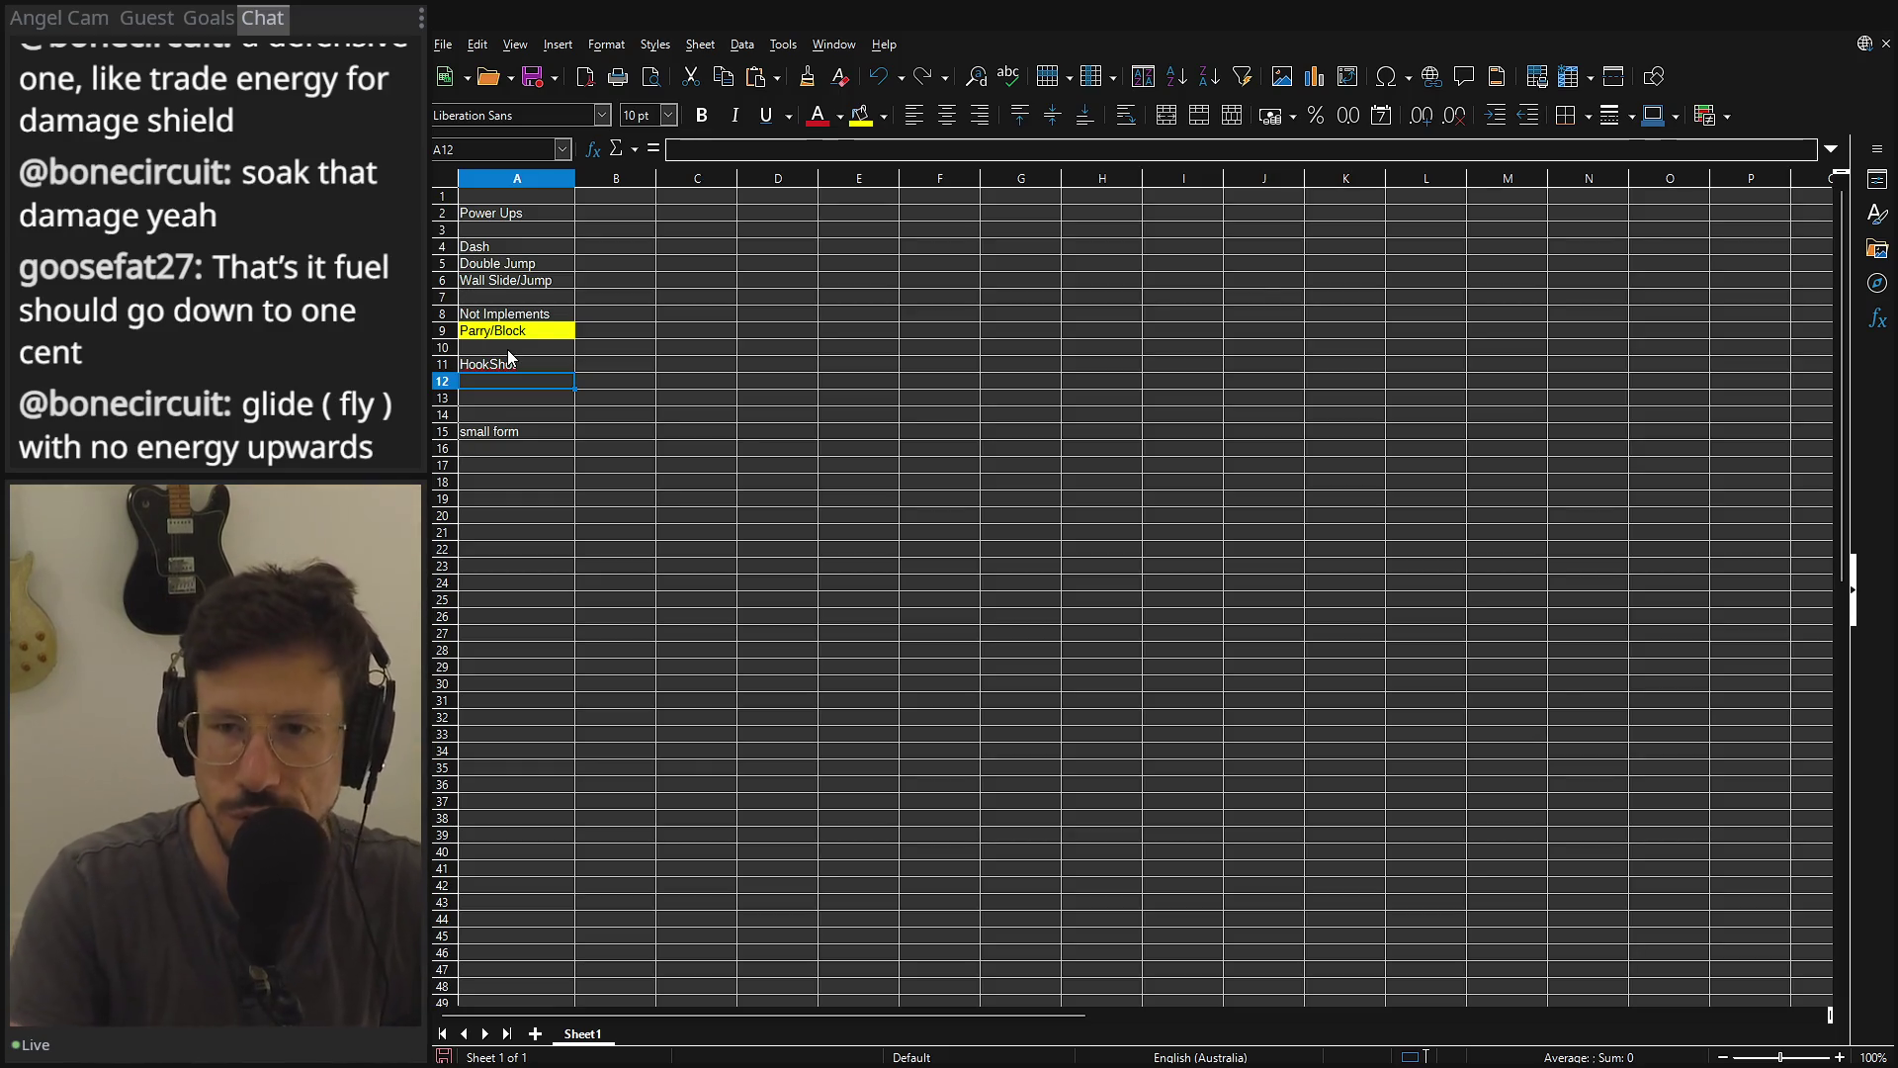
left_click(508, 348)
Enter 'glide (slow/no fall)' in A10, replacing the abandoned 'Booster' text
type("Booster")
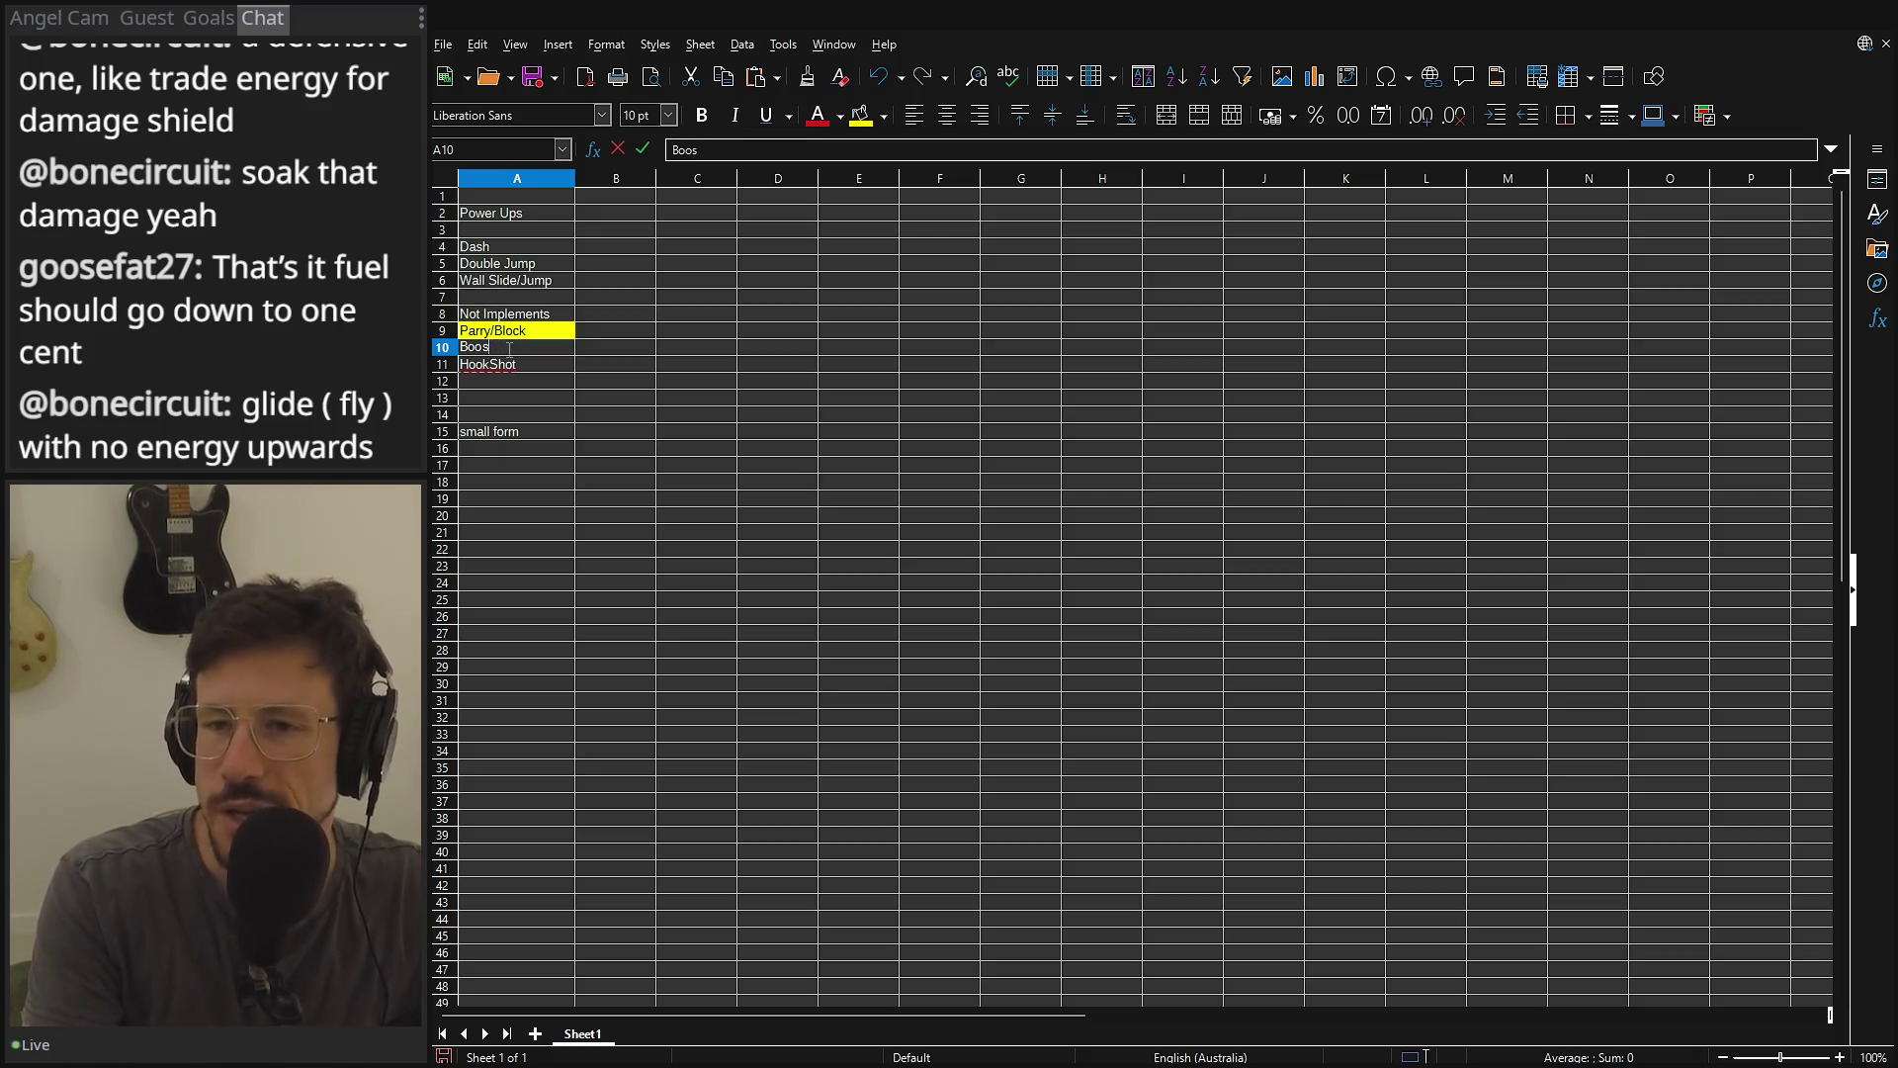
key("BackSpace")
key("BackSpace")
type("gli")
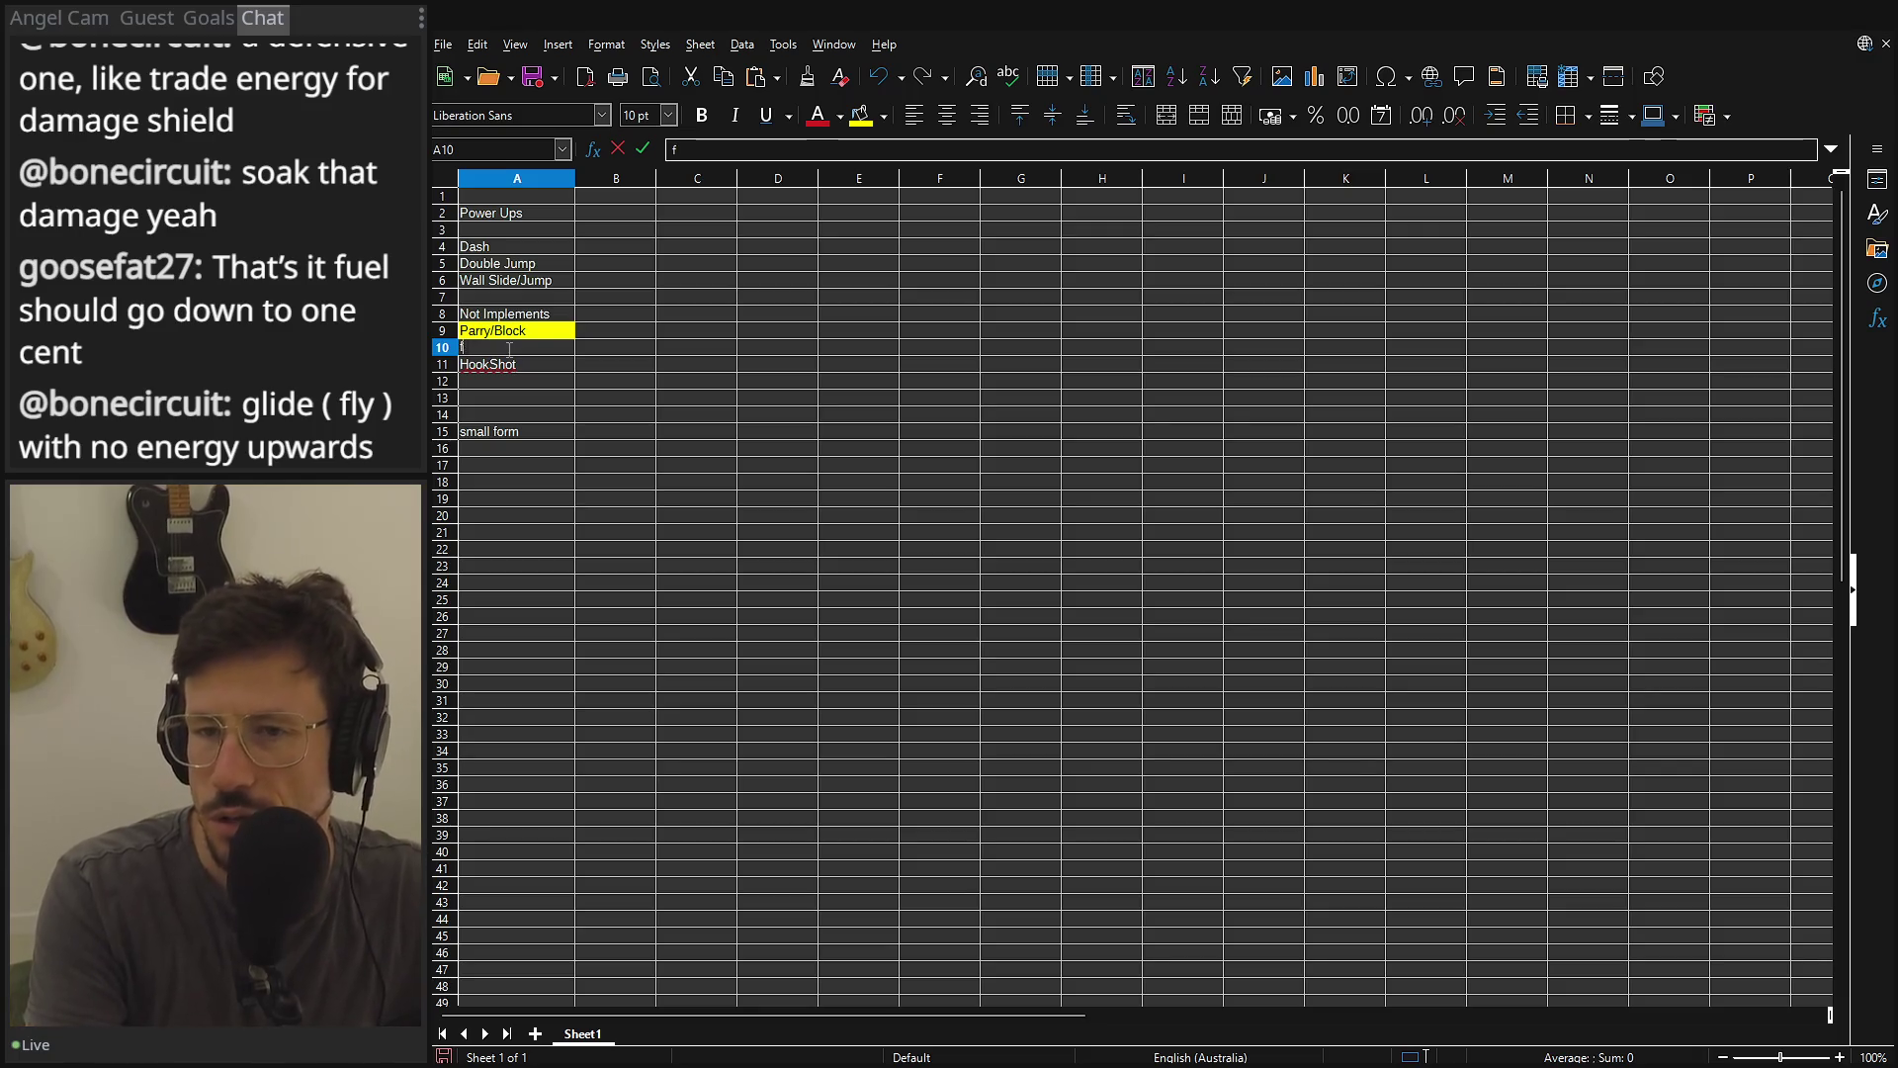
type("de")
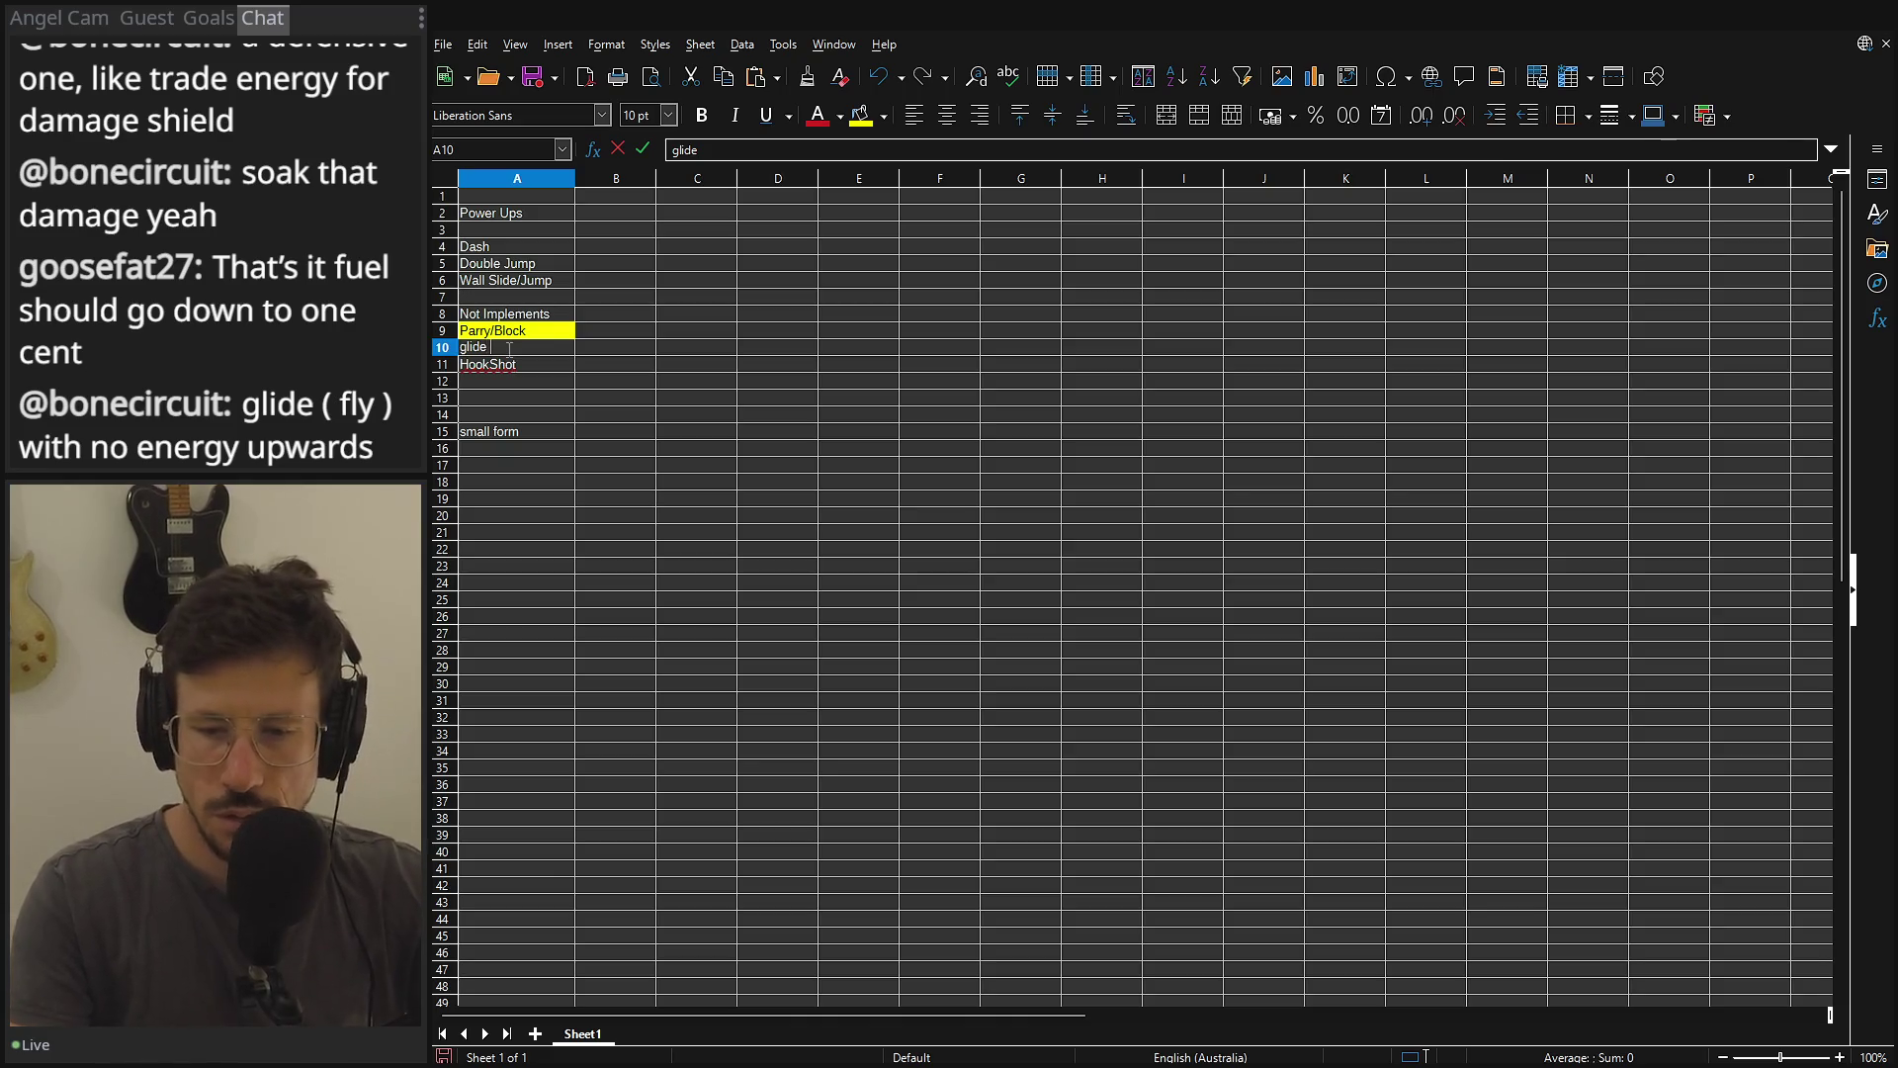
type("(slow/no fall")
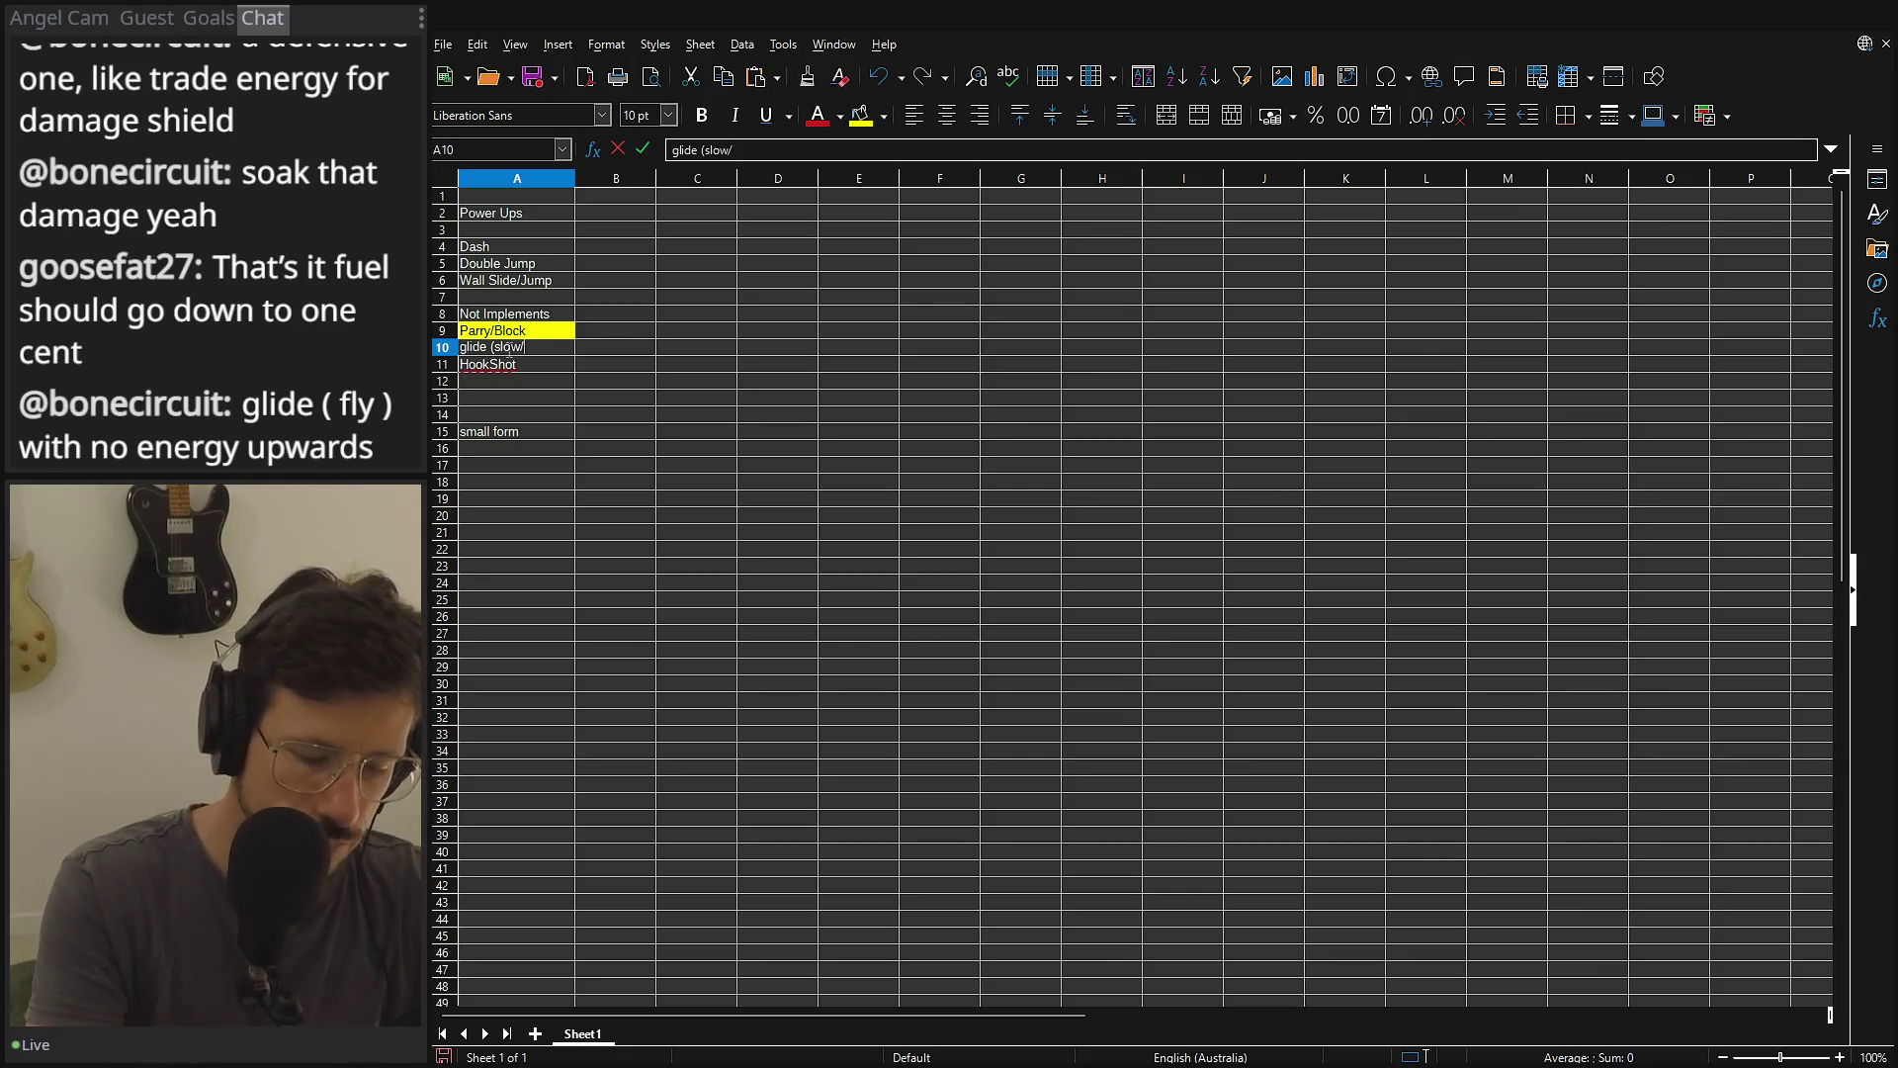
type(")_")
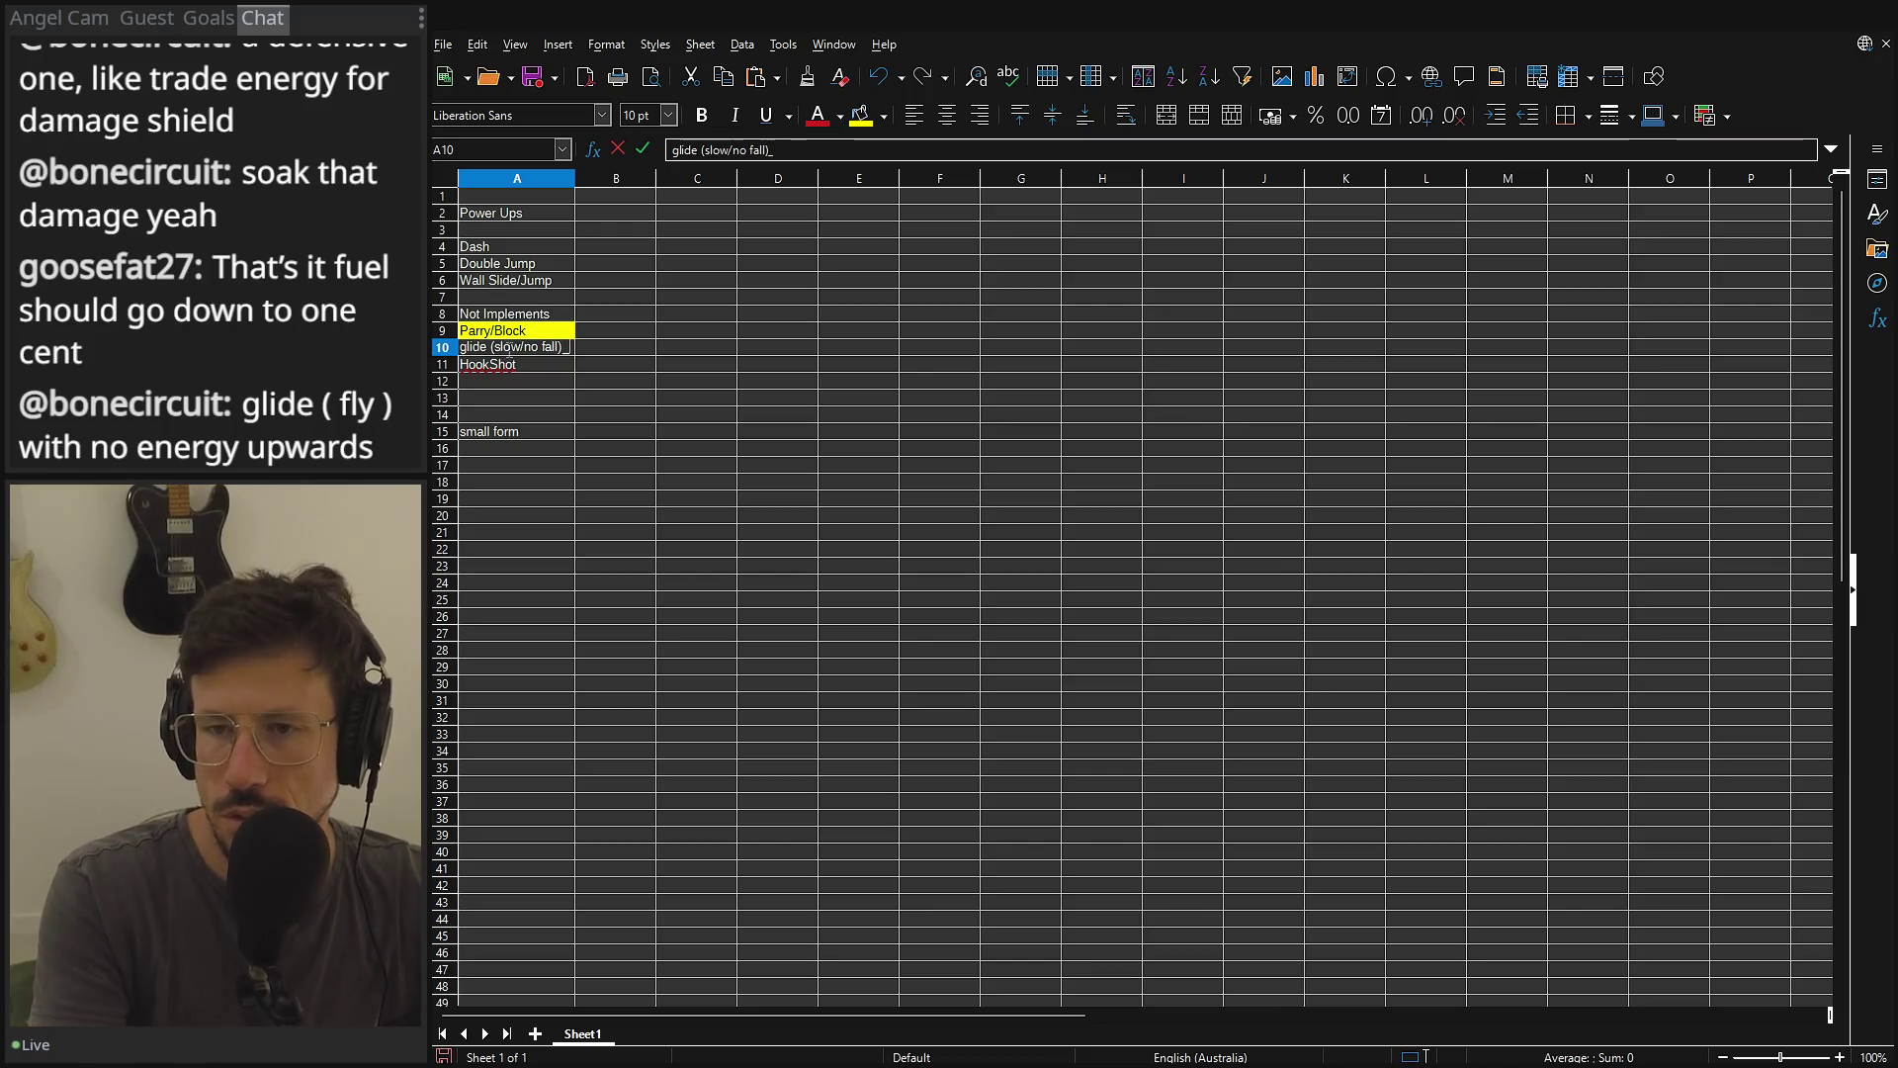
key("Return")
left_click(508, 347)
left_click(512, 366)
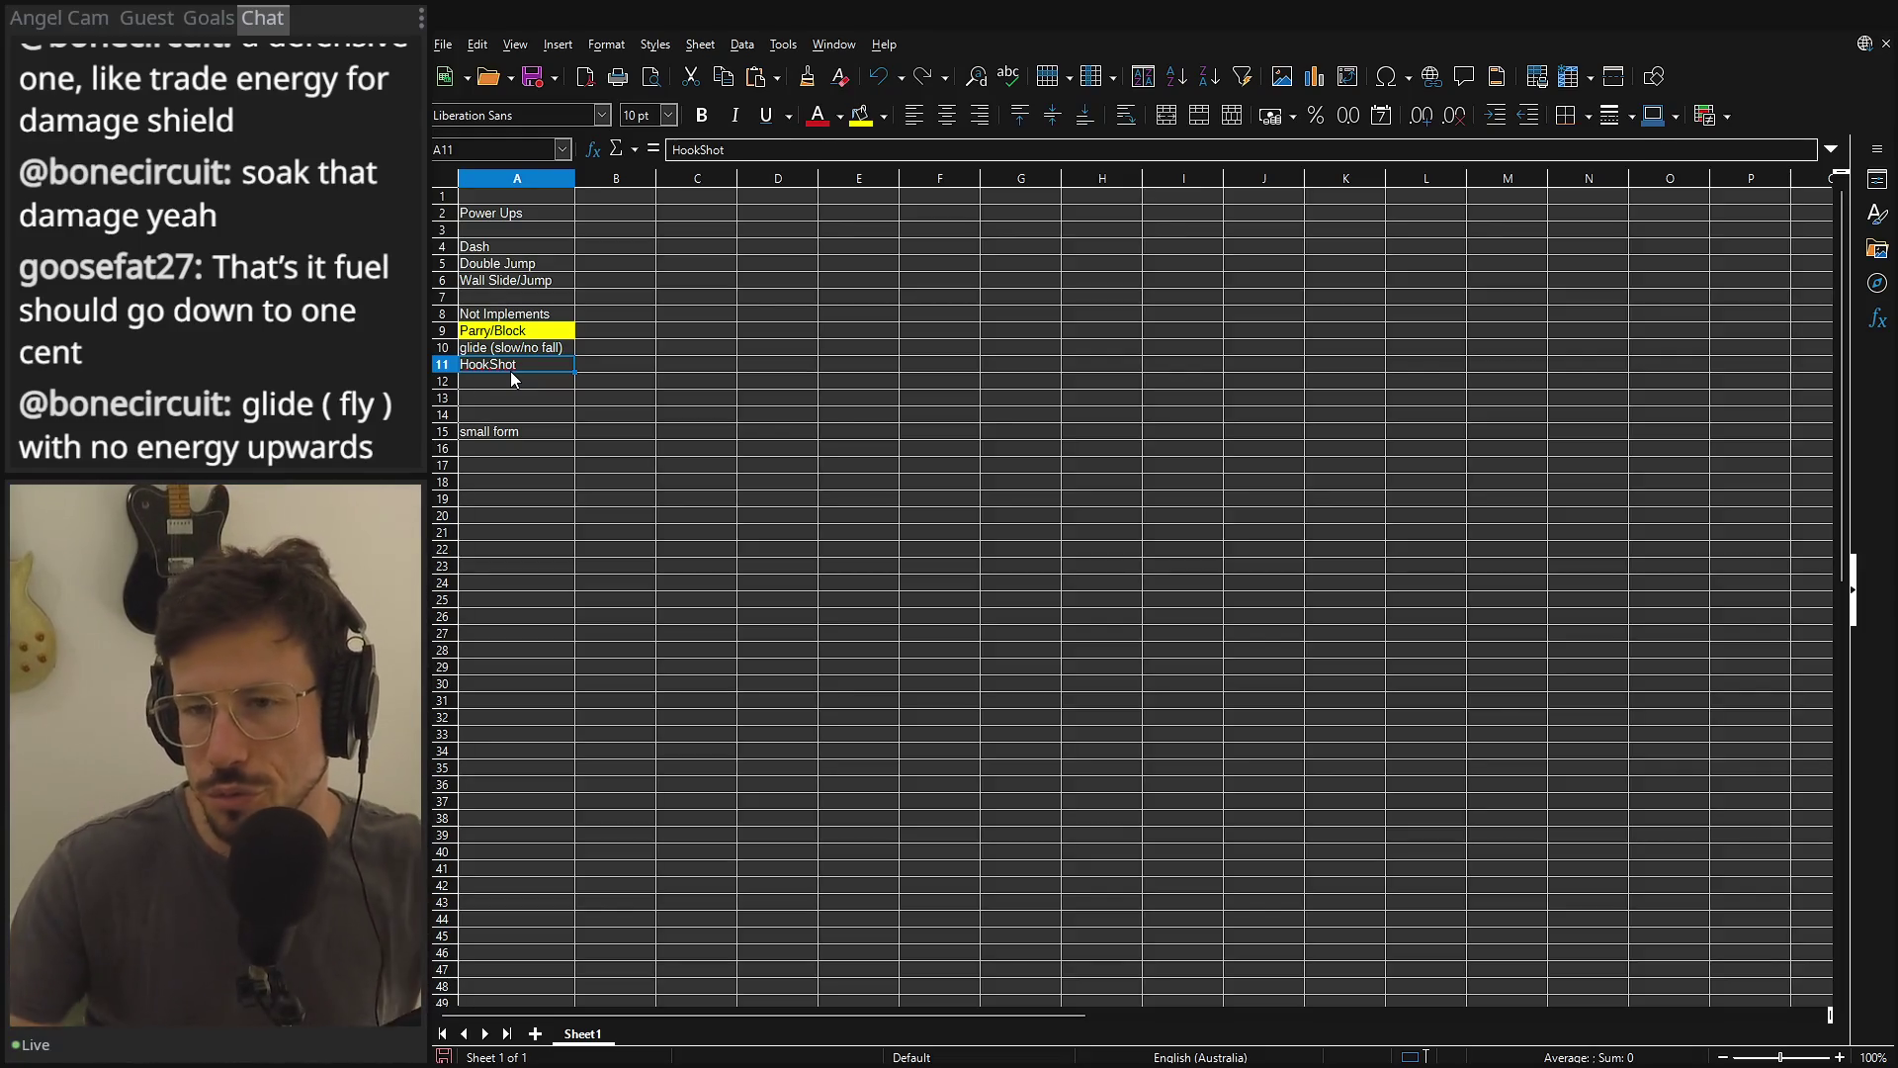
key("Up")
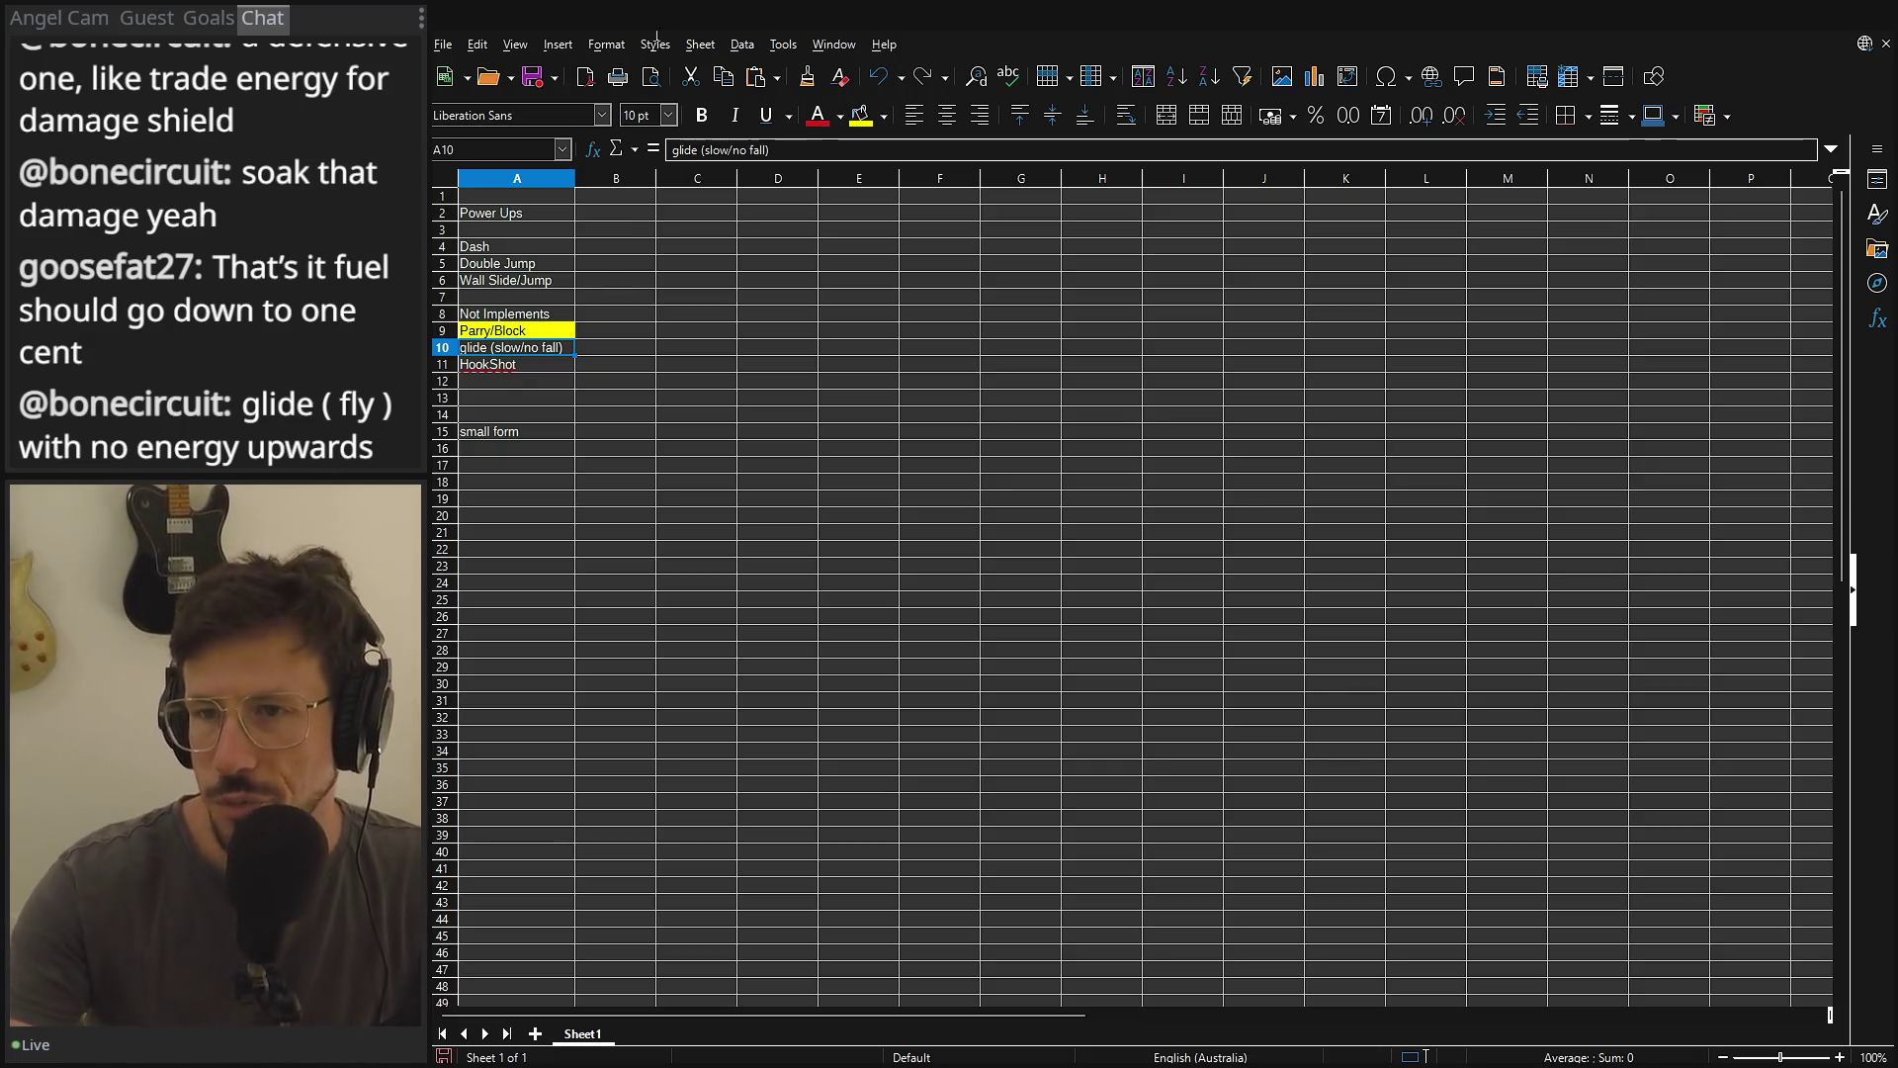
Give the glide (slow/no fall) cell in A10 a yellow background
left_click(868, 118)
left_click(537, 364)
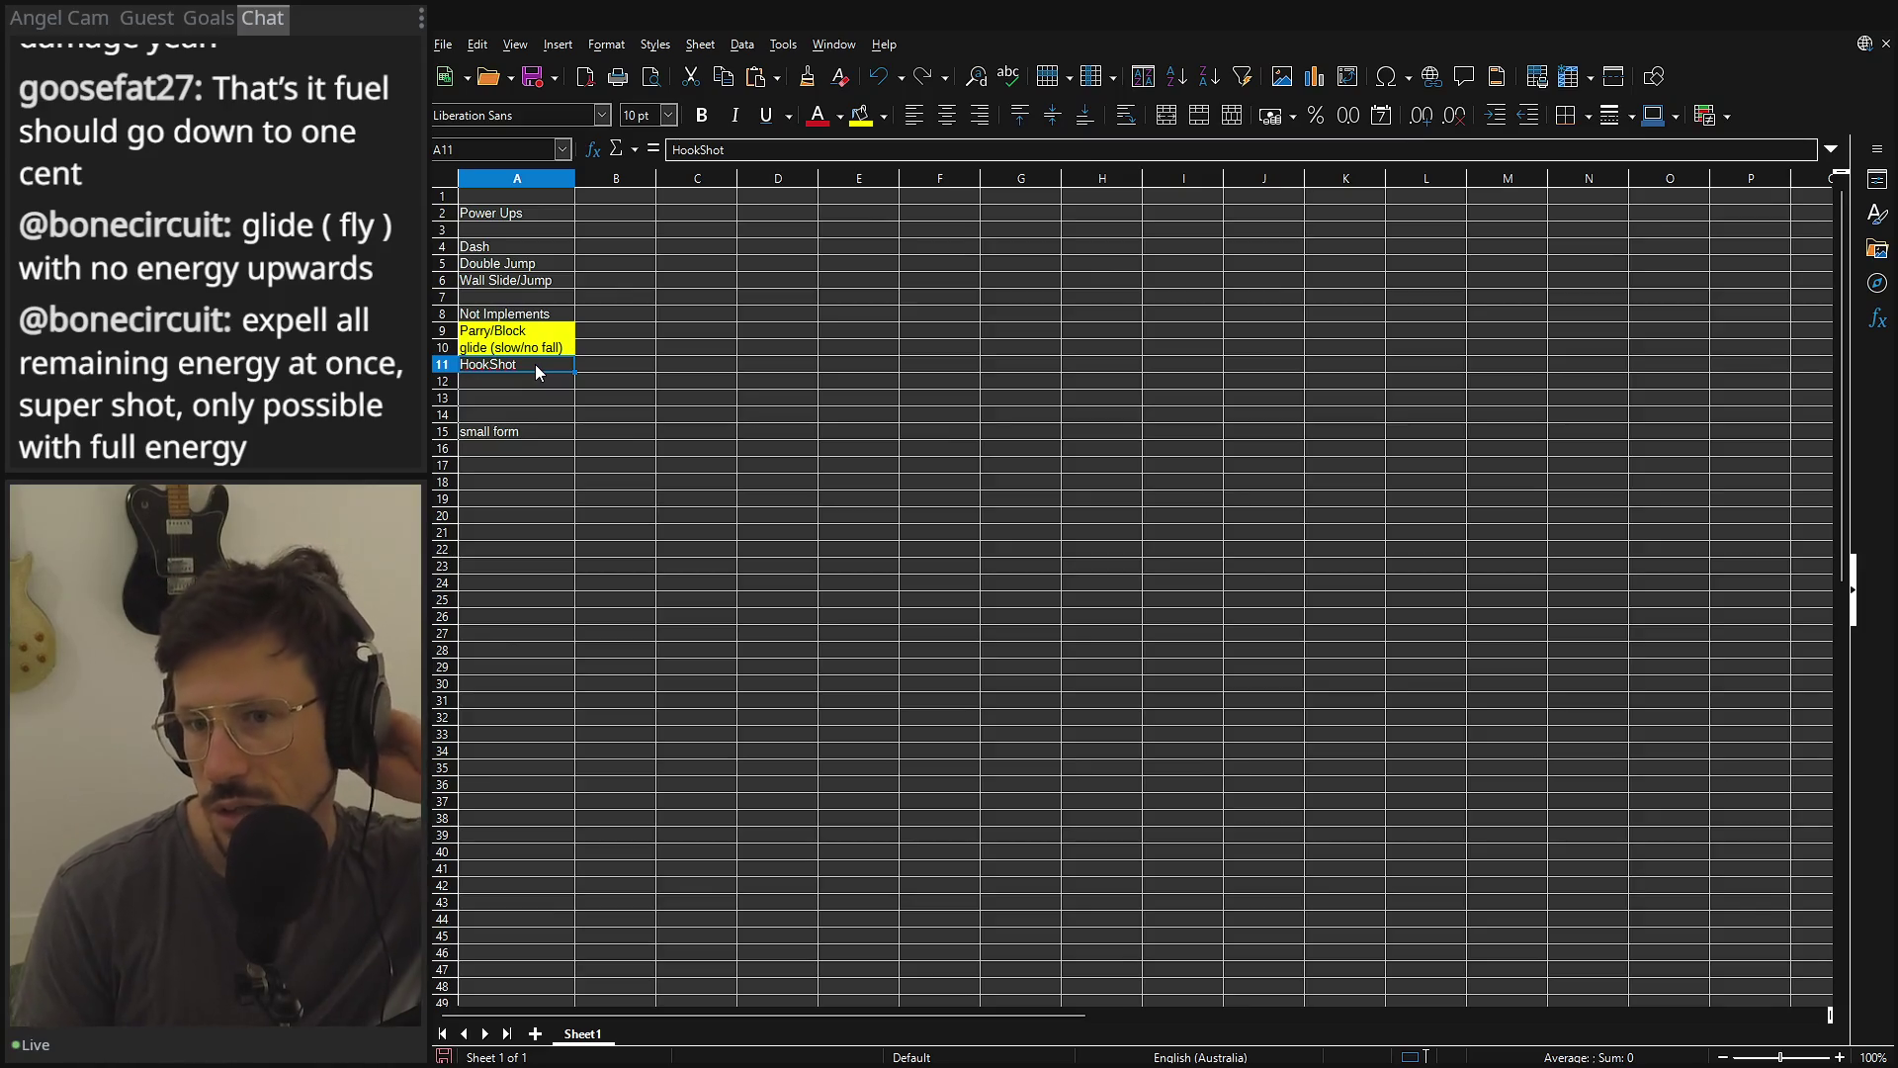
Enter 'PowerShot Full energy consumed' in A12 below HookShot
key("Return")
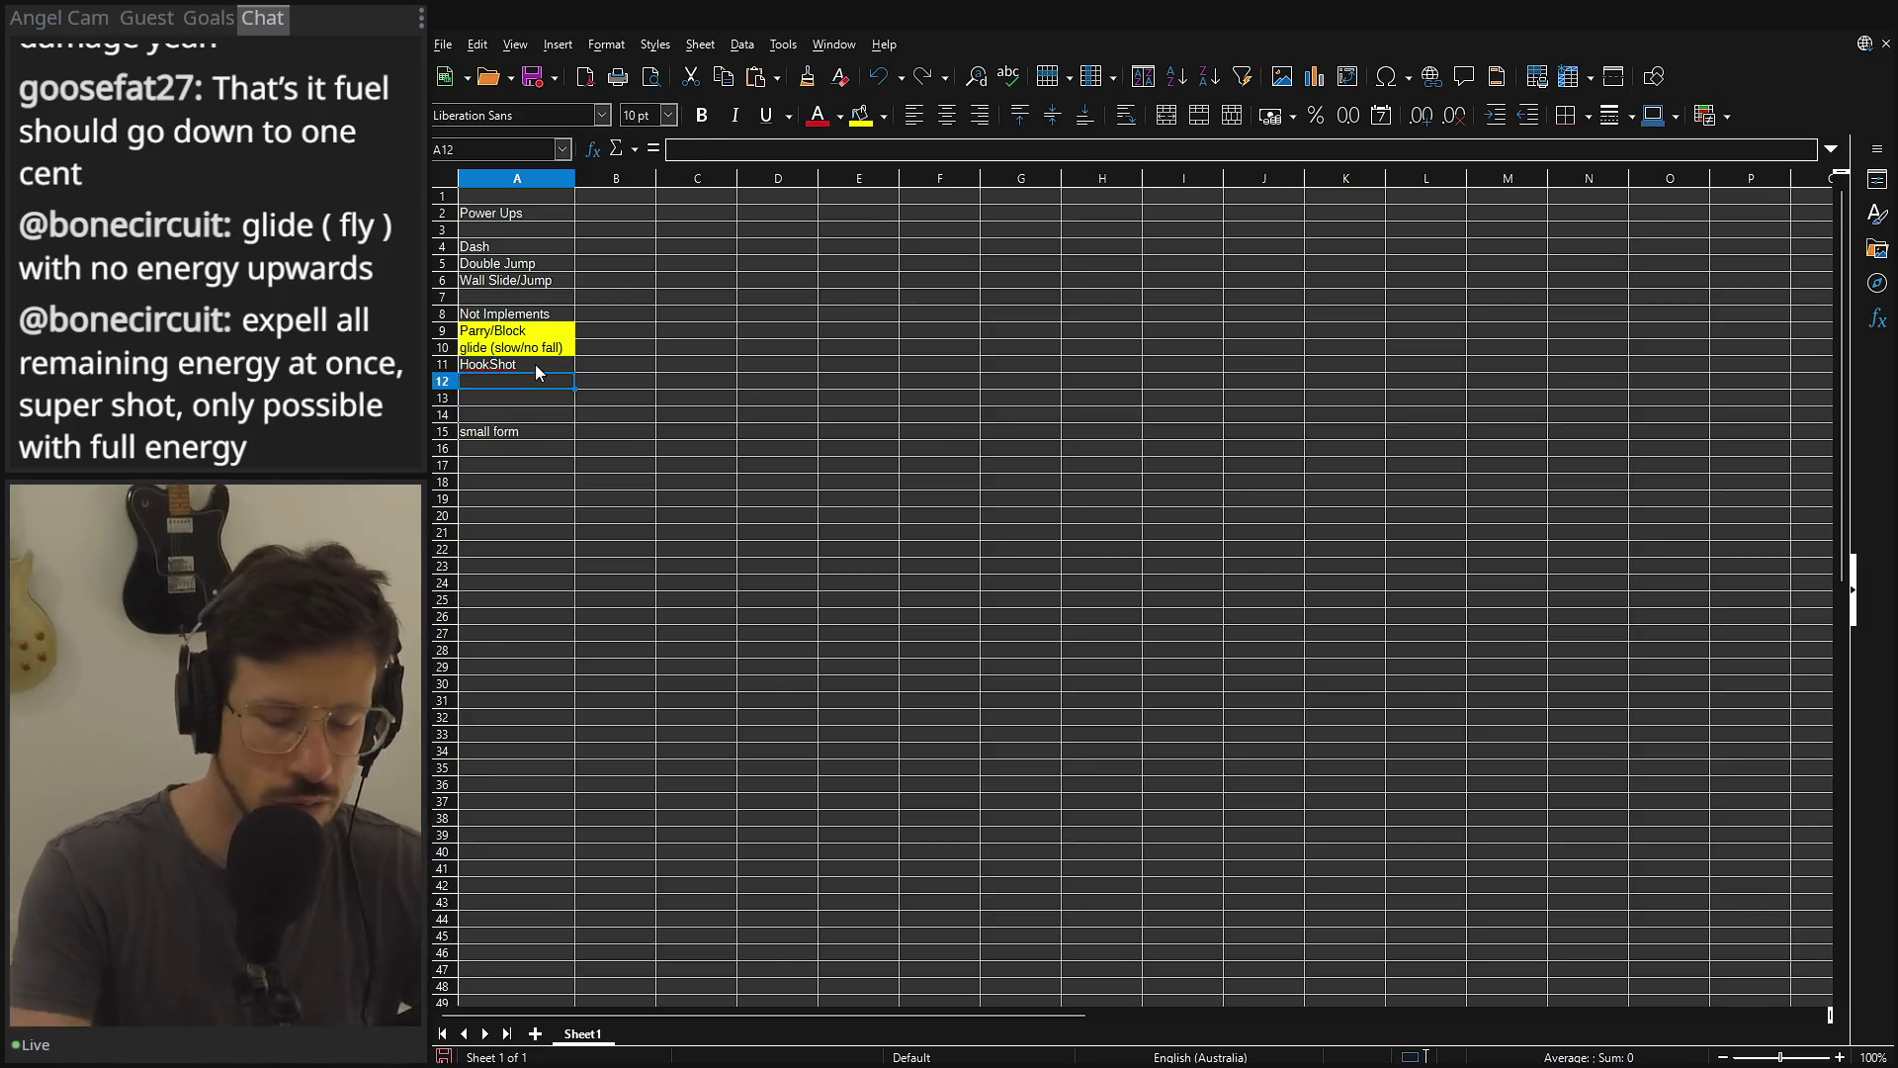
type("PowerShot")
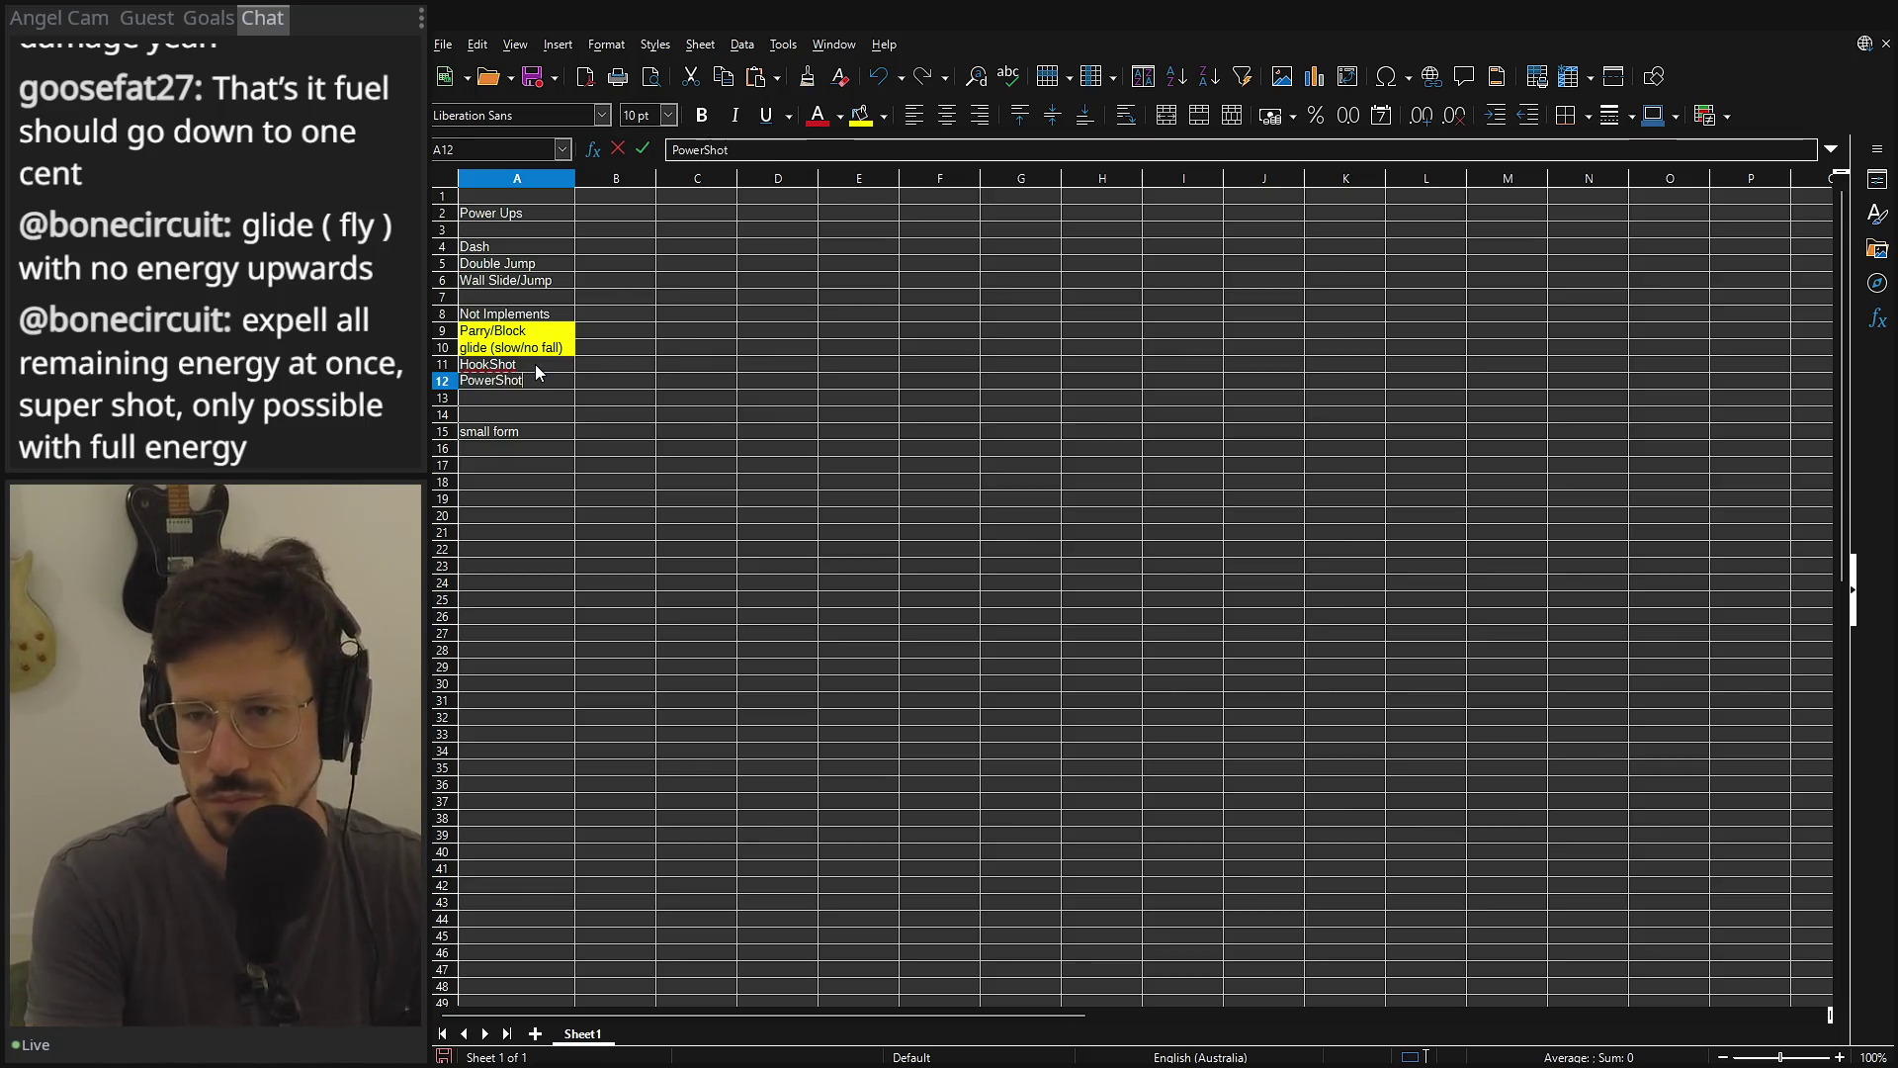
key("Return")
key("Up")
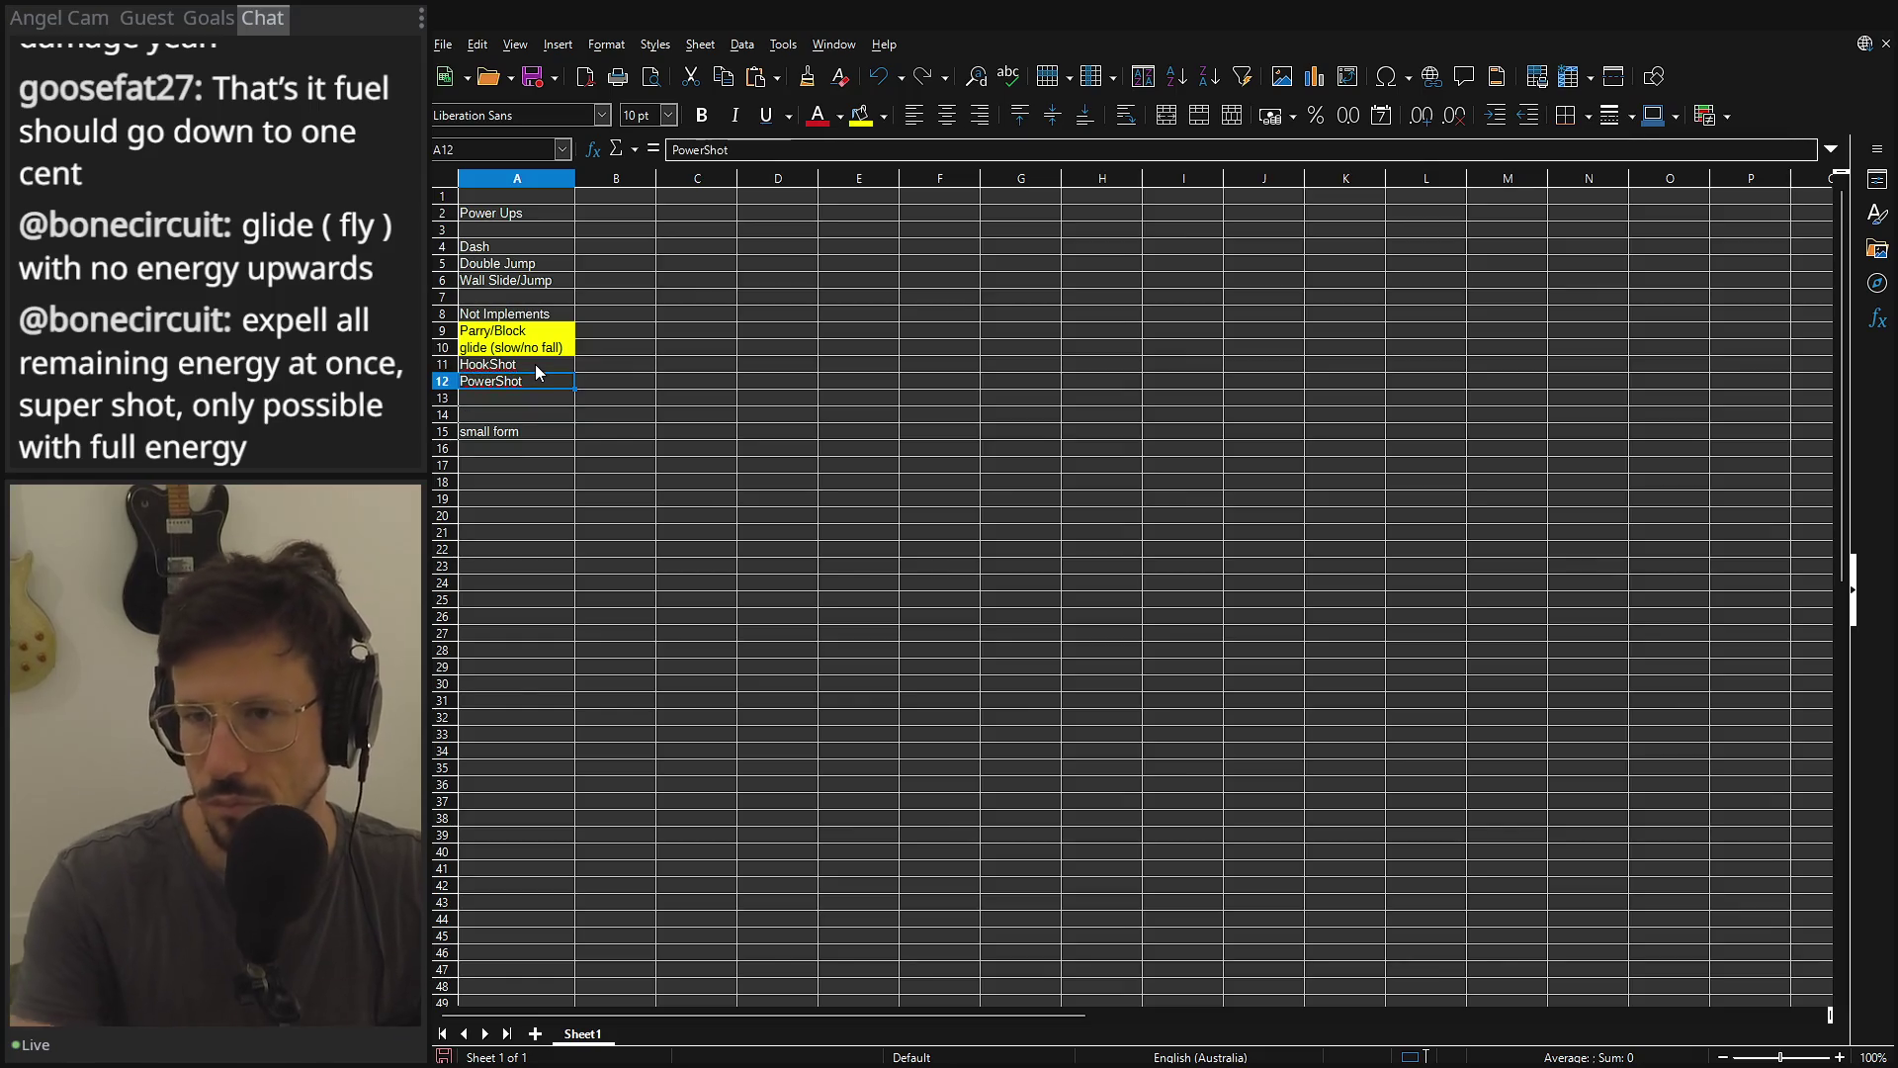
left_click(736, 150)
type("Full")
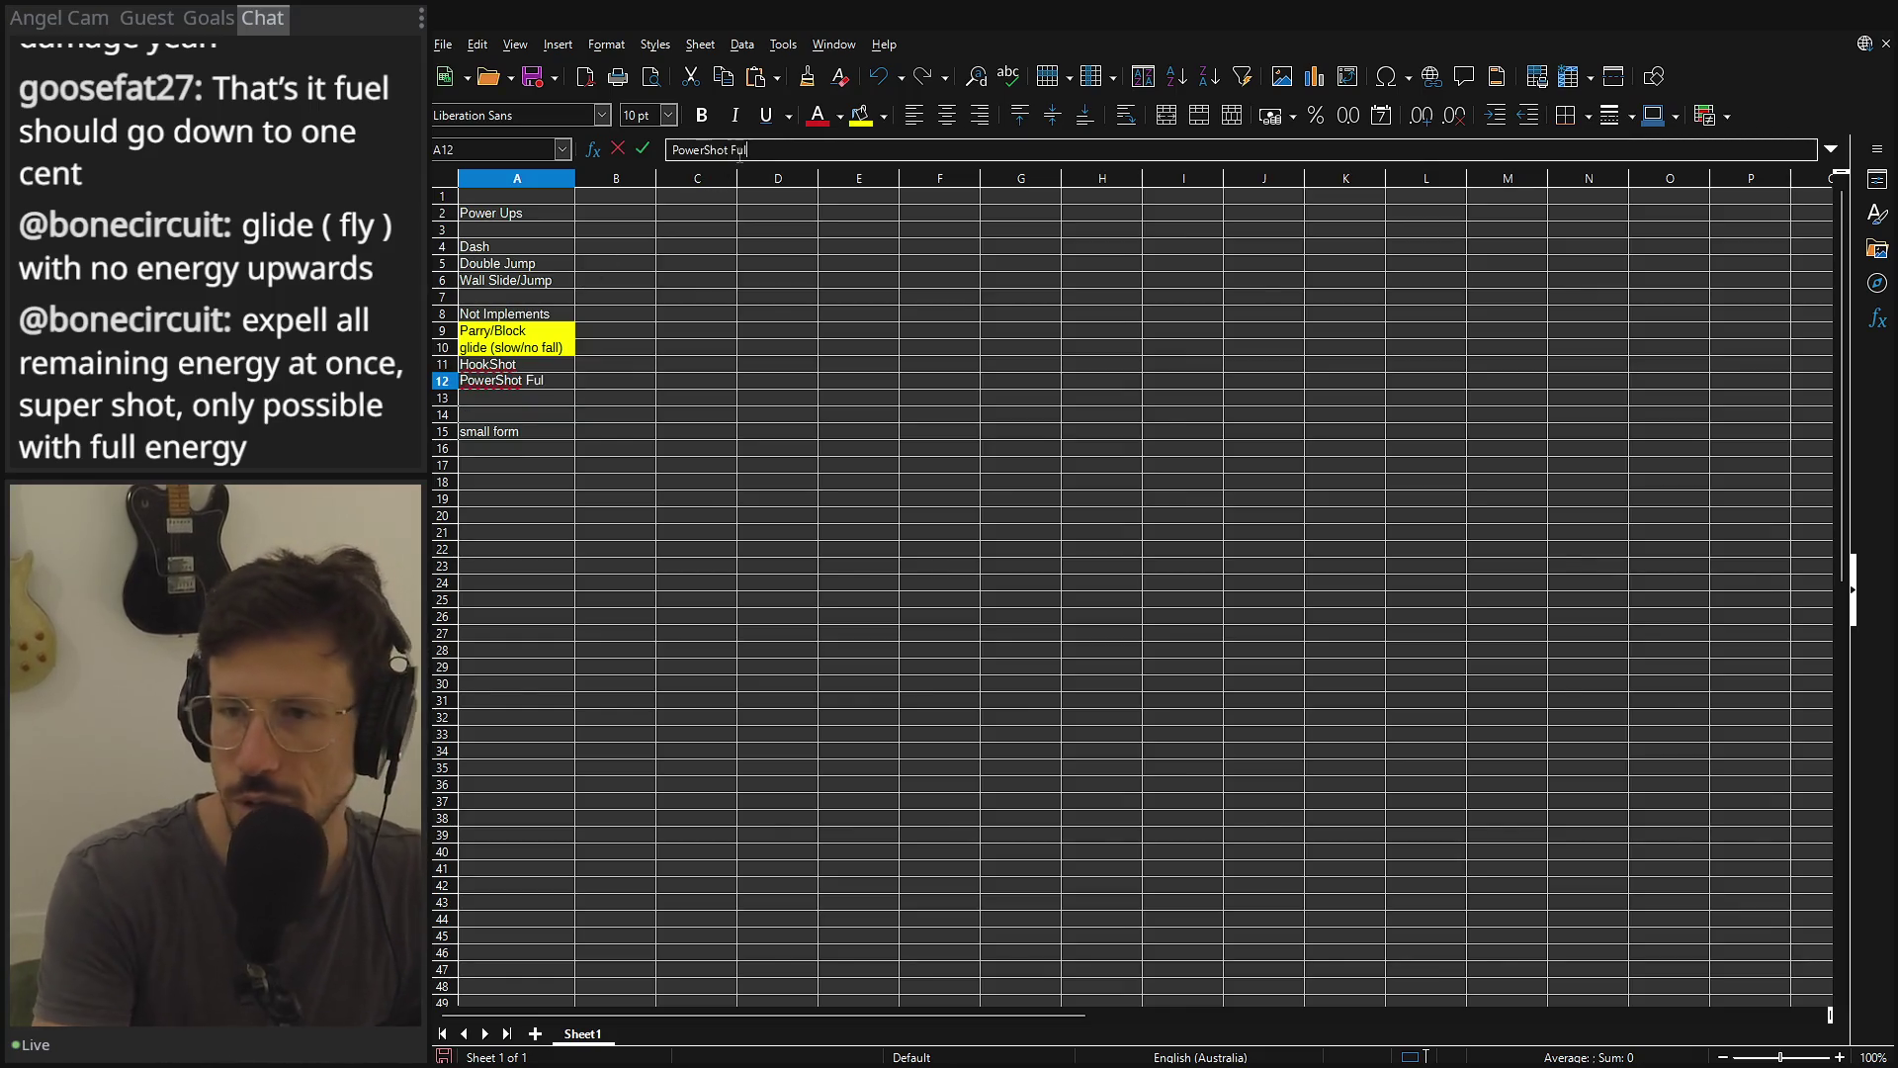
type(" enehgb")
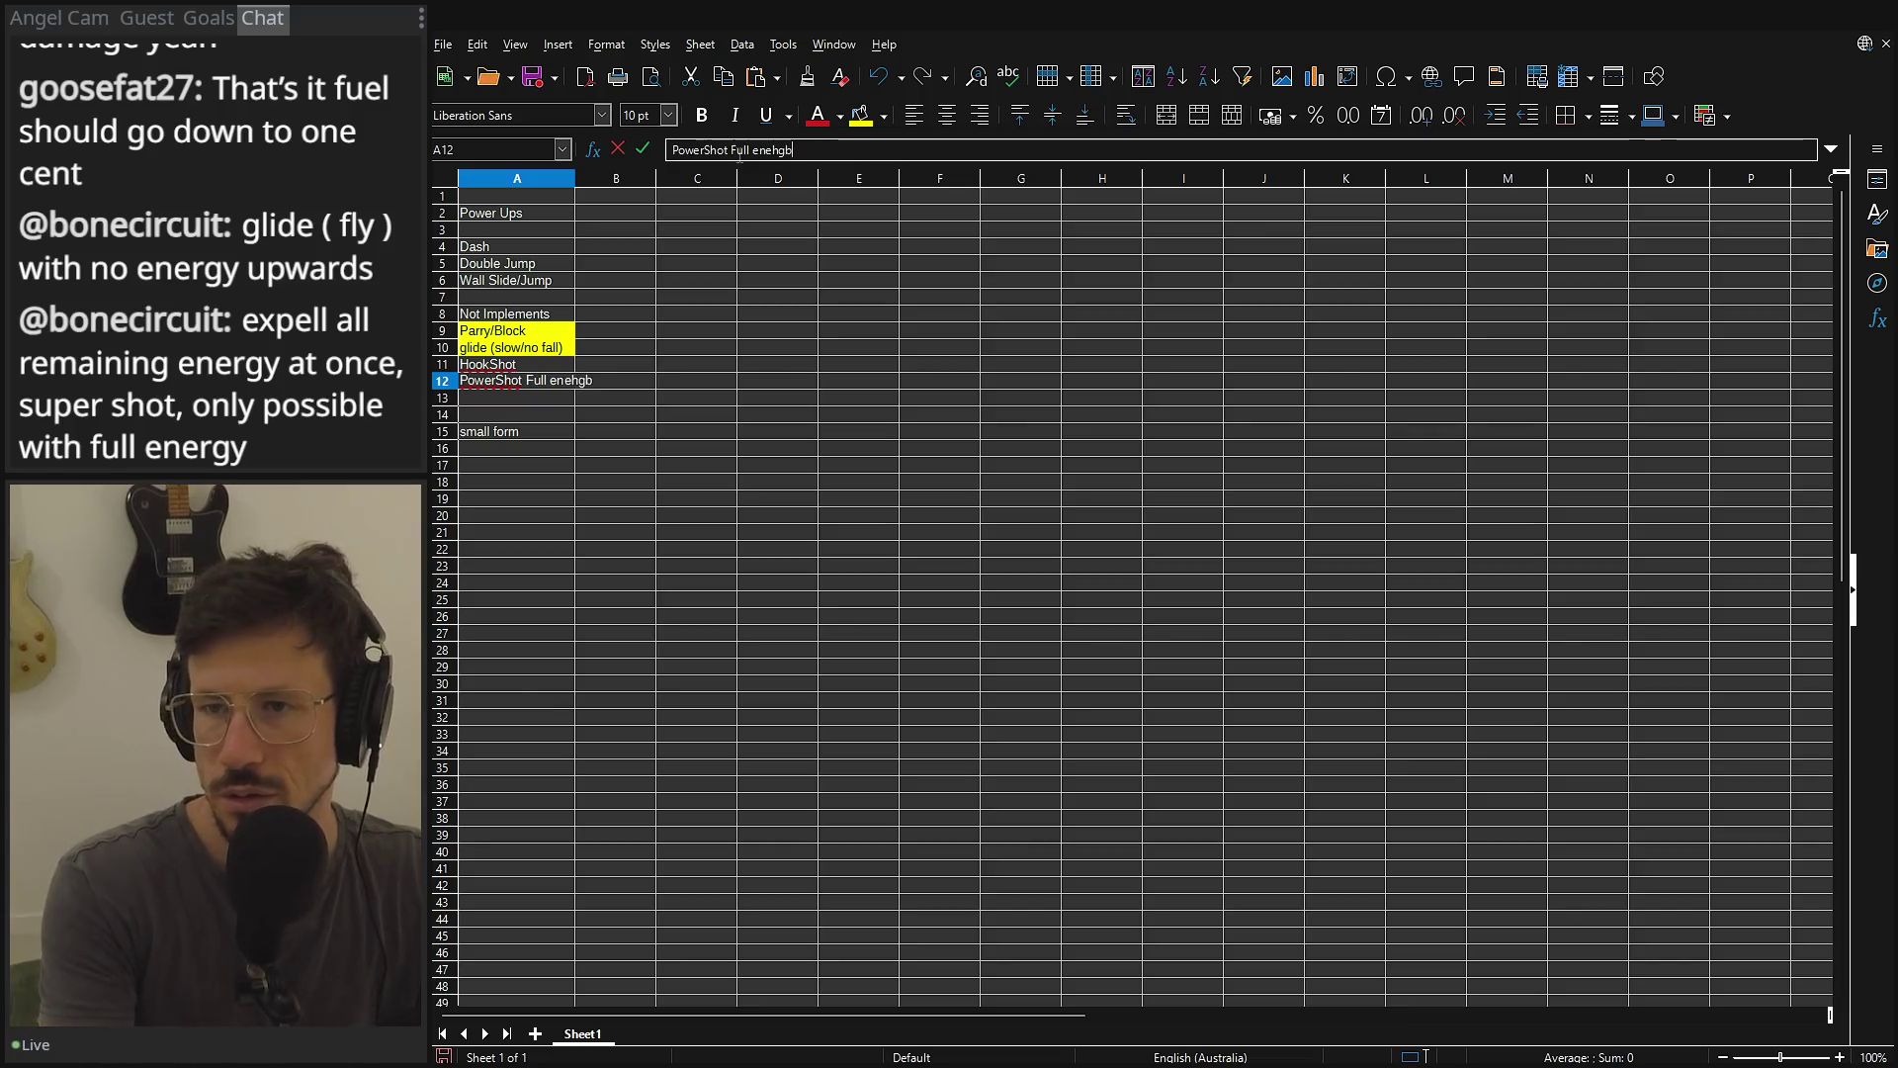
type("grt")
key("BackSpace")
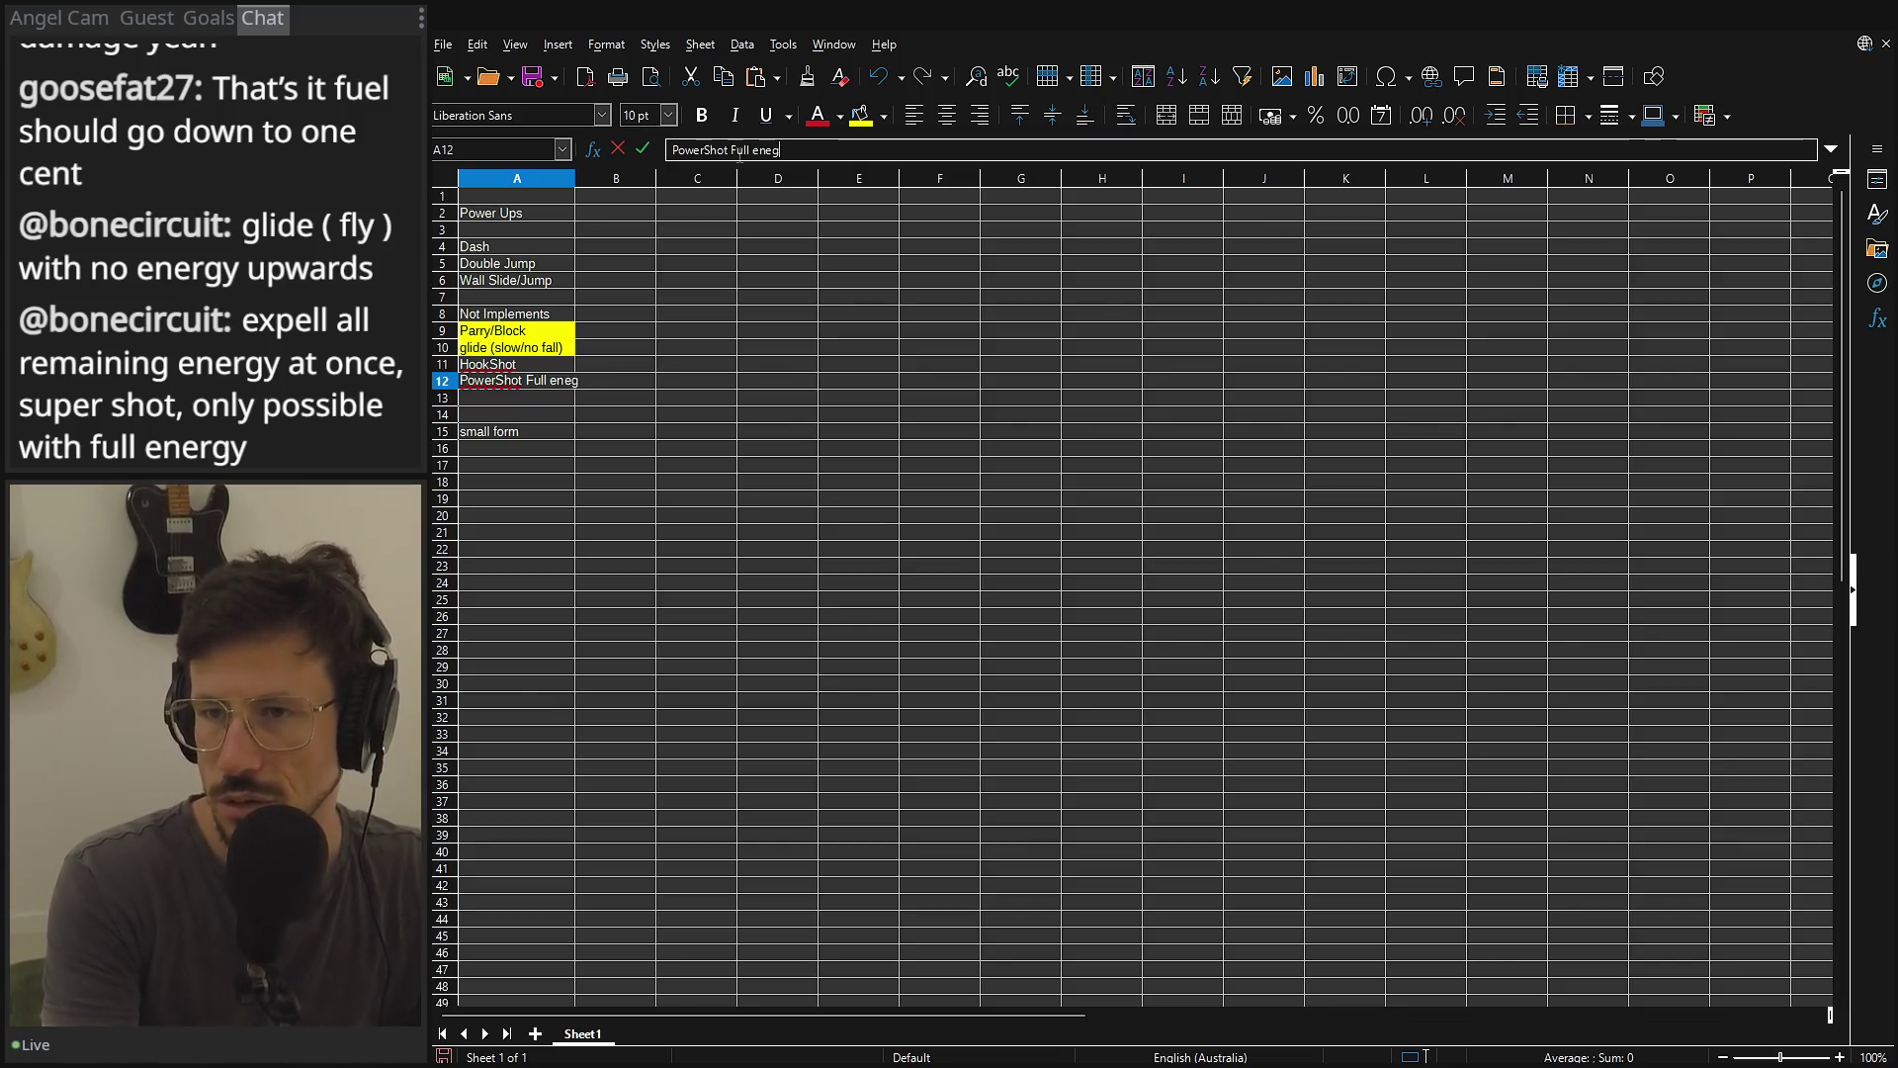
key("BackSpace")
key("BackSpace")
type("gh")
type("y consuma")
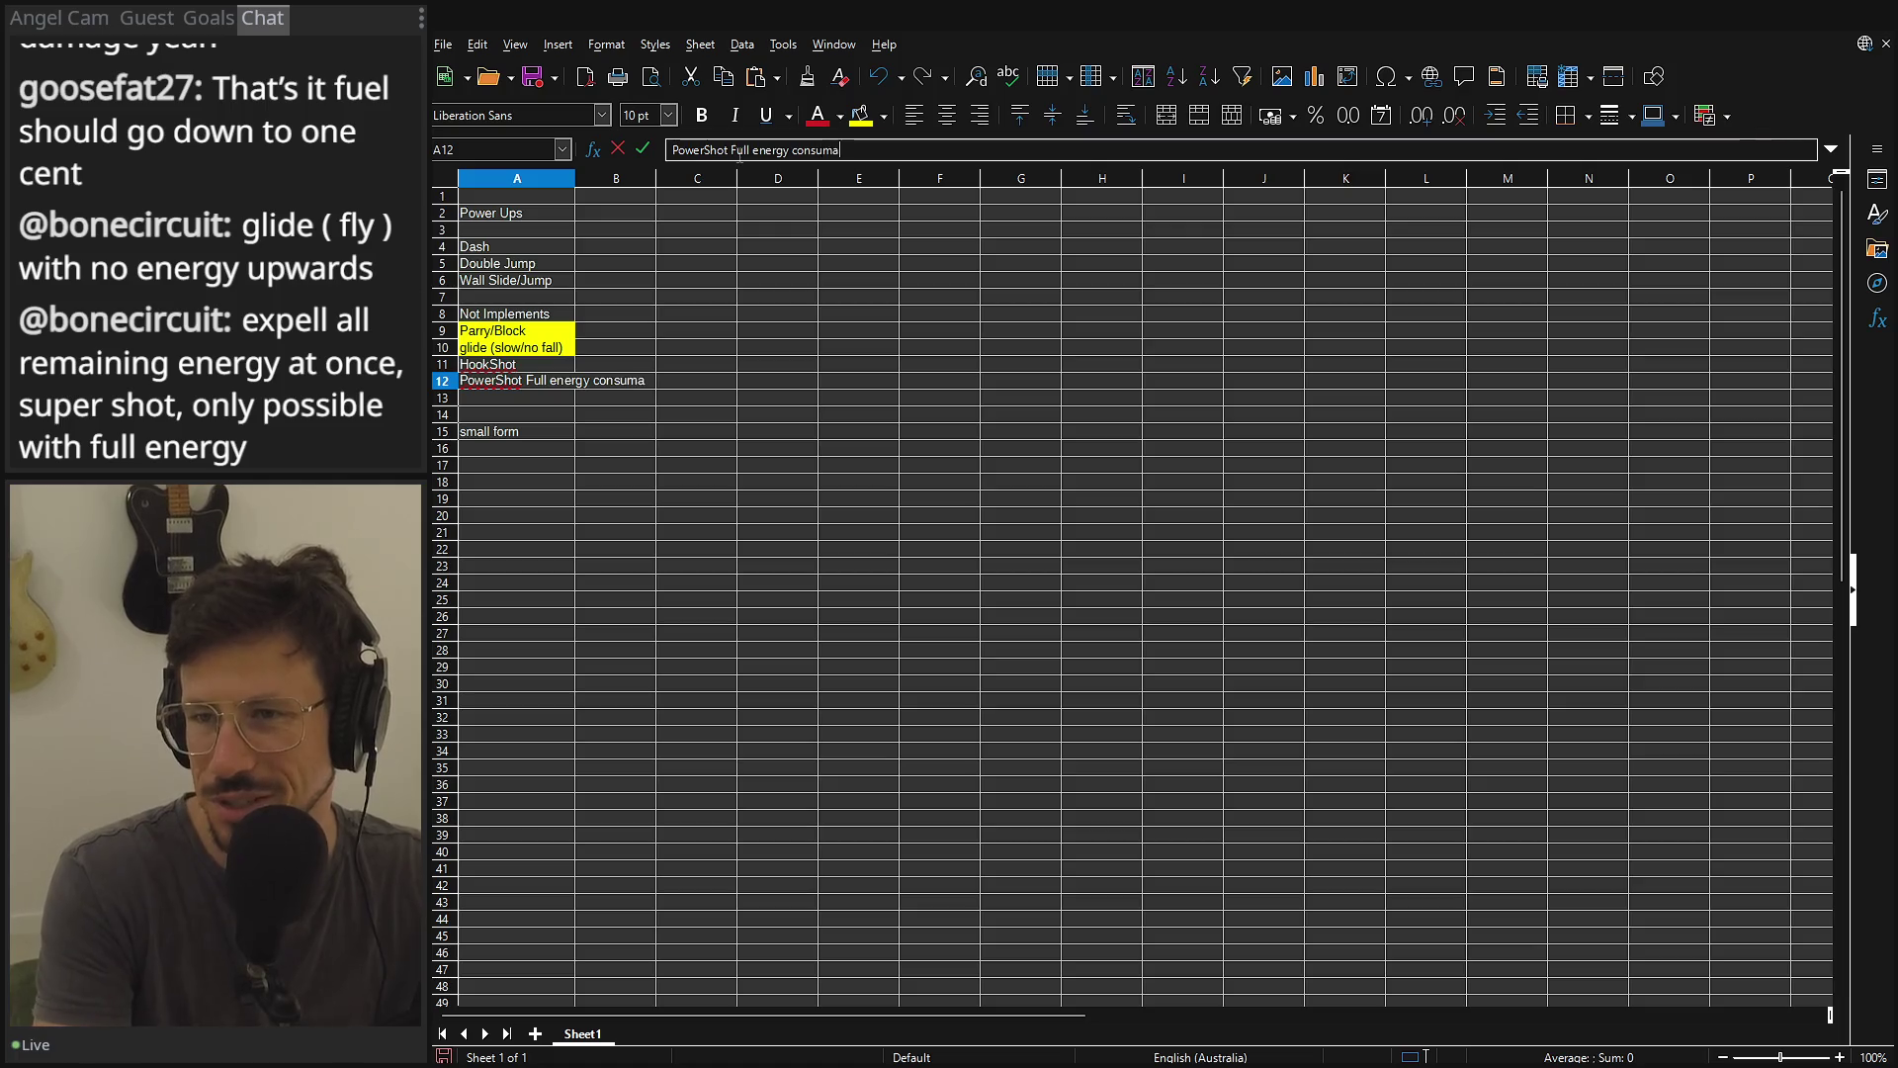
key("BackSpace")
type("ed")
key("Return")
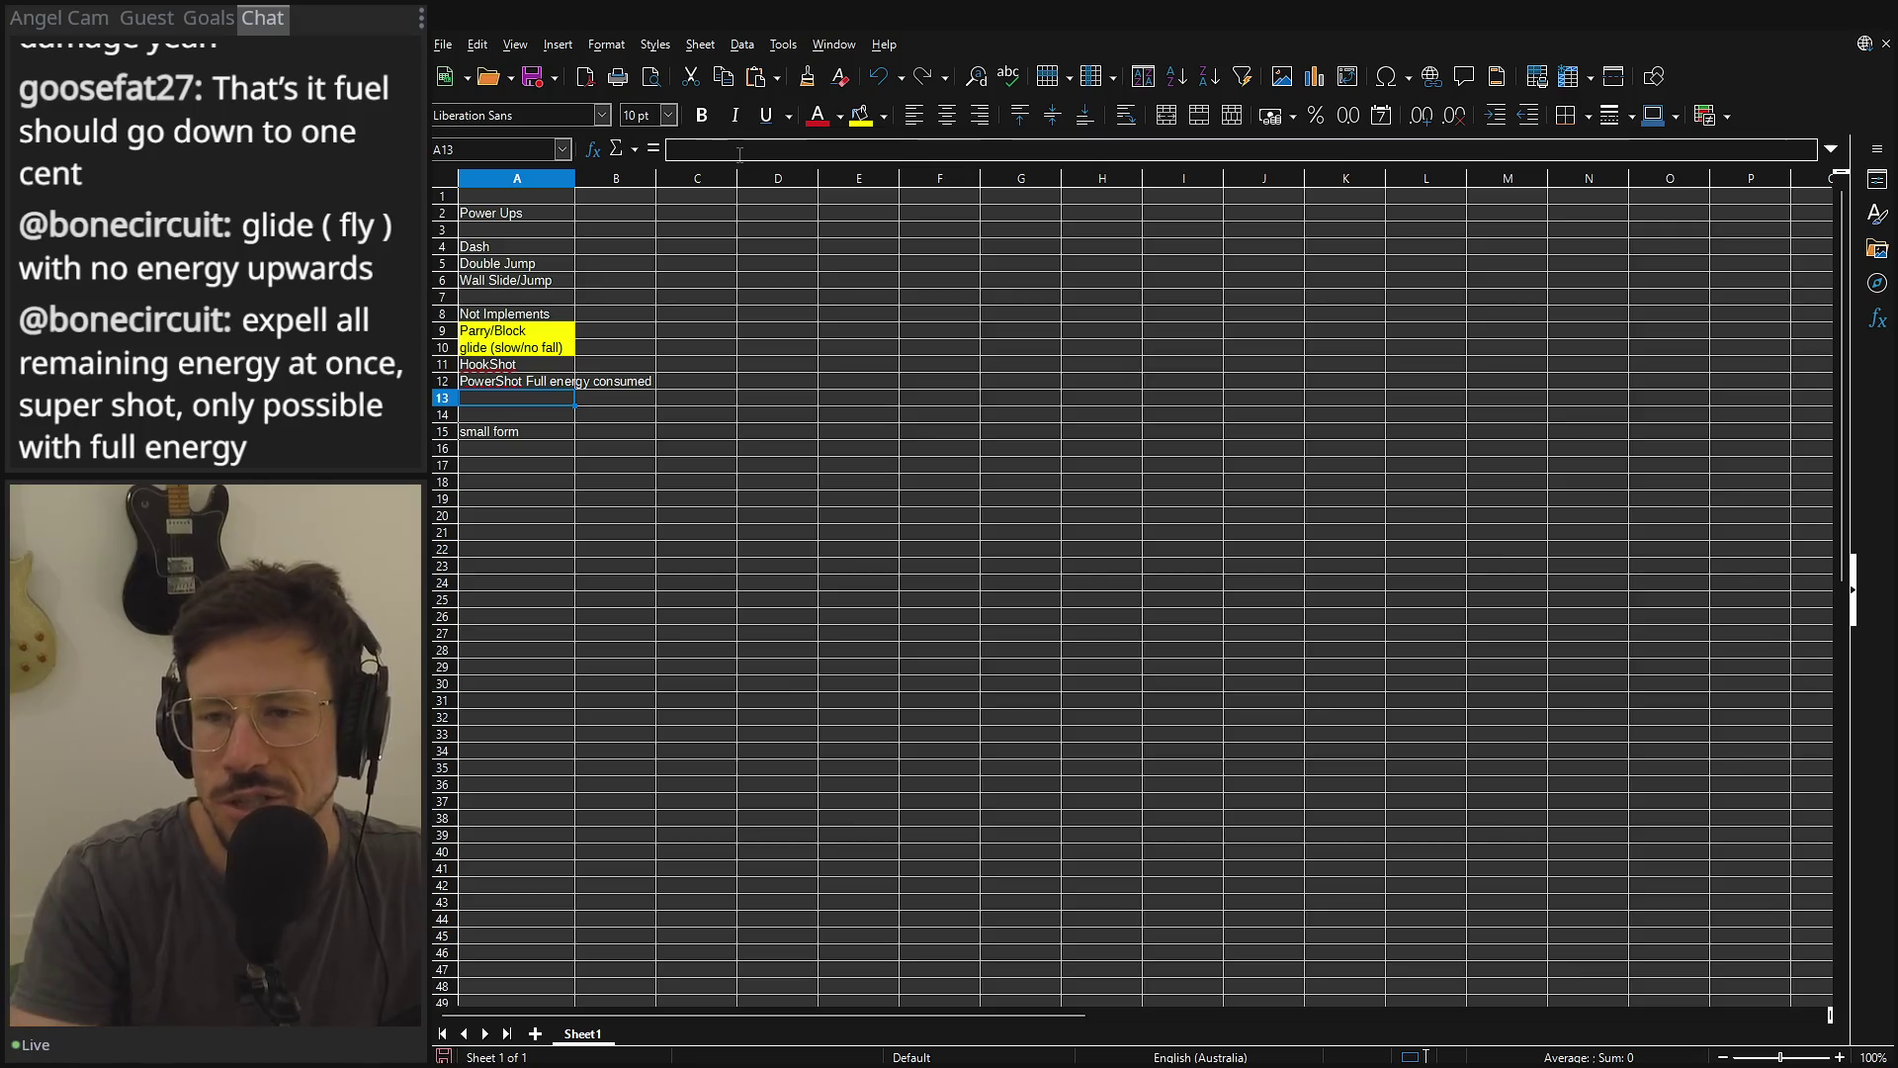
Add 'Charge Shot' in A13
type("Charge")
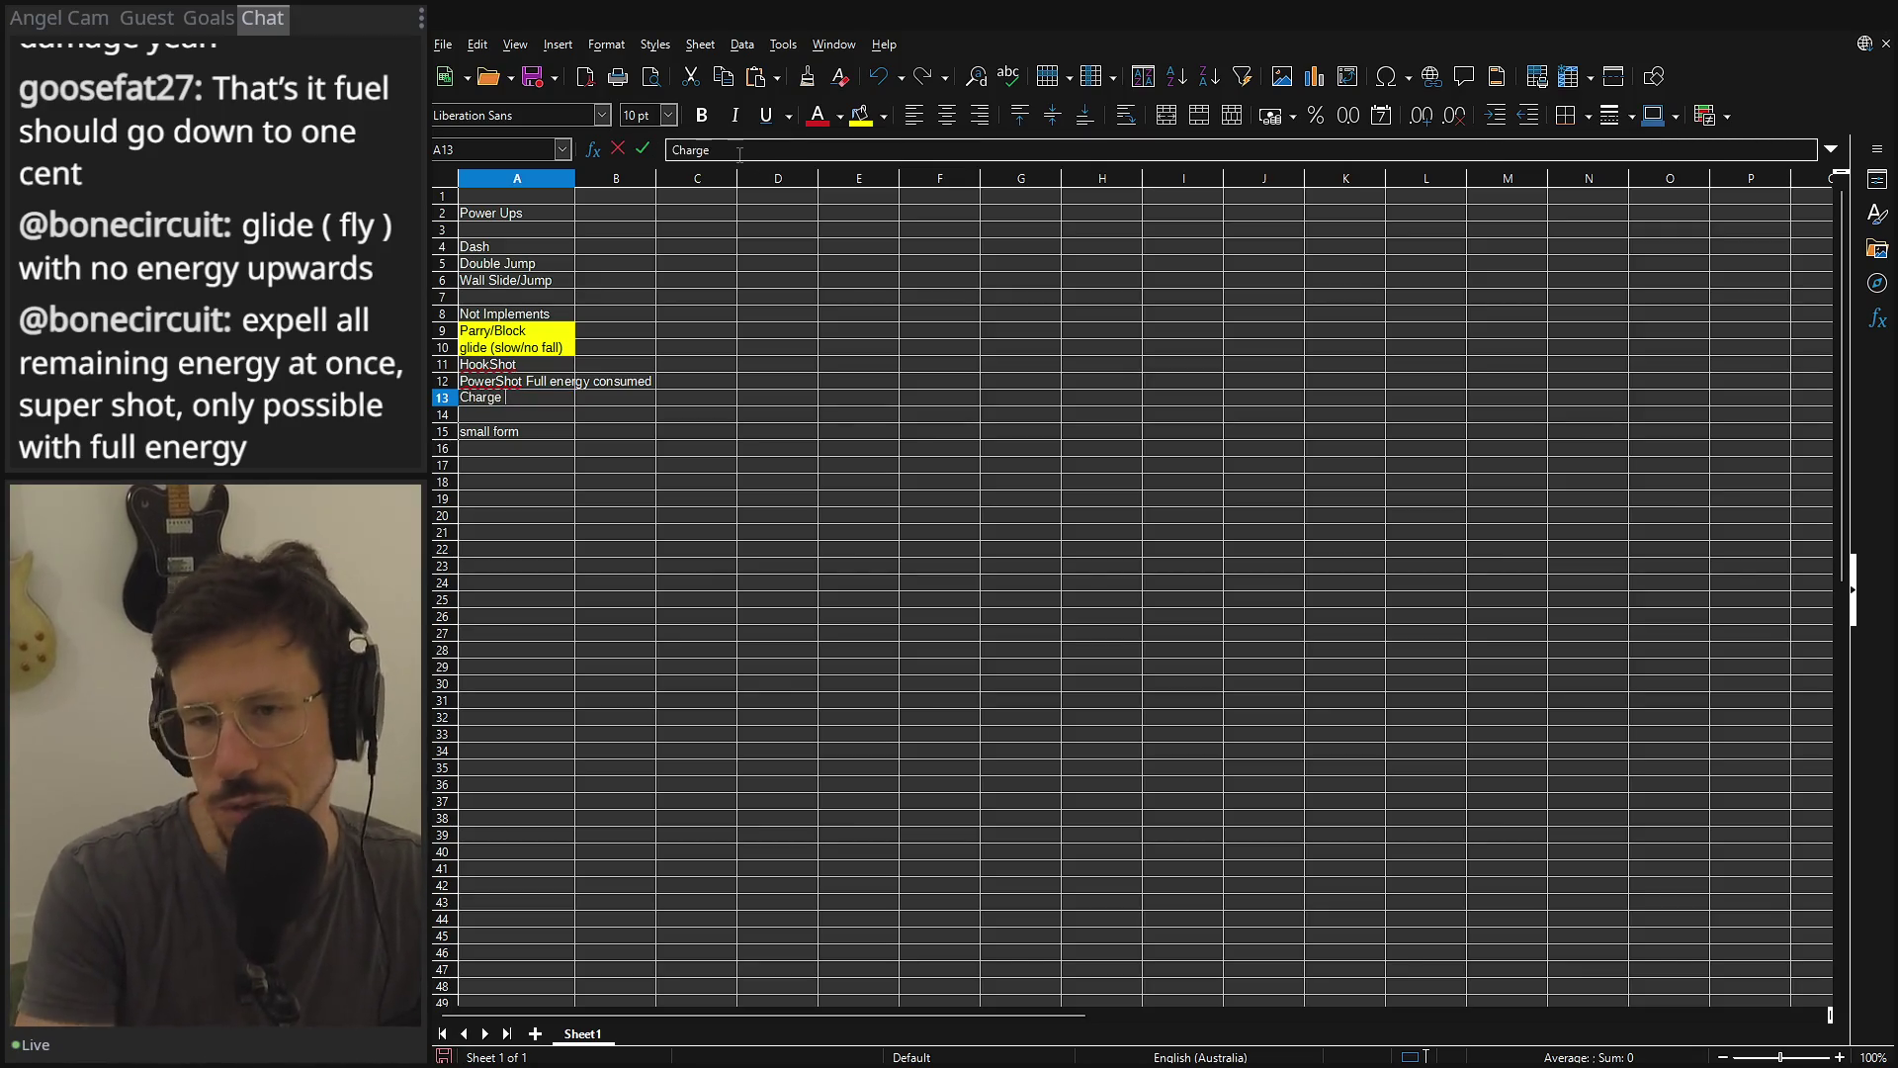
type(" Shot")
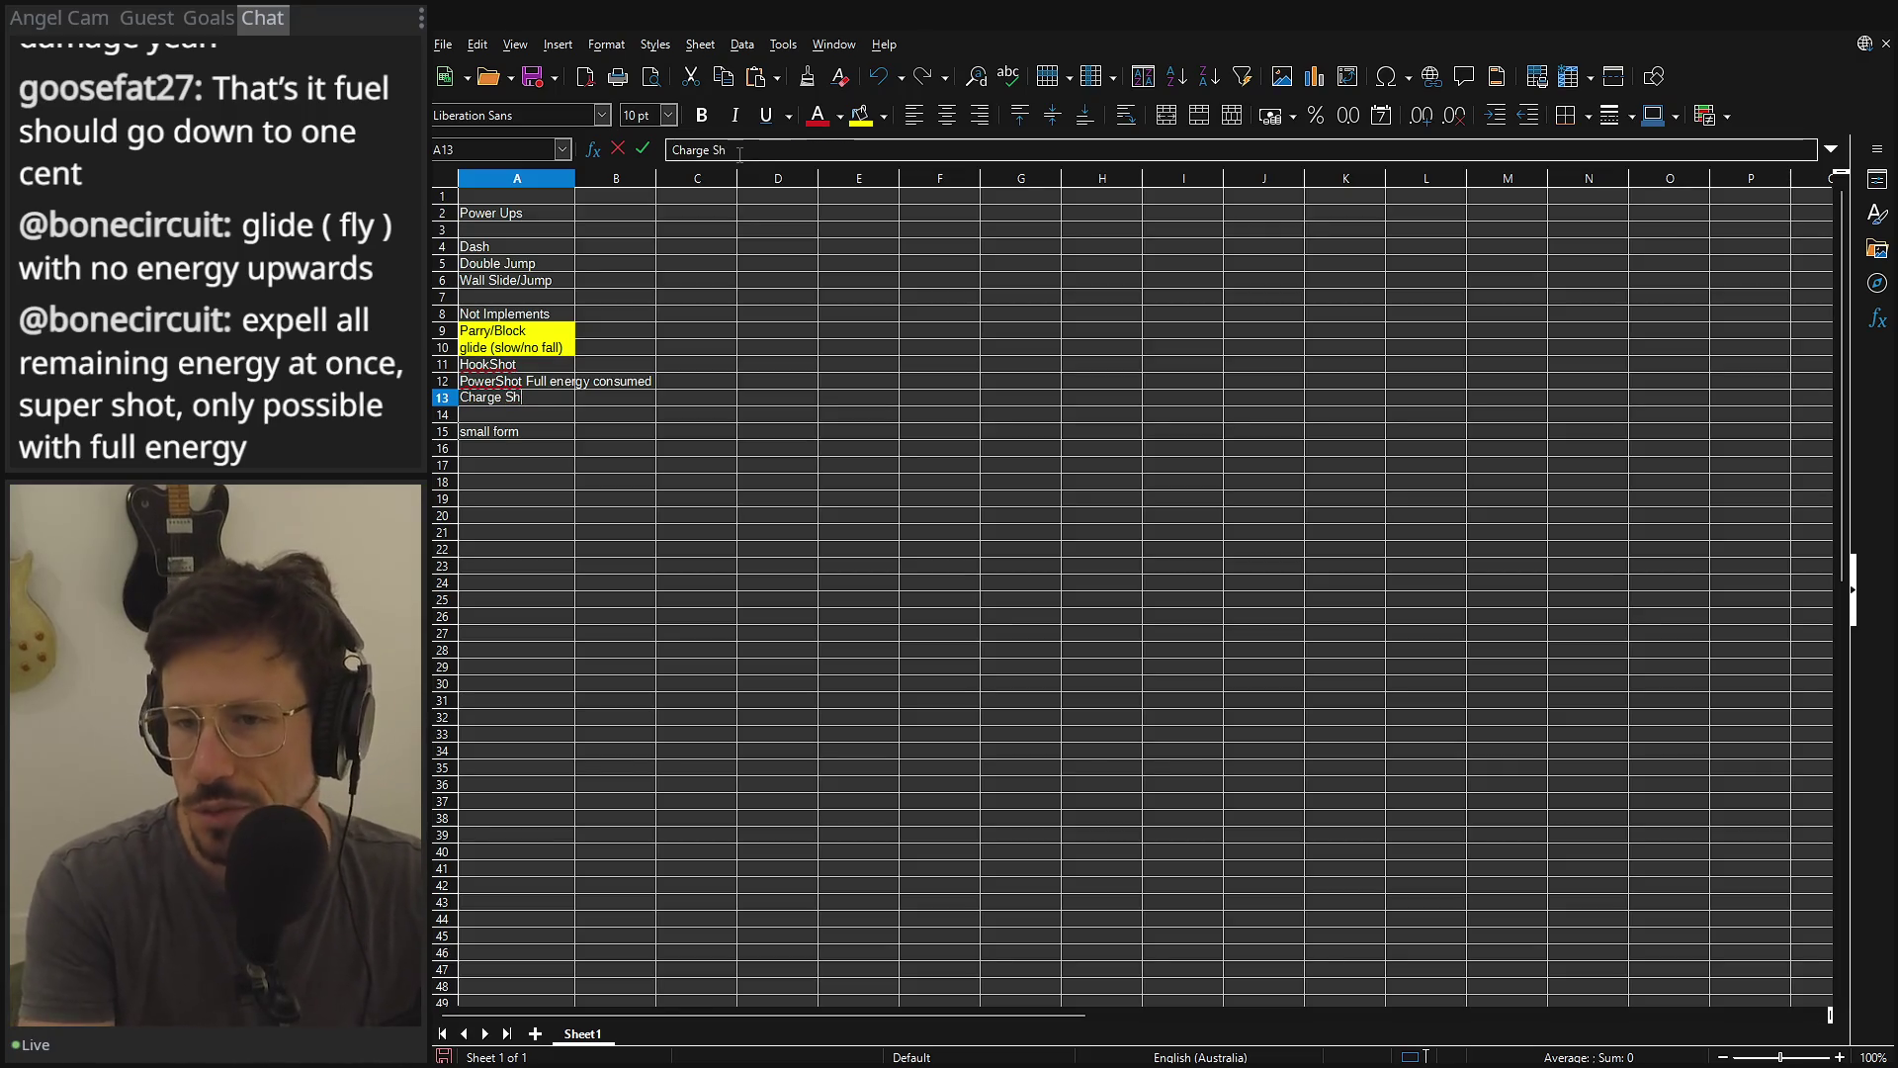
key("Return")
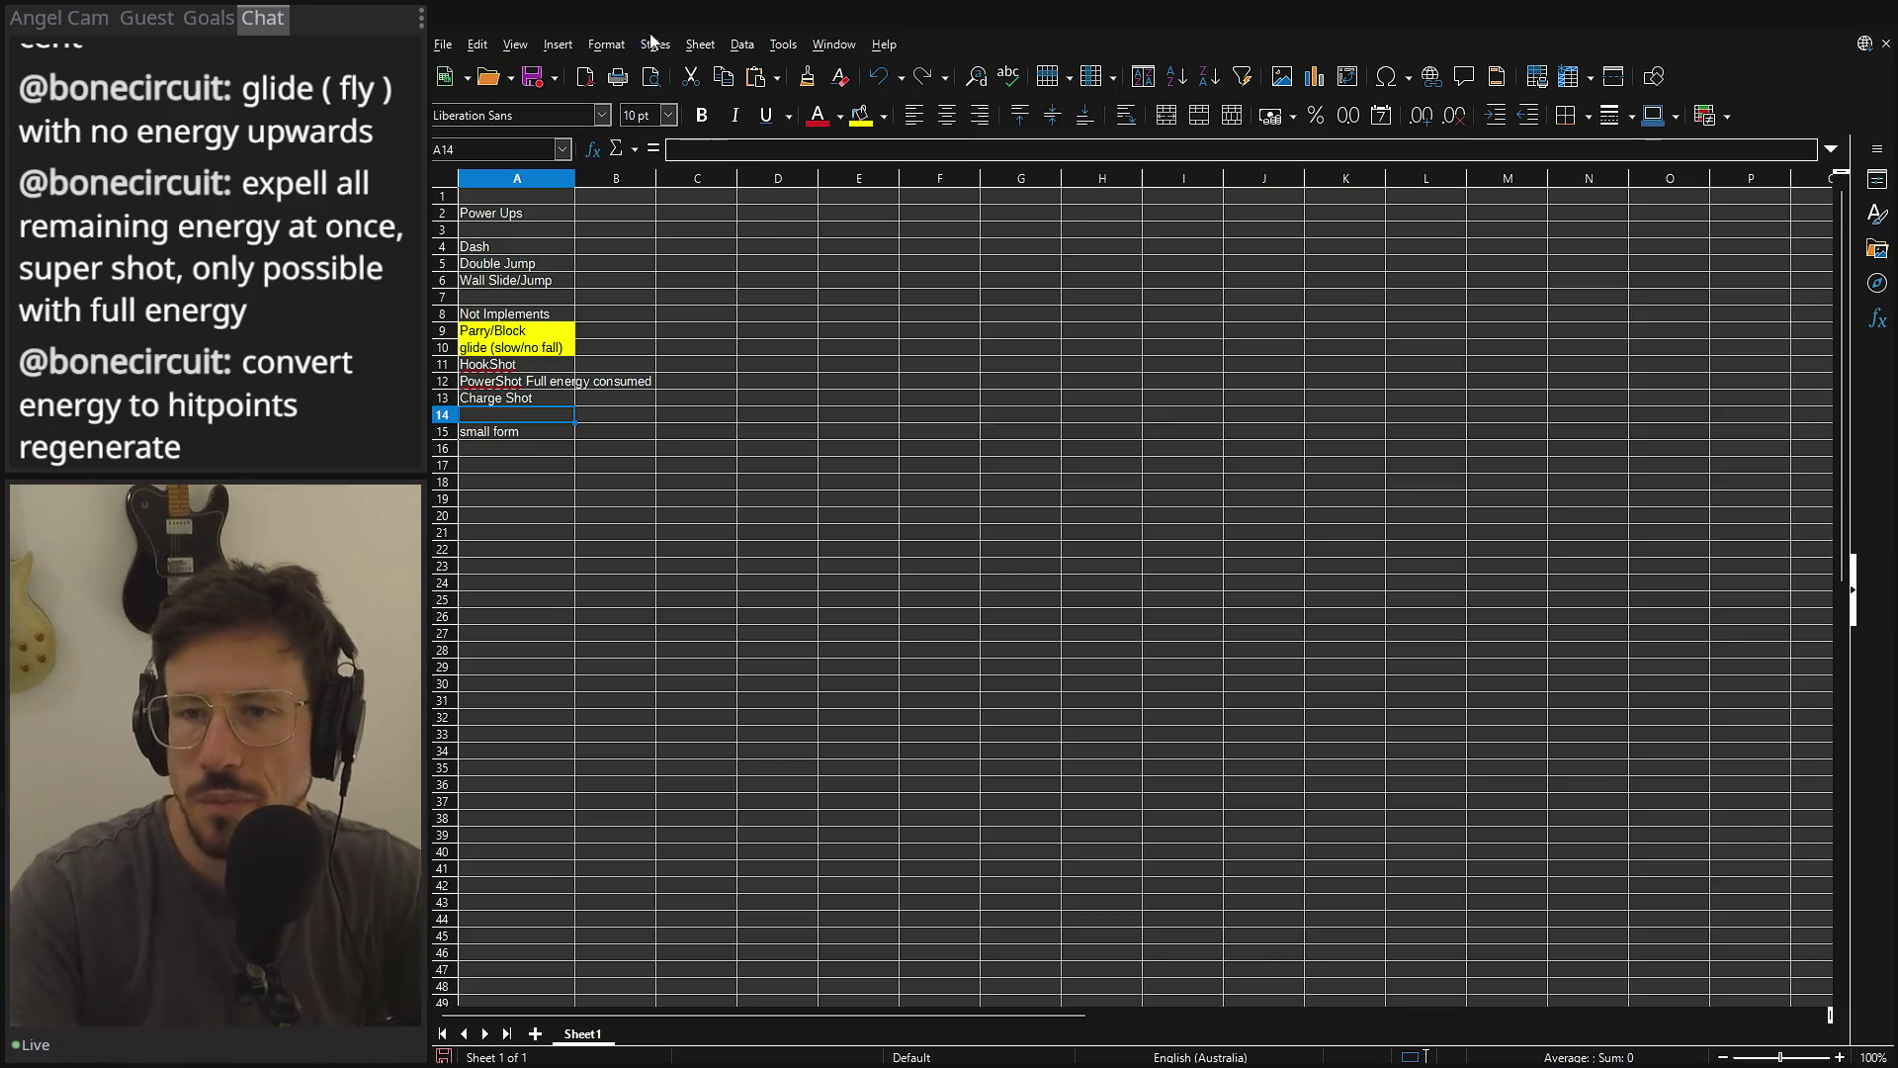
left_click(447, 316)
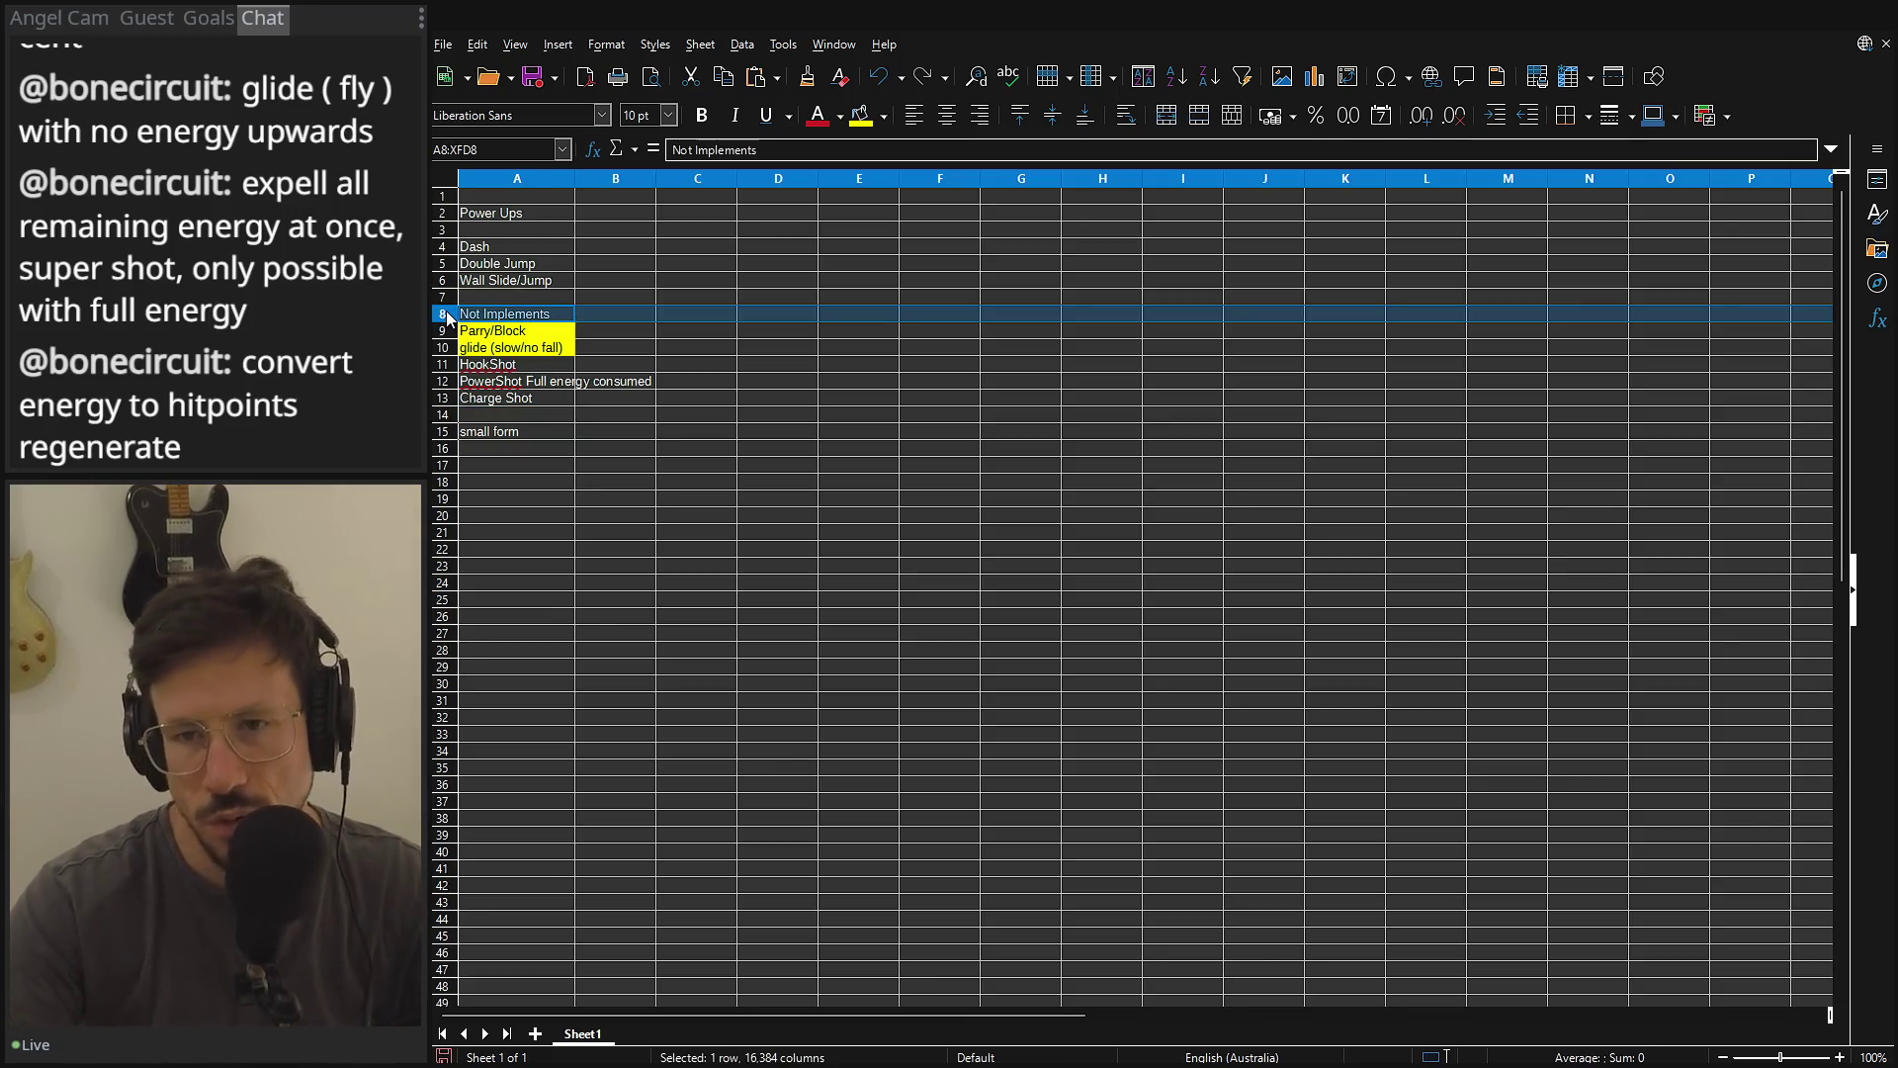
Drag the ability list A2:A15 down so it starts at row 22
left_click(489, 212)
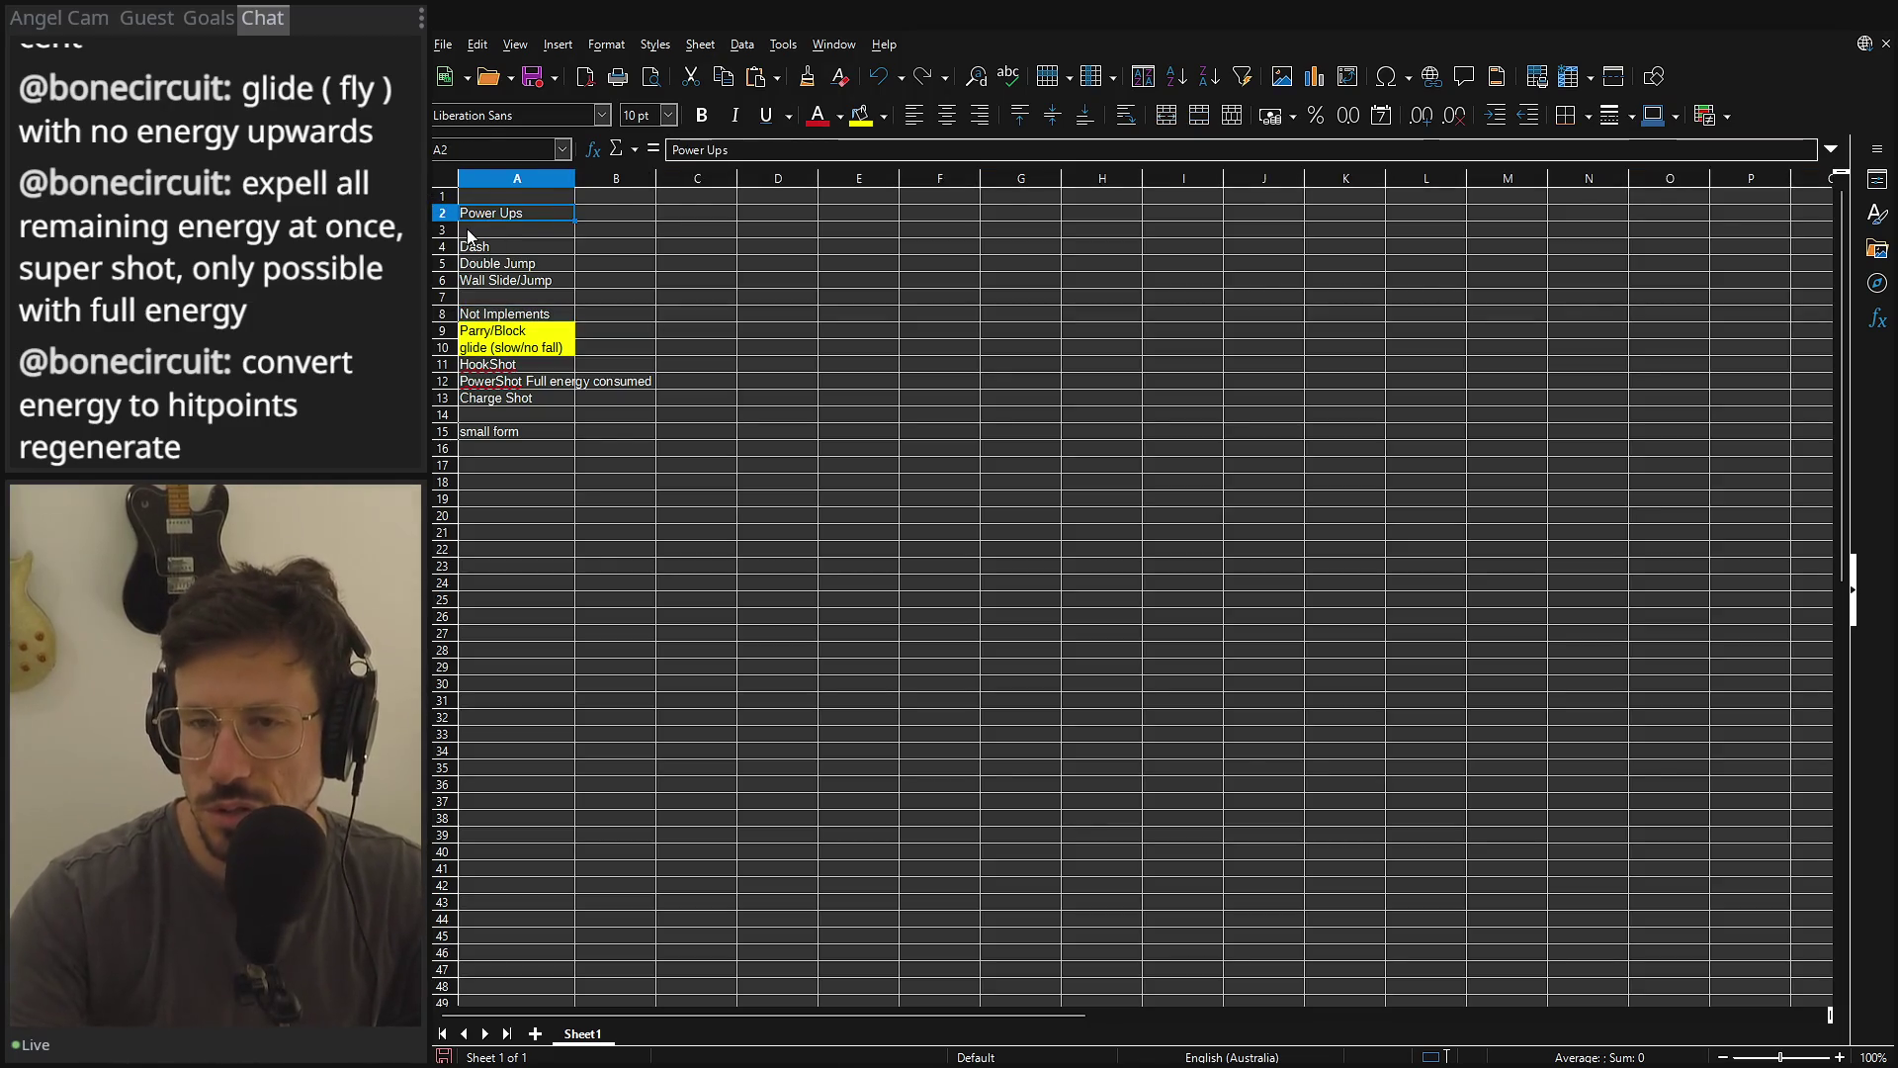
left_click_drag(504, 218, 516, 542)
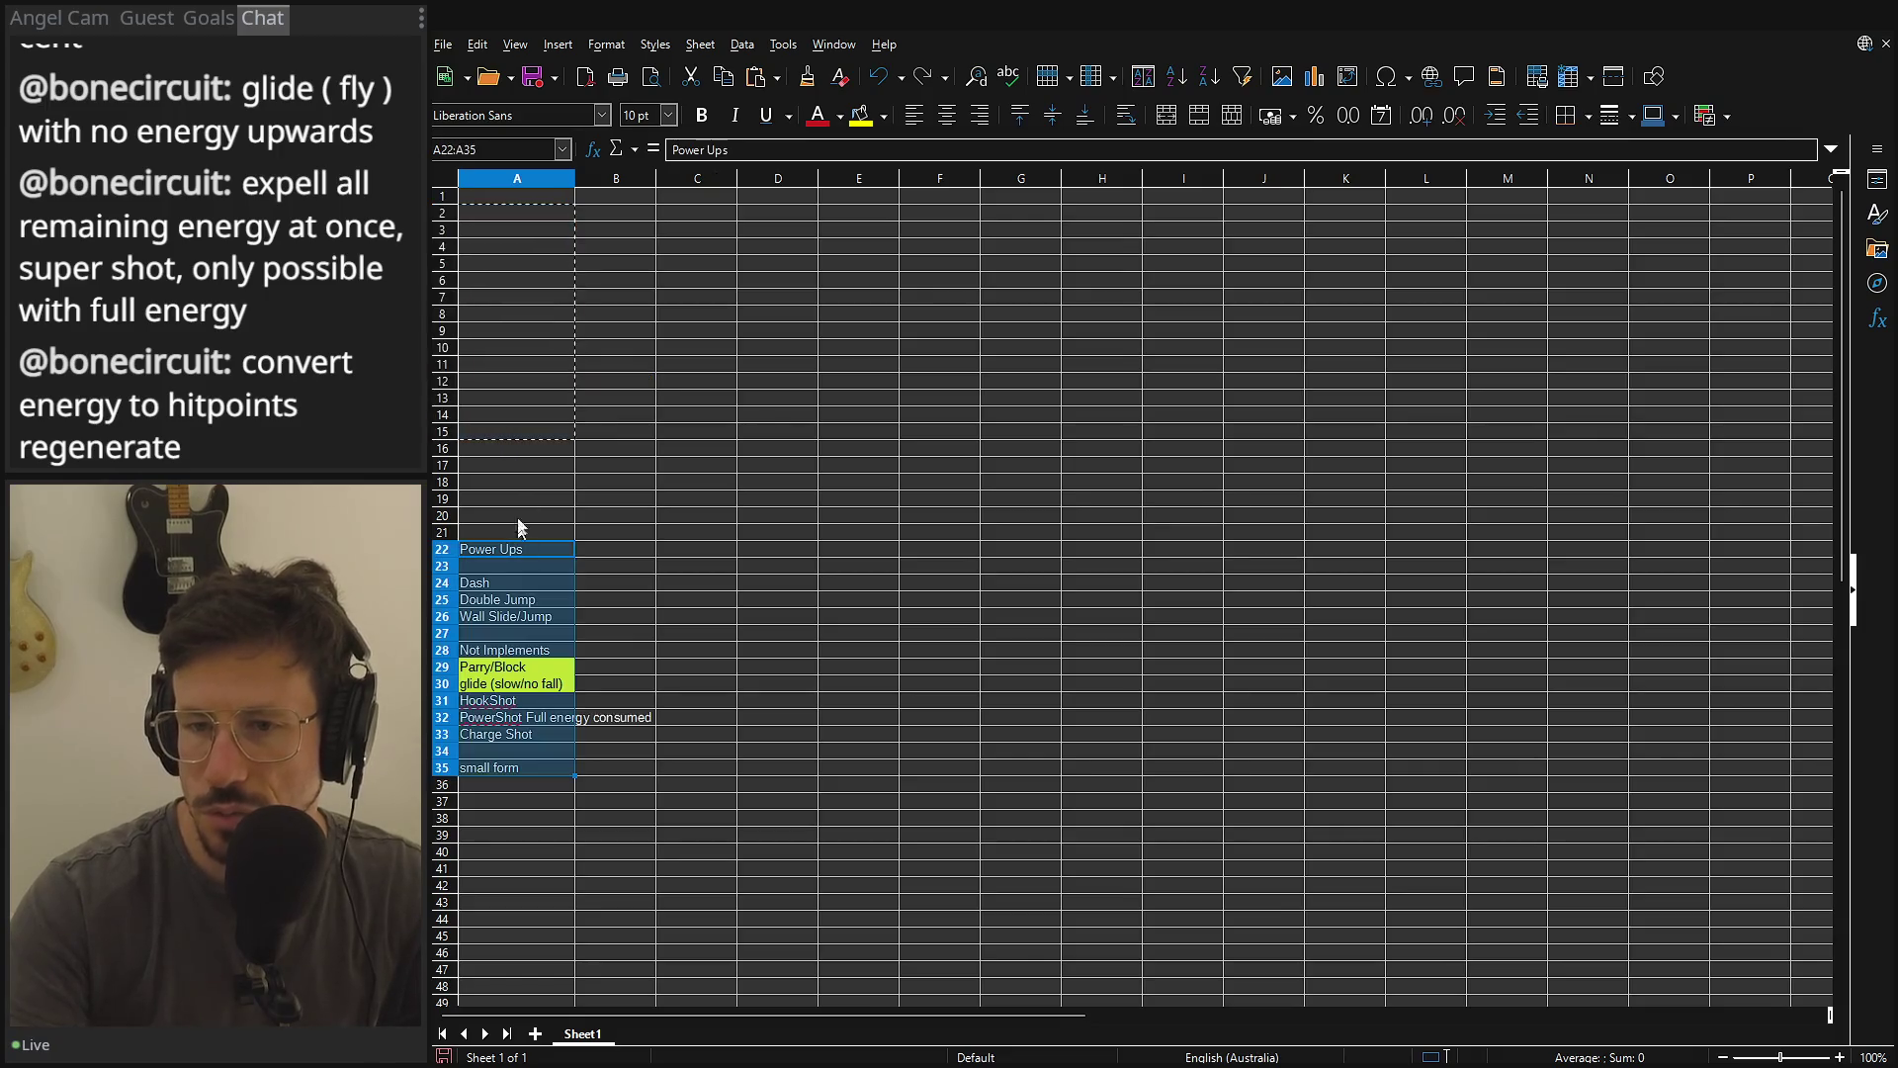
left_click(506, 231)
Make the Power Ups and Not Implements headings bold
left_click(500, 551)
key("ctrl+b")
left_click(514, 615)
left_click(514, 650)
key("ctrl+b")
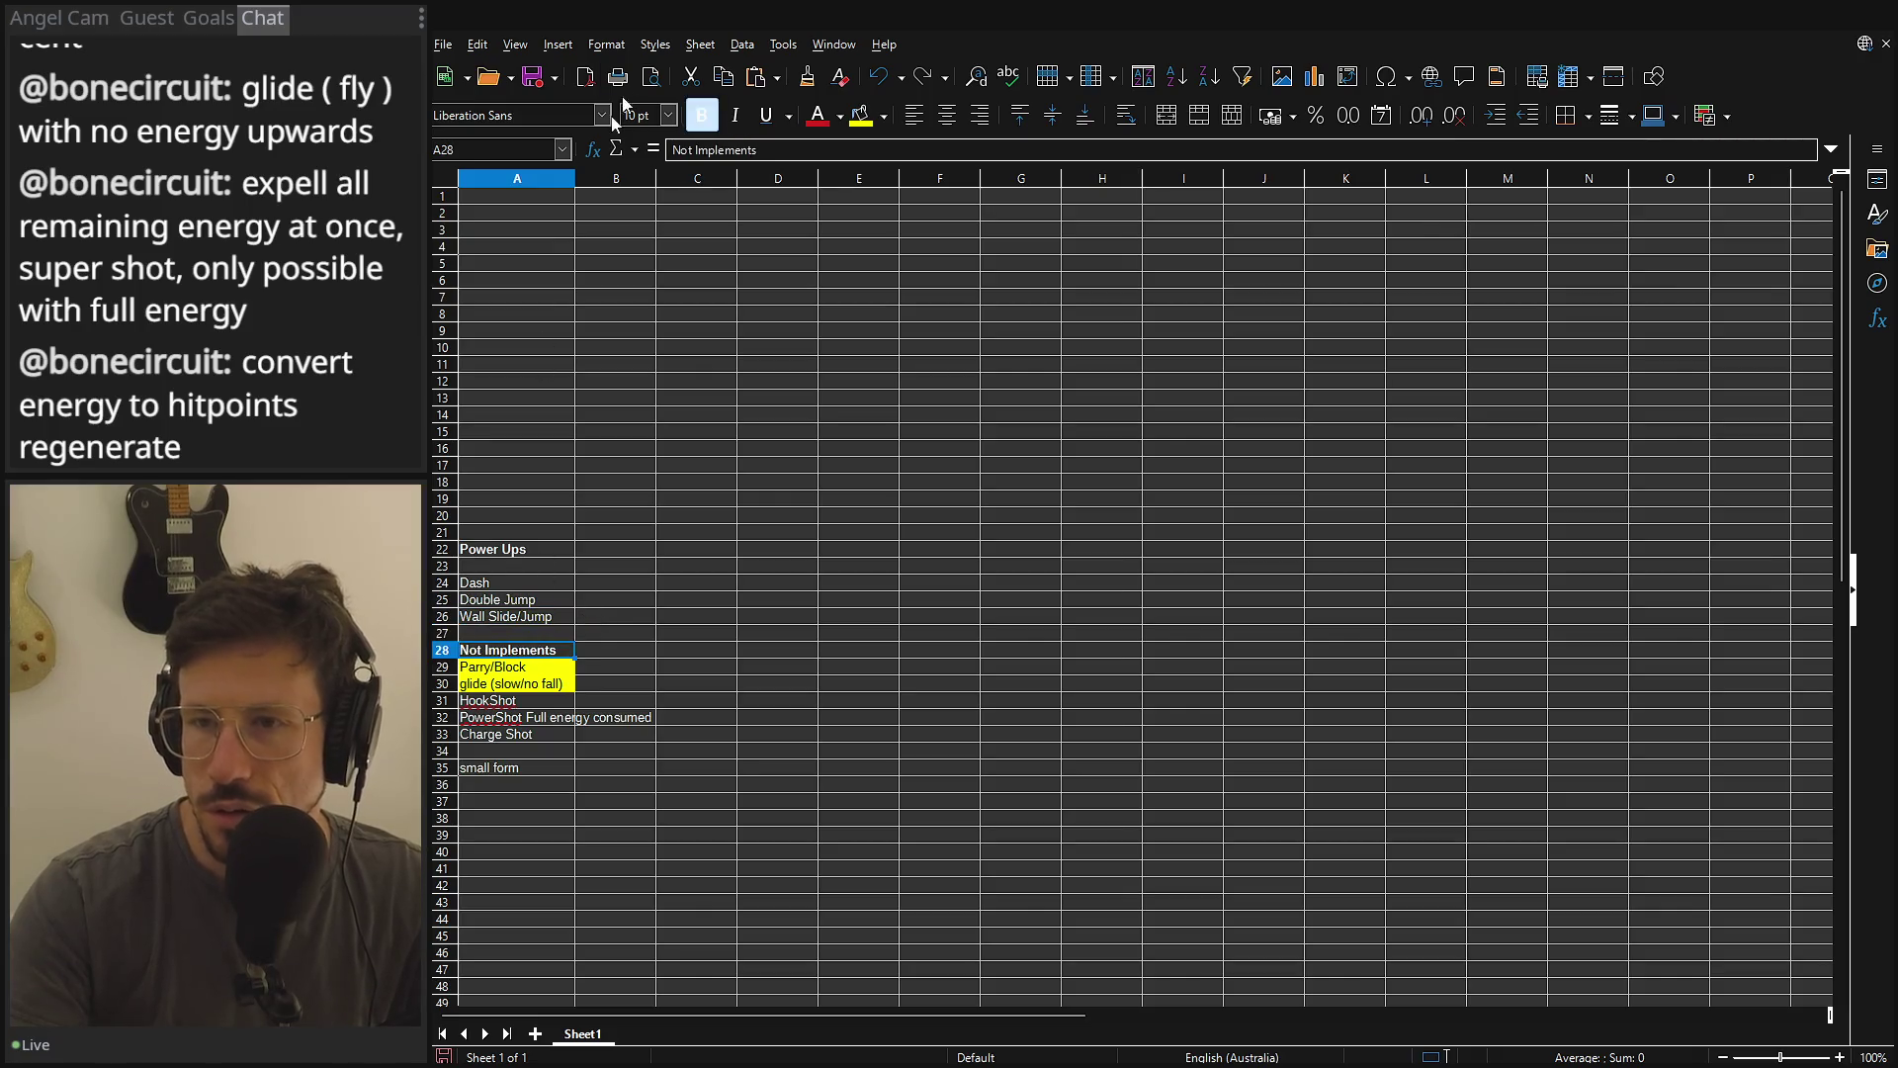
Correct the heading in A28 to read 'Not Implemented'
left_click(836, 150)
key("BackSpace")
type("ed")
key("Return")
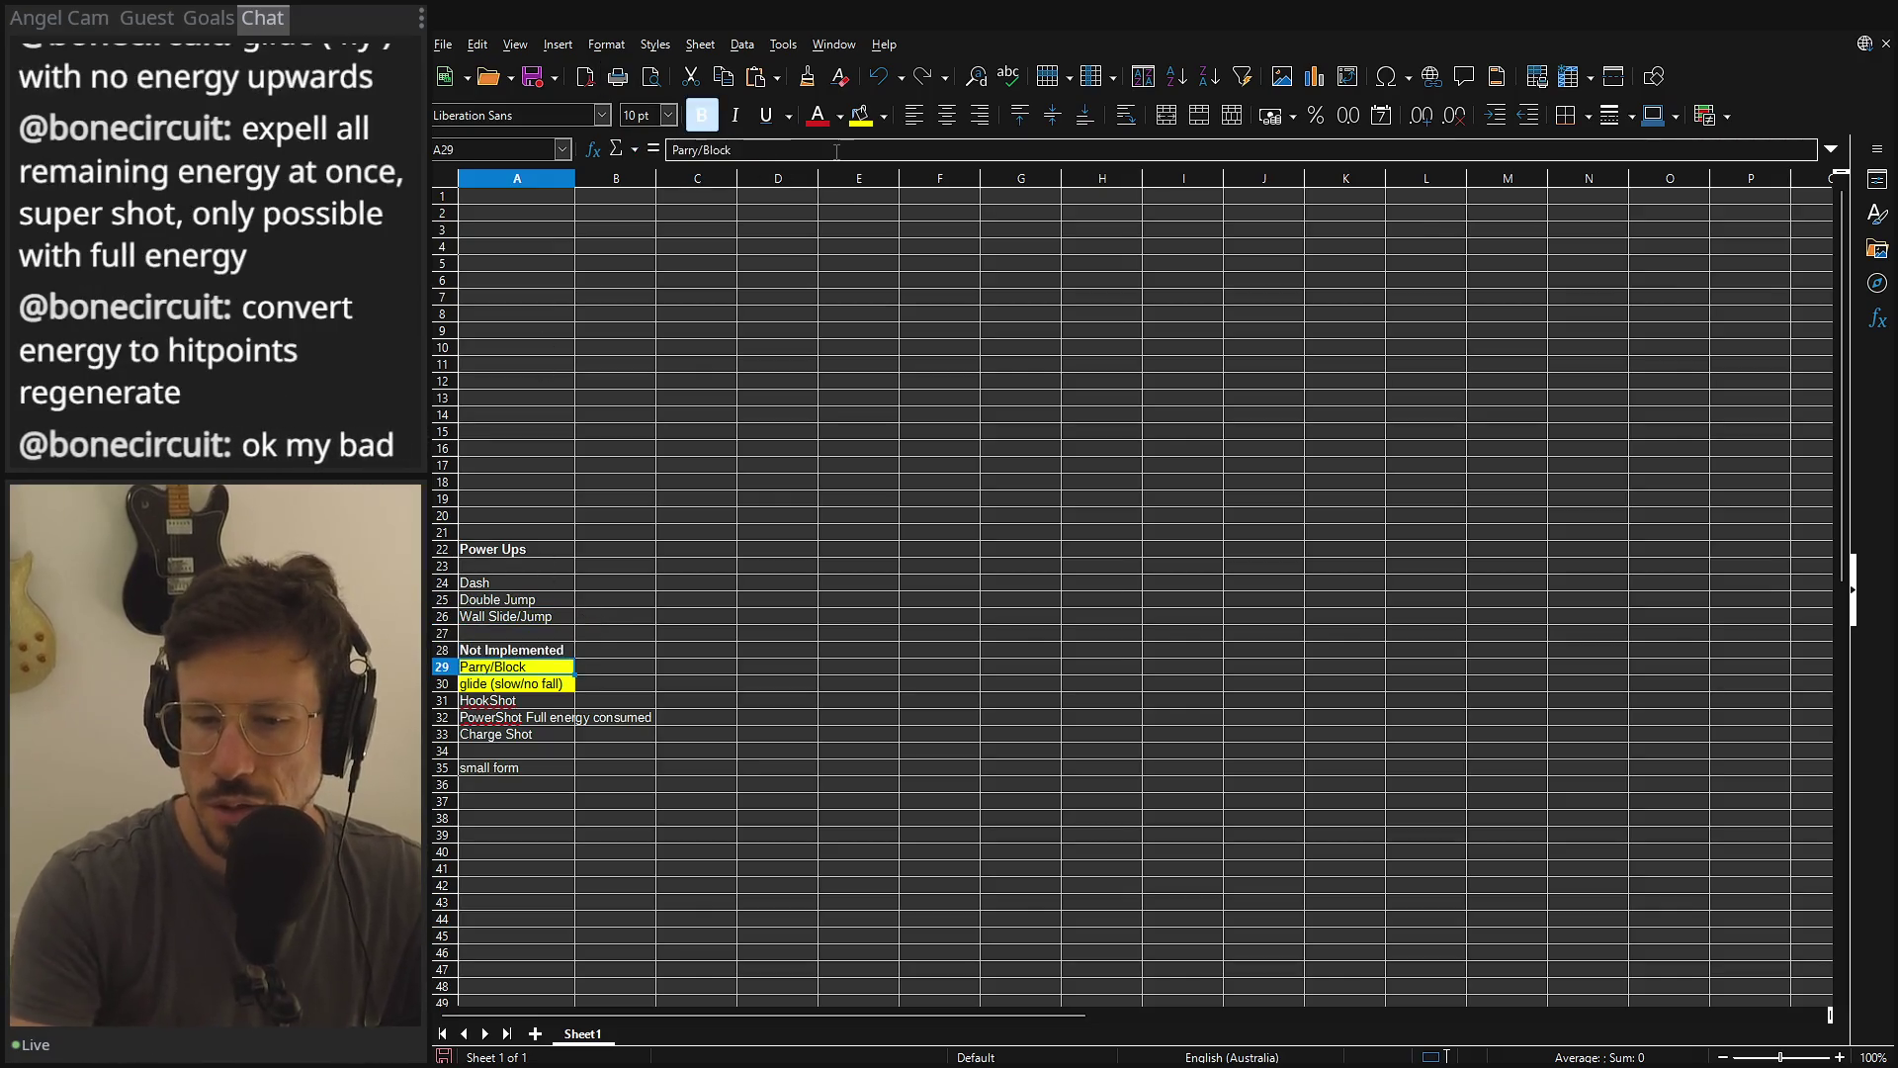
left_click(754, 501)
key("ctrl+Home")
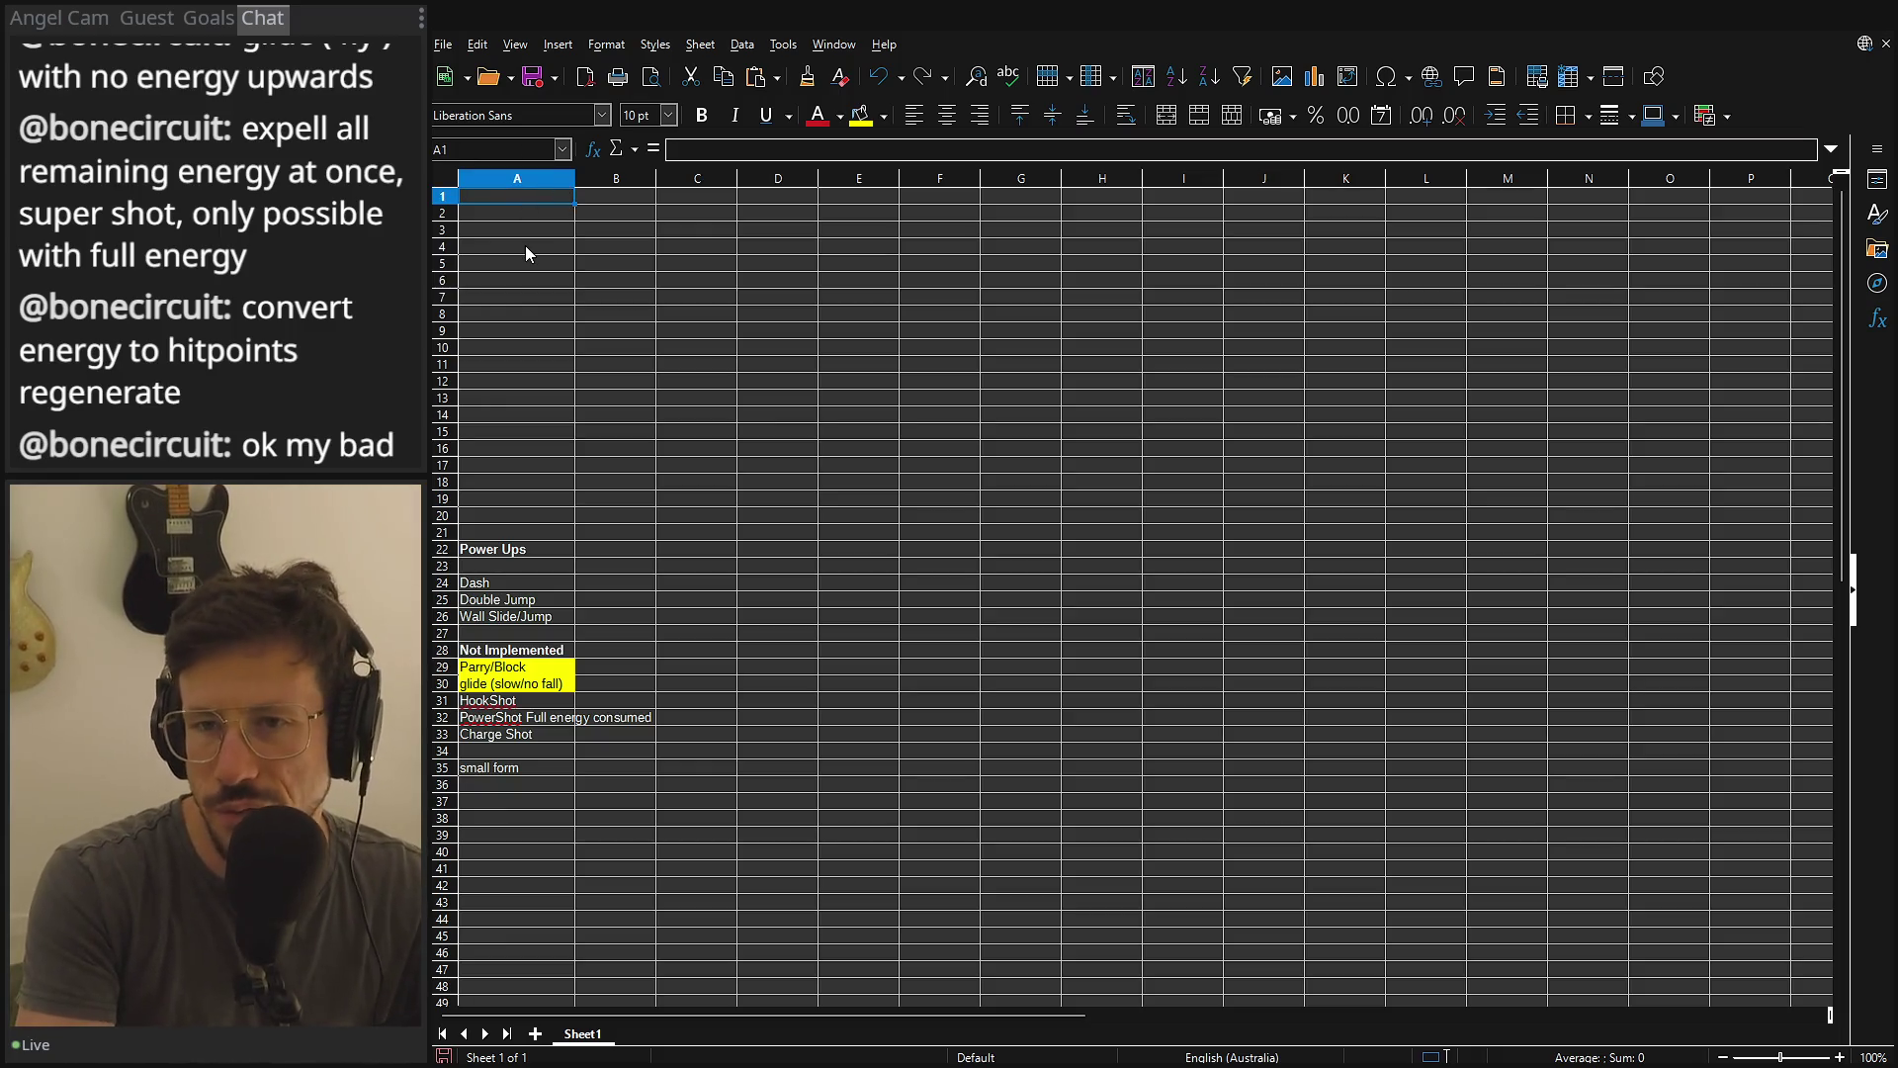
Type a 'Starting States' heading in A1 with Move, Jump, Heal and Shoot below, then switch to Godot
type("Starting State")
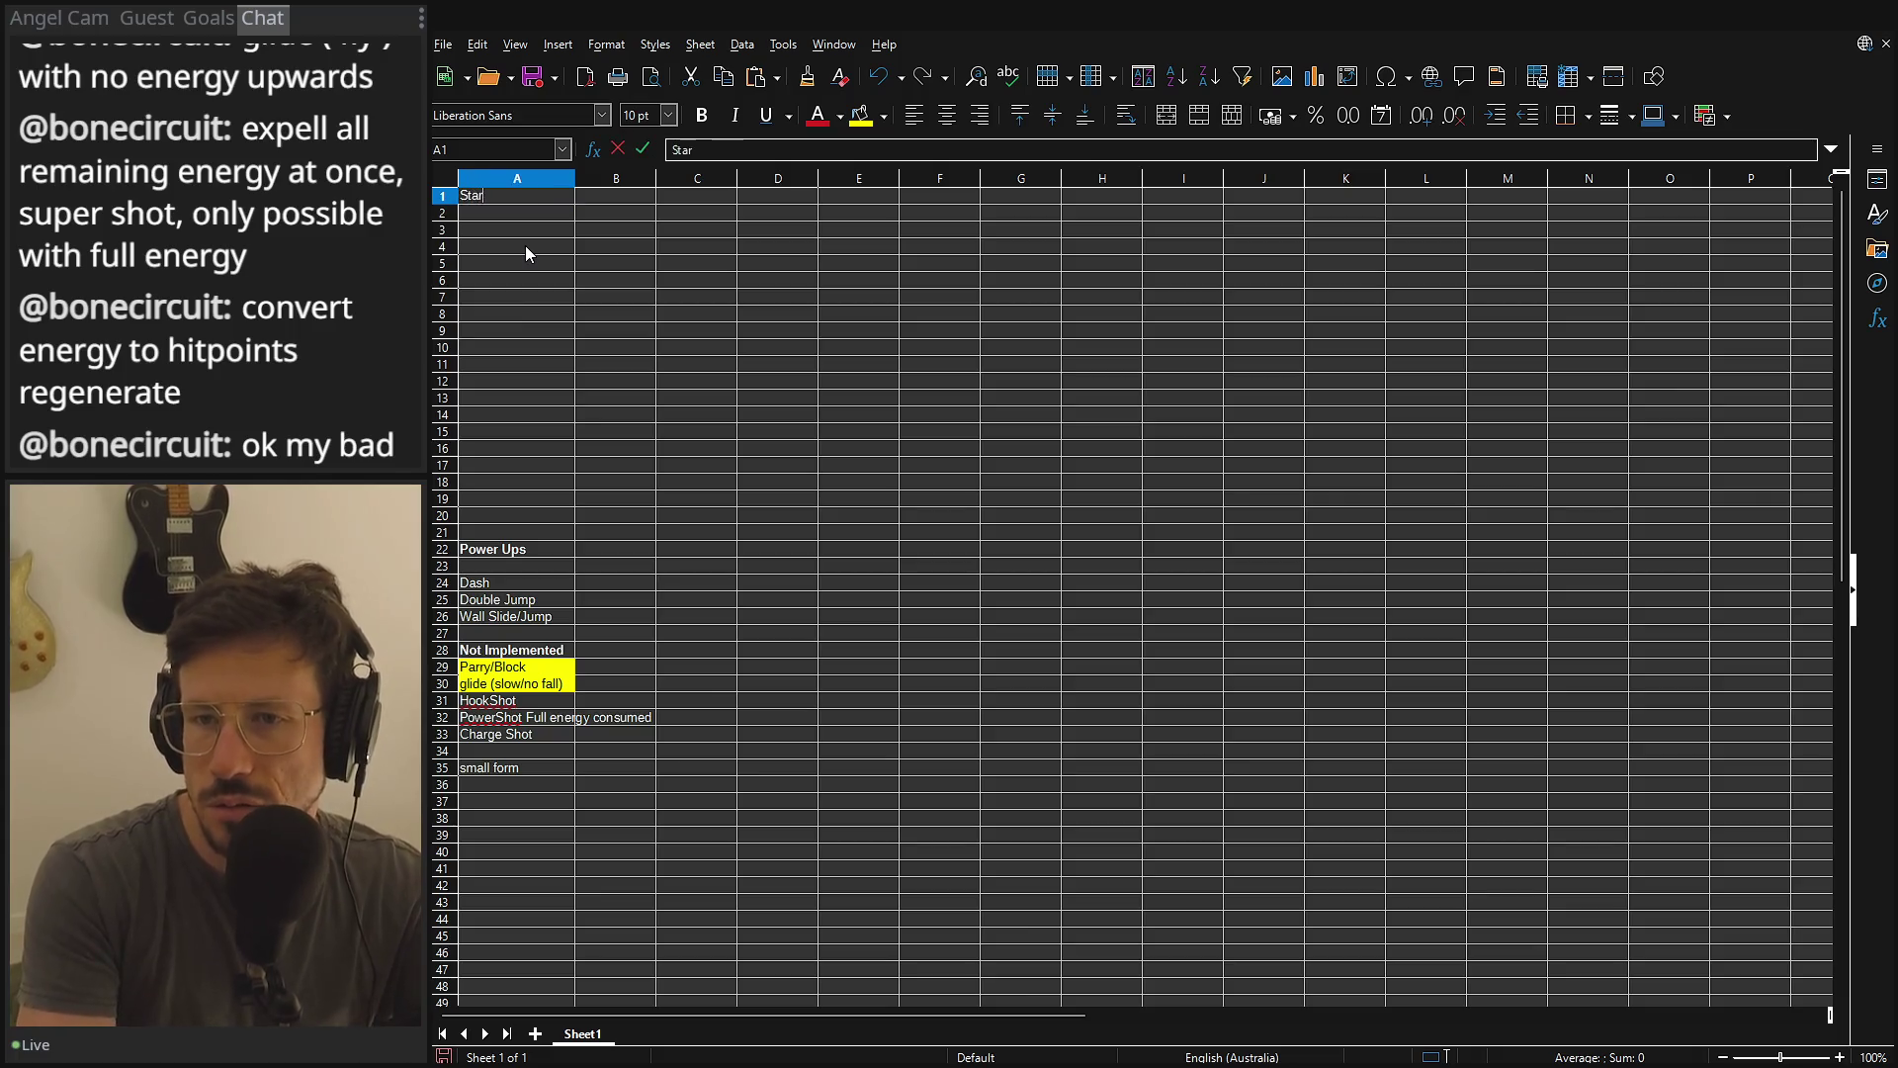
type("s")
key("Return")
key("Return")
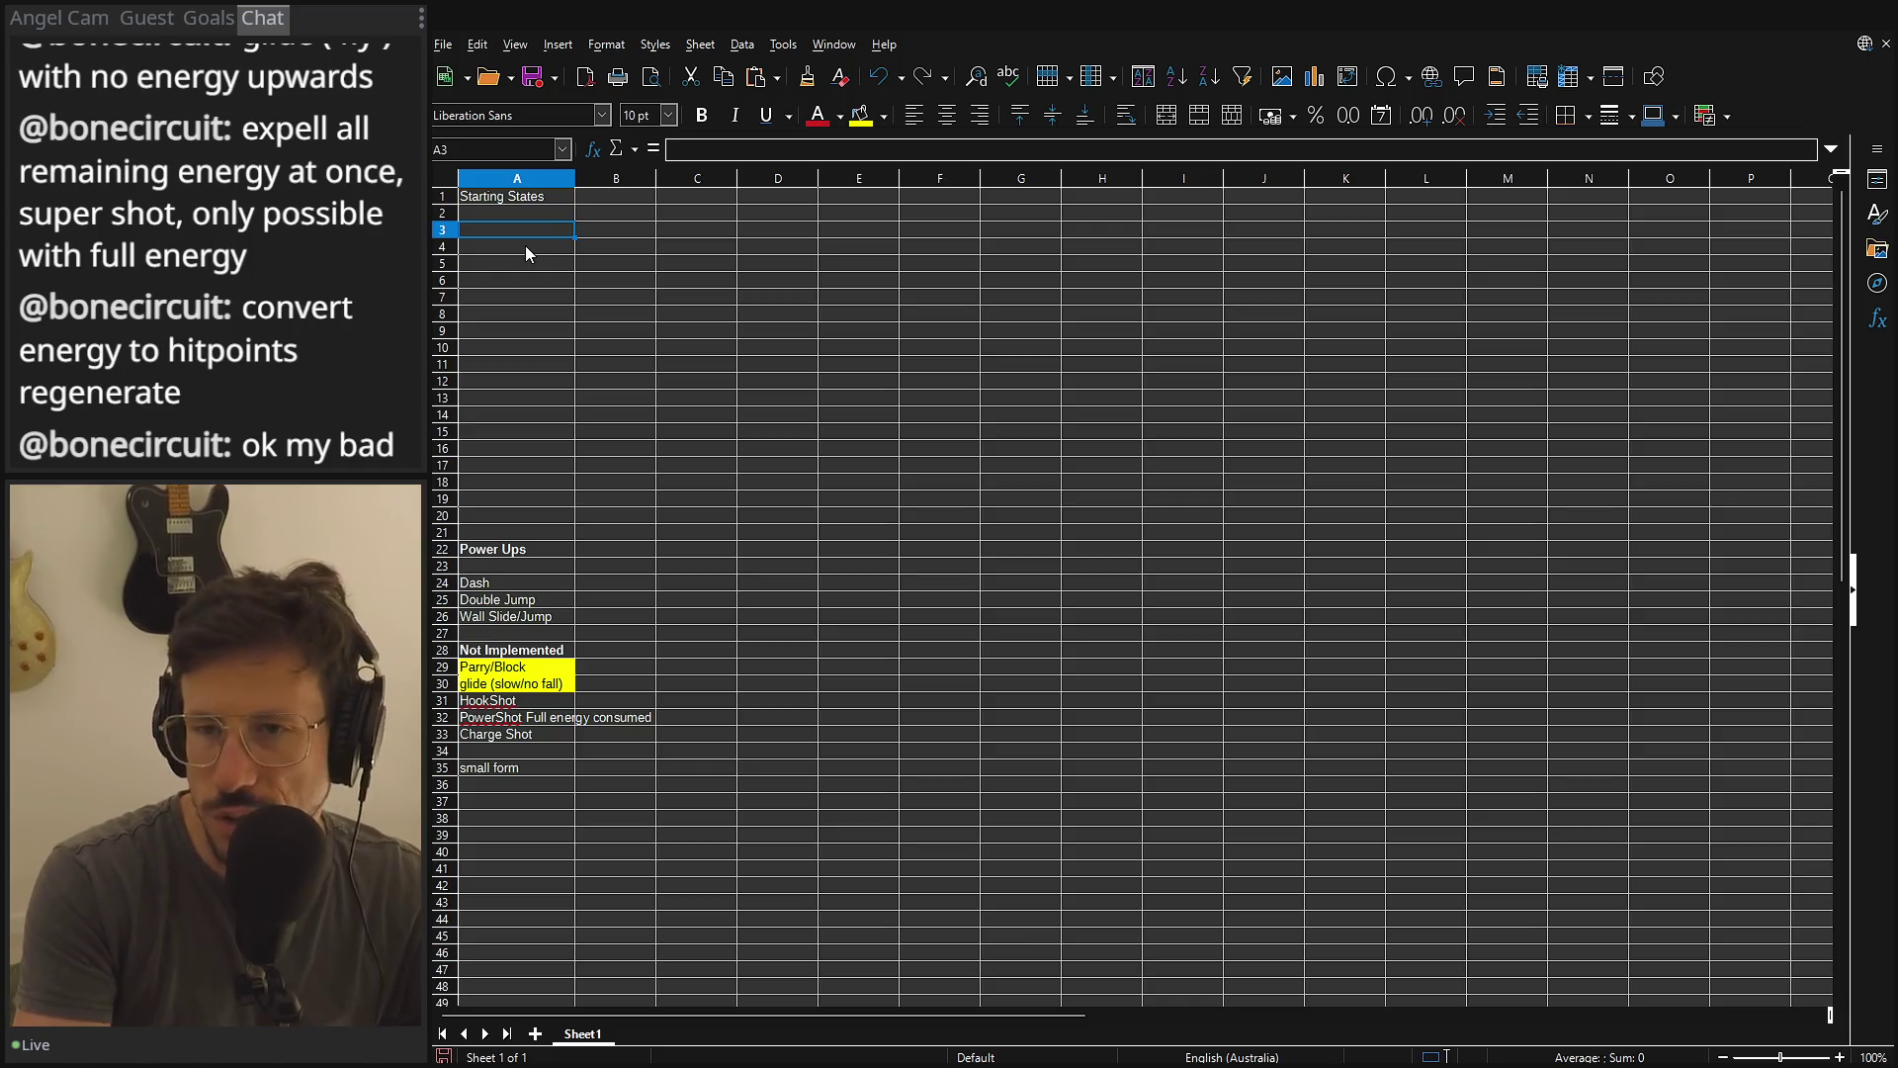
type("Move")
key("Return")
type("Jump")
key("Return")
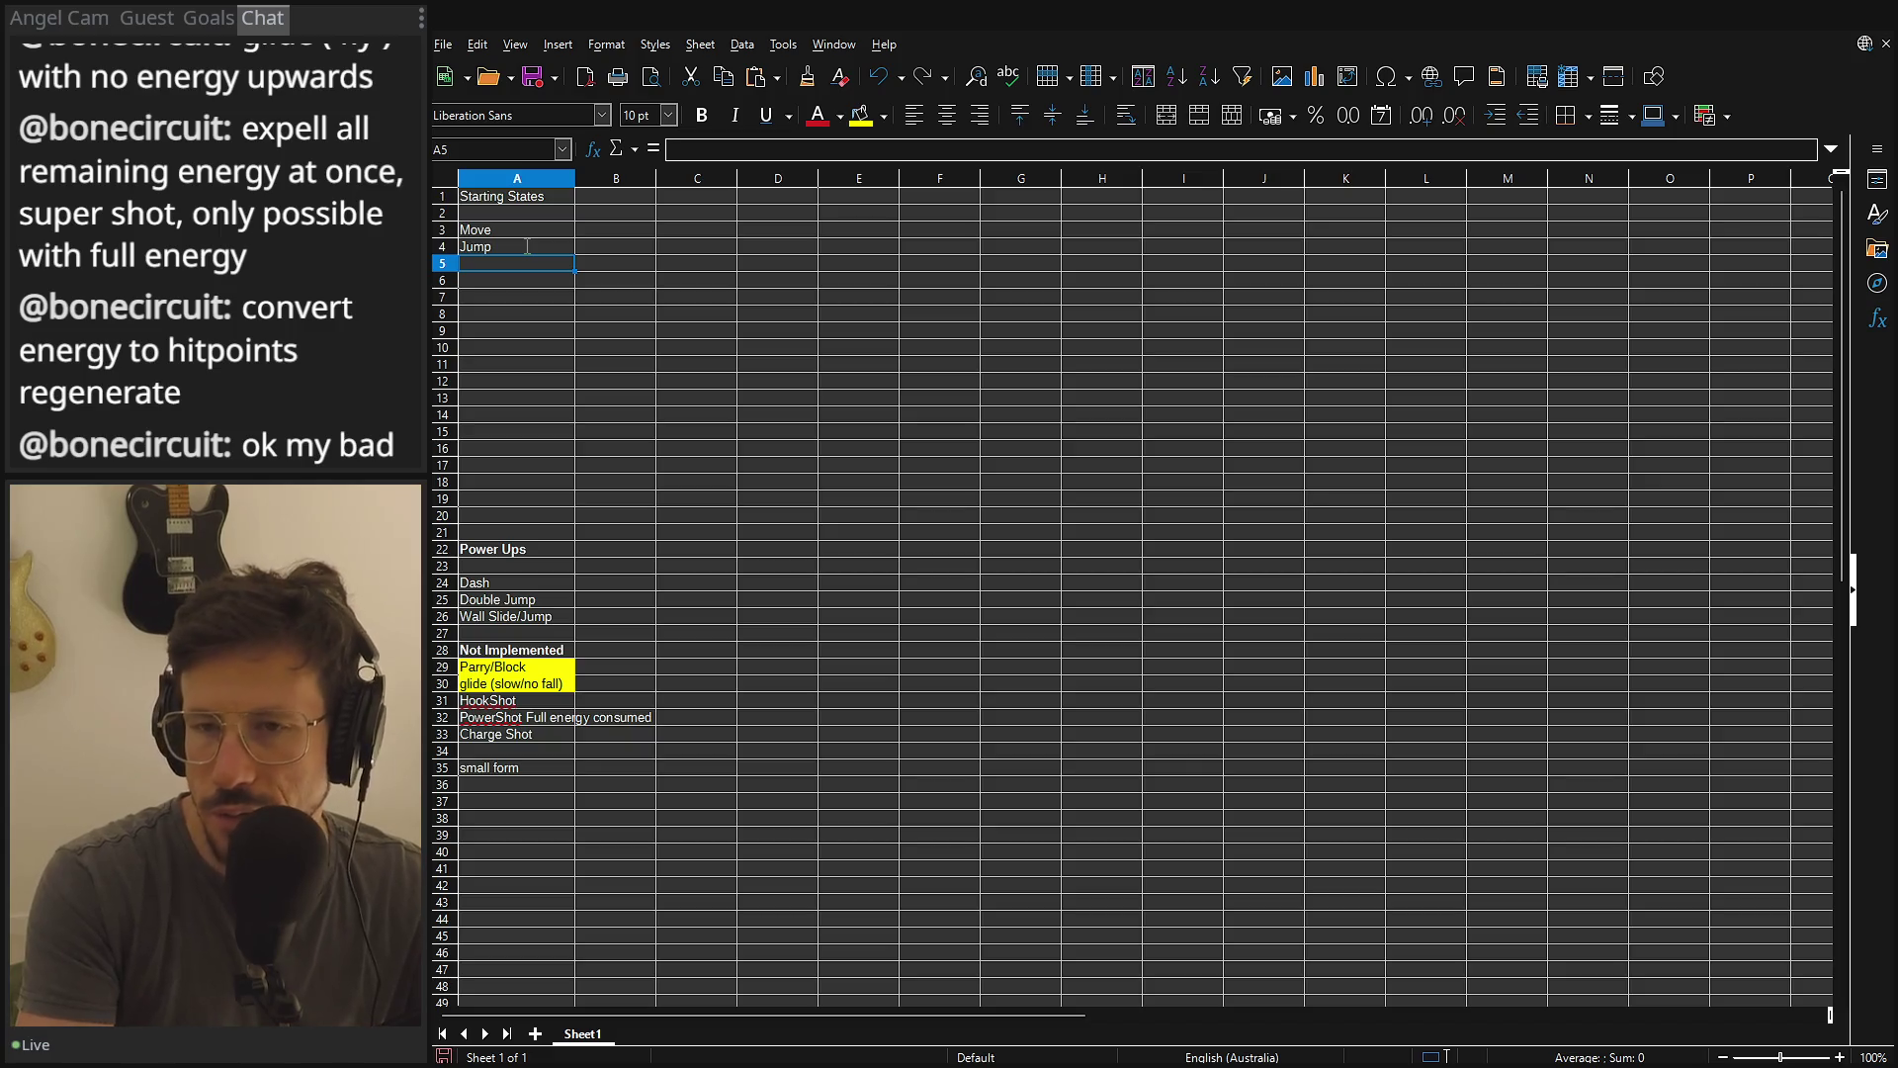
type("Heal")
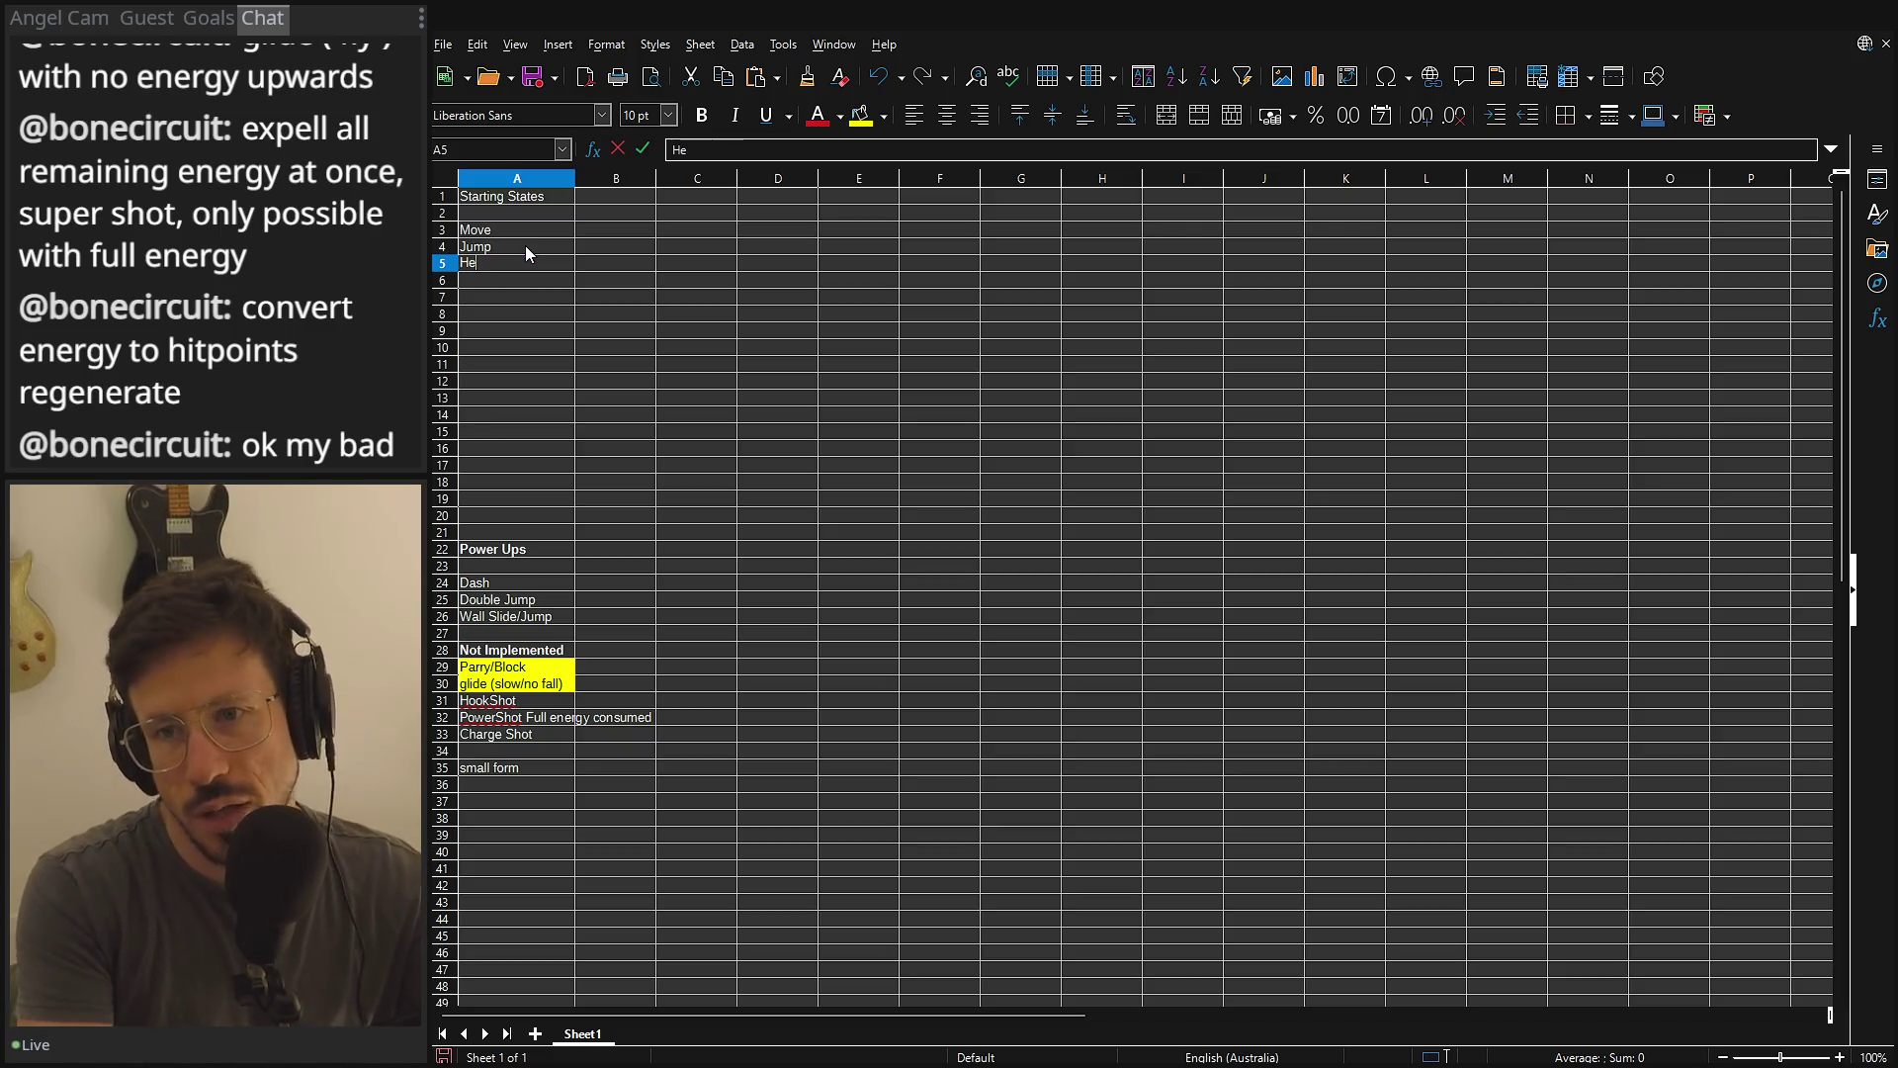
key("Return")
type("Sho")
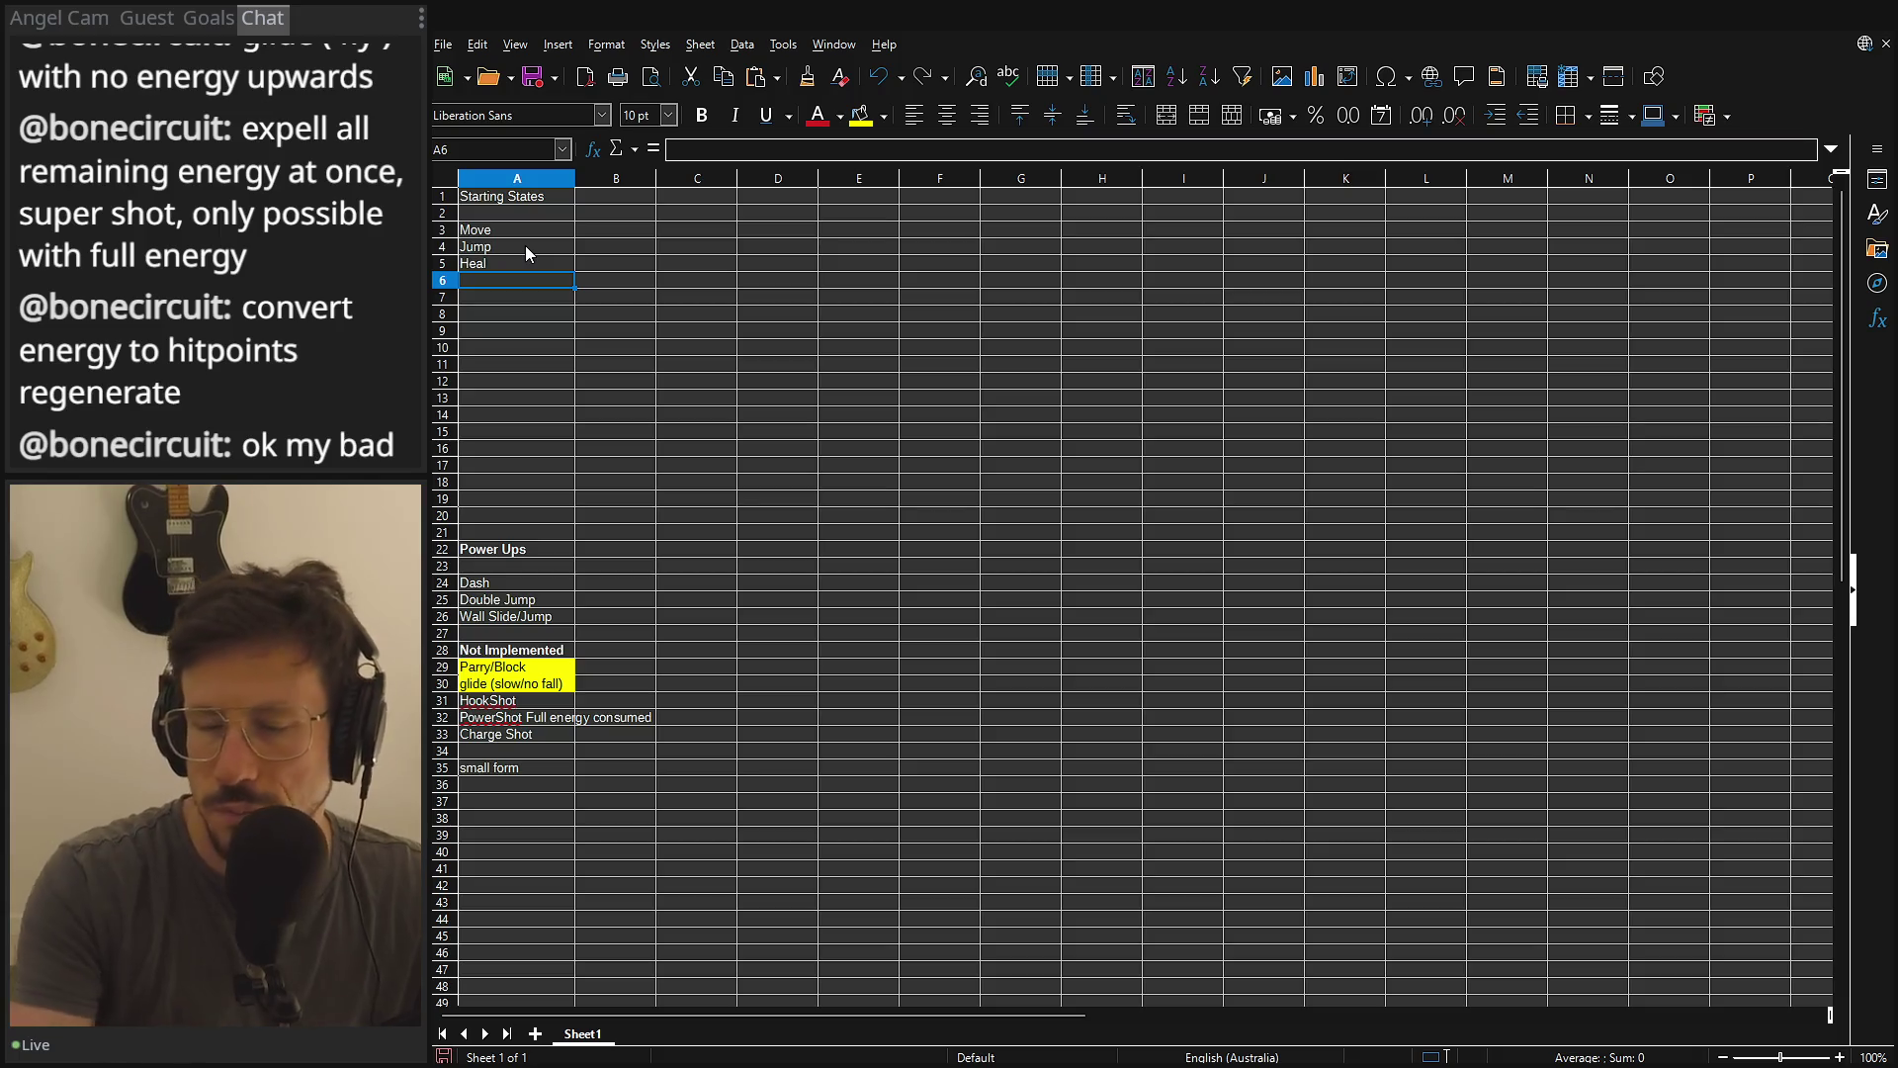
type("ot")
key("Return")
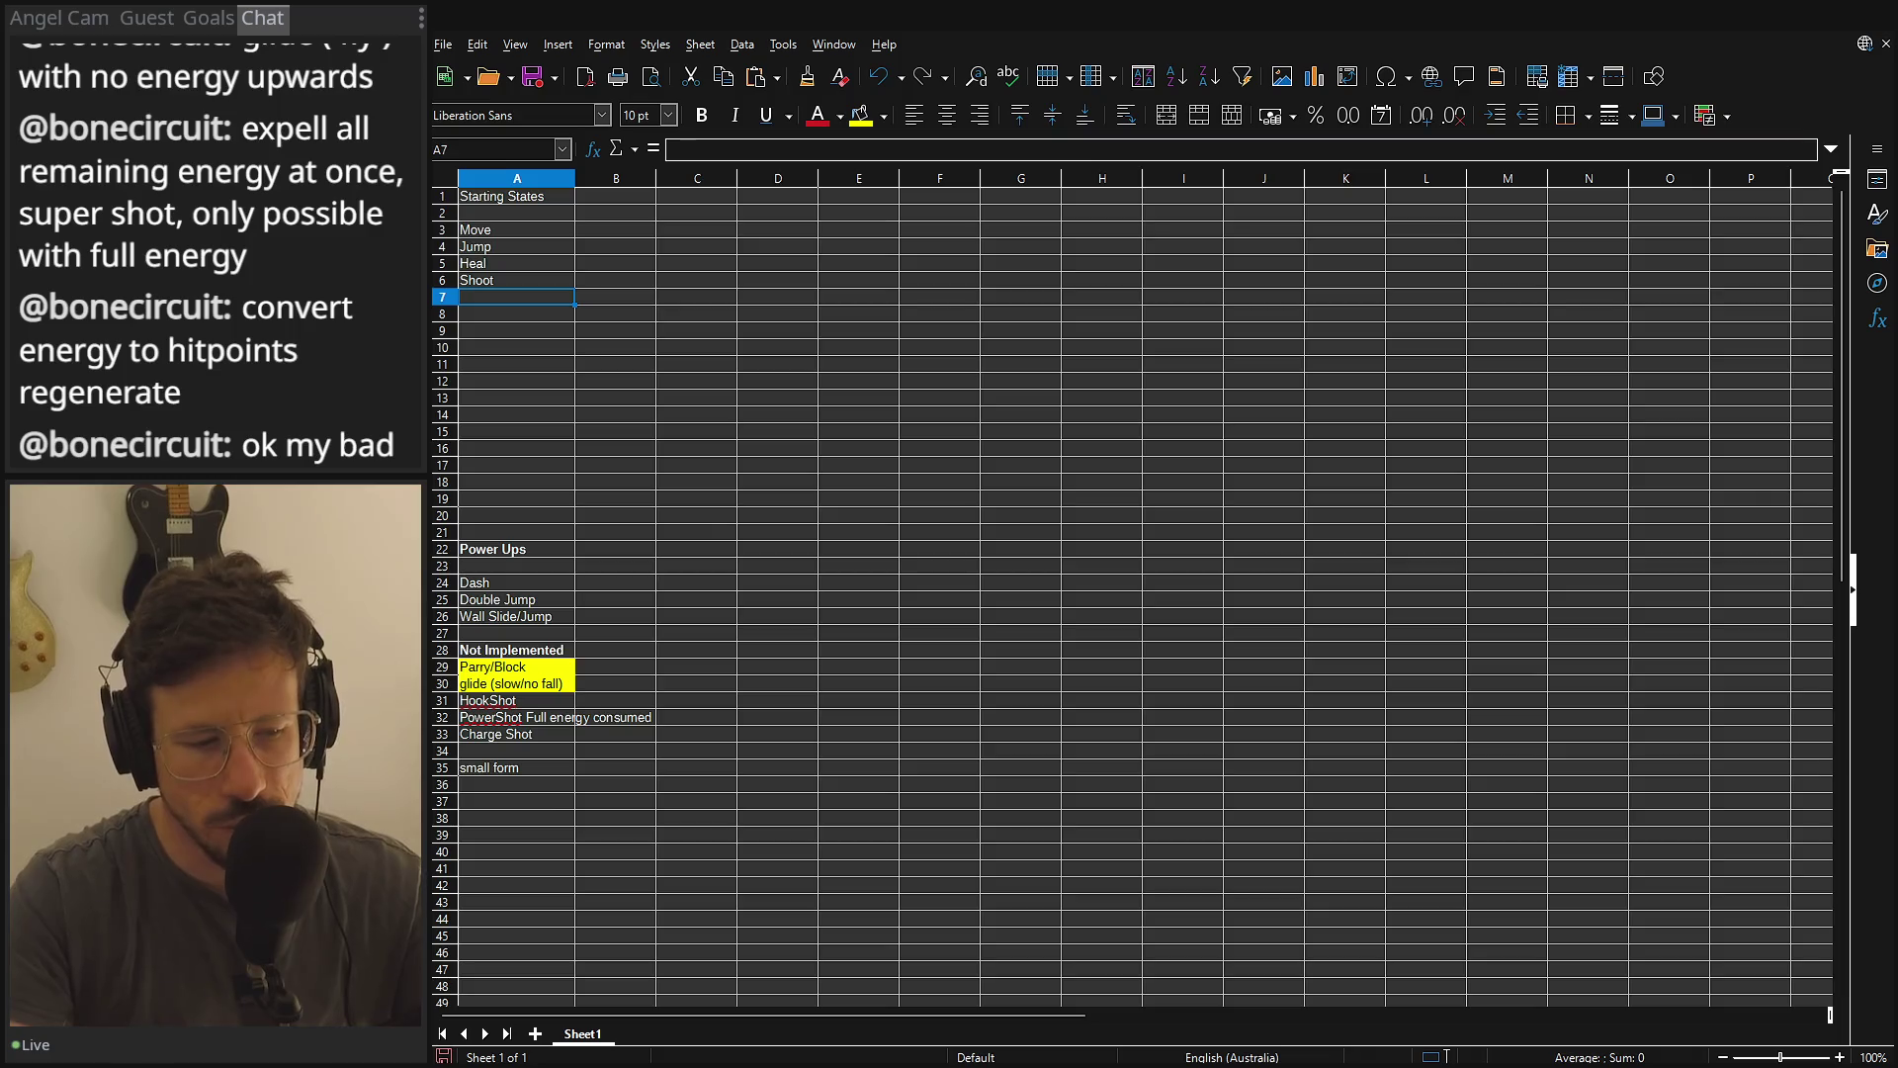
key("alt+Tab")
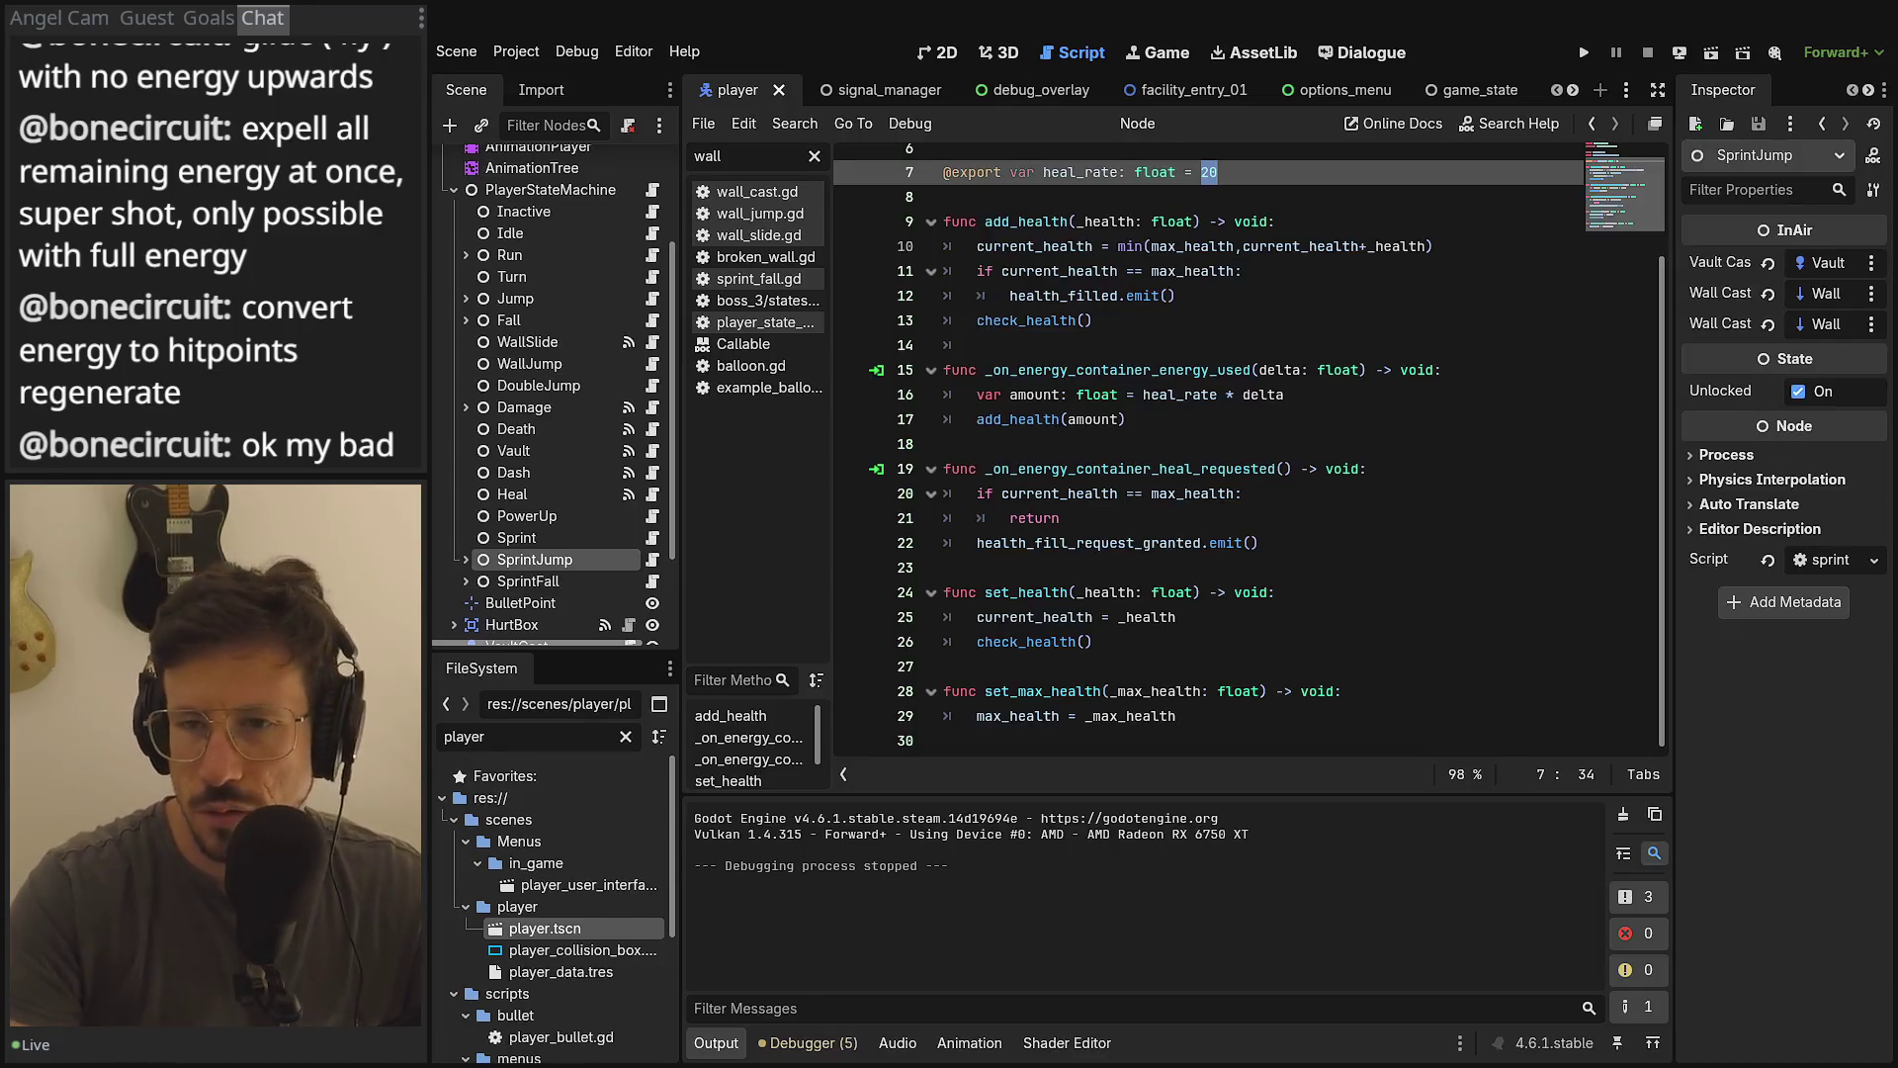
Inspect the Run, Jump, Fall and Damage state nodes in the Scene tree
left_click(525, 255)
left_click(531, 298)
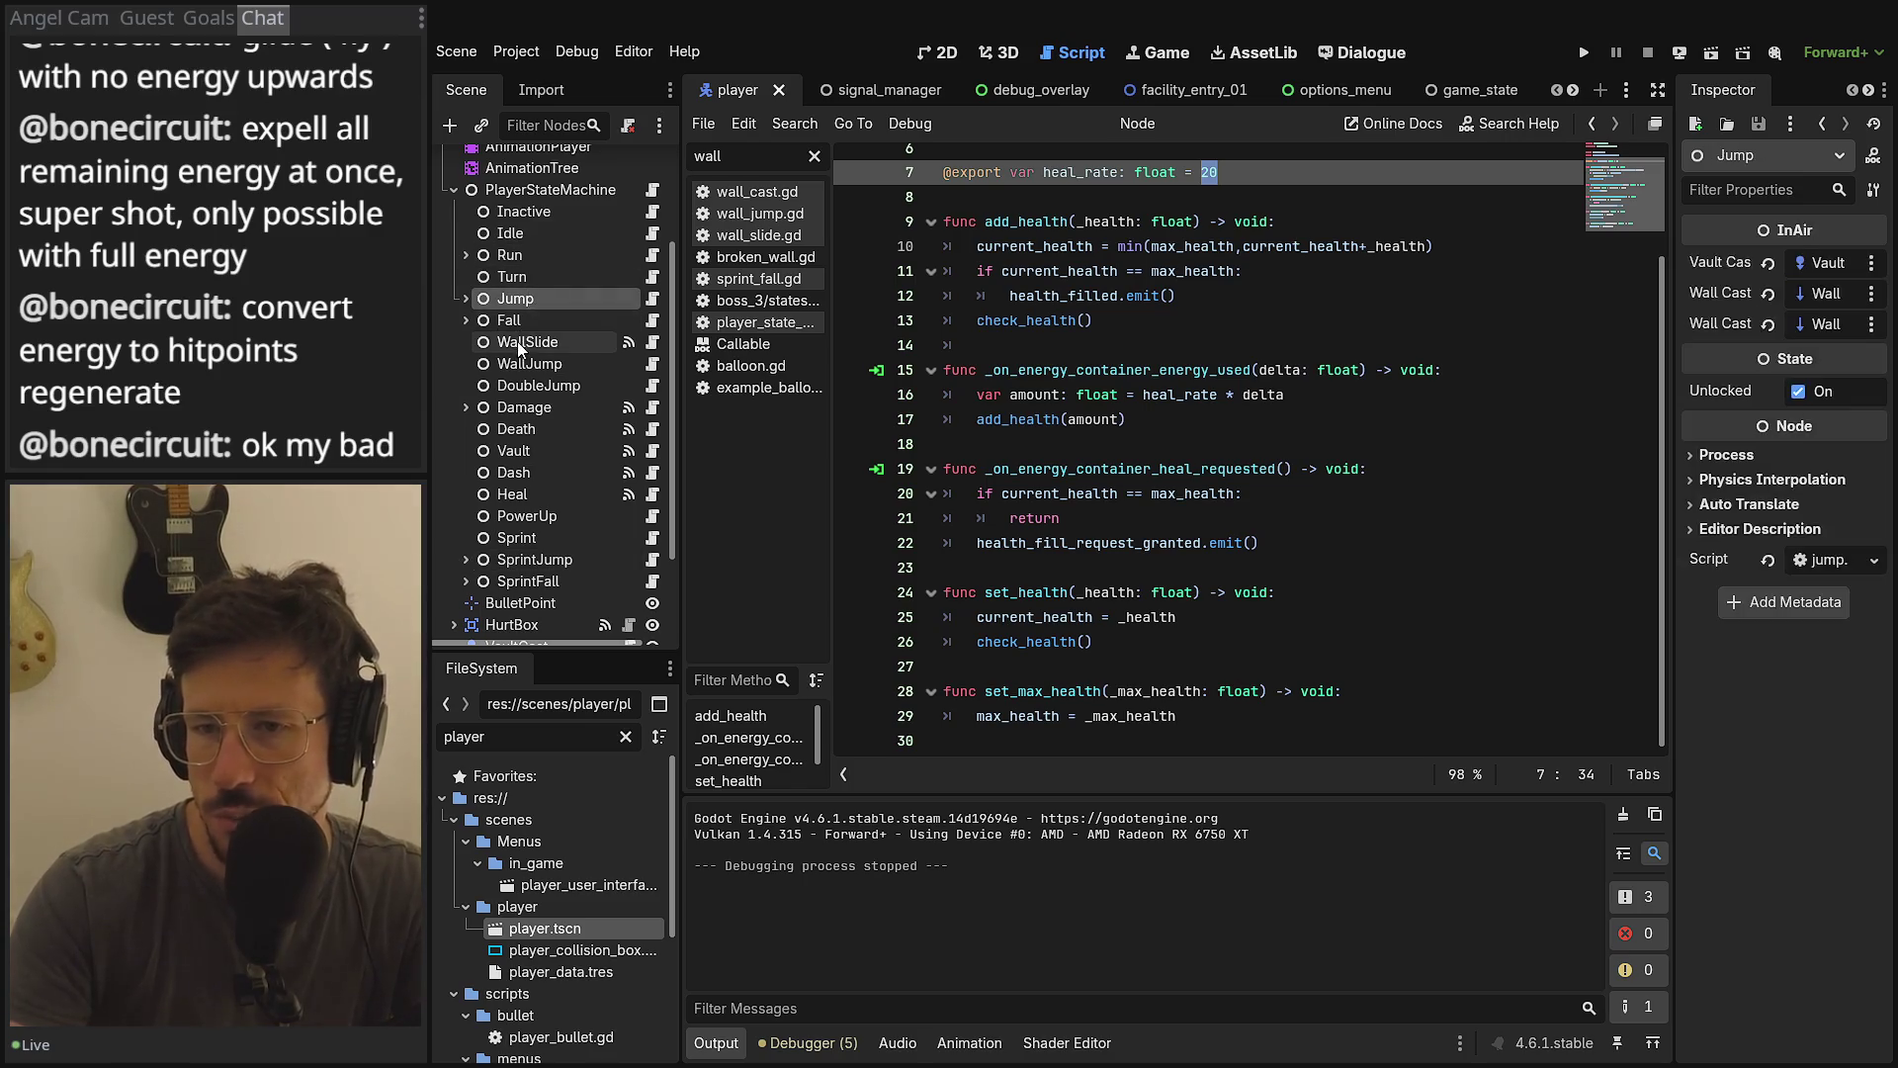
key("Down")
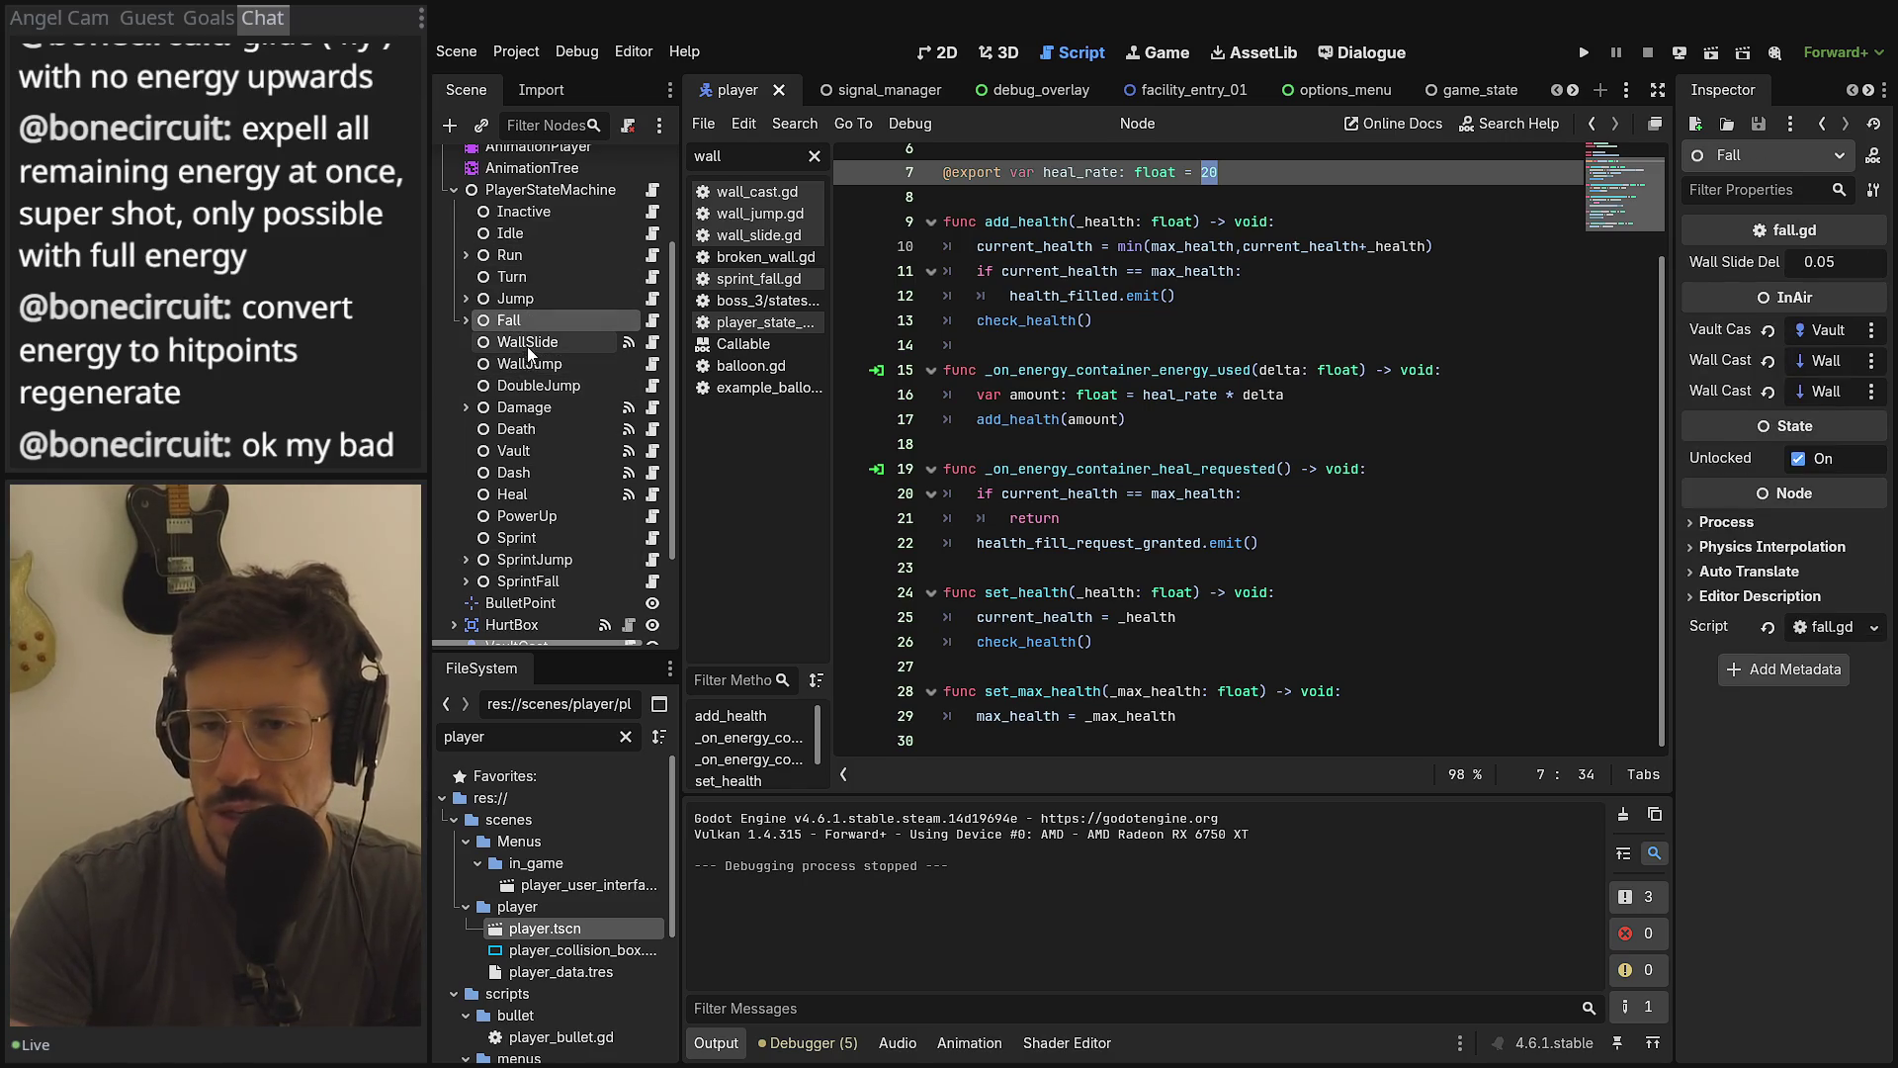
left_click(512, 405)
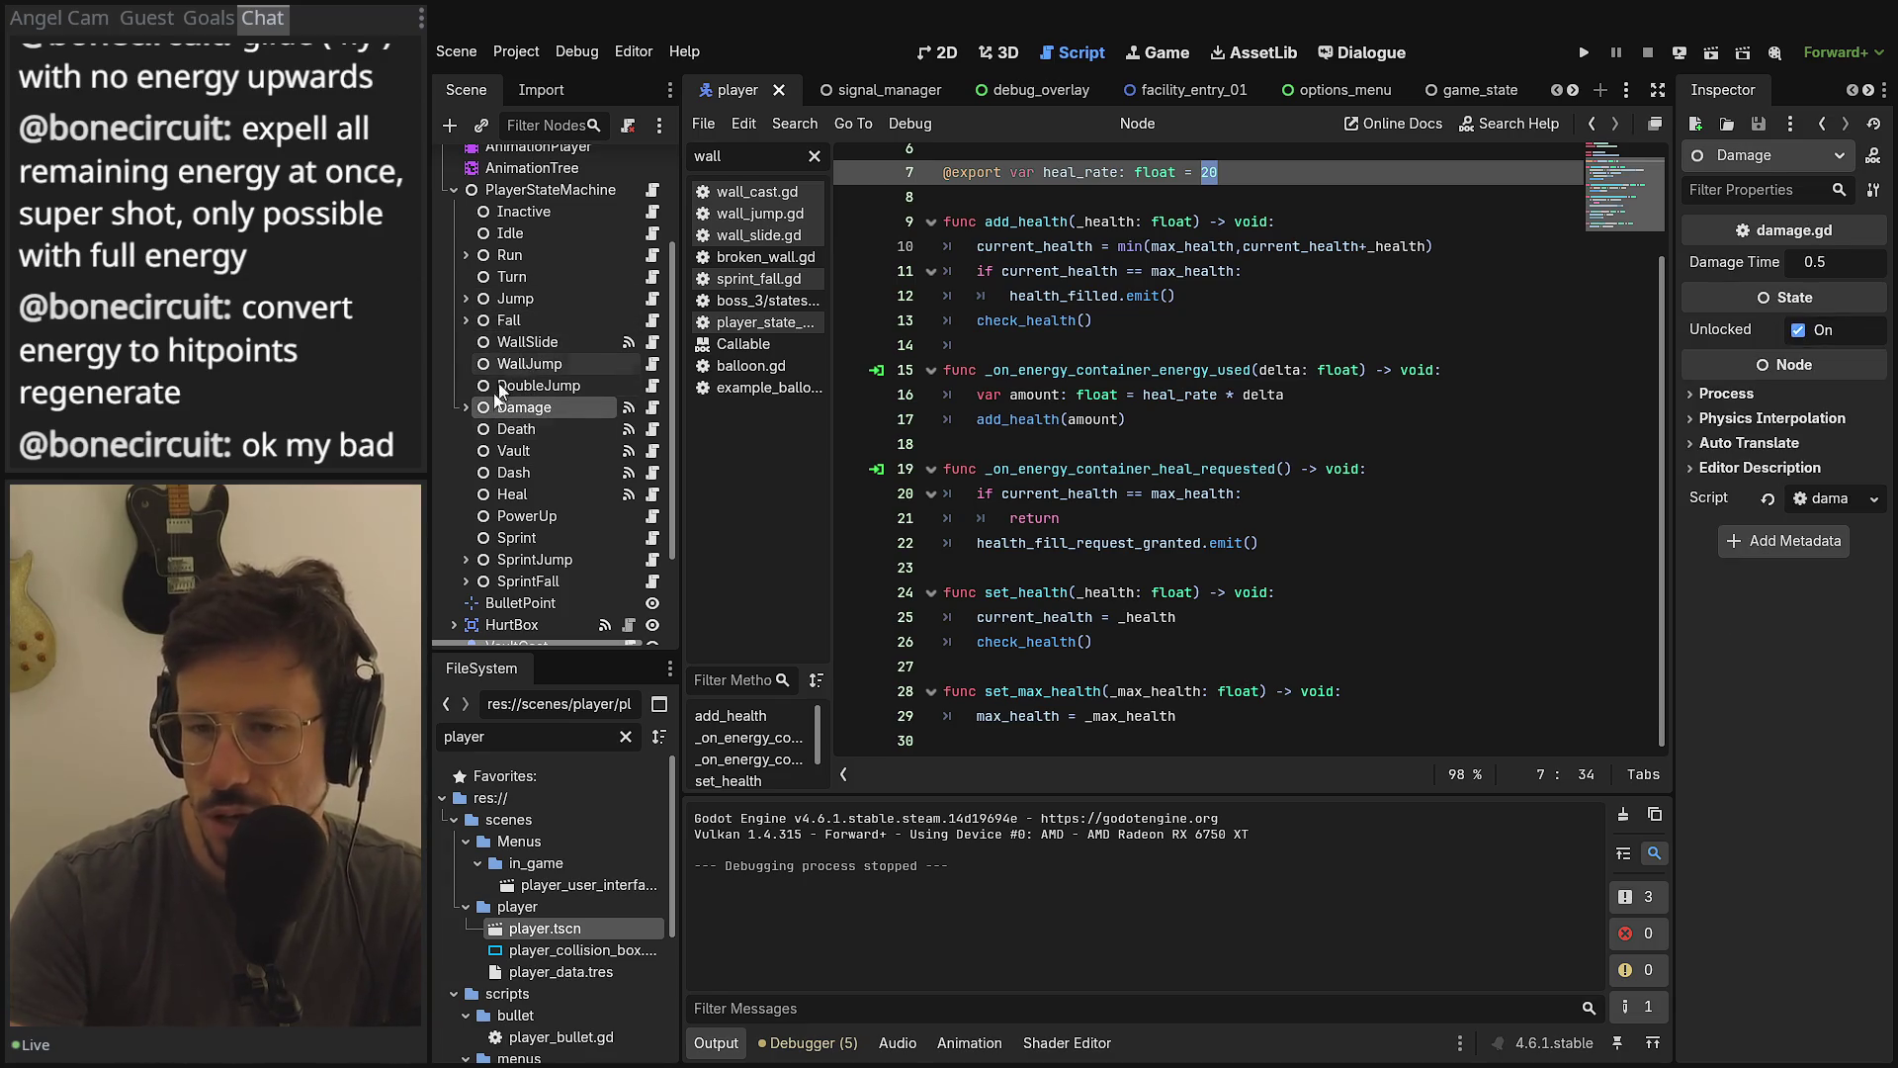
Review PlayerStateMachine's Unlocked States in a widened Inspector, then return to Calc
left_click(532, 168)
key("Left")
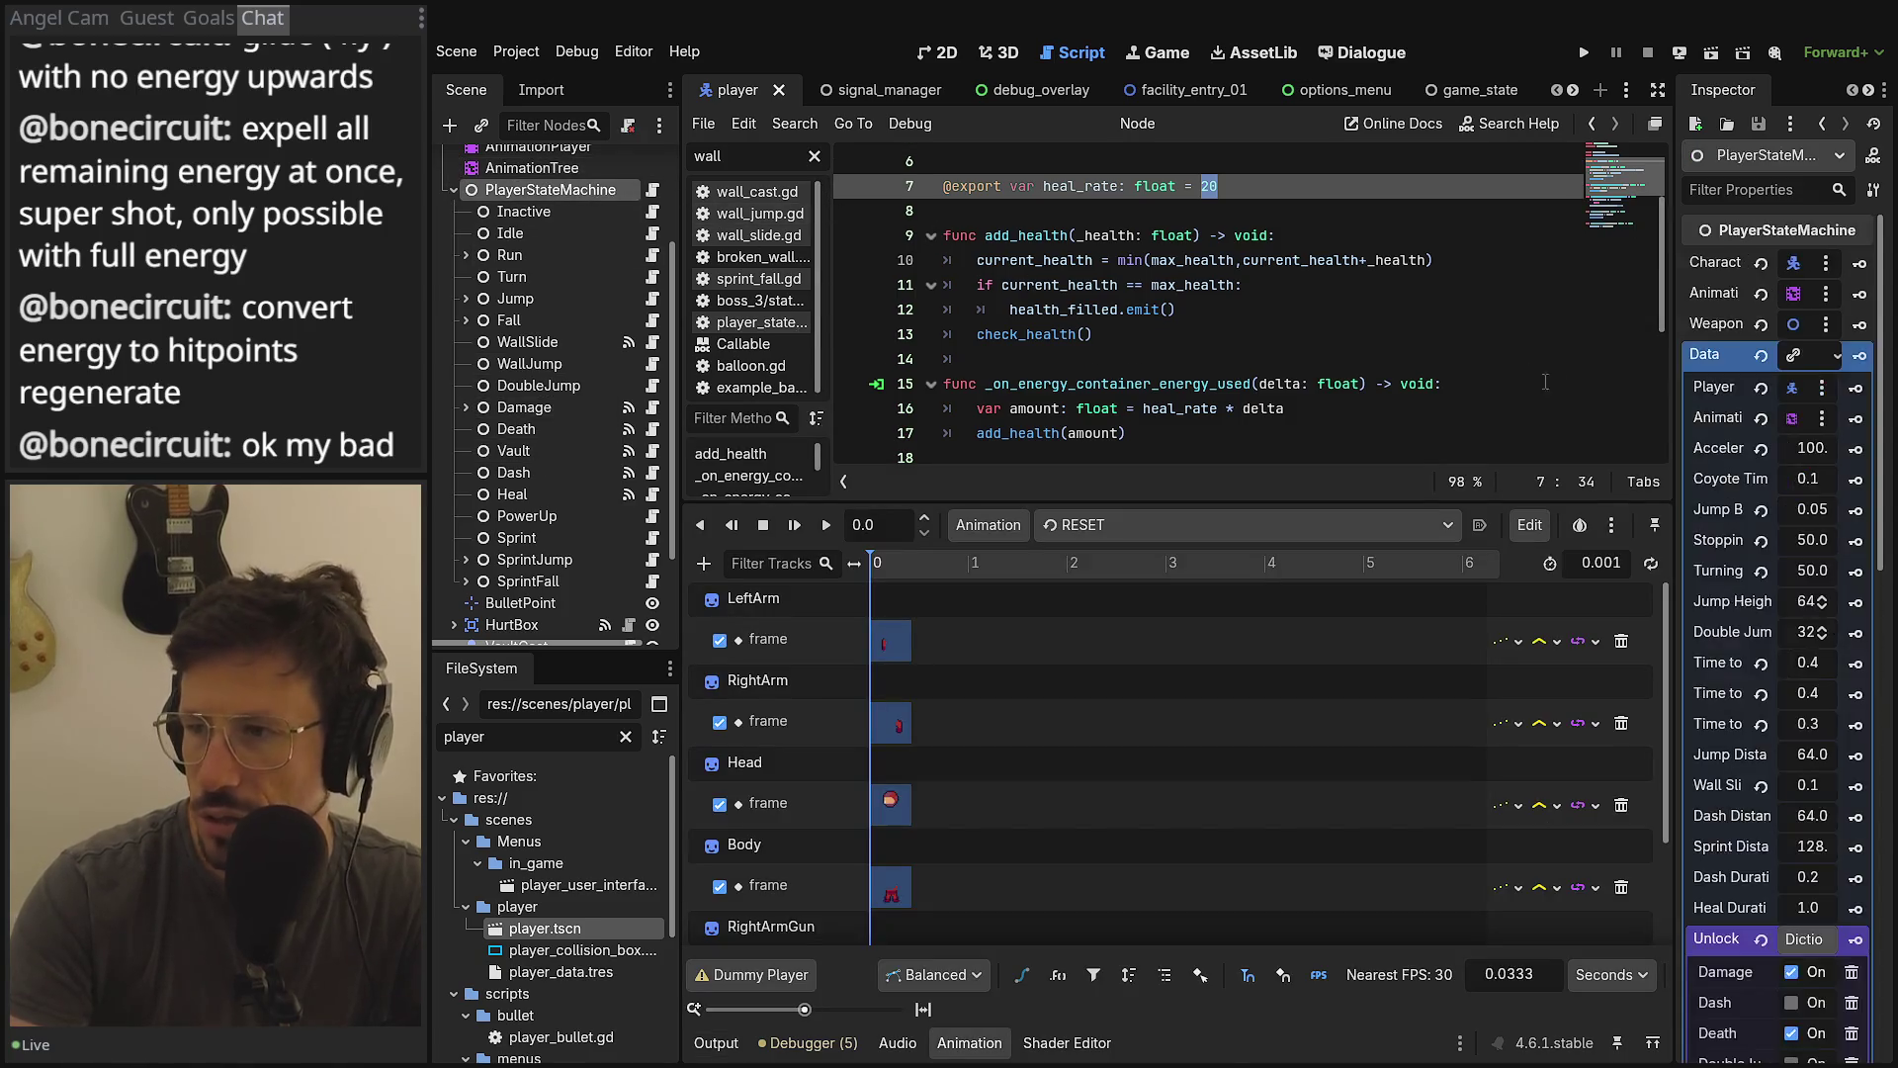
left_click_drag(1677, 362, 1542, 366)
scroll(1737, 428, "down", 5)
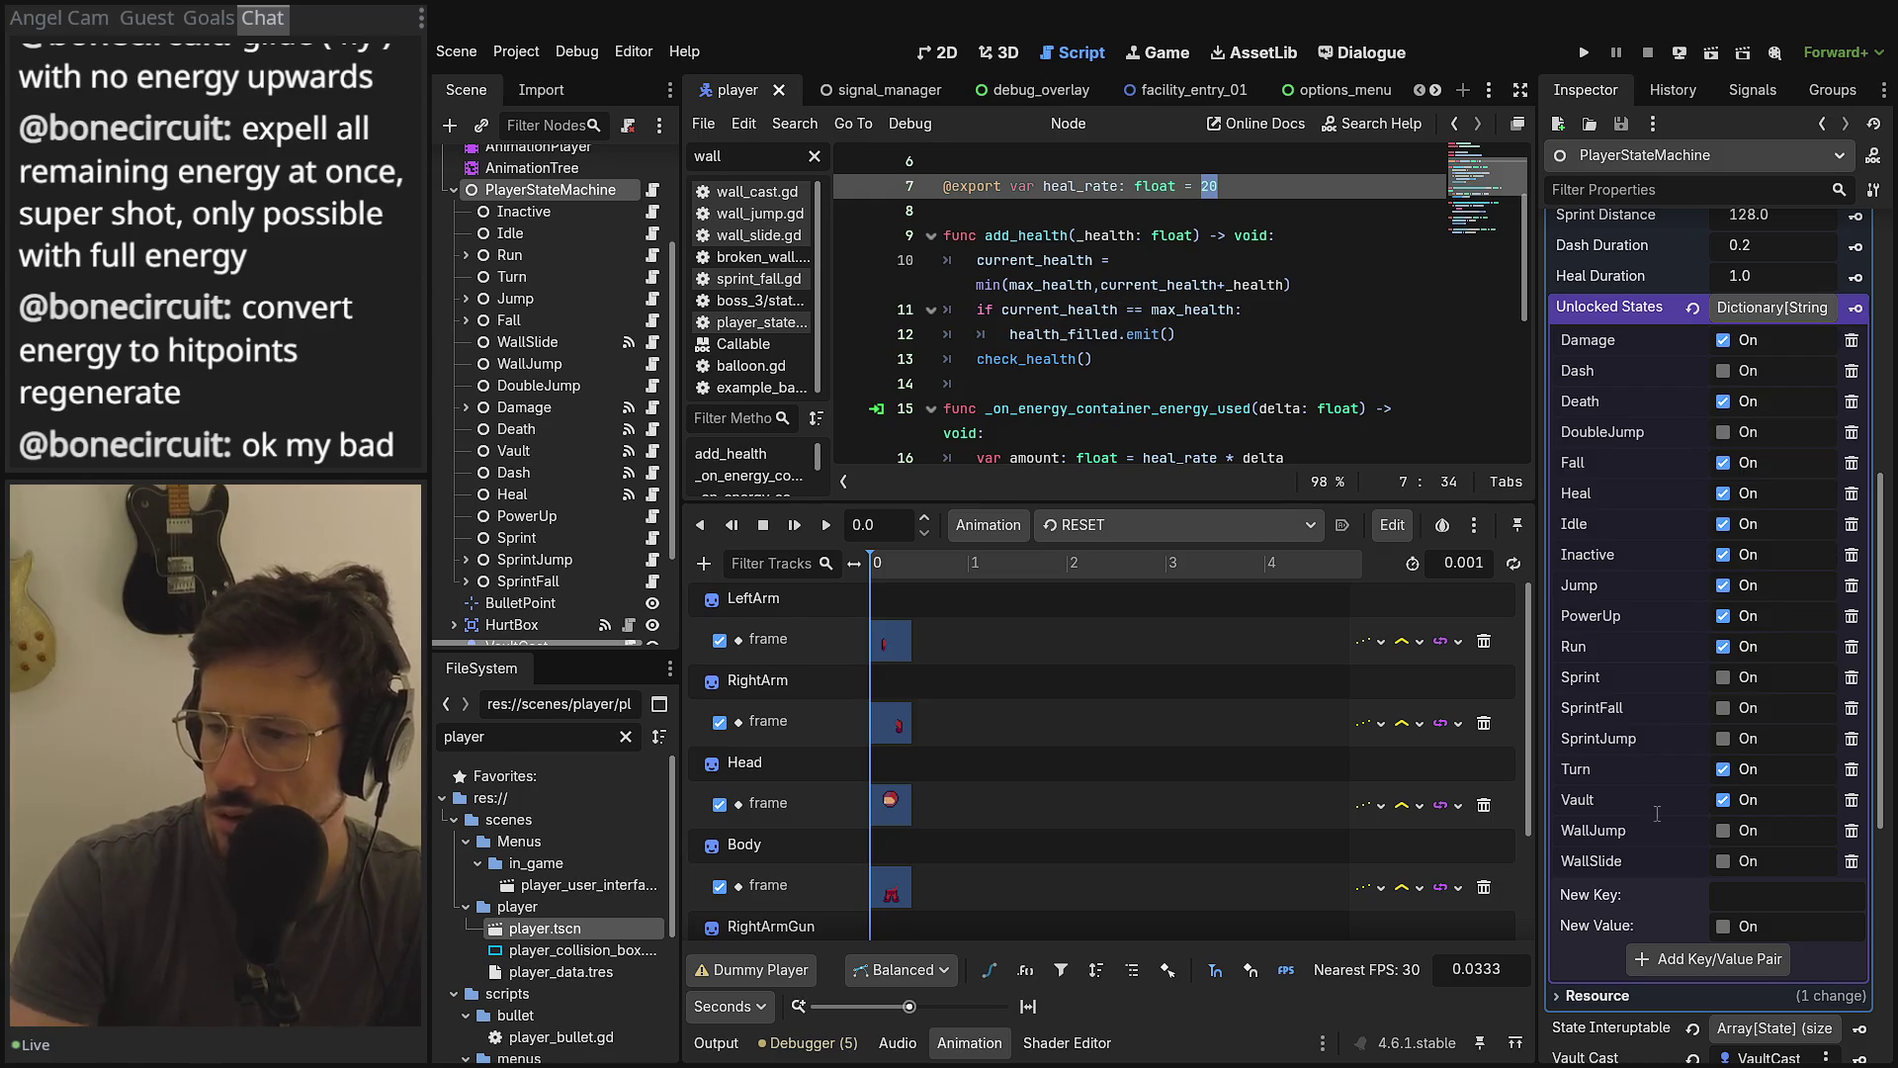
key("alt+Tab")
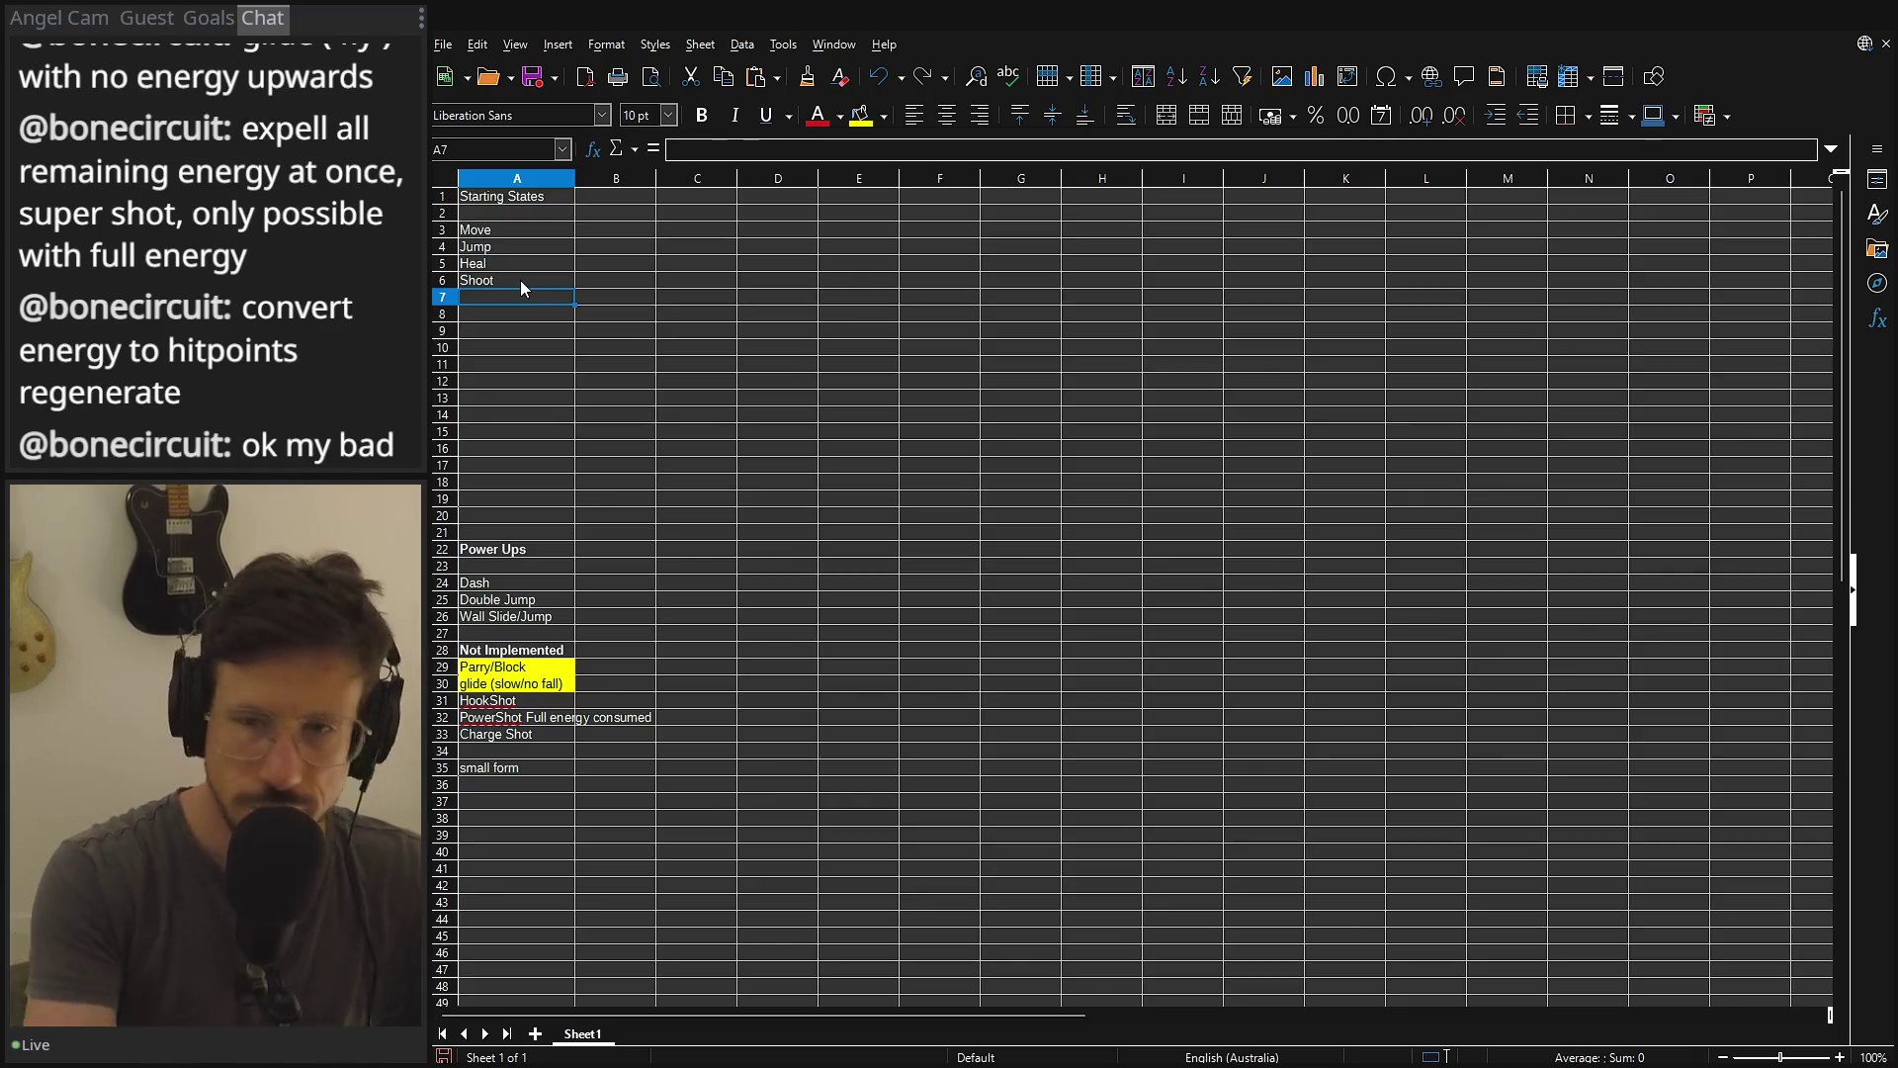
Add Vault in A7 and delete the empty rows between it and Power Ups
type("Vault")
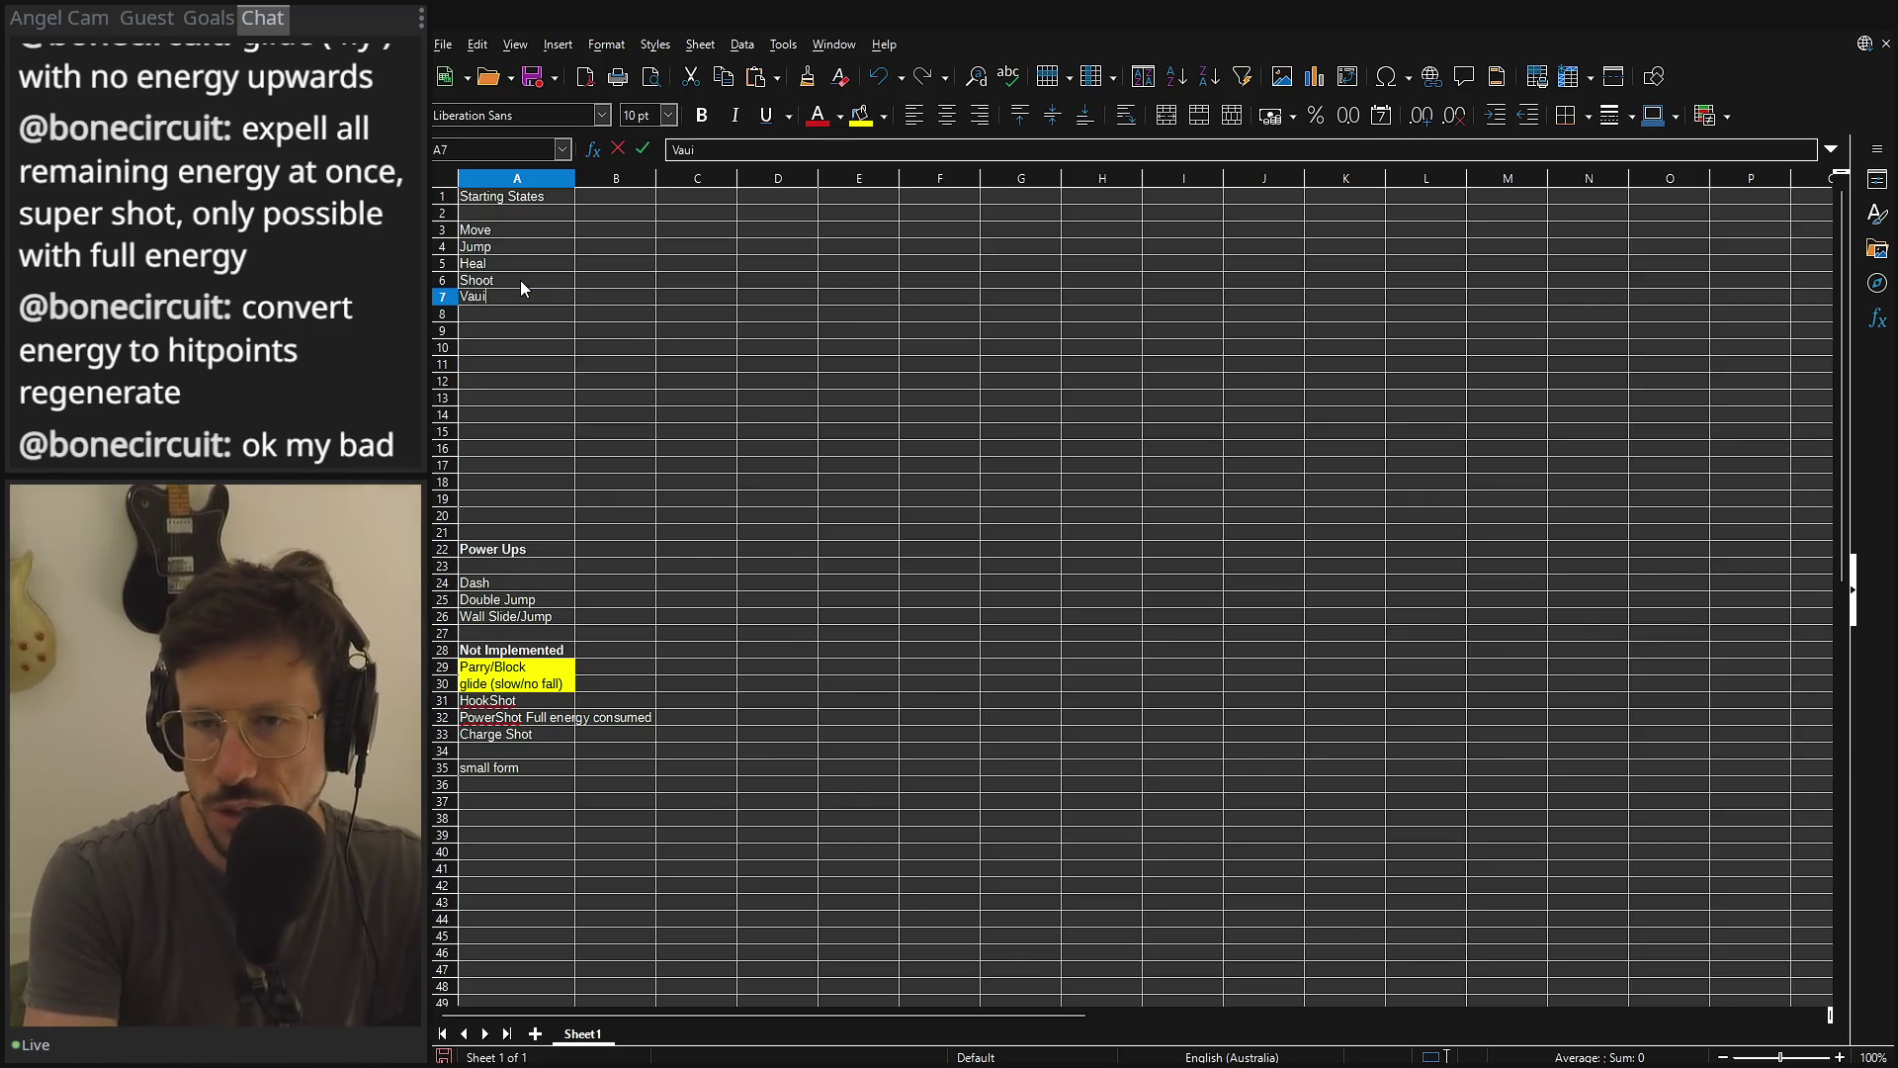
key("Return")
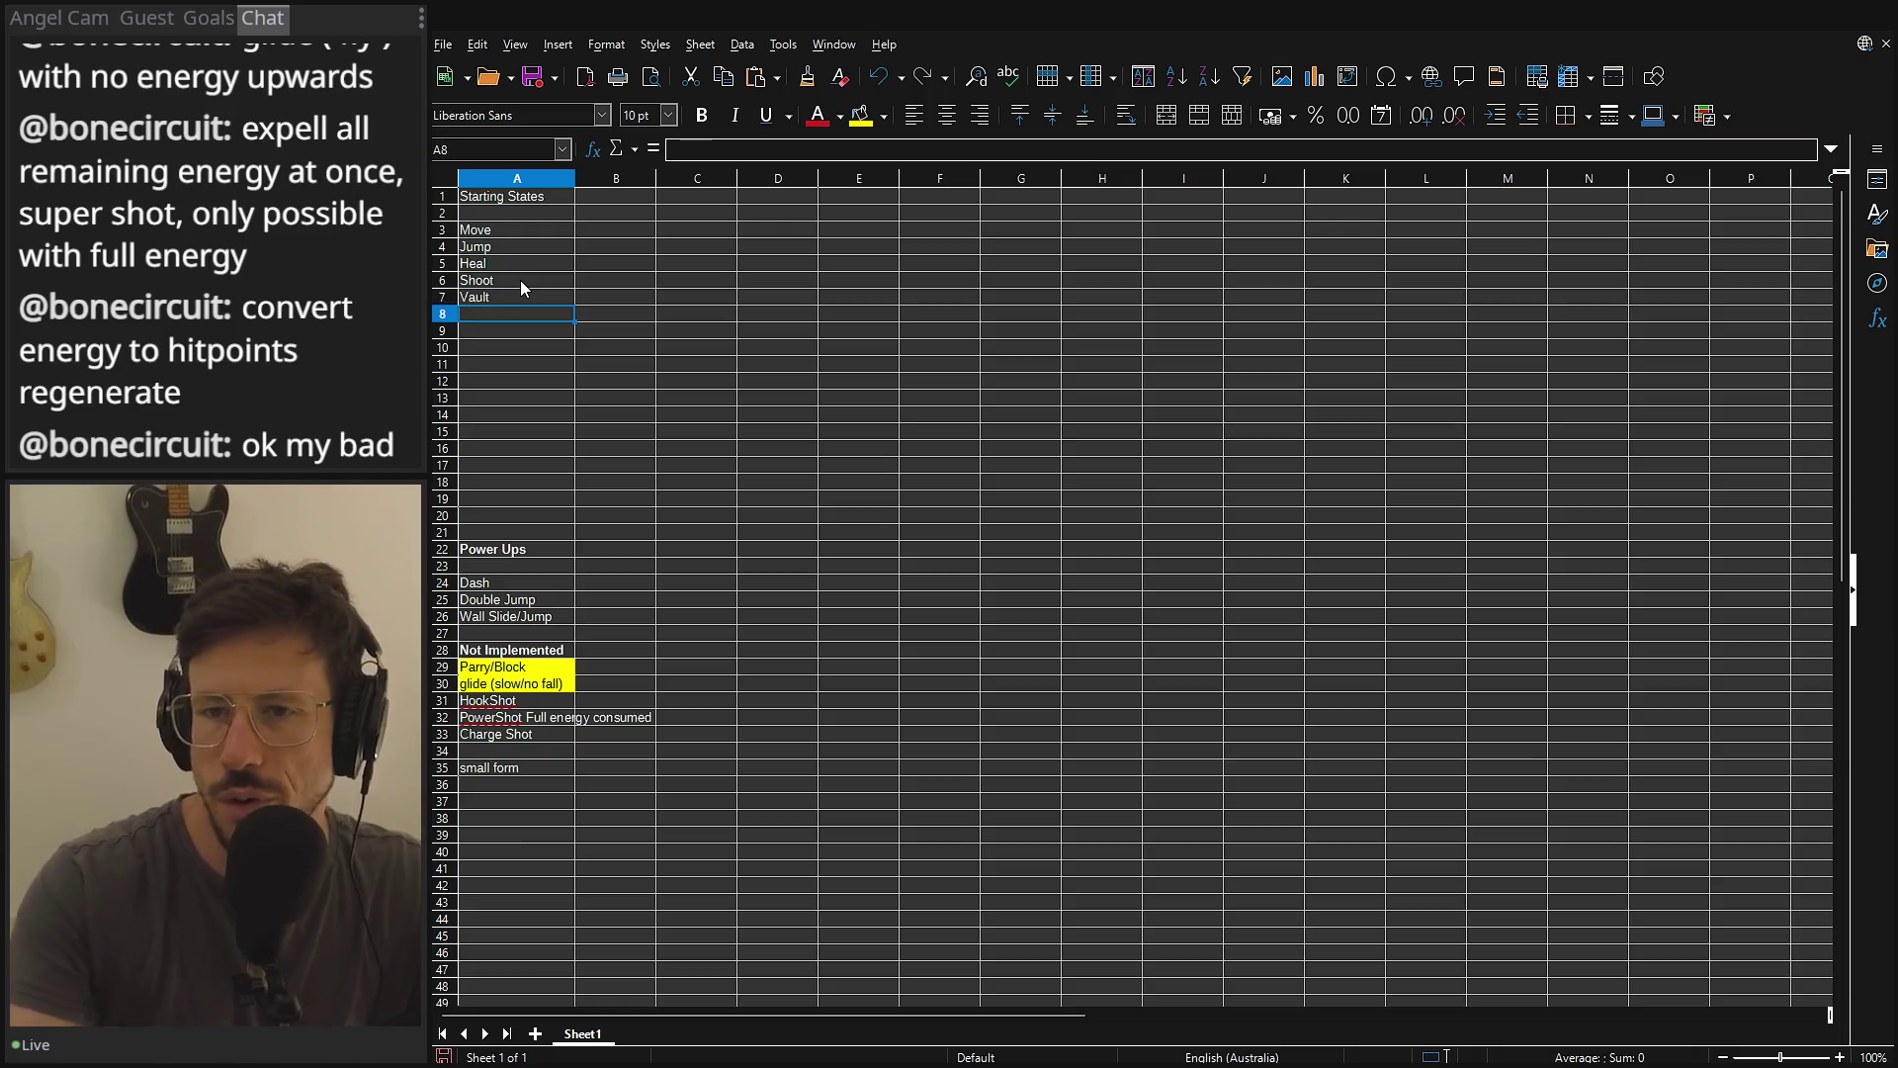
left_click_drag(442, 313, 442, 456)
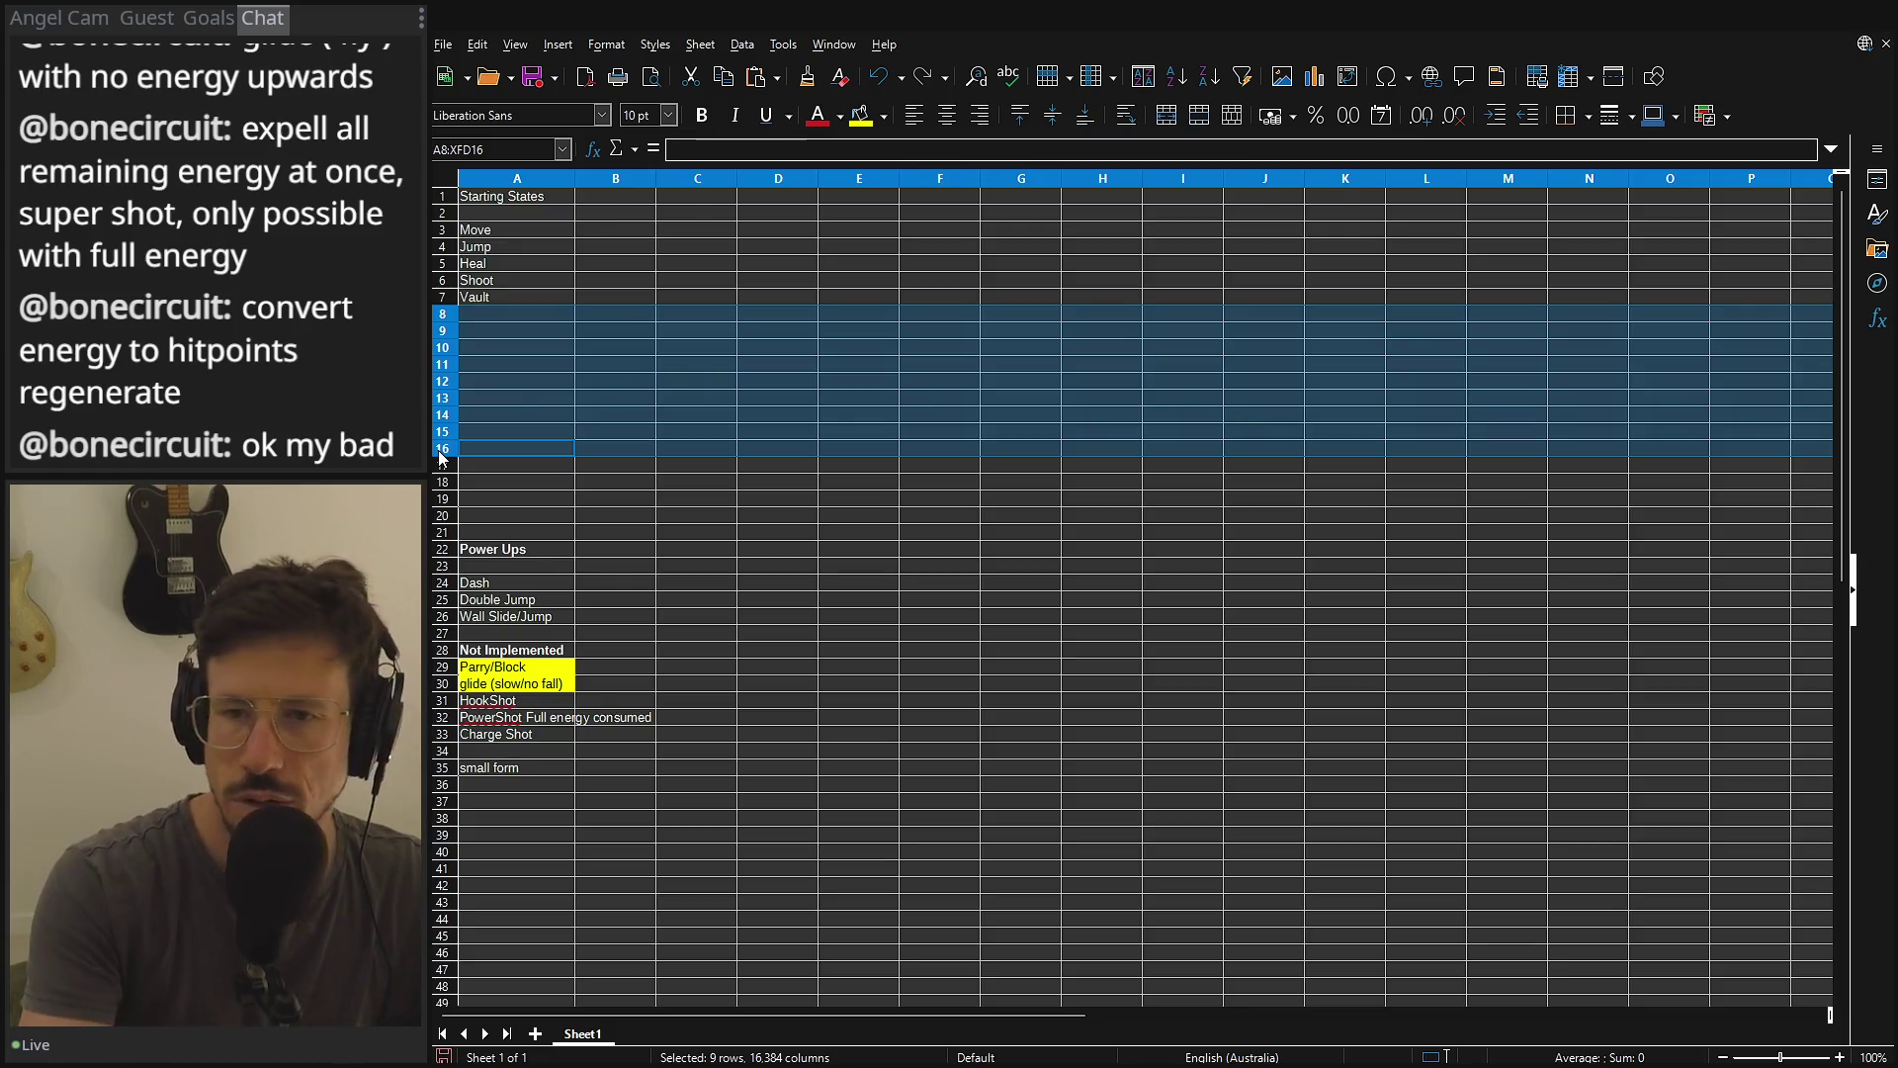
key("ctrl+minus")
left_click_drag(453, 316, 443, 358)
key("ctrl+minus")
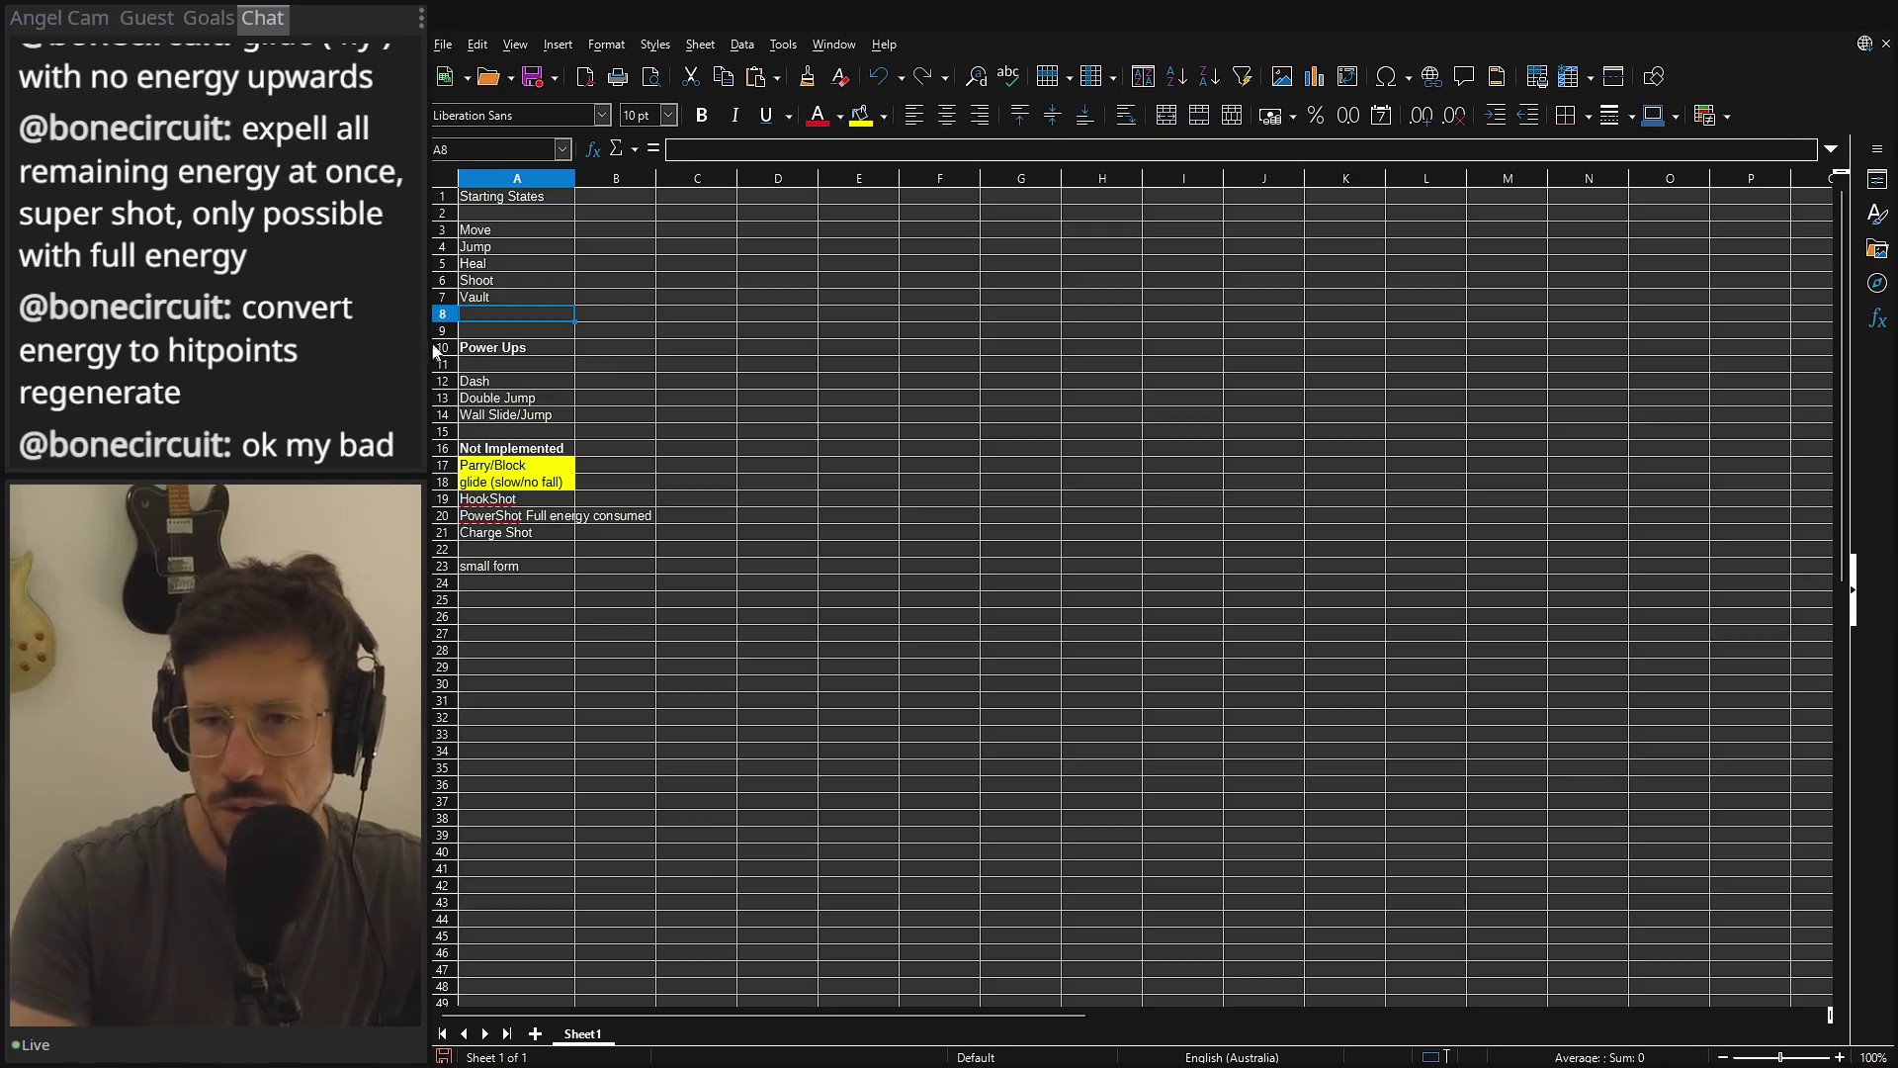
Step through the Power Ups and Not Implemented entries down to Charge Shot
left_click(536, 366)
left_click(532, 402)
key("Down")
key("Down")
key("Down")
key("Down")
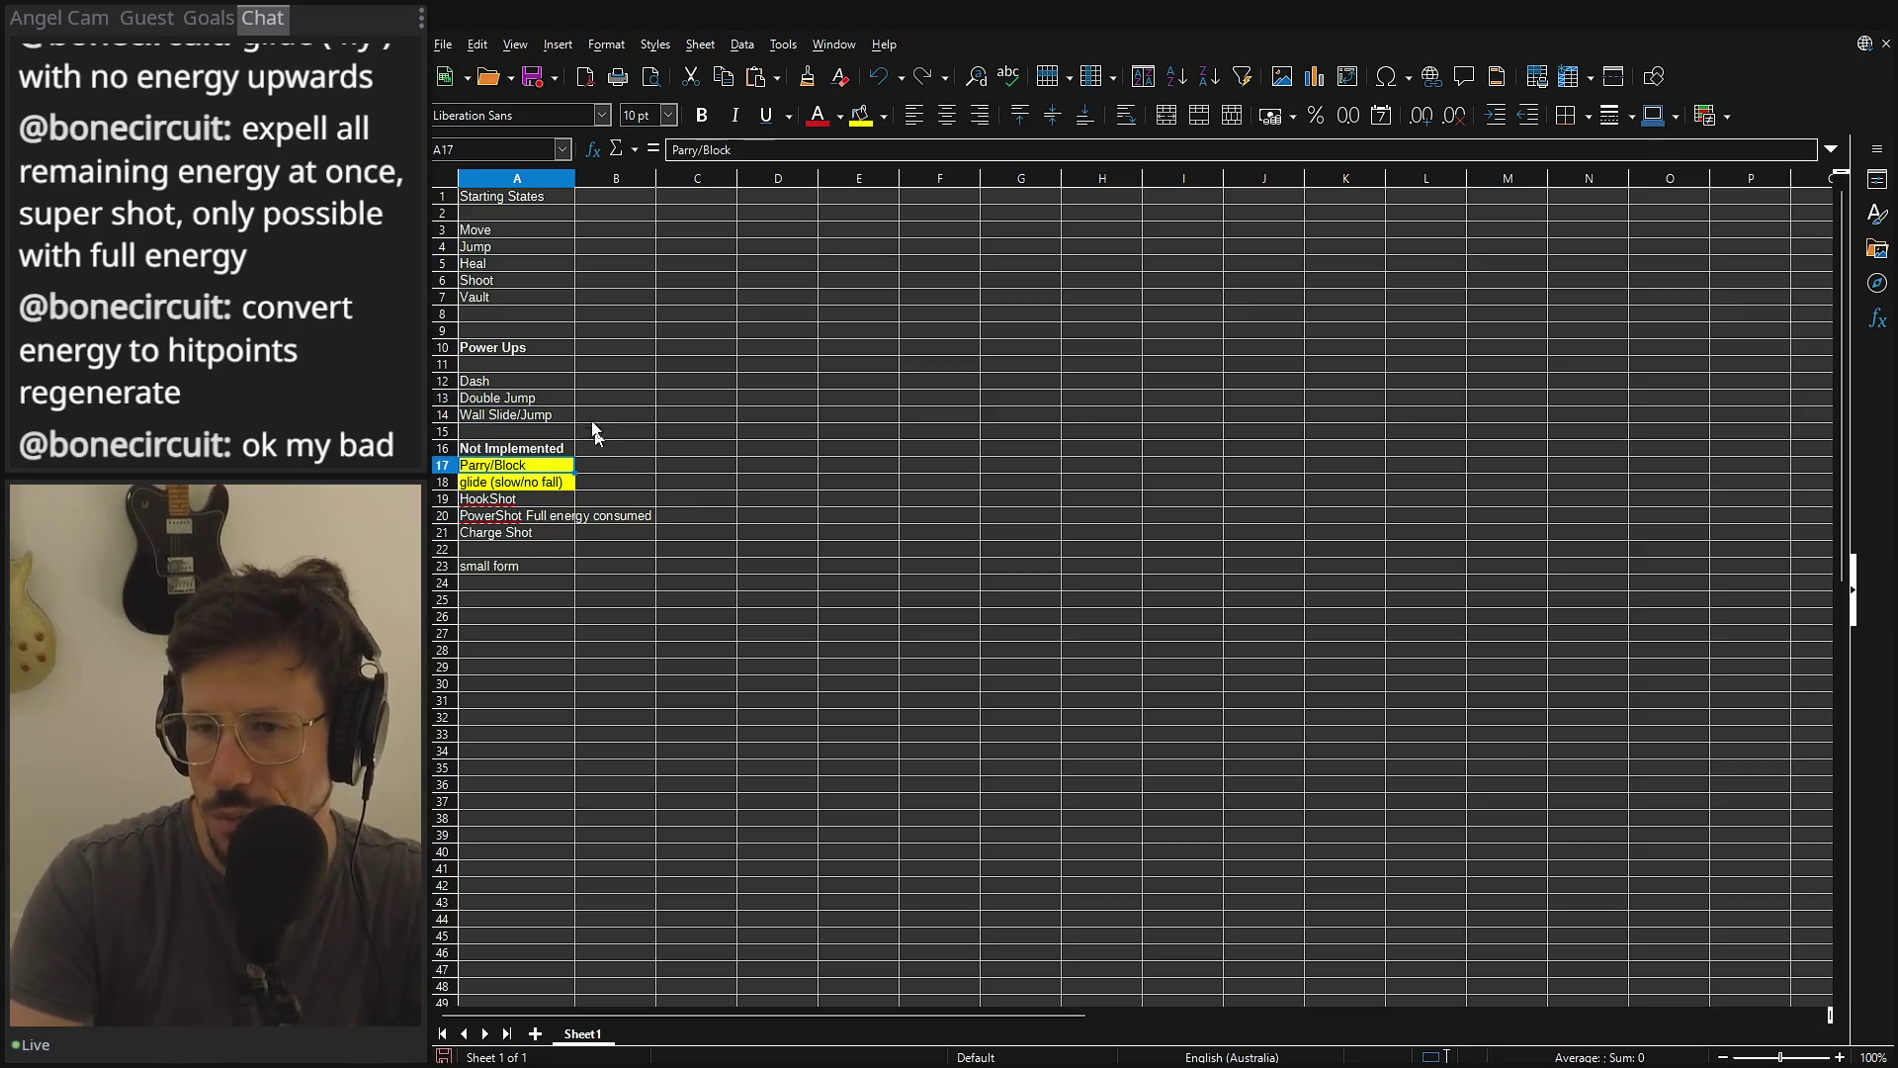
key("Down")
key("Up")
key("Down")
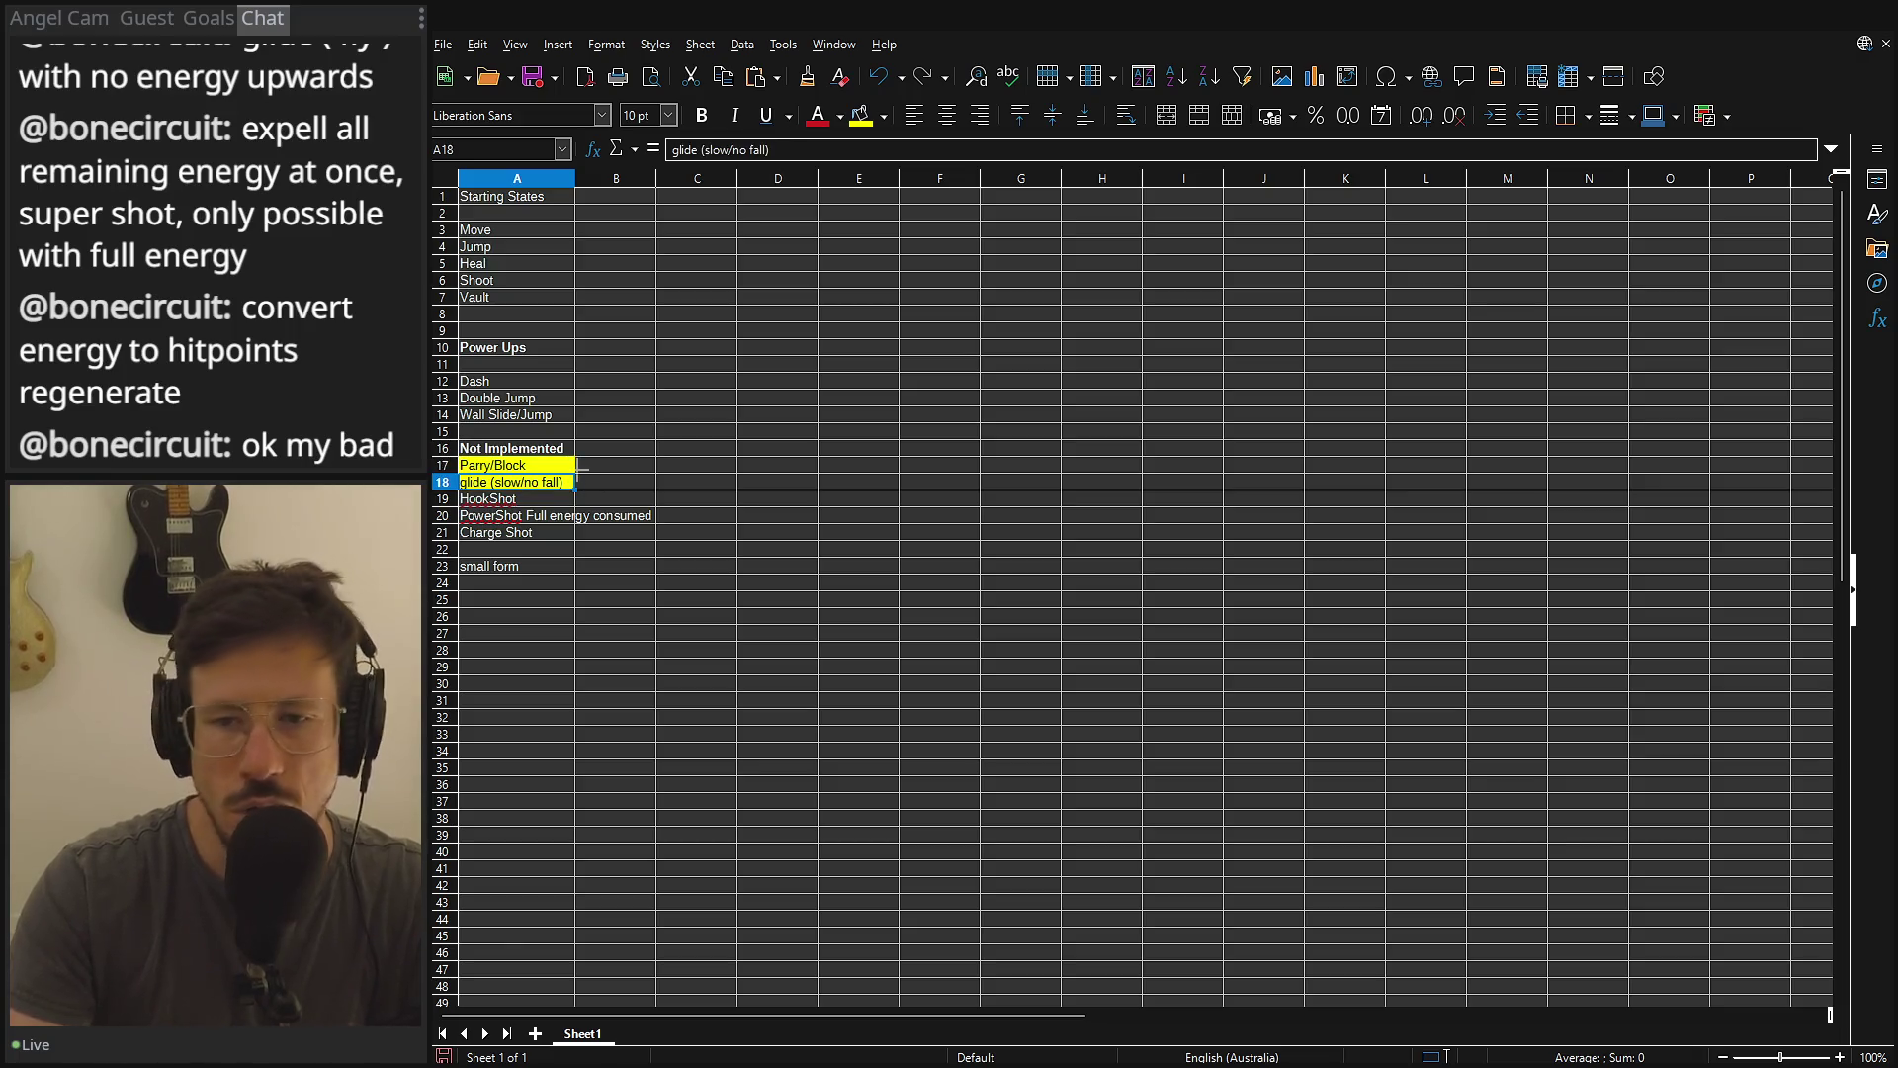
left_click(531, 518)
key("Up")
key("Down")
left_click(502, 531)
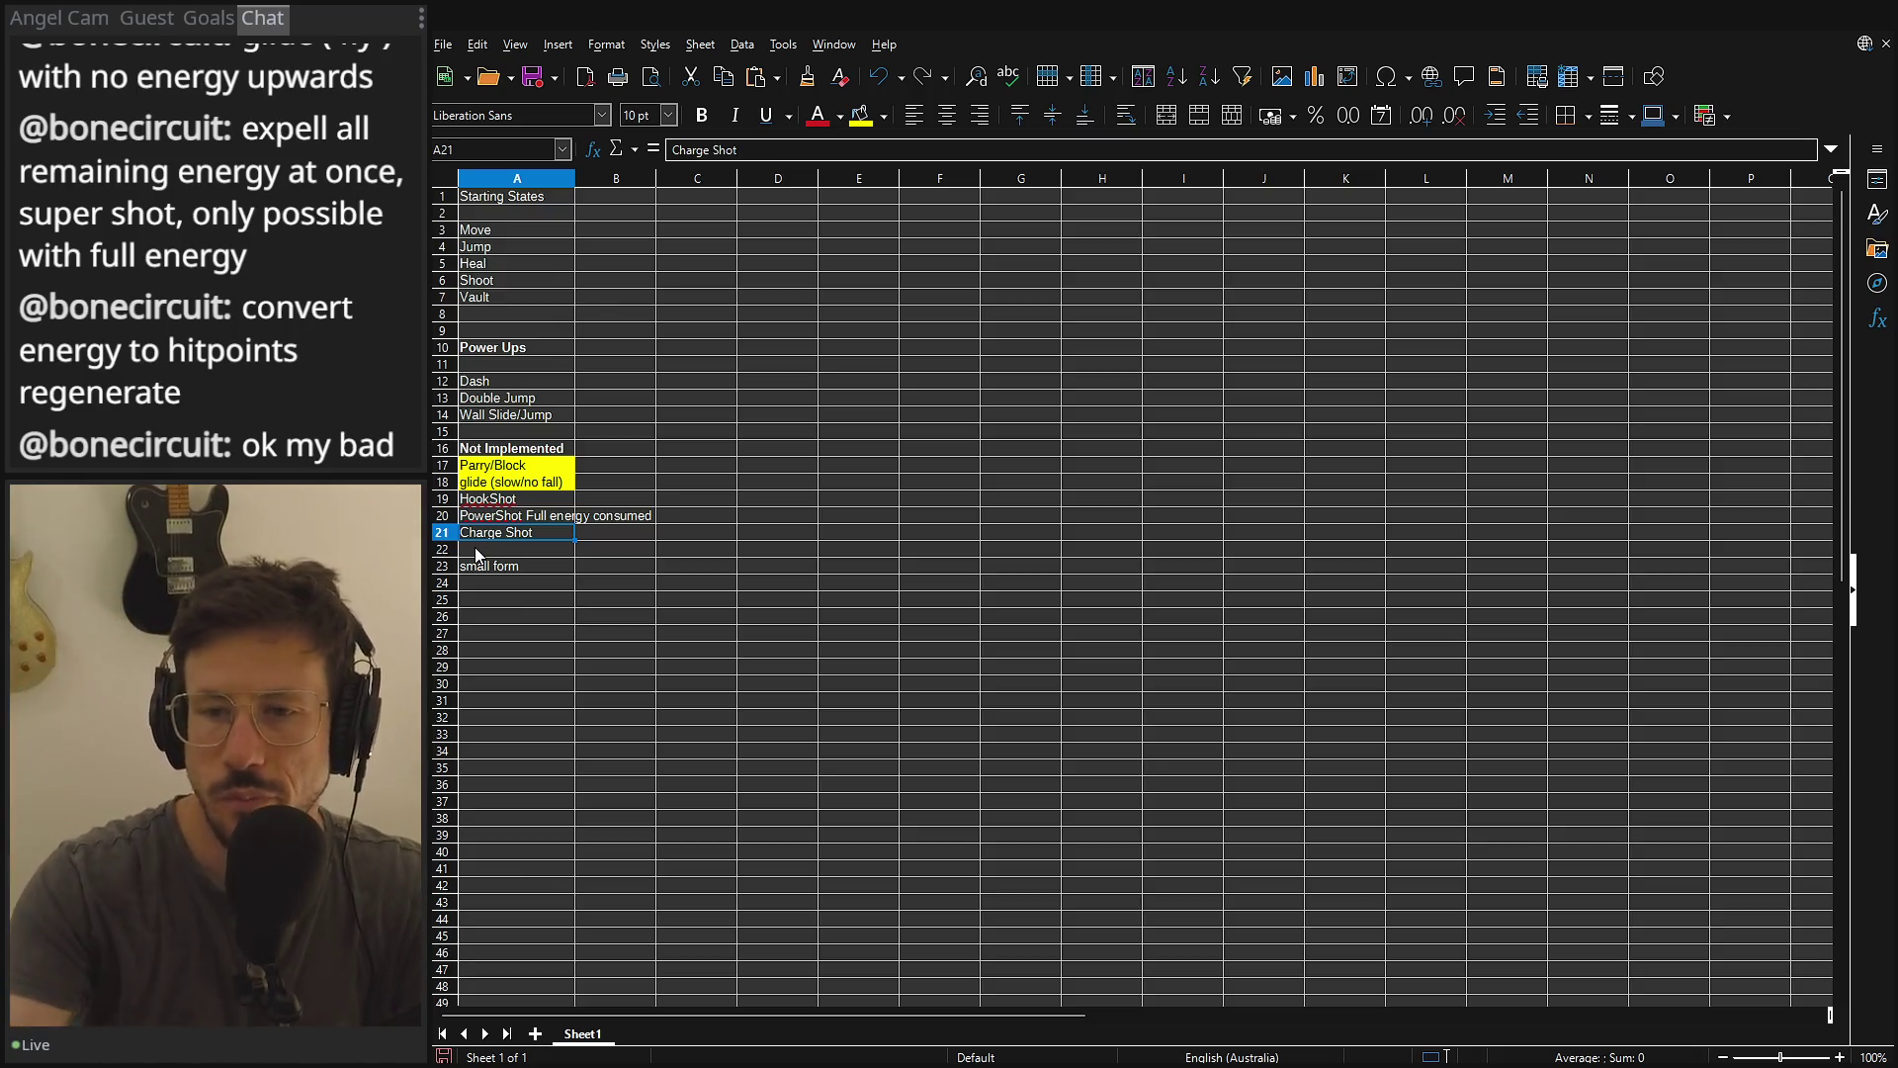
Type 's' into A22 above small form
left_click(500, 554)
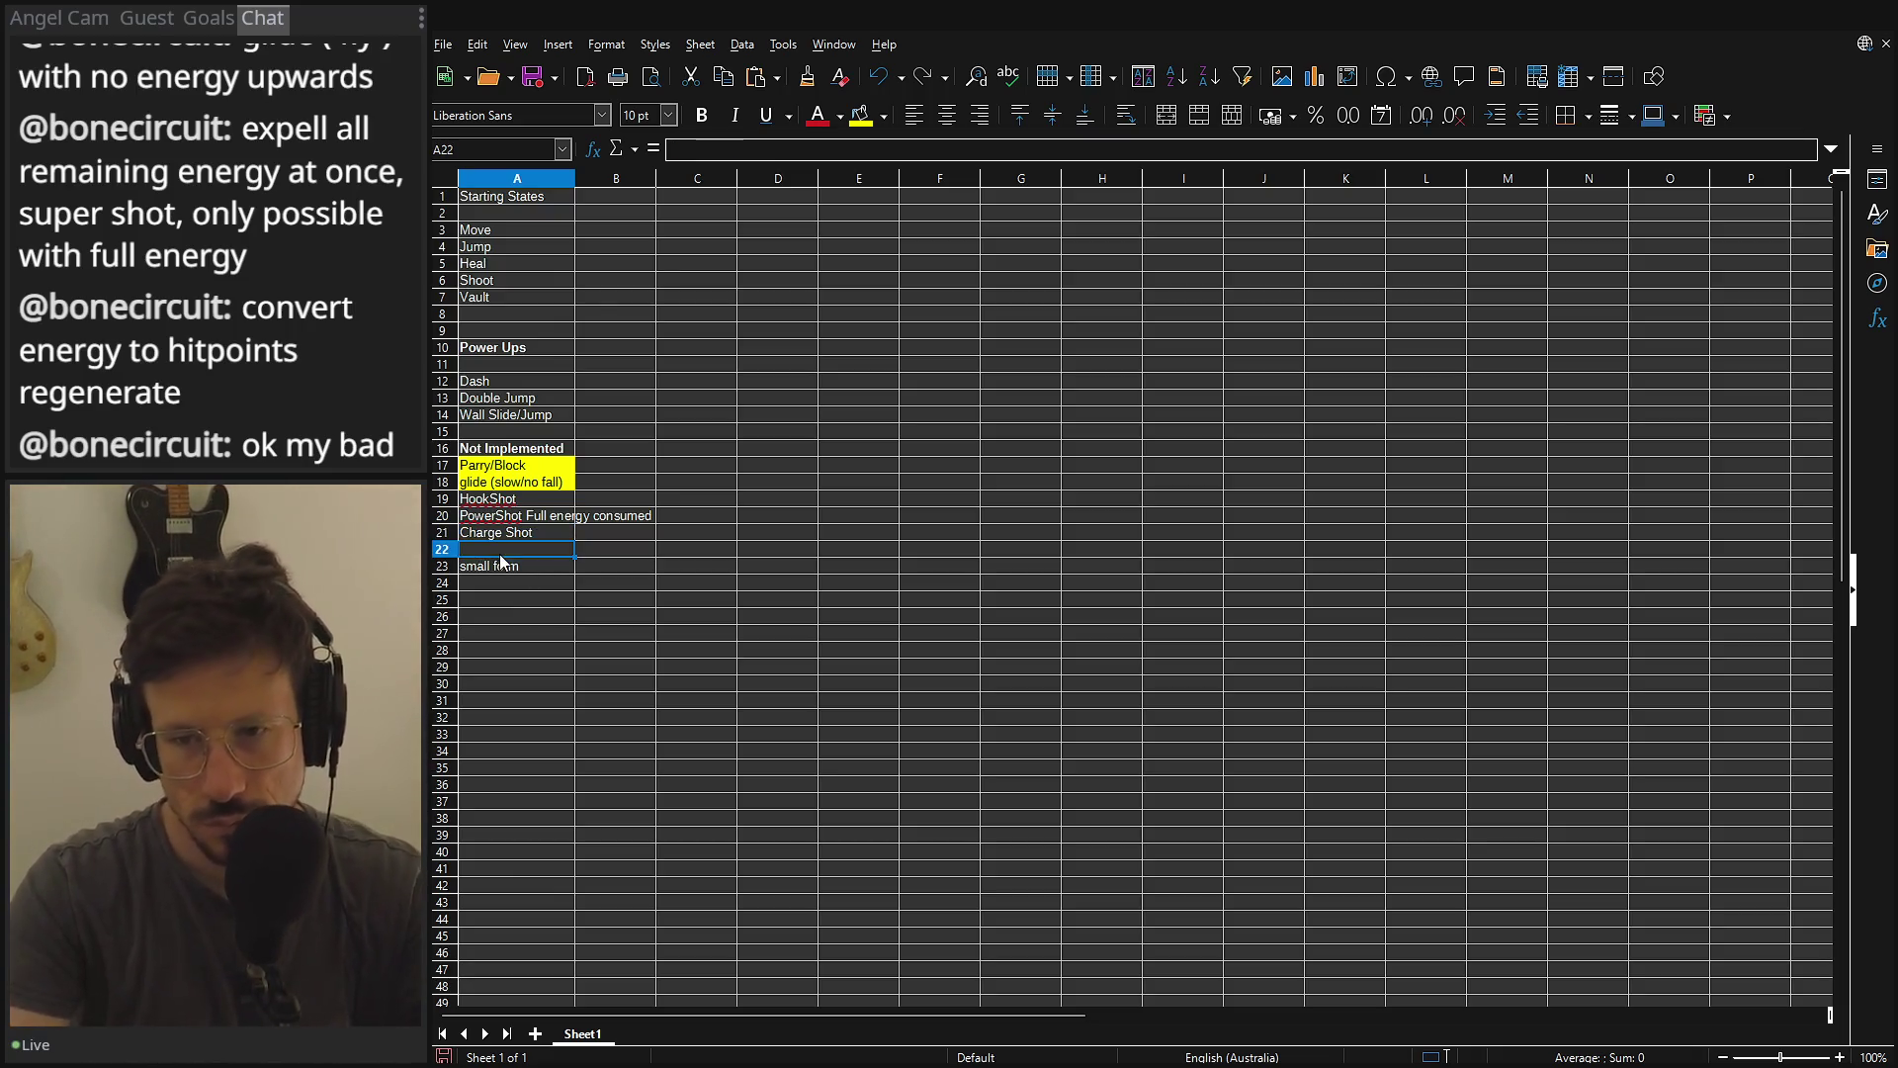
left_click(445, 551)
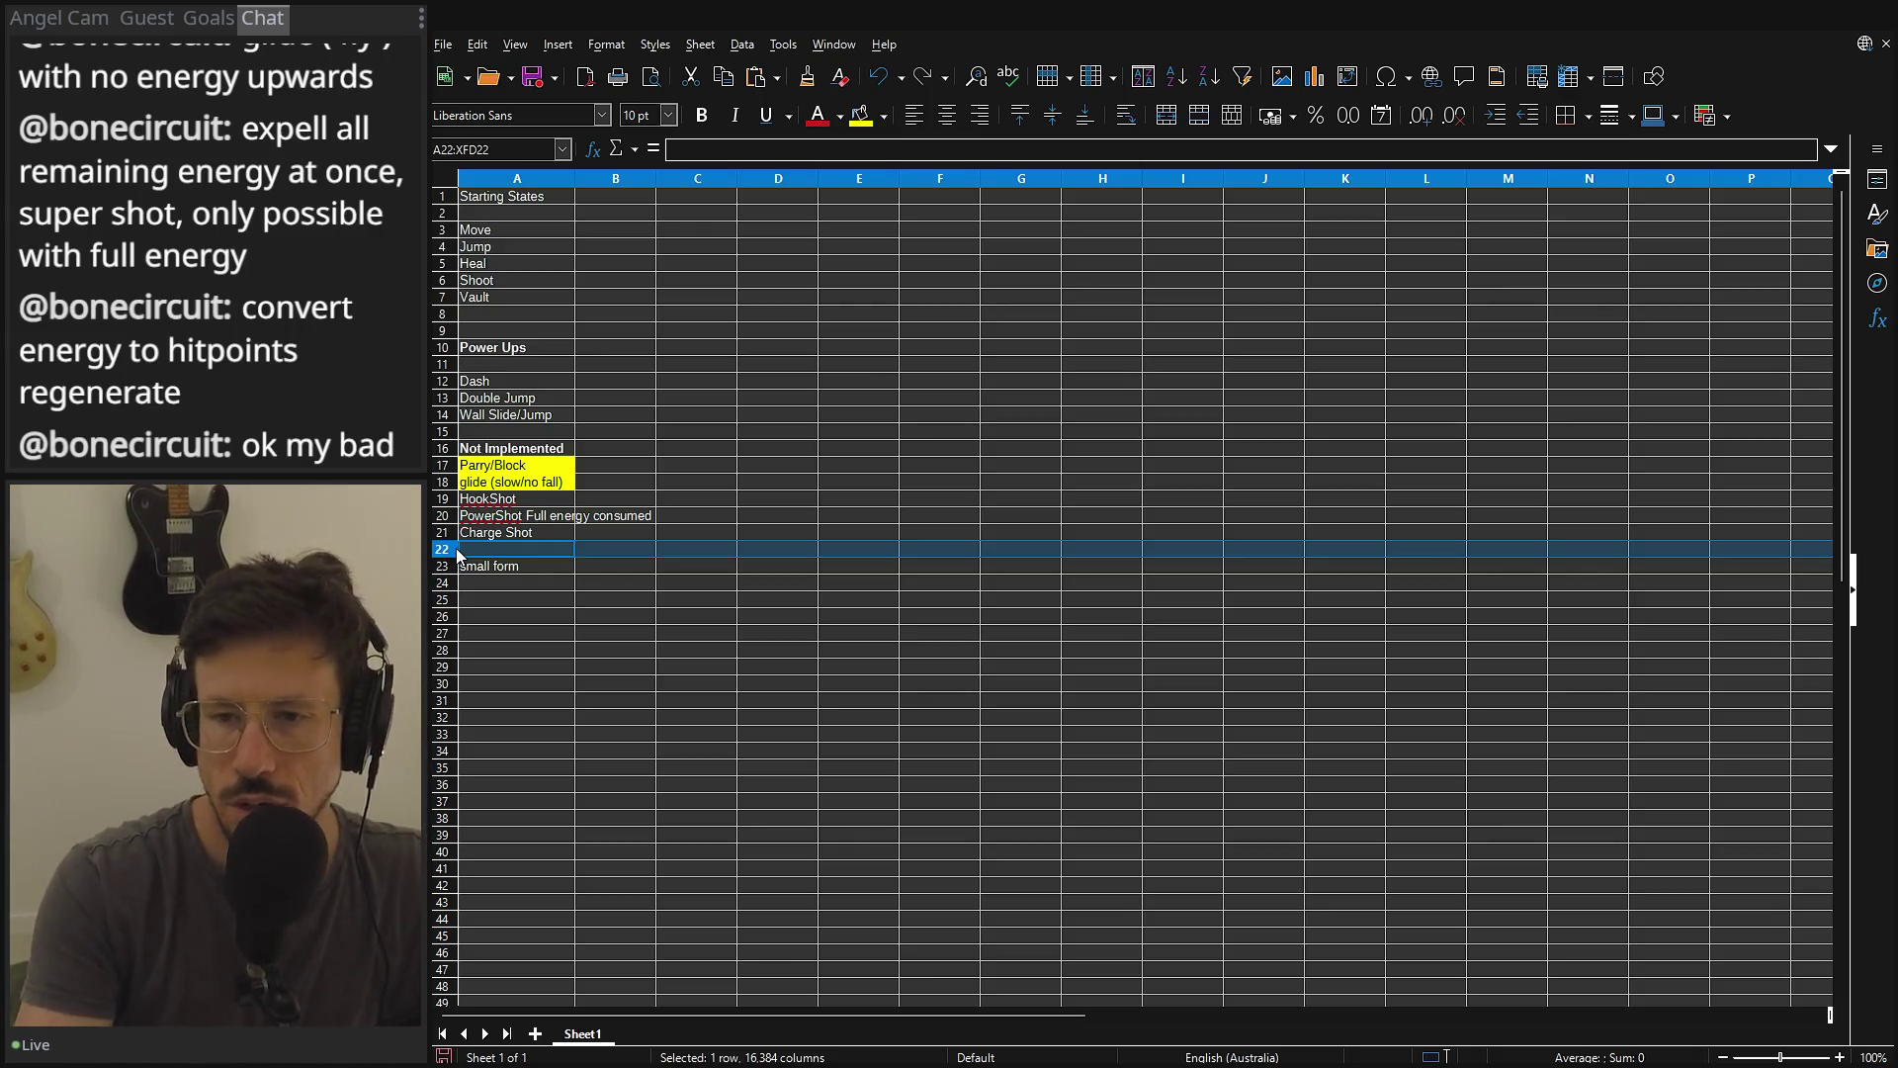
type("s")
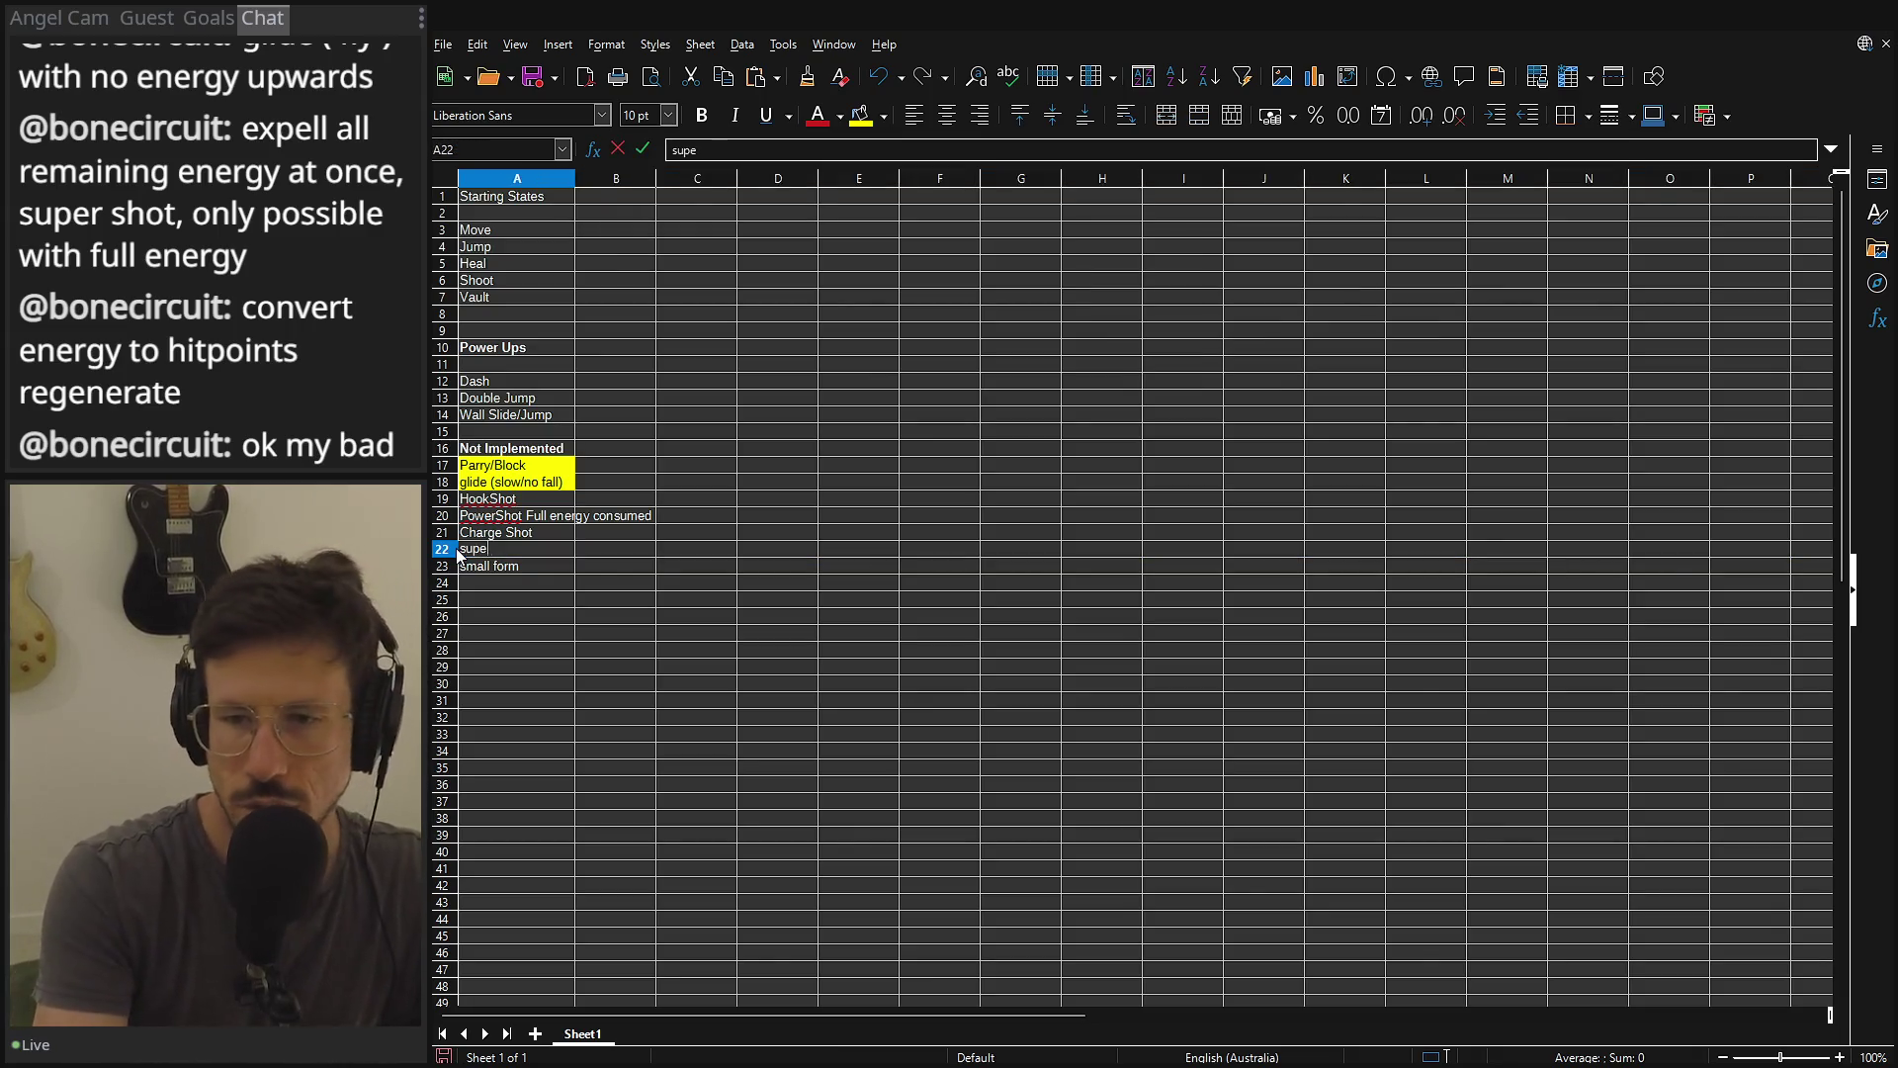
left_click(576, 178)
Widen column A and insert a blank row above Starting States
left_click_drag(574, 176, 737, 176)
left_click(602, 181)
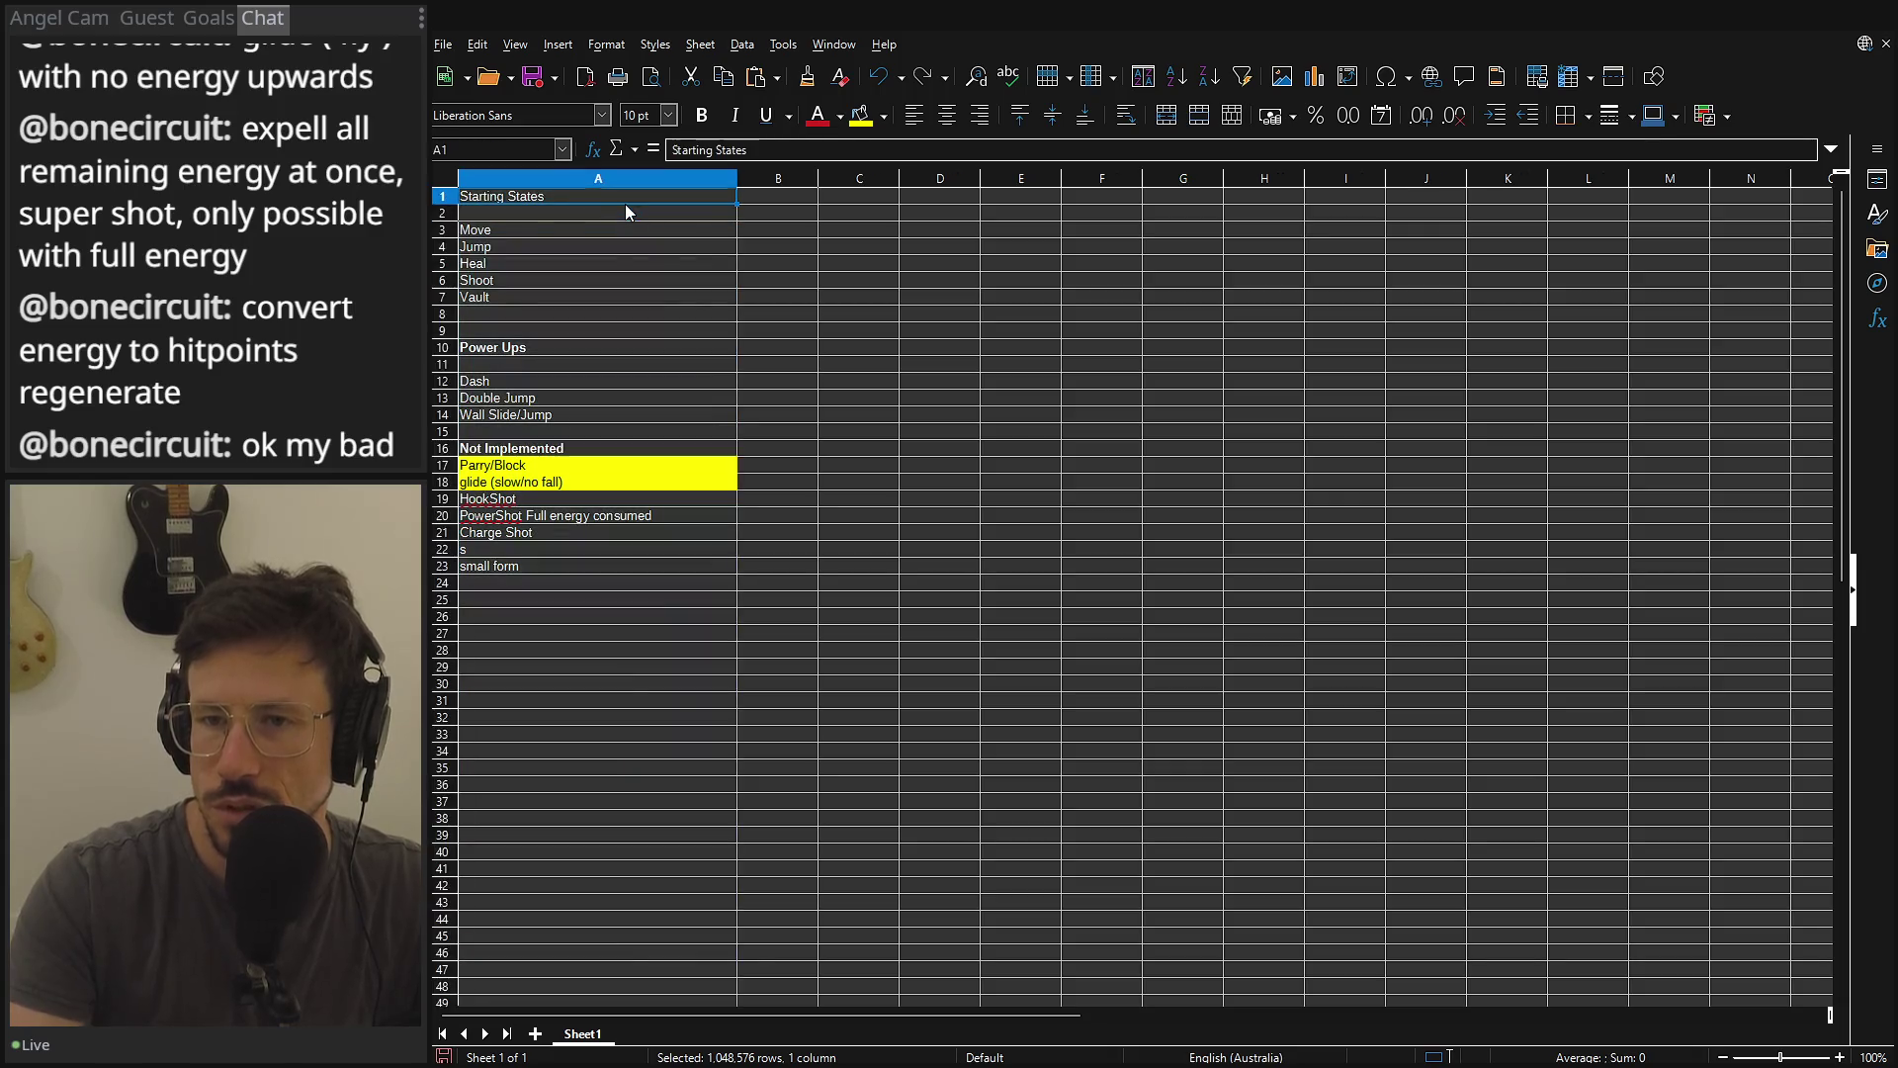
left_click(443, 198)
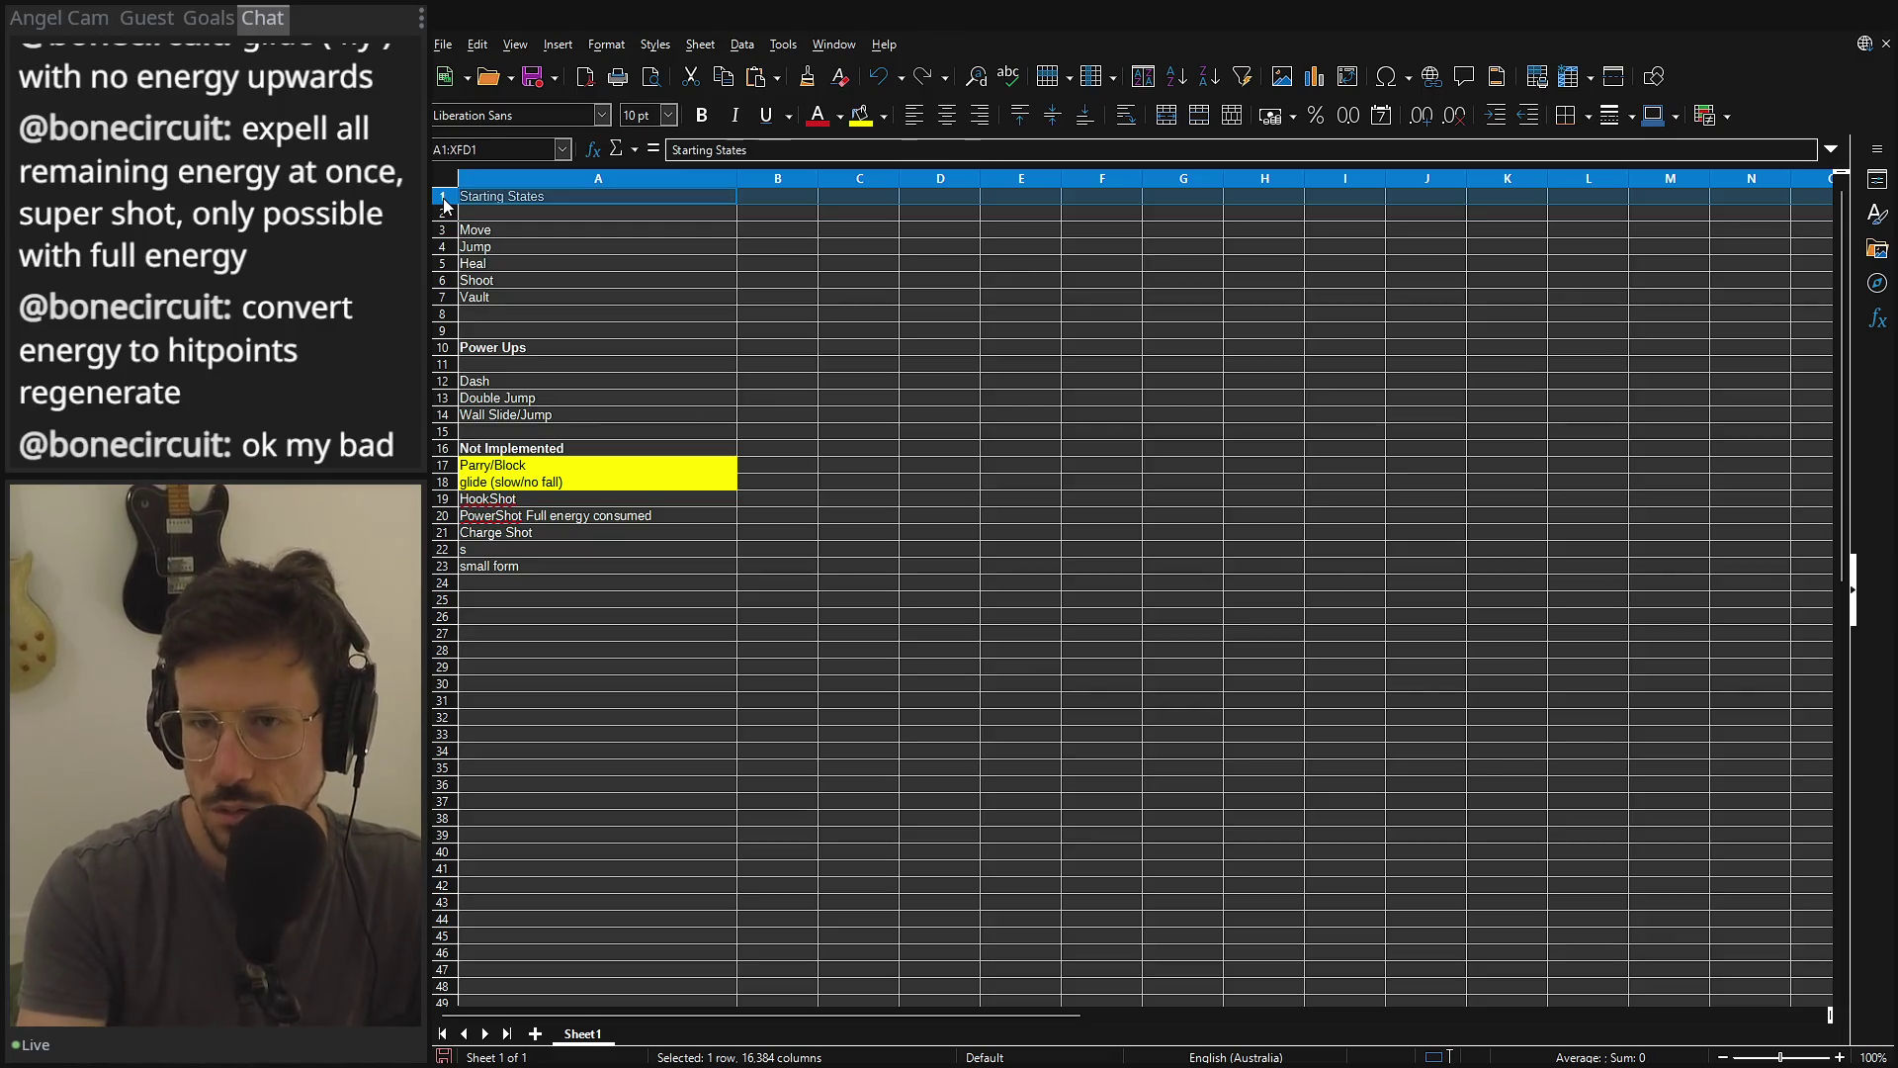
right_click(444, 203)
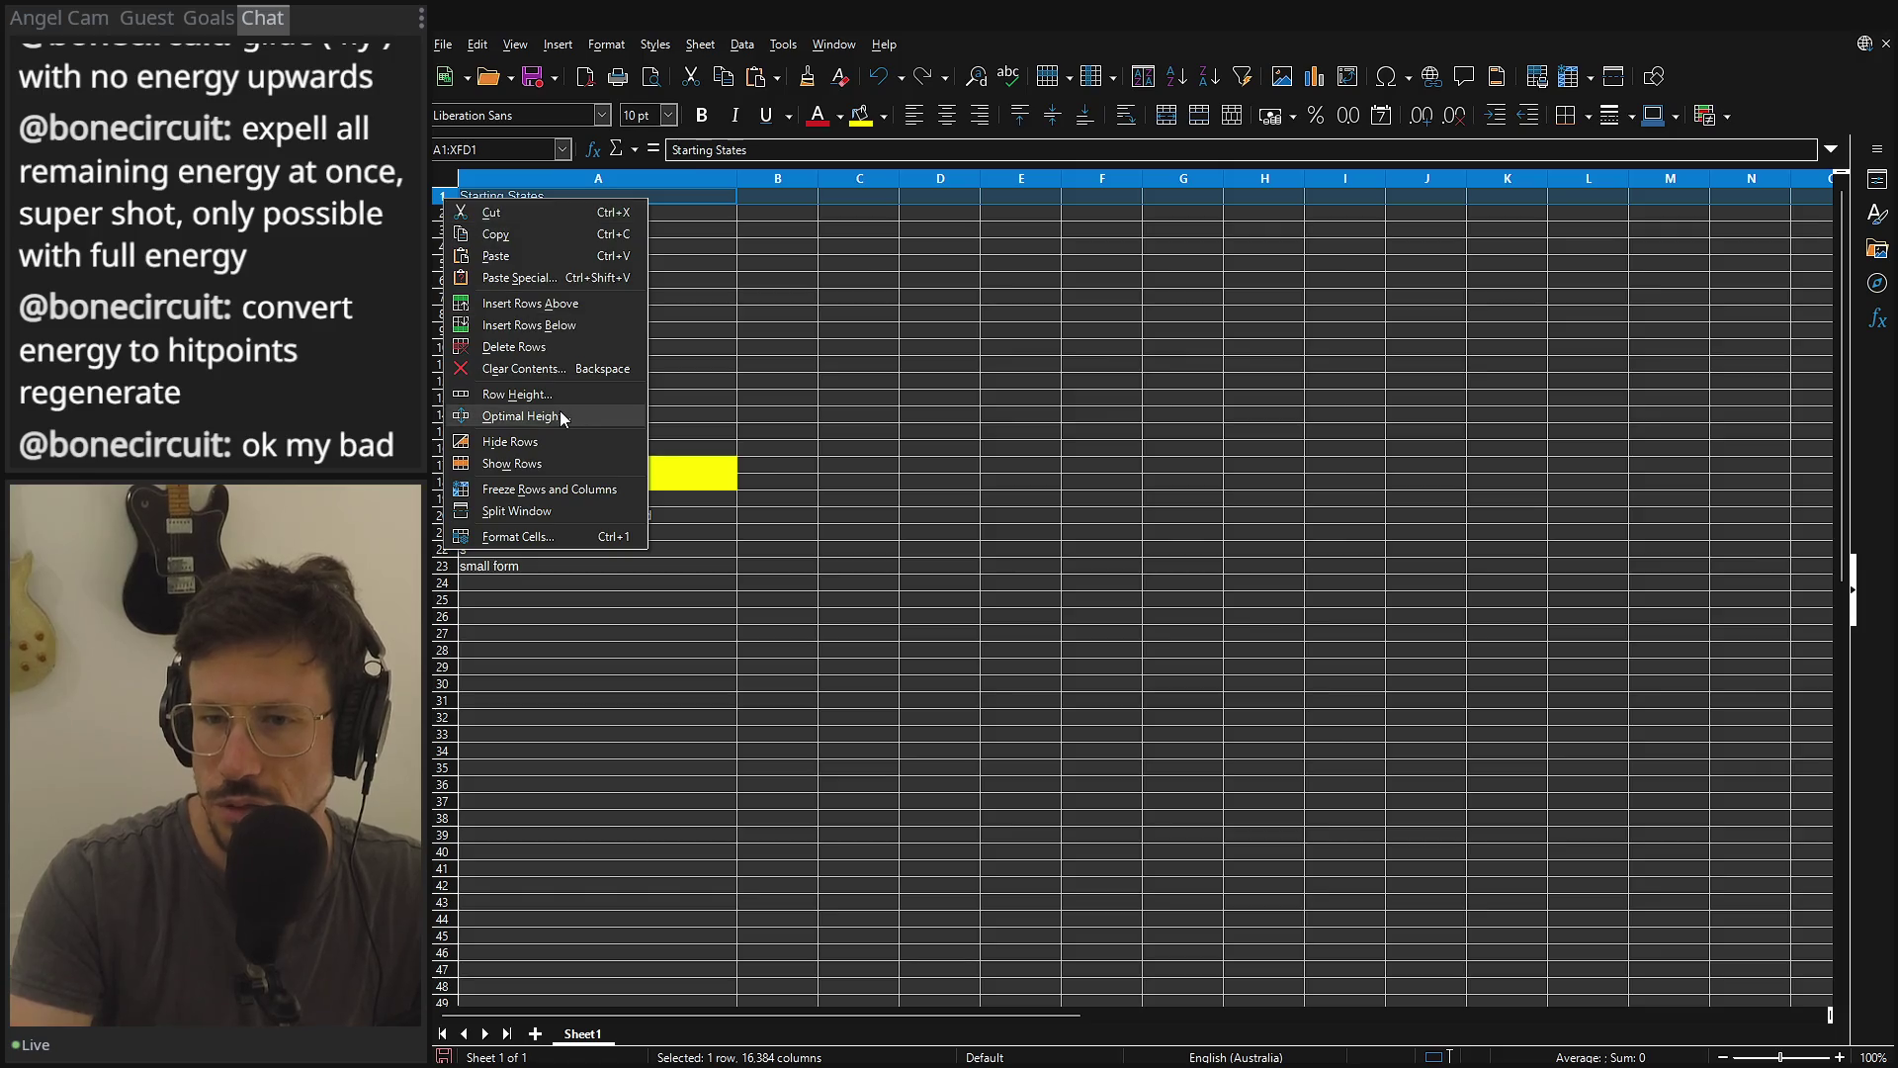
left_click(571, 304)
left_click(580, 227)
Enter 'Permanent' in the new cell A1
left_click(566, 194)
type("{e")
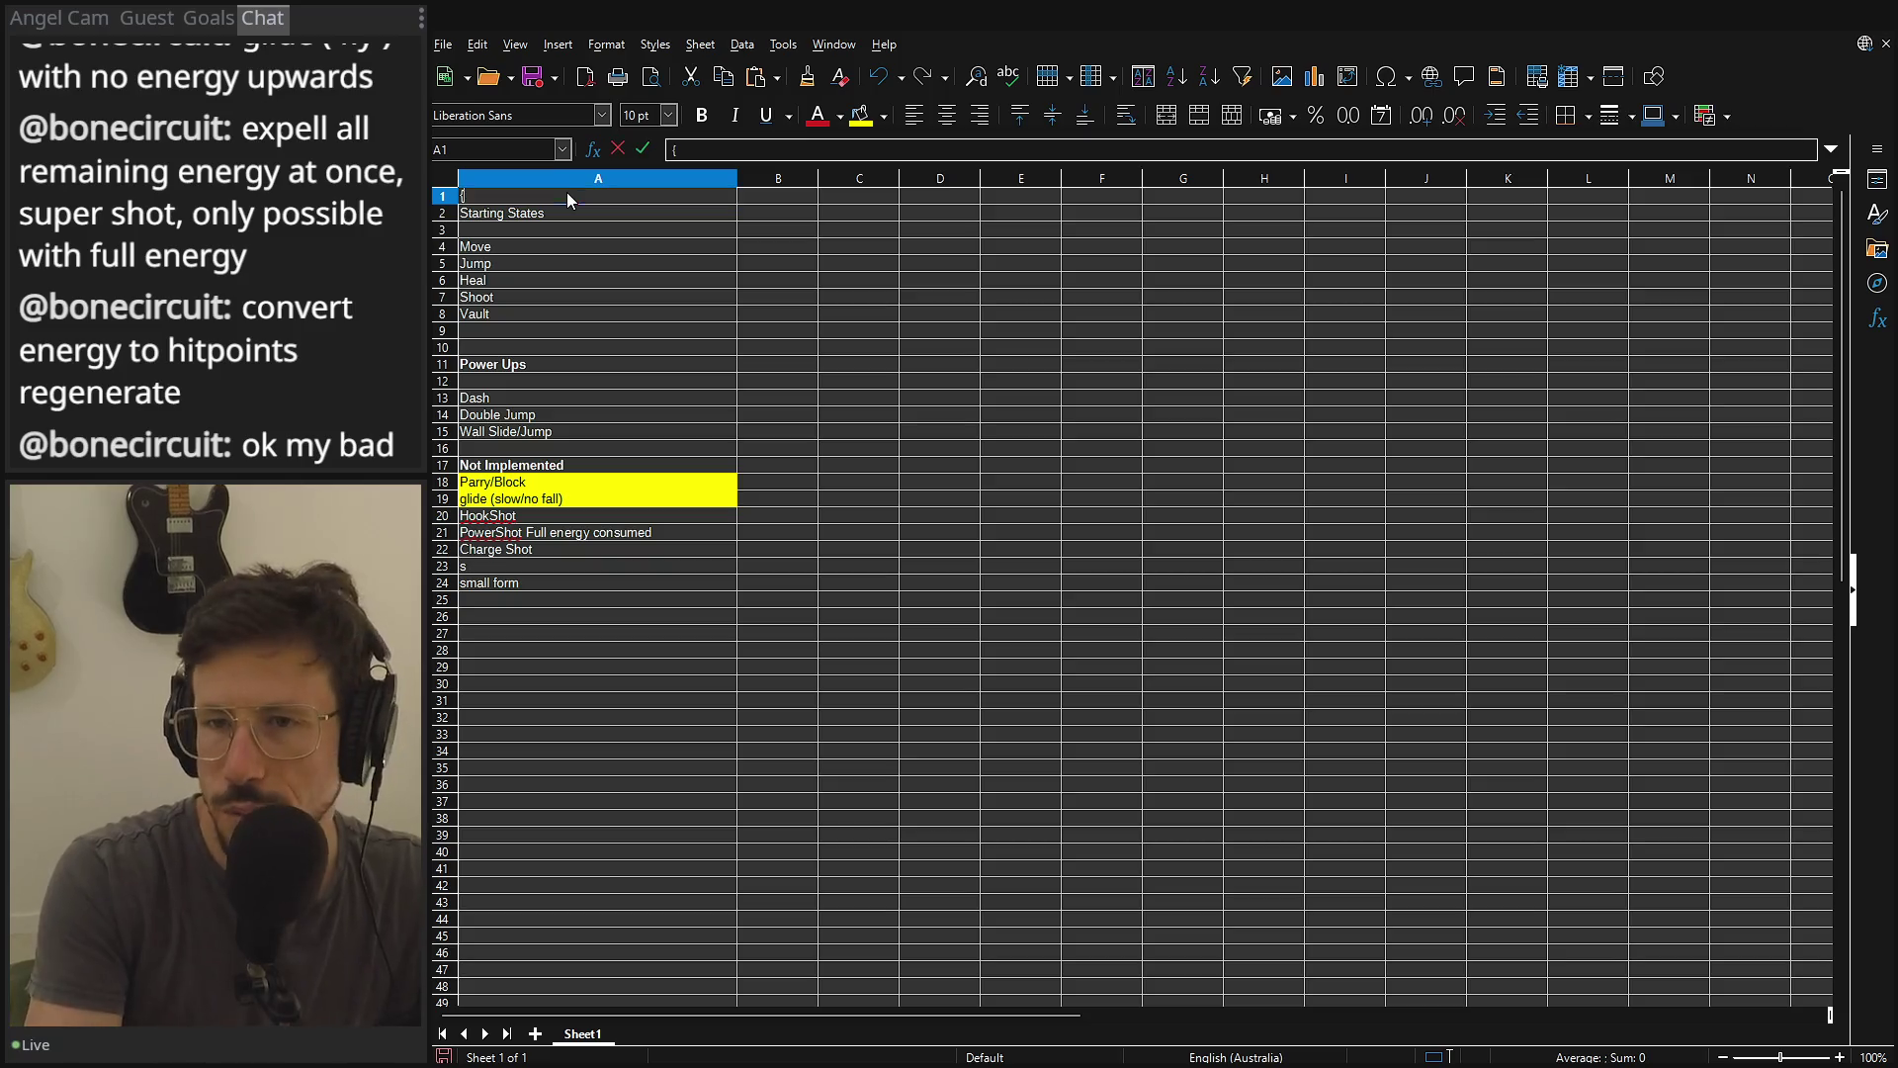
key("BackSpace")
key("BackSpace")
type("ermane")
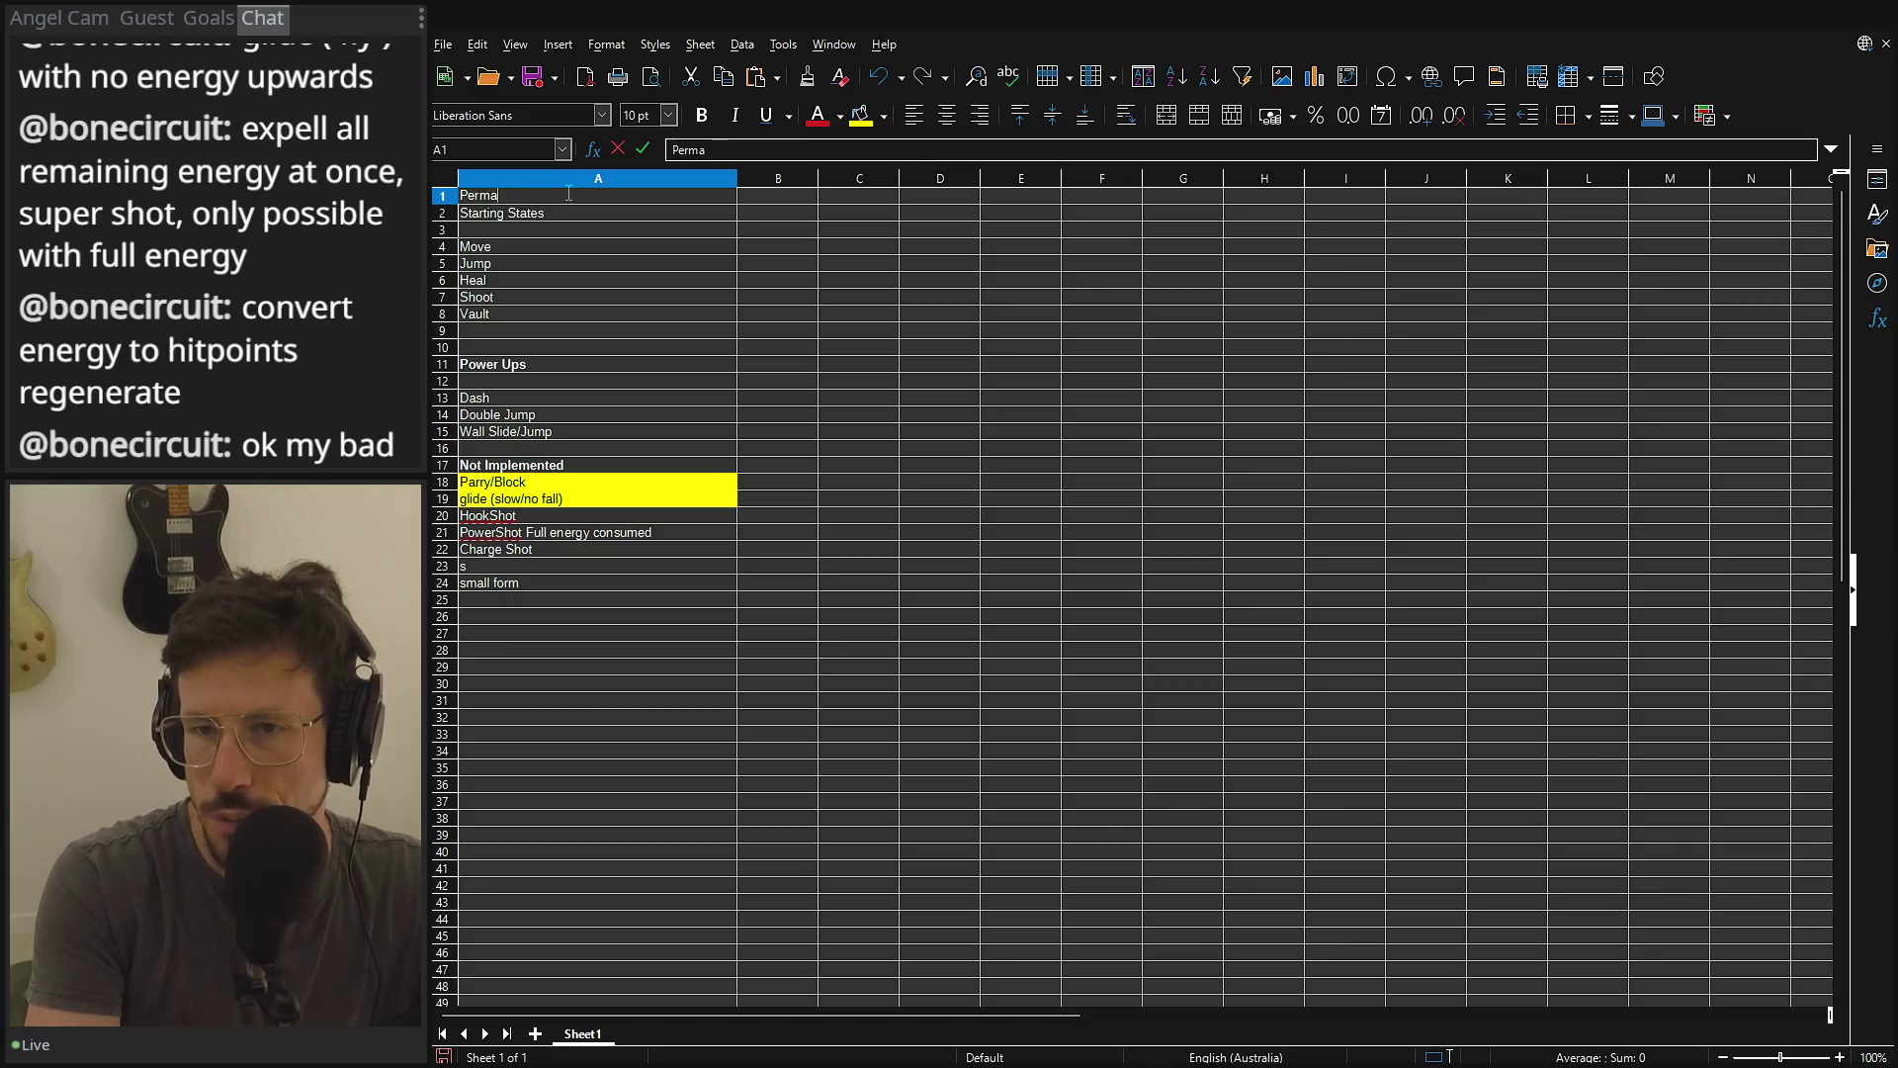
type("nt")
key("Return")
Extend A1 to 'Permanent Powers' and make it bold
left_click(554, 196)
left_click(863, 151)
type("P")
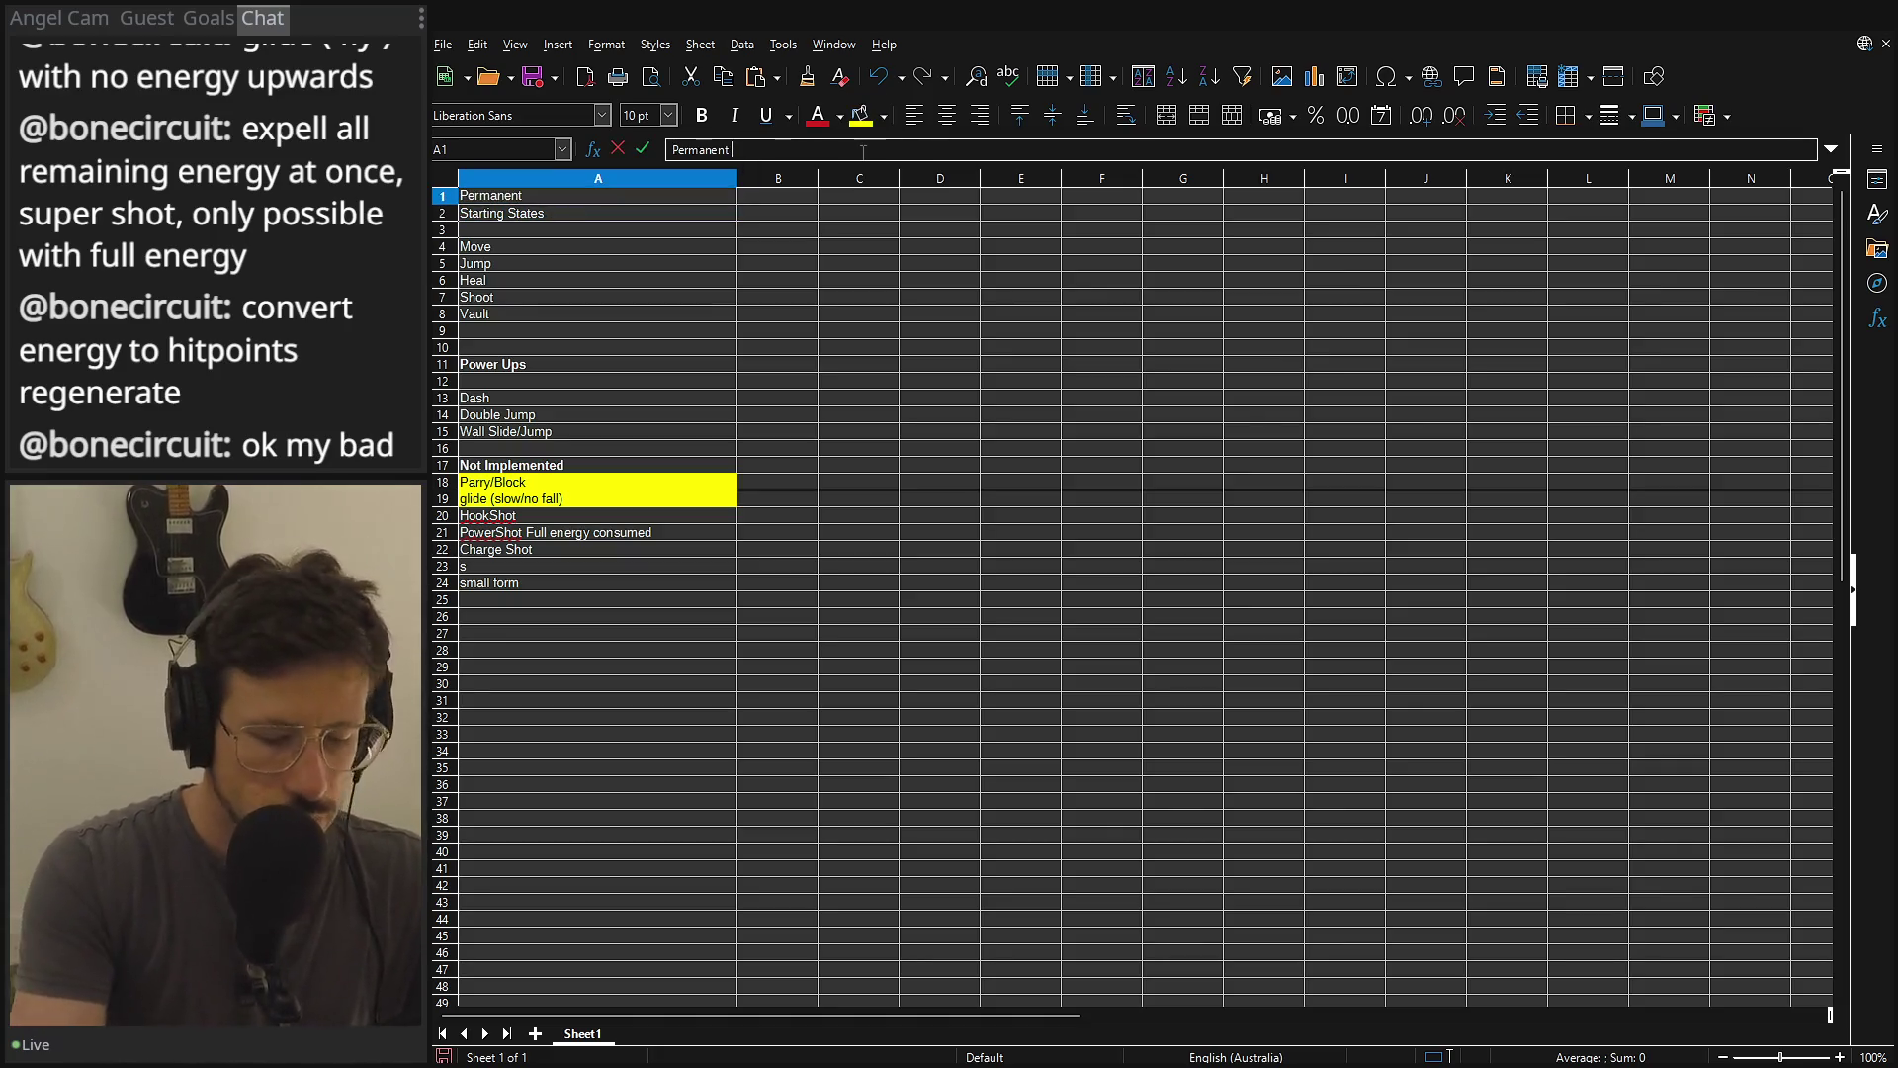
type("owers")
key("Return")
key("Up")
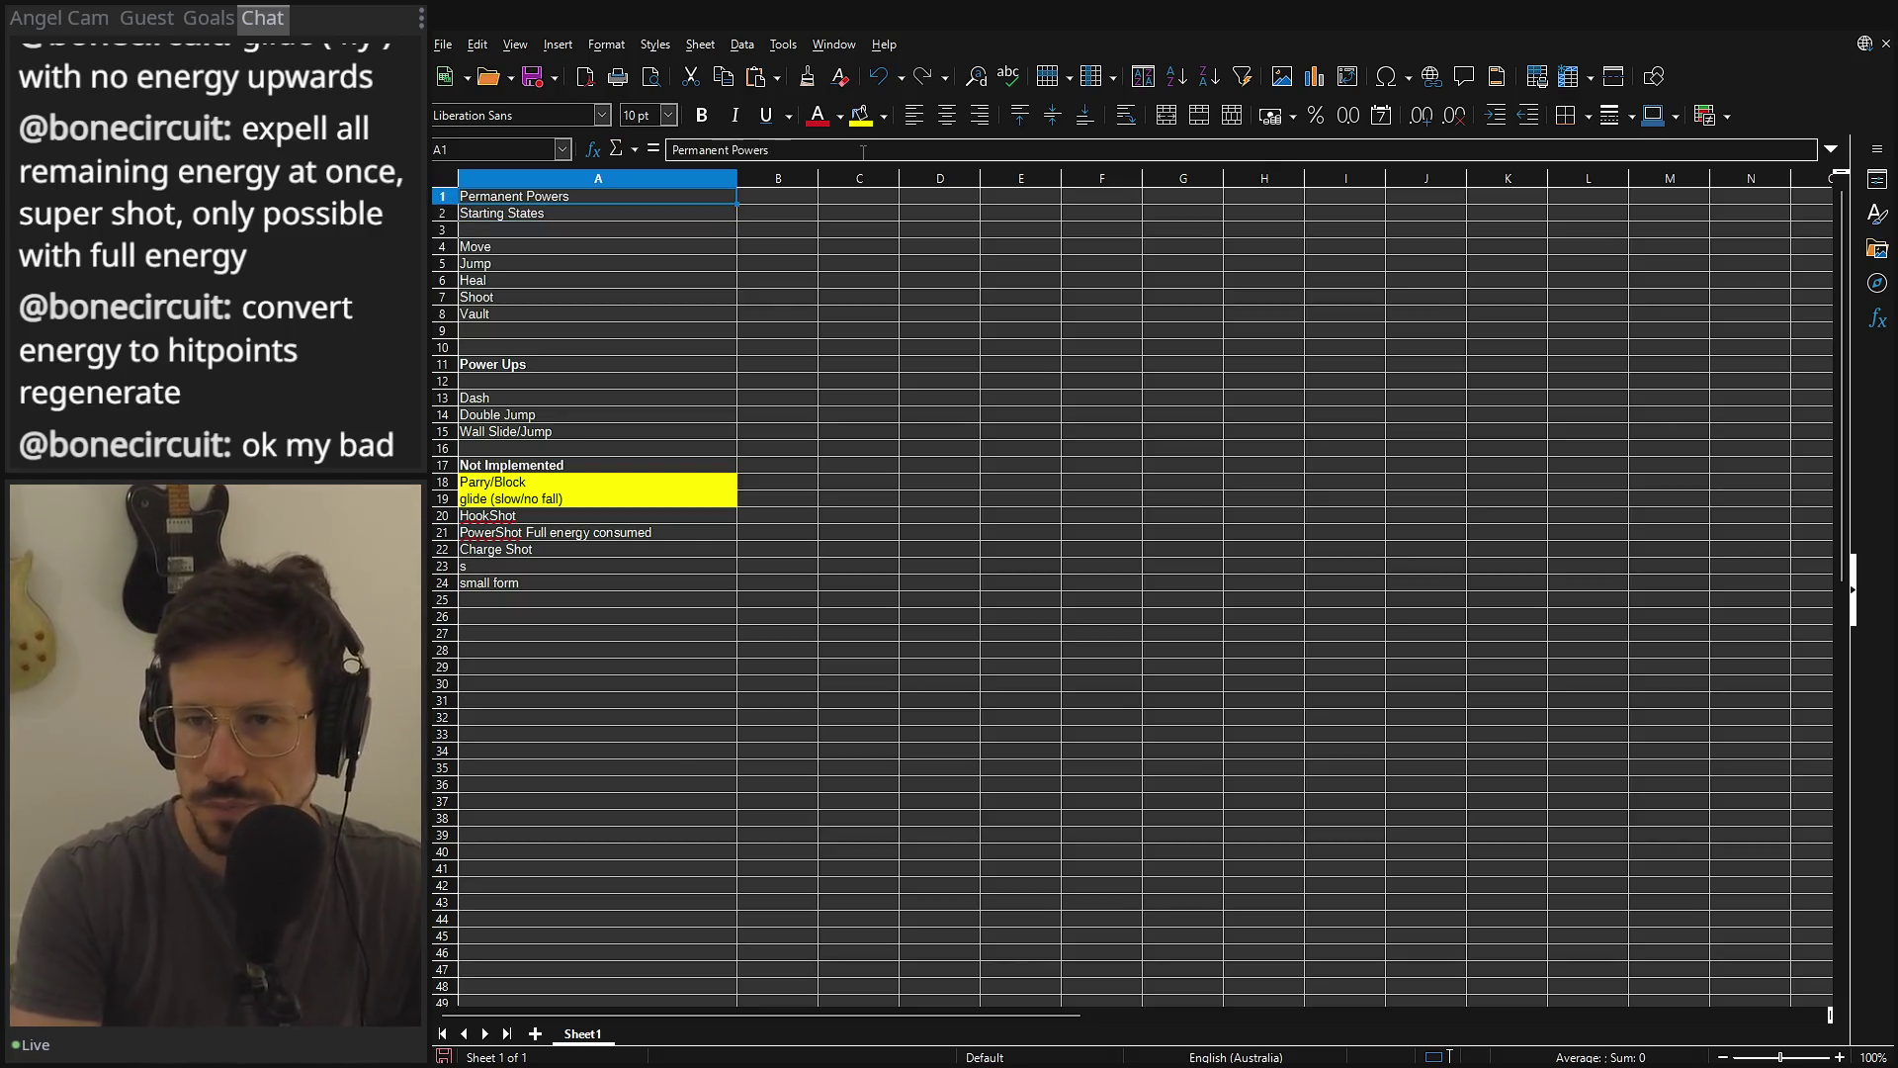
key("ctrl+b")
left_click(1019, 288)
left_click(779, 180)
Set C1 to 'Modifications' and begin the D1 note 'Not on a timer but can be added via the mod'
left_click(792, 193)
left_click(847, 199)
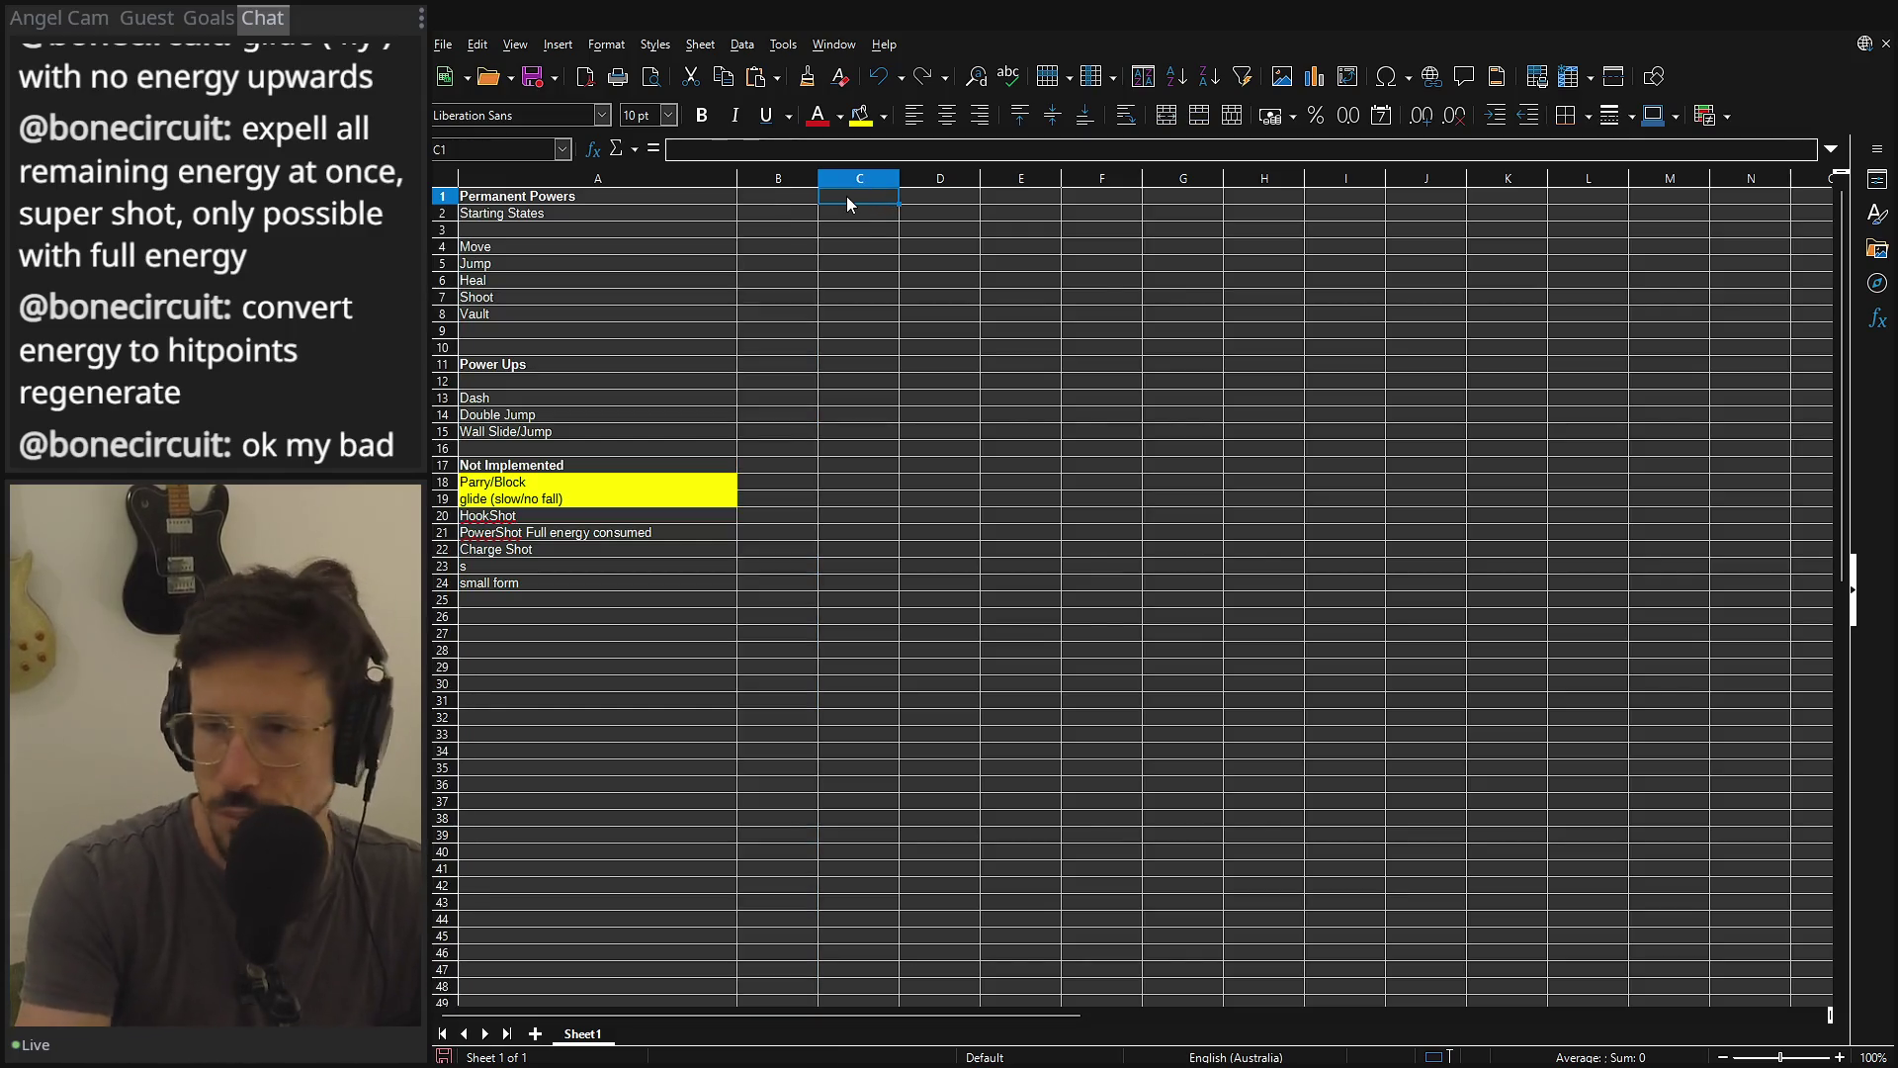
type("MO")
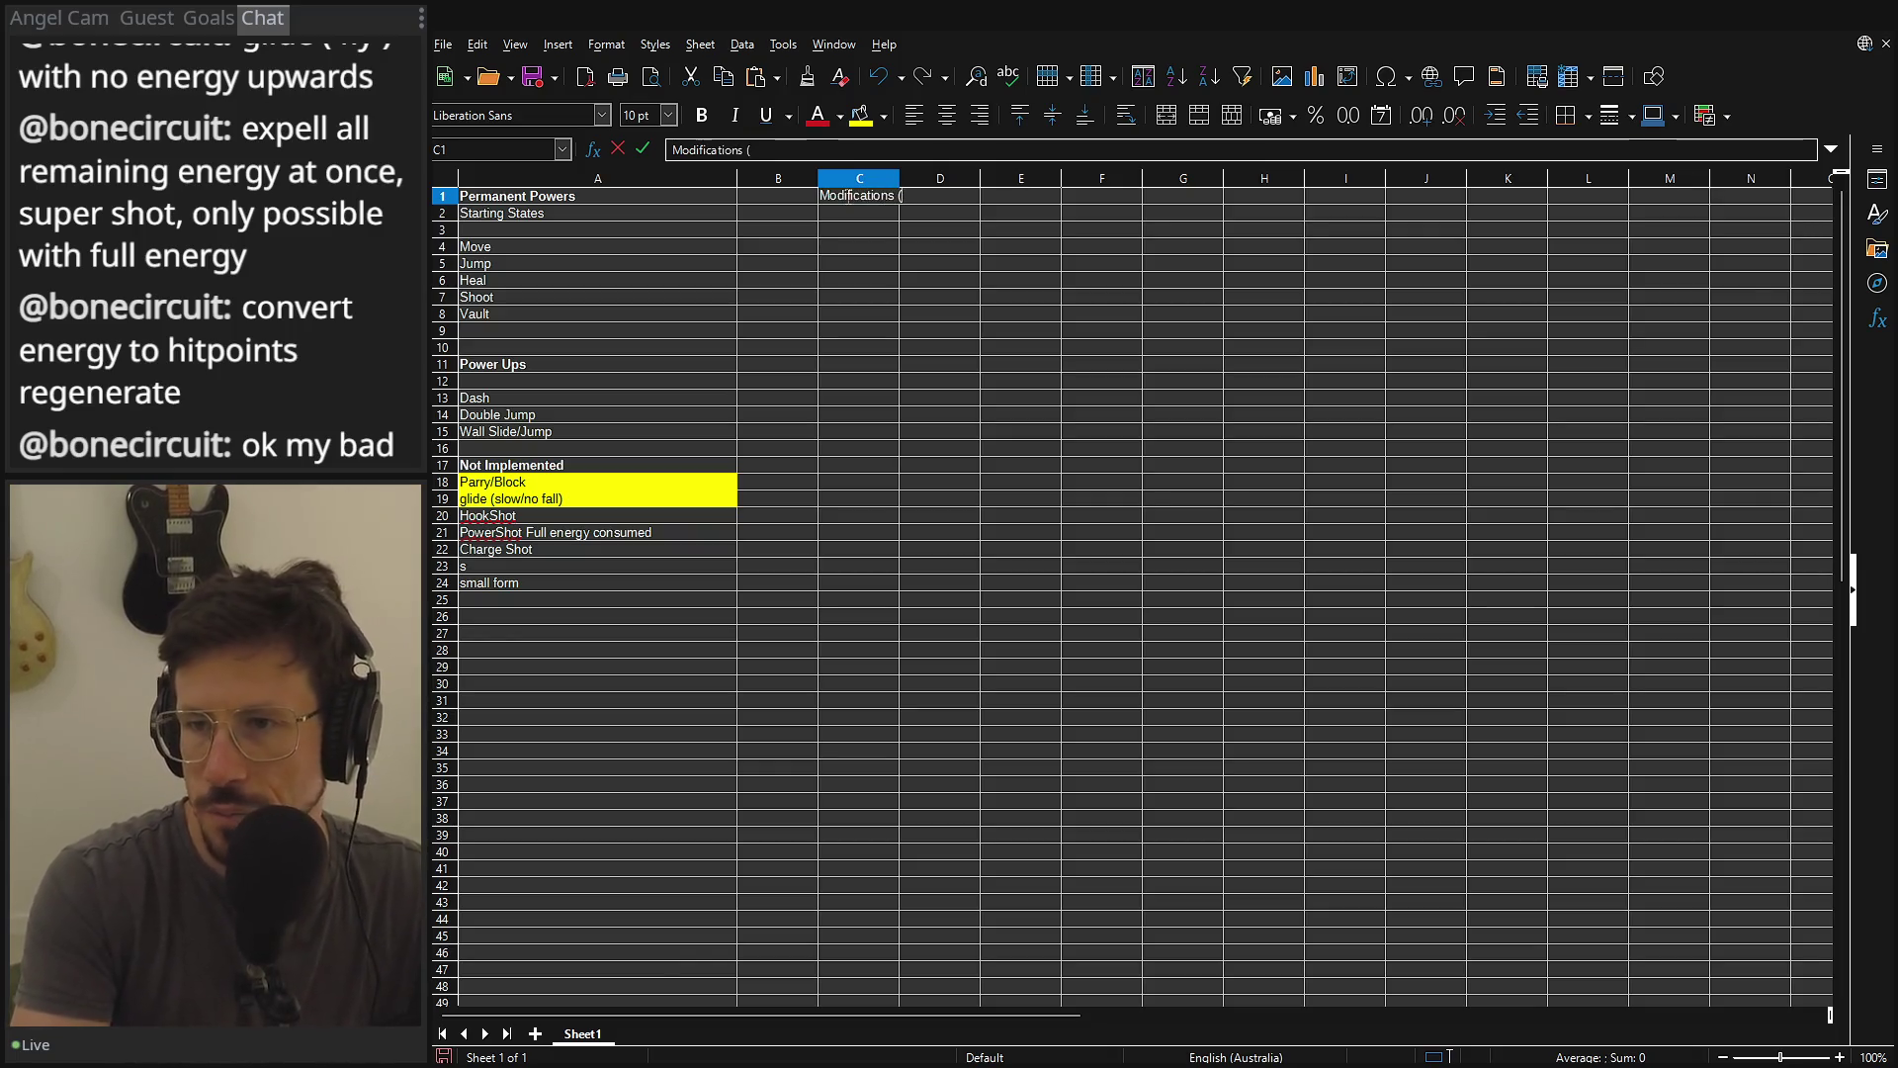
type("No")
type("ot")
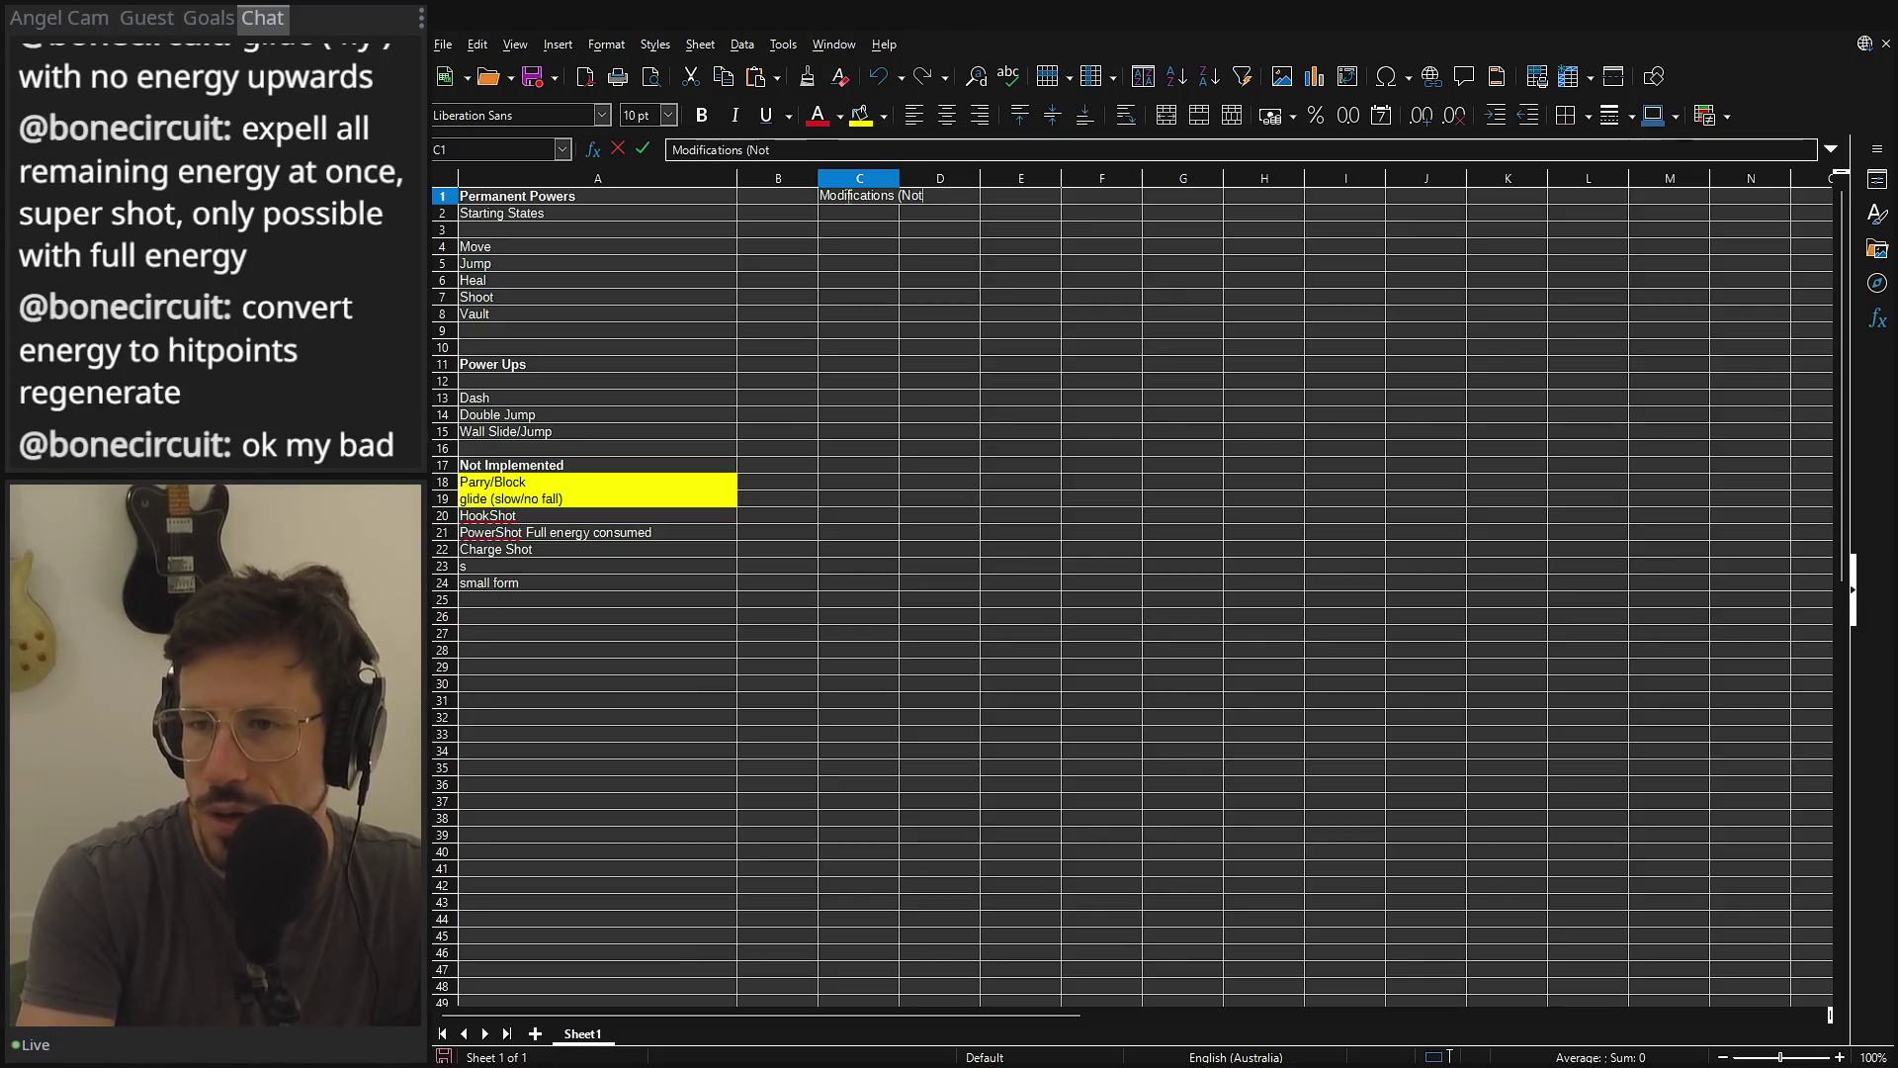
key("BackSpace")
key("BackSpace")
key("BackSpace")
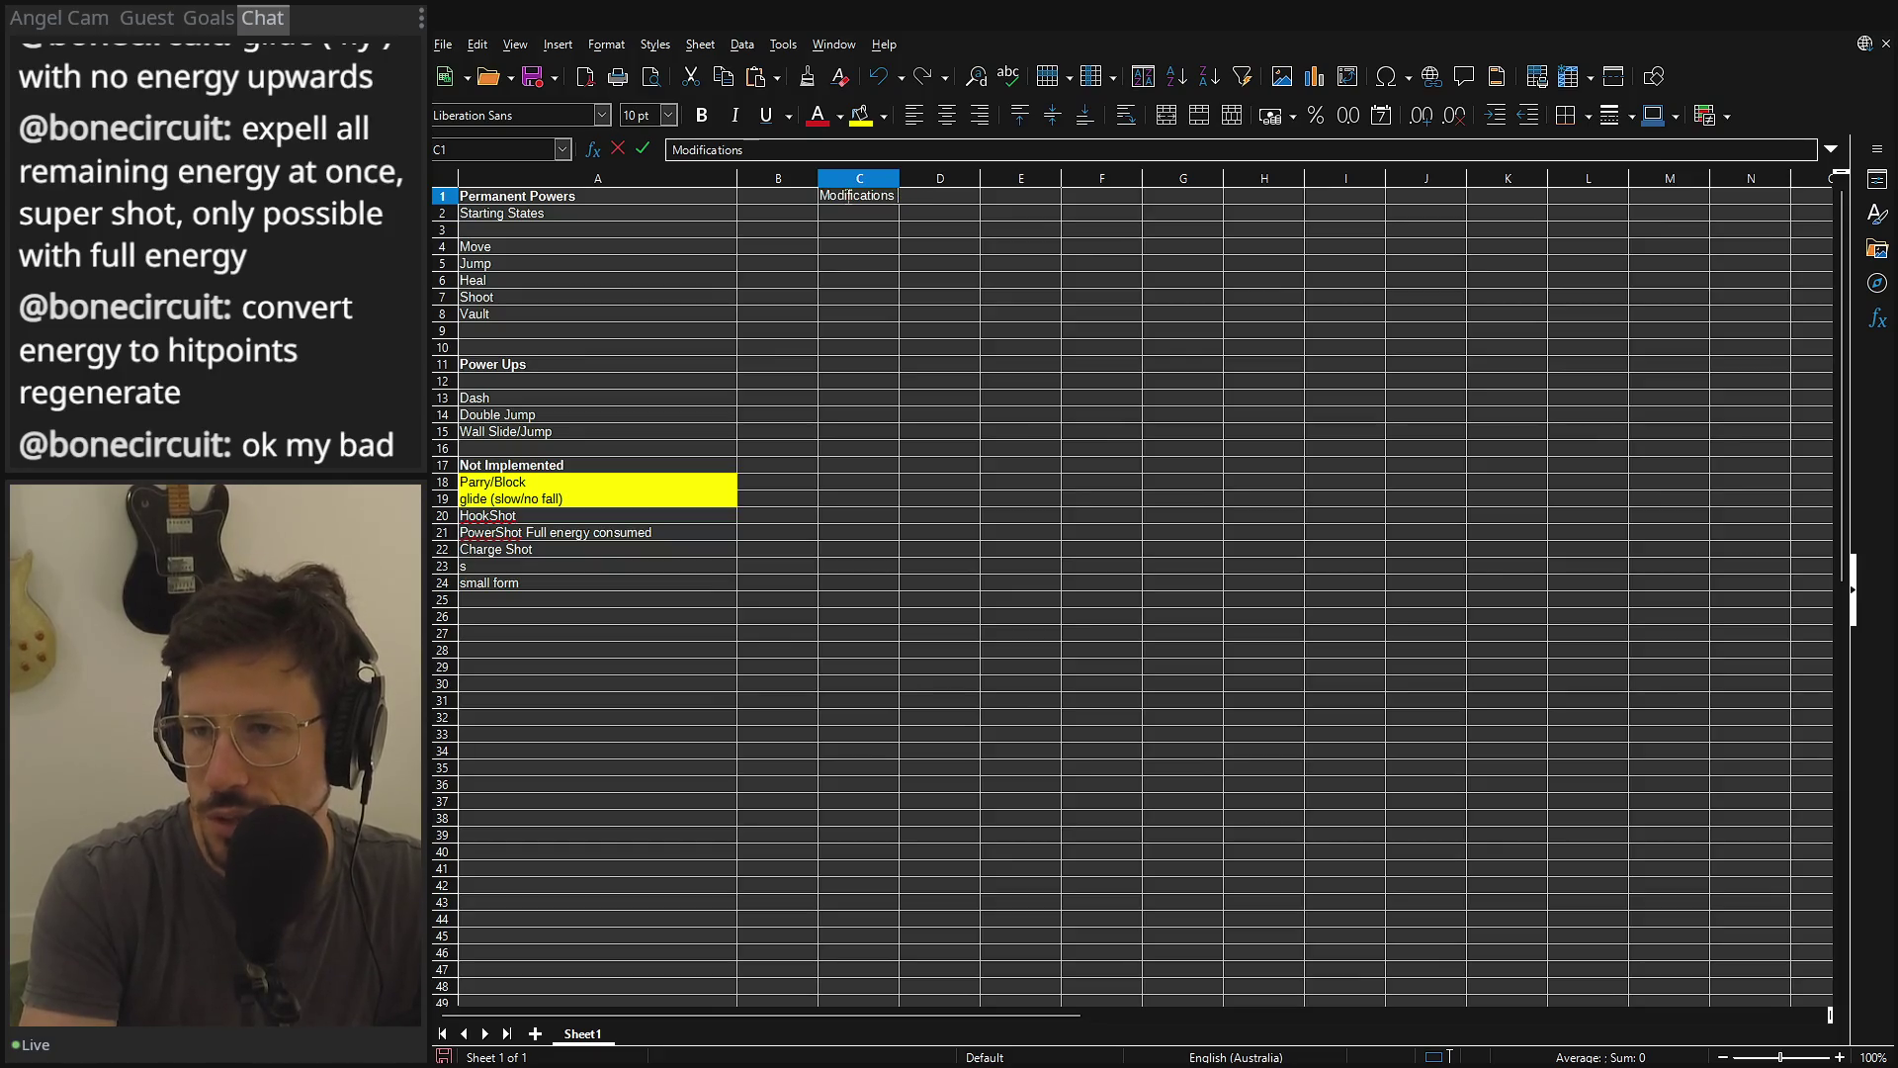
key("Tab")
type("Not on ")
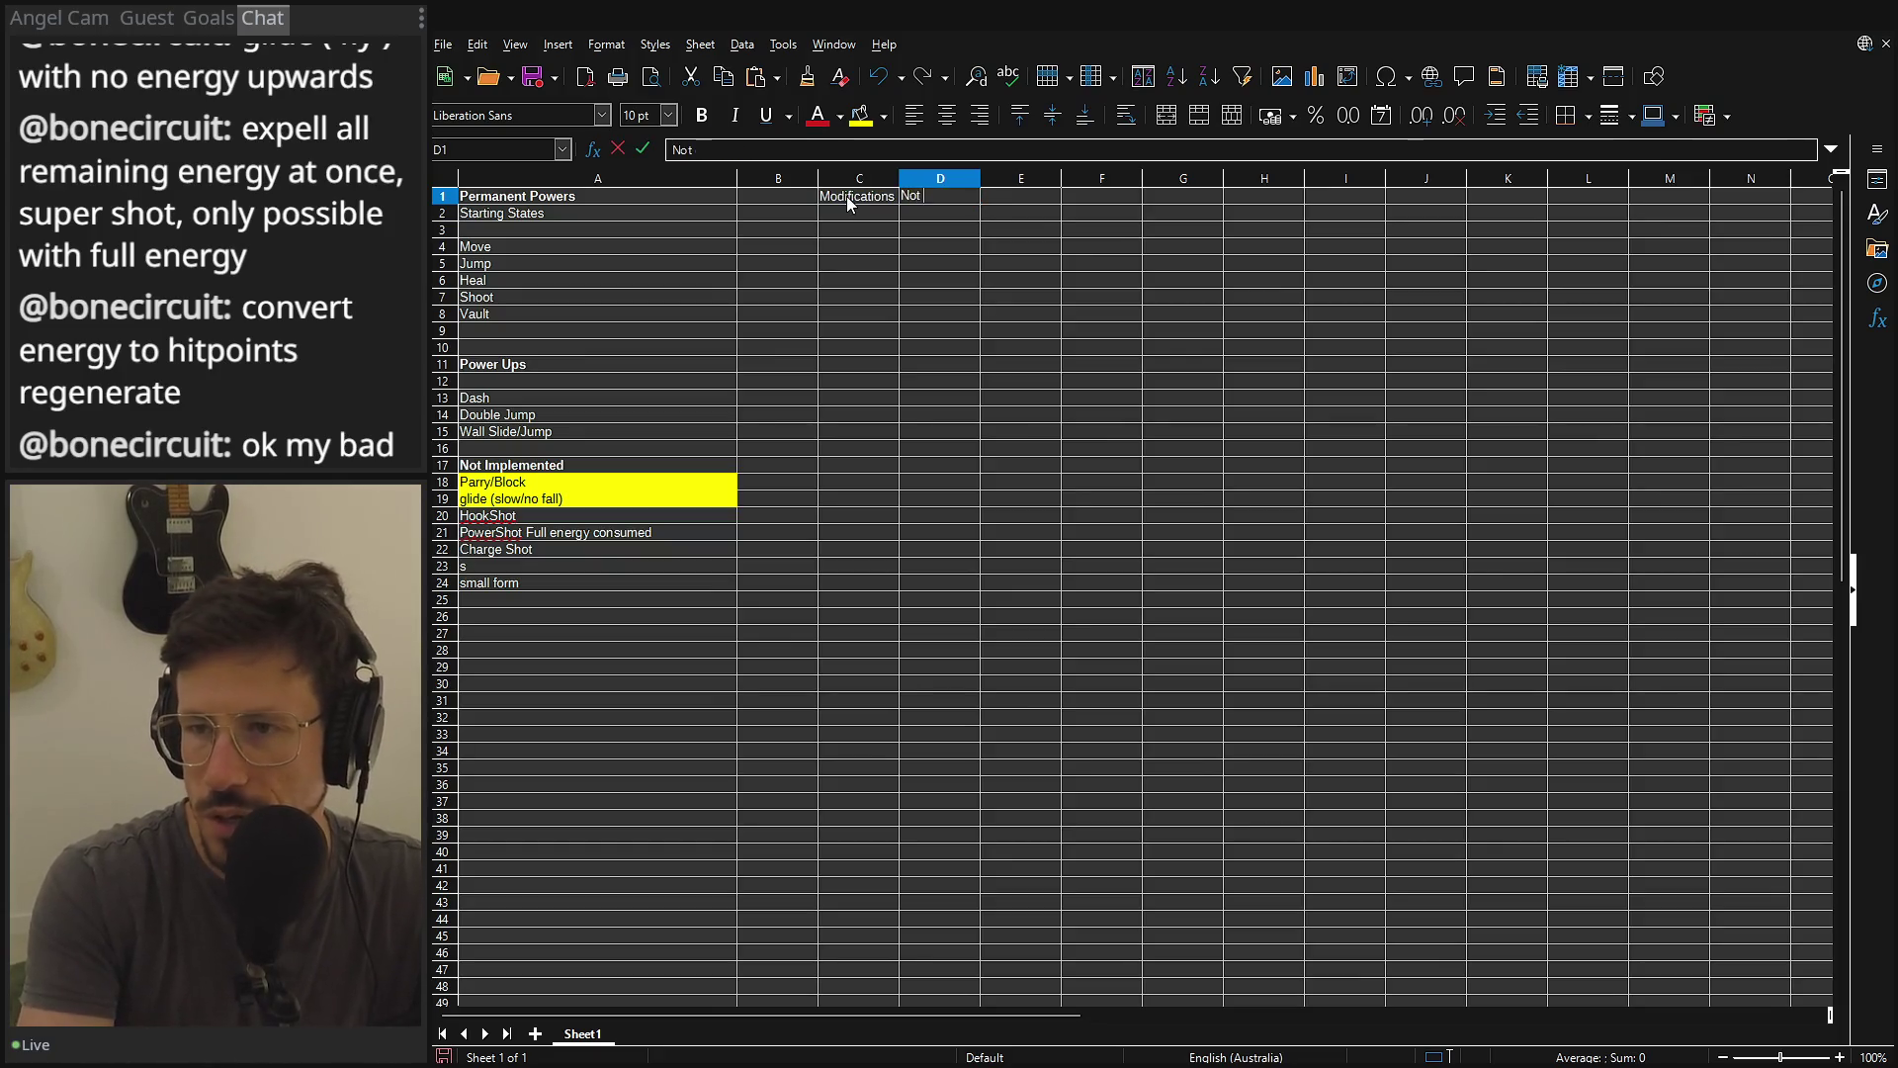
type("a timer but can be added")
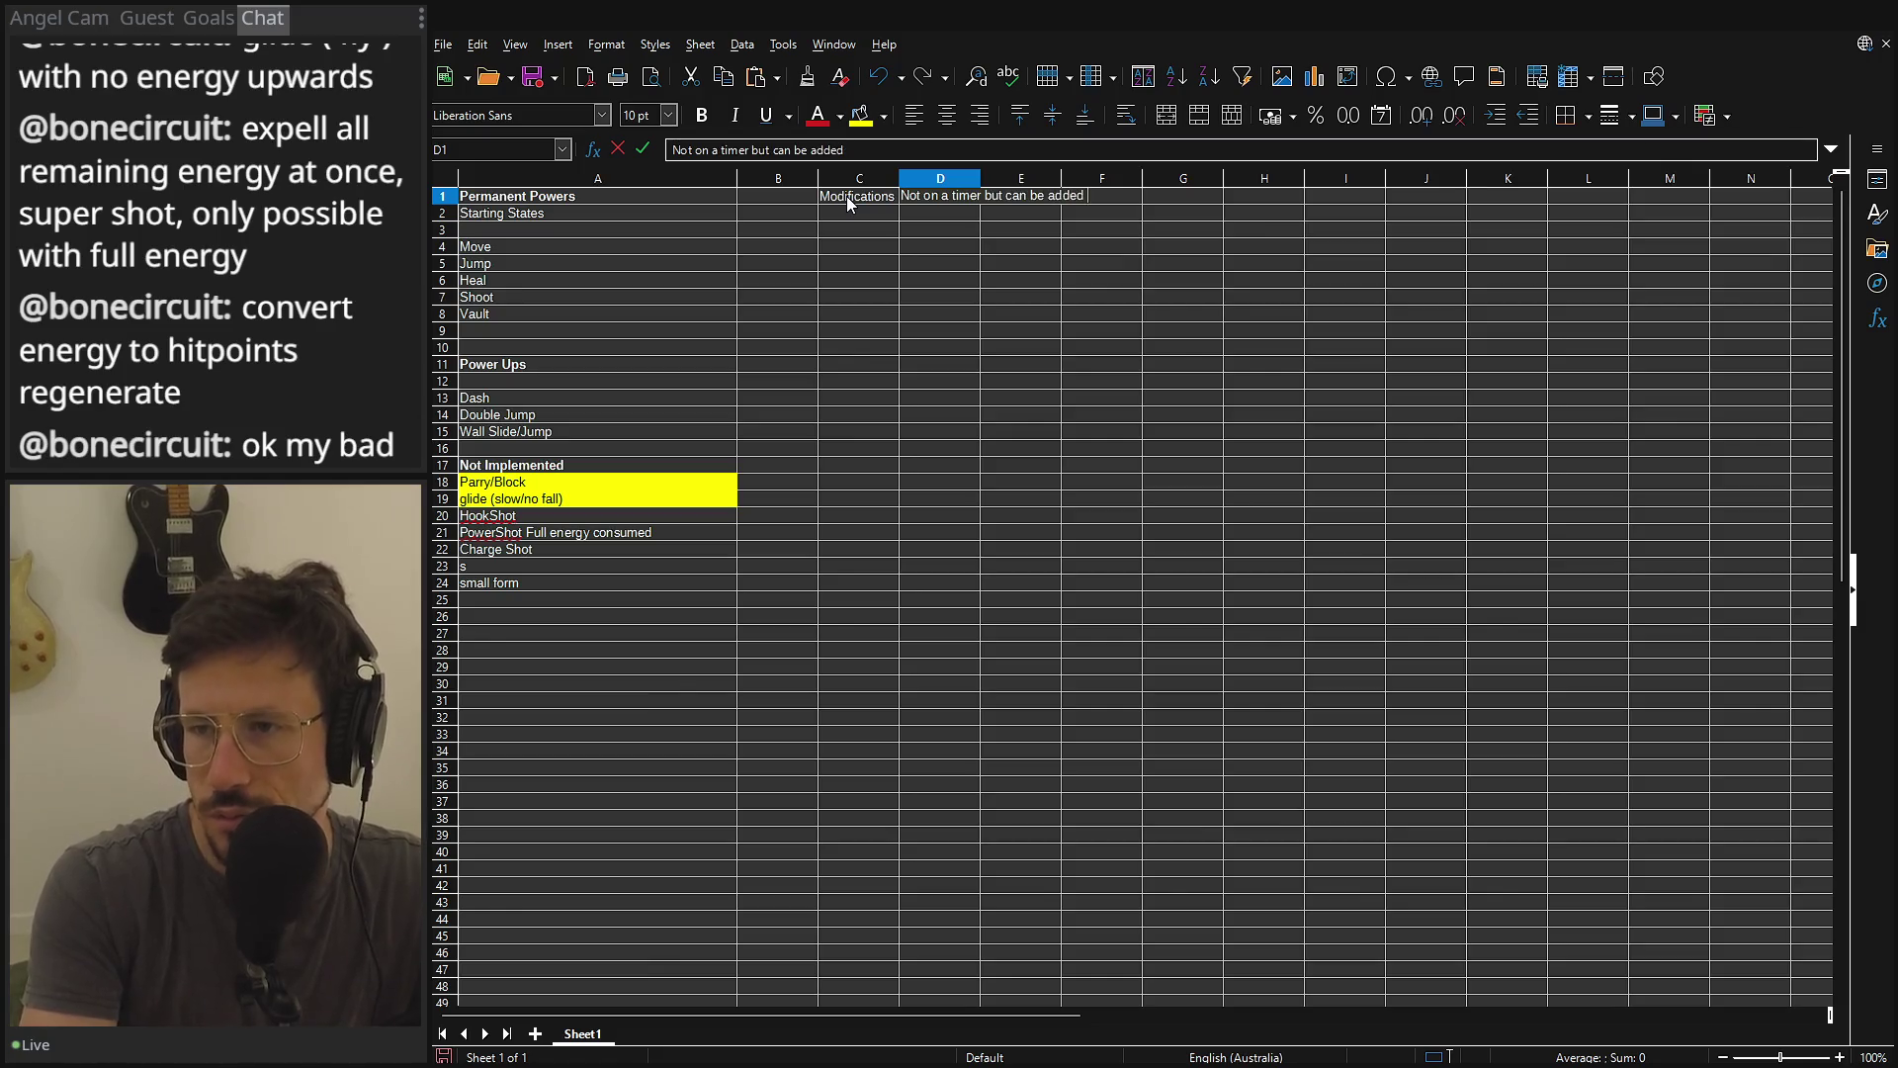
type(" via the m")
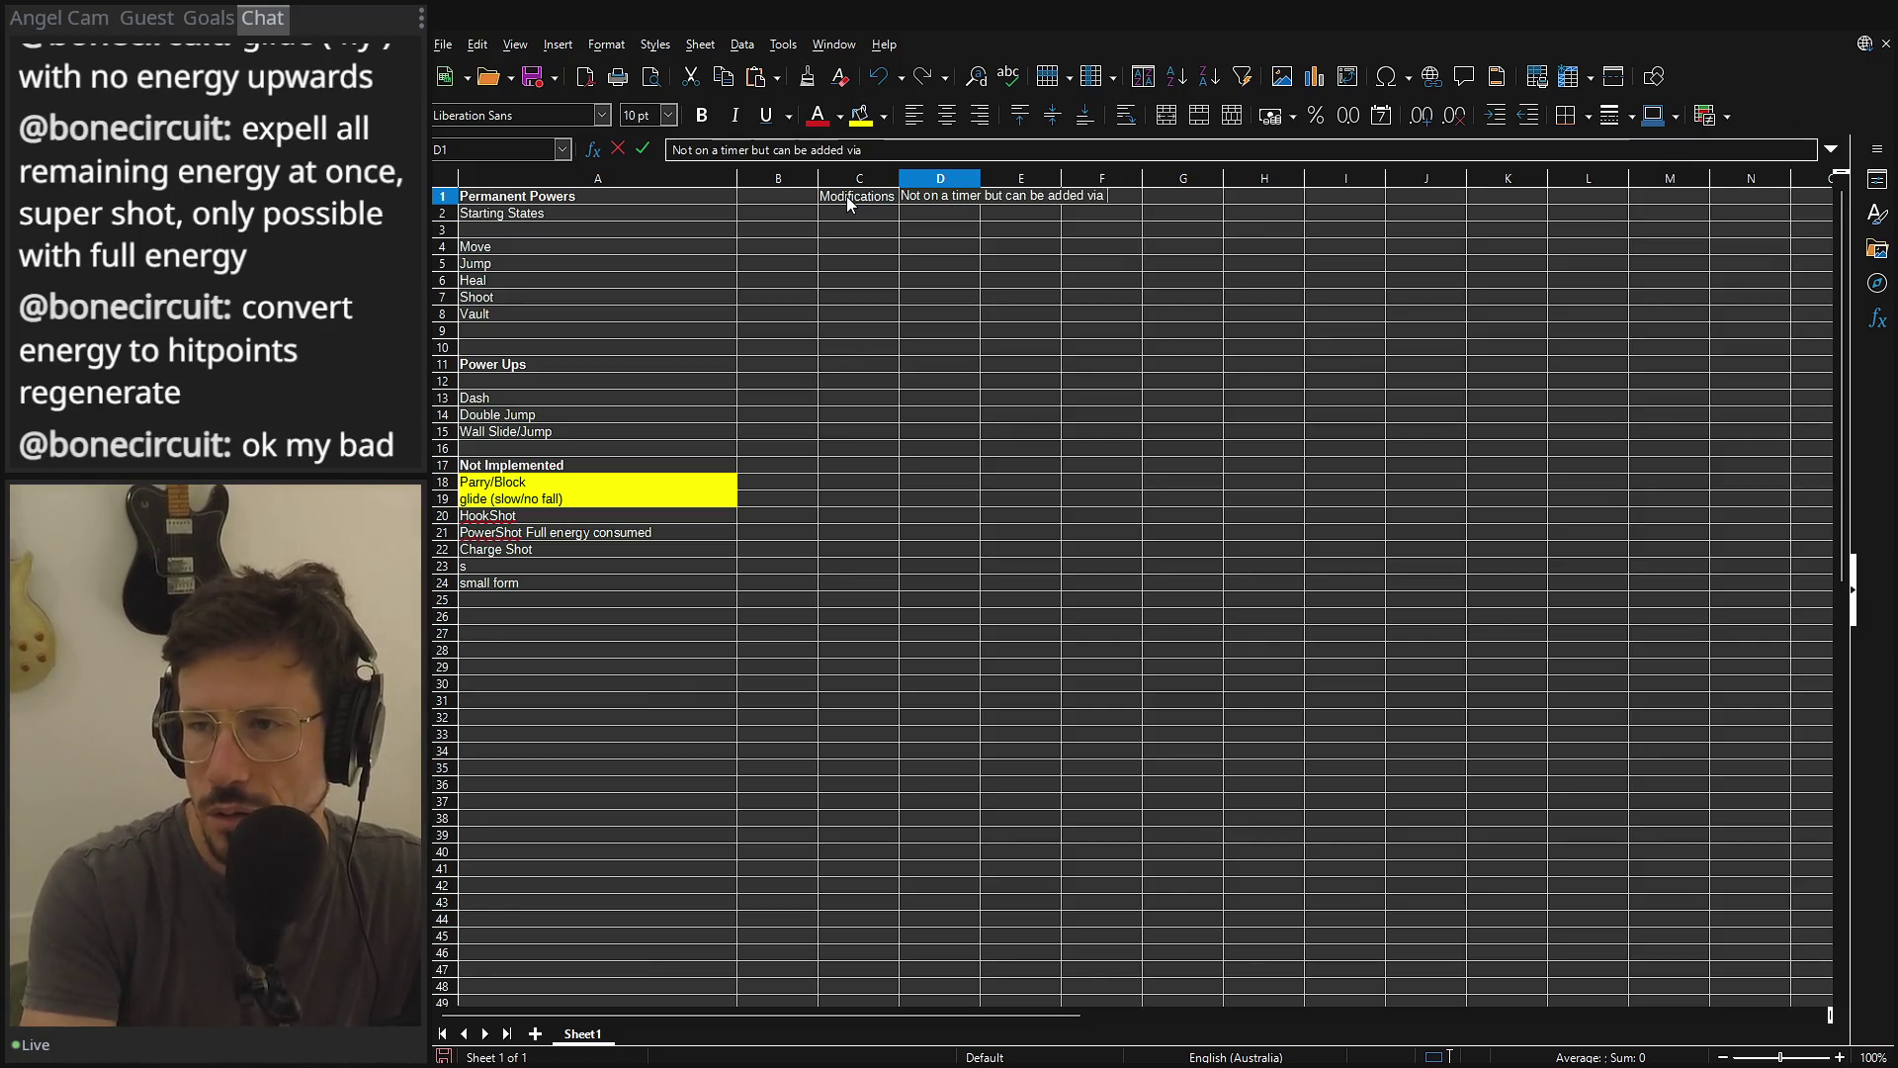
type("od")
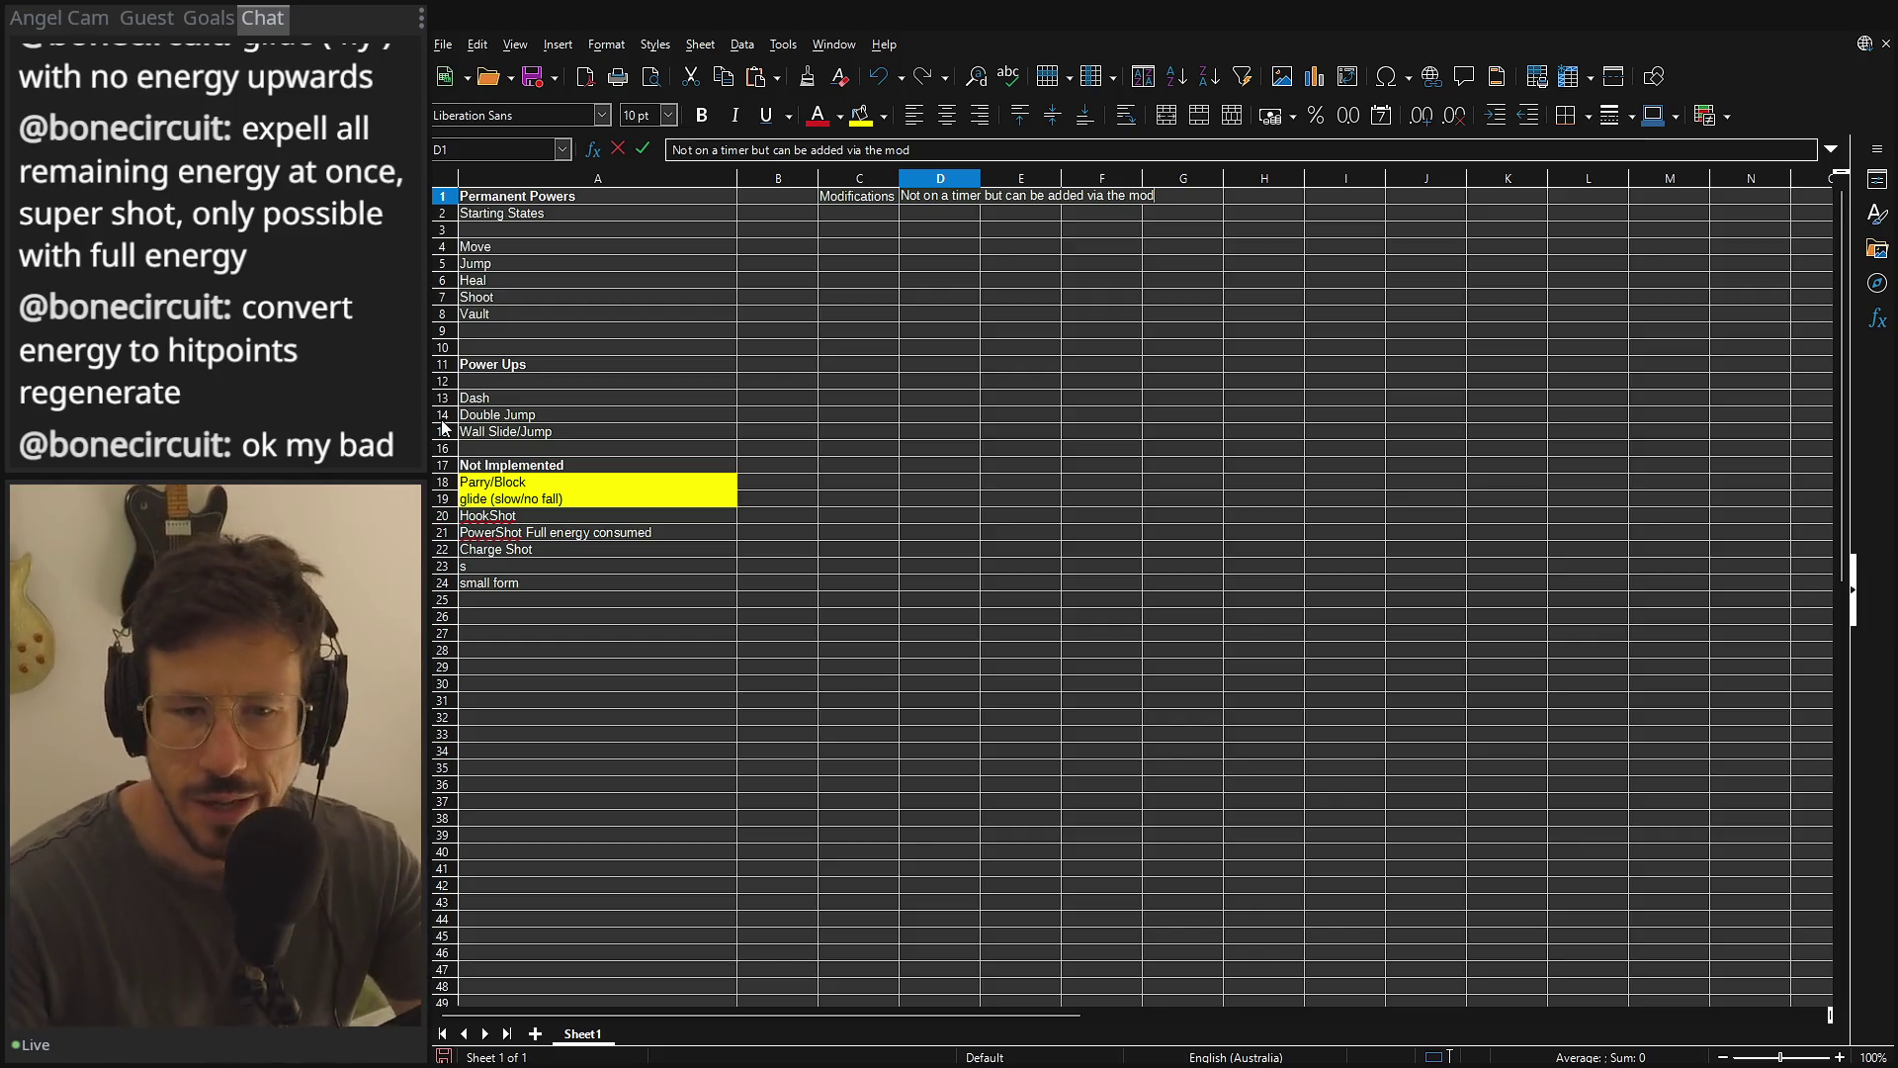
Drag column D wider, then append 'menu' so the D1 note ends 'via the mod menu'
left_click(479, 414)
left_click(838, 213)
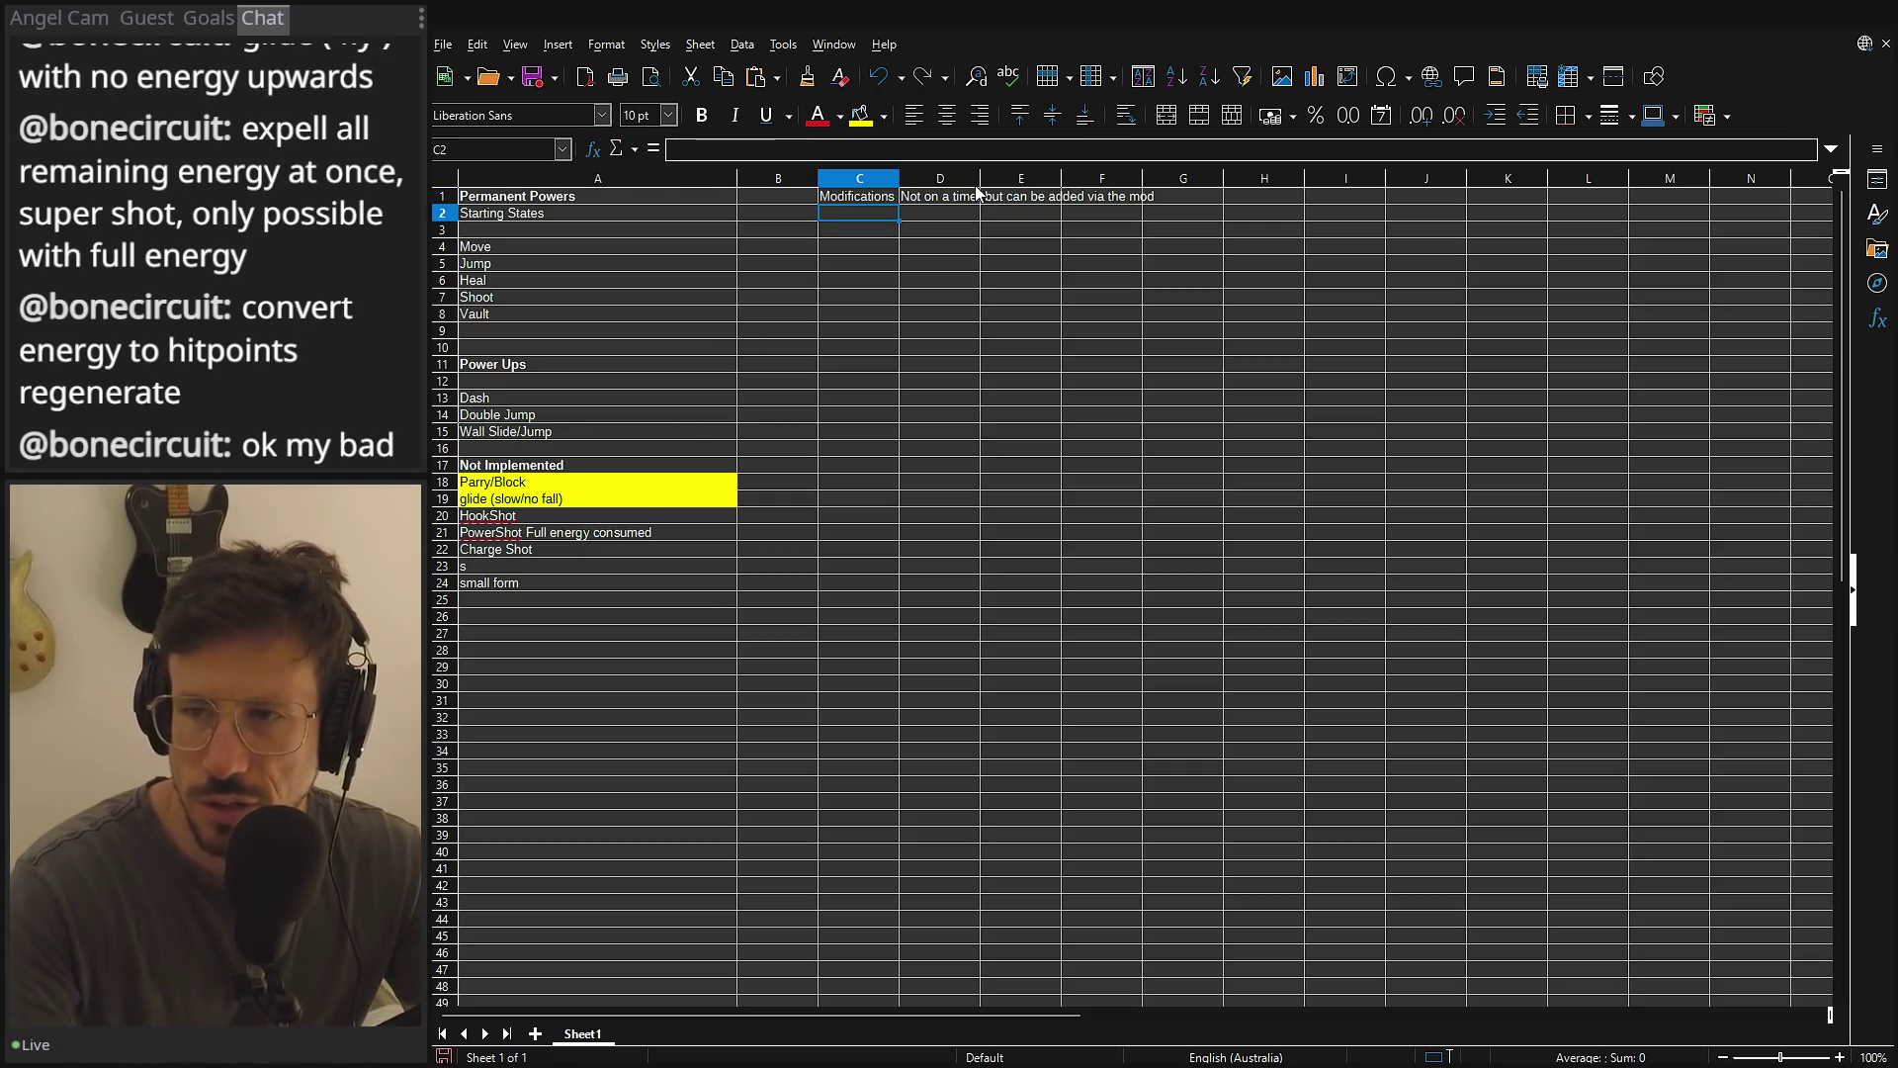
left_click_drag(982, 184, 1165, 184)
left_click(975, 225)
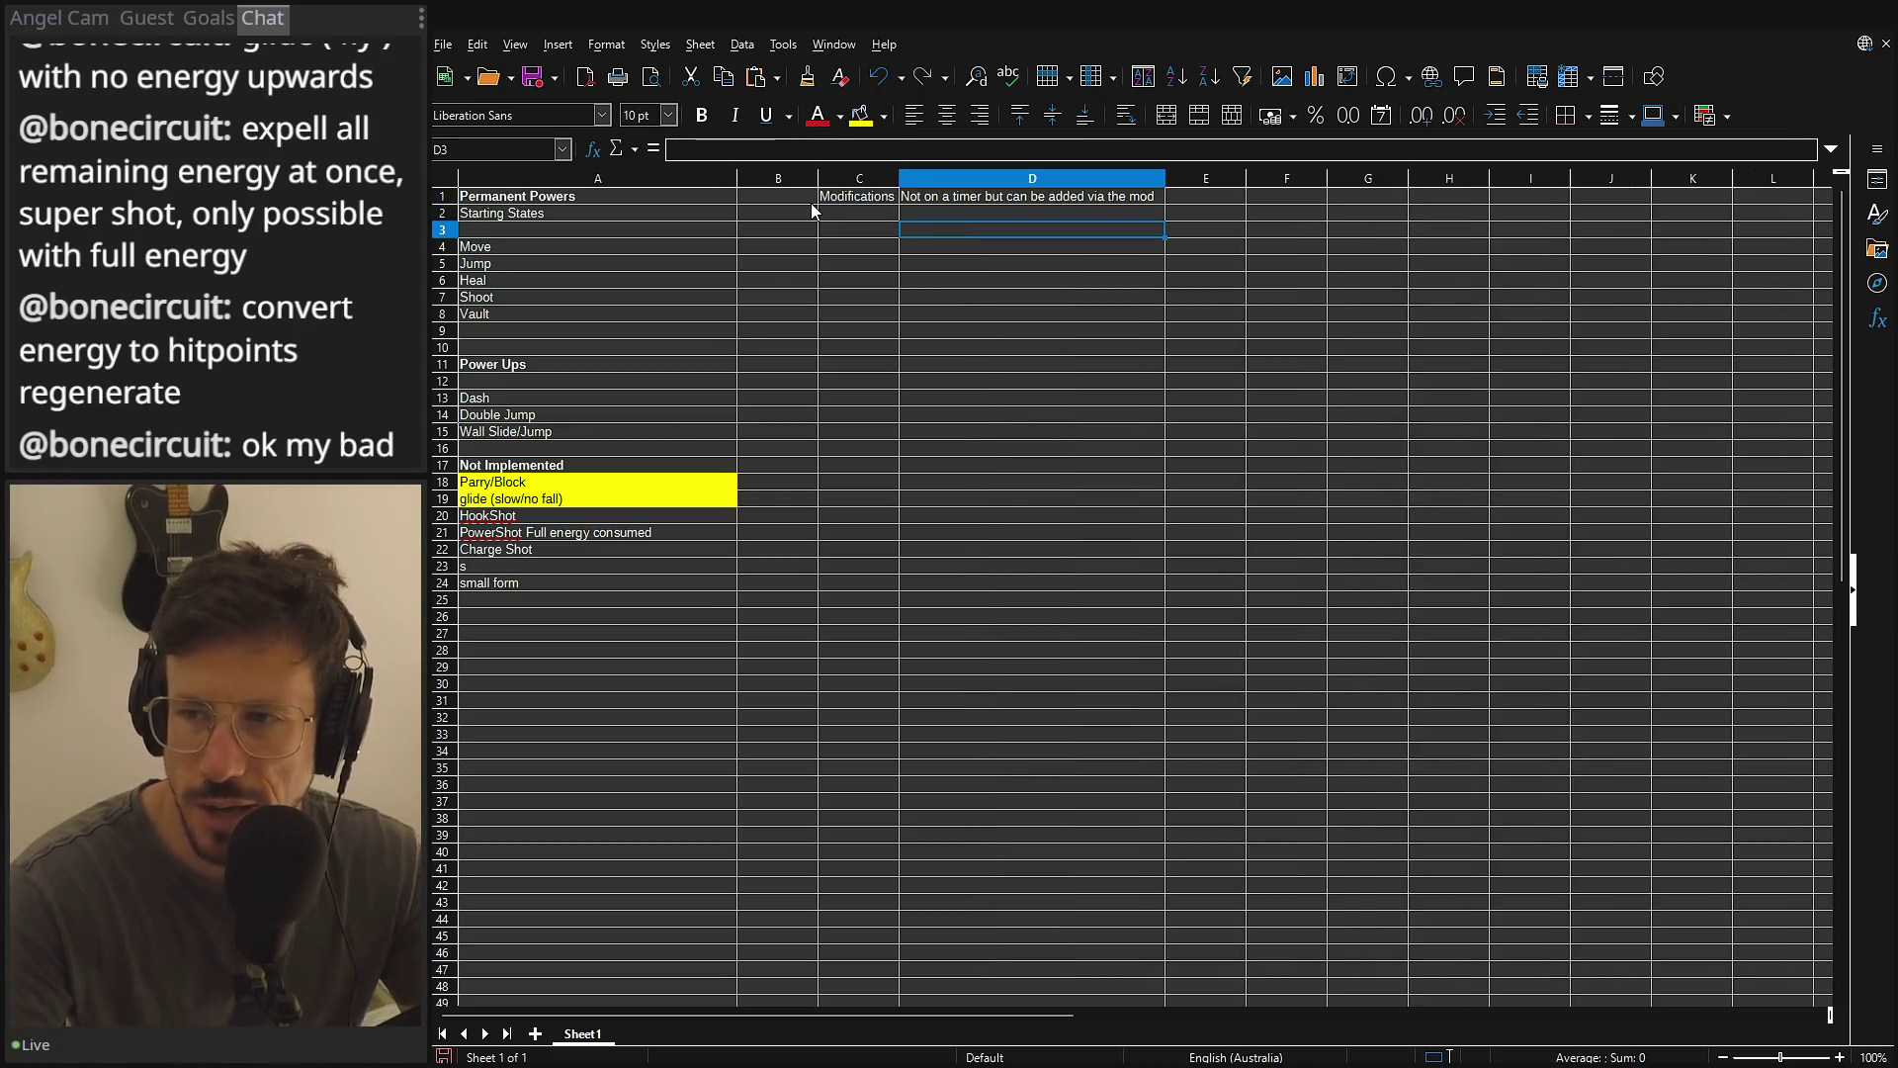
left_click(1077, 197)
left_click(934, 151)
type("m")
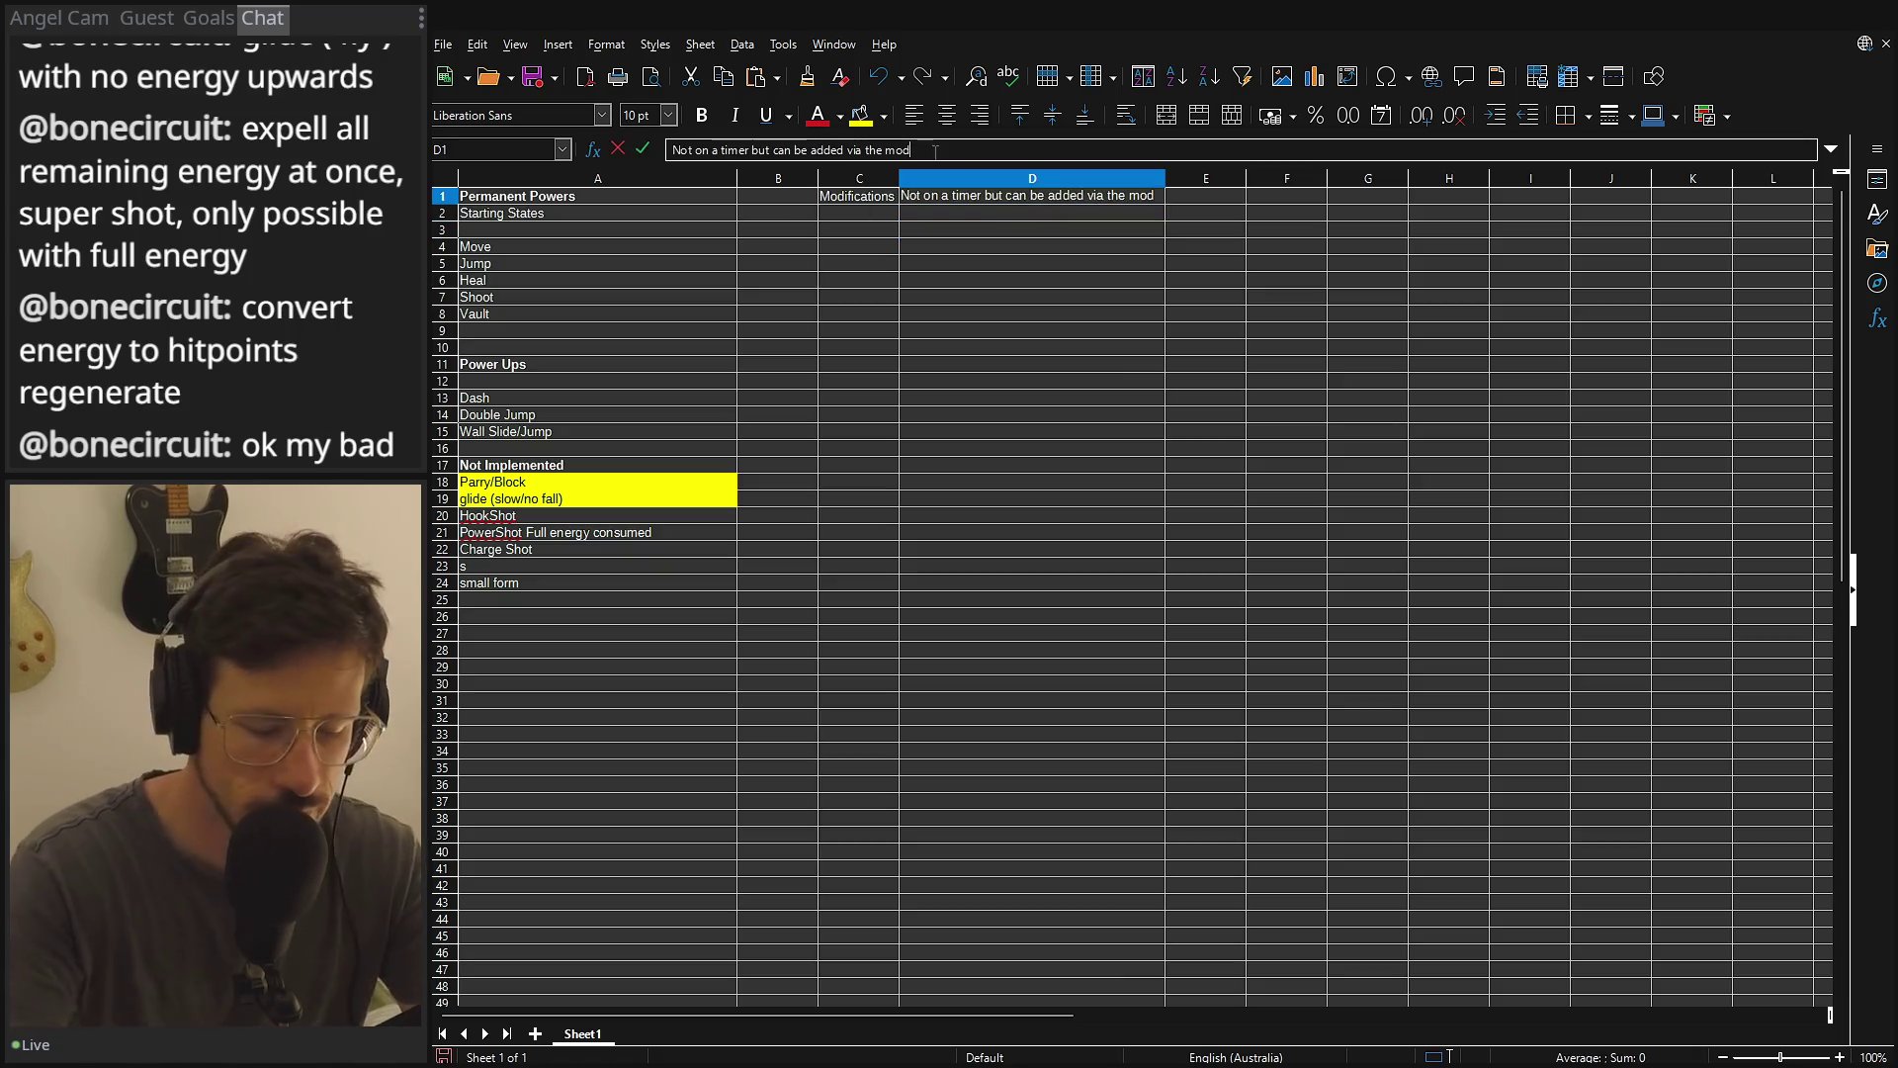
type("enu")
key("Return")
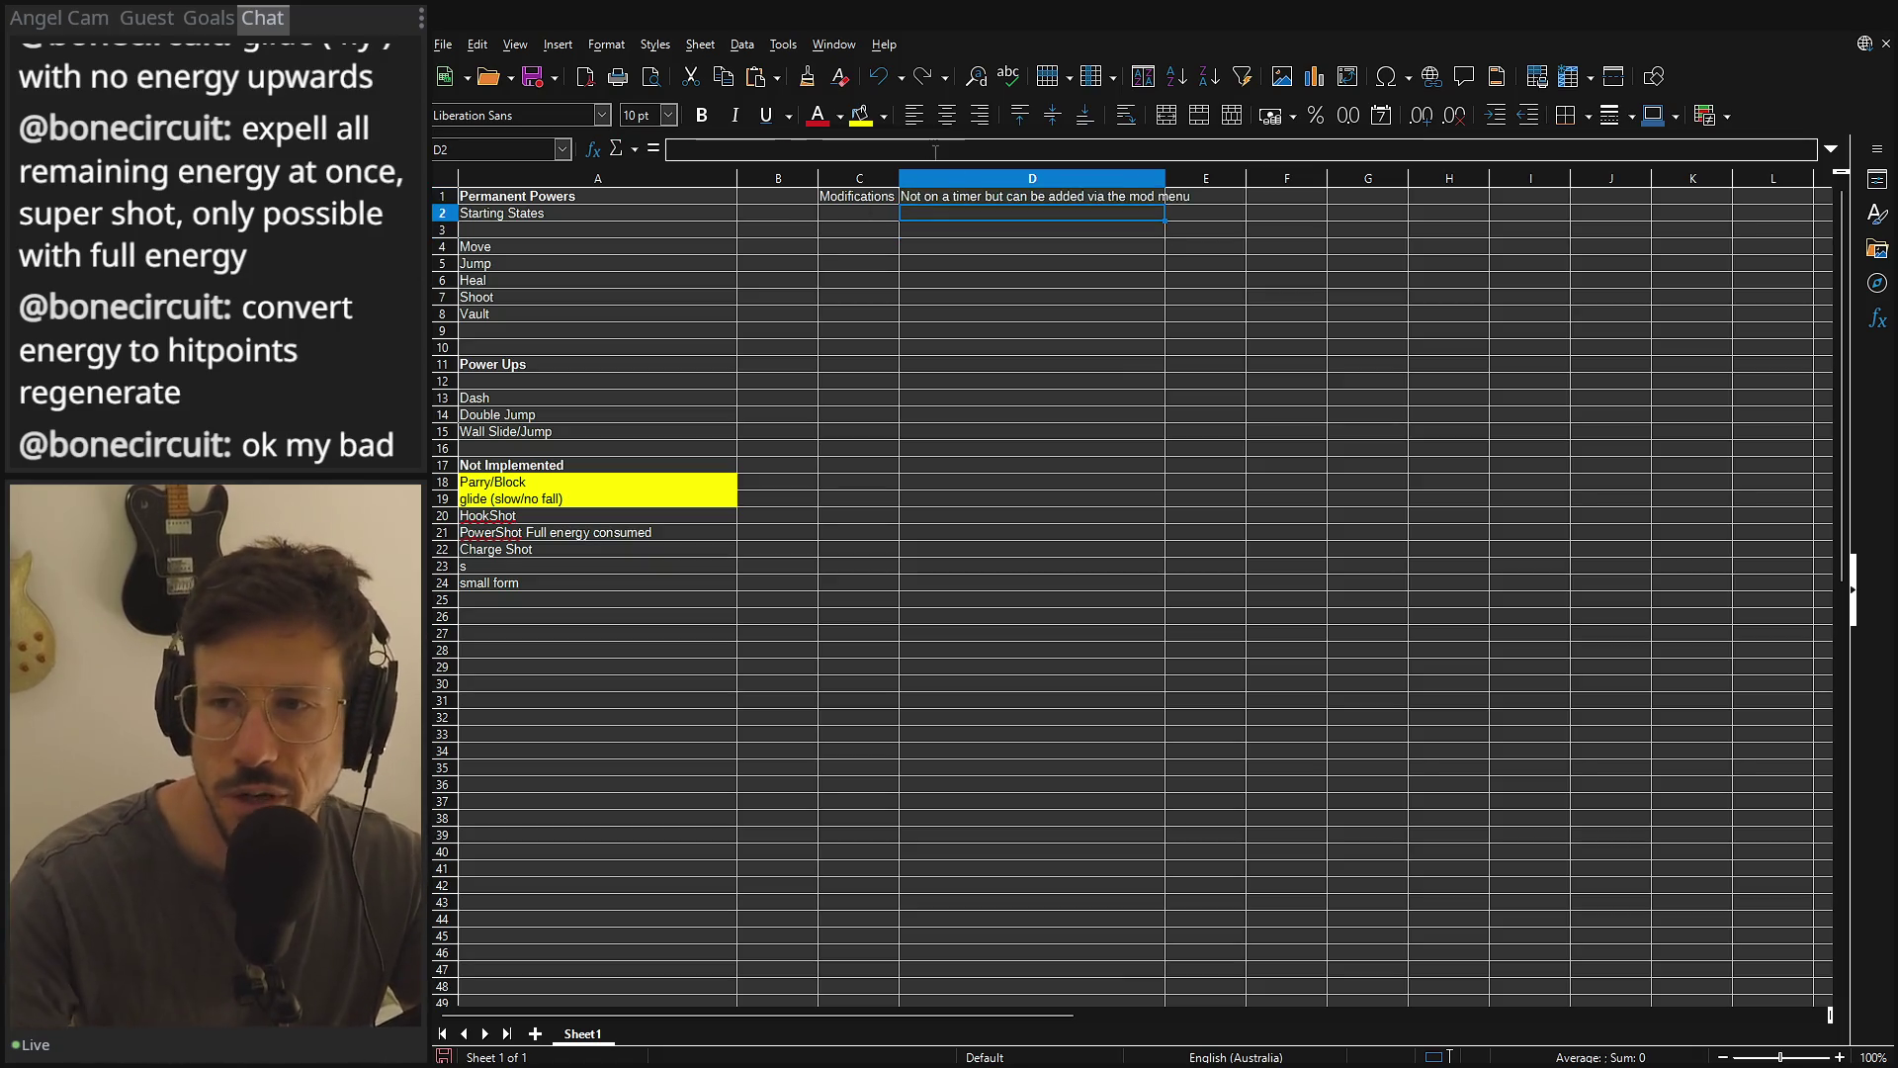
Autofit column D to the full D1 note, then check the Mod ideas notes file
left_click(1161, 178)
double_click(1164, 178)
left_click(843, 228)
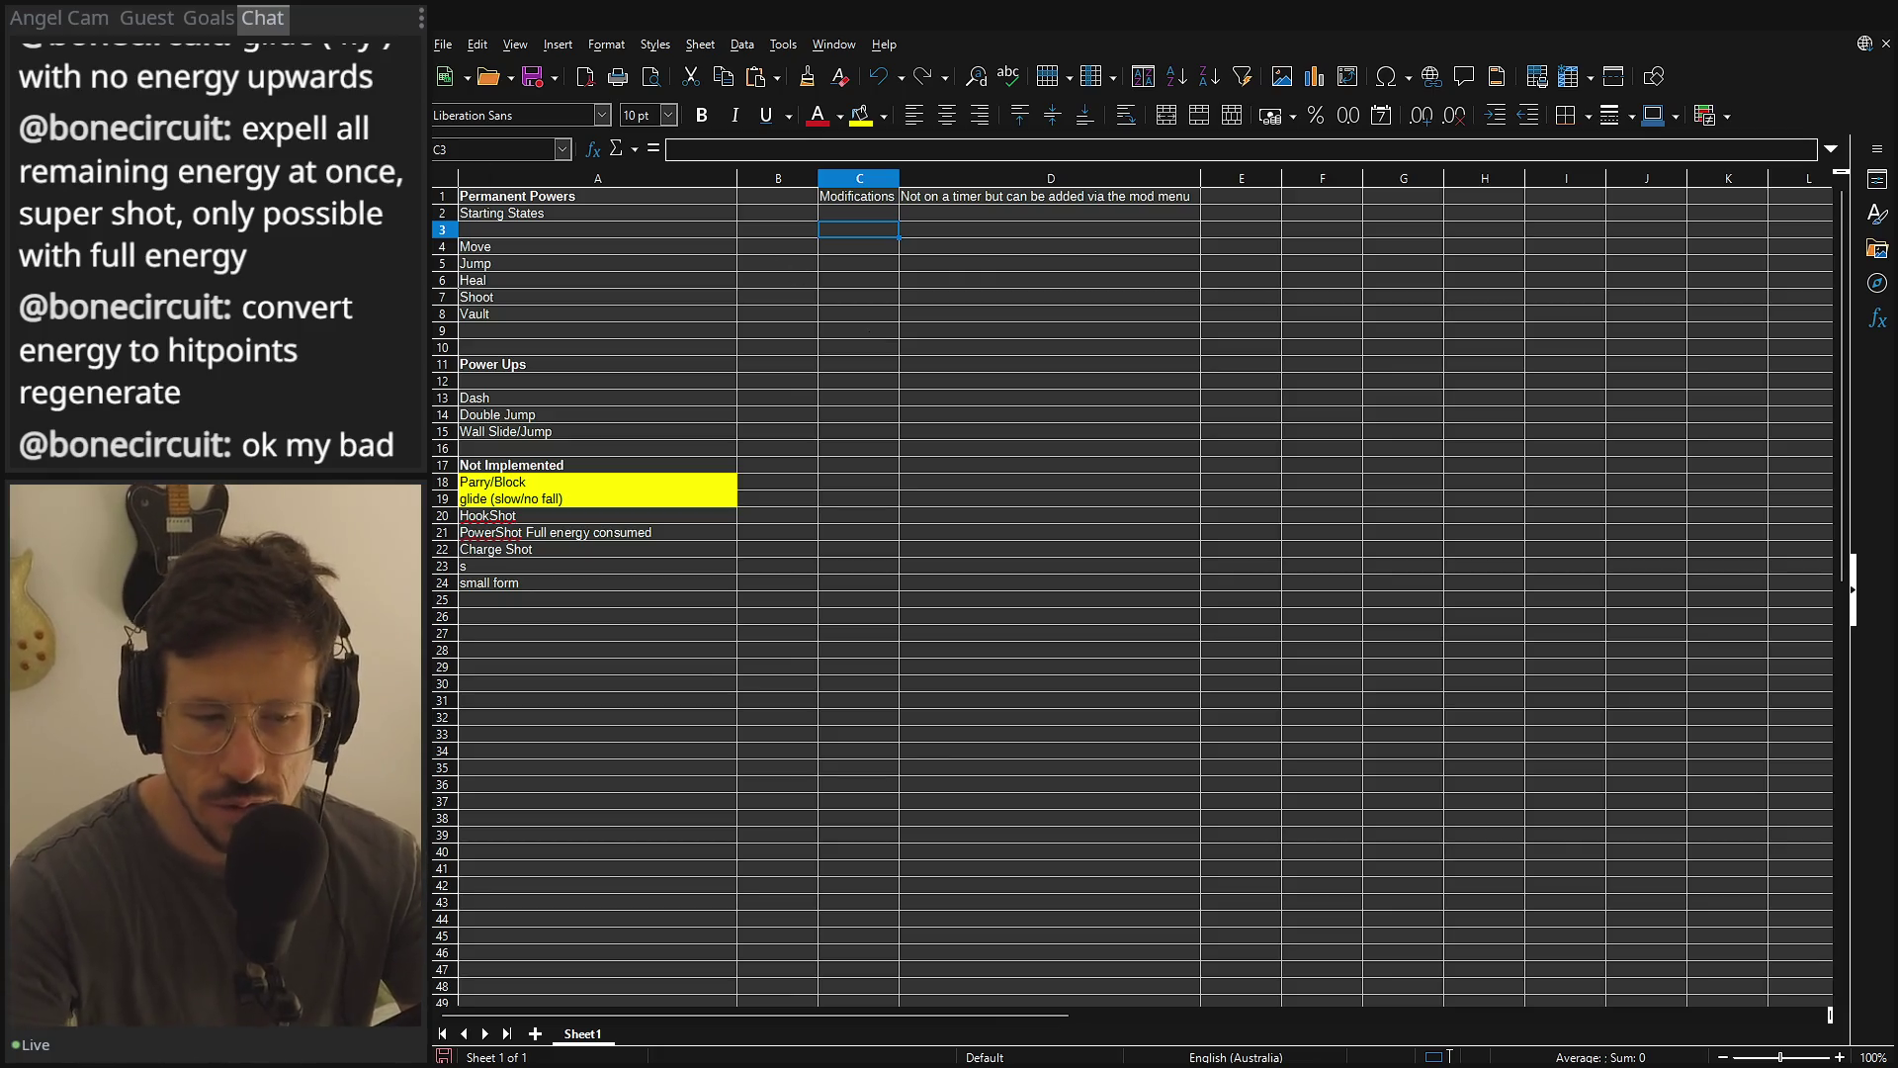
key("alt+Tab")
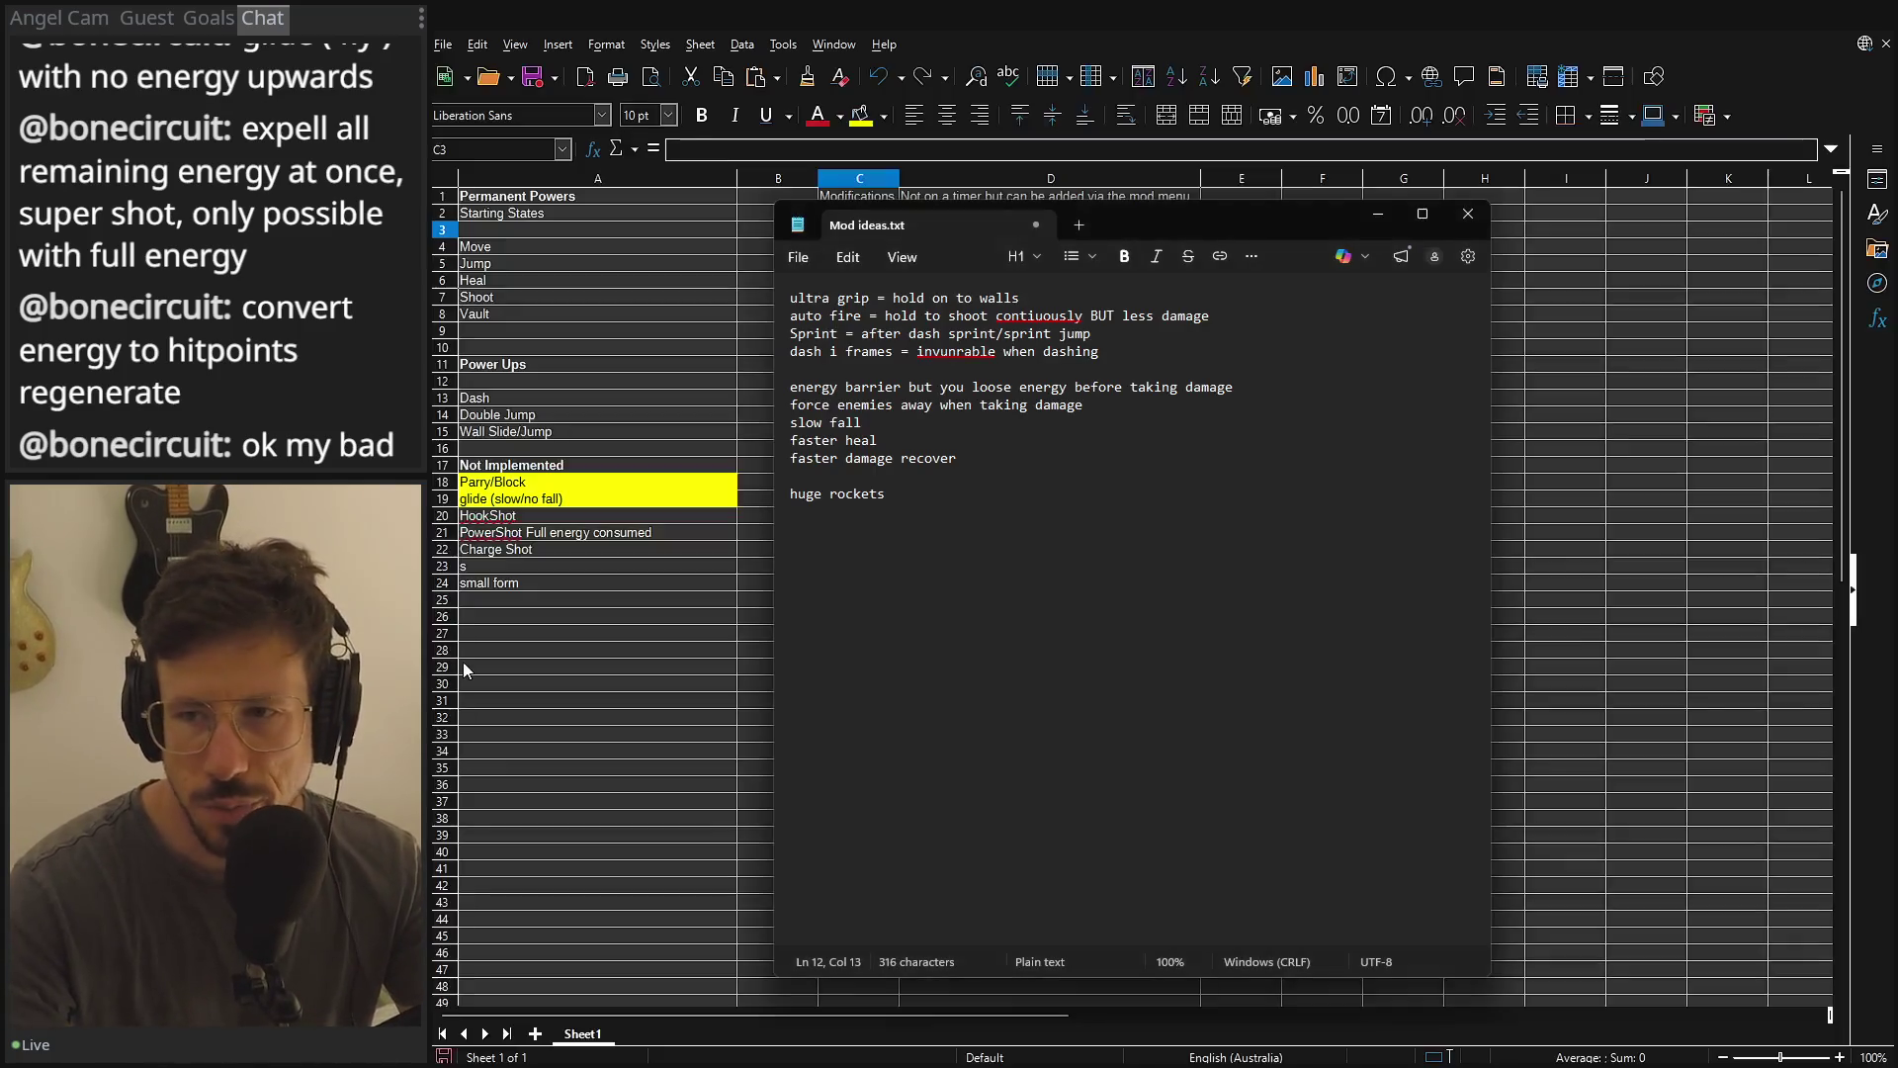
key("alt+Tab")
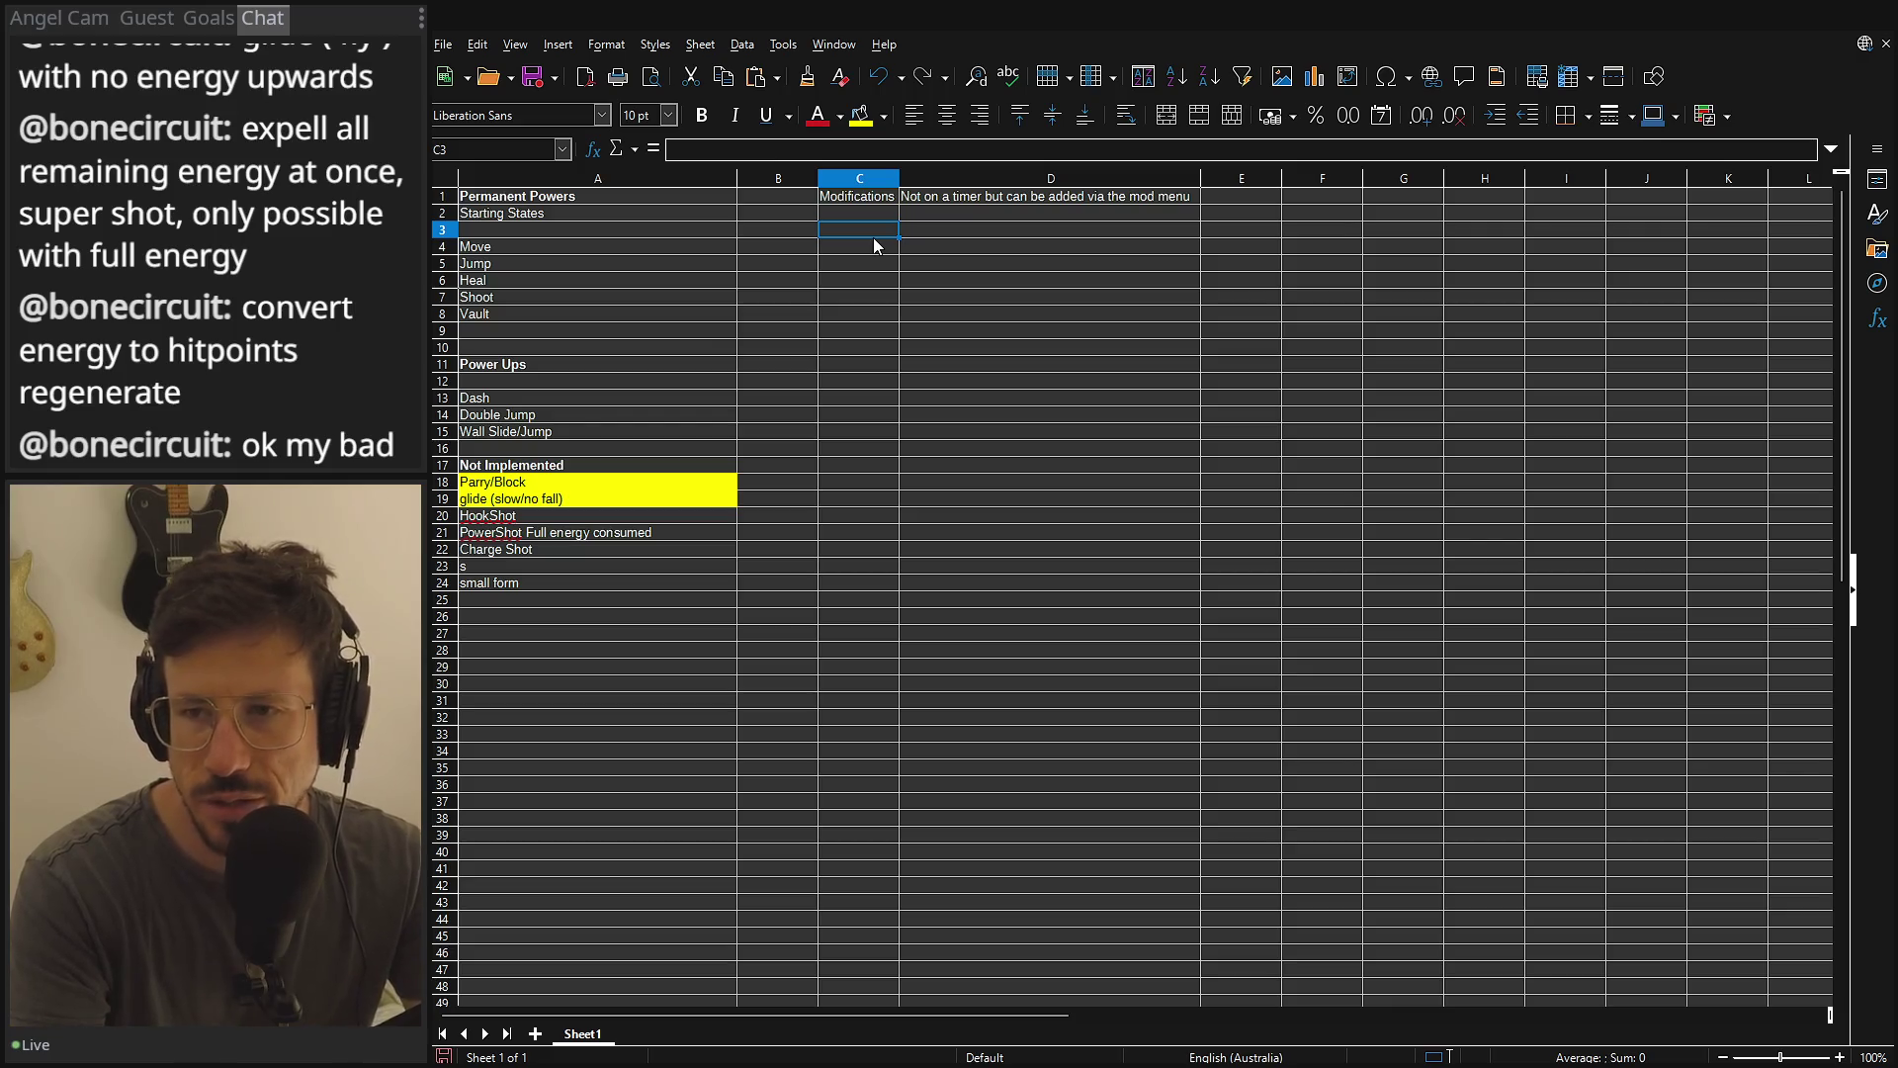
Add the headings Attack Type, Movement Type and Defensive Type in column C
type("Atta")
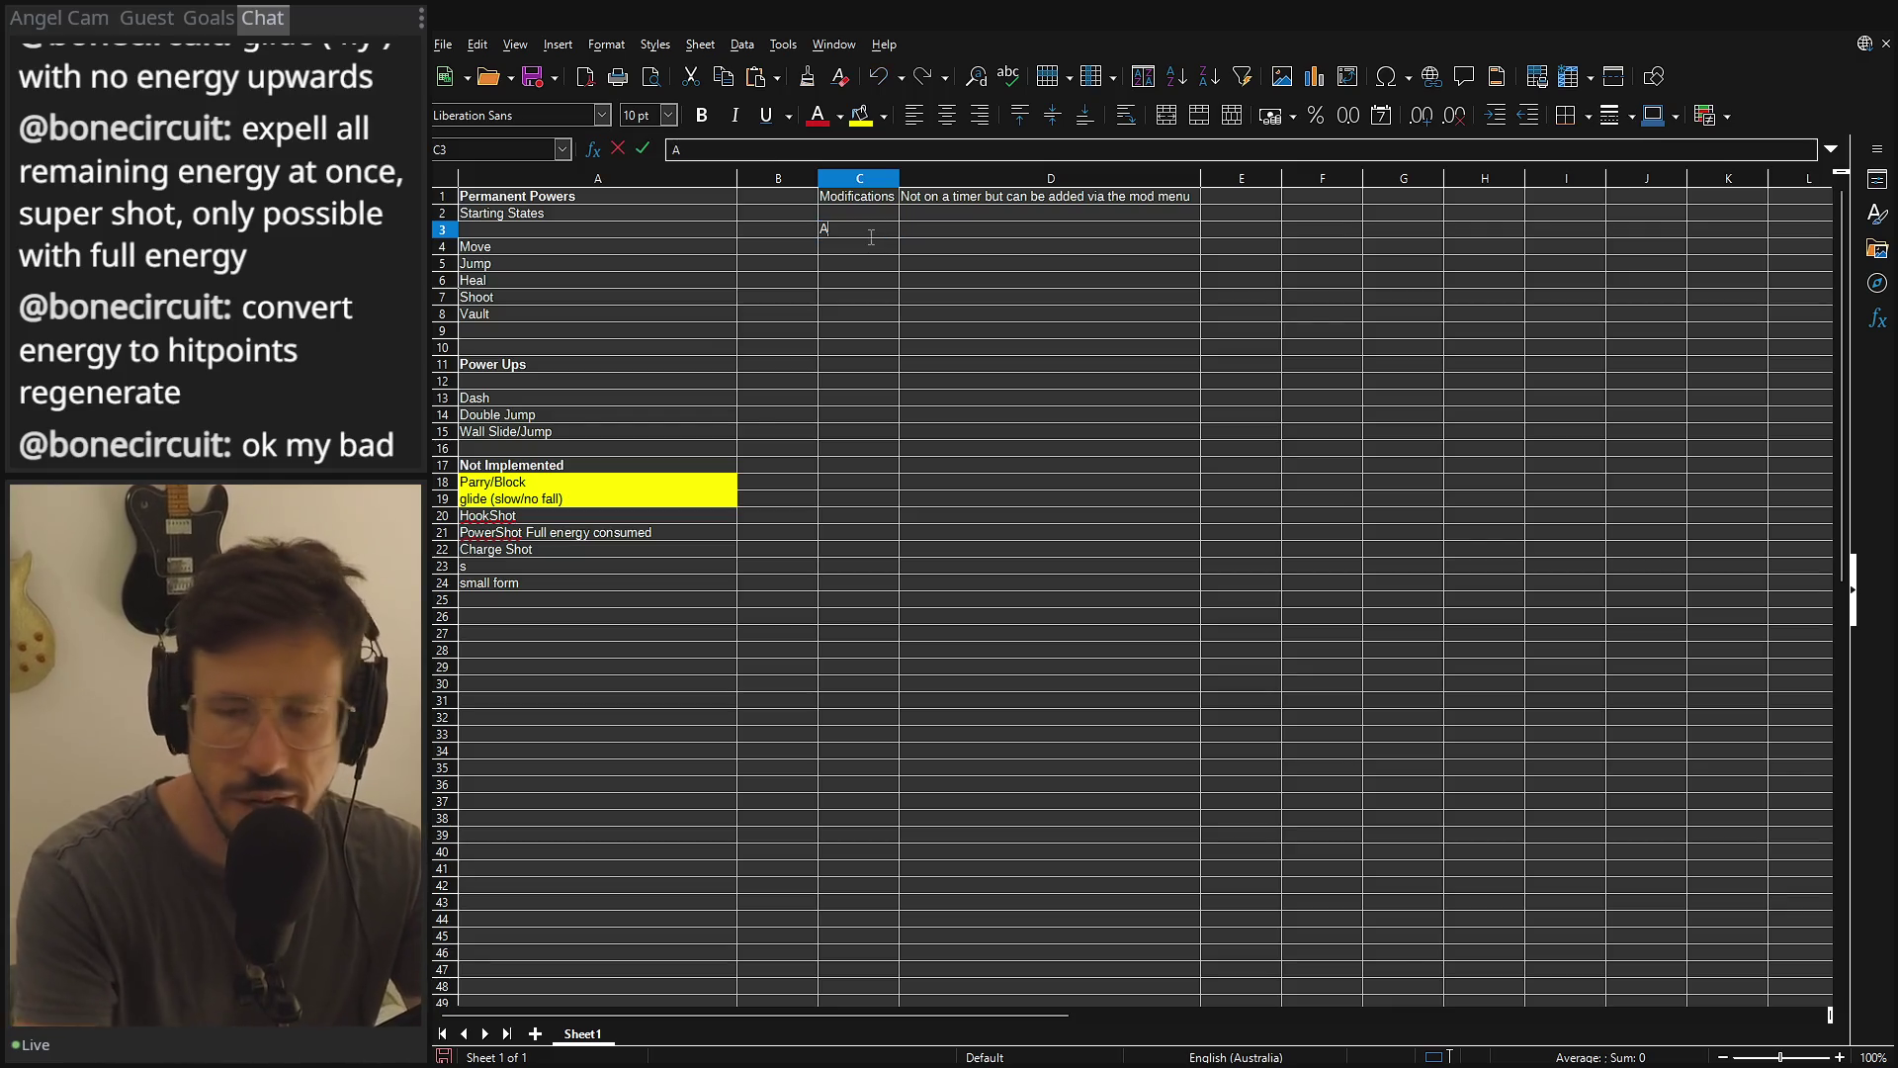
type("ck Typ")
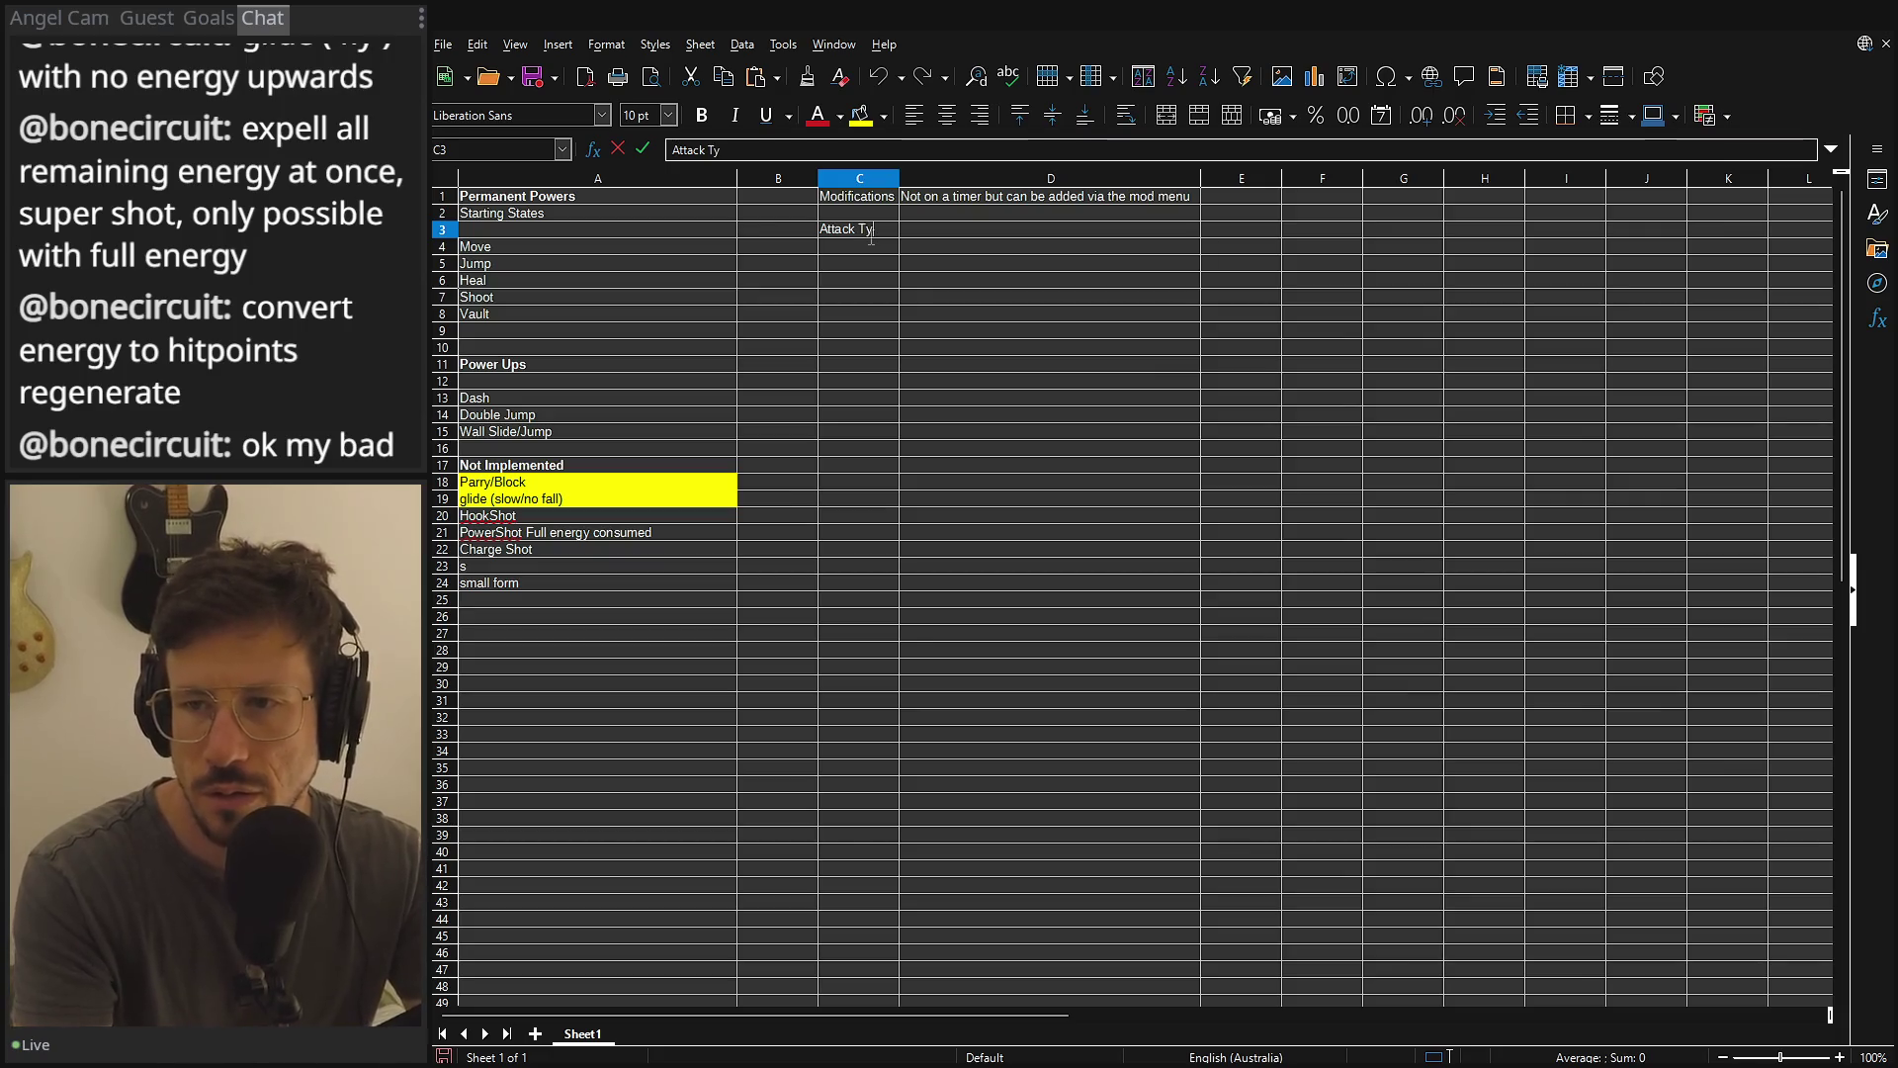
type("e")
key("Return")
key("Down")
key("Down")
key("Down")
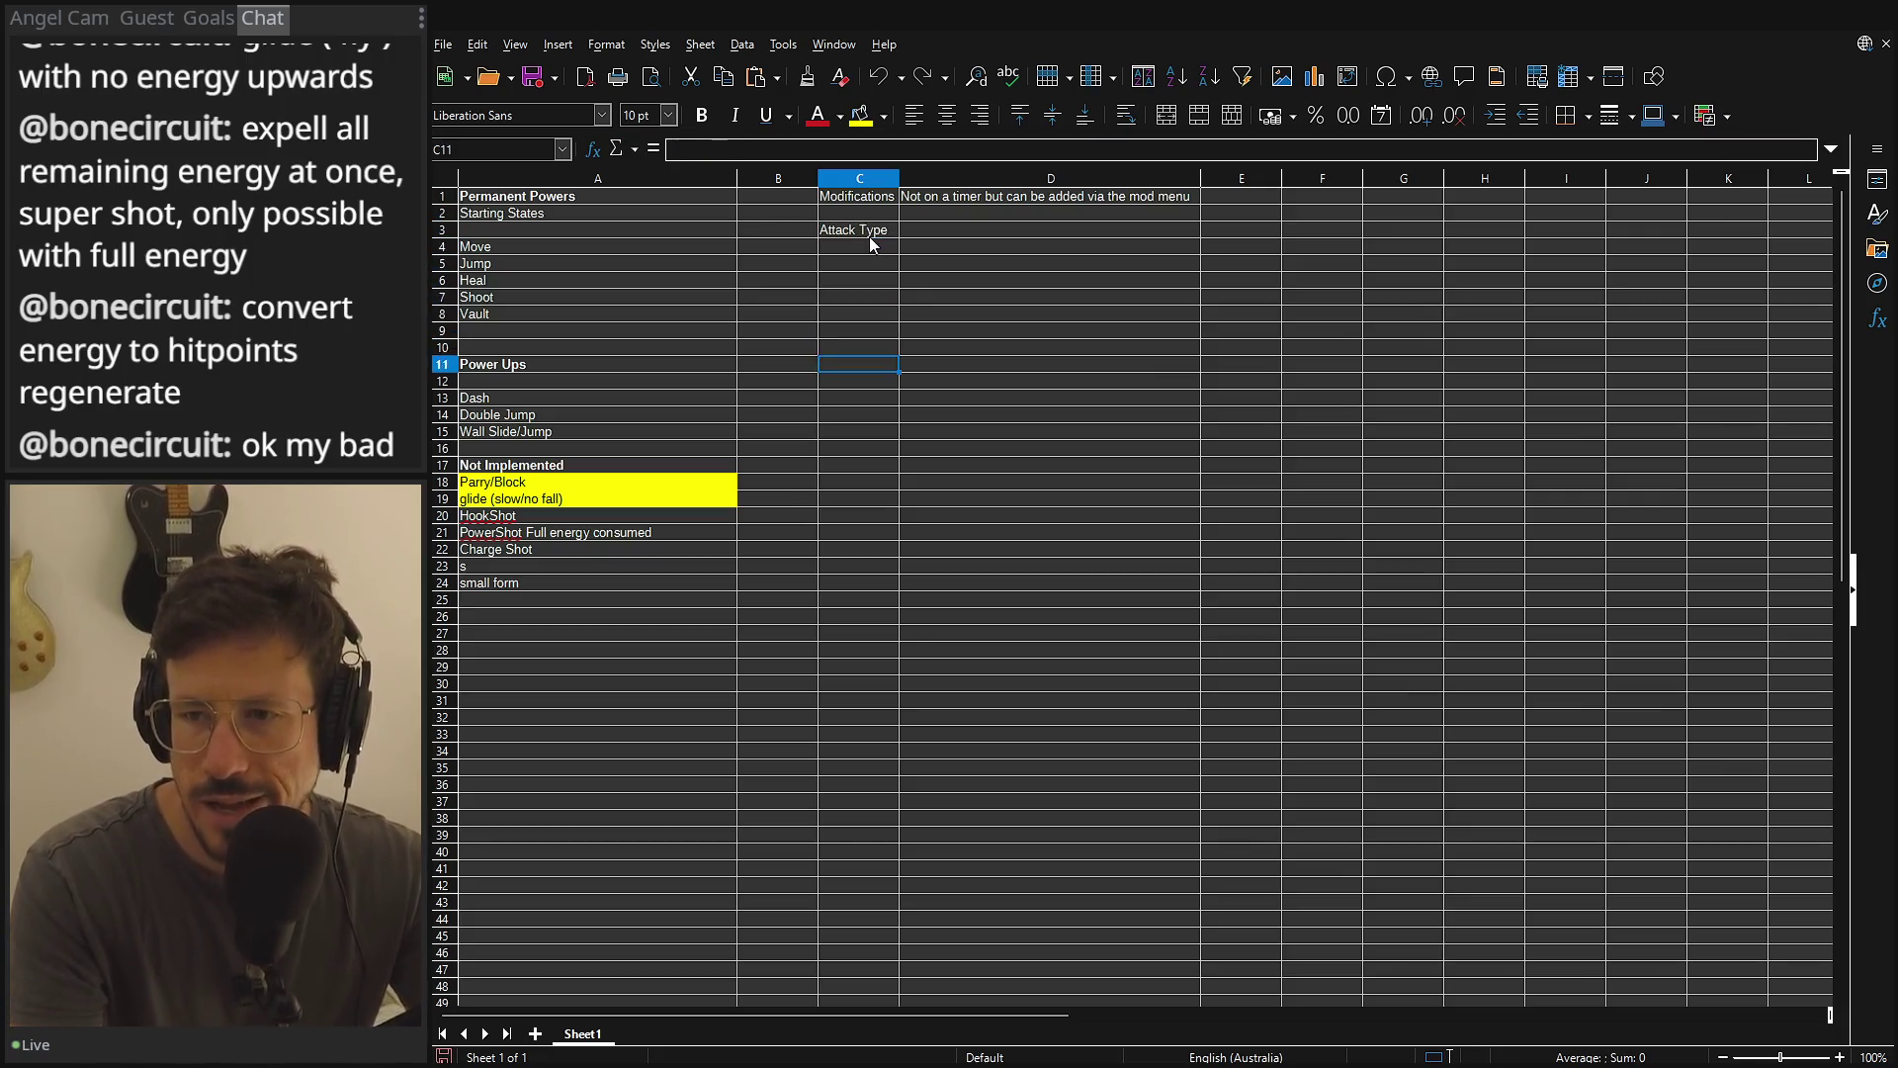
key("Up")
type("Movement")
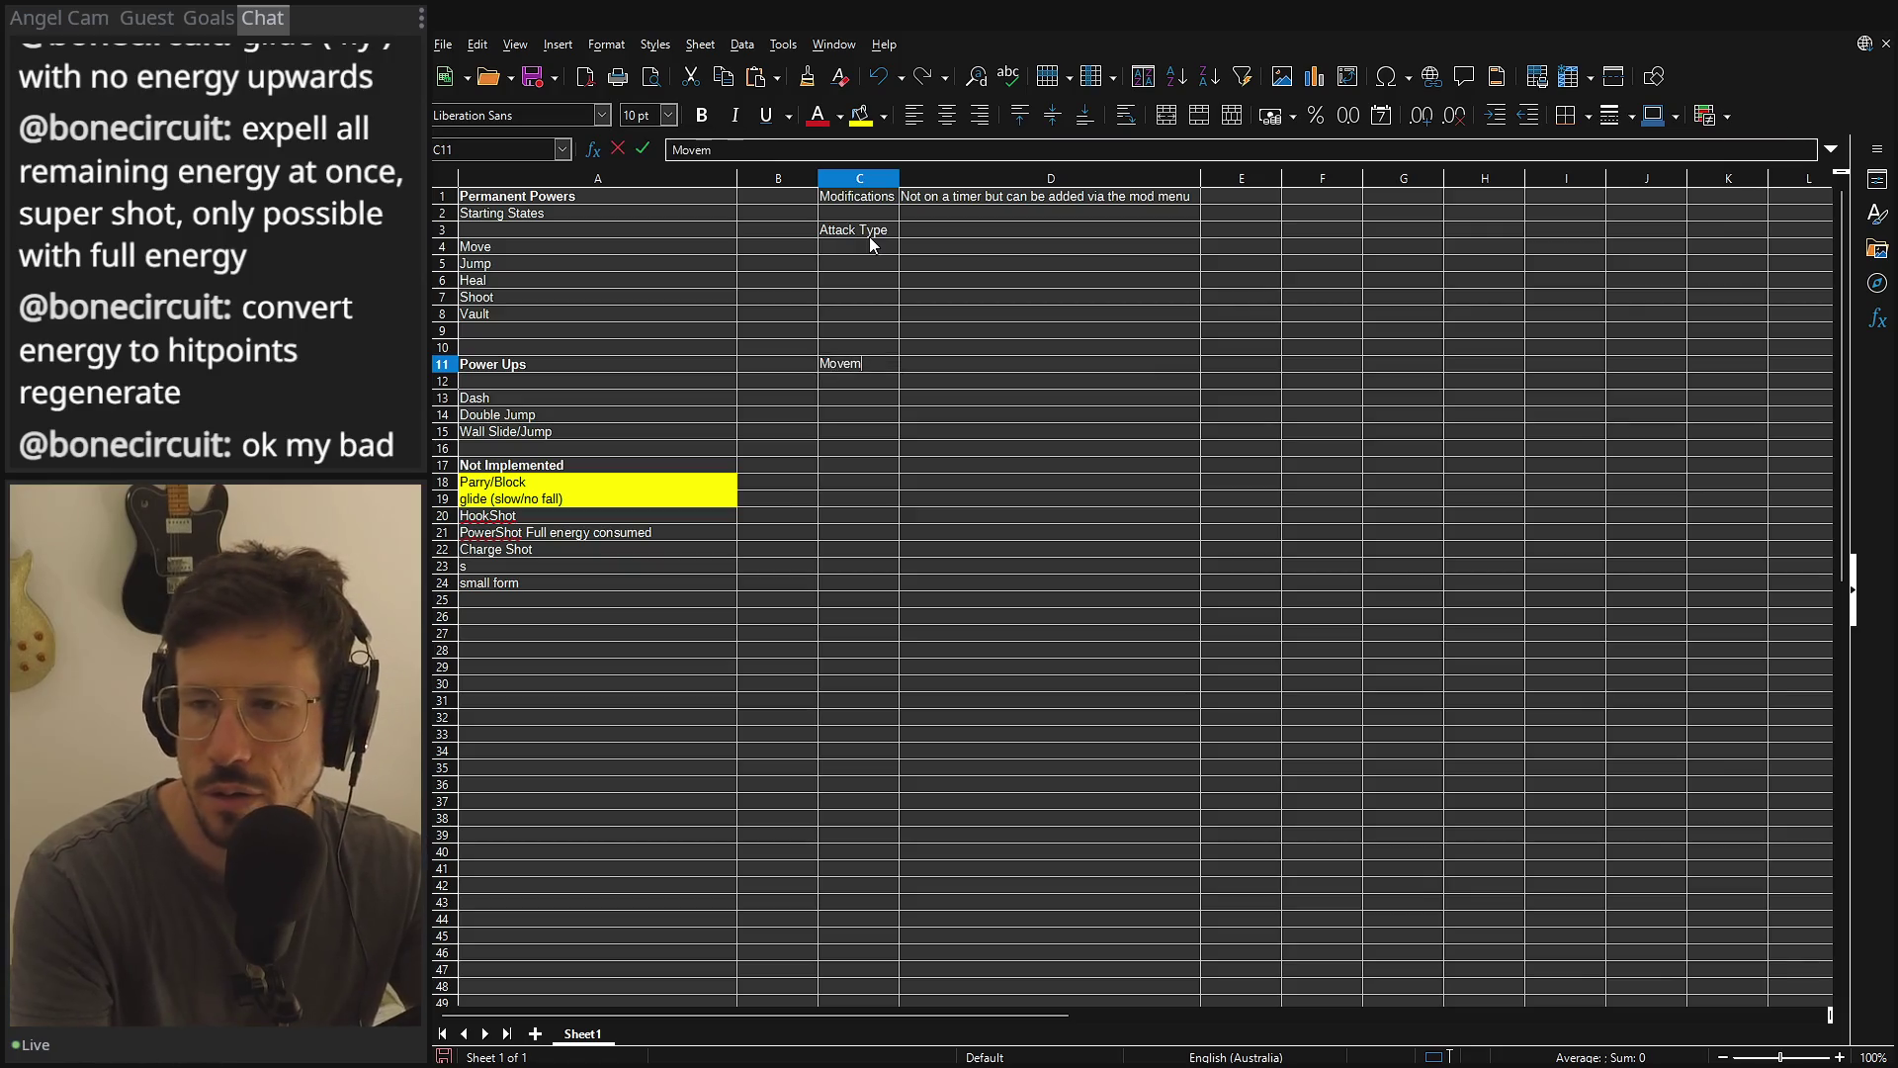
type(" Type")
key("Return")
key("Down")
key("Down")
key("Down")
key("Down")
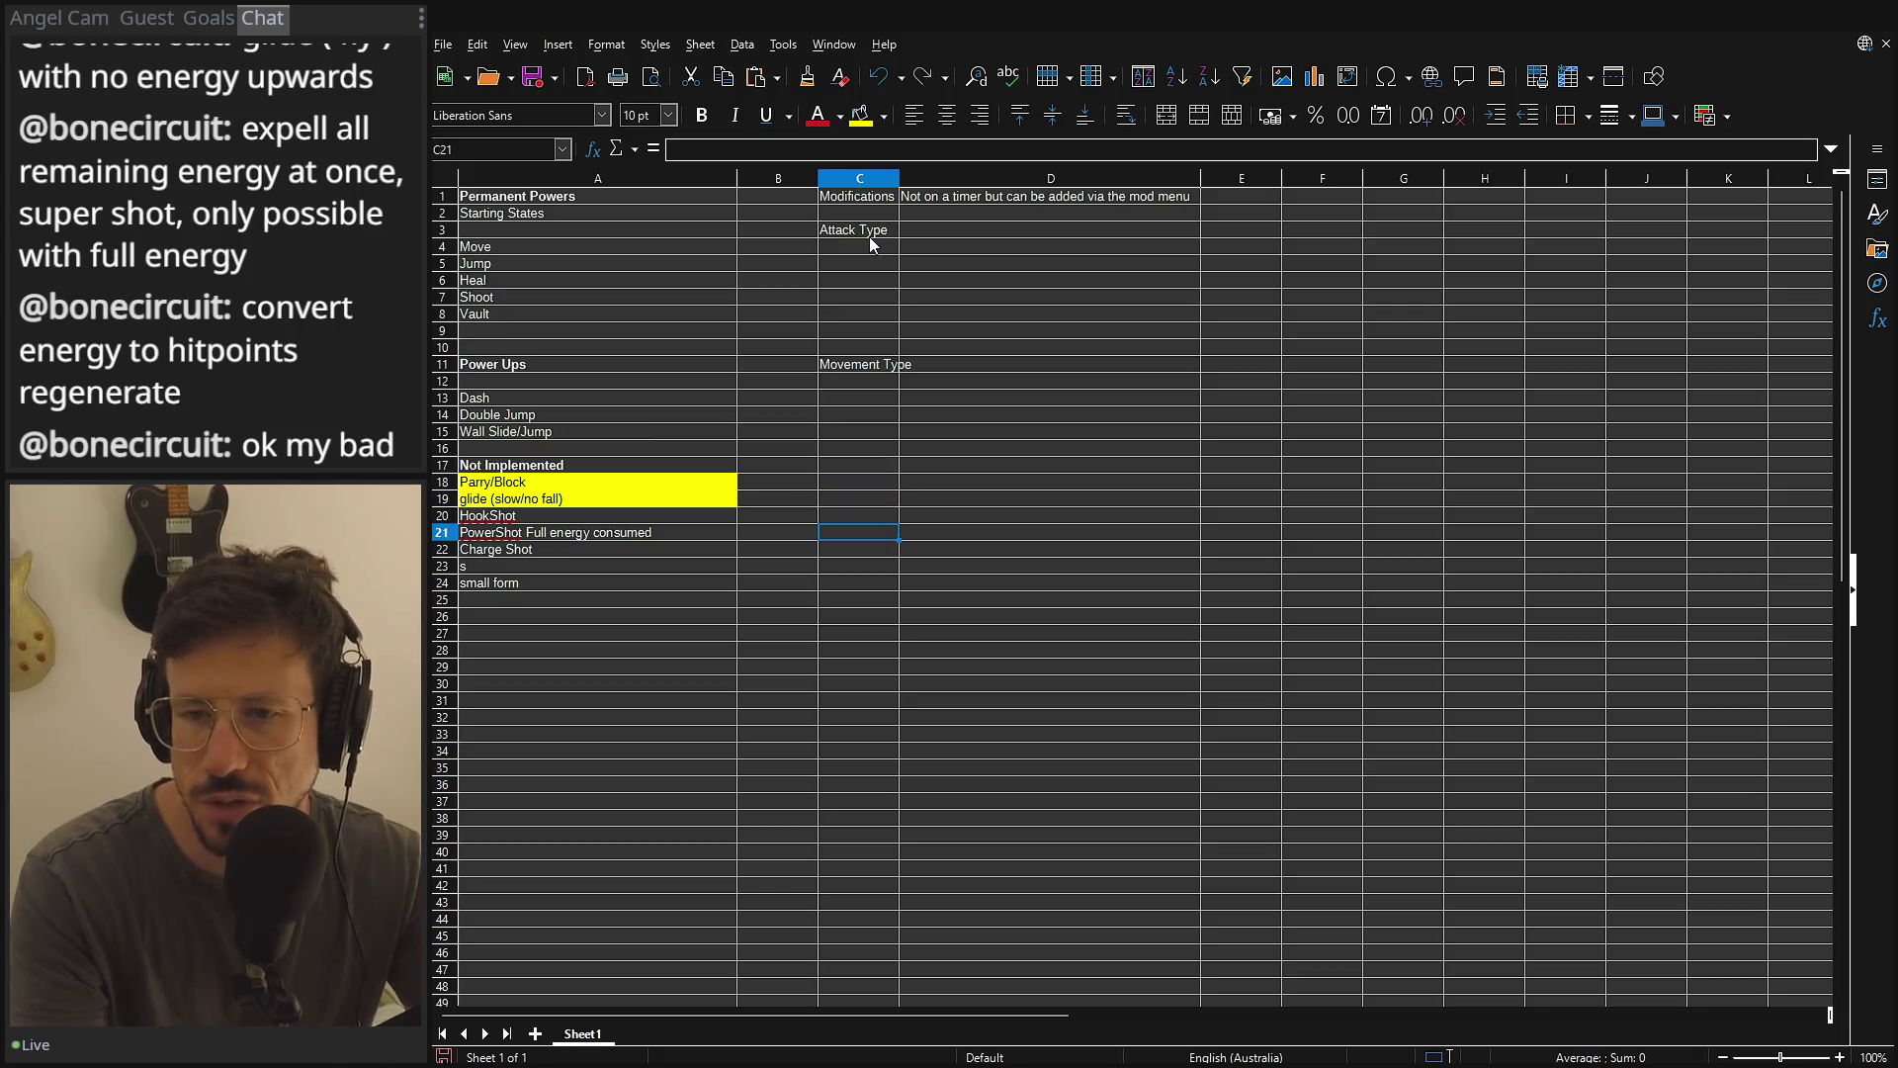
type("Deg")
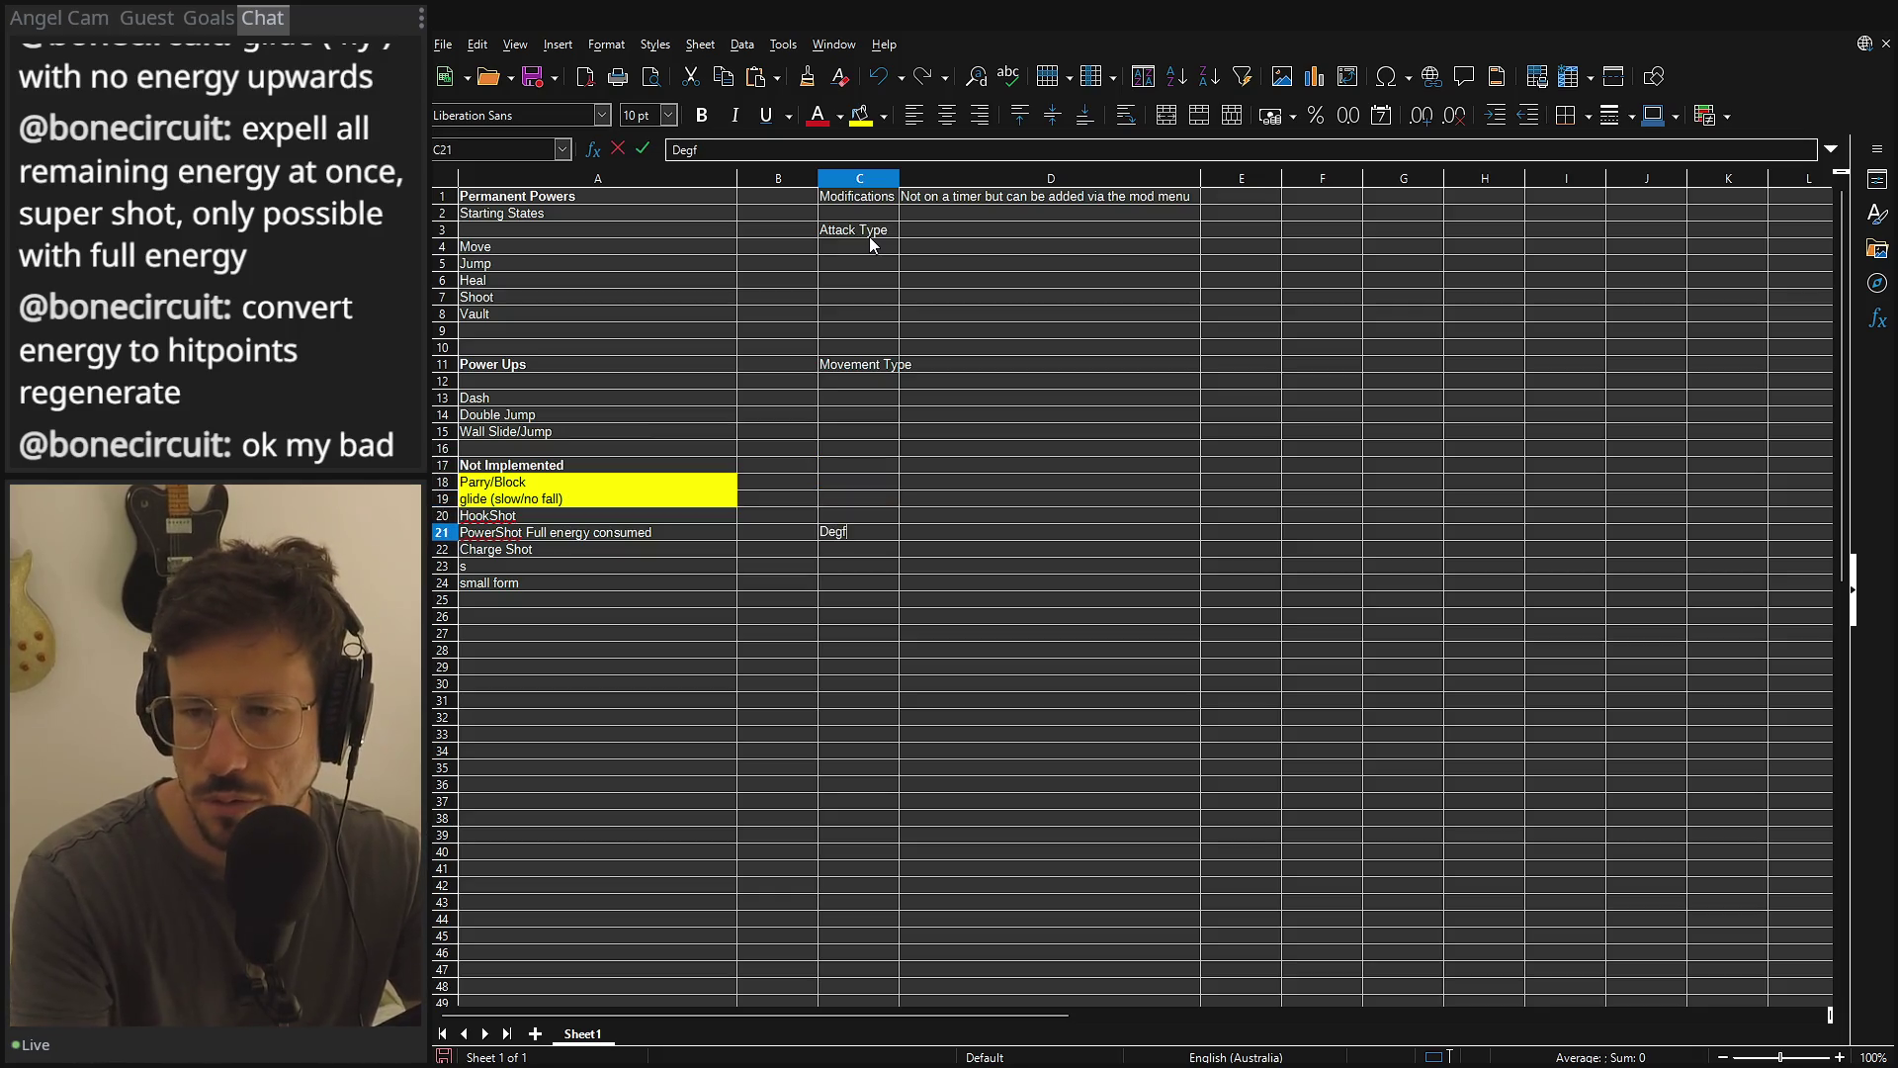
key("BackSpace")
type("fe")
key("BackSpace")
type("sive Typ")
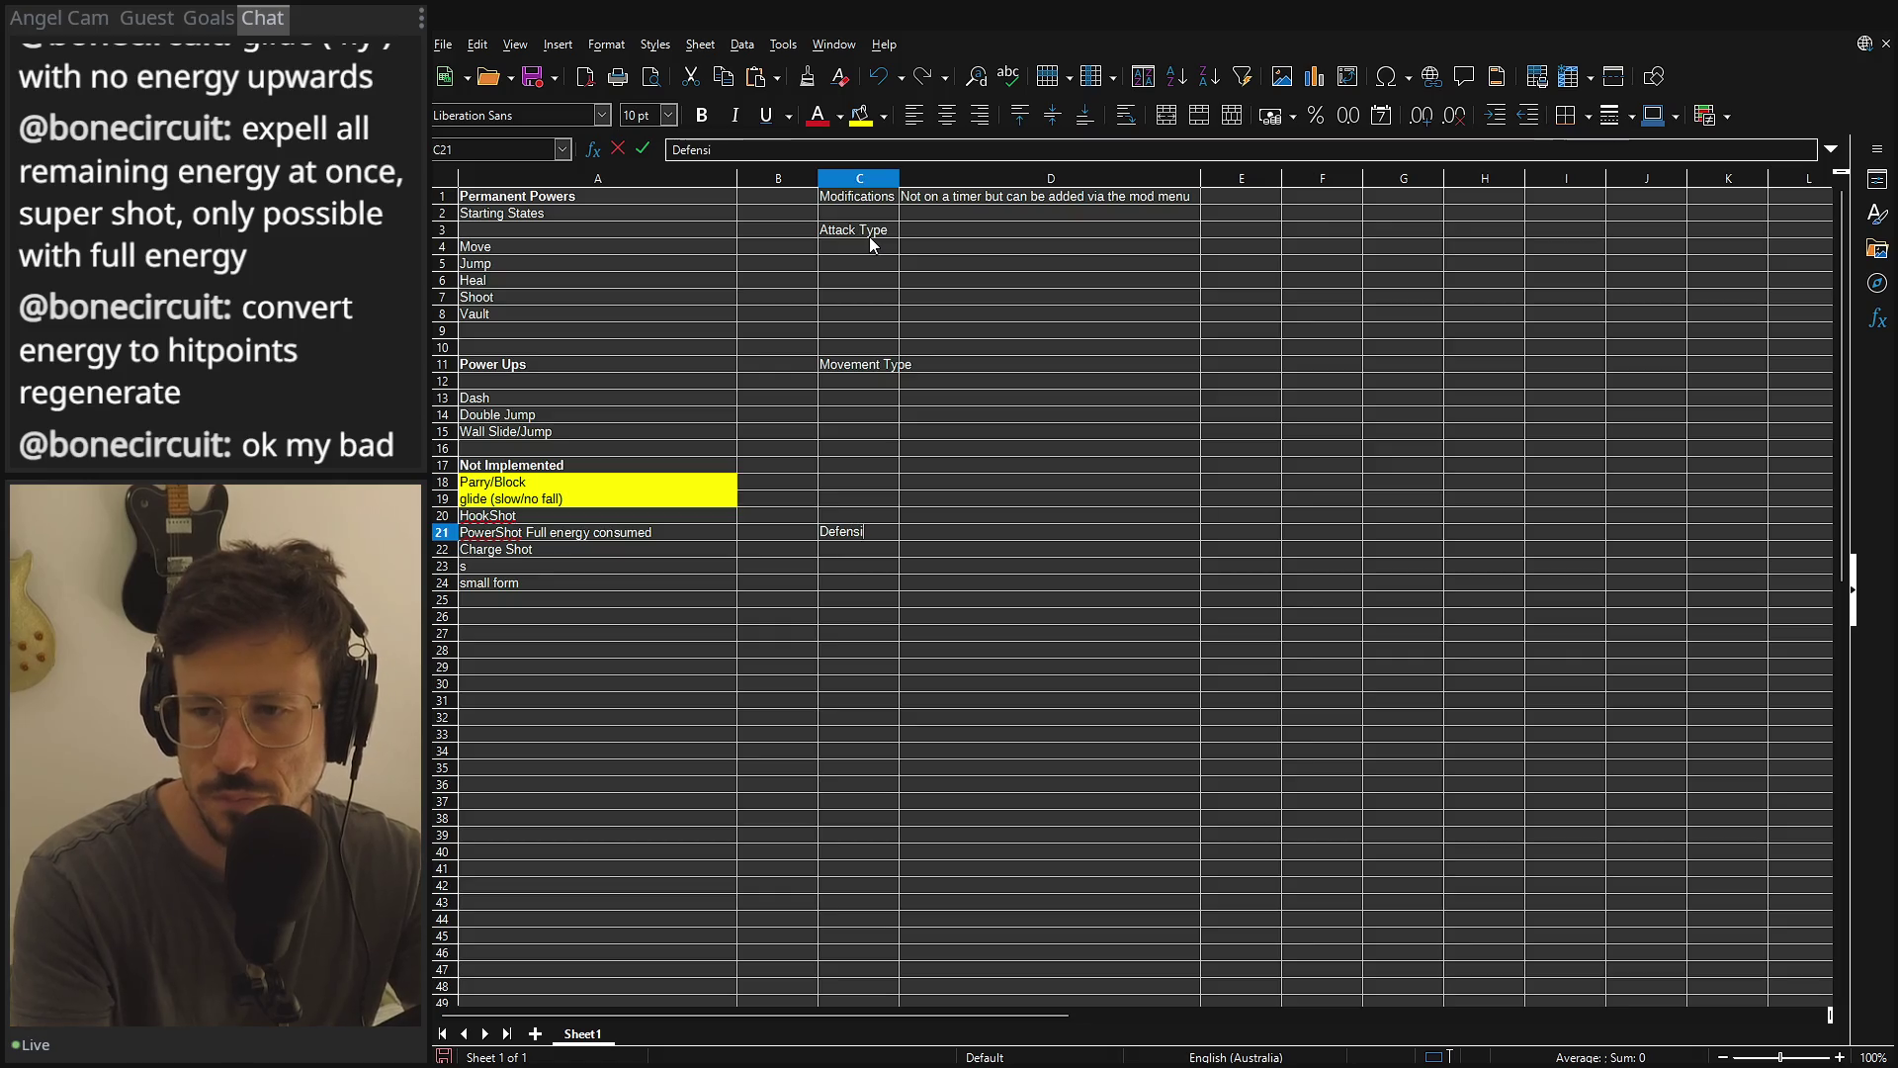
type("e")
key("Return")
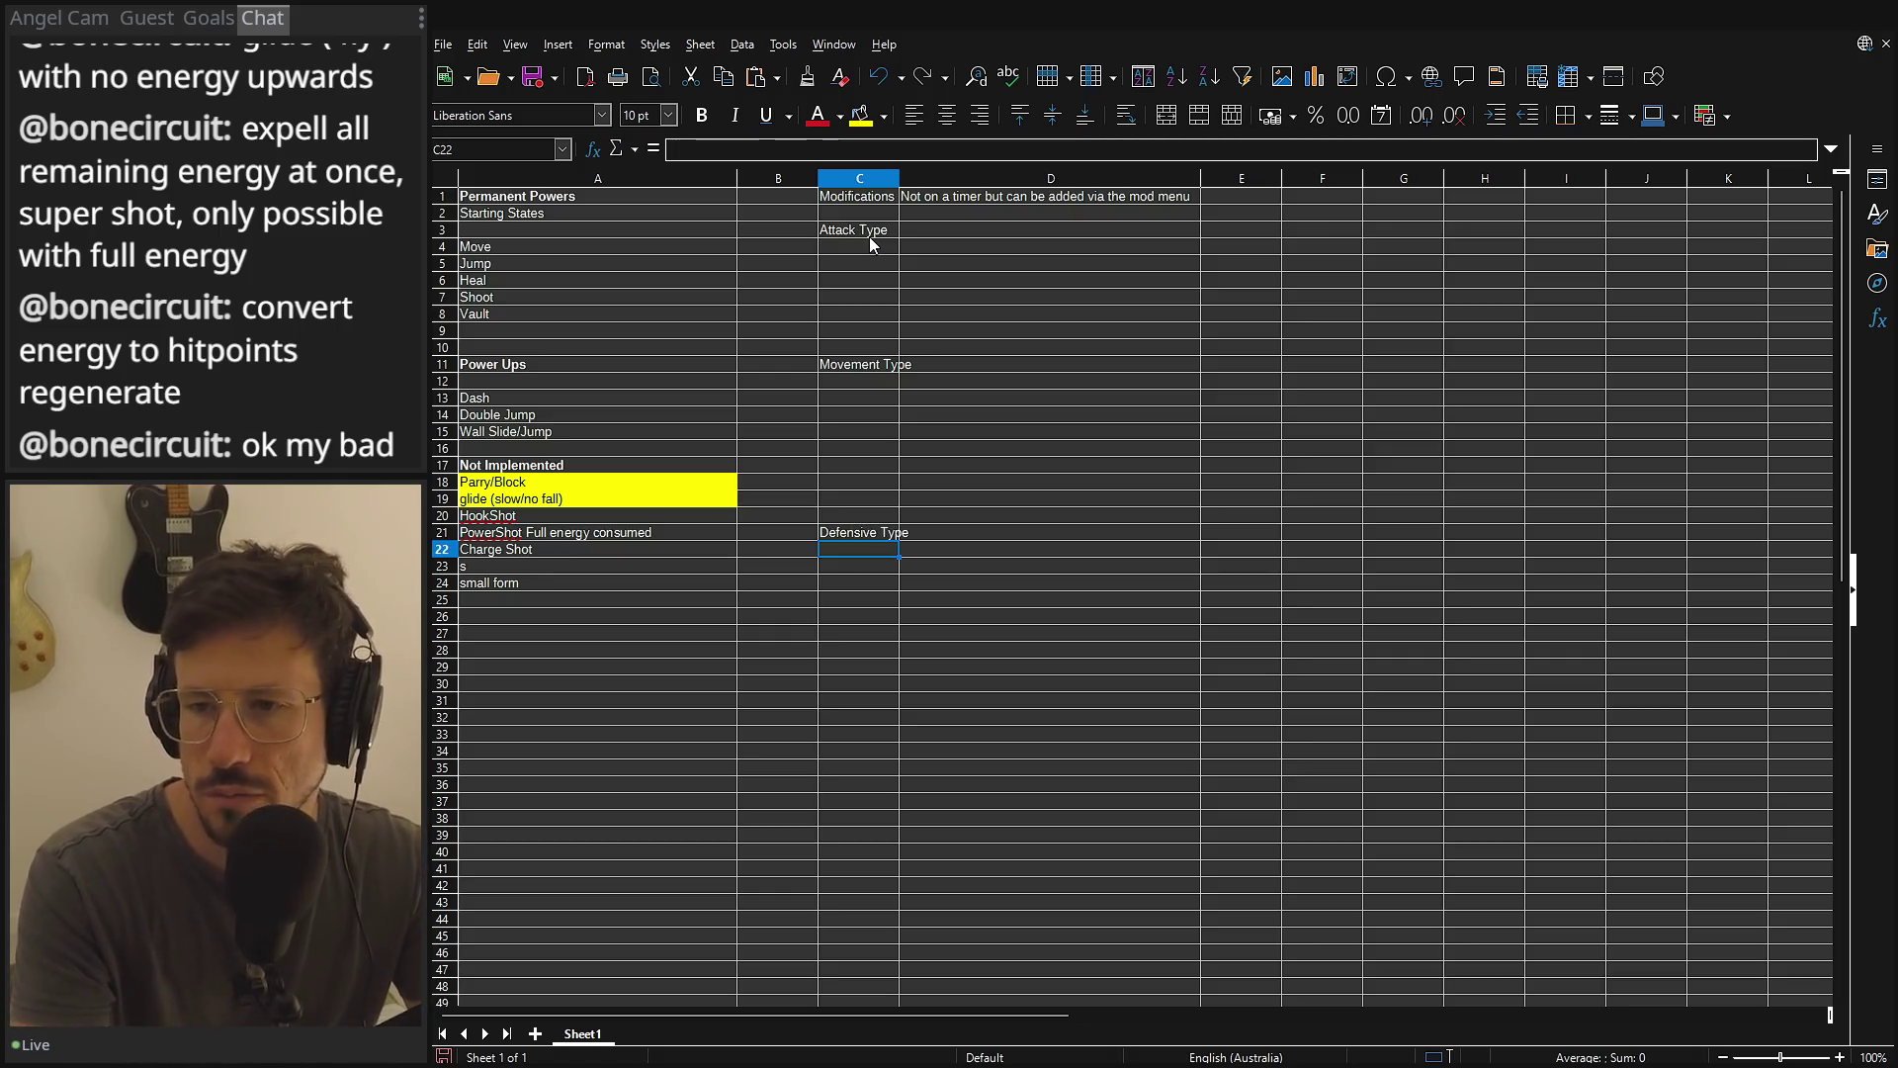
Describe the first attack mod in C4: more damage at a cost
left_click(862, 242)
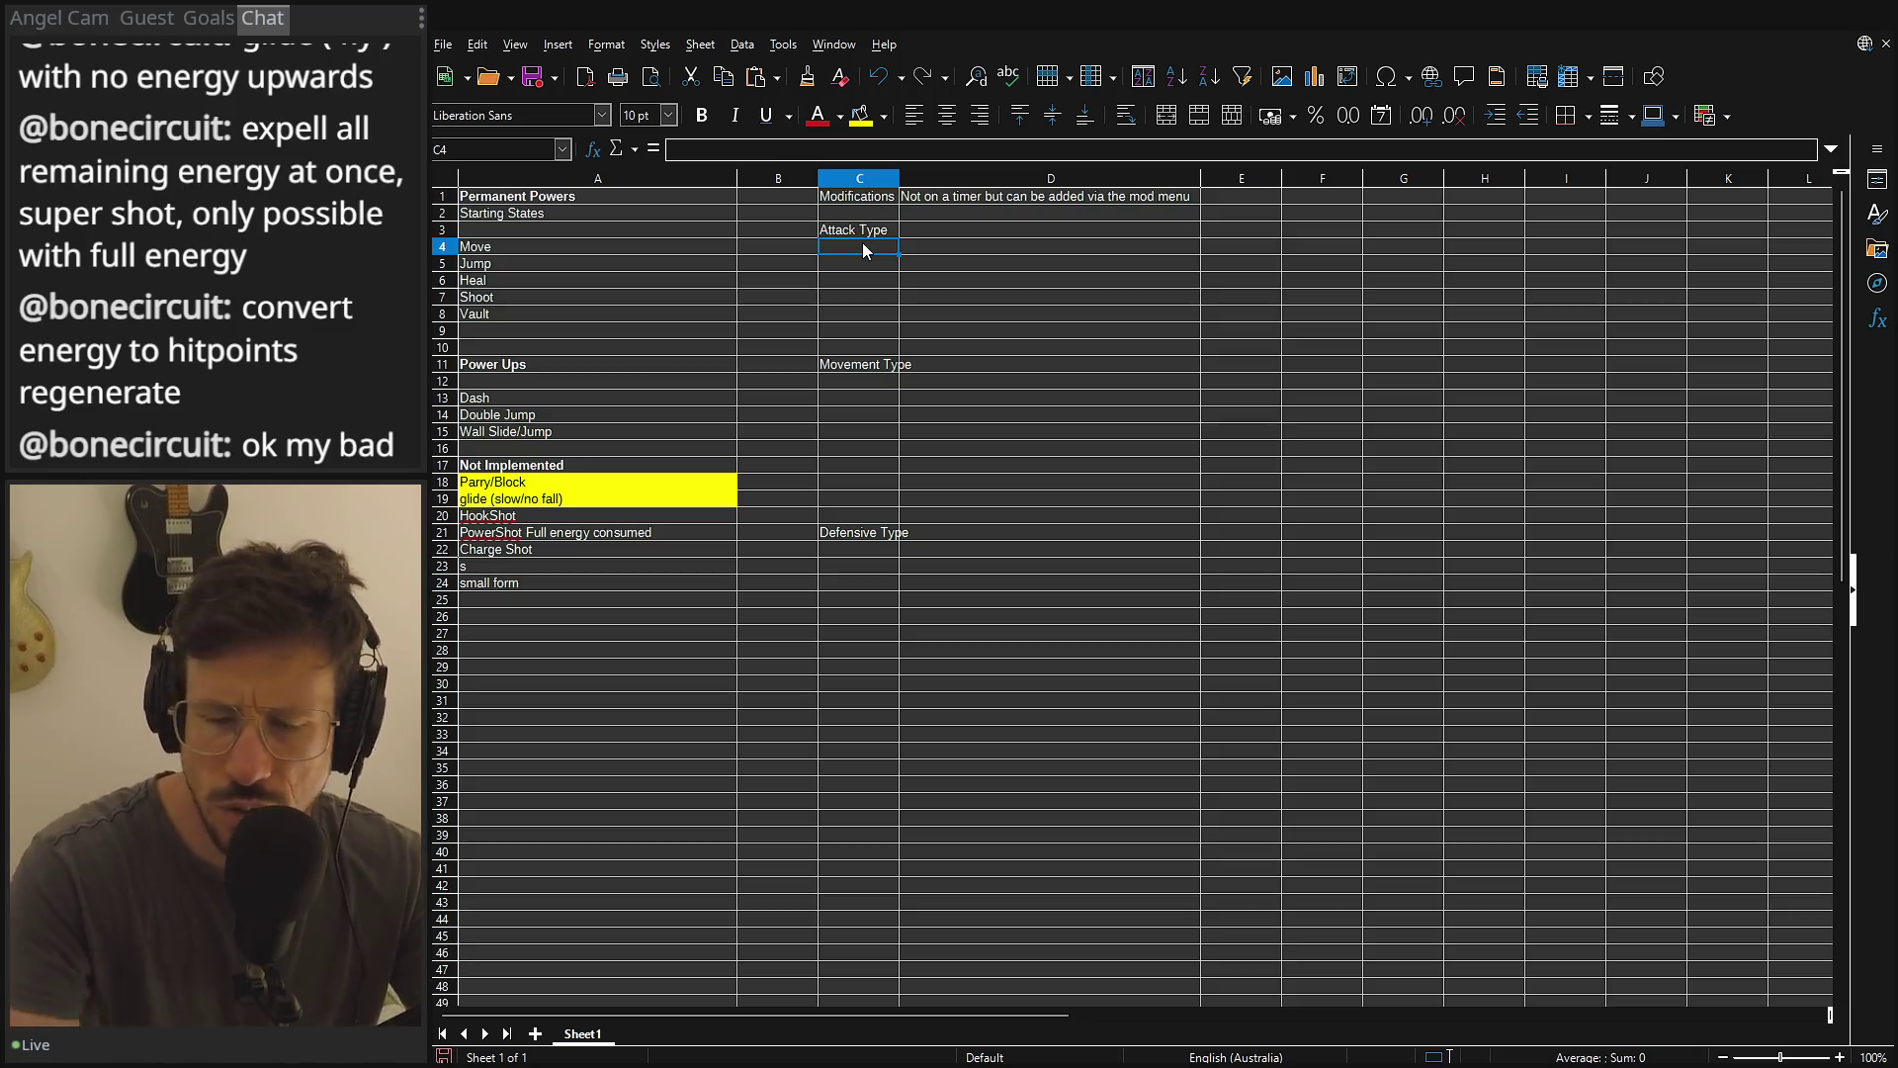
type("Do m,o")
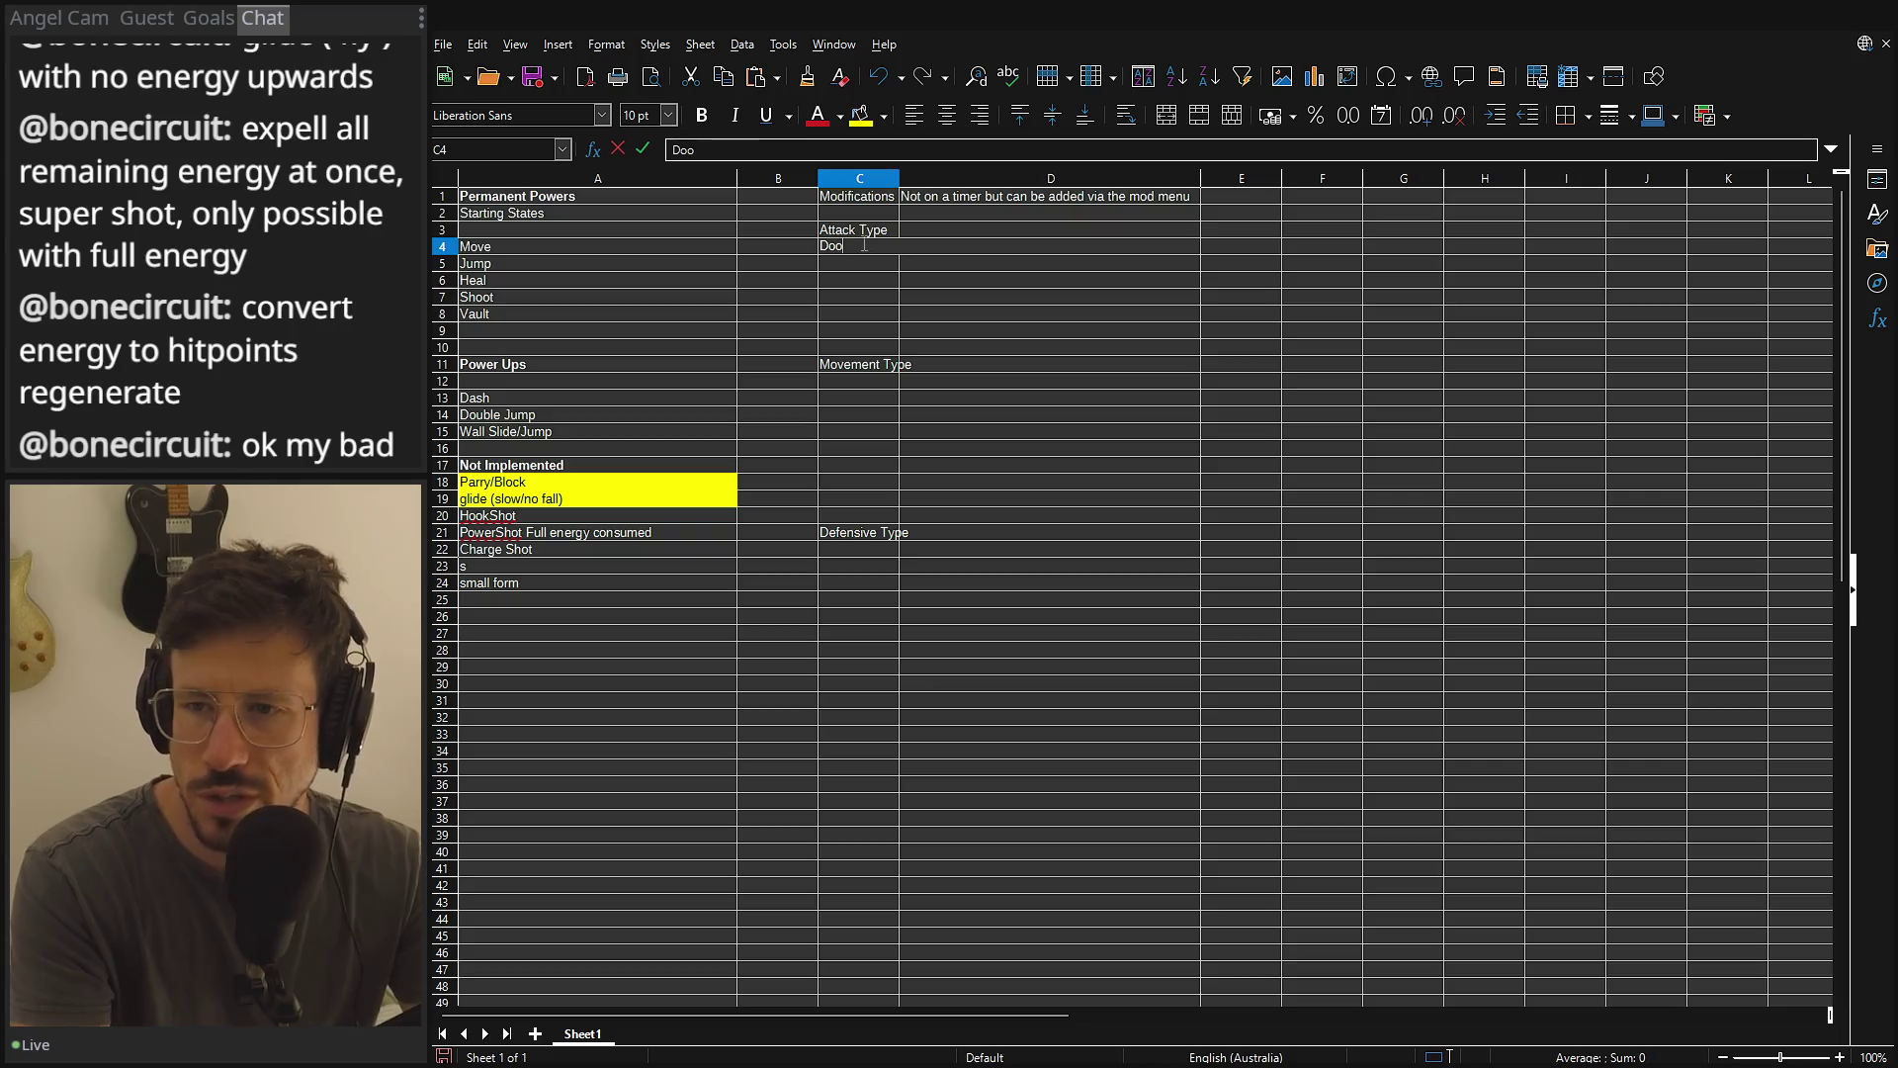
key("BackSpace")
key("BackSpace")
type("ore")
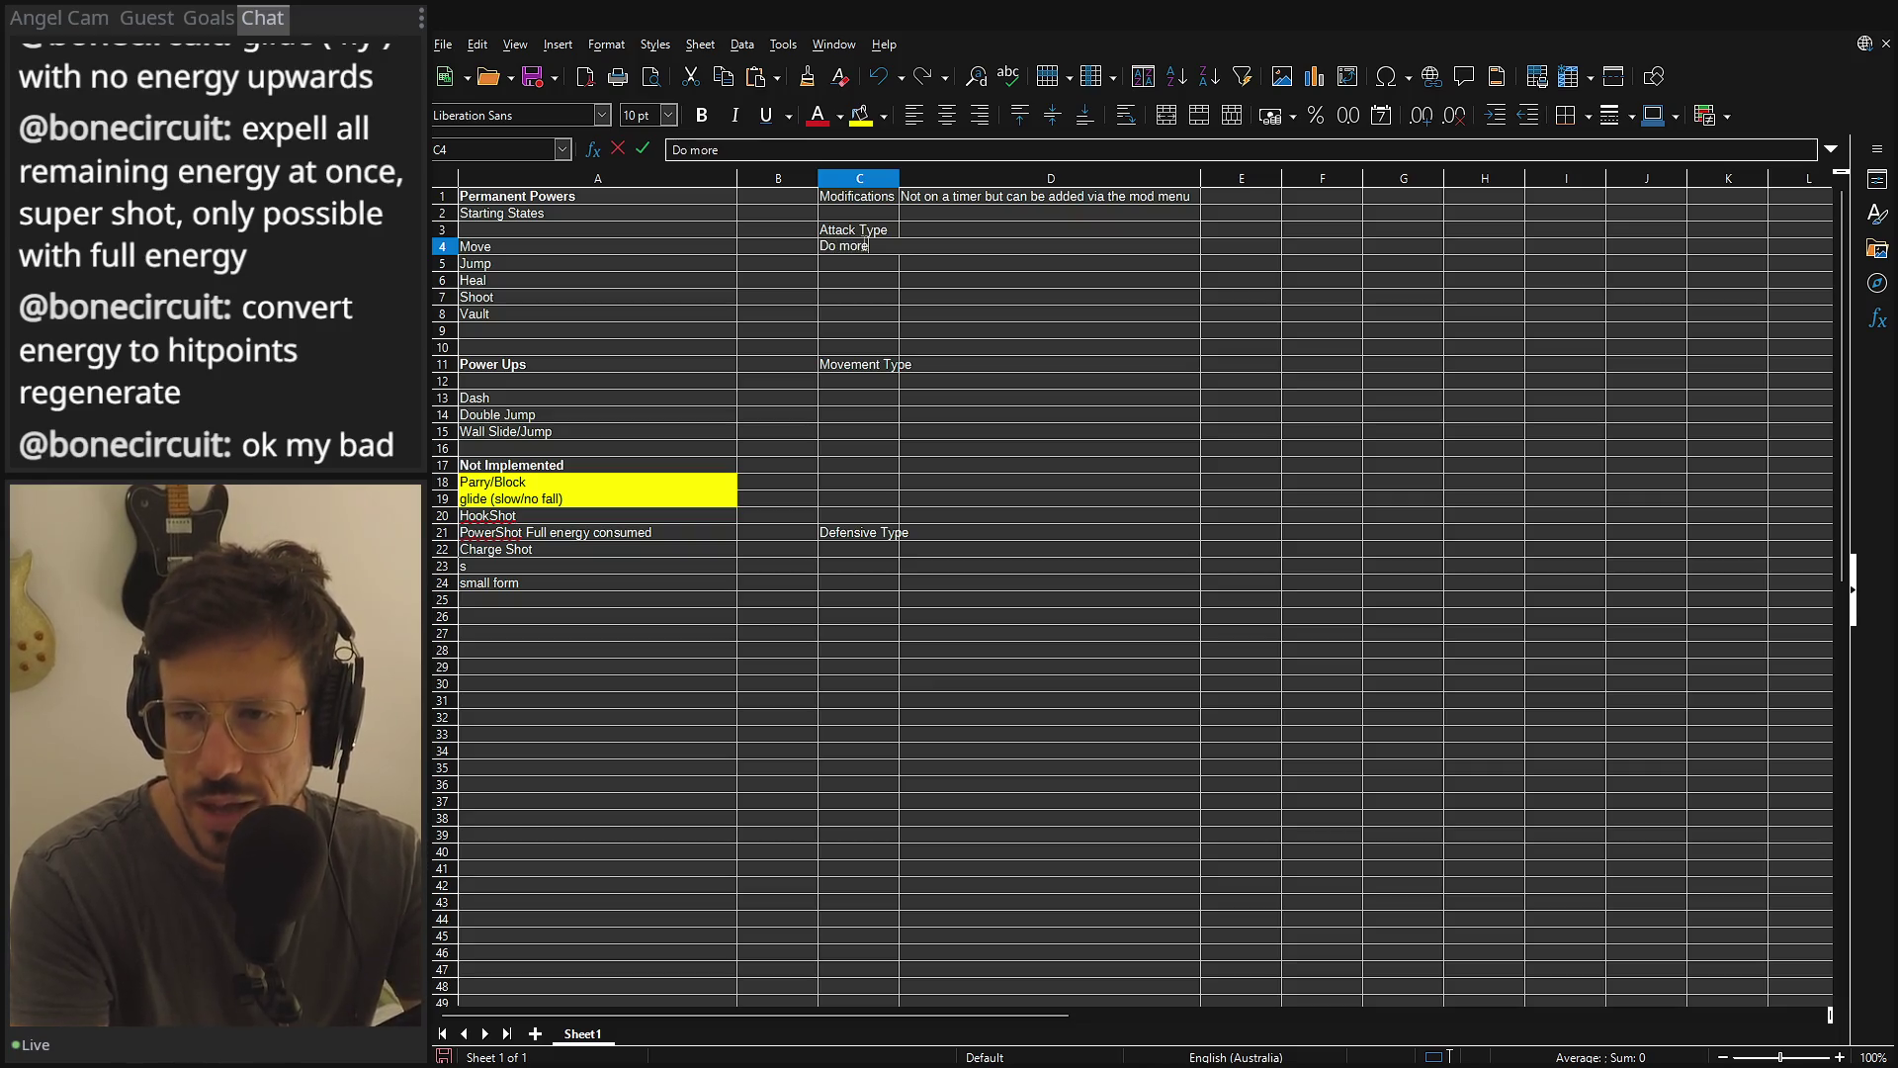
type(" damage at the corst")
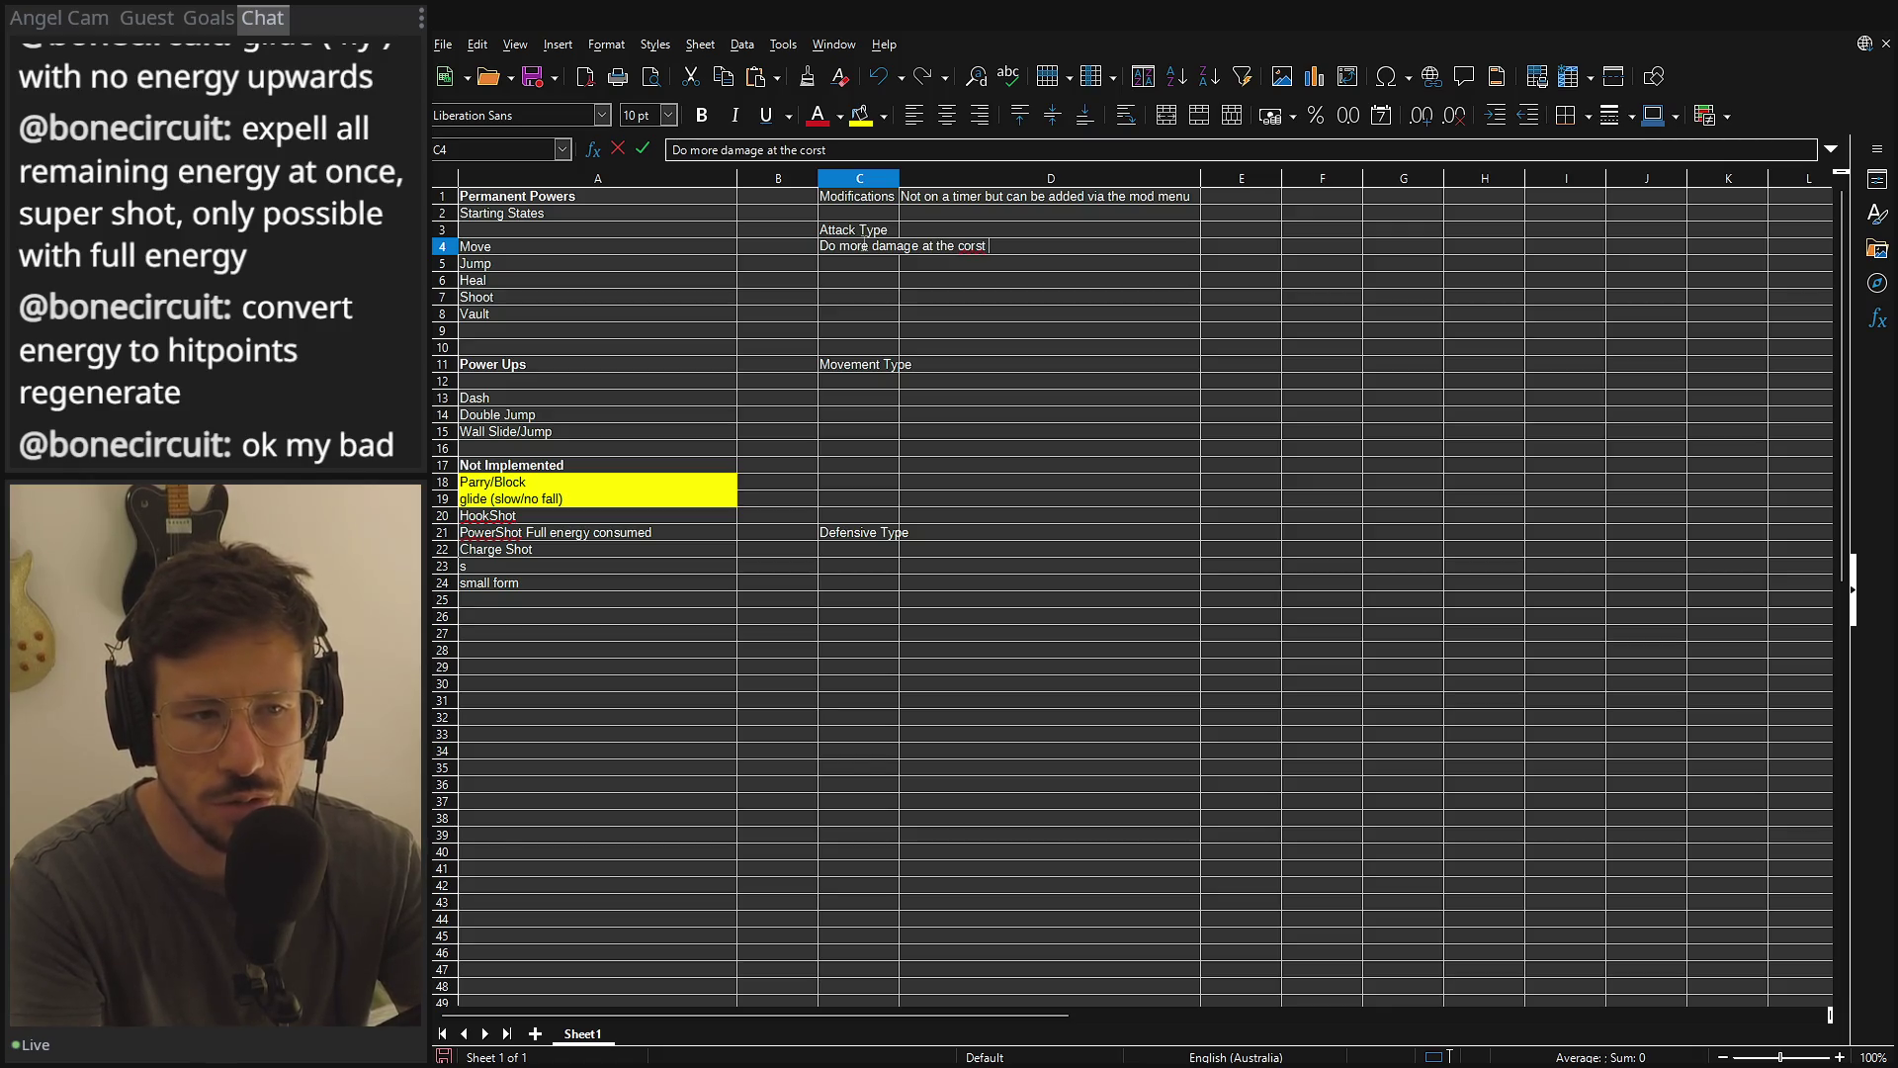
key("BackSpace")
key("BackSpace")
key("BackSpace")
type("st of damage")
key("Return")
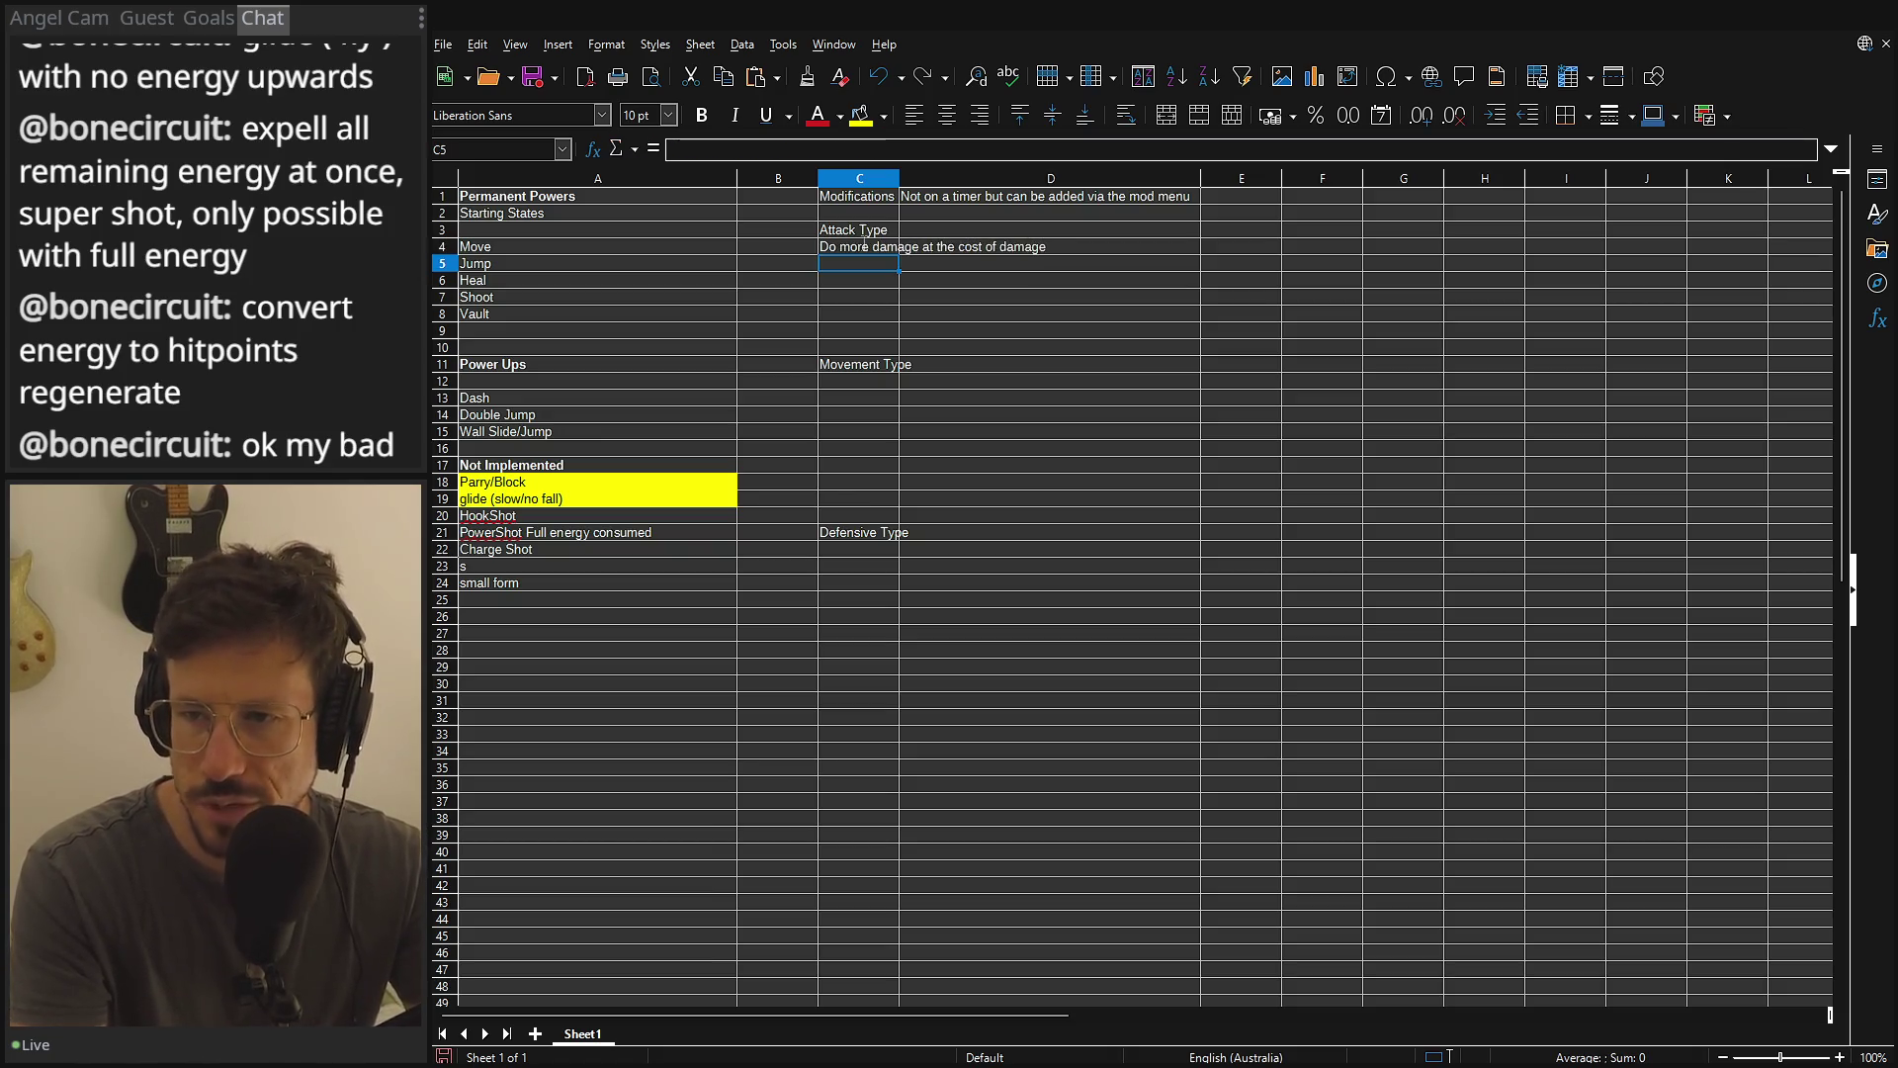
Widen column C to fit the long description
left_click(903, 180)
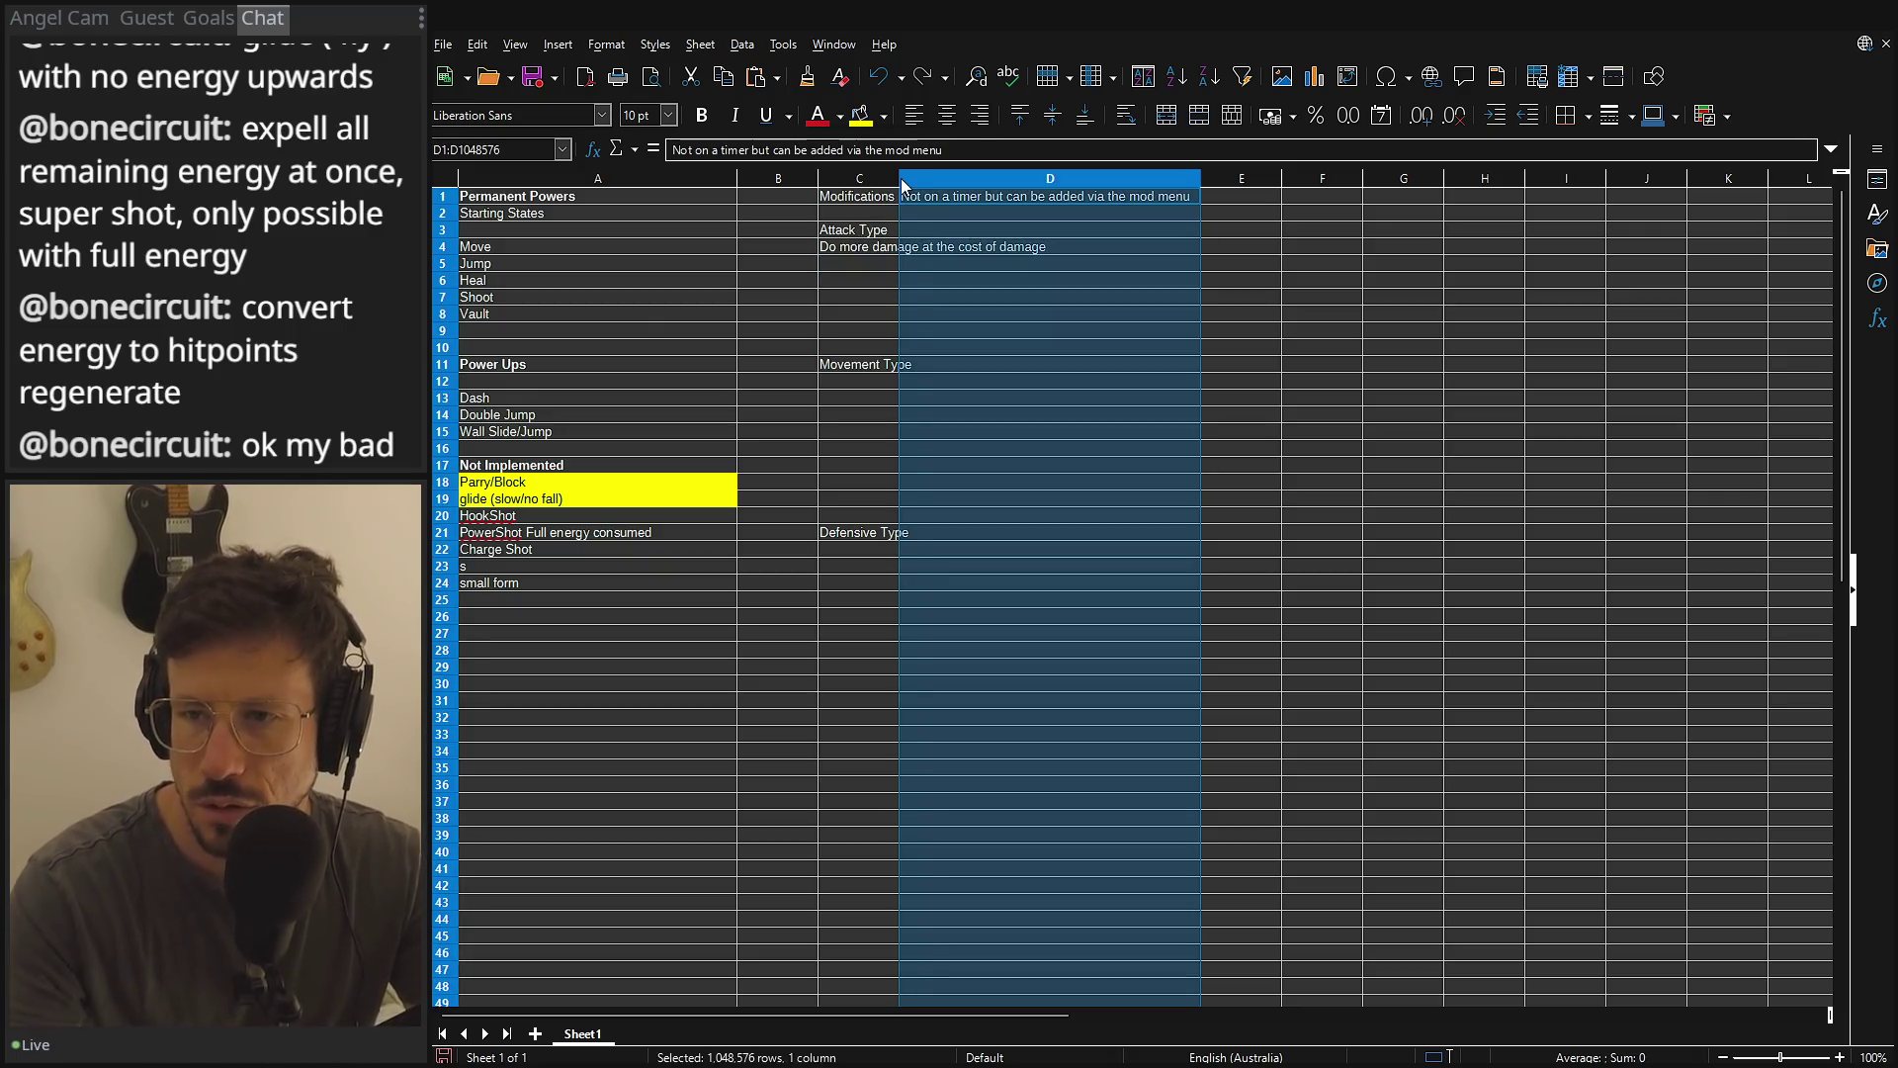
left_click(1089, 196)
left_click_drag(897, 180, 1117, 181)
left_click(890, 381)
Enter 'Drone Helper that attacks' in C5 and 'Autofire but less damage' in C6
left_click(875, 263)
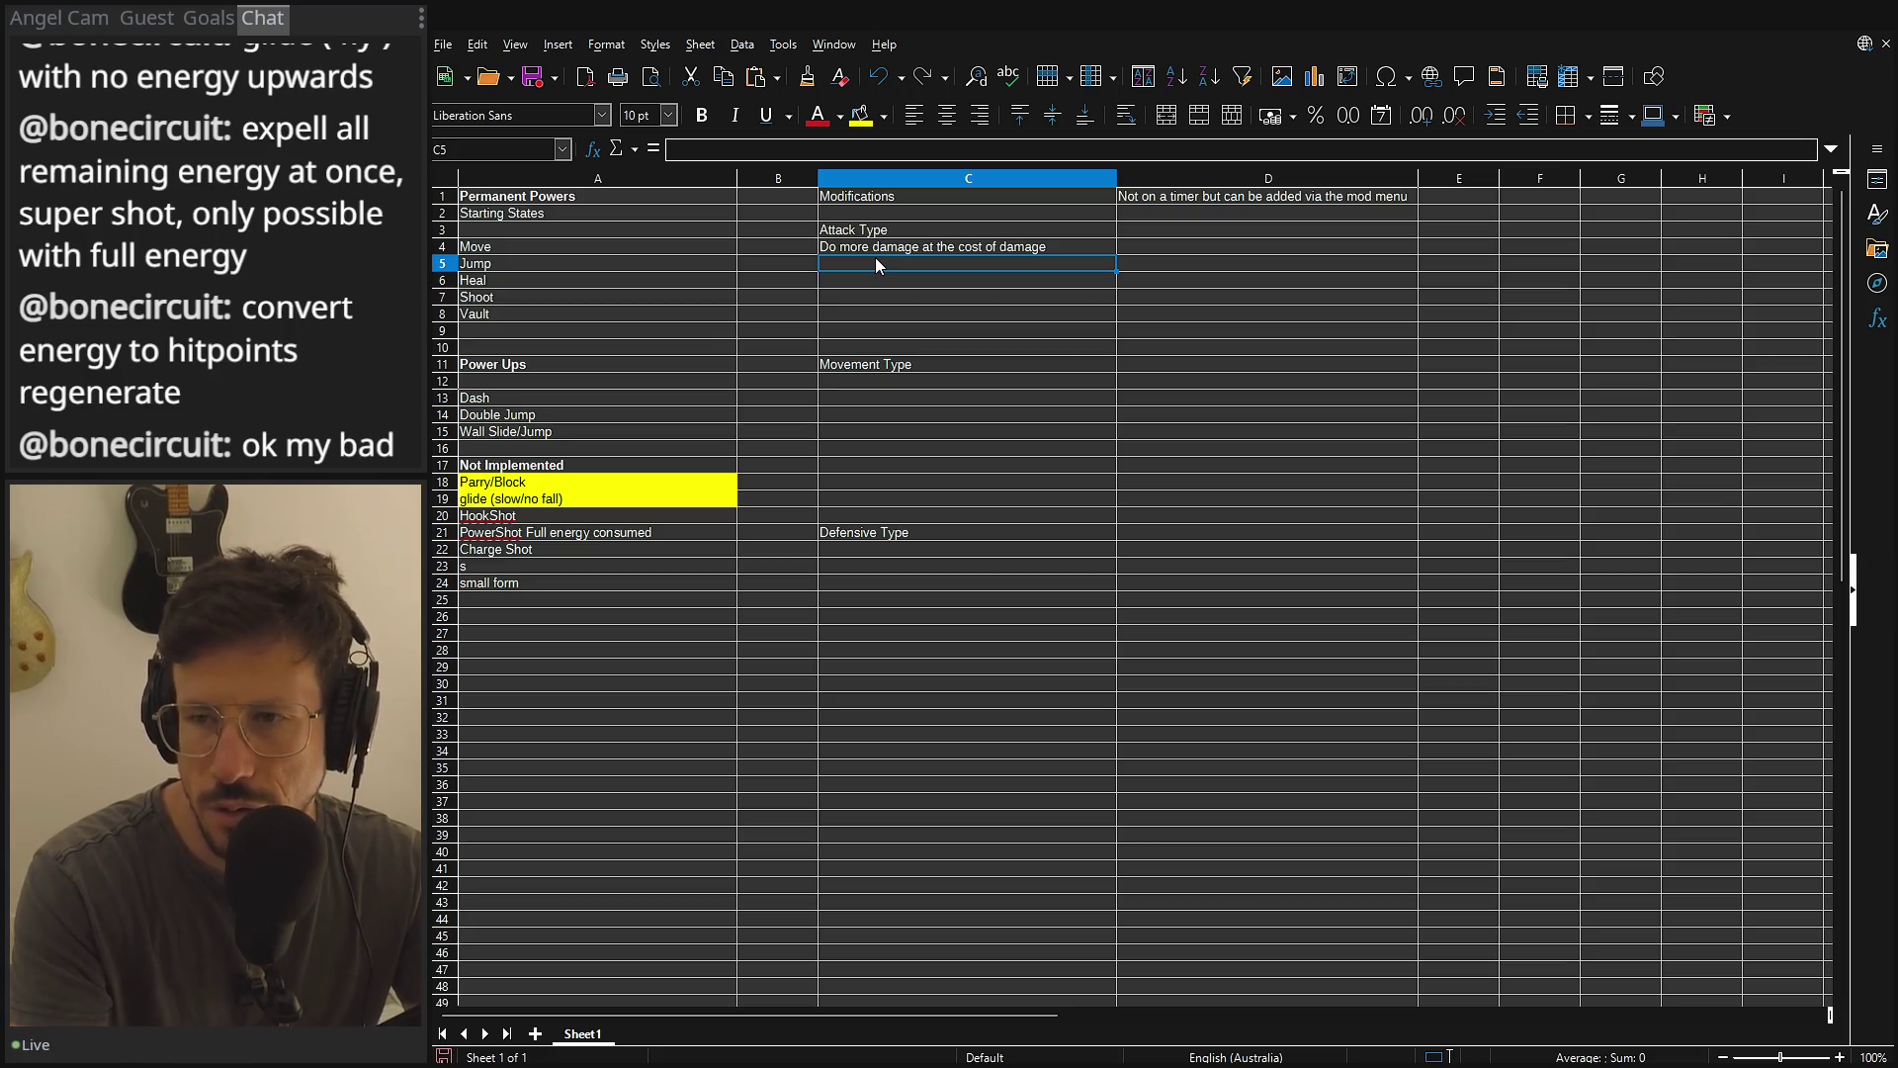
type("Drone ")
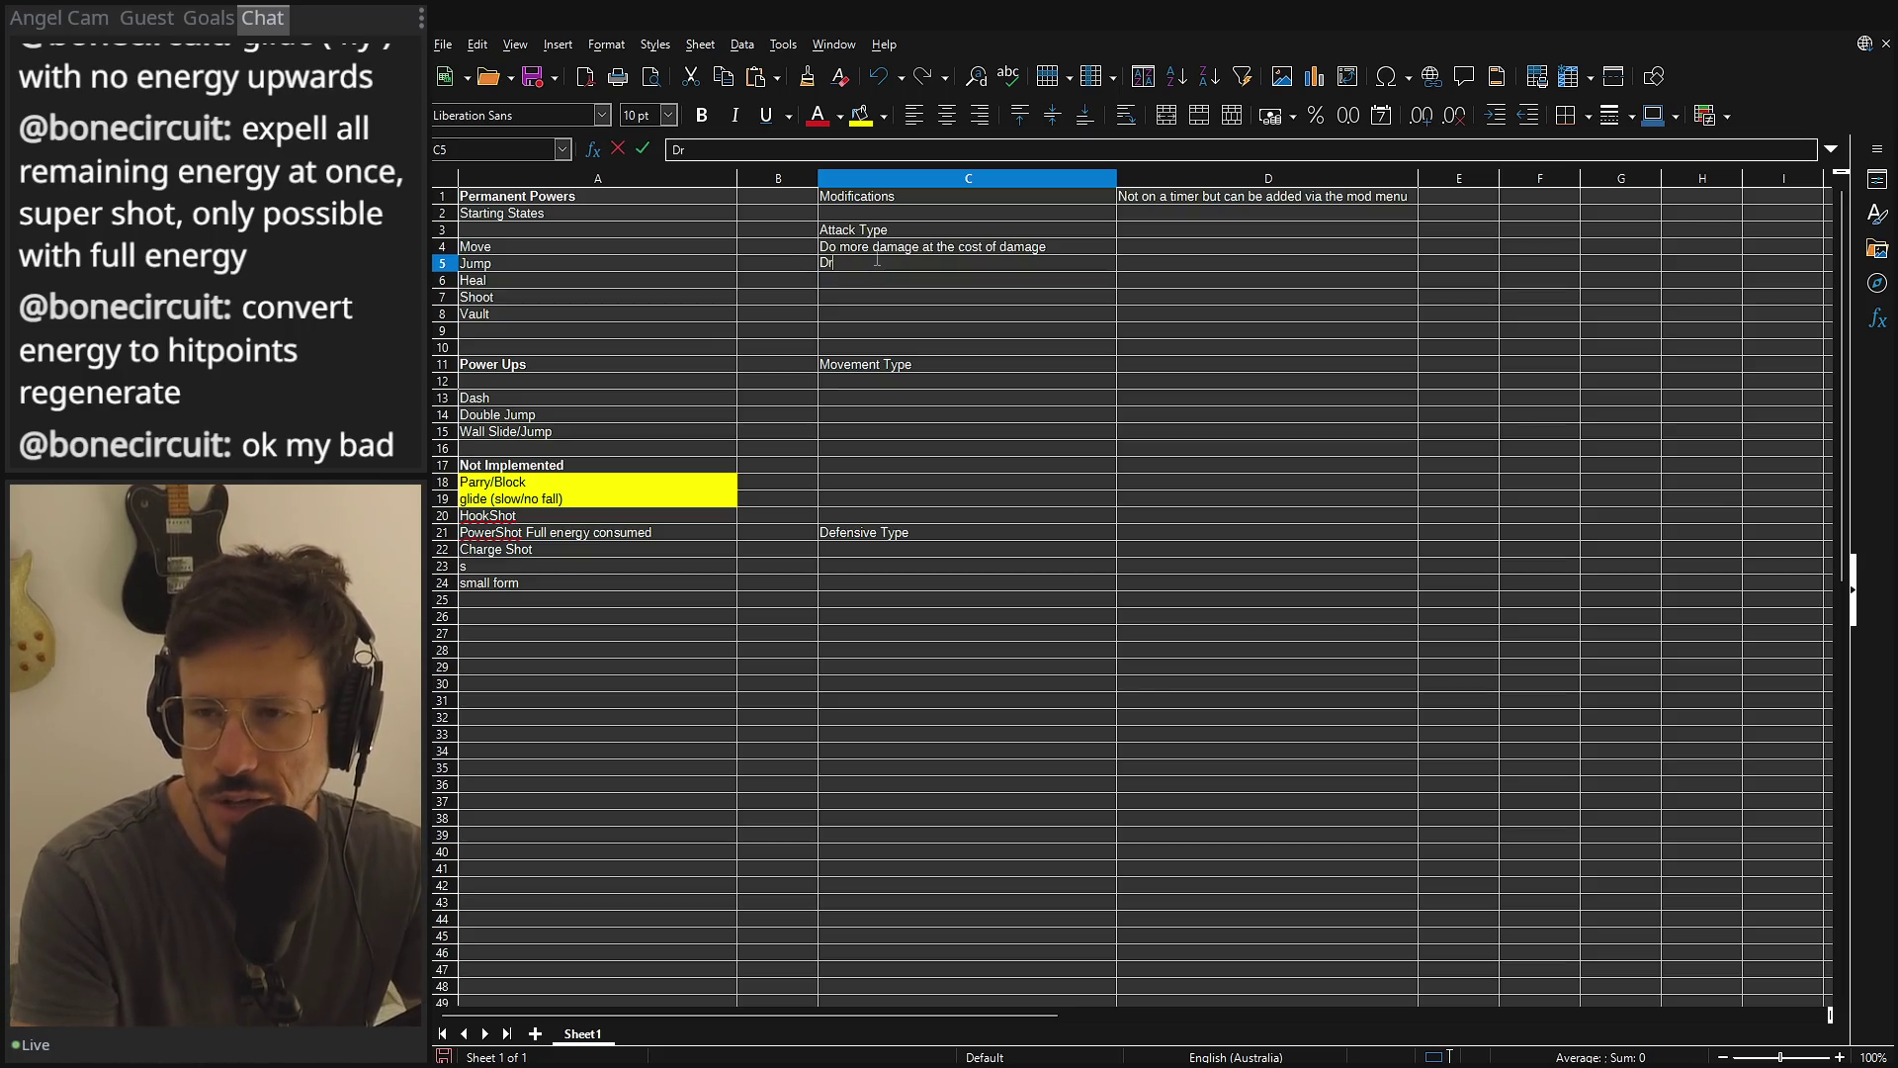
type("Help")
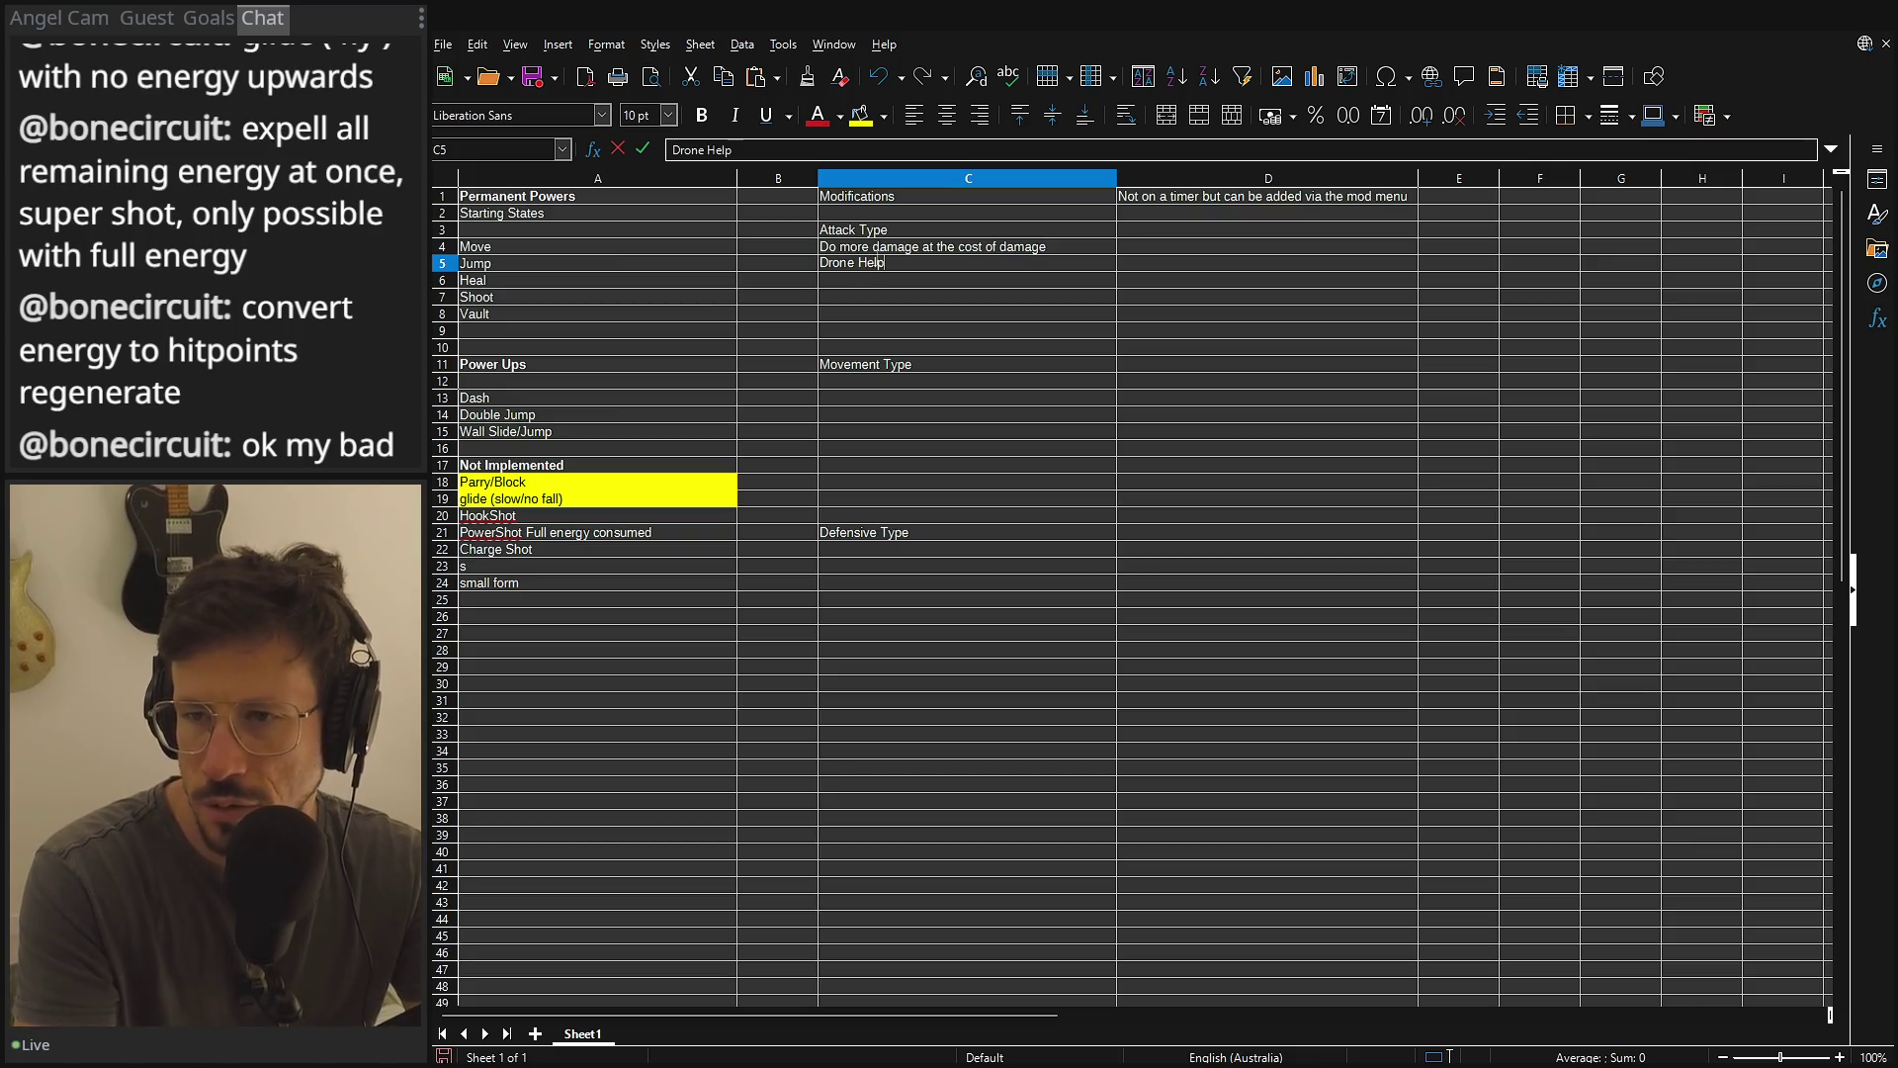
type("er that att")
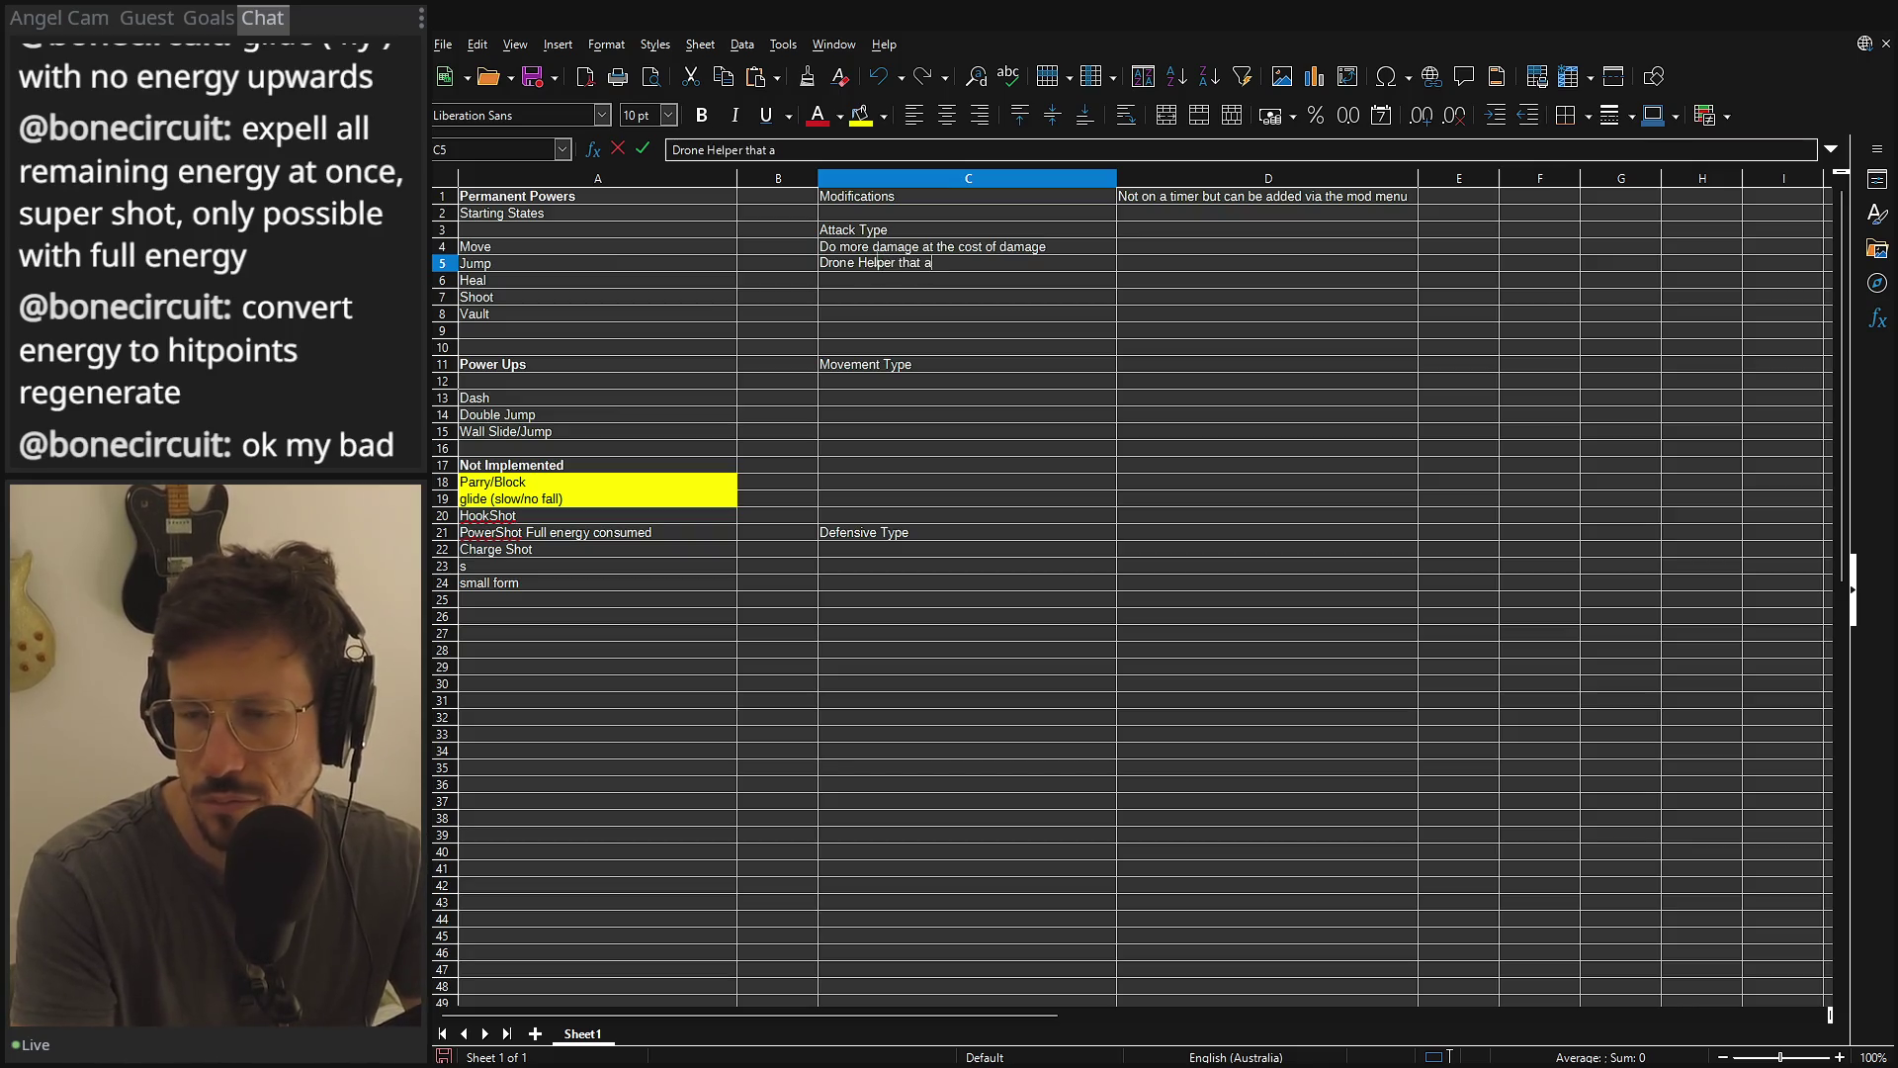
type("acks")
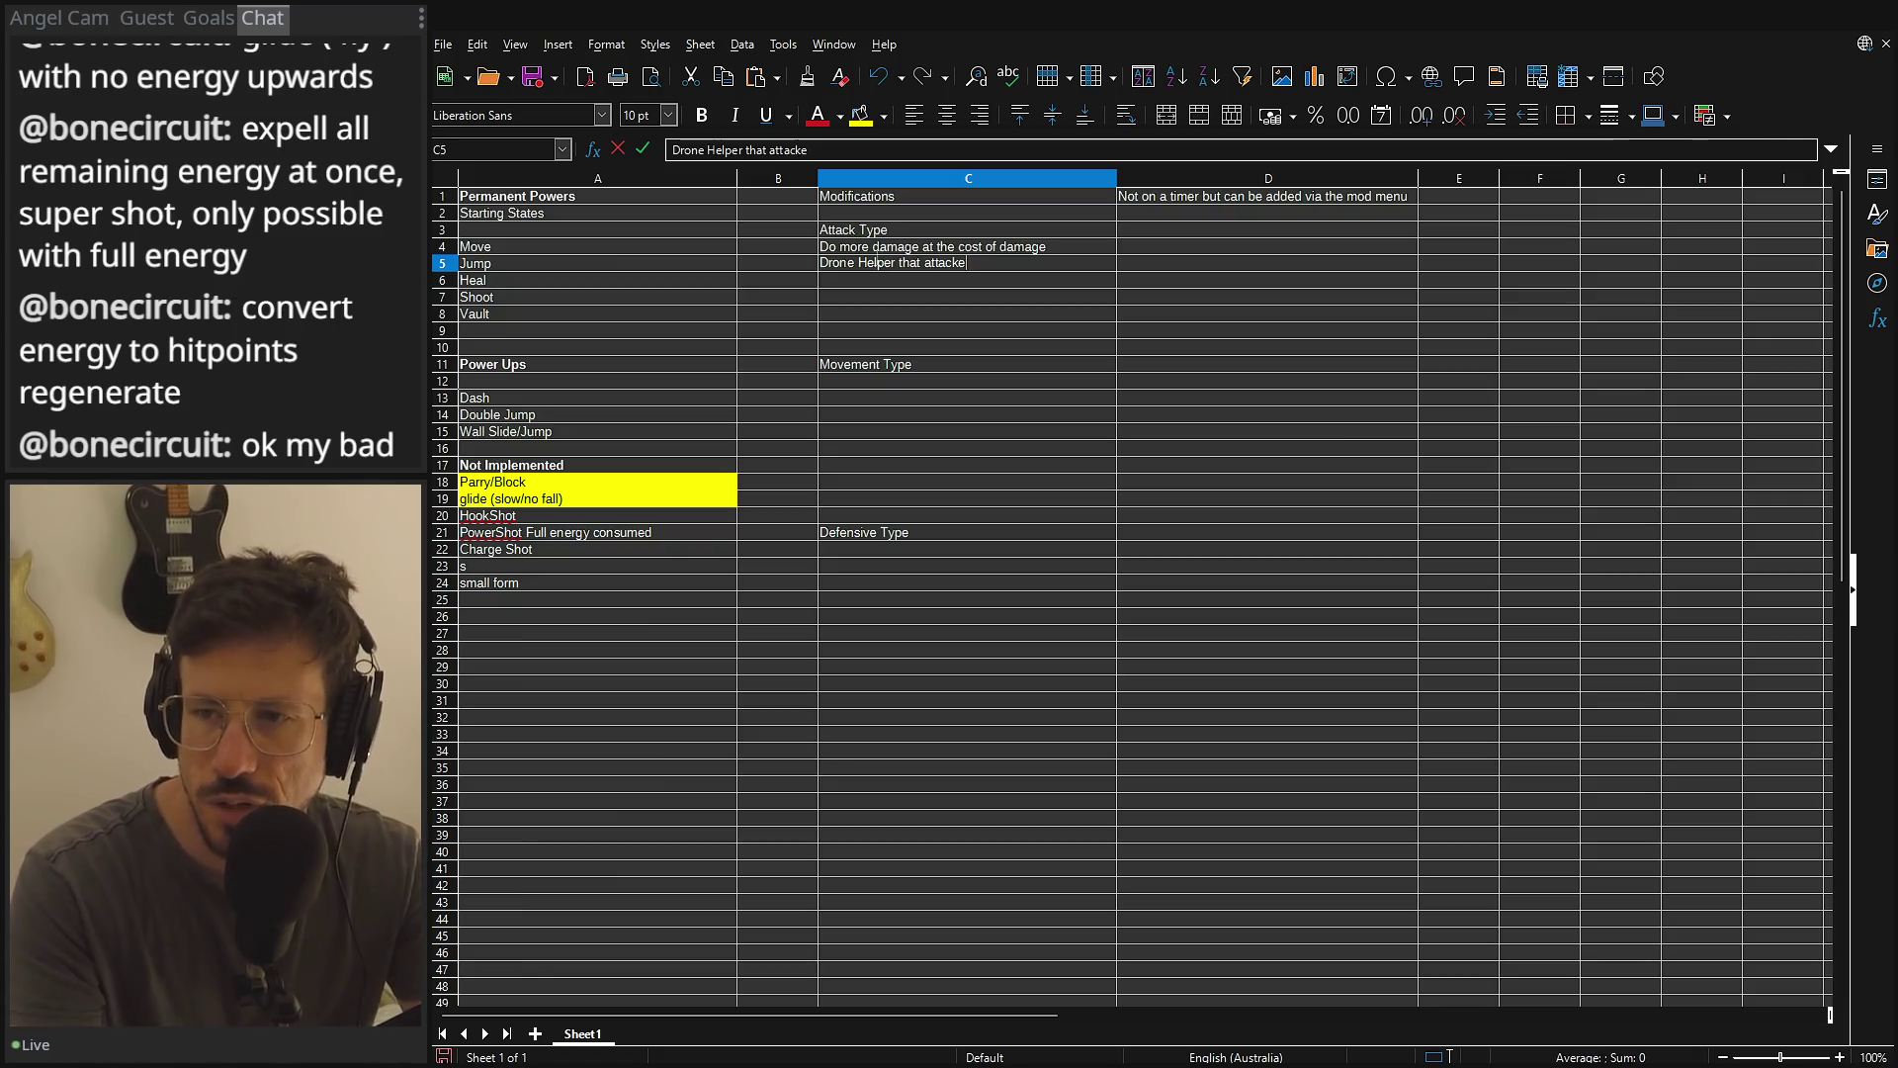
key("Return")
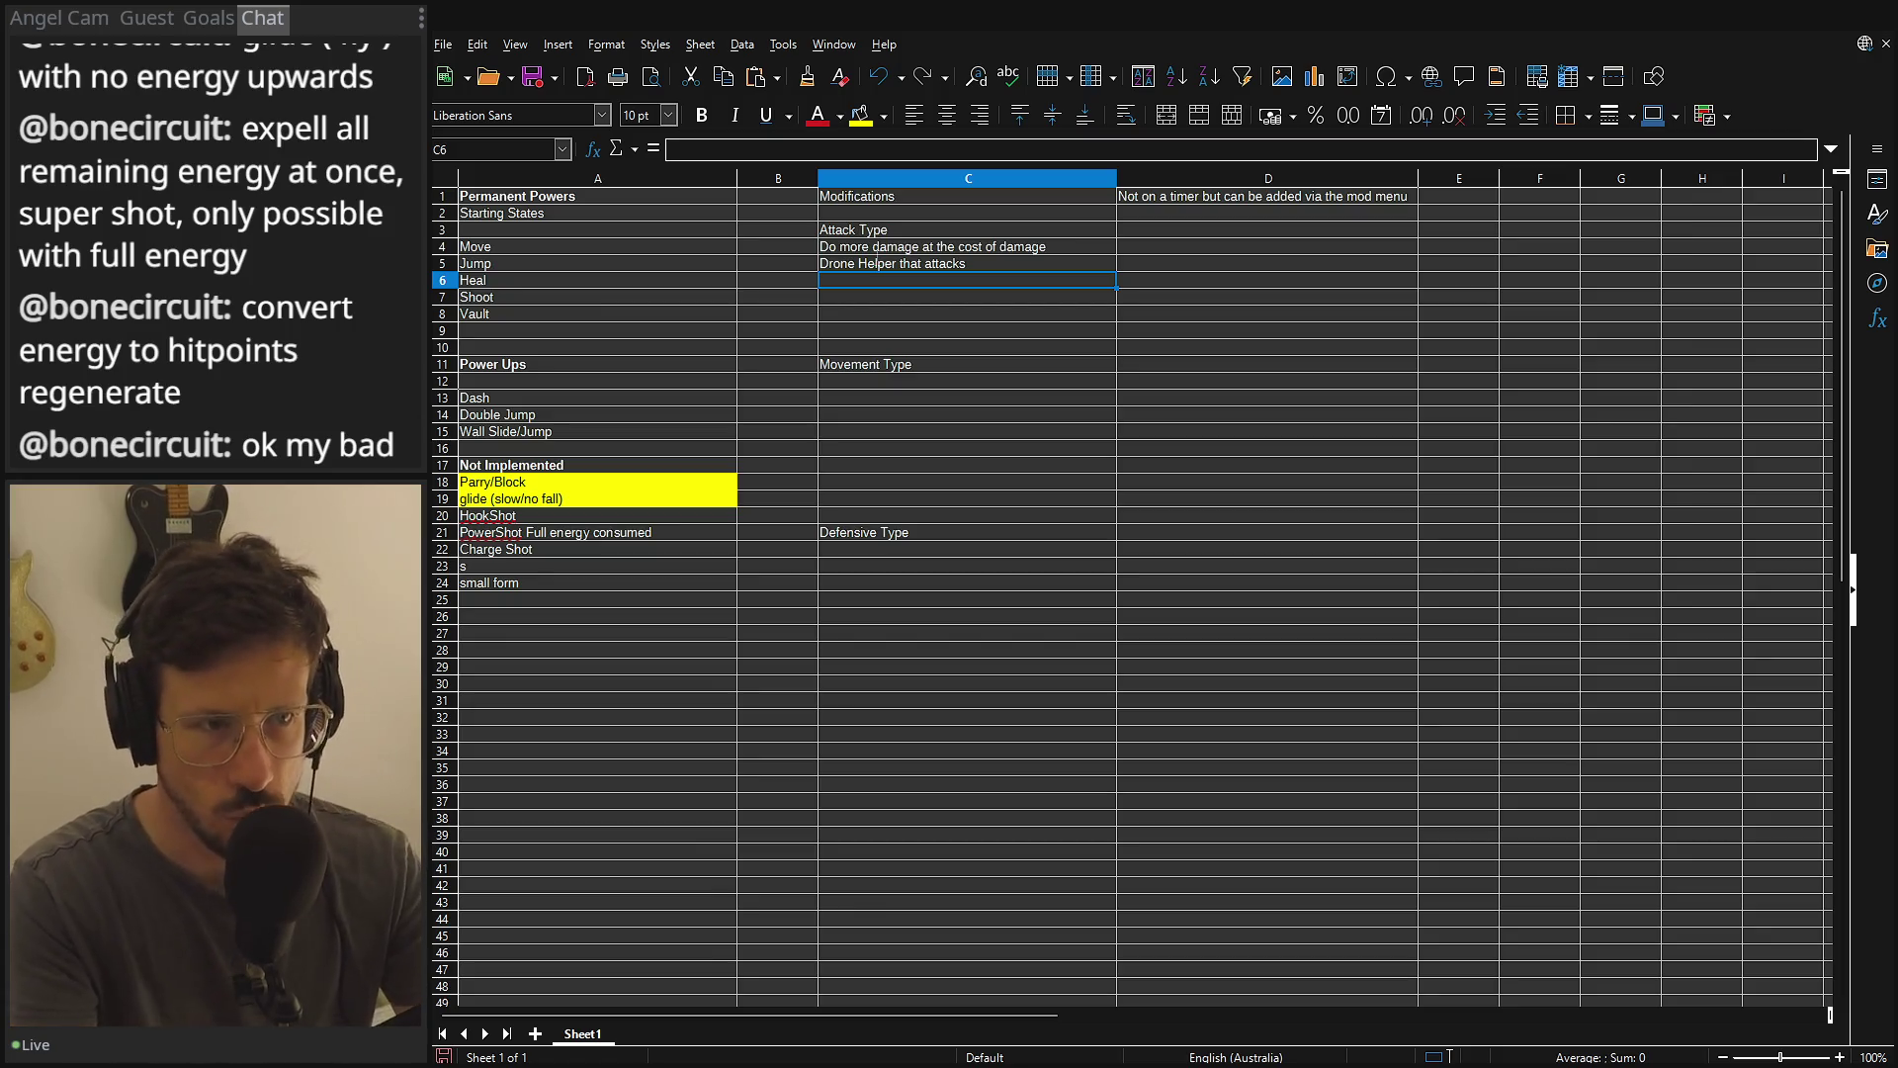
key("F2")
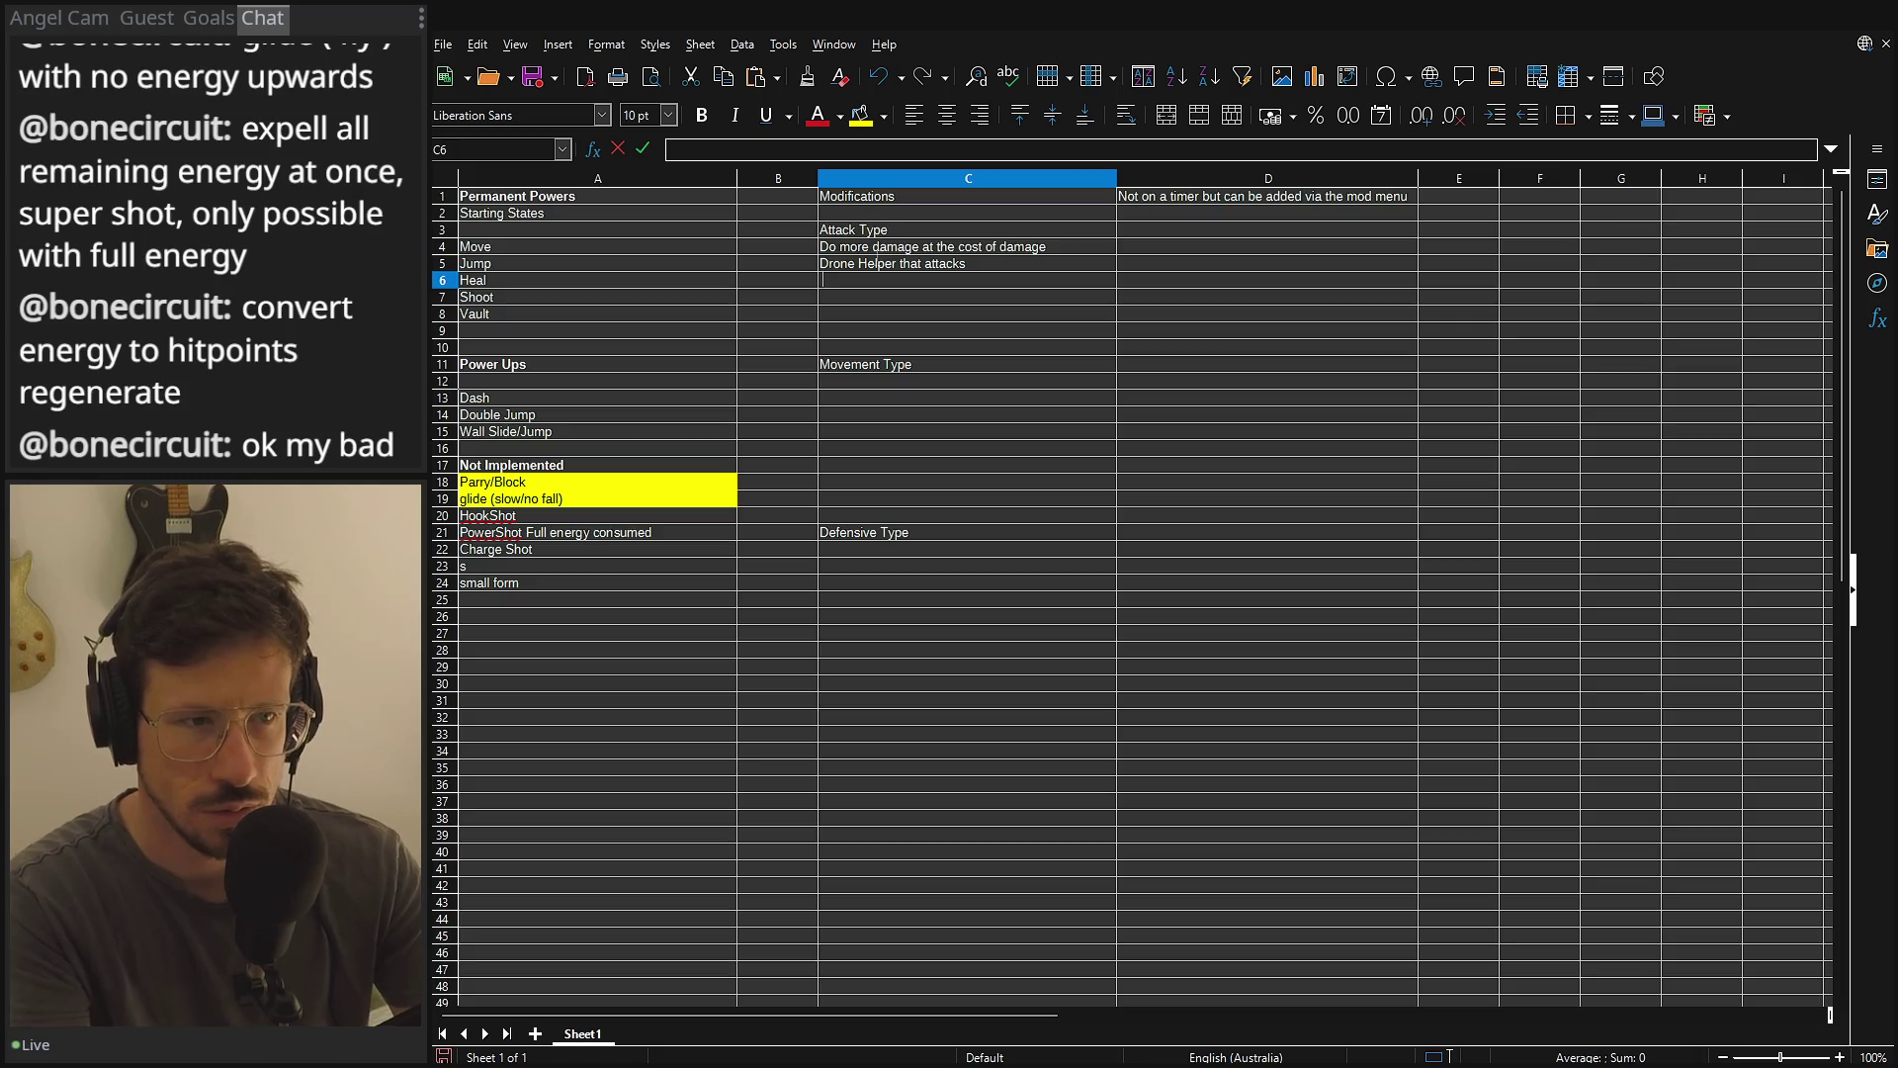
type("Au")
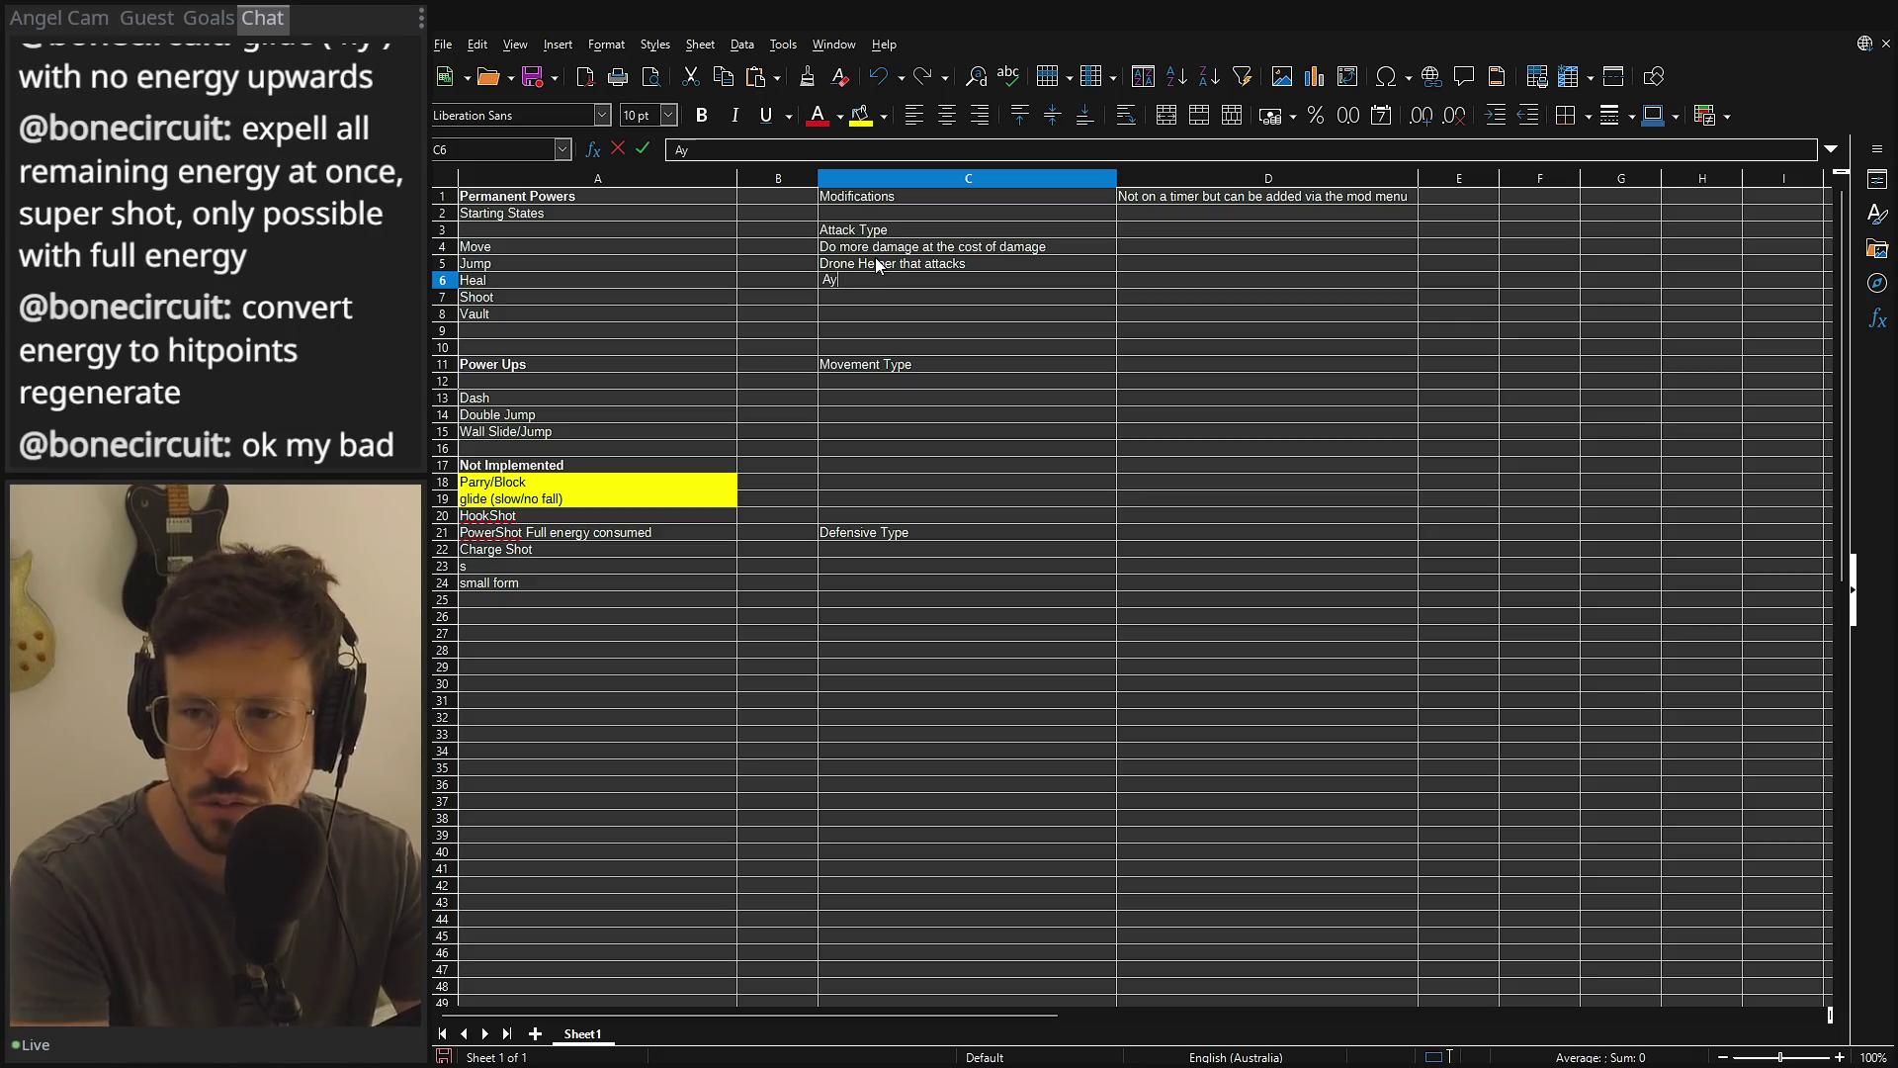
type("tofir")
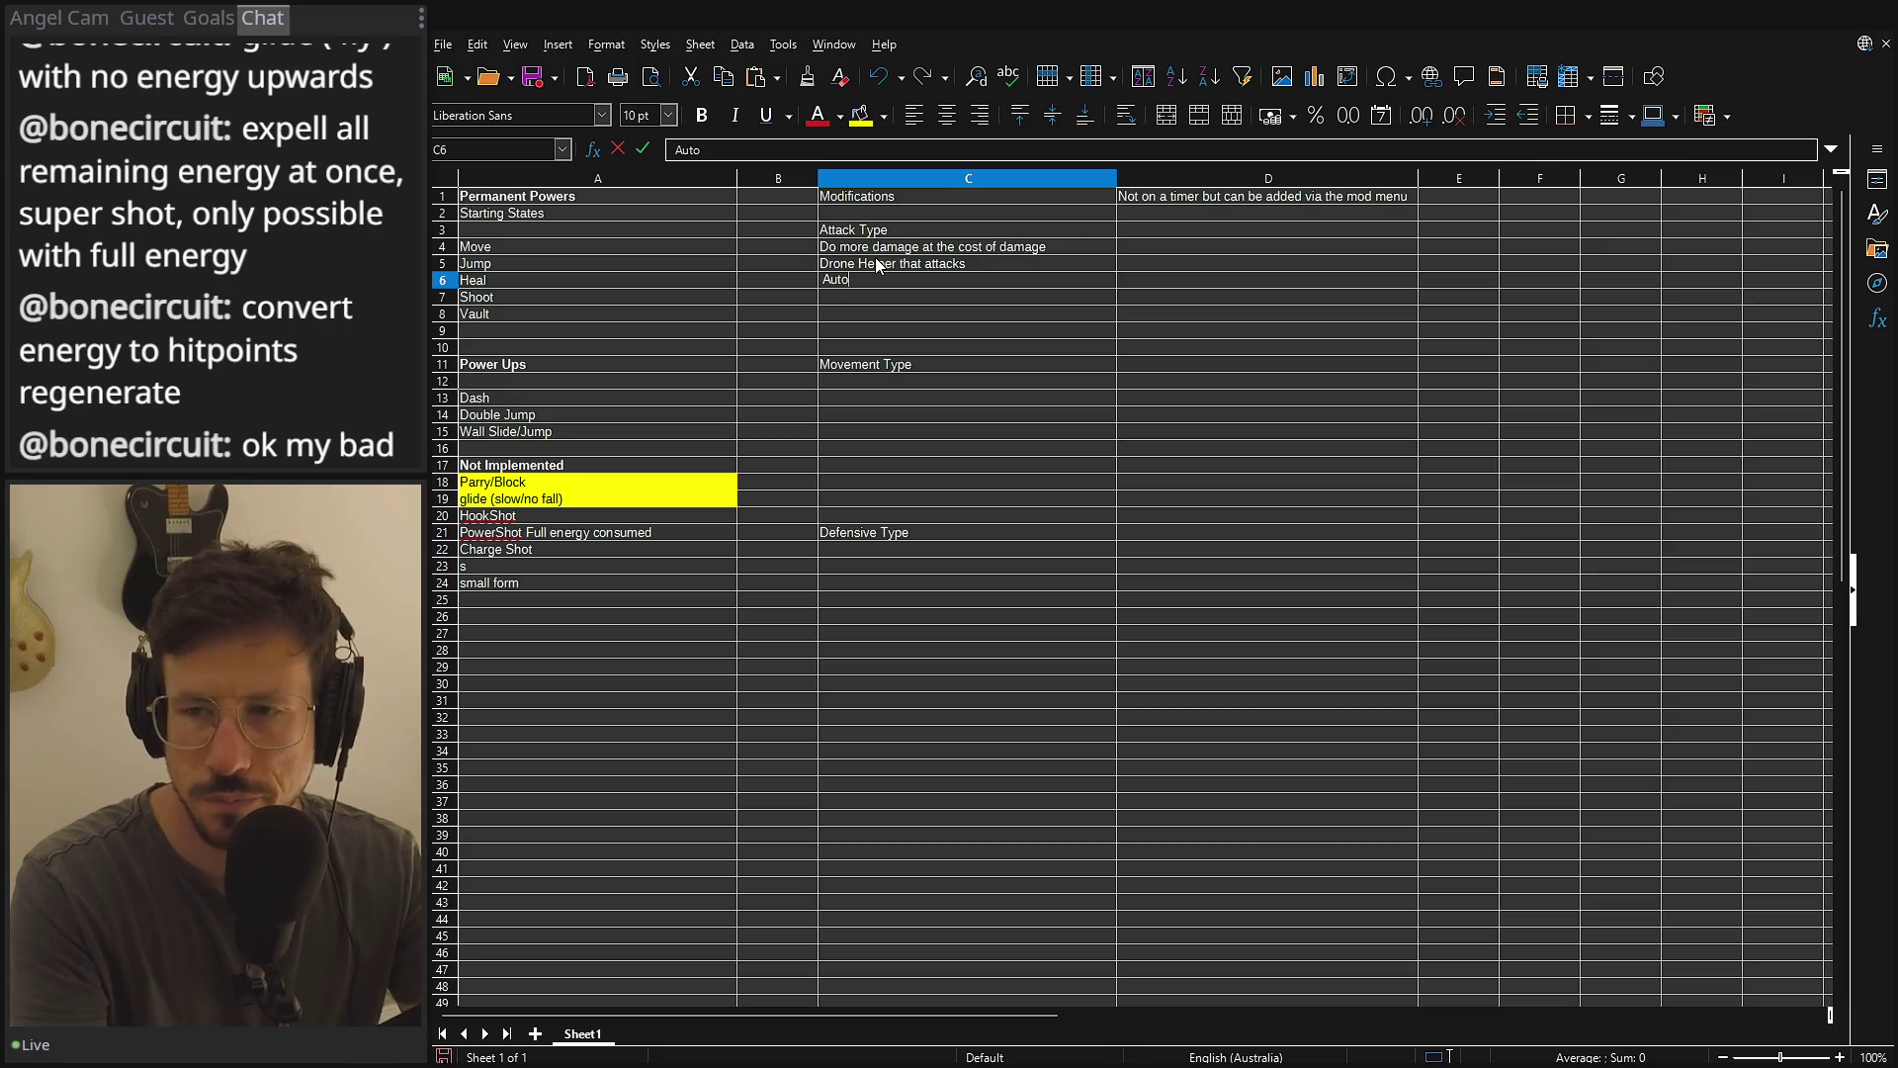
type("e but less ")
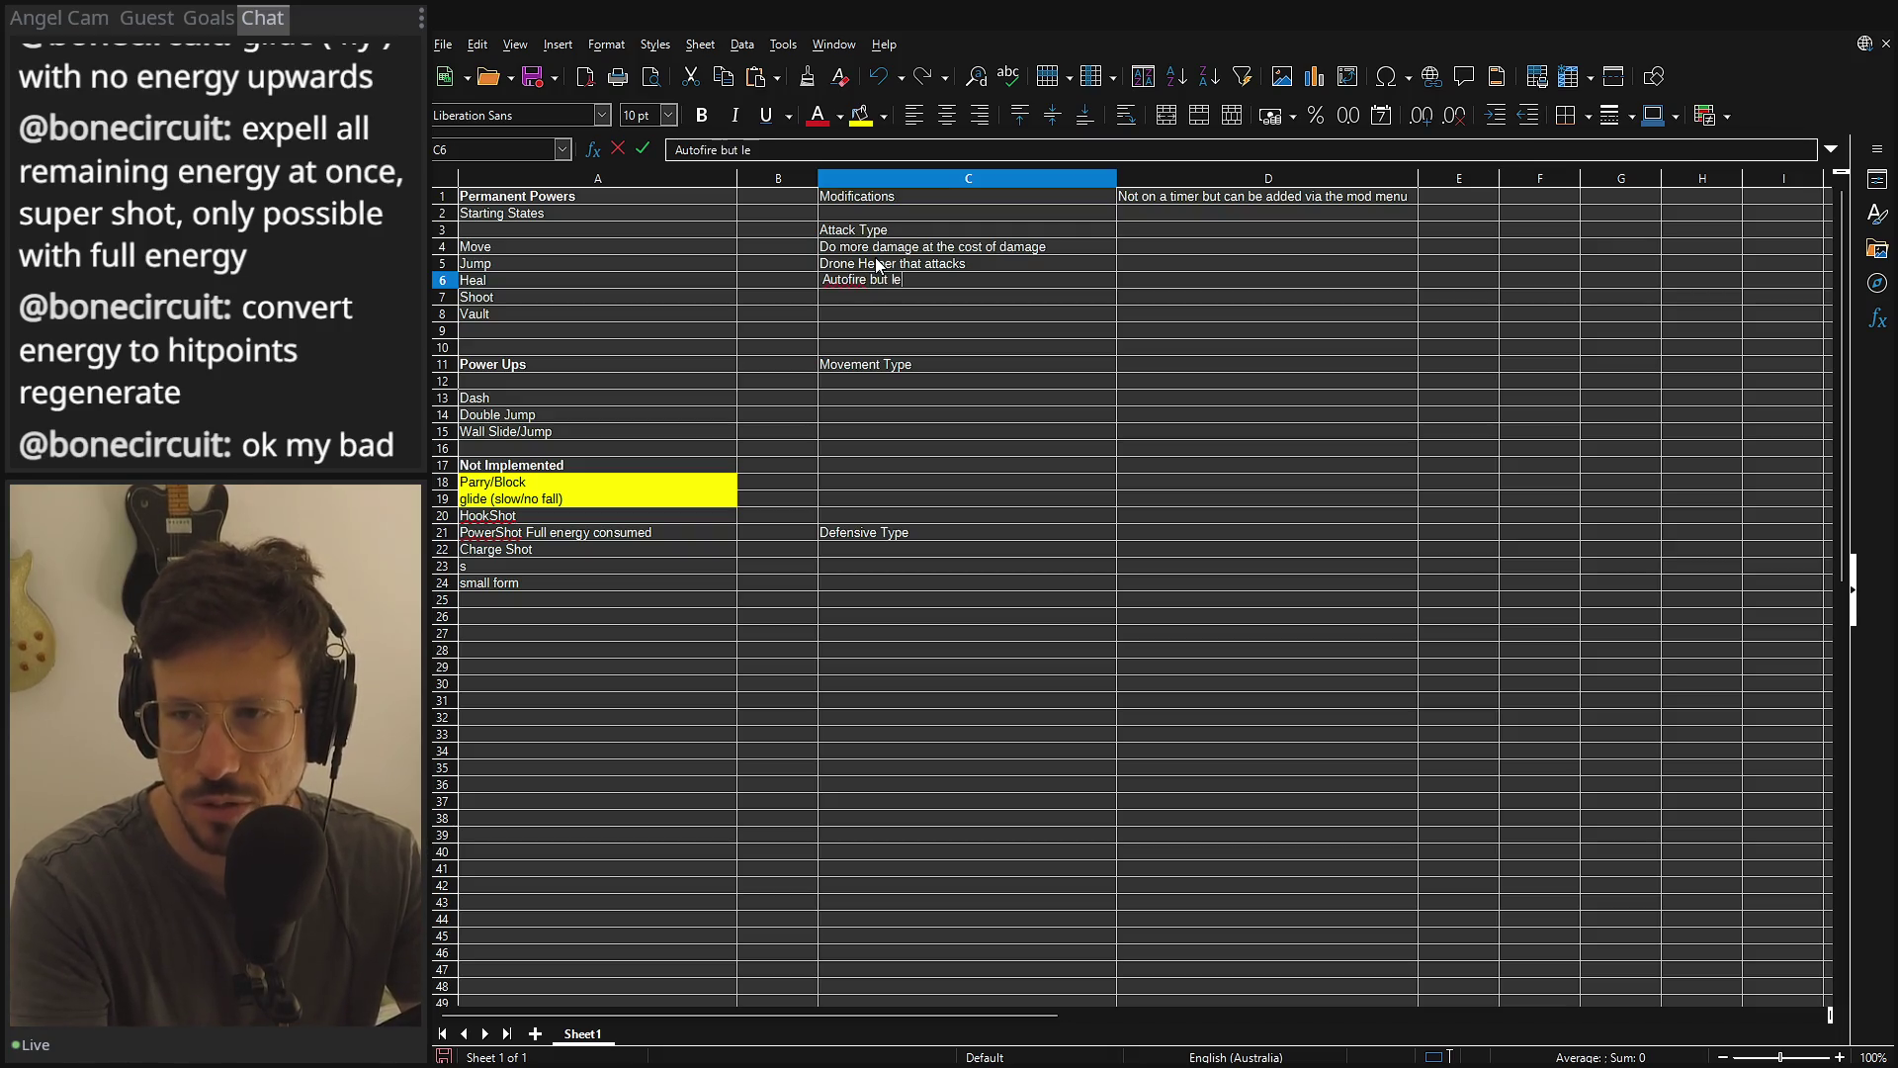
type("damage")
key("Return")
key("Return")
key("Return")
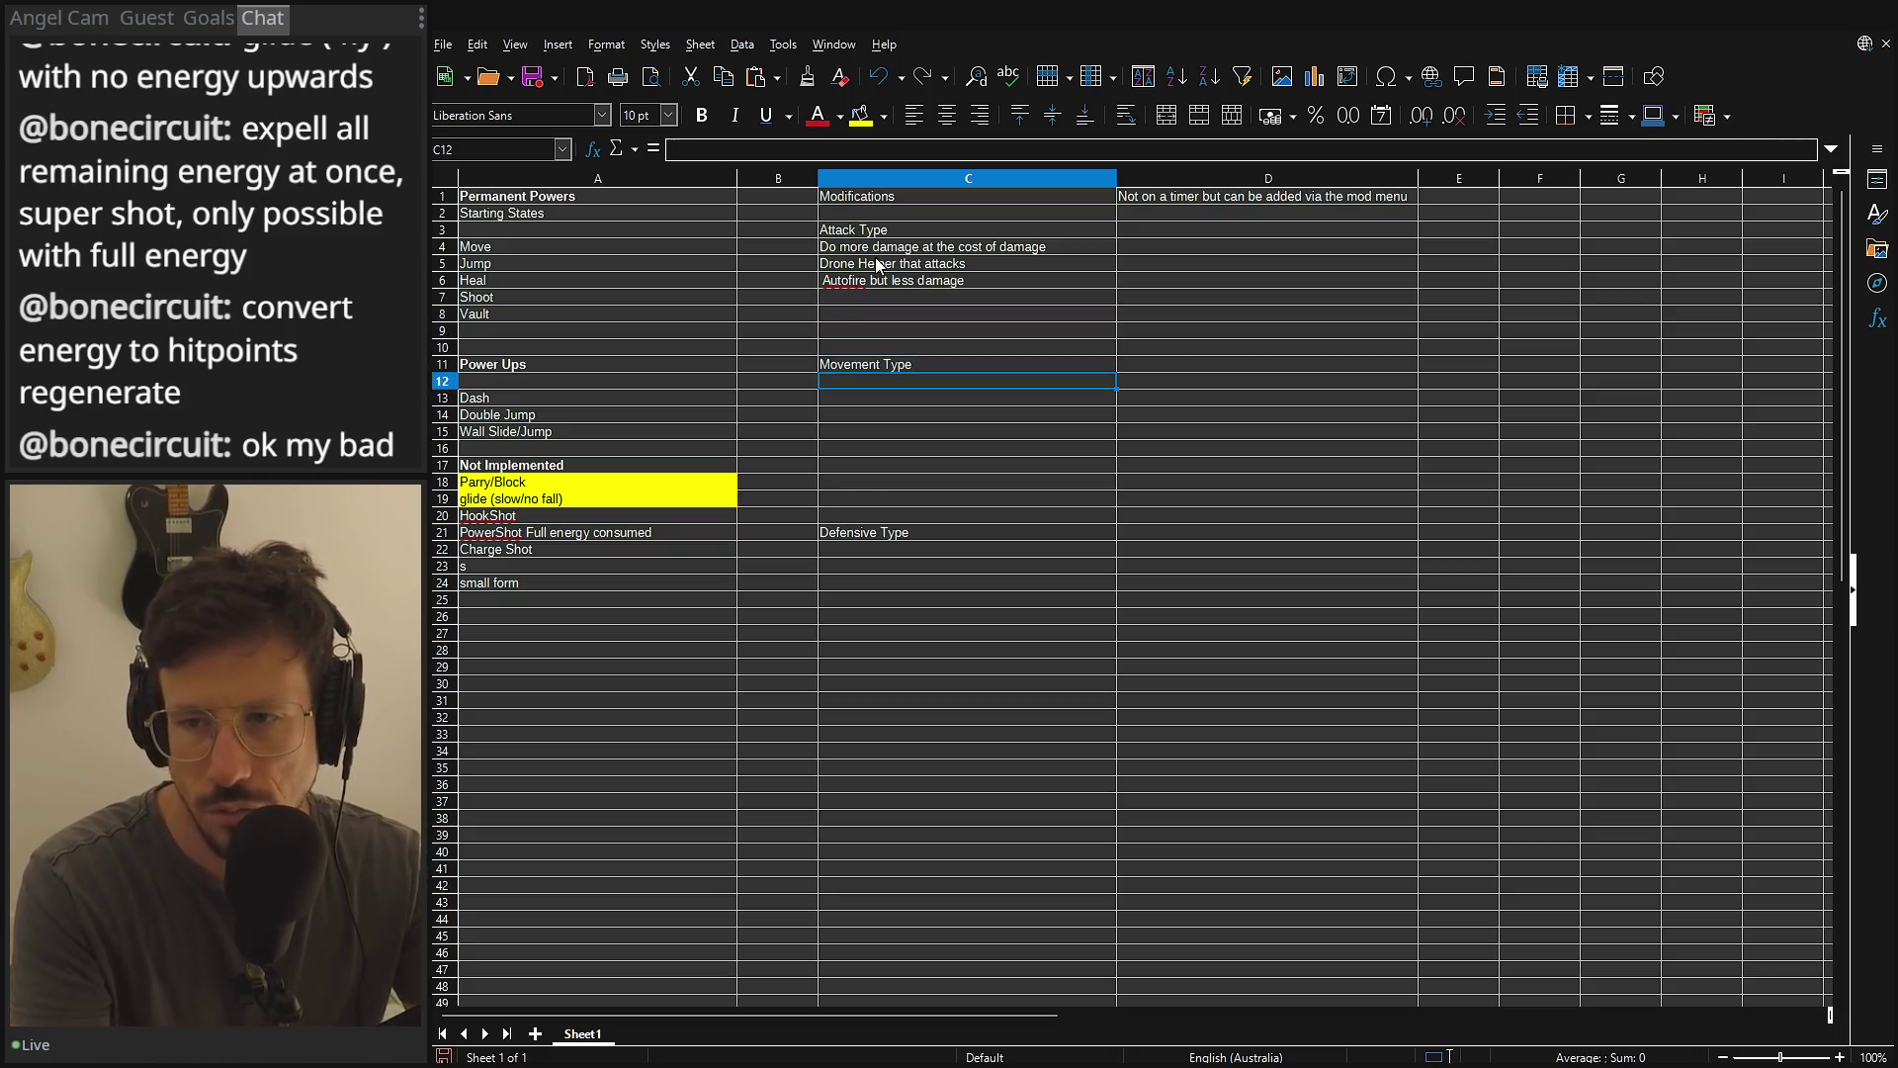
Enter 'UltraGrip - no fall when wall sliding' in C12, removing a stray trailing 'f'
type("UltraG")
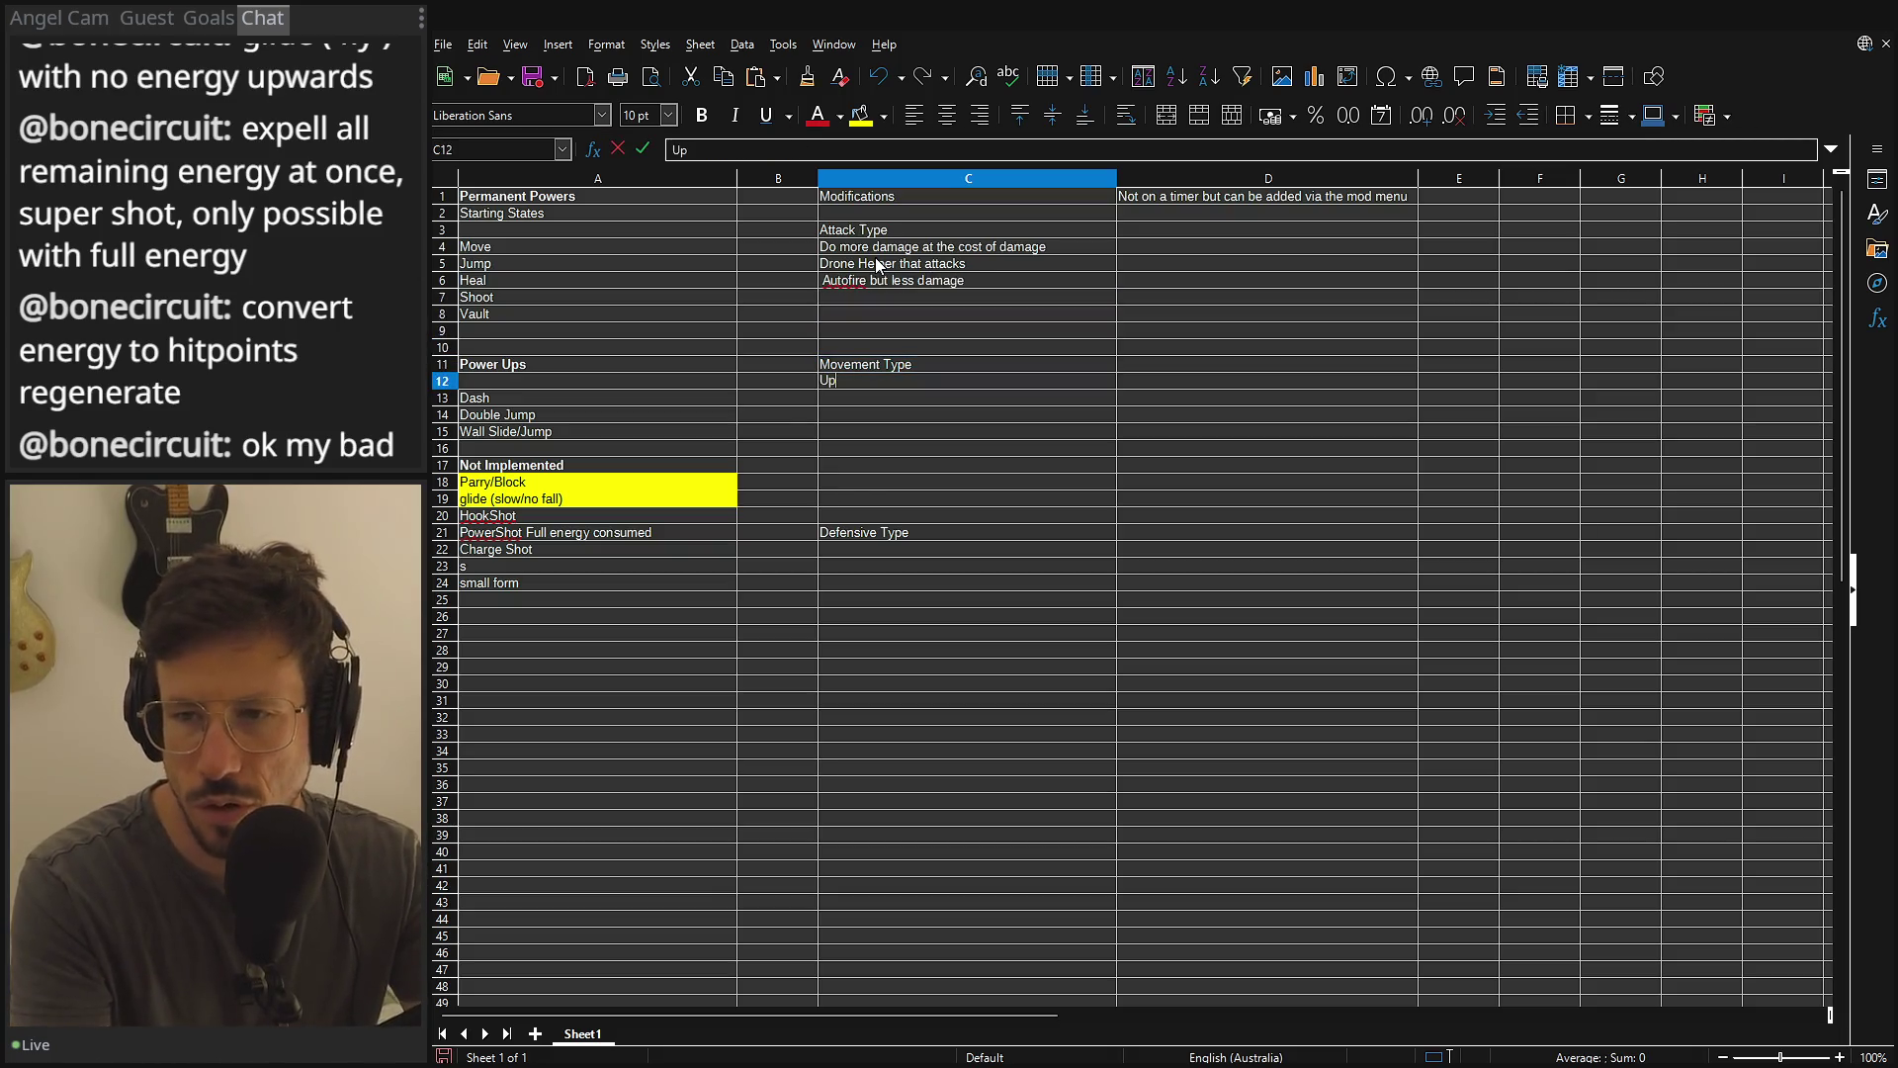
type("rip ")
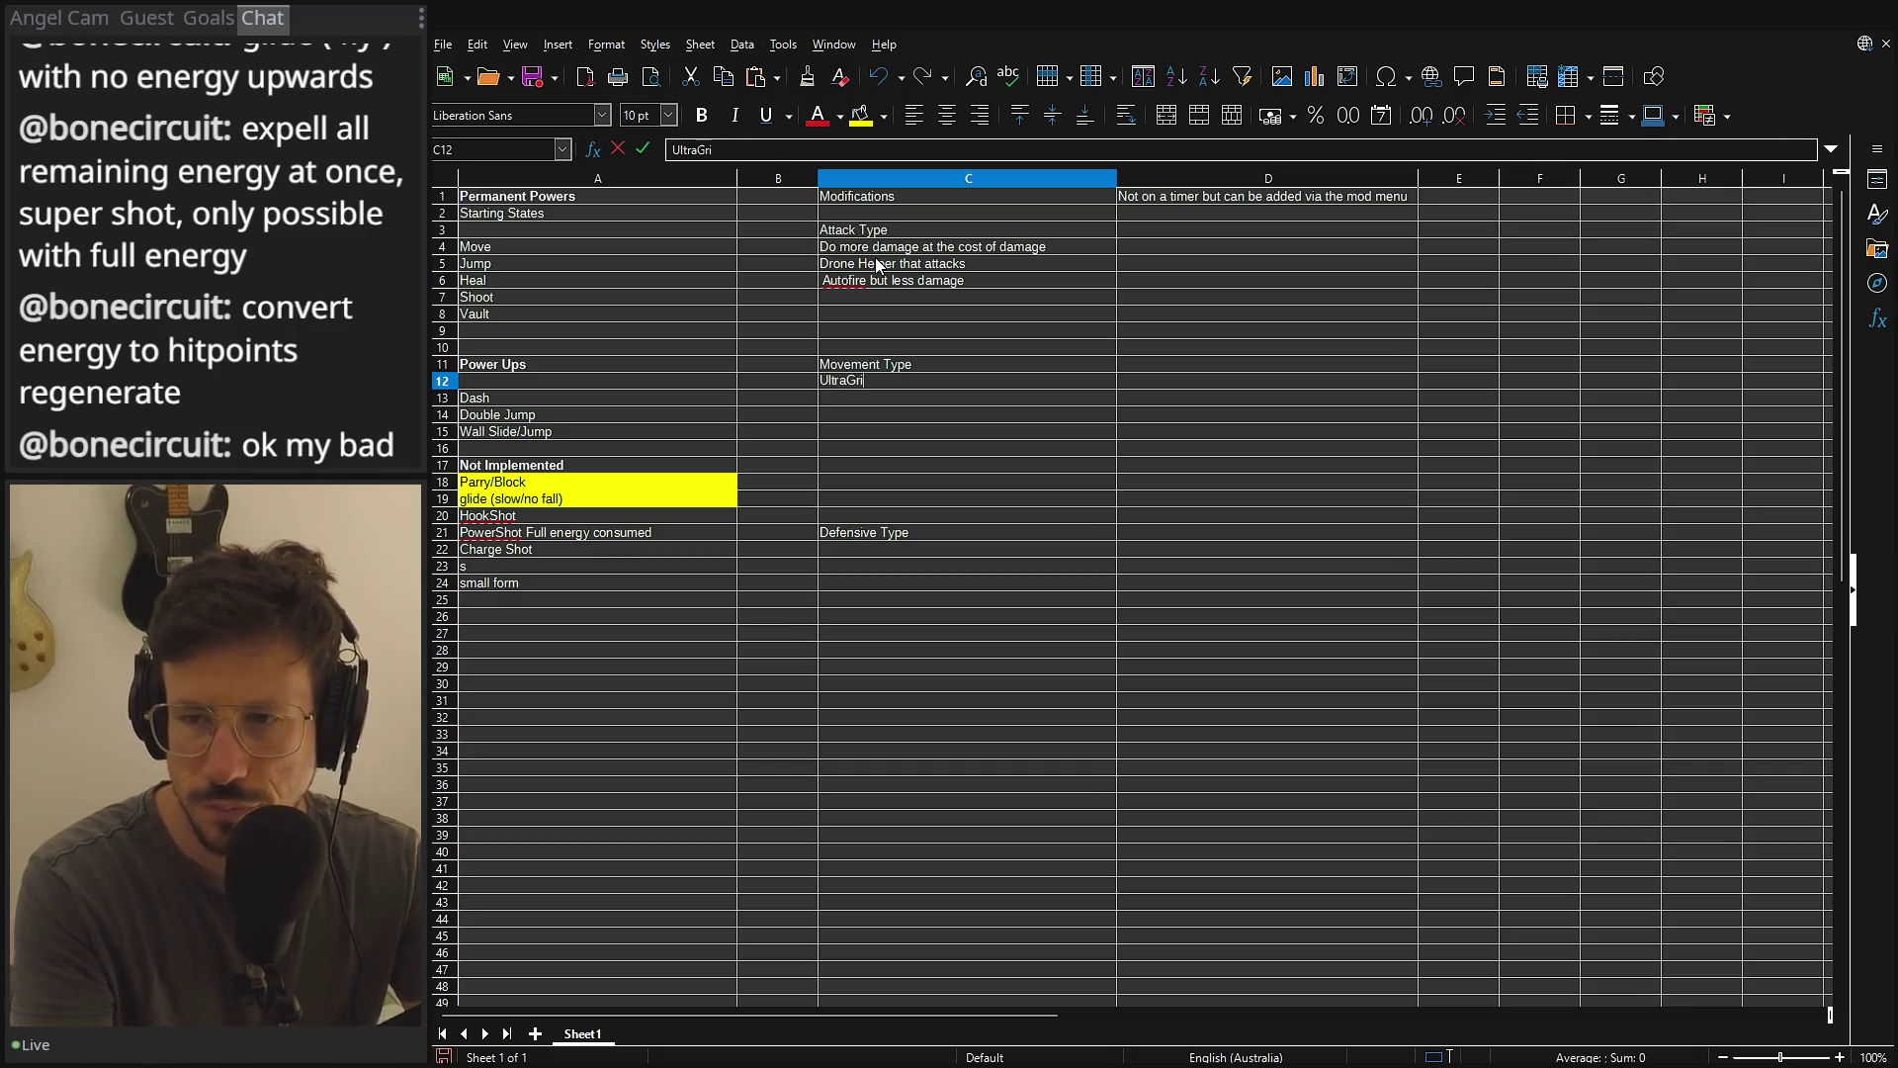
type("- ")
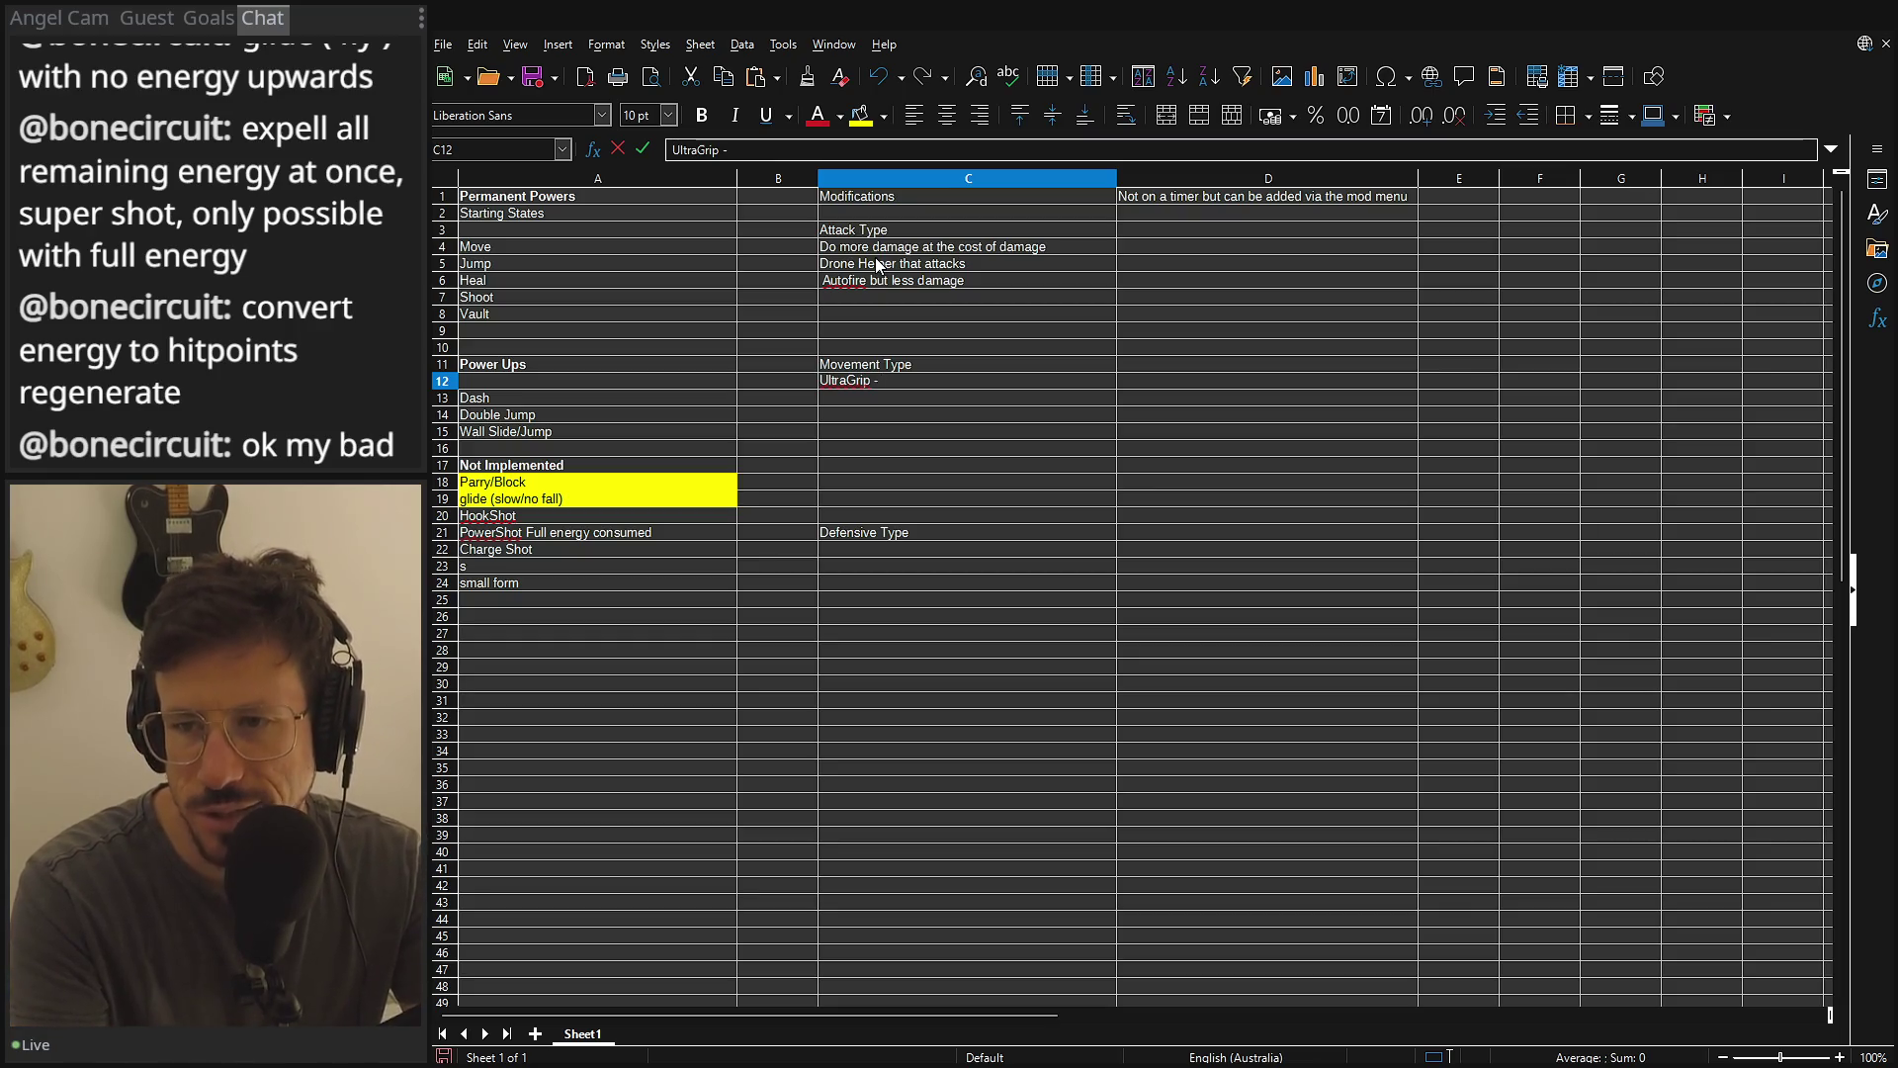
type("Hold")
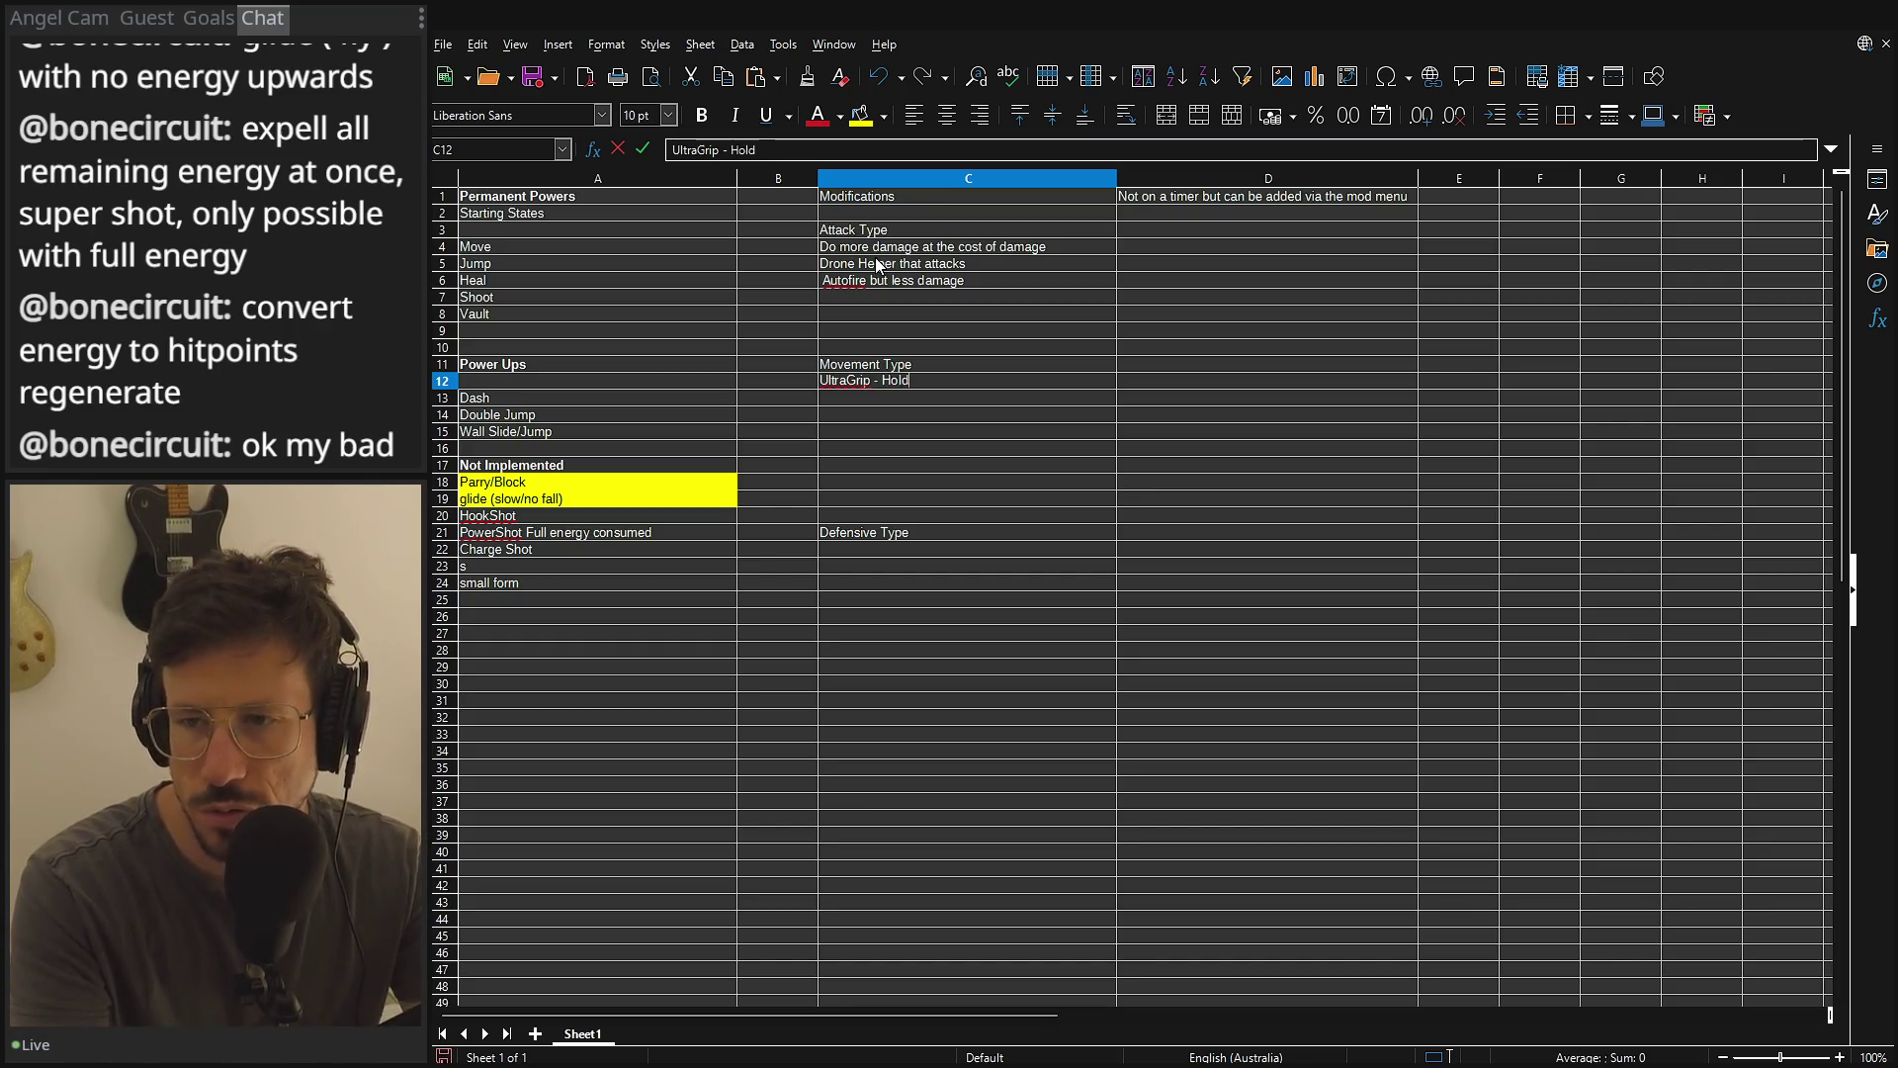
key("BackSpace")
key("BackSpace")
key("BackSpace")
type("no wal")
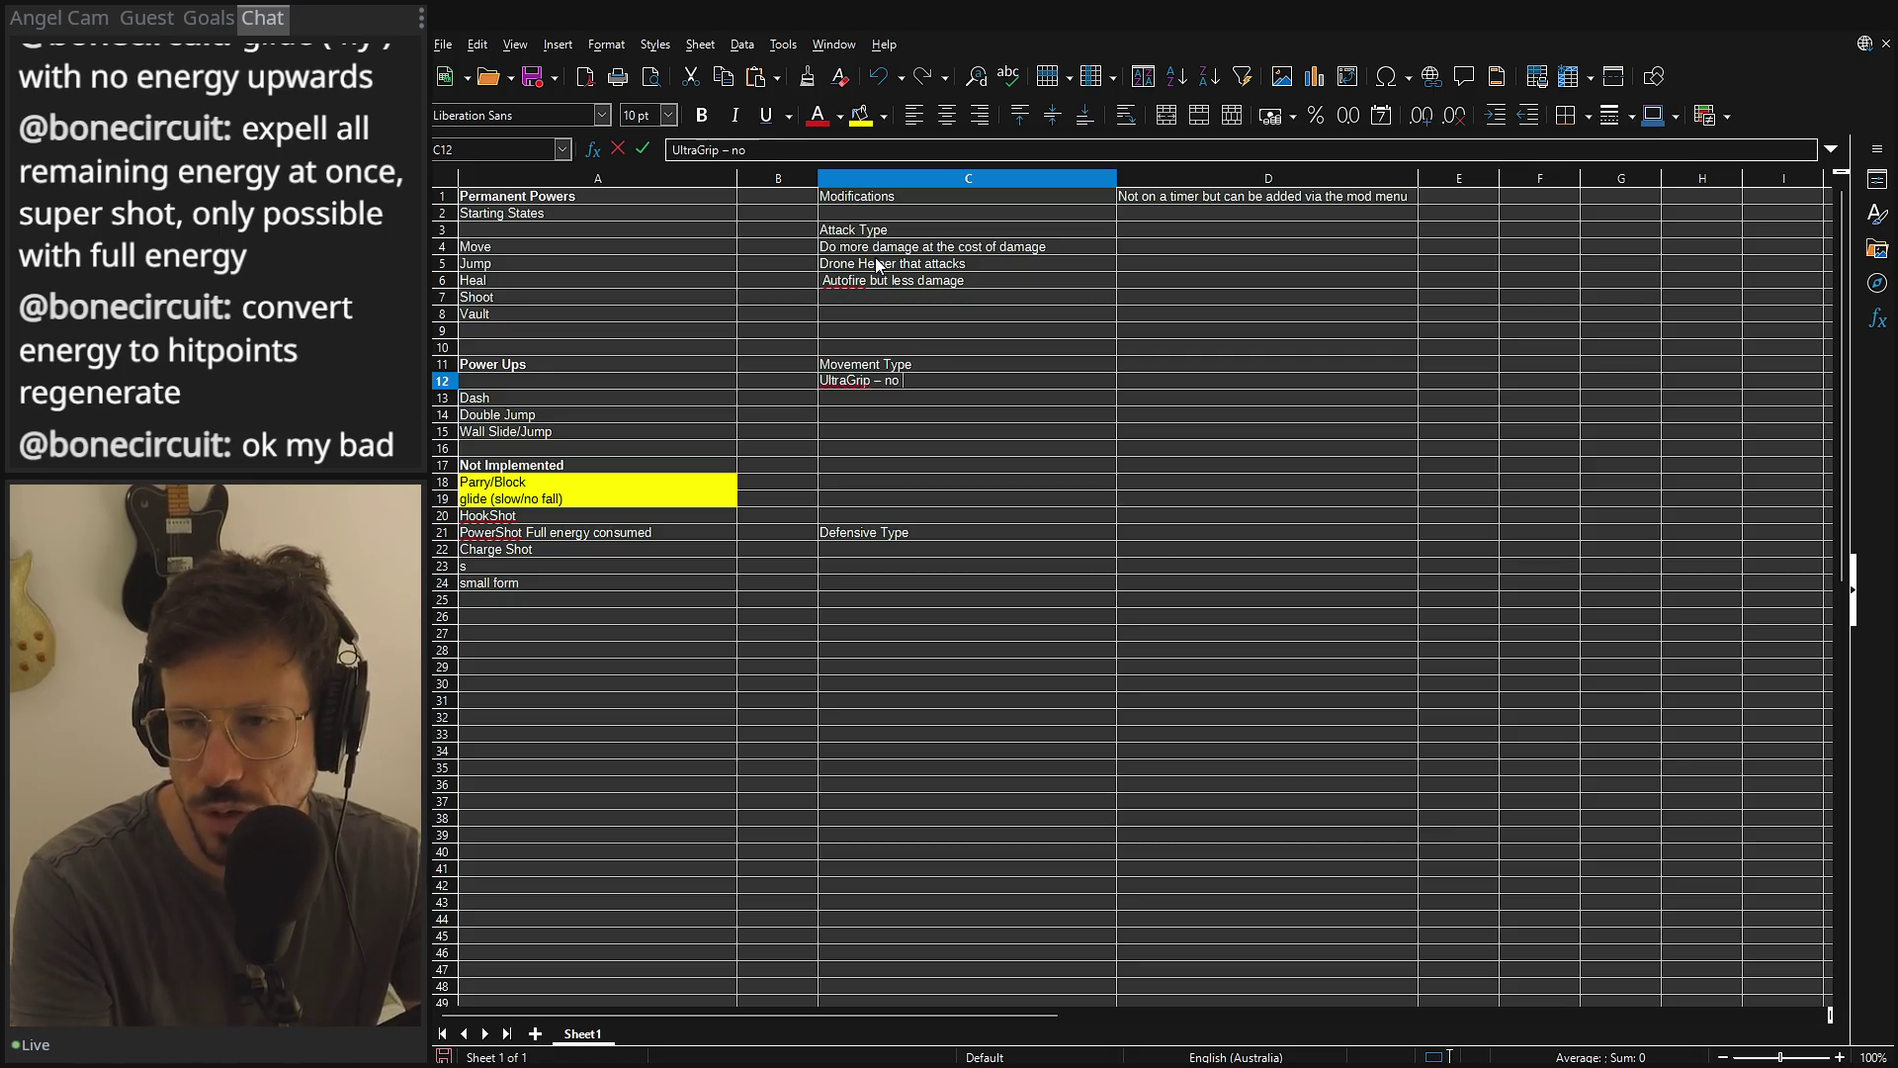
key("BackSpace")
key("BackSpace")
type("fall when wall sl")
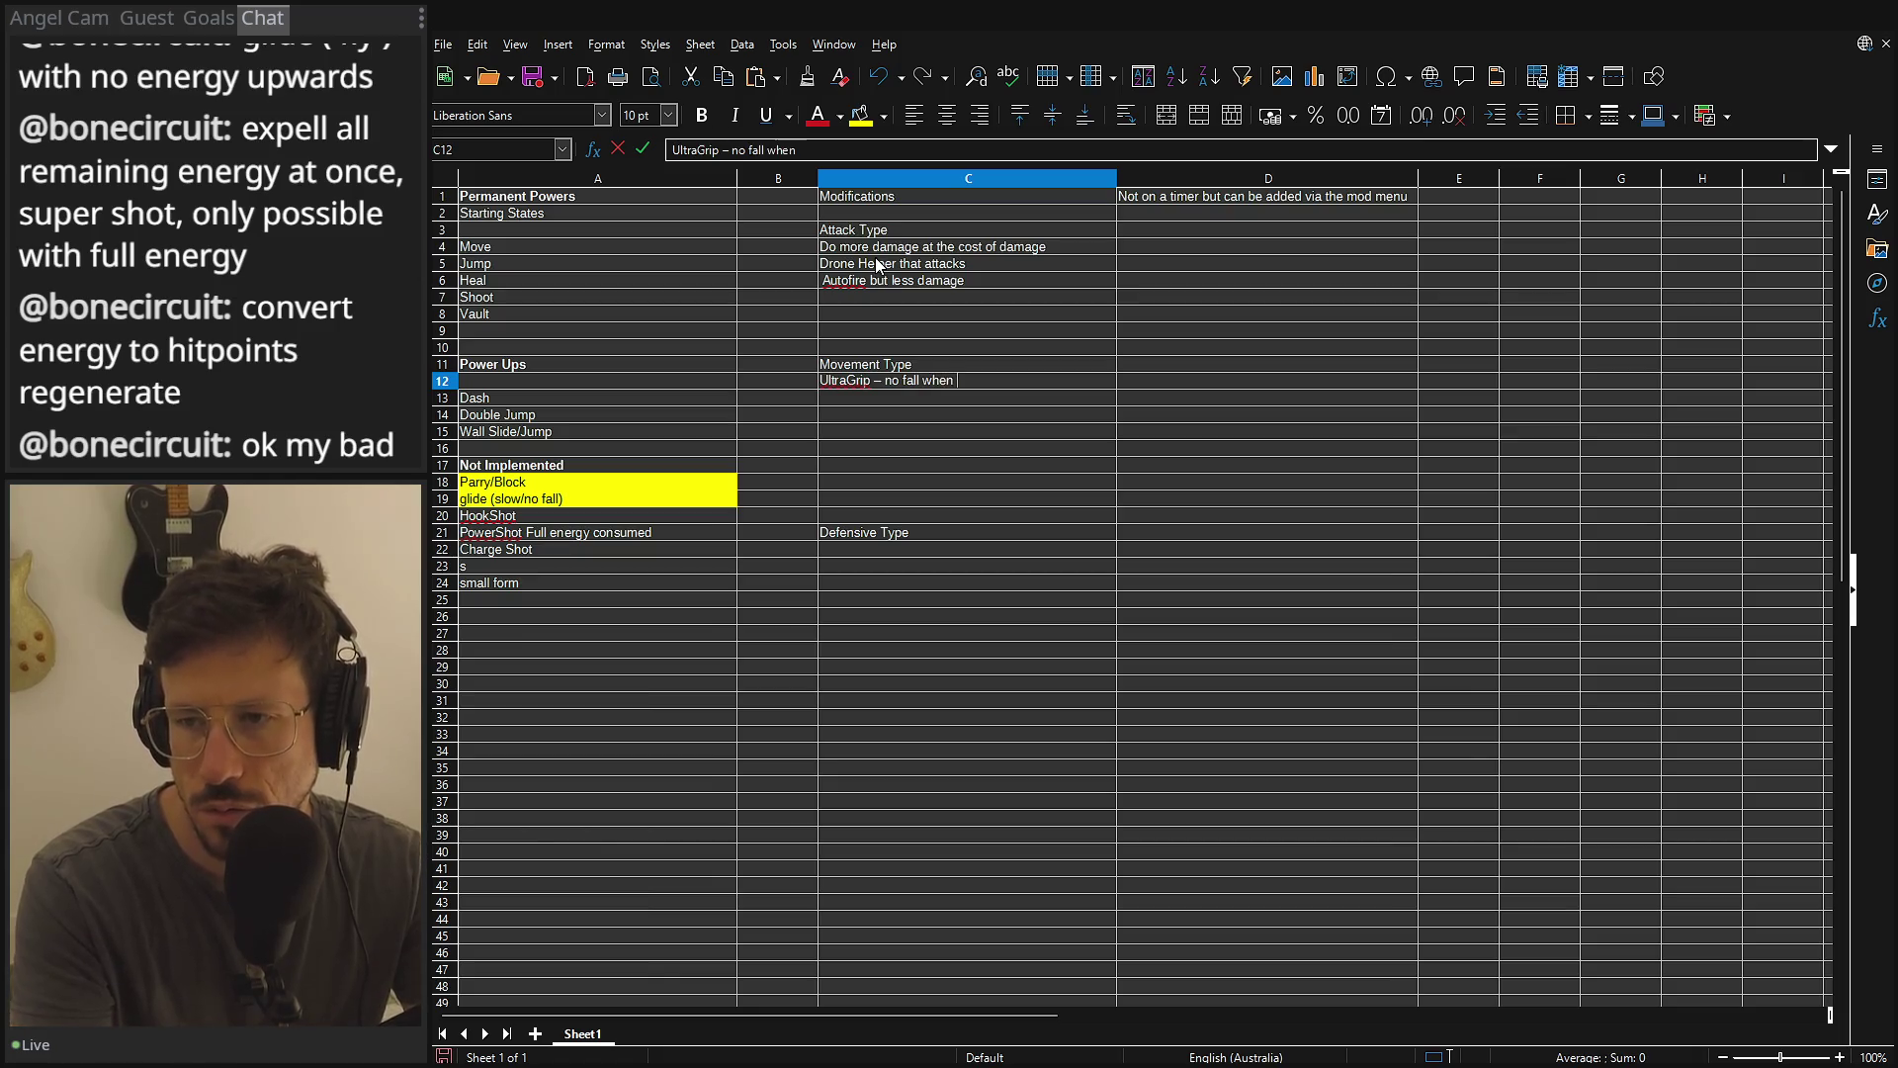
type("idingf")
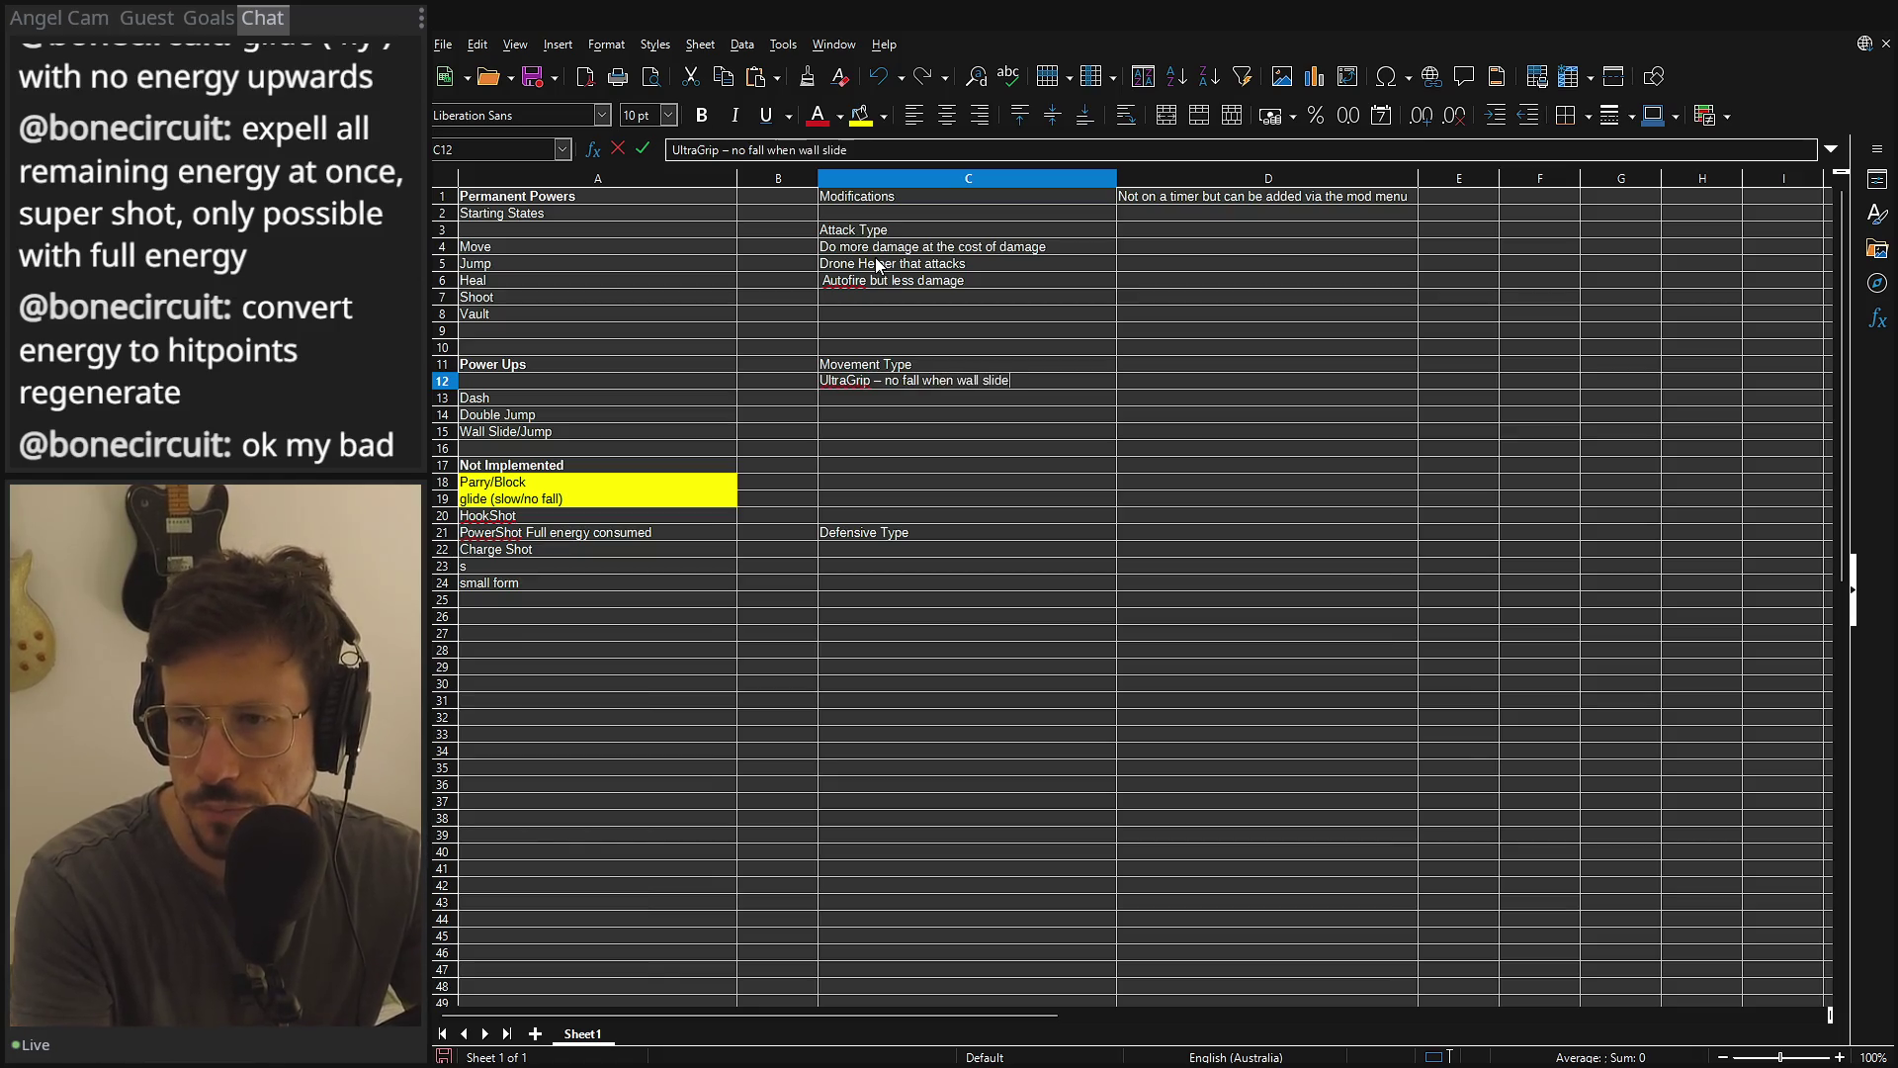
key("Return")
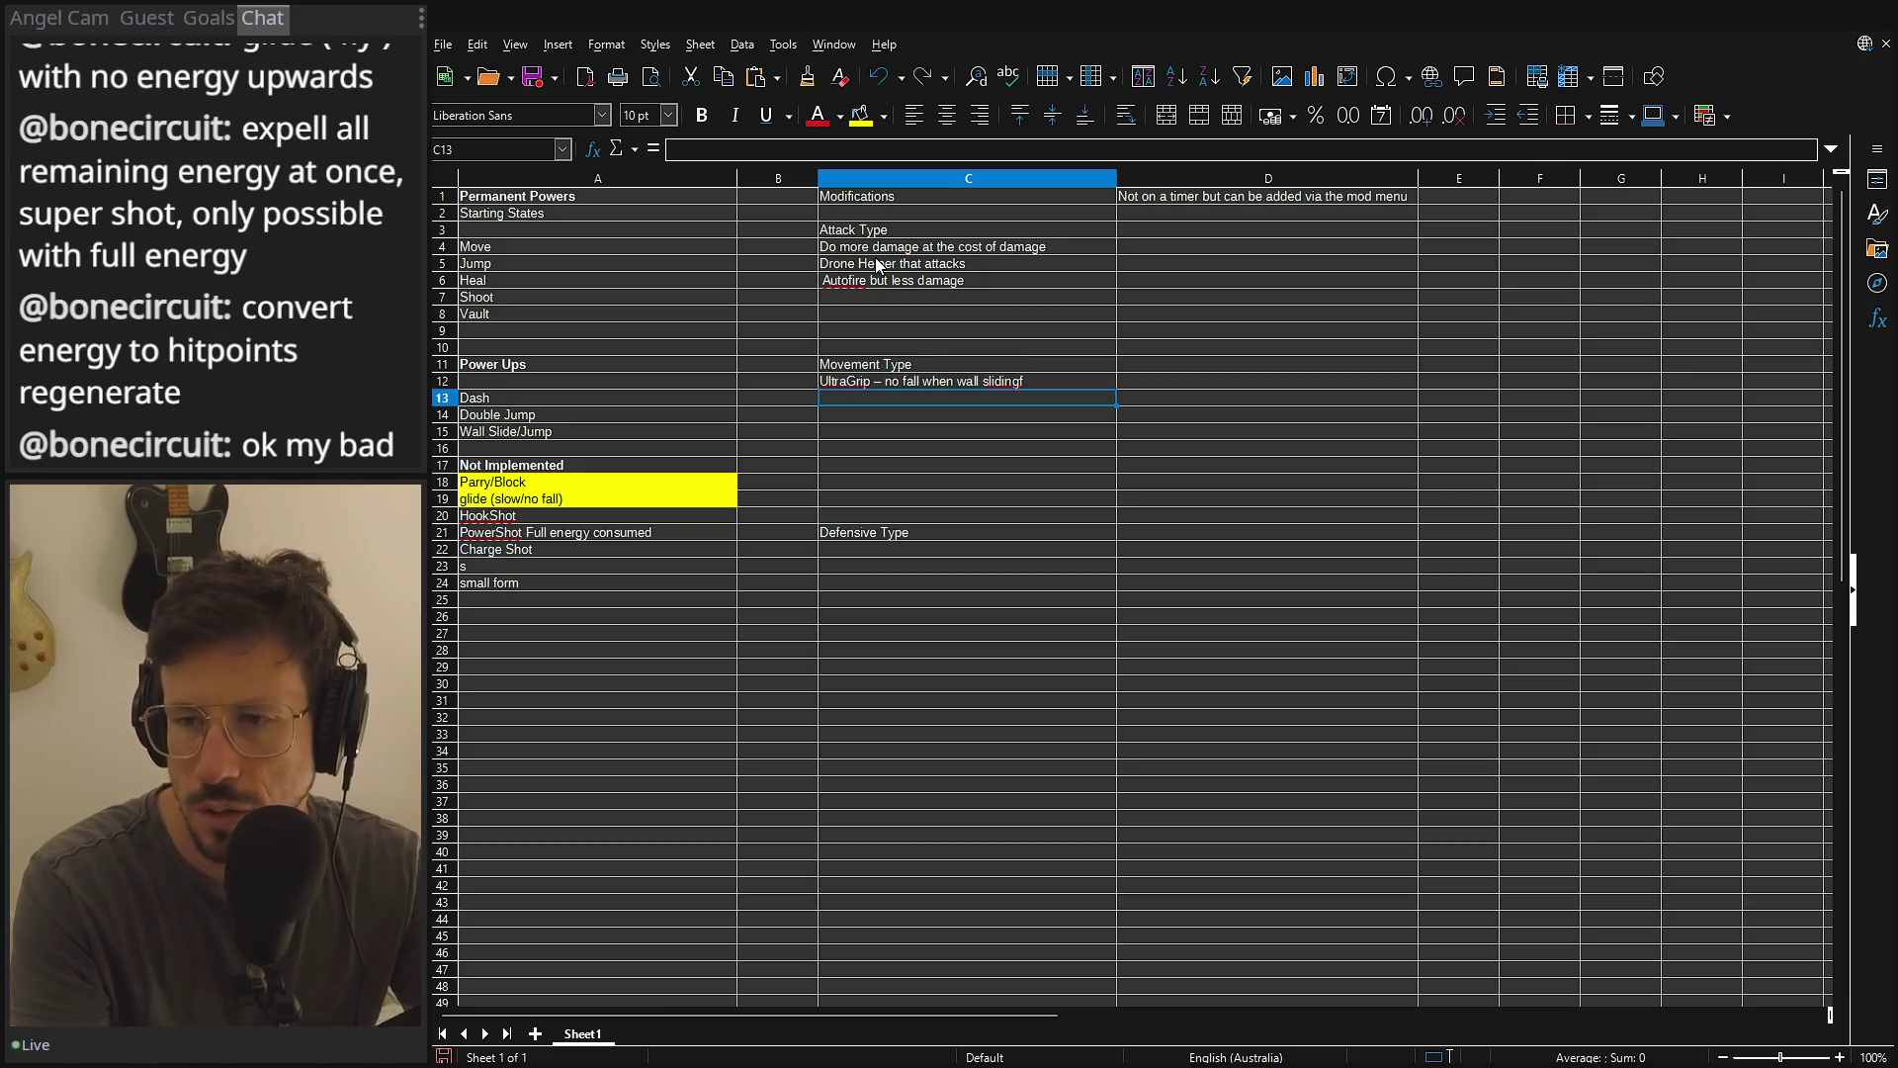
left_click(954, 384)
left_click(919, 145)
key("BackSpace")
key("Return")
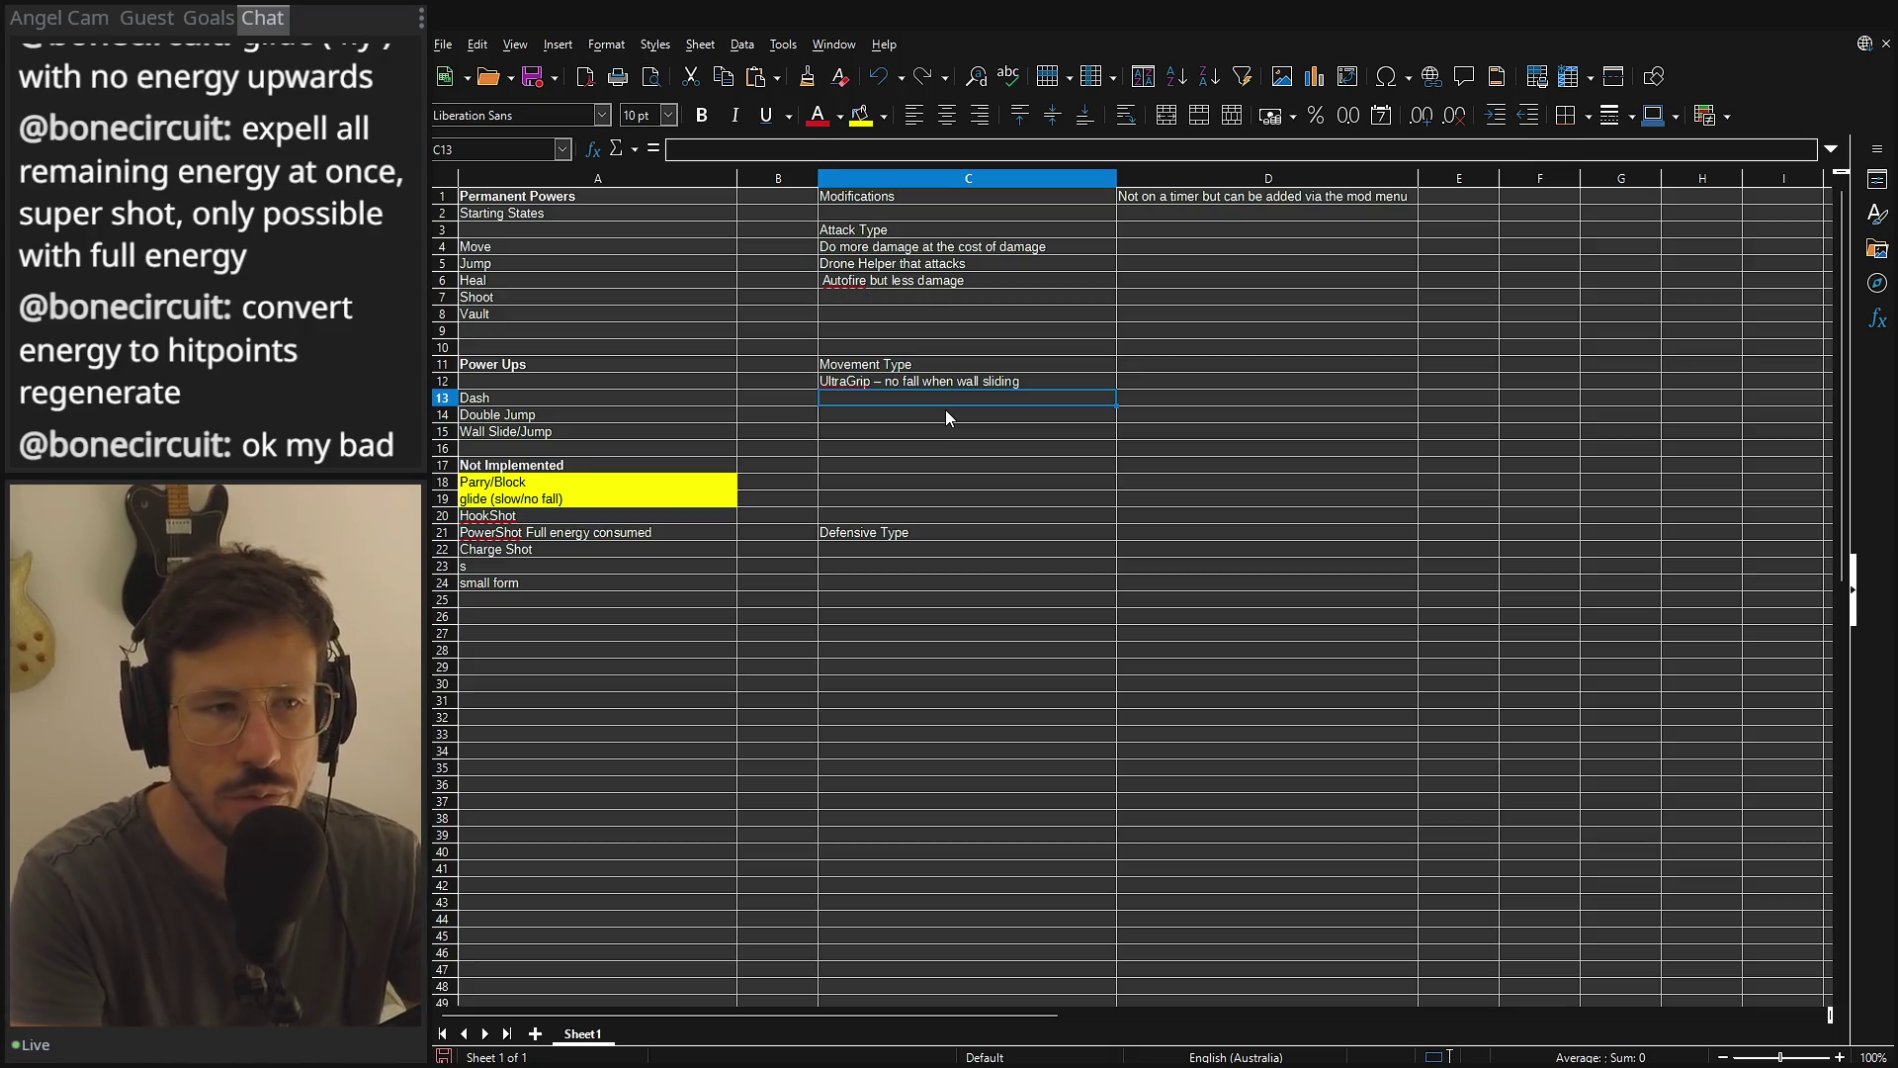
Add the Sprint note in C13 and 'Dash invunrability - invunreable when dashing' in C14
type("Sprint")
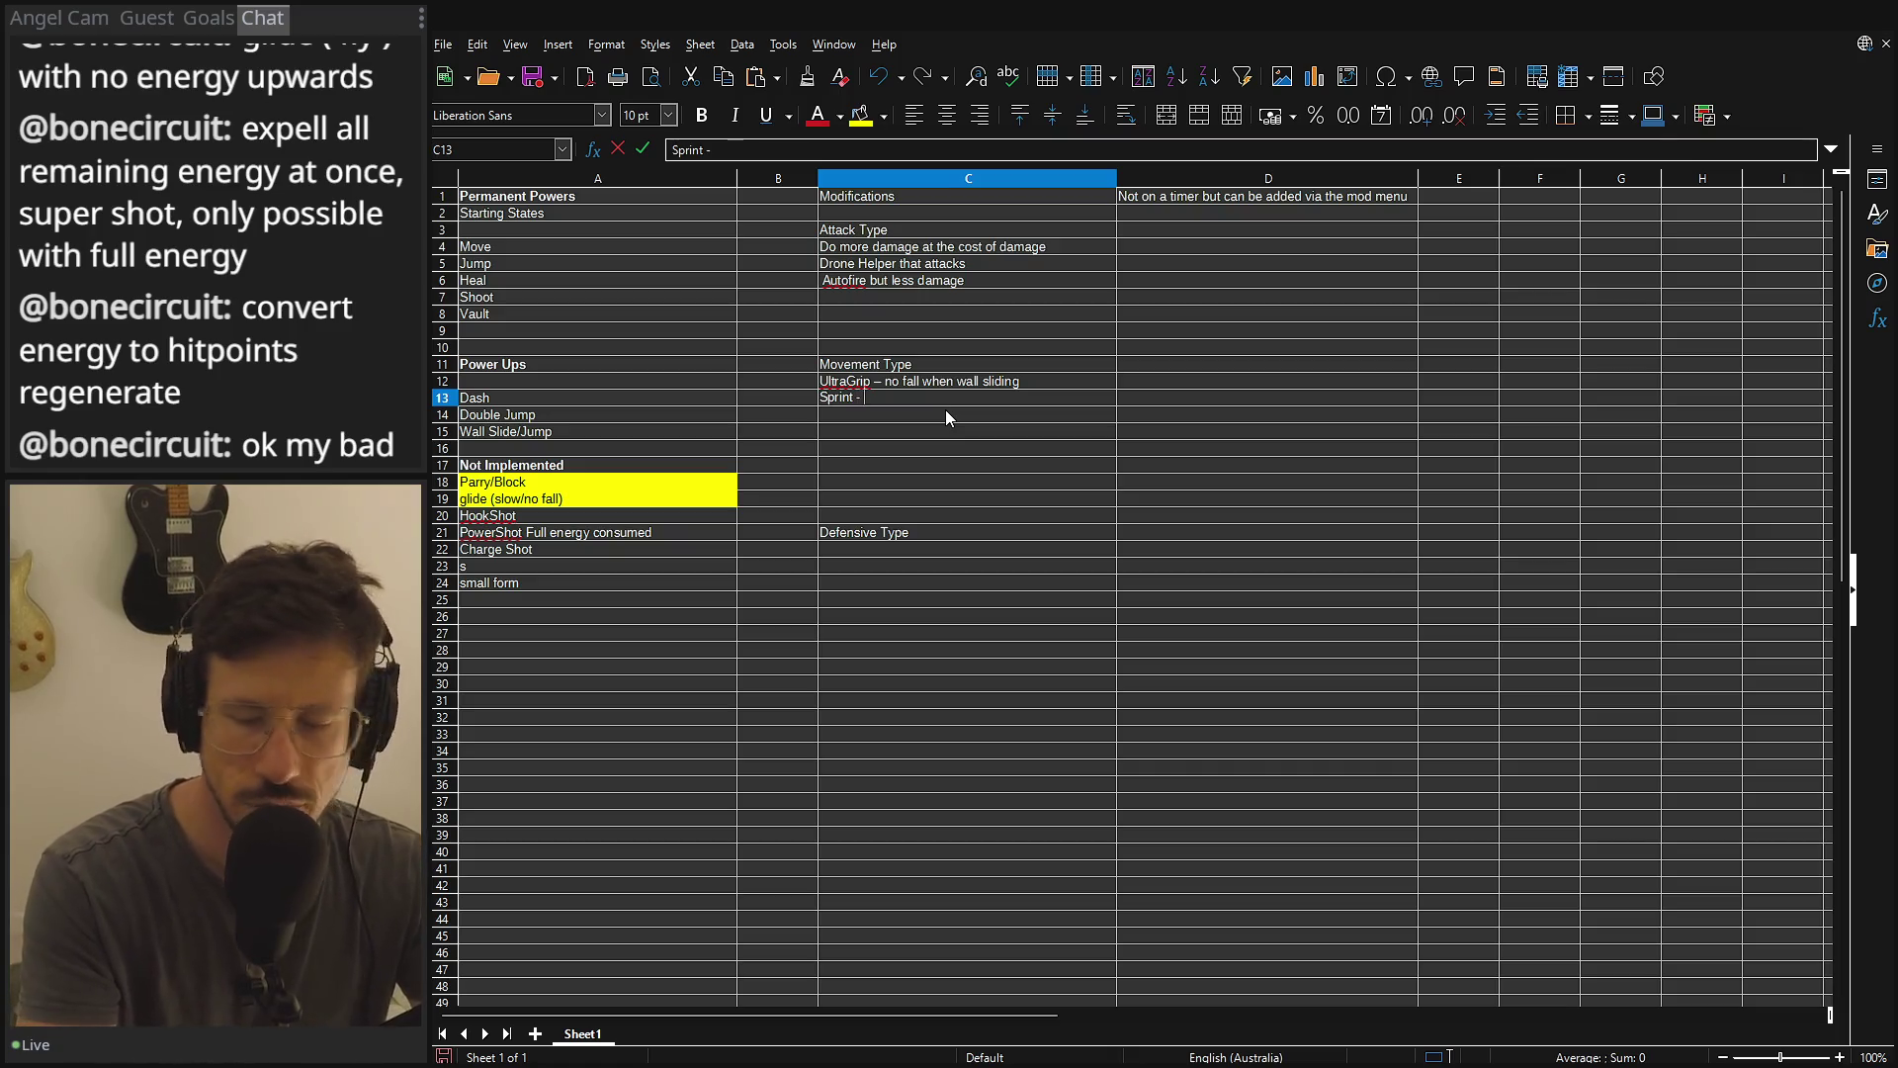
type(" - After Dash ")
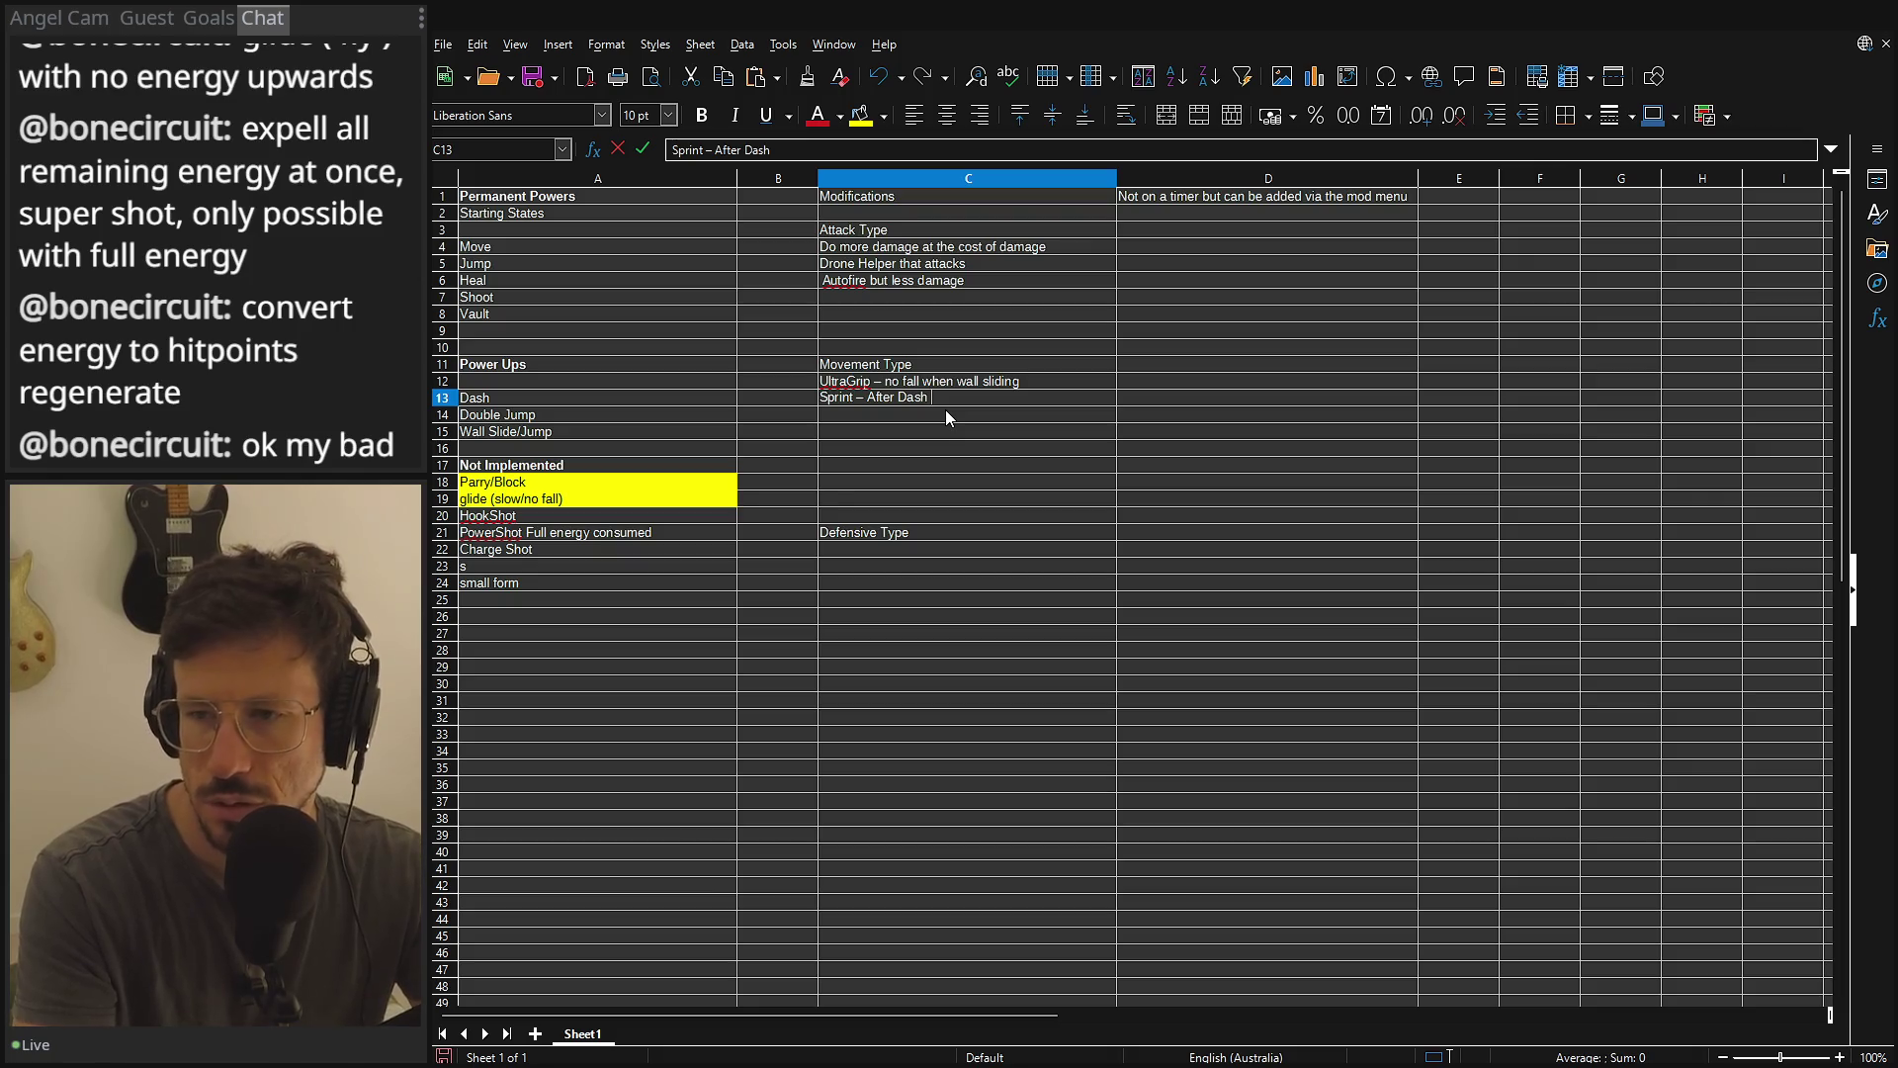
type("int")
key("Return")
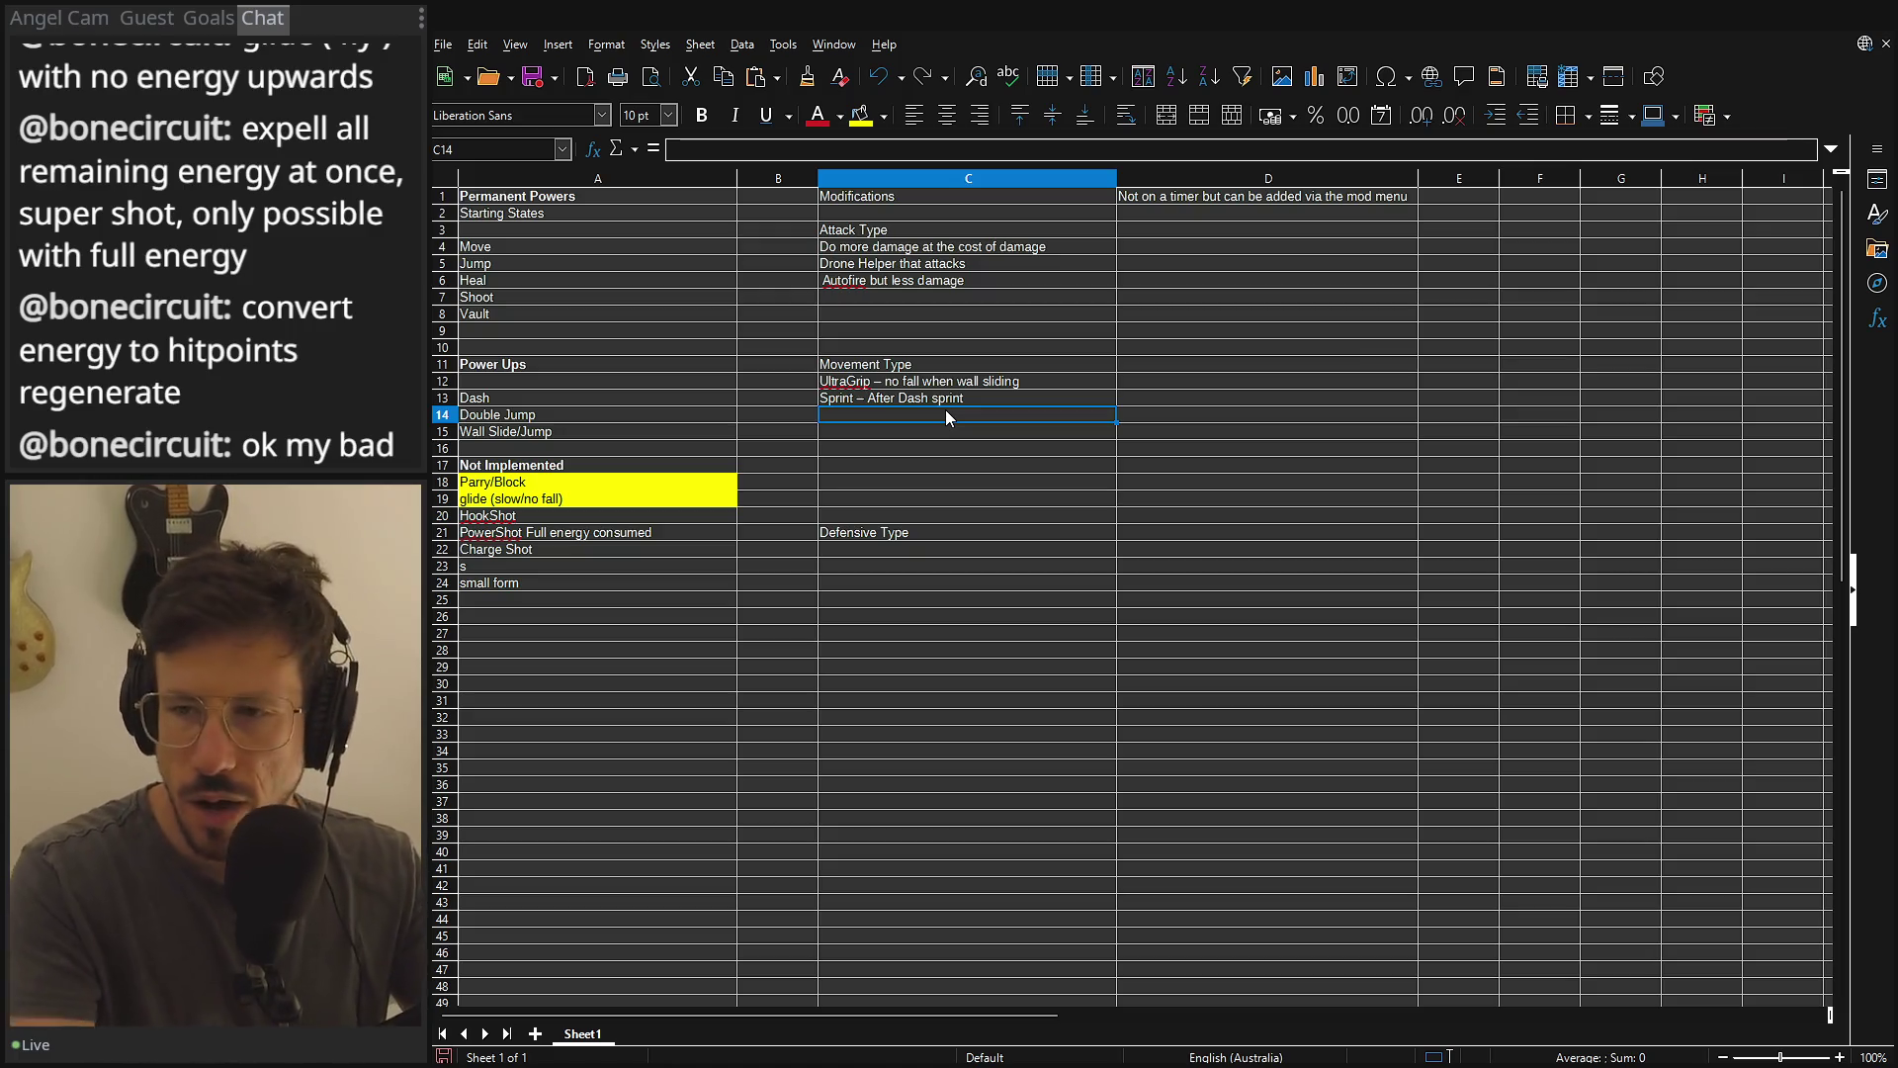
type("Dash - i")
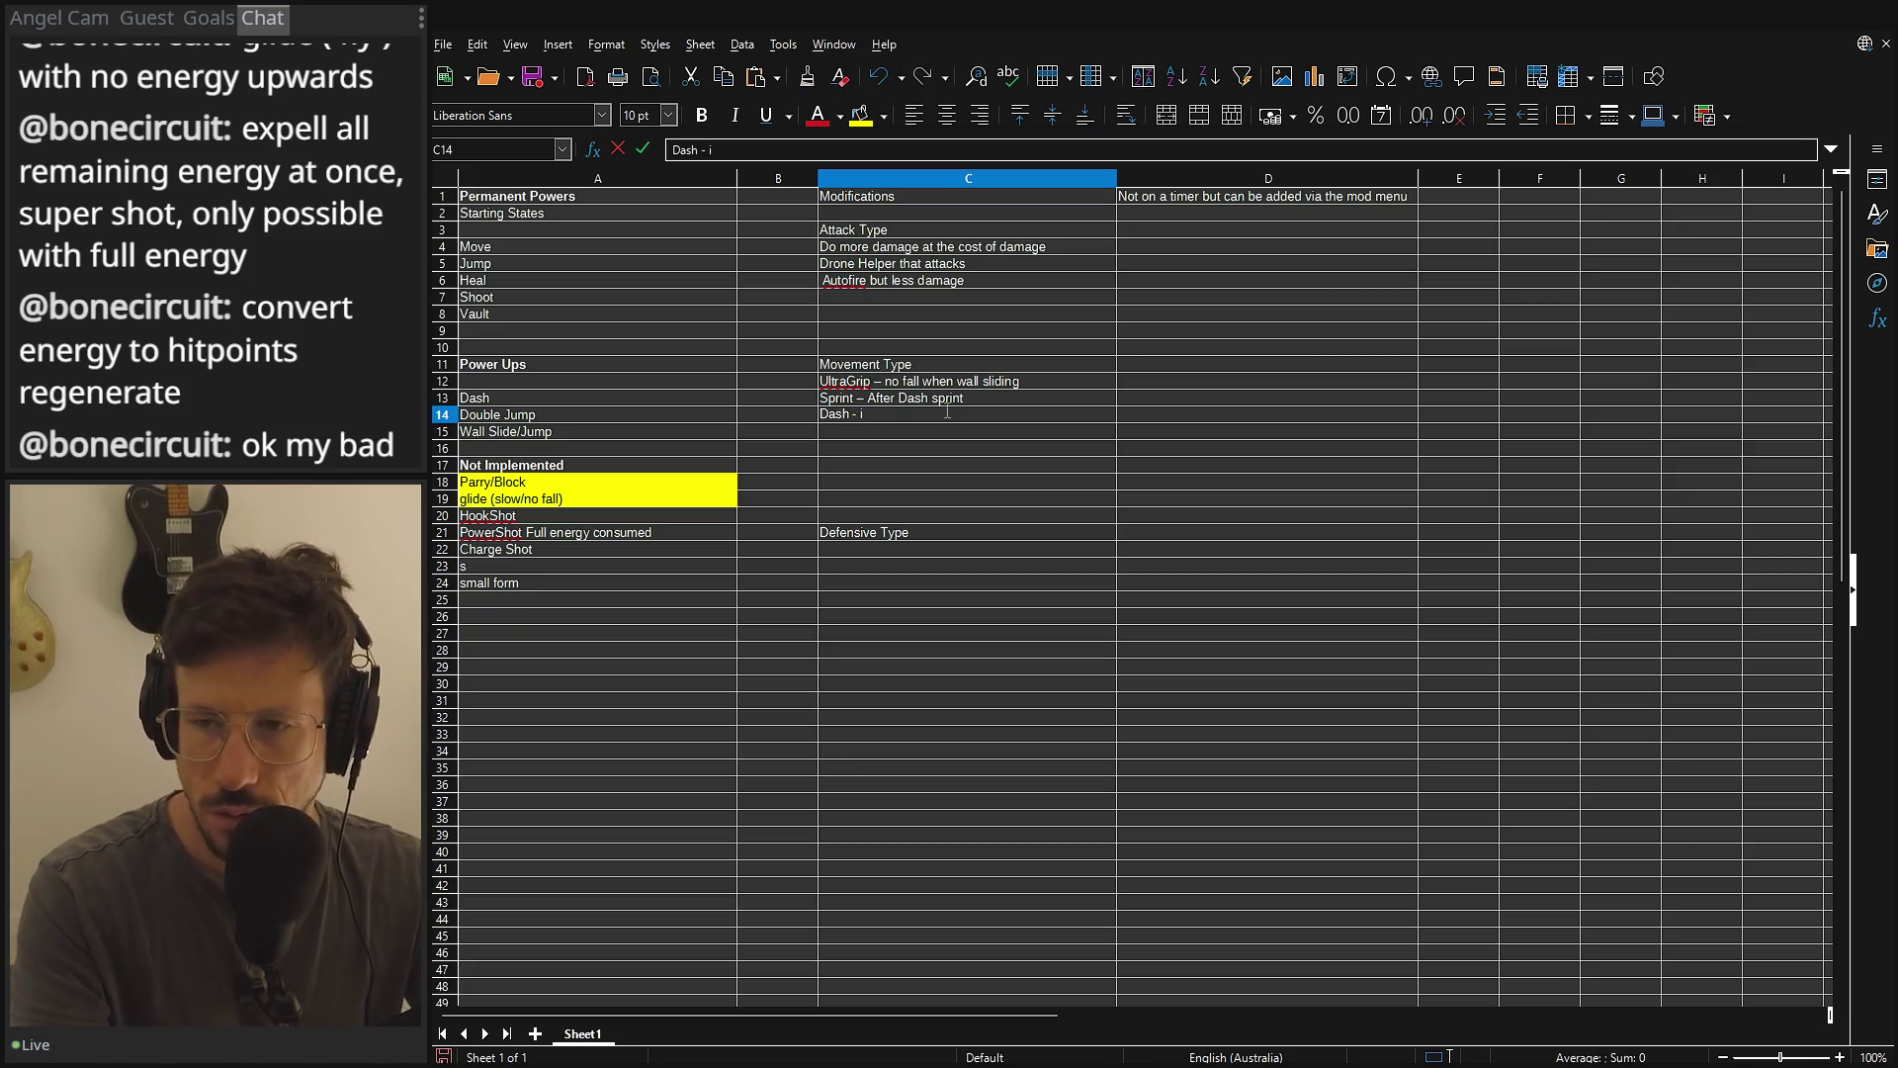
key("BackSpace")
key("BackSpace")
key("BackSpace")
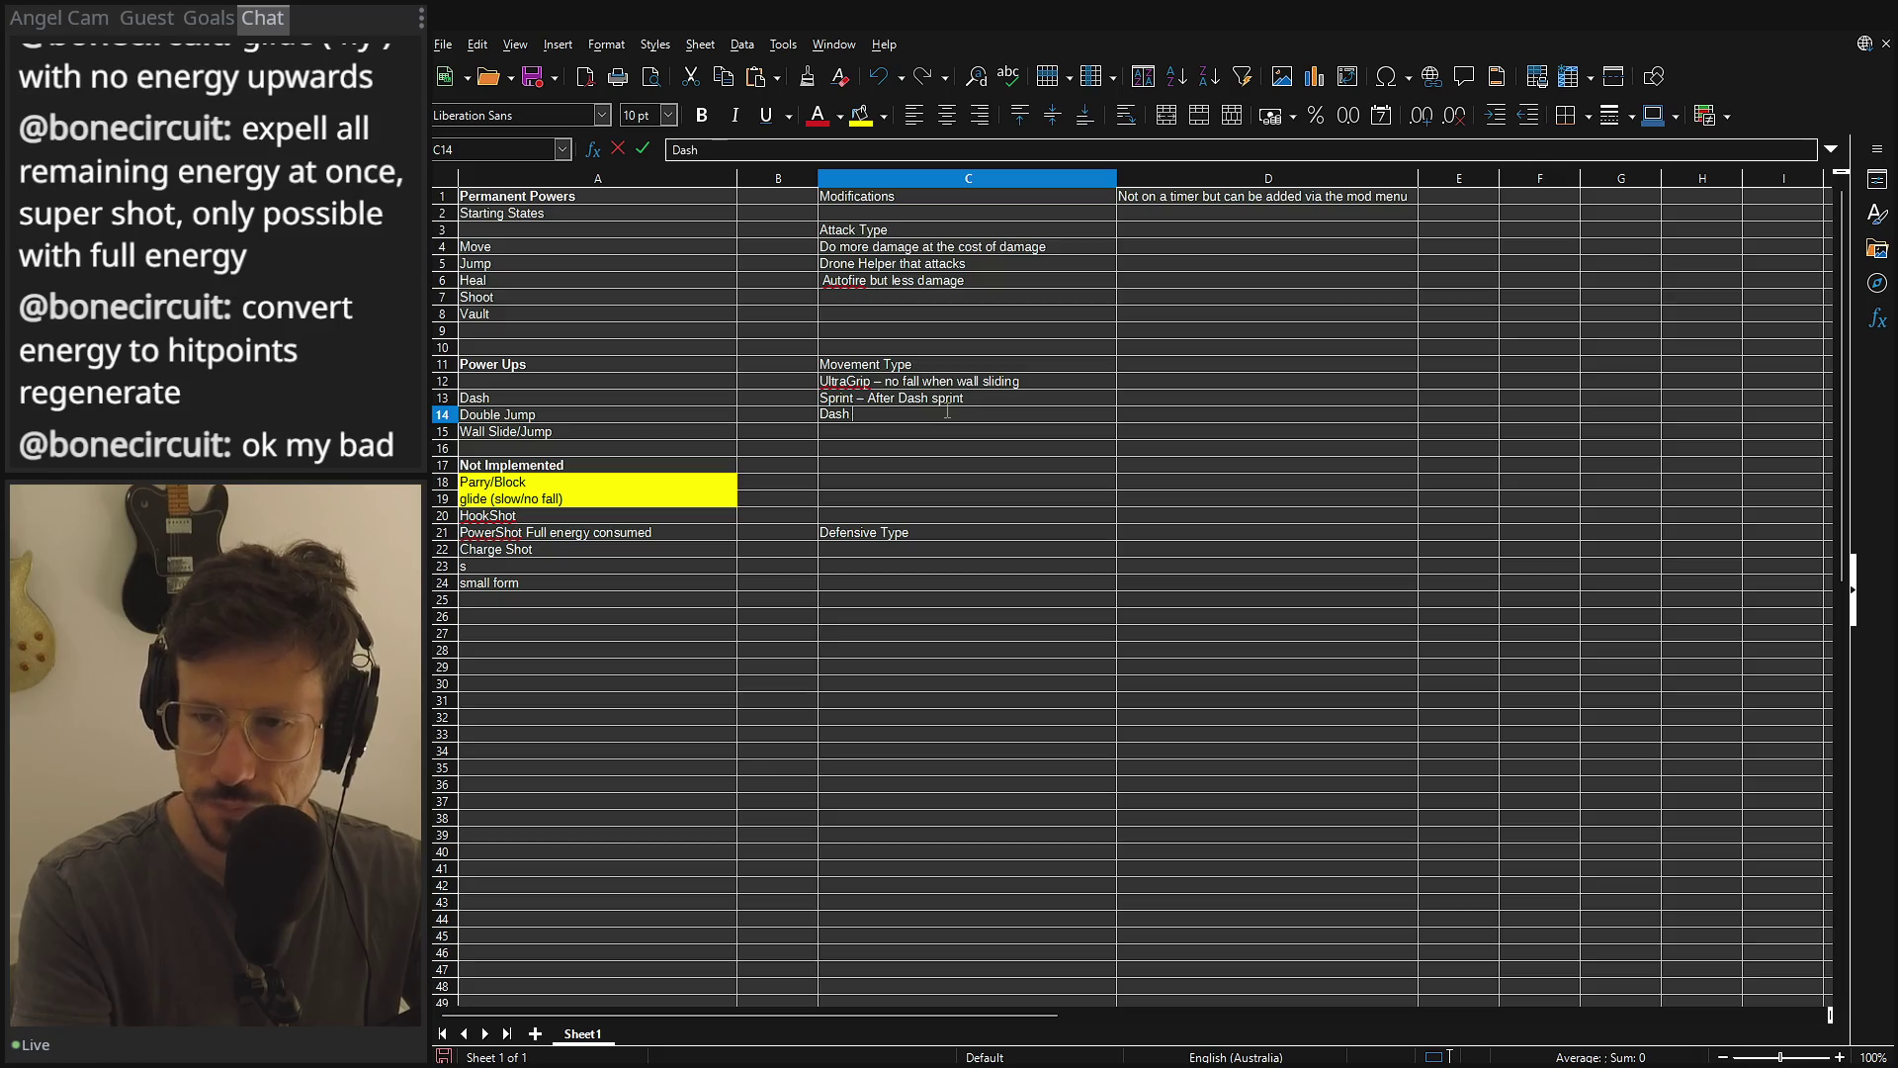
type("invunra")
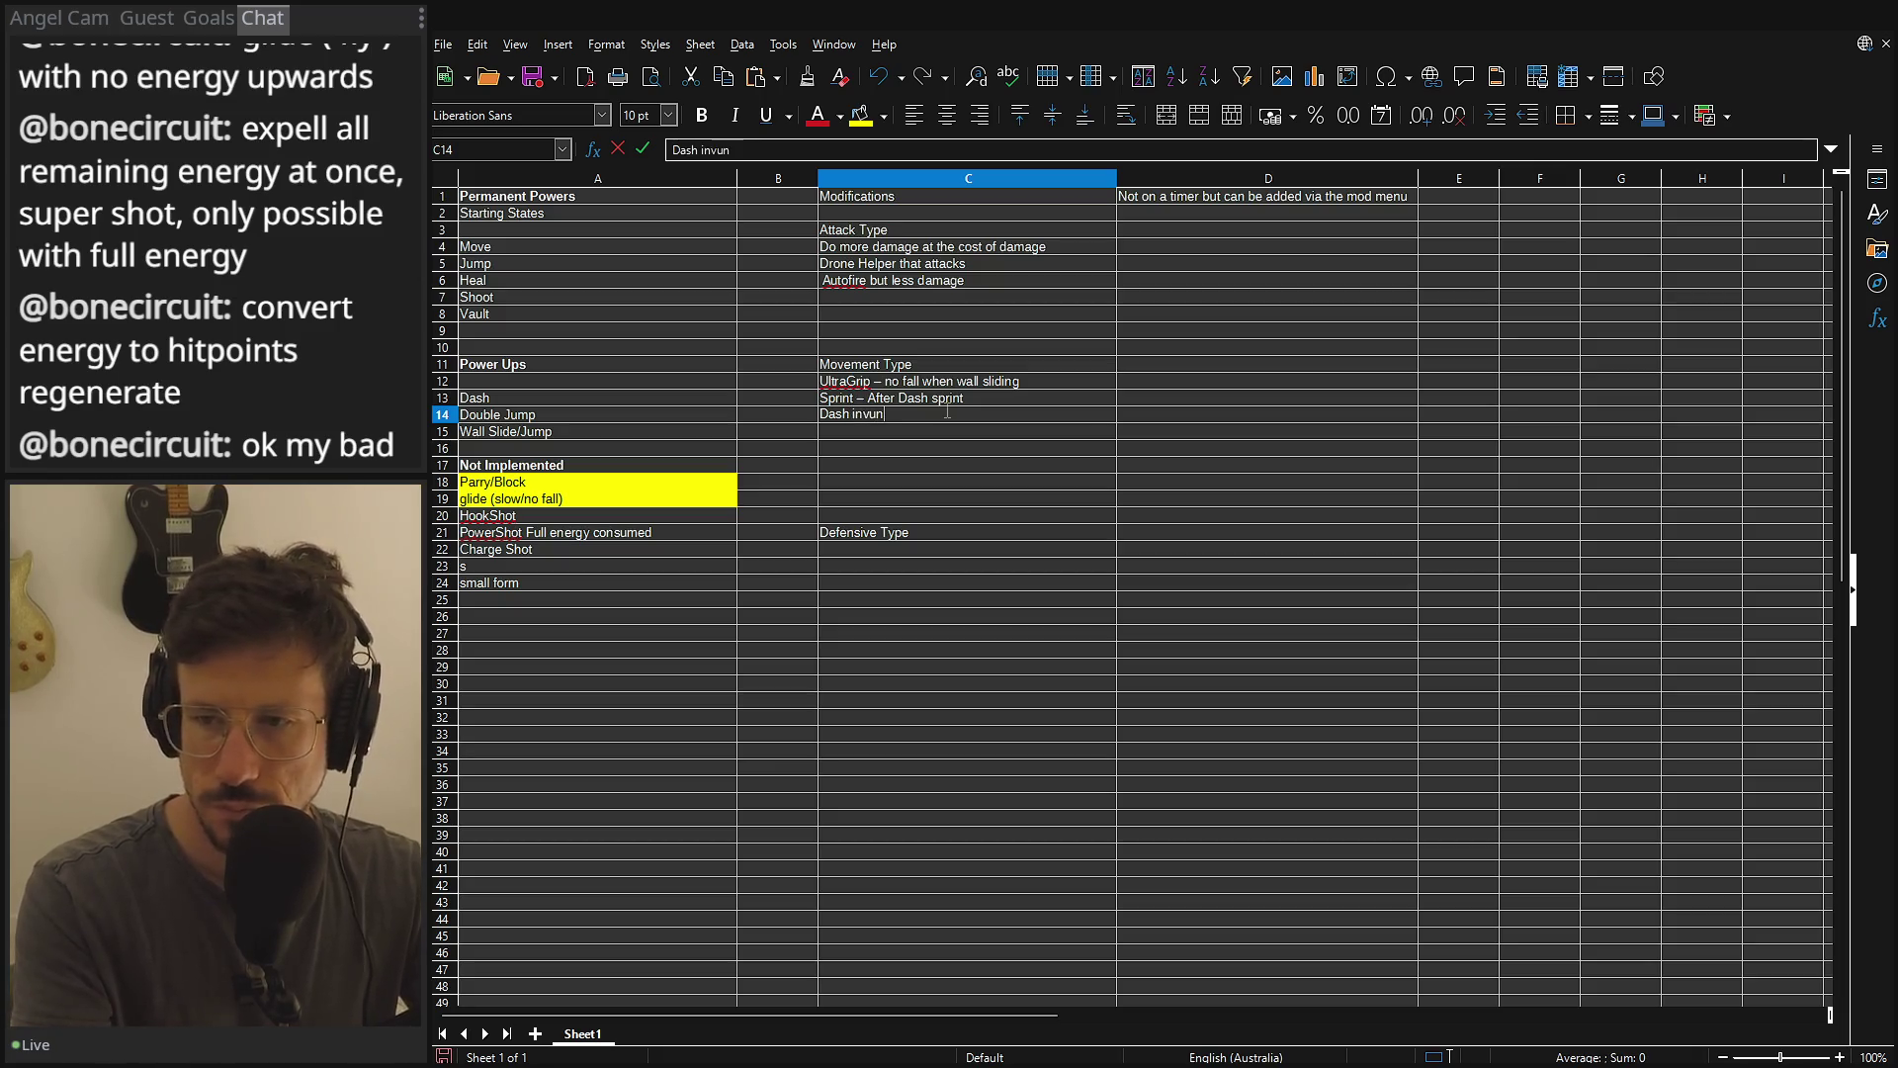
type("bility")
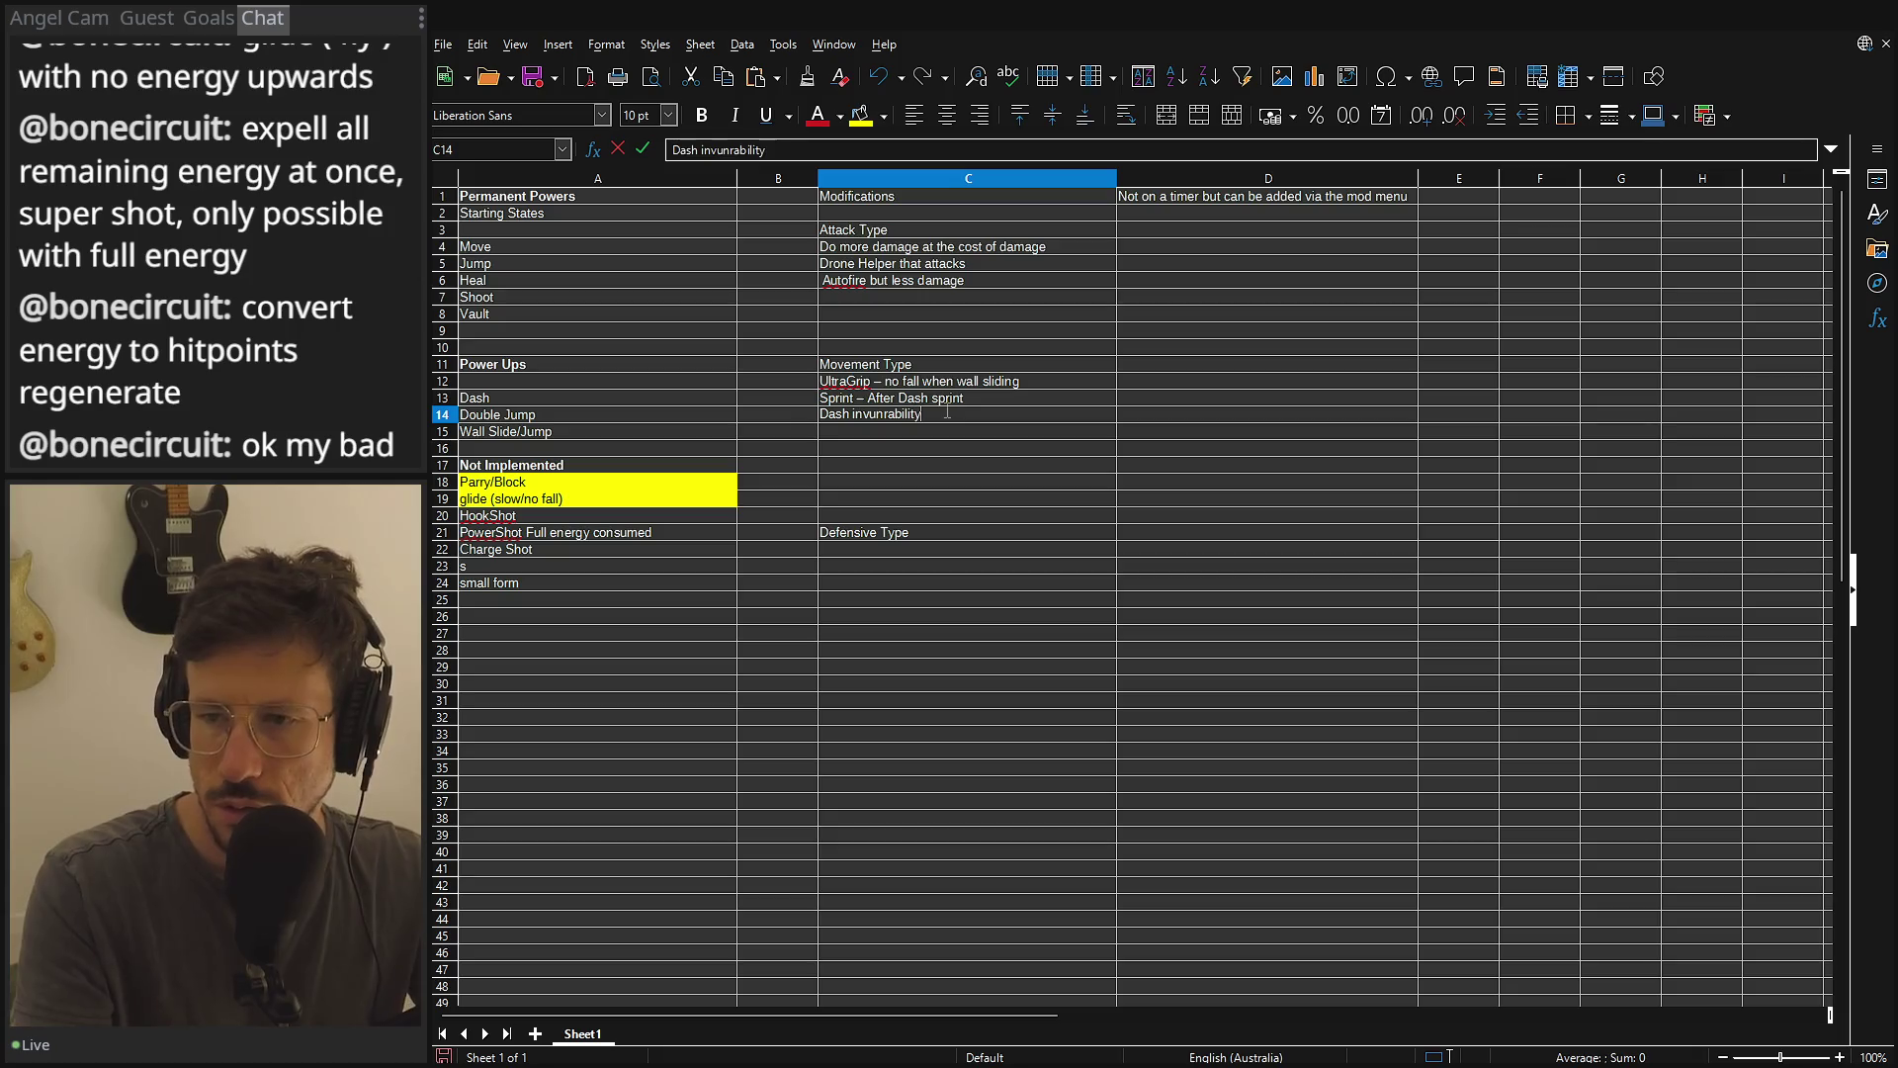
type("whil")
key("BackSpace")
key("BackSpace")
key("BackSpace")
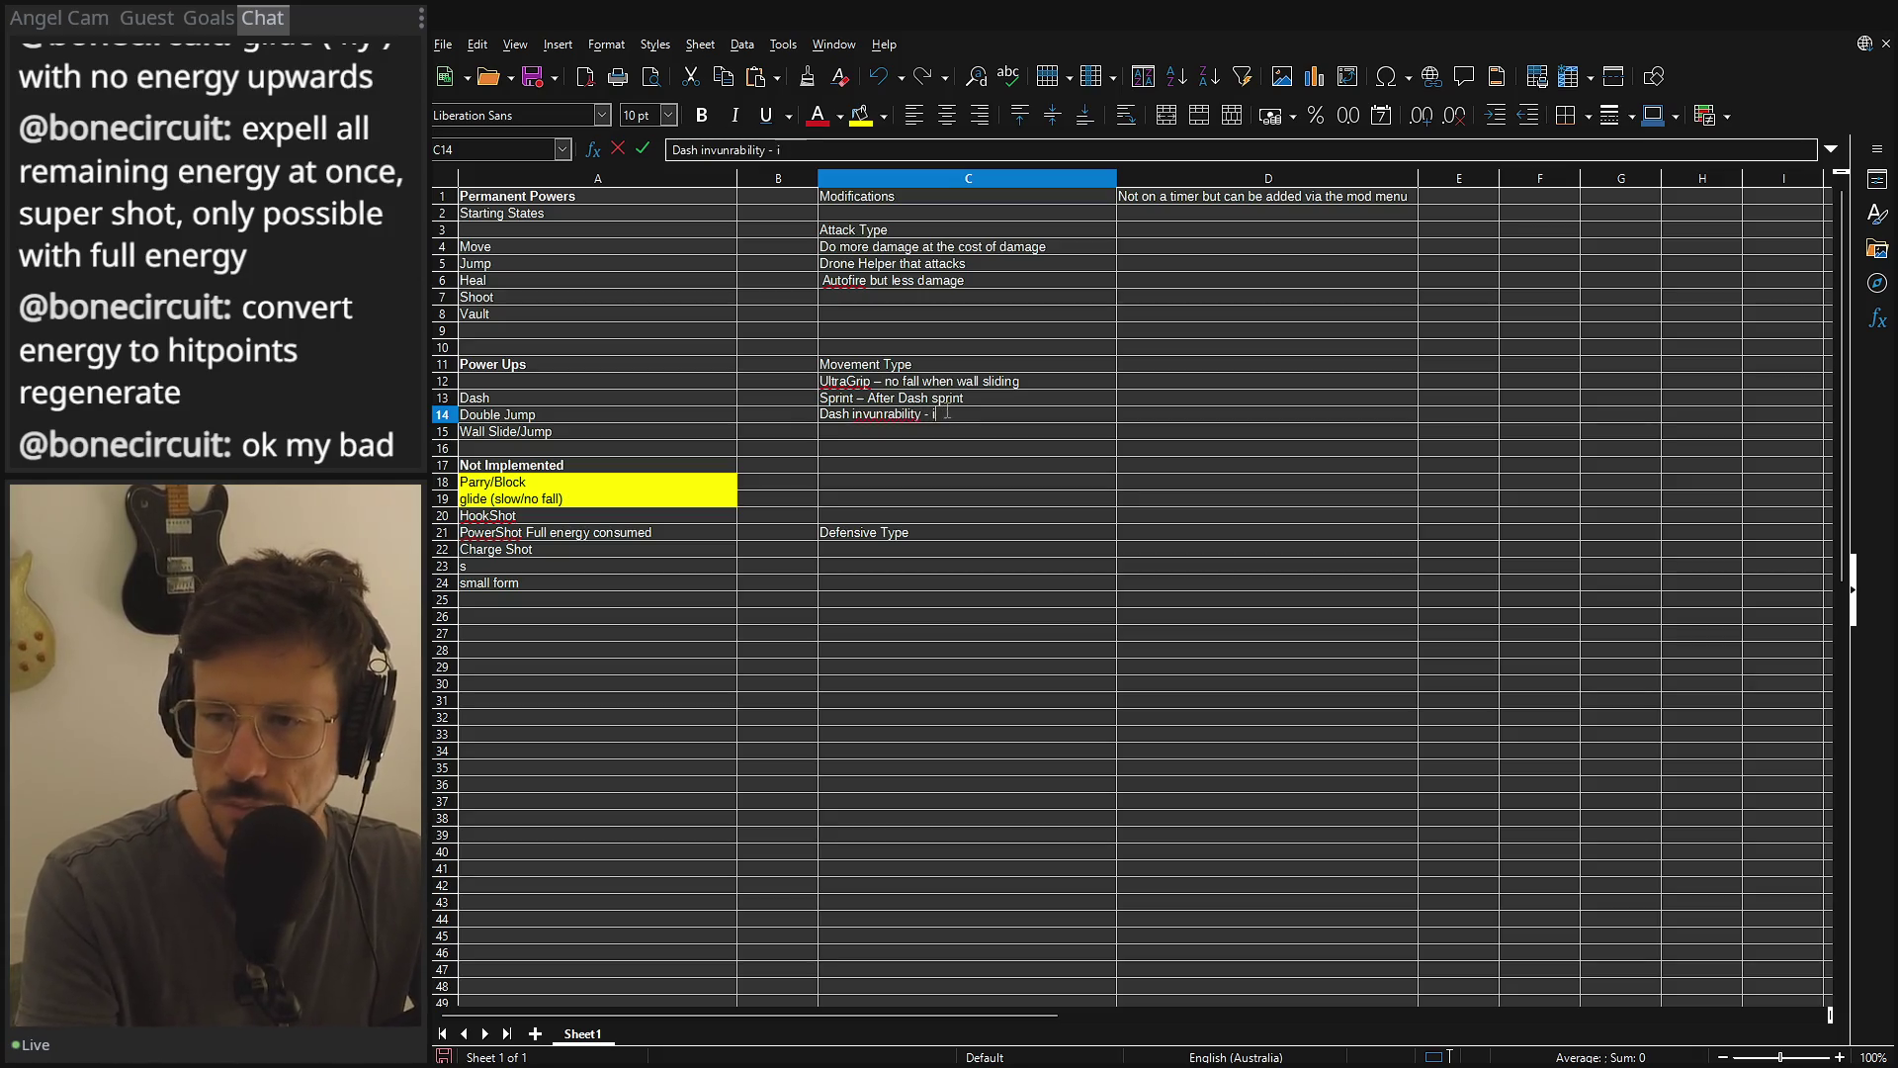
type("invunreabl")
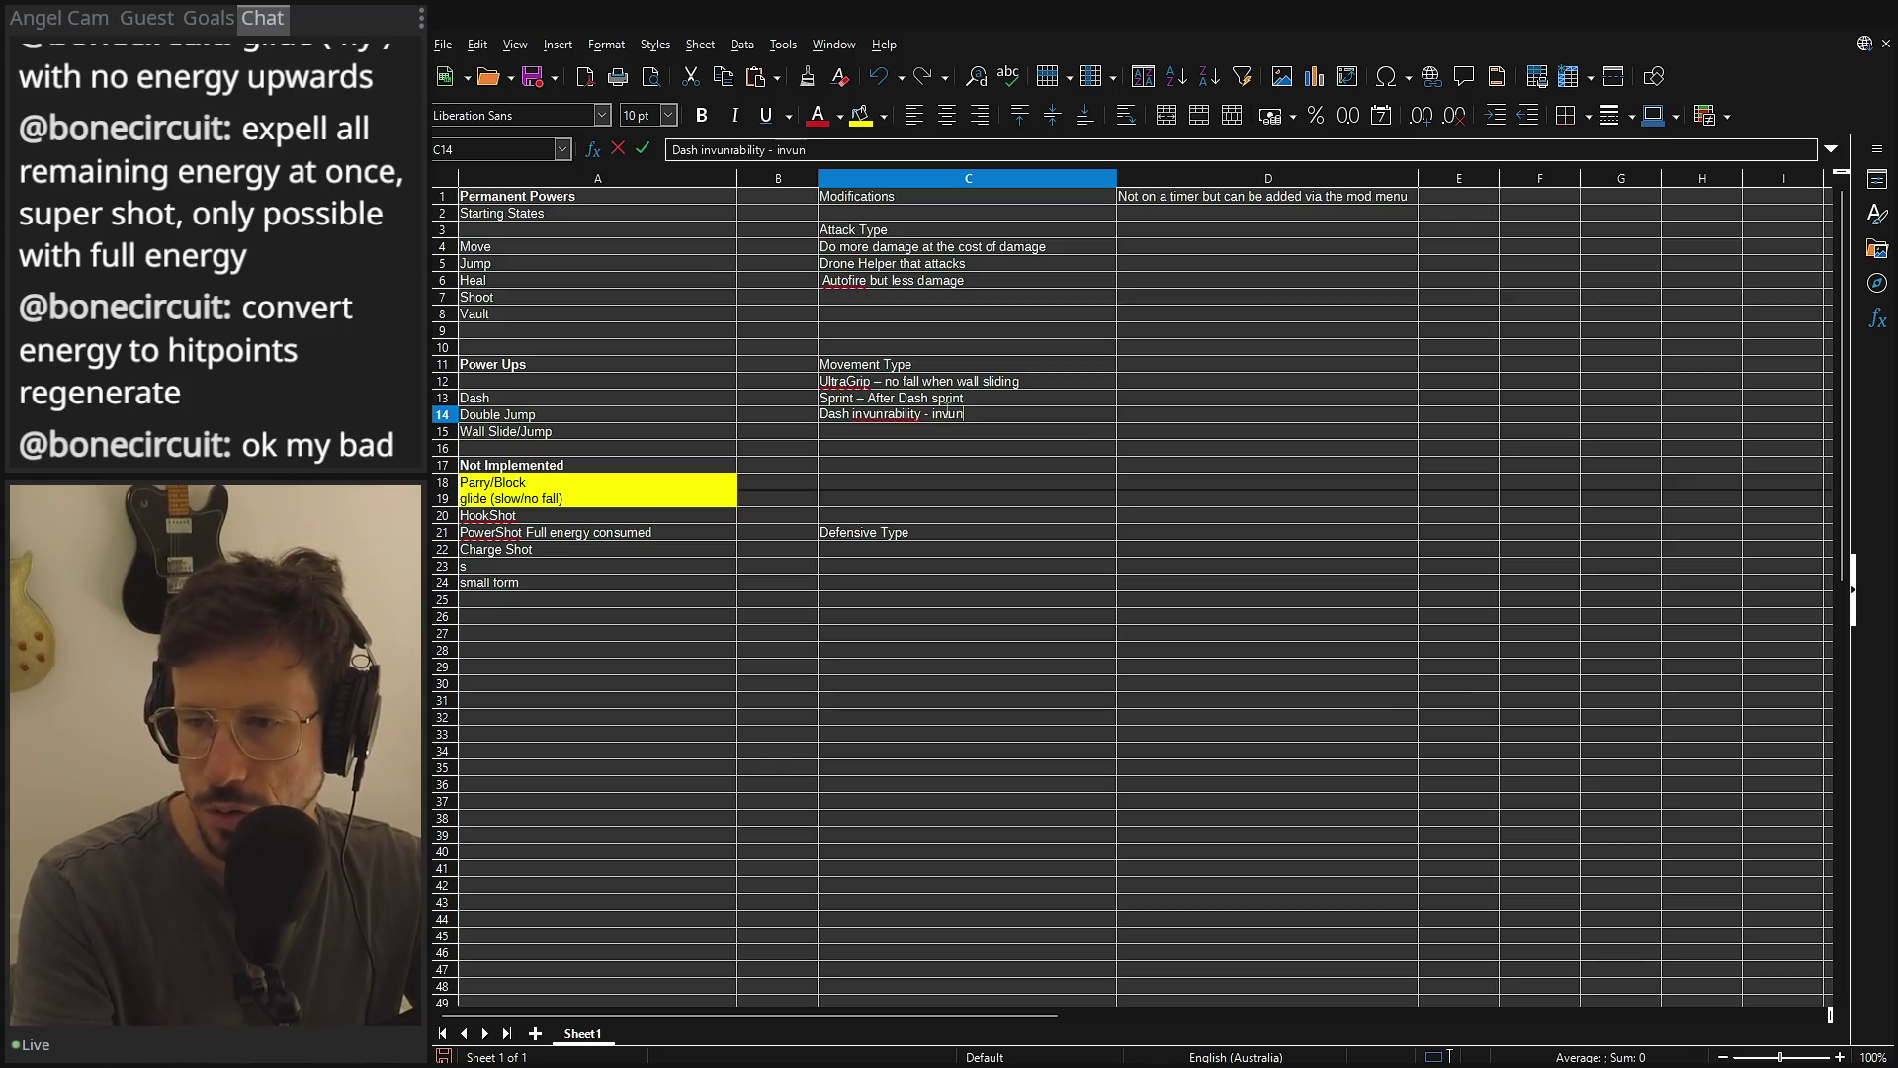
type("e ")
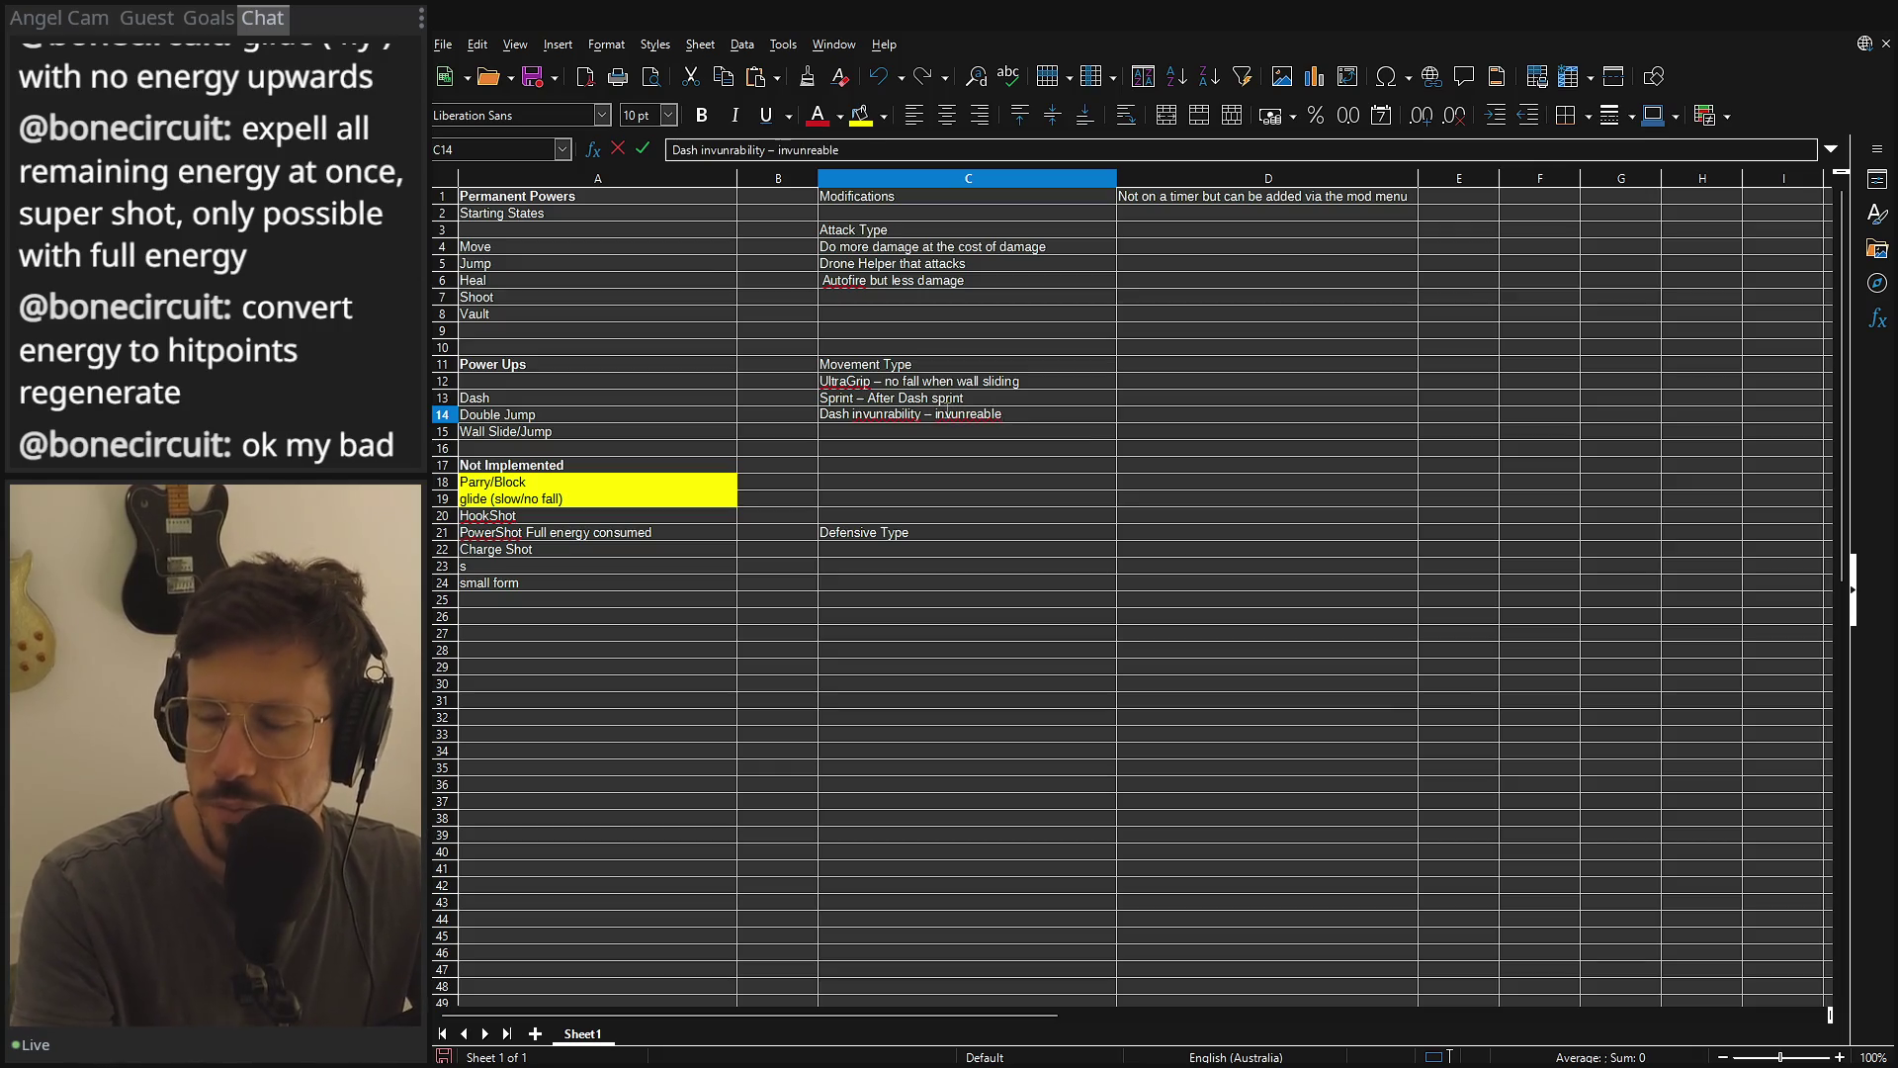
type("when dashing")
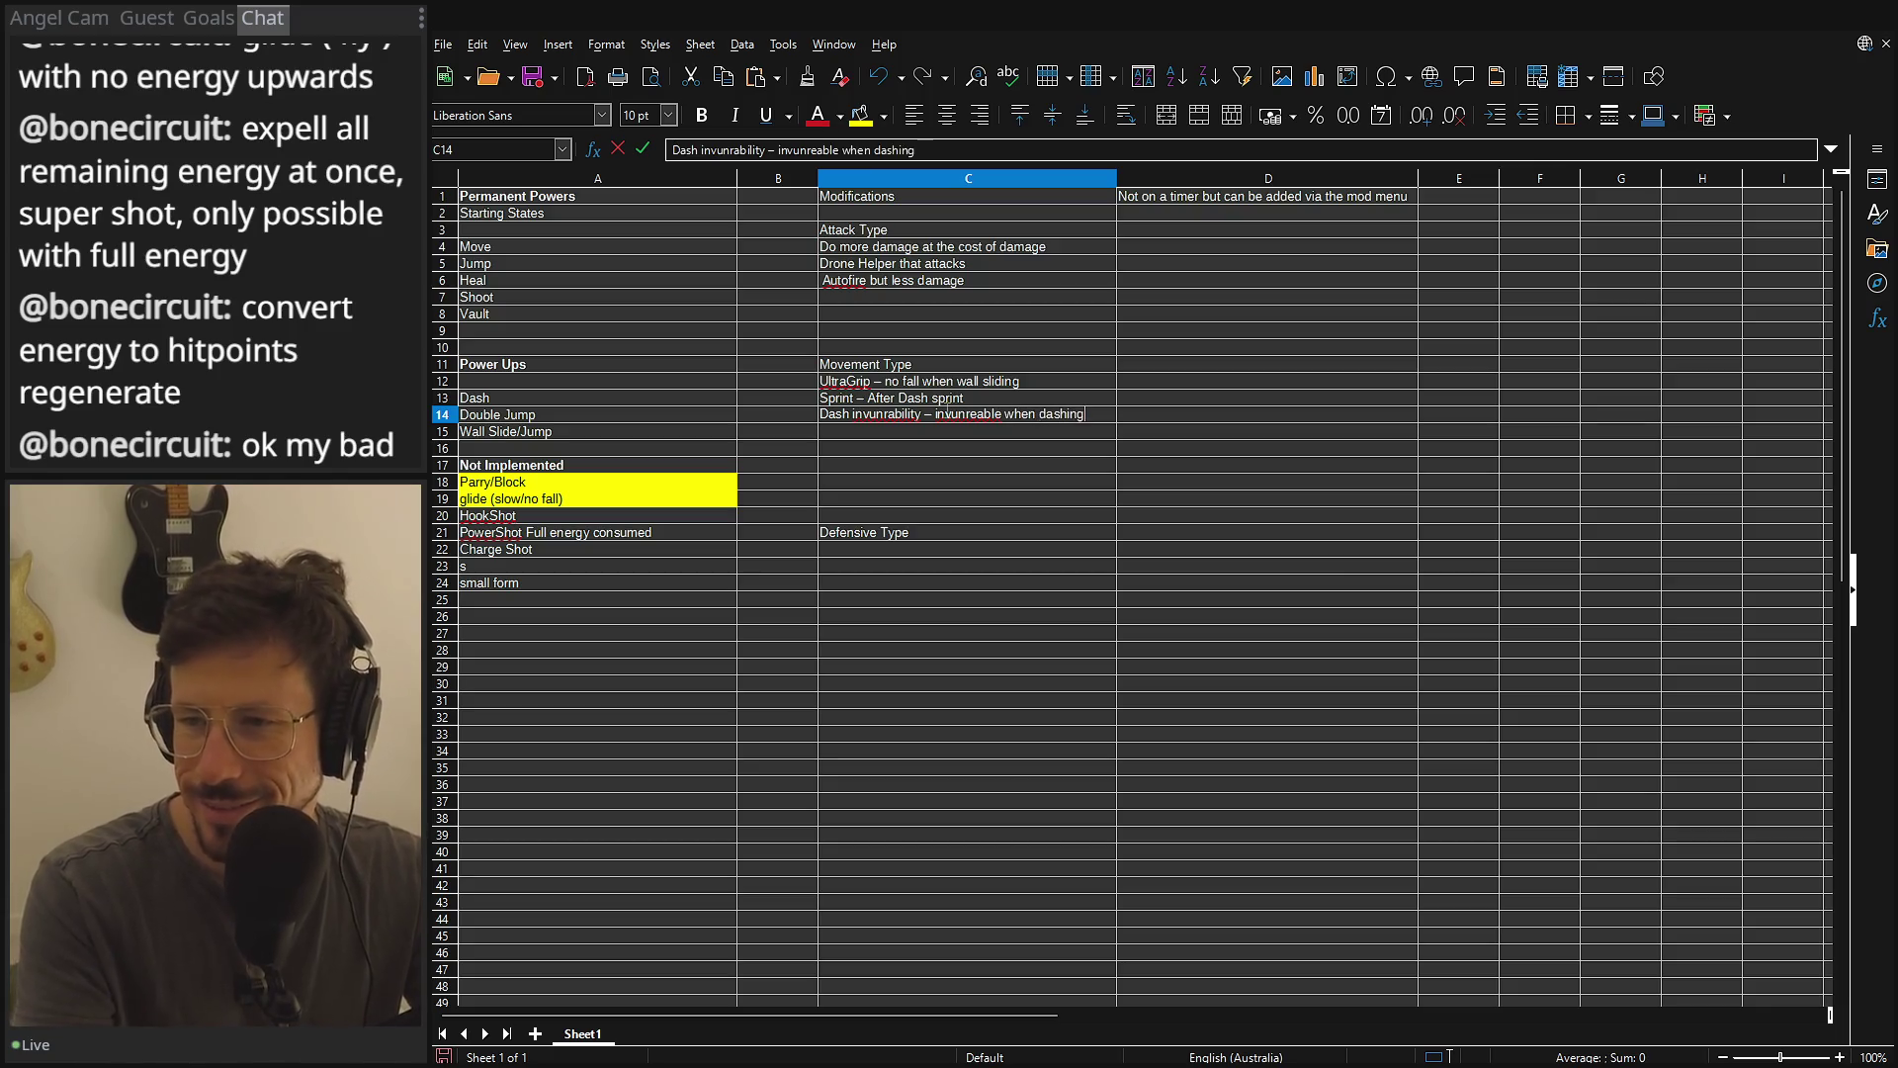
right_click(946, 411)
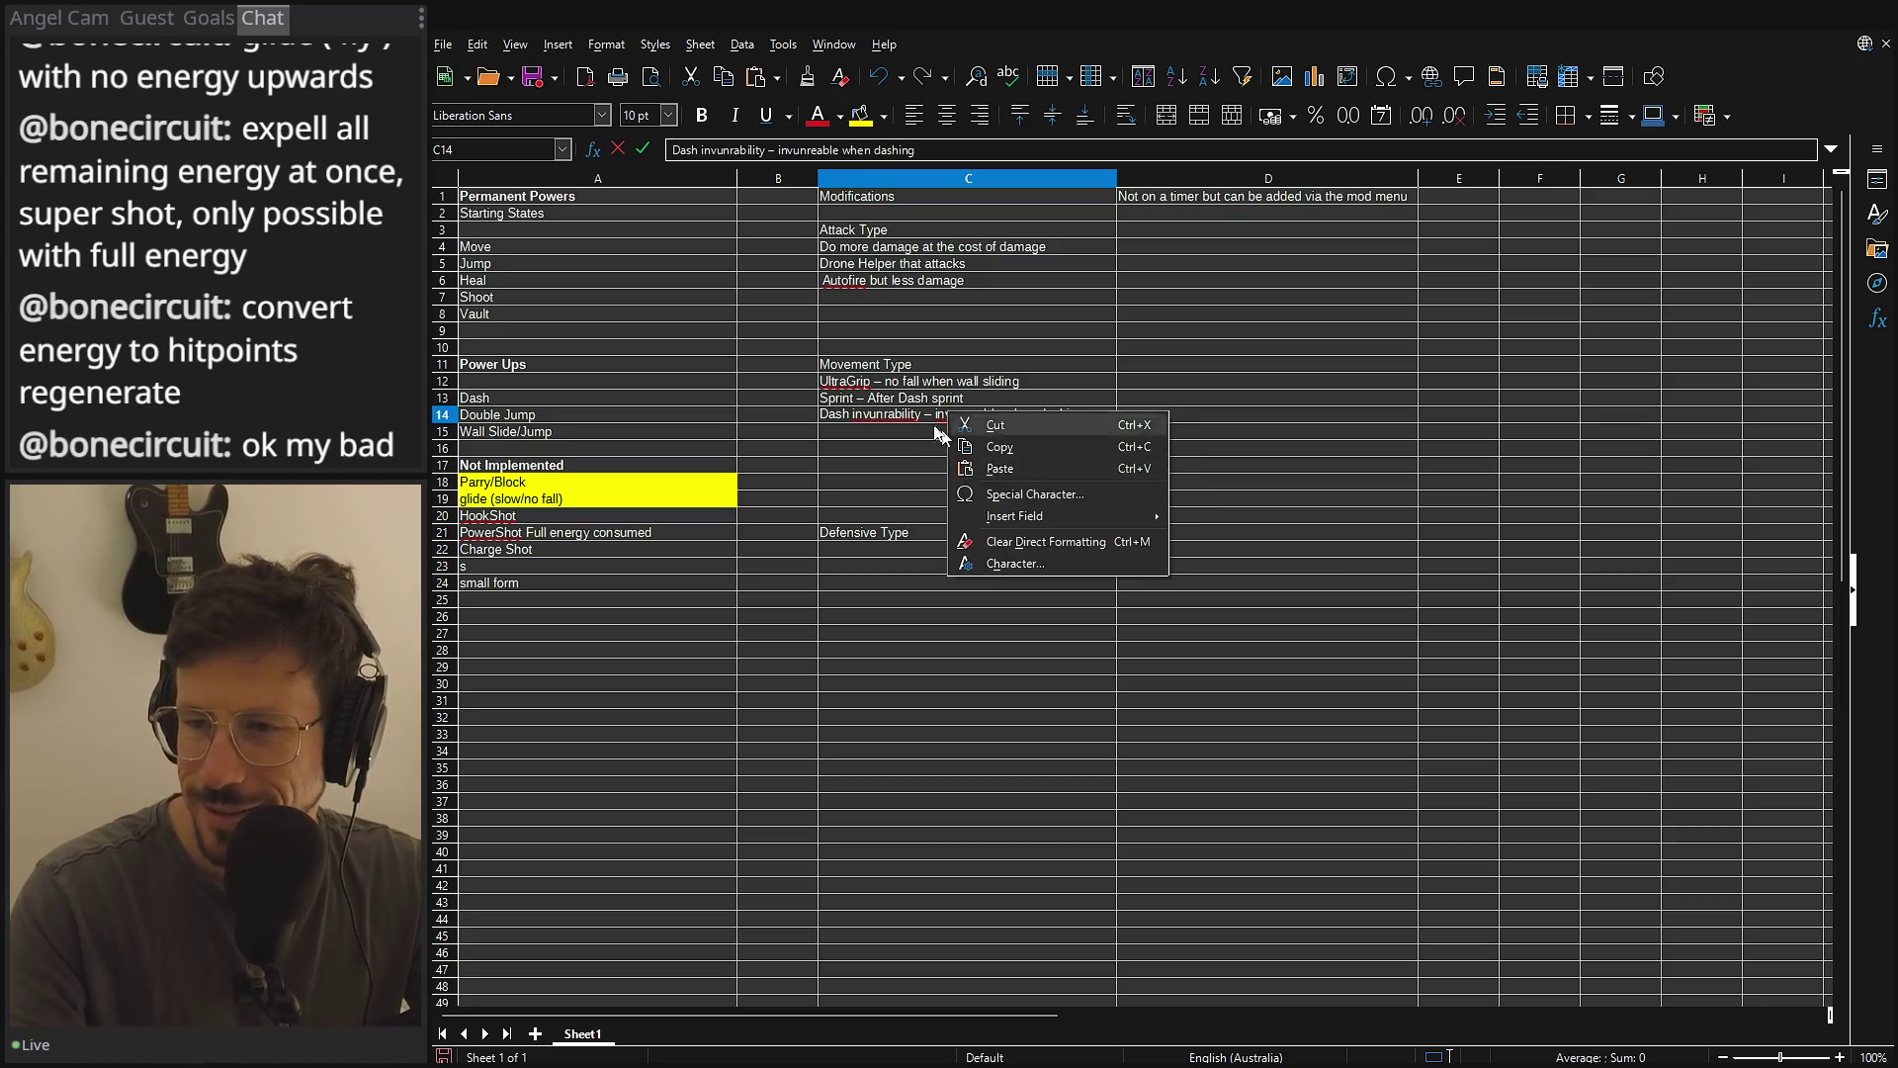
left_click(938, 432)
right_click(944, 415)
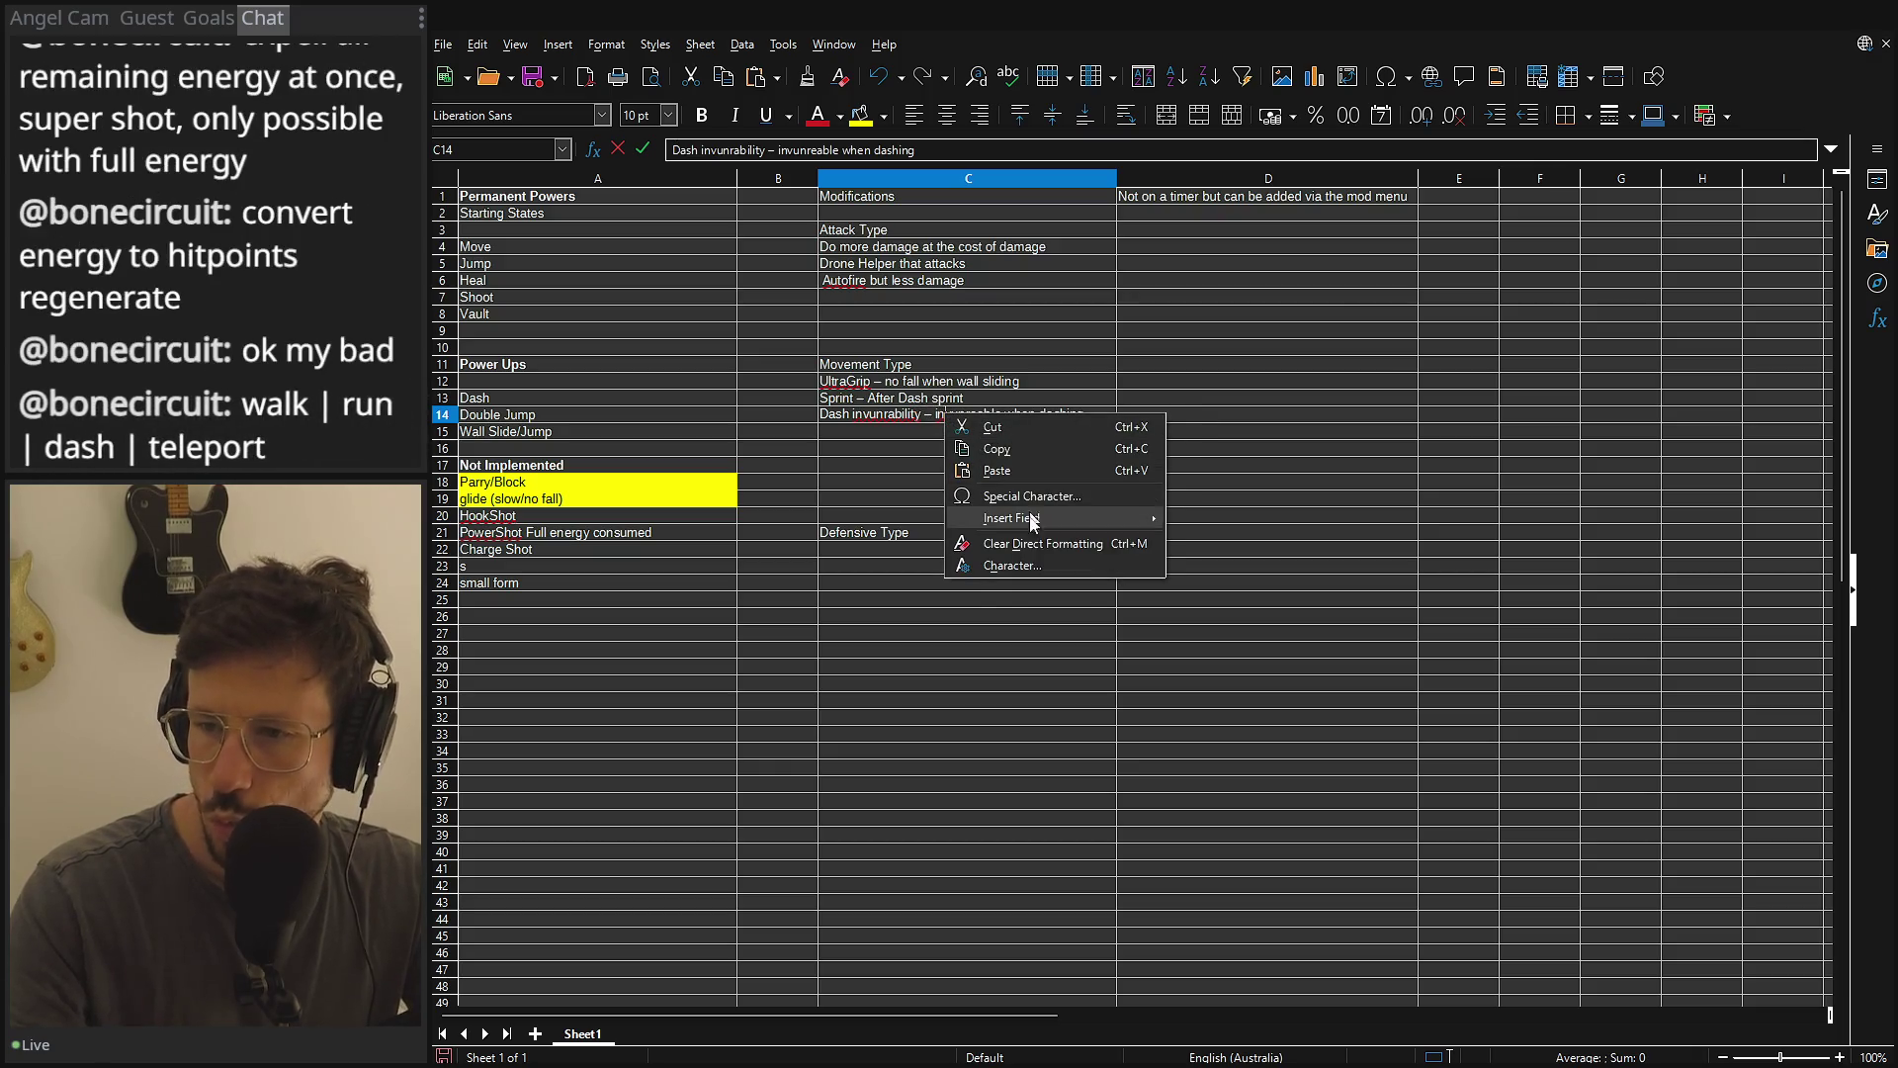
key("Escape")
key("Return")
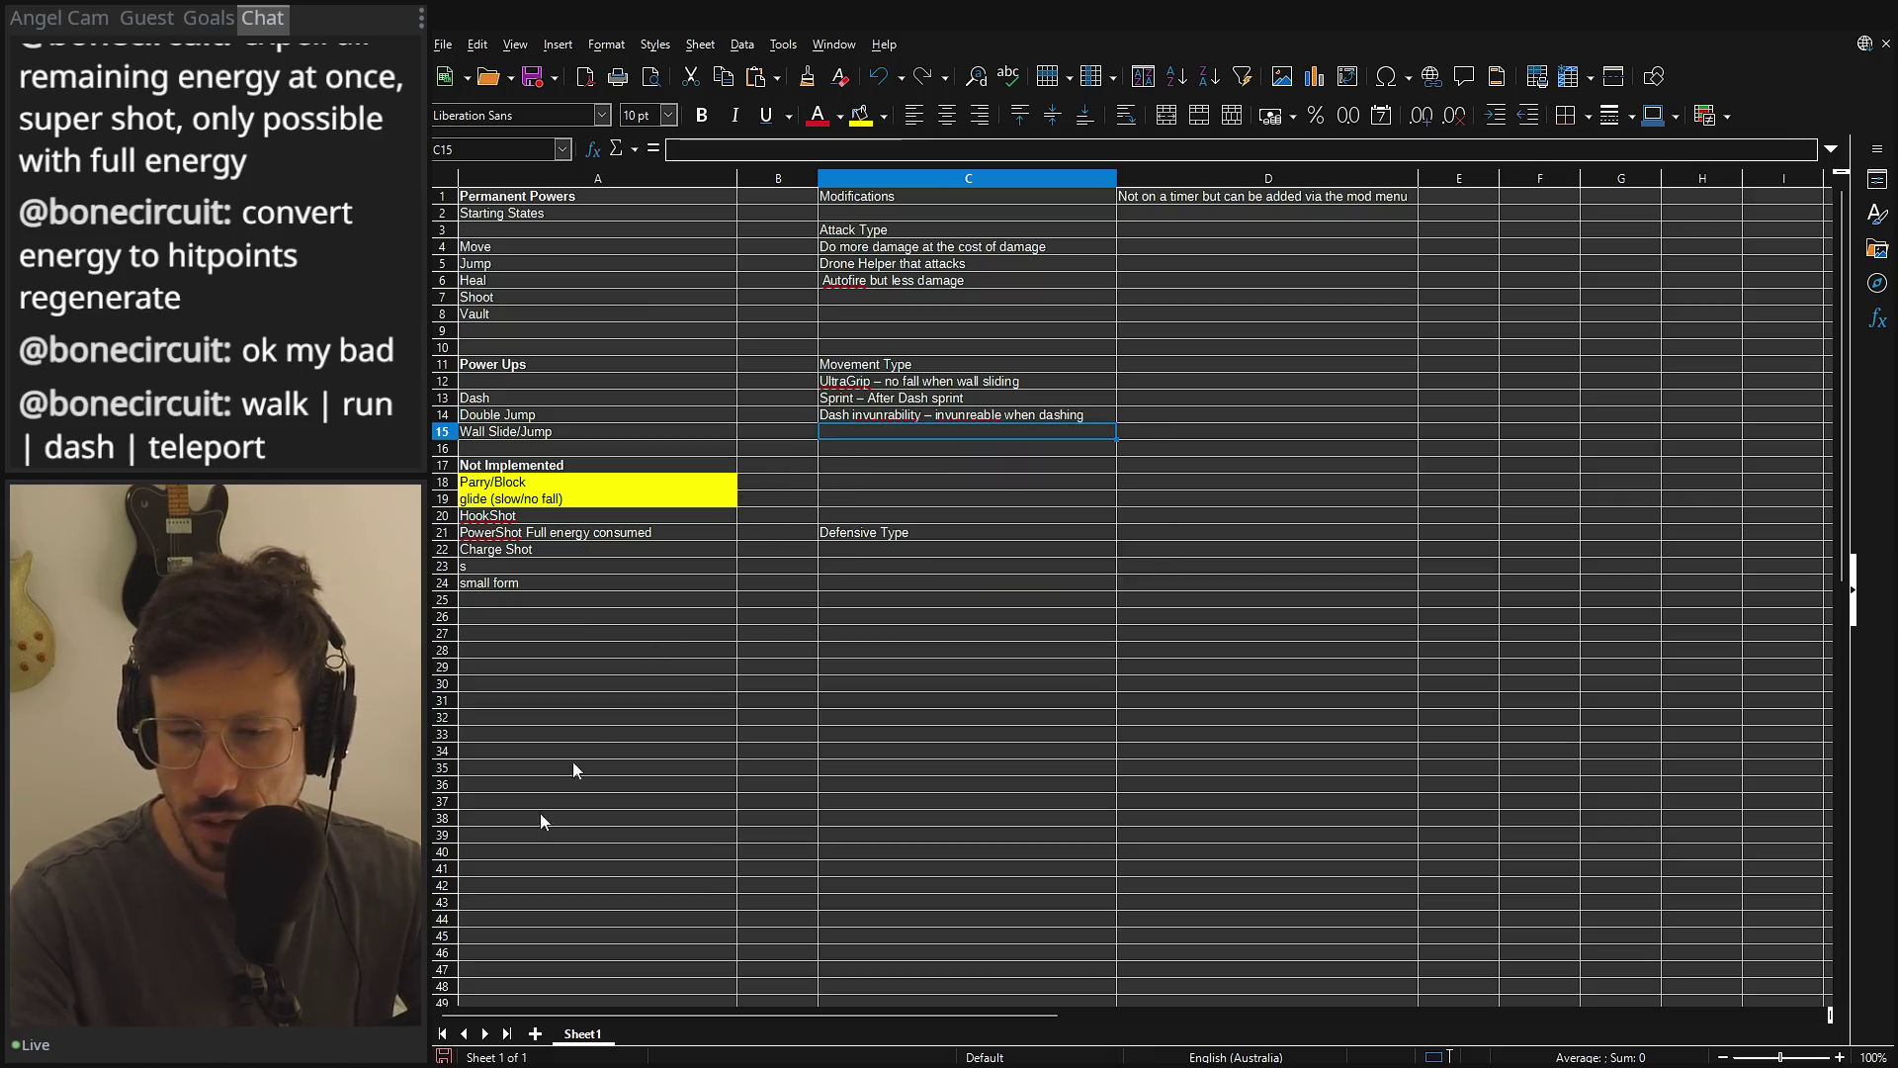
left_click(959, 518)
left_click(942, 433)
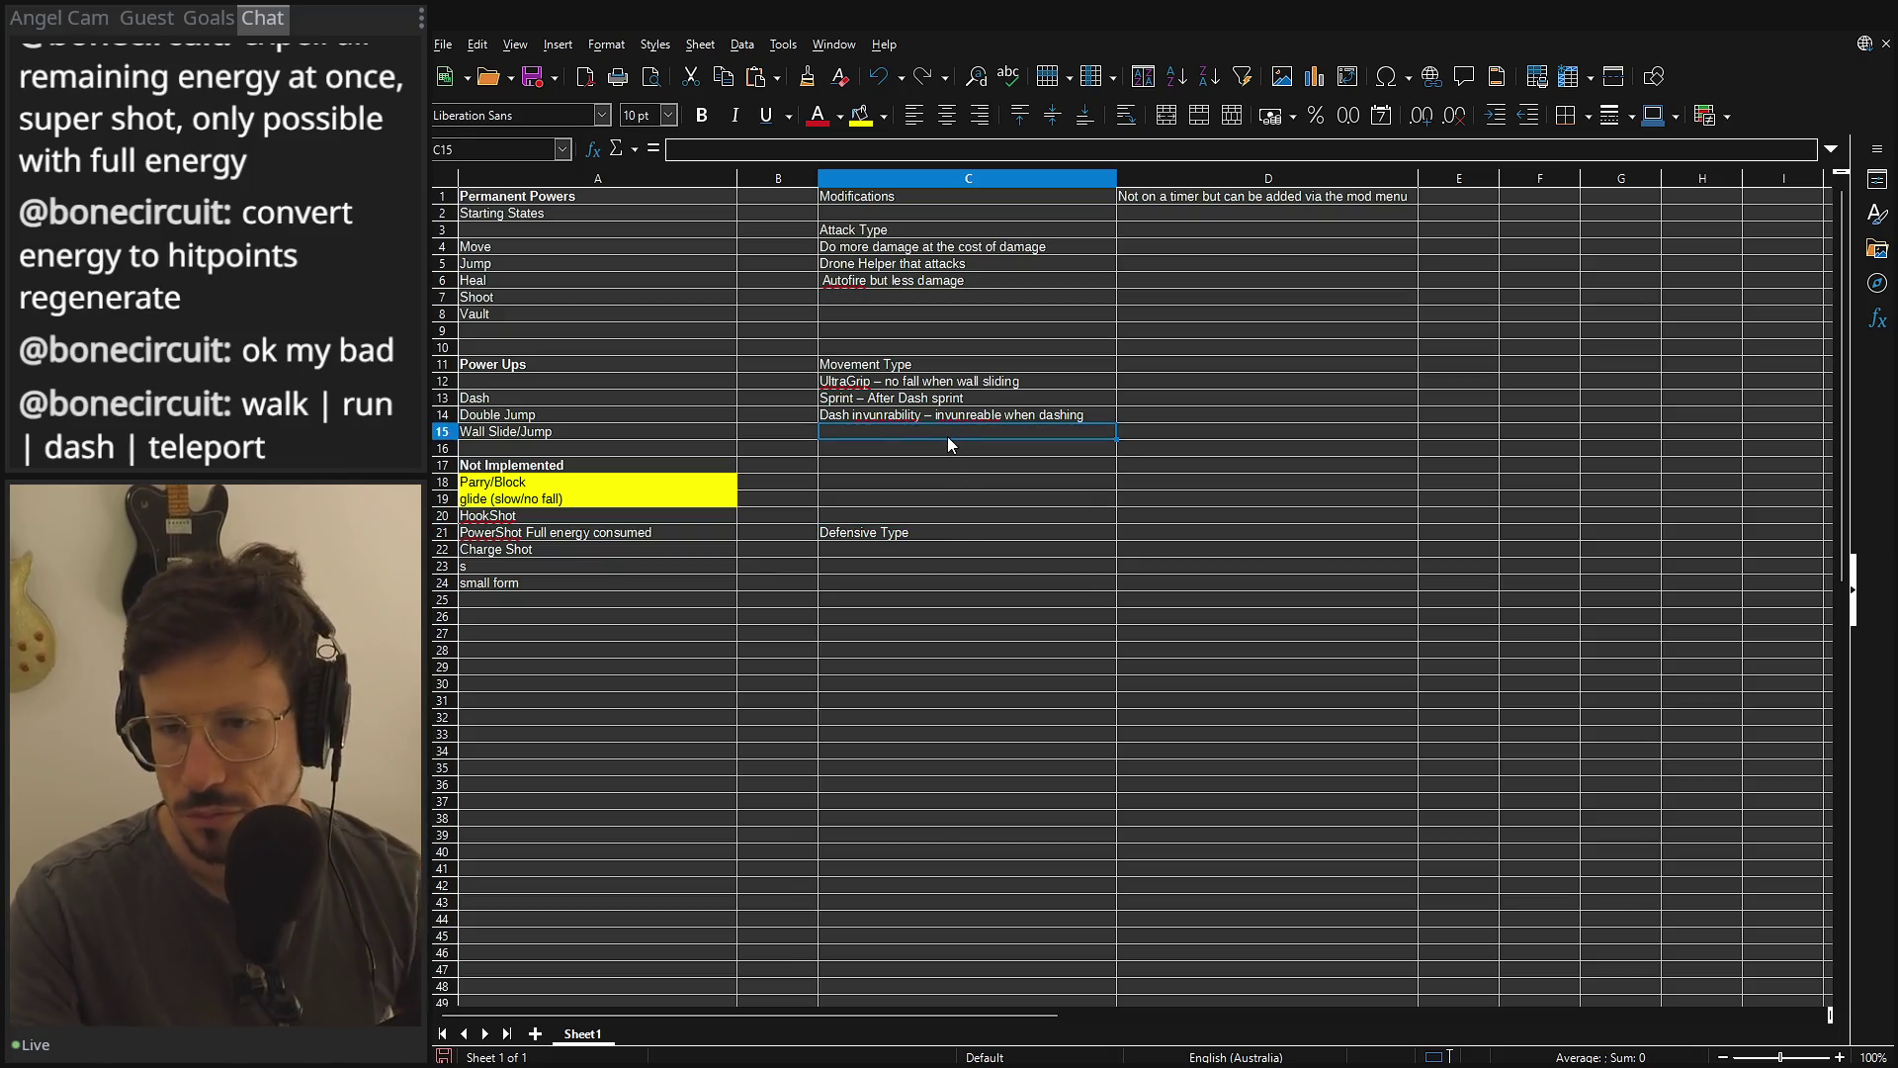
key("Up")
key("Down")
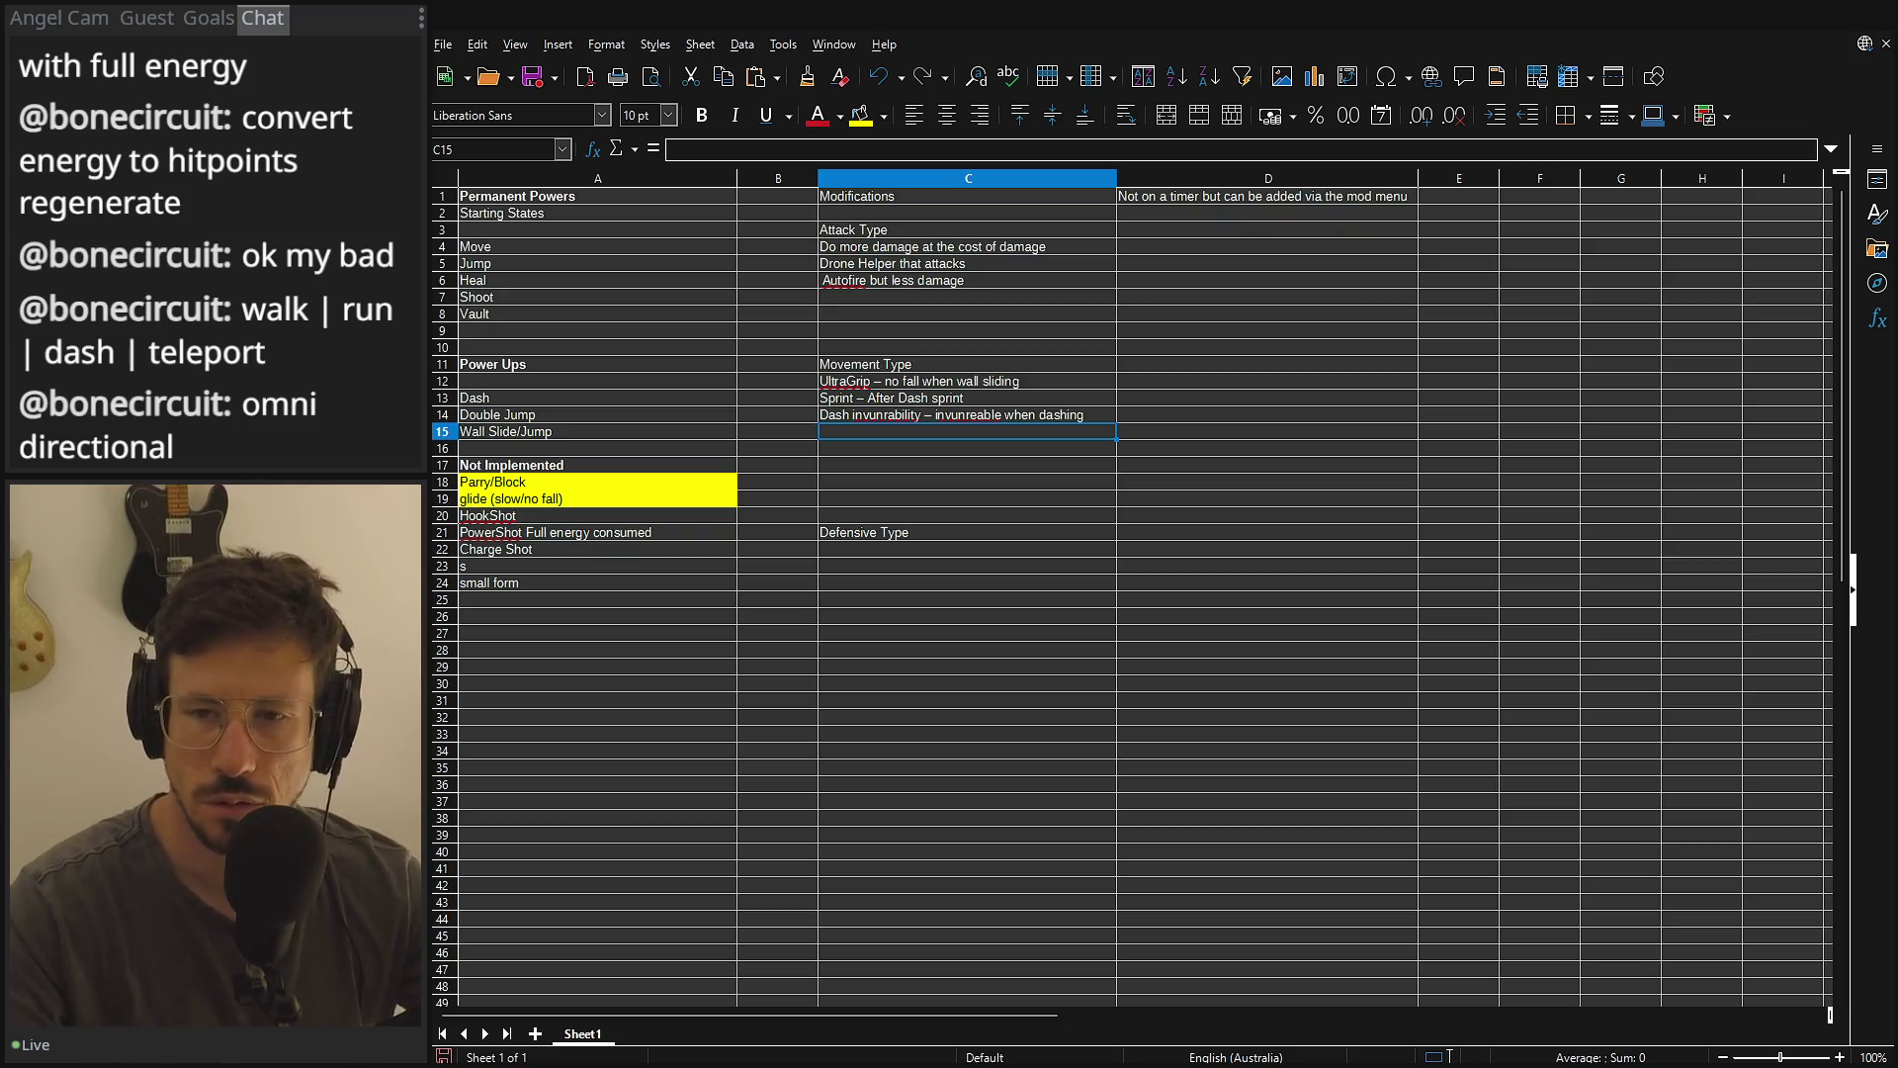
Enter 'down dash - poggo' in A25, then change 'dash' to 'slam'
left_click(608, 571)
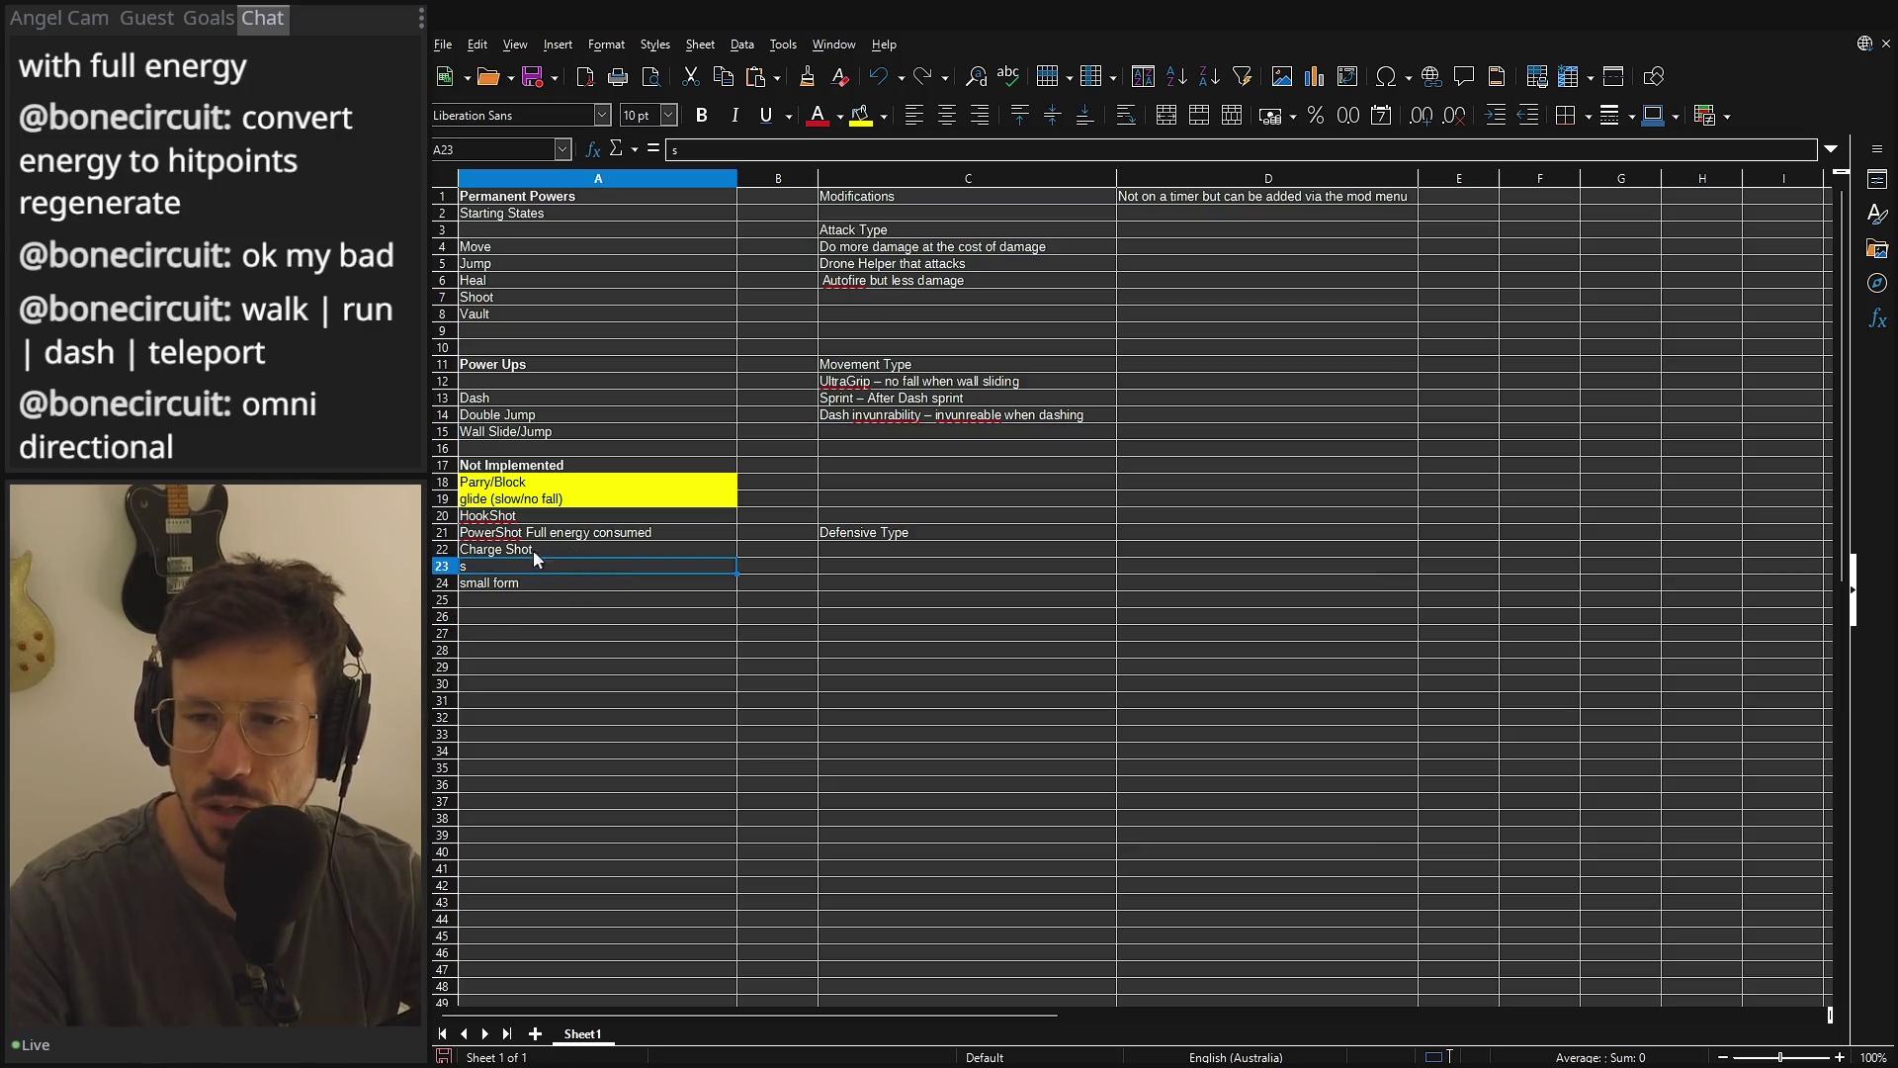
left_click(548, 599)
type("dash")
type("do")
key("BackSpace")
key("BackSpace")
key("BackSpace")
type("ow")
type("h - po")
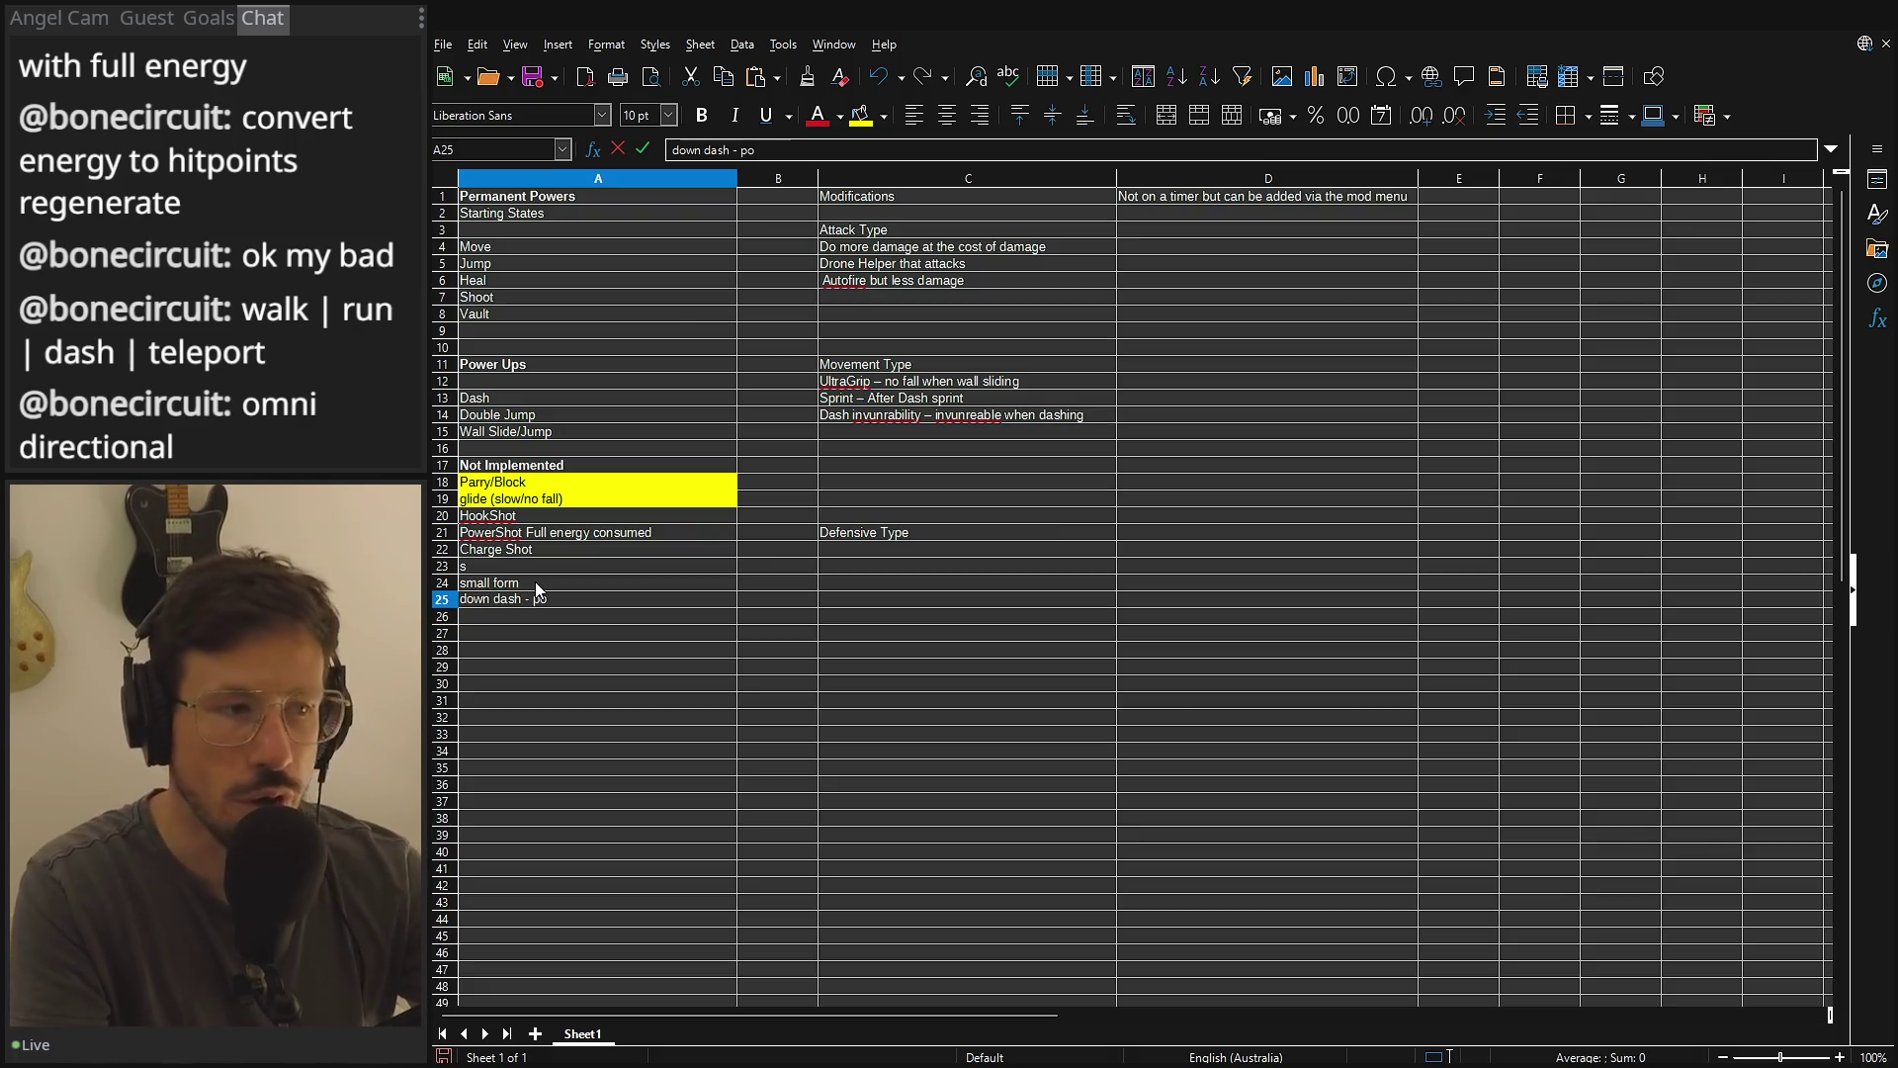
type("gf")
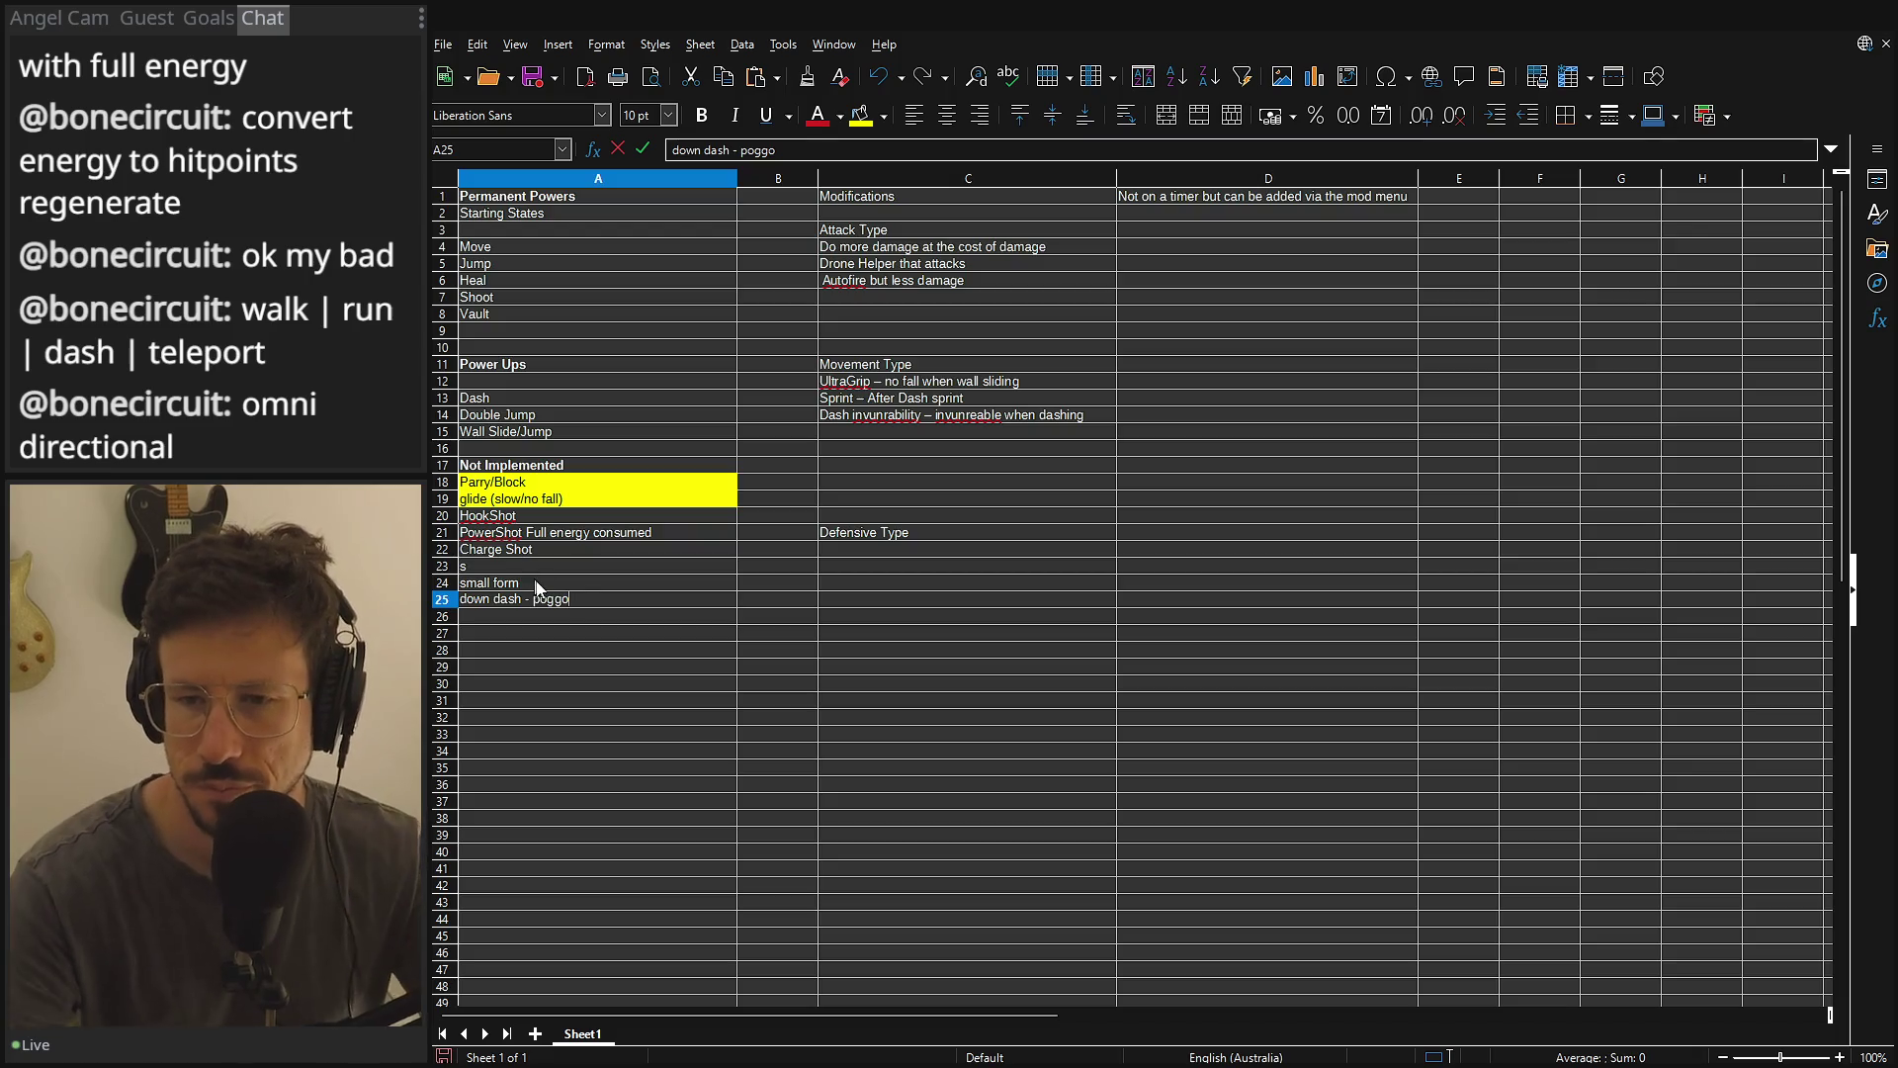
key("Return")
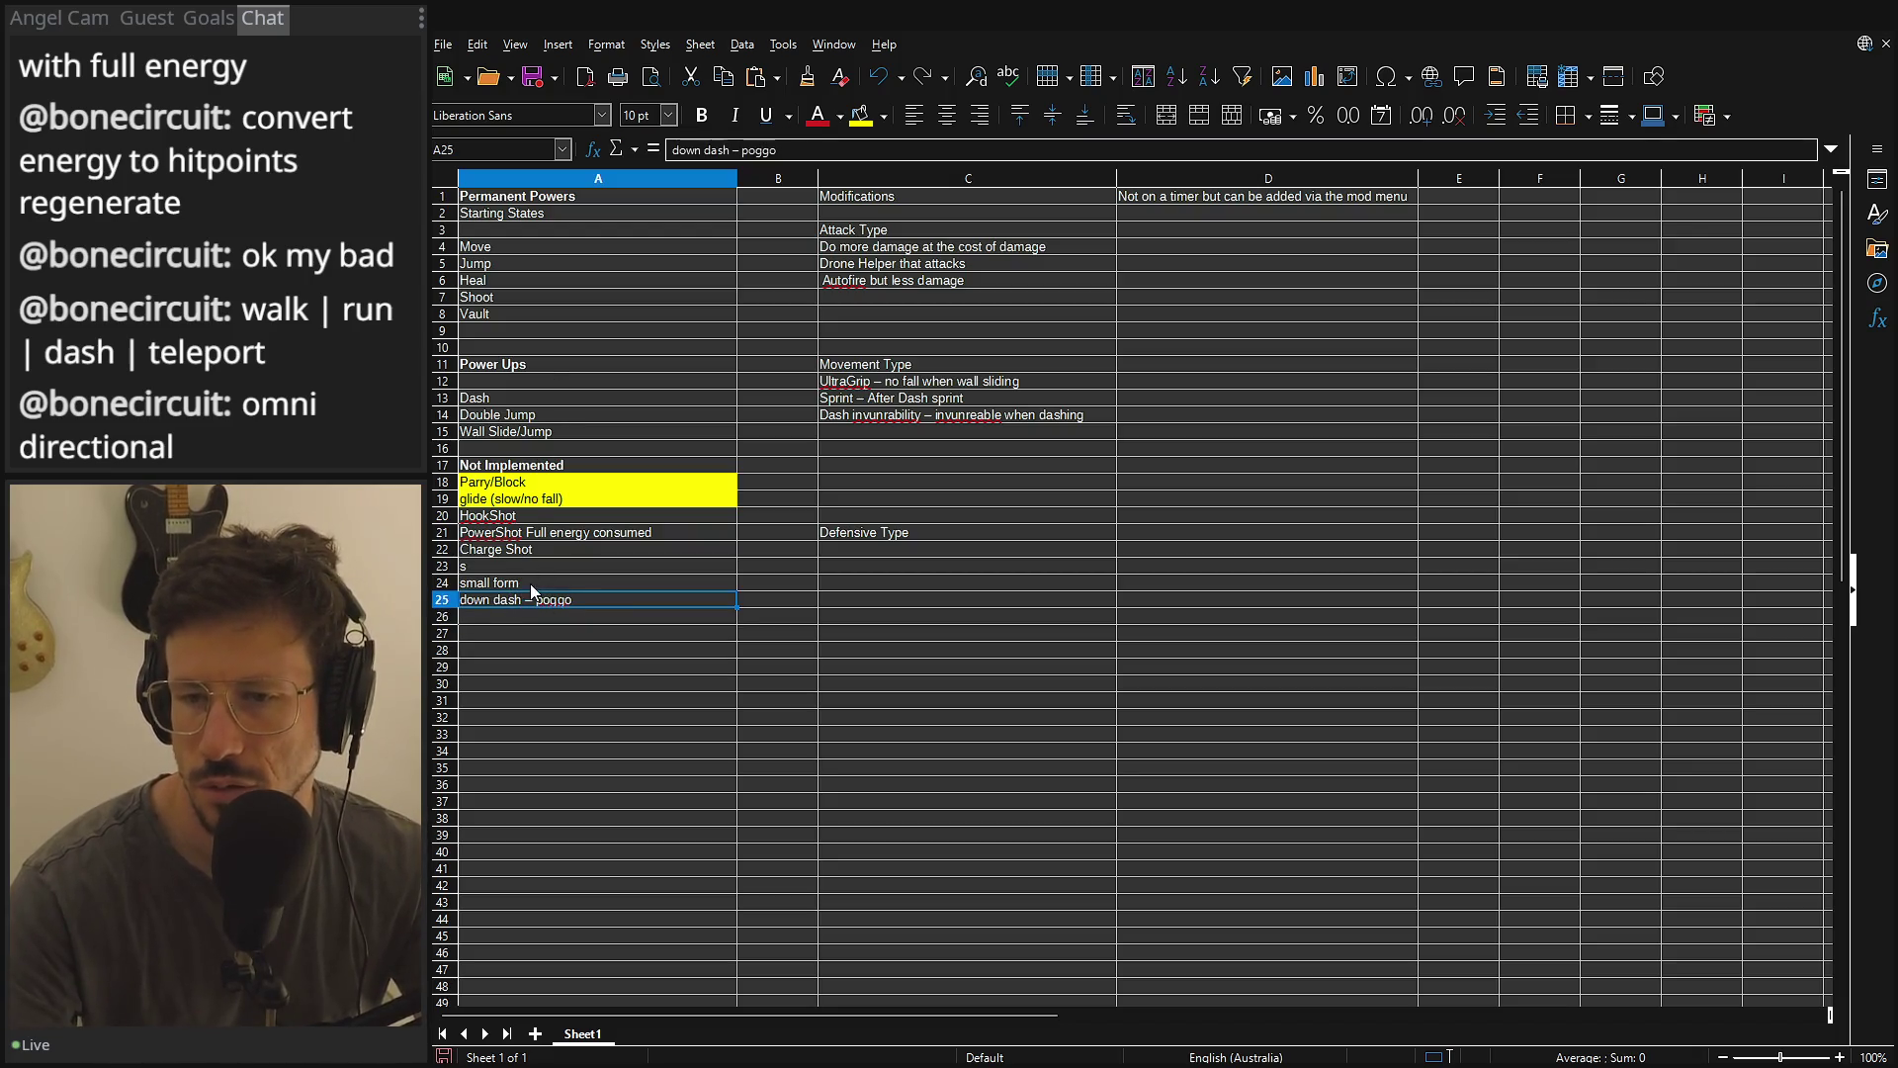
double_click(712, 149)
type("slam")
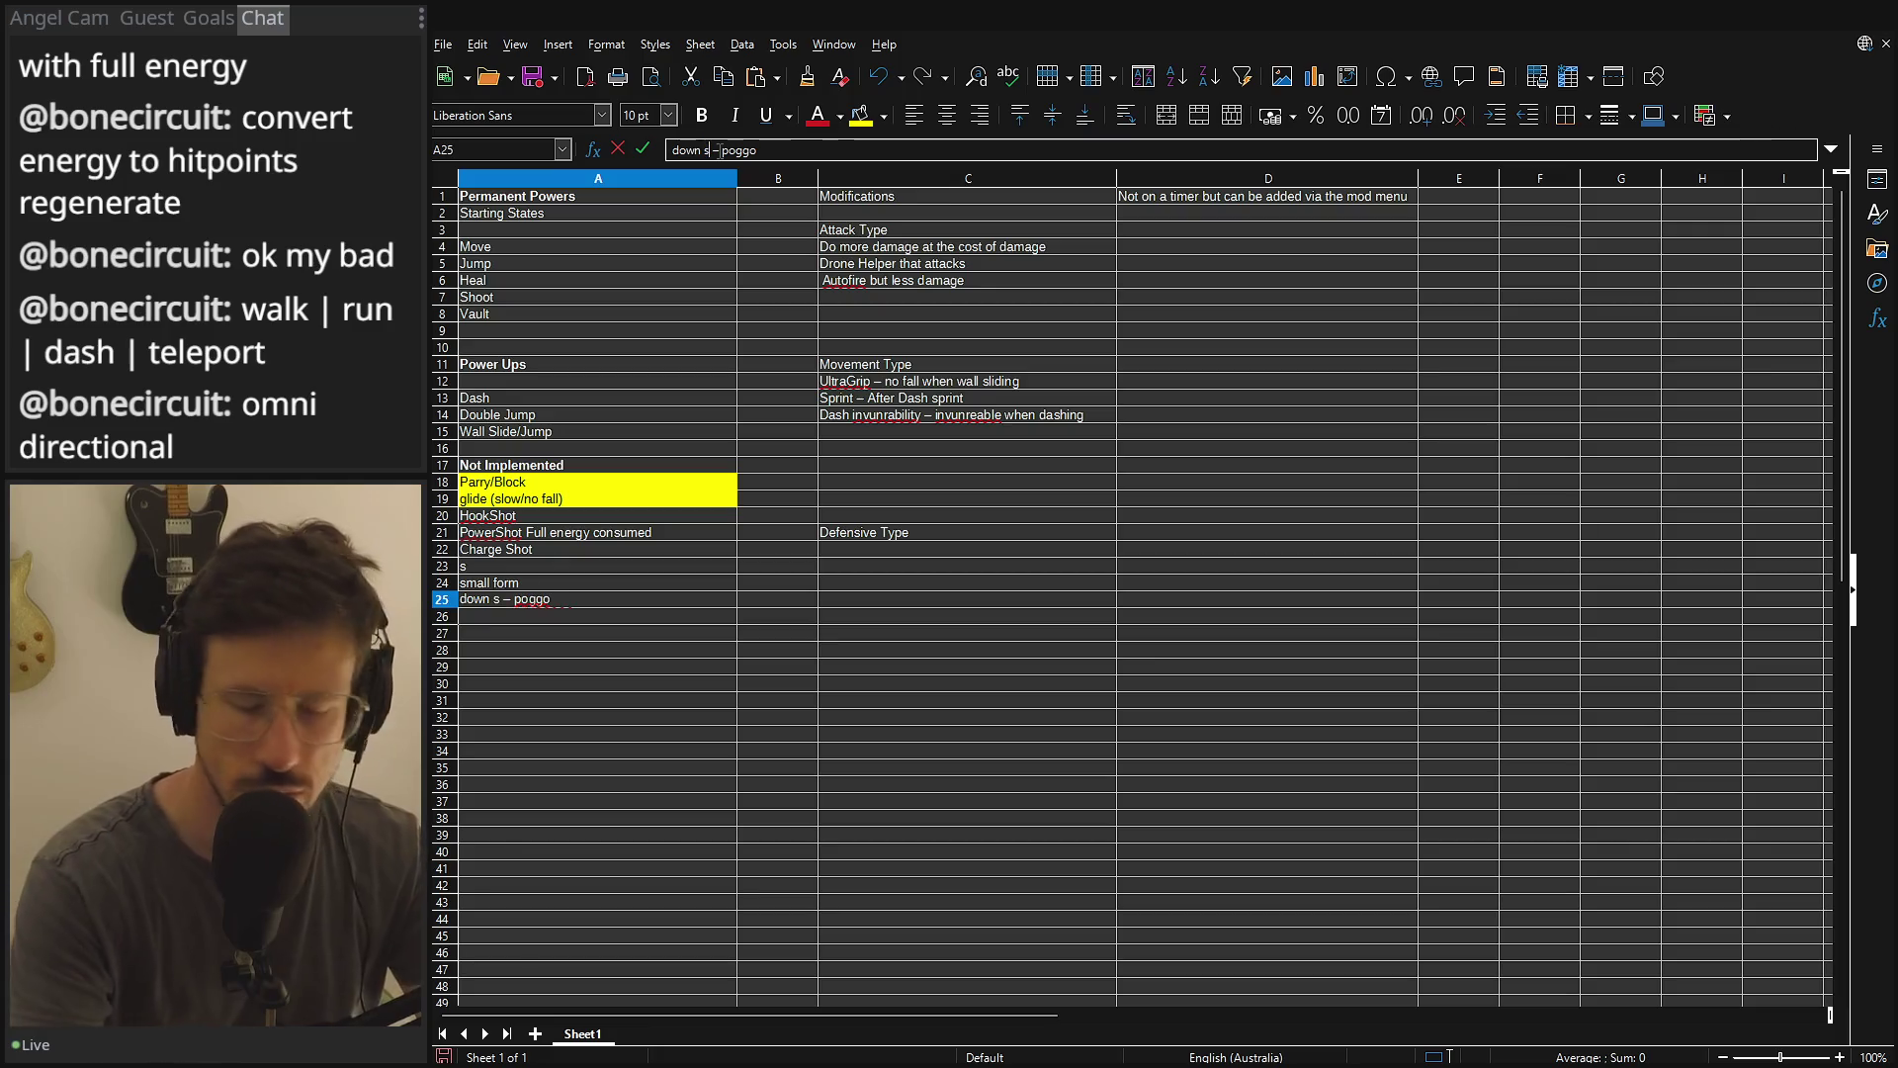
key("Return")
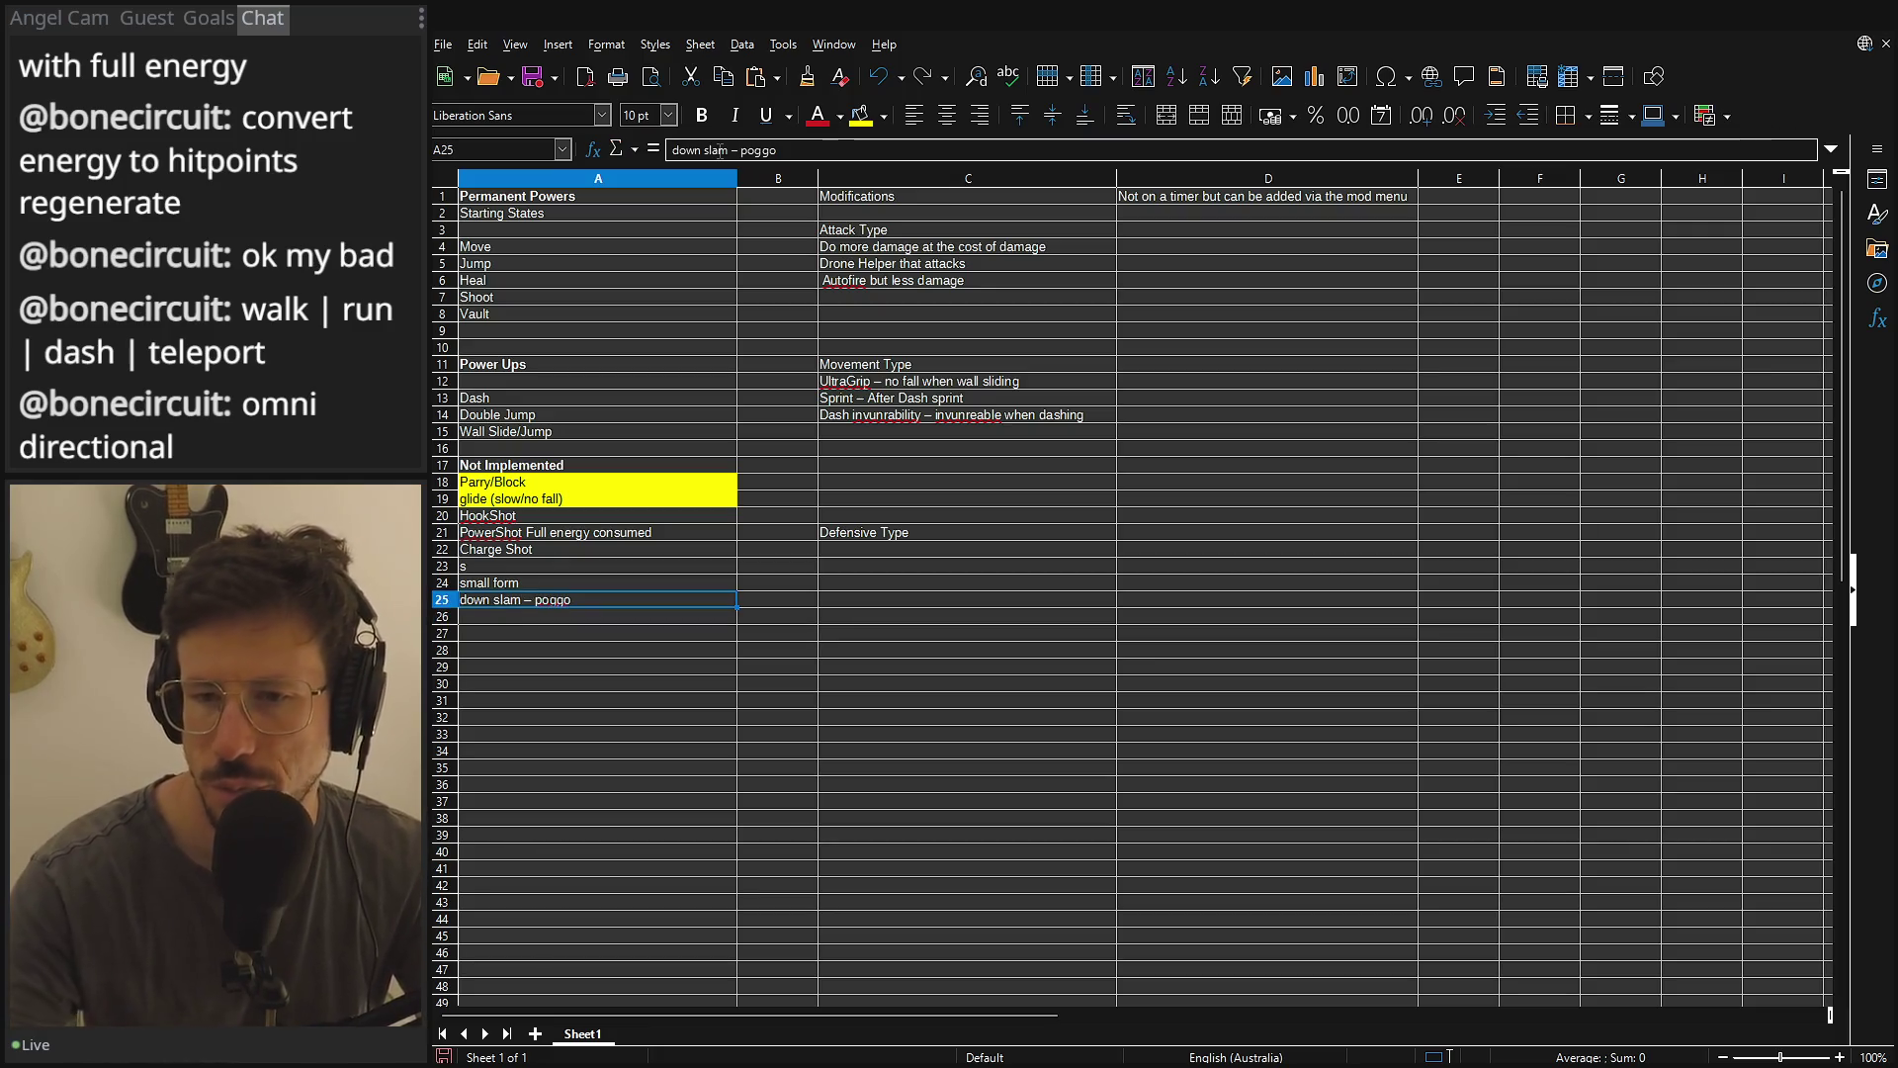
Give A25 a yellow highlight
left_click(861, 116)
left_click(777, 582)
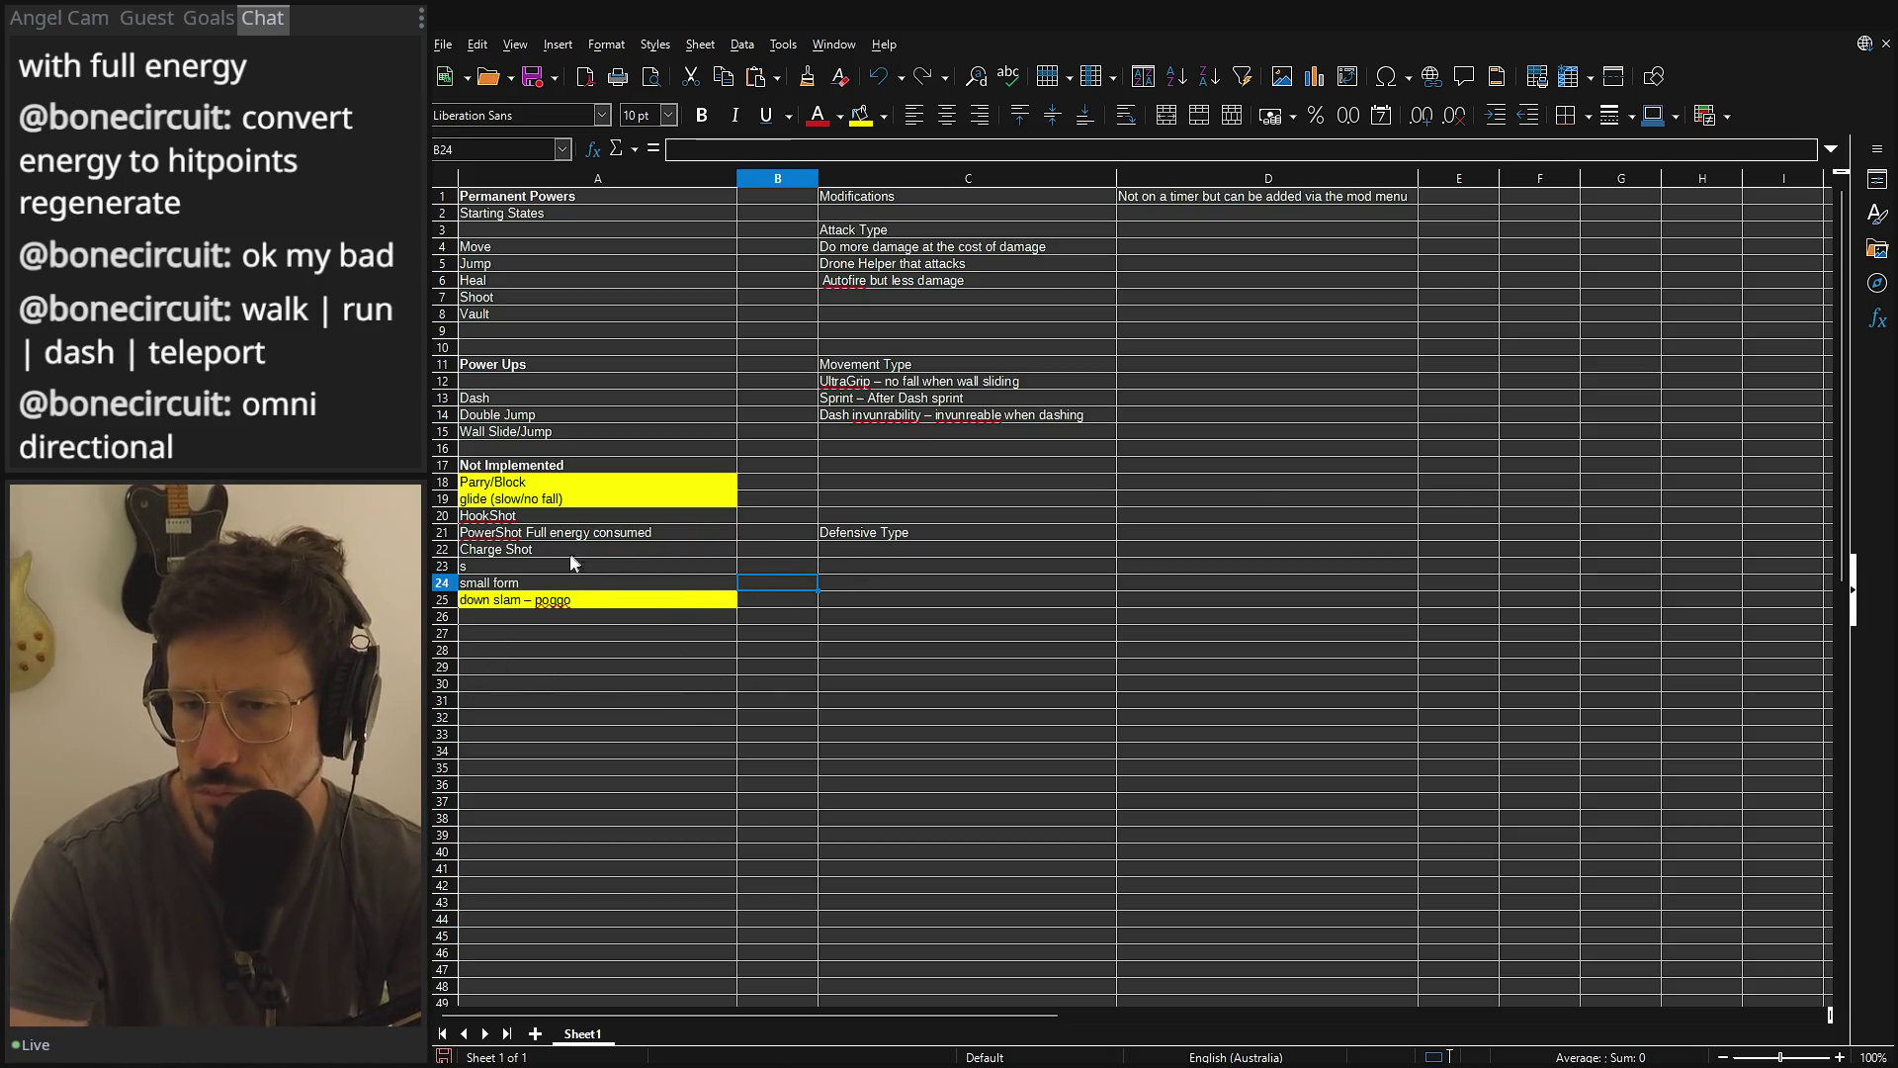
left_click(898, 566)
left_click(899, 447)
left_click(902, 438)
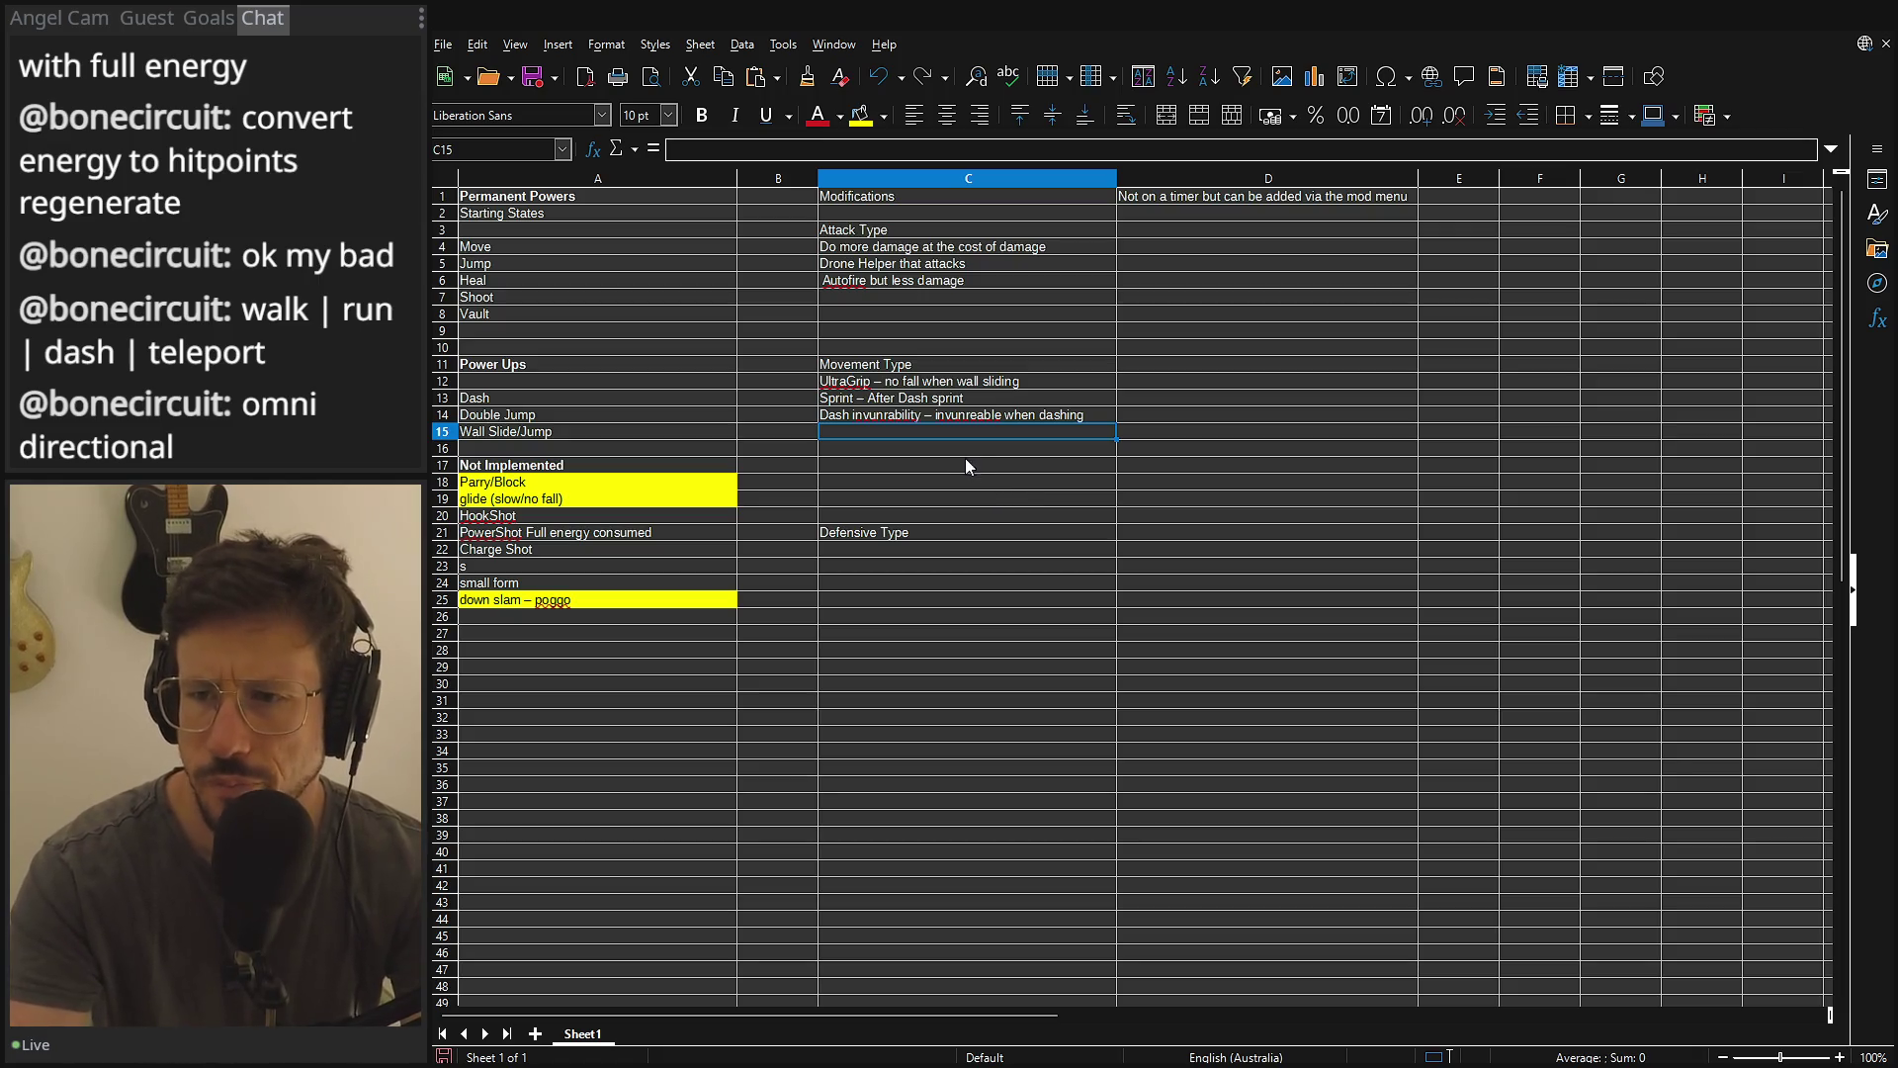
Cut the dash invulnerability note from C14 and paste it into C22
left_click(963, 416)
key("ctrl+x")
left_click(900, 552)
key("ctrl+v")
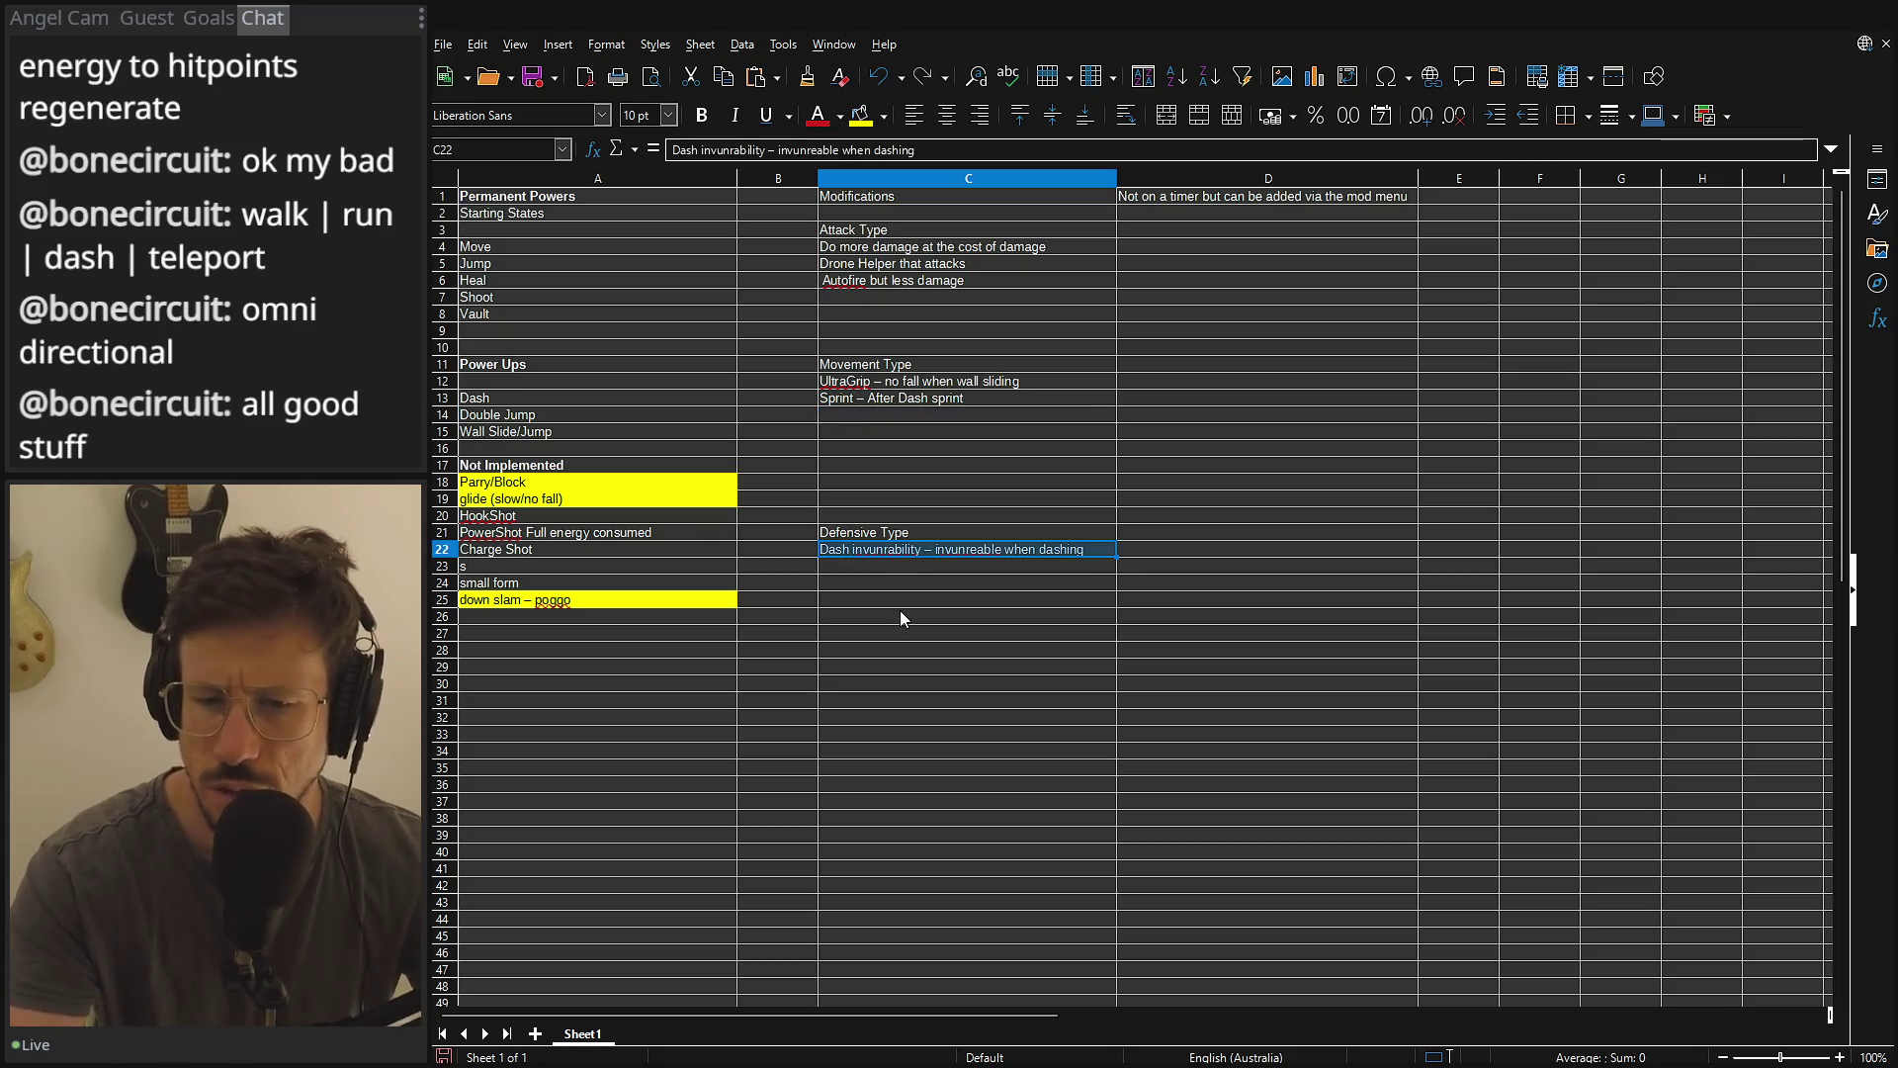
Start typing 'dash multidirectional' into the emptied C14
left_click(944, 467)
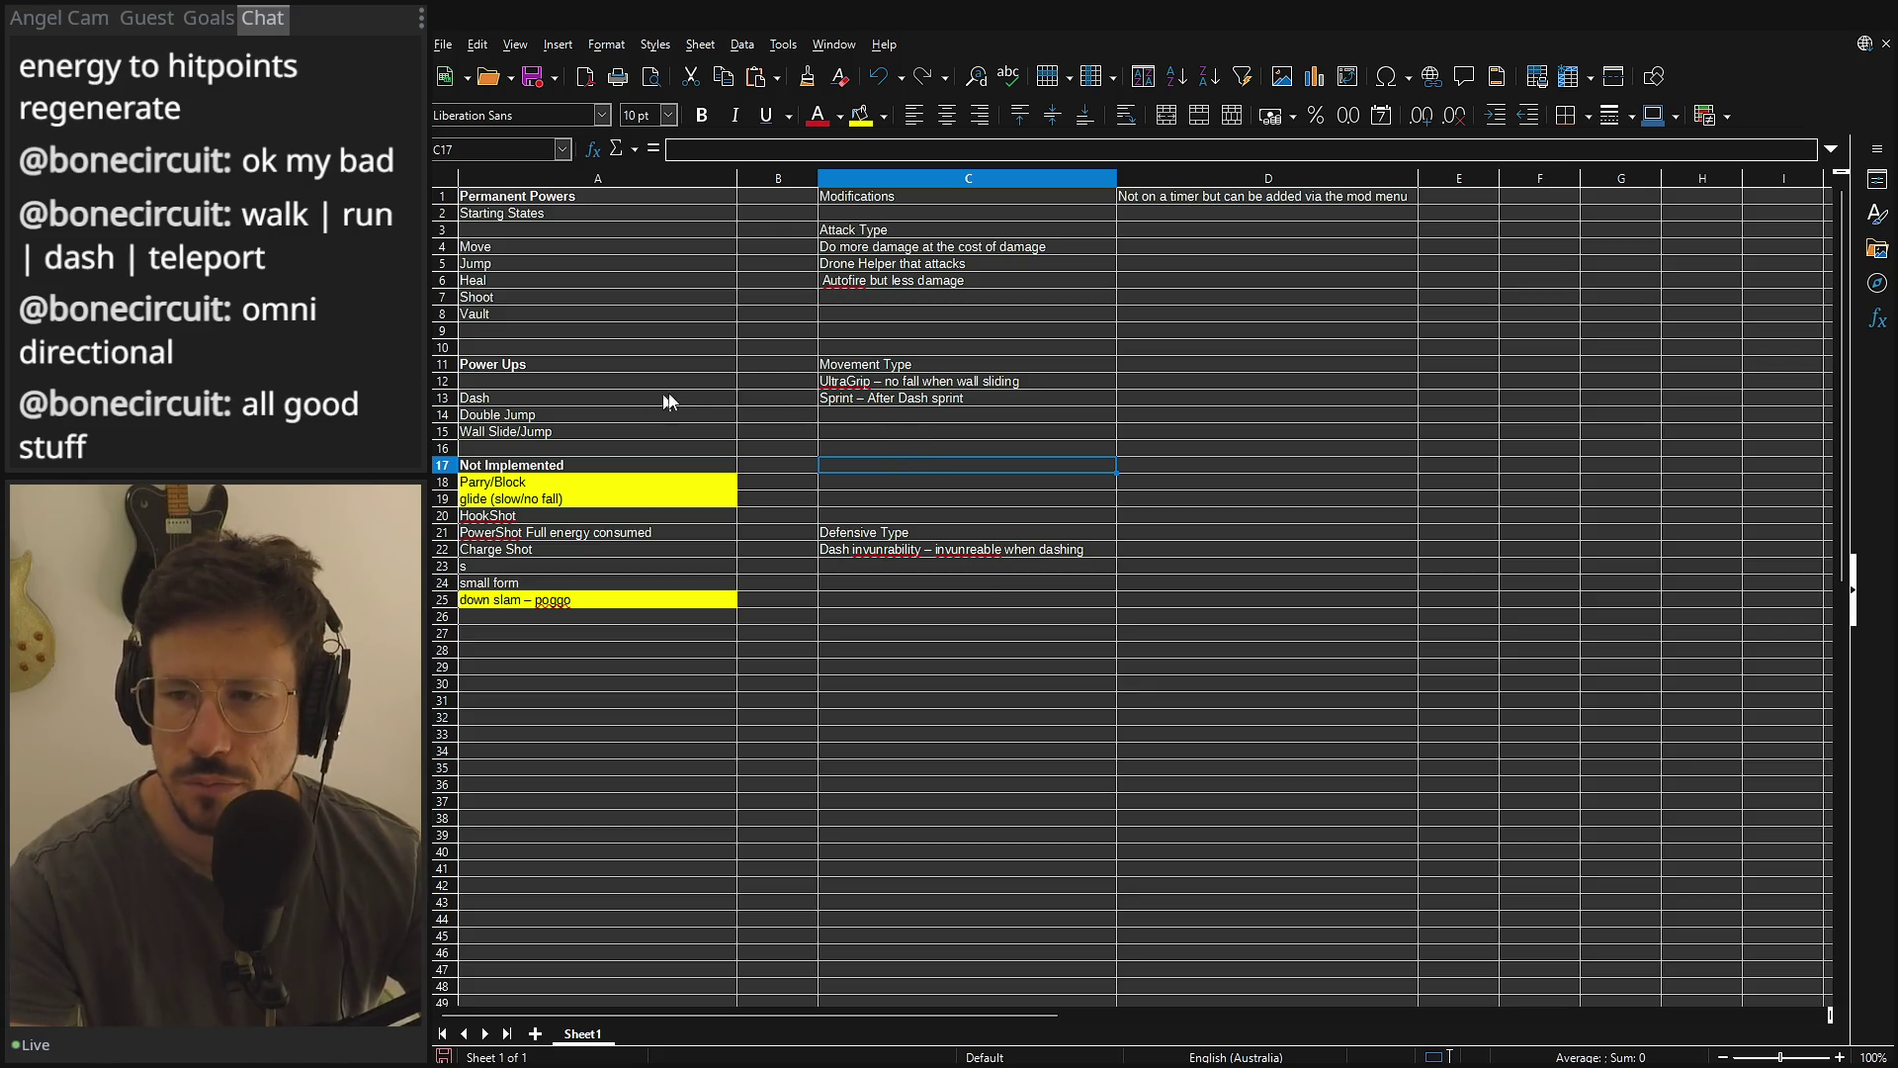
left_click(947, 401)
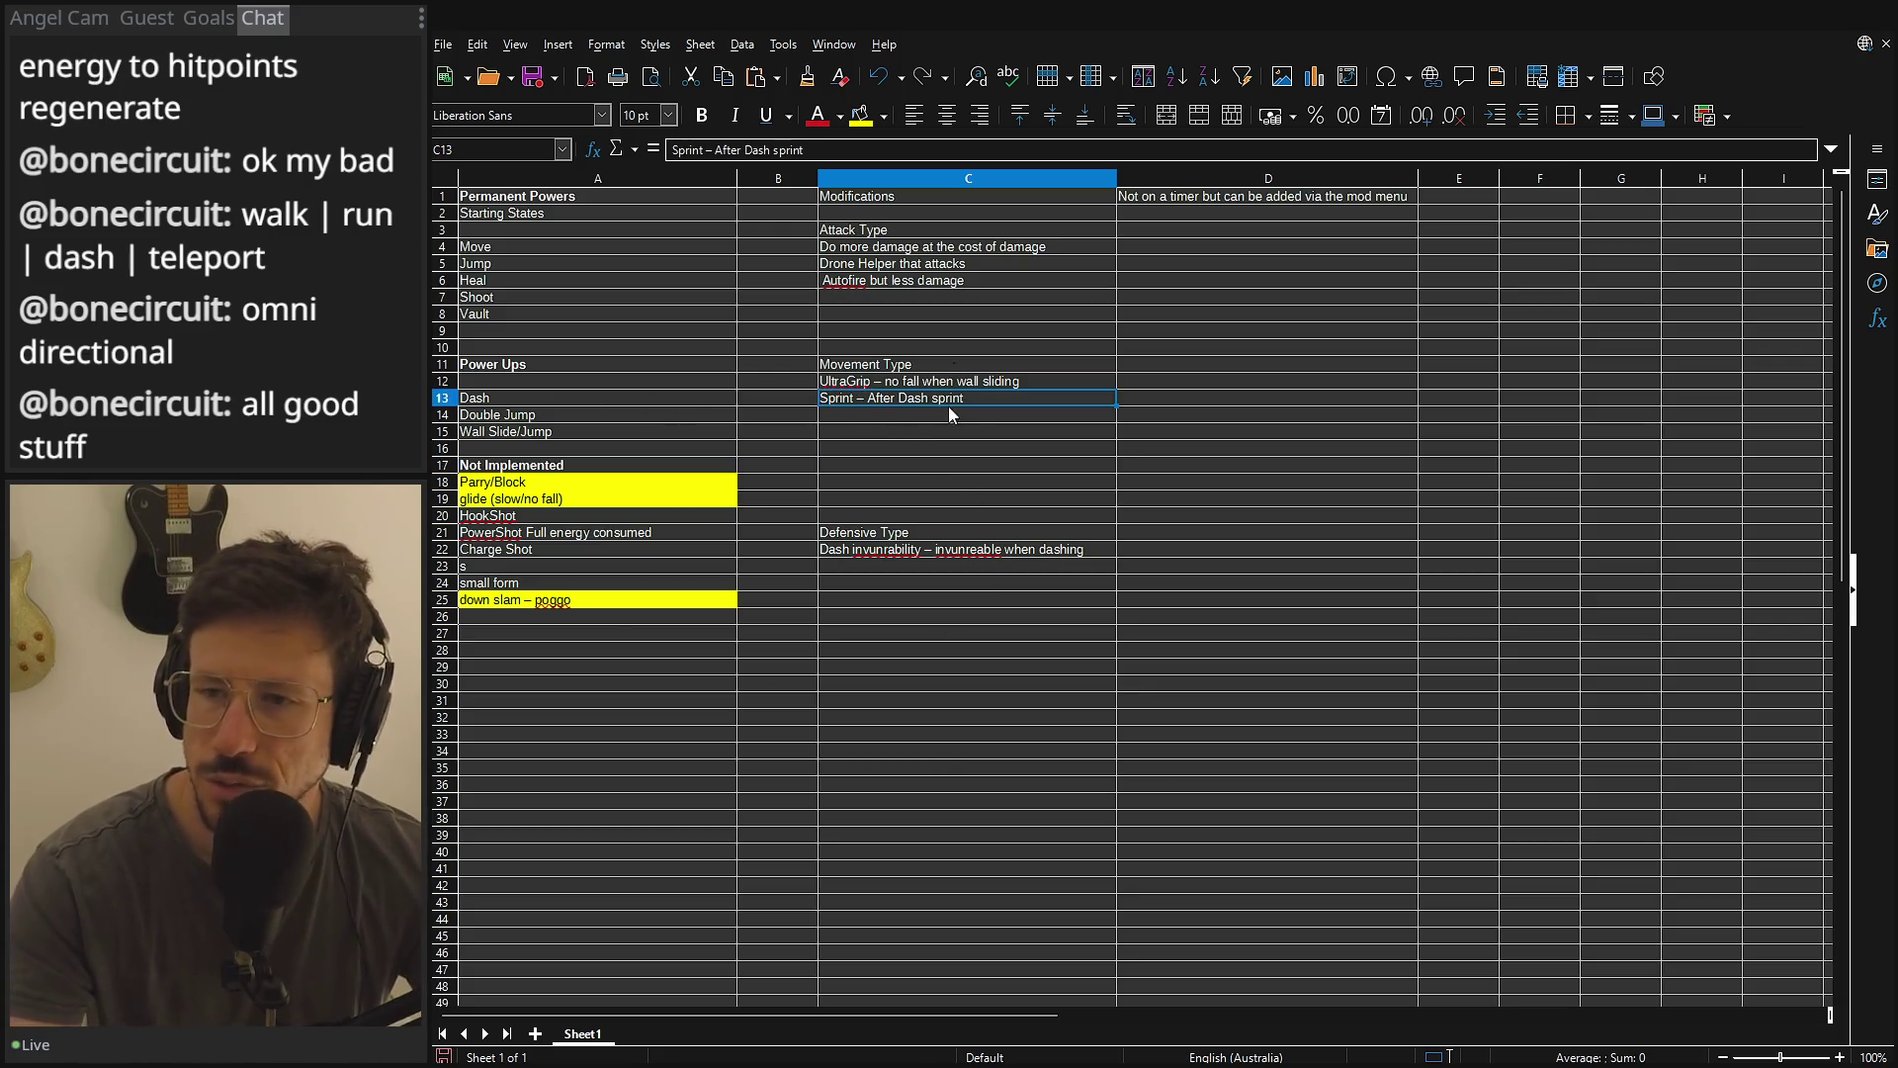
left_click(947, 412)
type("dash invunrability – invunreable when dashing")
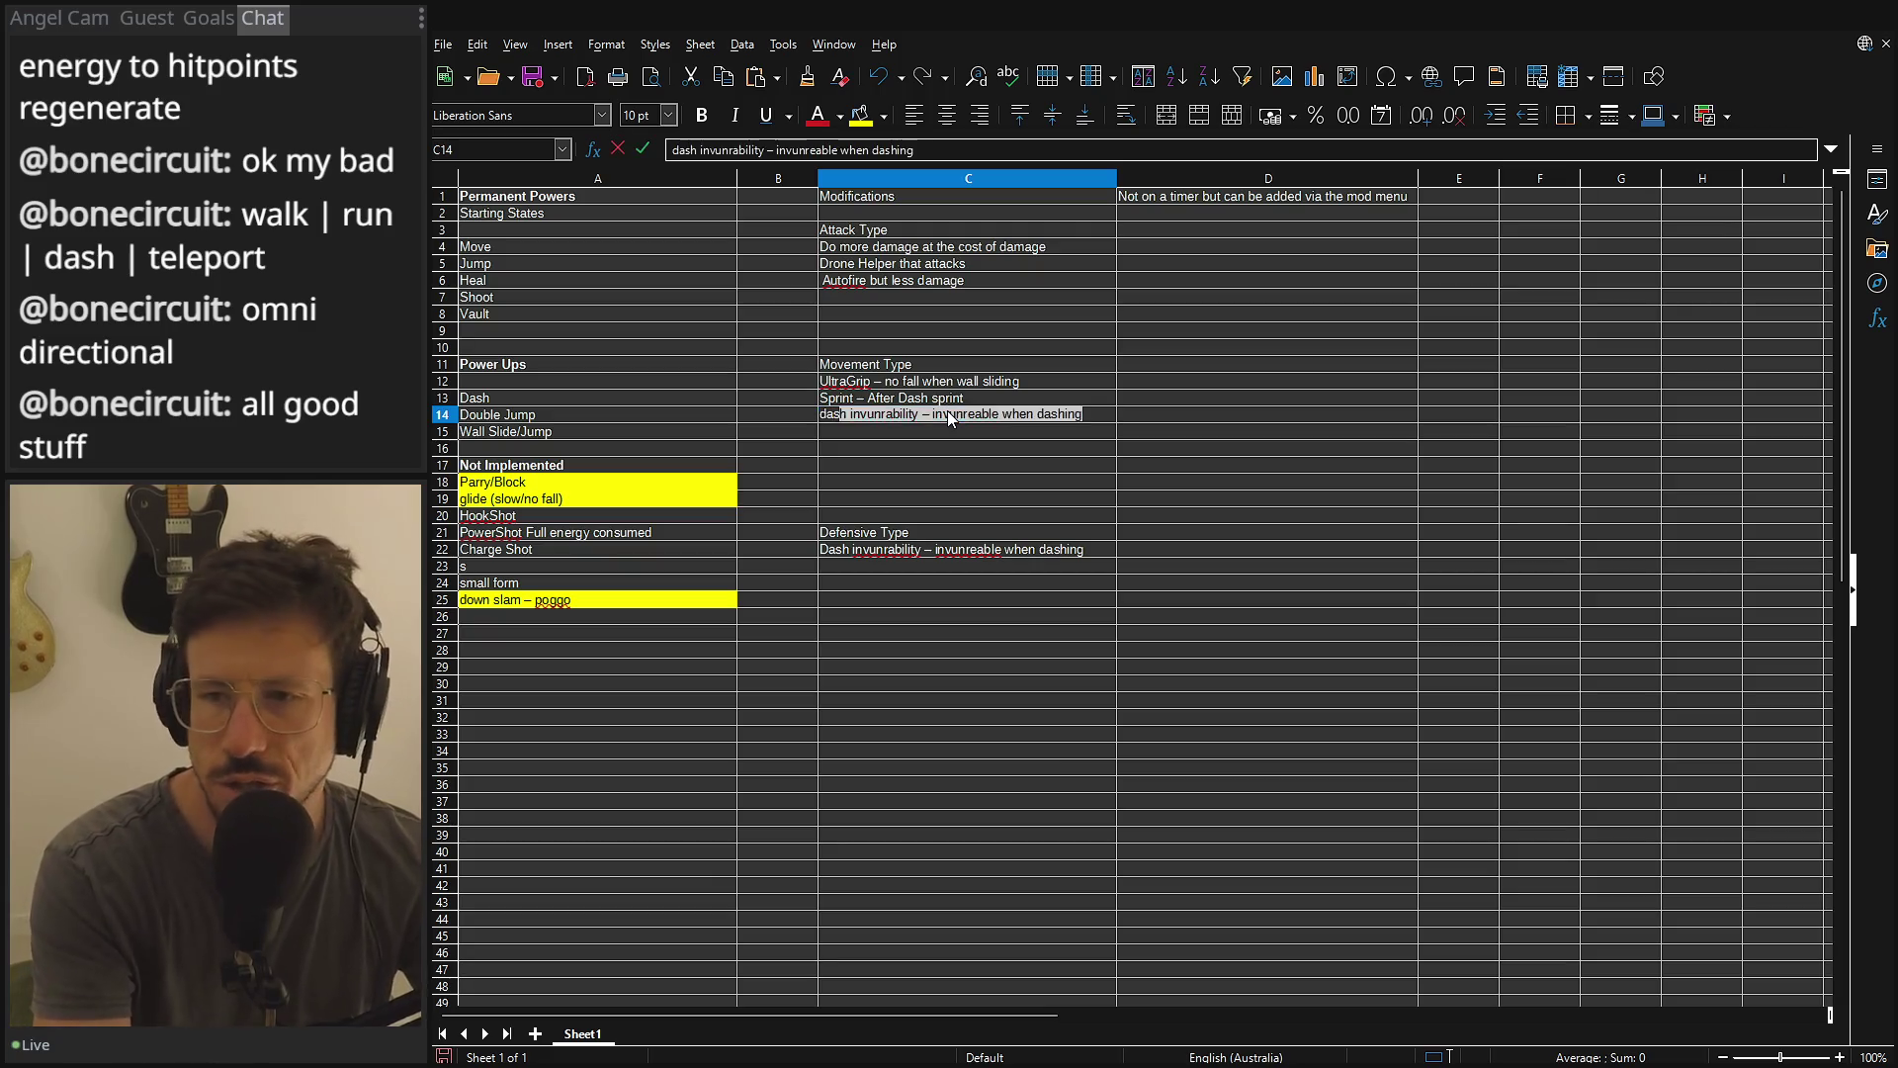
type("multi")
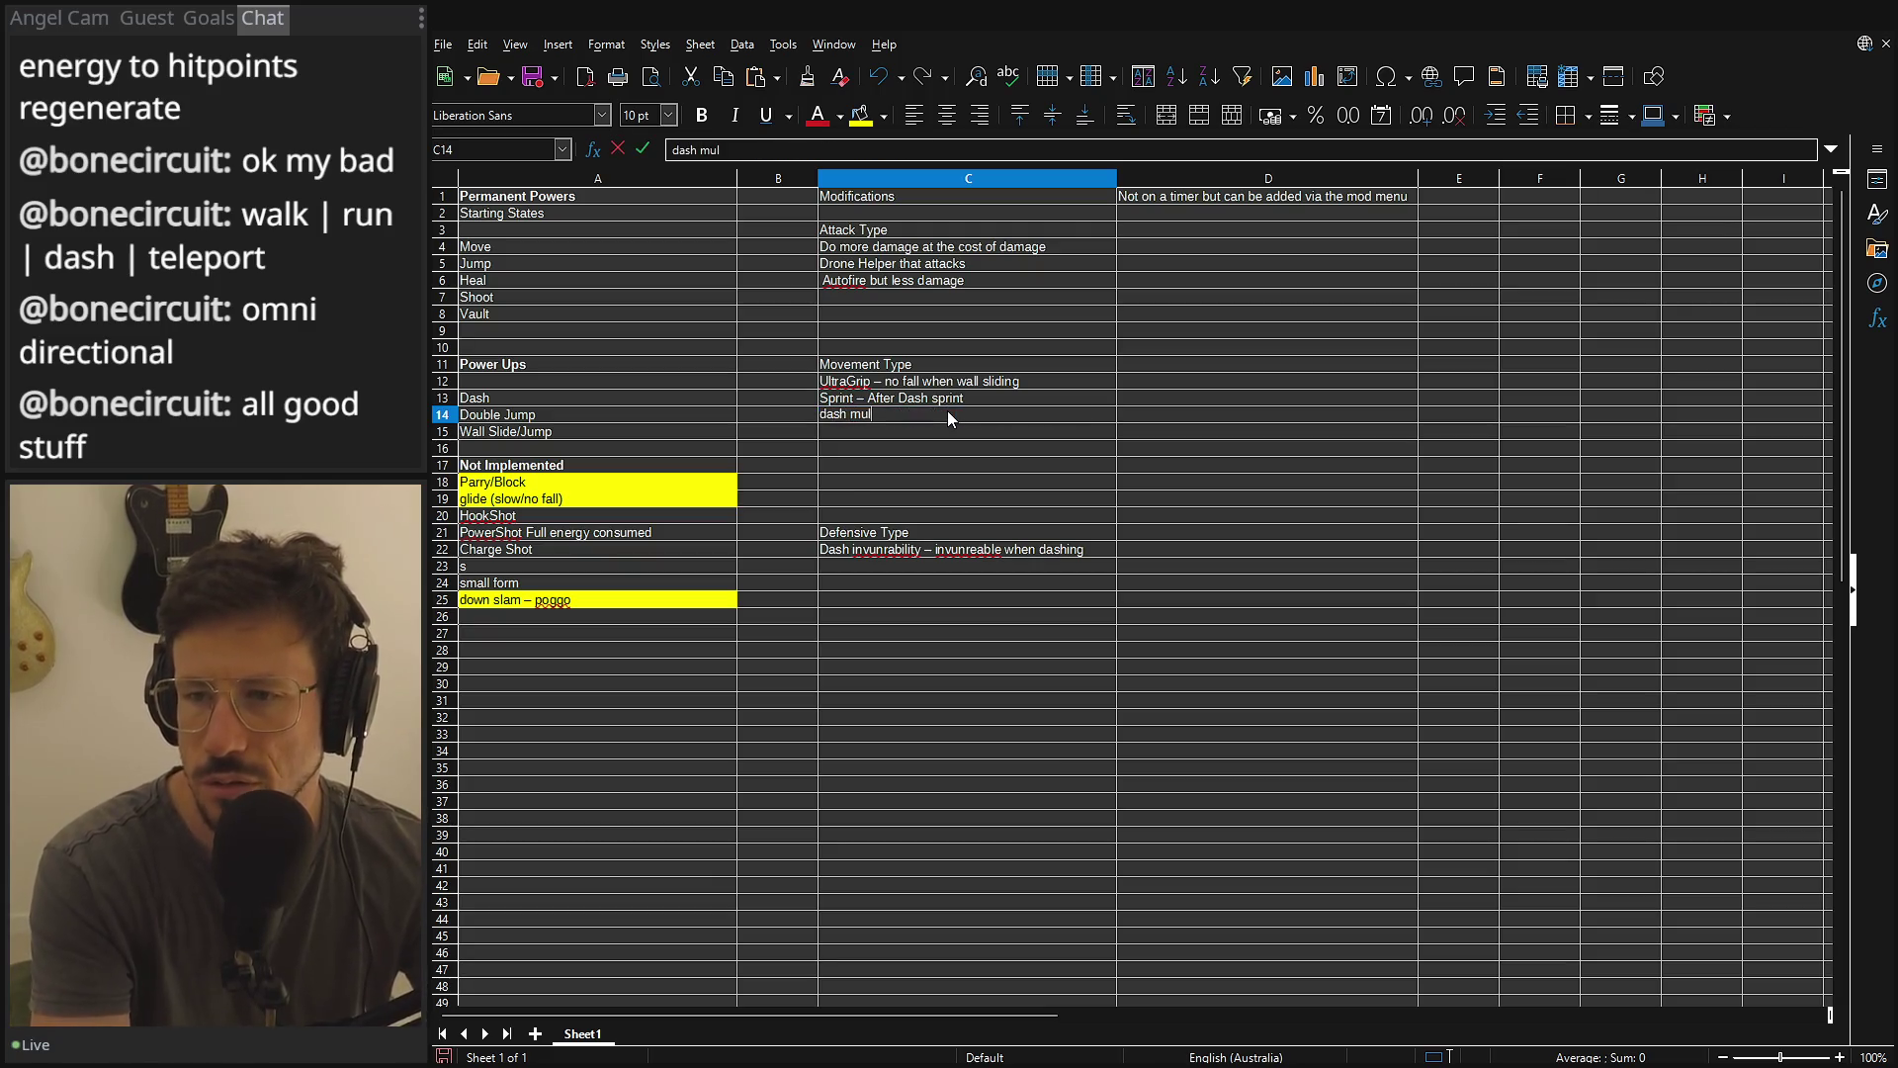
type("direction")
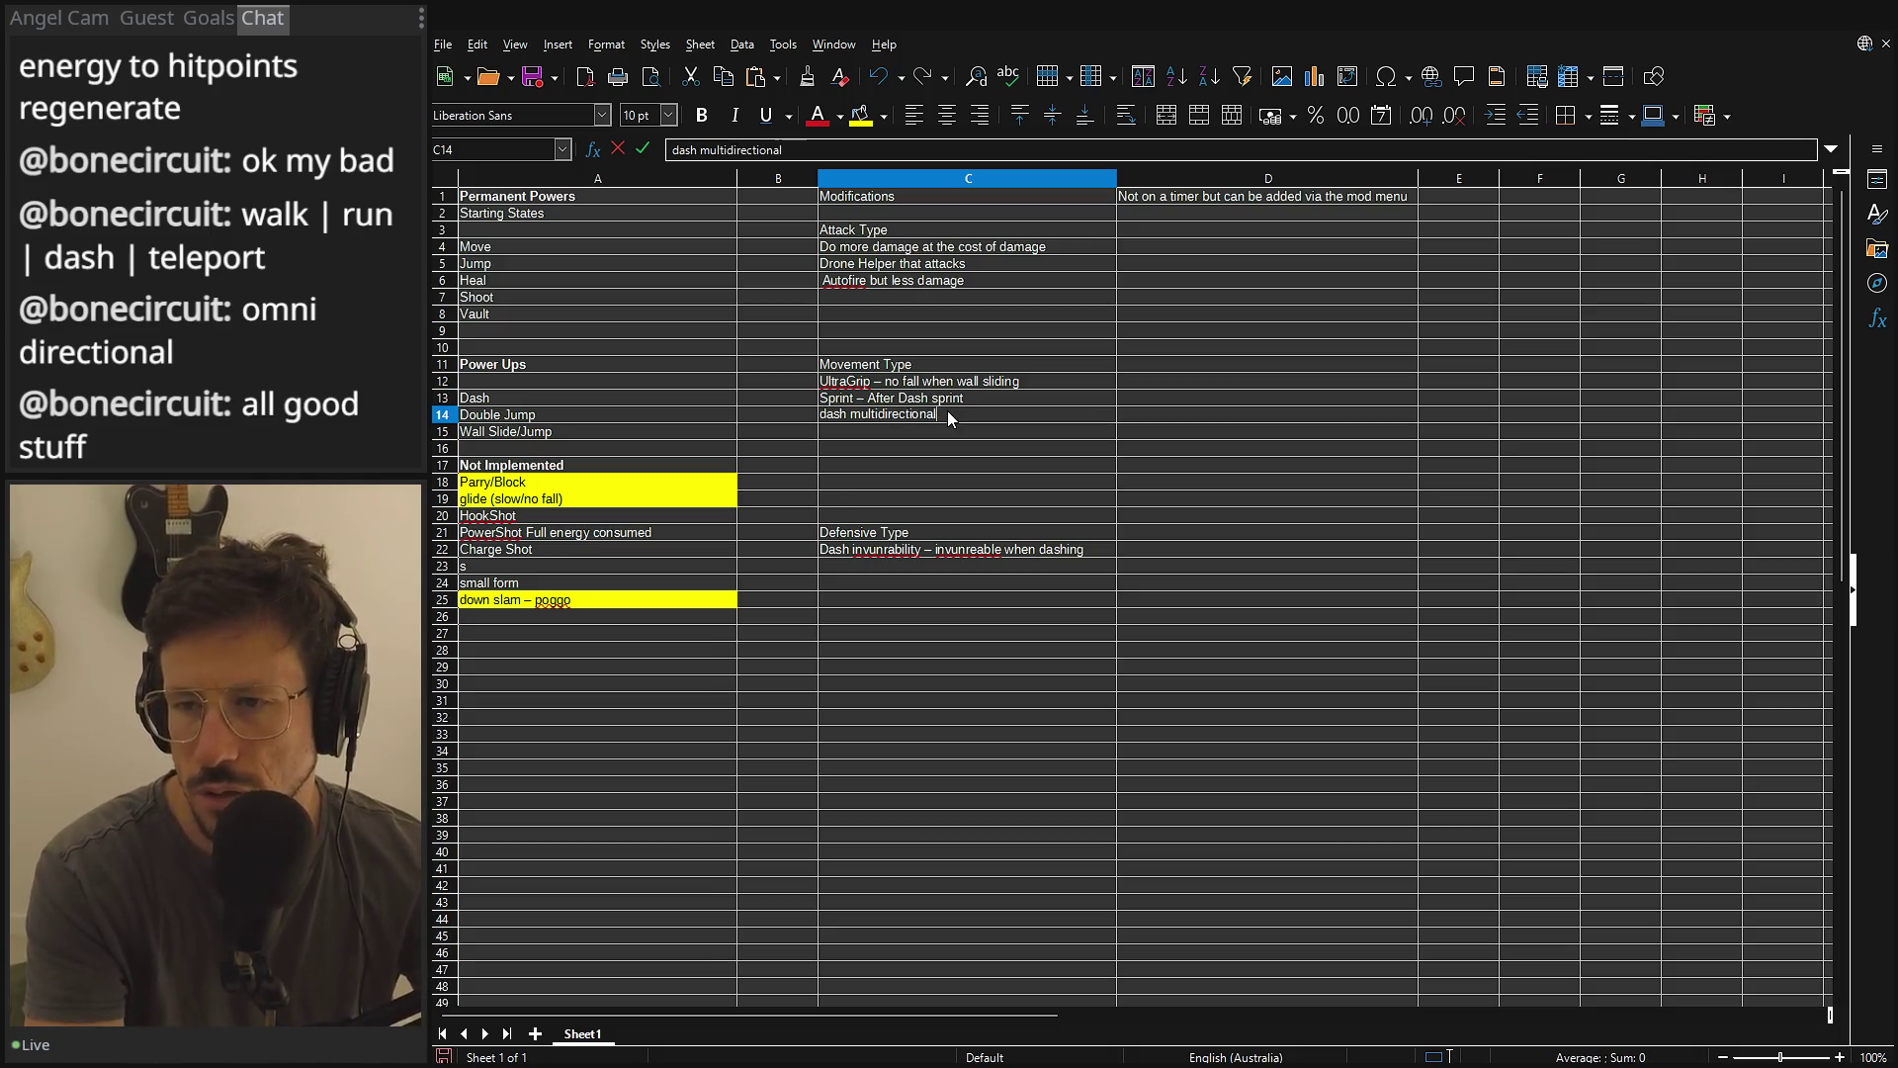
type("al")
Commit 'dash multidirectional' in C14, then move the cell cursor around columns A–C
key("Return")
left_click(946, 412)
left_click(857, 435)
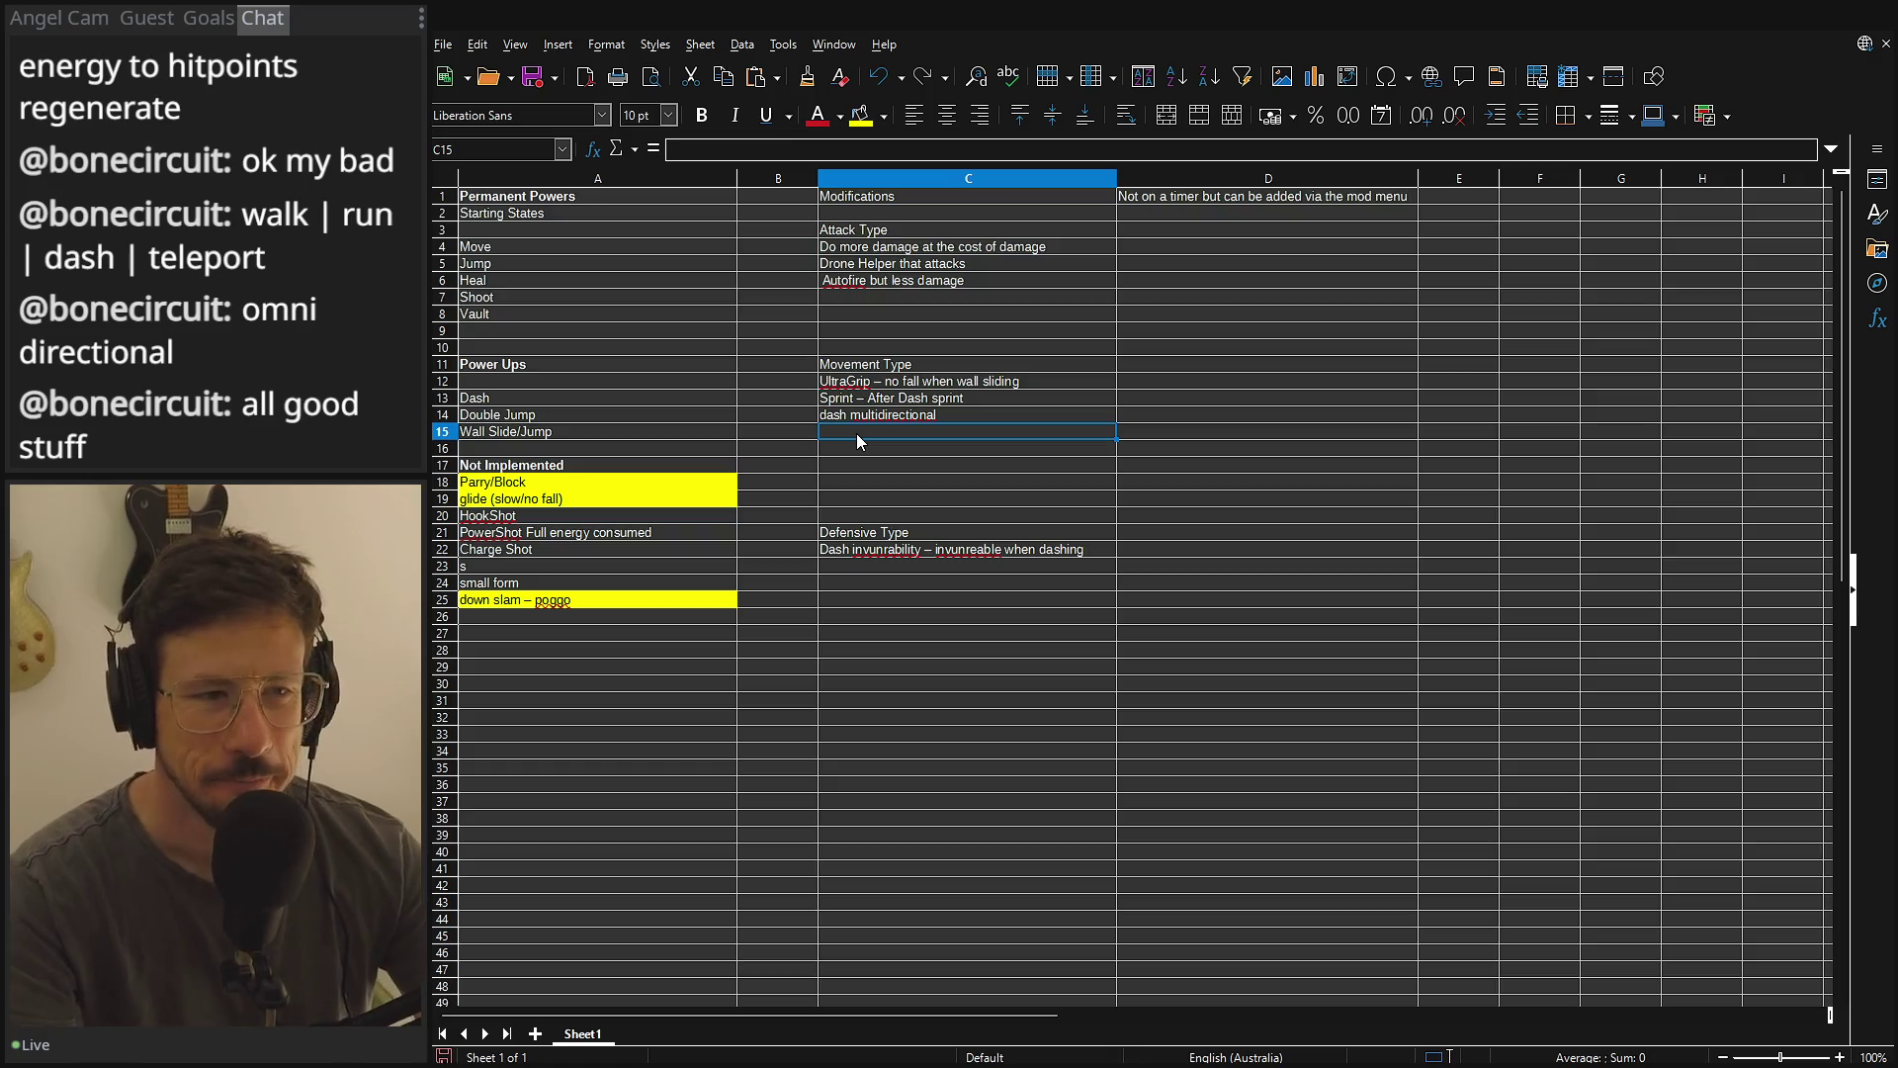
key("Left")
key("Down")
key("Down")
key("Down")
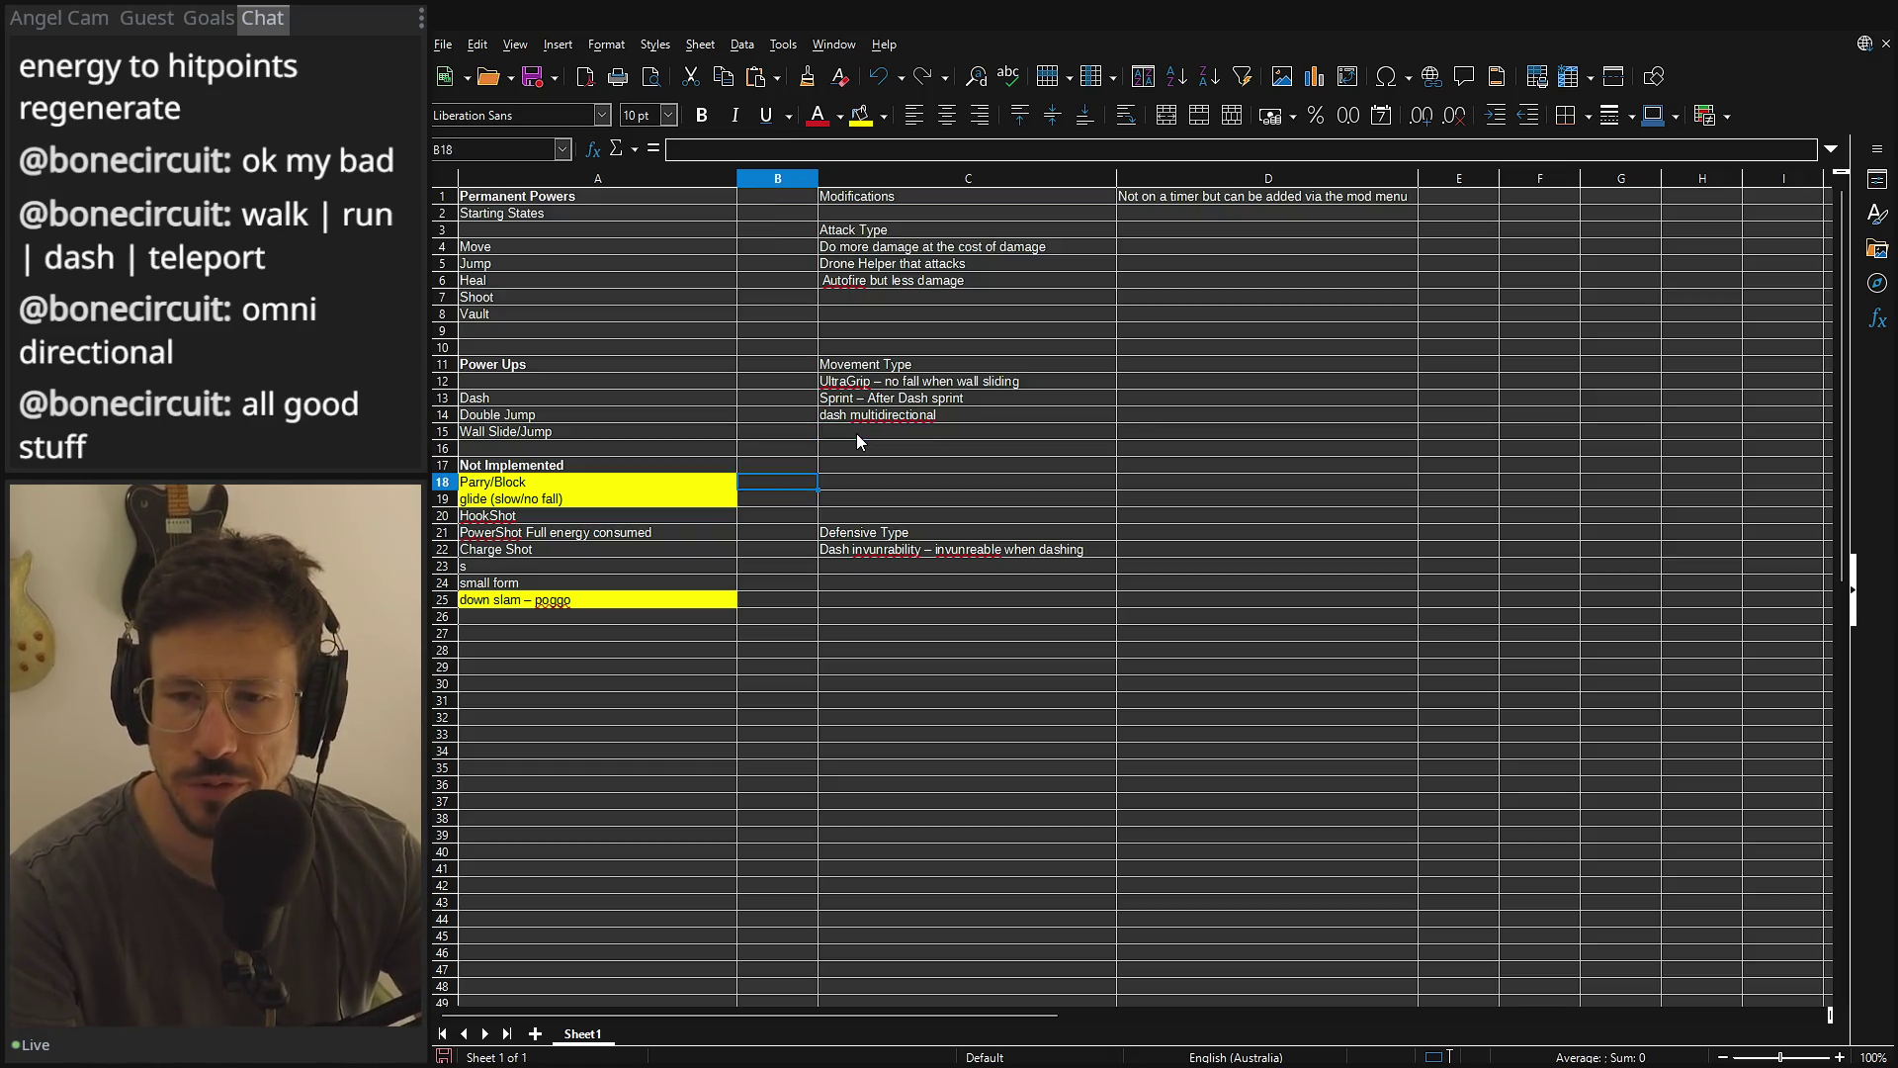
key("Up")
key("Left")
key("Right")
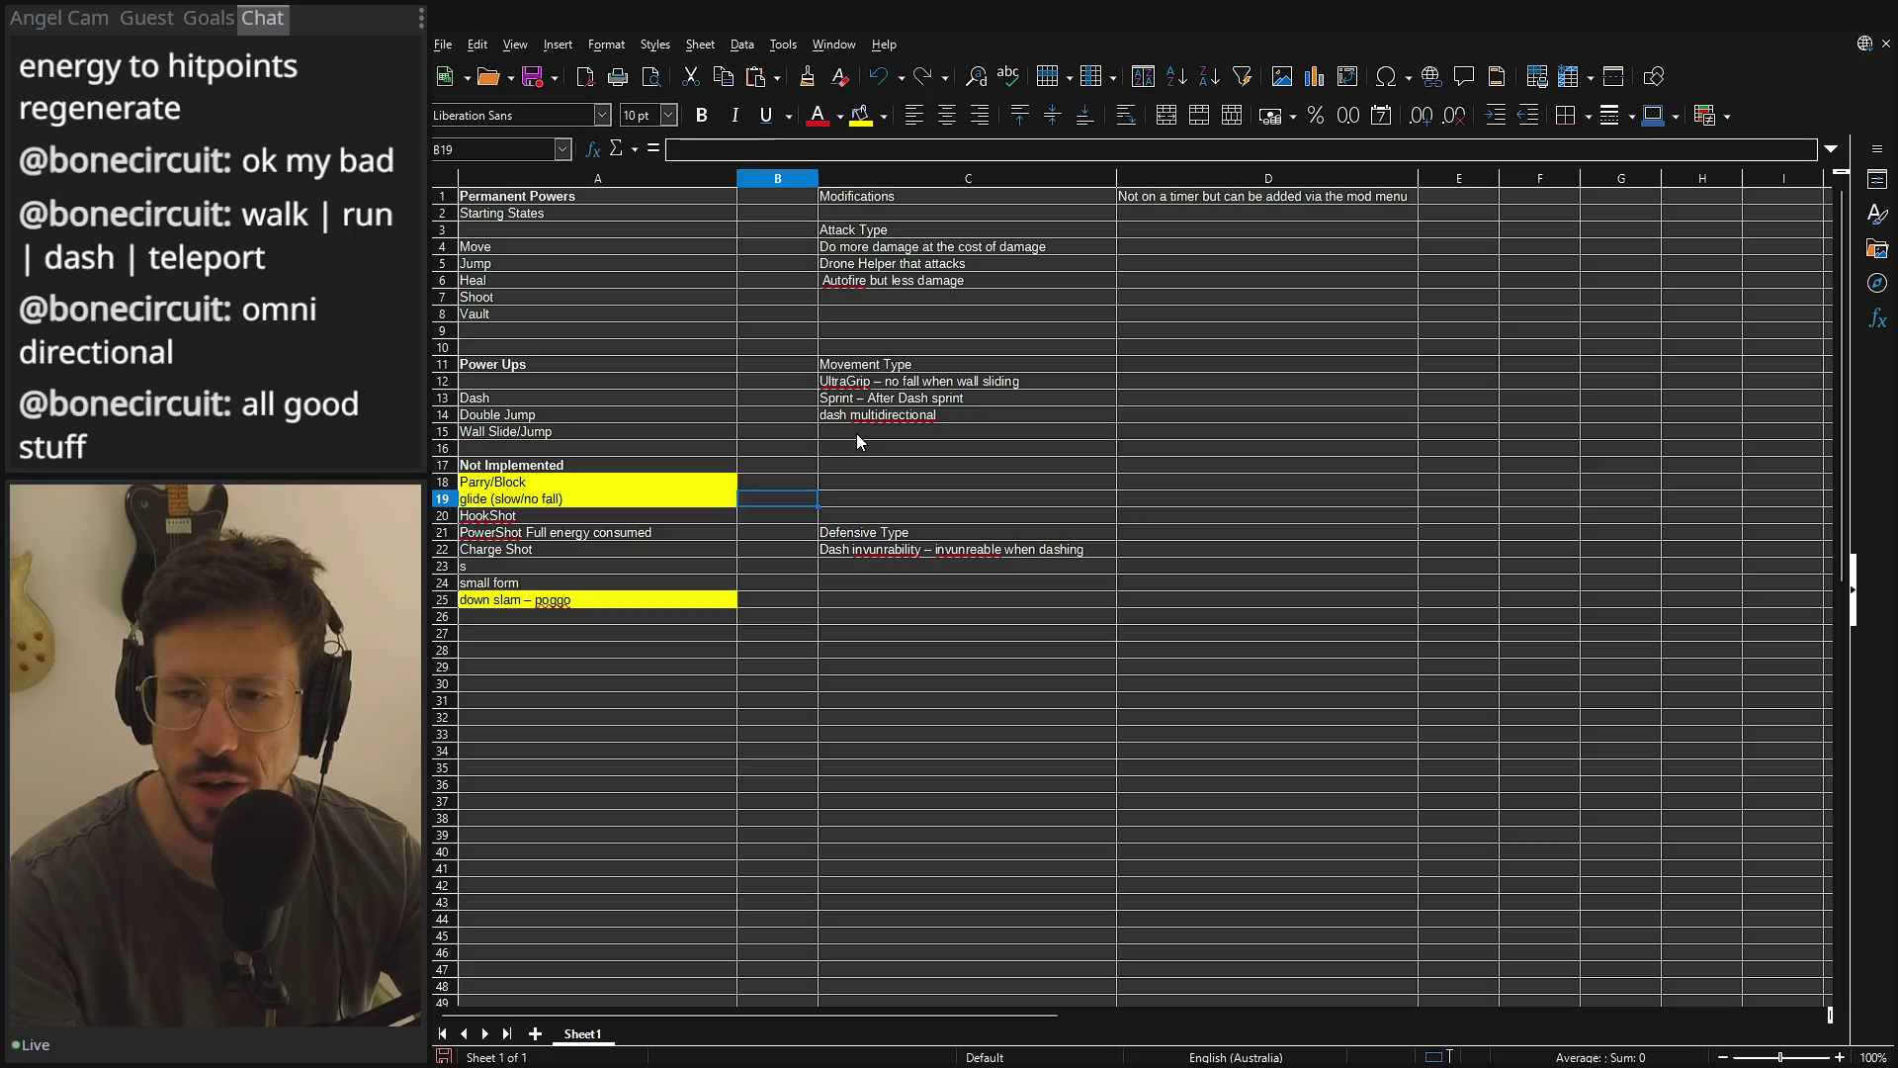
key("Right")
key("Up")
key("Up")
key("Up")
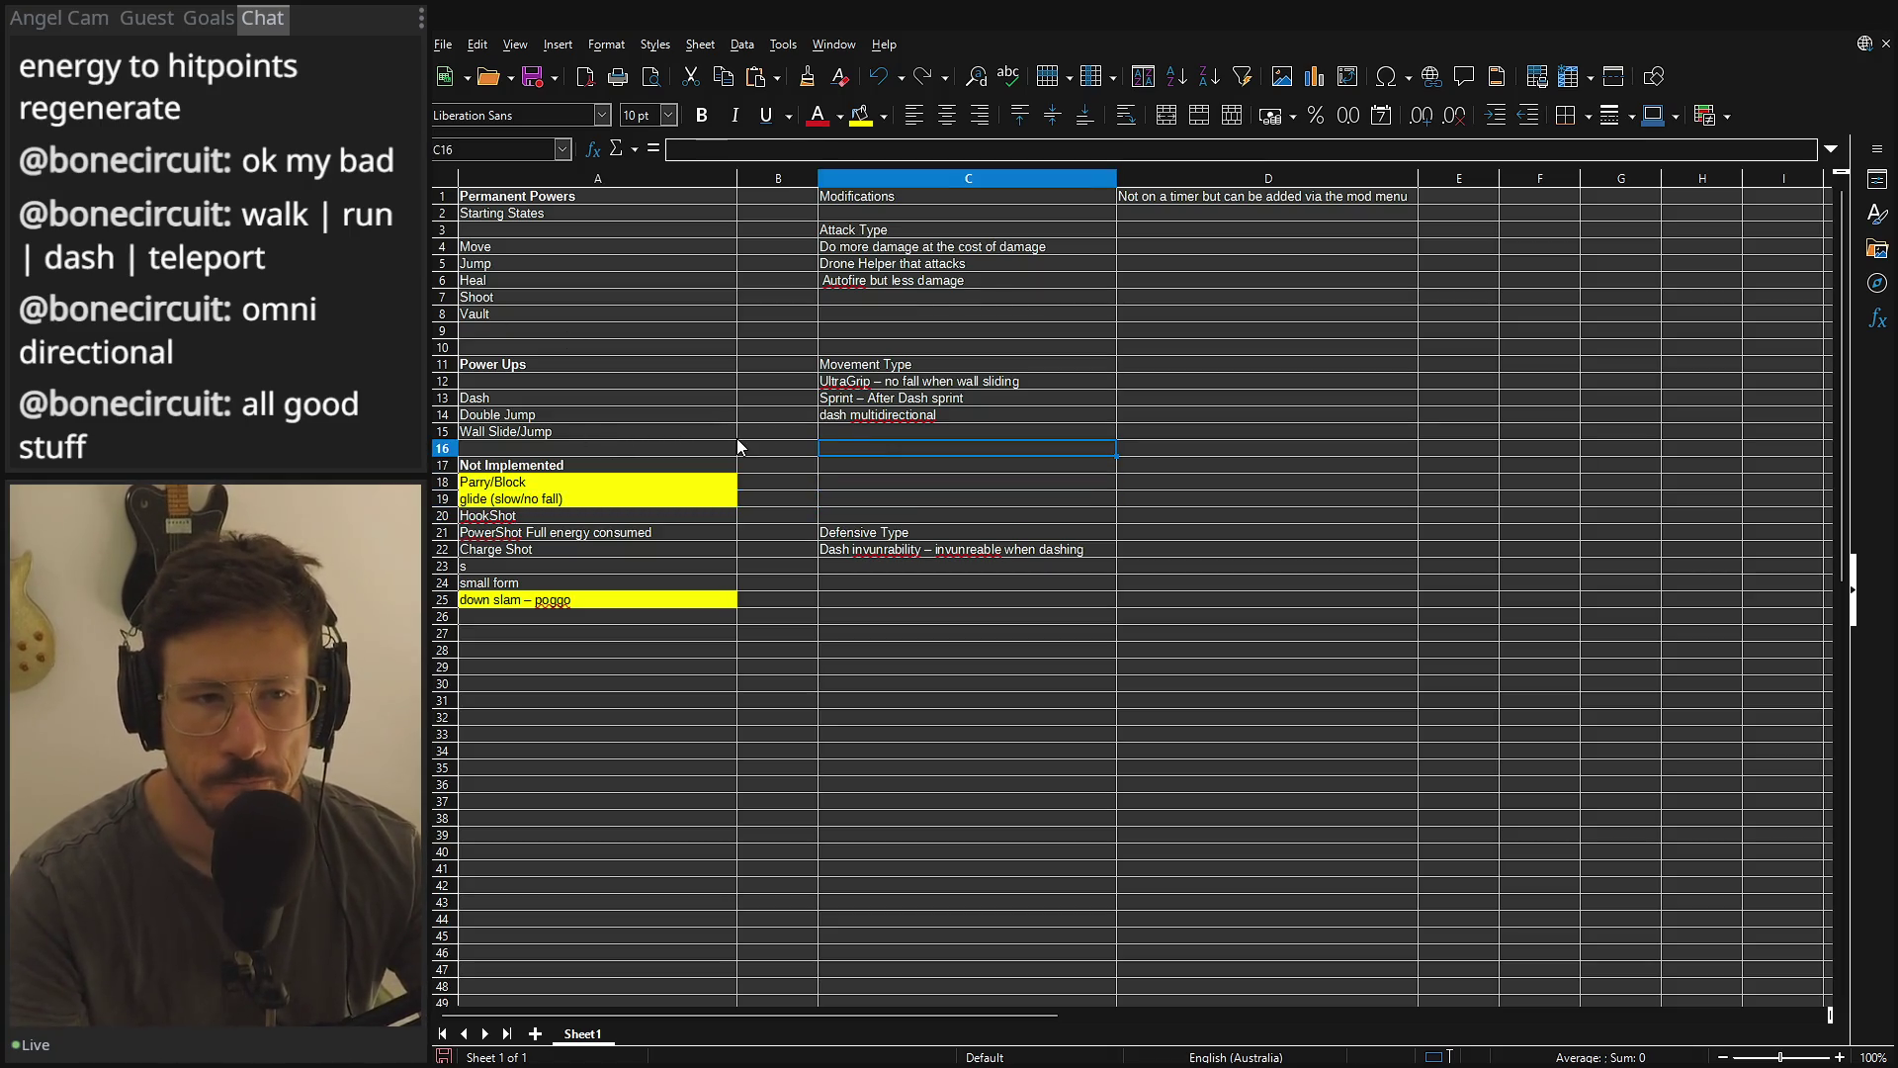
Enter 'energy barrier before damage', 'faster heal' and 'faster damage recovery' in C23:C25
left_click(885, 568)
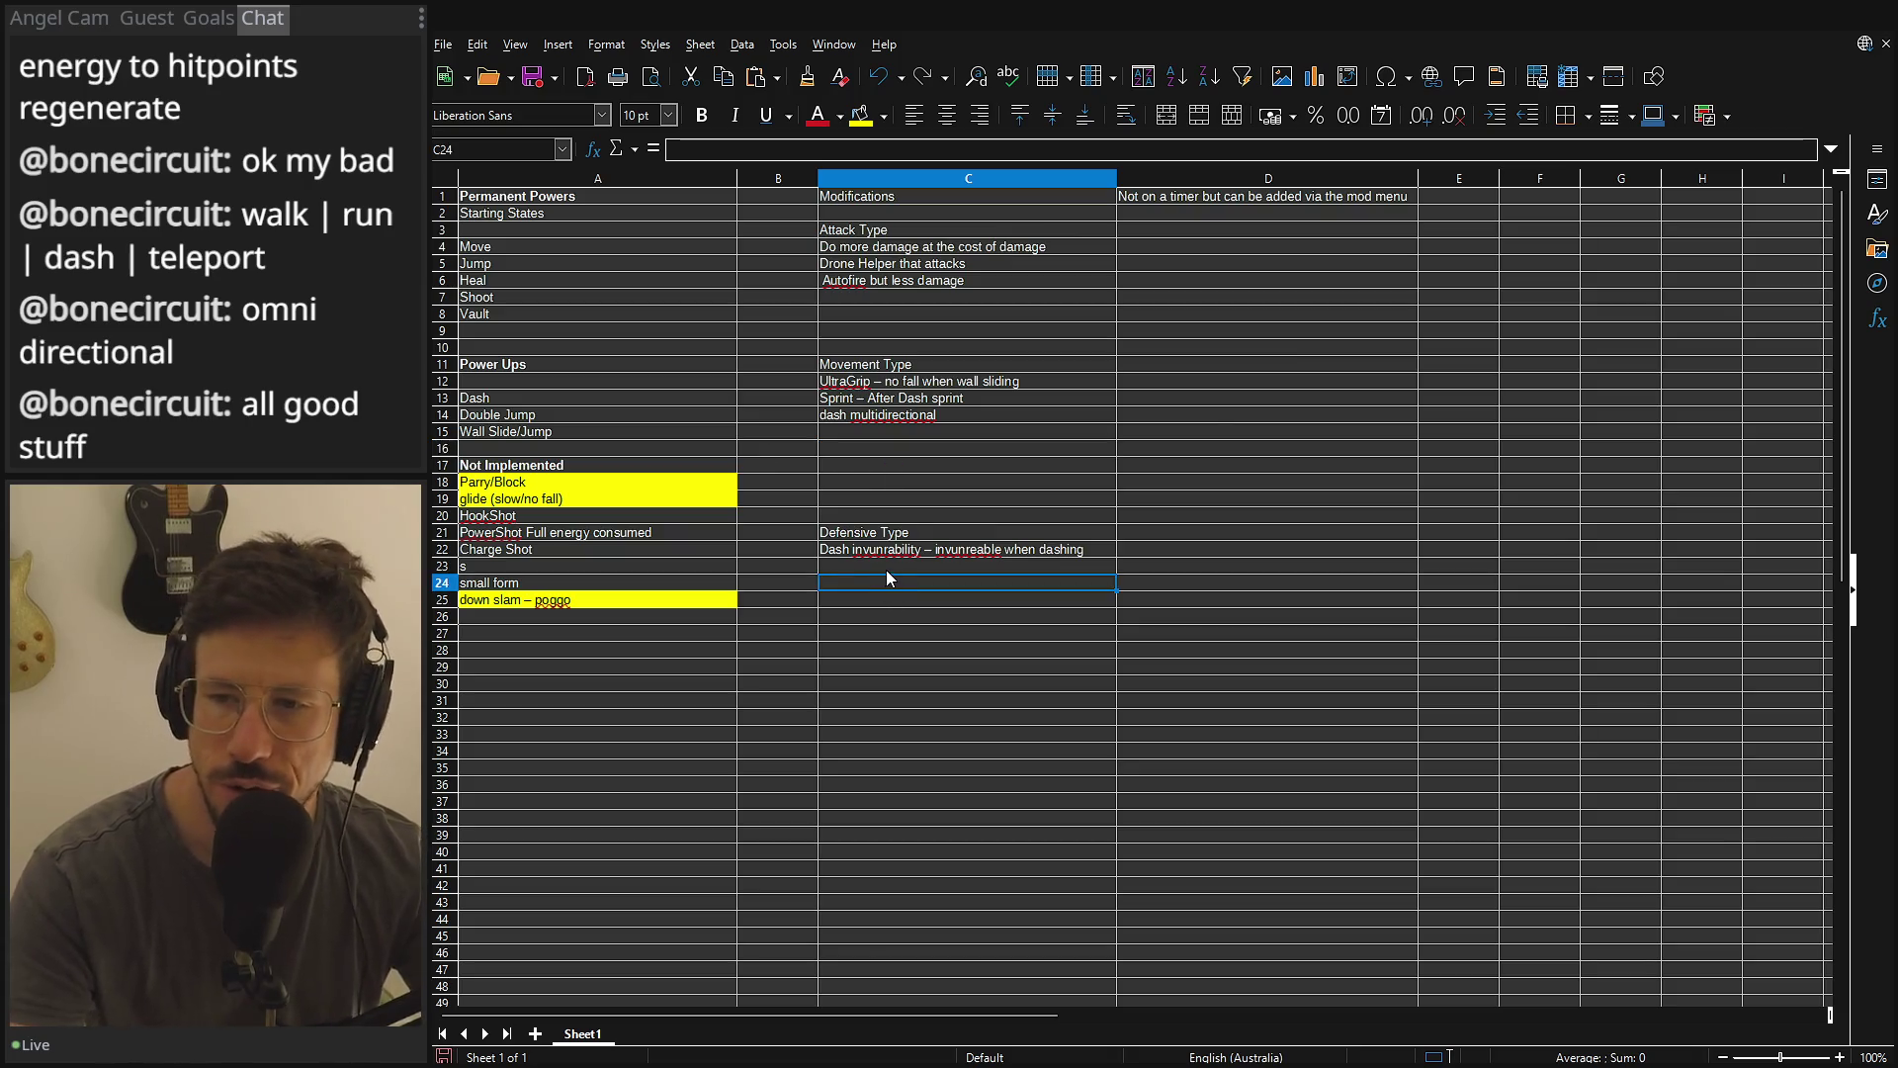
type("energy barrier befo")
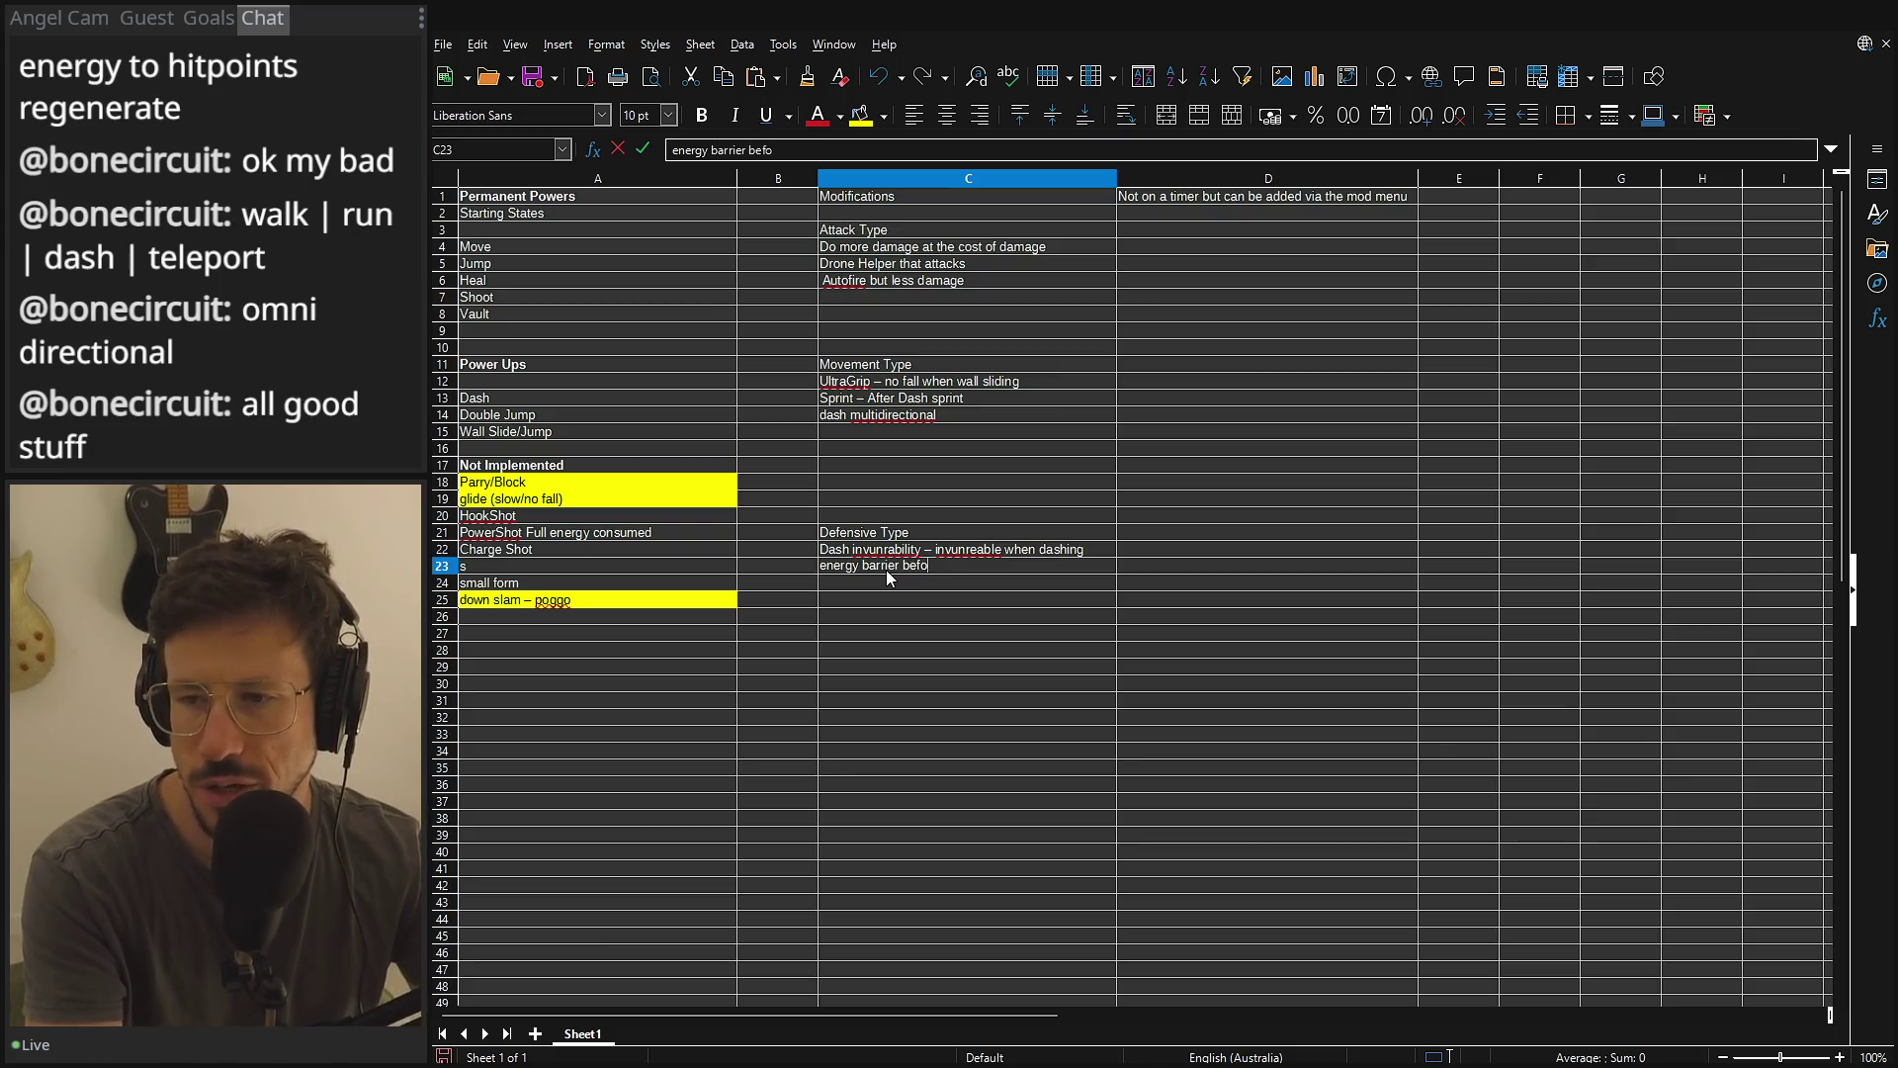
type("damage =")
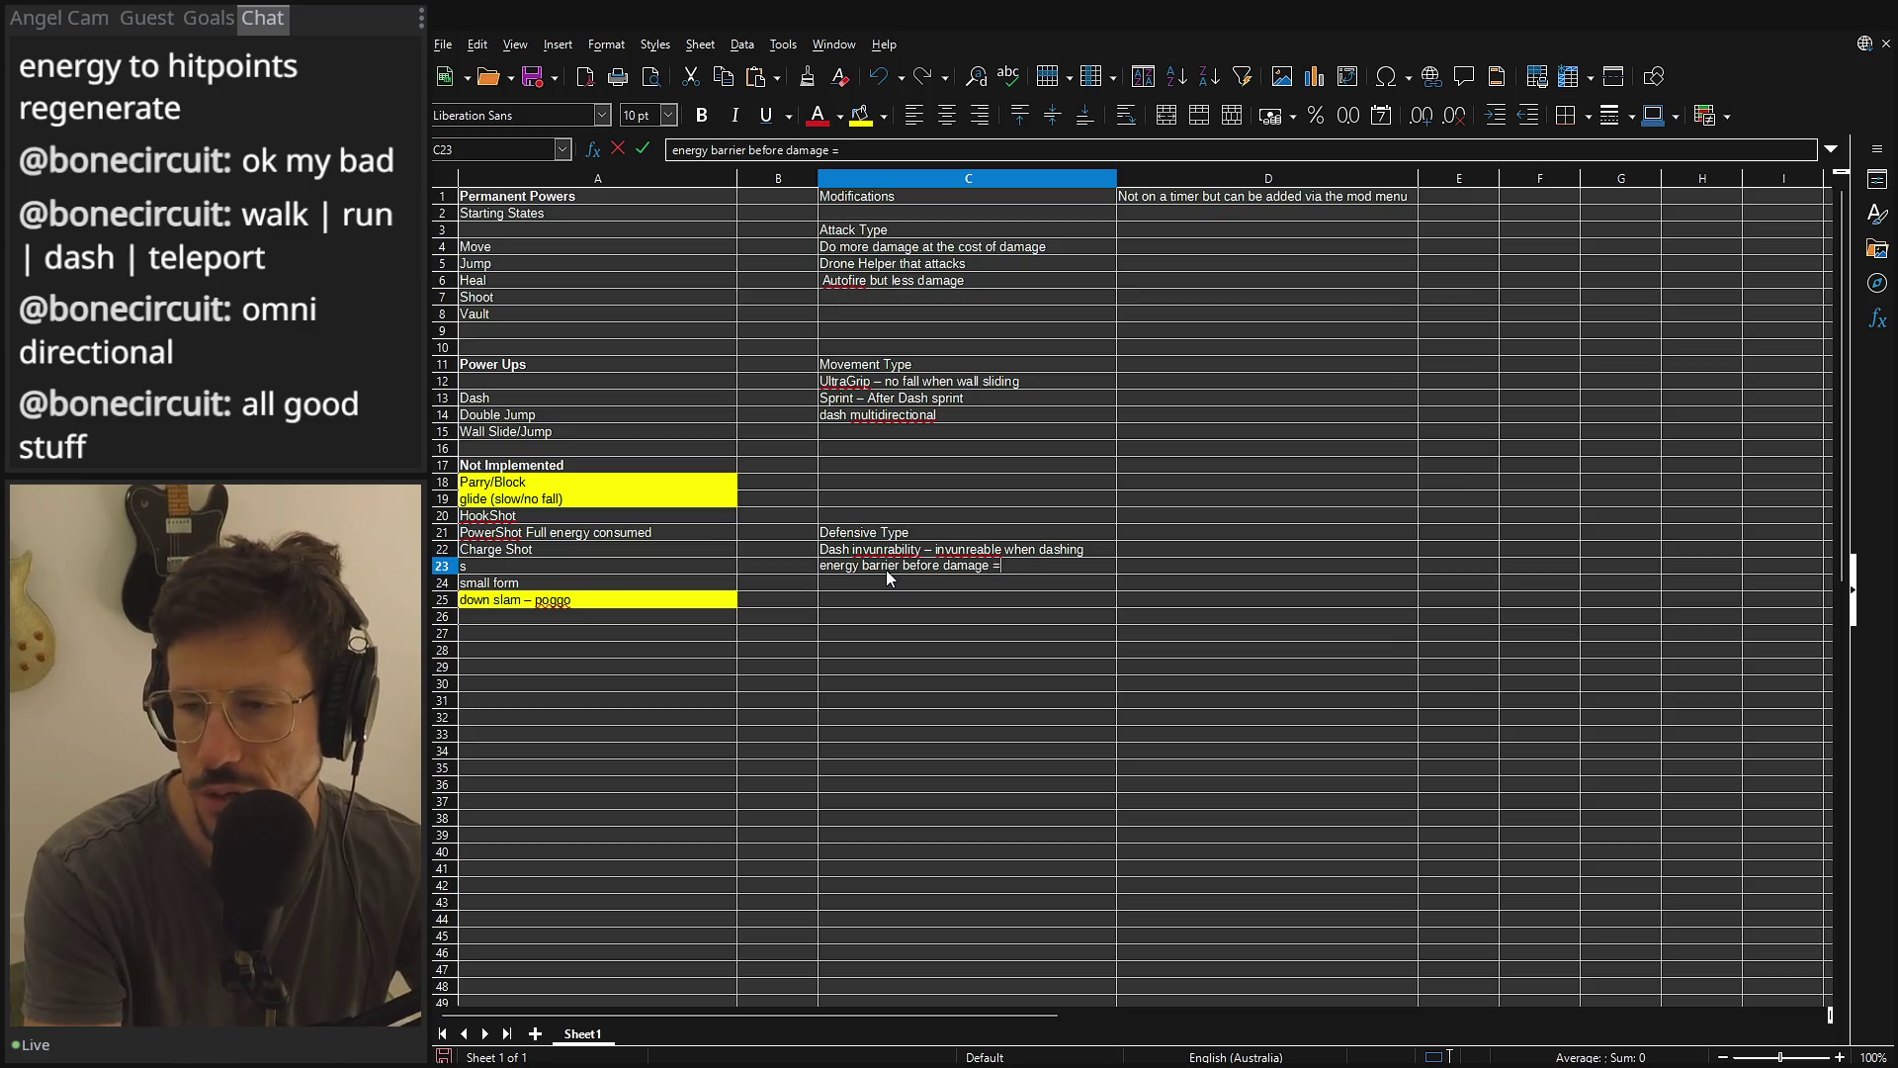
key("BackSpace")
key("Return")
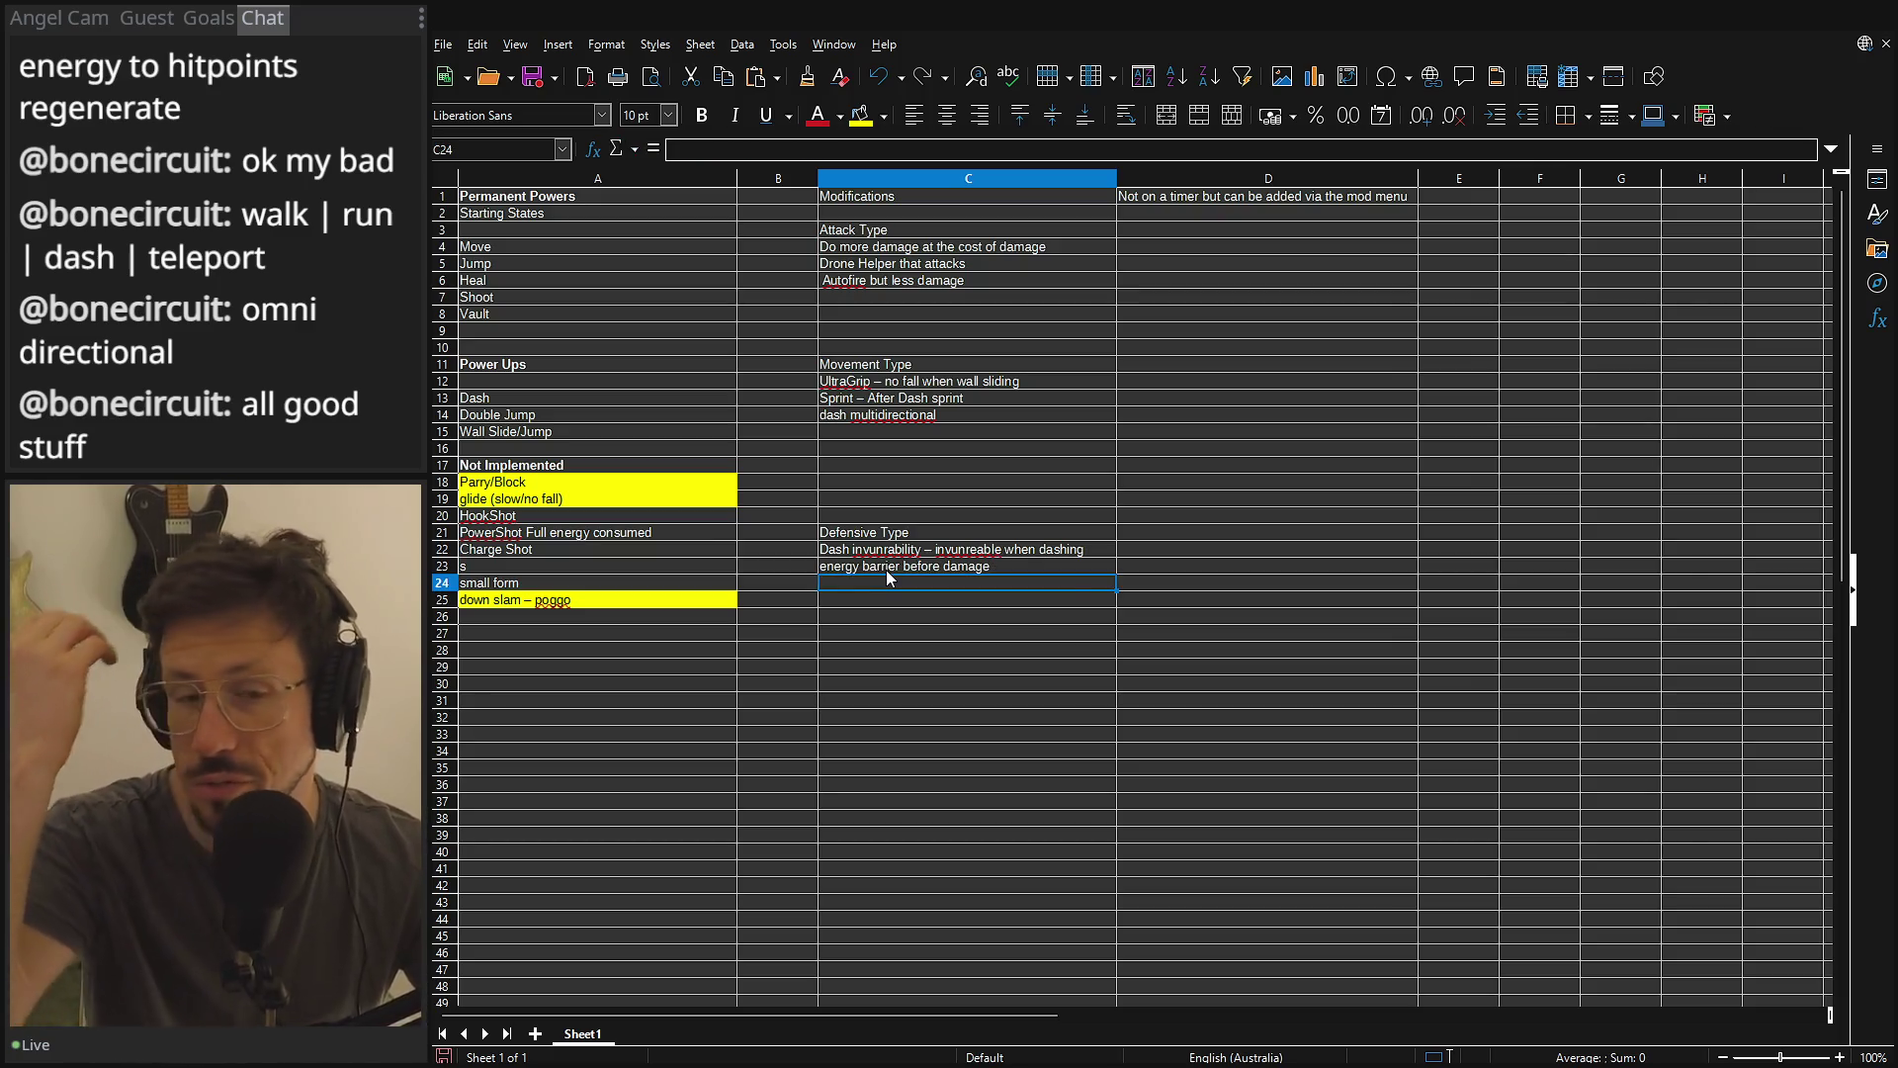
left_click(886, 569)
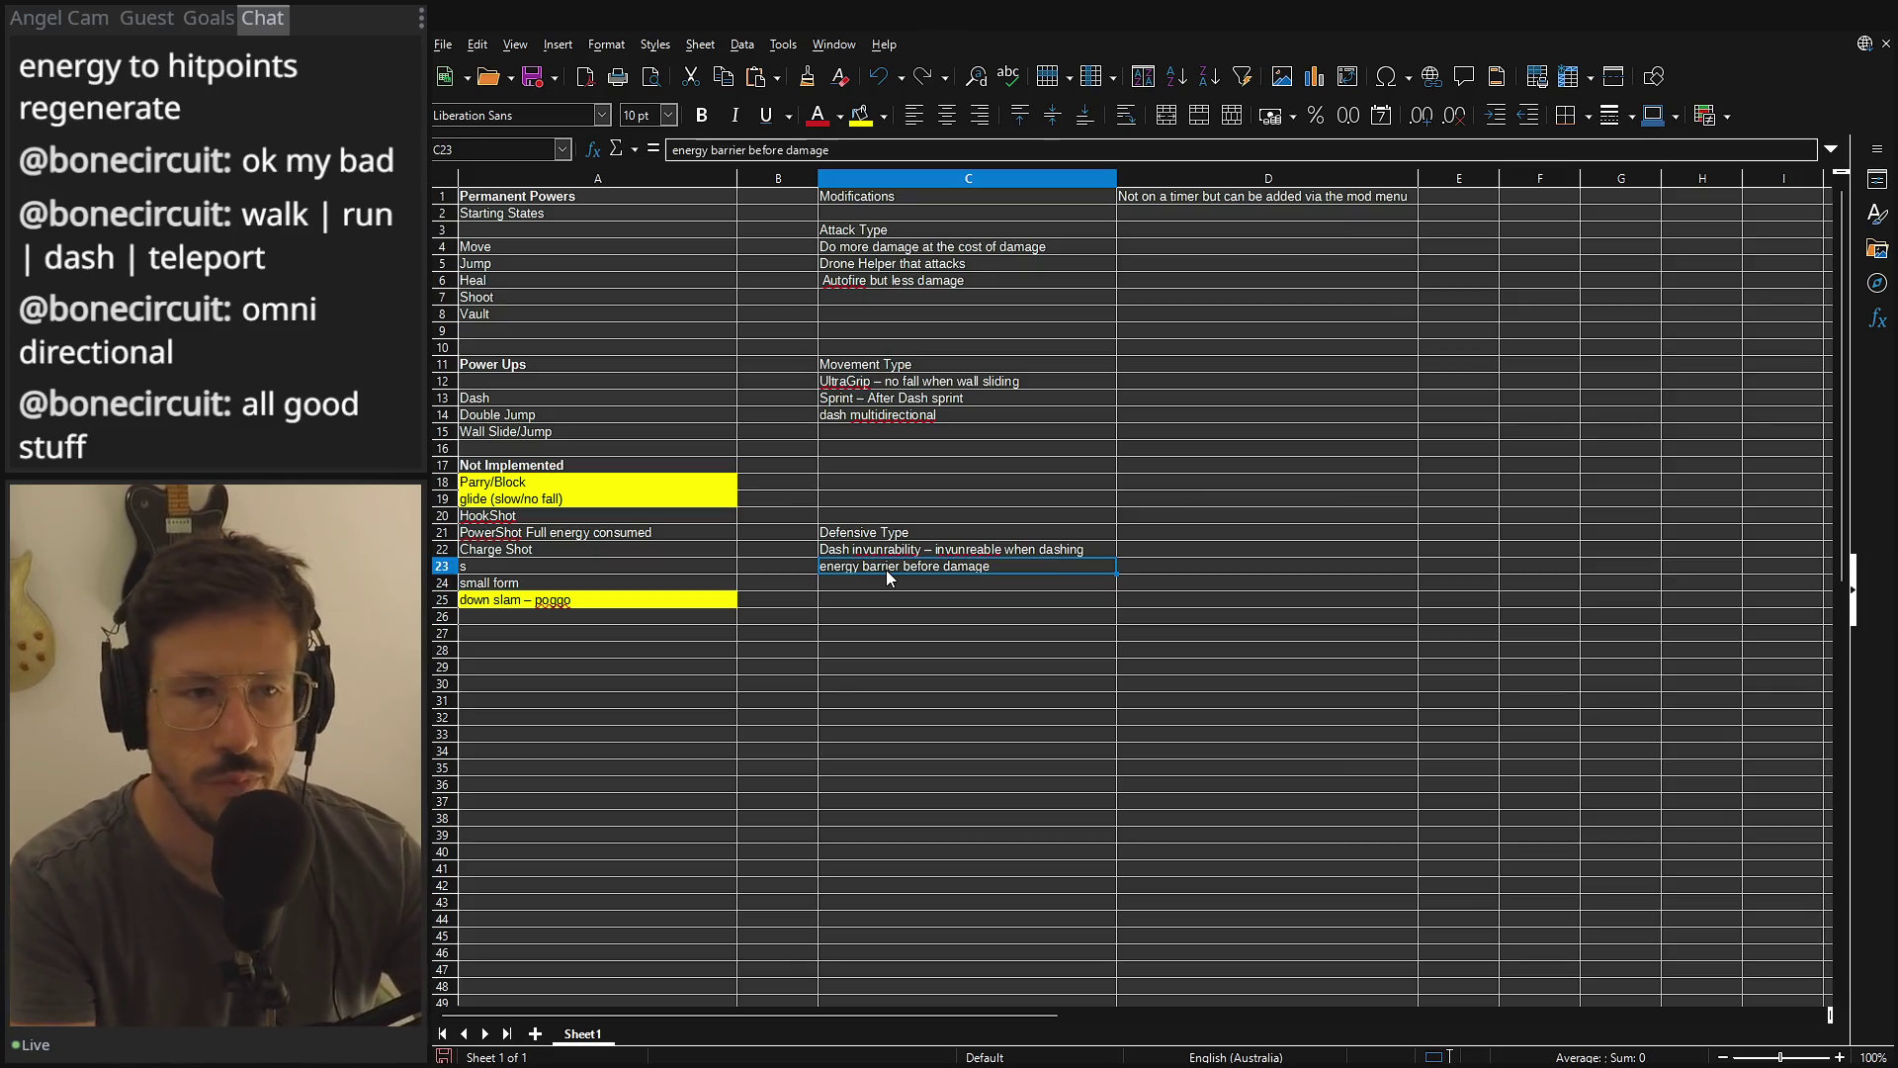
key("Down")
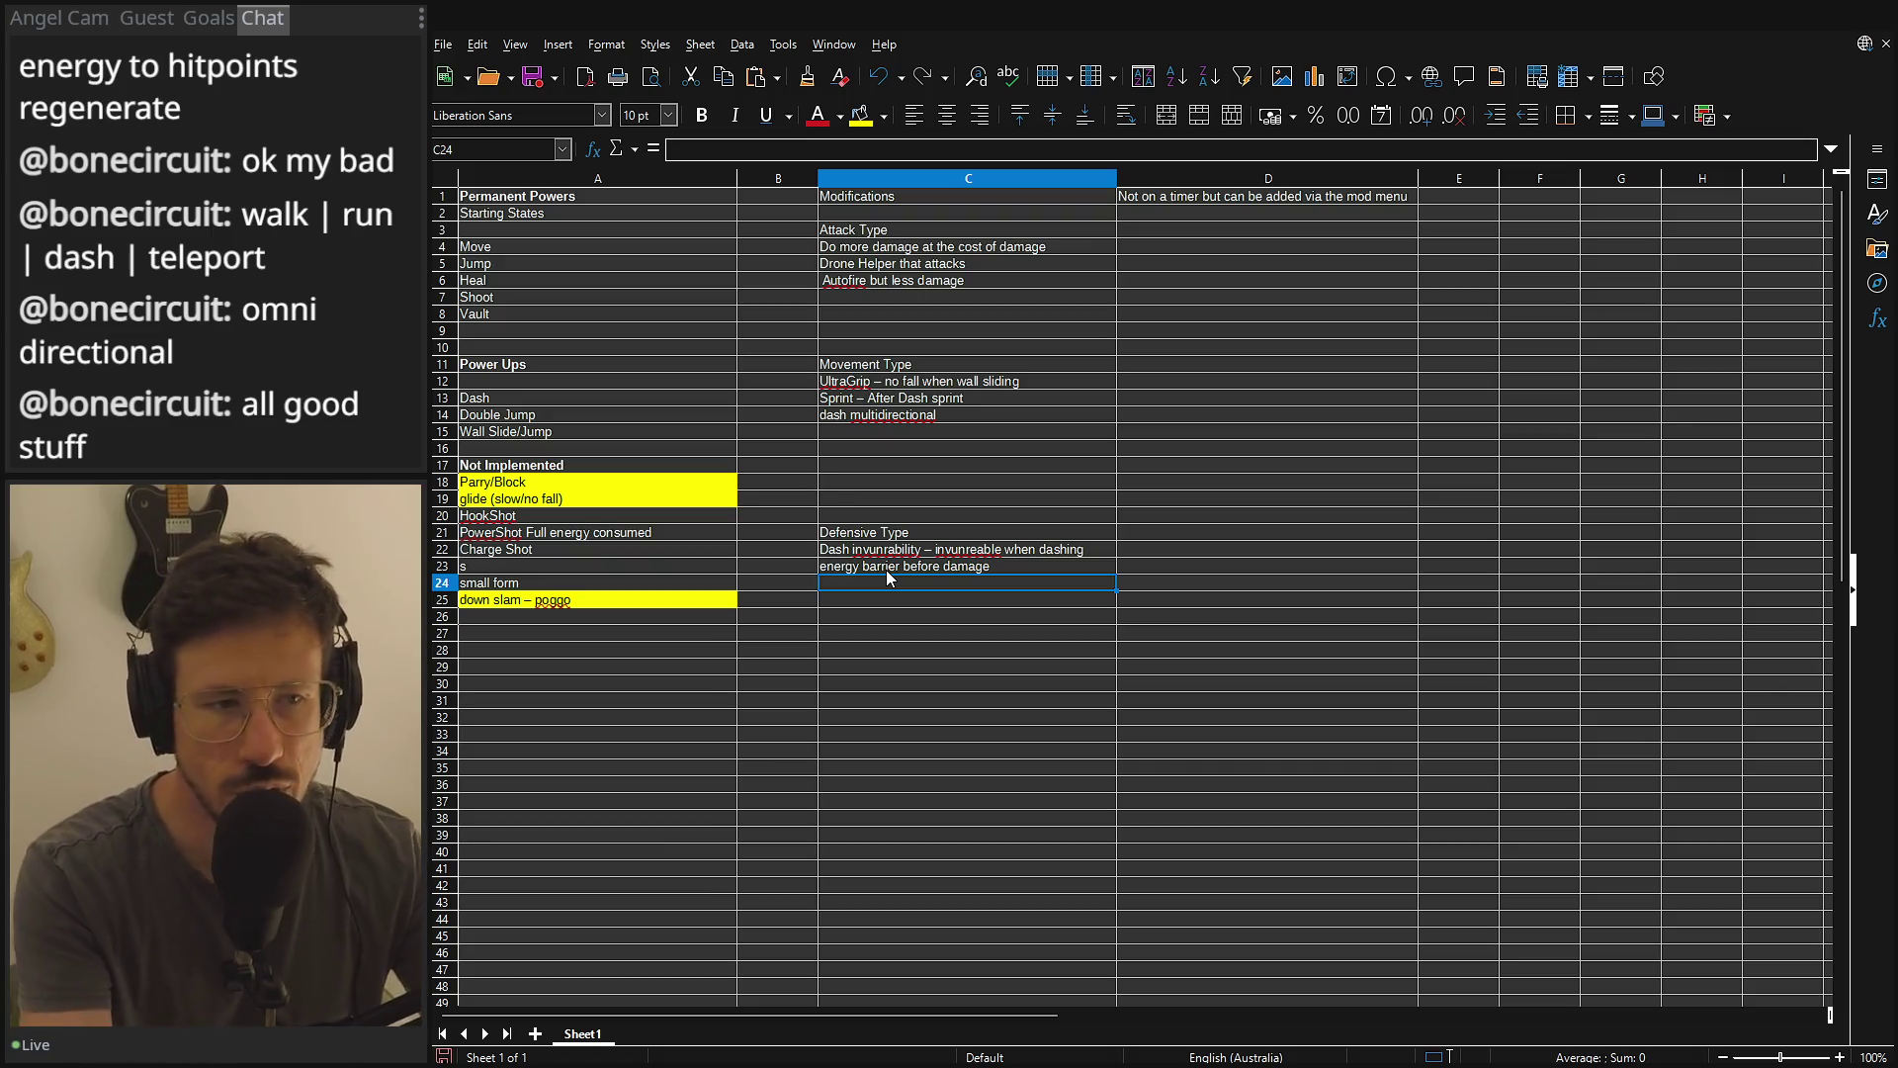
type("faster heal")
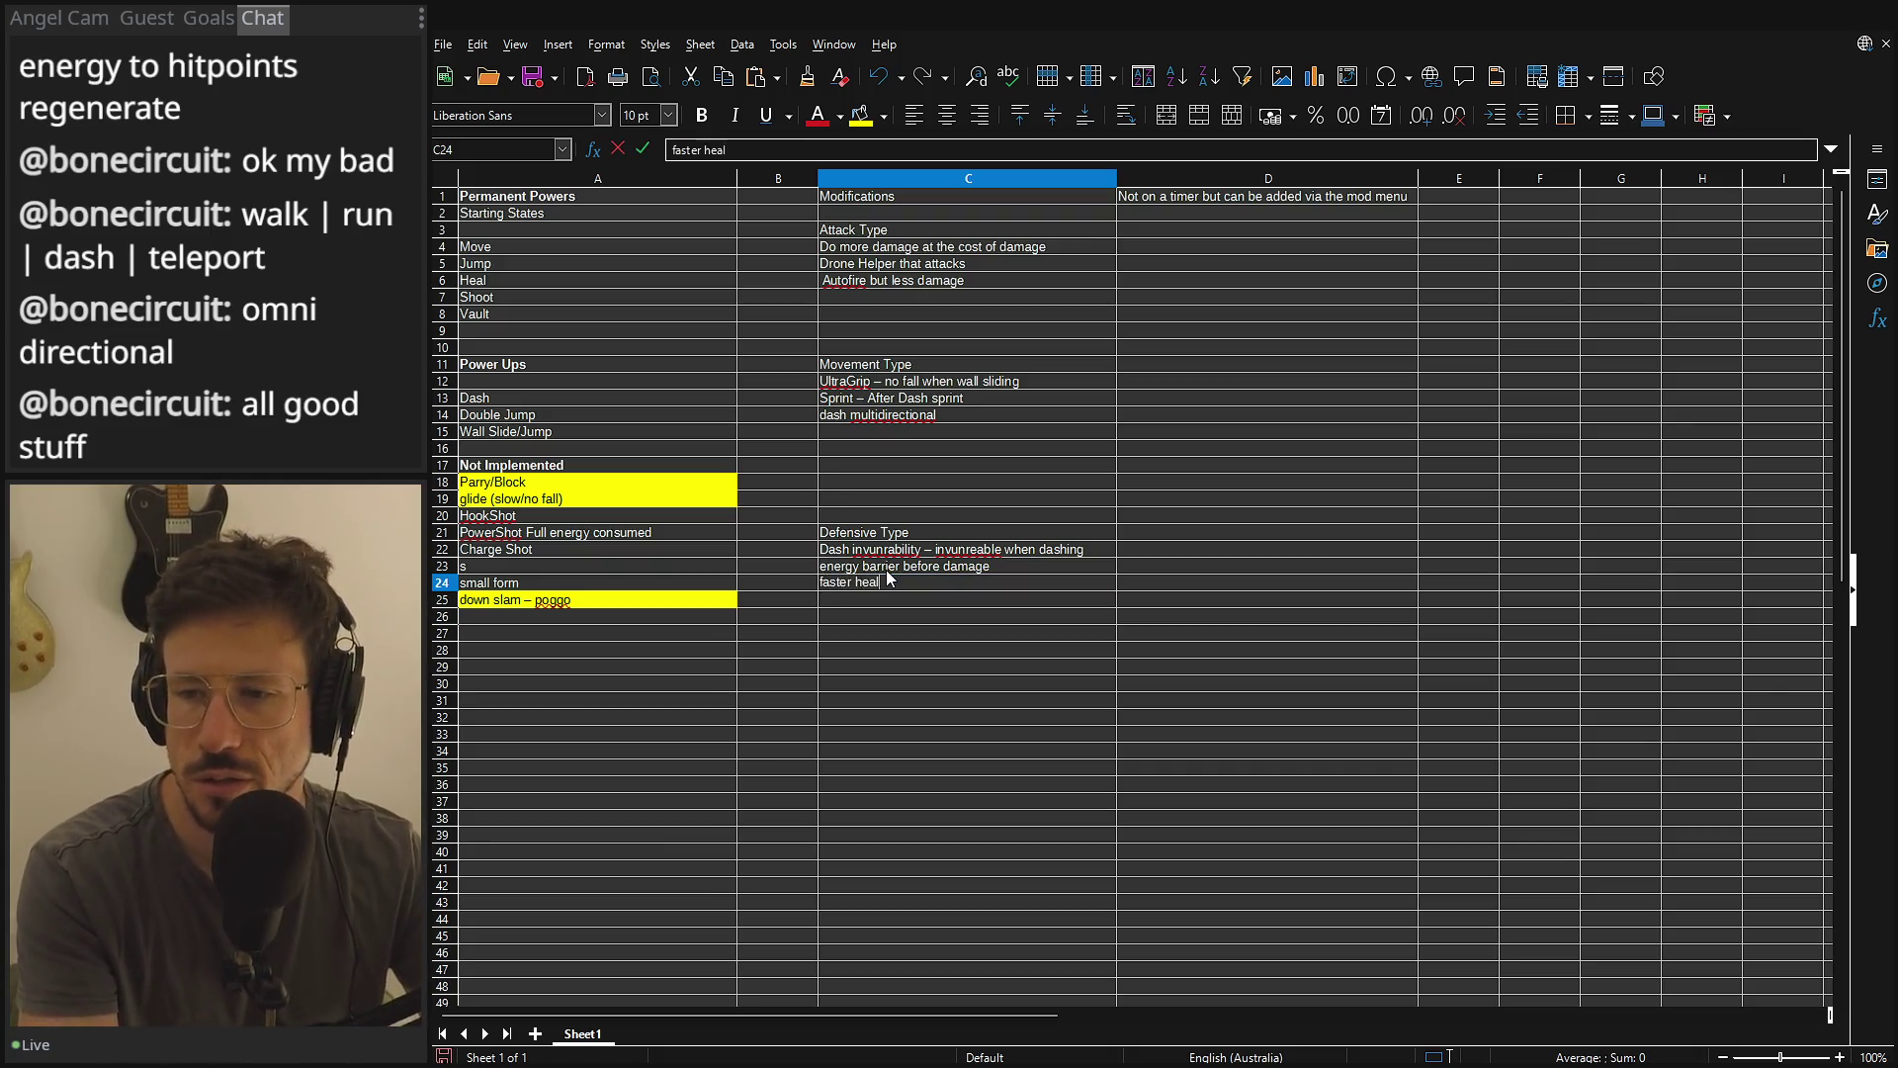
key("Return")
type("faster dama")
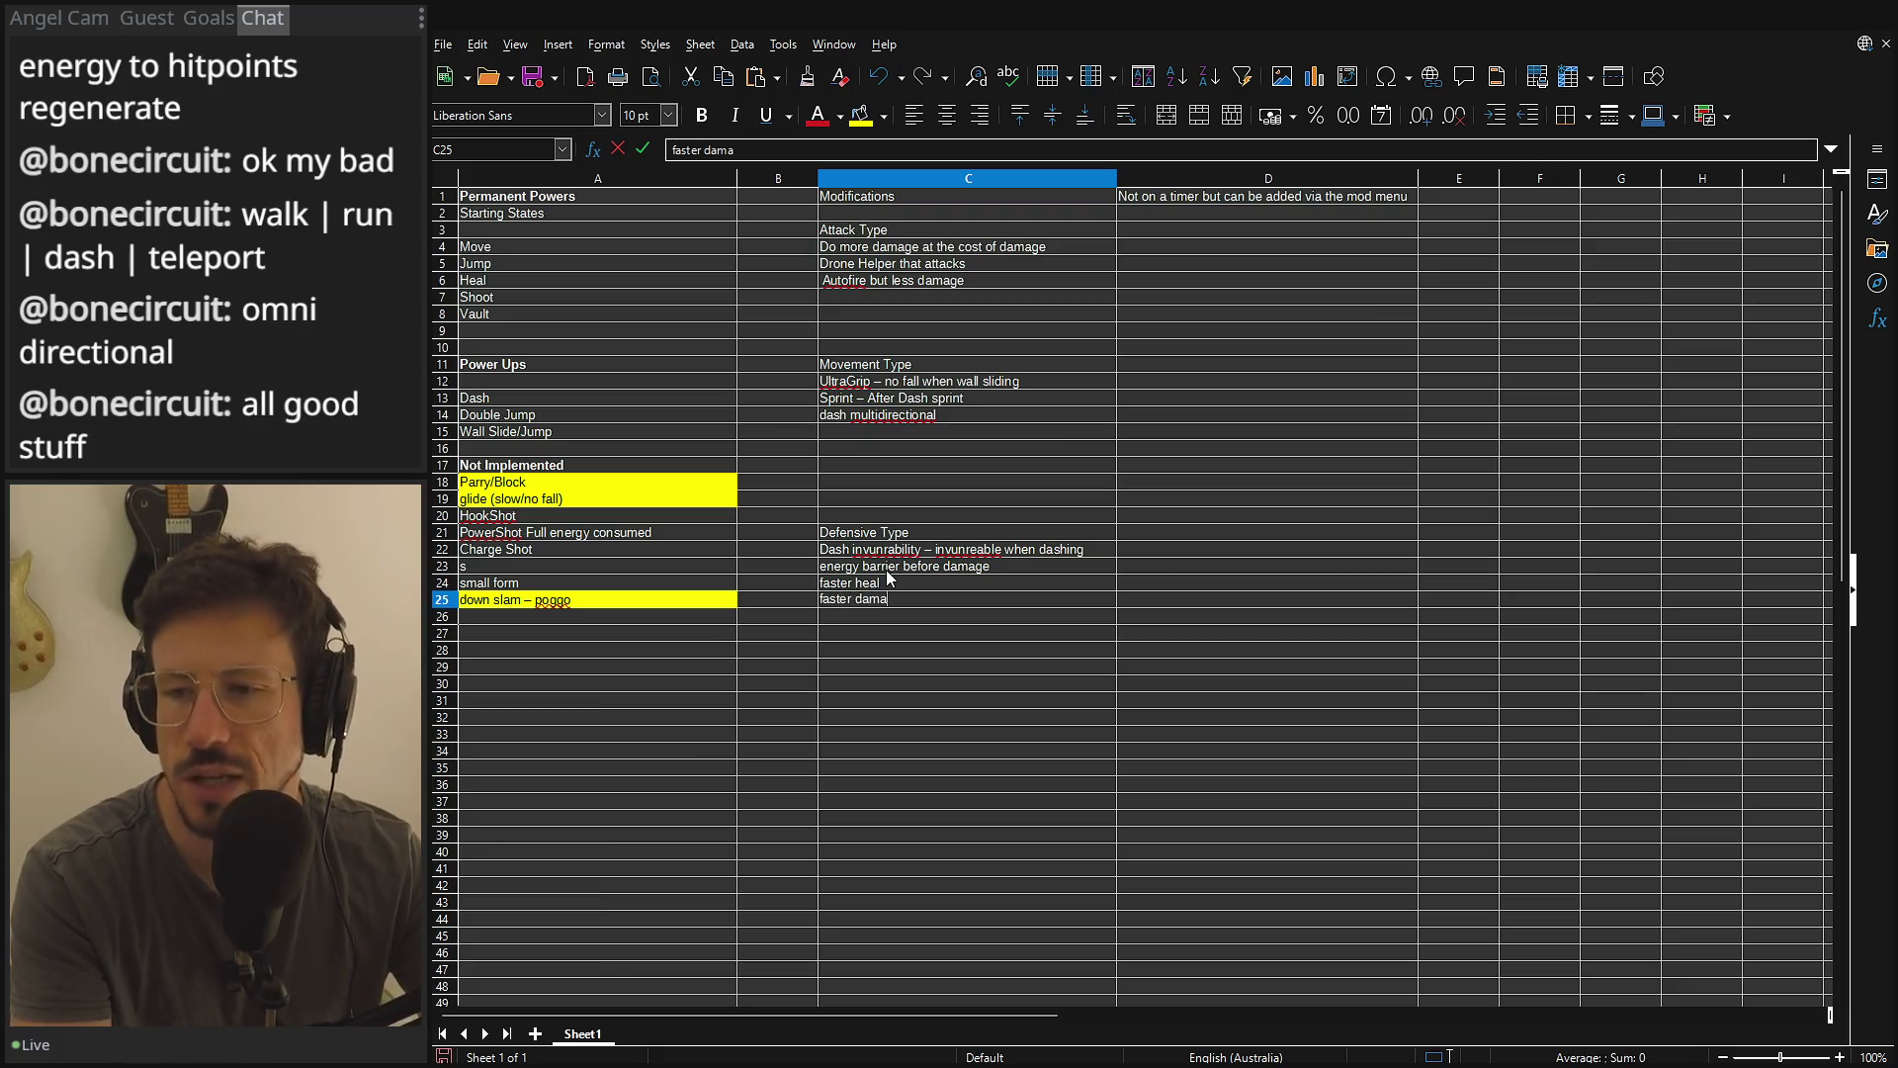
type("overy")
key("Return")
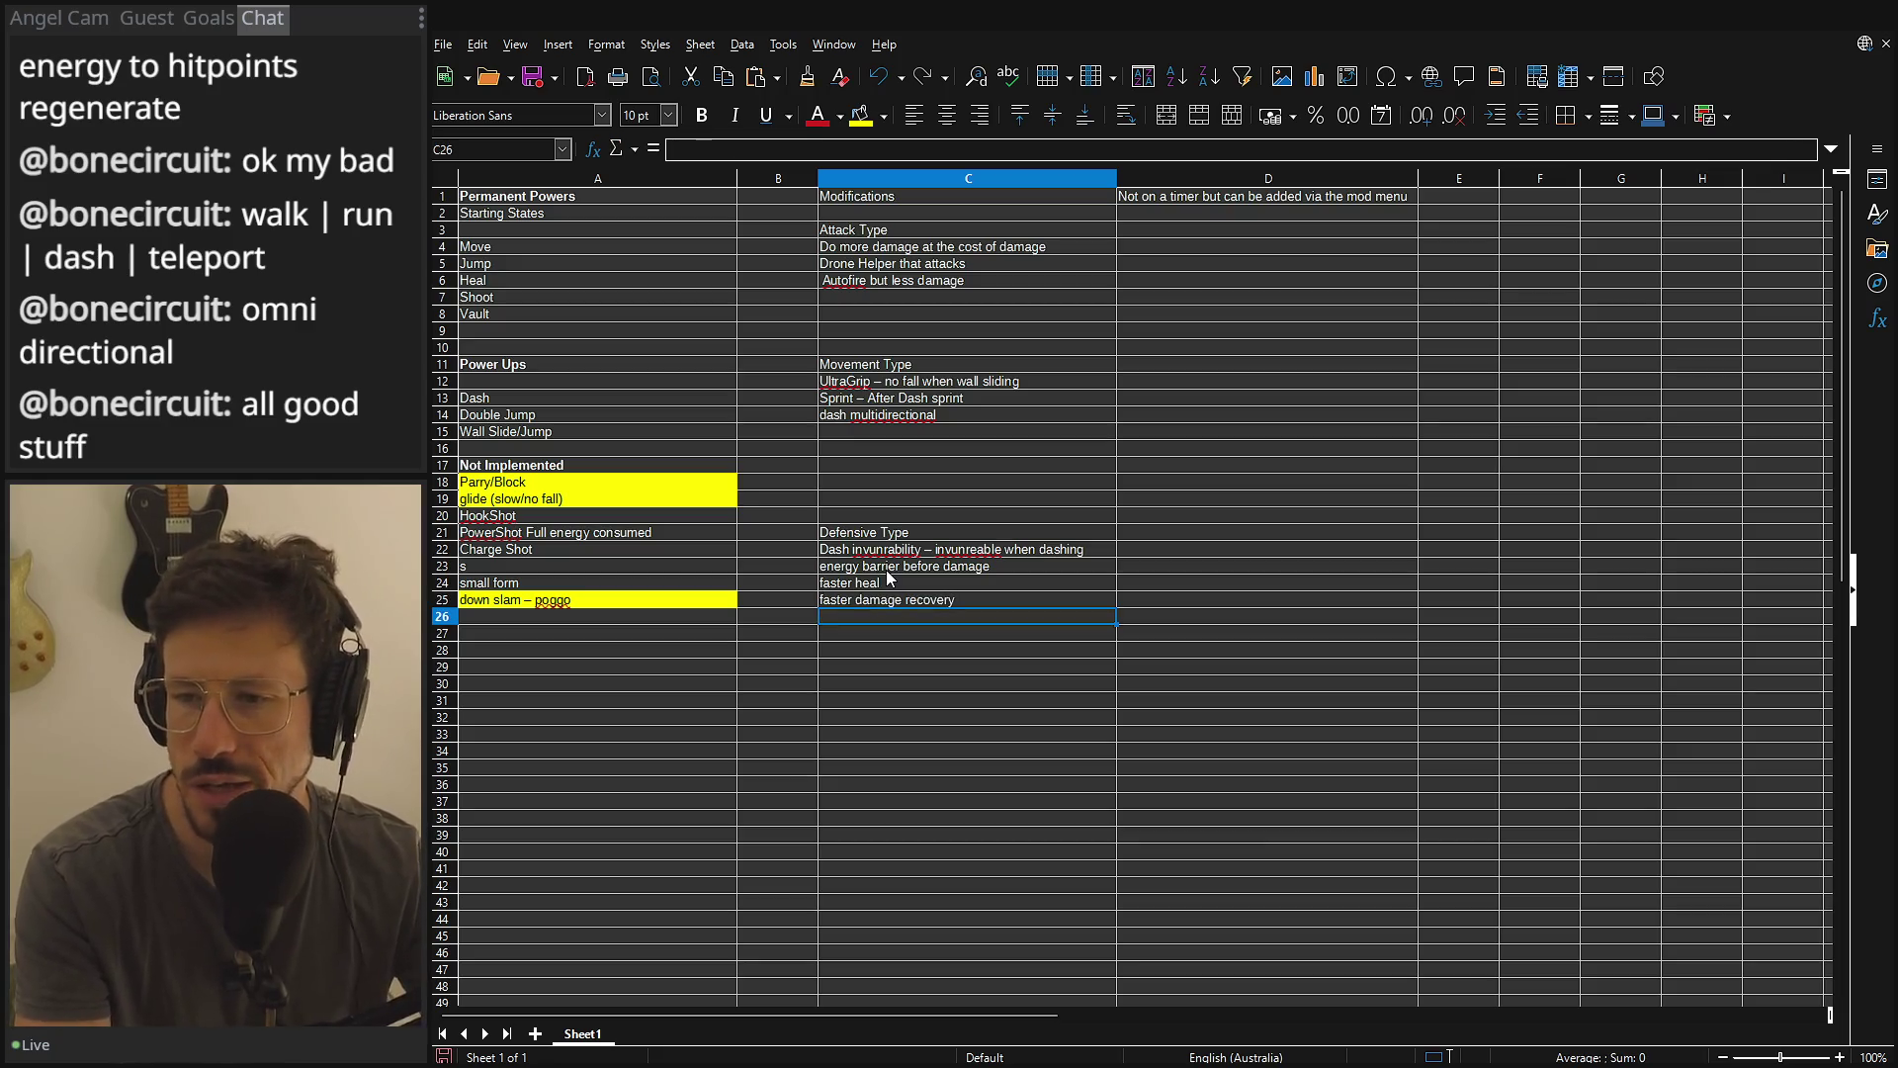
left_click(894, 435)
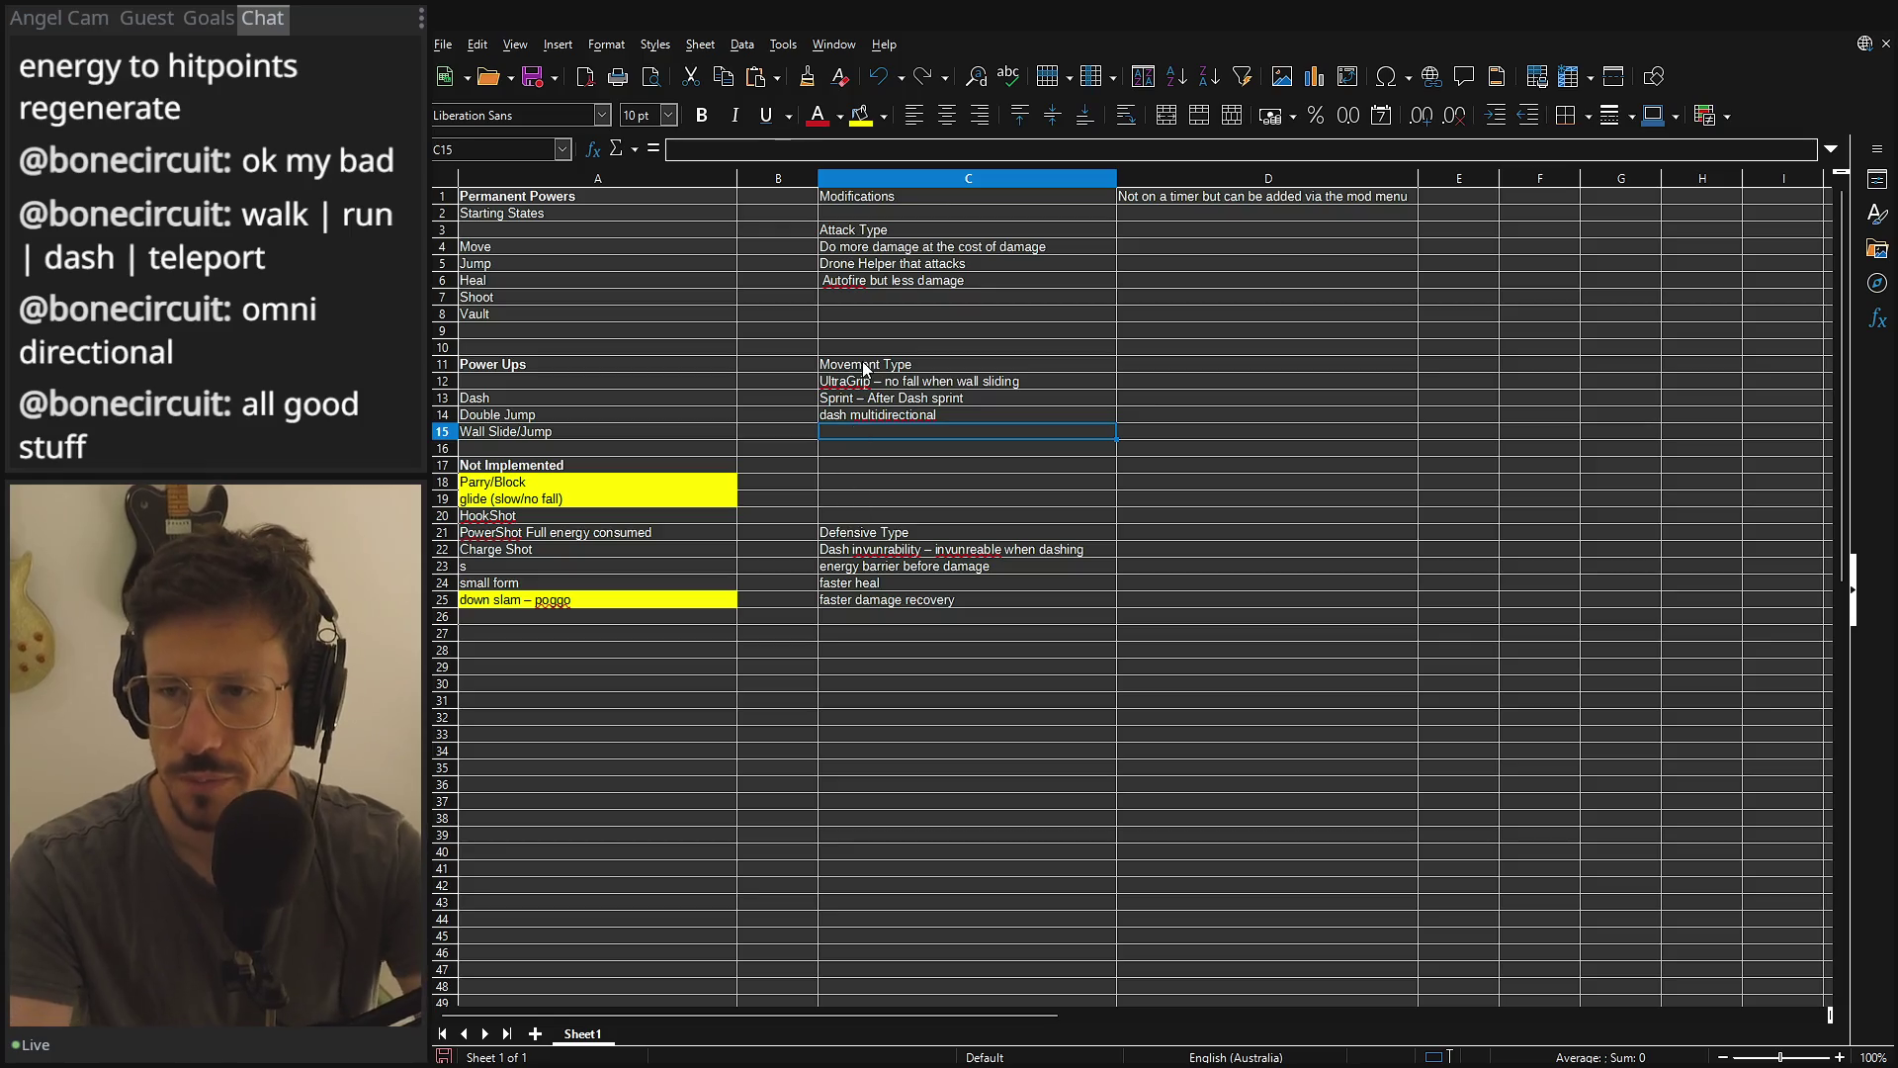
Bold the Movement Type (C11), Defensive Type (C21) and Attack Type (C3) headings
left_click(865, 366)
key("ctrl+b")
left_click(885, 532)
key("ctrl+b")
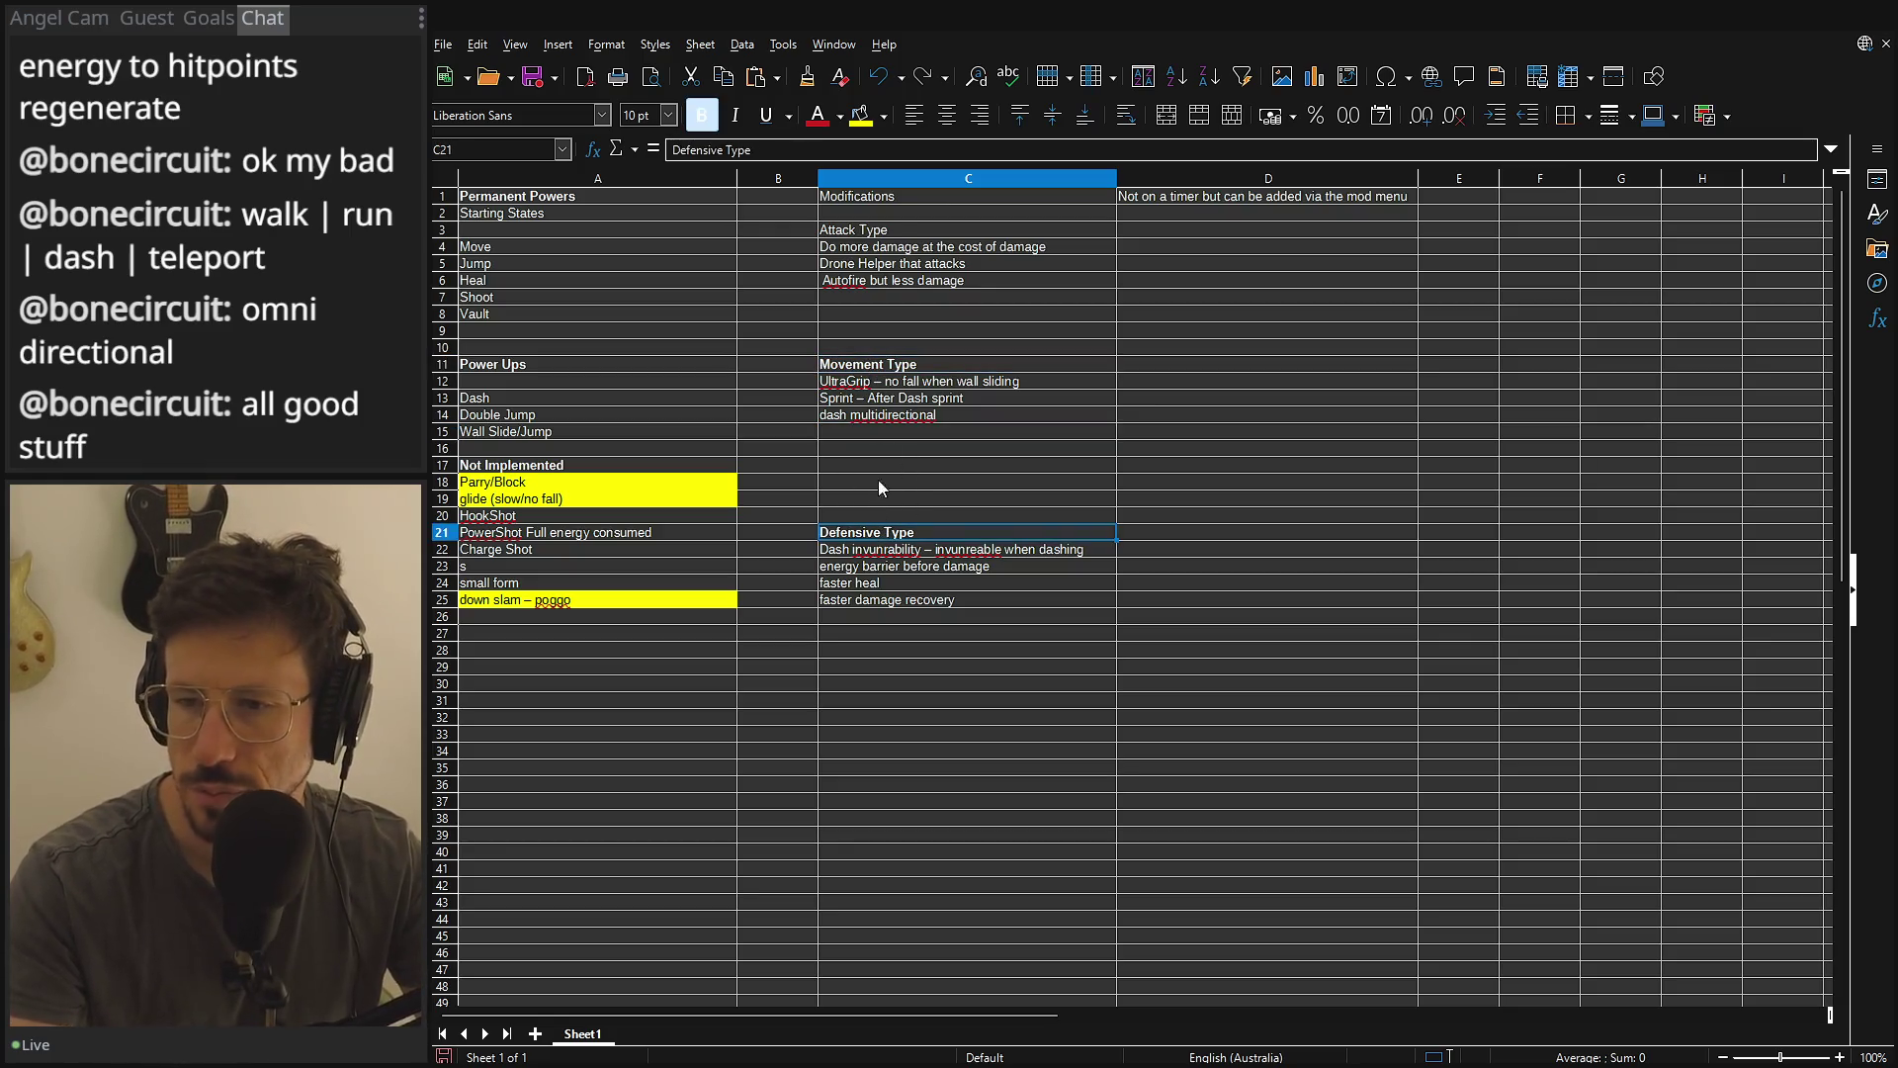
left_click(893, 230)
key("ctrl+b")
left_click(890, 397)
left_click(887, 471)
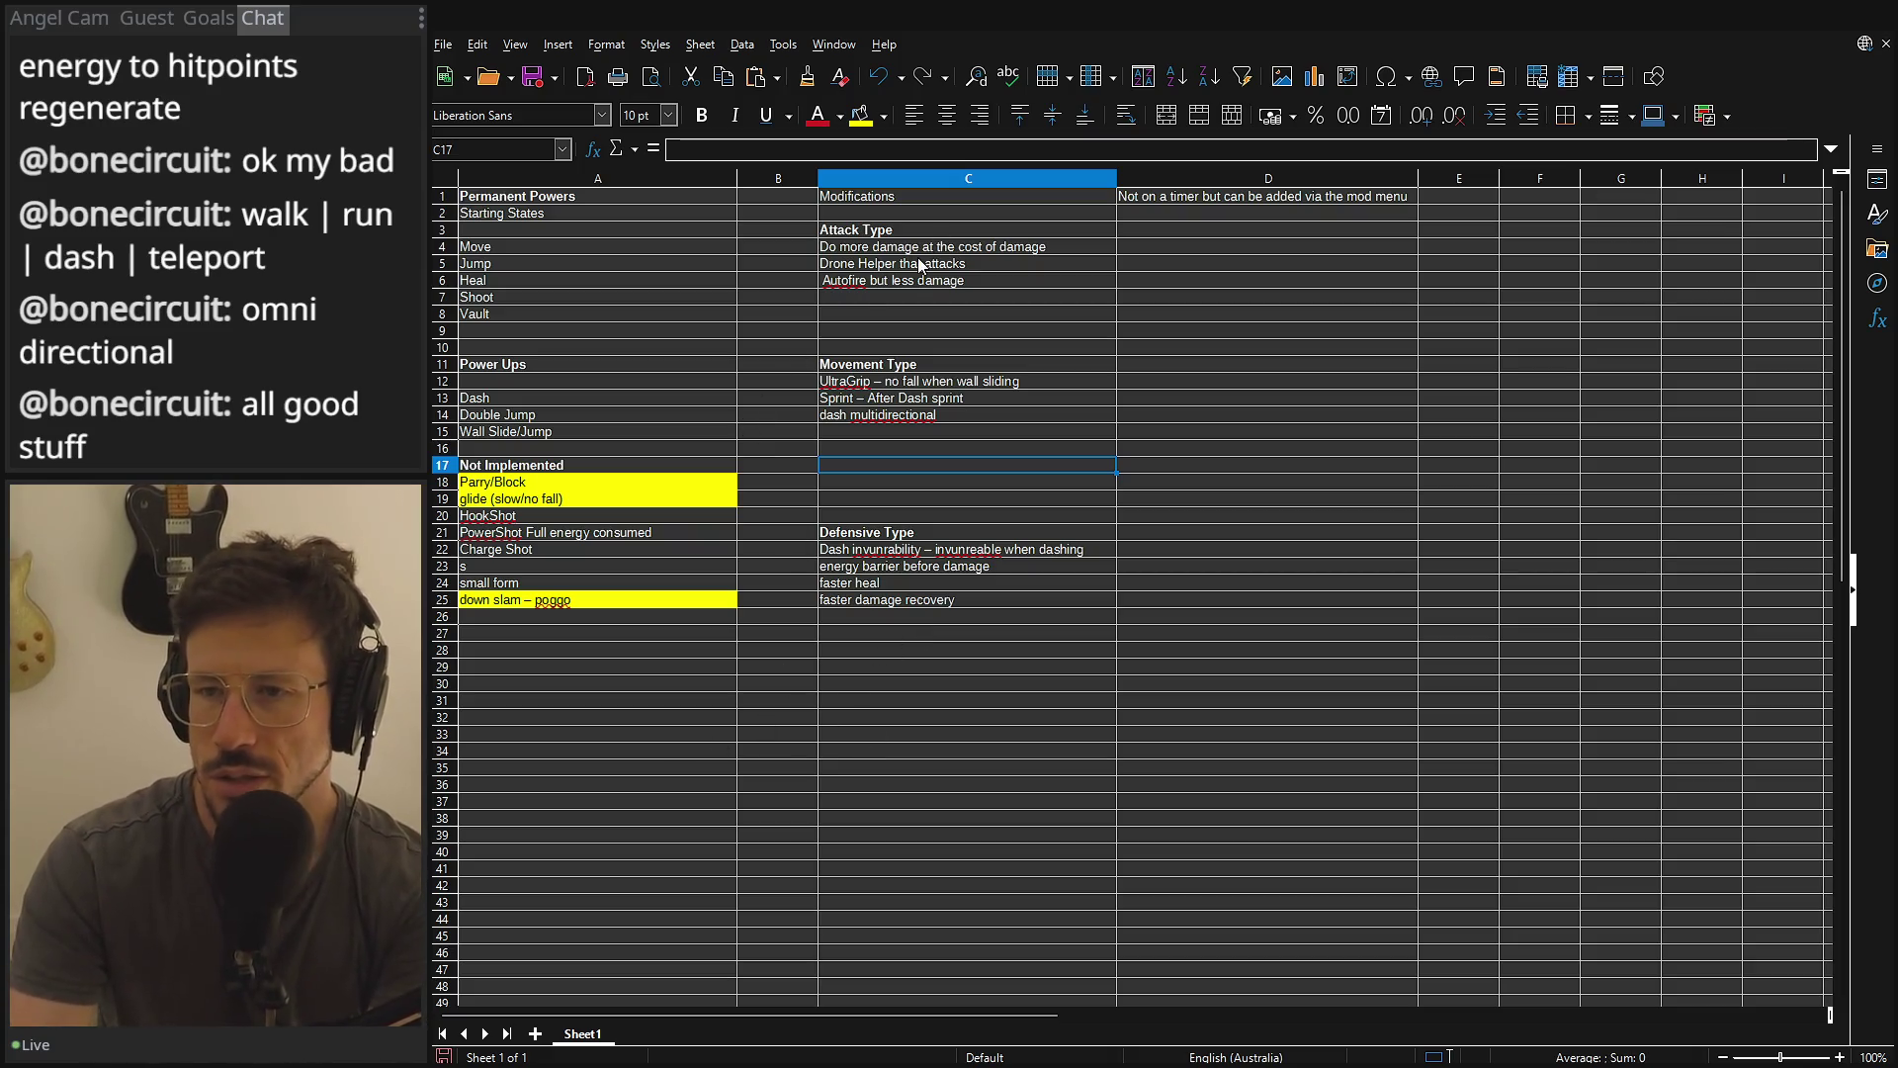
mouse_move(890, 213)
left_mouse_down()
mouse_move(975, 496)
mouse_move(950, 607)
left_mouse_up()
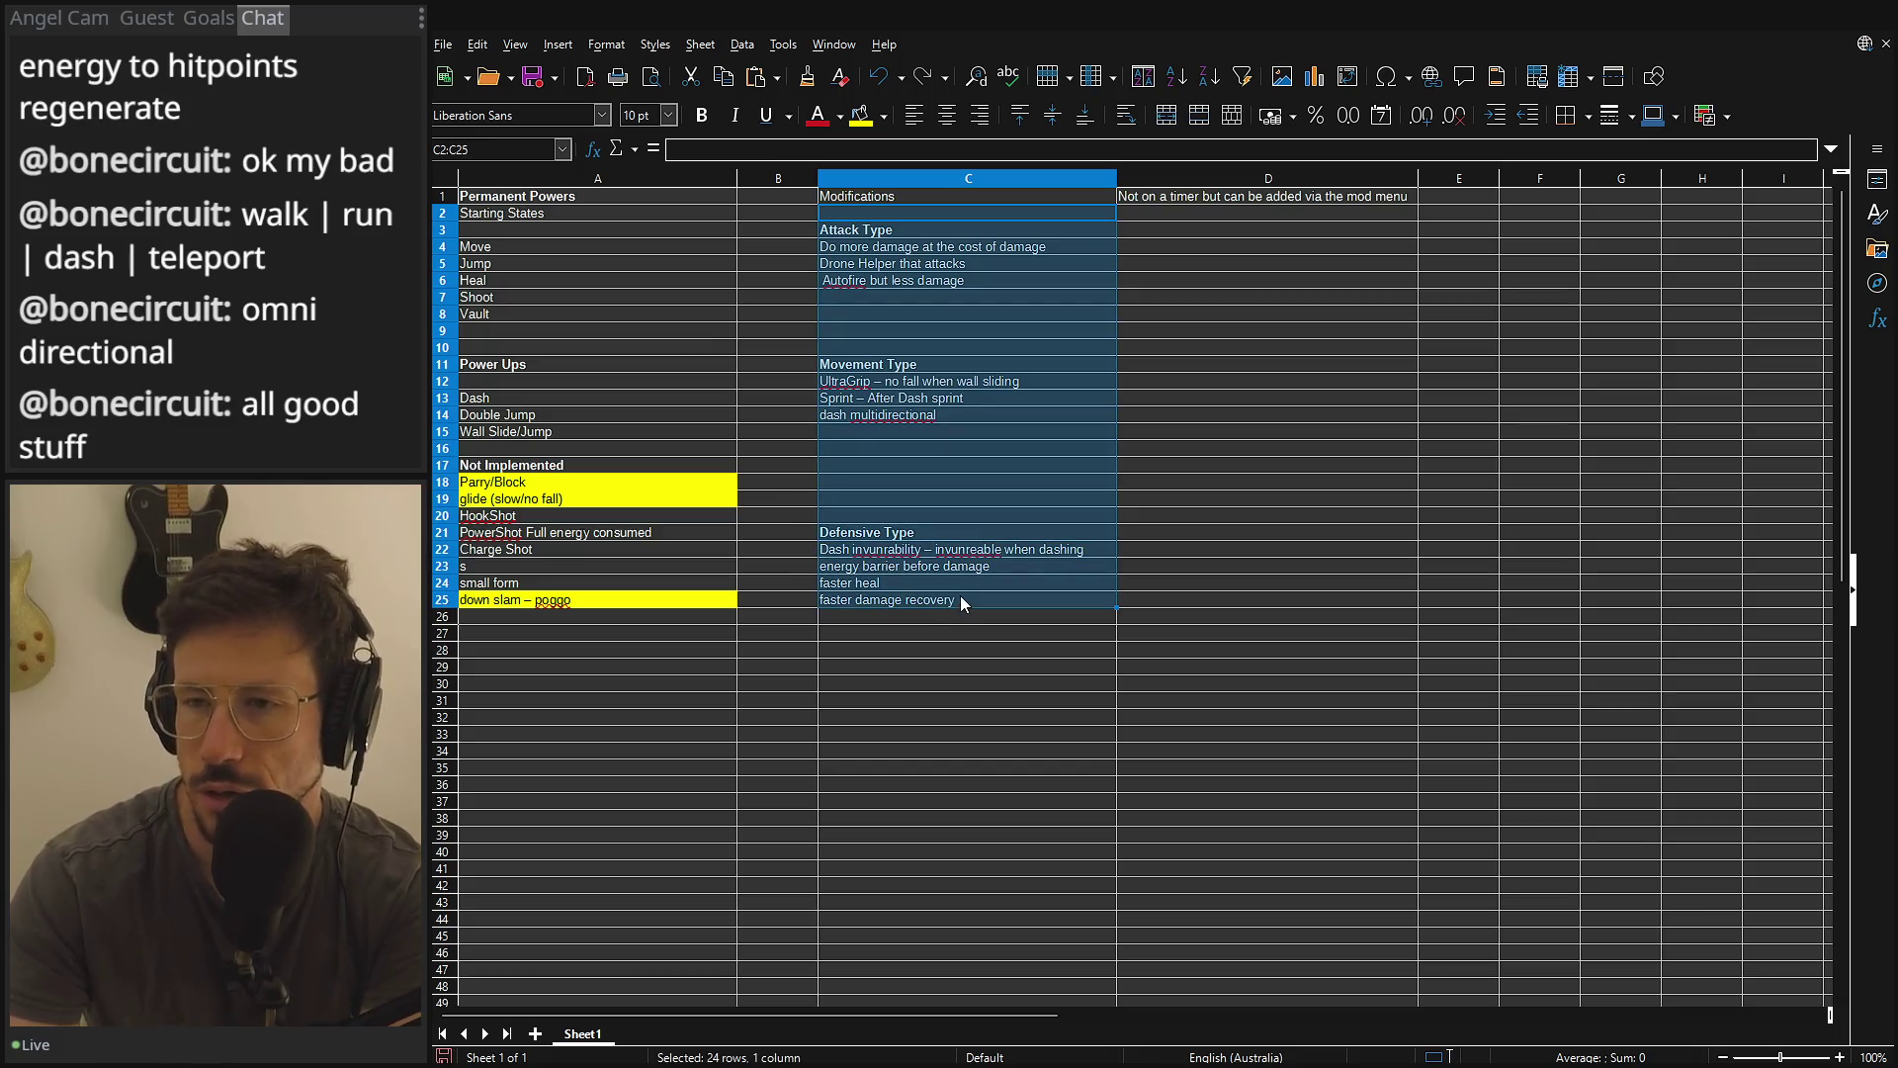
left_click(961, 599)
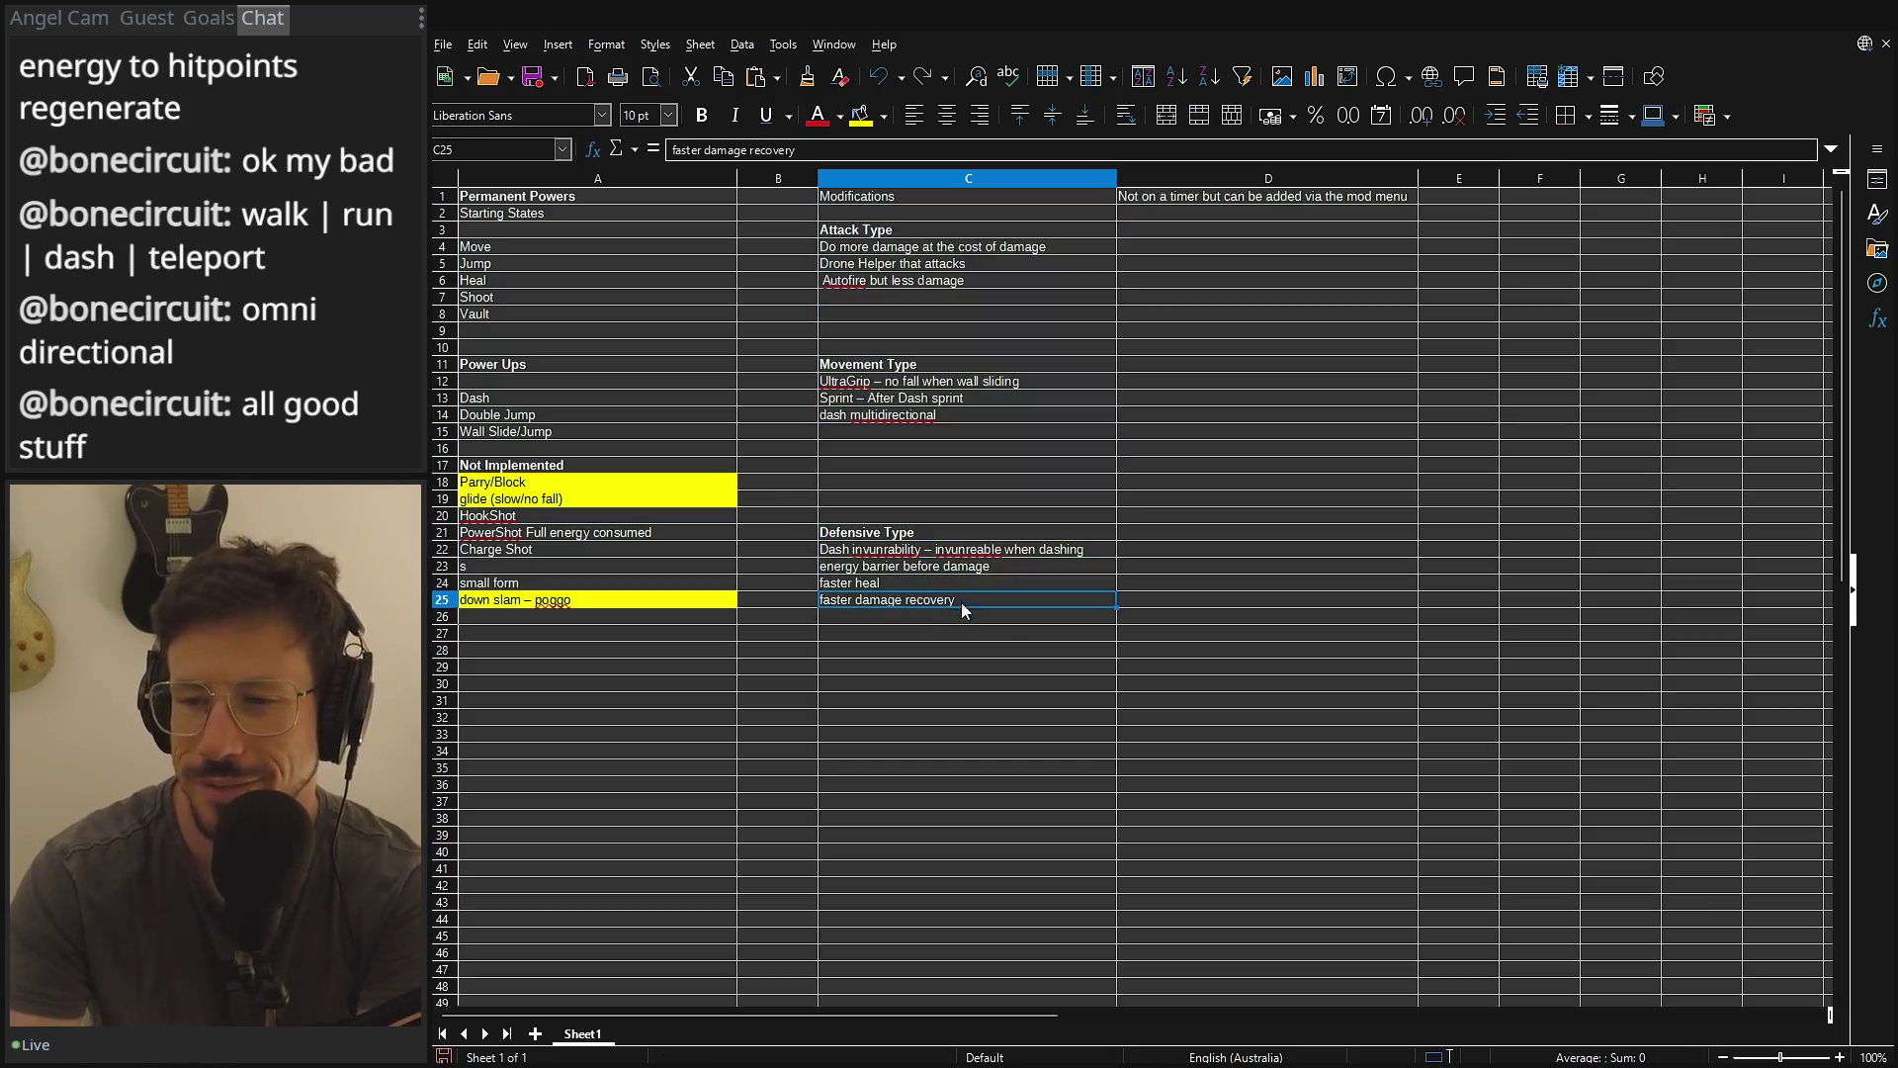
left_click(1011, 620)
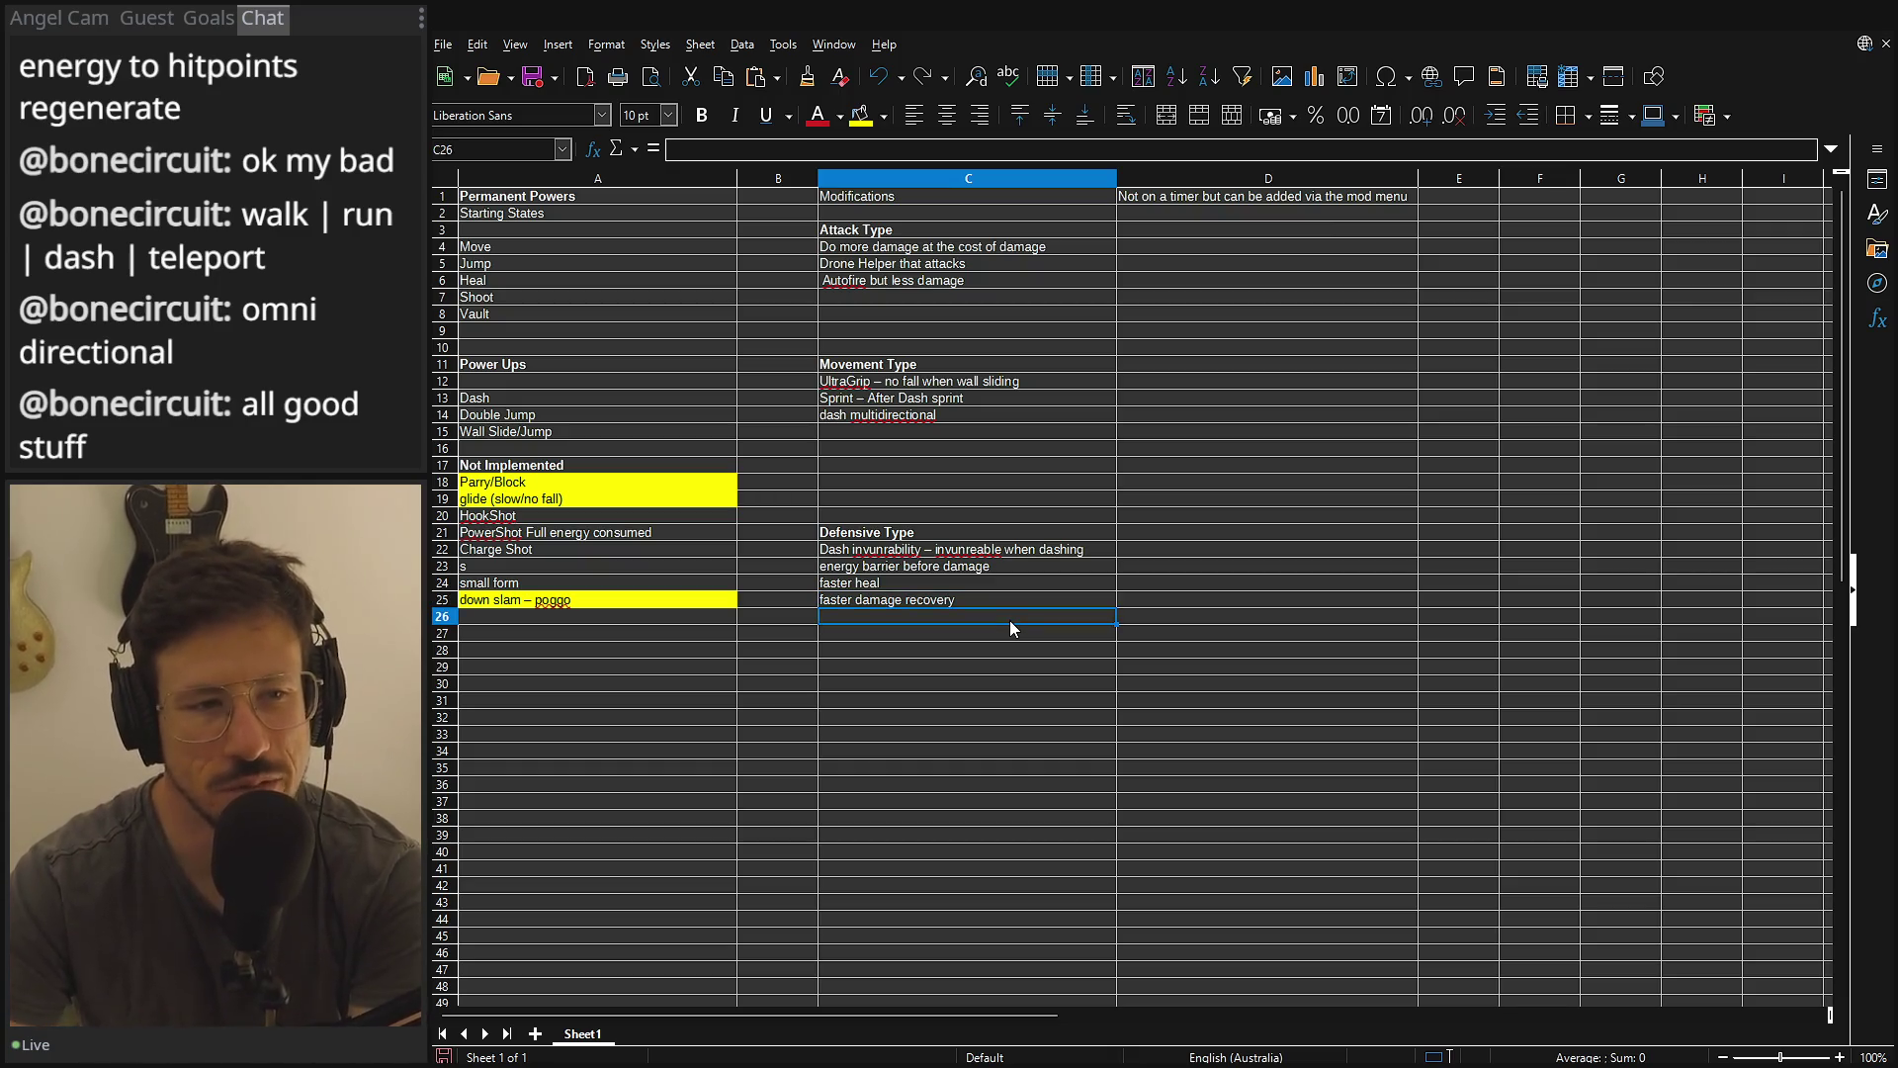
key("Up")
Enter 'Rocket Barrage' in C7 below Autofire, replacing a first 'Huge Rock' draft
left_click(933, 290)
left_click(933, 298)
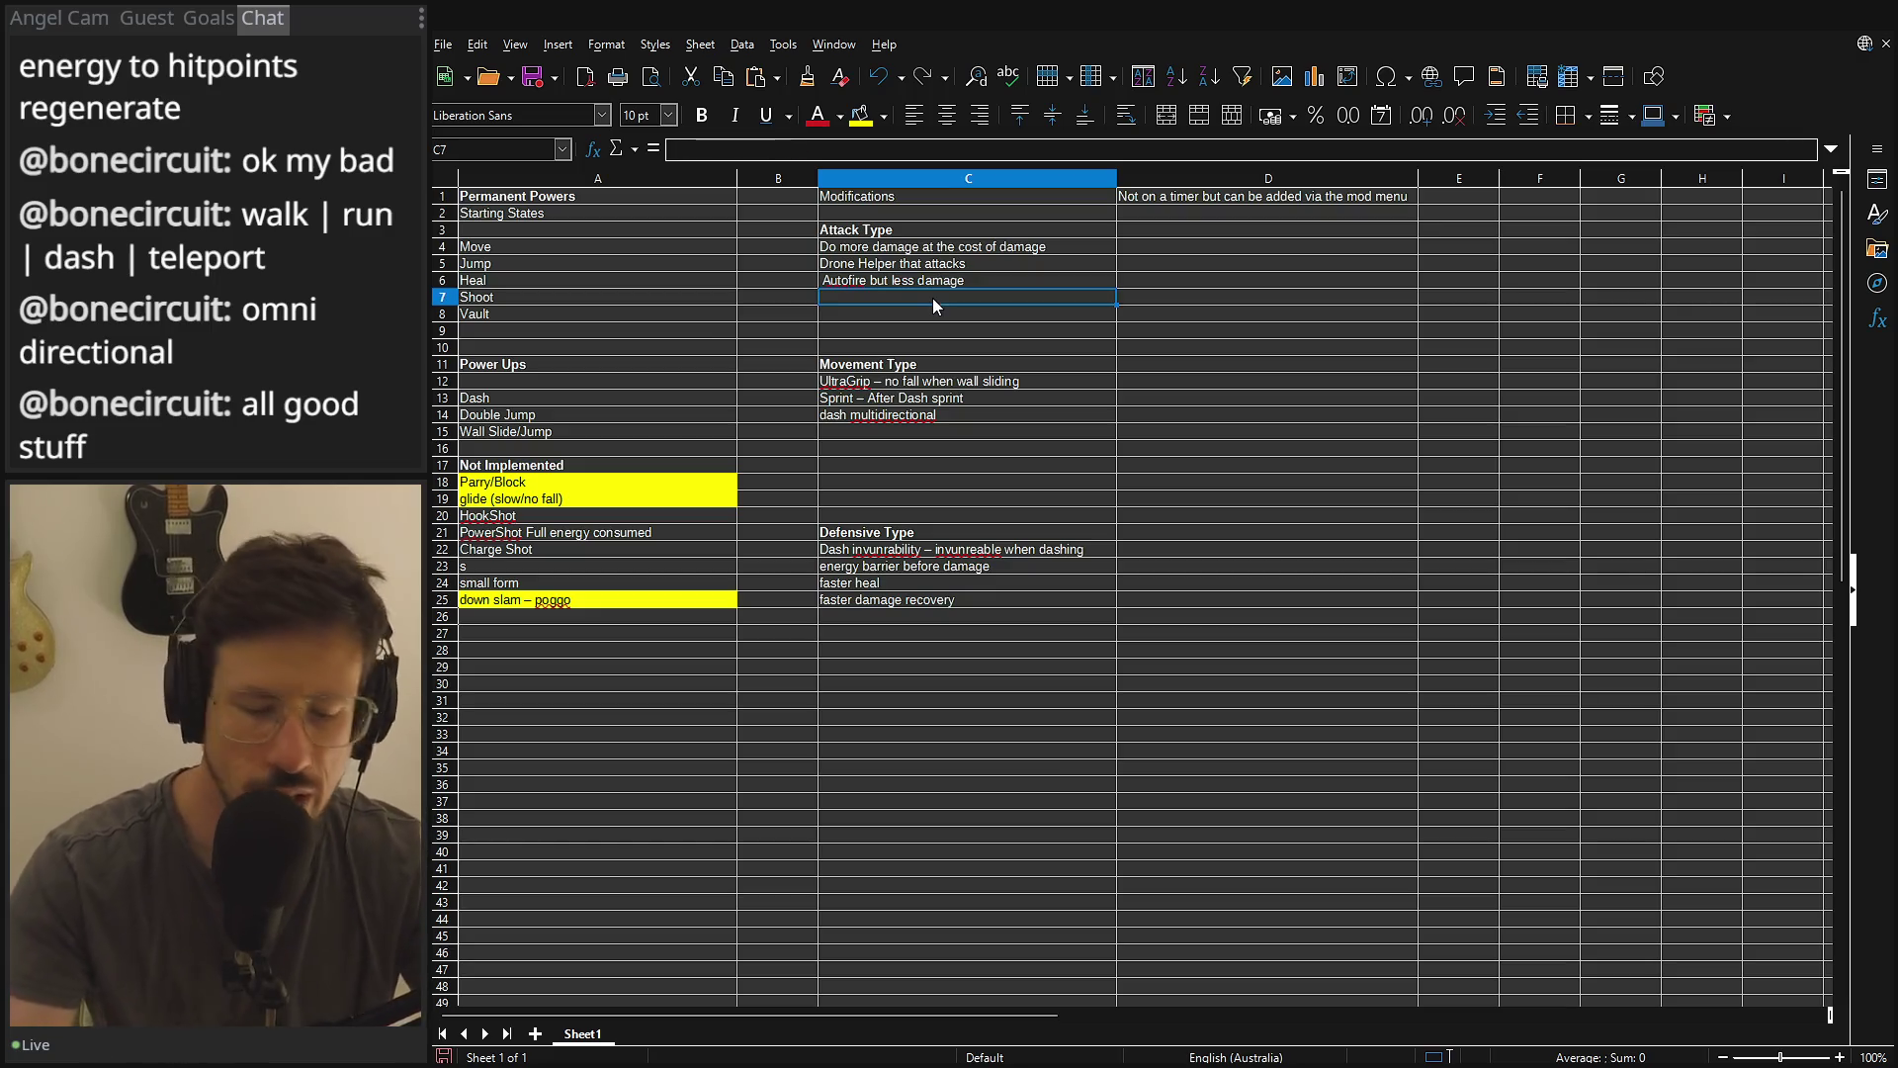
type("Huge Rock")
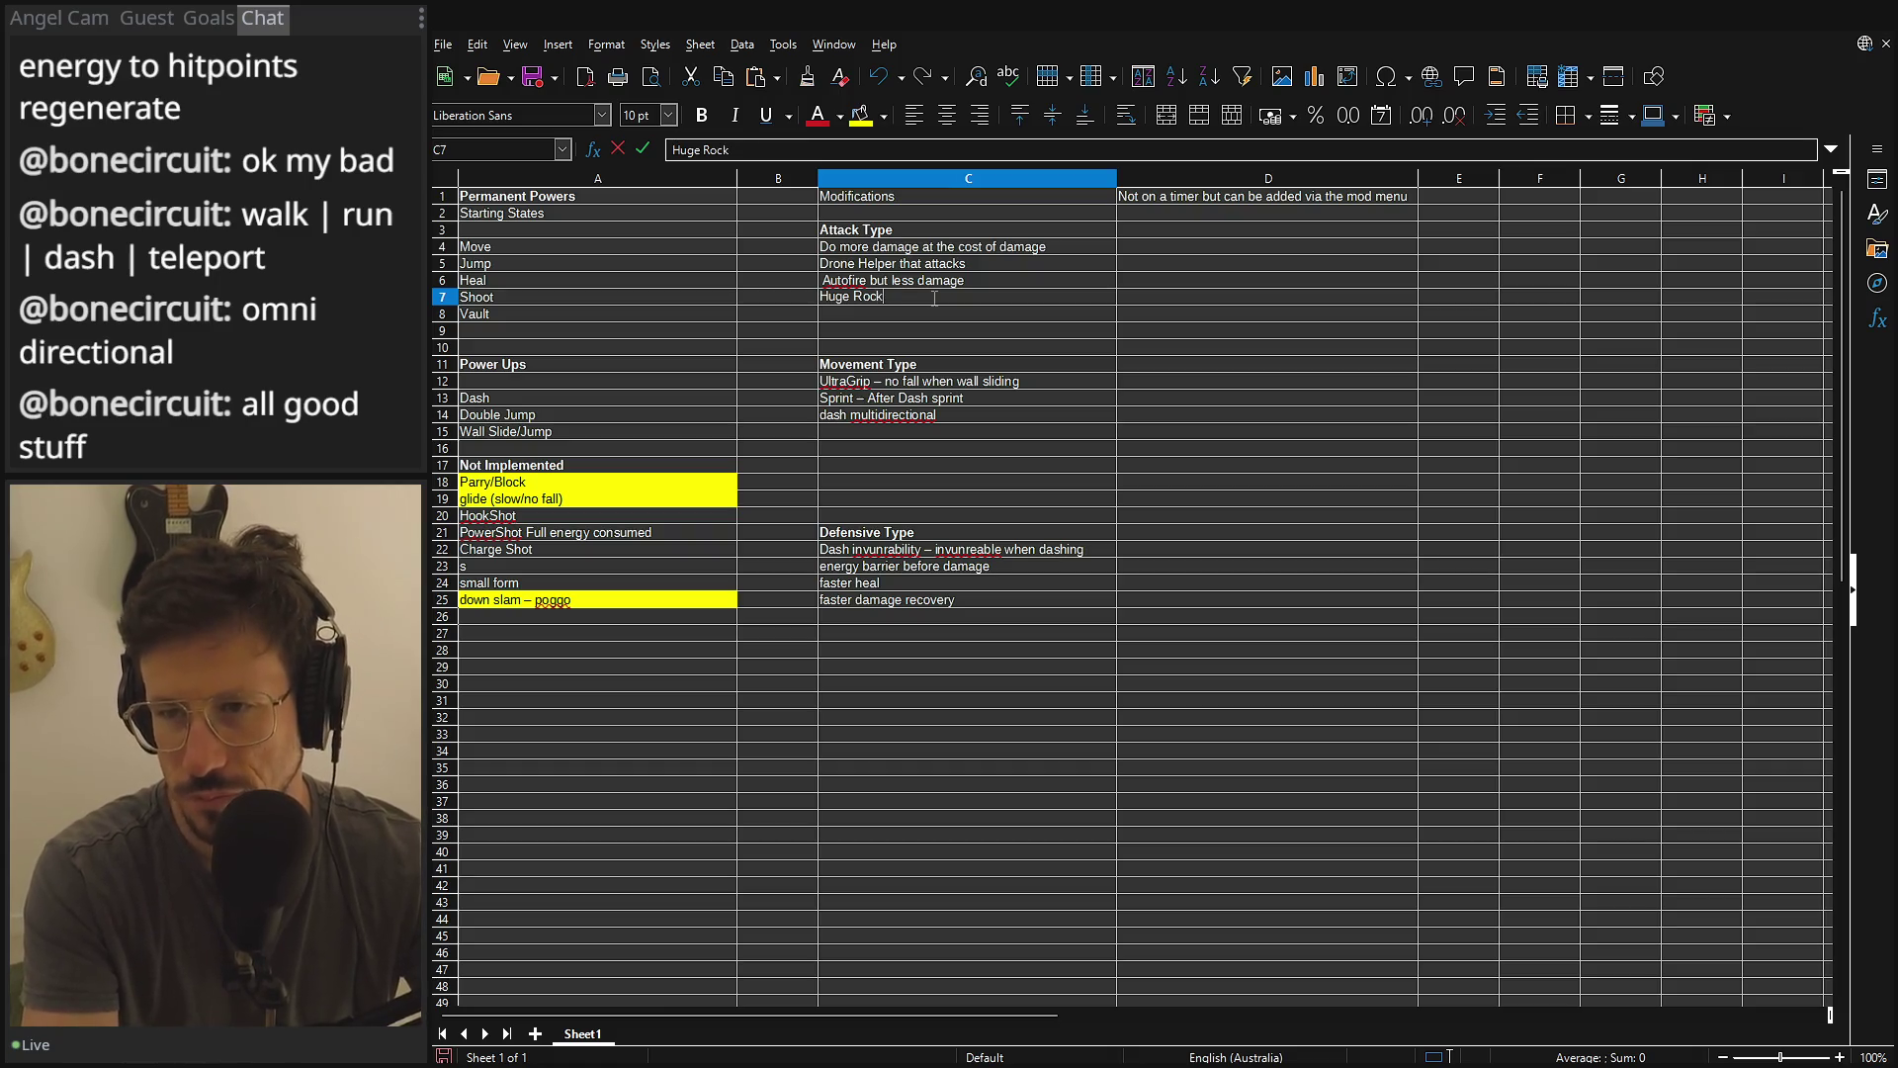
key("BackSpace")
key("BackSpace")
key("BackSpace")
type("Rocket ")
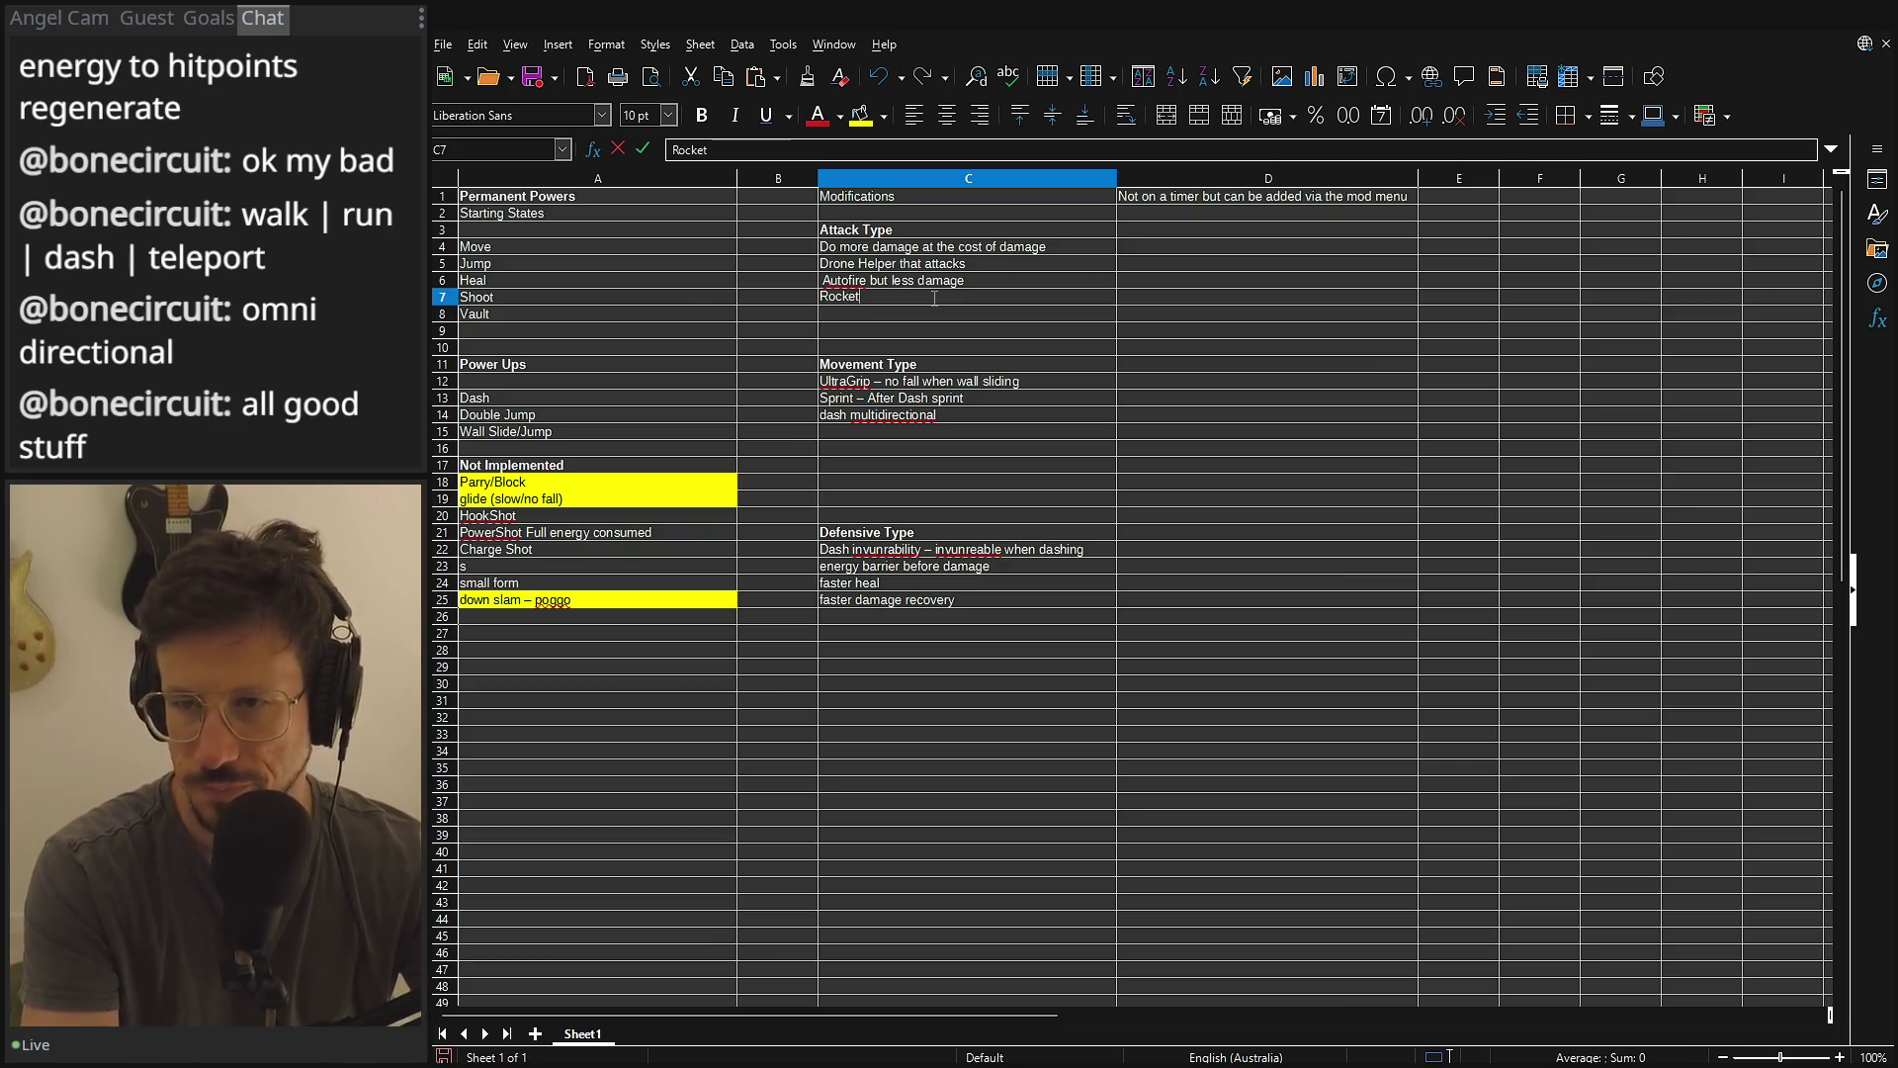
type("Barrag")
type("e")
key("Return")
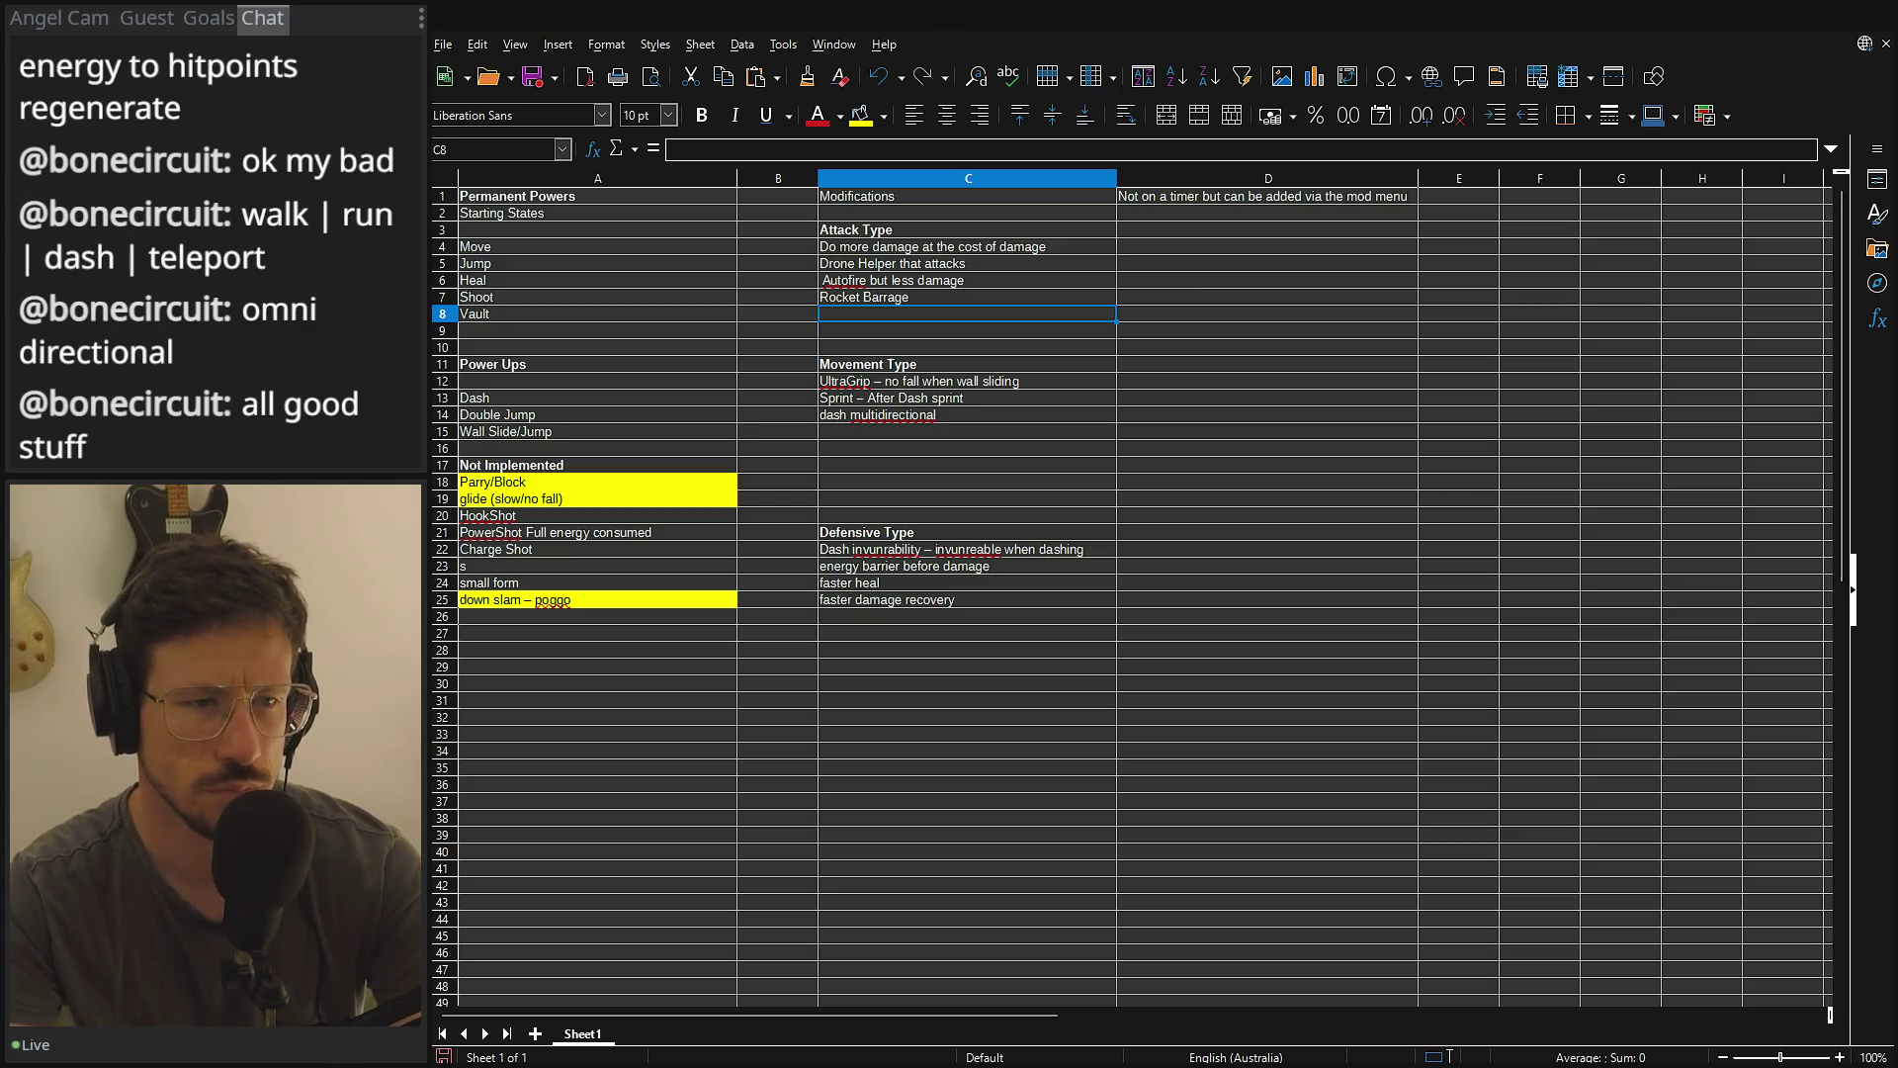
left_click_drag(944, 397, 947, 413)
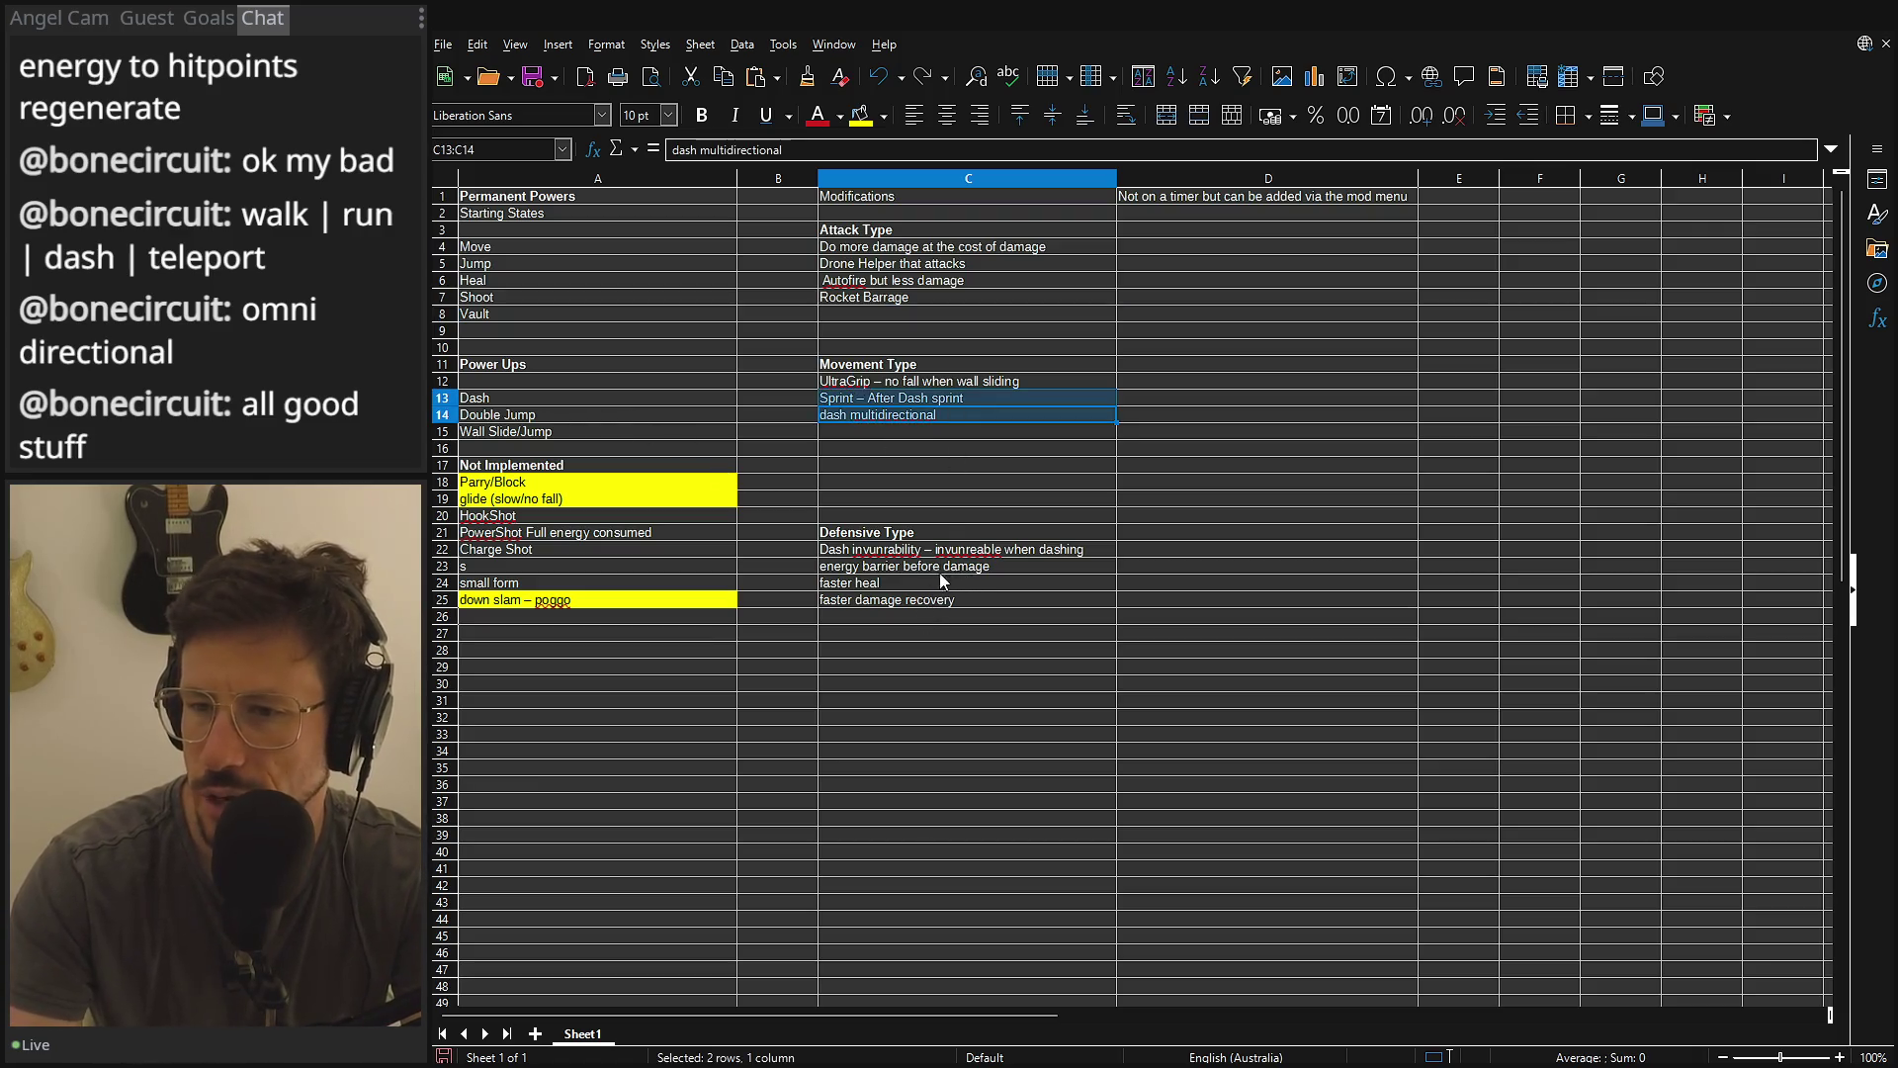
left_click(905, 617)
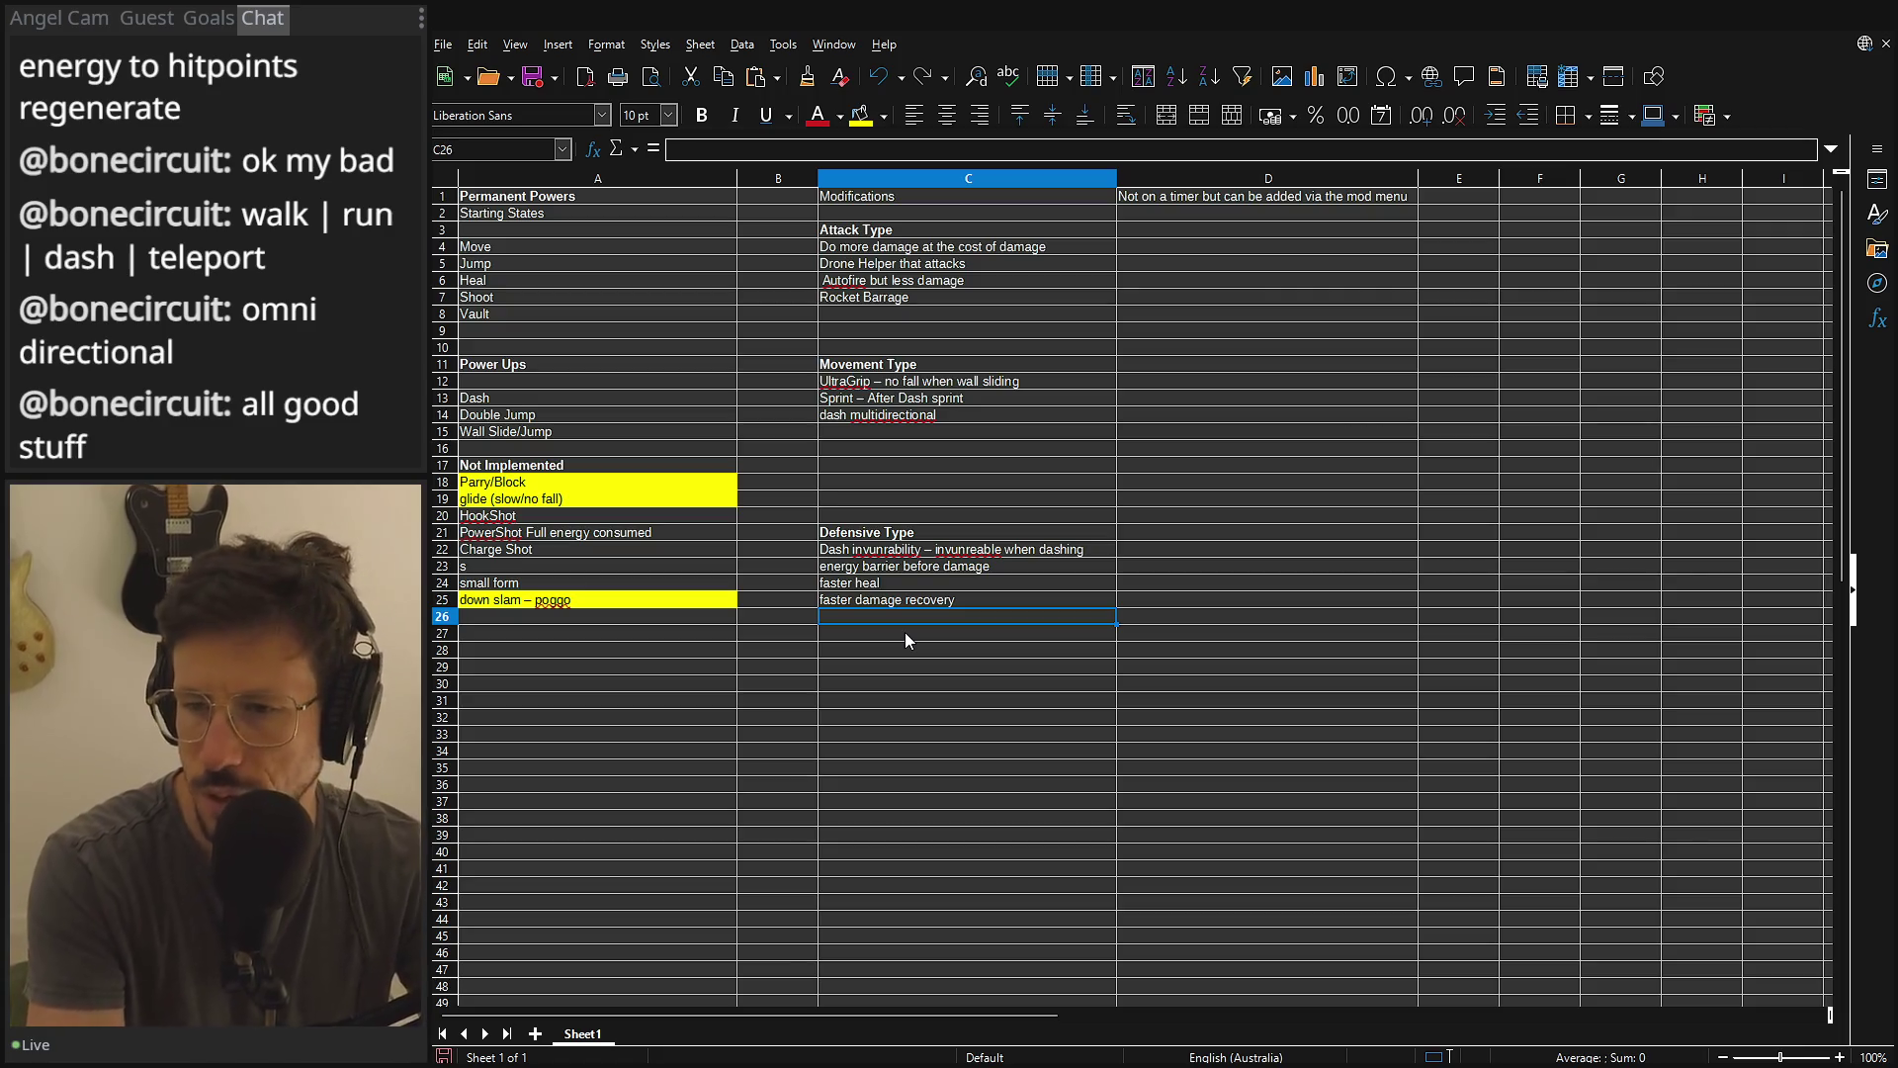
Enter 'force field on damage' in C26 and 'longer inunrability duration' in C27
type("for")
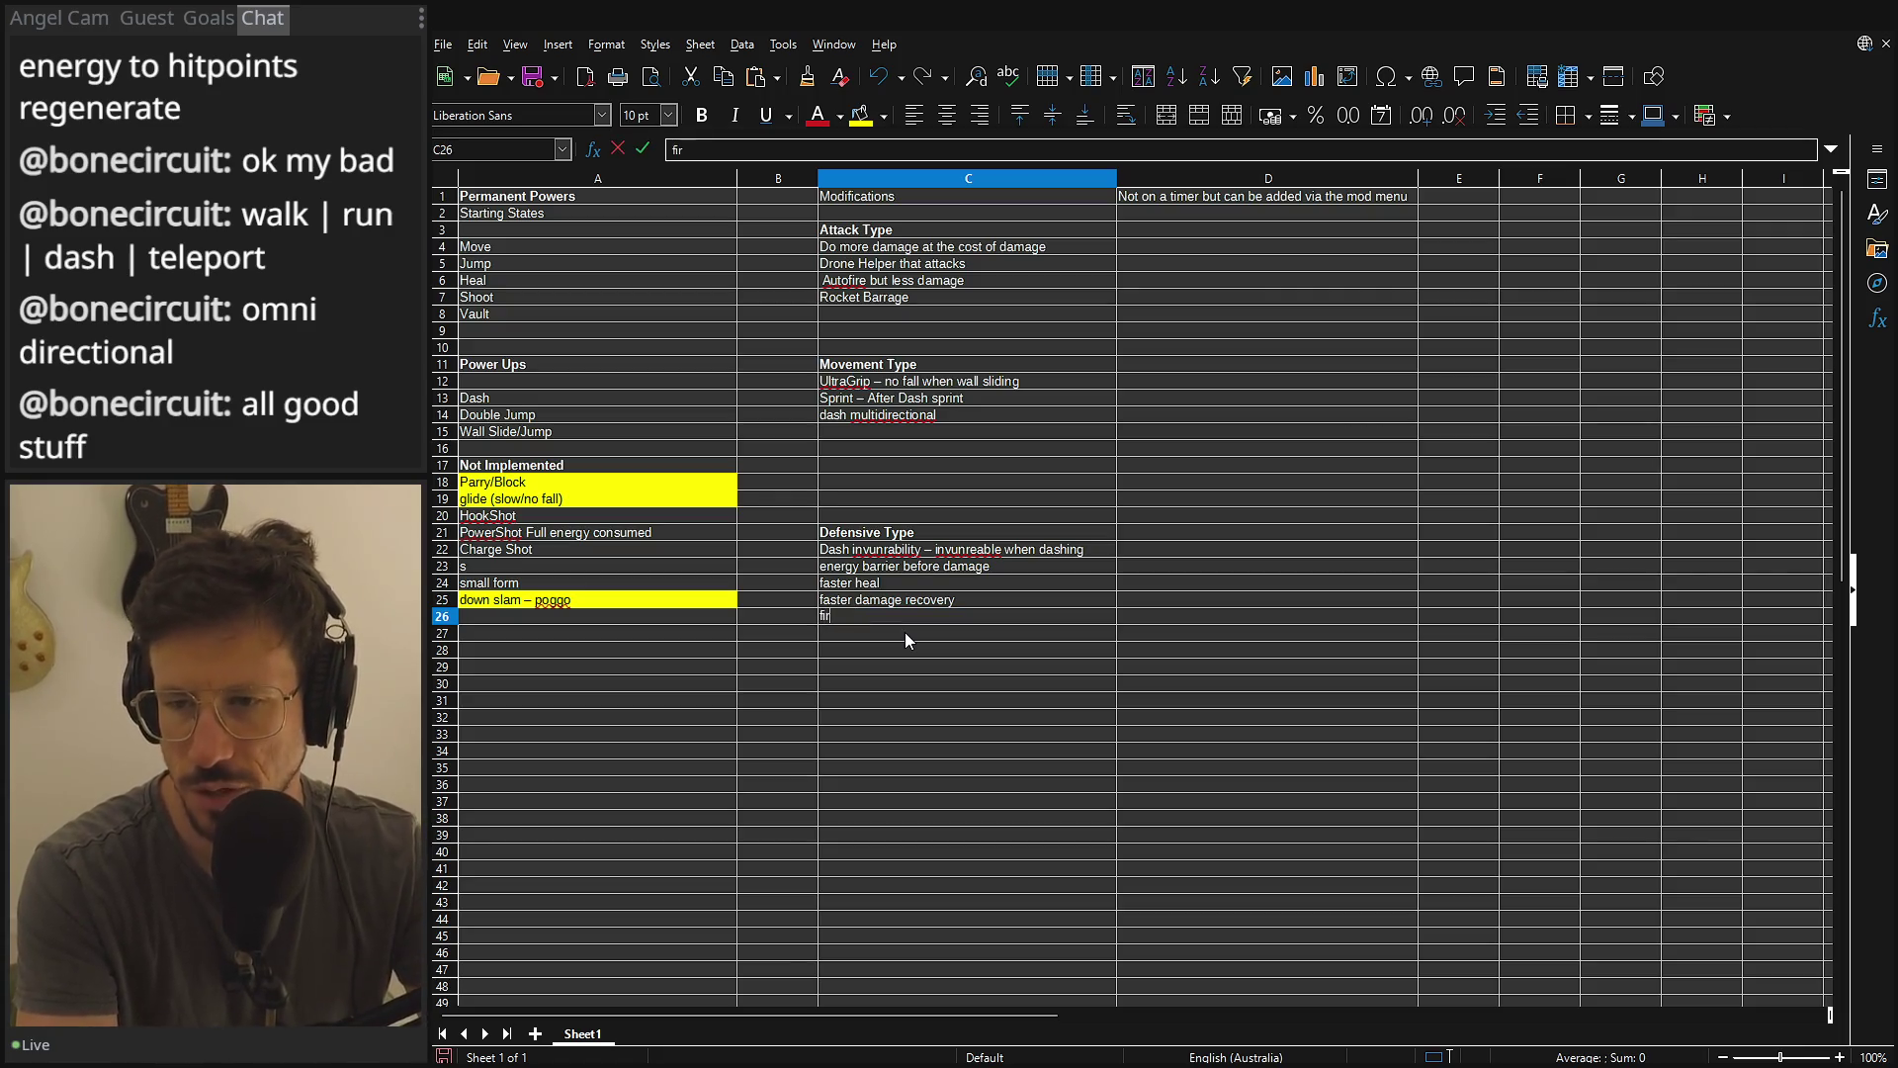
type("ce field on dfa")
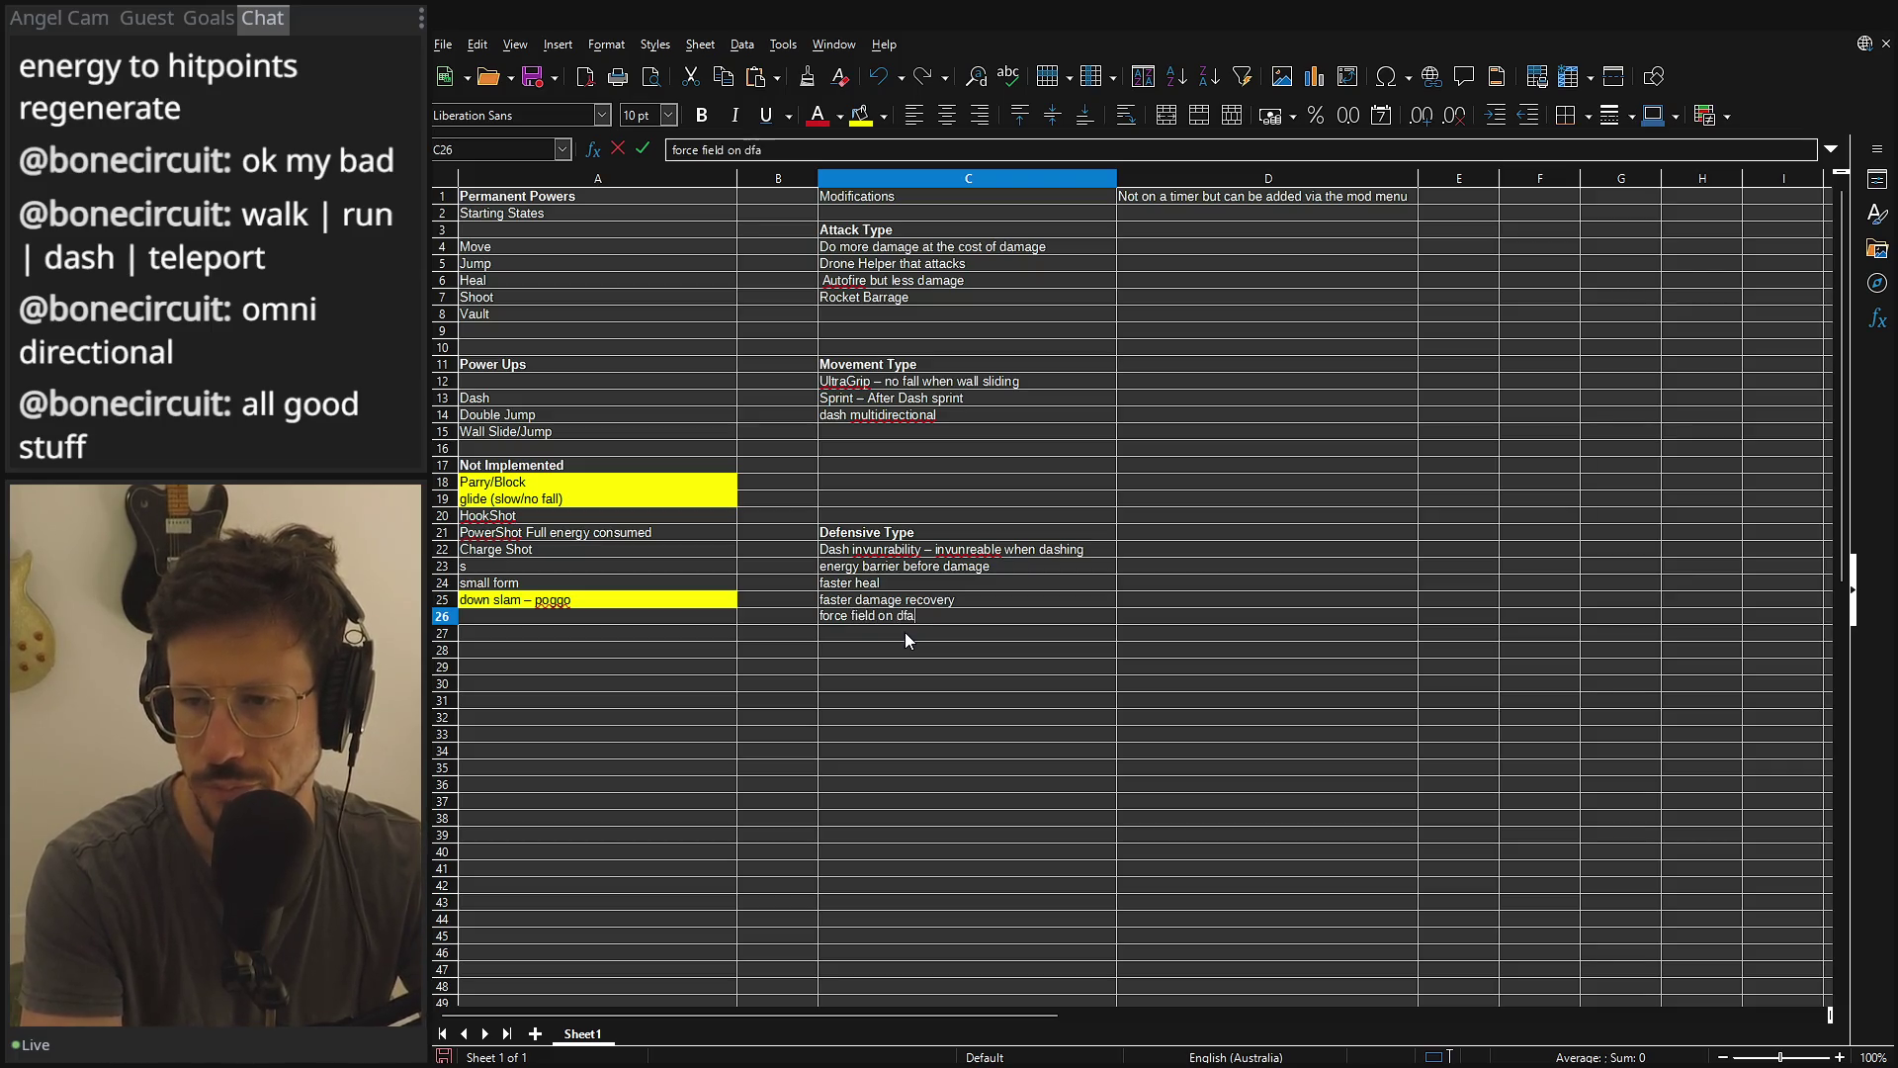
type("mage")
key("Return")
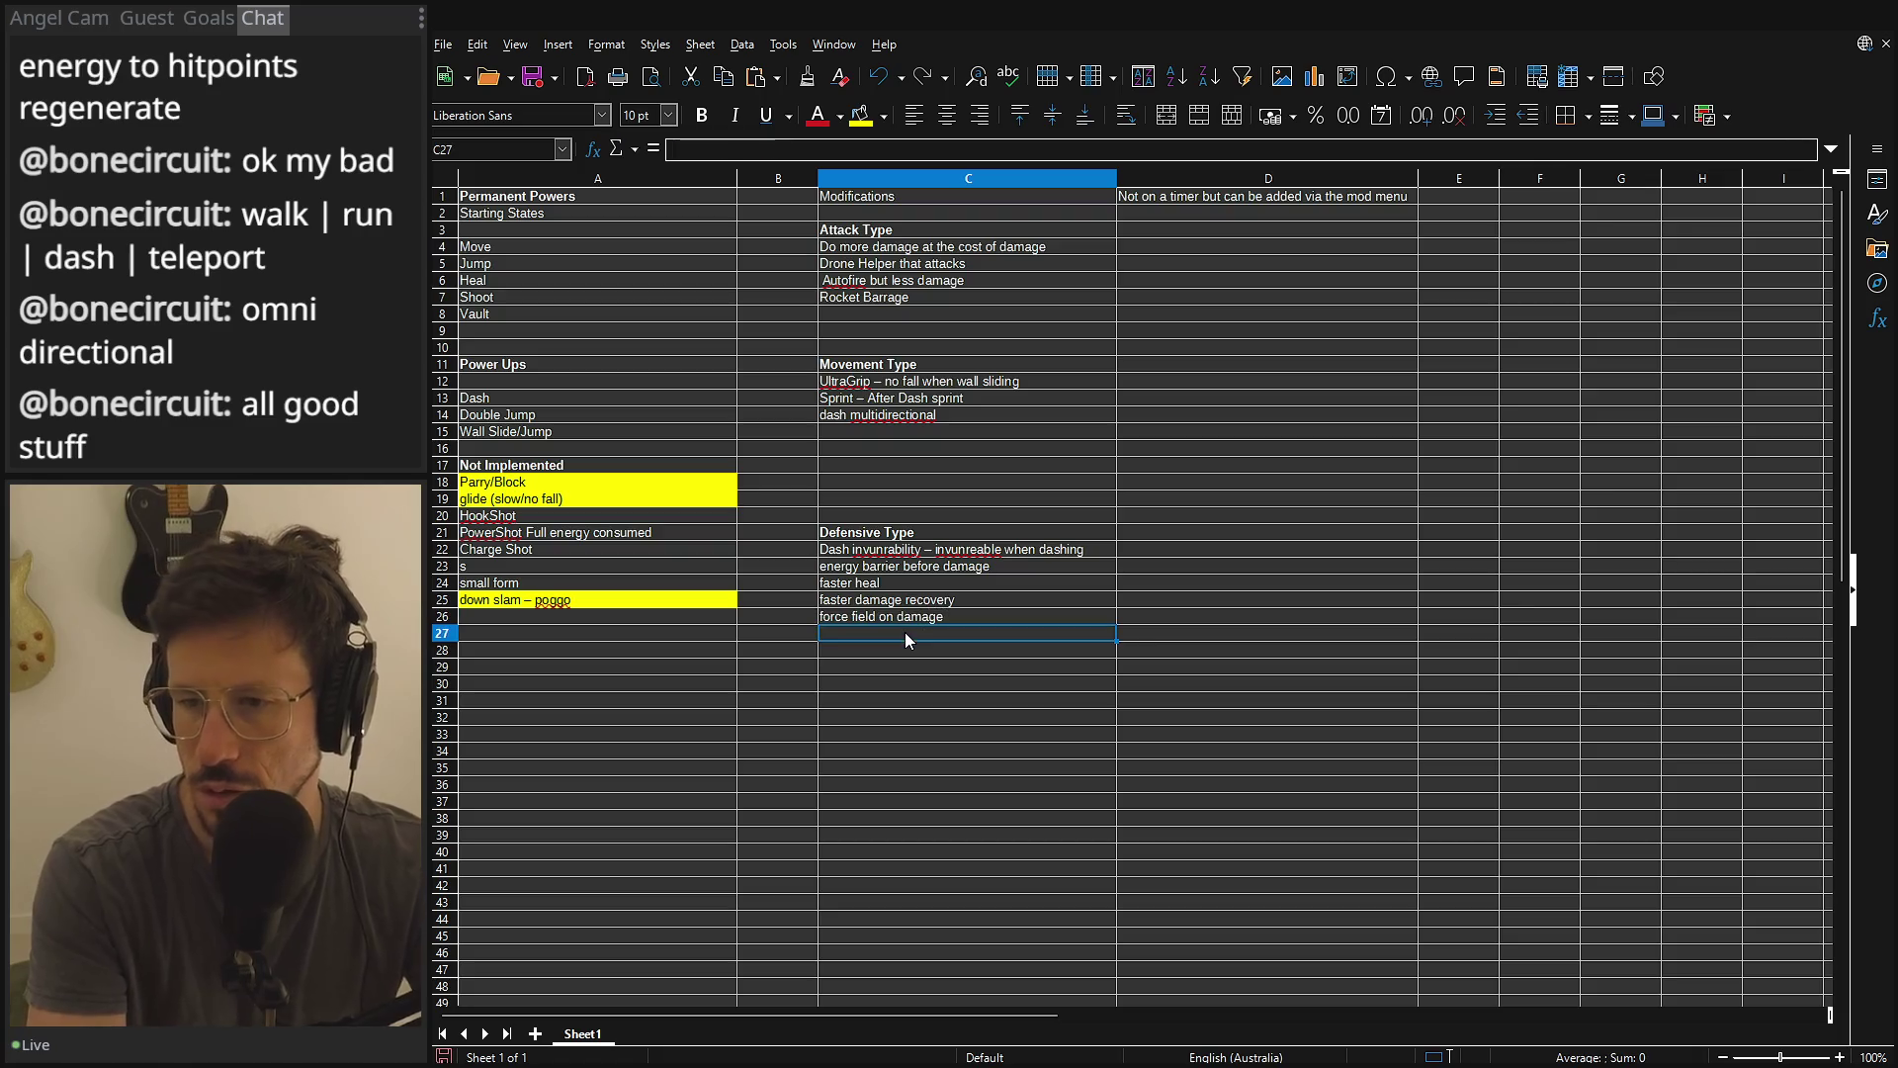
type("longer d")
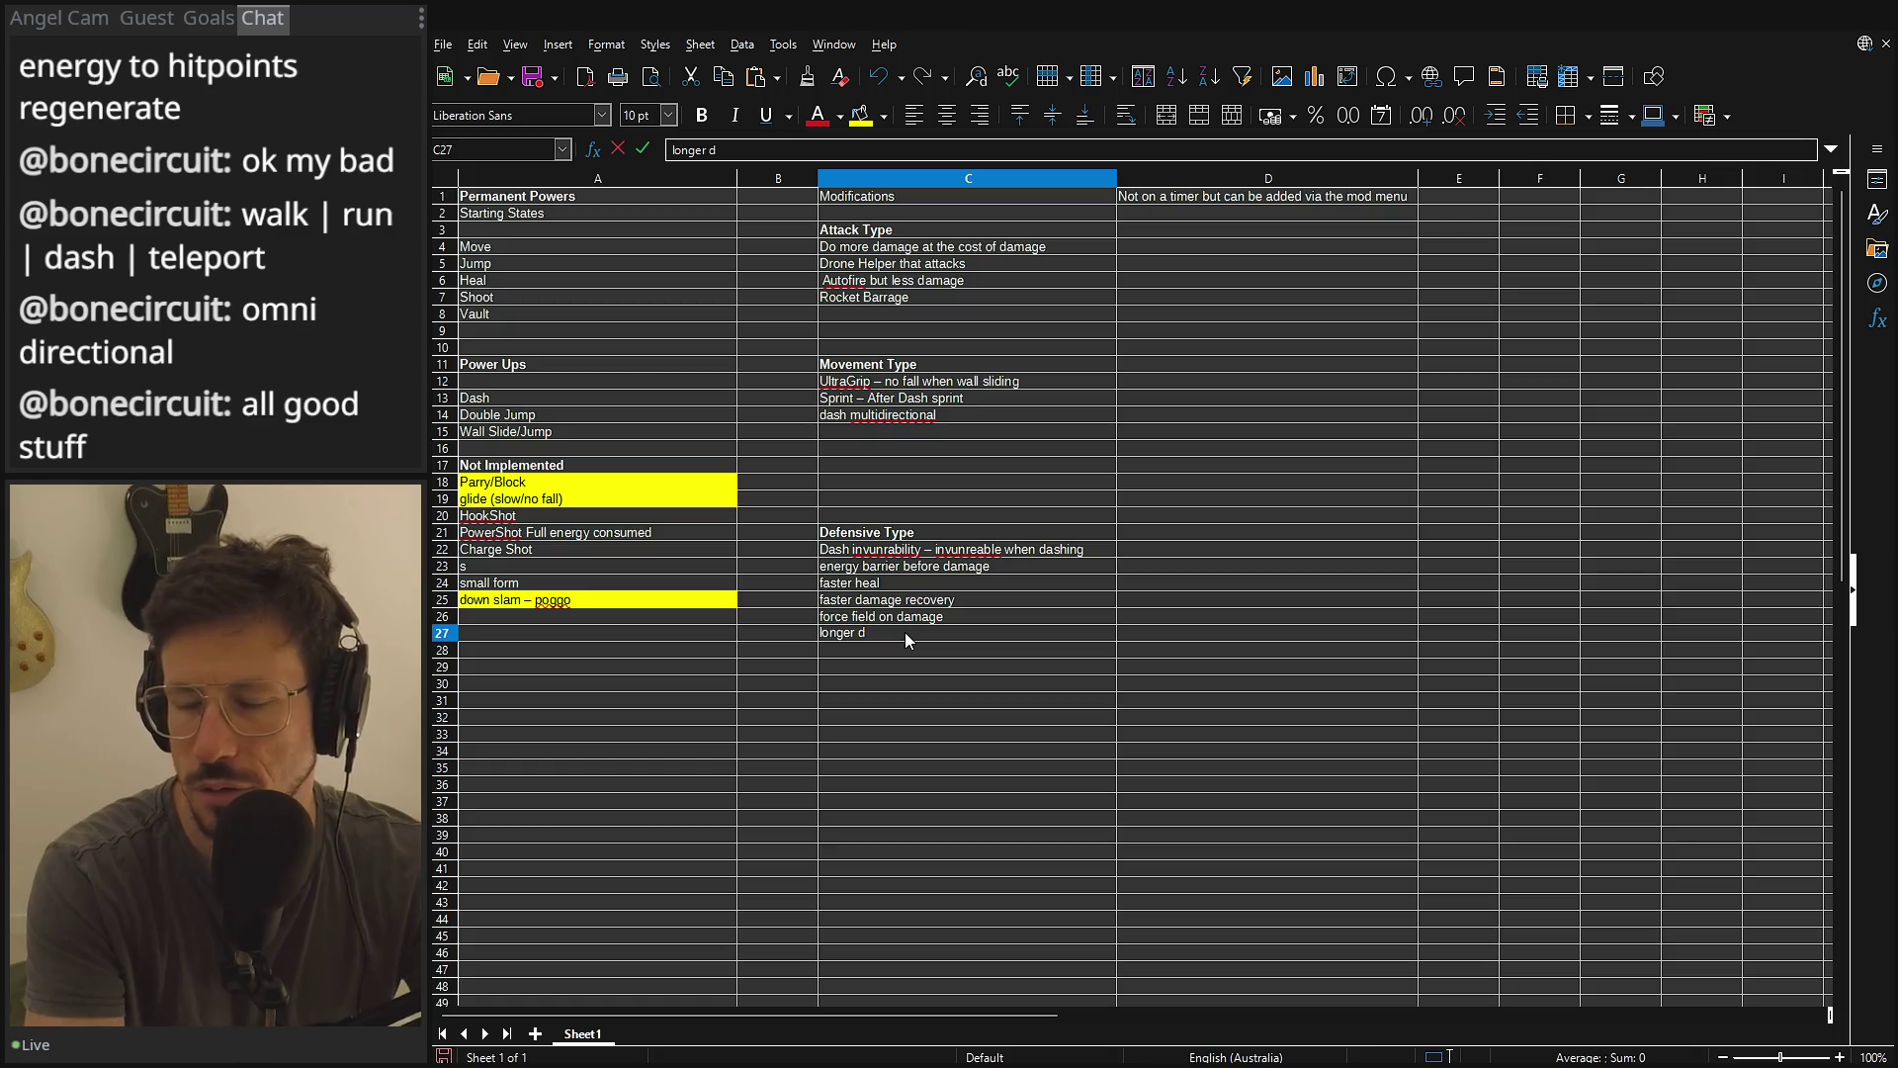
type("inu")
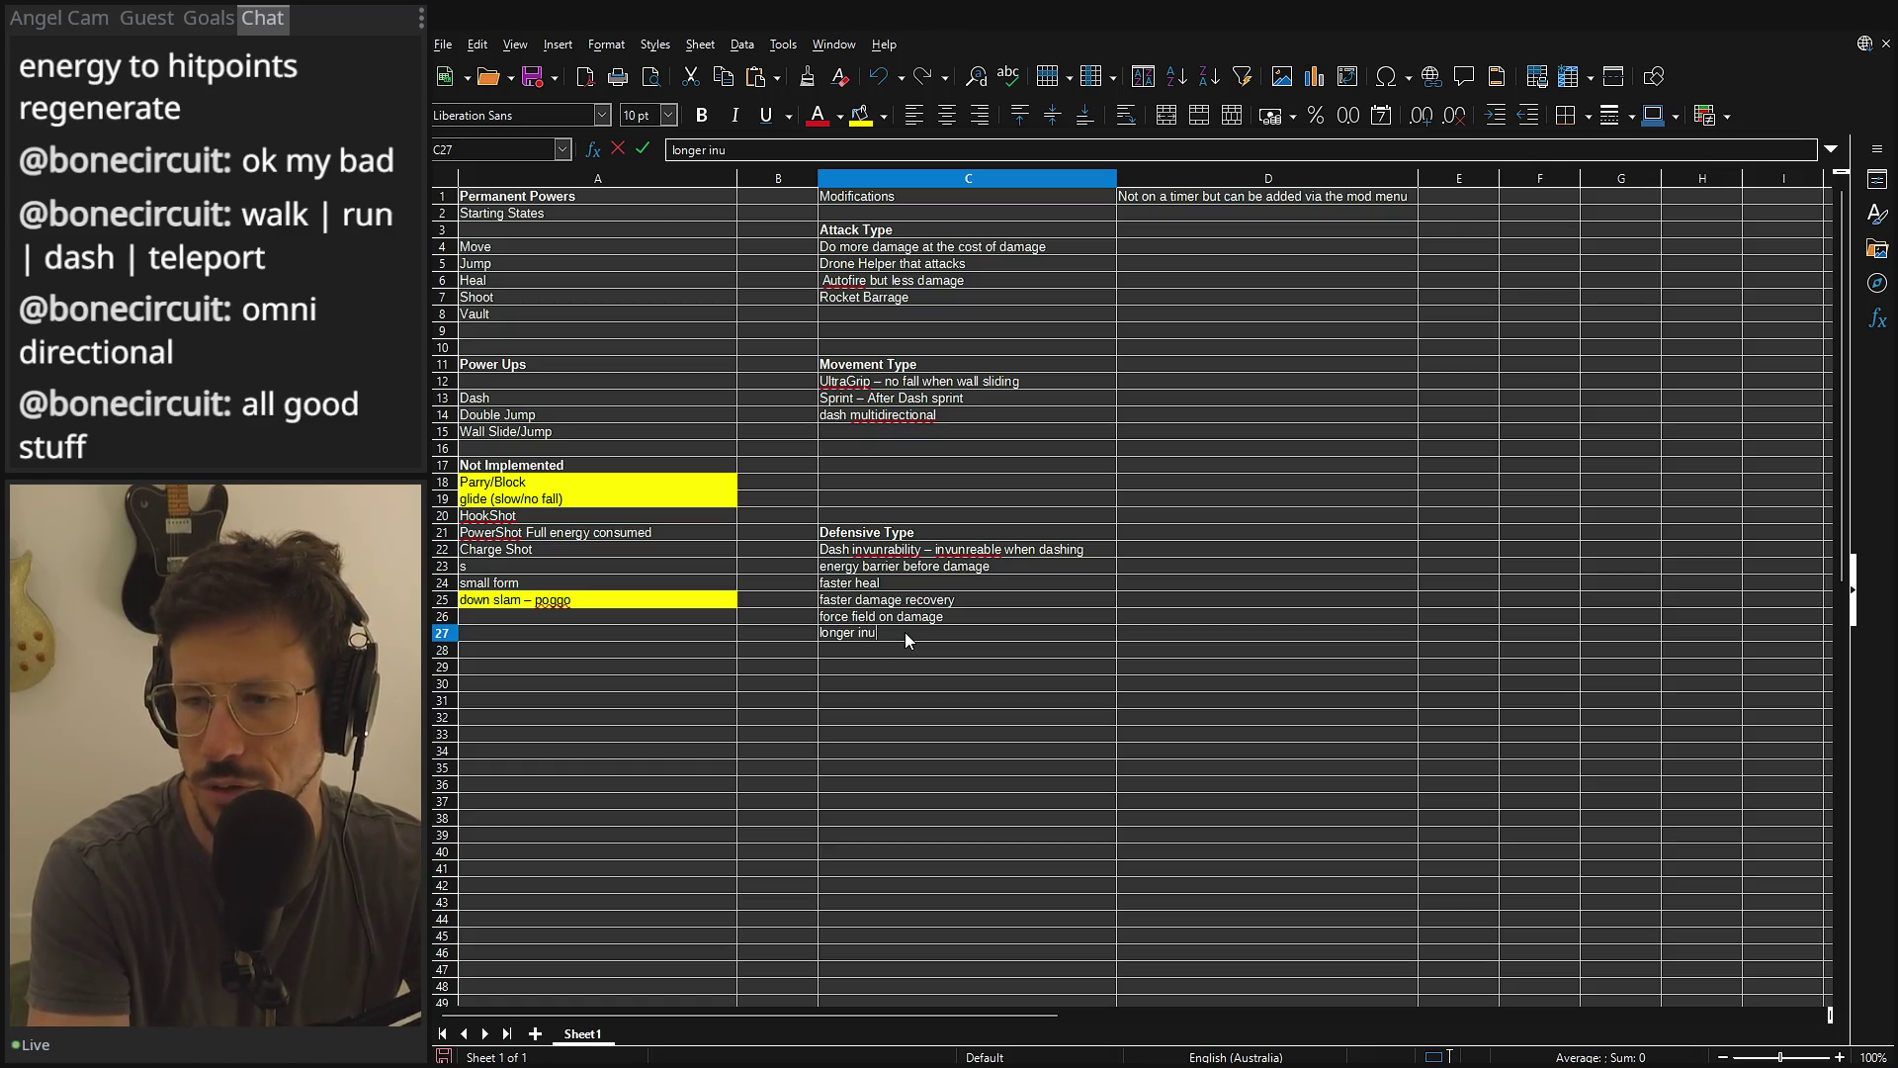
type("rability duraition")
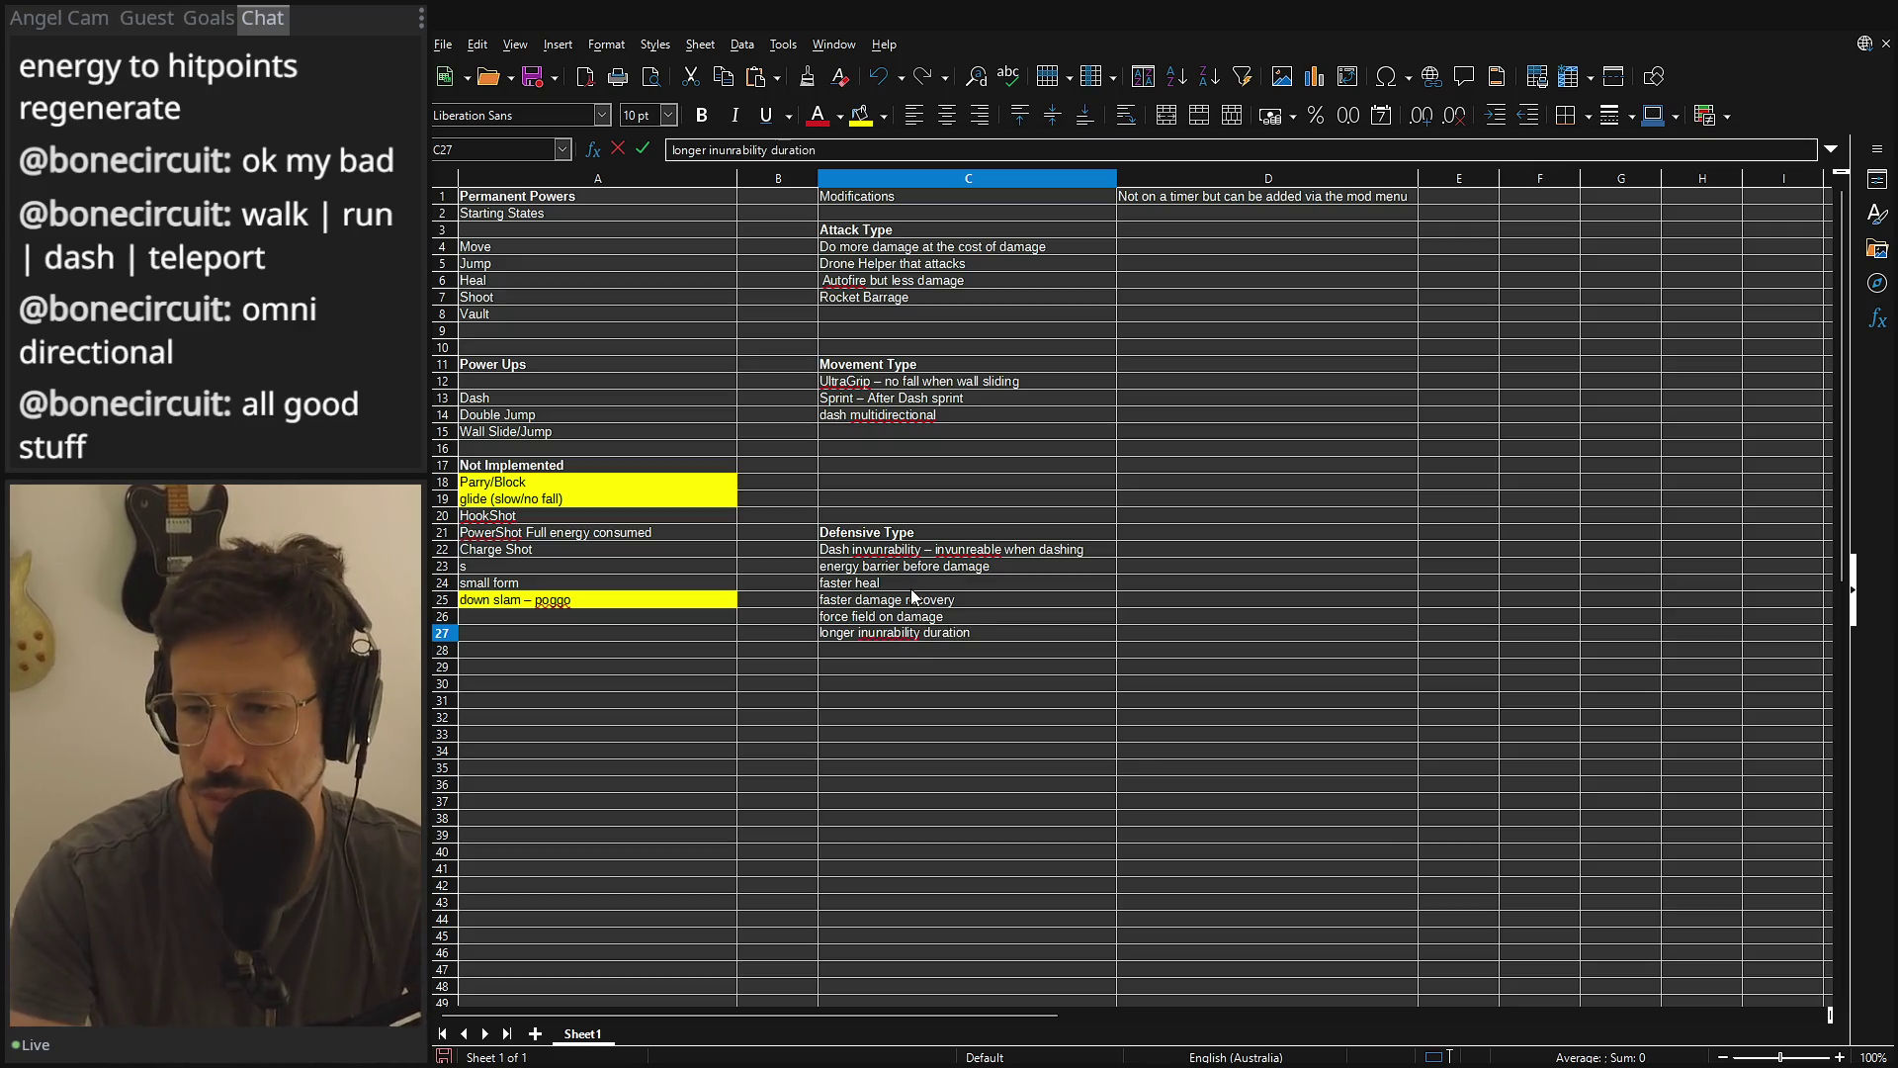
key("Up")
left_click(967, 634)
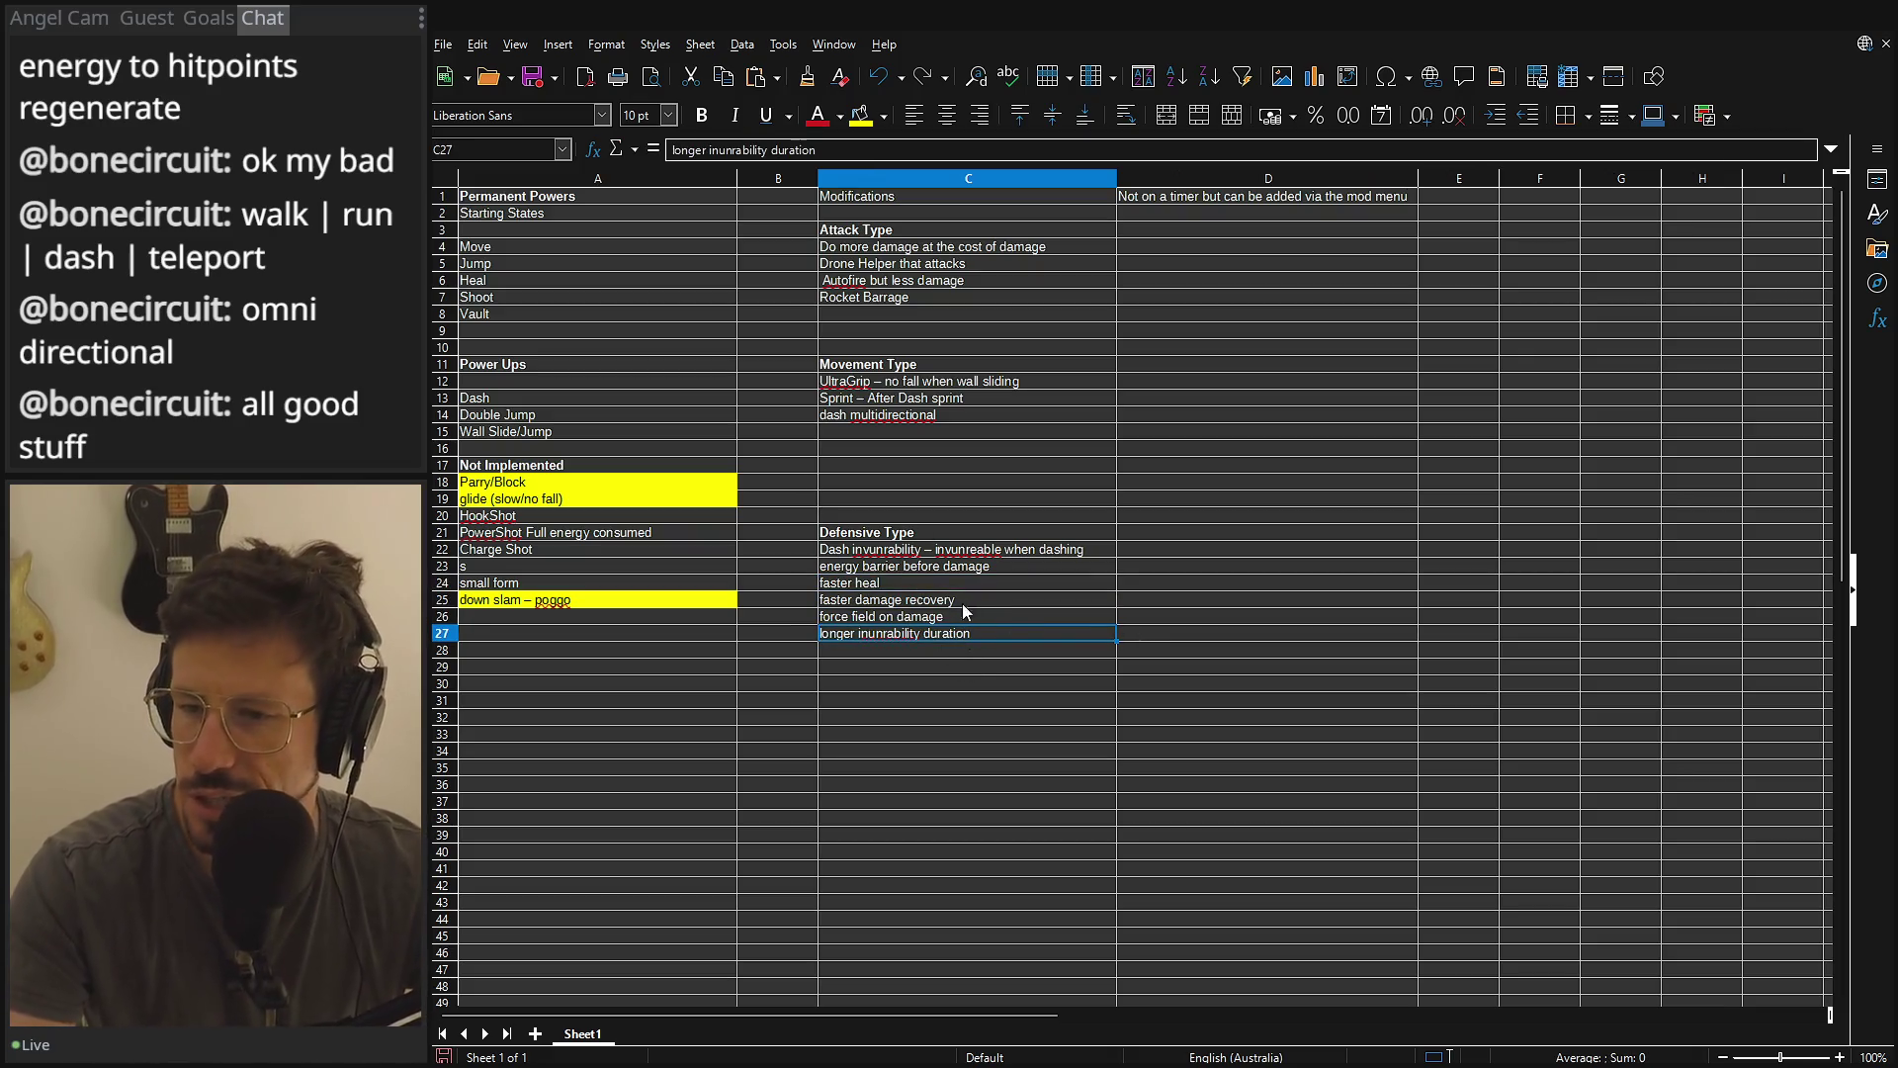
mouse_move(945, 618)
left_mouse_down()
mouse_move(945, 598)
mouse_move(857, 586)
left_mouse_up()
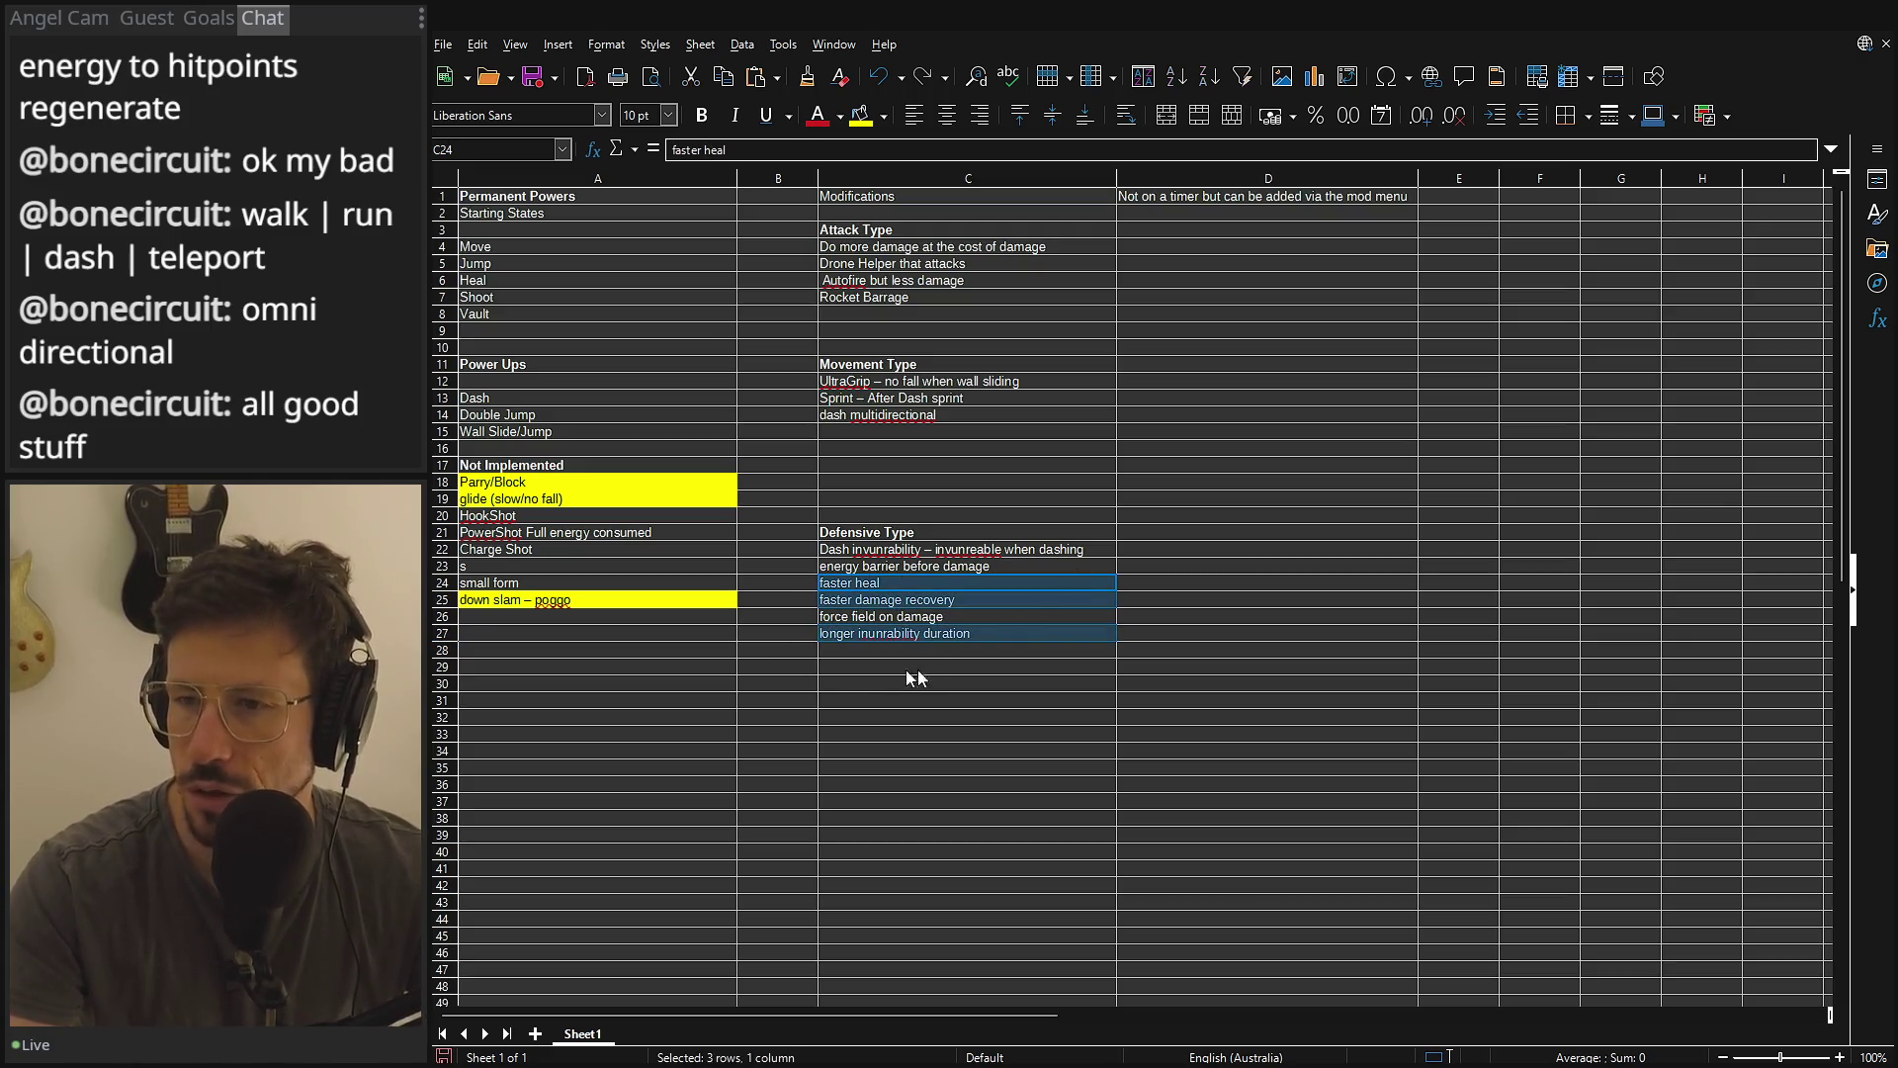
Fill the Sprint, UltraGrip and Autofire mods light lime, then begin editing the extra-damage mod's text
left_click(908, 399, "ctrl")
left_click(906, 383, "ctrl")
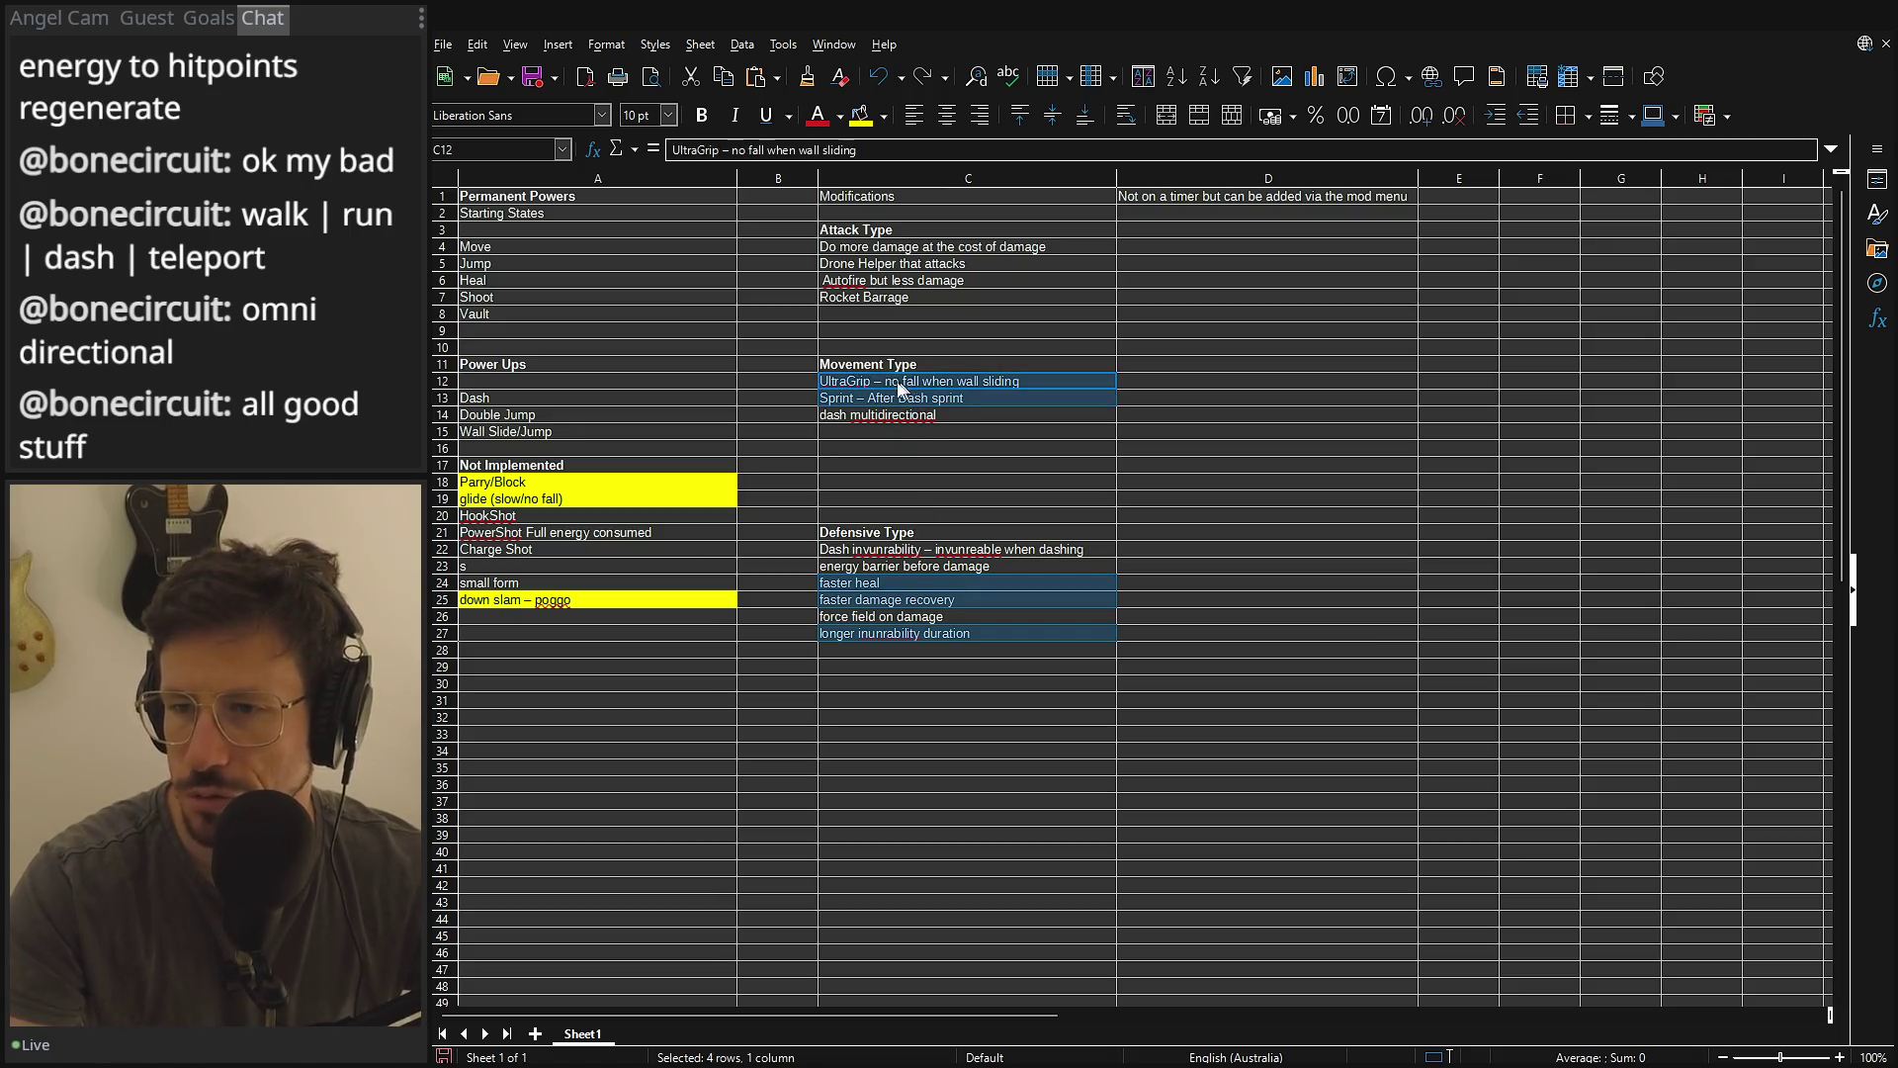
left_click(890, 248, "ctrl")
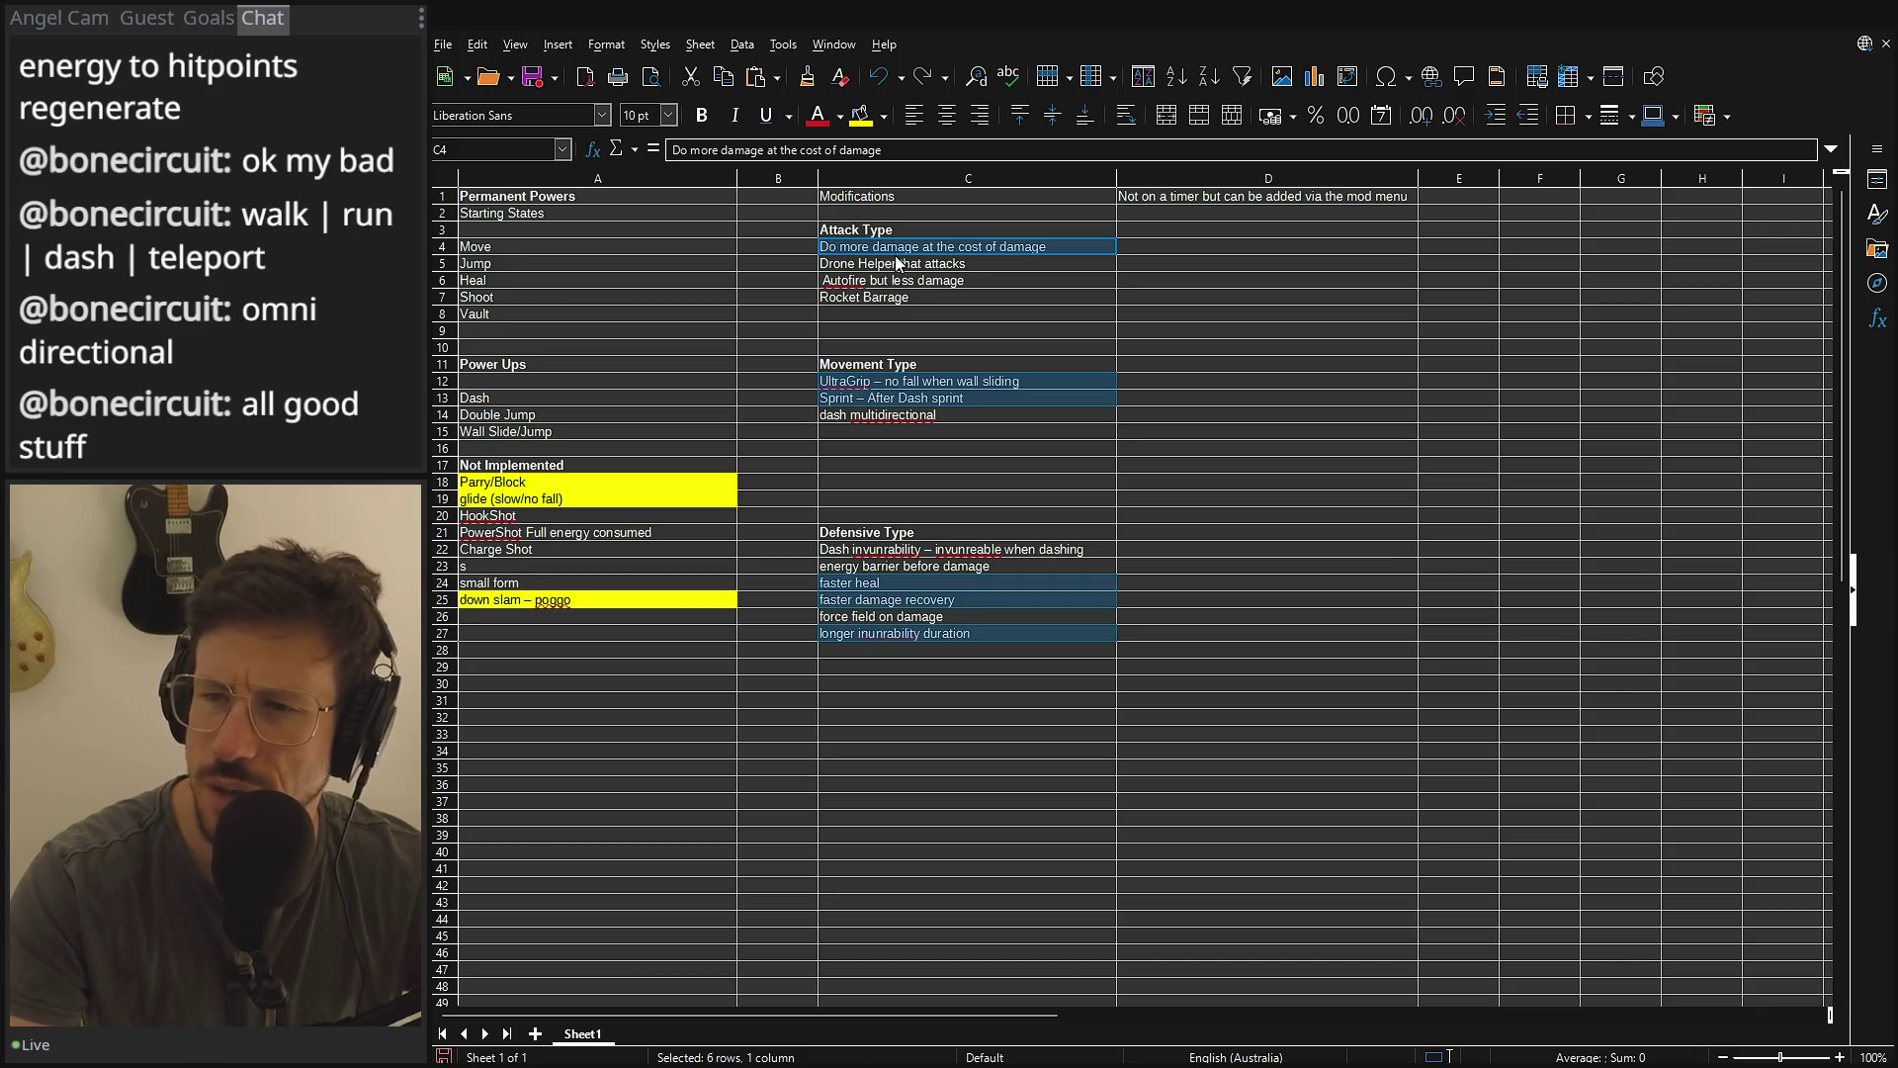
left_click(889, 249, "ctrl")
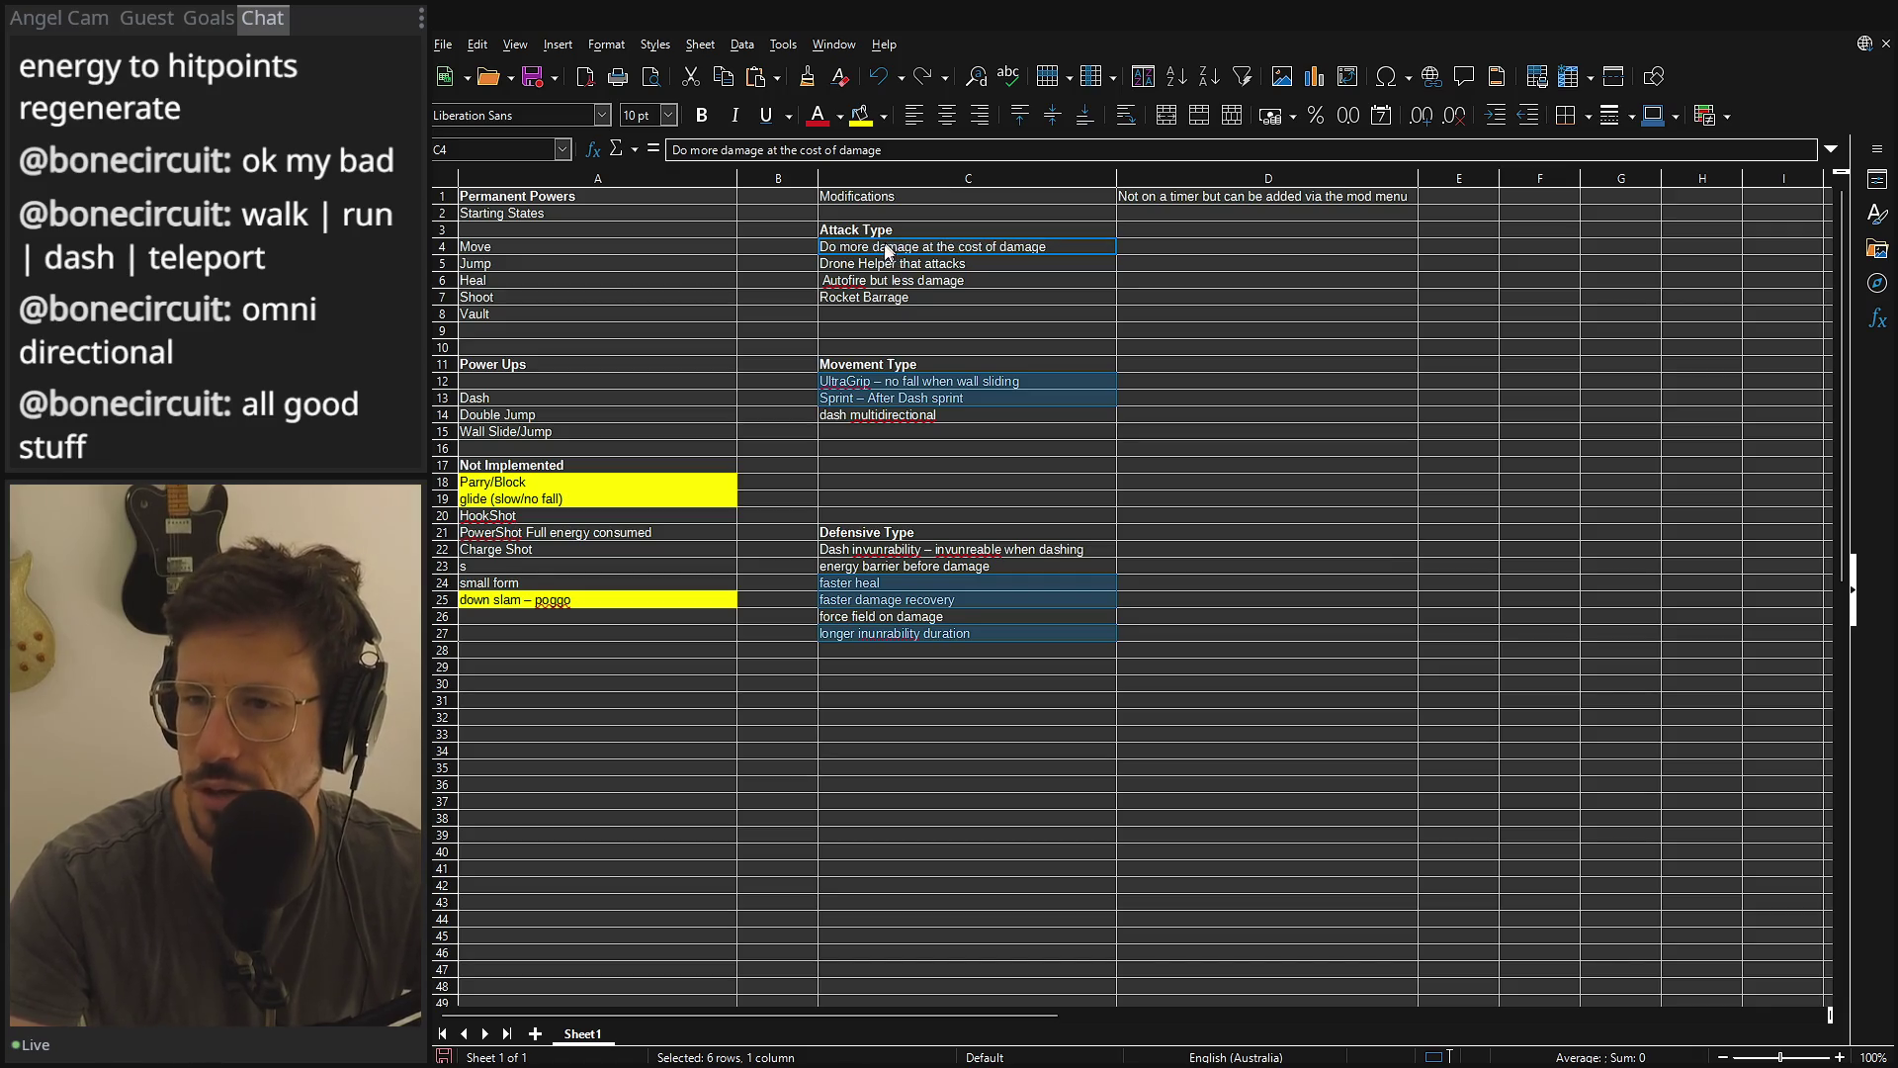
left_click(876, 282, "ctrl")
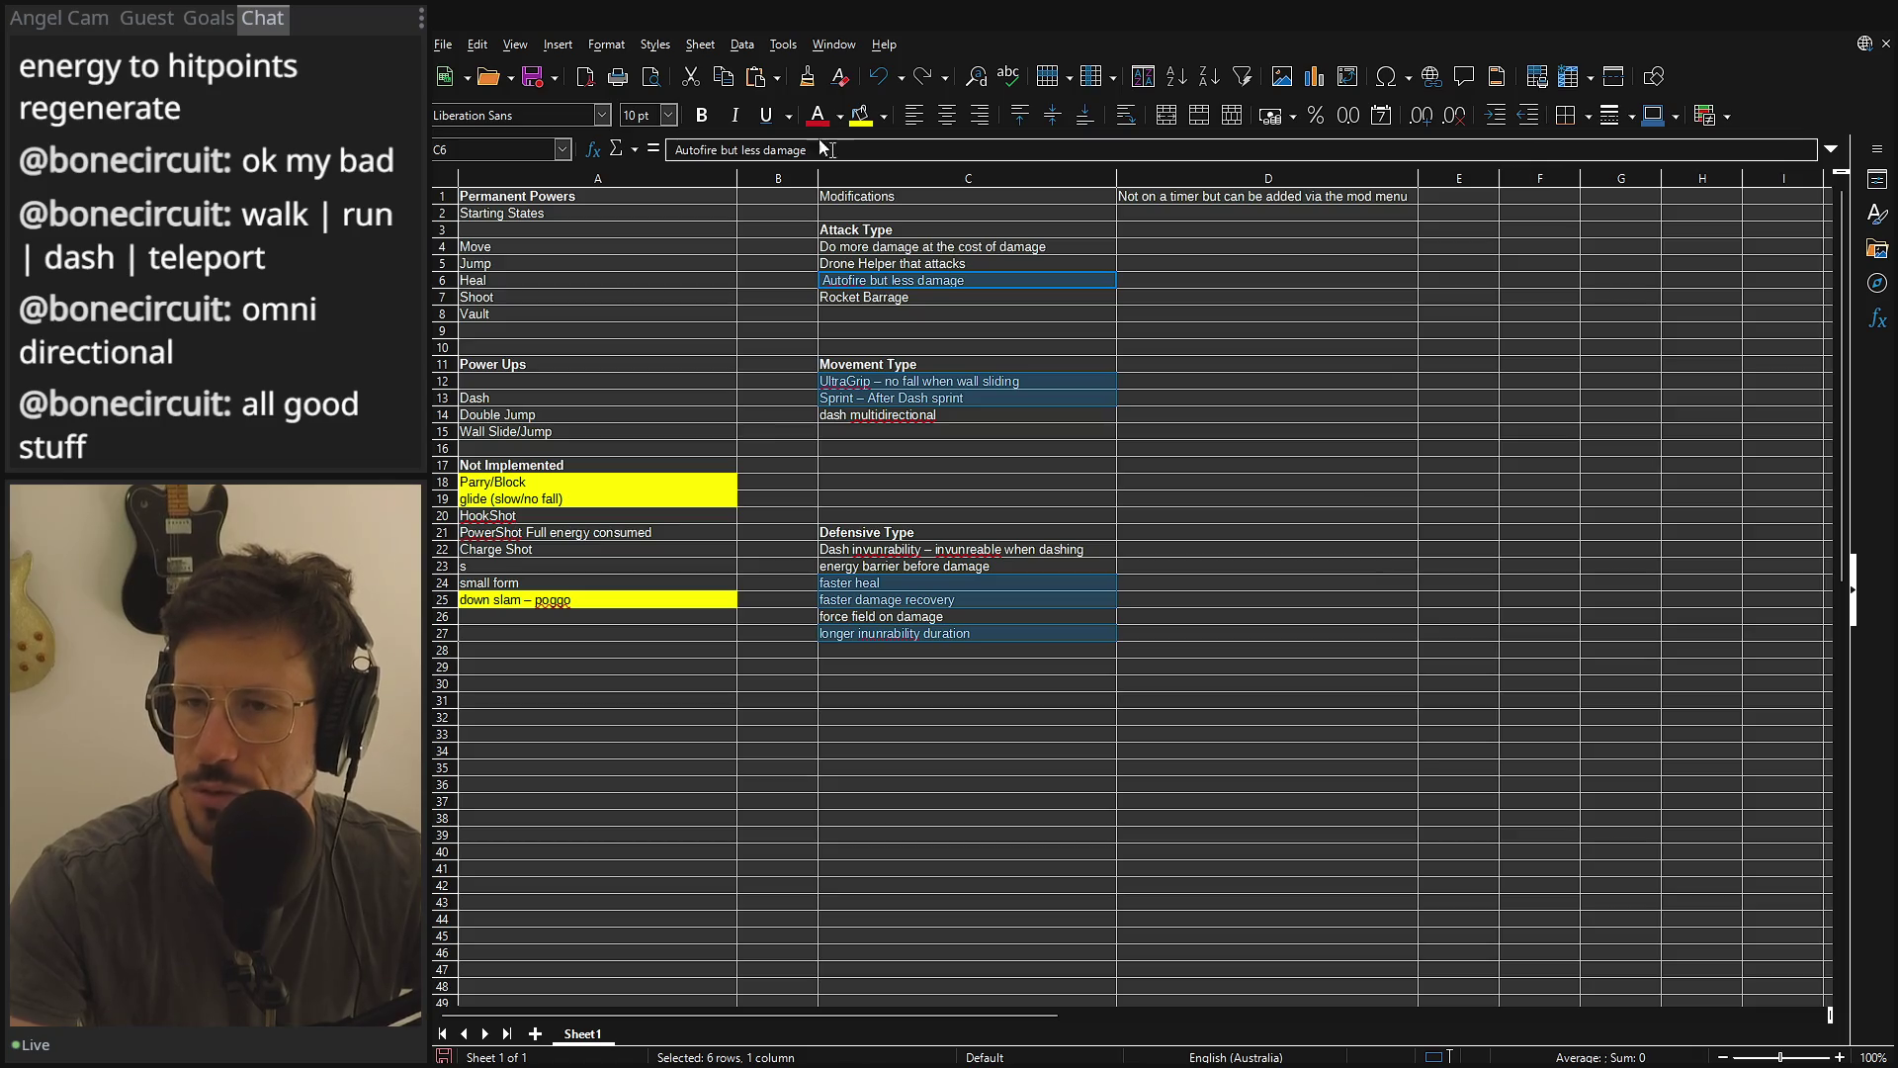
left_click(884, 117)
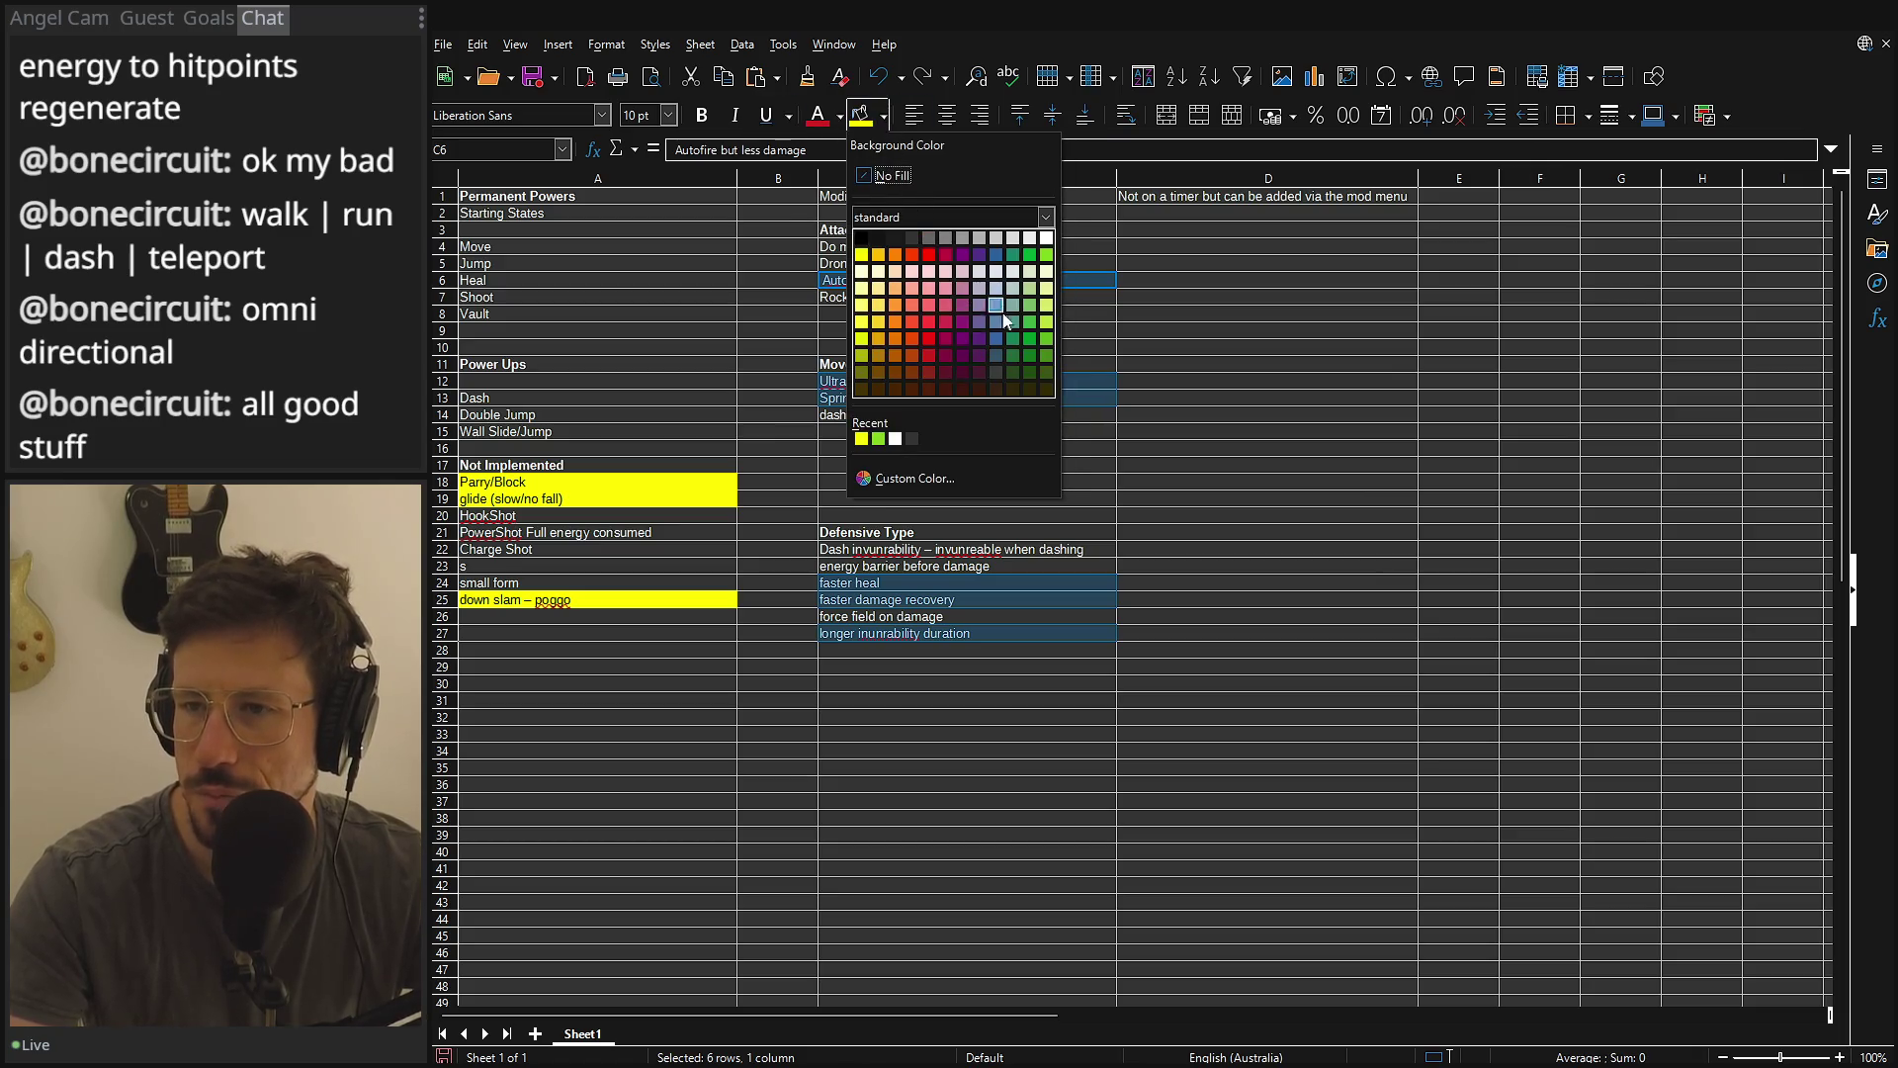
left_click(1046, 305)
left_click(1052, 246)
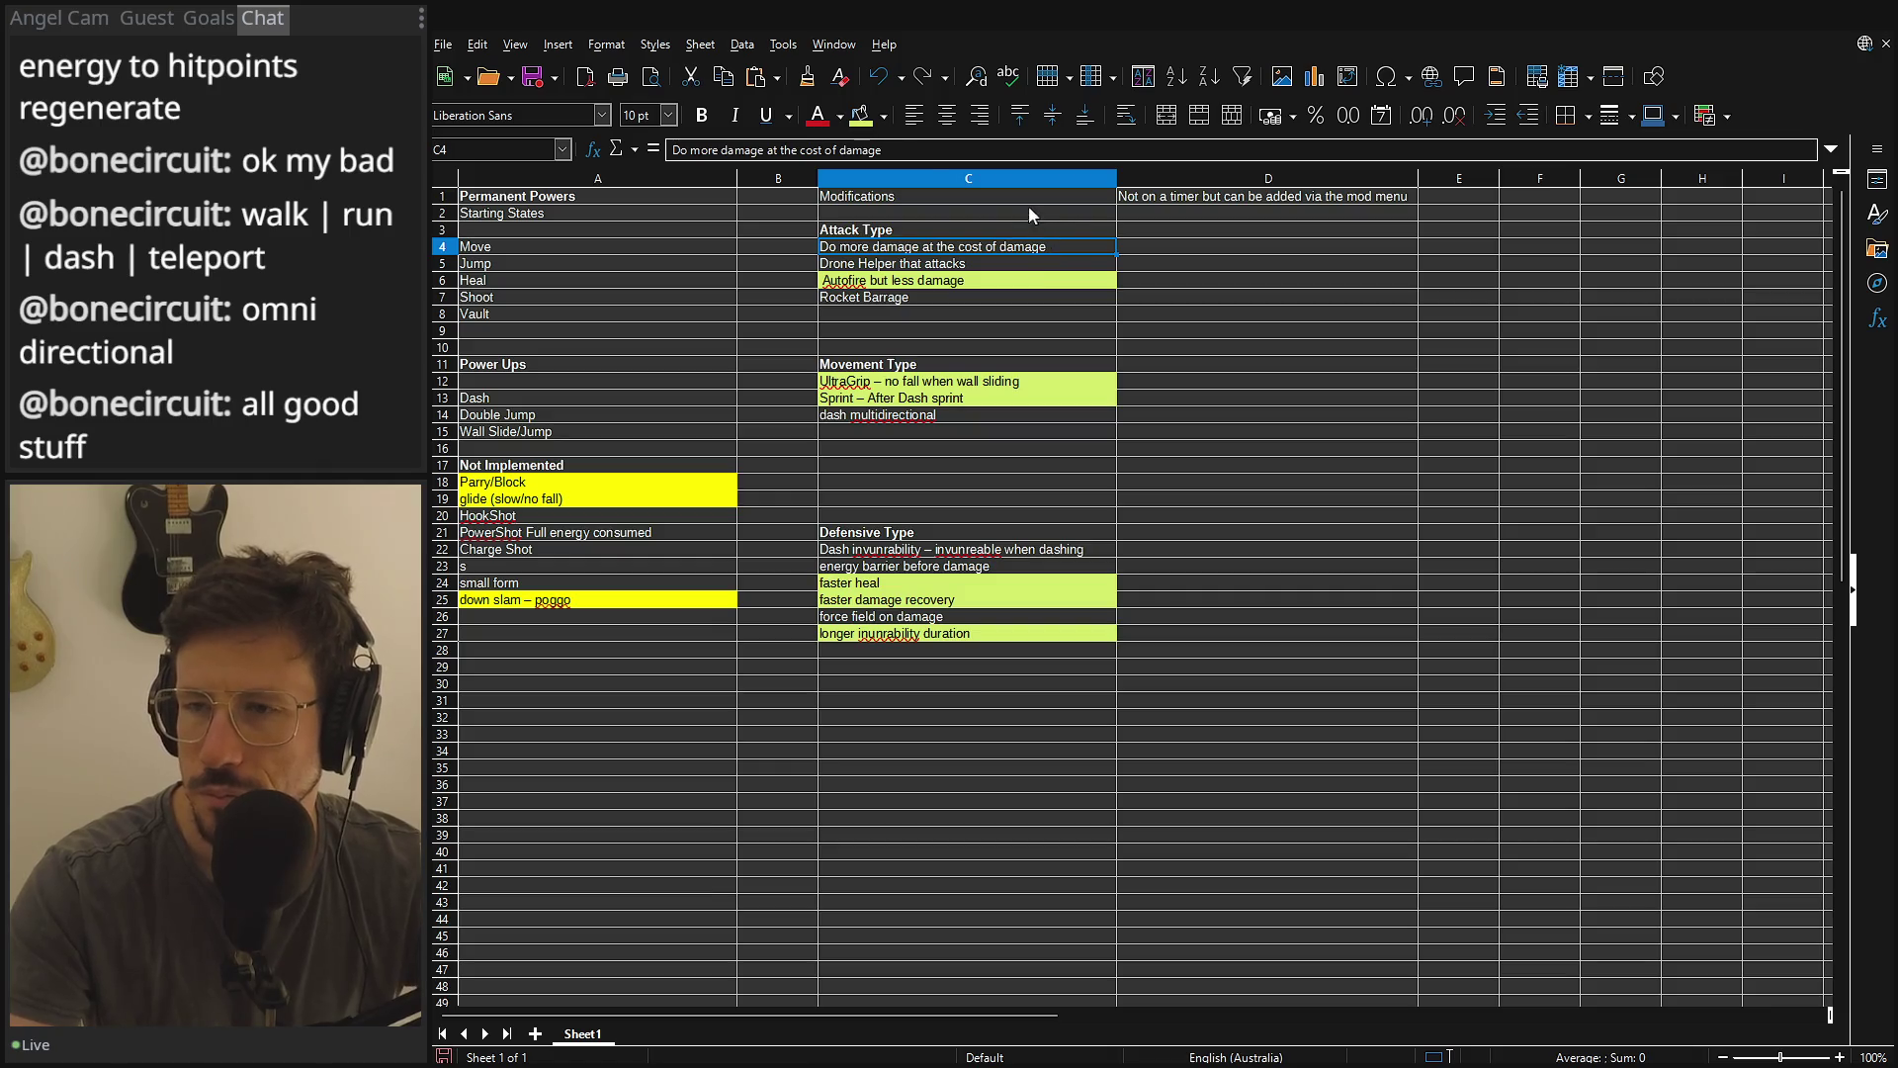
left_click(907, 150)
Append 'energy' to the extra-damage mod entry, then undo a lime fill applied to it
type("ene")
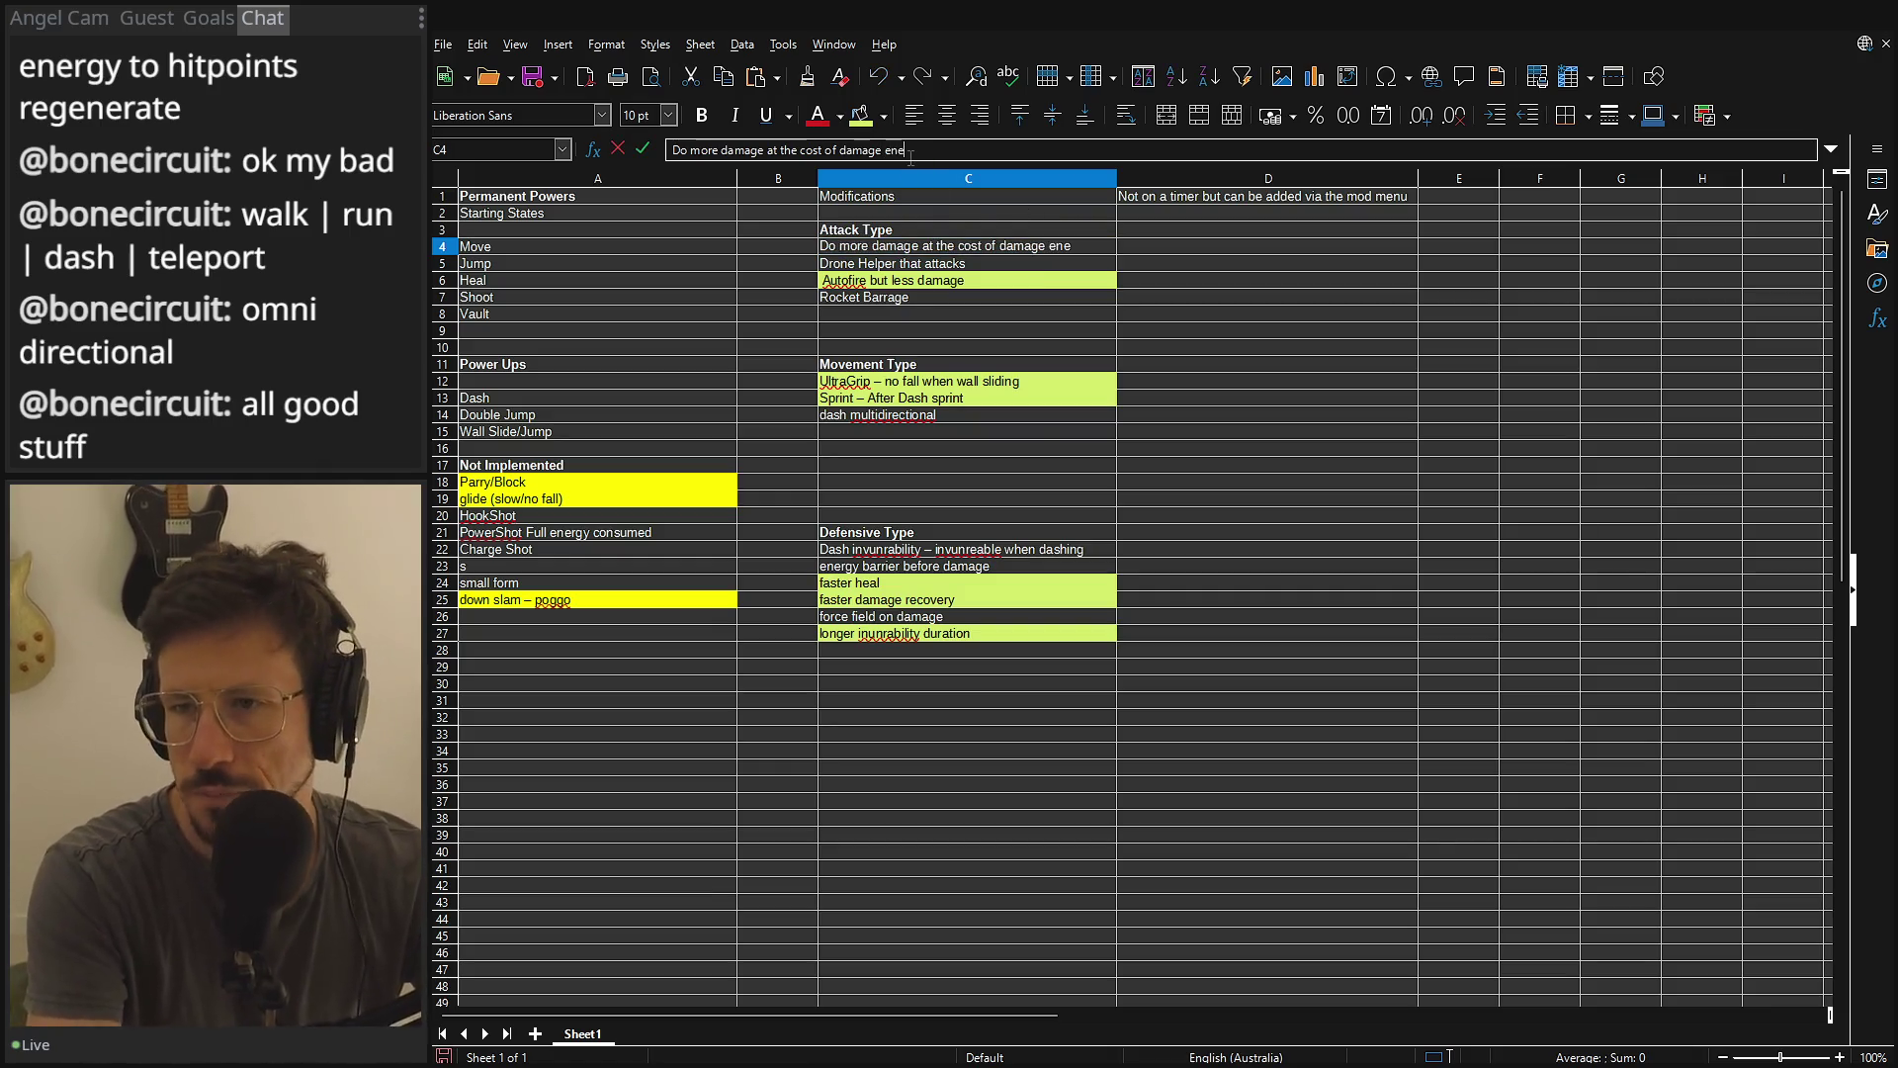
type("rgy")
key("Up")
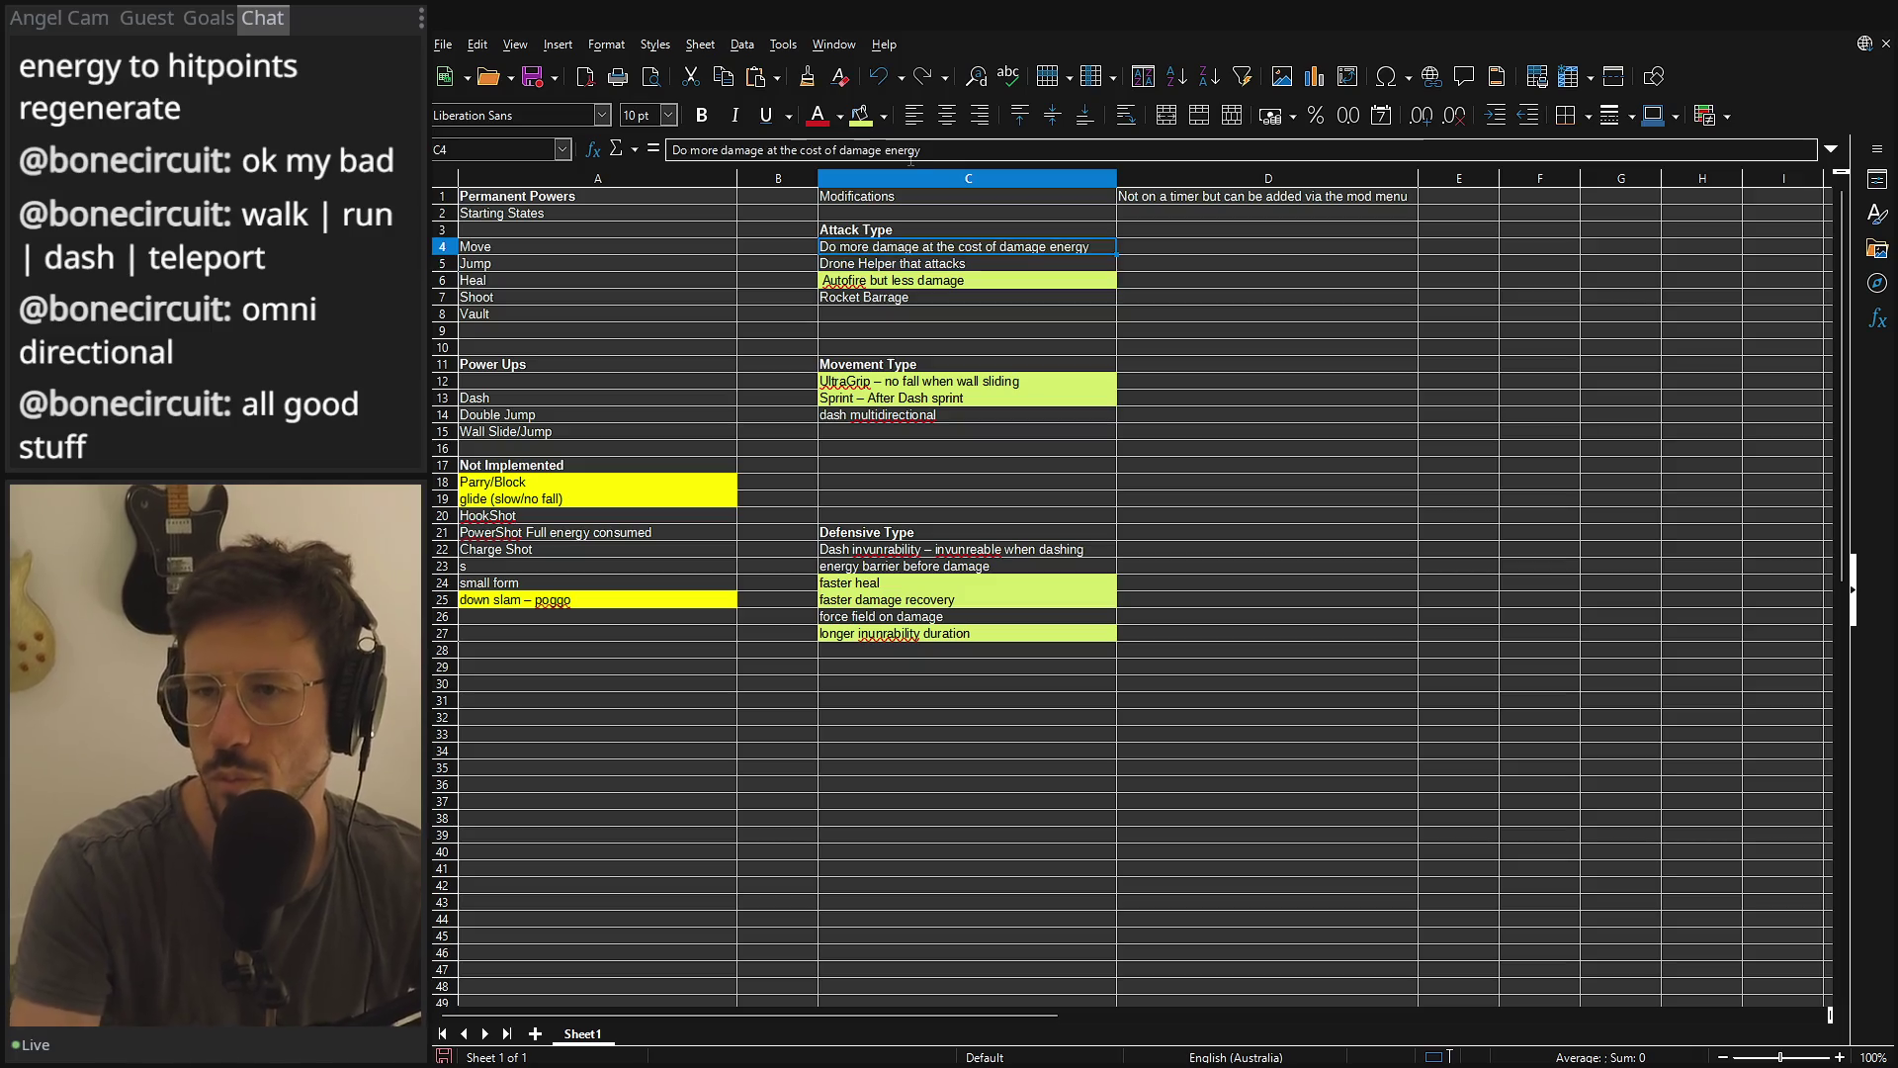
left_click(860, 116)
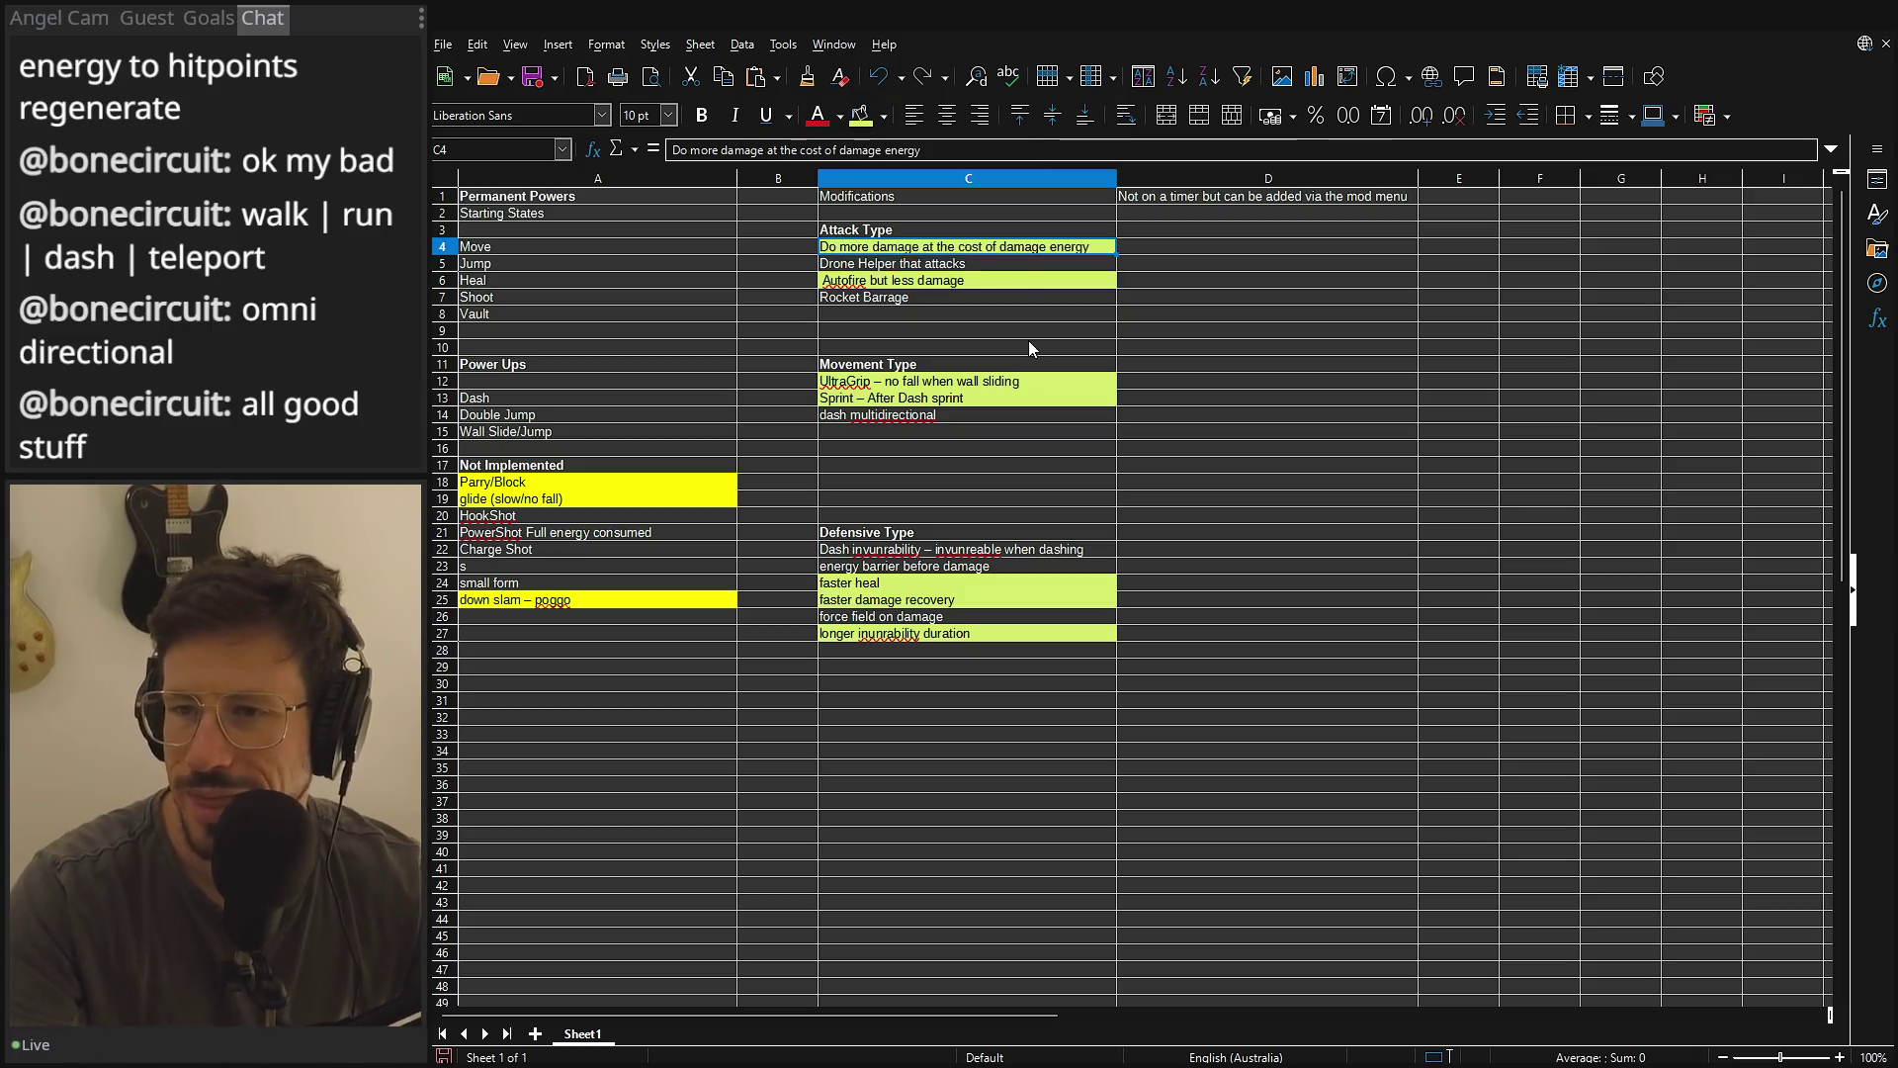
left_click(1028, 340)
left_click(1018, 245)
key("ctrl+z")
Review Rocket Barrage, UltraGrip, Sprint and the defensive mods, then drag the Calc window aside
left_click(1014, 294)
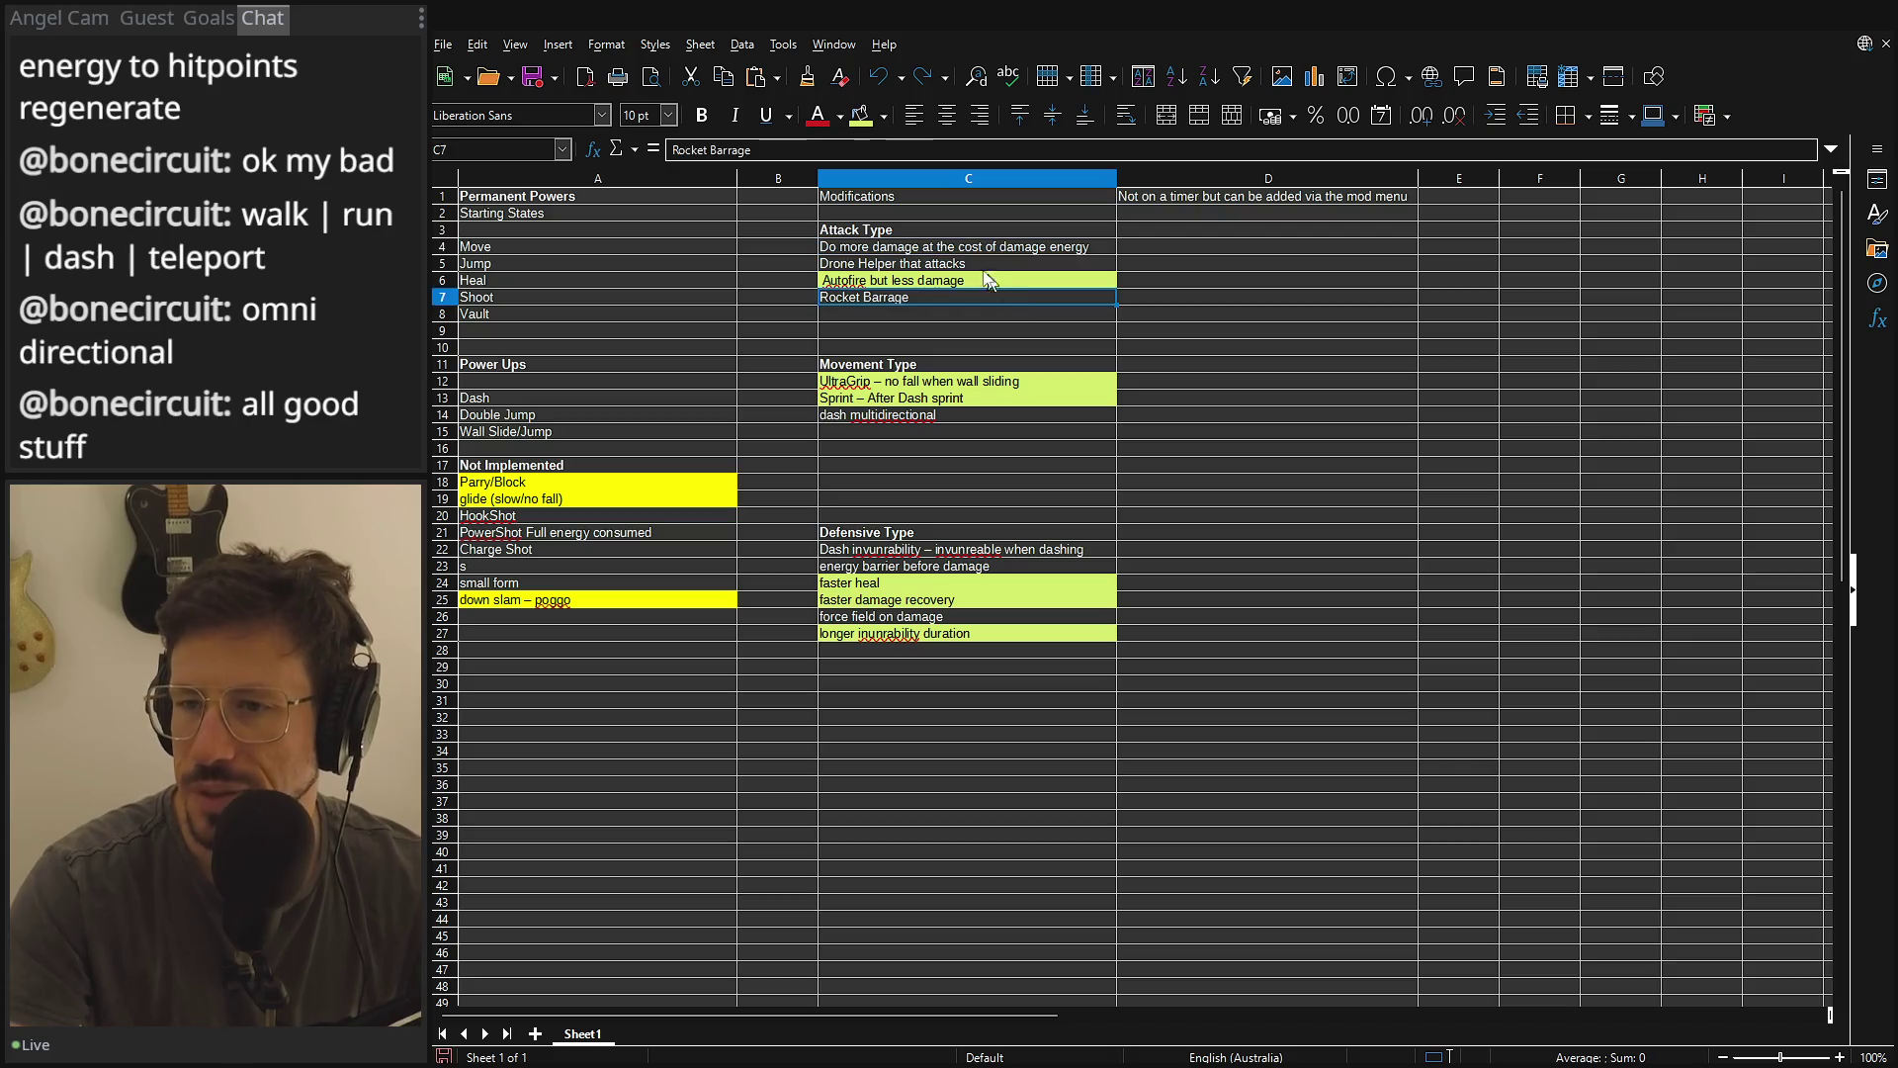
left_click(885, 383)
left_click(895, 399)
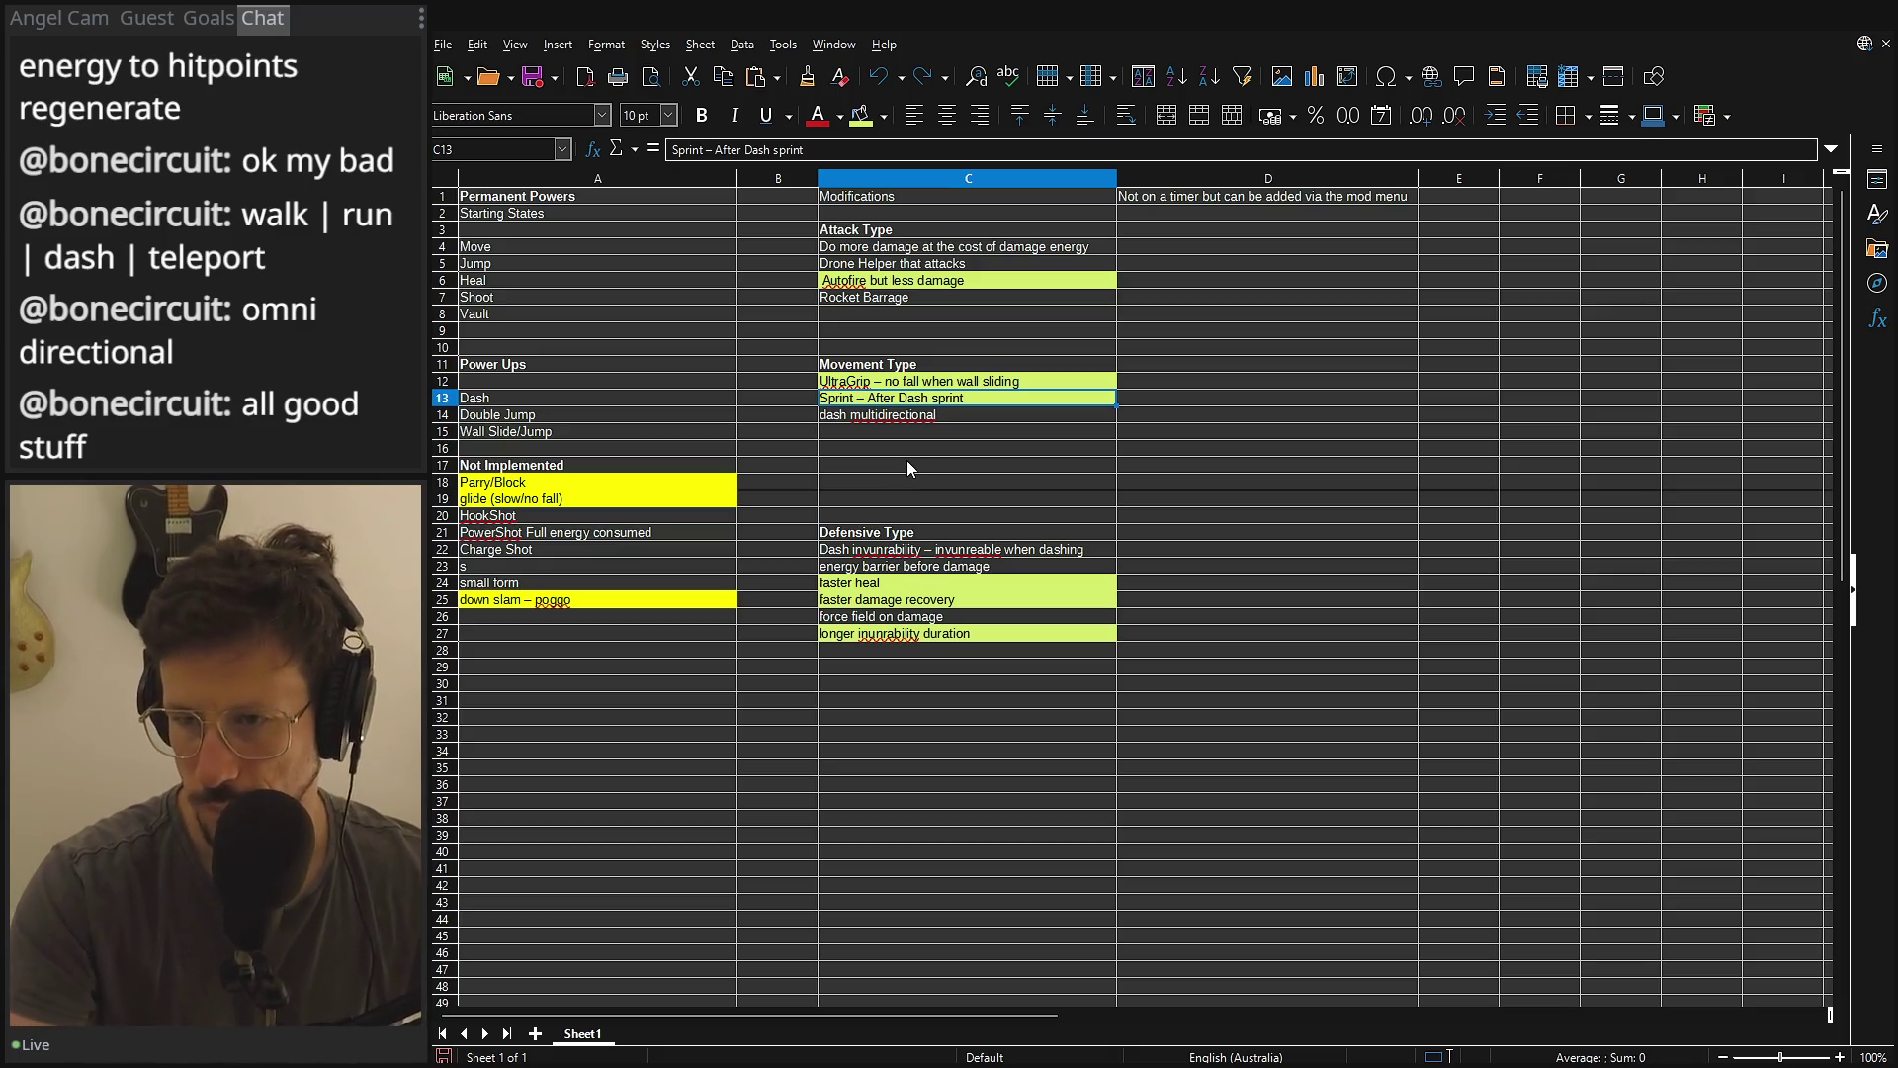
left_click(882, 600)
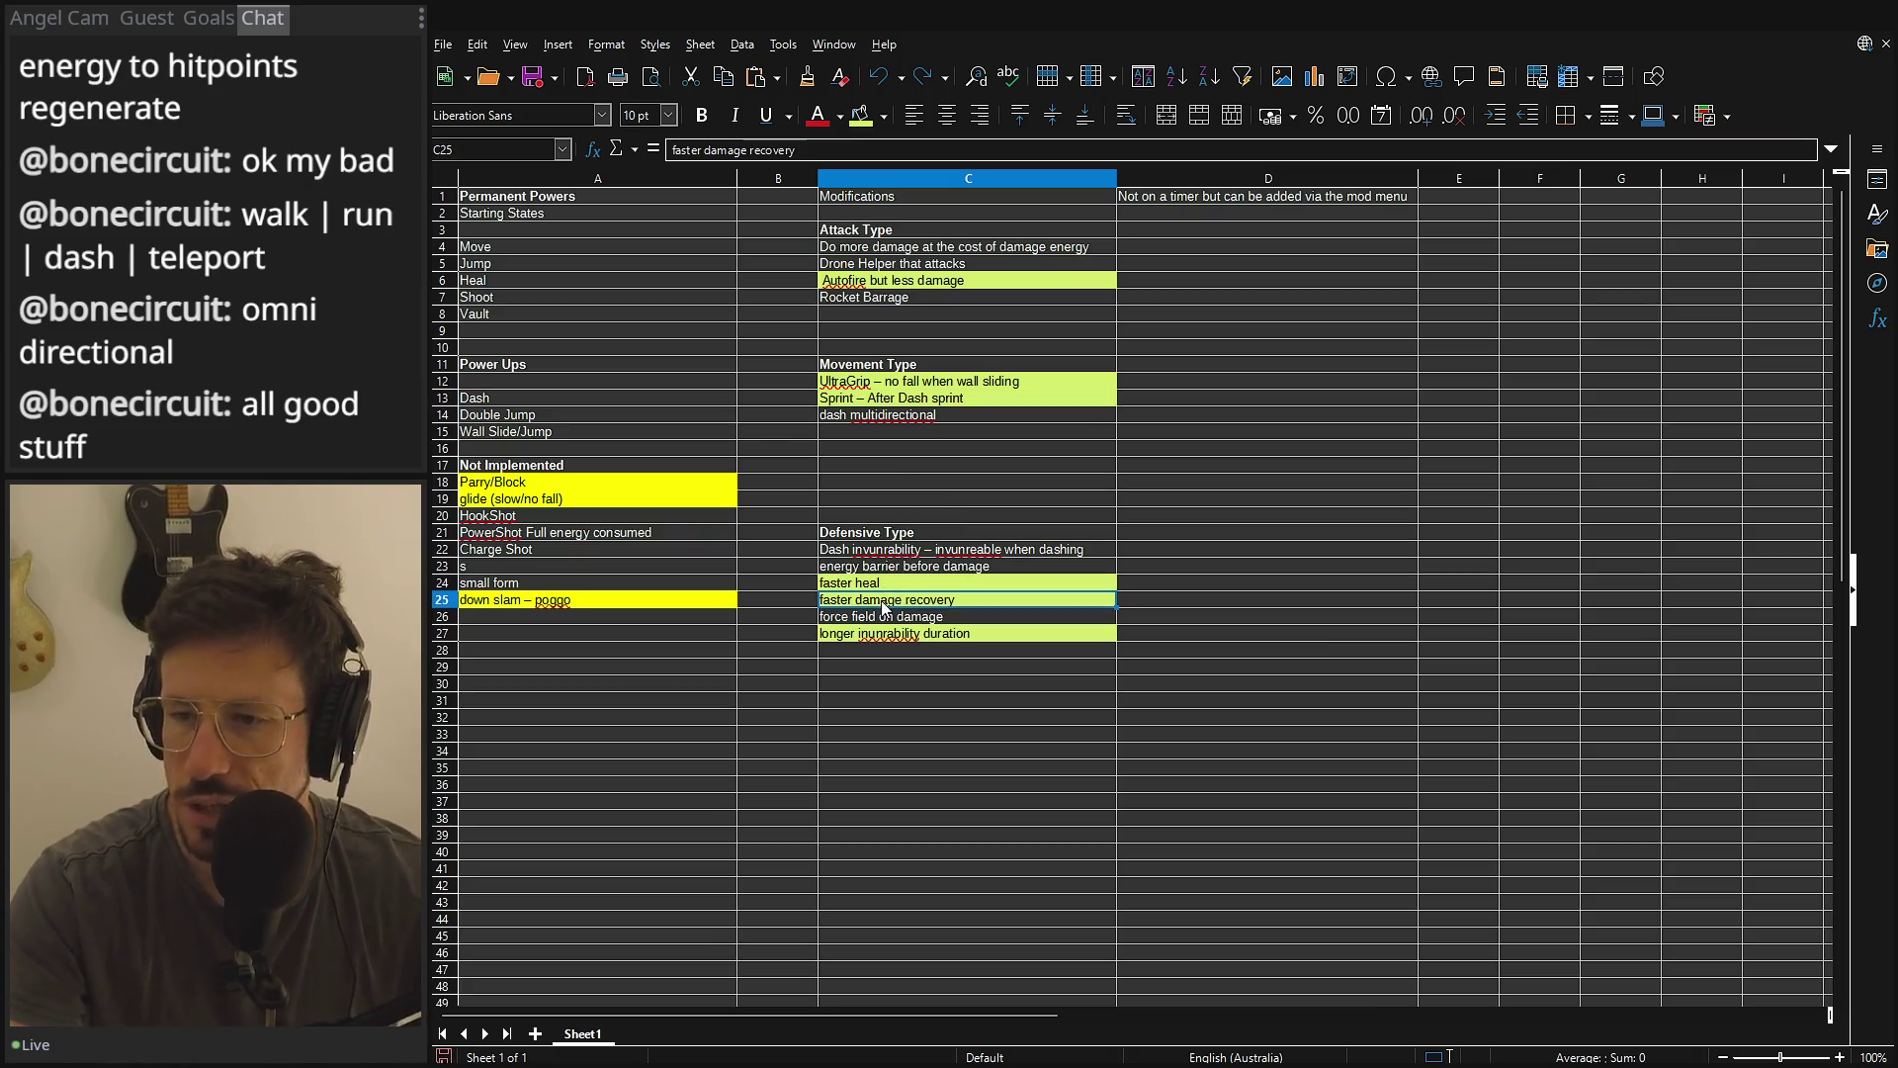
left_click(989, 635)
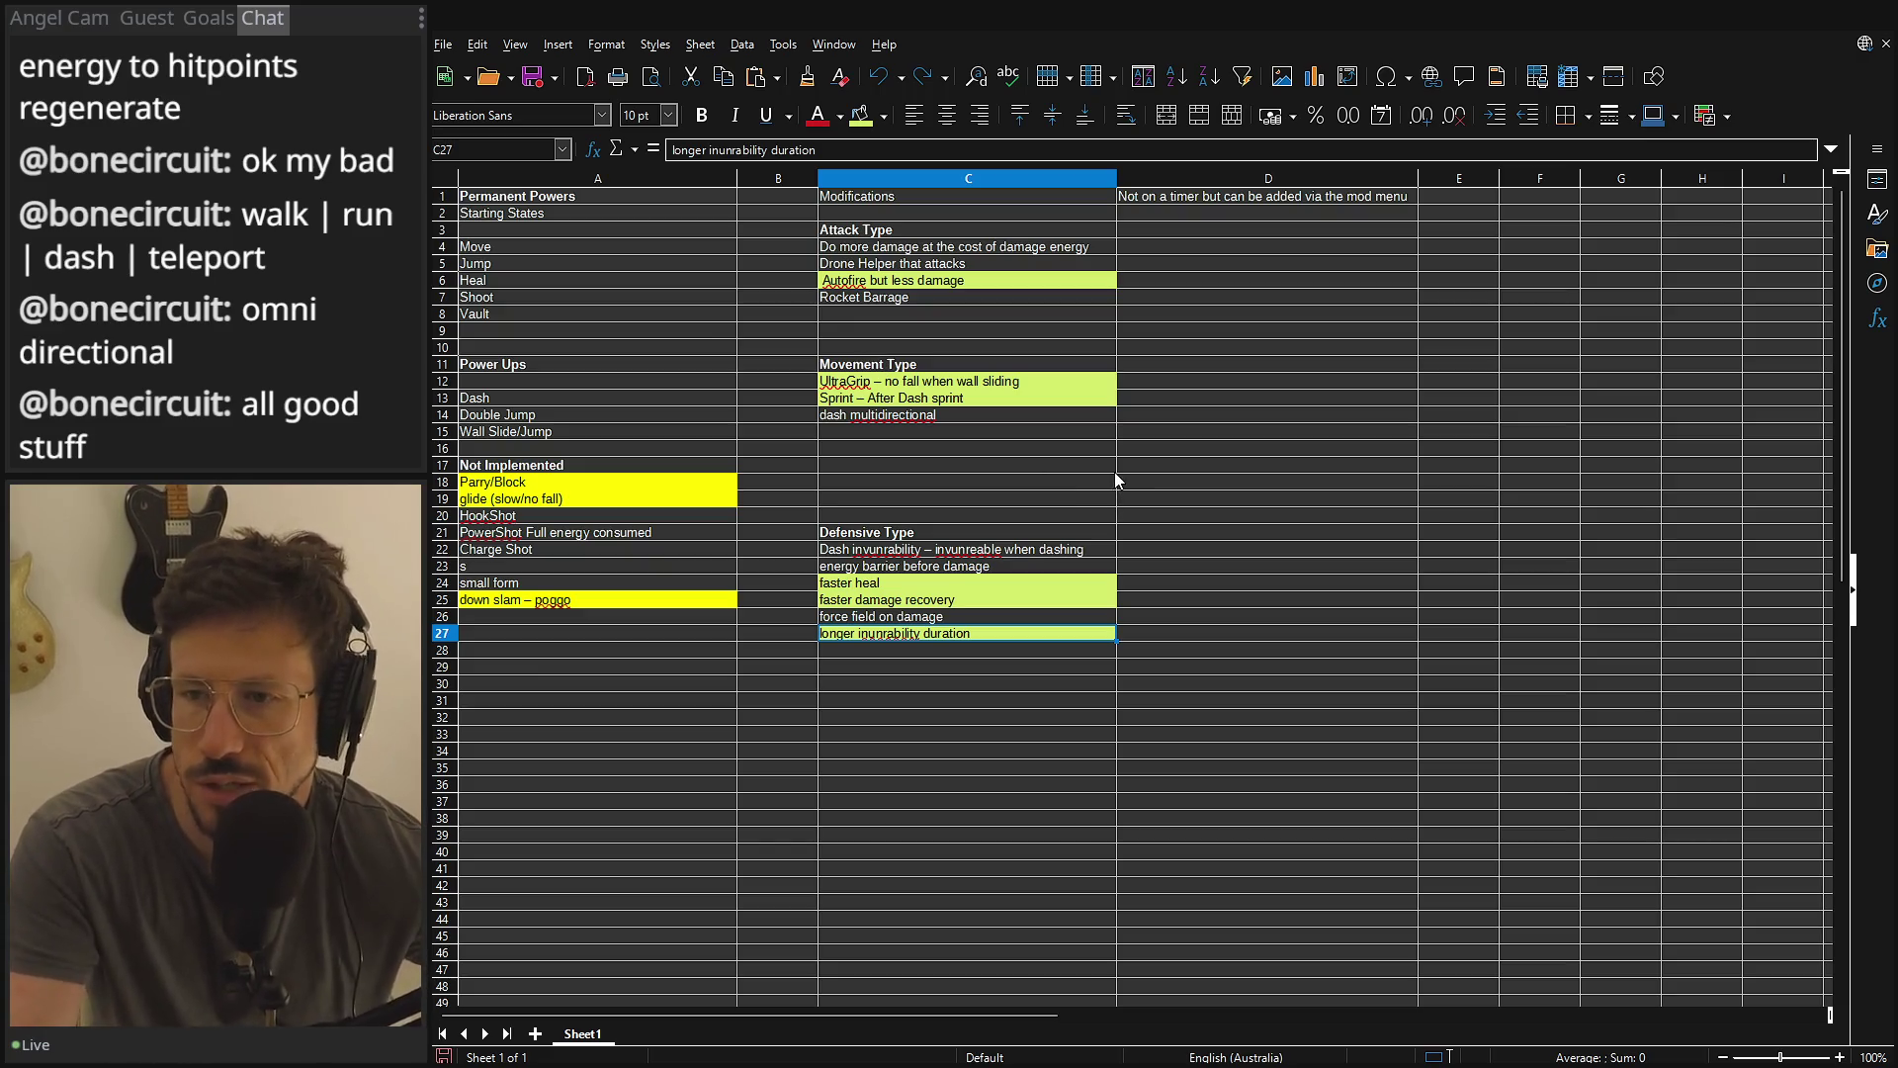
mouse_move(1028, 49)
left_mouse_down()
mouse_move(520, 234)
mouse_move(850, 297)
mouse_move(0, 297)
left_mouse_up()
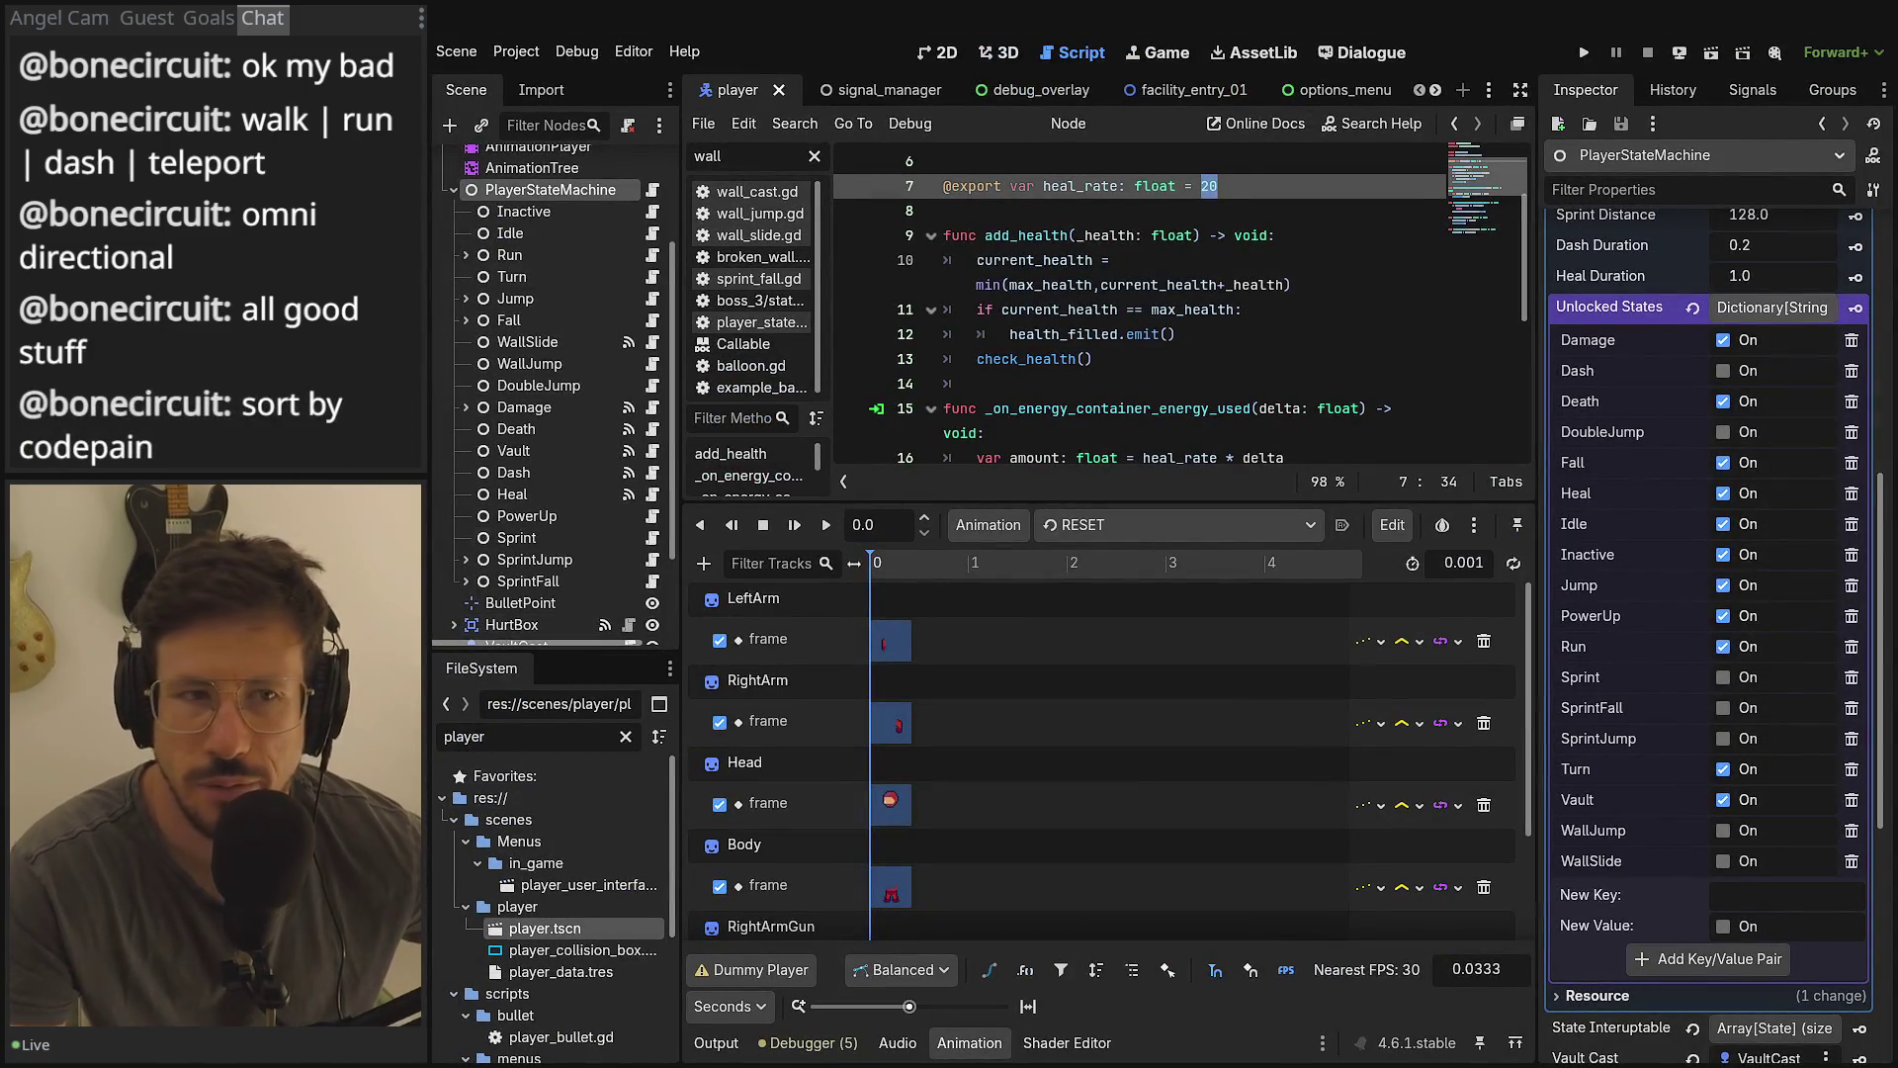
Drag the Mods and PowerUp.ods window by its title bar back over the Godot editor
mouse_move(0, 61)
left_mouse_down()
mouse_move(1546, 73)
mouse_move(1010, 55)
mouse_move(1444, 75)
left_mouse_up()
left_click(1207, 423)
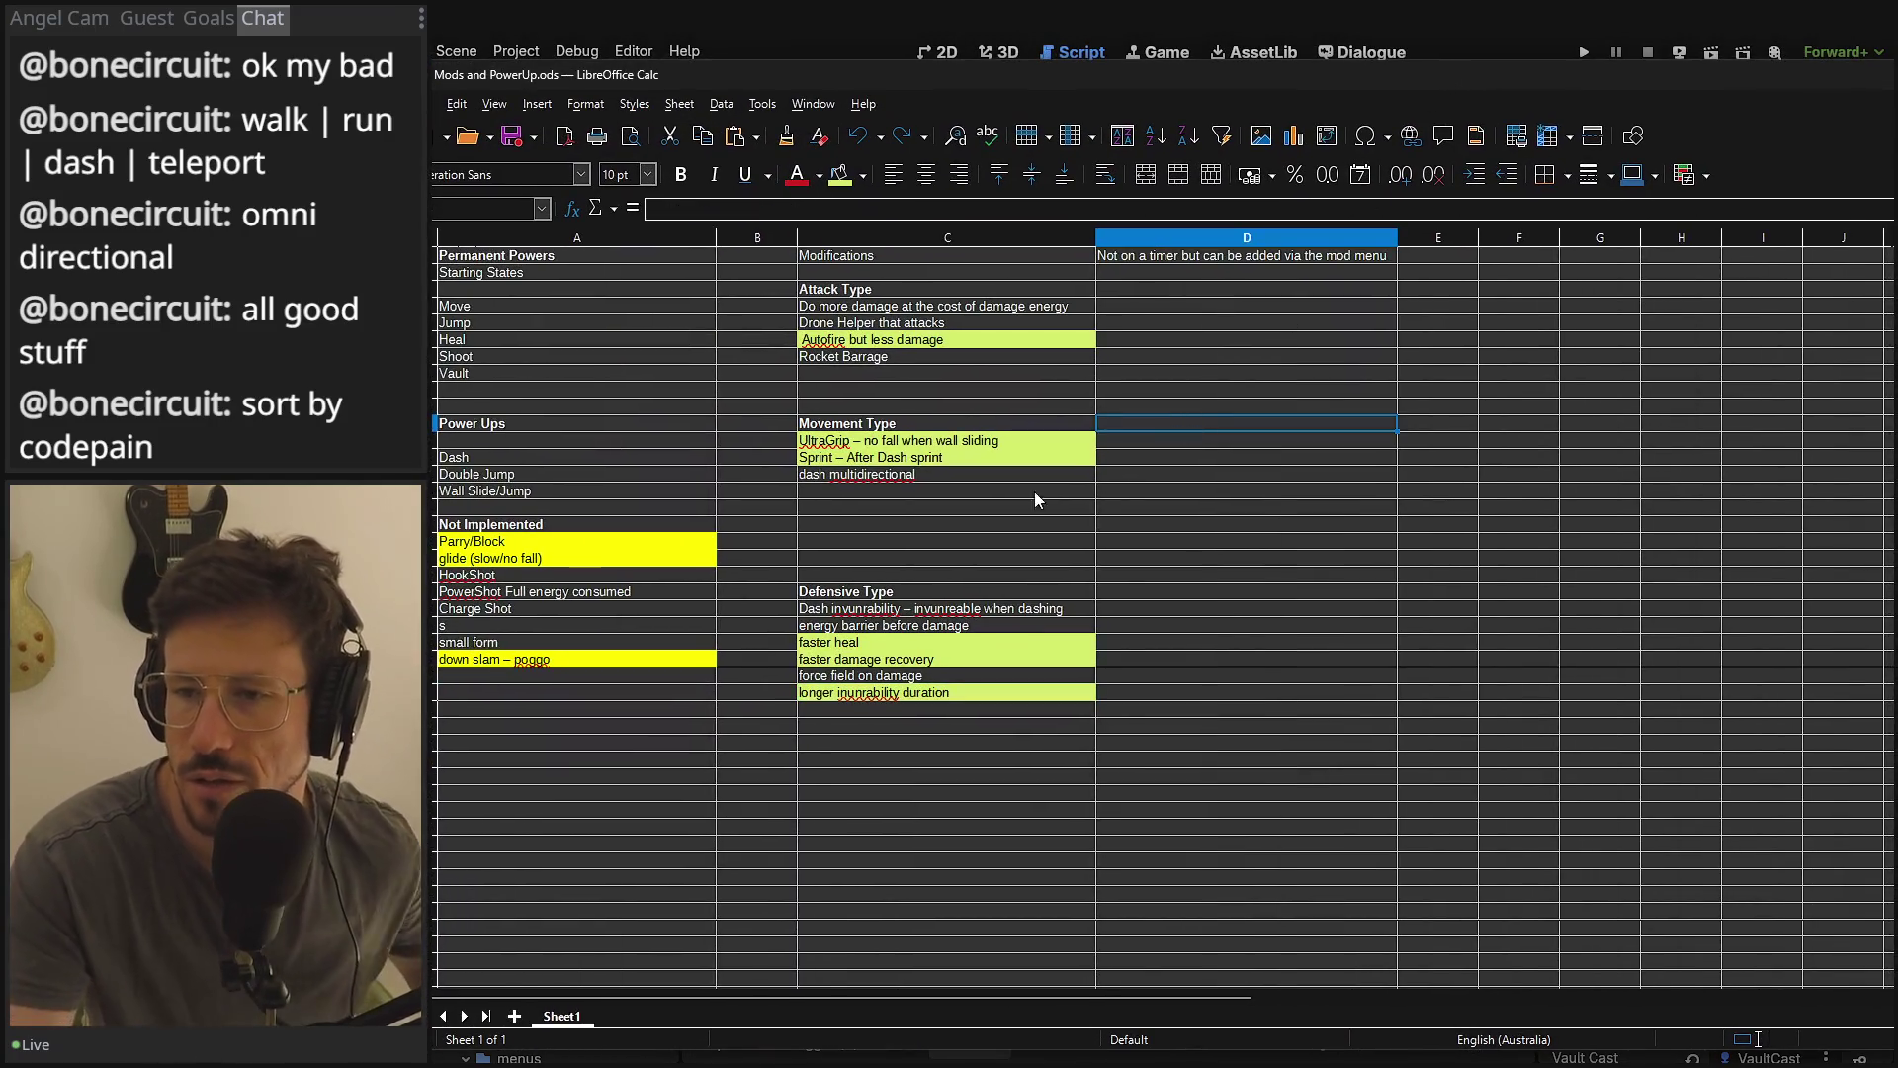
Give the dash multidirectional mod a yellow background
left_click_drag(937, 173, 986, 136)
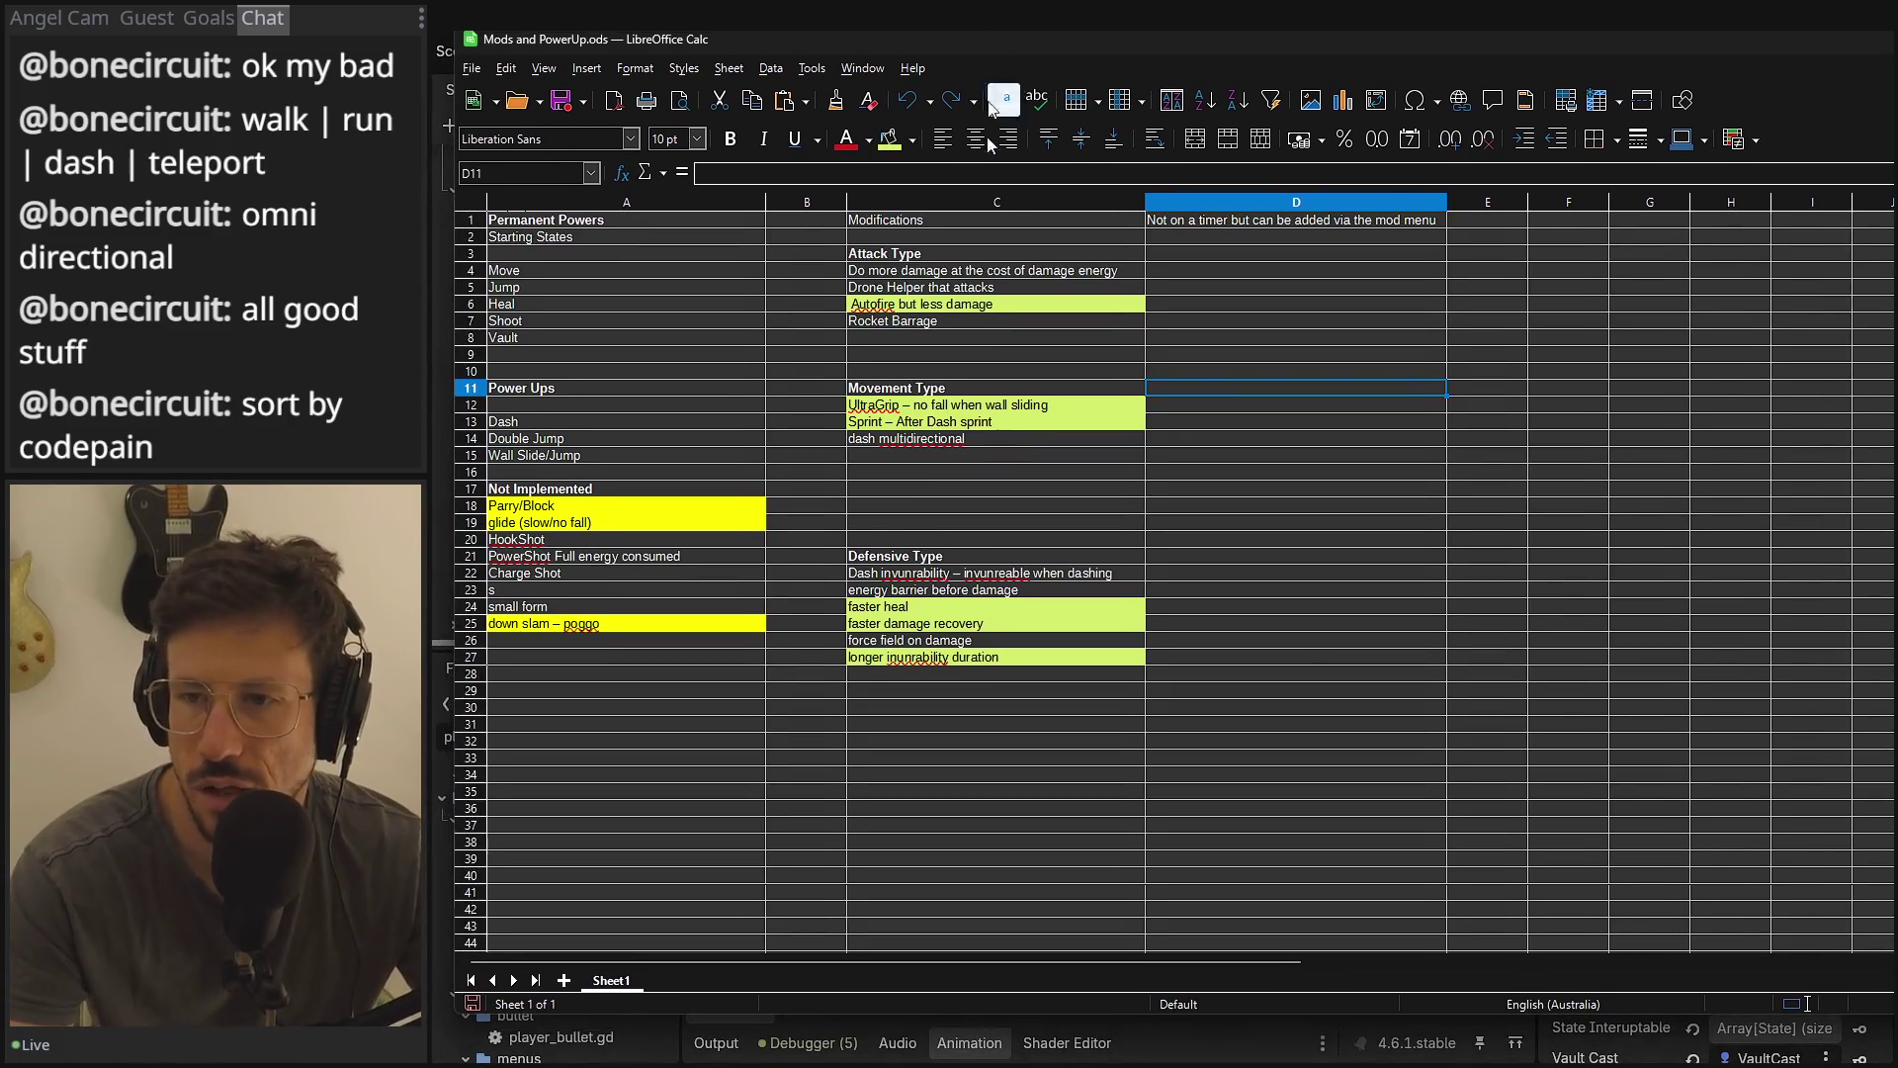
left_click(940, 435)
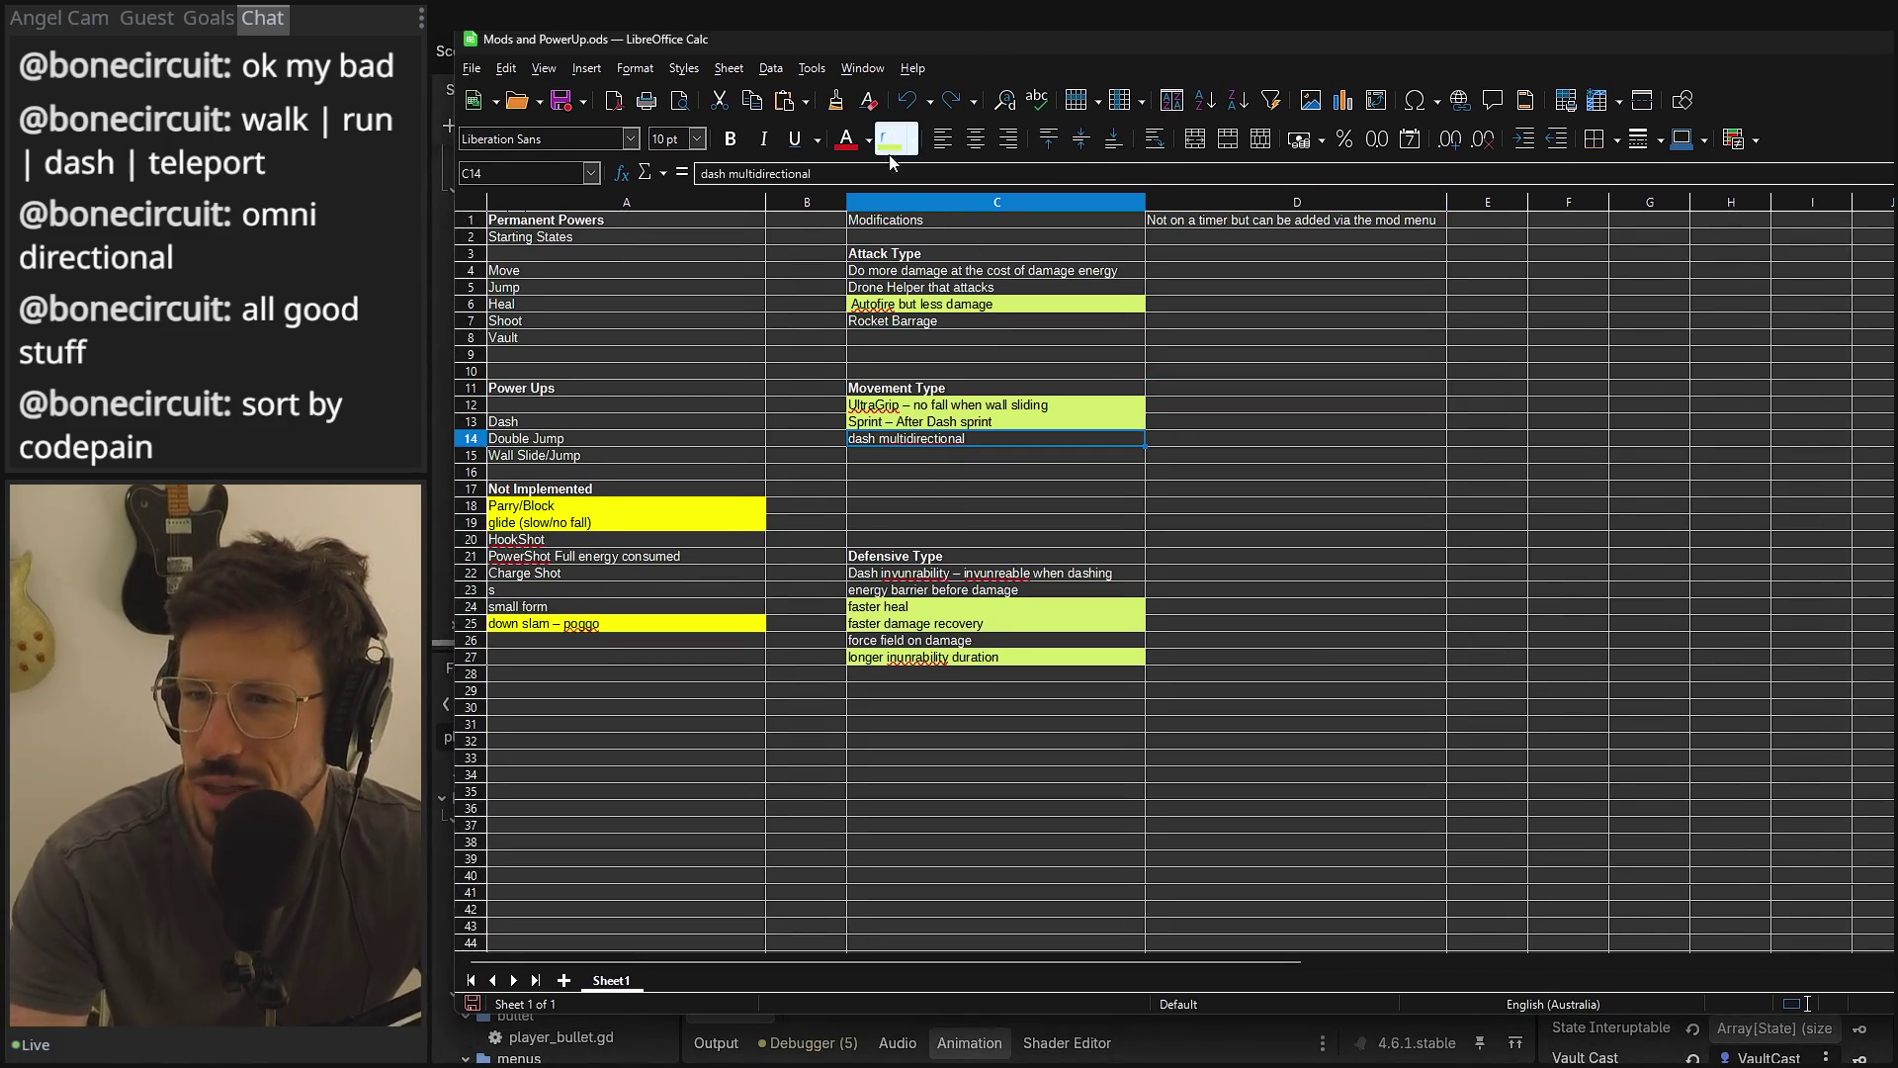
left_click(910, 140)
left_click(890, 288)
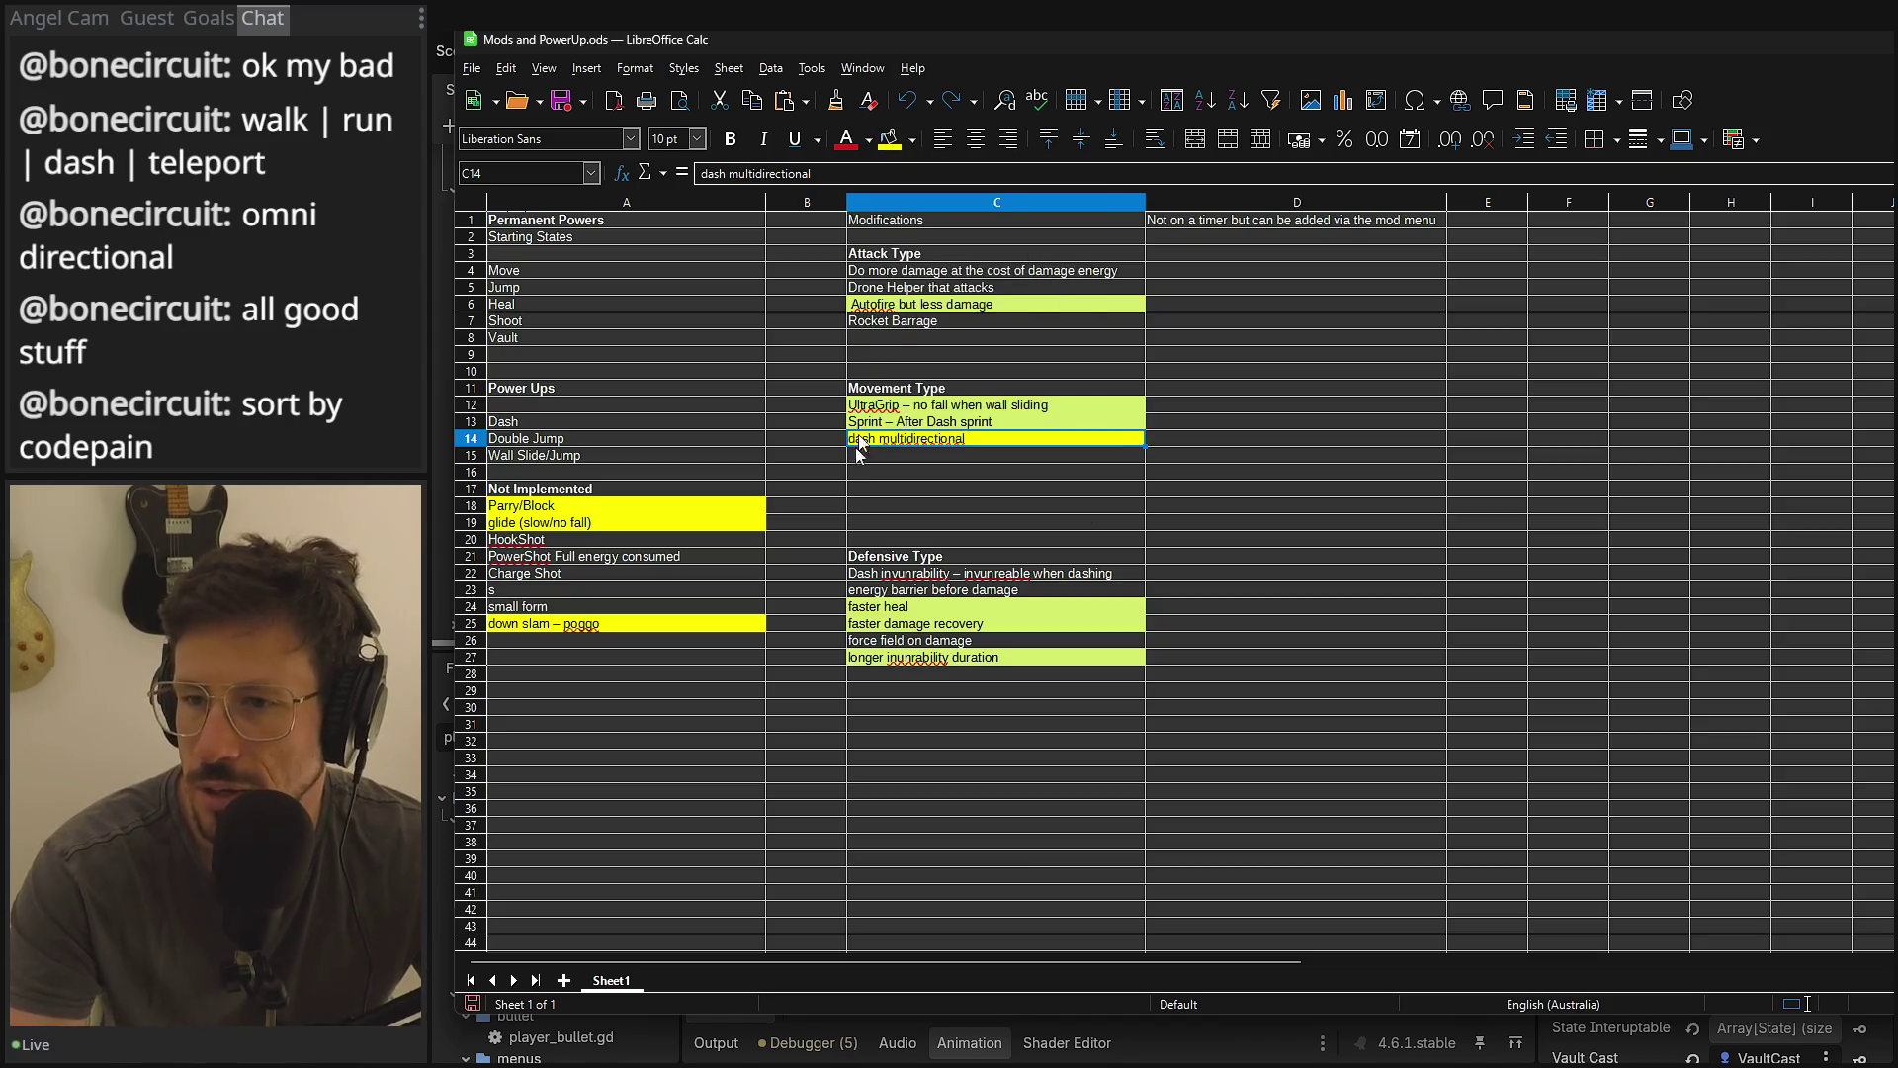
Fill UltraGrip, Sprint, faster heal, damage recovery, invulnerability duration and Autofire bright green
left_click(840, 516)
left_click_drag(890, 421, 890, 406)
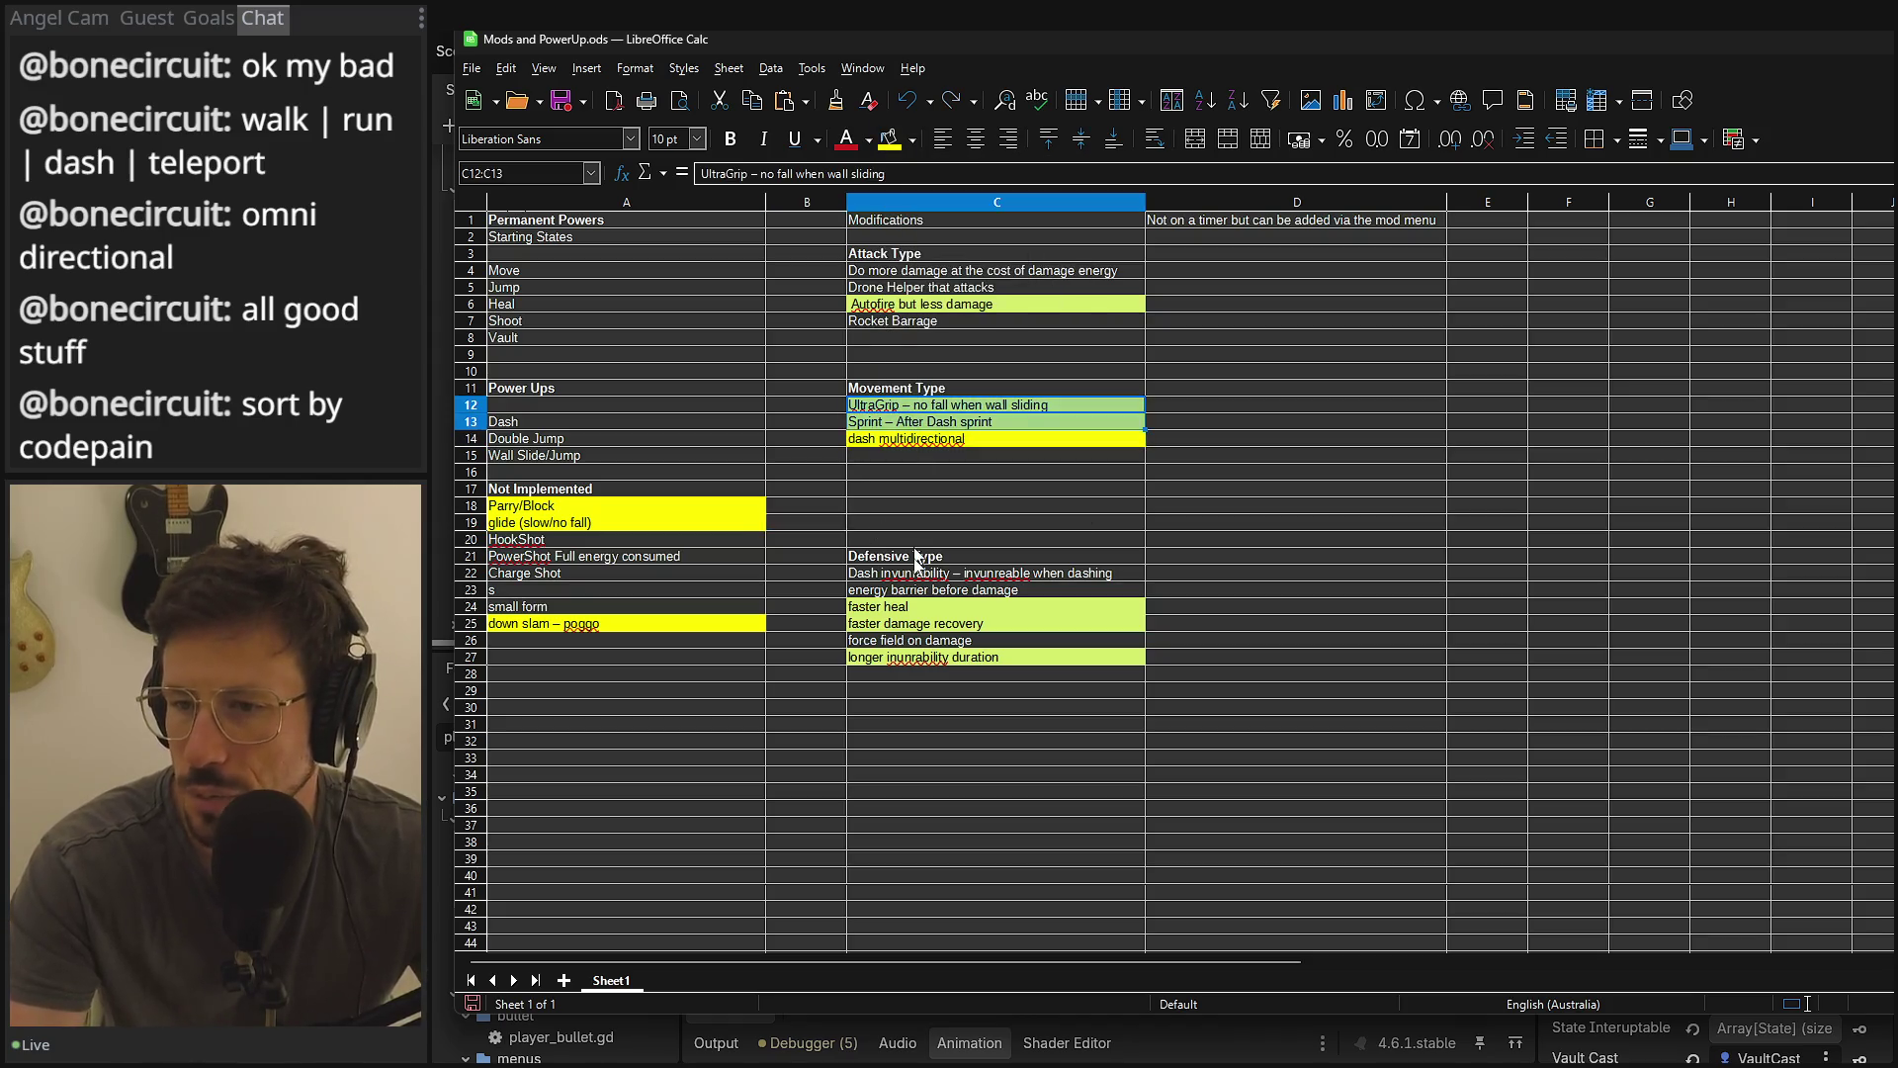
left_click_drag(915, 606, 915, 624, "ctrl")
left_click(919, 658, "ctrl")
left_click(908, 305, "ctrl")
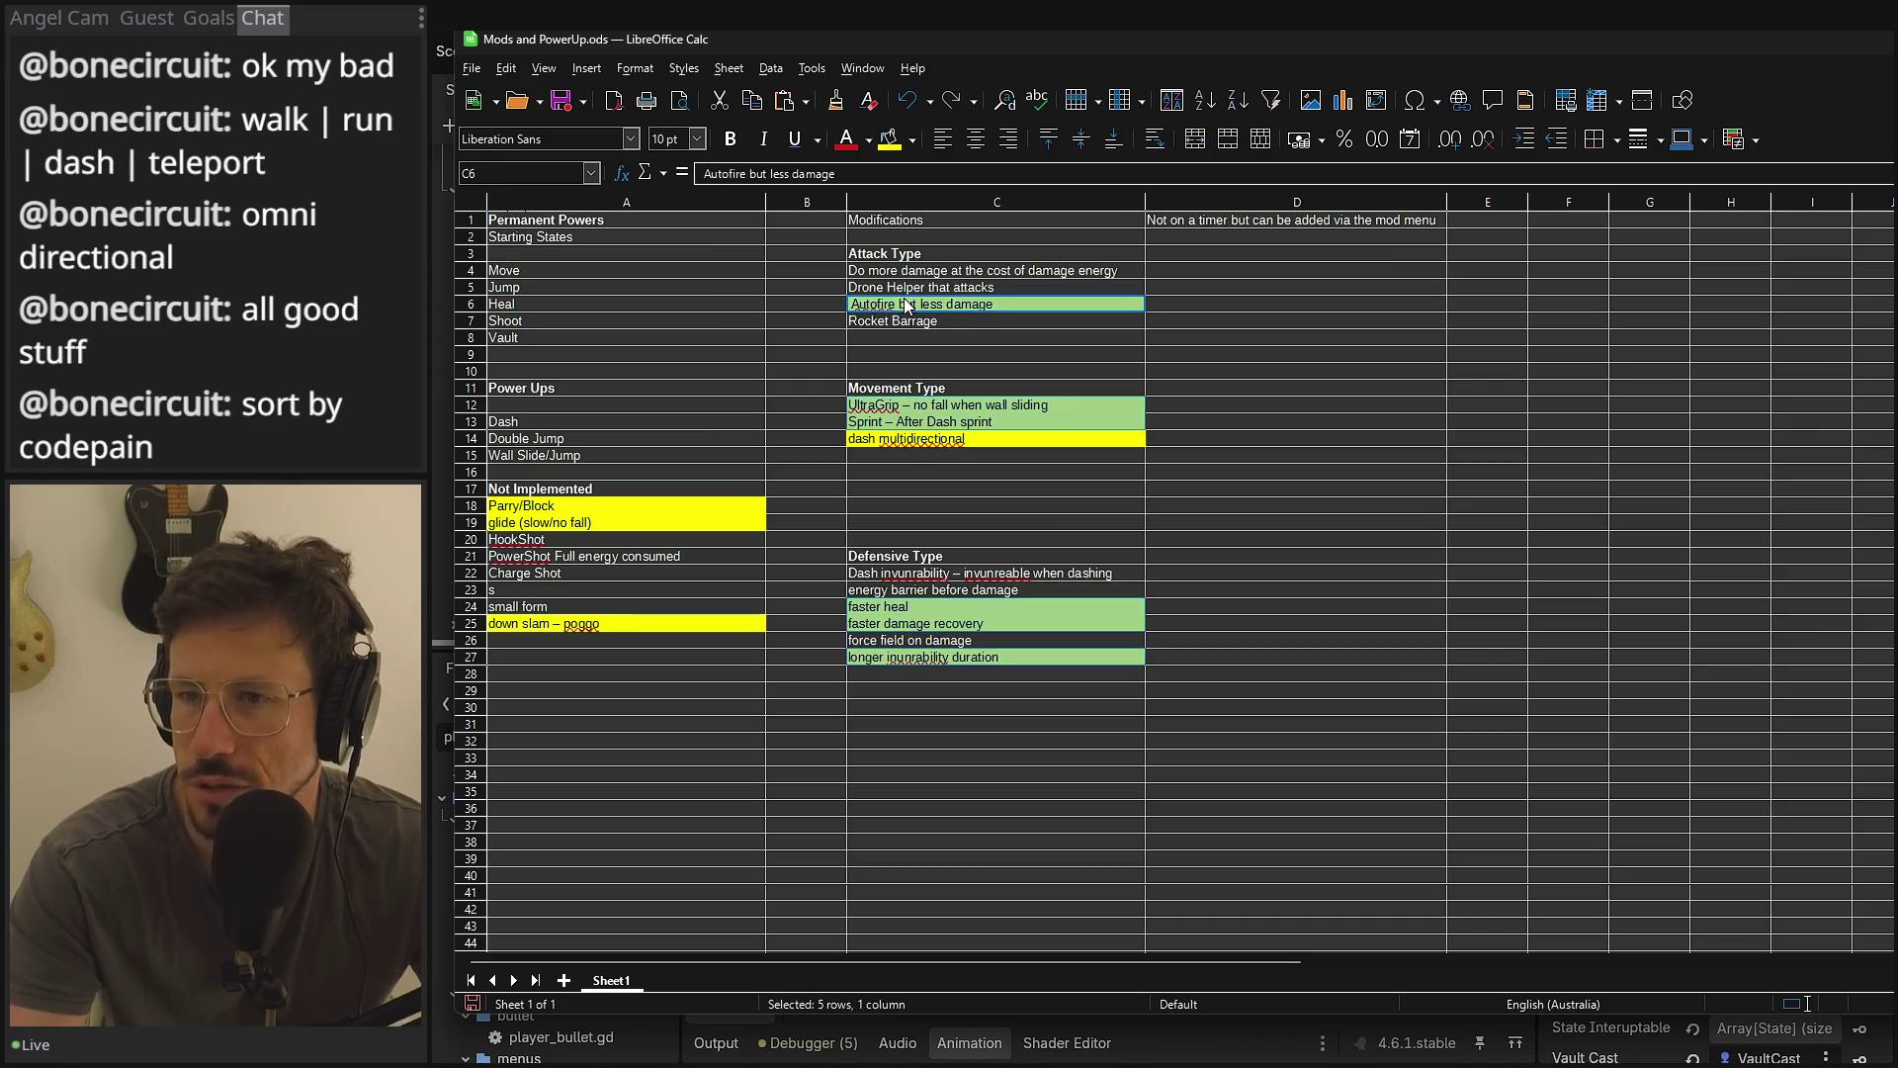
left_click(912, 140)
left_click(1089, 291)
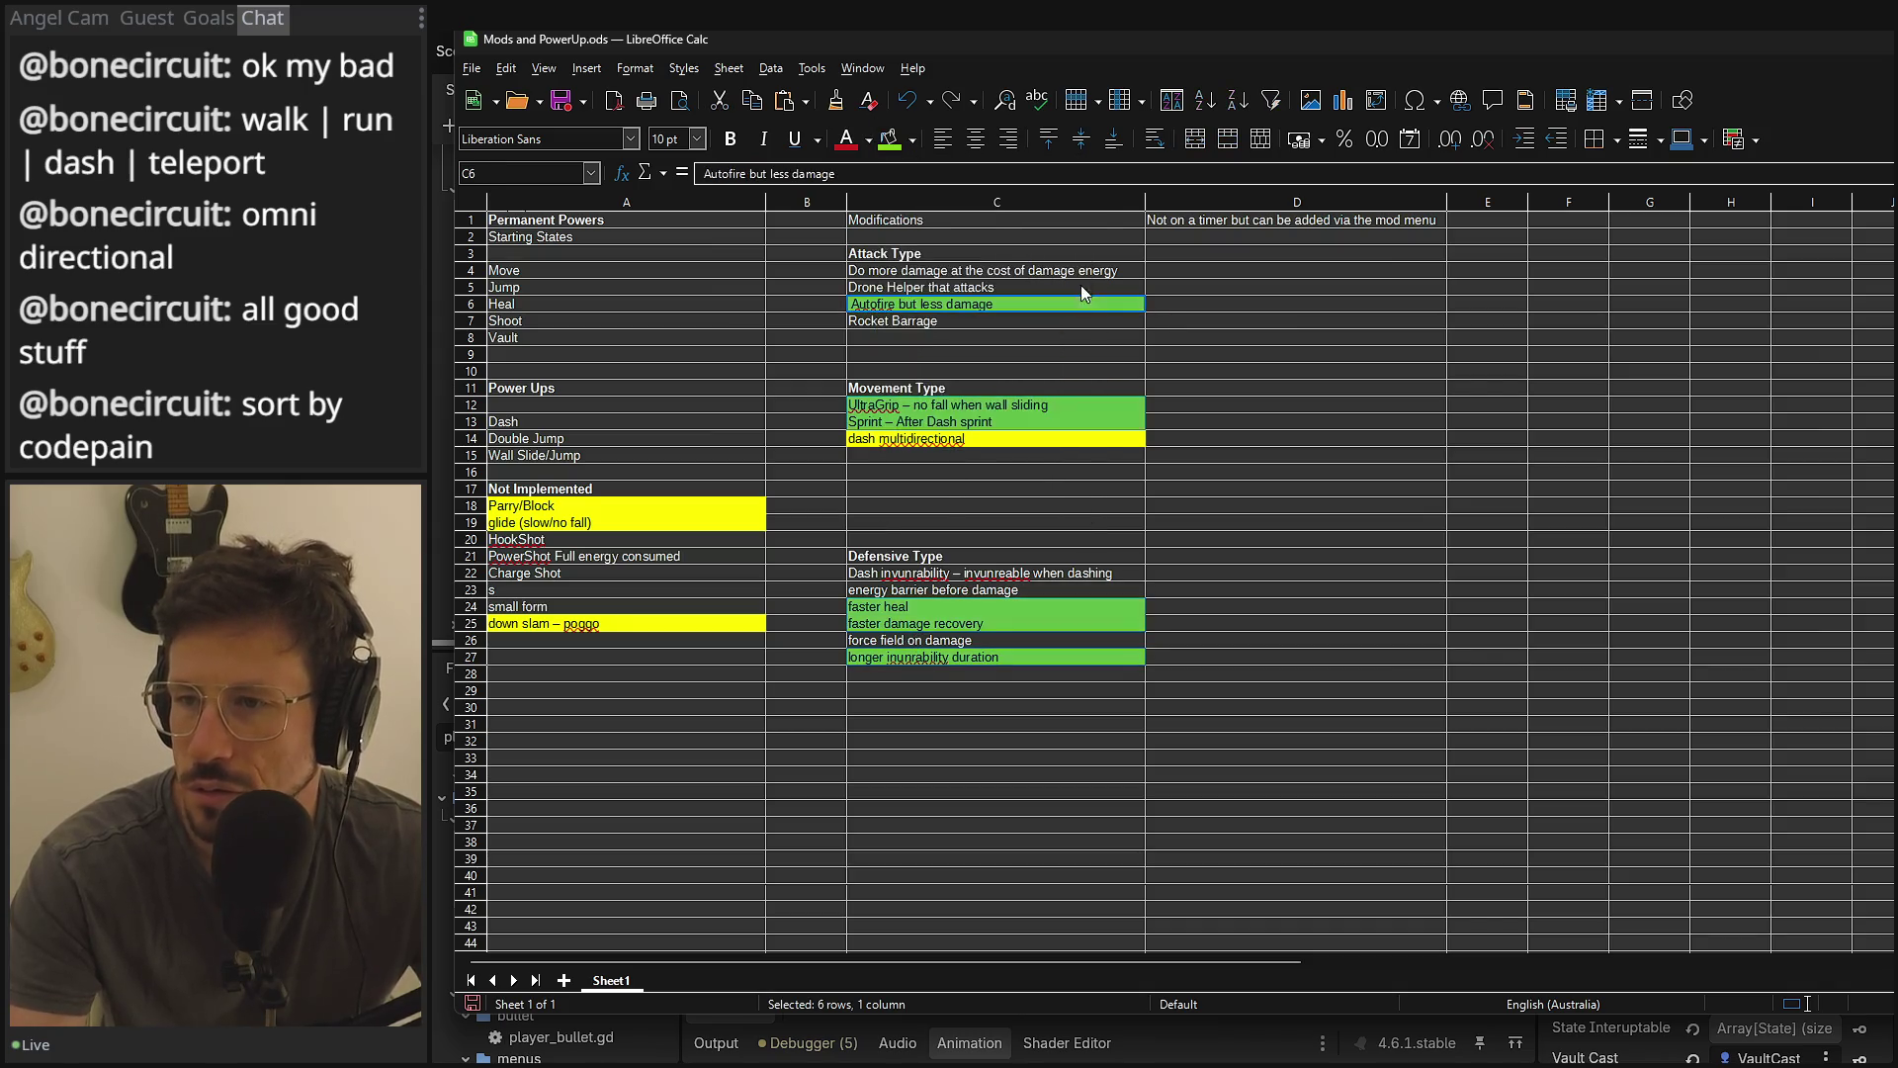
left_click(1156, 339)
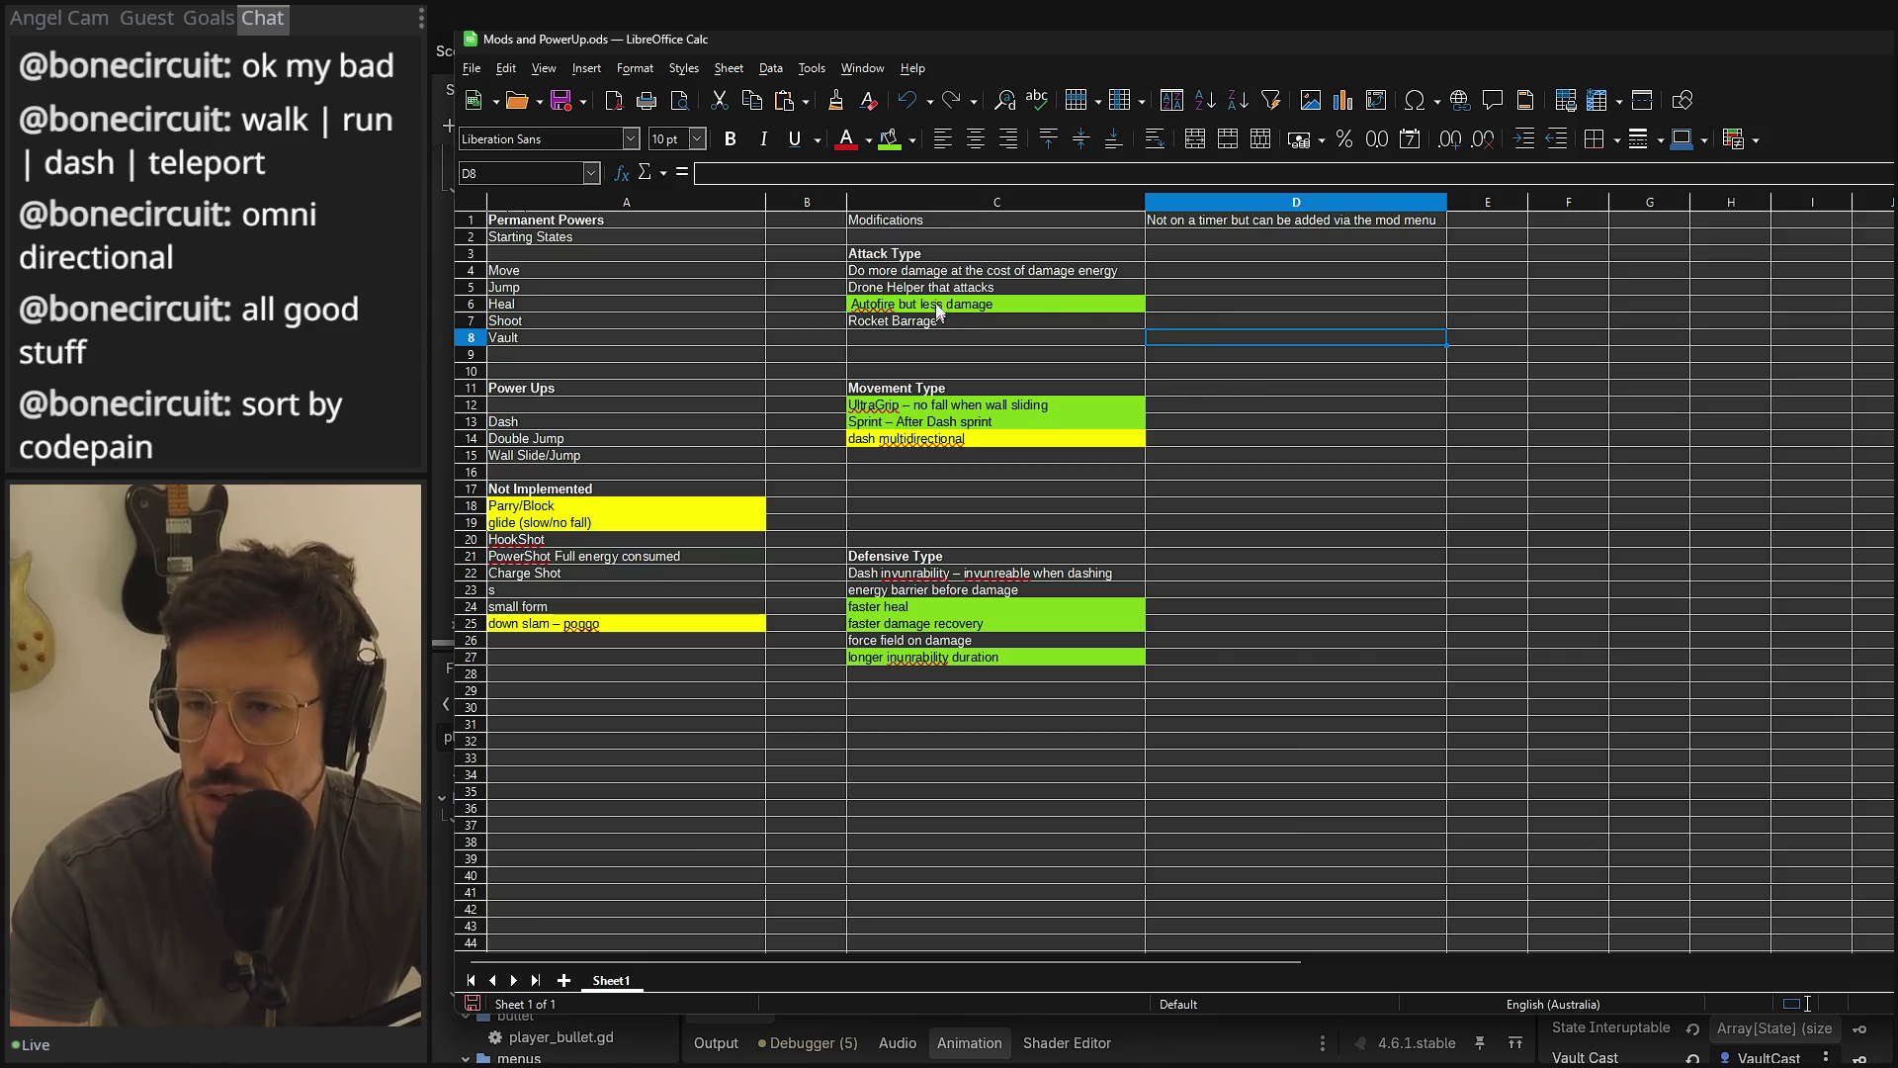
Fill the Dash invulnerability mod green
left_click(966, 276)
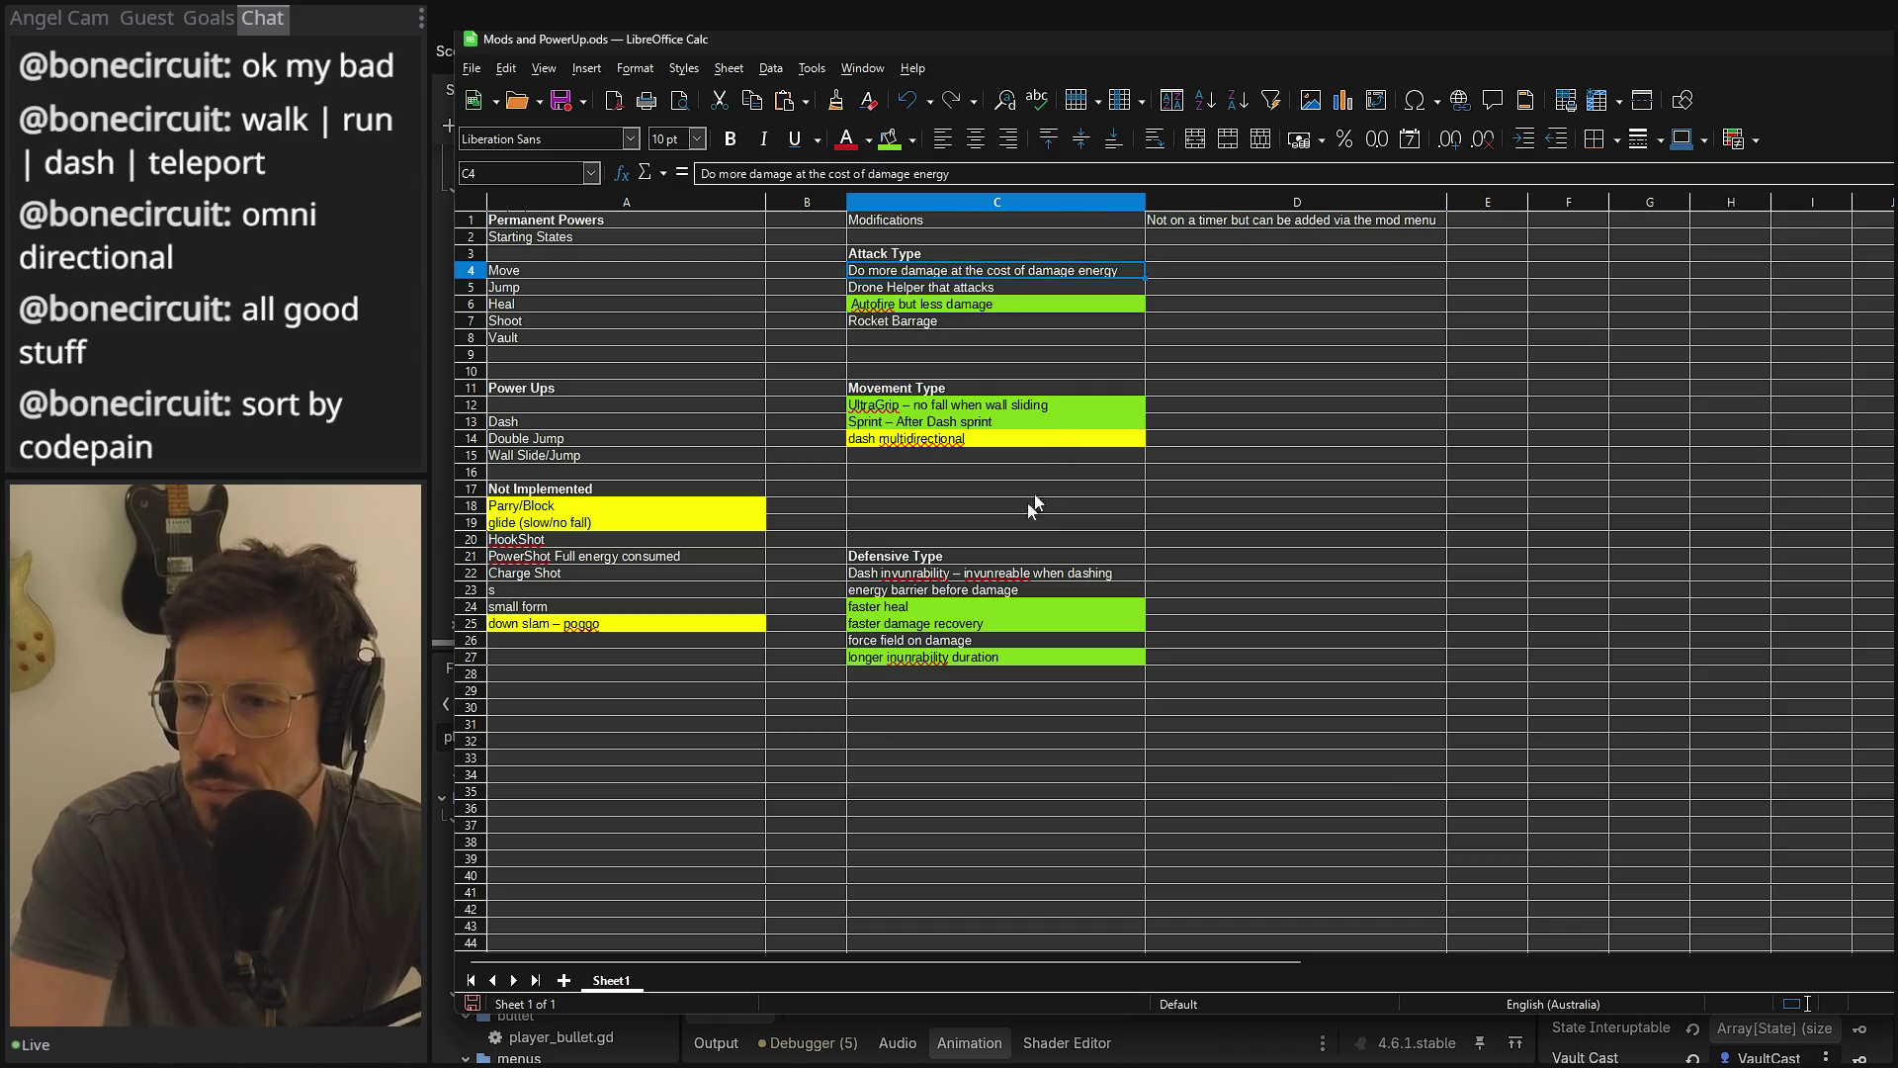
left_click(984, 575)
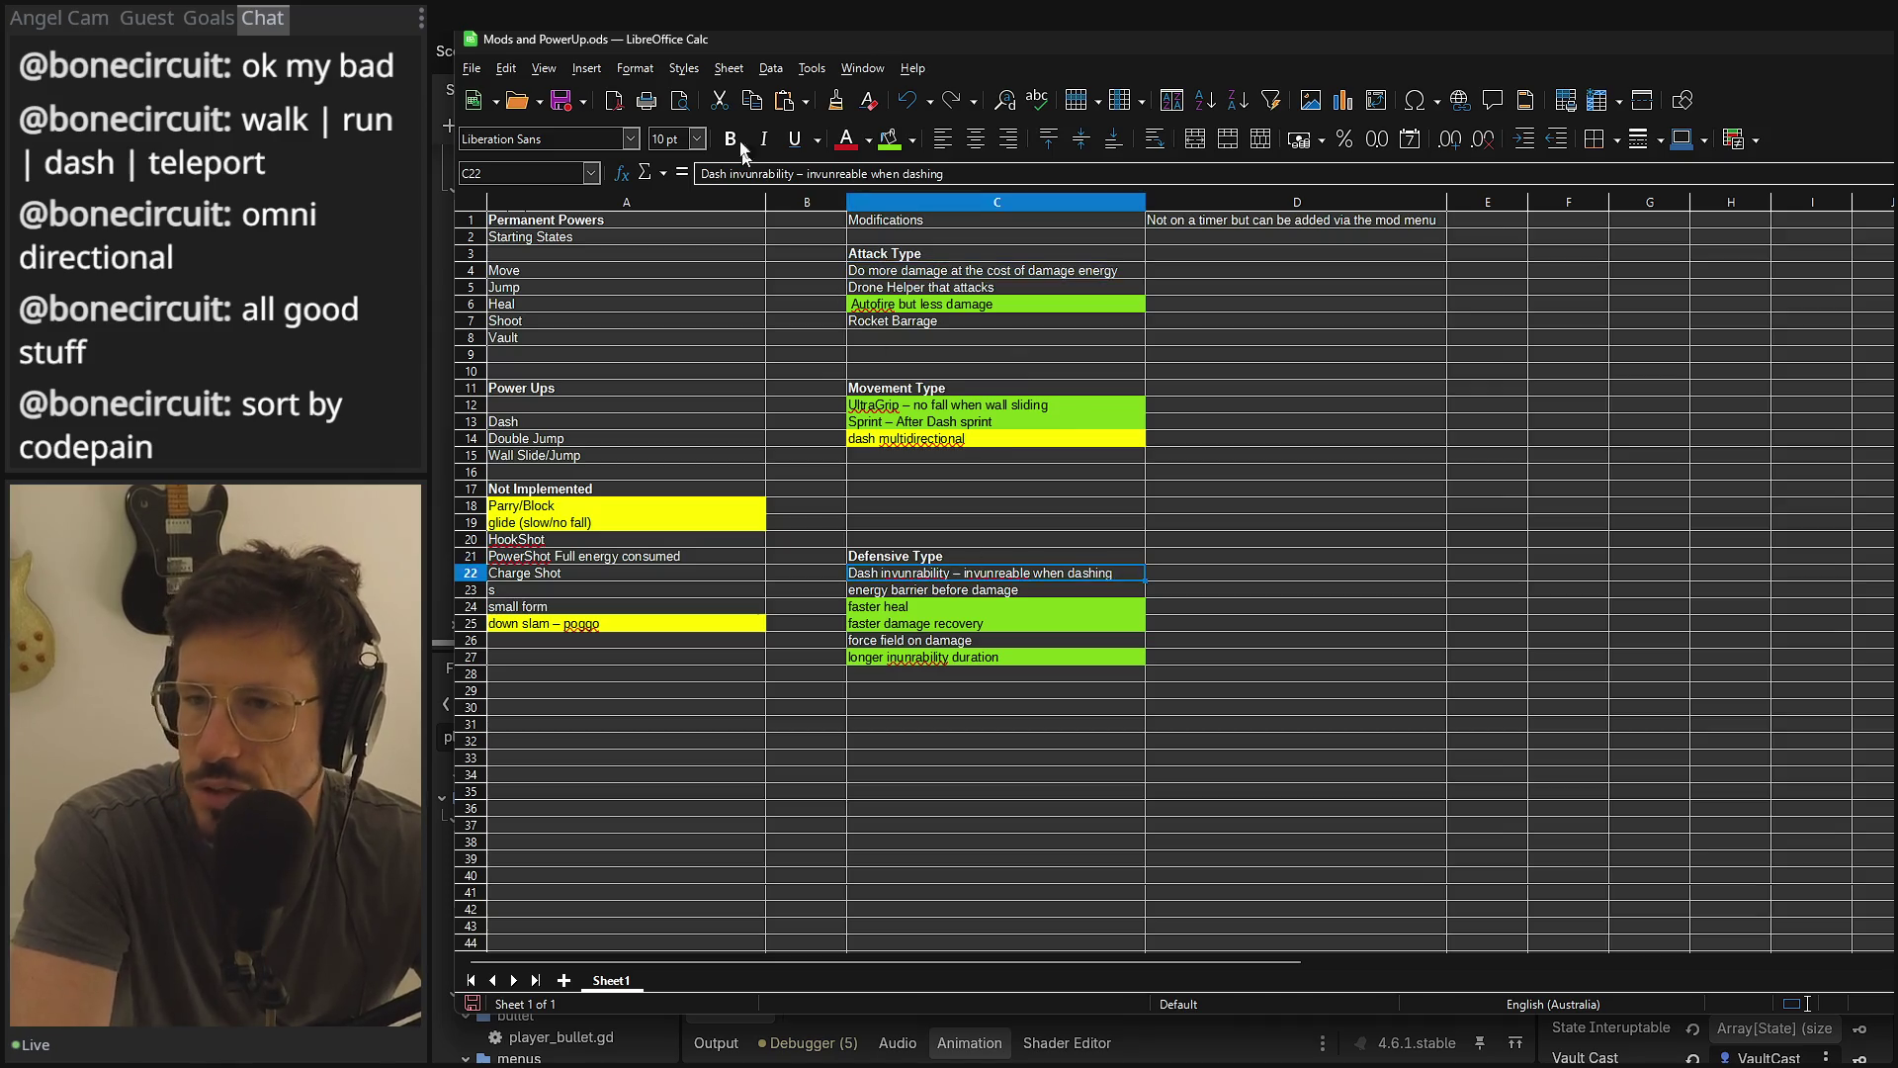
left_click(889, 138)
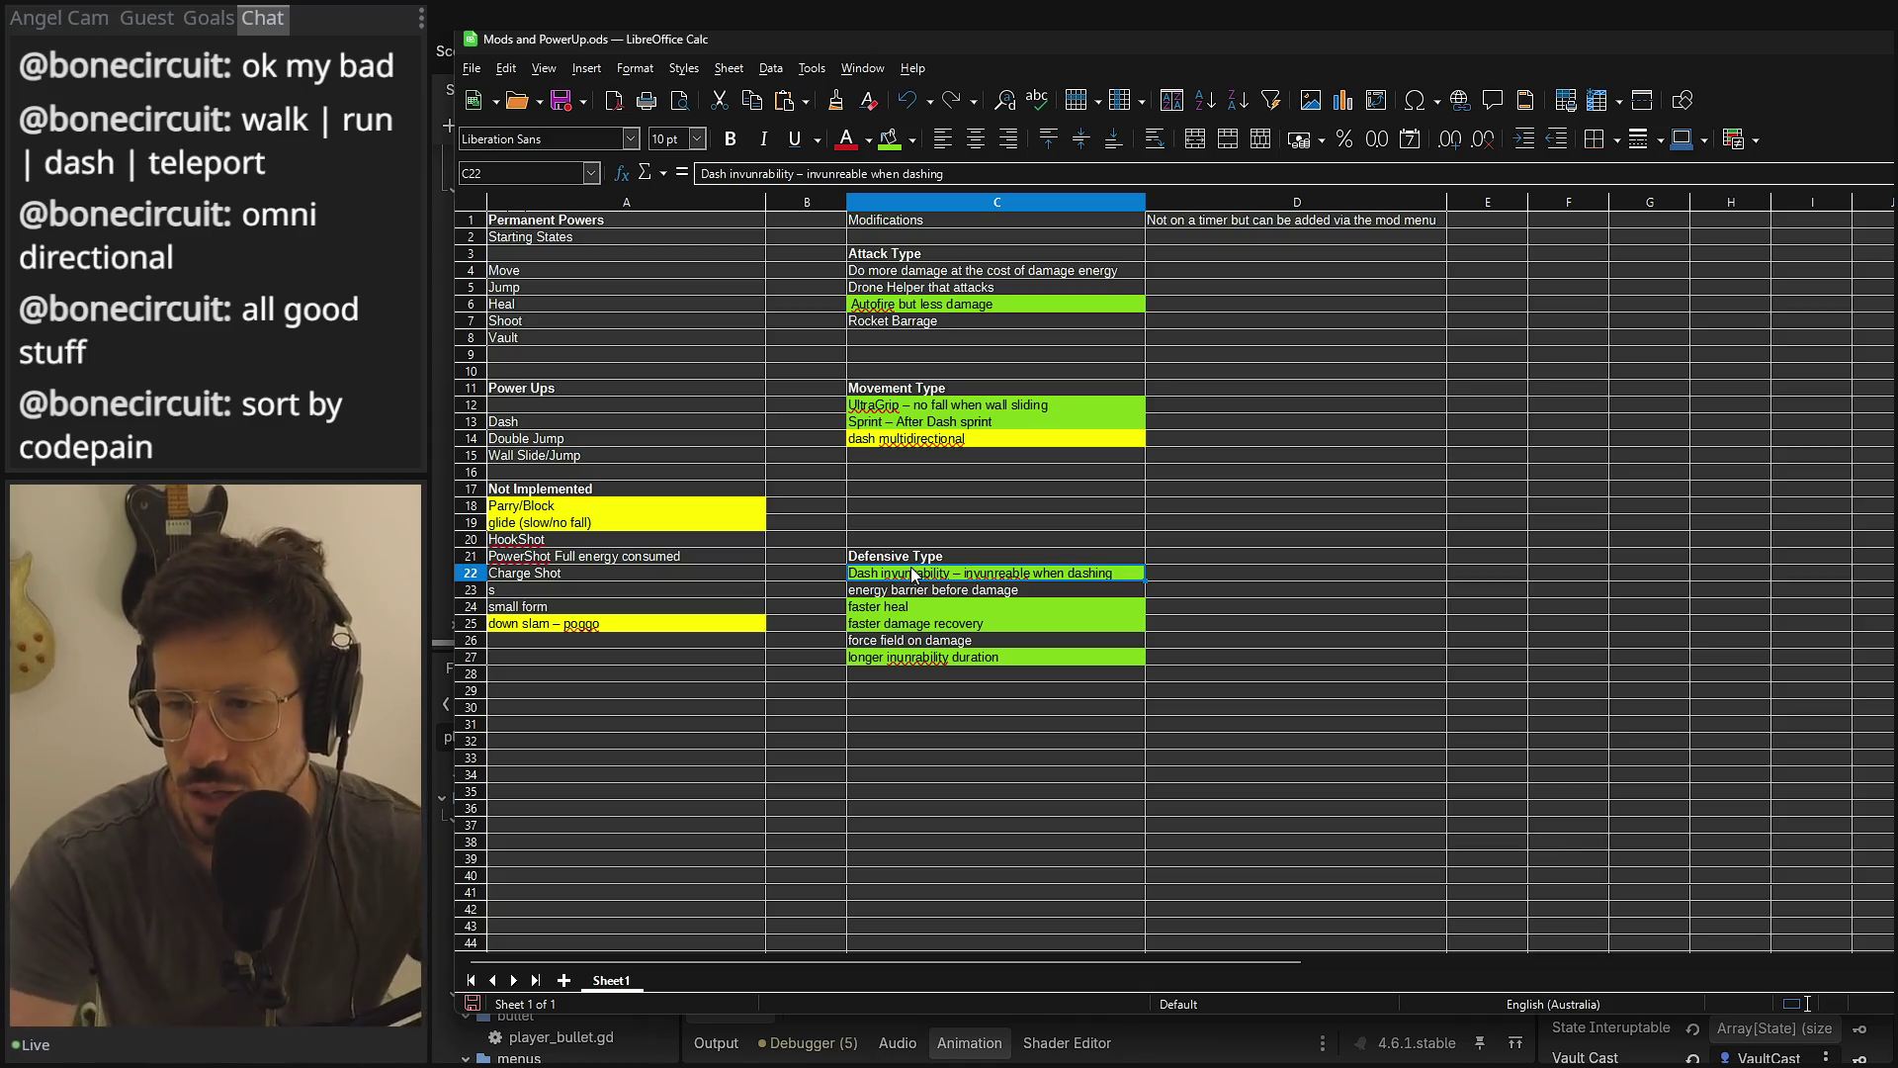
Fill the energy barrier before damage mod gold
left_click(927, 593)
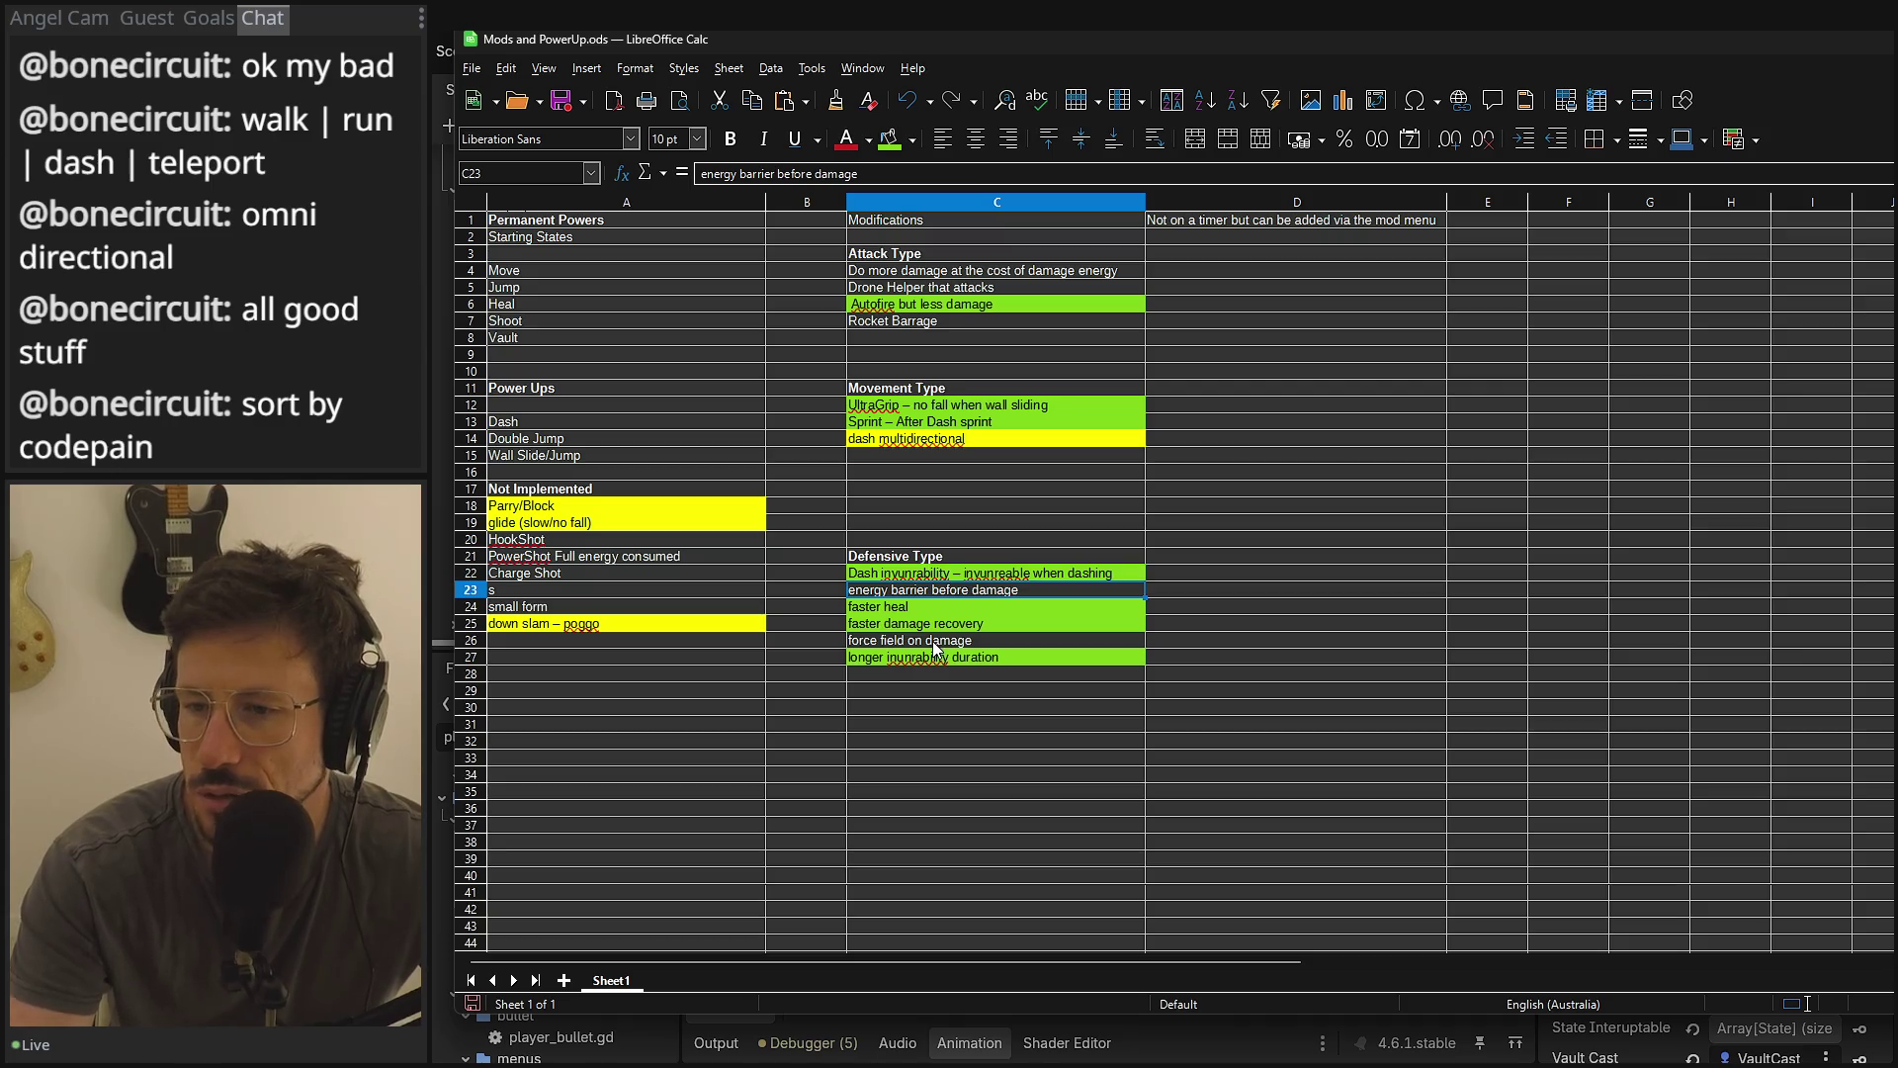
left_click(934, 643, "ctrl")
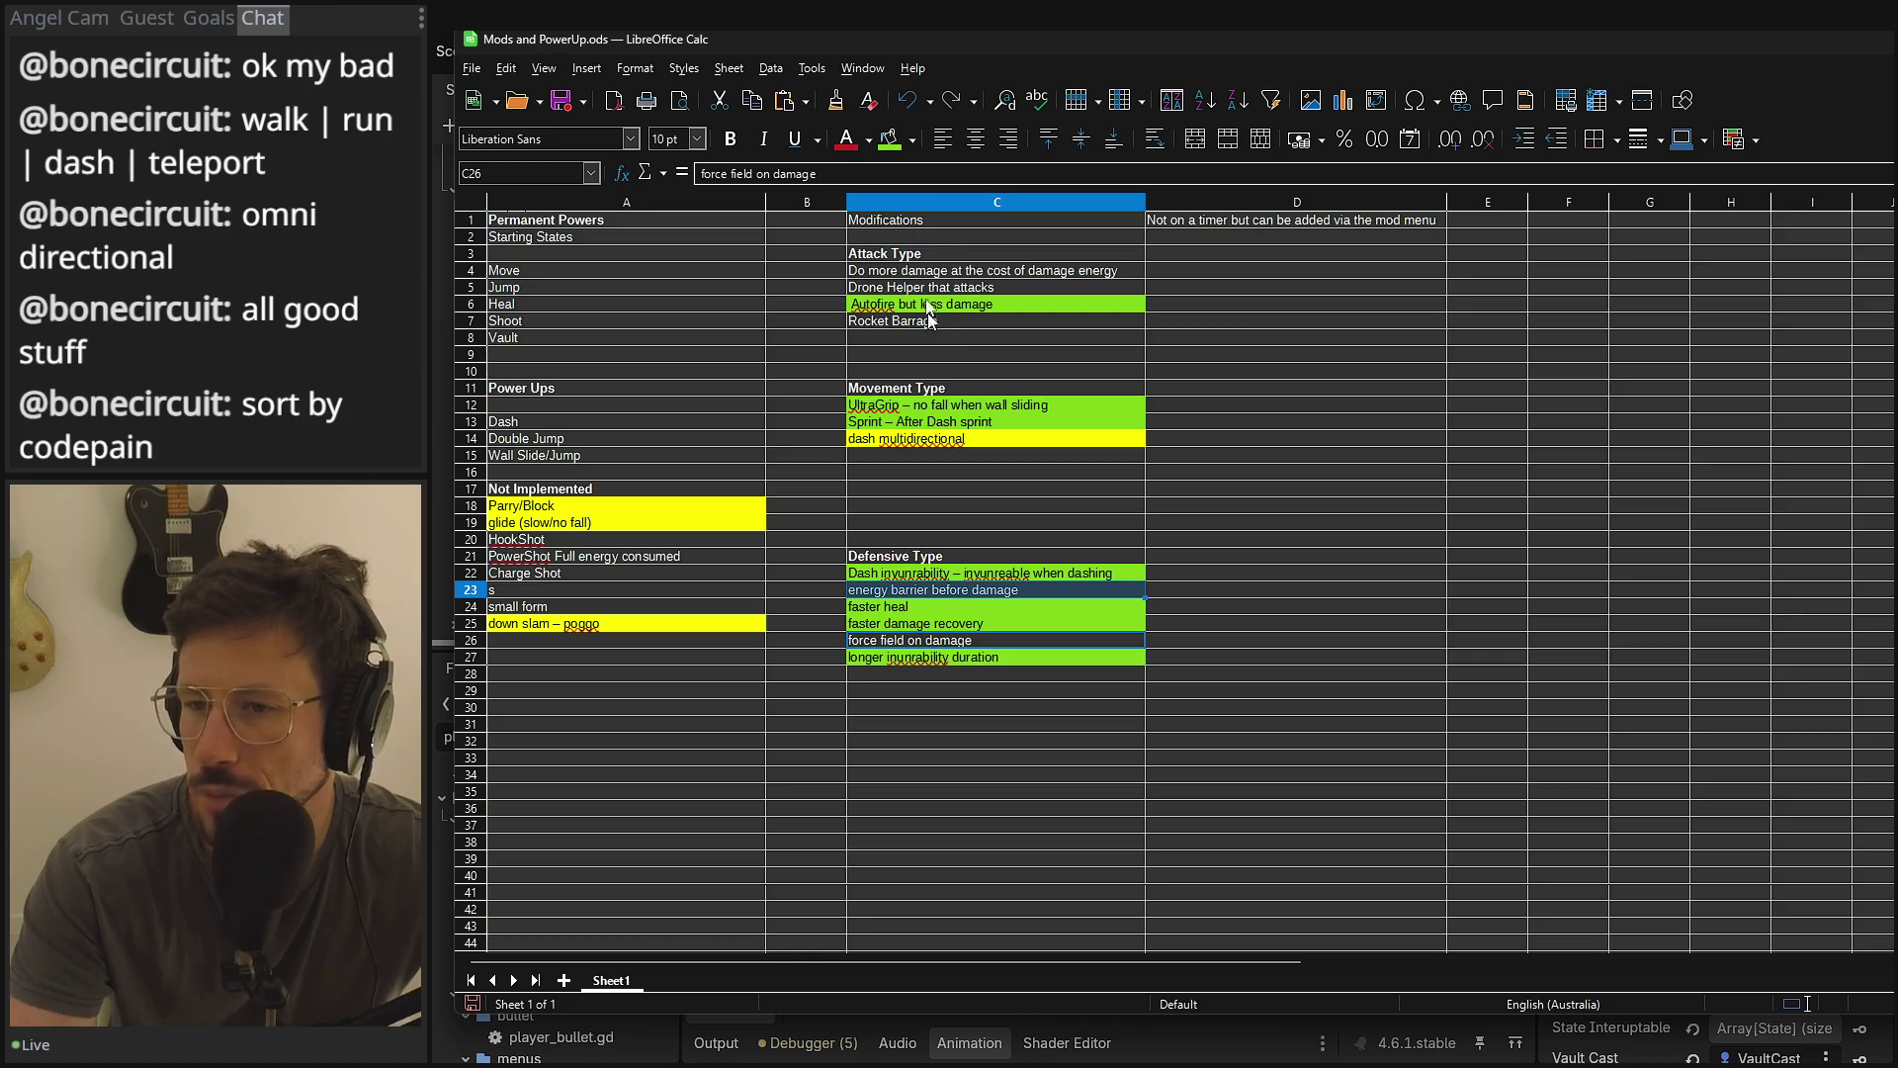
left_click(913, 140)
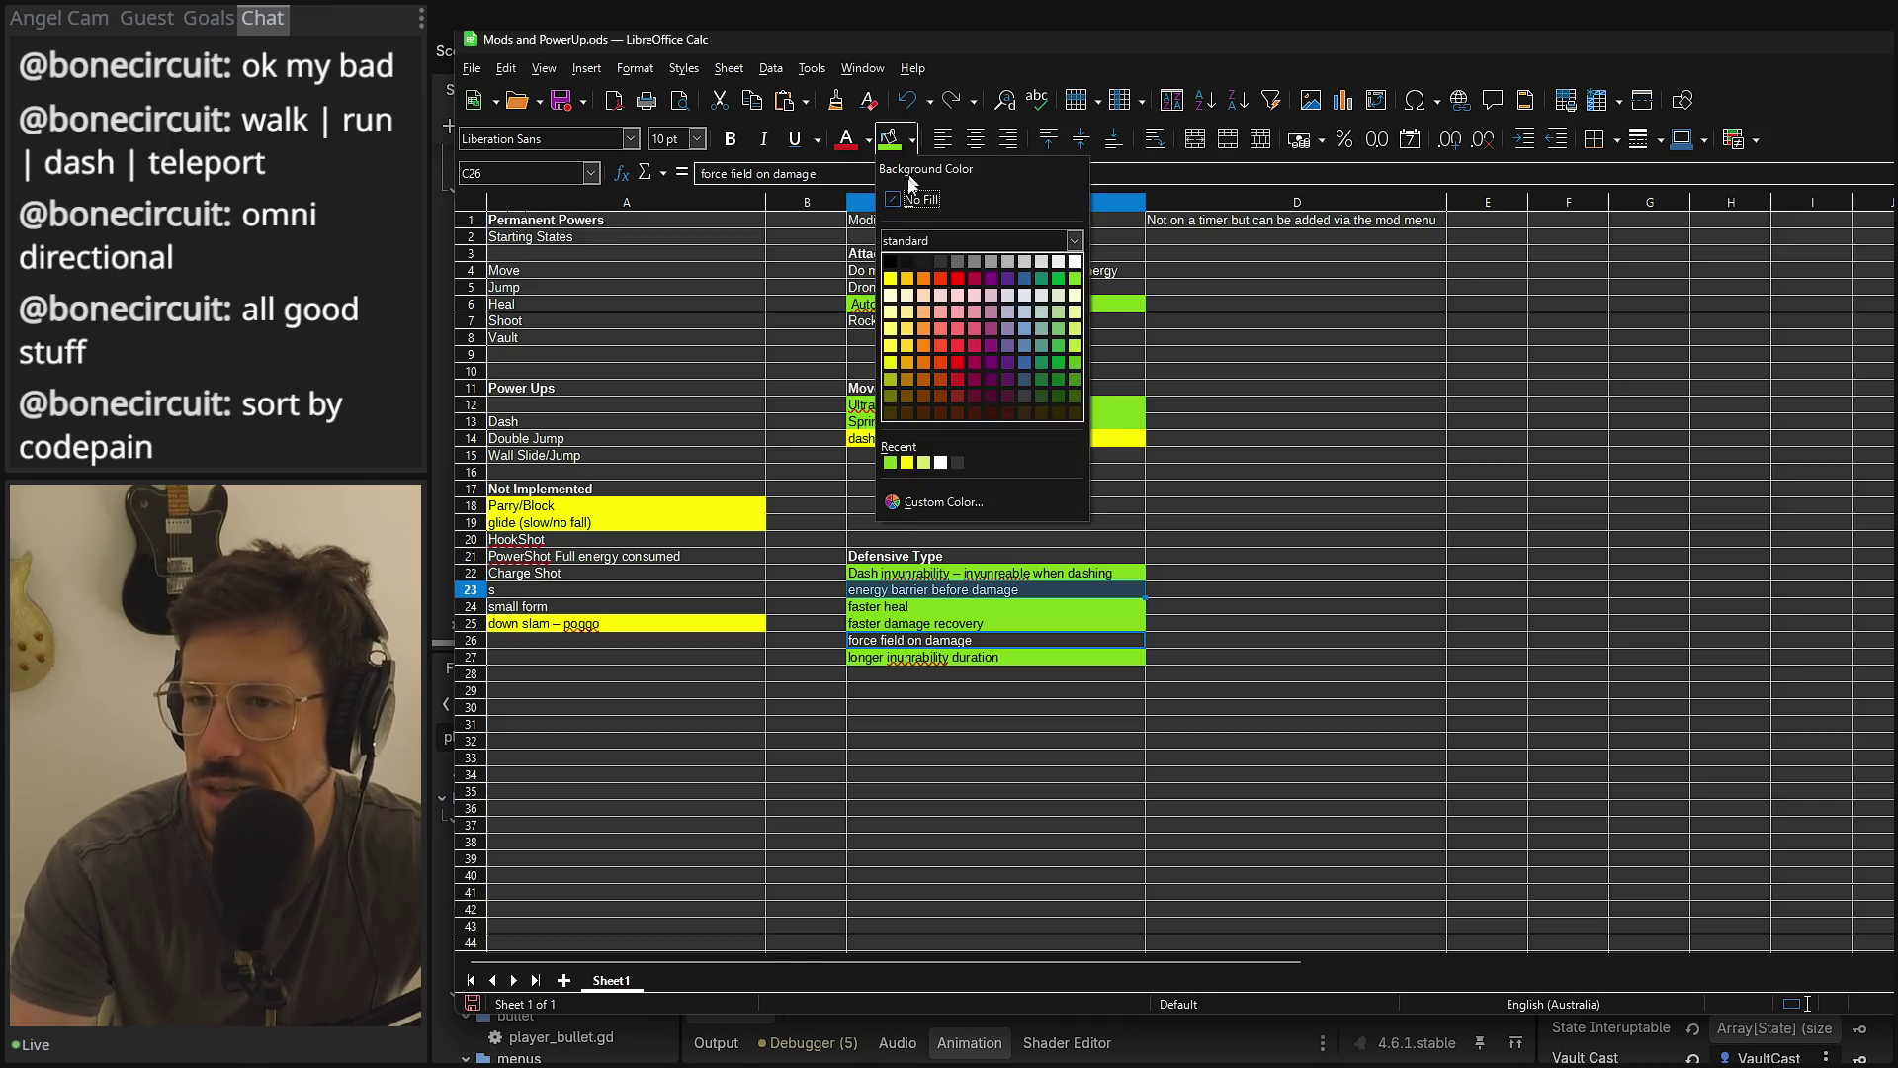
left_click(889, 280)
left_click(715, 549)
left_click(1142, 502)
Fill the Do more damage mod yellow
left_click(939, 641)
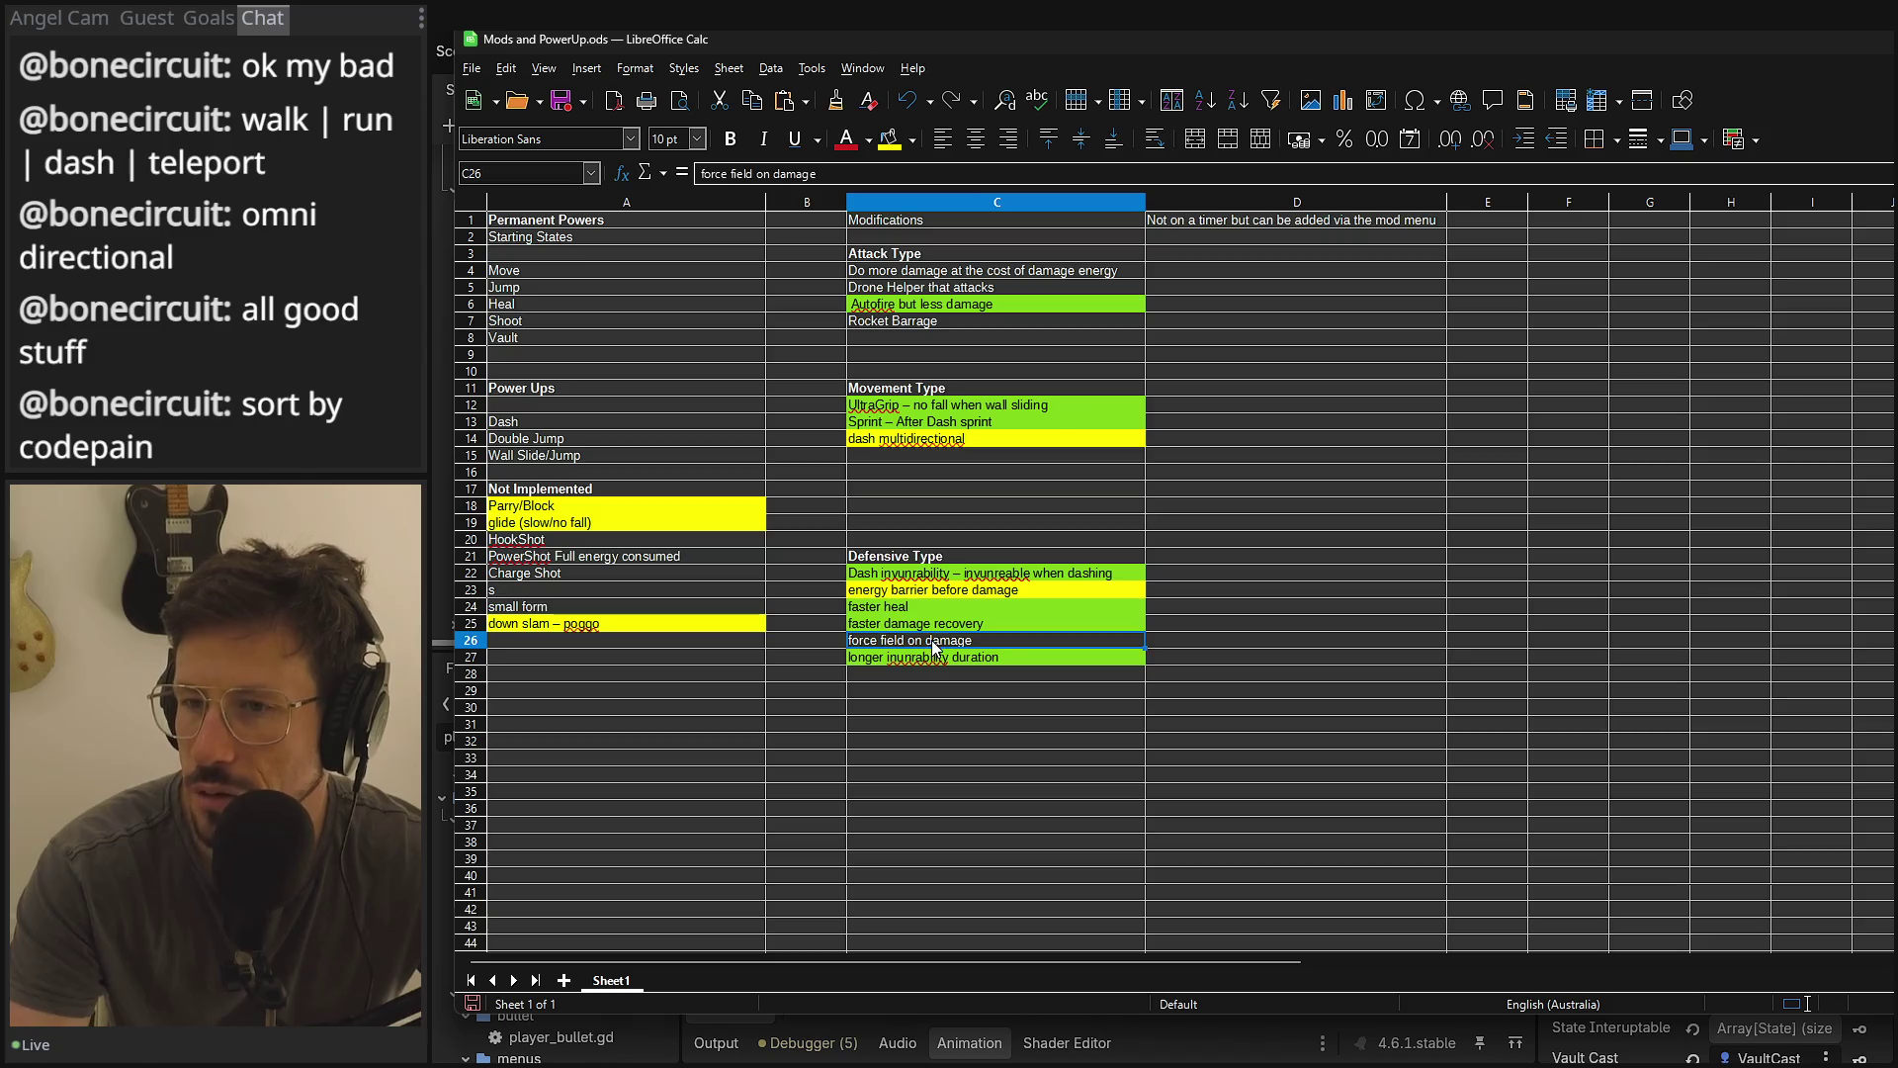
left_click(902, 322, "ctrl")
double_click(929, 269, "ctrl")
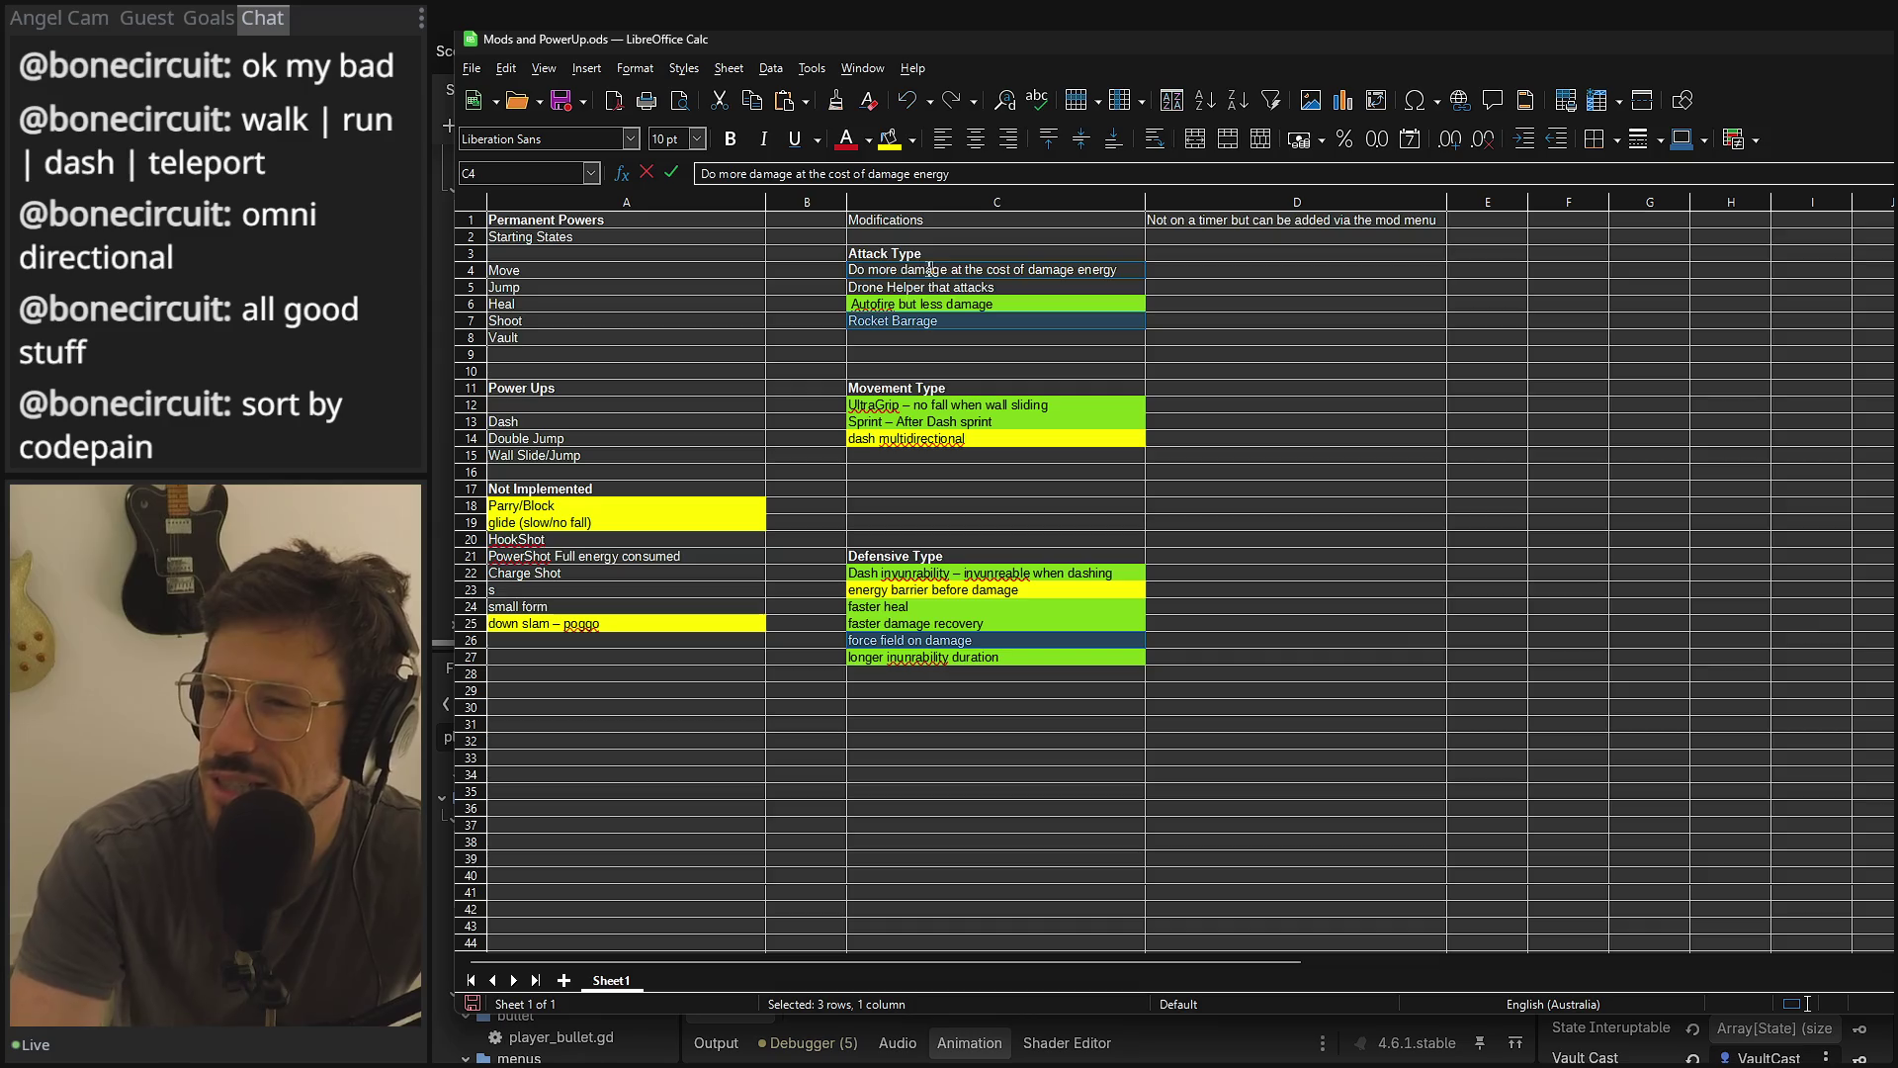
left_click(924, 278)
left_click(911, 146)
left_click(848, 265)
Fill Drone Helper, Rocket Barrage and force field on damage red
left_click(907, 287)
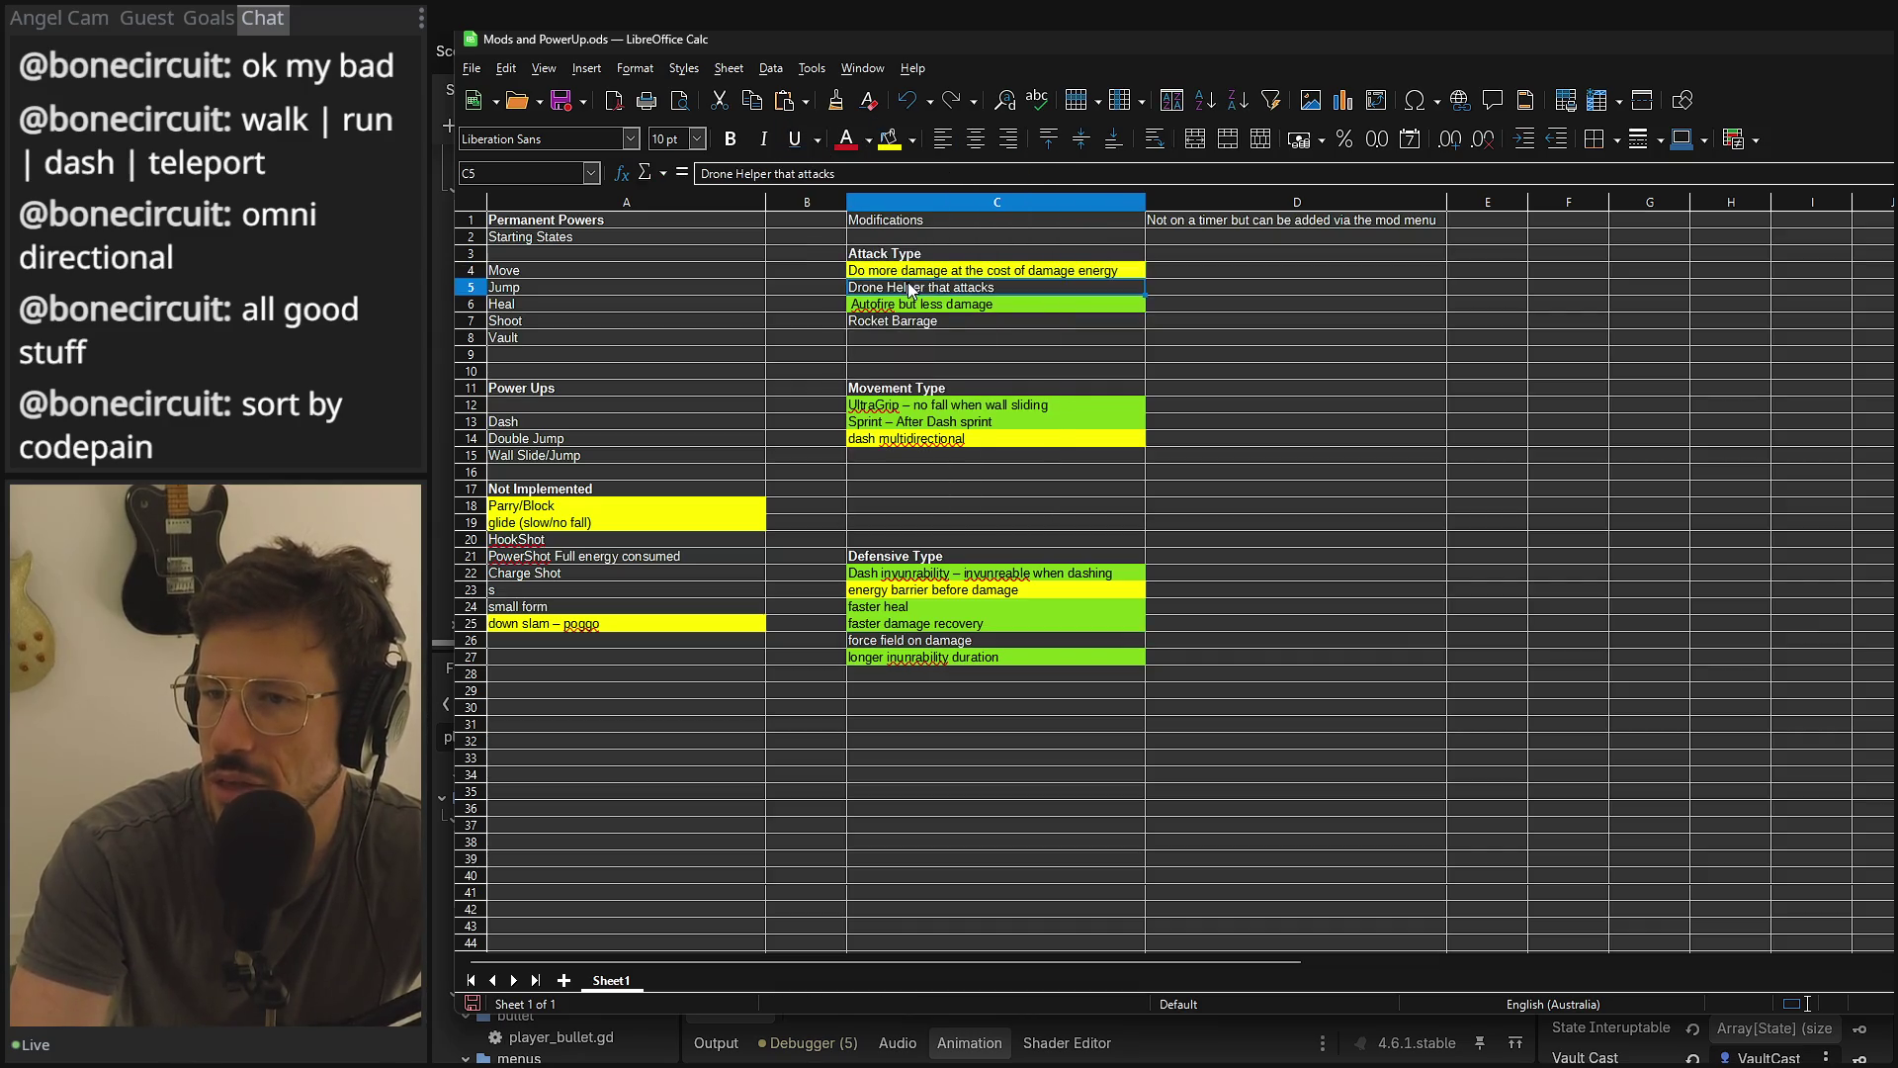
left_click(904, 322, "ctrl")
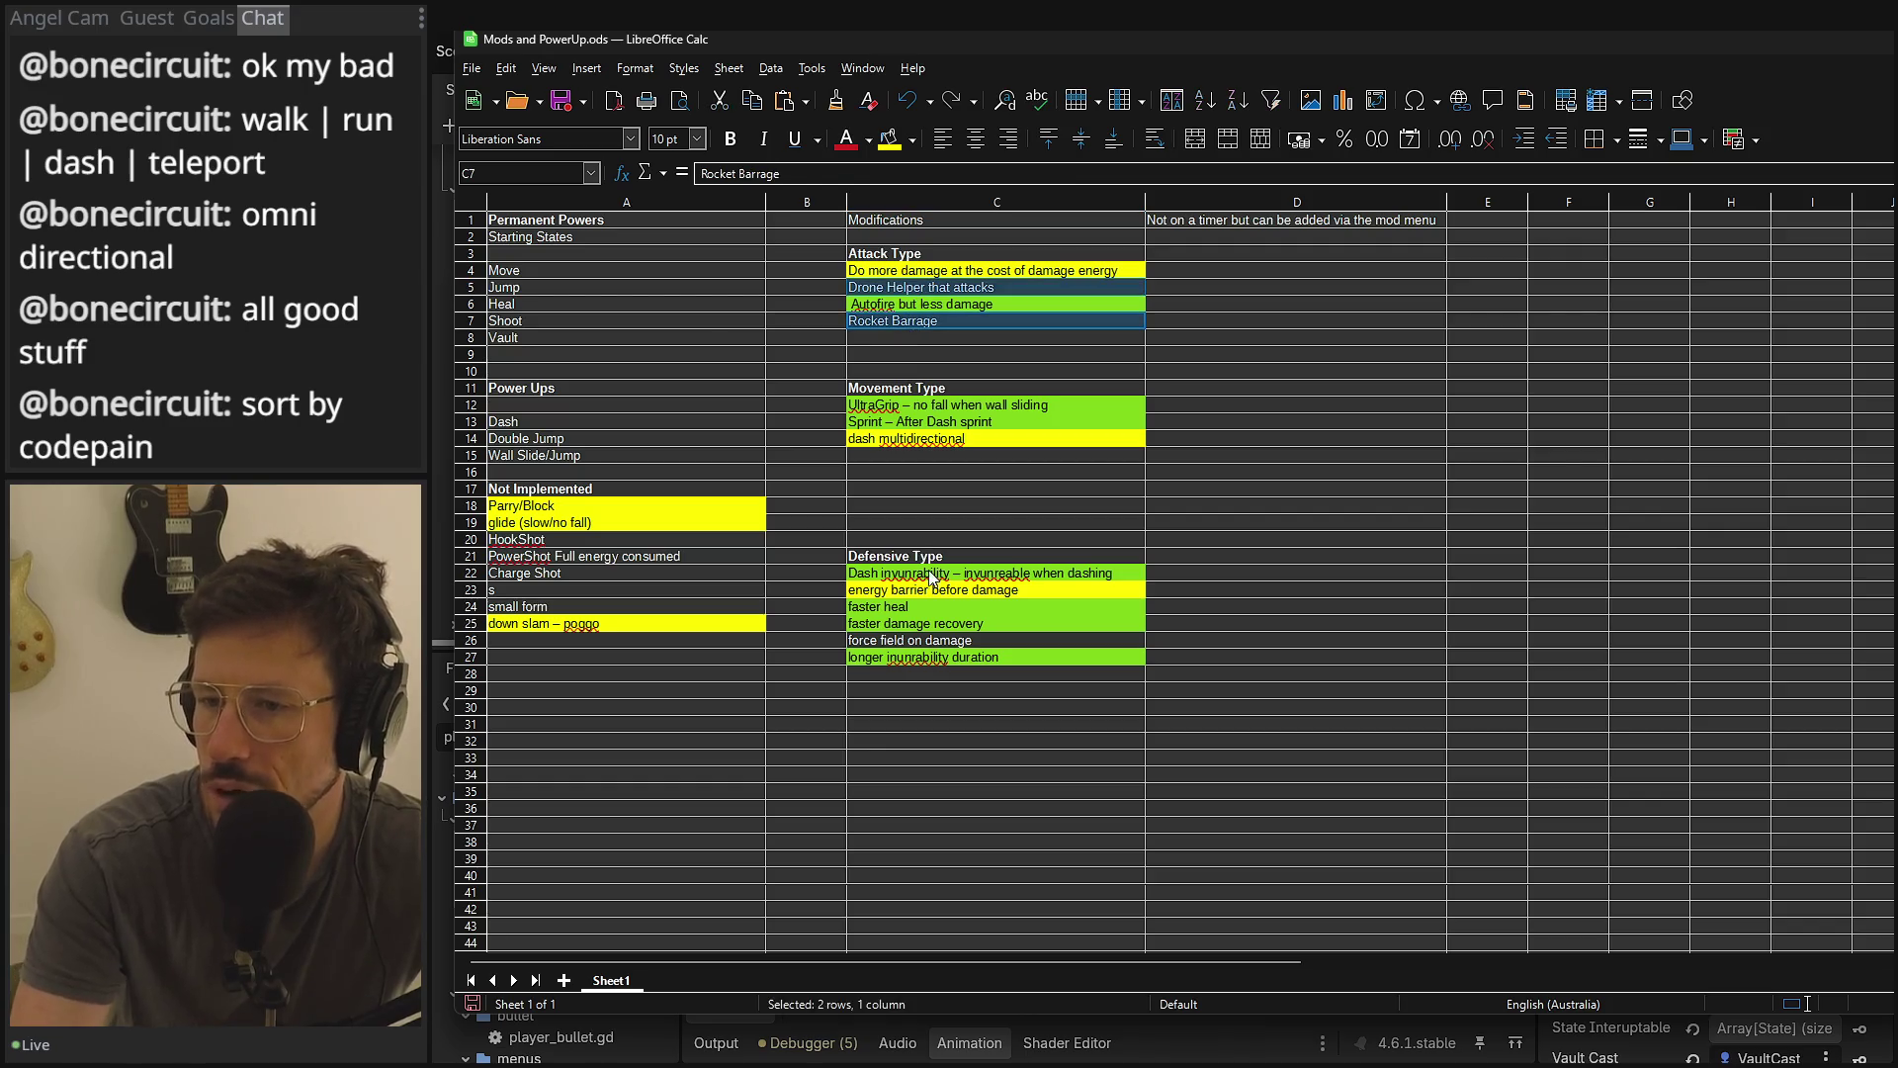
left_click(911, 640, "ctrl")
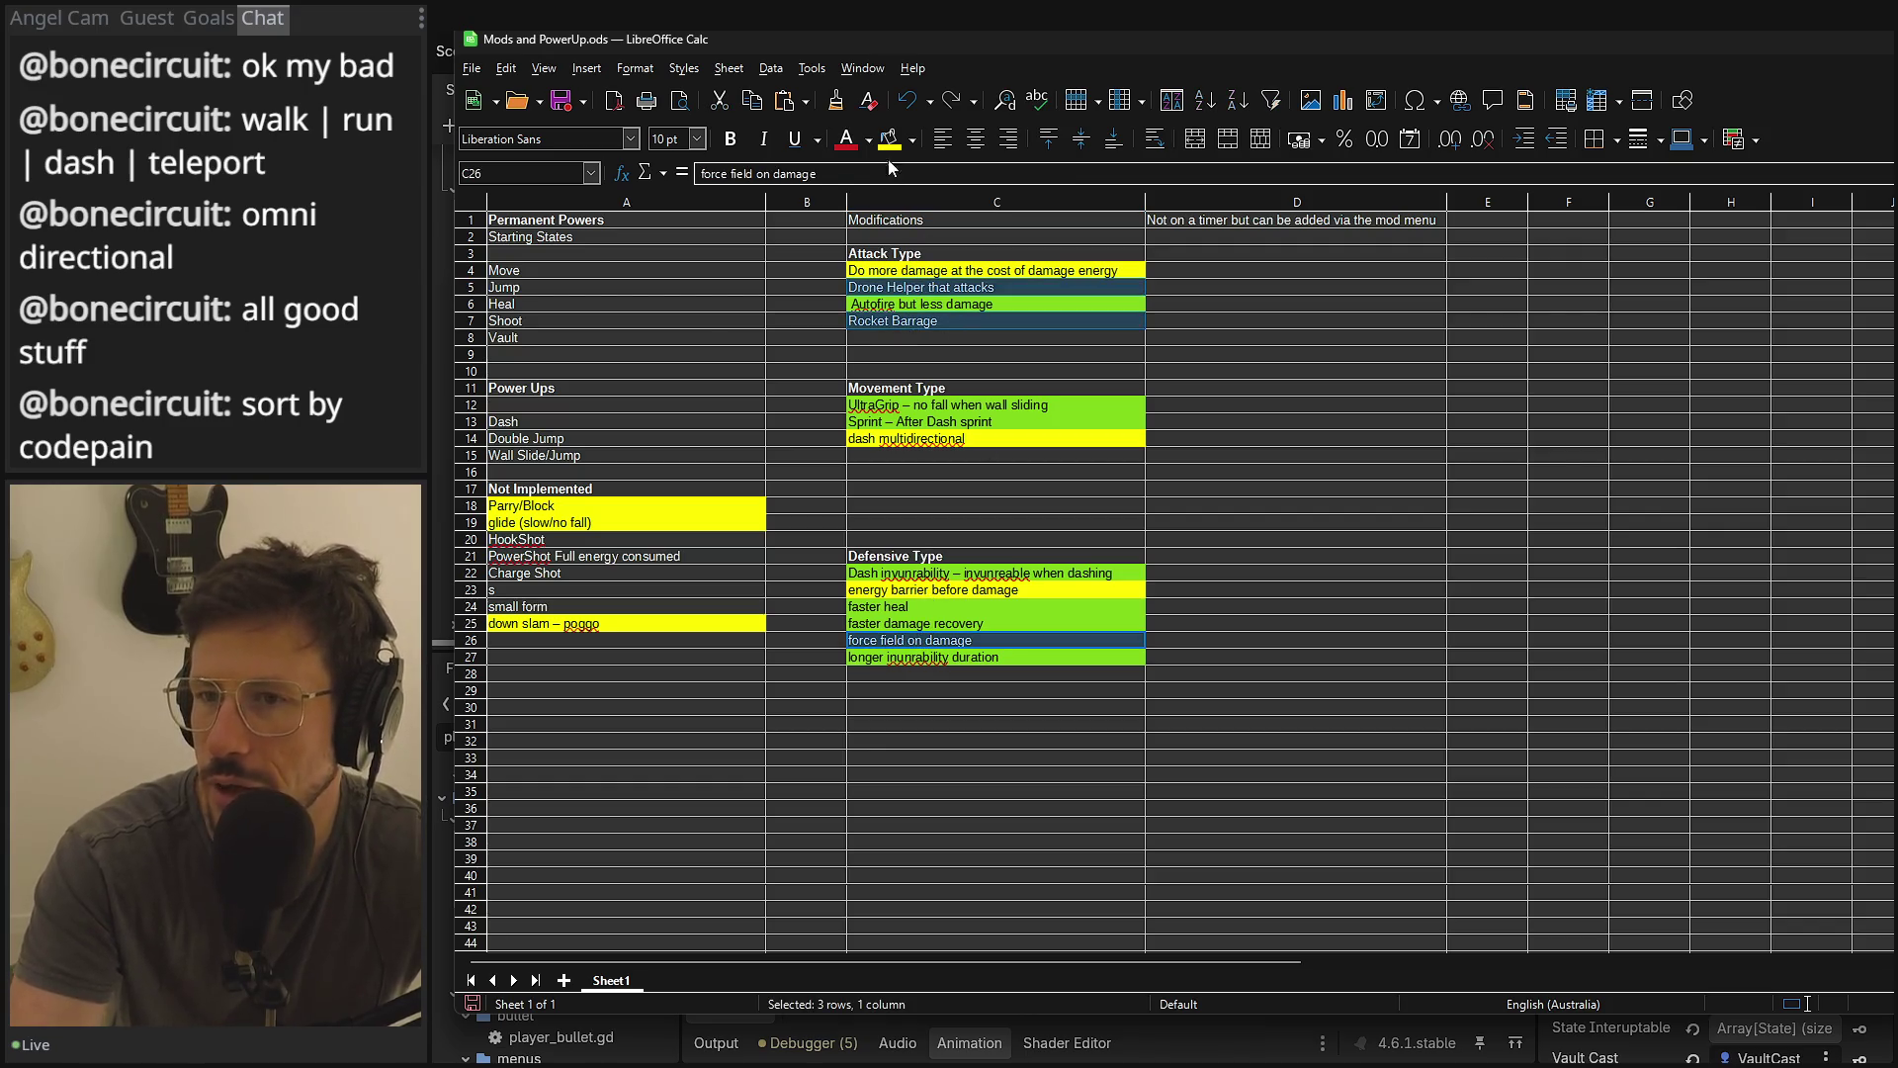
left_click(911, 141)
left_click(959, 281)
left_click(1192, 427)
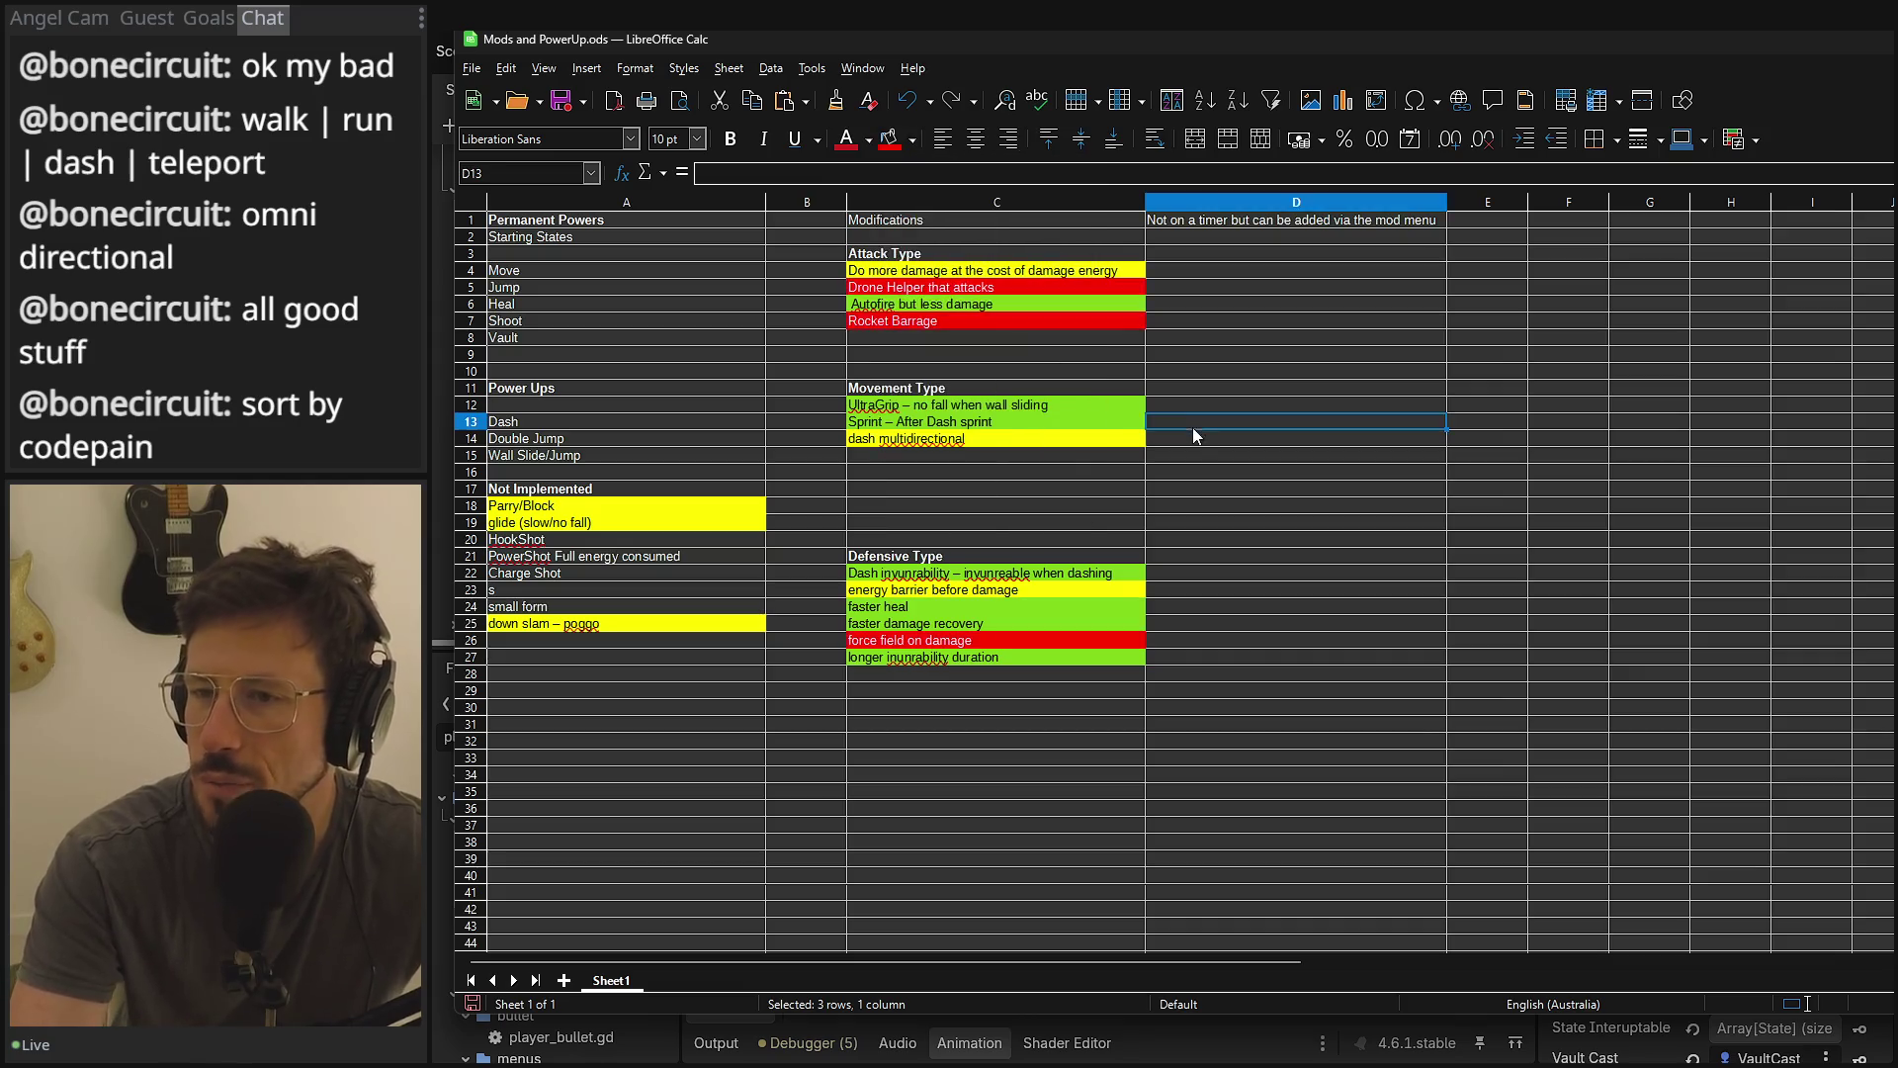
left_click(892, 639)
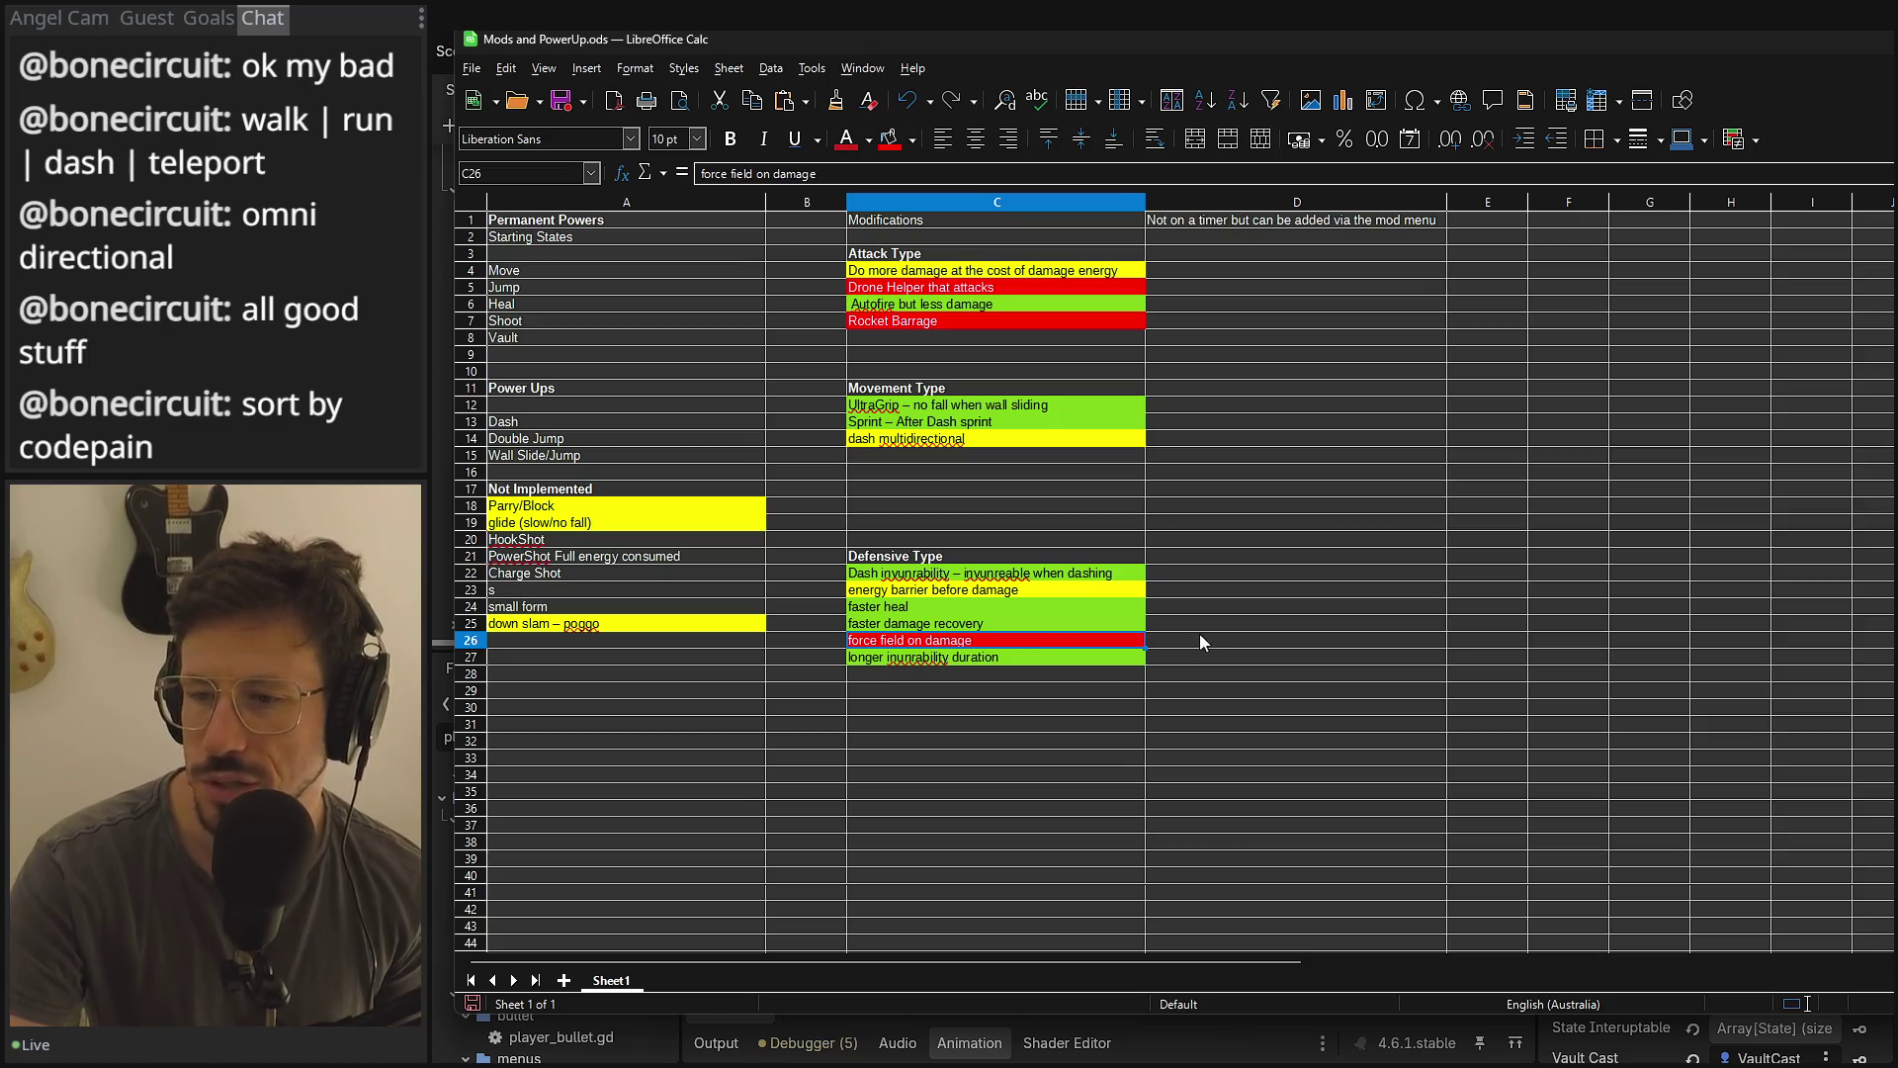
left_click(955, 321)
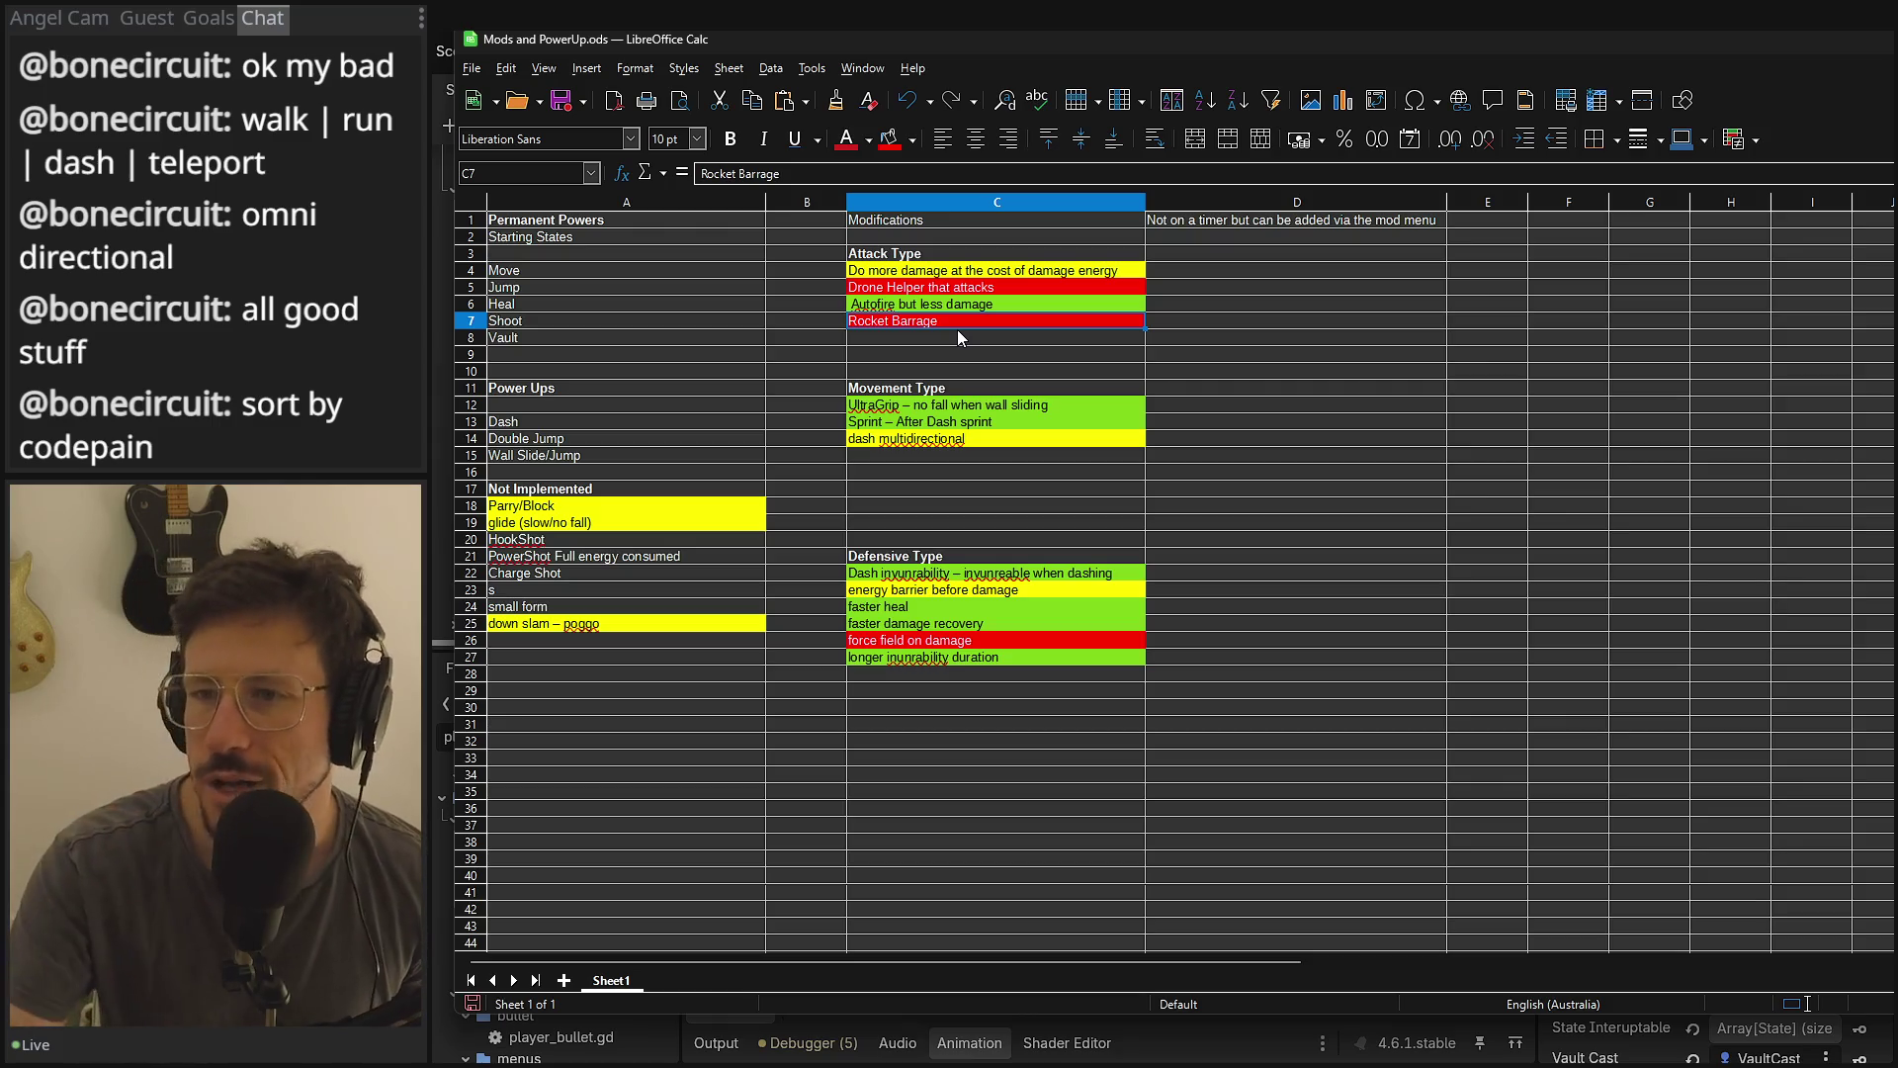
left_click(933, 293)
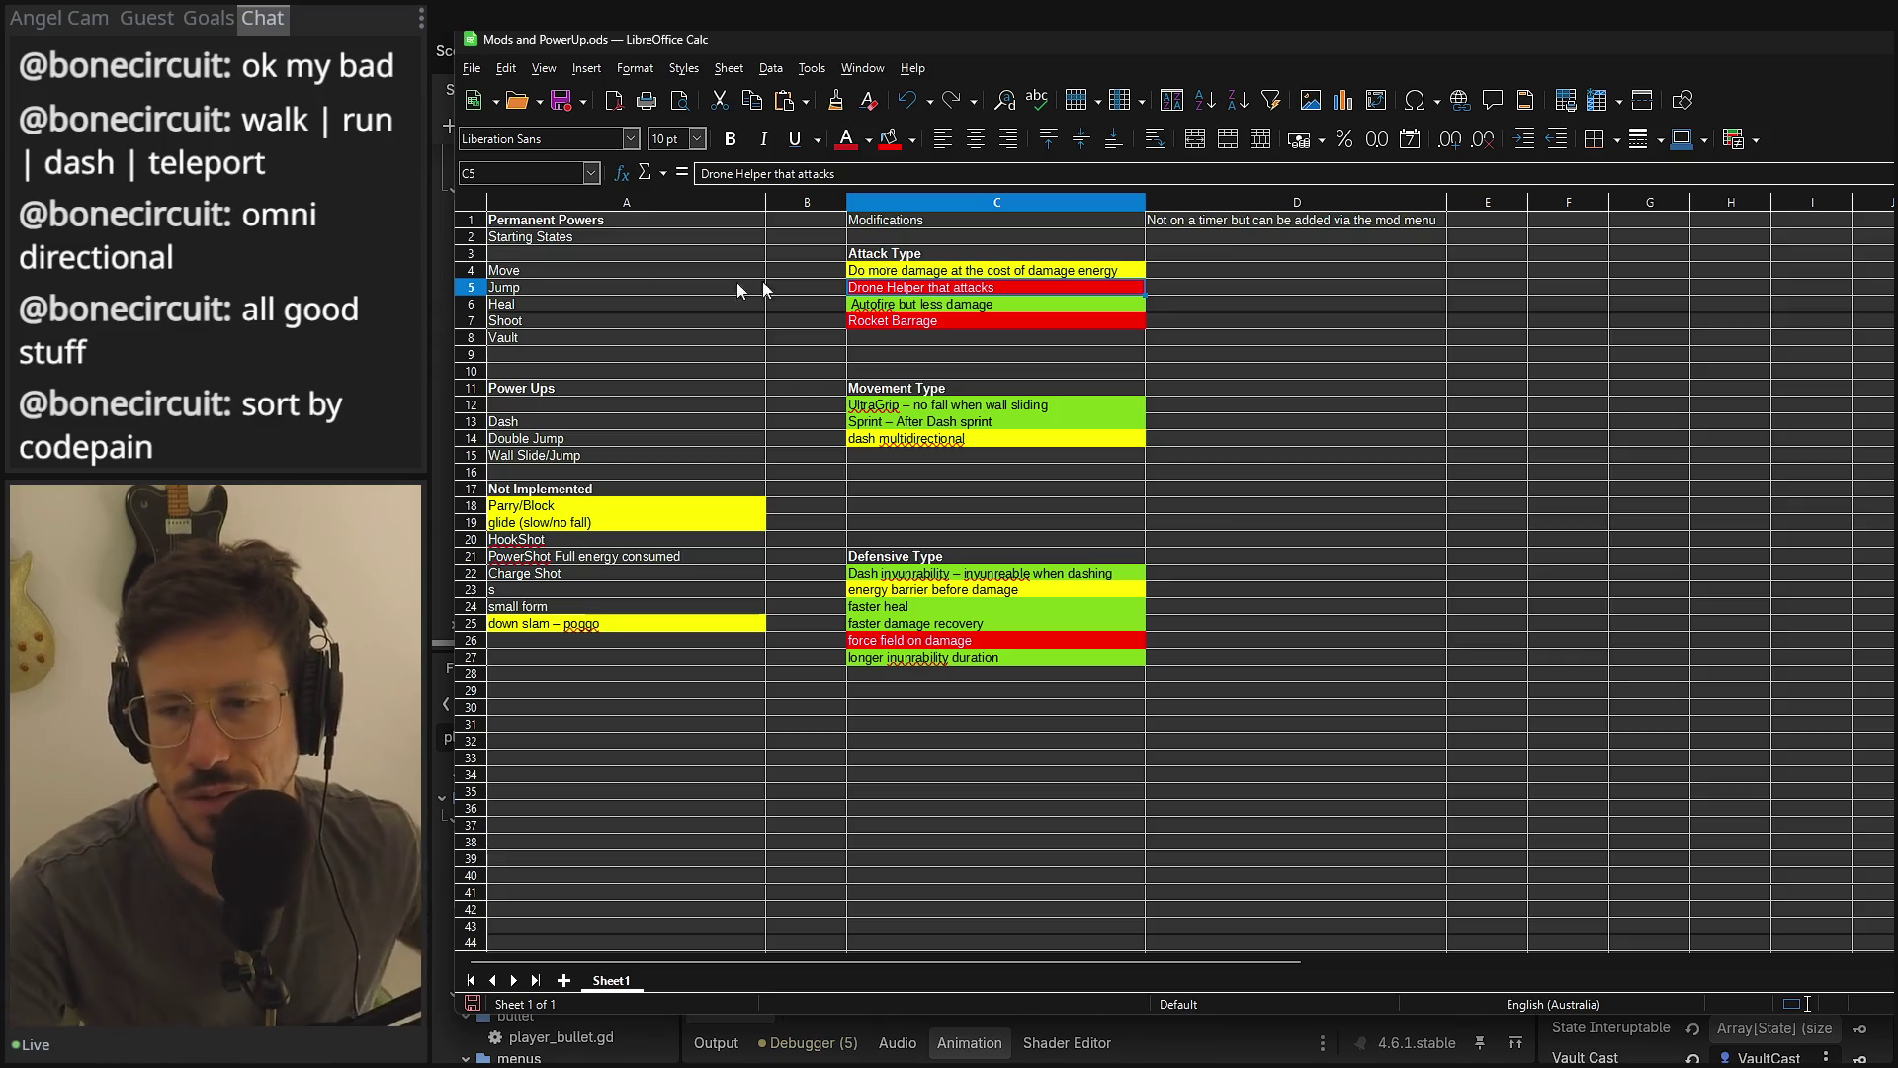
Fill the Charge Shot and glide (slow/no fall) powers lime green
left_click(616, 579)
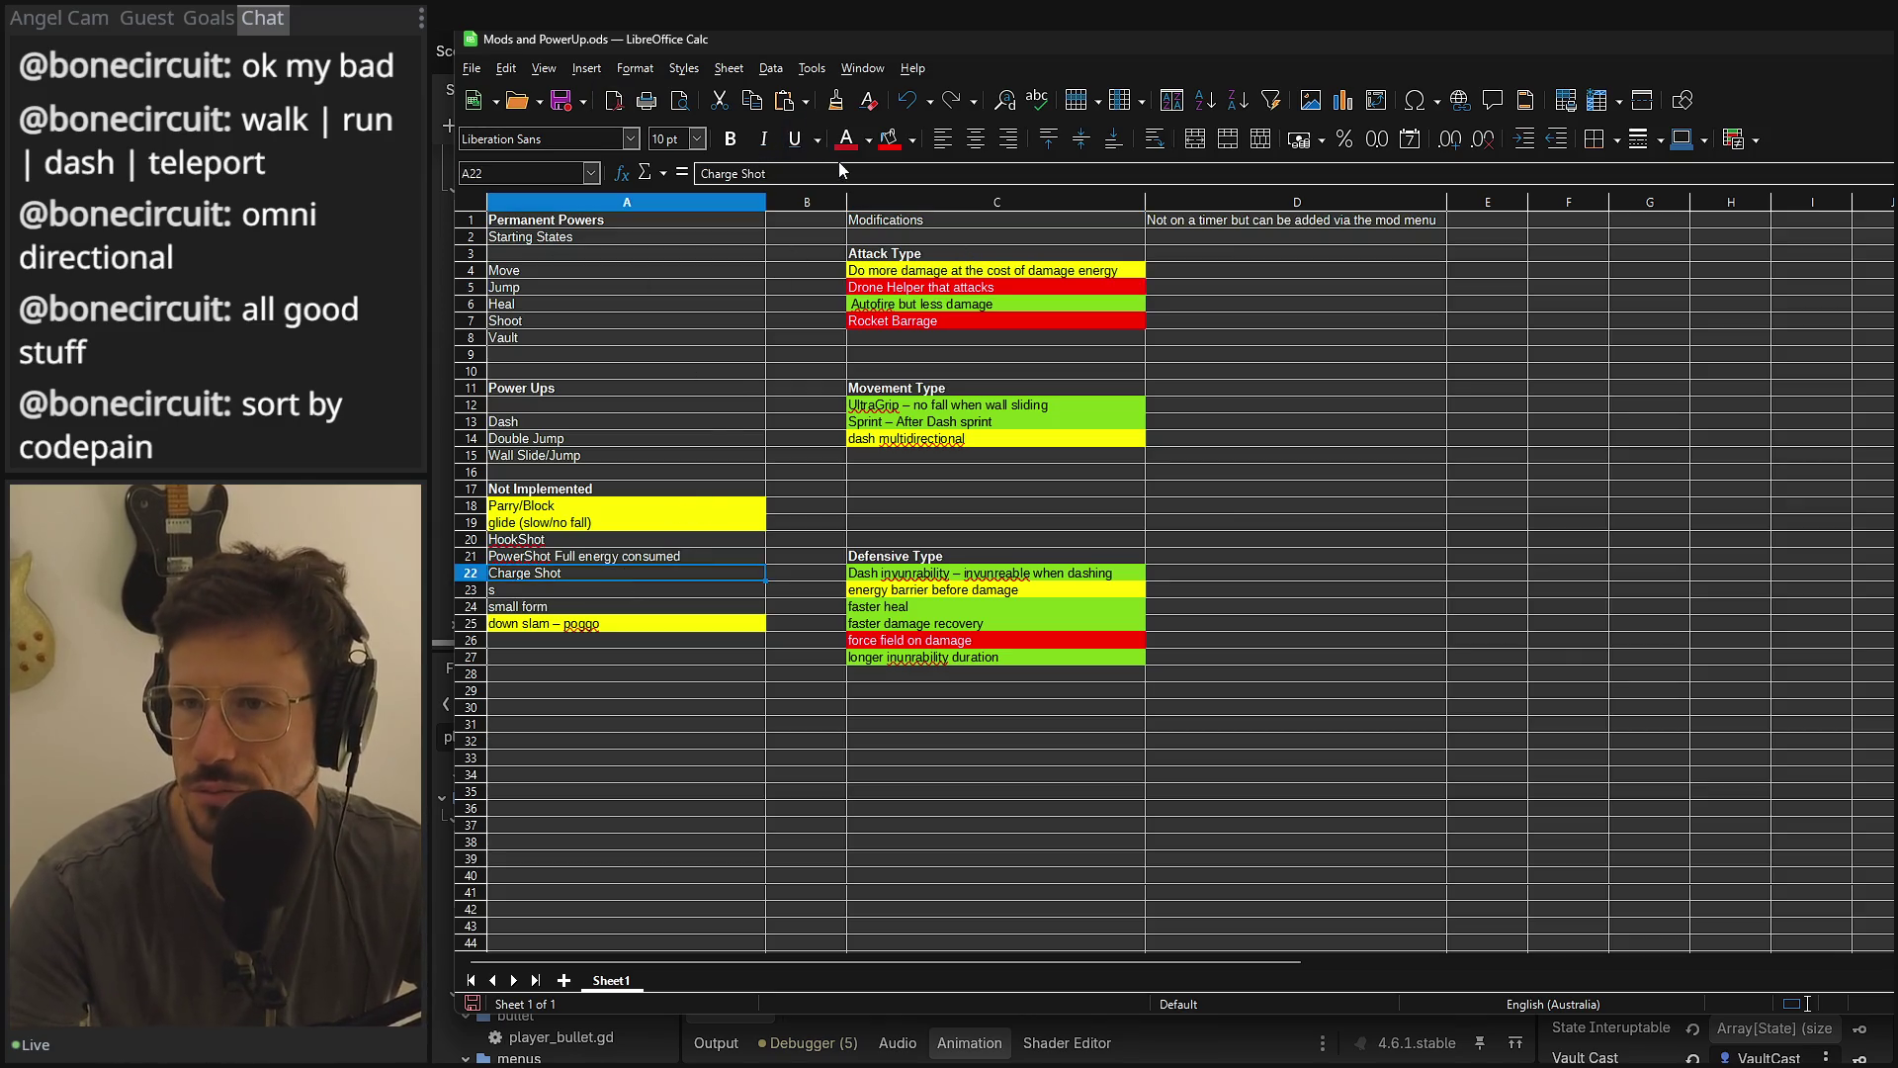
left_click(918, 142)
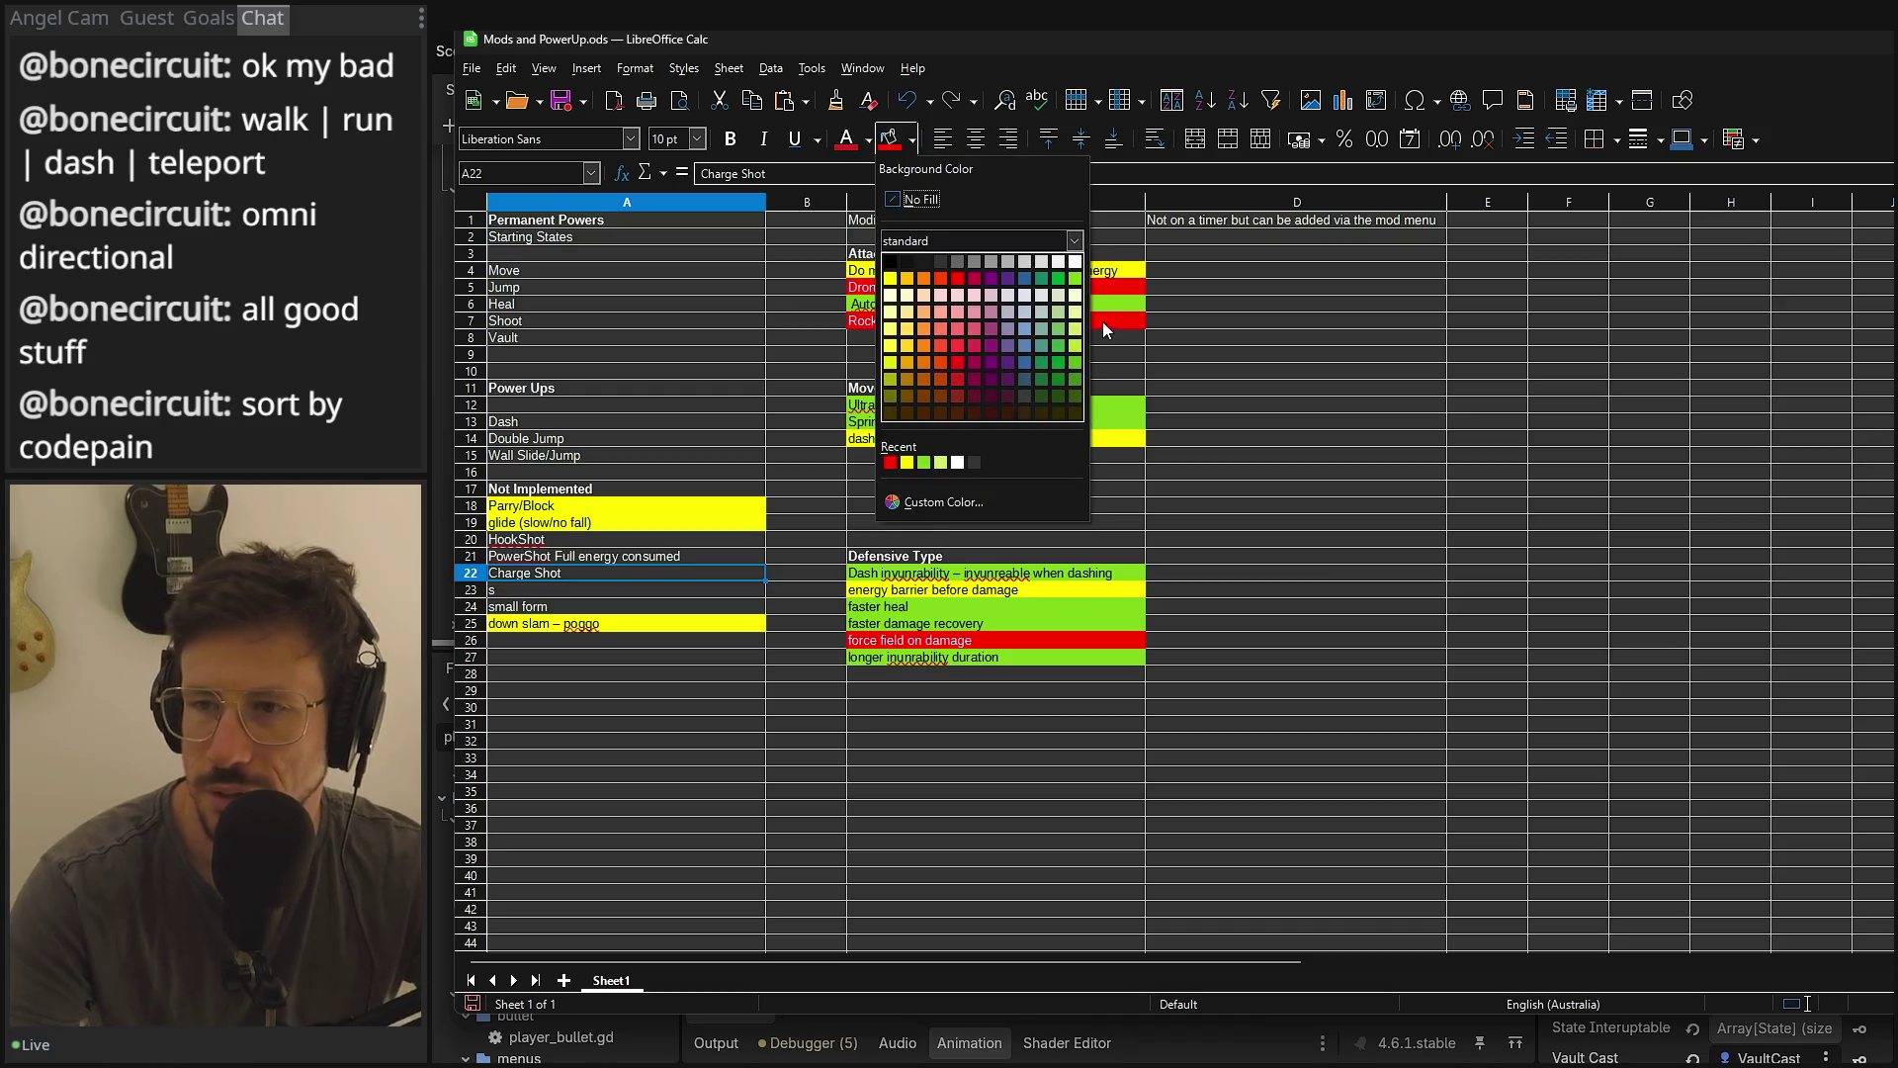
left_click(1077, 284)
left_click(633, 522)
left_click(902, 141)
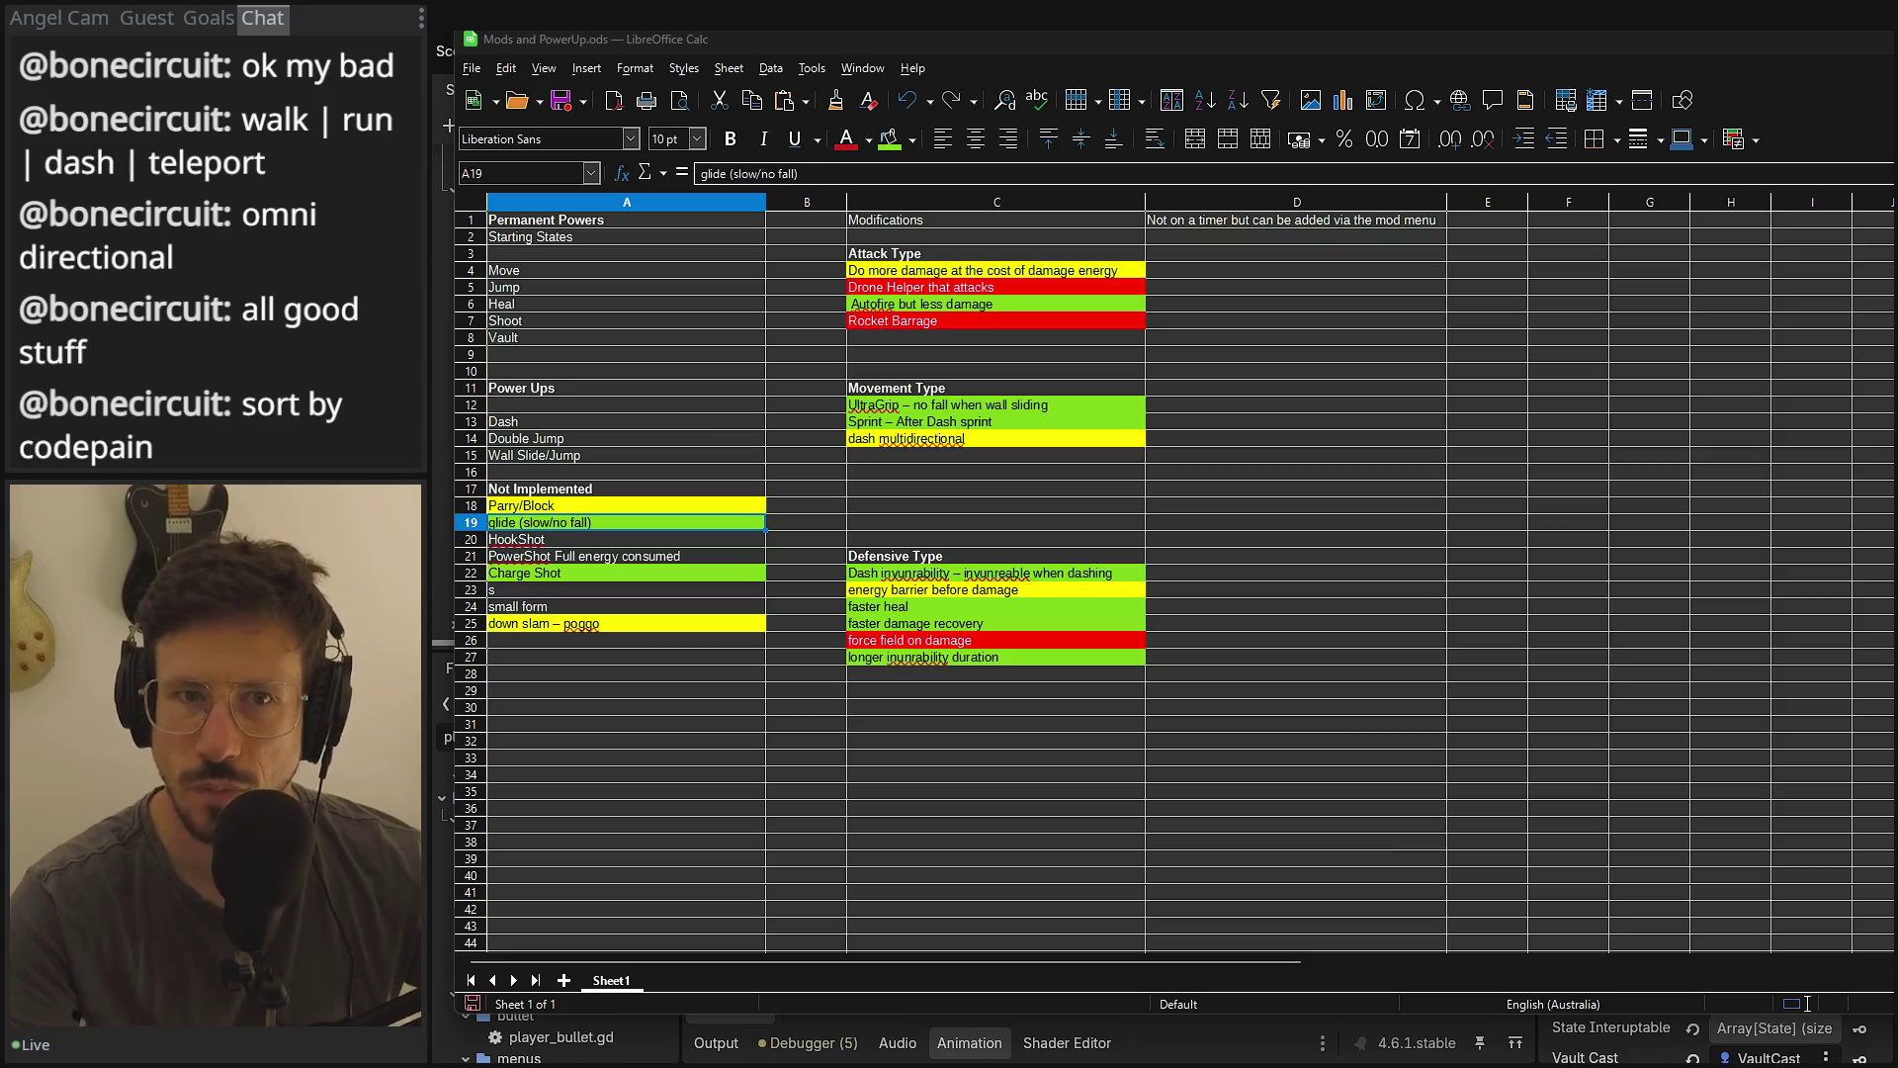
Fill the HookShot power red
left_click(959, 471)
left_click(627, 539)
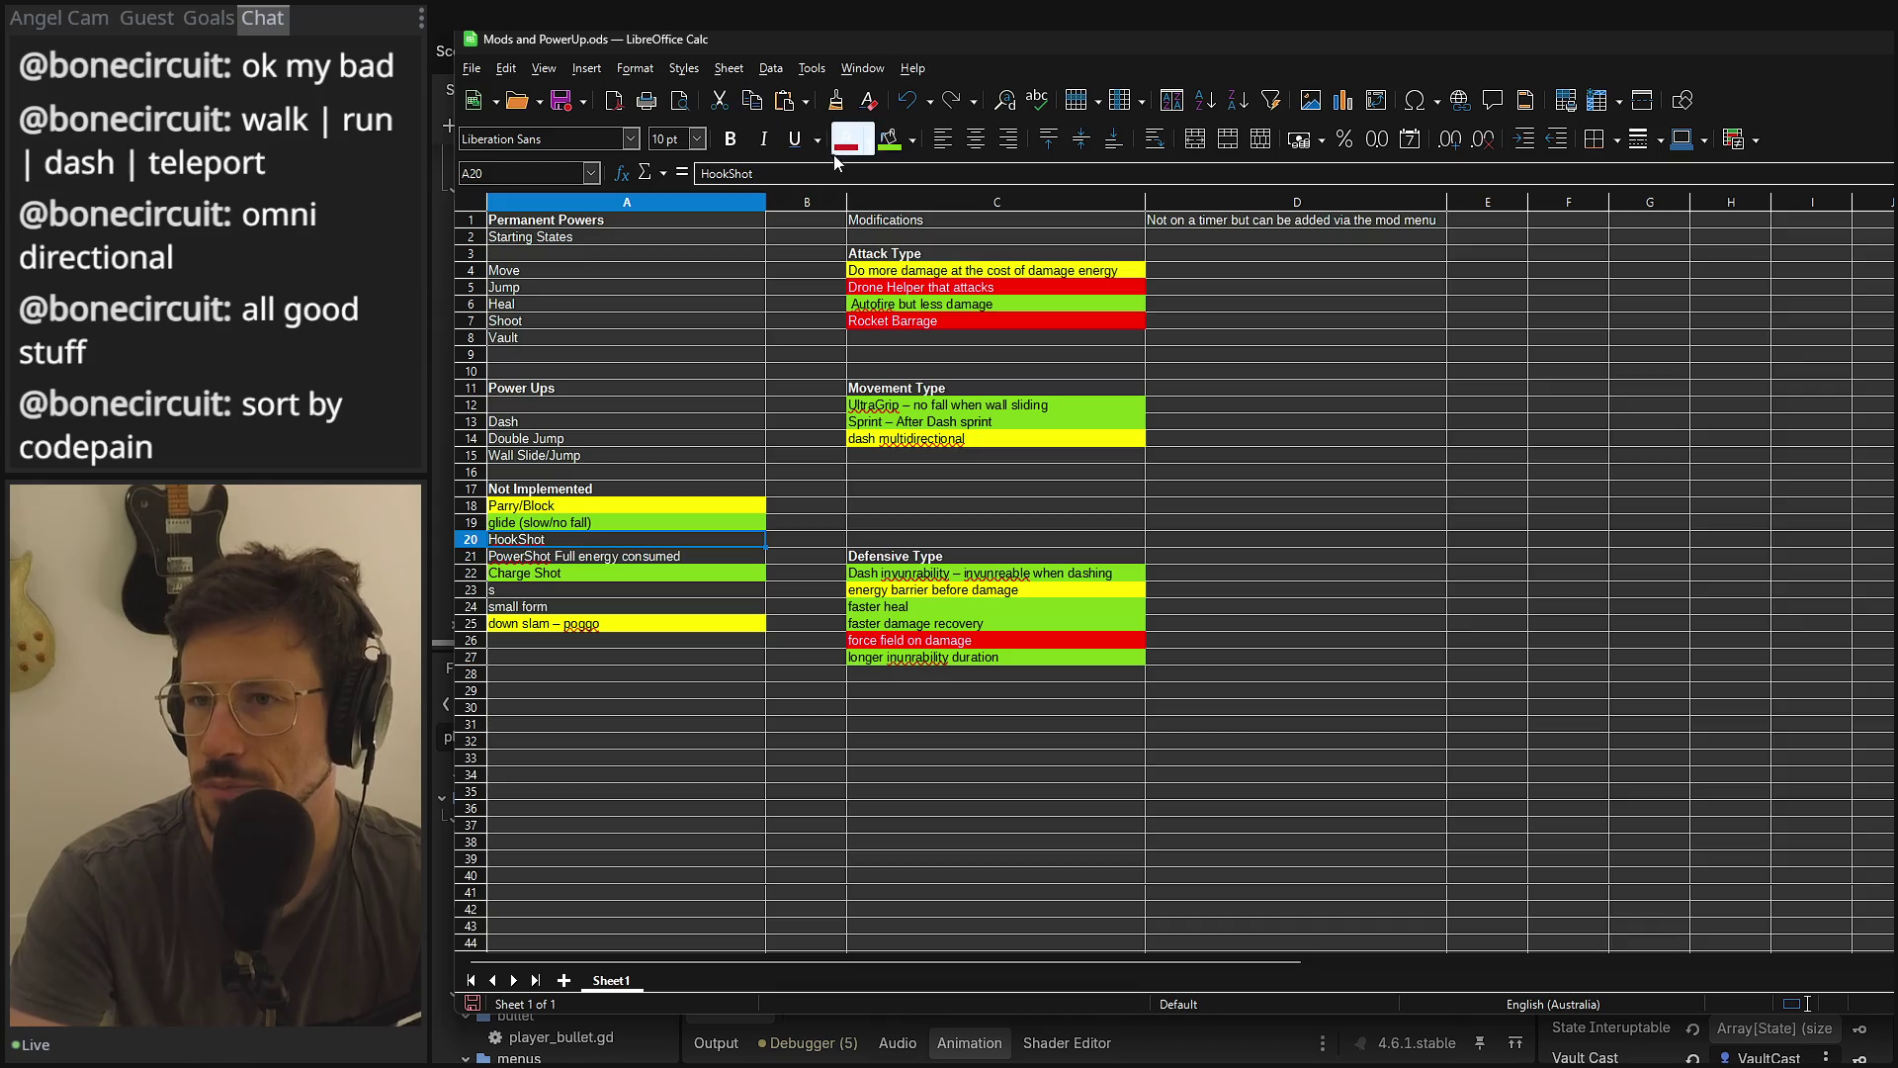
left_click(914, 144)
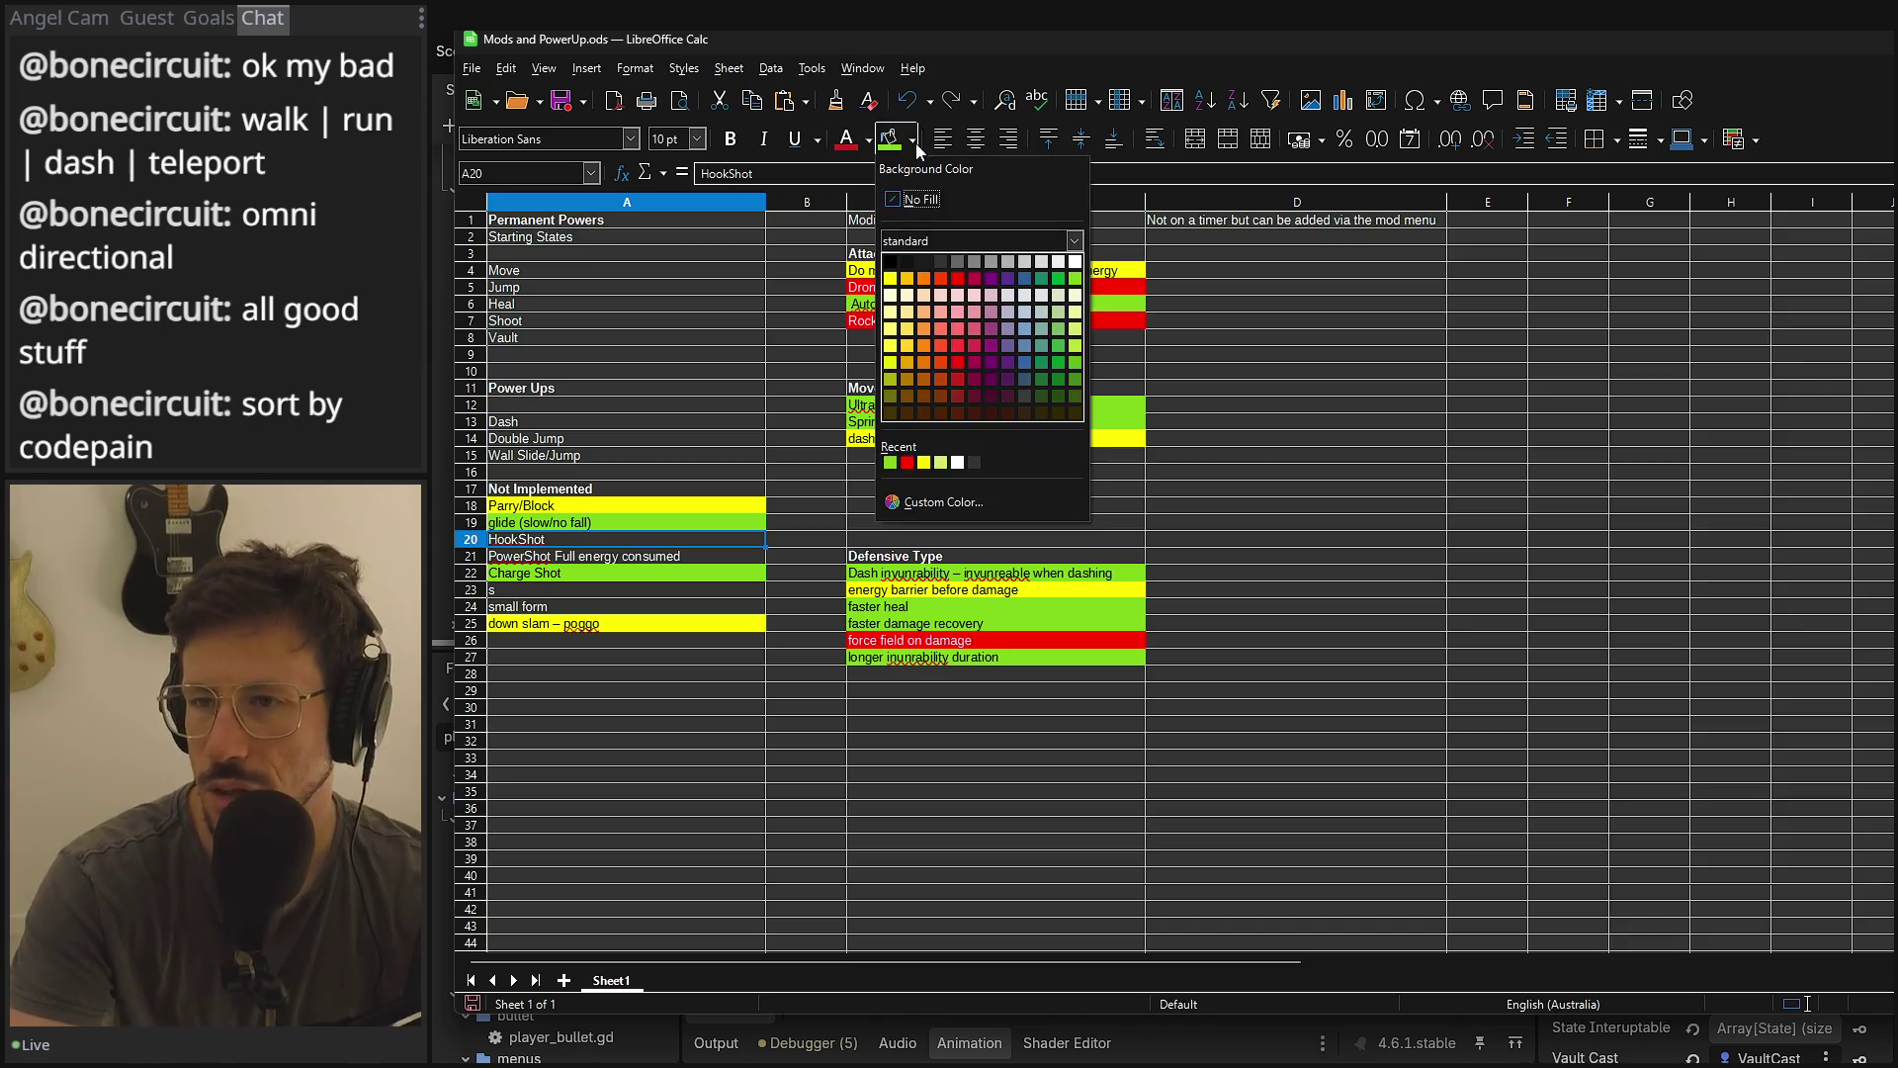
left_click(959, 277)
Fill PowerShot Full energy consumed and small form yellow, and clear the stray letter in A23
left_click(640, 558)
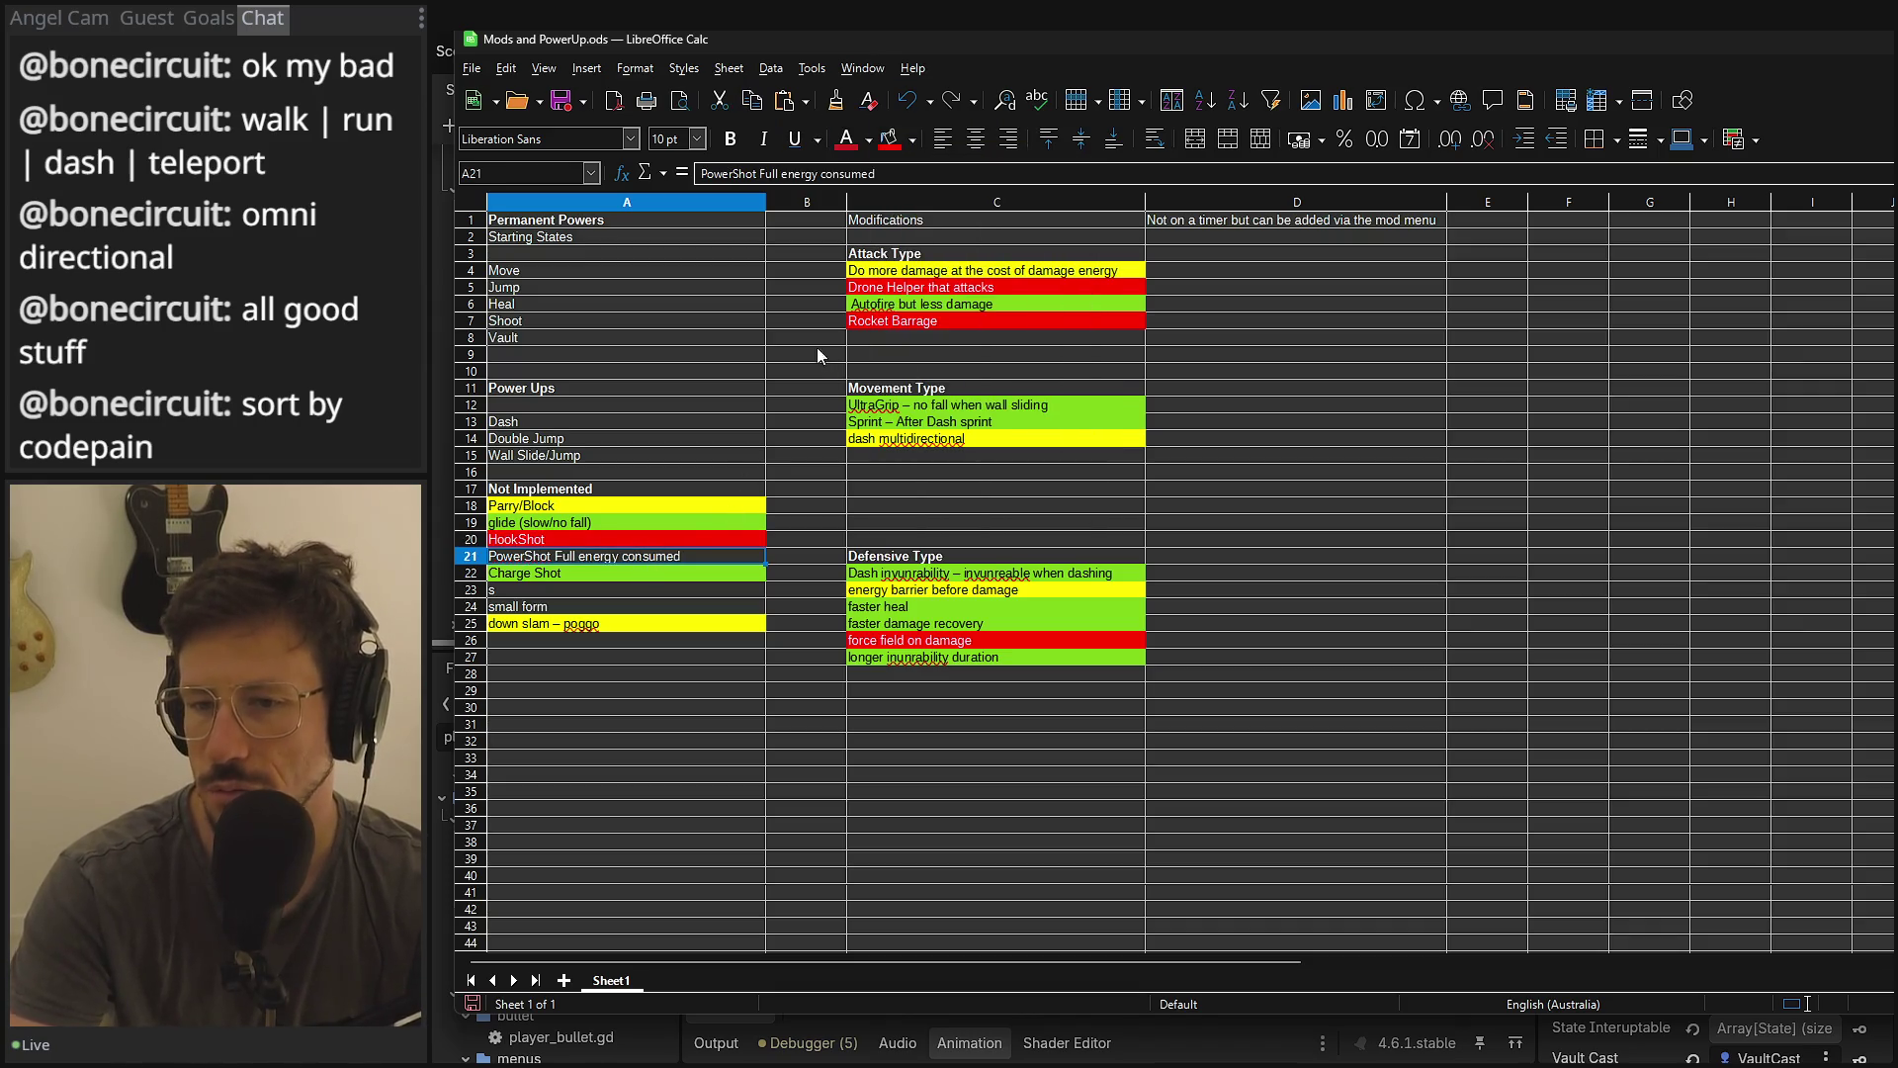
left_click(912, 141)
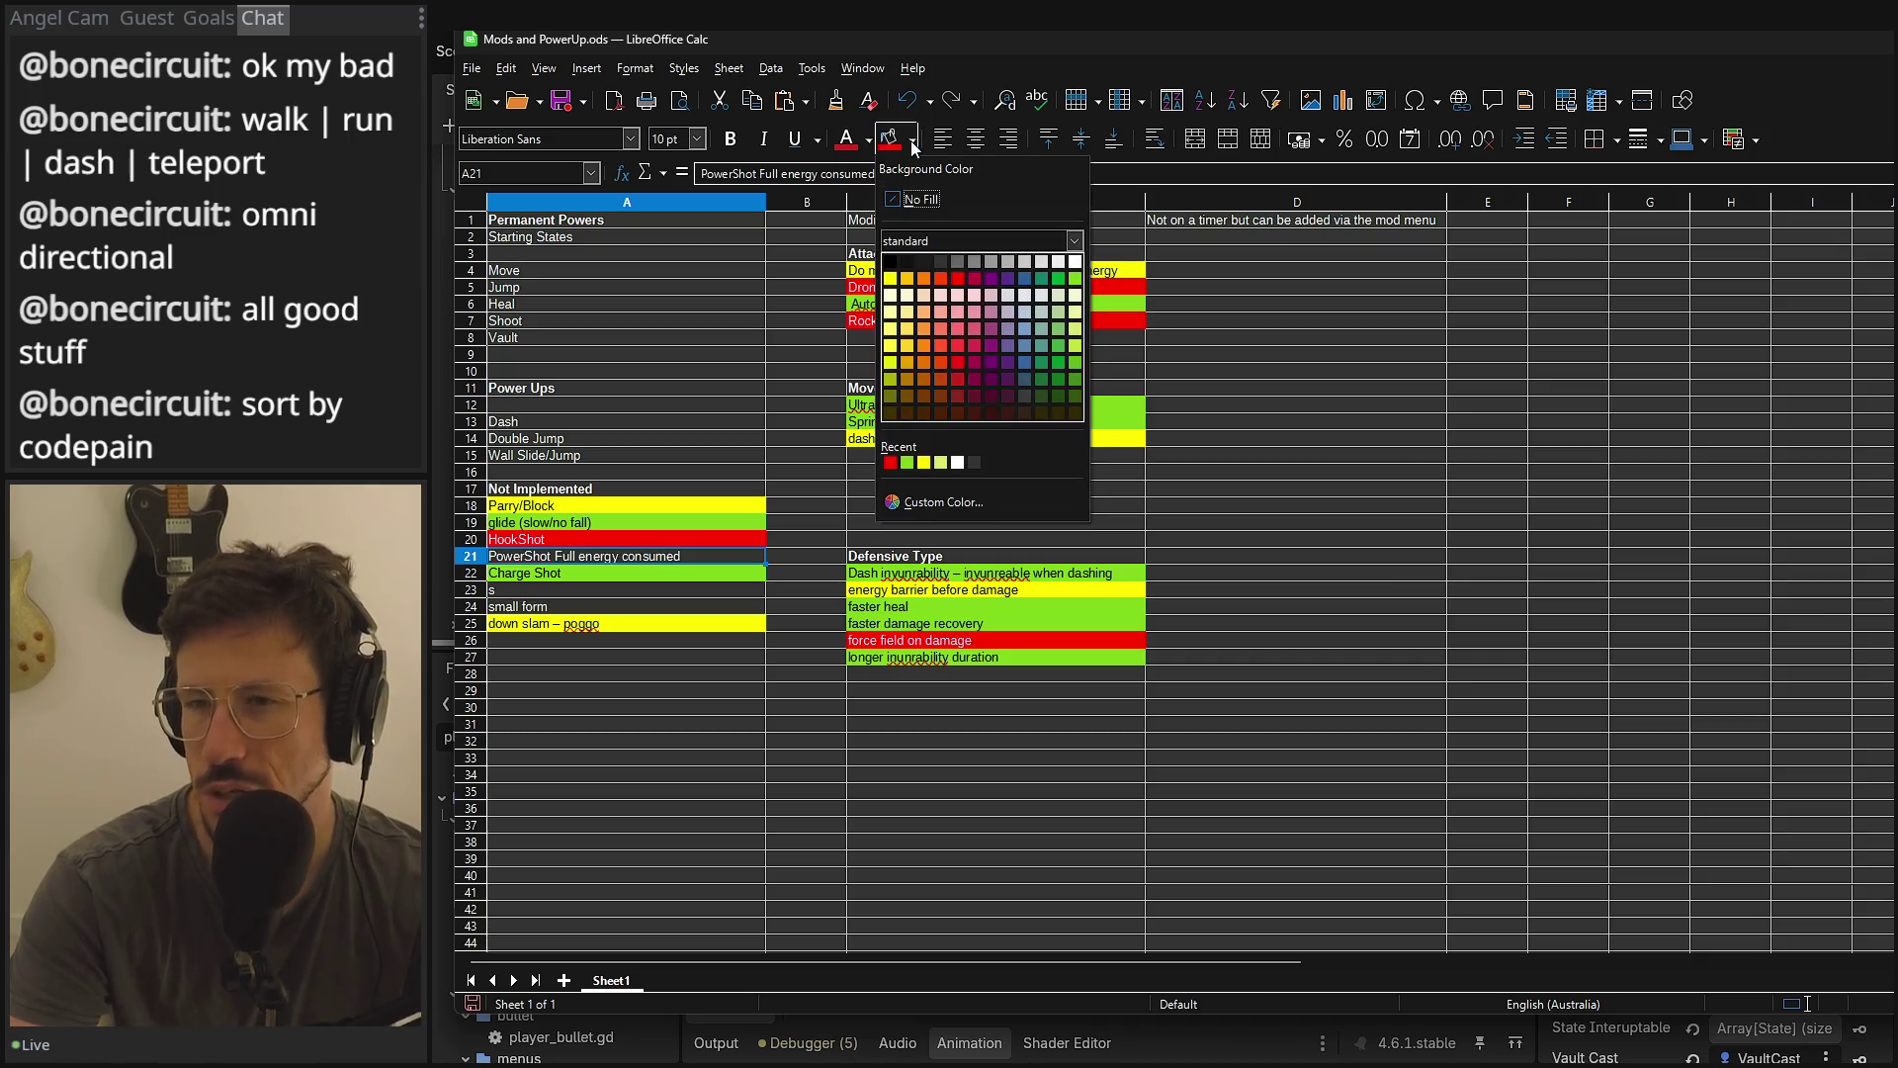
left_click(890, 278)
left_click(700, 611)
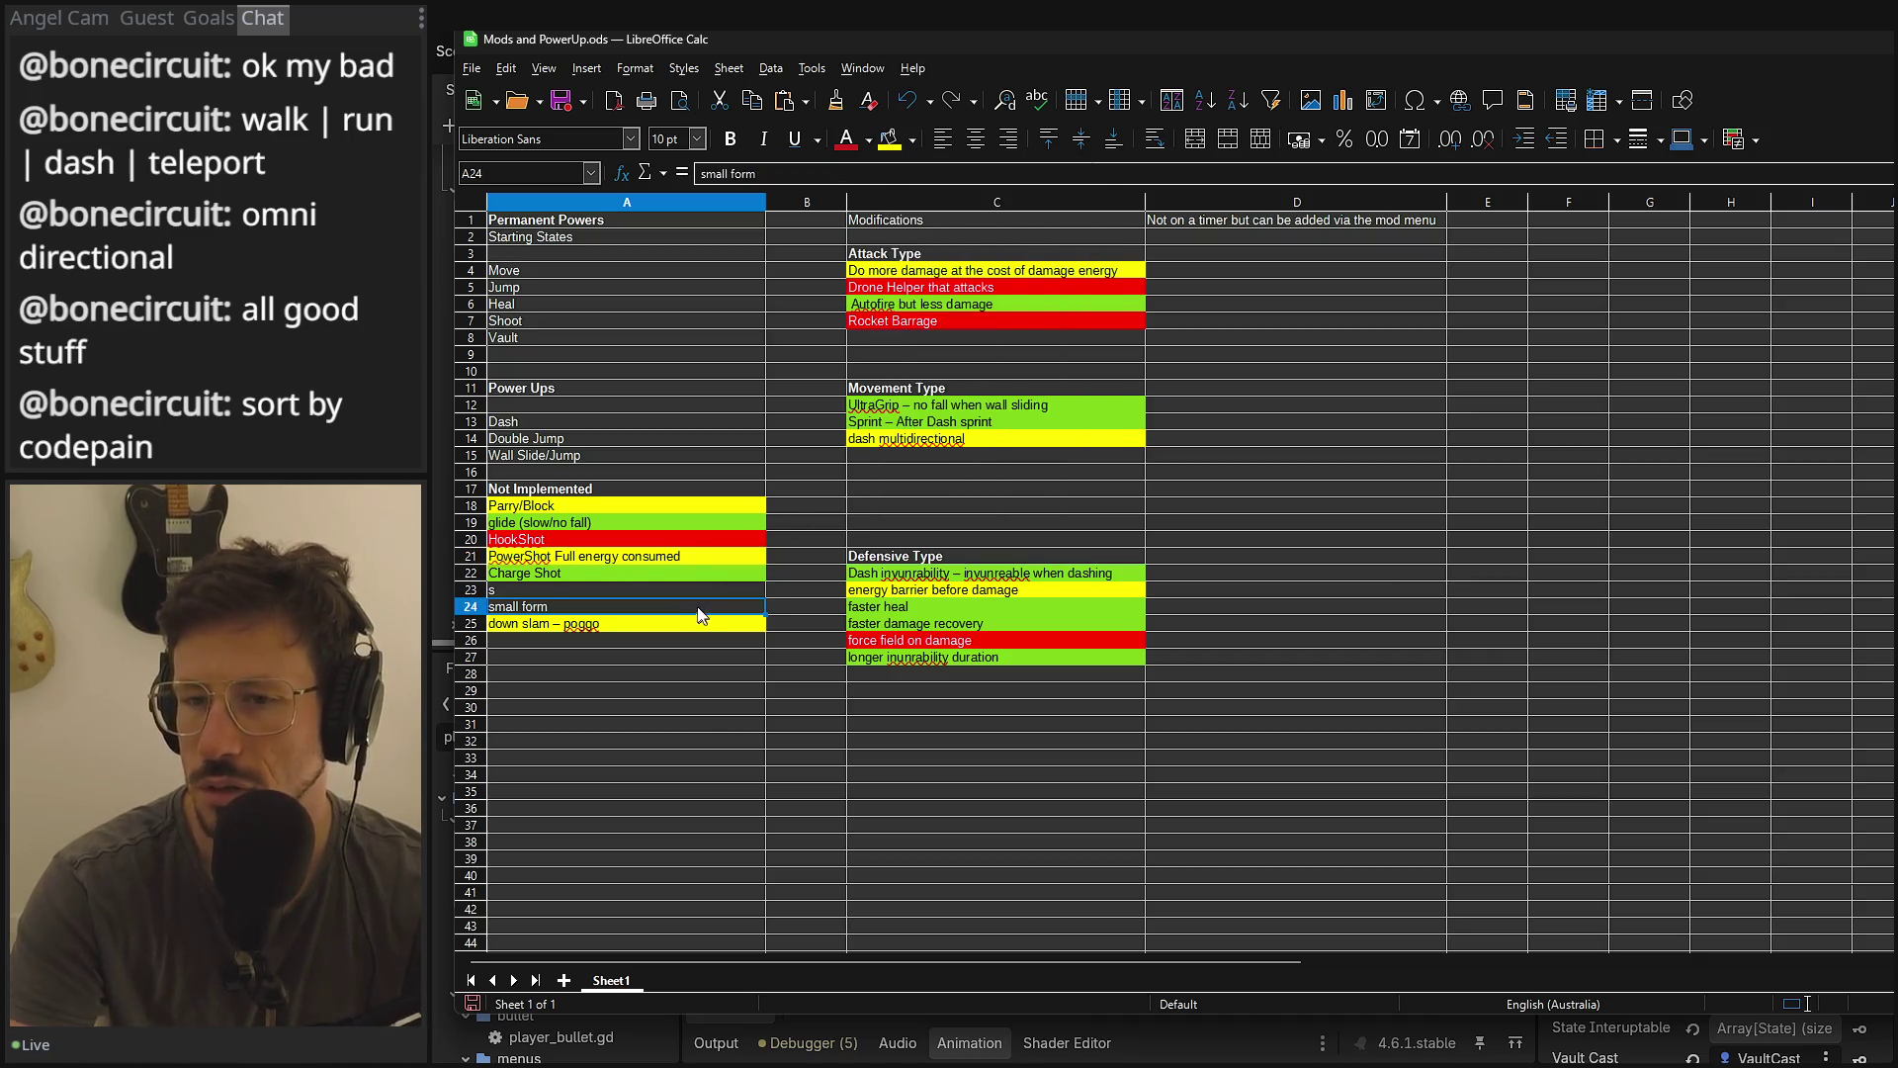
left_click(889, 140)
left_click(546, 592)
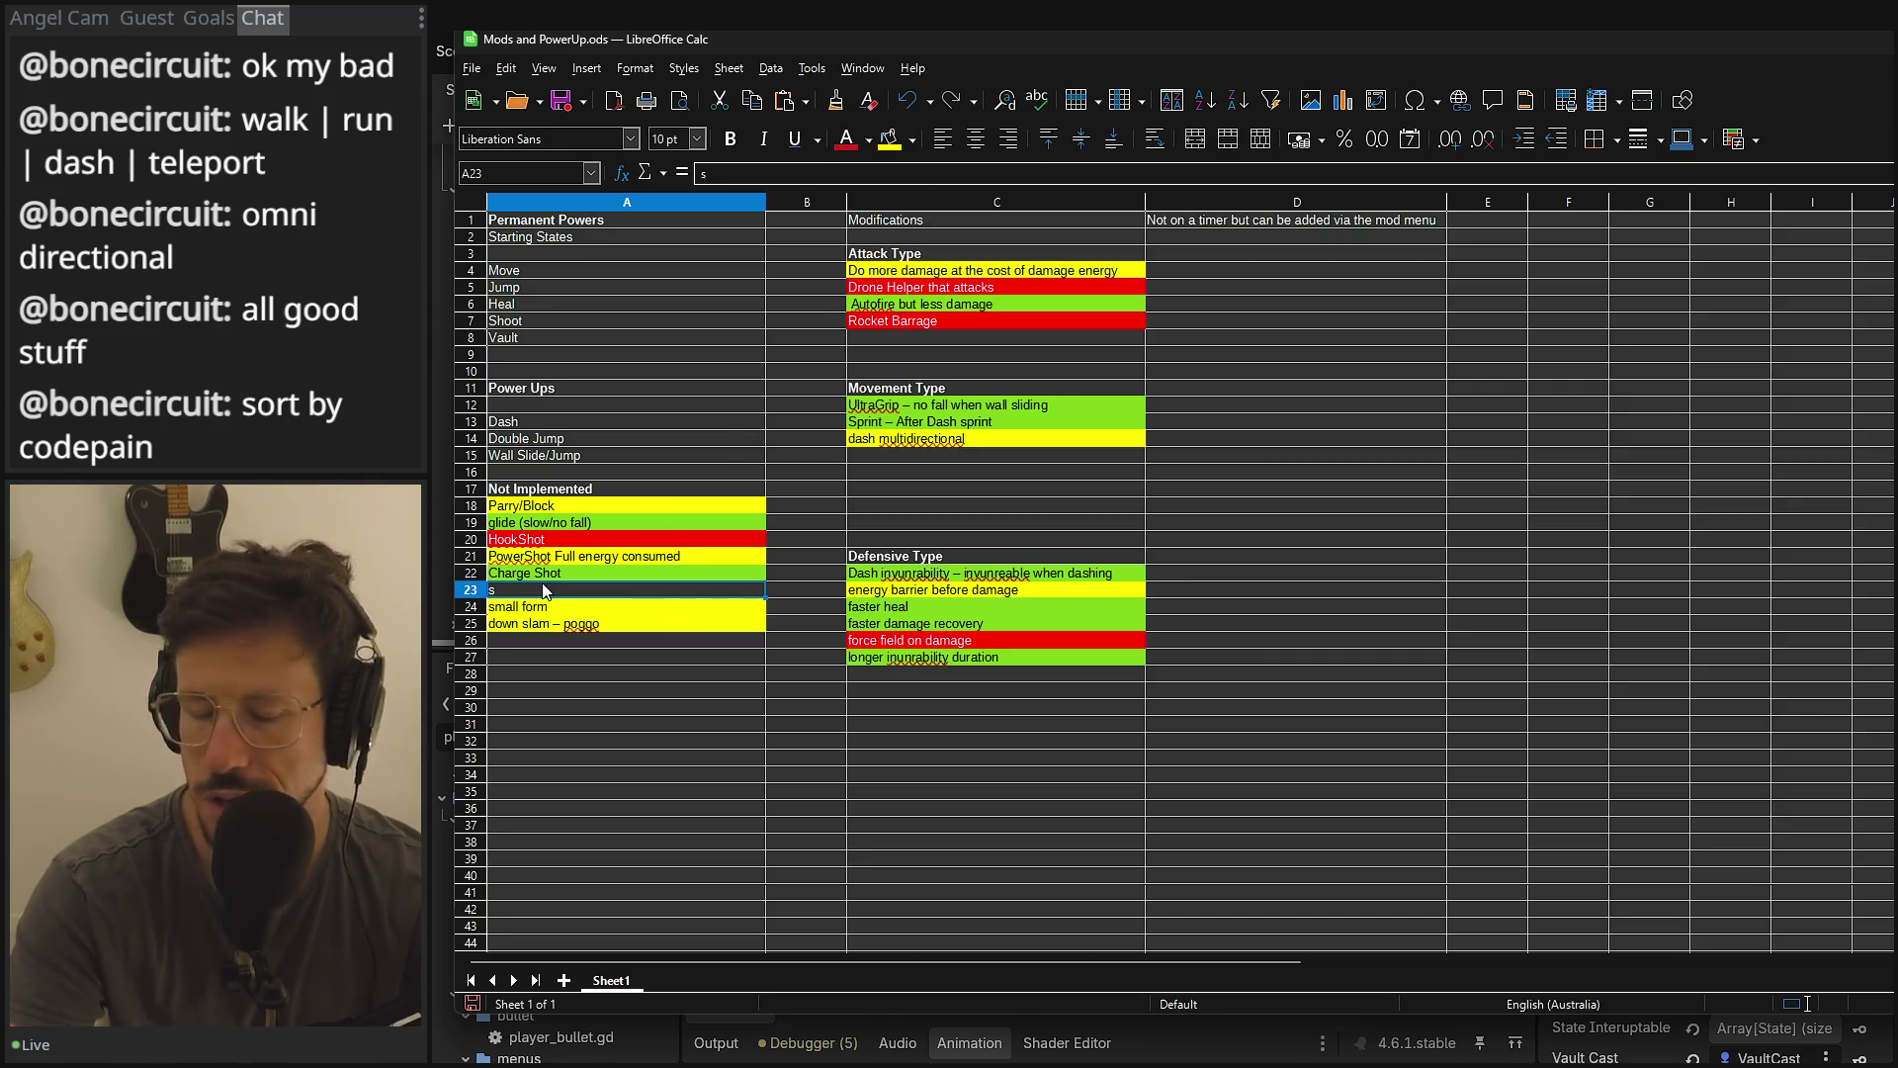
key("Delete")
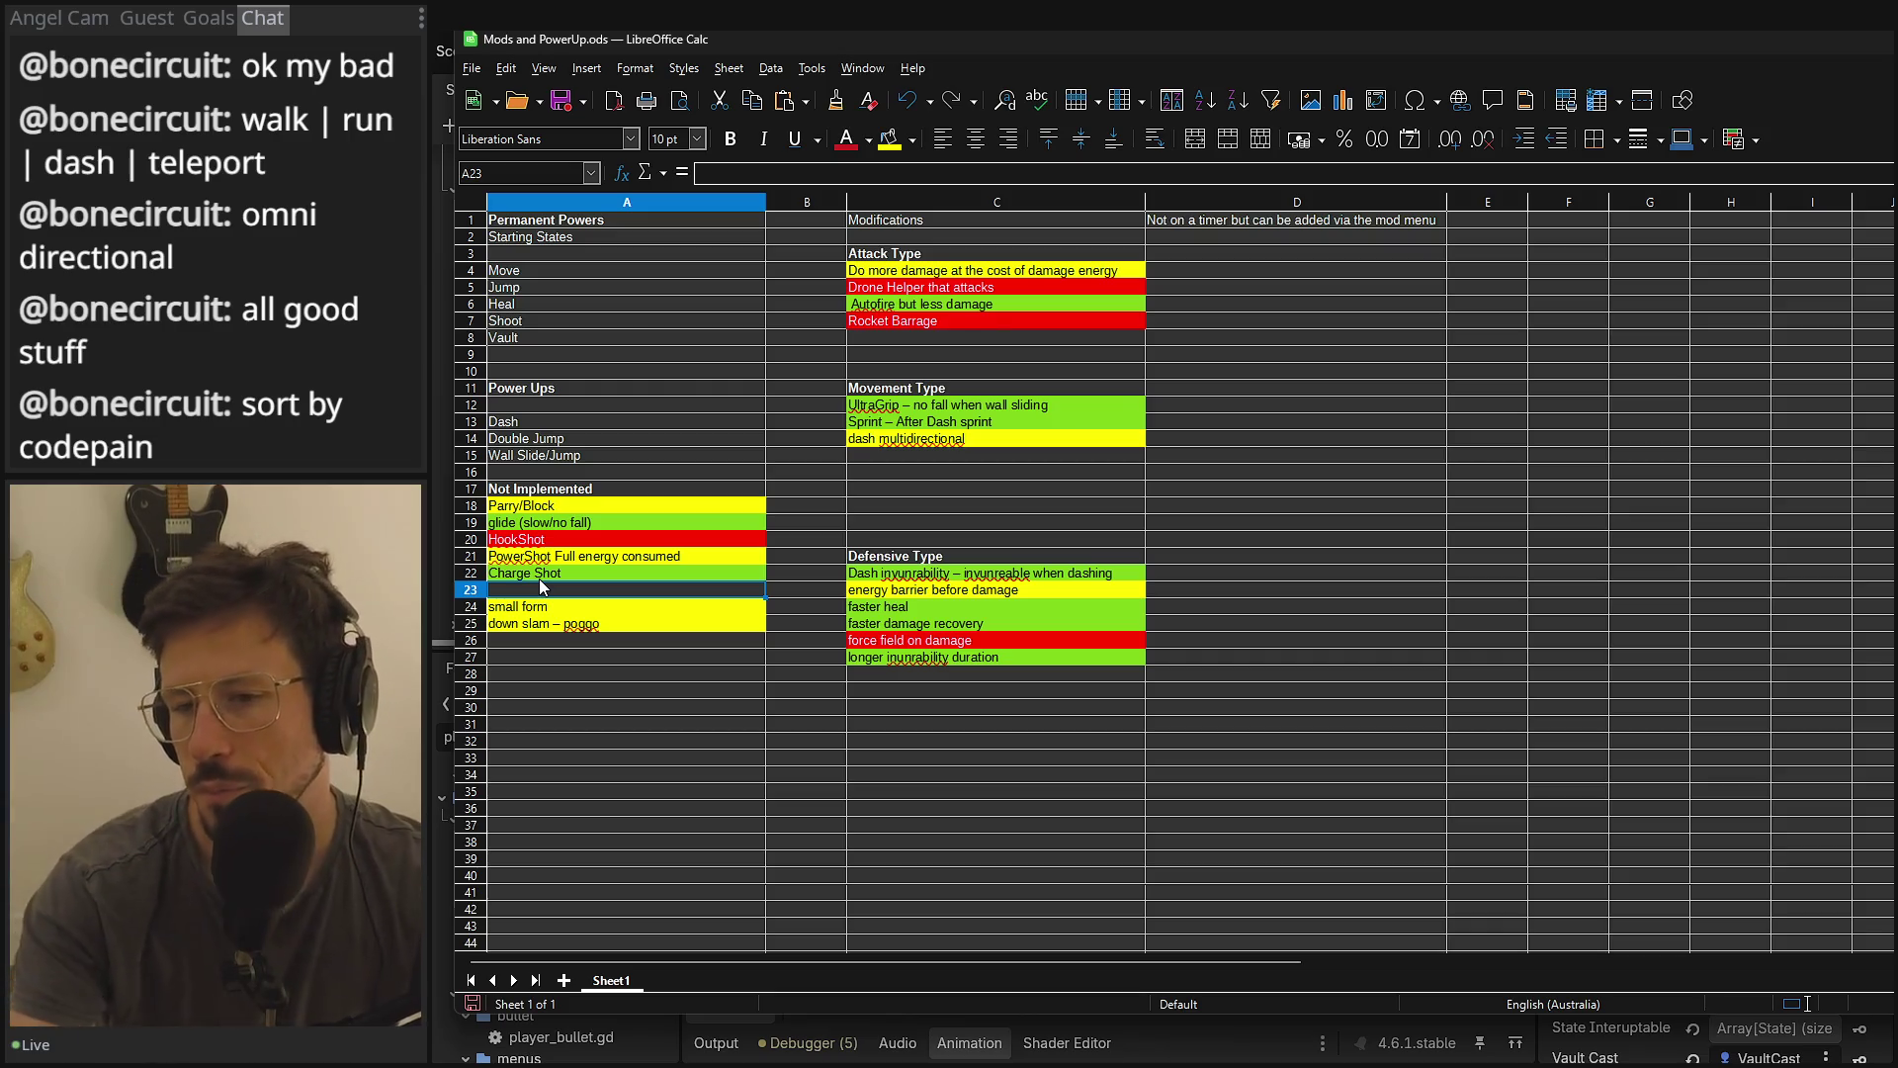
left_click(532, 608)
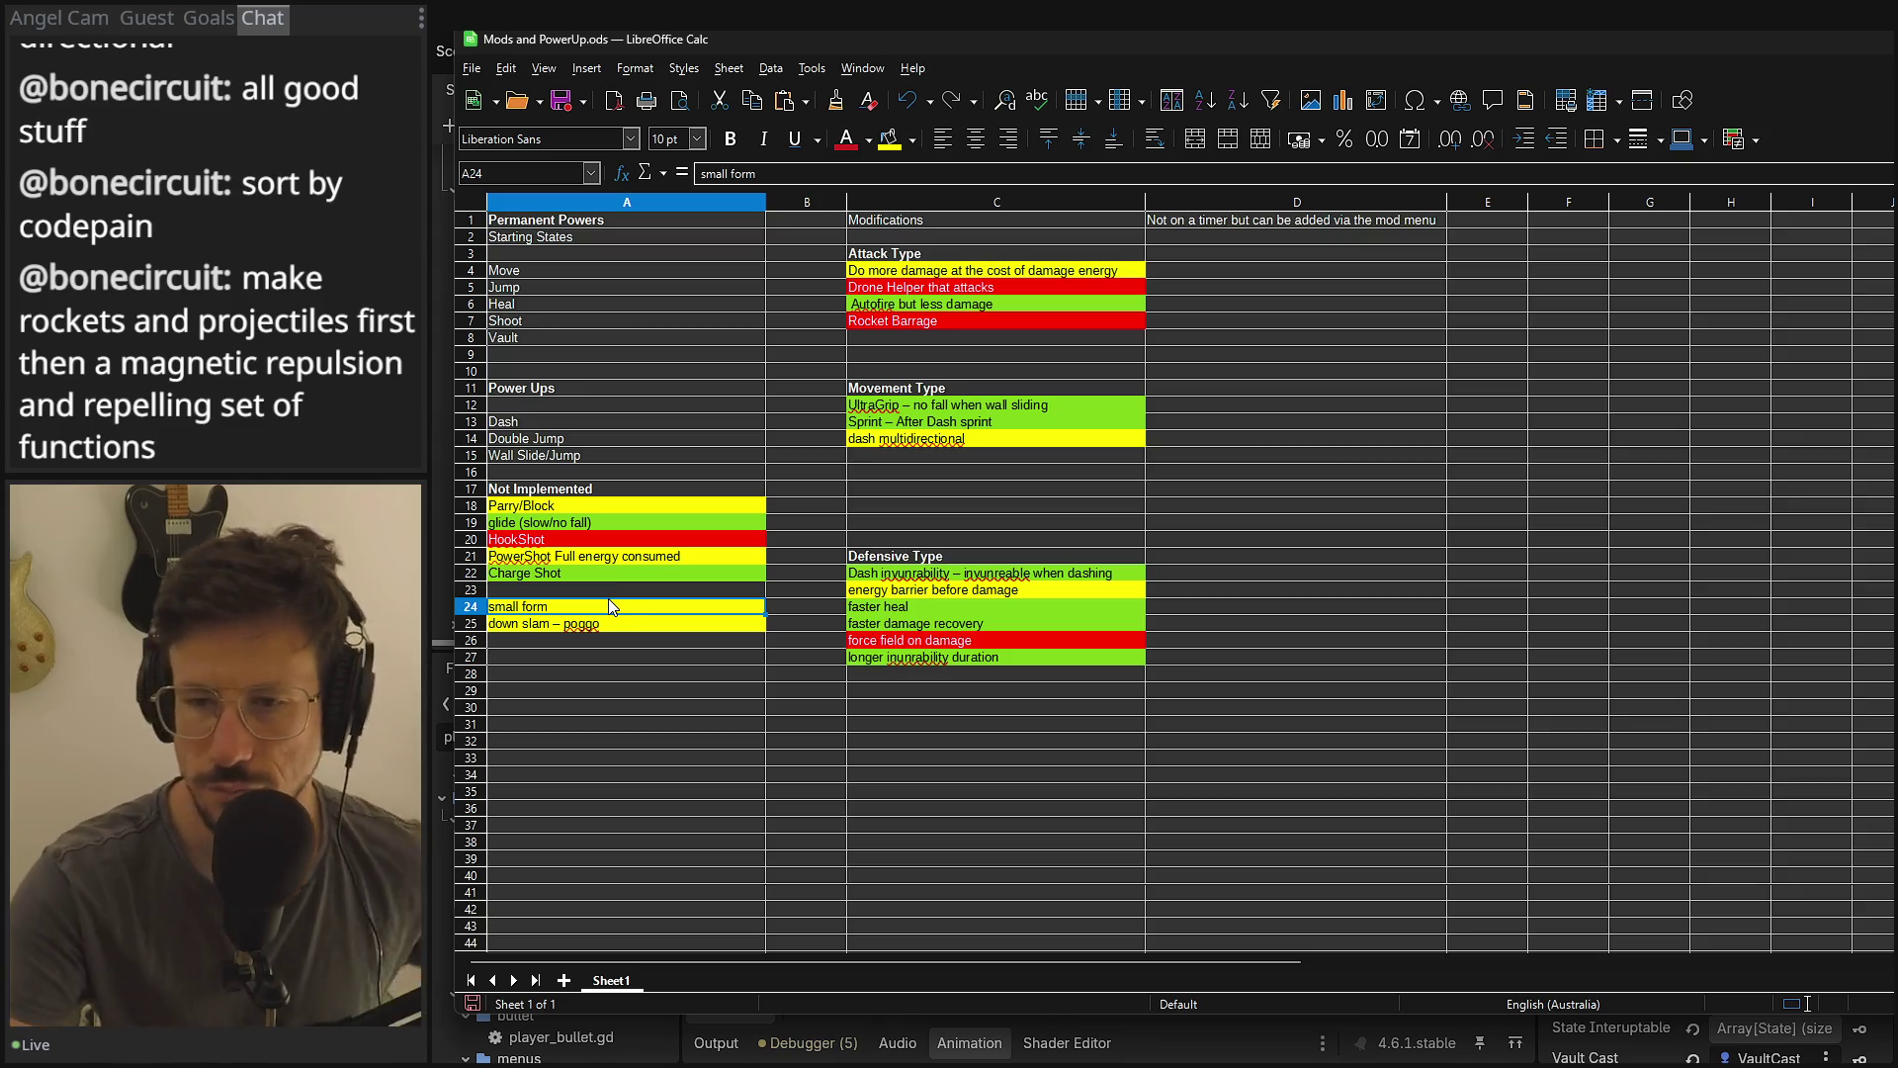
left_click(631, 623)
left_click(637, 657)
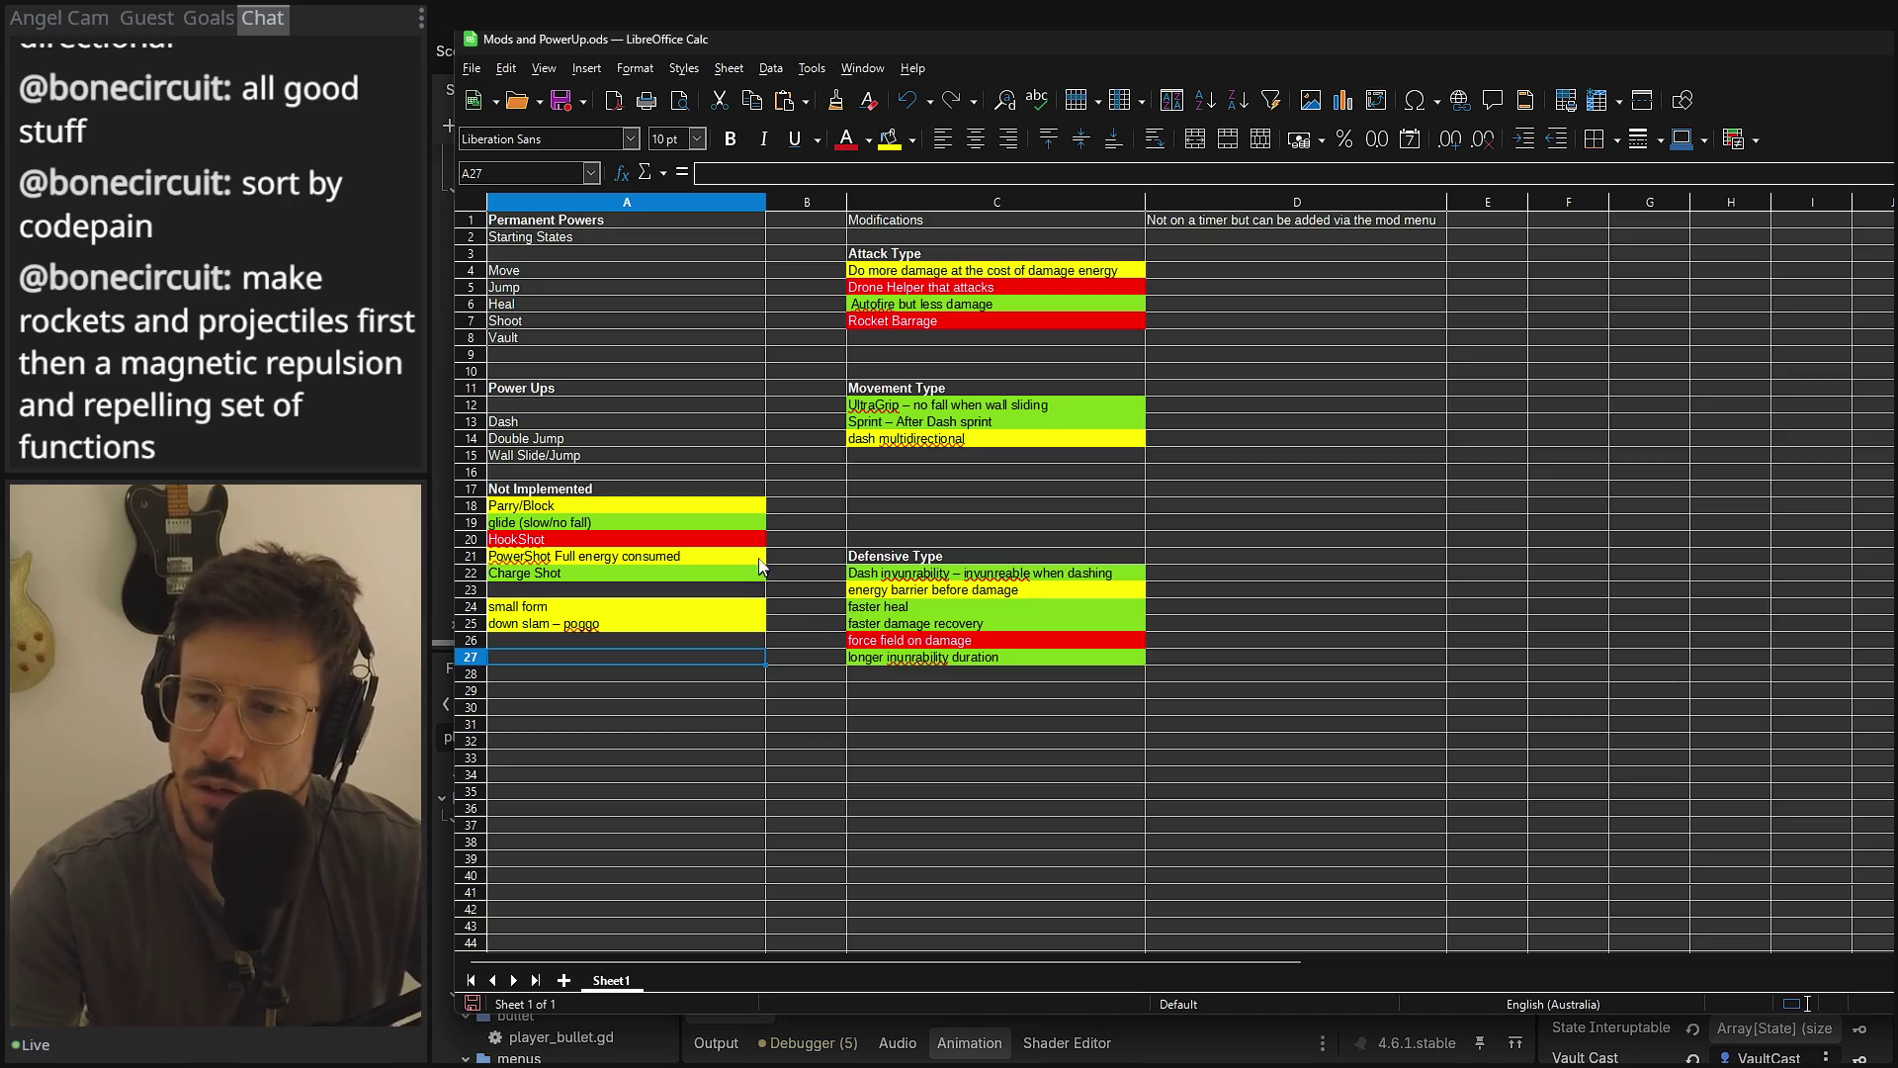
left_click(687, 557)
left_click(640, 538)
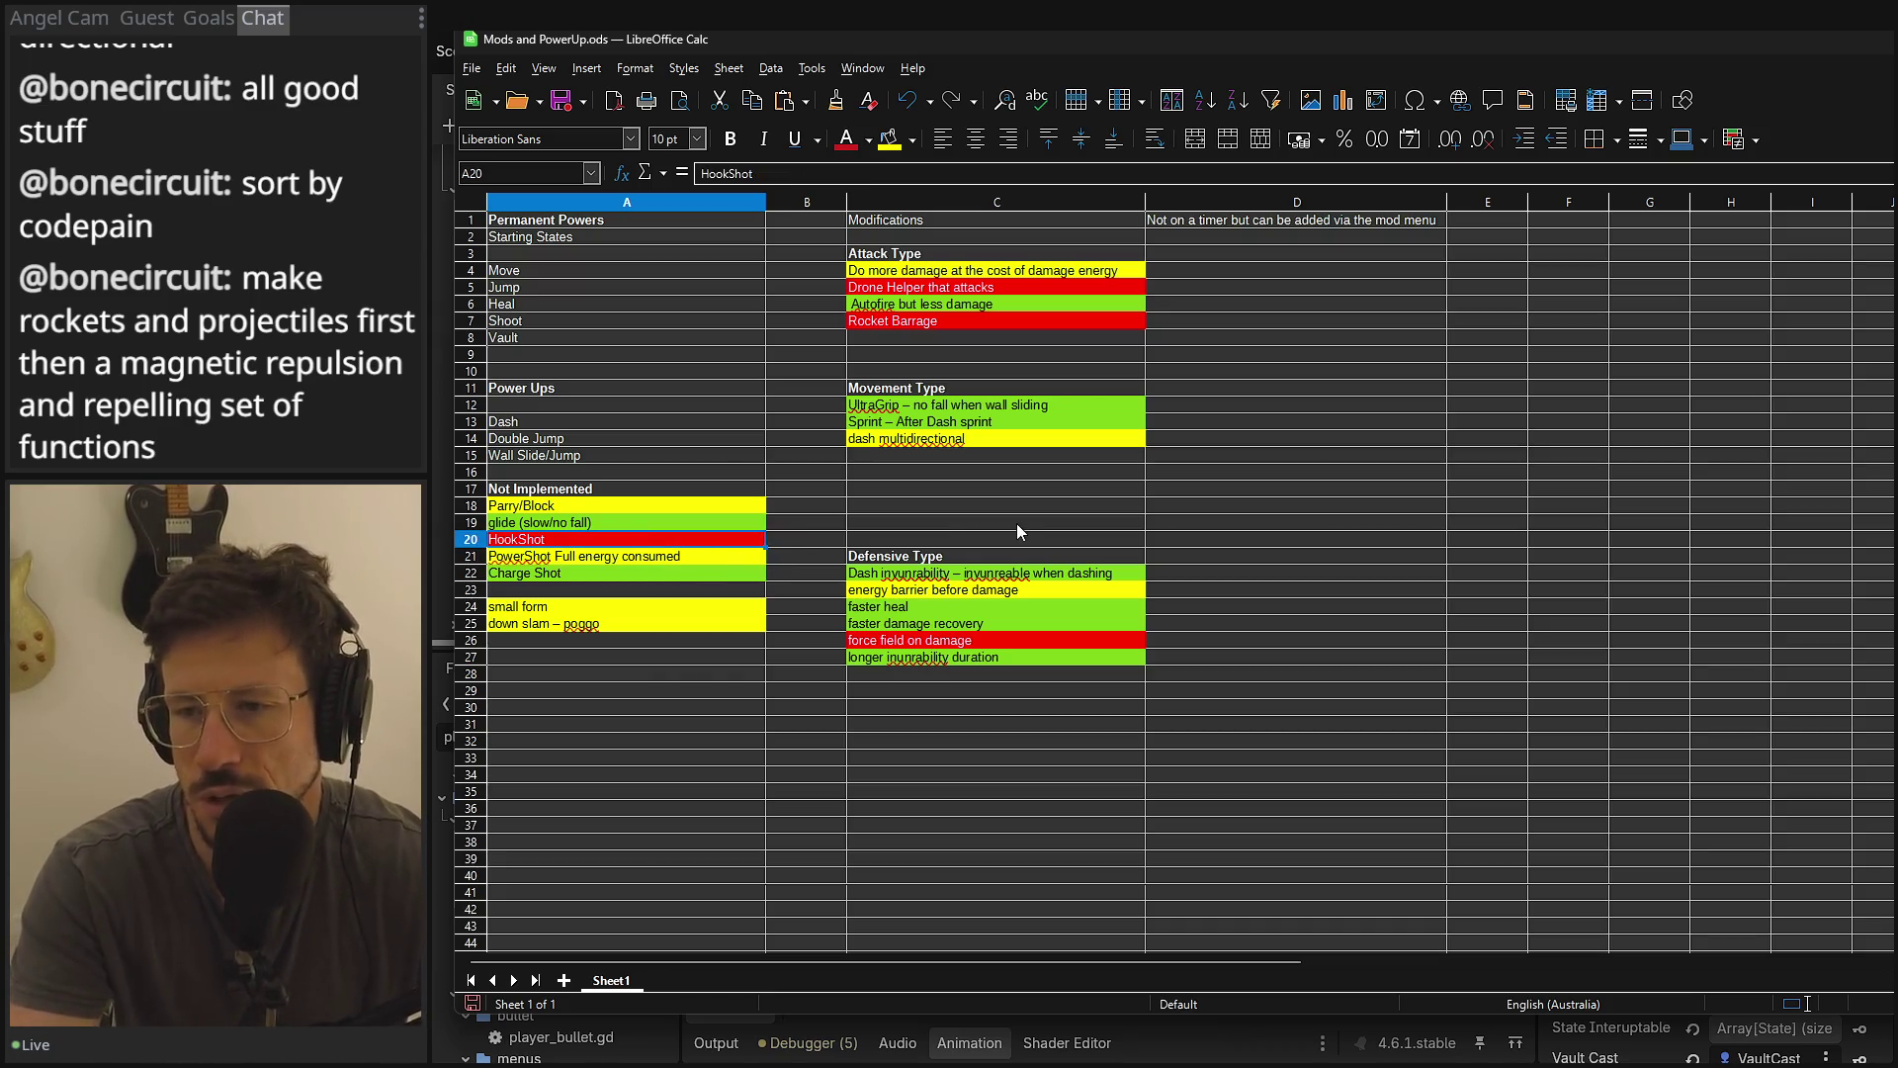
left_click(945, 456)
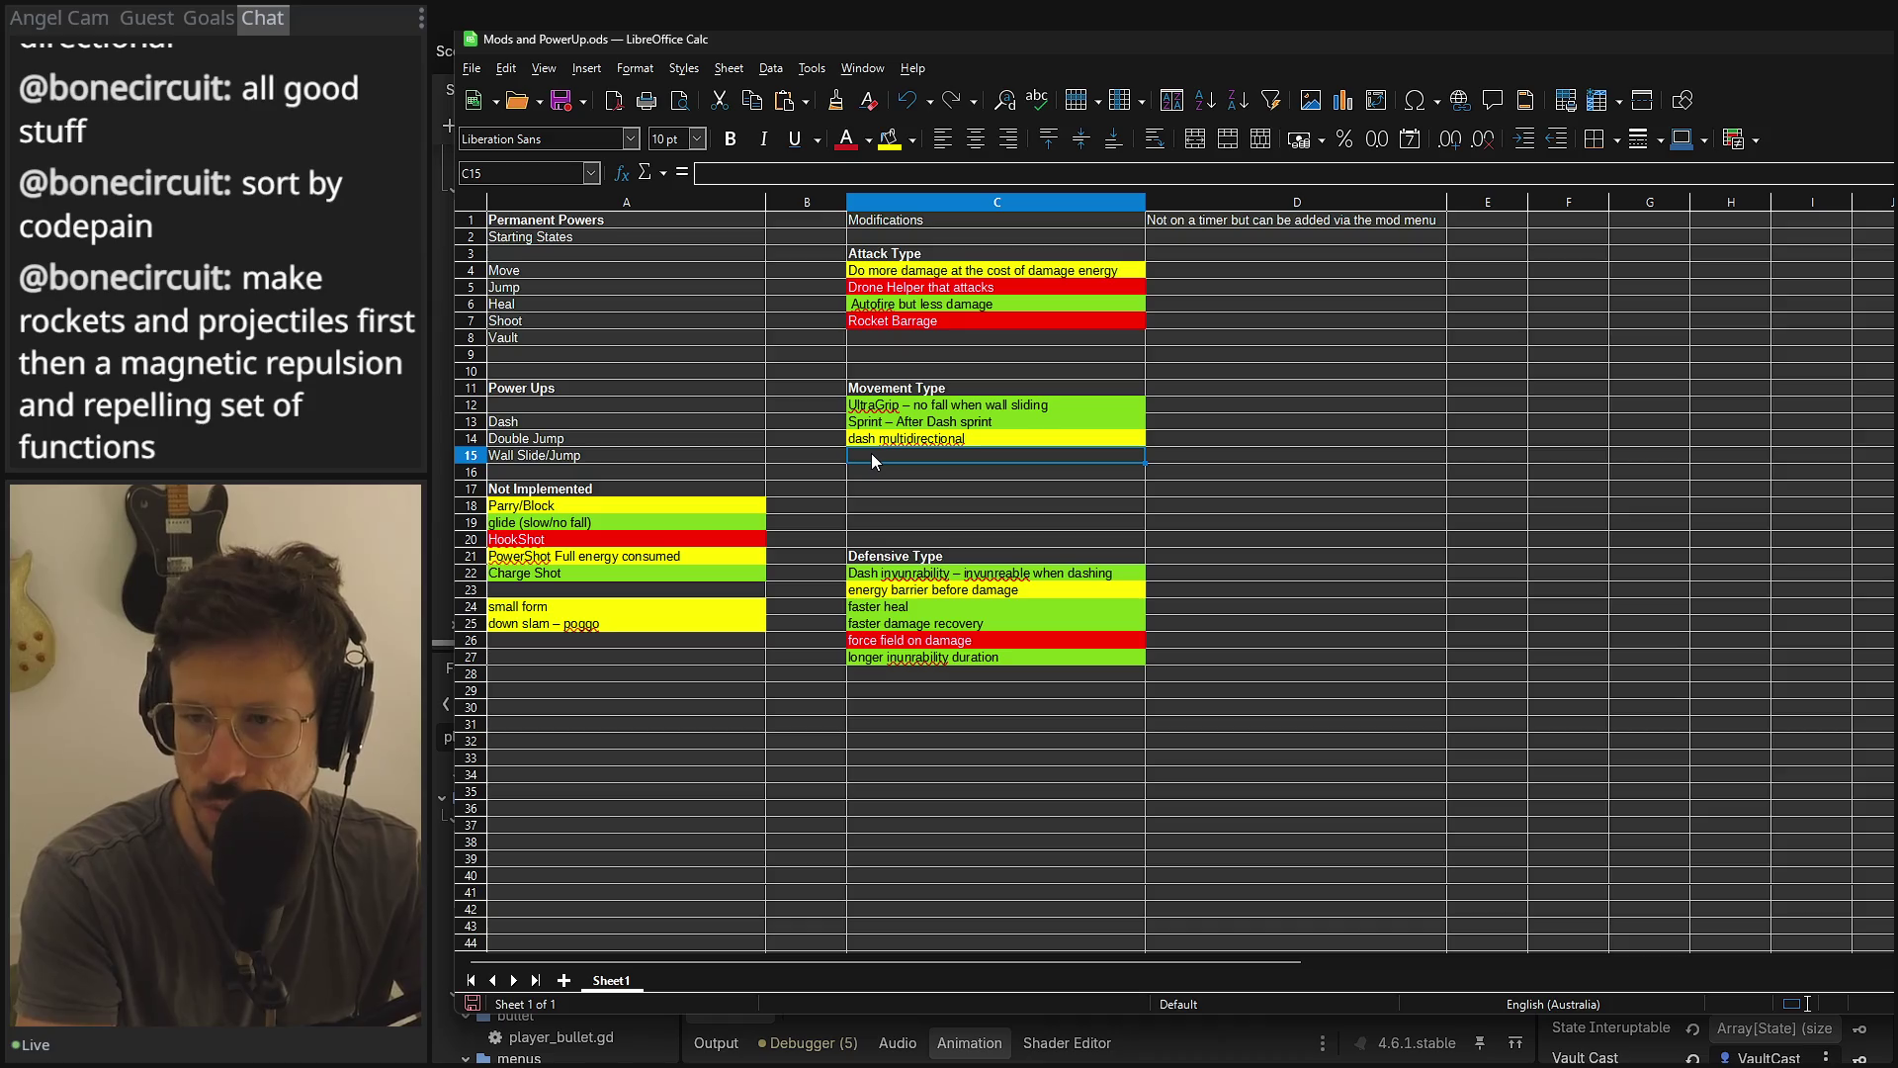
Enter 'dash further' in C15 and fill it green
type("ds")
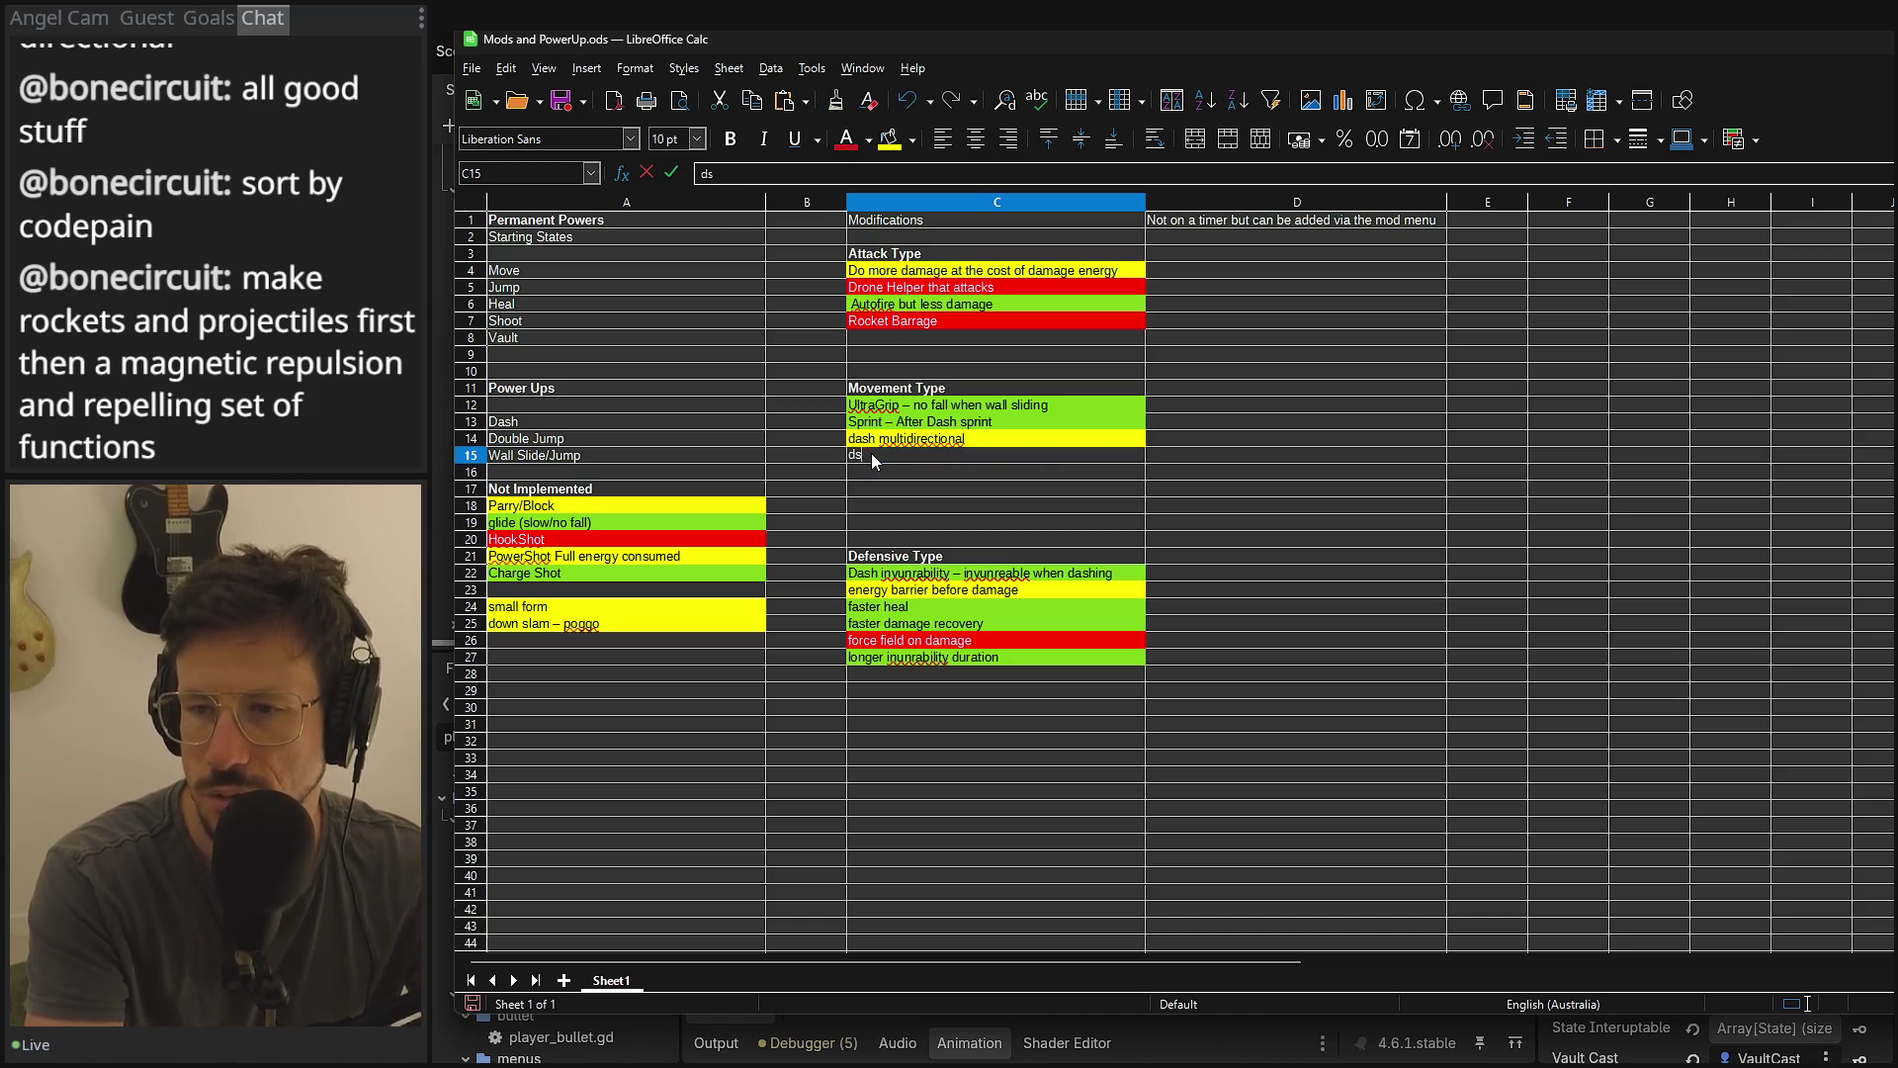
type("_")
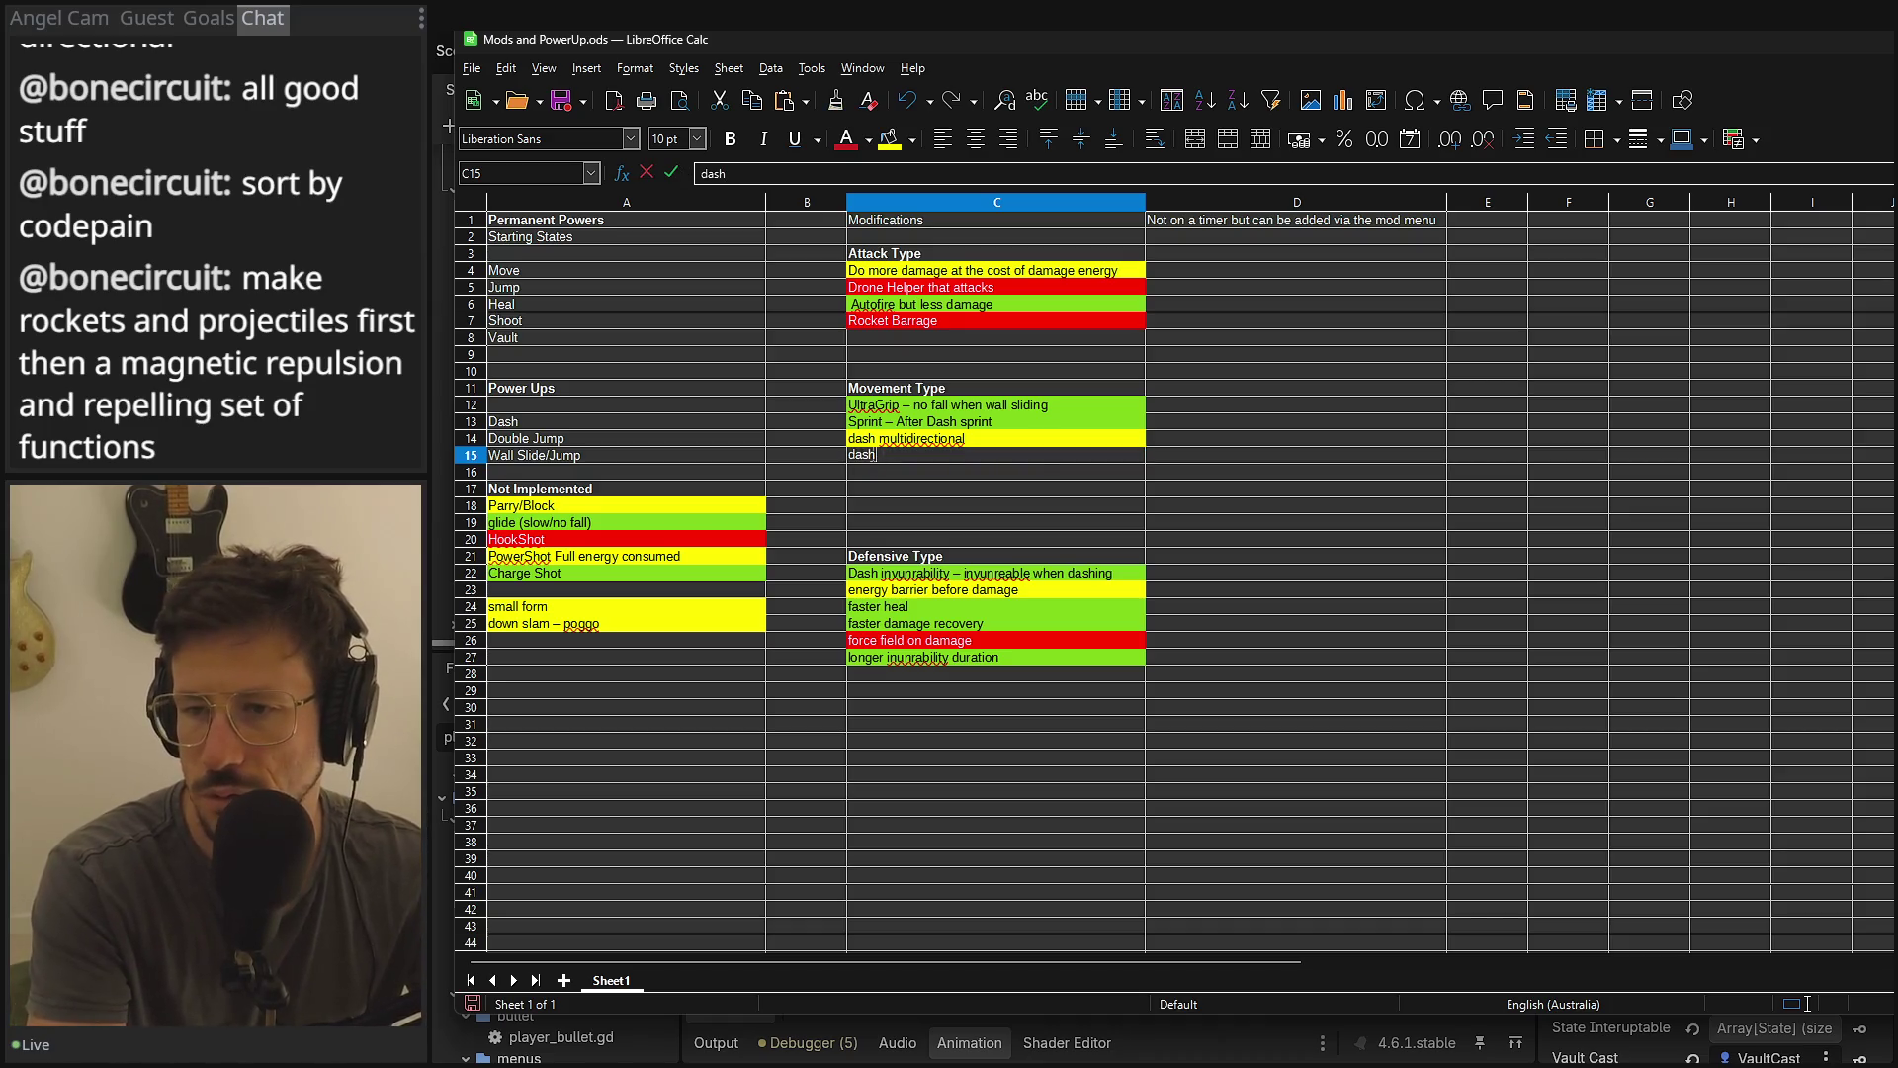
type("ther")
key("Return")
key("Up")
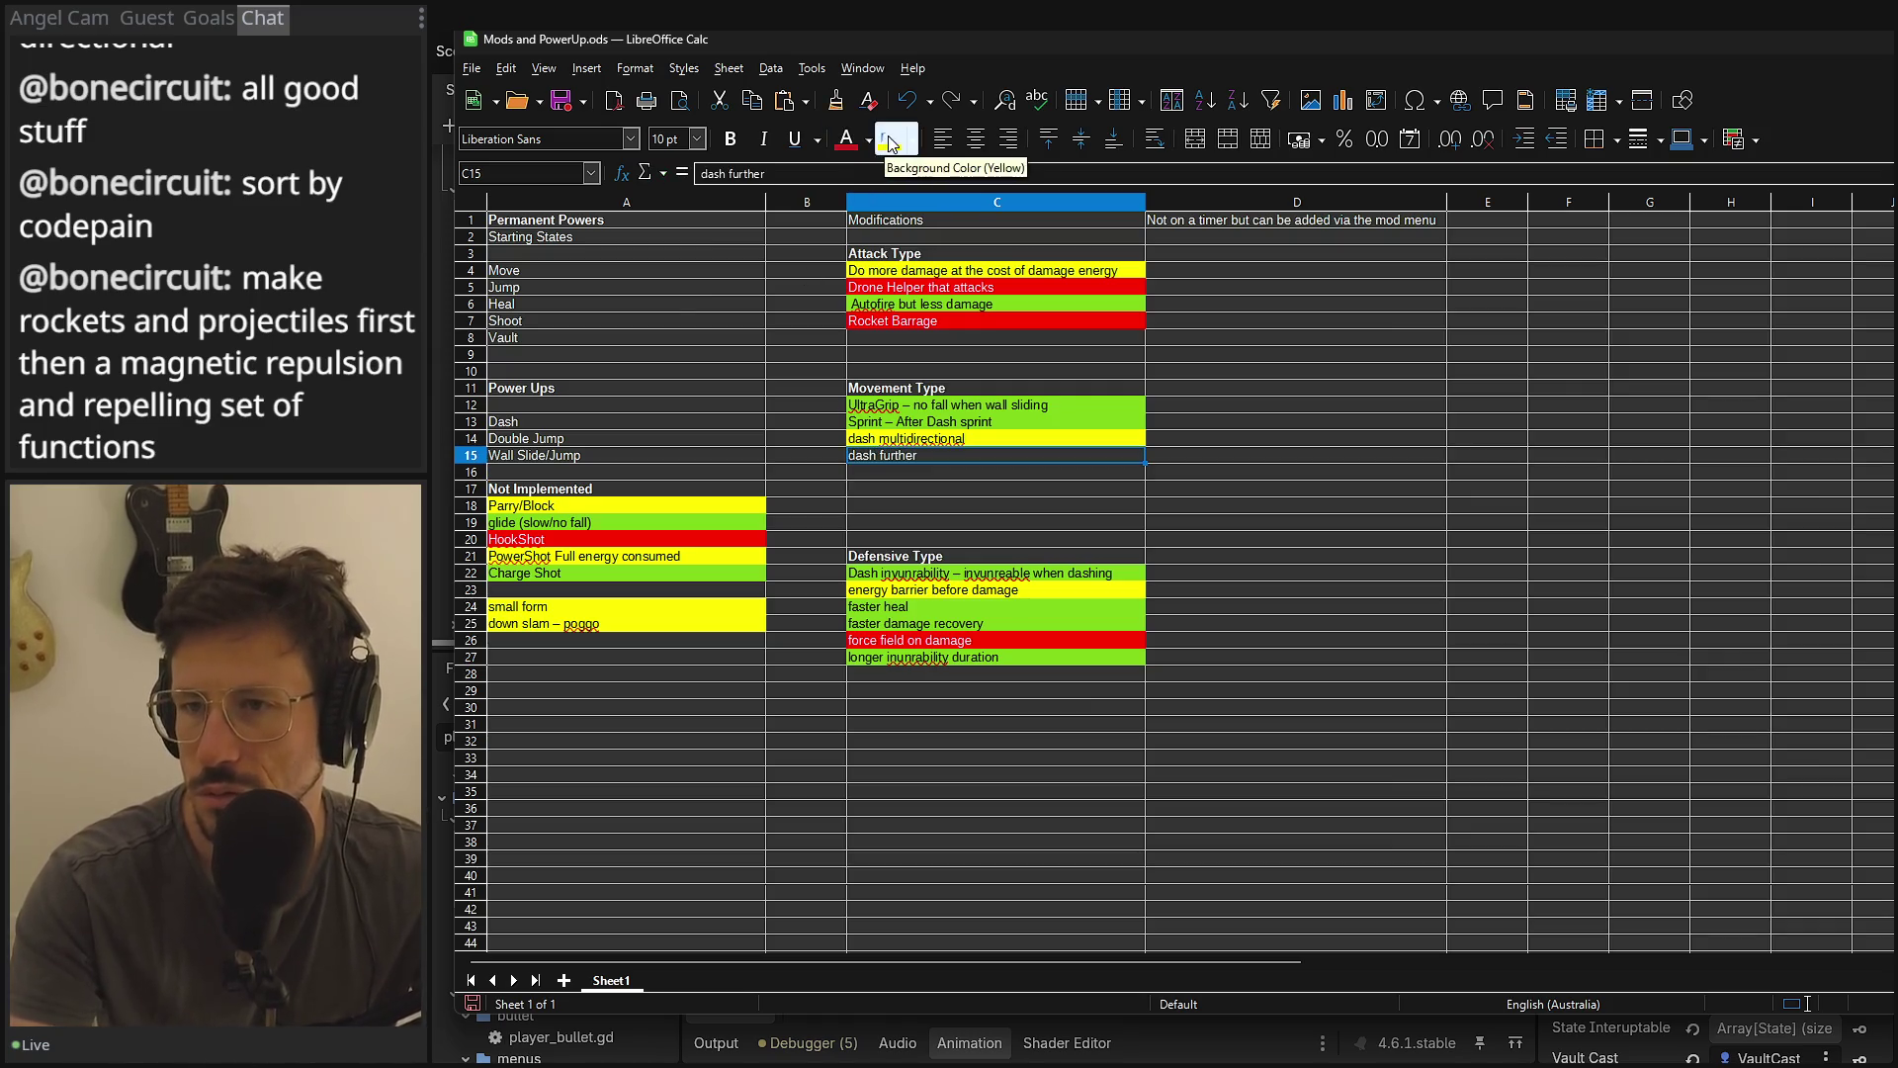
left_click(911, 139)
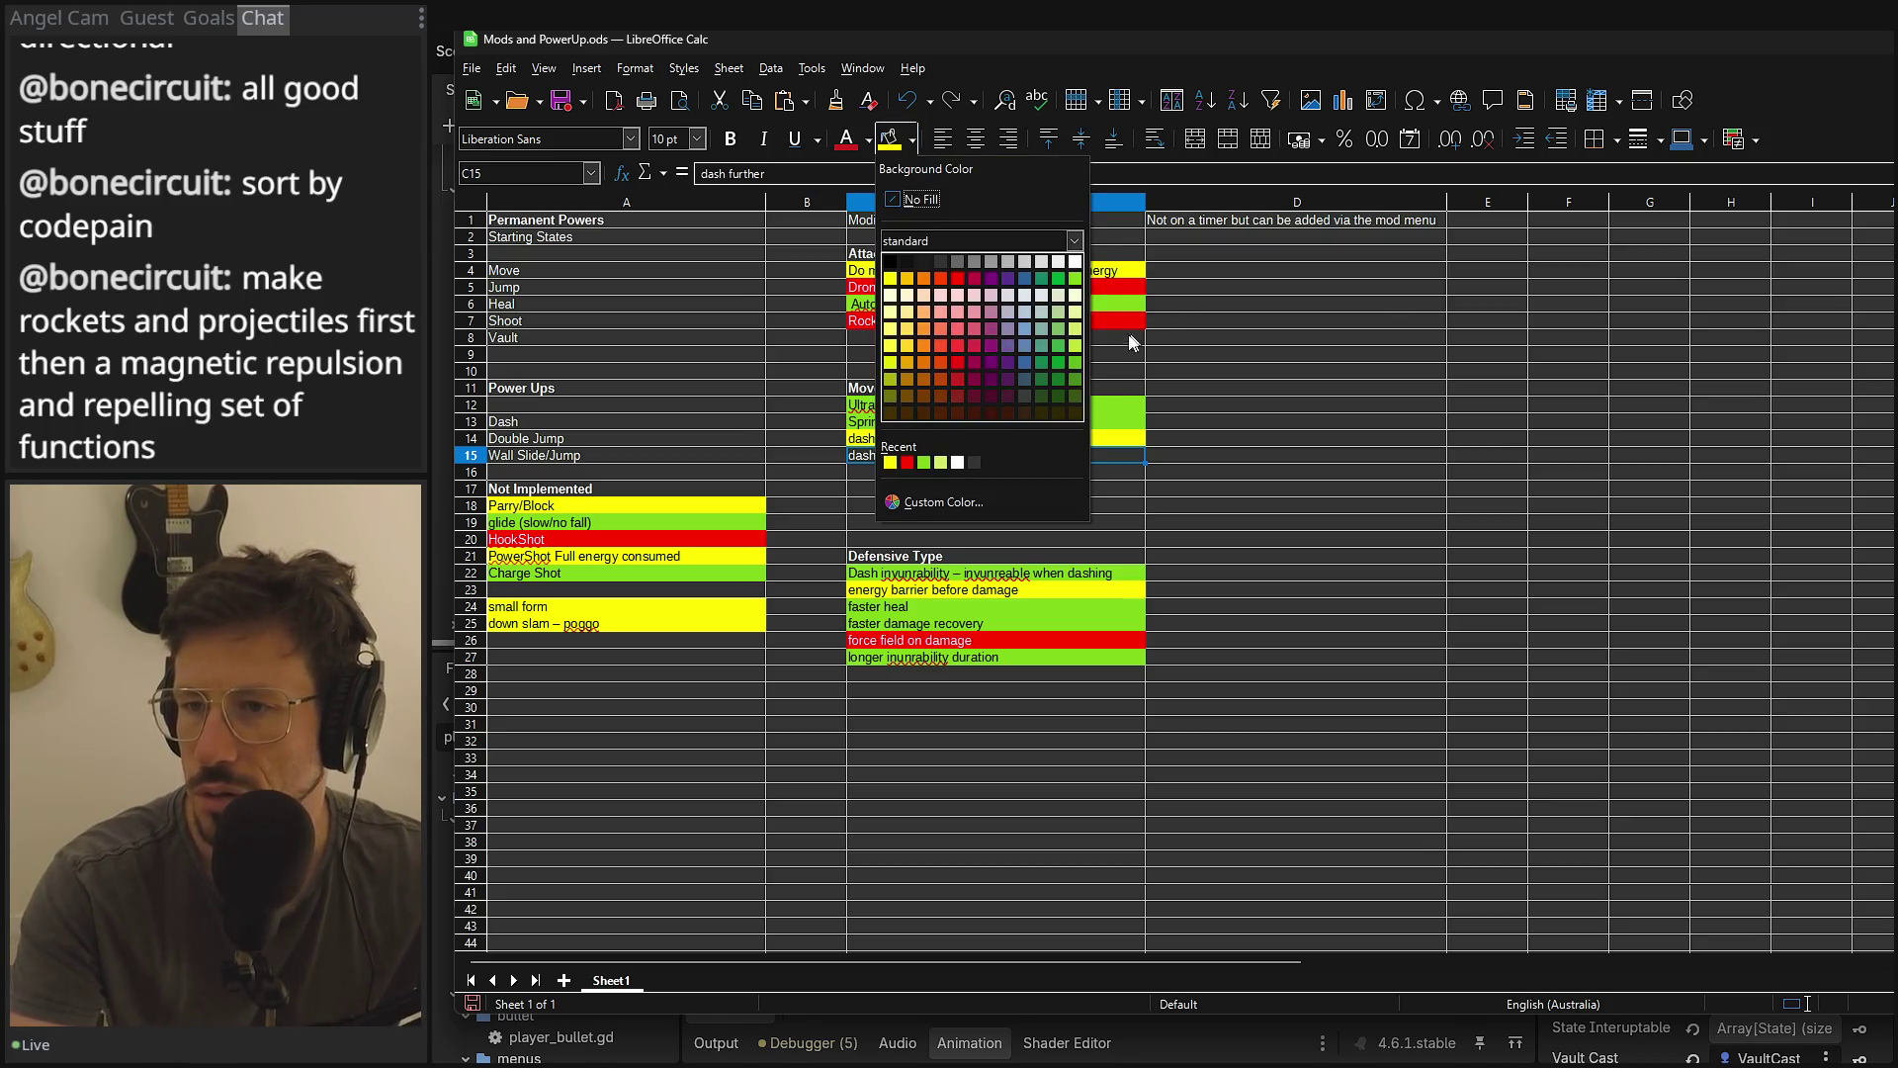
left_click(1071, 279)
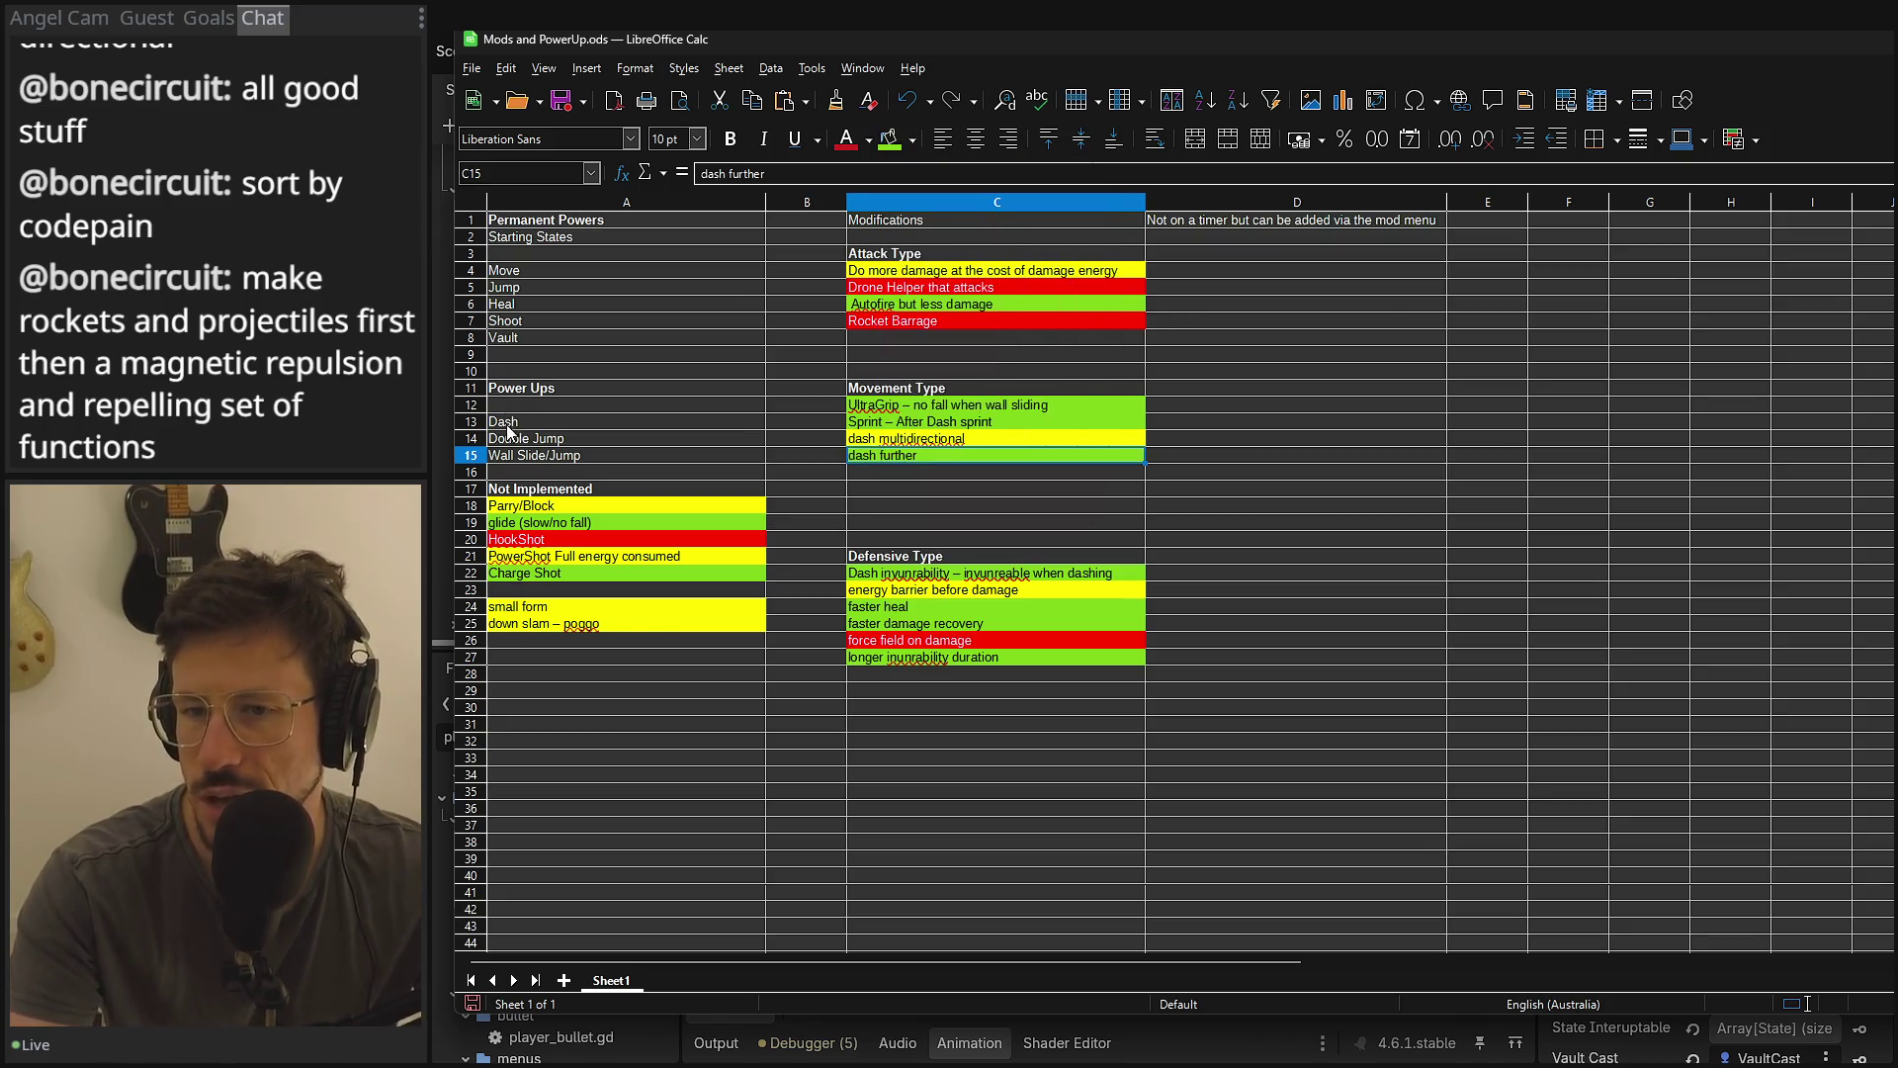
Enter 'jump higher' in C16 and fill it green
left_click(890, 472)
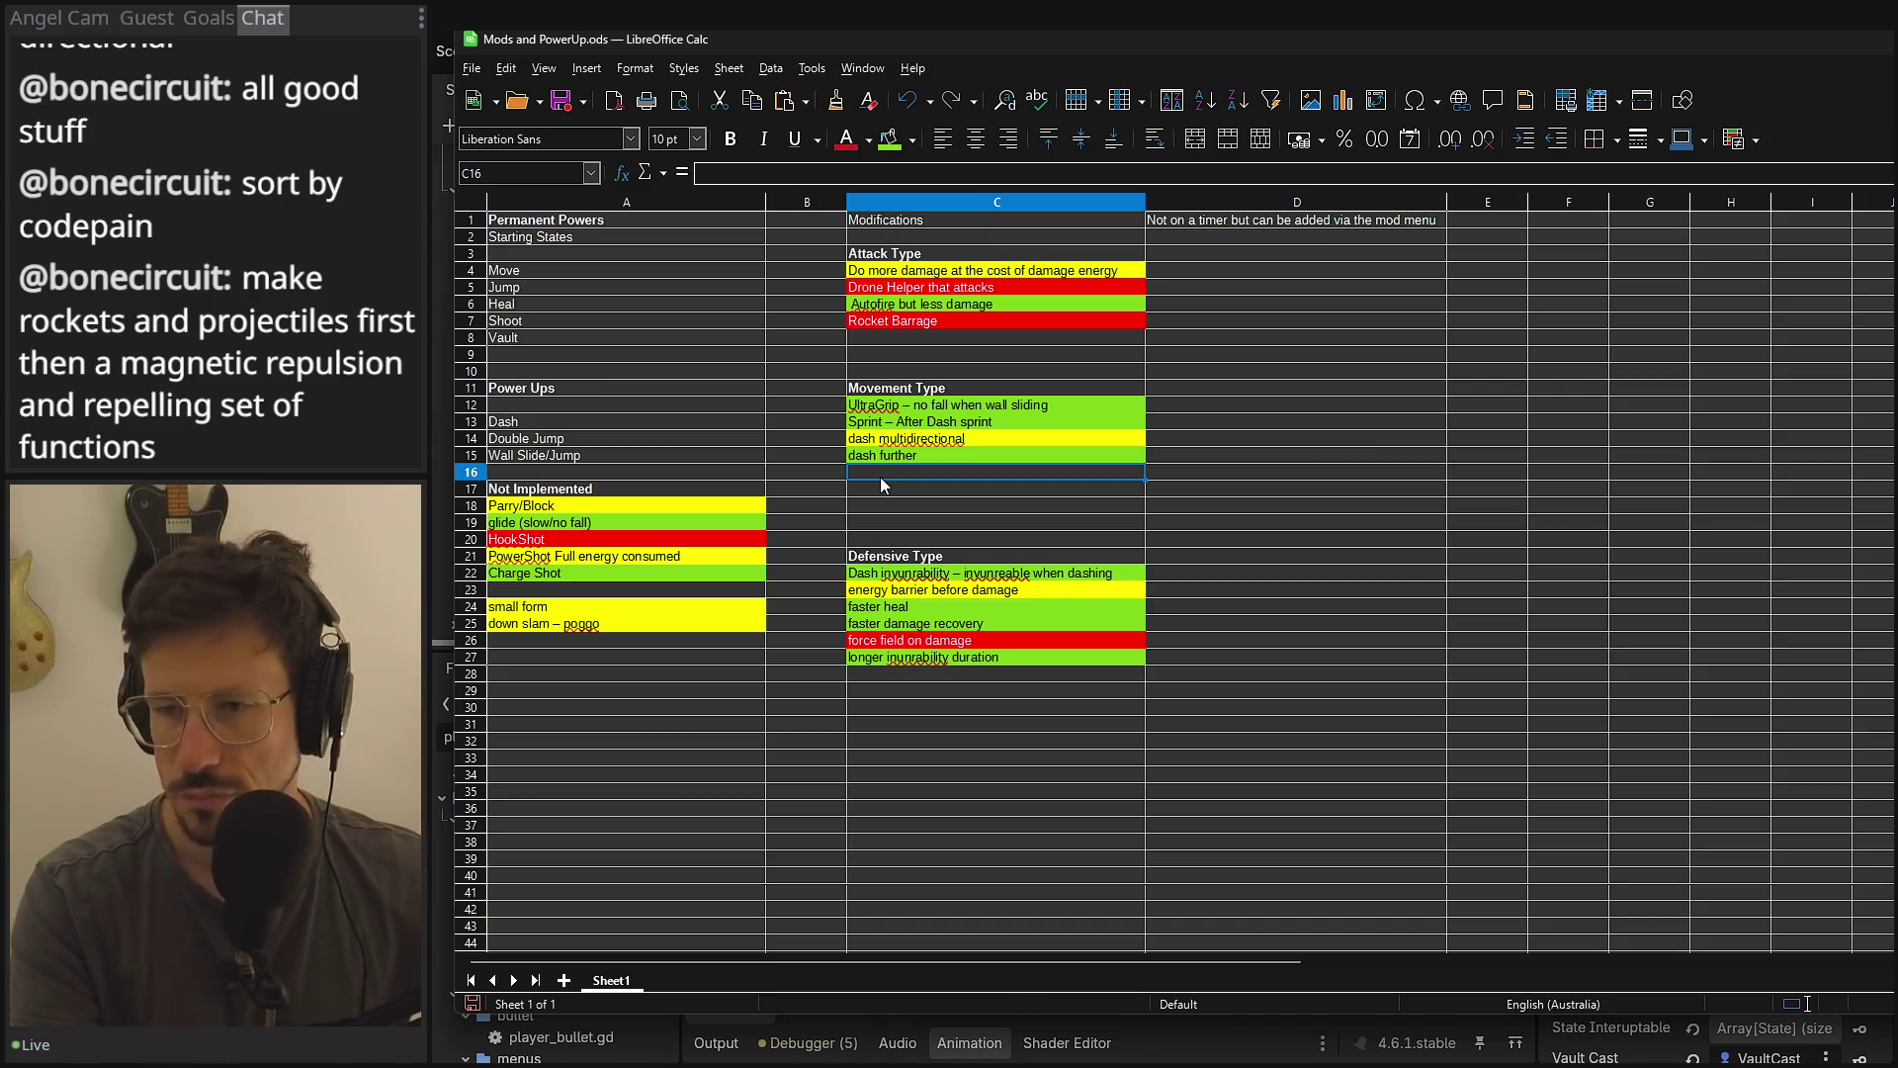
type("jump hi")
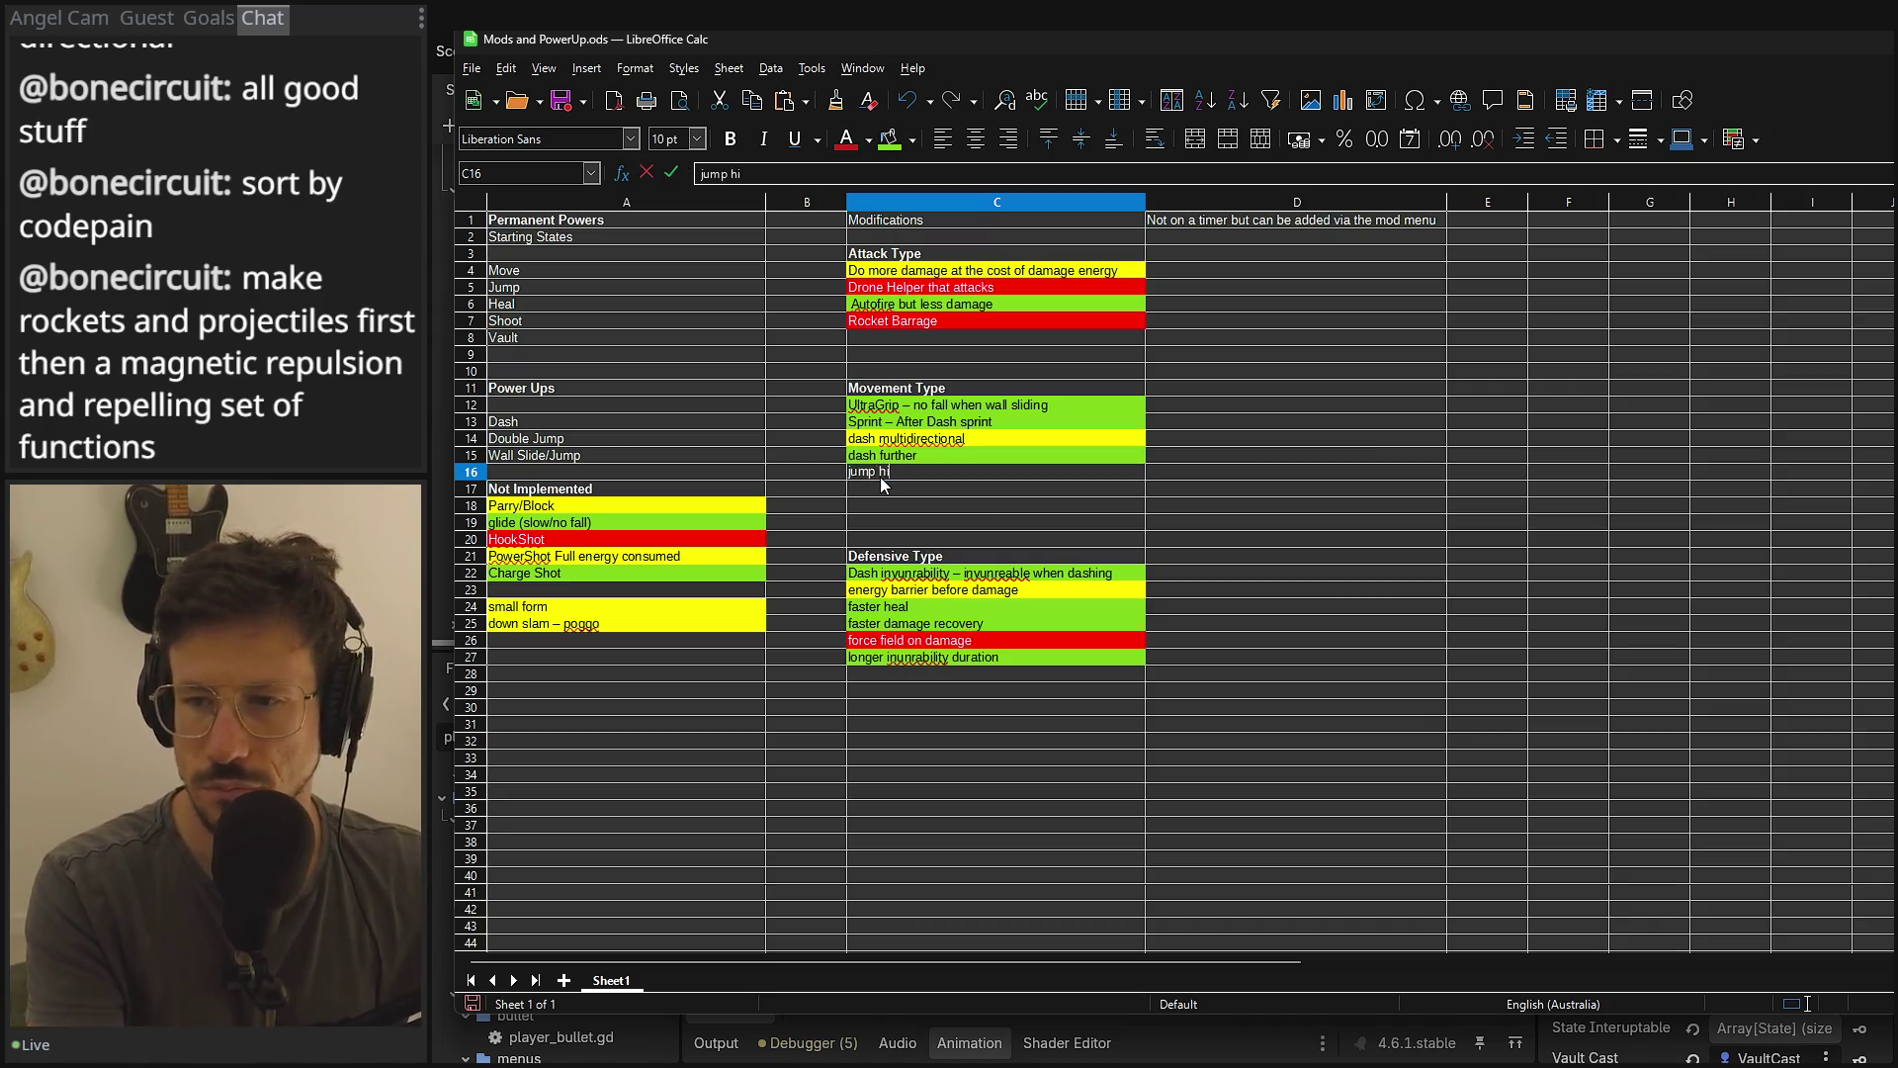
type("r")
key("Return")
key("Up")
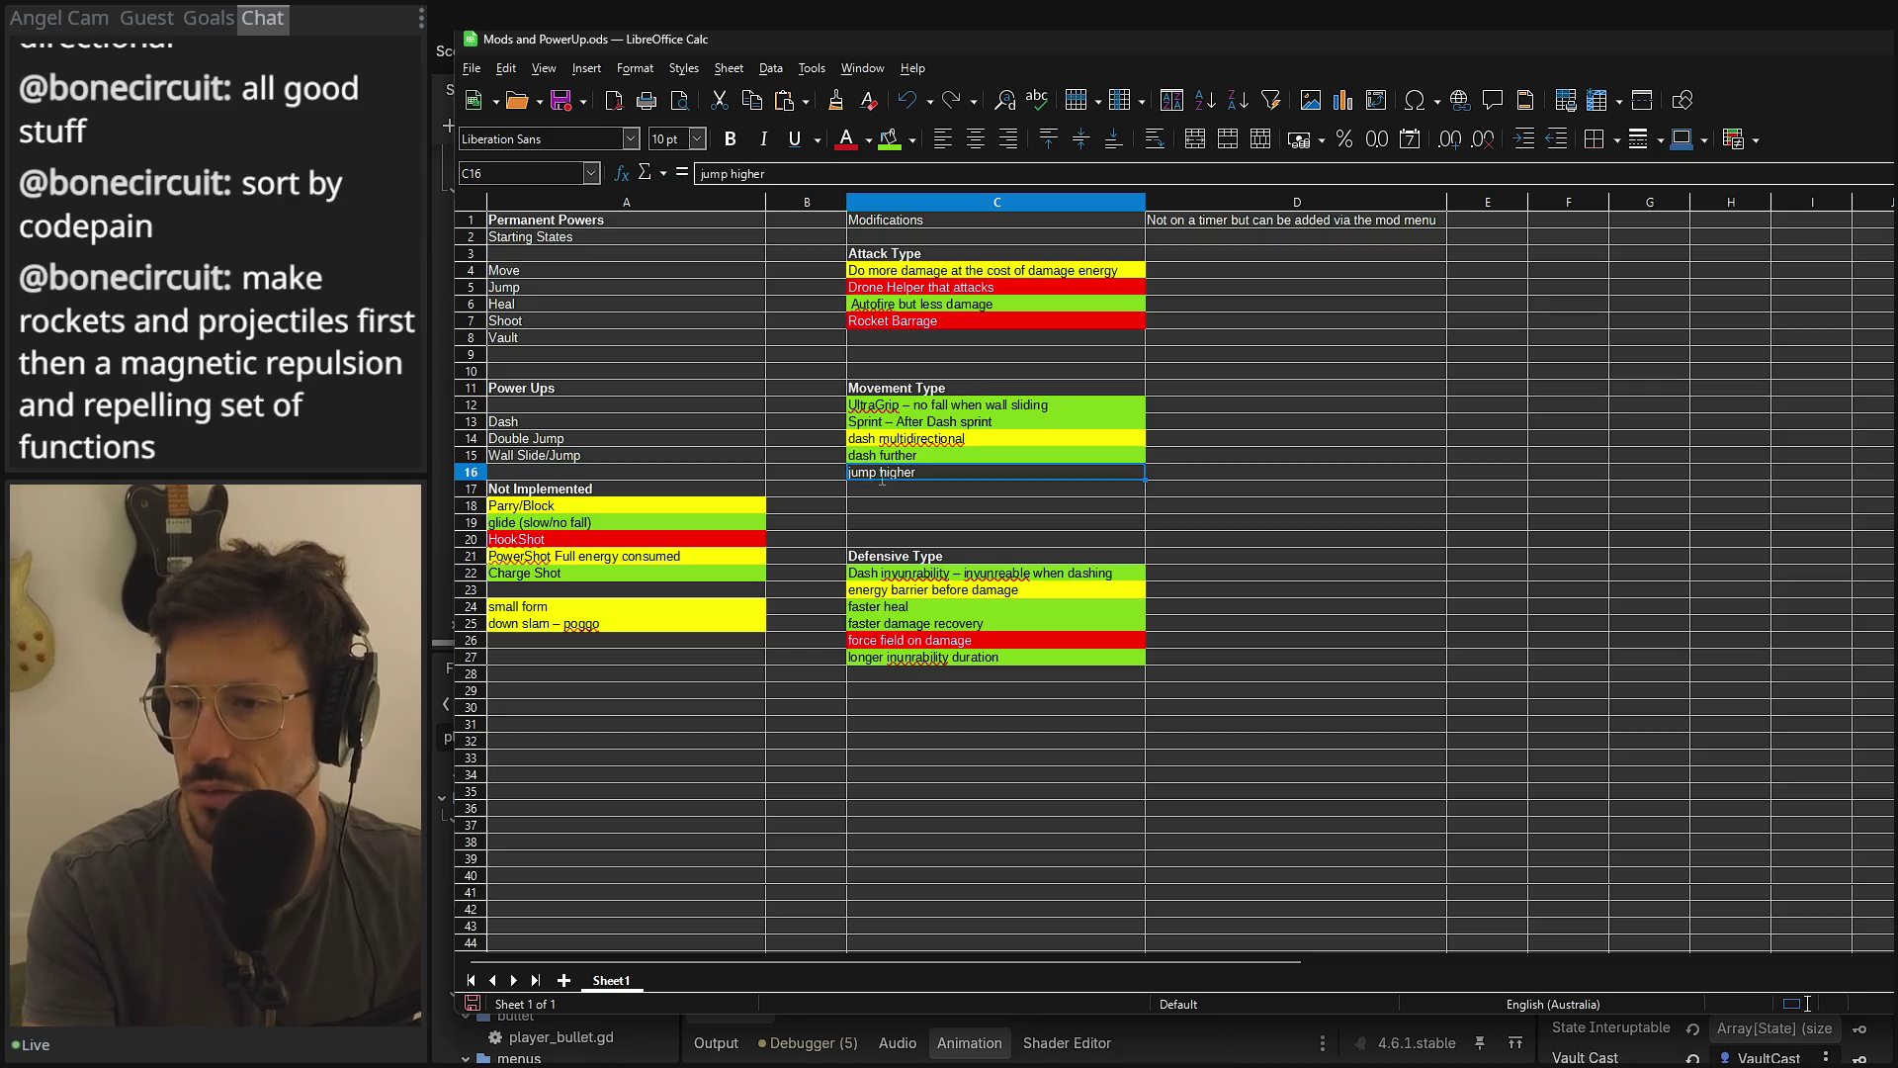
left_click(912, 139)
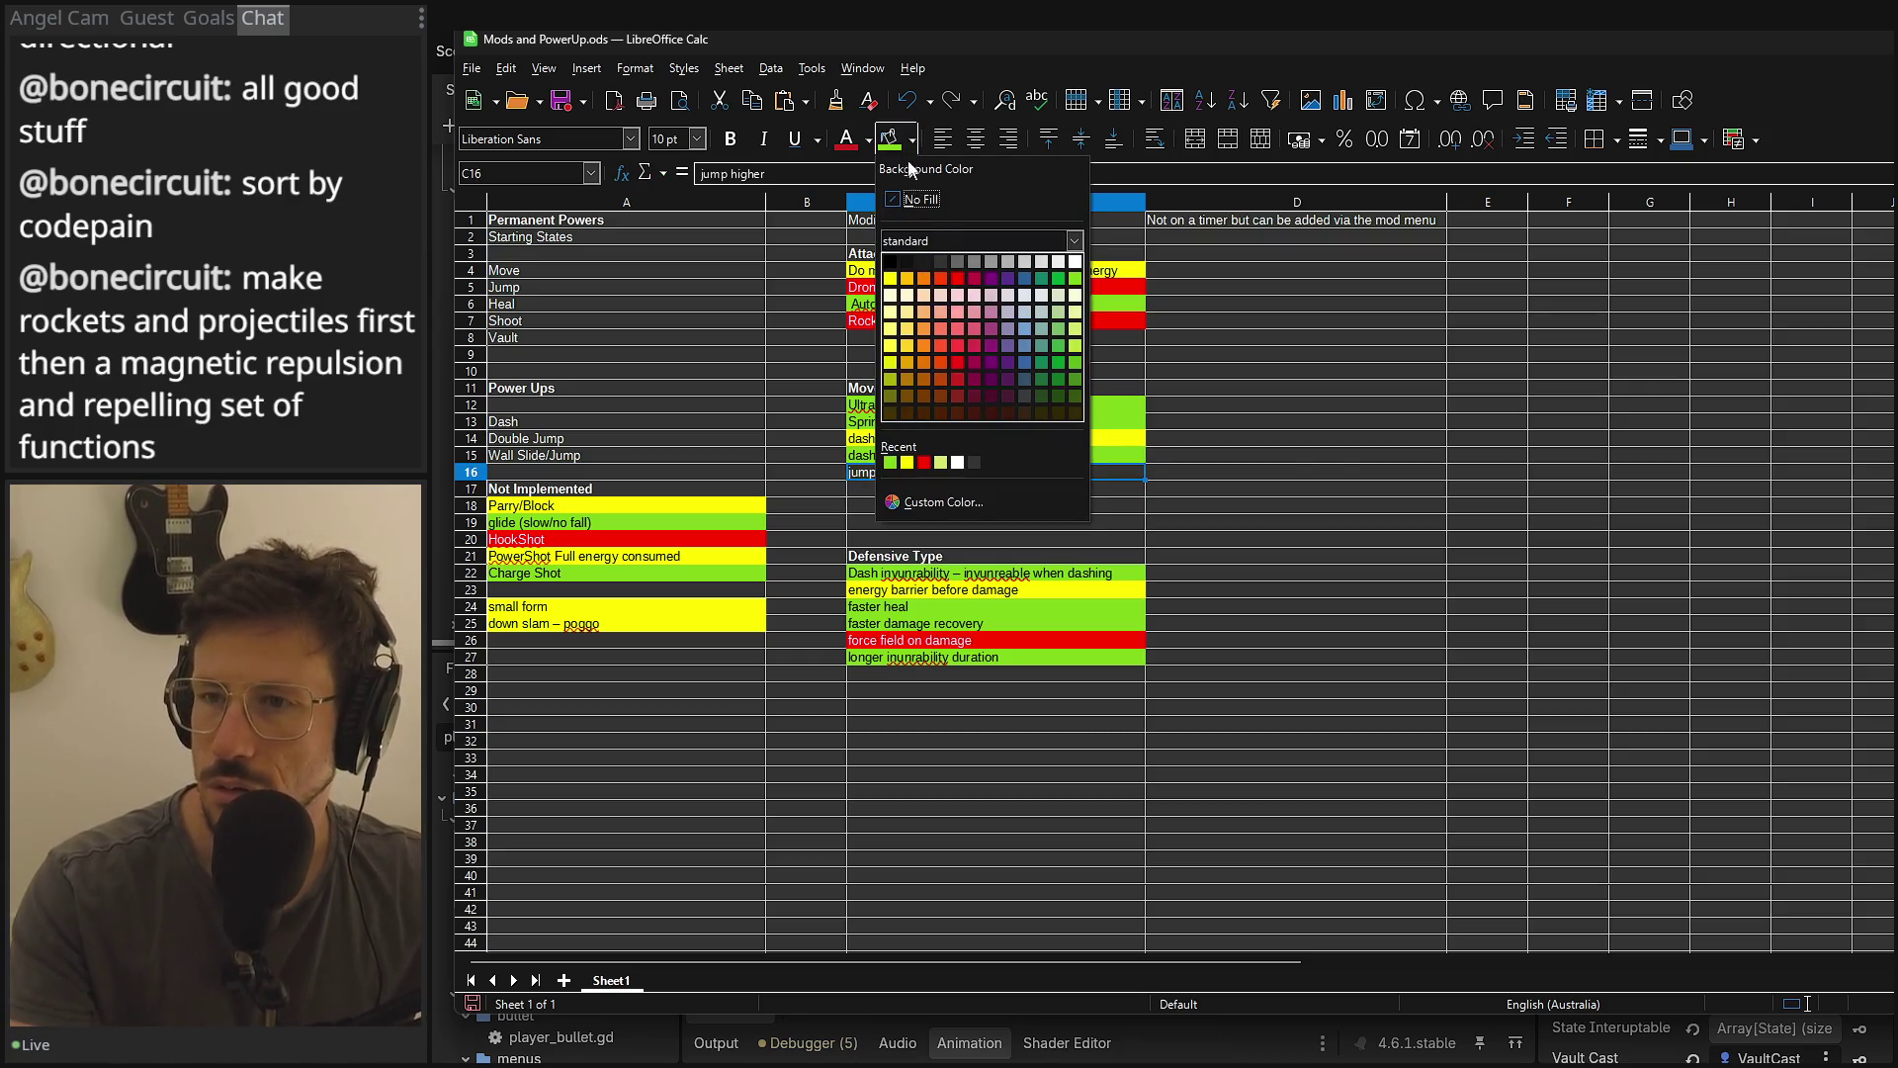
left_click(897, 148)
left_click(890, 140)
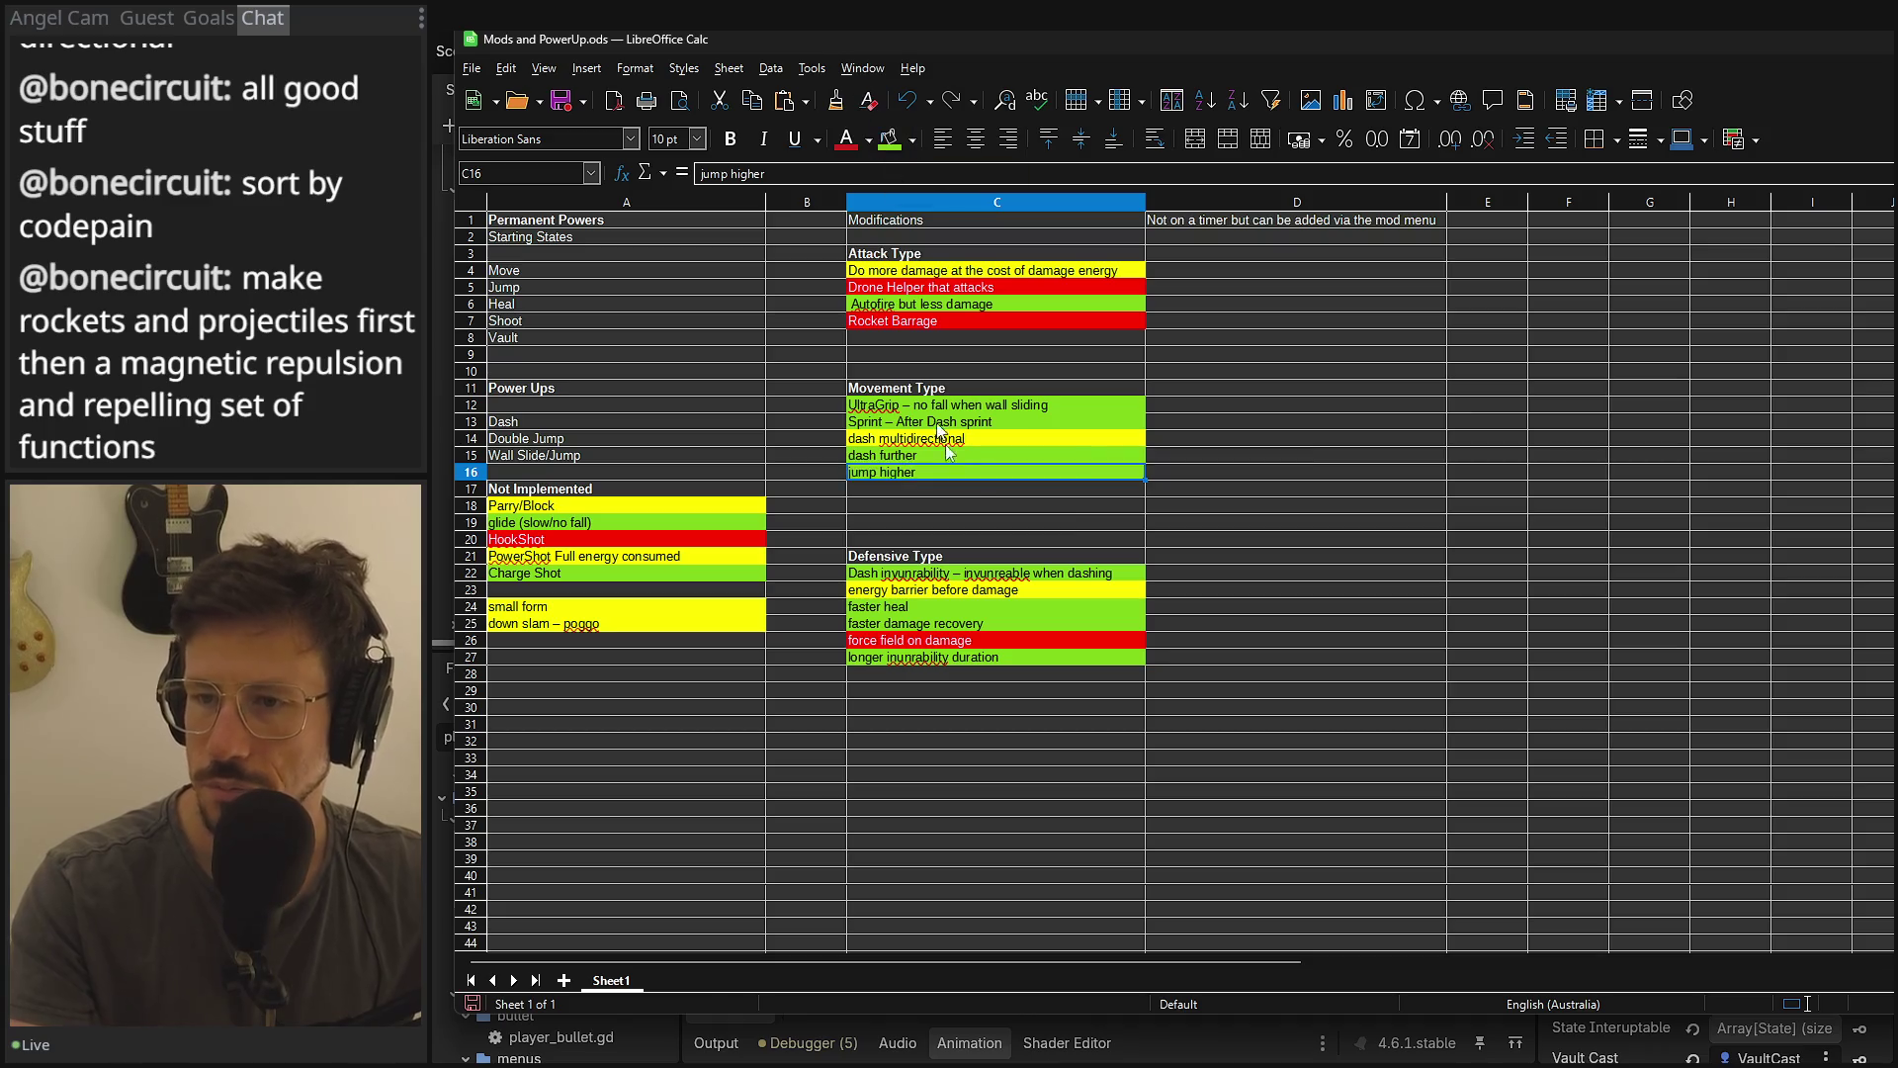
left_click(968, 490)
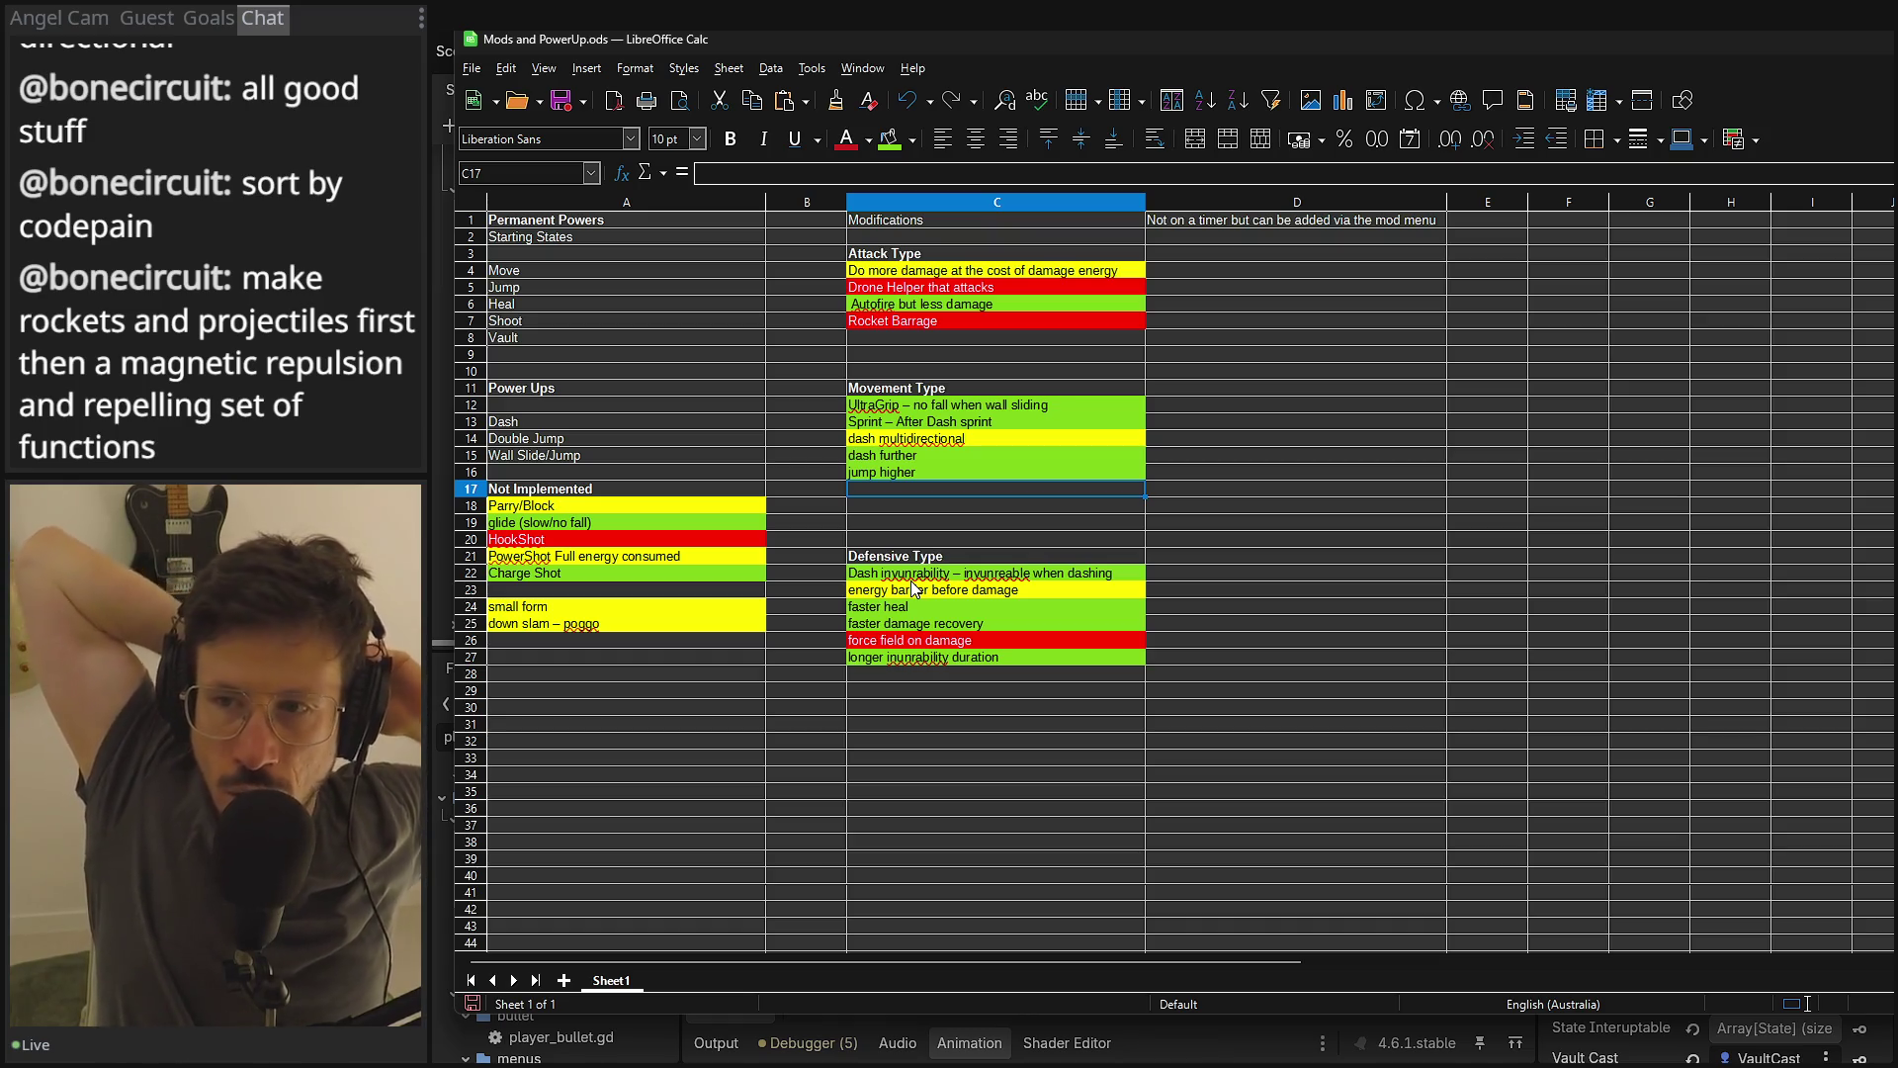
Delete the repeated word 'damage' from the Do more damage mod in C4
left_click(1025, 275)
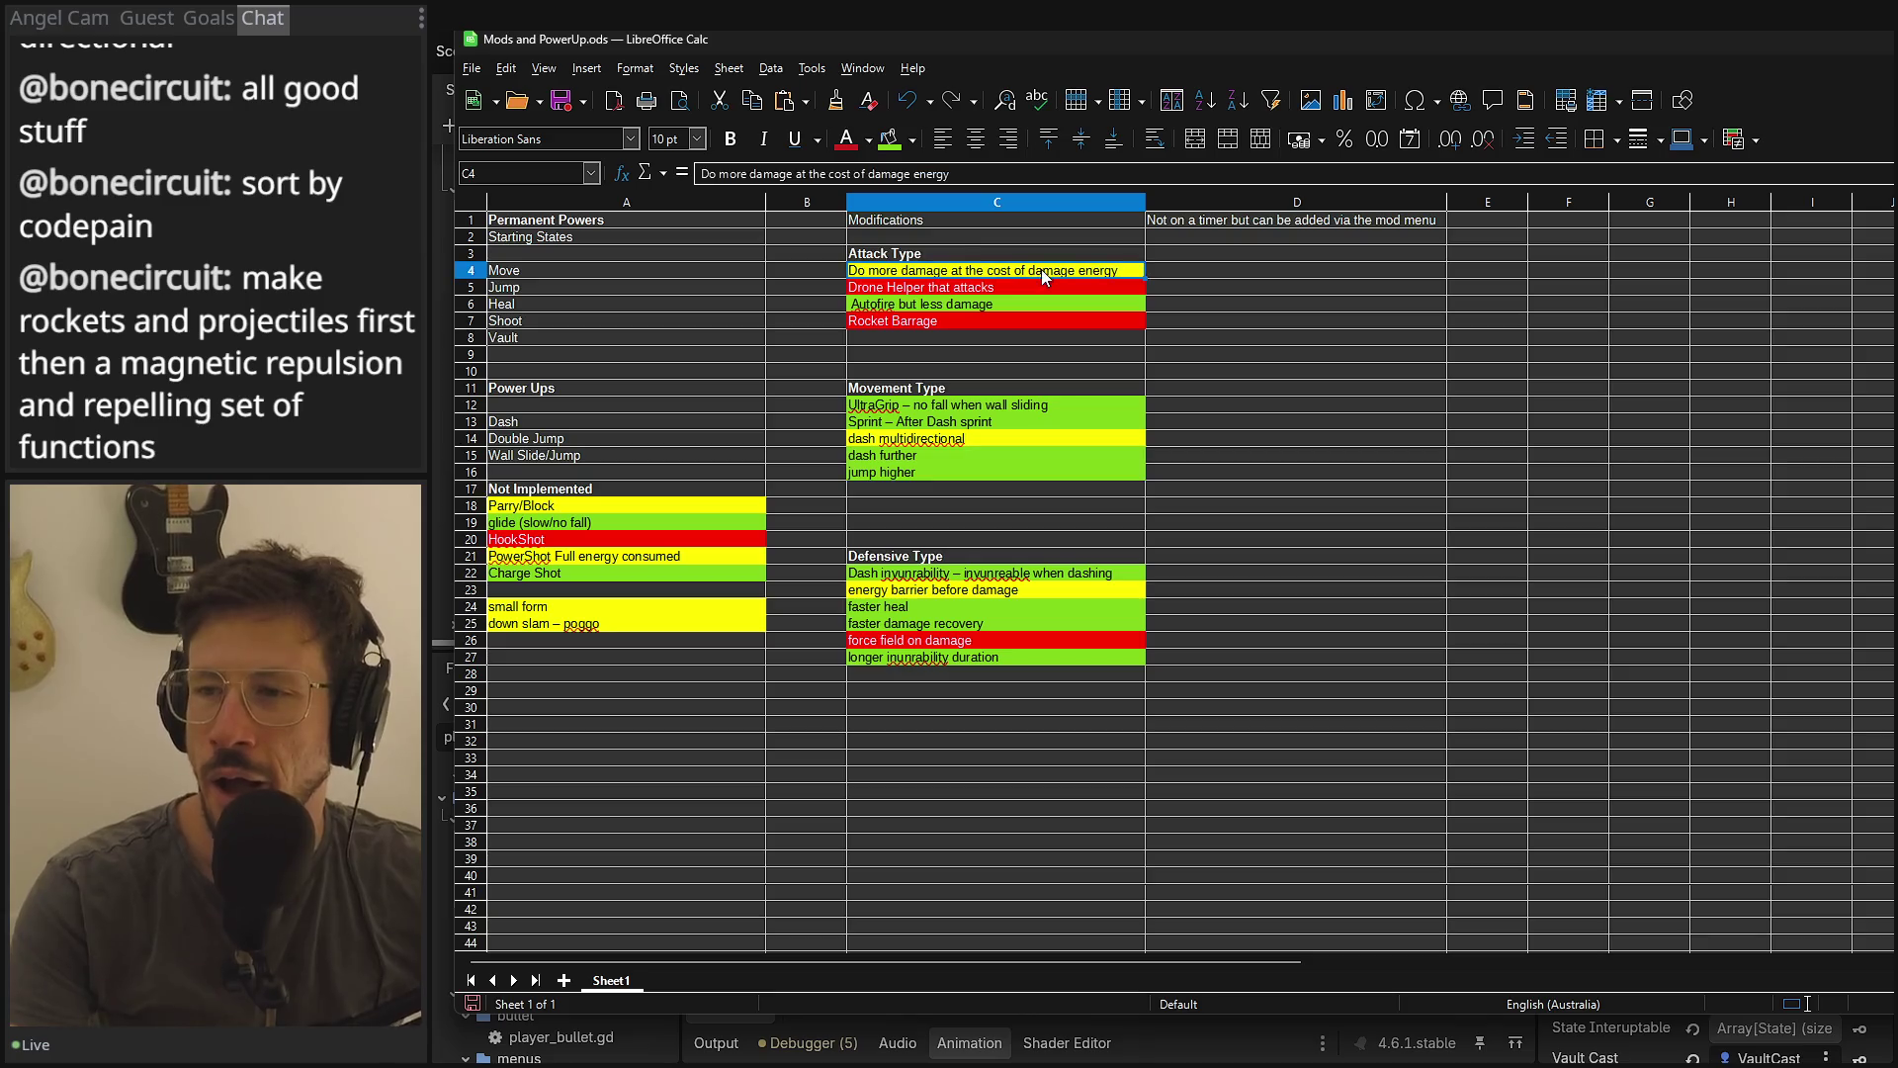
double_click(1048, 269)
key("BackSpace")
key("Return")
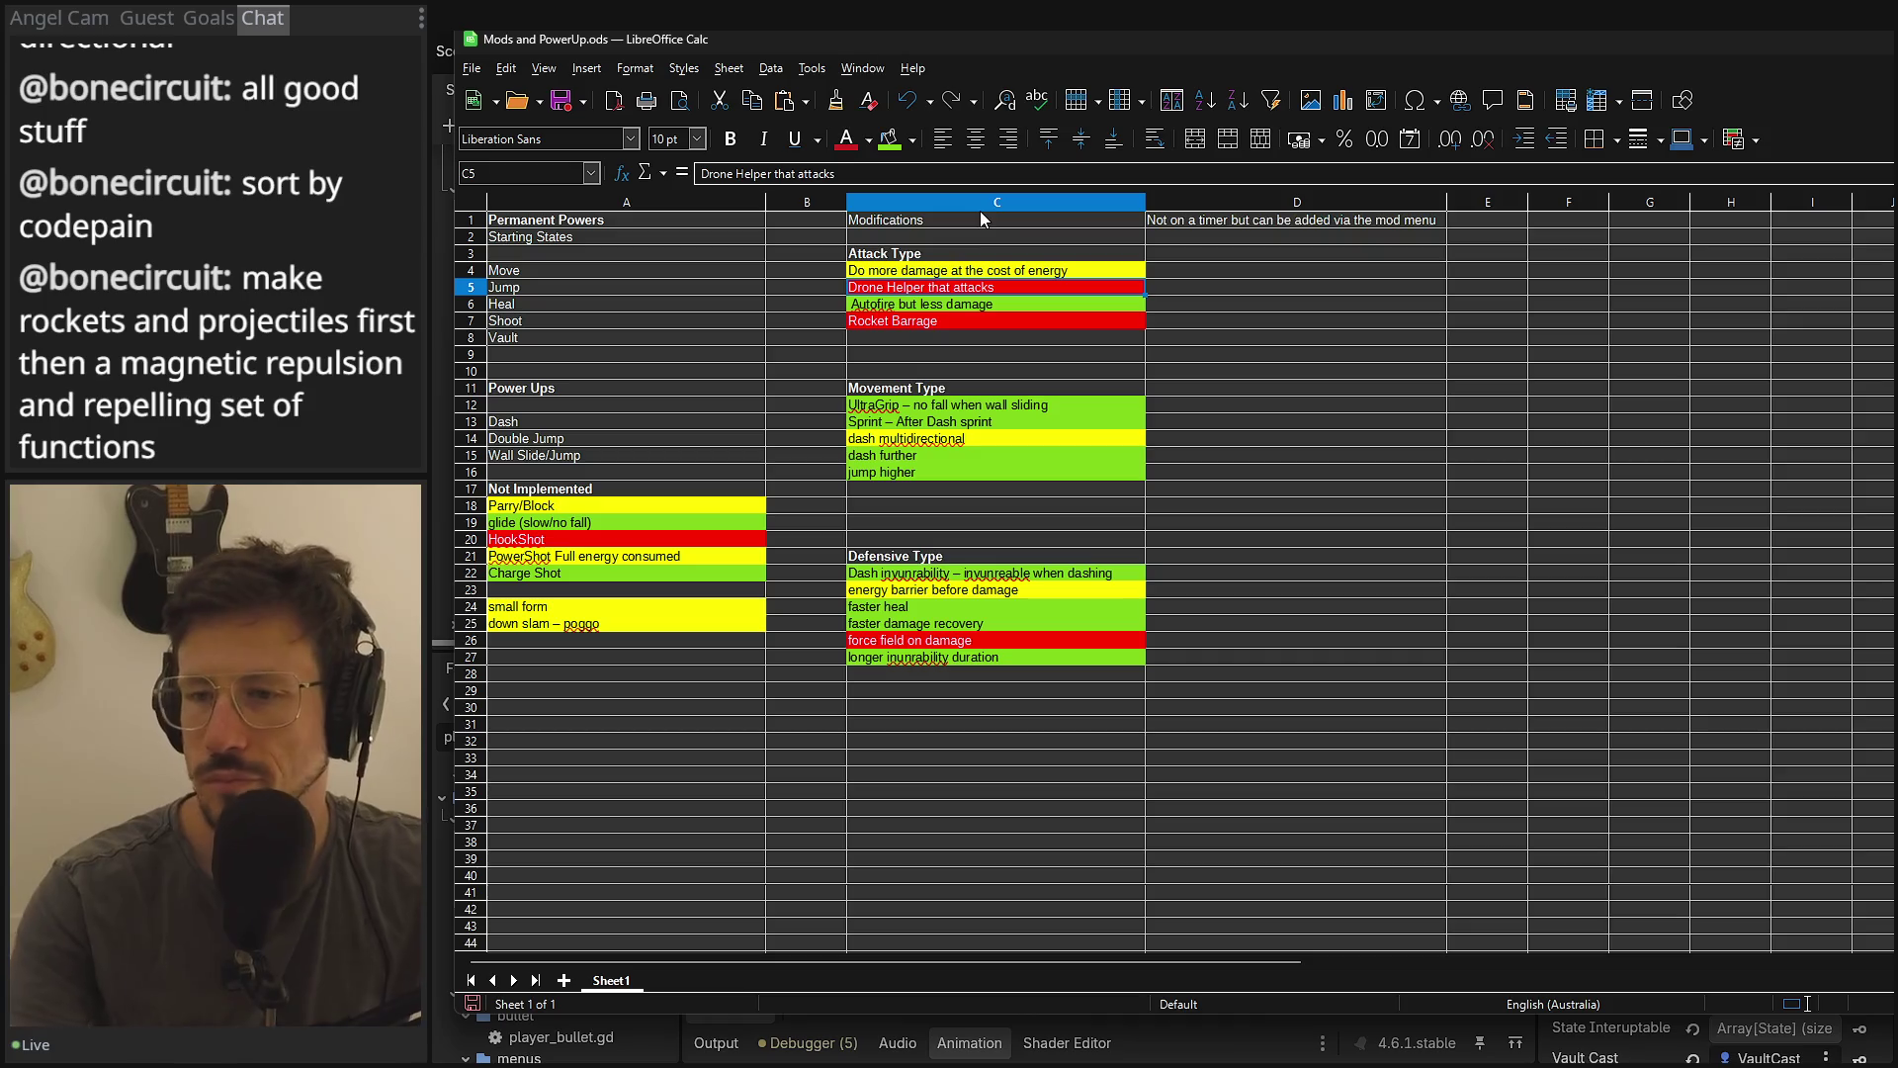
Review the Not Implemented entries around small form and redo the last undone edit
left_click(774, 616)
left_click(753, 643)
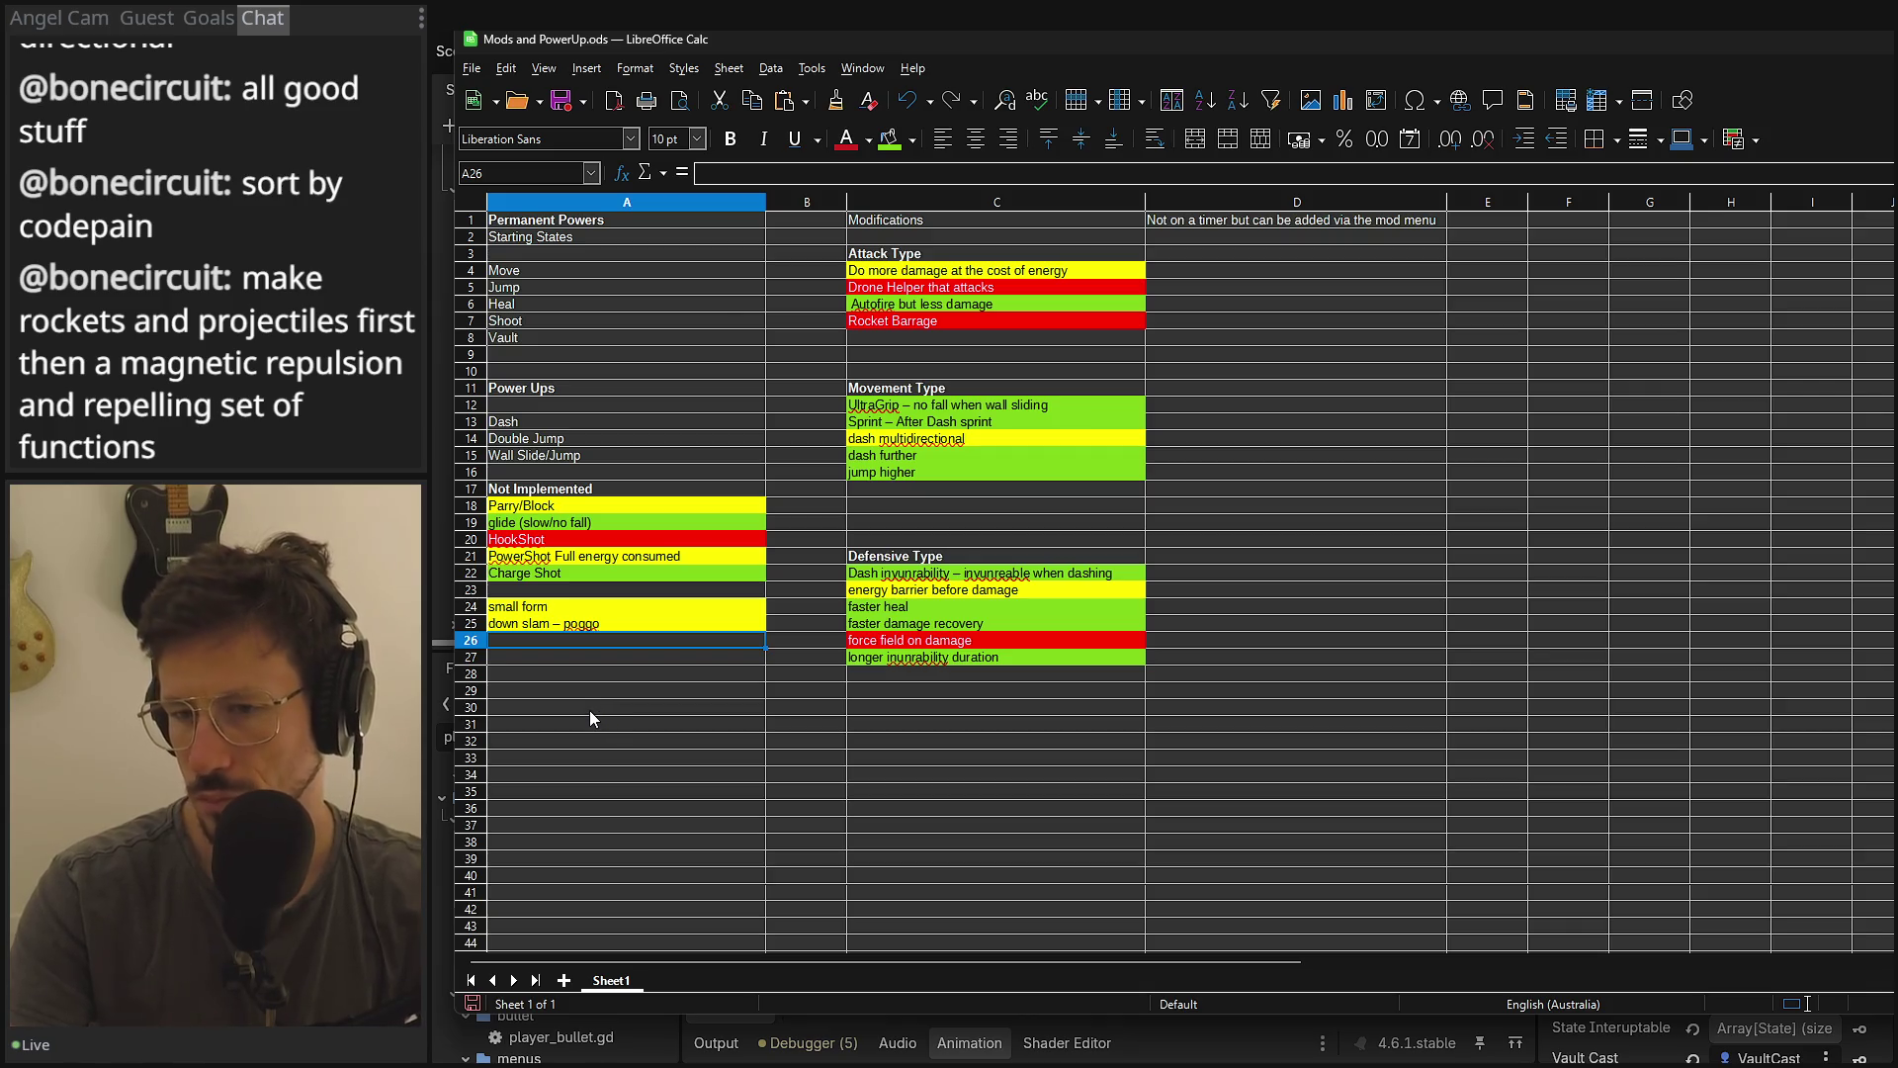
key("Up")
key("Up")
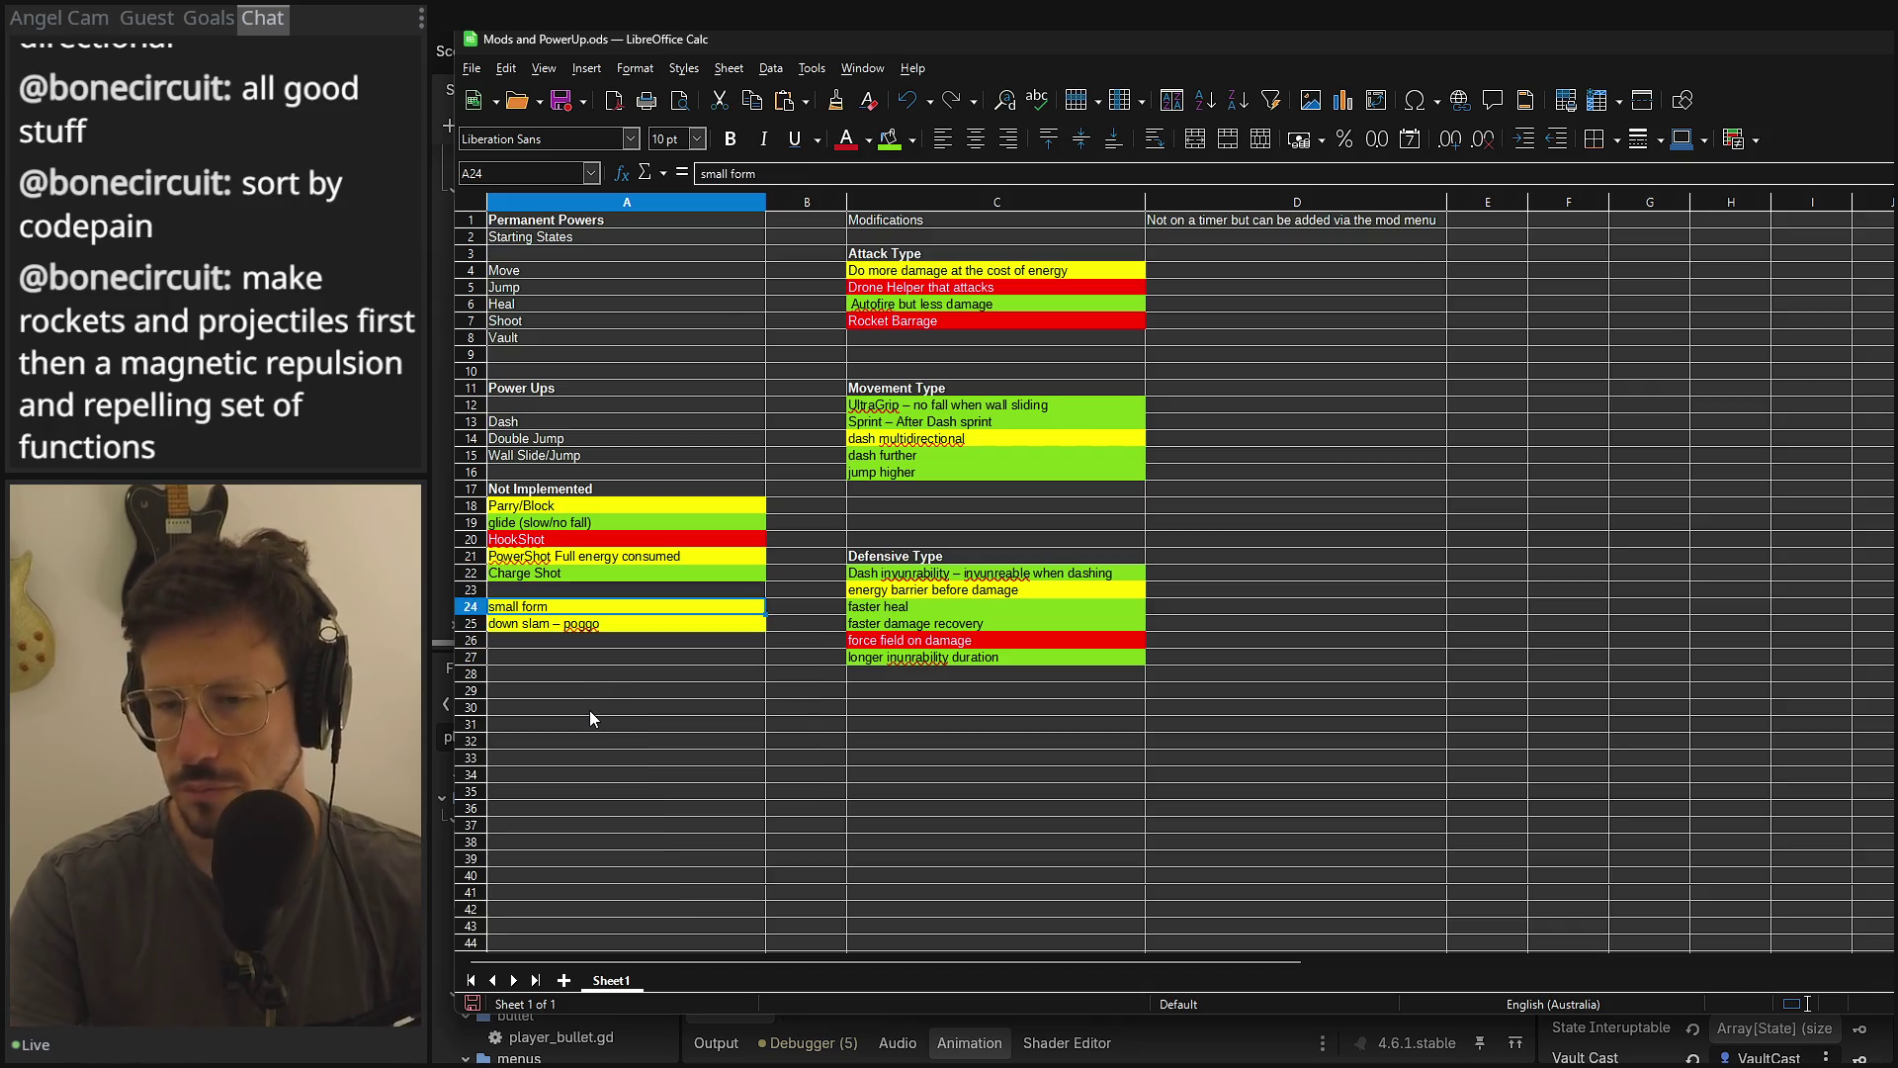
key("Down")
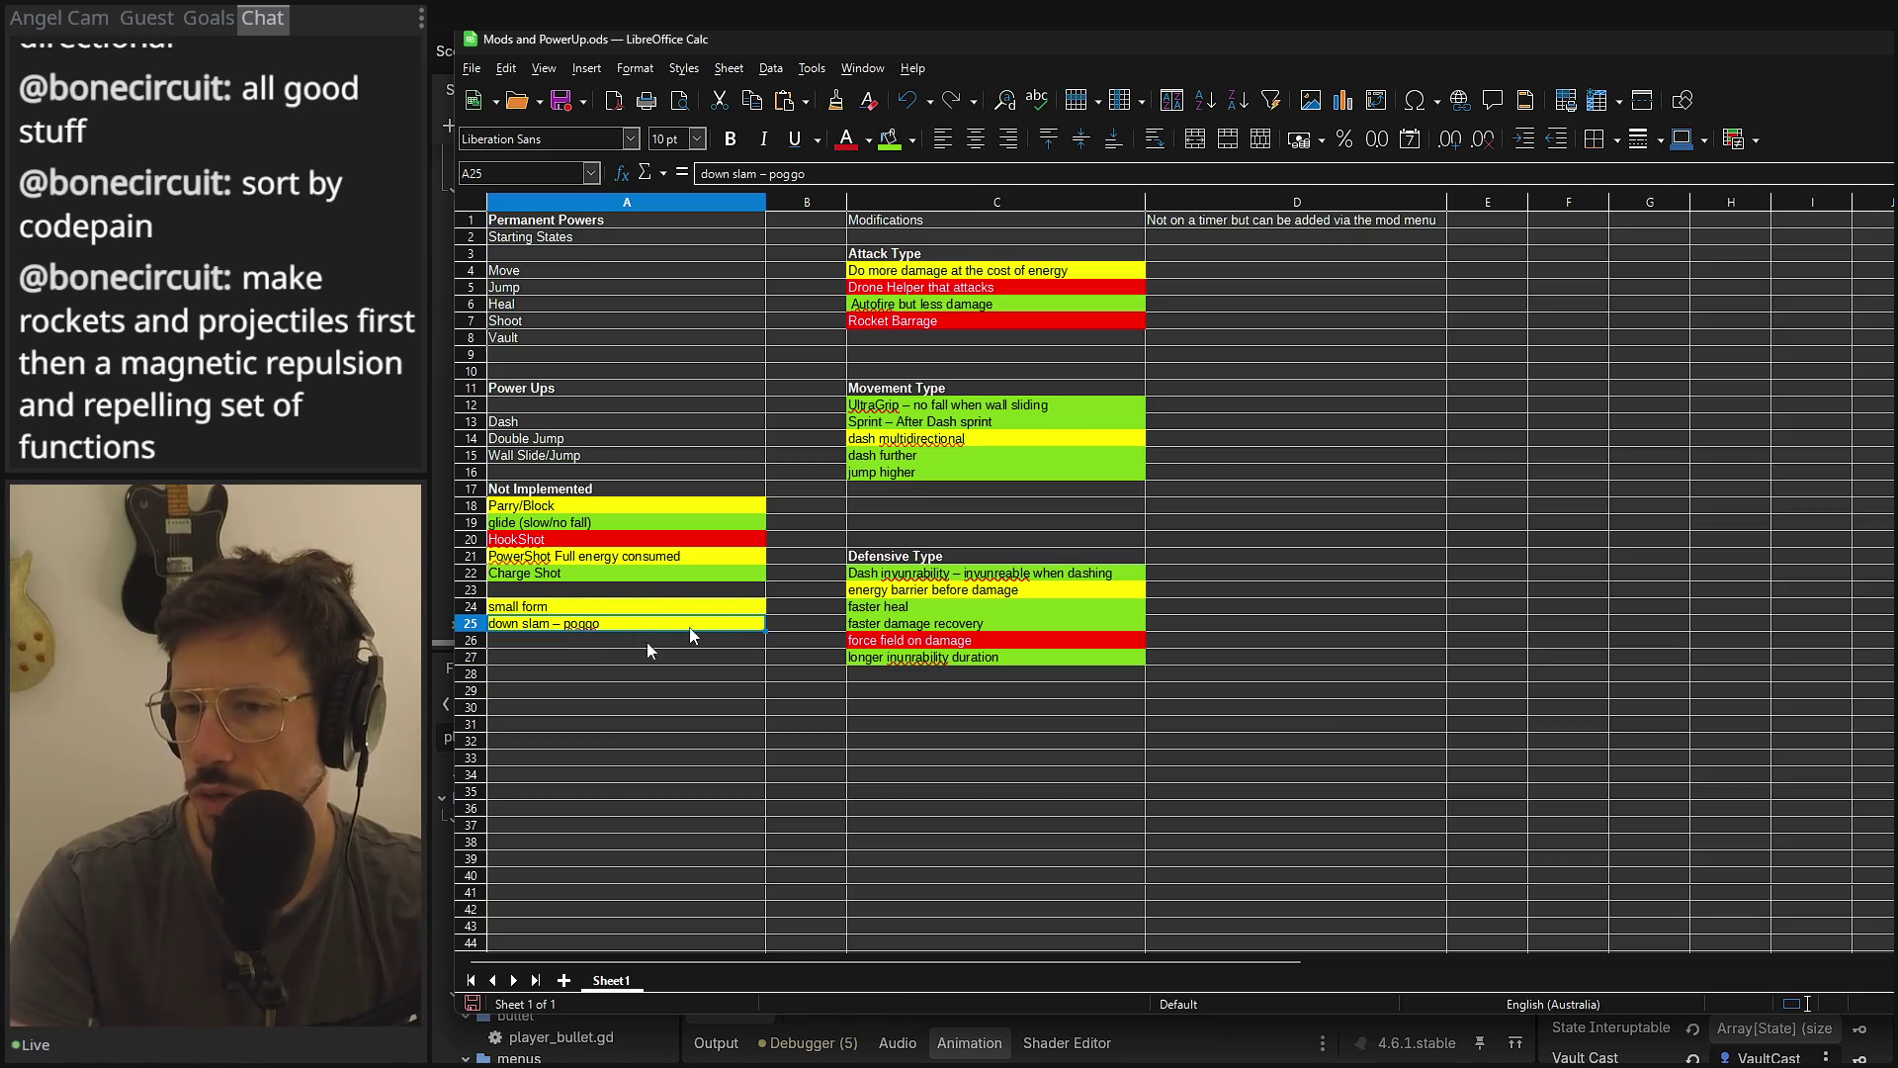
key("ctrl+y")
key("ctrl+y")
key("ctrl+y")
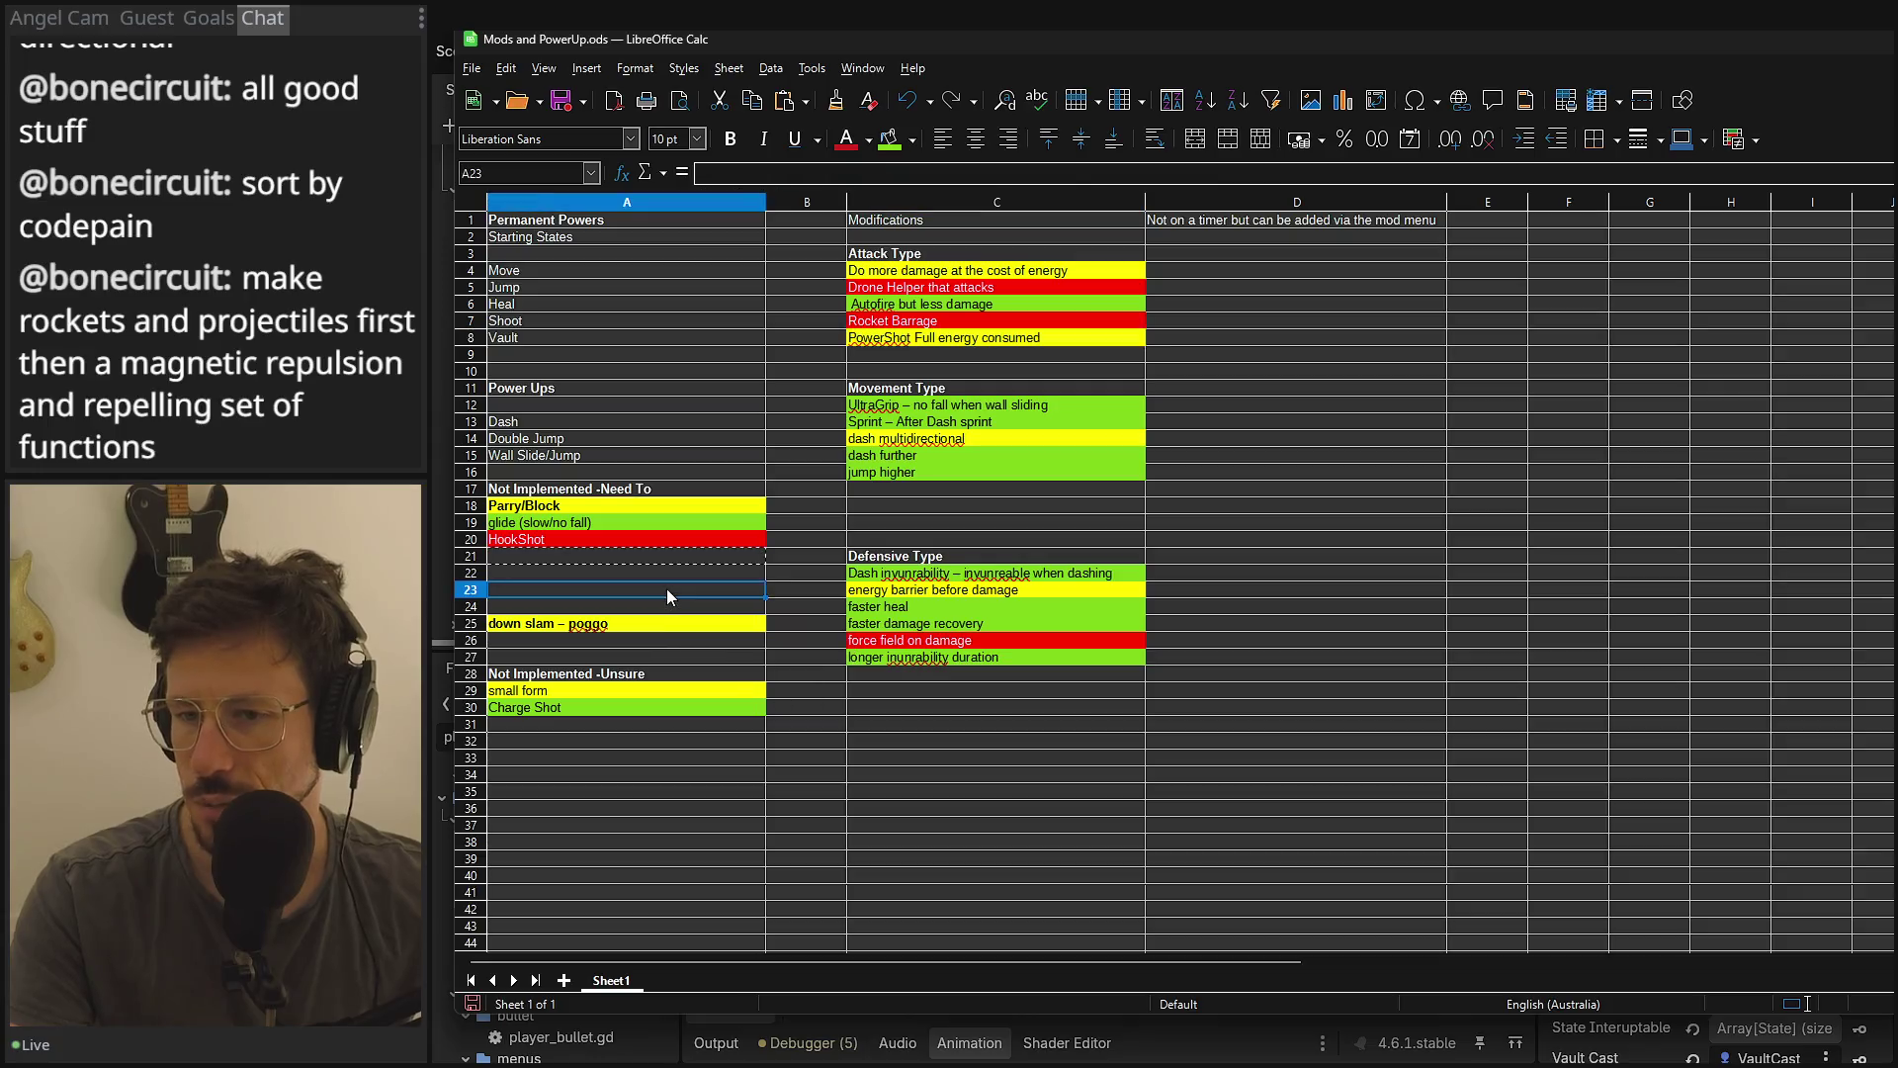
Move HookShot from A20 to the row below Charge Shot
left_click(627, 546)
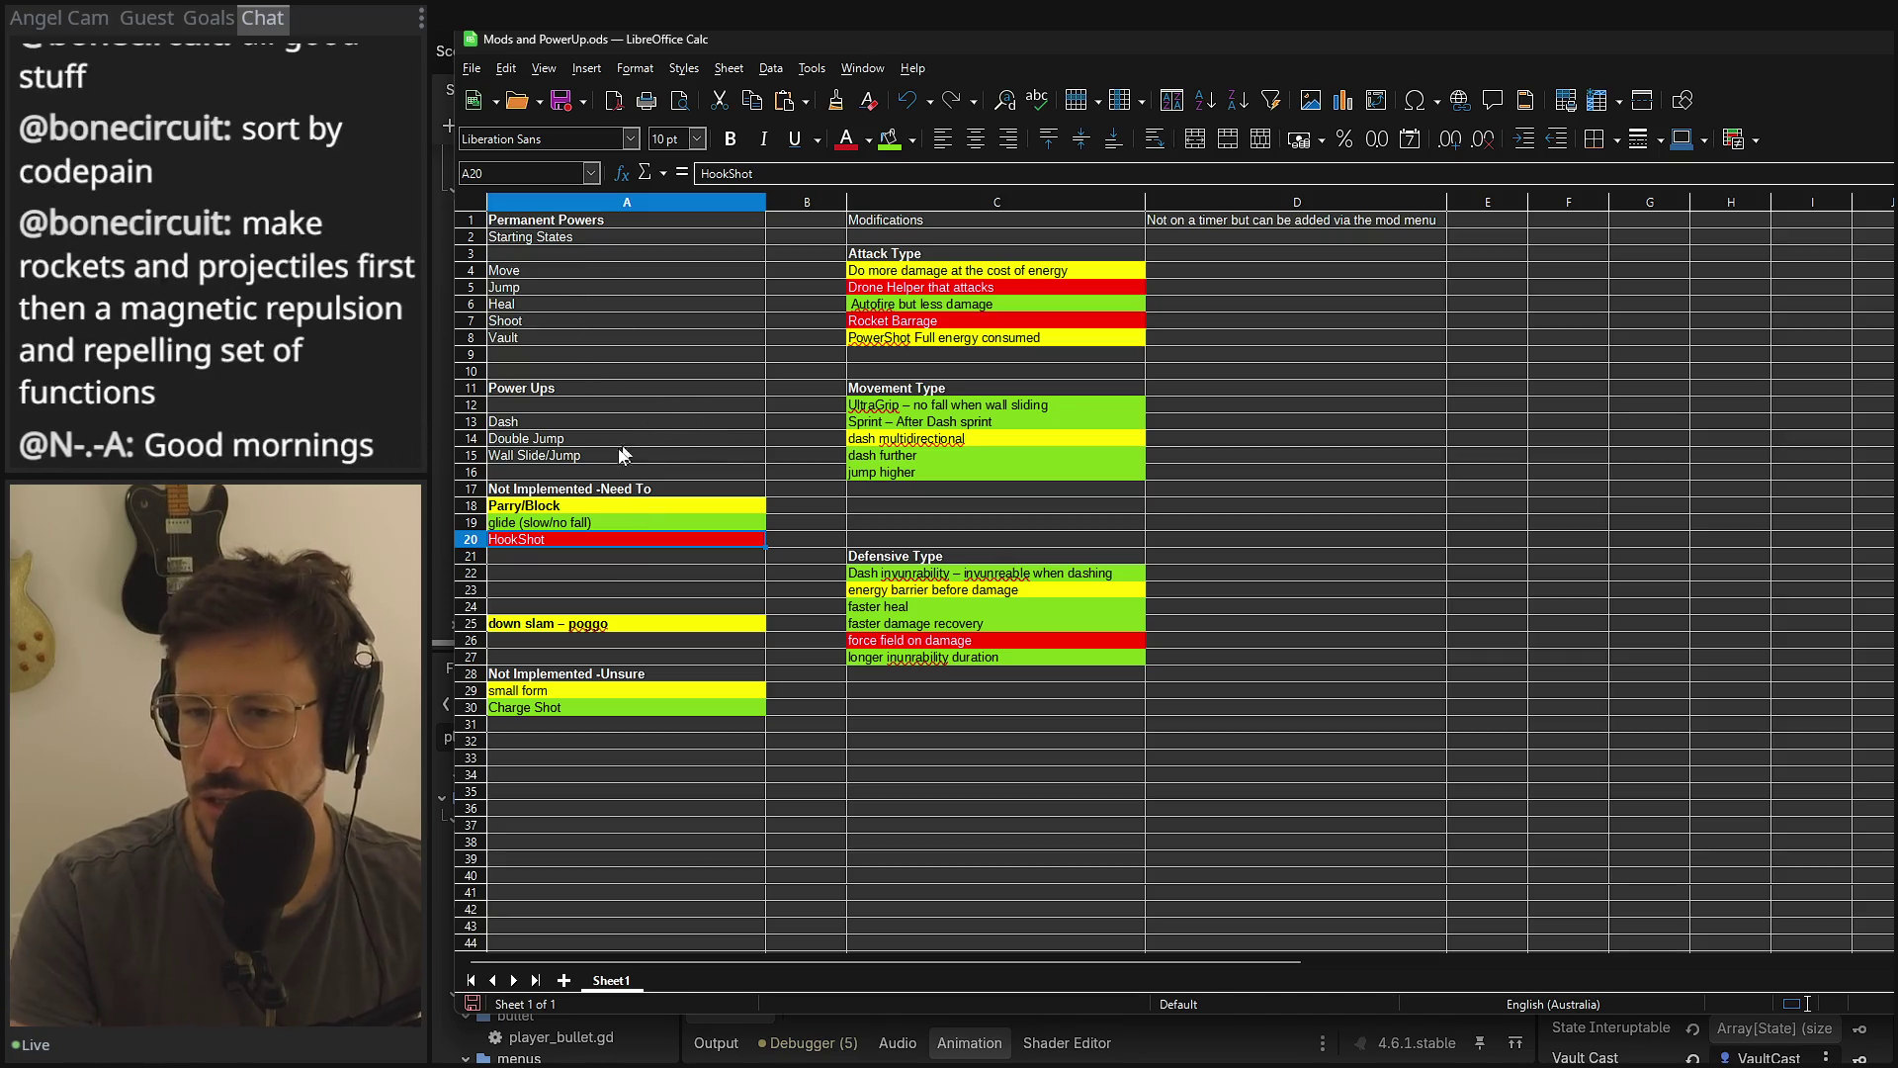
key("Up")
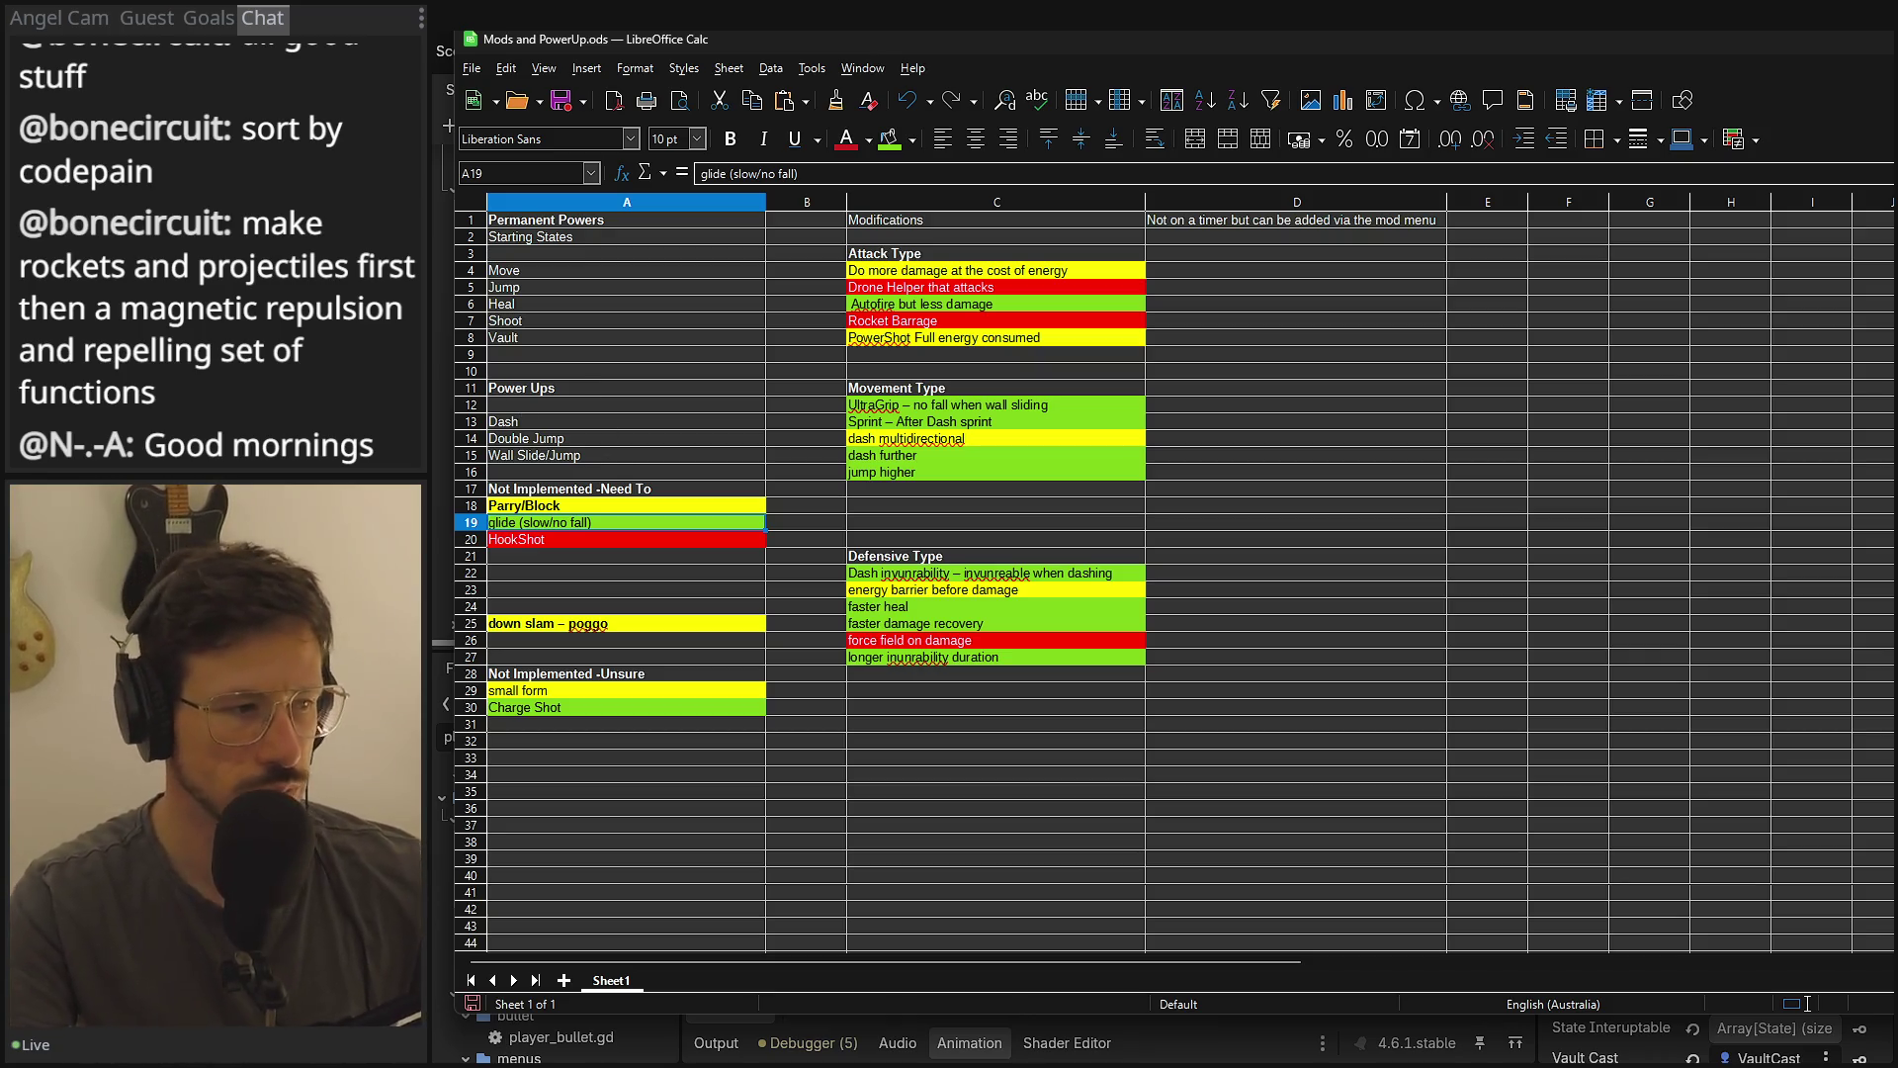
left_click(631, 548)
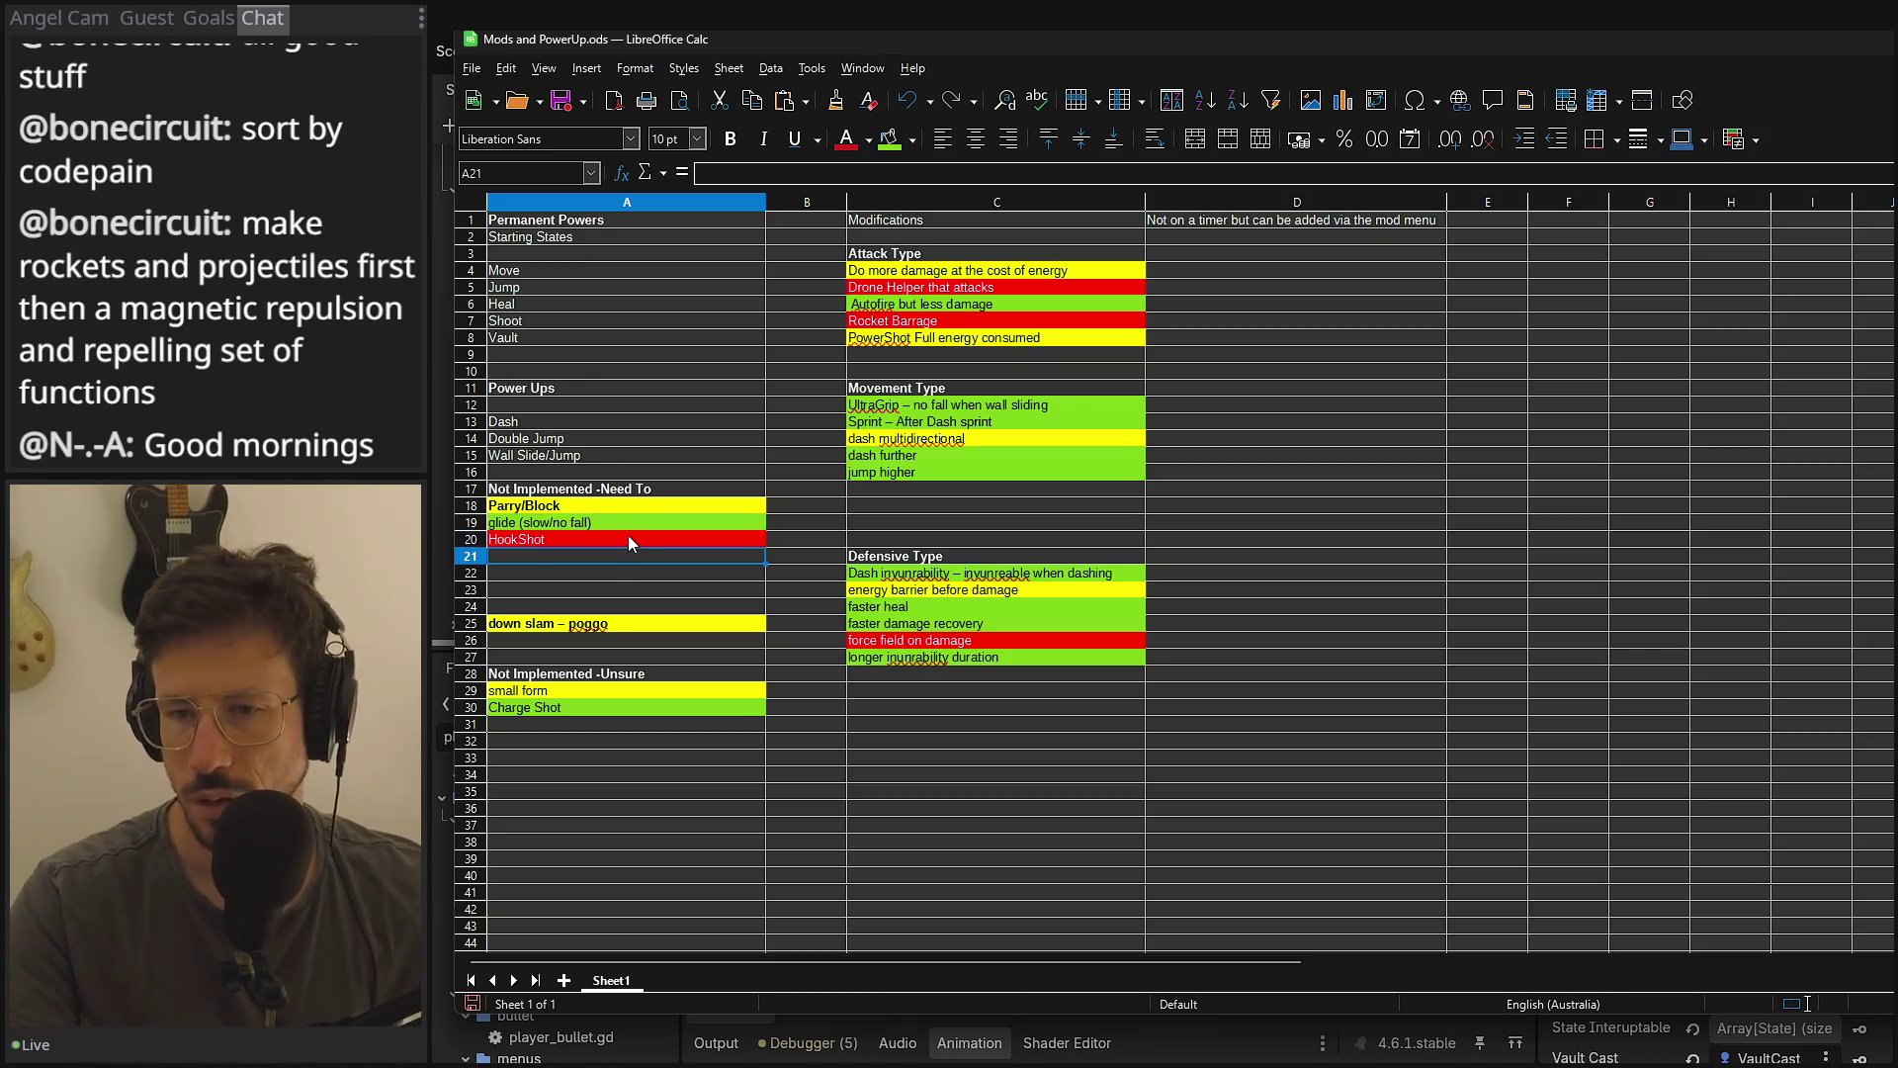
left_click(627, 536)
key("ctrl+x")
left_click(563, 736)
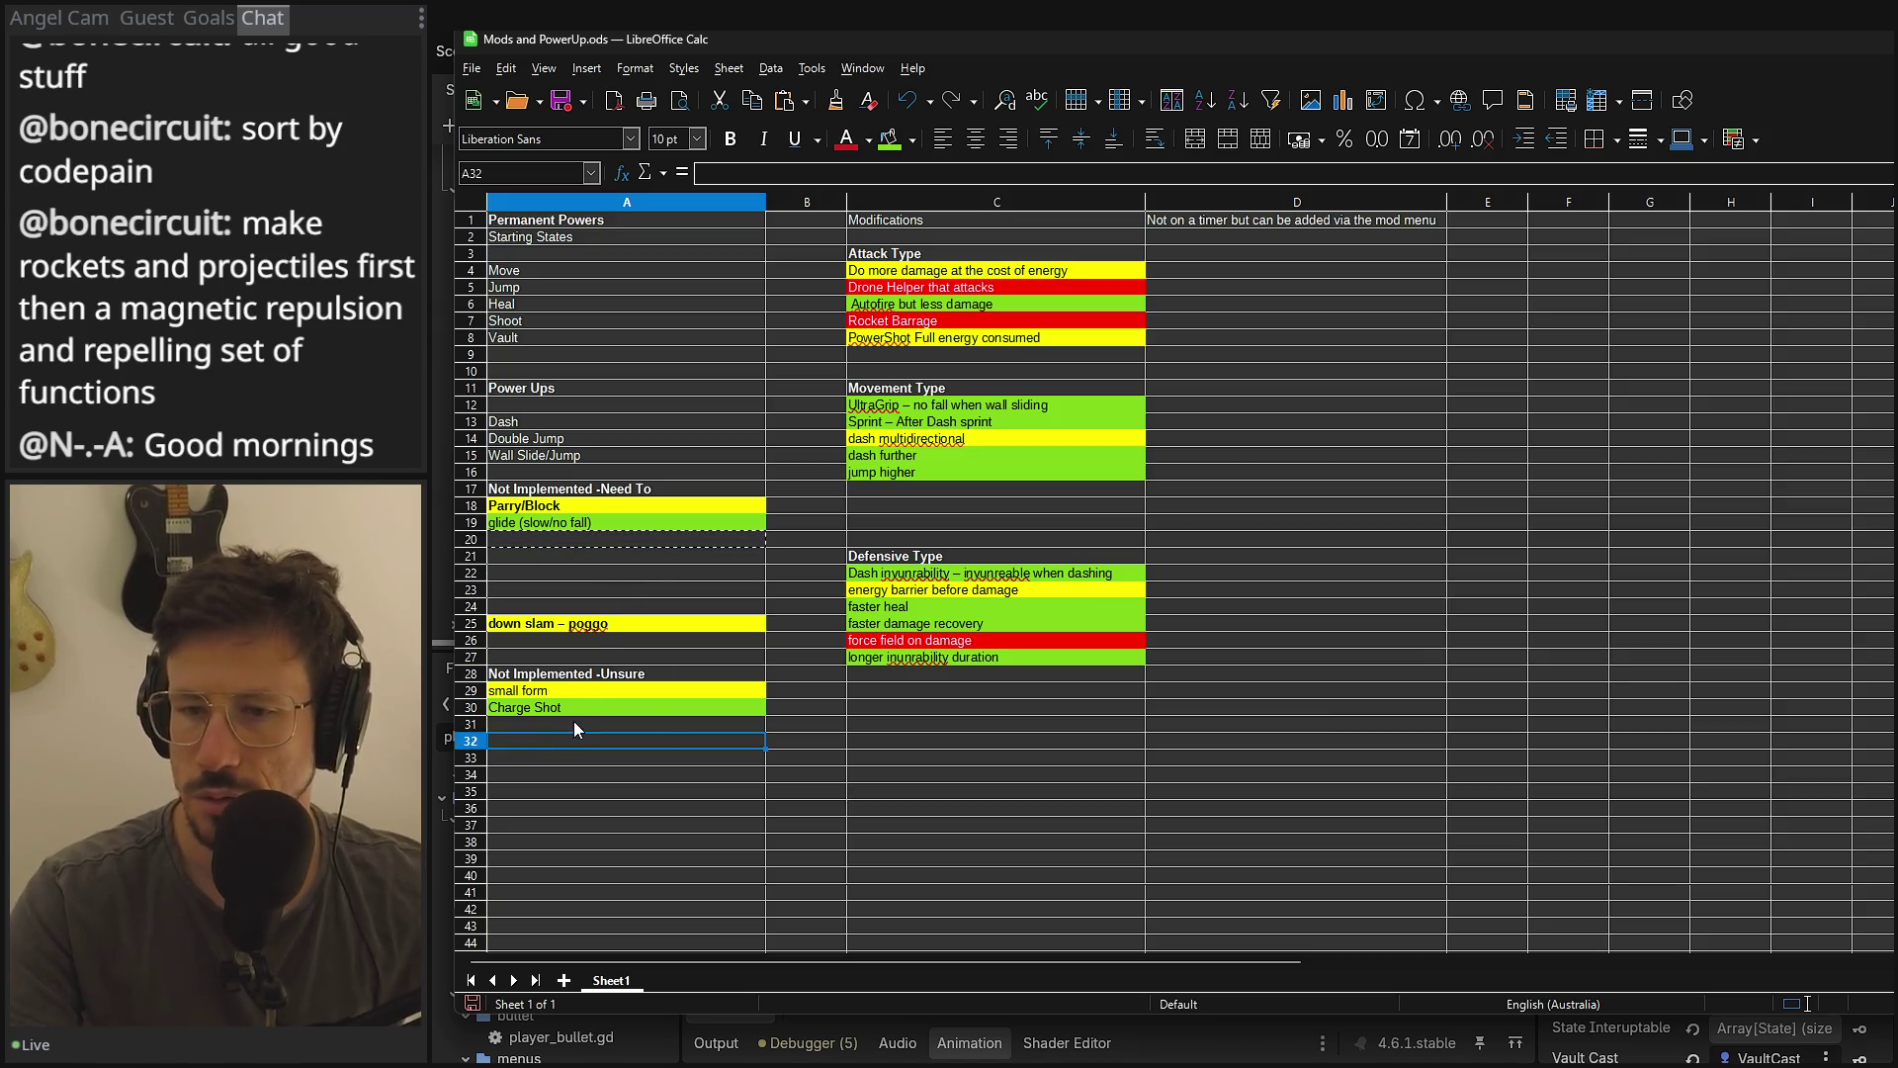
key("ctrl+v")
Move down slam – poggo up under glide and delete the empty row 31
left_click(605, 608)
left_click(605, 621)
key("ctrl+x")
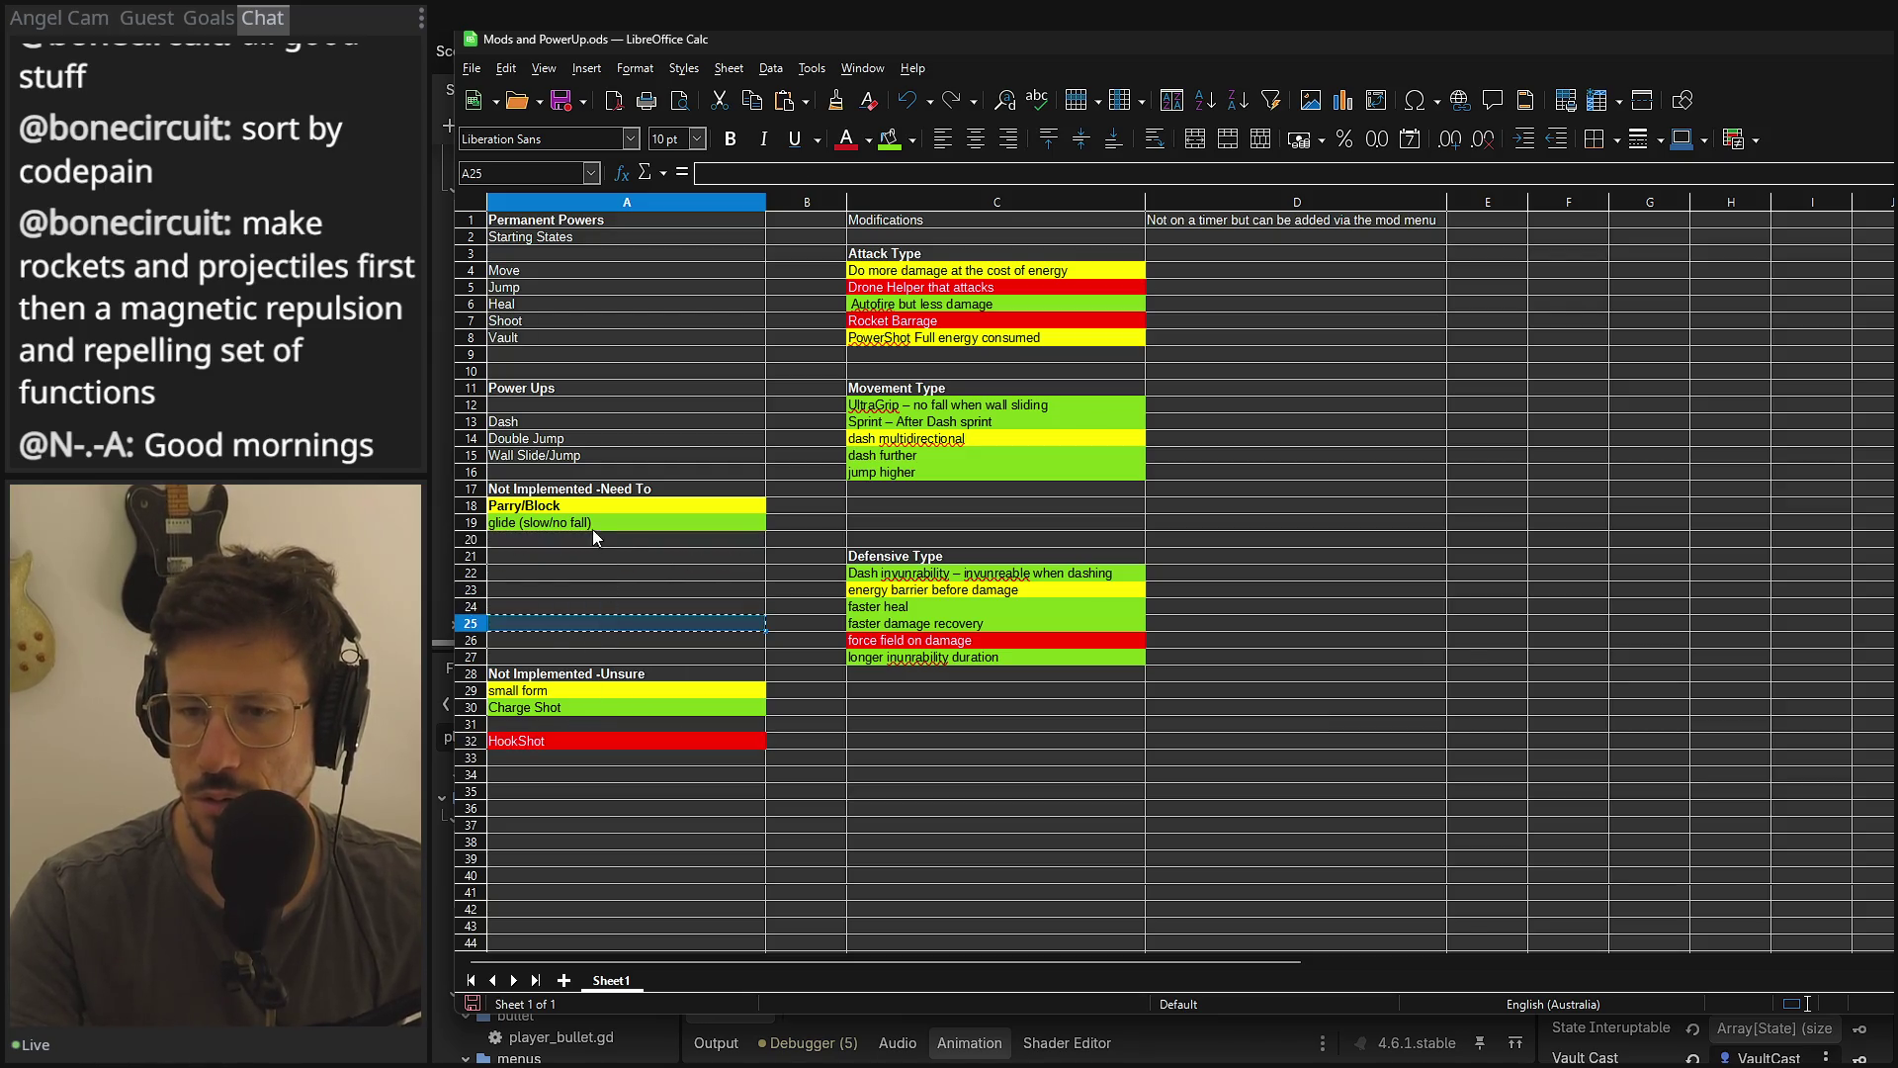
left_click(591, 534)
key("ctrl+v")
key("Down")
key("Down")
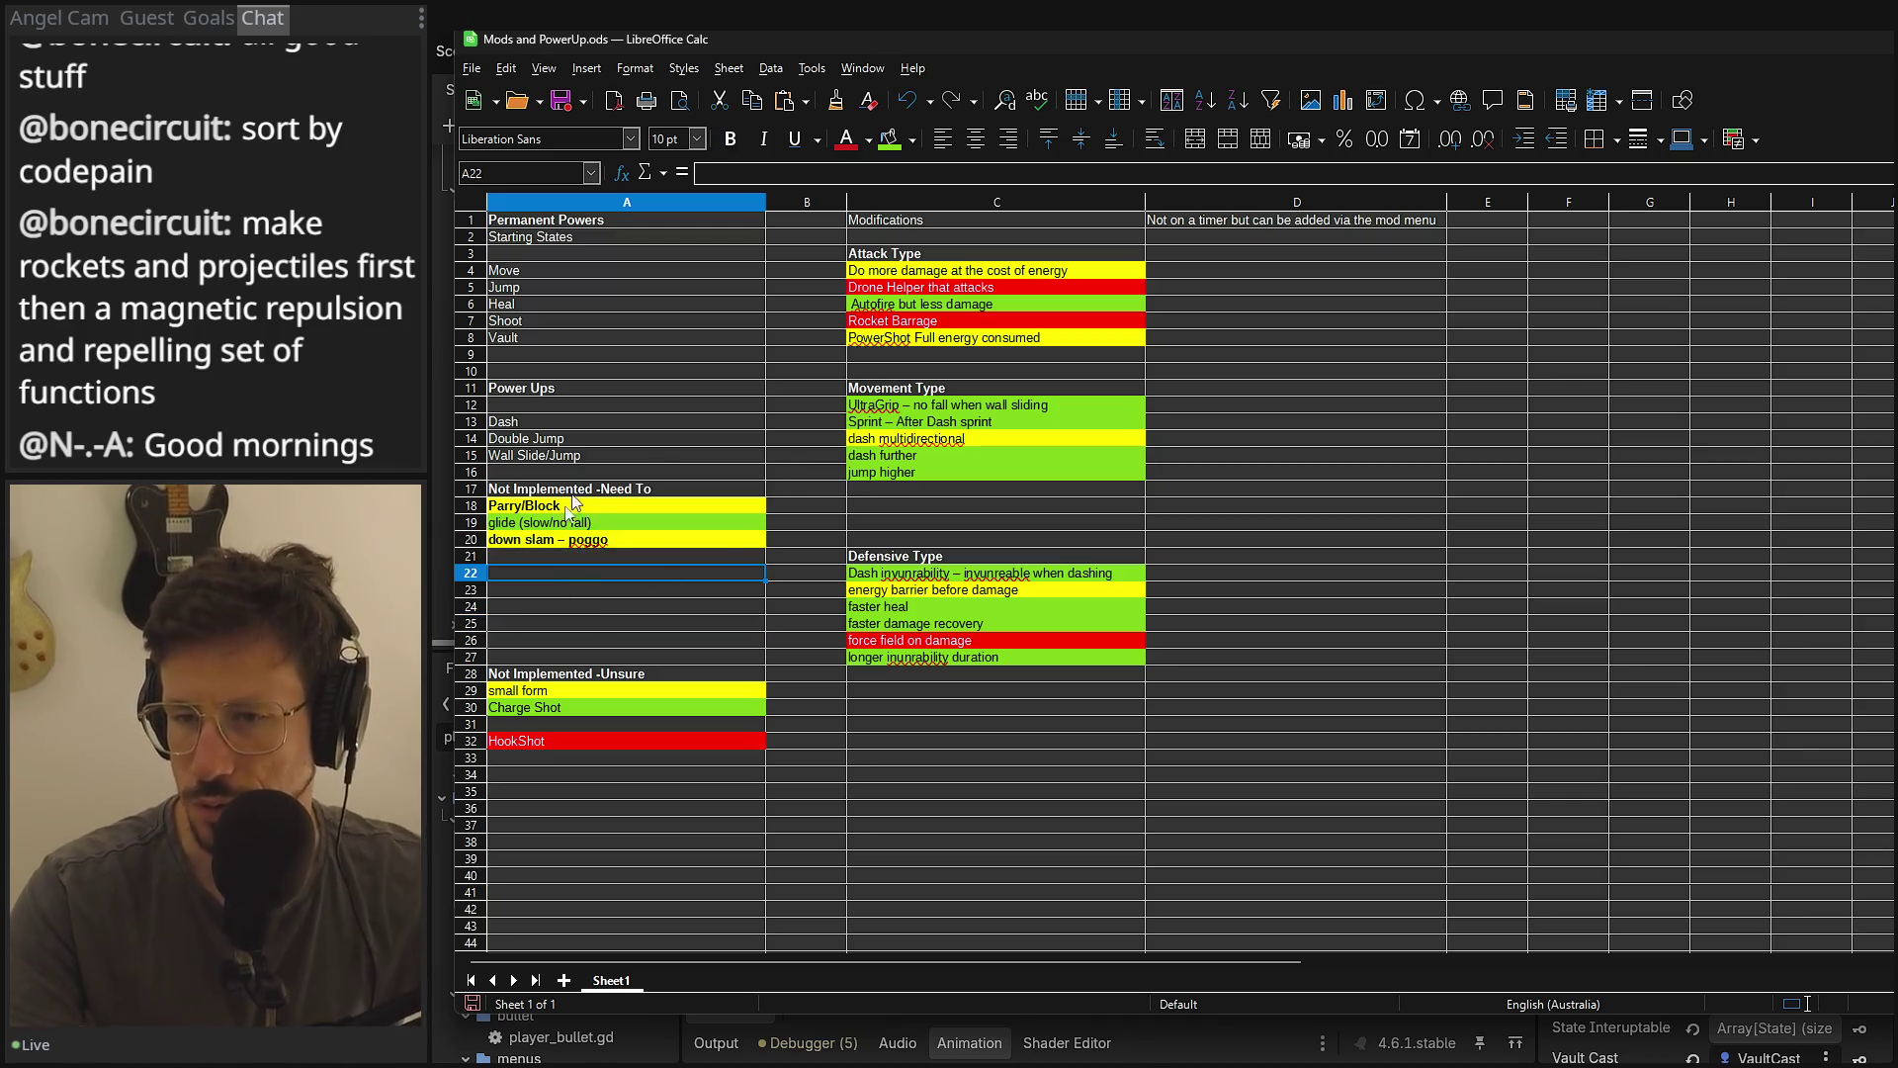
left_click(517, 522)
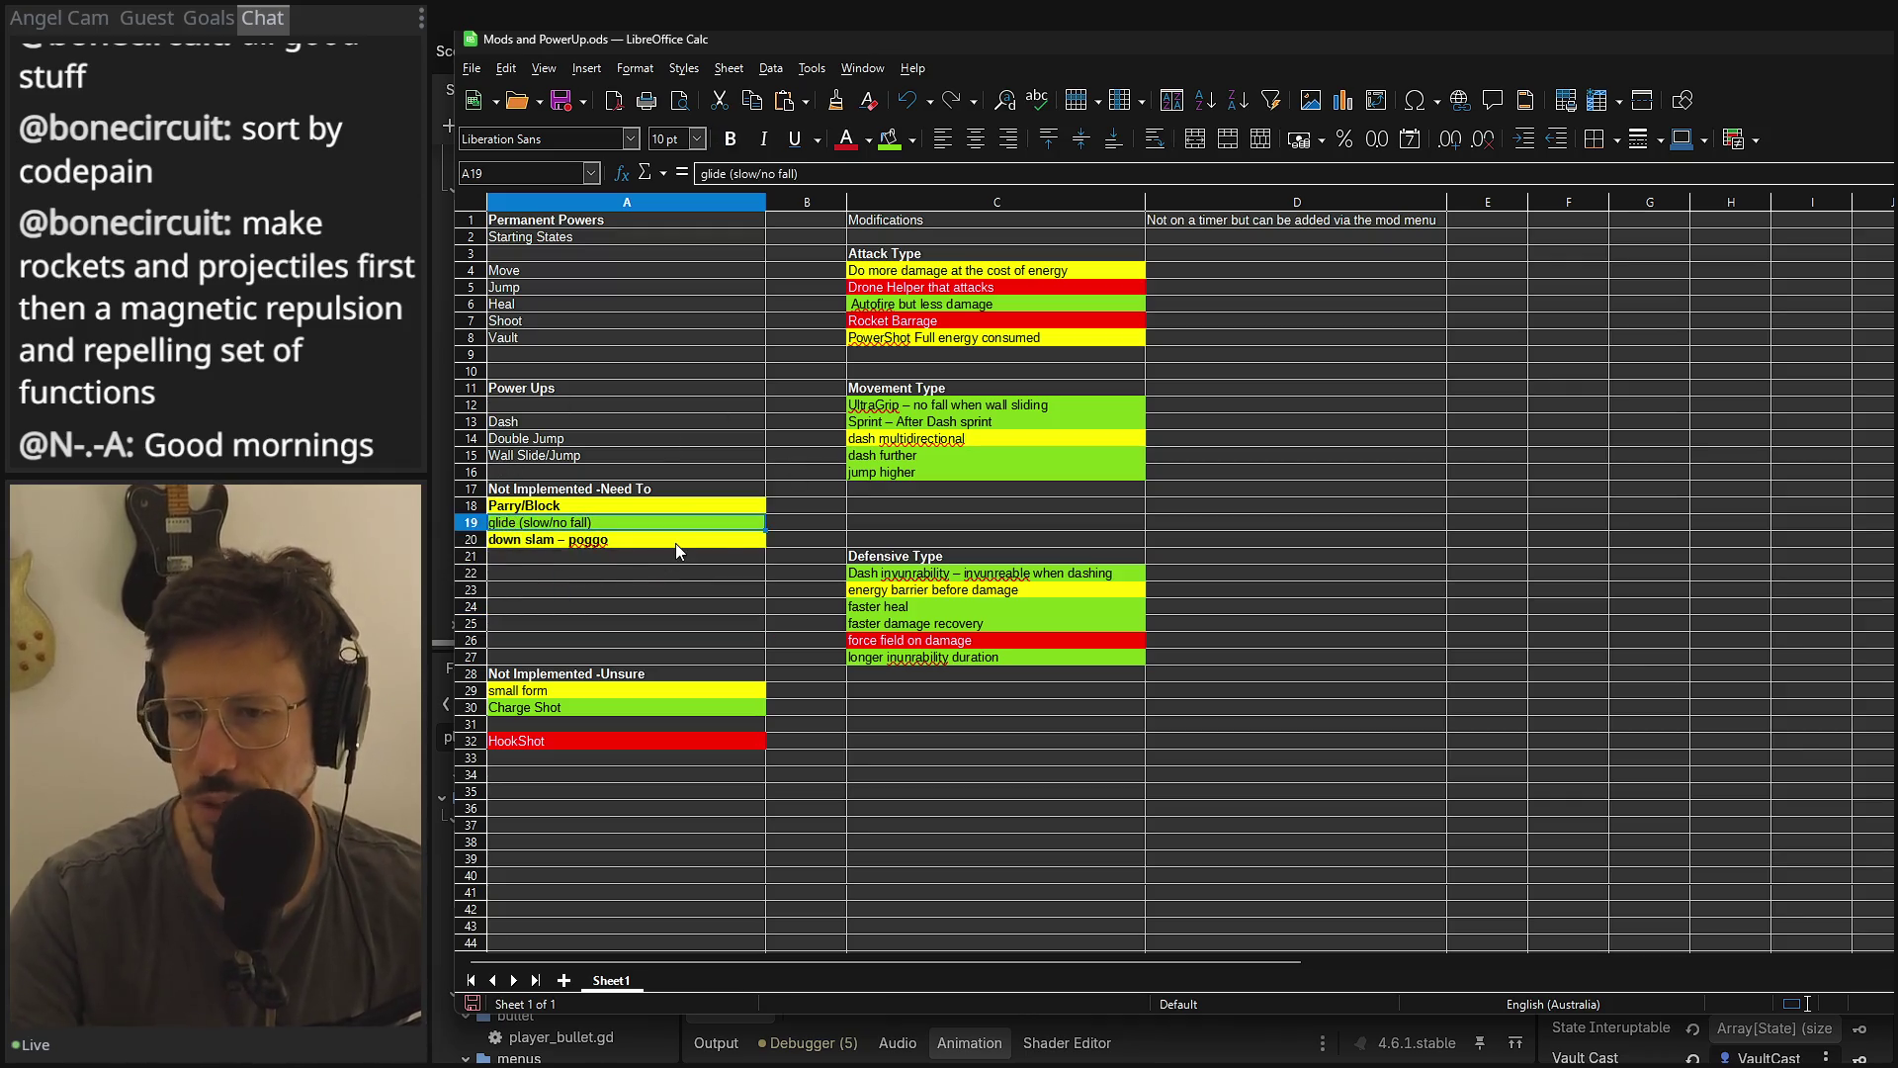
left_click(467, 726)
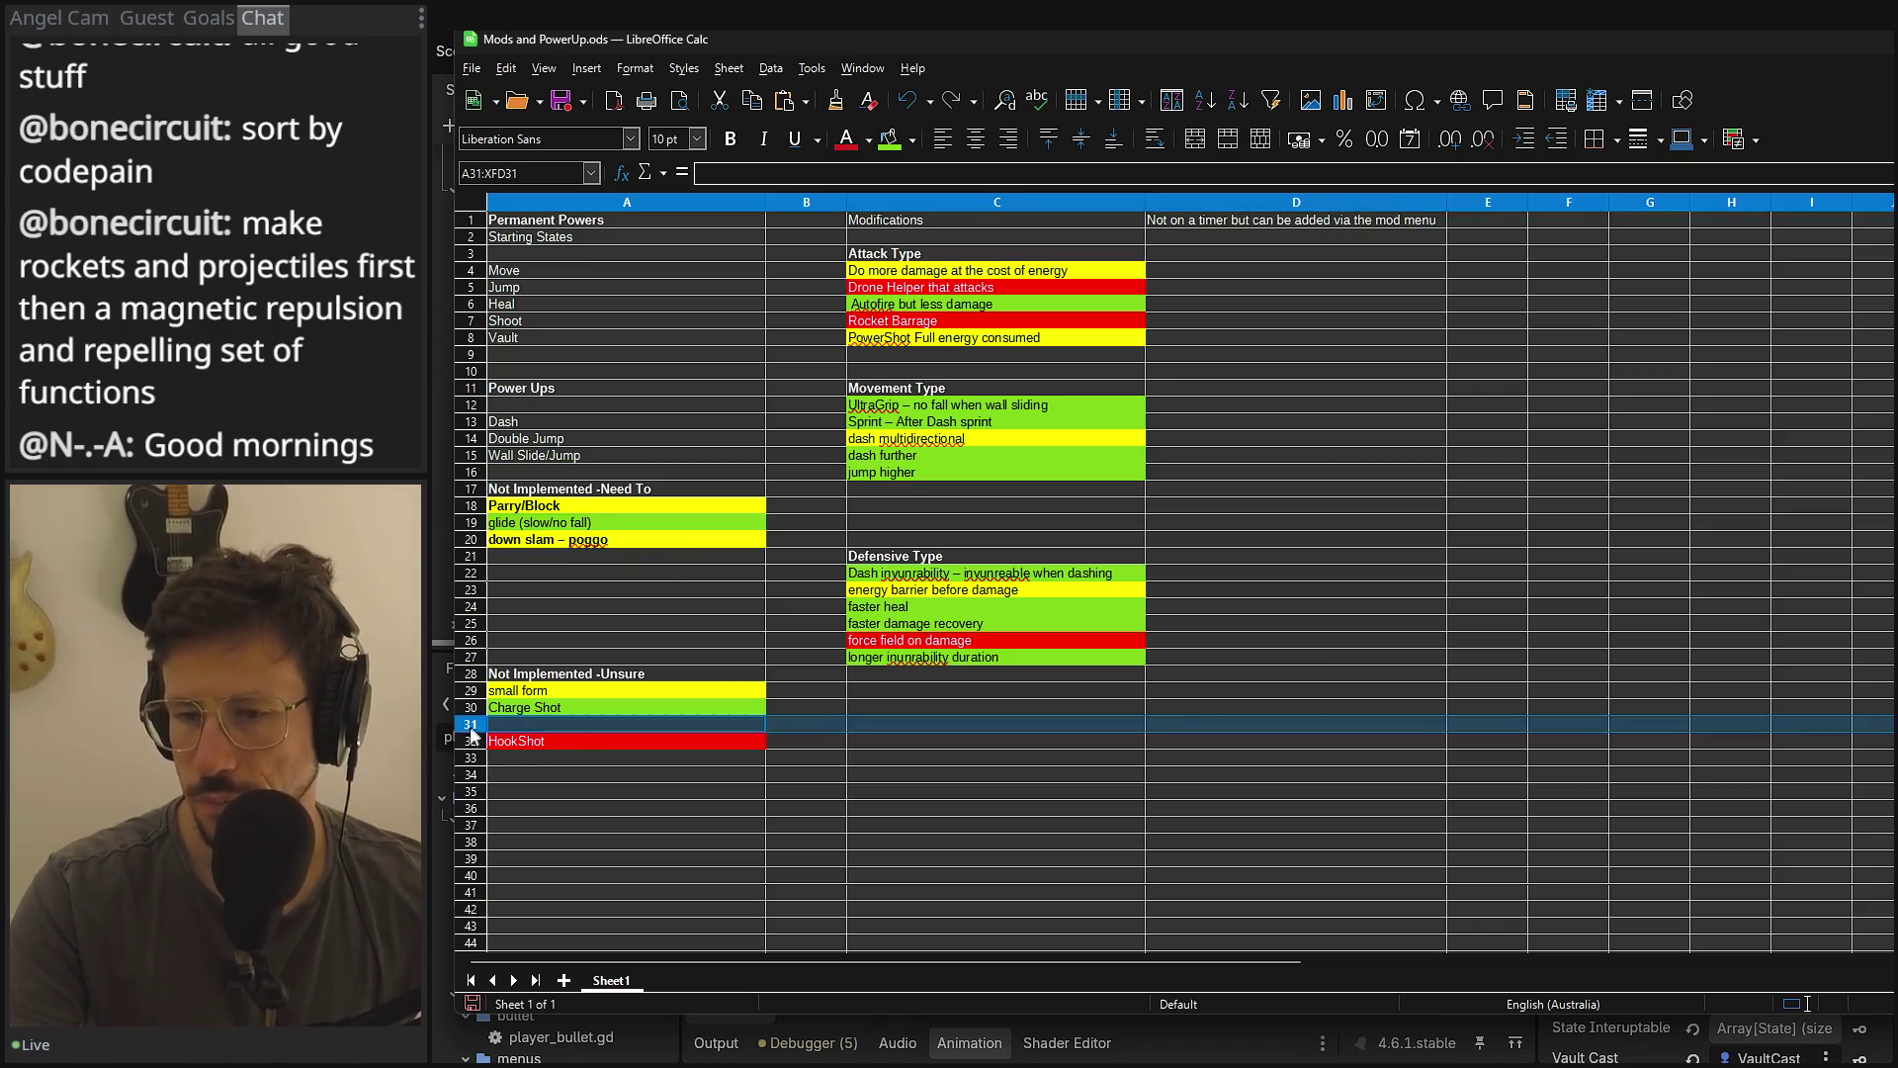
key("ctrl+minus")
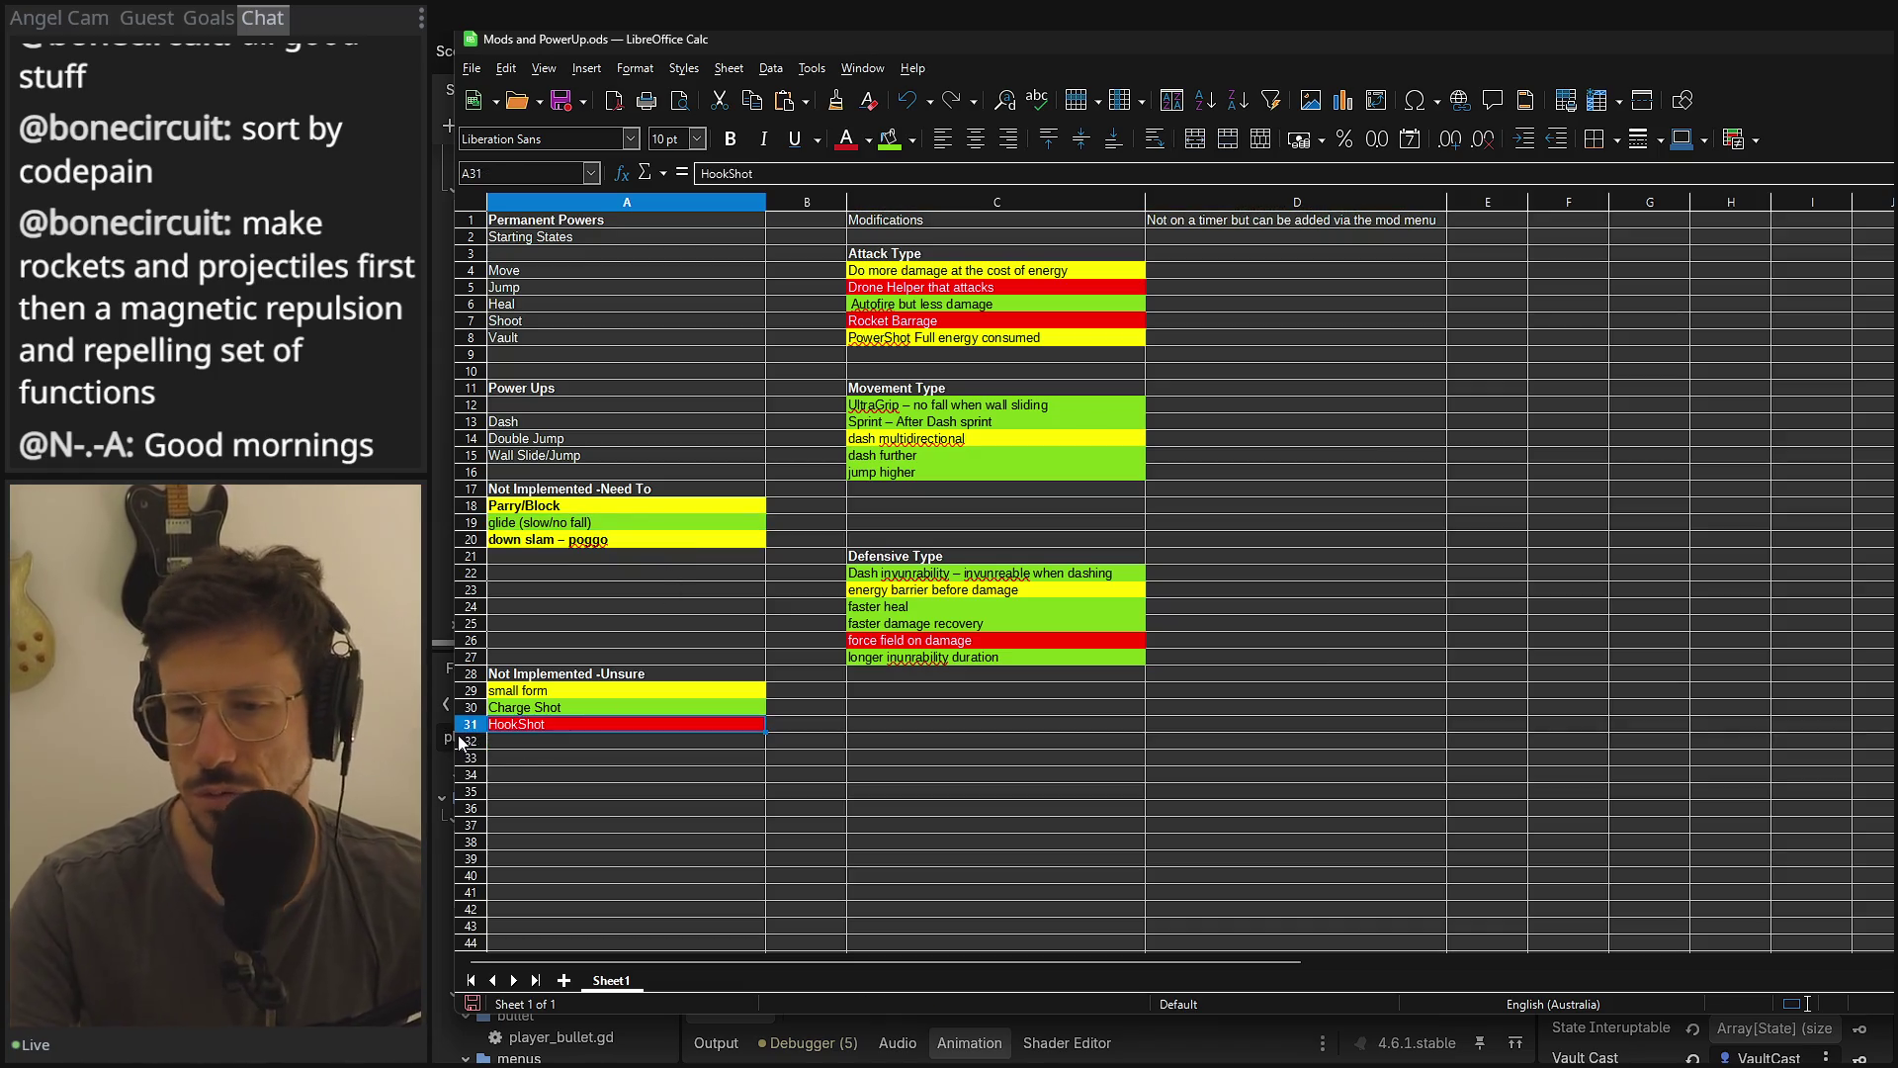
key("Up")
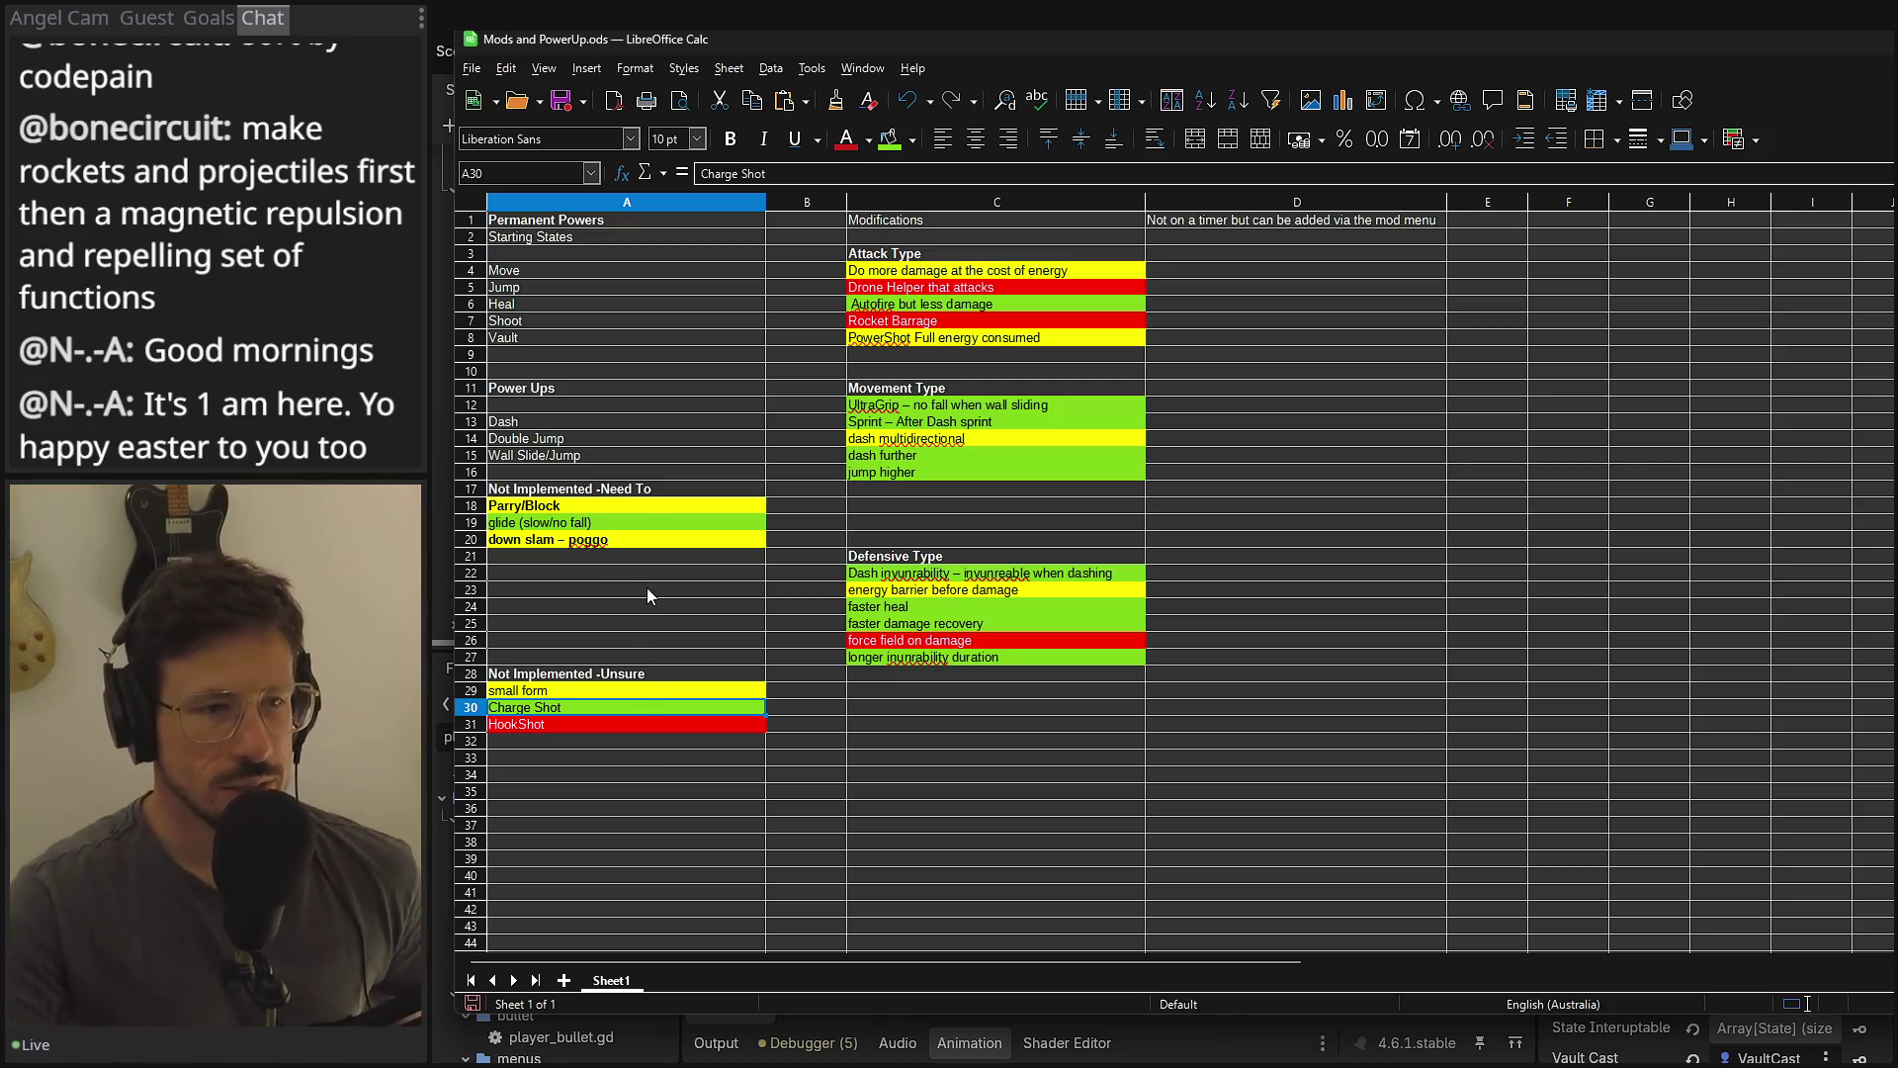
left_click(642, 613)
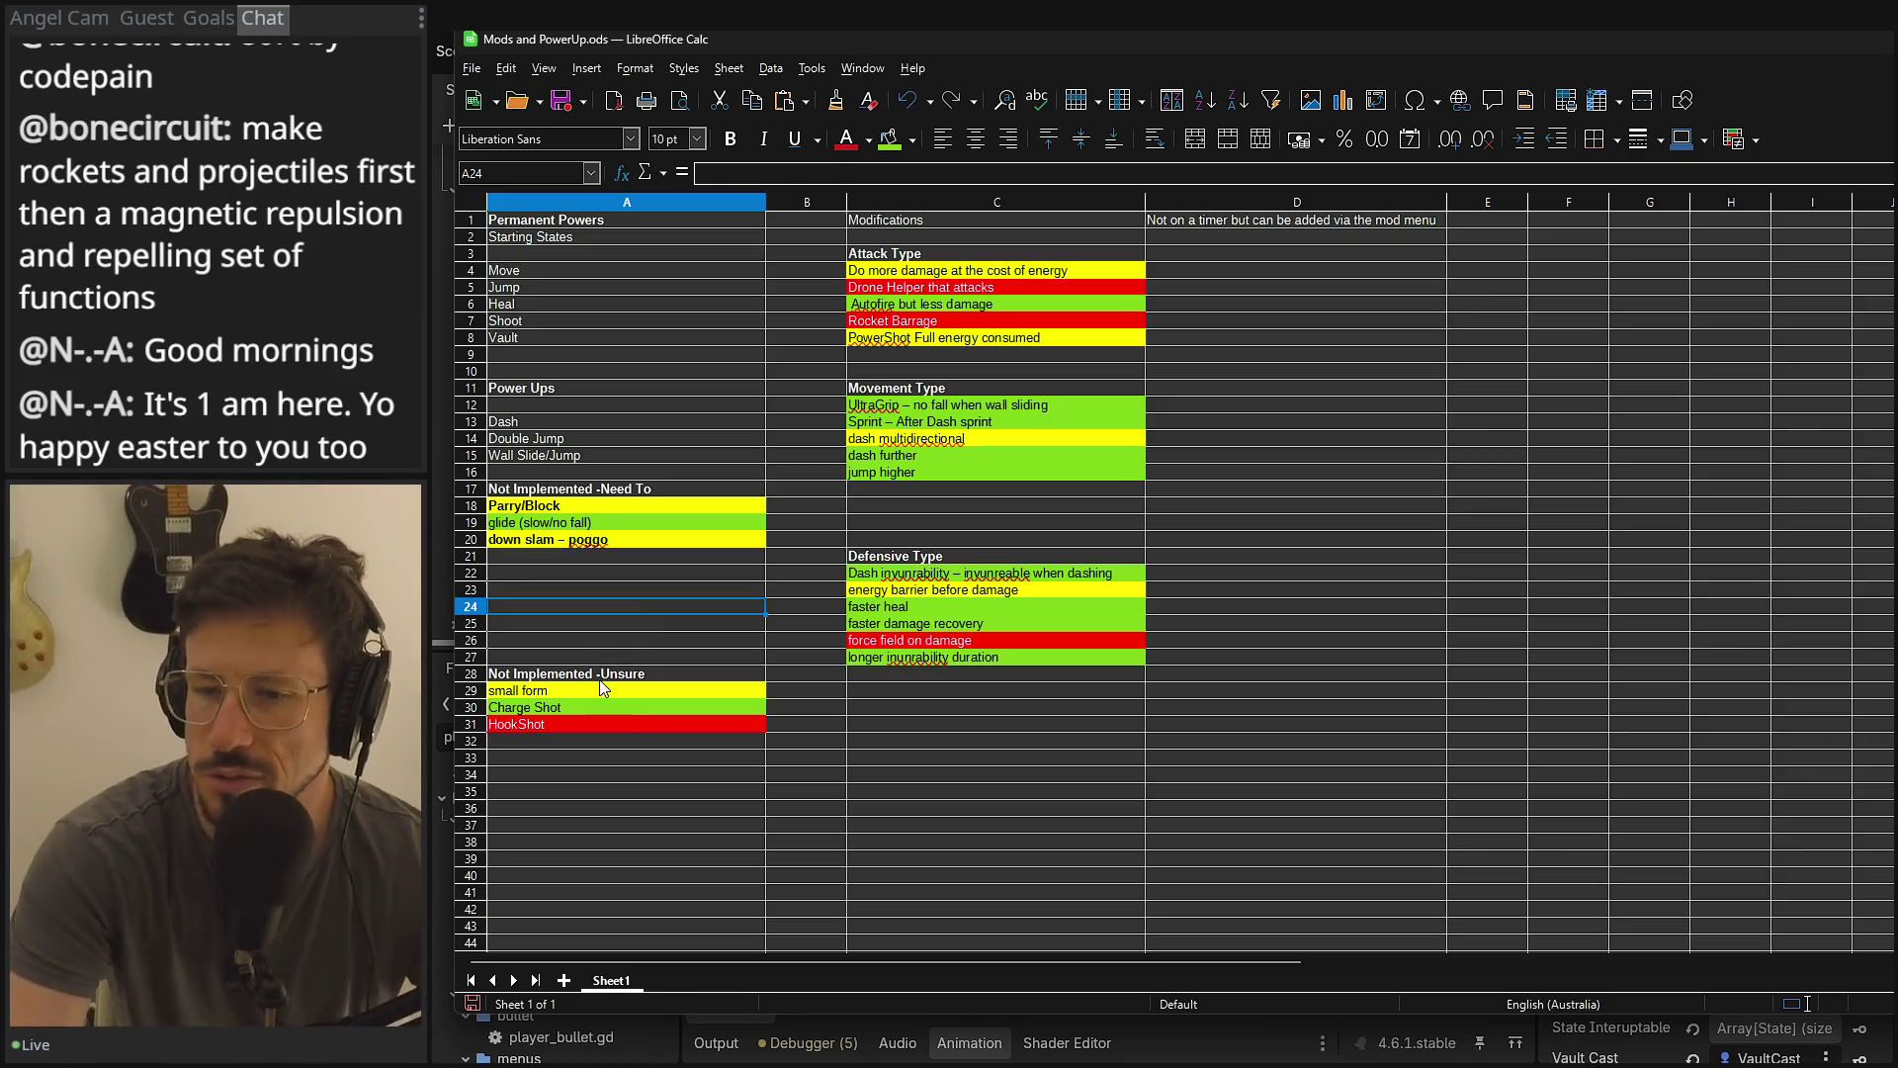
Move the Not Implemented -Unsure block from A28:A31 up to row 23
left_click_drag(599, 678, 589, 719)
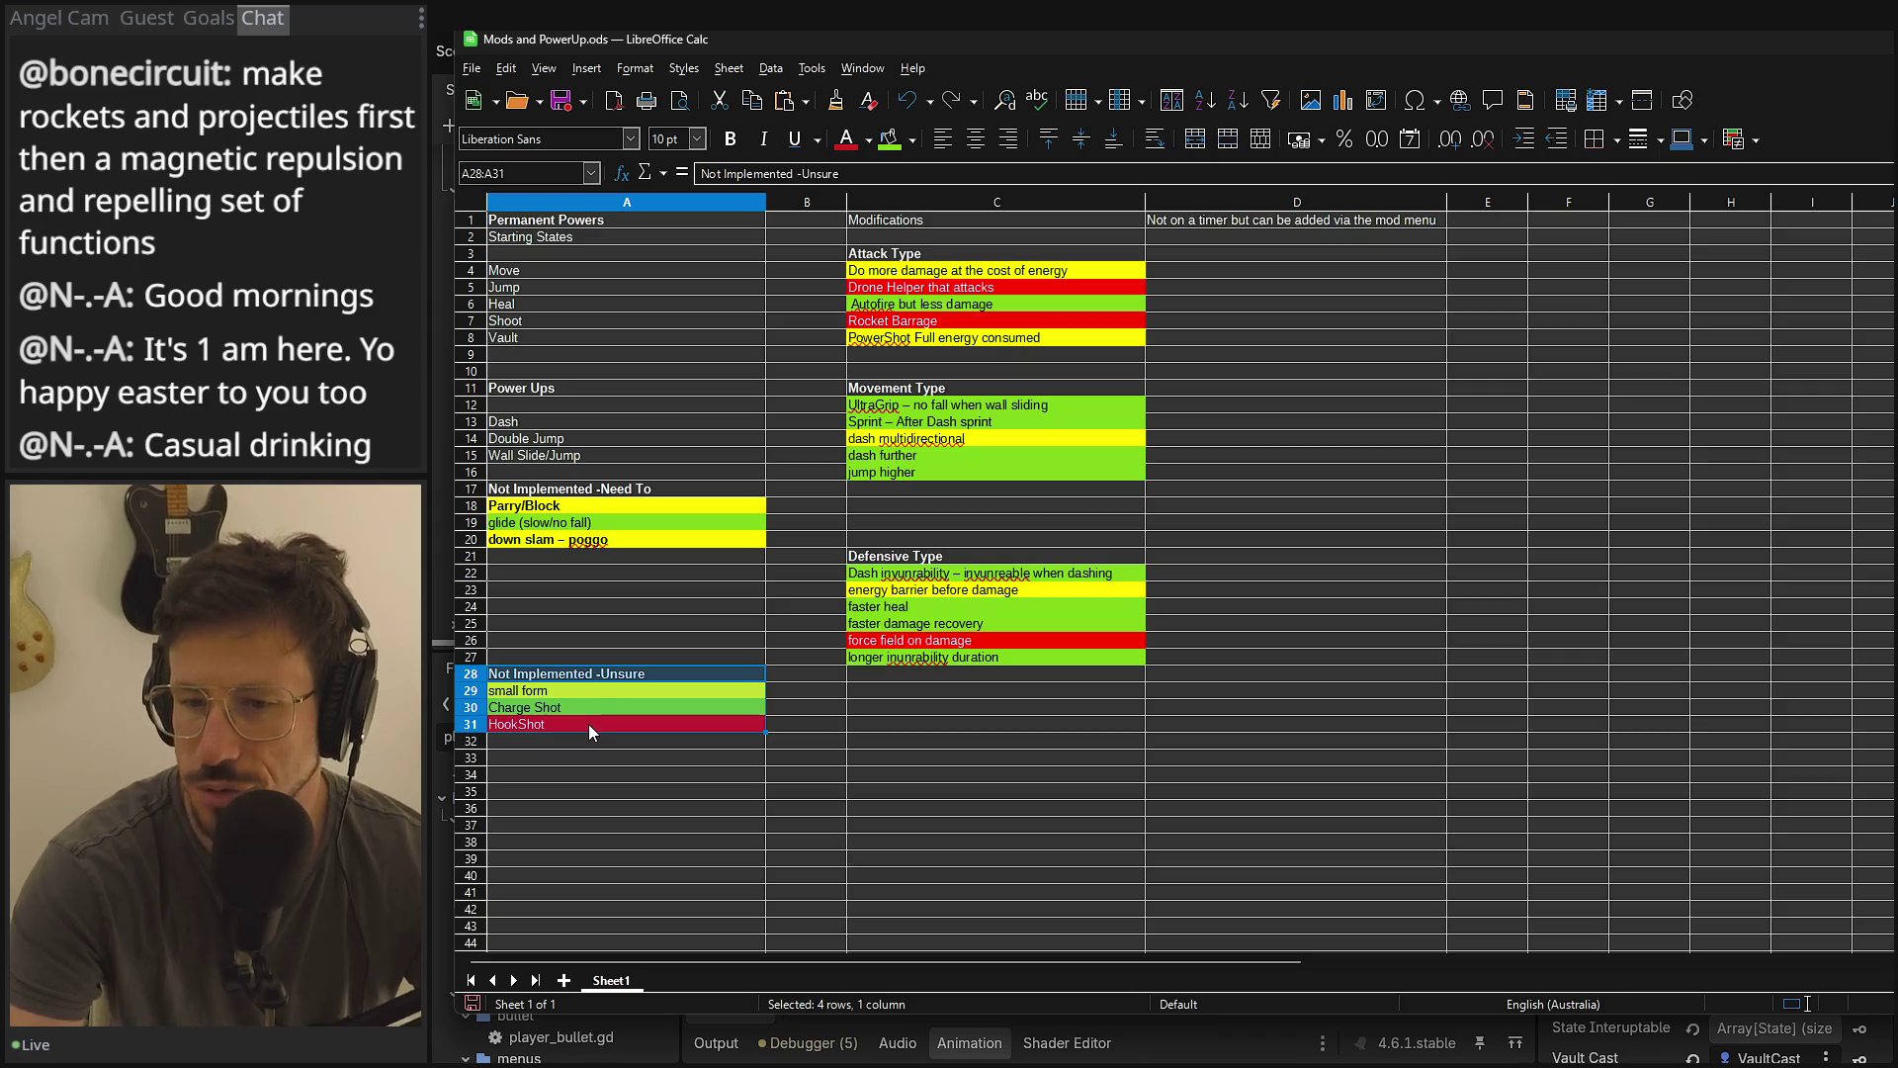
key("ctrl+x")
left_click(564, 593)
key("ctrl+v")
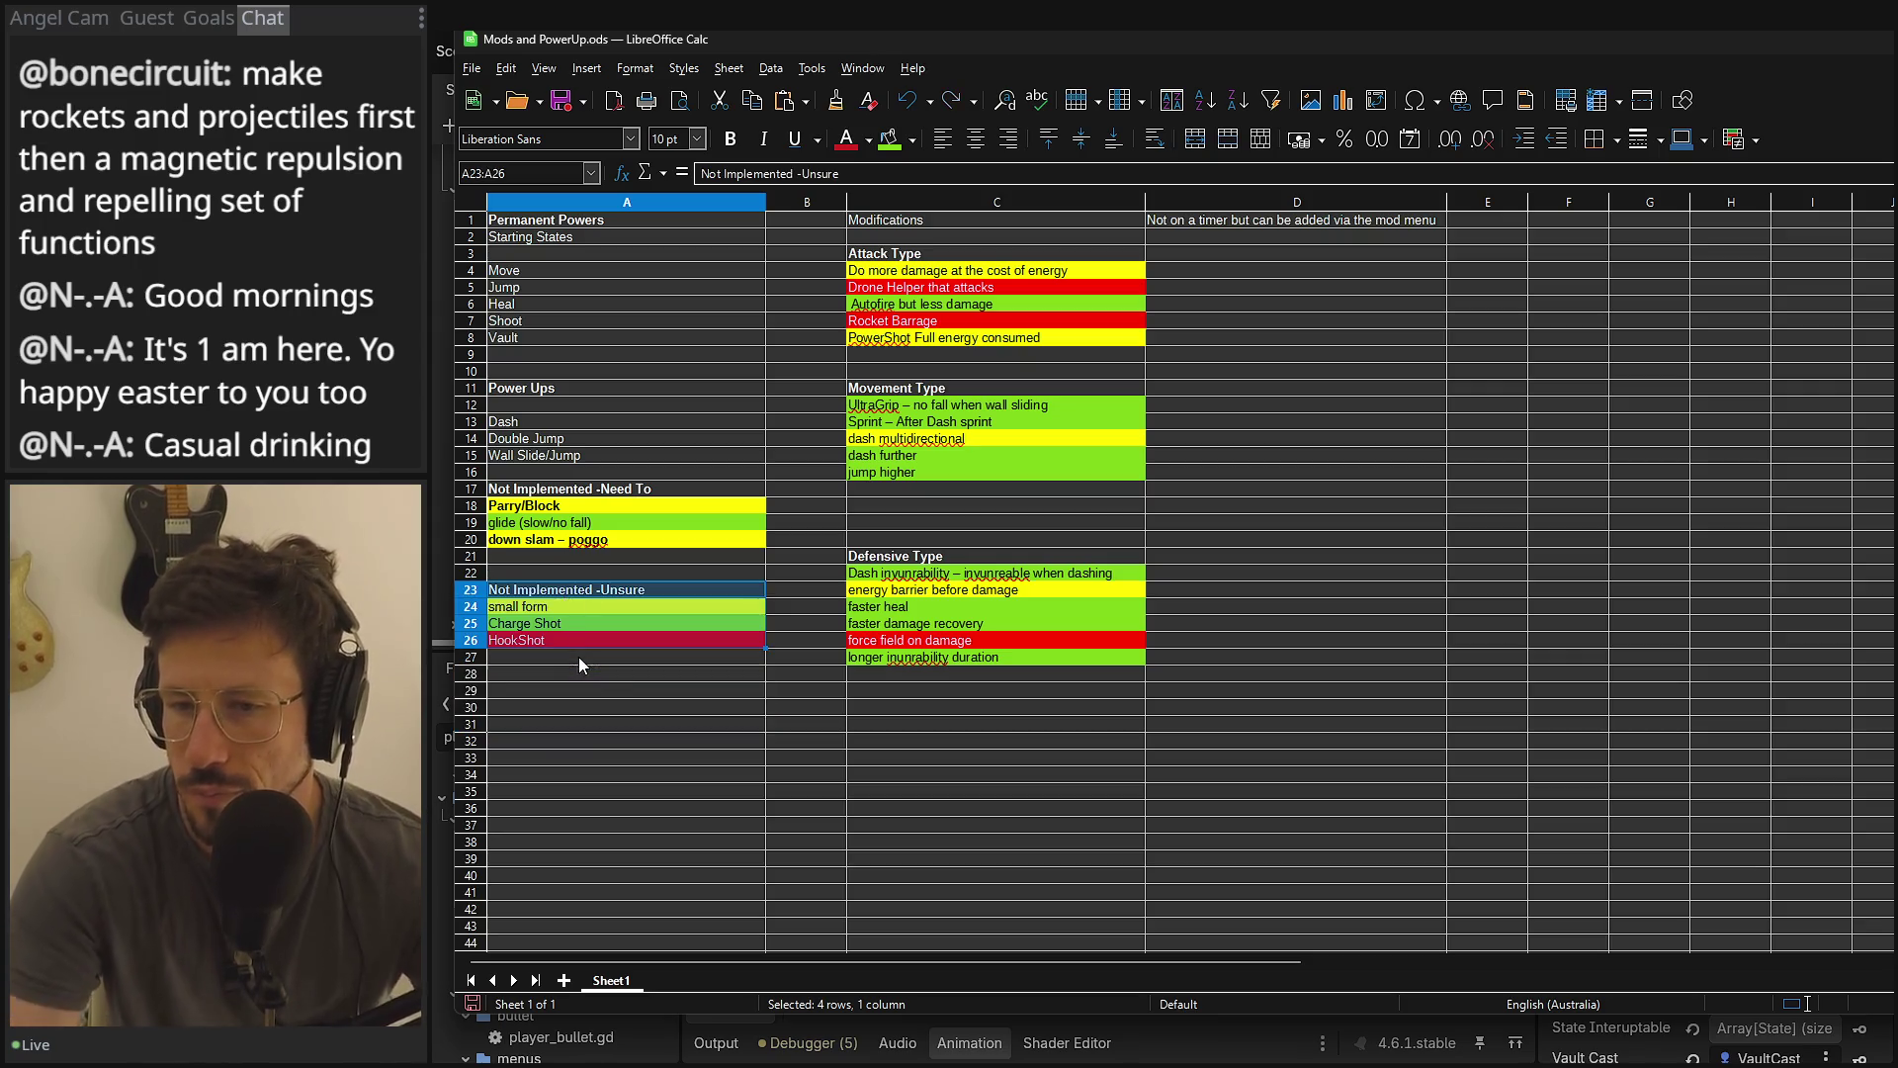
left_click(600, 697)
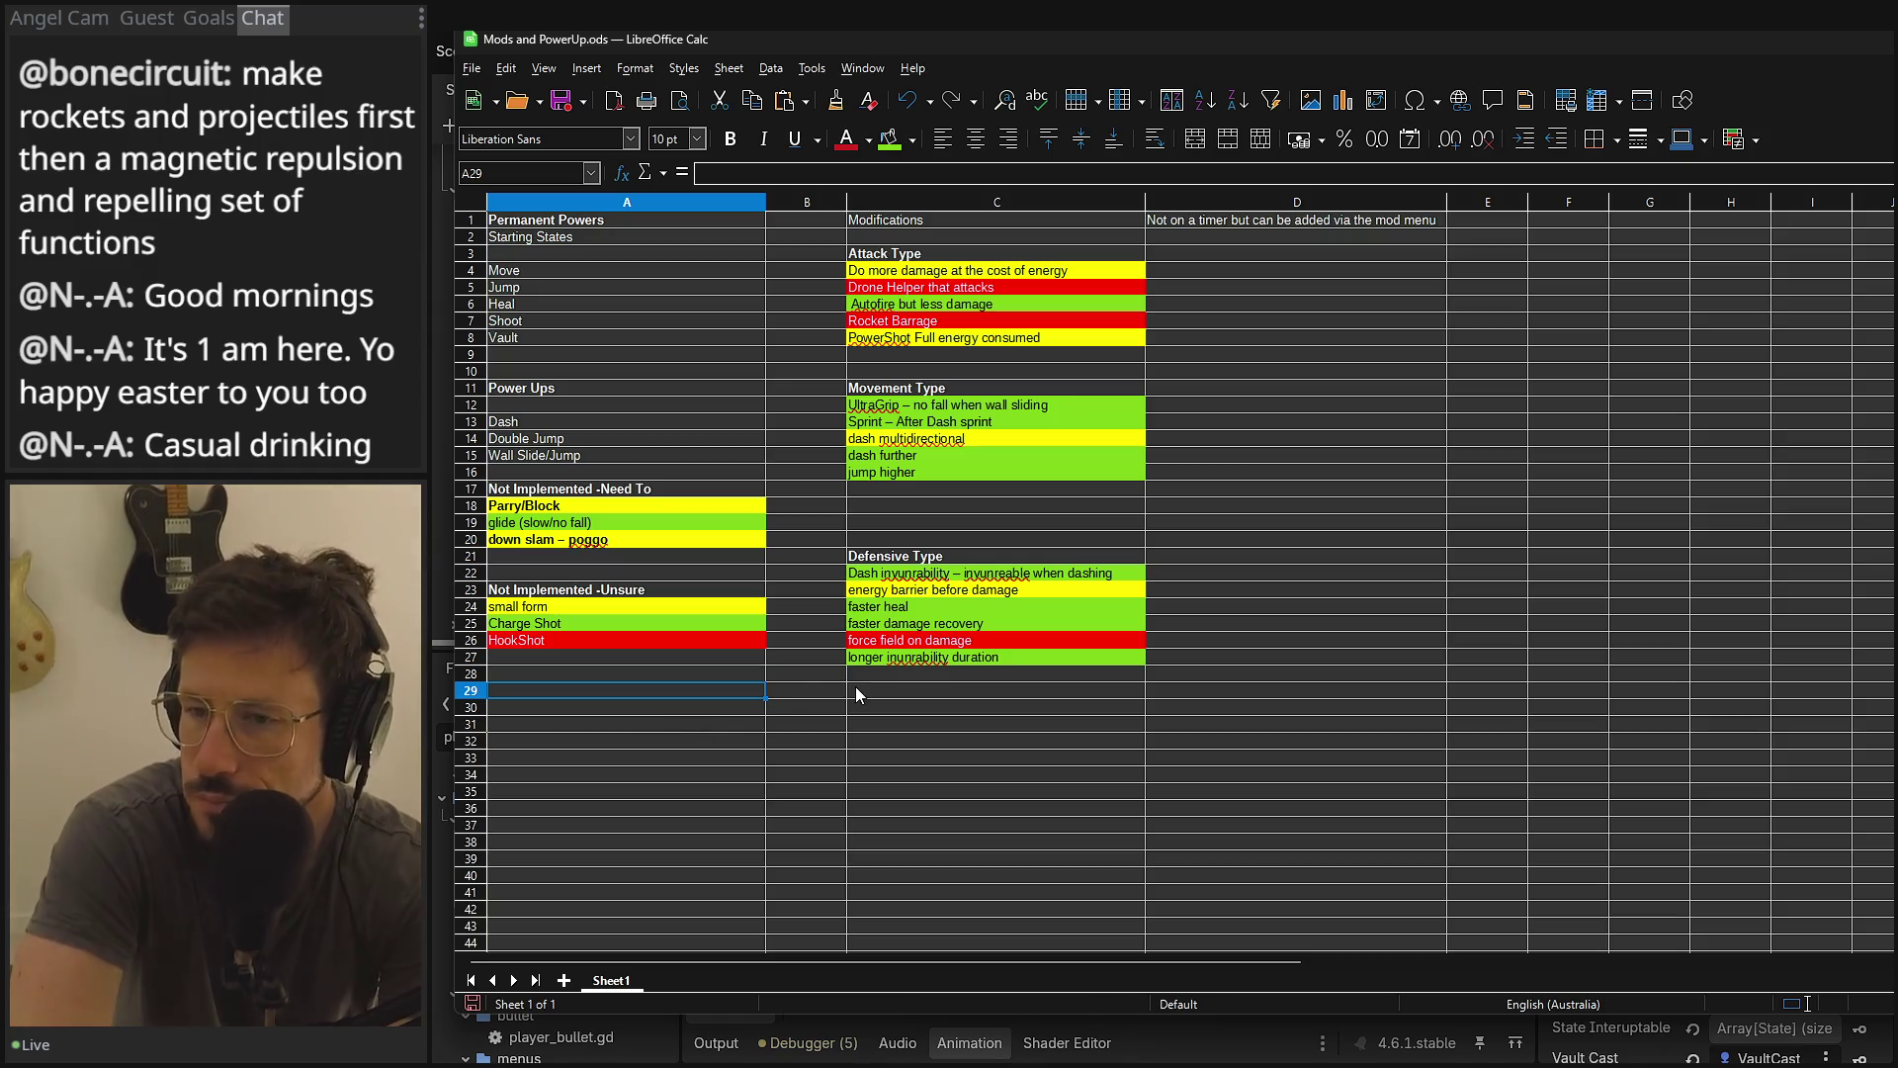
Move the Defensive Type list from C21:C27 up one row to C20
left_click(971, 559)
left_click_drag(970, 561, 939, 656)
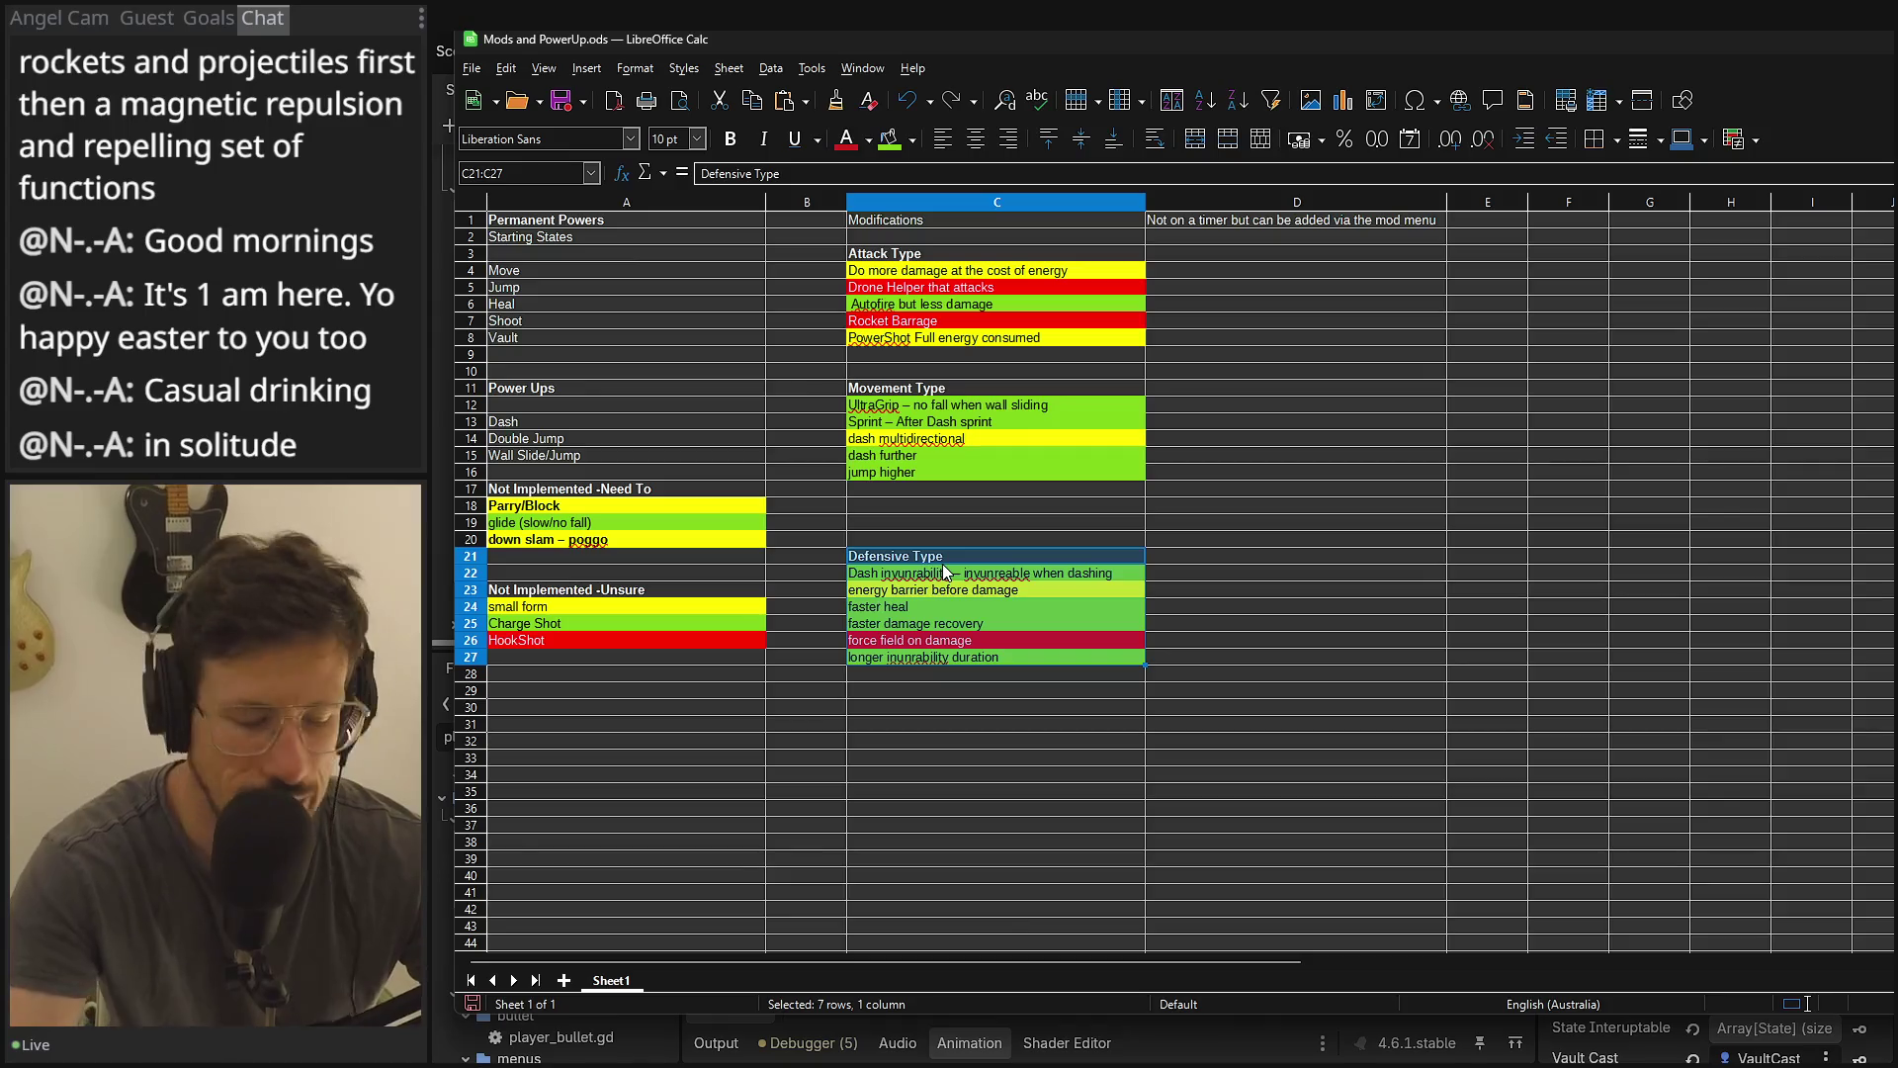
key("ctrl+x")
left_click(939, 535)
key("ctrl+v")
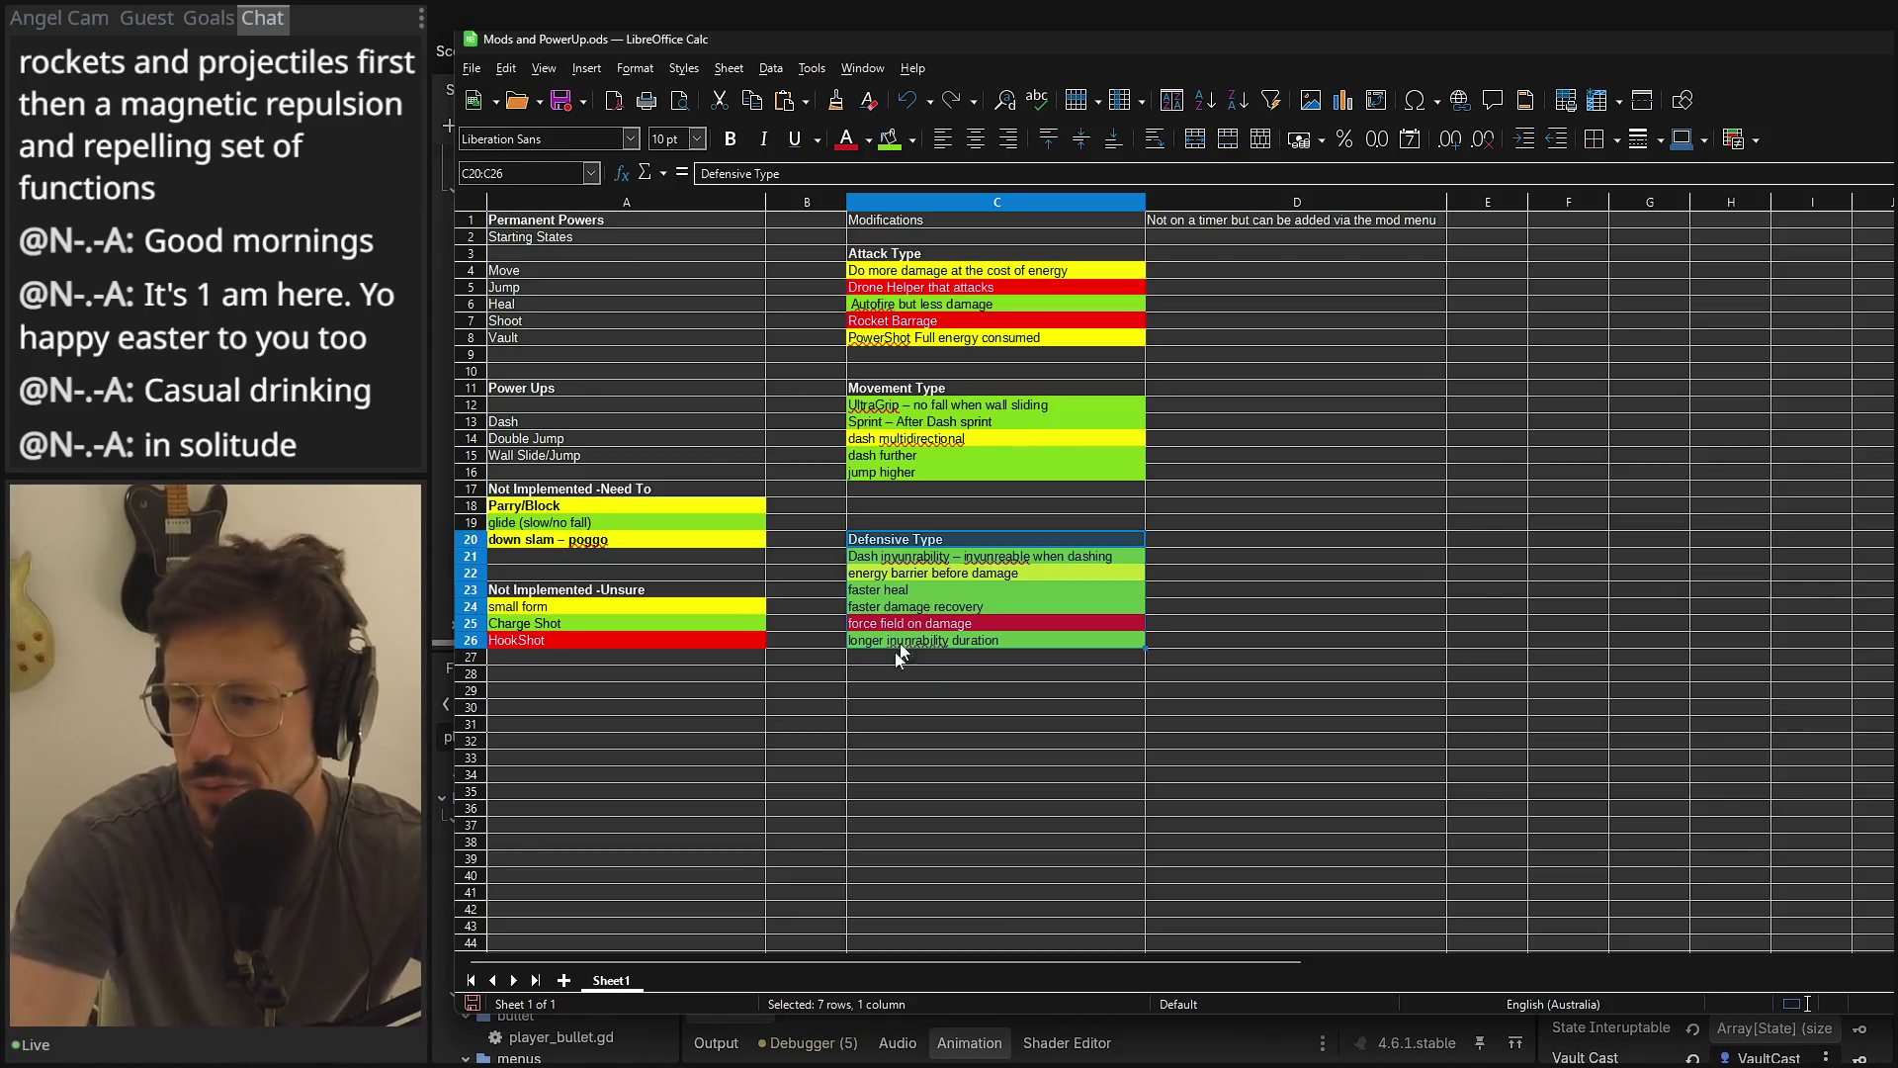
left_click(921, 791)
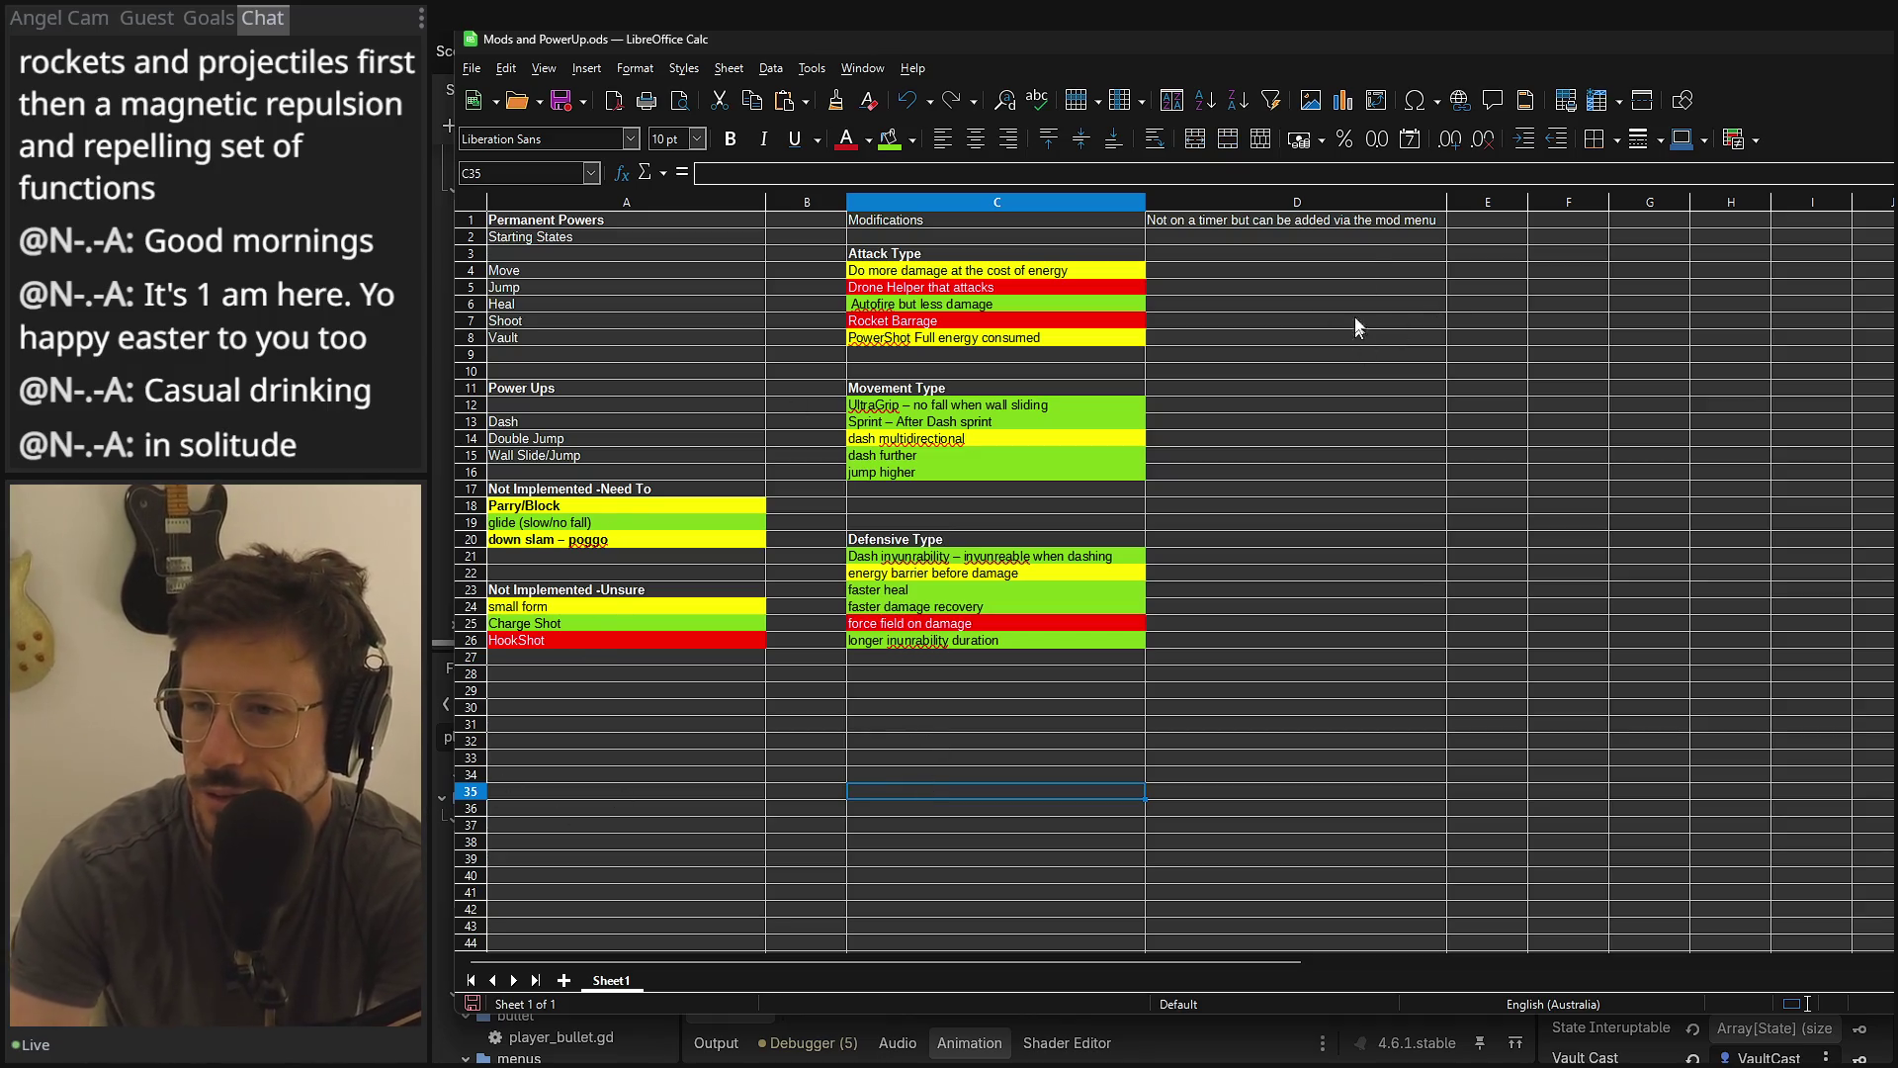
Move Charge Shot from the Unsure group into C9 under Attack Type
left_click(1053, 256)
left_click(1107, 384)
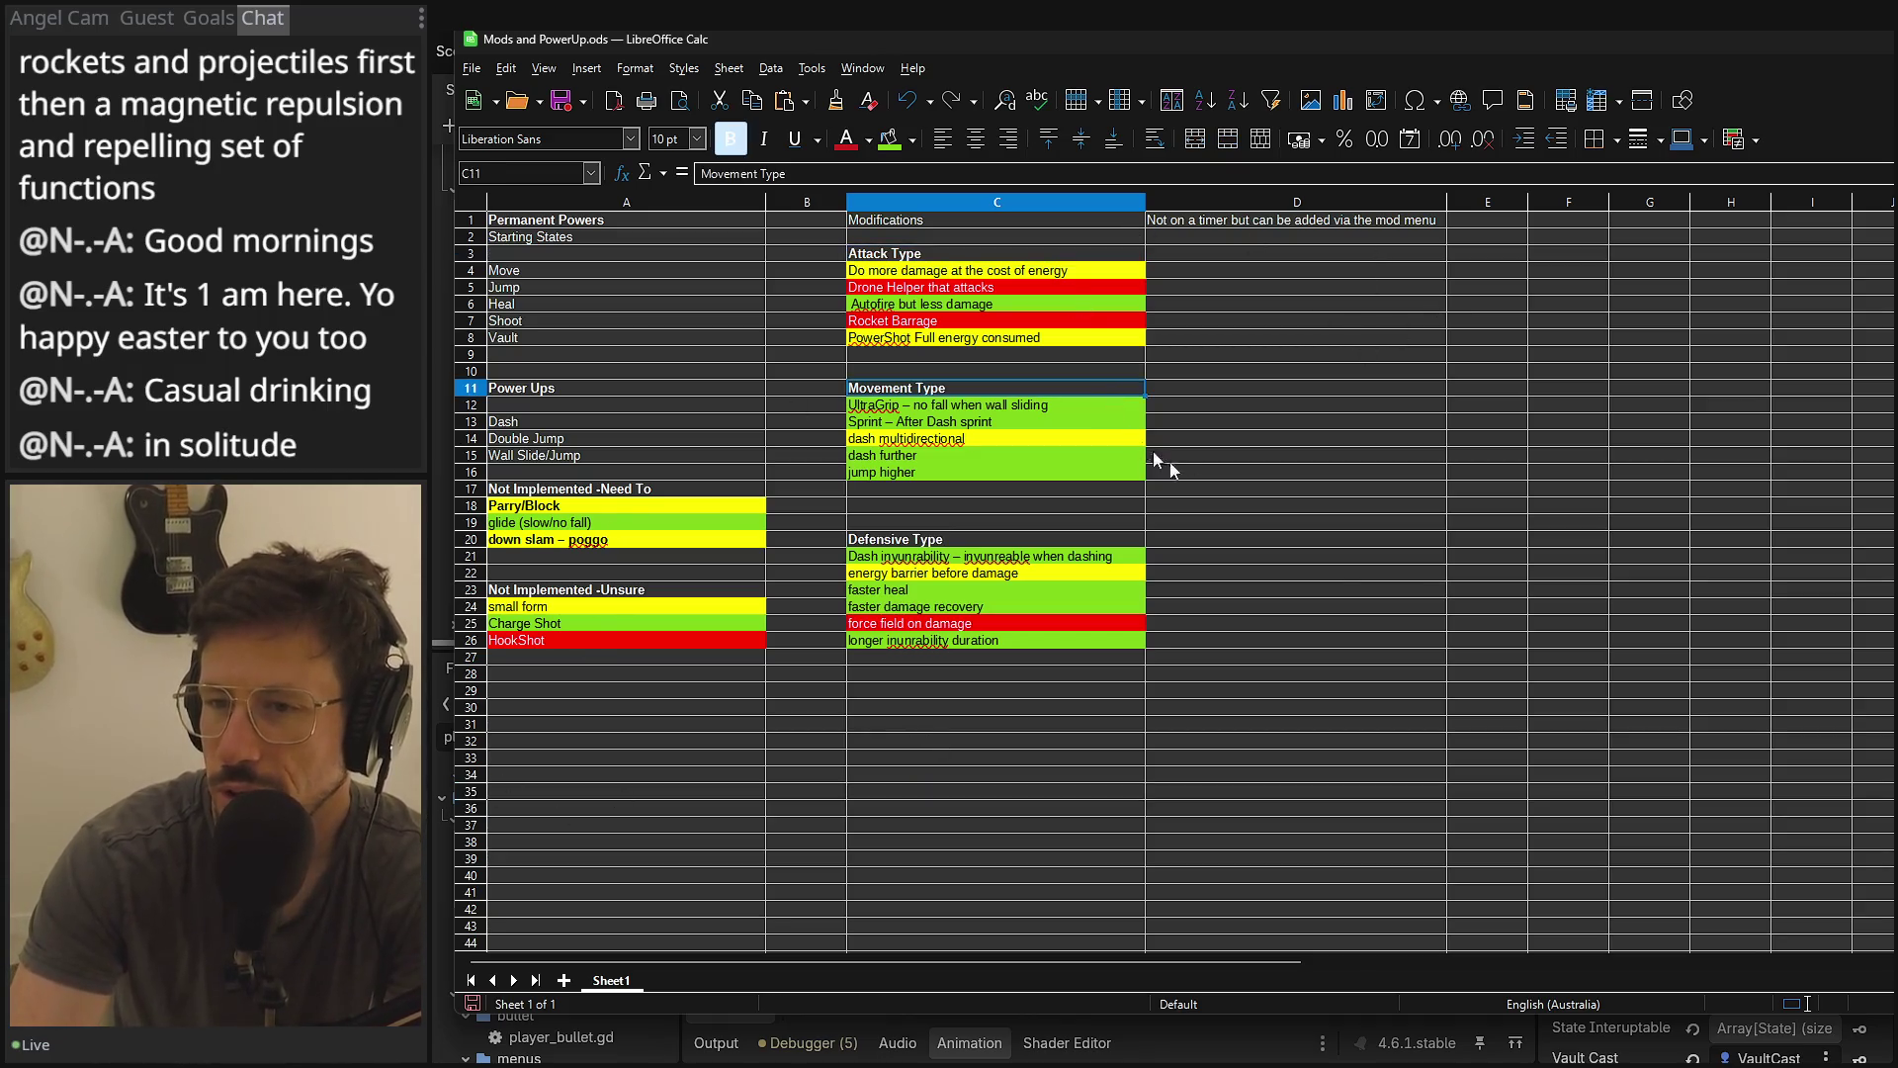
left_click(1340, 559)
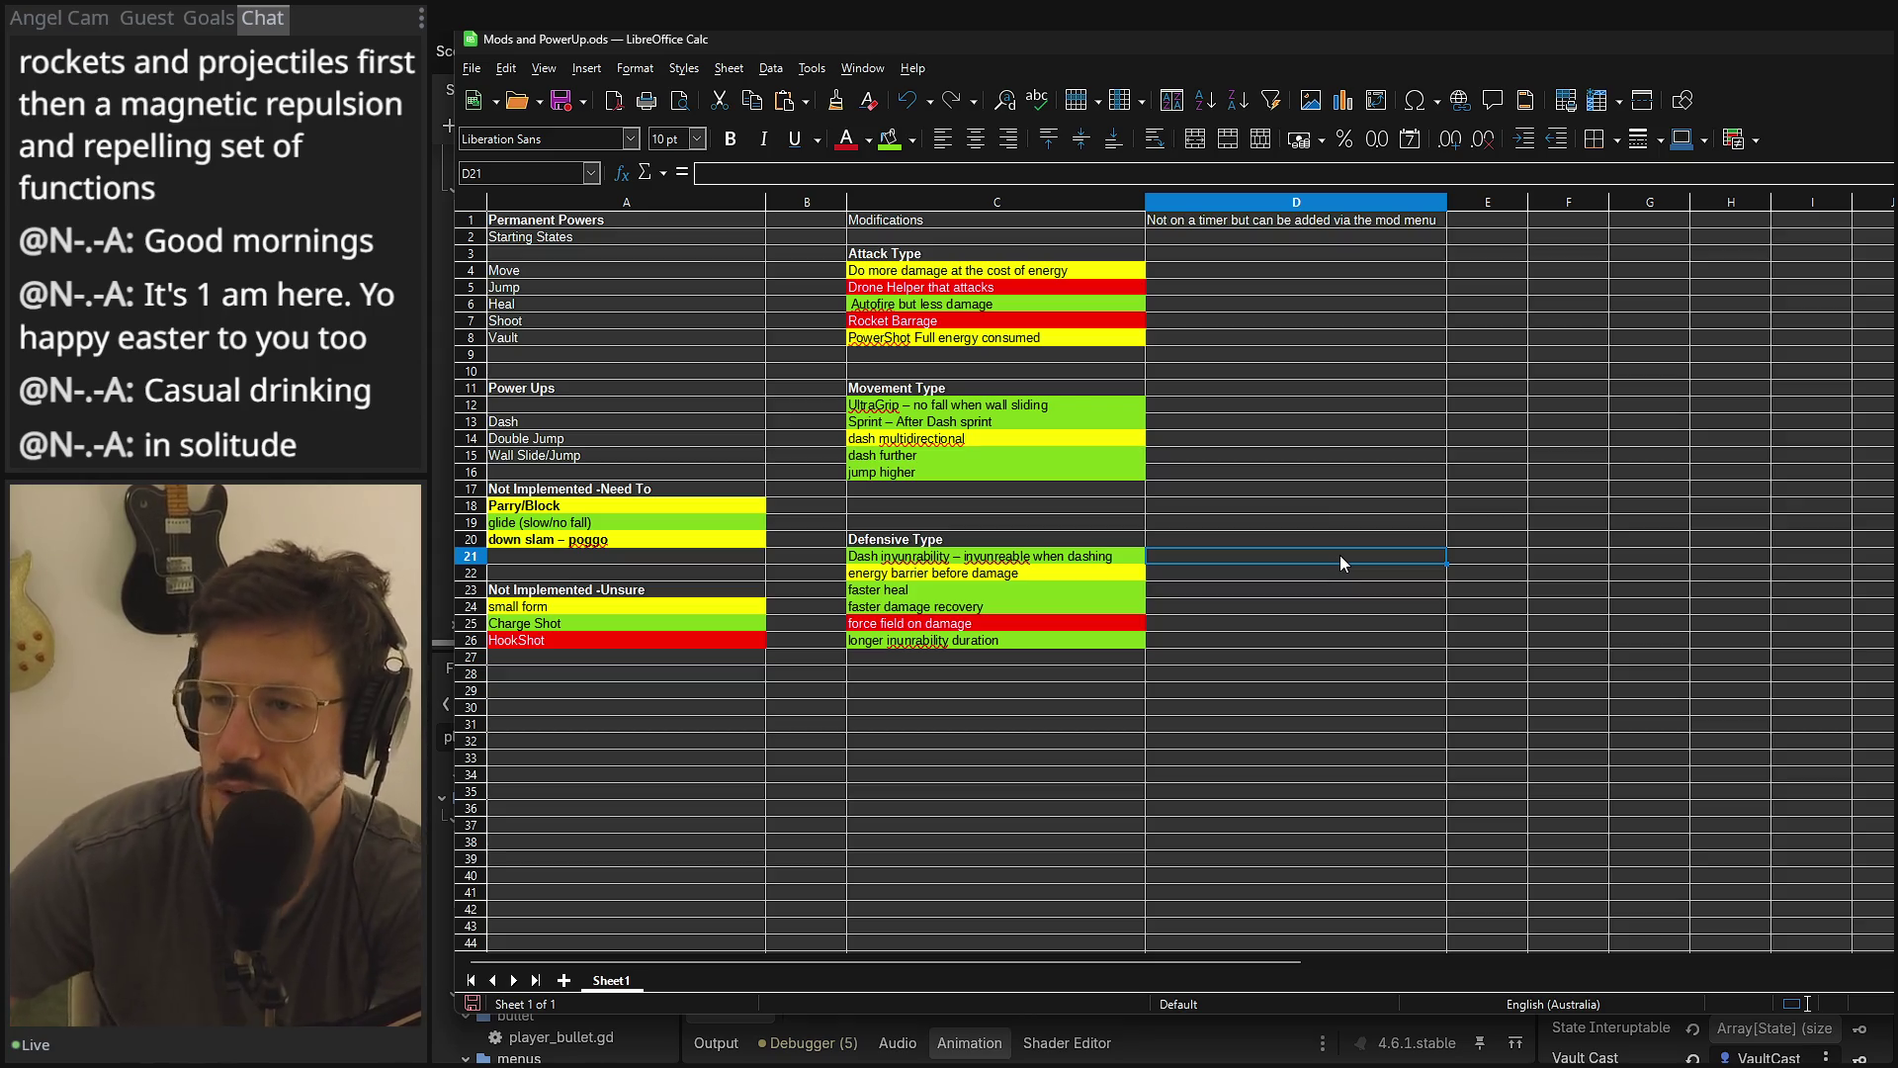
left_click(727, 609)
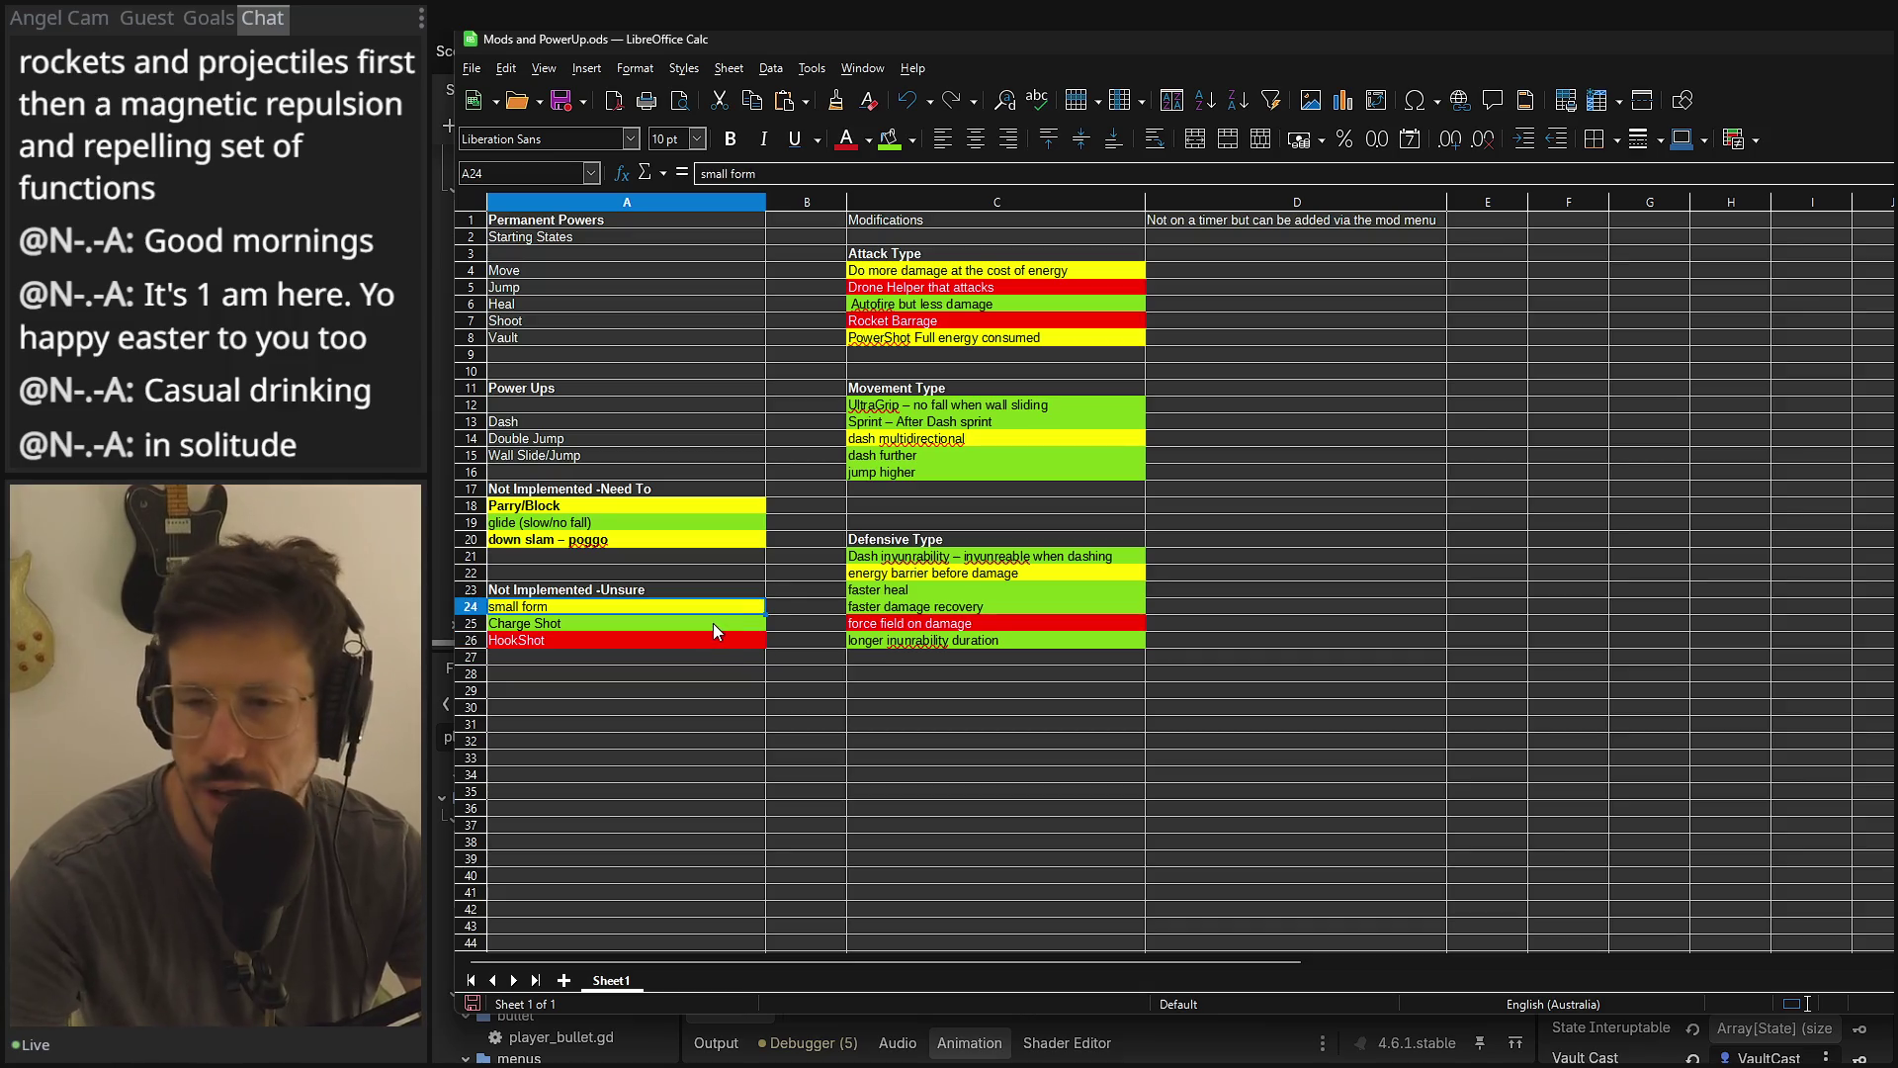
left_click(714, 623)
key("ctrl+x")
left_click(979, 358)
key("ctrl+v")
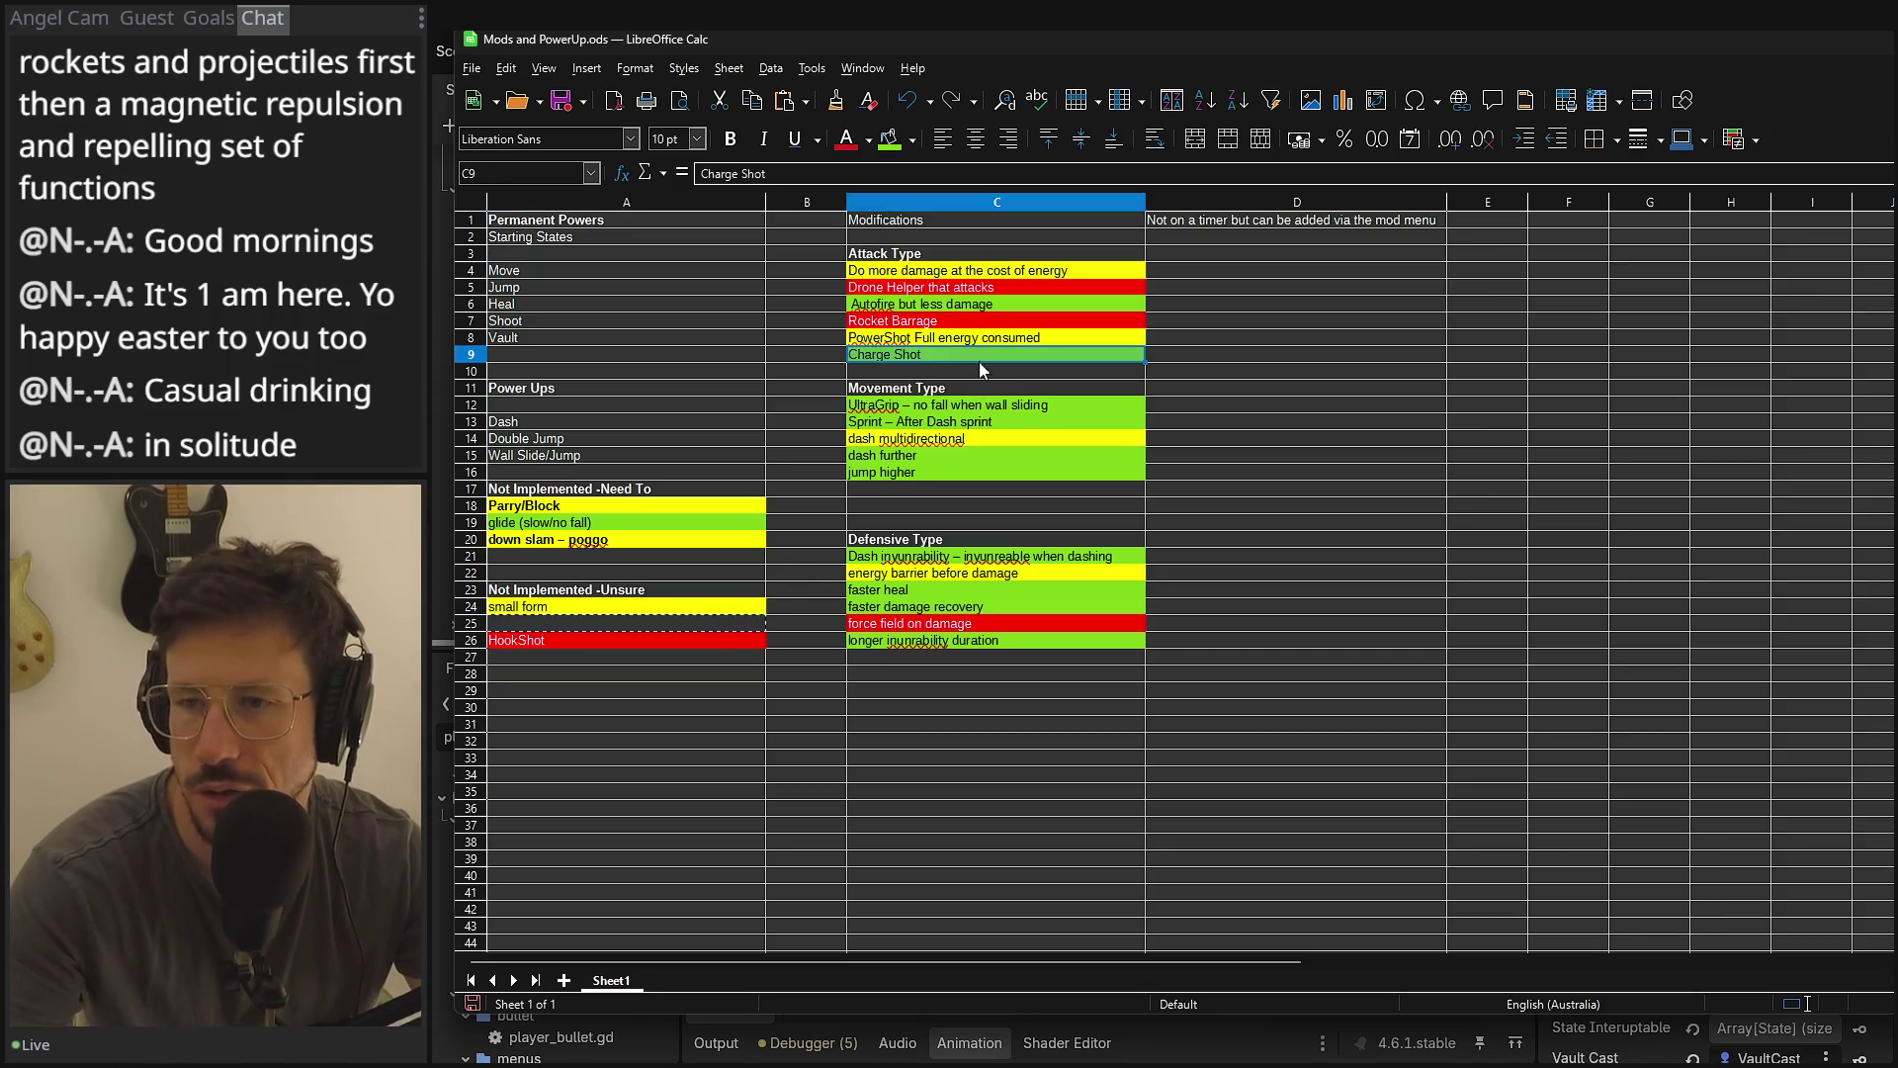
Move HookShot up from A26 to A25 under small form, then bold the selected cell
left_click(522, 641)
left_click_drag(524, 641, 524, 624)
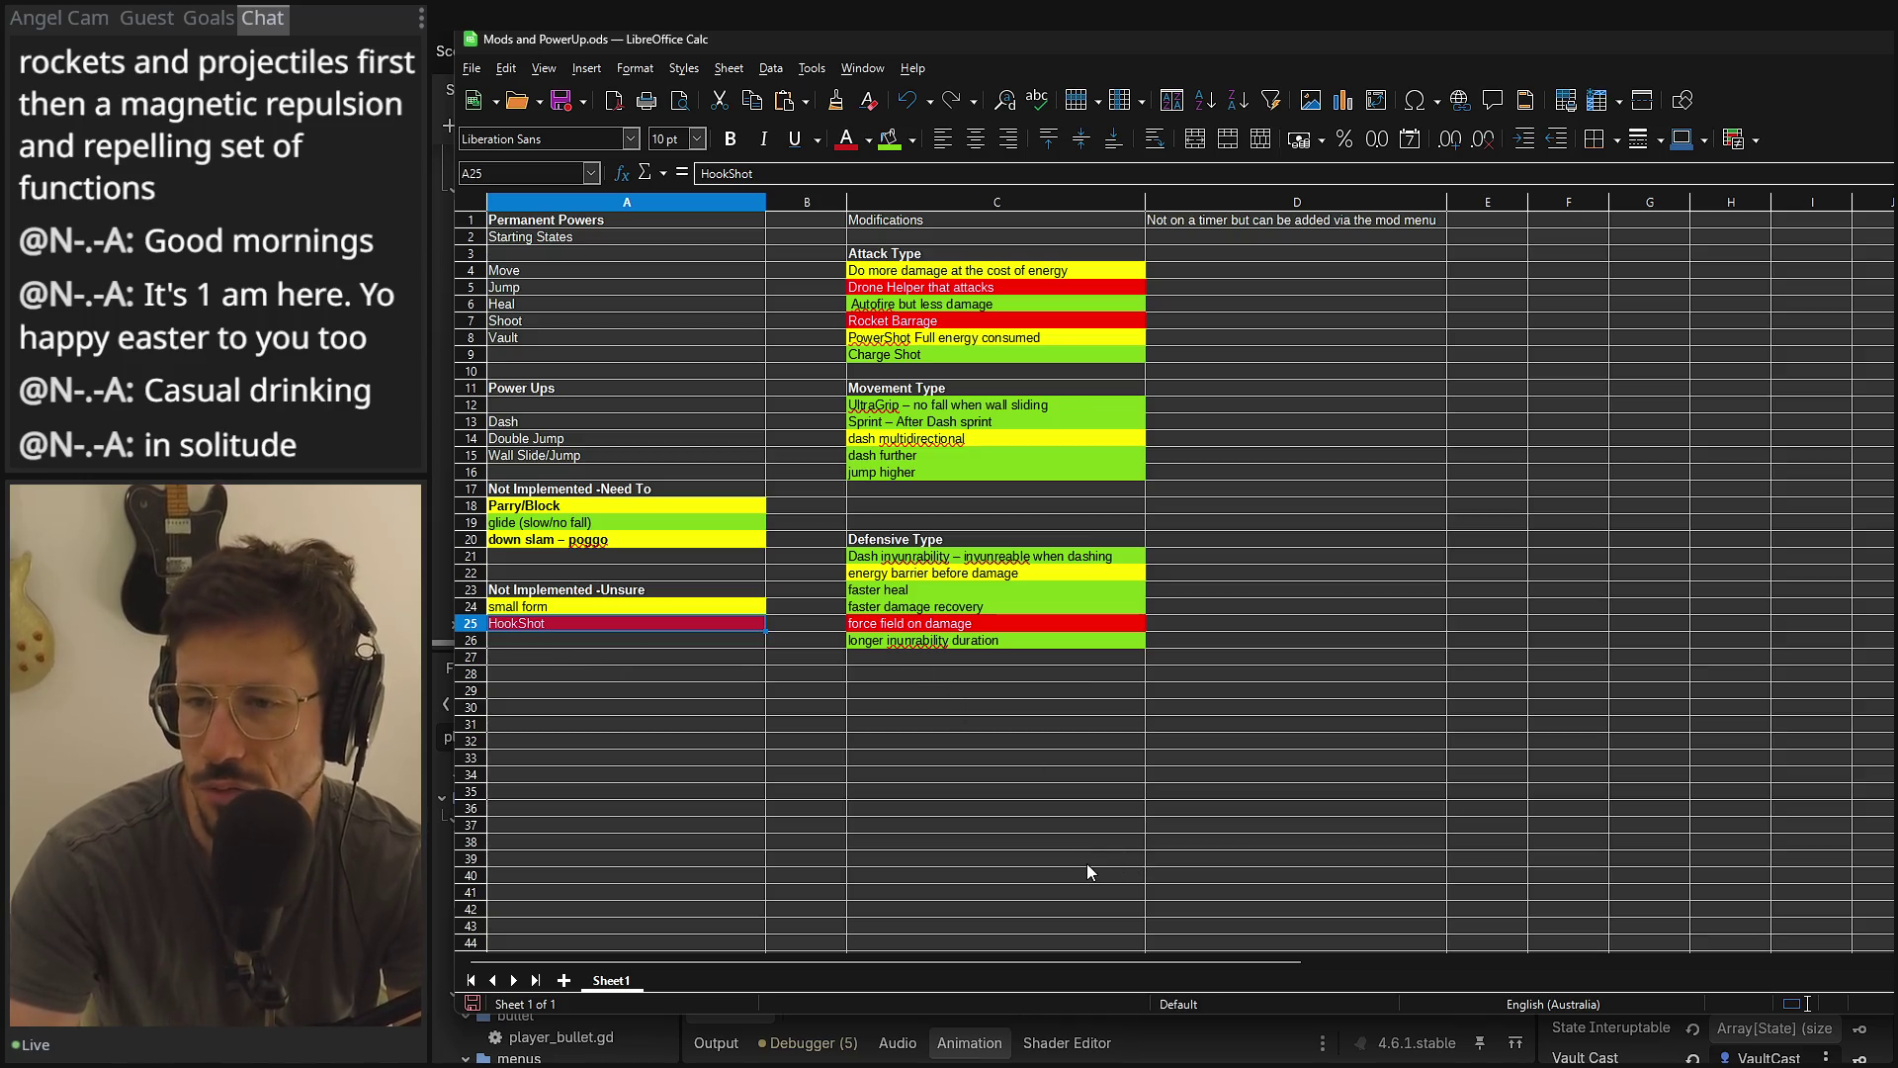
left_click(811, 759)
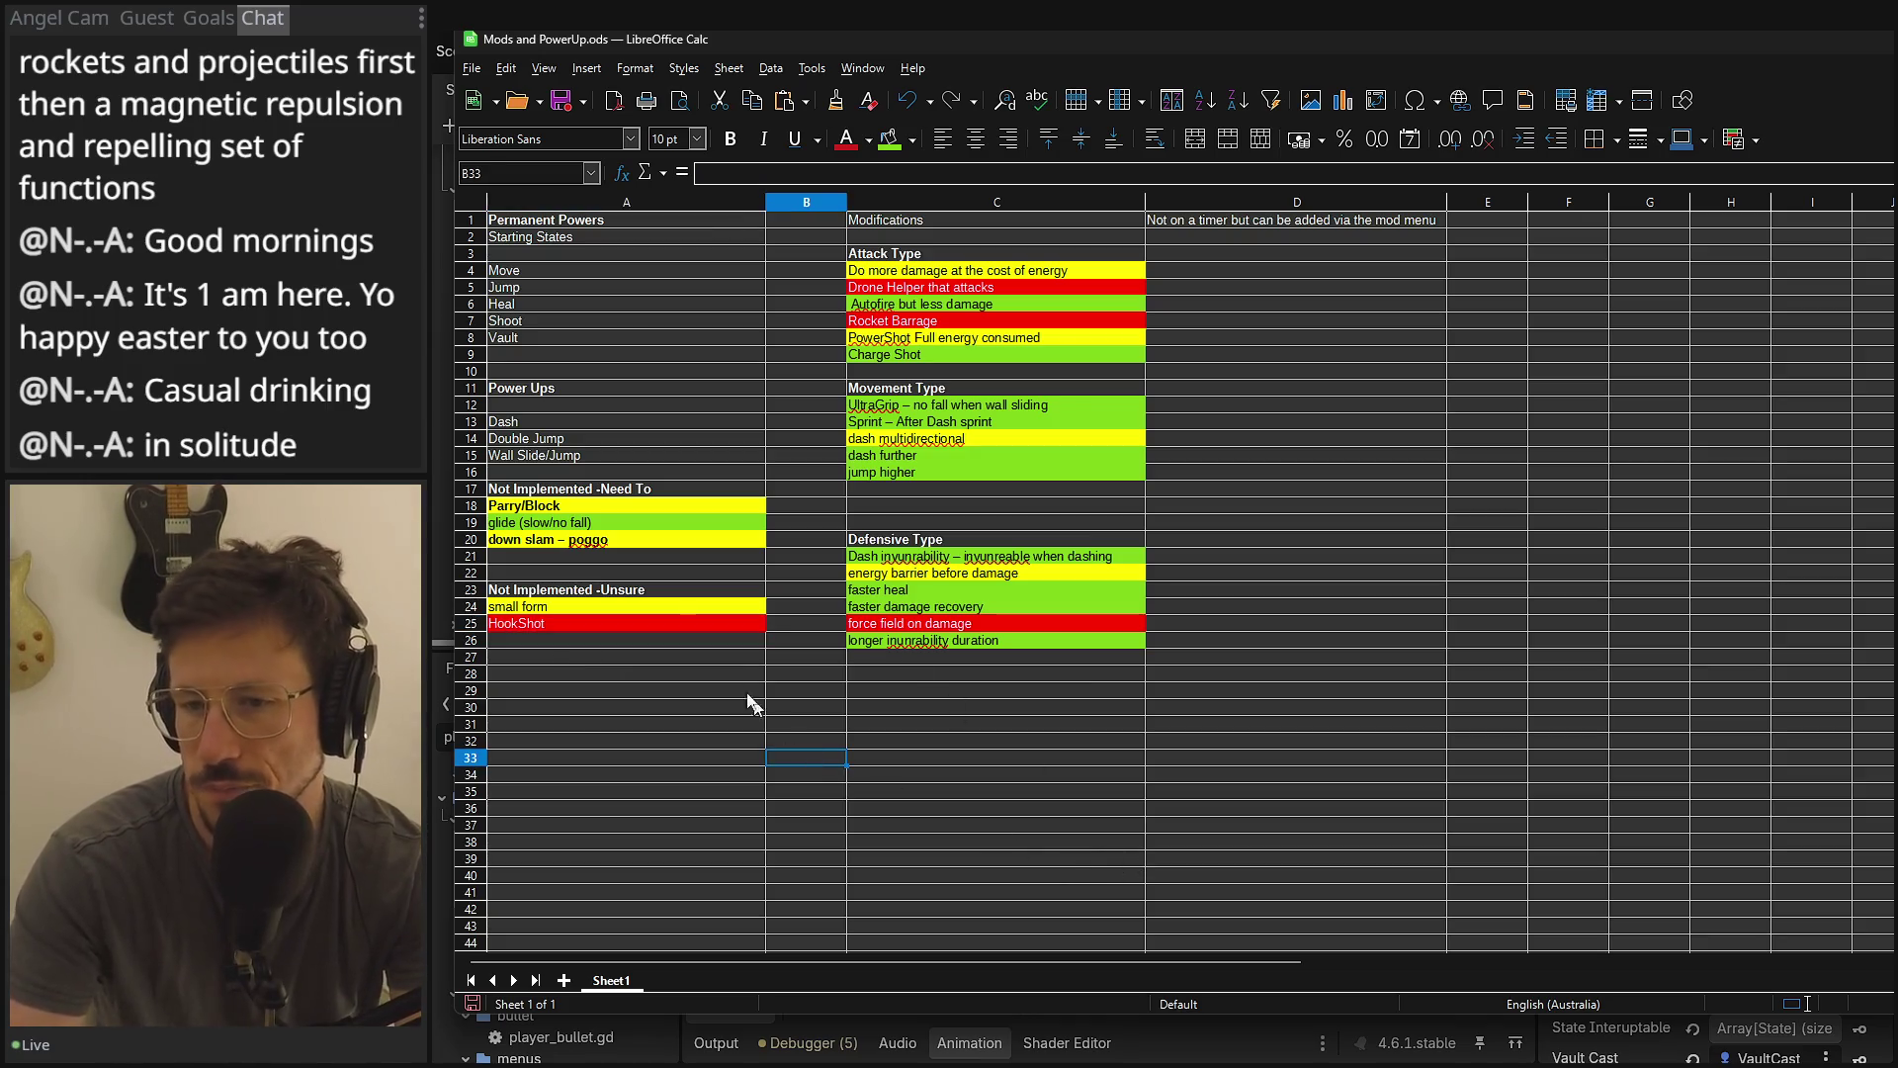
left_click(607, 524)
key("ctrl+b")
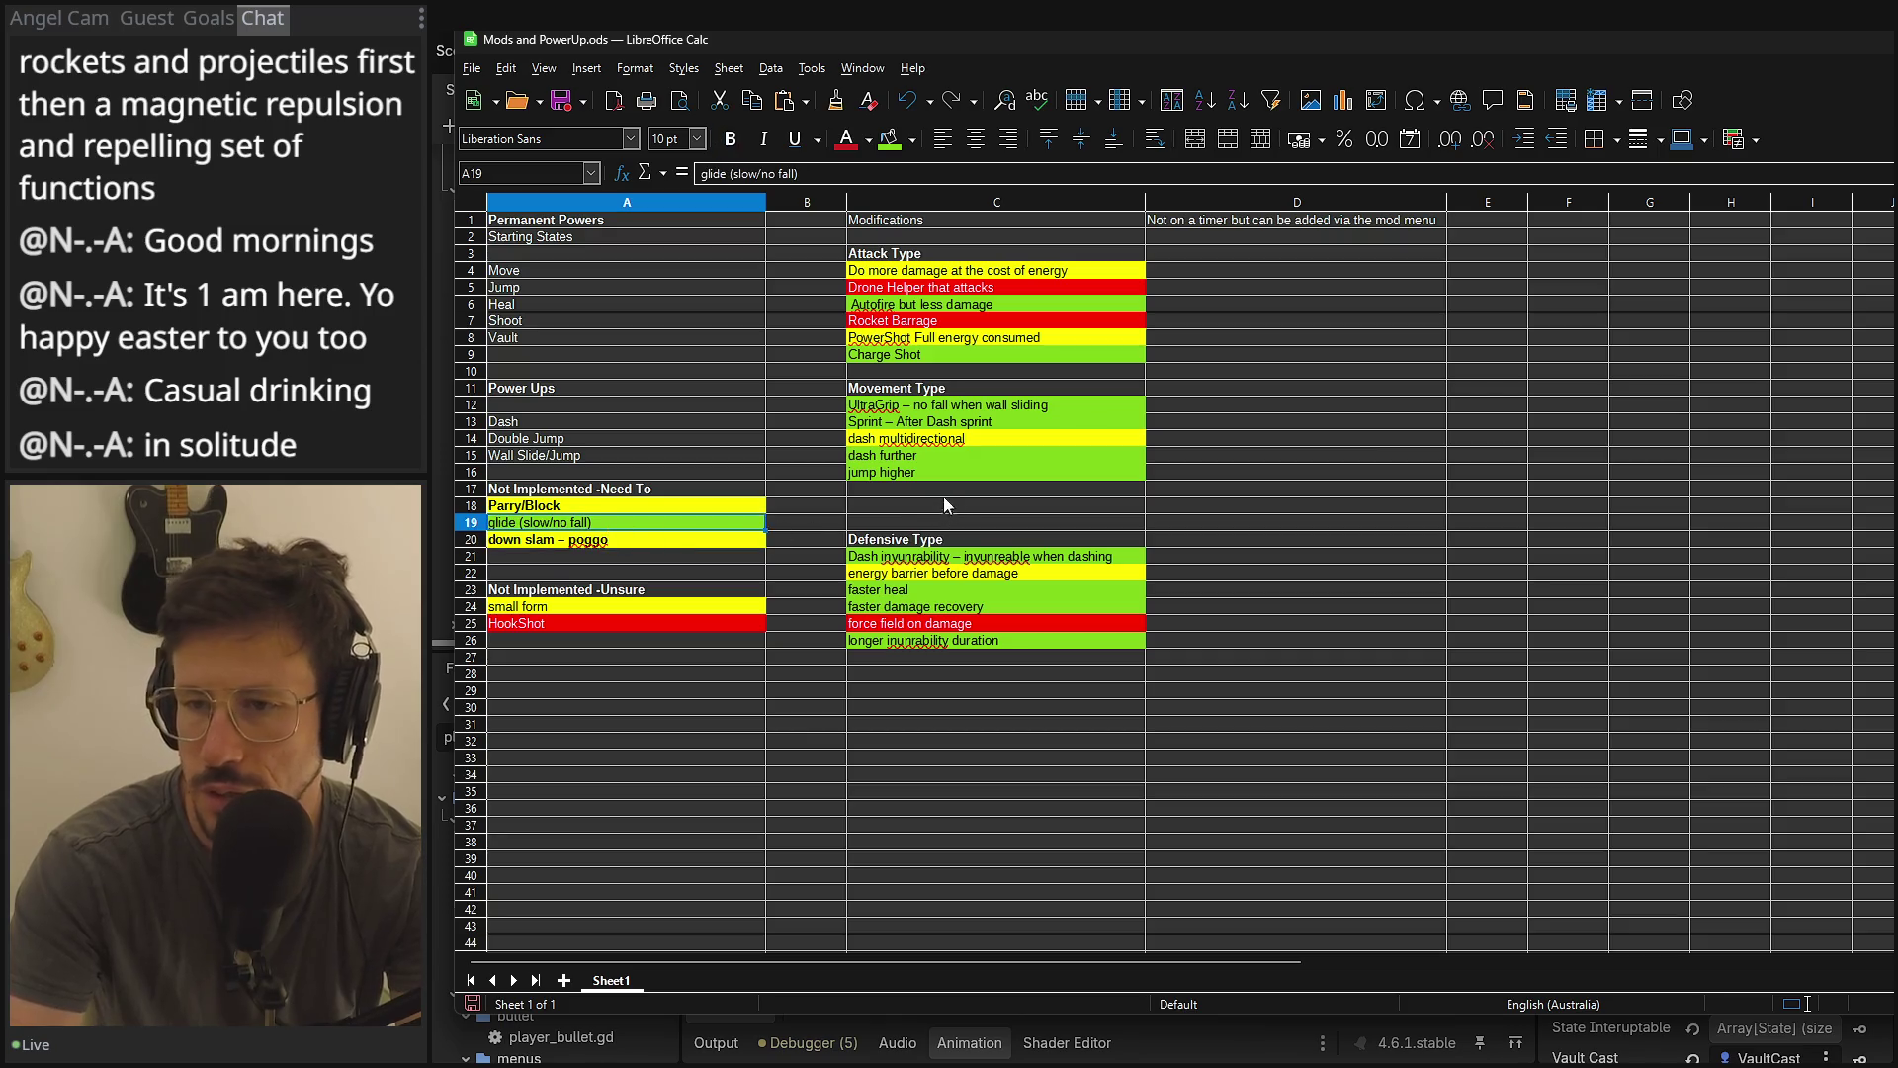
Enter 'glide duration increase' in C17 below 'jump higher' in the Movement Type list
left_click(945, 494)
type("k")
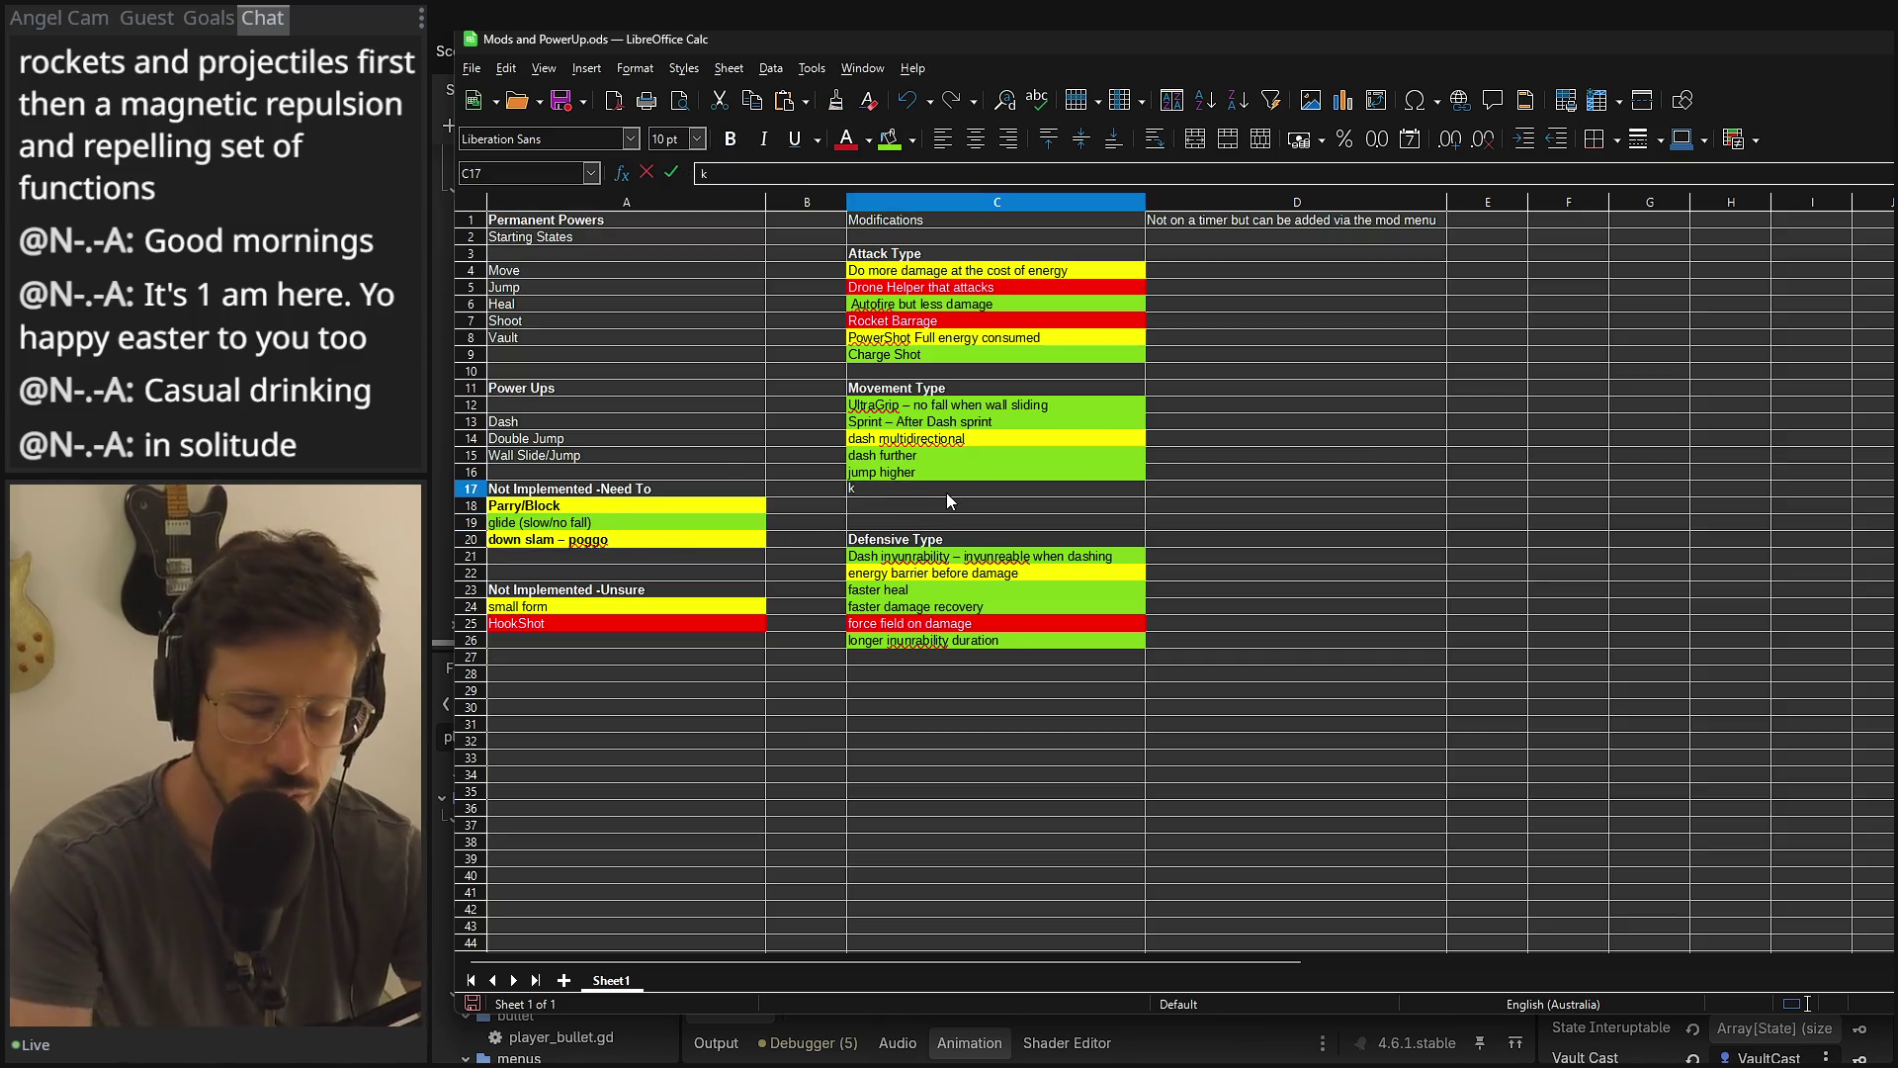
key("Escape")
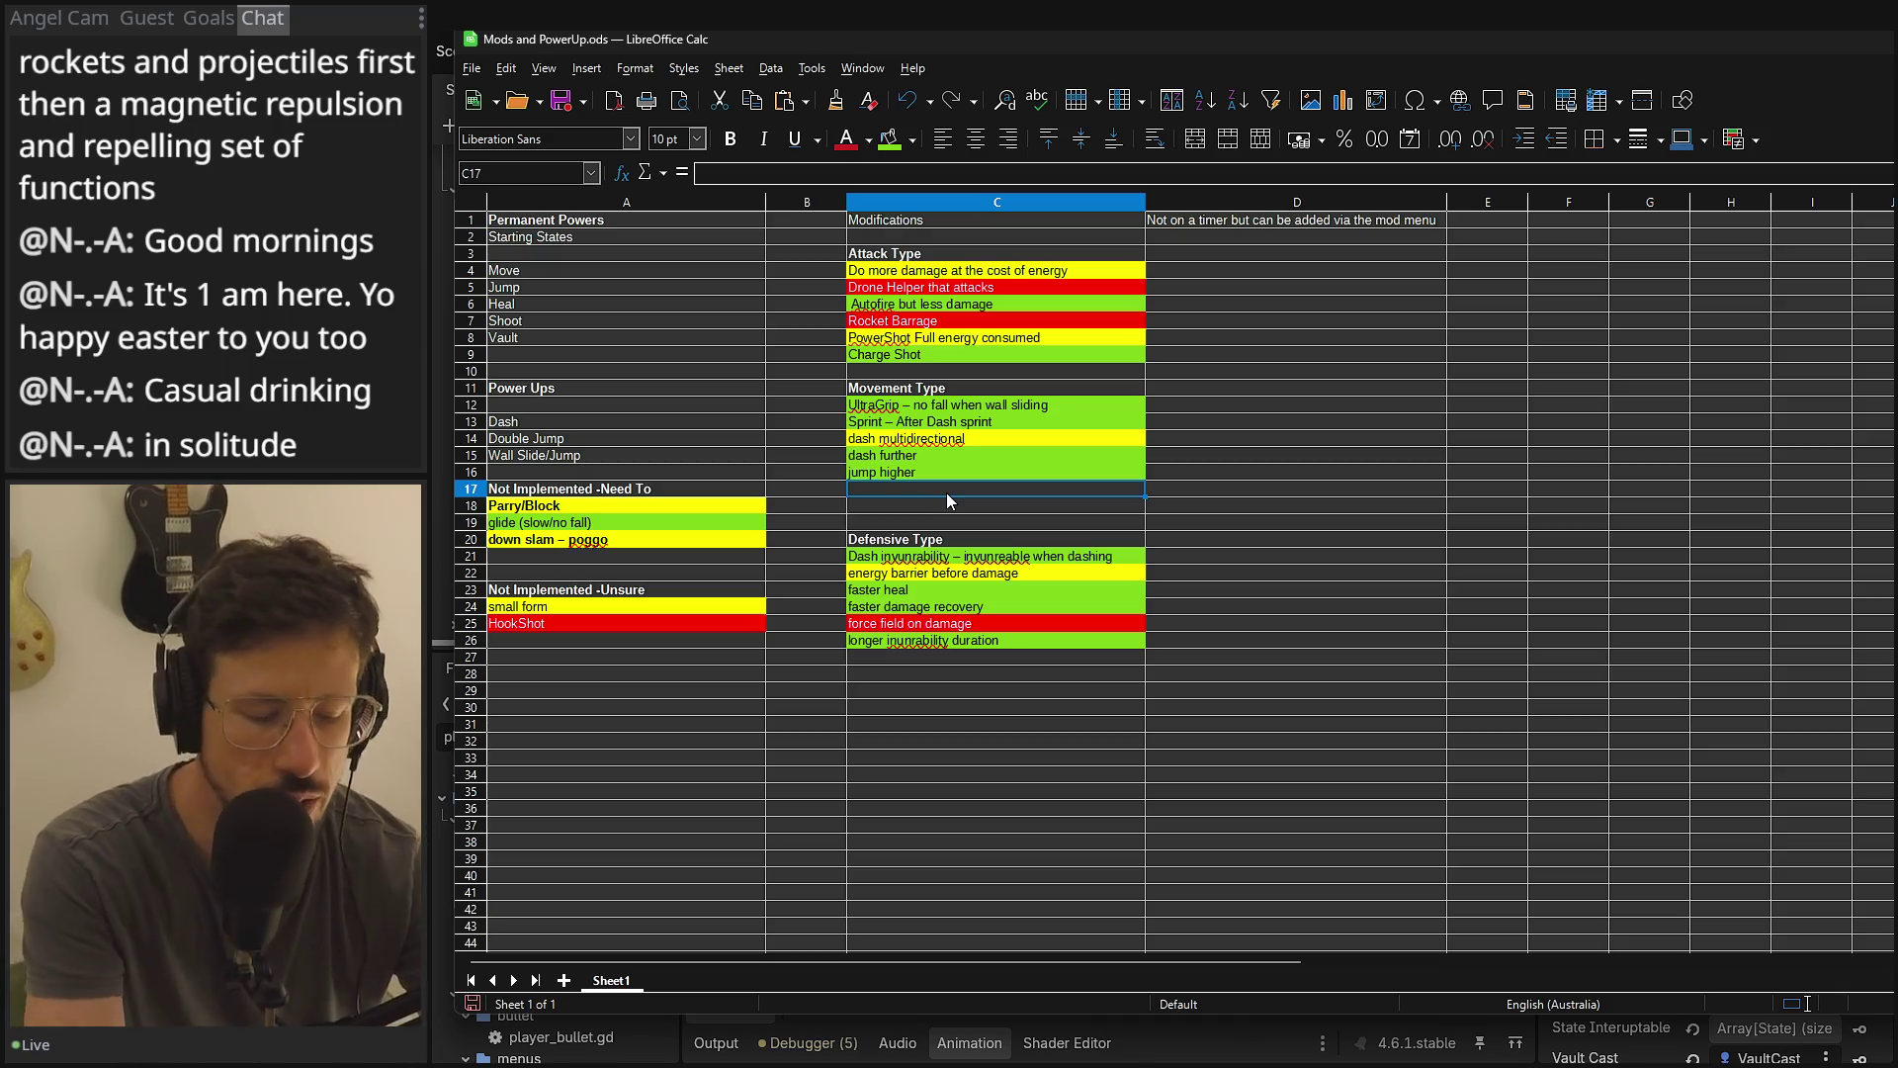
type("gliu")
key("BackSpace")
type("der")
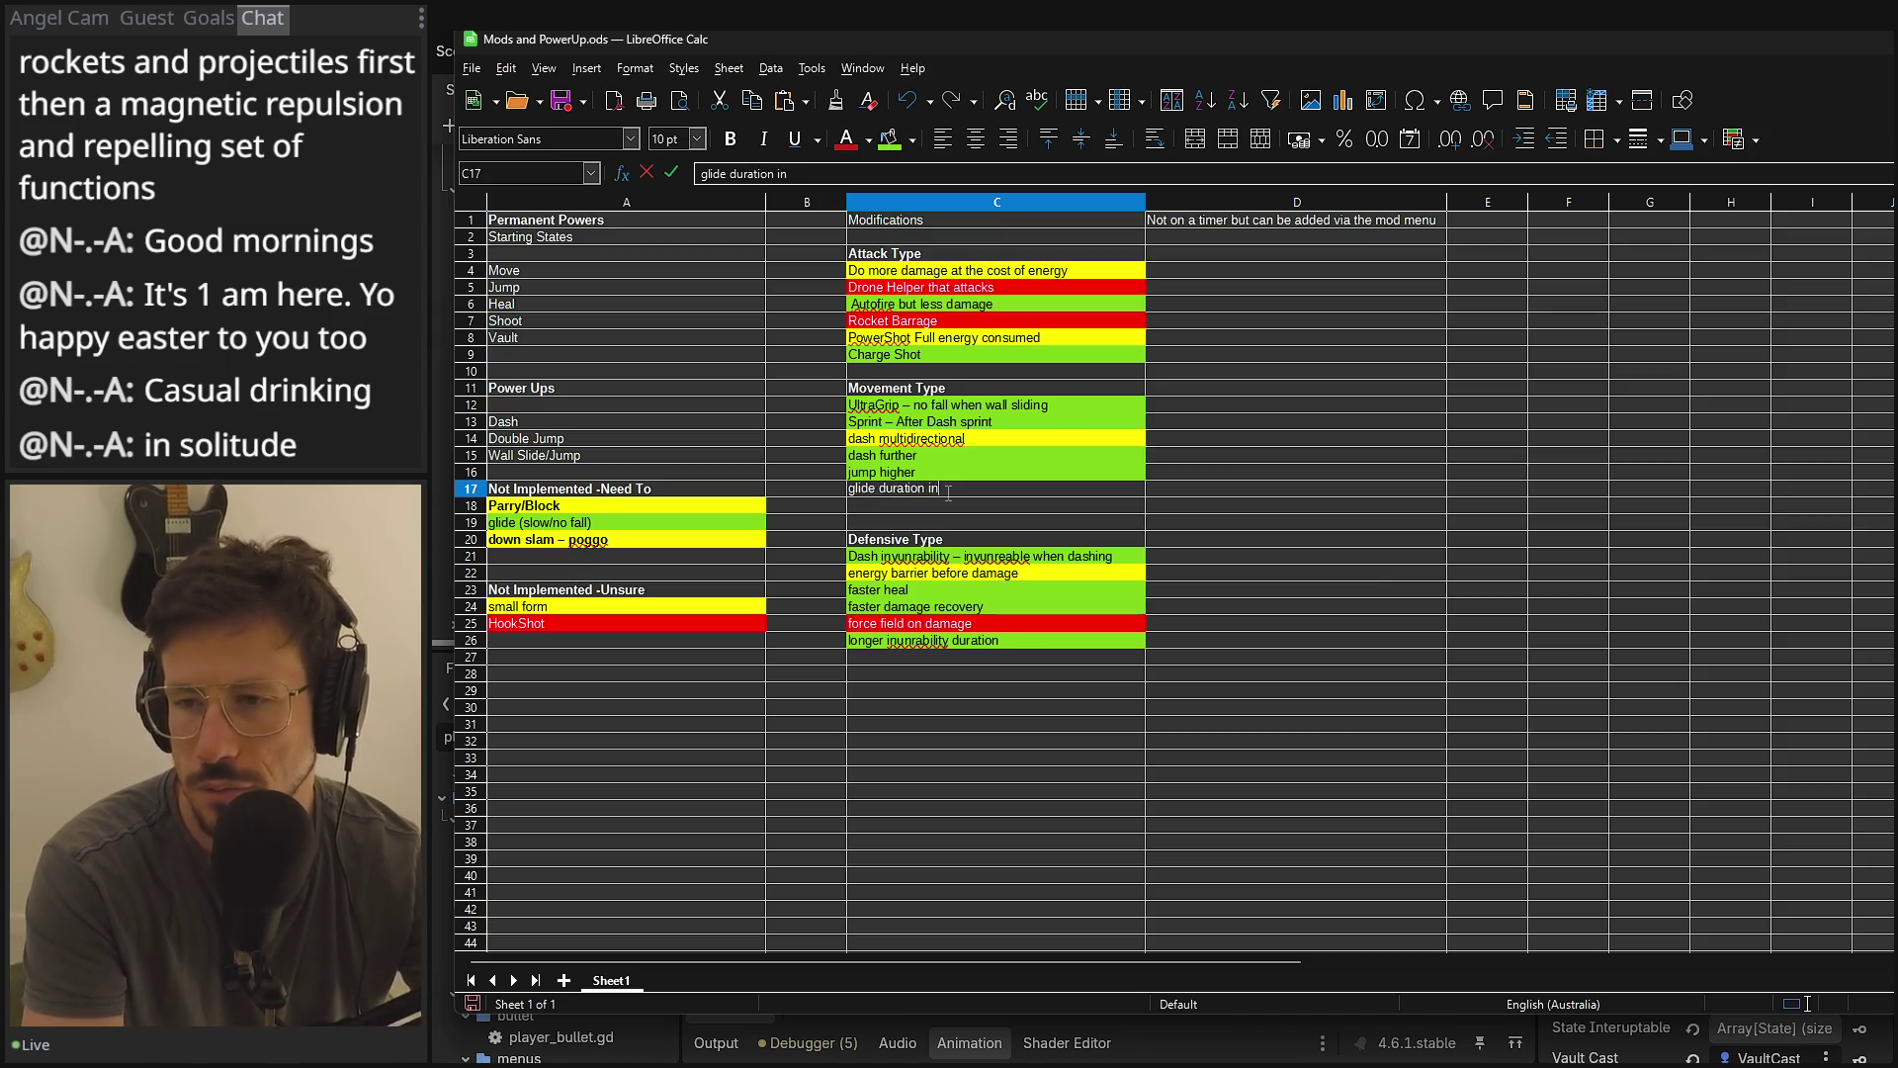
key("Return")
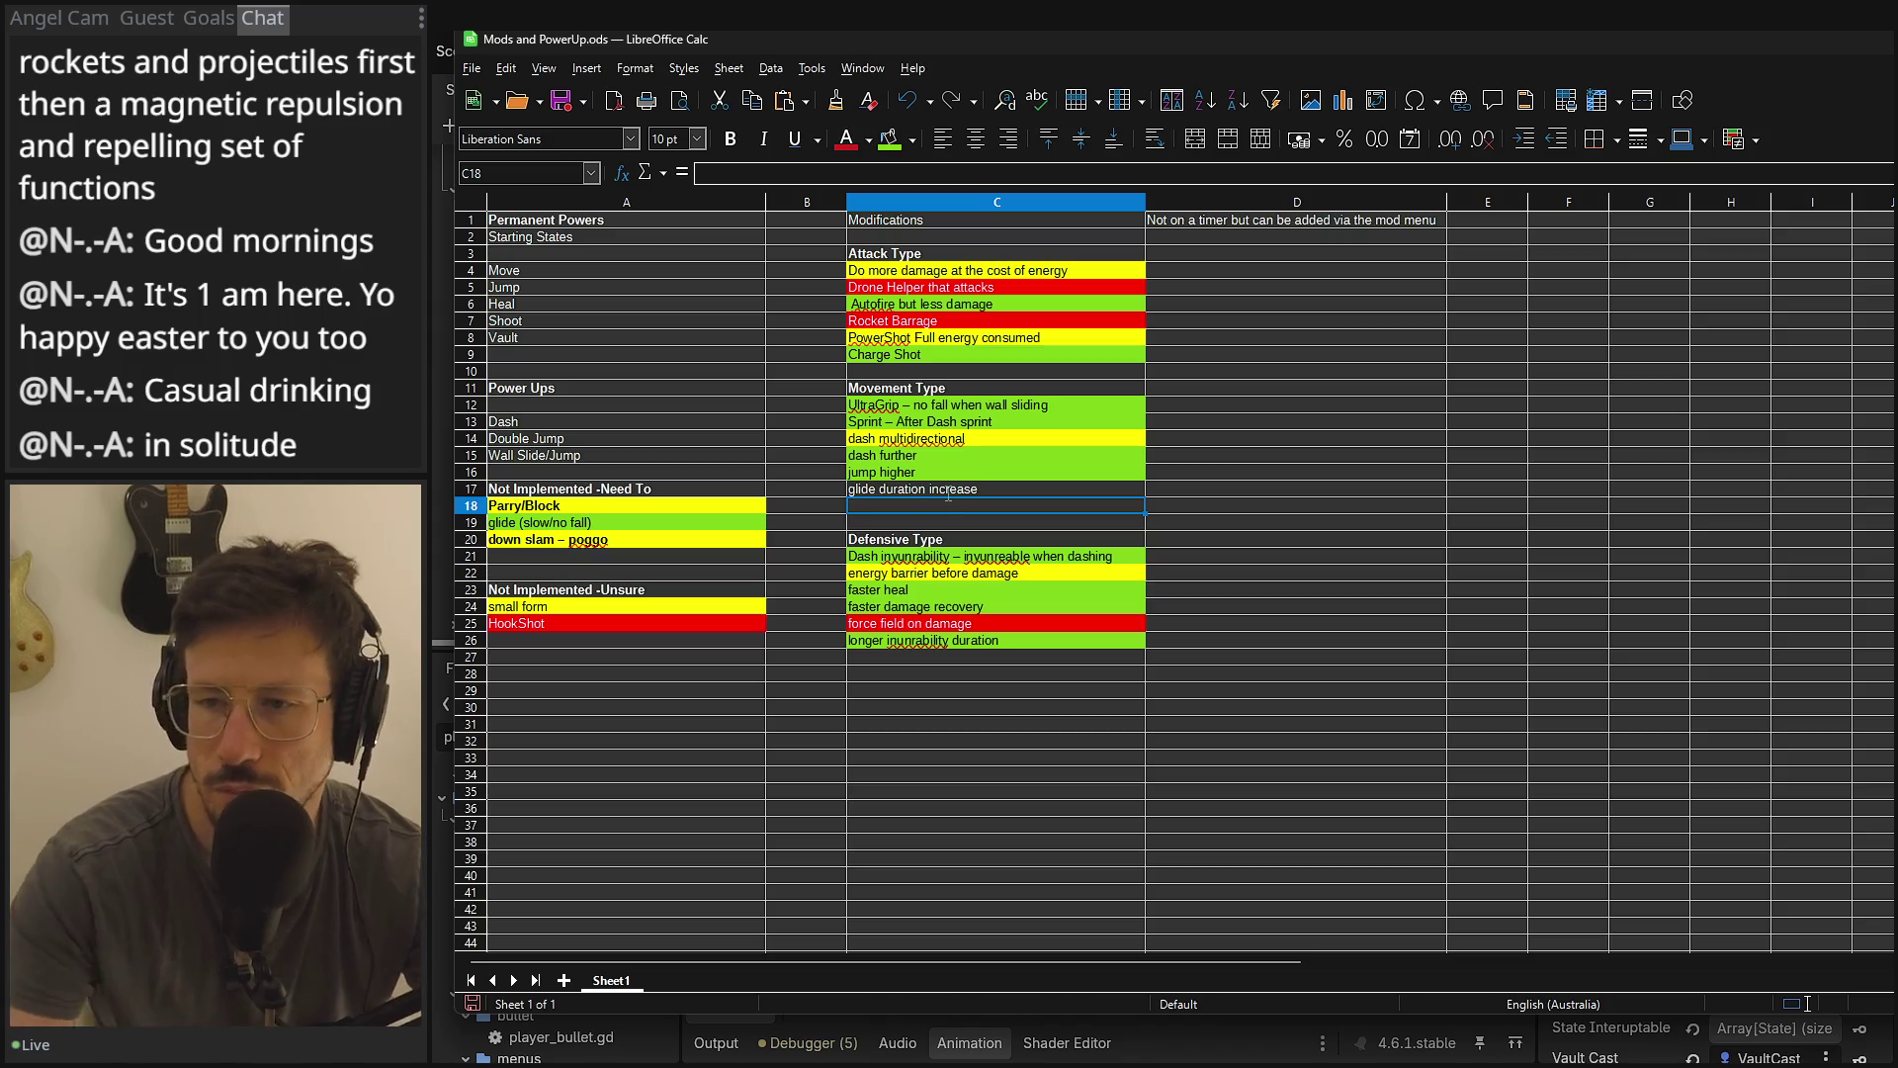
Give C17 a Lime background so it matches the other finished movement mods
left_click(945, 490)
left_click(889, 139)
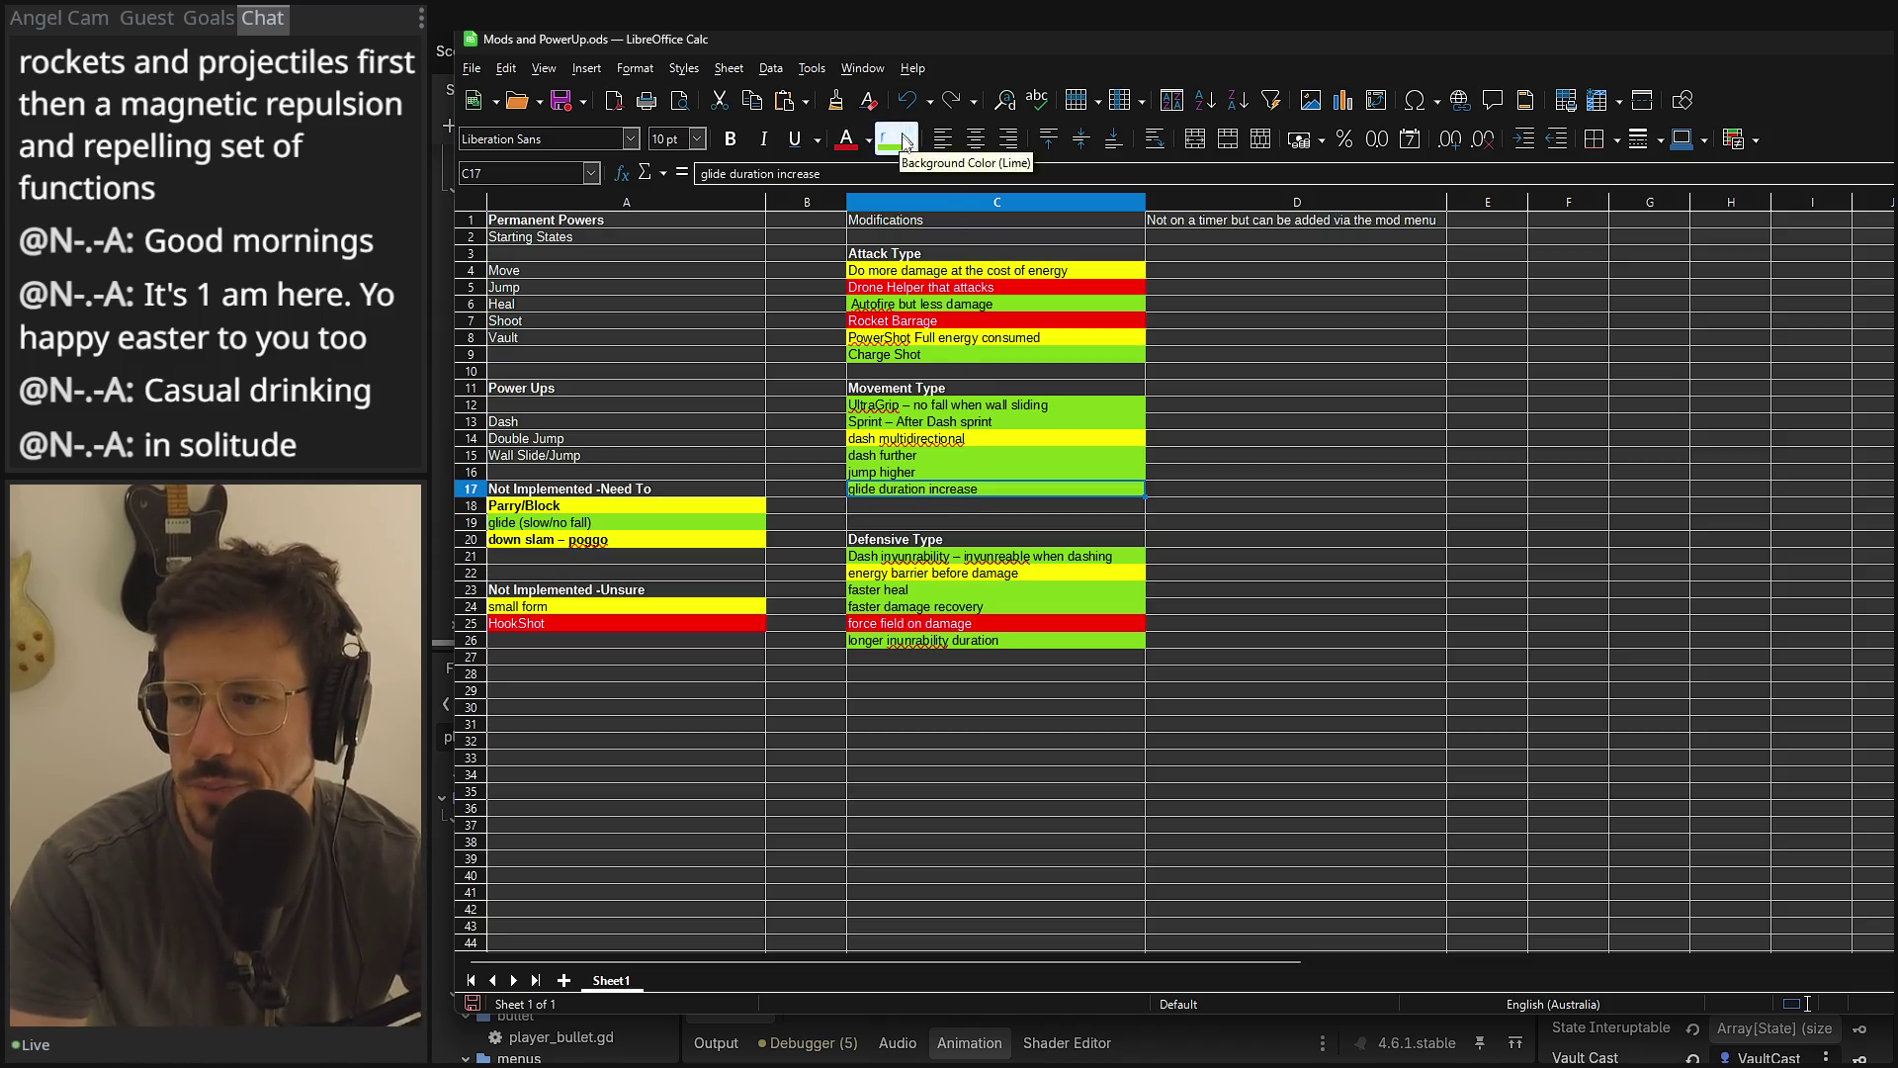
left_click(598, 542)
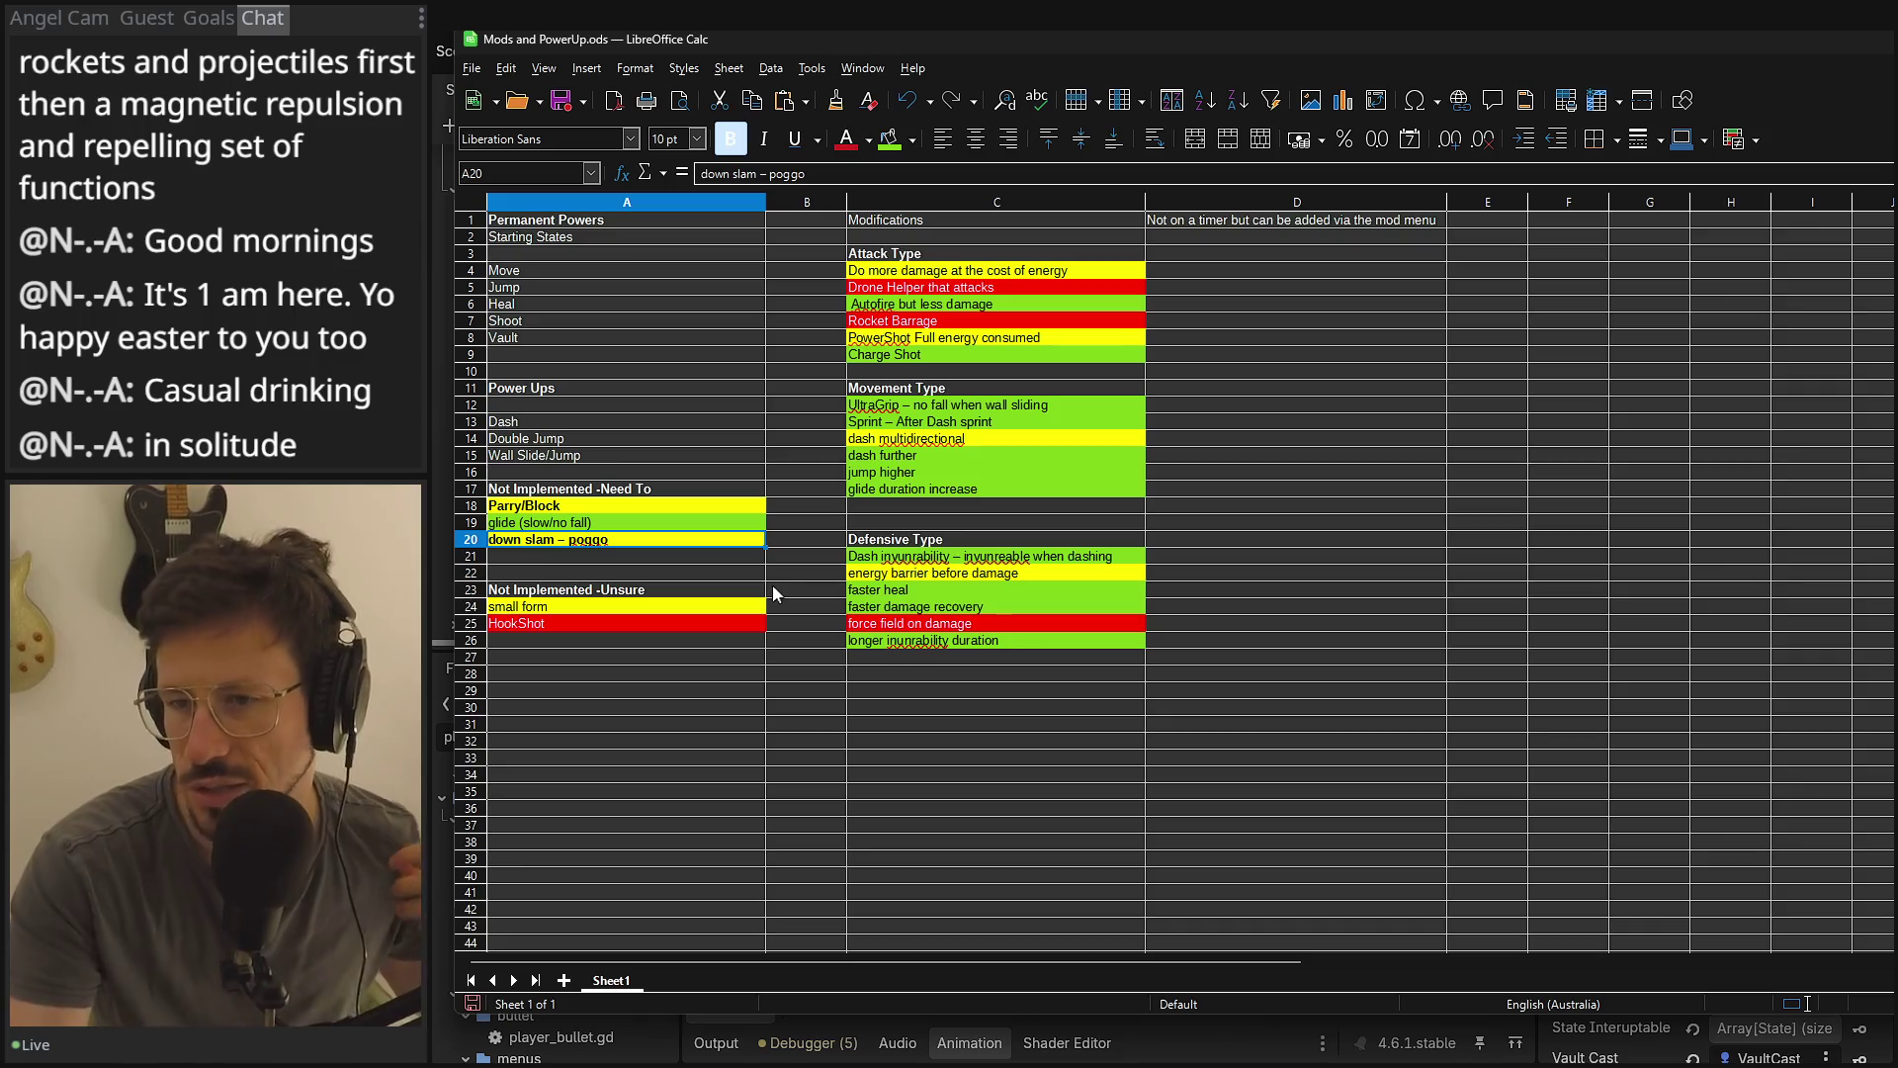
left_click(994, 506)
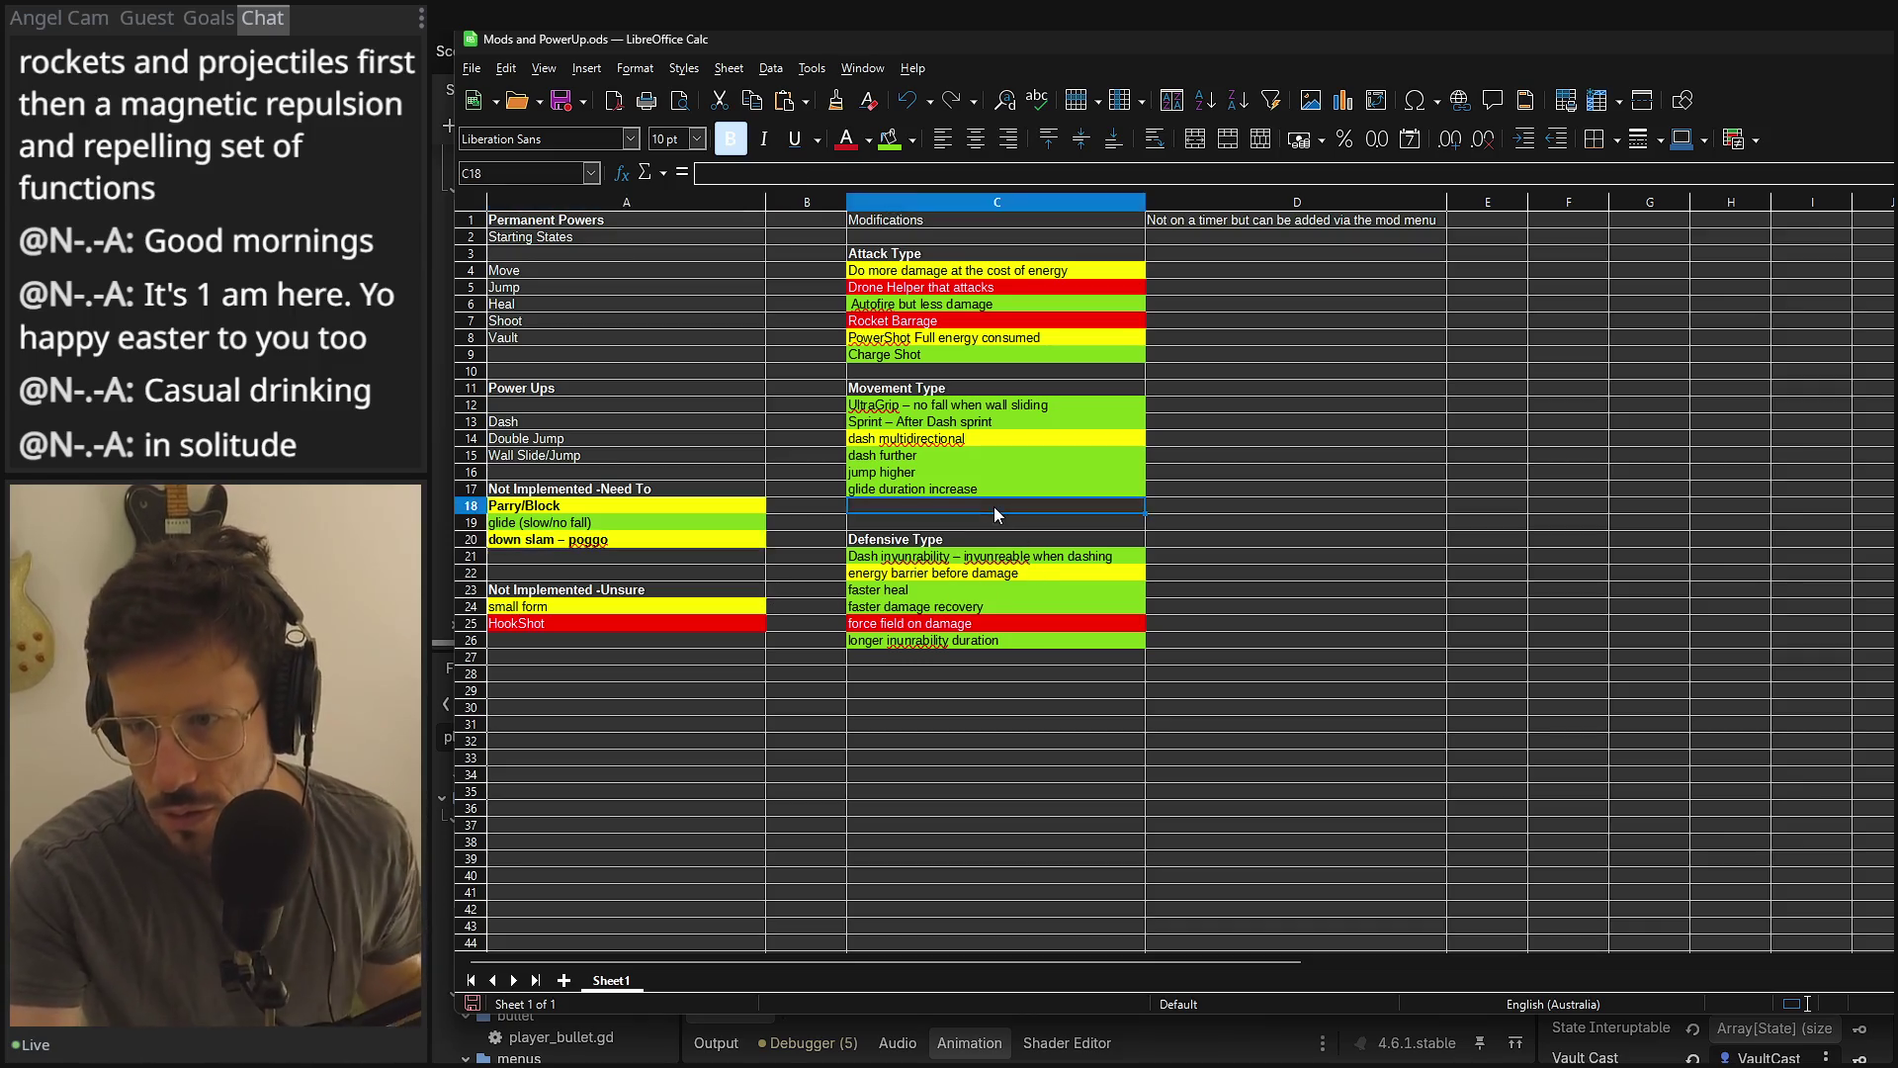
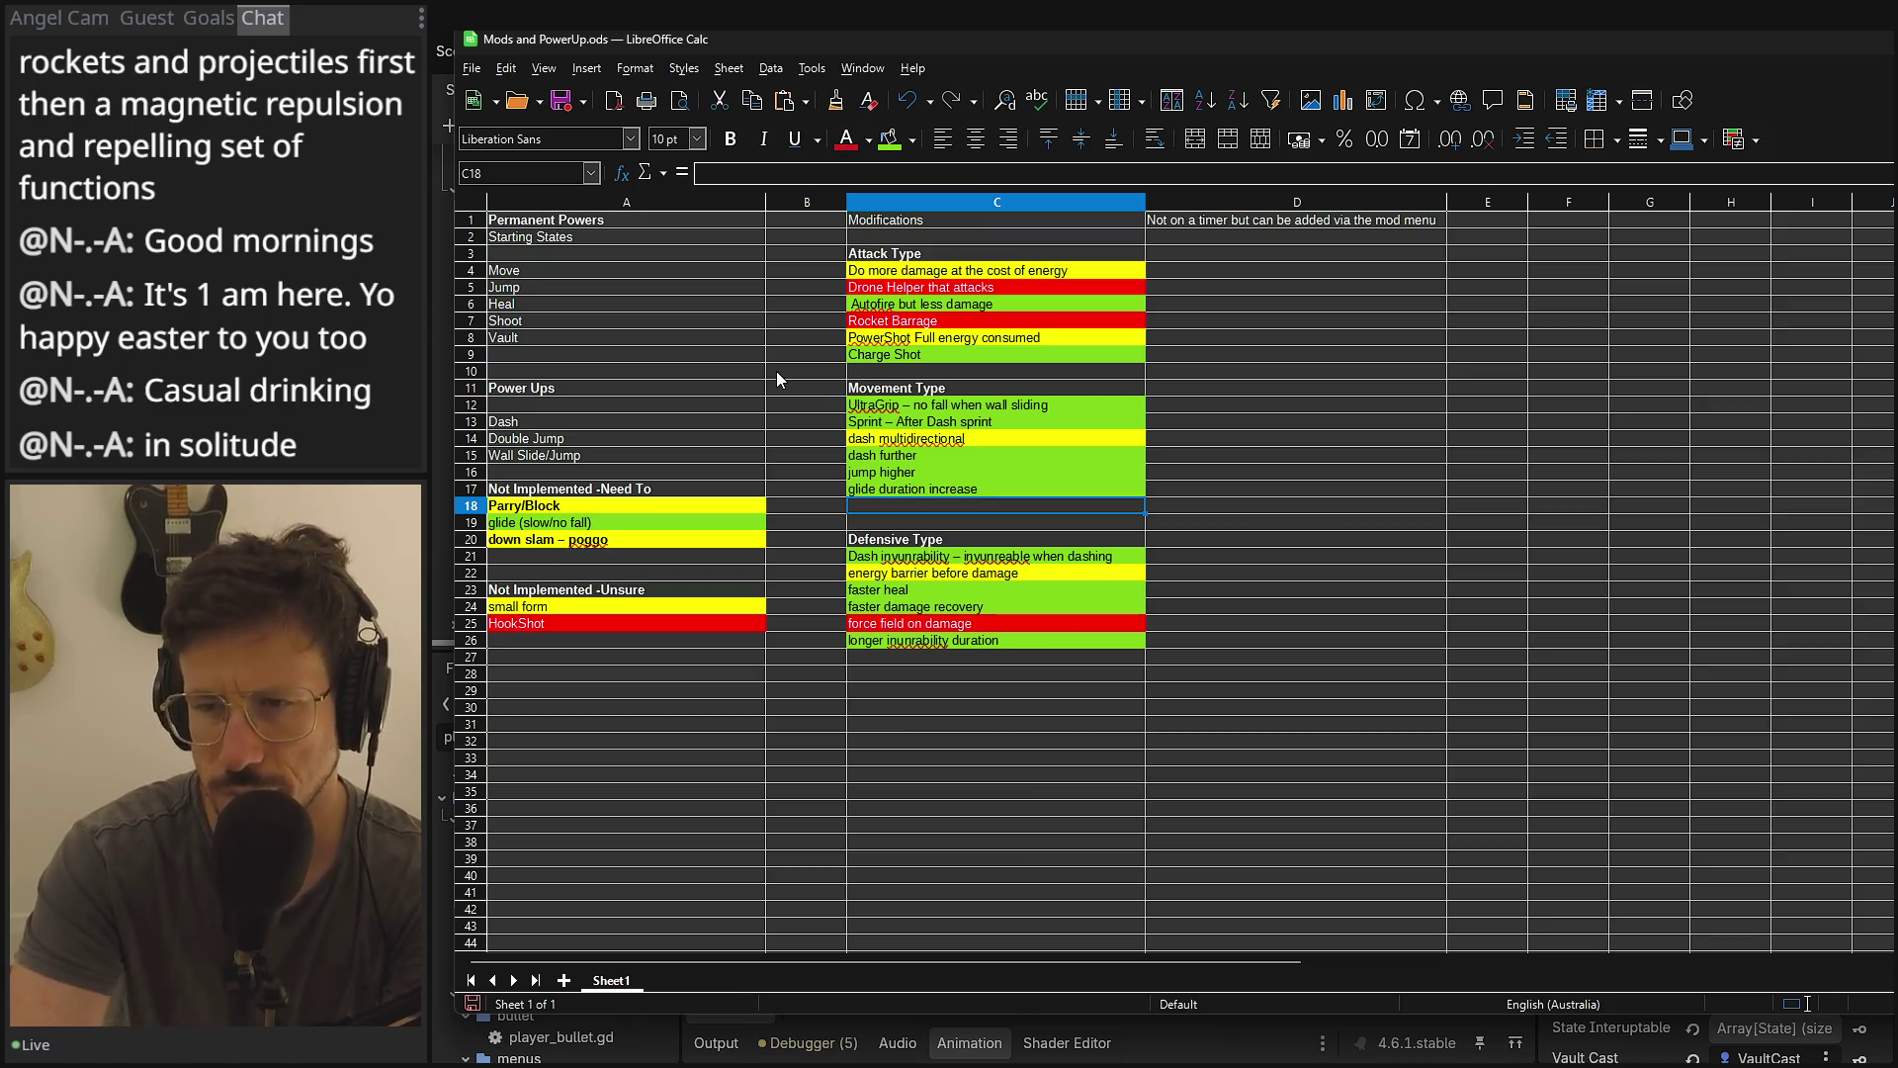
Review the Movement Type (C11) and Defensive Type (C20) mod lists down to cell C27
left_click(920, 394)
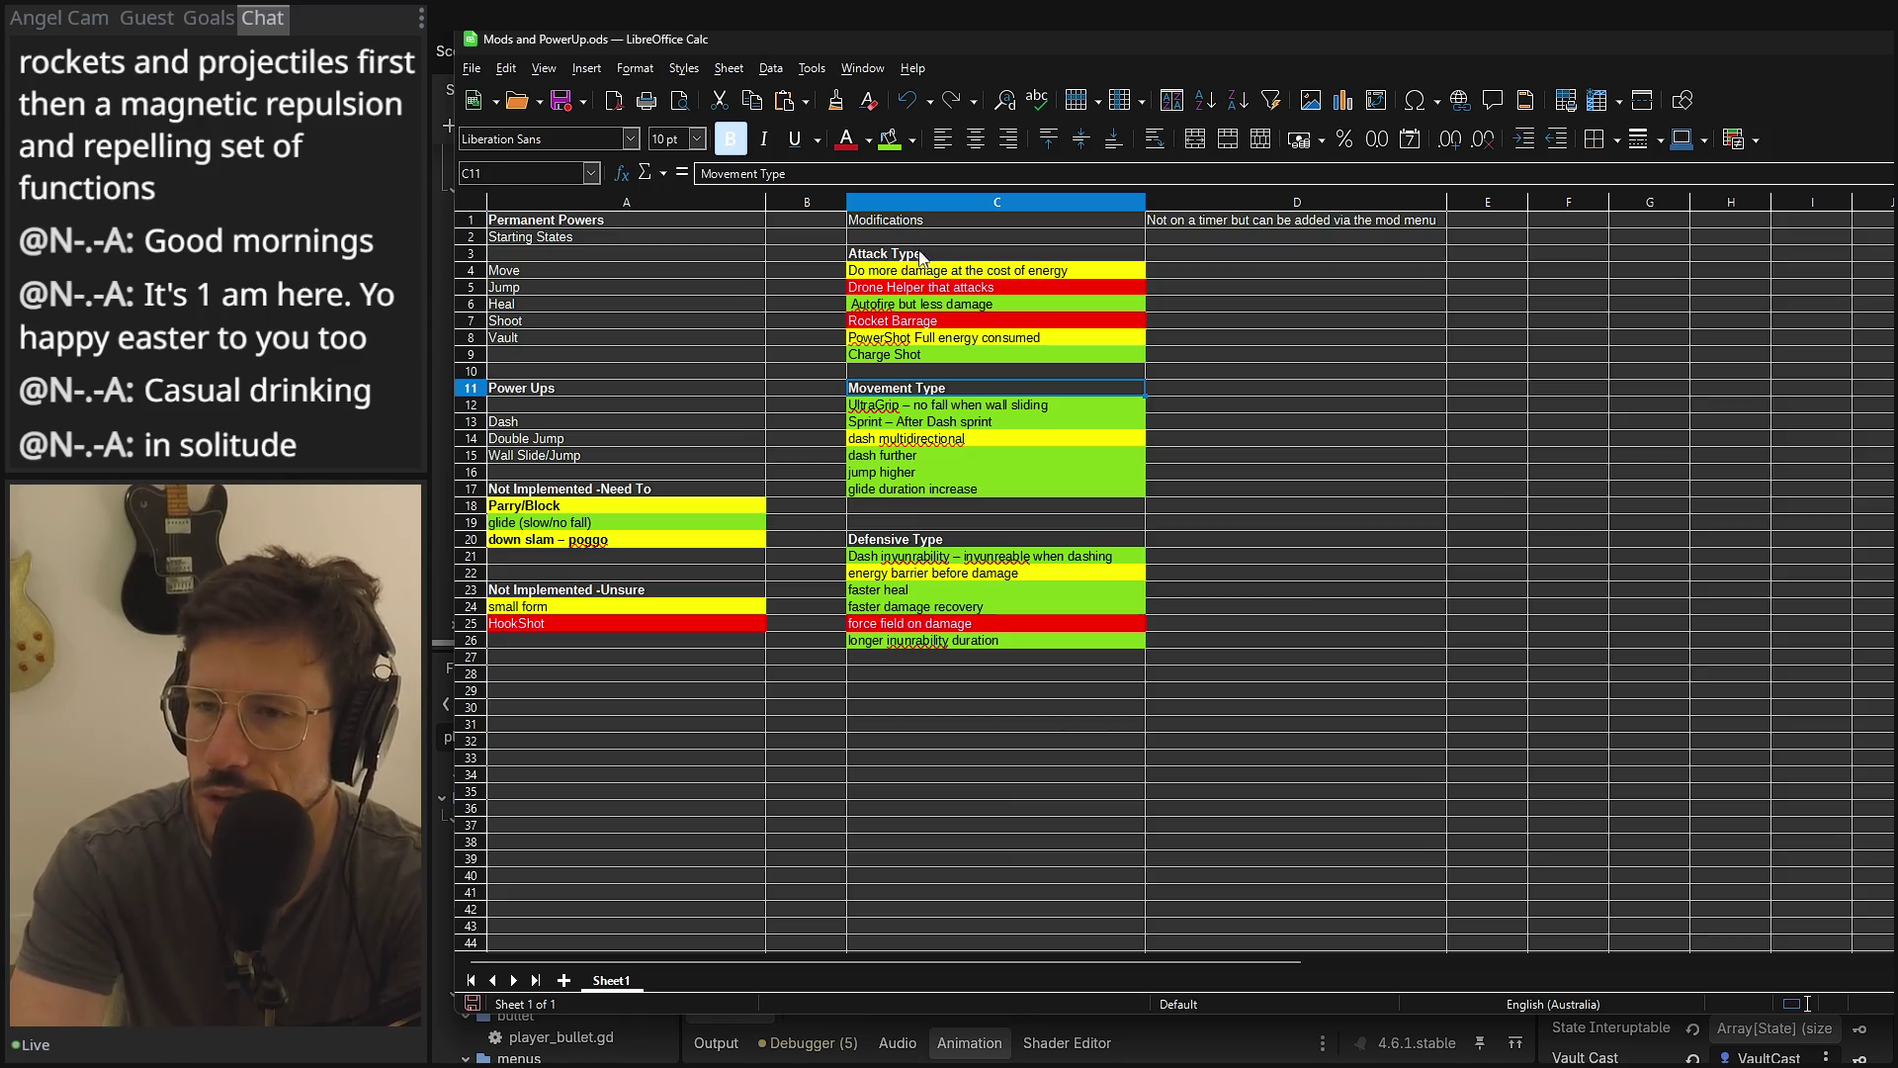
left_click(919, 257)
left_click(906, 387)
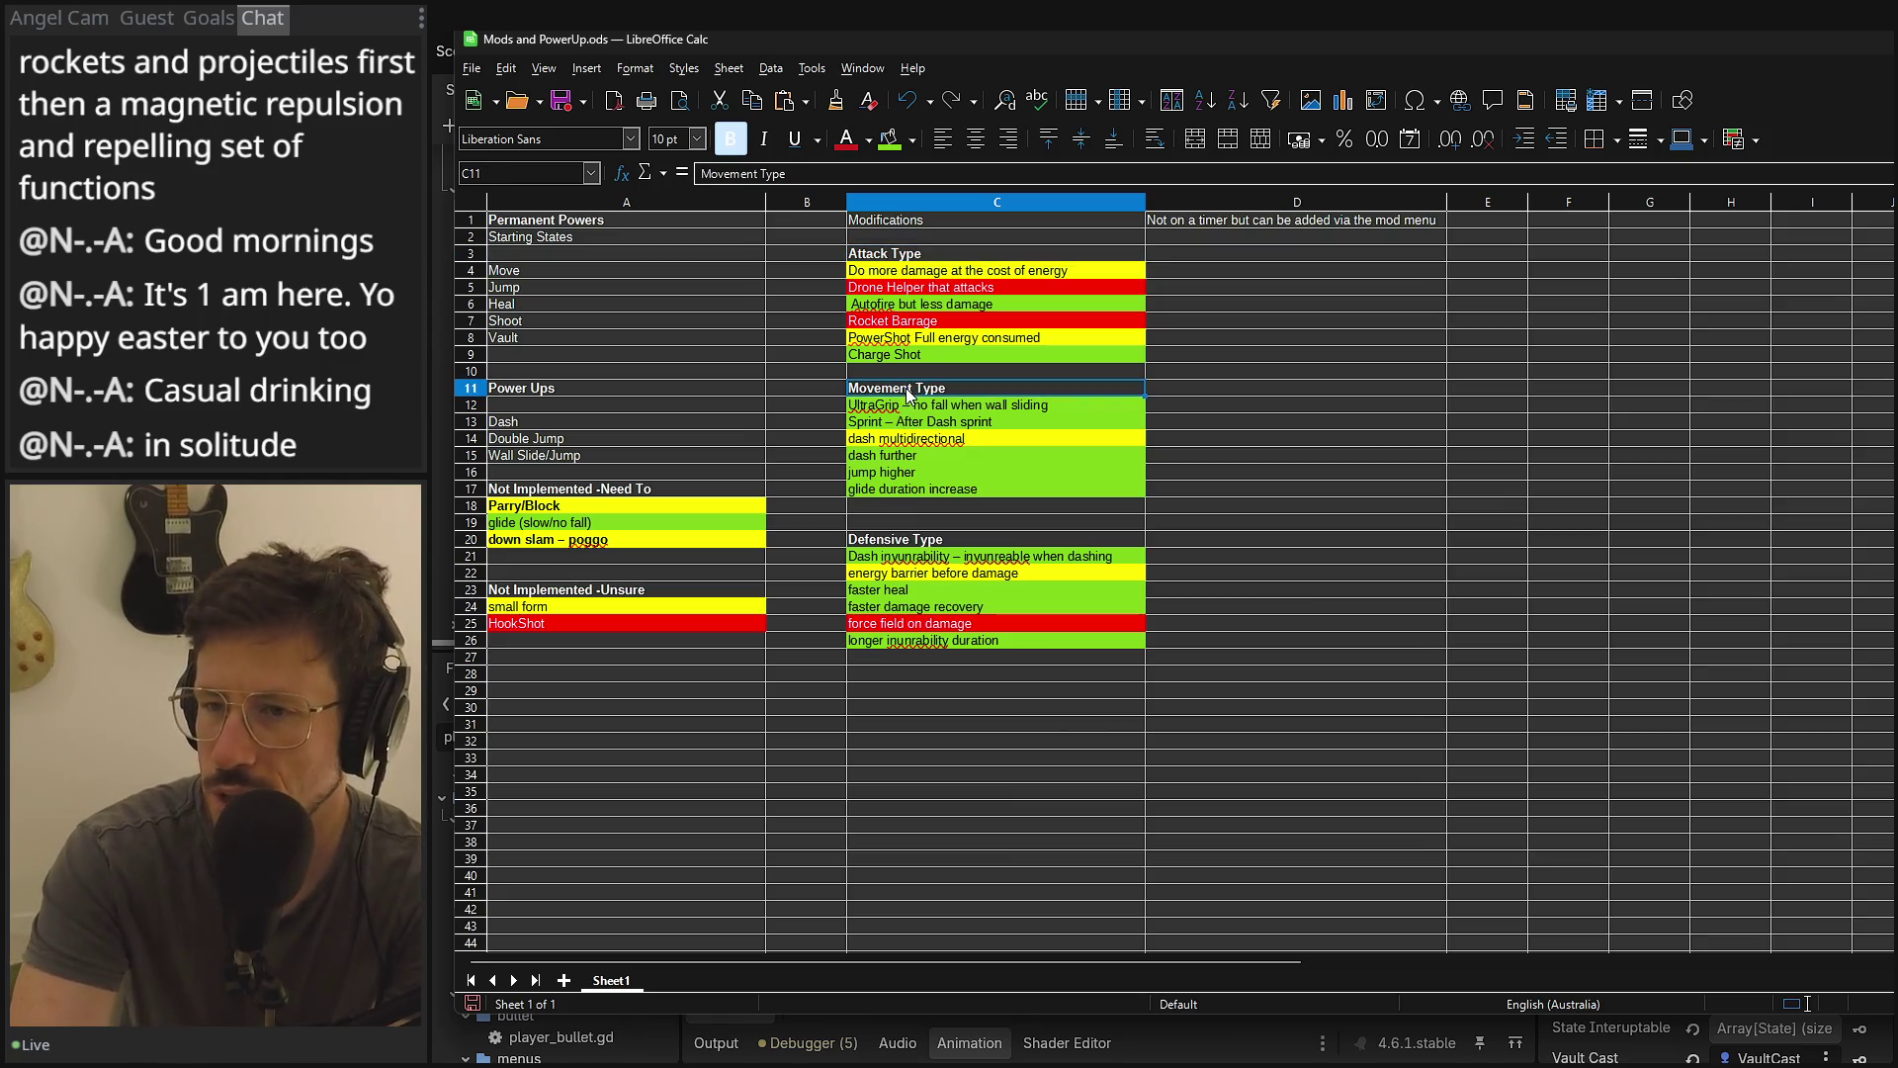
left_click(892, 535)
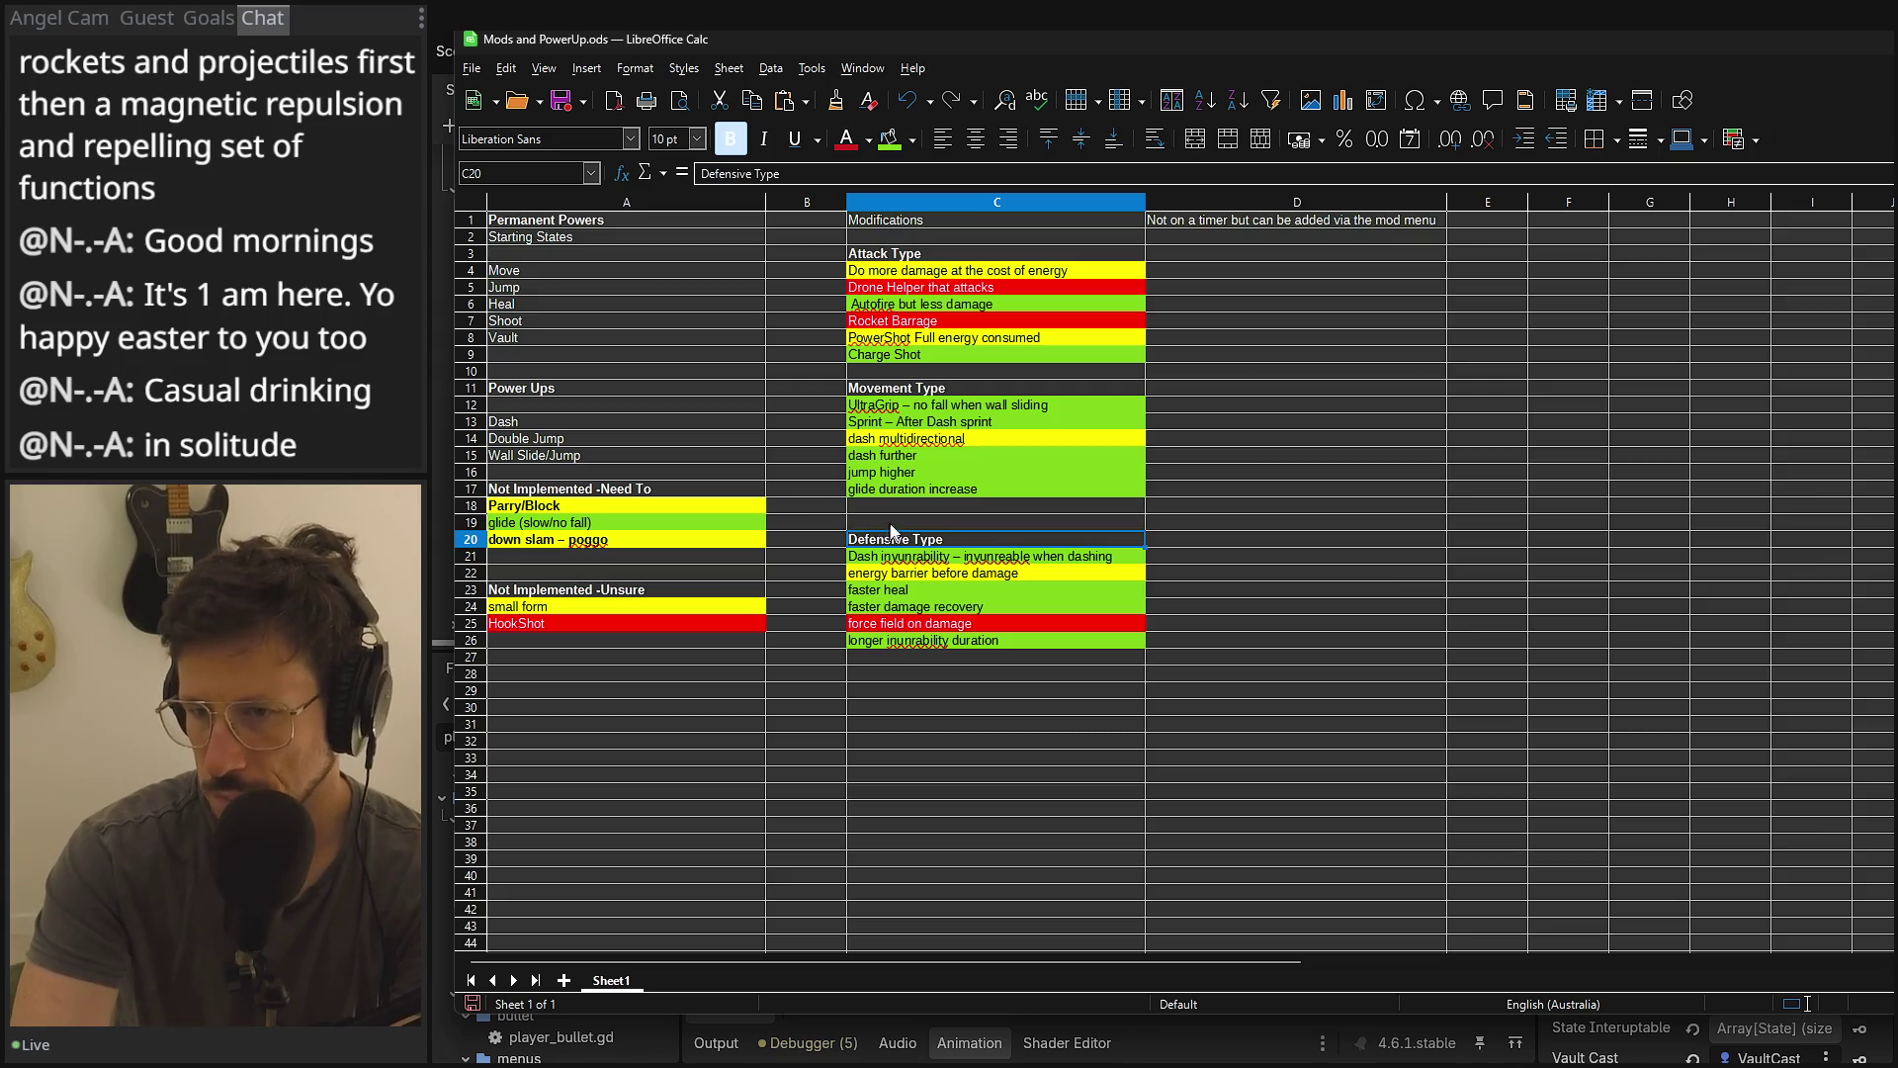
left_click(889, 523)
left_click(904, 643)
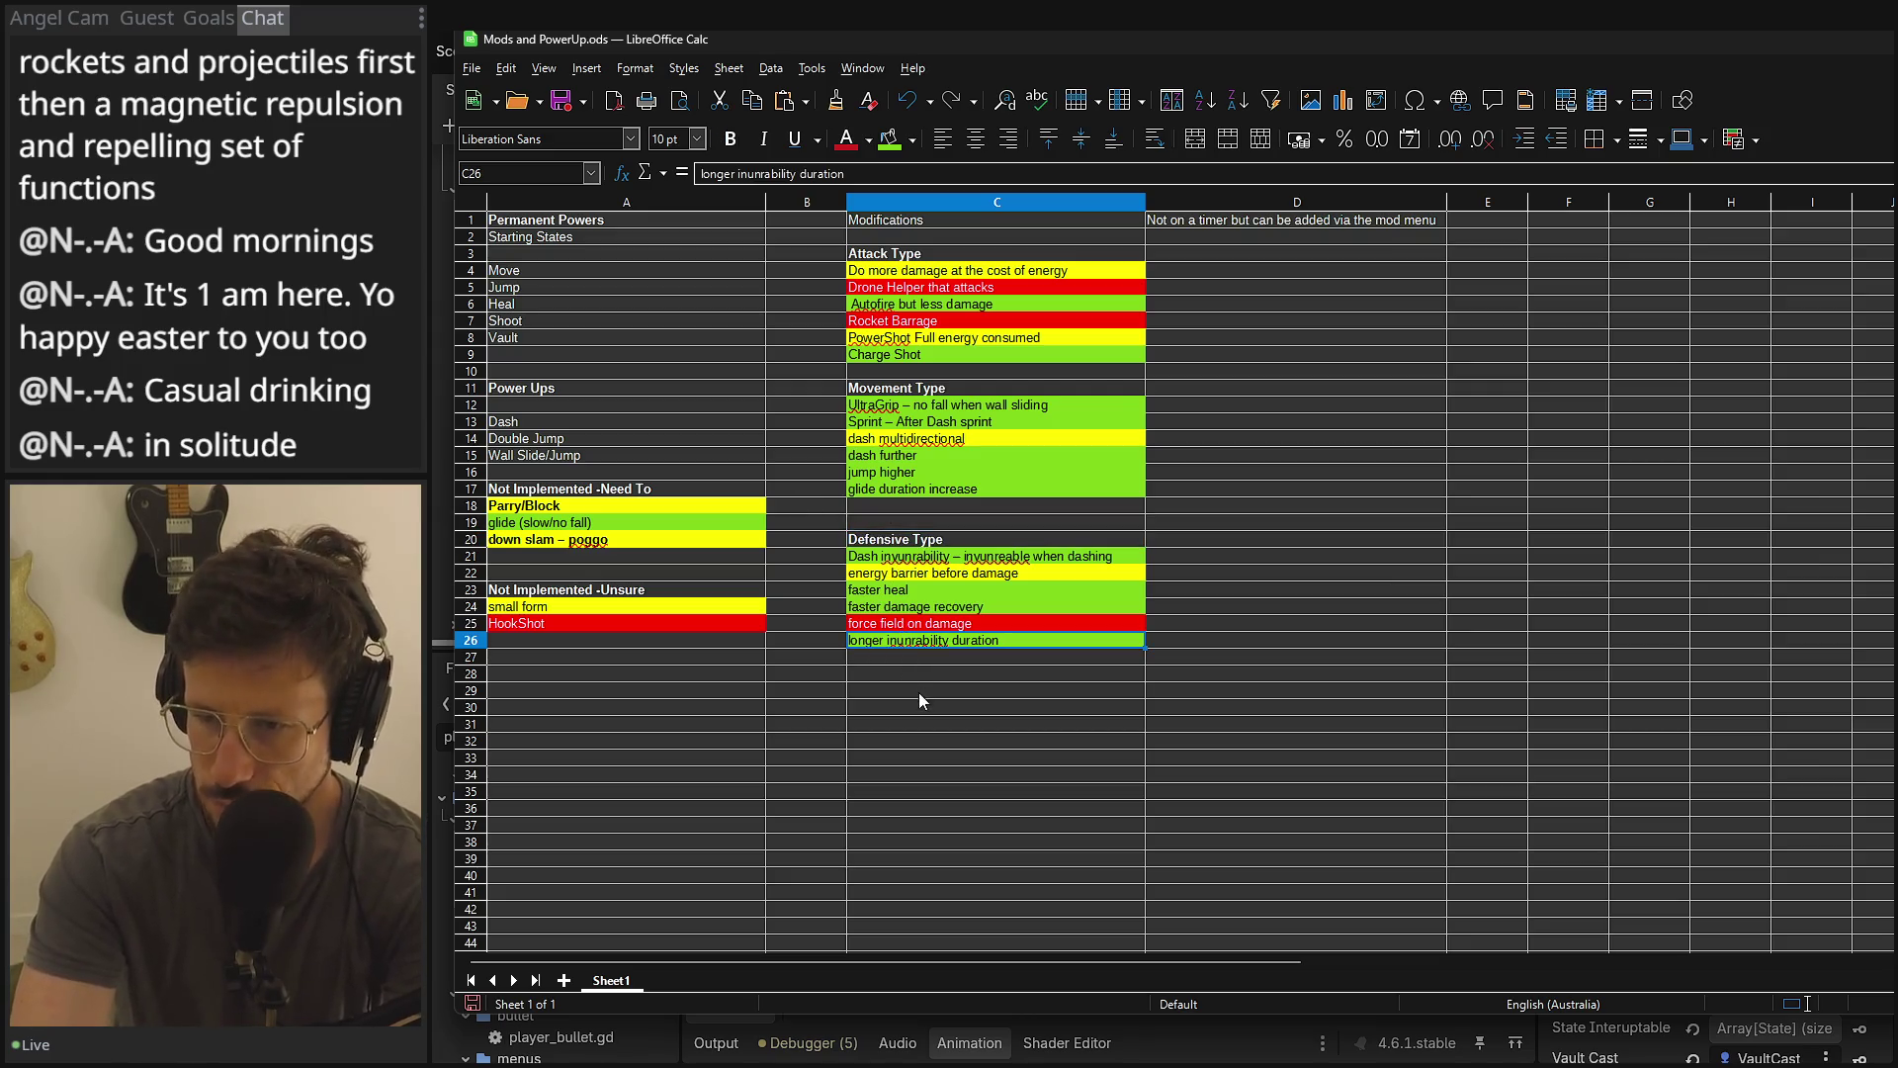
left_click(934, 657)
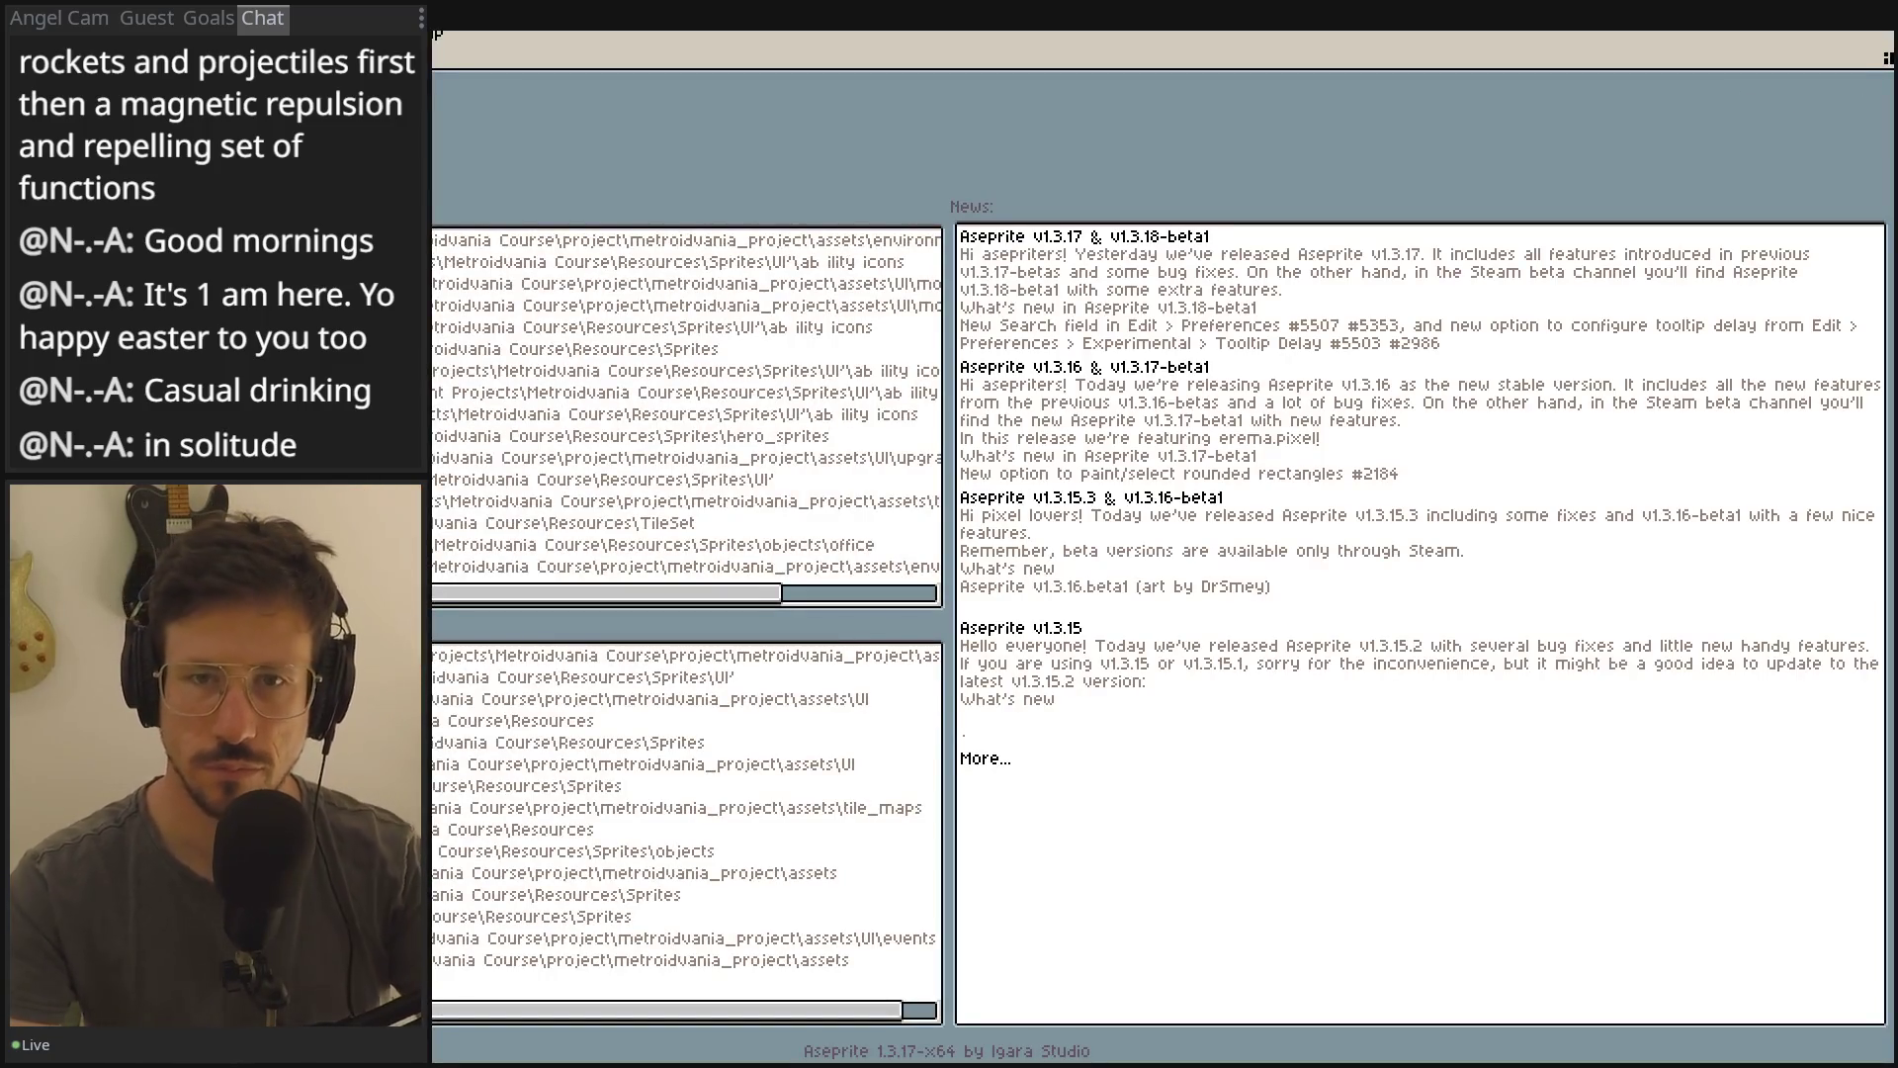
Start a new sprite with width 6, then cancel it
key("ctrl+n")
type("64")
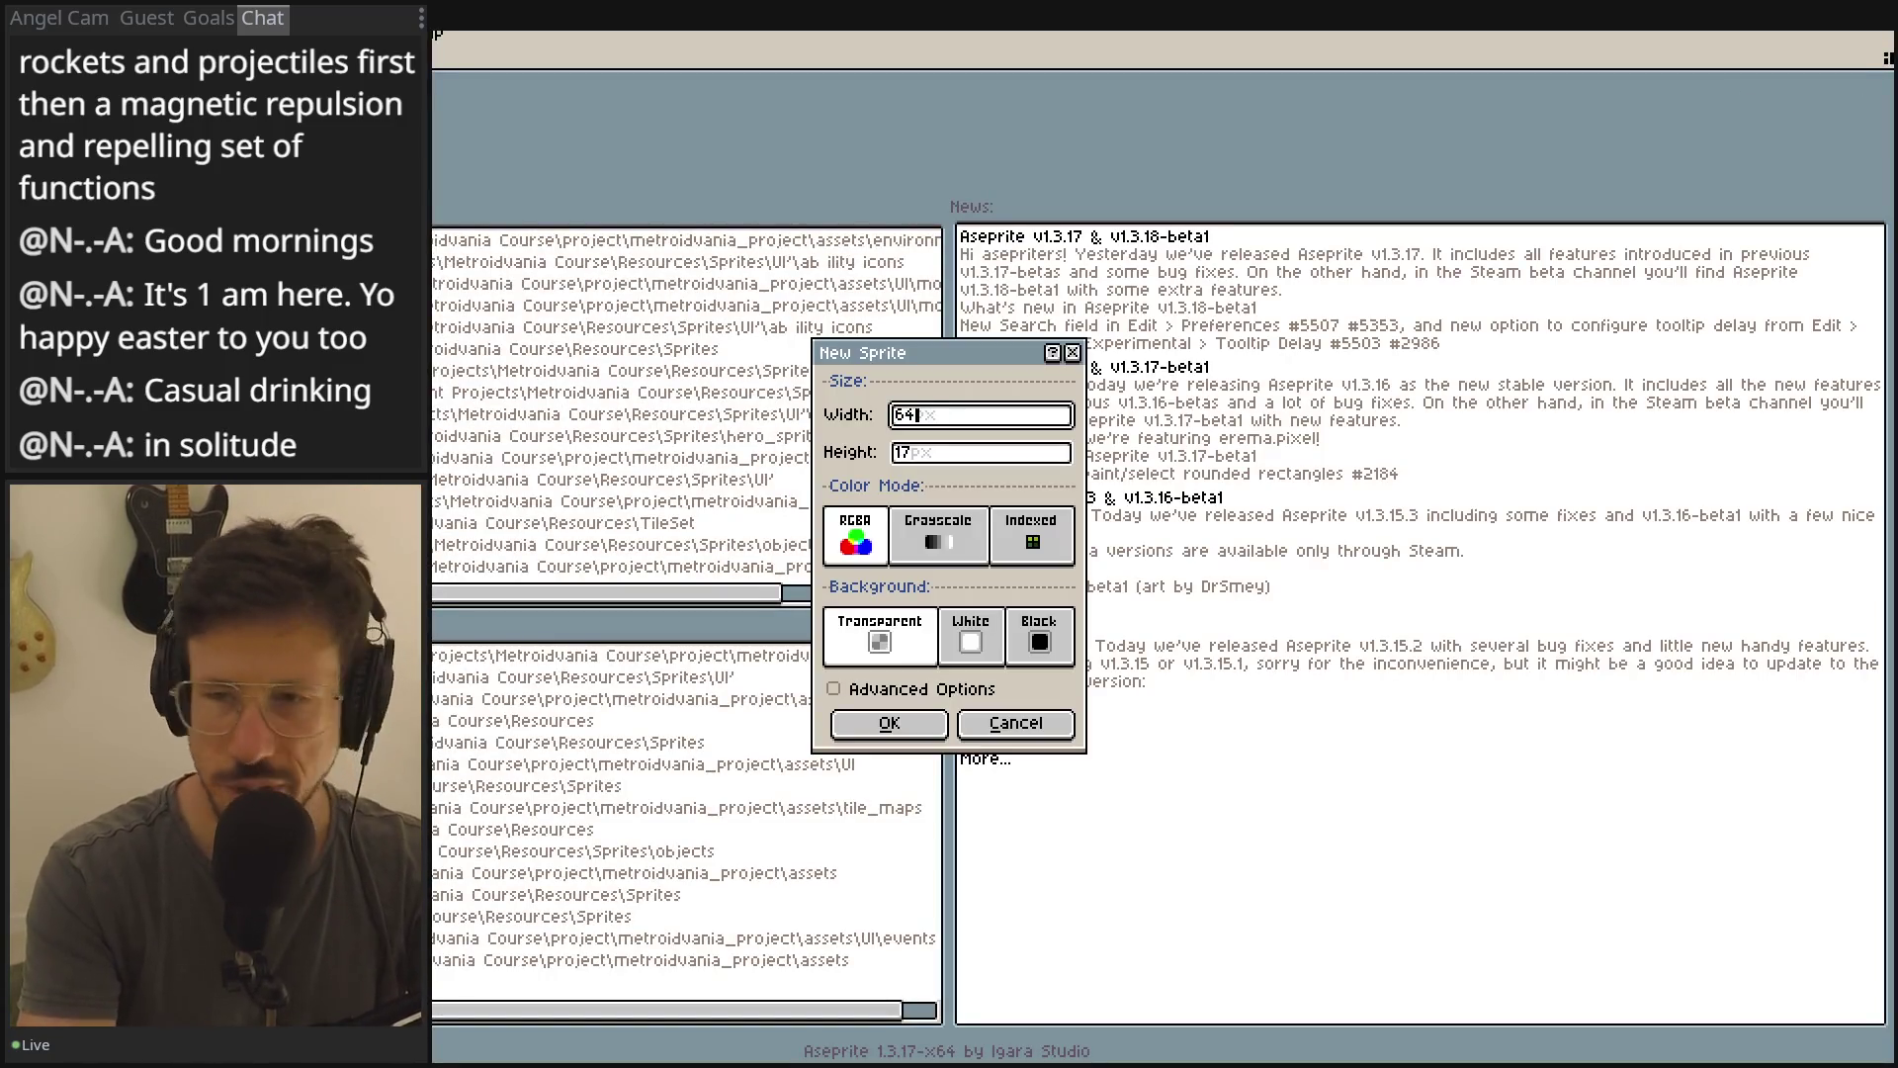
key("Tab")
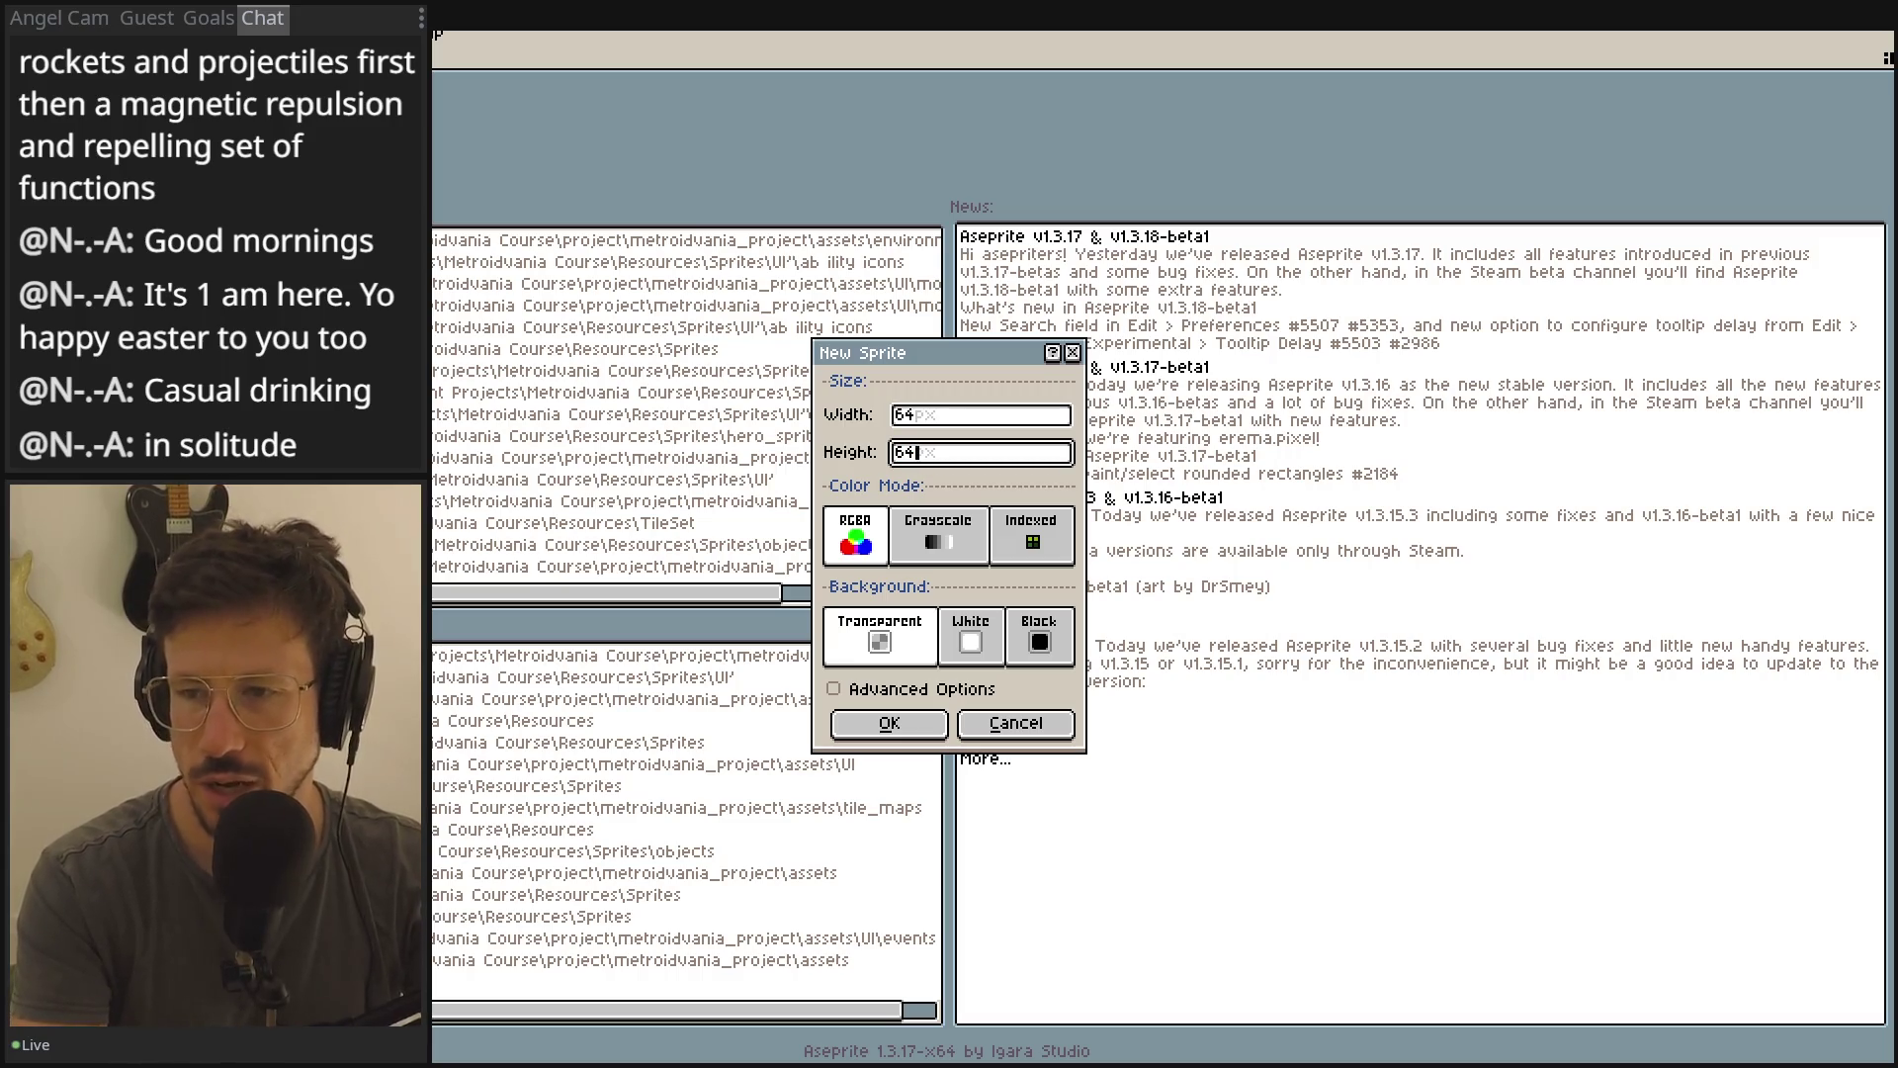
key("shift+Tab")
key("Escape")
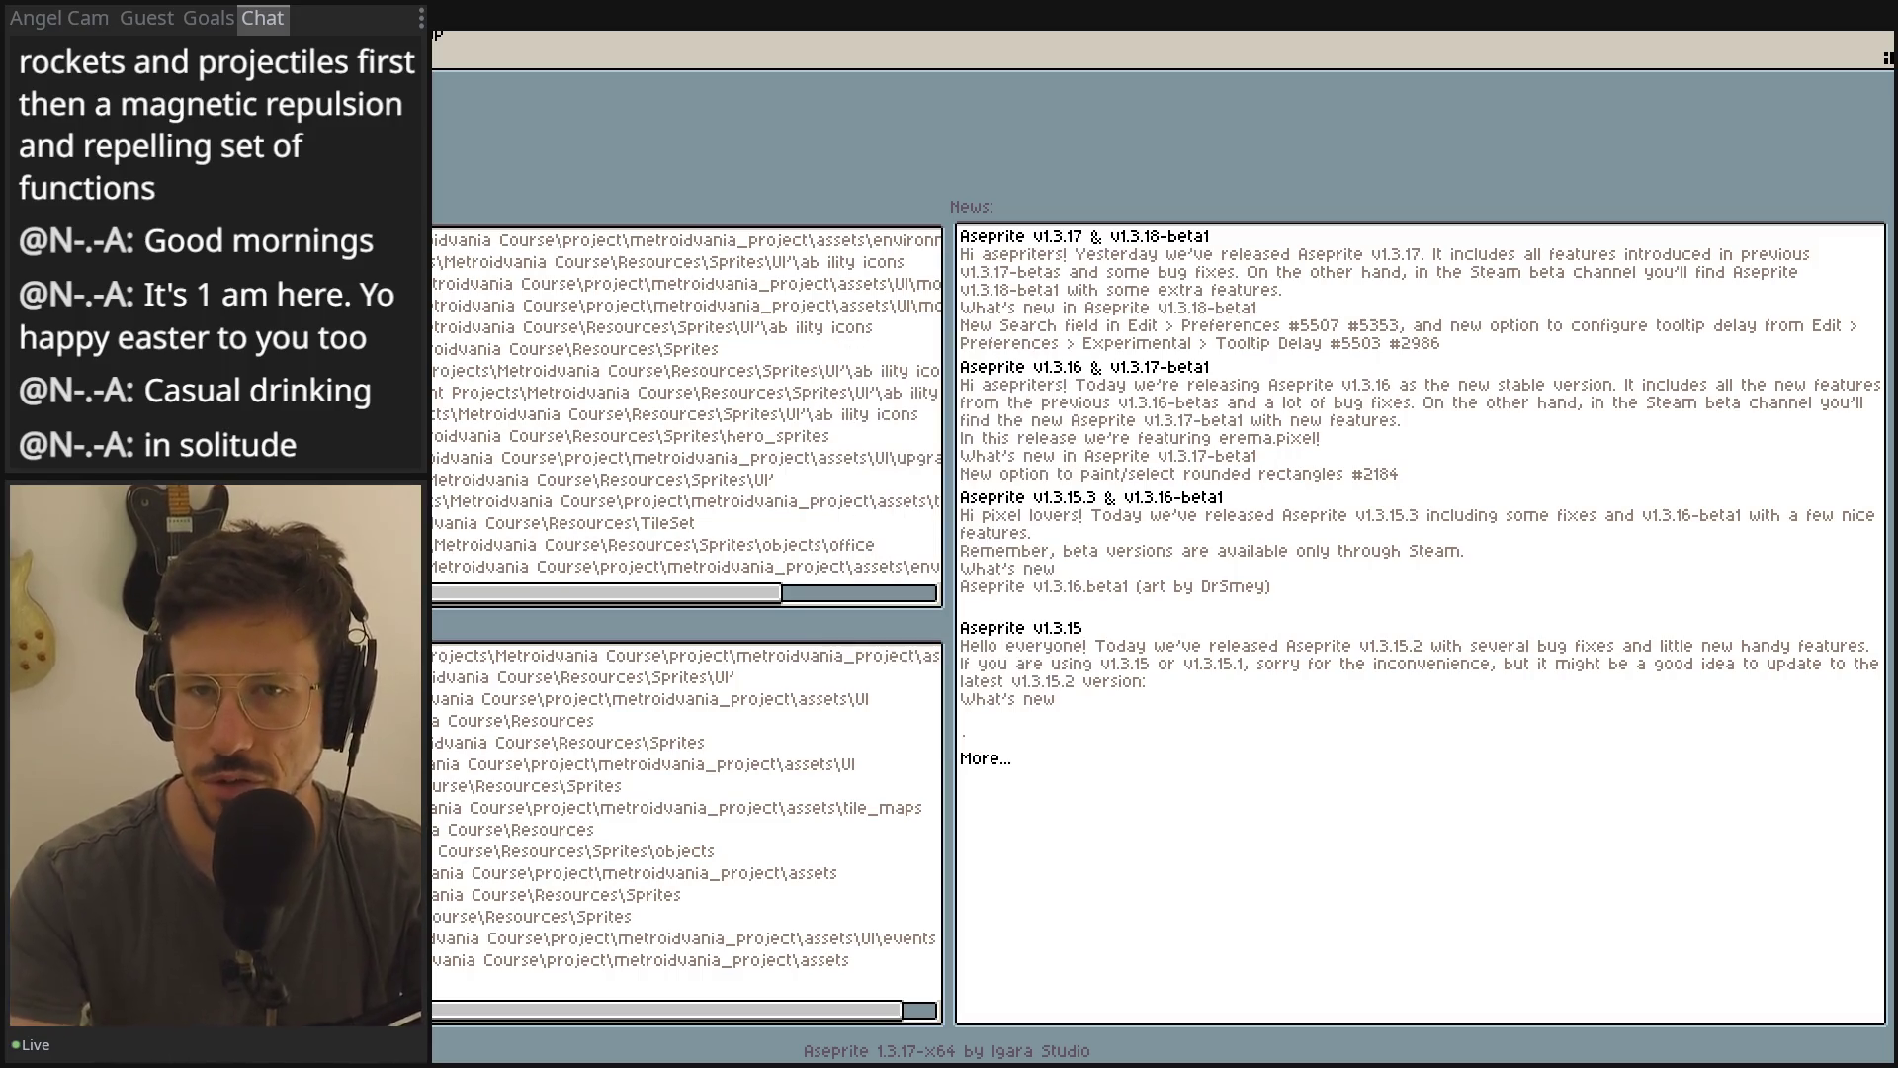
Open the grip icon PNG from assets/UI/mod_chips
key("ctrl+o")
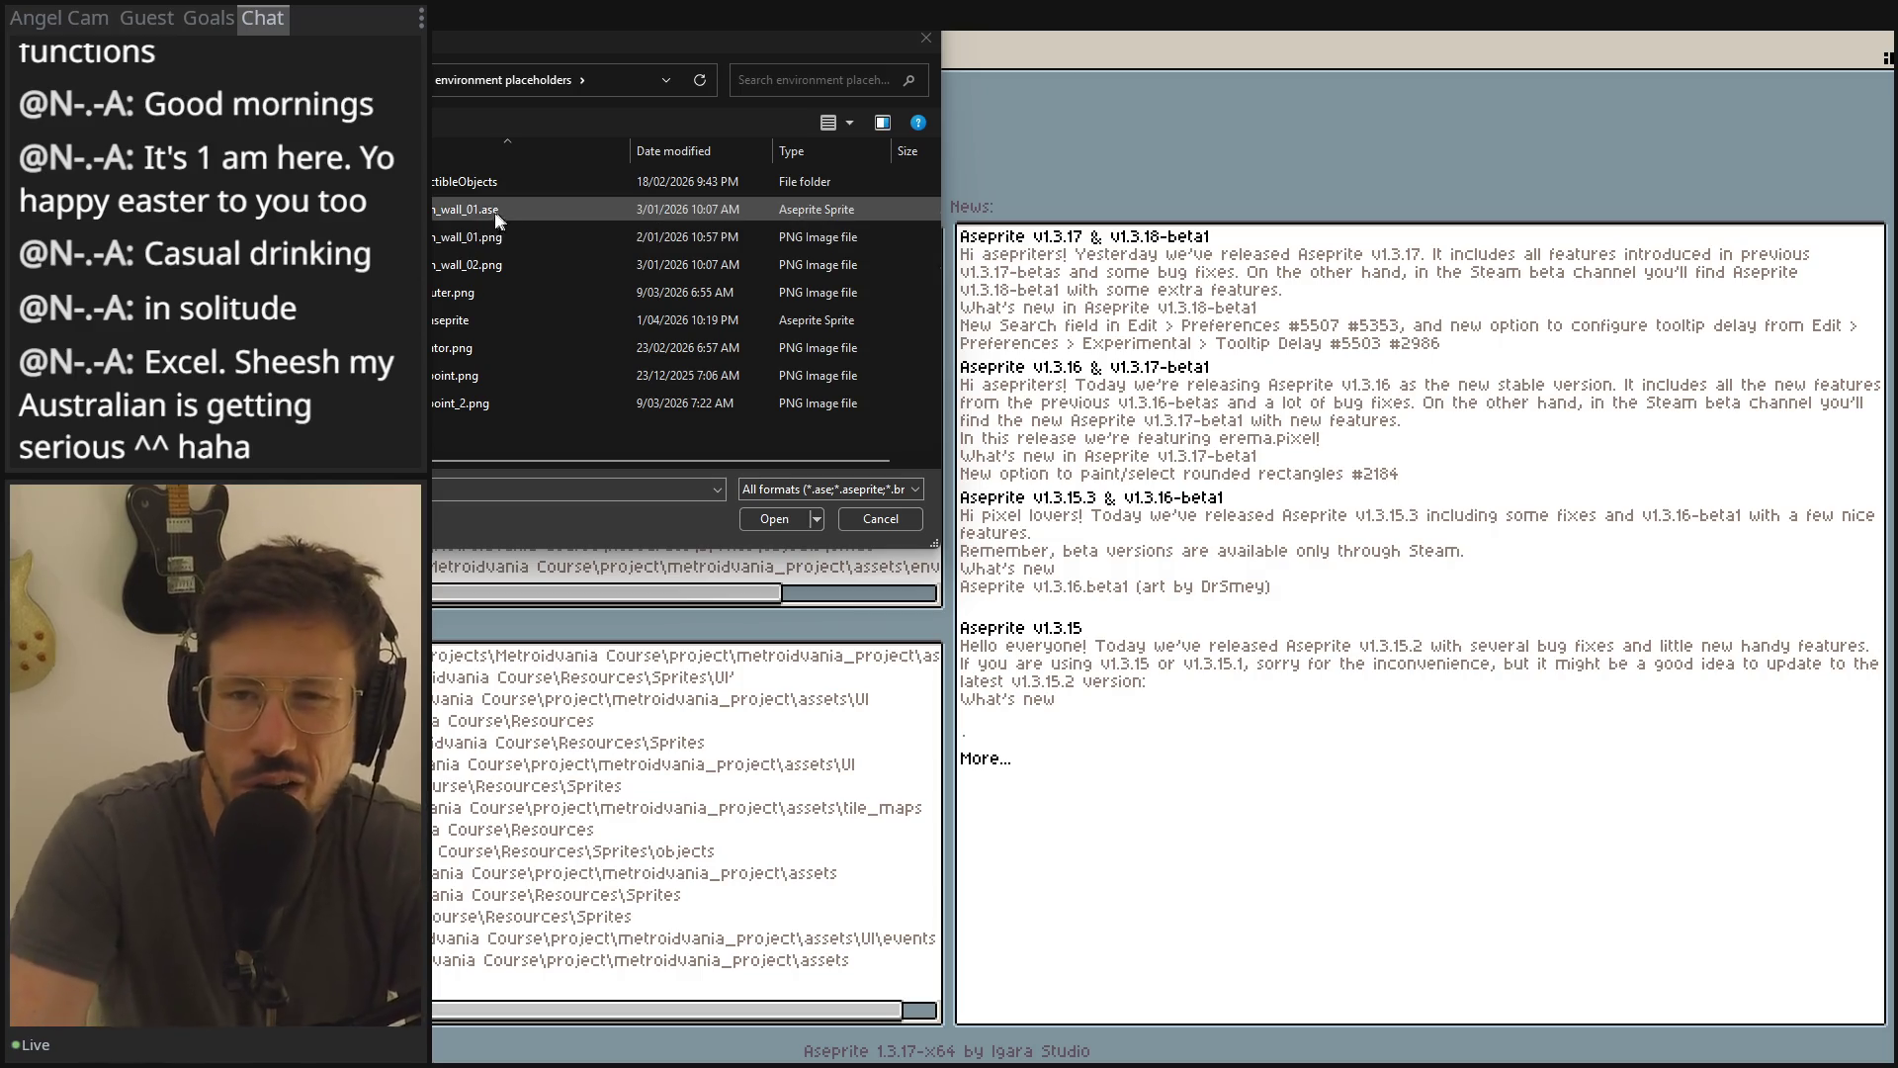
left_click(472, 182)
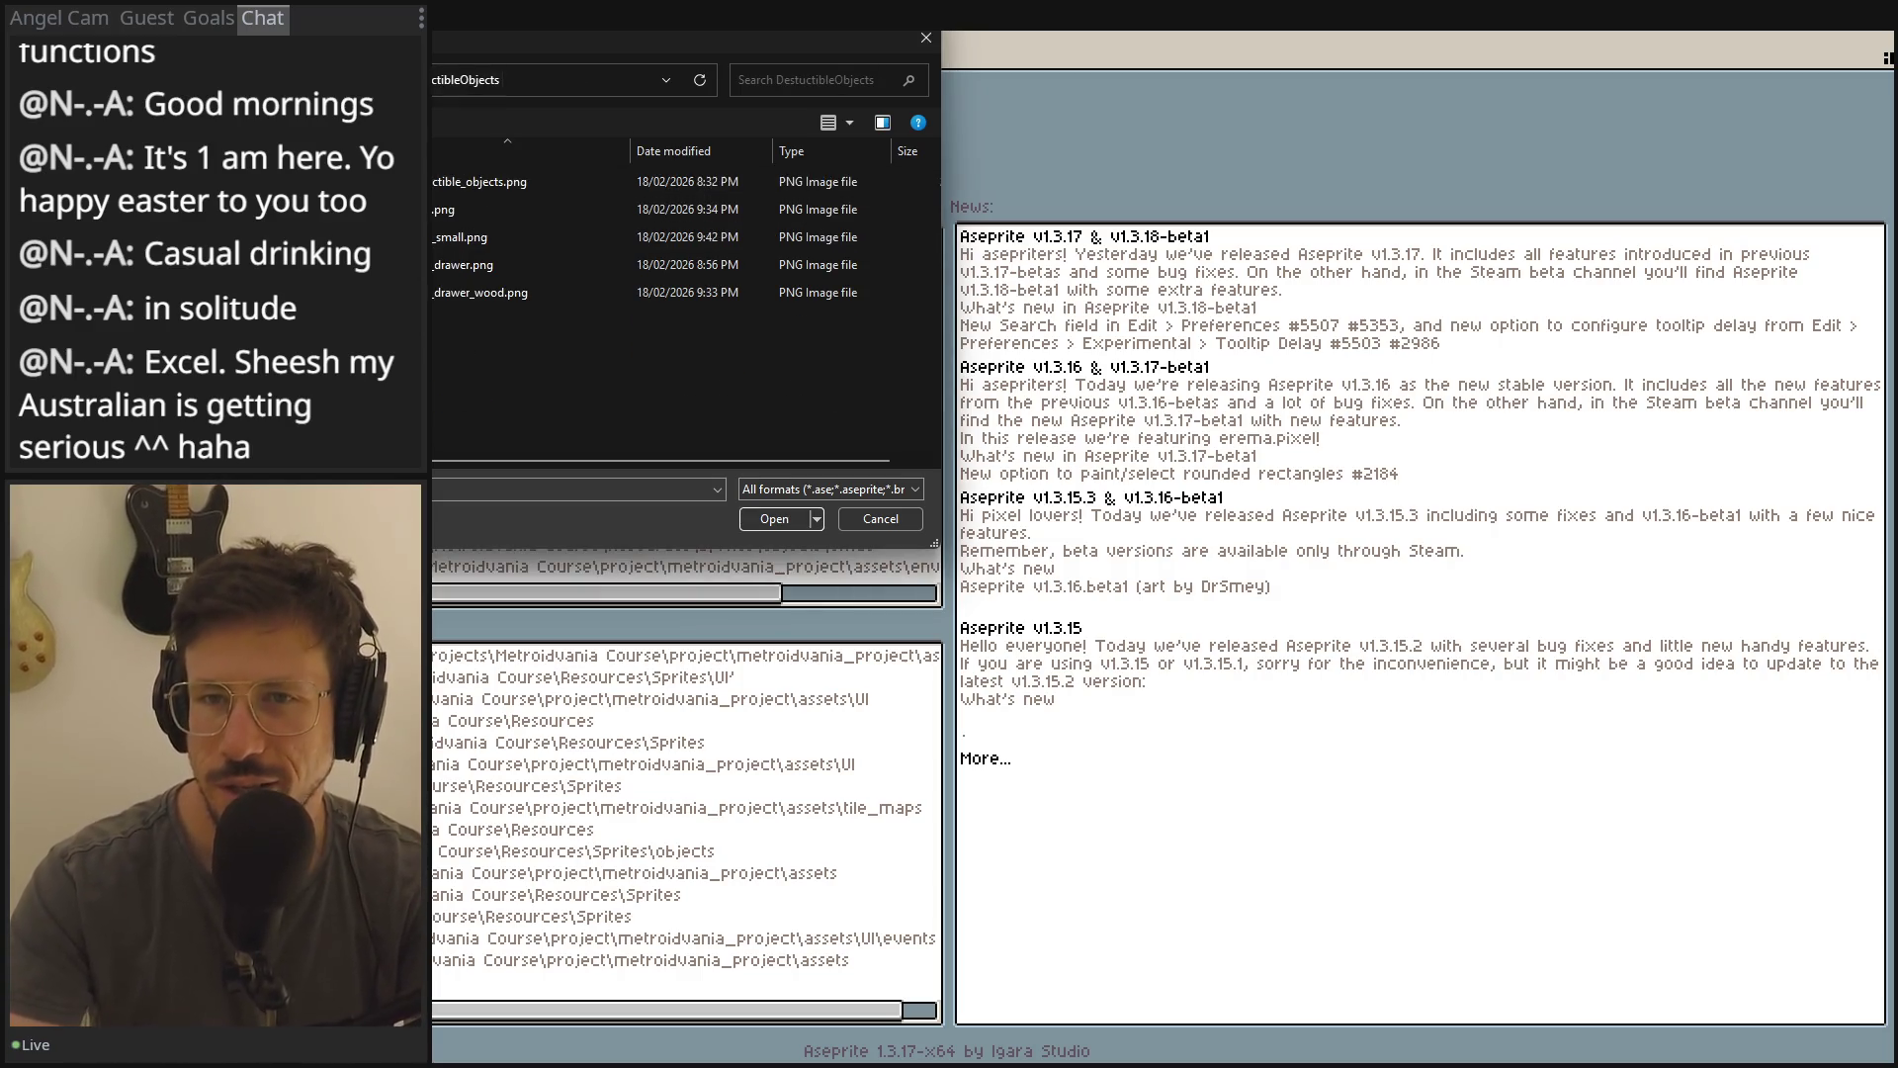
key("alt+Up")
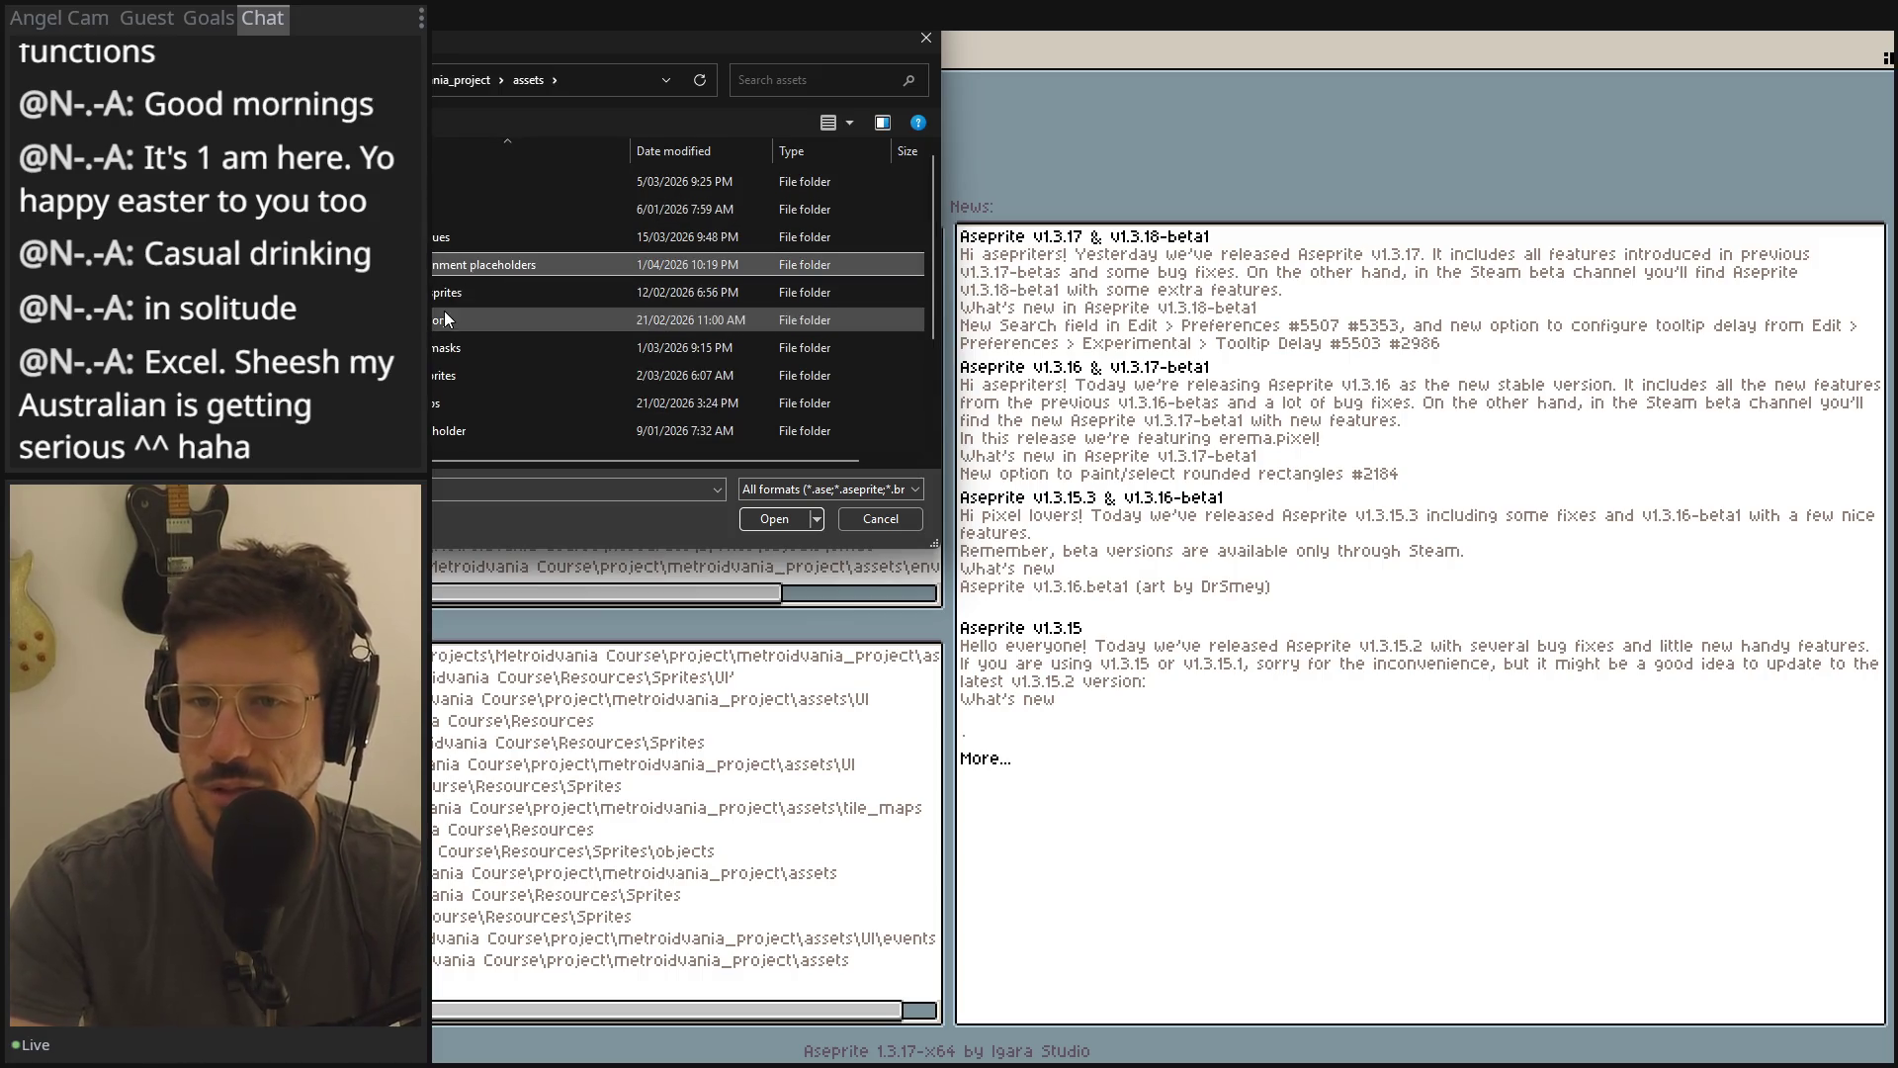
double_click(450, 440)
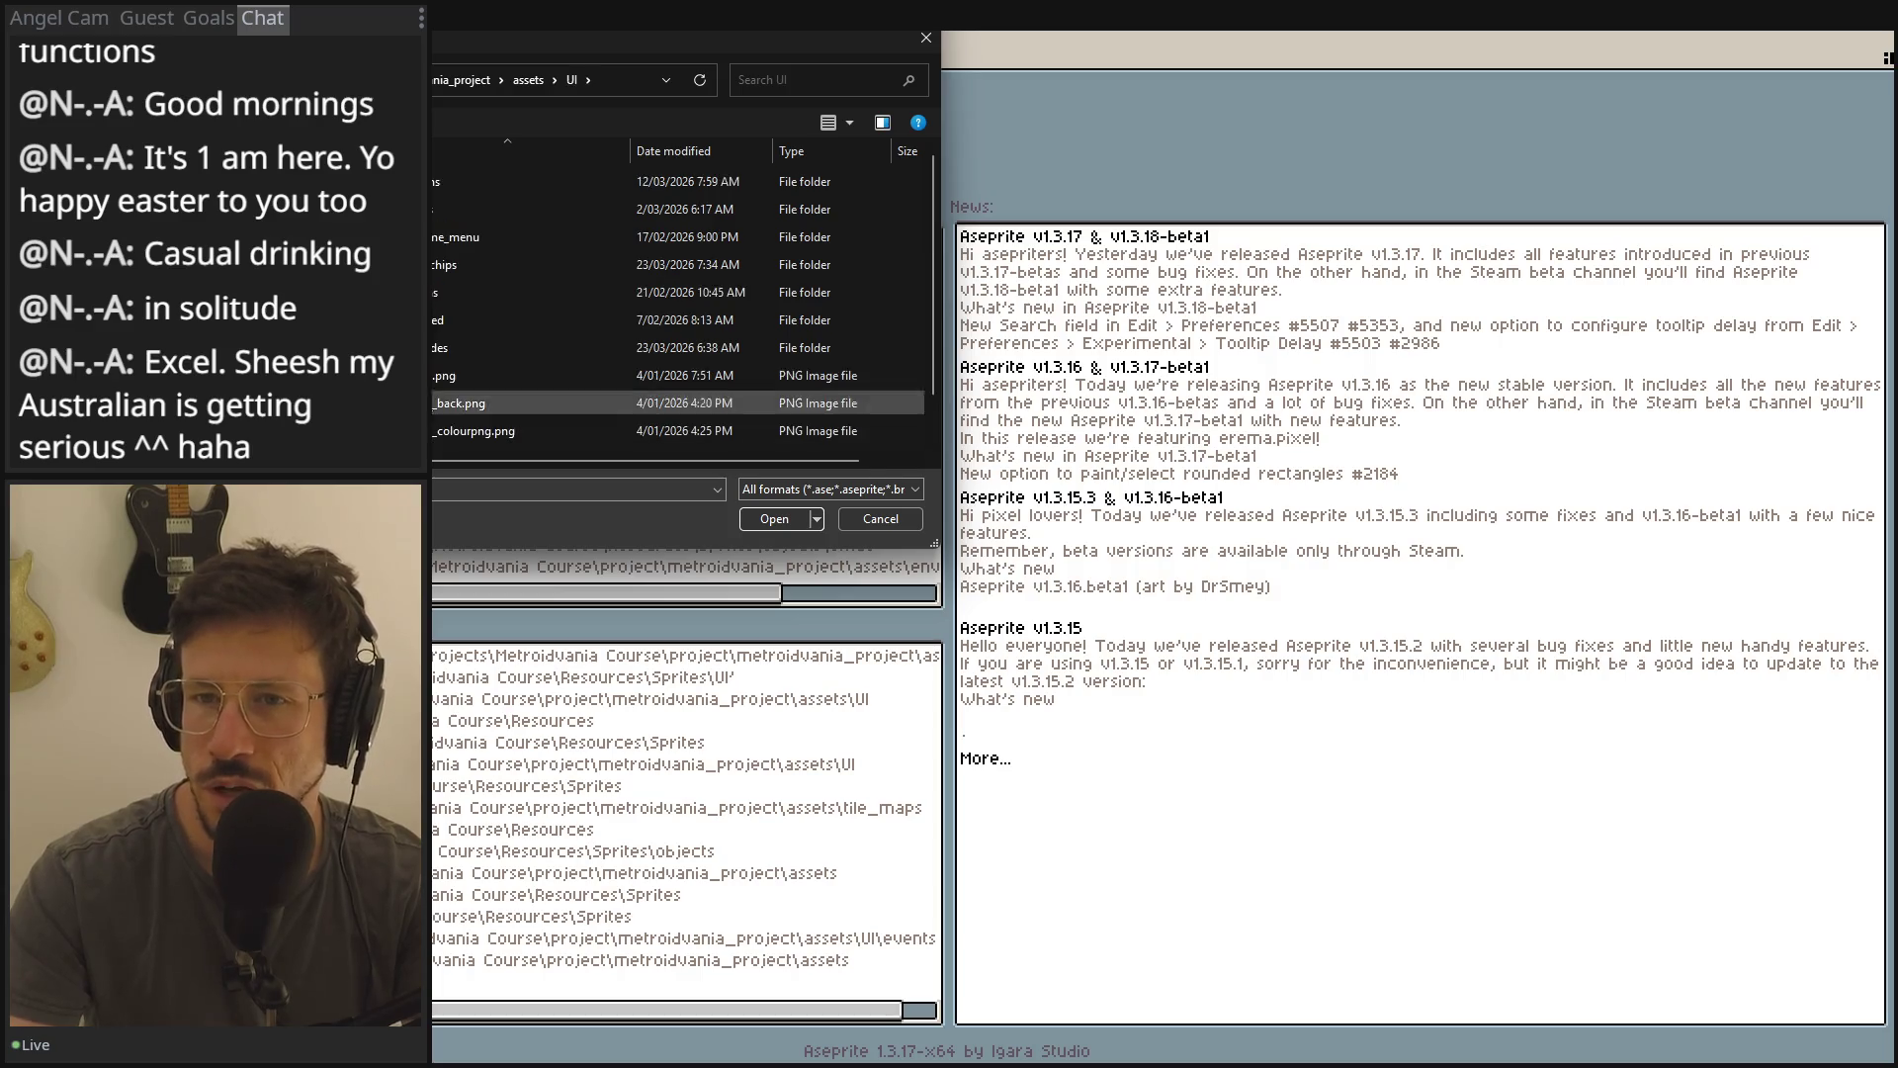
double_click(455, 264)
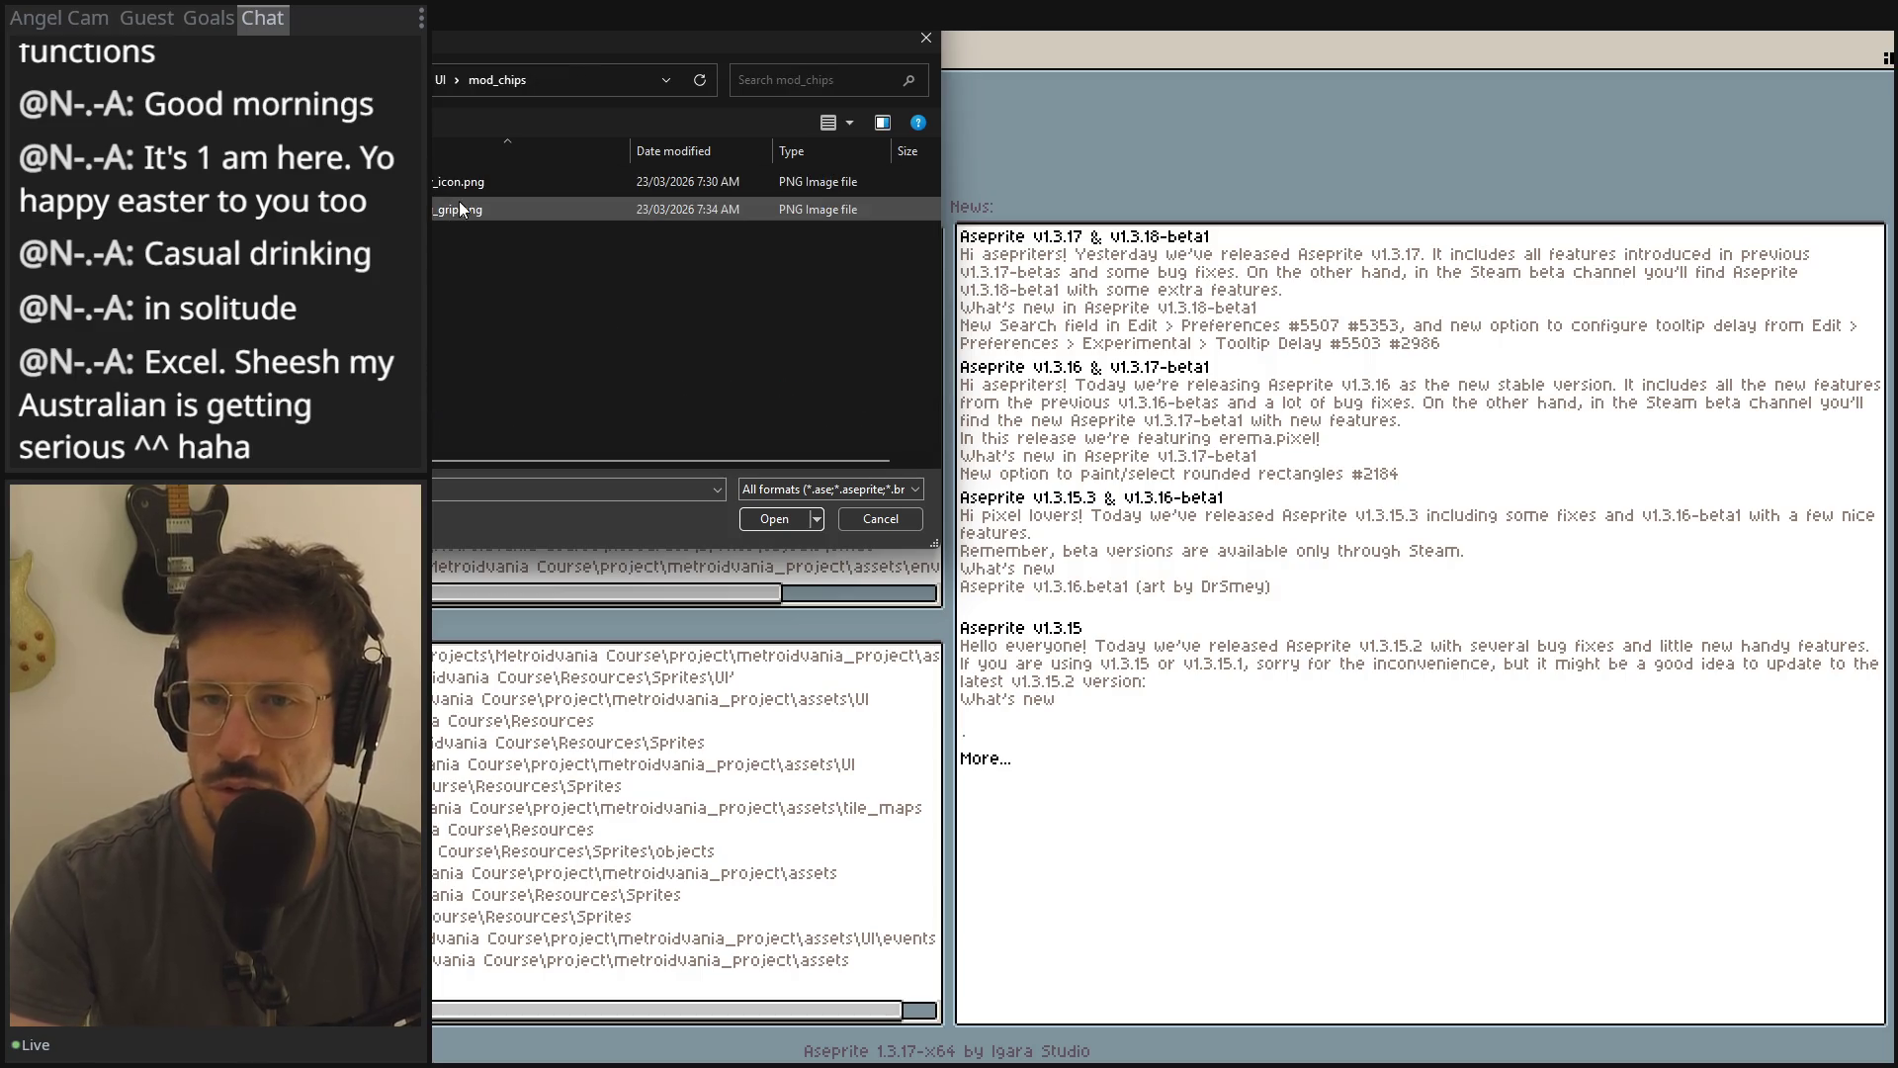
double_click(455, 213)
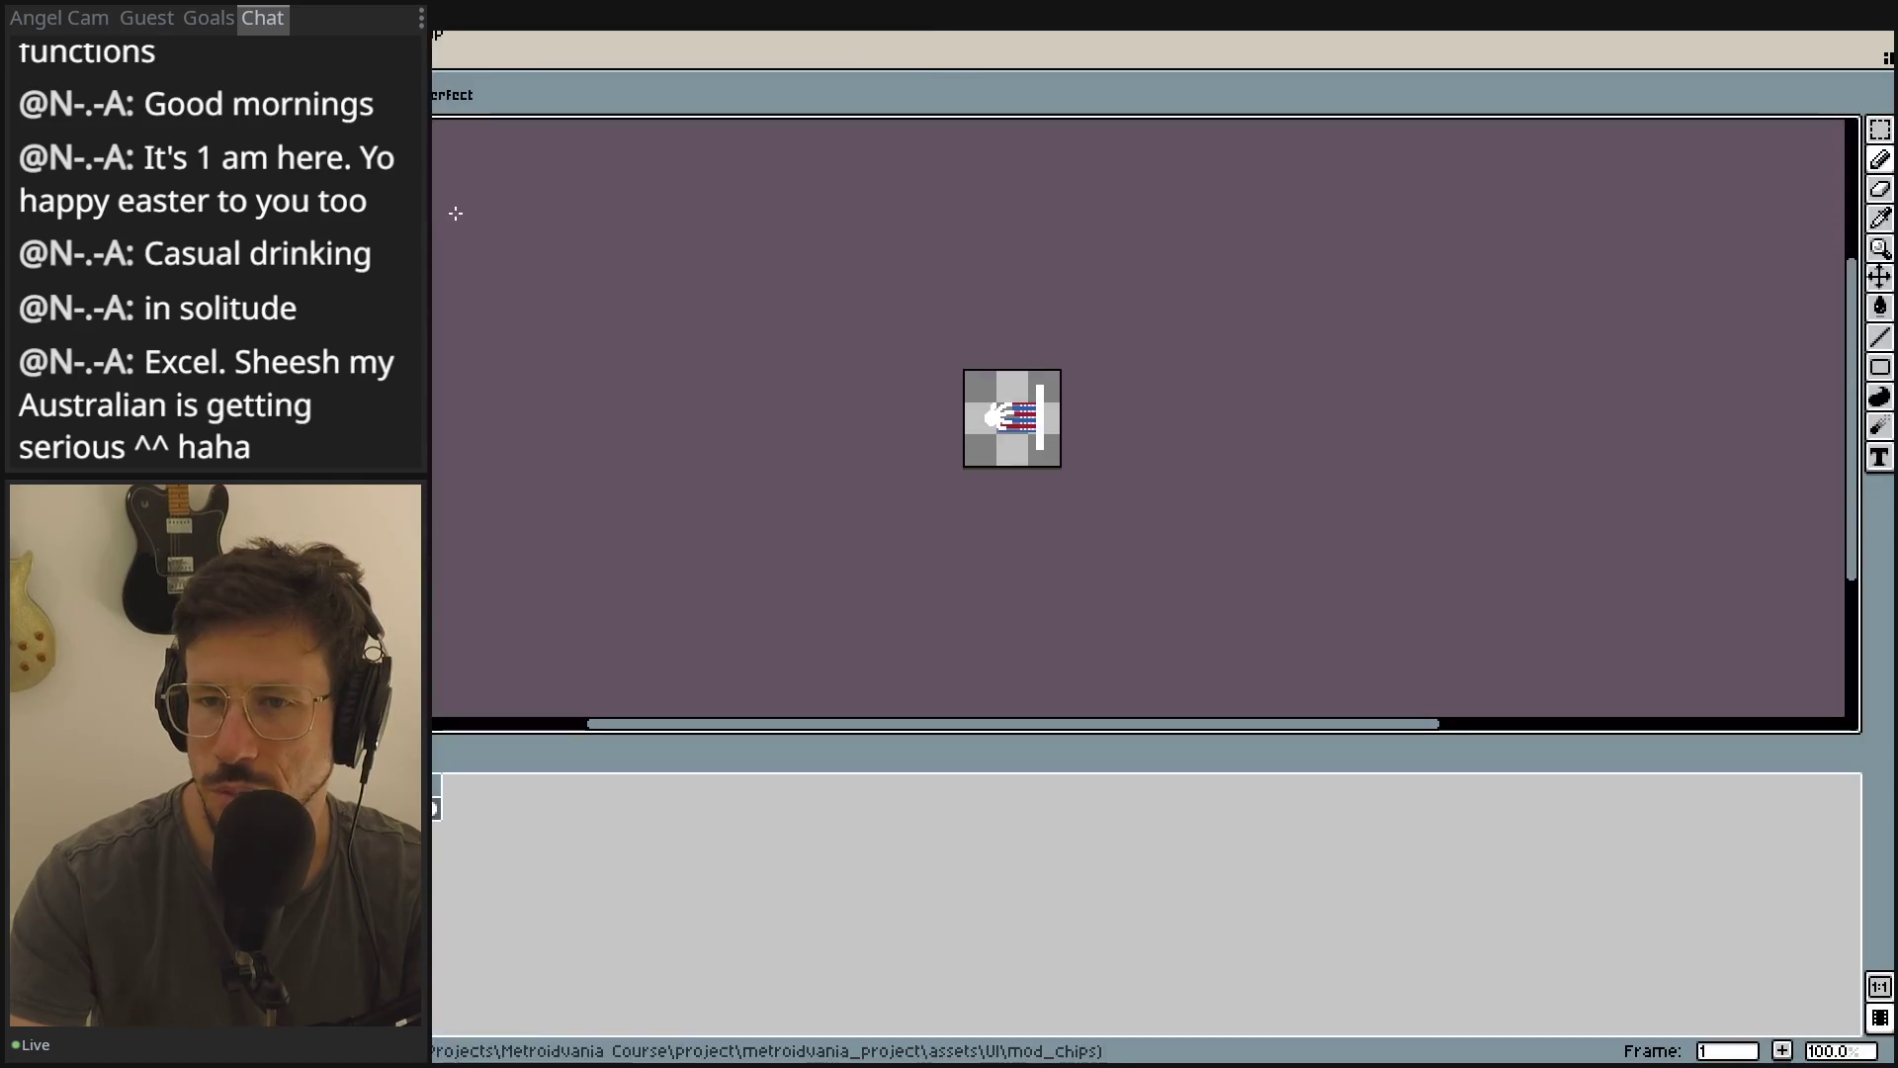
Zoom in on the grip icon and confirm its 48×48 canvas size
scroll(995, 506, "up", 3)
mouse_move(1024, 414)
left_mouse_down()
mouse_move(880, 516)
mouse_move(816, 535)
left_mouse_up()
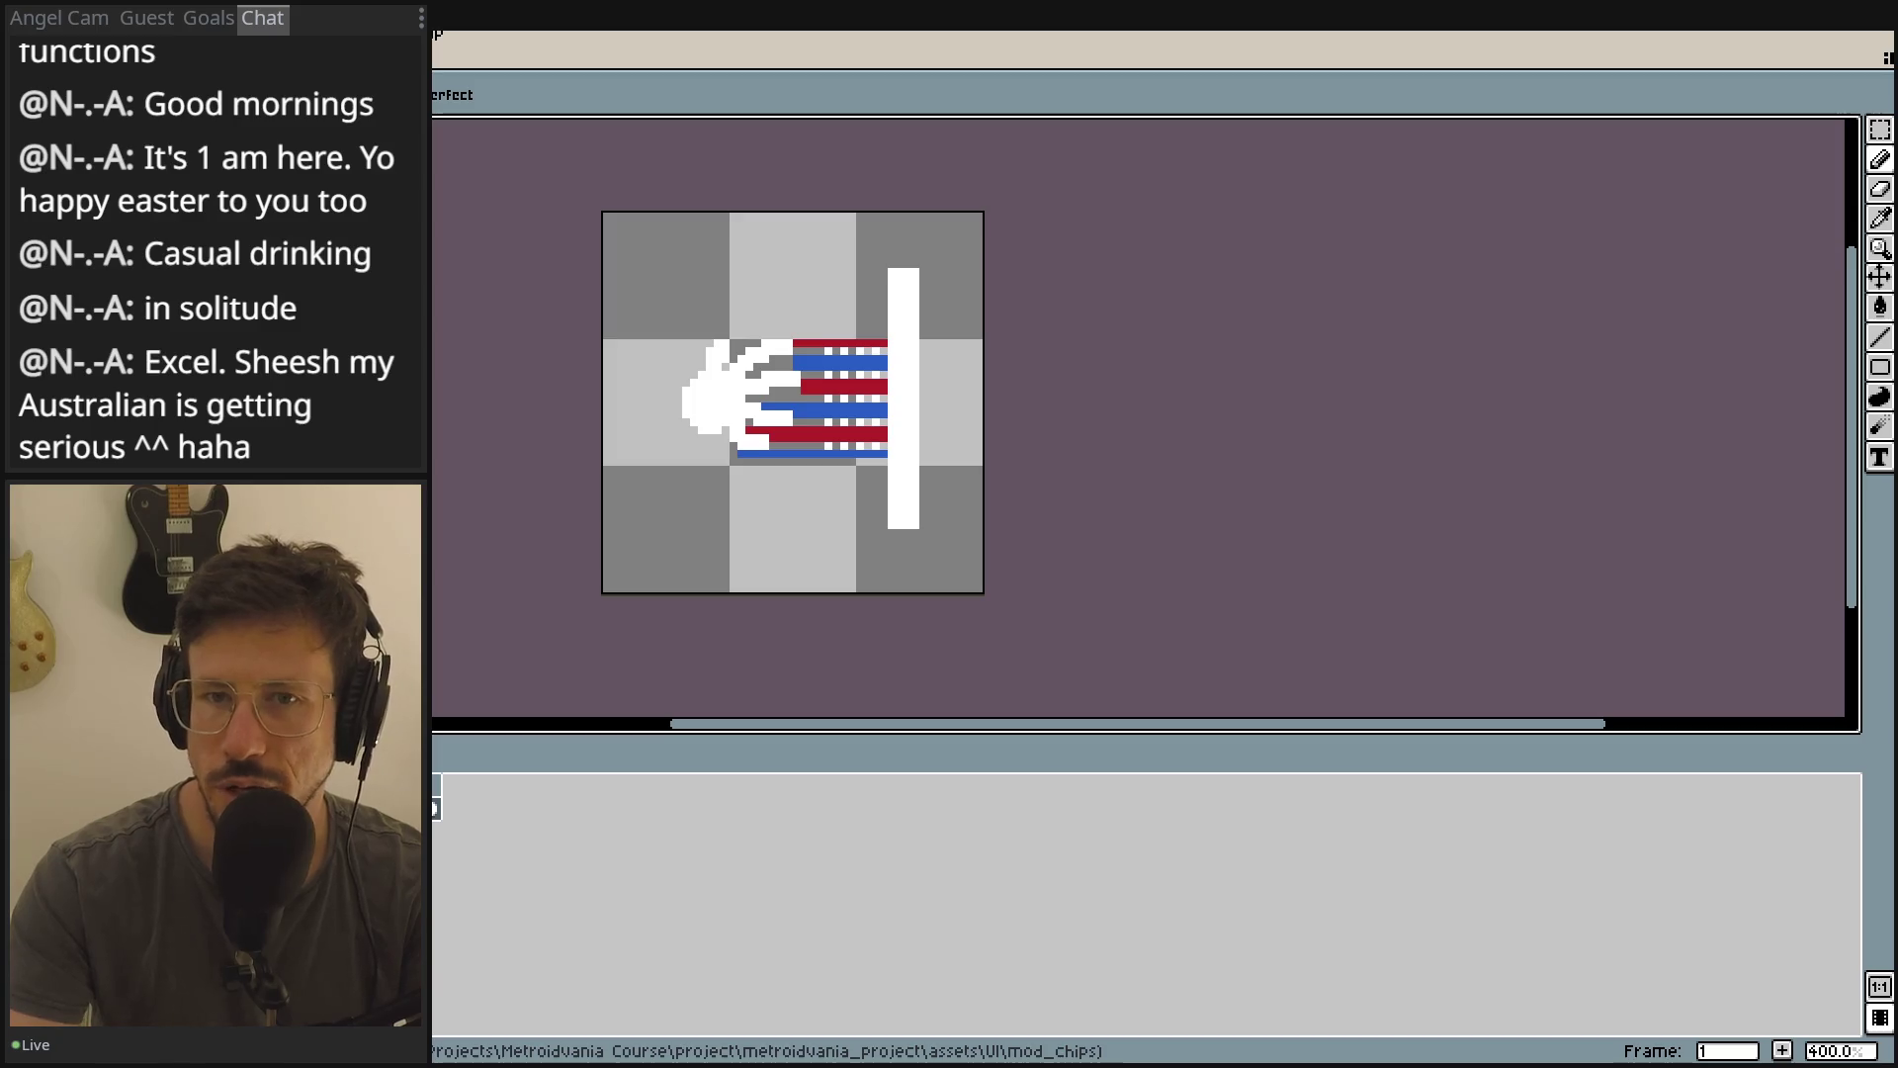
key("ctrl+alt+c")
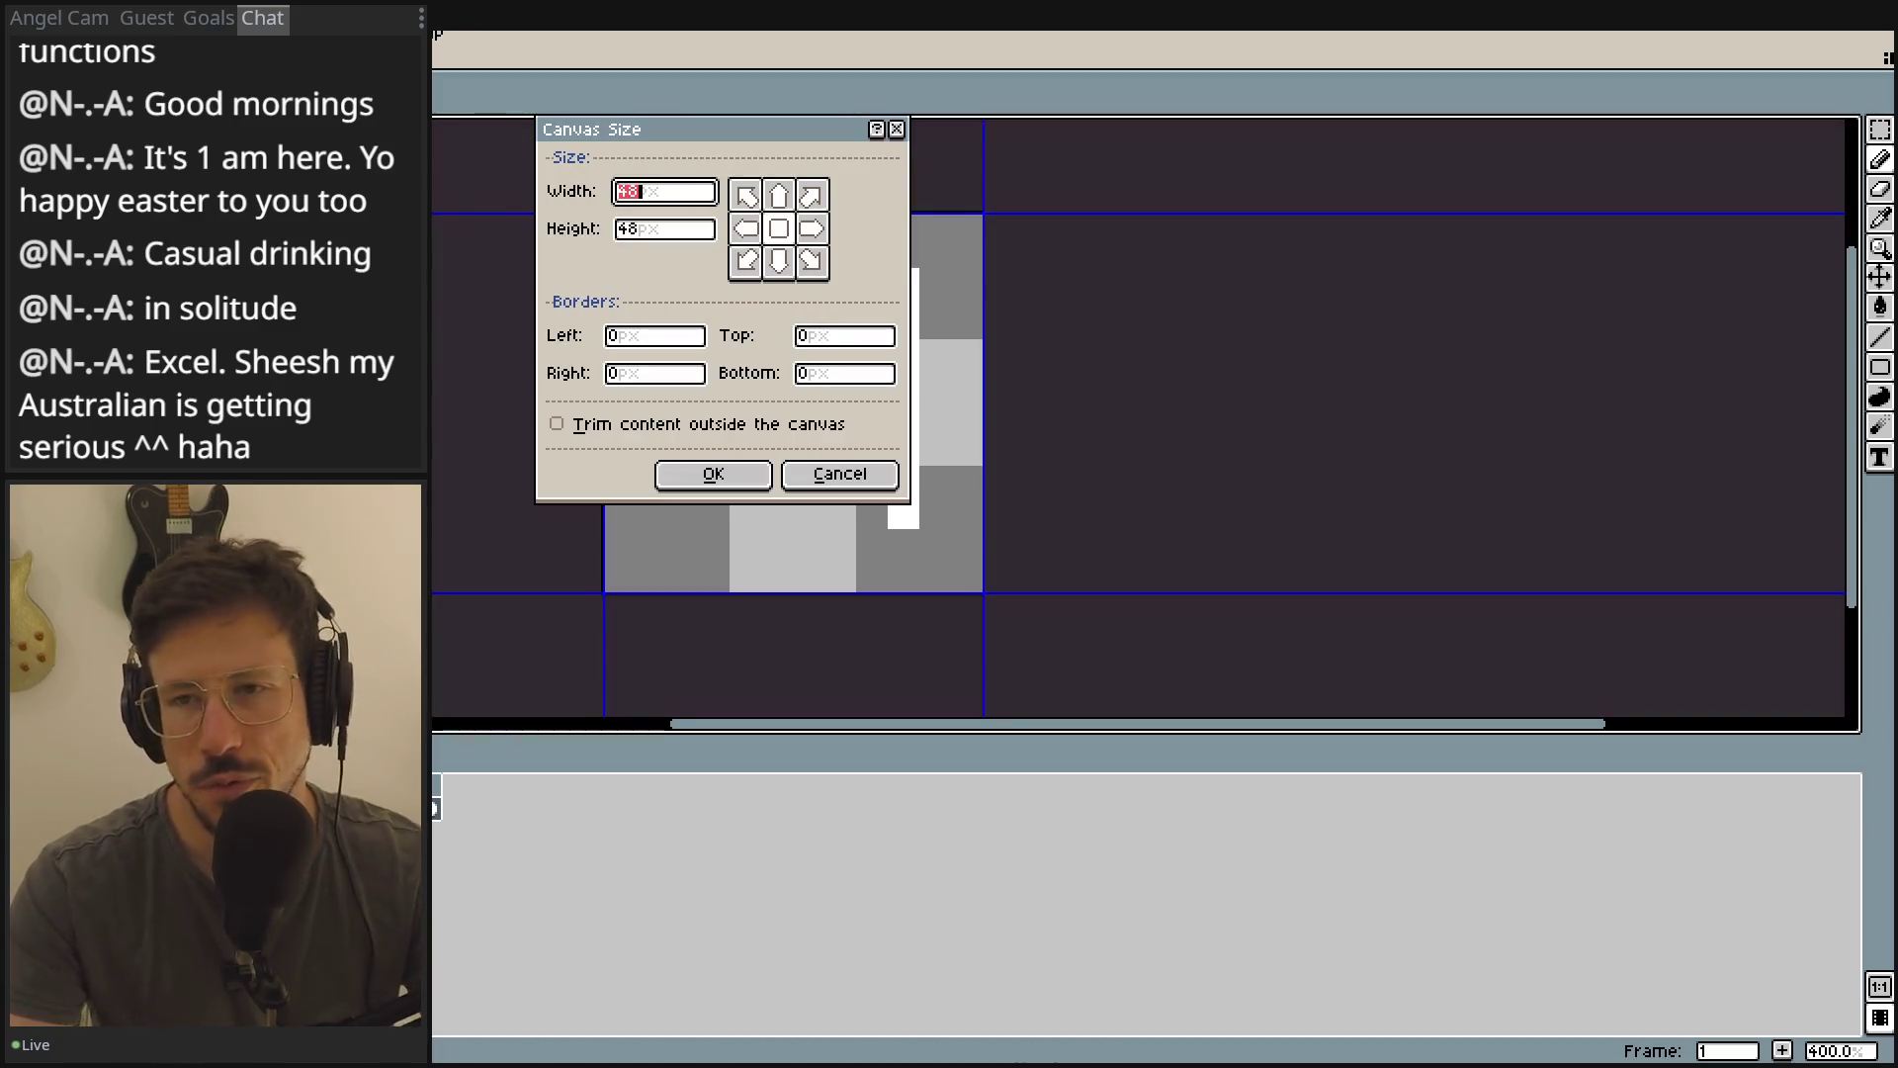
key("Escape")
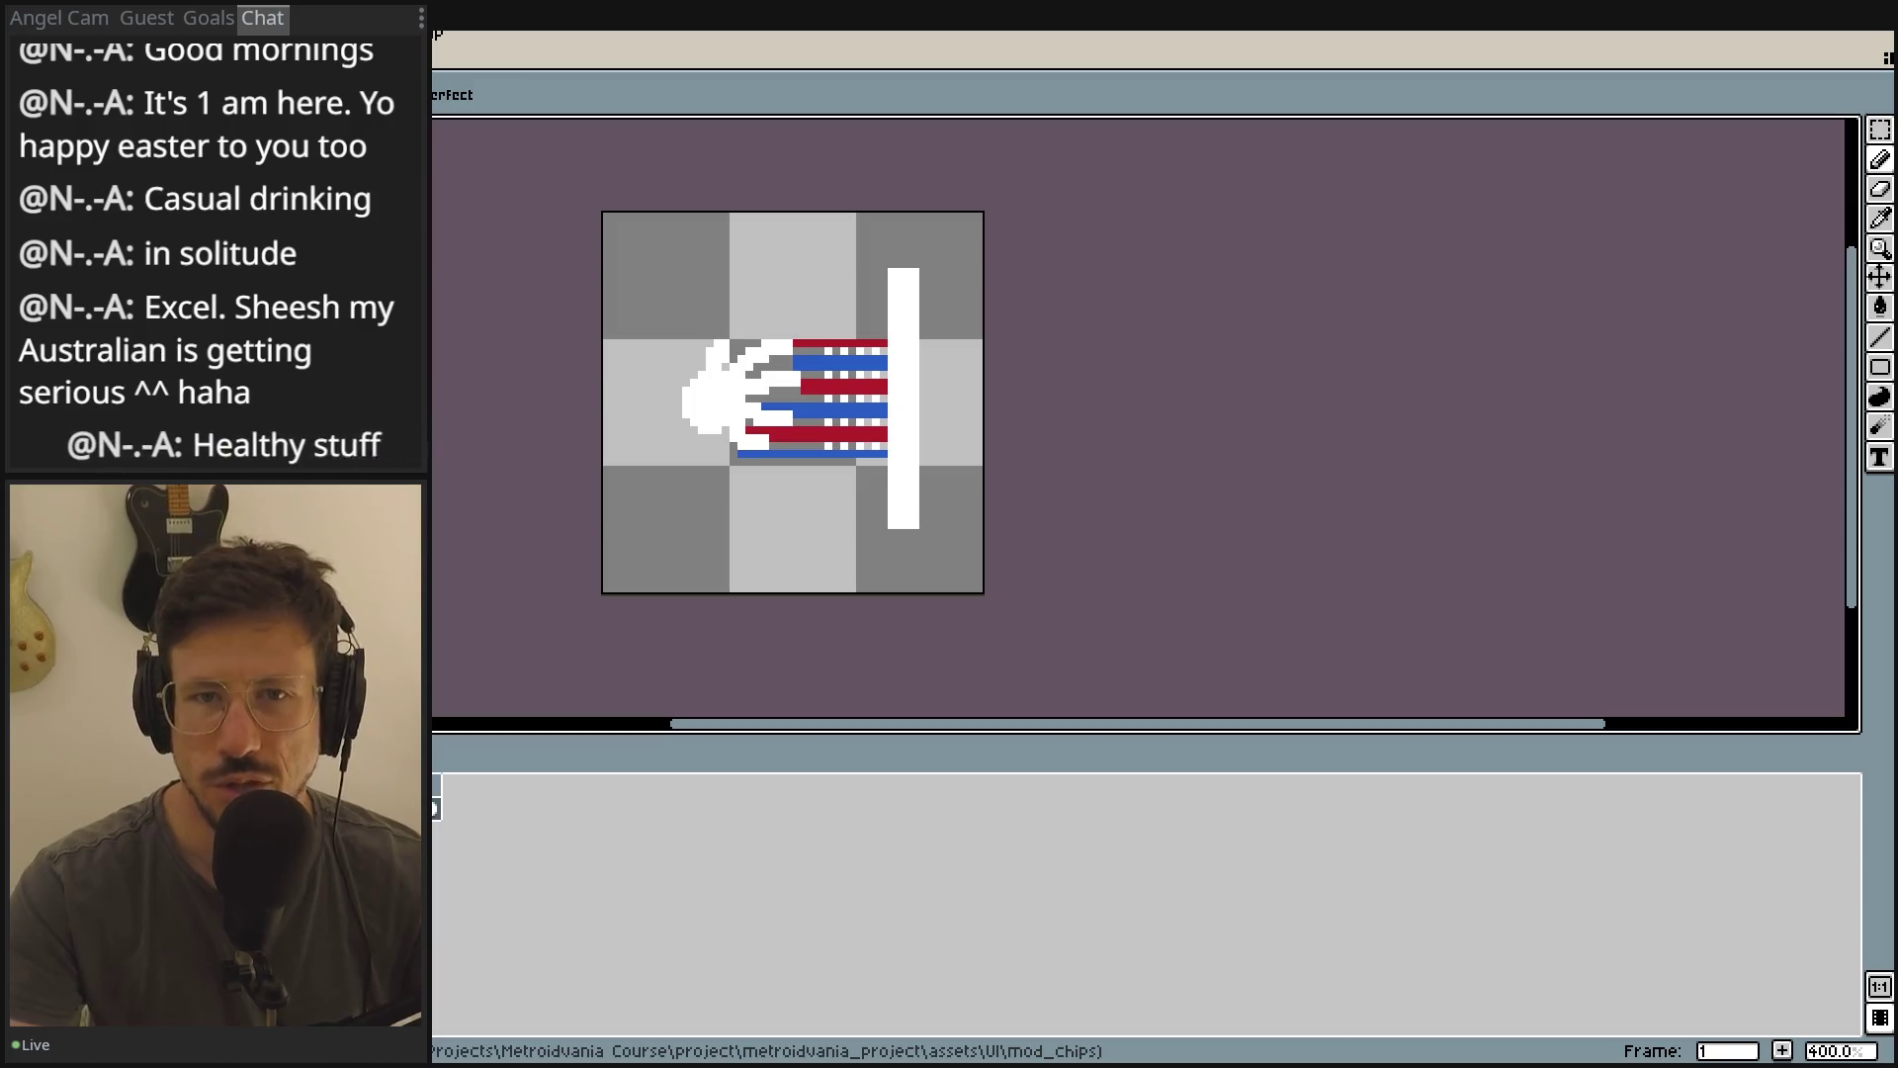
Create Sprite-0001 at 48 × 48 pixels and keep Aseprite in focus
key("ctrl+n")
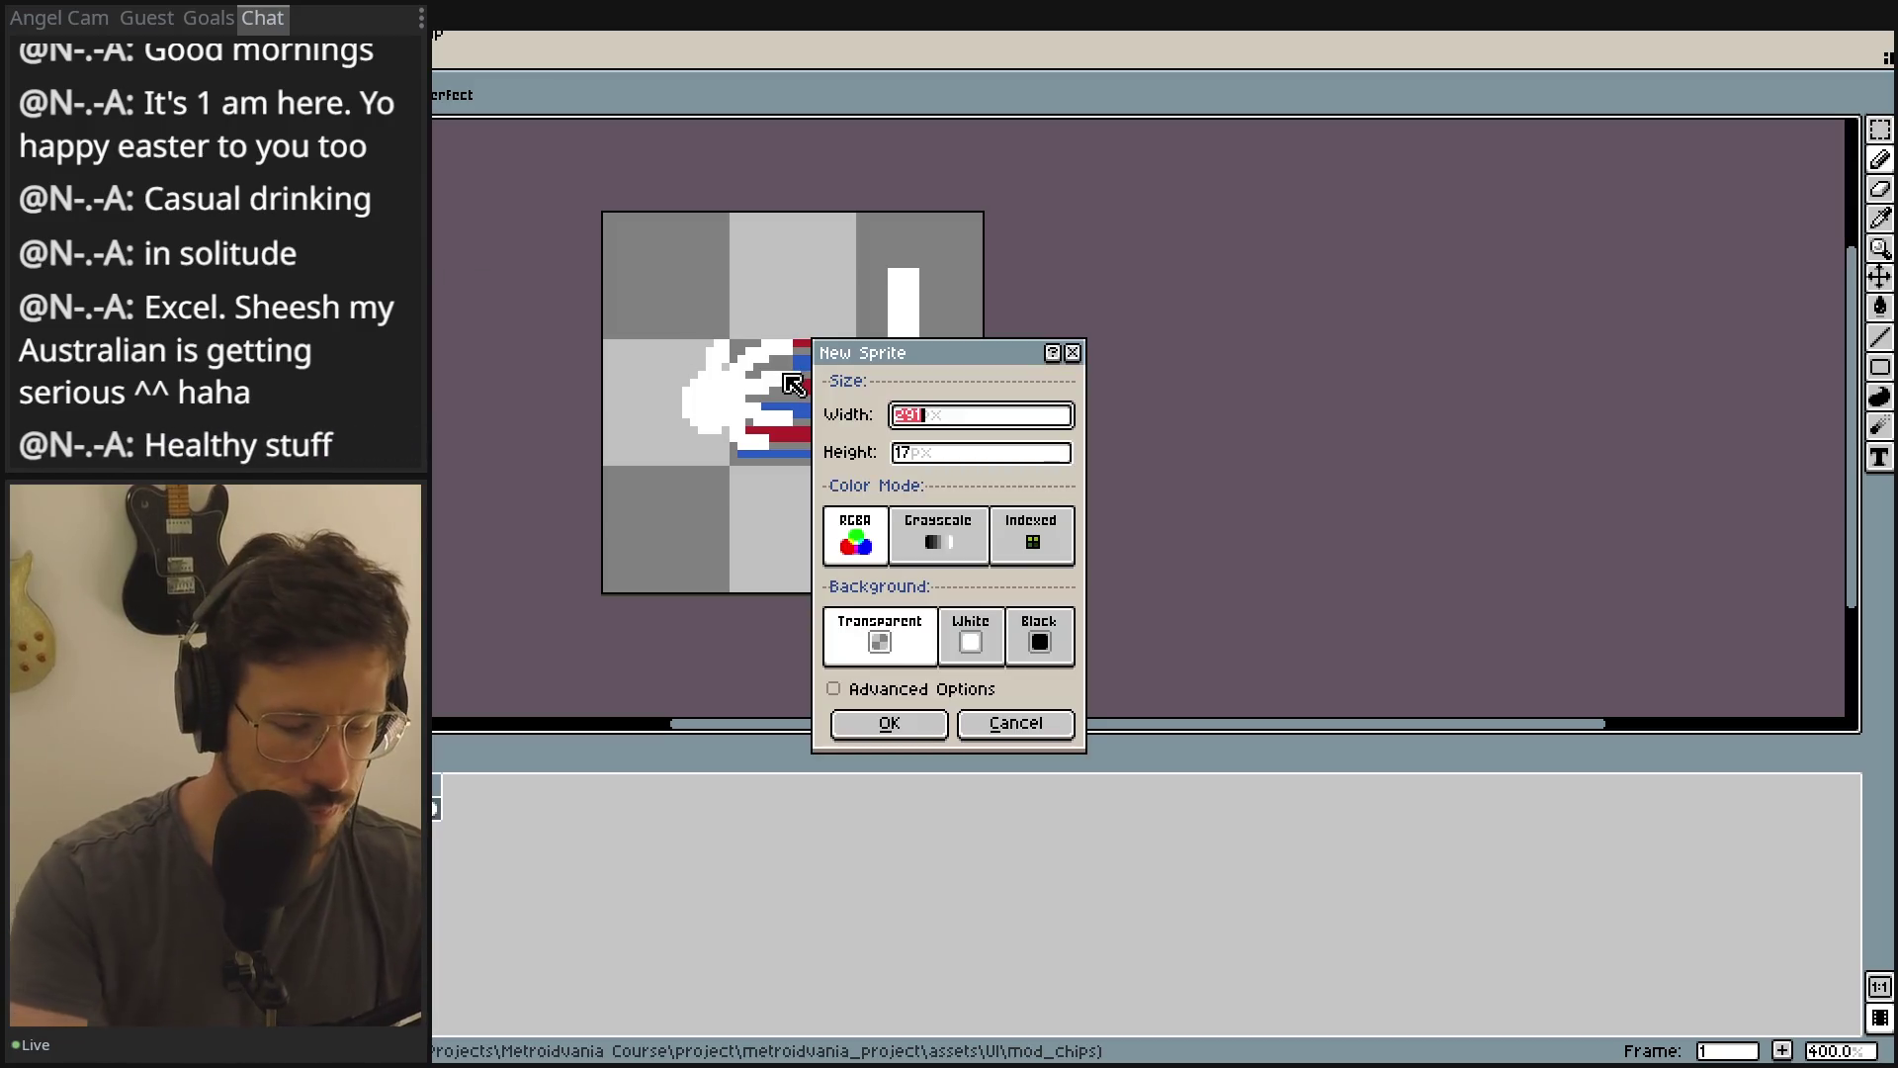
type("48")
key("Tab")
key("BackSpace")
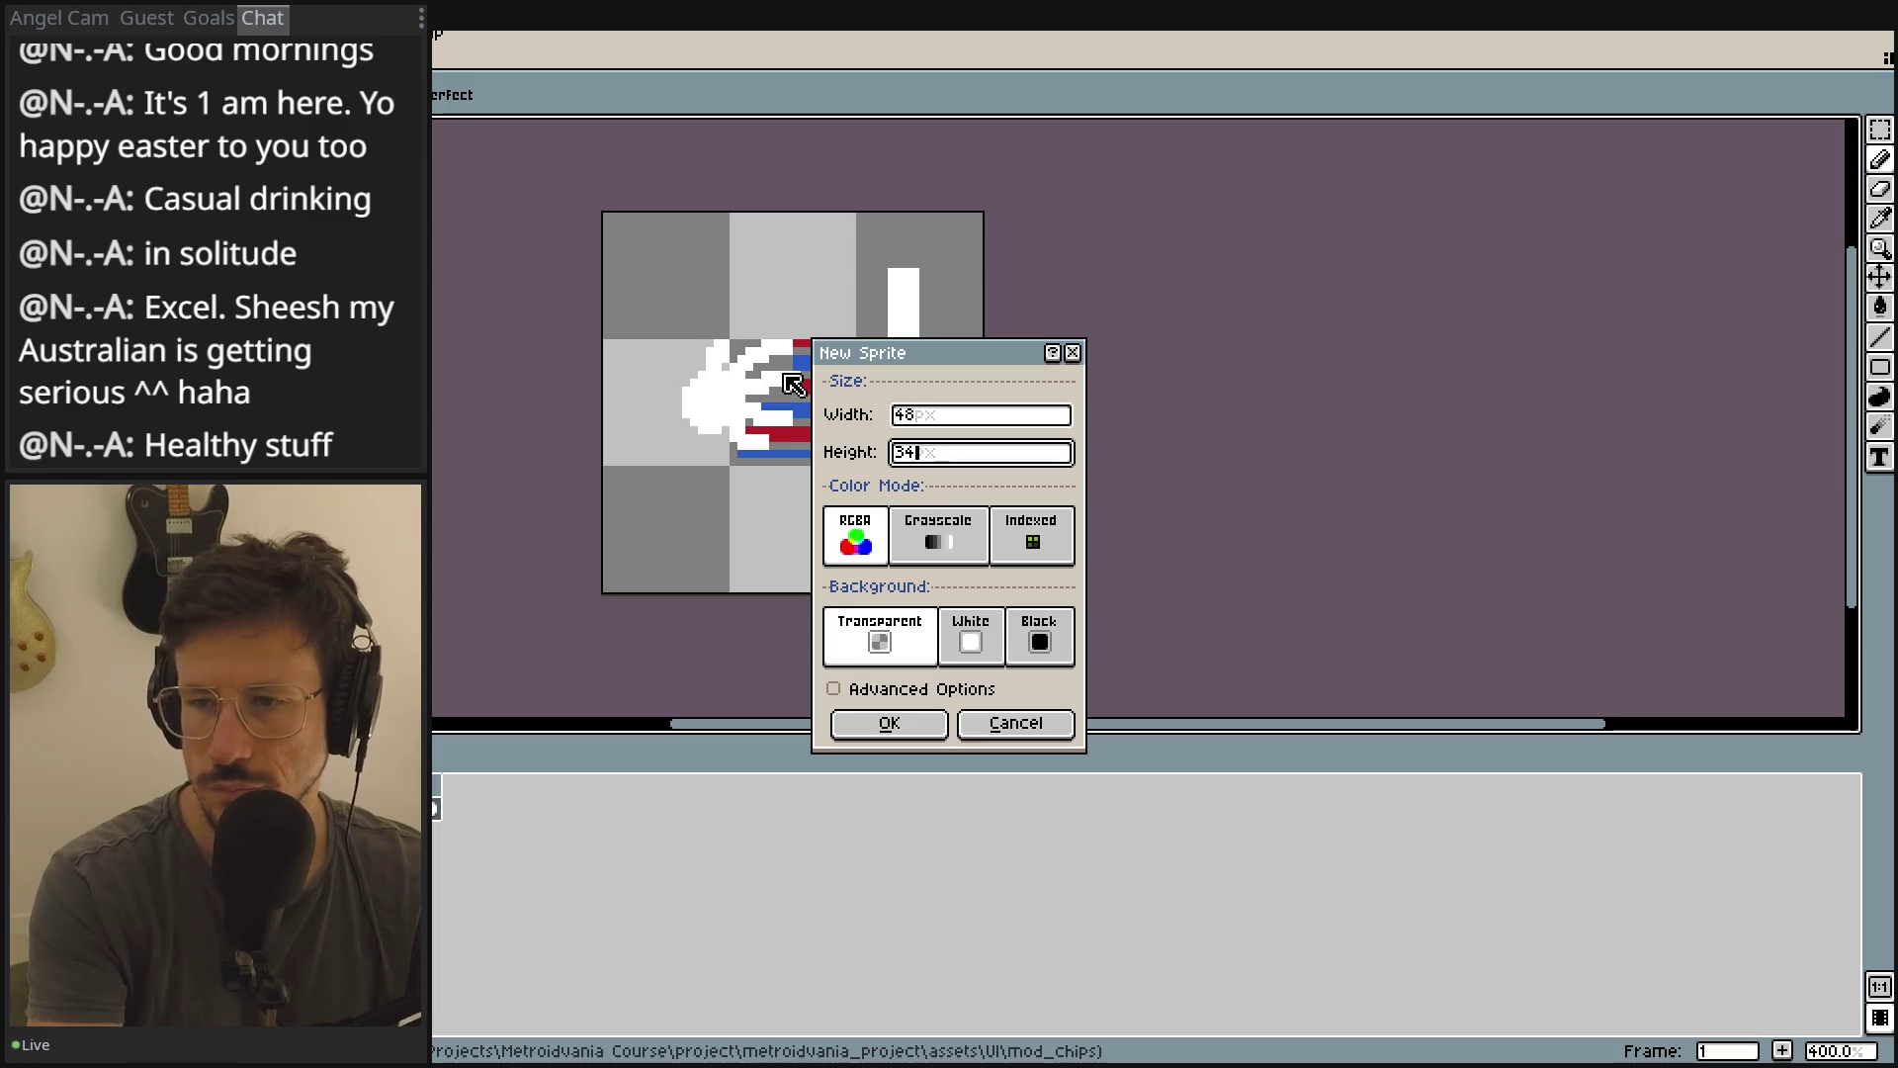
type("48")
key("Return")
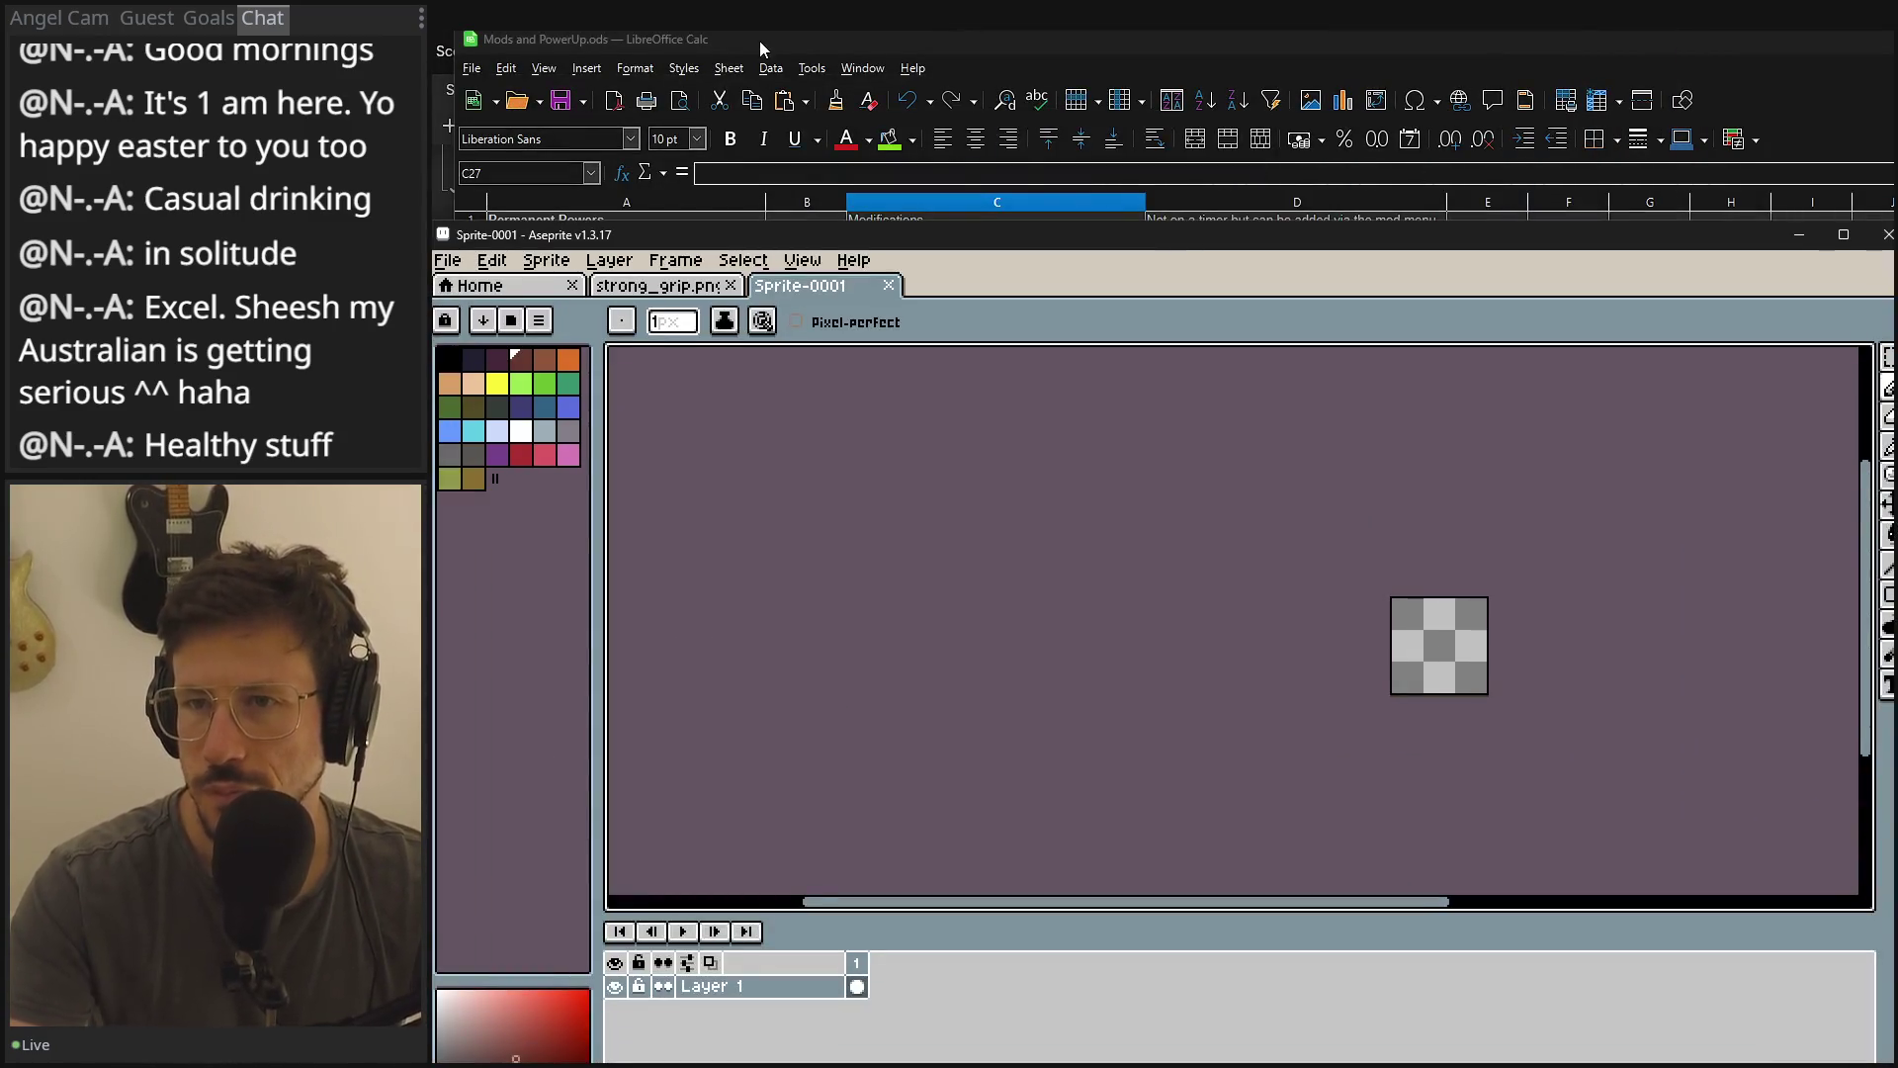
key("alt+Tab")
key("alt+Tab")
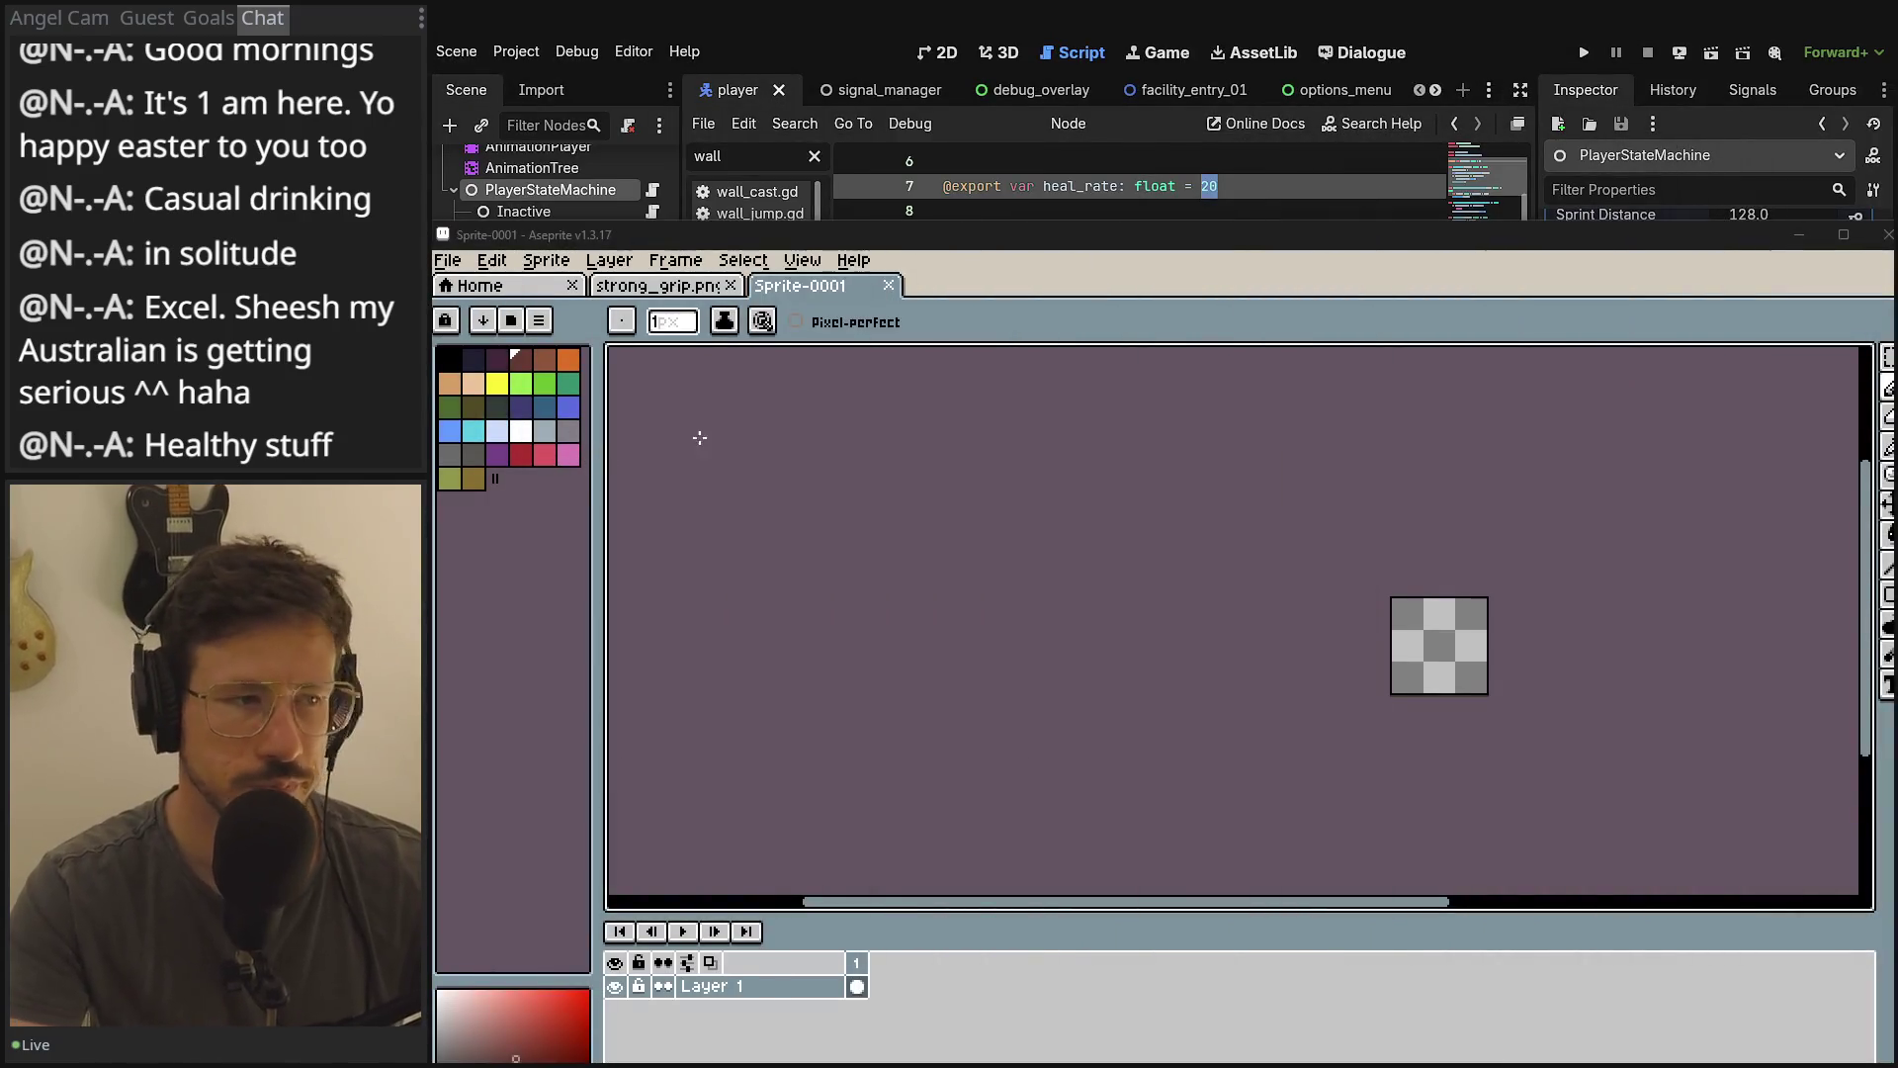
left_click(922, 244)
Paint three white 11px round-brush circles in the right, centre and left squares
double_click(922, 244)
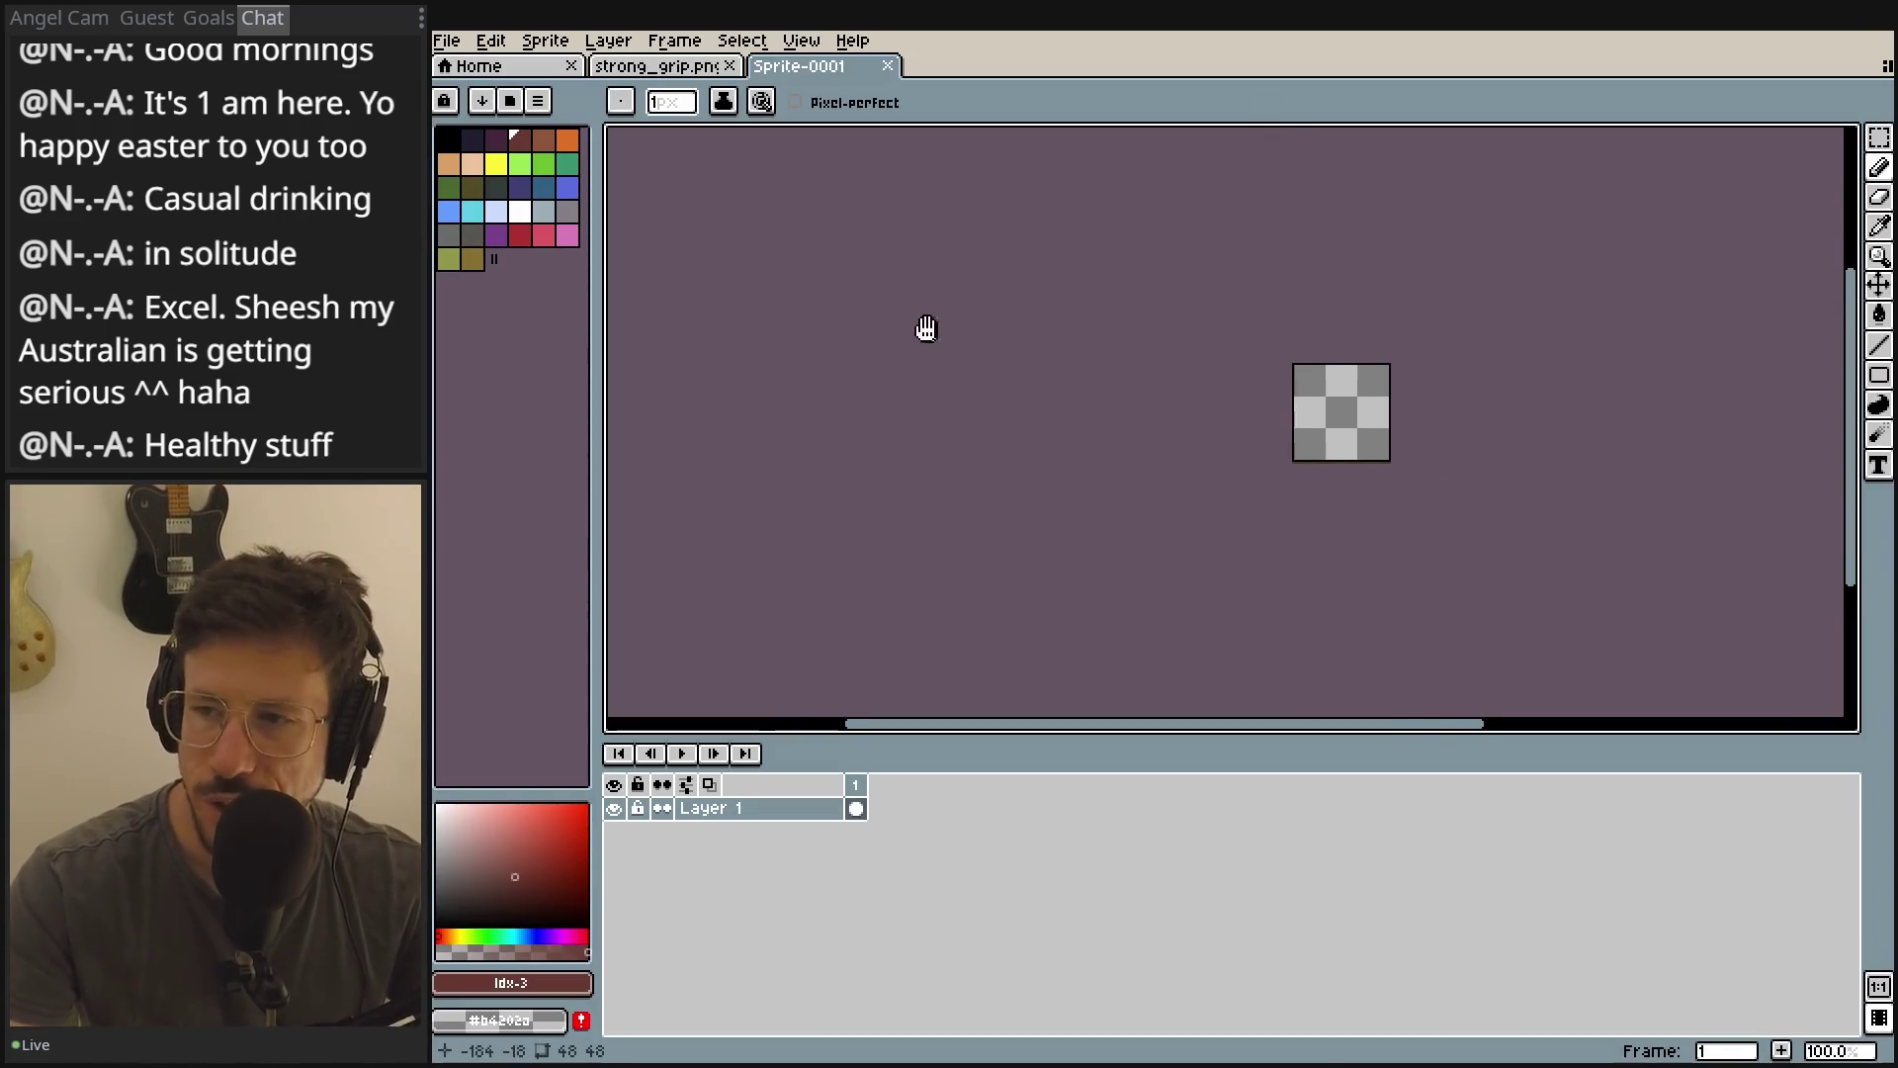
scroll(1229, 403, "up", 5)
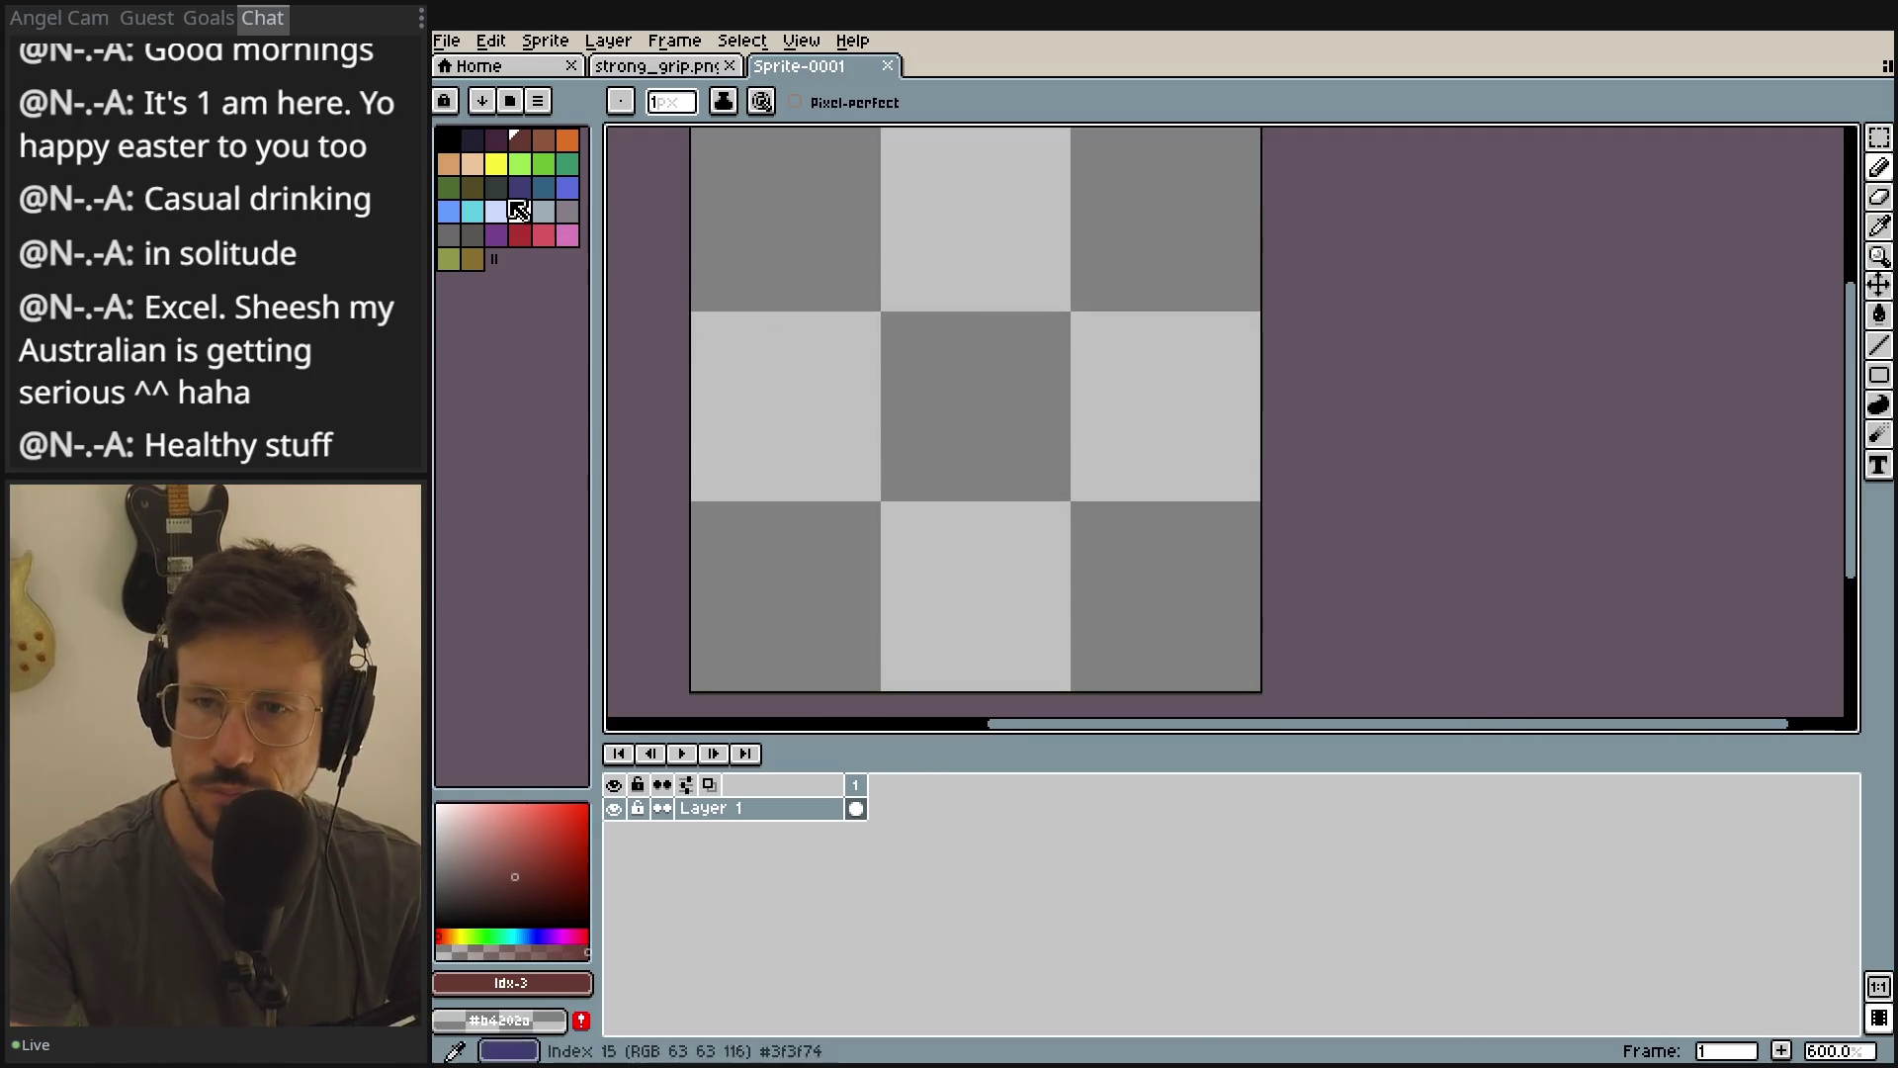
left_click(519, 211)
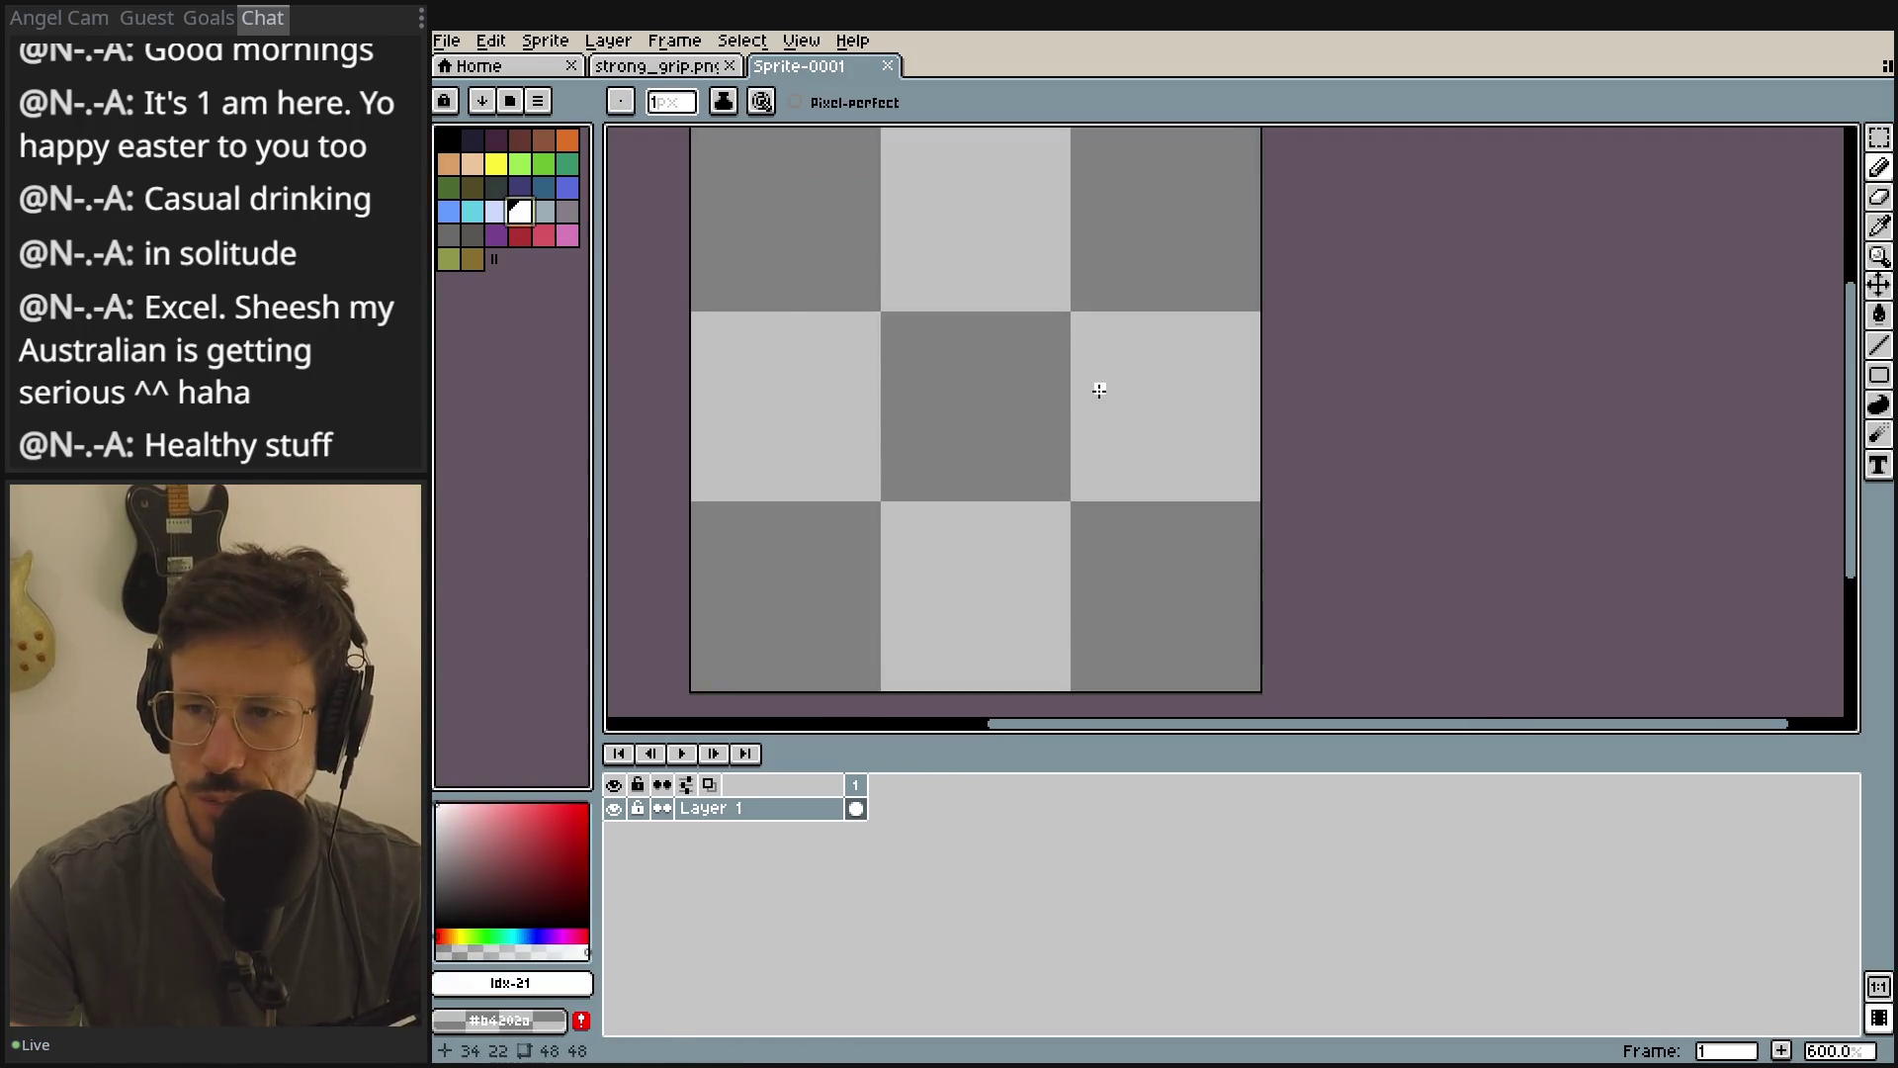
left_click(621, 102)
left_click(627, 133)
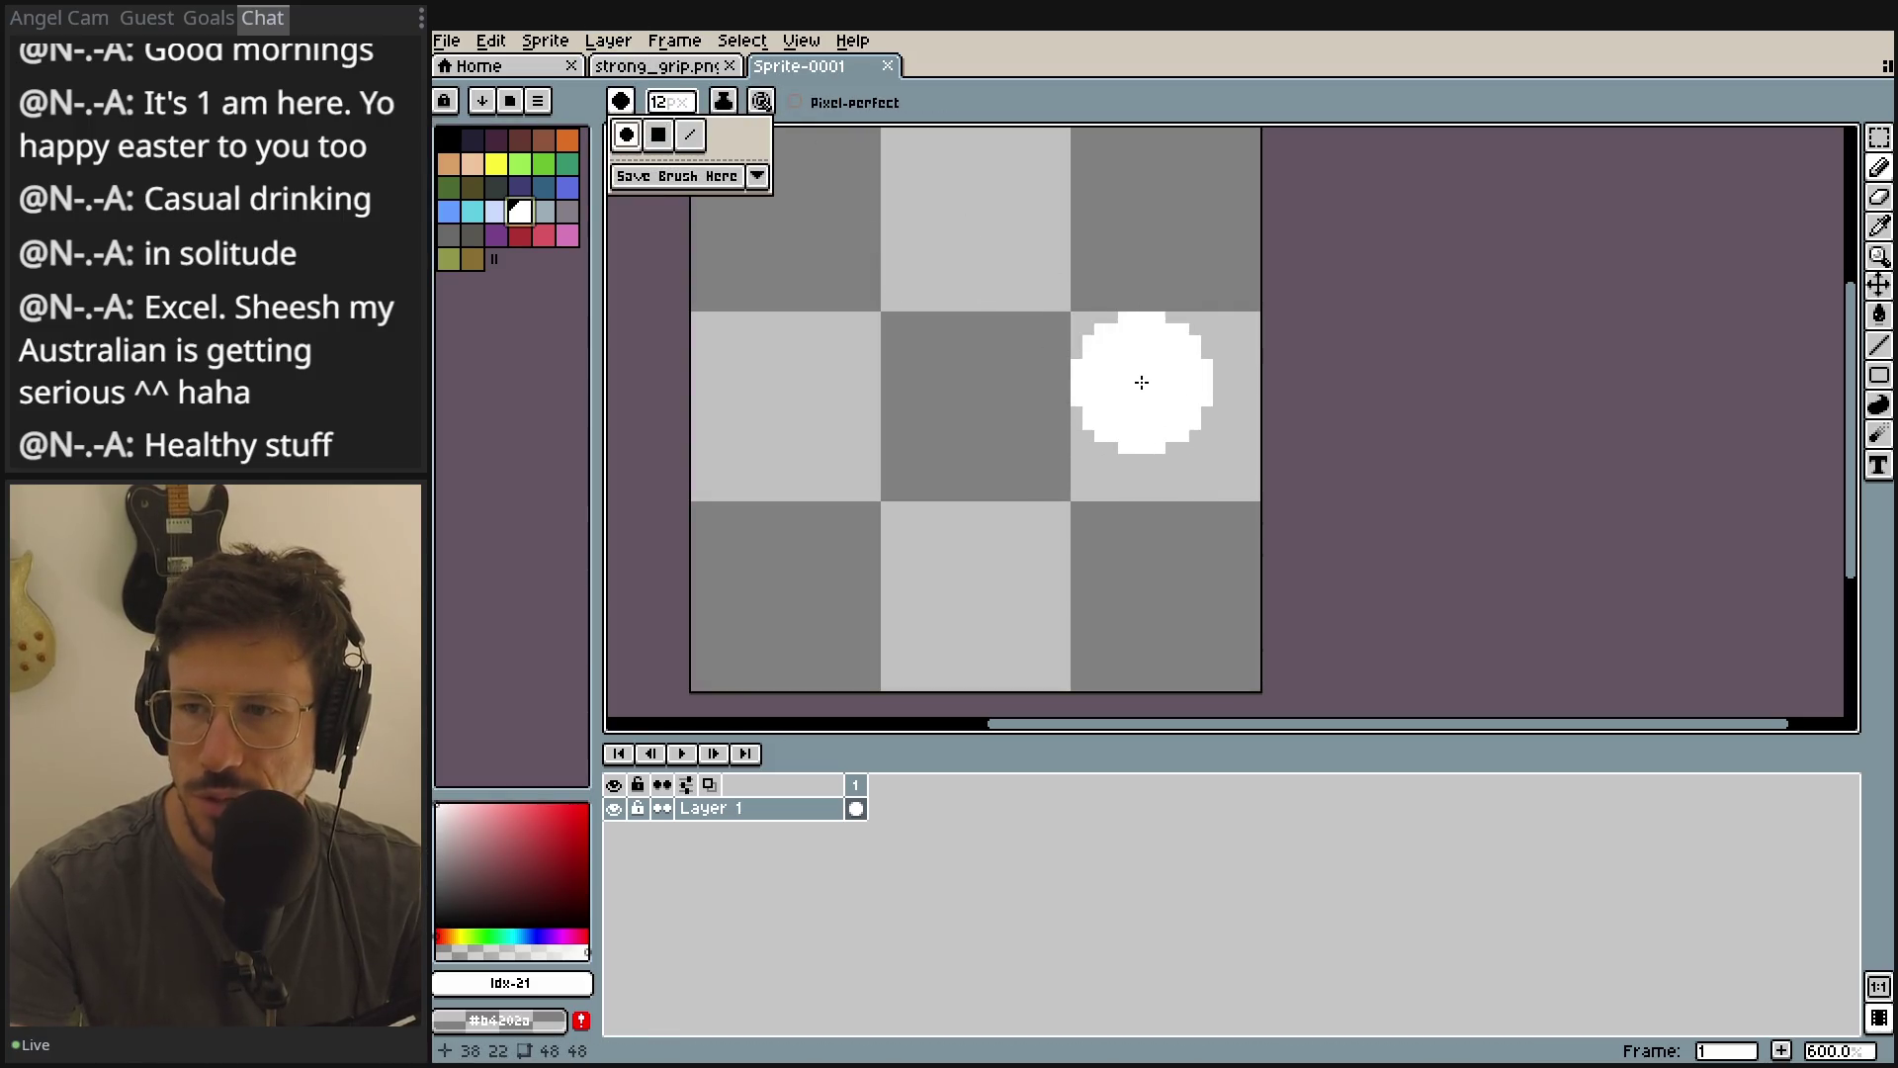
key("minus")
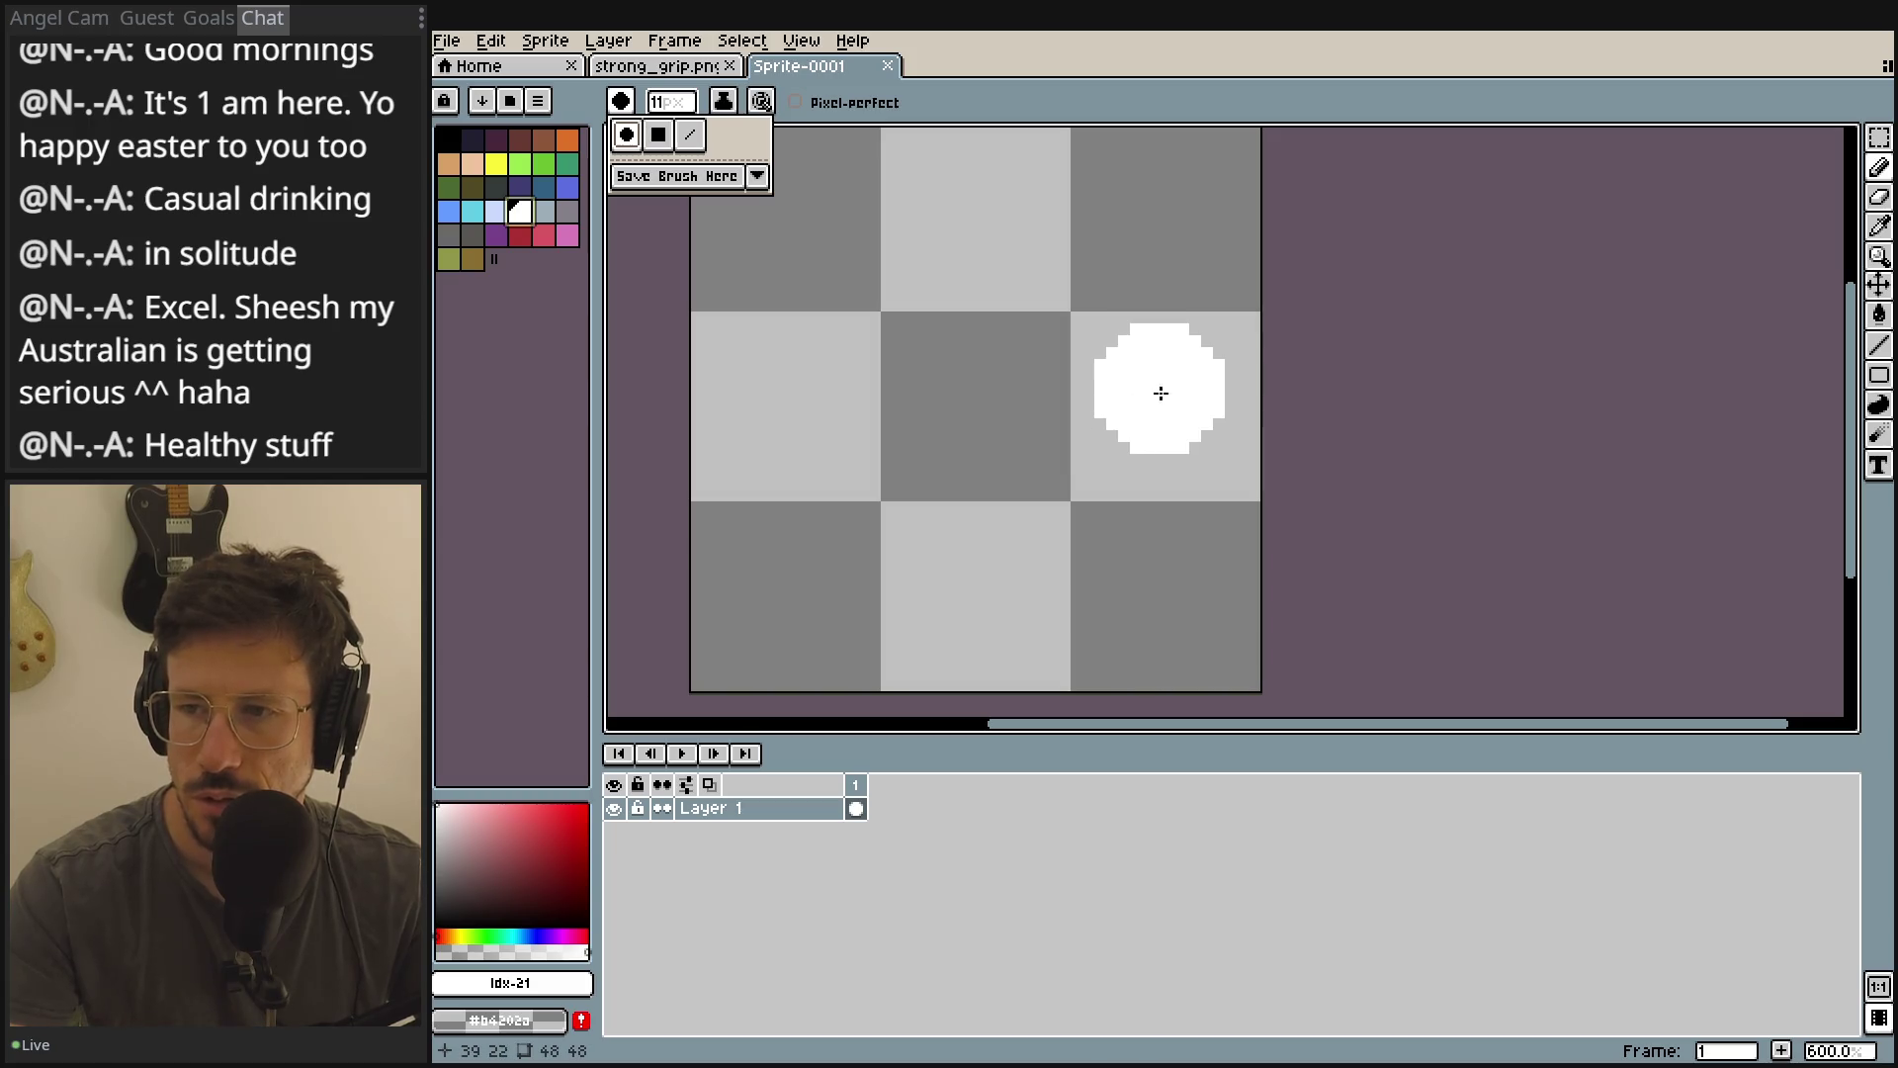
left_click(1172, 401)
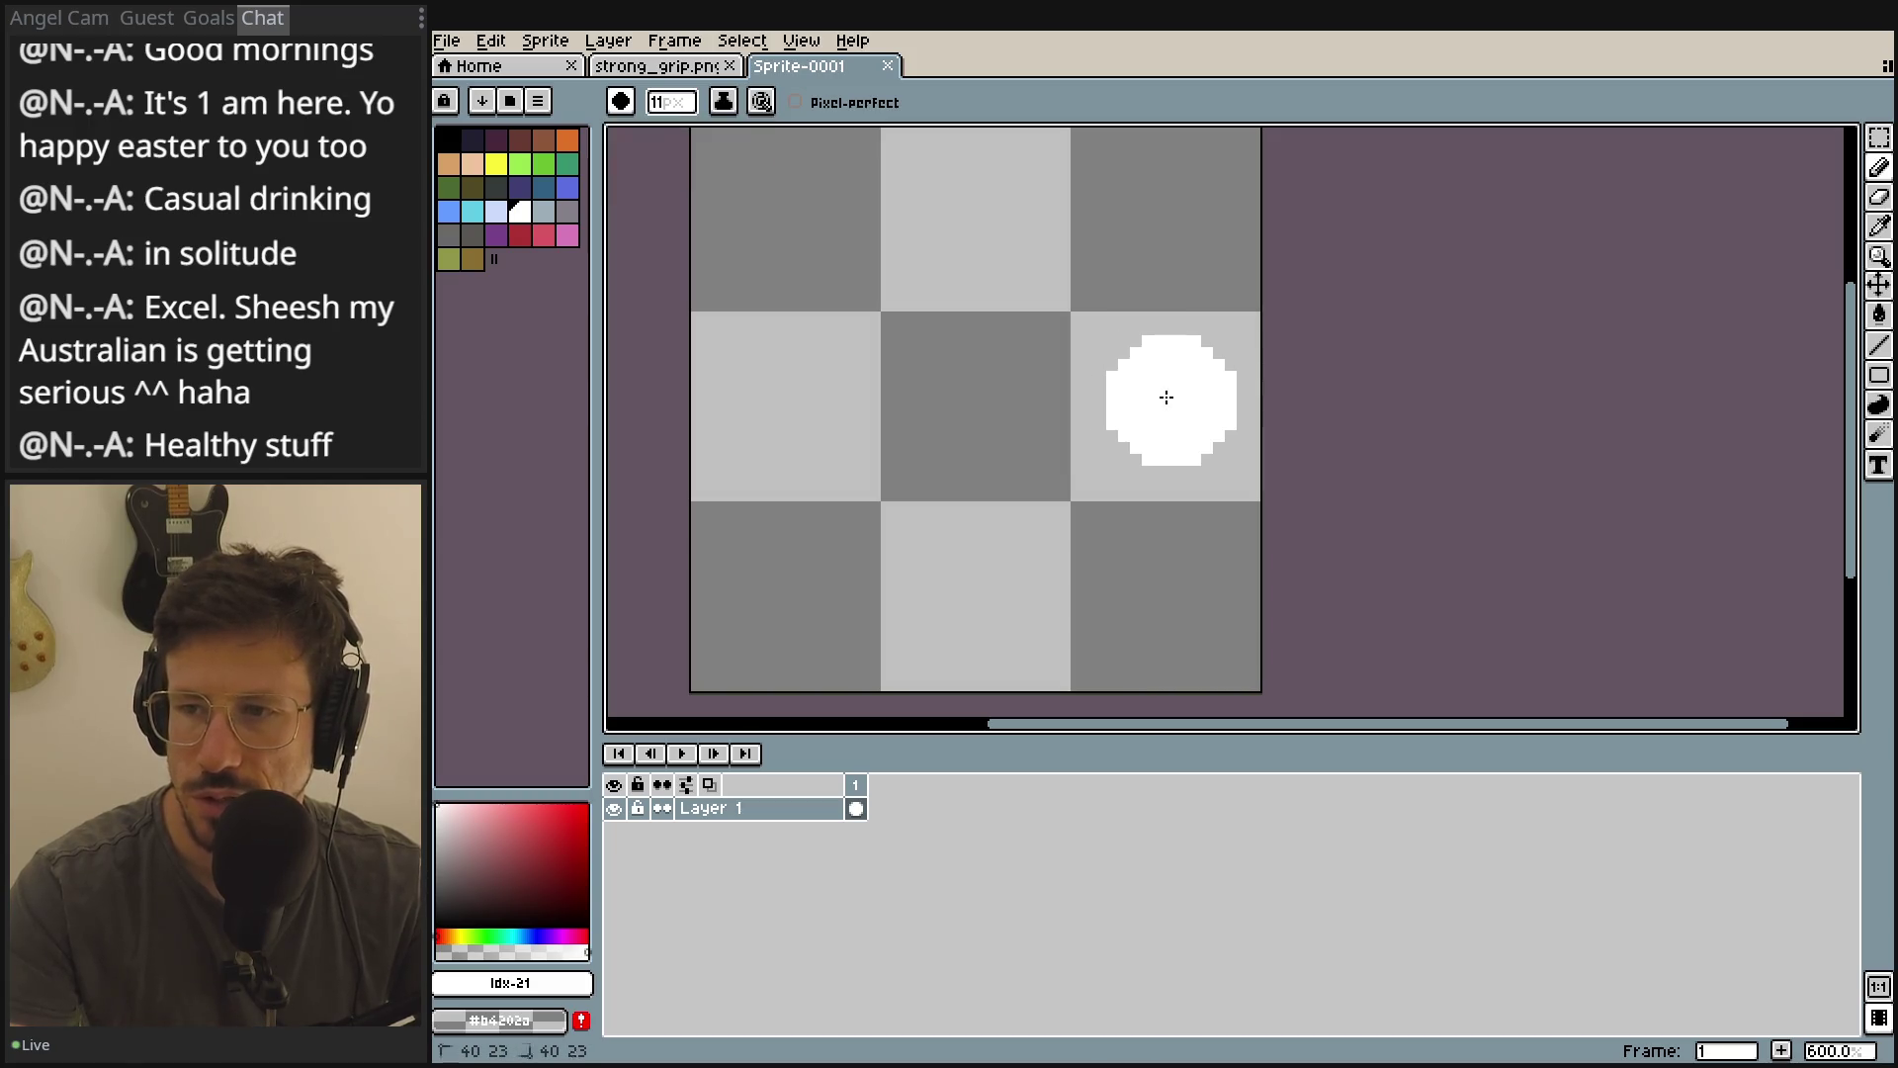
left_click(970, 398)
left_click(780, 399)
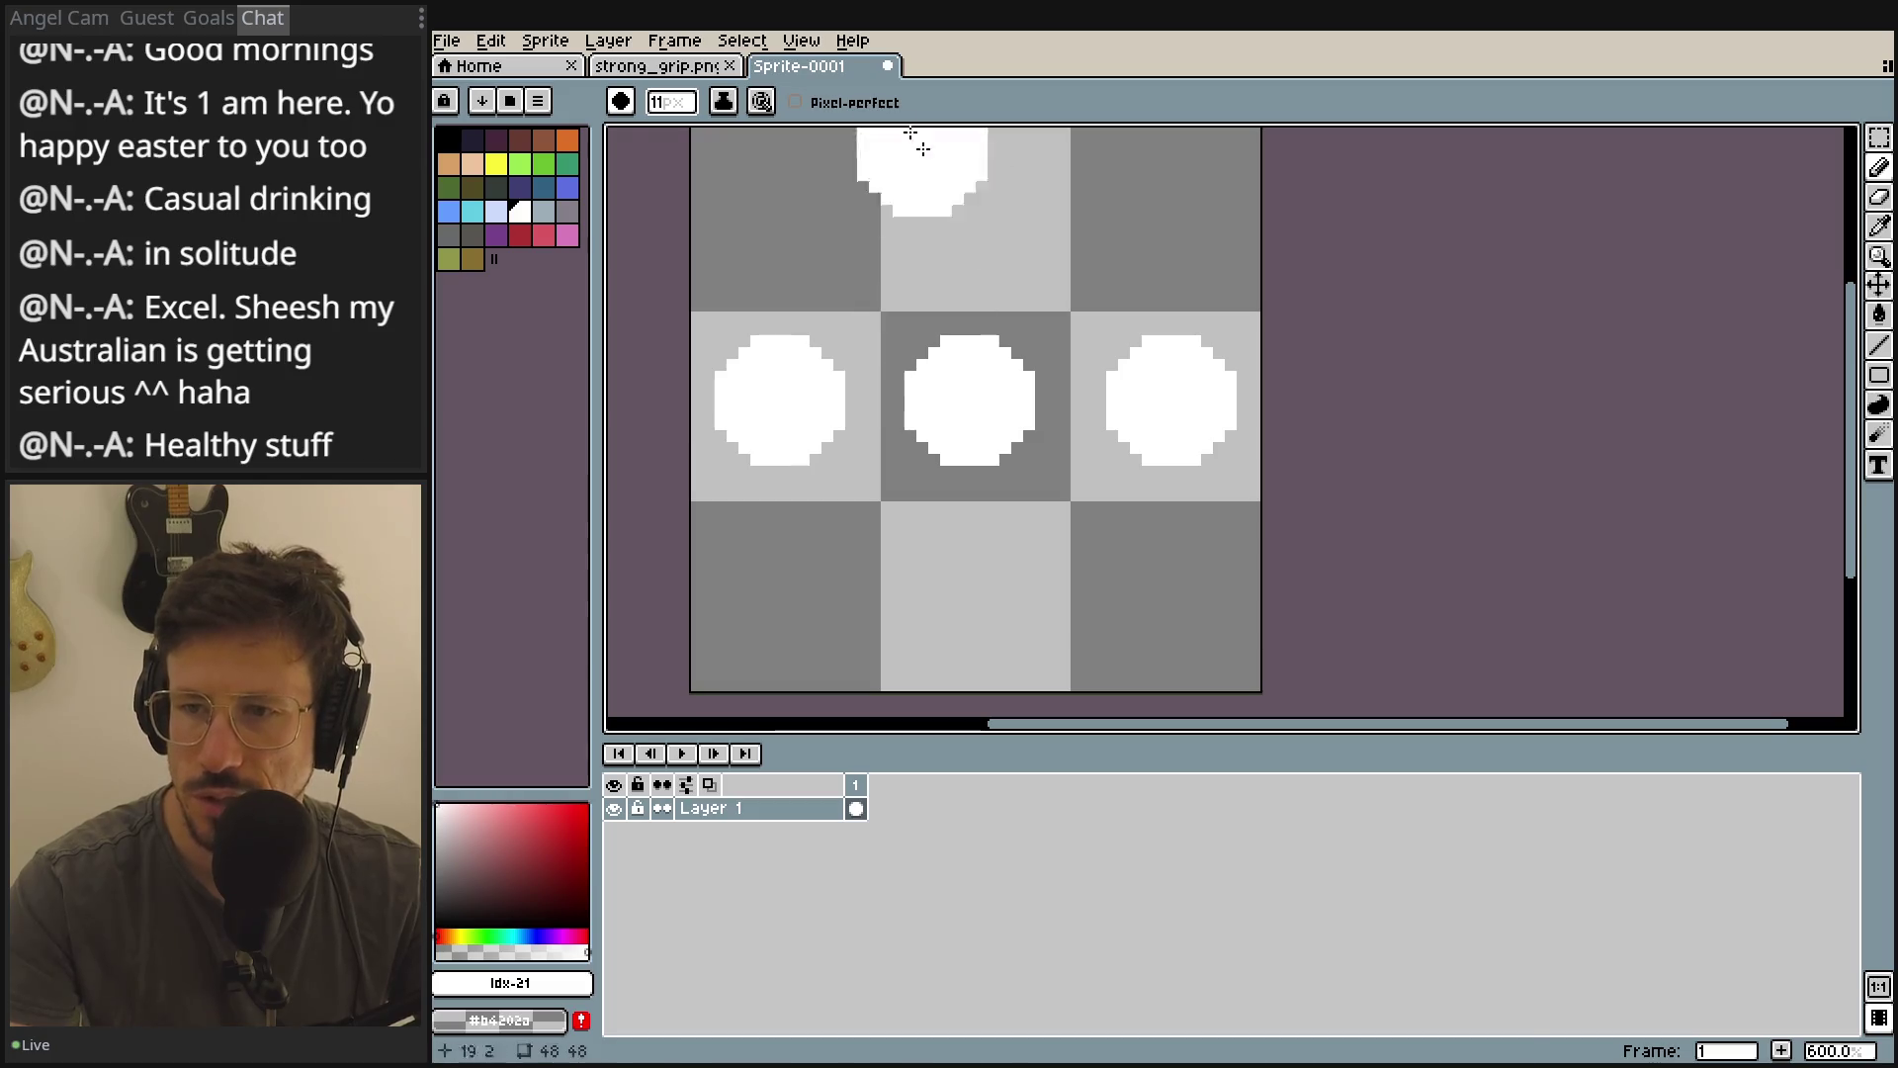
With a 1px brush, add white streak pixels along the circles' left edges
key("minus")
key("minus")
key("minus")
left_click_drag(1135, 331, 1117, 339)
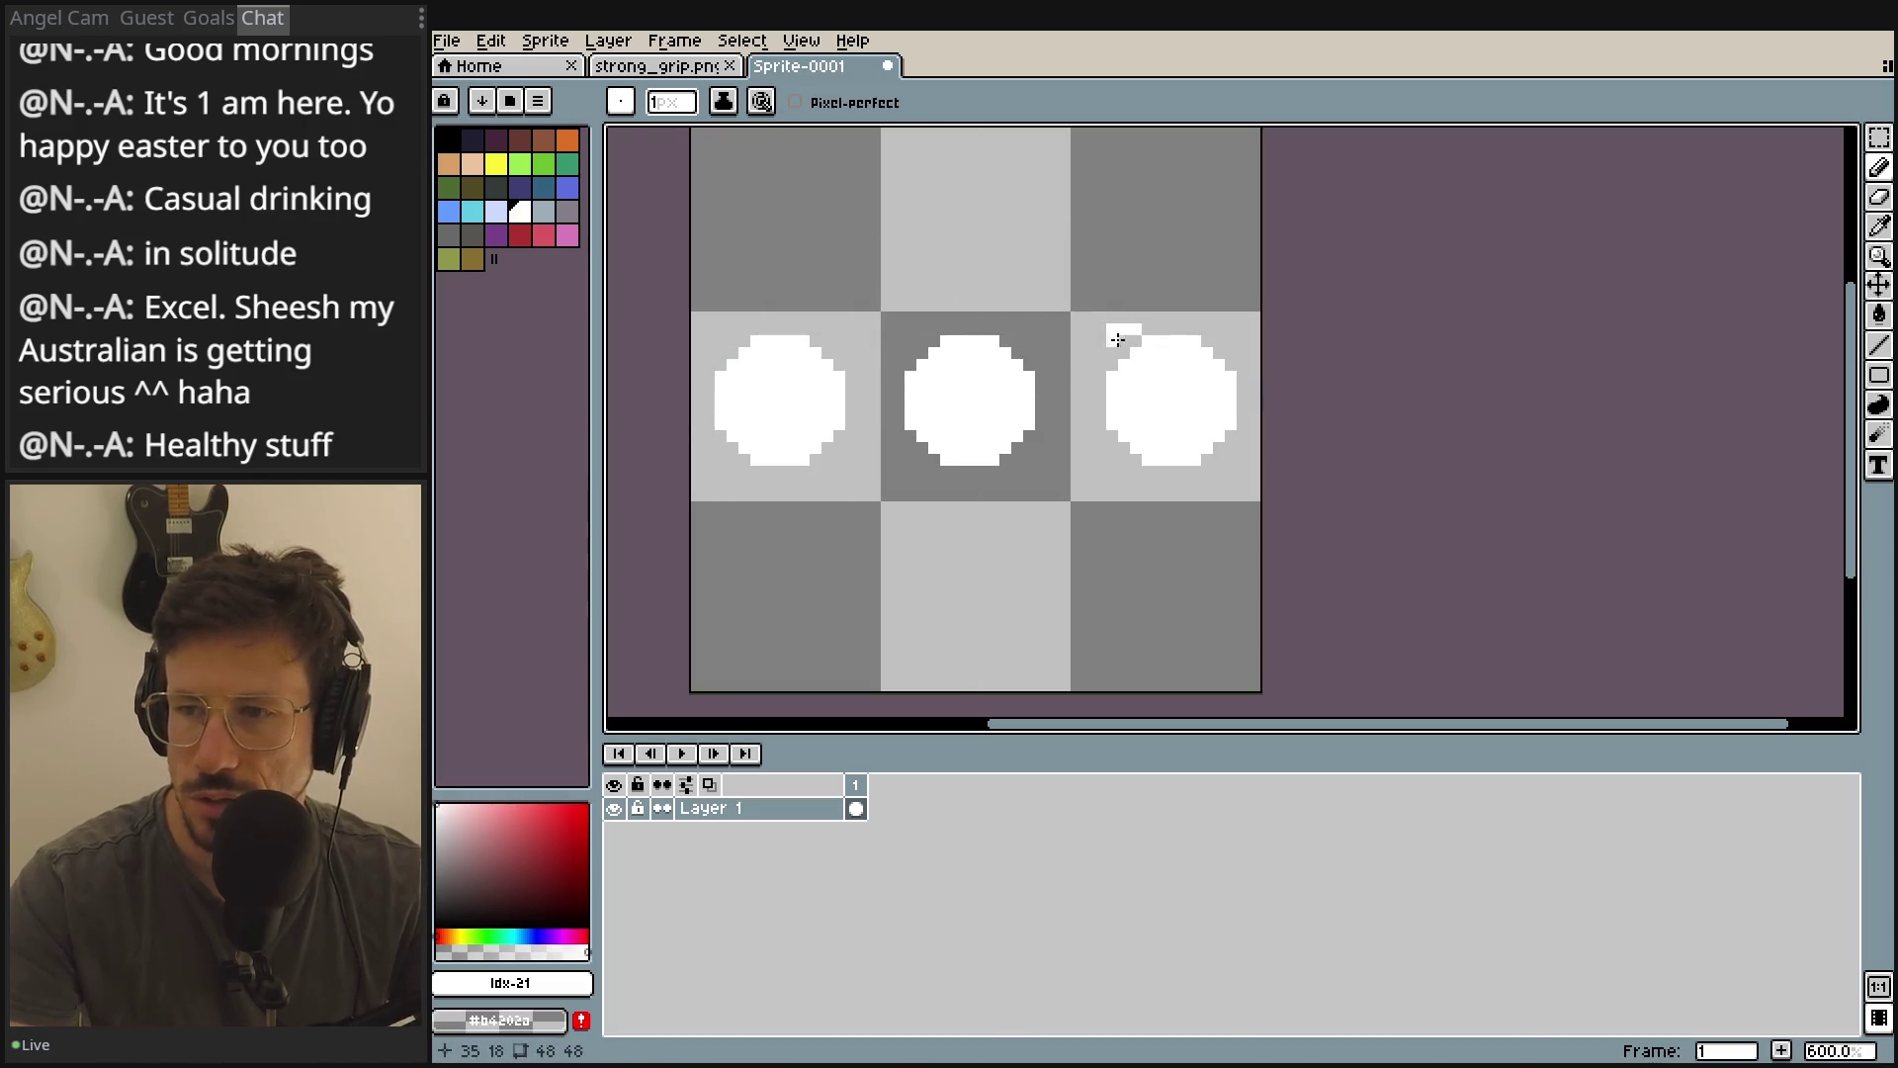
mouse_move(1101, 424)
left_mouse_down()
mouse_move(1119, 455)
mouse_move(1087, 460)
left_mouse_up()
key("ctrl+z")
key("ctrl+z")
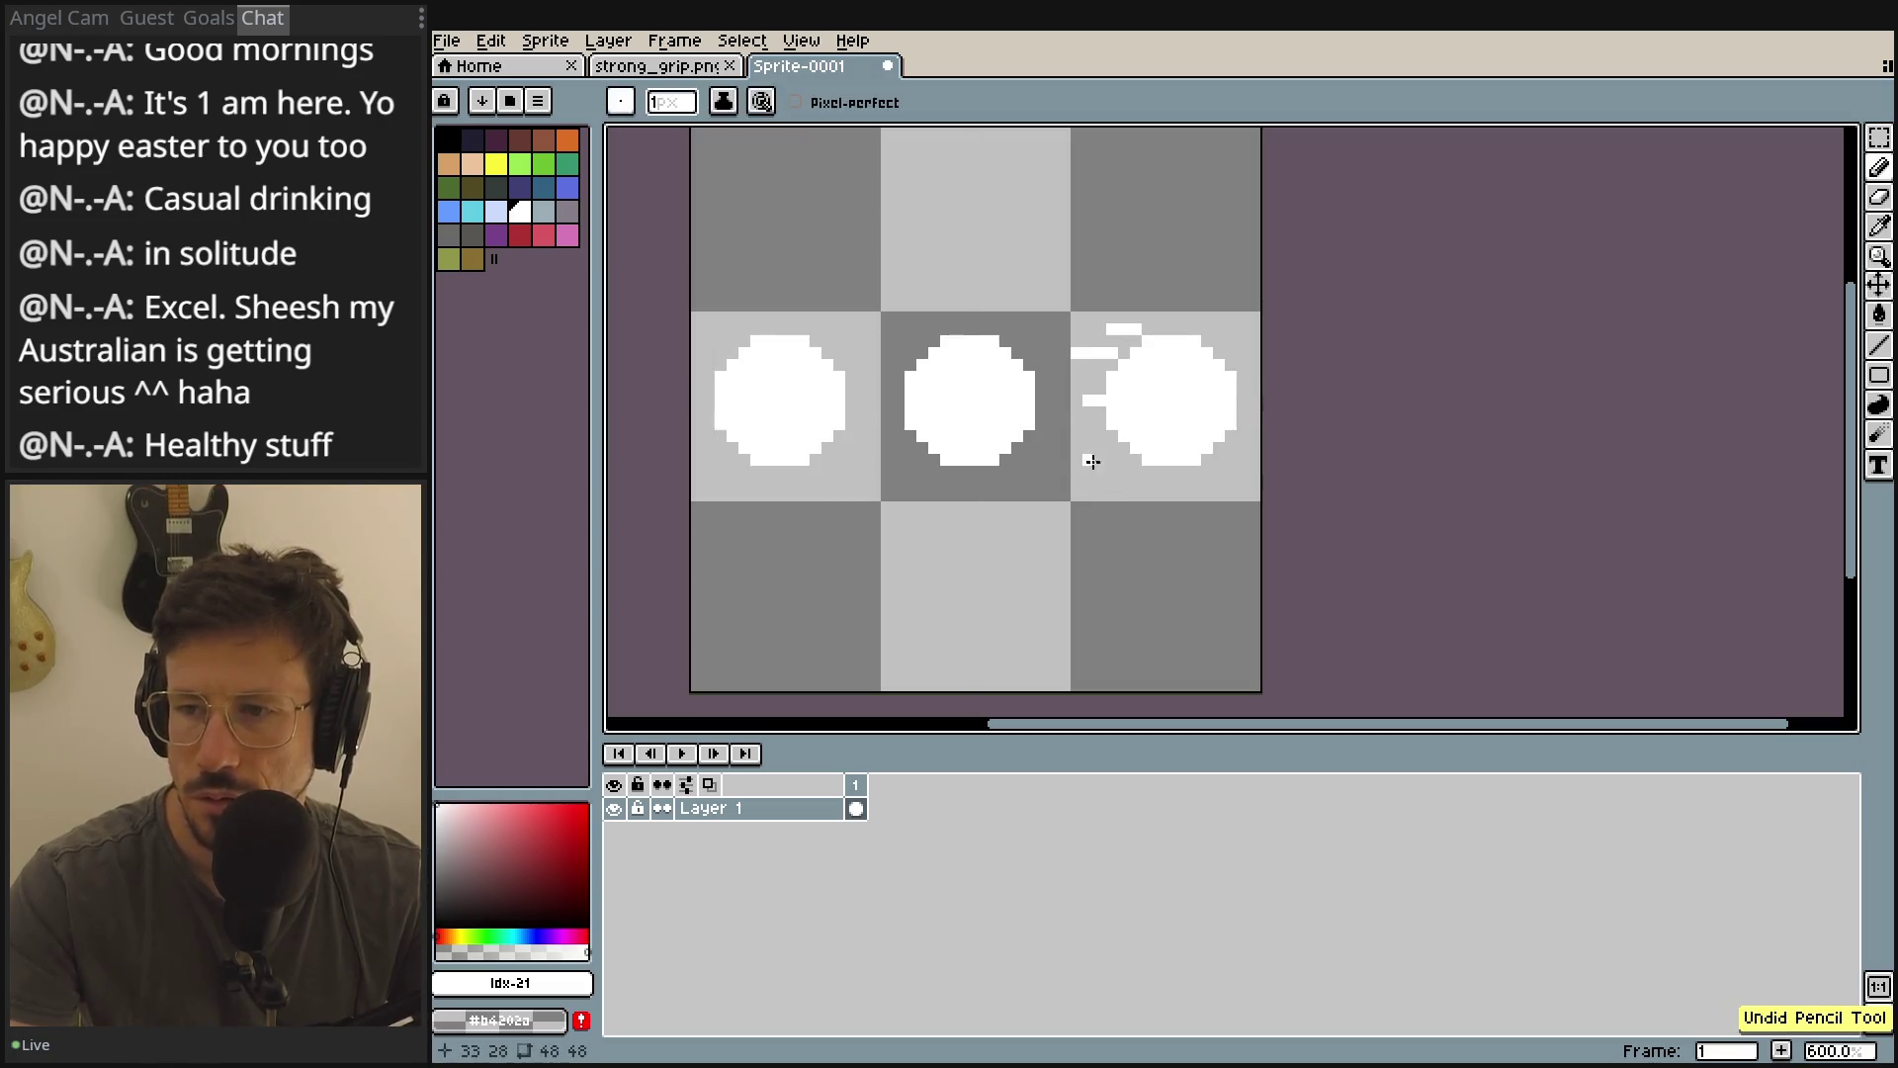
mouse_move(1104, 444)
left_mouse_down()
mouse_move(1073, 439)
mouse_move(1110, 467)
mouse_move(1095, 470)
left_mouse_up()
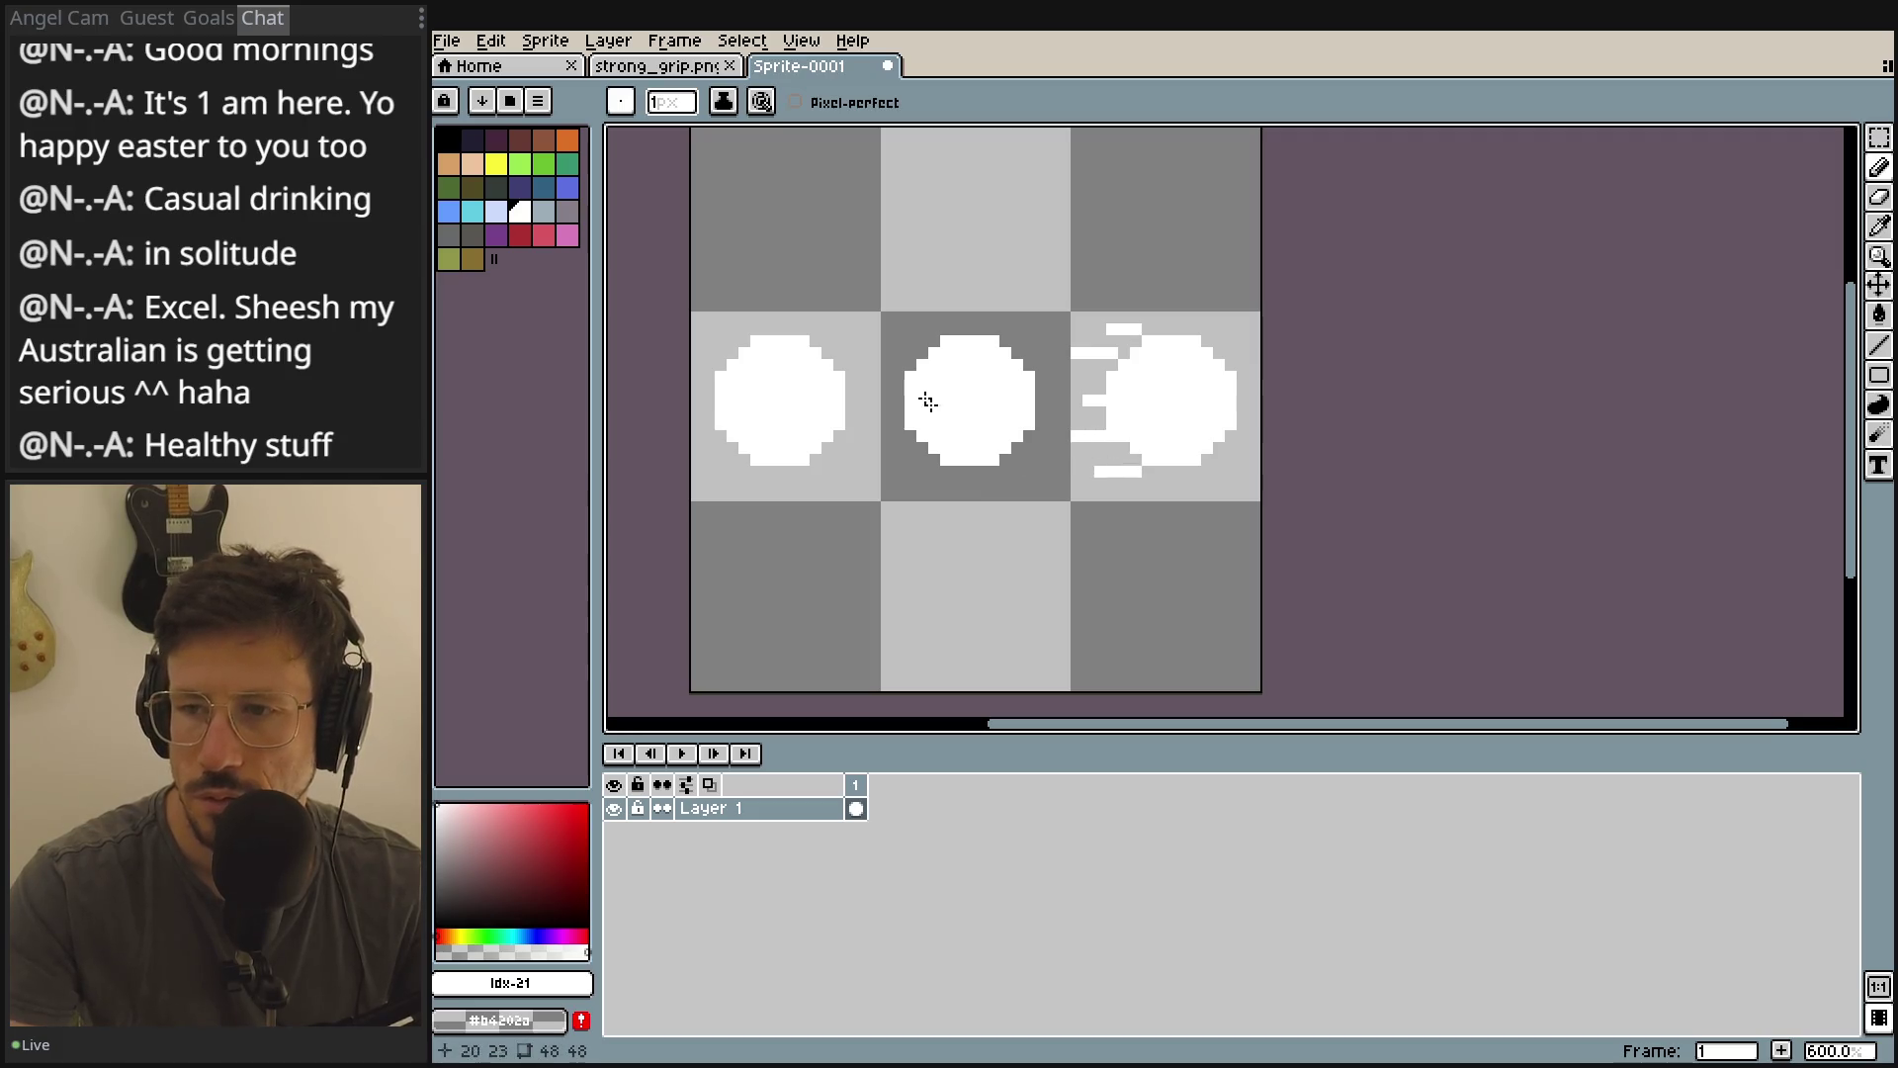
left_click(910, 341)
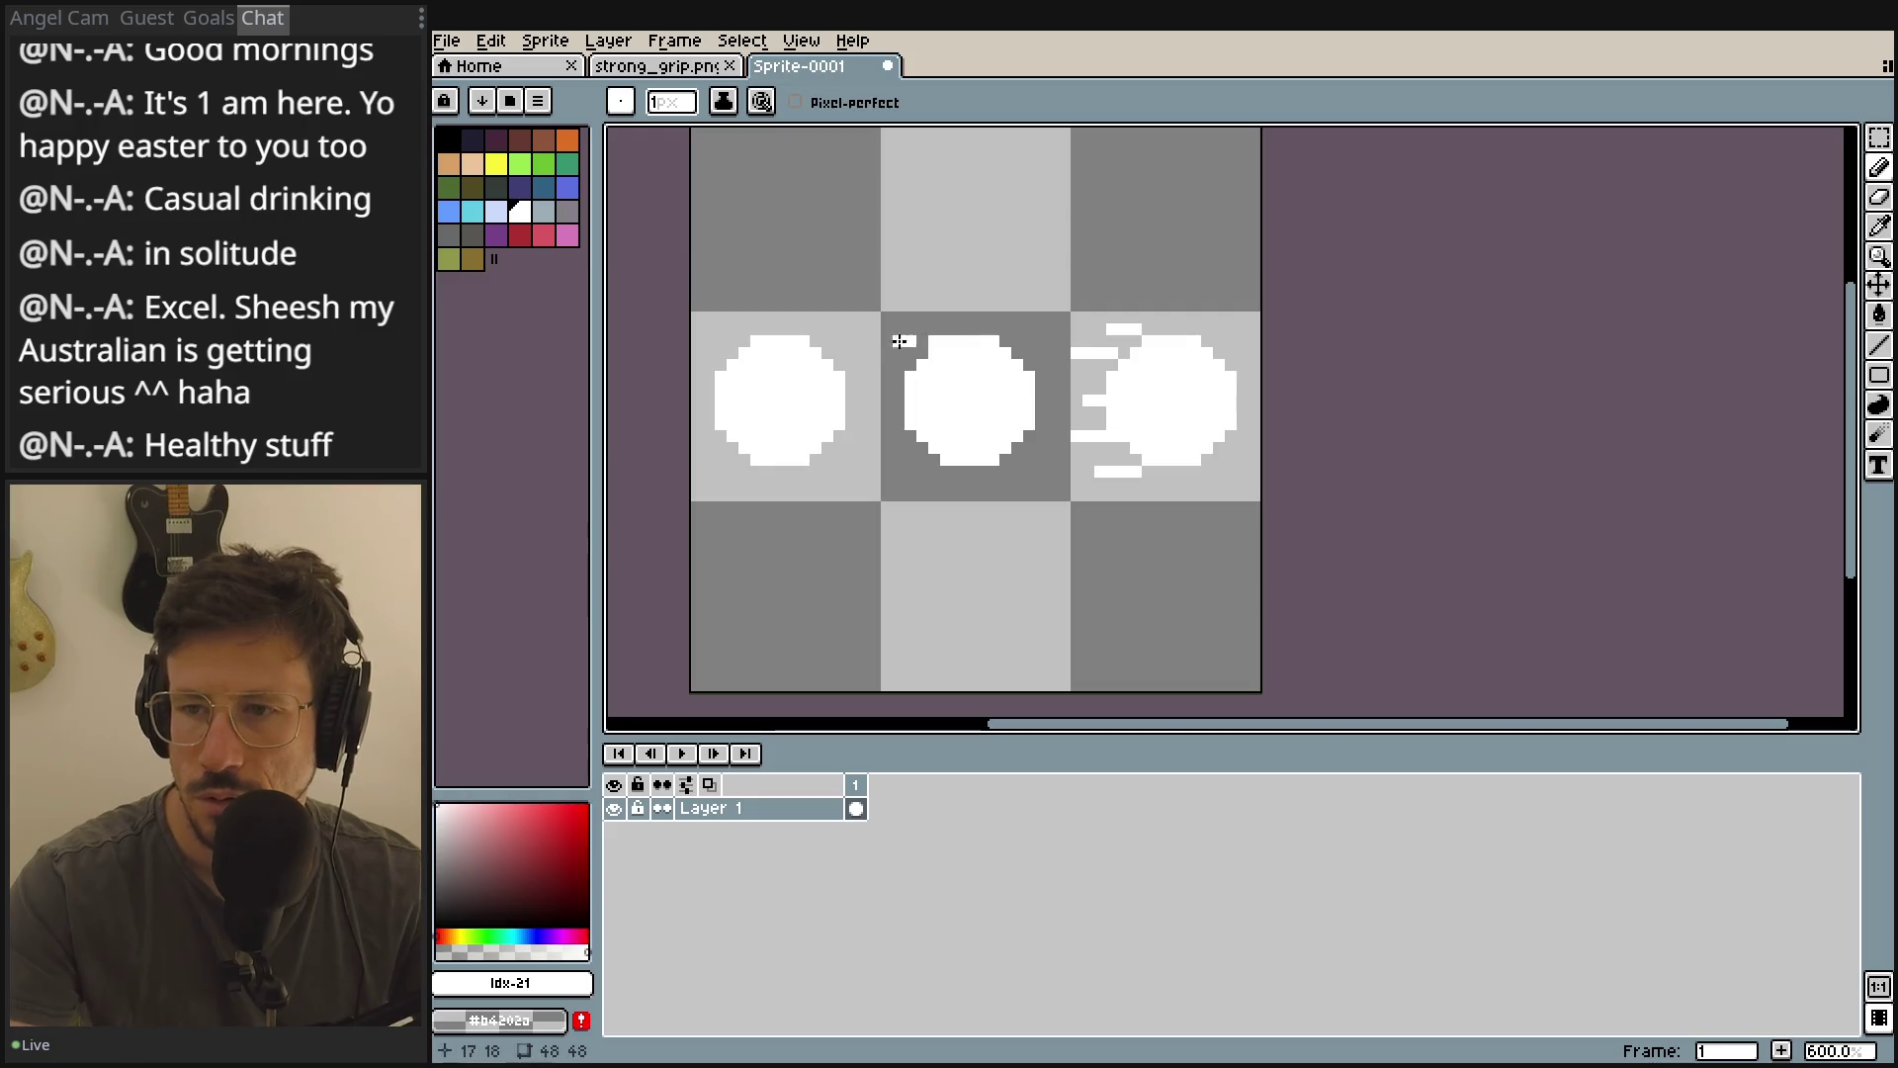
left_click(887, 341)
left_click(884, 377)
mouse_move(876, 379)
left_mouse_down()
mouse_move(902, 416)
mouse_move(898, 472)
left_mouse_up()
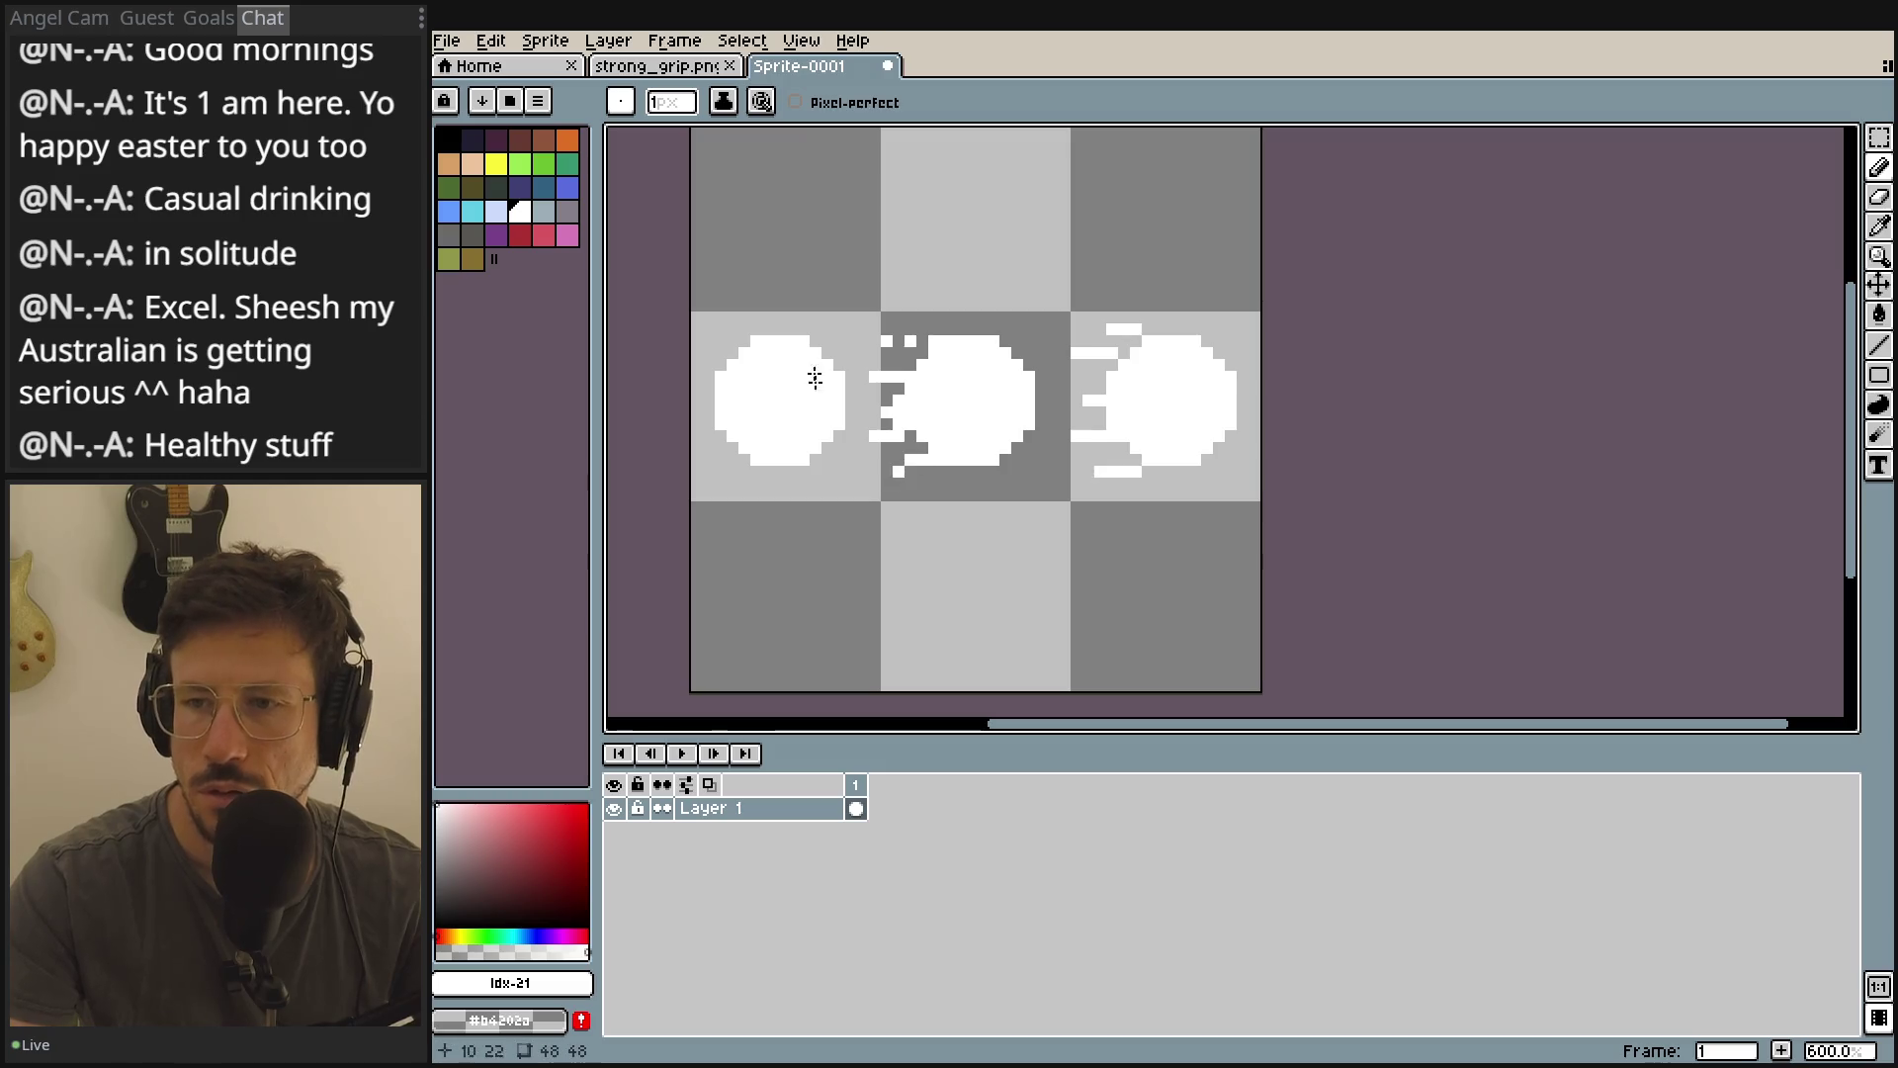
left_click(738, 341)
left_click_drag(727, 348, 708, 364)
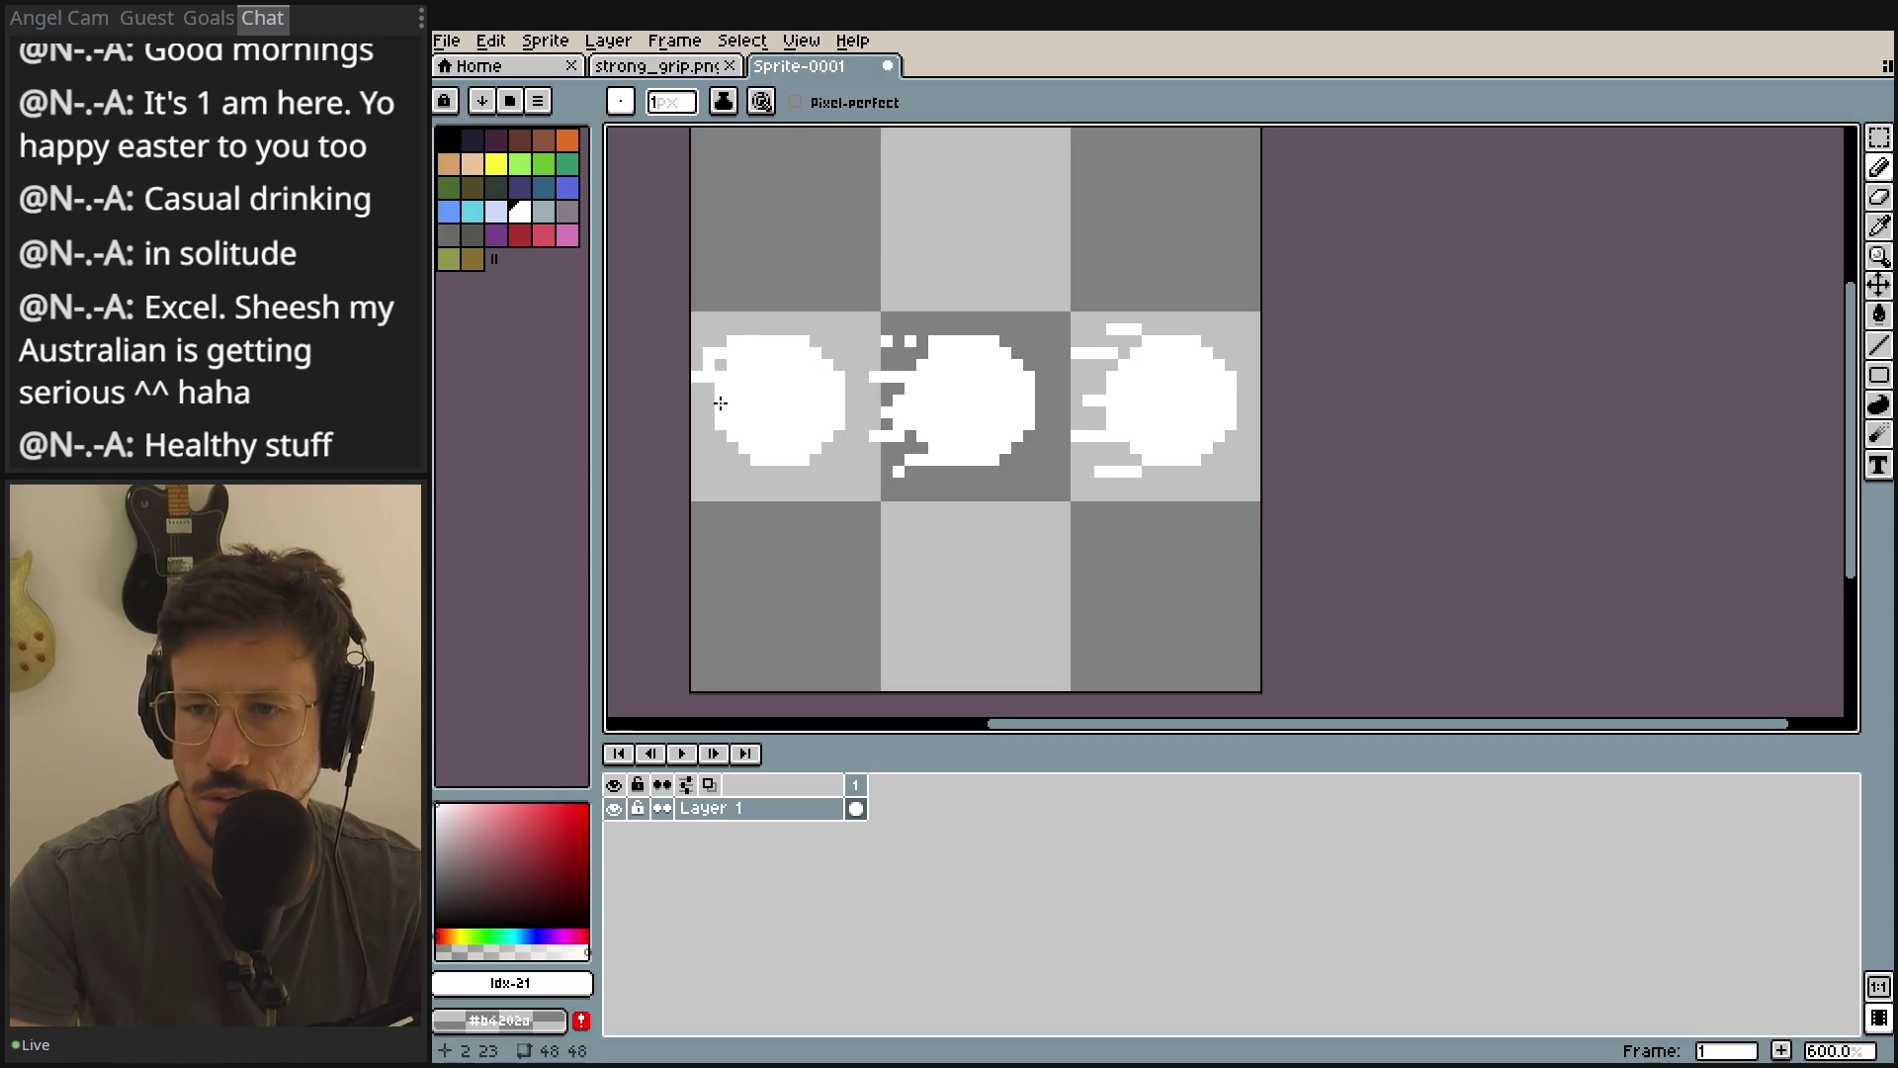
left_click_drag(713, 456, 739, 457)
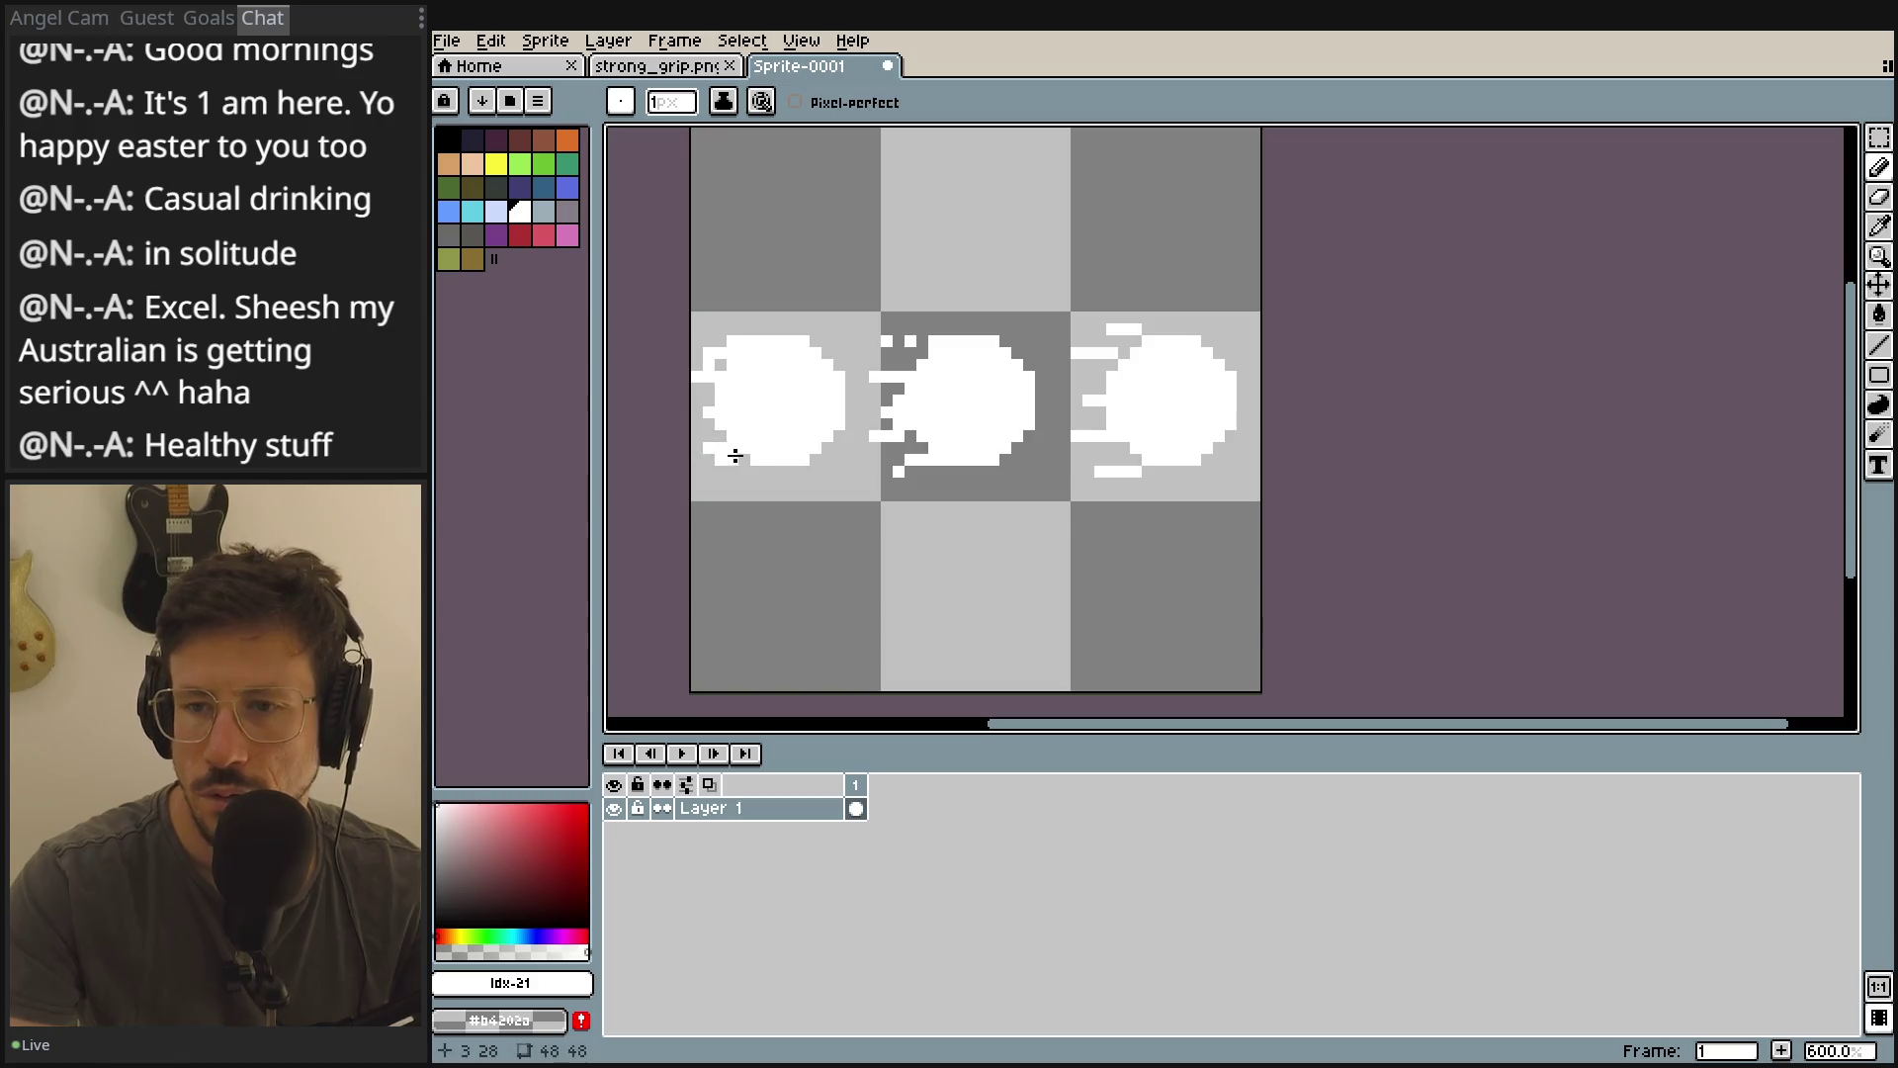
View the sprite at actual size and back out of a sprite-sheet export
key("1")
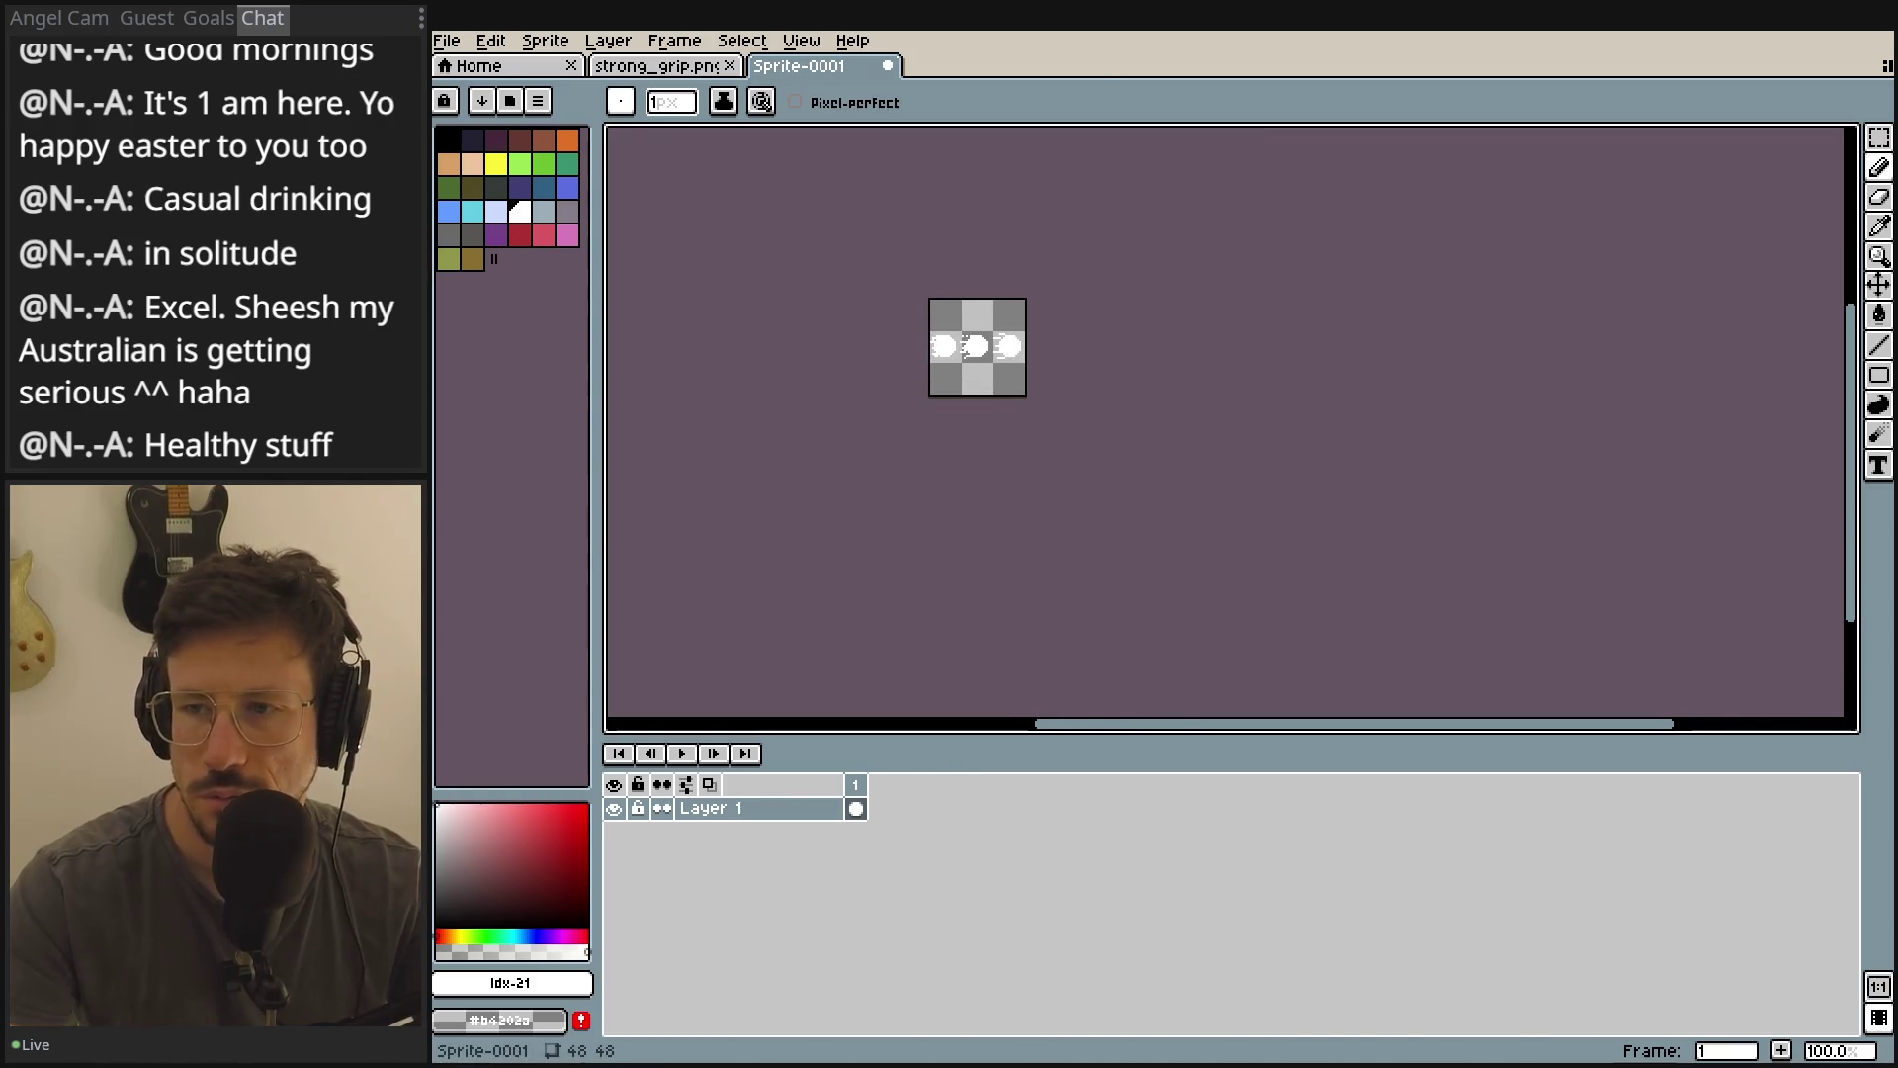
left_click(450, 41)
mouse_move(525, 246)
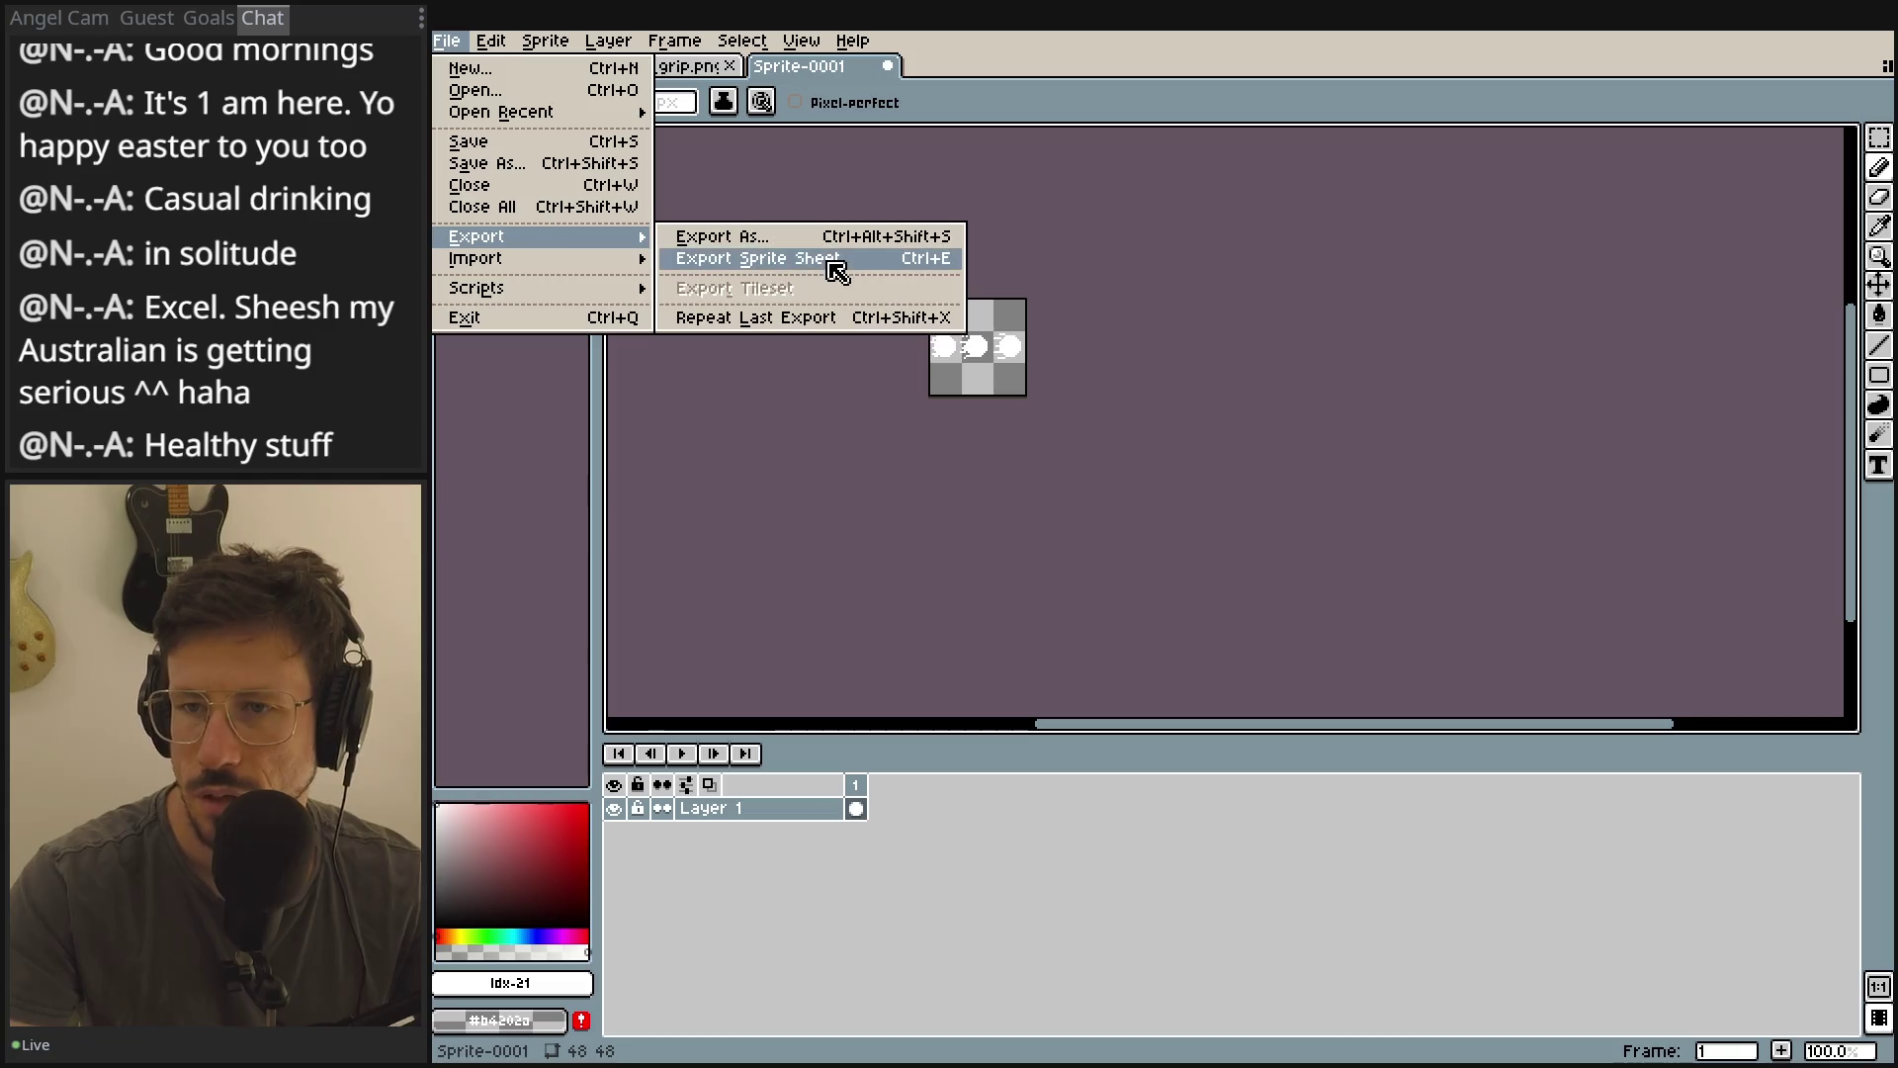
left_click(828, 261)
key("Escape")
Export the sprite as 'proto_fir' PNG into the mod_chips folder
left_click(446, 41)
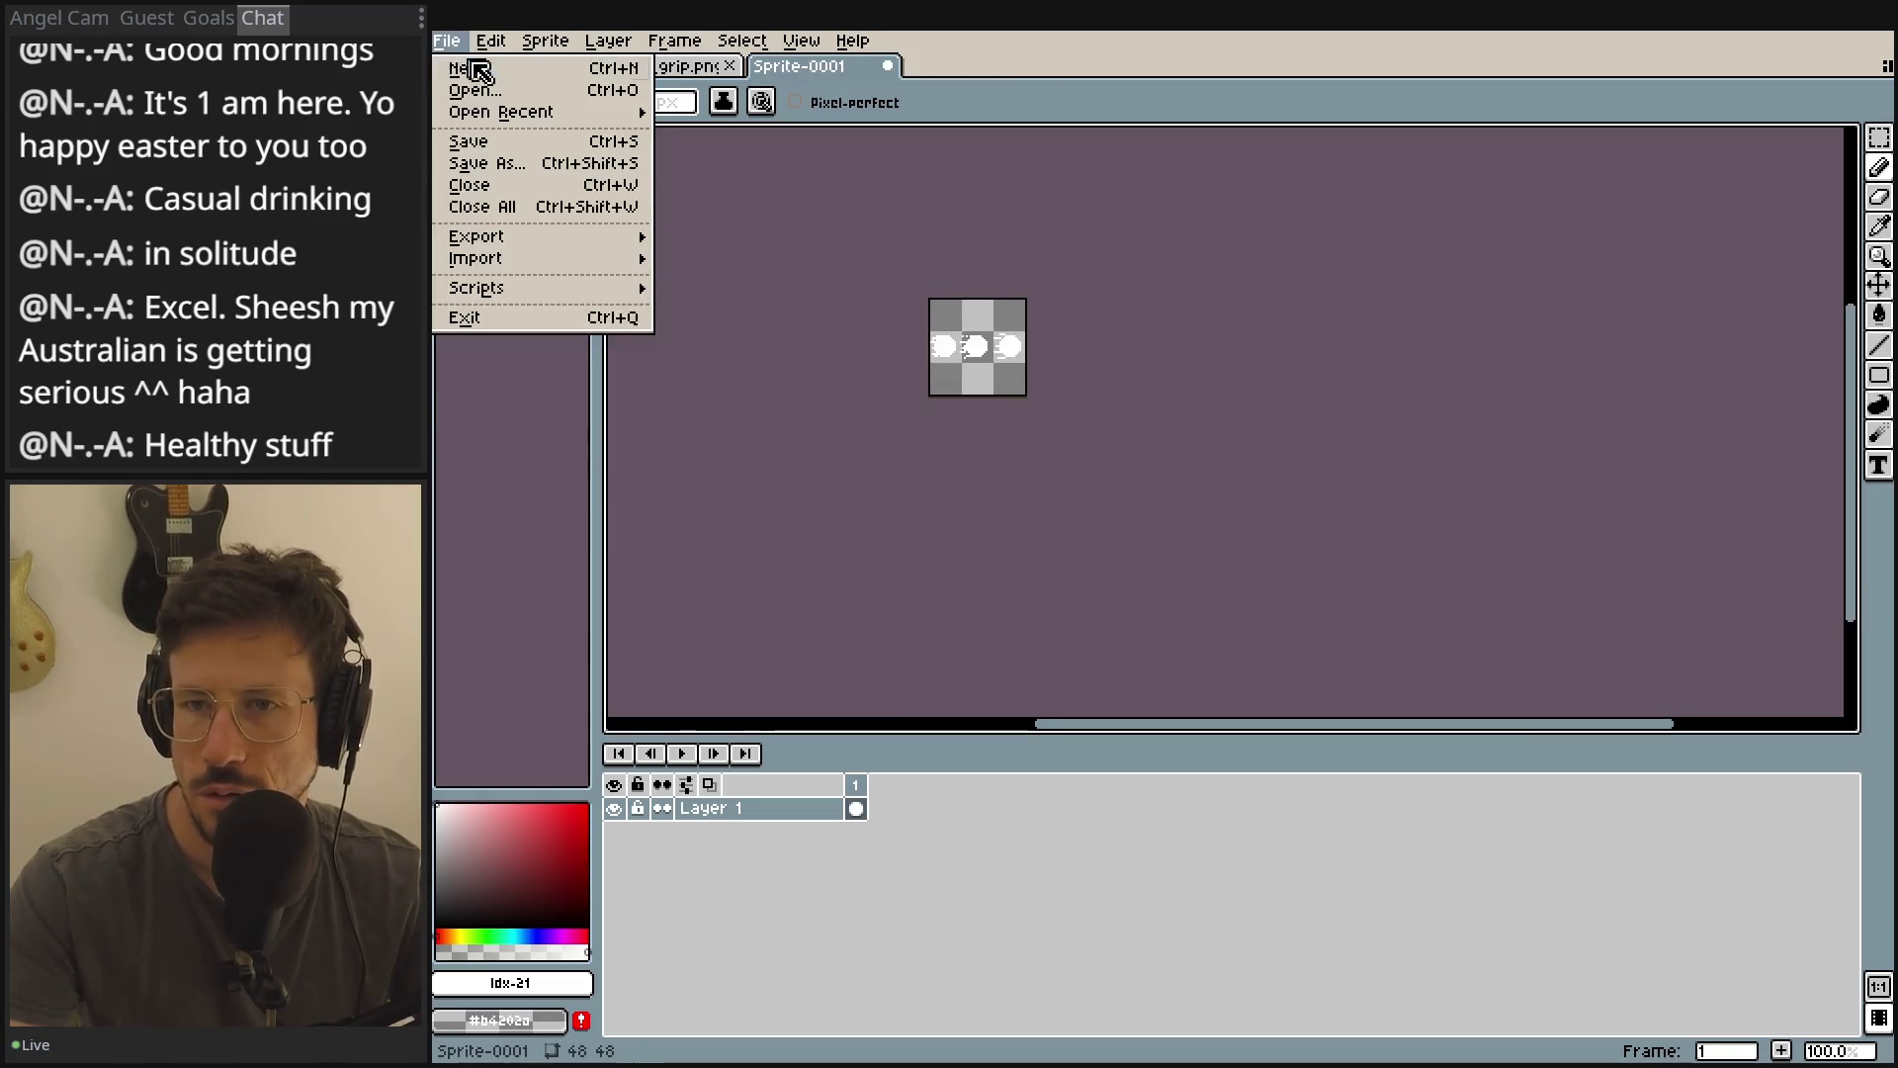
mouse_move(508, 247)
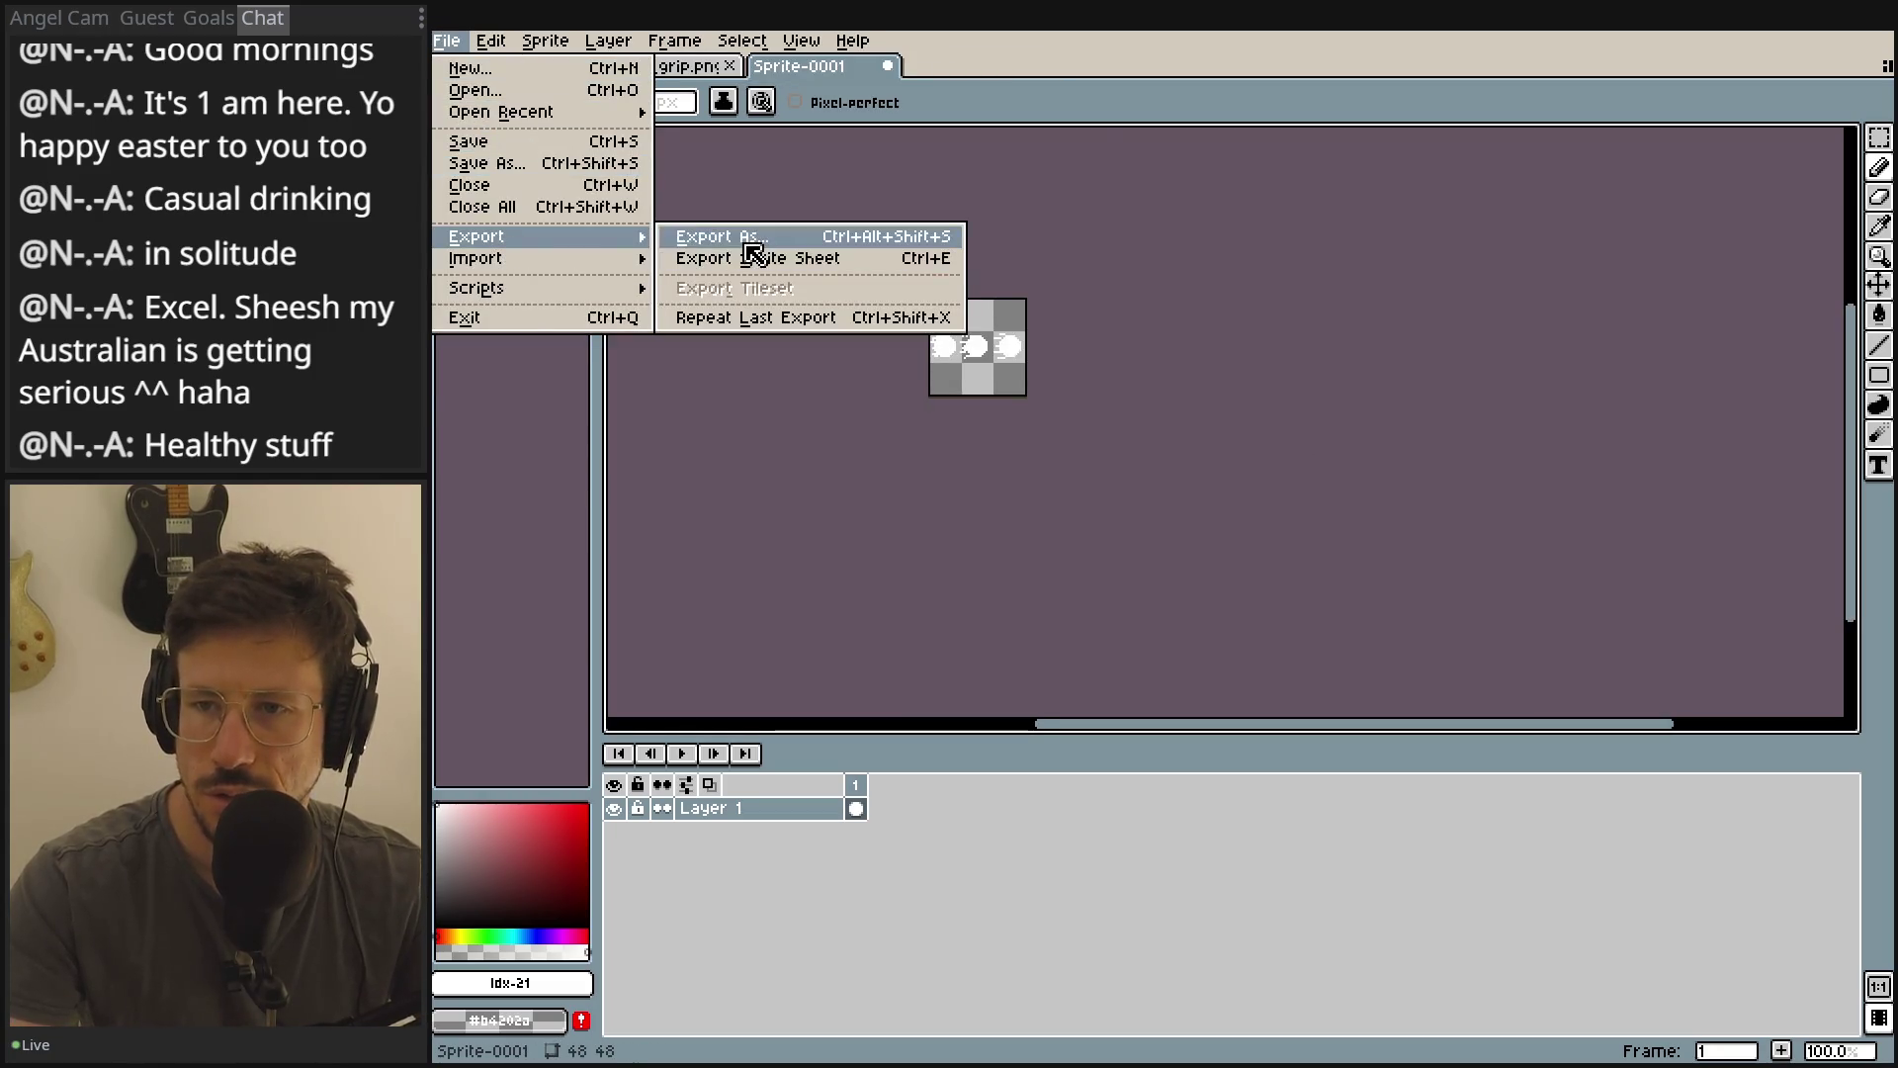
left_click(757, 239)
left_click(723, 151)
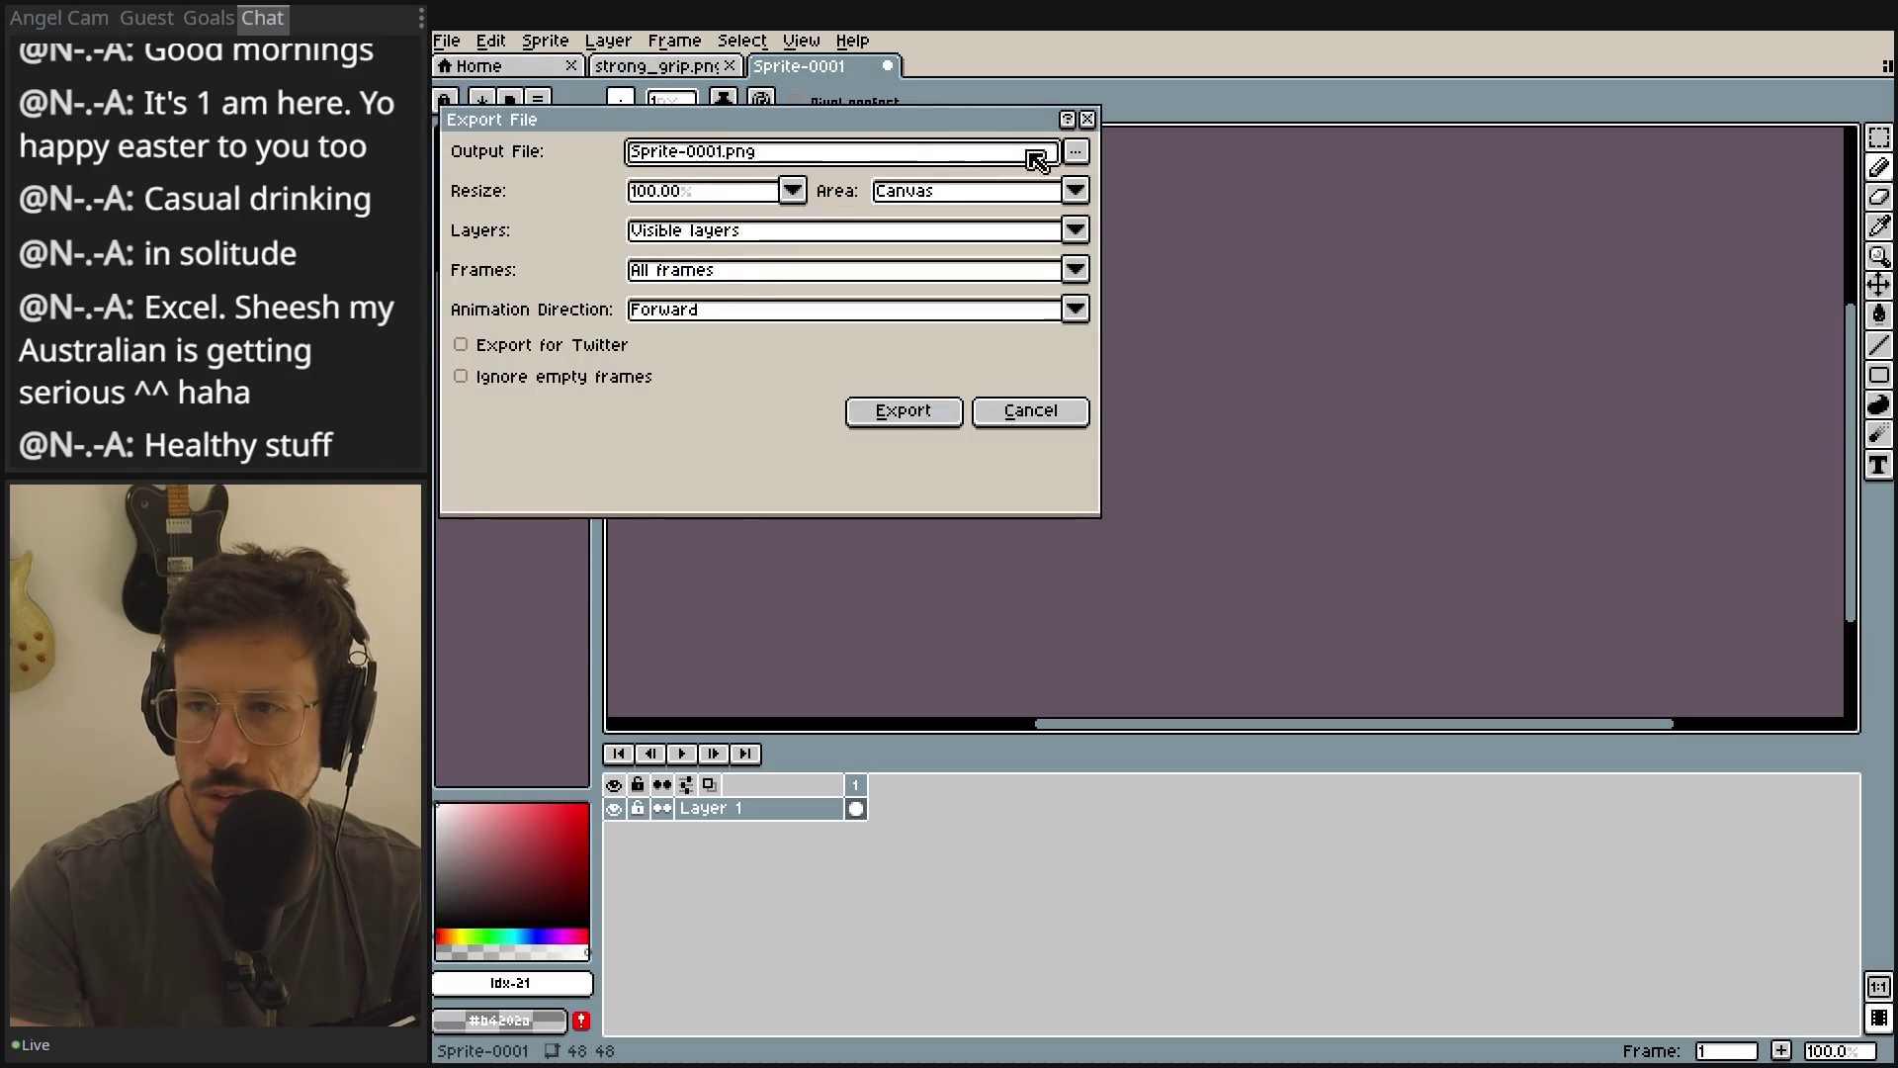
left_click_drag(974, 137, 947, 168)
left_click(1048, 182)
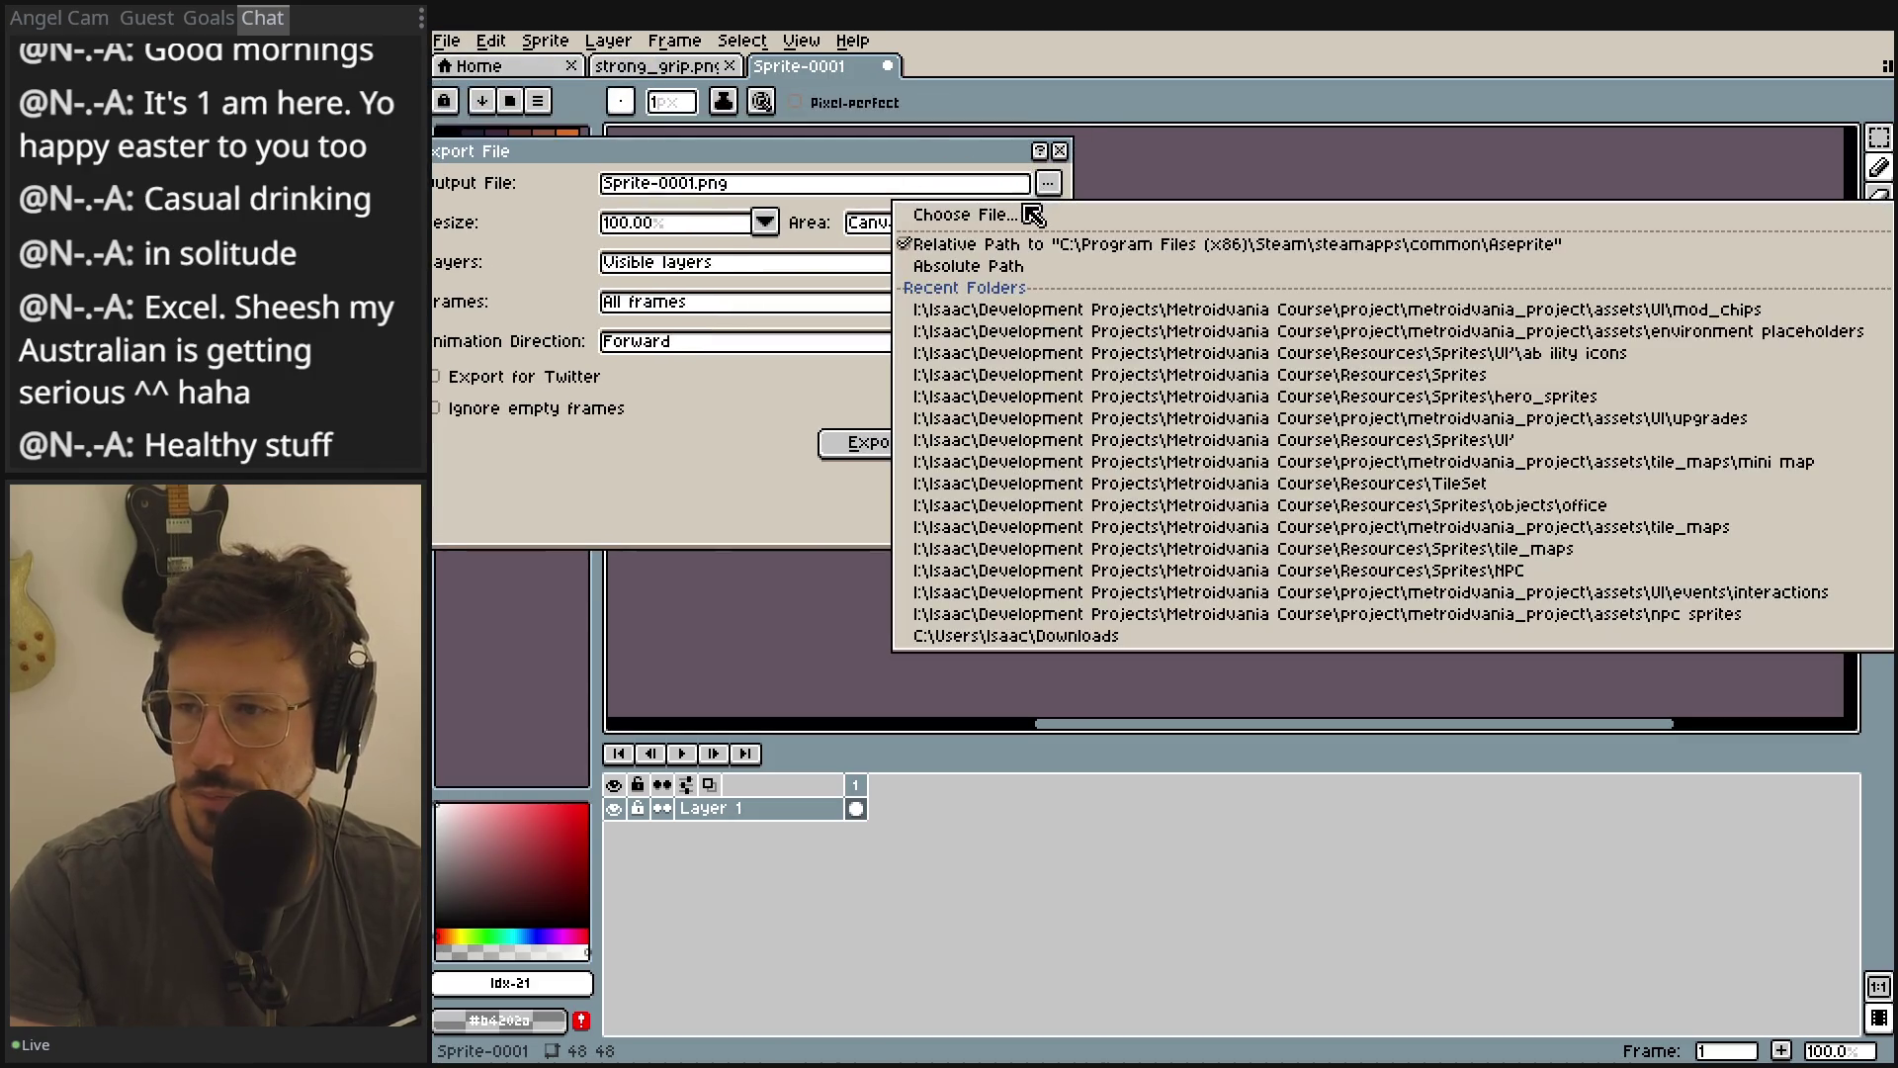
left_click(1415, 315)
left_click(688, 185)
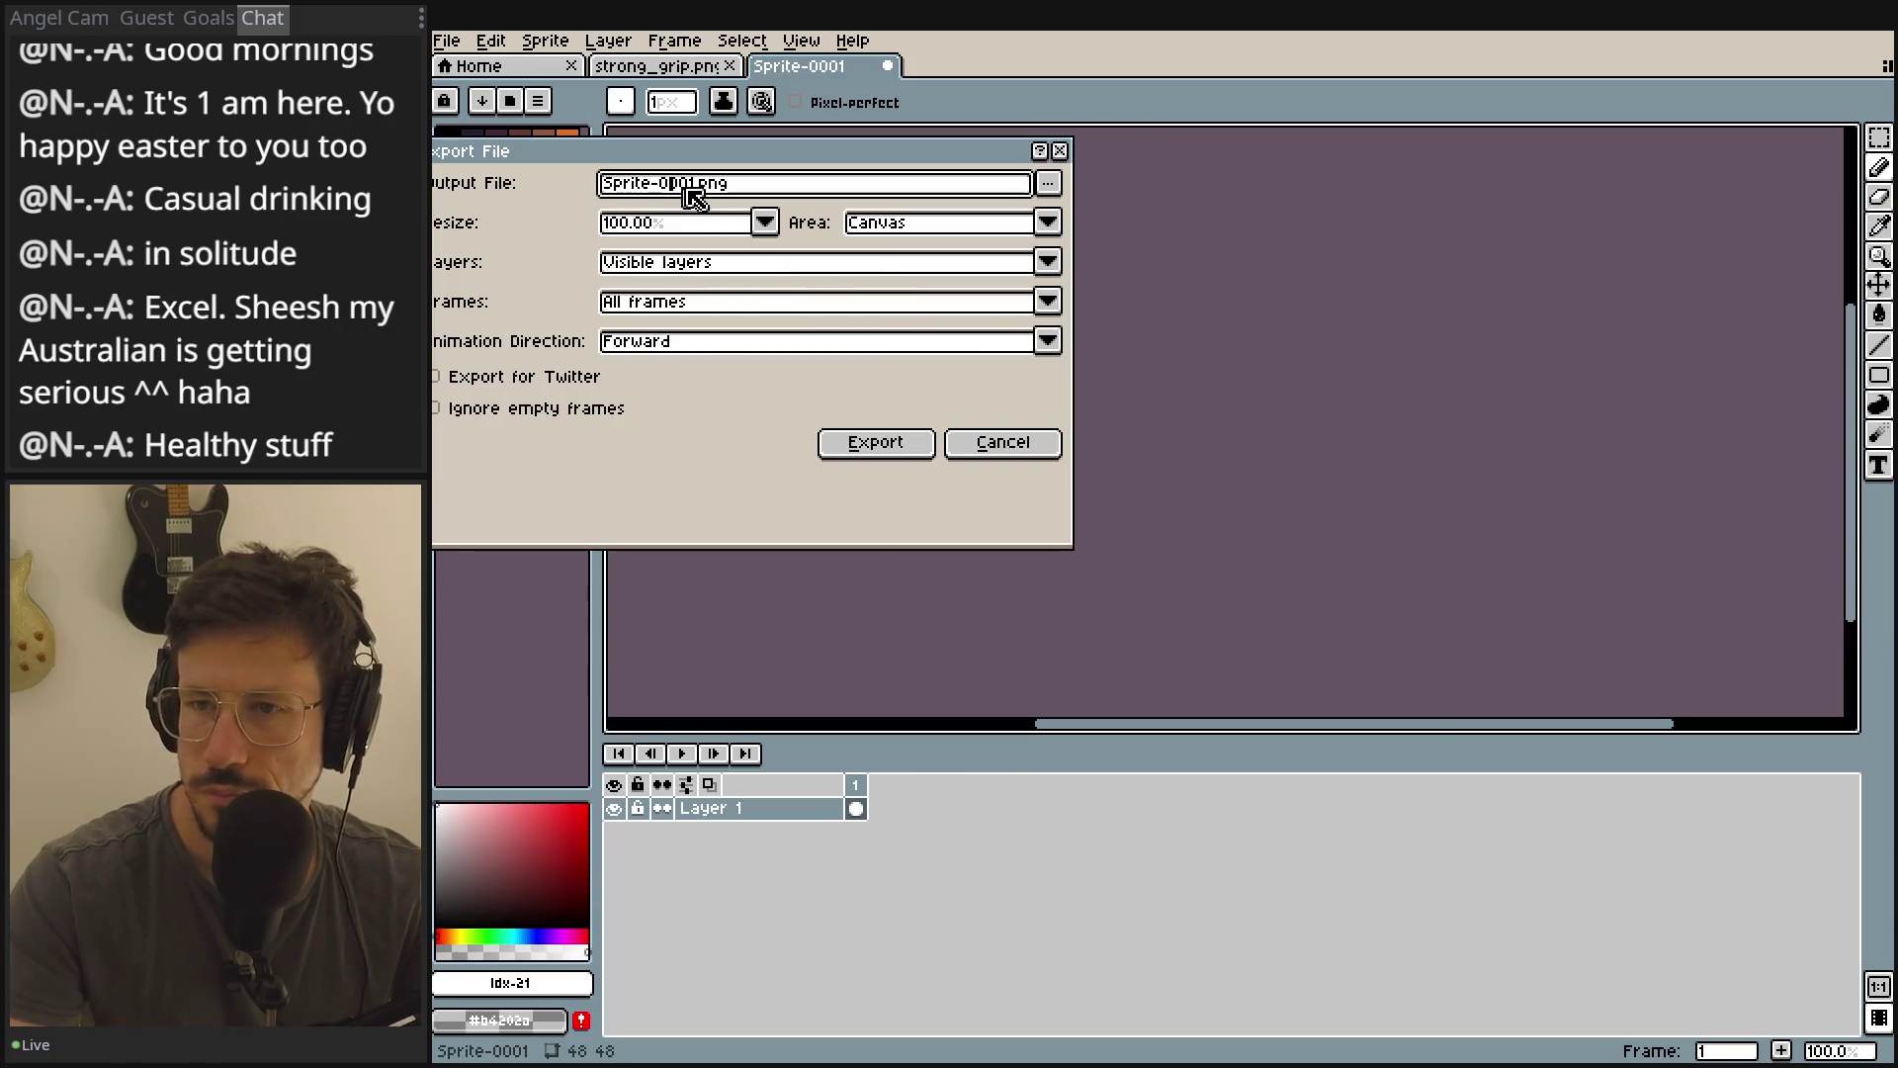
left_click_drag(698, 188, 613, 188)
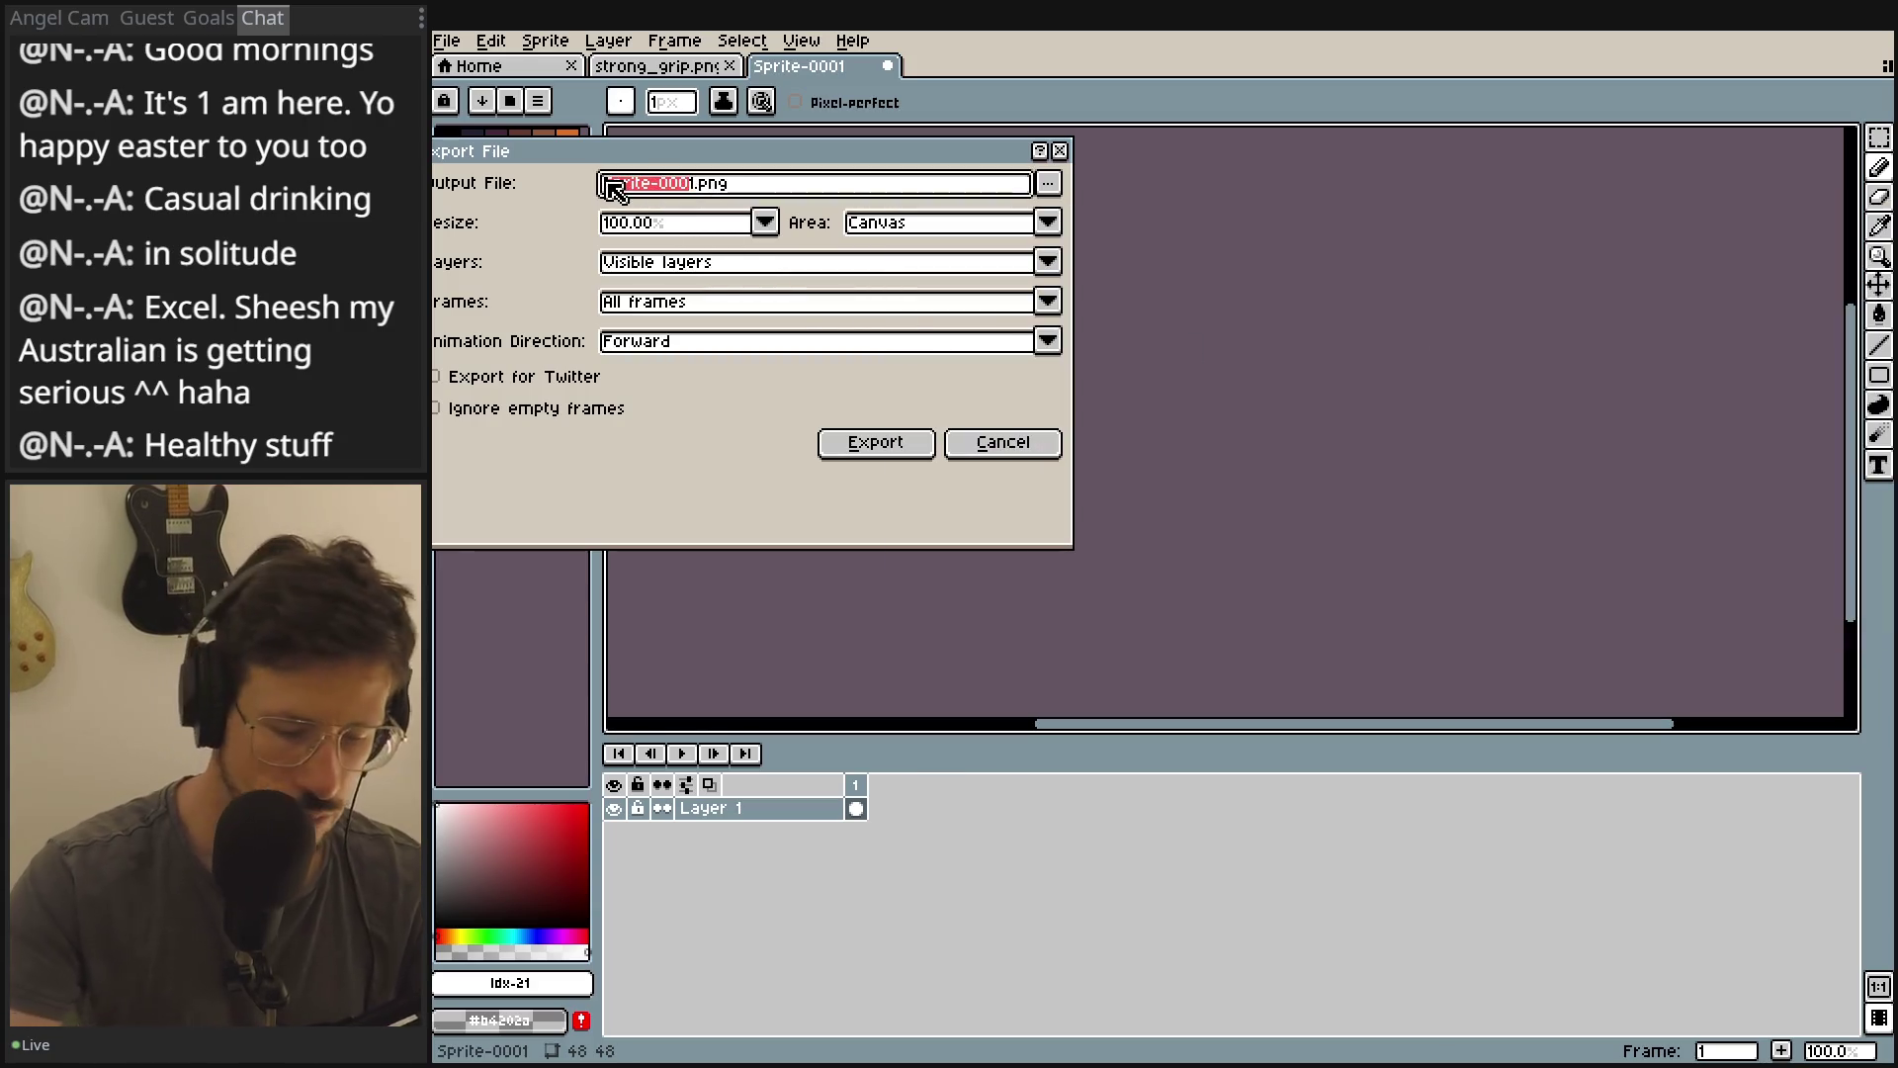
key("BackSpace")
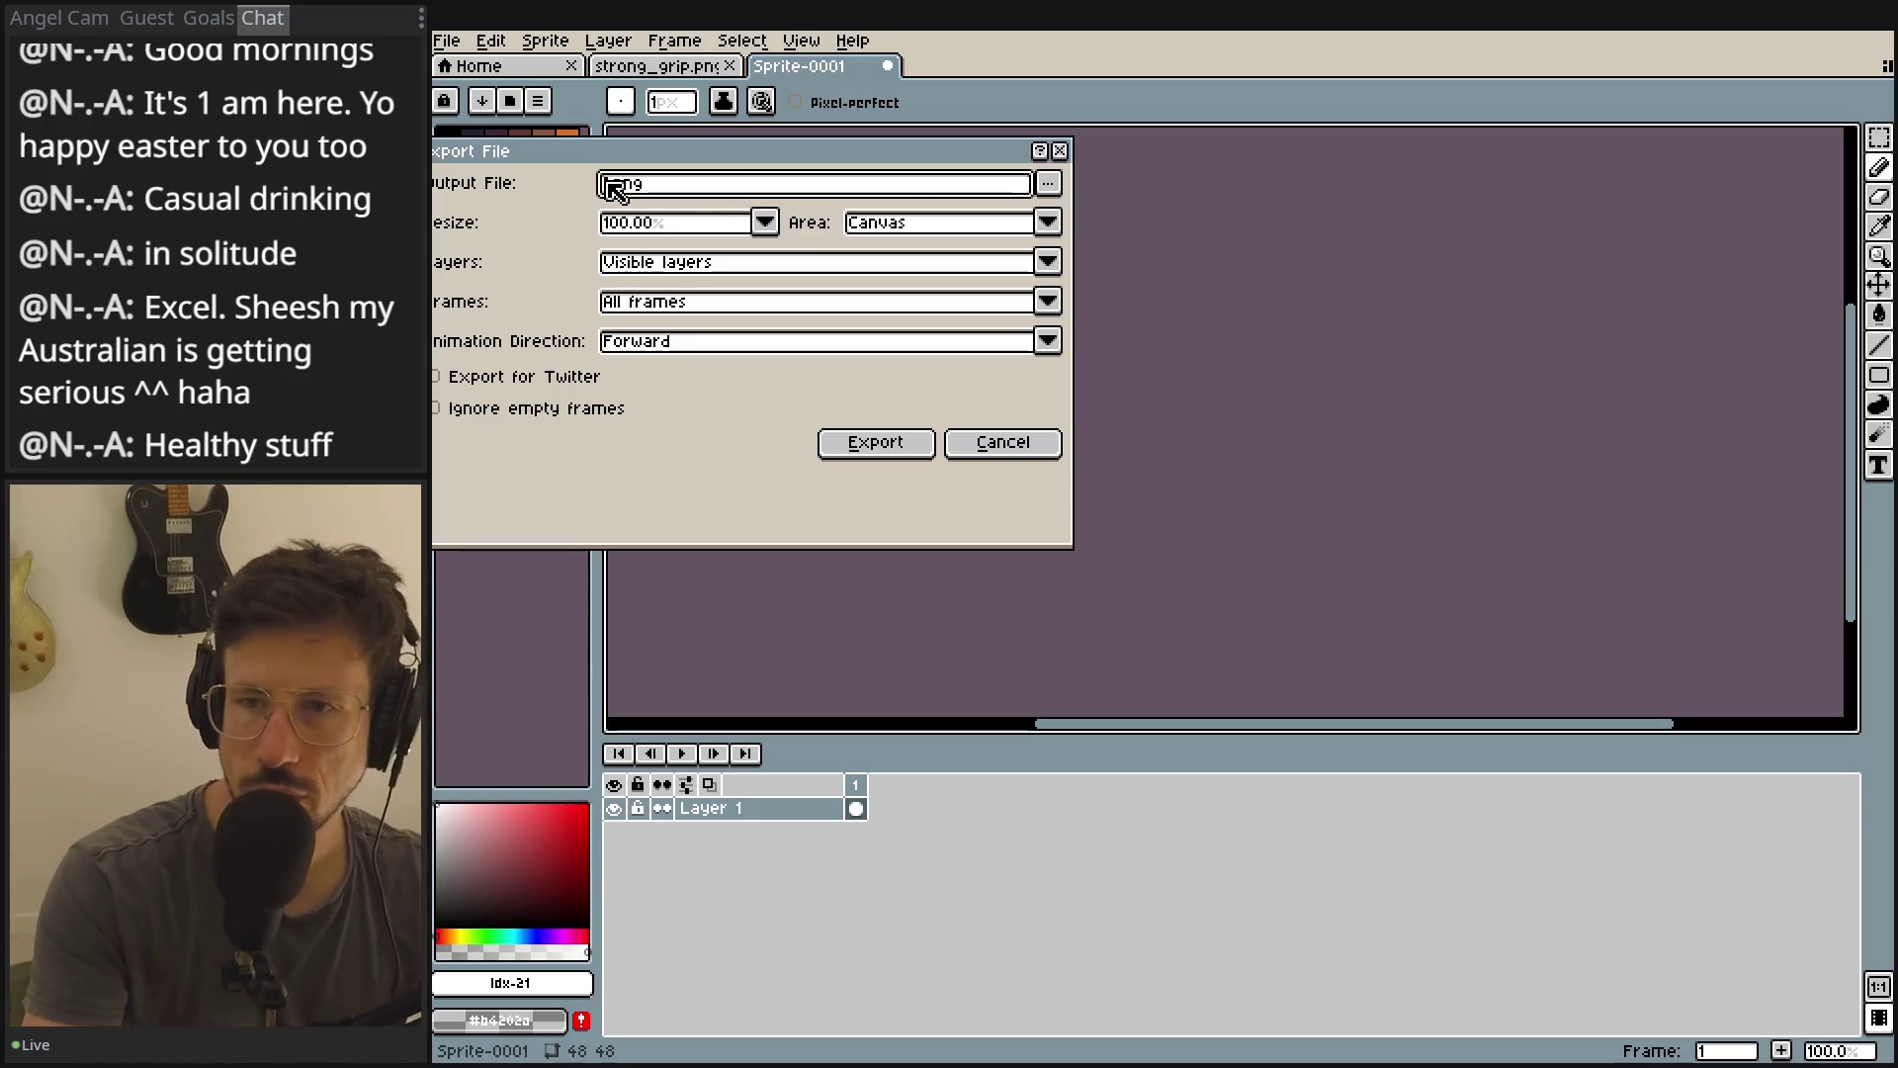
type("proto_")
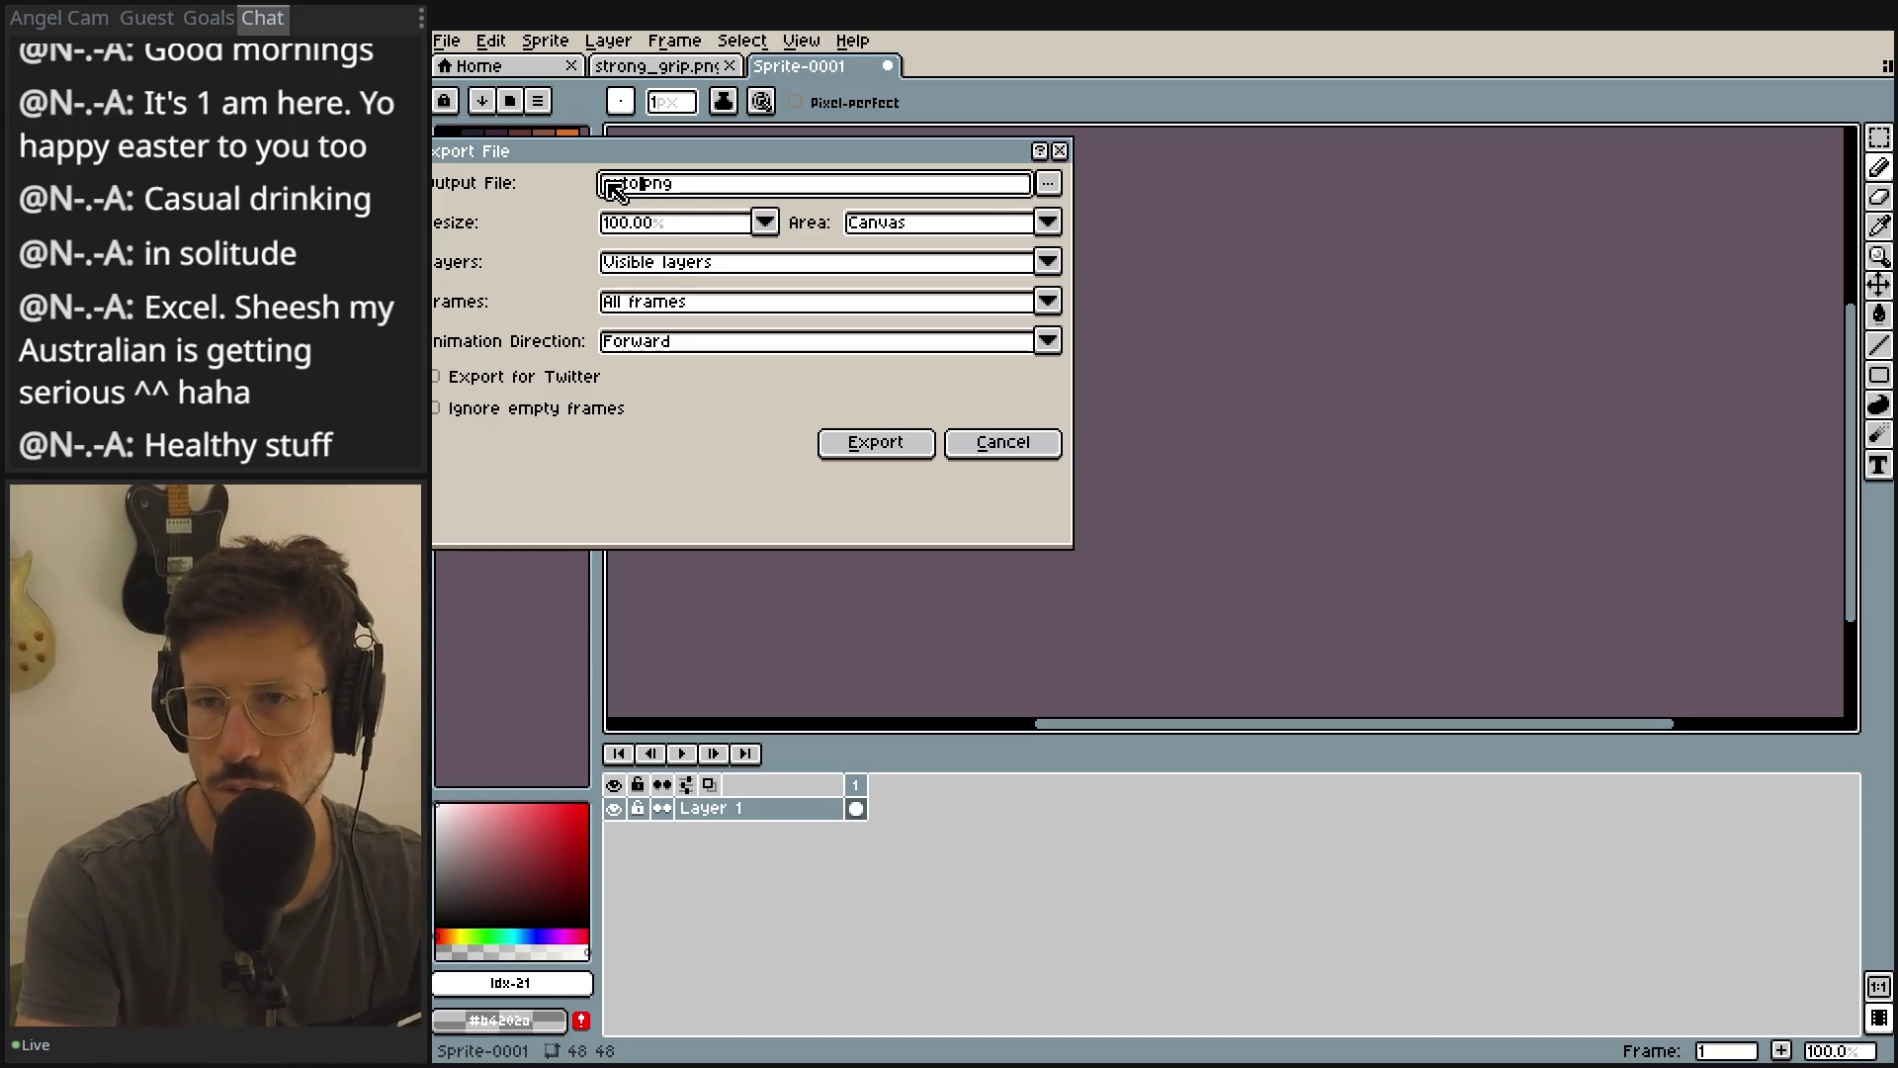
type("fire")
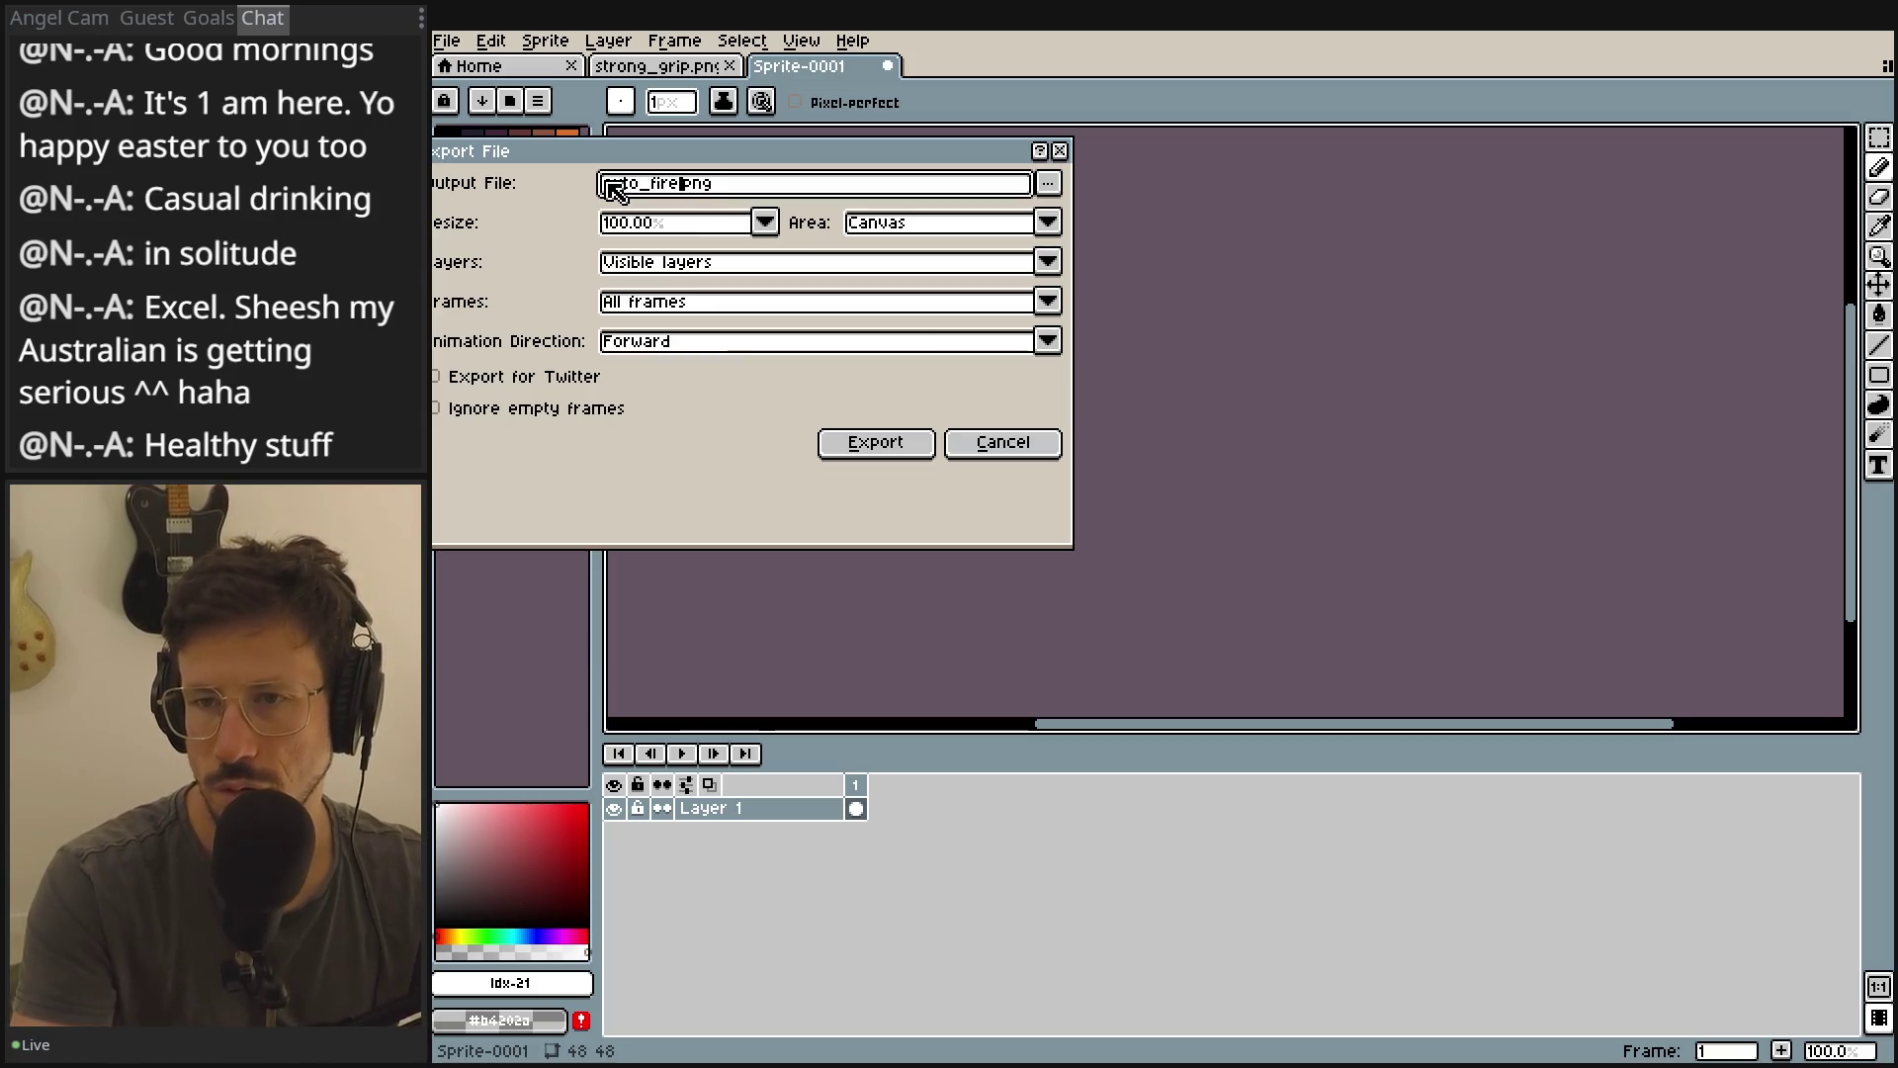
key("Return")
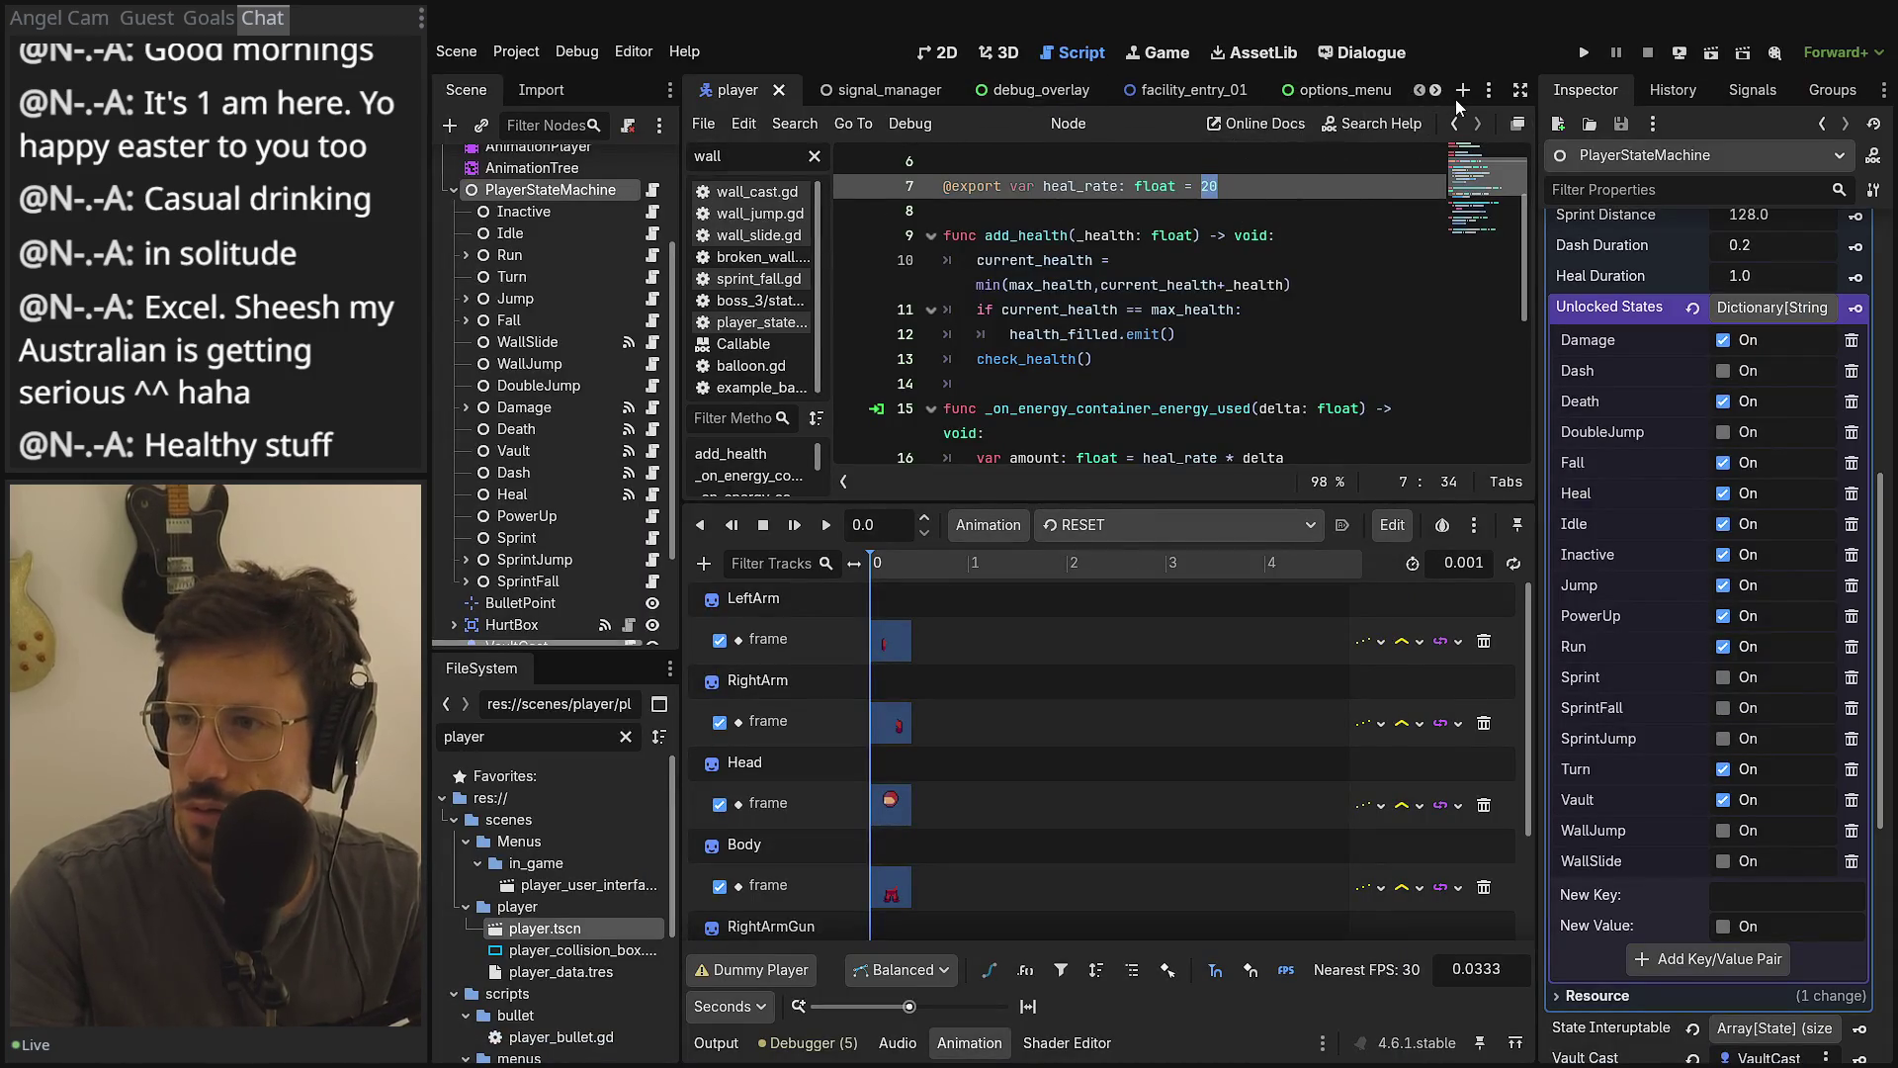
left_click(1342, 87)
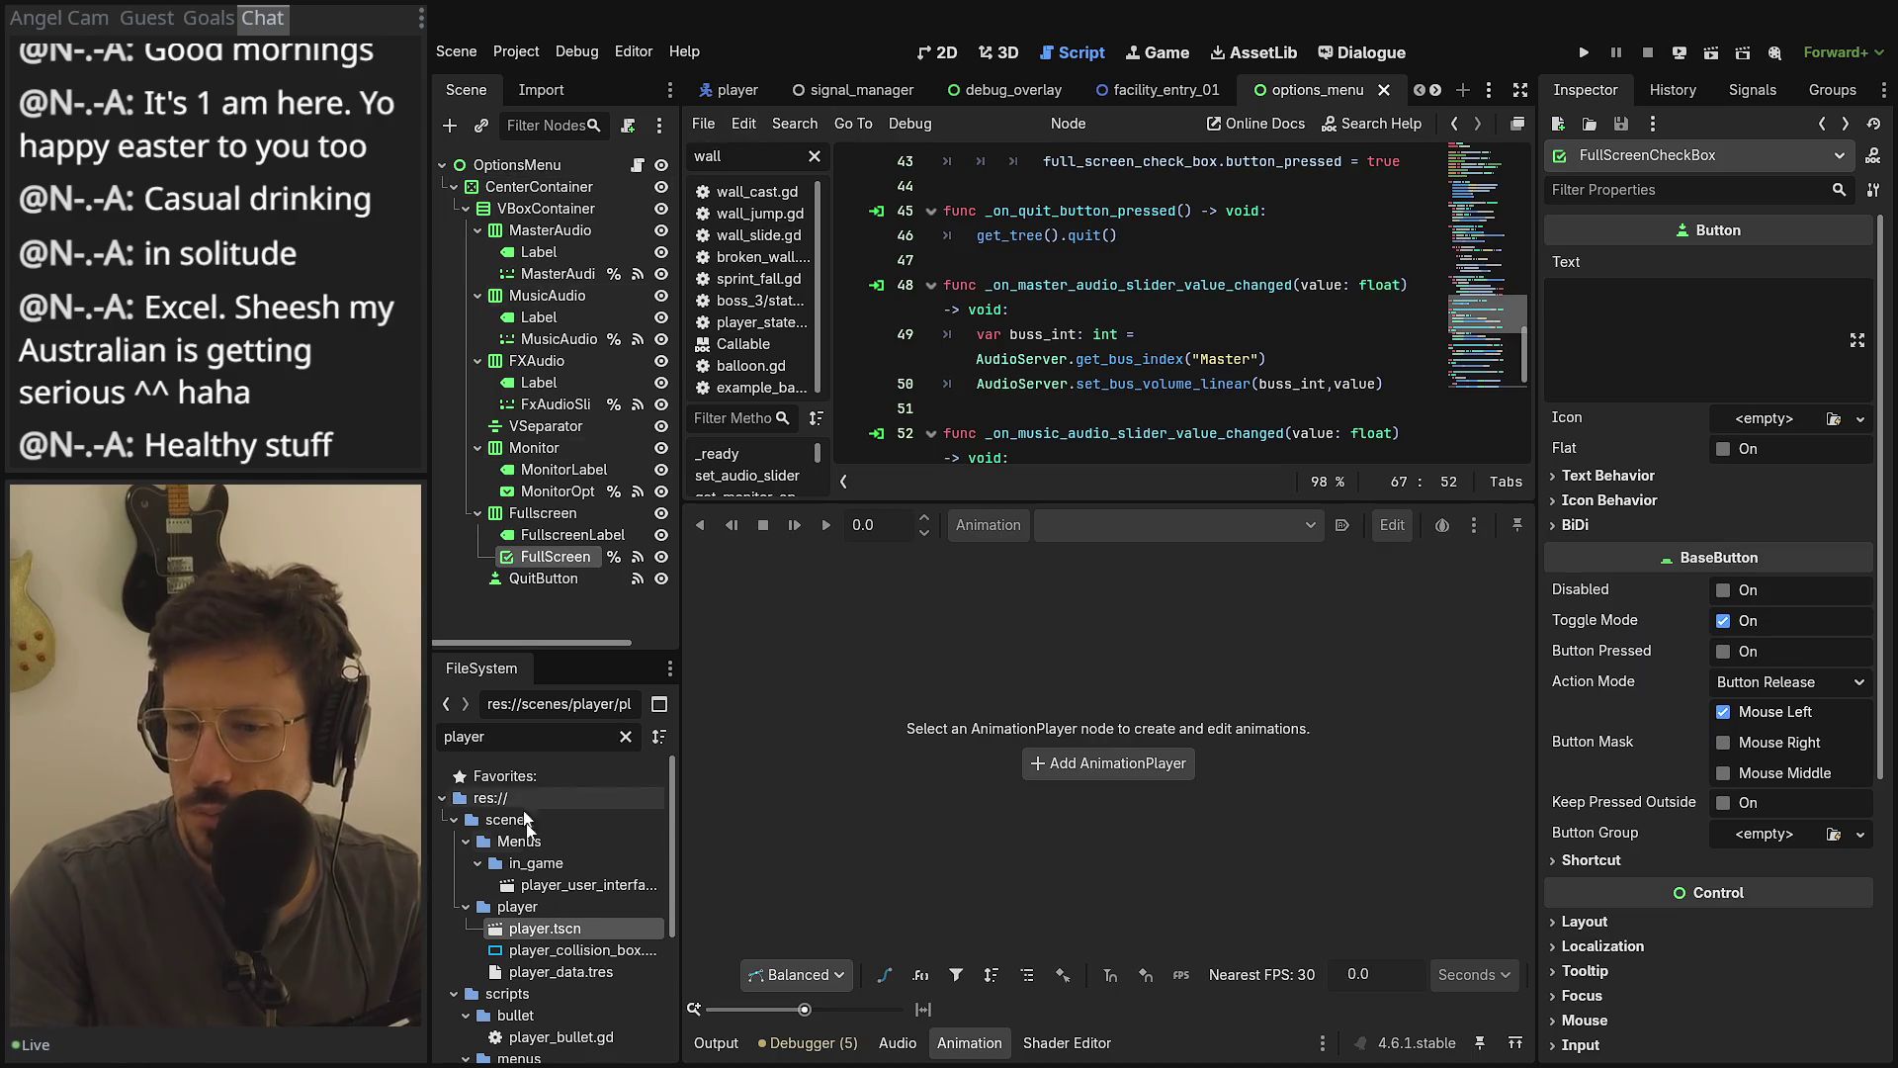
Clear the FileSystem filter and browse the assets mod_chips folder
scroll(543, 957, "down", 2)
scroll(544, 957, "down", 2)
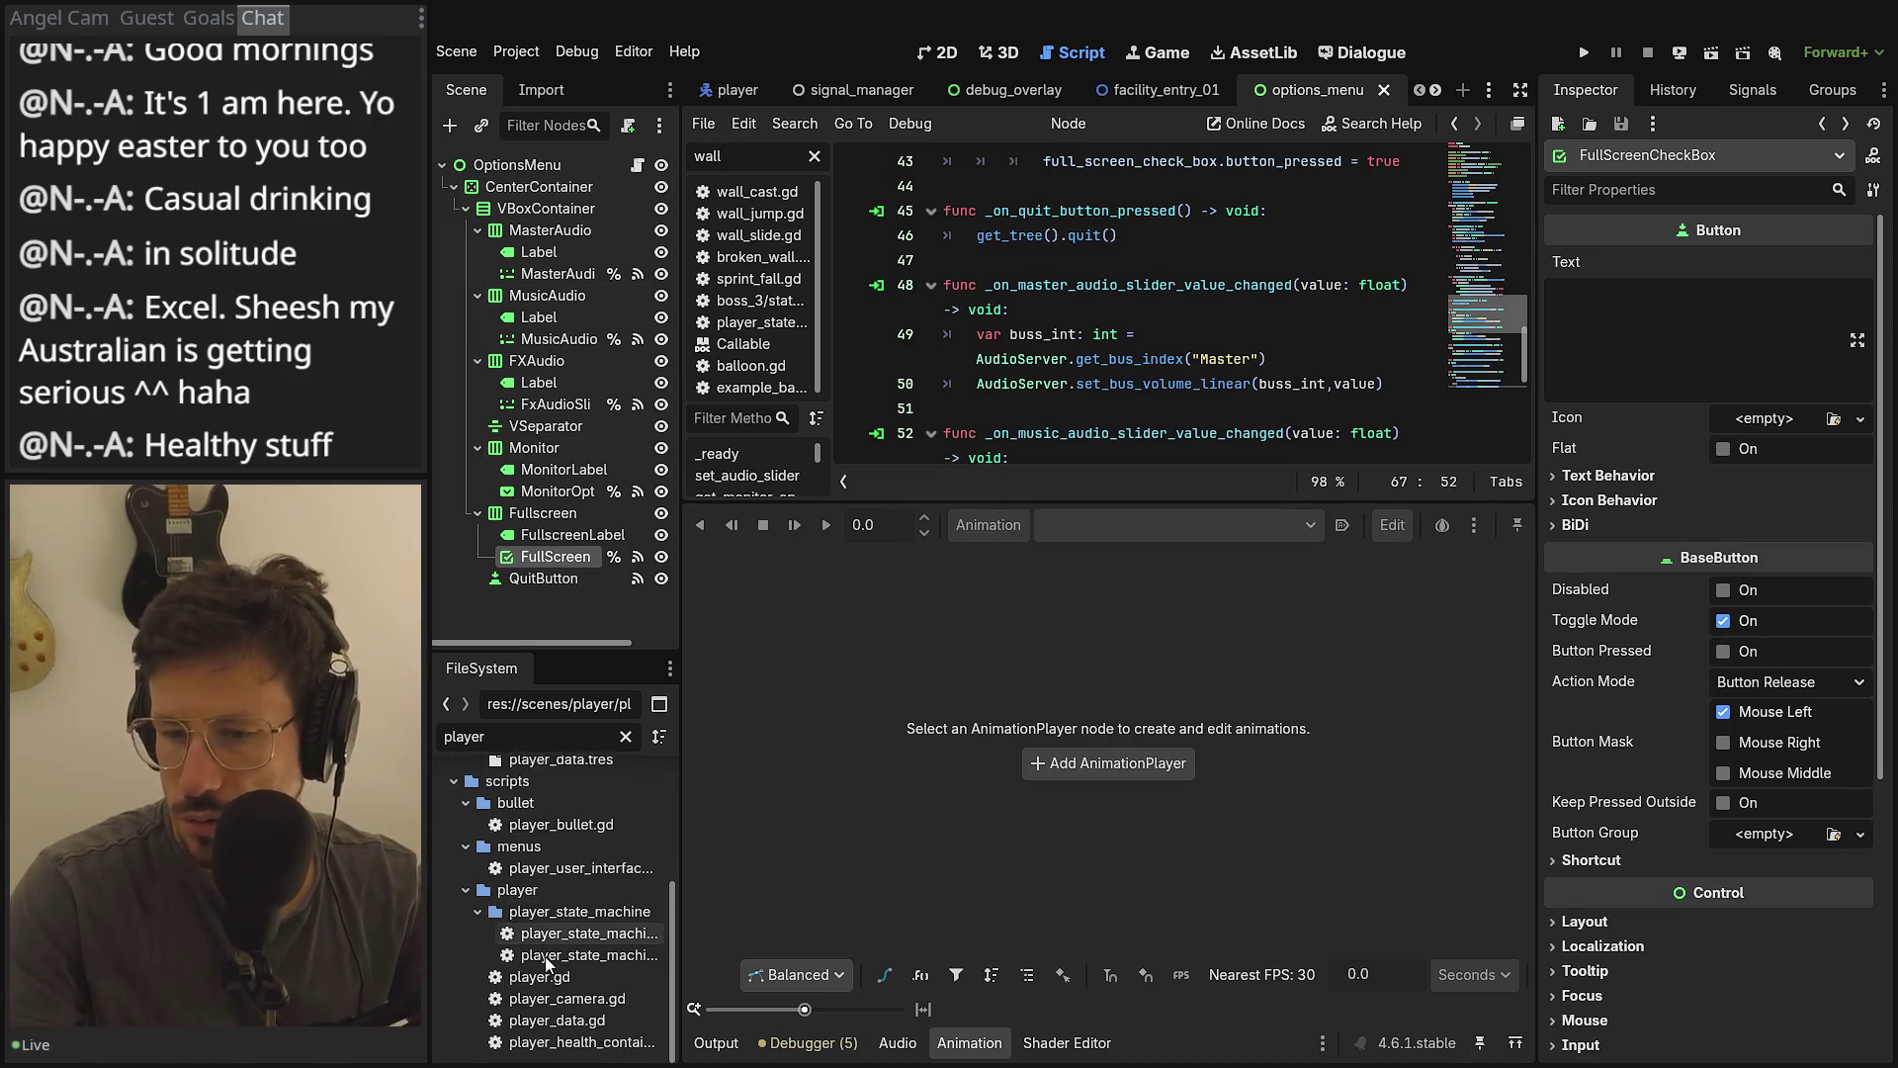
scroll(544, 957, "up", 7)
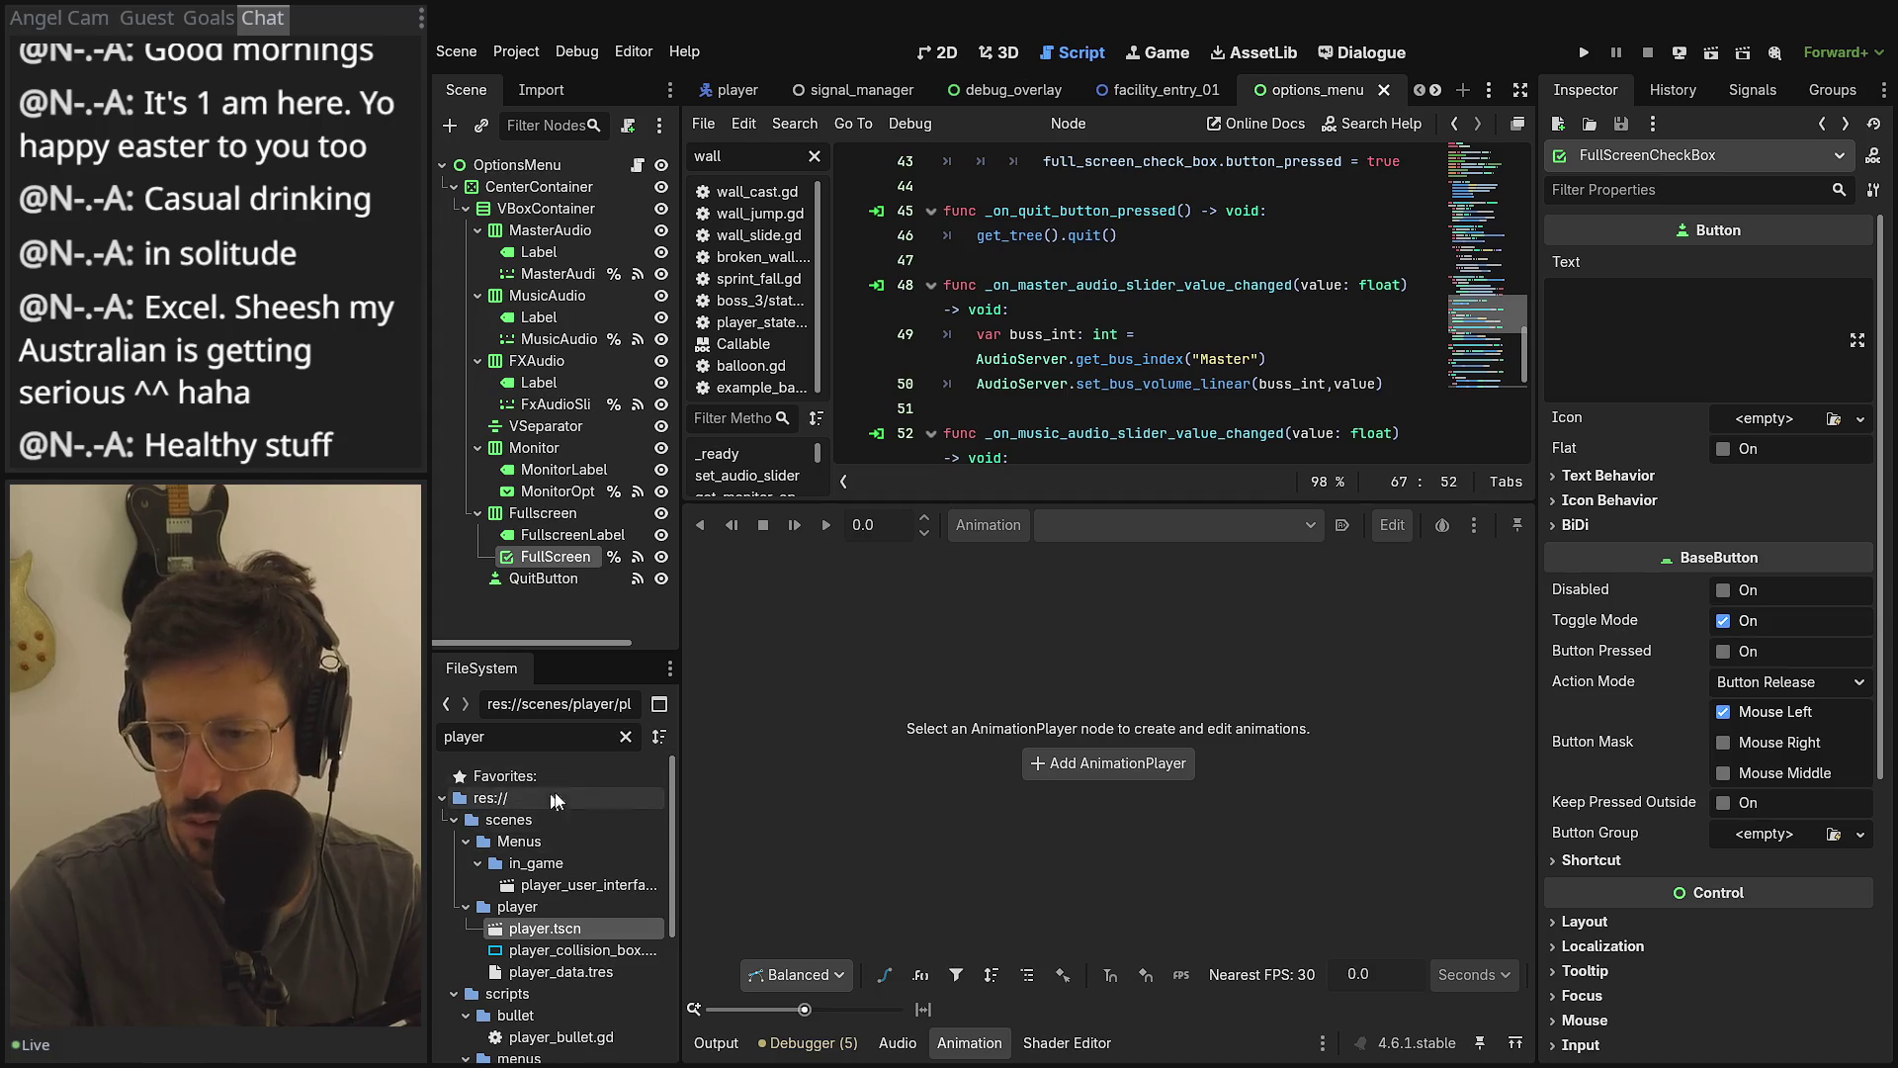
left_click(625, 737)
scroll(524, 839, "up", 10)
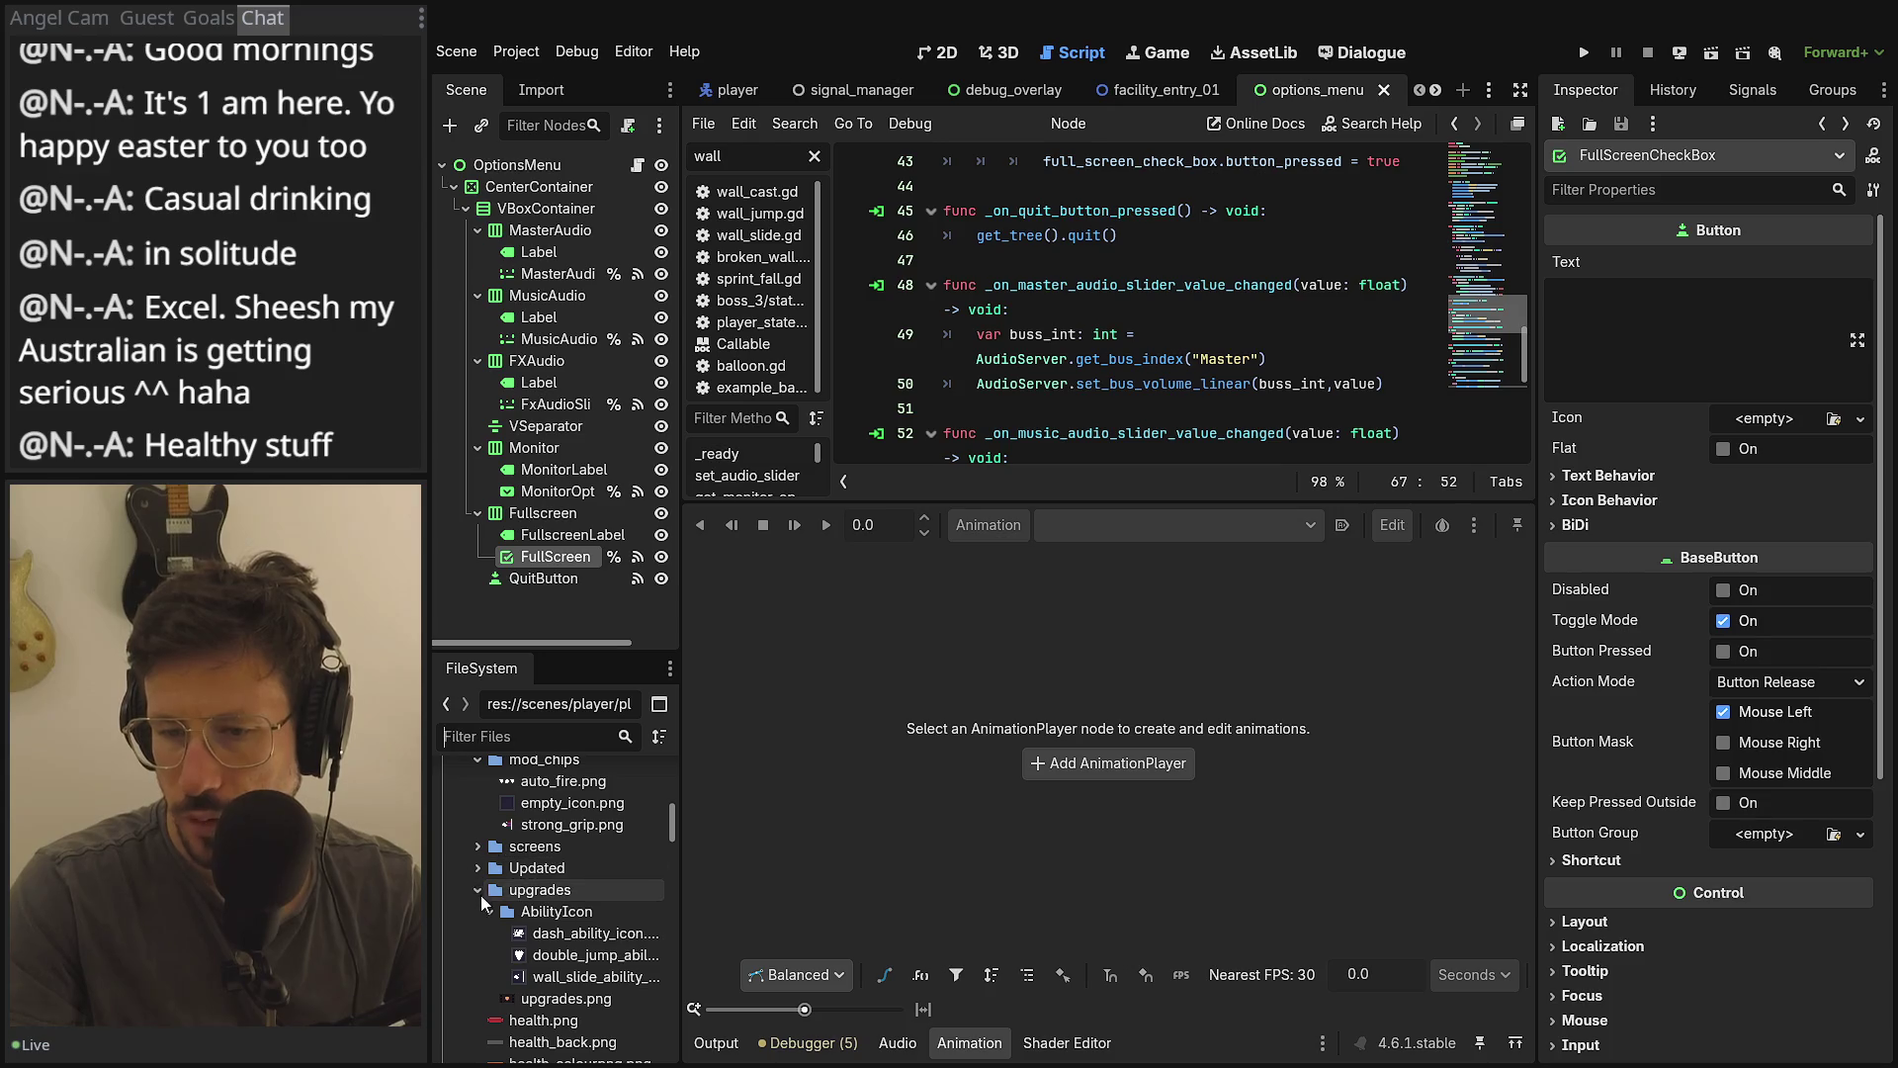
scroll(479, 885, "up", 3)
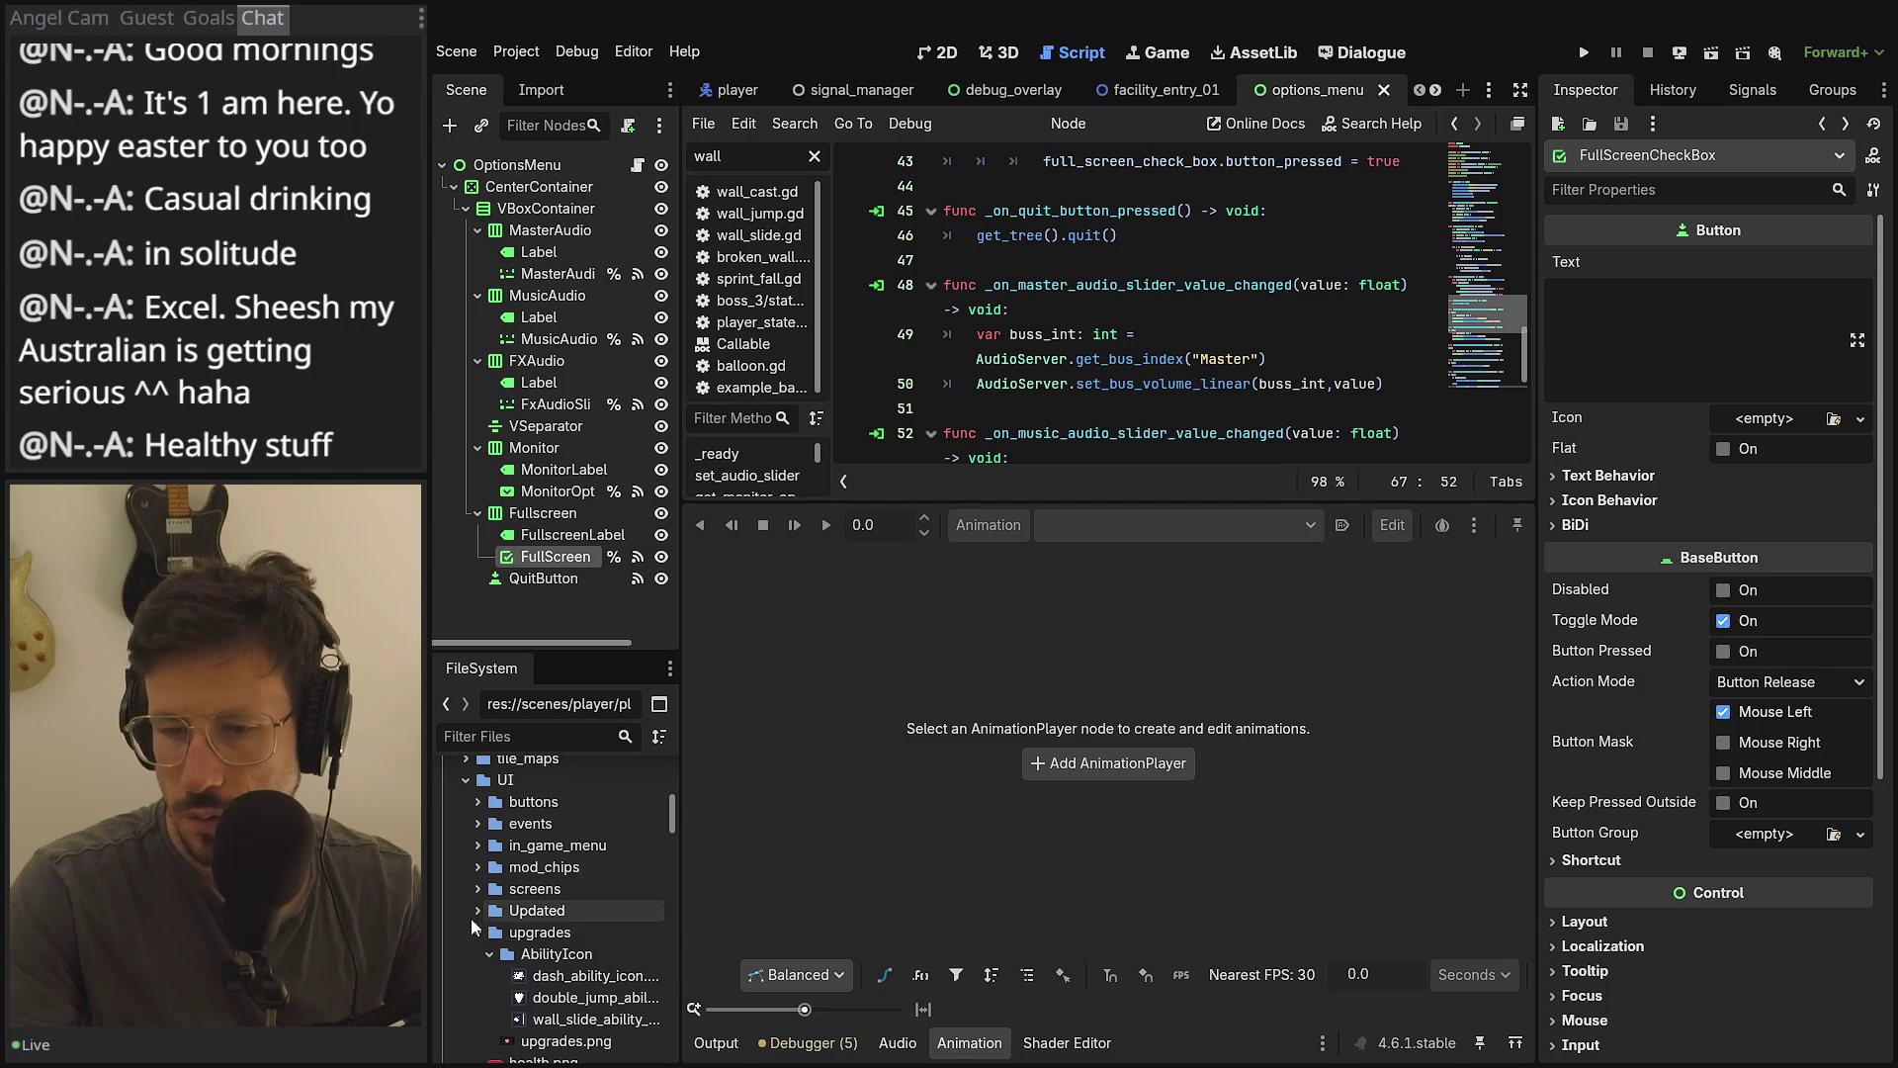
left_click(473, 868)
left_click(471, 868)
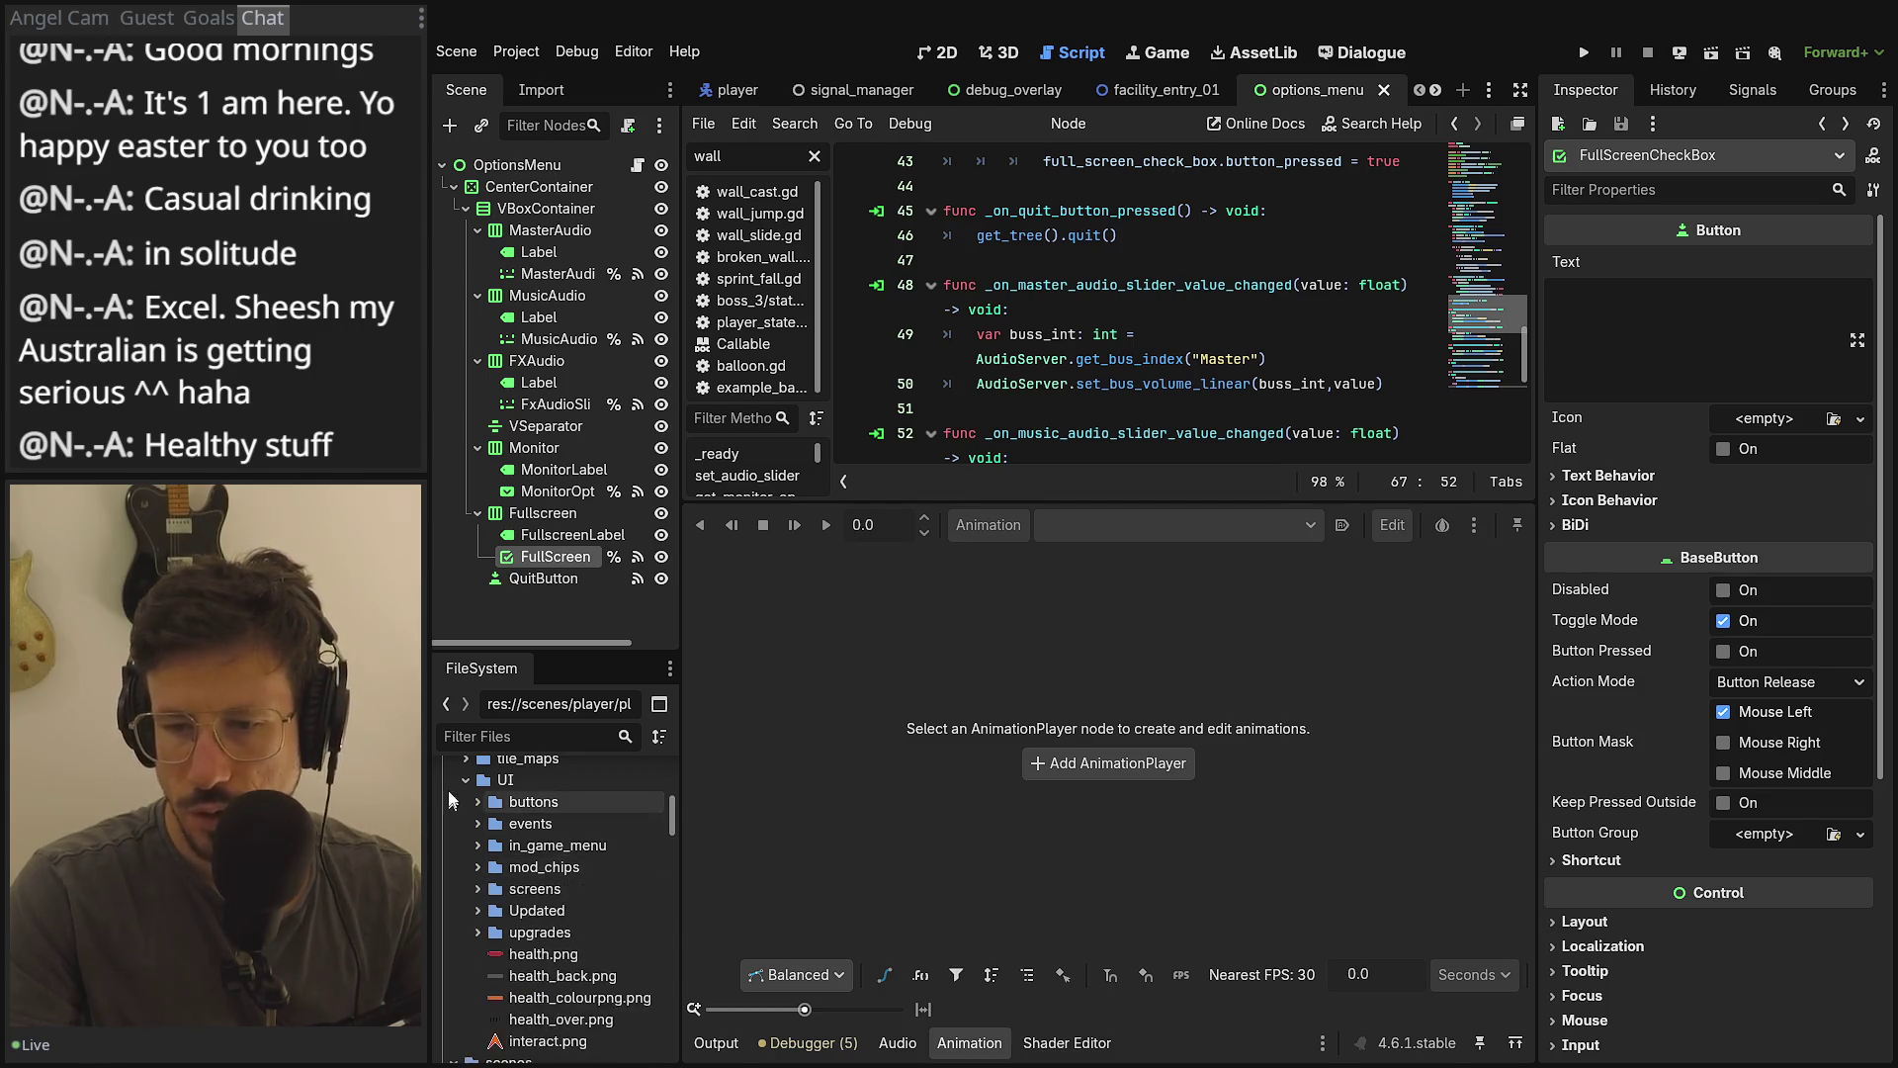
scroll(448, 790, "up", 5)
scroll(458, 858, "up", 2)
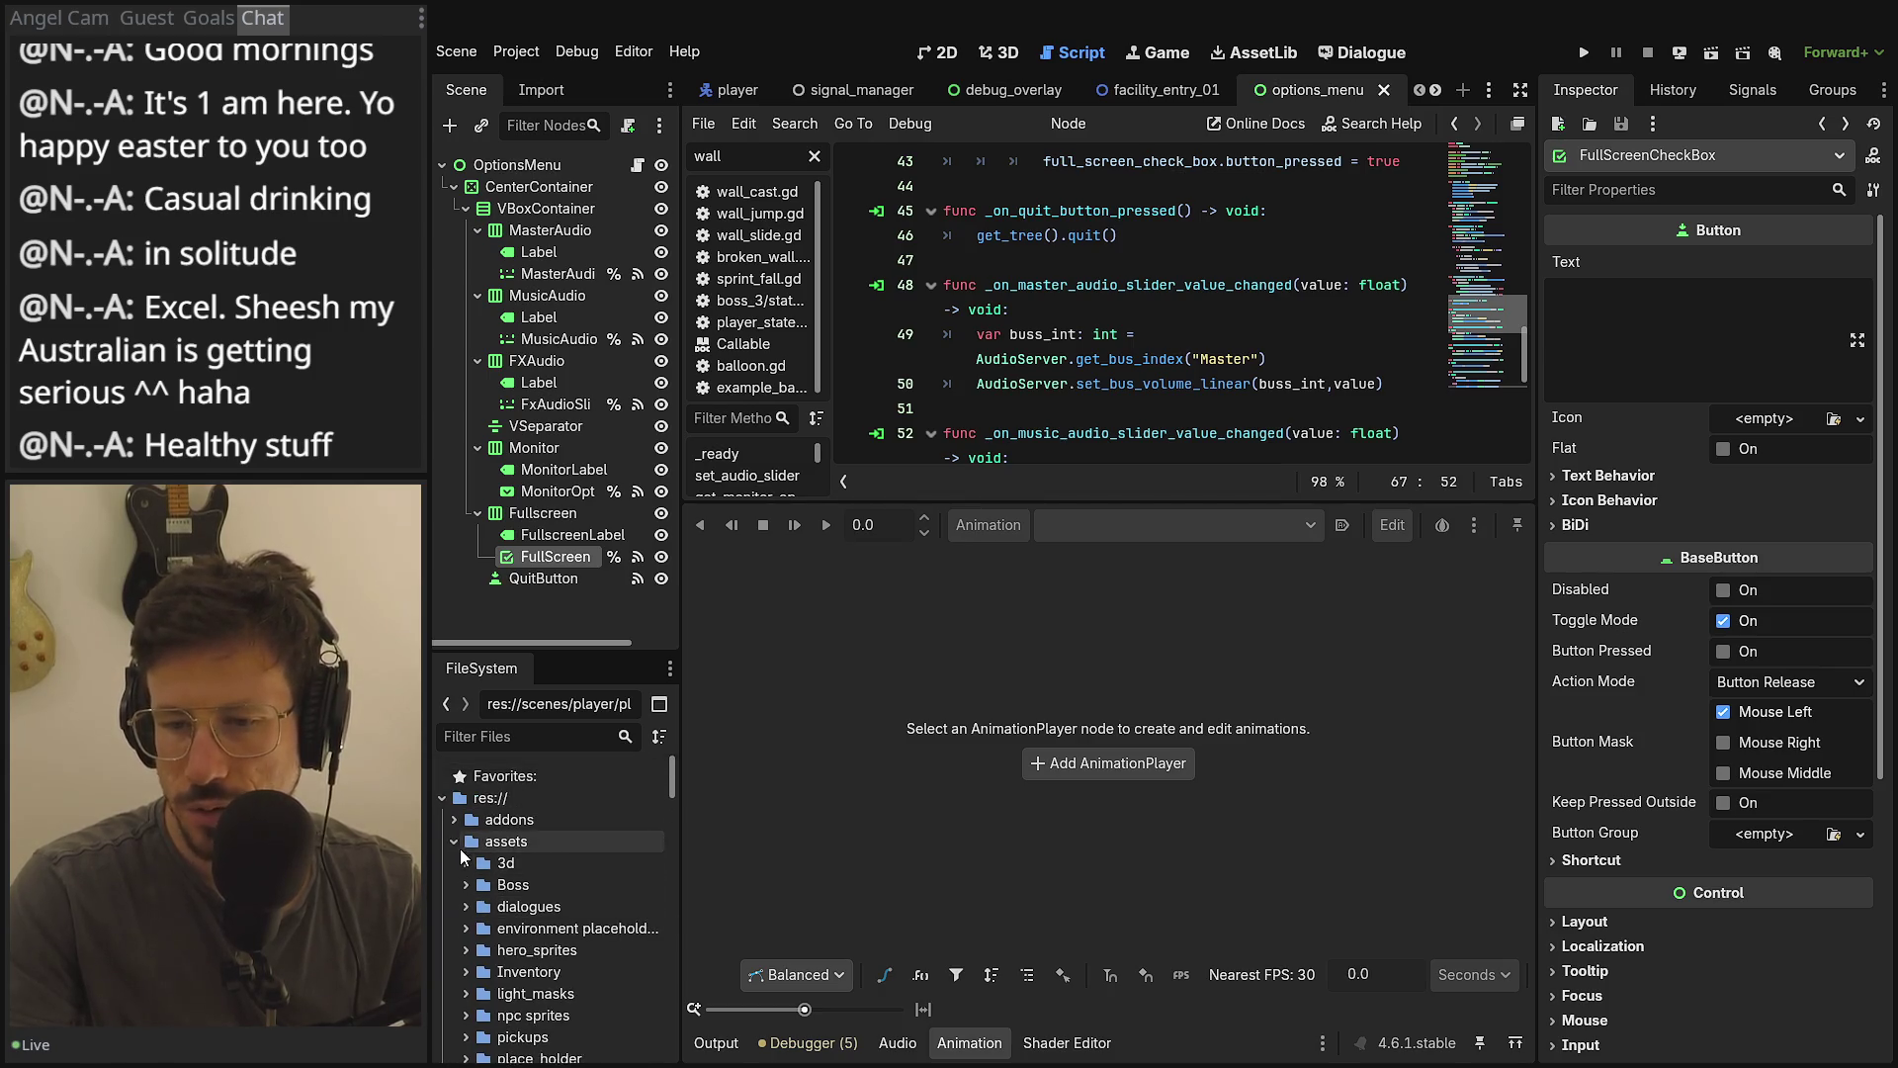
Browse the scenes folders, including Menus, player, World and tools
left_click(451, 840)
left_click(454, 862)
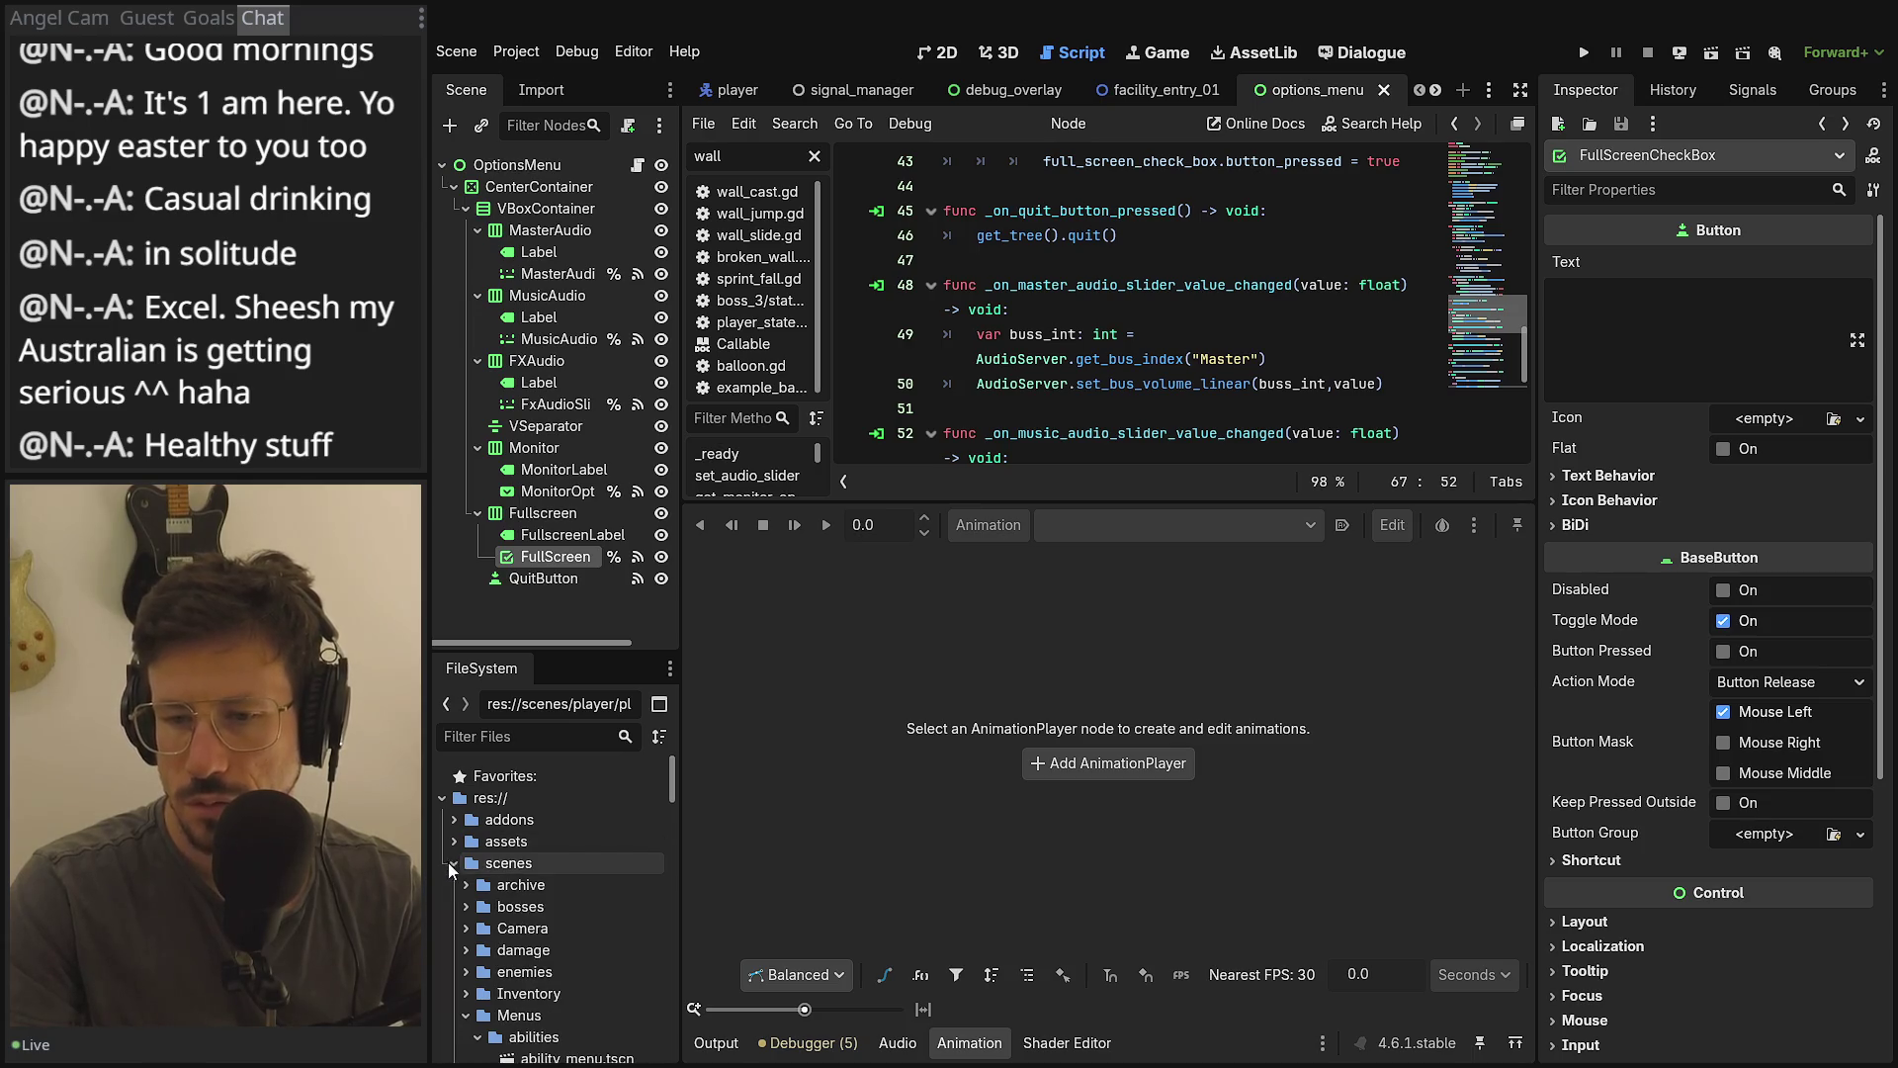
scroll(473, 927, "down", 3)
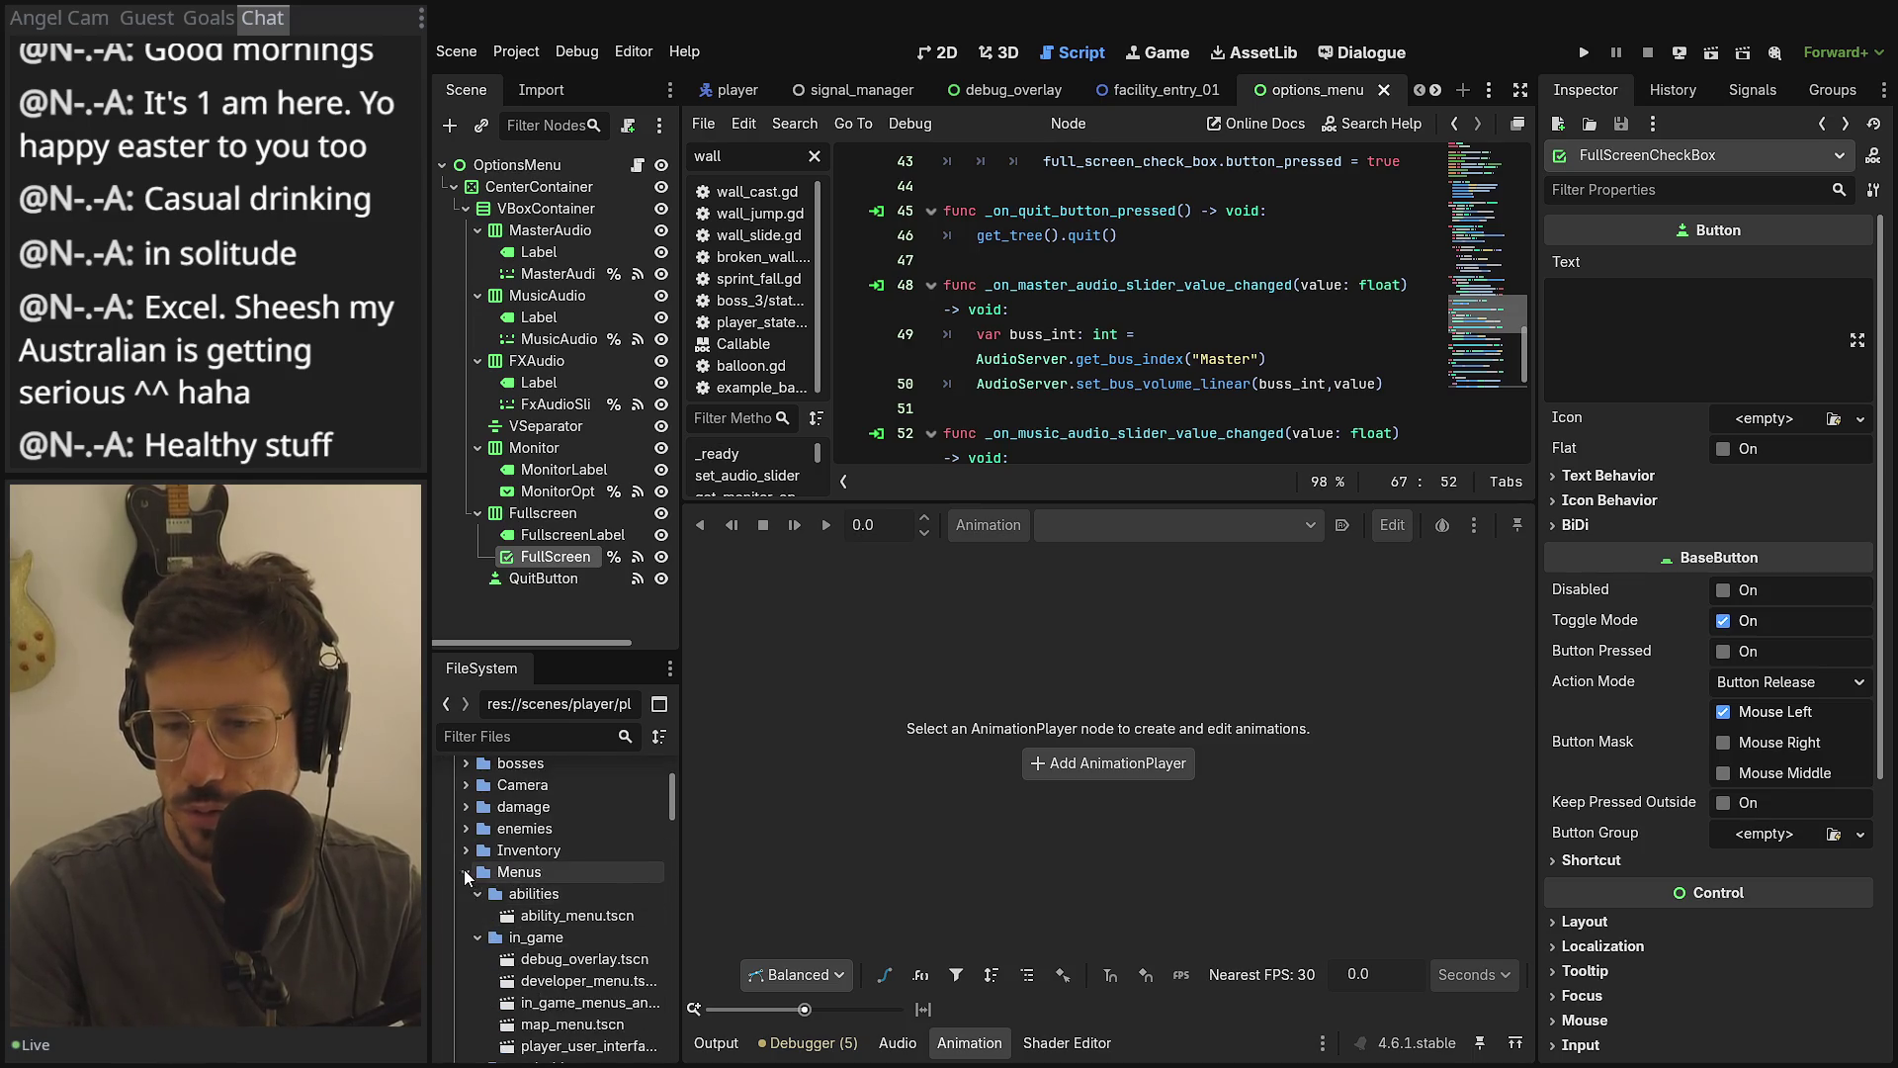
left_click(466, 871)
left_click(461, 930)
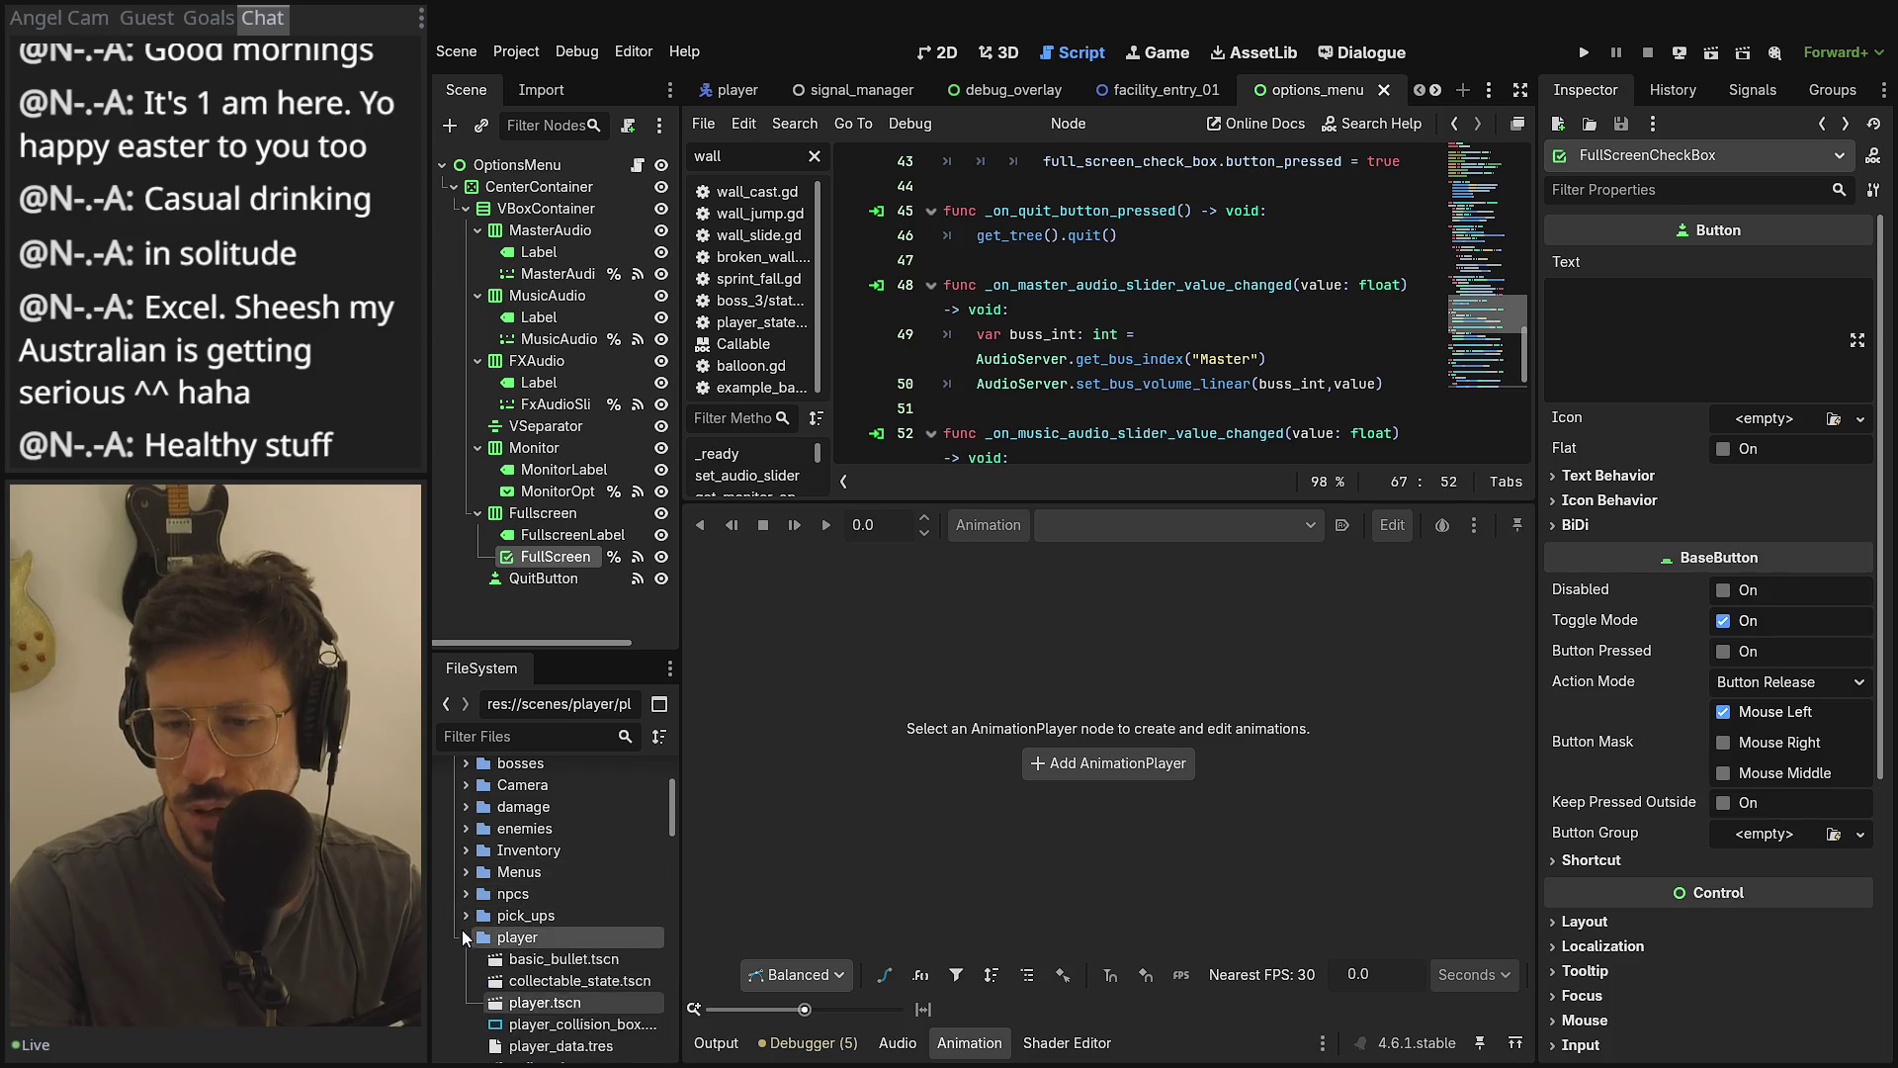
scroll(479, 975, "down", 2)
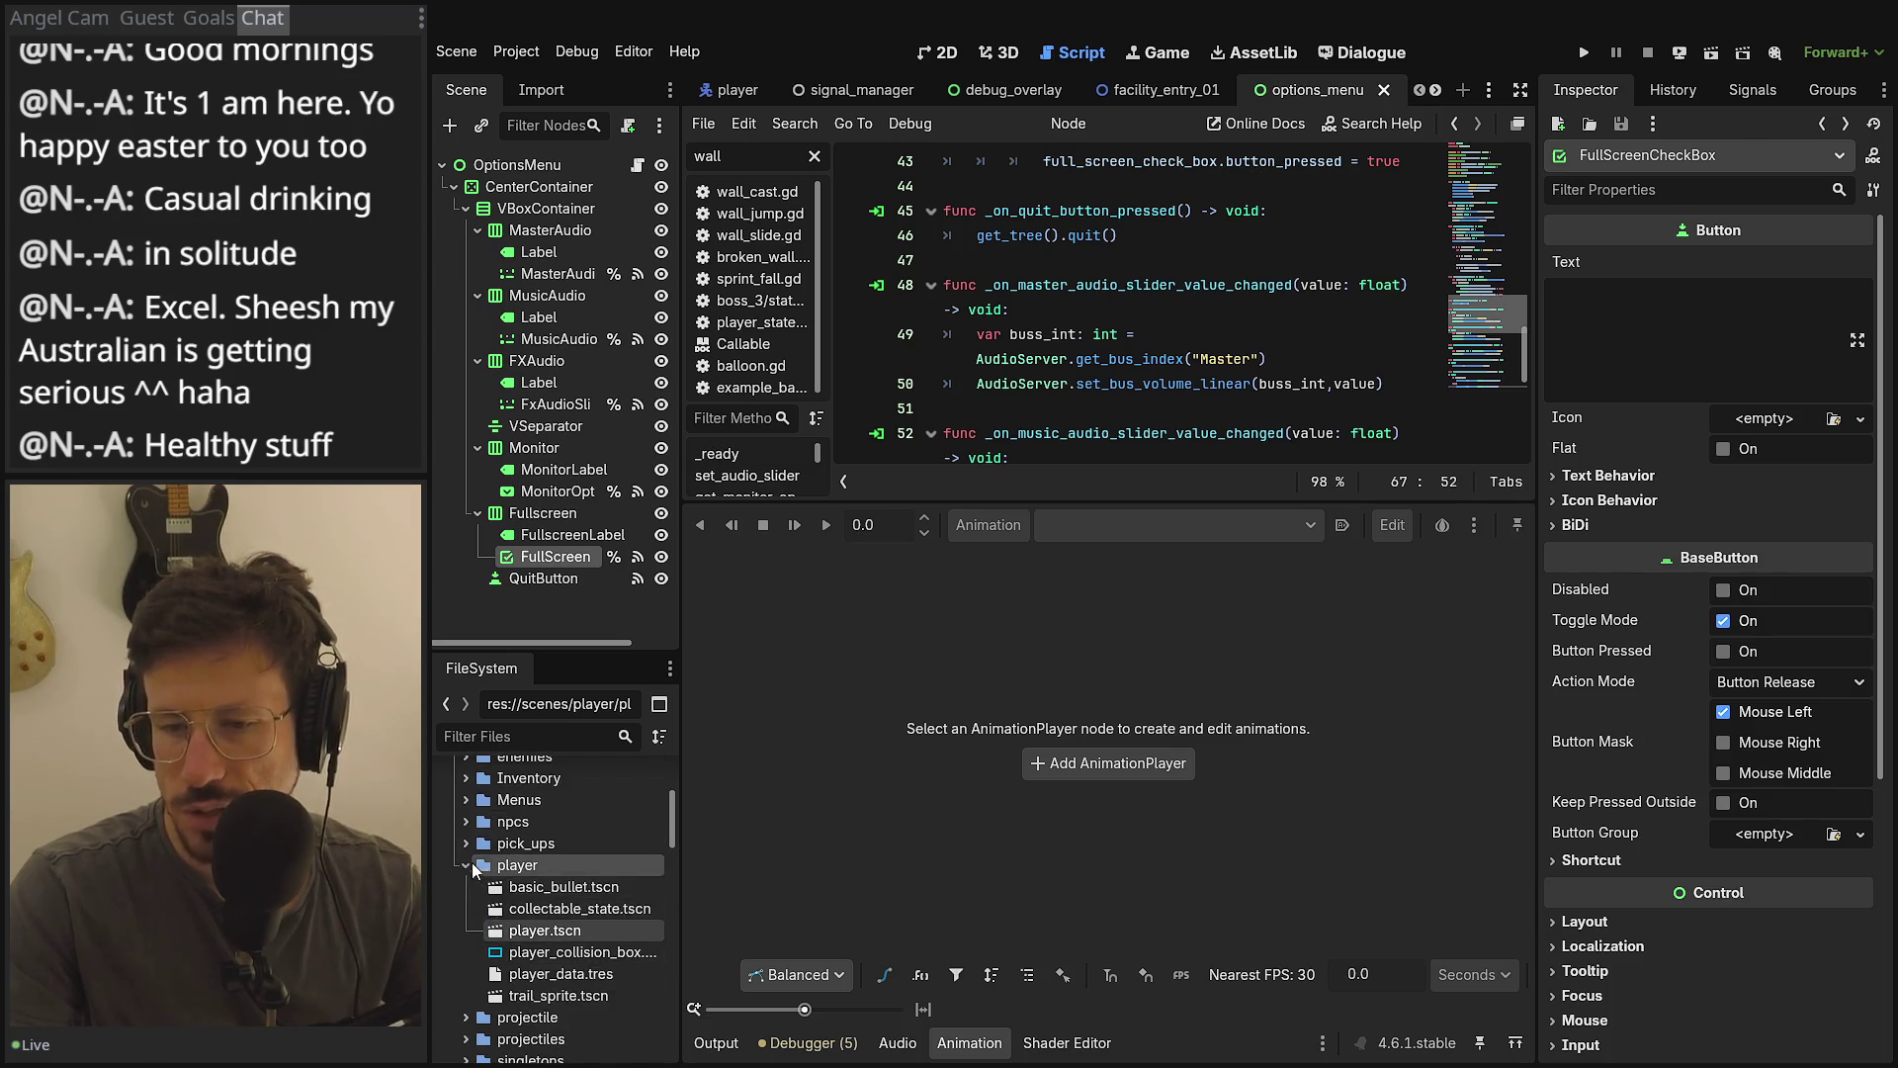
left_click(465, 864)
left_click(465, 951)
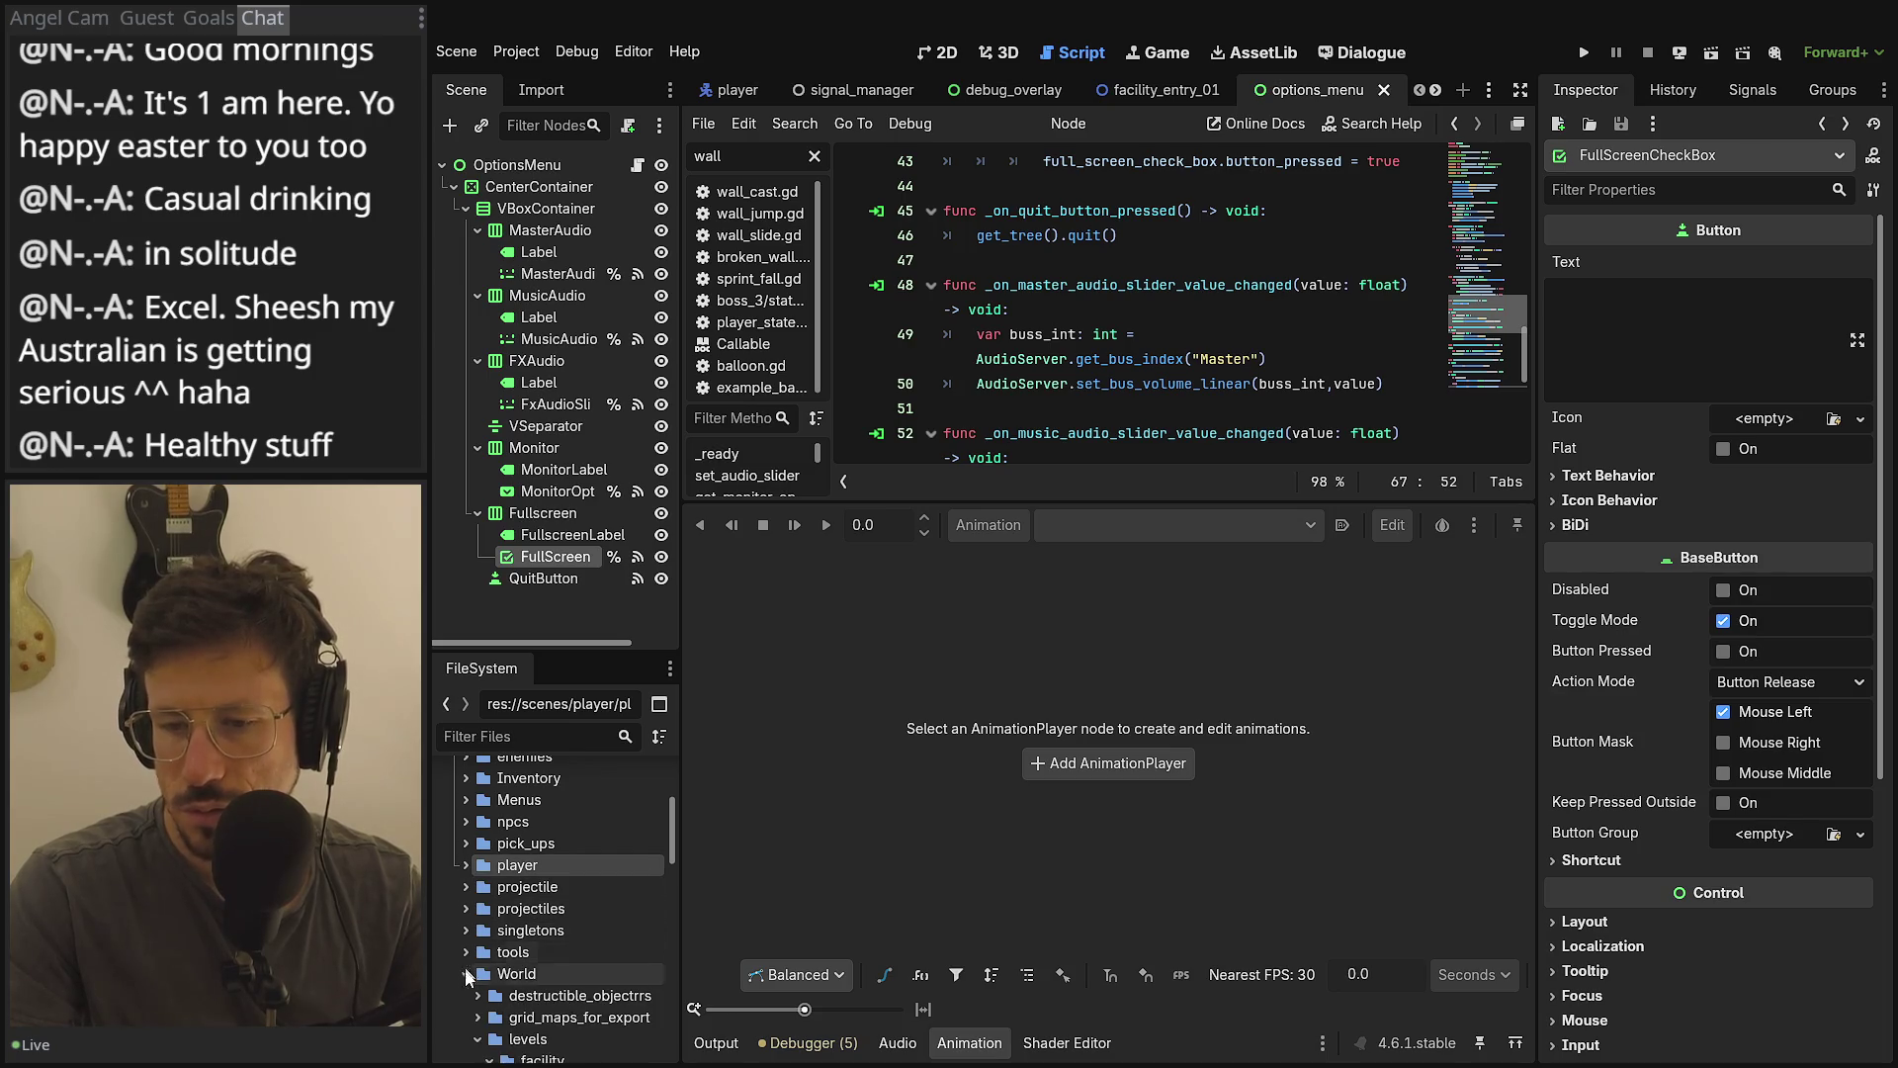
left_click(465, 976)
left_click(465, 951)
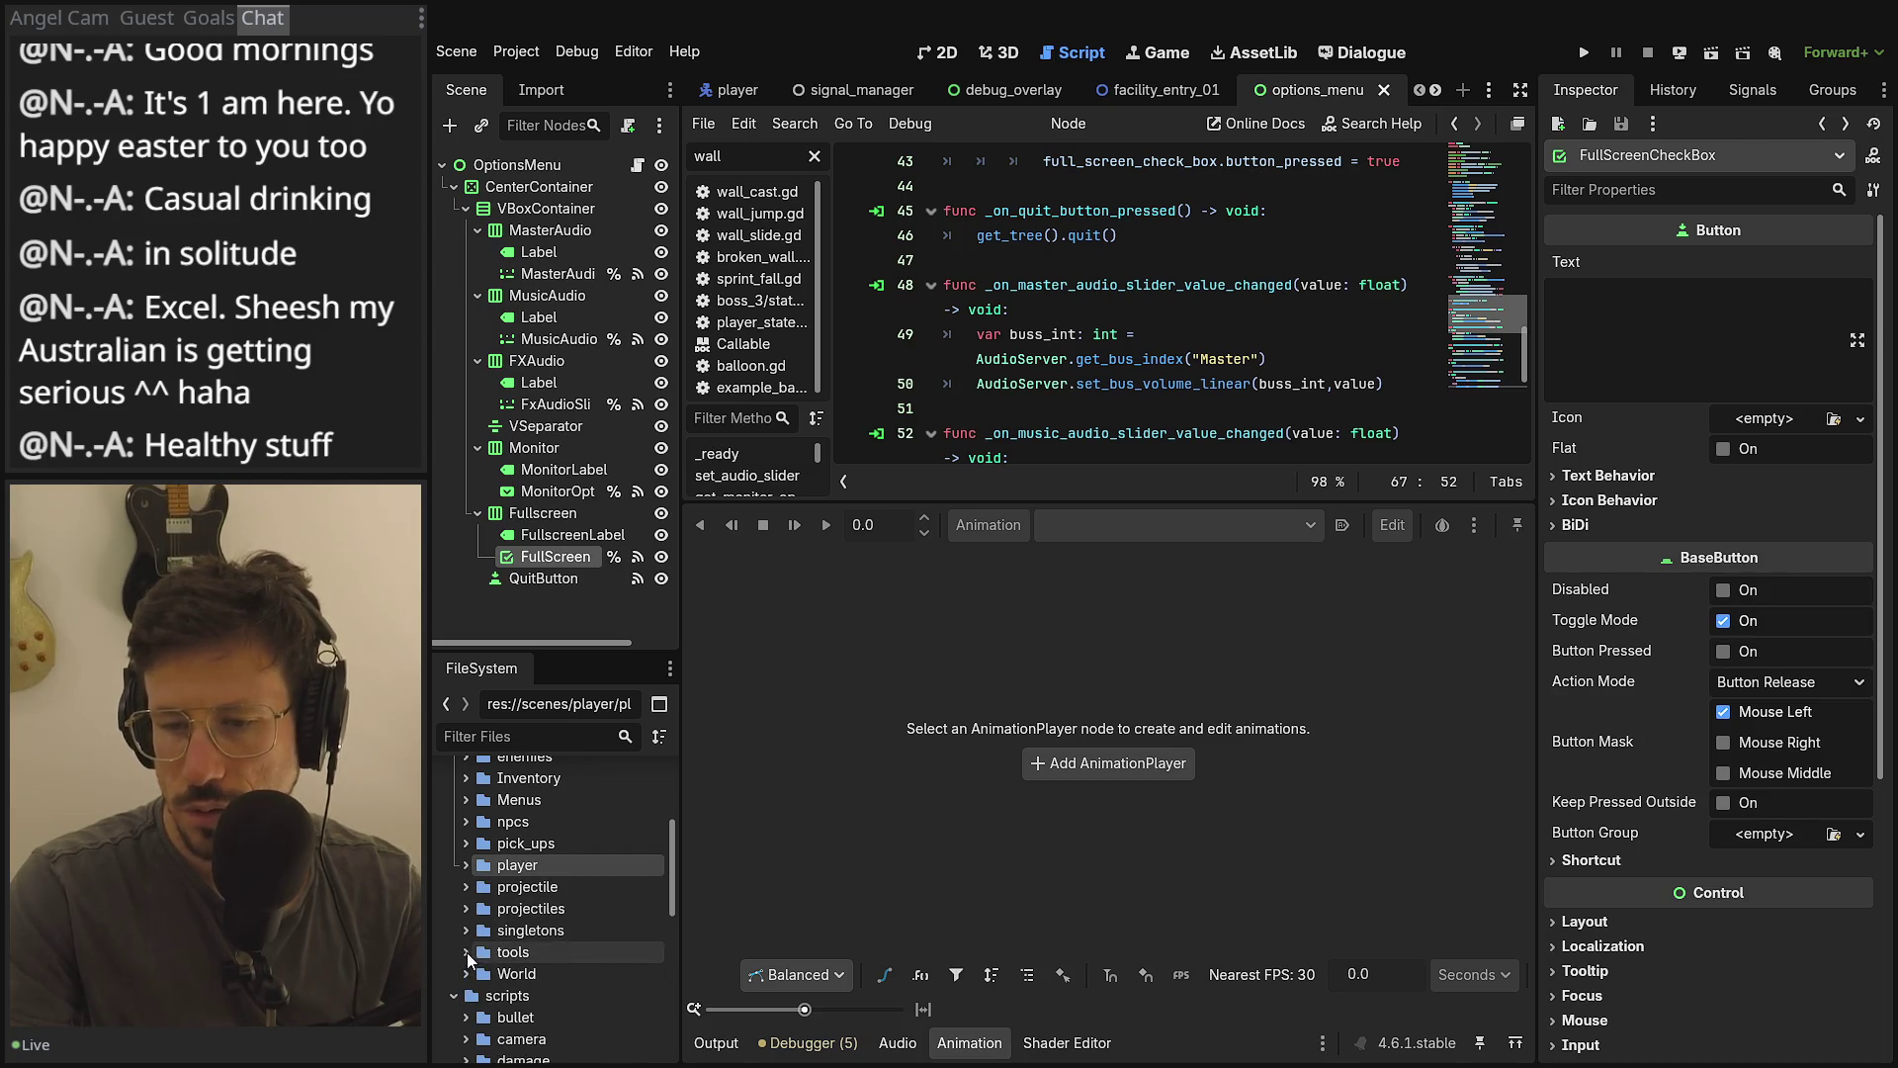
left_click(467, 953)
scroll(470, 889, "up", 3)
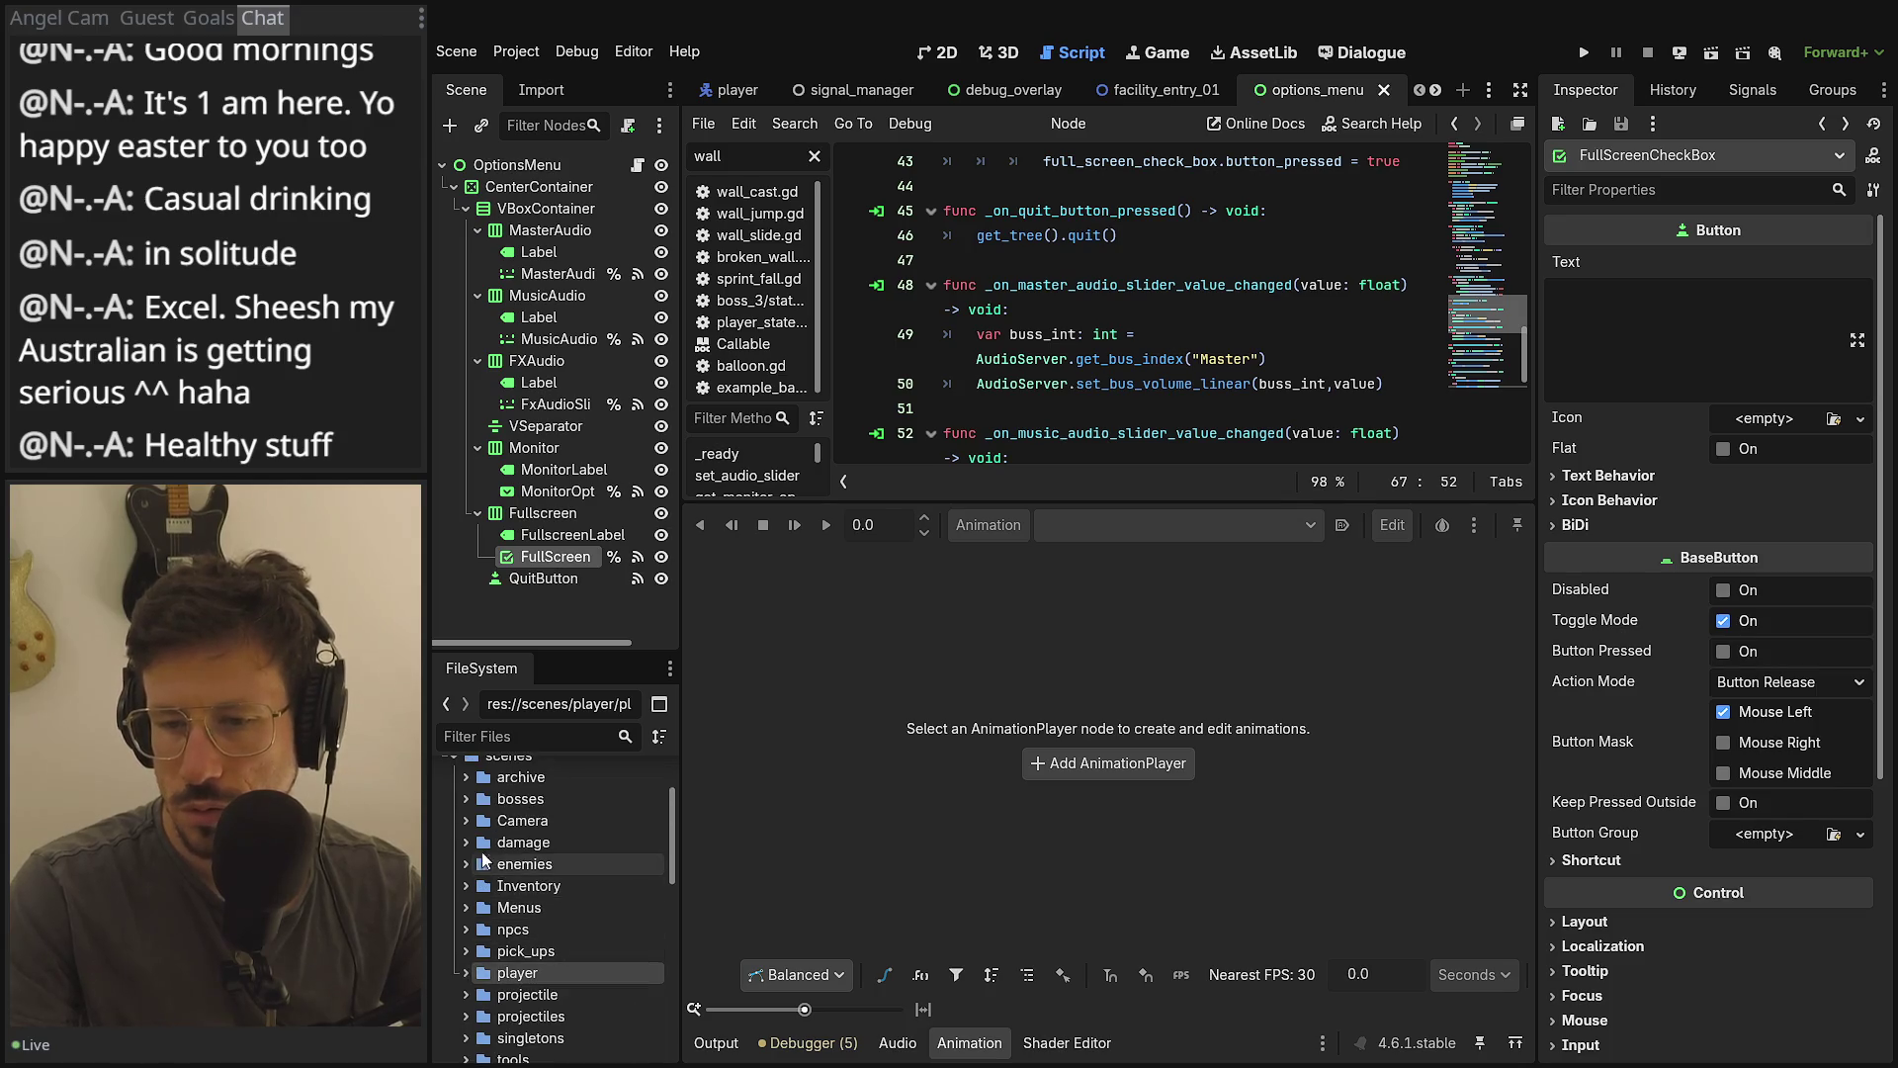
Filter files for 'ultra' to locate the chips folder, then clear the filter
left_click(475, 737)
type("mod")
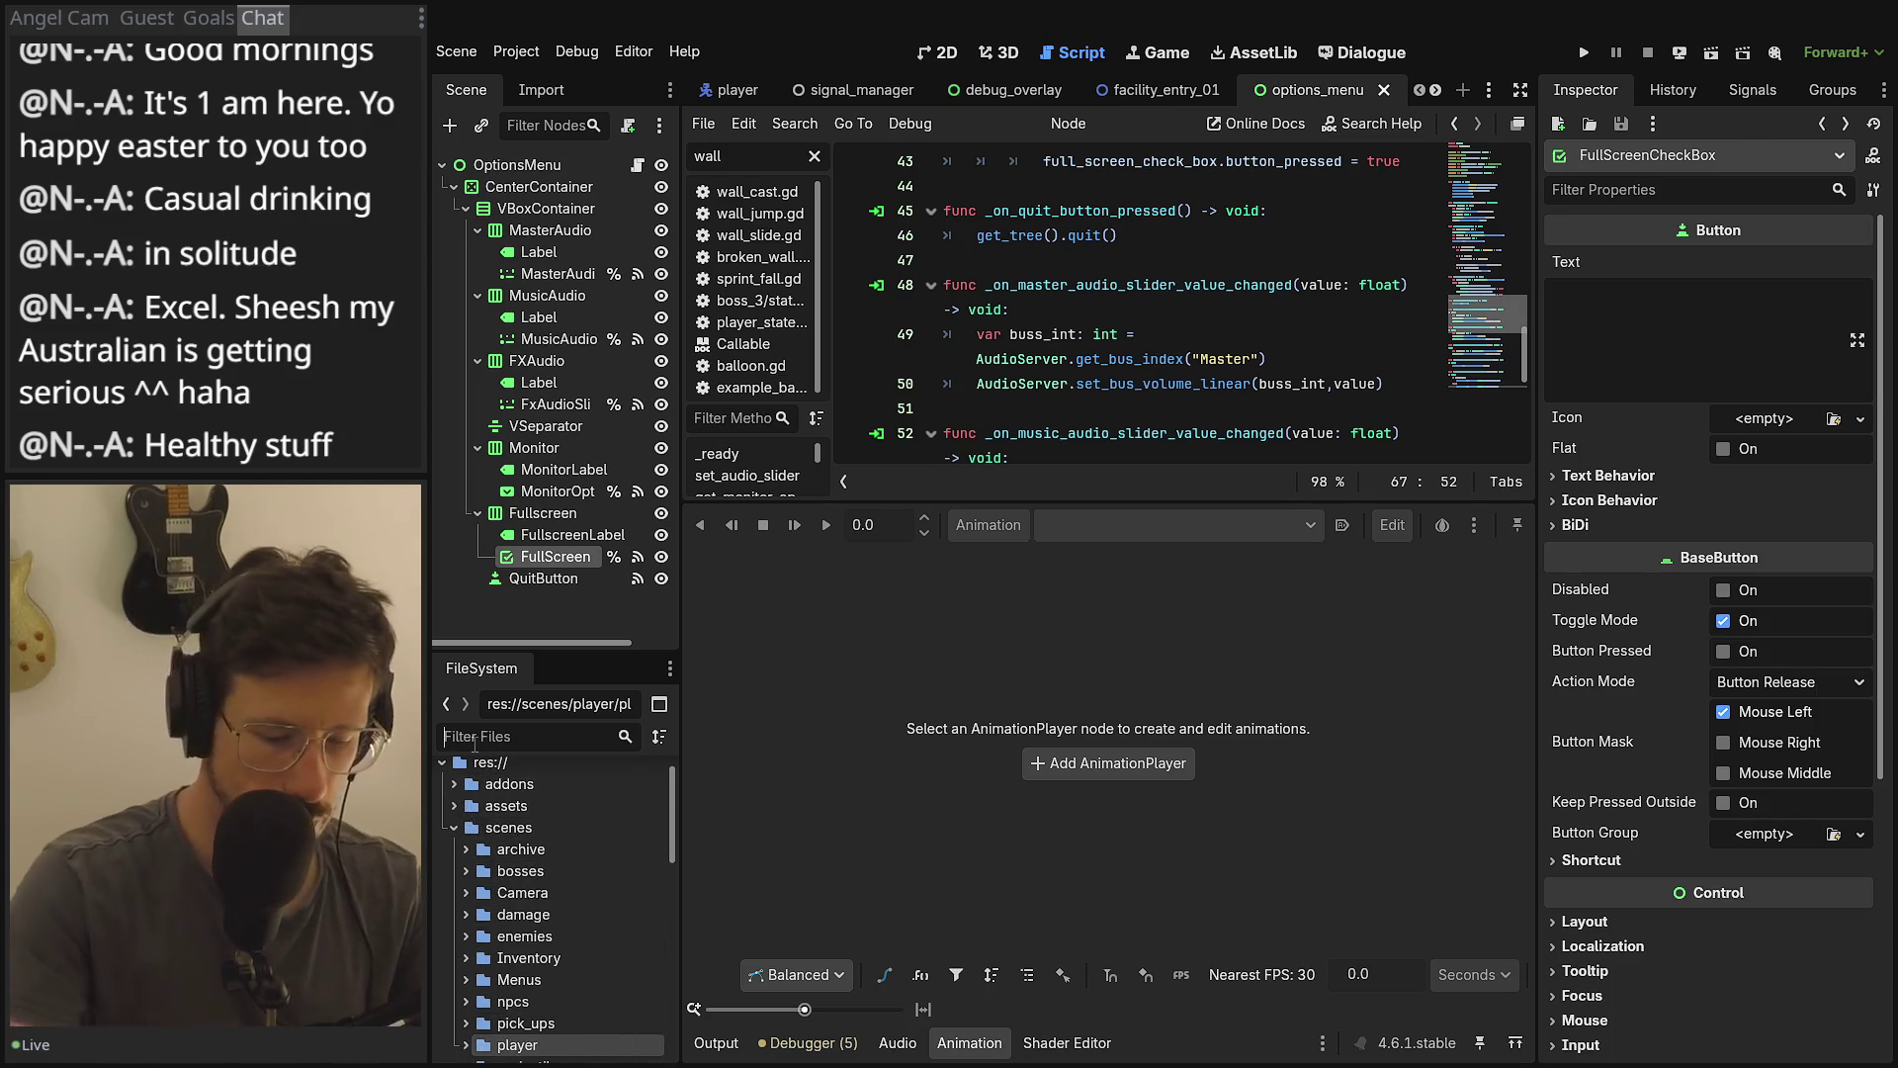
key("BackSpace")
key("BackSpace")
key("BackSpace")
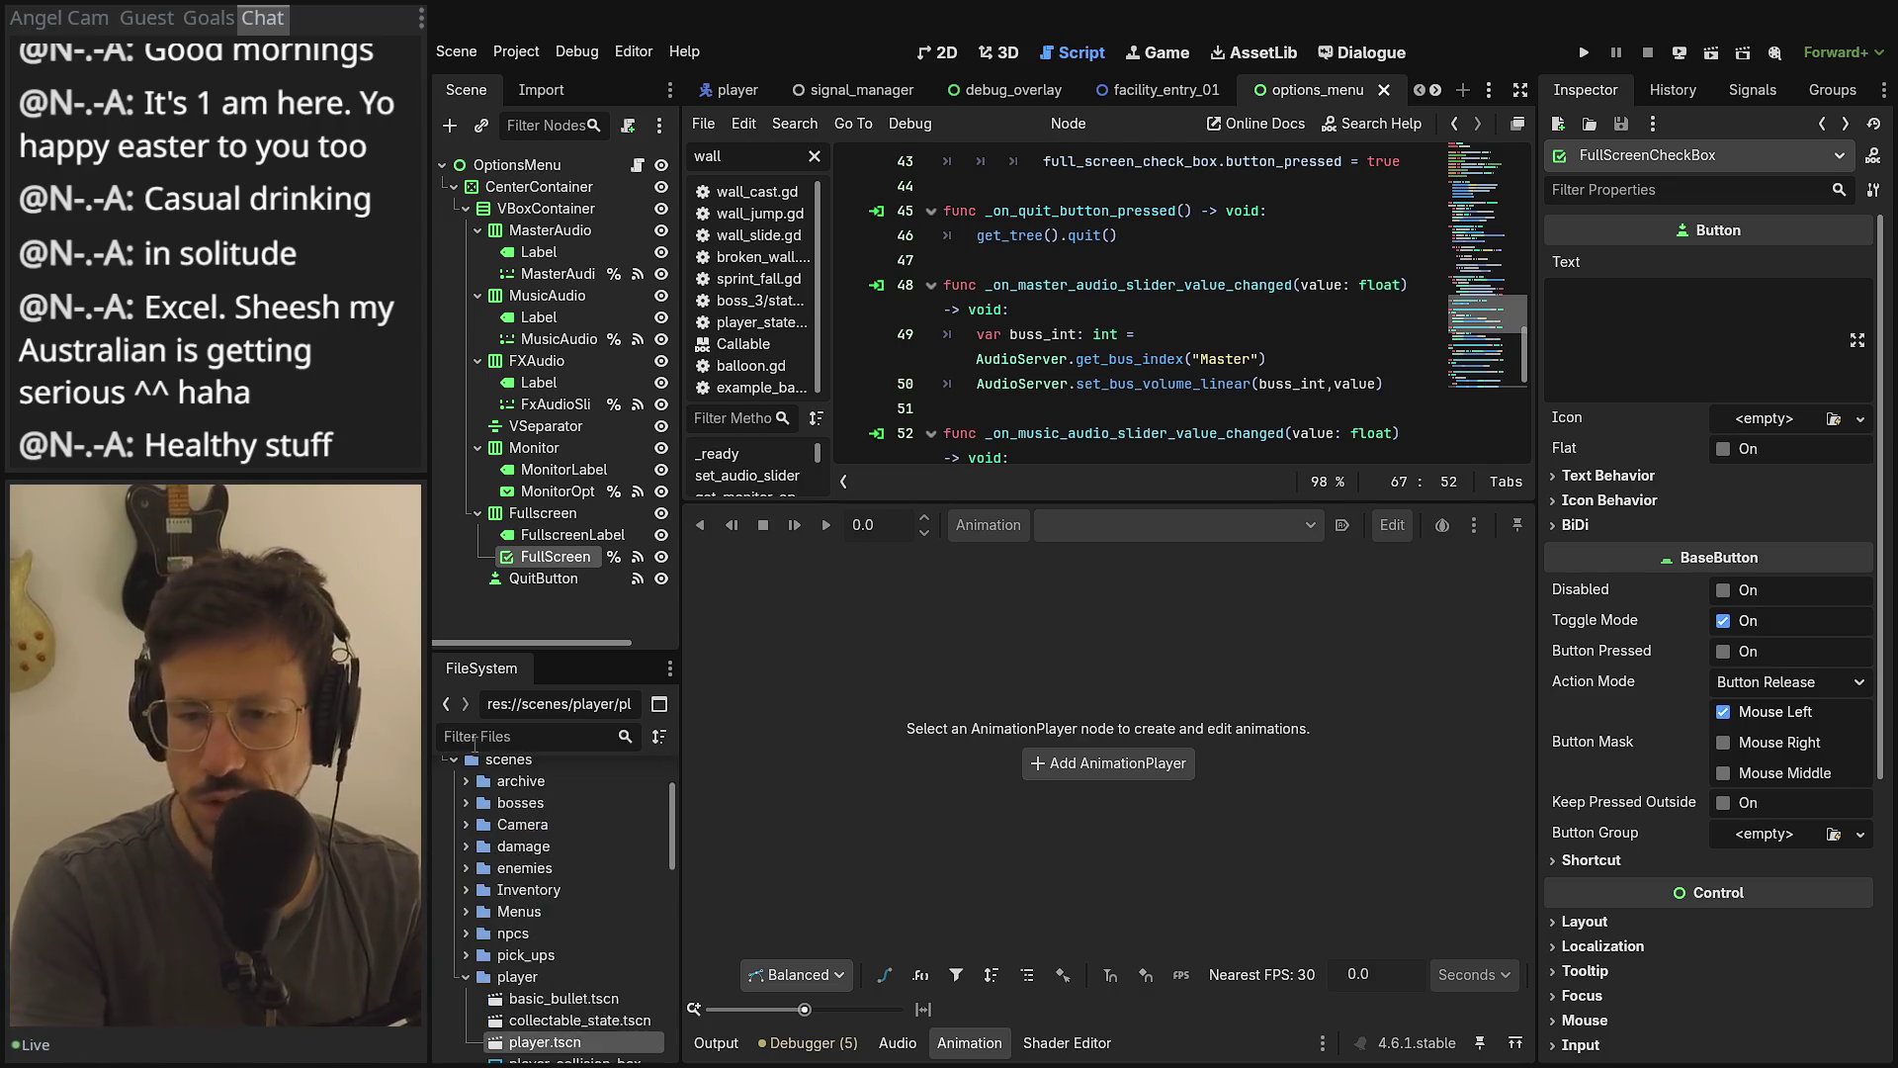
type("ultra")
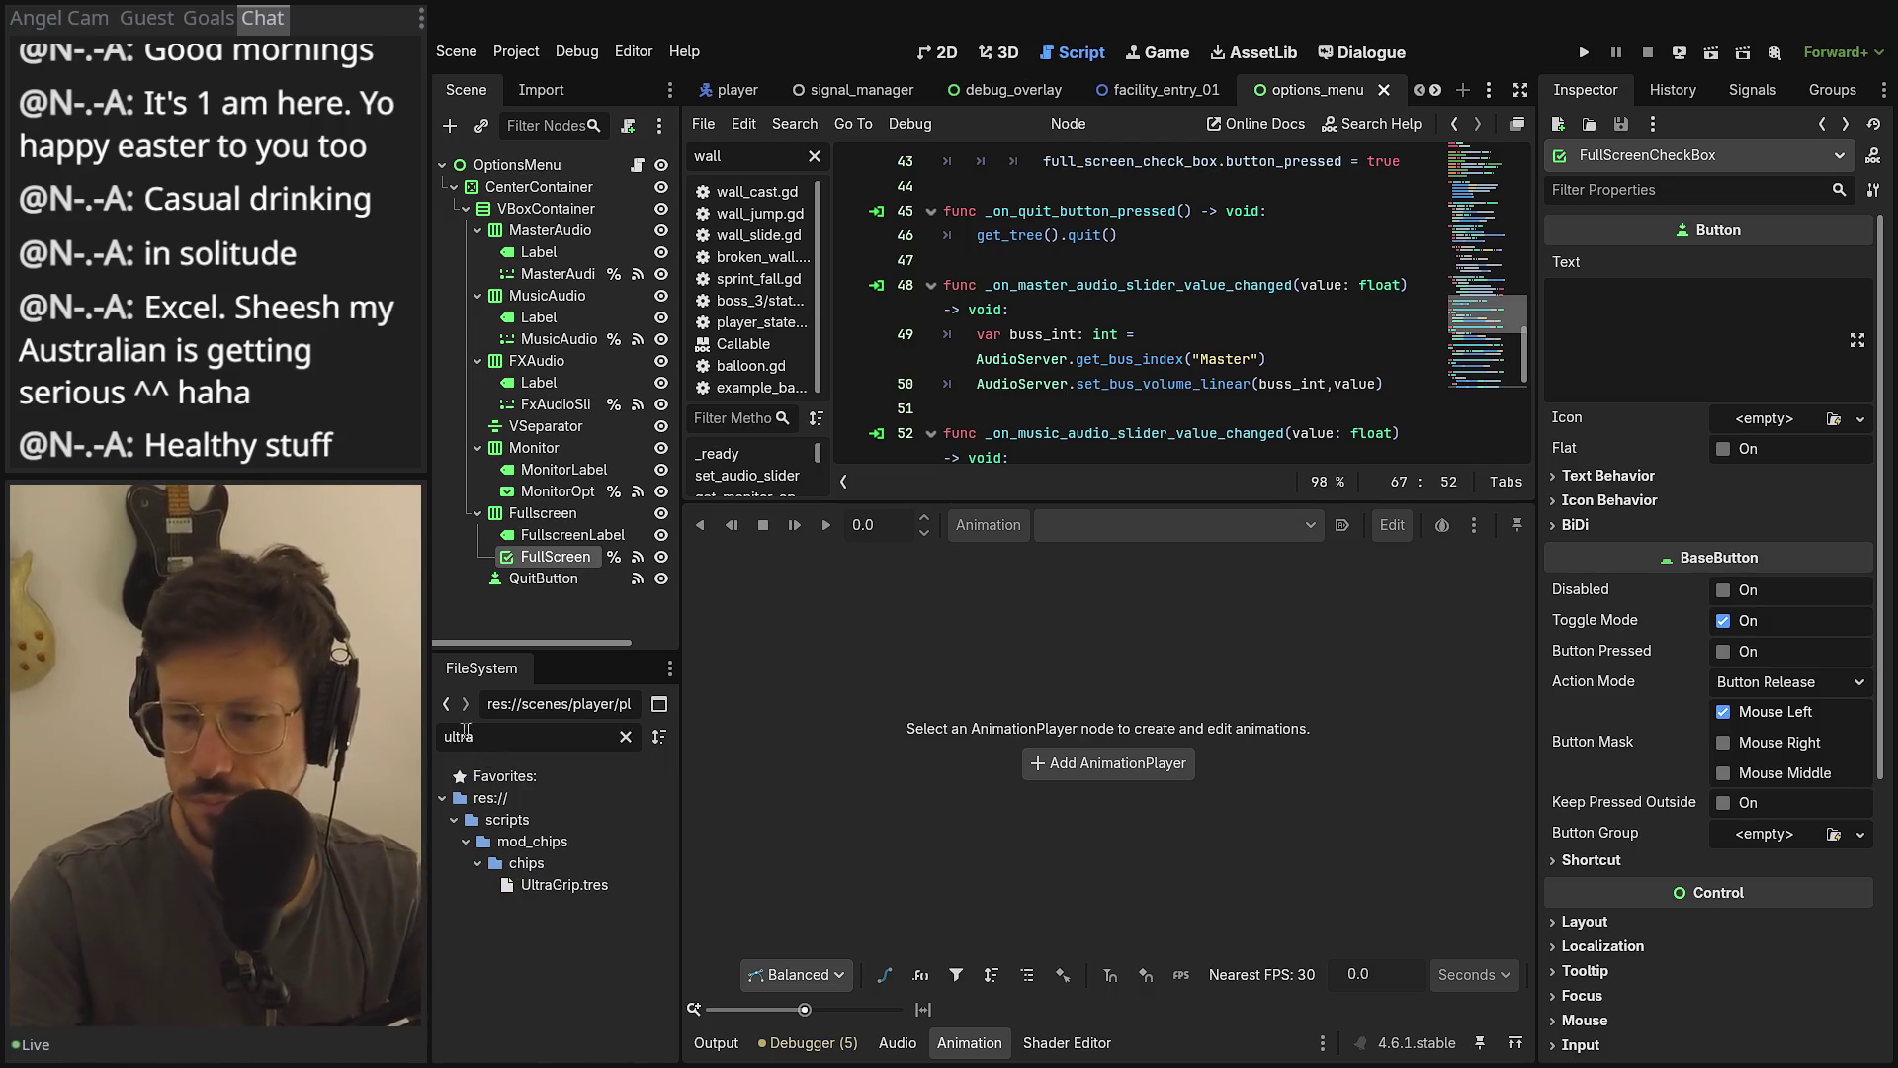
left_click(516, 865)
left_click(625, 736)
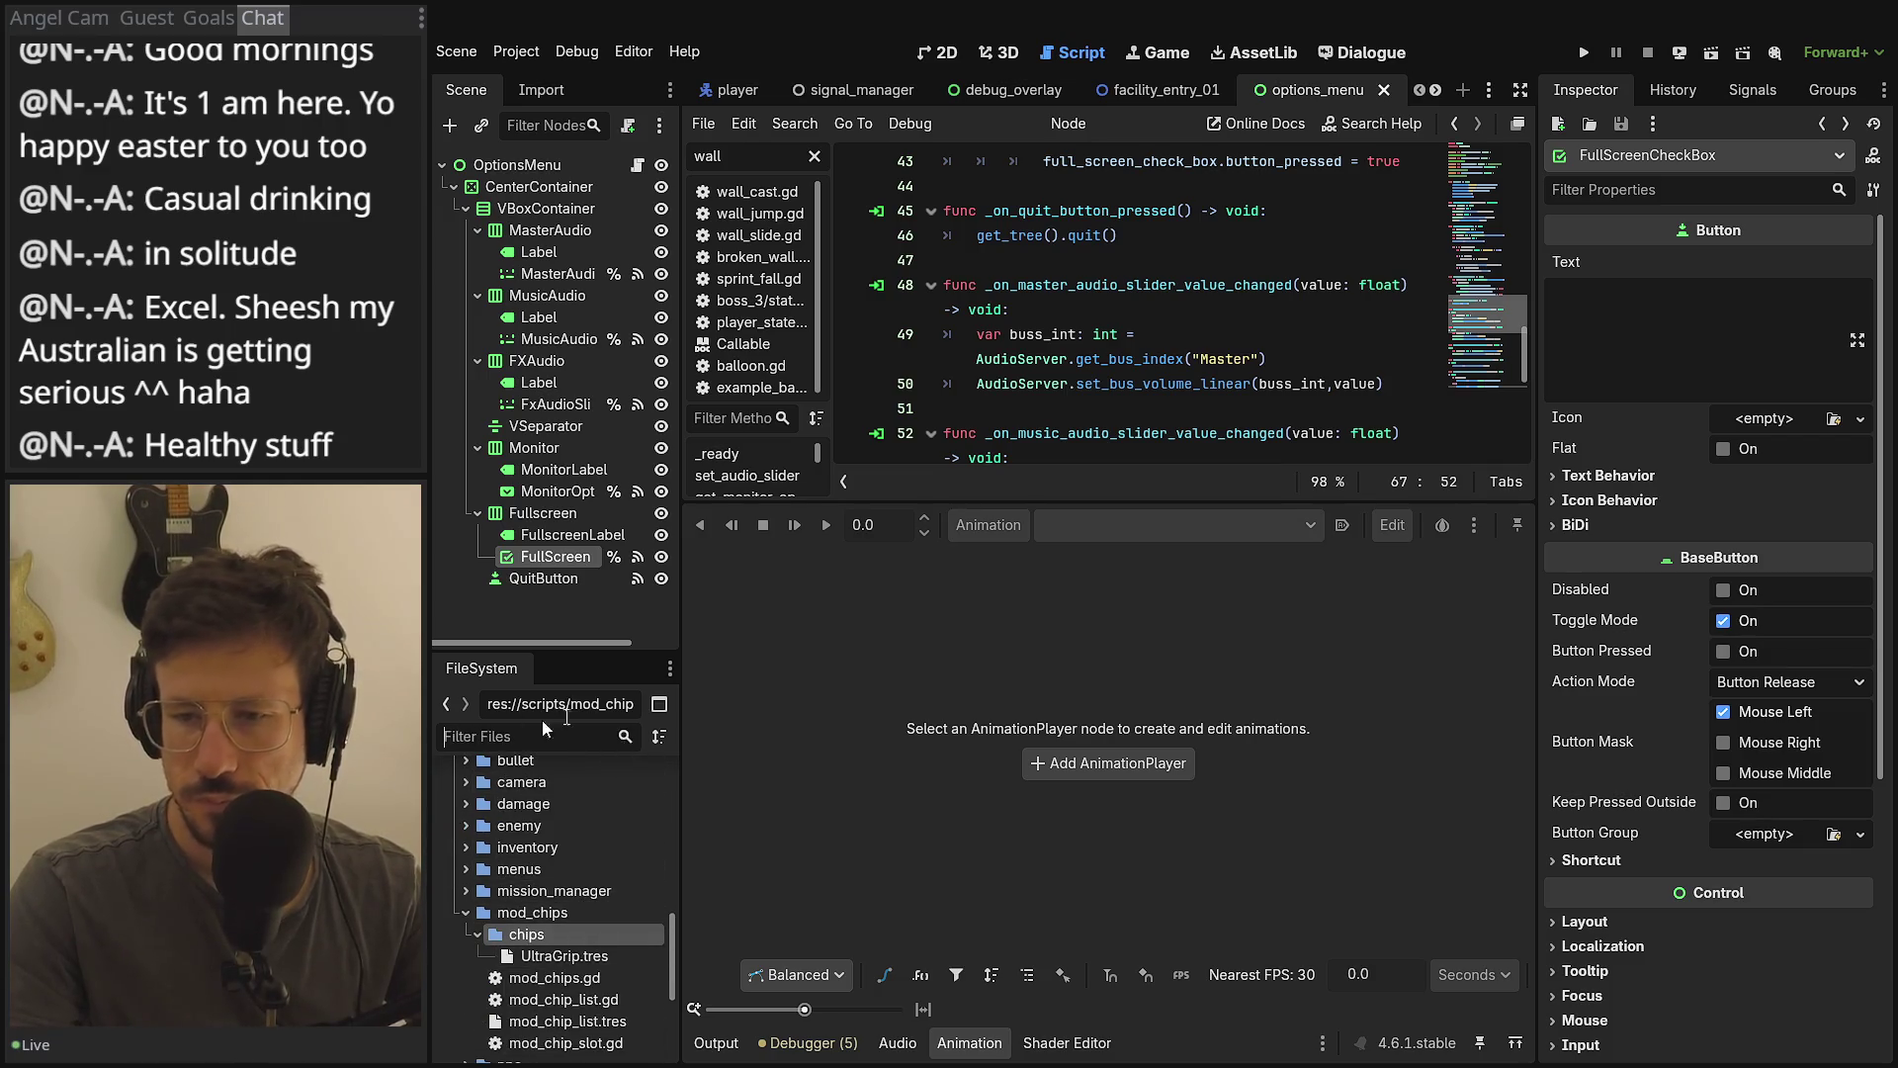
right_click(524, 933)
Create a new ModChip resource in the chips folder saved as auto_fire.tres
mouse_move(631, 717)
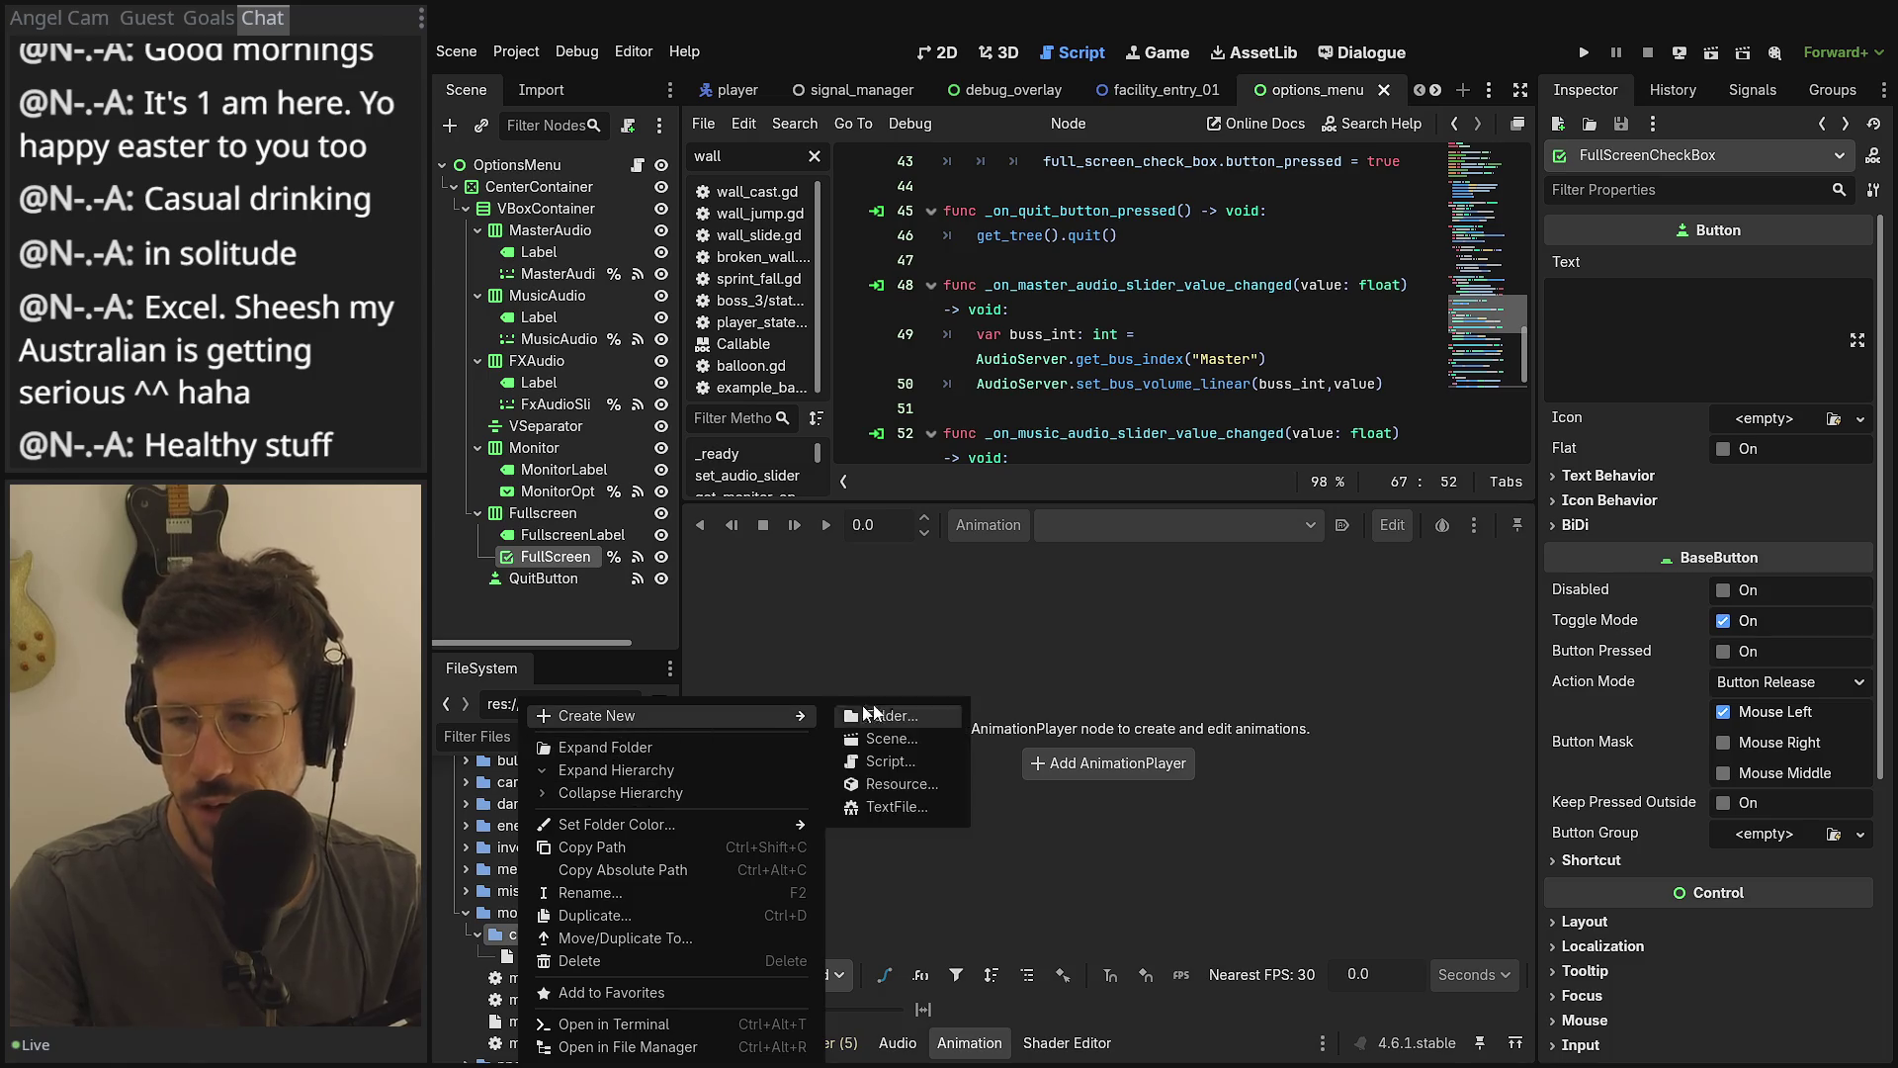
left_click(900, 782)
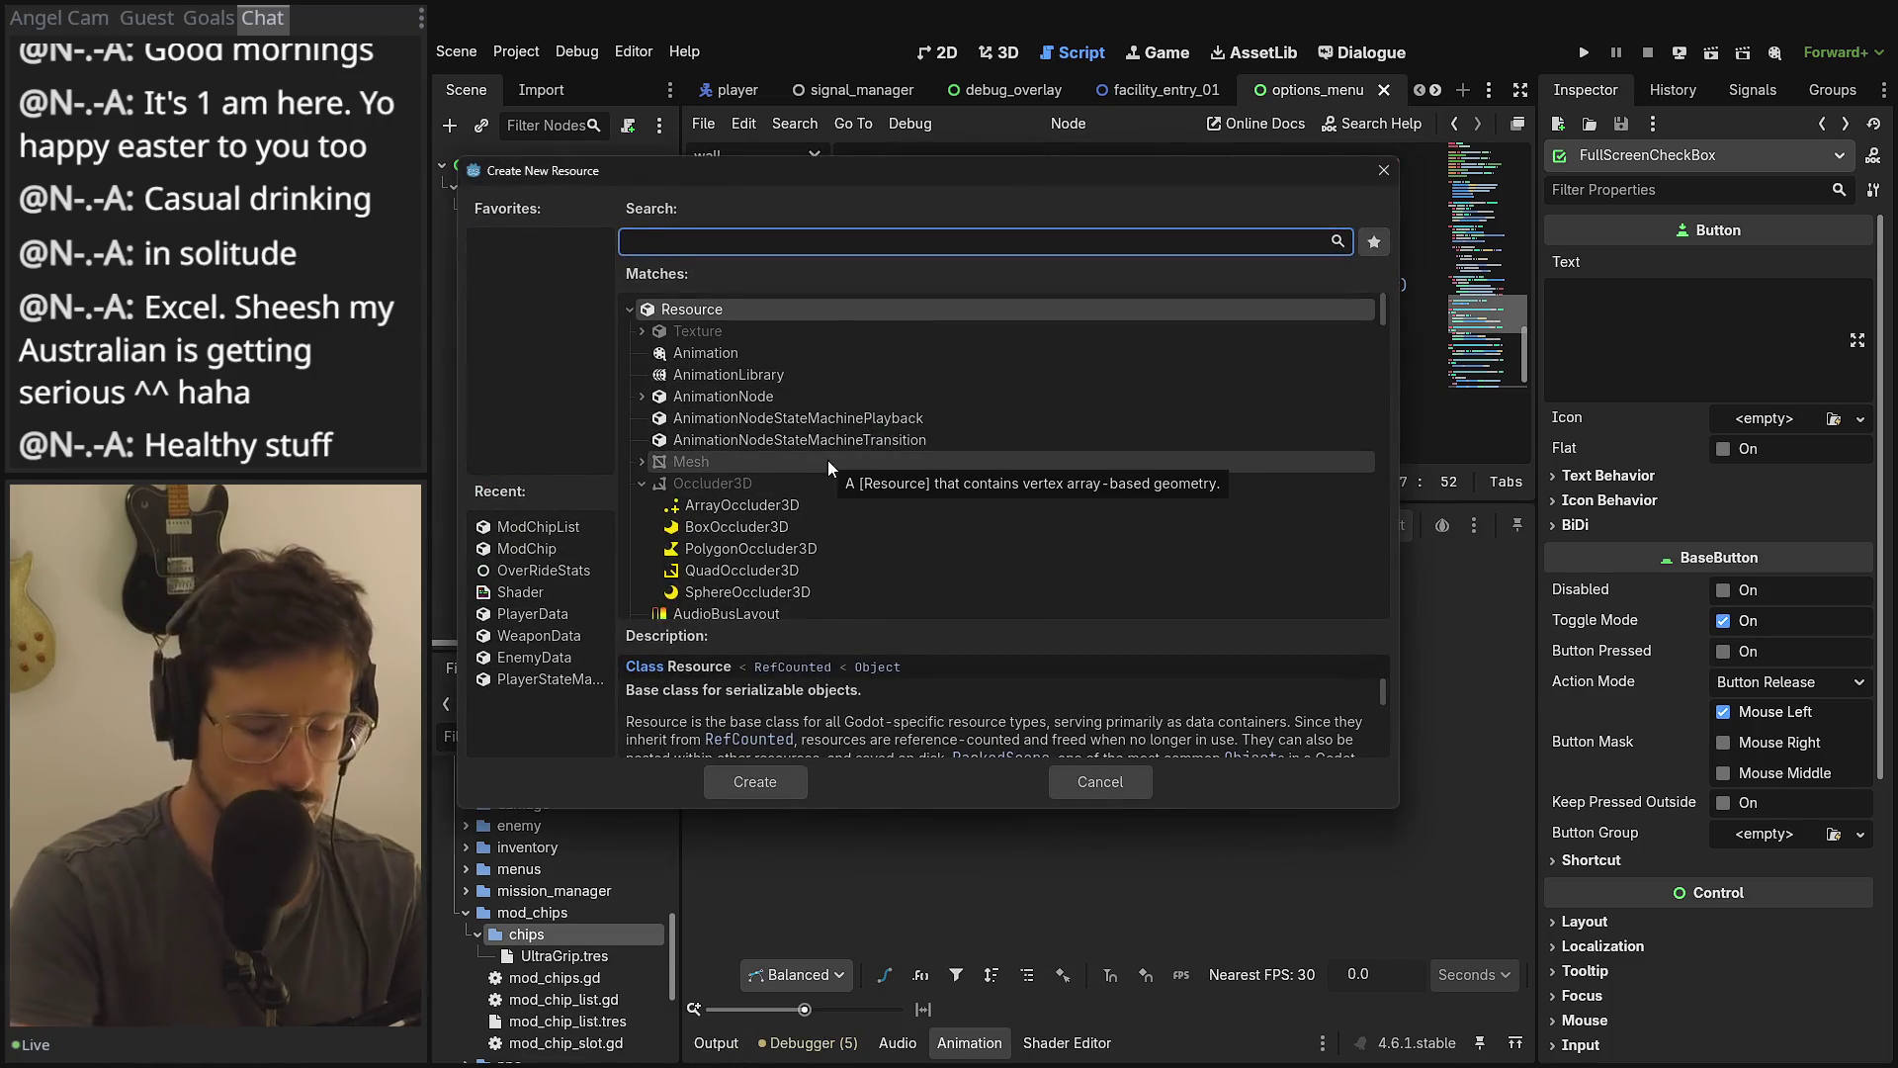
type("mod")
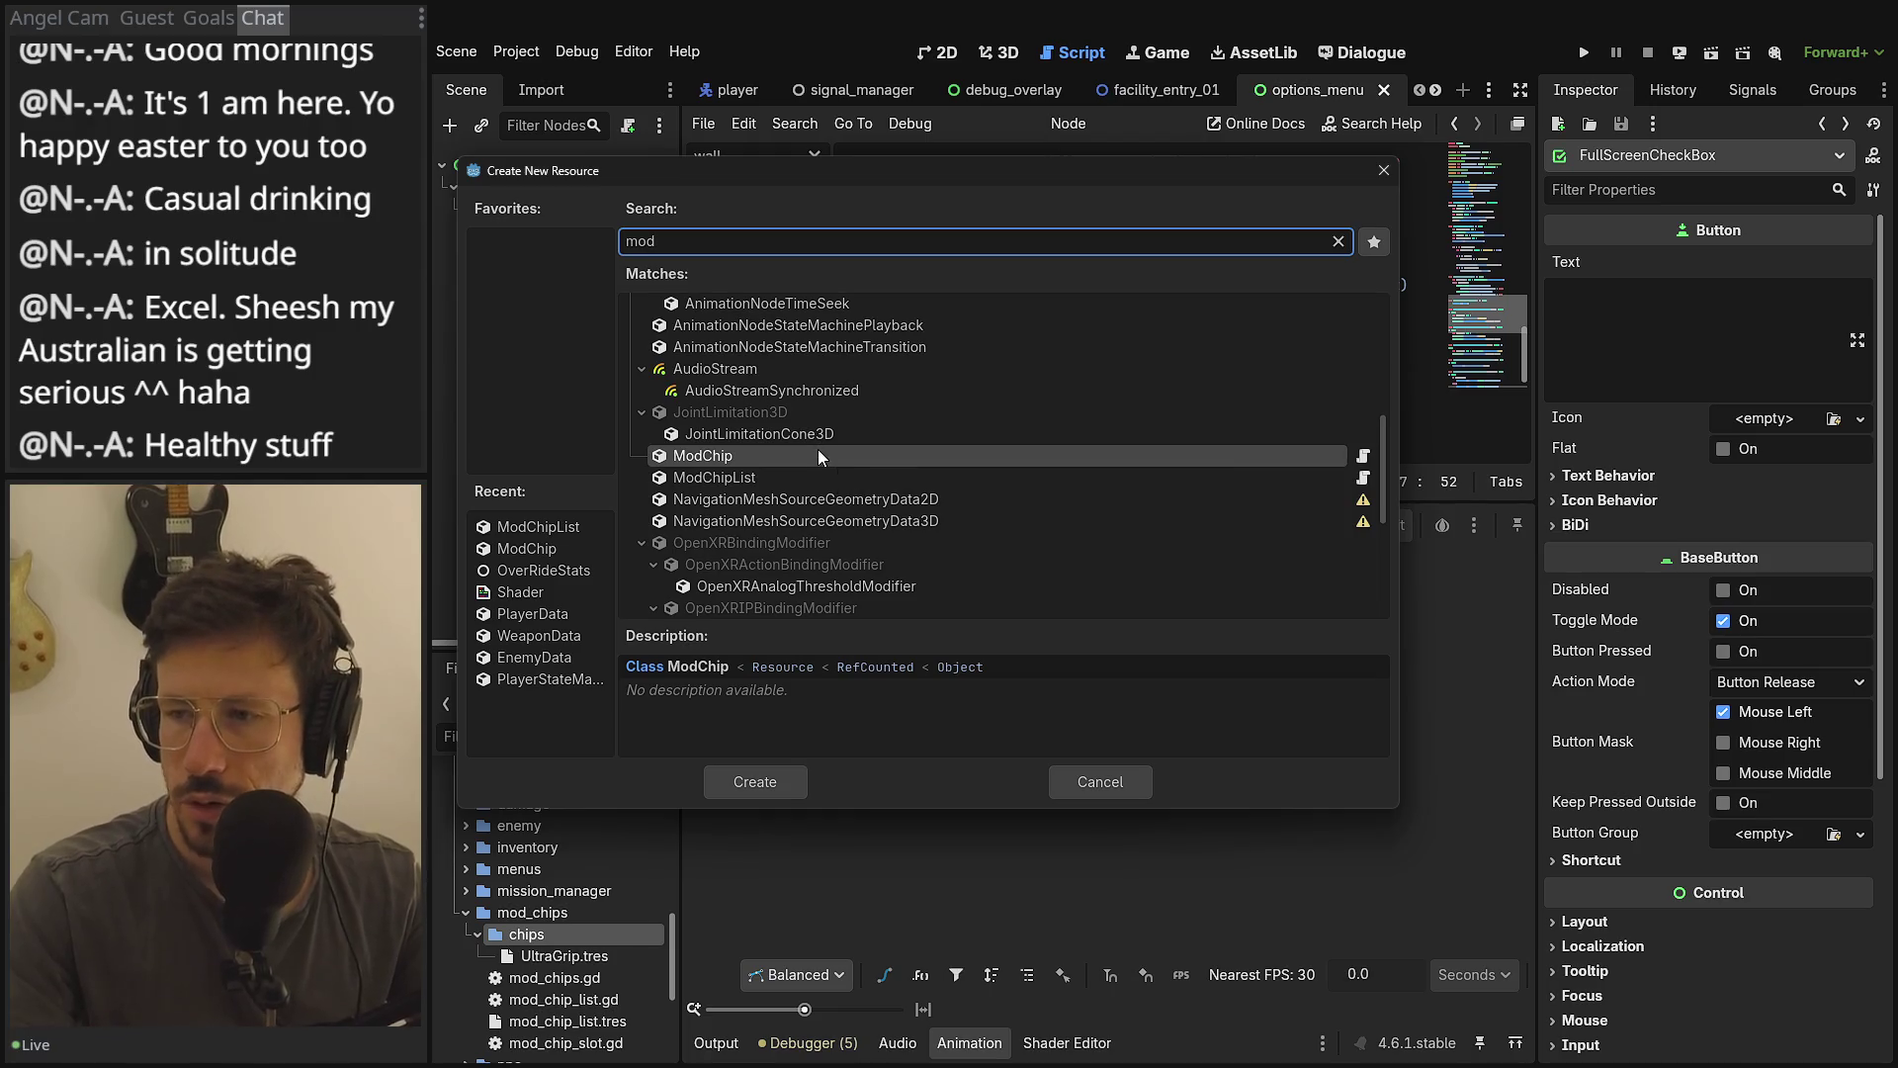
double_click(817, 454)
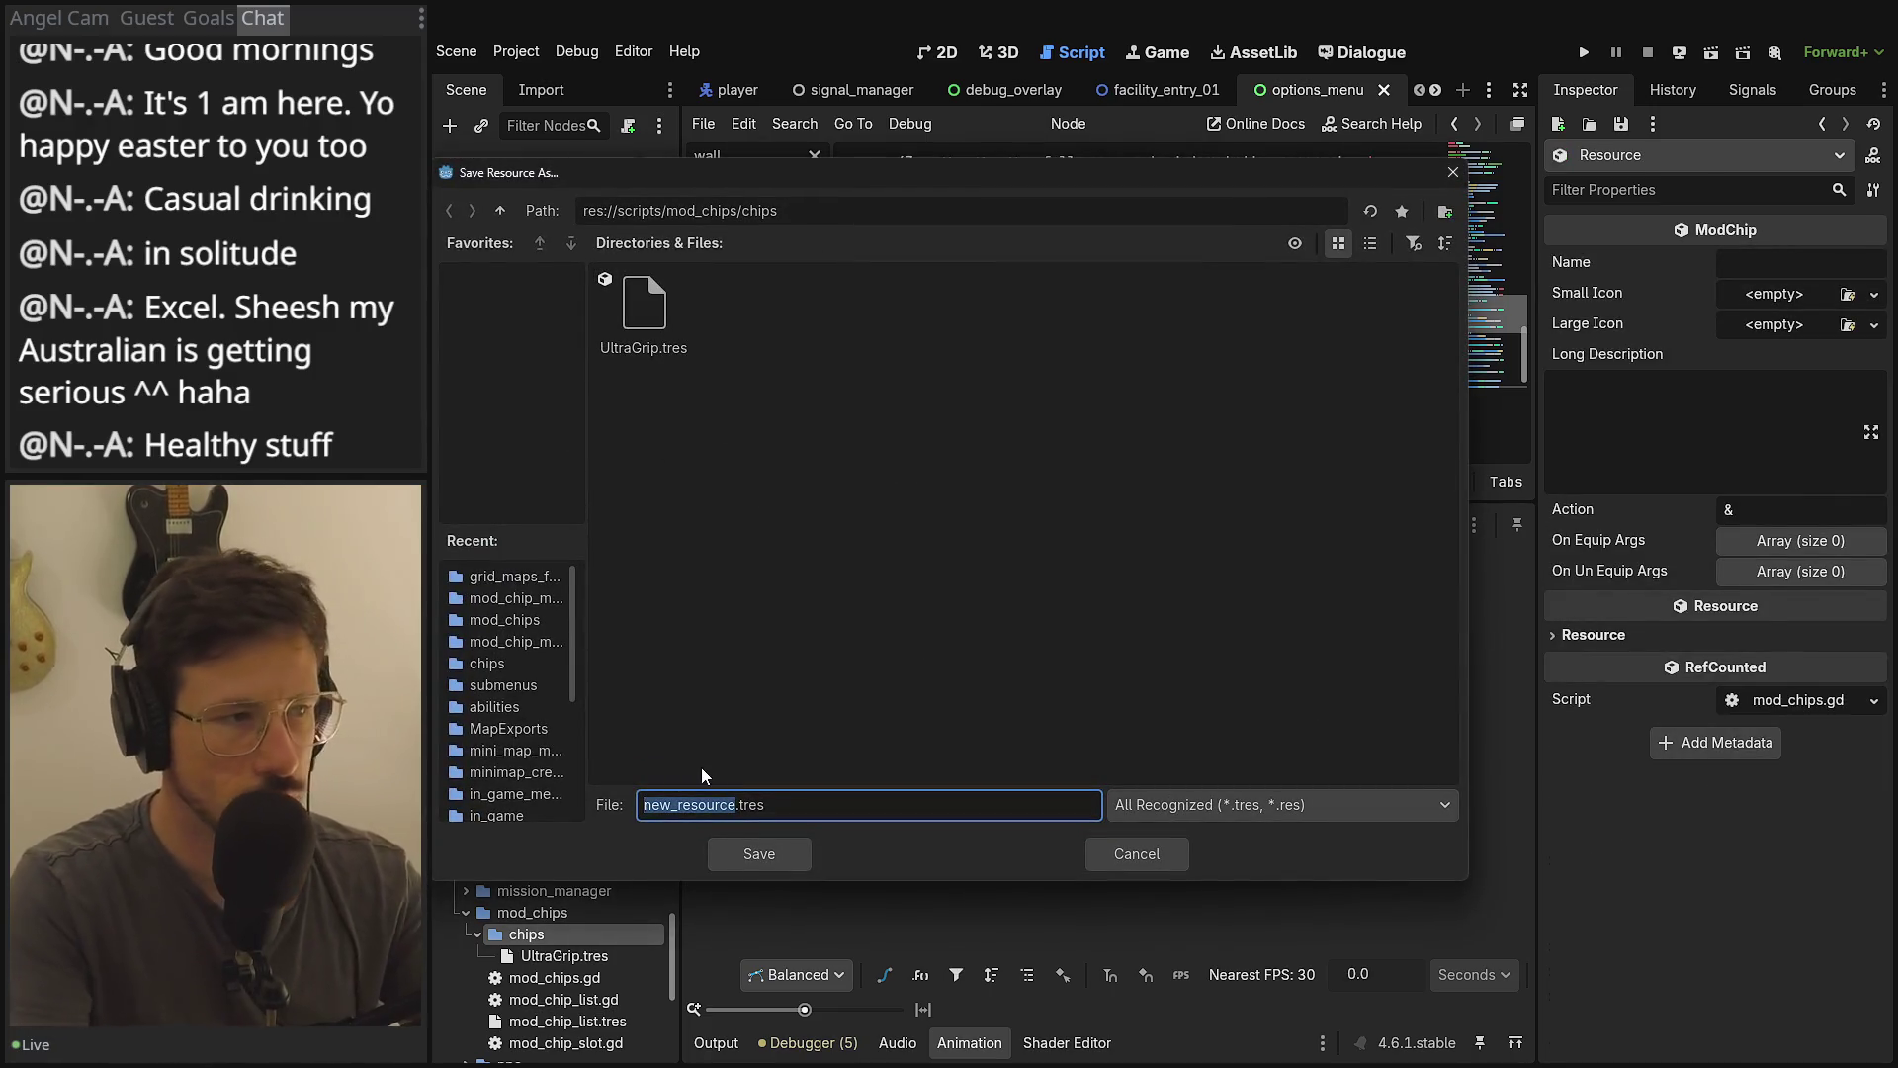
type("Aut")
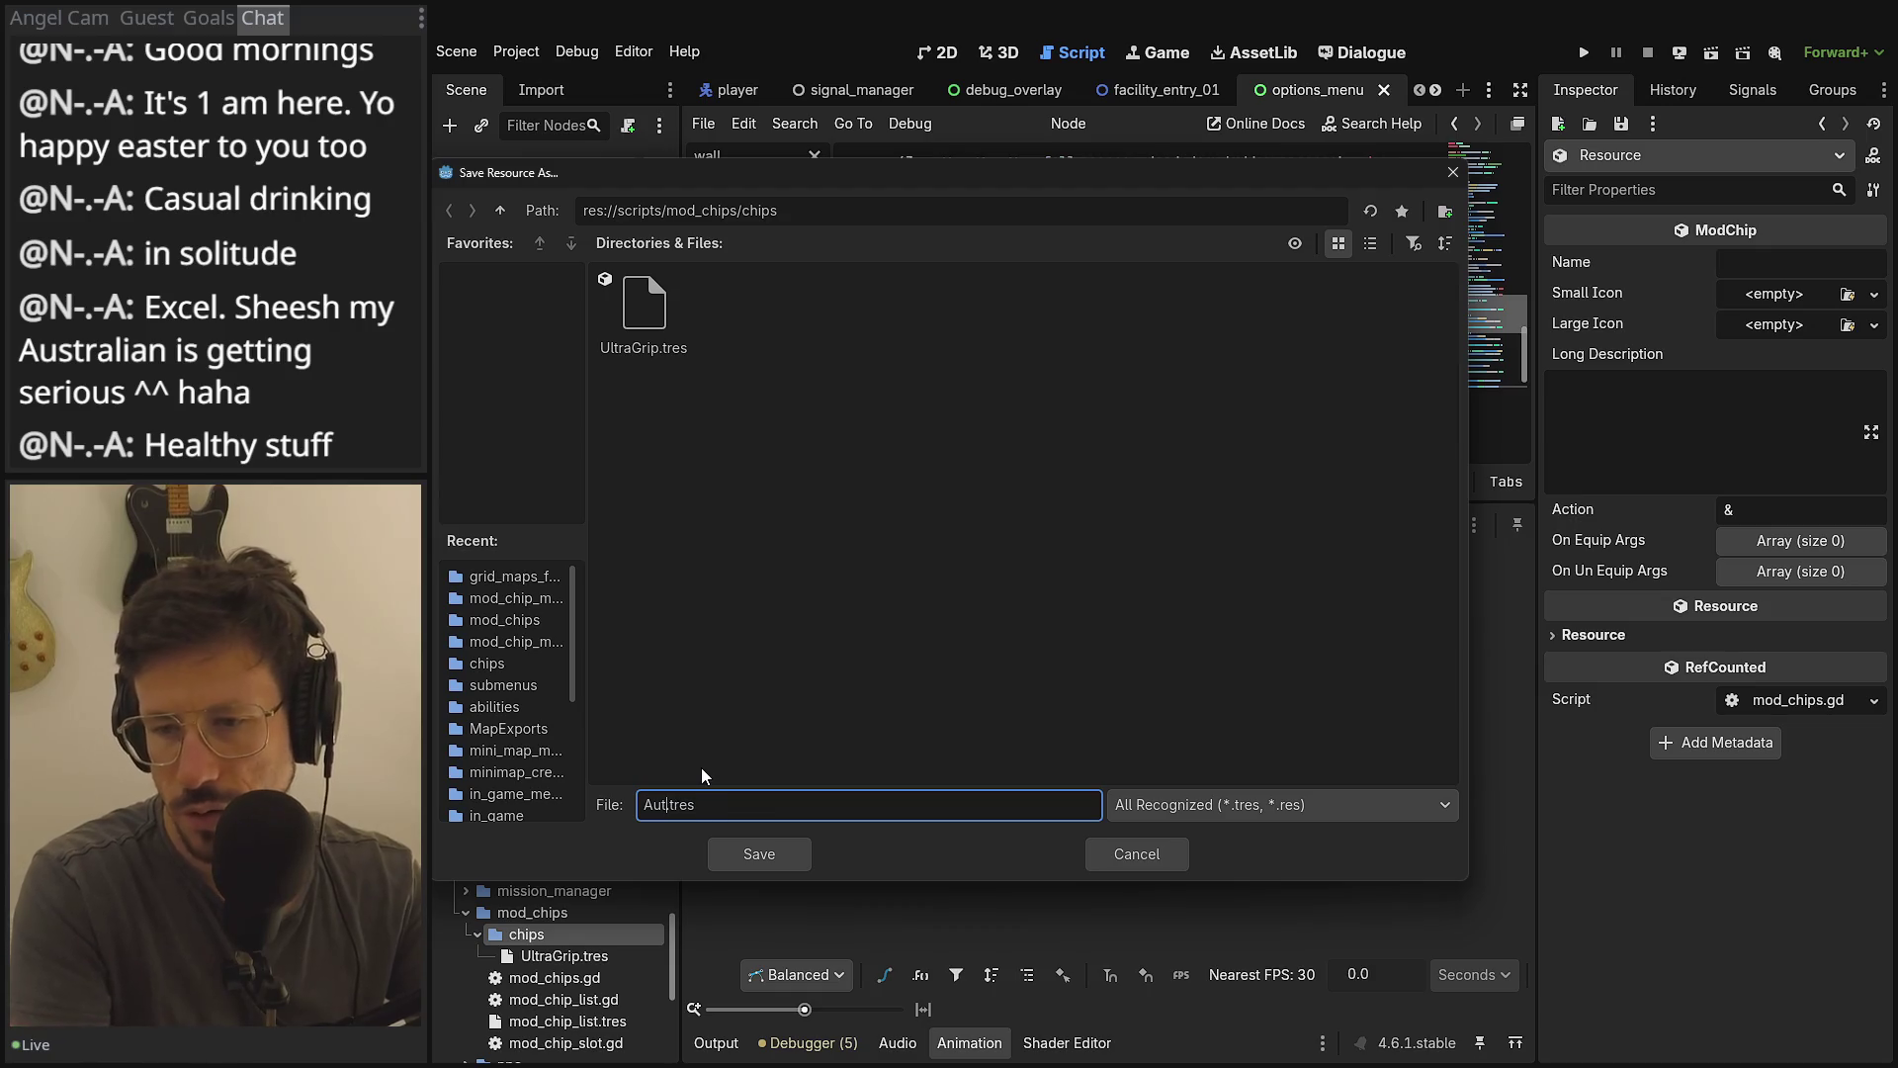
type("oFire")
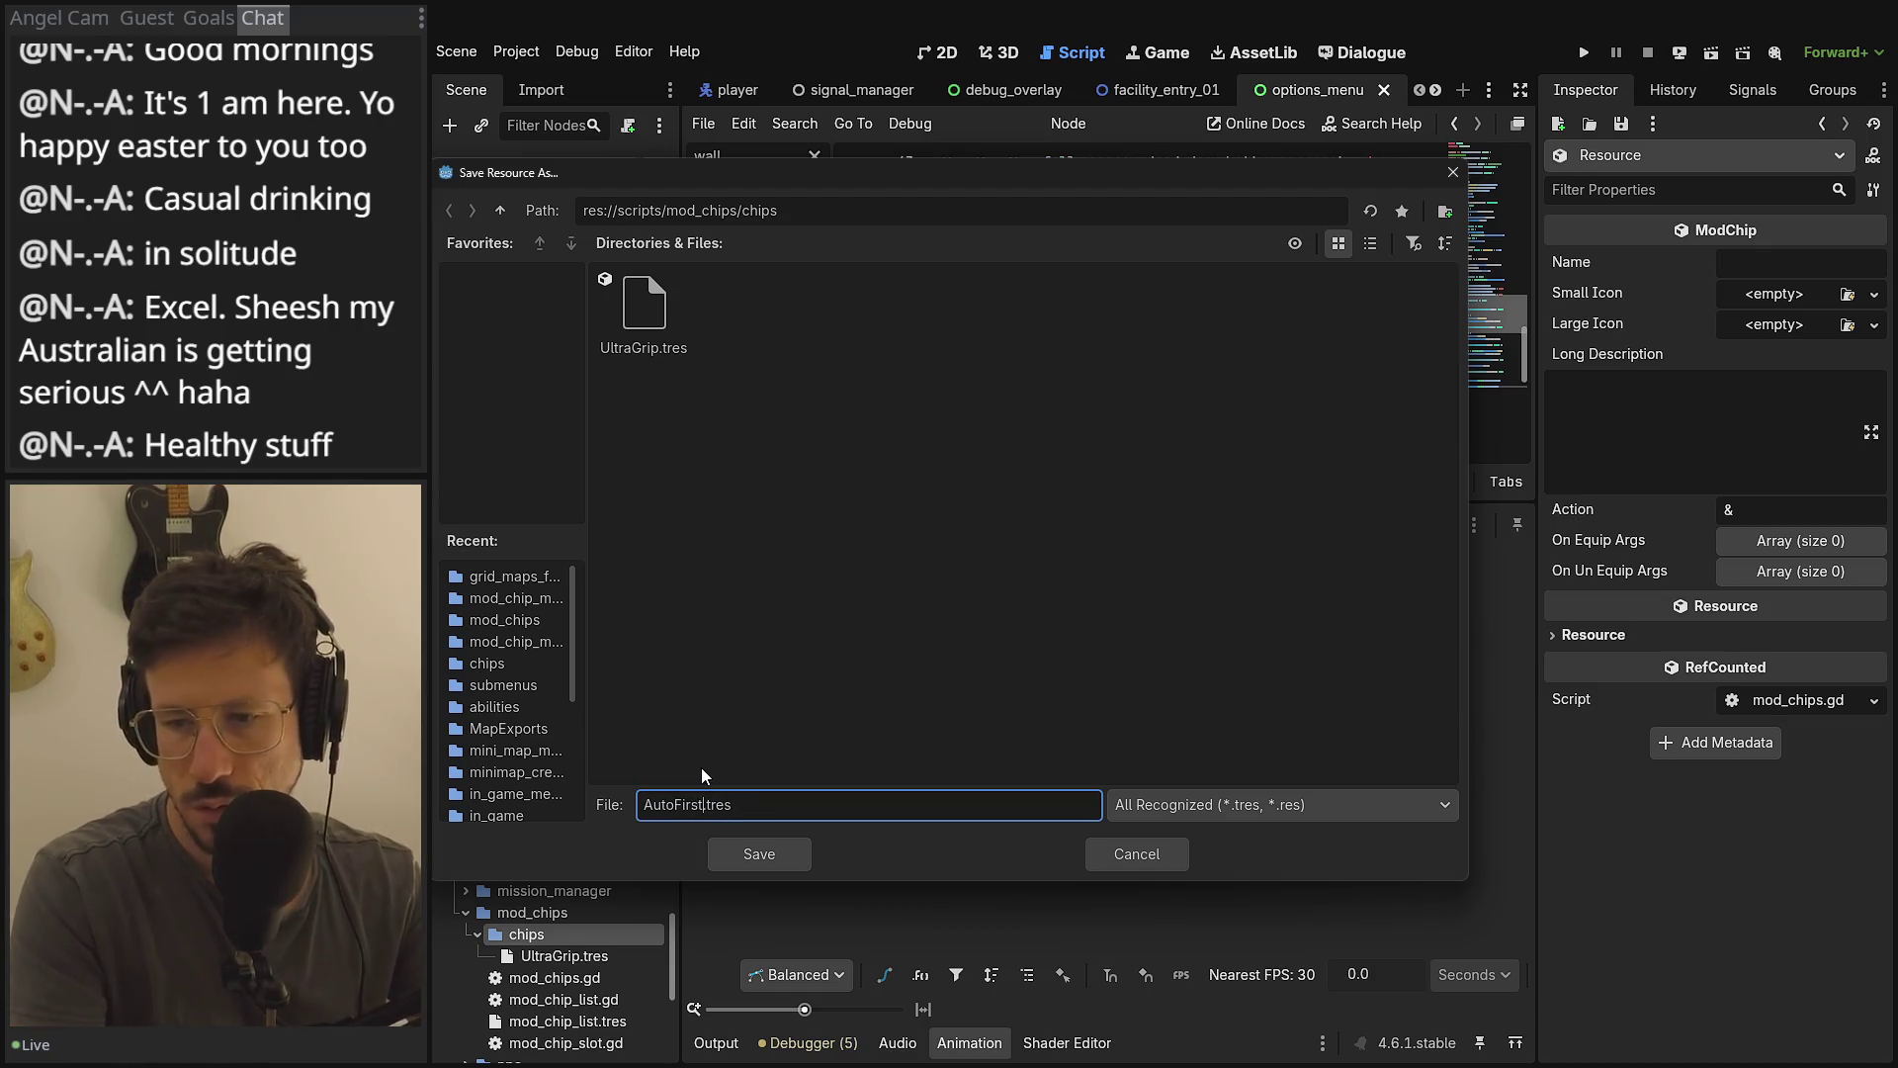
key("BackSpace")
key("BackSpace")
key("BackSpace")
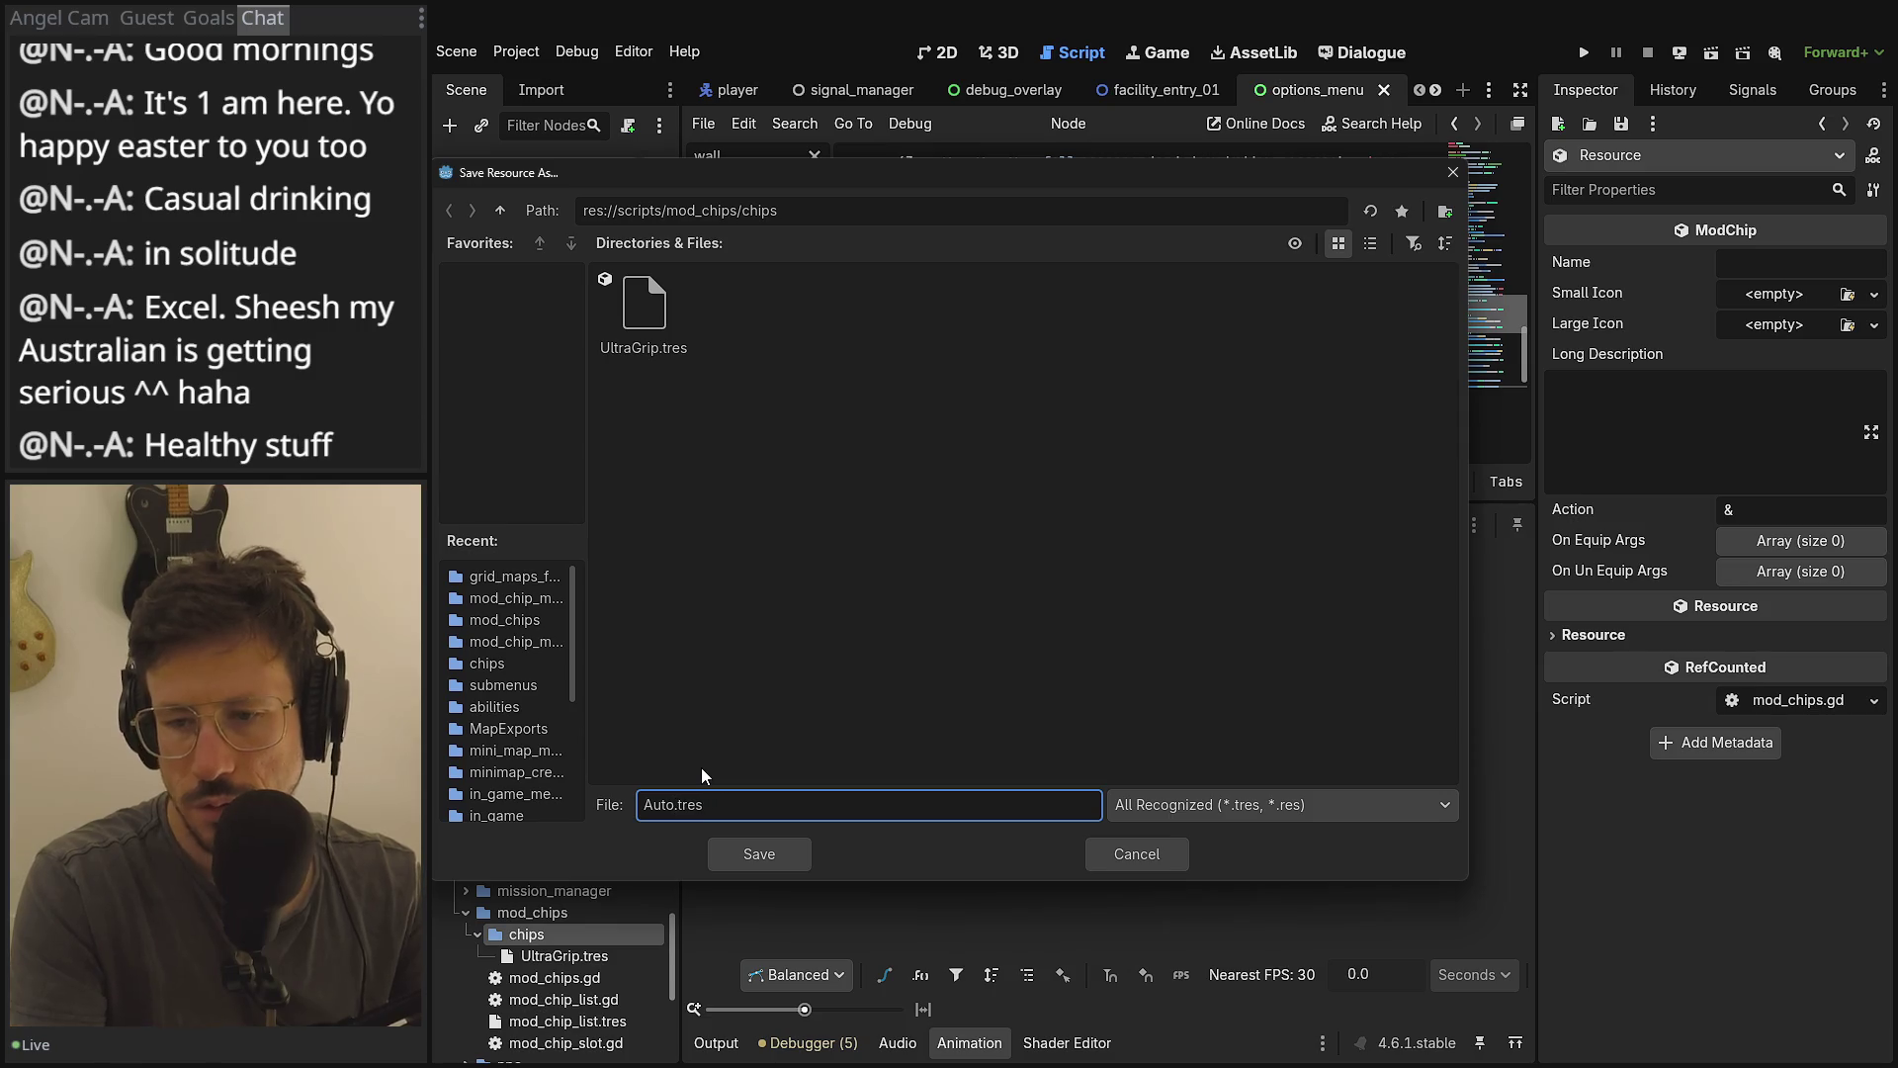
type("auto_f")
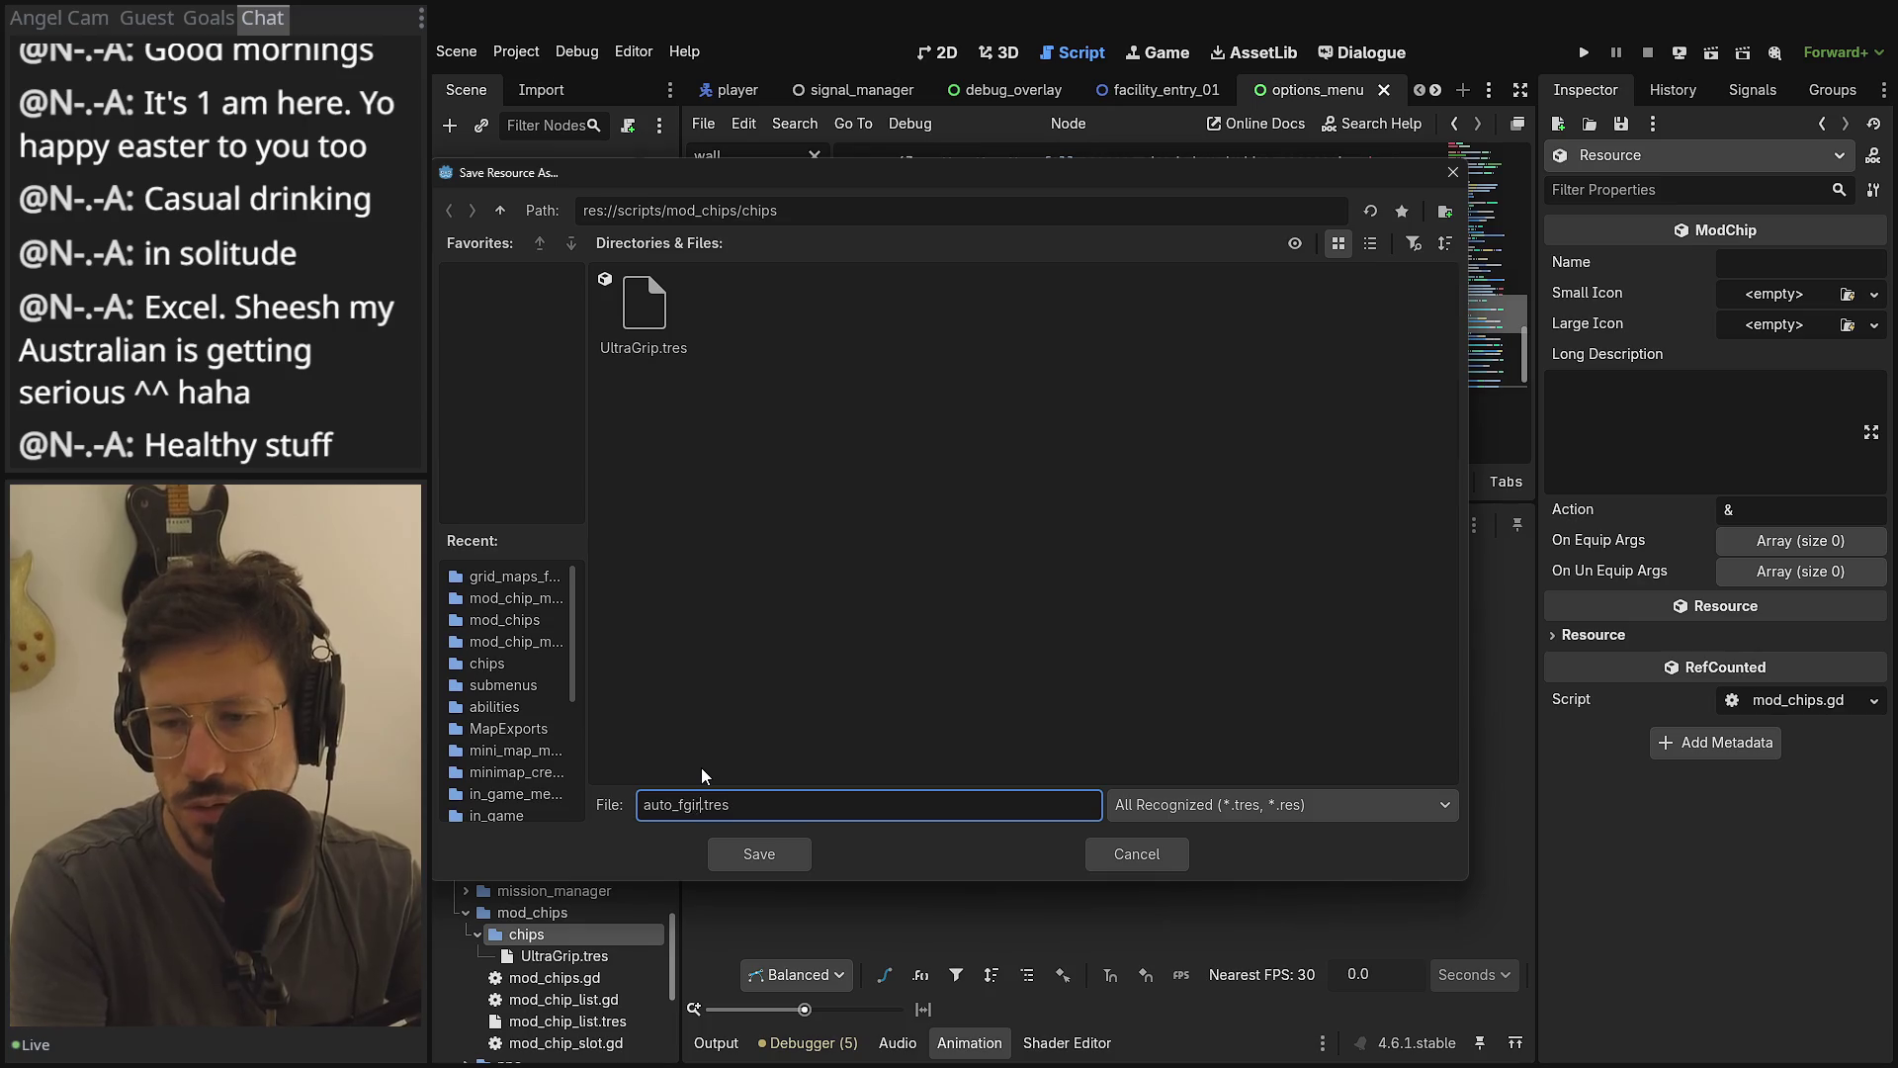
type("ire")
key("Return")
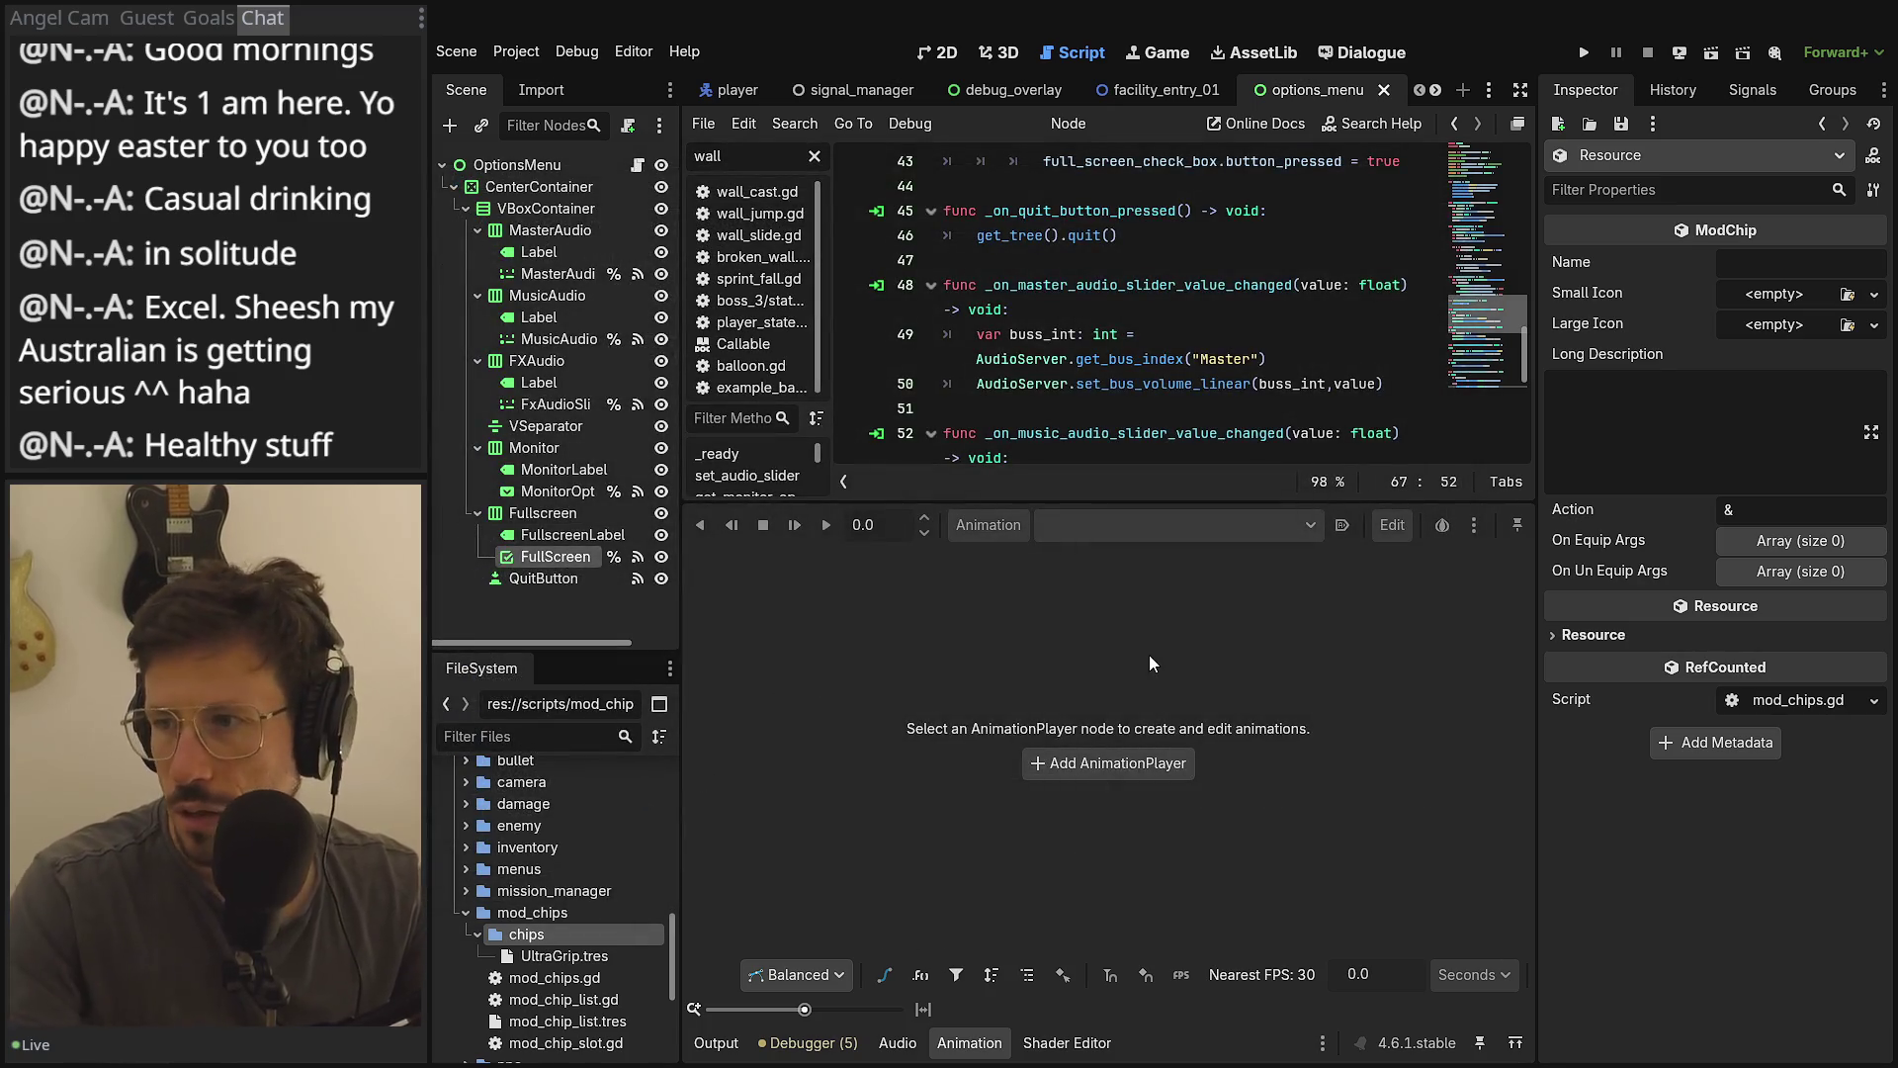
left_click(1758, 260)
Set the chip's Name to 'Auto Fire' and Long Description to 'Fire Continuously But Lower Damage'
type("Auto Fi")
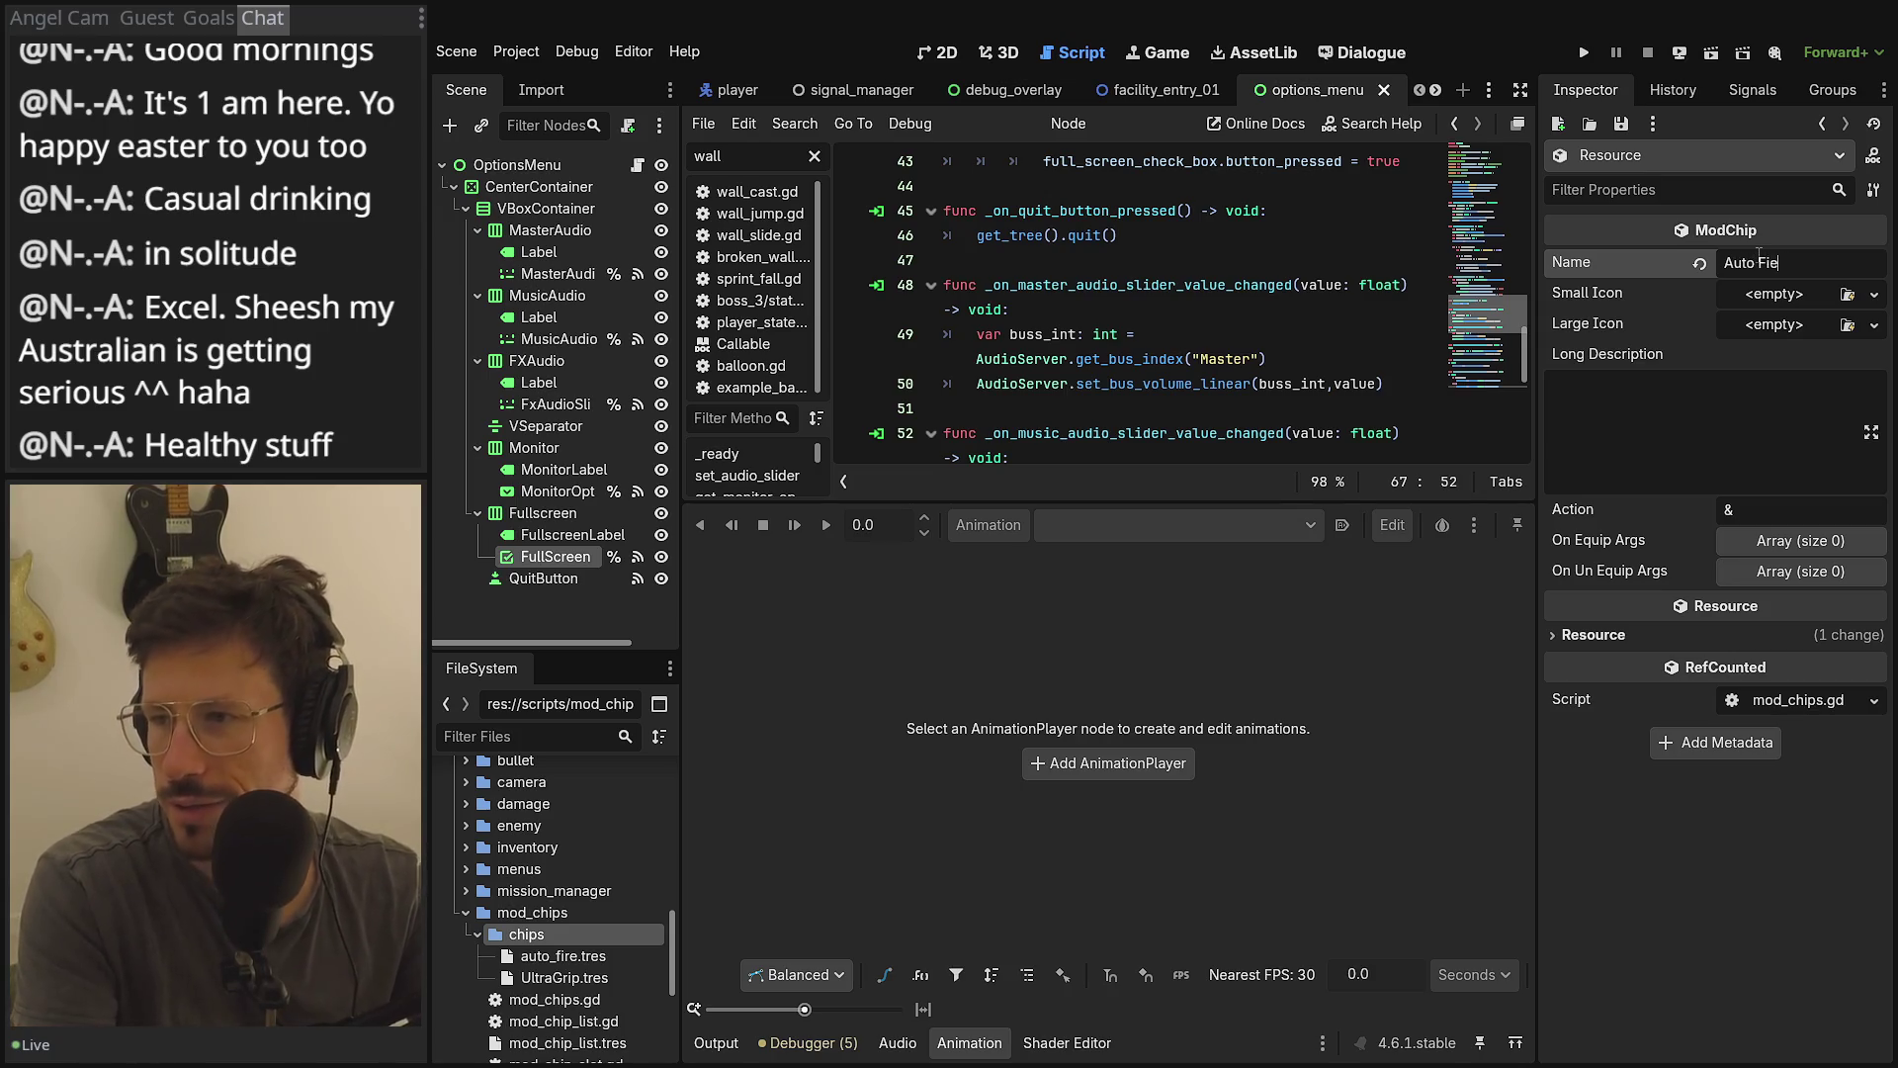
type("e")
key("Tab")
key("Tab")
key("Tab")
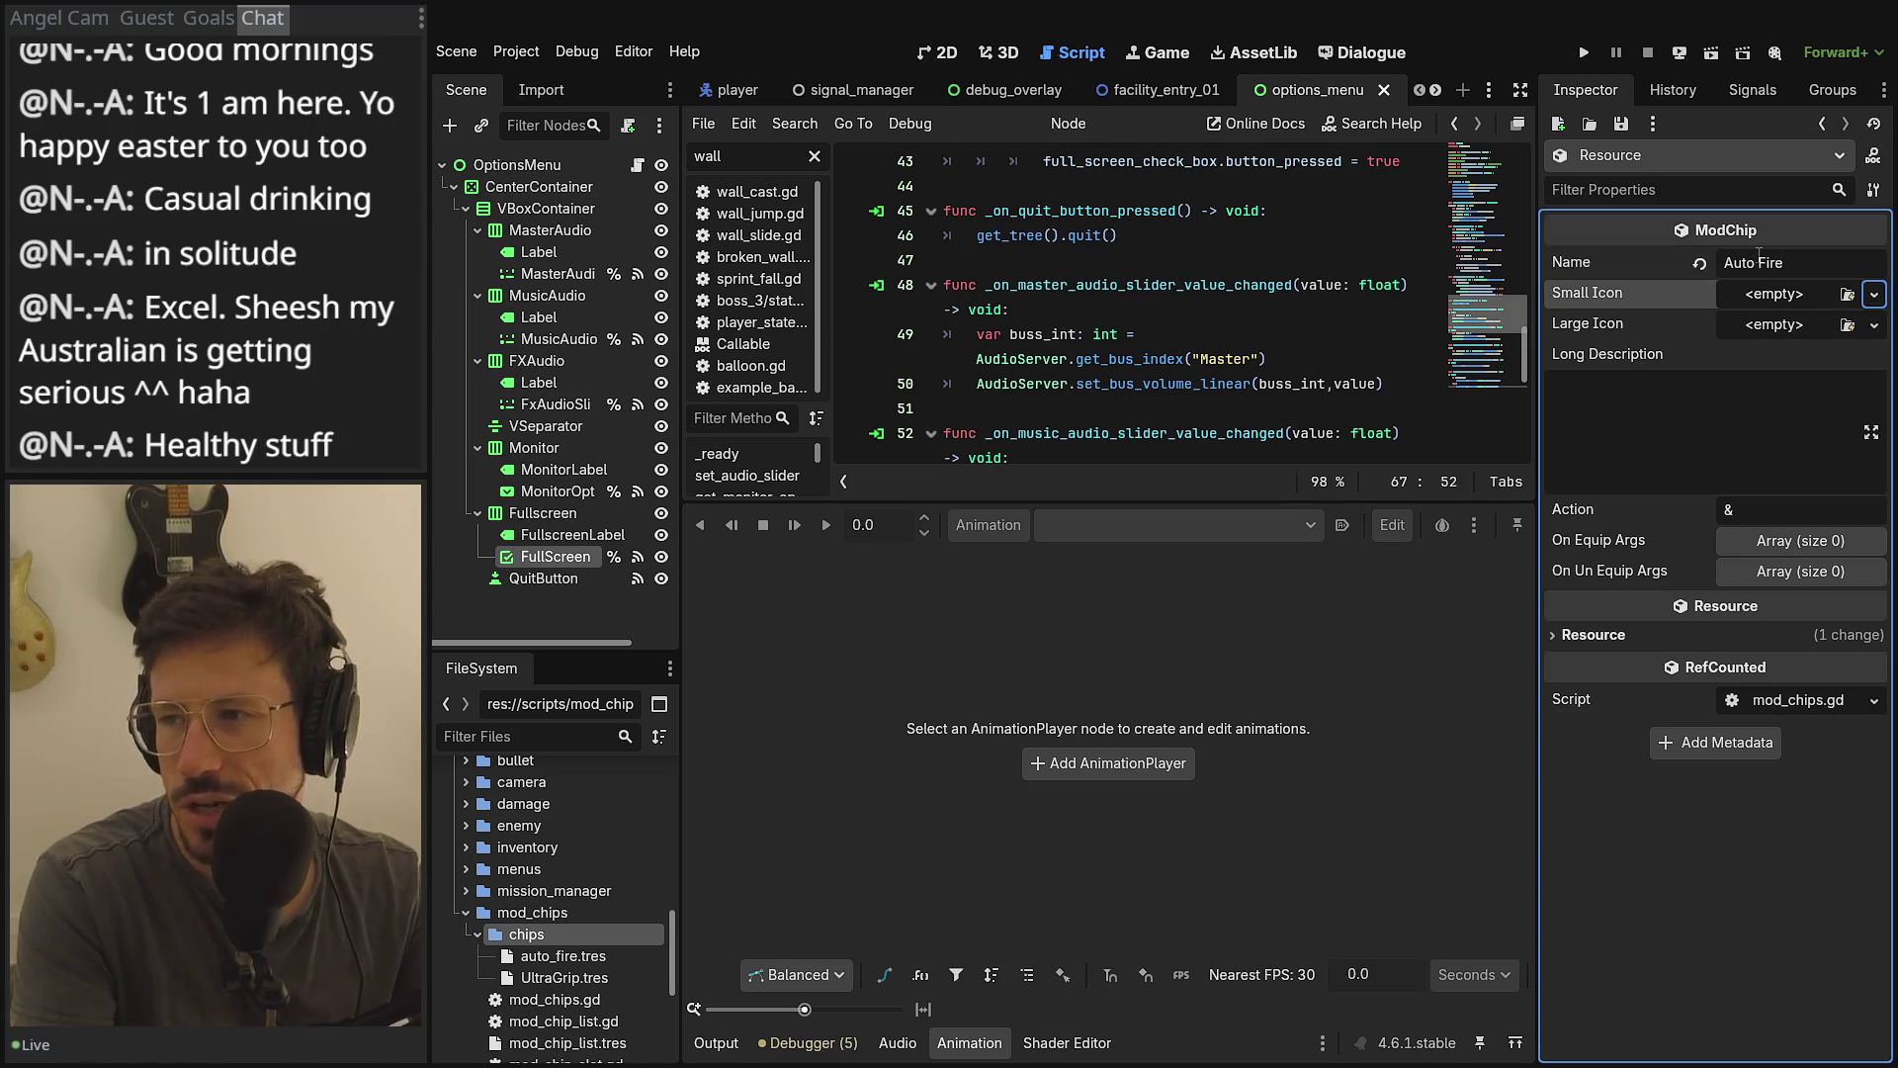
key("Tab")
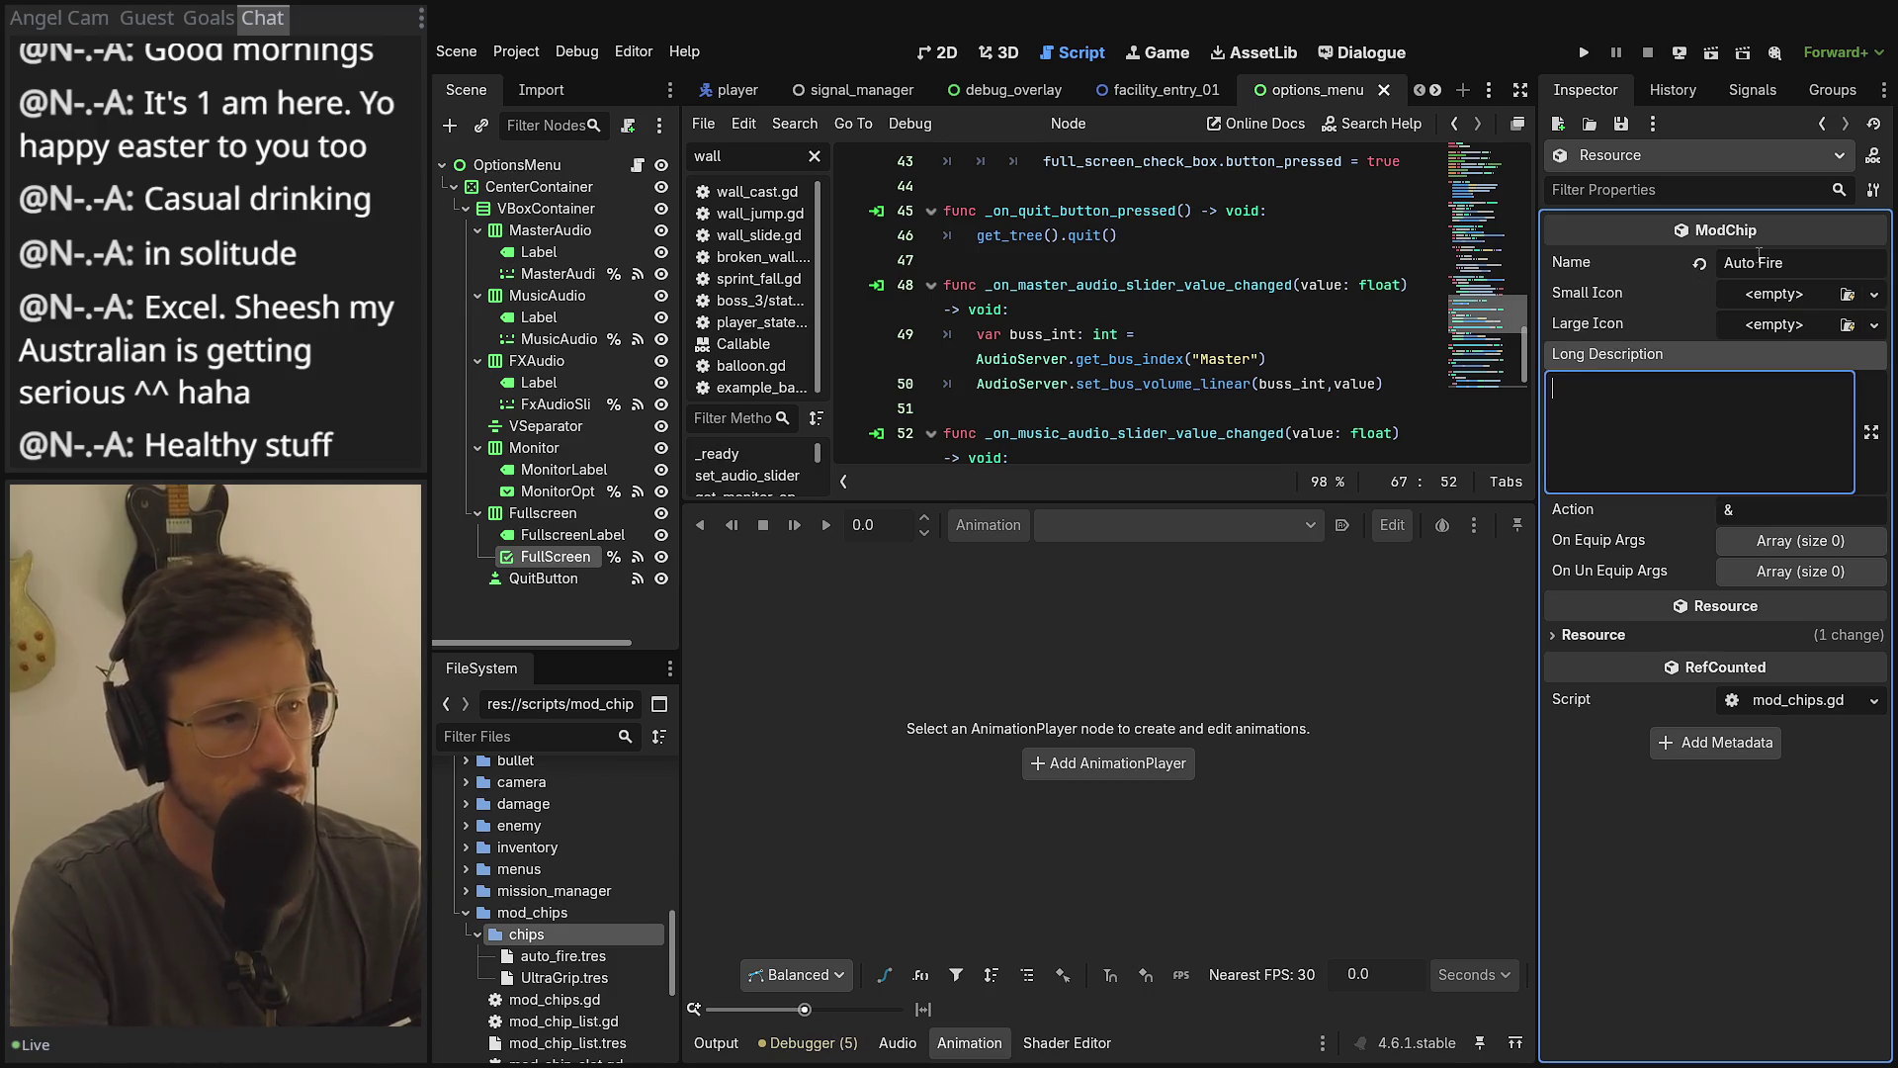
type("D")
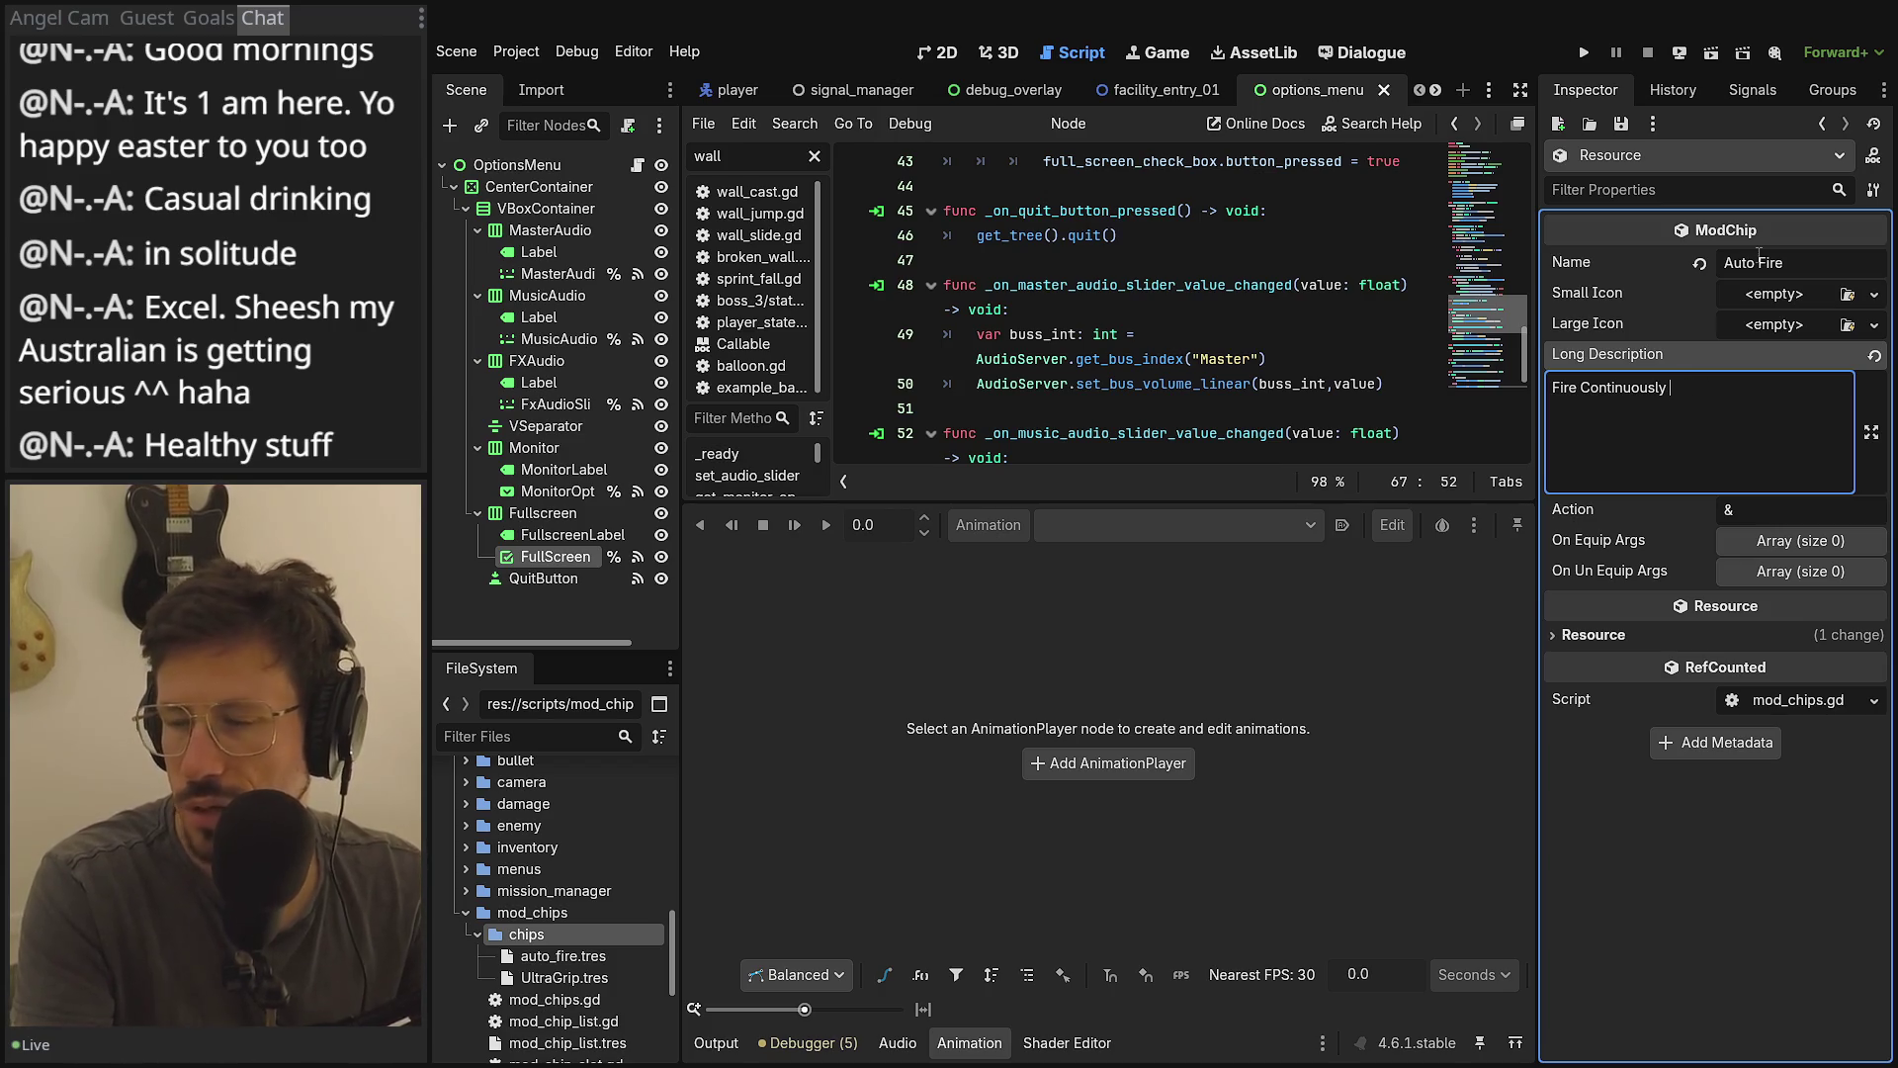
type("ut Lower Damage")
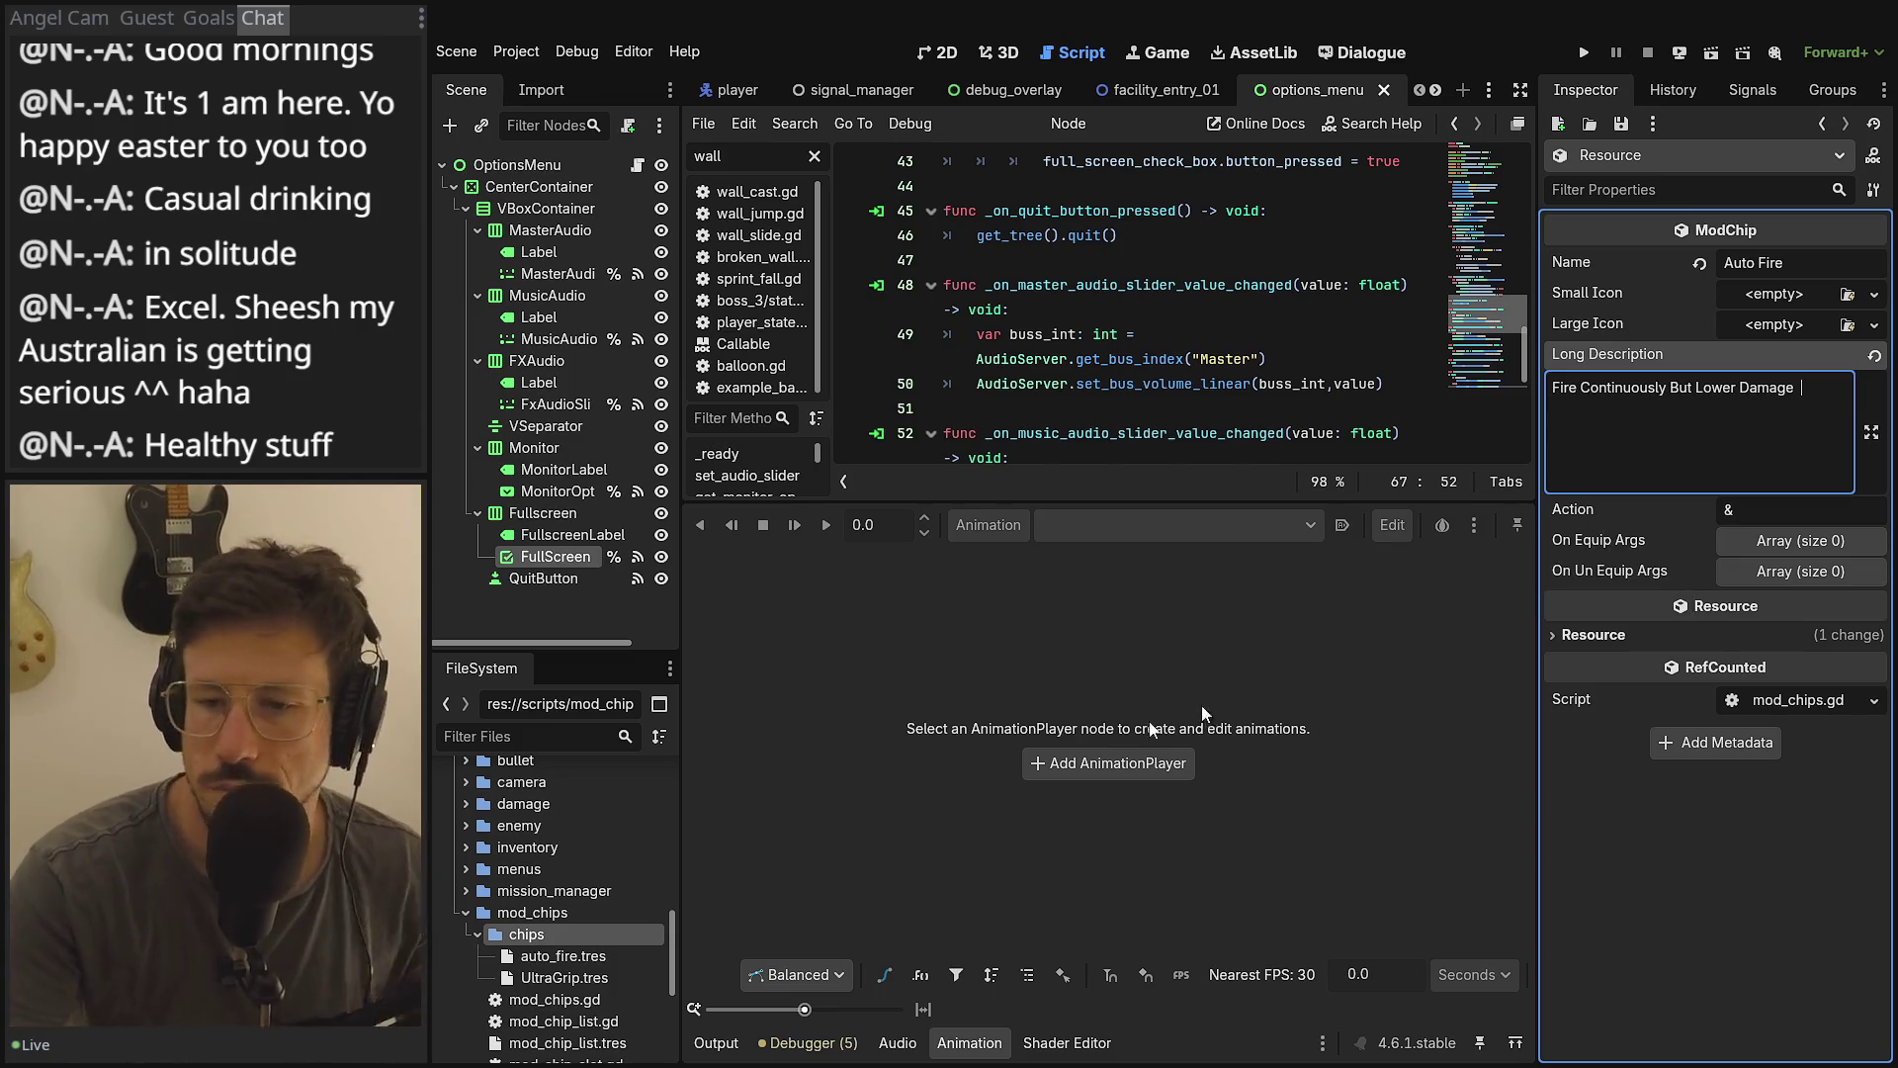
scroll(589, 833, "up", 1)
left_click(535, 744)
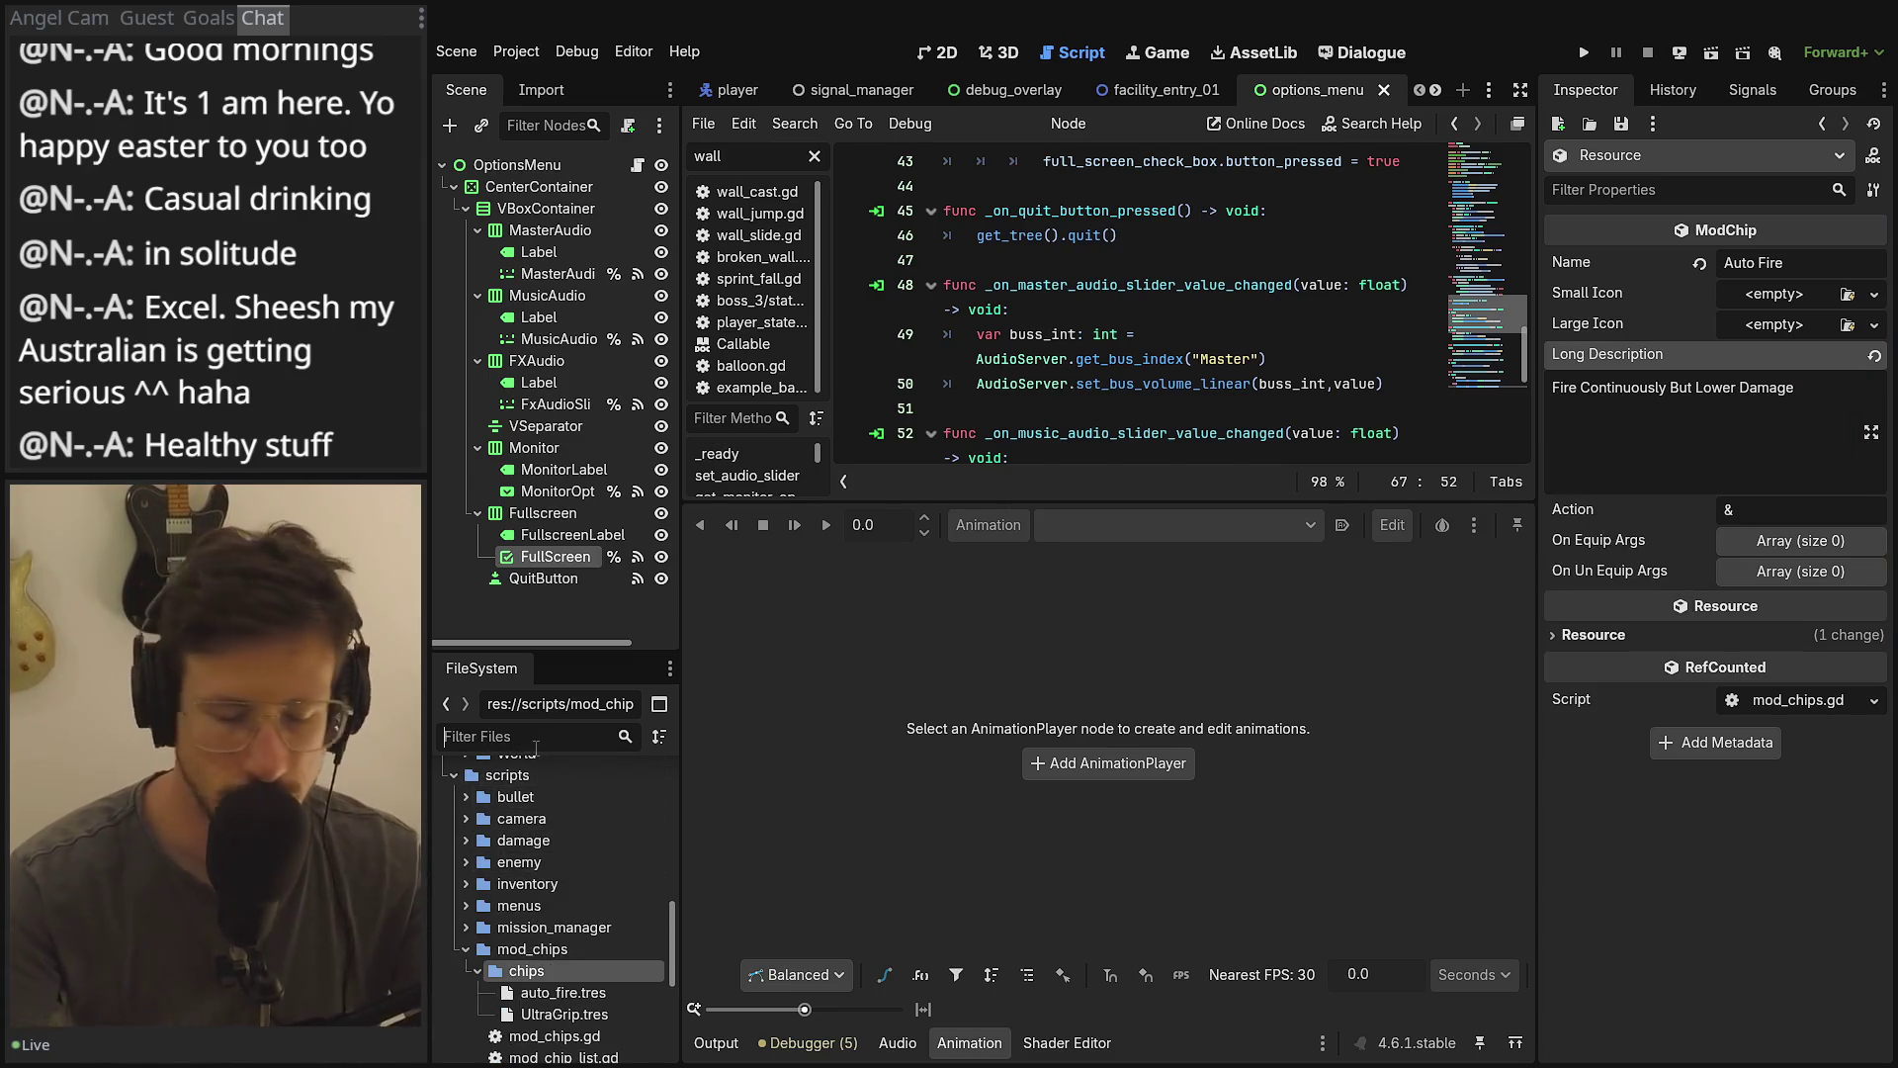
Assign auto_fire.png as both Small Icon and Large Icon, and save
type("auto")
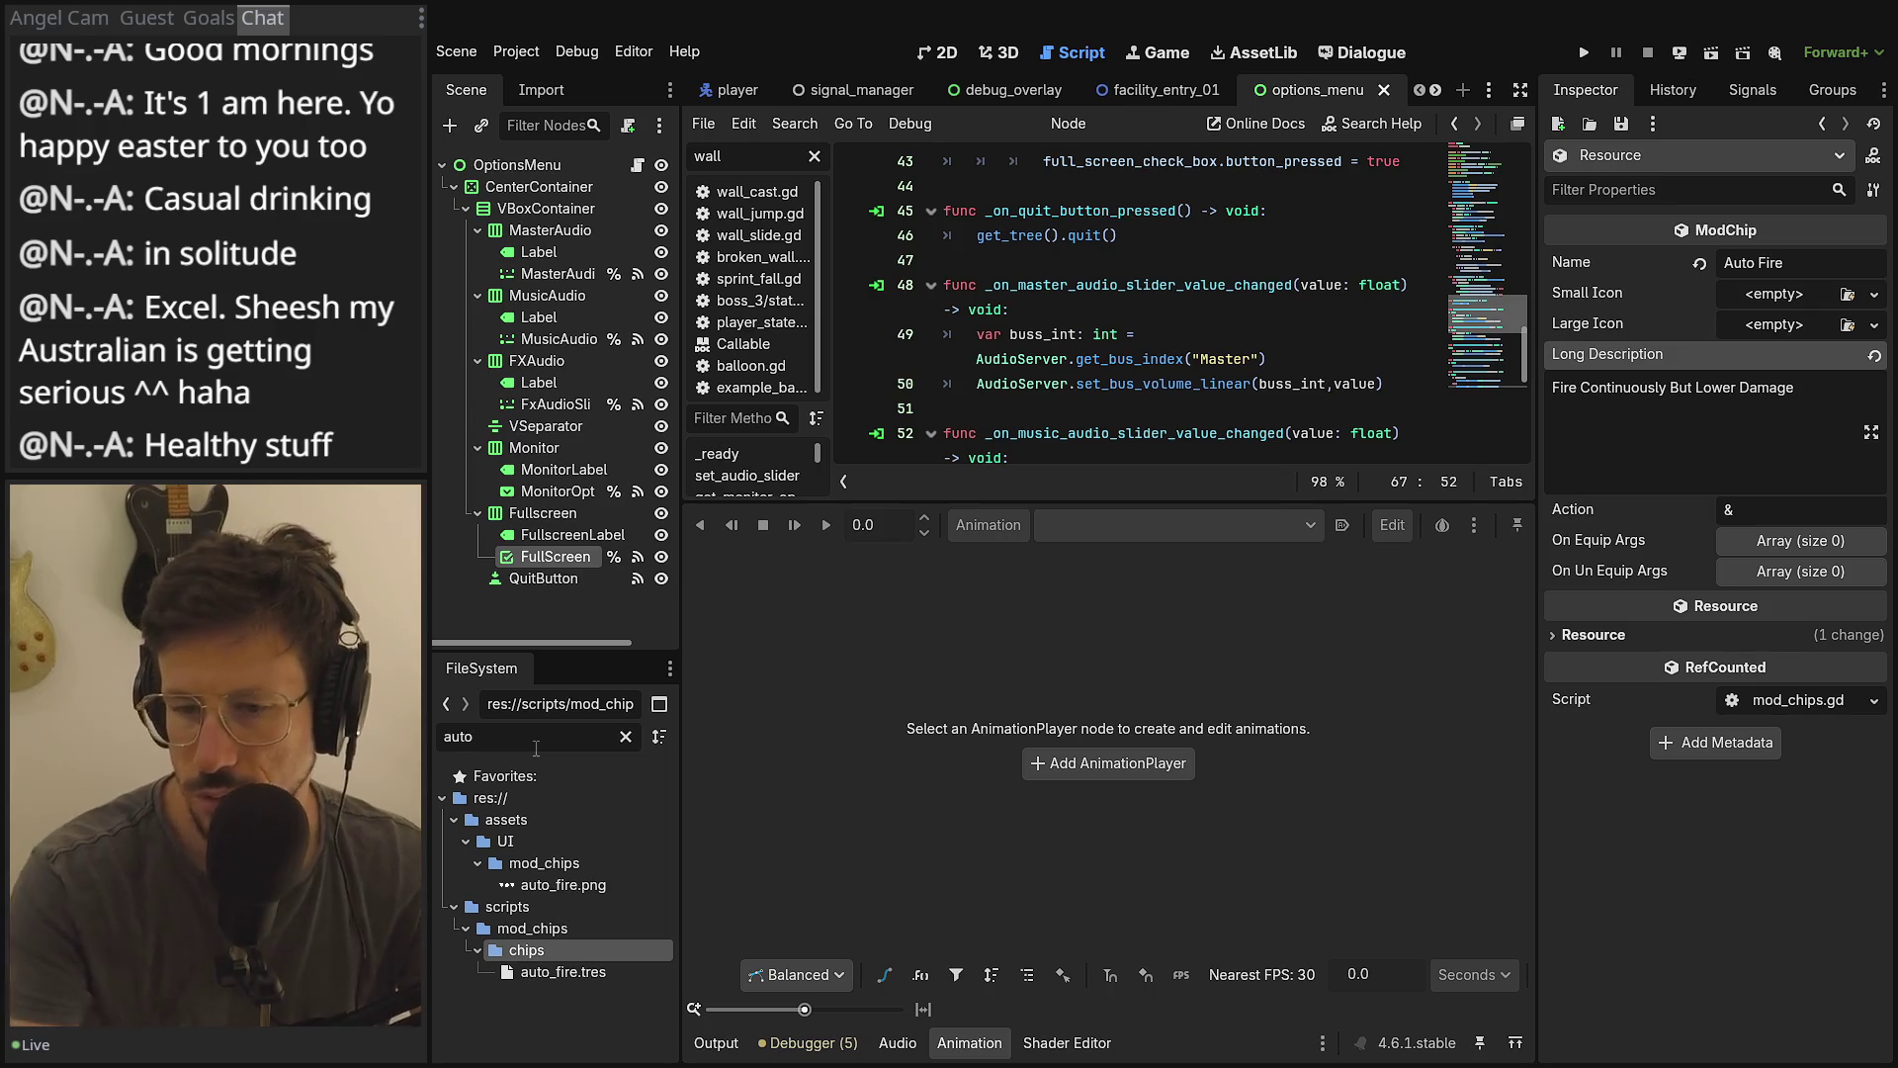
mouse_move(607, 880)
left_mouse_down()
mouse_move(1671, 553)
mouse_move(1751, 298)
left_mouse_up()
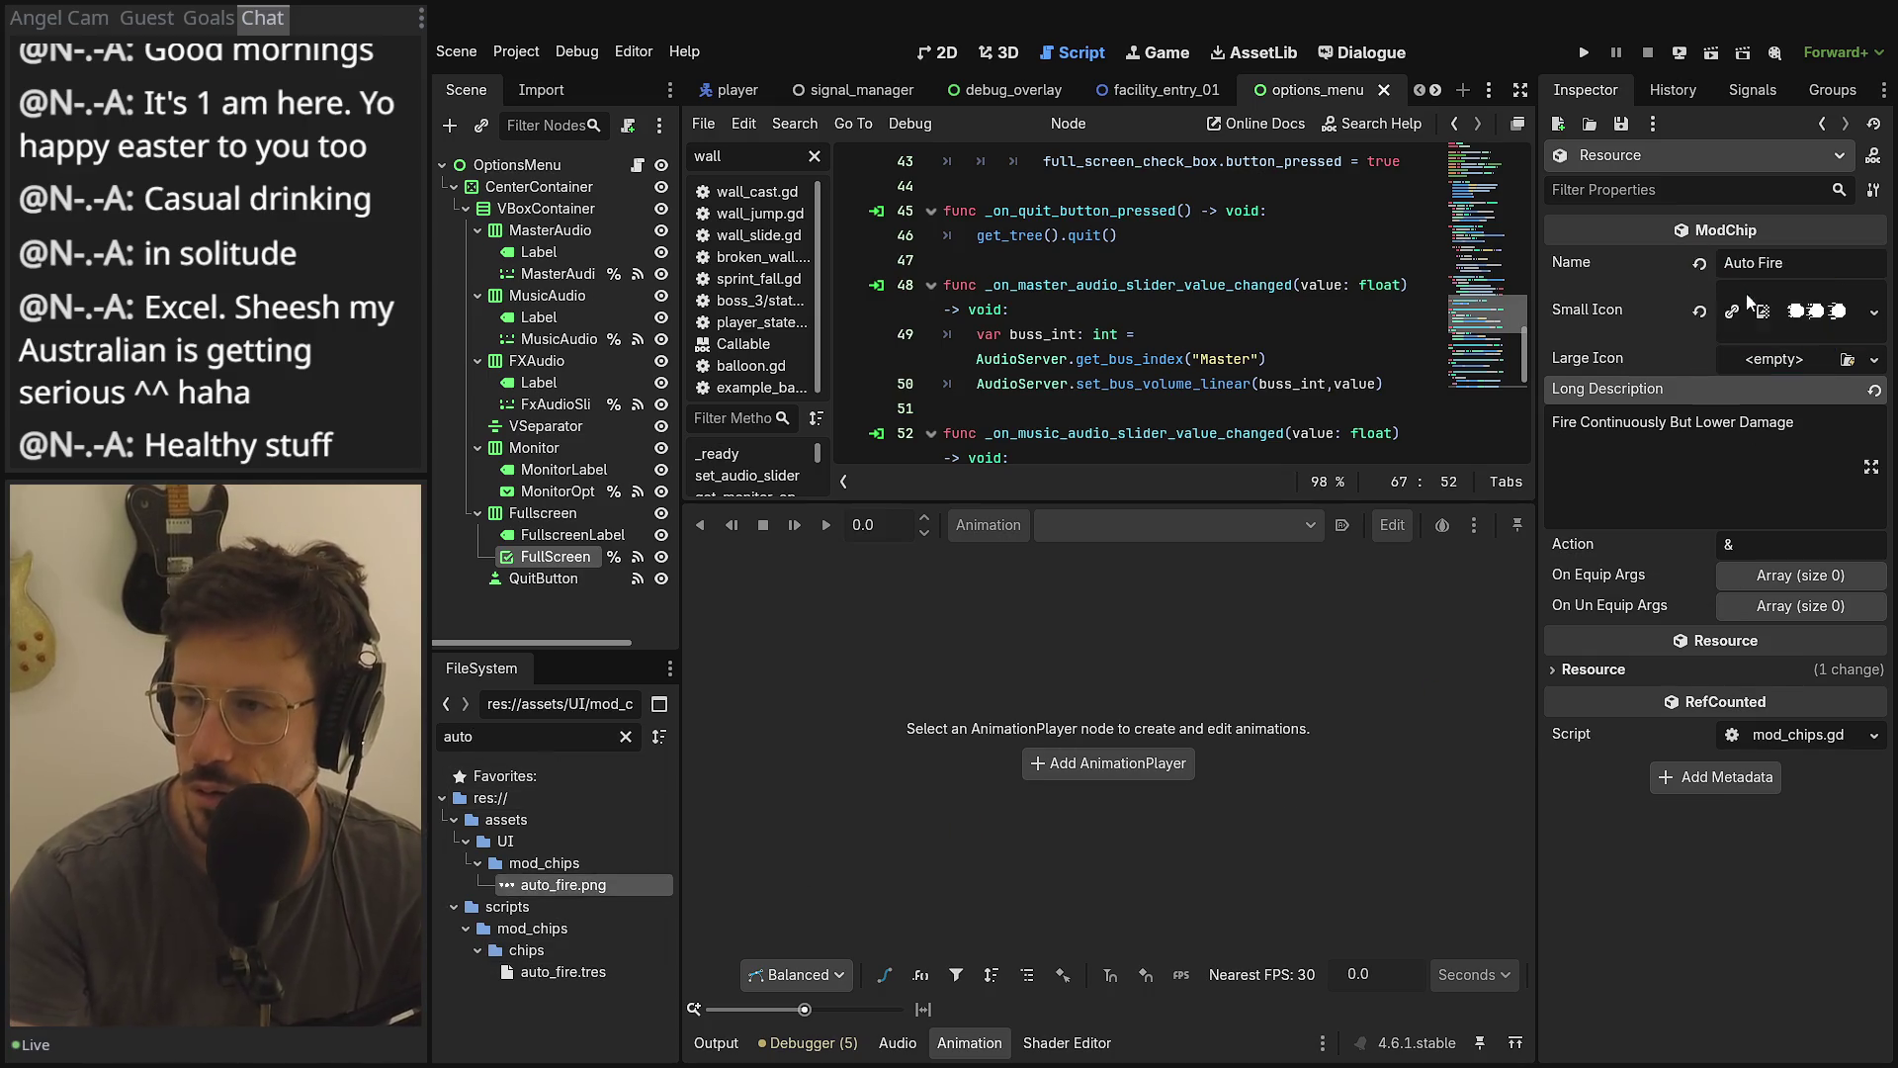
mouse_move(563, 885)
left_mouse_down()
mouse_move(781, 831)
mouse_move(1761, 364)
left_mouse_up()
key("ctrl+s")
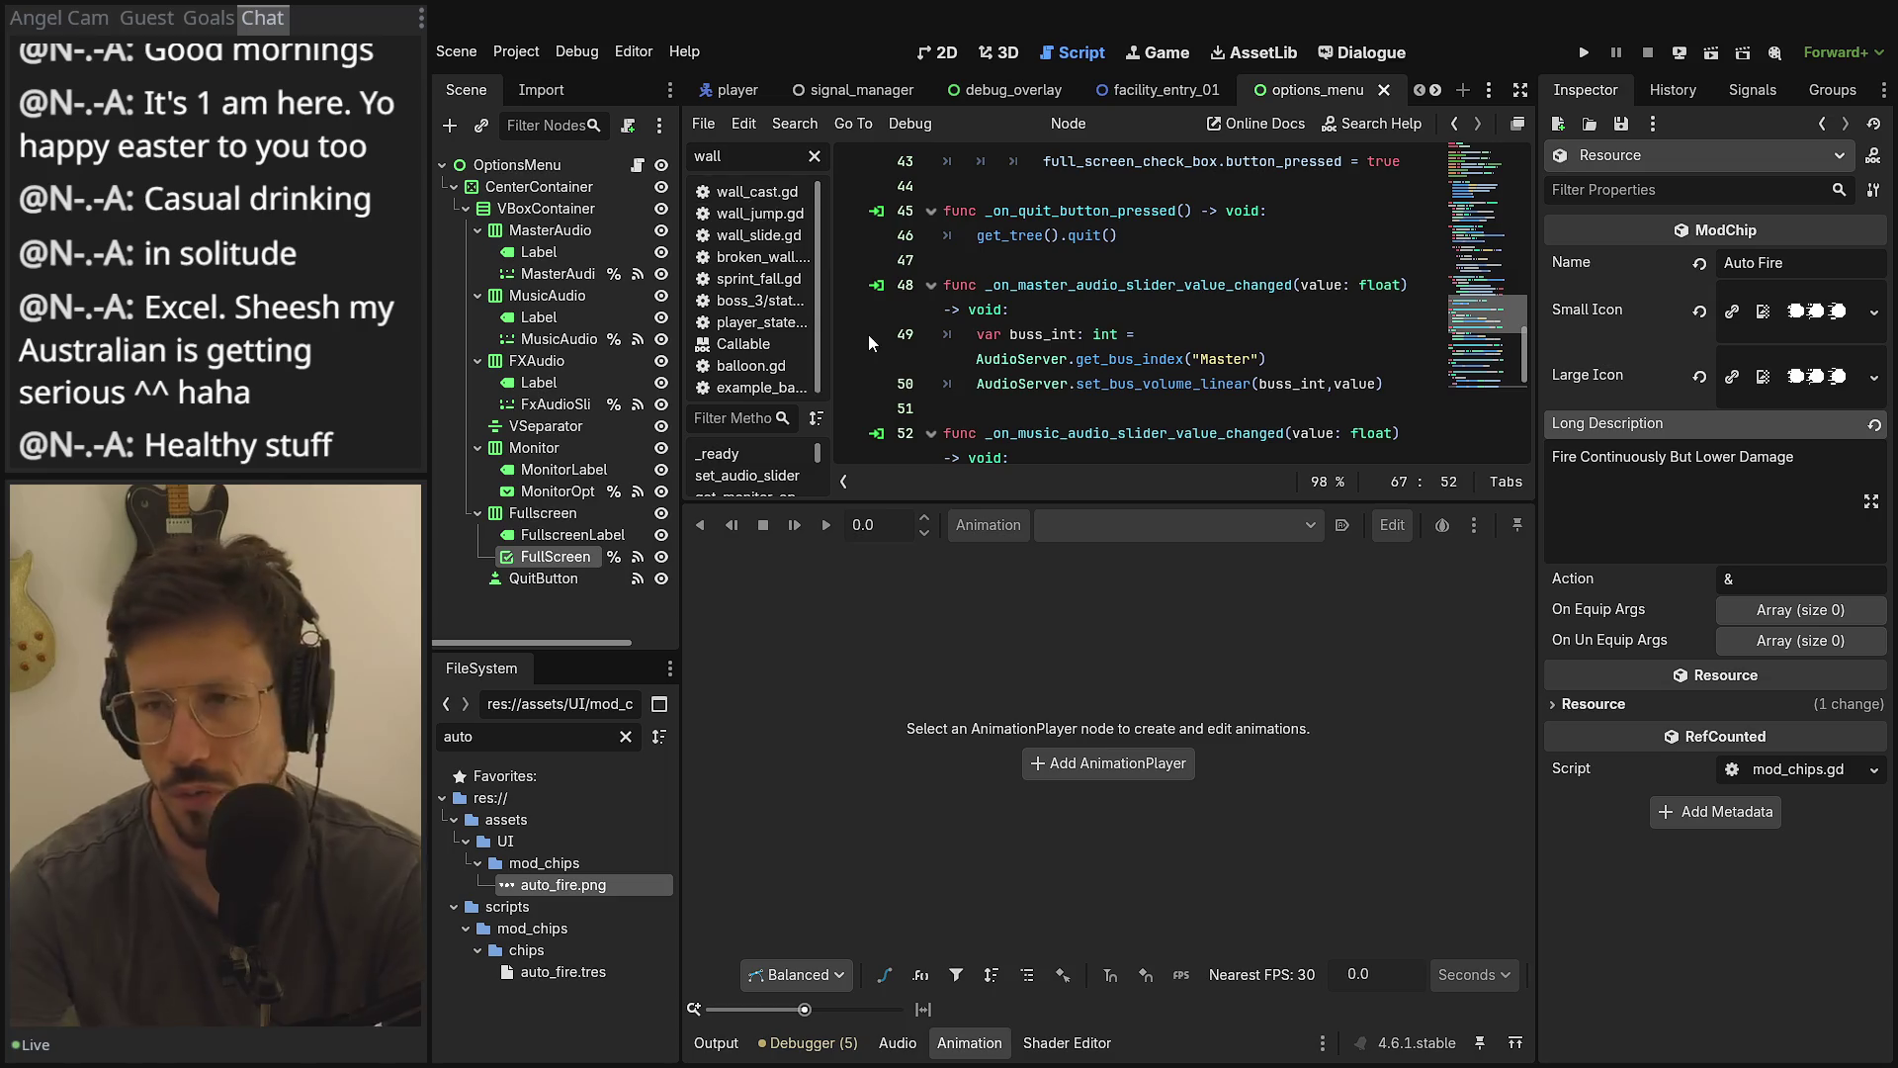
left_click(732, 95)
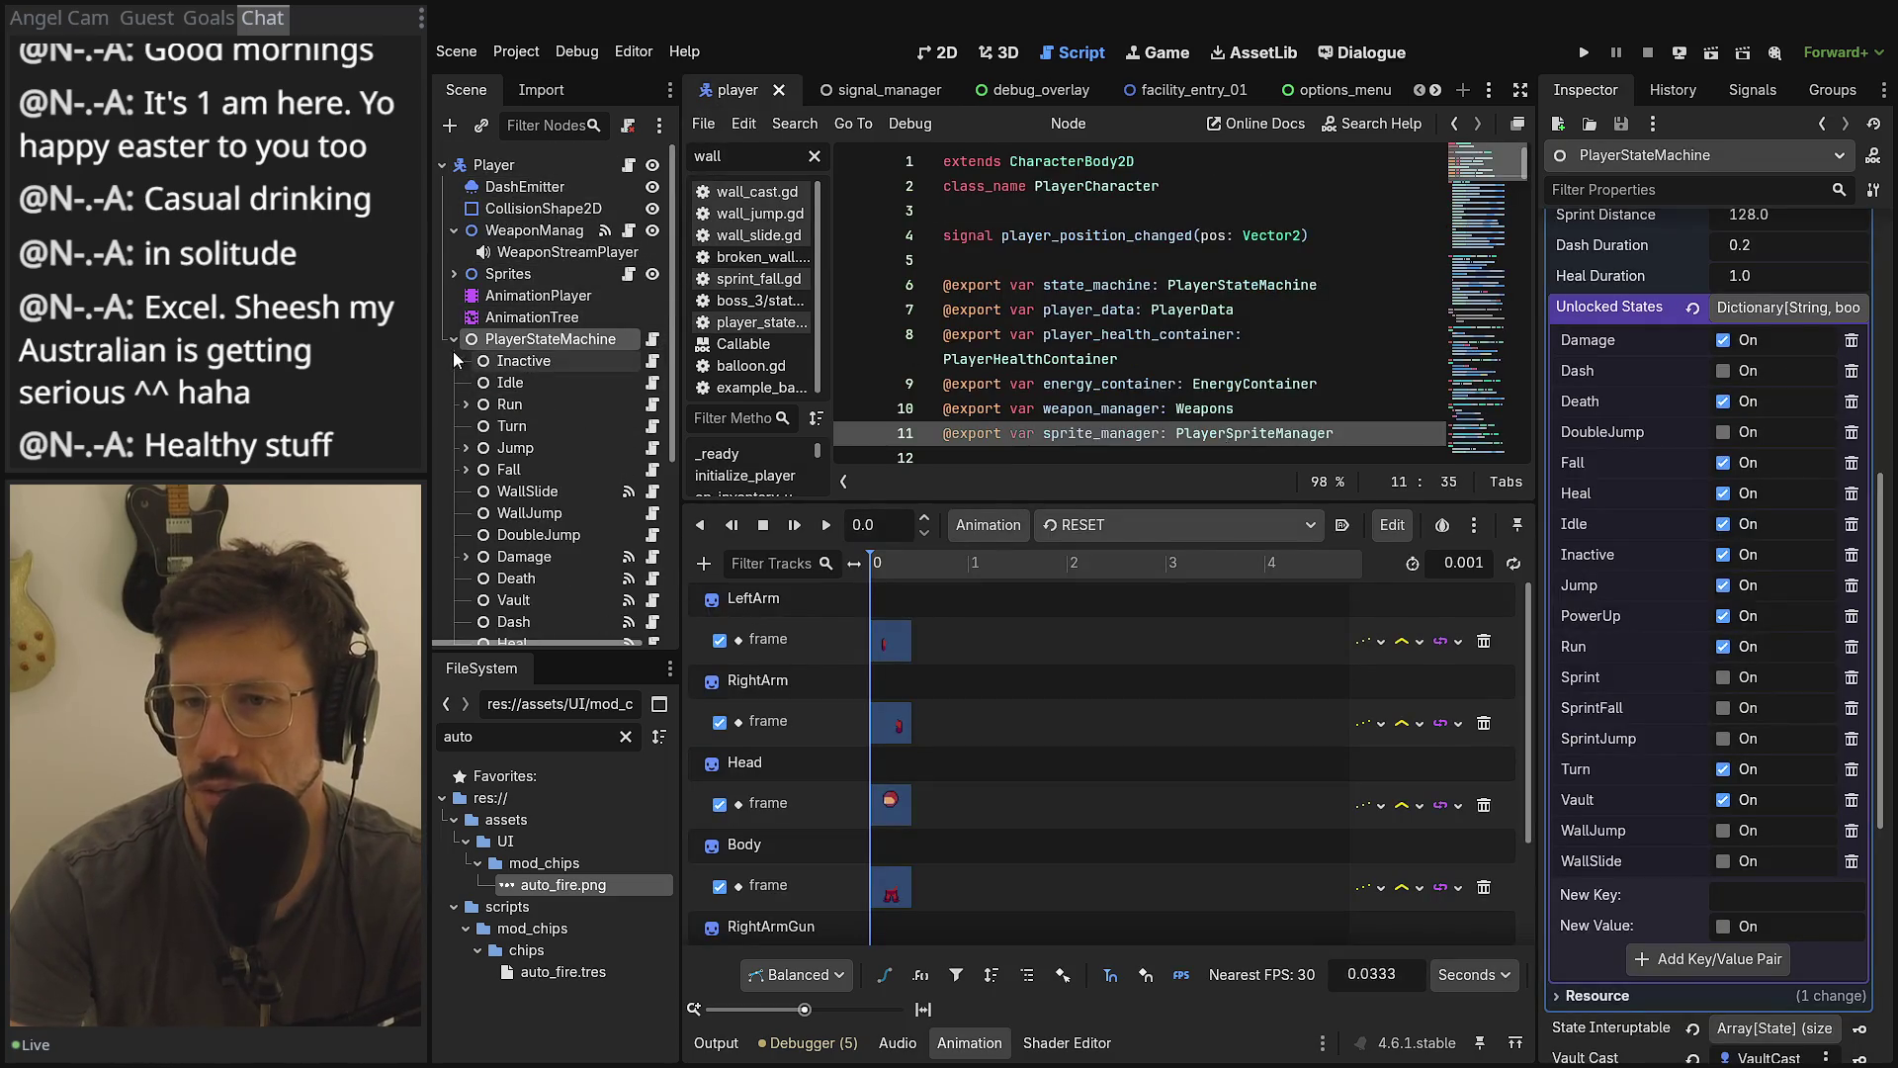
Open the weapons script from the Inactive state node in a detached, full-screen code editor
left_click(453, 354)
left_click(628, 230)
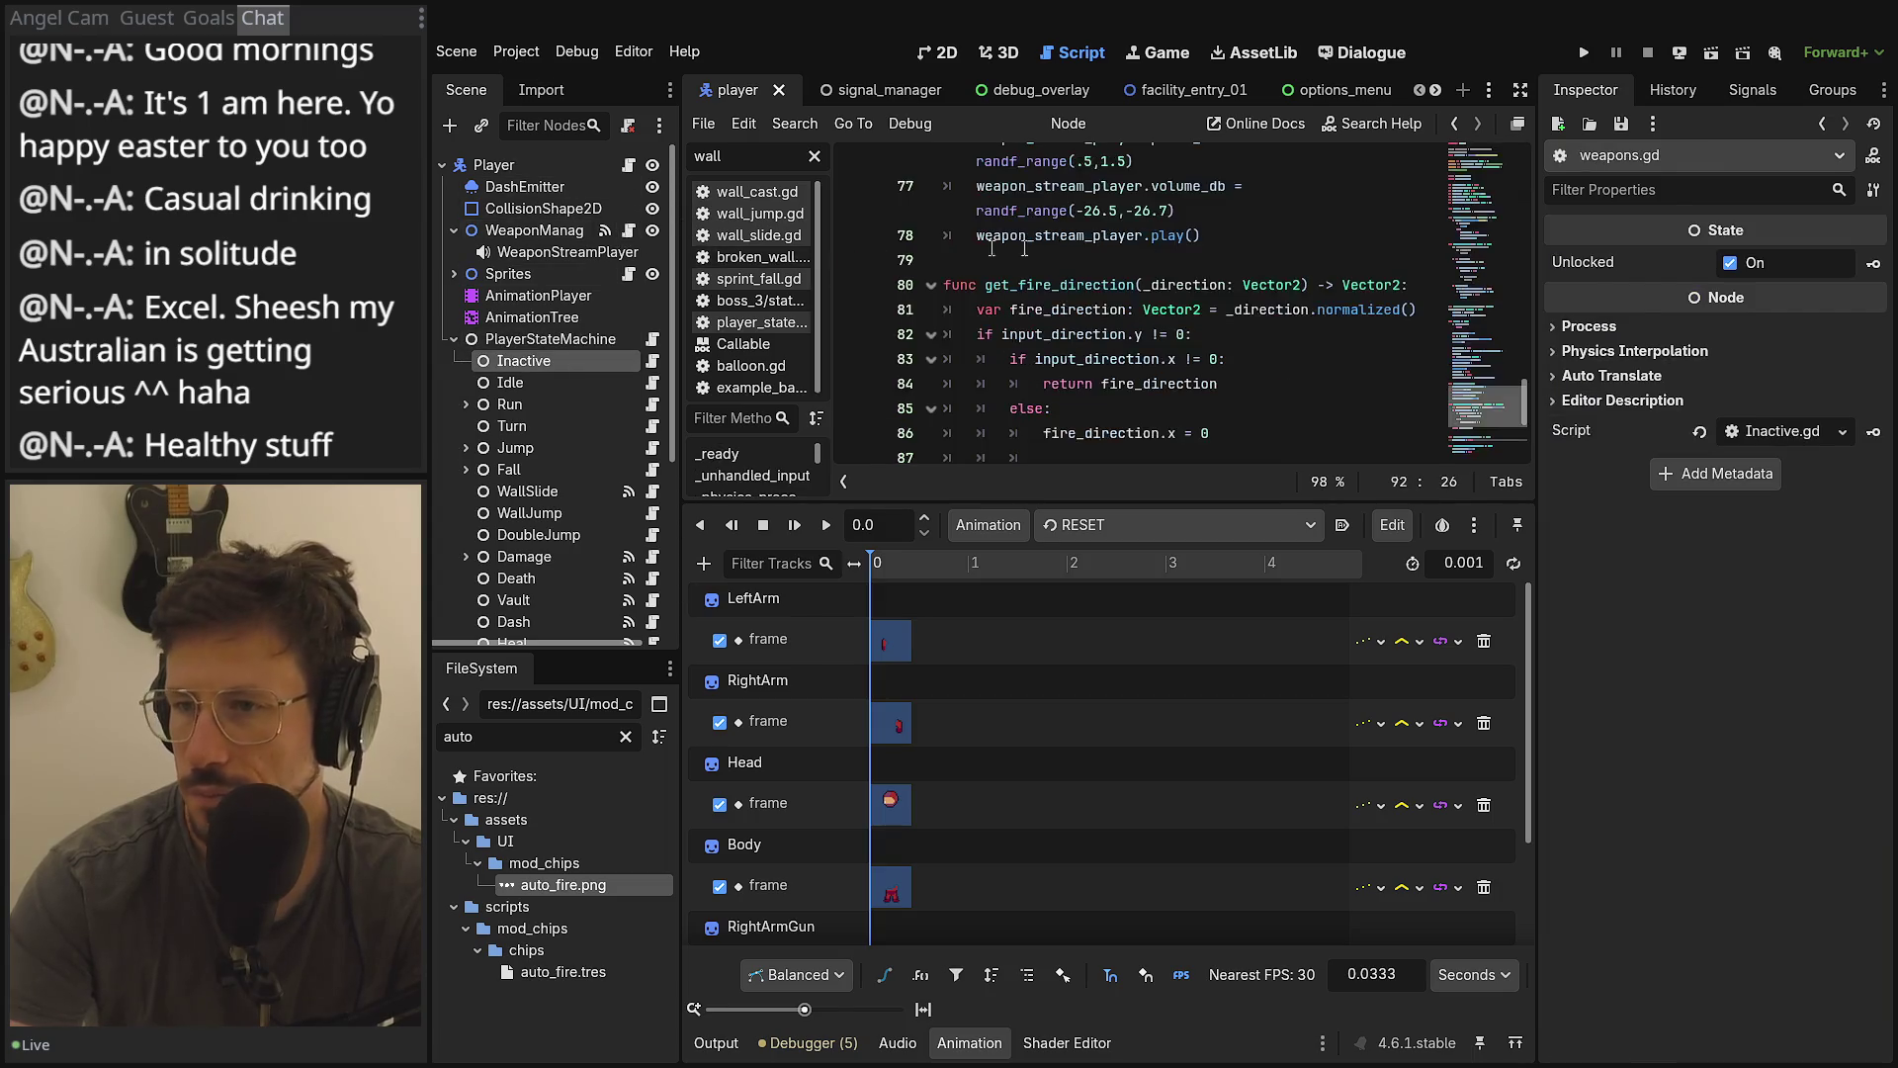
left_click(1522, 122)
left_click(1466, 94)
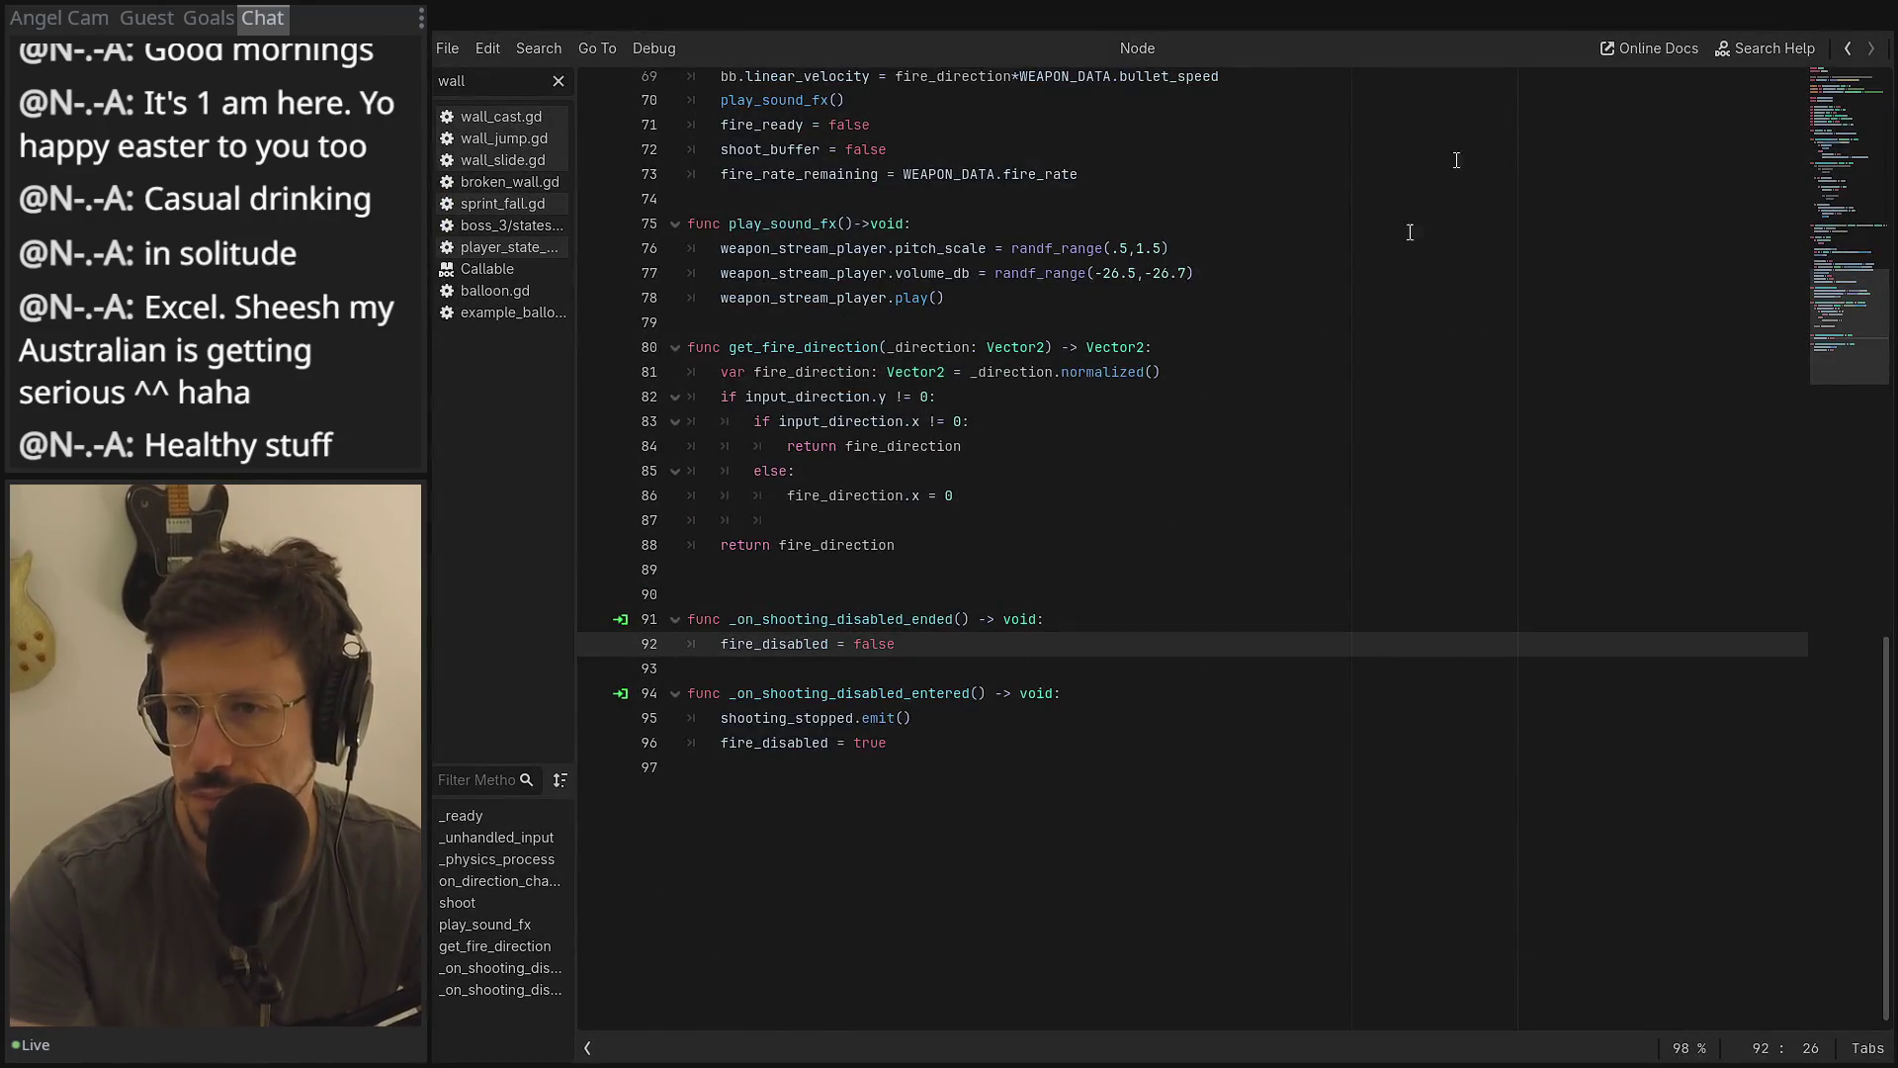
scroll(884, 661, "up", 10)
scroll(883, 661, "down", 6)
left_click(736, 827)
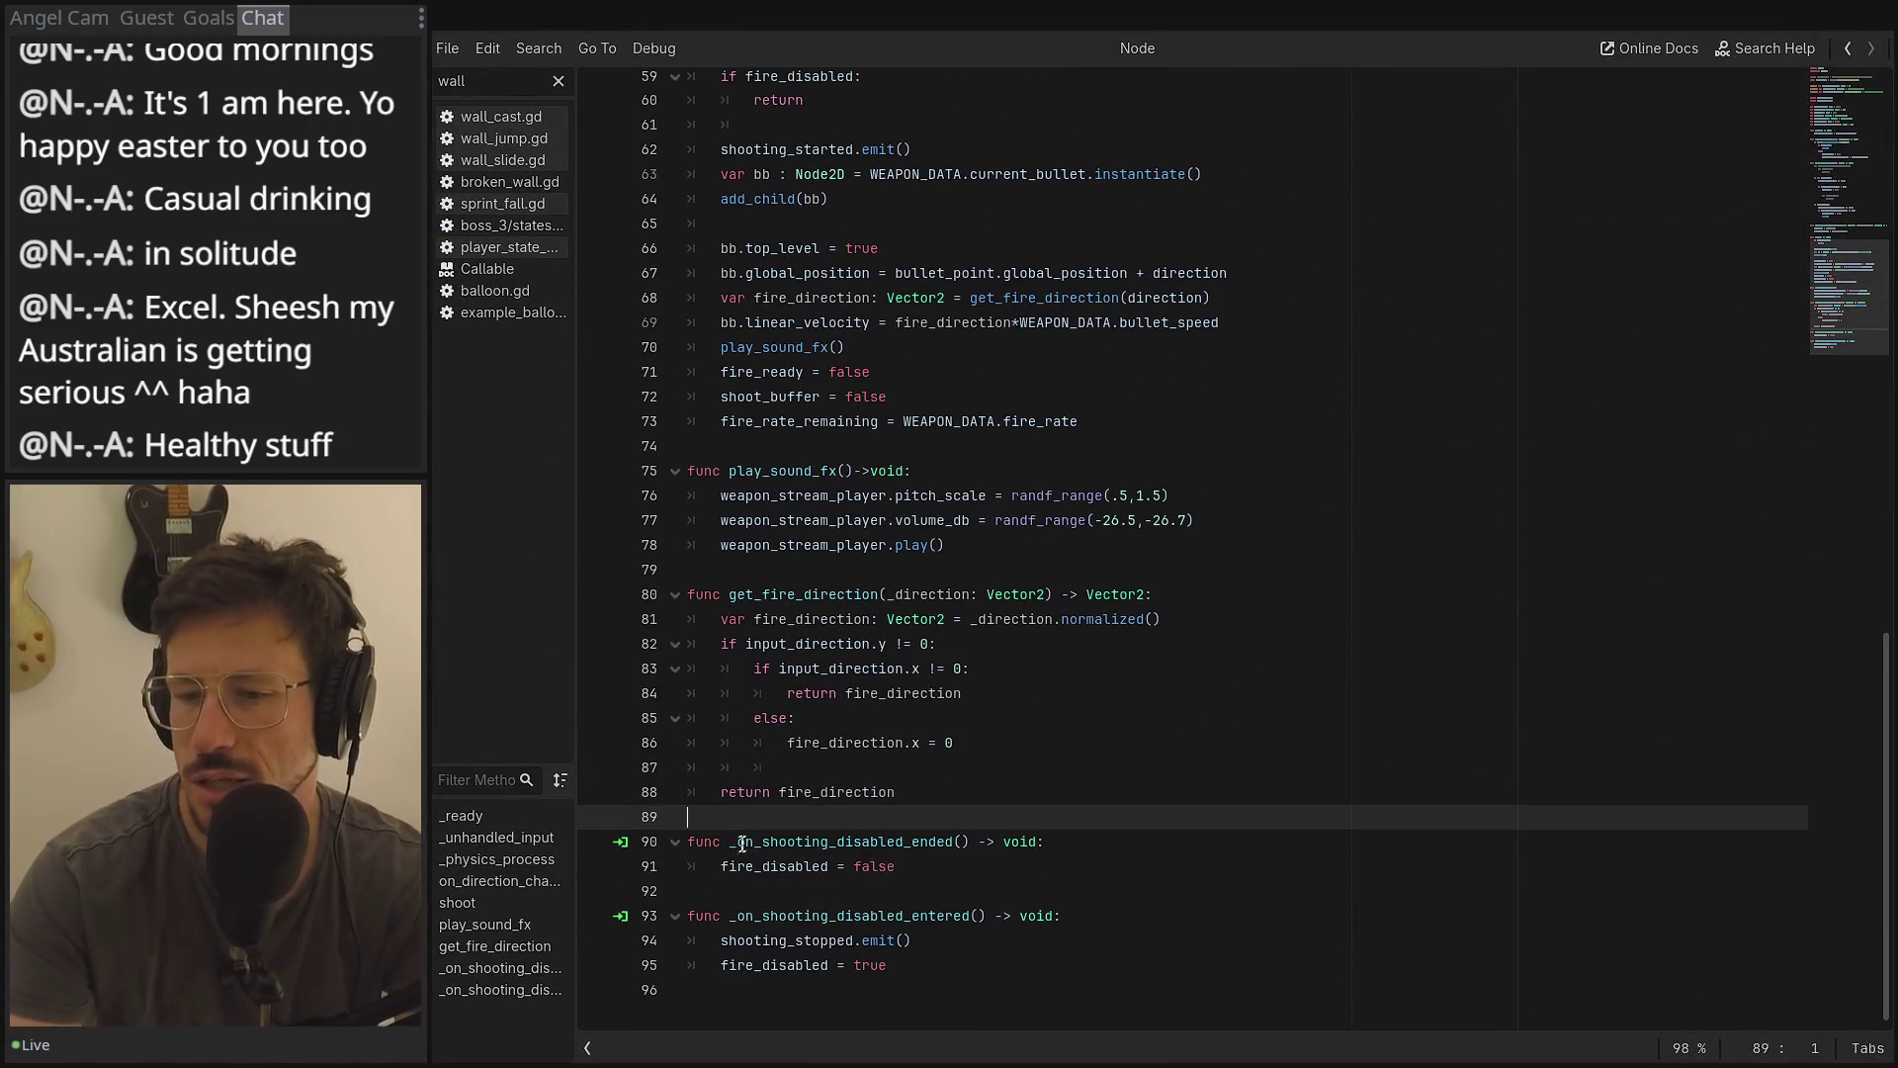
scroll(739, 810, "up", 10)
scroll(741, 791, "up", 2)
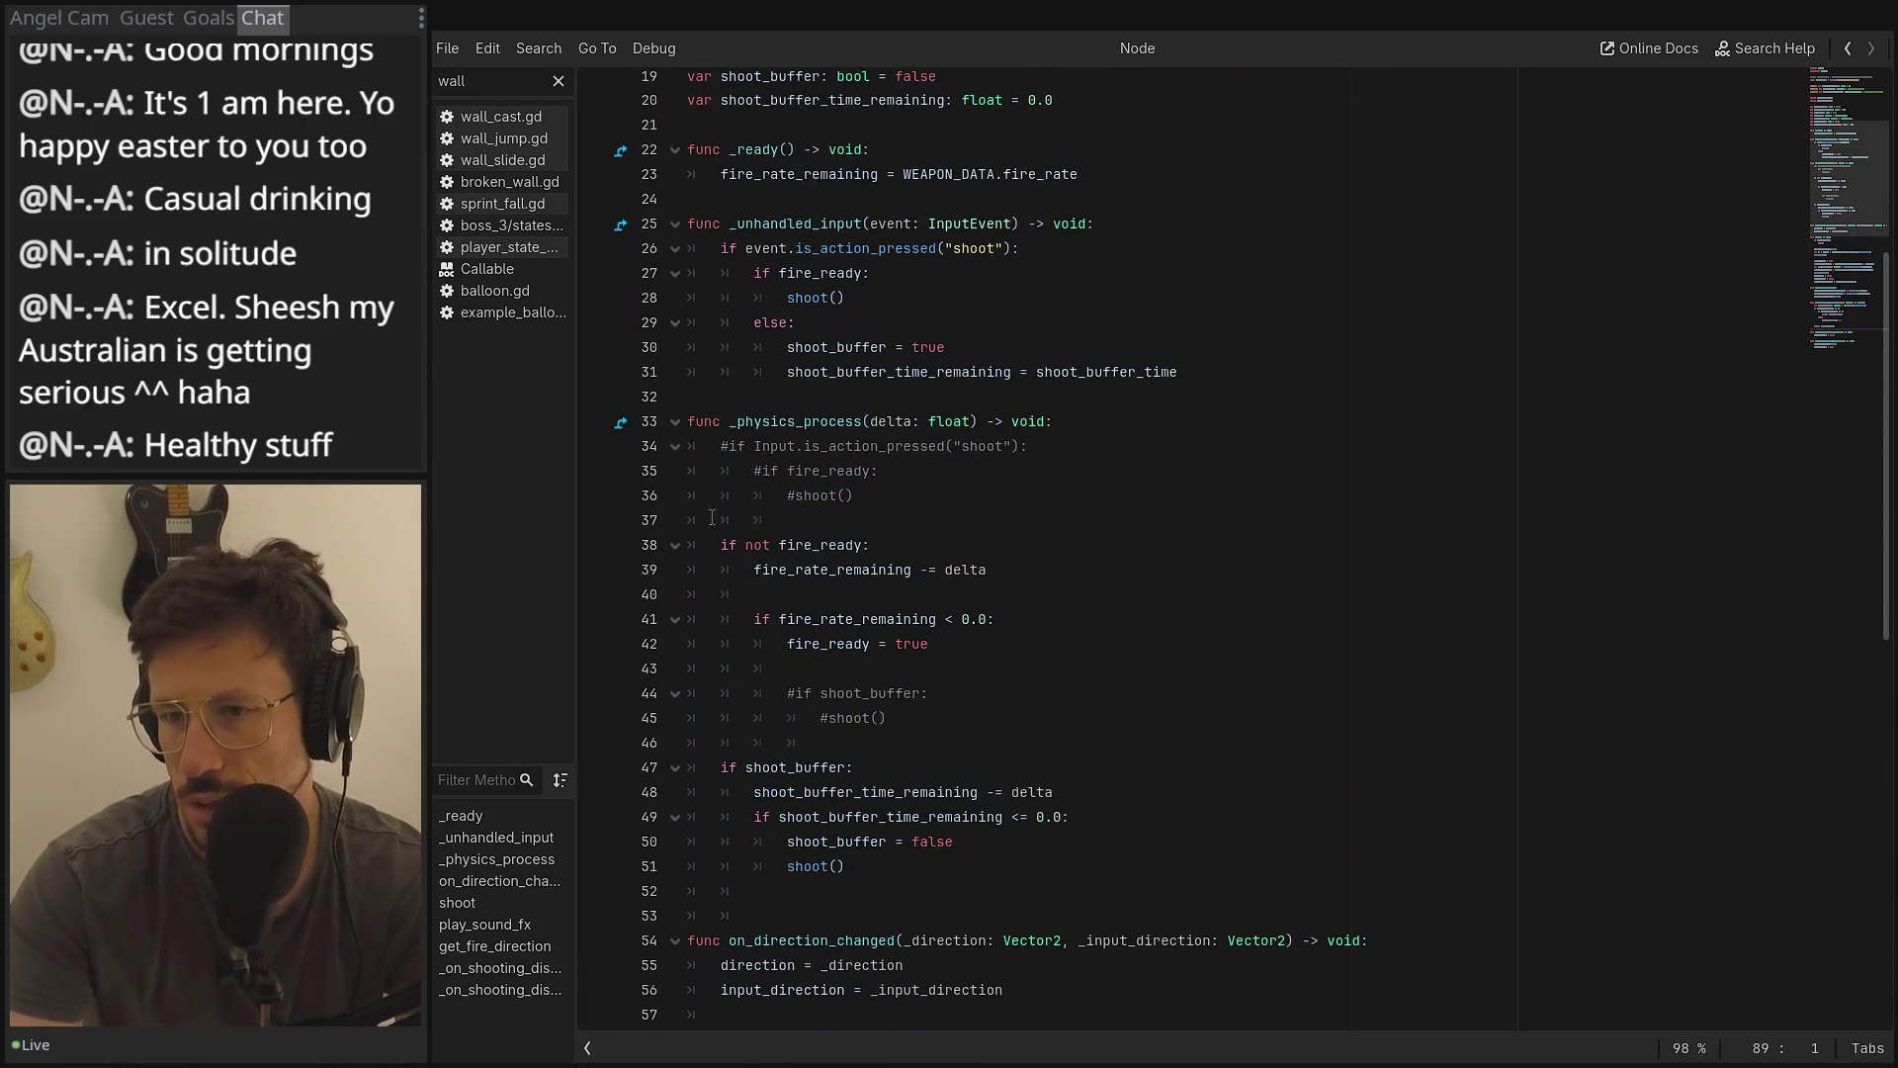
scroll(711, 517, "up", 2)
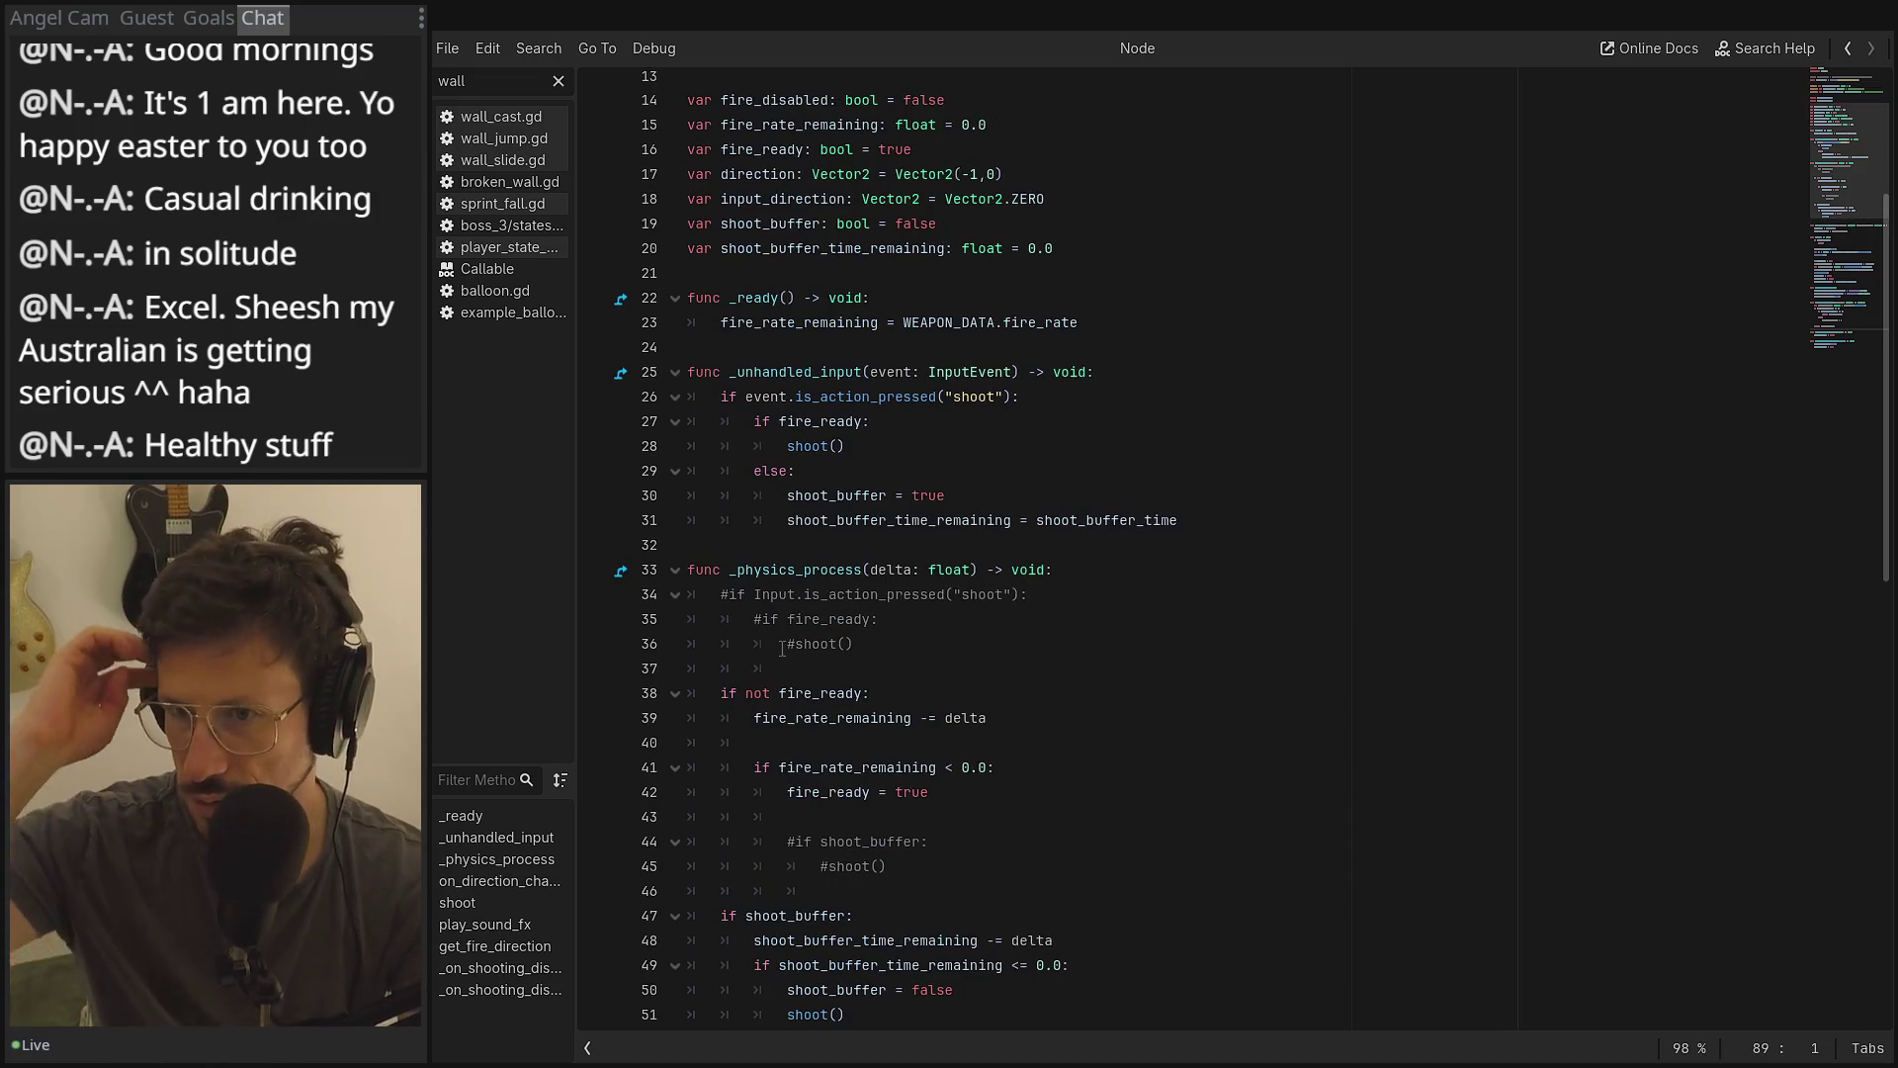
left_click(1180, 447)
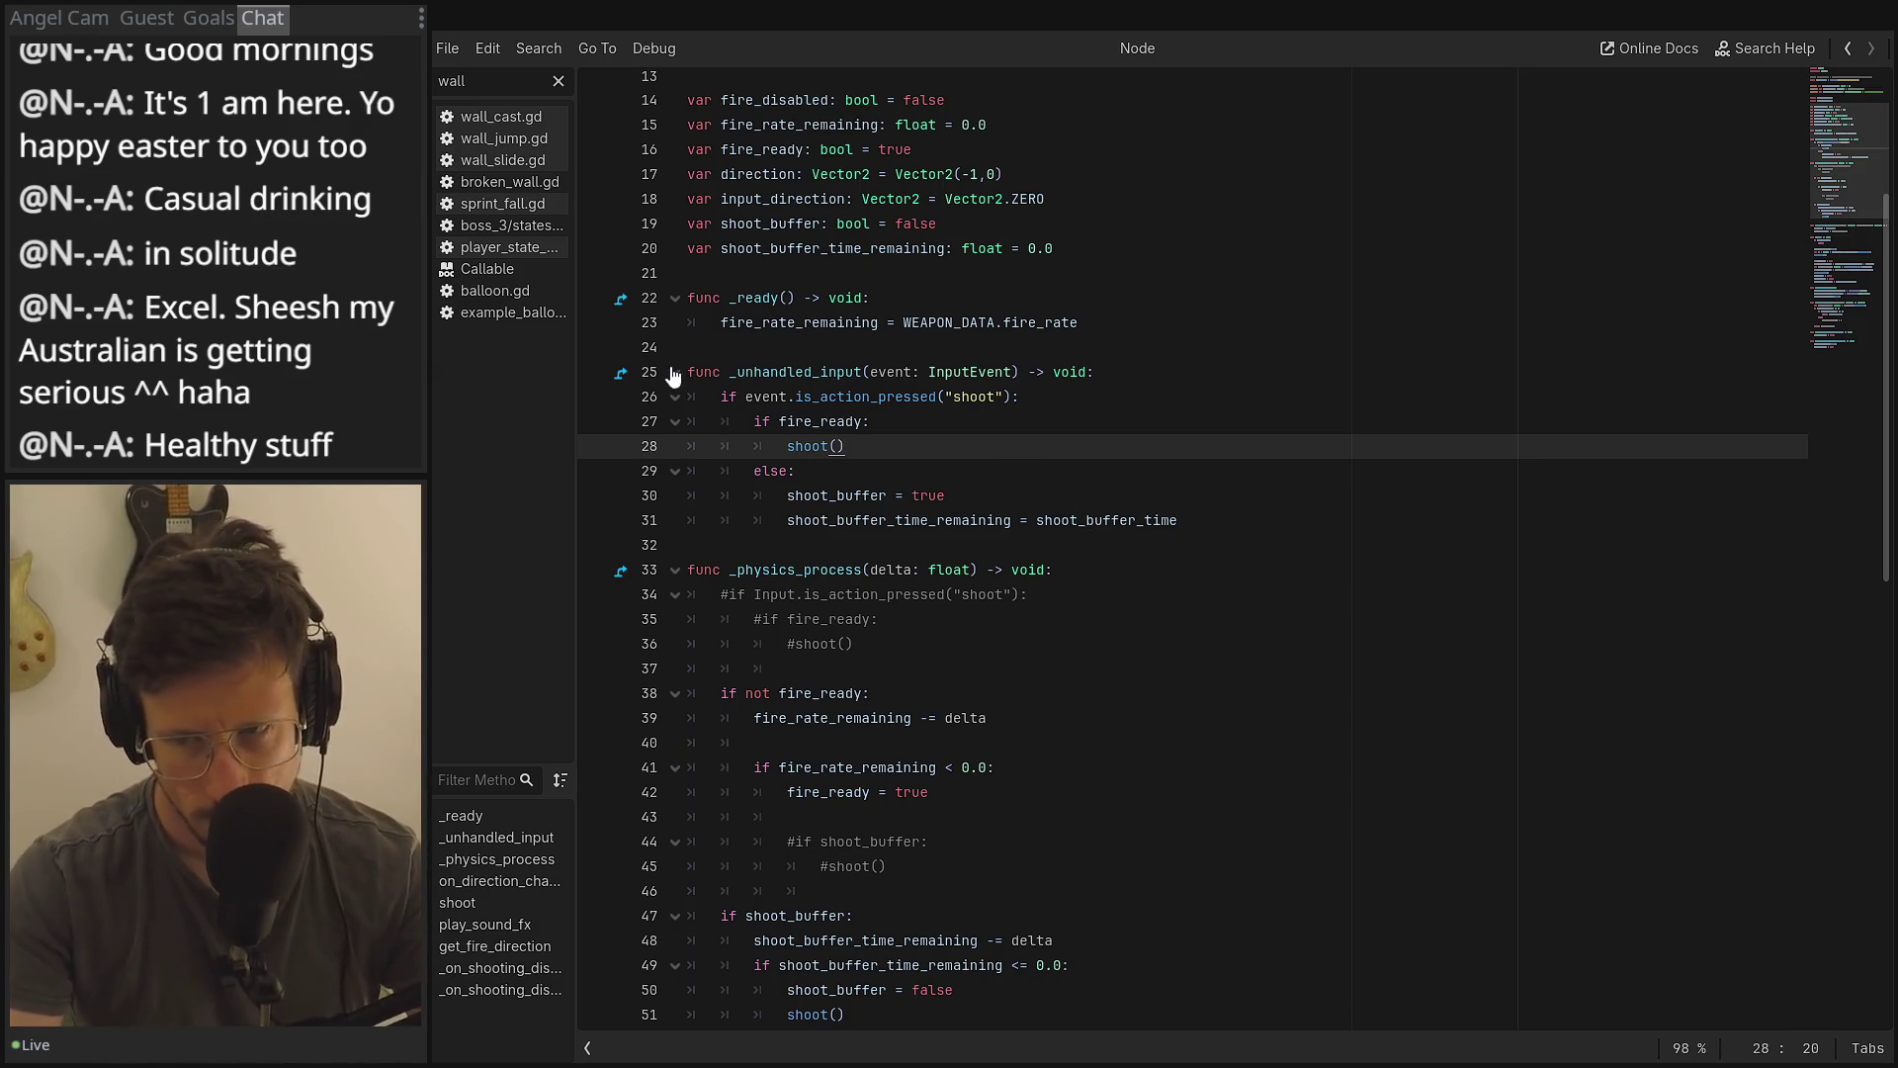
Insert print(event) as line 26 at the start of _unhandled_input, then run the game
double_click(791, 372)
left_click(1200, 369)
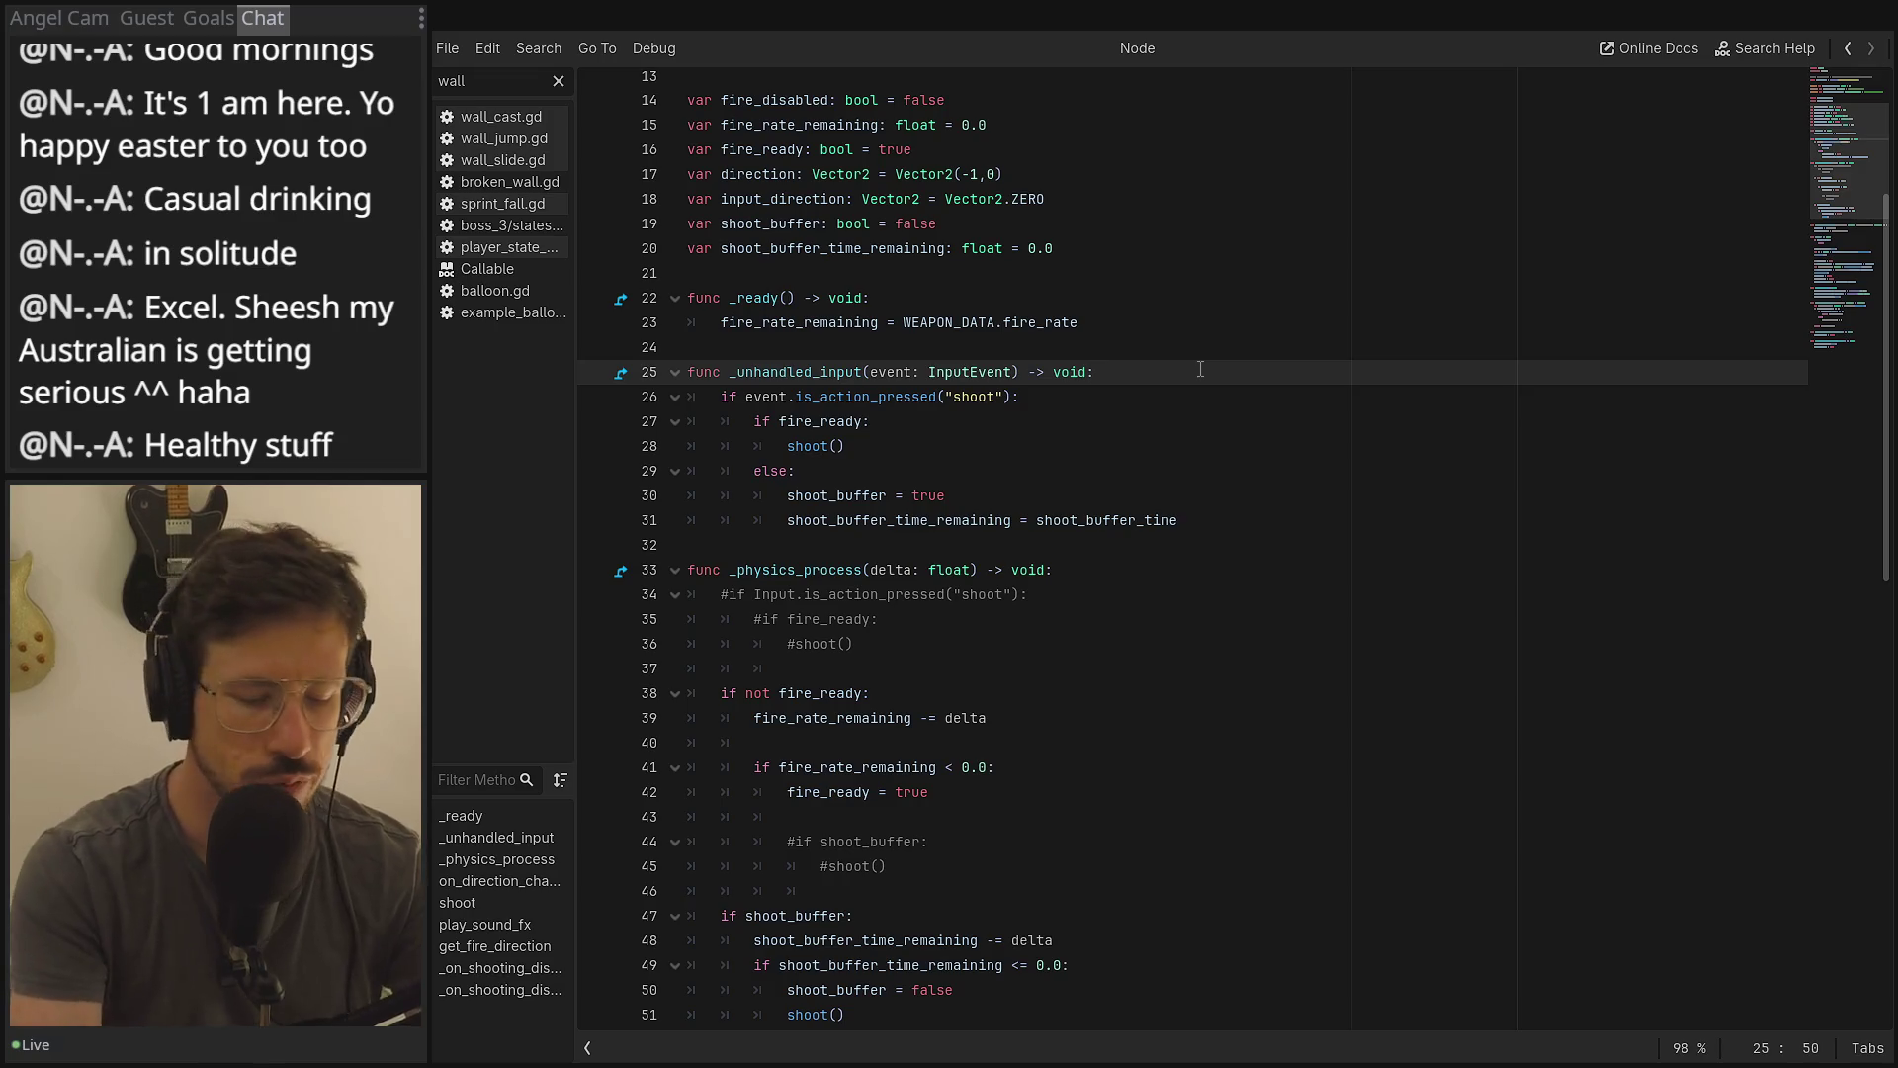
key("Return")
type("prit")
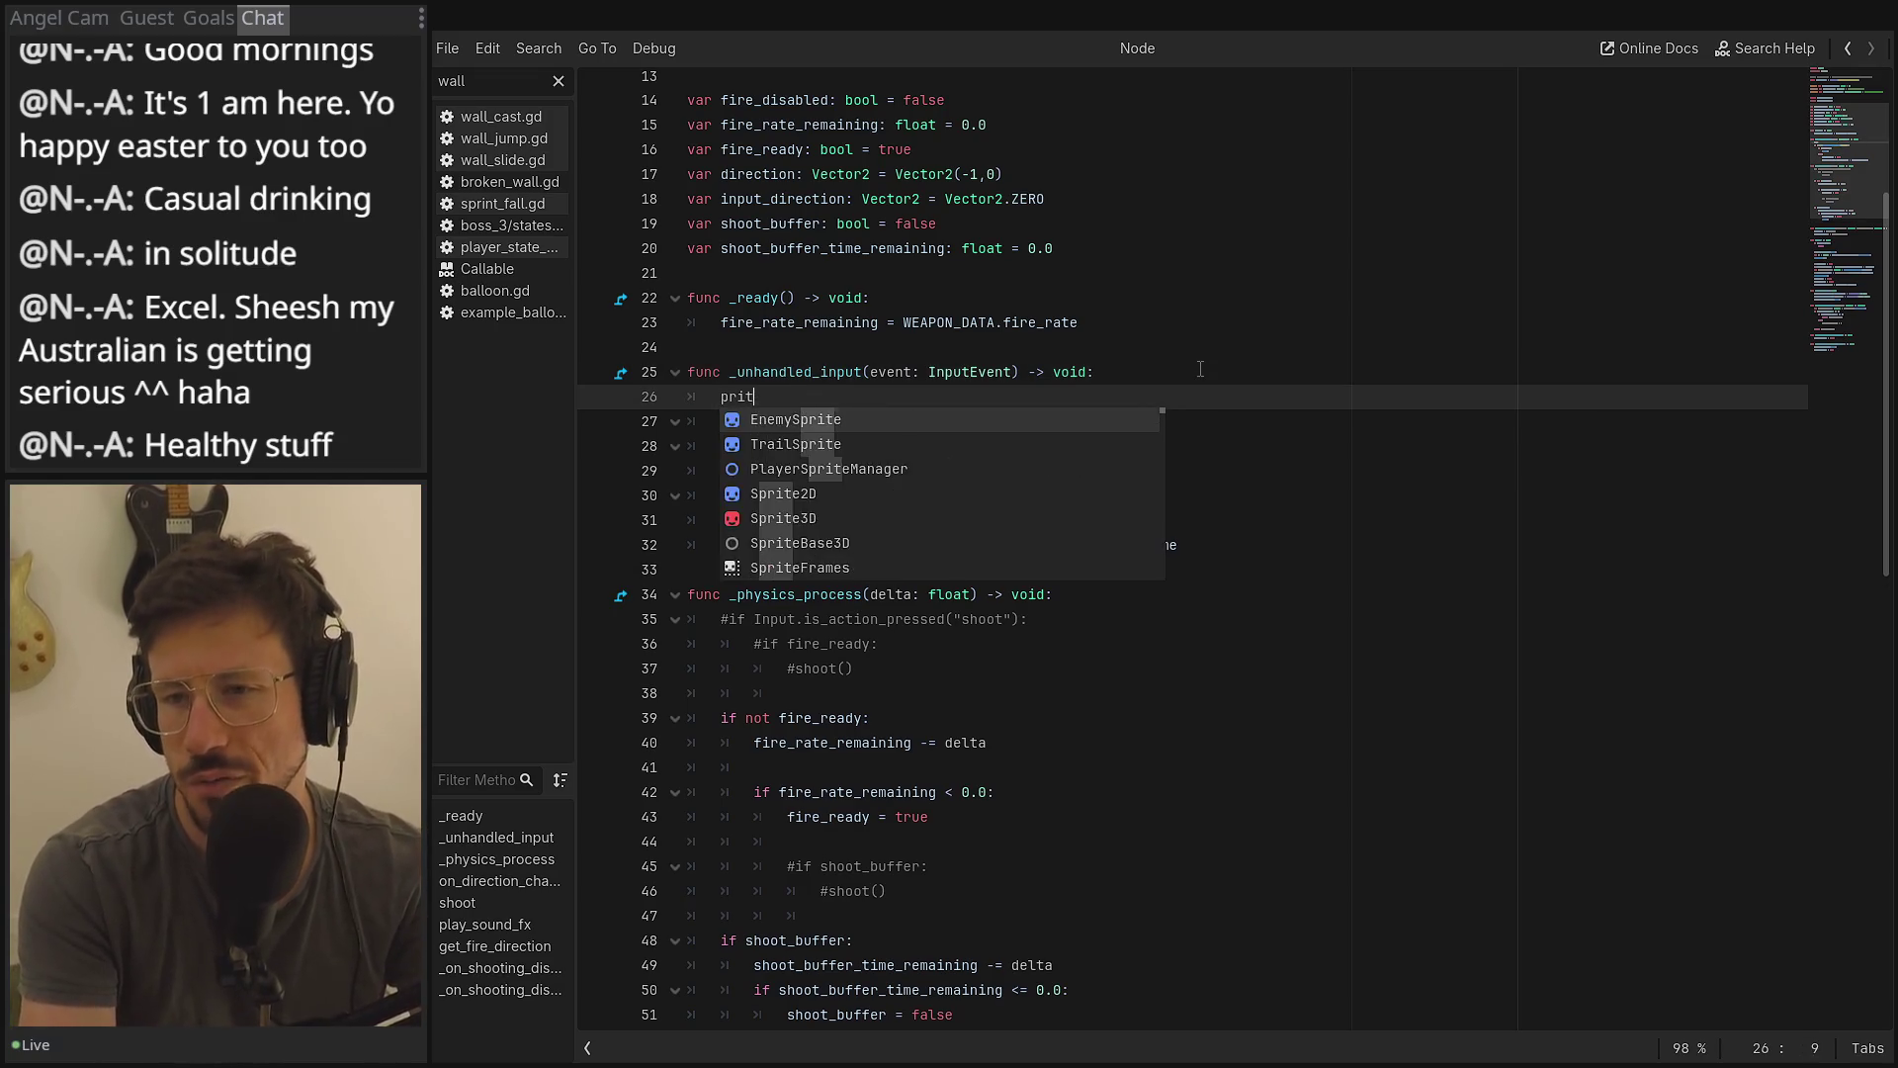
key("BackSpace")
type("nt")
key("Return")
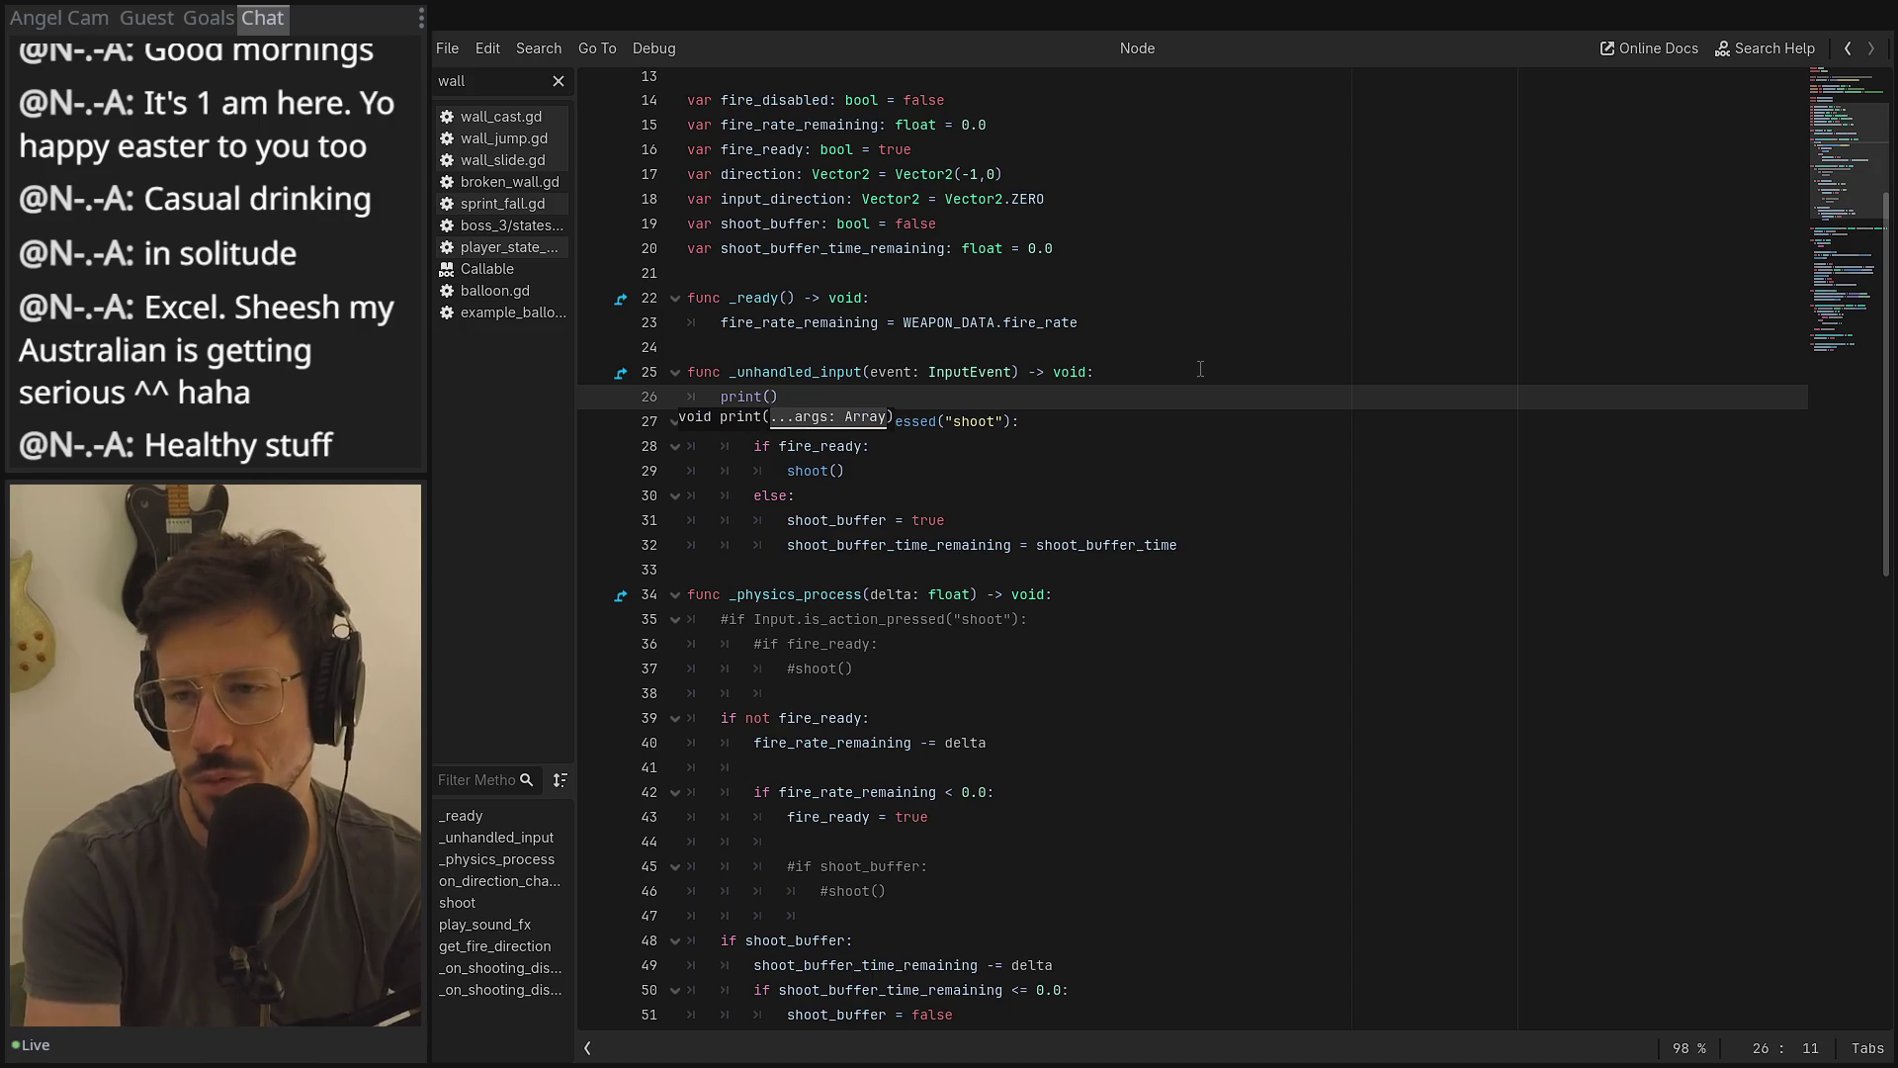
key("Escape")
type("nt")
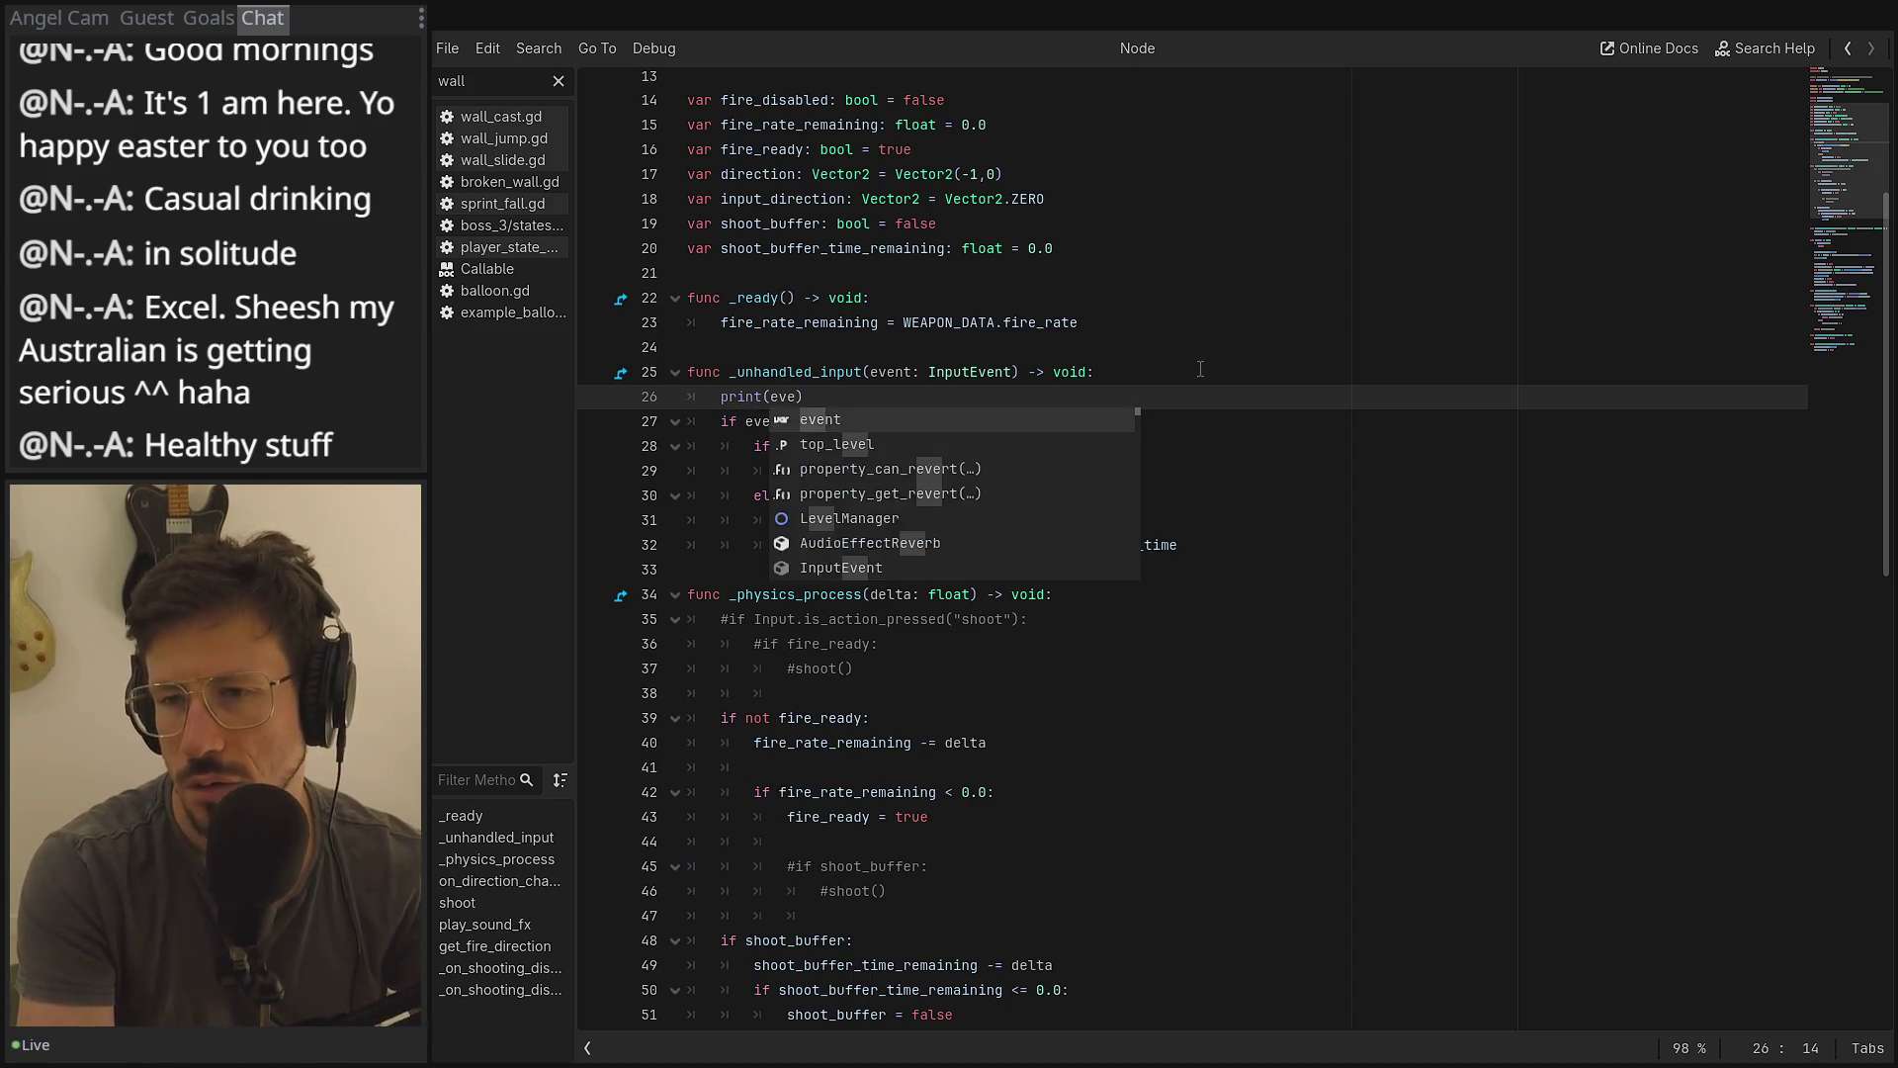
key("Escape")
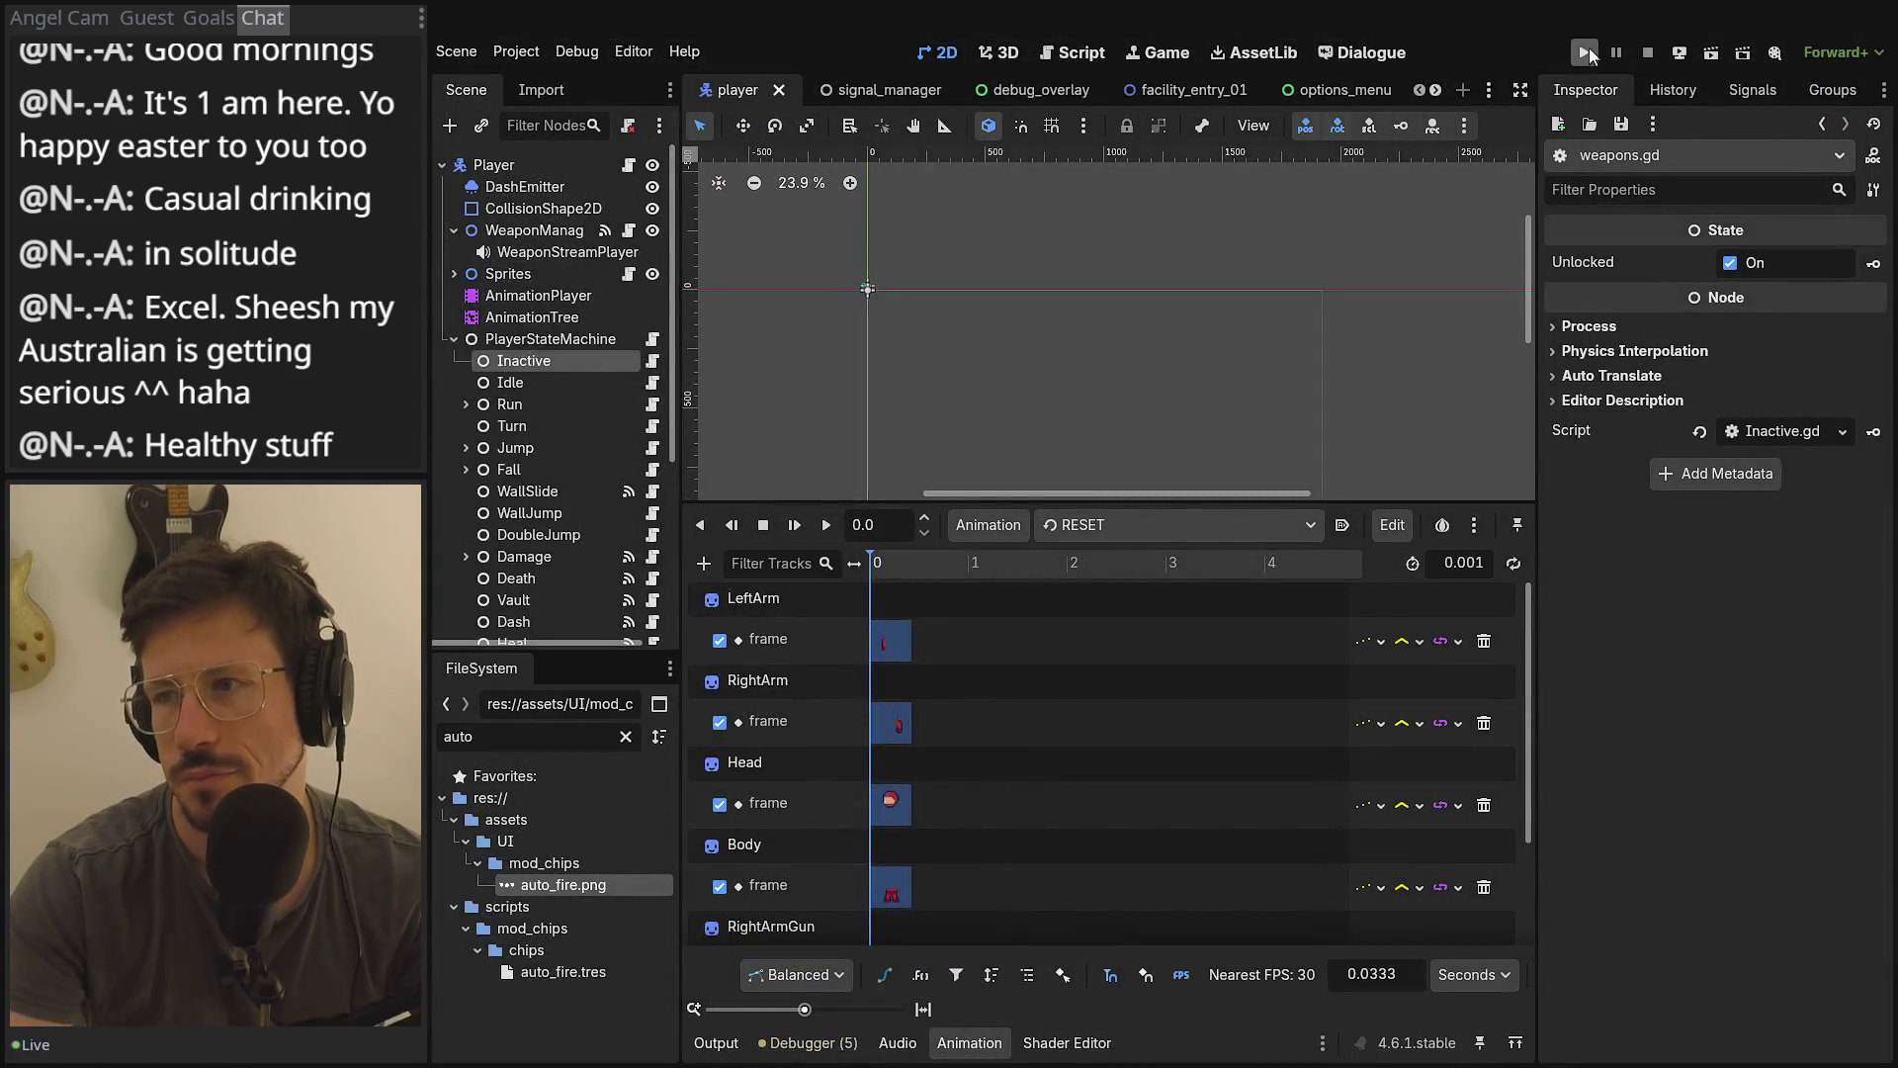
left_click(1588, 50)
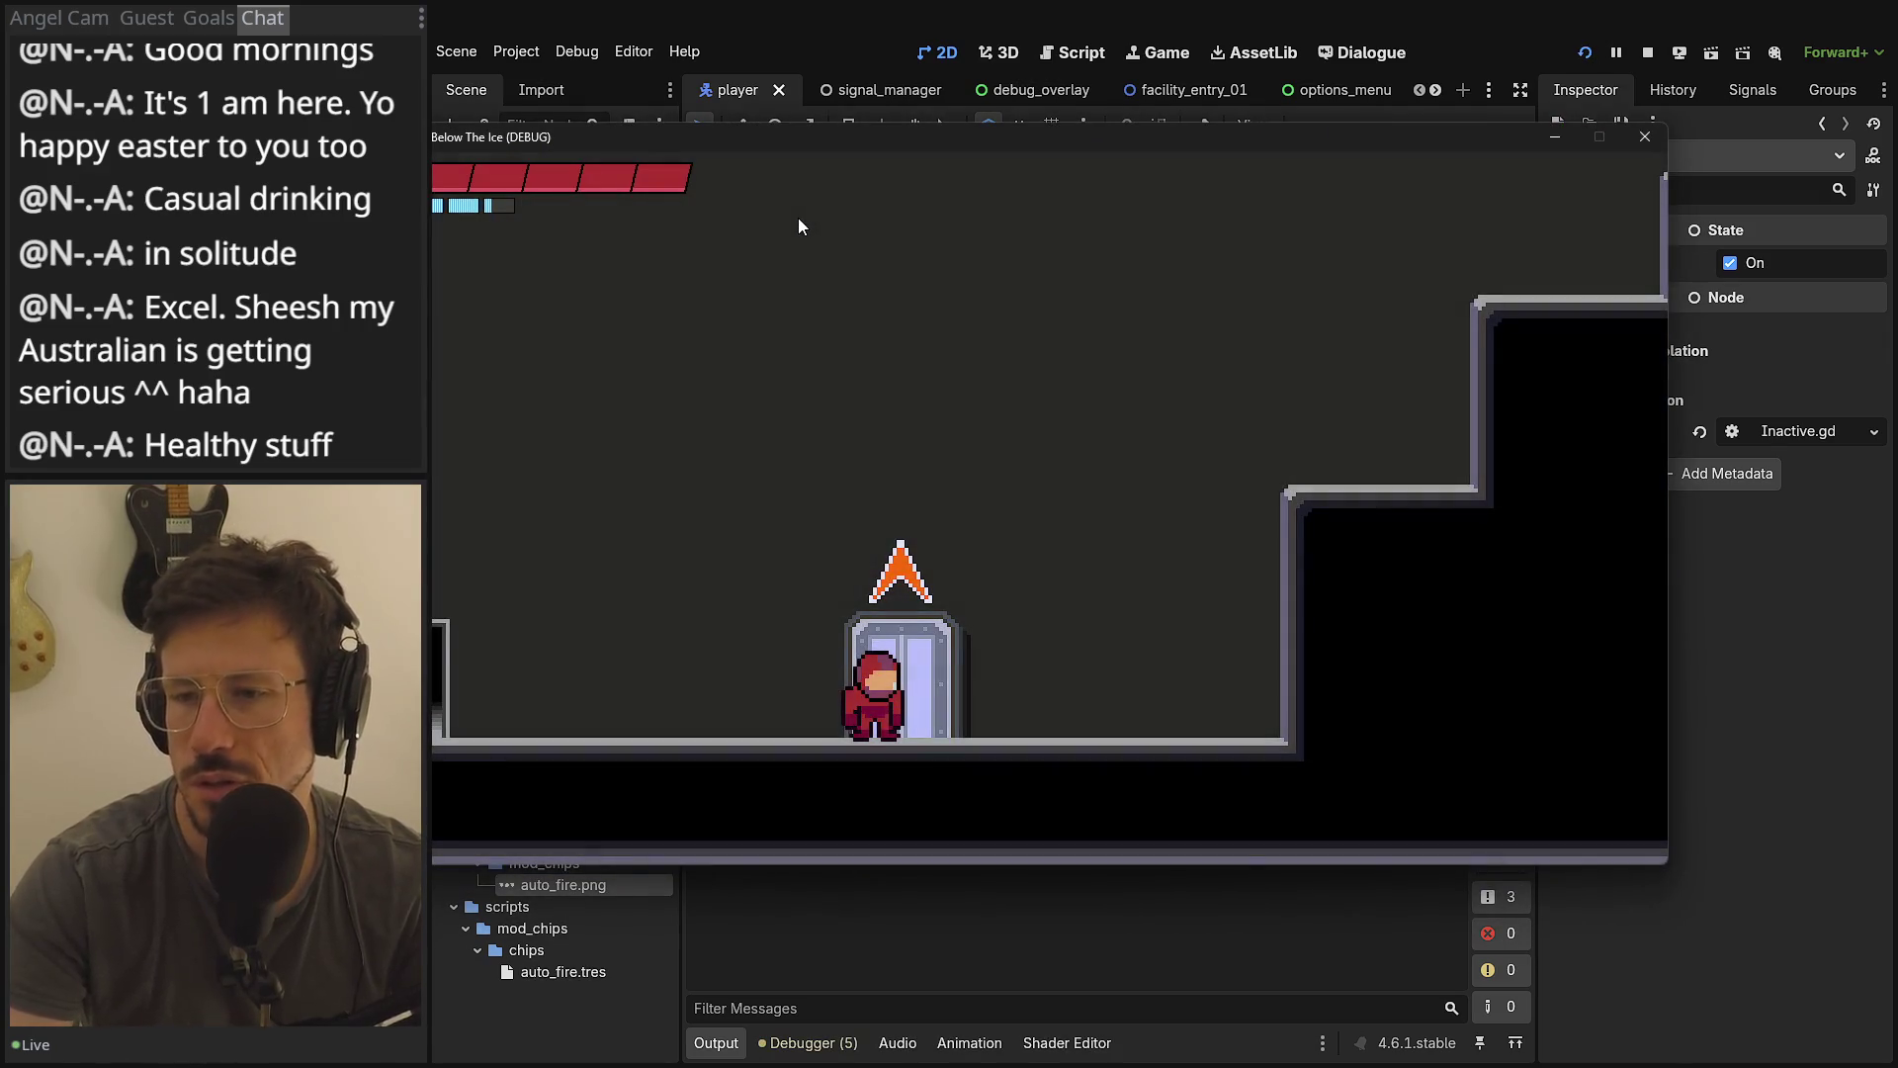
Walk left and right with the arrow keys and fire with X, then stop the game
key("Left")
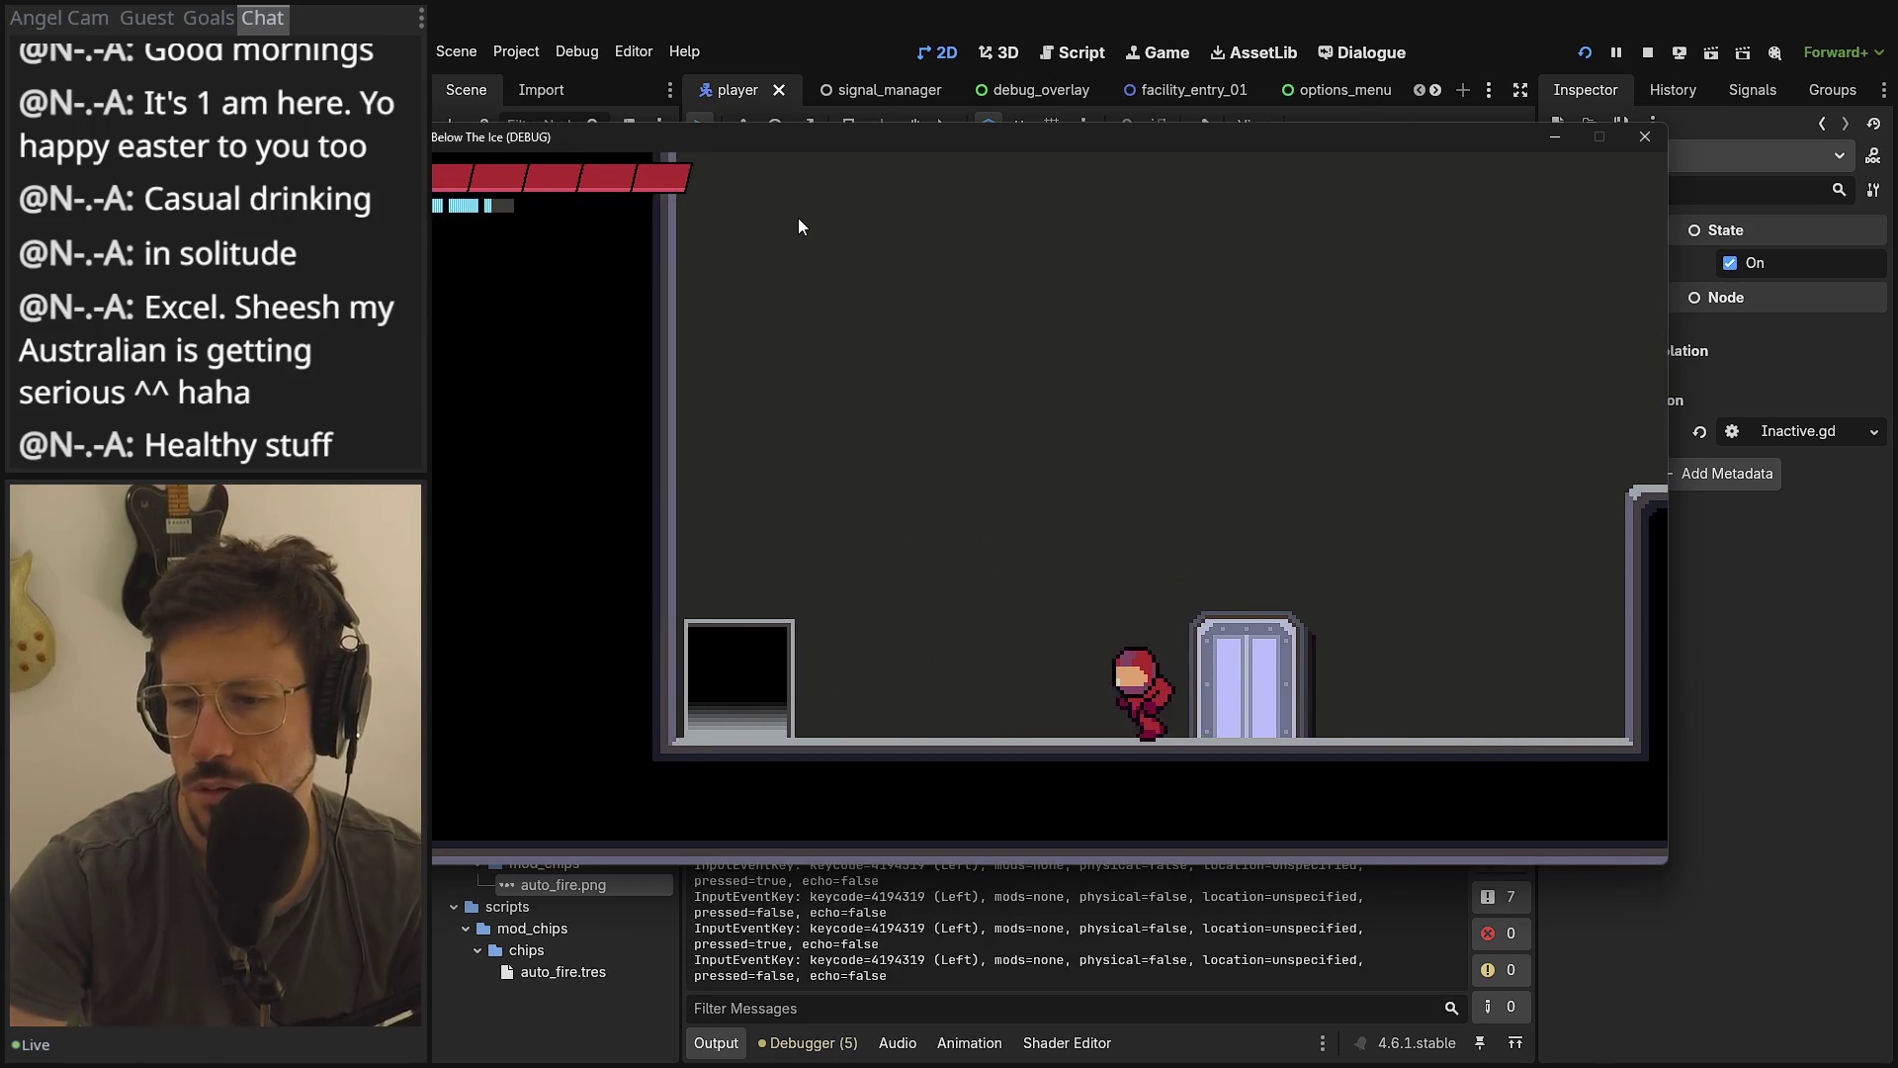
key("Right")
key("Left")
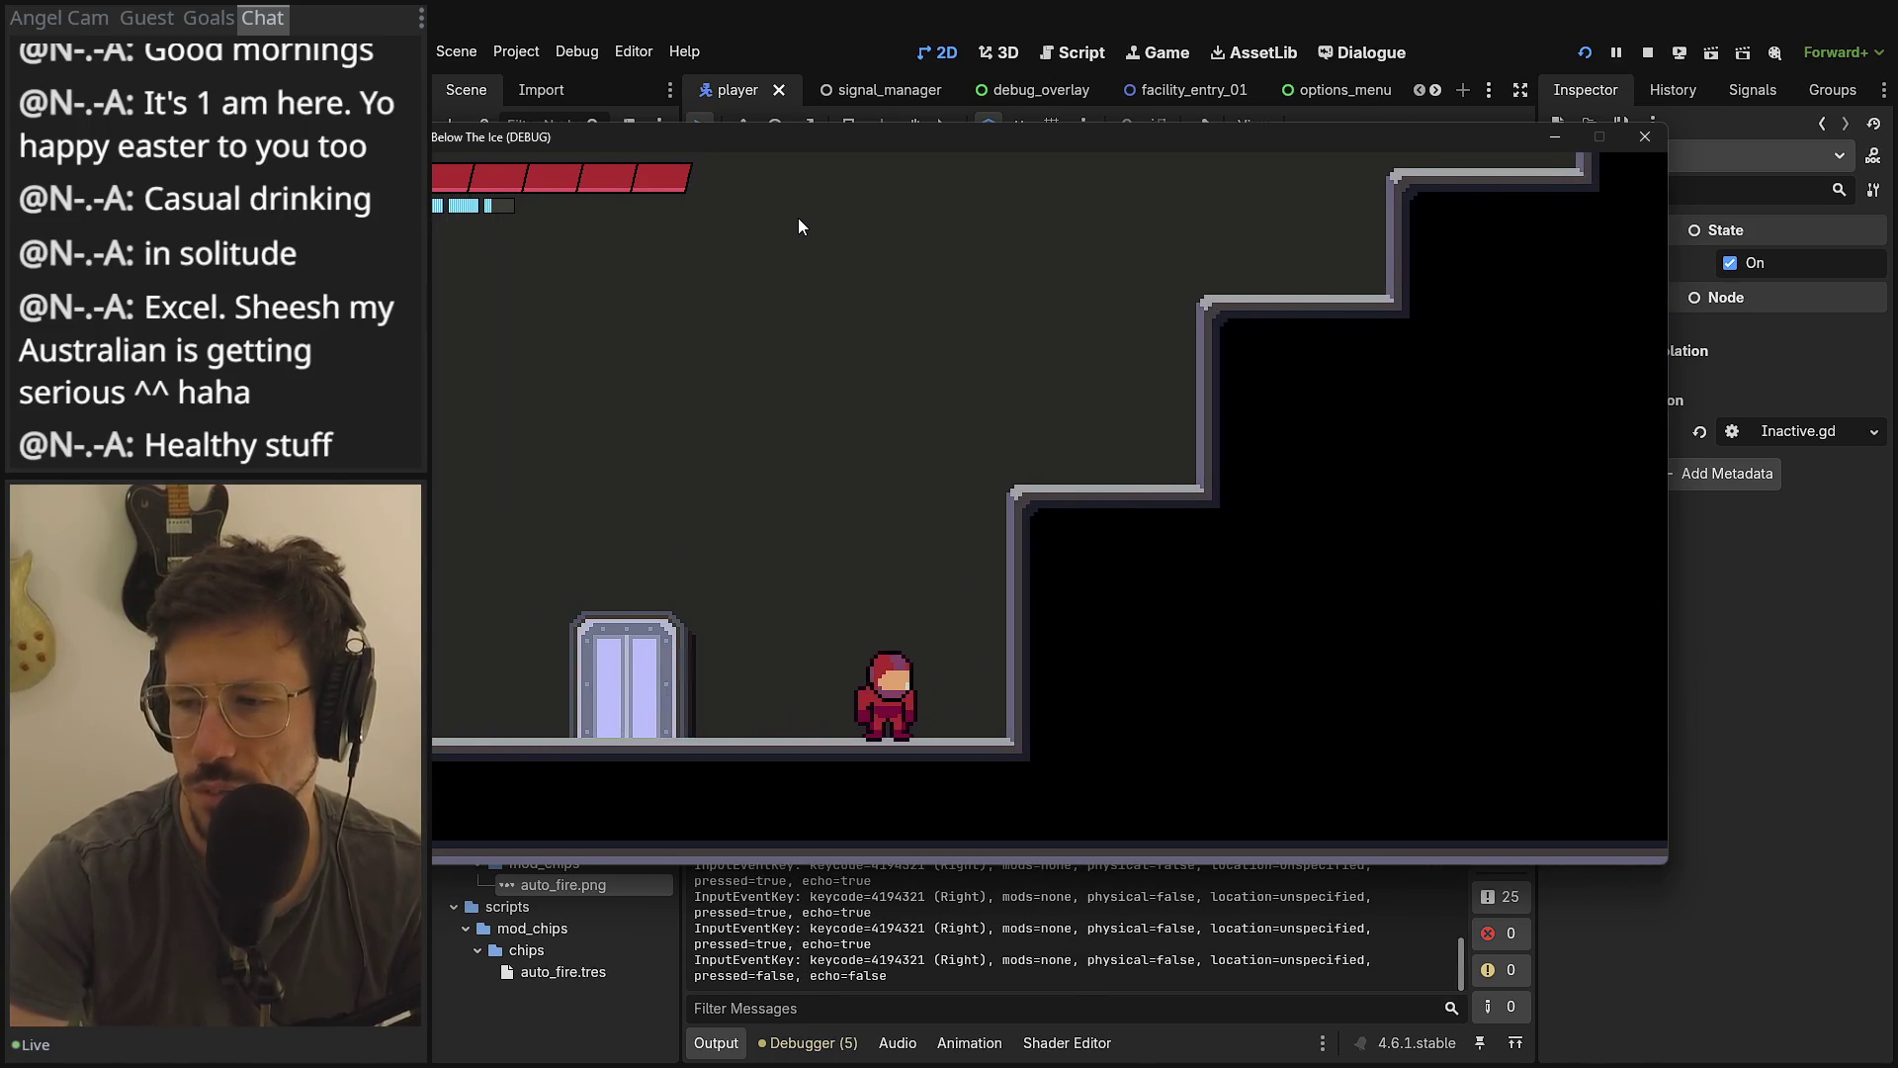
key("x")
key("Right")
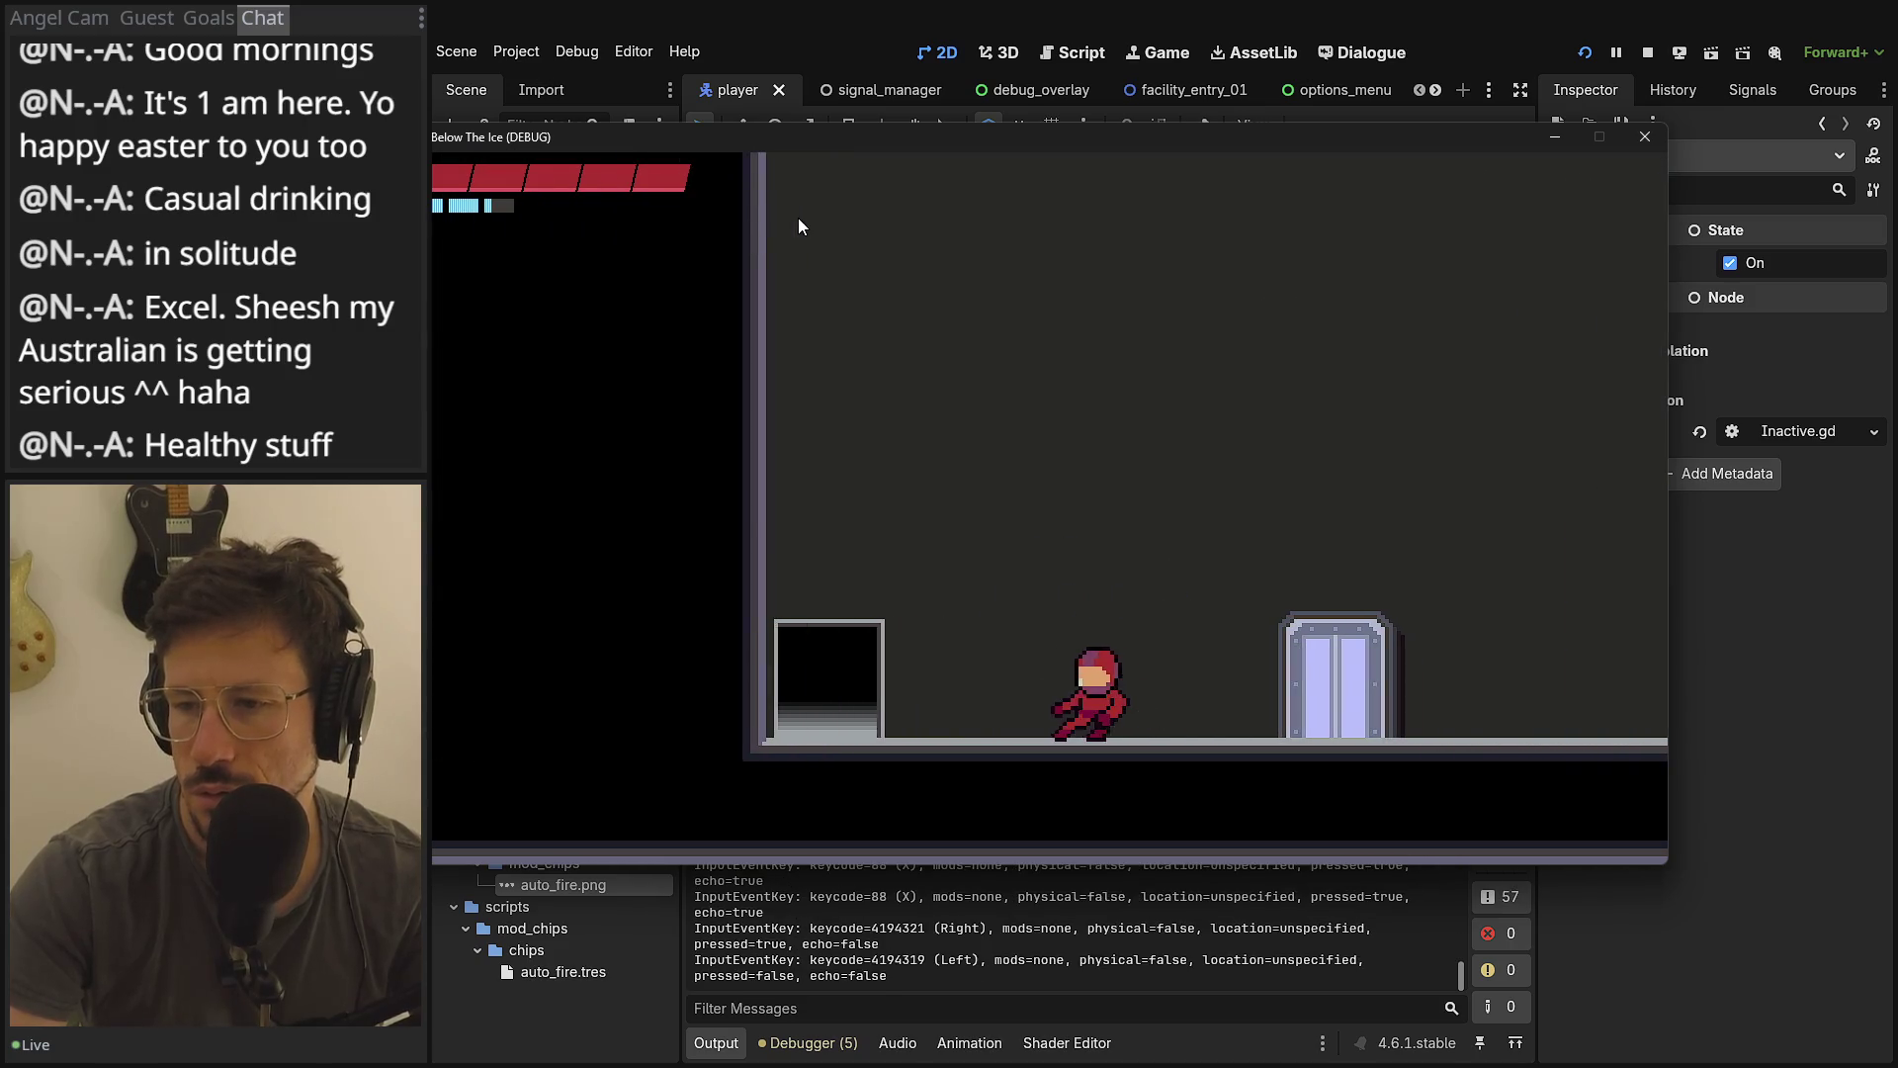
key("x")
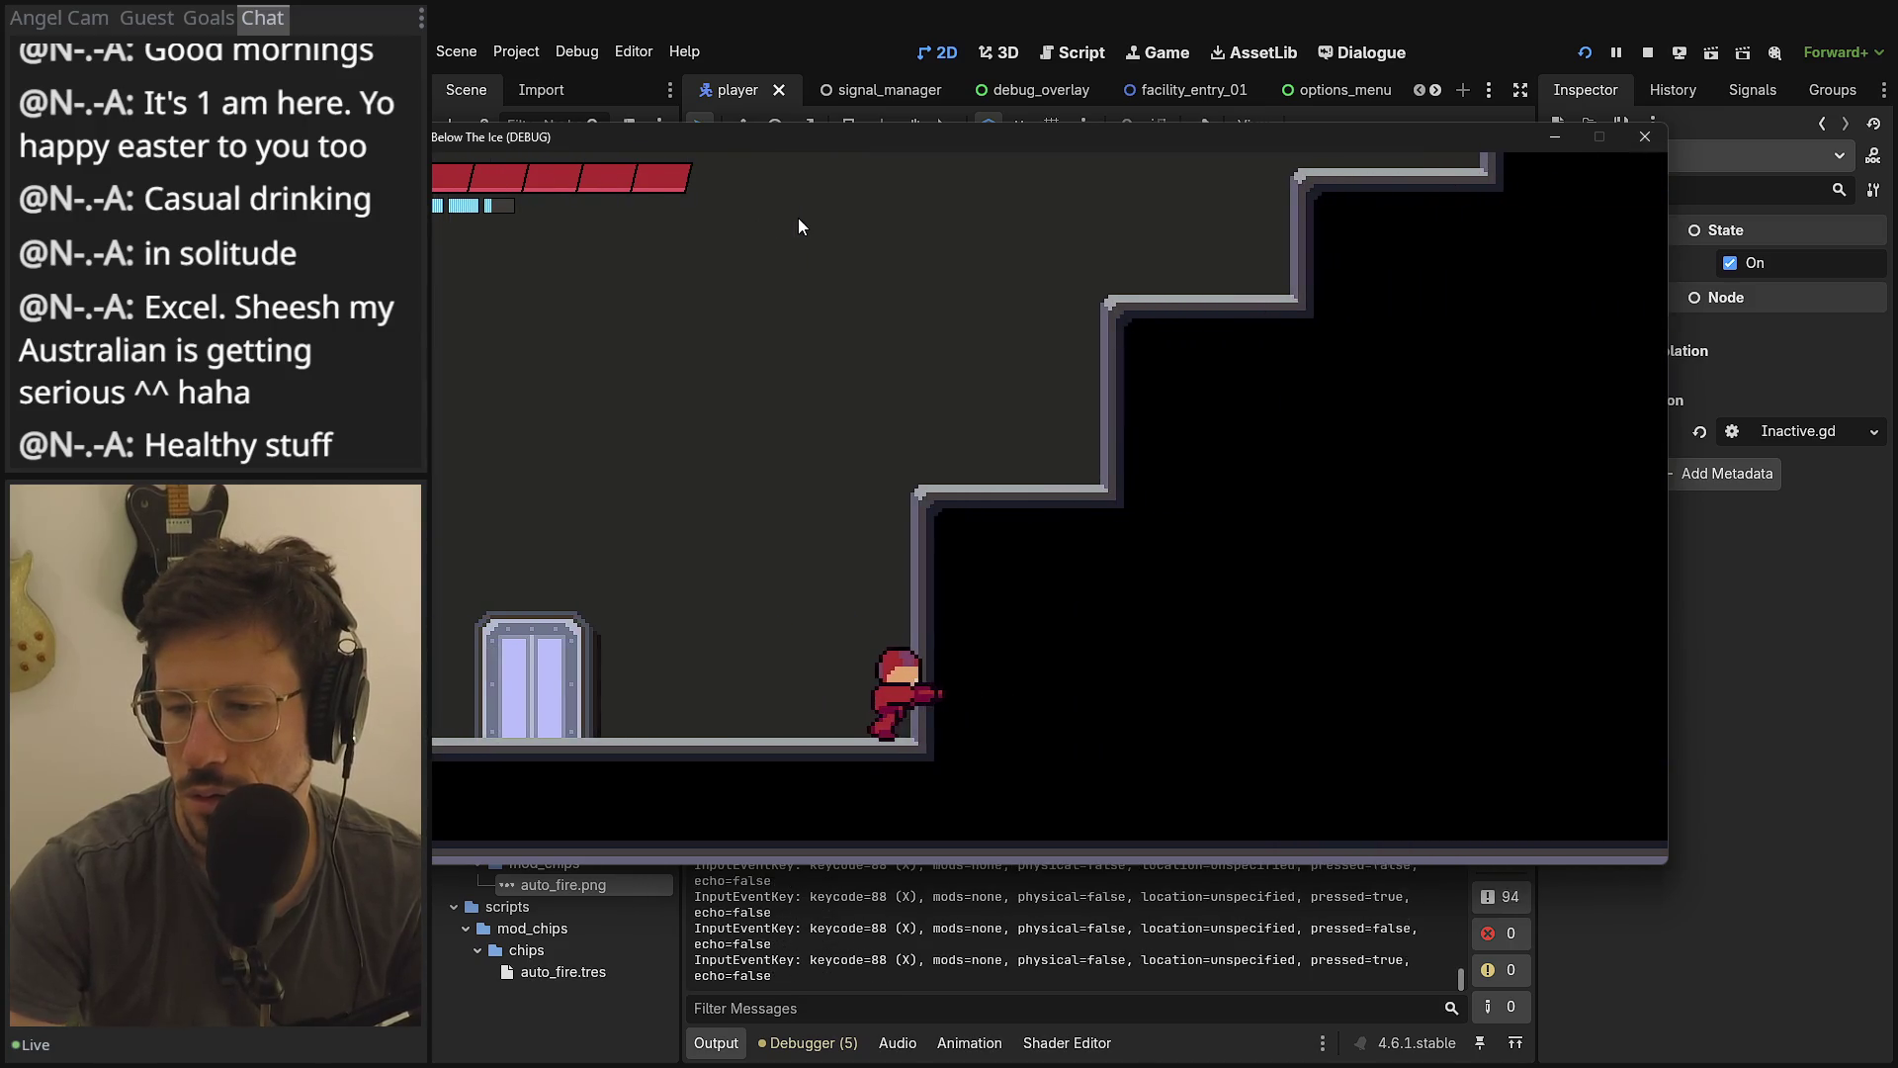
key("x")
left_click(1644, 136)
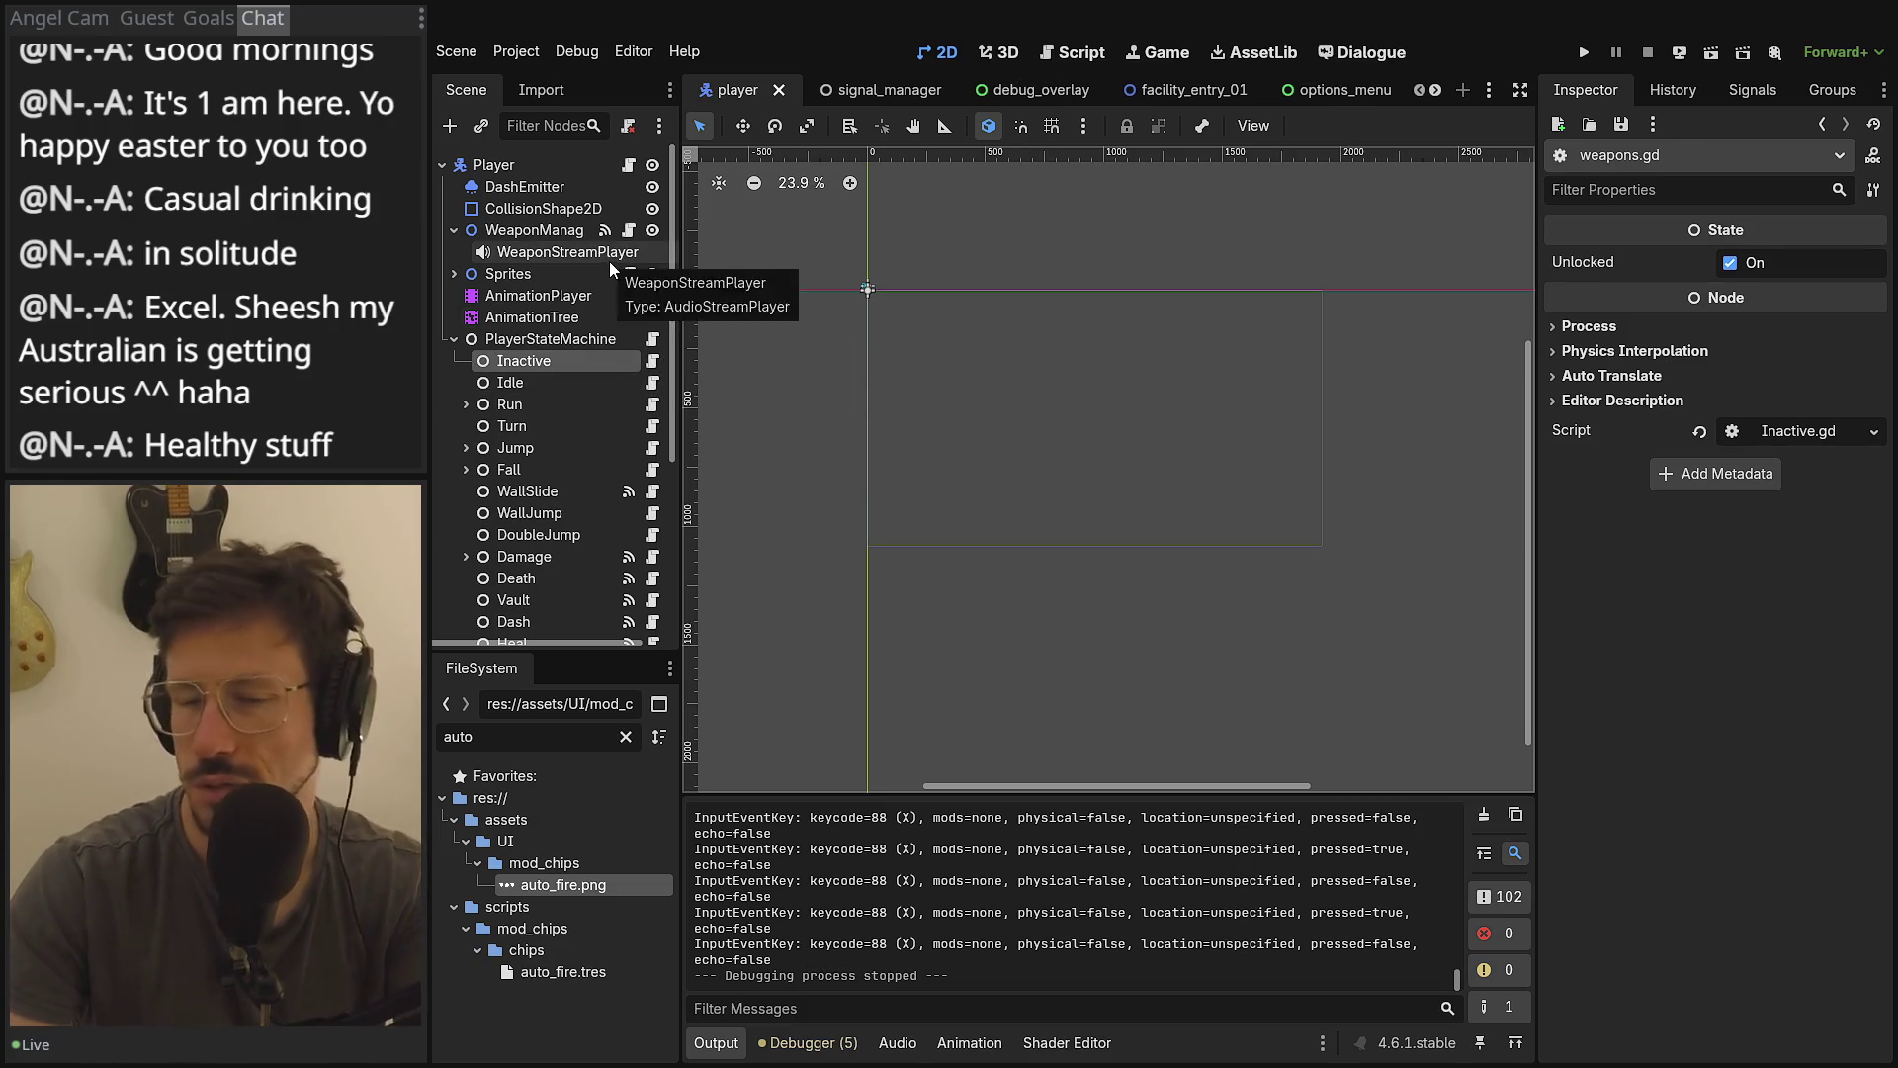
Widen the script editor and delete the print(event) debug line from _unhandled_input
left_click(629, 164)
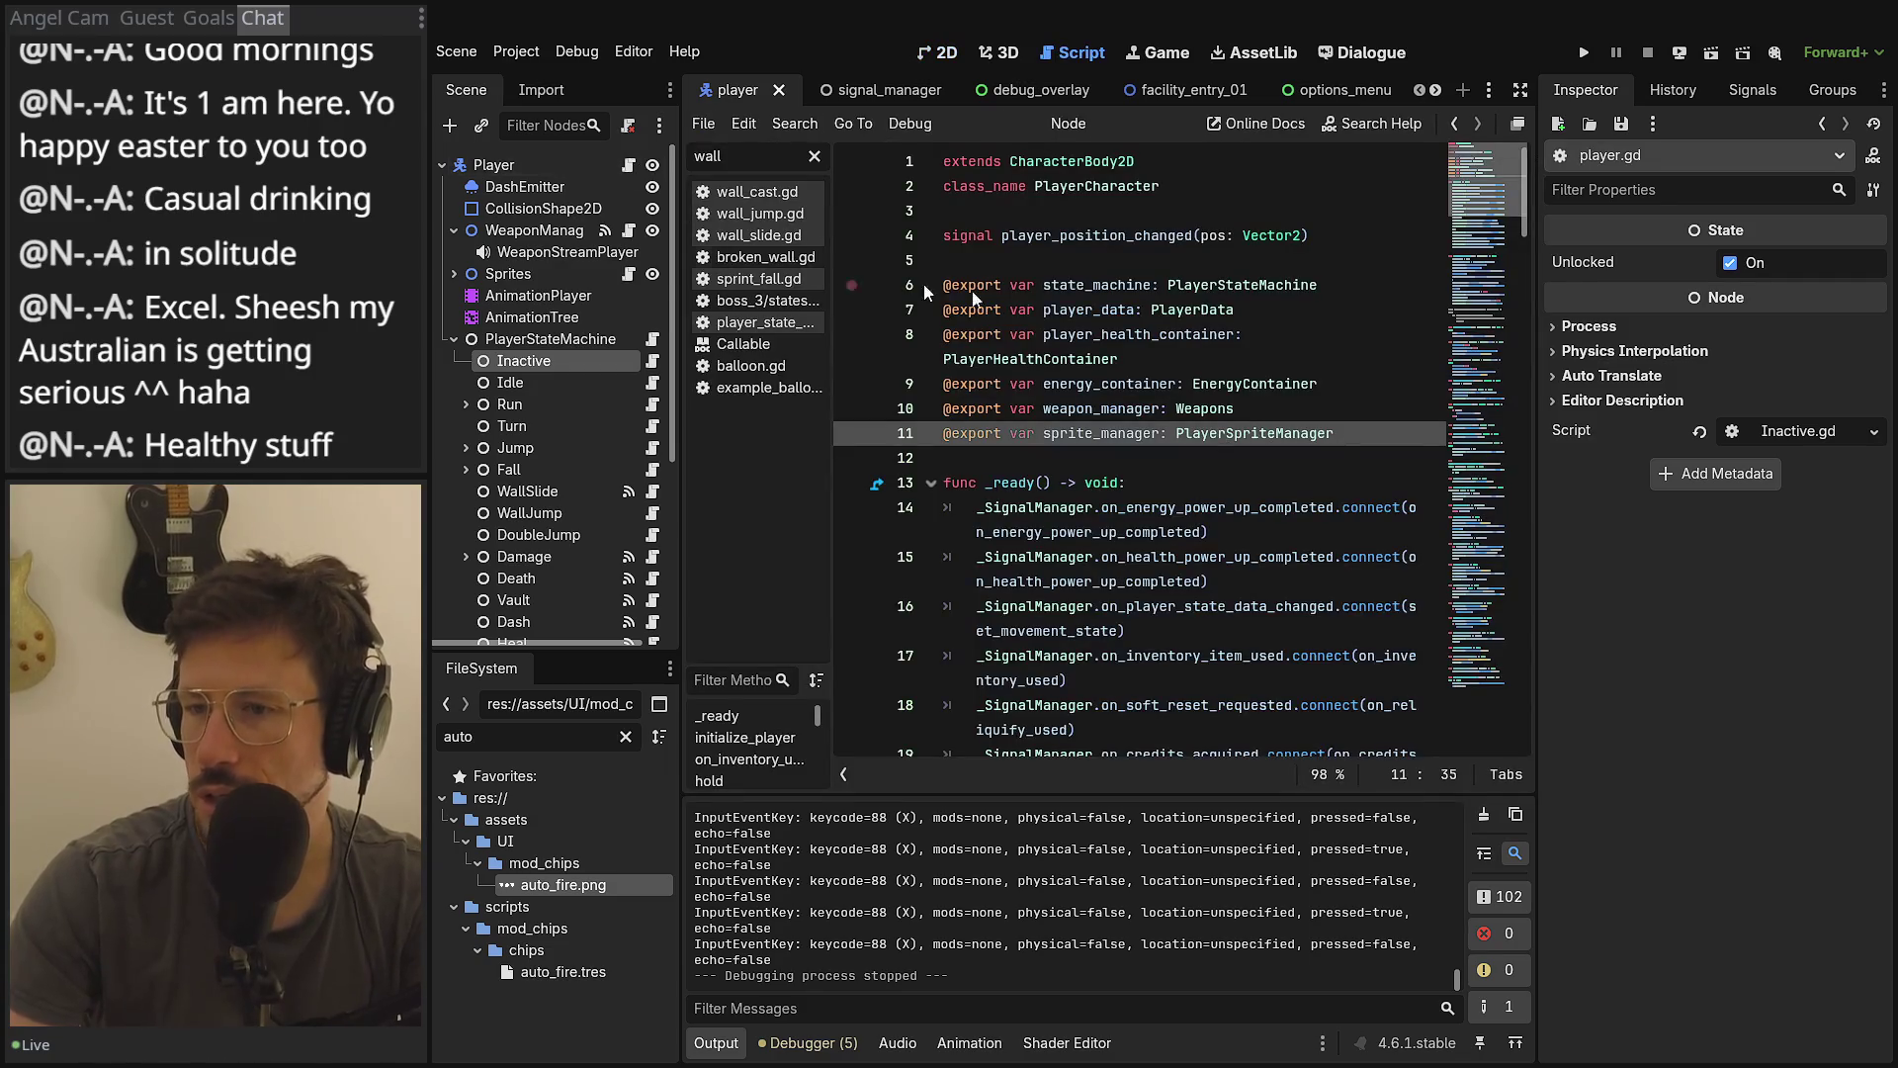
left_click_drag(1536, 307, 1646, 303)
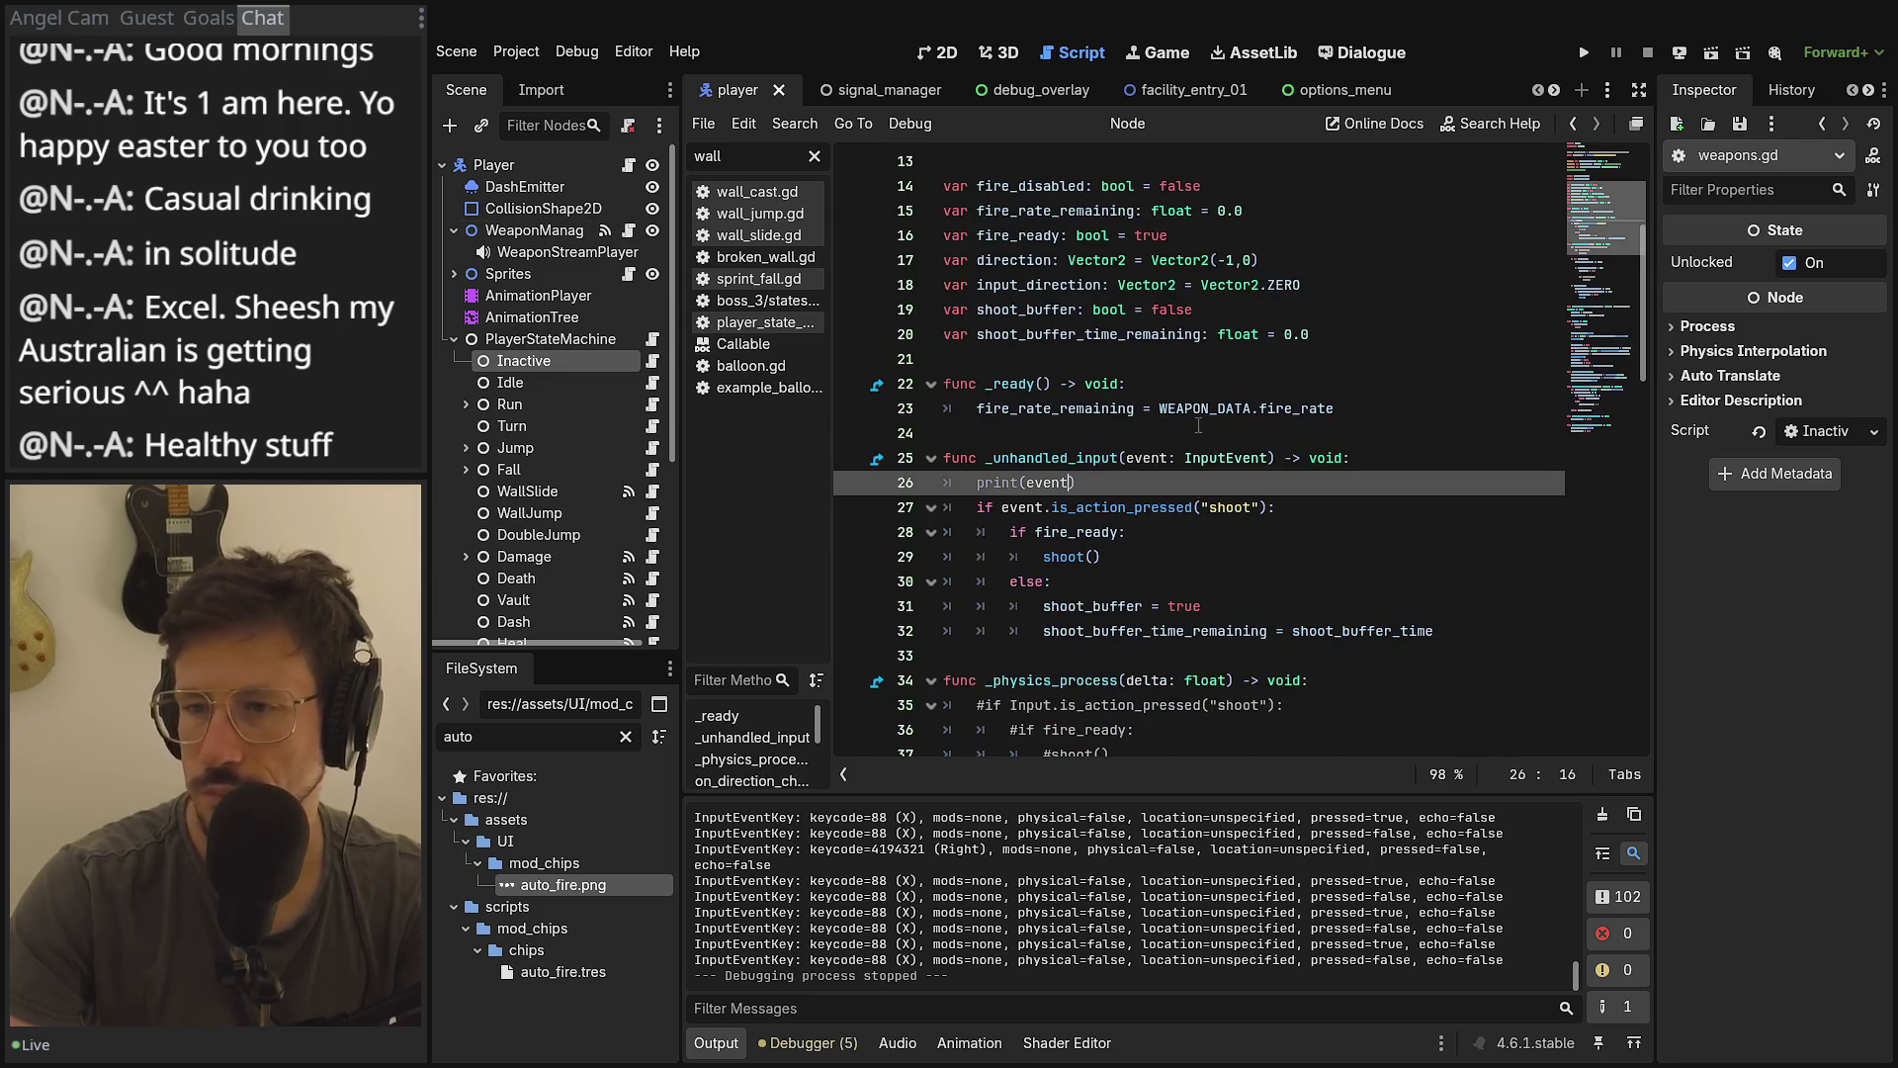
key("shift+Up")
key("shift+End")
key("BackSpace")
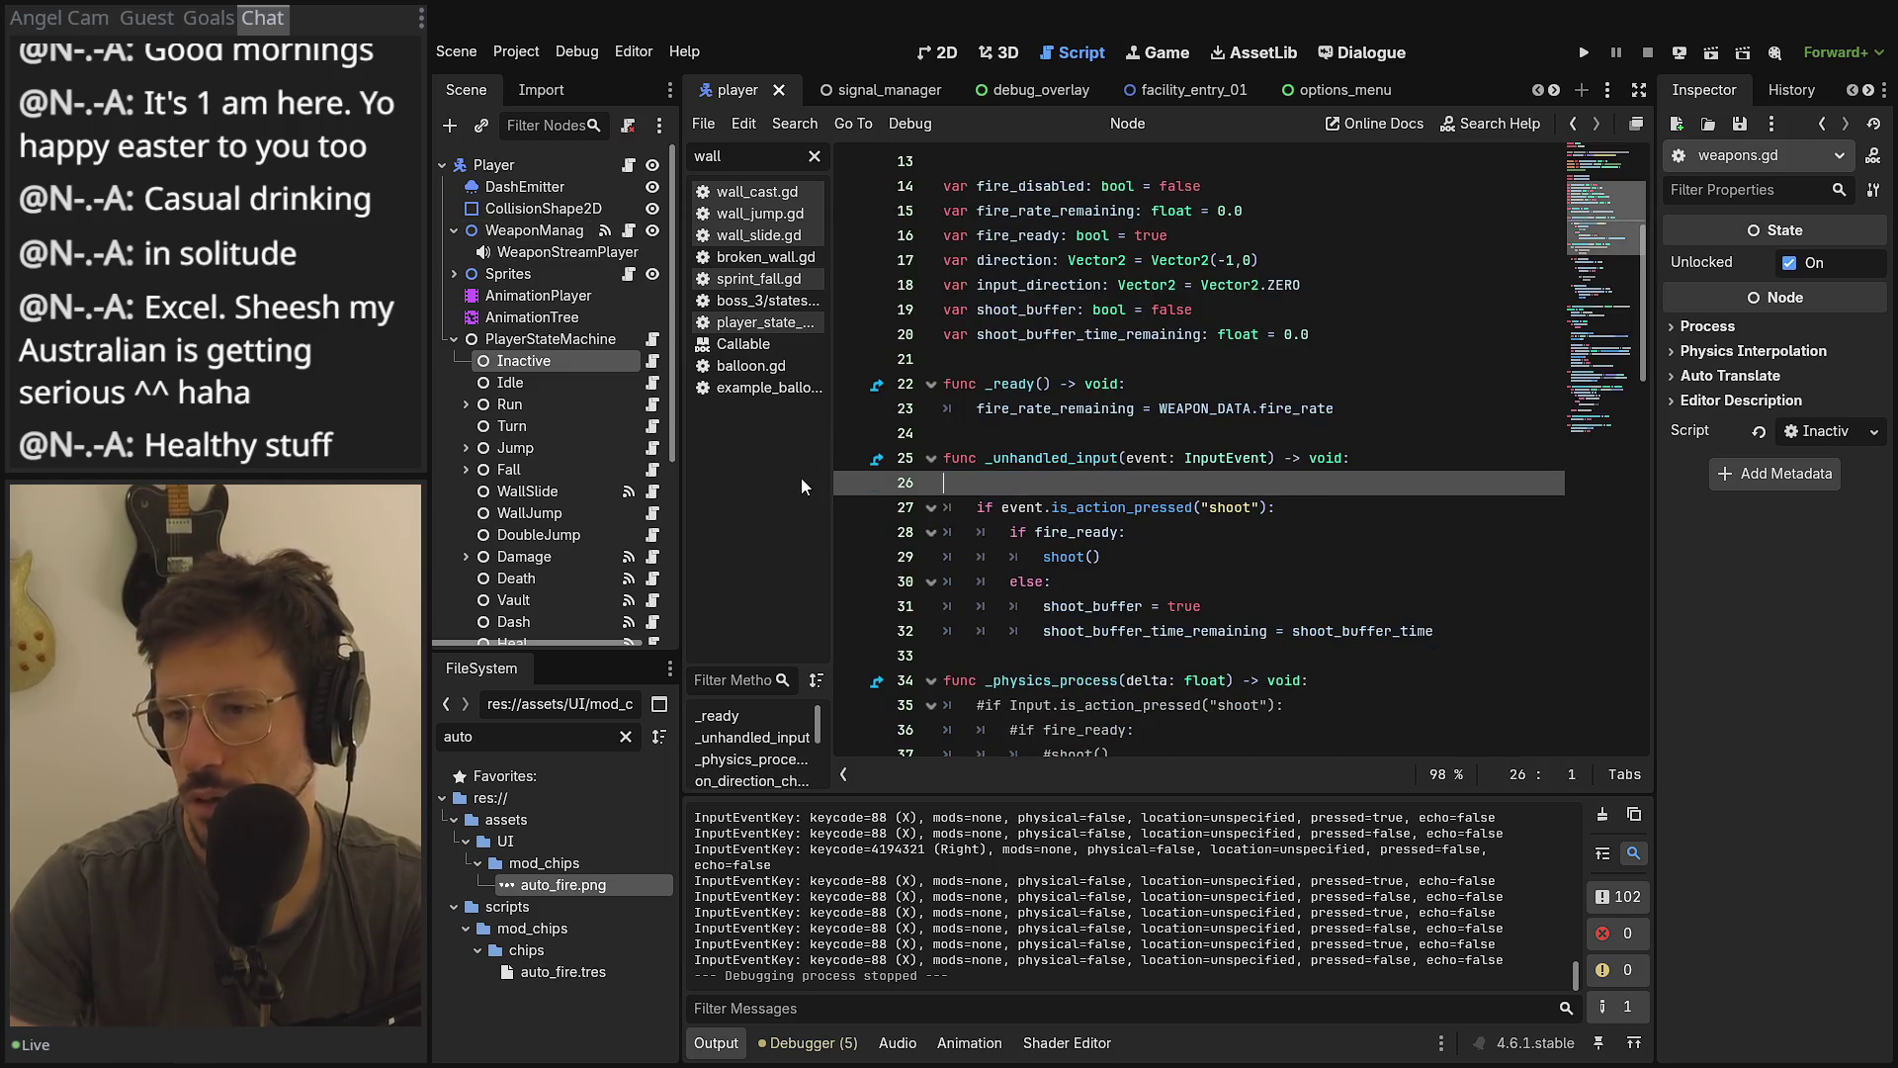
Uncomment the shoot check in _physics_process with Ctrl+K and run the project
scroll(1036, 614, "down", 3)
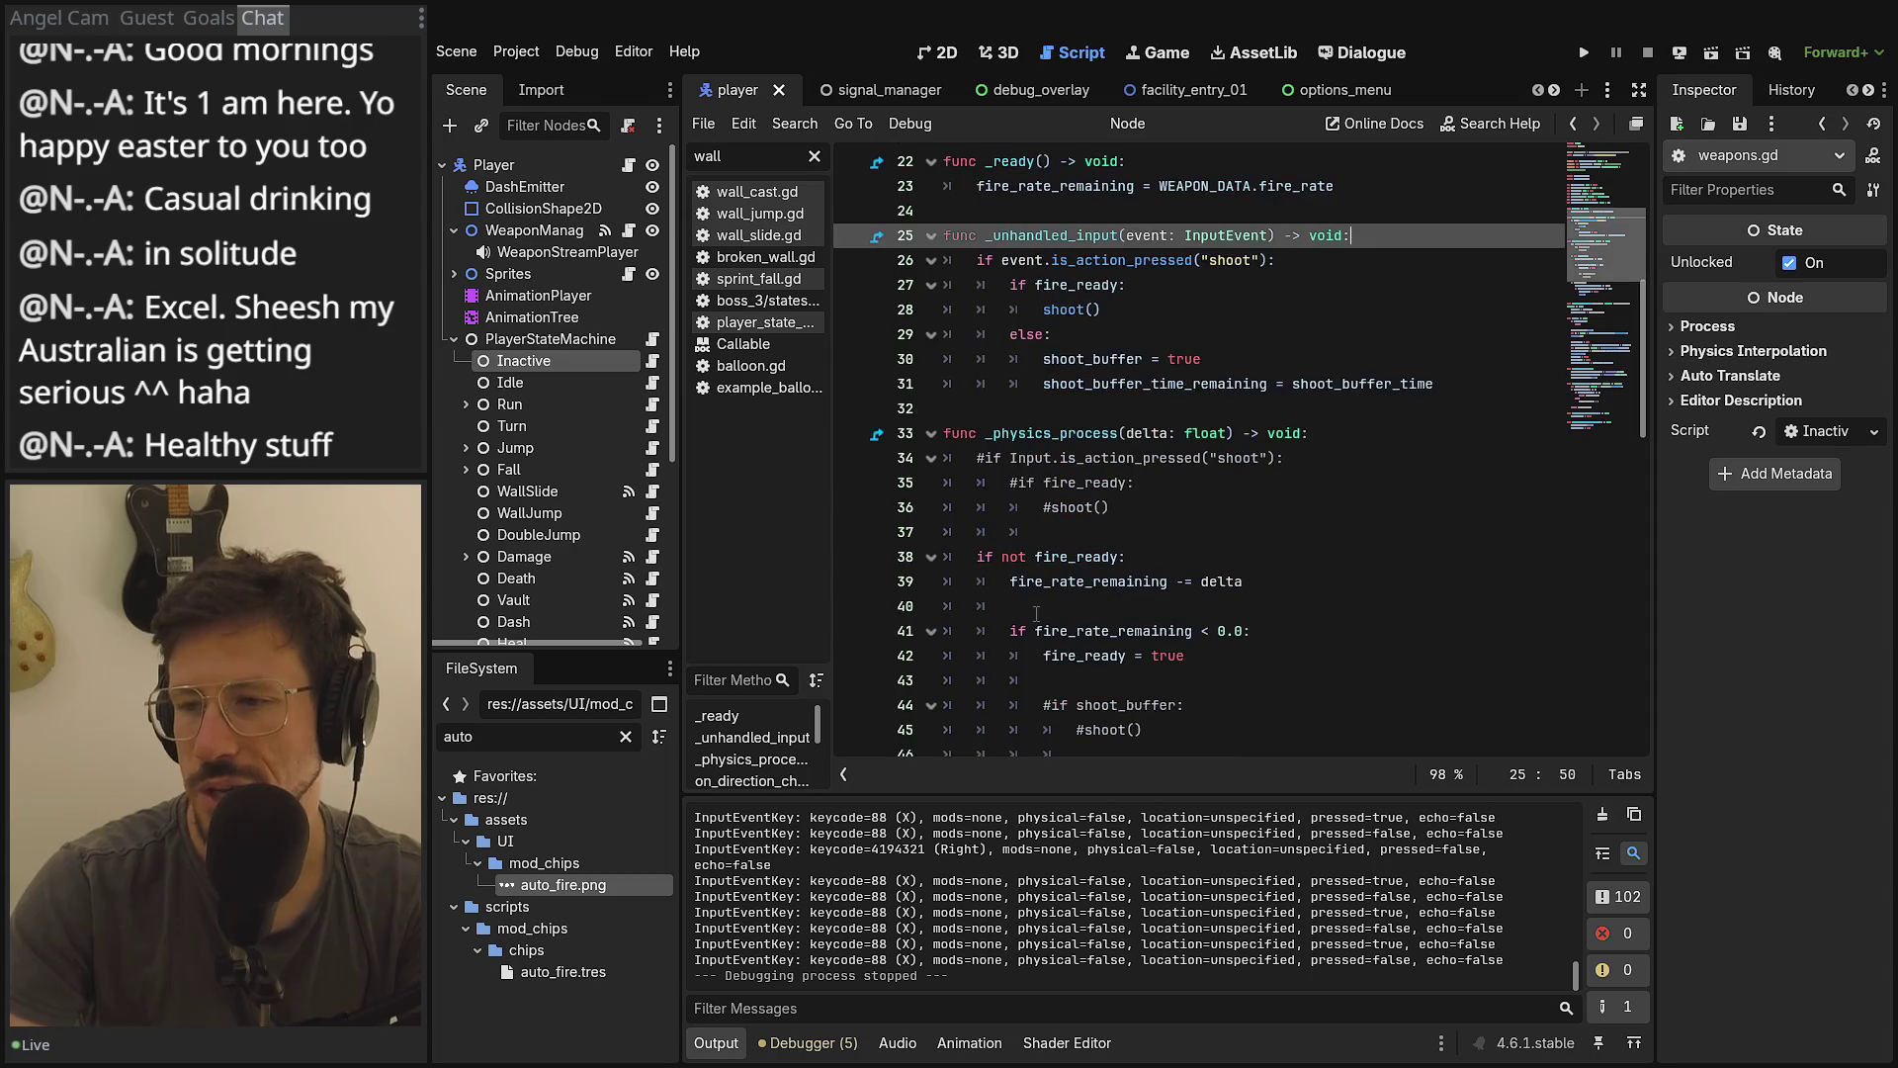
left_click(1157, 503)
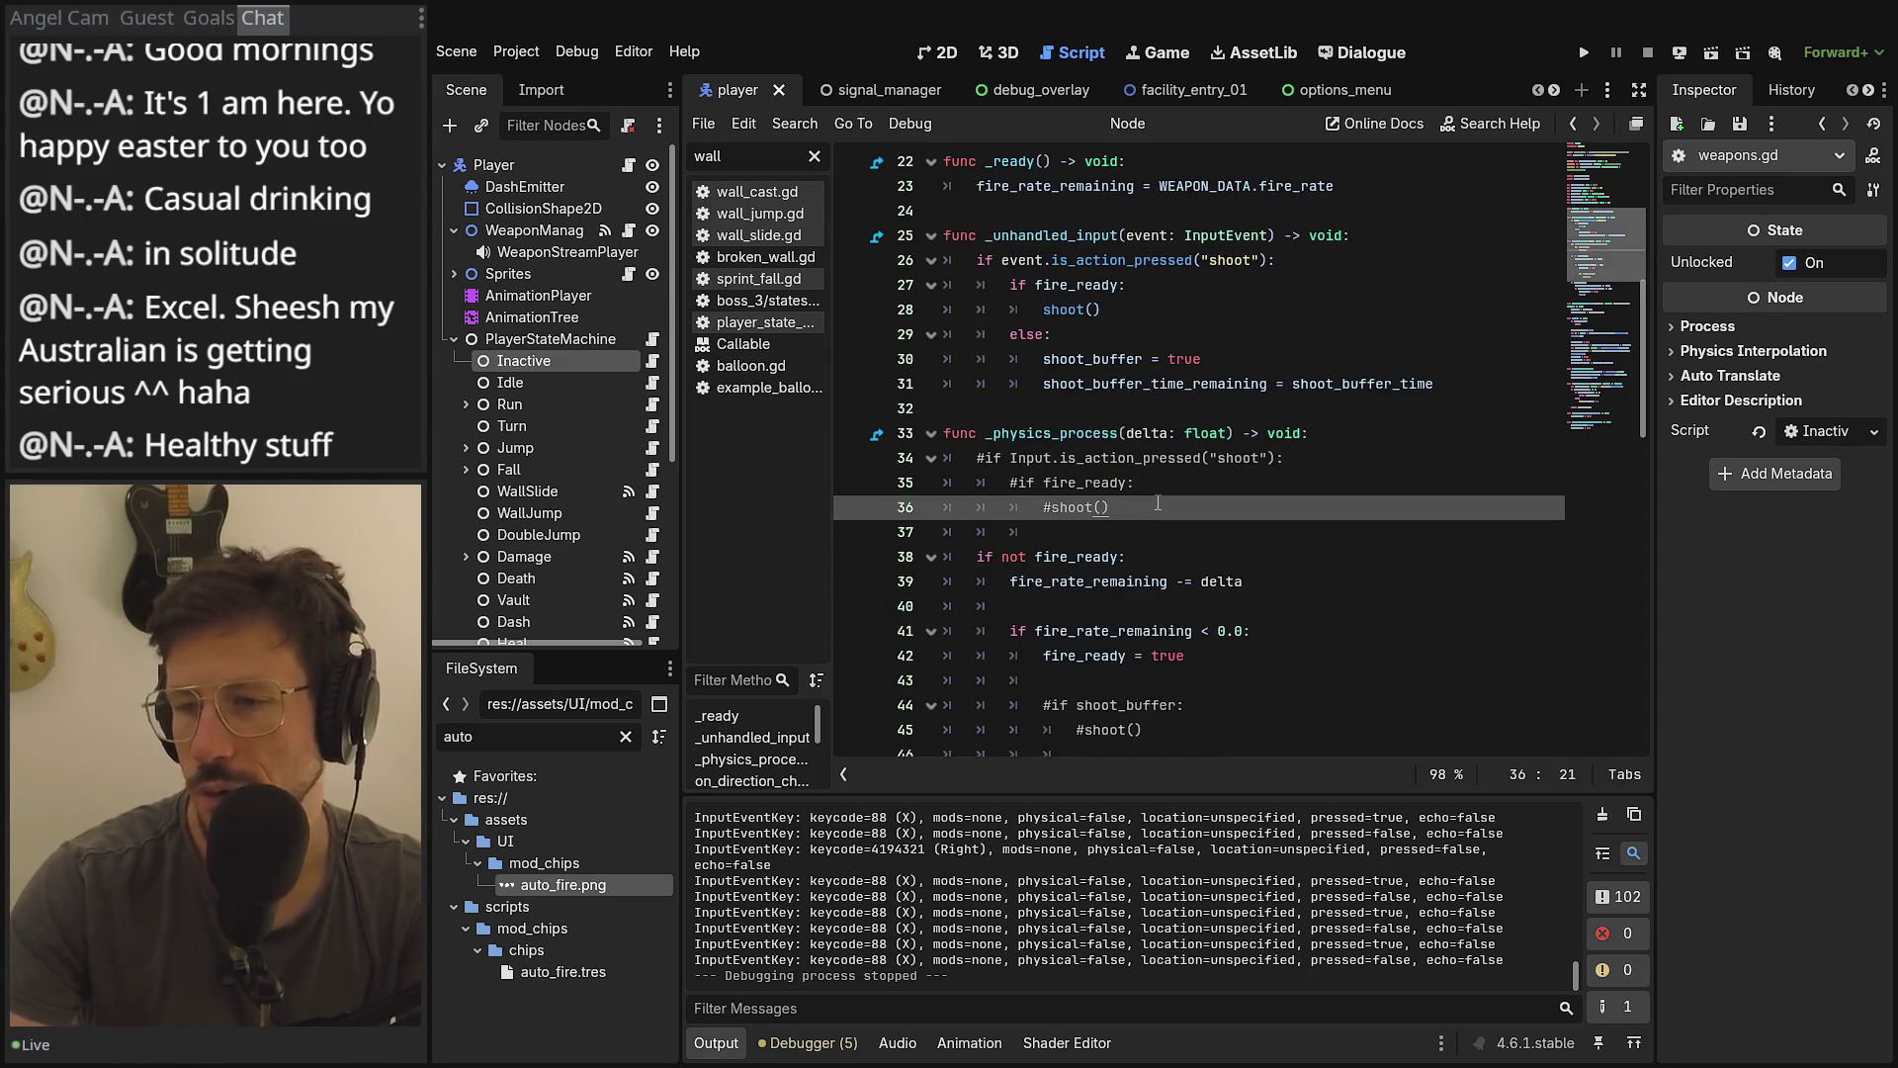
mouse_move(1157, 503)
left_mouse_down()
mouse_move(835, 445)
mouse_move(808, 464)
left_mouse_up()
key("ctrl+k")
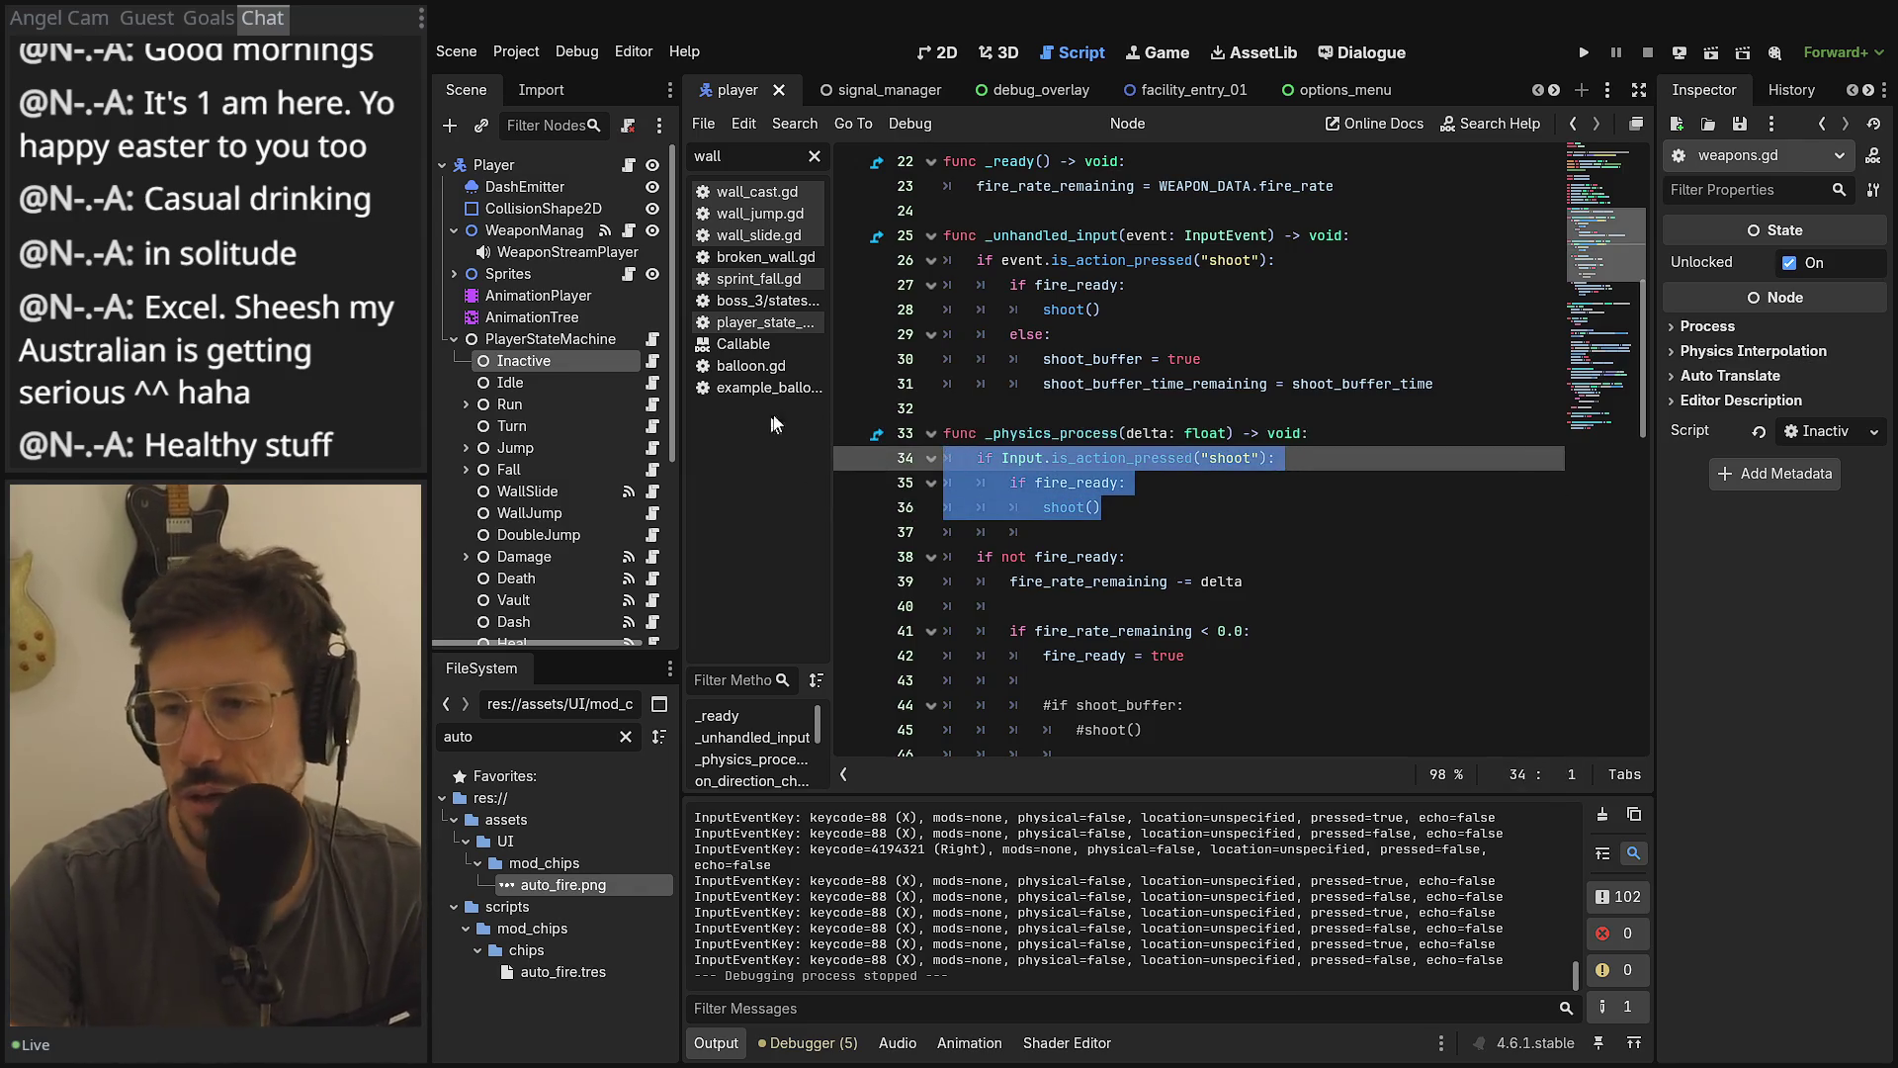
double_click(1063, 507)
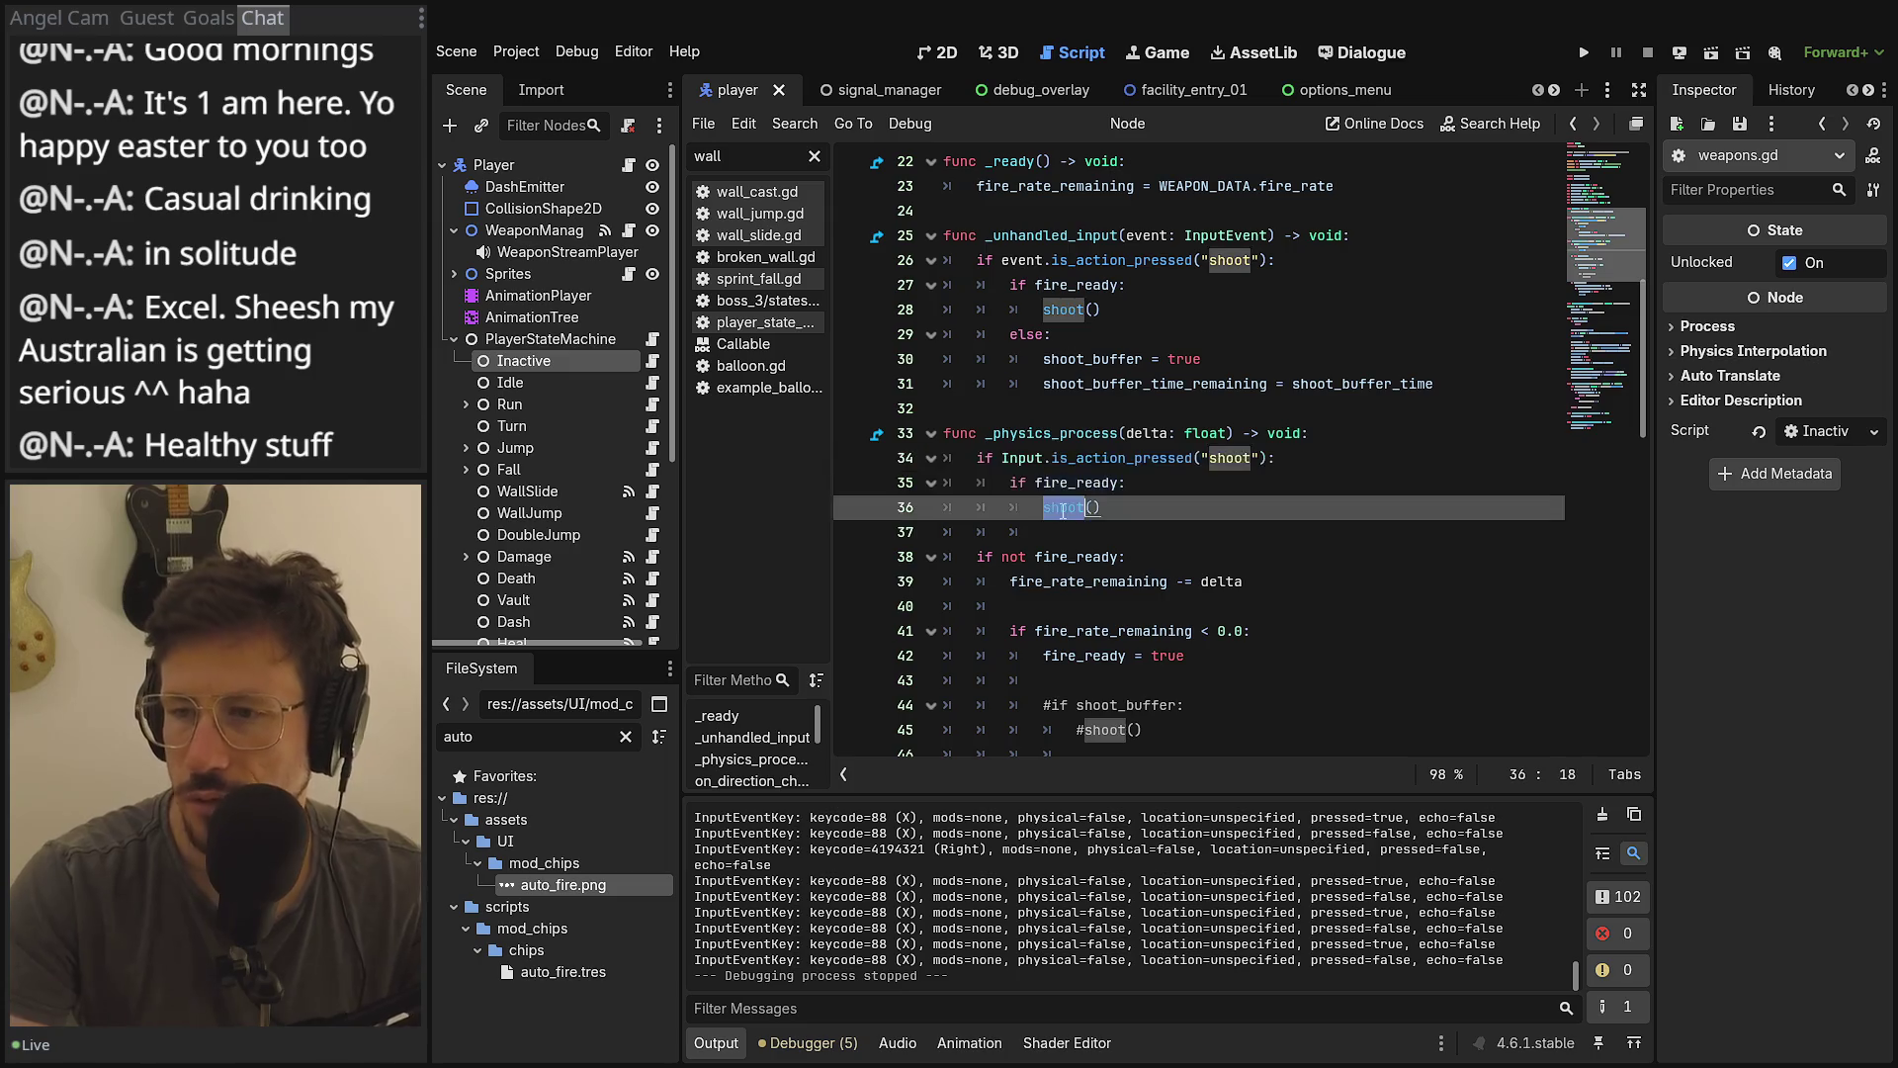
scroll(1063, 514, "down", 4)
scroll(1025, 630, "down", 7)
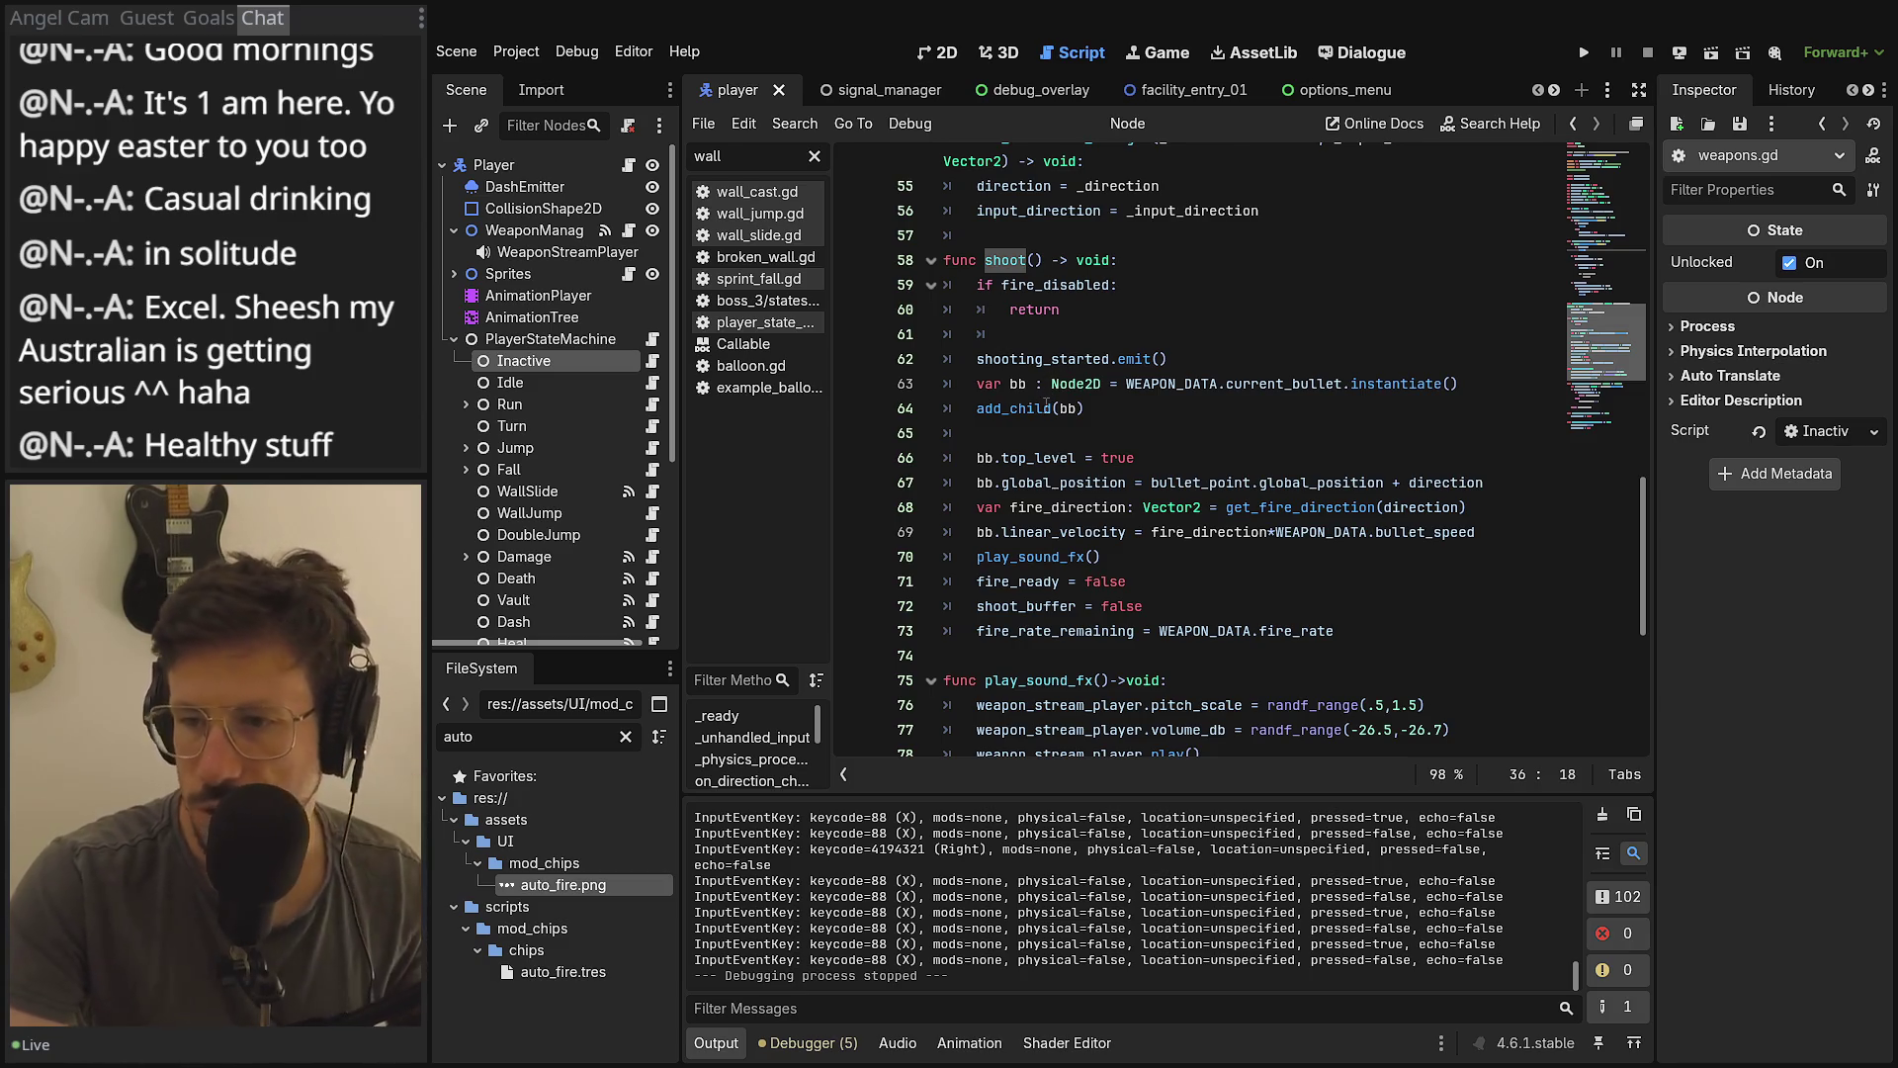
left_click(1581, 63)
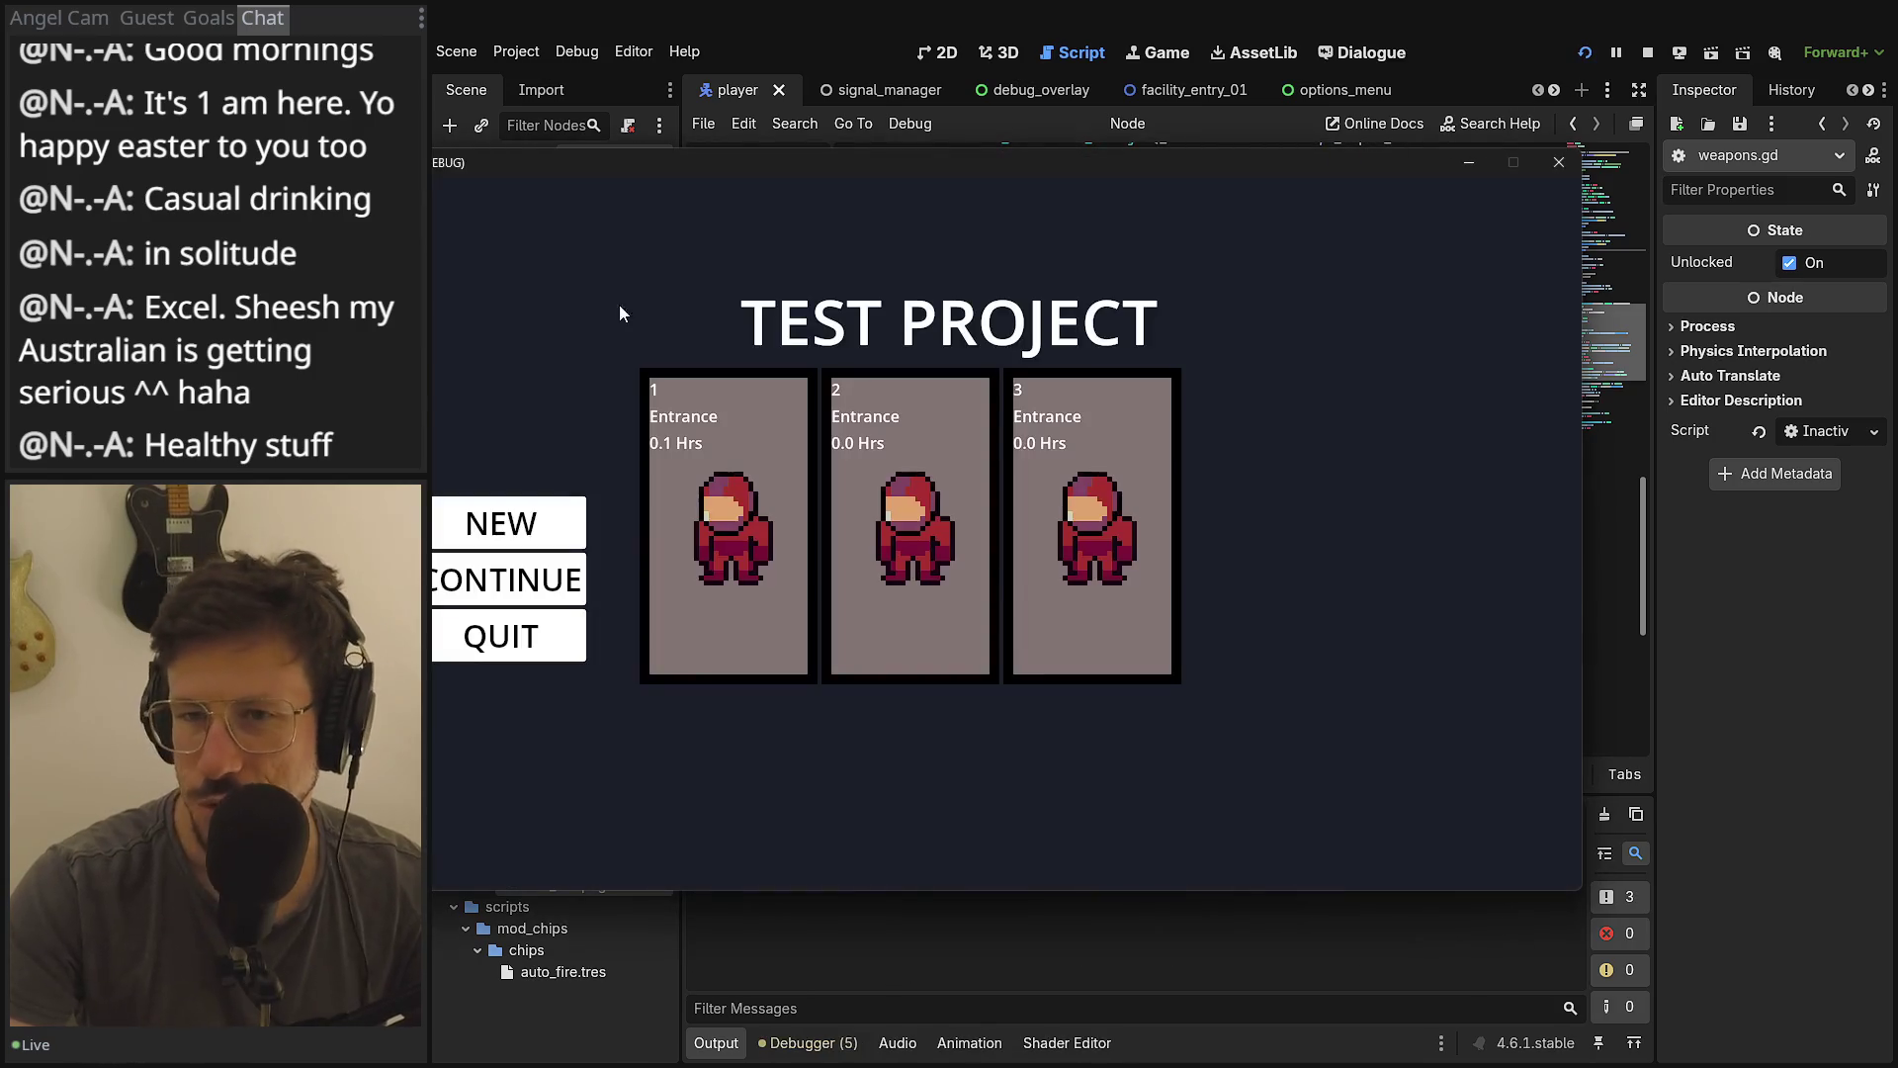
Start from a save slot, hold X to test continuous firing, then stop the game
left_click(755, 456)
key("x")
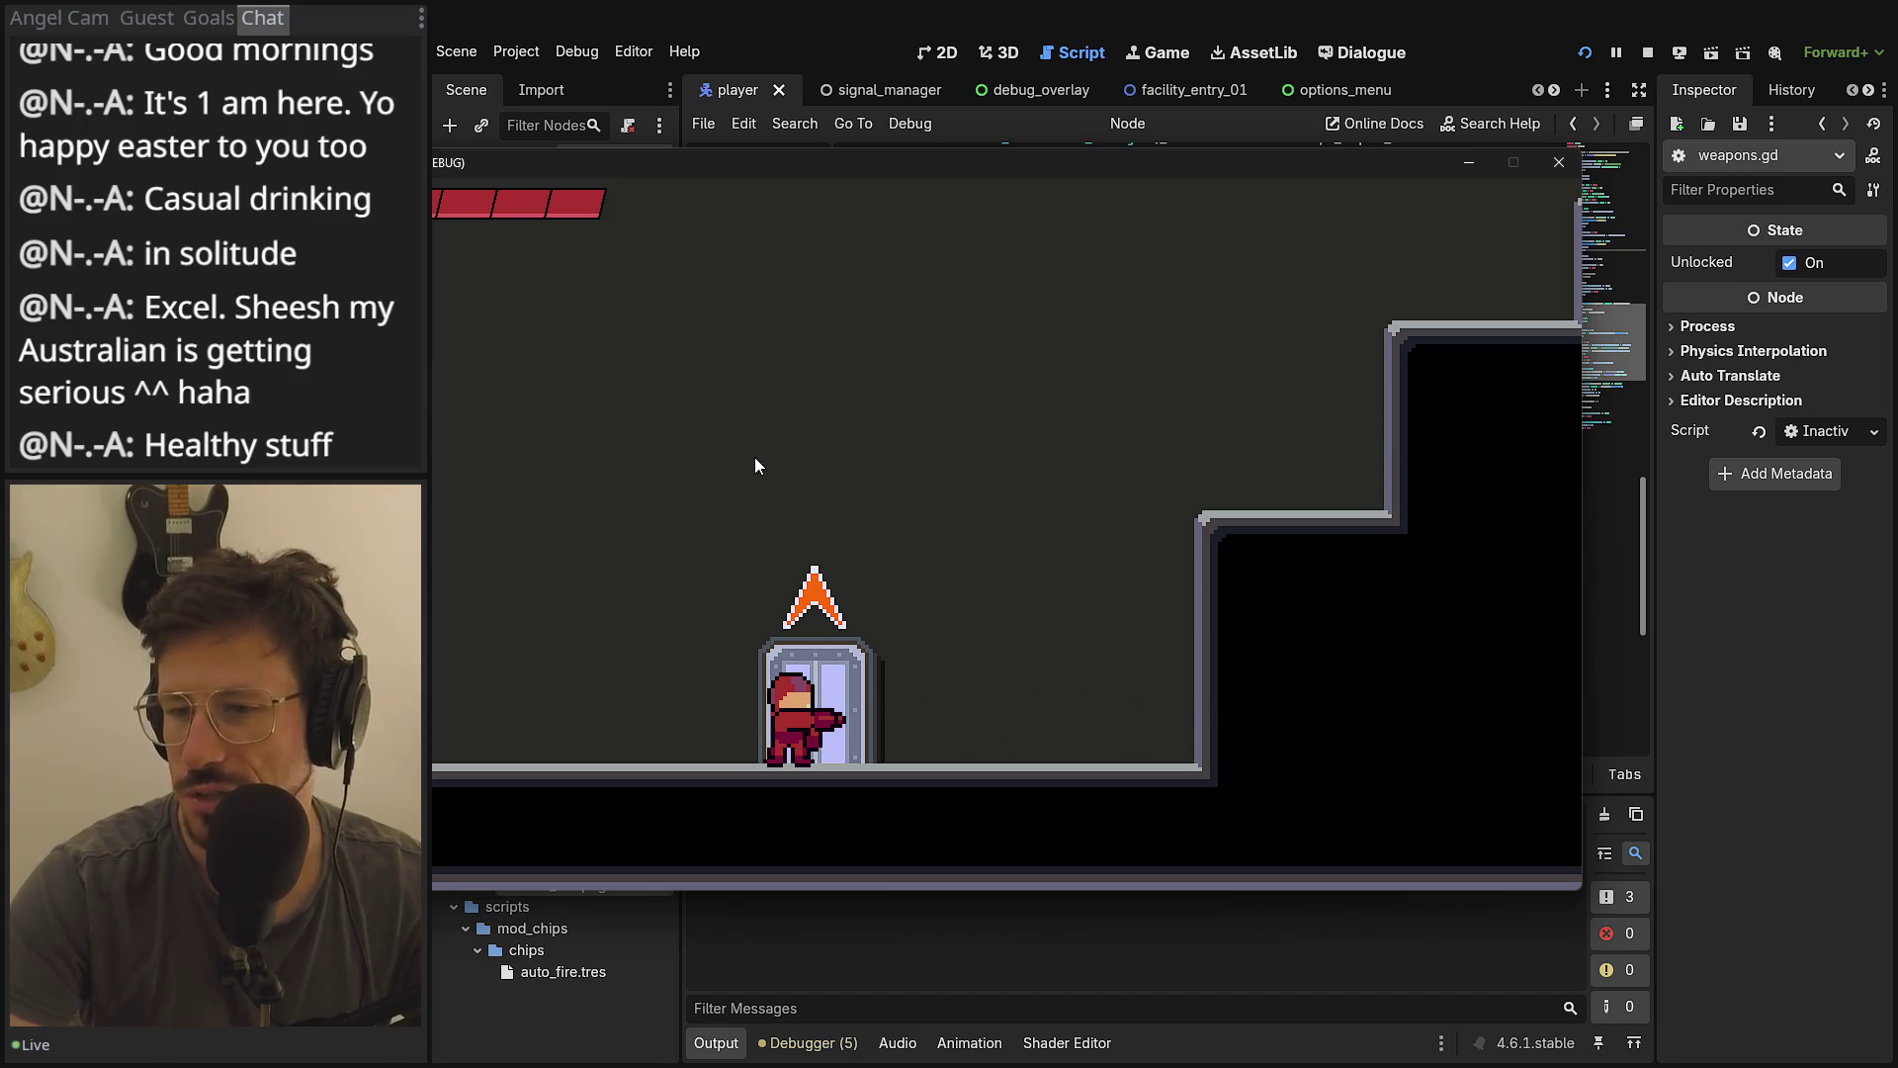
left_click(1556, 165)
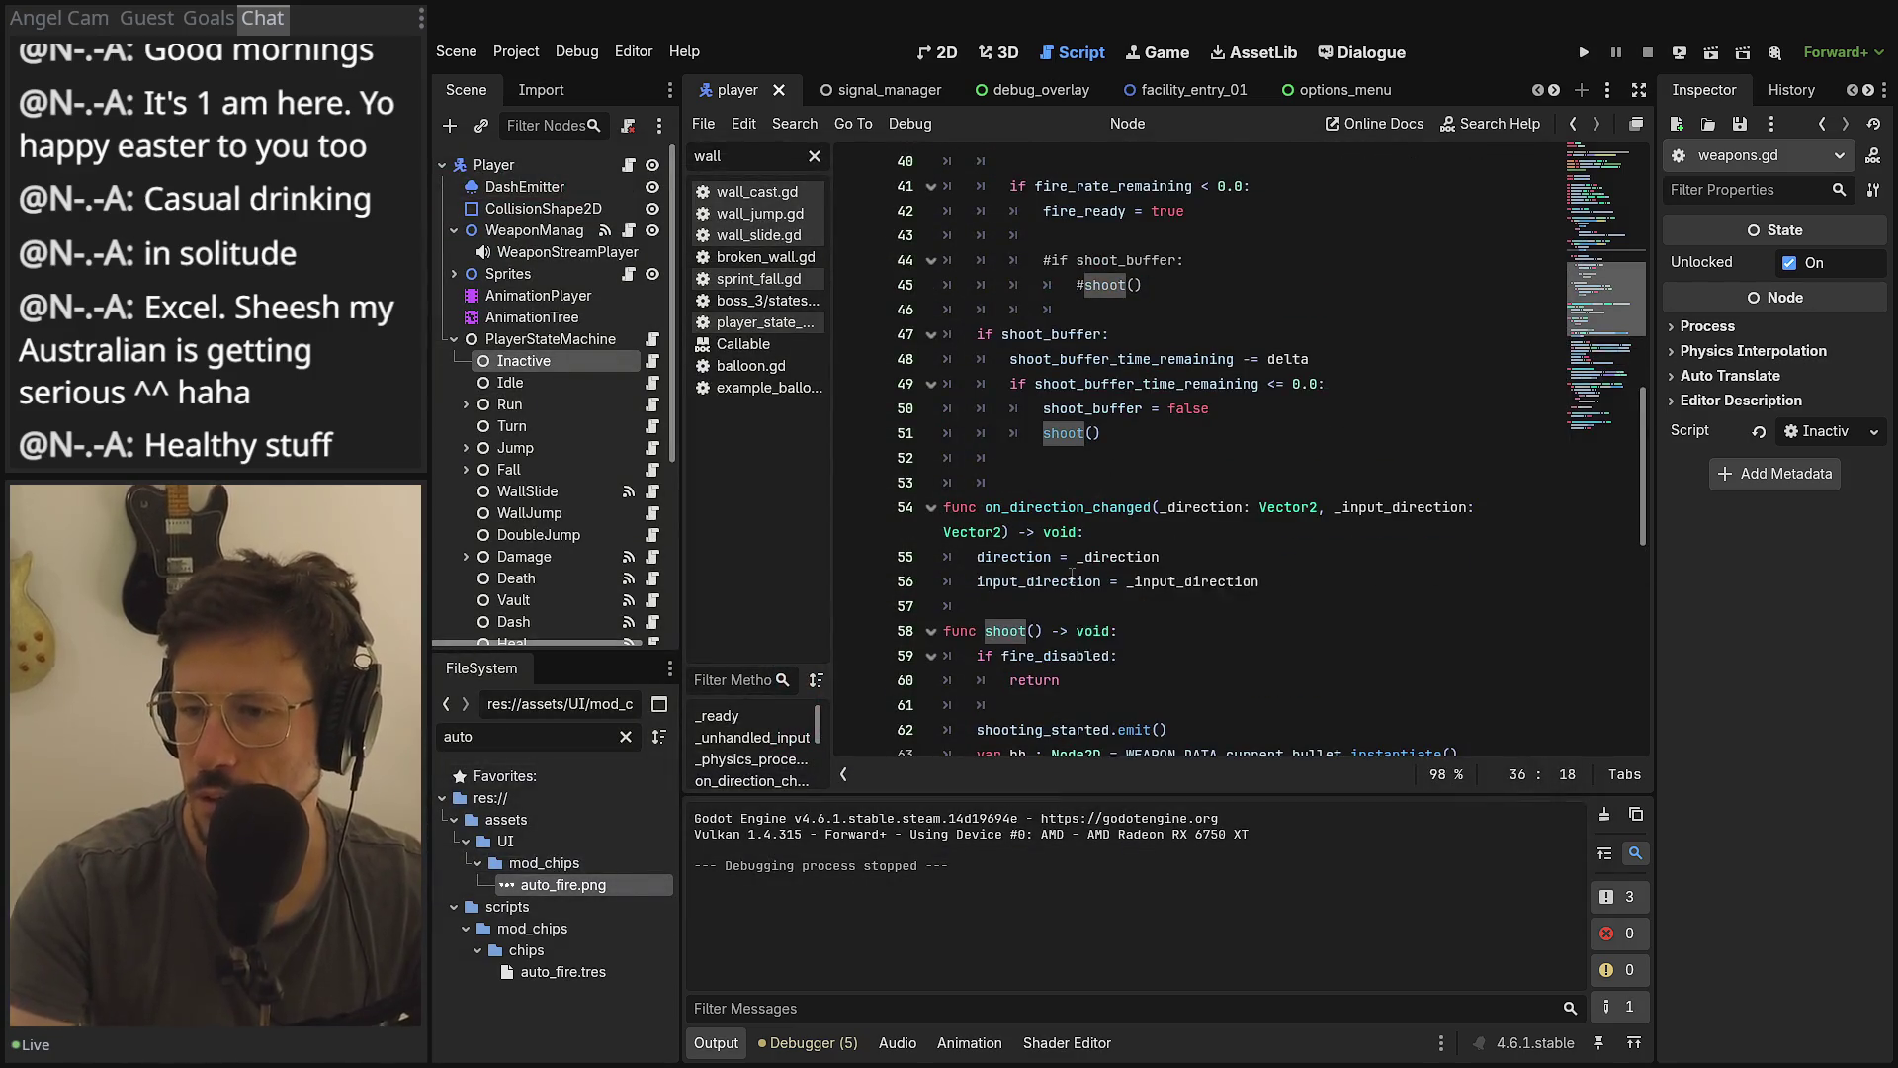
Highlight every fire_ready use on line 35 and switch to distraction-free mode
scroll(1072, 577, "up", 5)
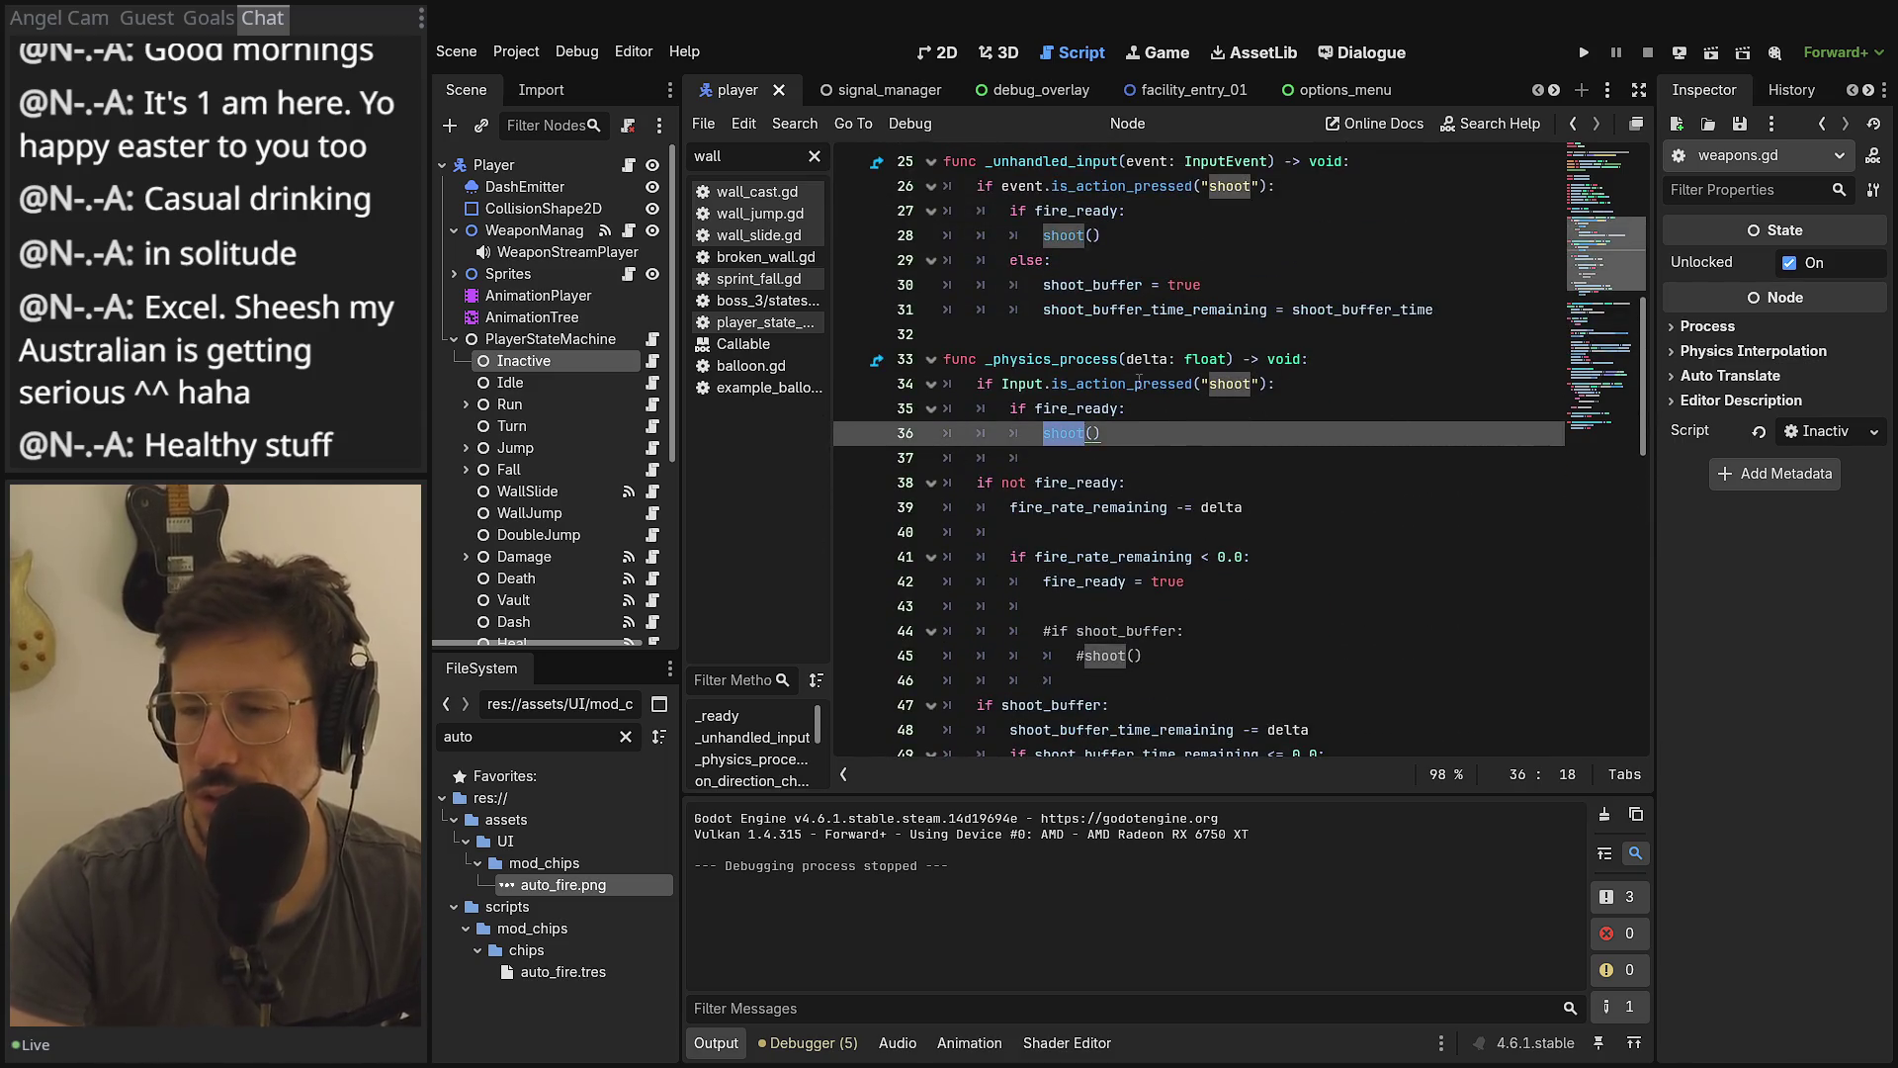
scroll(1139, 379, "up", 3)
scroll(1139, 392, "up", 2)
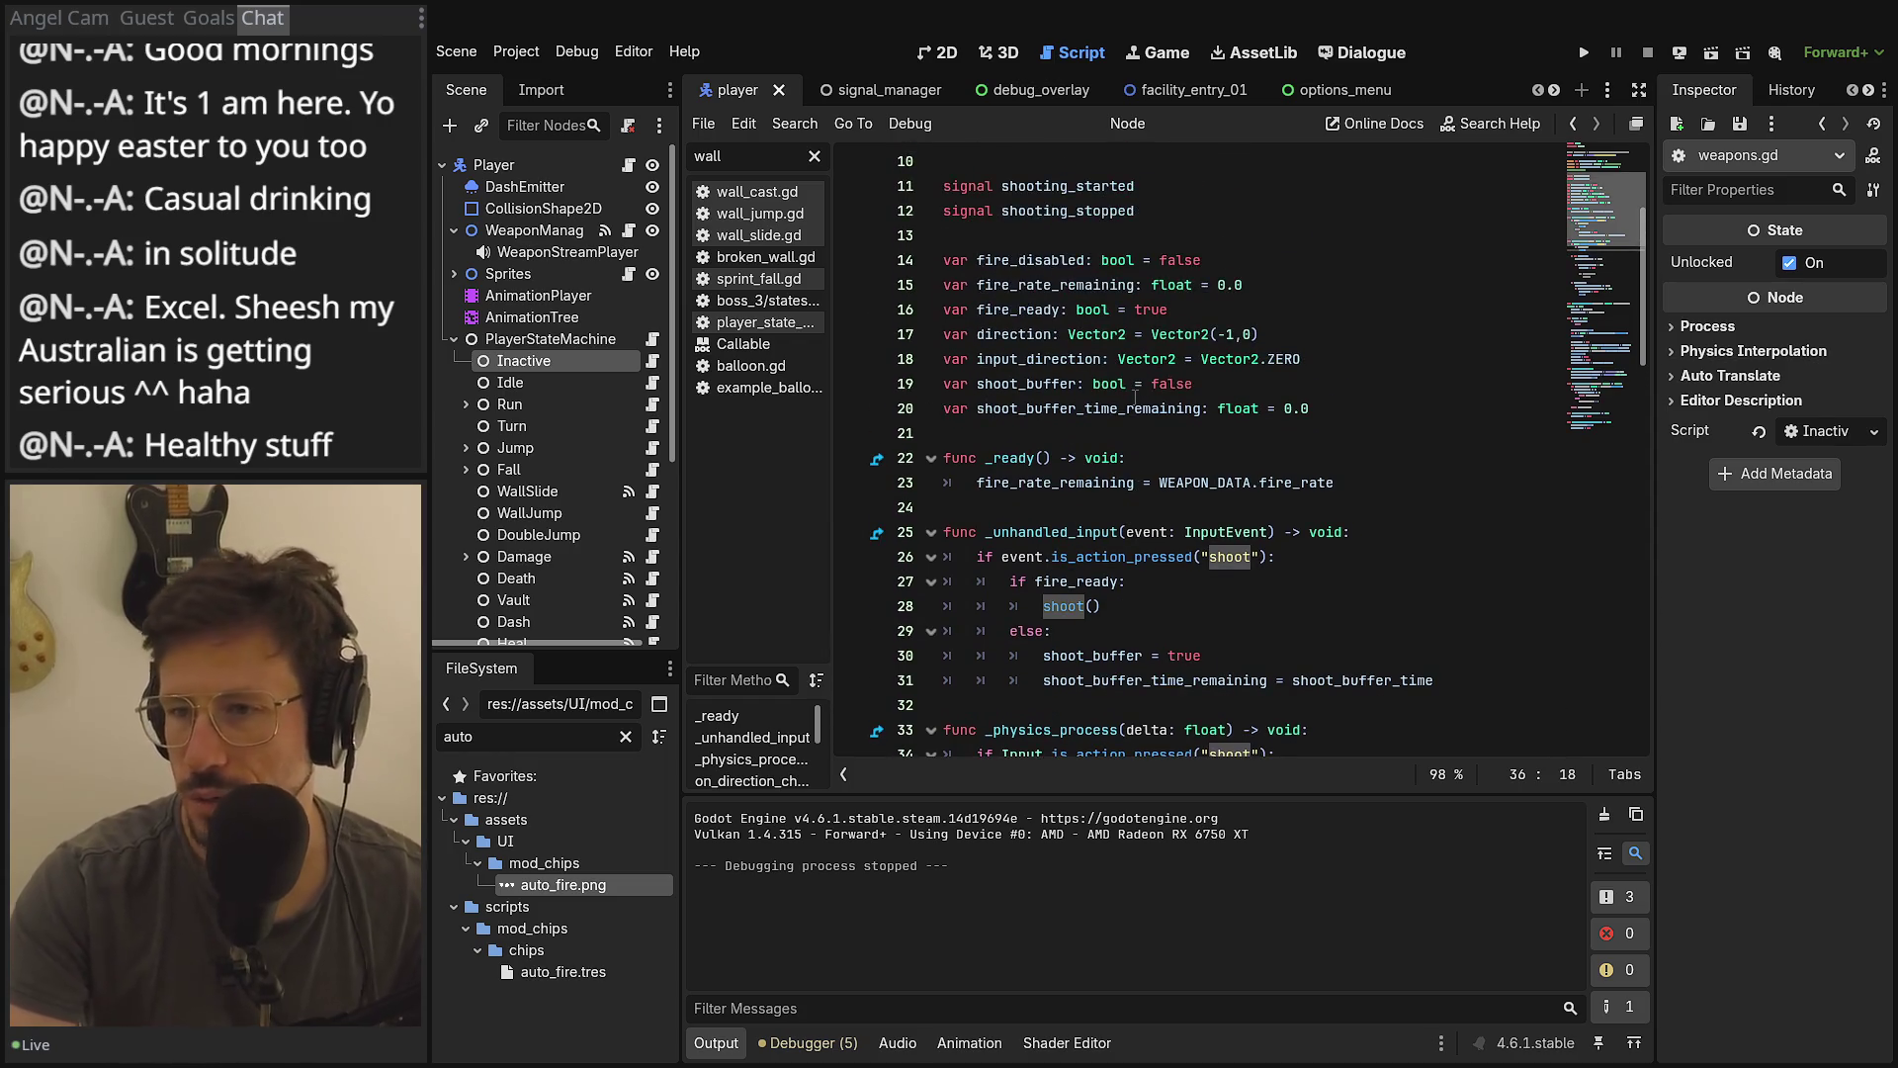
scroll(1154, 521, "down", 2)
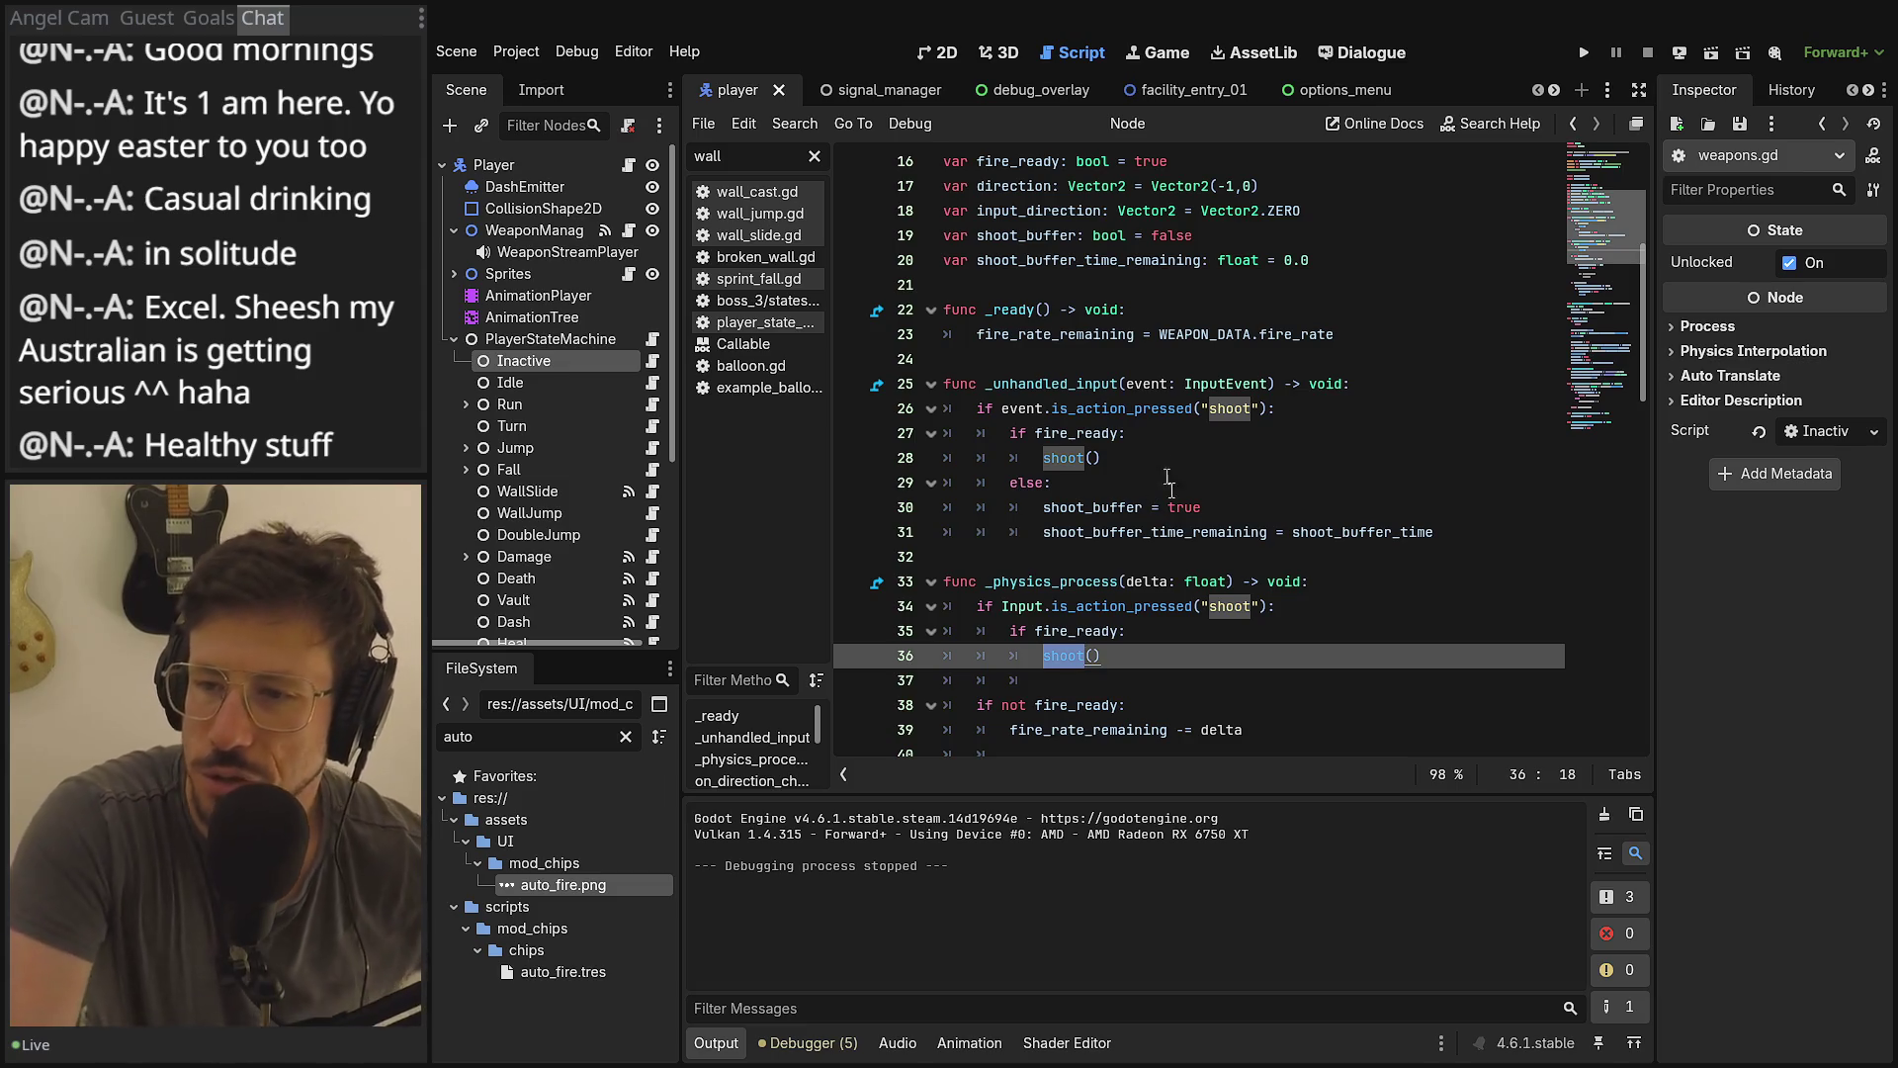
scroll(1225, 578, "down", 3)
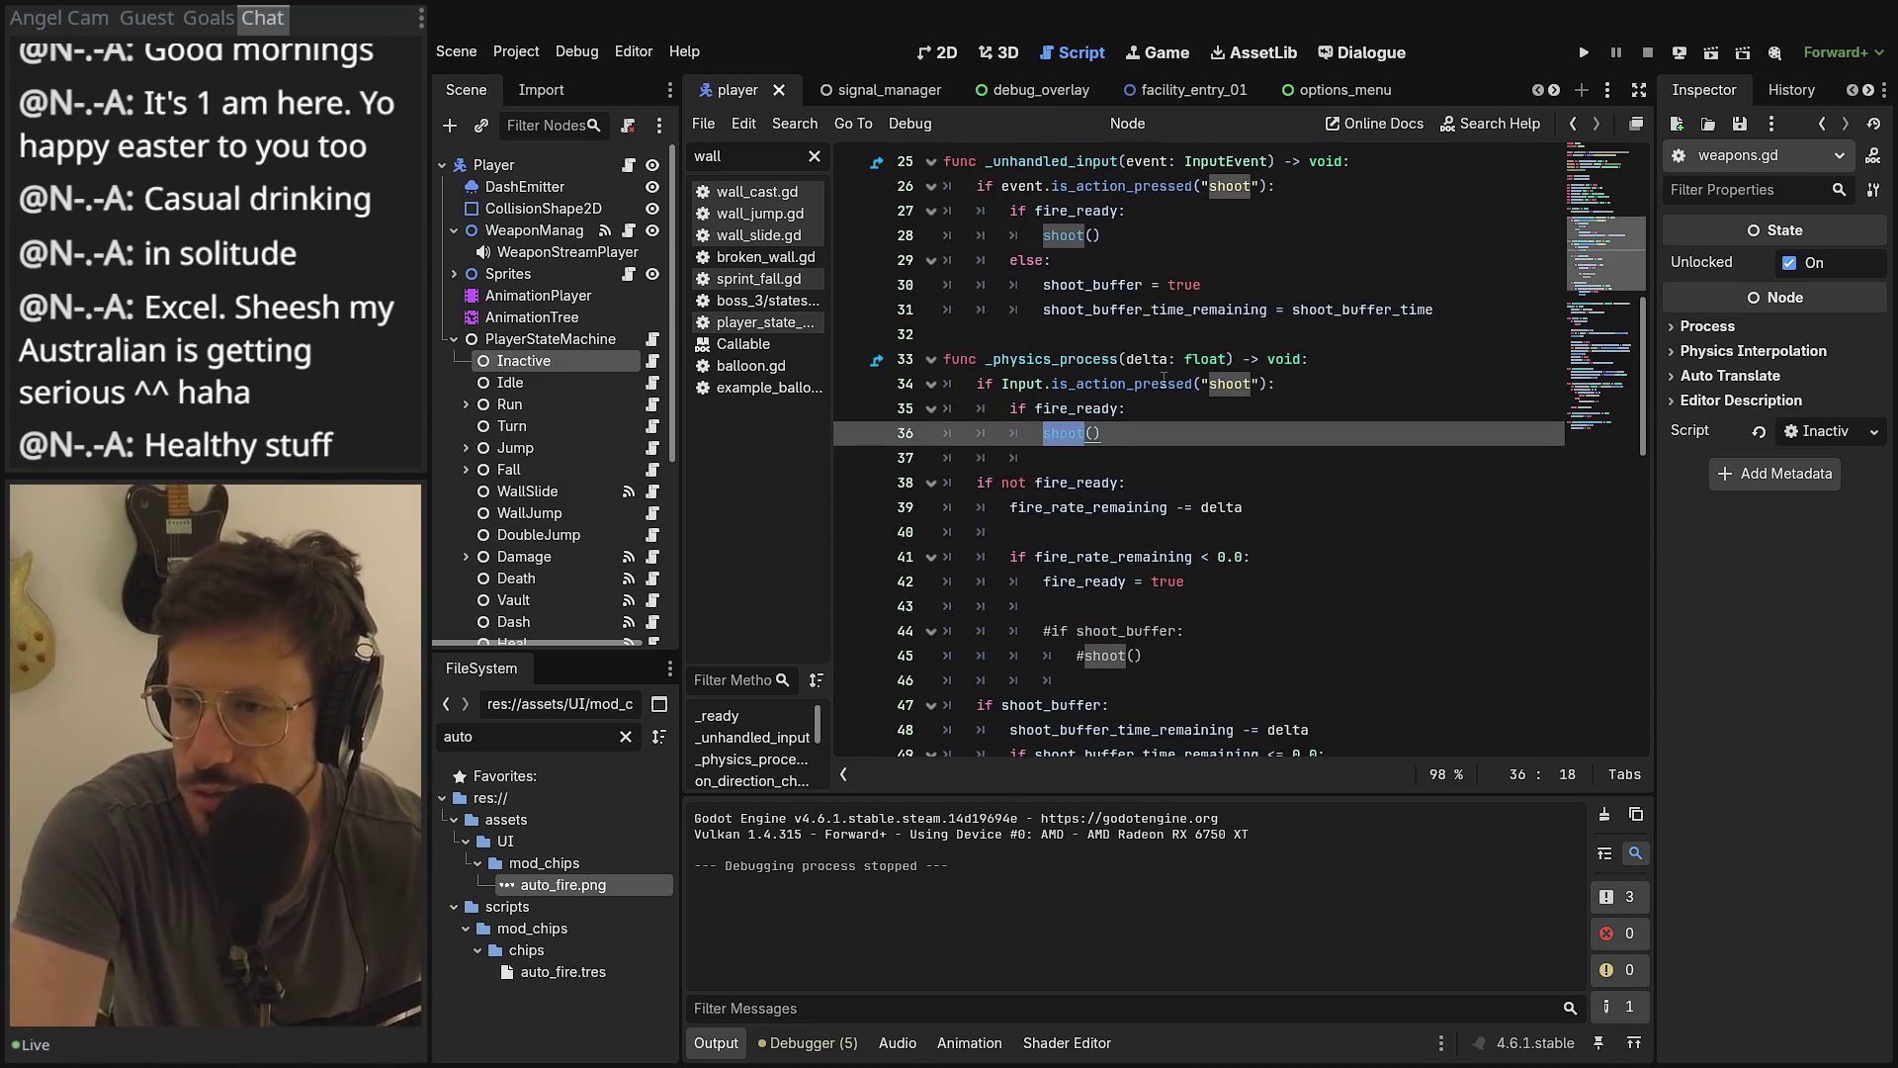
double_click(1077, 408)
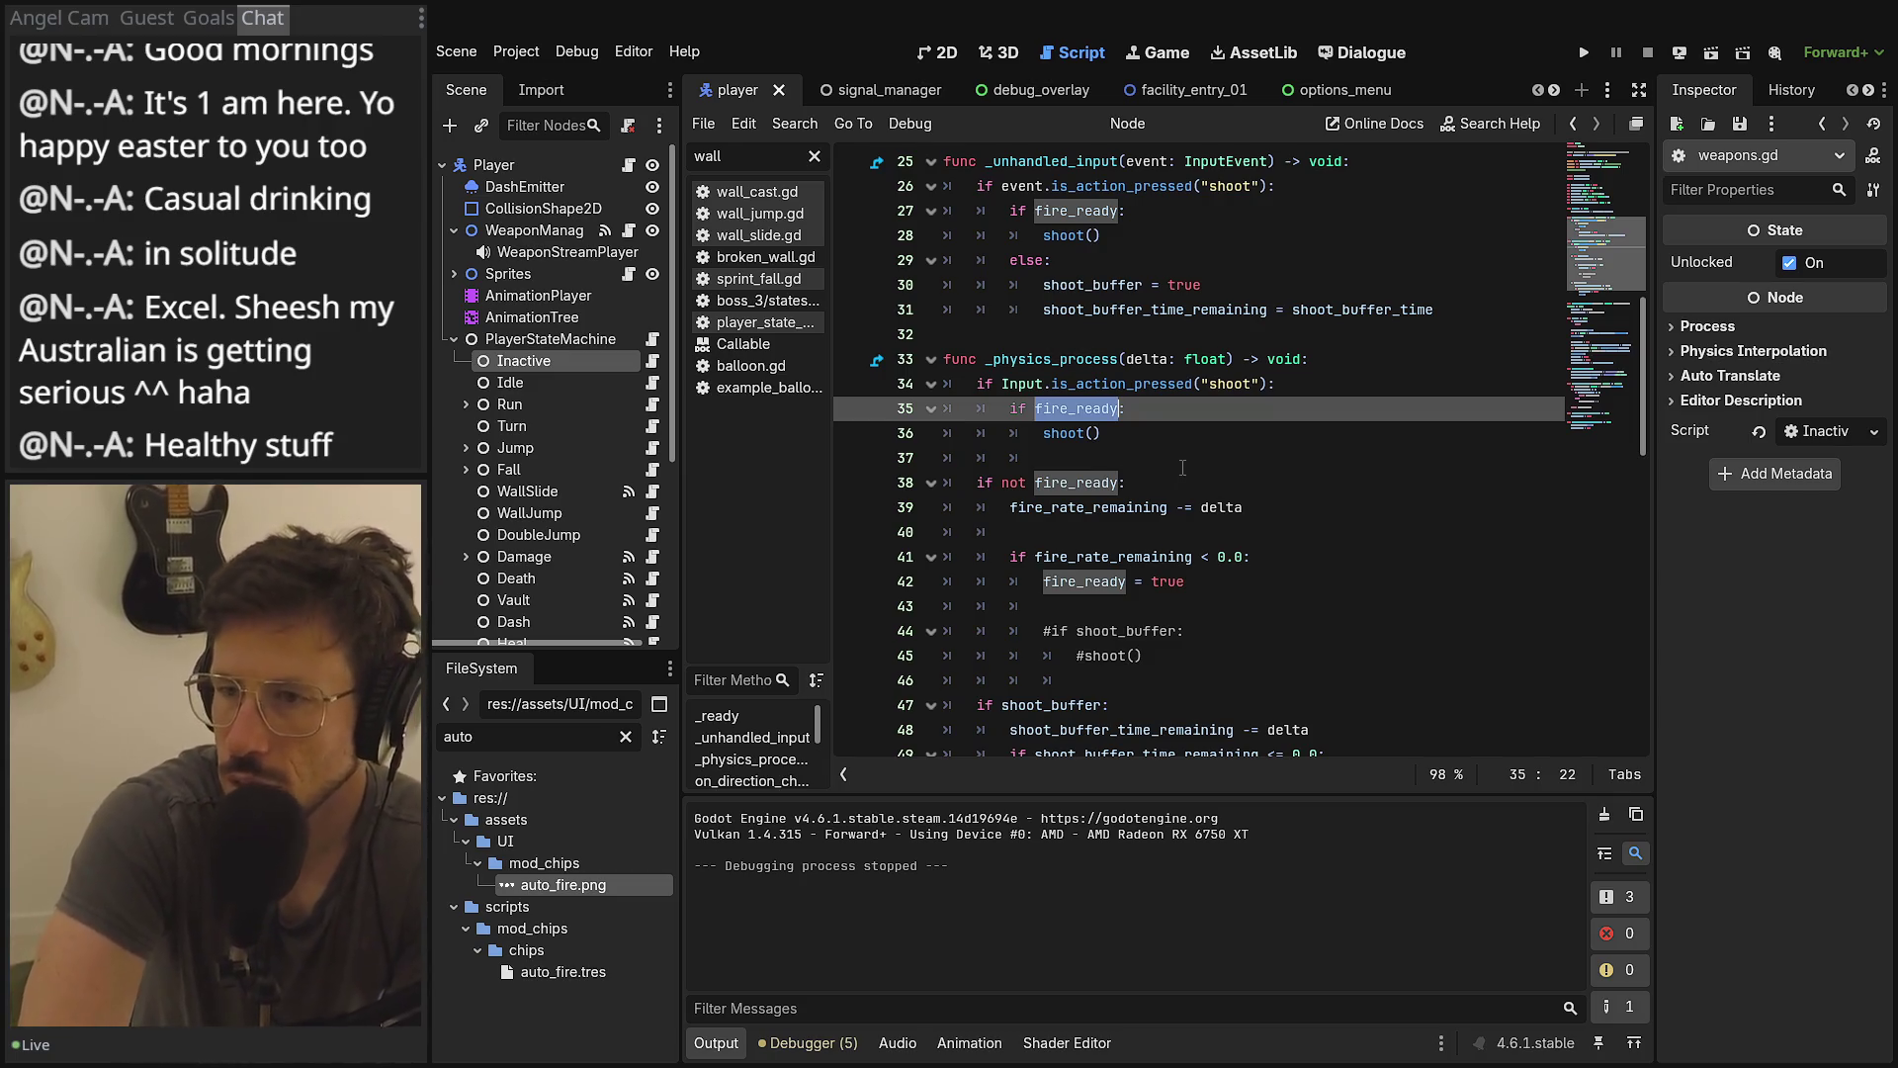
scroll(1182, 466, "down", 3)
scroll(1183, 467, "up", 2)
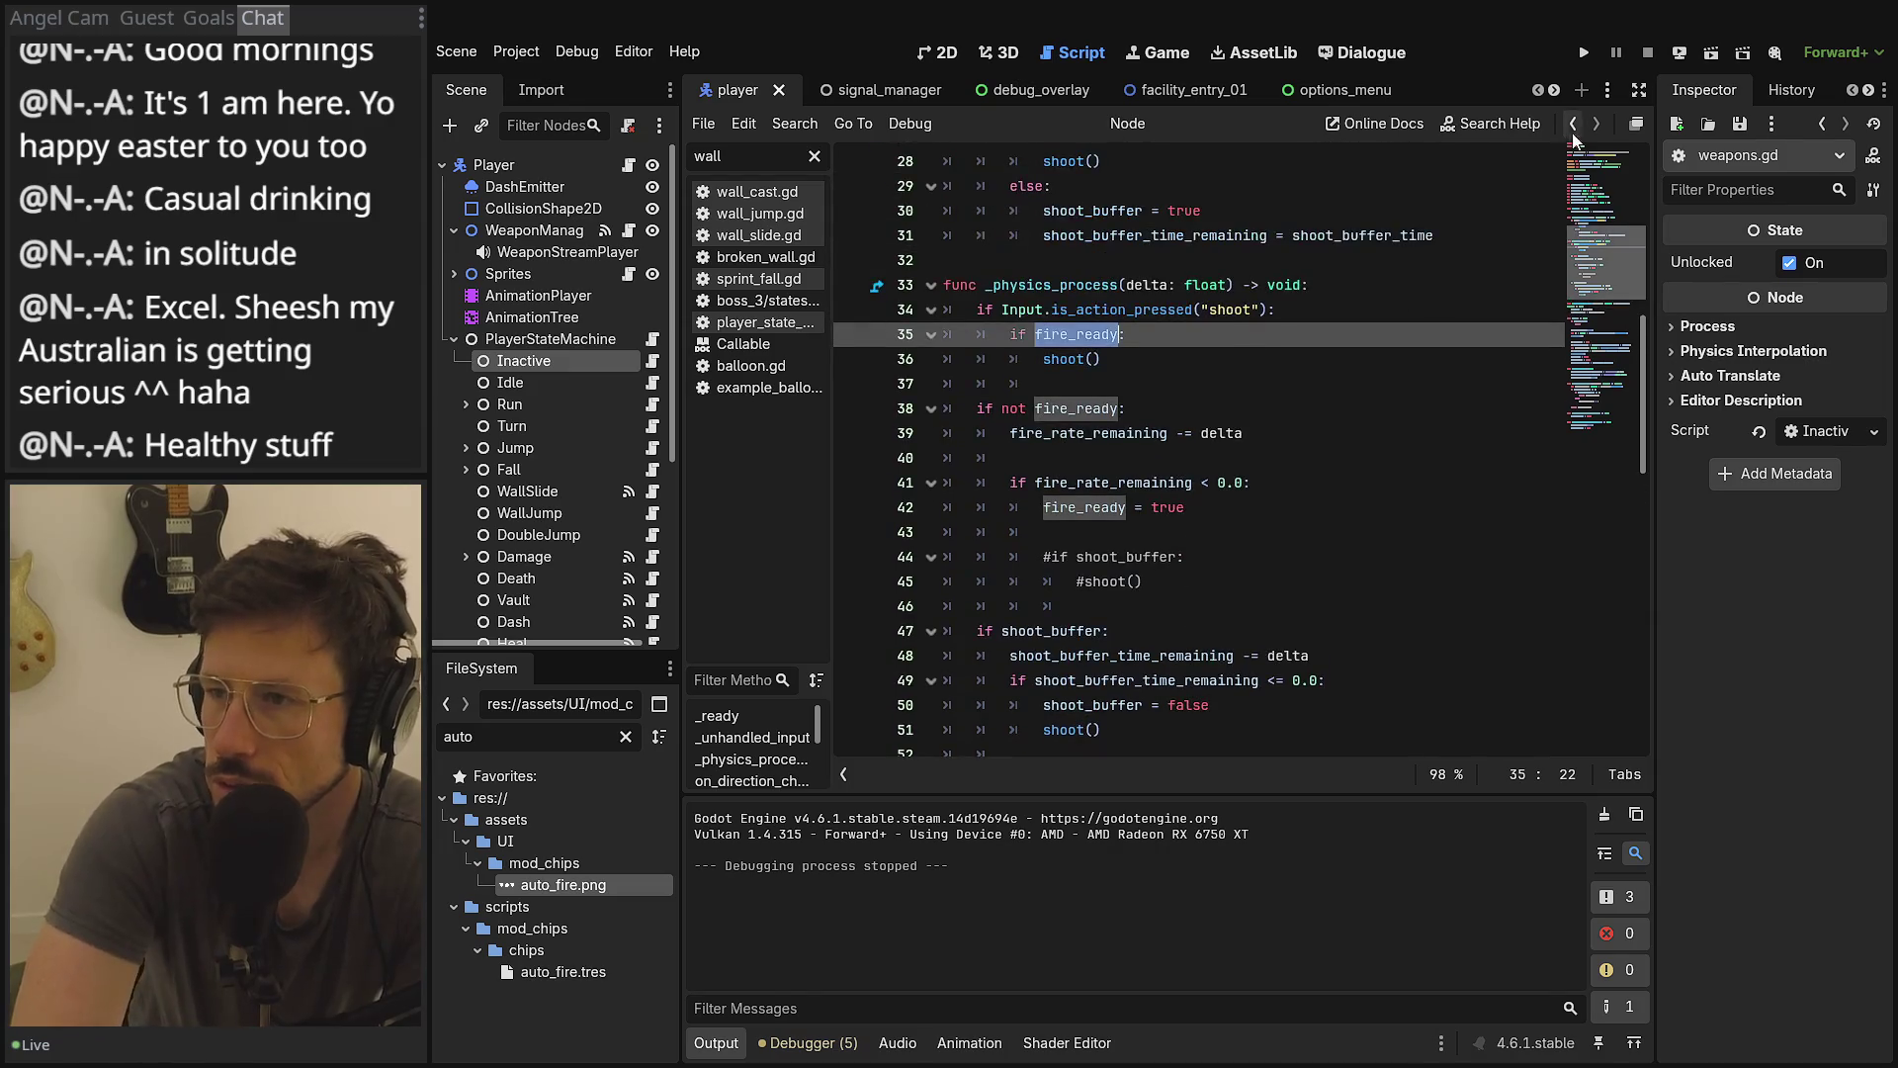
left_click(1639, 122)
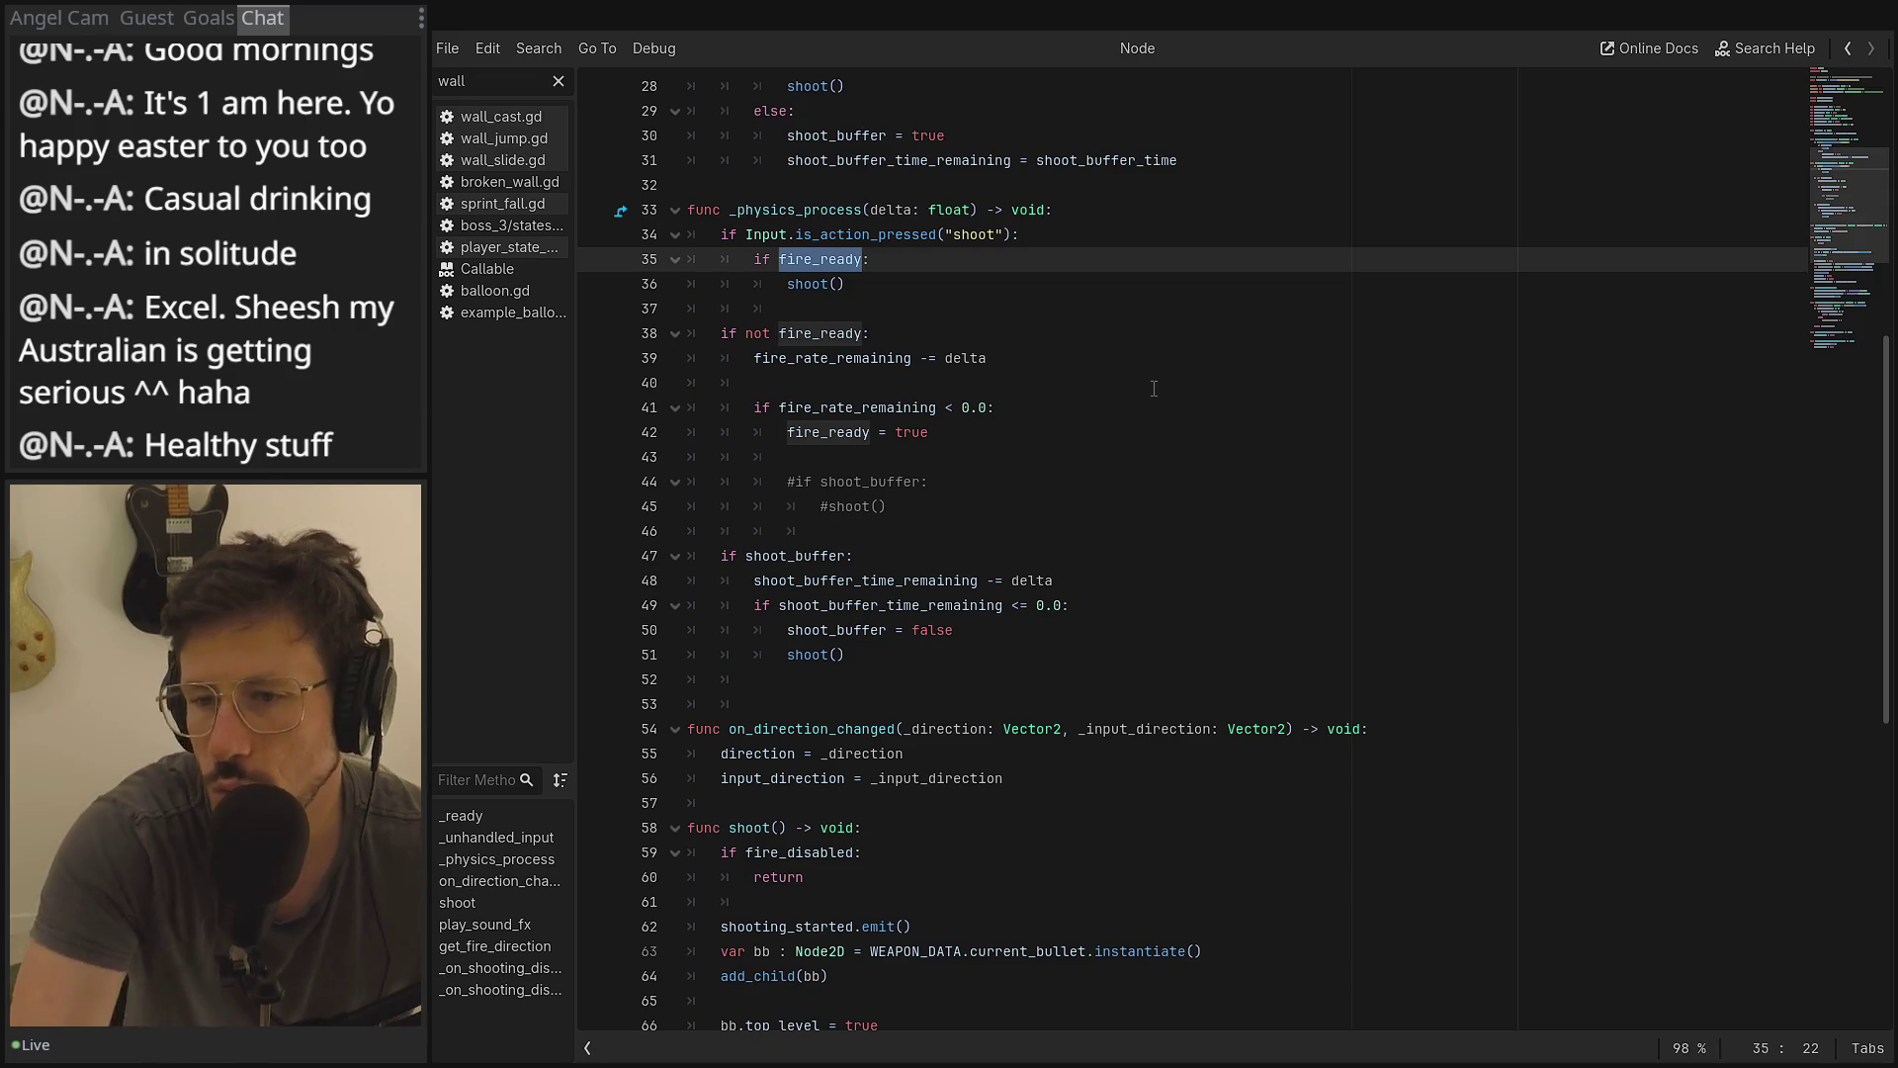
scroll(894, 504, "up", 3)
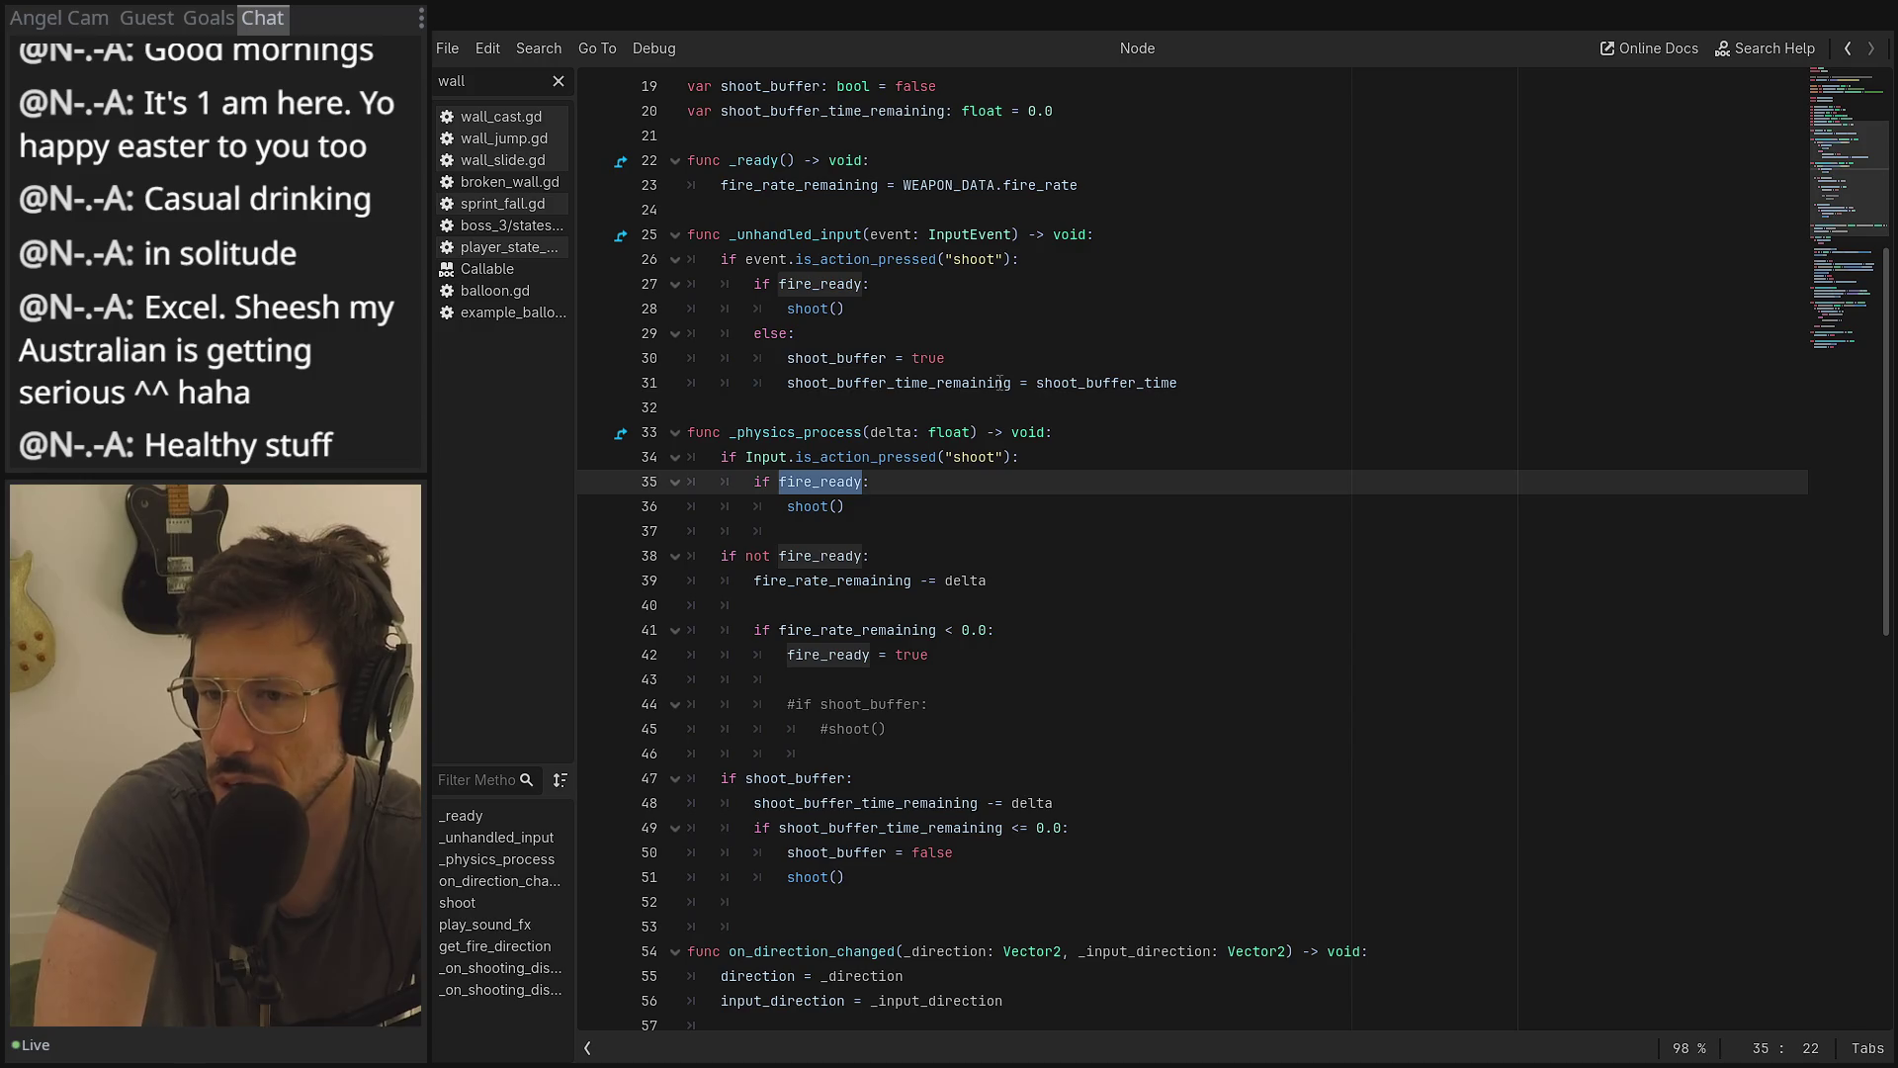
double_click(801, 283)
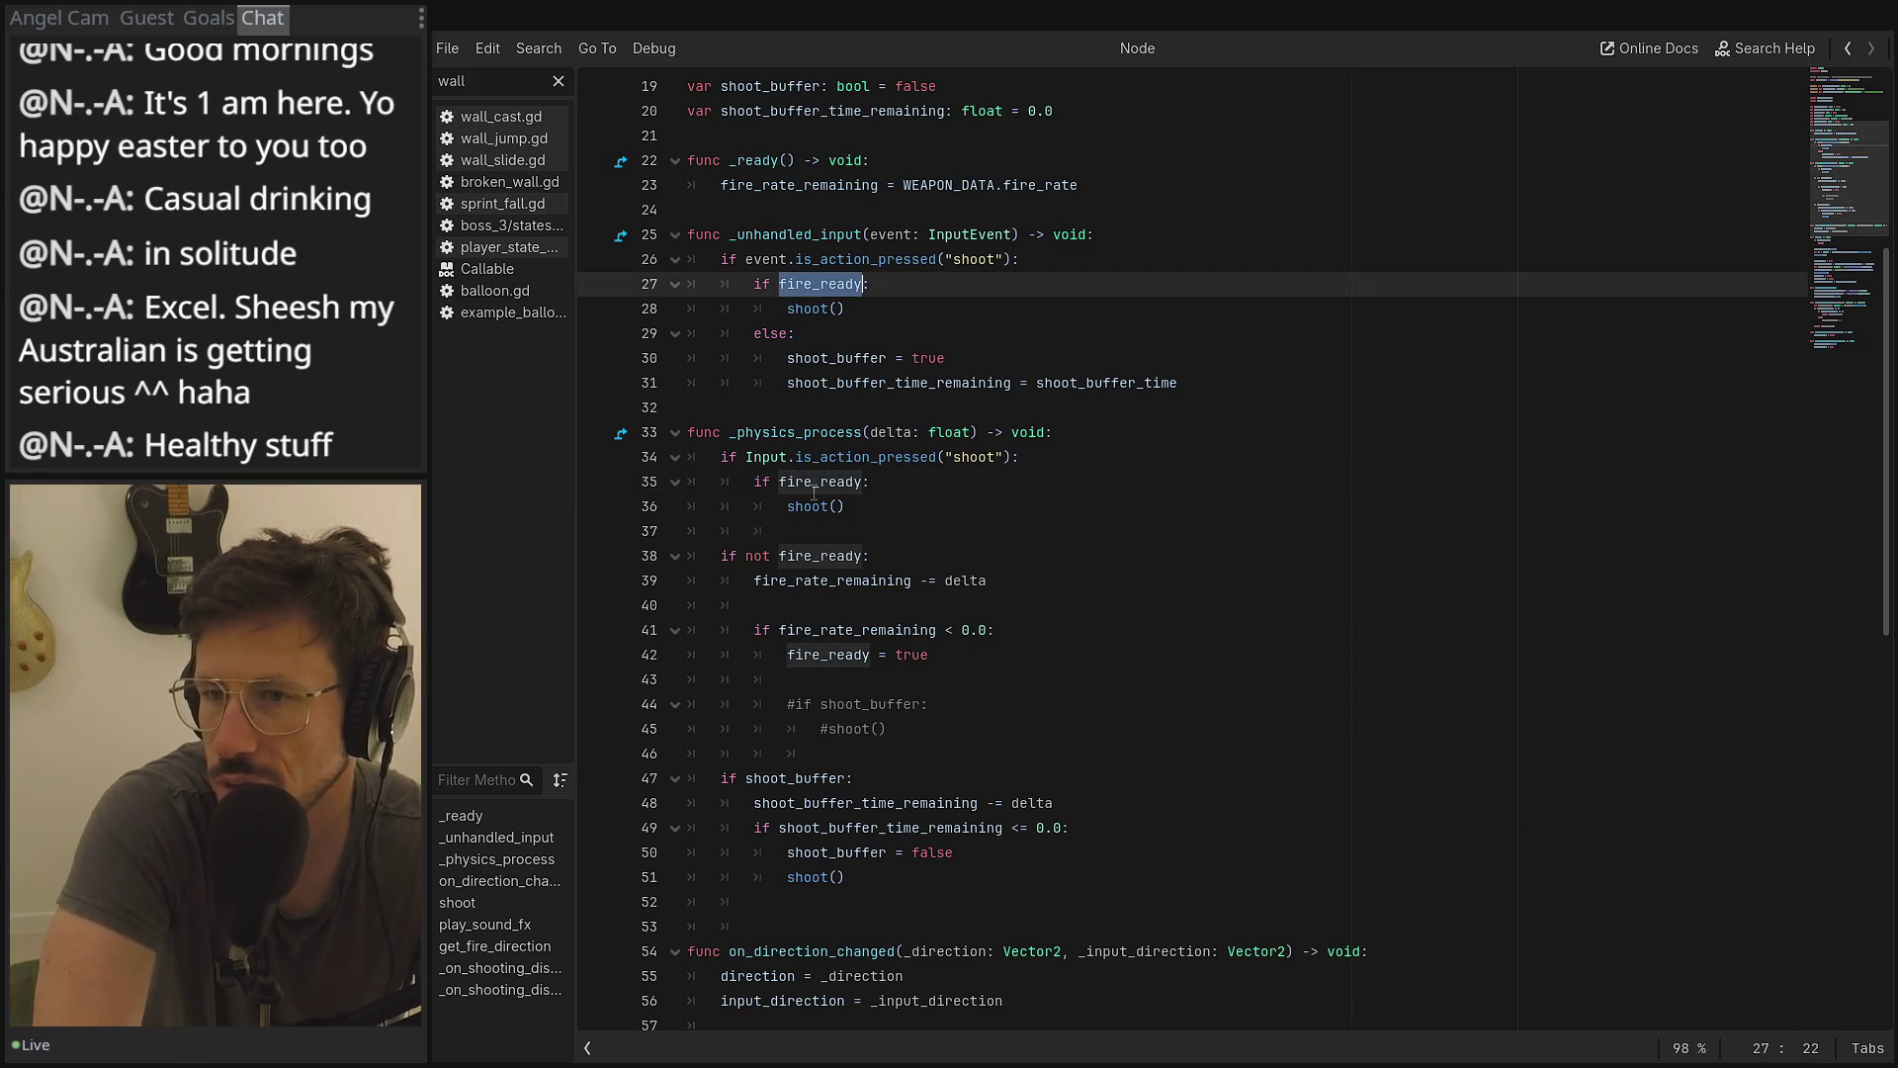
scroll(885, 221, "up", 2)
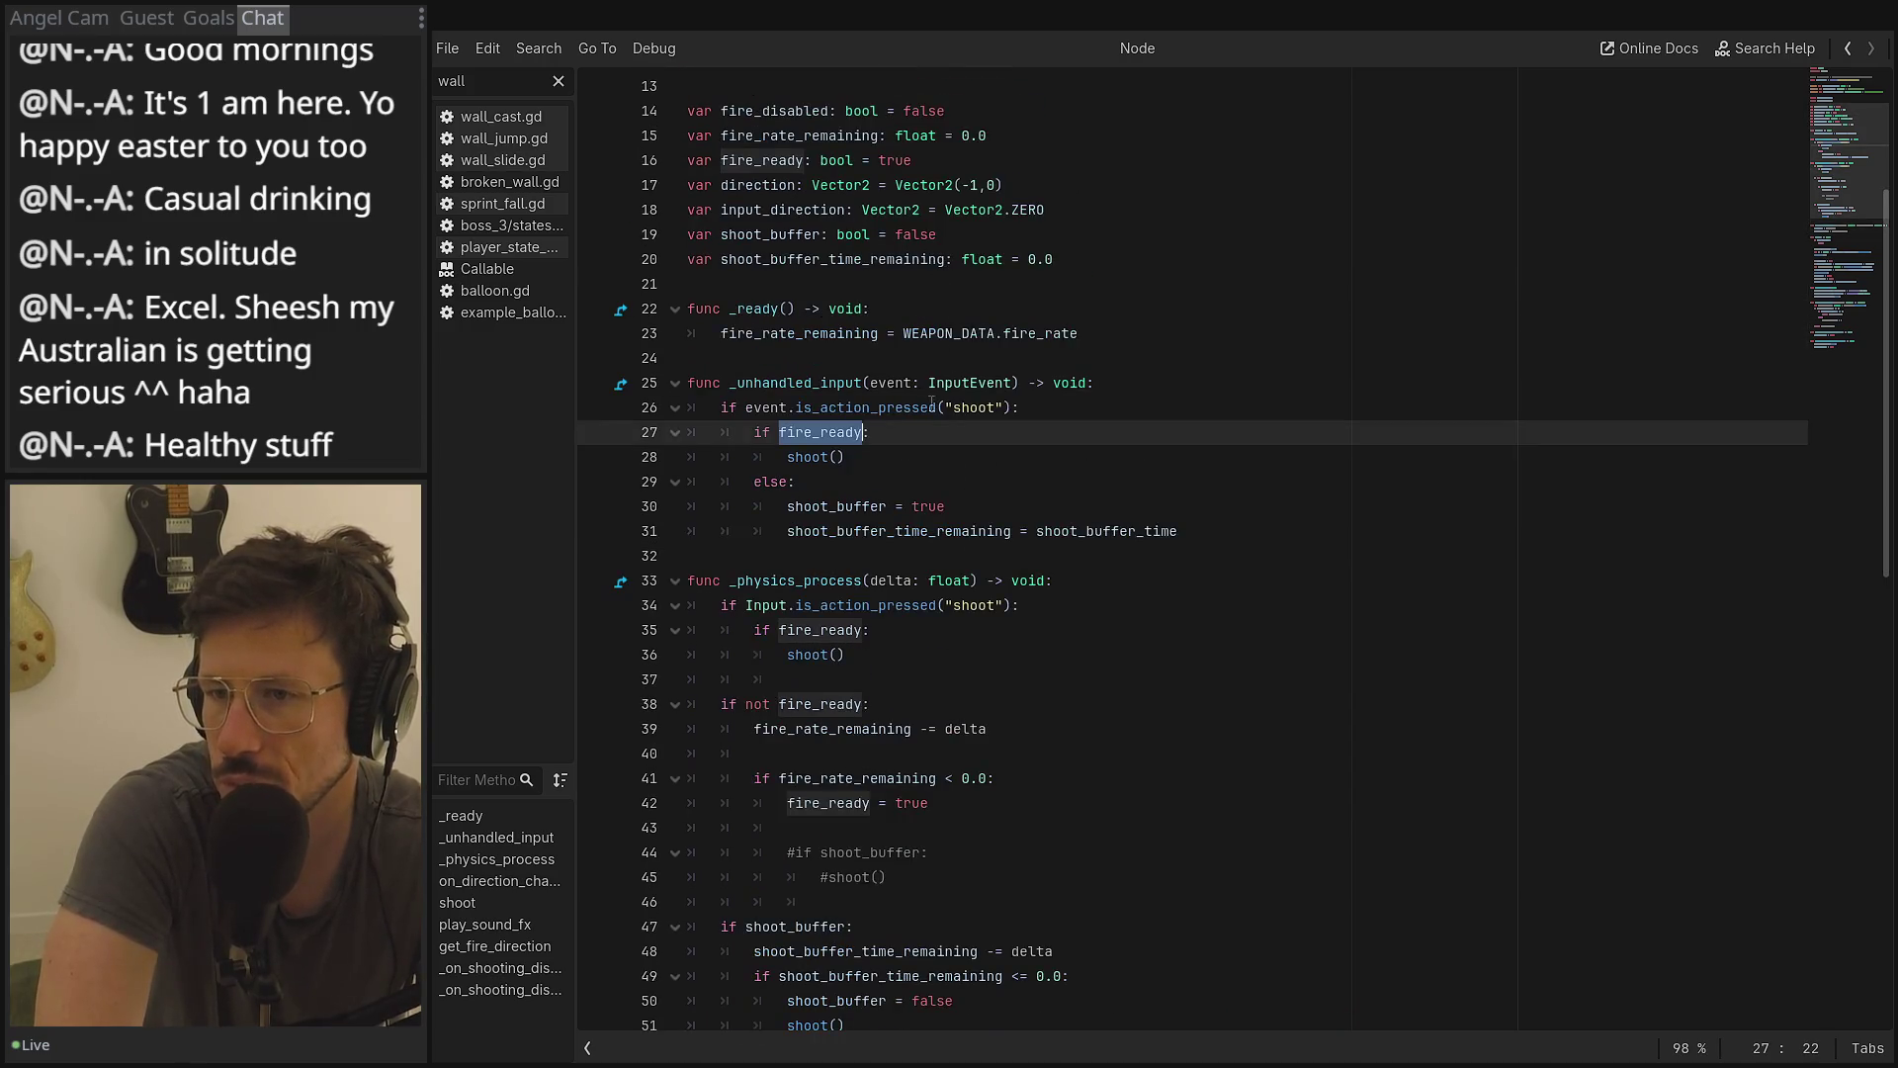
scroll(928, 432, "down", 9)
scroll(928, 432, "down", 5)
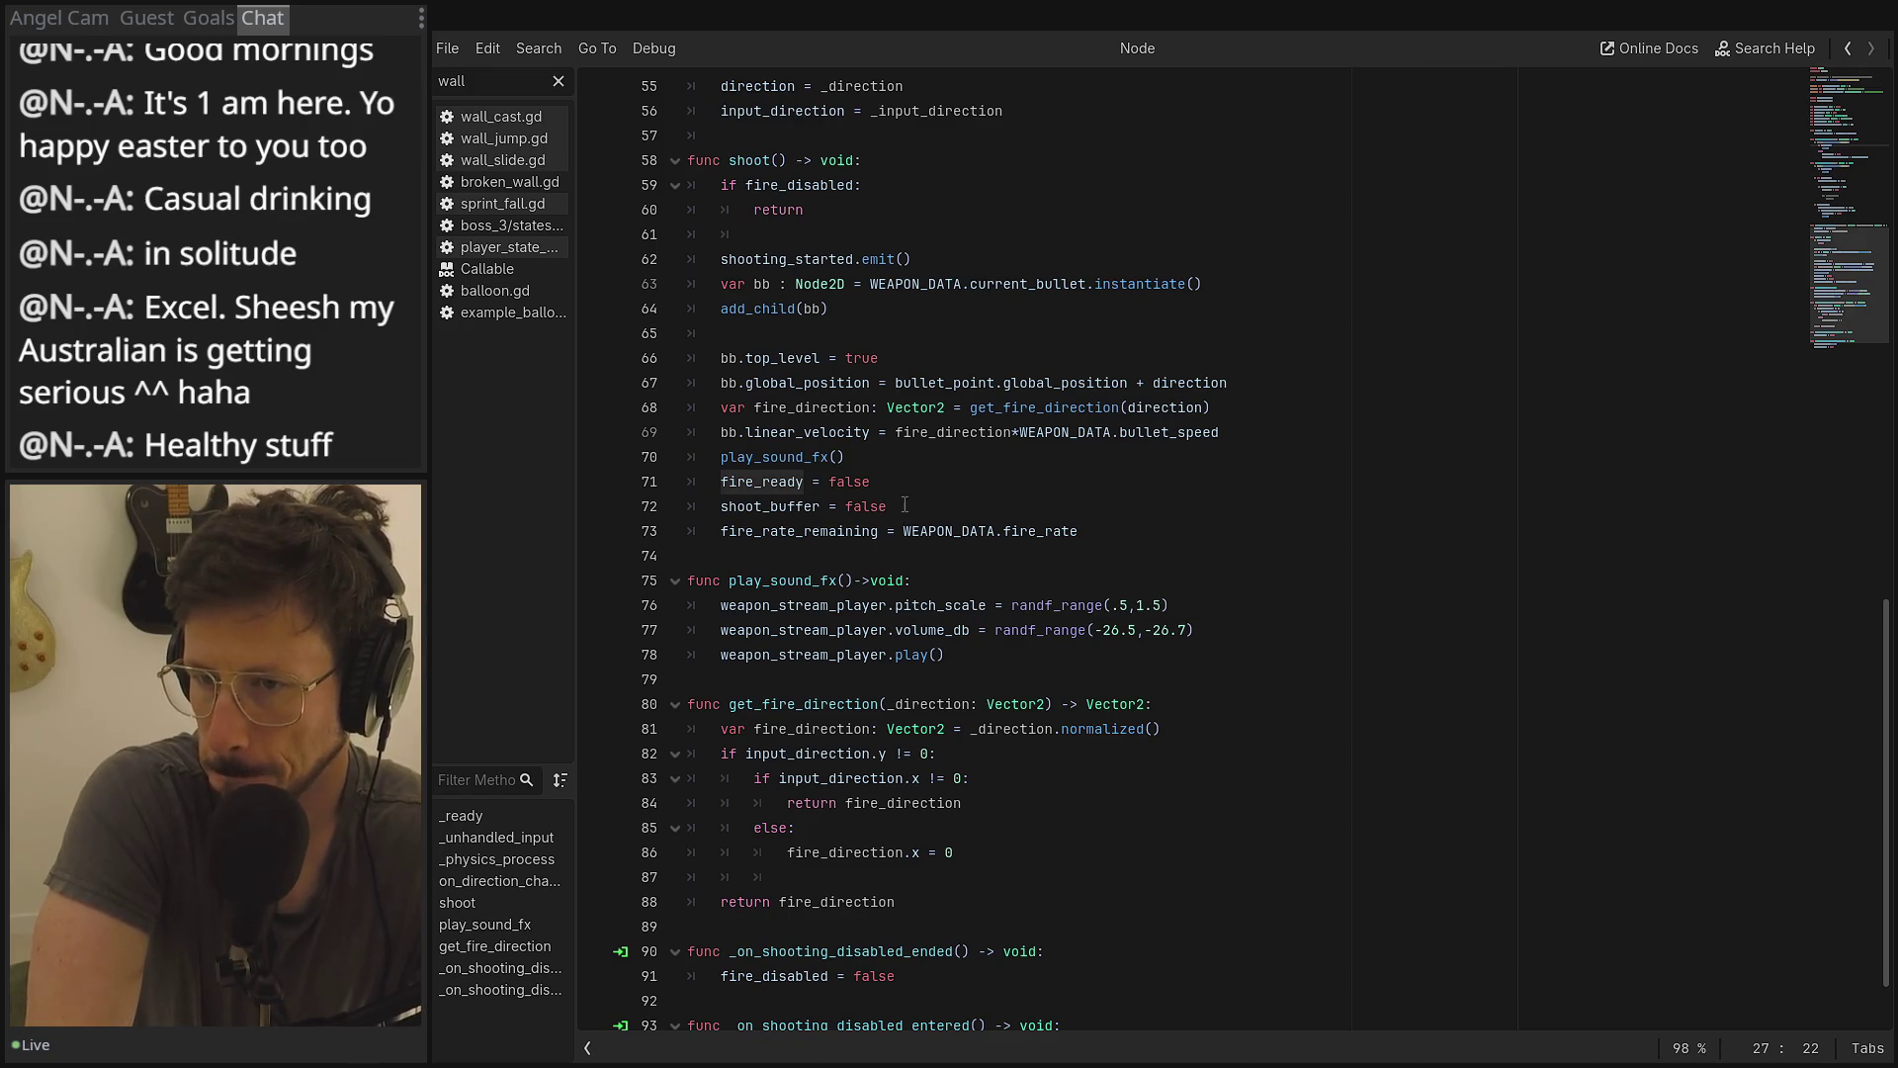
scroll(904, 506, "down", 1)
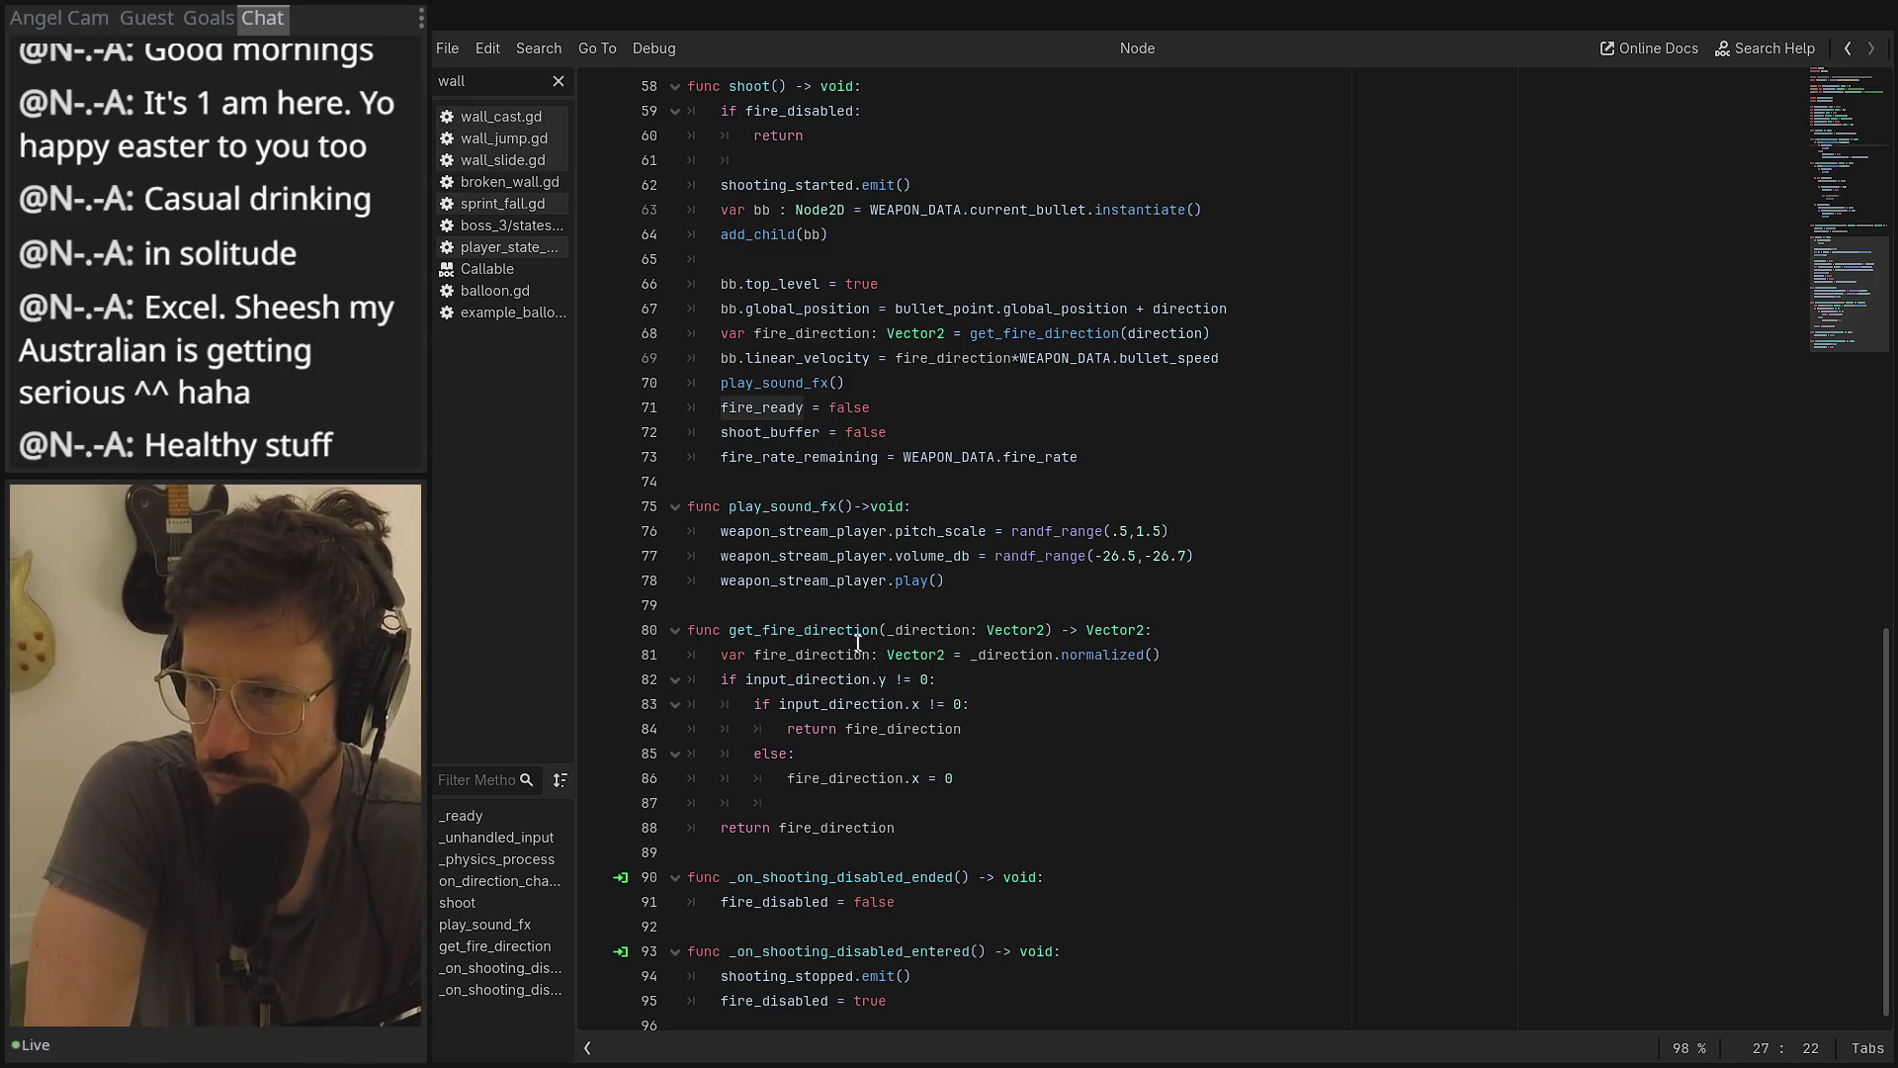
scroll(858, 641, "up", 4)
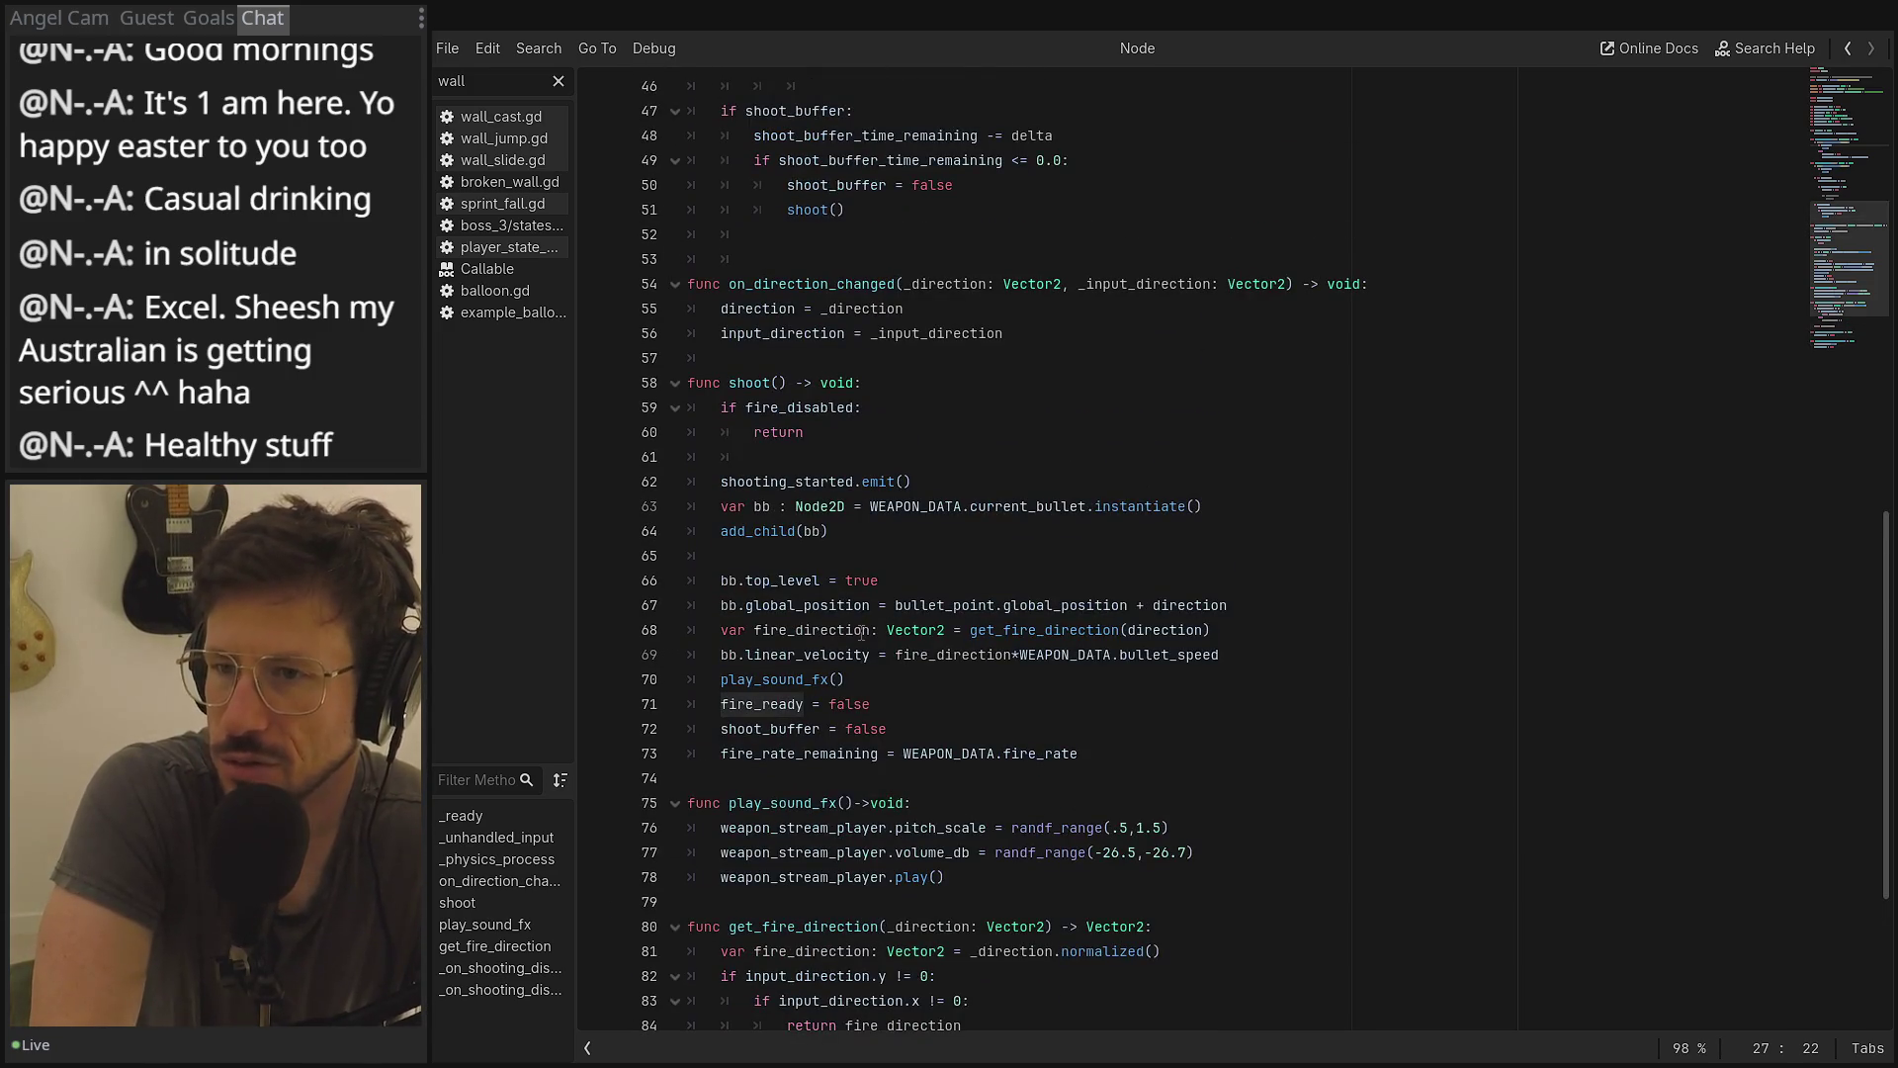
scroll(861, 633, "up", 4)
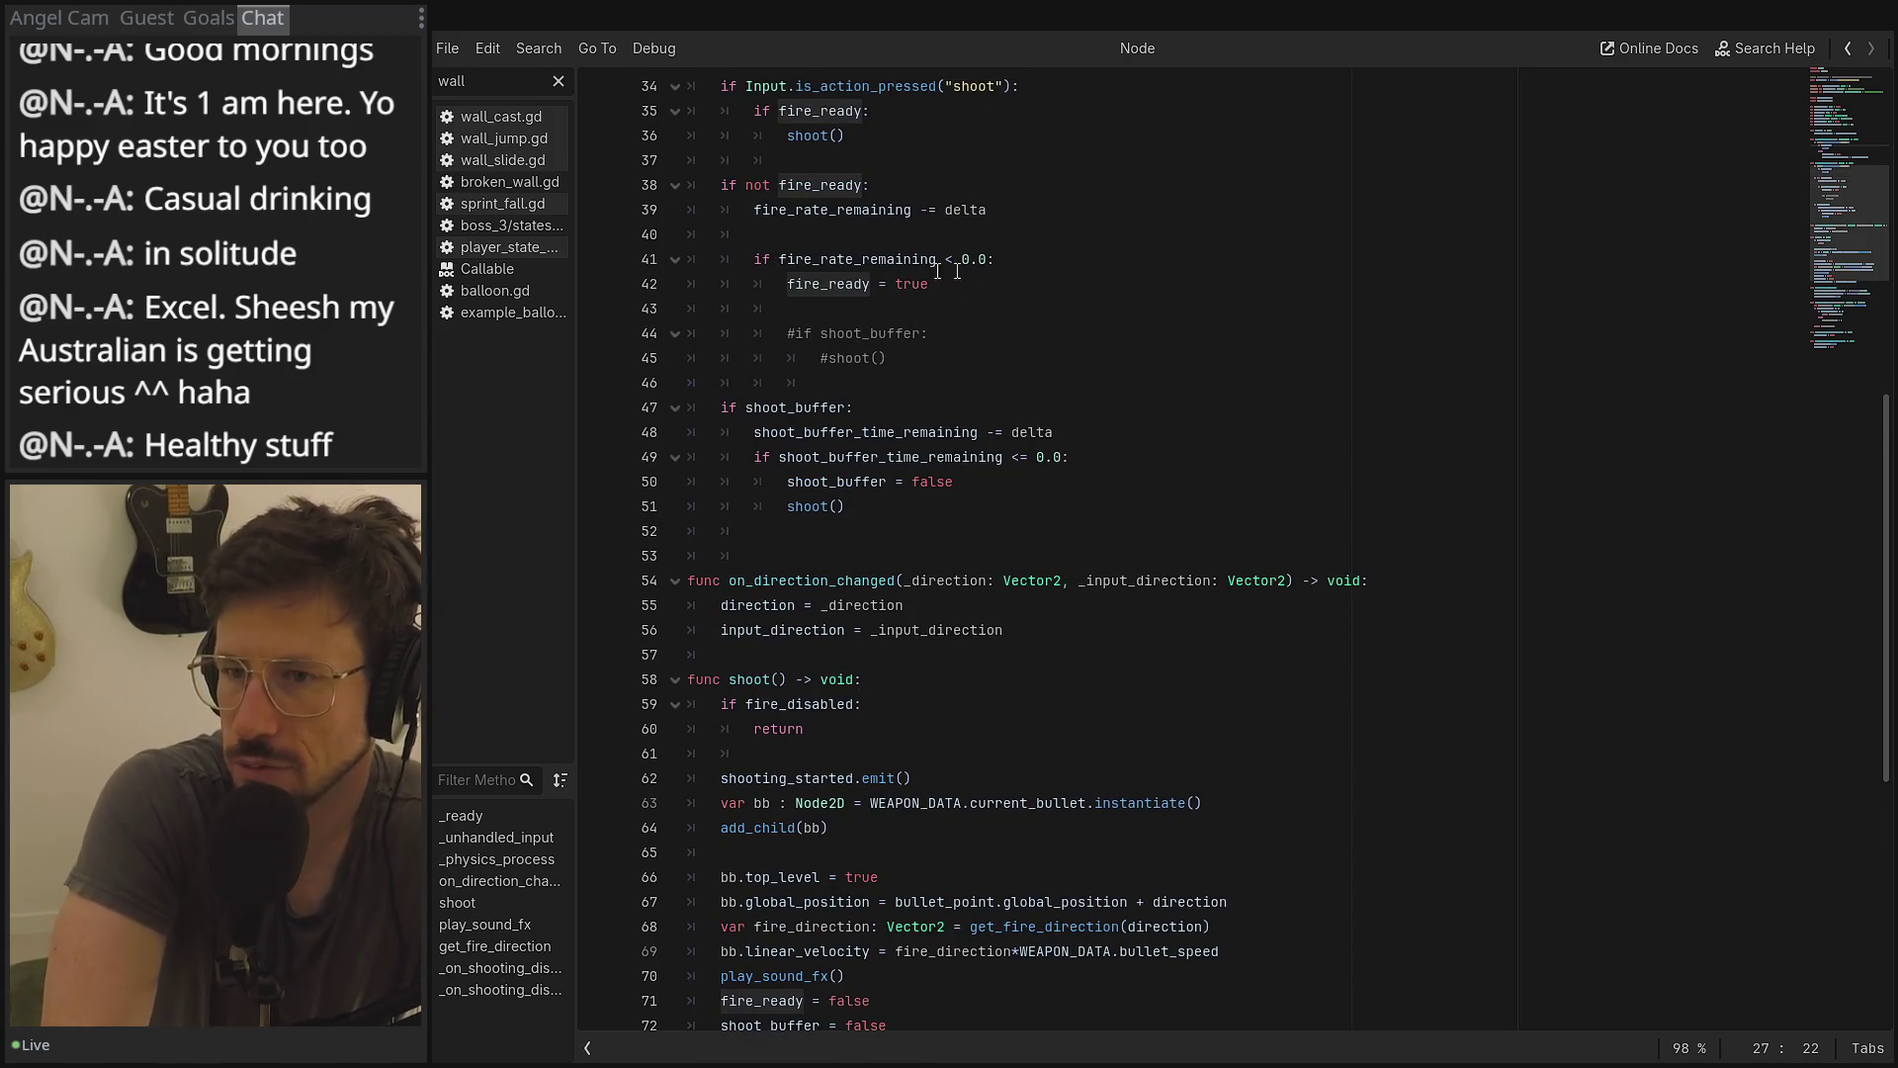
double_click(934, 261)
scroll(890, 496, "up", 2)
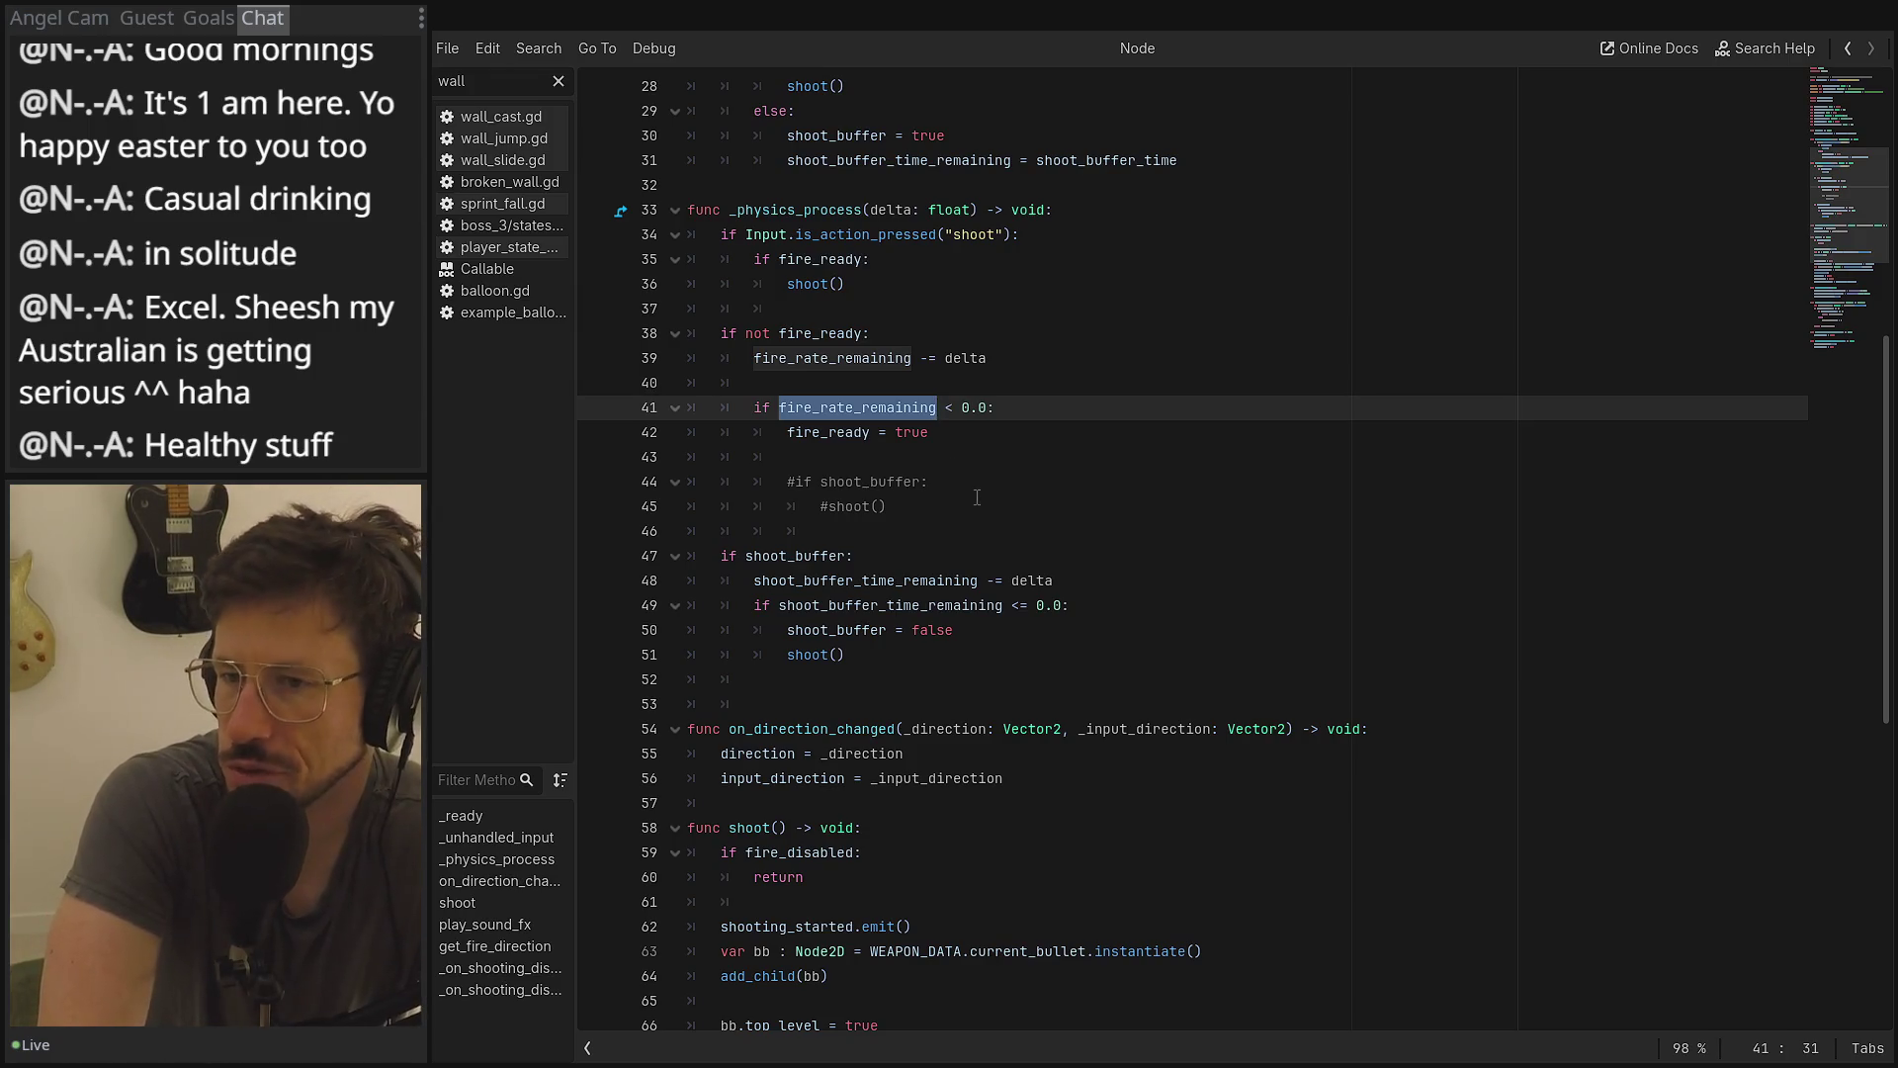
scroll(979, 534, "down", 1)
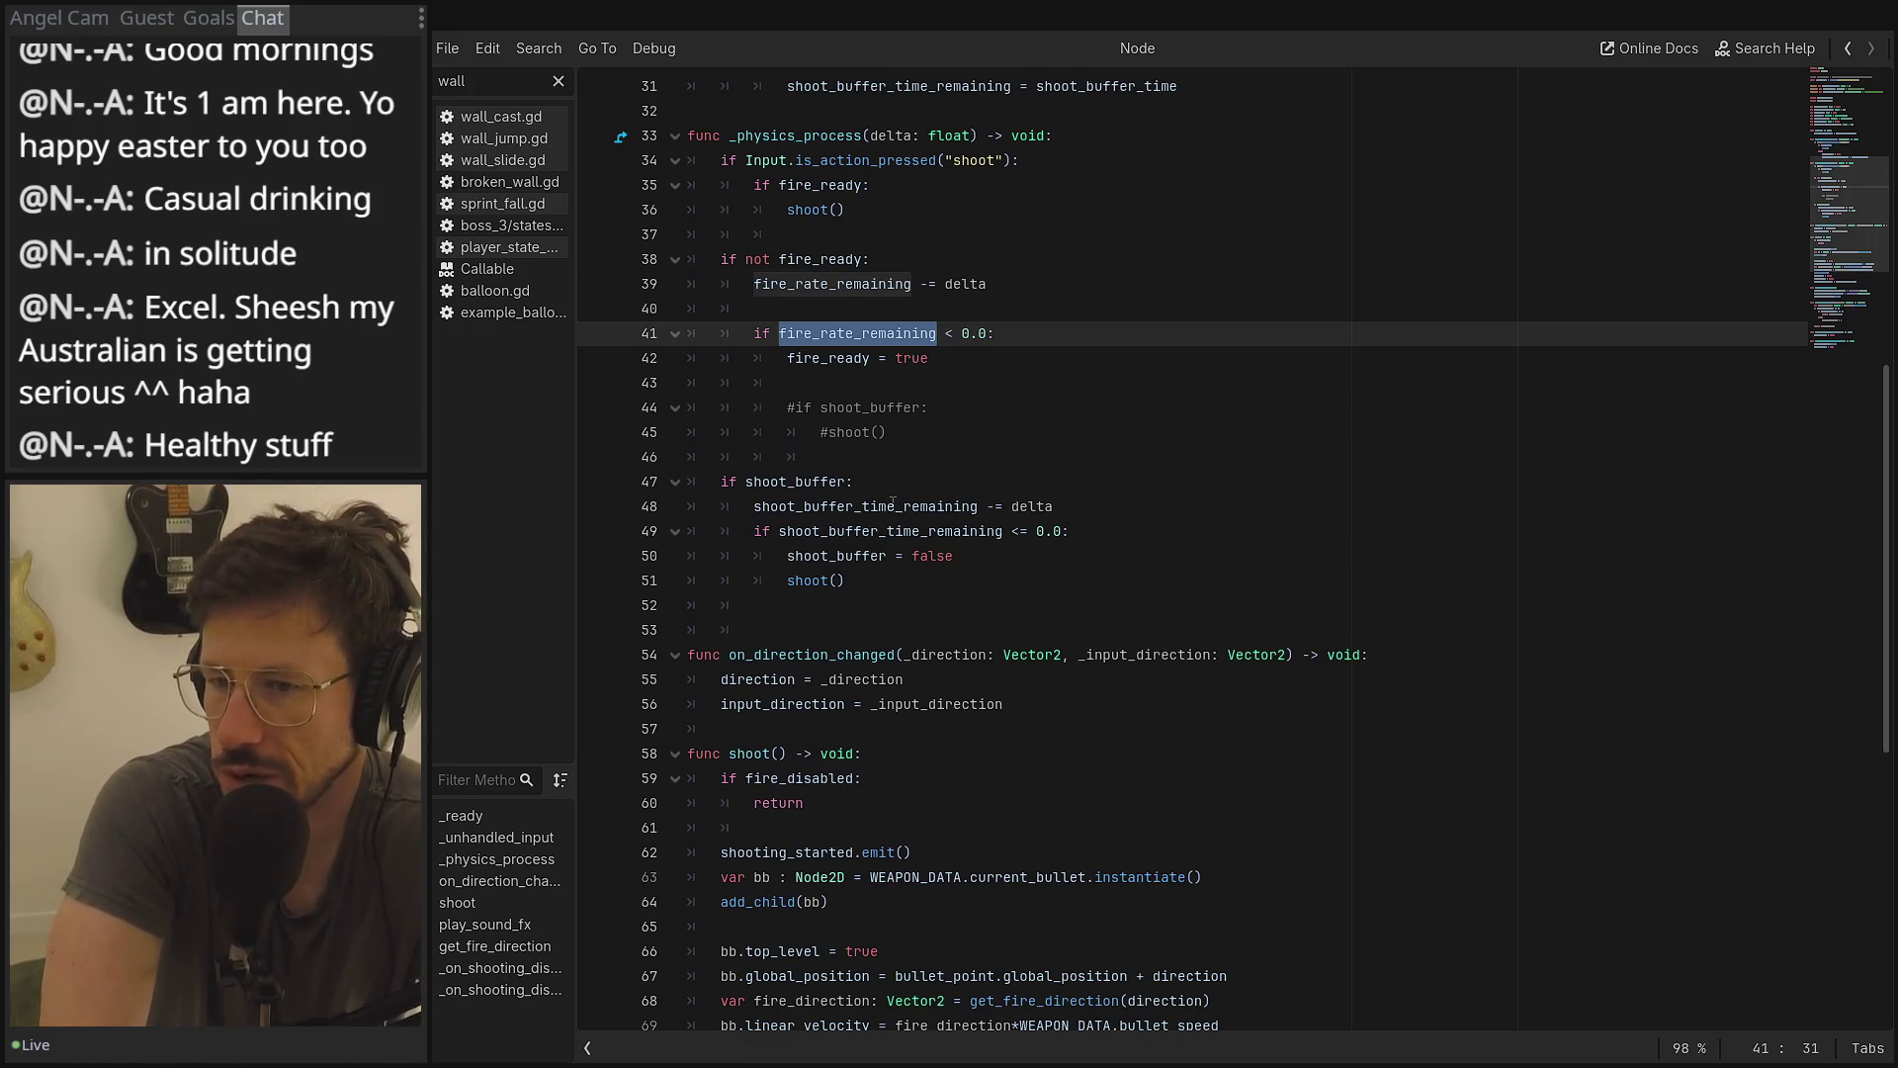
Undo the accidental edit on line 41 and inspect the shoot_buffer_time uses
type("i")
double_click(890, 531)
scroll(870, 593, "up", 8)
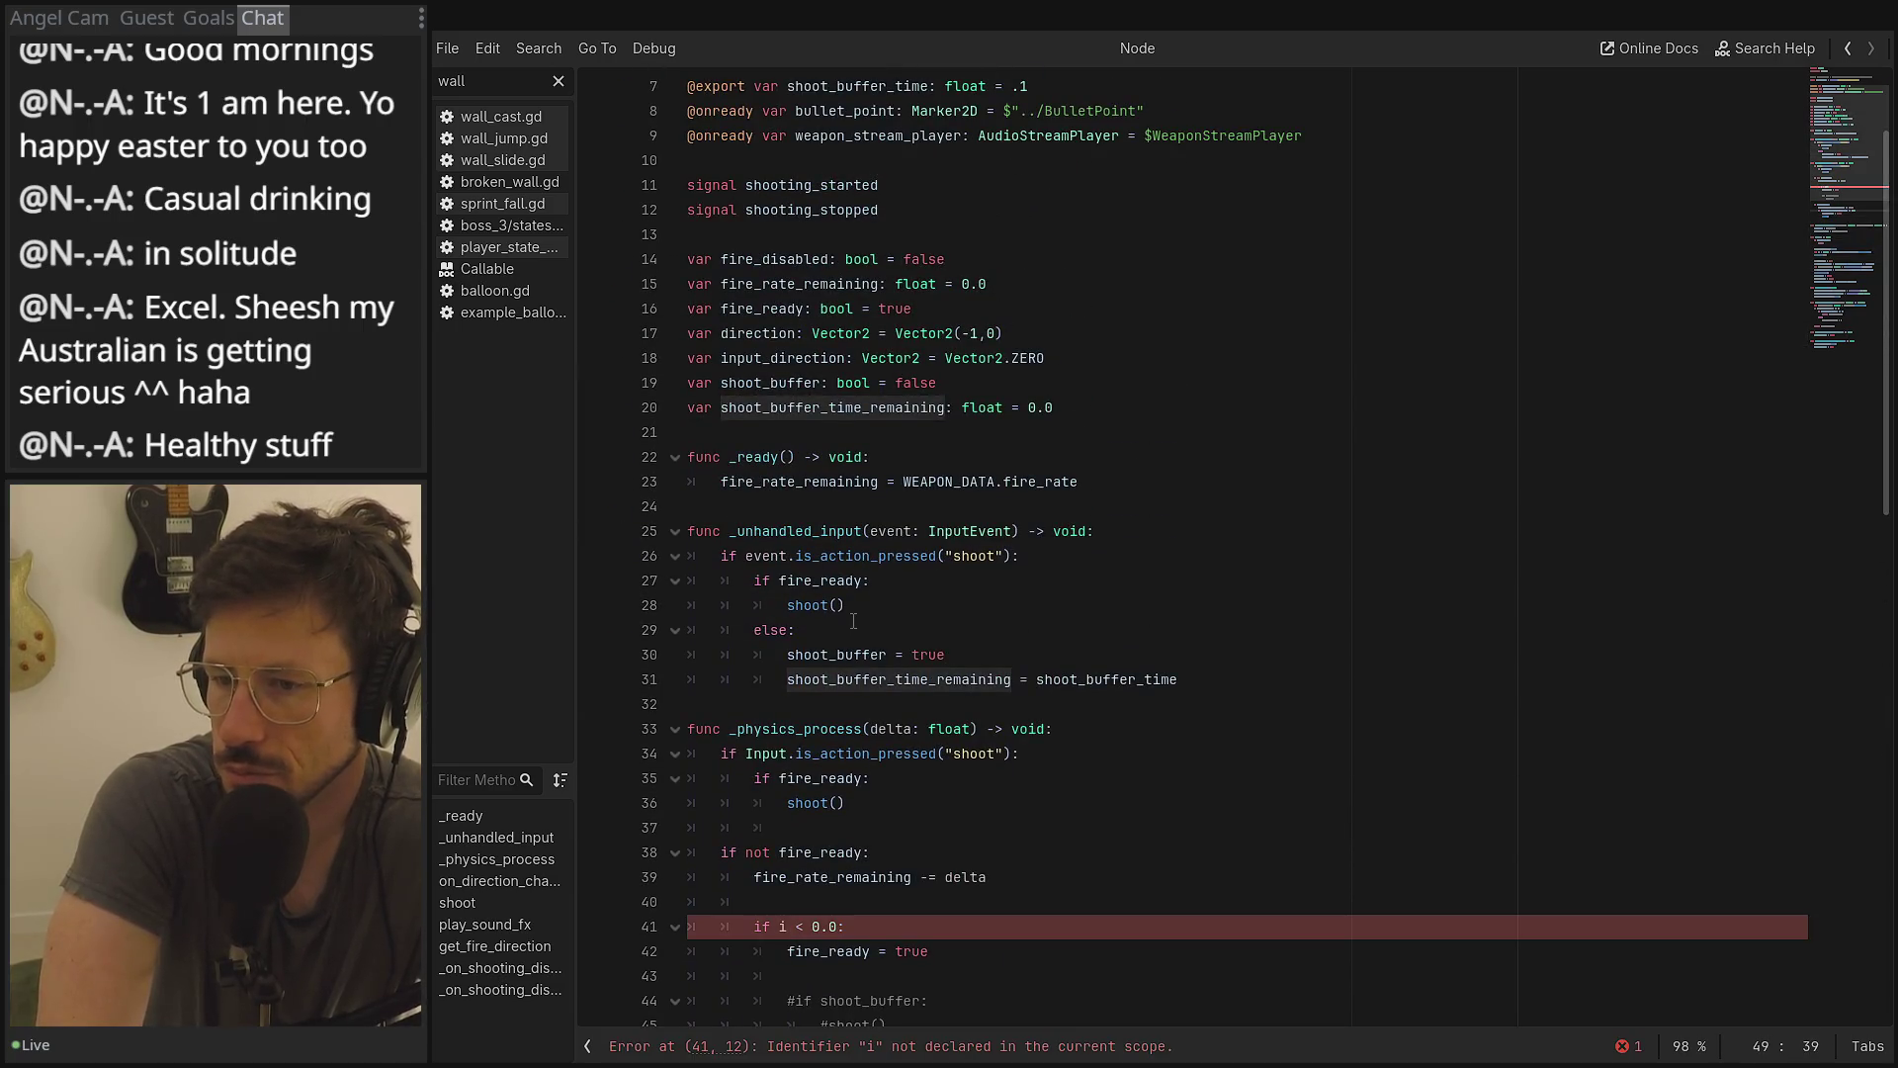
key("ctrl+z")
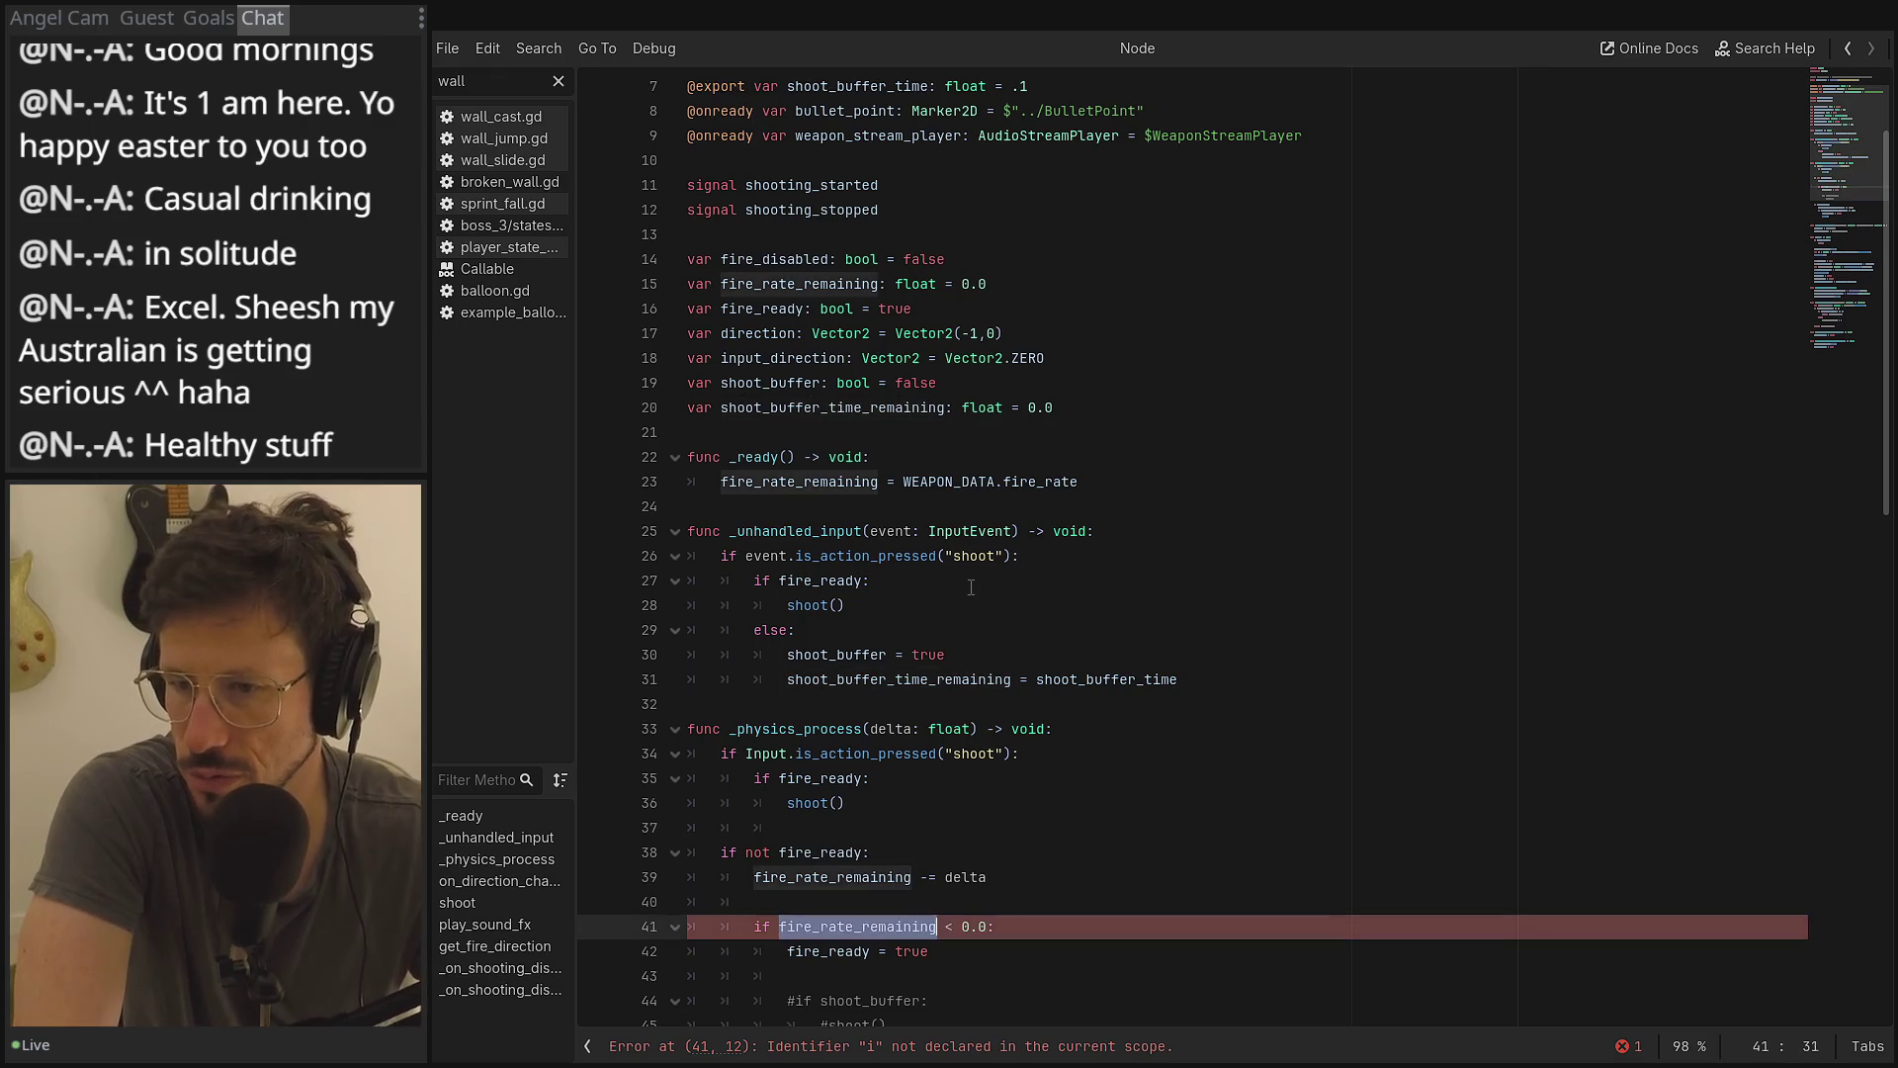
double_click(1088, 679)
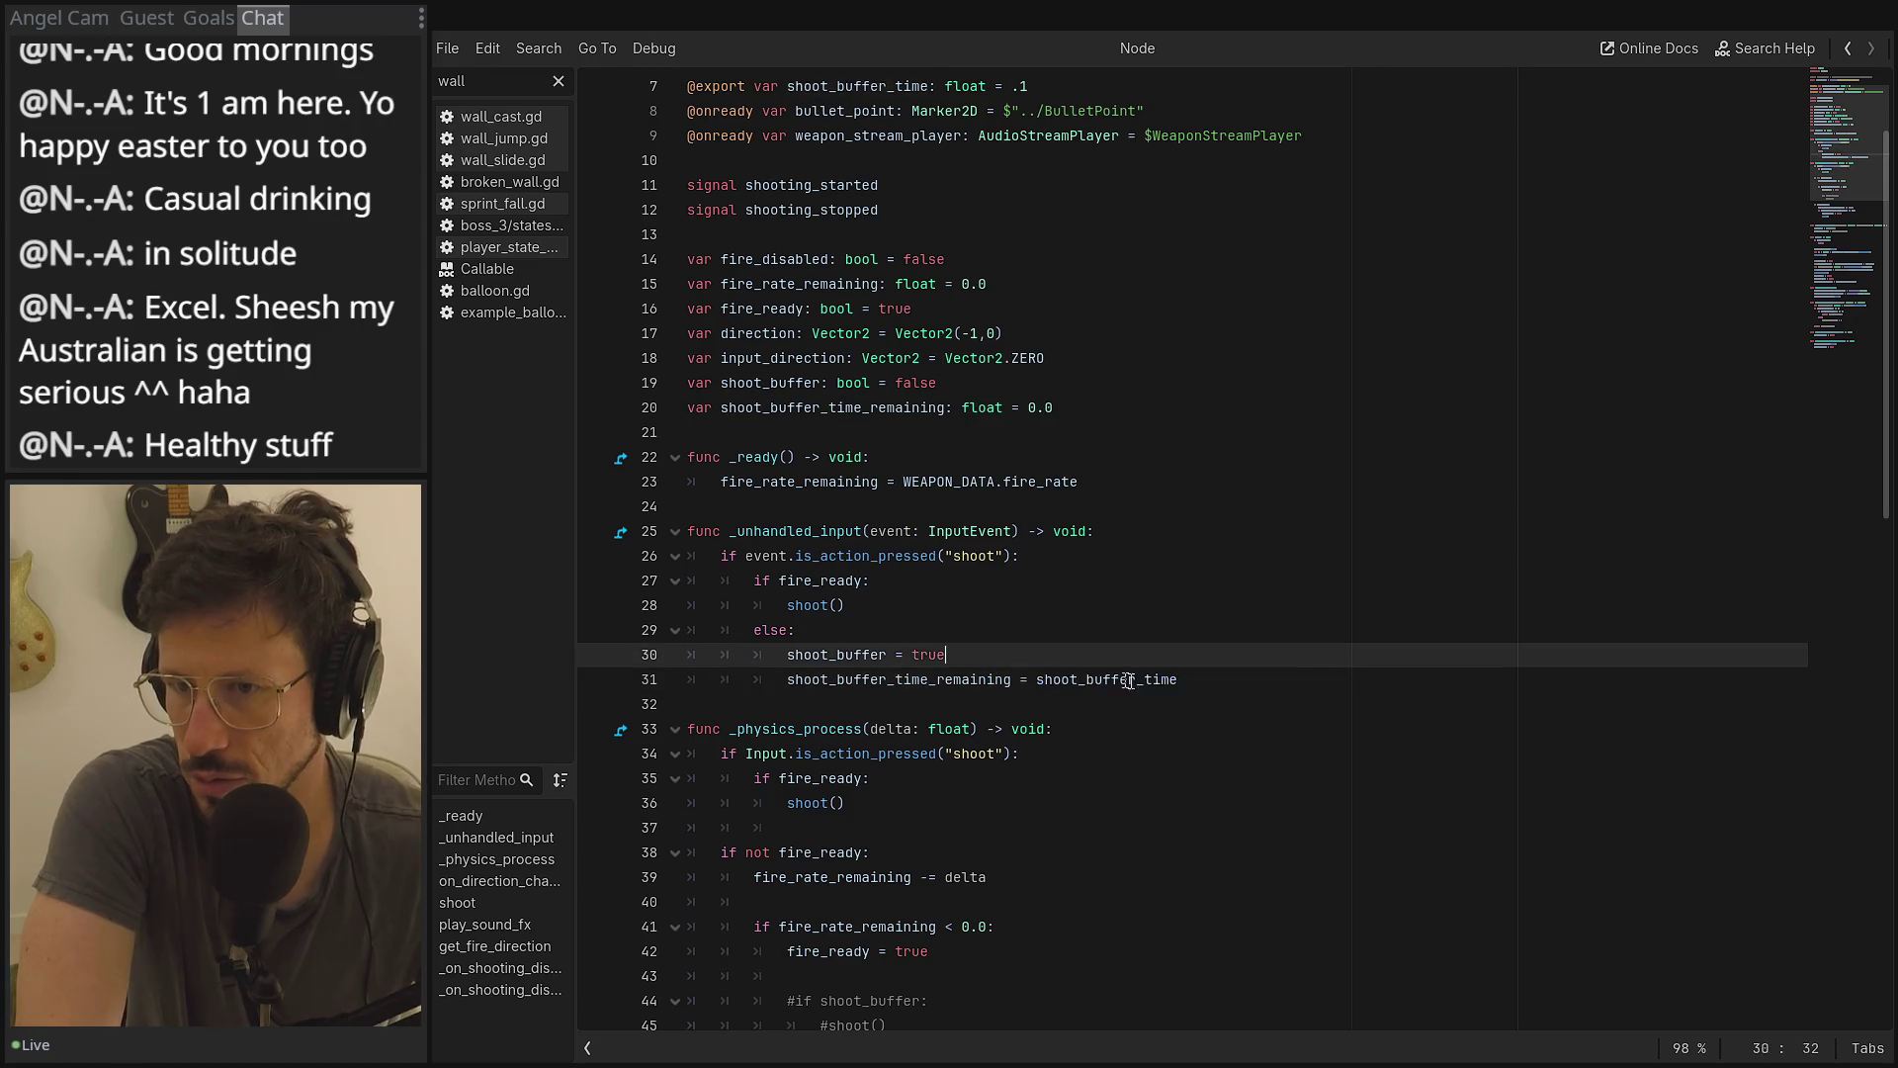
scroll(1139, 683, "up", 2)
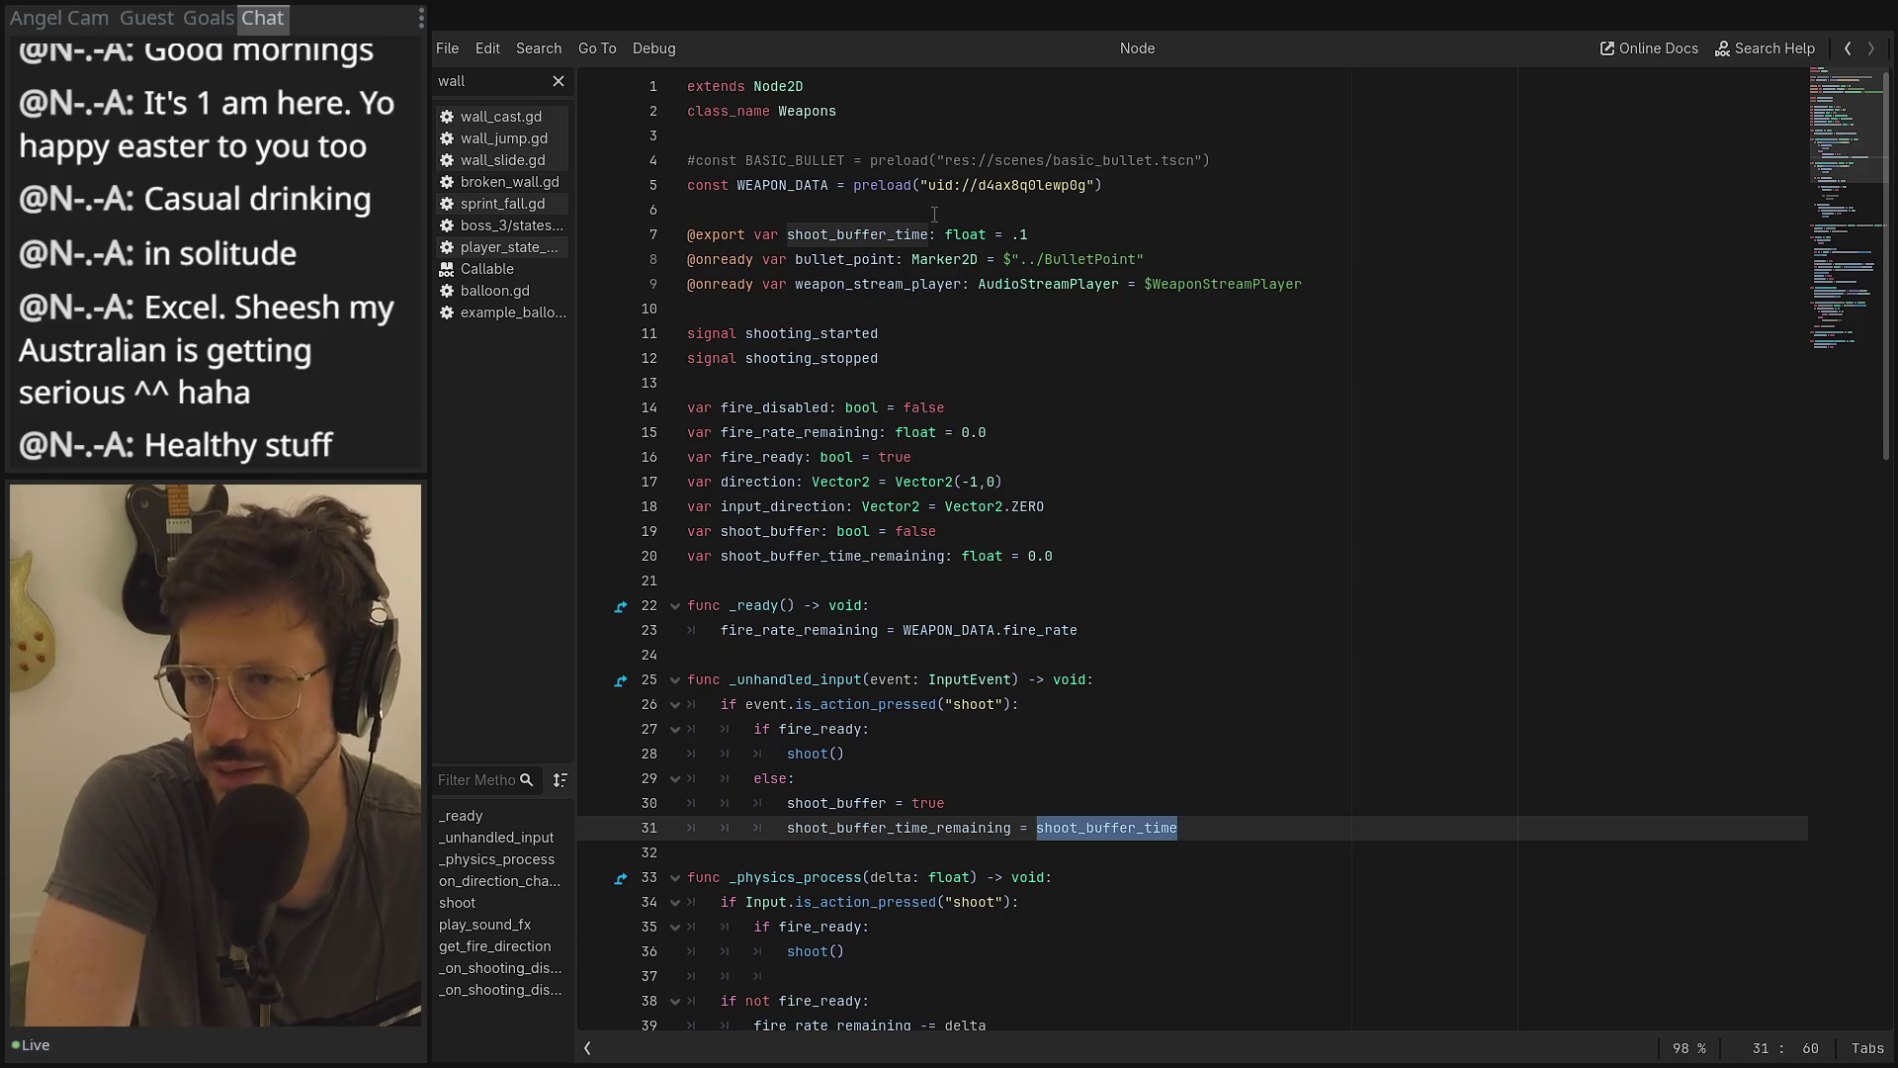
scroll(1181, 343, "down", 4)
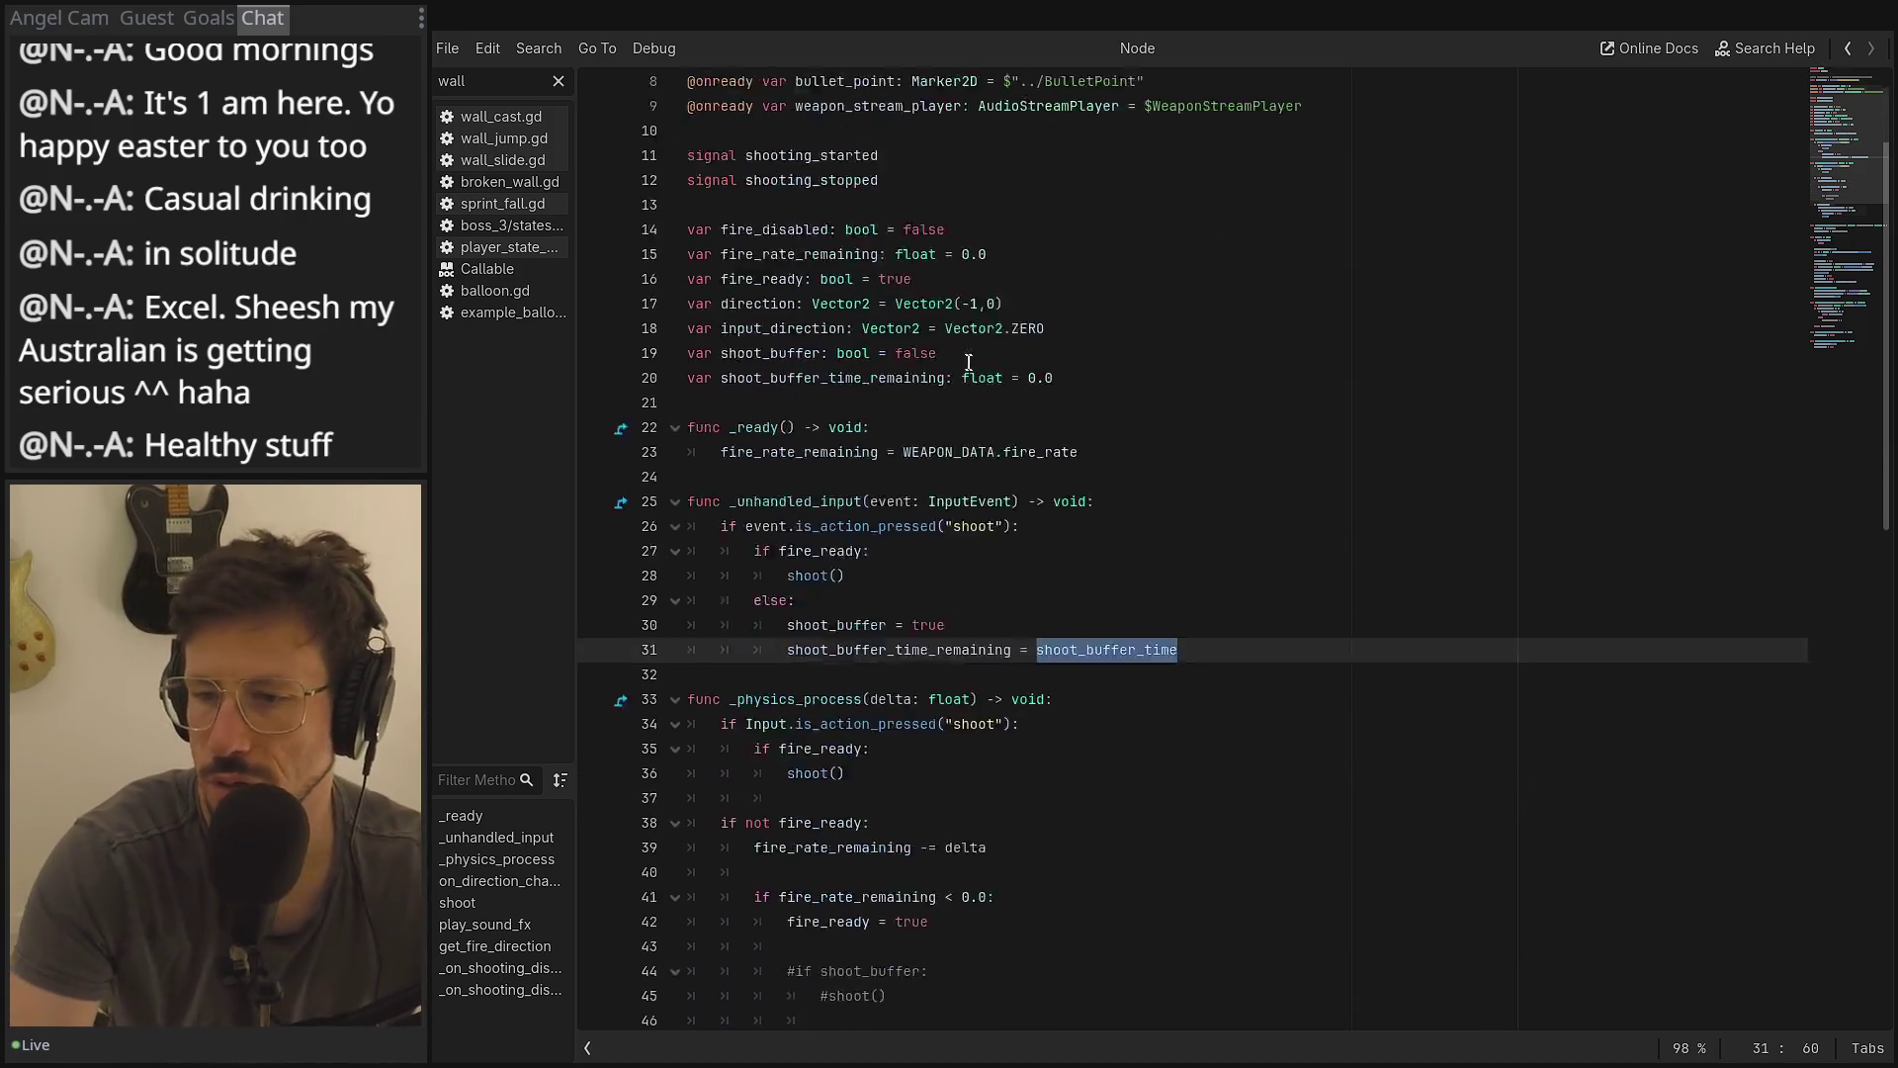
Check fire_rate_remaining's initialisation from WEAPON_DATA.fire_rate, then filter scripts by 'weapon'
double_click(856, 336)
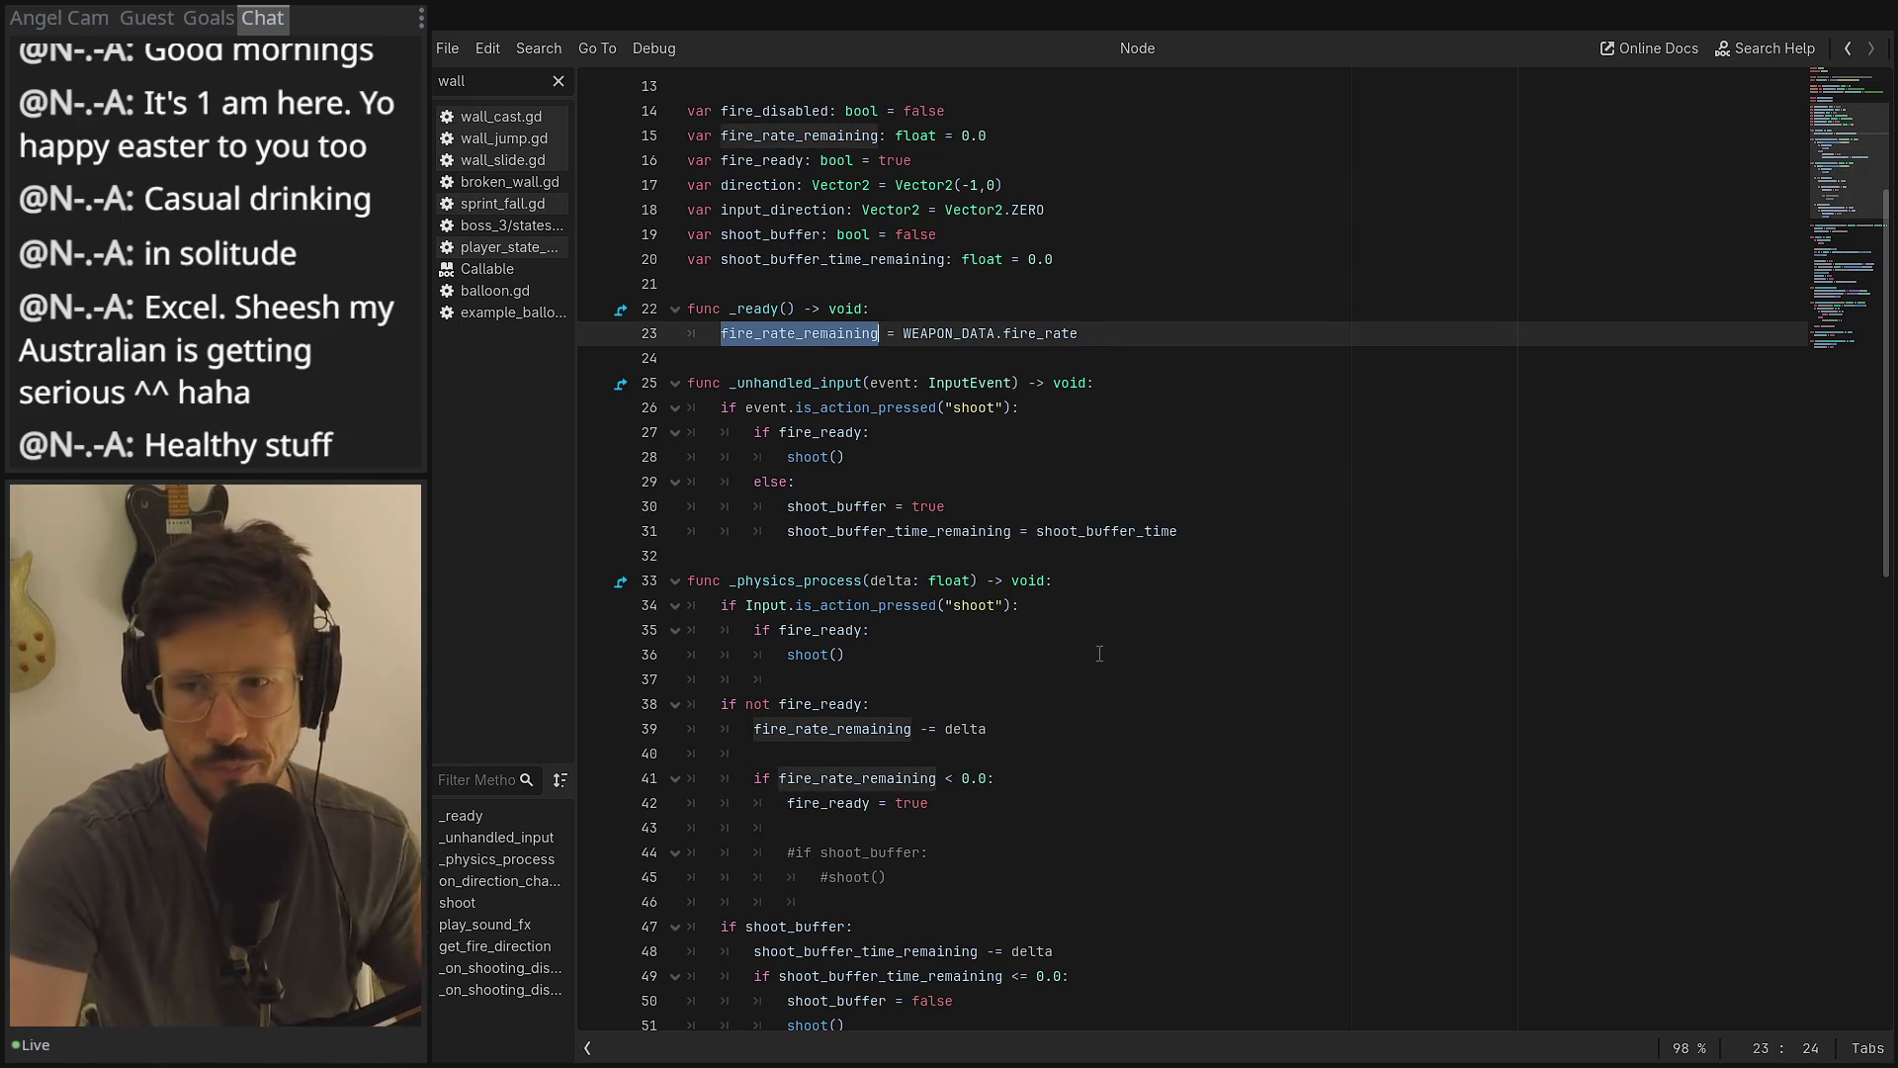
scroll(1168, 657, "down", 2)
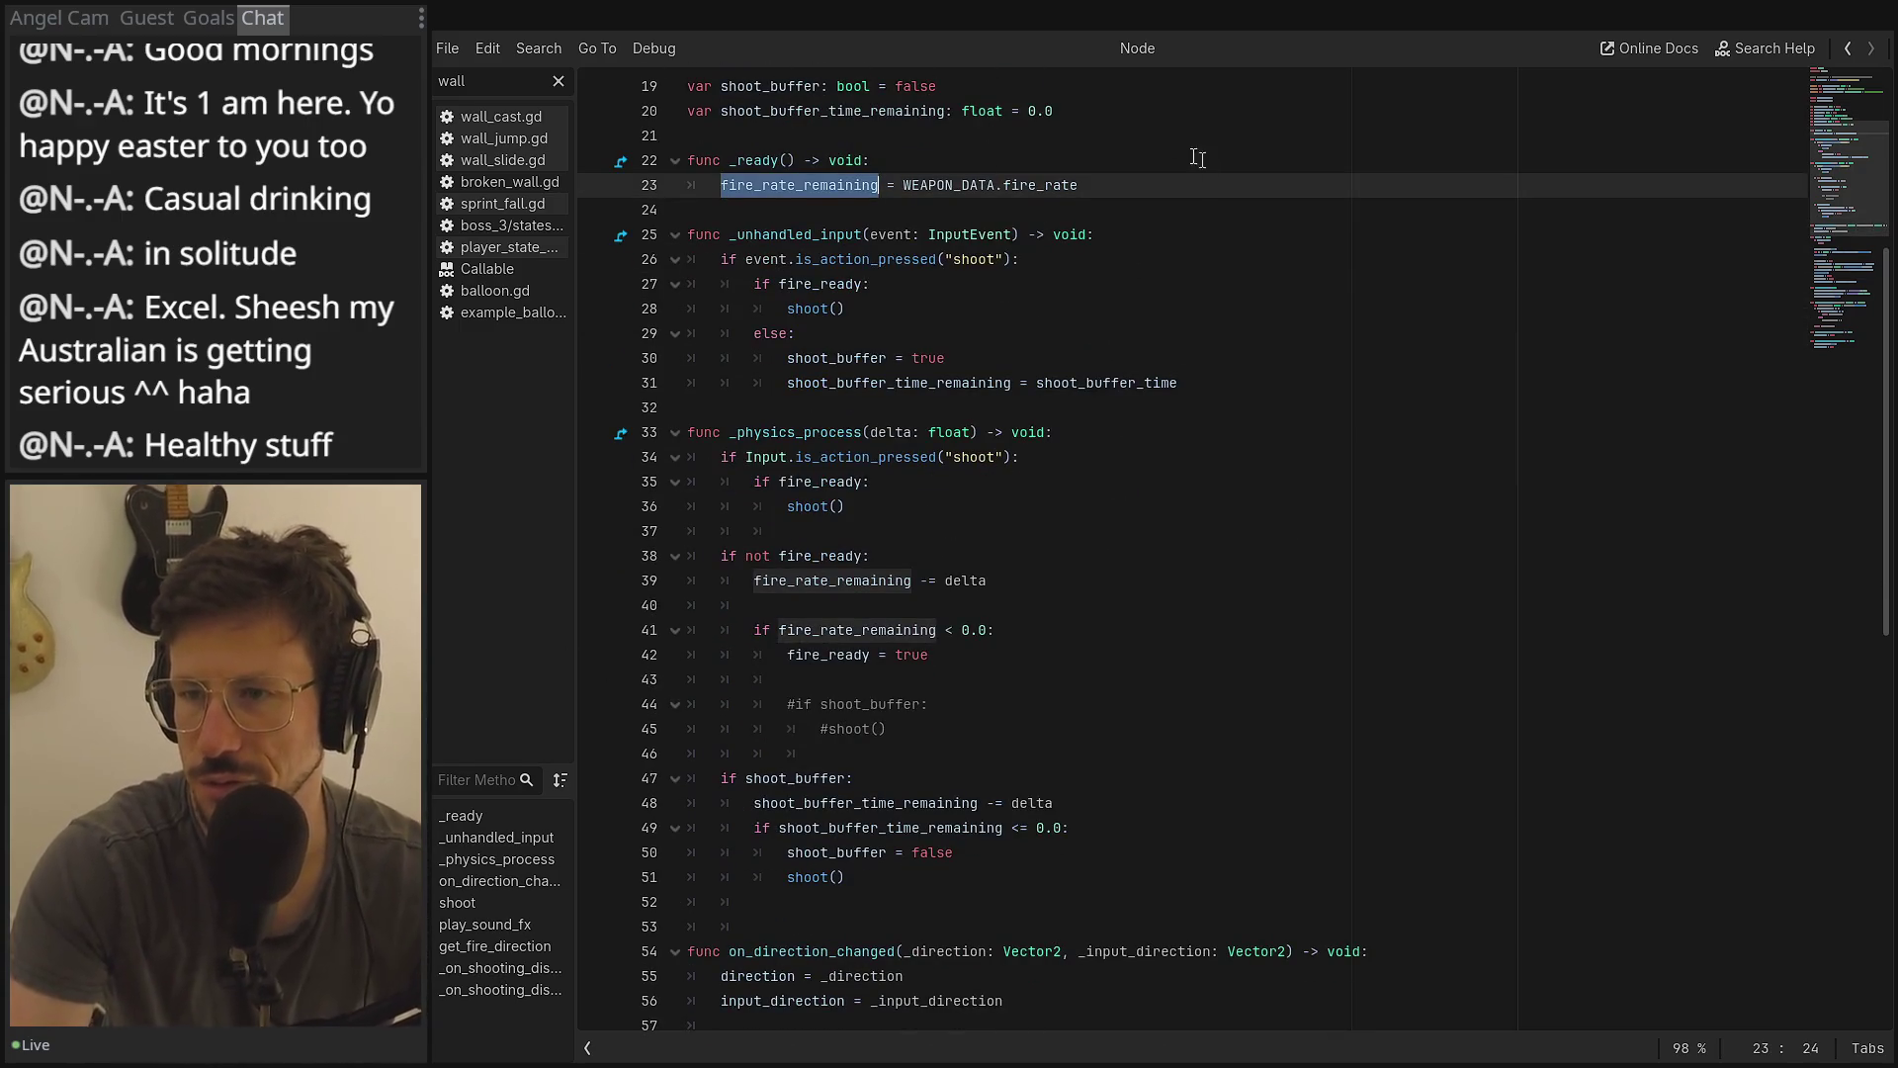
double_click(1040, 185)
scroll(1351, 229, "up", 4)
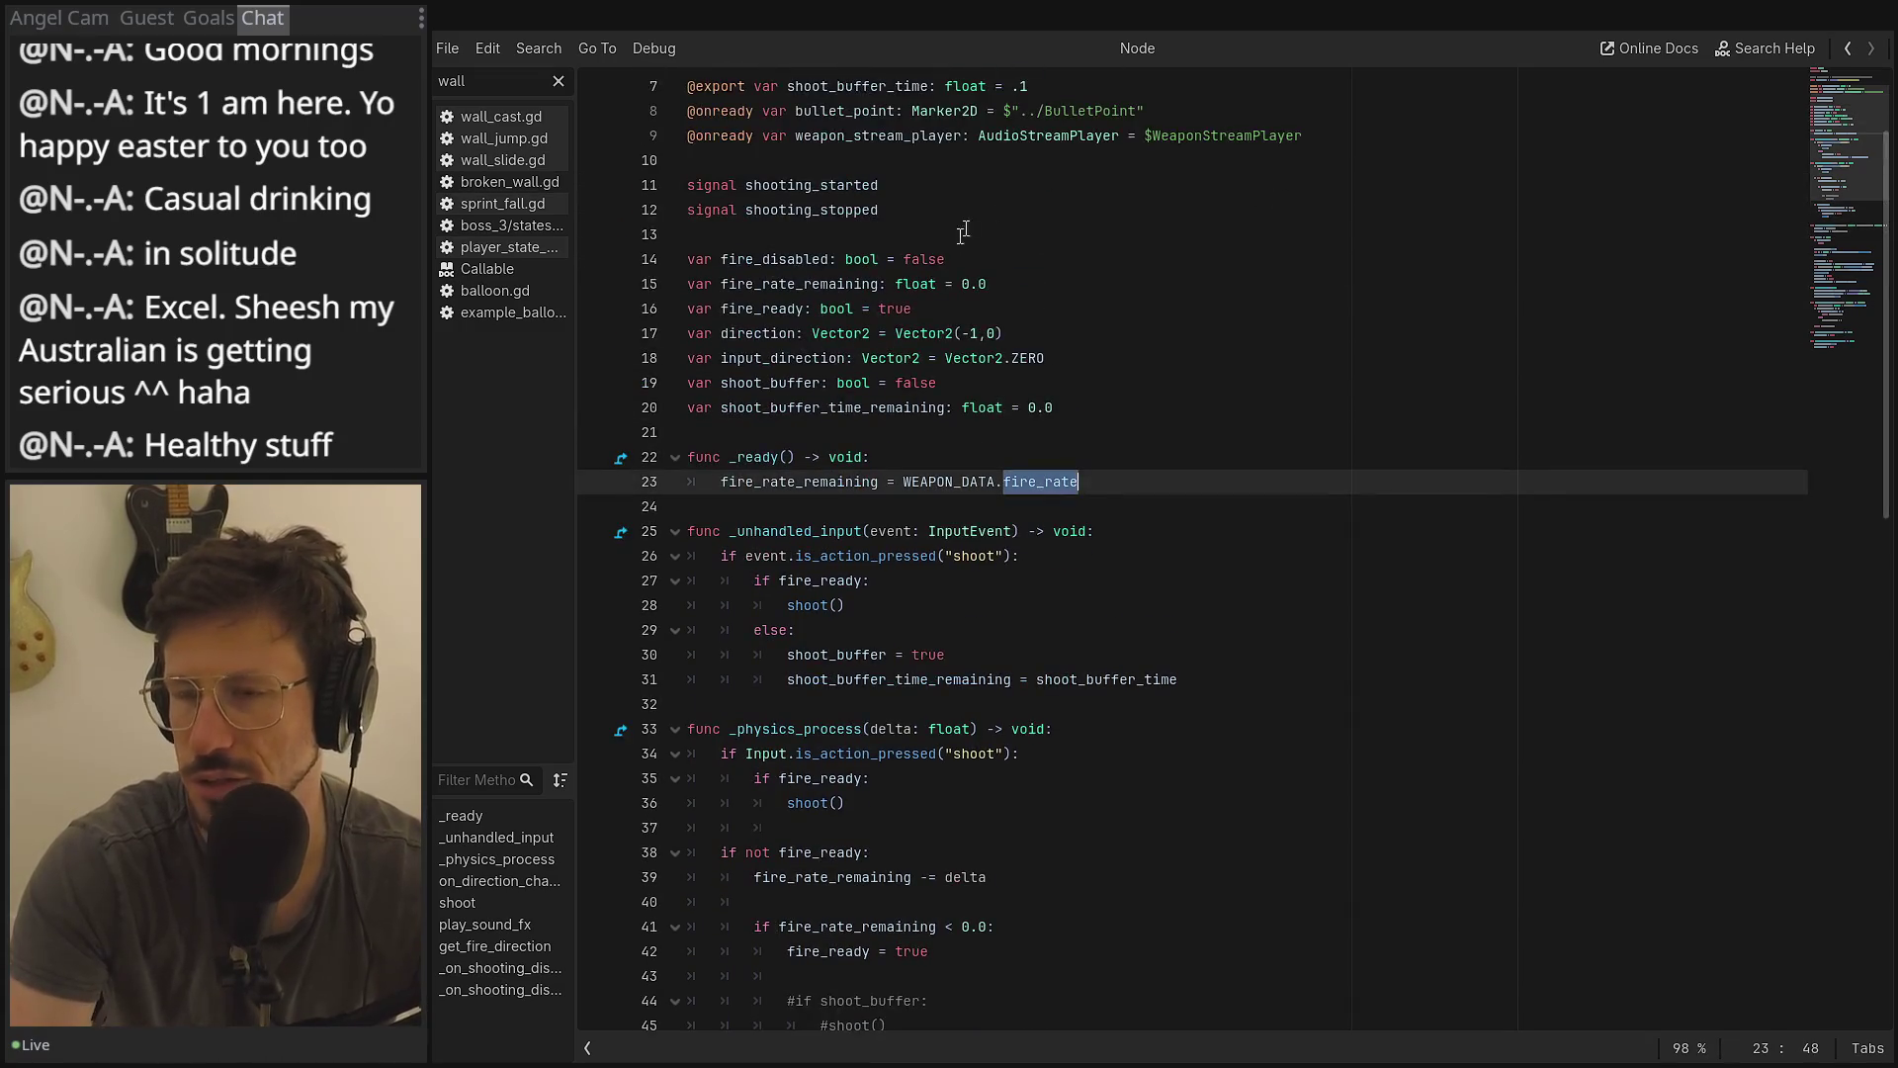
scroll(1045, 326, "up", 2)
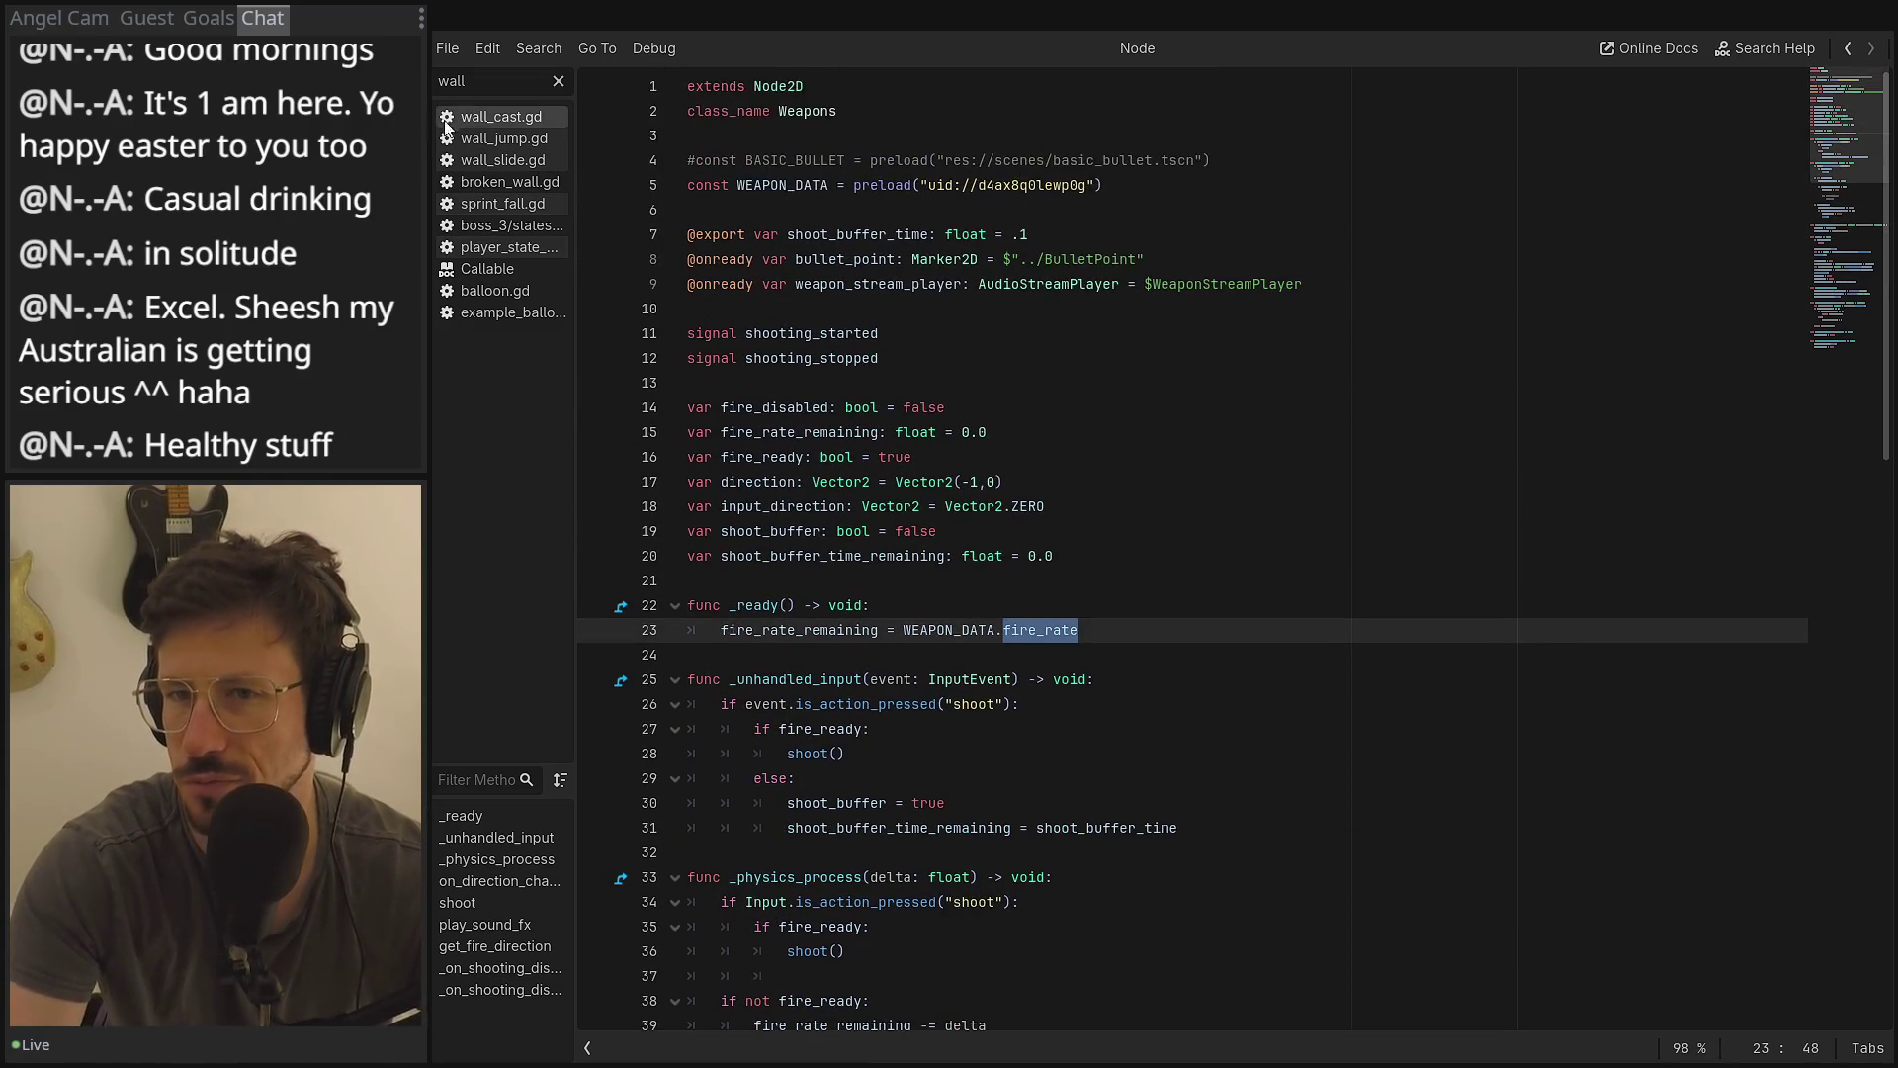
left_click(558, 81)
type("w")
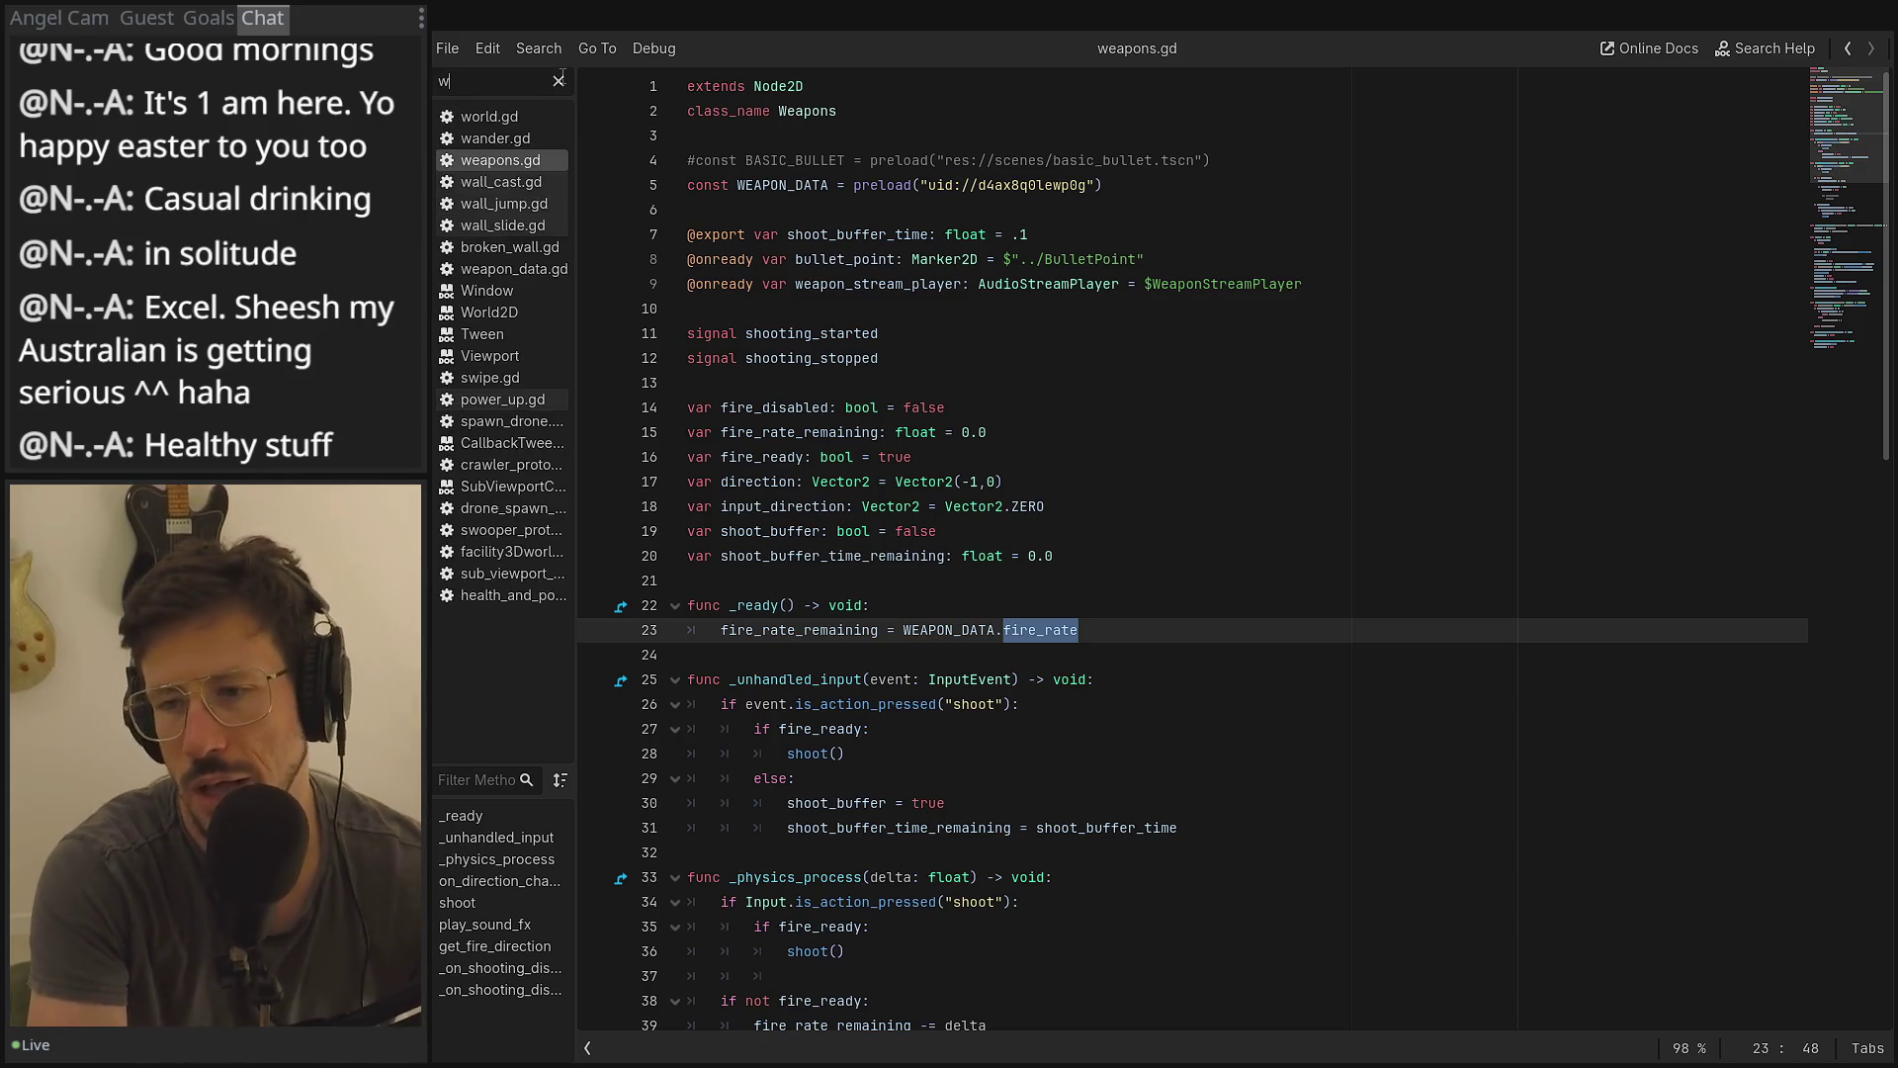
type("eapon")
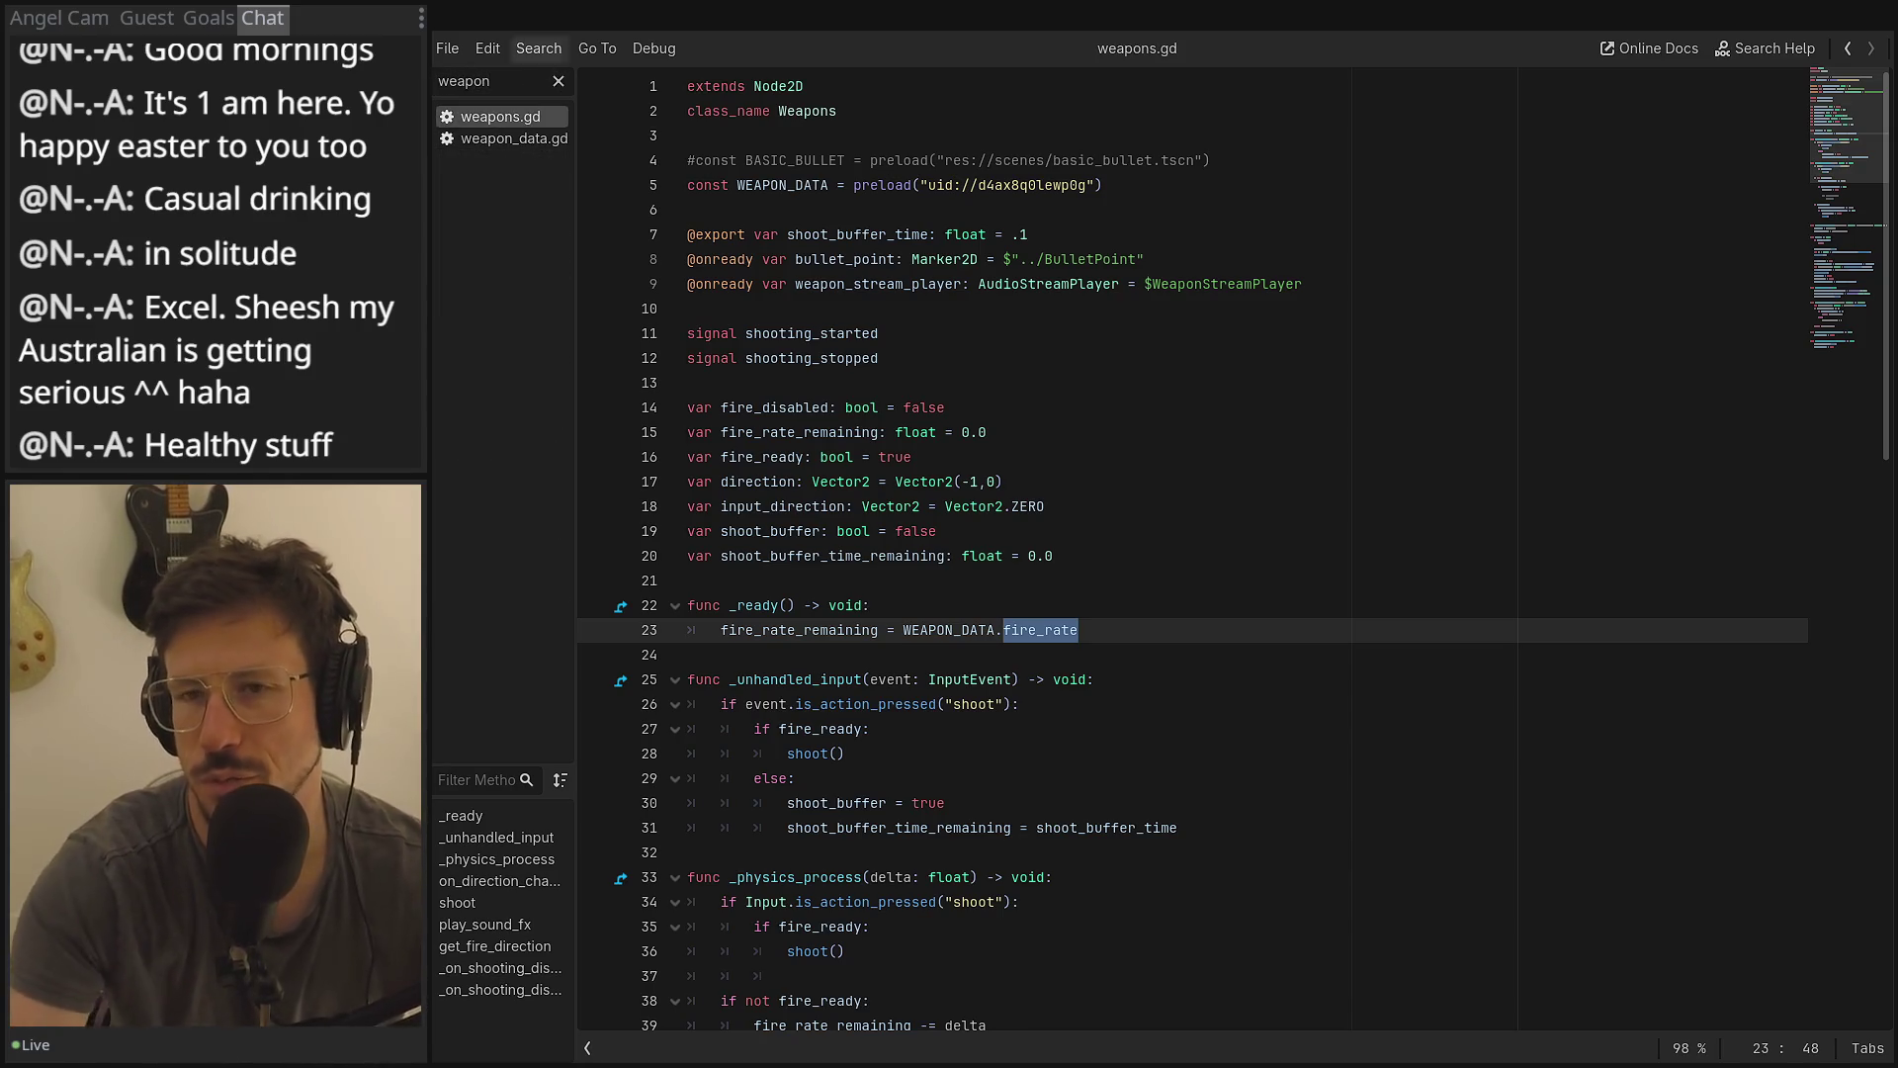
In weapon_data.gd, change fire_rate from 0.5 to 0.1, save, and go back to weapons.gd
left_click(471, 137)
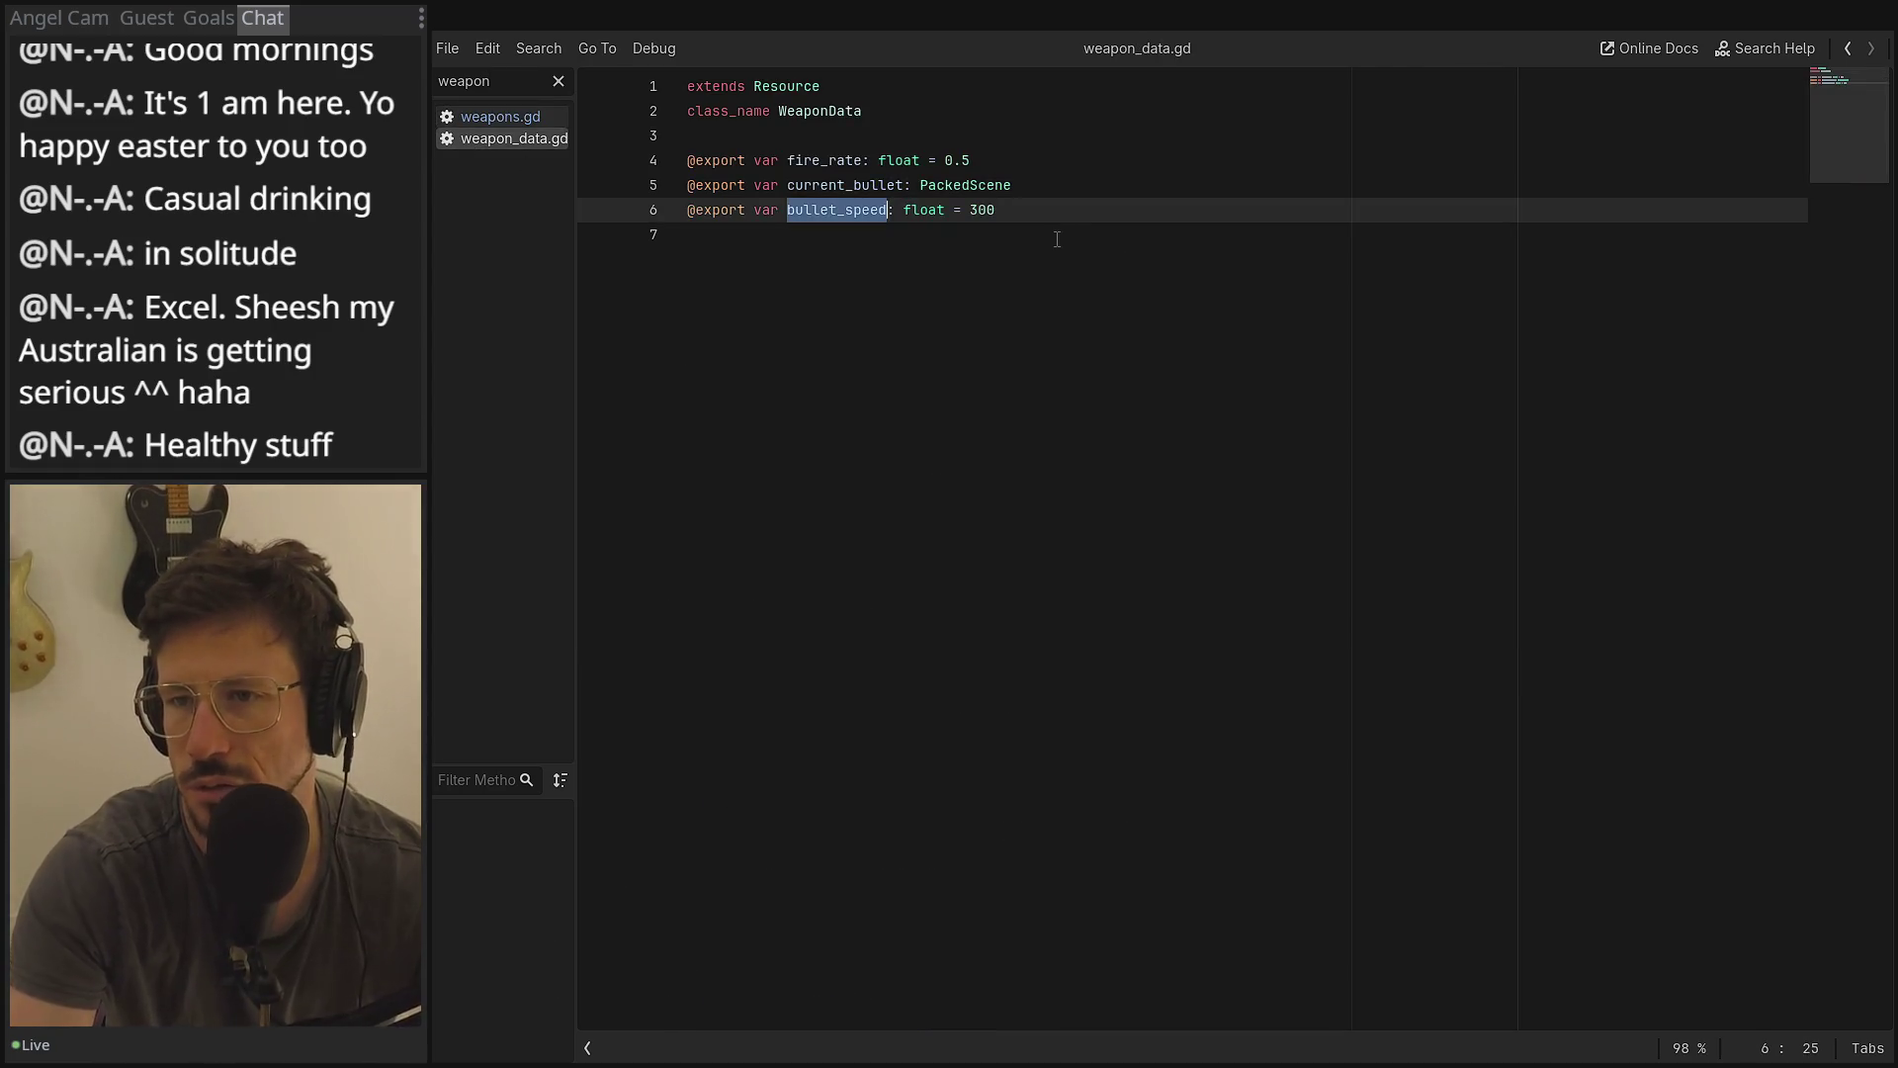
left_click(970, 151)
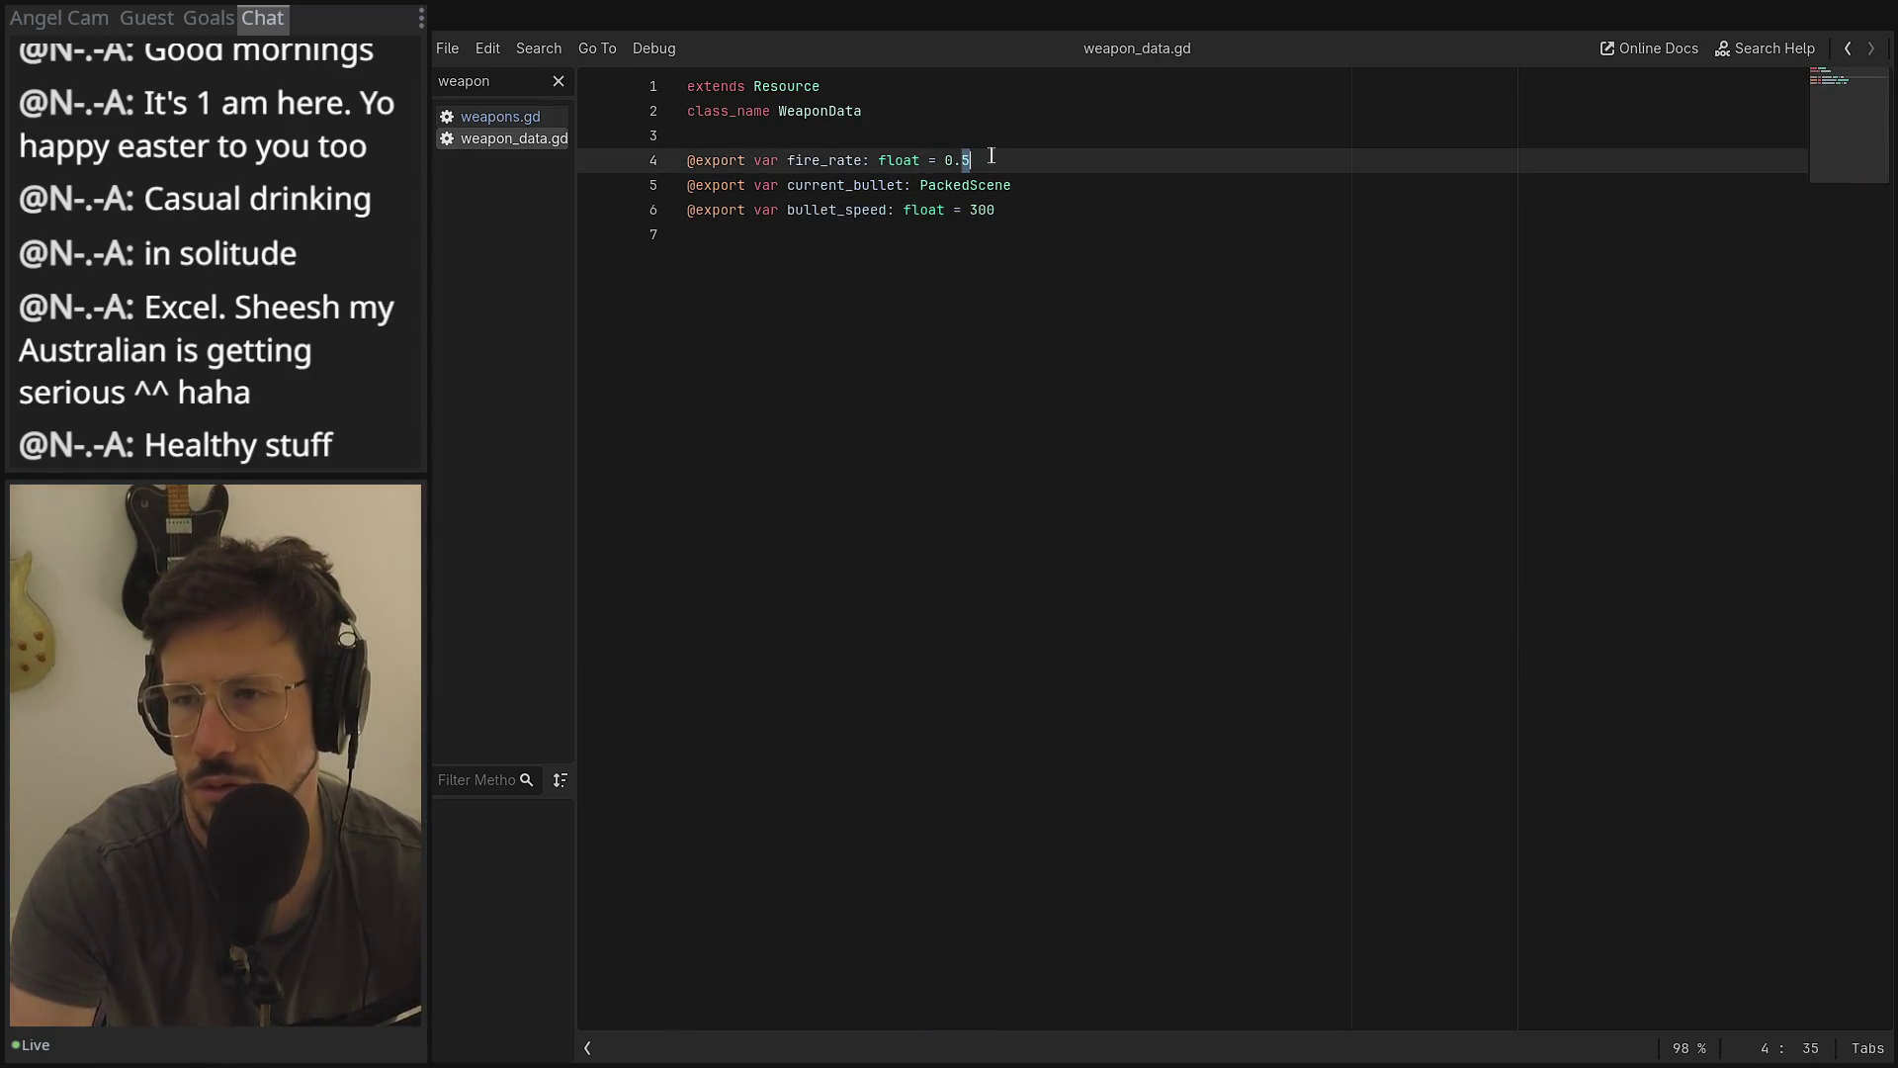
key("BackSpace")
type("1")
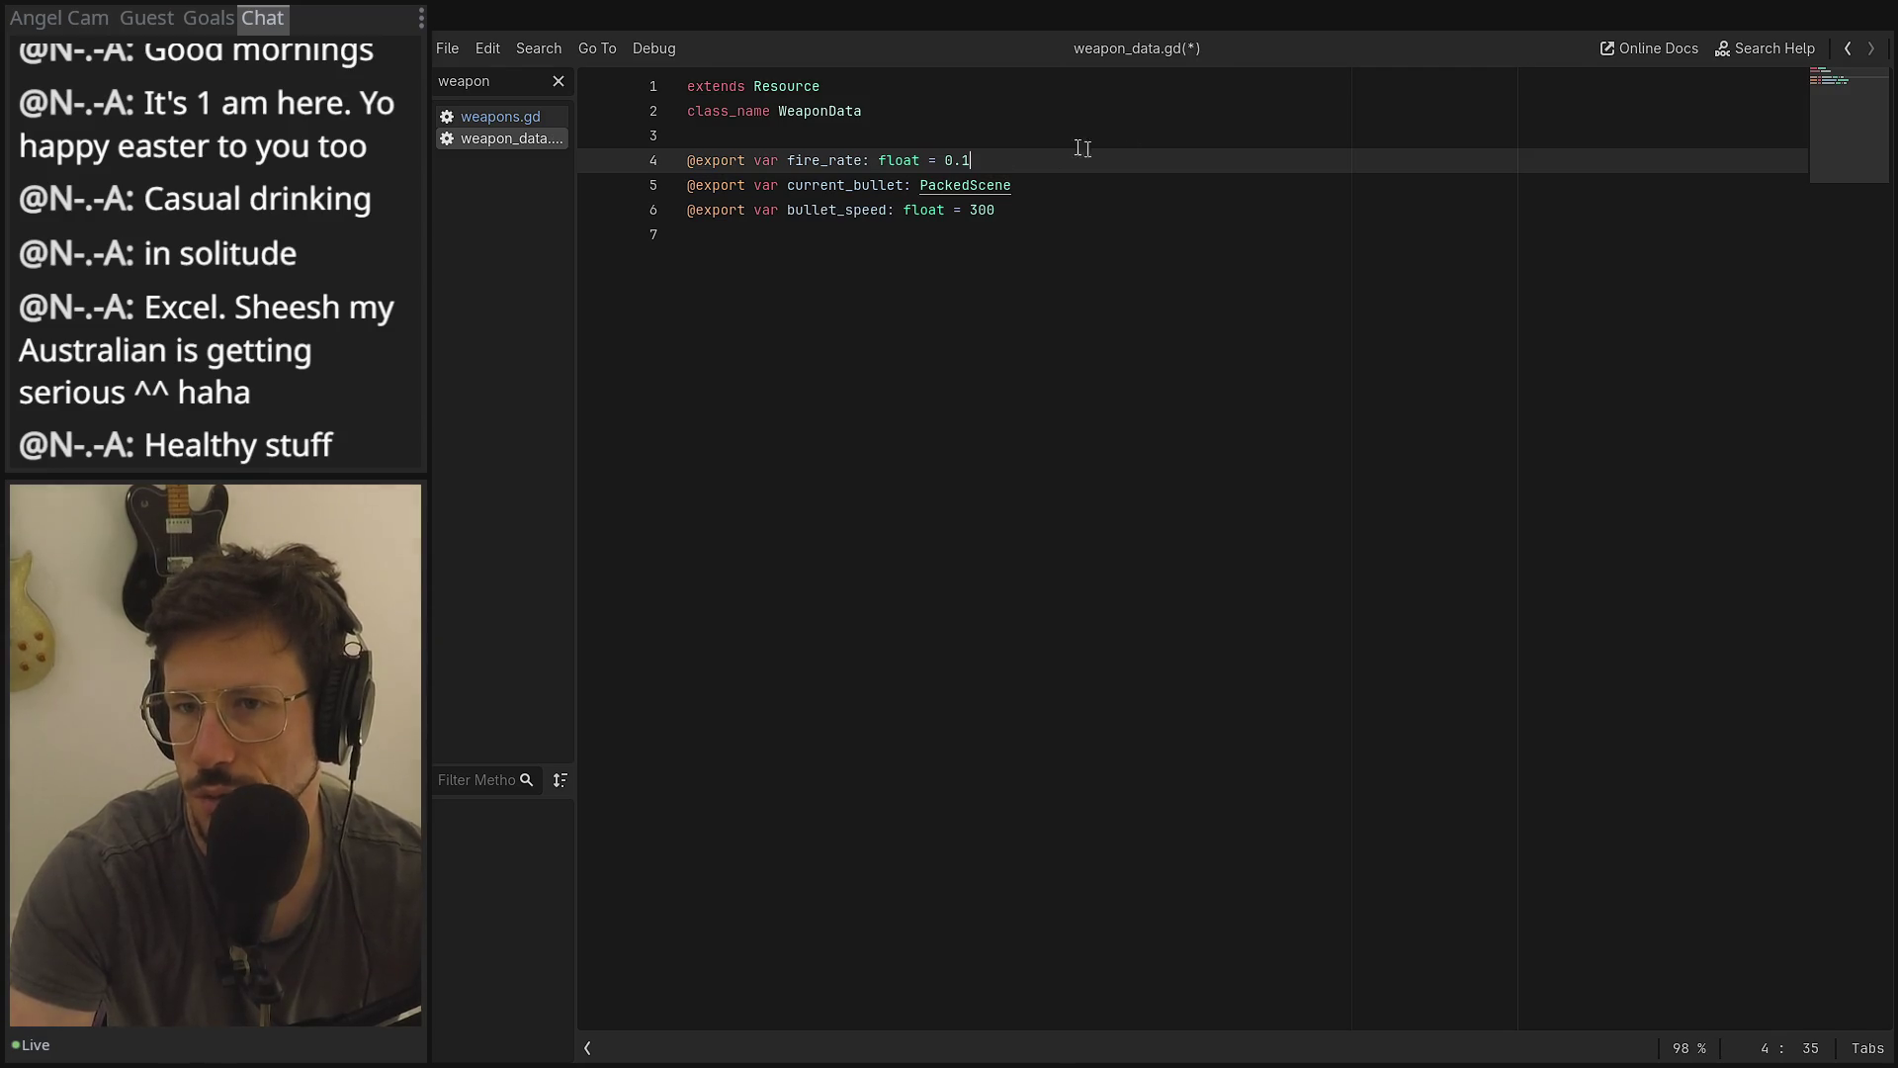
key("ctrl+s")
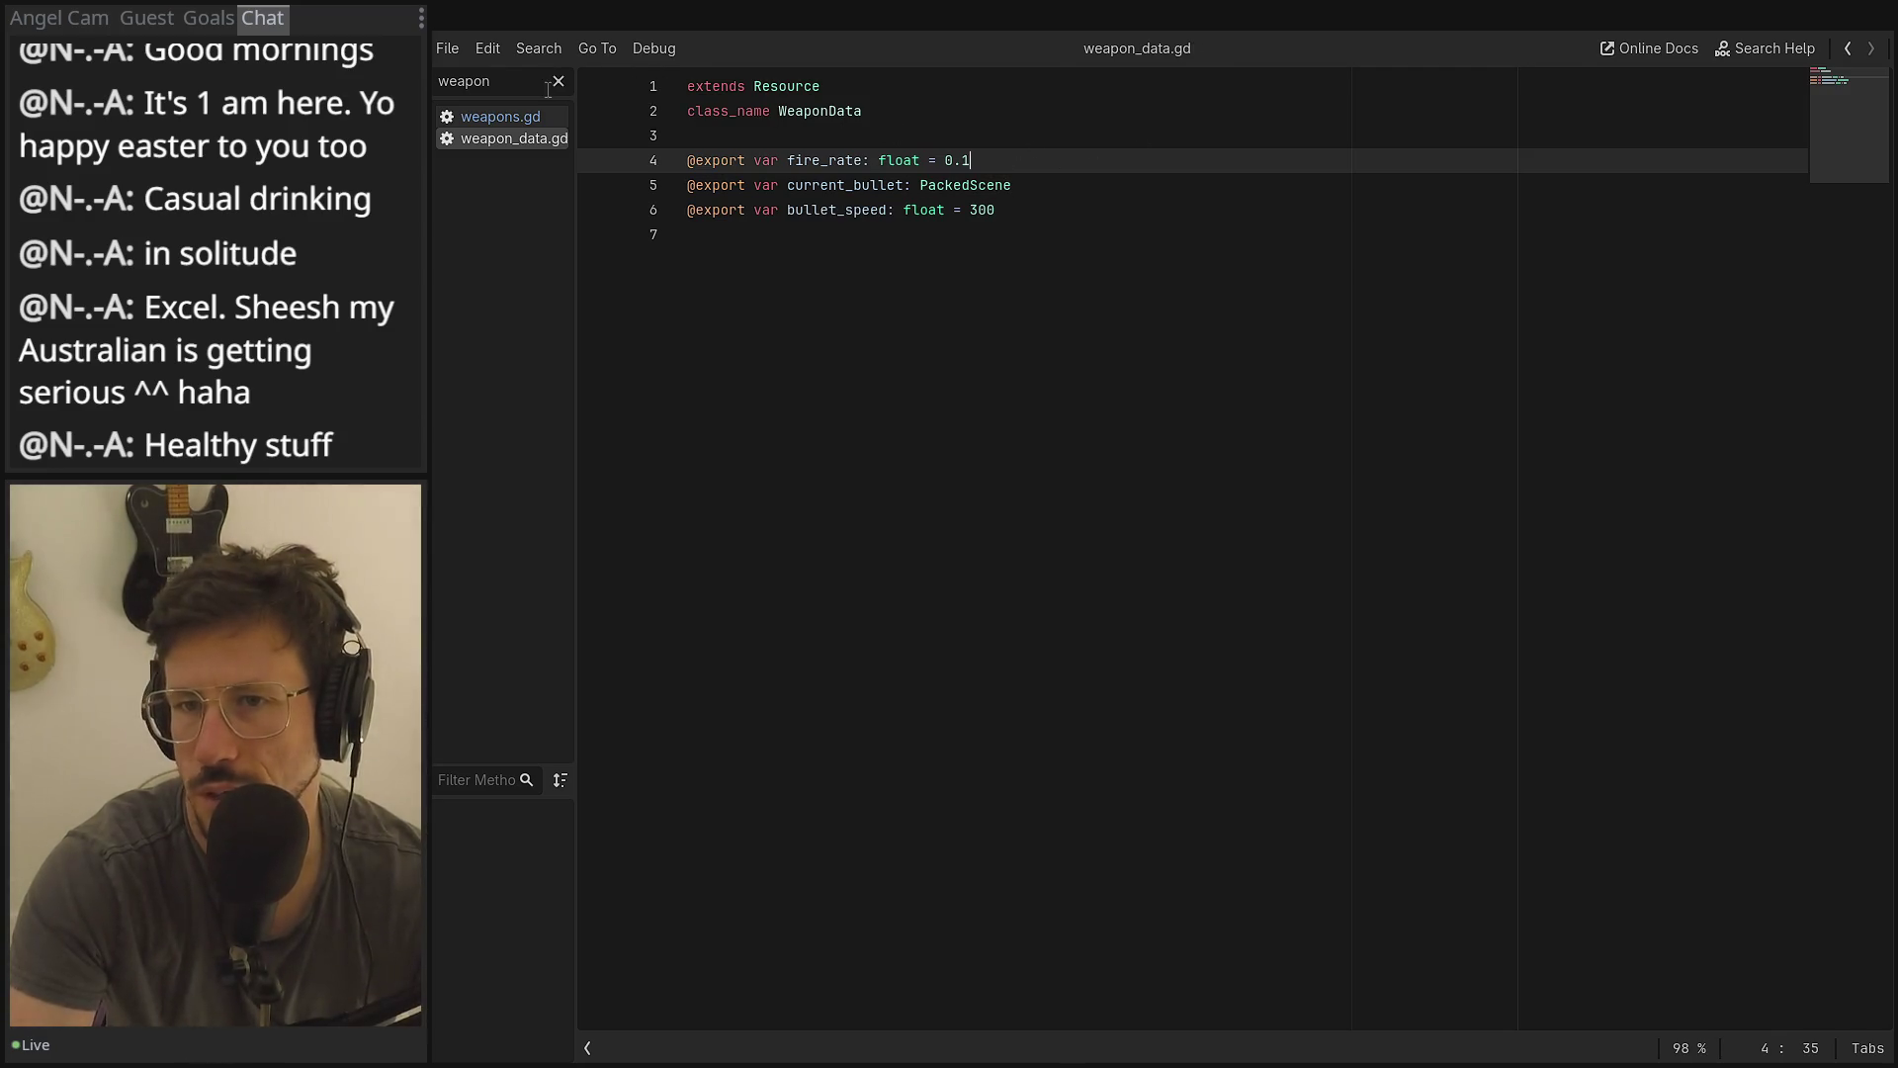
left_click(559, 81)
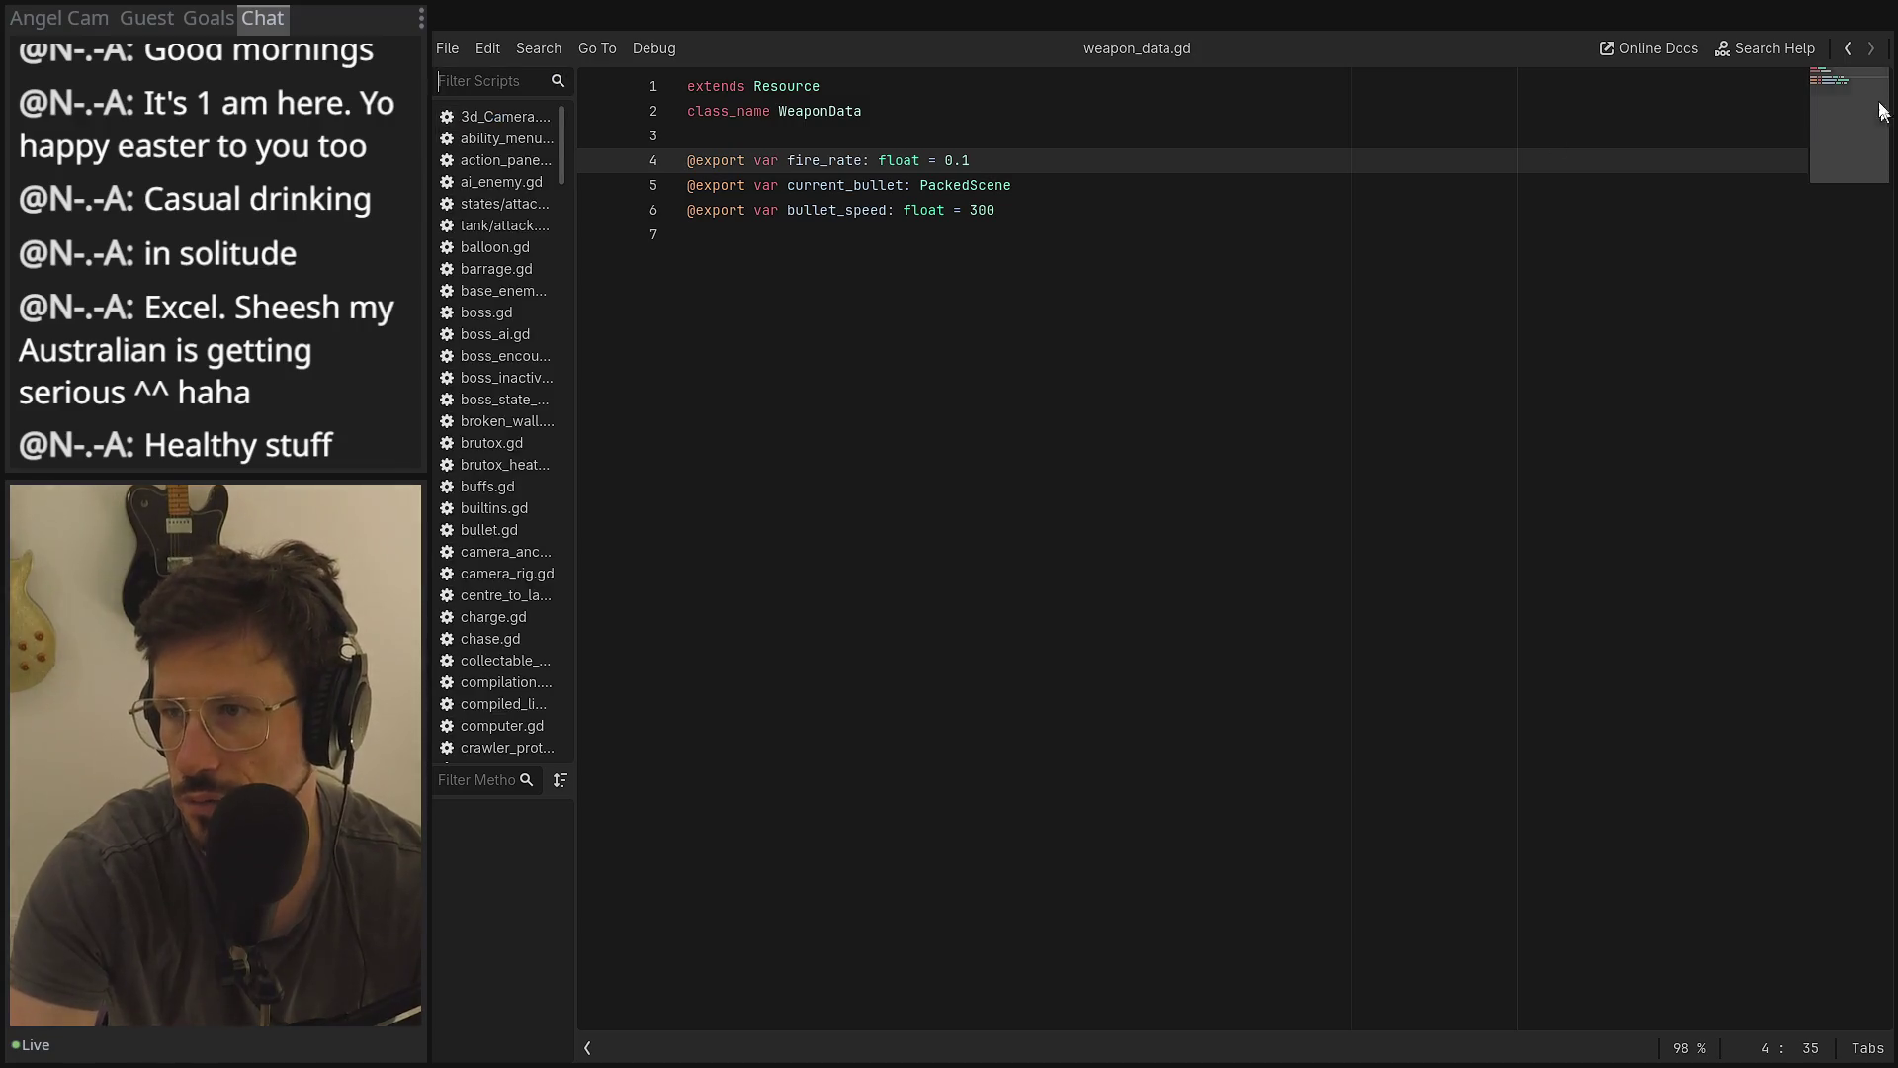
left_click(1846, 49)
scroll(1195, 493, "down", 2)
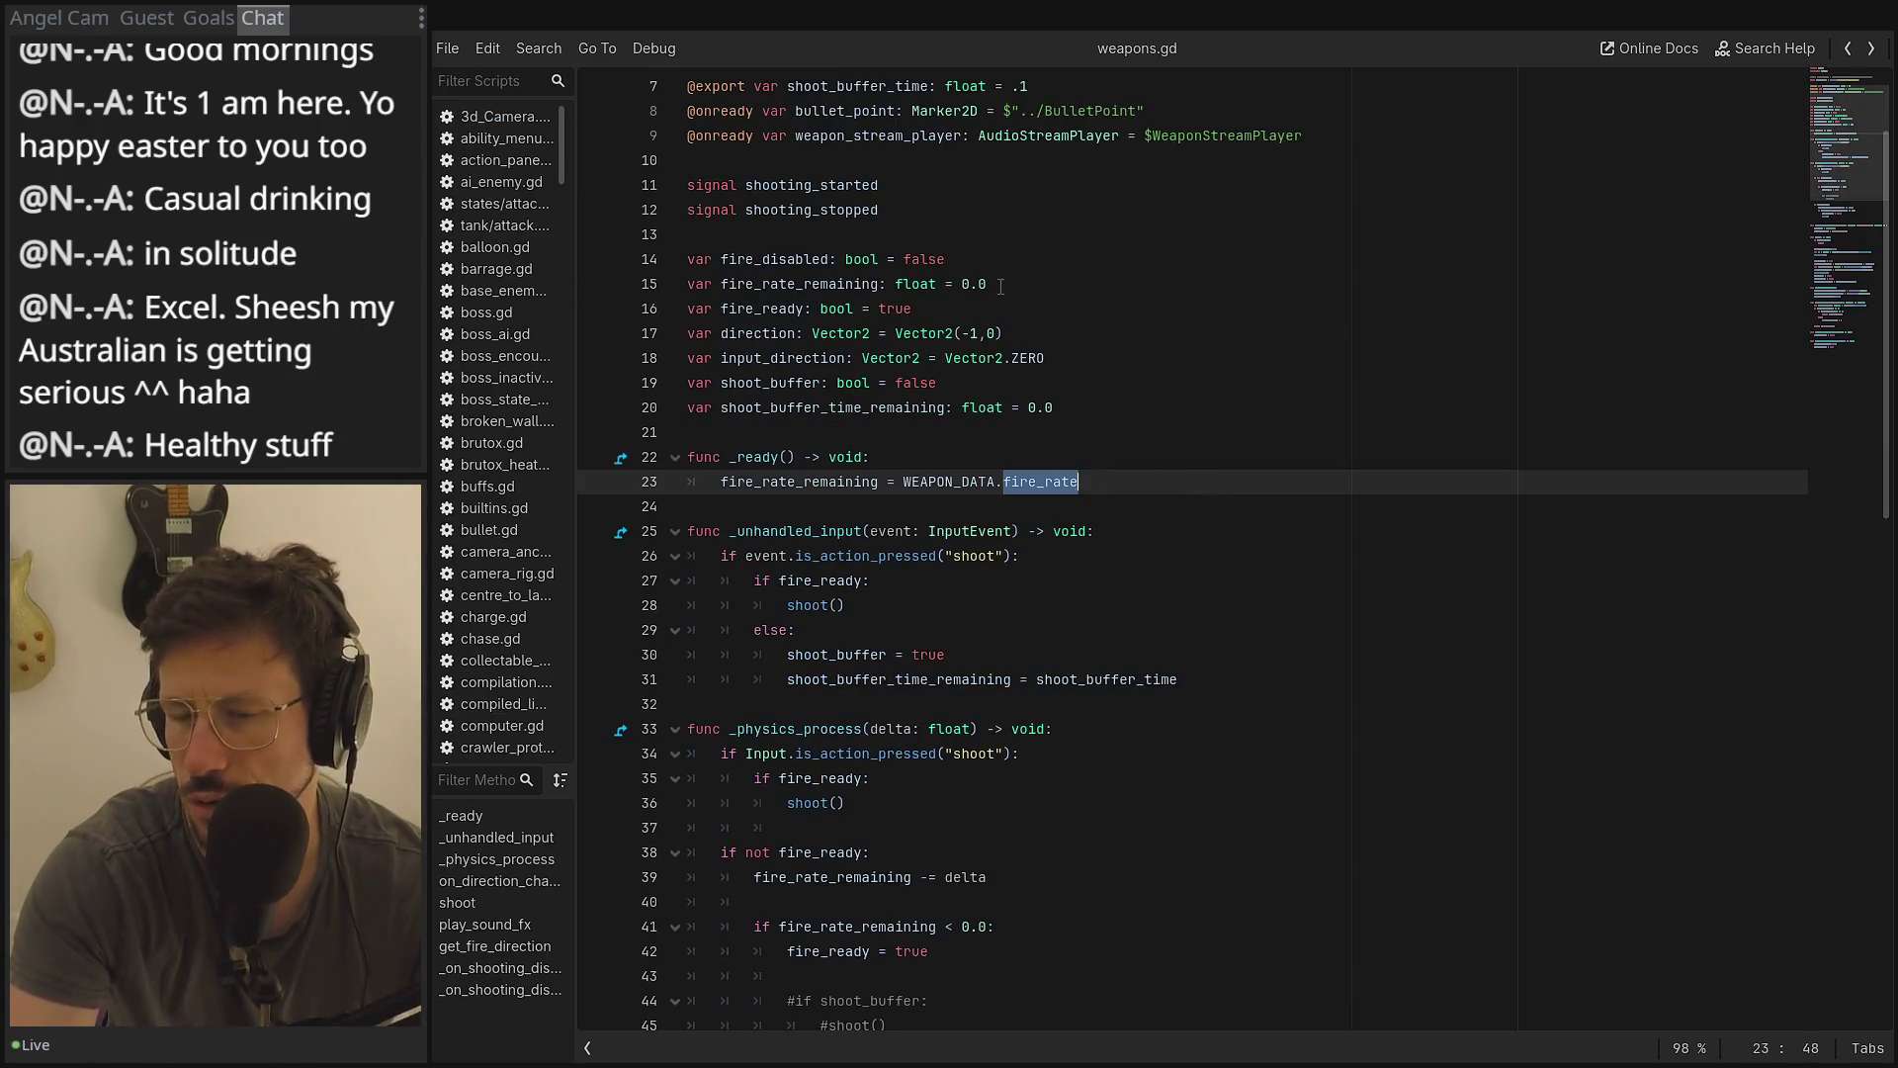
scroll(1193, 411, "down", 3)
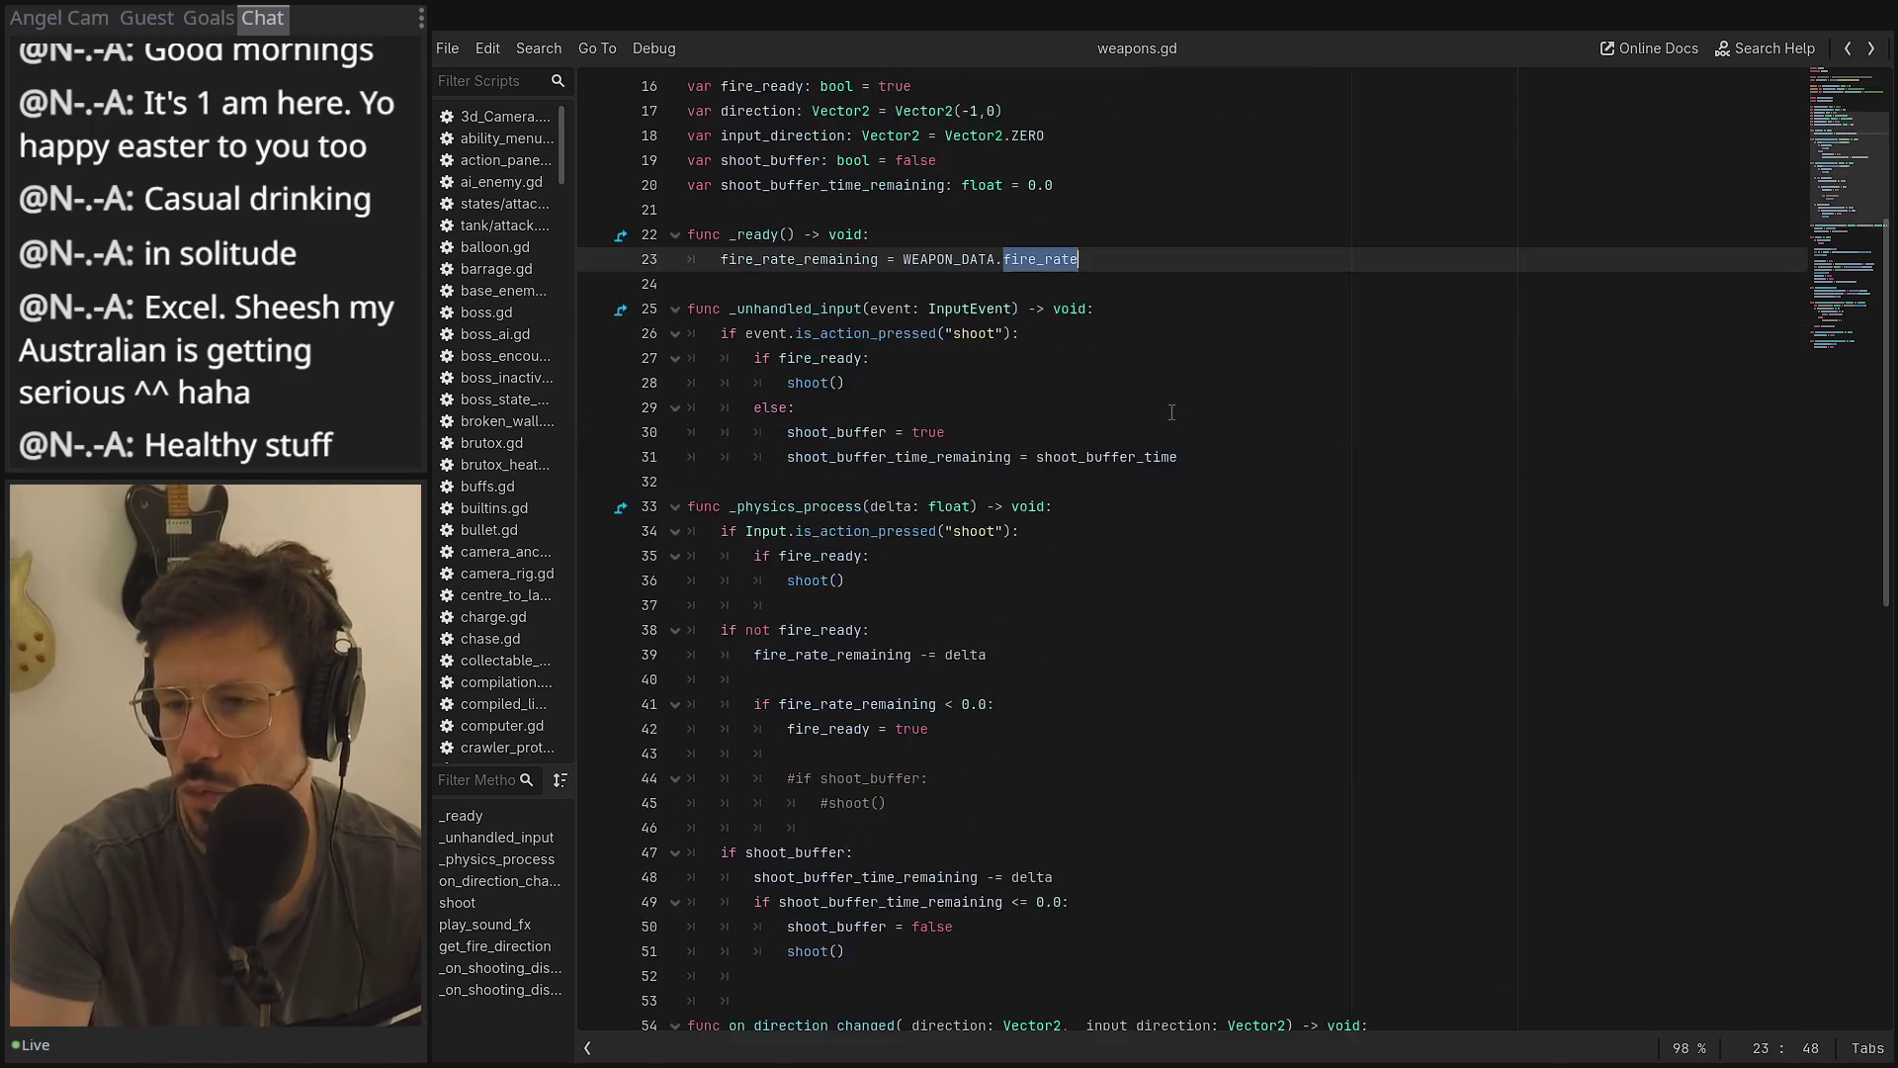
left_click(1092, 533)
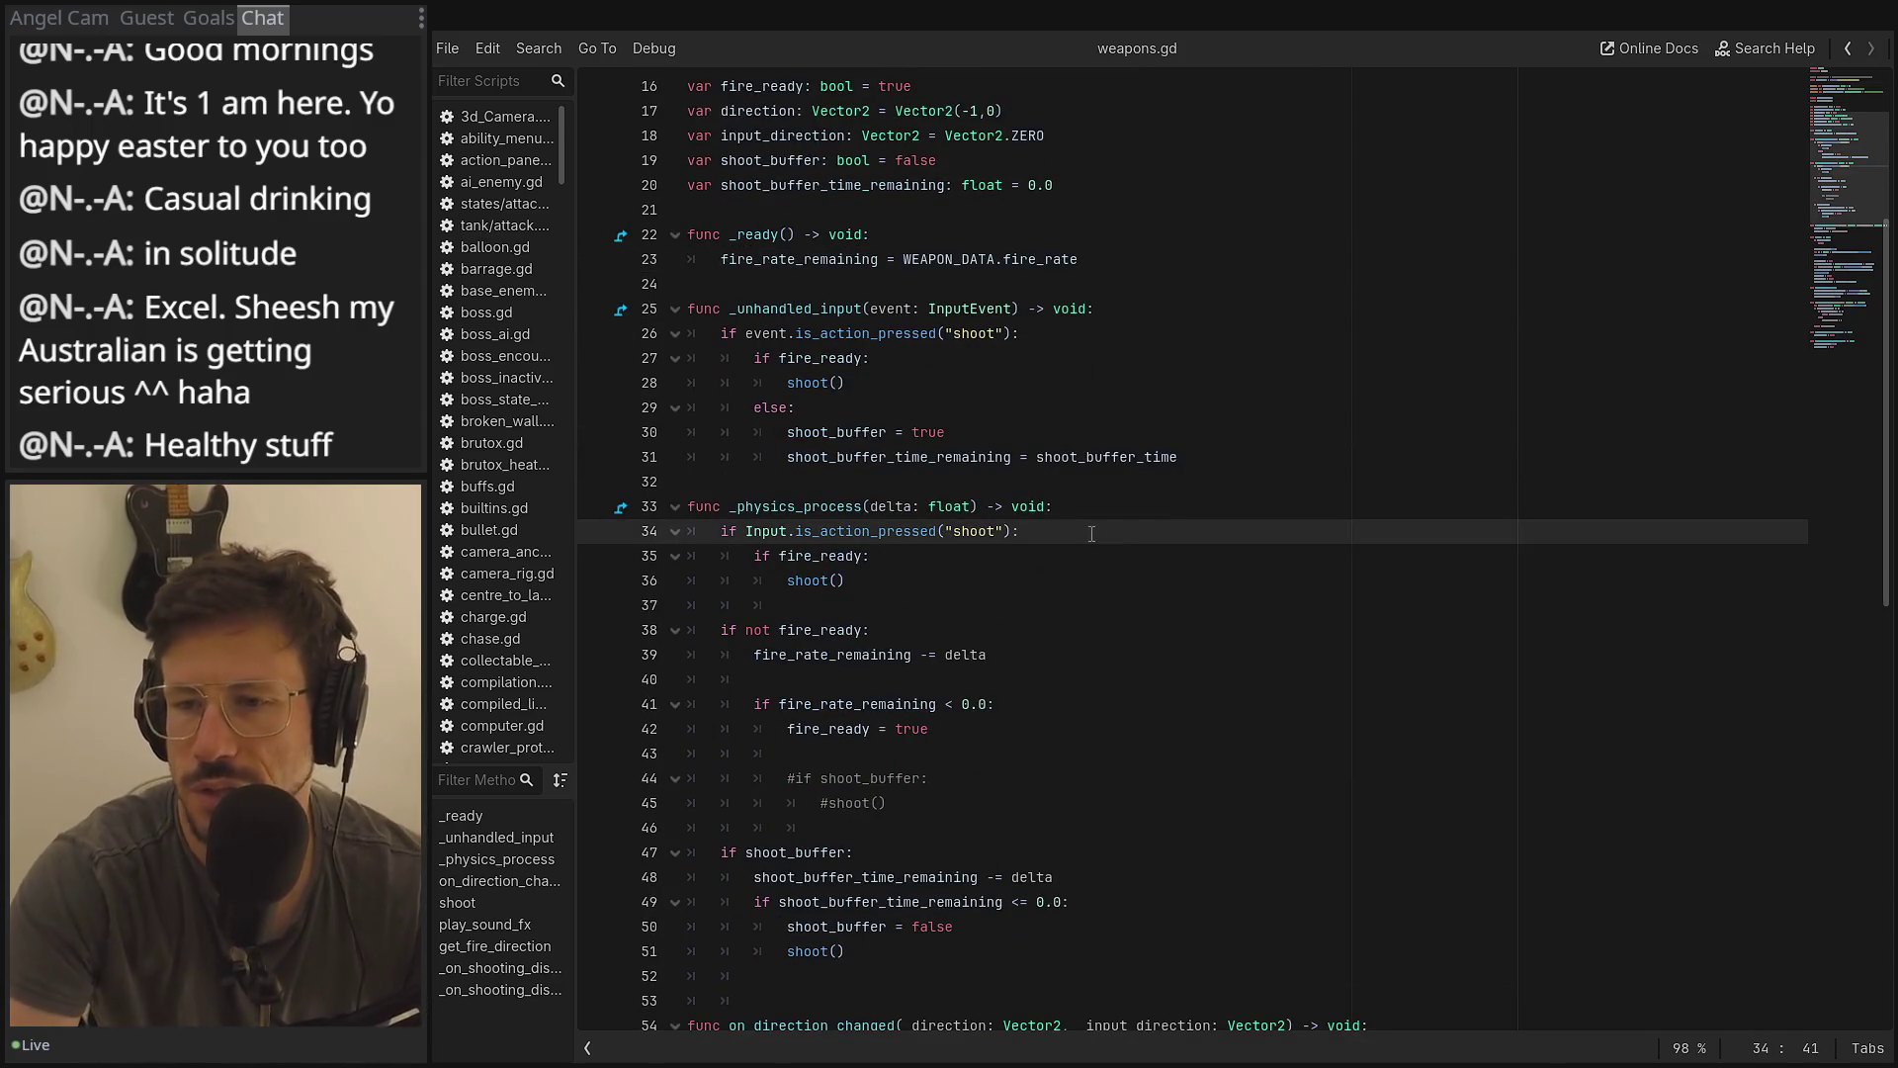
key("Return")
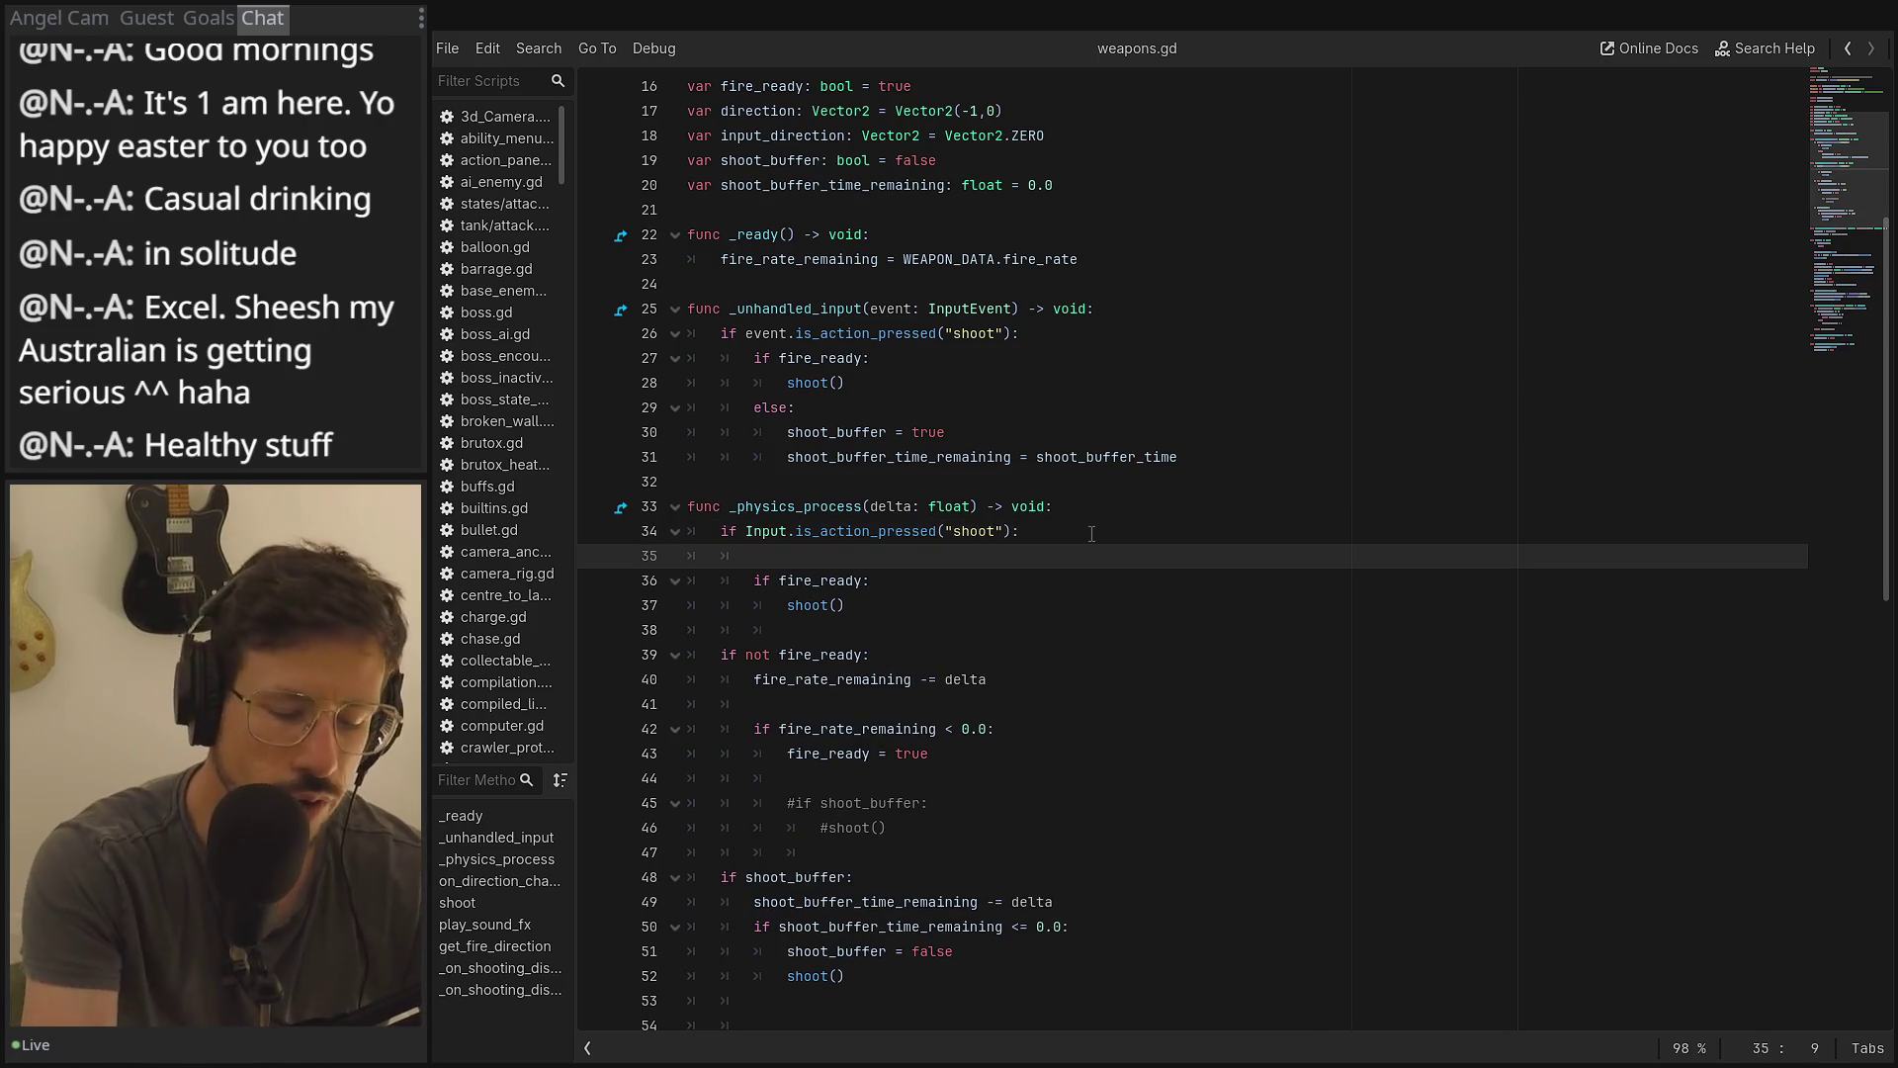
type("if o")
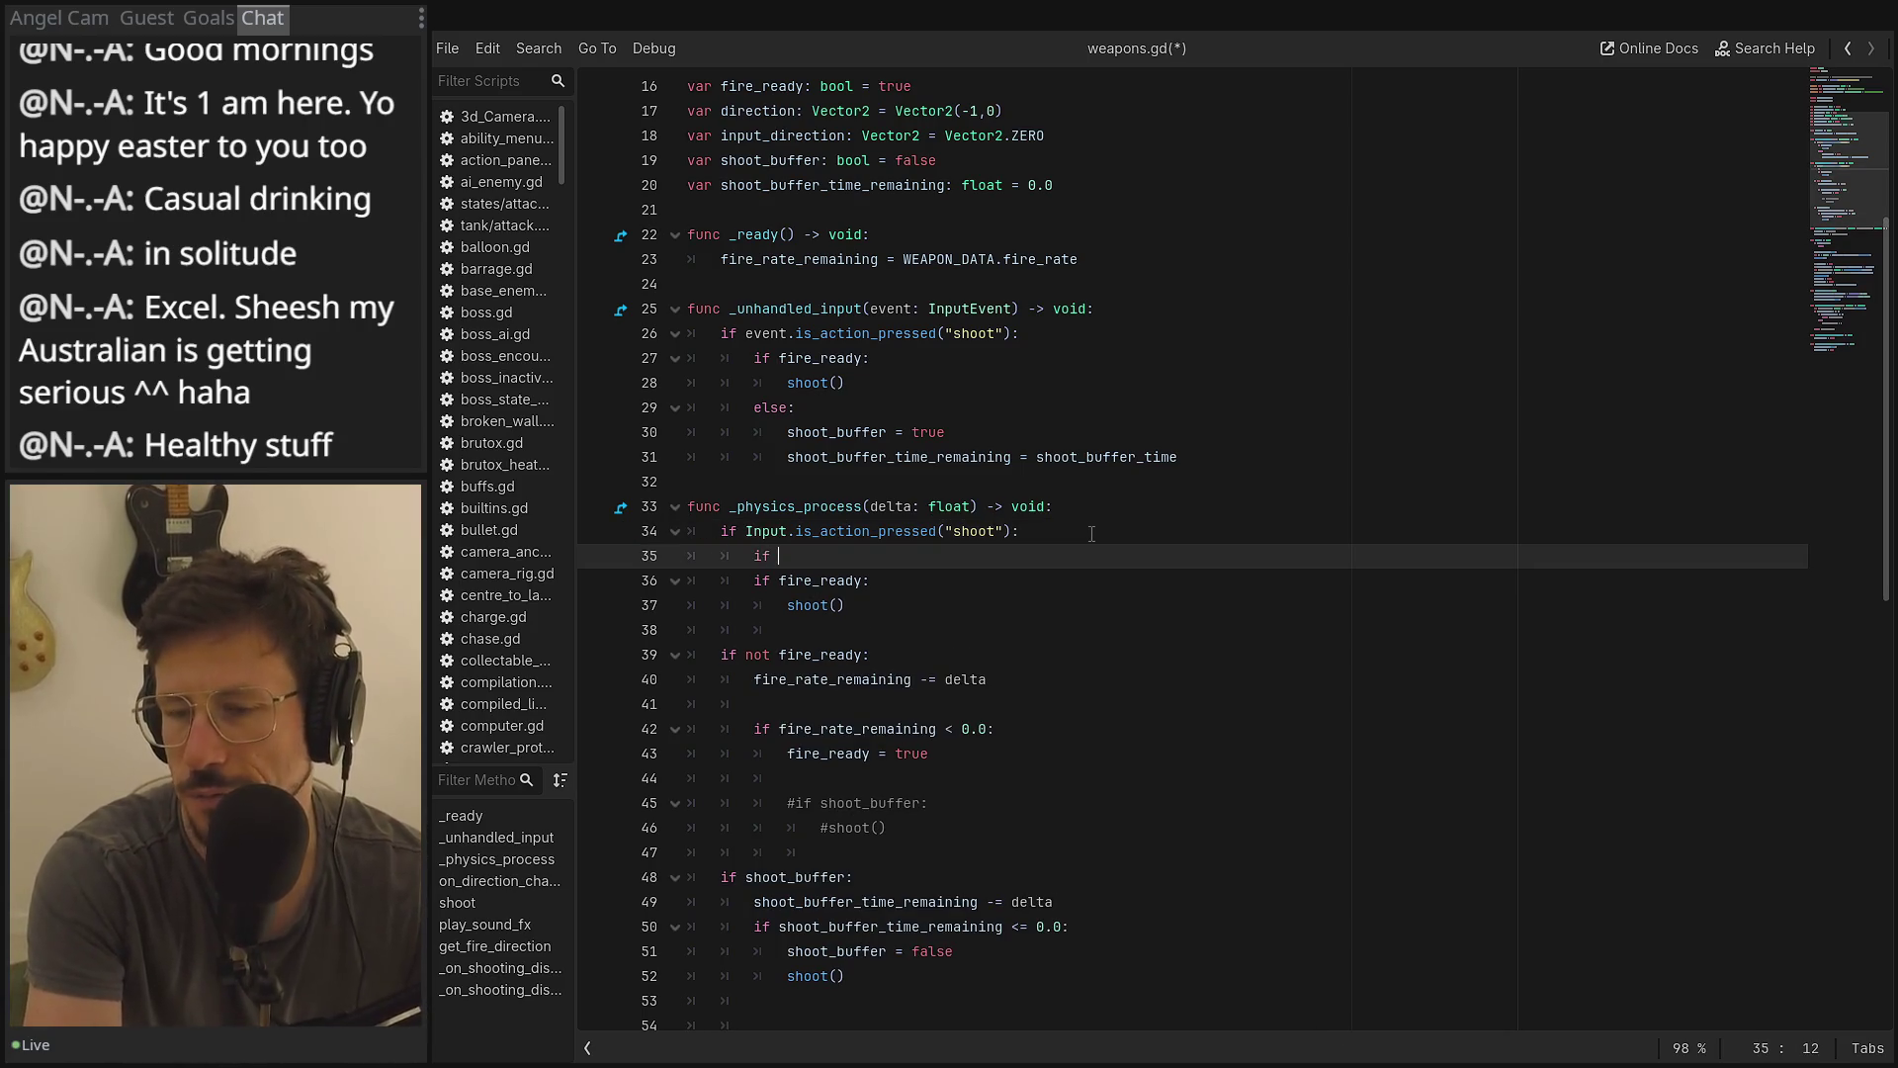
type("ve")
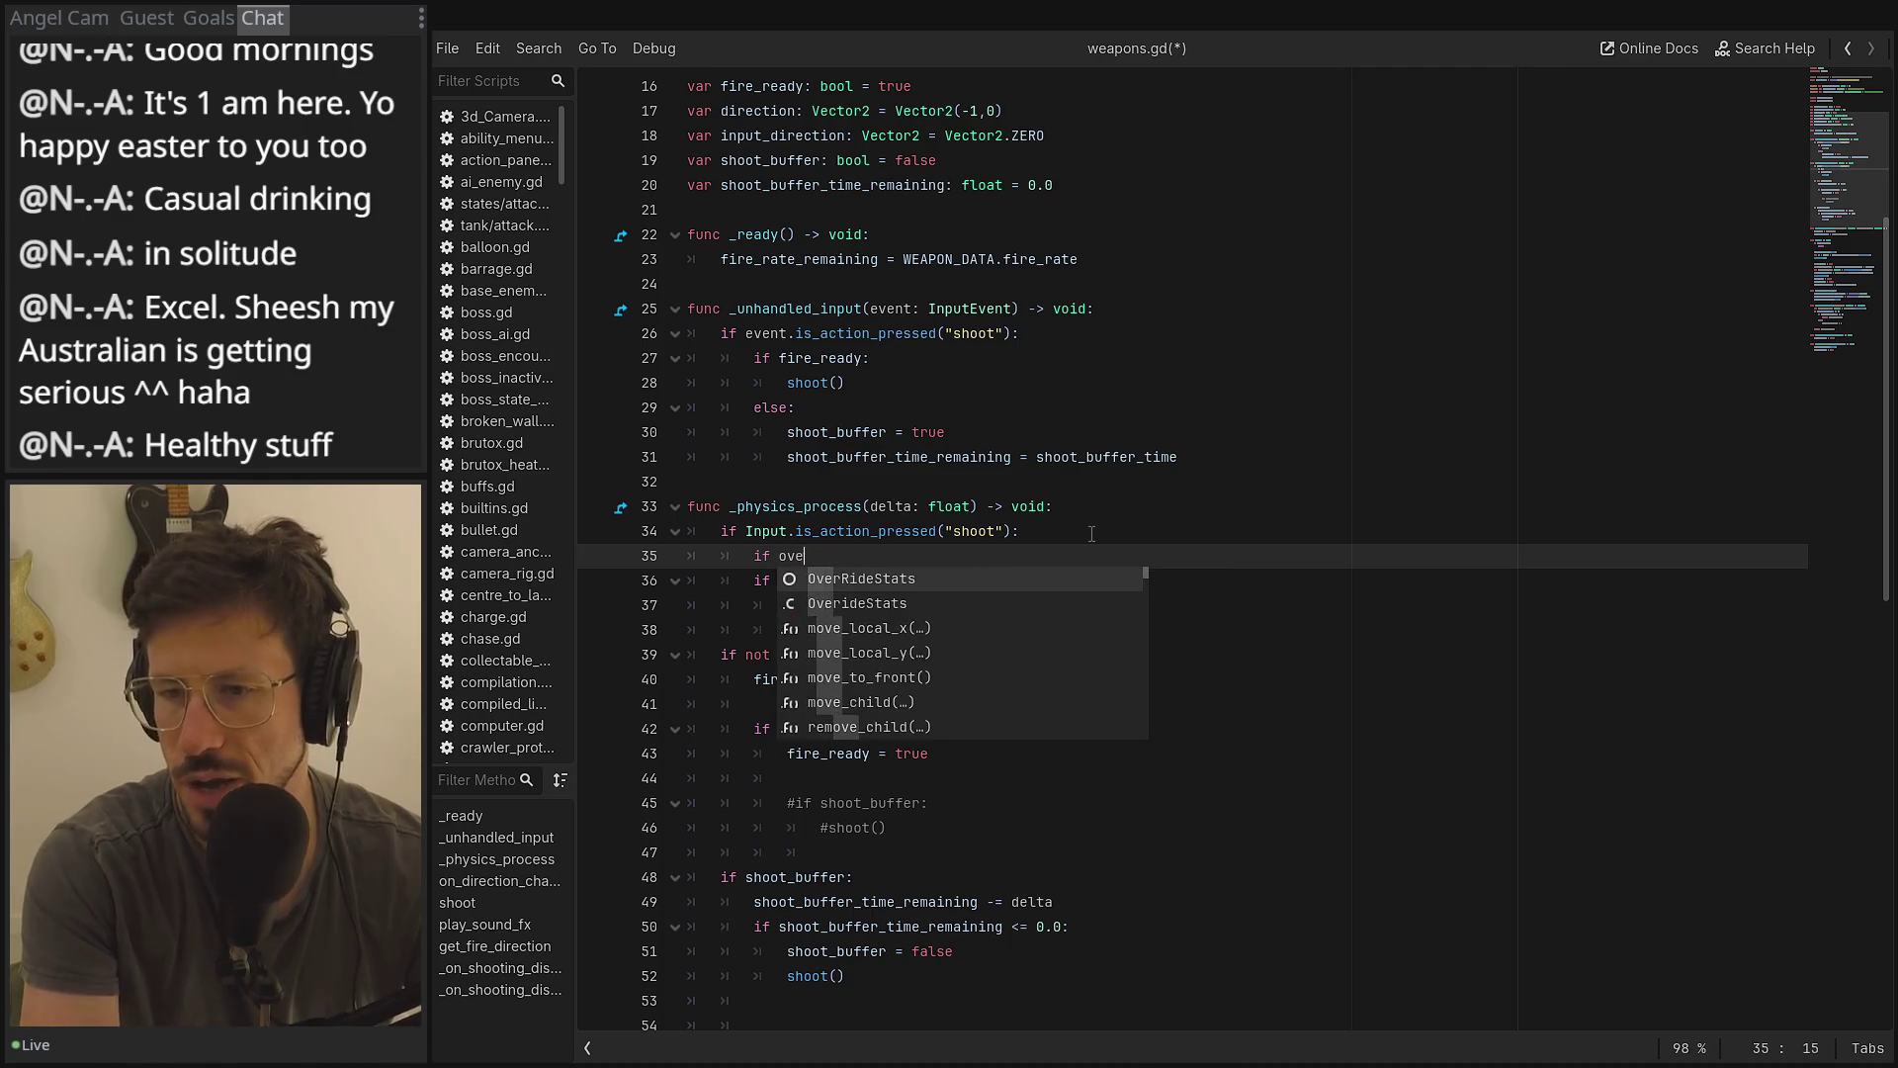
key("BackSpace")
key("BackSpace")
key("BackSpace")
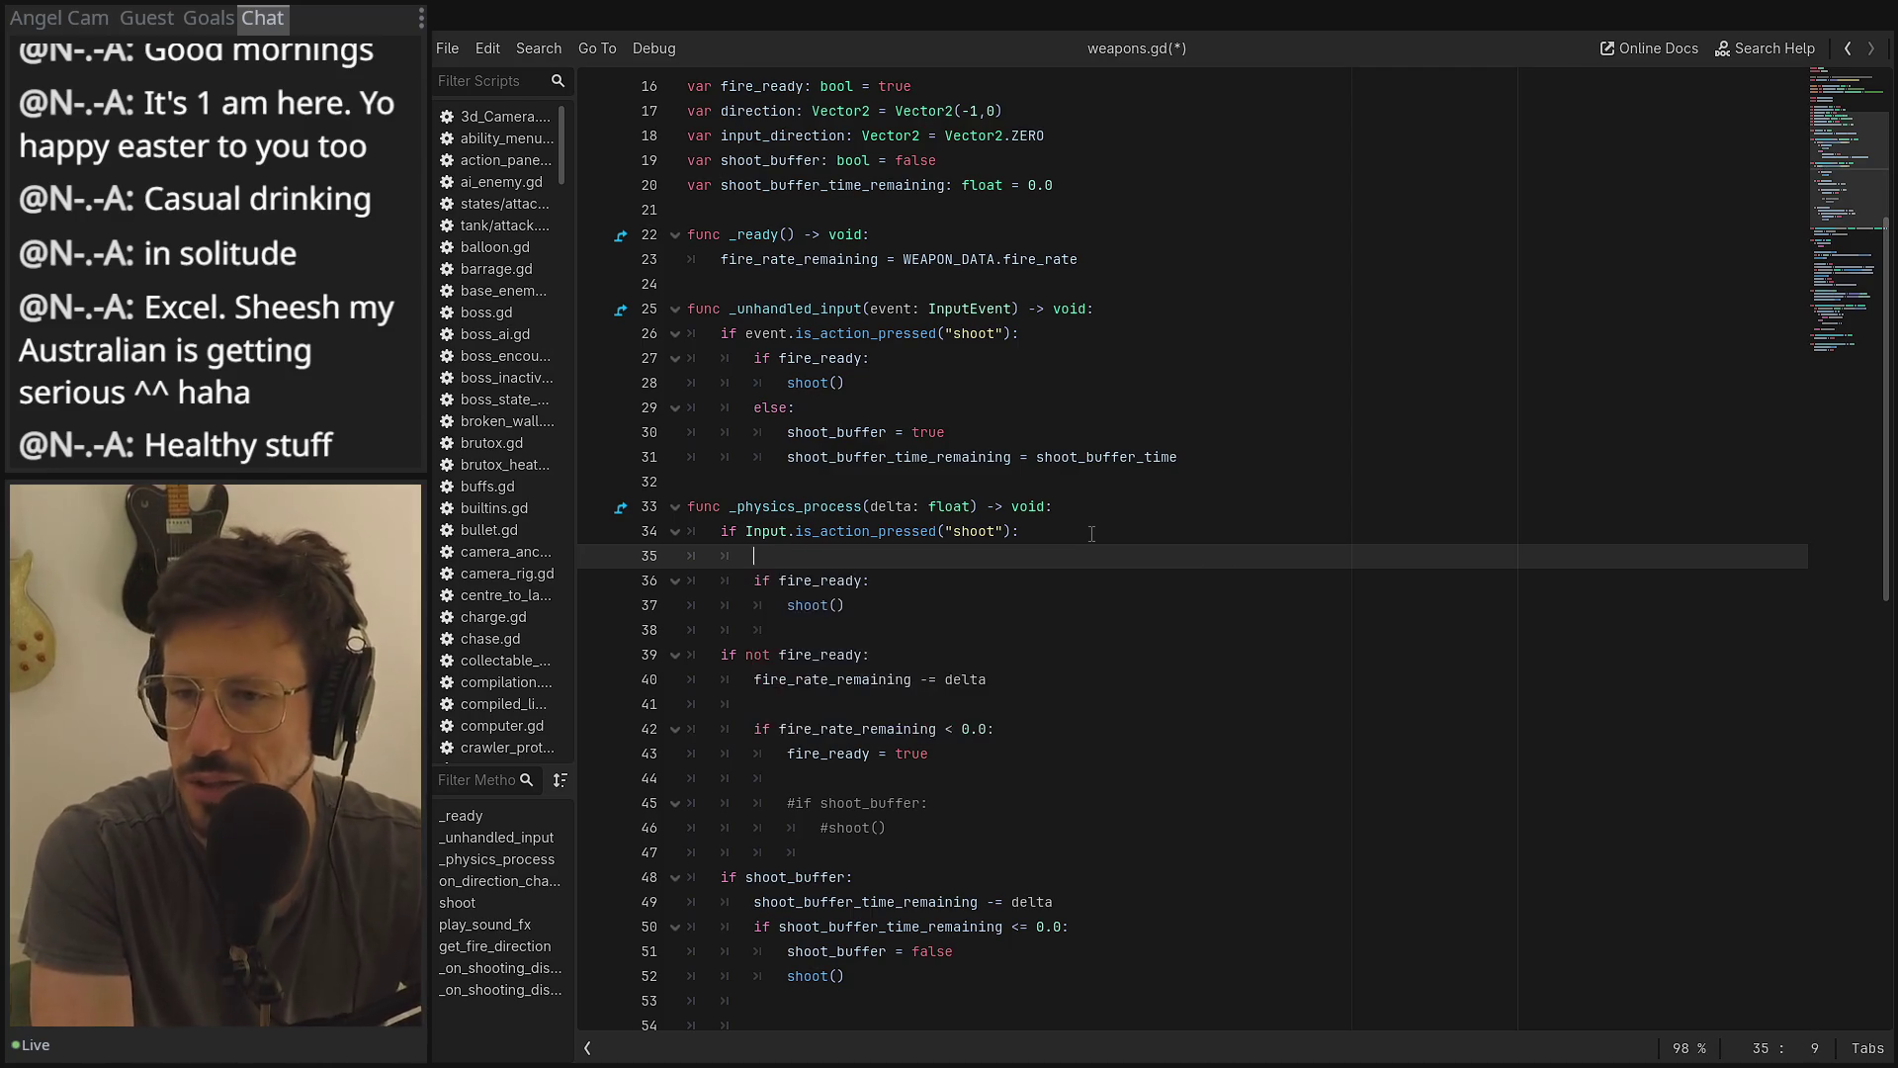
key("BackSpace")
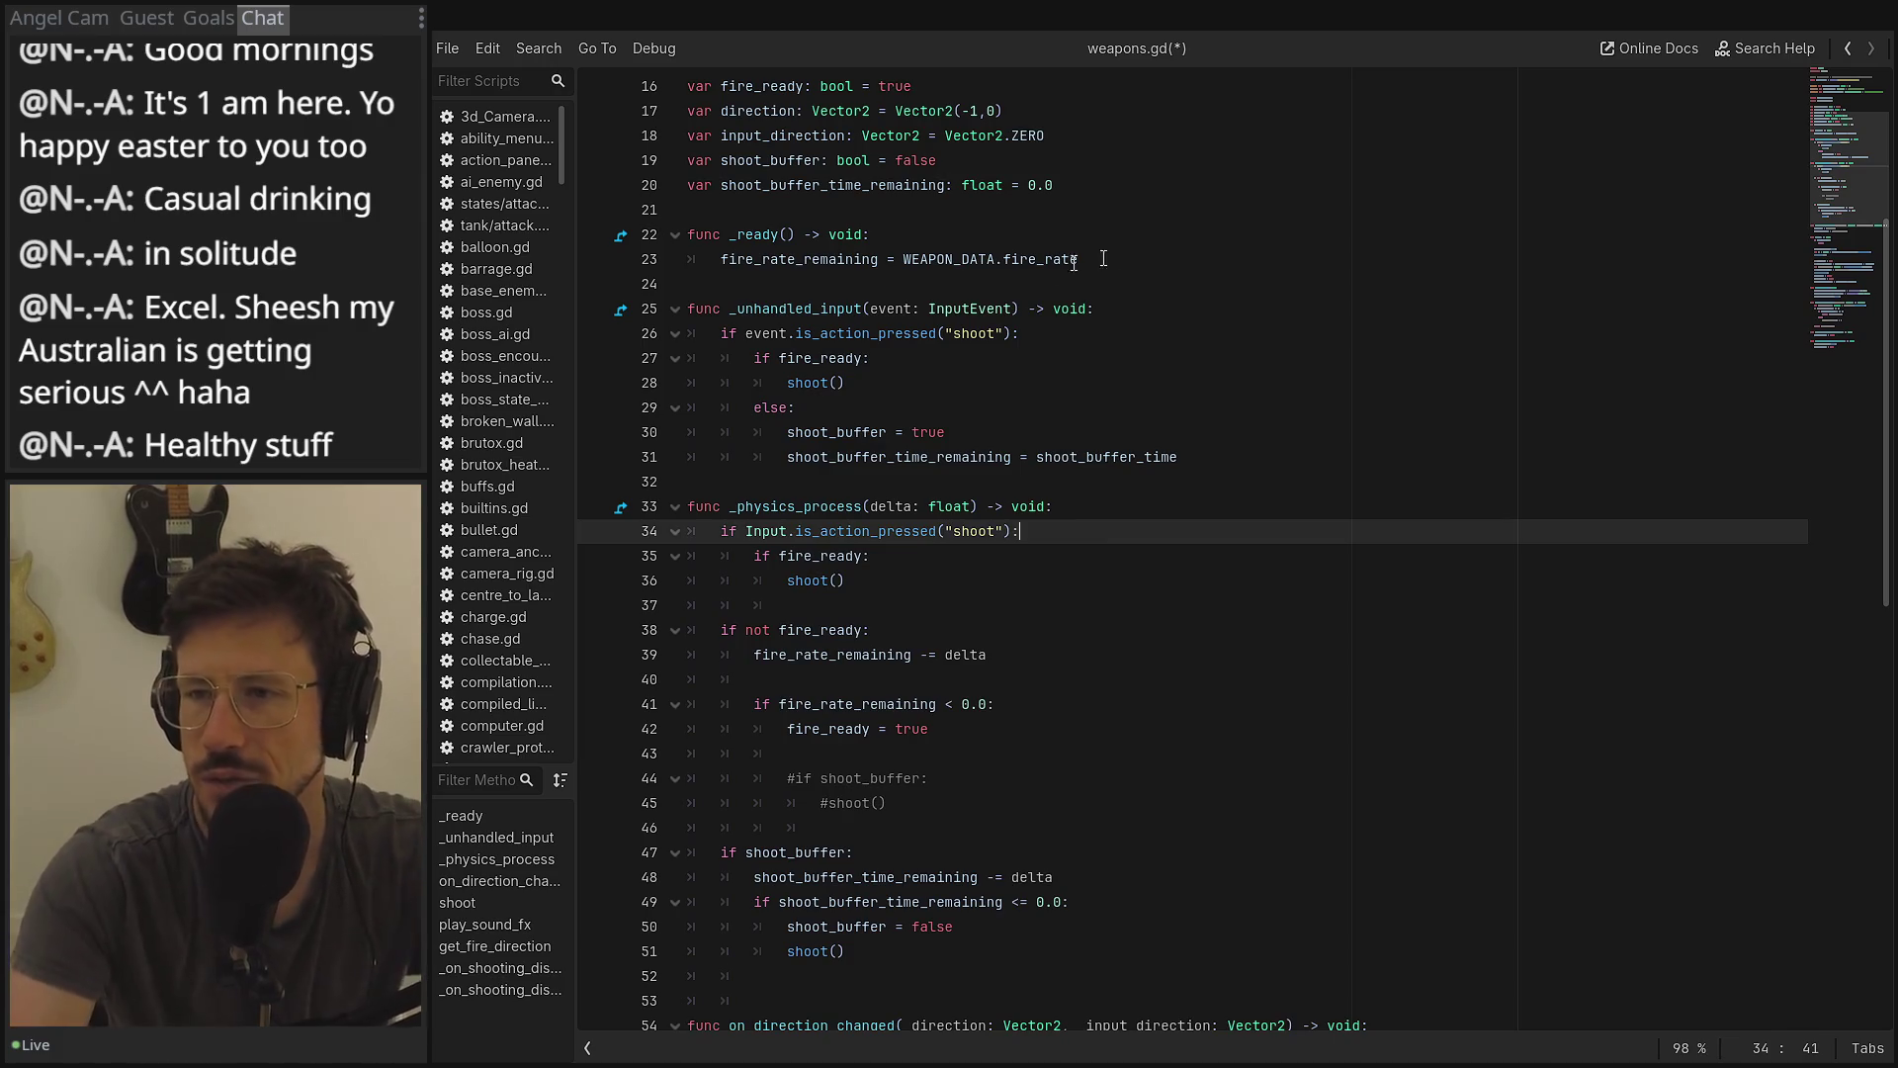
left_click(1100, 239)
scroll(1186, 346, "up", 4)
left_click(1209, 455)
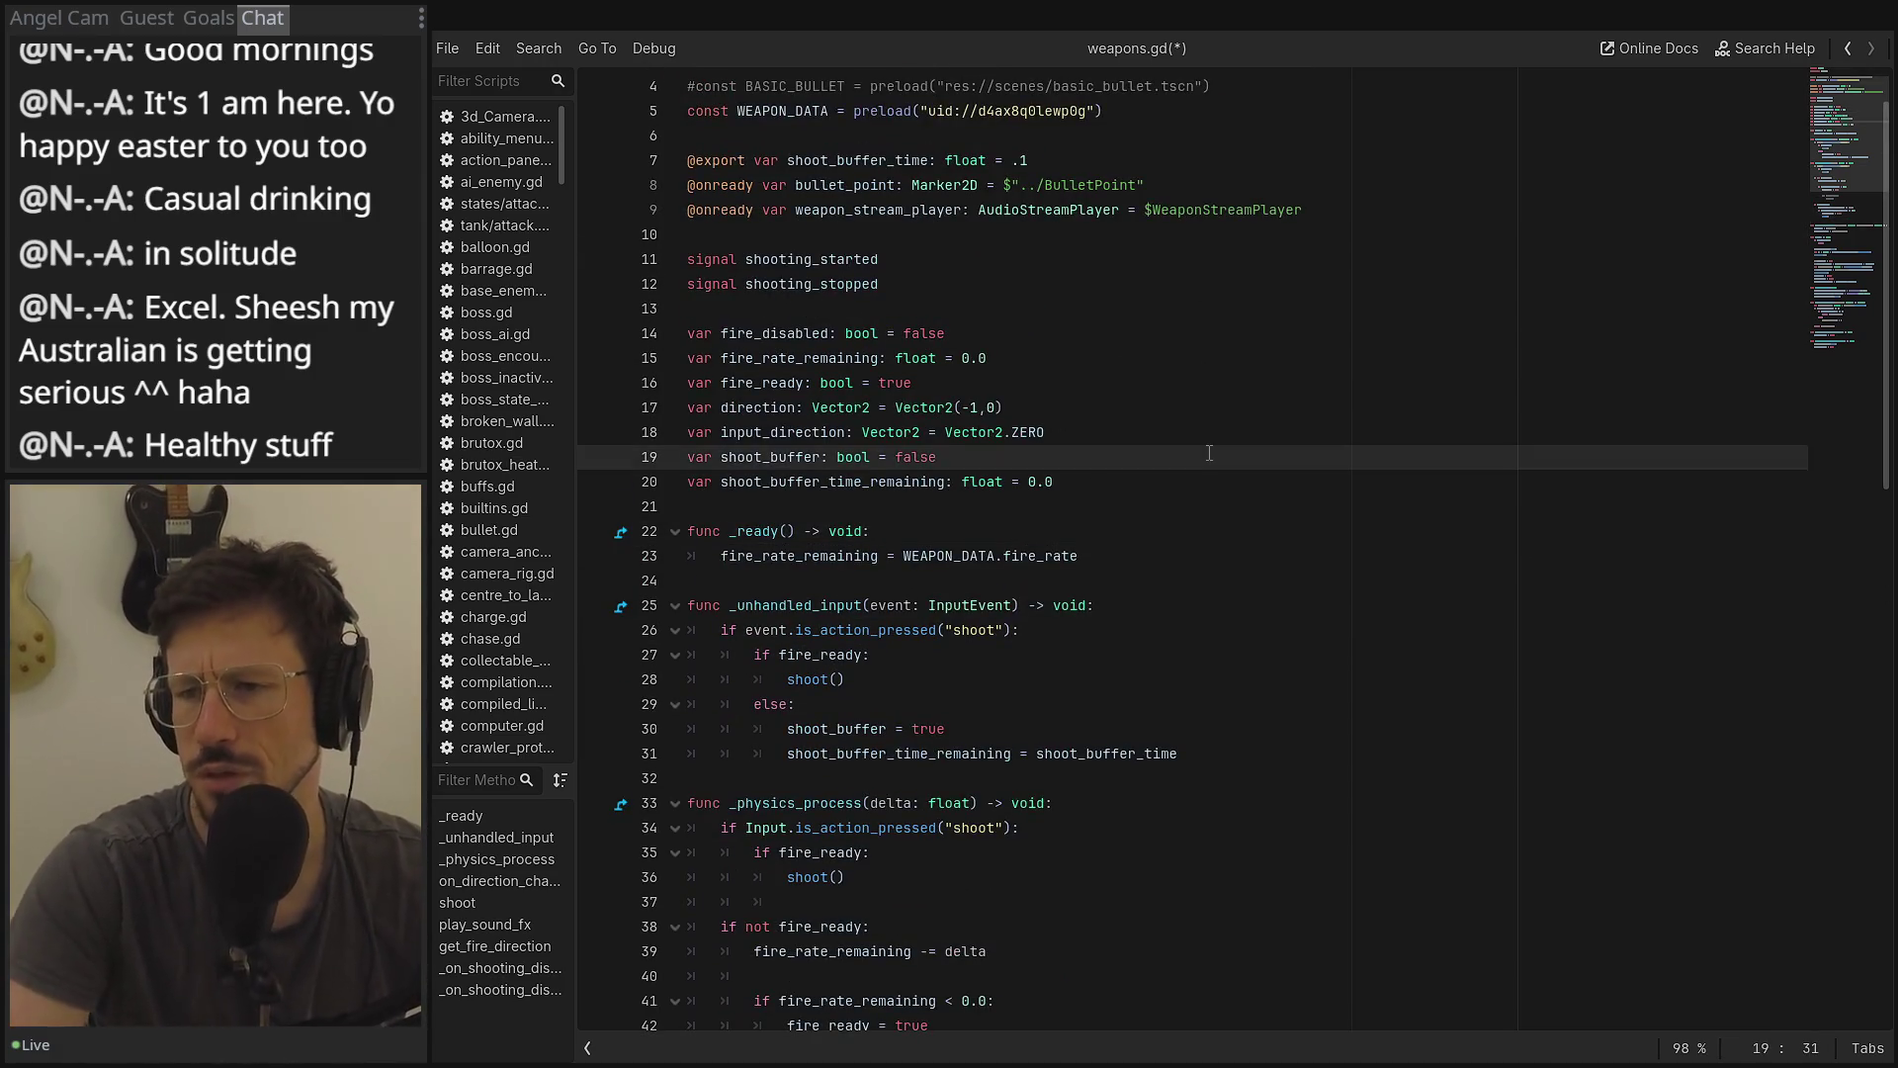
Declare 'var auto_fire: bool = false' on line 21 of weapons.gd
key("Down")
key("Right")
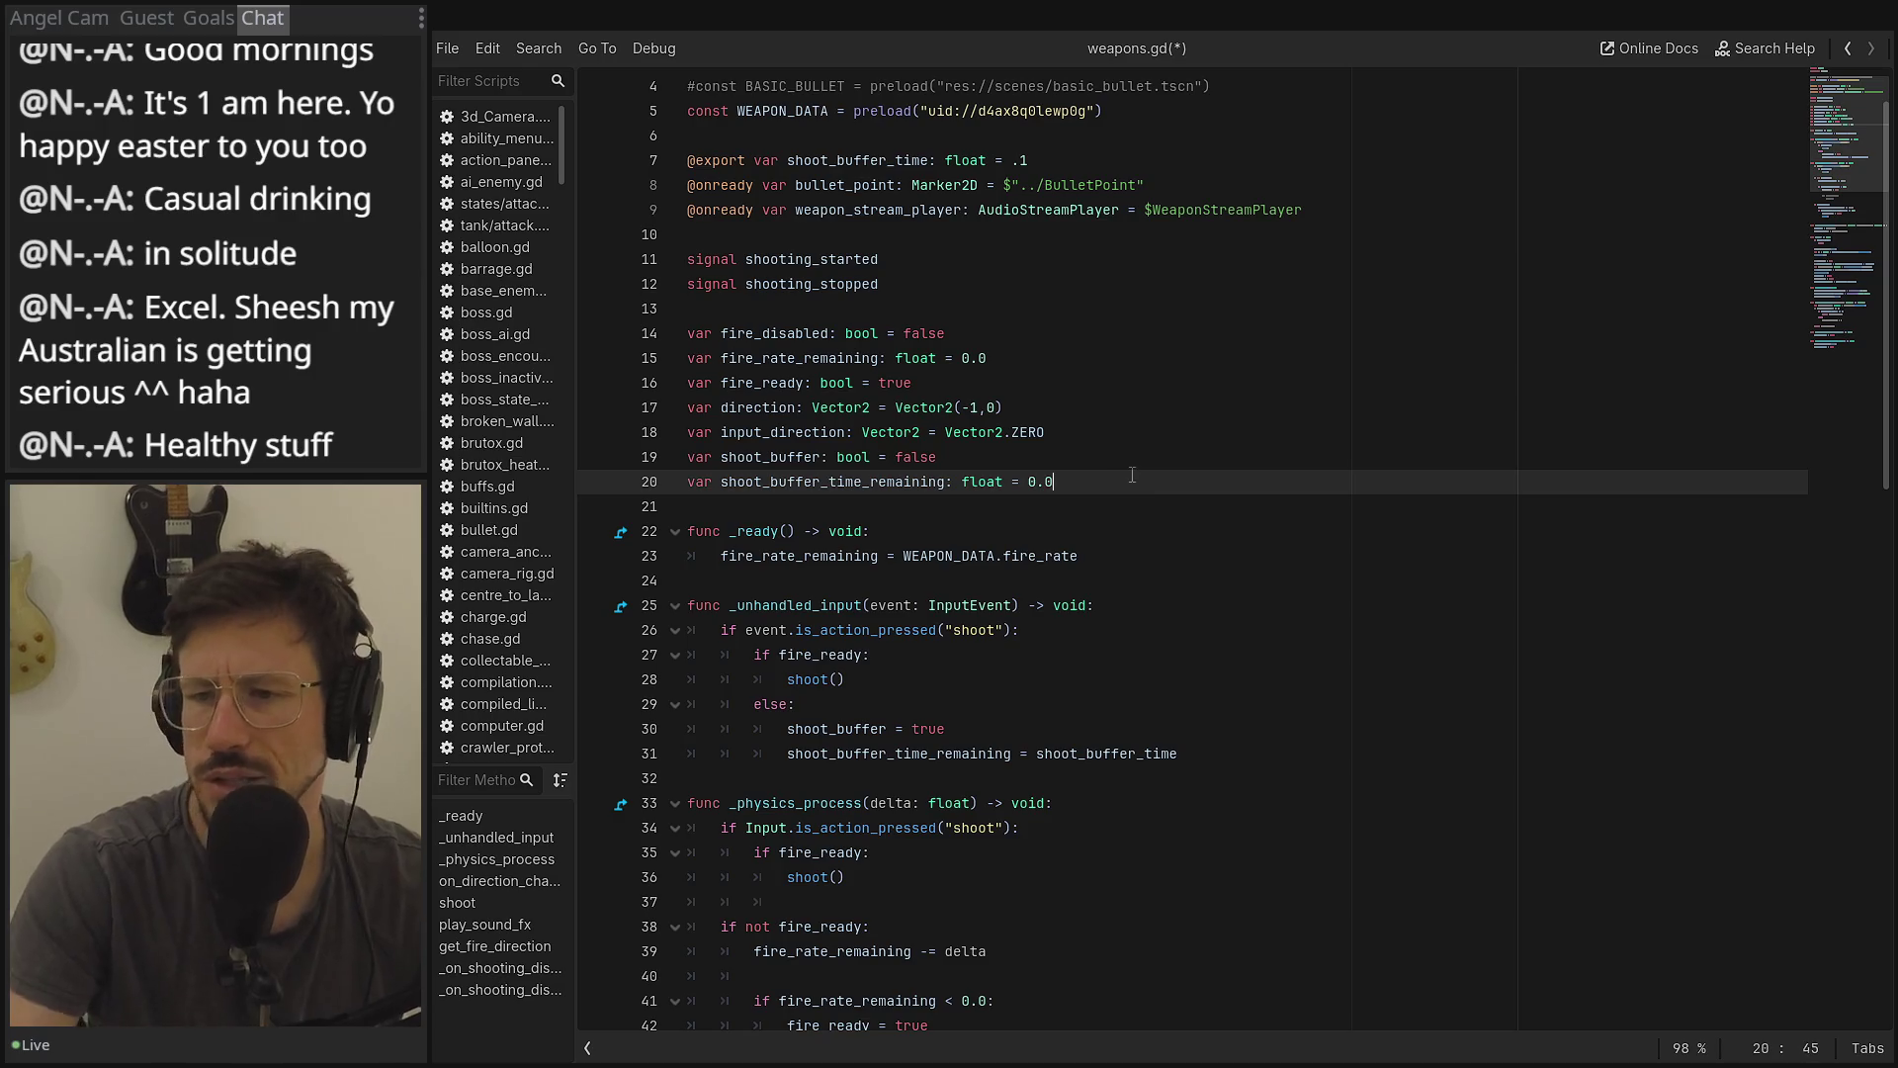
key("Return")
type("va")
type("o")
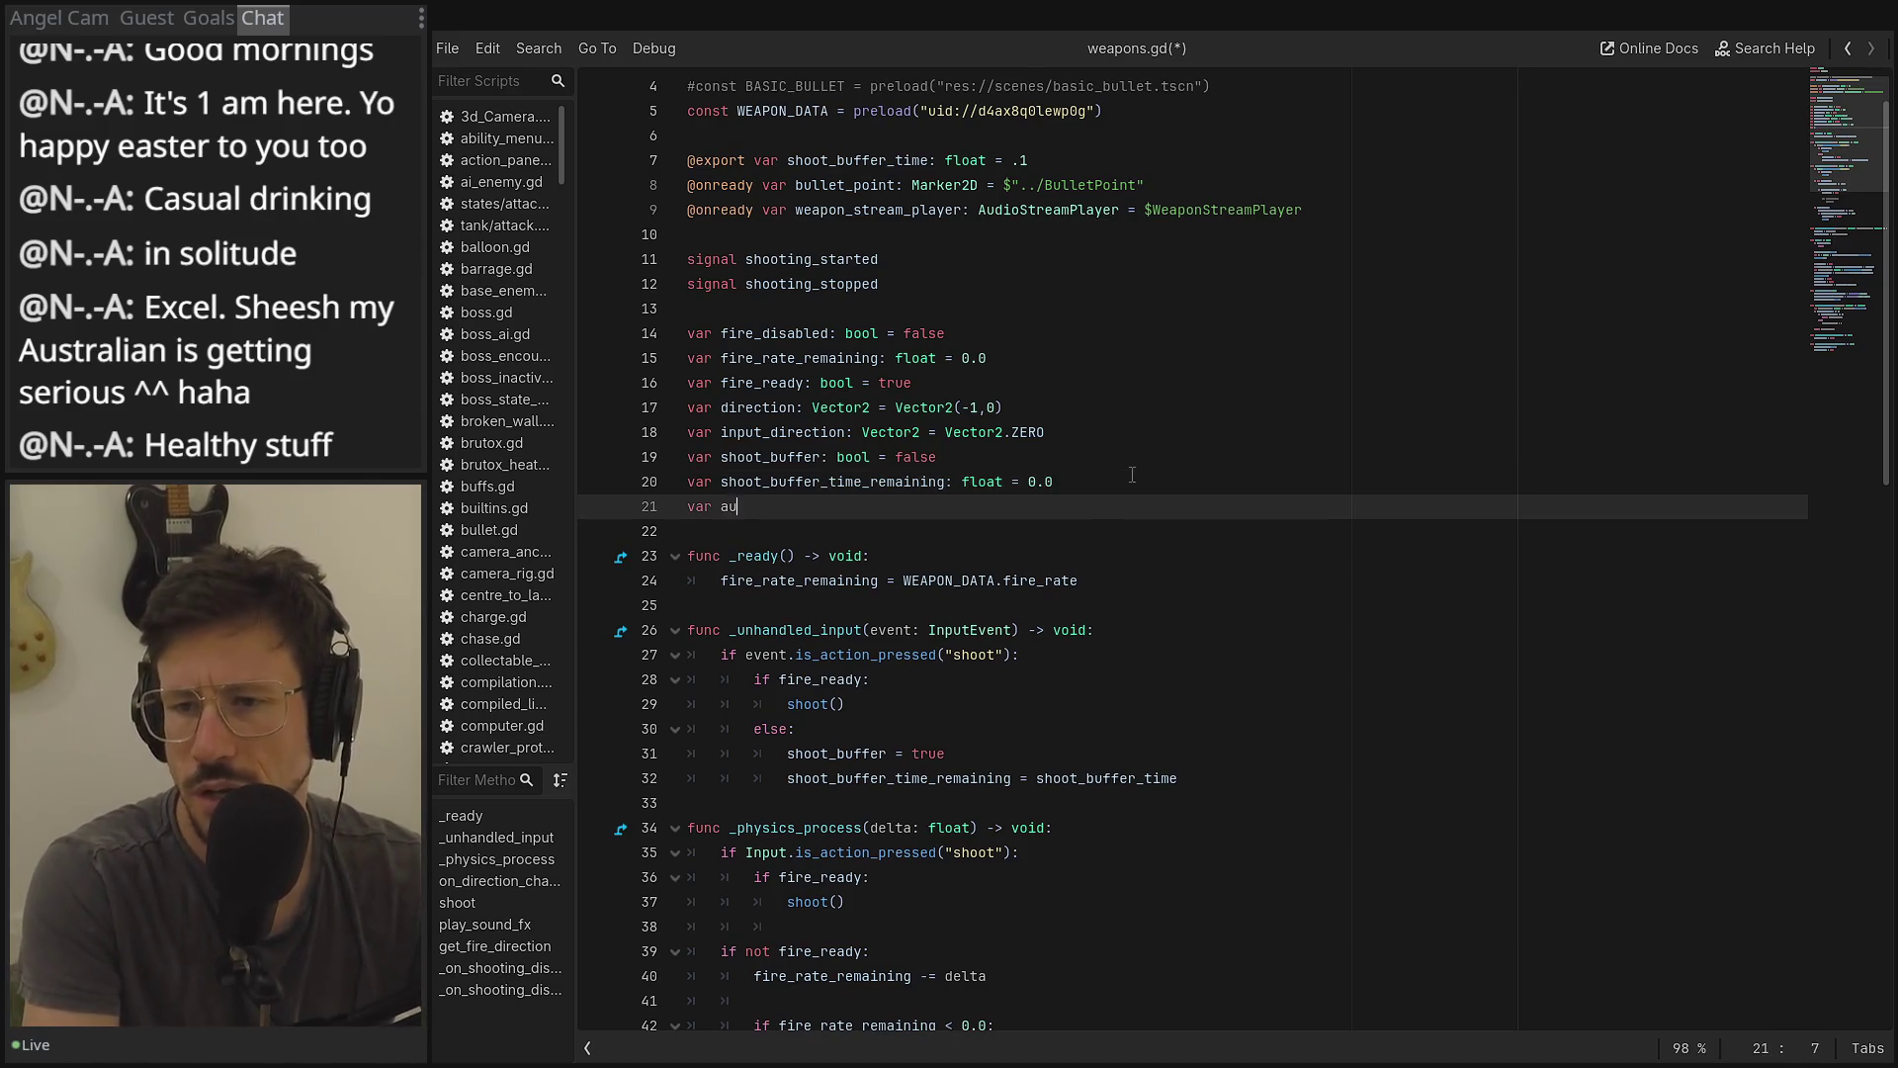
type("_fire: b")
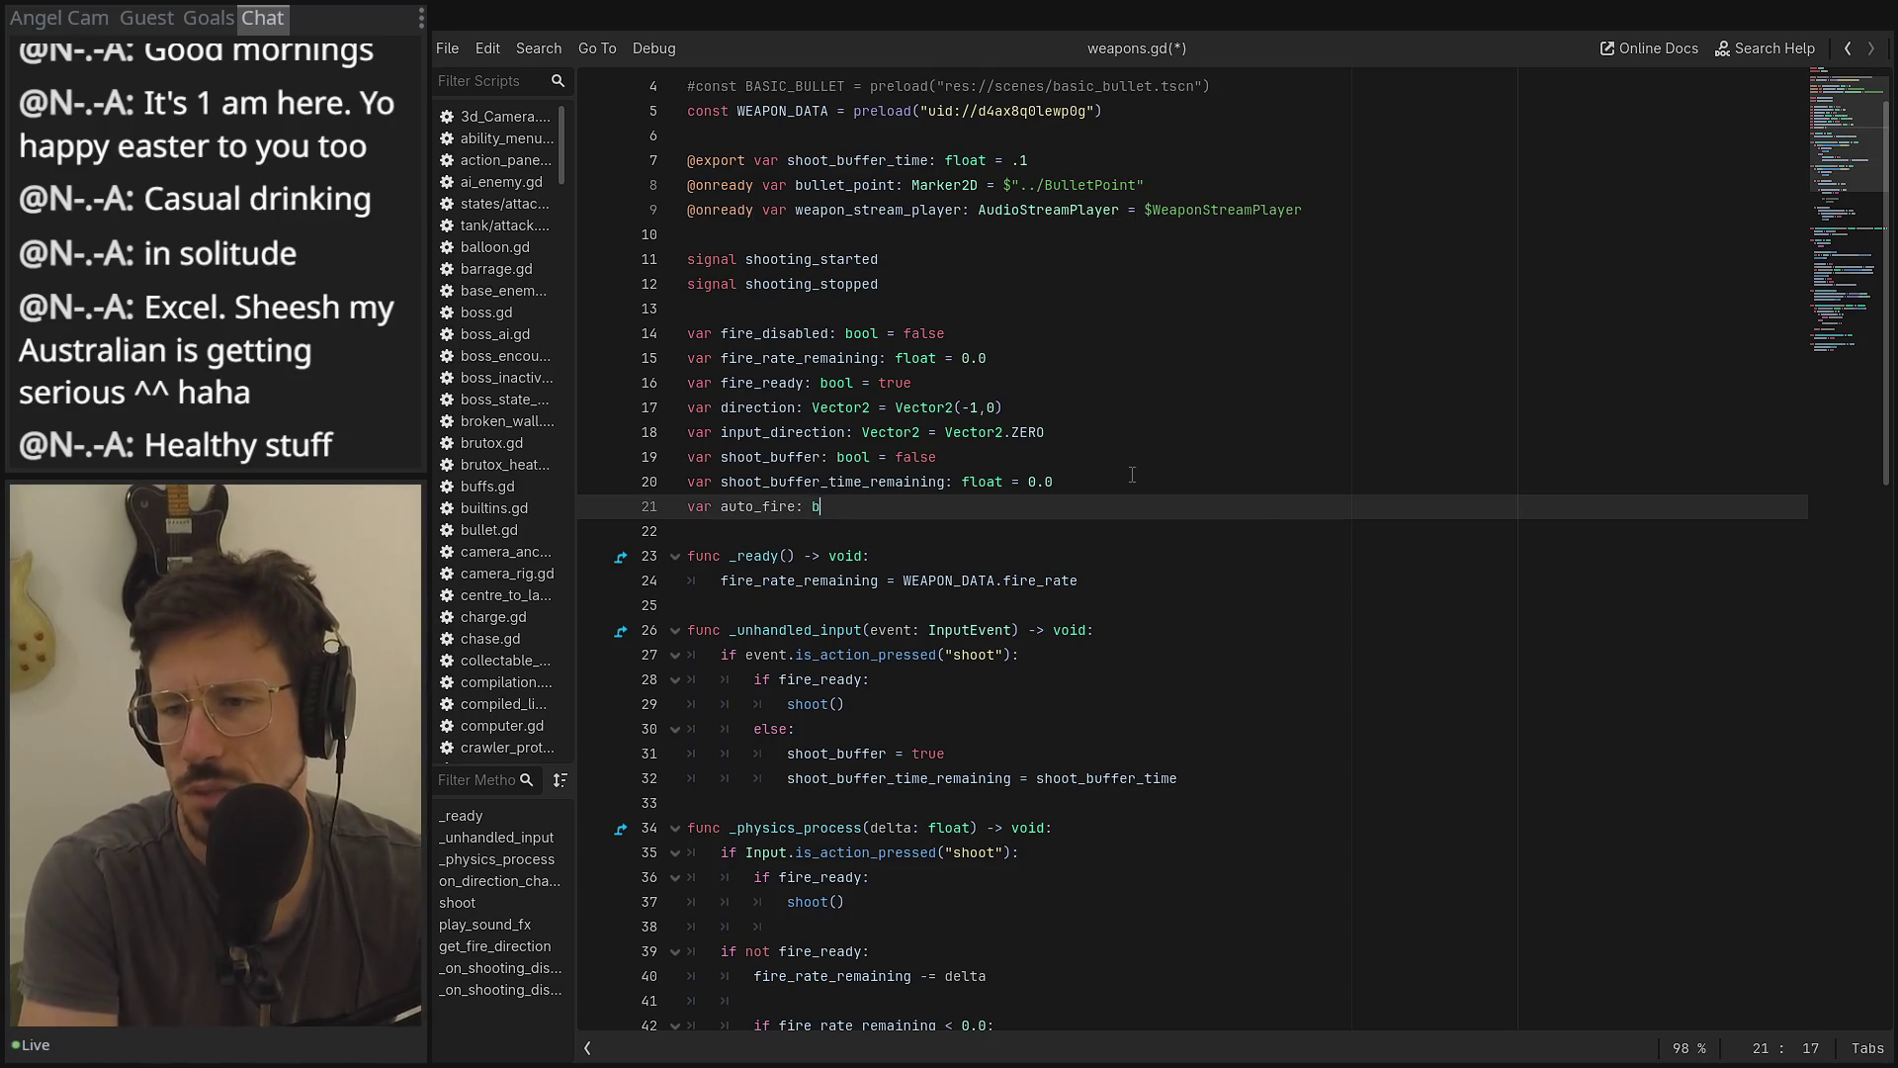
type("ool - ")
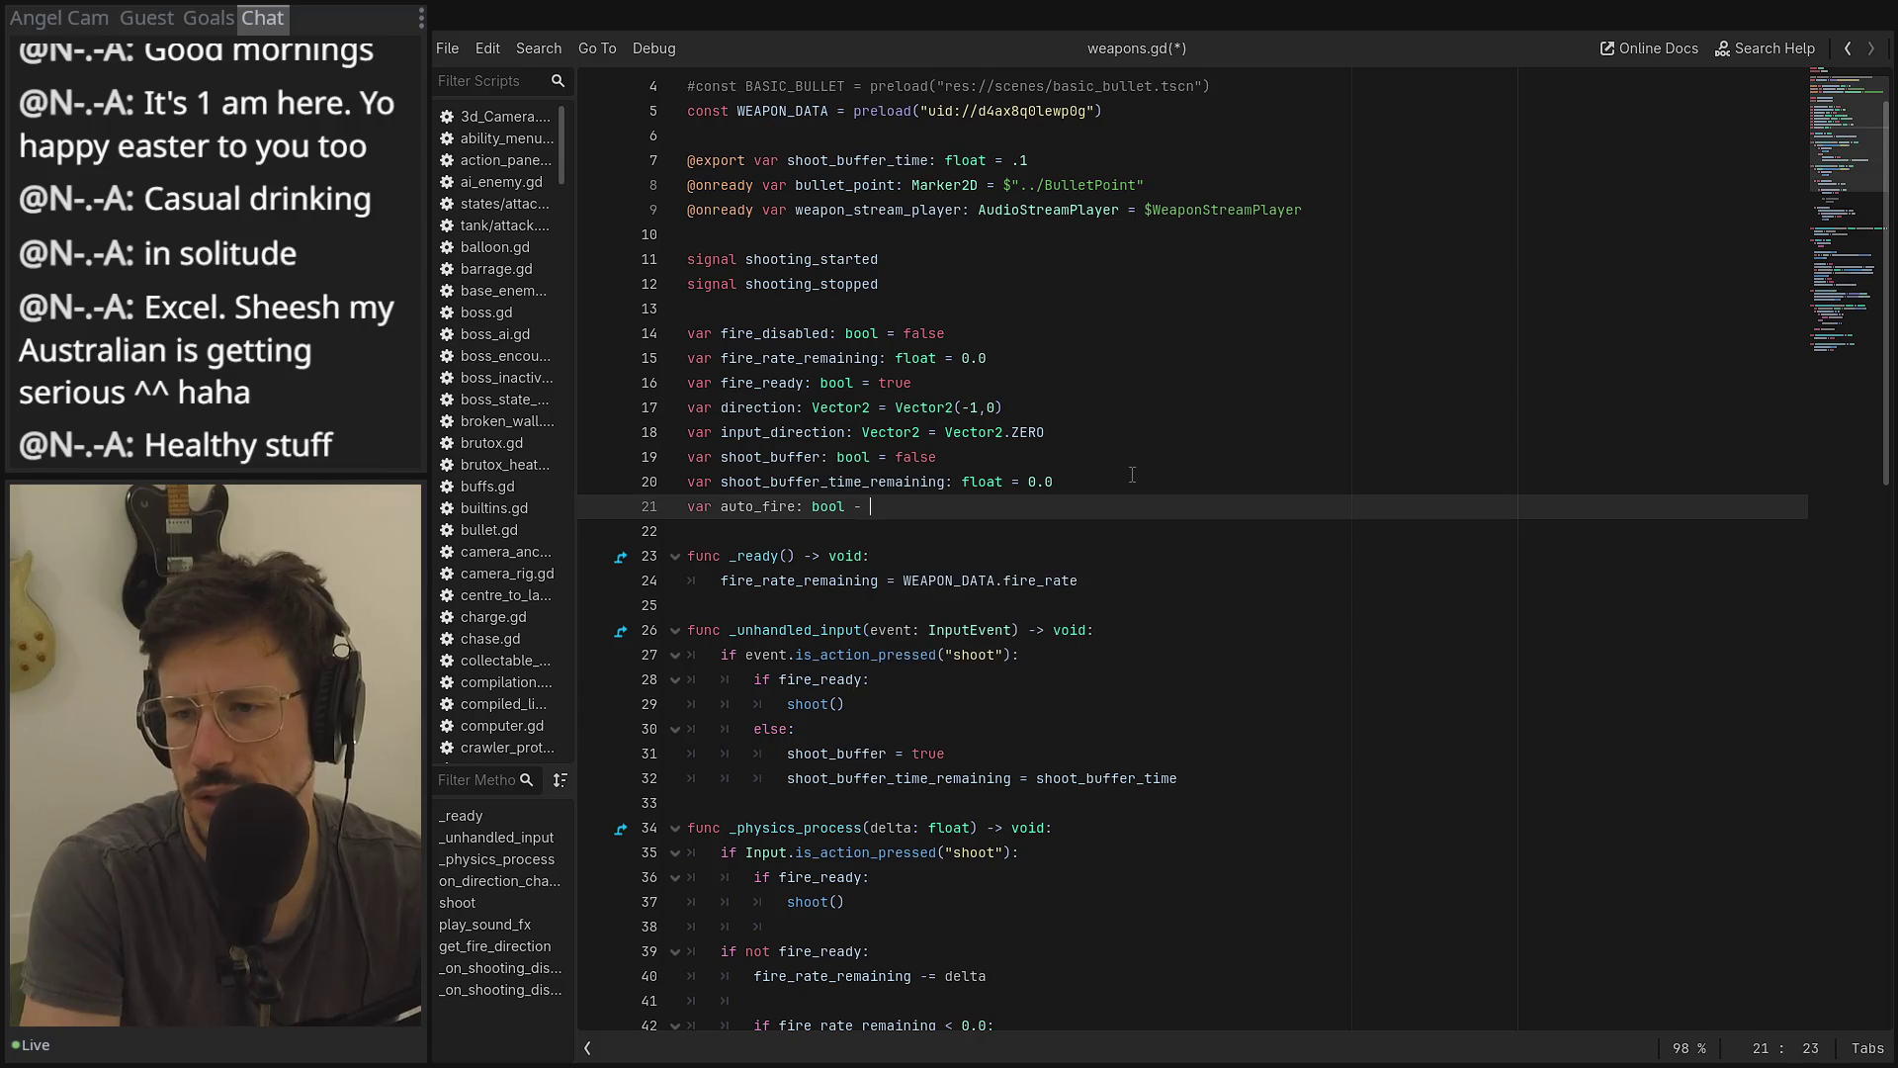
type("alse")
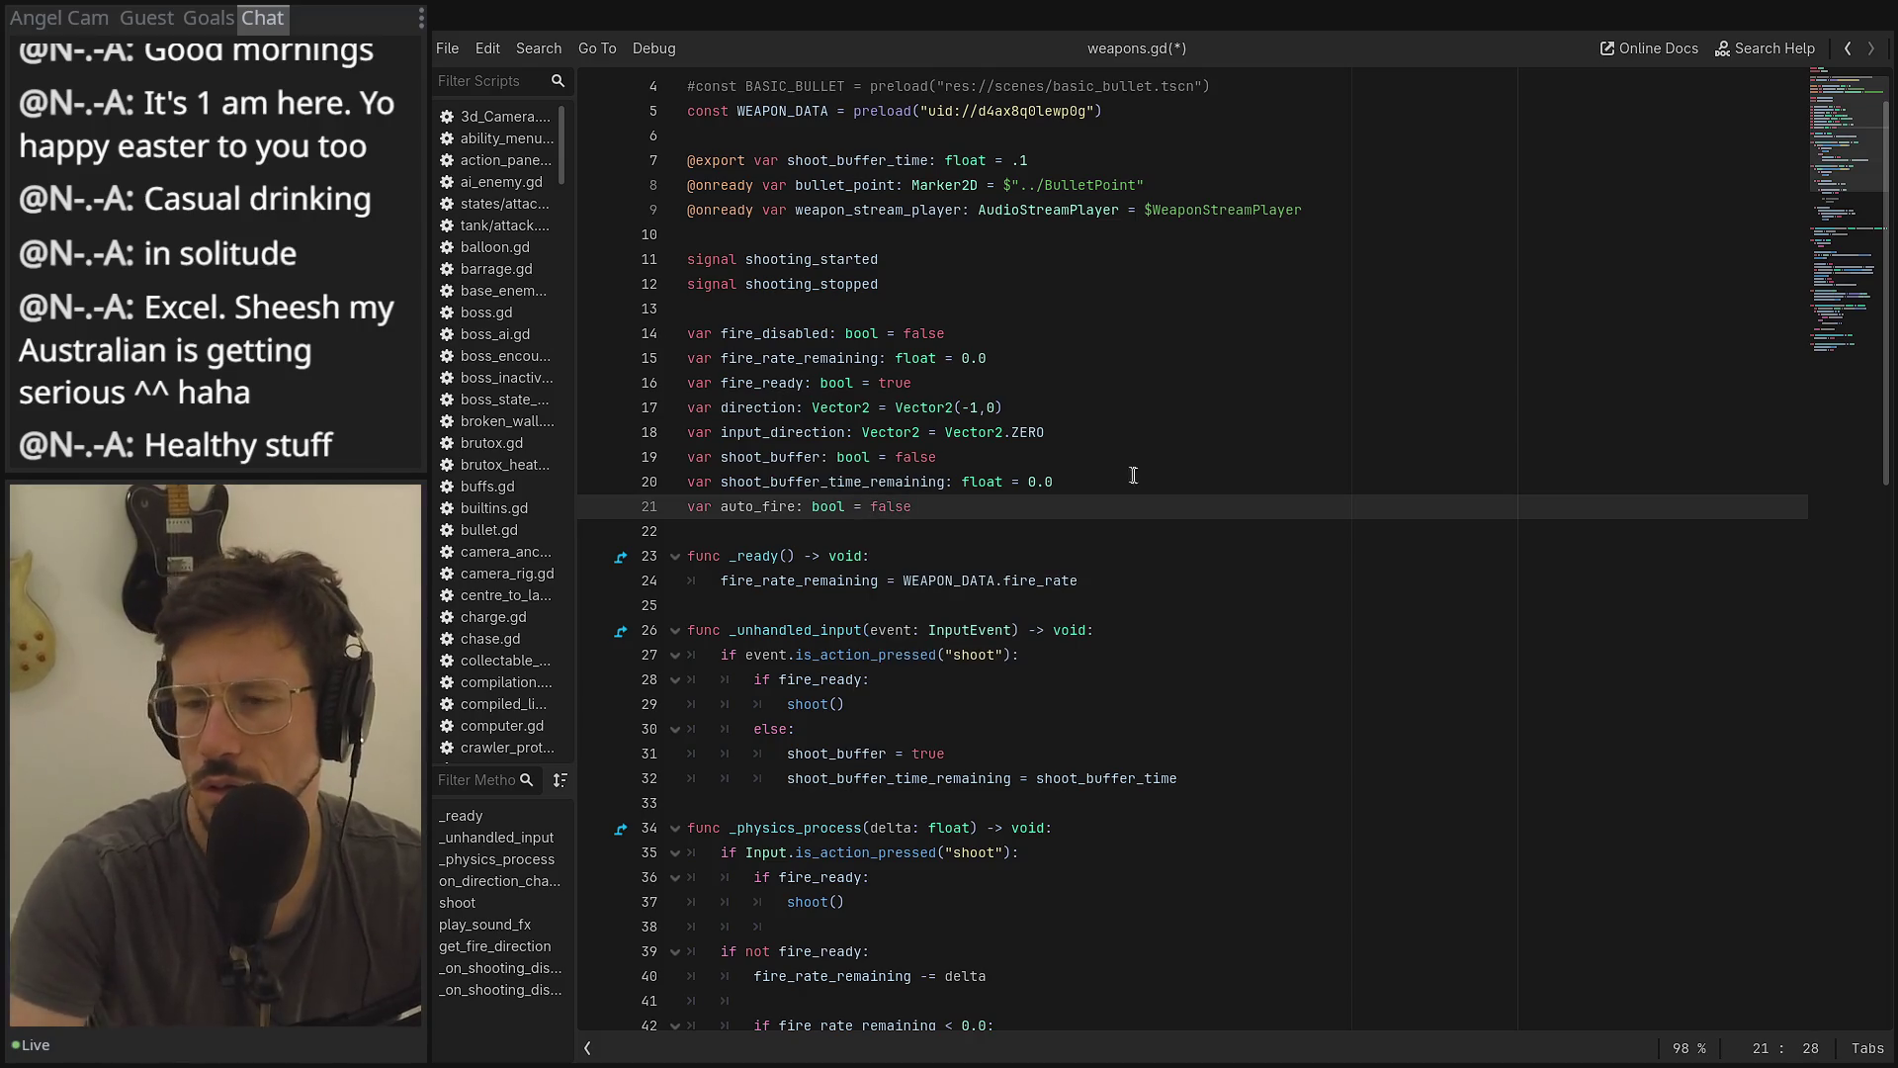
scroll(1048, 415, "down", 1)
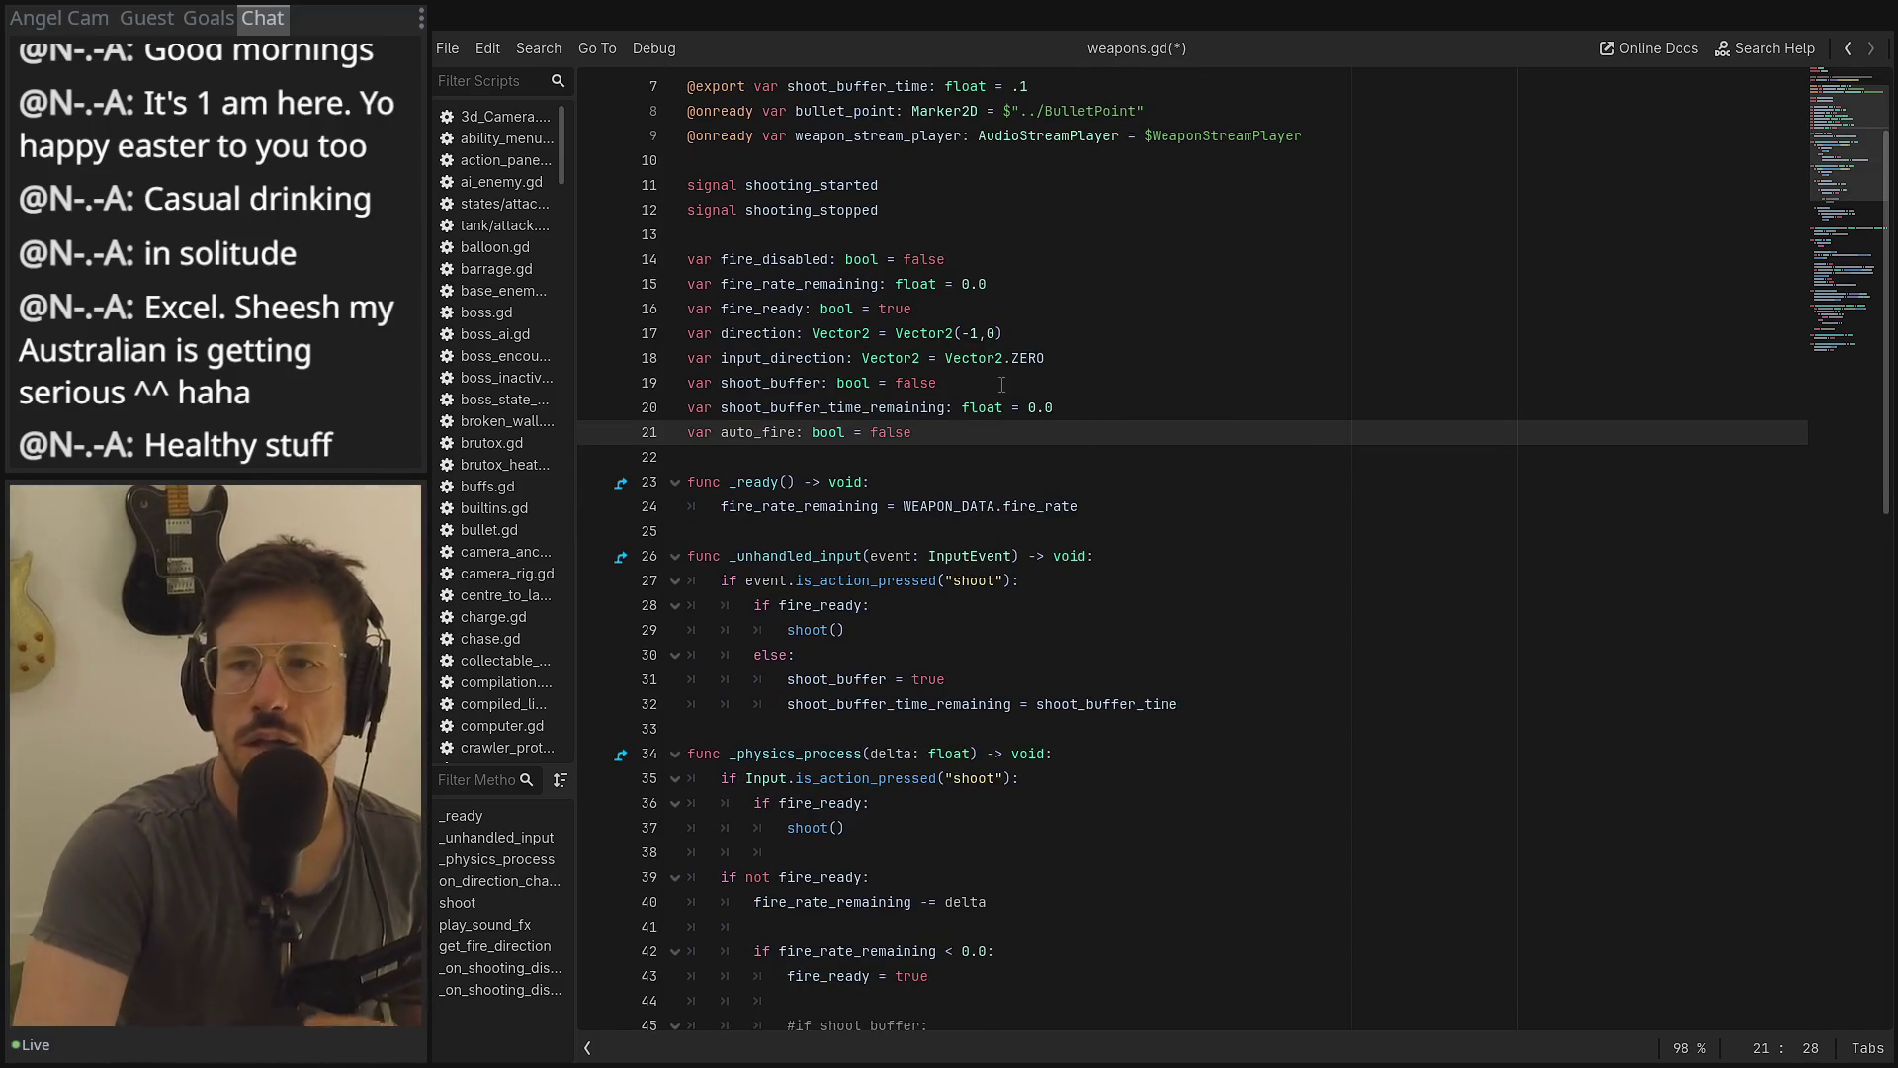
scroll(997, 482, "up", 2)
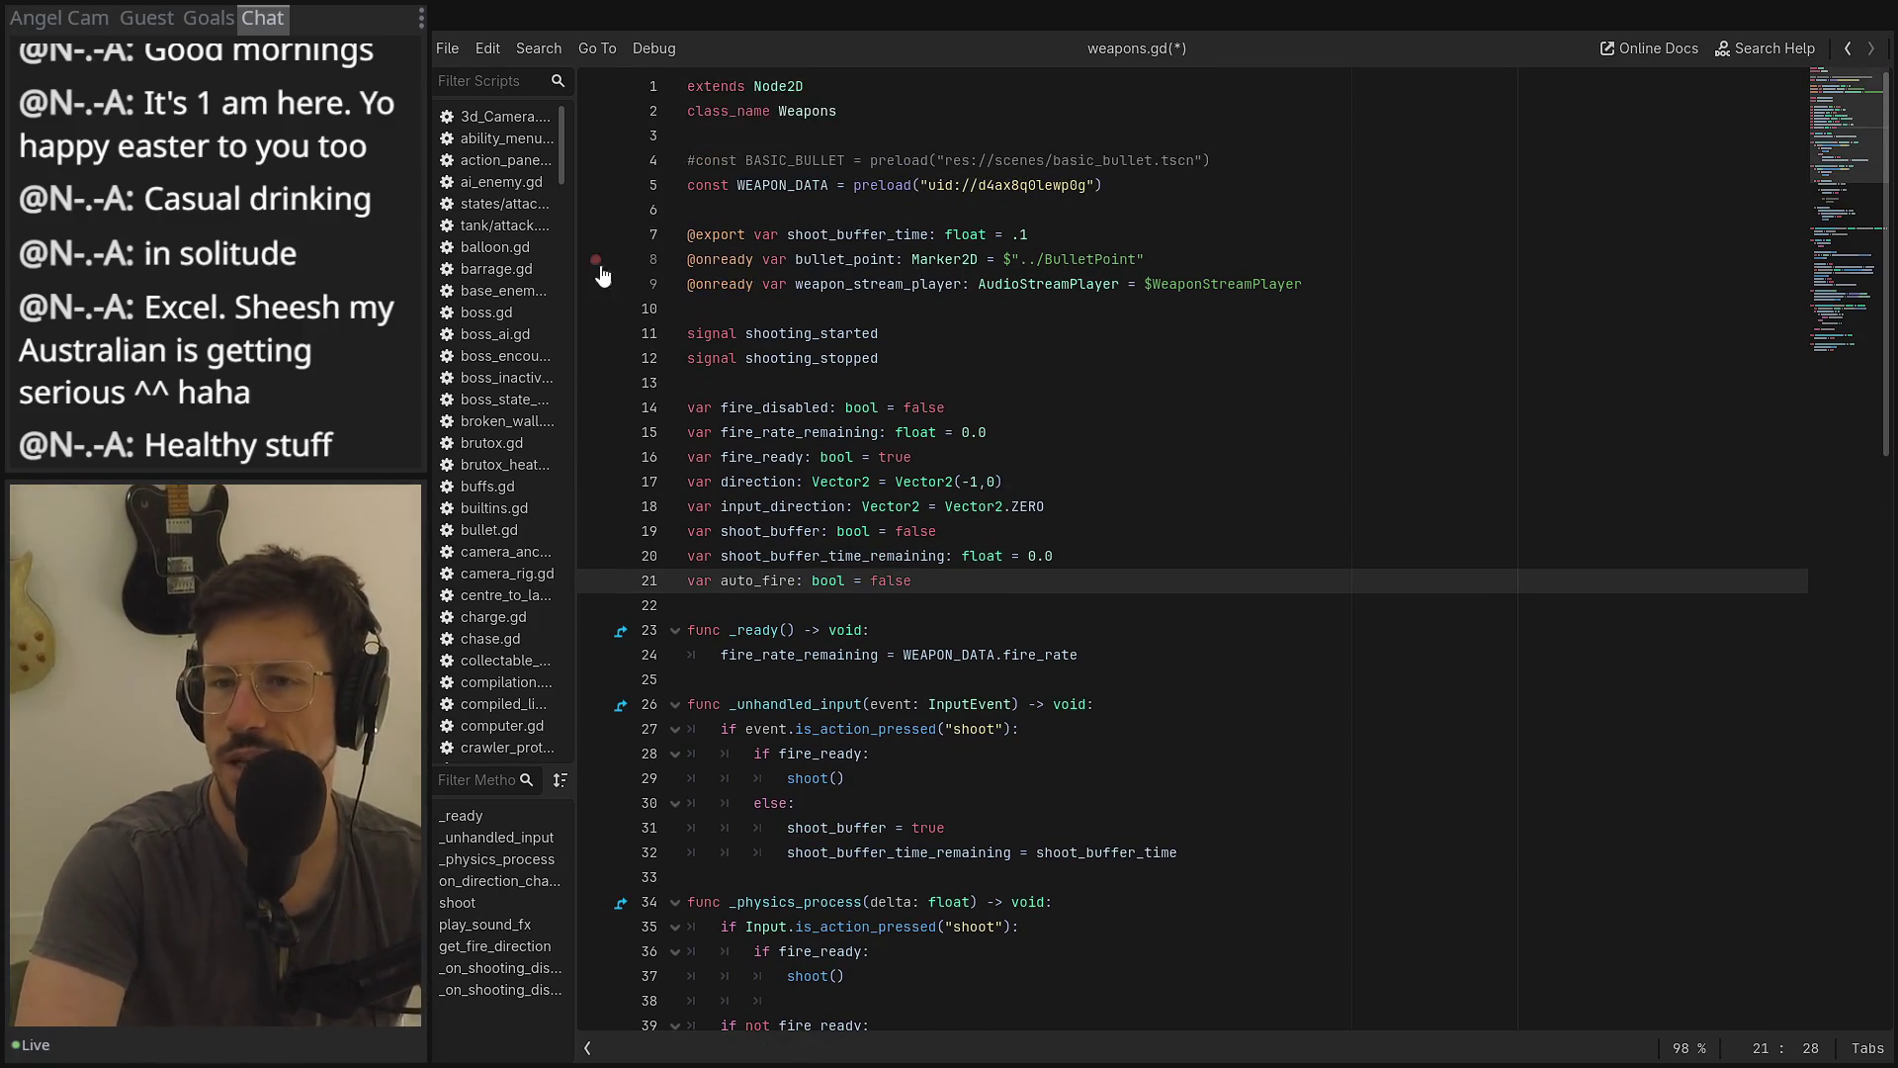
left_click(474, 80)
Check weapon_data.gd's current_bullet field, then return to shoot() in weapons.gd
type("weapon")
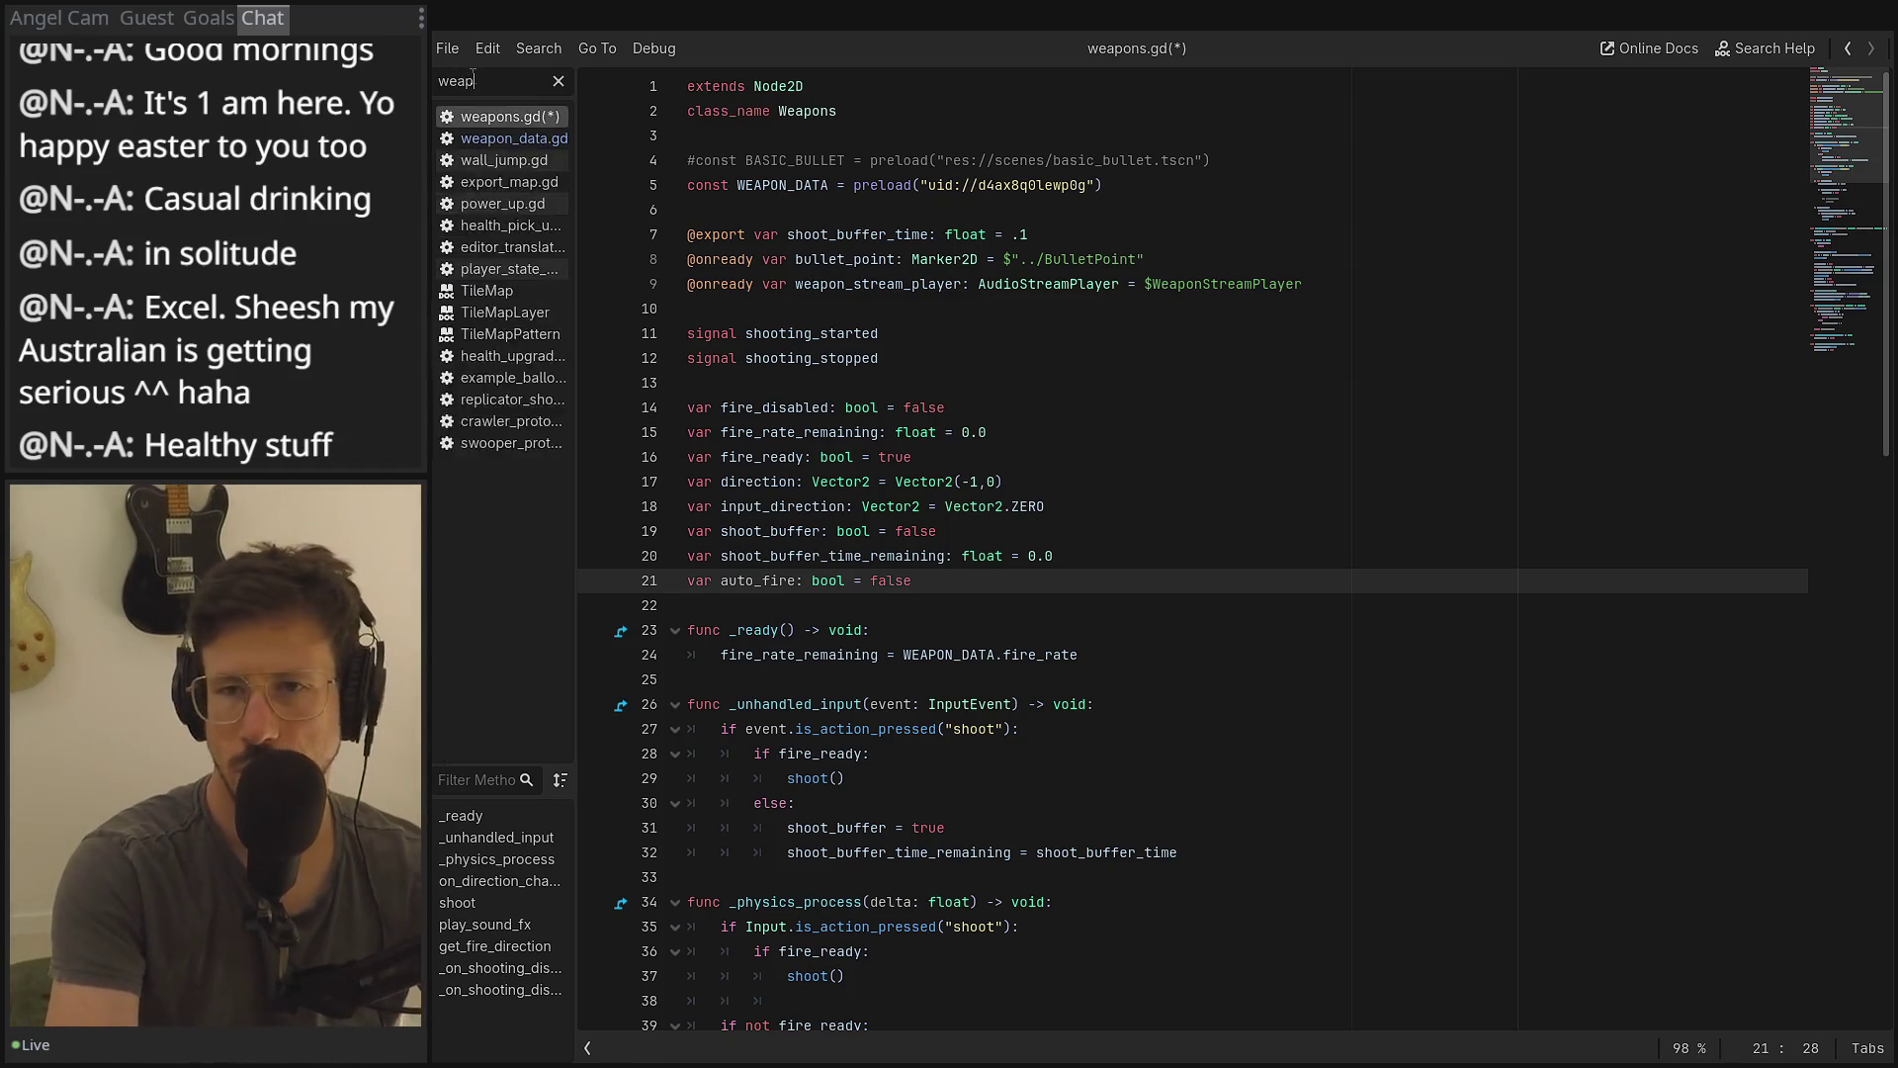
left_click(472, 144)
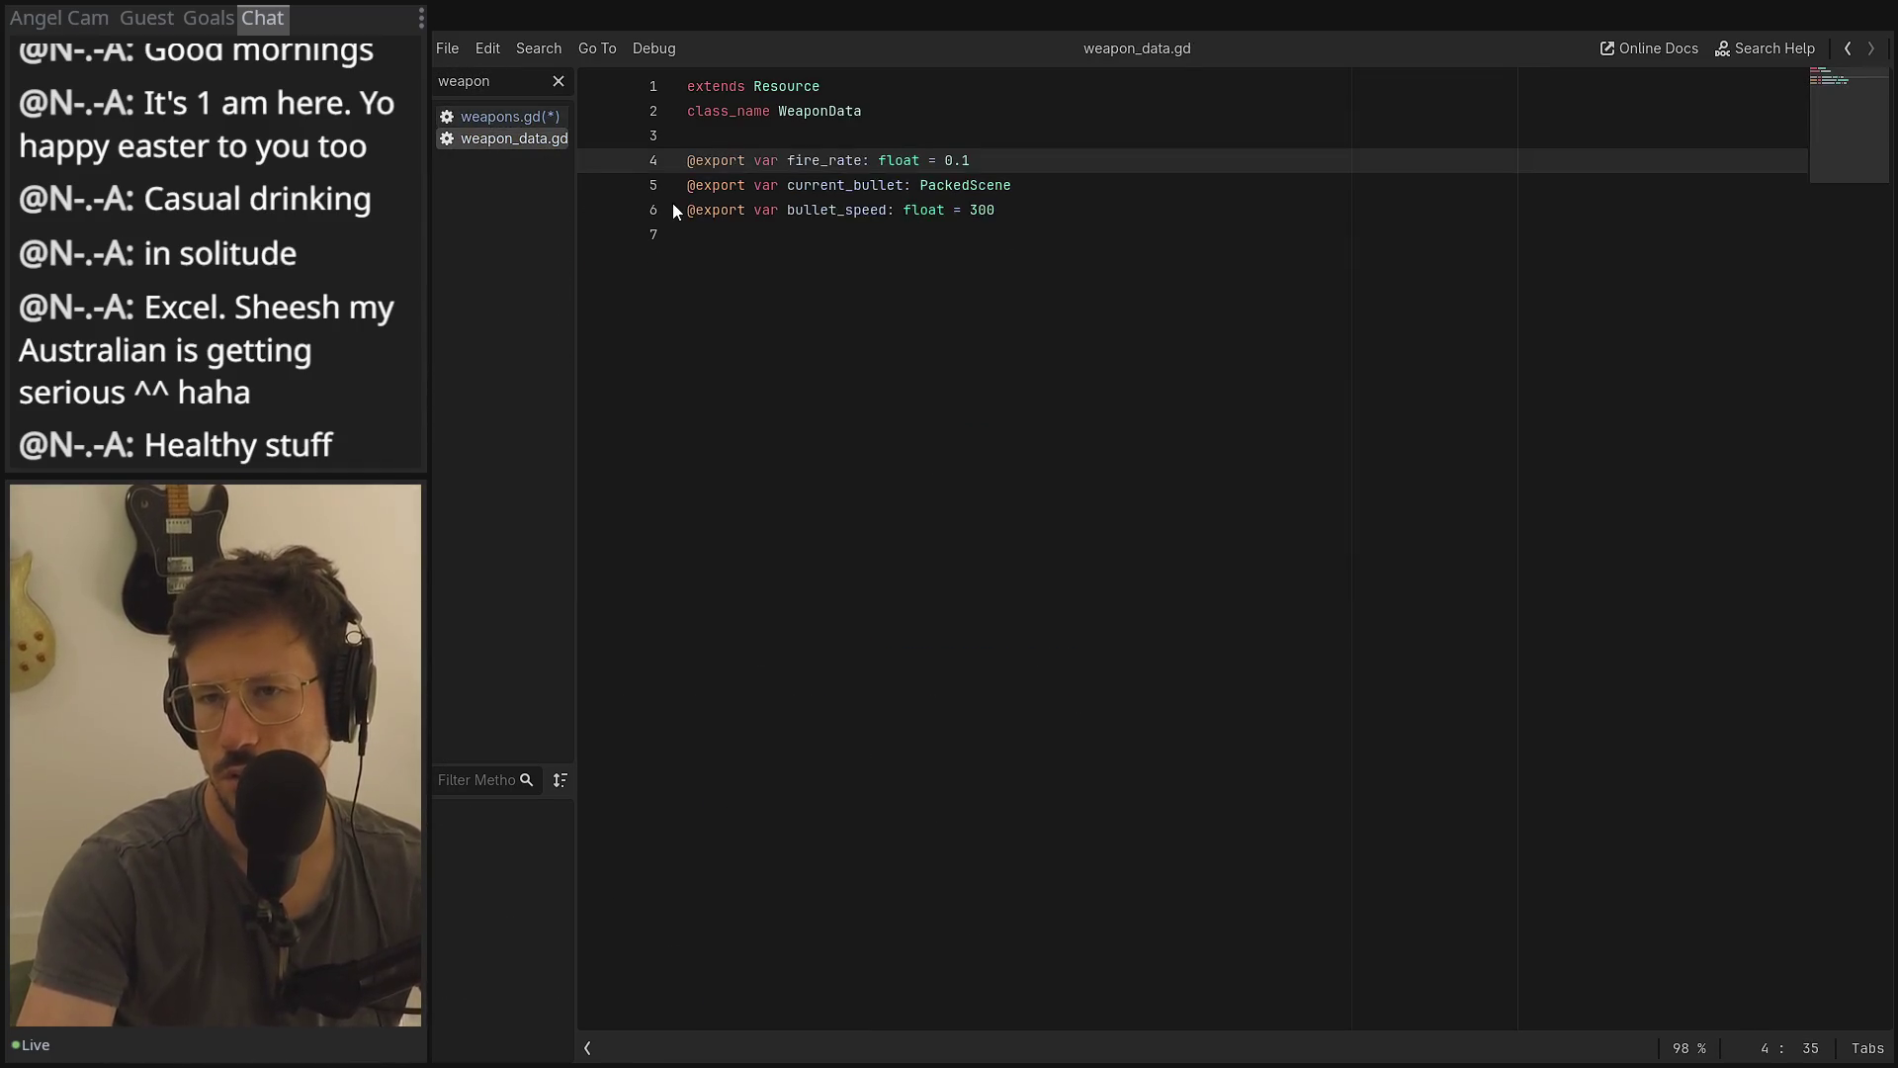
left_click(837, 183)
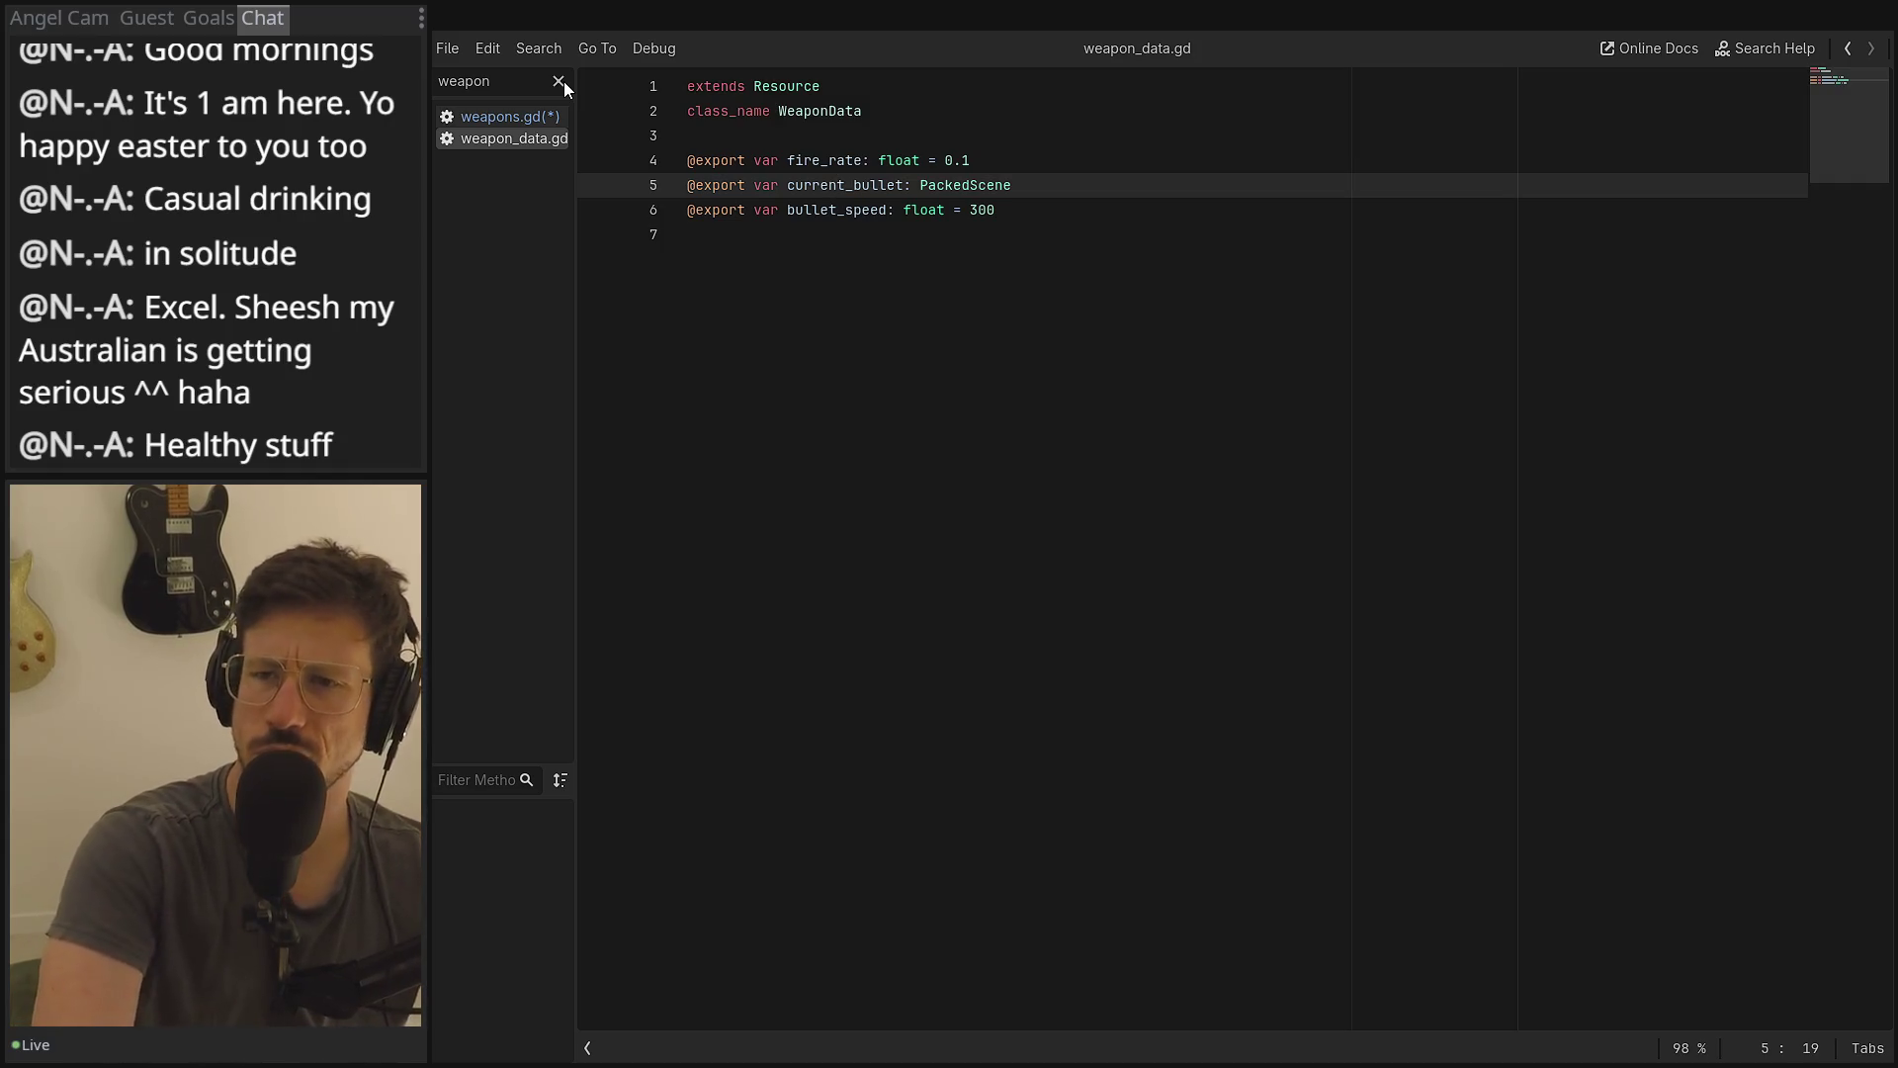
left_click(560, 81)
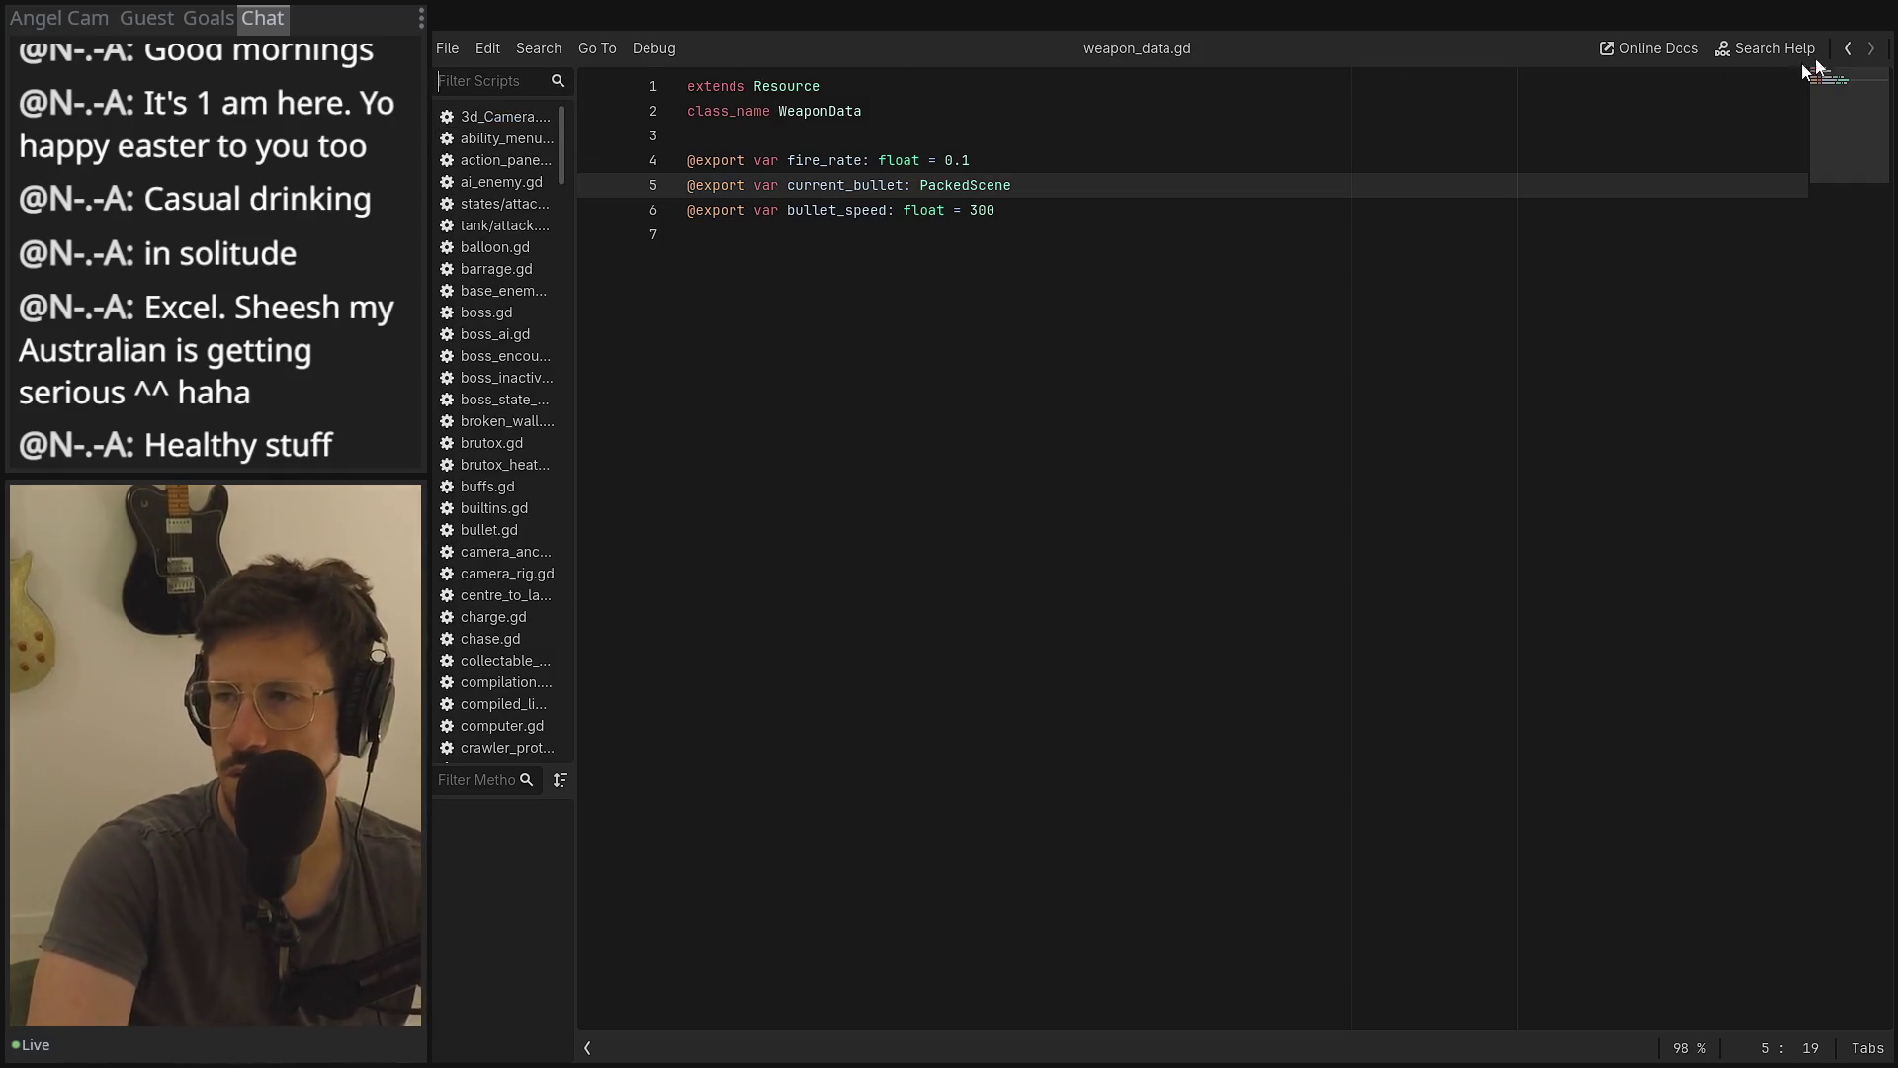
left_click(1848, 48)
scroll(1423, 648, "down", 5)
scroll(1430, 655, "down", 10)
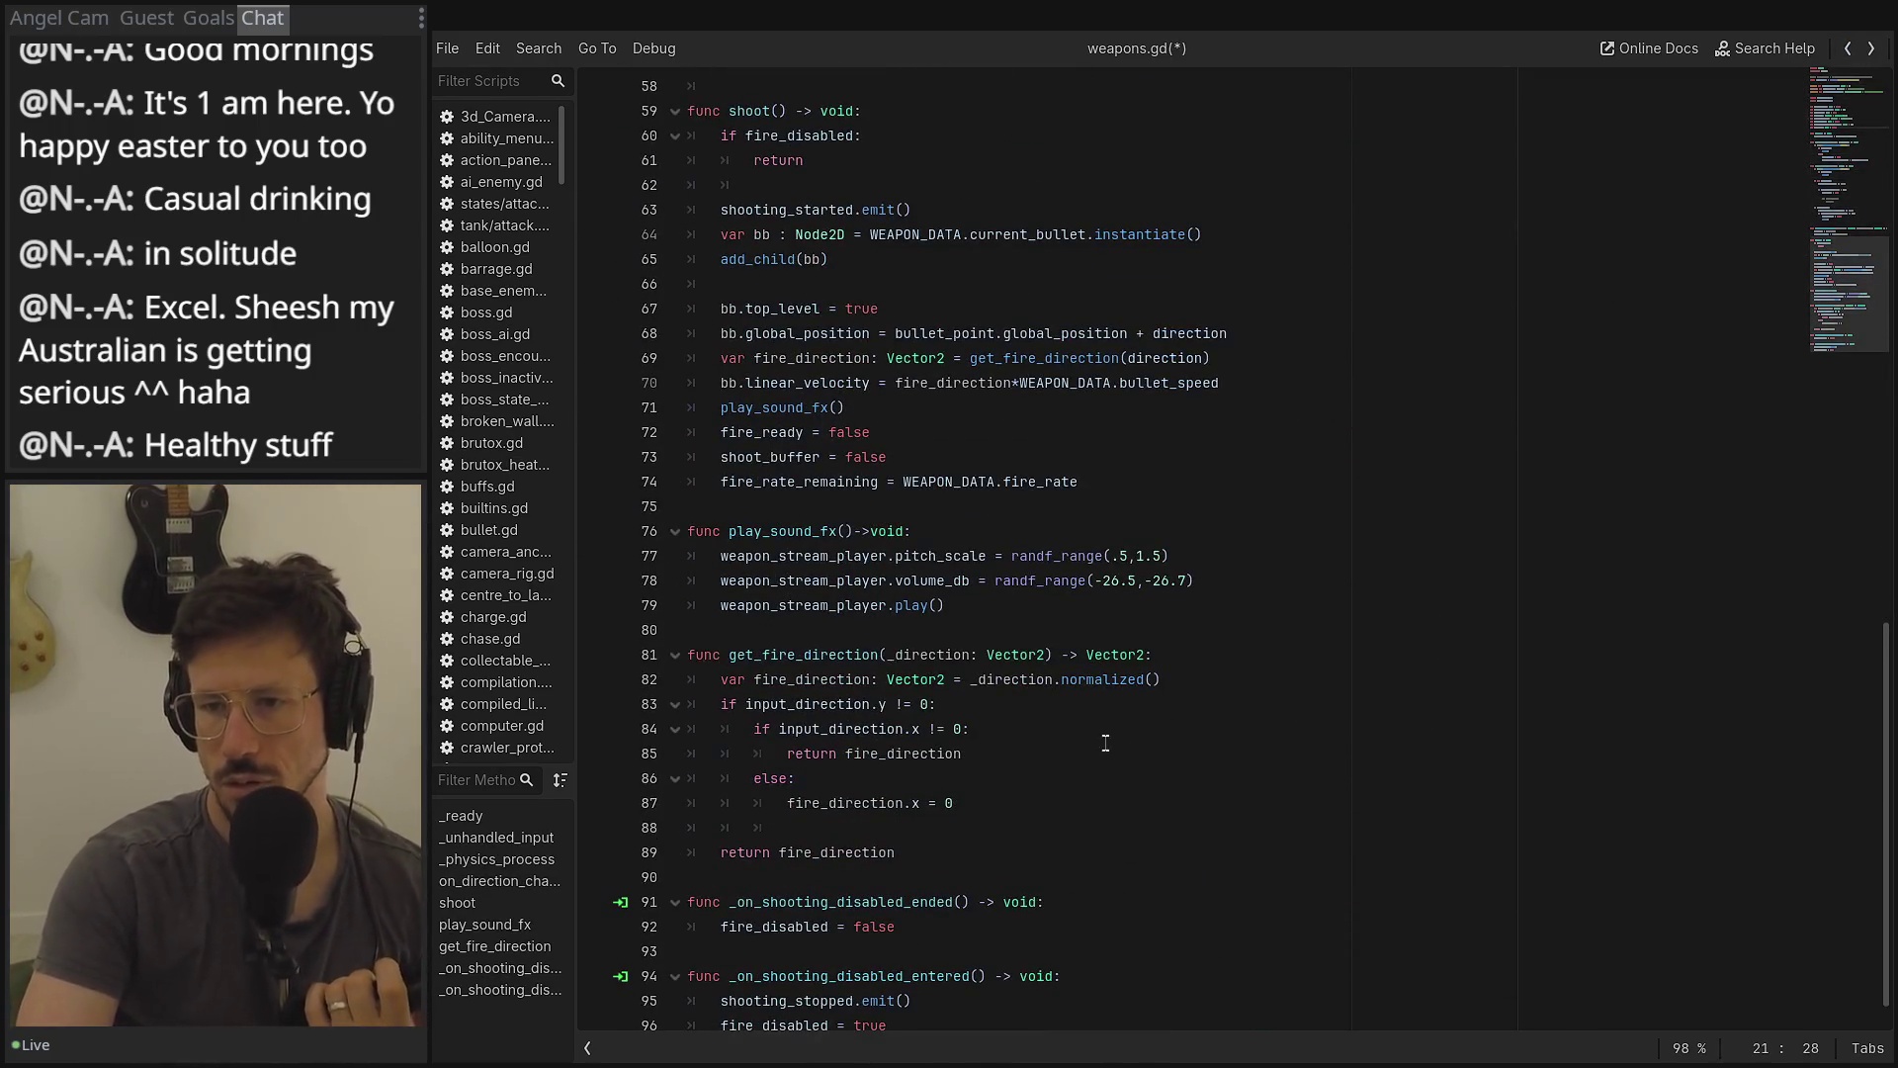
scroll(1105, 739, "down", 1)
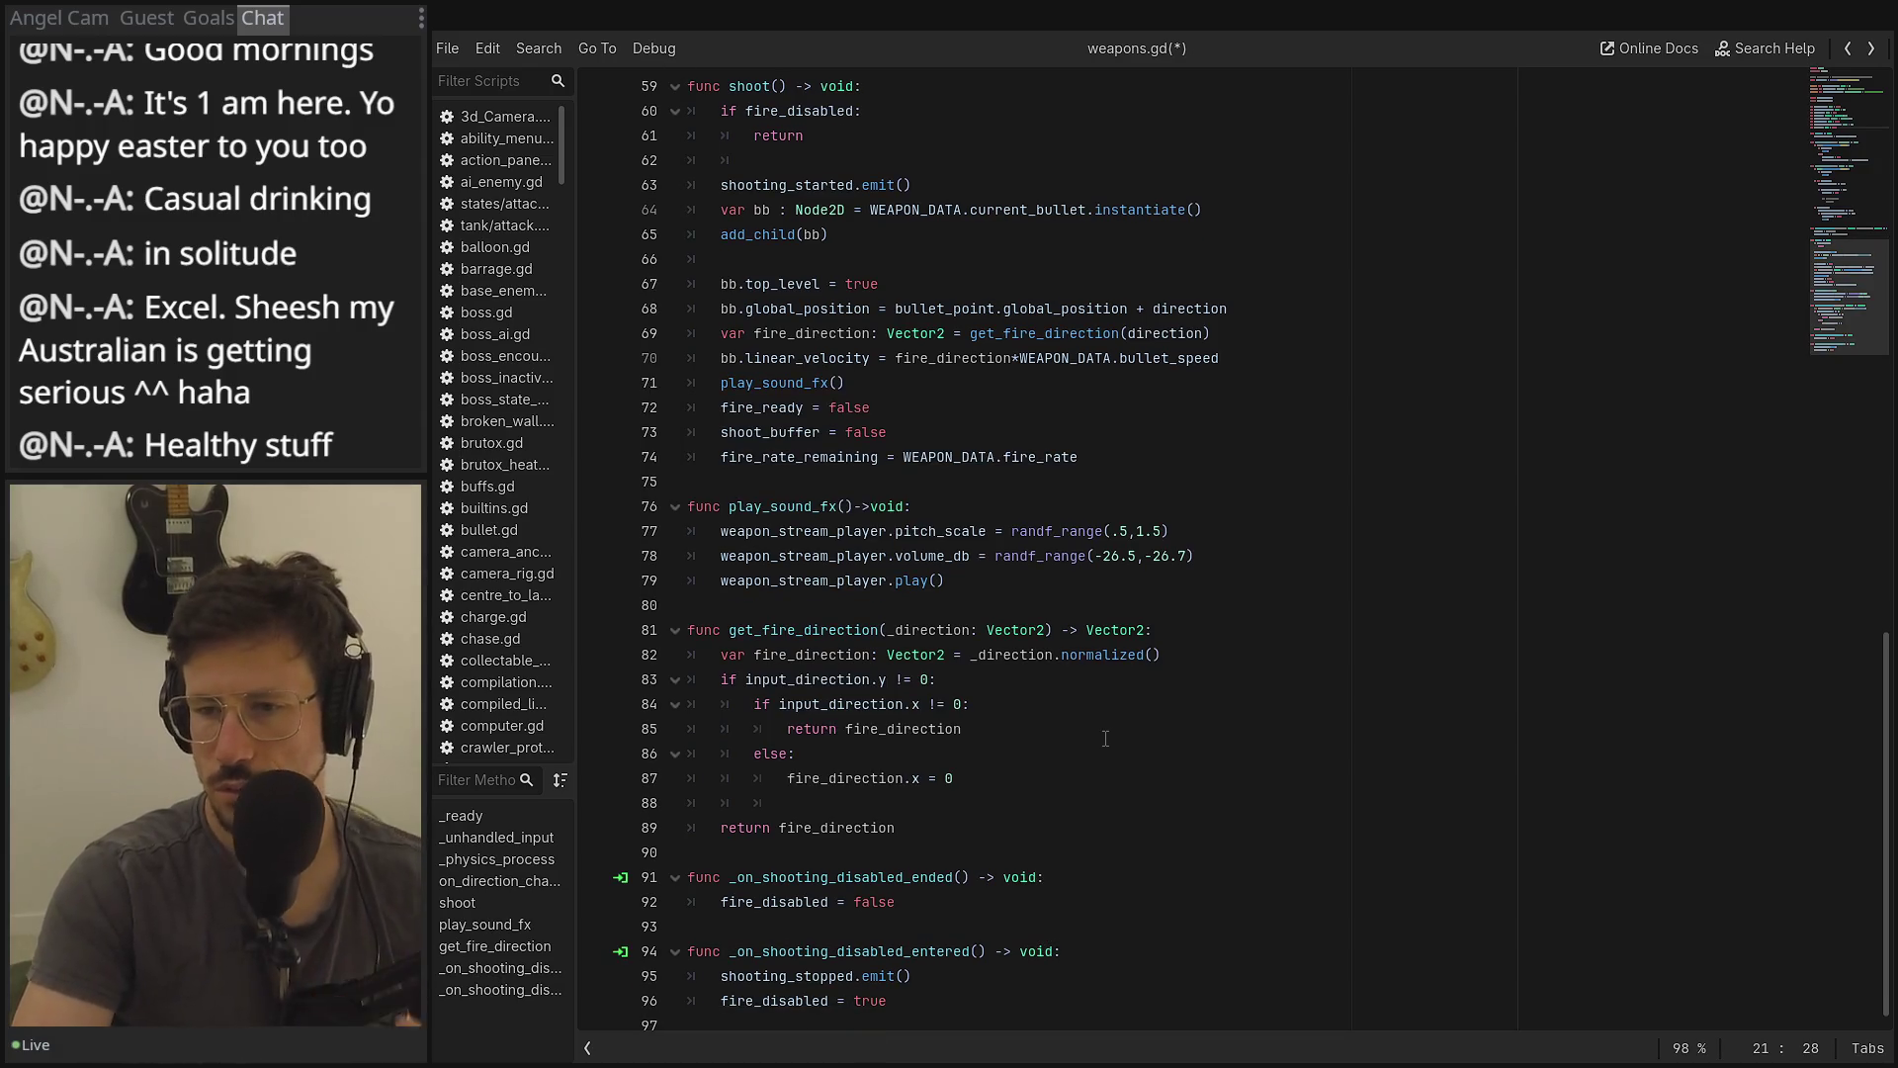
scroll(940, 481, "up", 1)
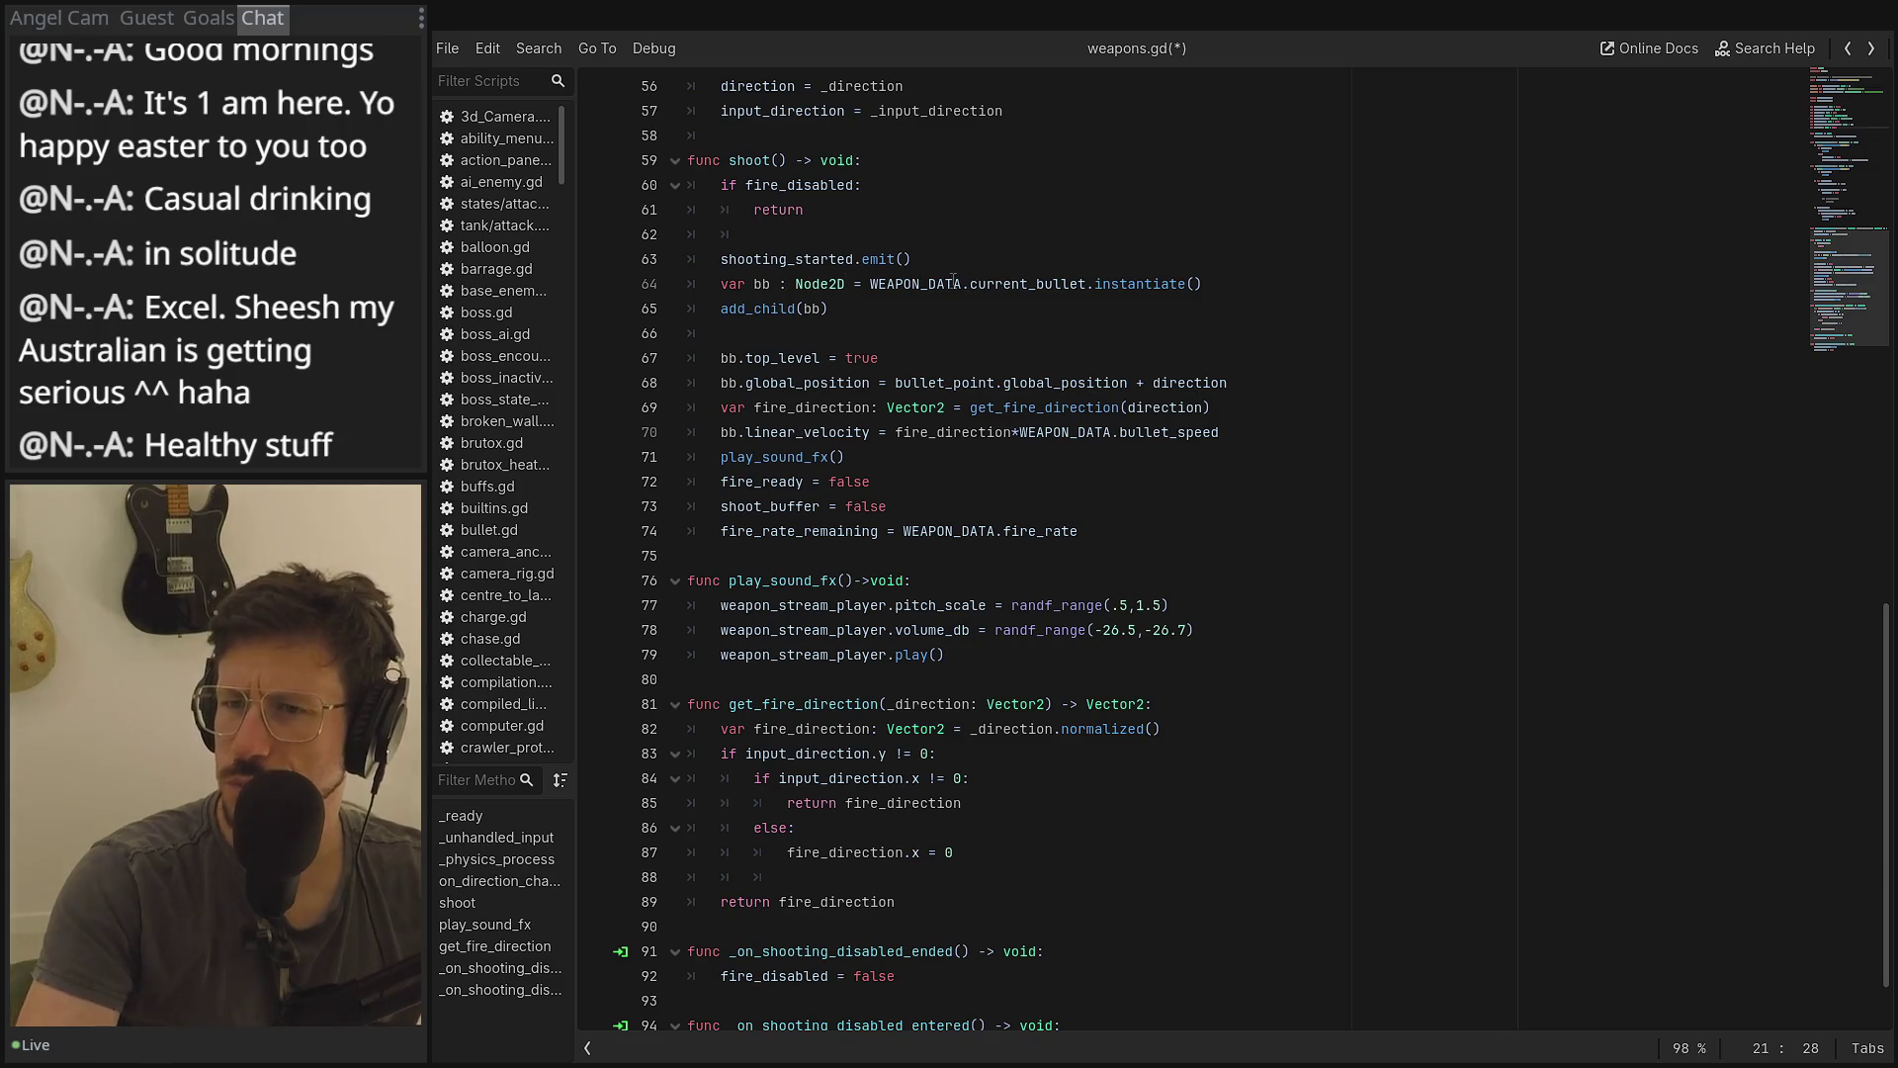
Leave line 66 after add_child(bb) blank, then type 'daam' in the script filter and select it
left_click(822, 344)
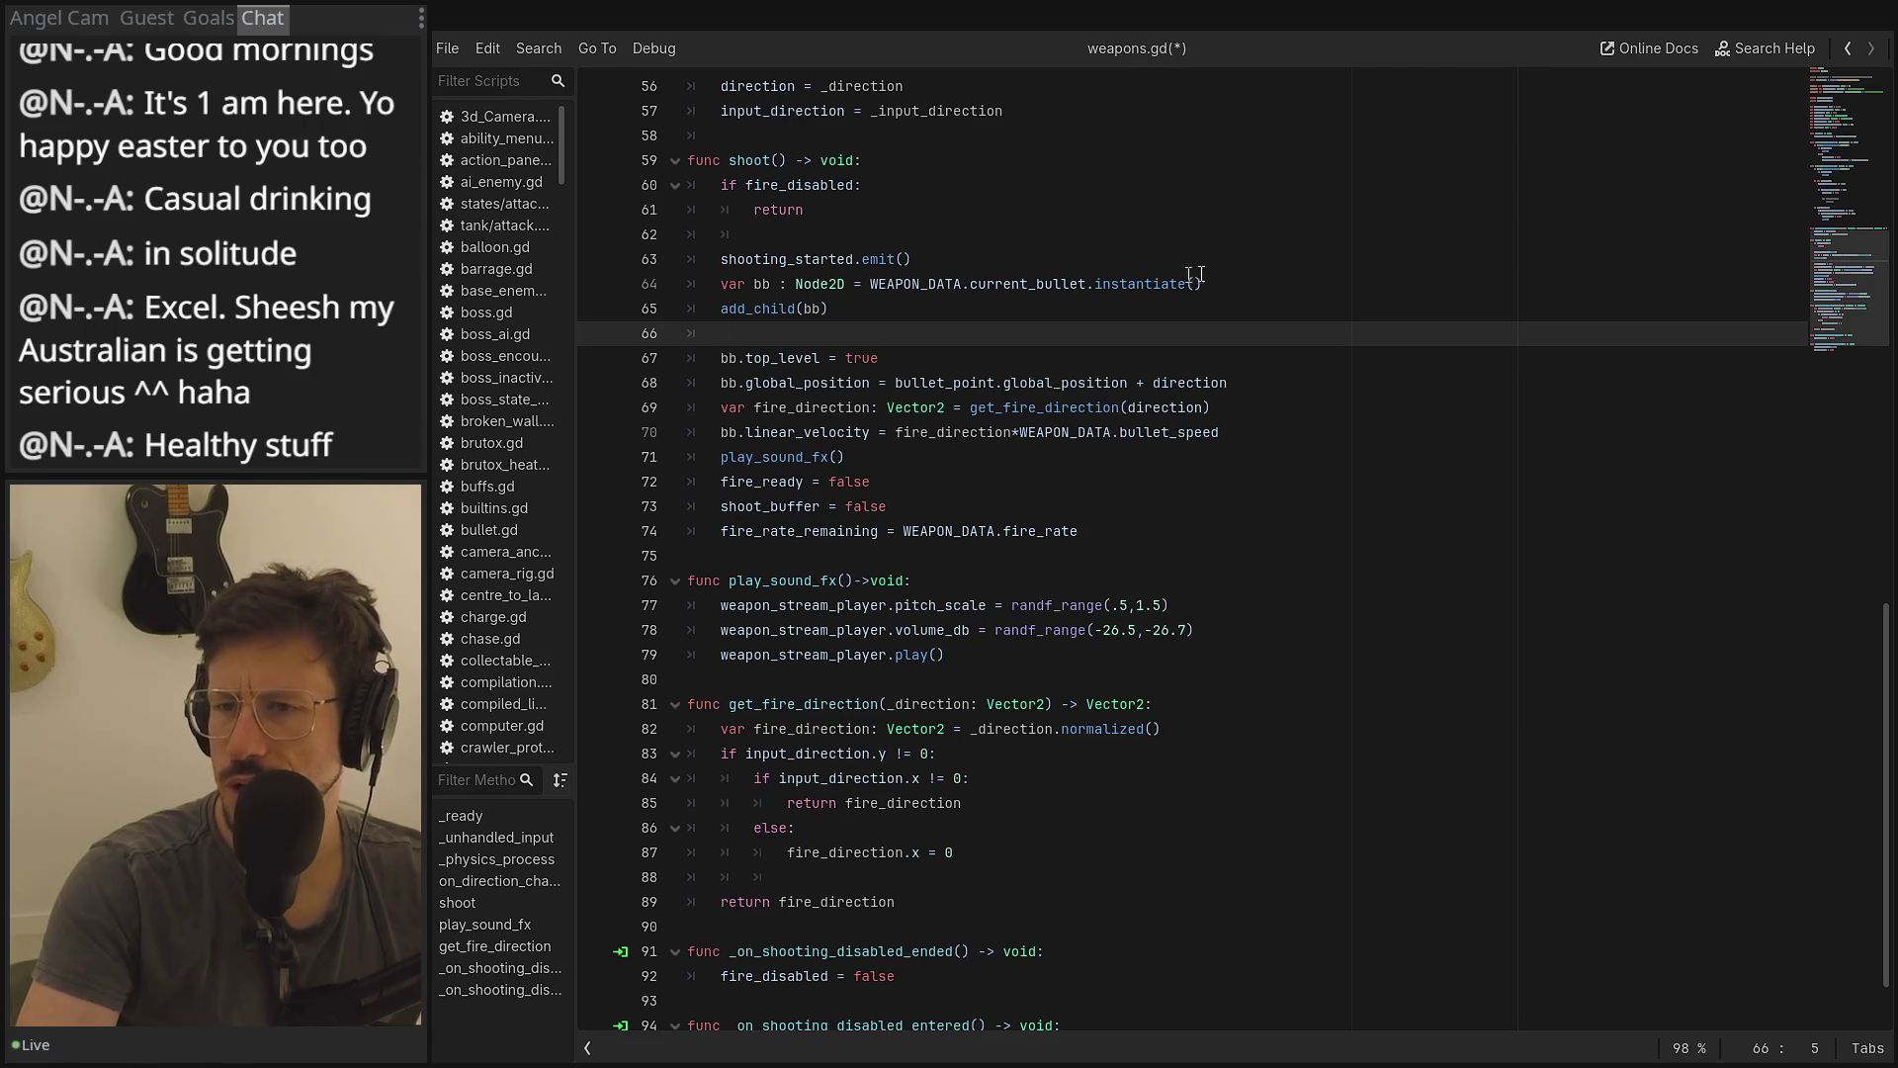
type("bb")
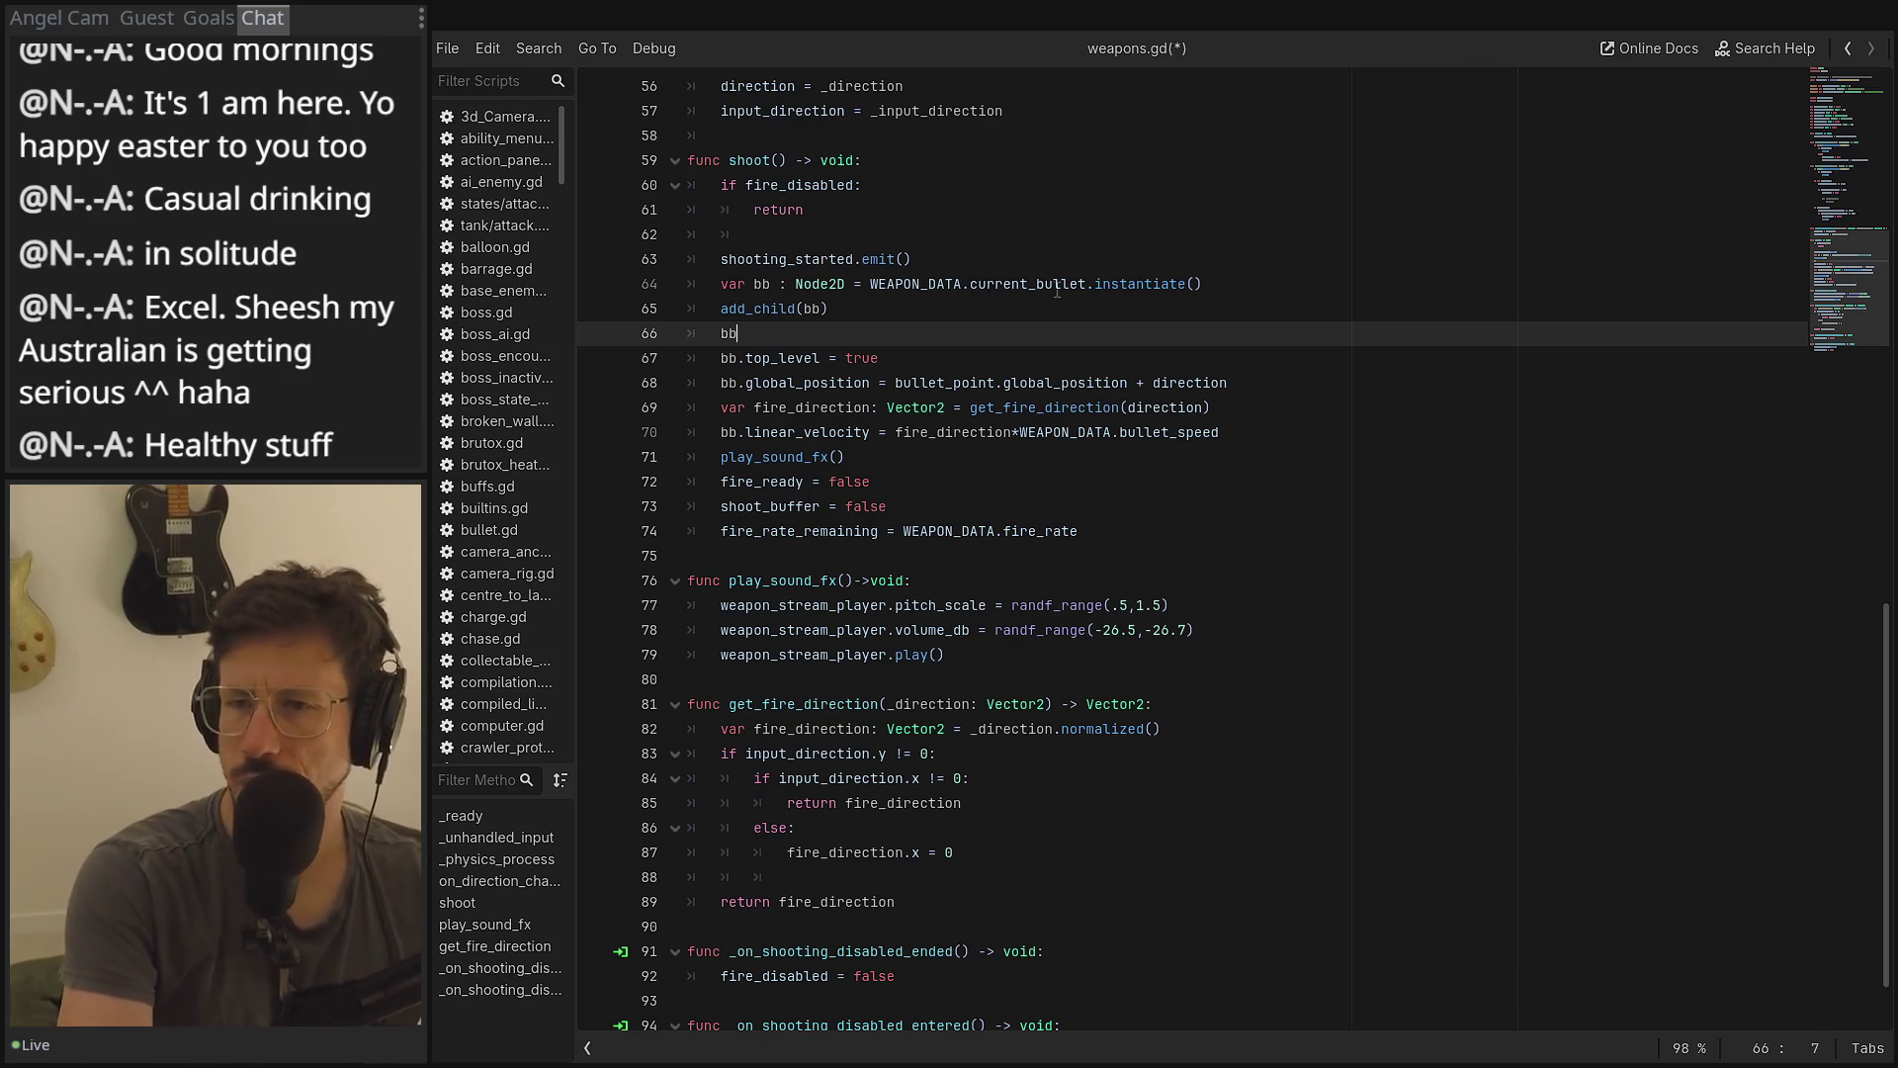
key("BackSpace")
key("BackSpace")
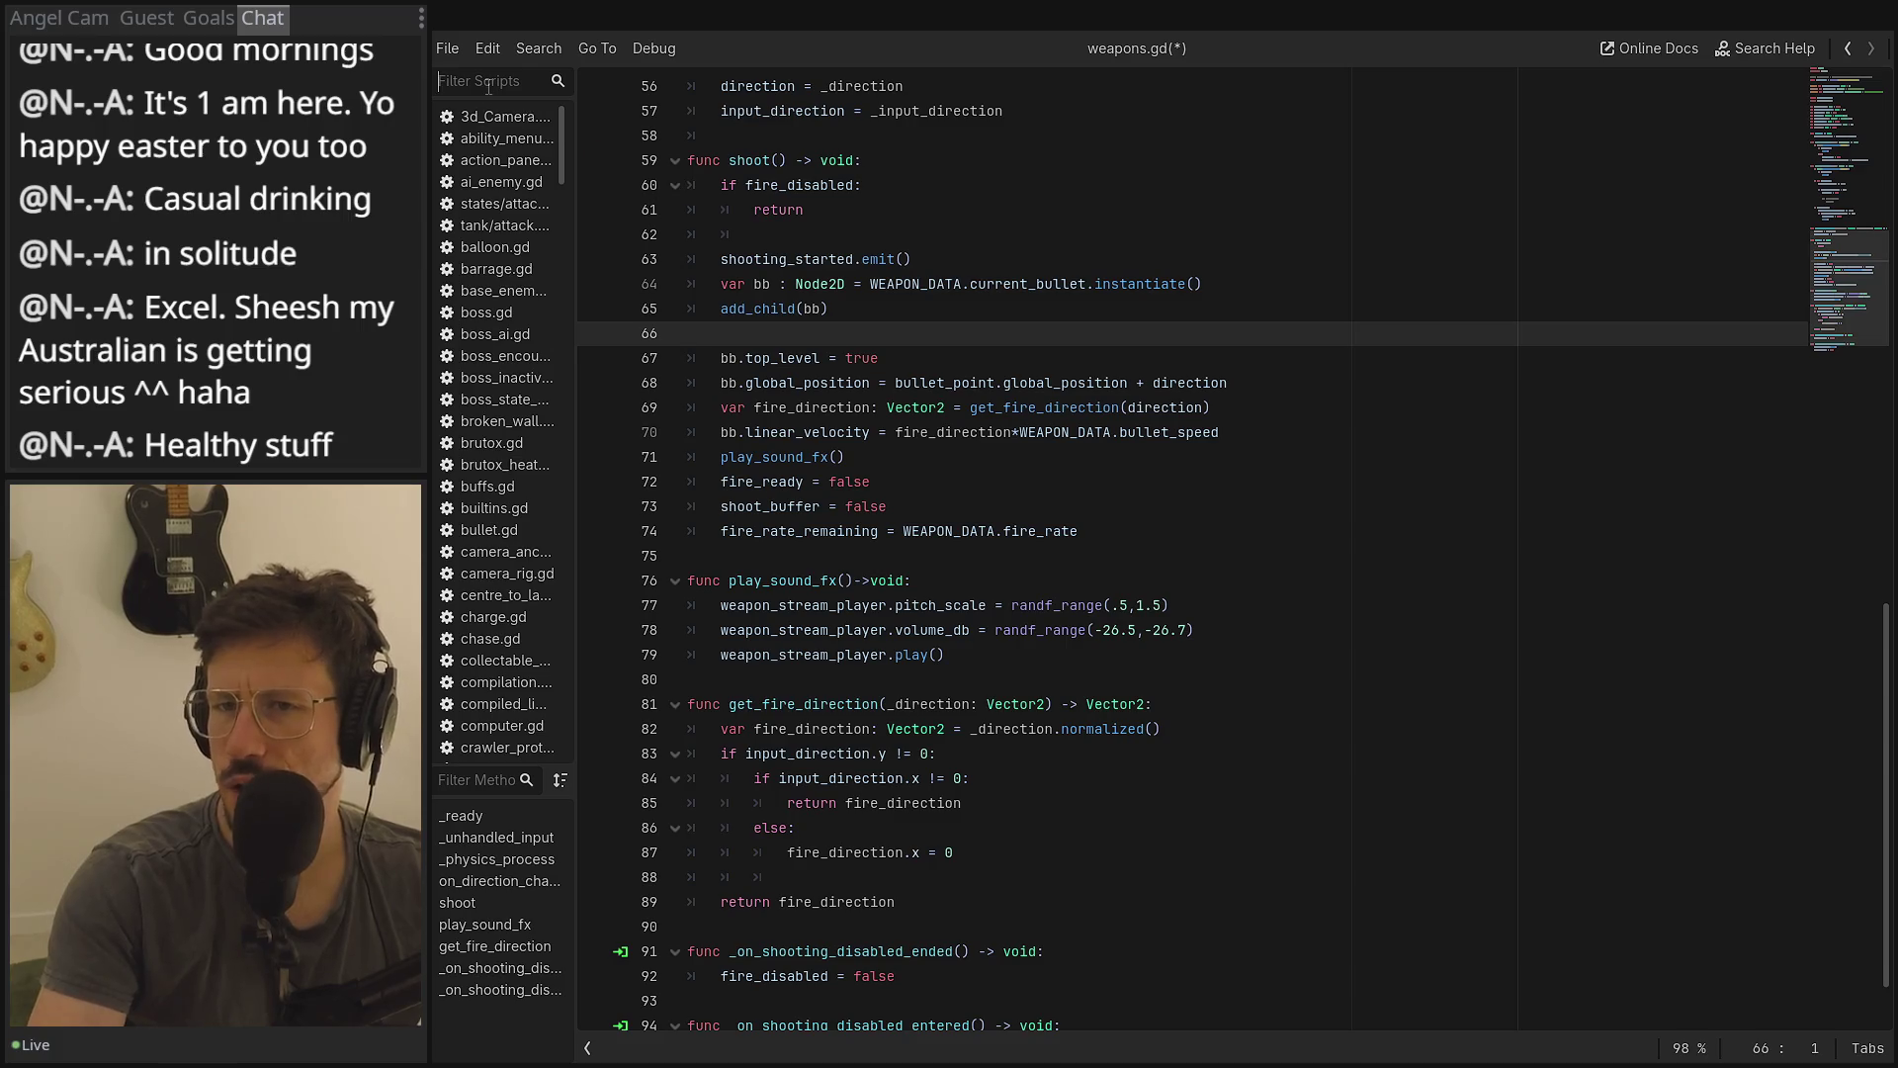
type("daw")
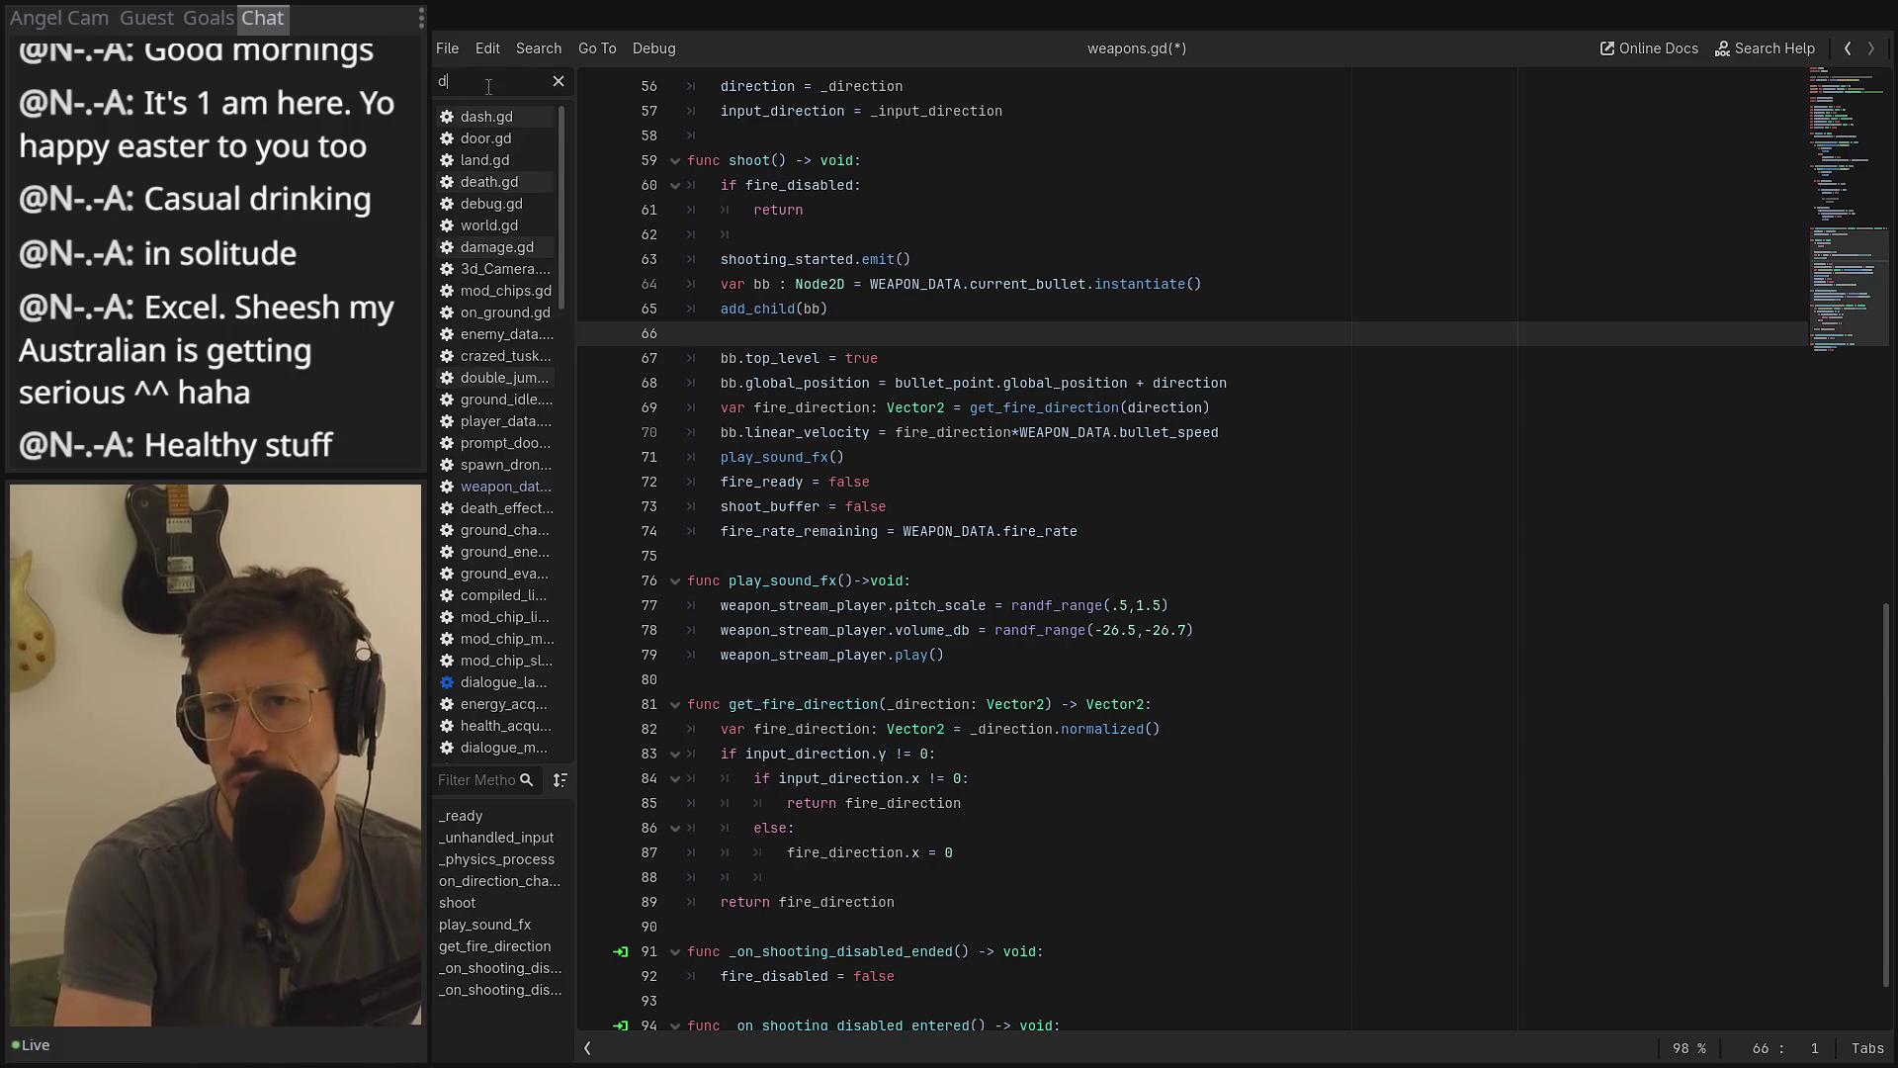
key("BackSpace")
type("am")
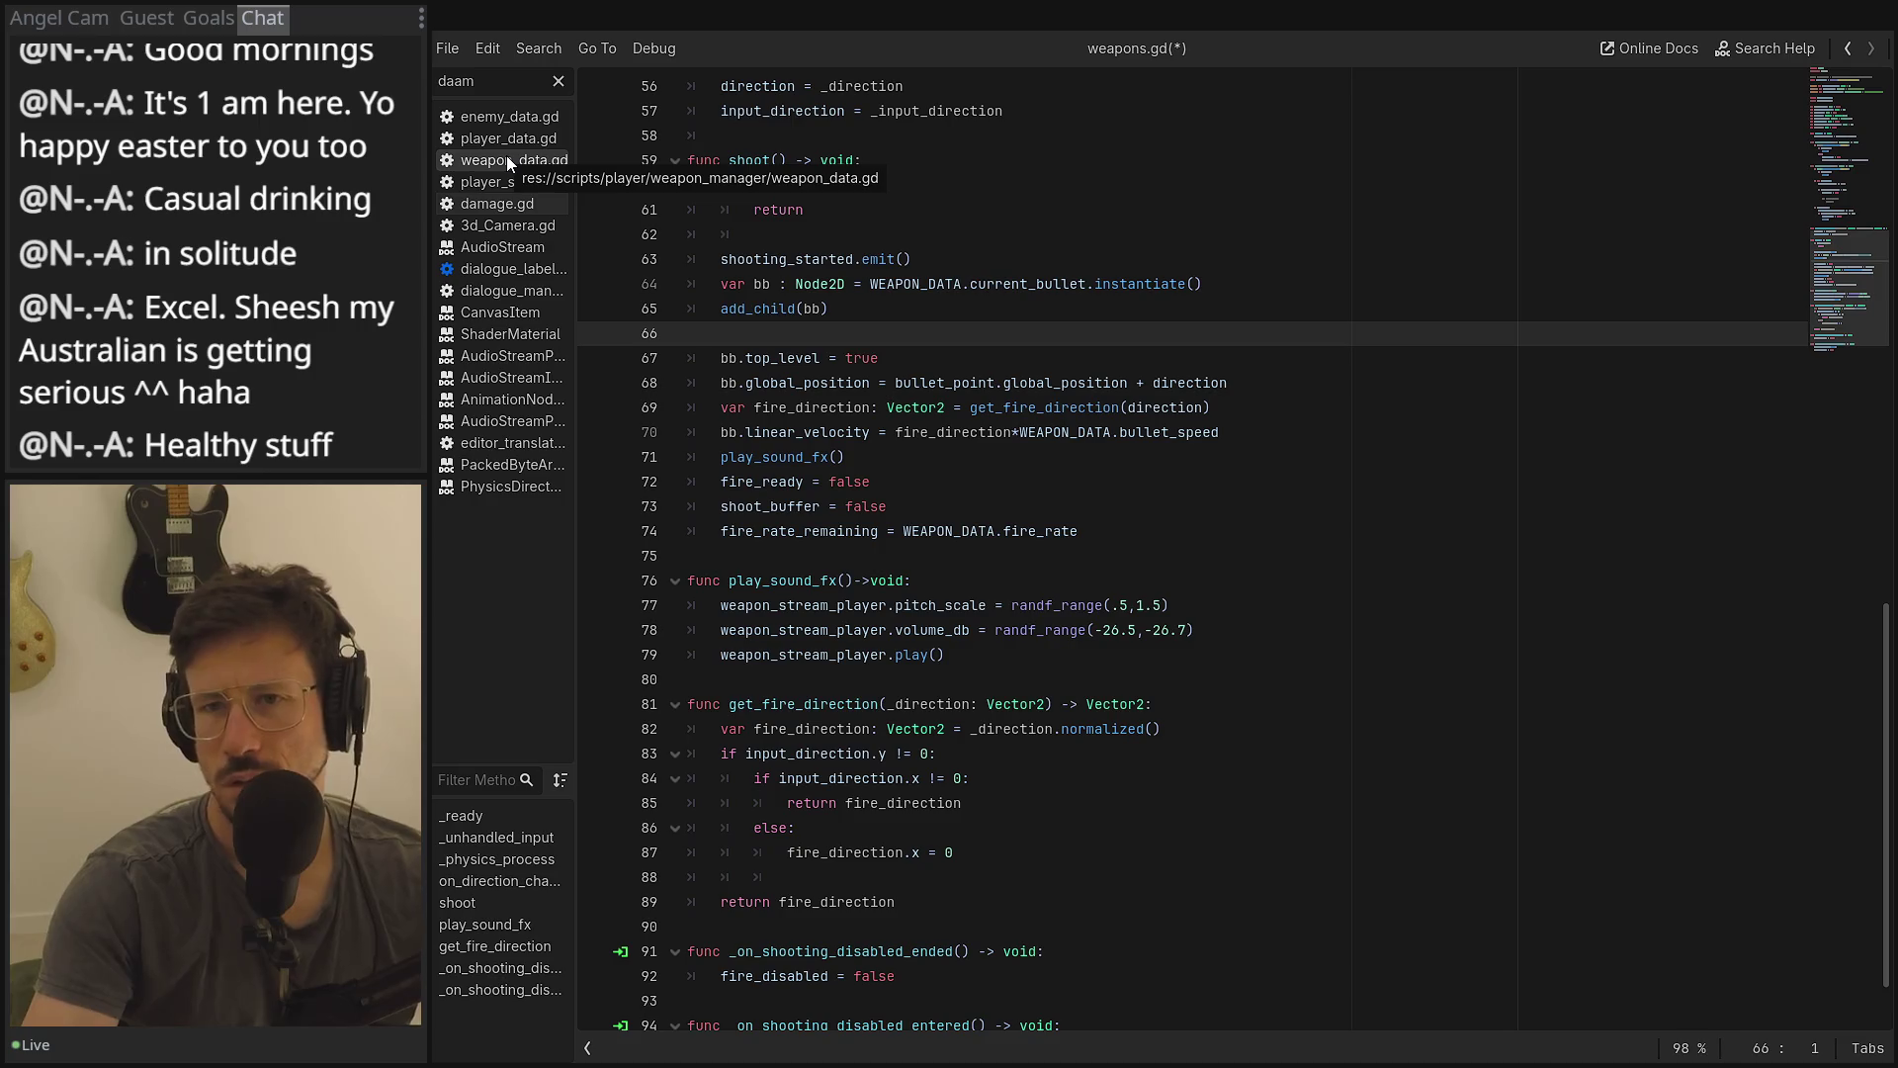
double_click(494, 85)
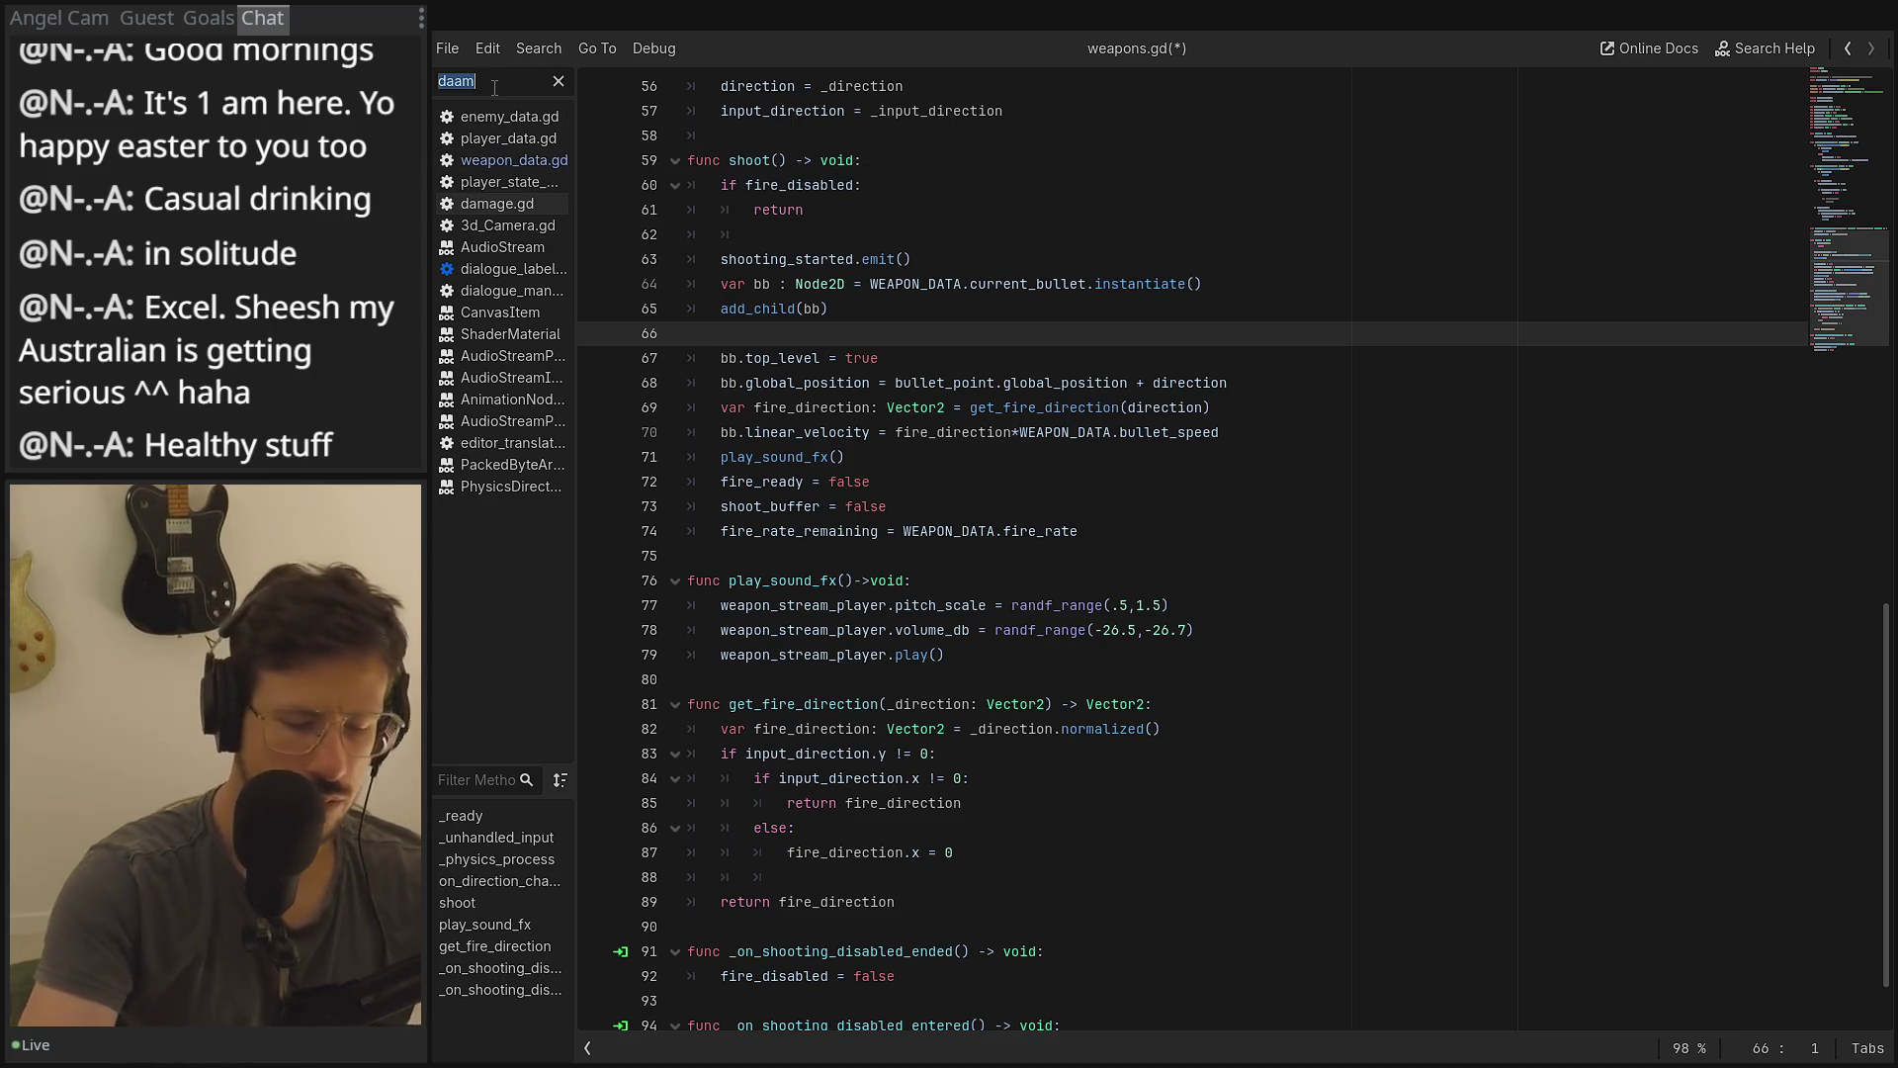
Filter scripts by 'bull' and compare player_bullet.gd with the base bullet.gd script
type("bull")
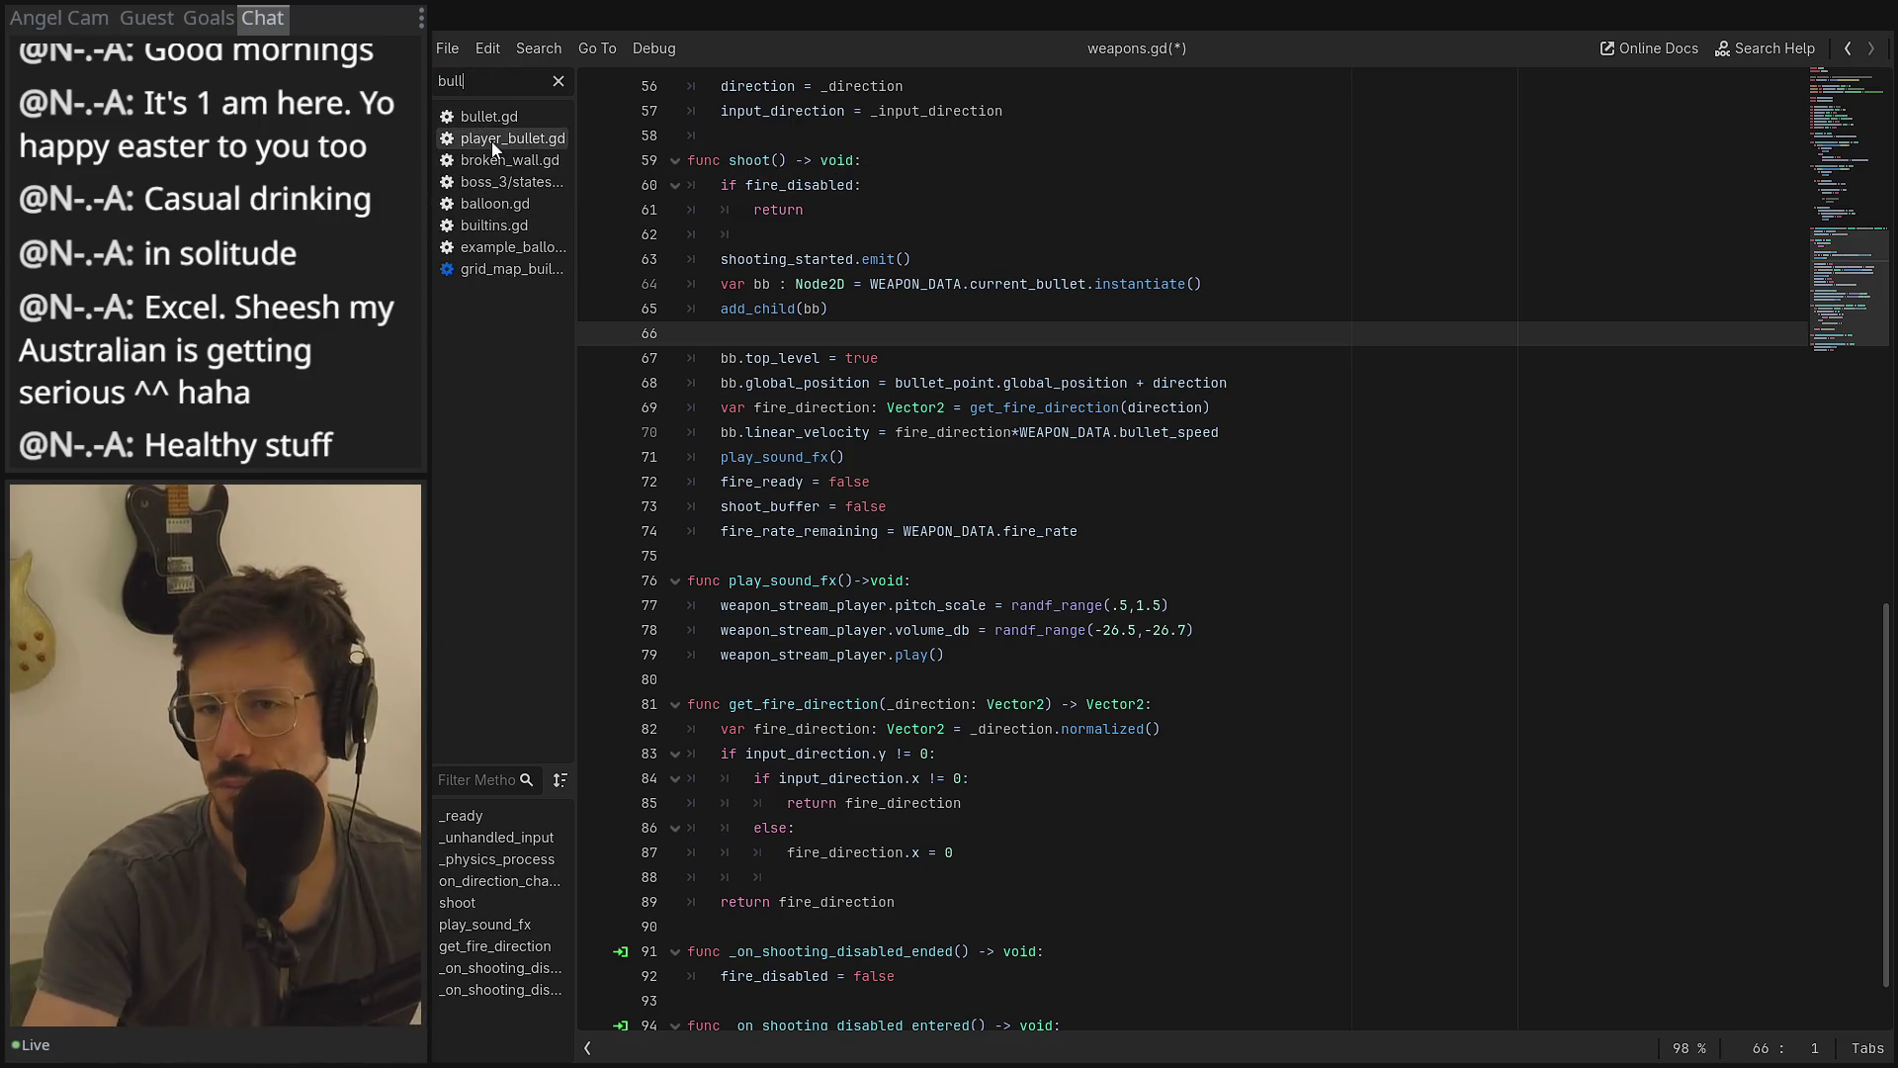
left_click(493, 142)
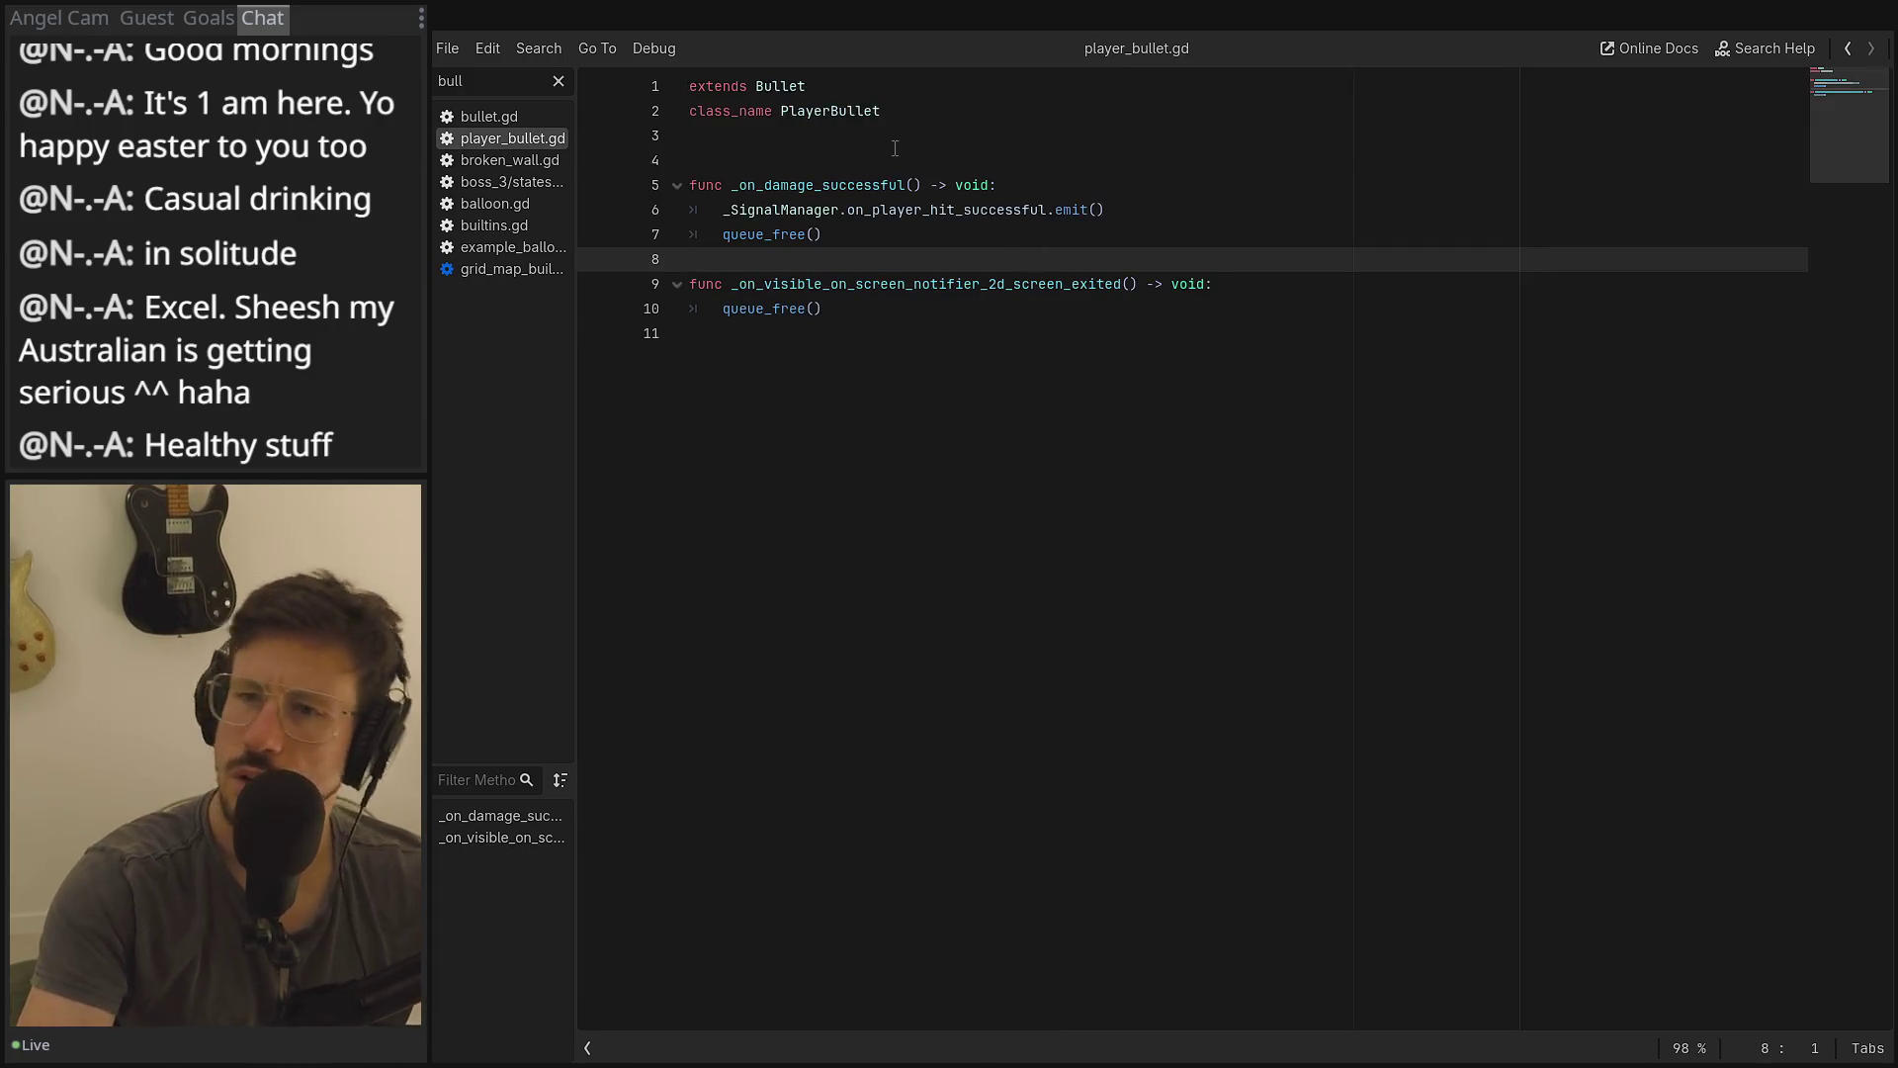
left_click(791, 89, "ctrl")
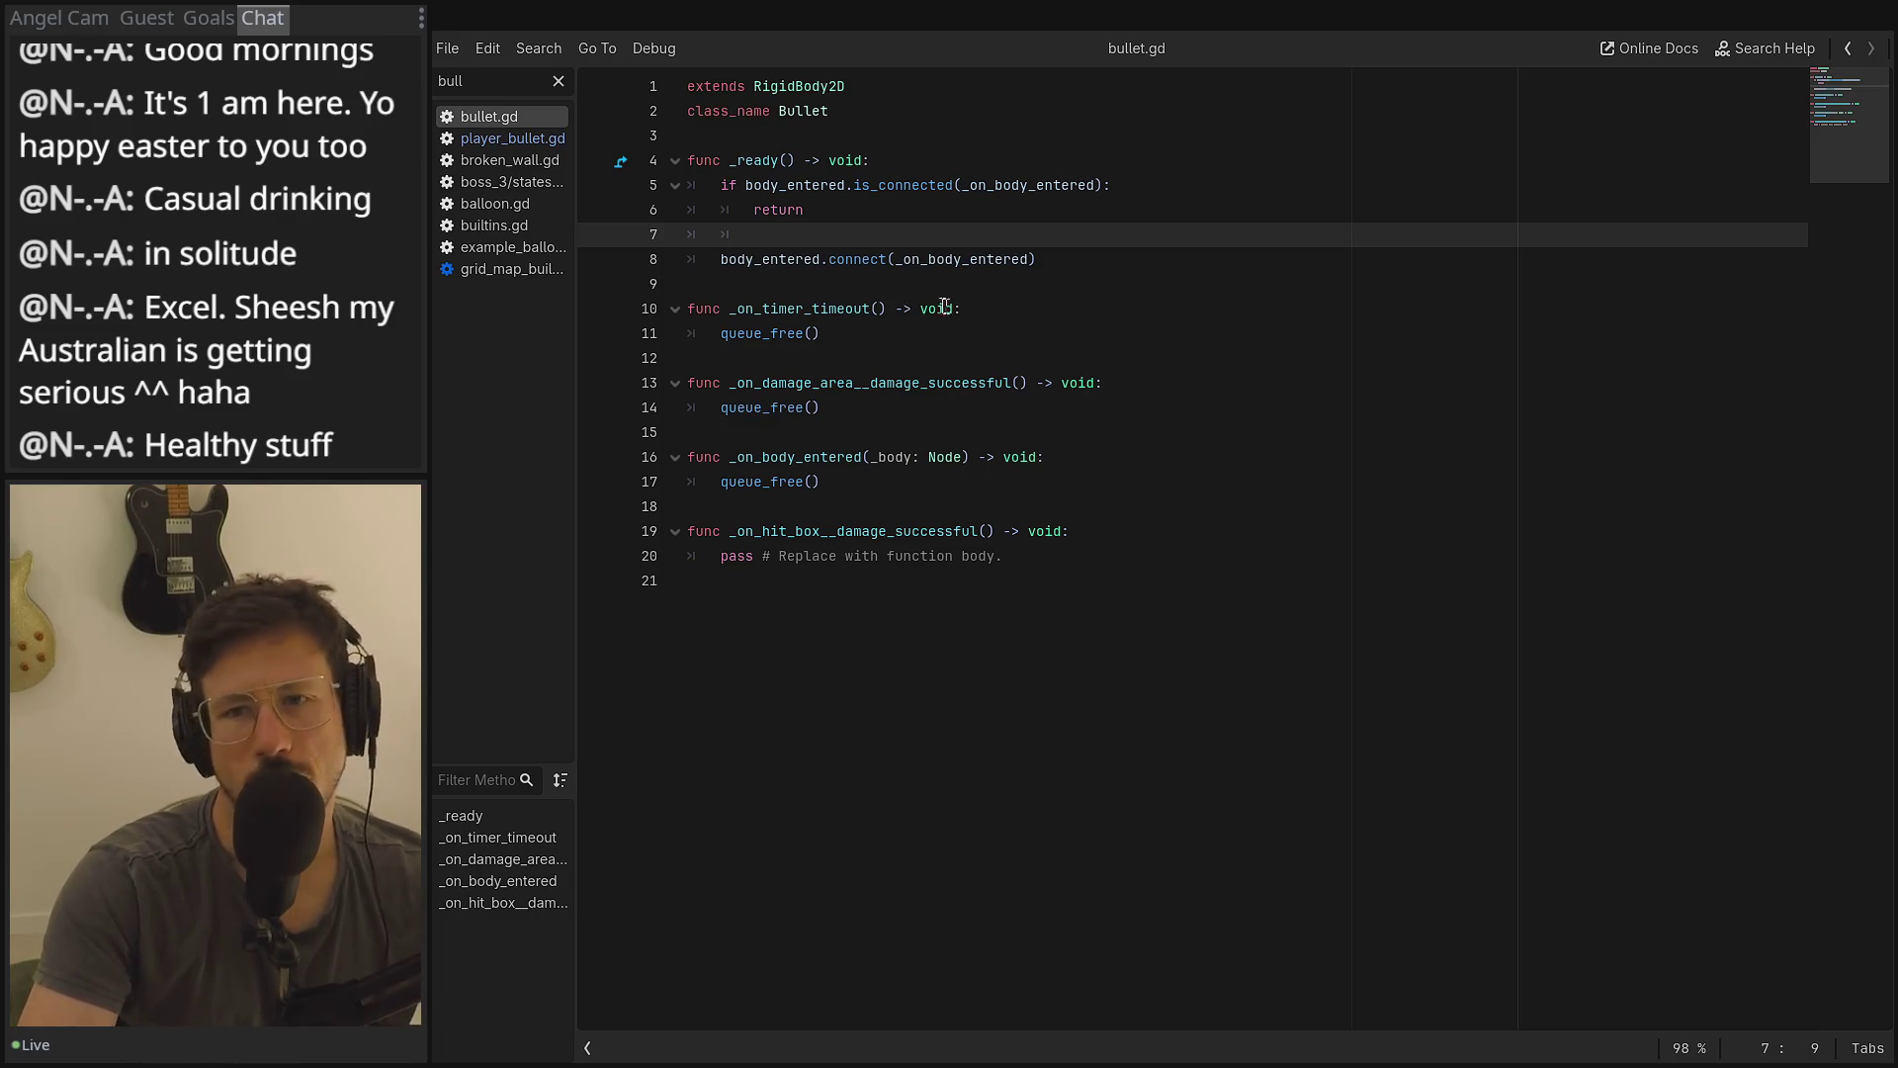
left_click(528, 139)
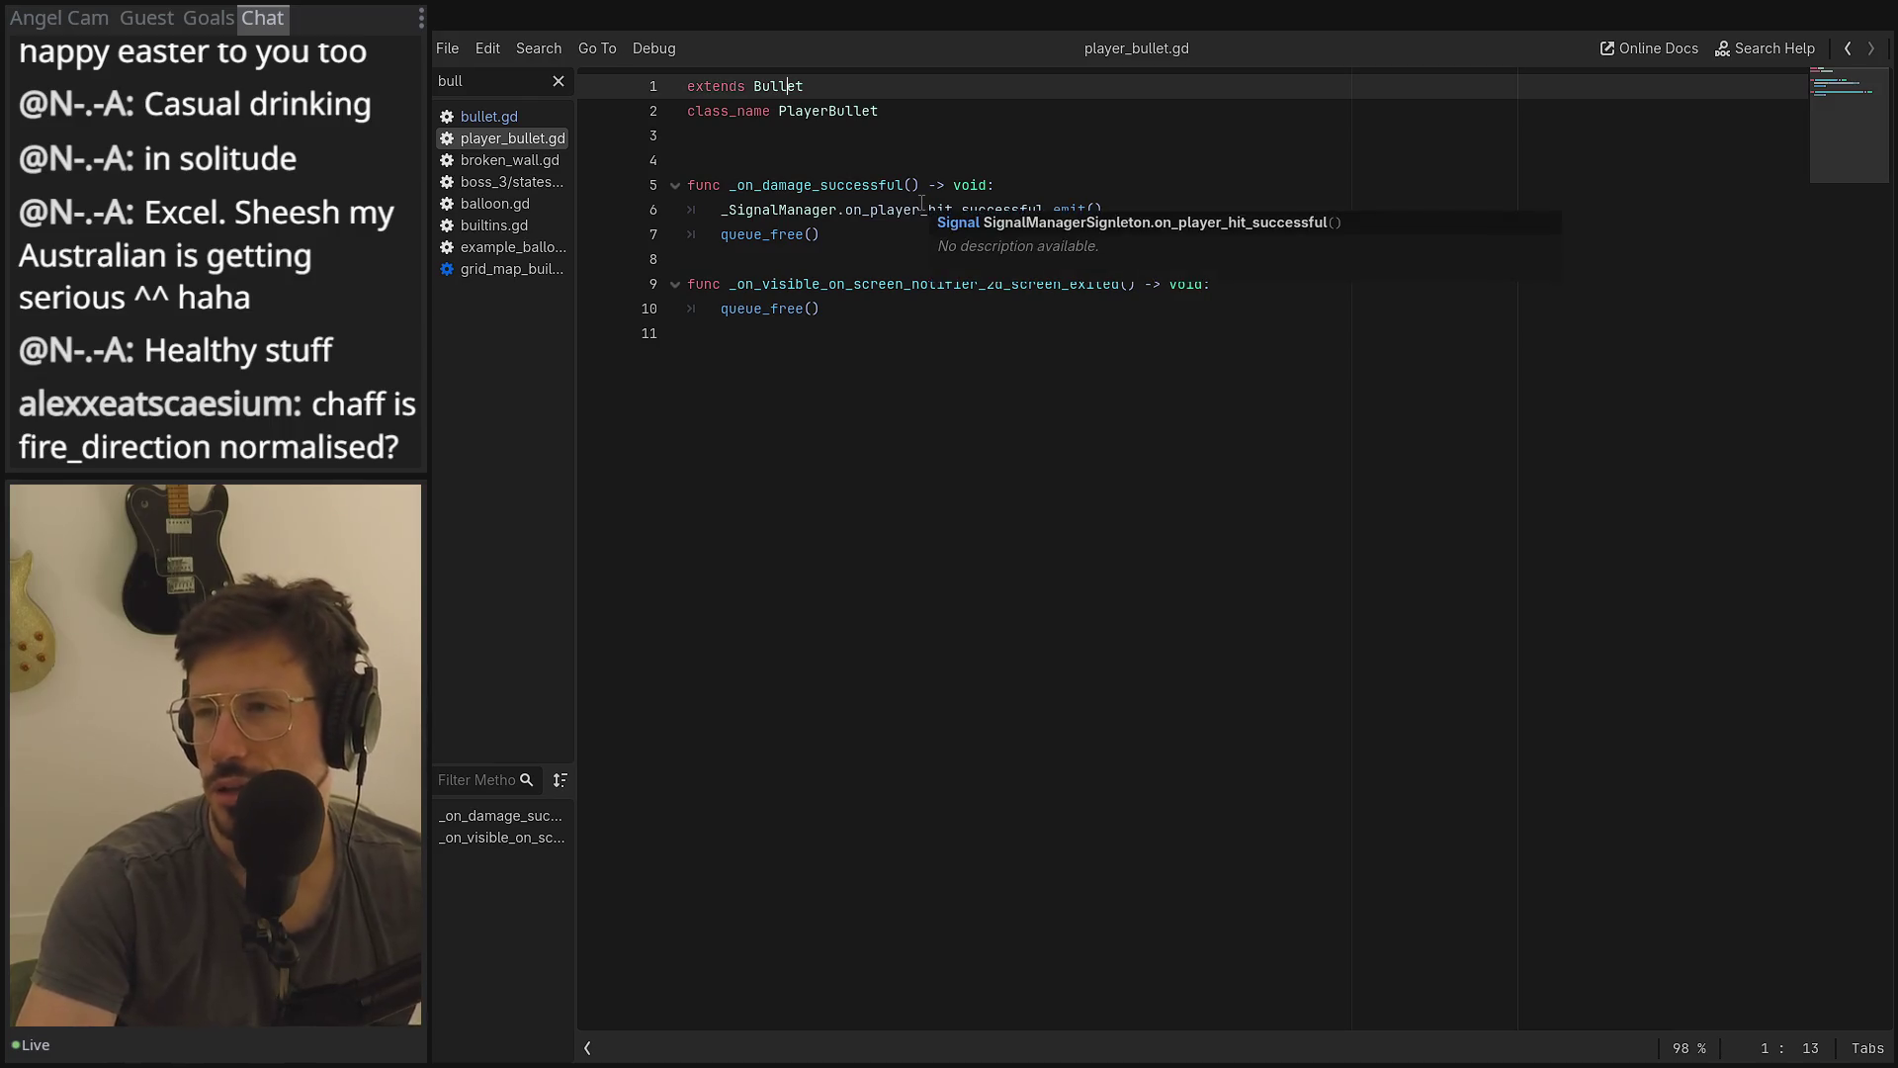
Clear the script filter, filter by 'weapon', and go back to weapons.gd
left_click(560, 80)
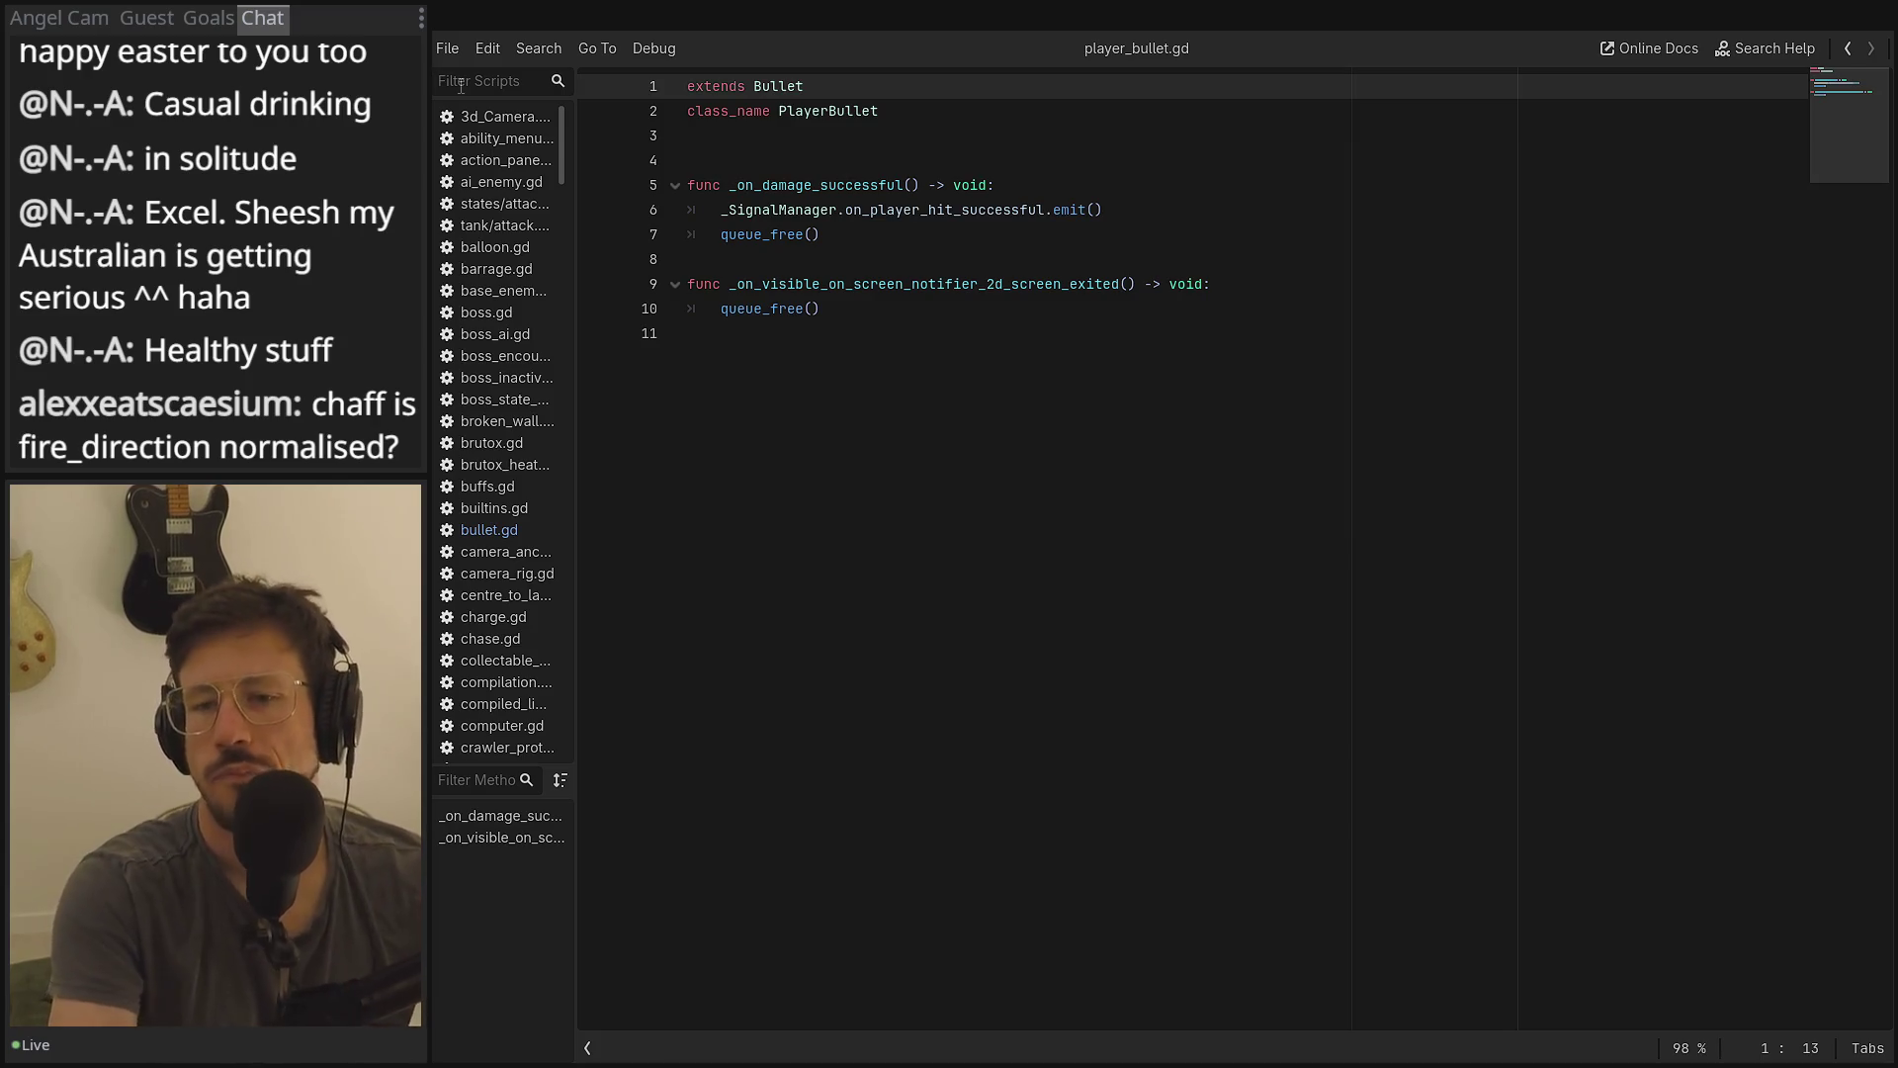
type("weapon")
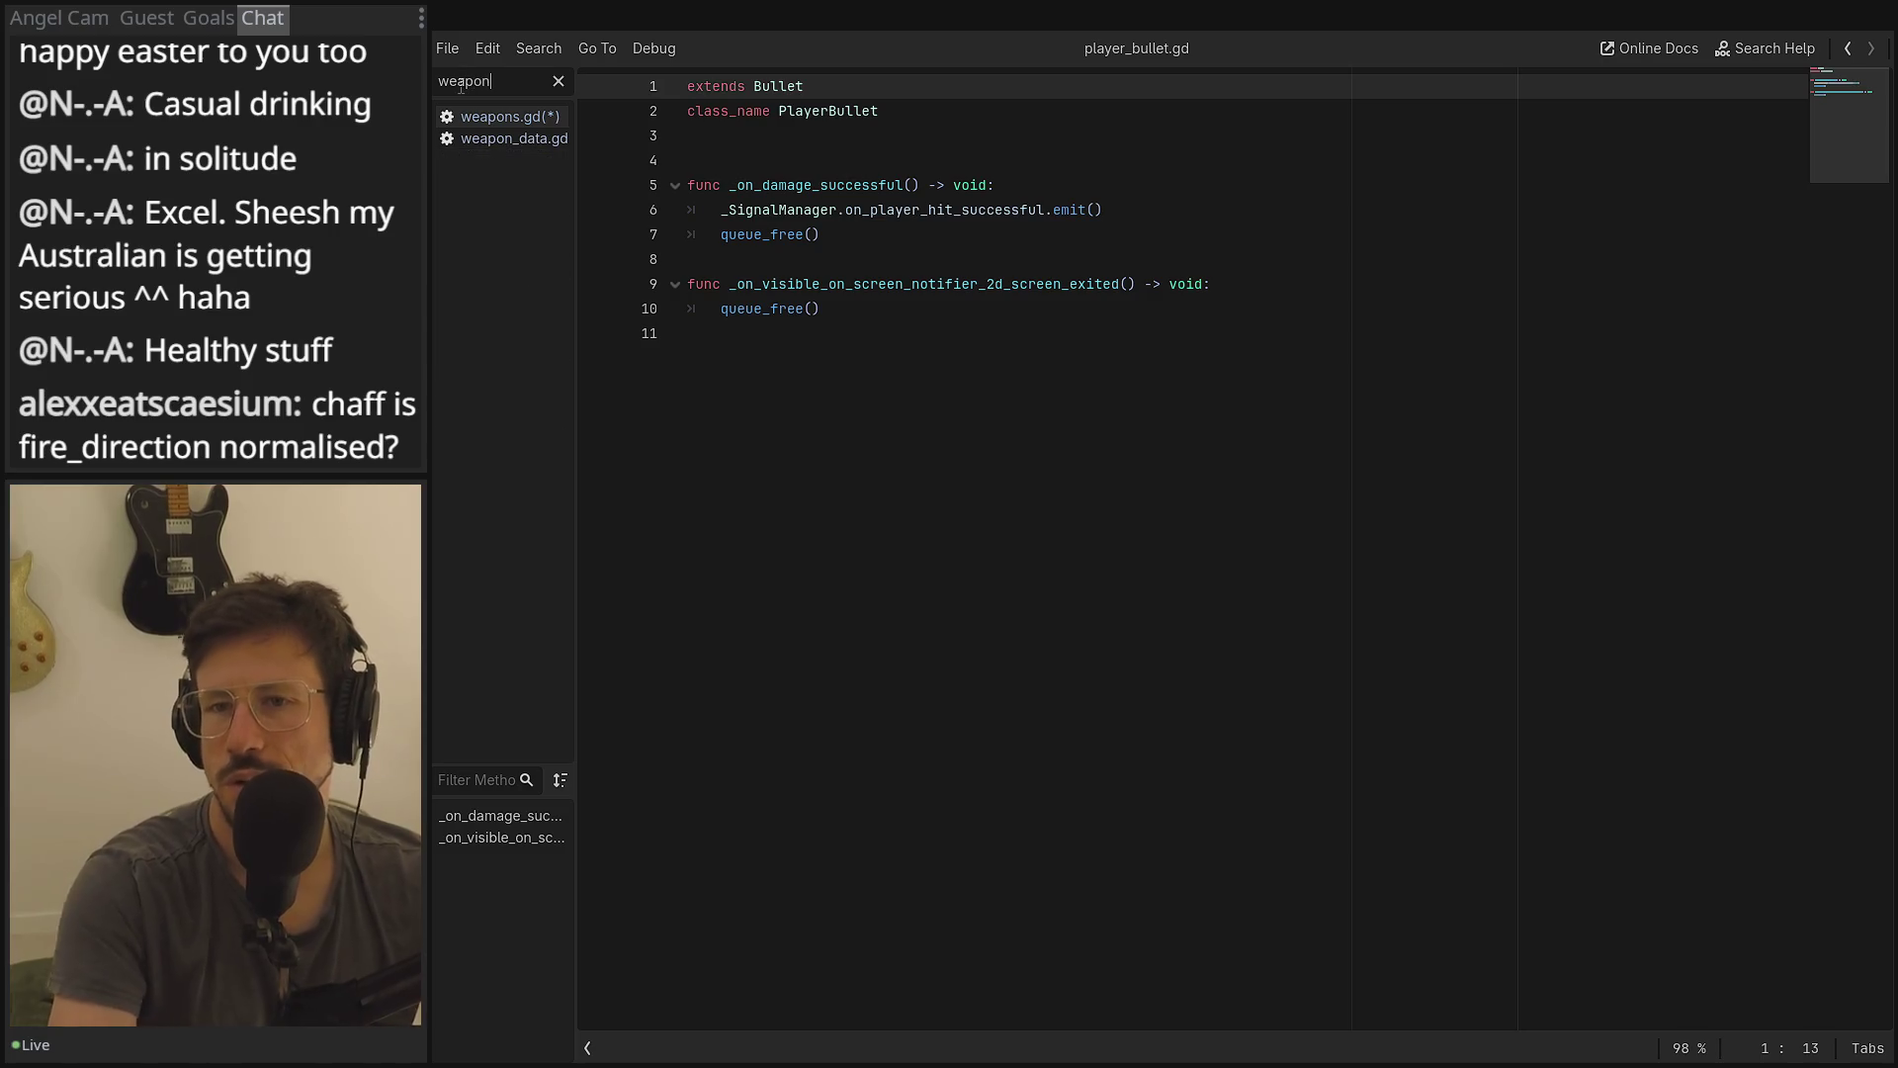
left_click(504, 119)
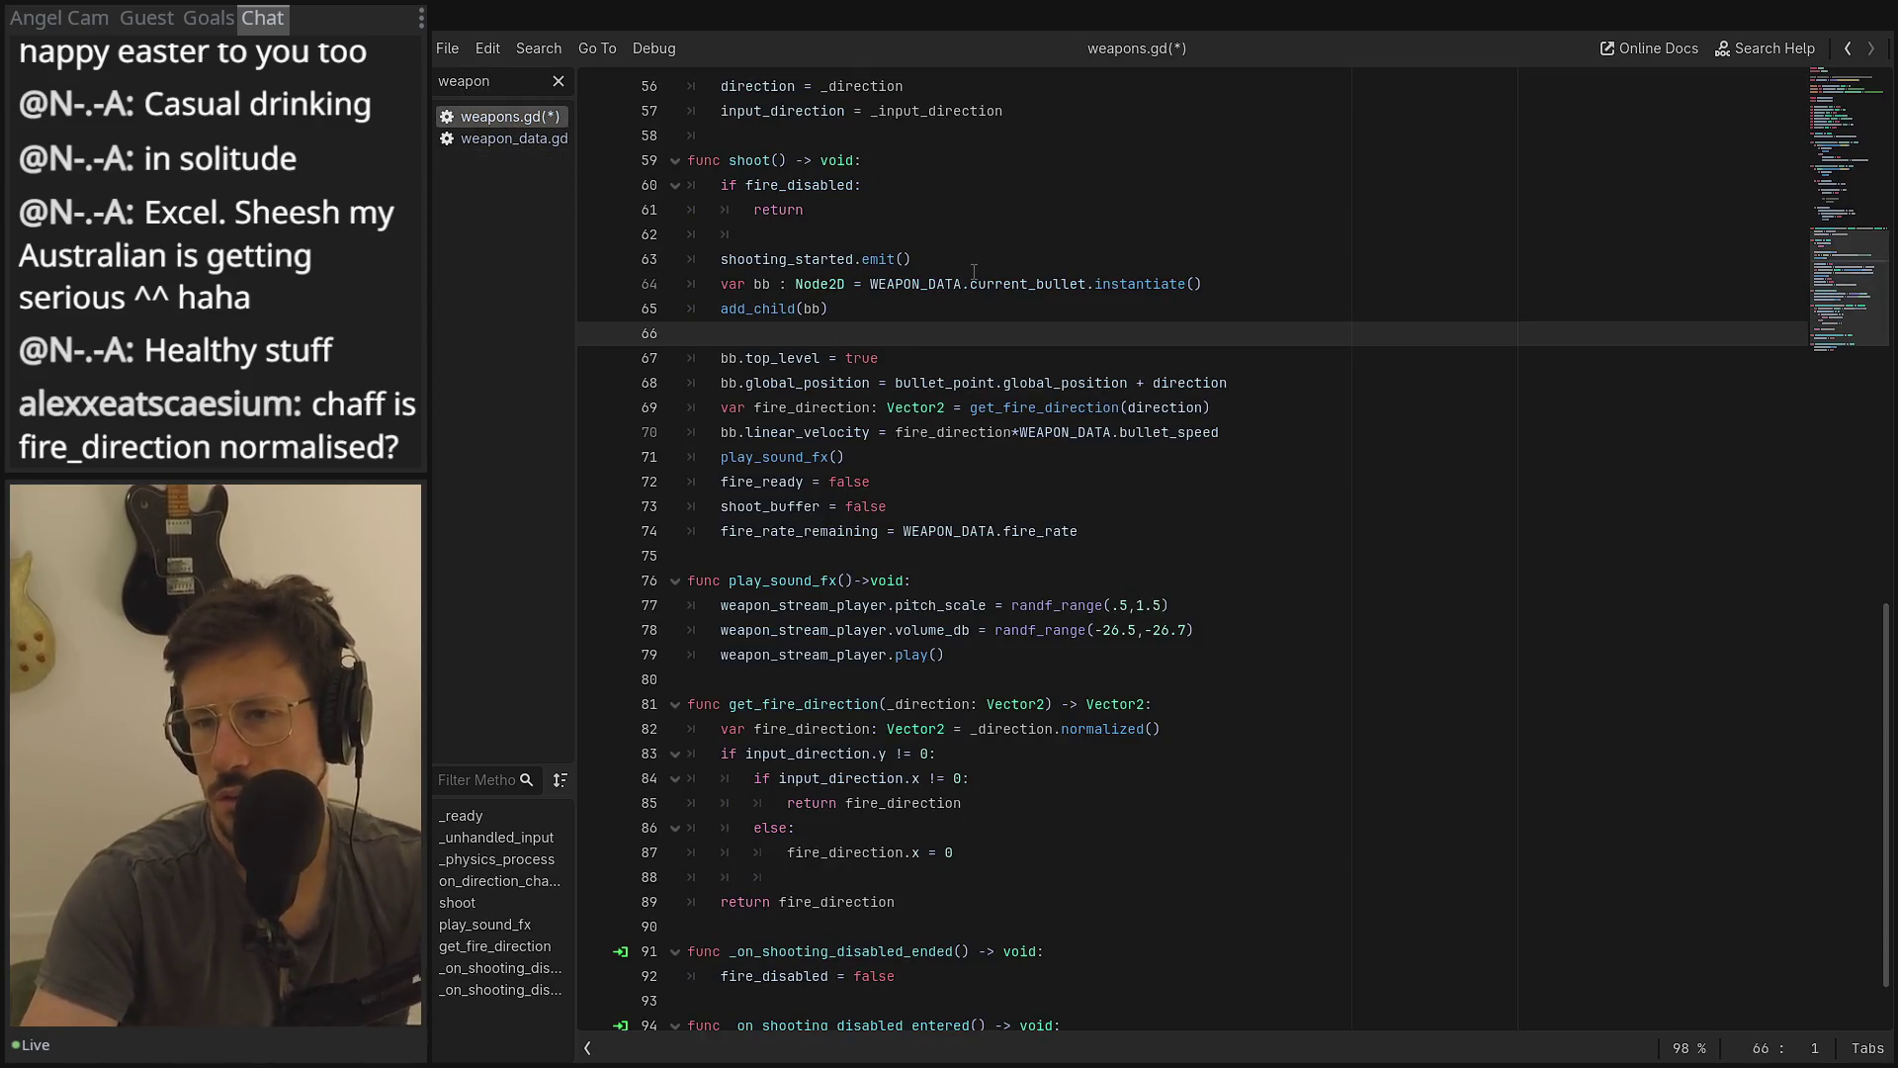
Highlight get_fire_direction and its normalized call, then move to the play_sound_fx line in shoot()
double_click(1038, 407)
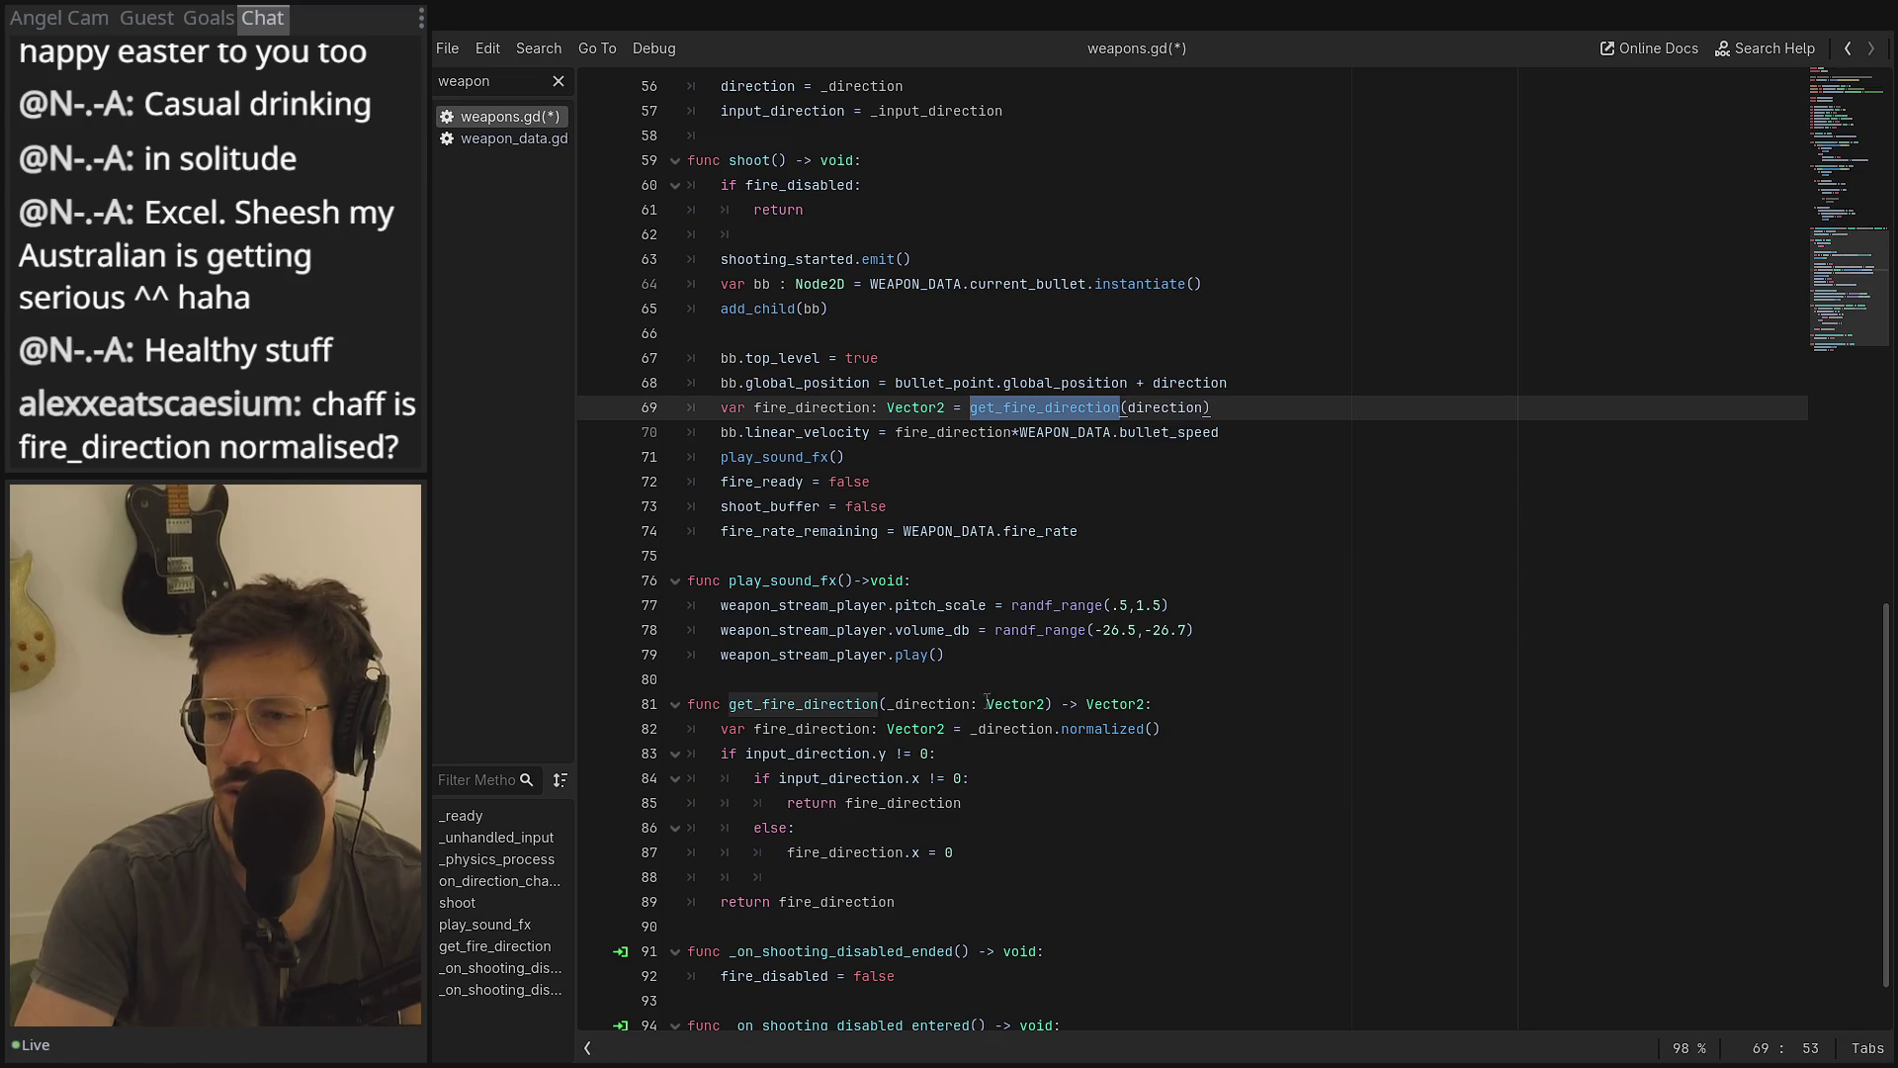
double_click(1134, 733)
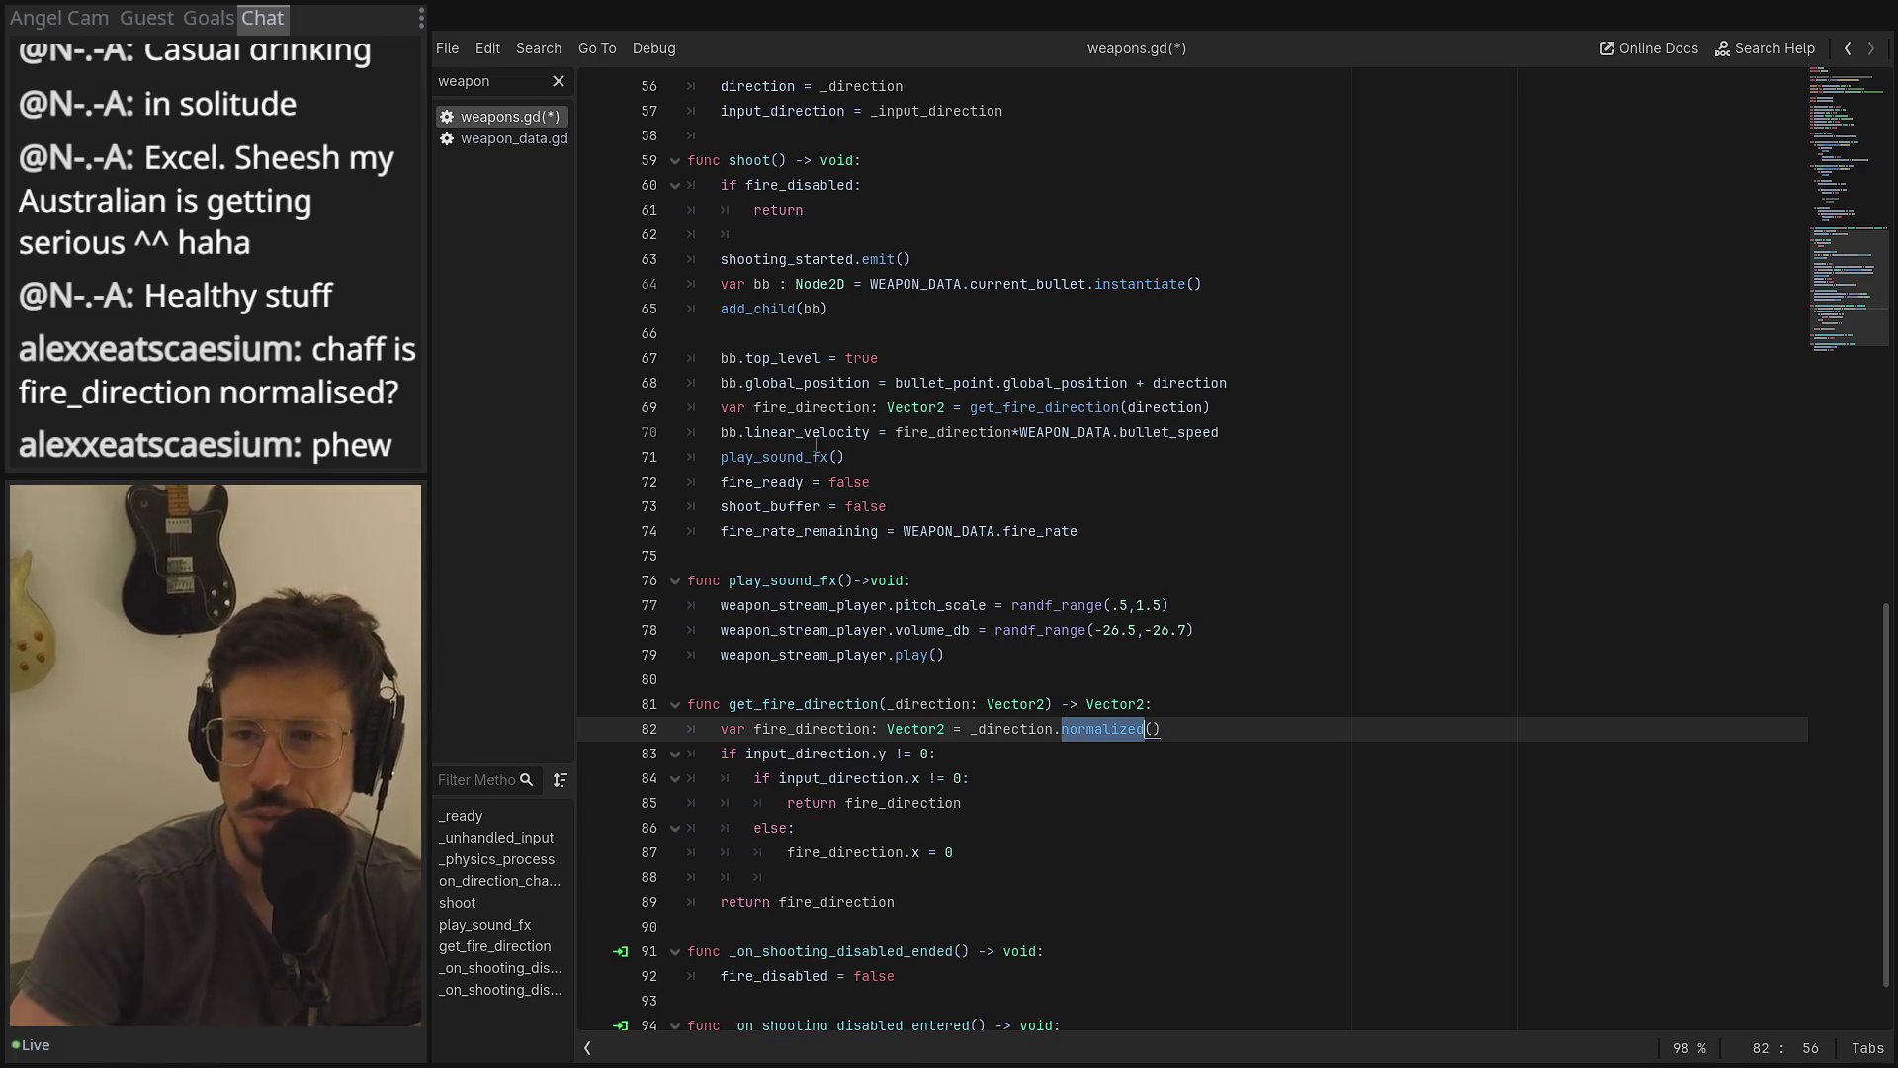
left_click(854, 455)
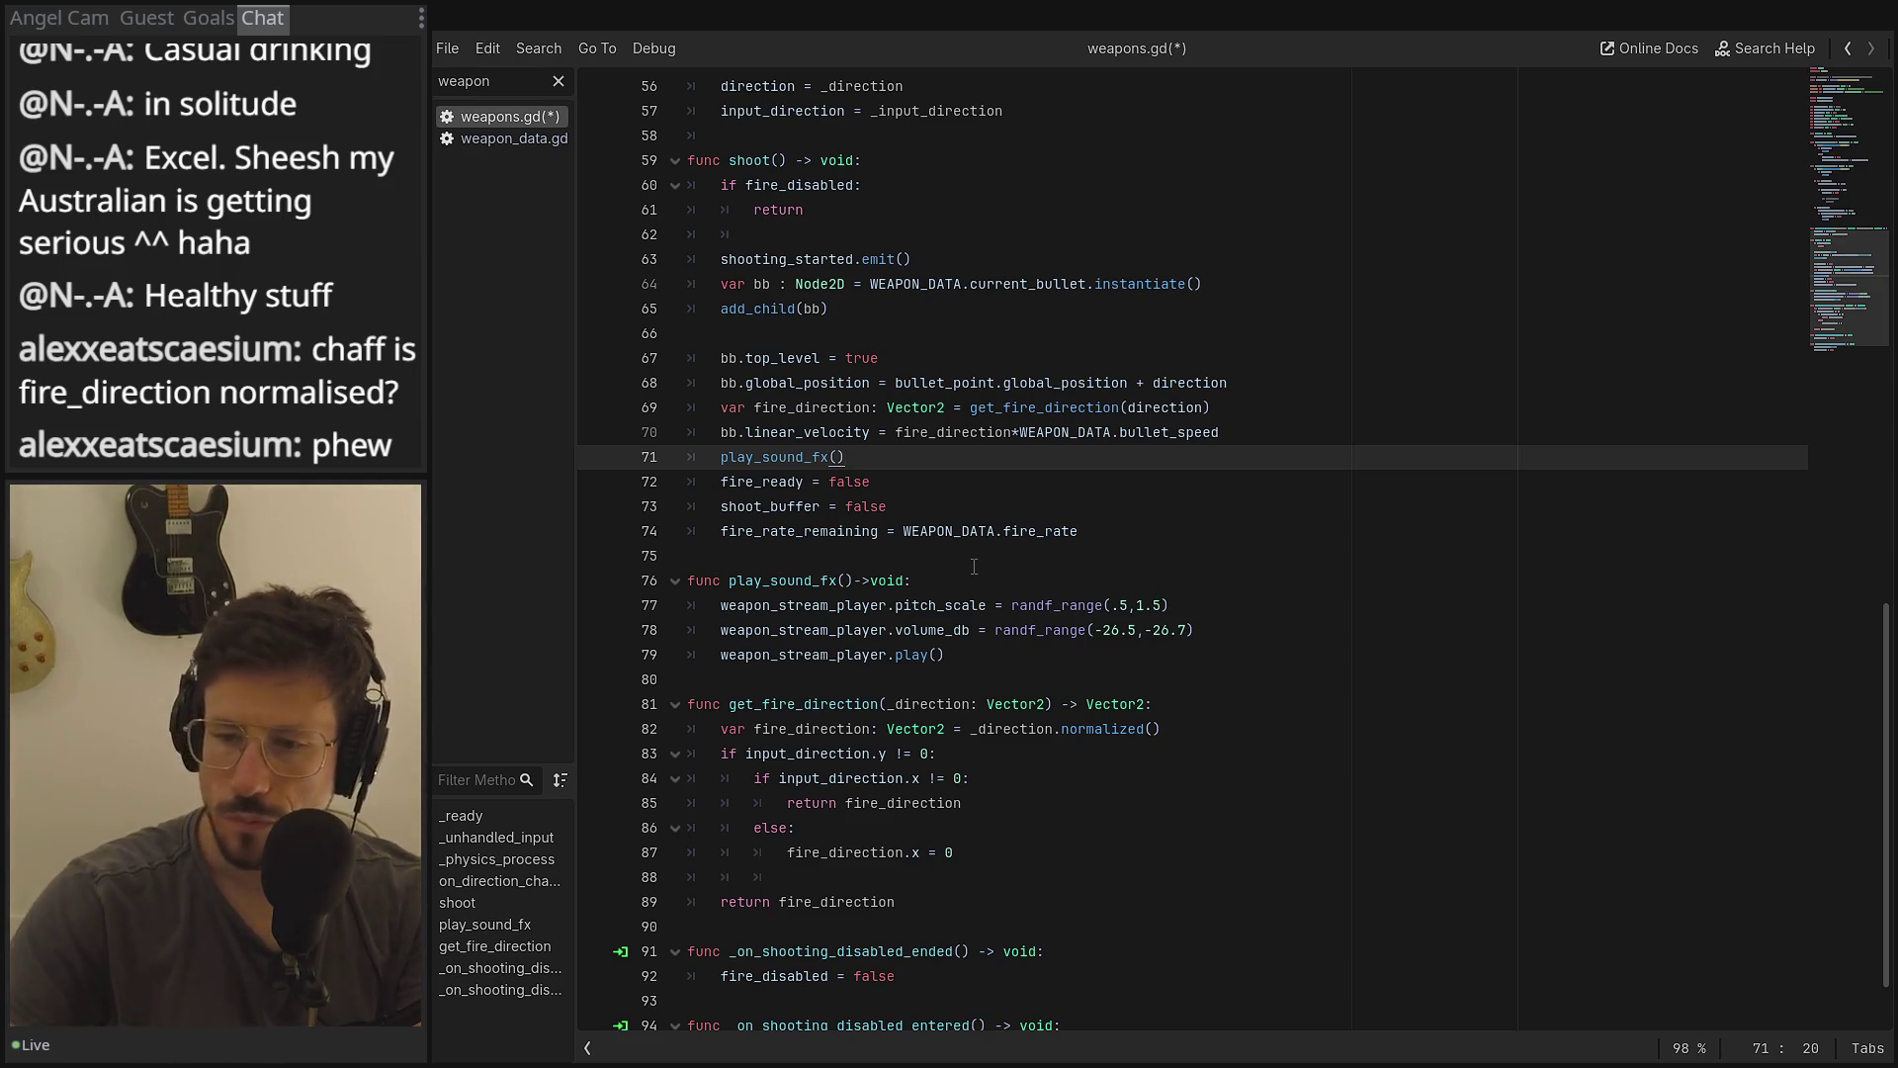
scroll(979, 572, "down", 1)
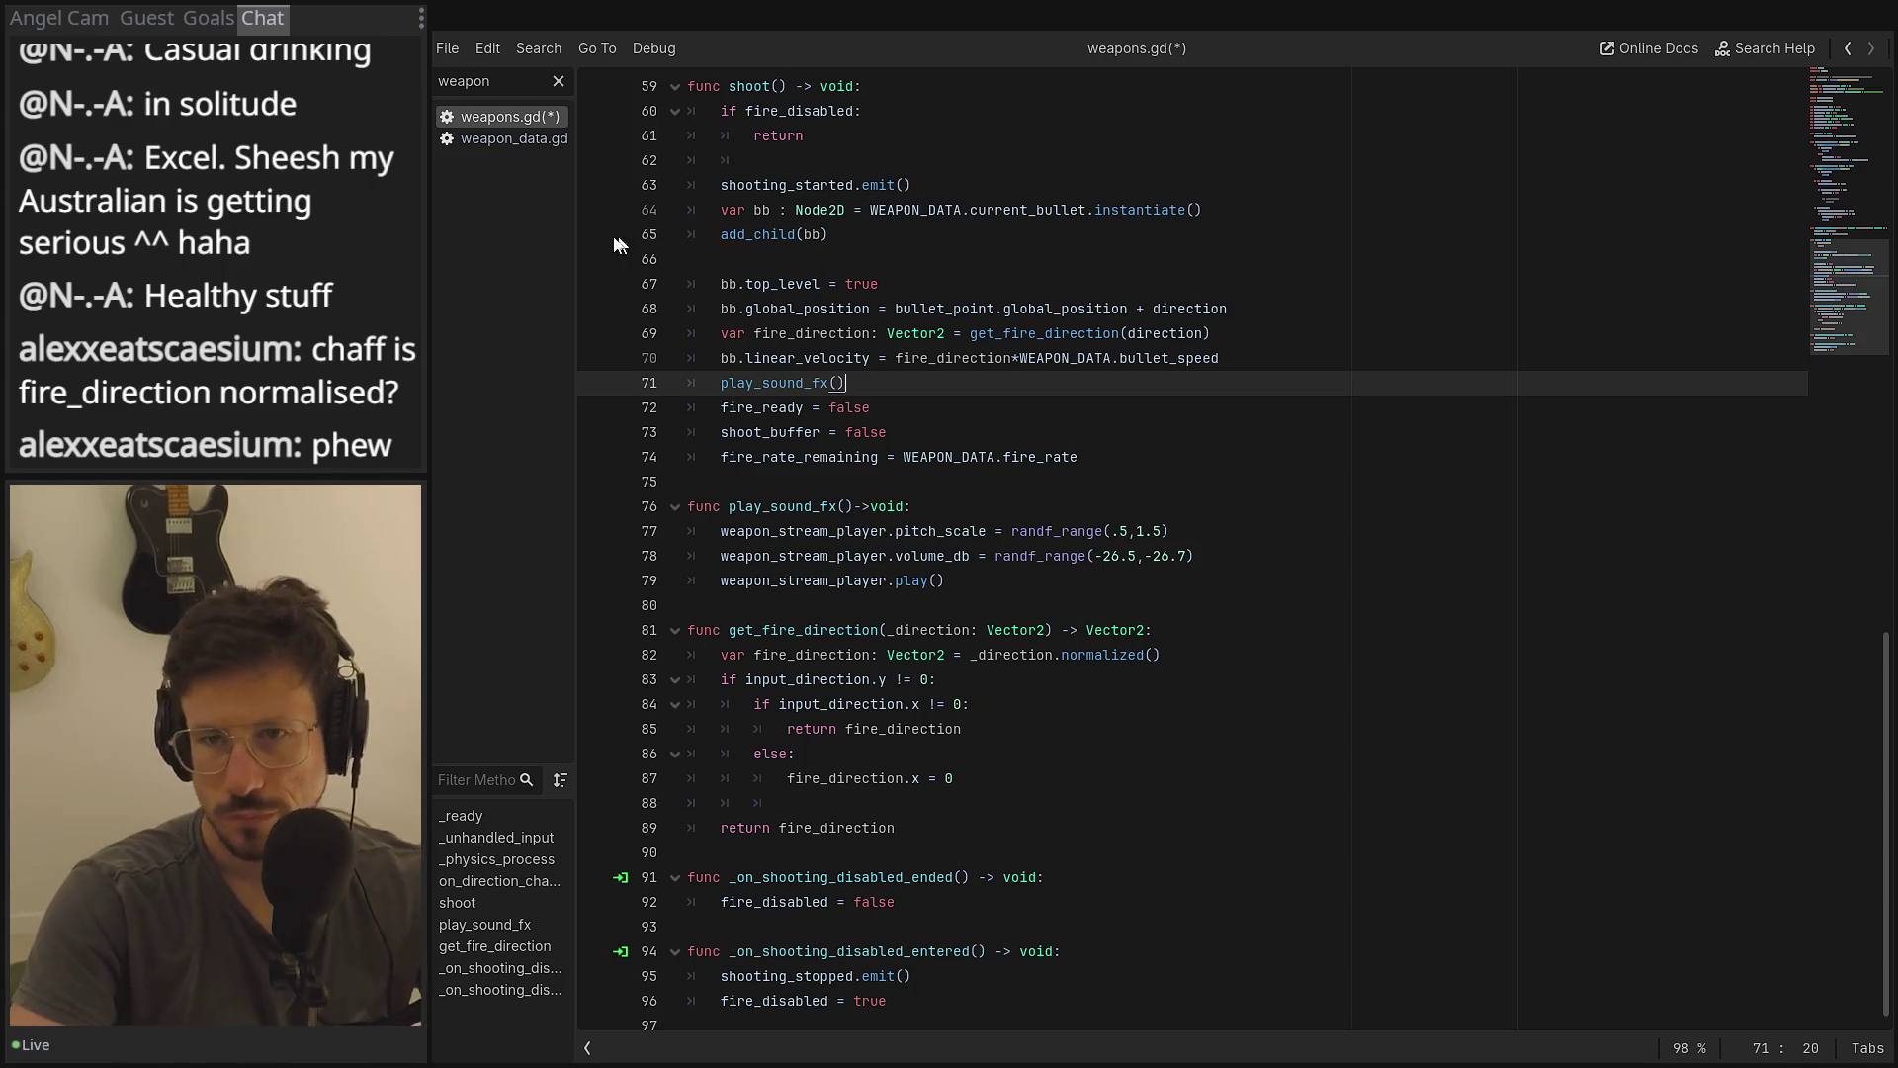
Leave the script editor and search the project files for 'damage'
key("ctrl+F1")
left_click(473, 740)
type("d")
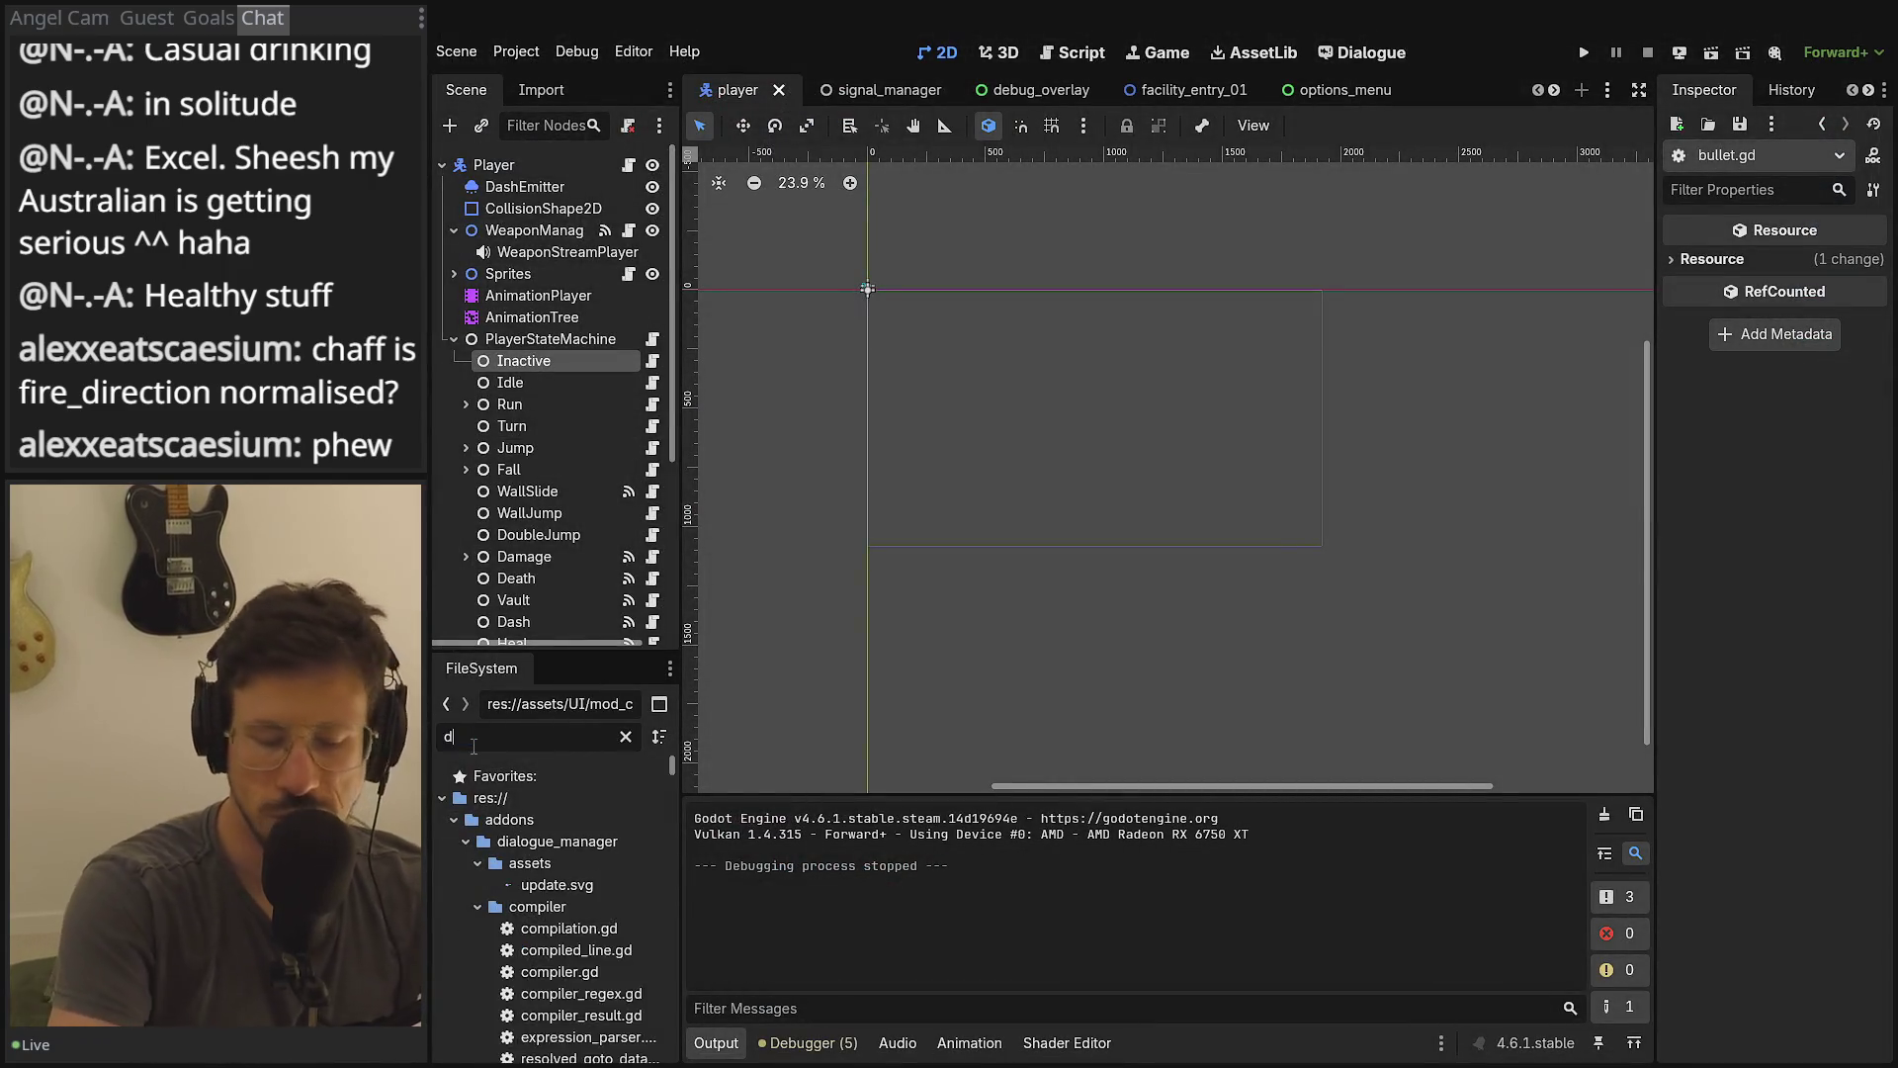
type("amage")
scroll(529, 807, "down", 3)
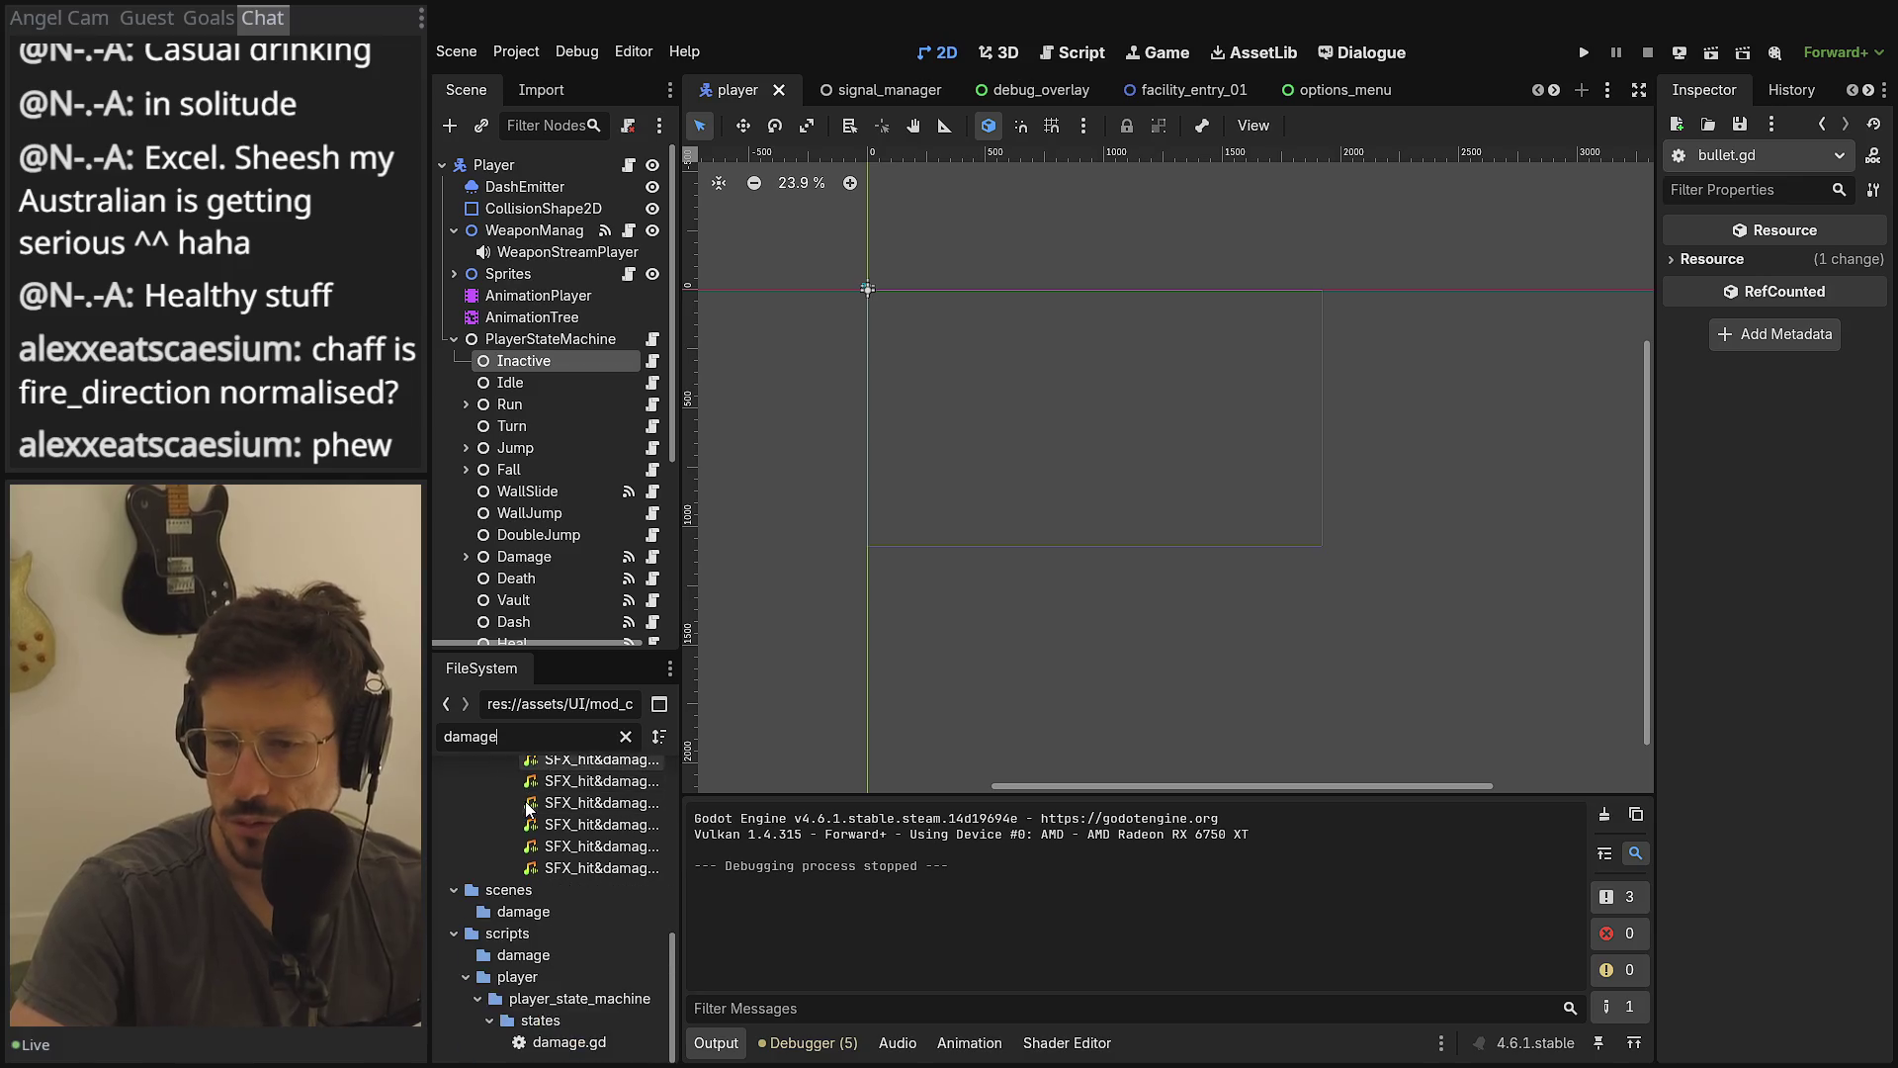
scroll(504, 781, "up", 4)
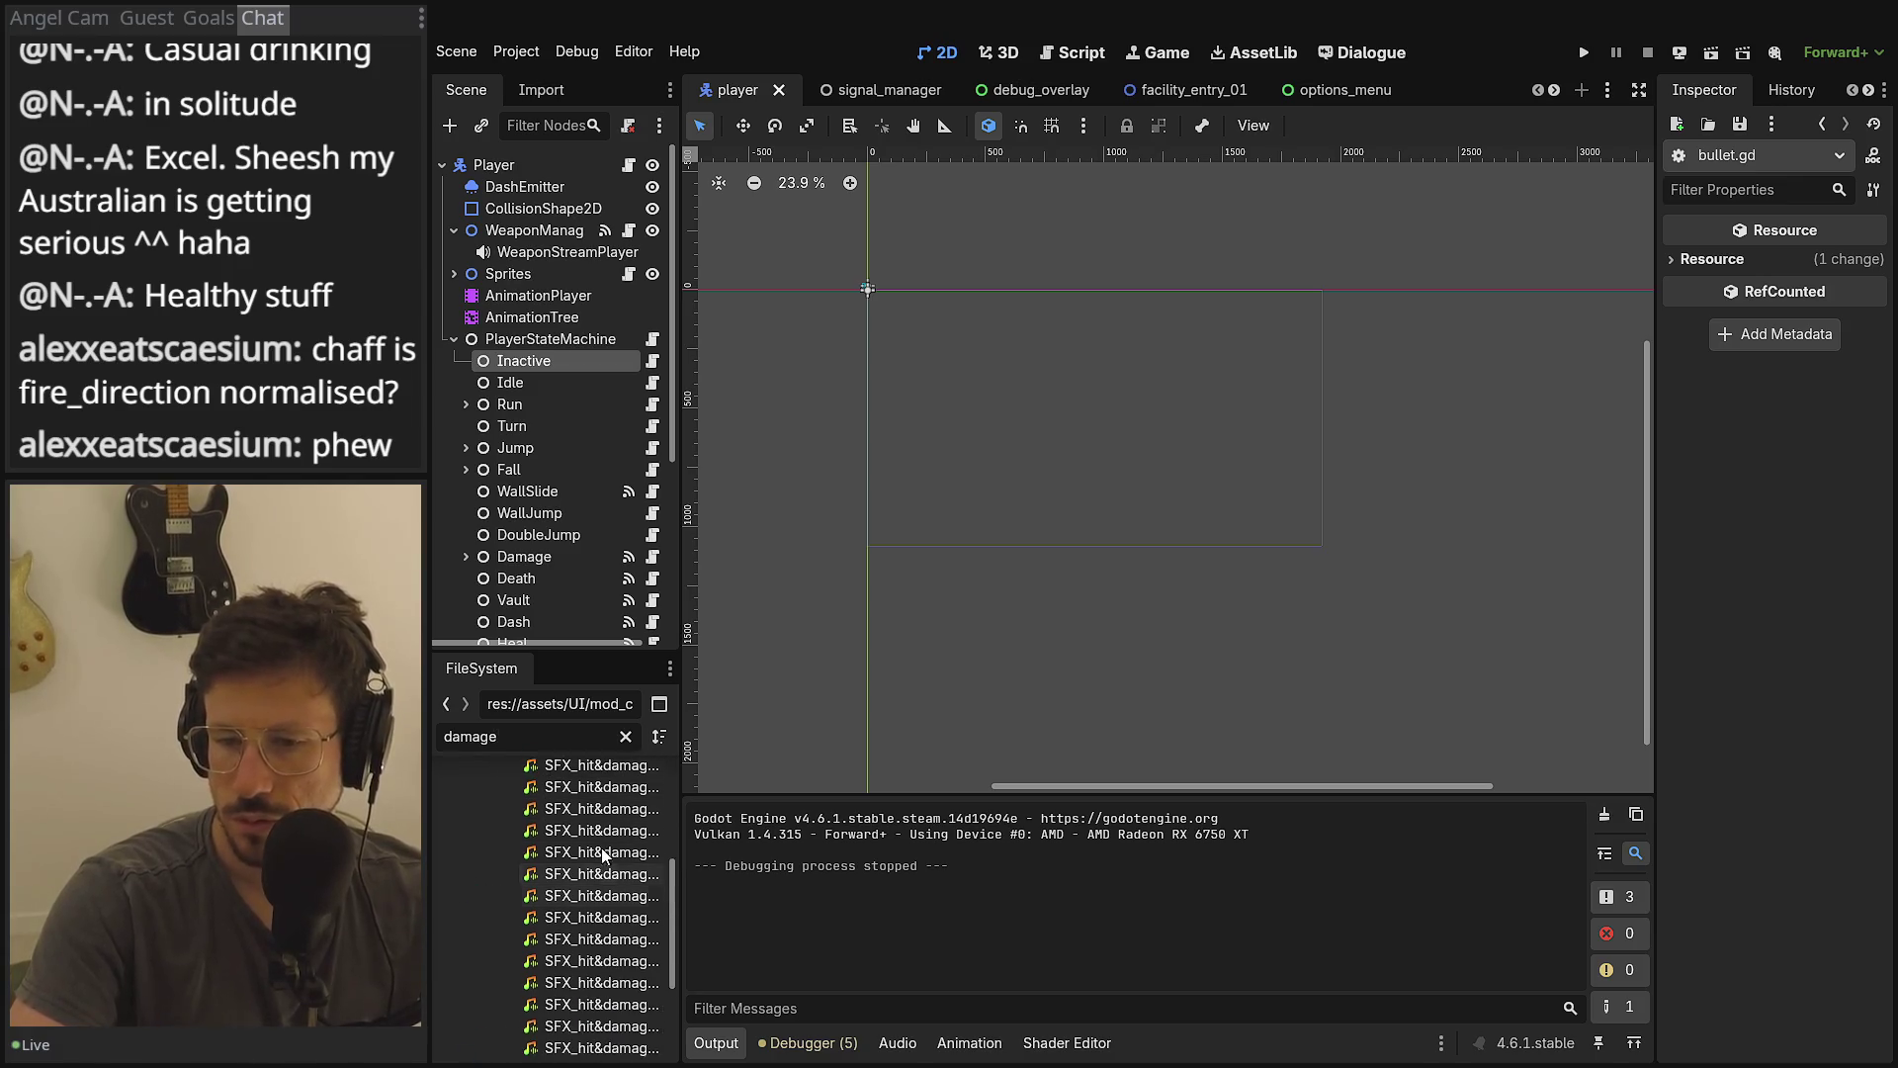
scroll(504, 771, "up", 3)
Change the file search to 'bullet' and open the basic_bullet scene
double_click(511, 739)
type("bu")
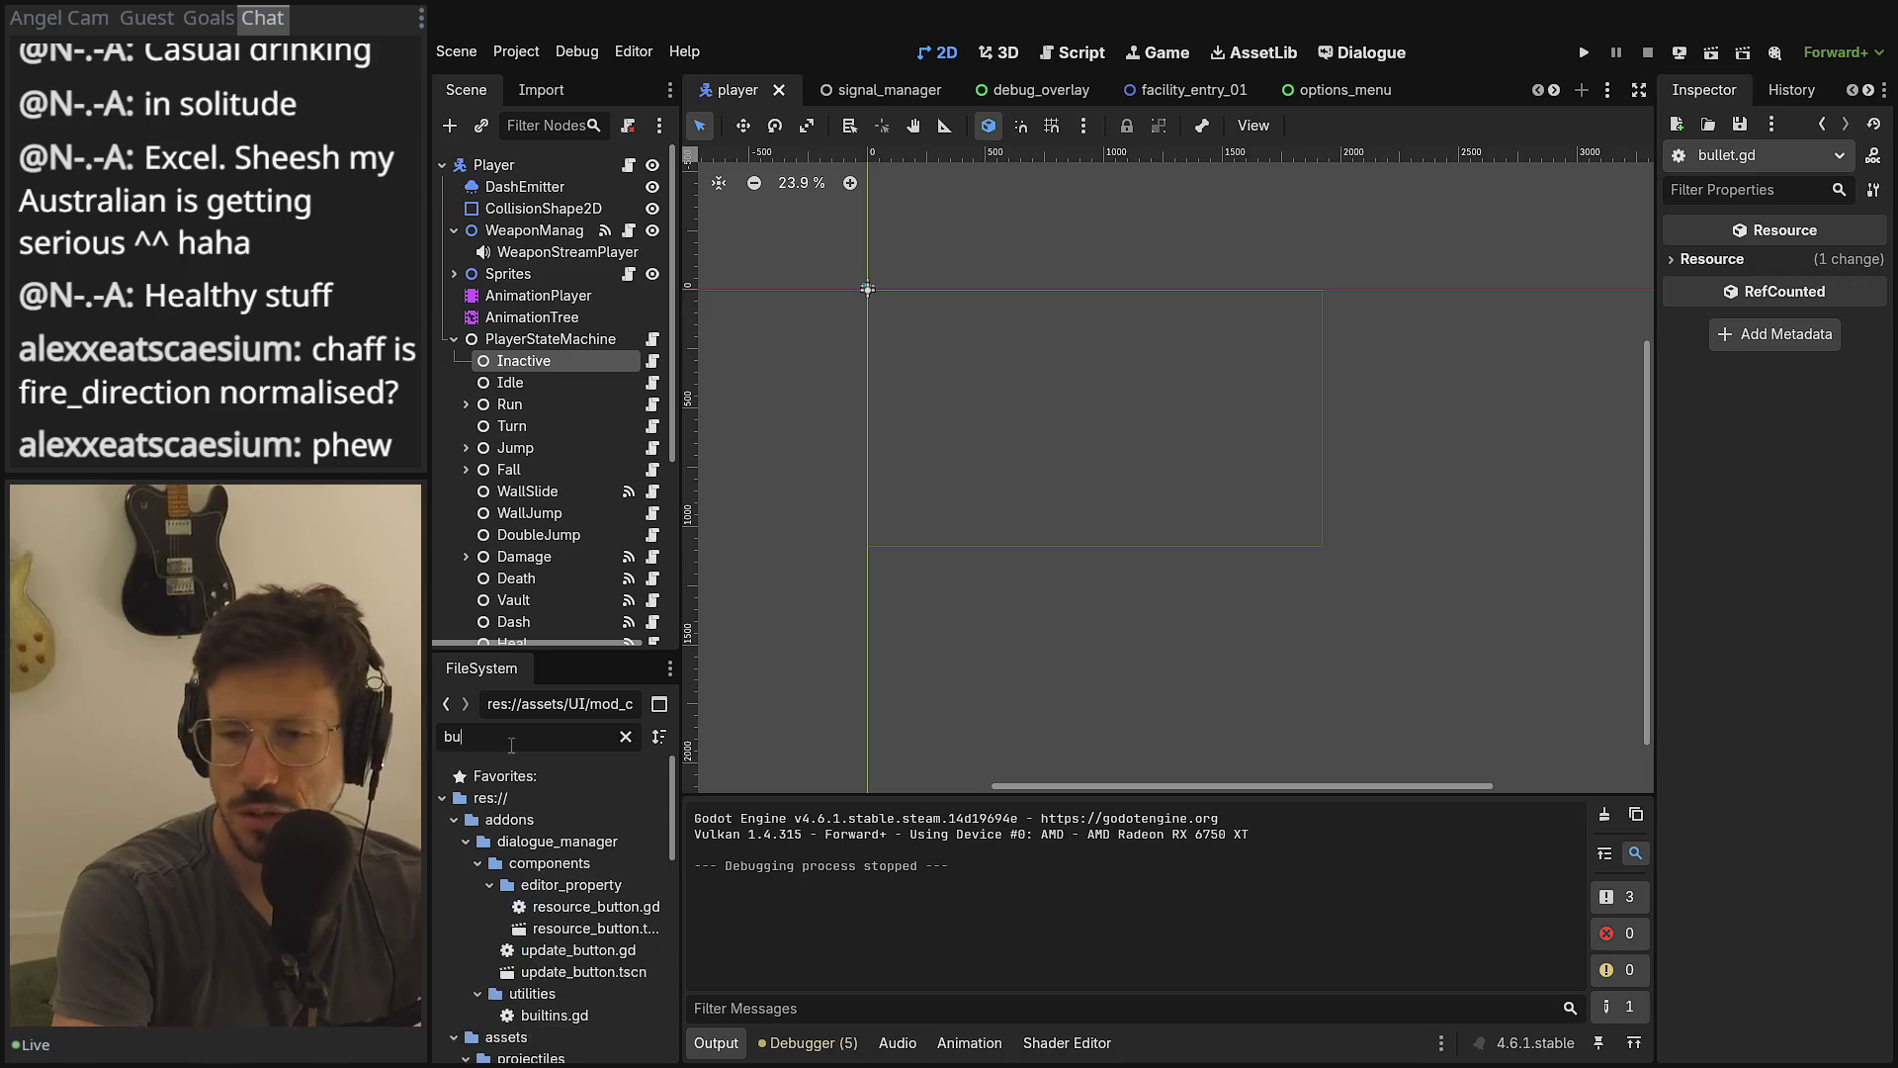
type("llt")
key("BackSpace")
key("BackSpace")
type("lt")
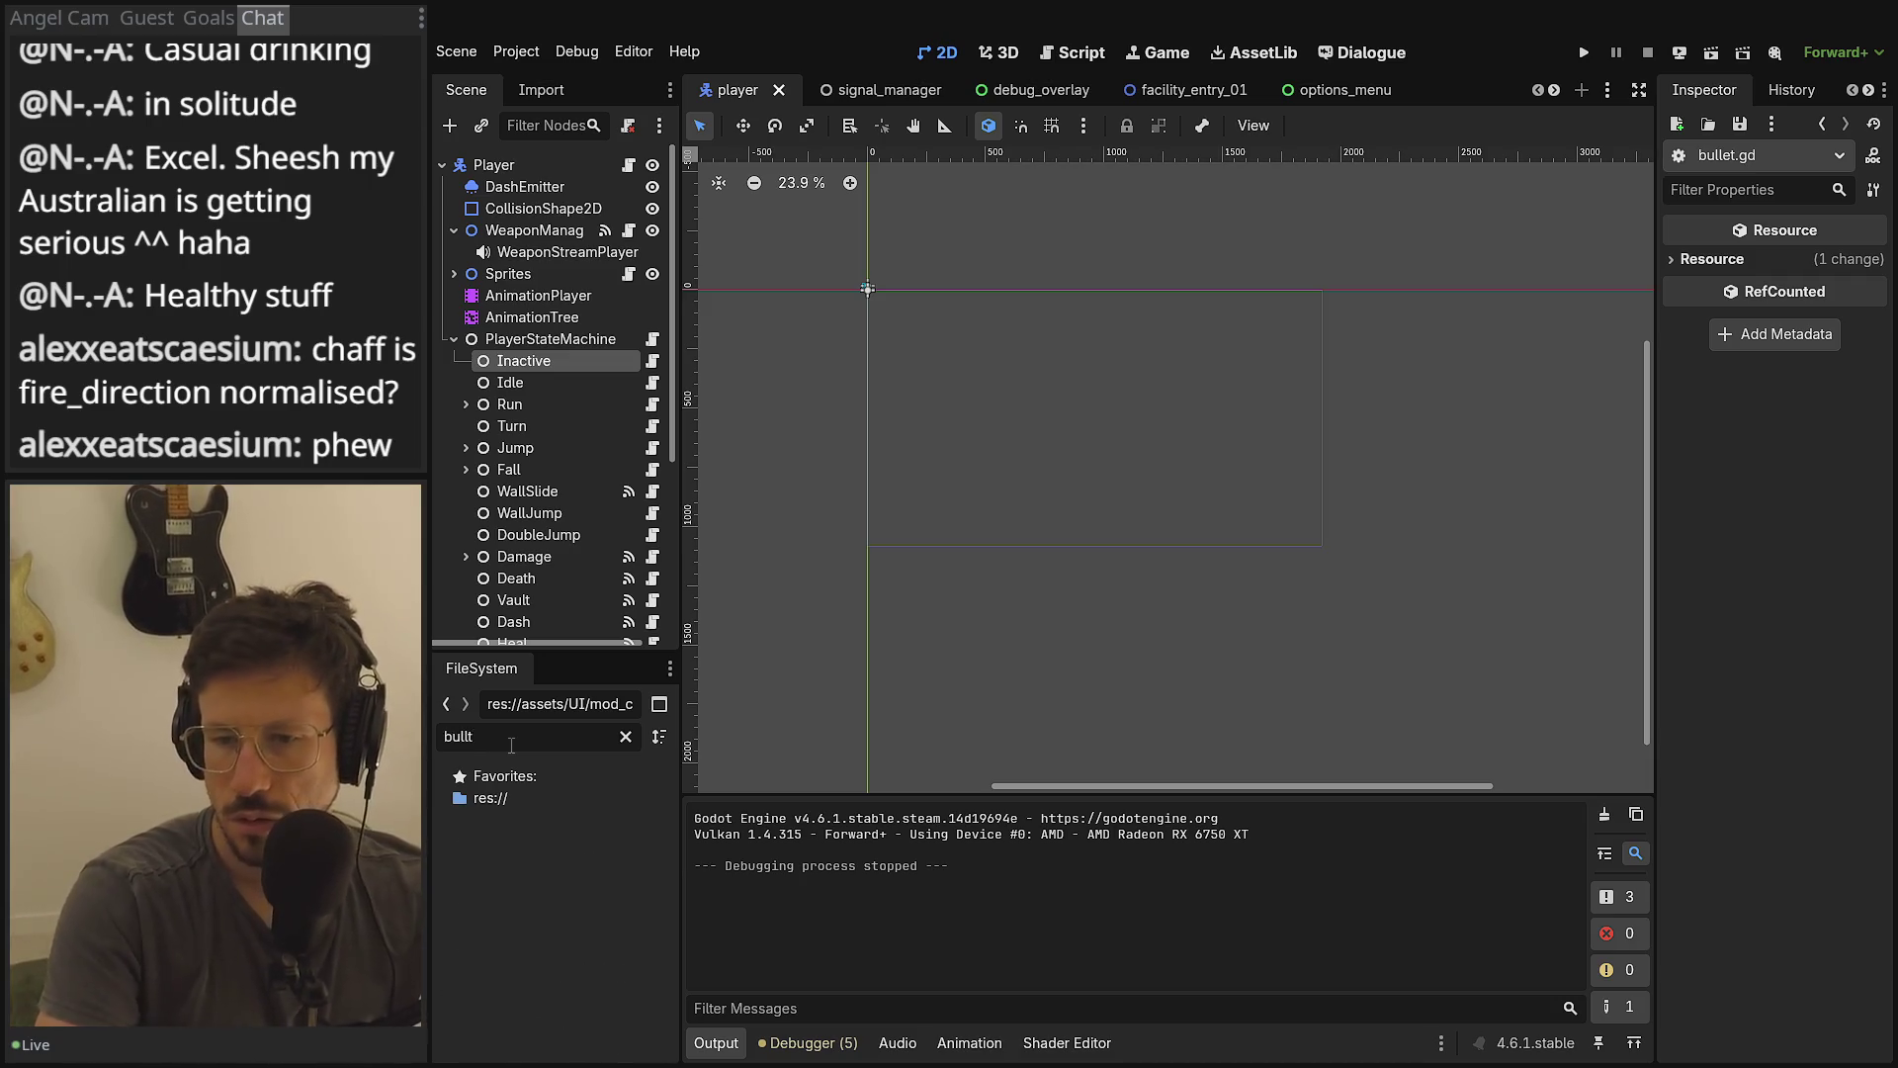
key("BackSpace")
type("et")
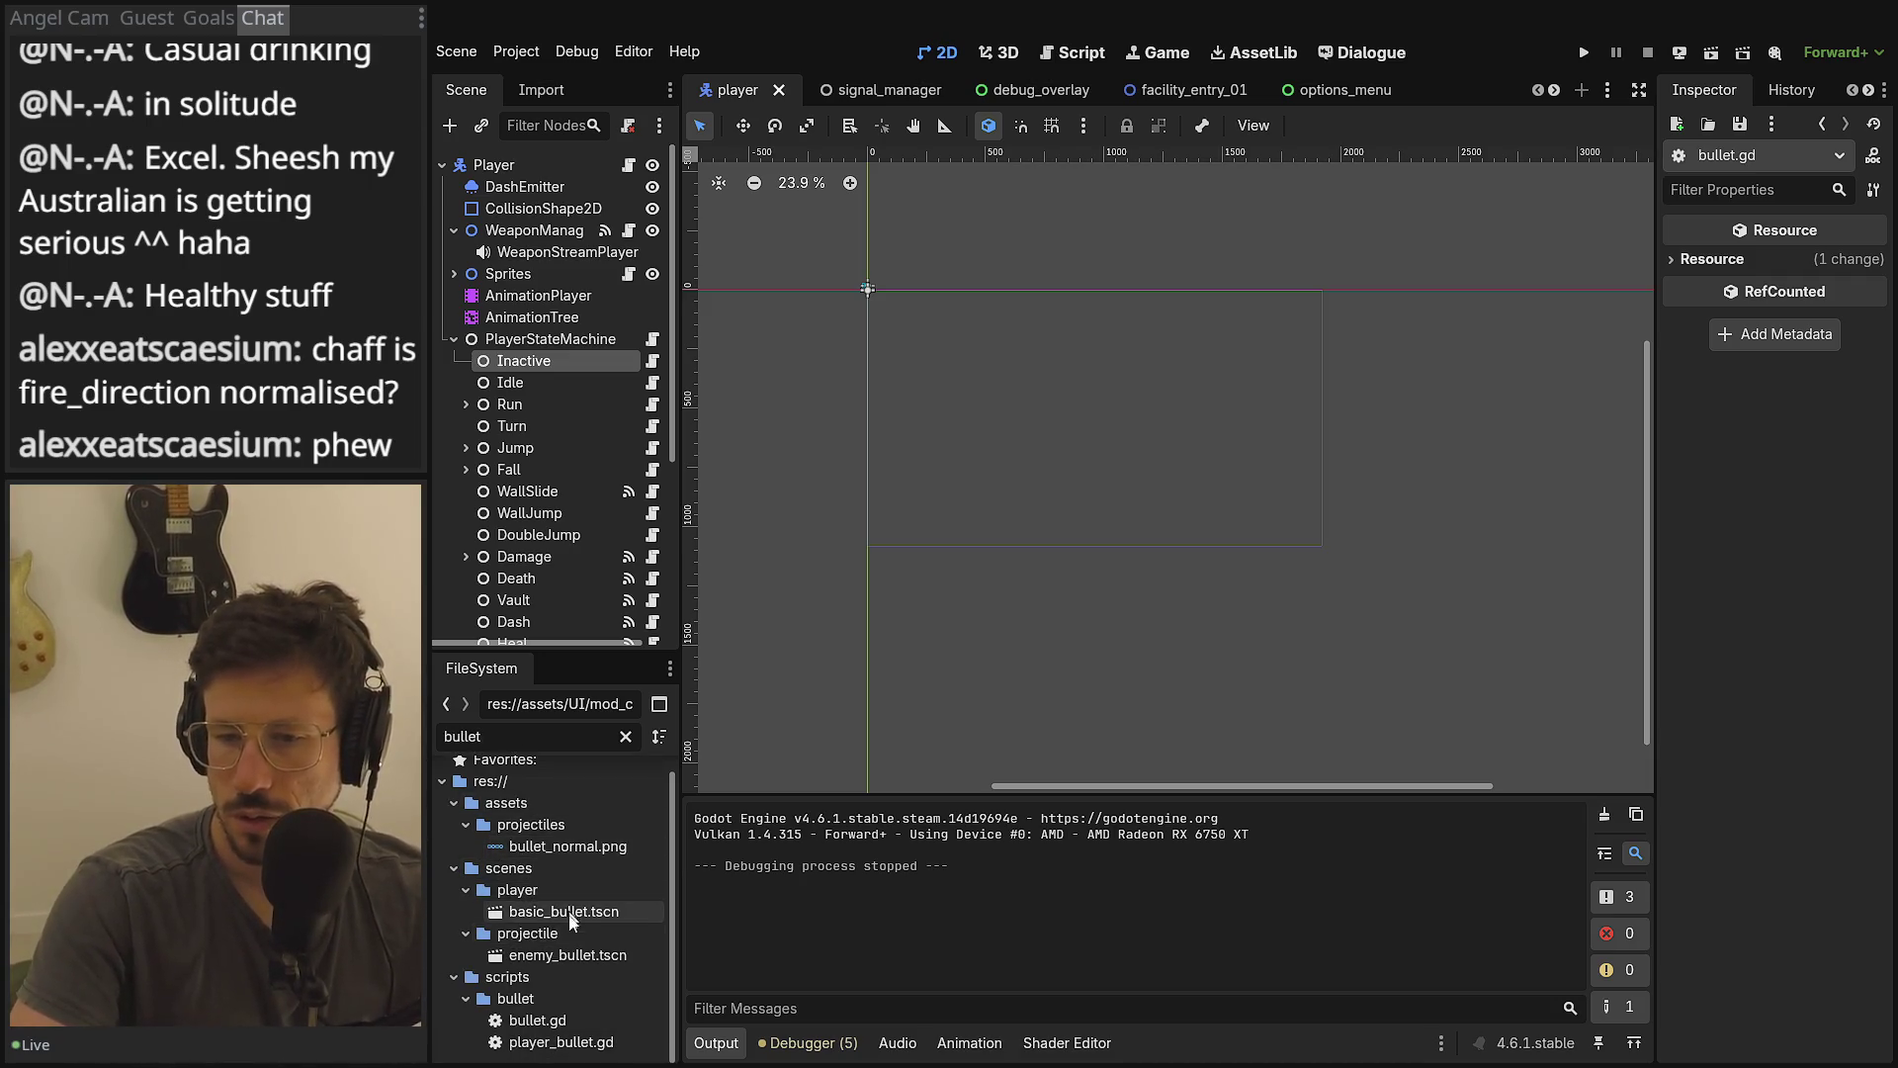
double_click(565, 911)
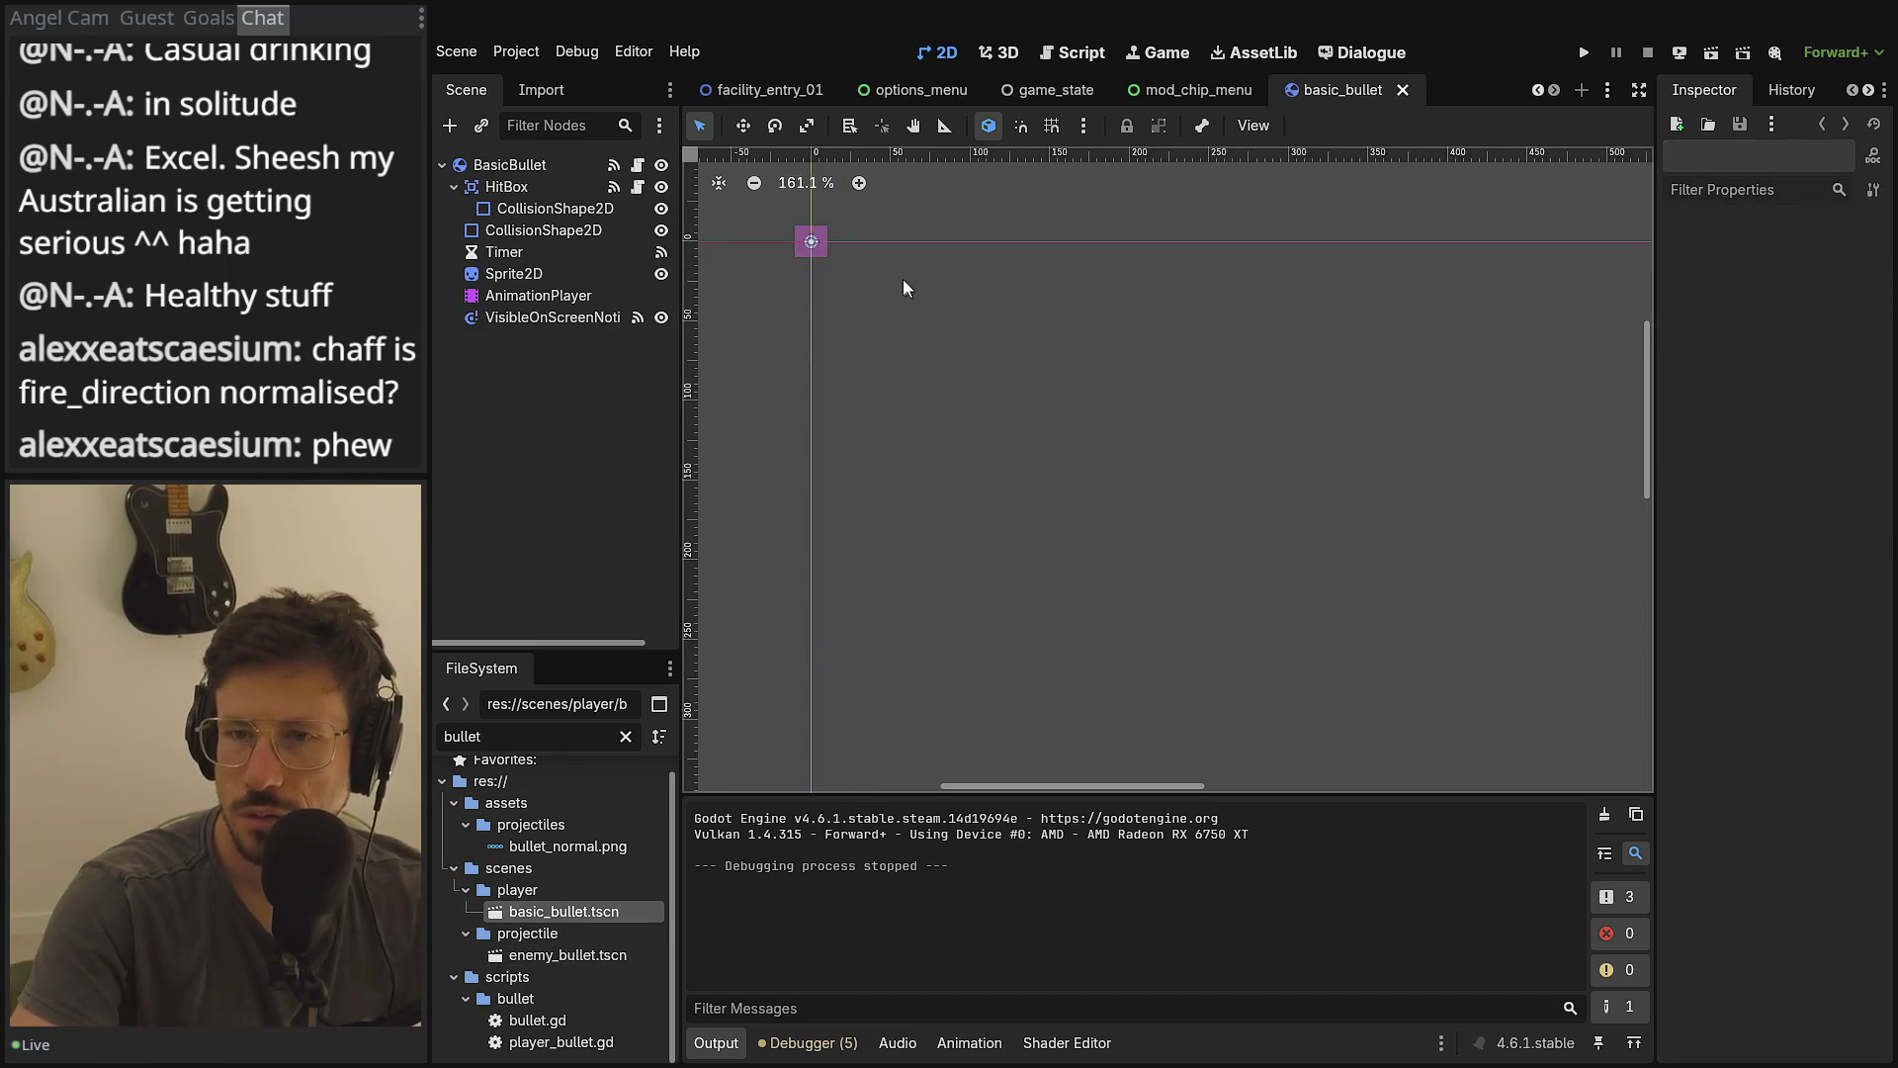
Select the basic bullet's HitBox node and open its hit_box_area.gd script
scroll(860, 266, "up", 8)
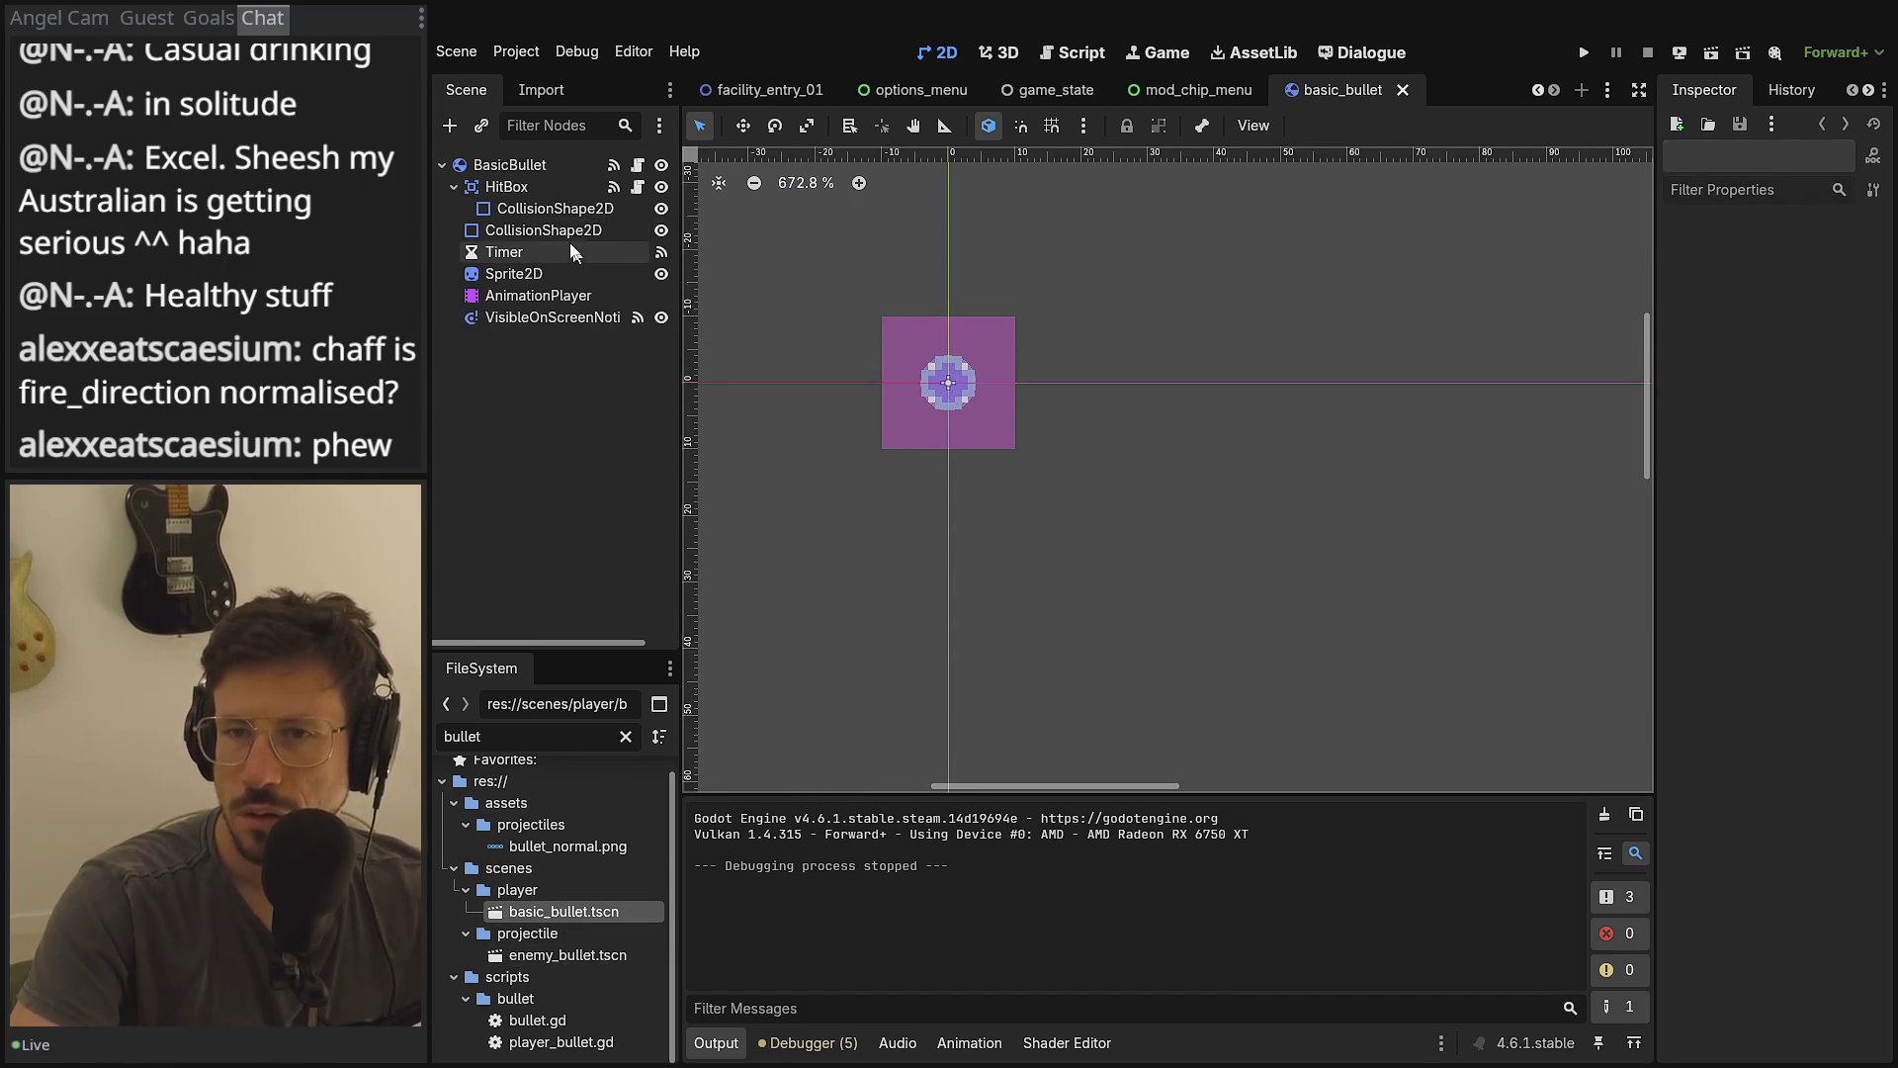
left_click(524, 187)
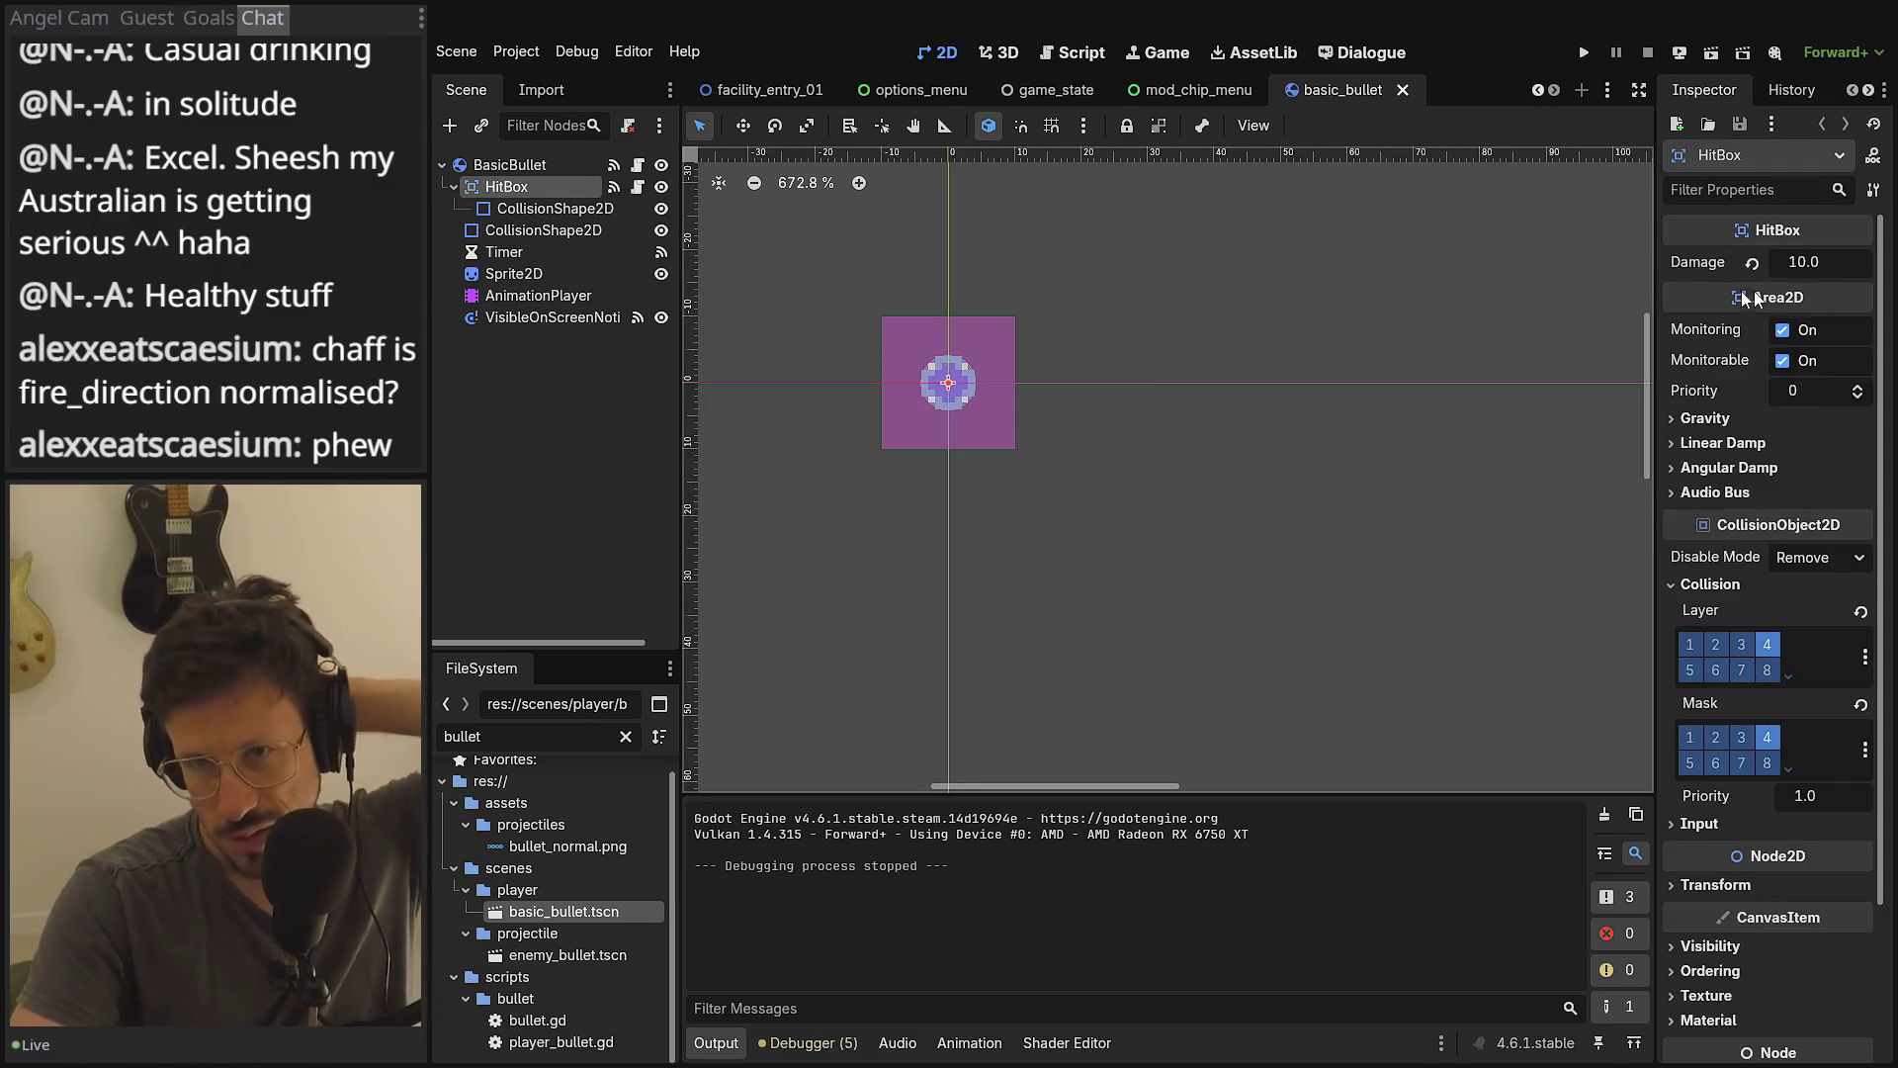
left_click(638, 186)
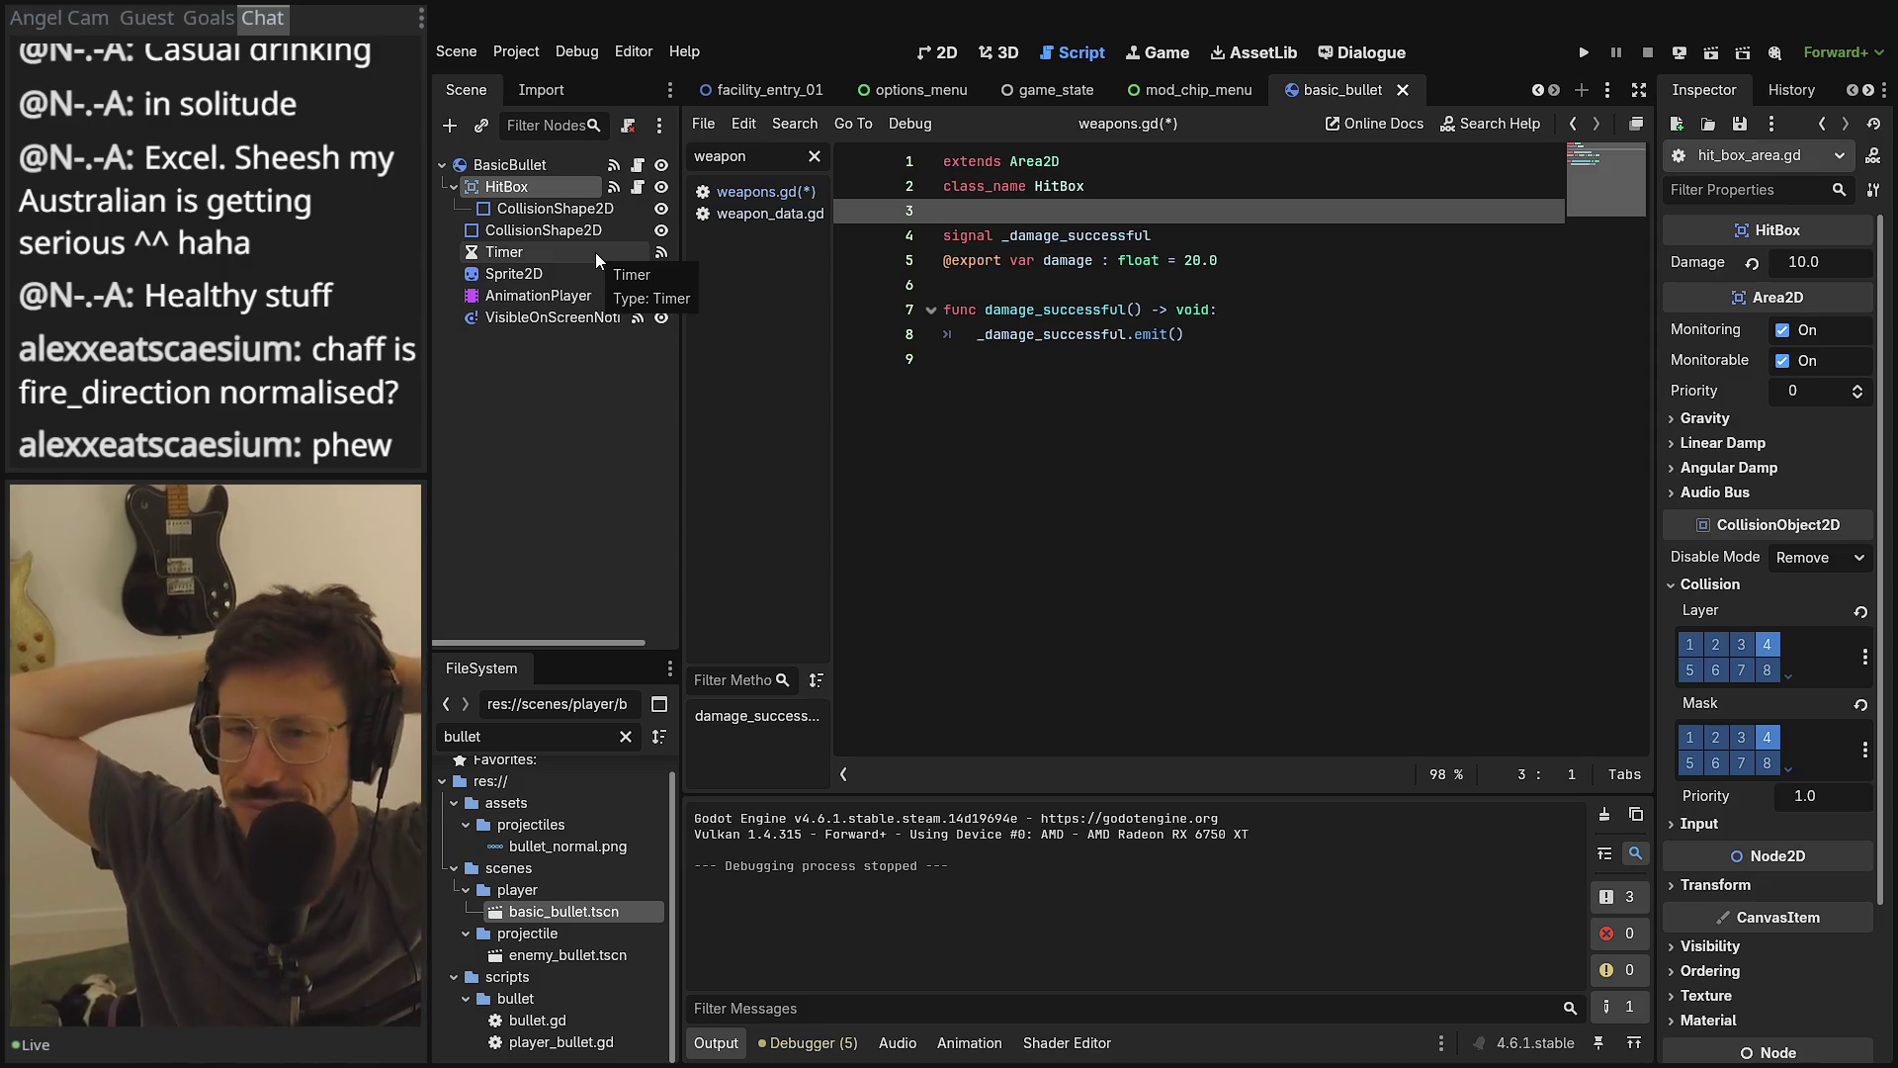
In player_bullet.gd, add a func set_damage(amount: float) -> void: header
left_click(638, 165)
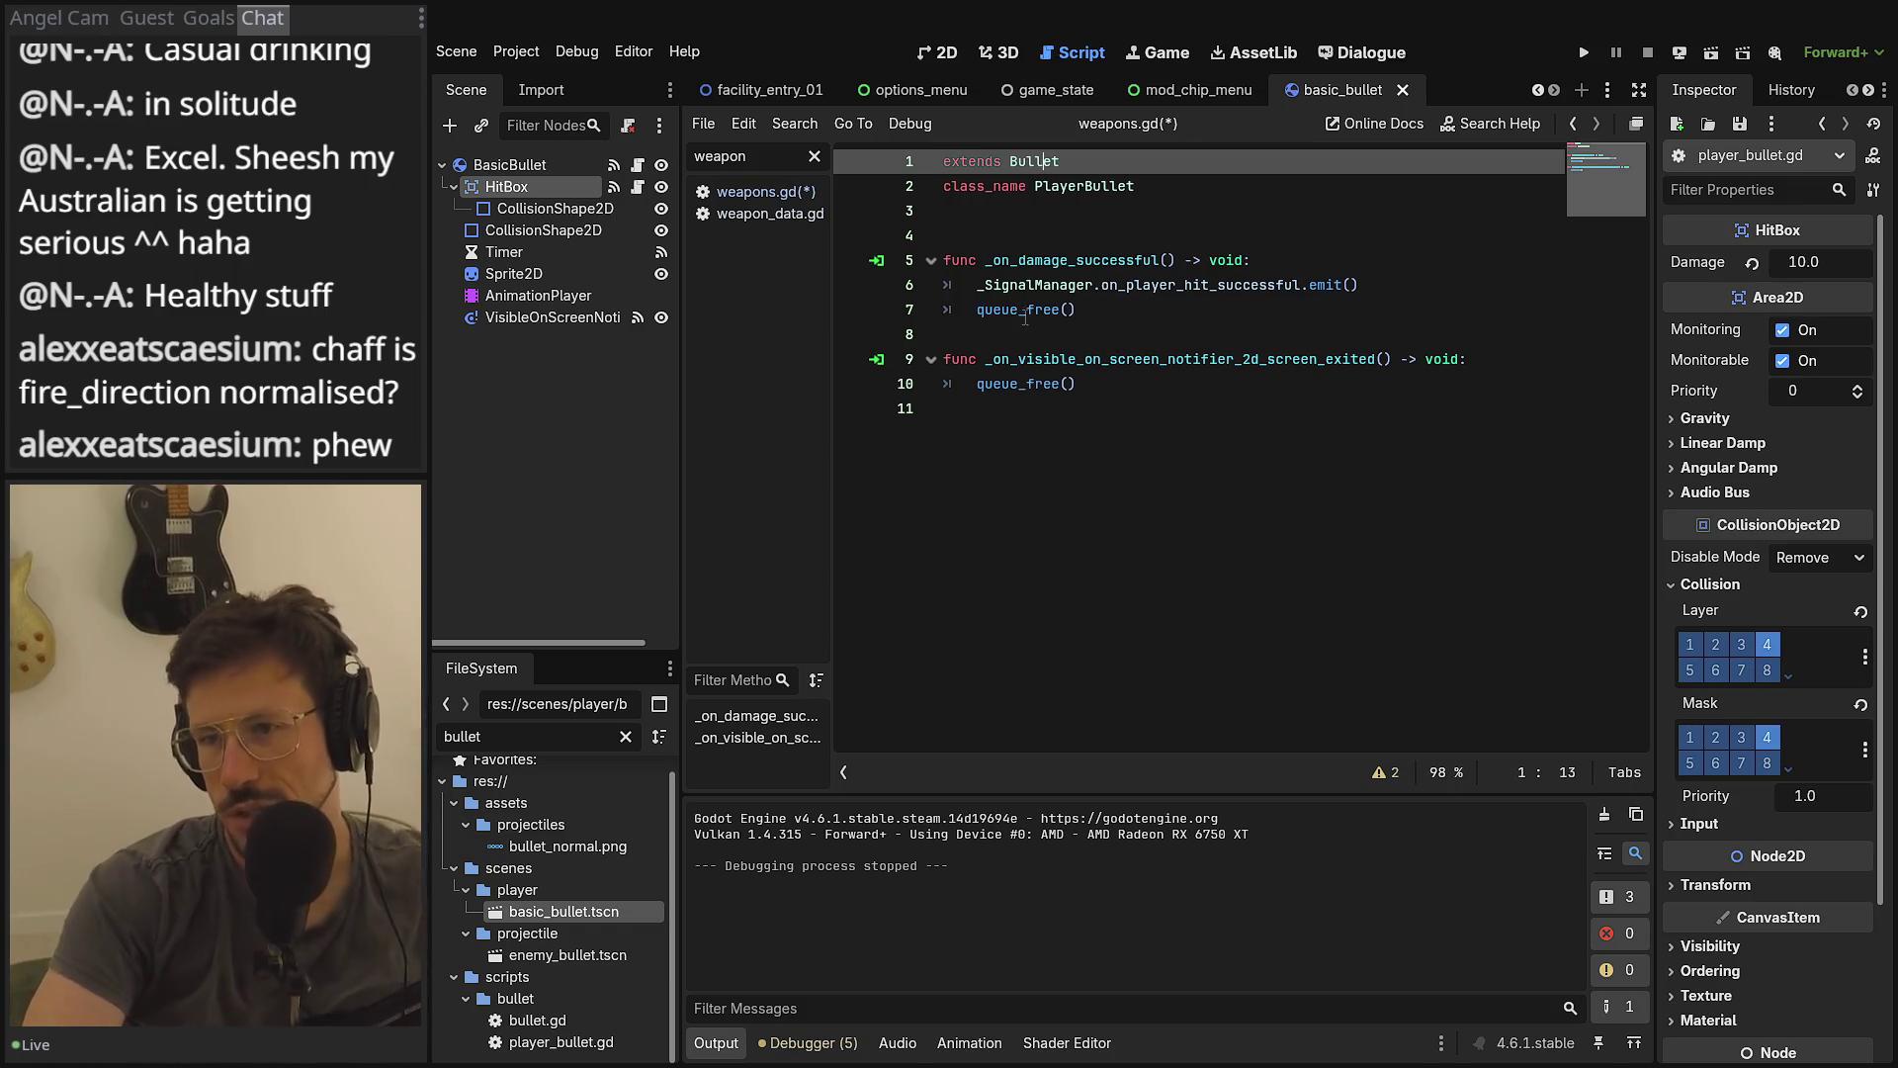
left_click(1048, 237)
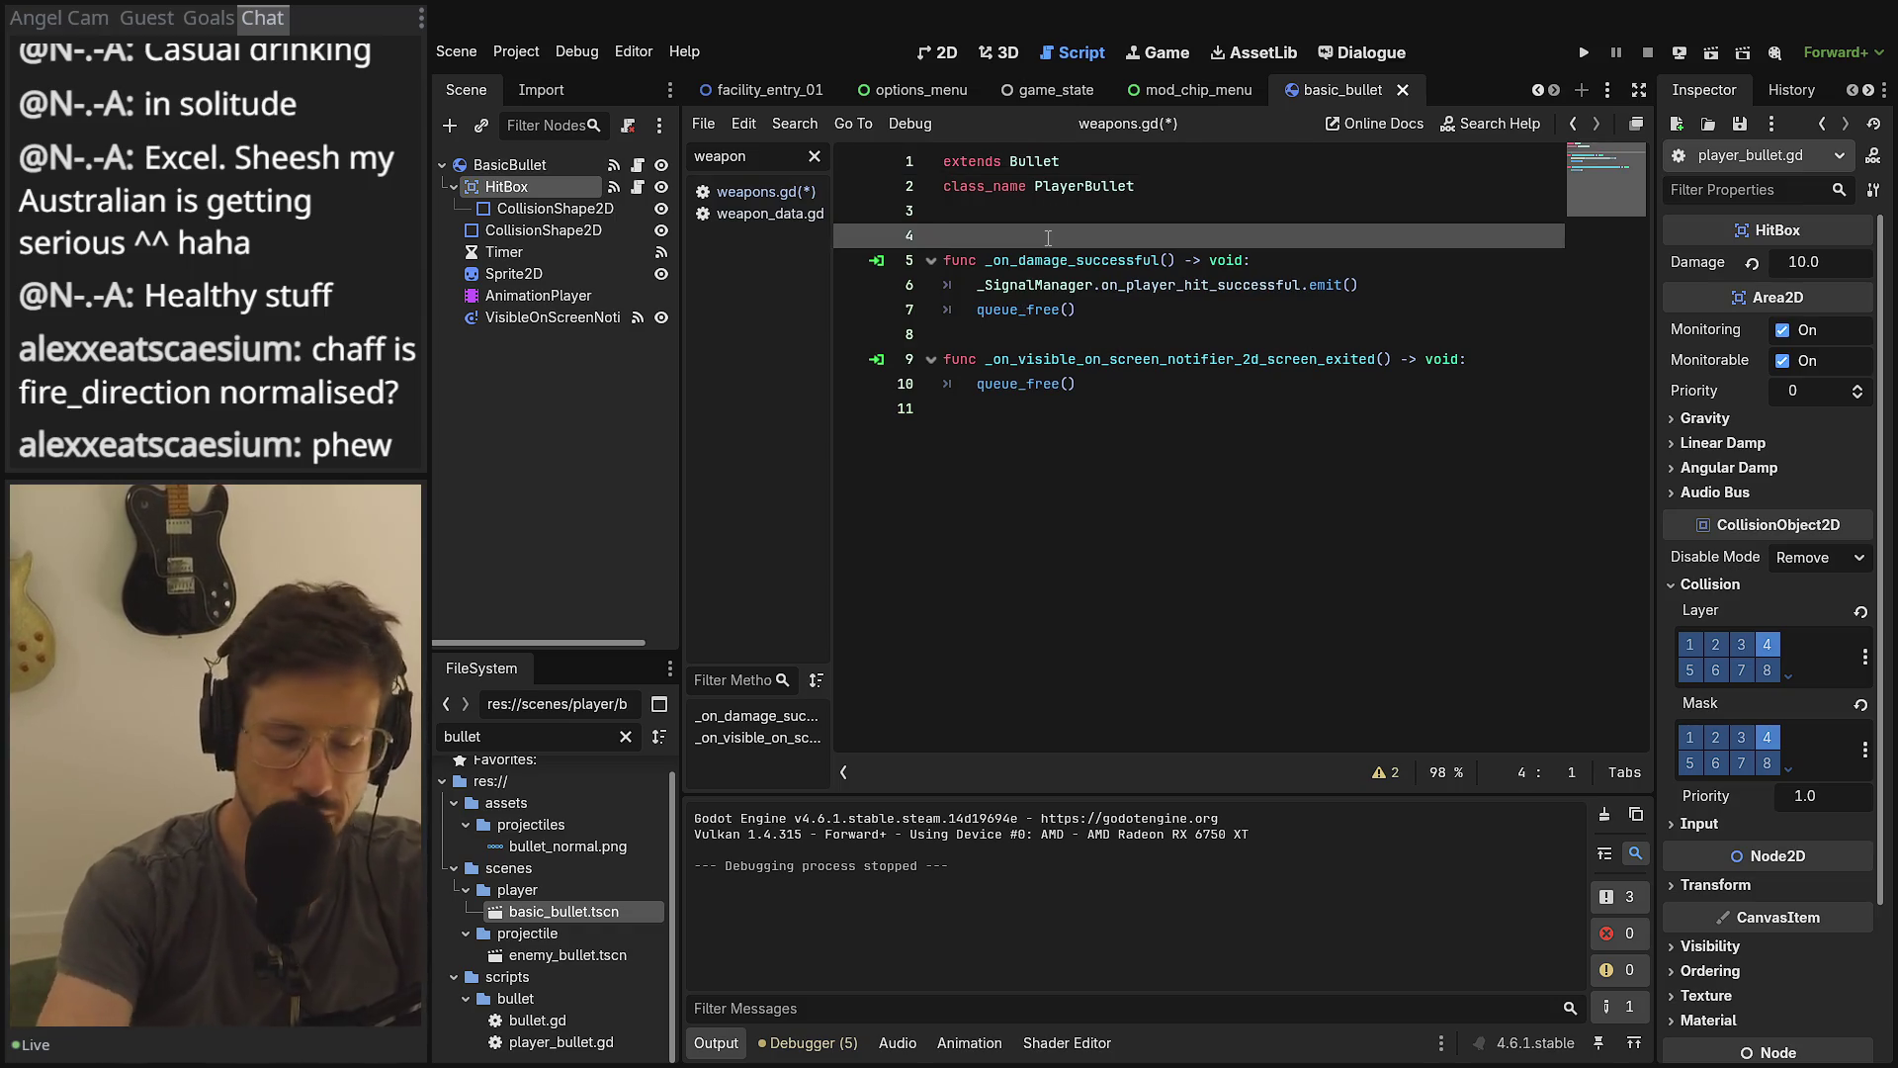
key("Down")
key("Up")
key("Up")
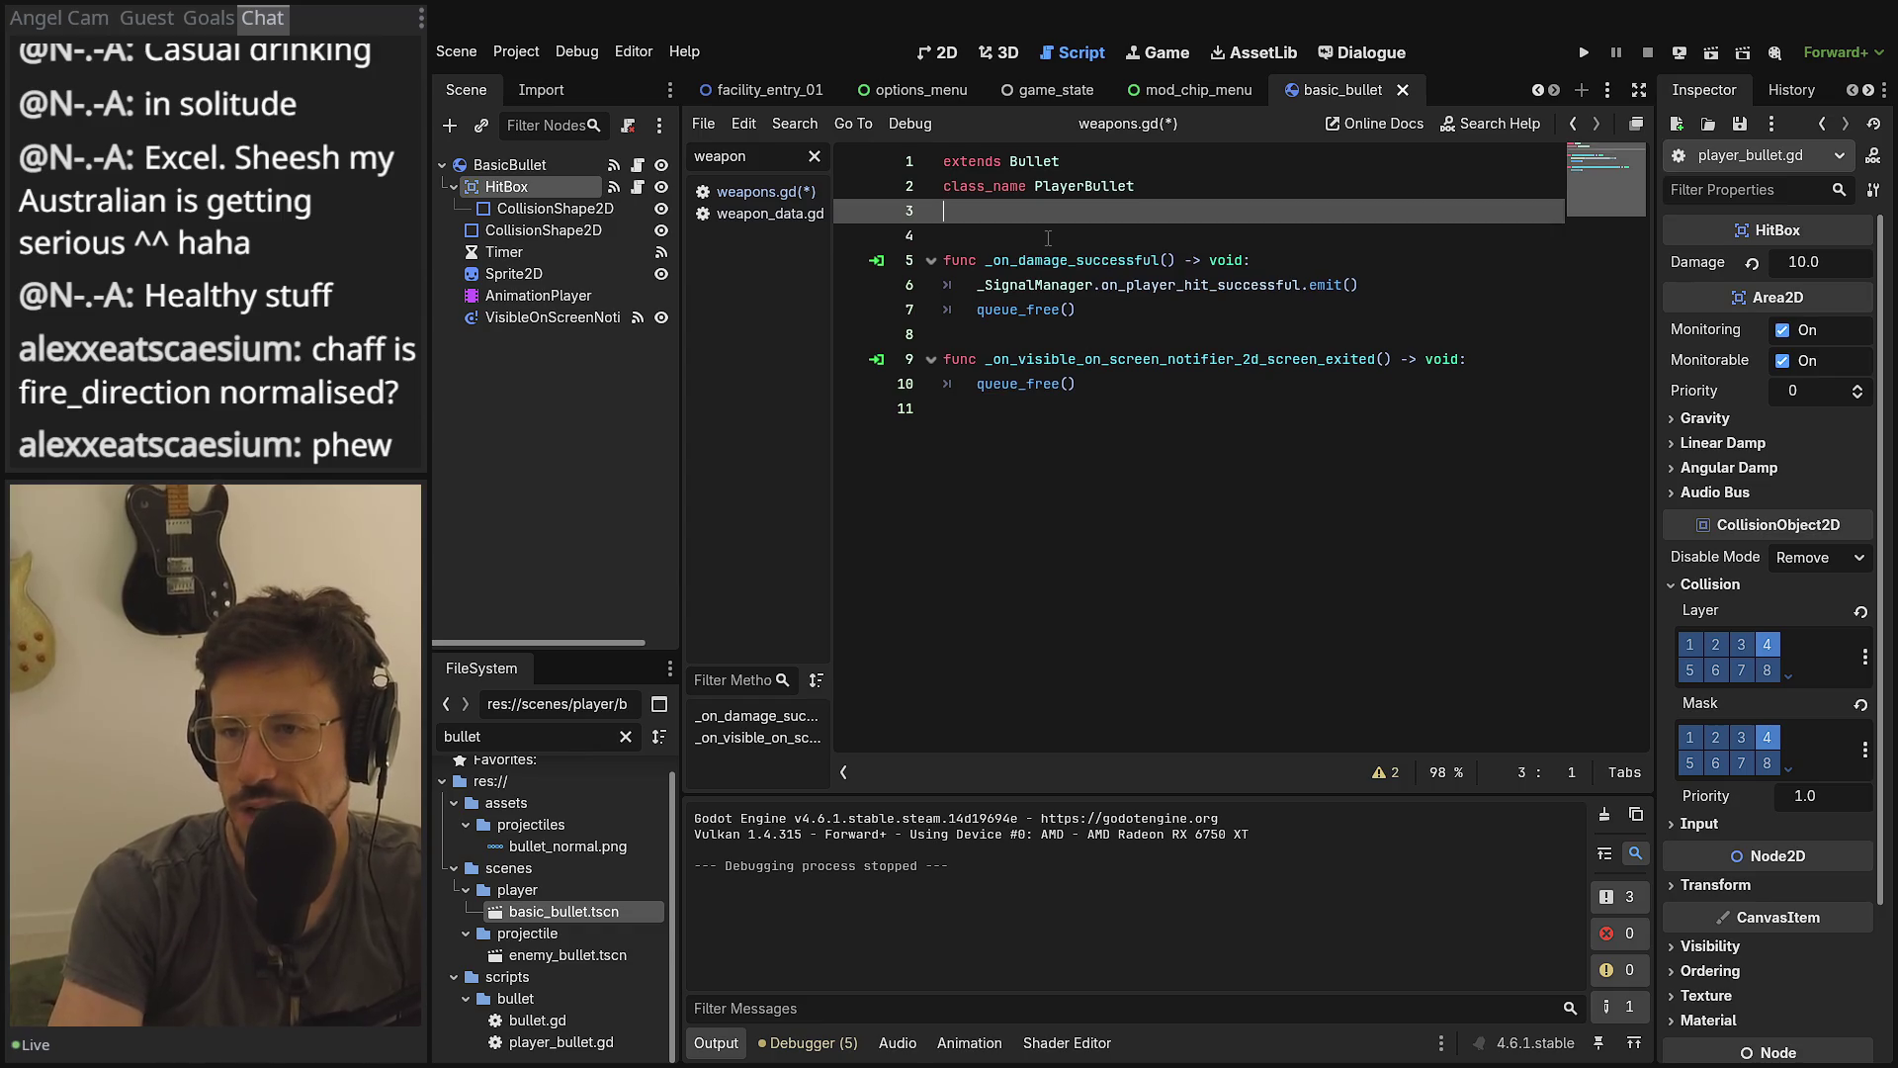
key("Return")
type("unc _")
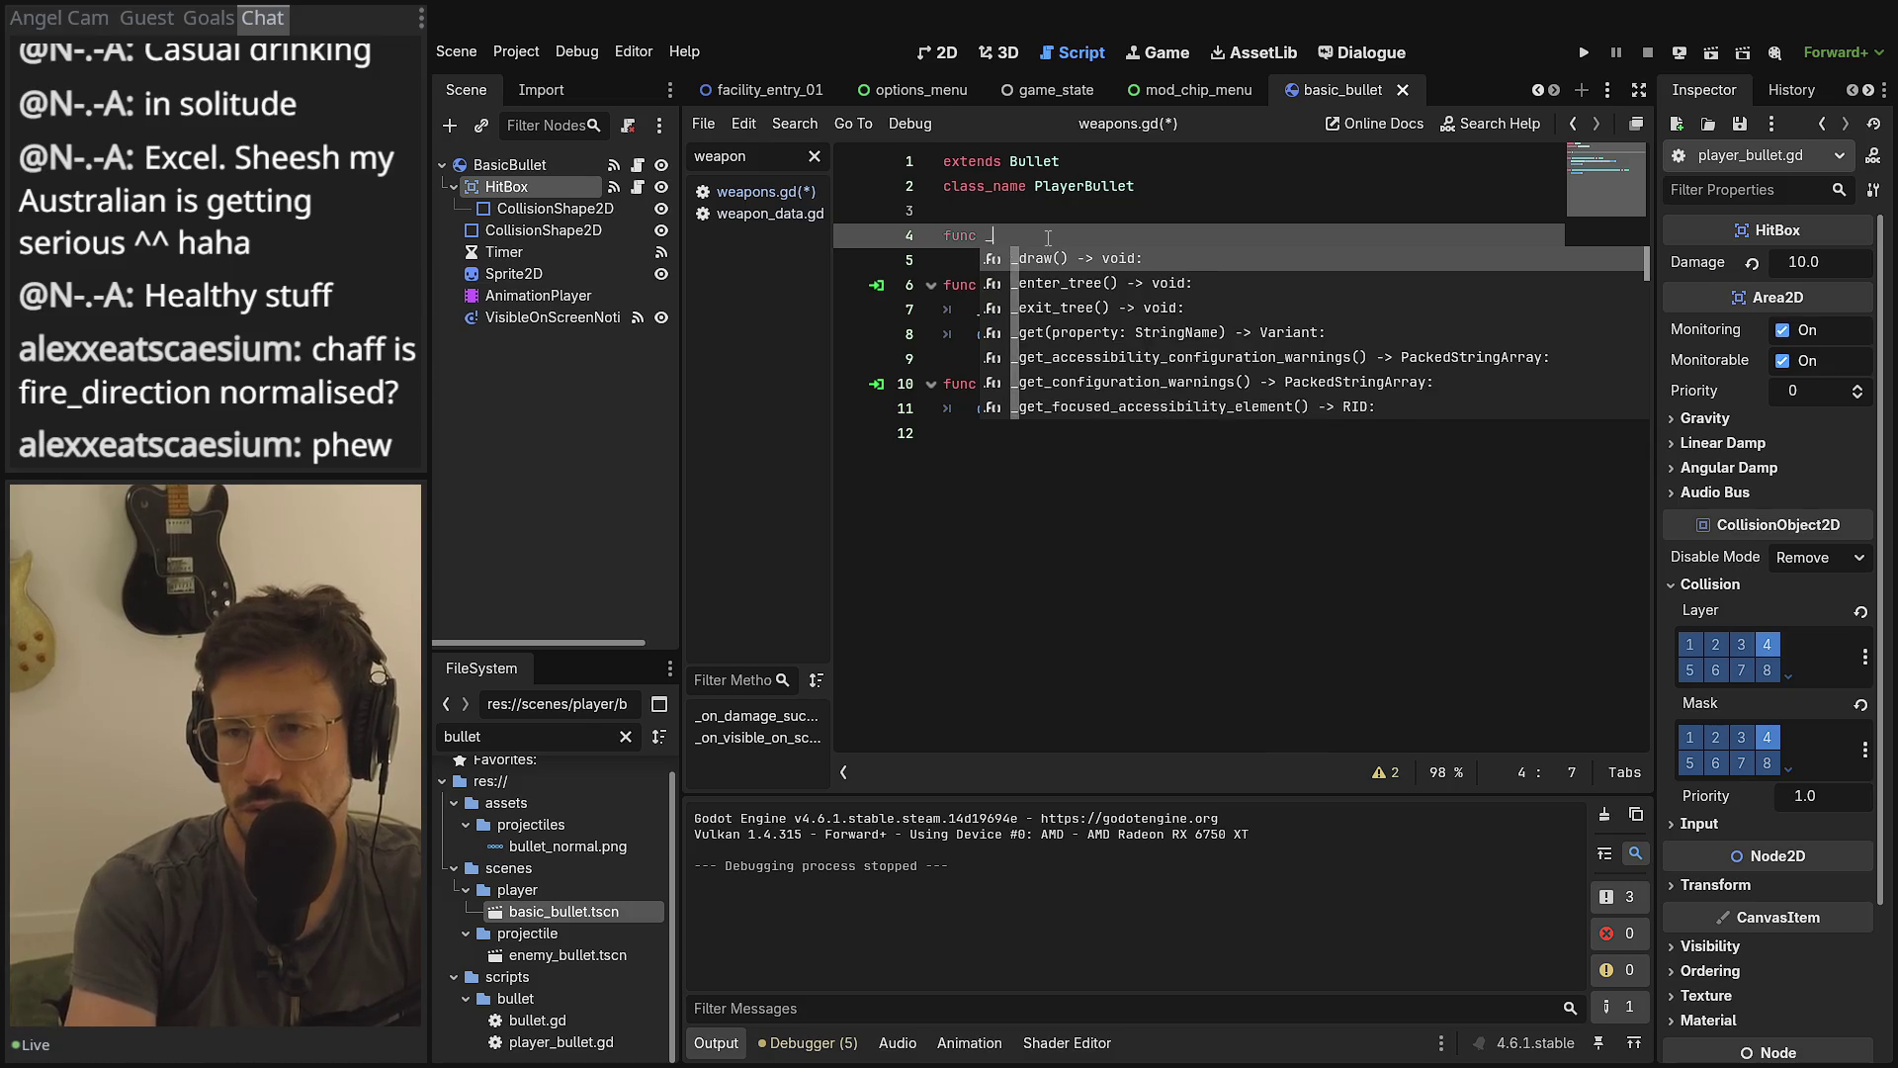
key("BackSpace")
key("BackSpace")
key("BackSpace")
key("BackSpace")
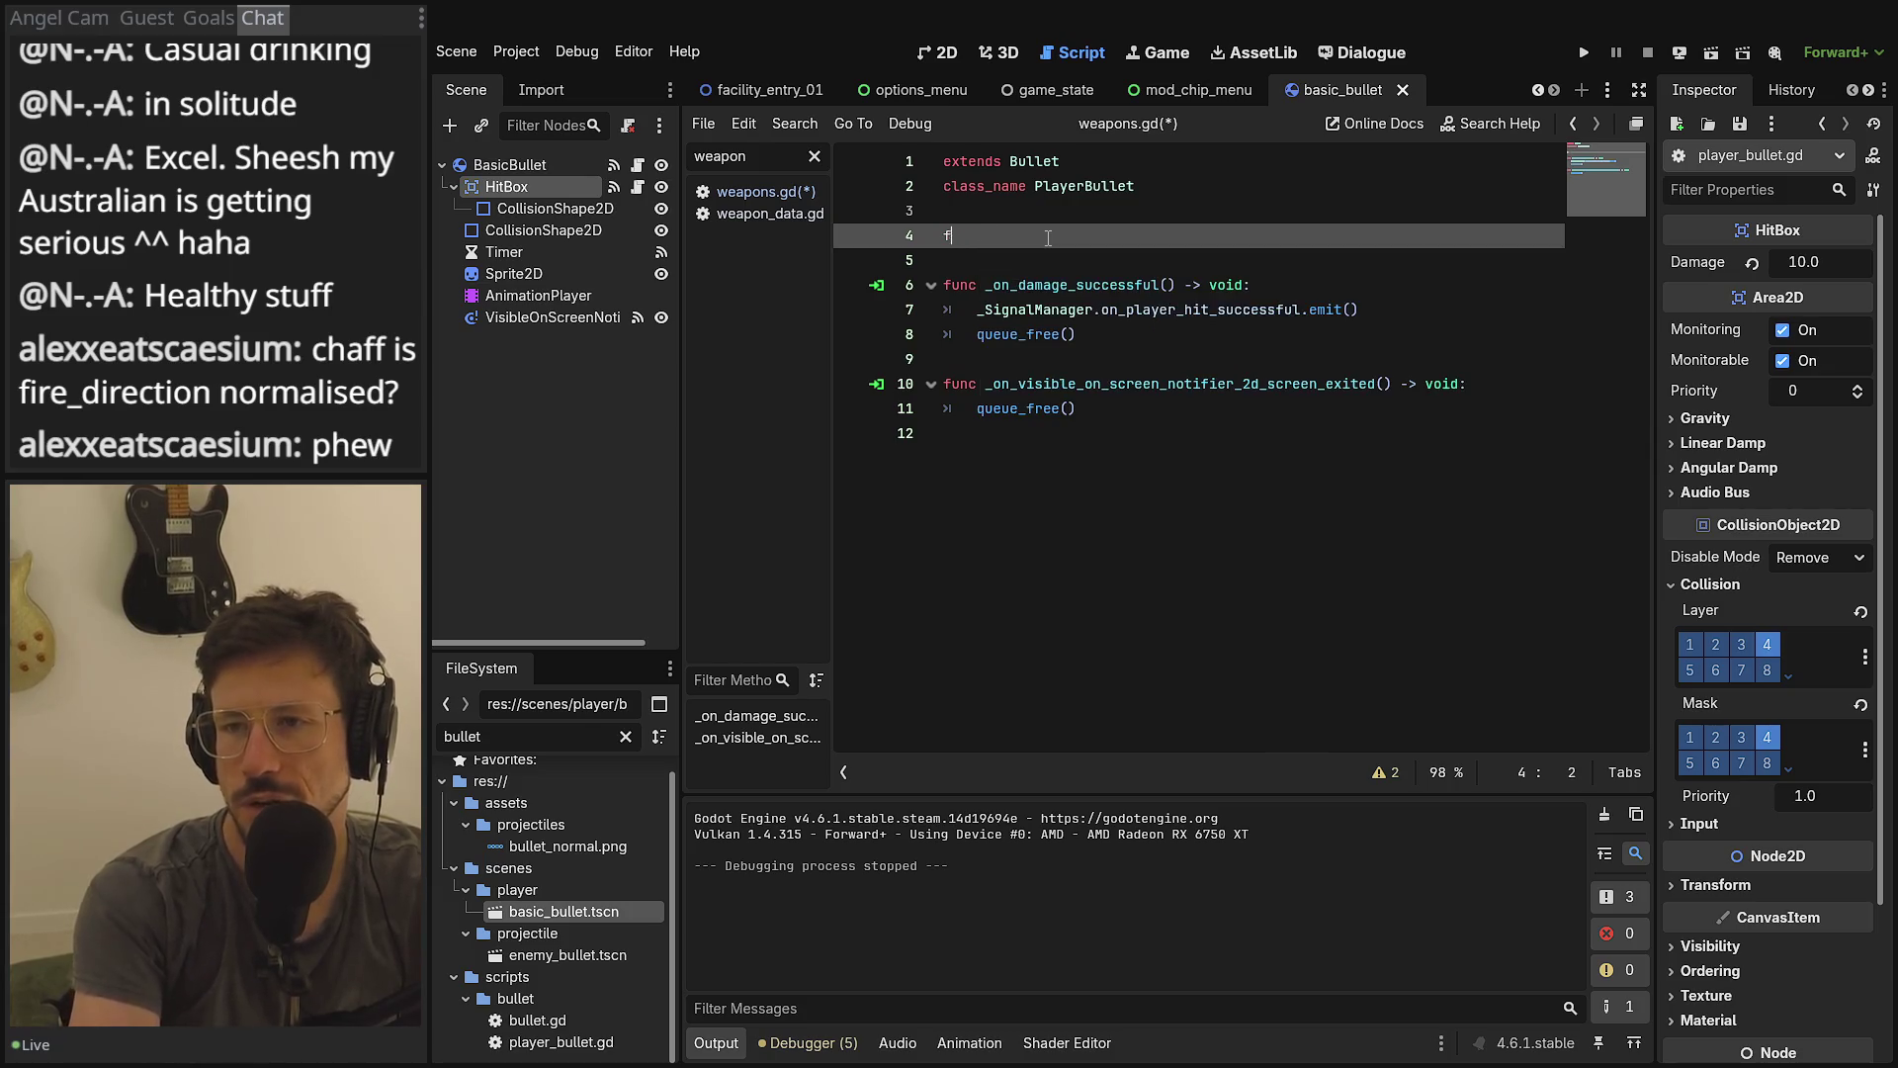
type("unc")
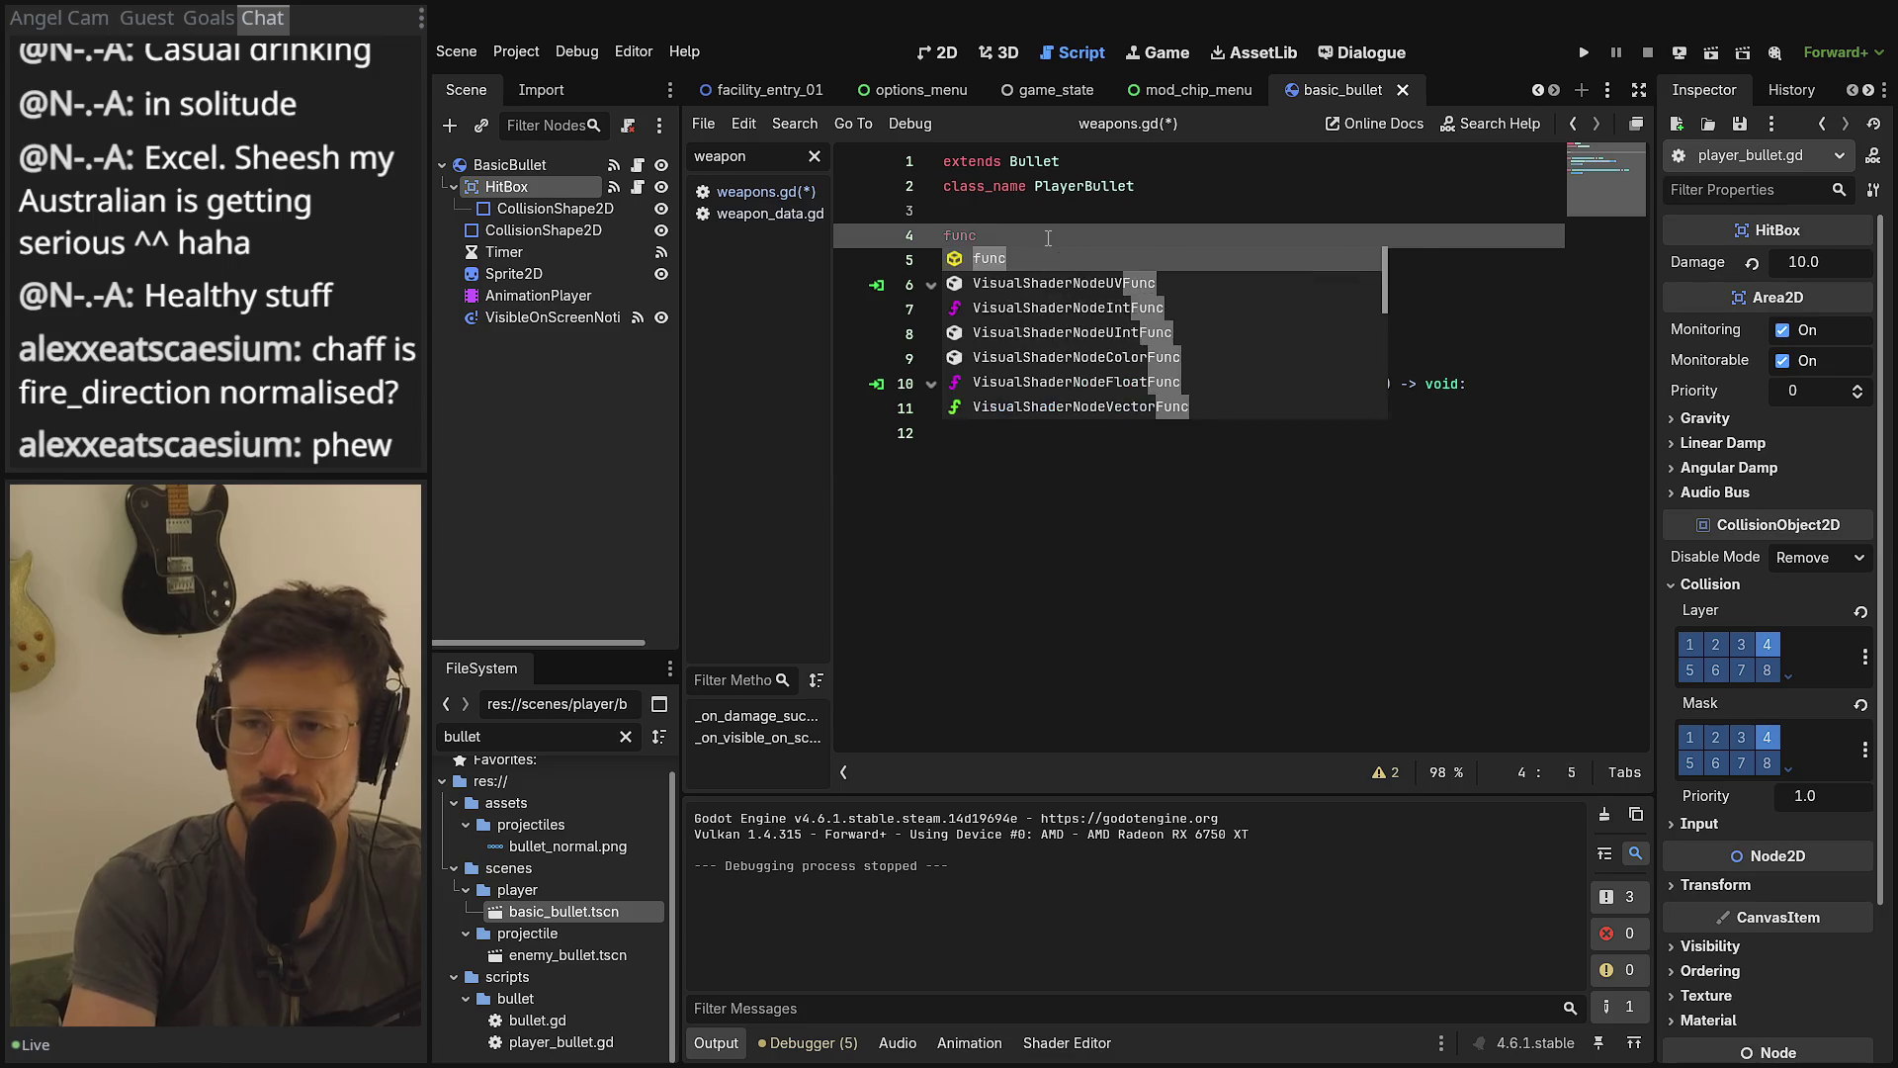
type(" set")
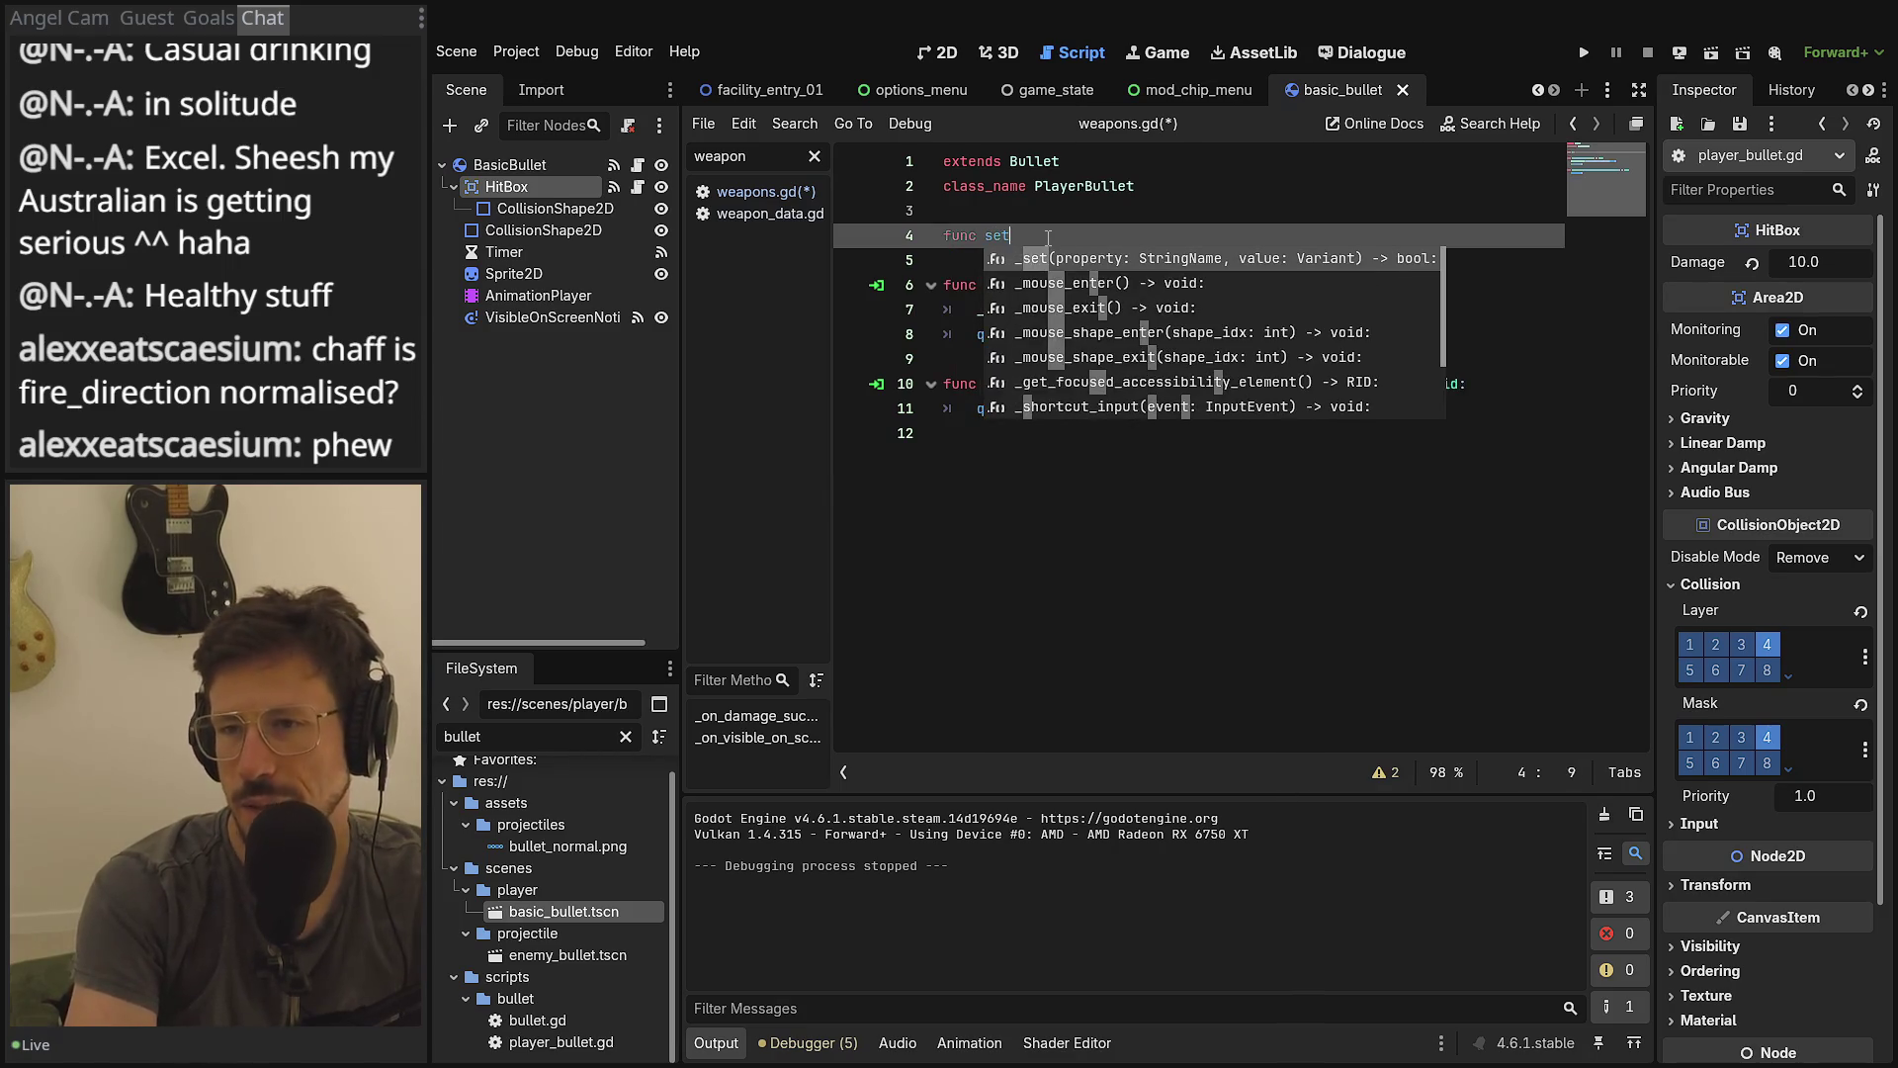
type("_damage")
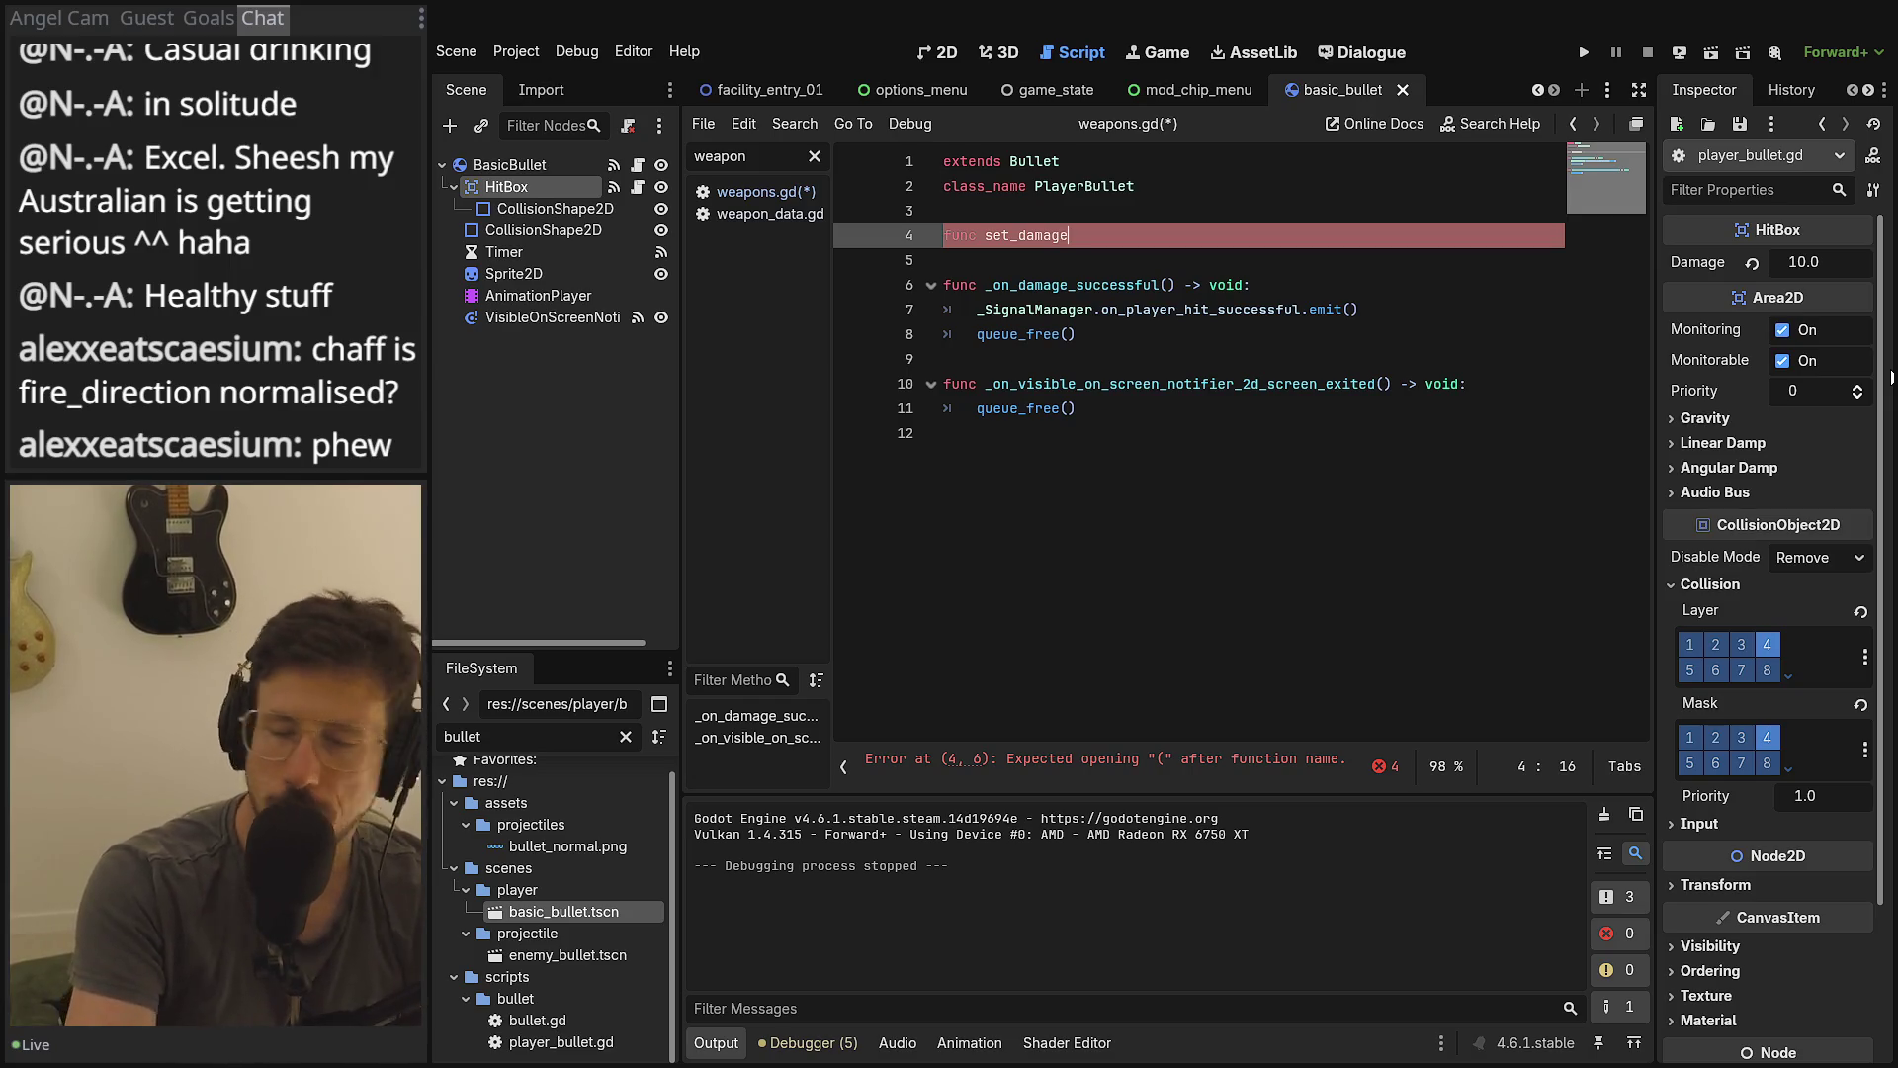
type("(")
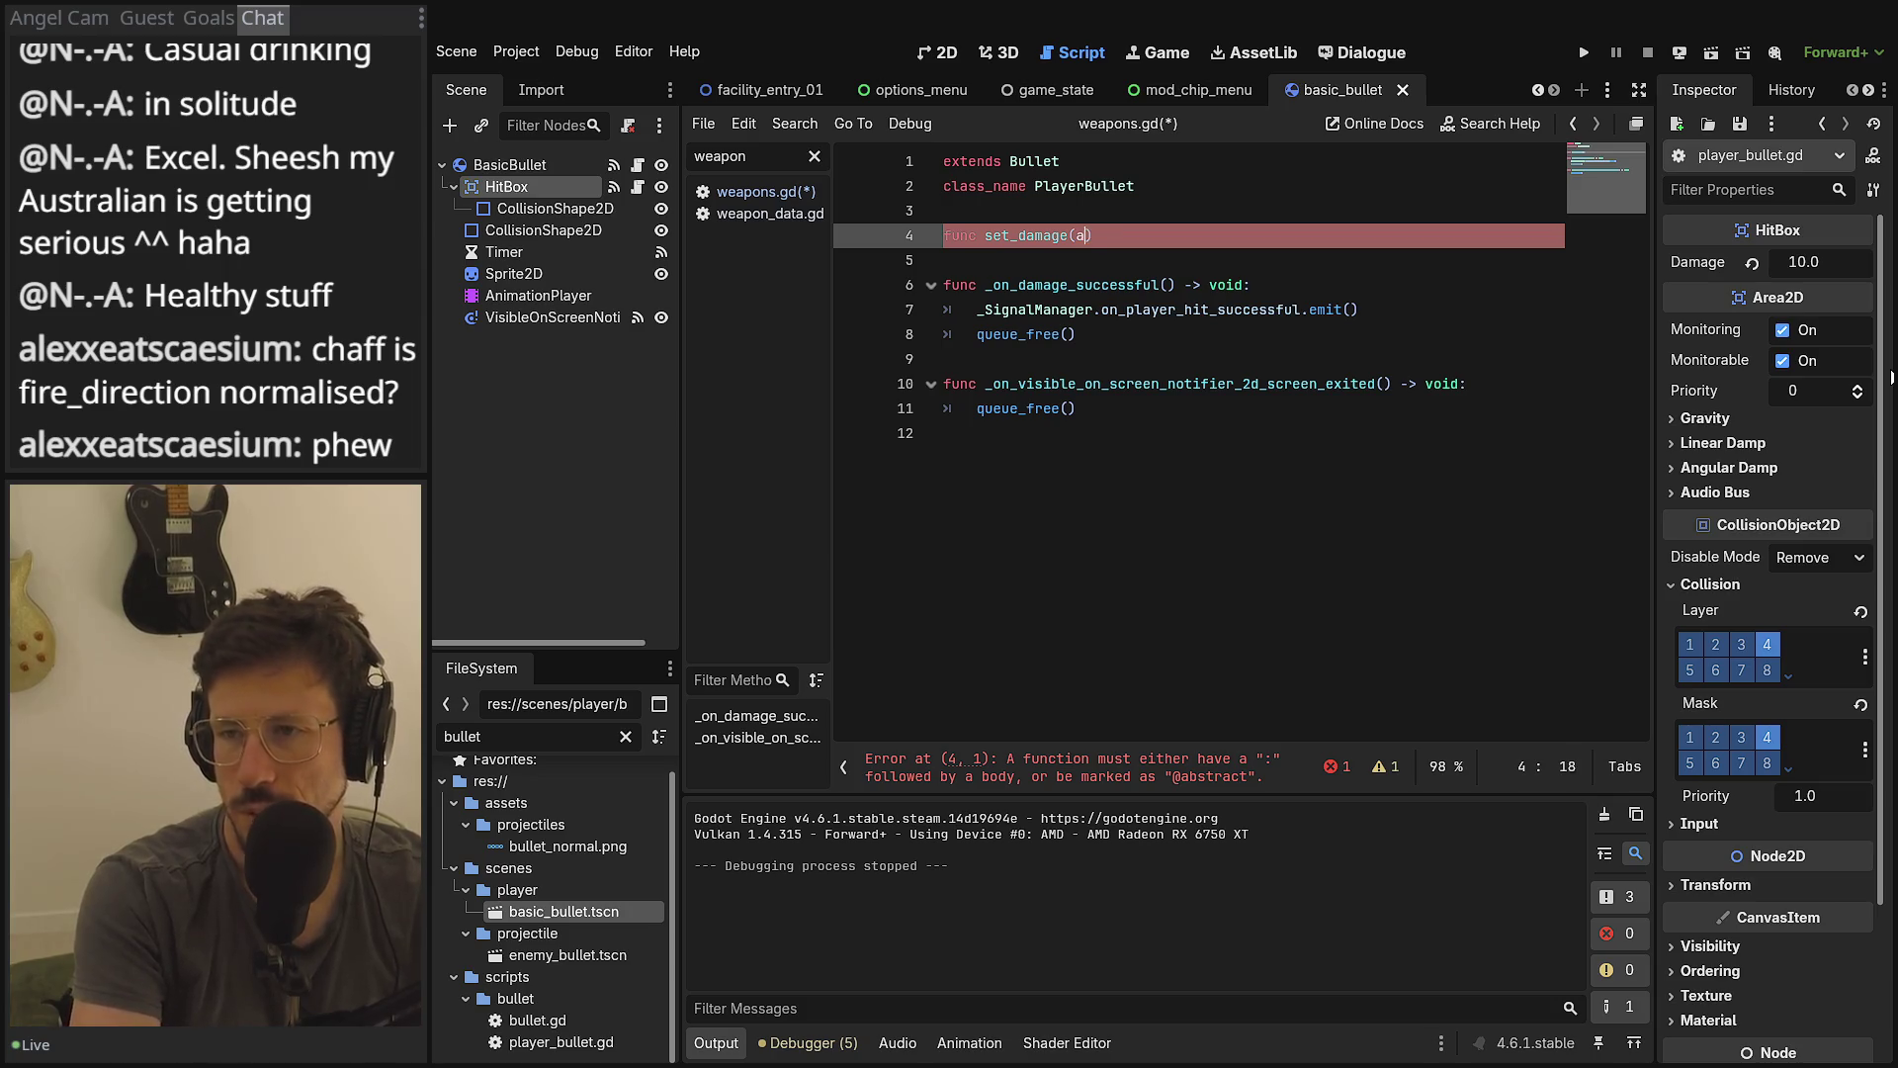
type("amount: float)")
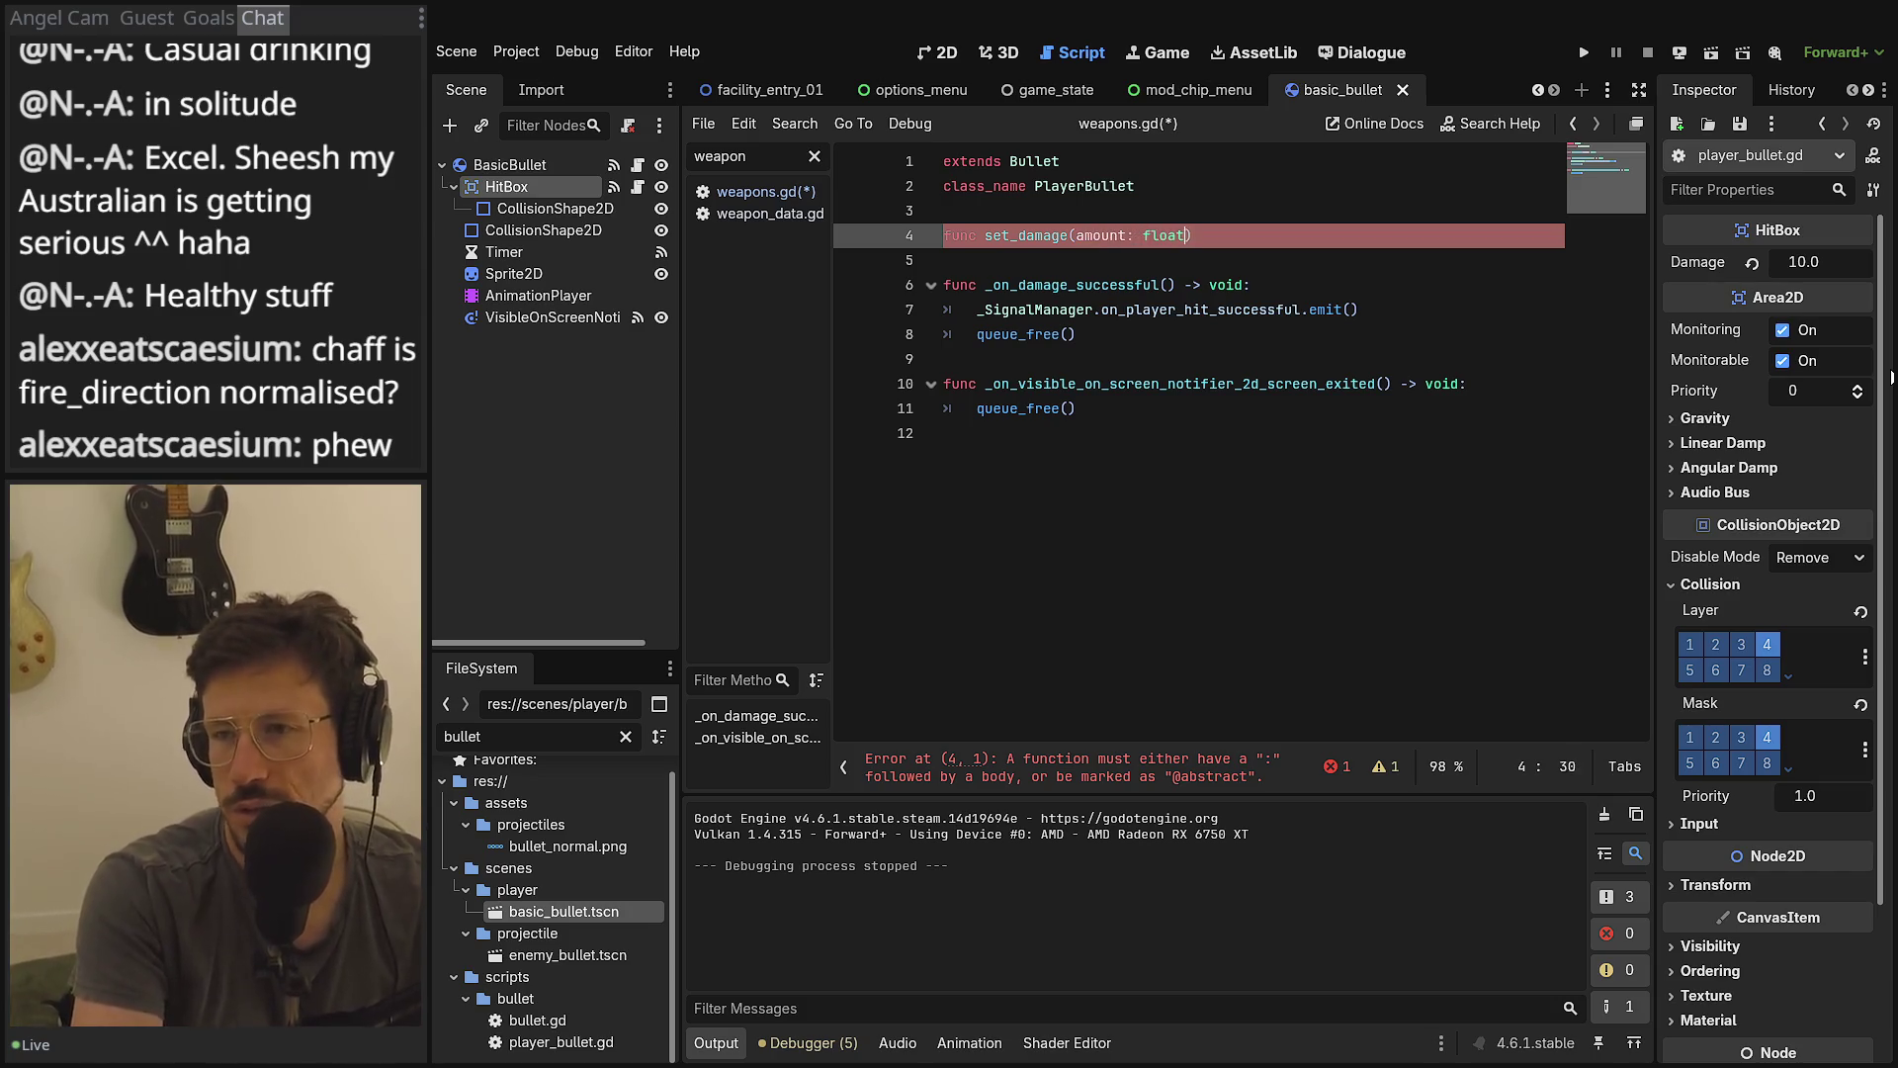
type(" -> vpid")
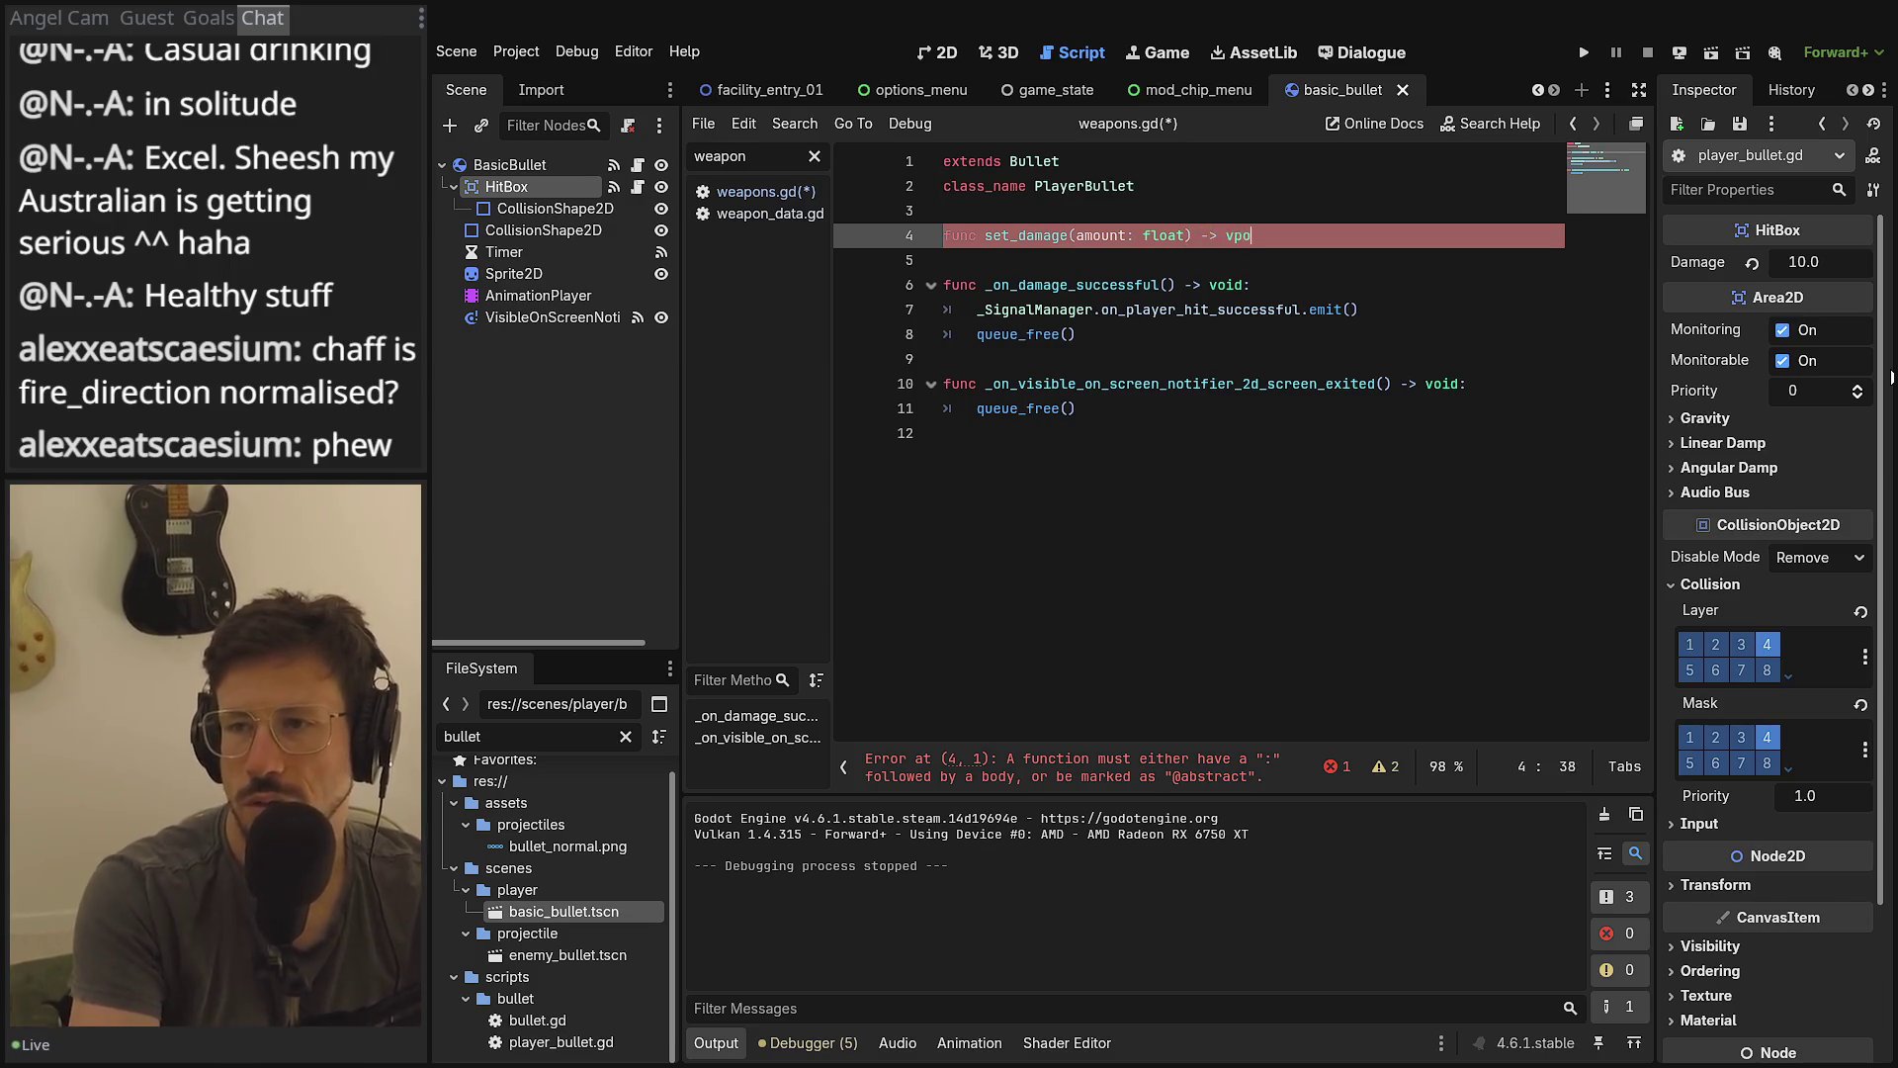
key("BackSpace")
key("BackSpace")
key("BackSpace")
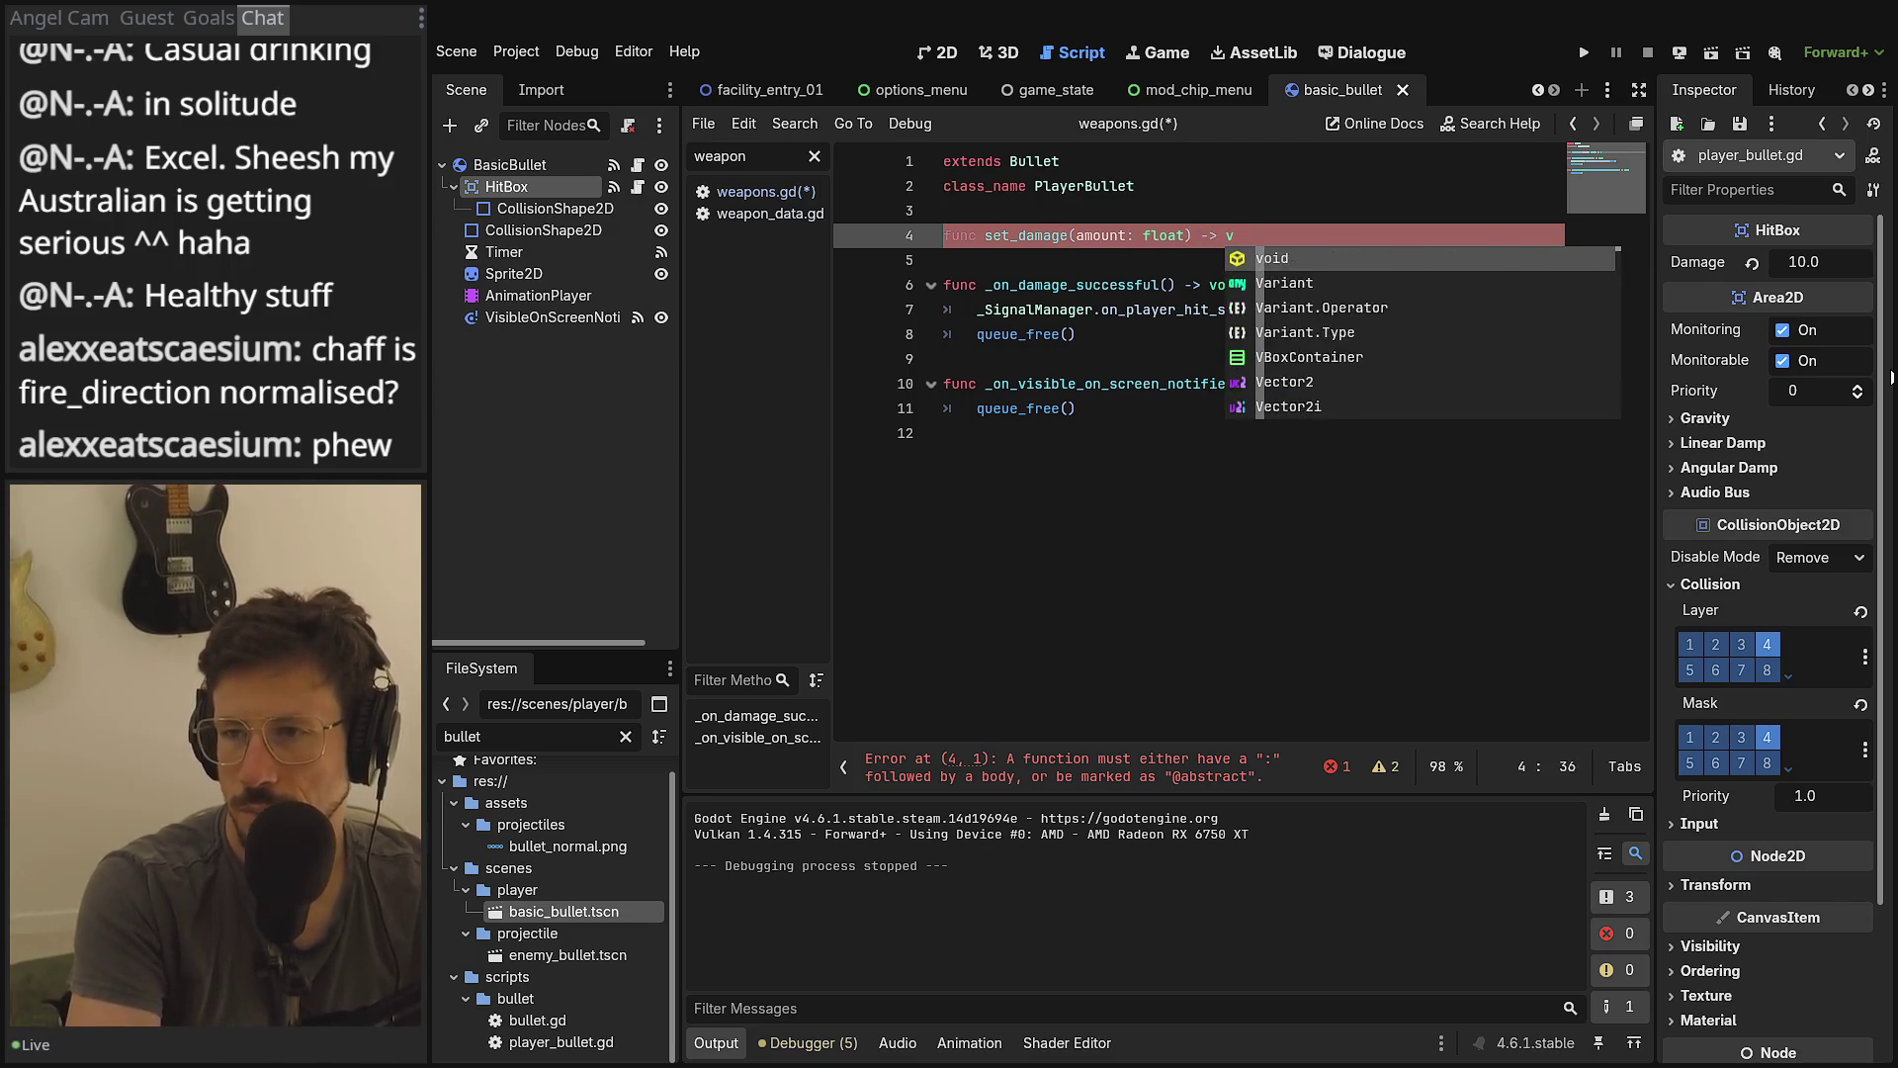
type("opi")
key("BackSpace")
key("BackSpace")
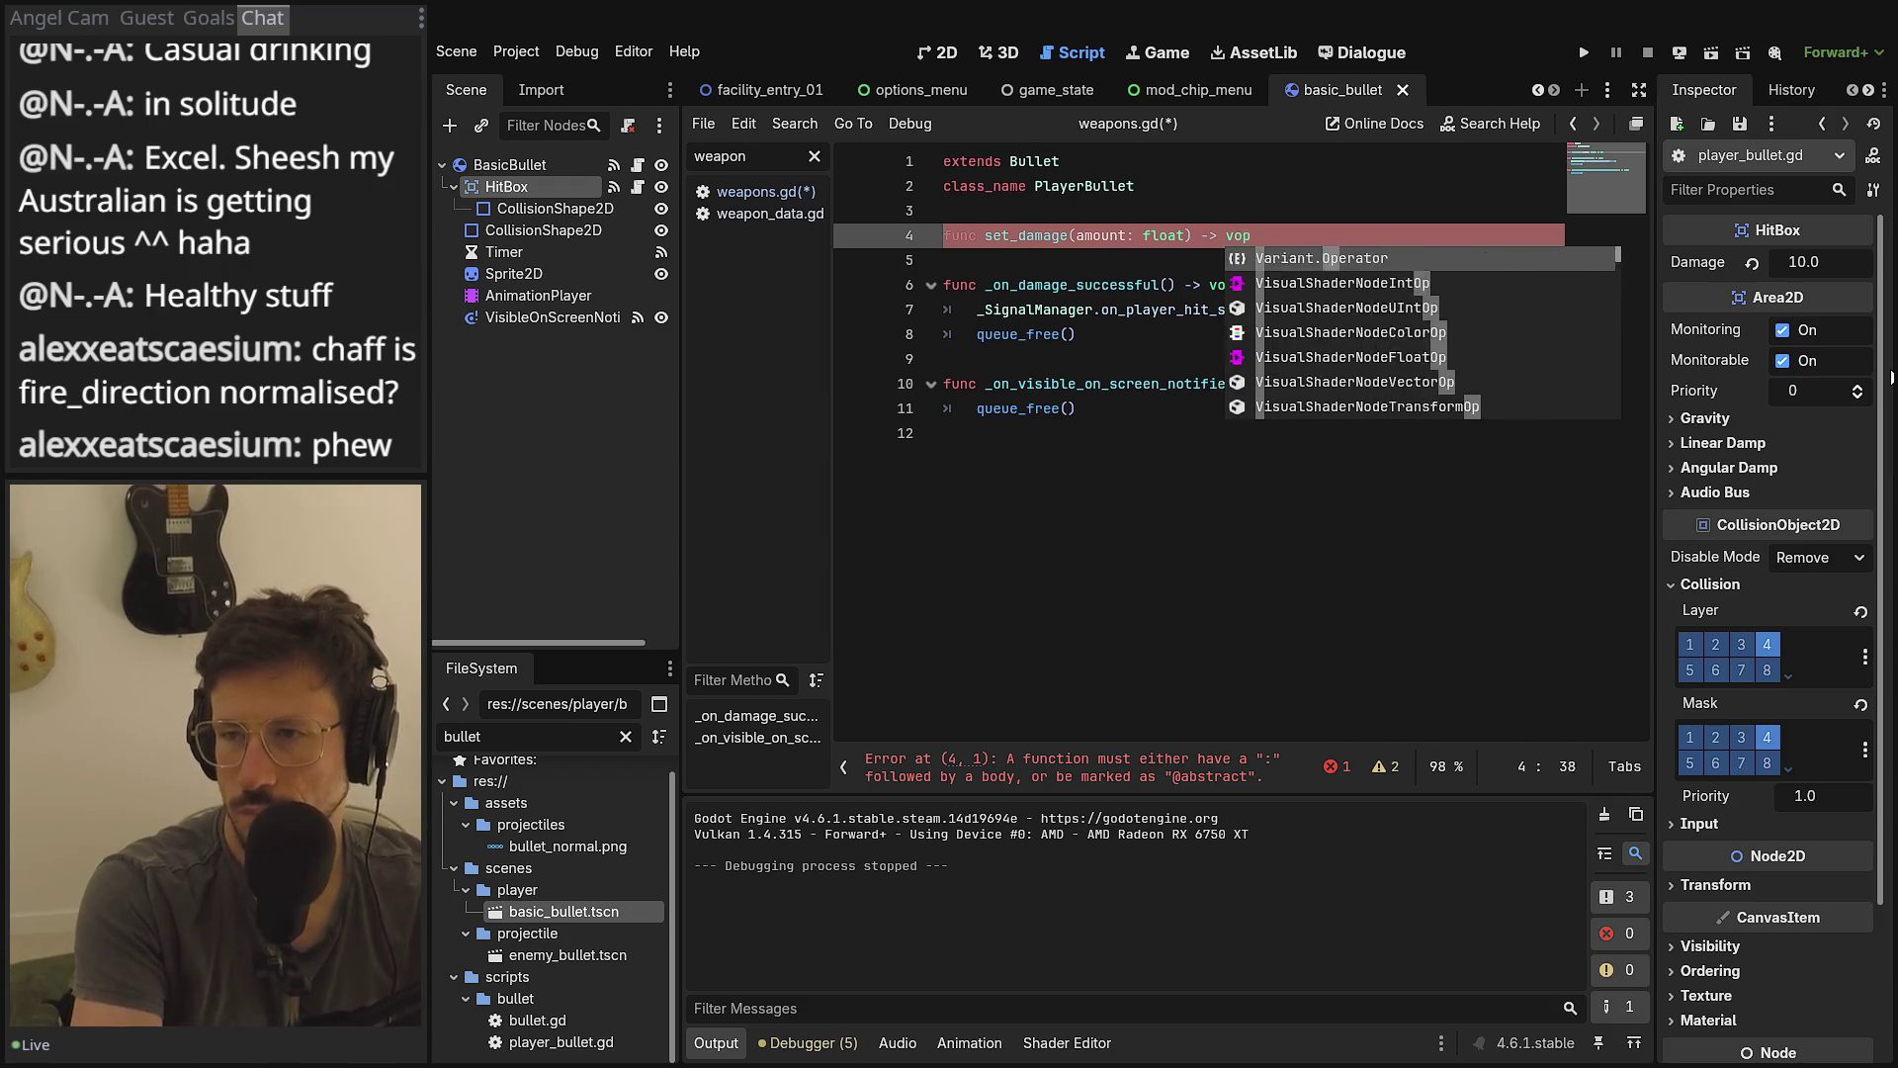
type("id:")
key("Return")
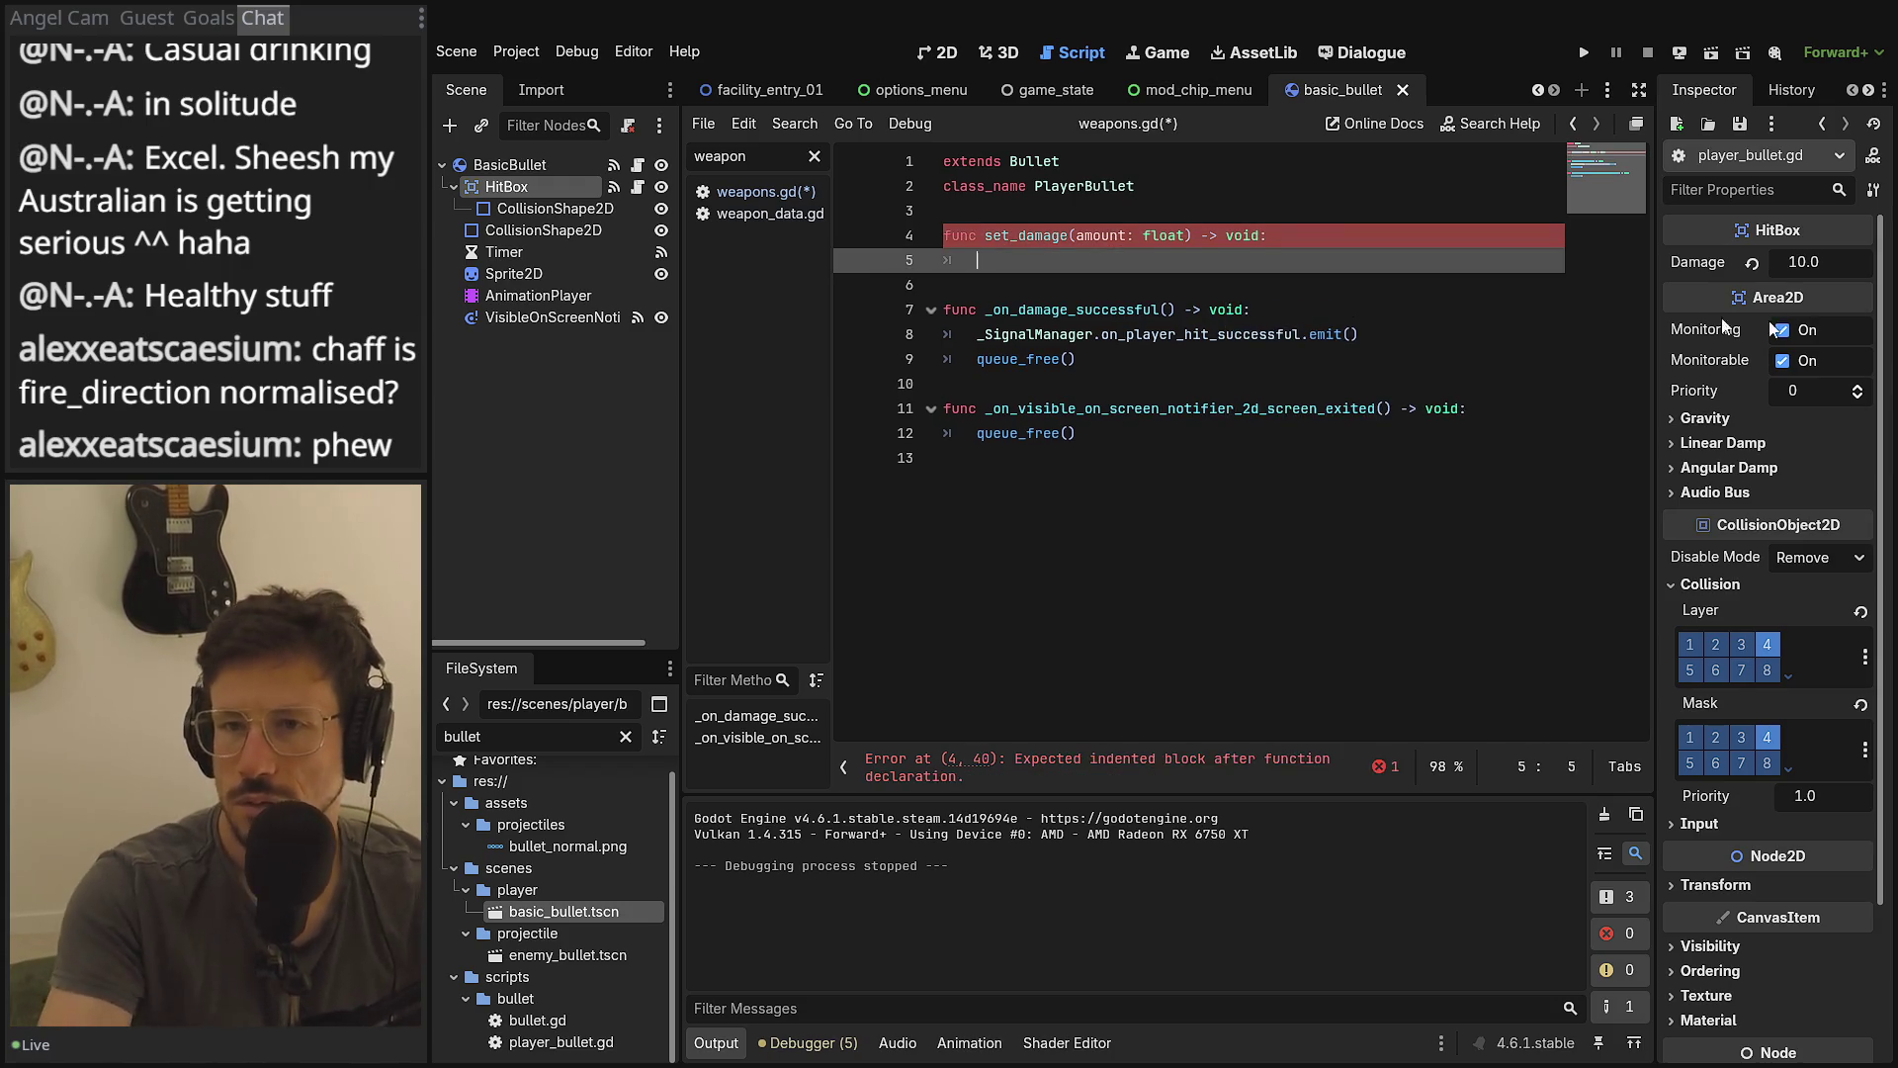
Give set_damage a pass body and add an exported hitbox variable of type HitBox above it
left_click(475, 166)
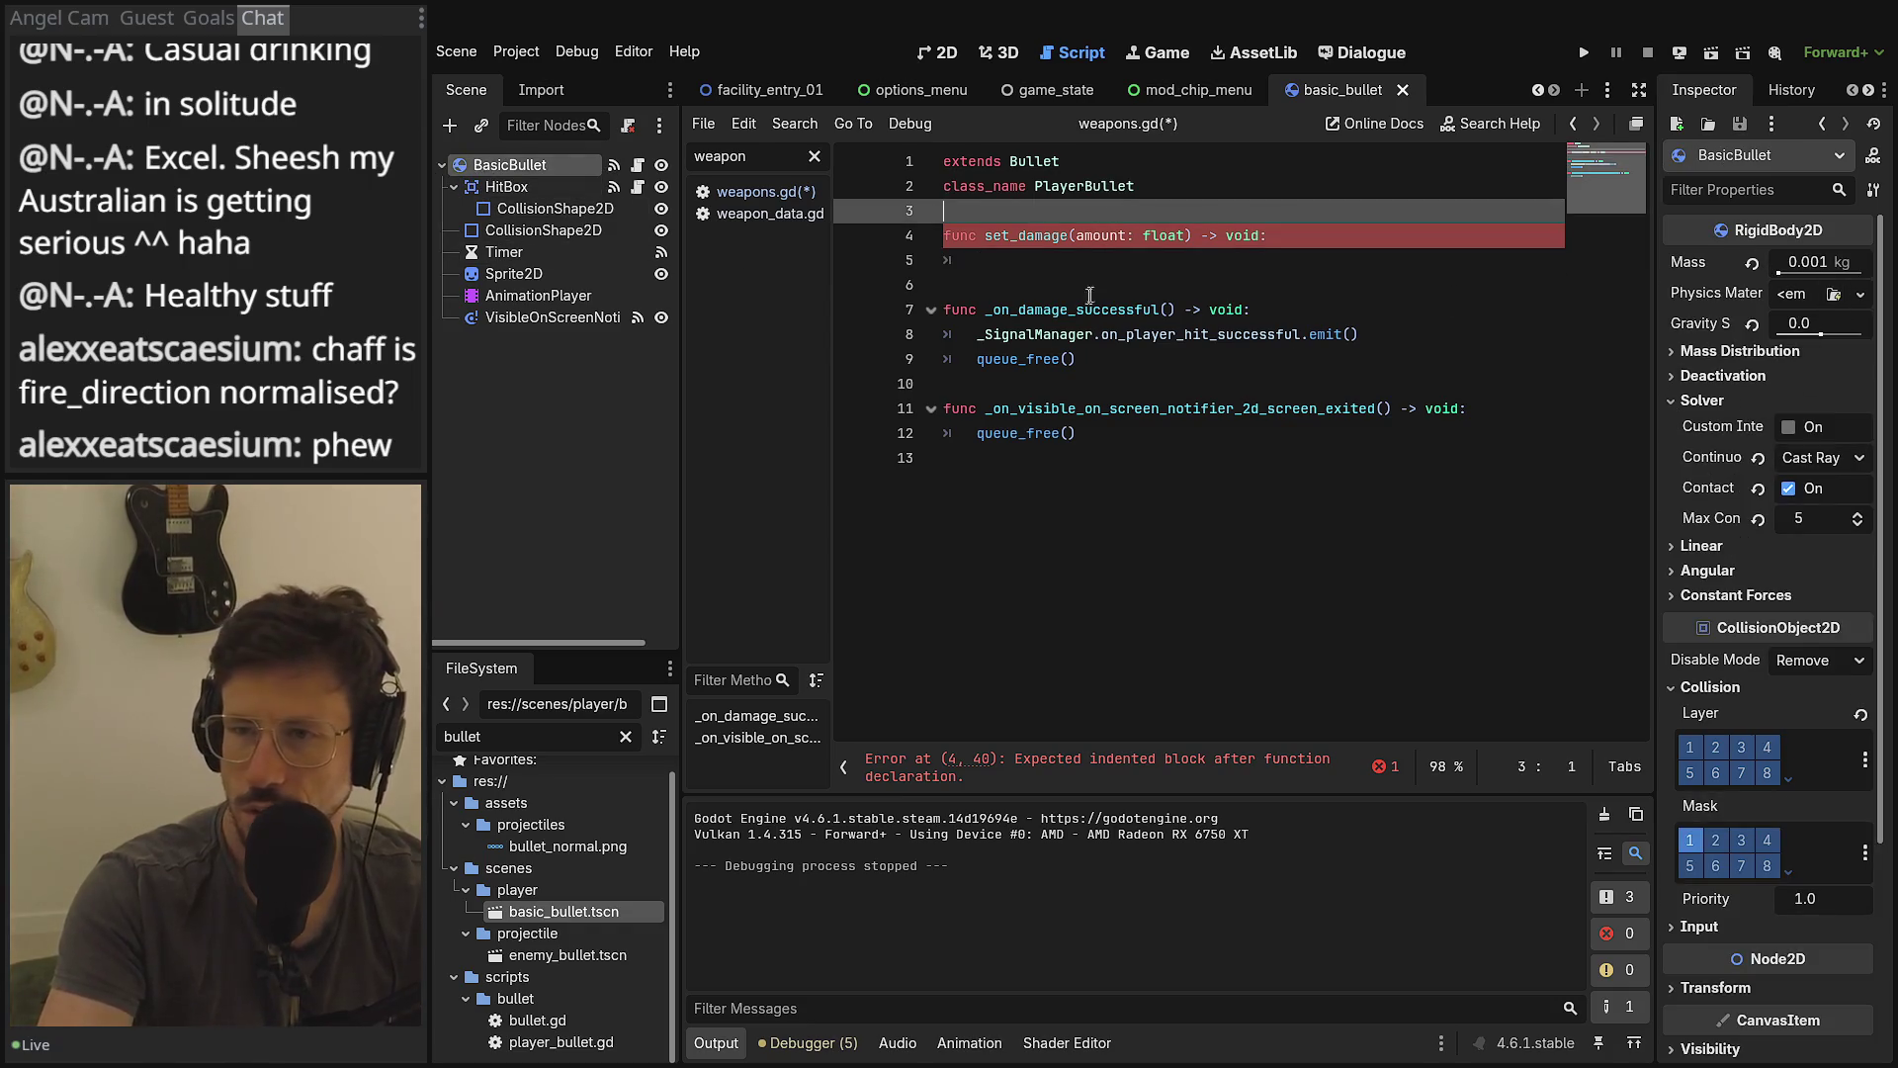
type("pass")
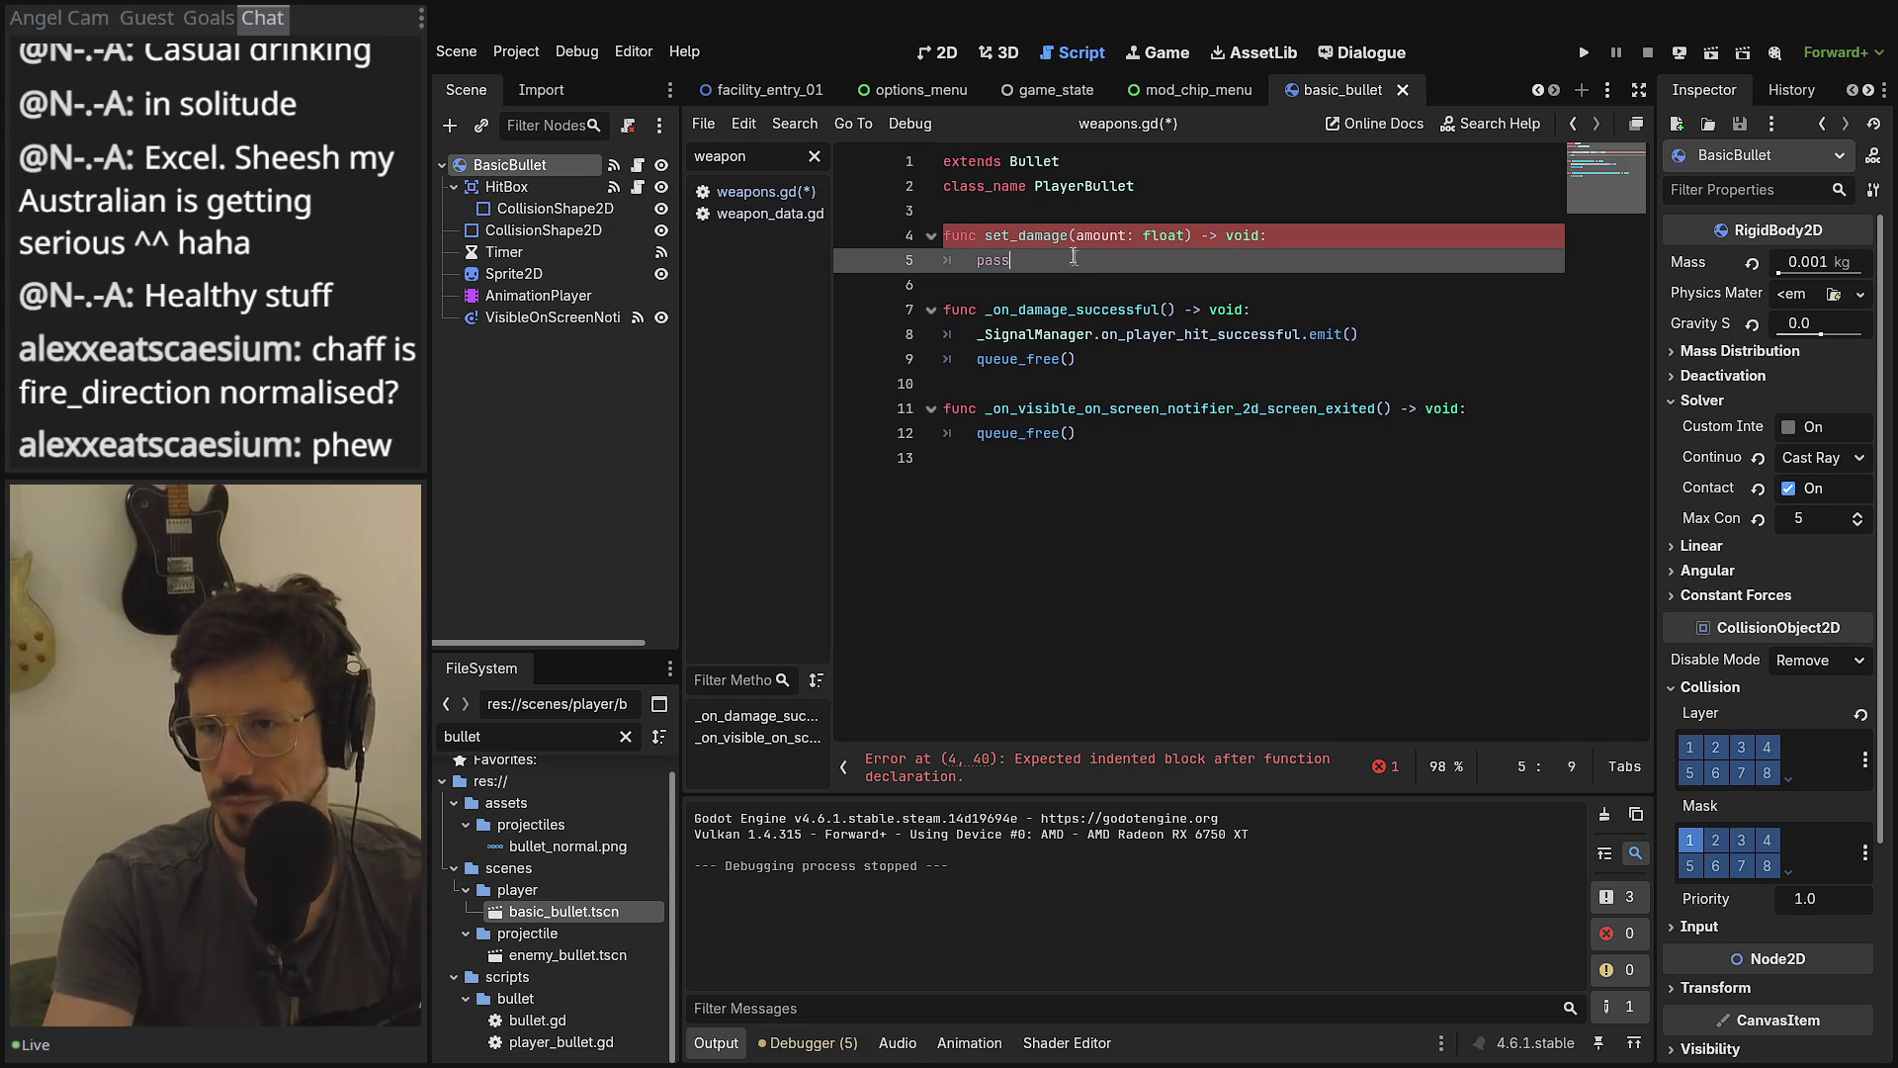
left_click(1023, 203)
key("Return")
key("Return")
key("Up")
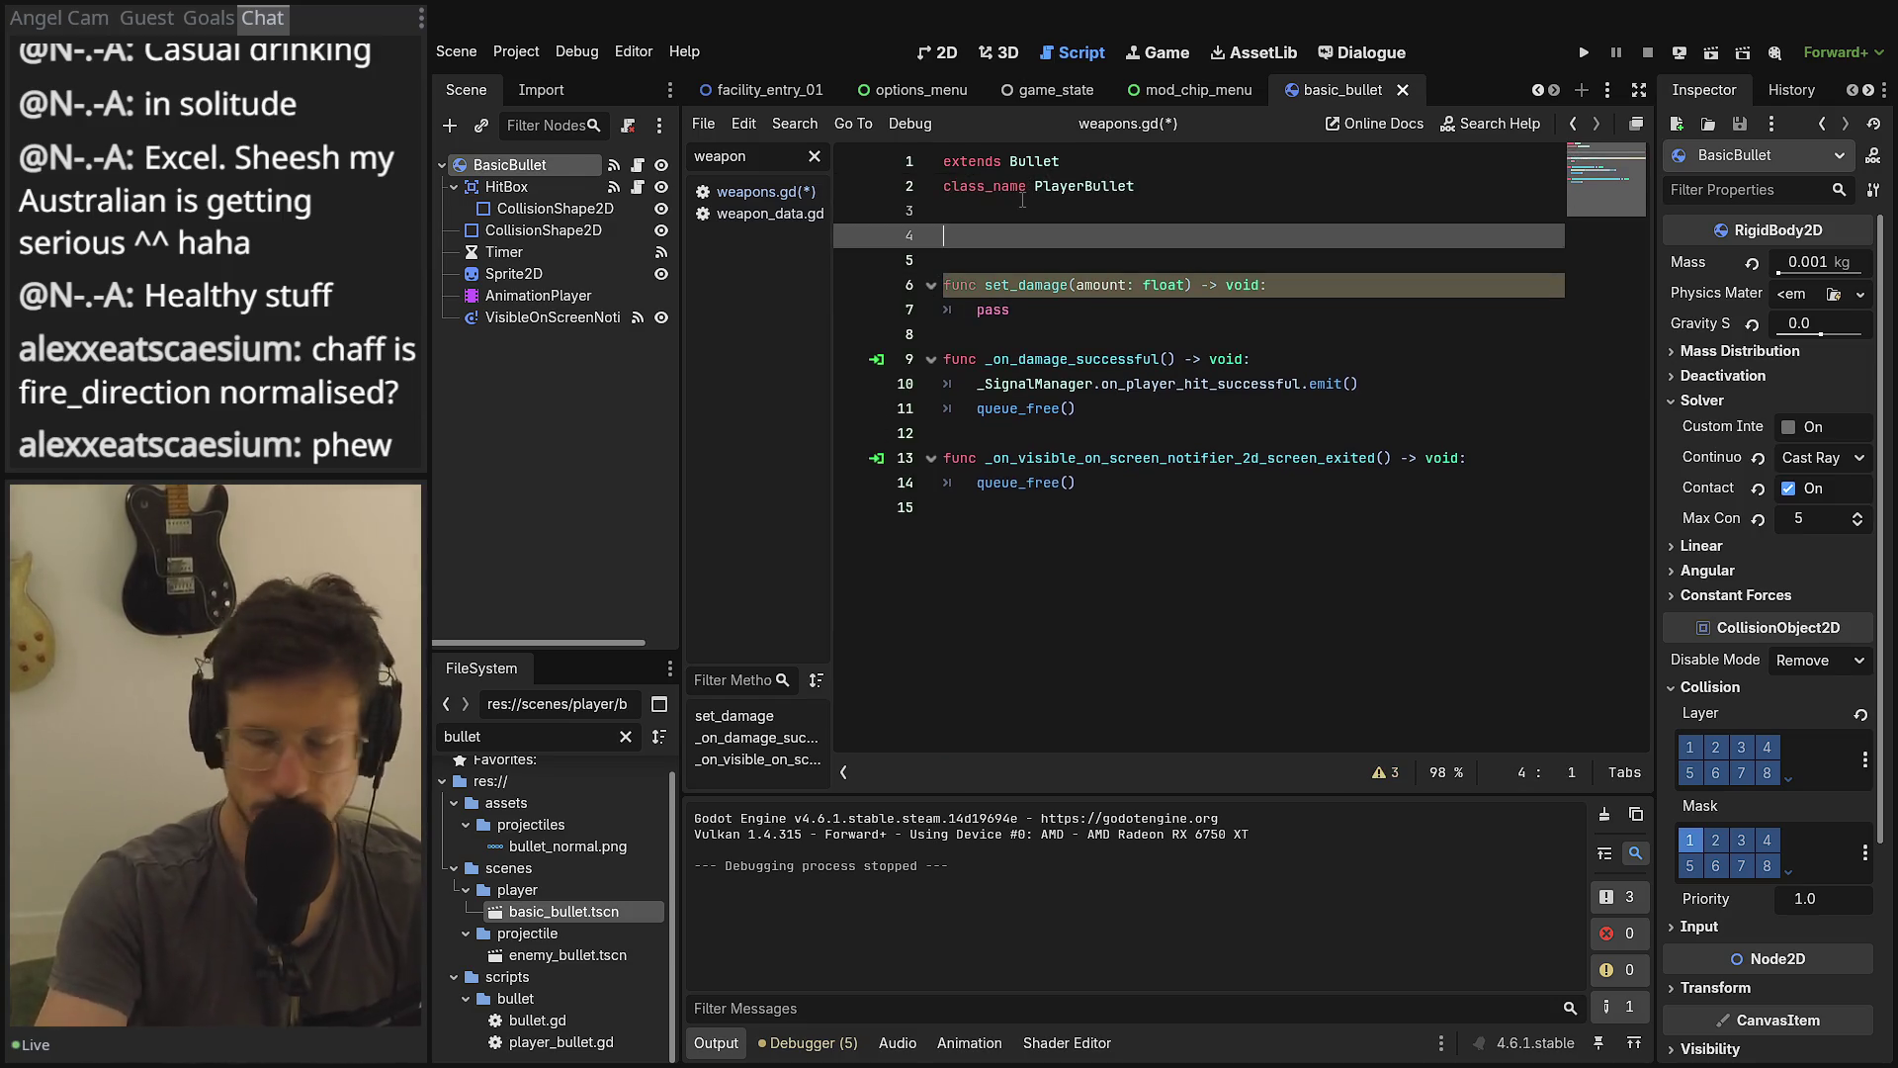
type("export var ")
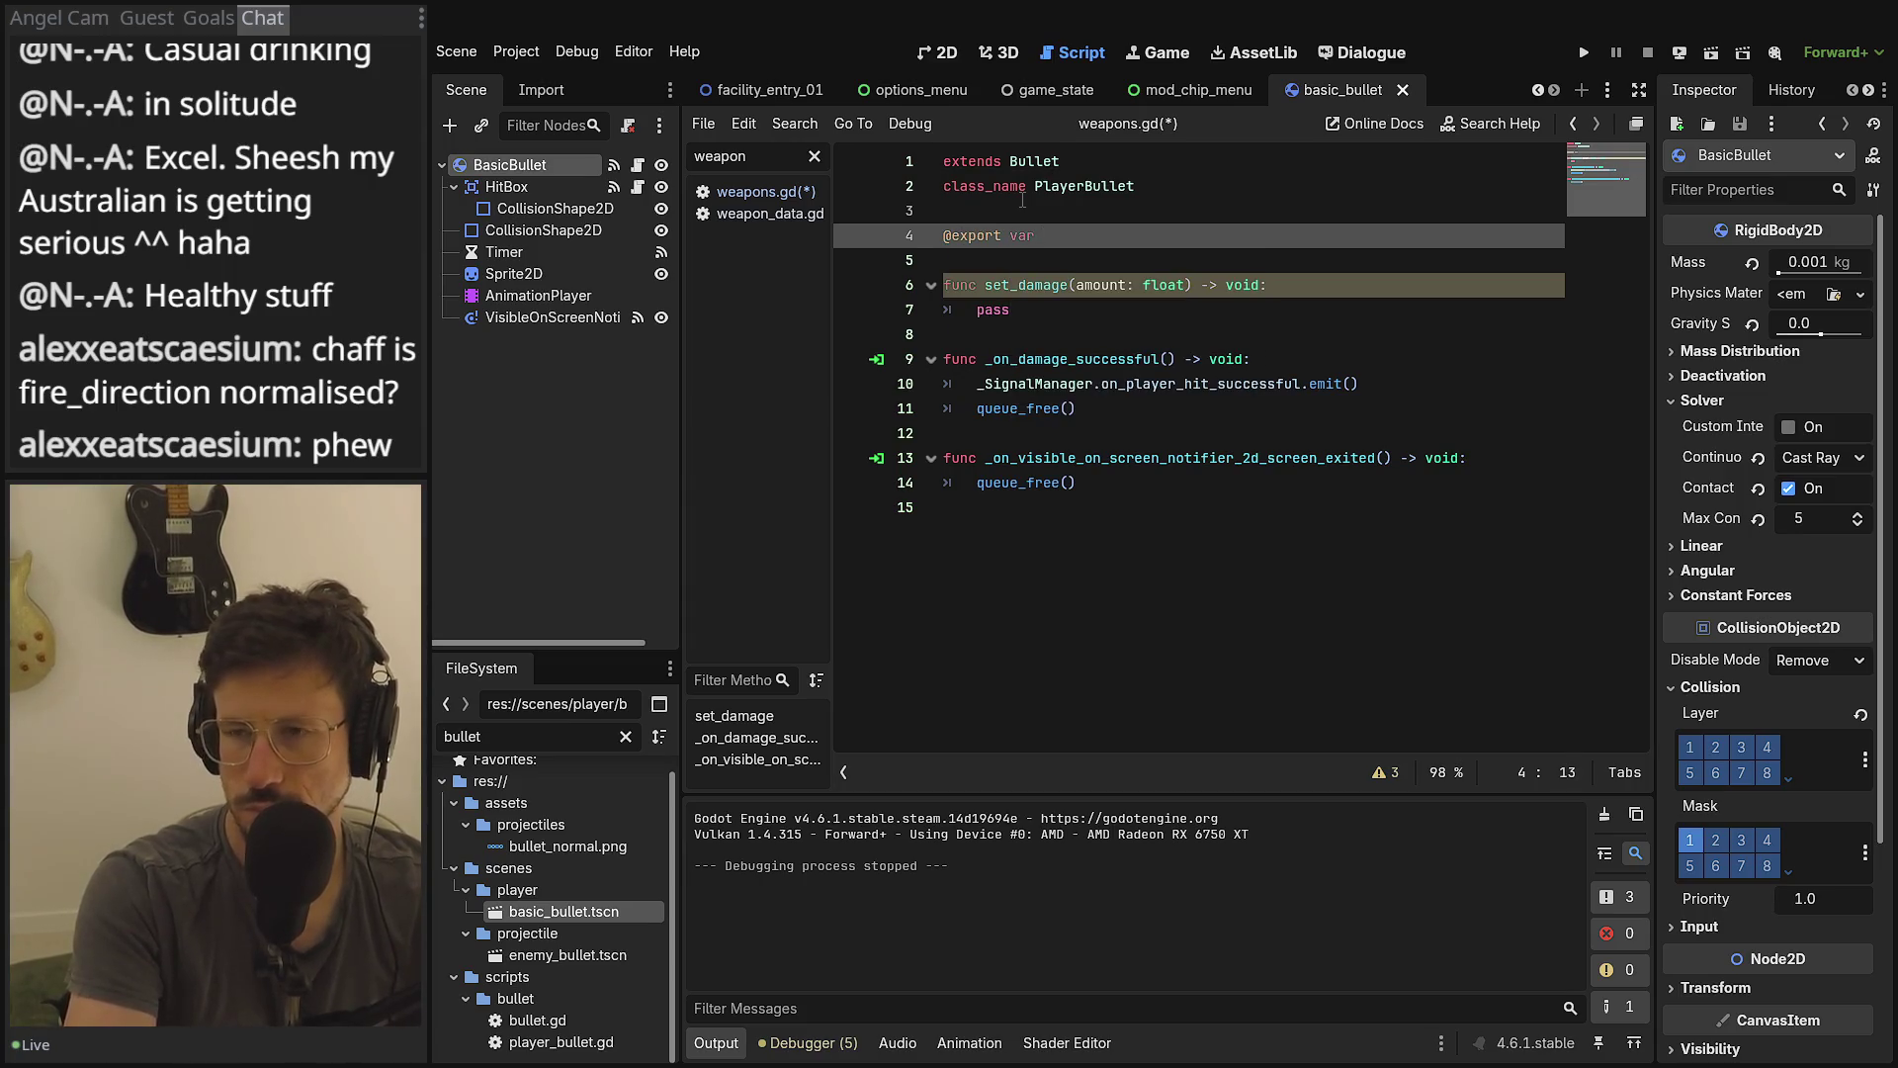
type("itbo")
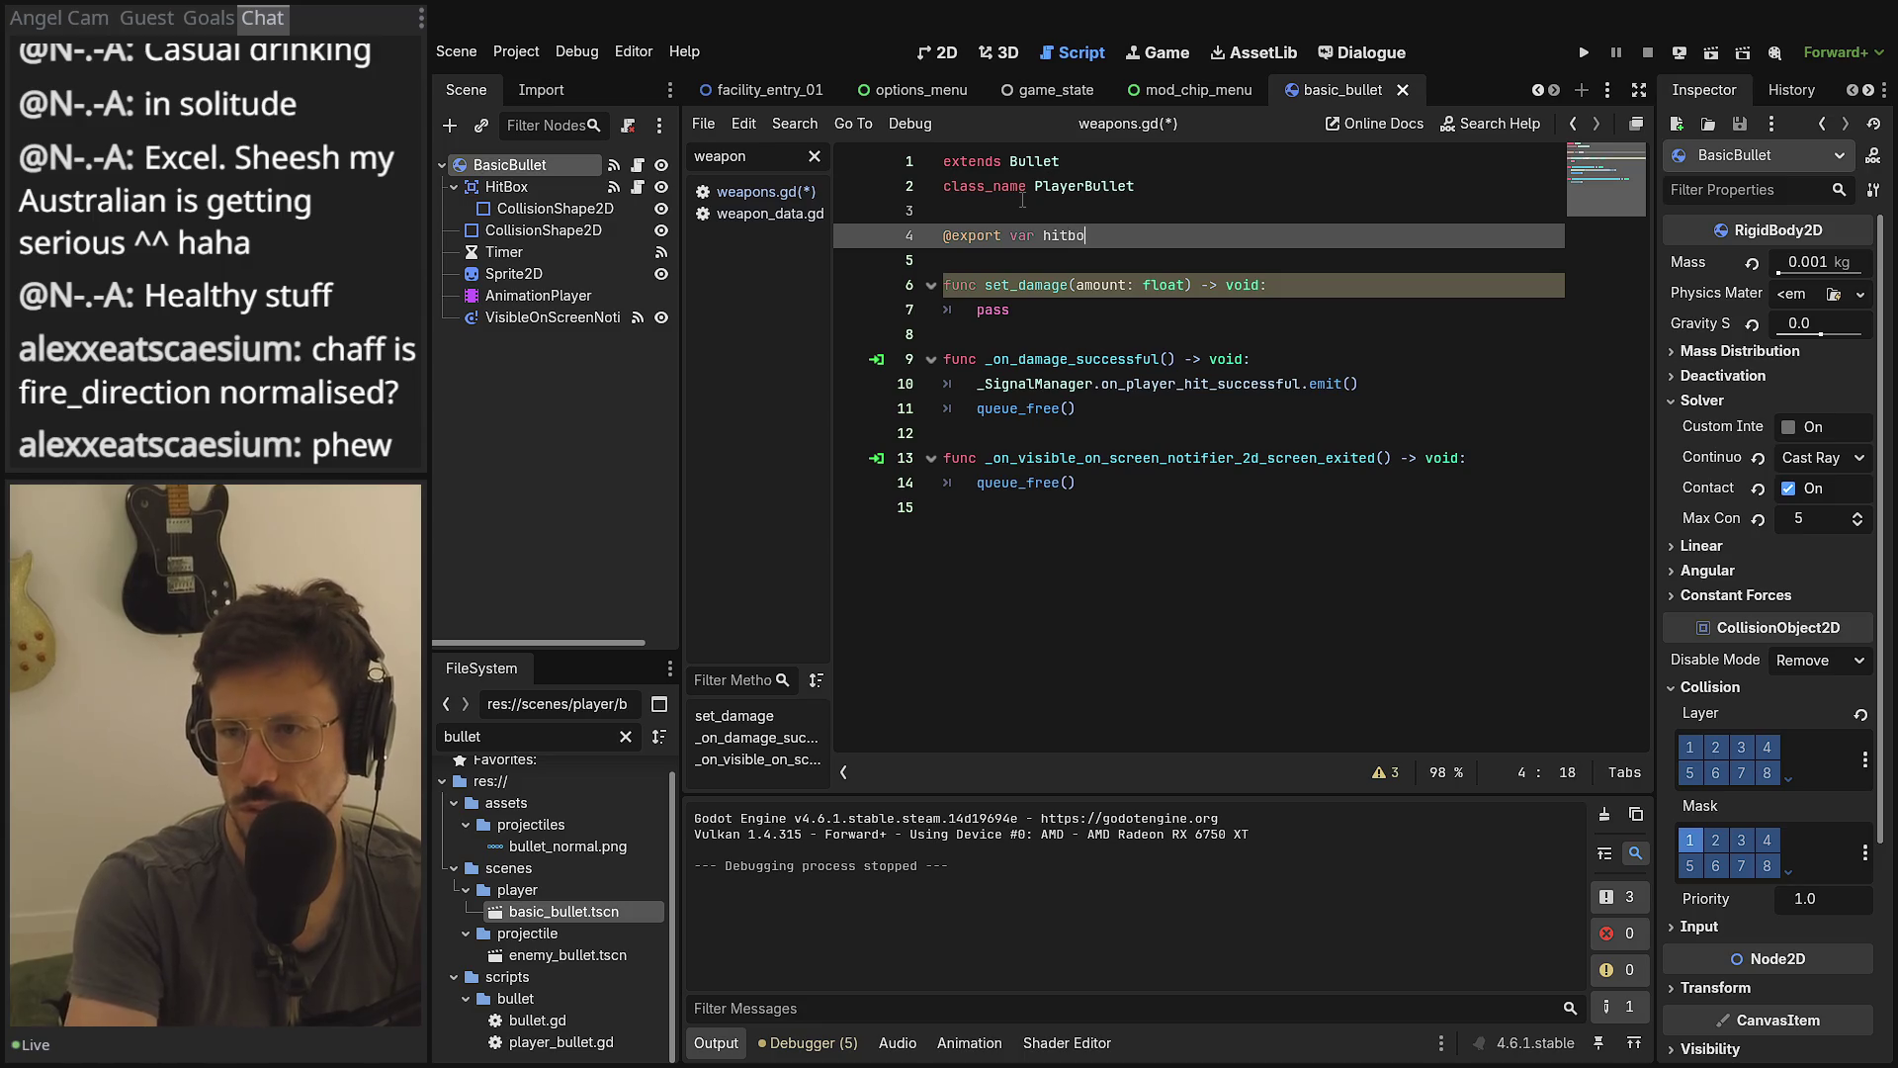
type("x:\"Hit")
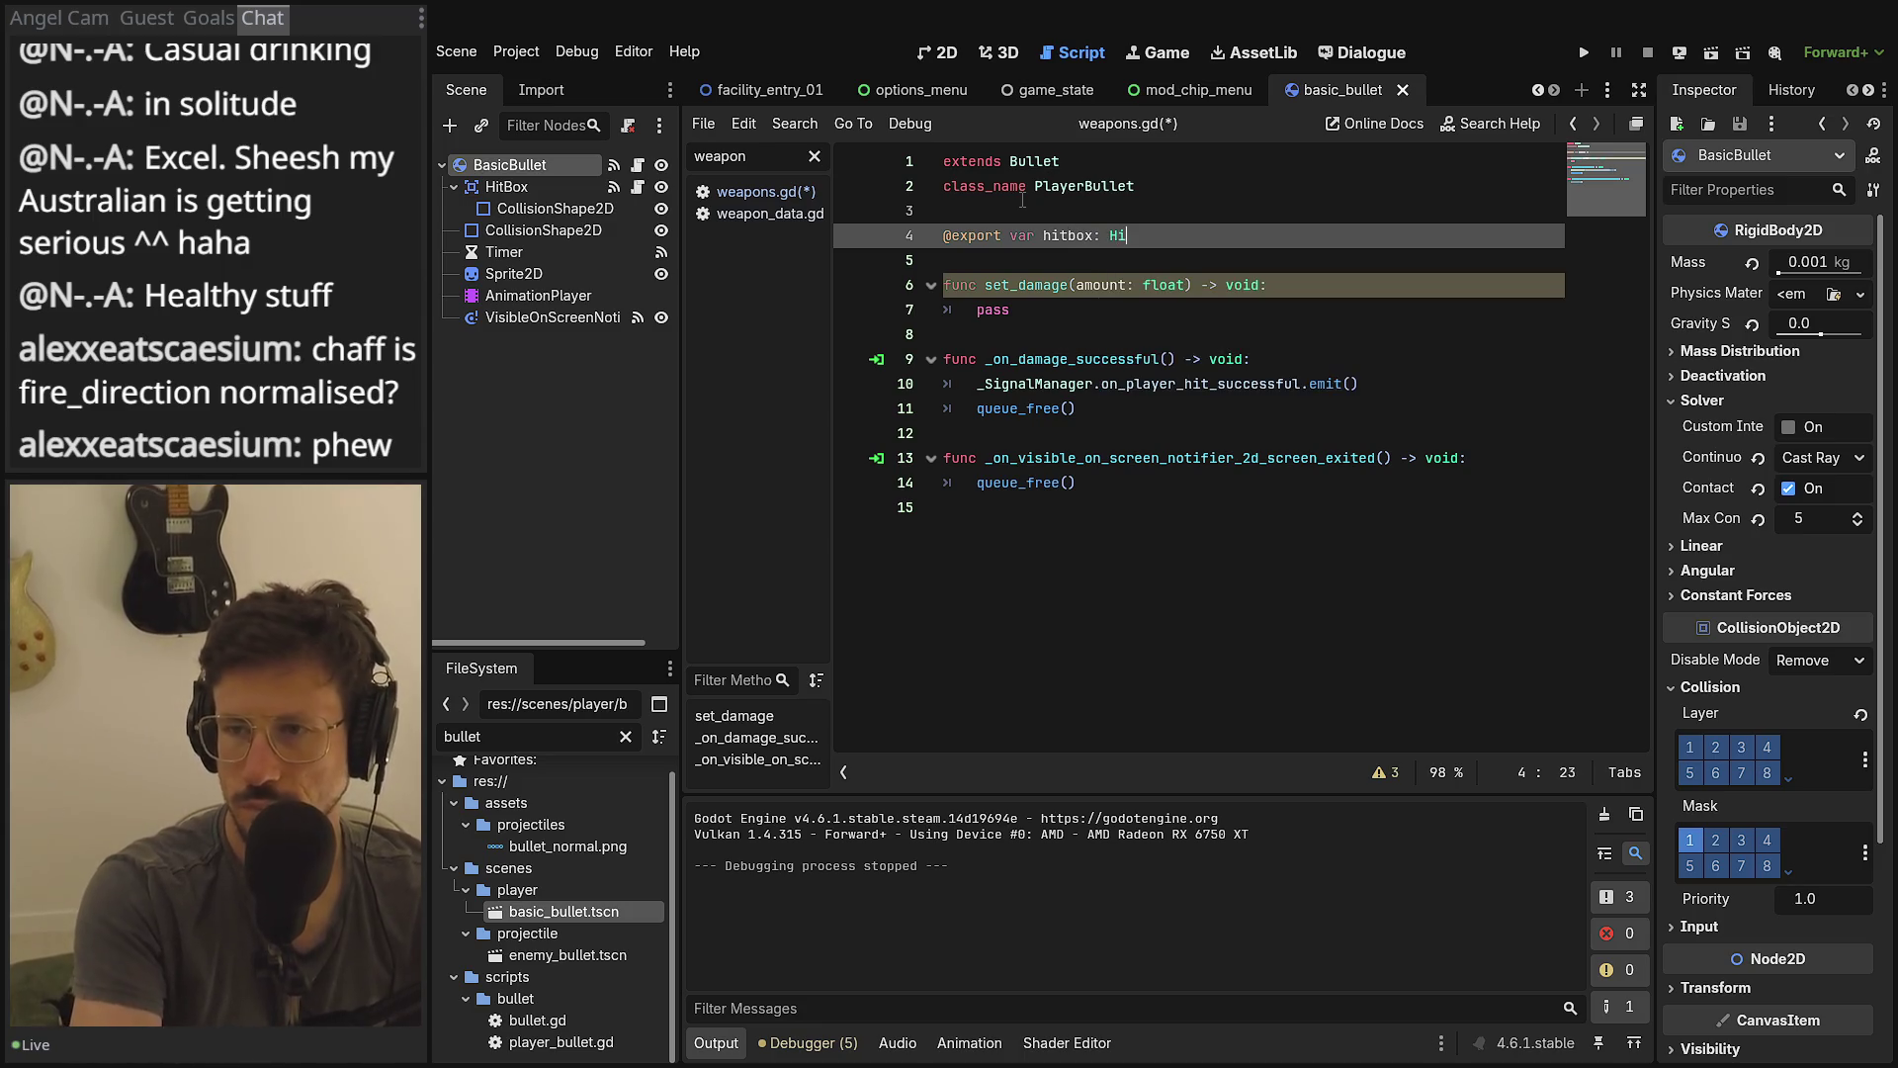
key("Return")
Replace pass with hitbox.damage = amount, save, then switch to weapon_data.gd
left_click(994, 309)
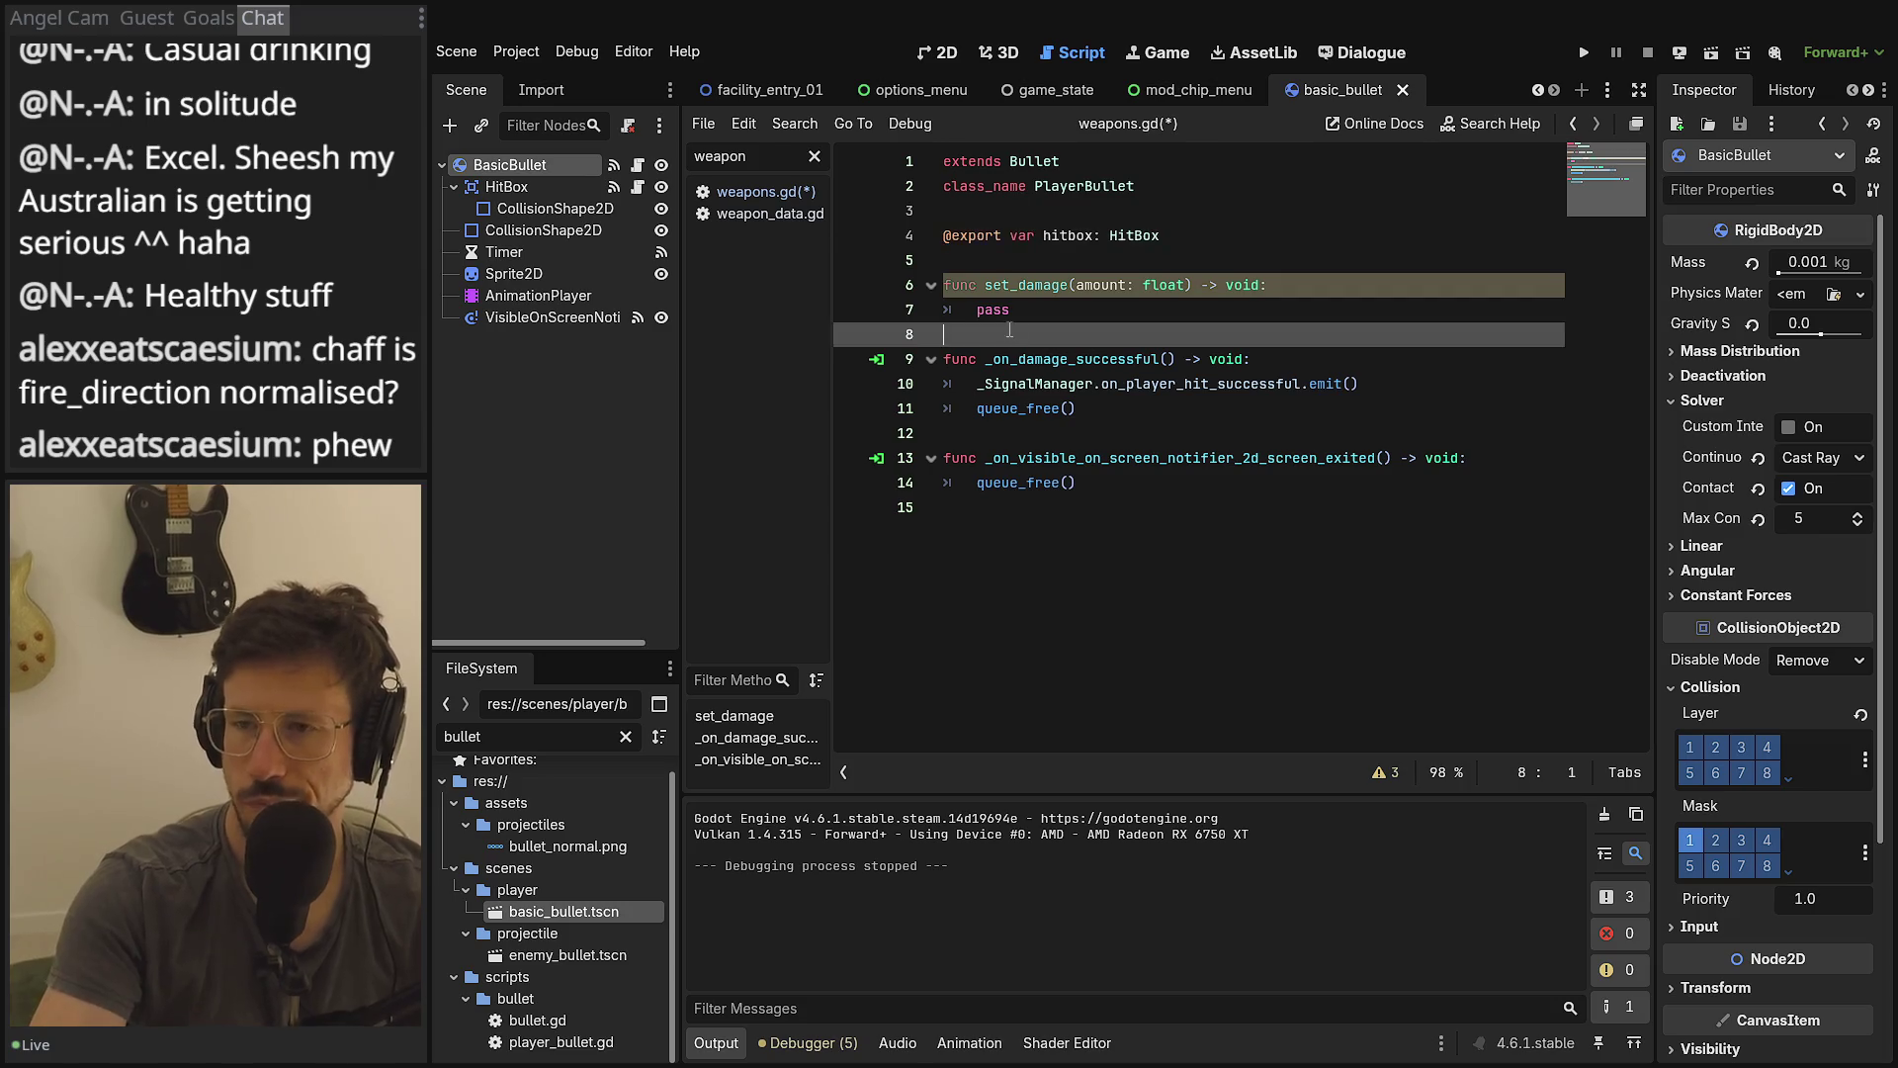
double_click(993, 309)
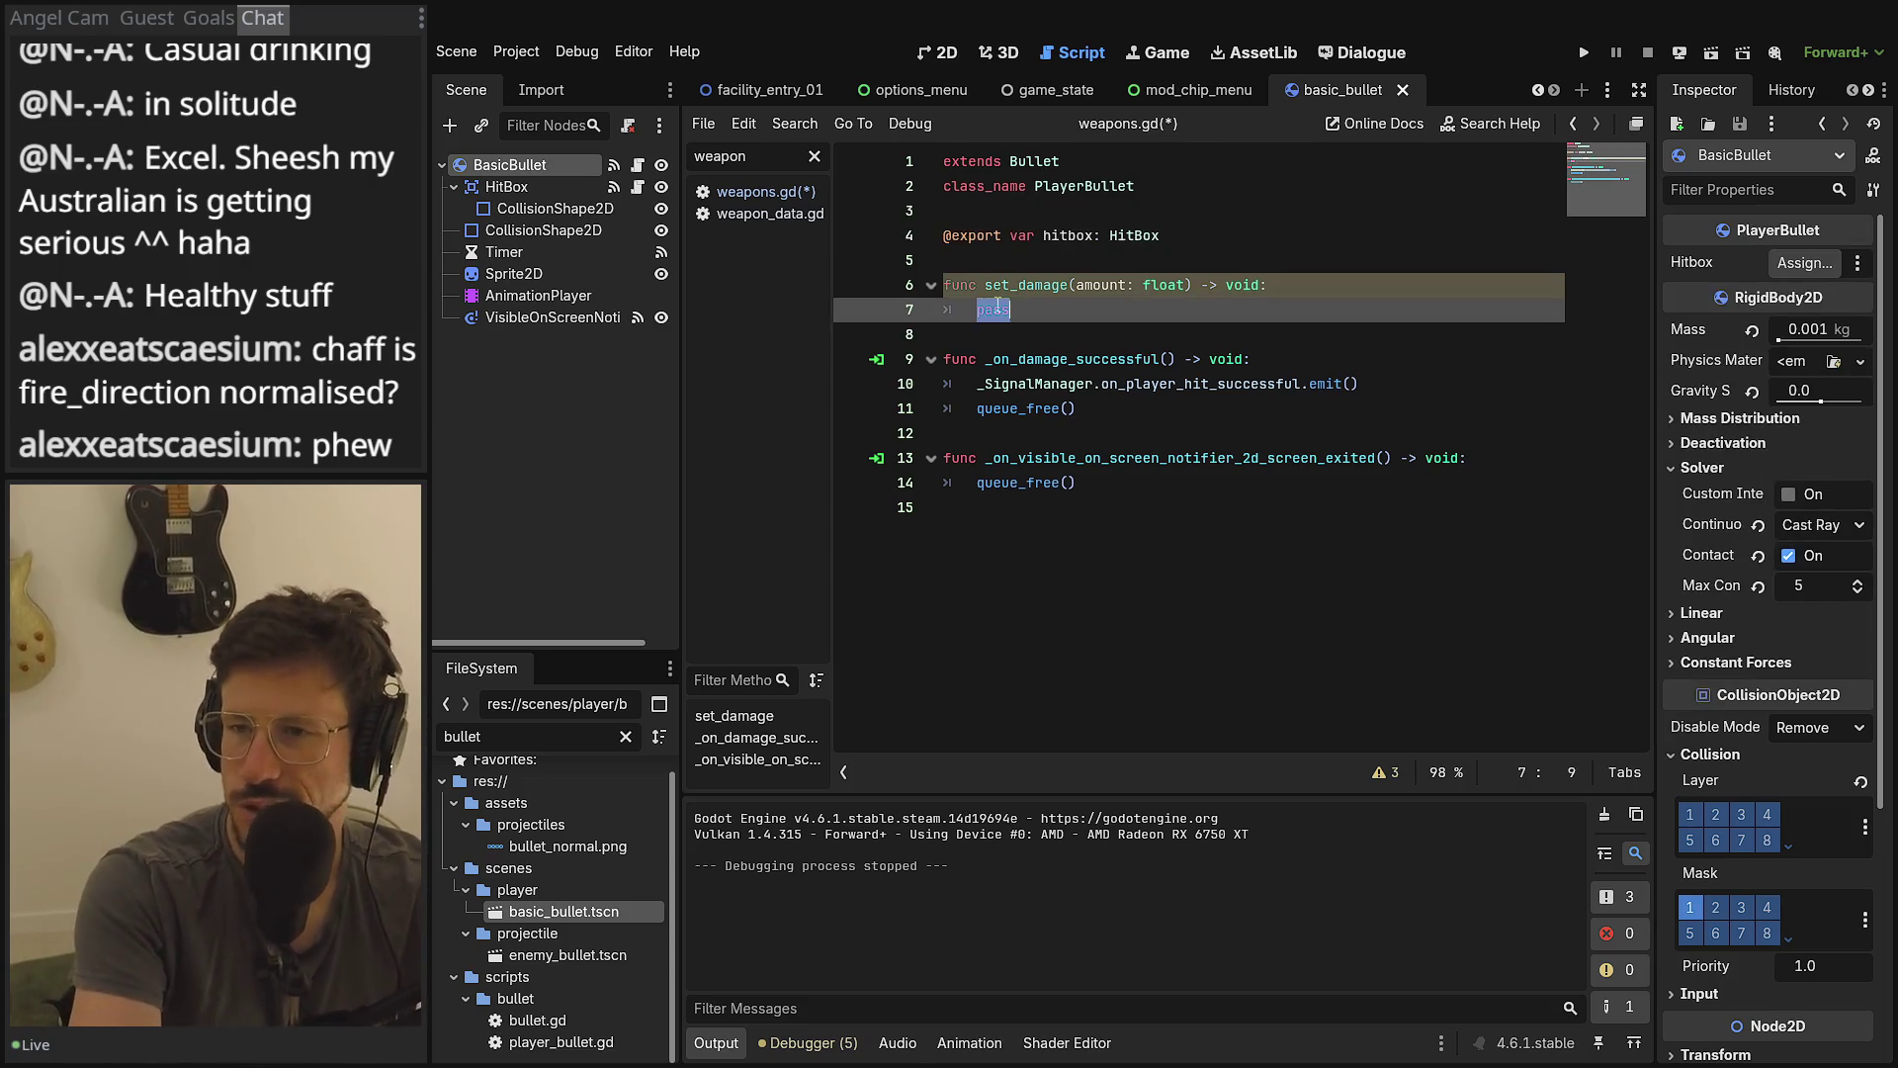
type("hit")
key("Return")
type(".")
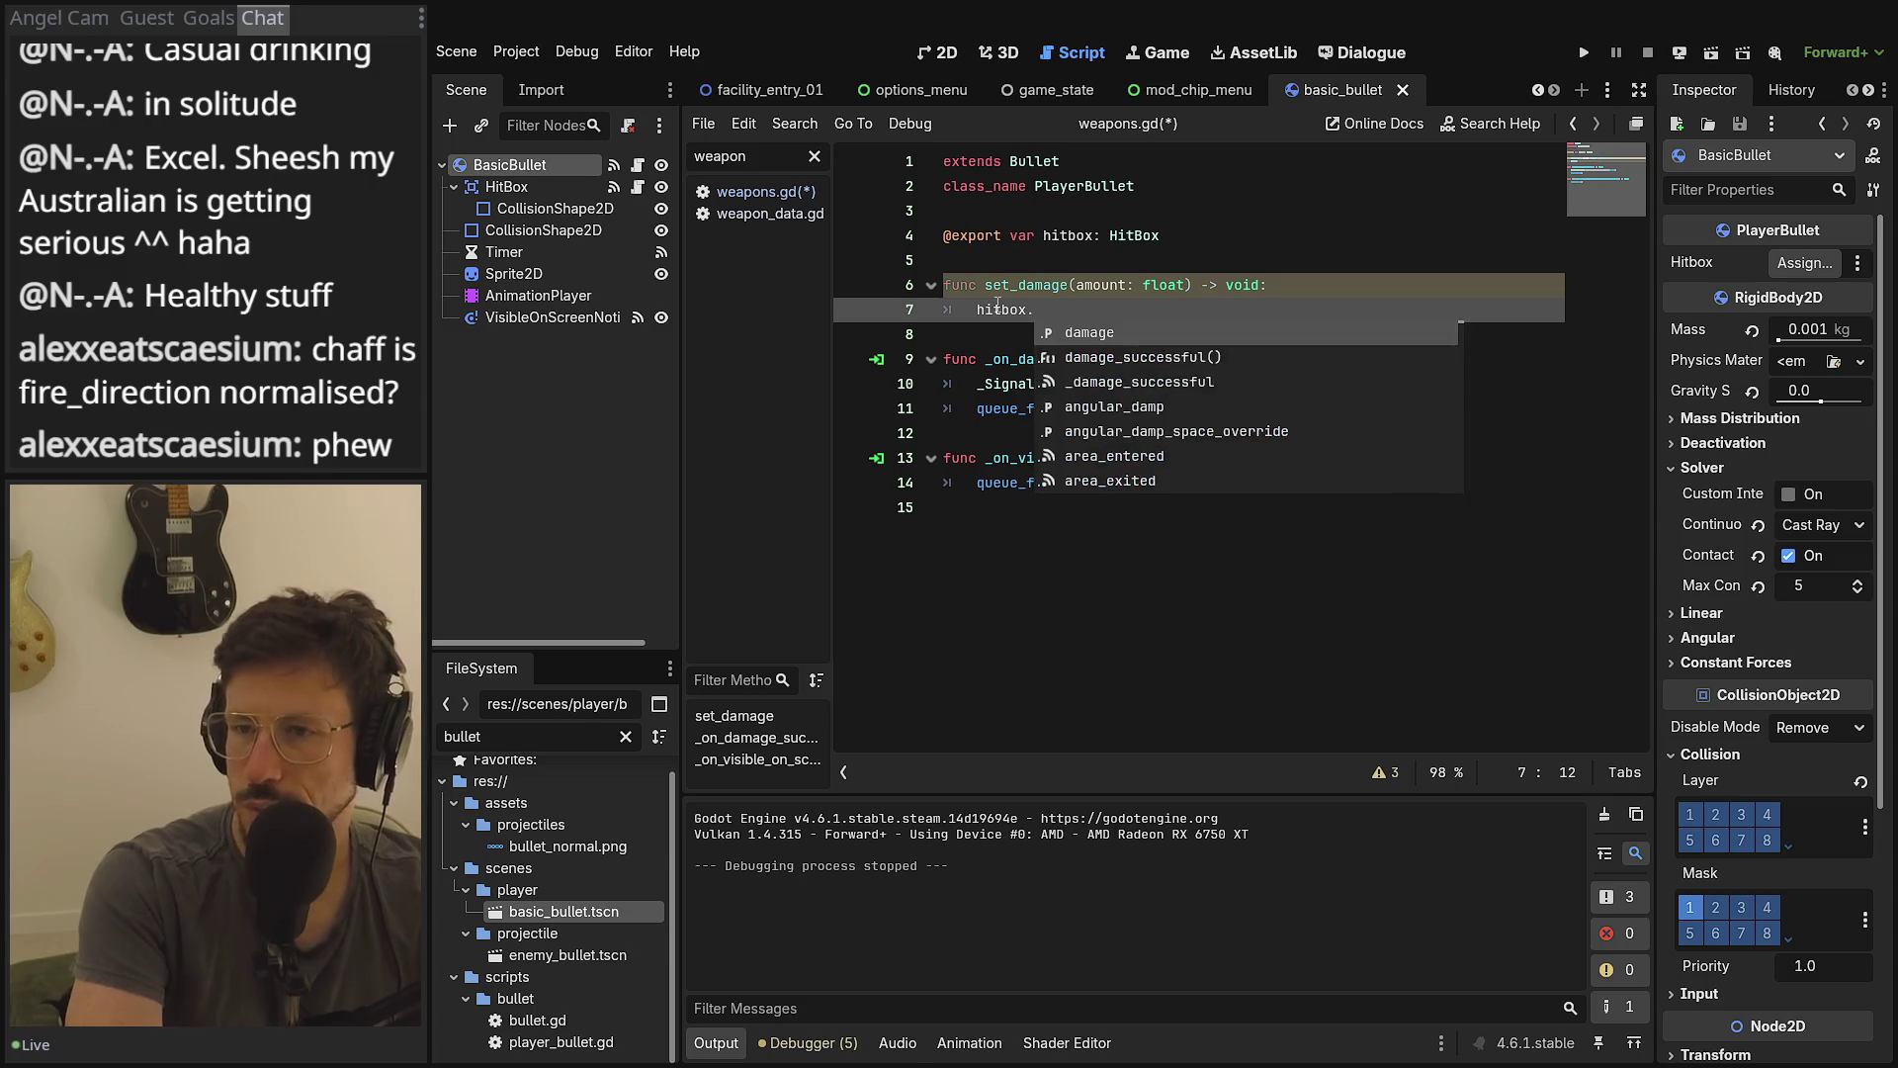
key("Return")
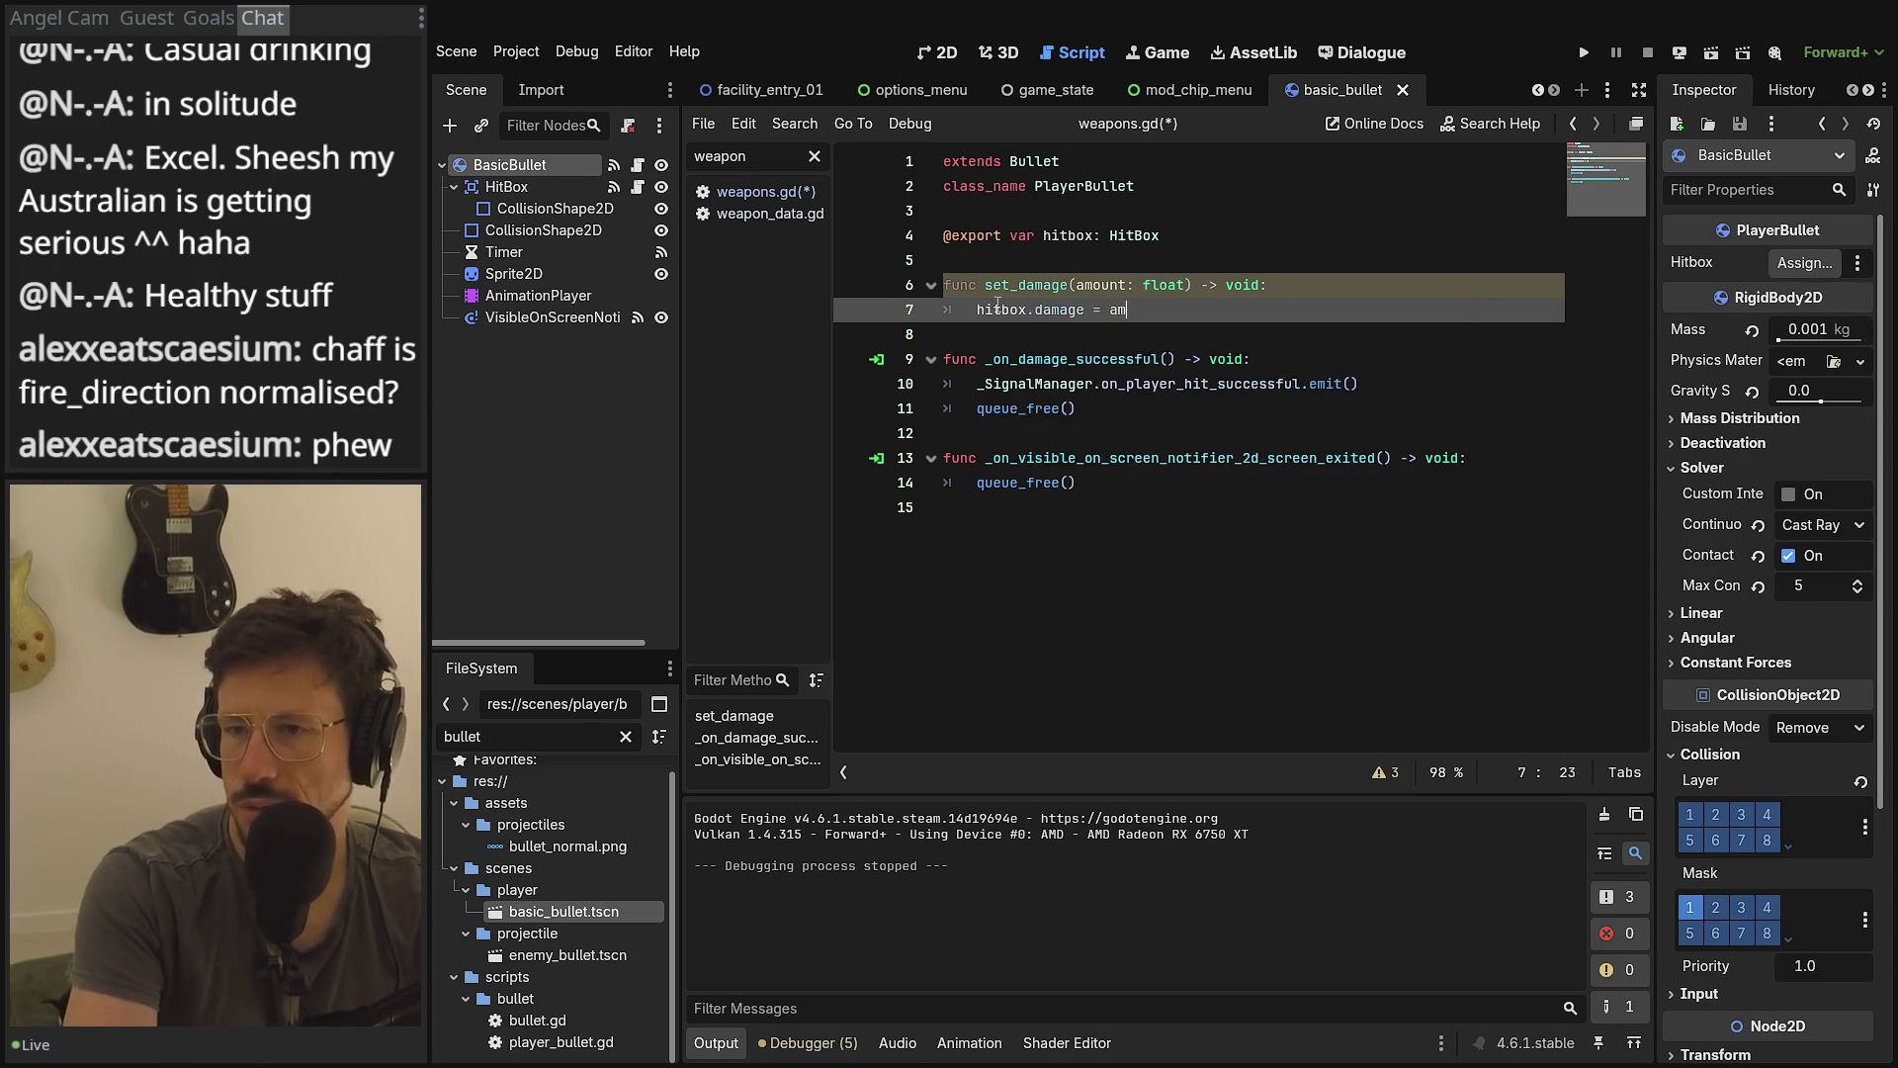
type("ount")
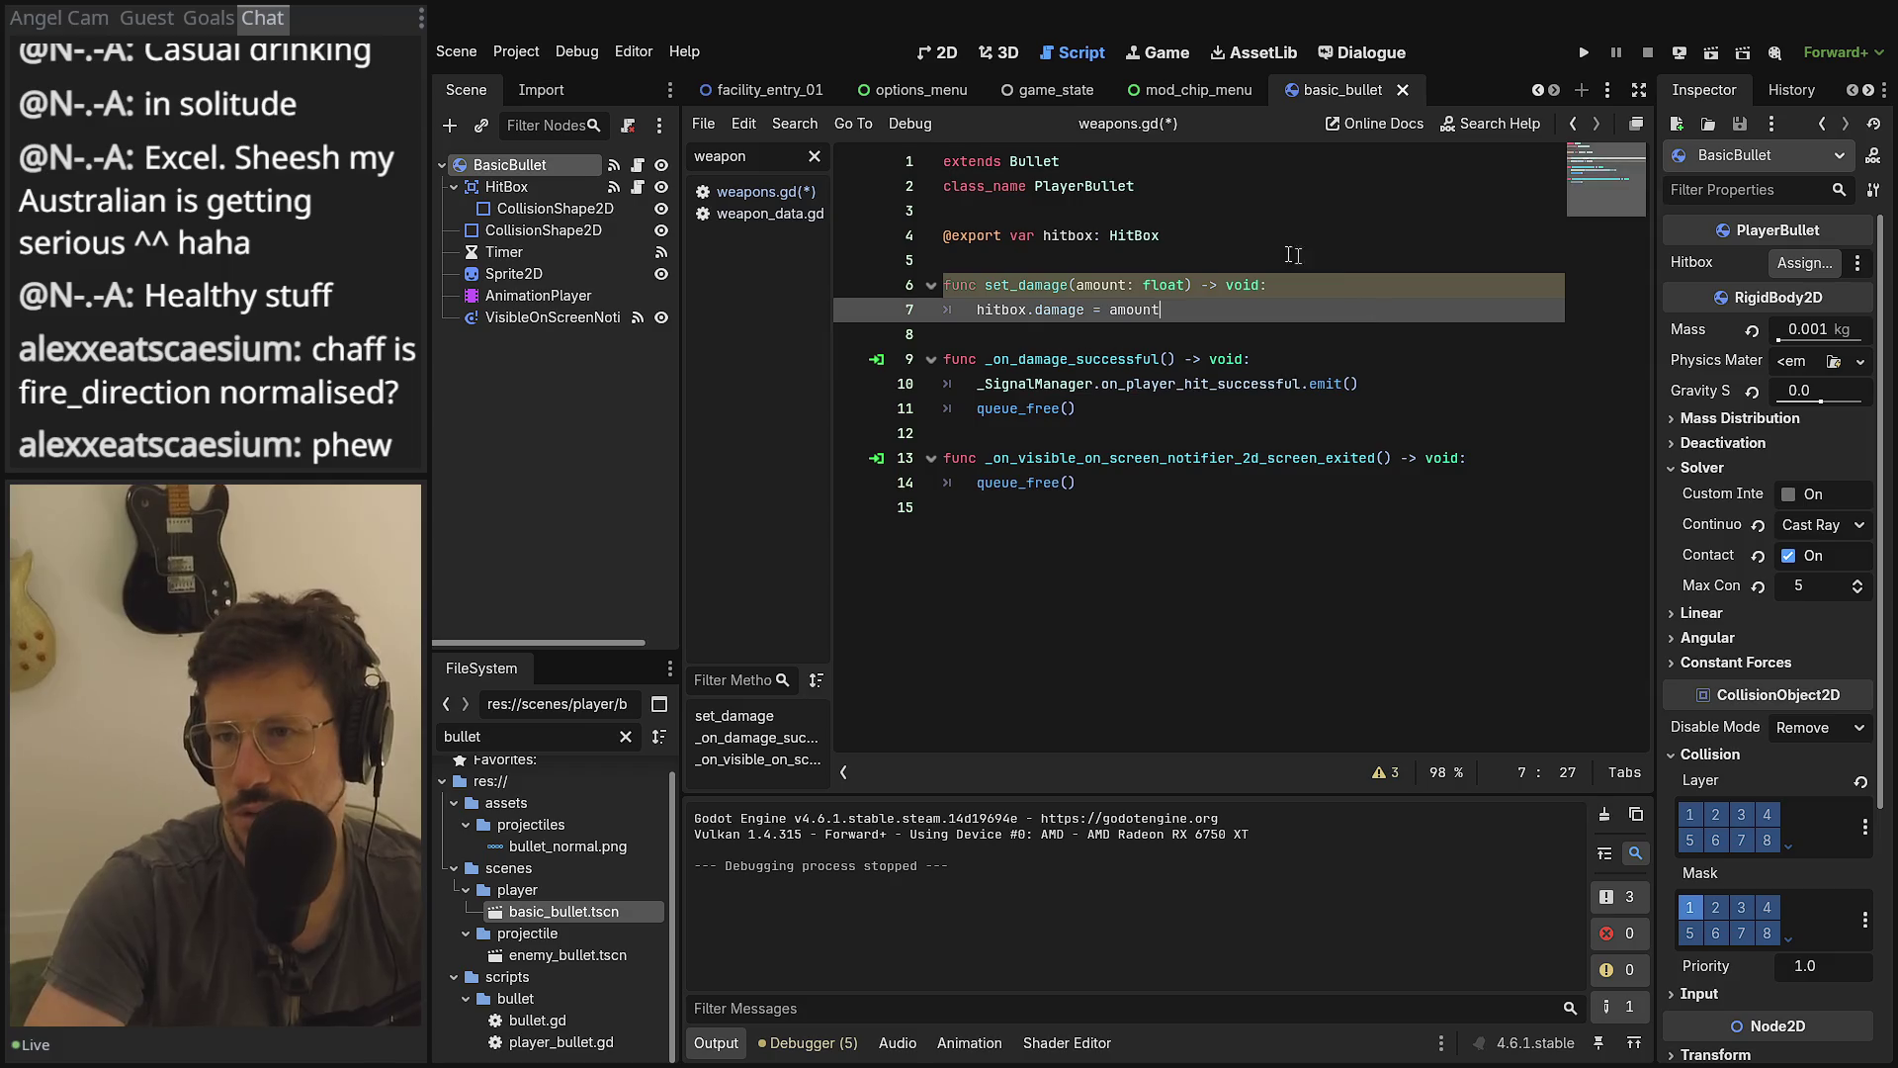
key("ctrl+s")
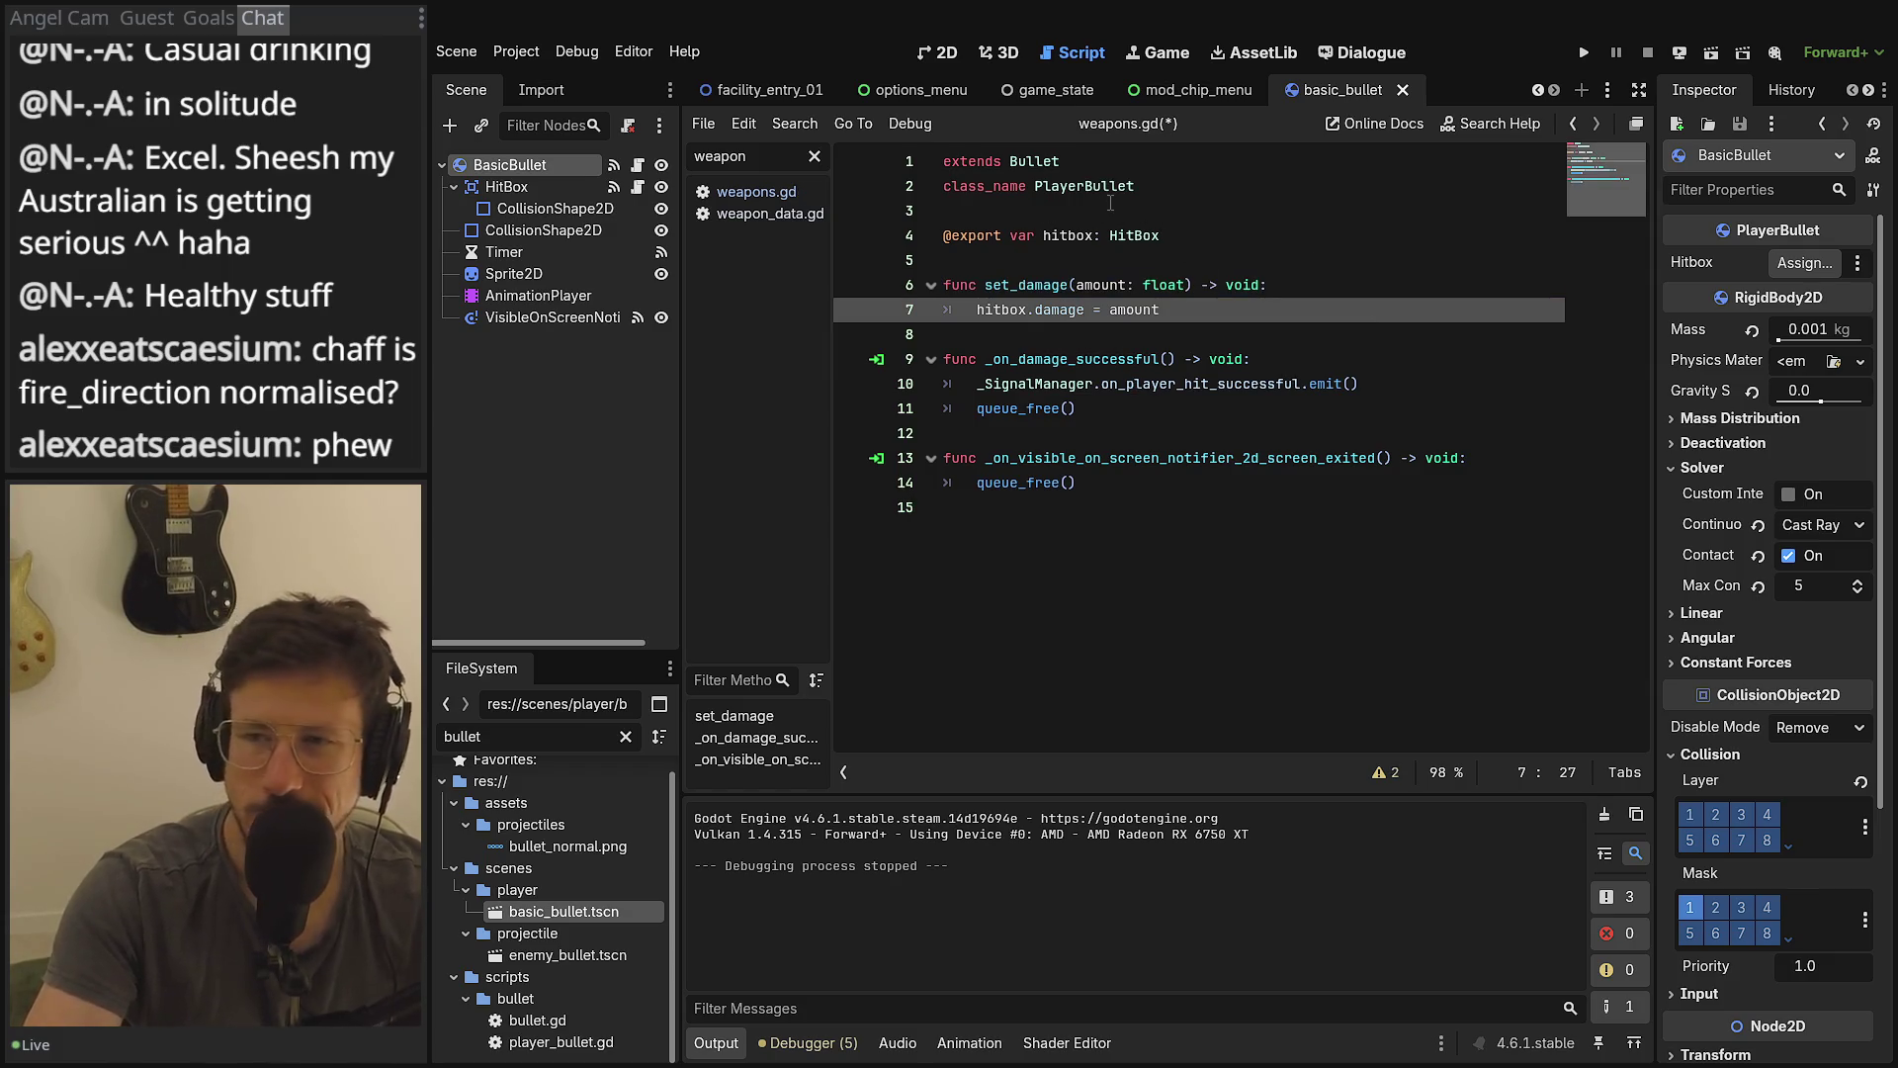
left_click(733, 214)
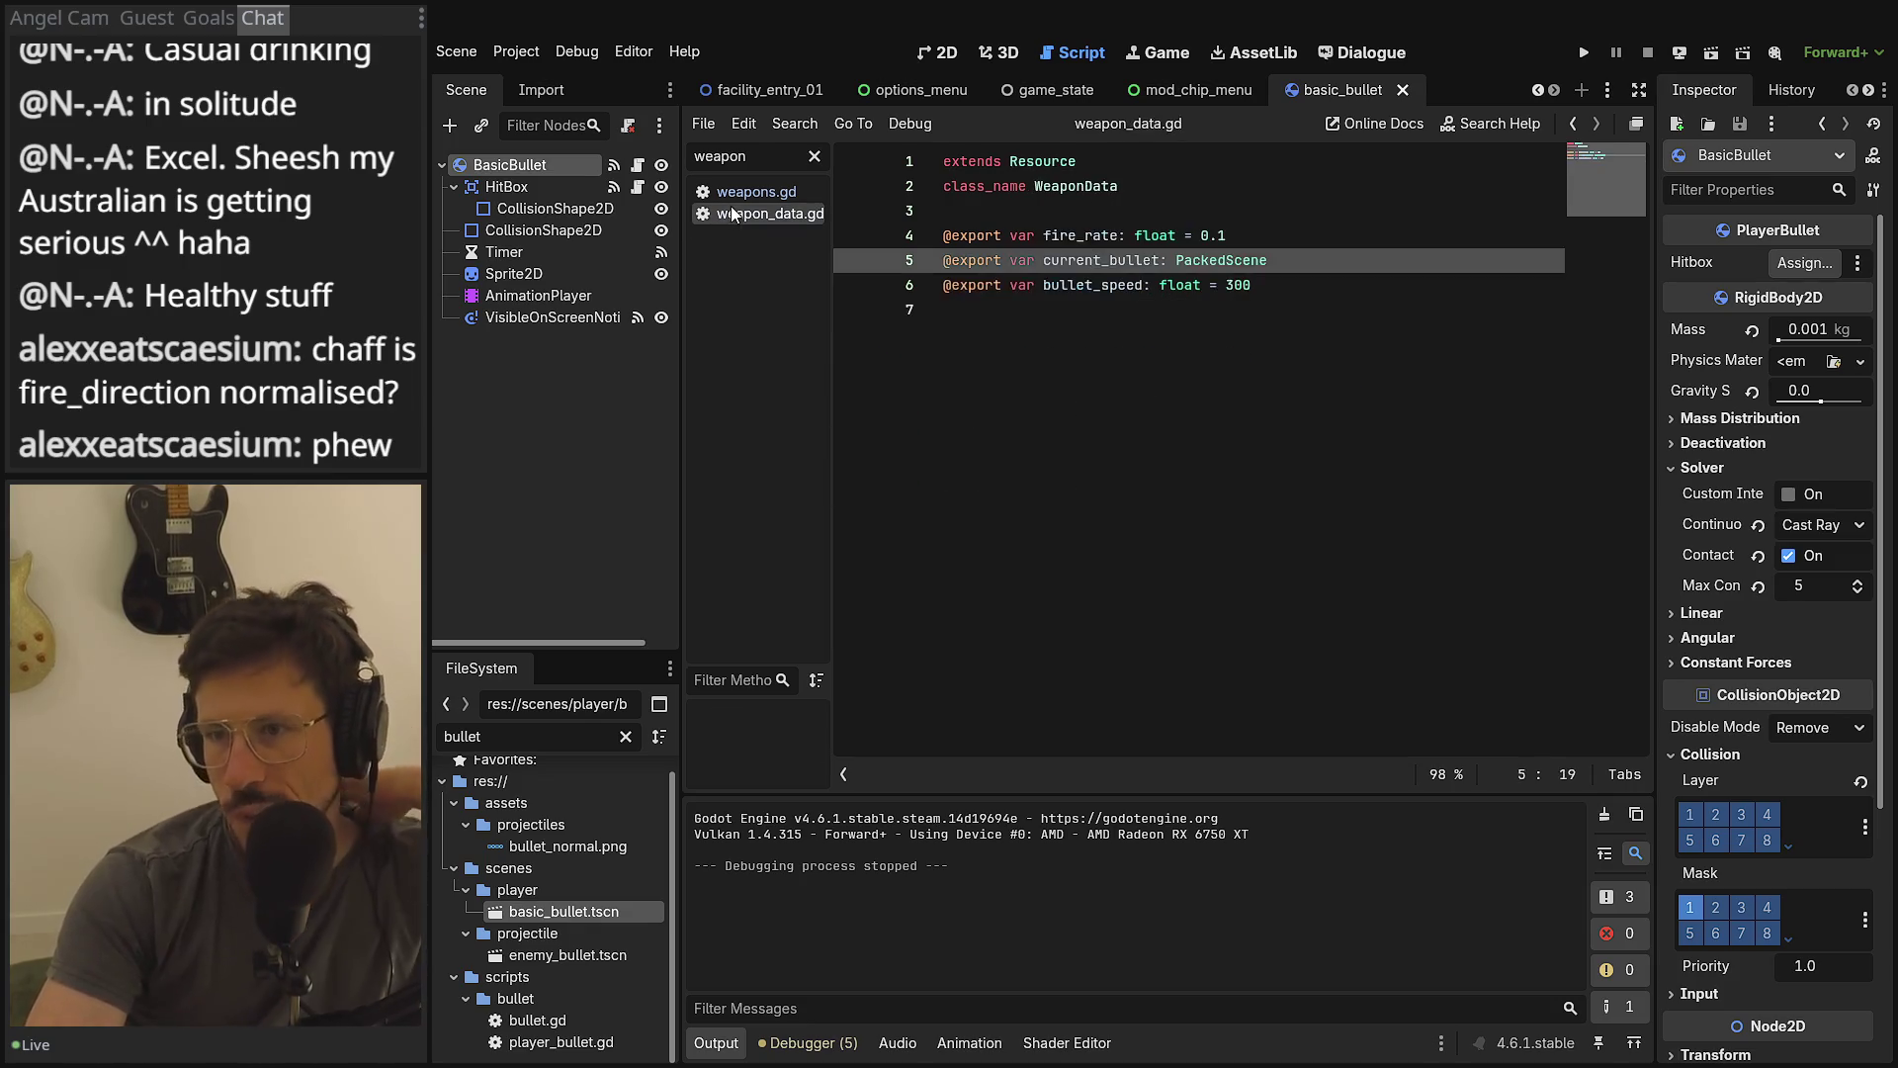
left_click(1294, 243)
key("Return")
type("2")
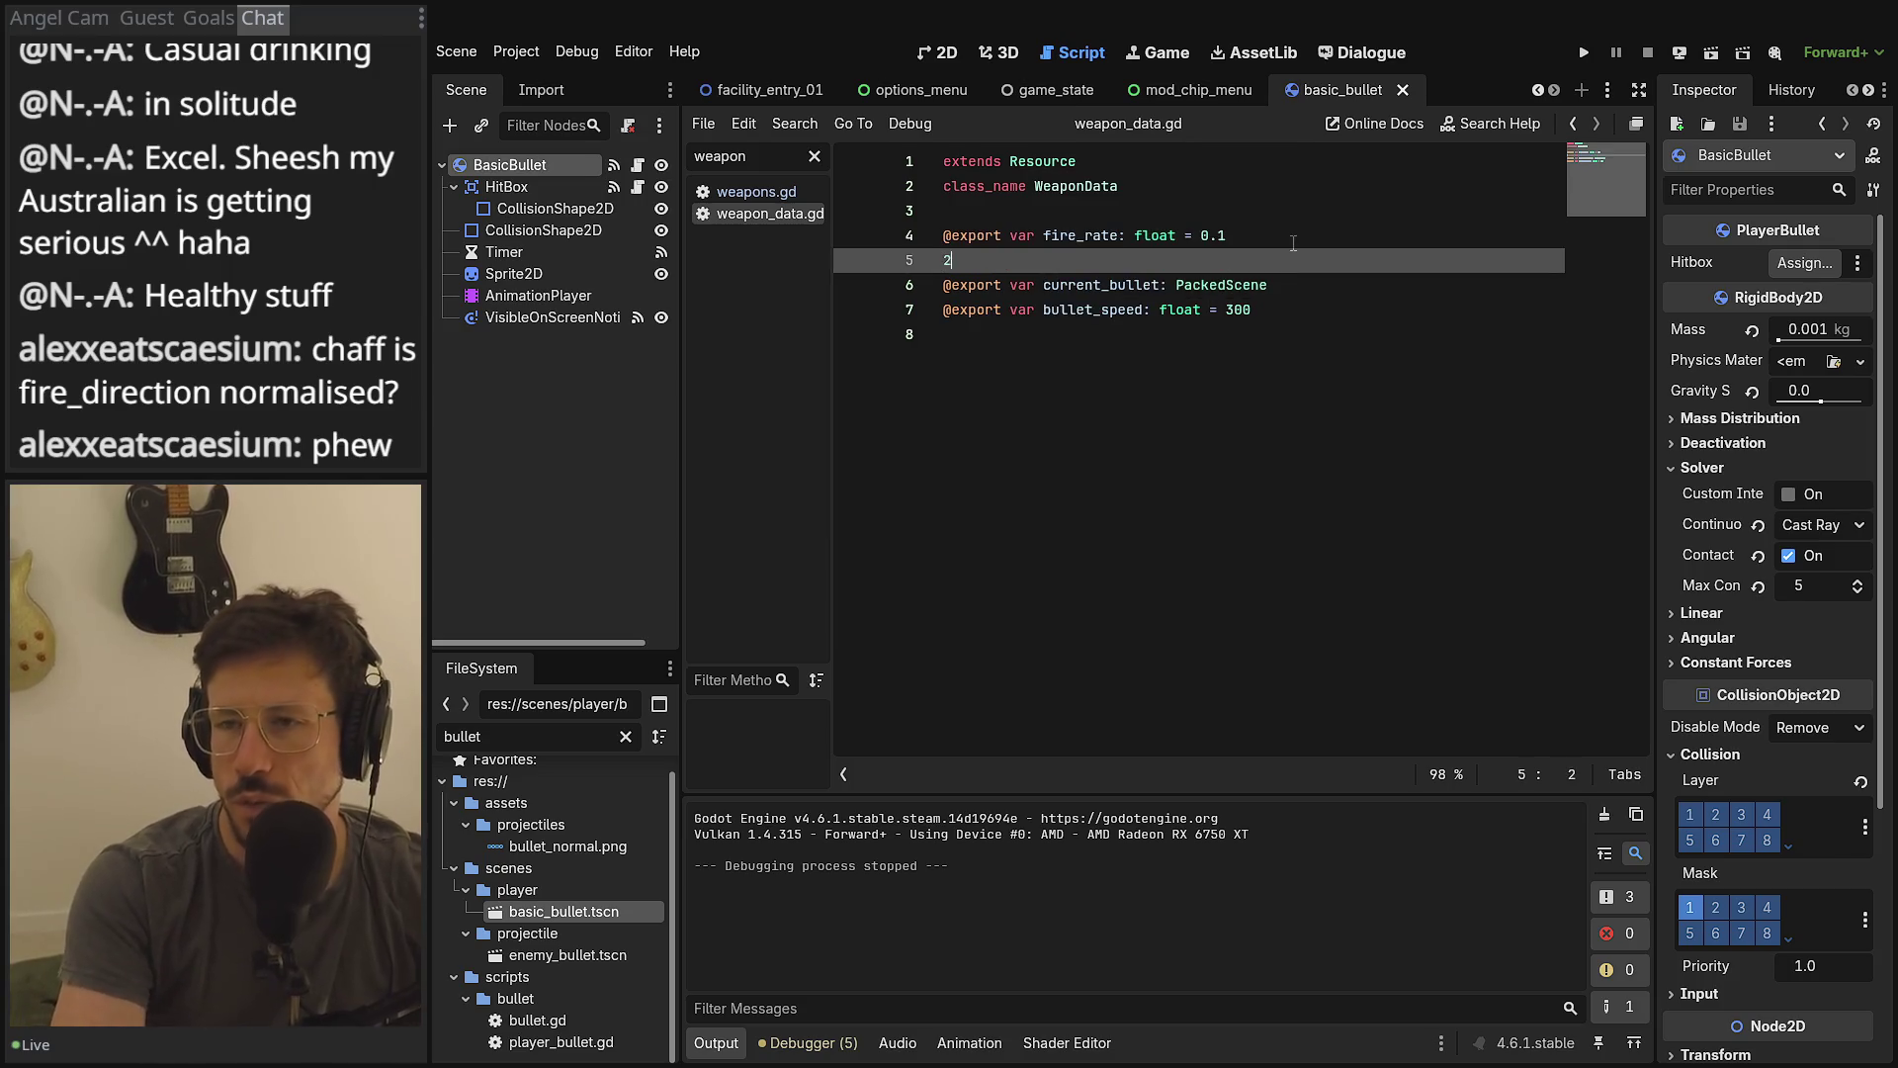
key("BackSpace")
type("@")
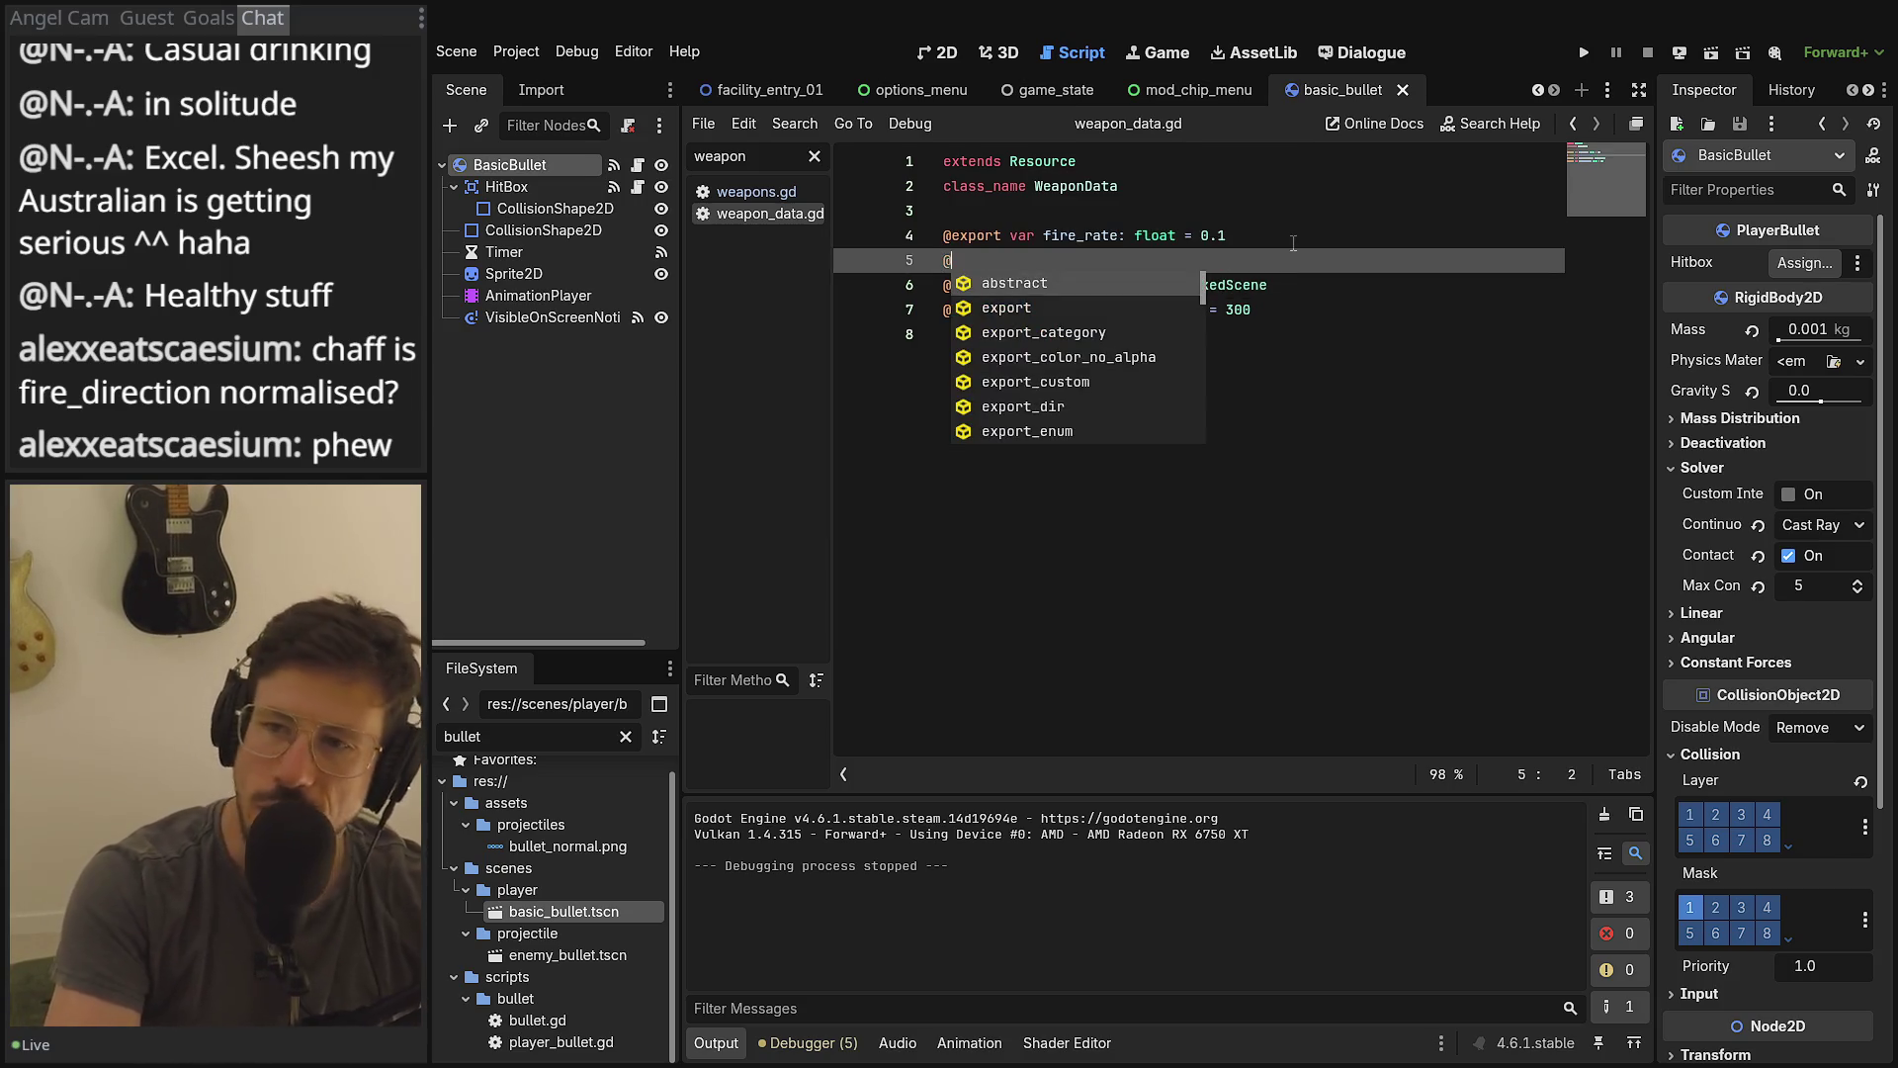
type("export va")
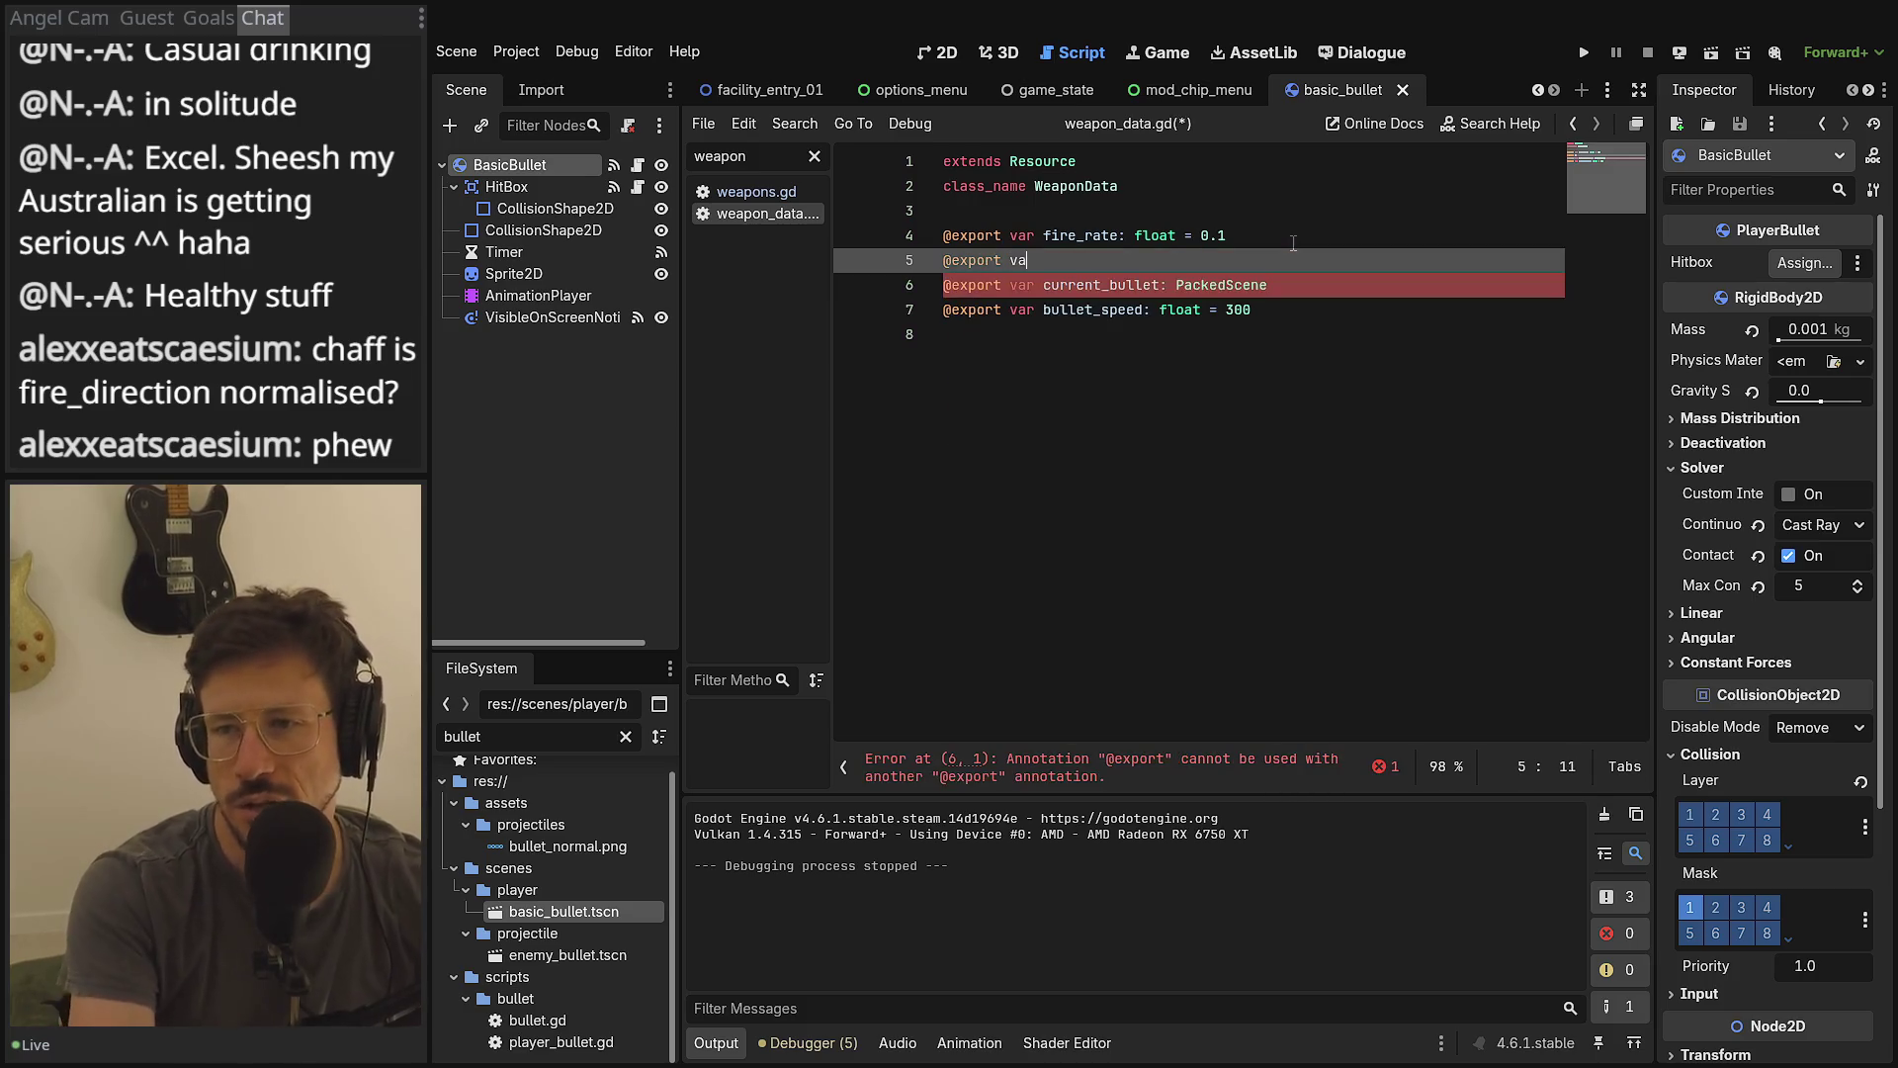
type("r damage: ")
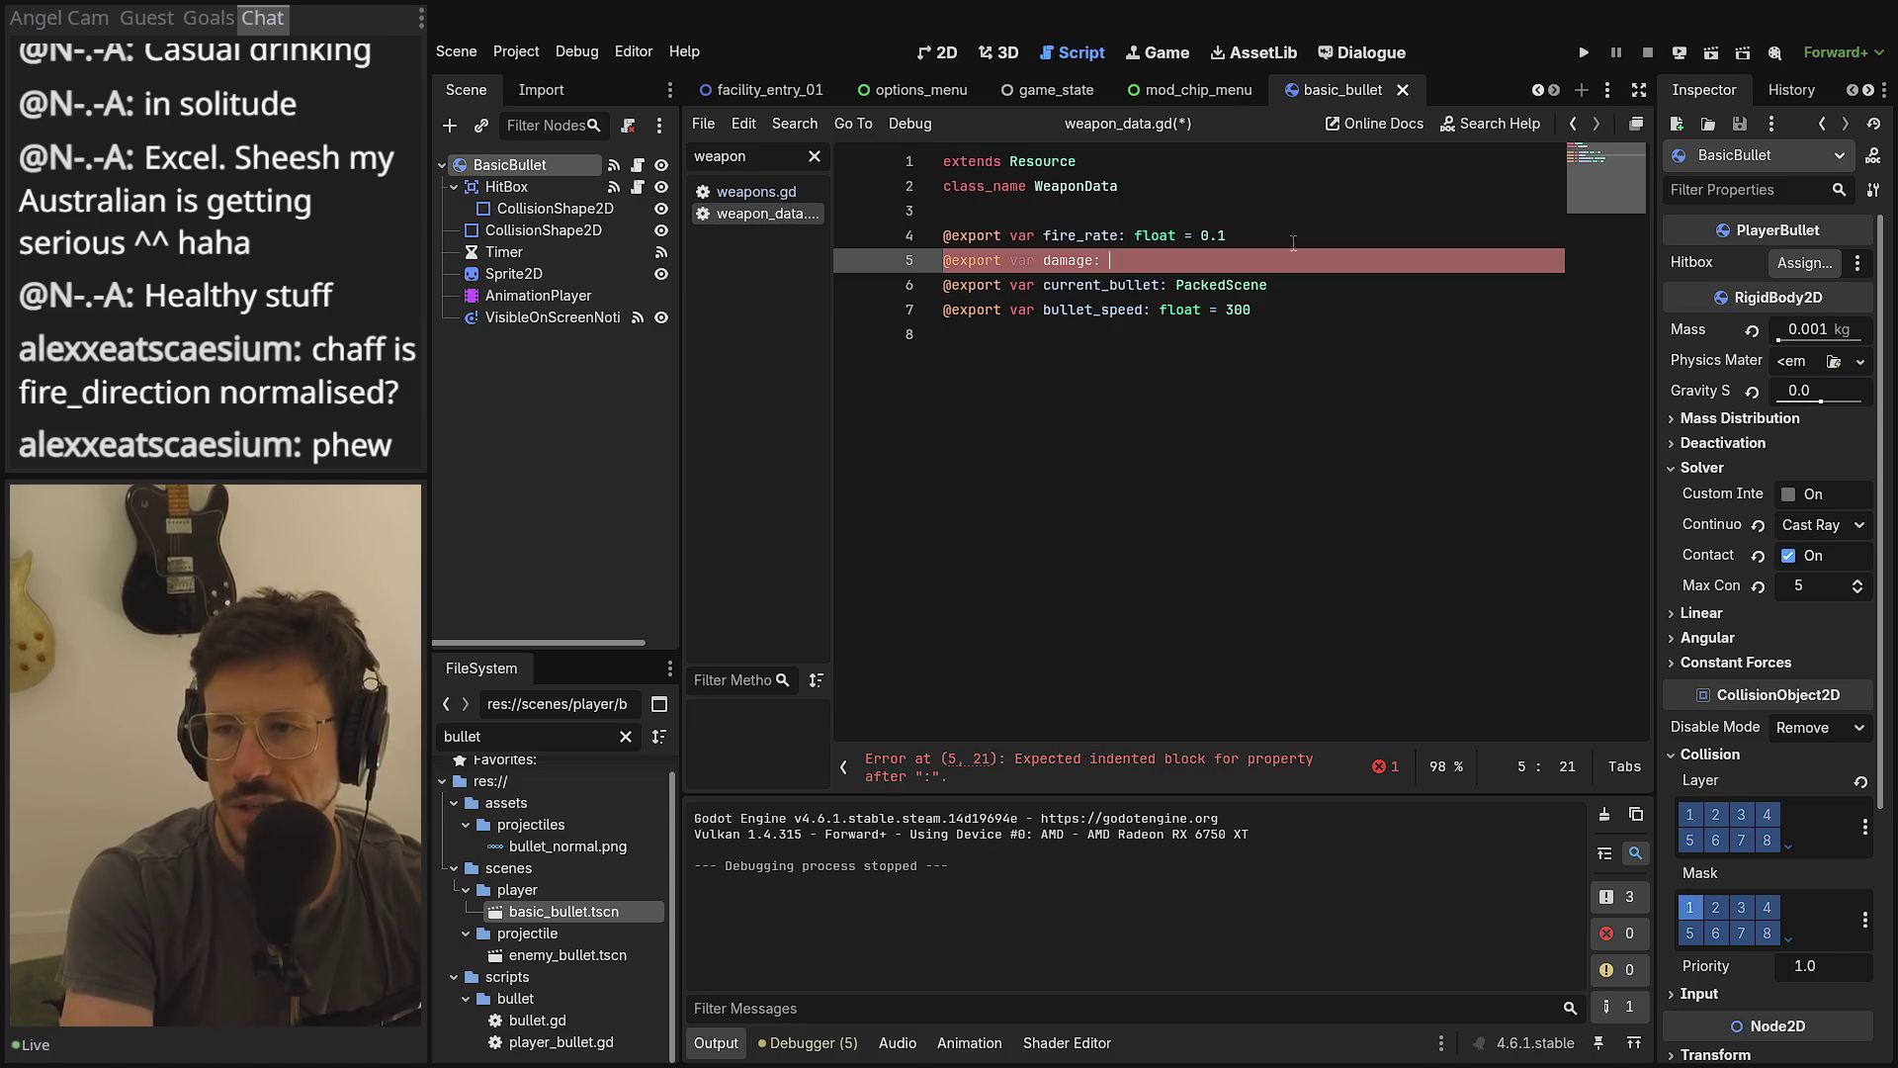
type("floa")
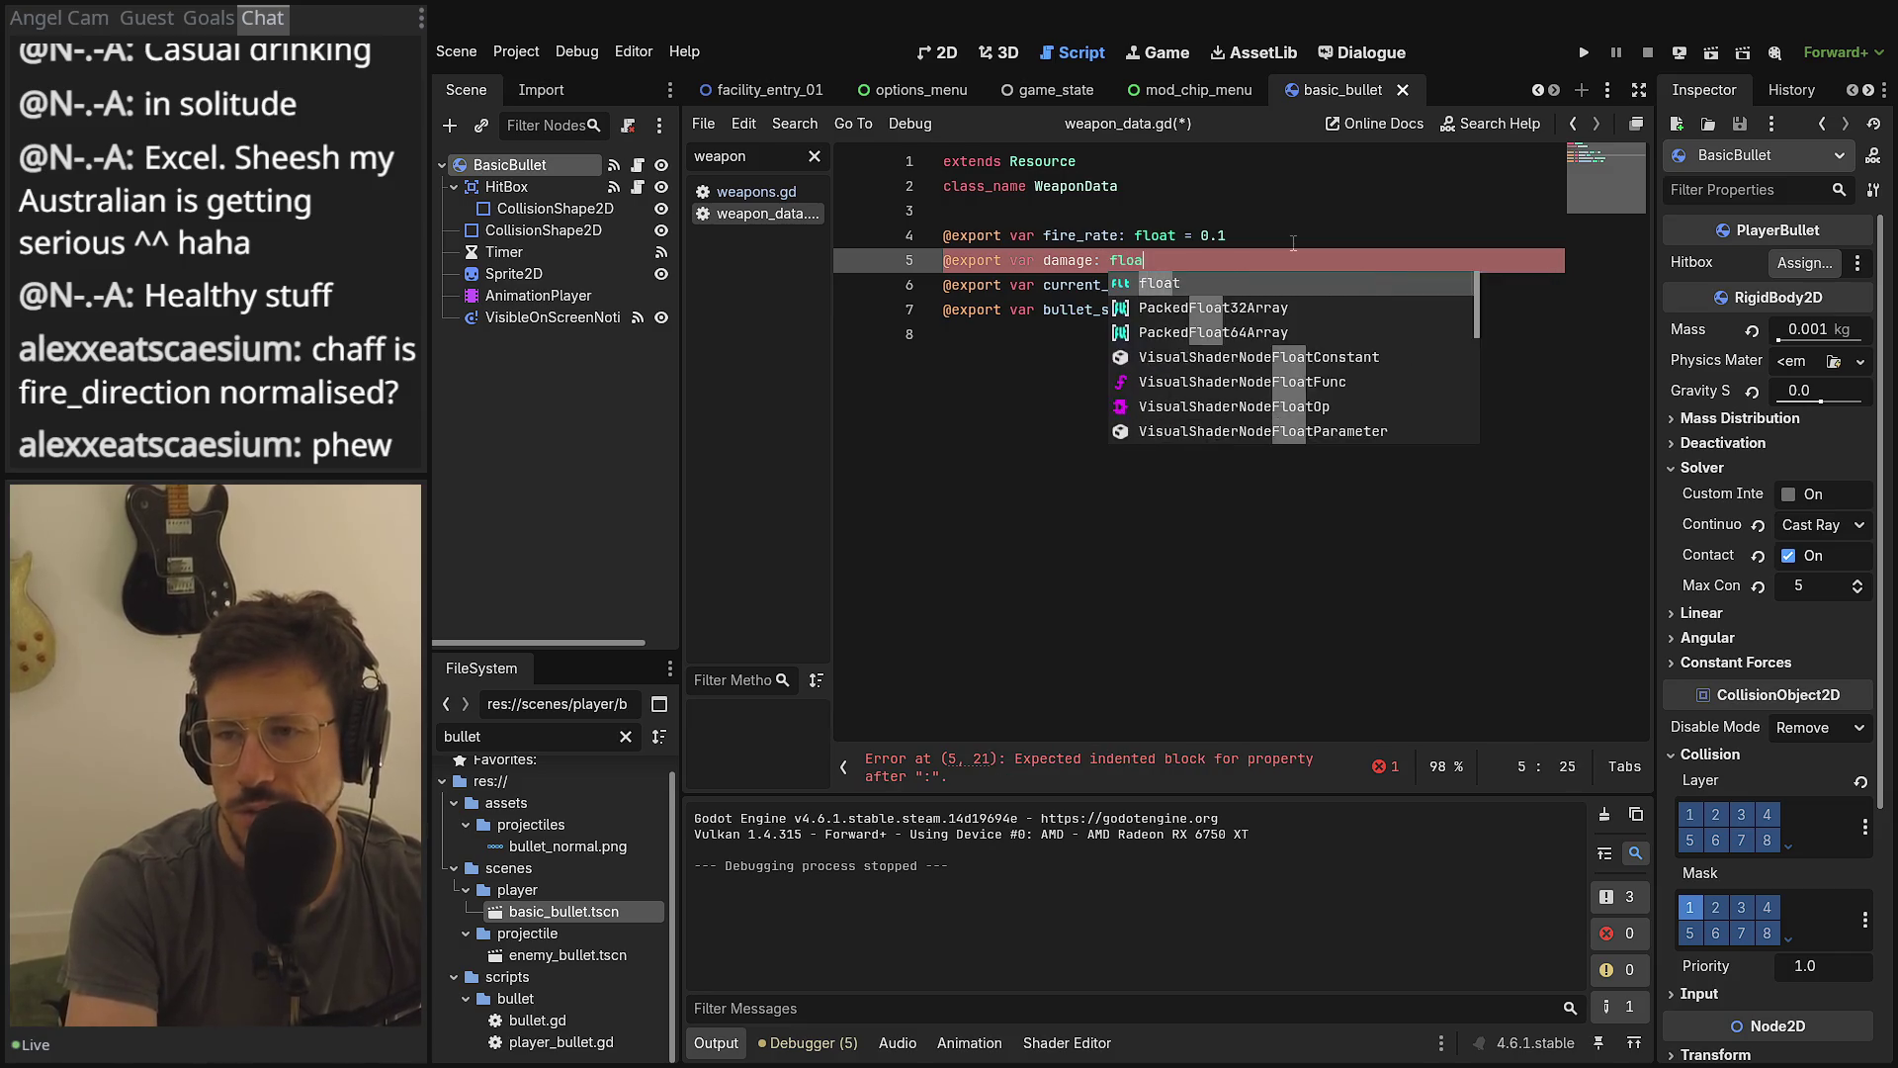
type("t = 10")
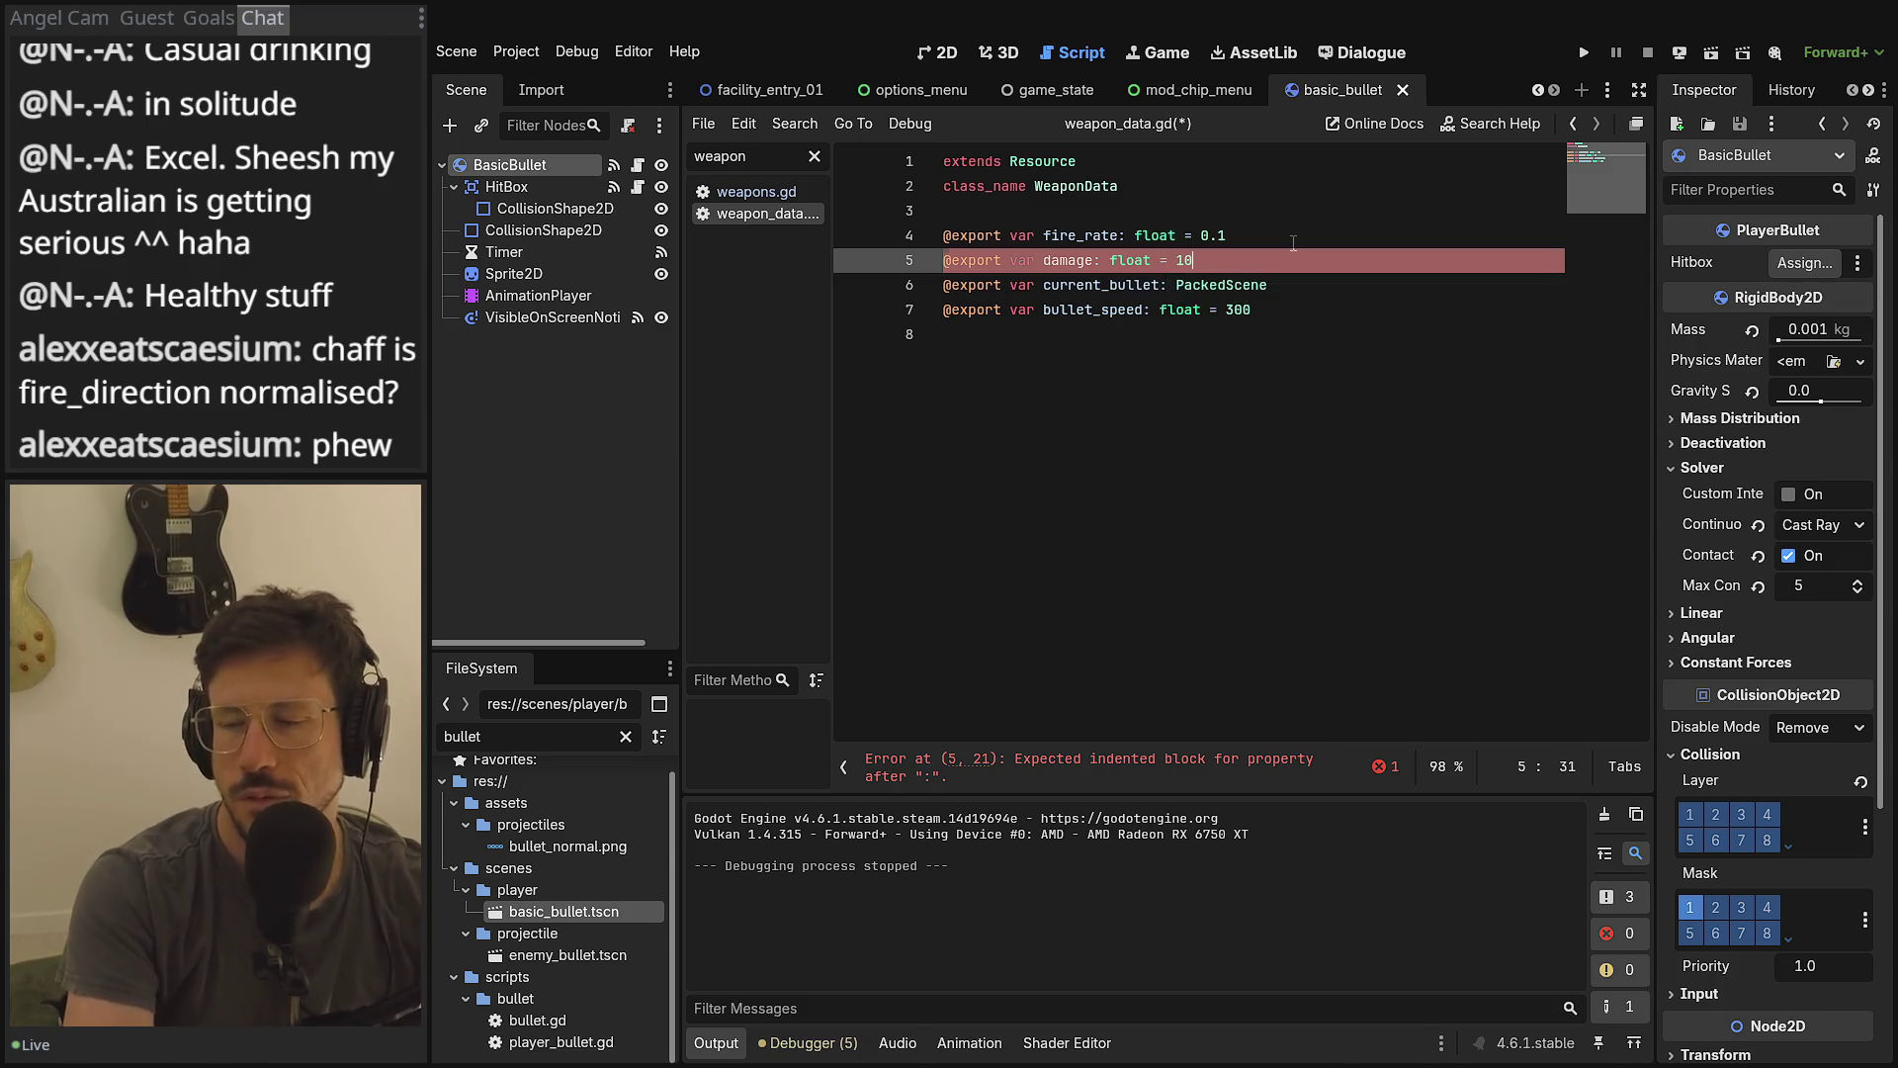
key("ctrl+s")
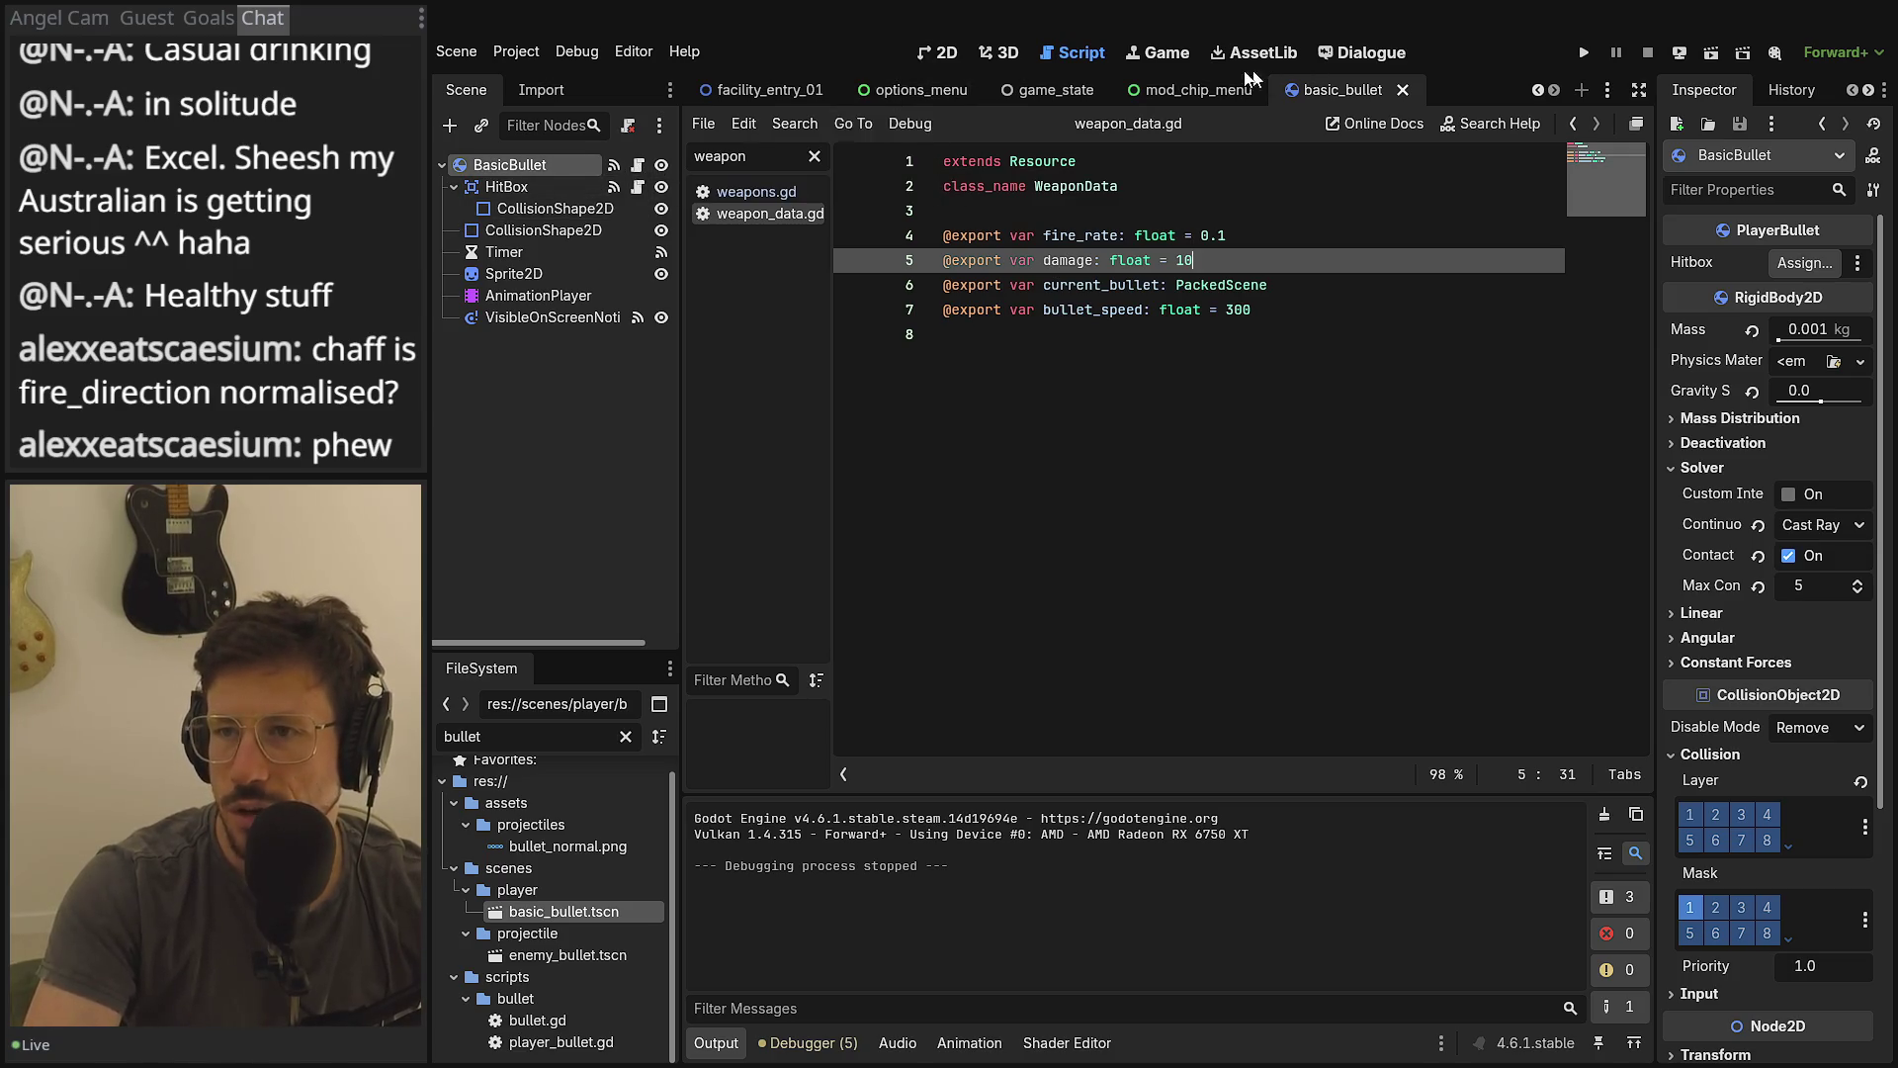
left_click(775, 194)
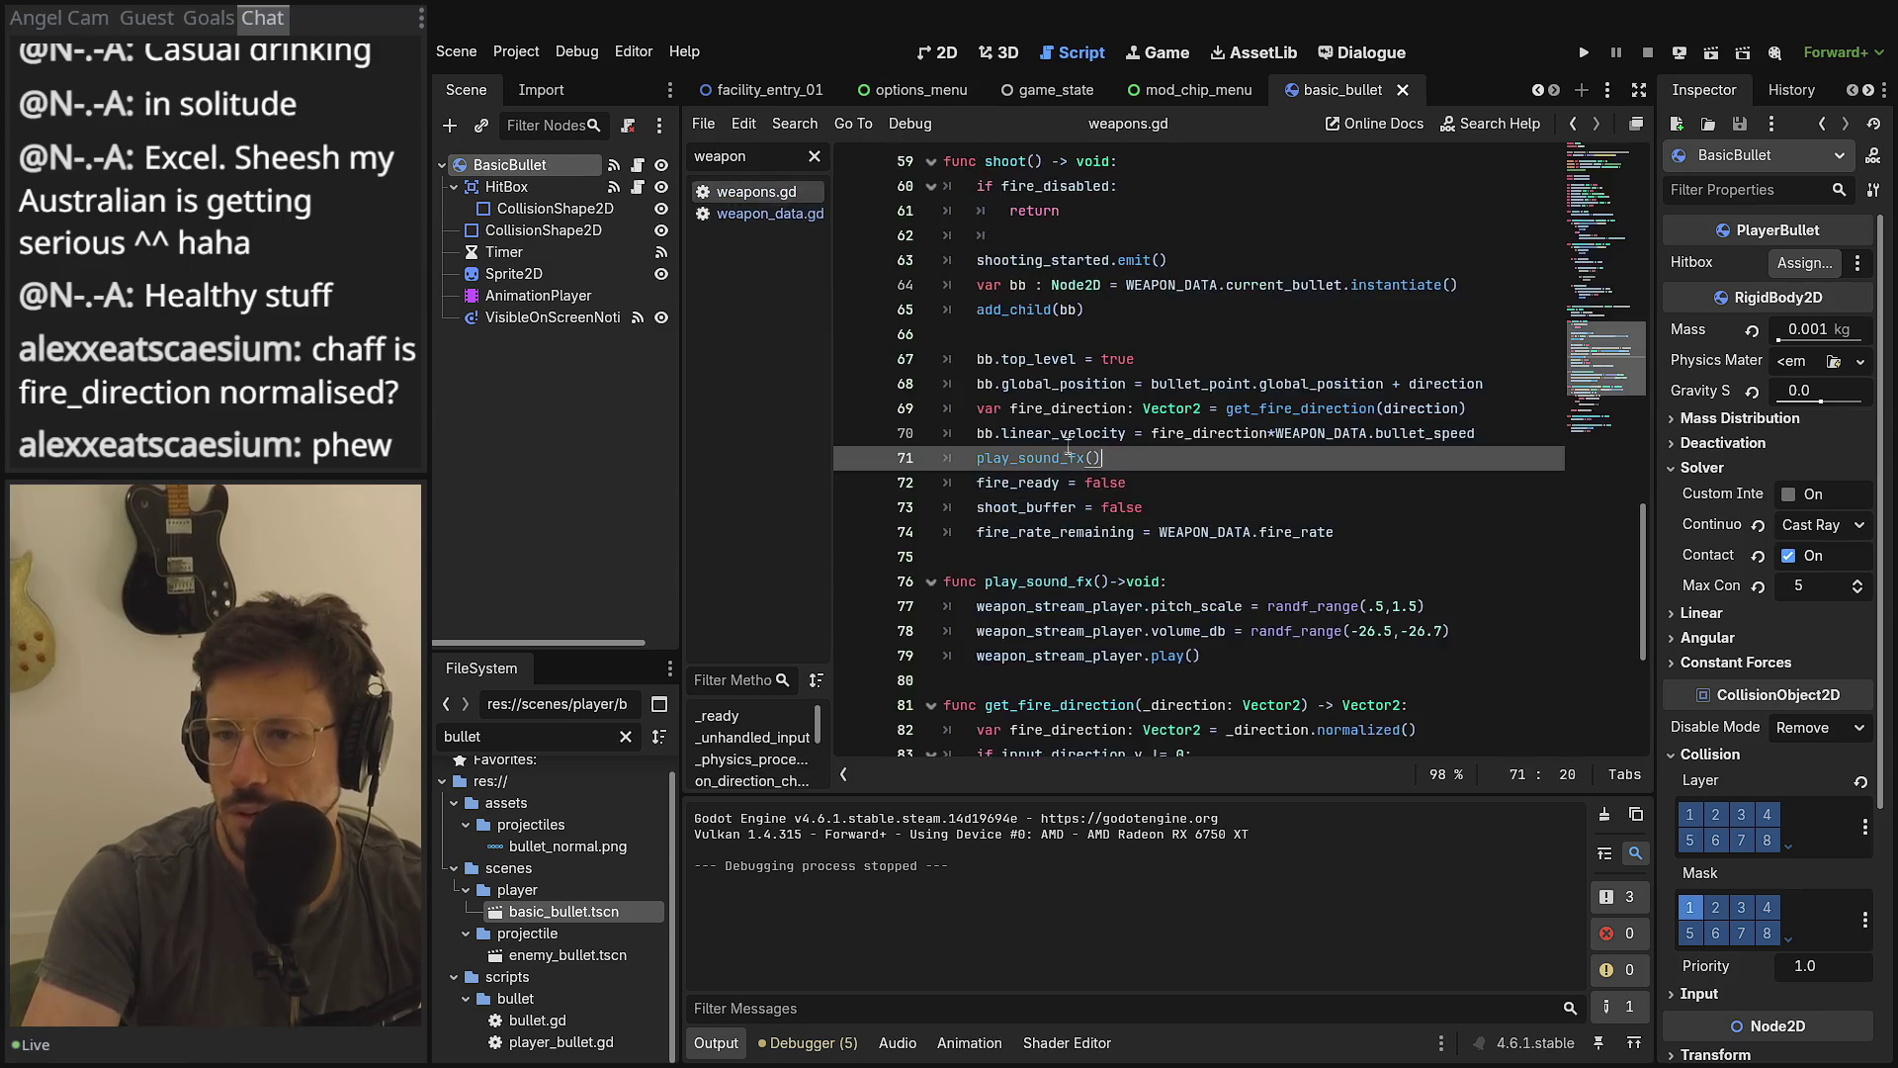
double_click(1063, 286)
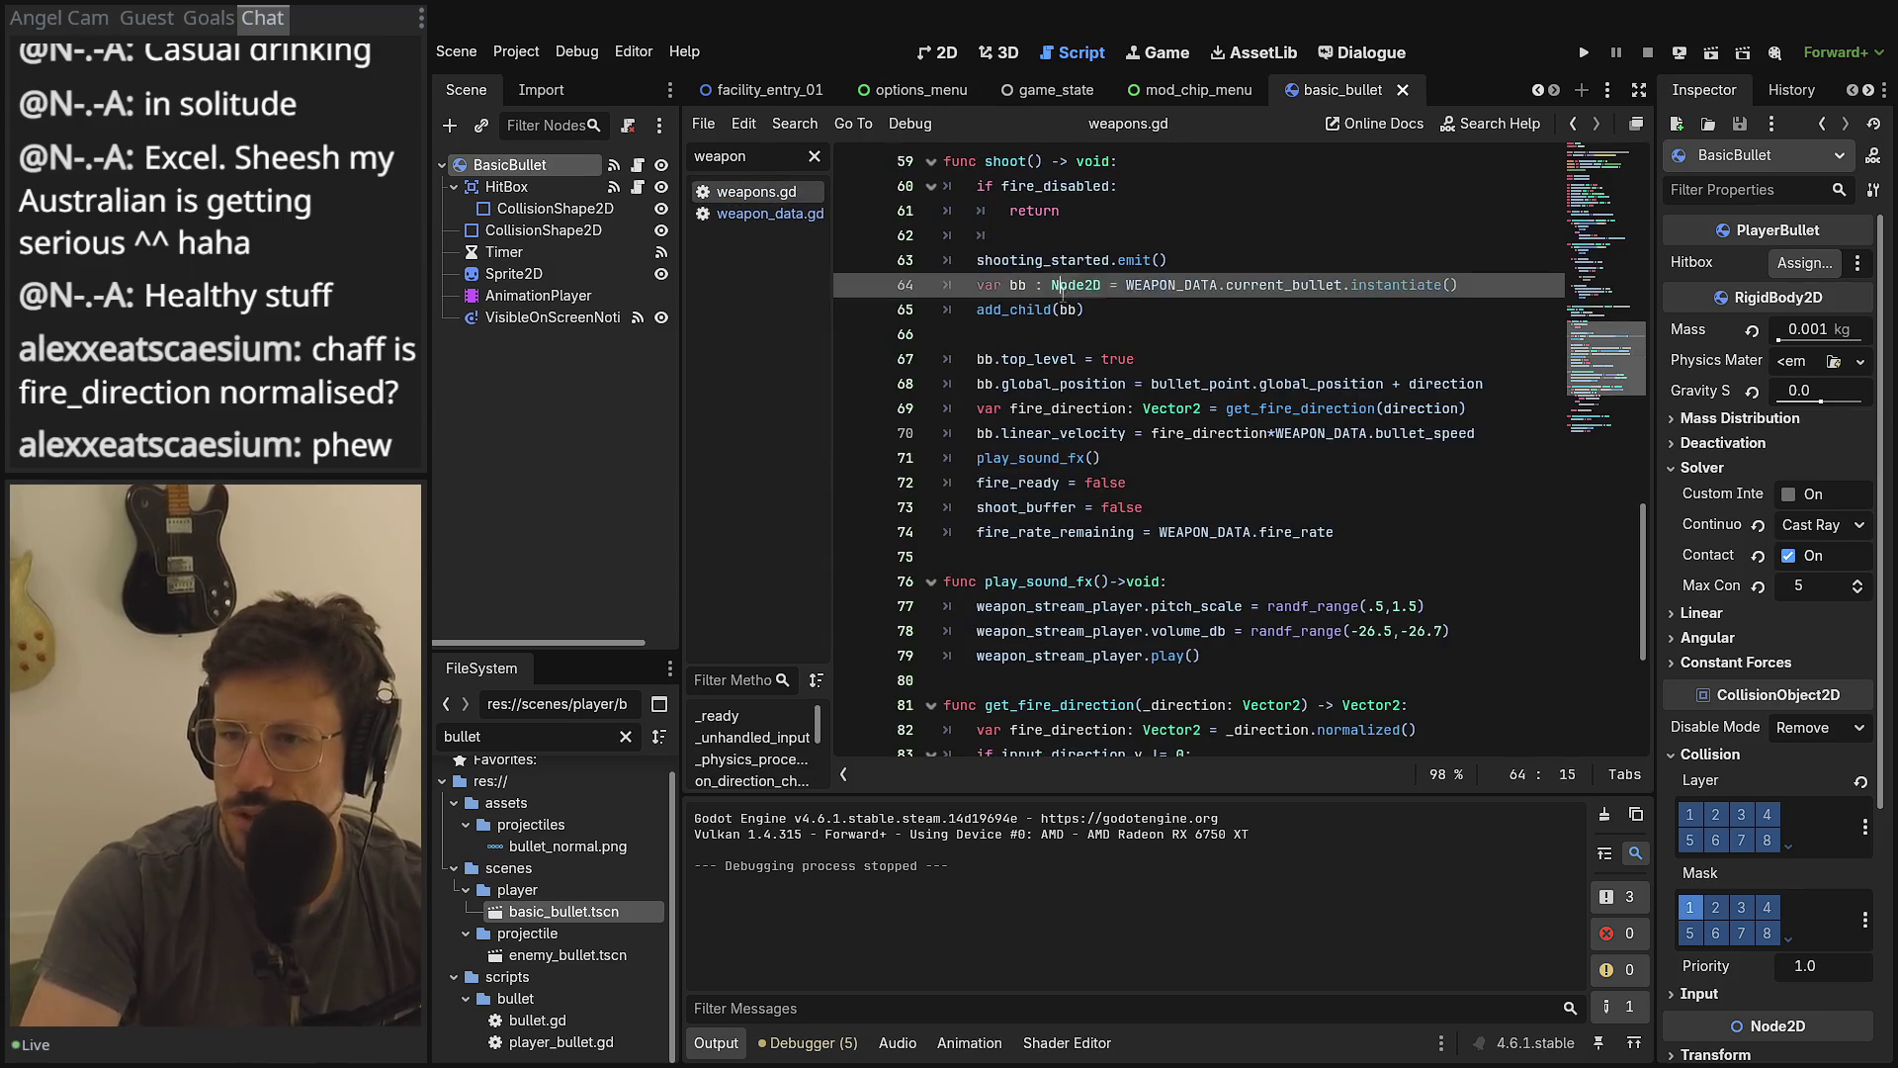
Type the spawned bullet as PlayerBullet and add bb.set_damage(WeaponData.damage… after add_child(bb)
type("PlayerBullet")
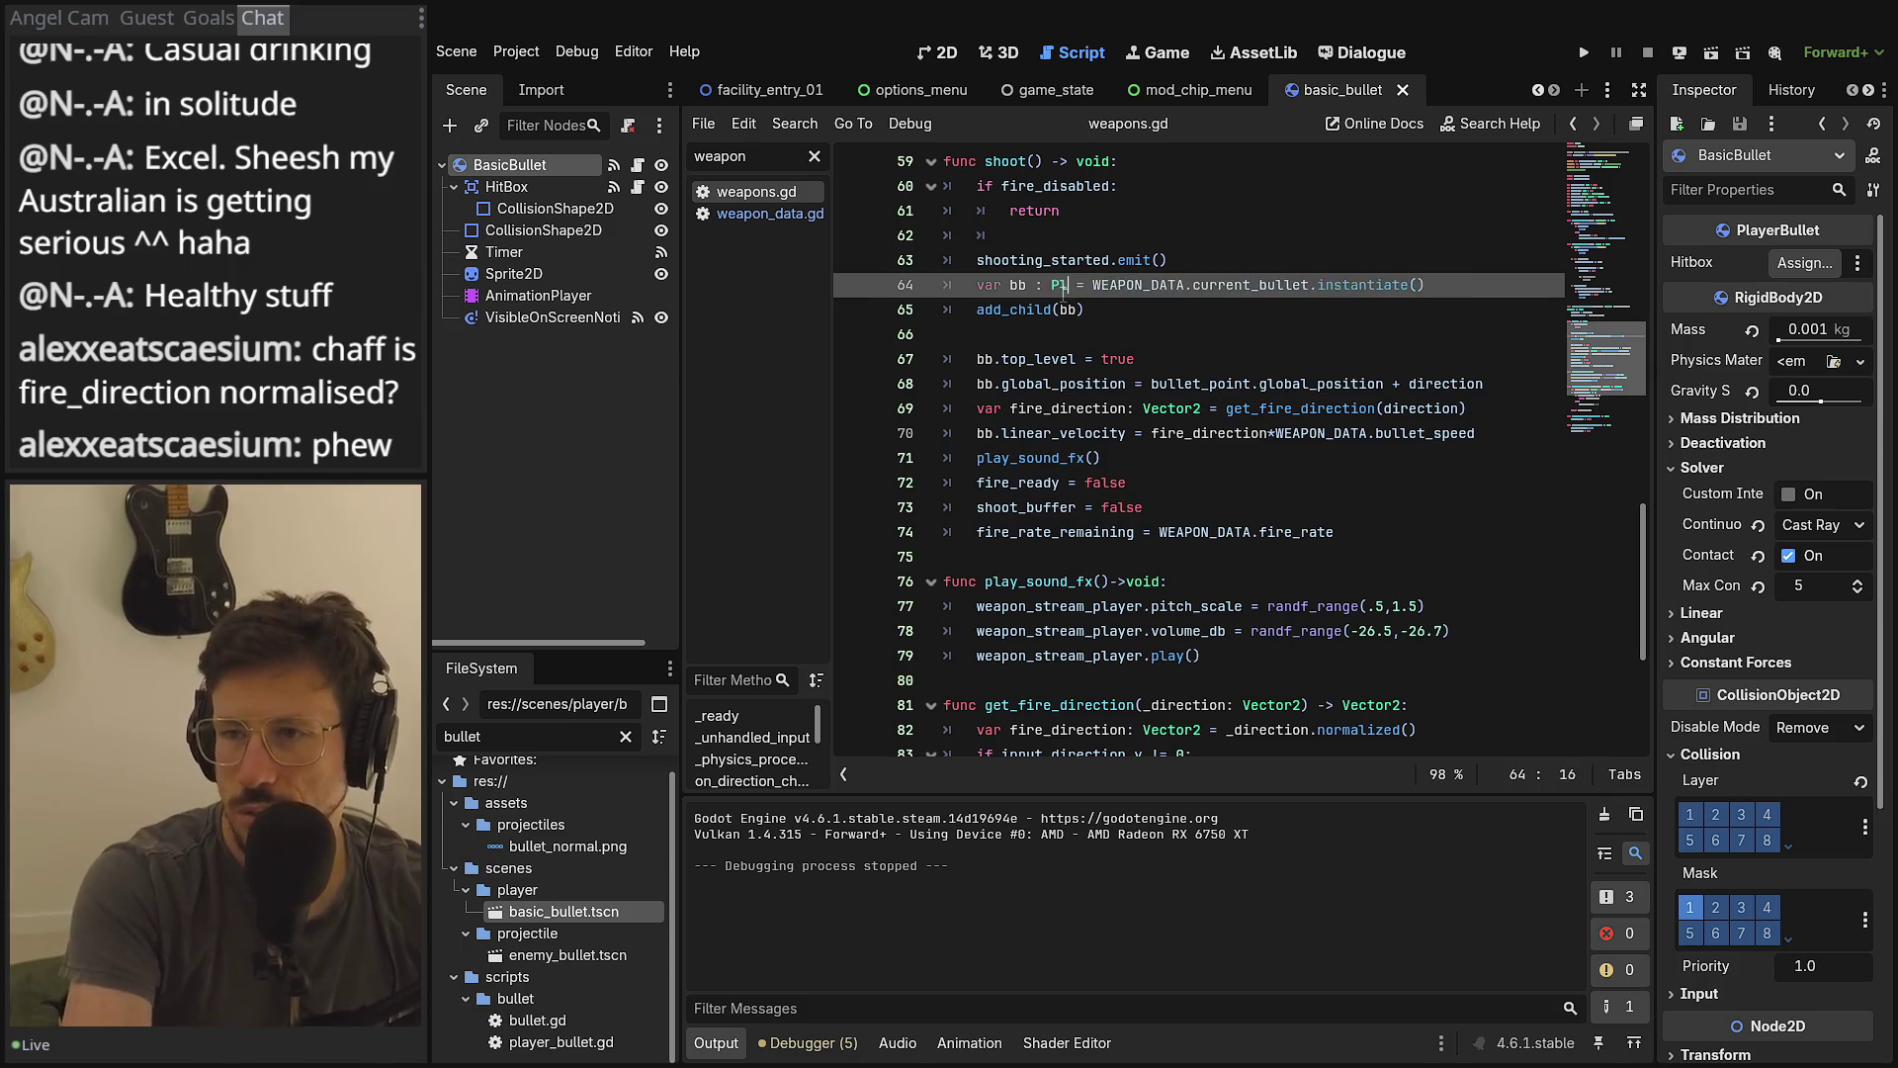
key("Return")
key("Down")
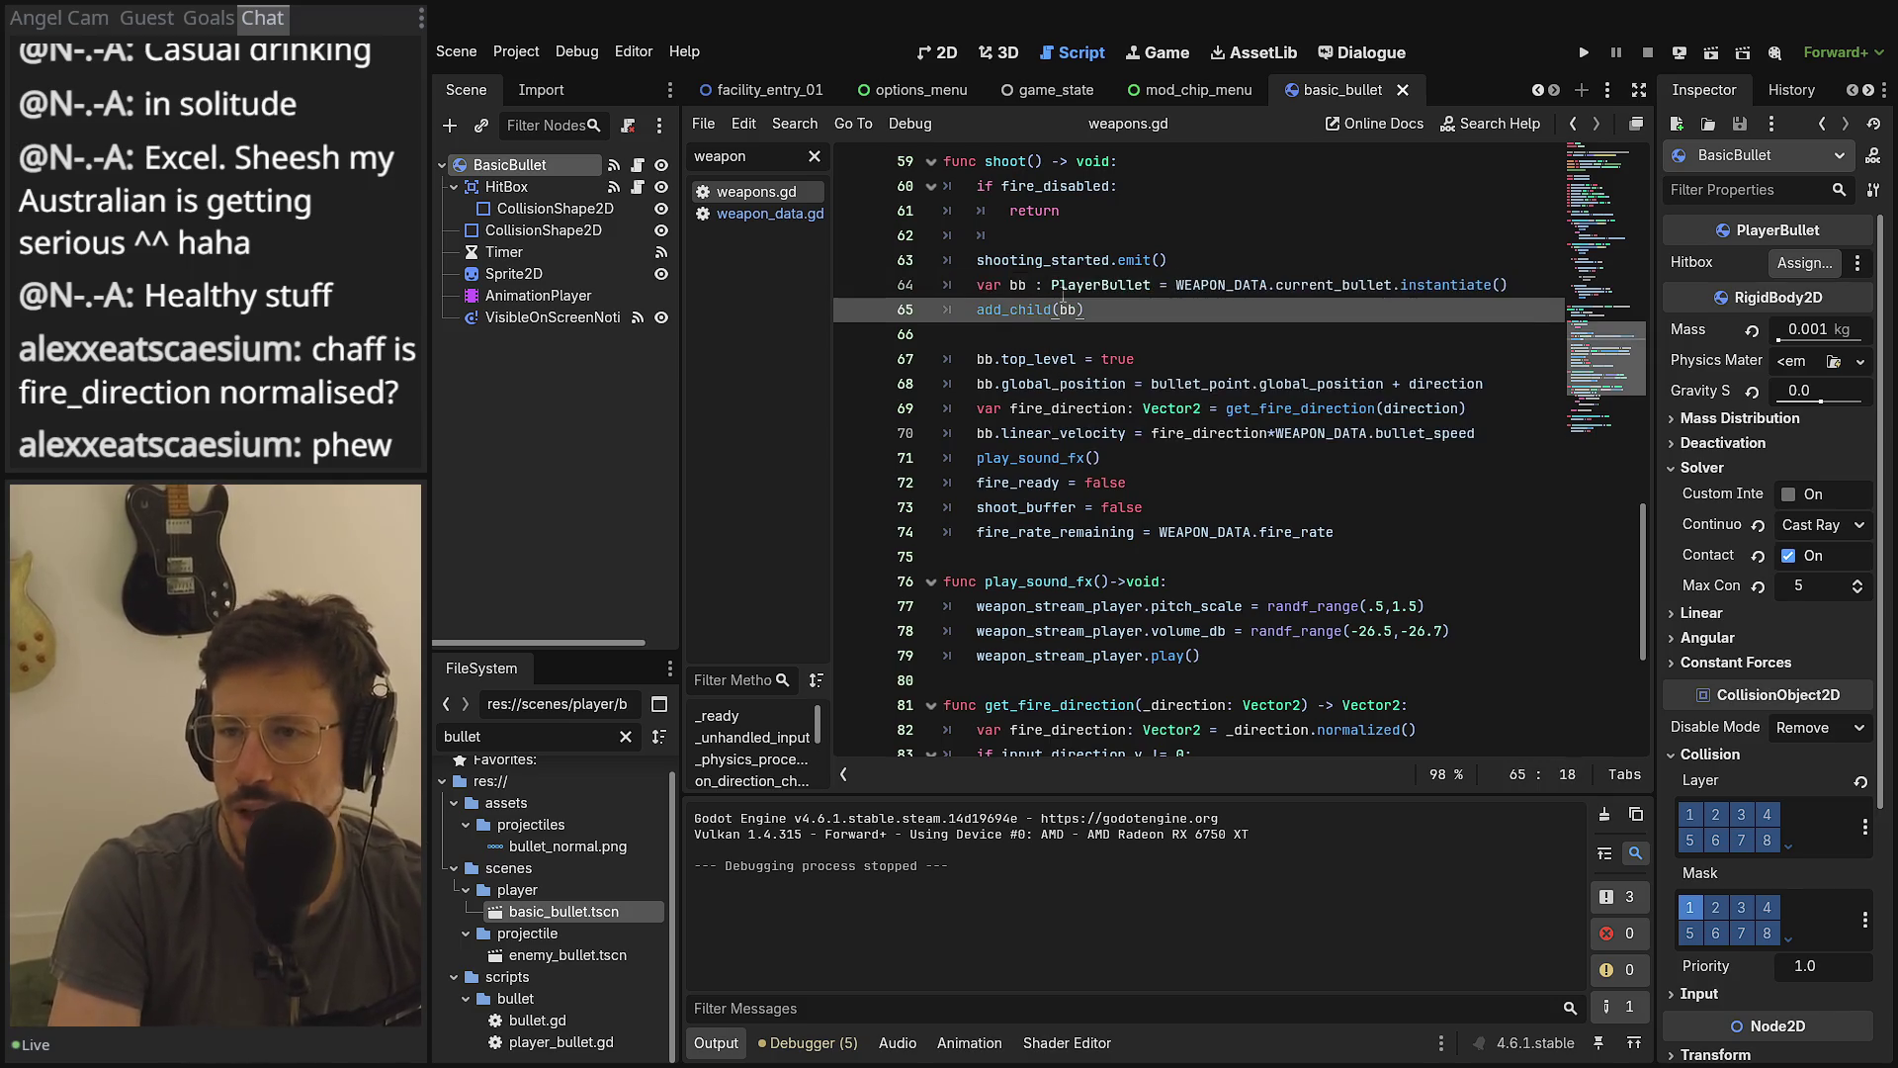
key("Return")
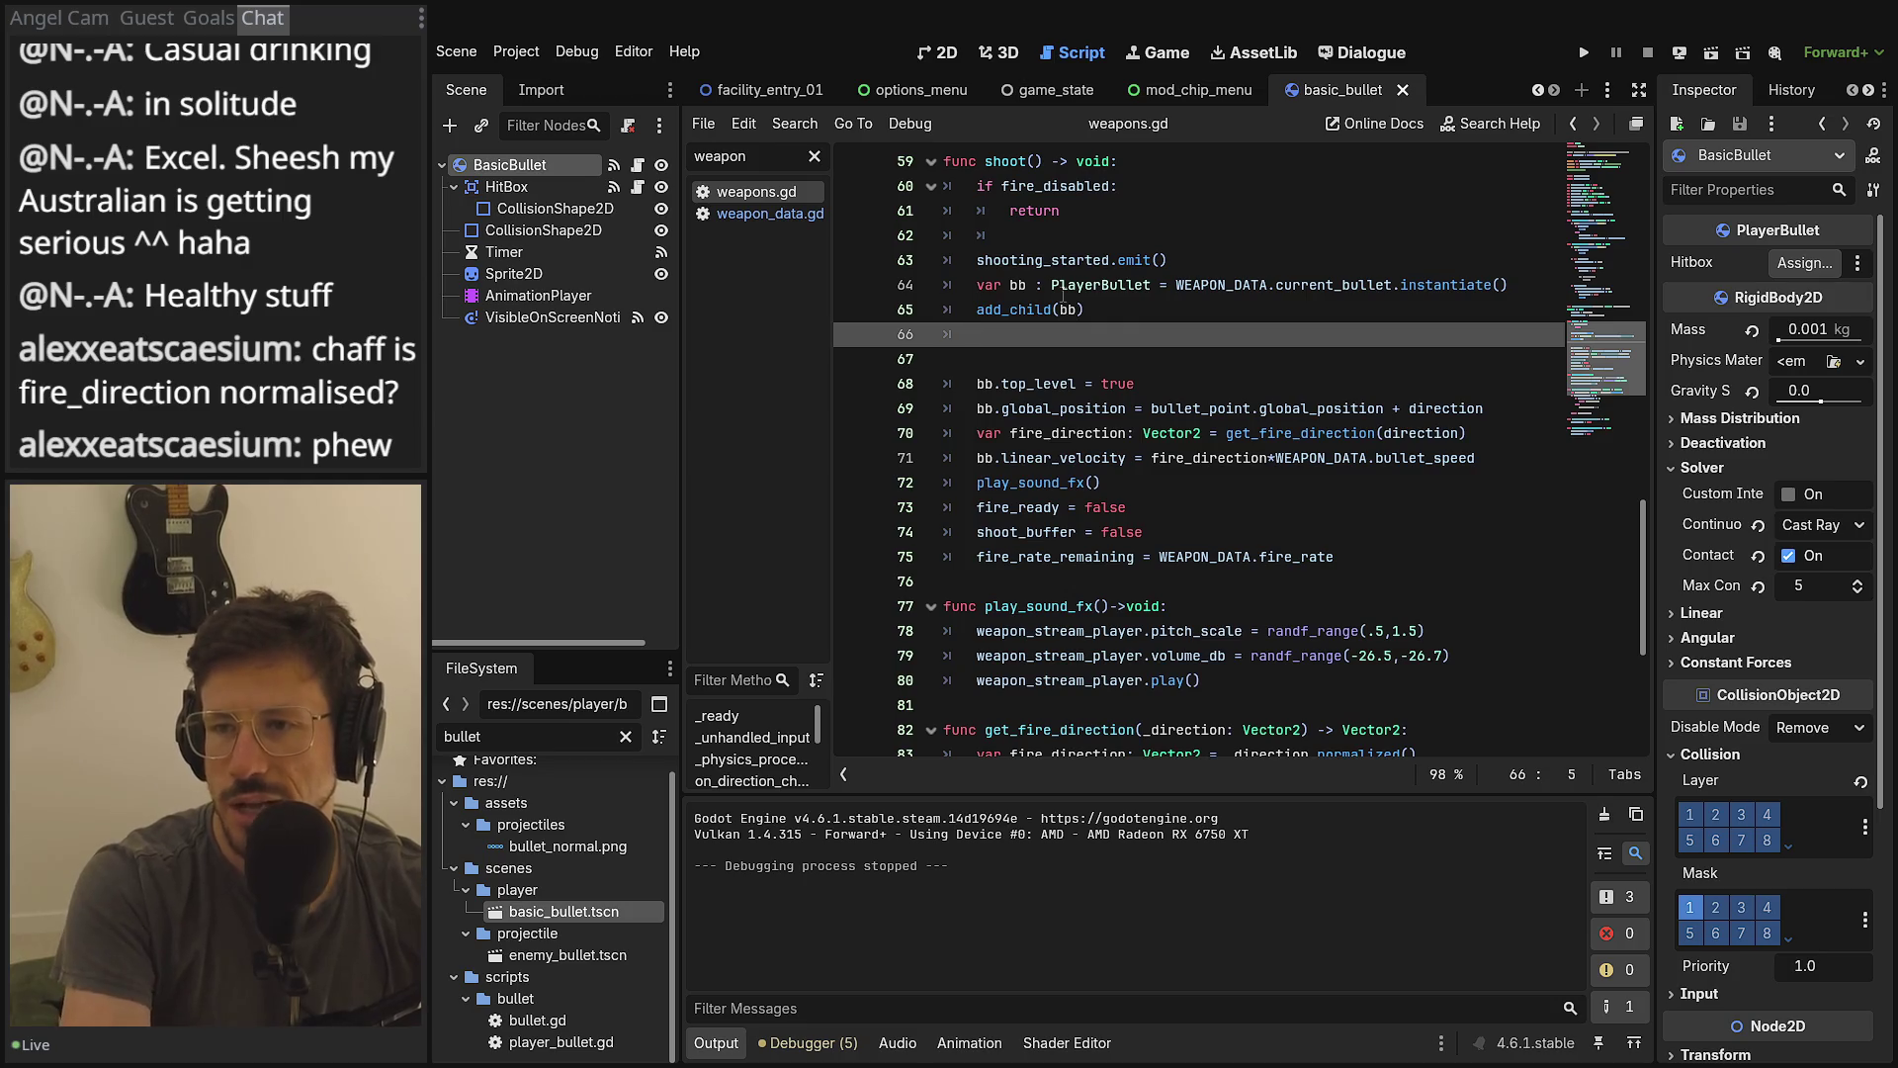
type("bb.")
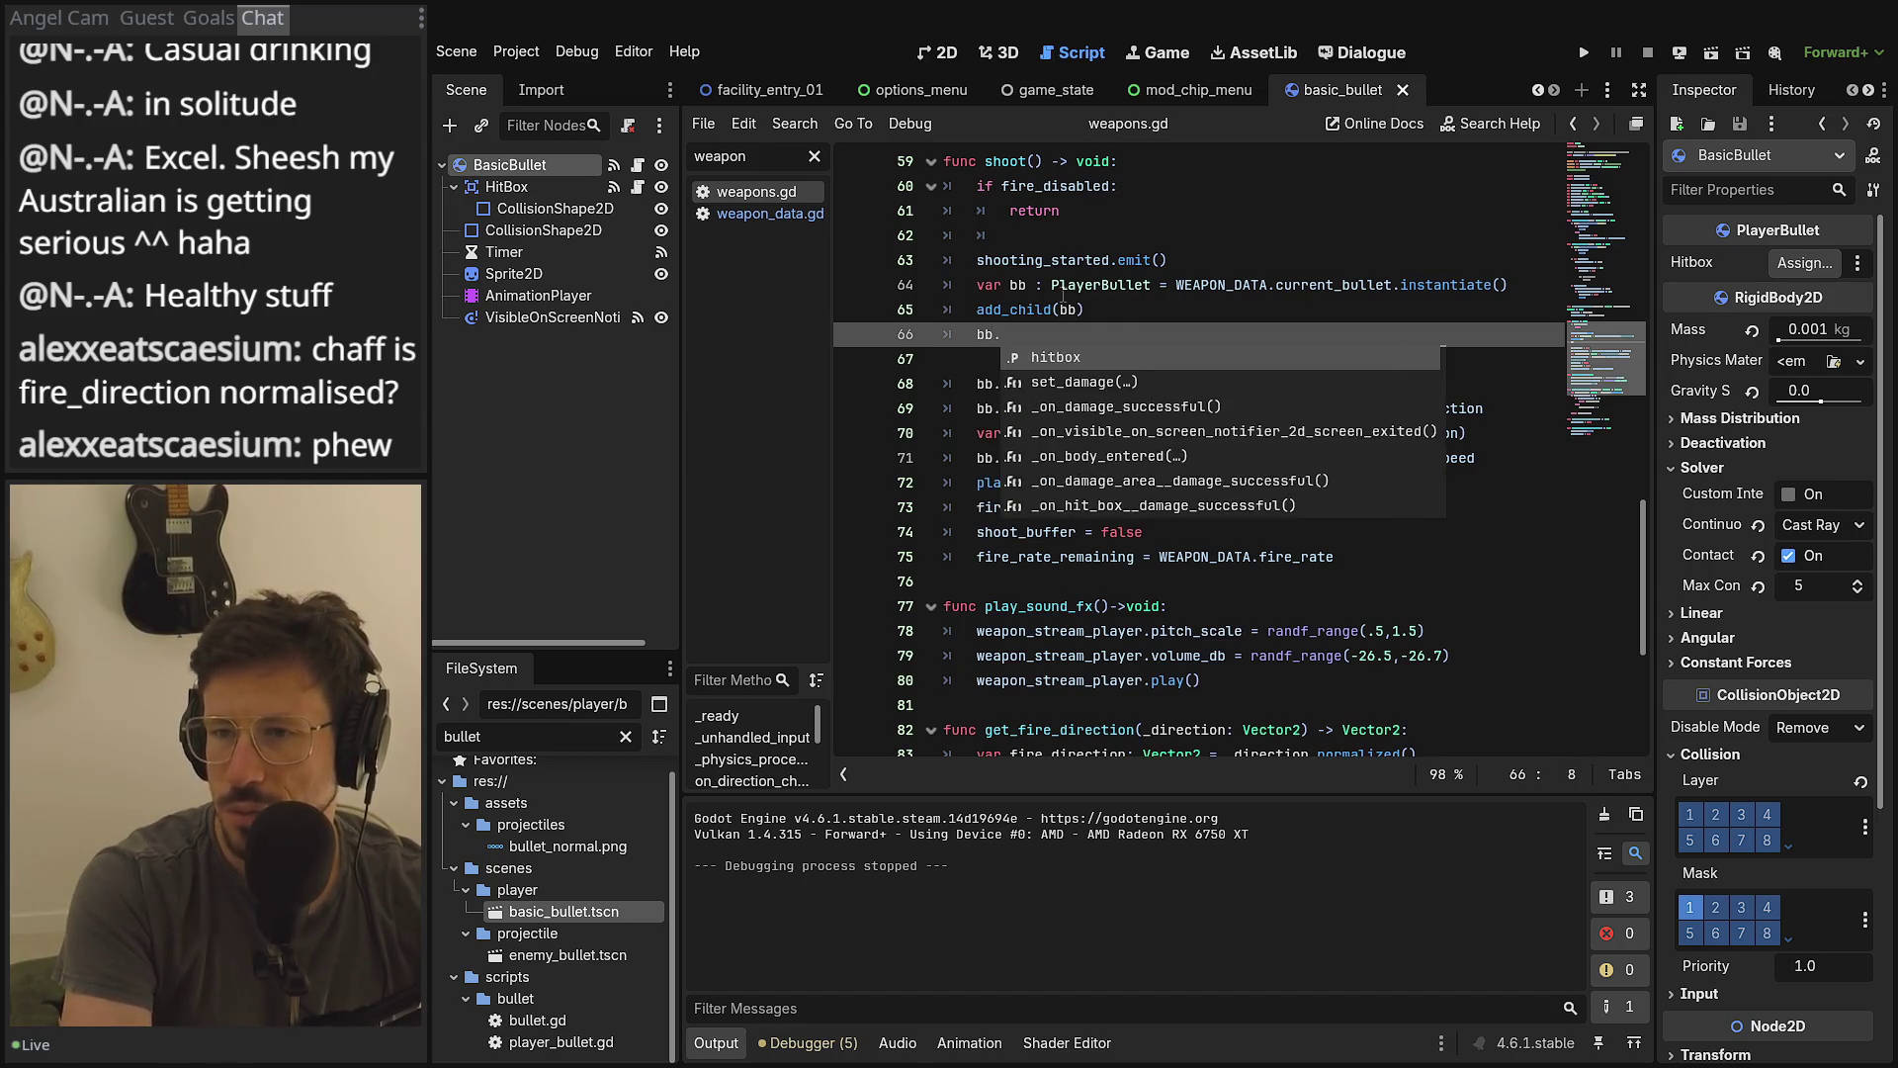
key("Down")
key("Return")
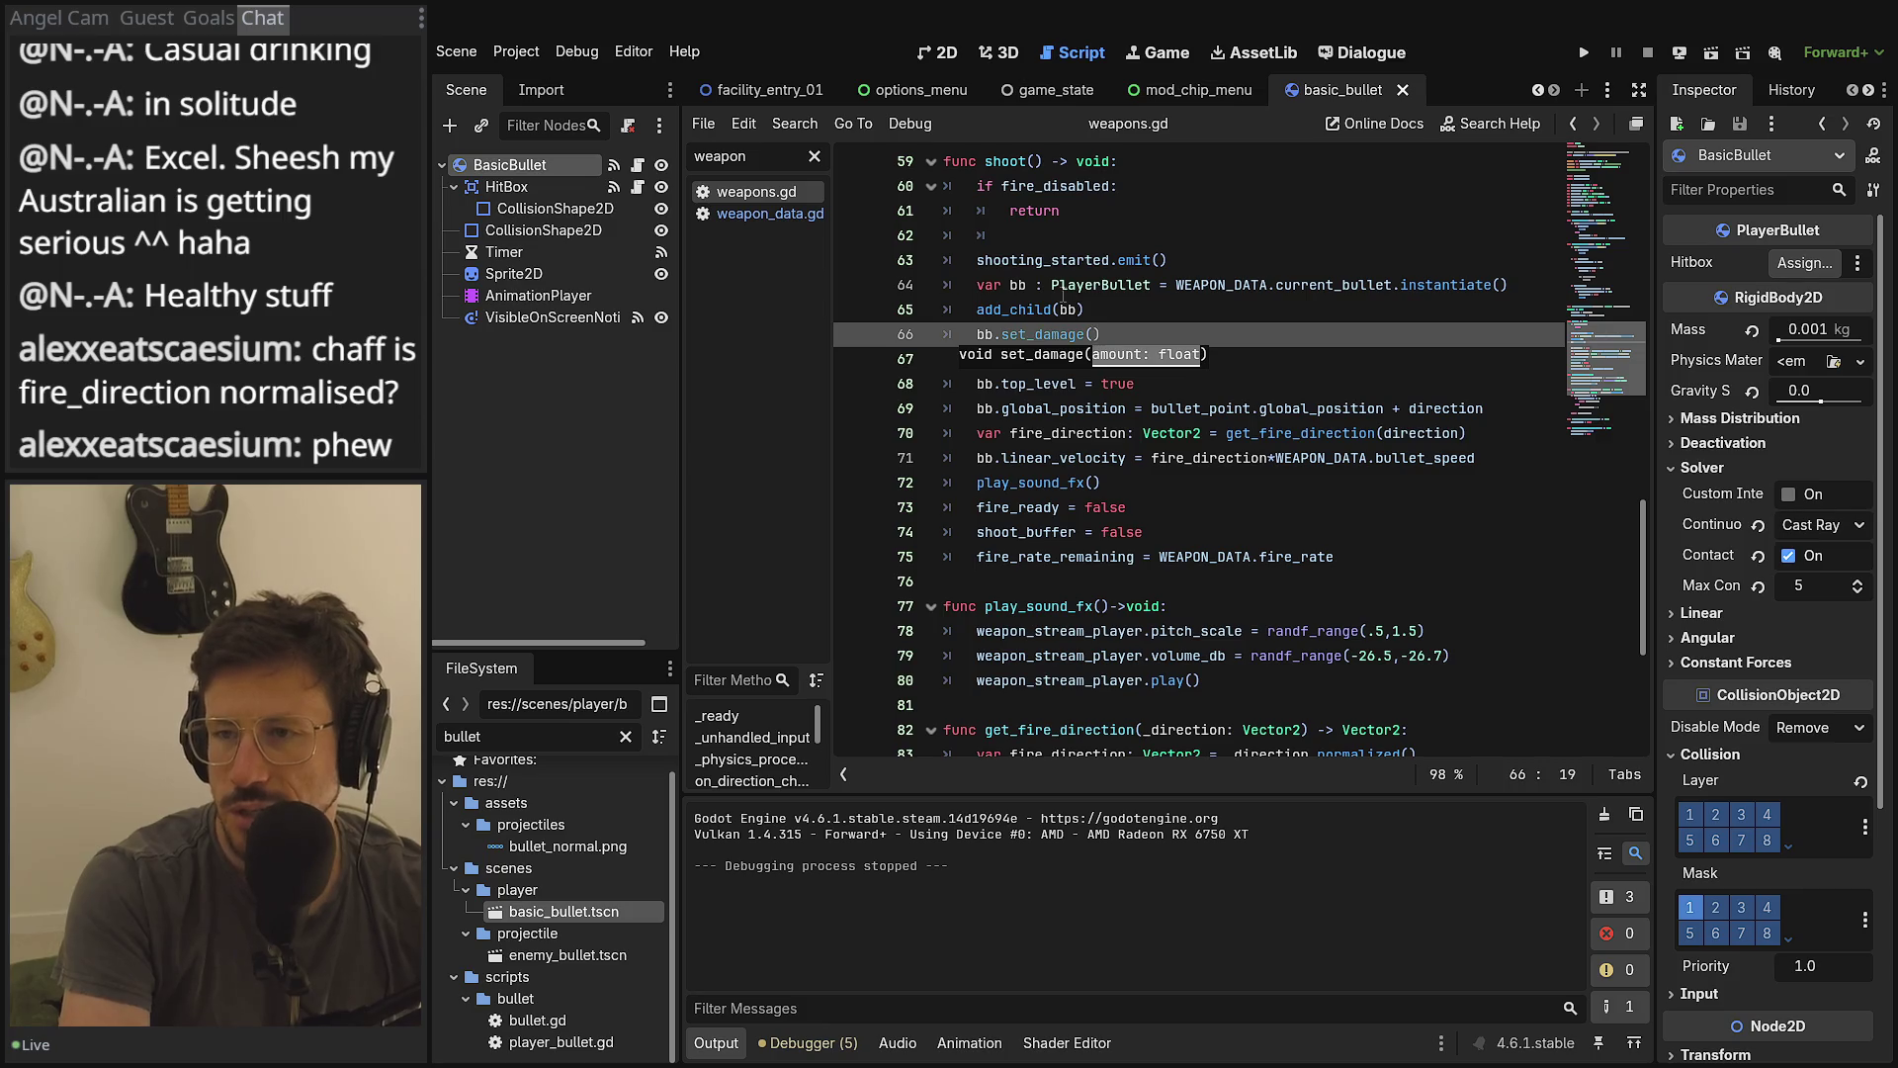
type("w")
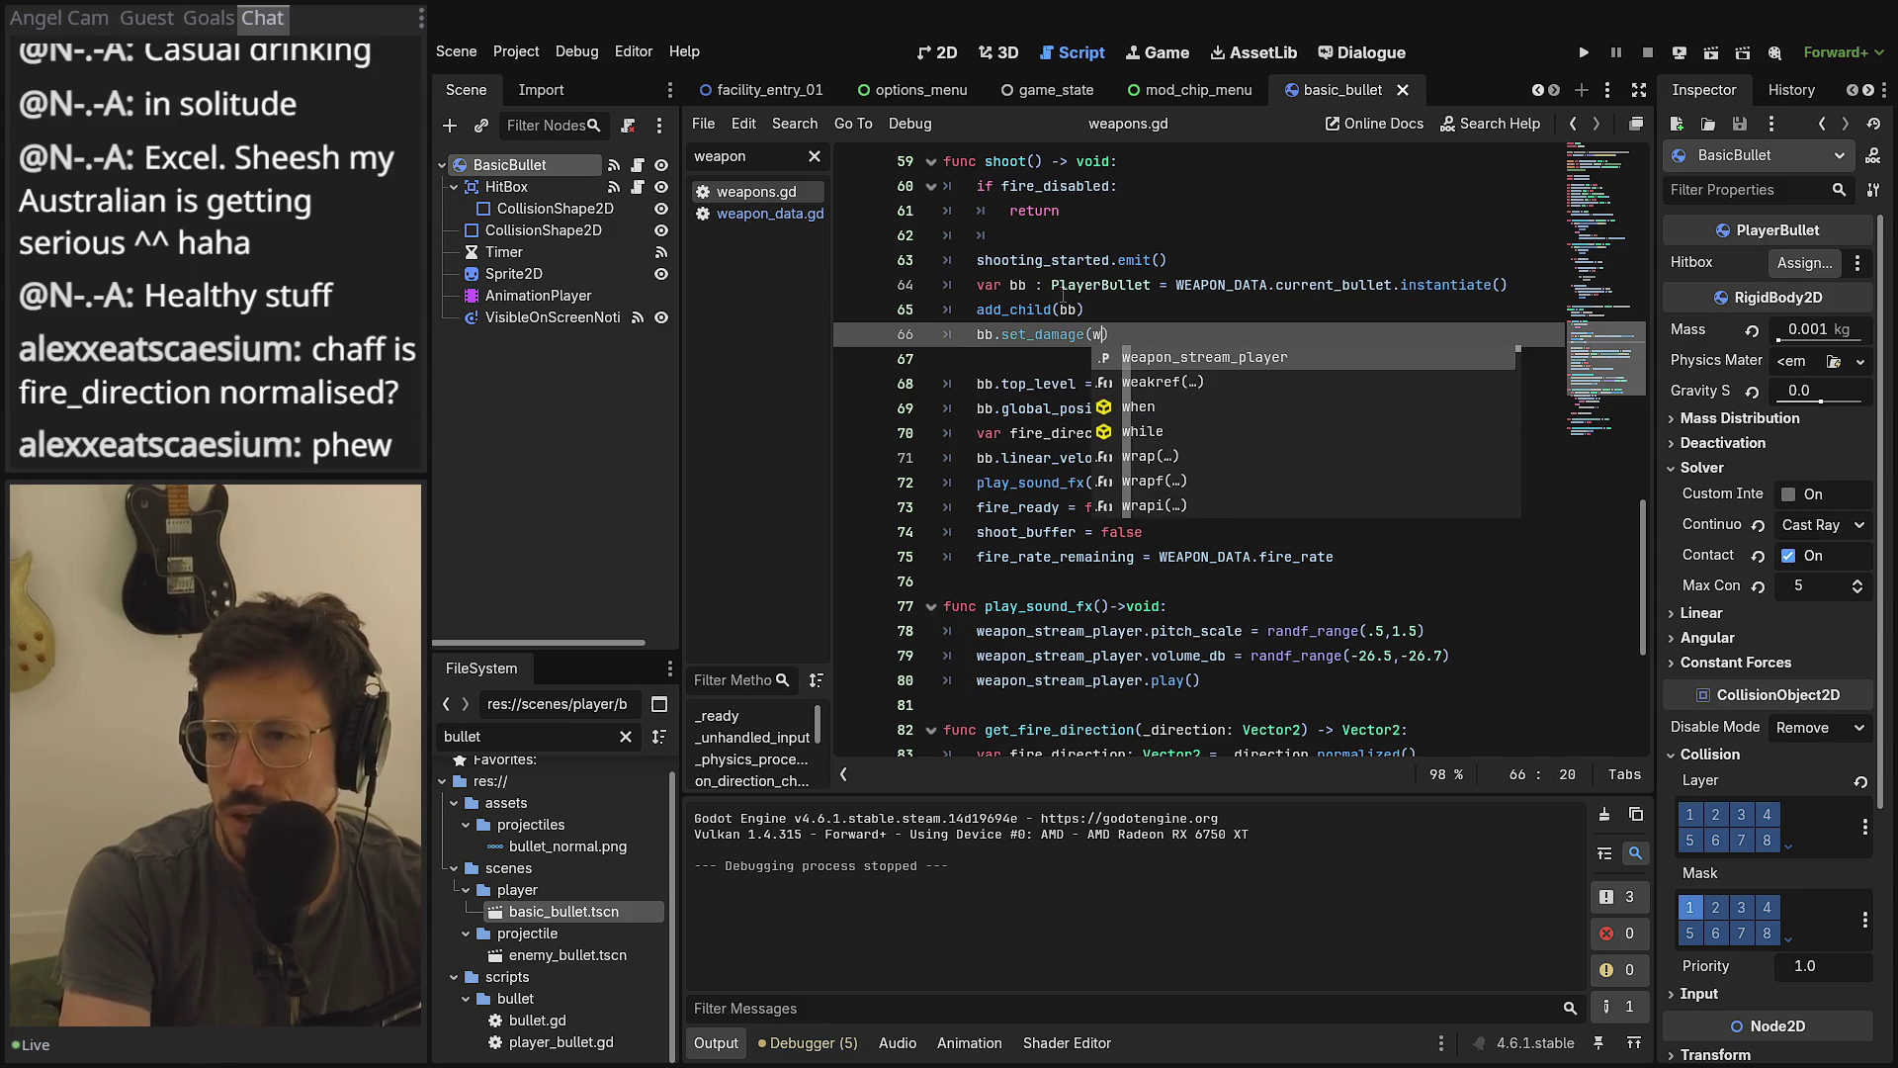
type("w")
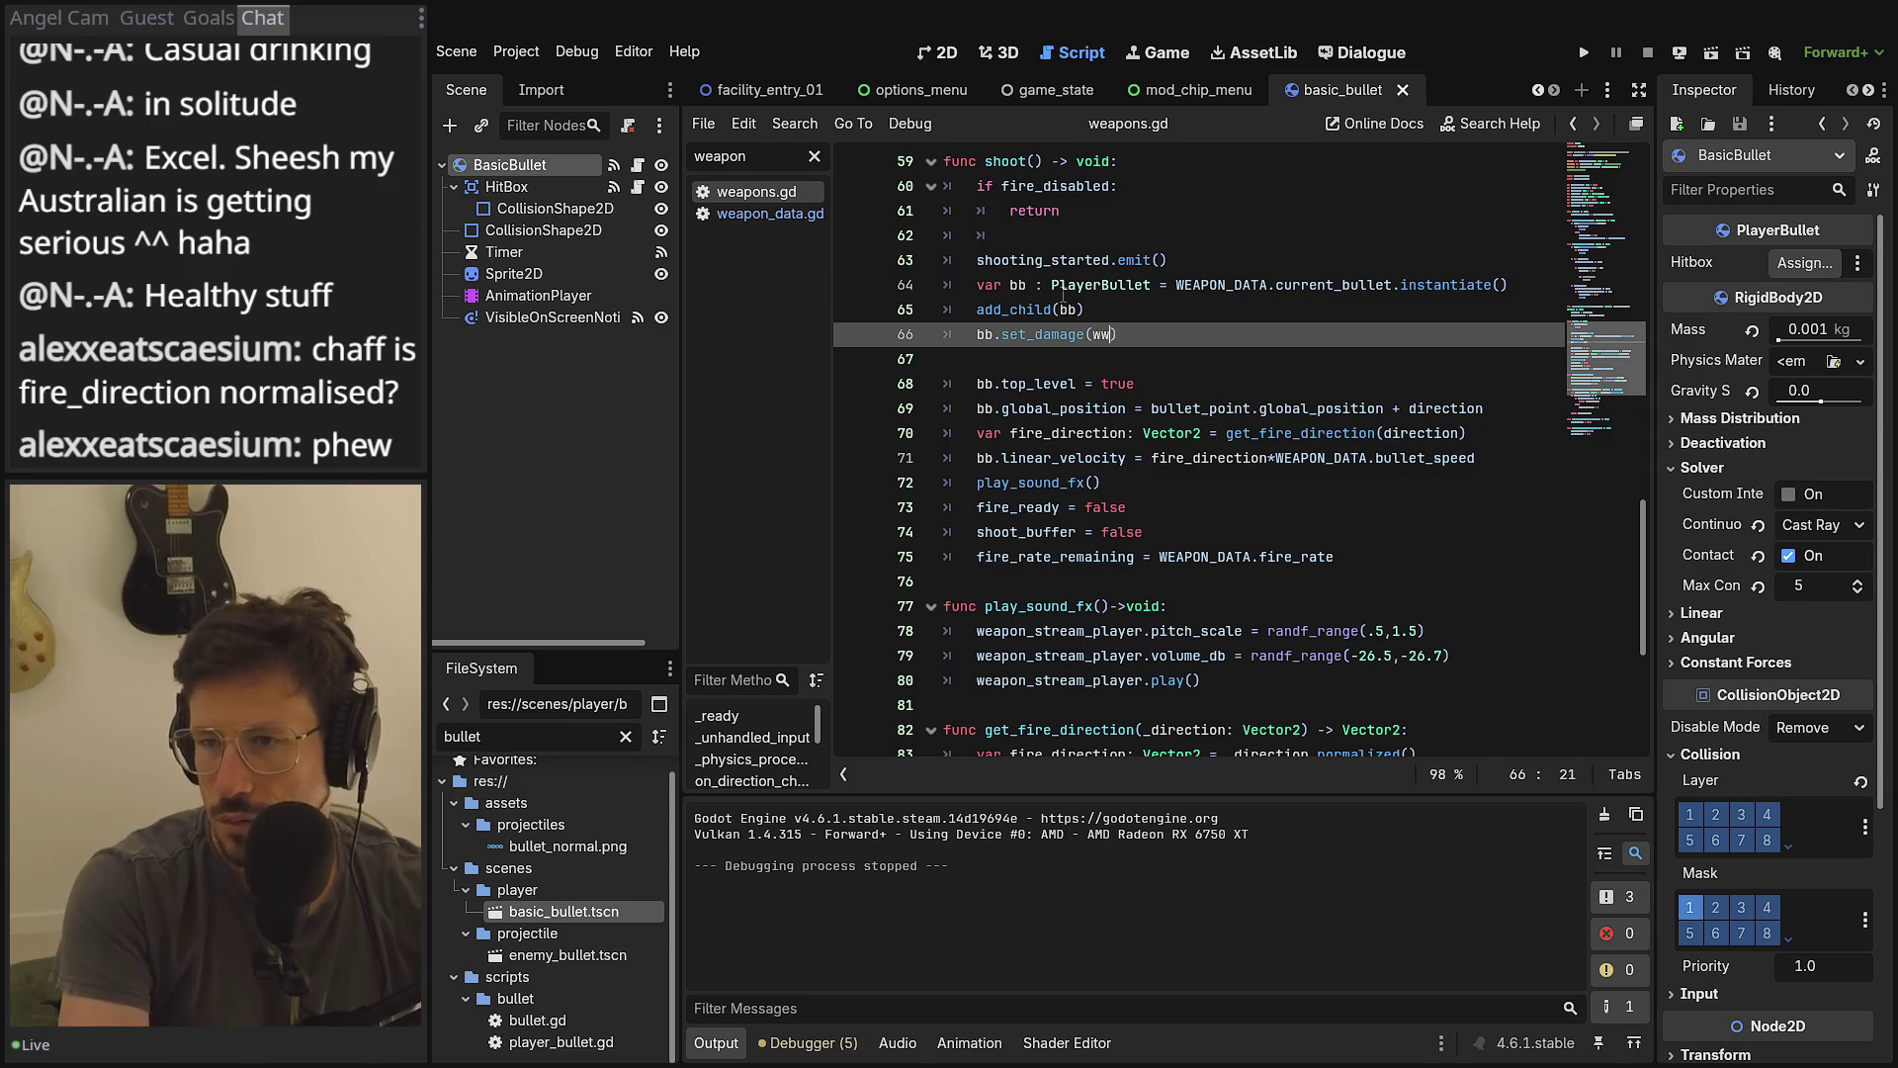
key("BackSpace")
key("BackSpace")
type("WeaponData")
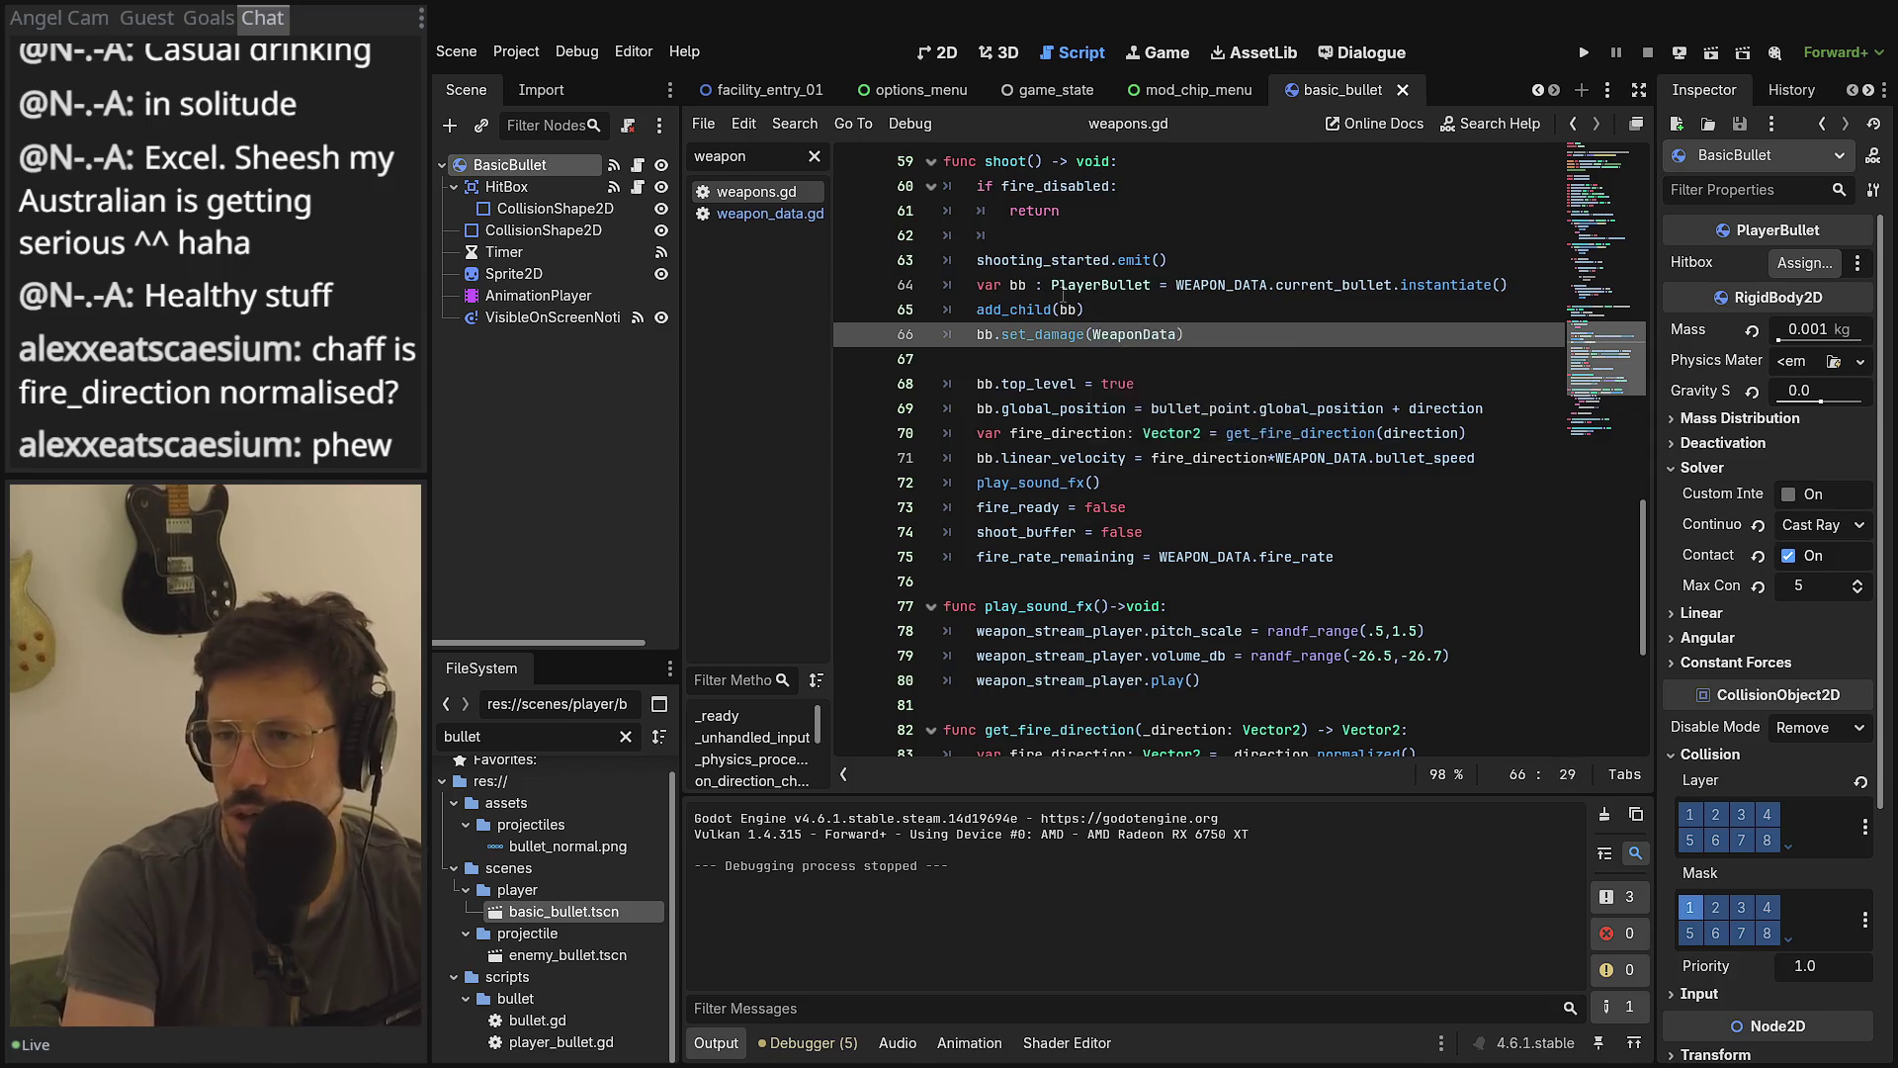
type(".damage")
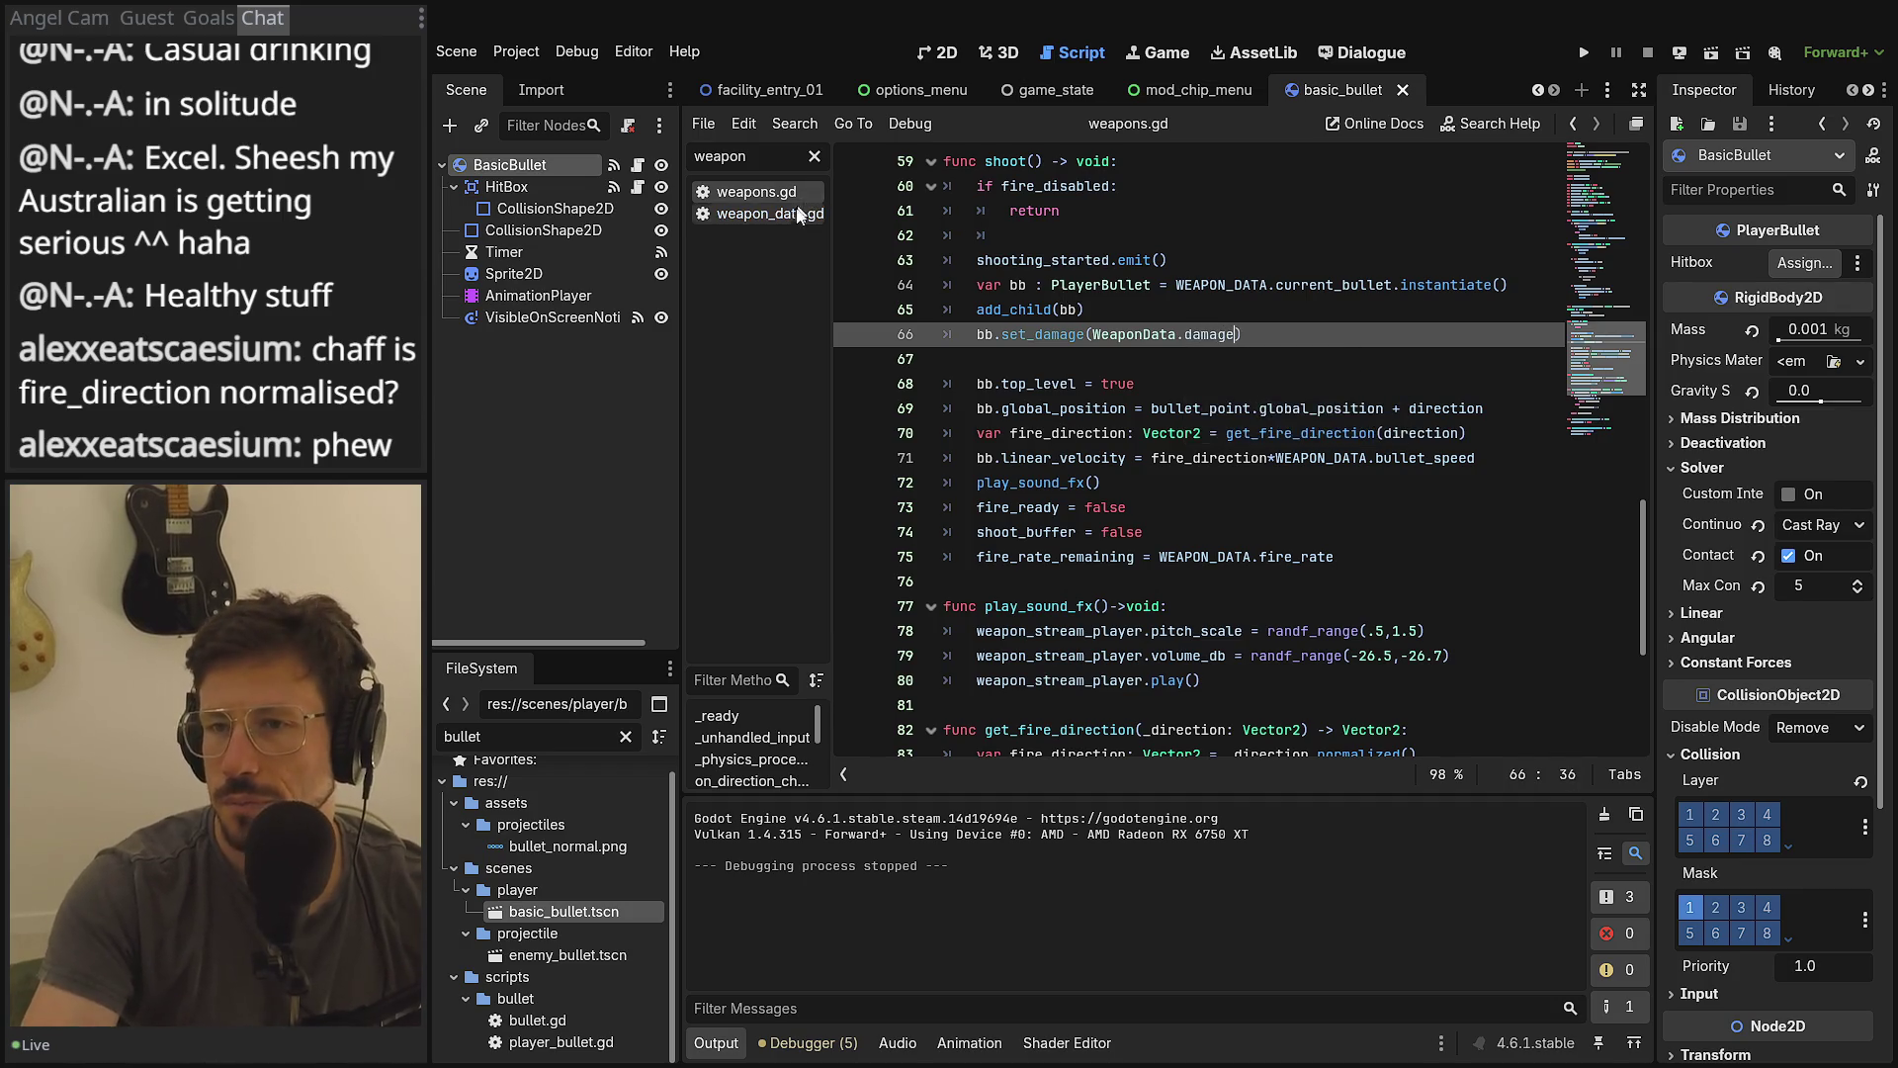
left_click(756, 213)
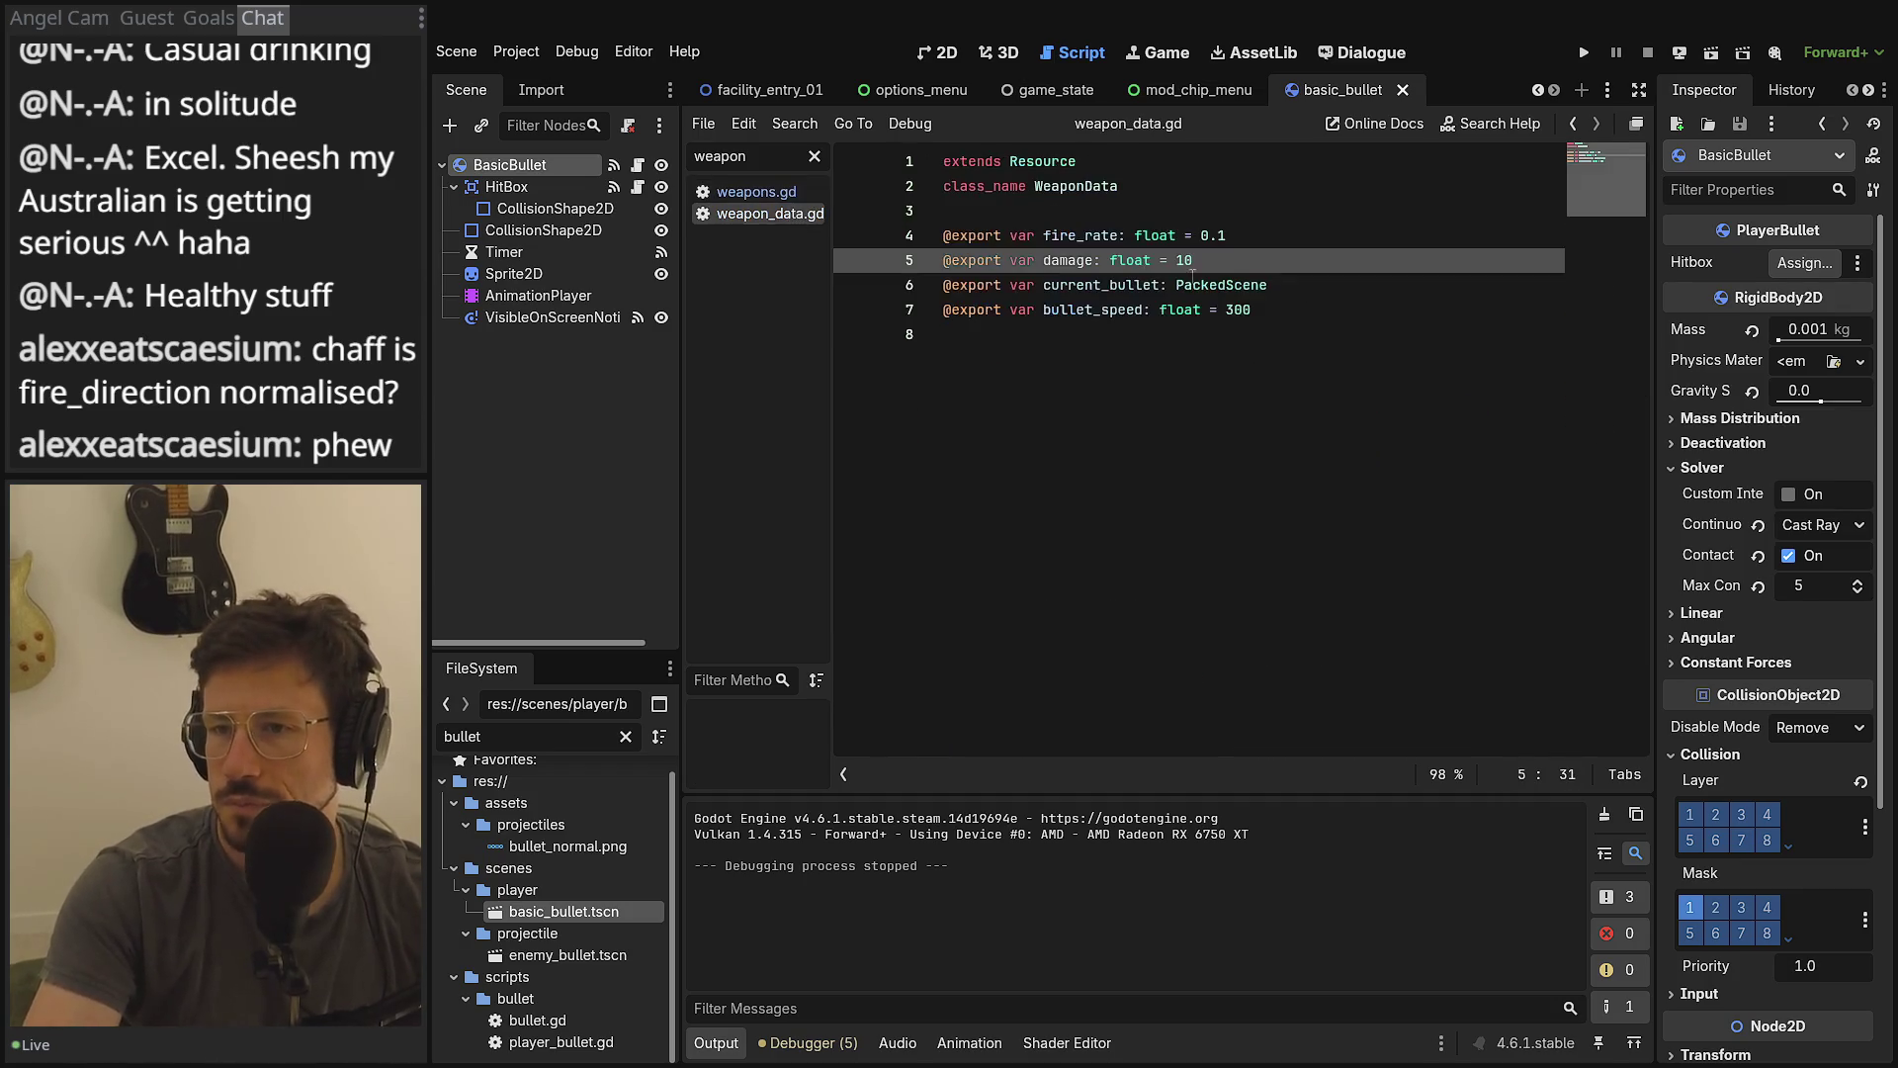
Copy the damage property name from weapon_data.gd, save, and paste it into the set_damage call
double_click(1066, 261)
key("ctrl+c")
key("ctrl+s")
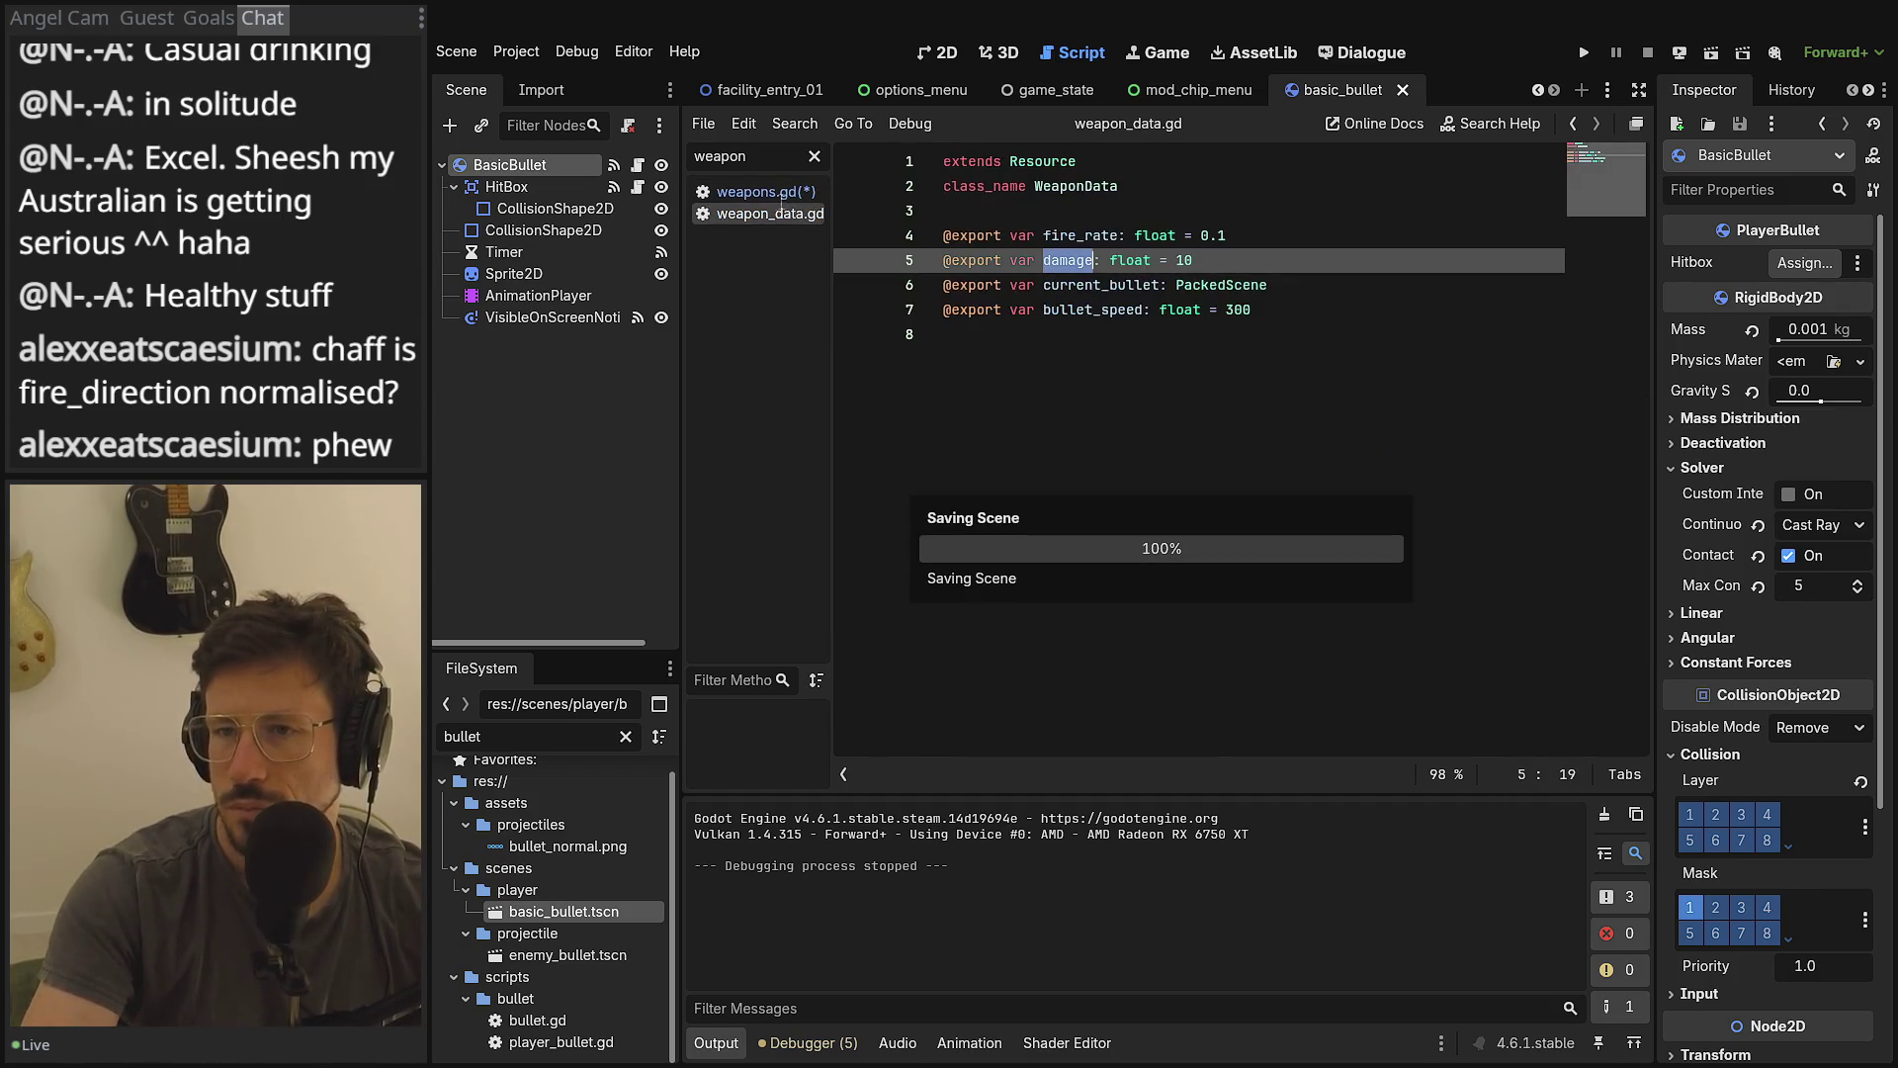
left_click(781, 194)
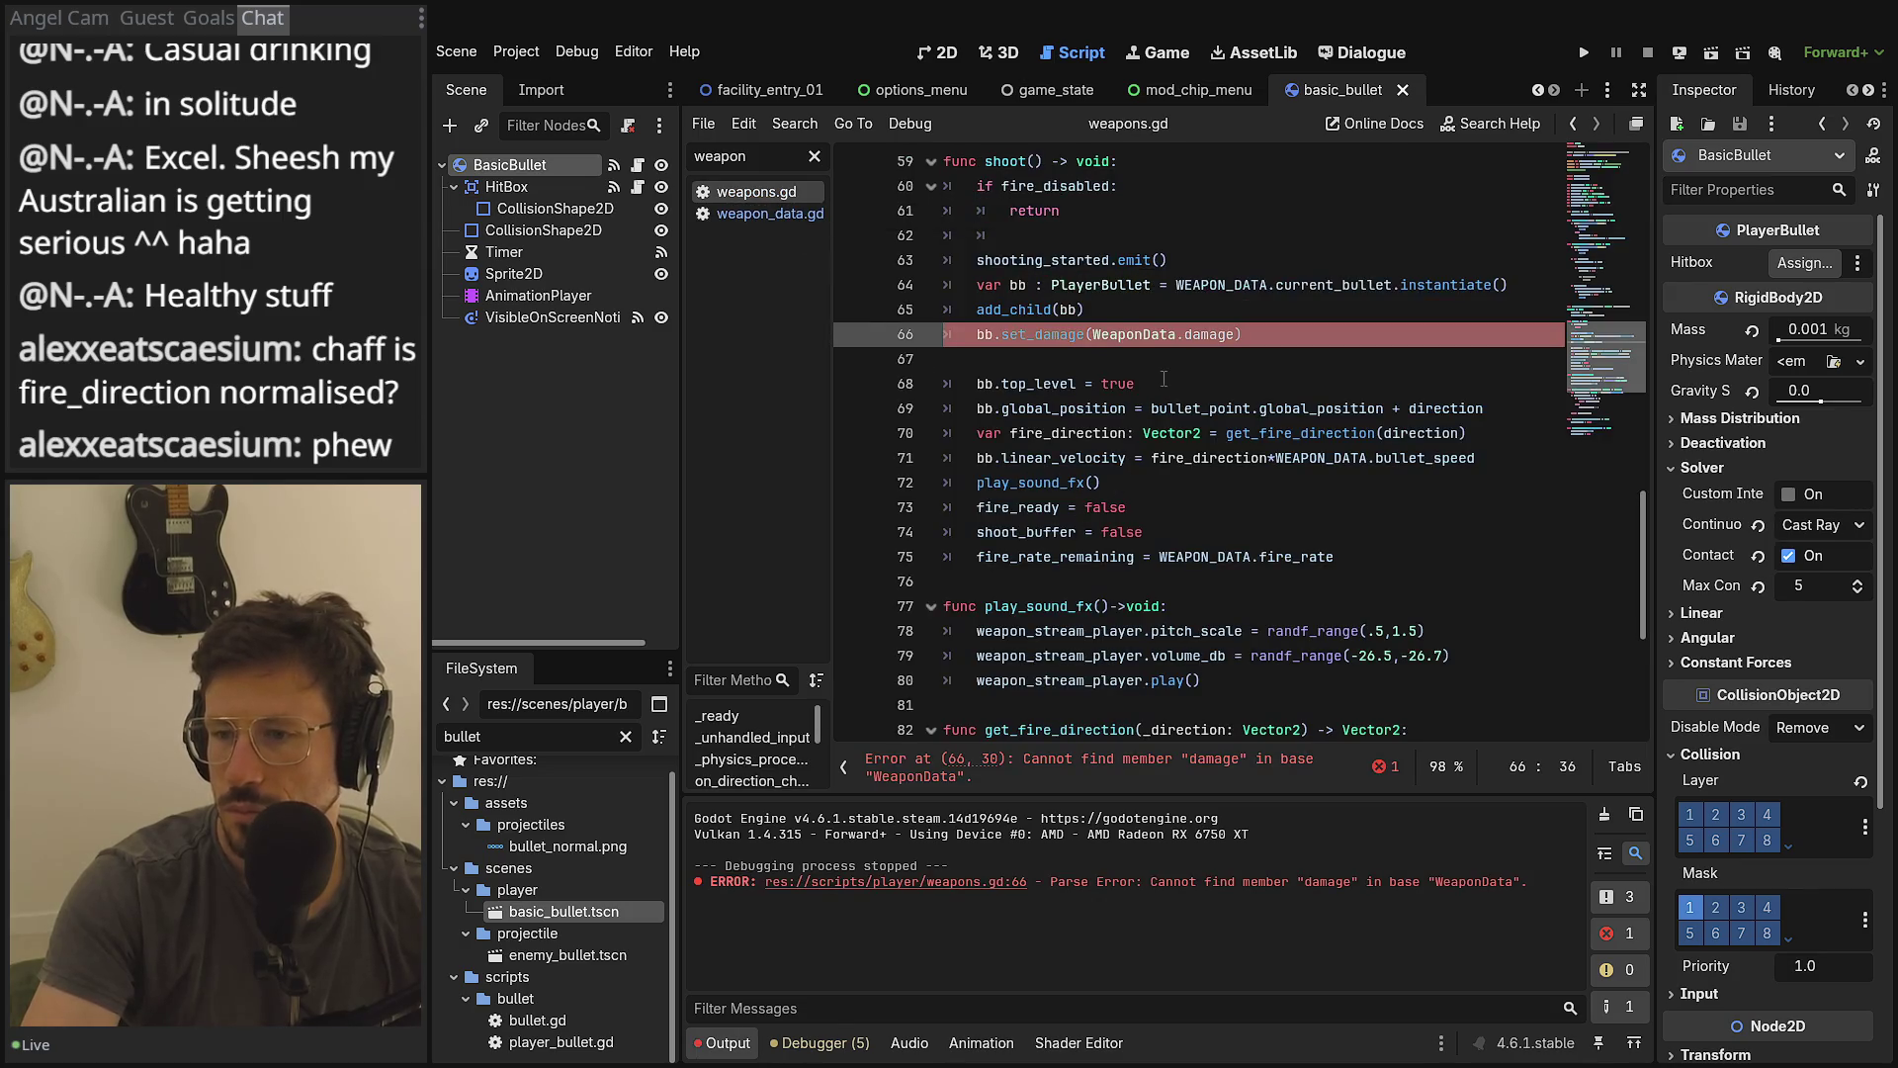
double_click(1210, 335)
key("ctrl+v")
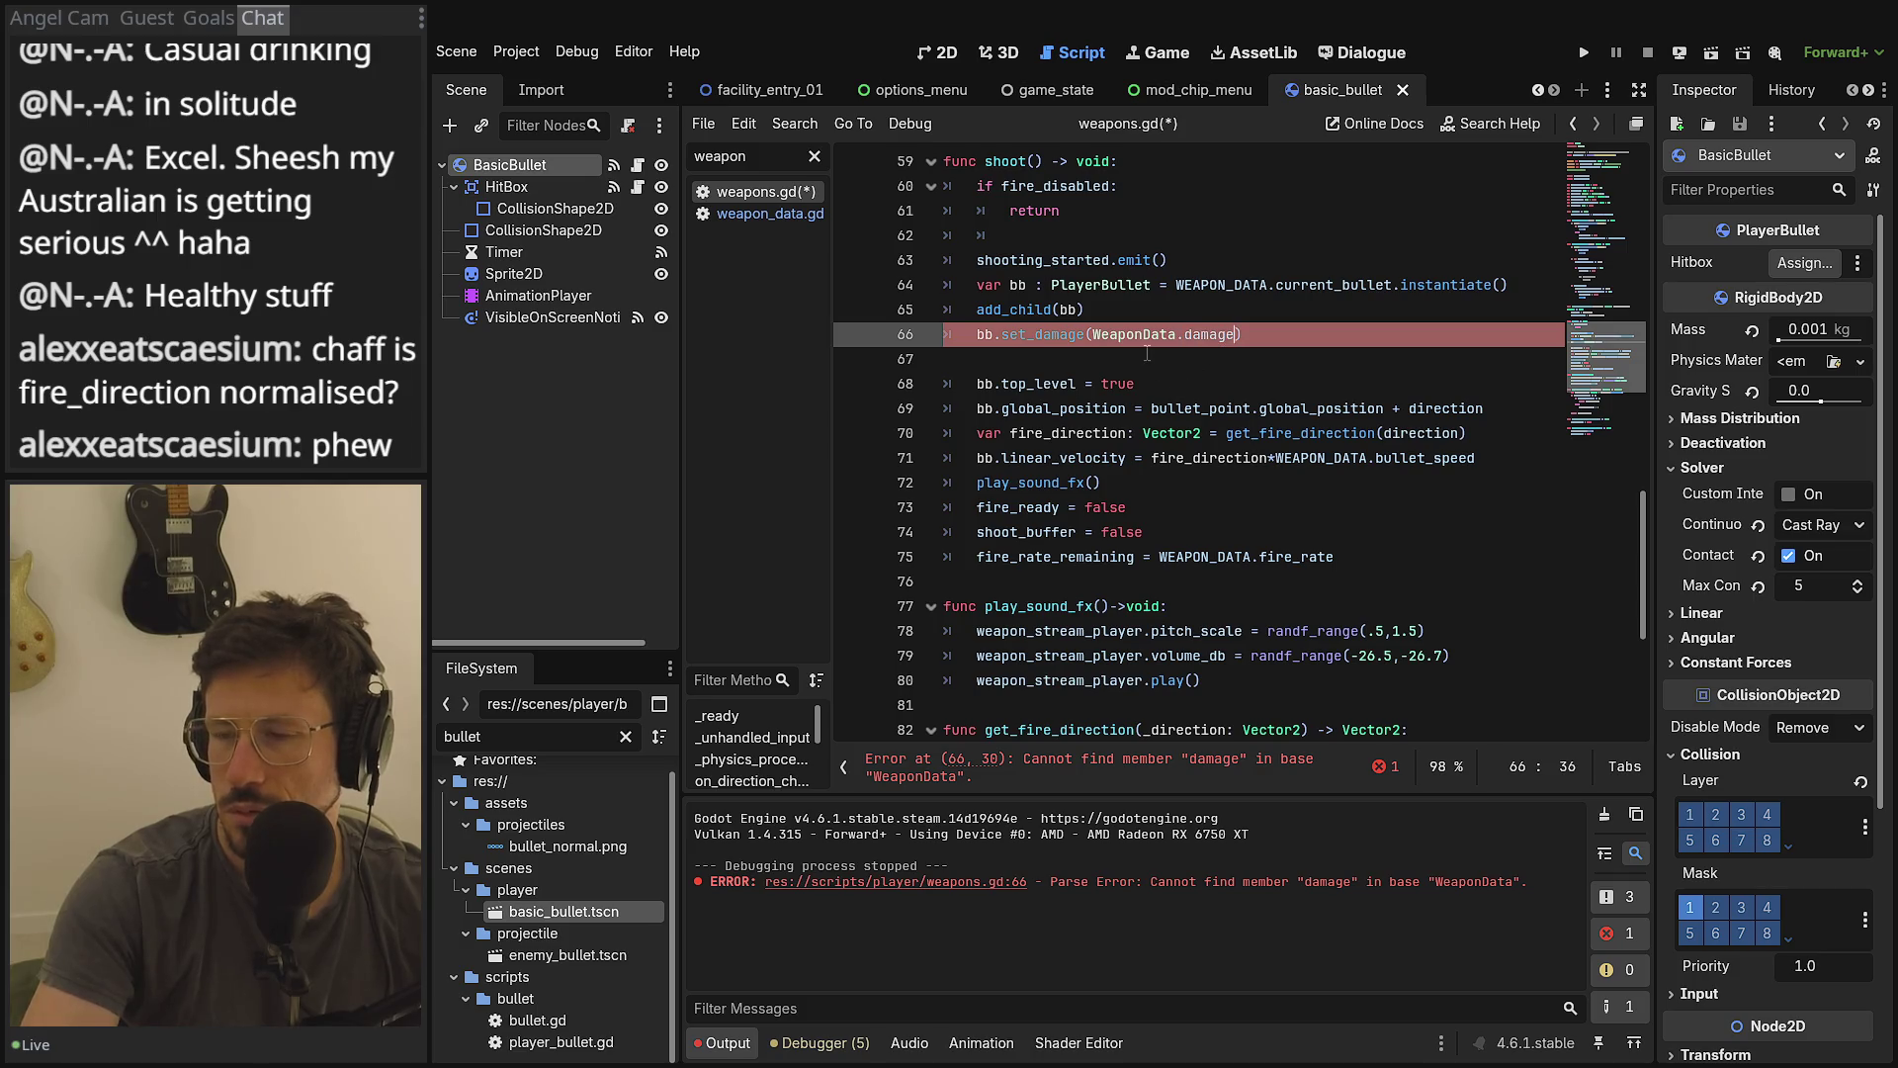
Make the call's argument WEAPON_DATA.damage, then place the cursor below WeaponData's variables
double_click(1147, 341)
scroll(1152, 364, "up", 2)
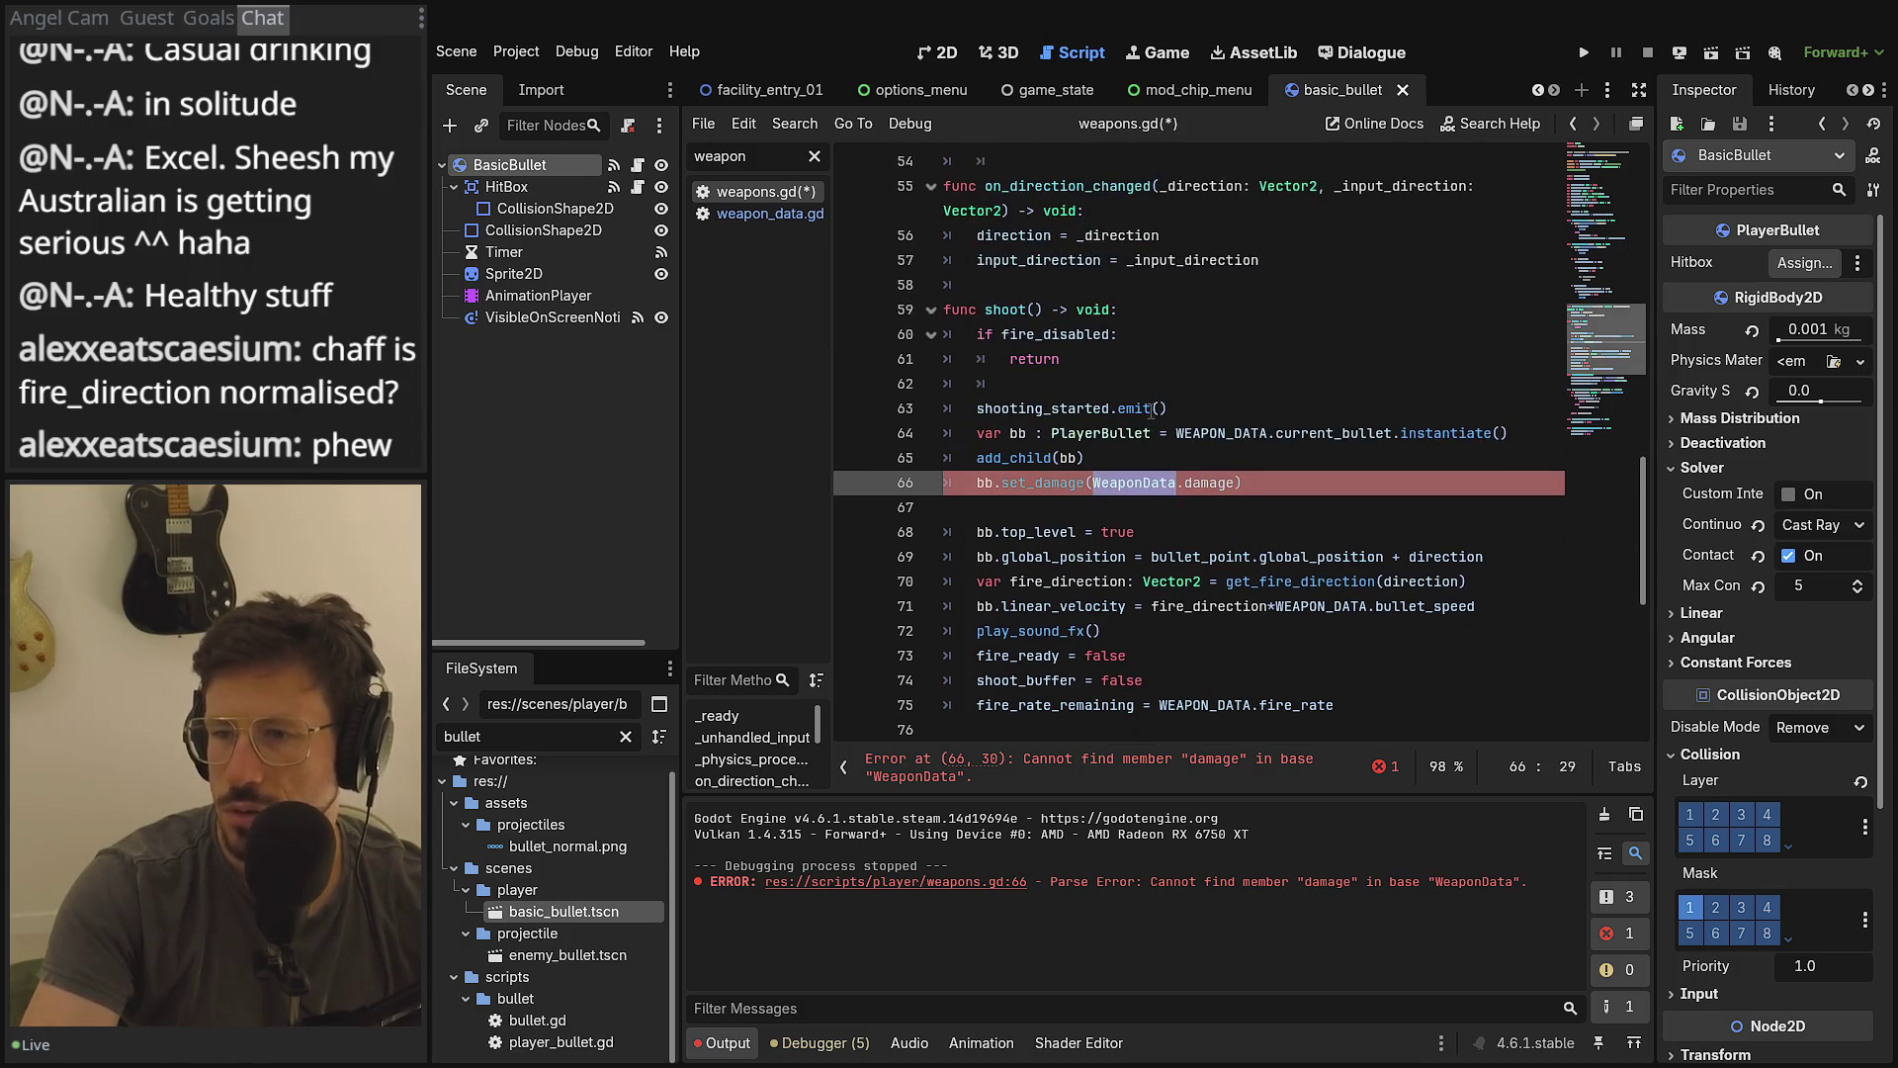
type("WEA")
key("Return")
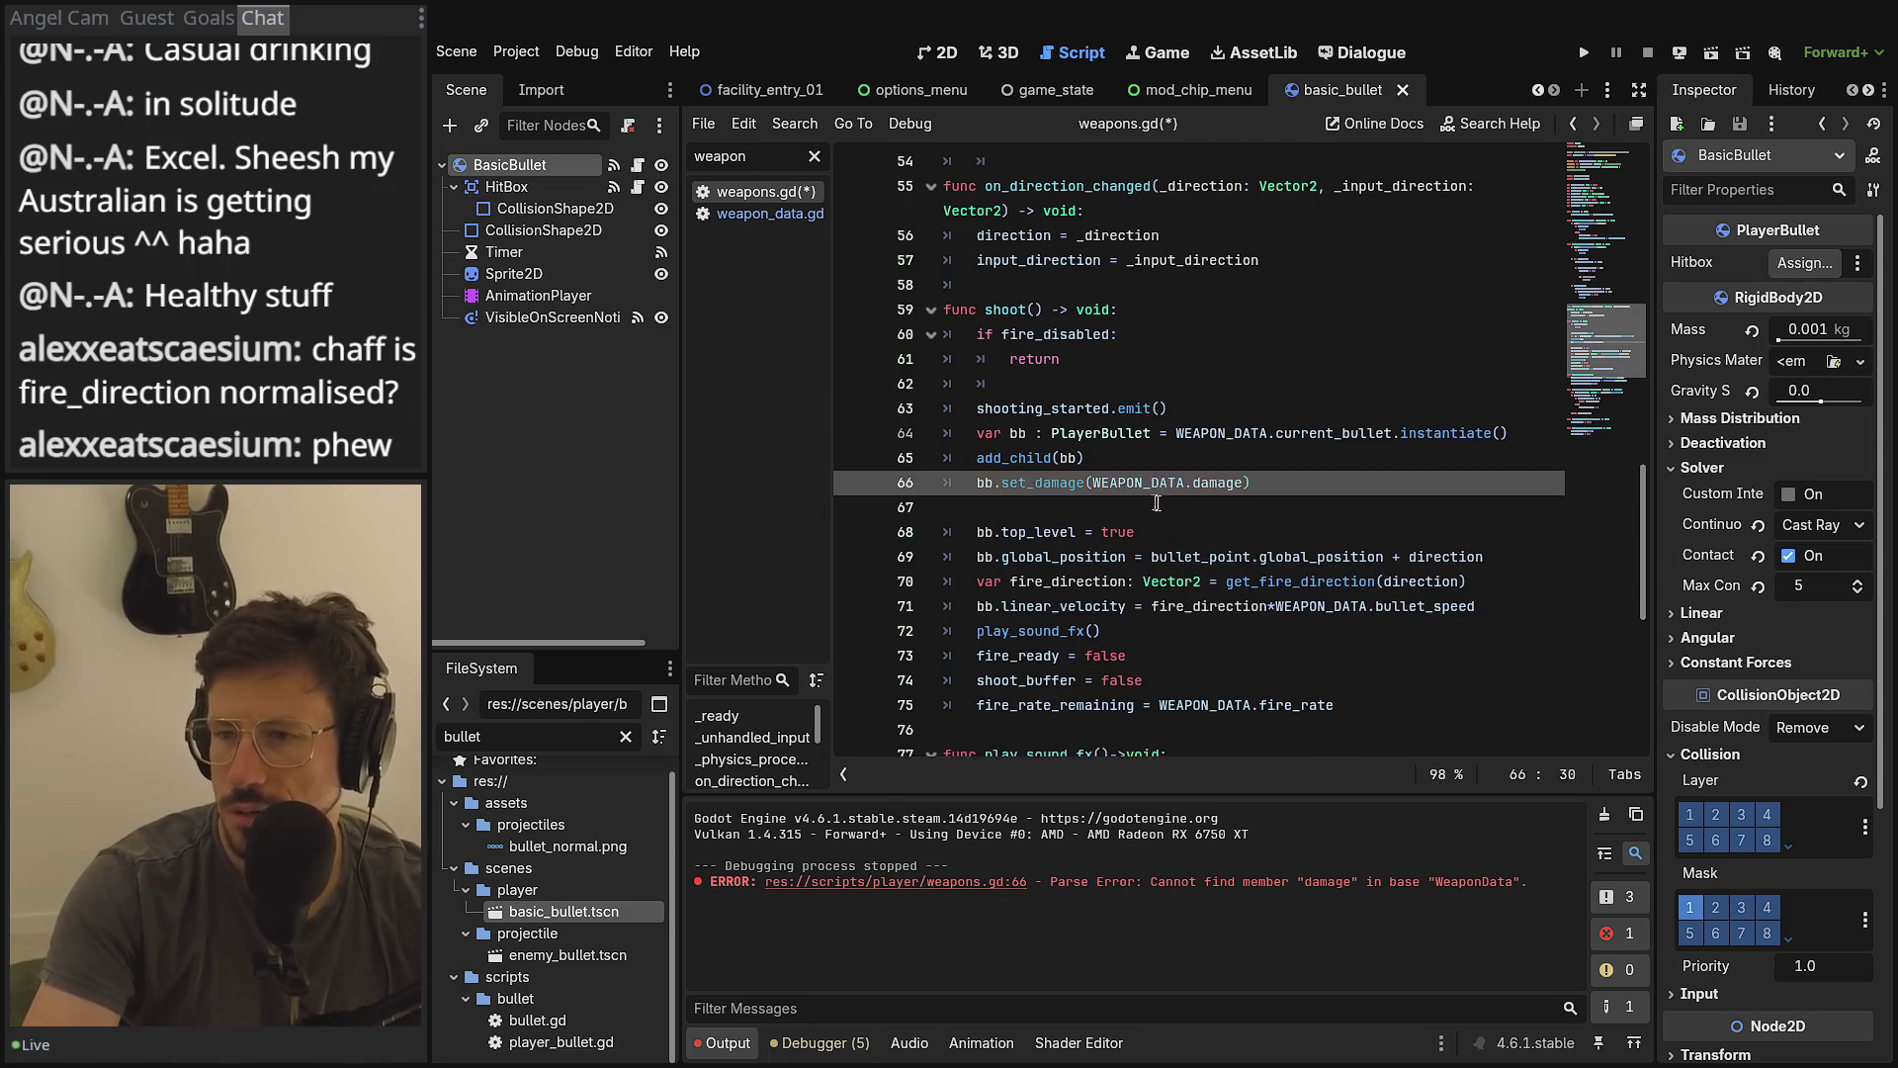
left_click(1350, 493)
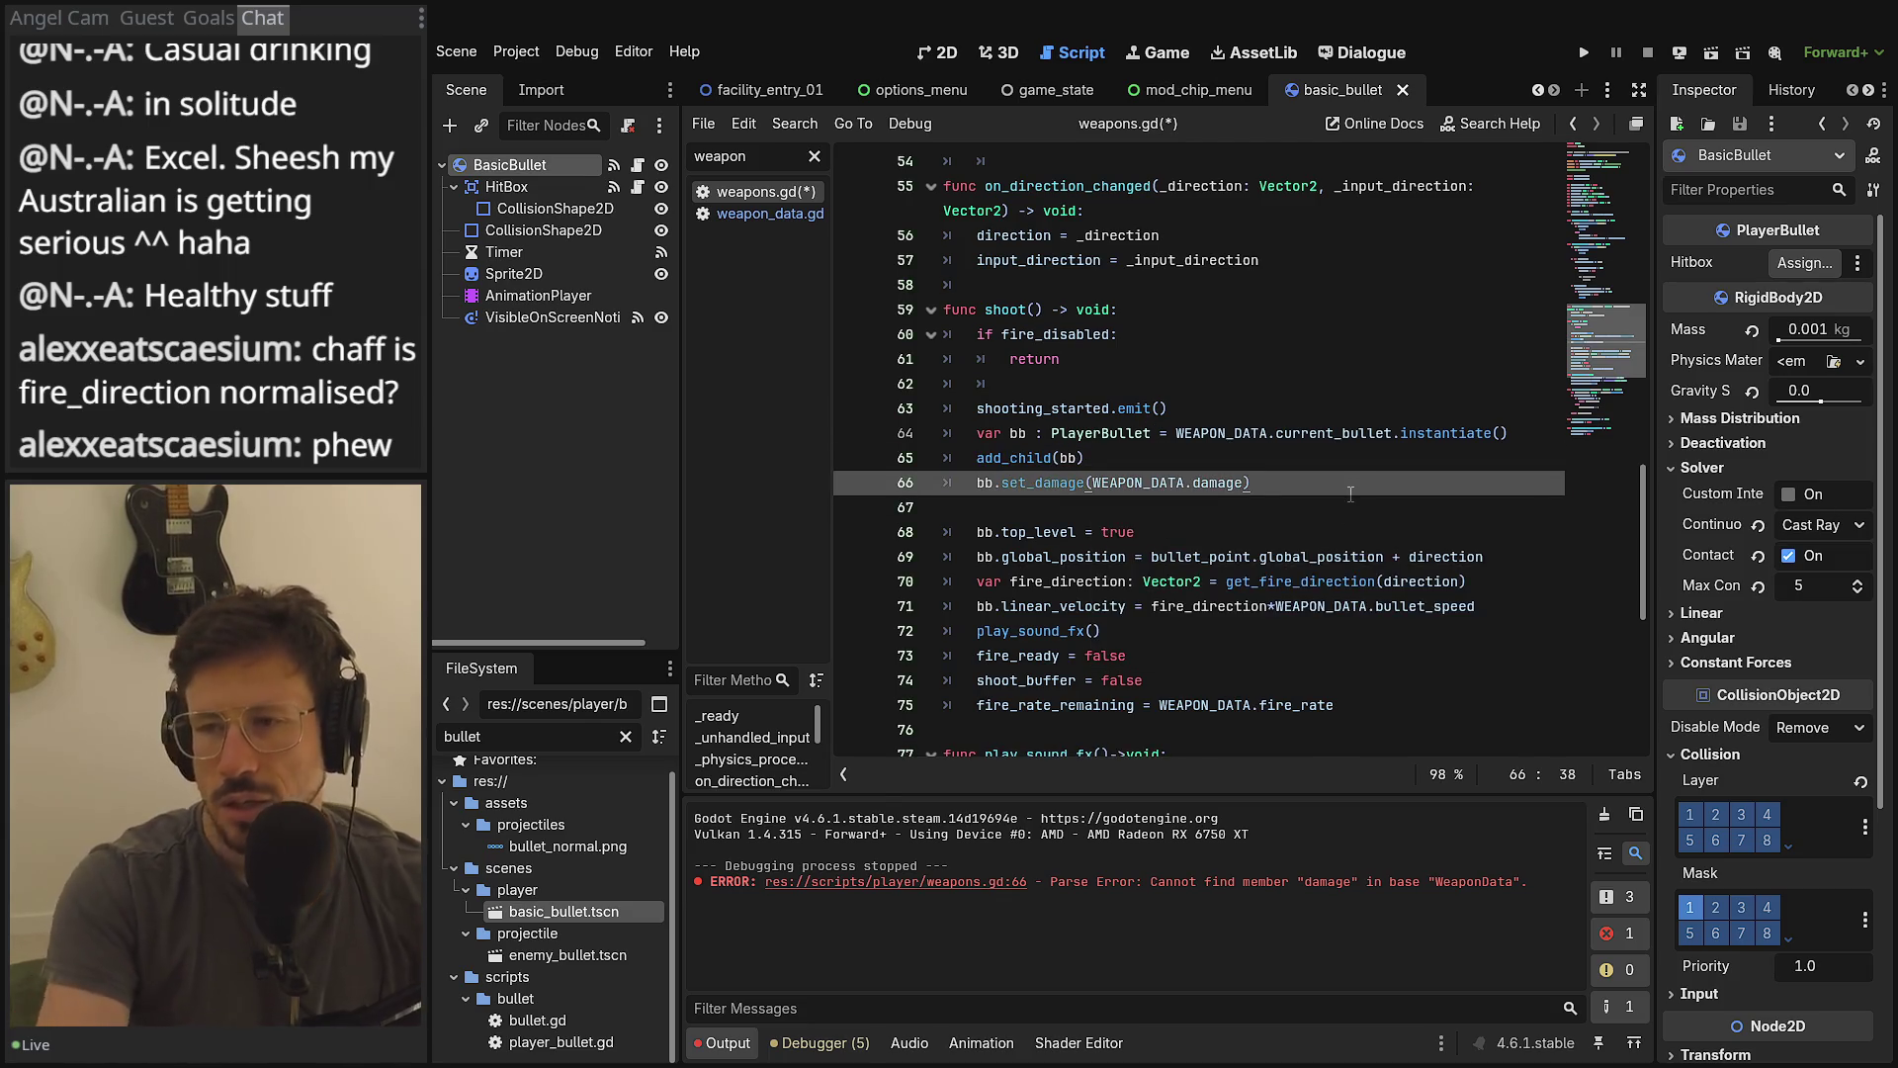
type("+")
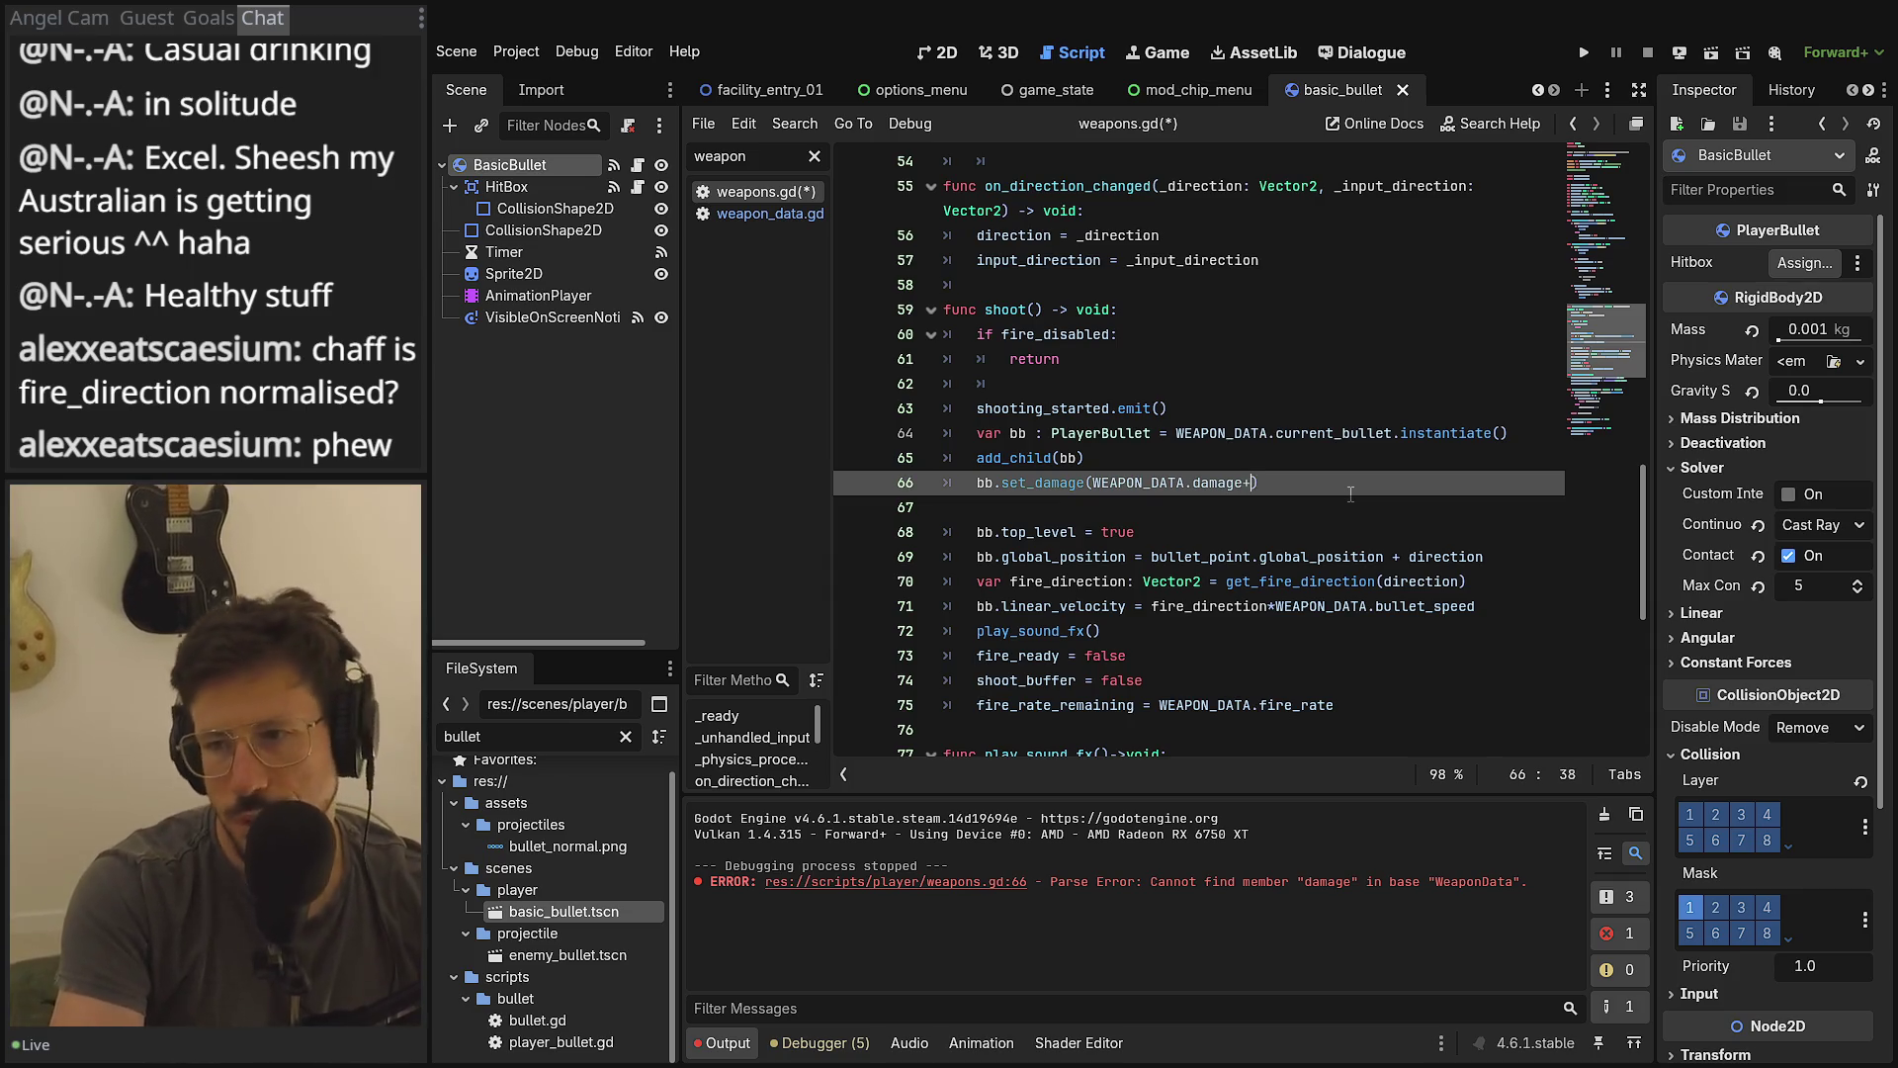
key("BackSpace")
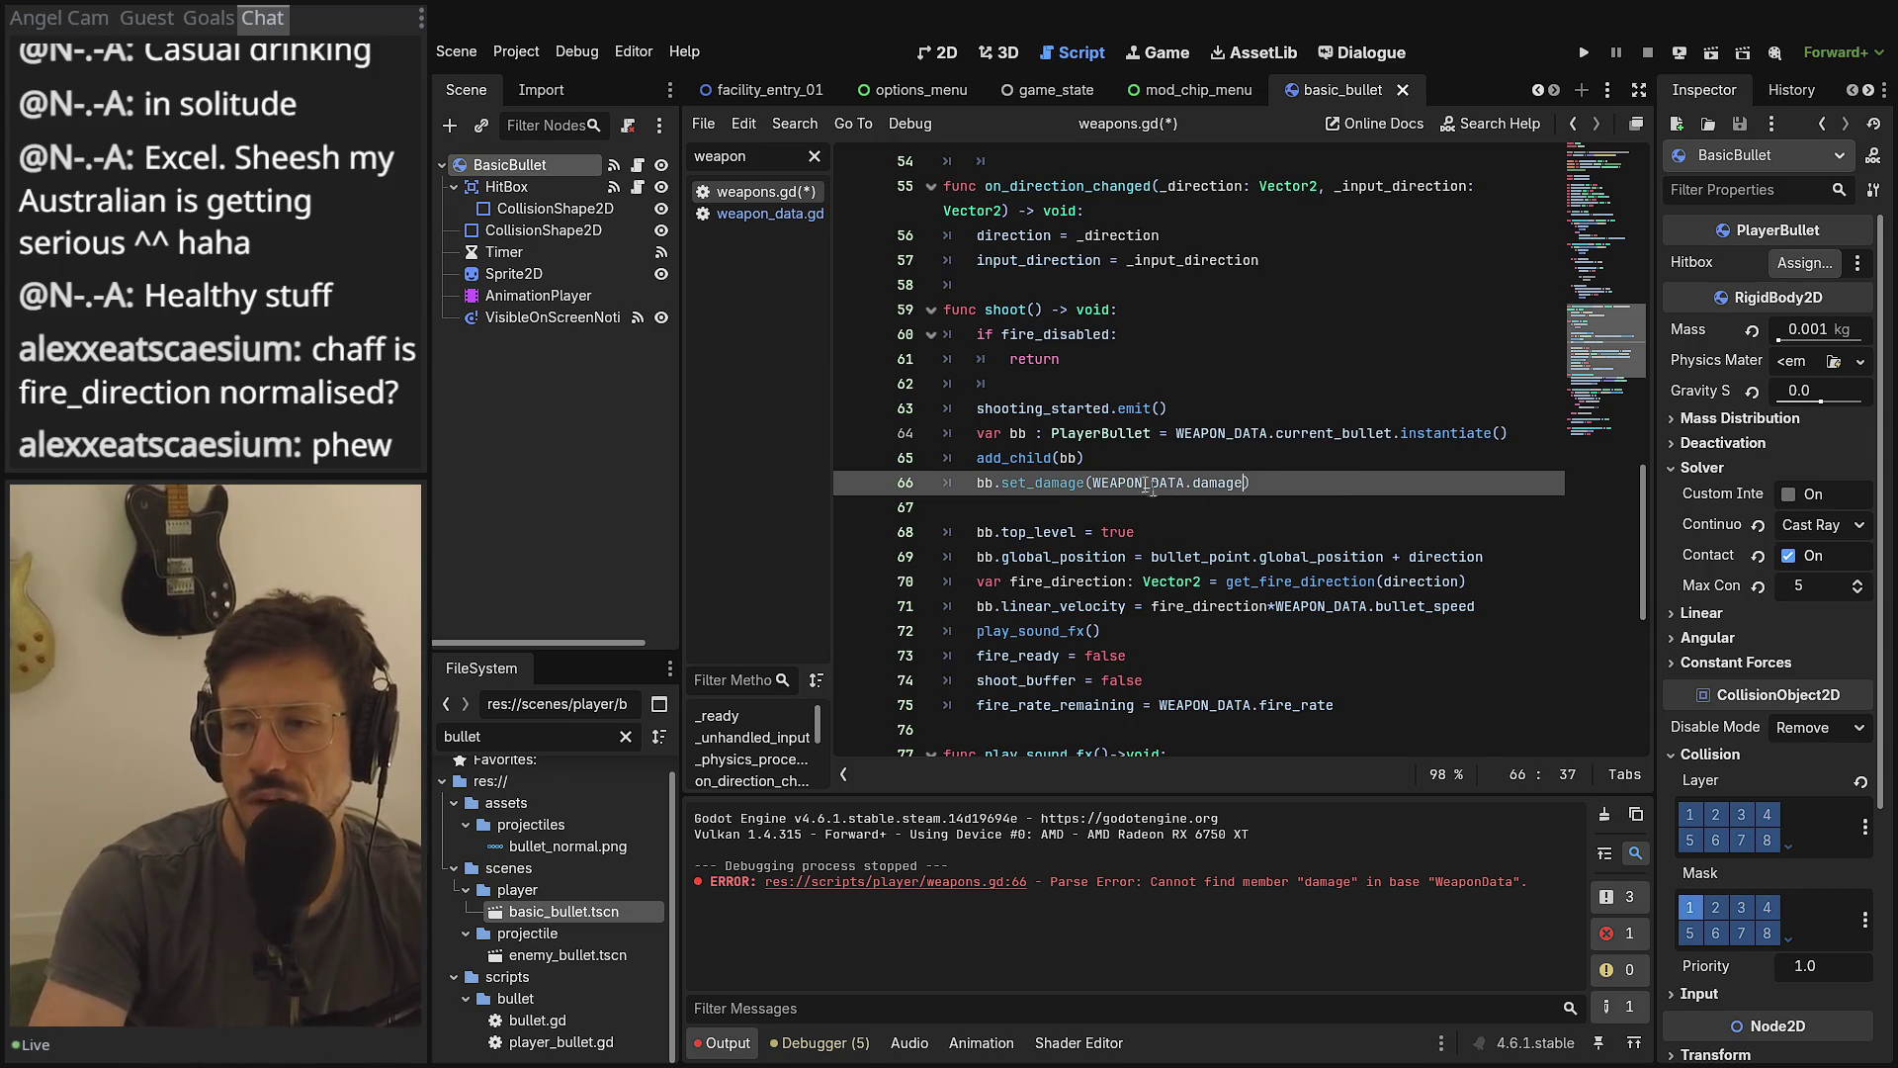
left_click(768, 212)
left_click(1236, 358)
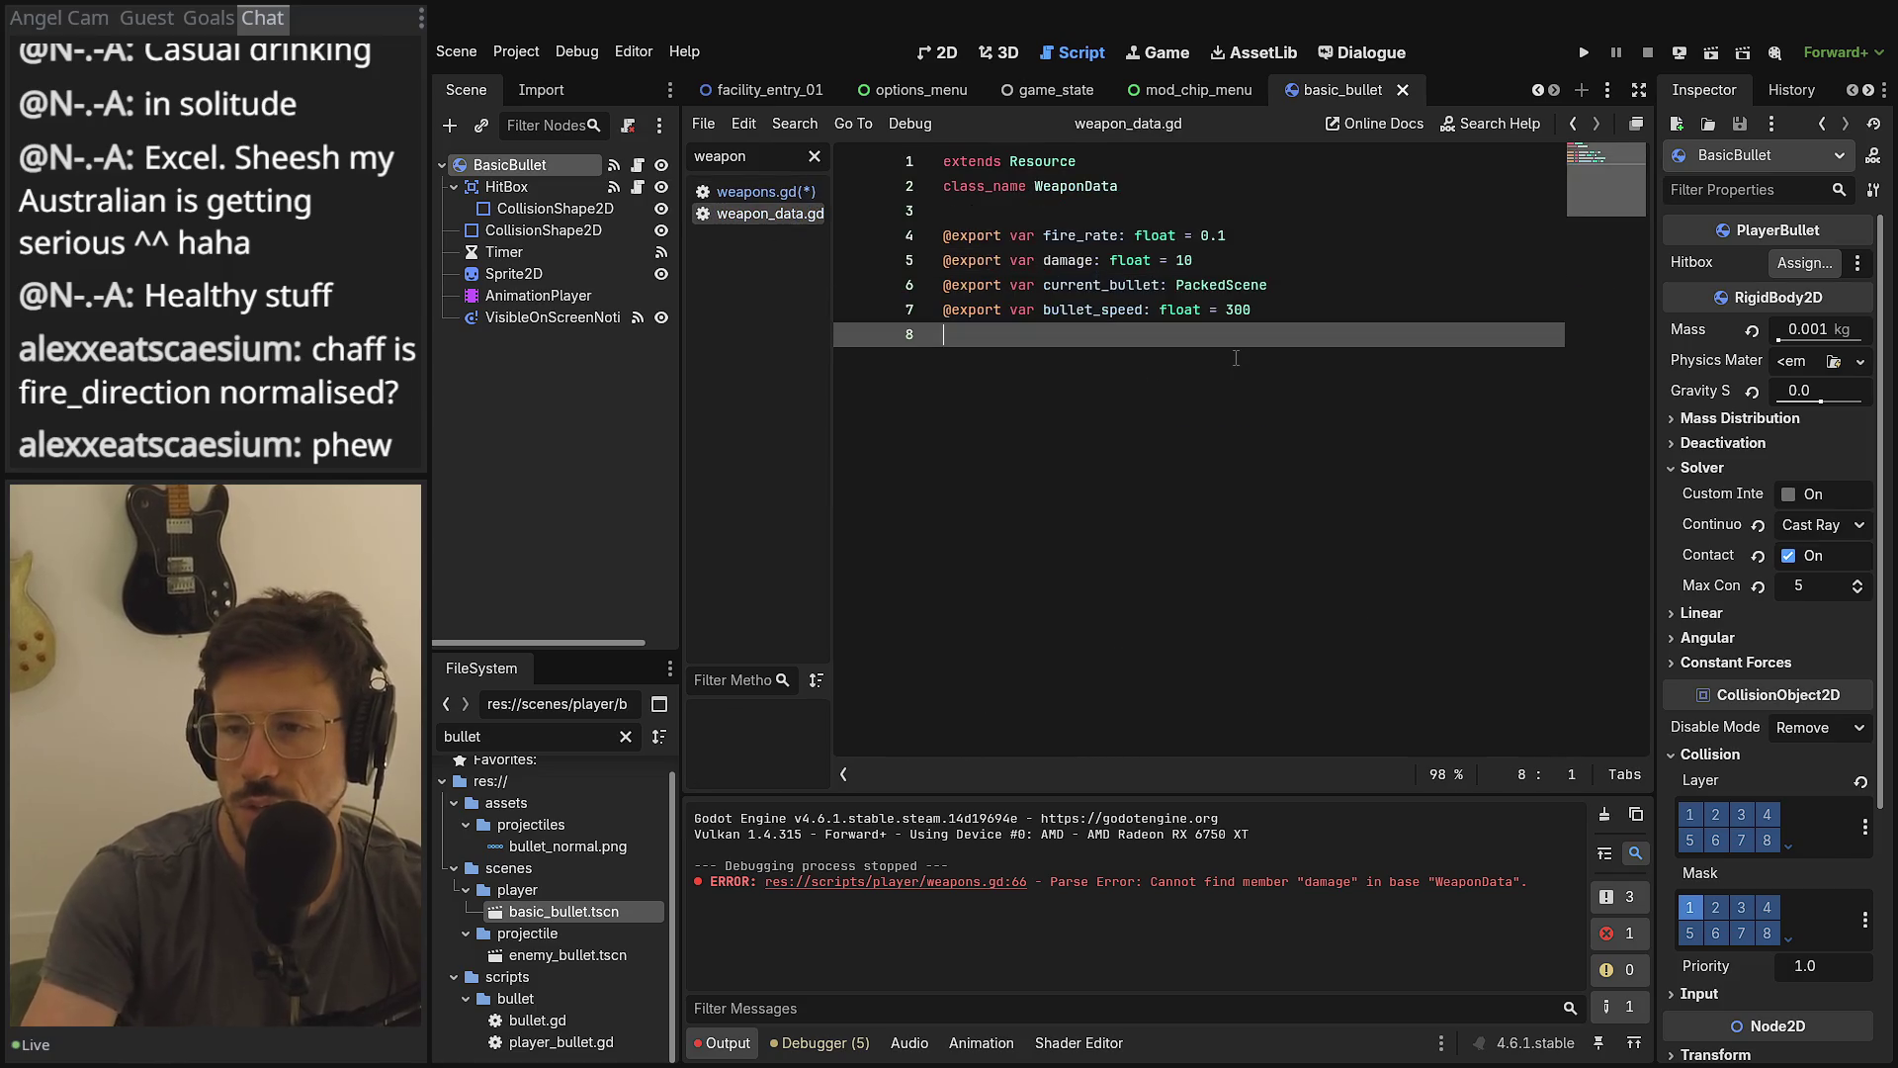
Write func get_damage() -> void: with the body line var dmg: float = damage +
key("Return")
type("fu")
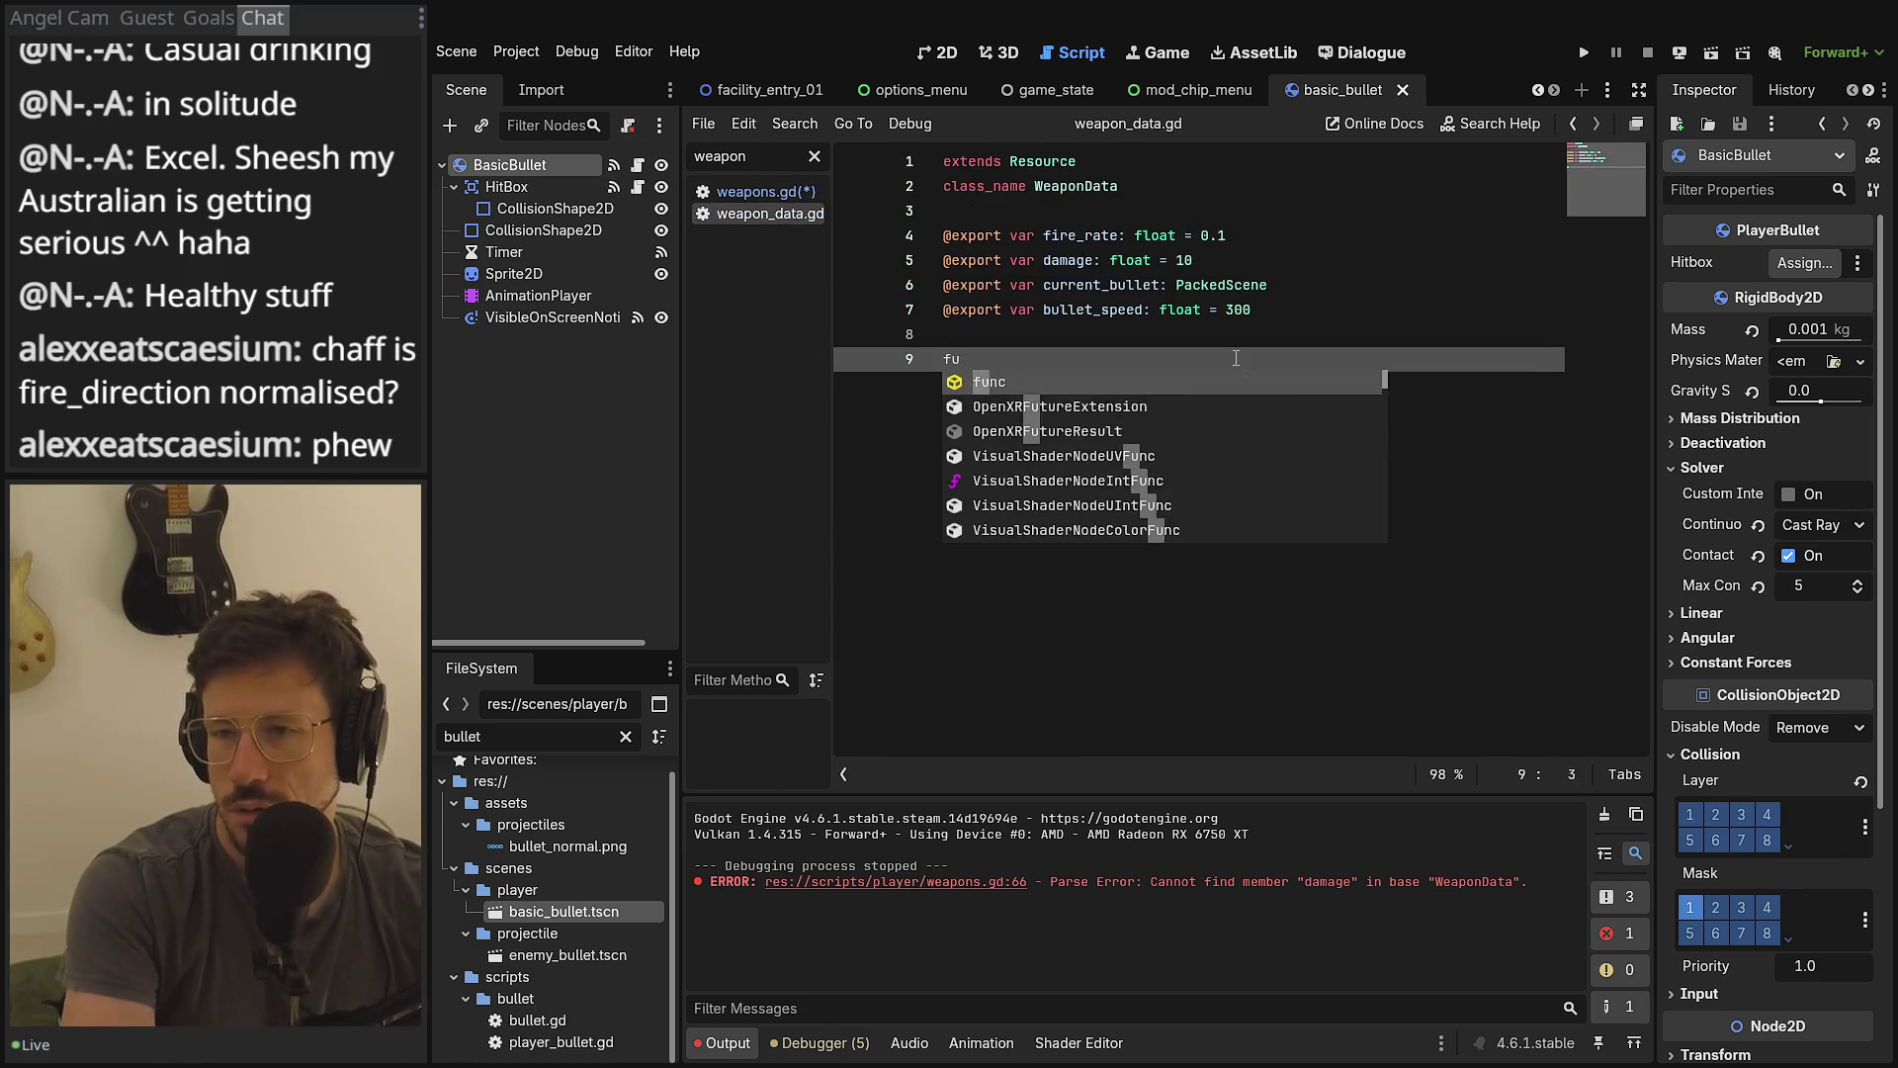
type("nc ")
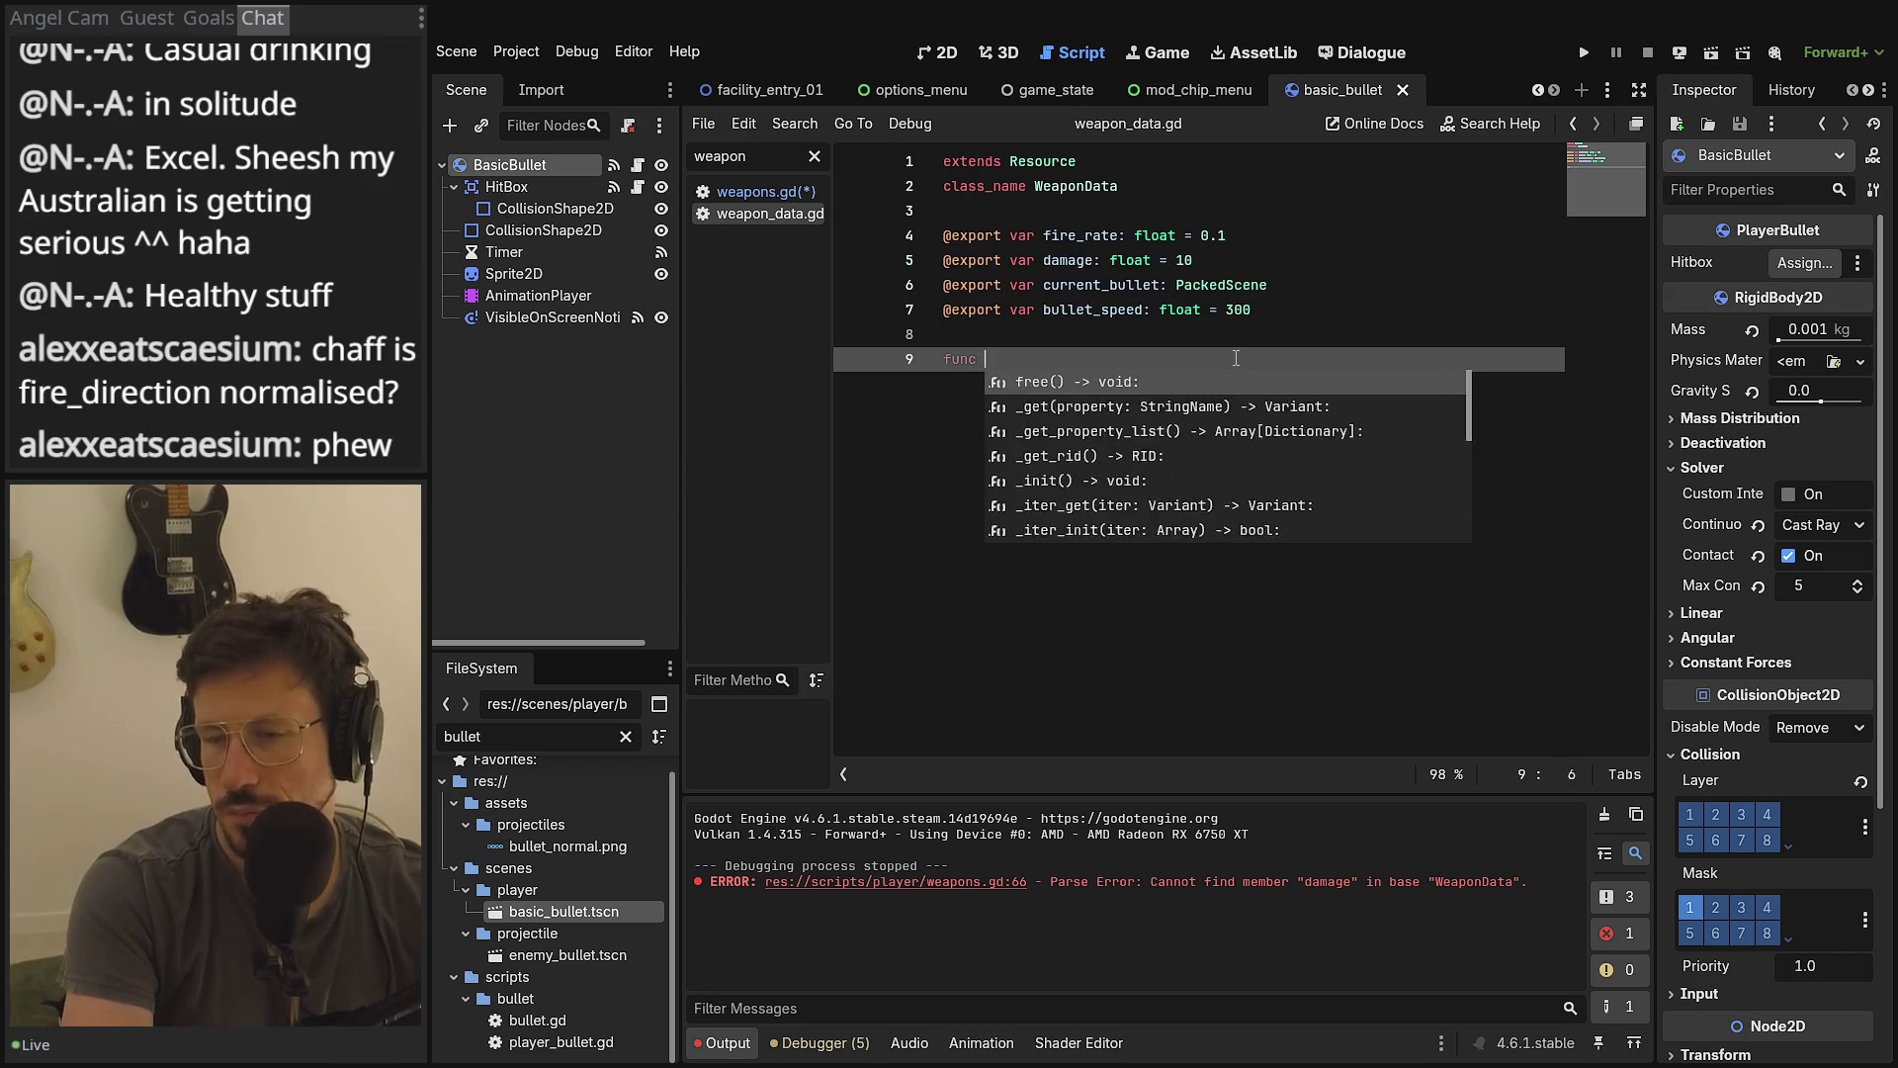
type("get_damage(")
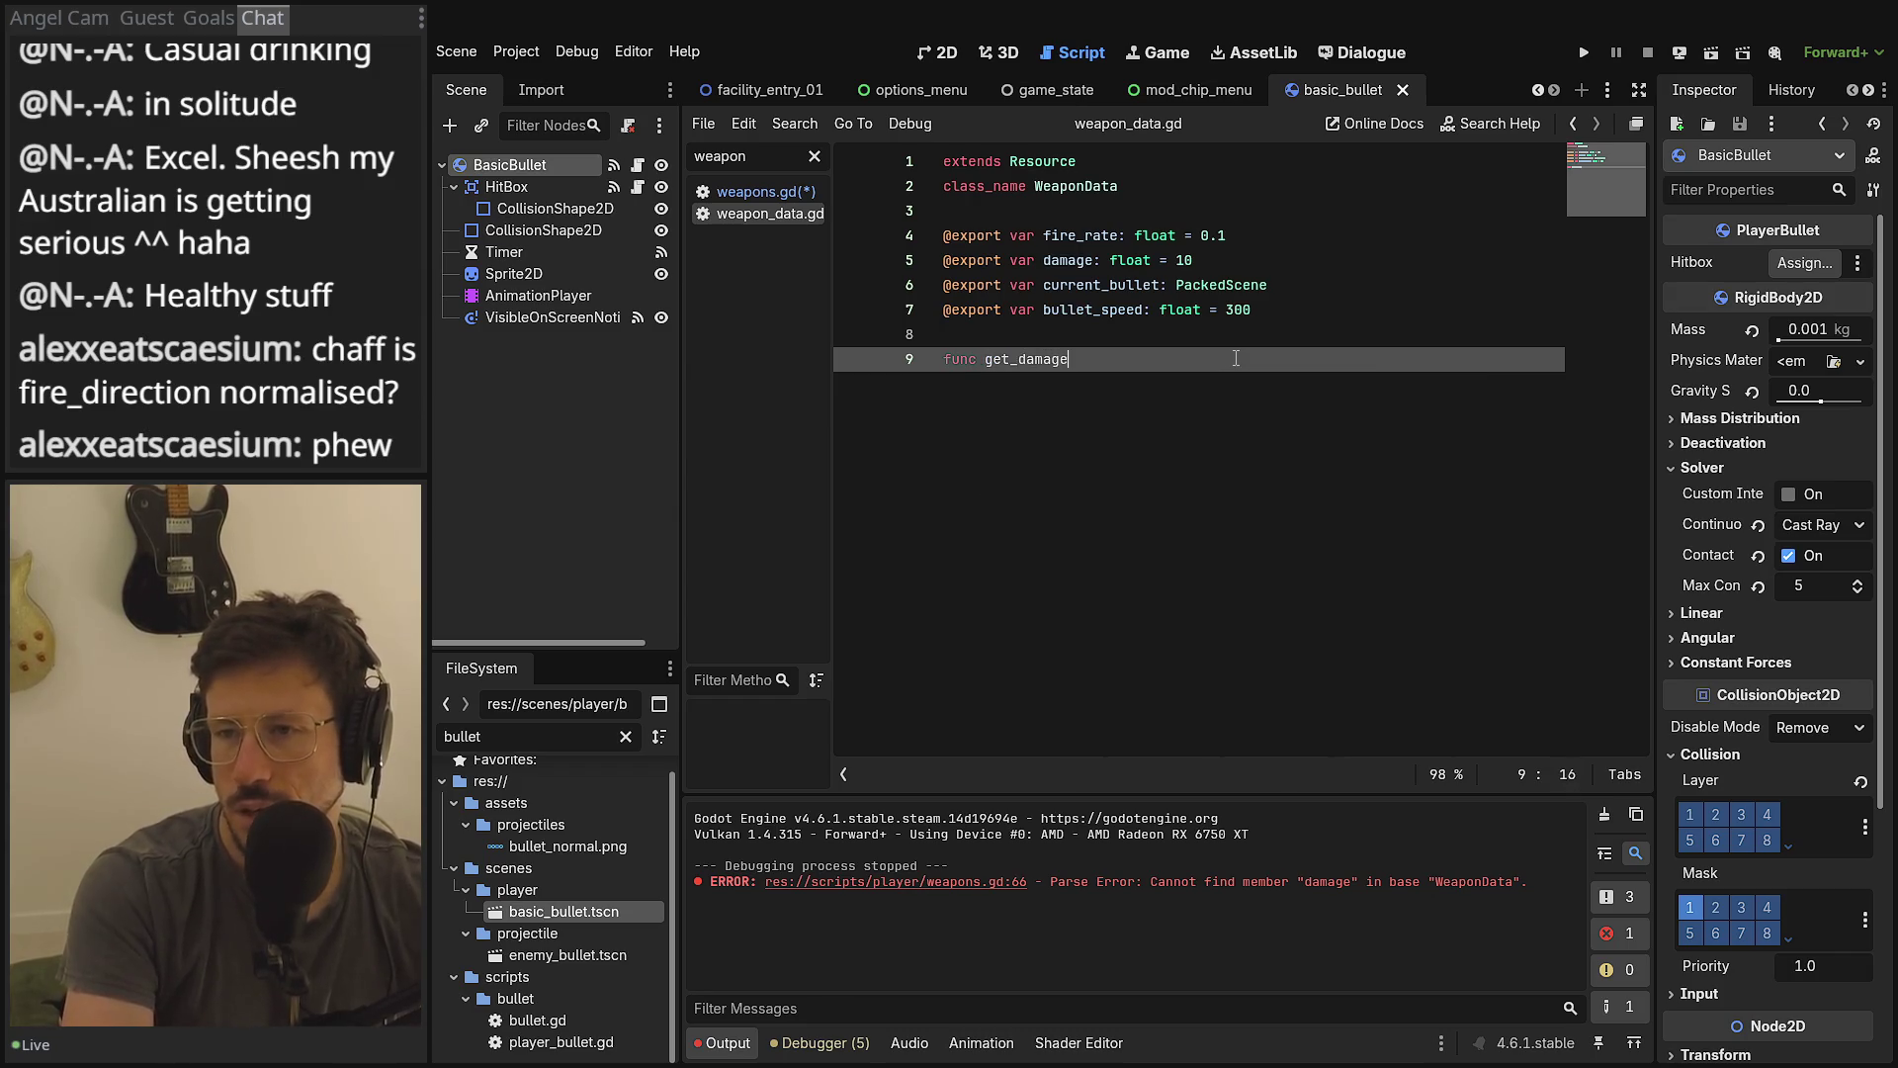
type(") -> v")
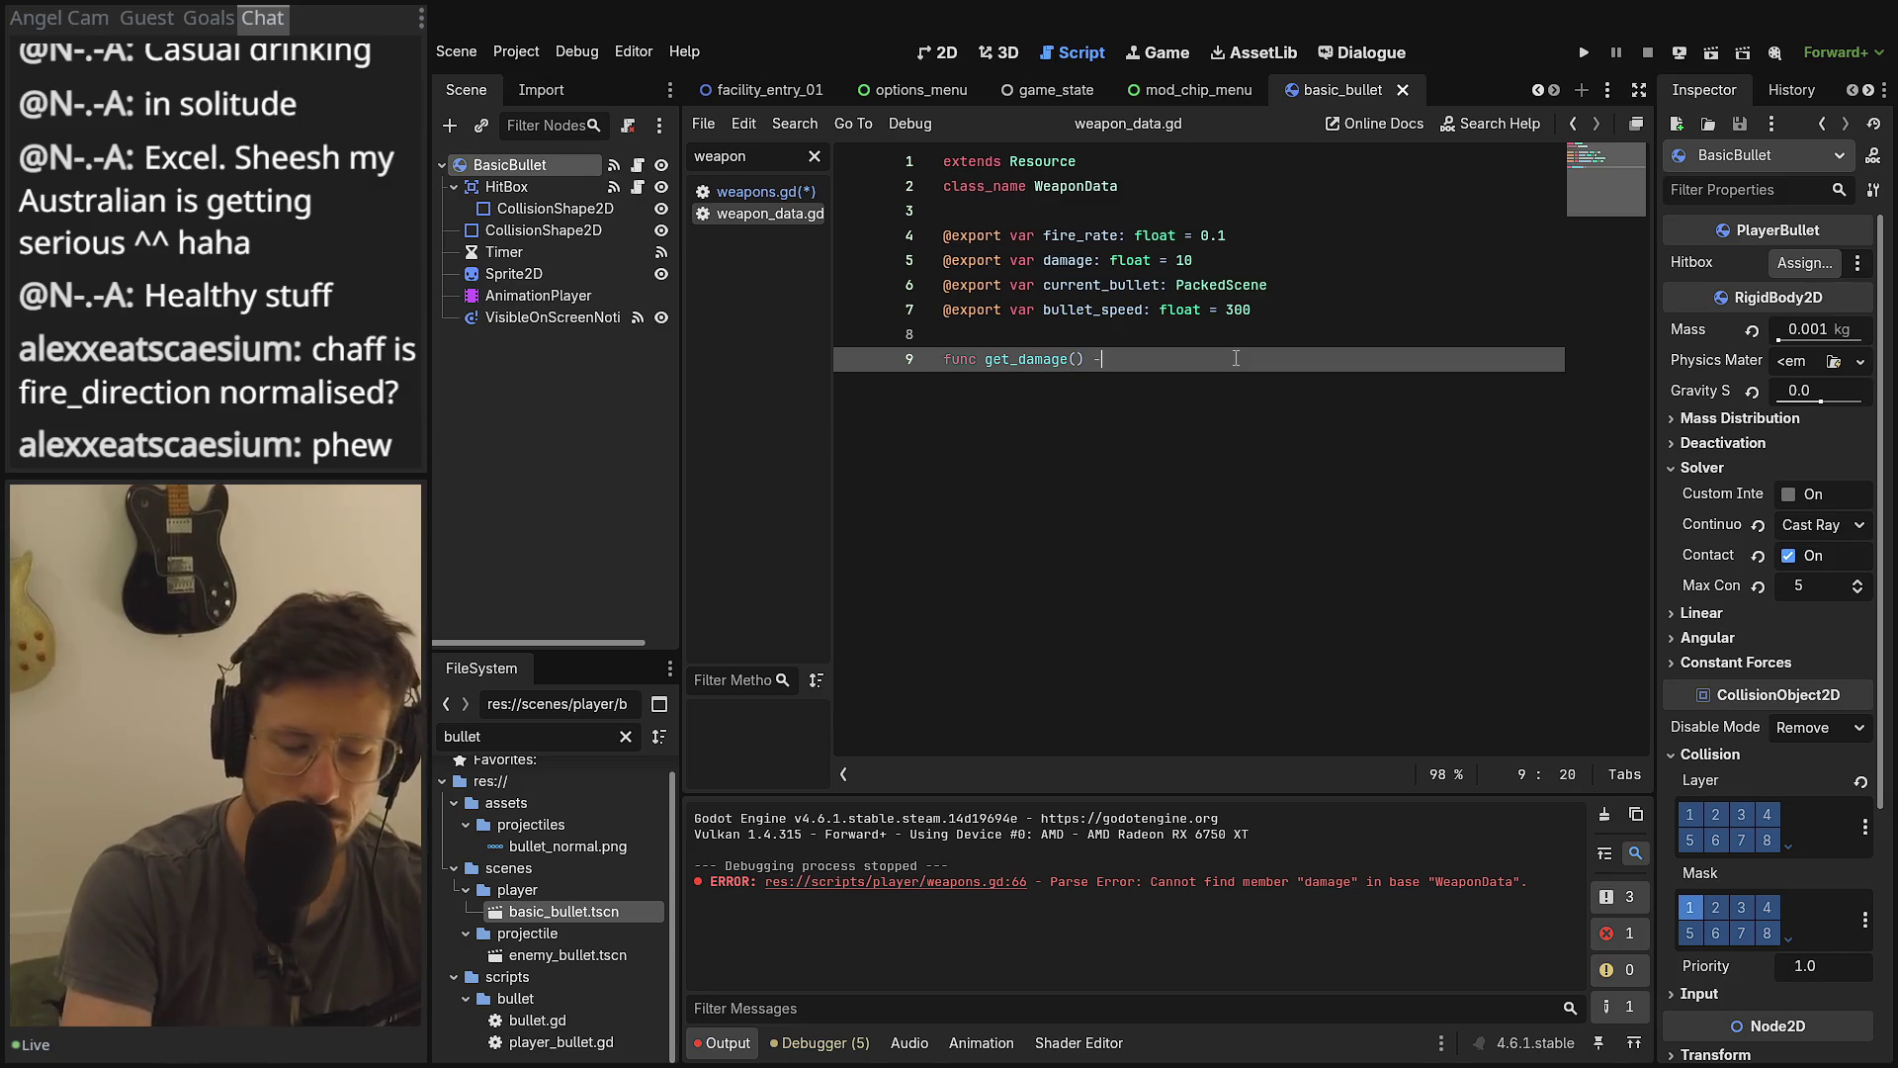
type("oid:")
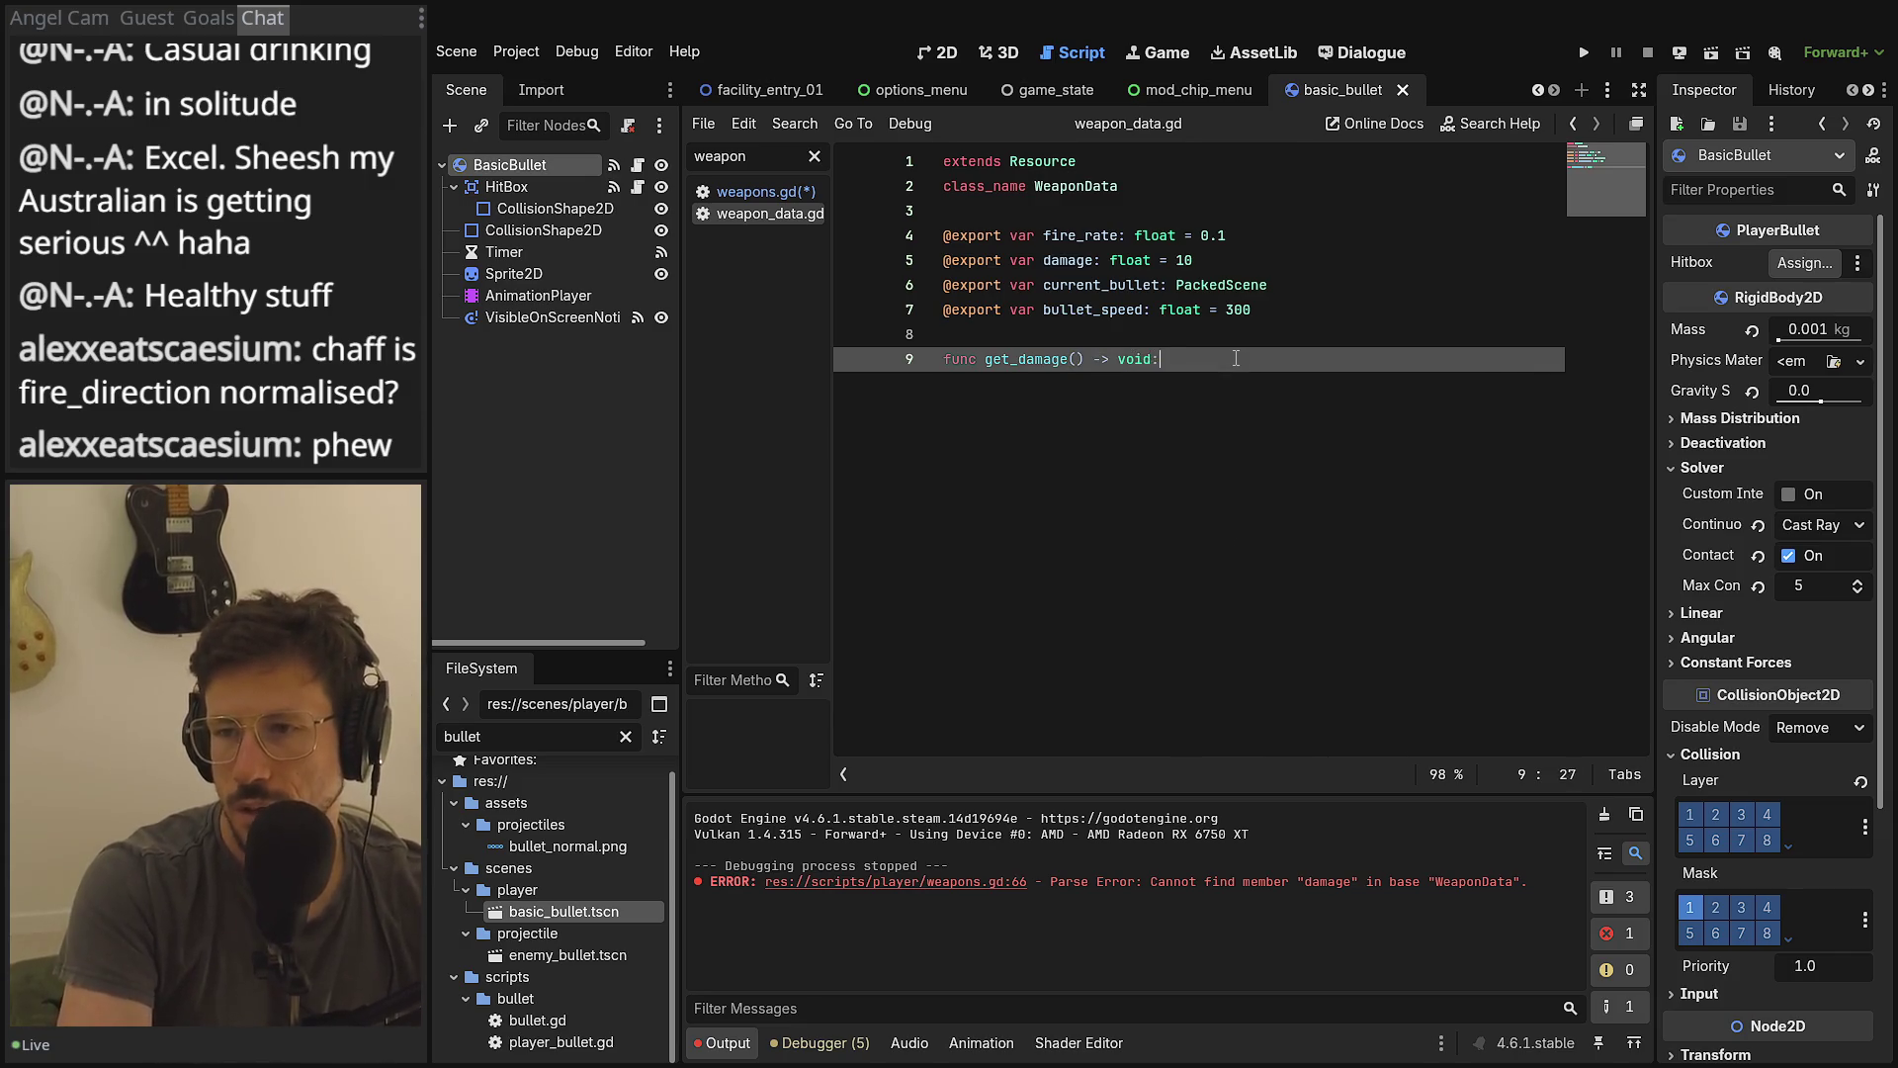
key("Return")
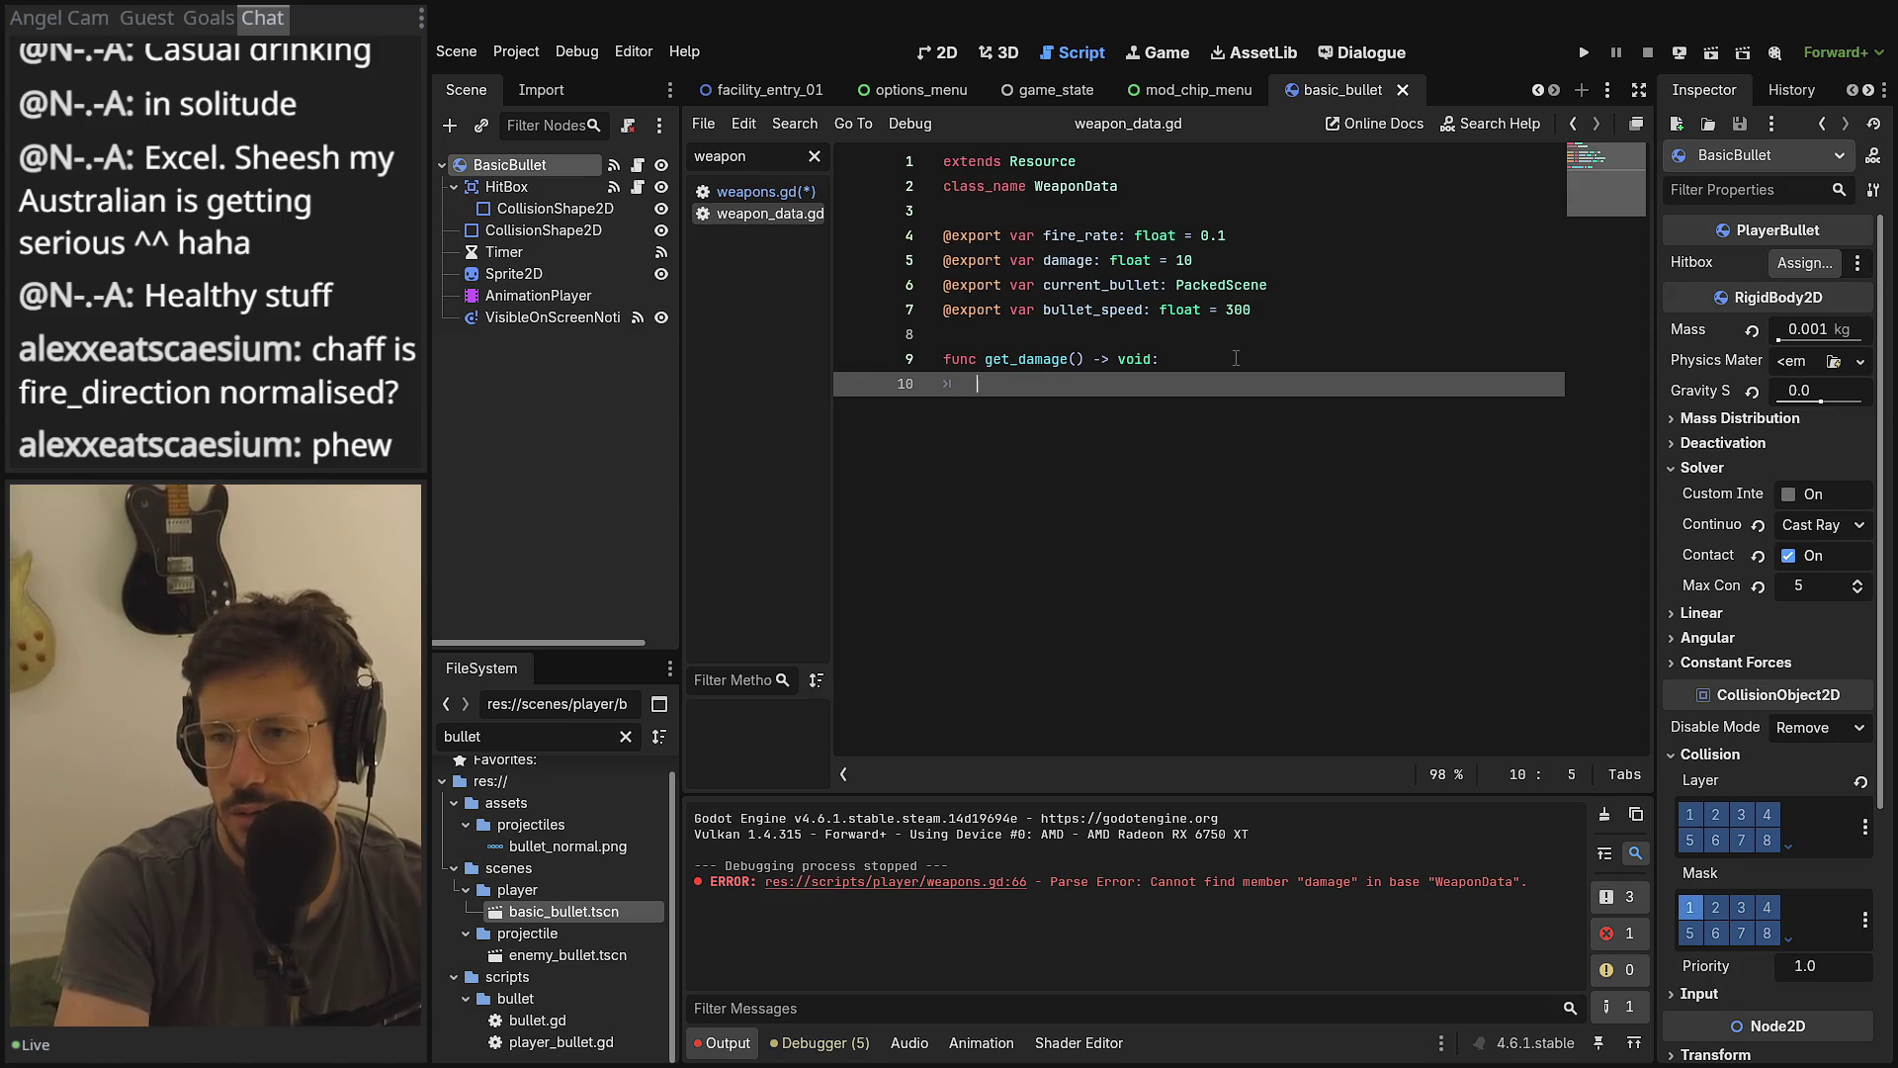
type("var dmg")
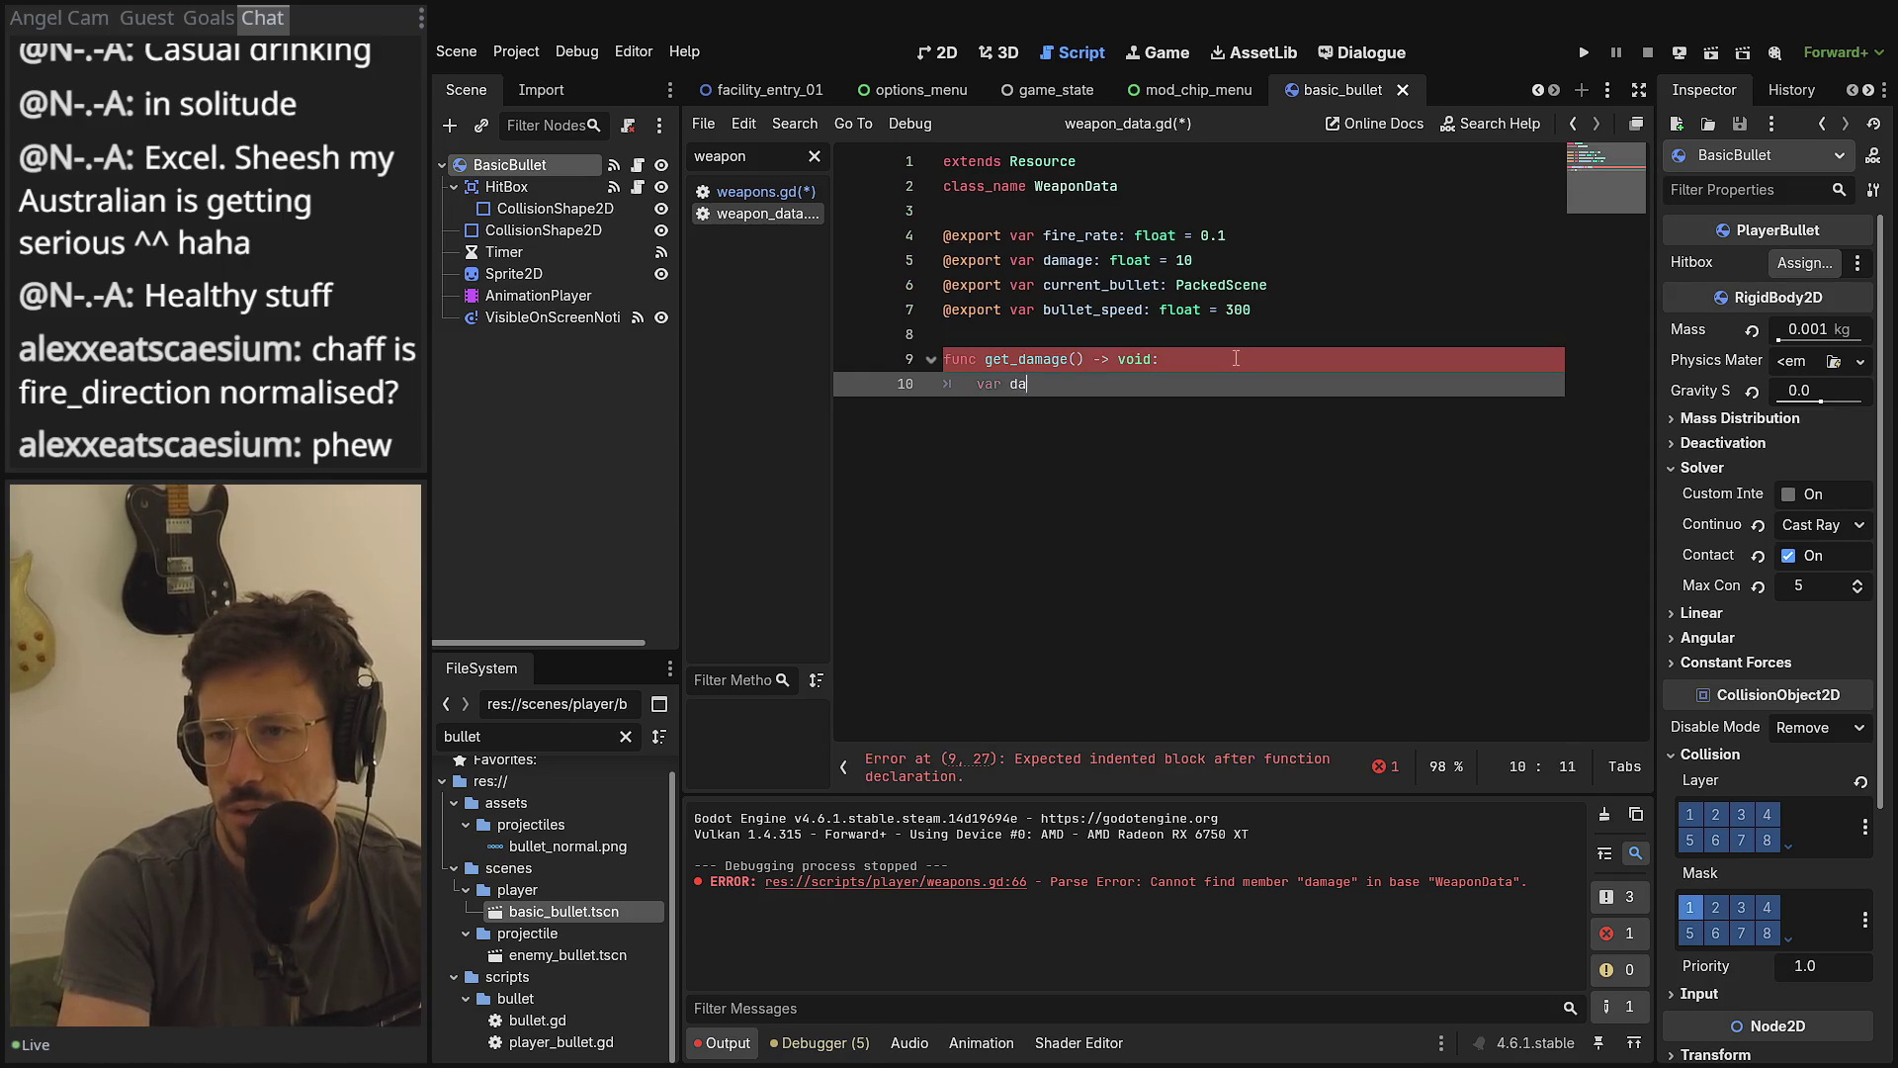
type(": fl;")
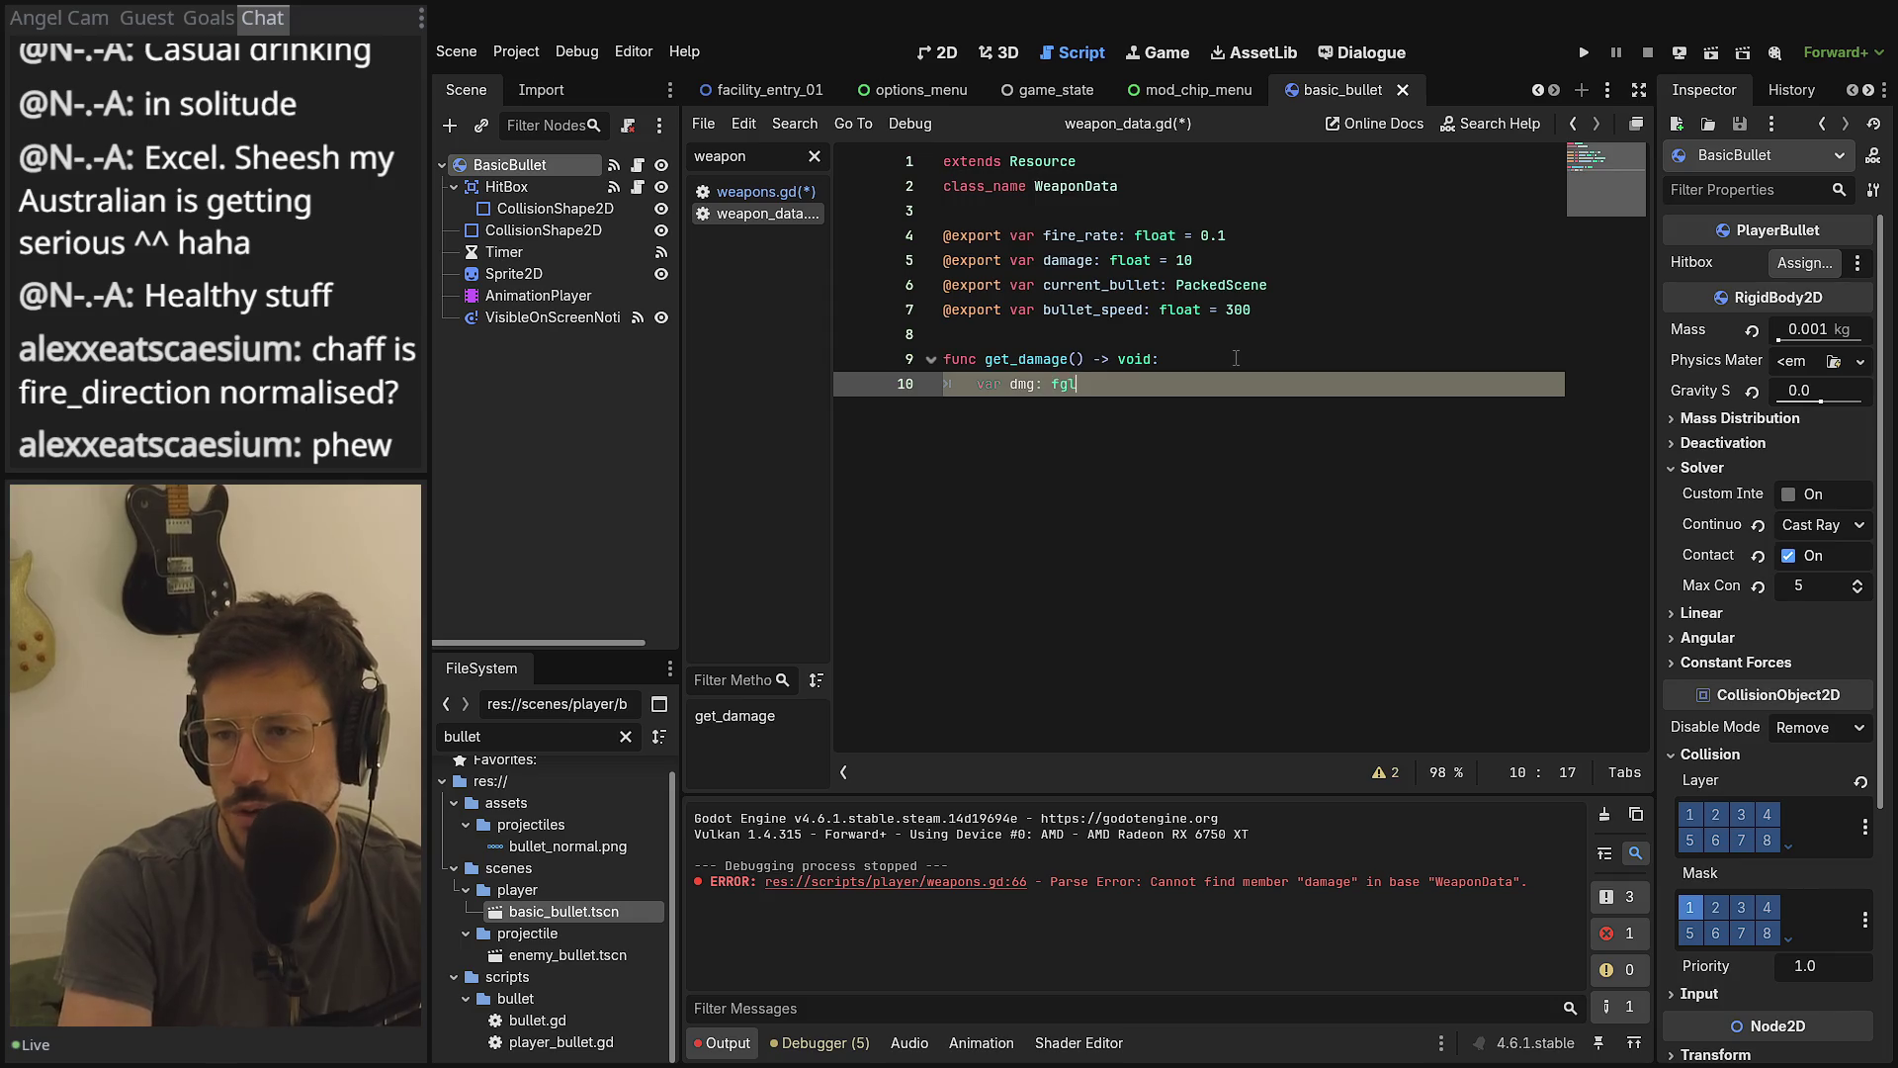
key("BackSpace")
key("BackSpace")
type("oary")
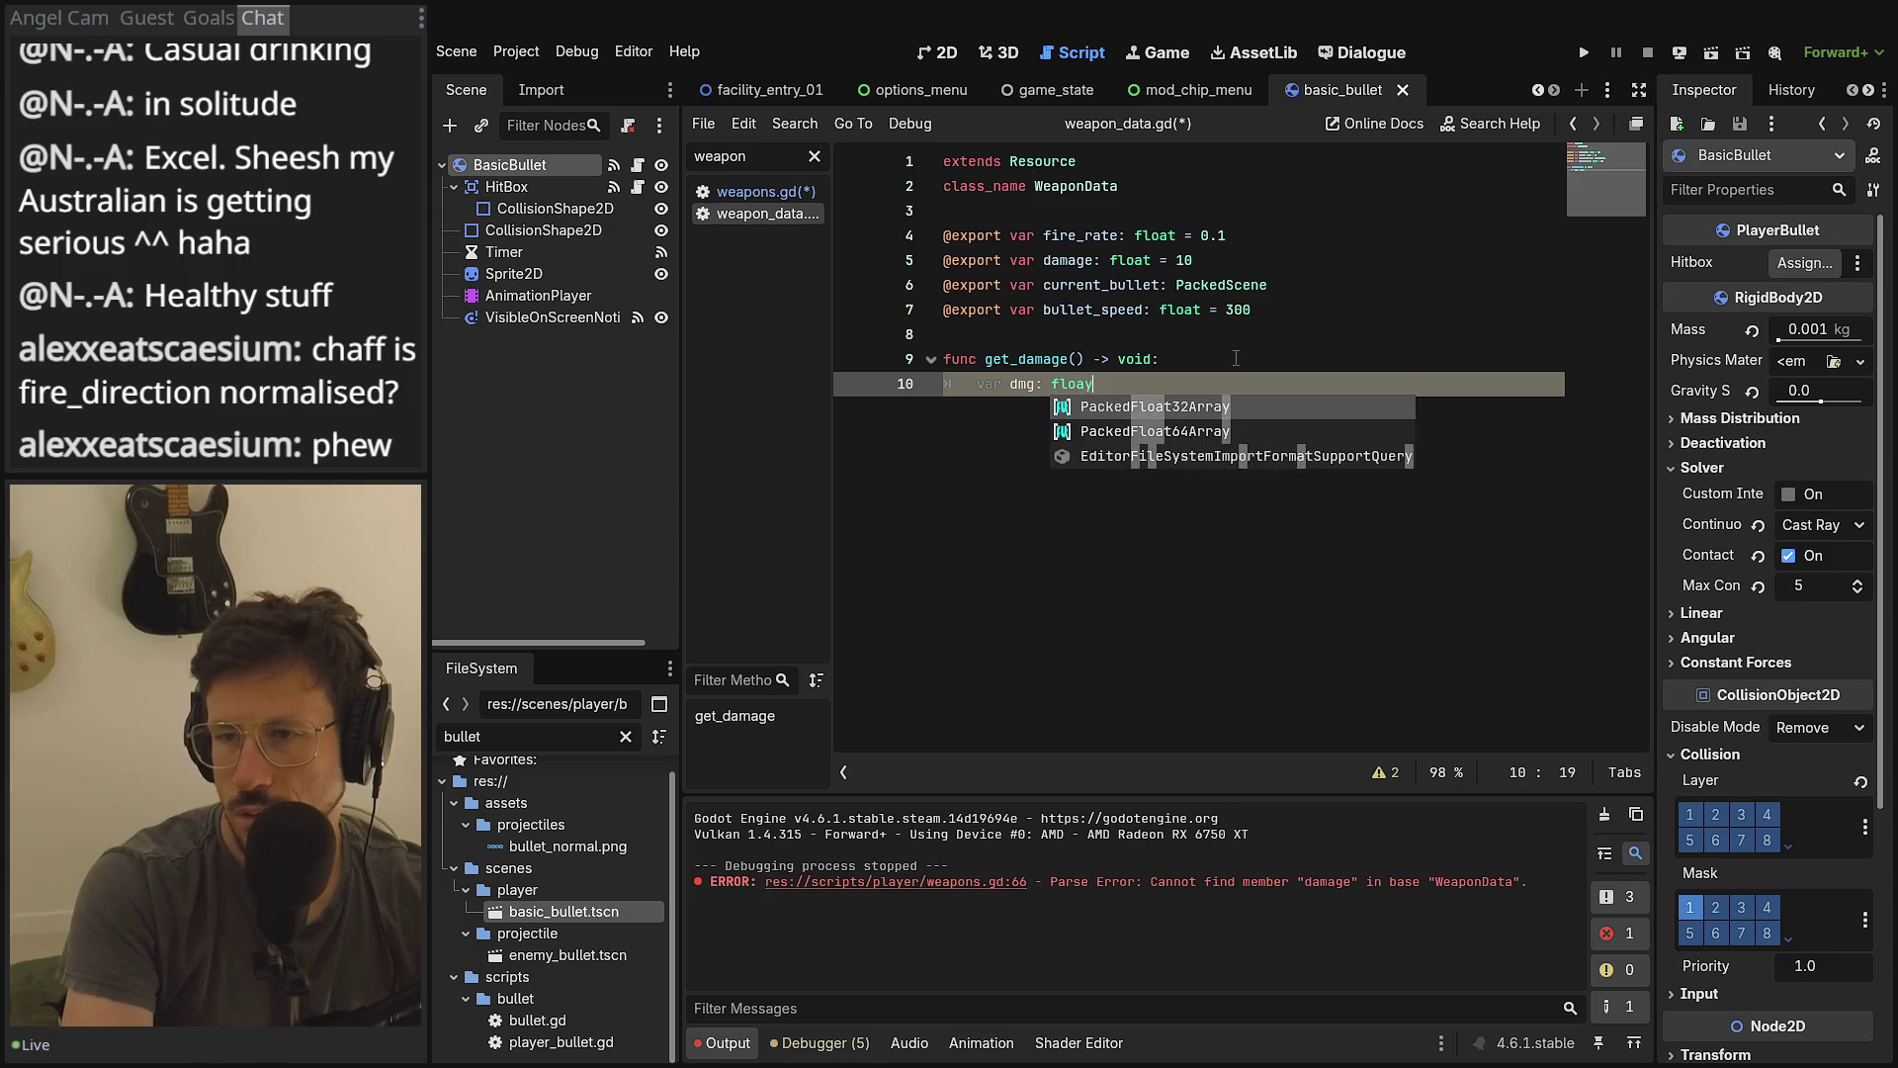
key("BackSpace")
key("BackSpace")
type("t:")
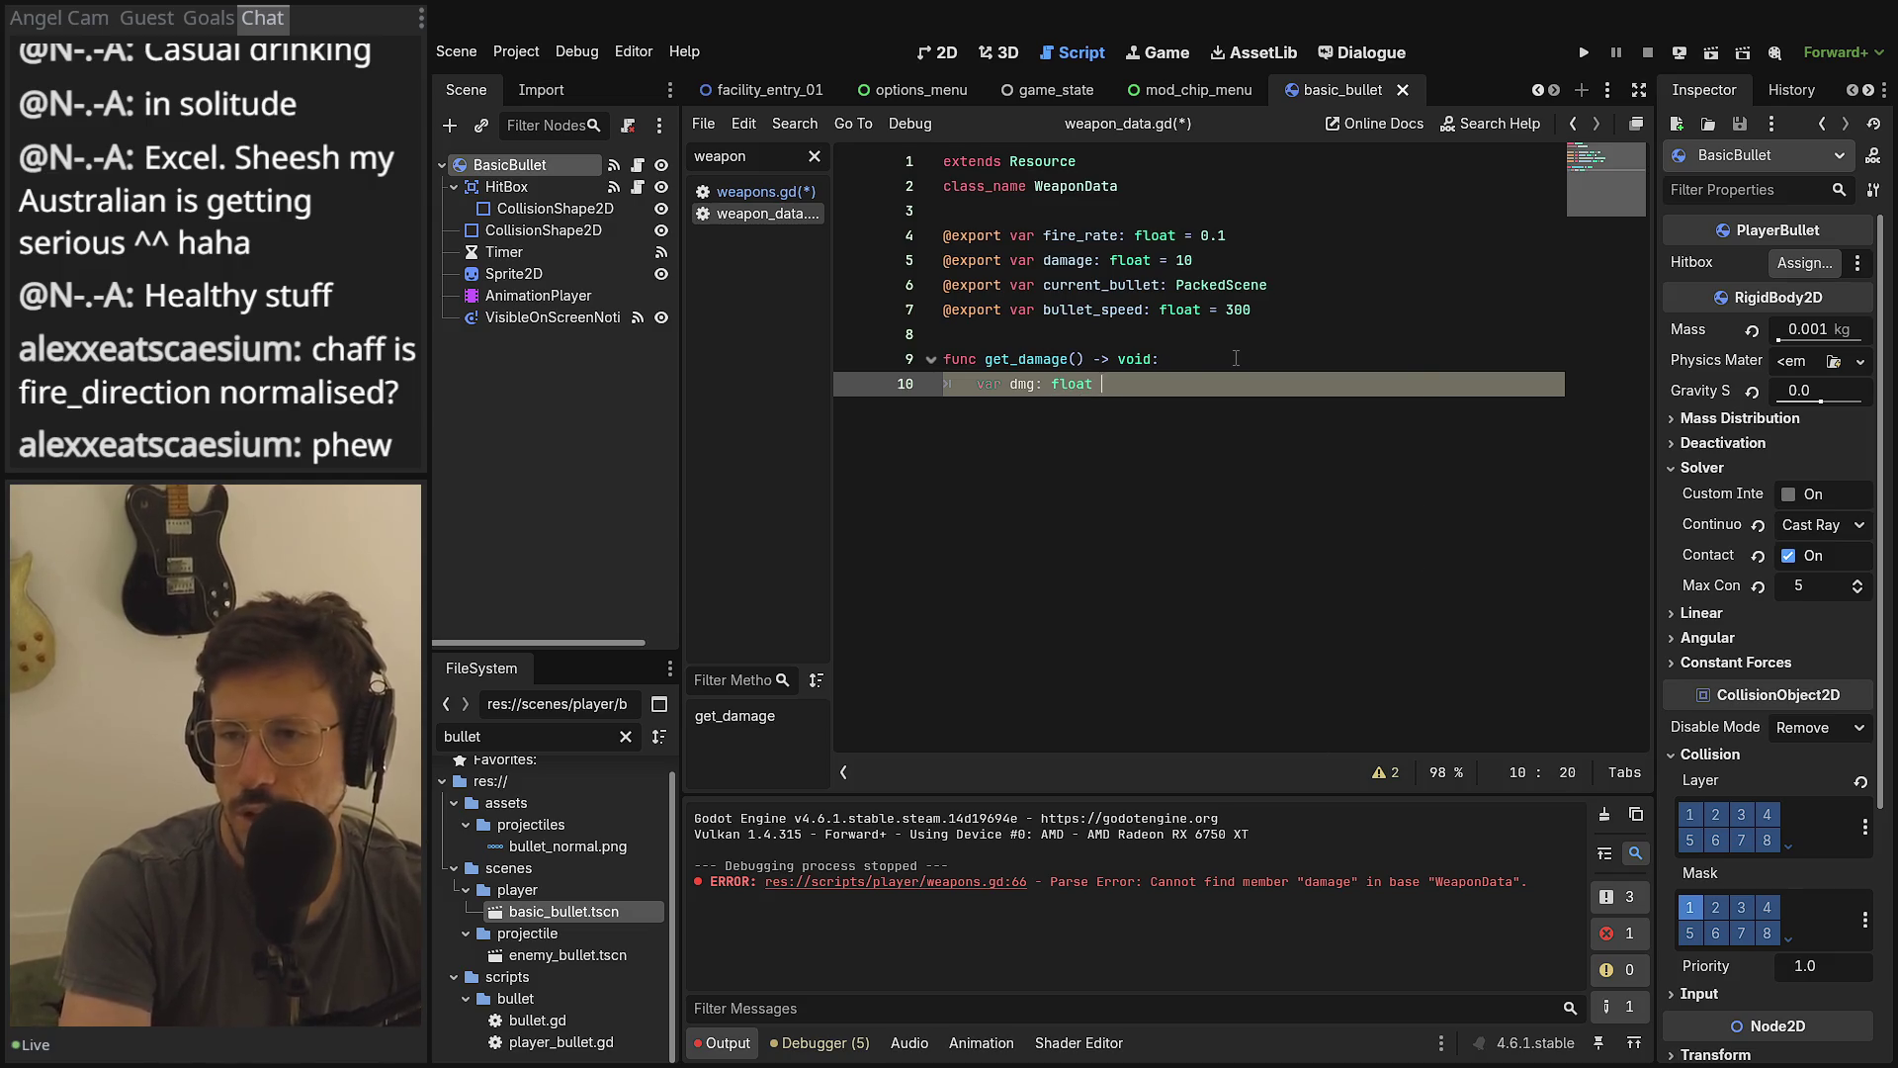
type("= damage ")
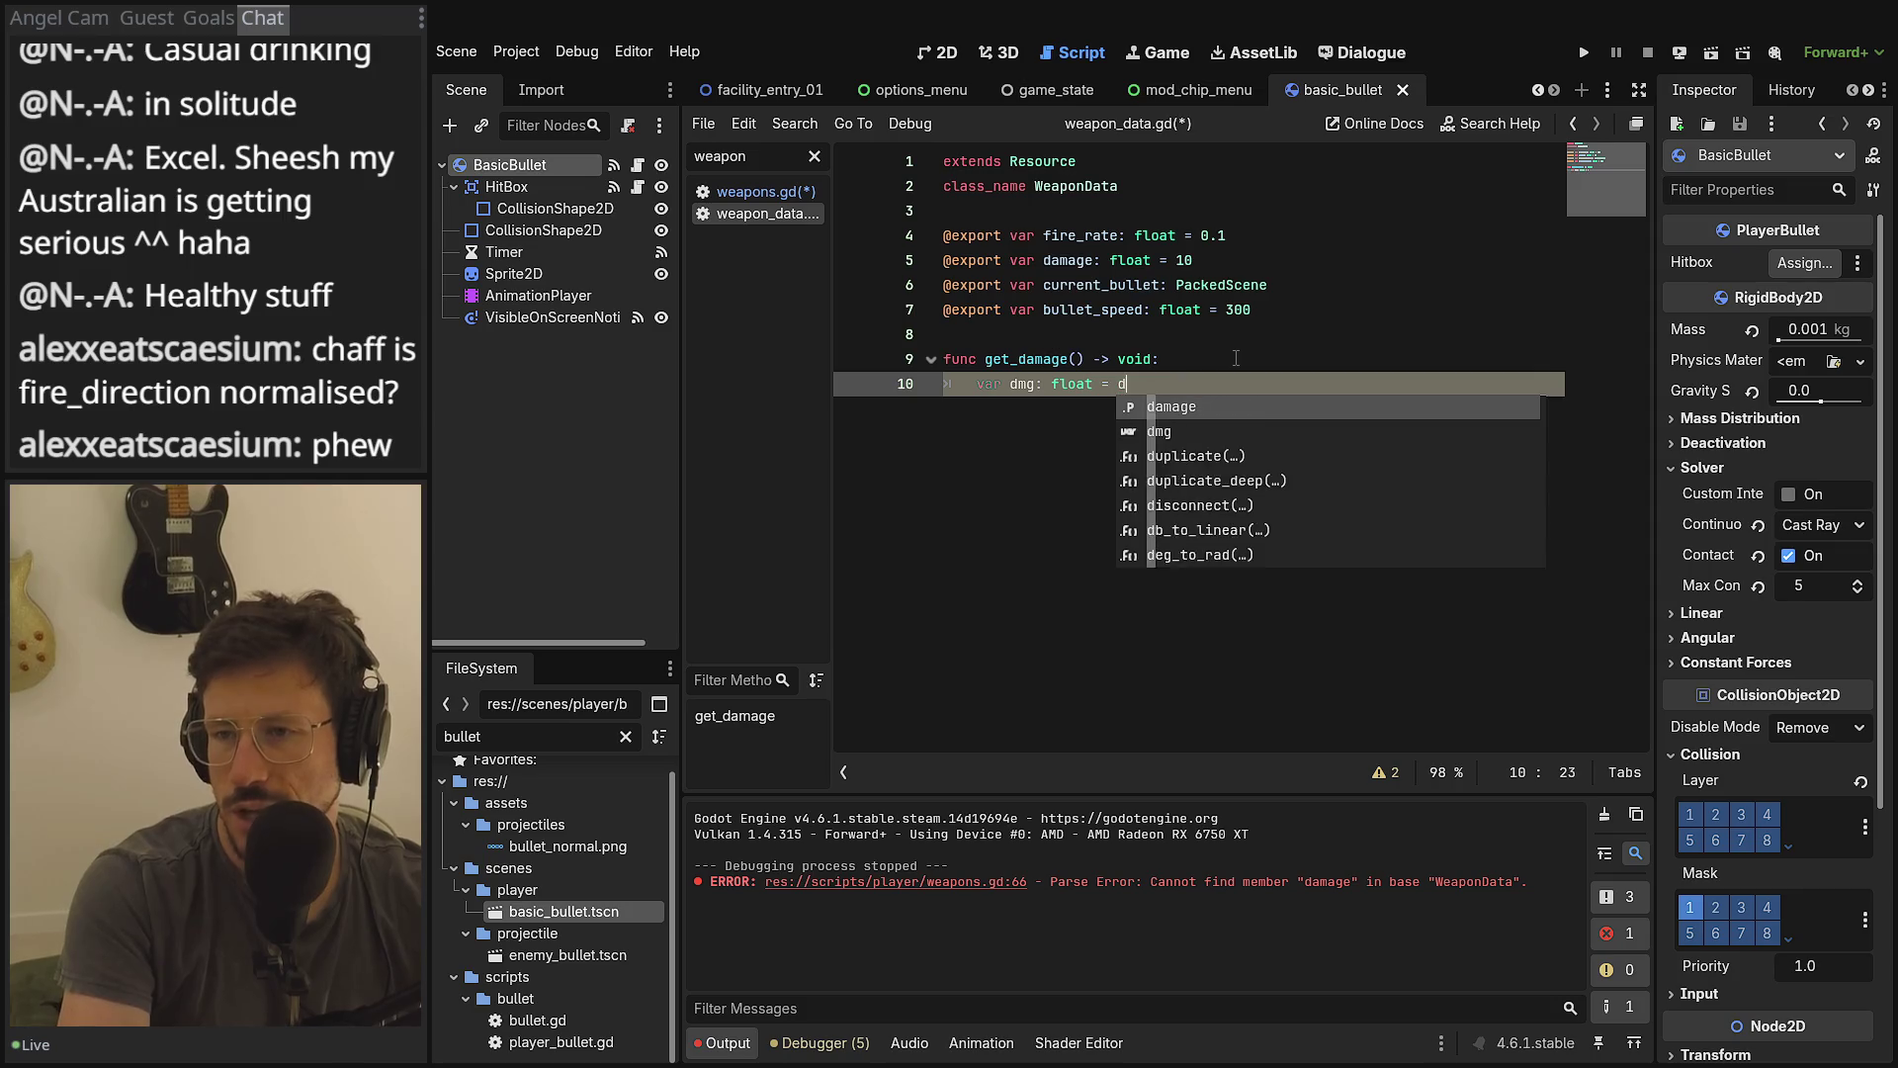
type("+")
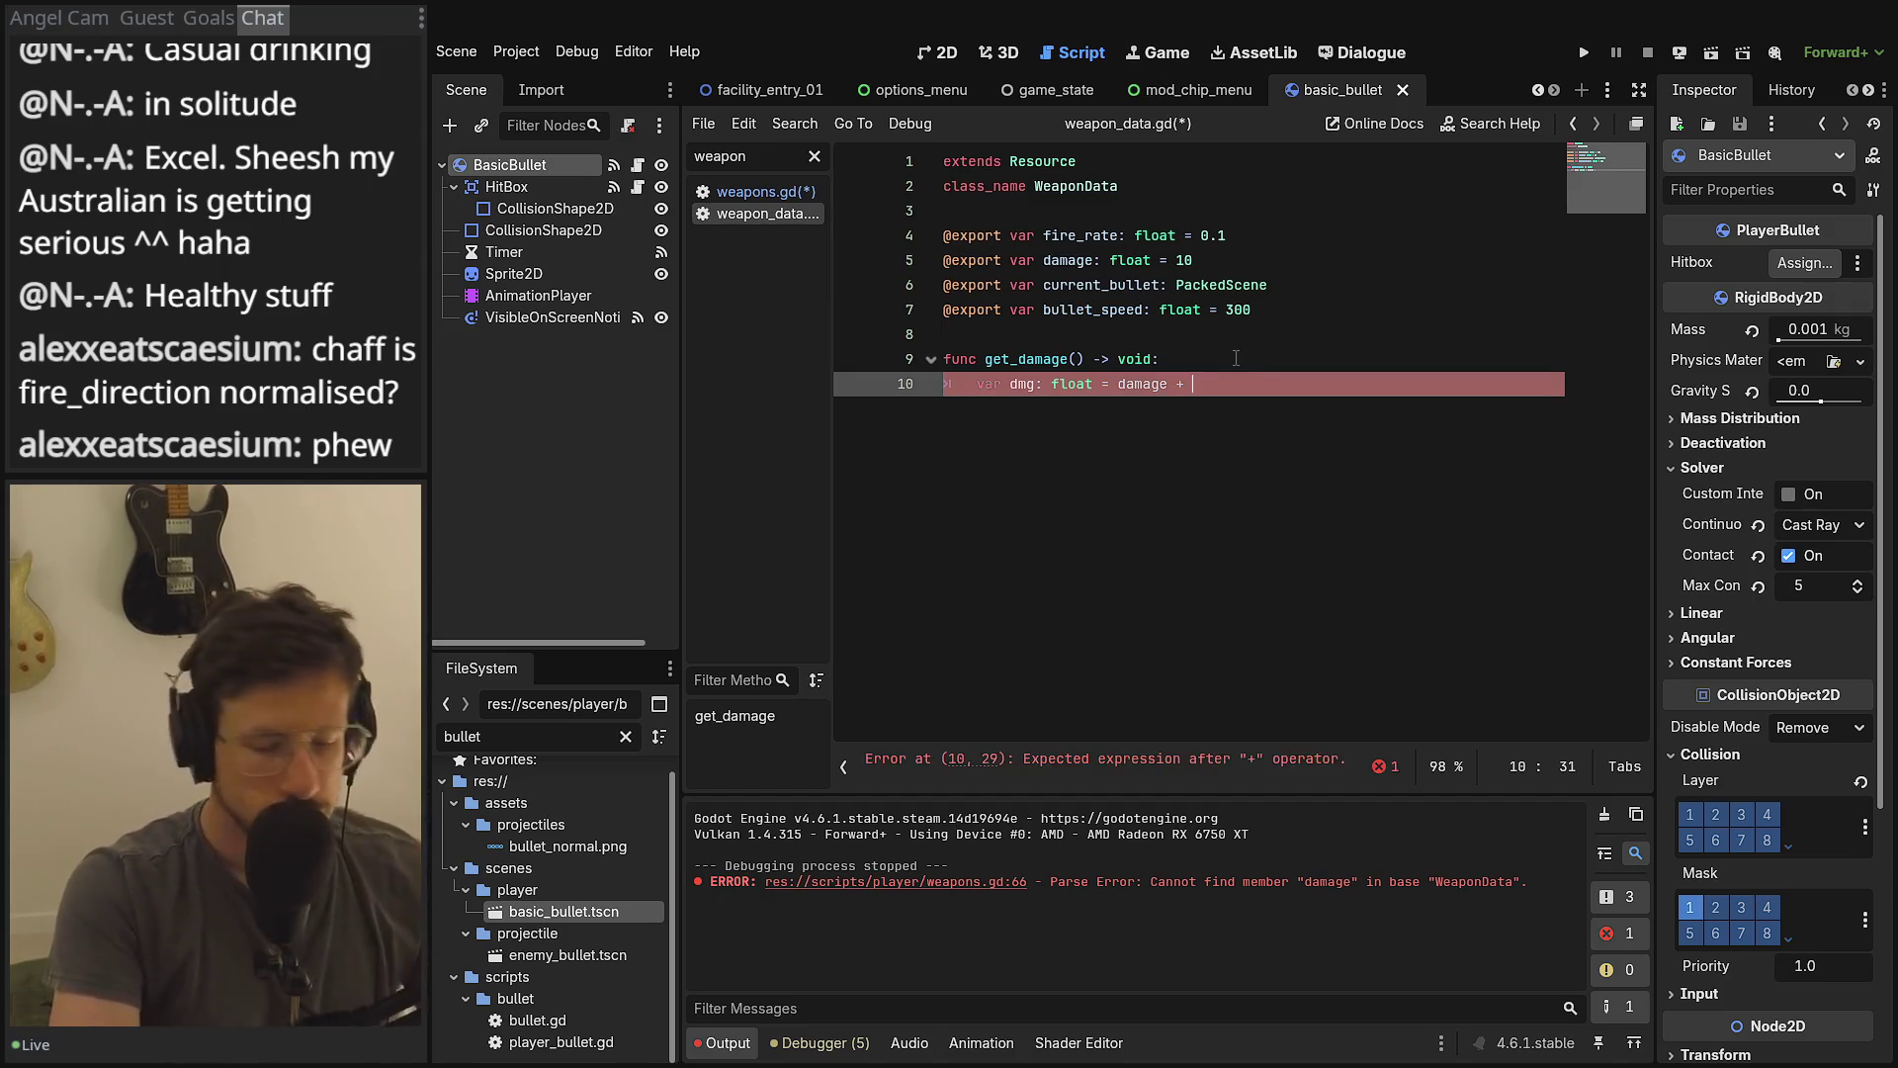
type(" O")
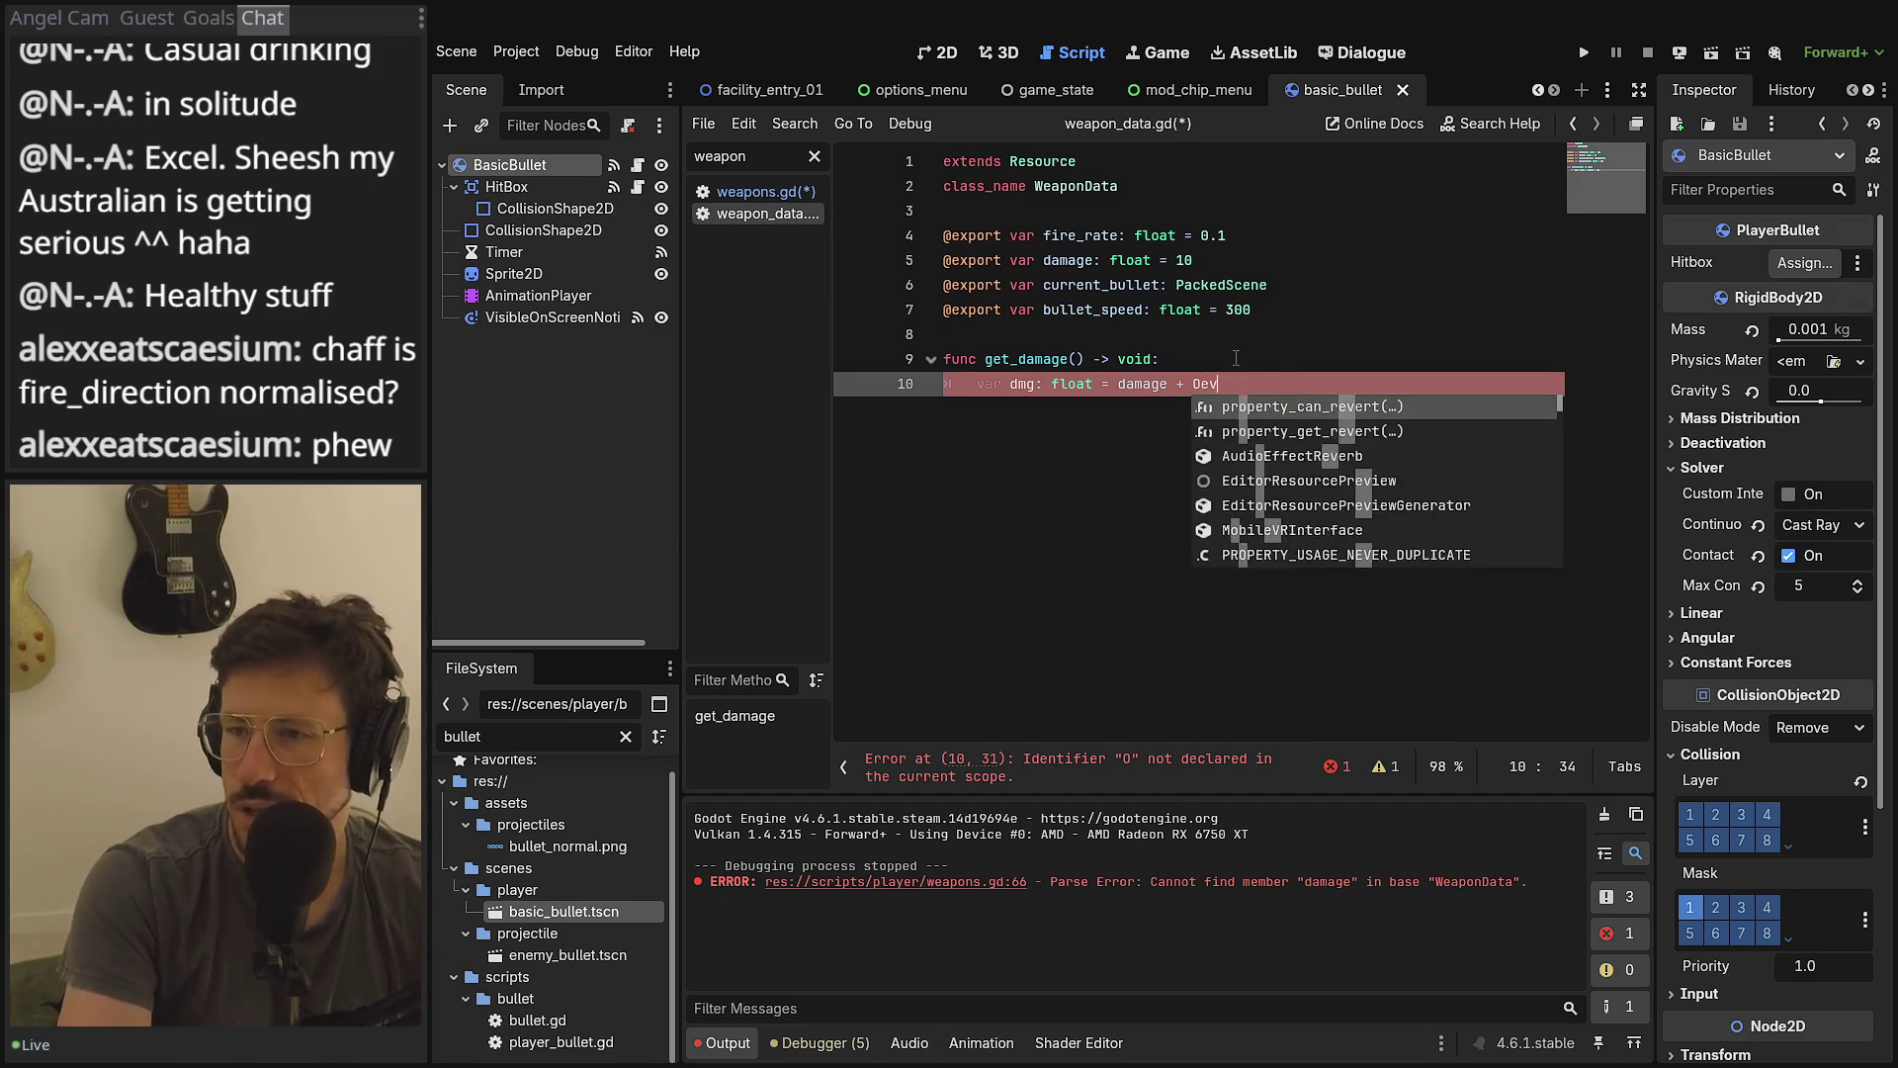
key("BackSpace")
key("BackSpace")
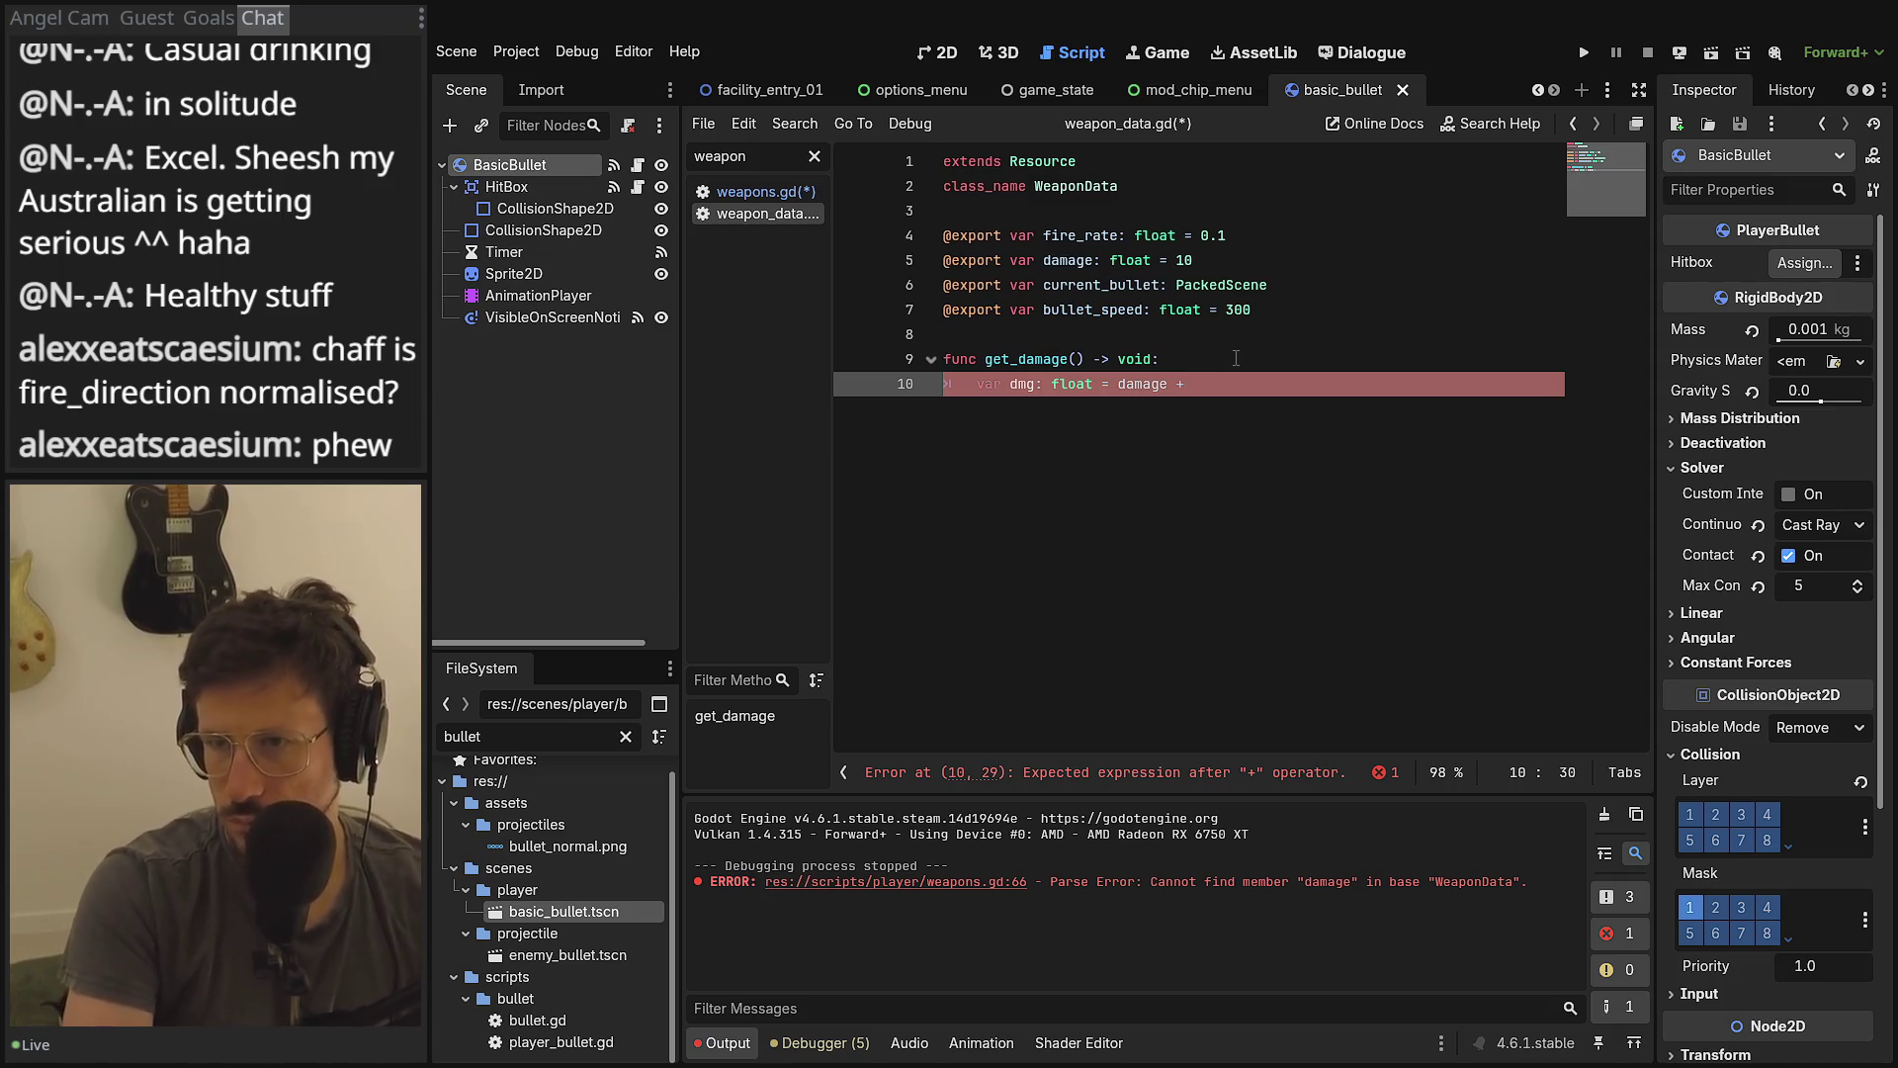
left_click(1045, 264)
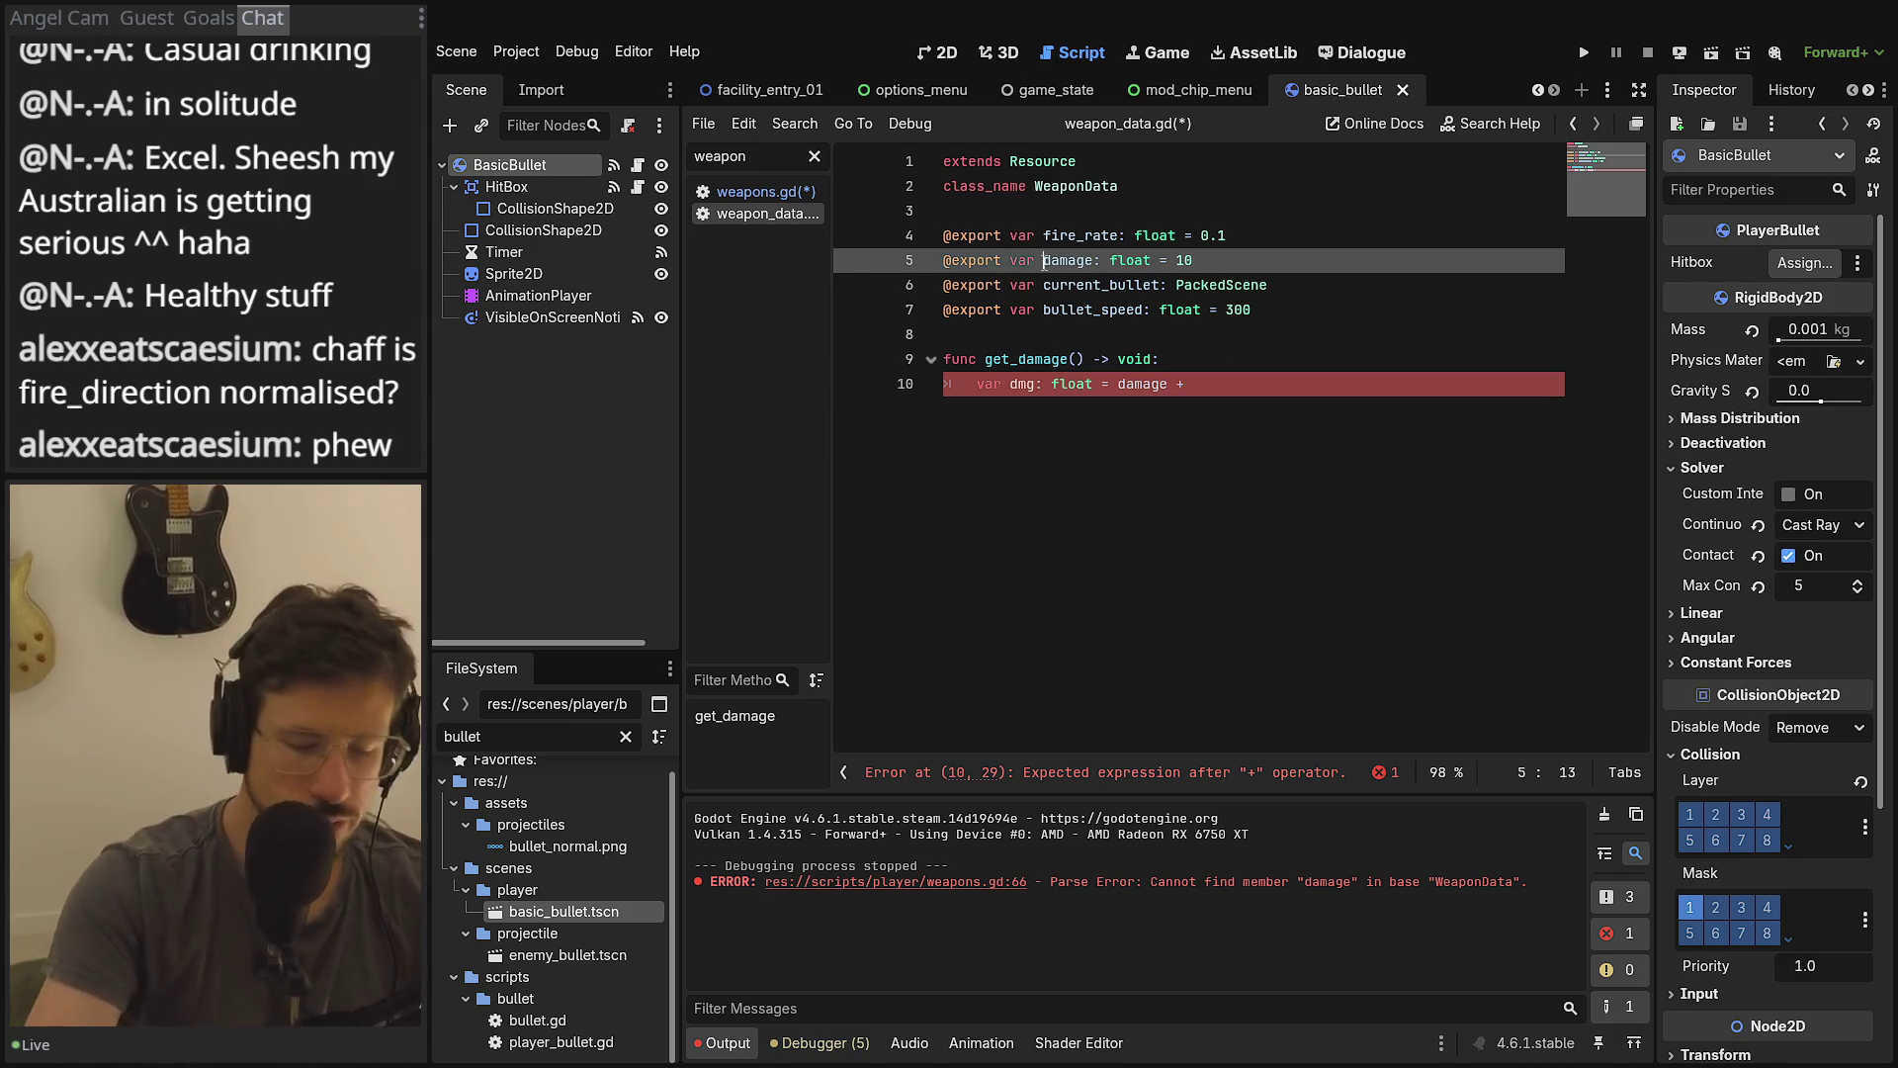
type("base_")
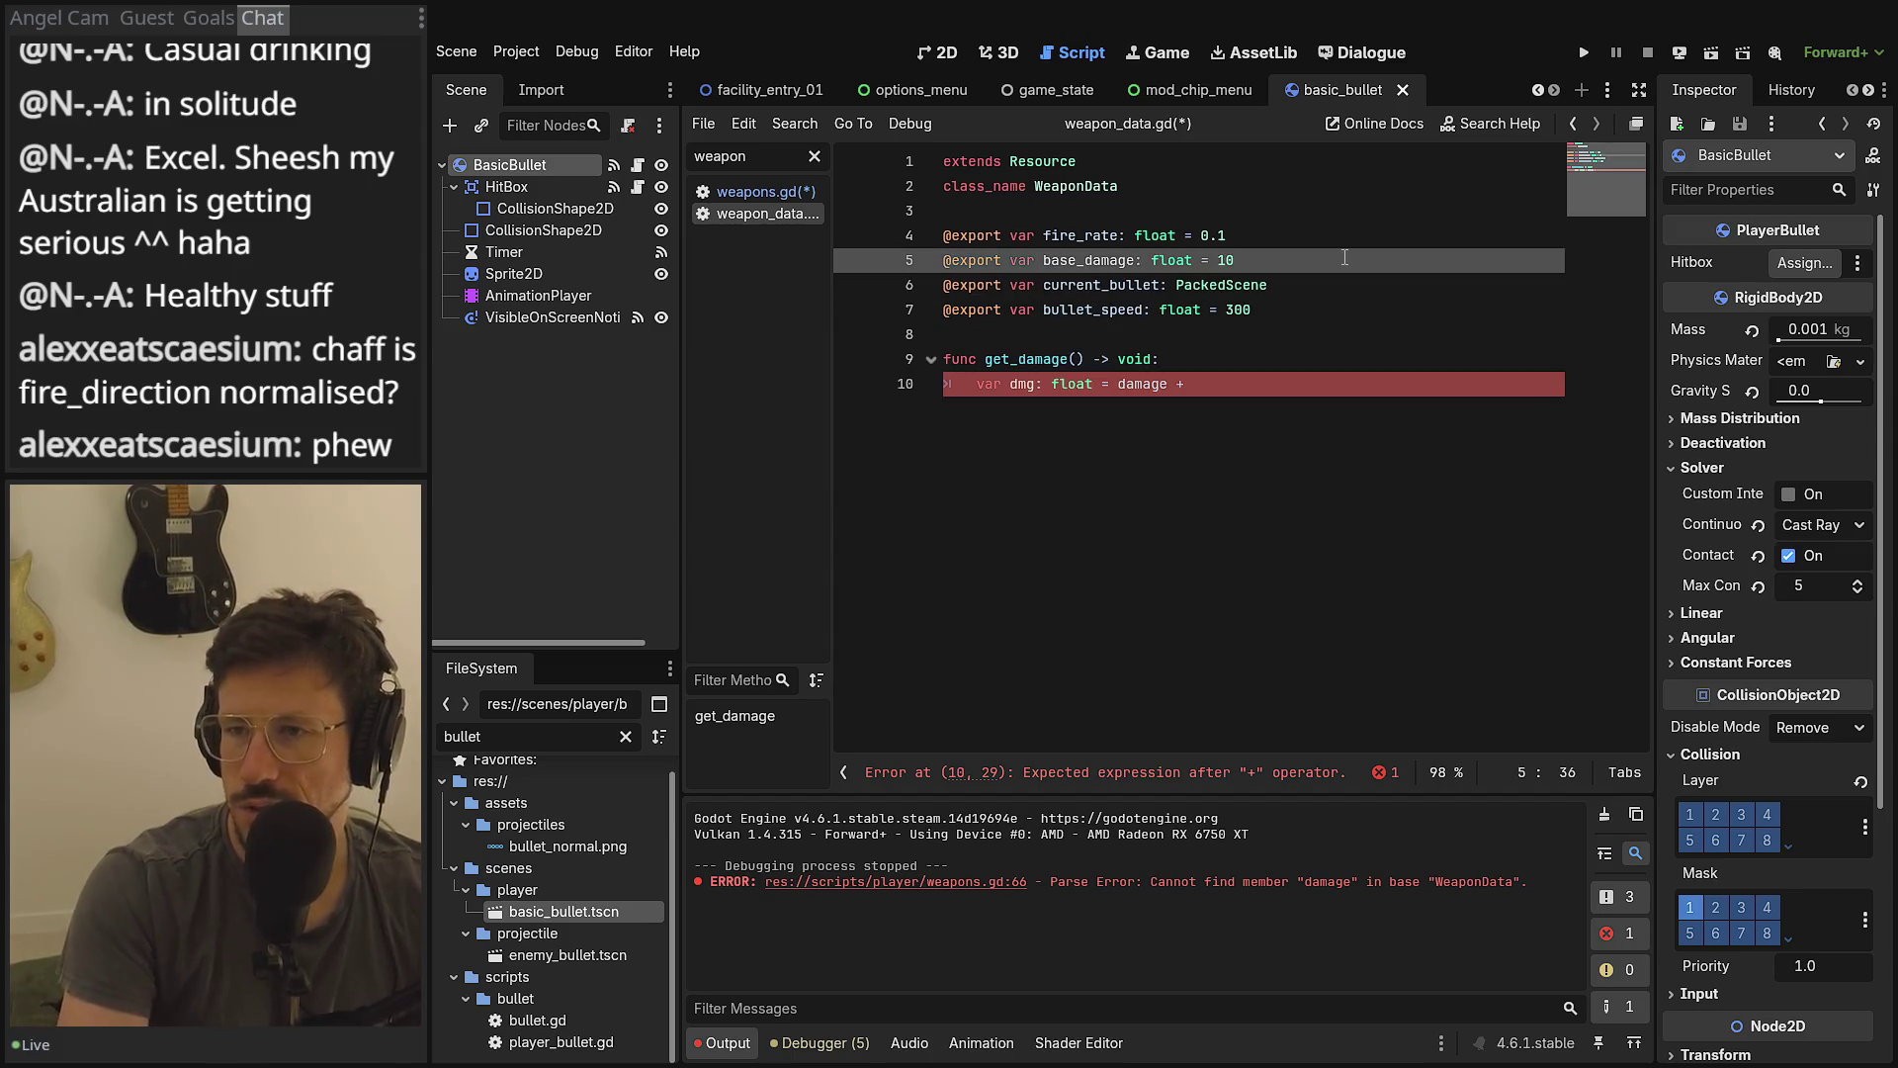
key("Return")
type("@")
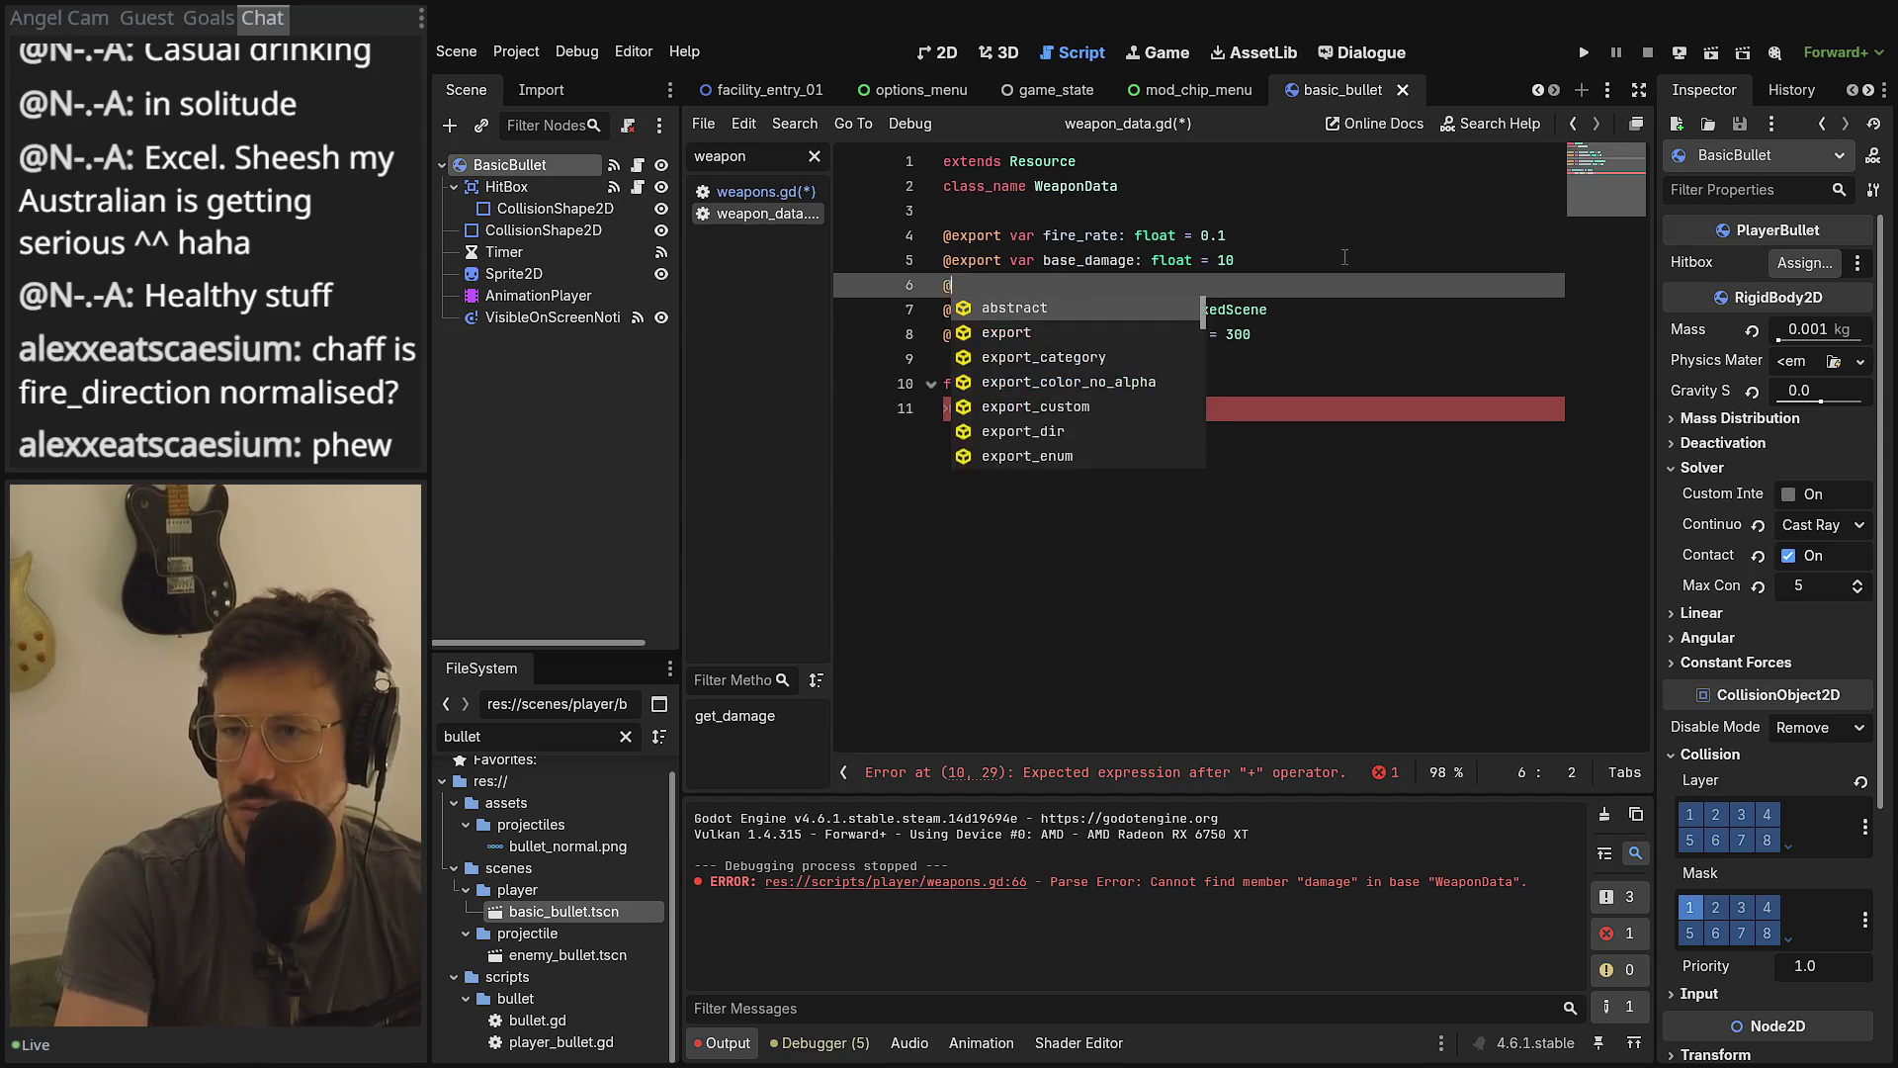
type("export var mo")
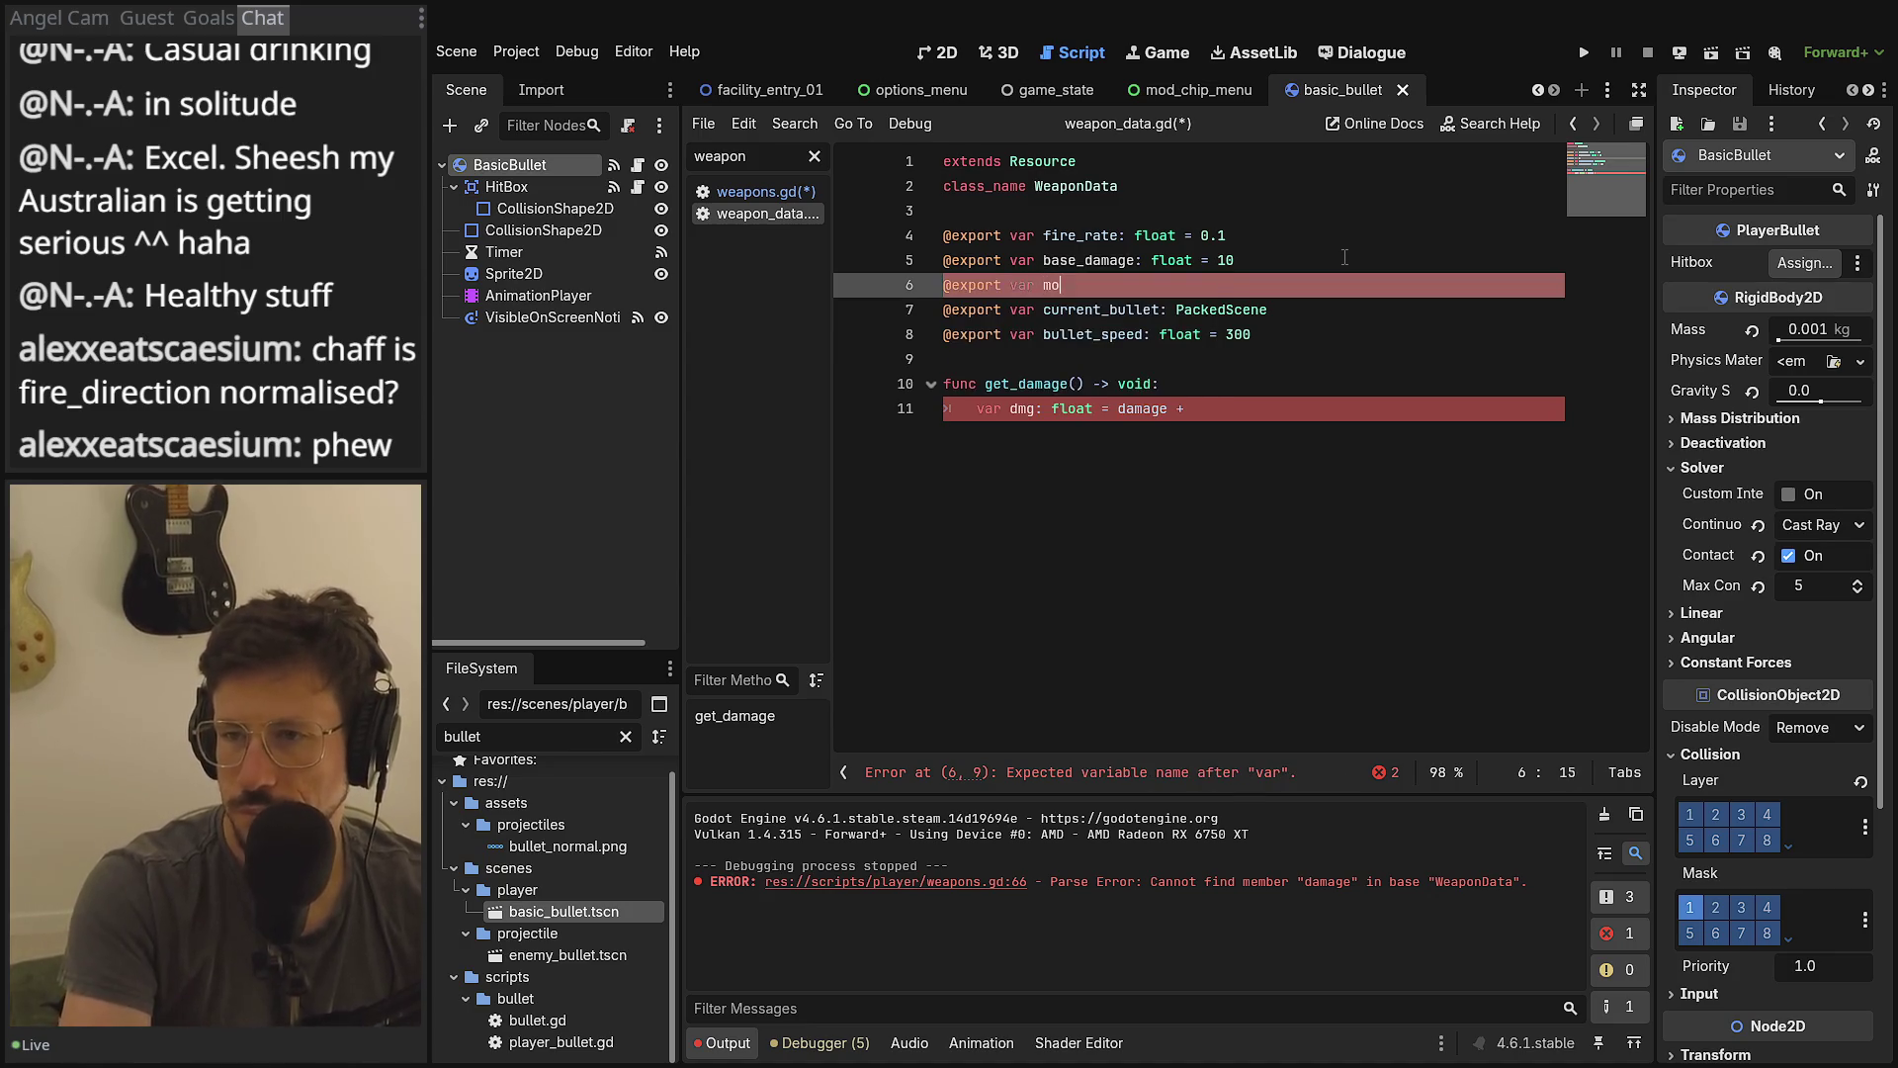
type("e")
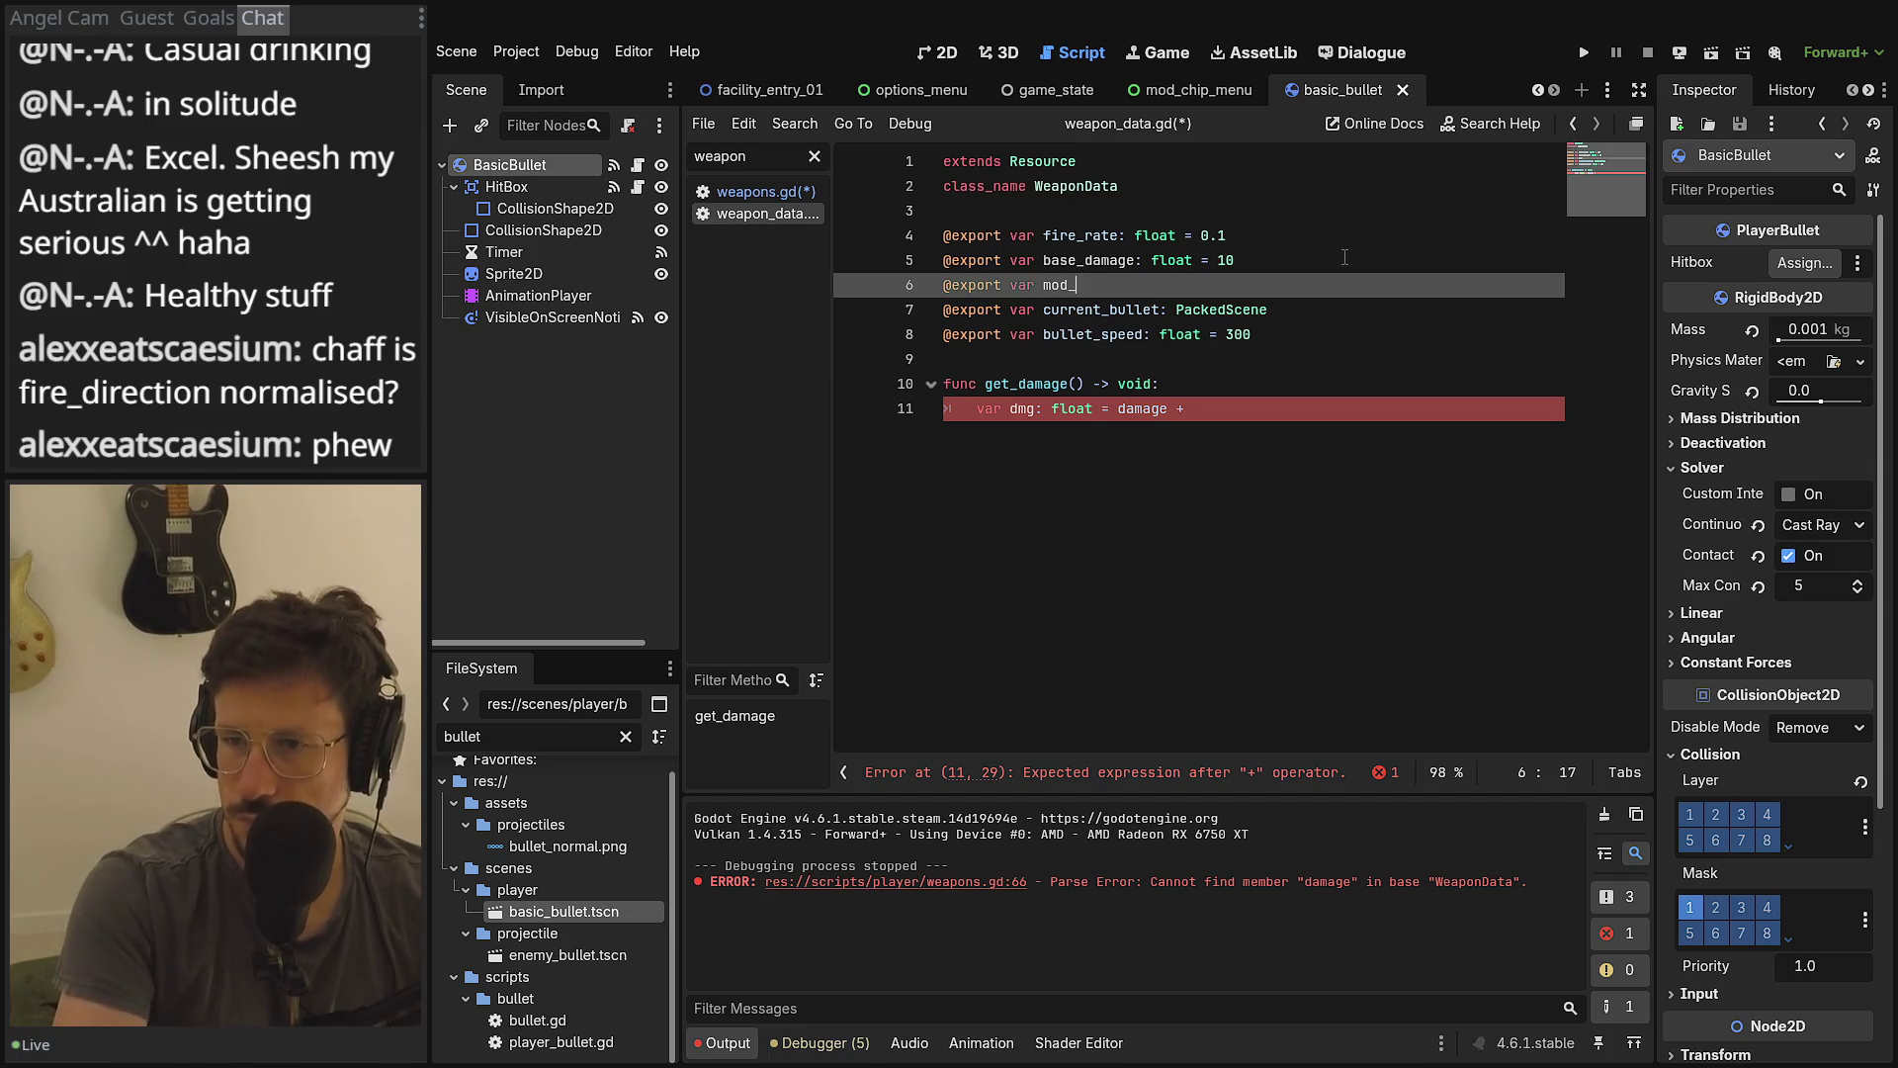
type("mage")
key("BackSpace")
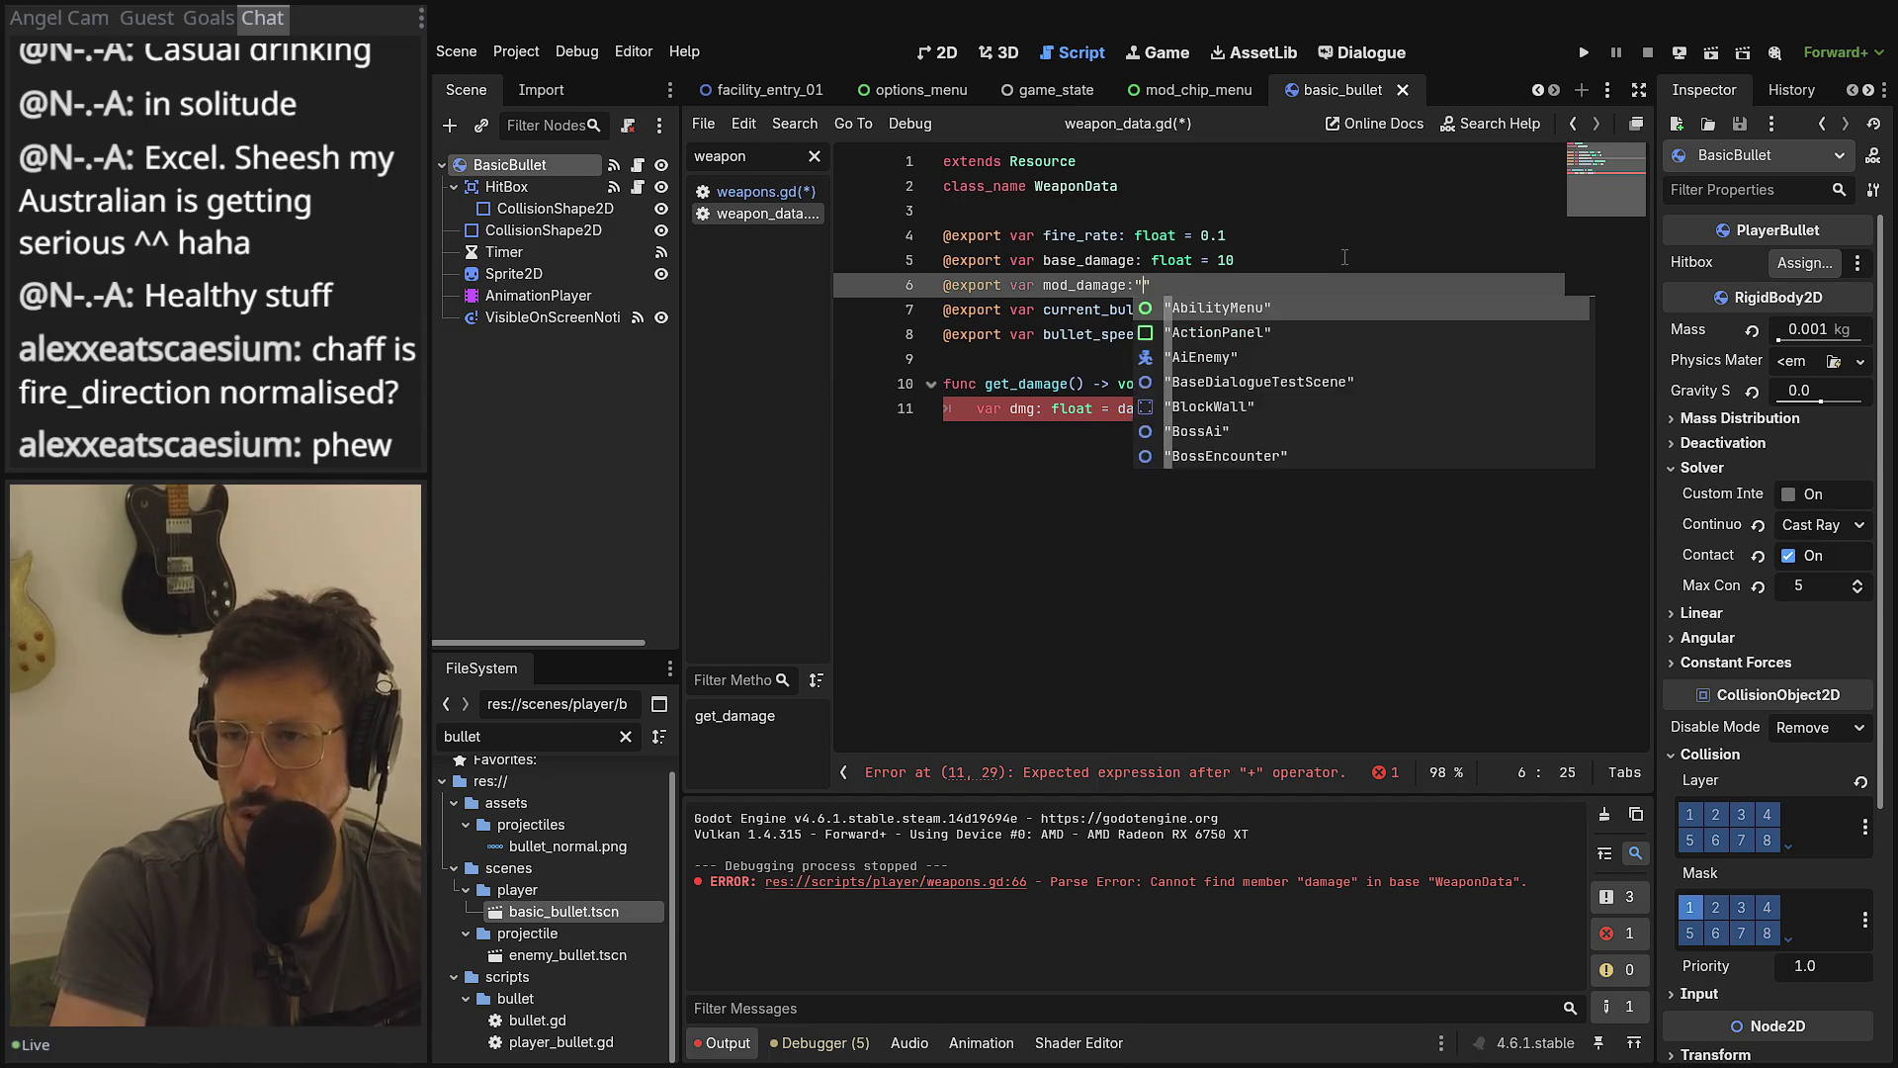
type("floaa")
key("BackSpace")
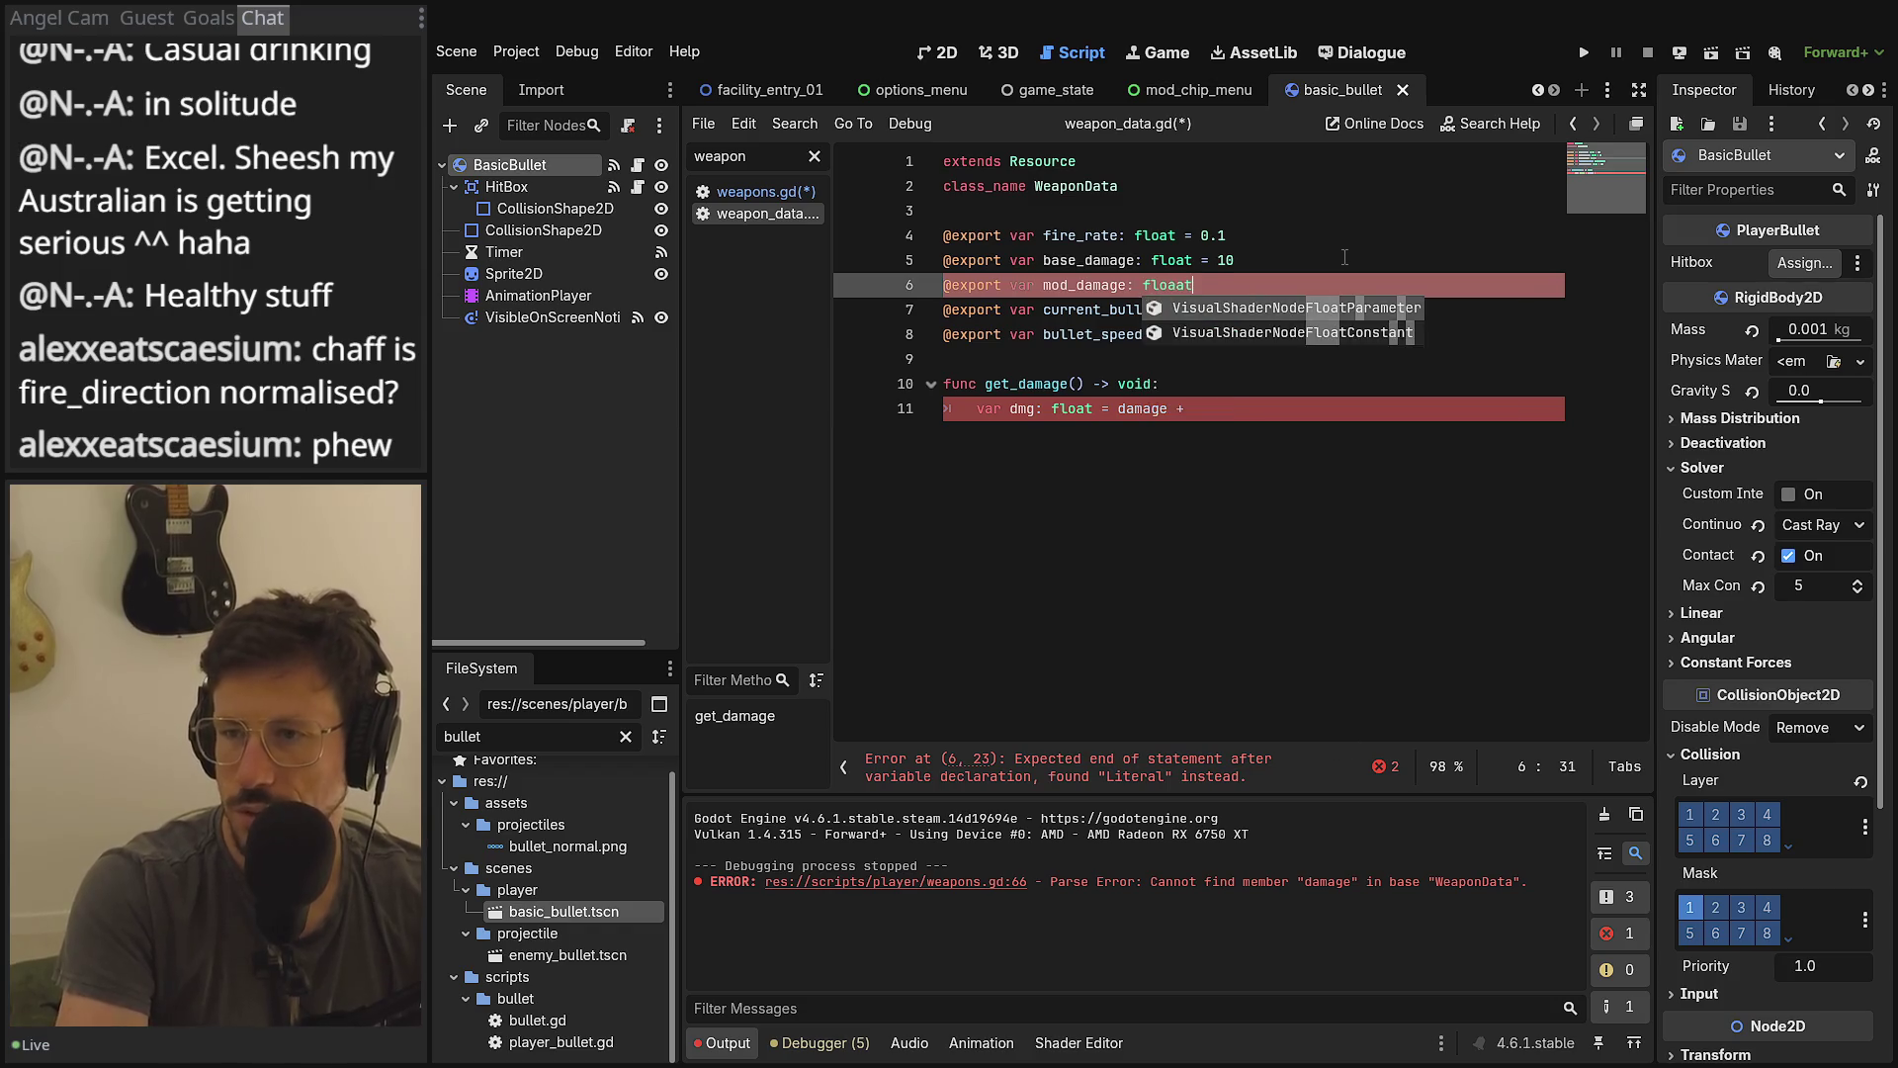
type("t -= ")
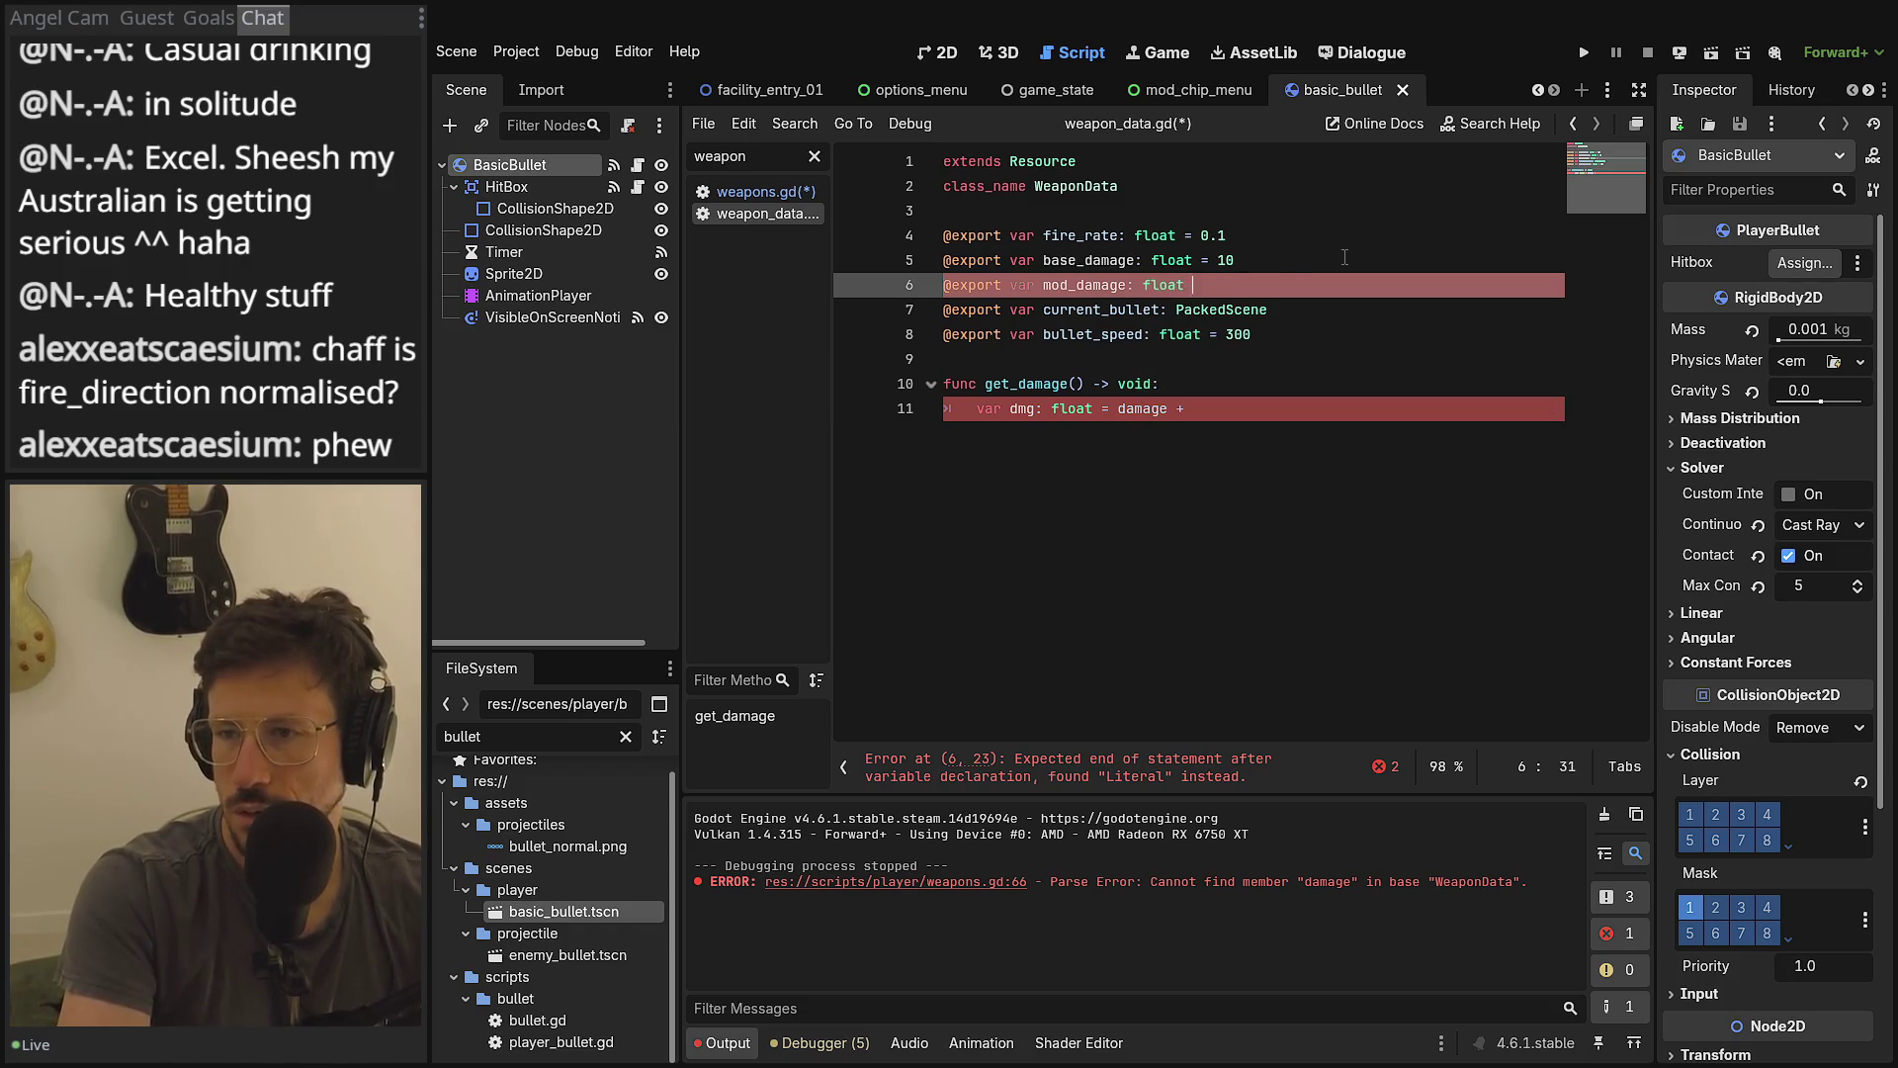
type("= 0")
left_click(1329, 270)
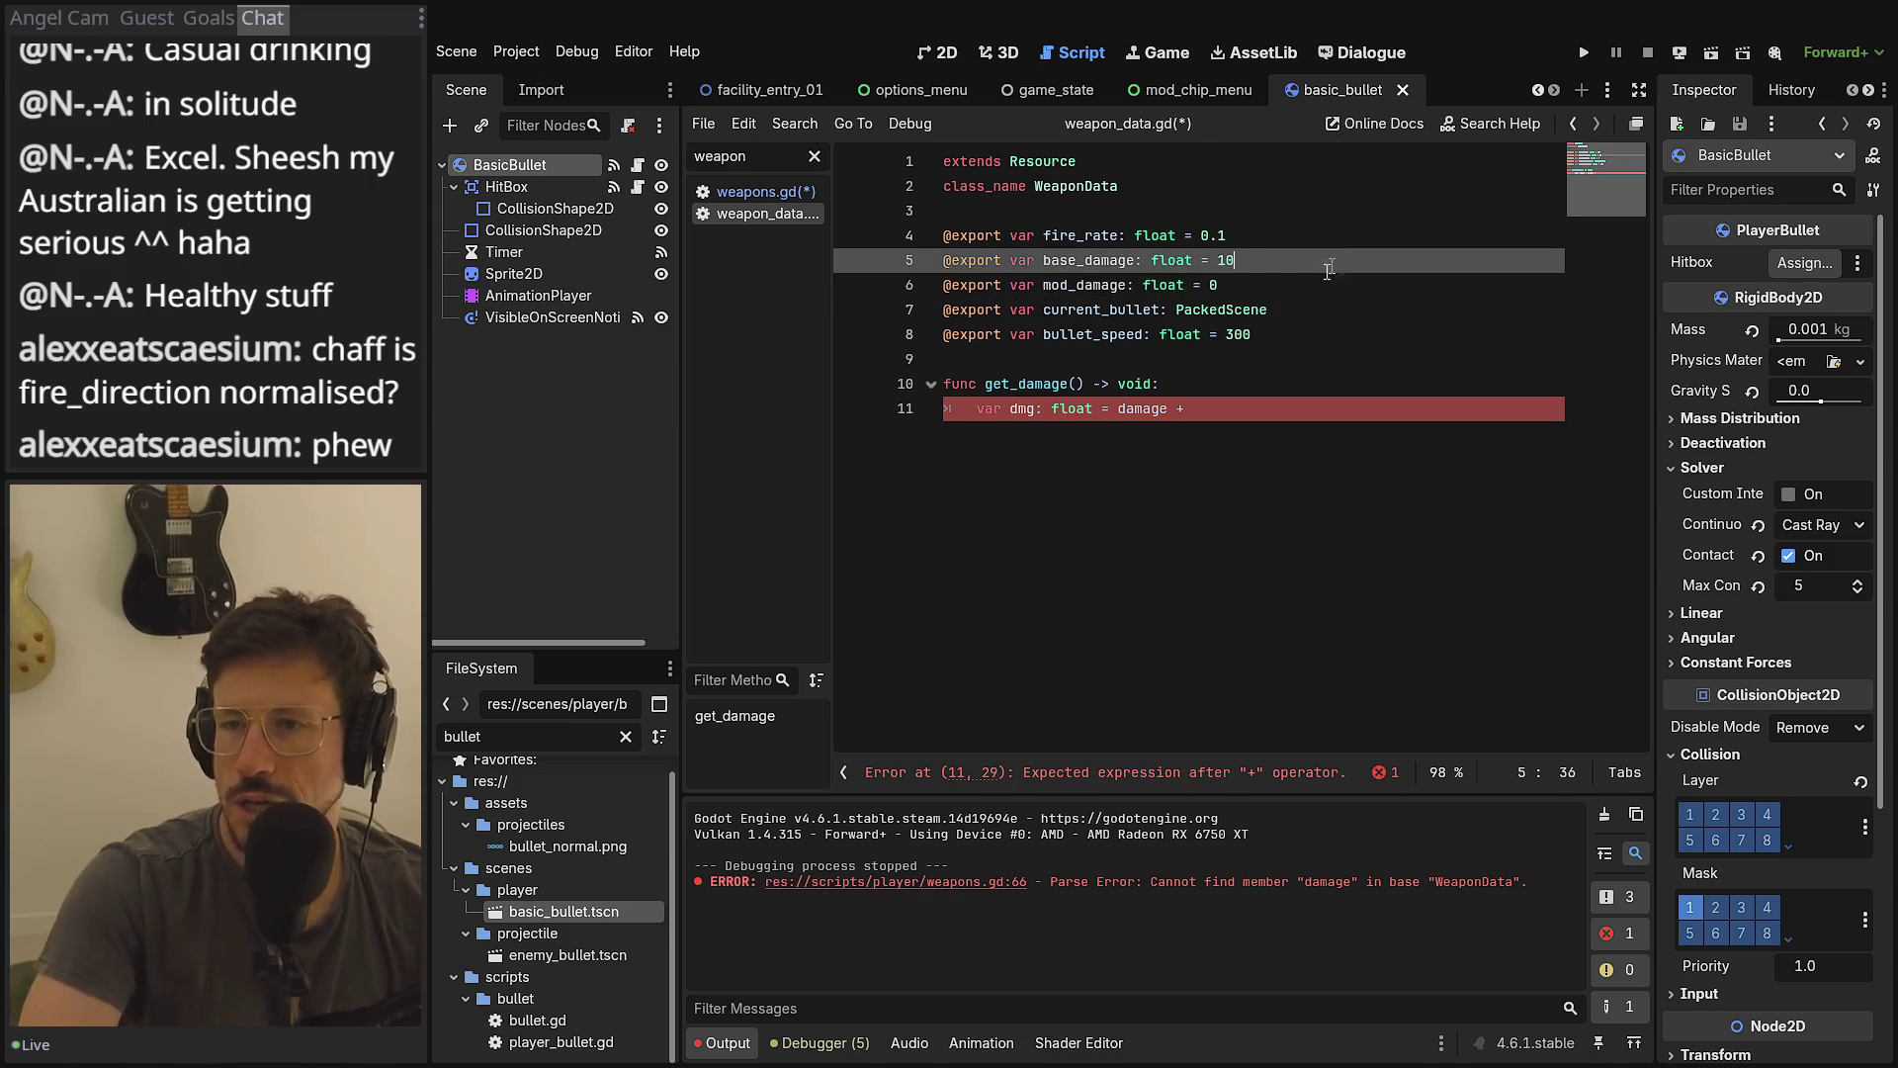
left_click(1226, 261)
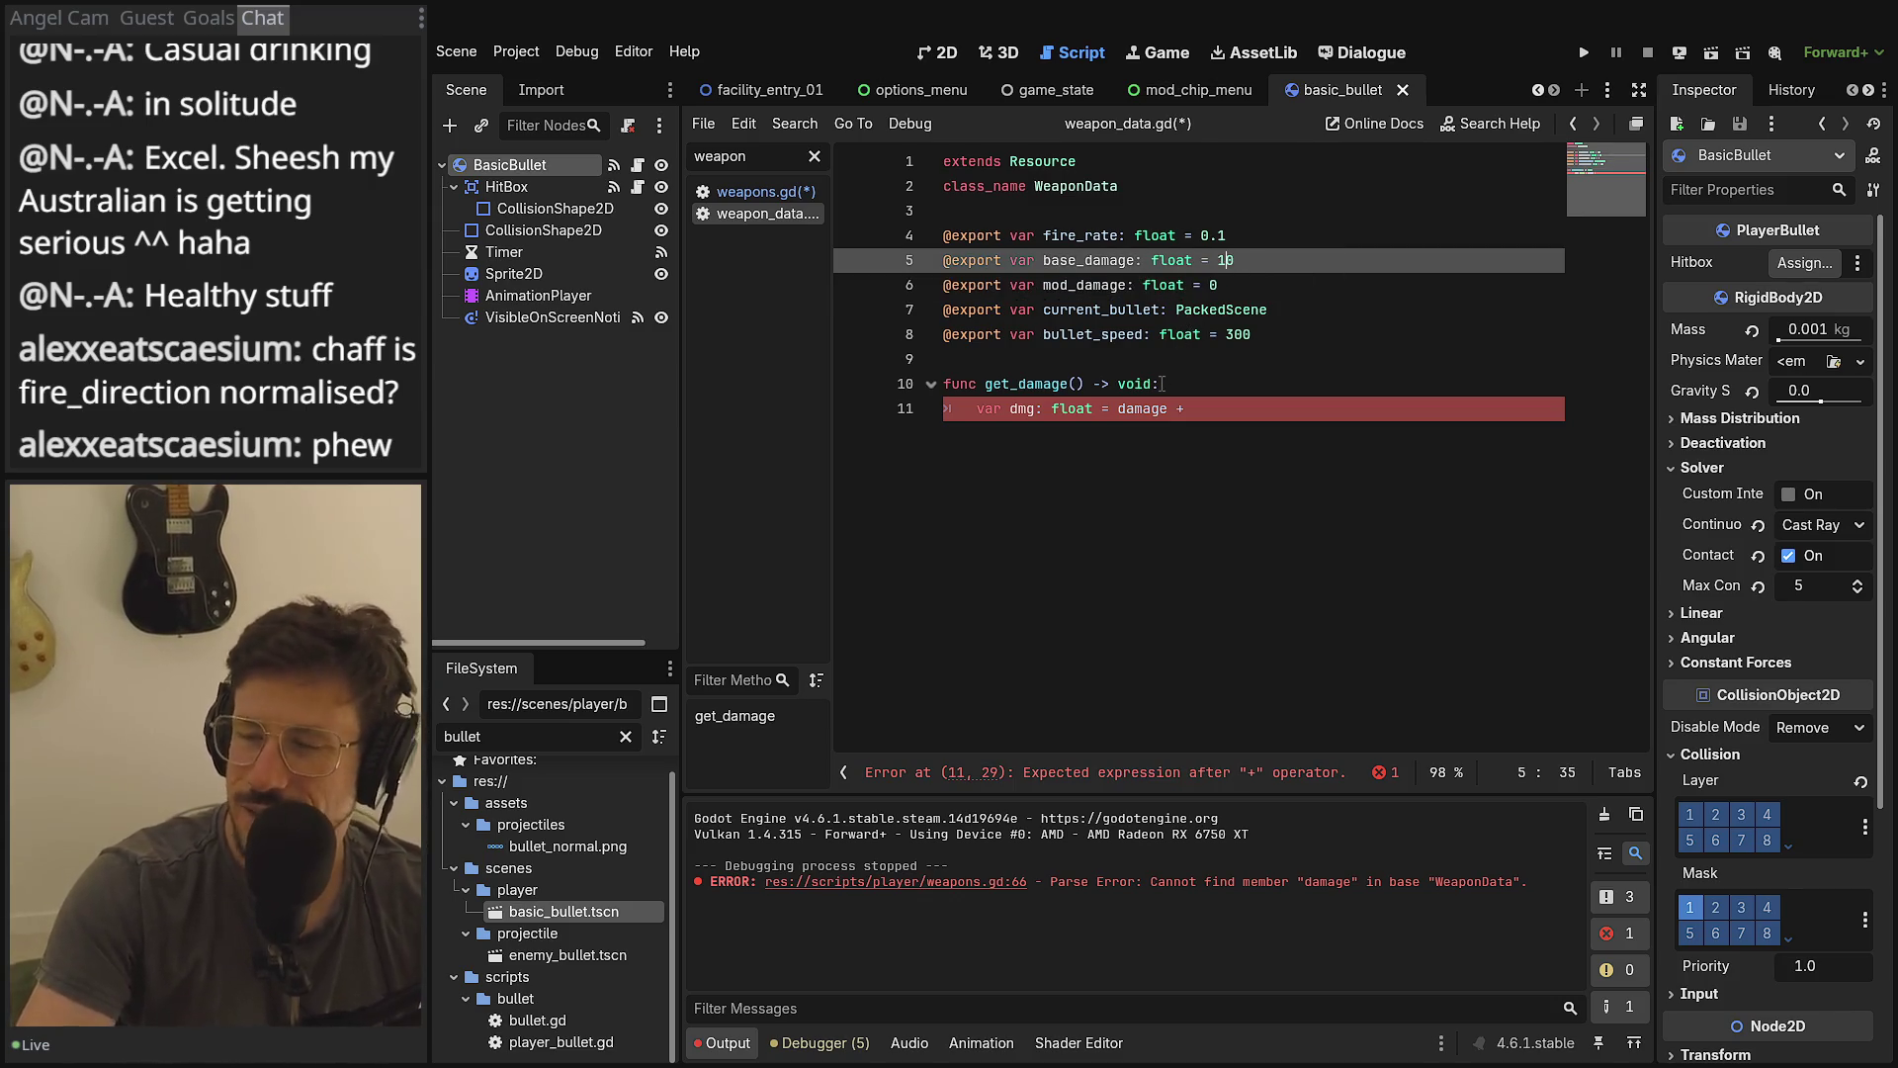
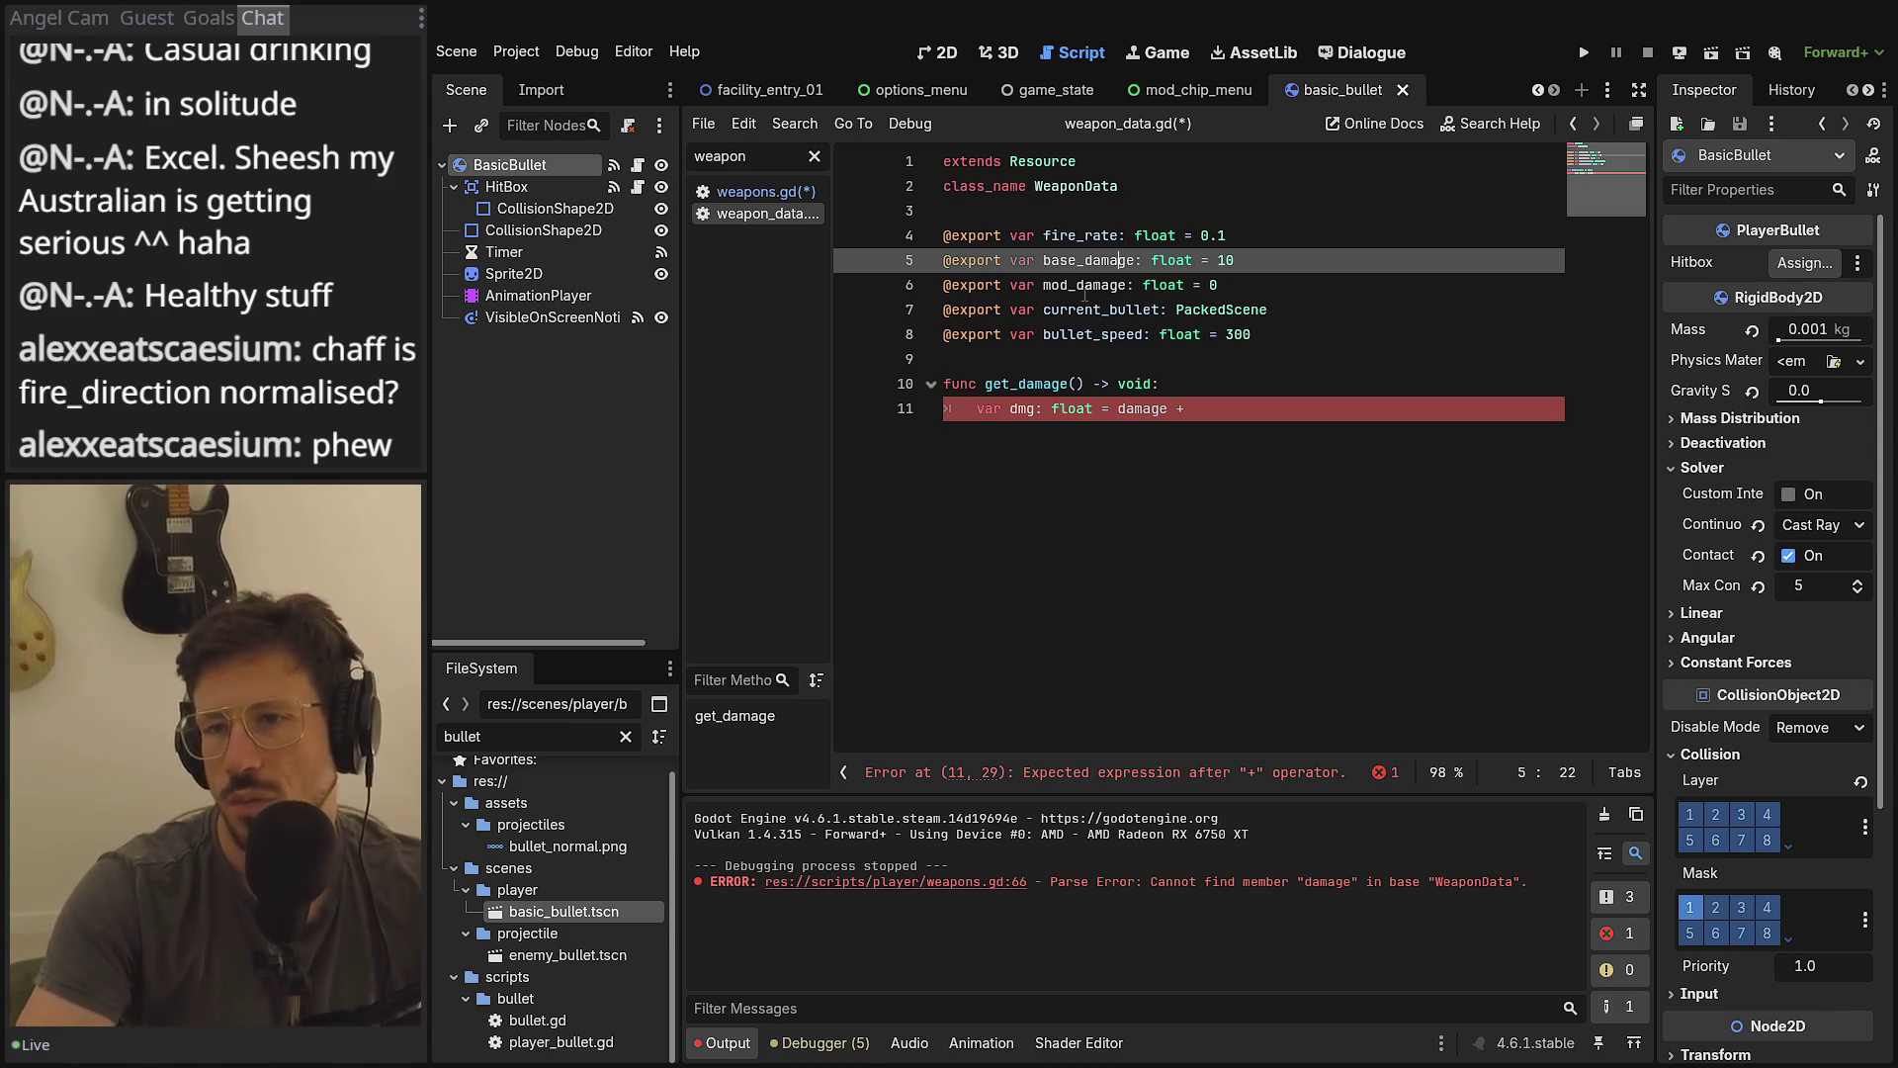
Write line 11 as 'var dmg = base_damage + mod_damage' followed by 'return dmg'
left_click(1085, 285)
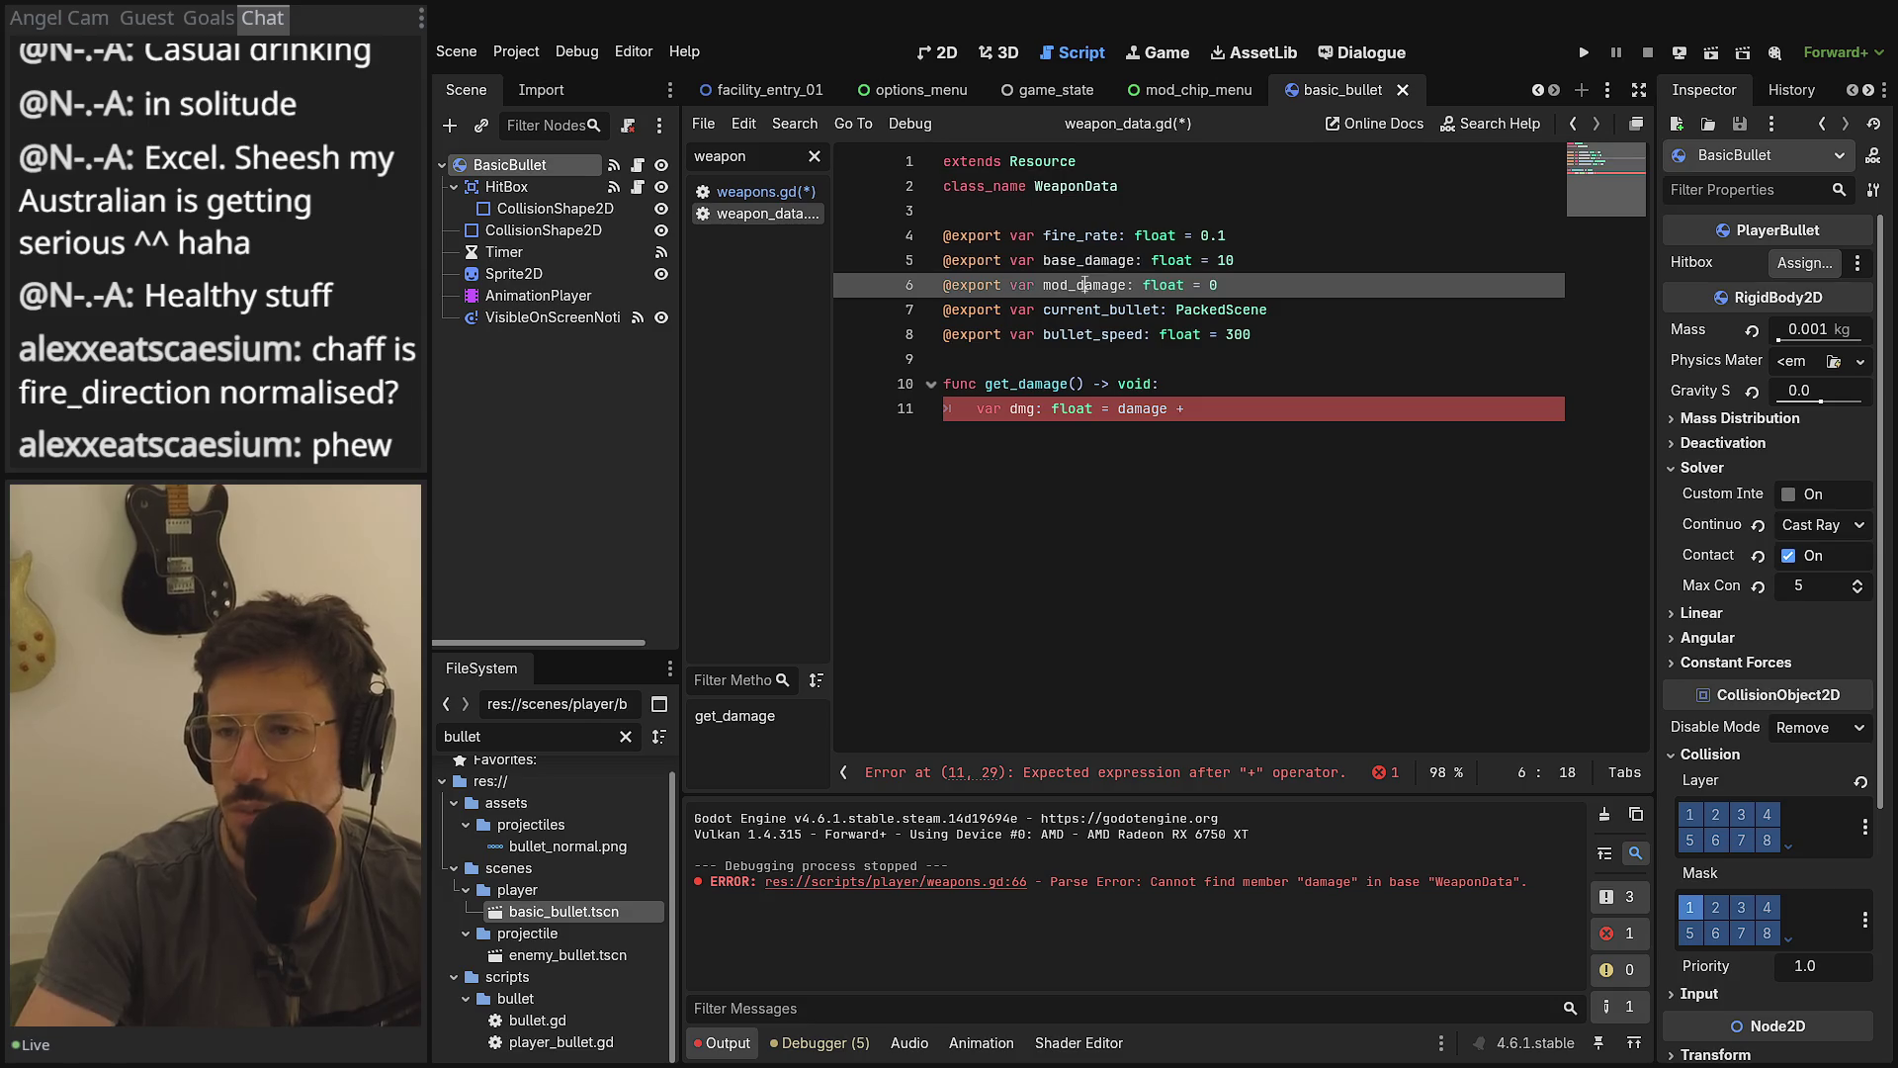
left_click(1140, 260)
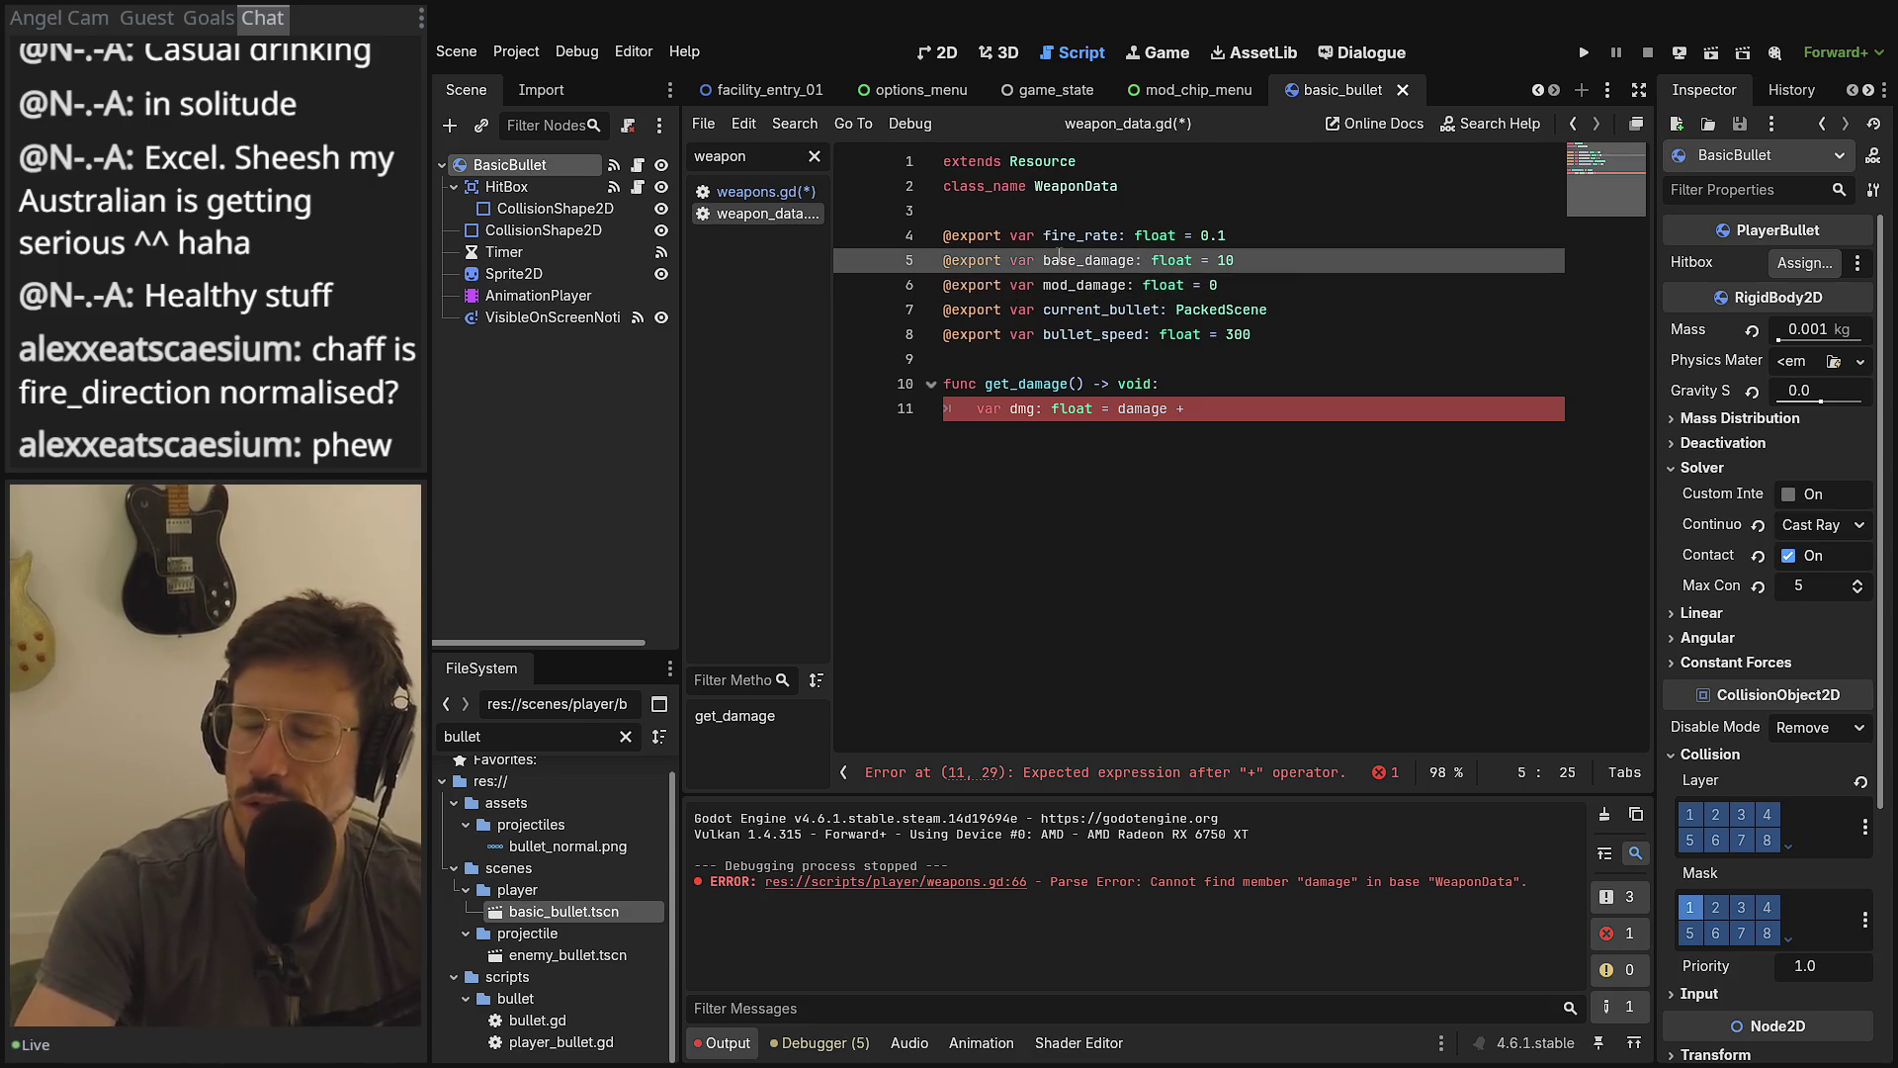
double_click(1115, 294)
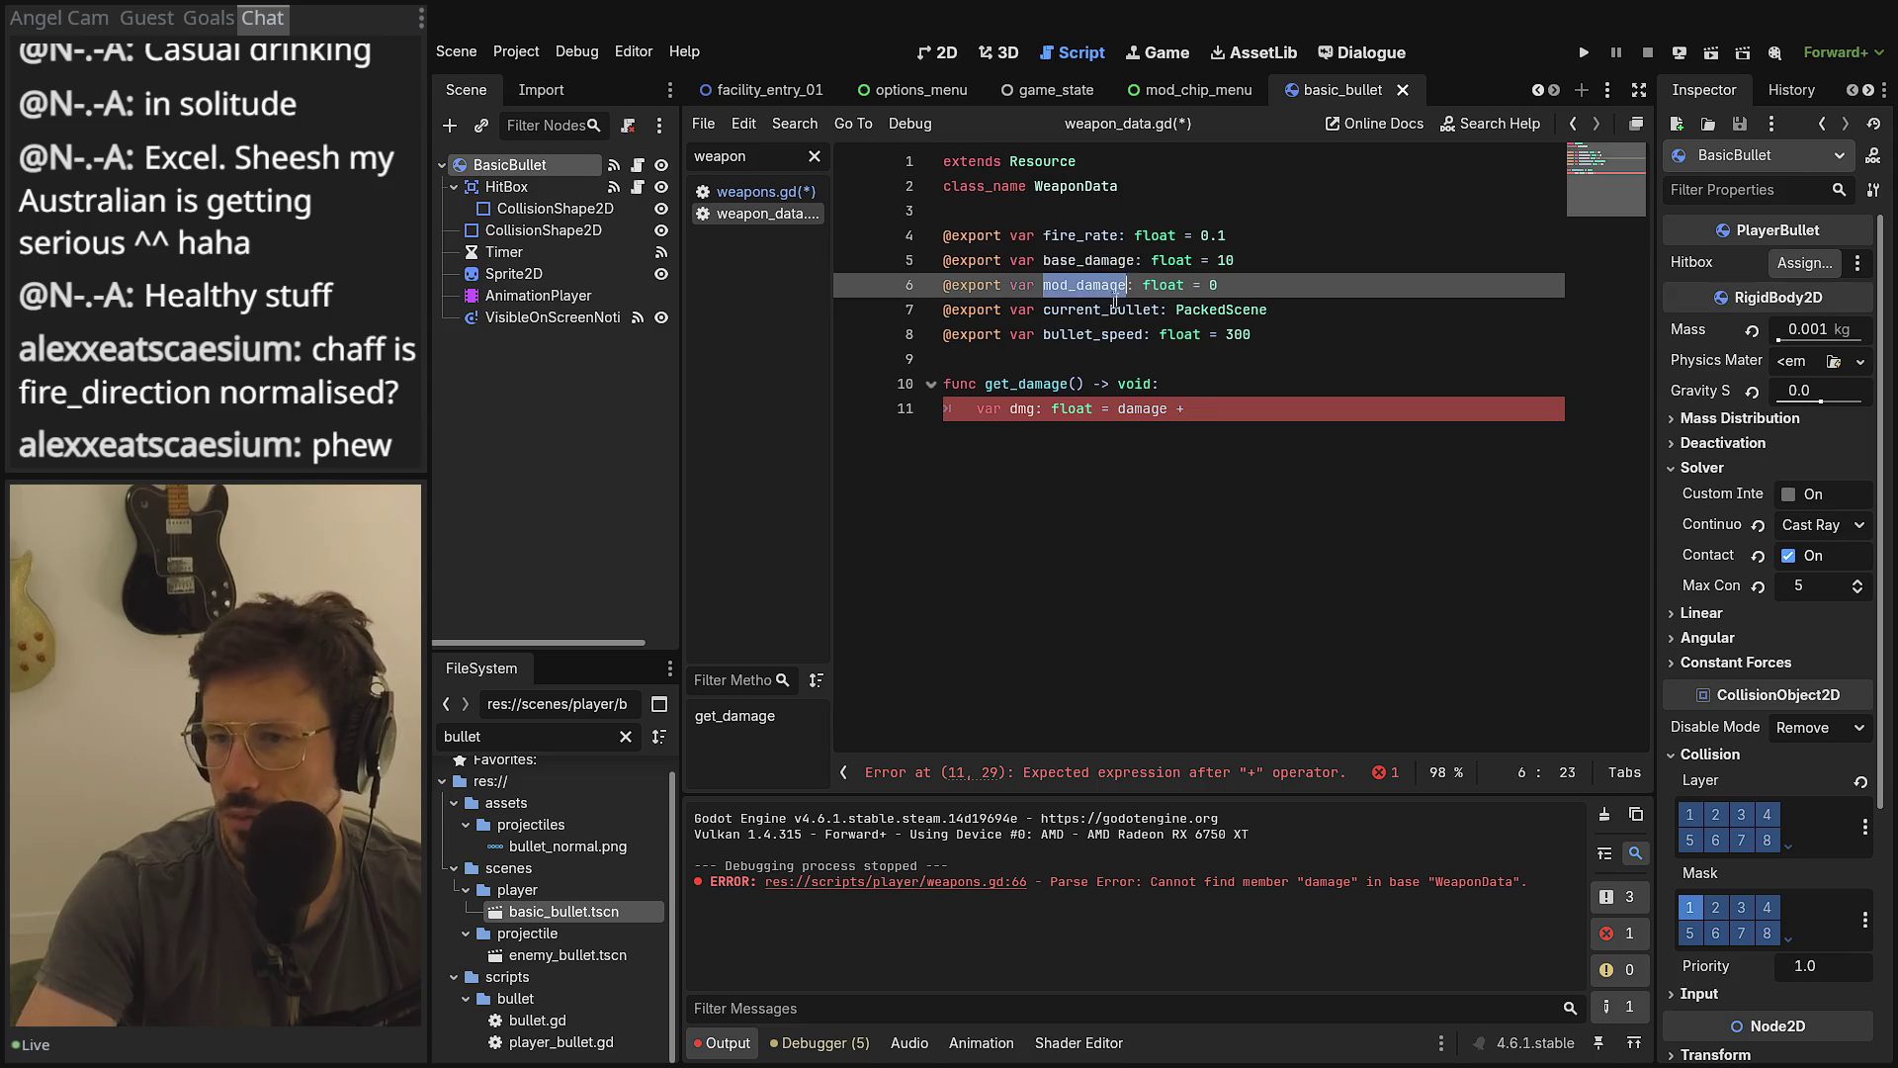
middle_click(1222, 405)
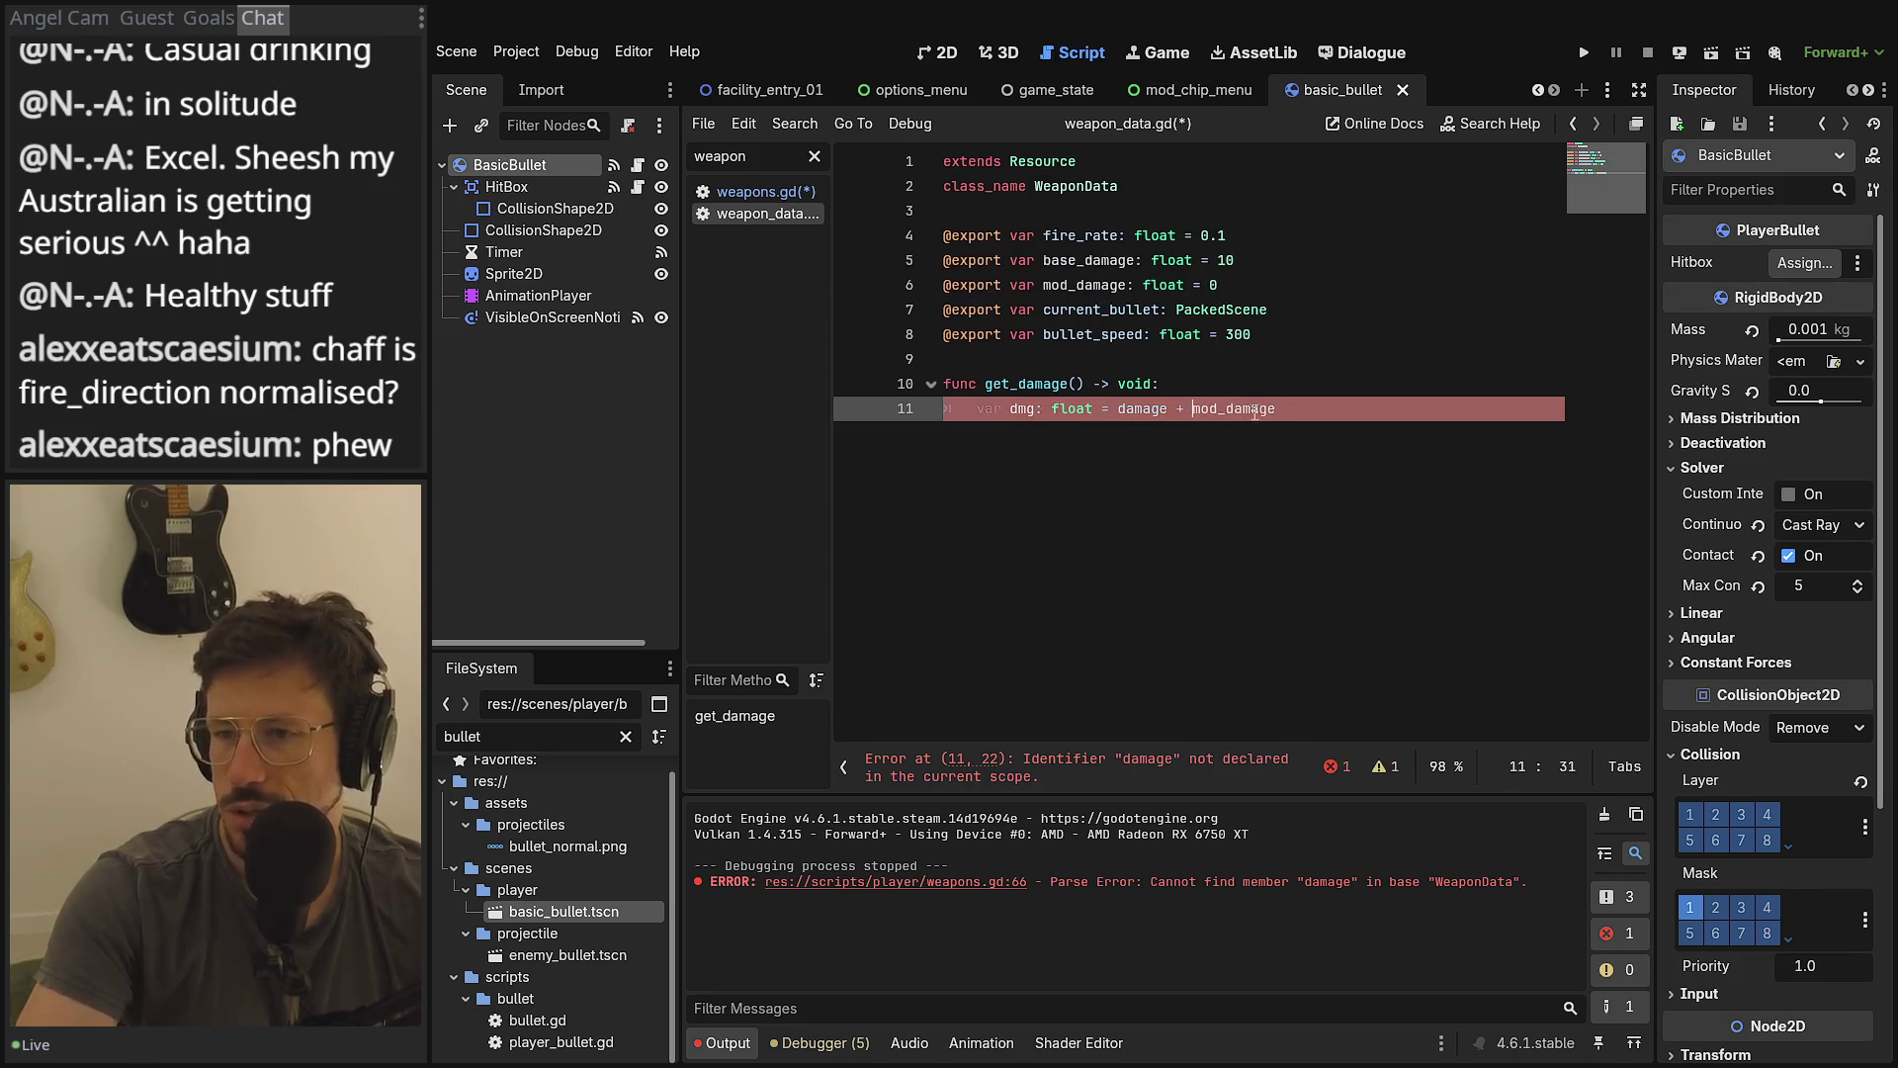
key("Return")
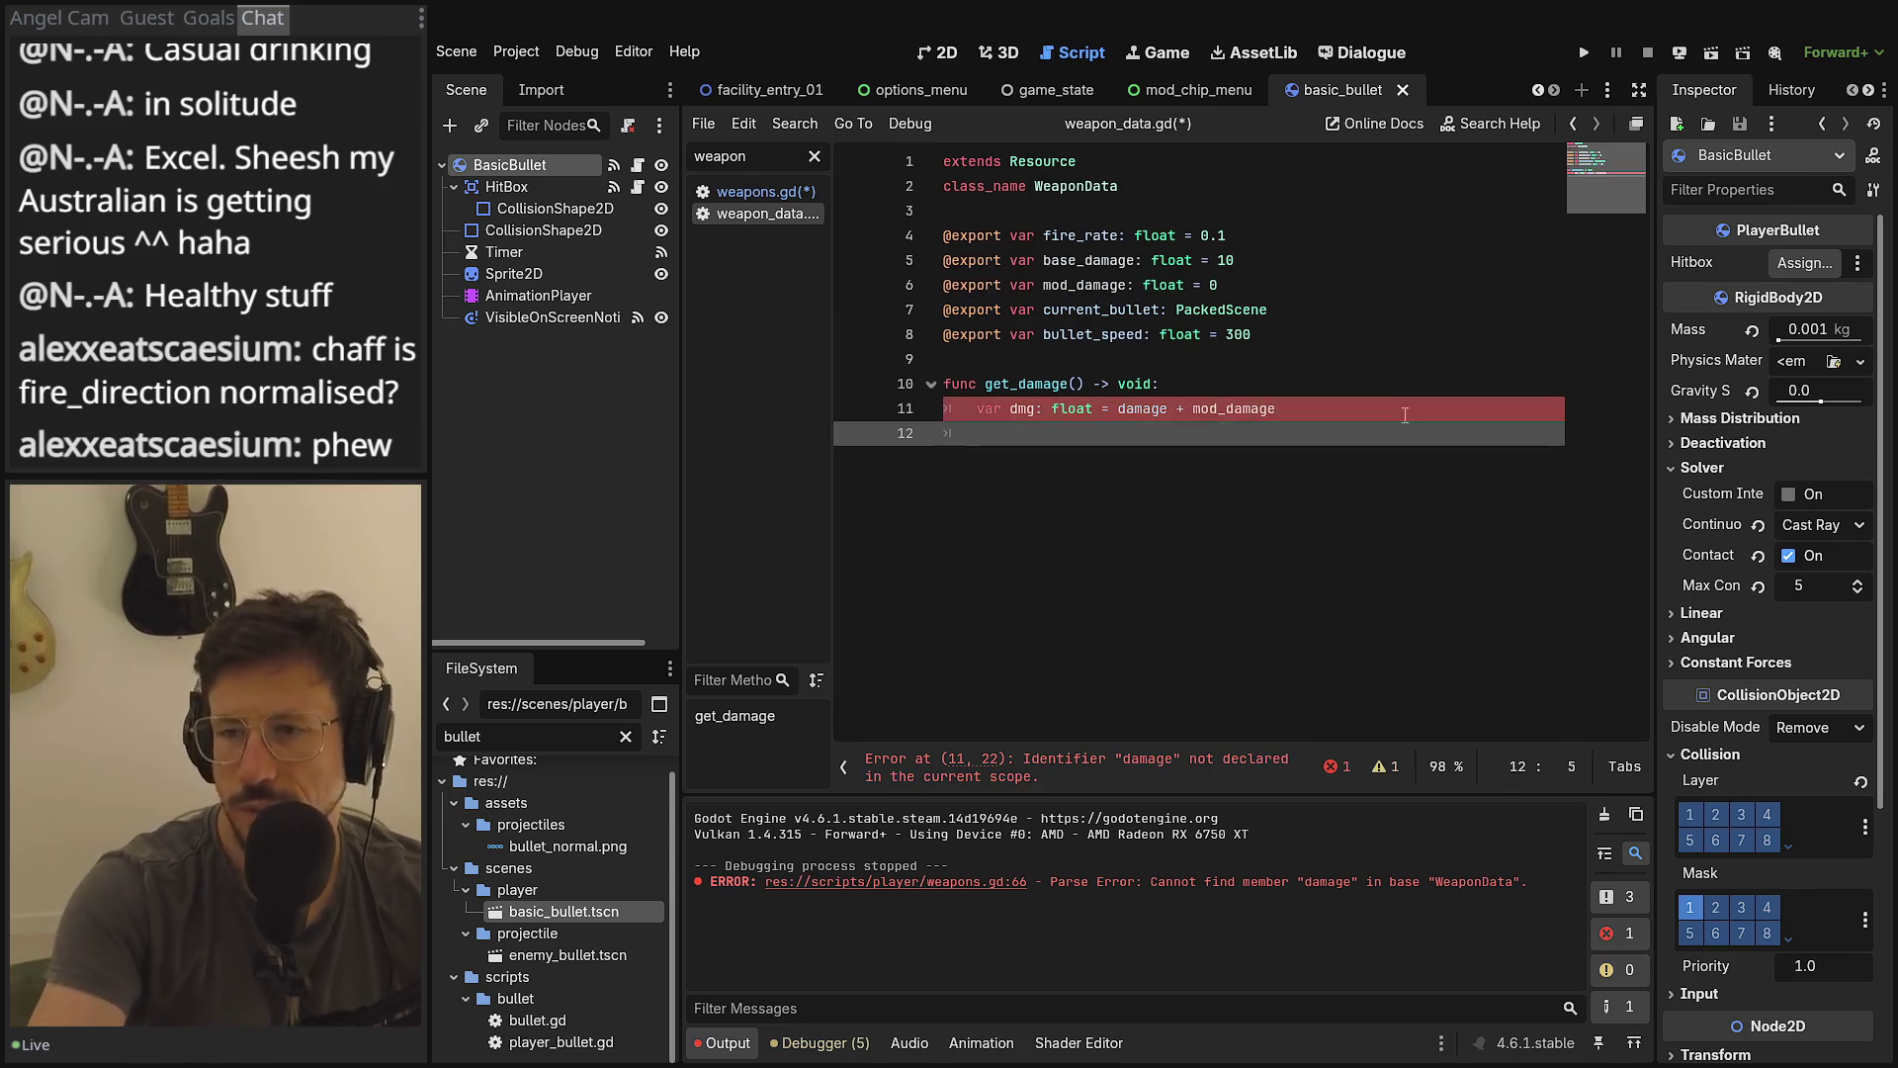
type("turn")
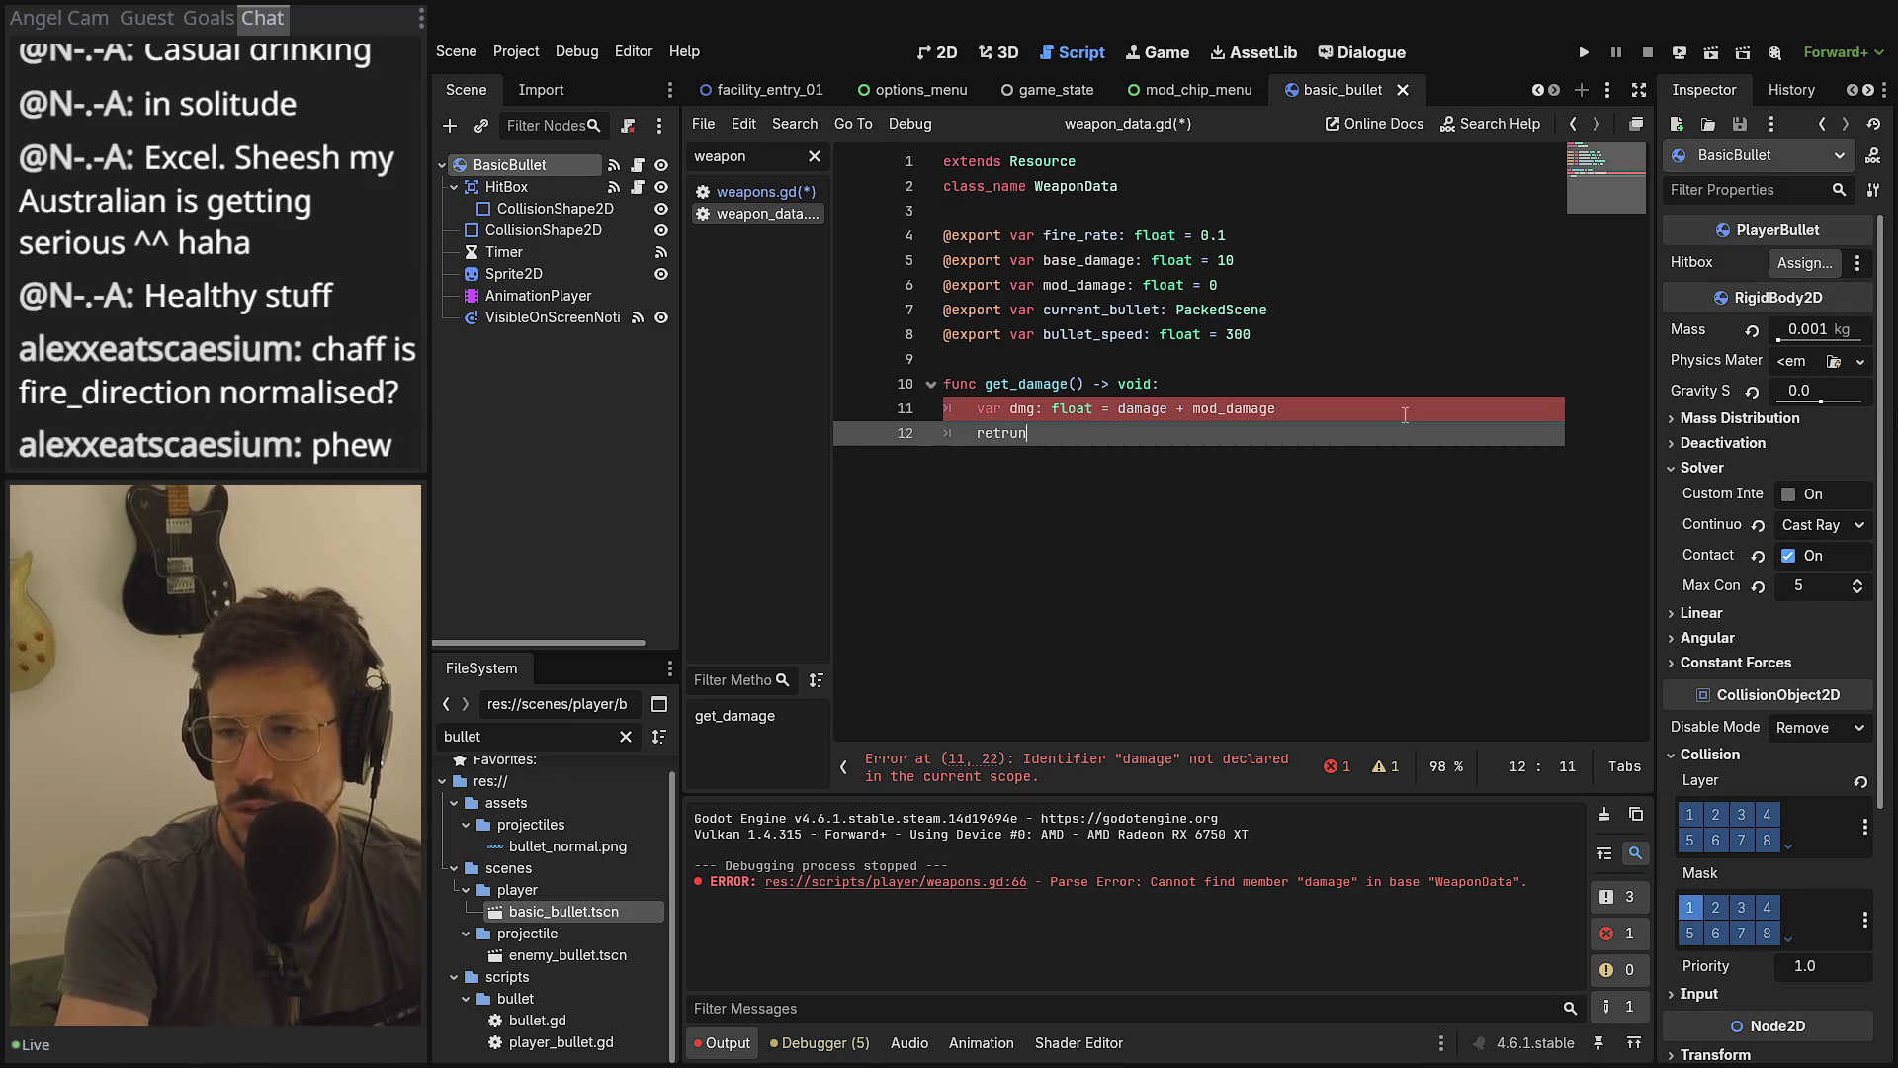
type(" d")
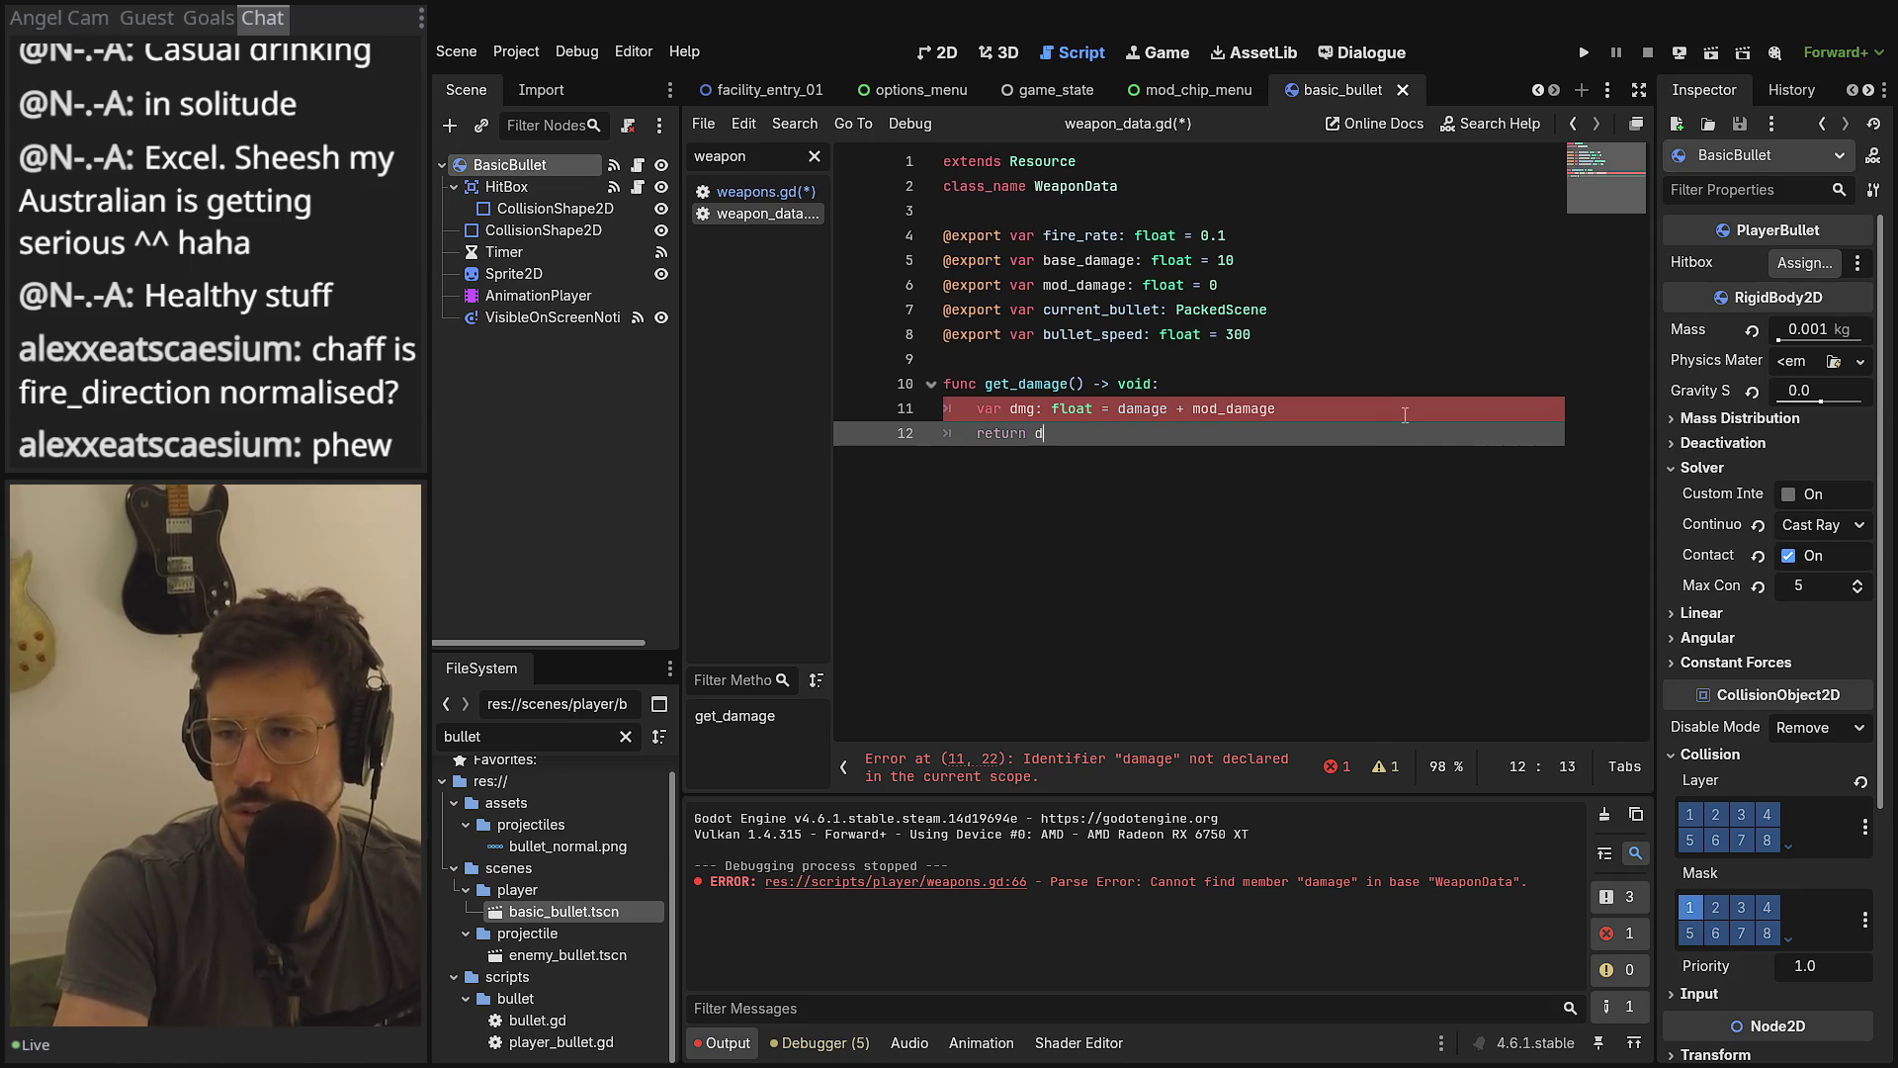
type("mg")
left_click(1364, 384)
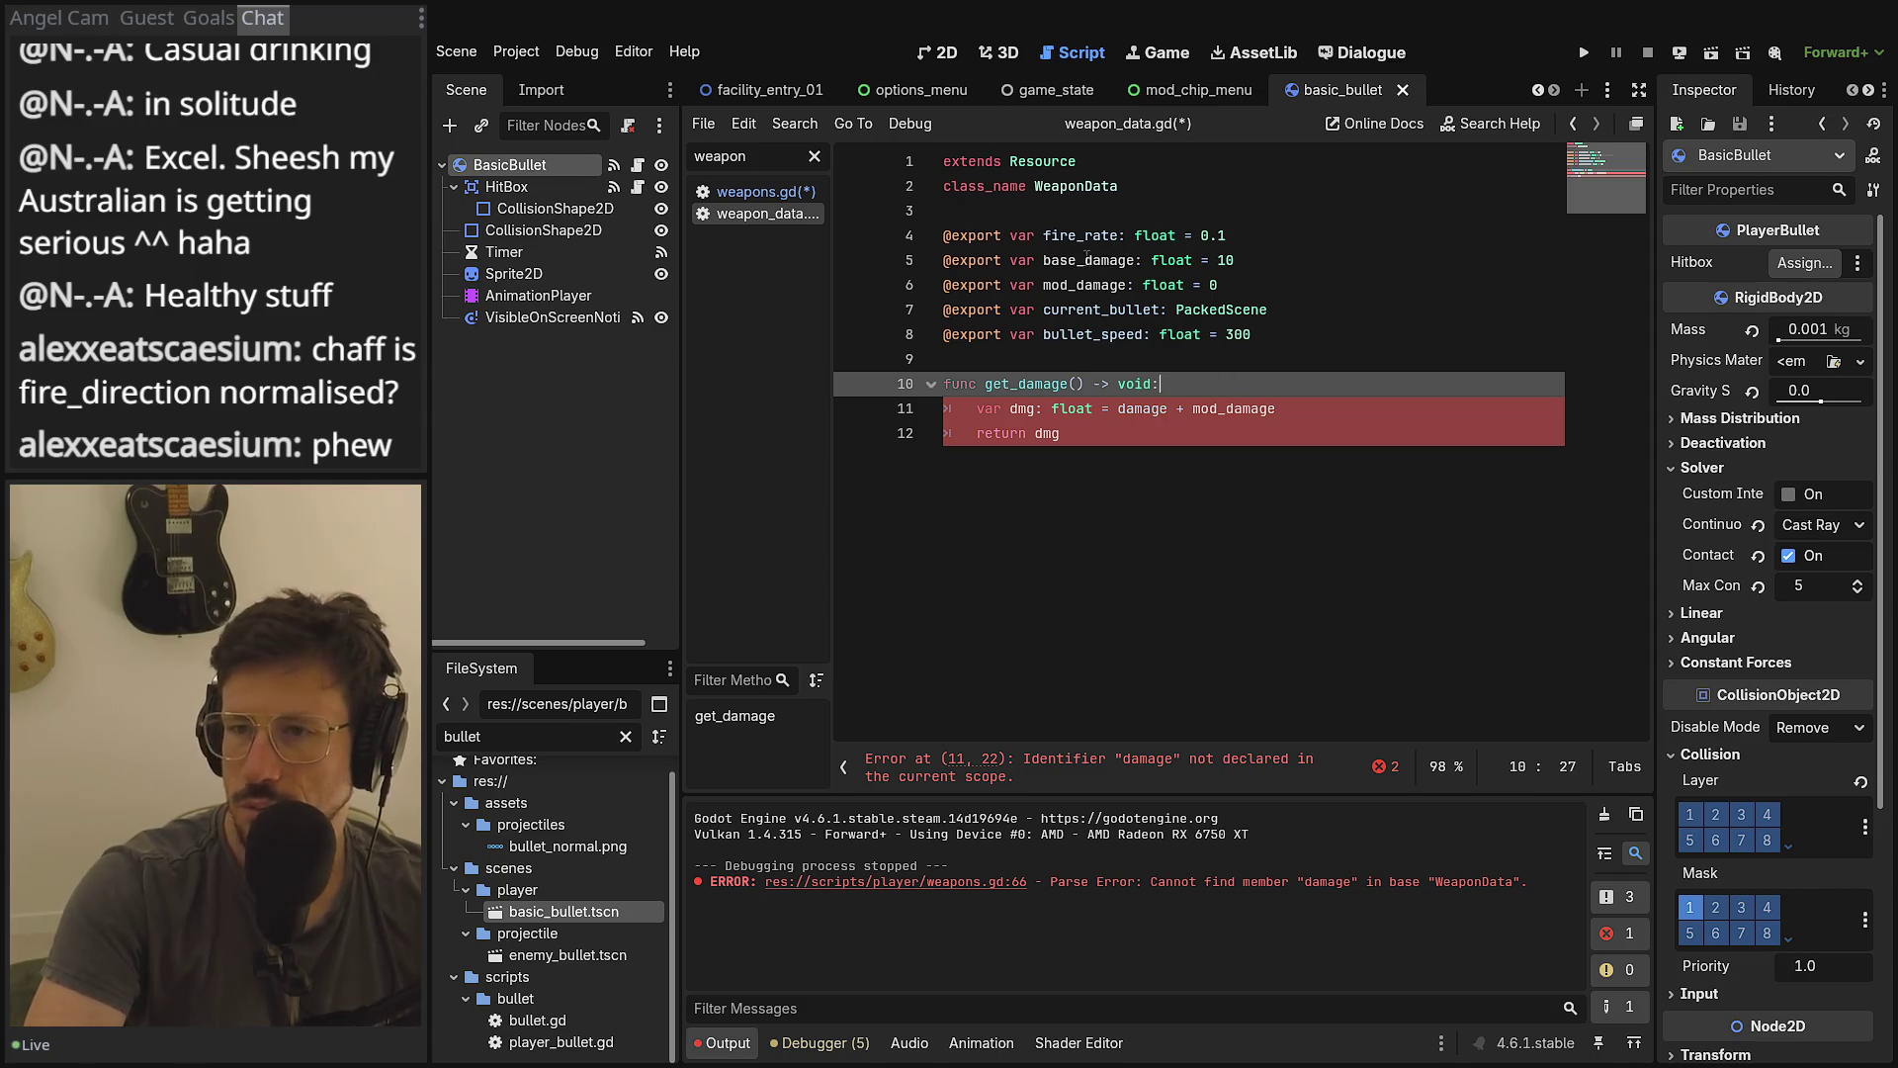
double_click(1093, 260)
key("ctrl+c")
double_click(1142, 409)
key("ctrl+v")
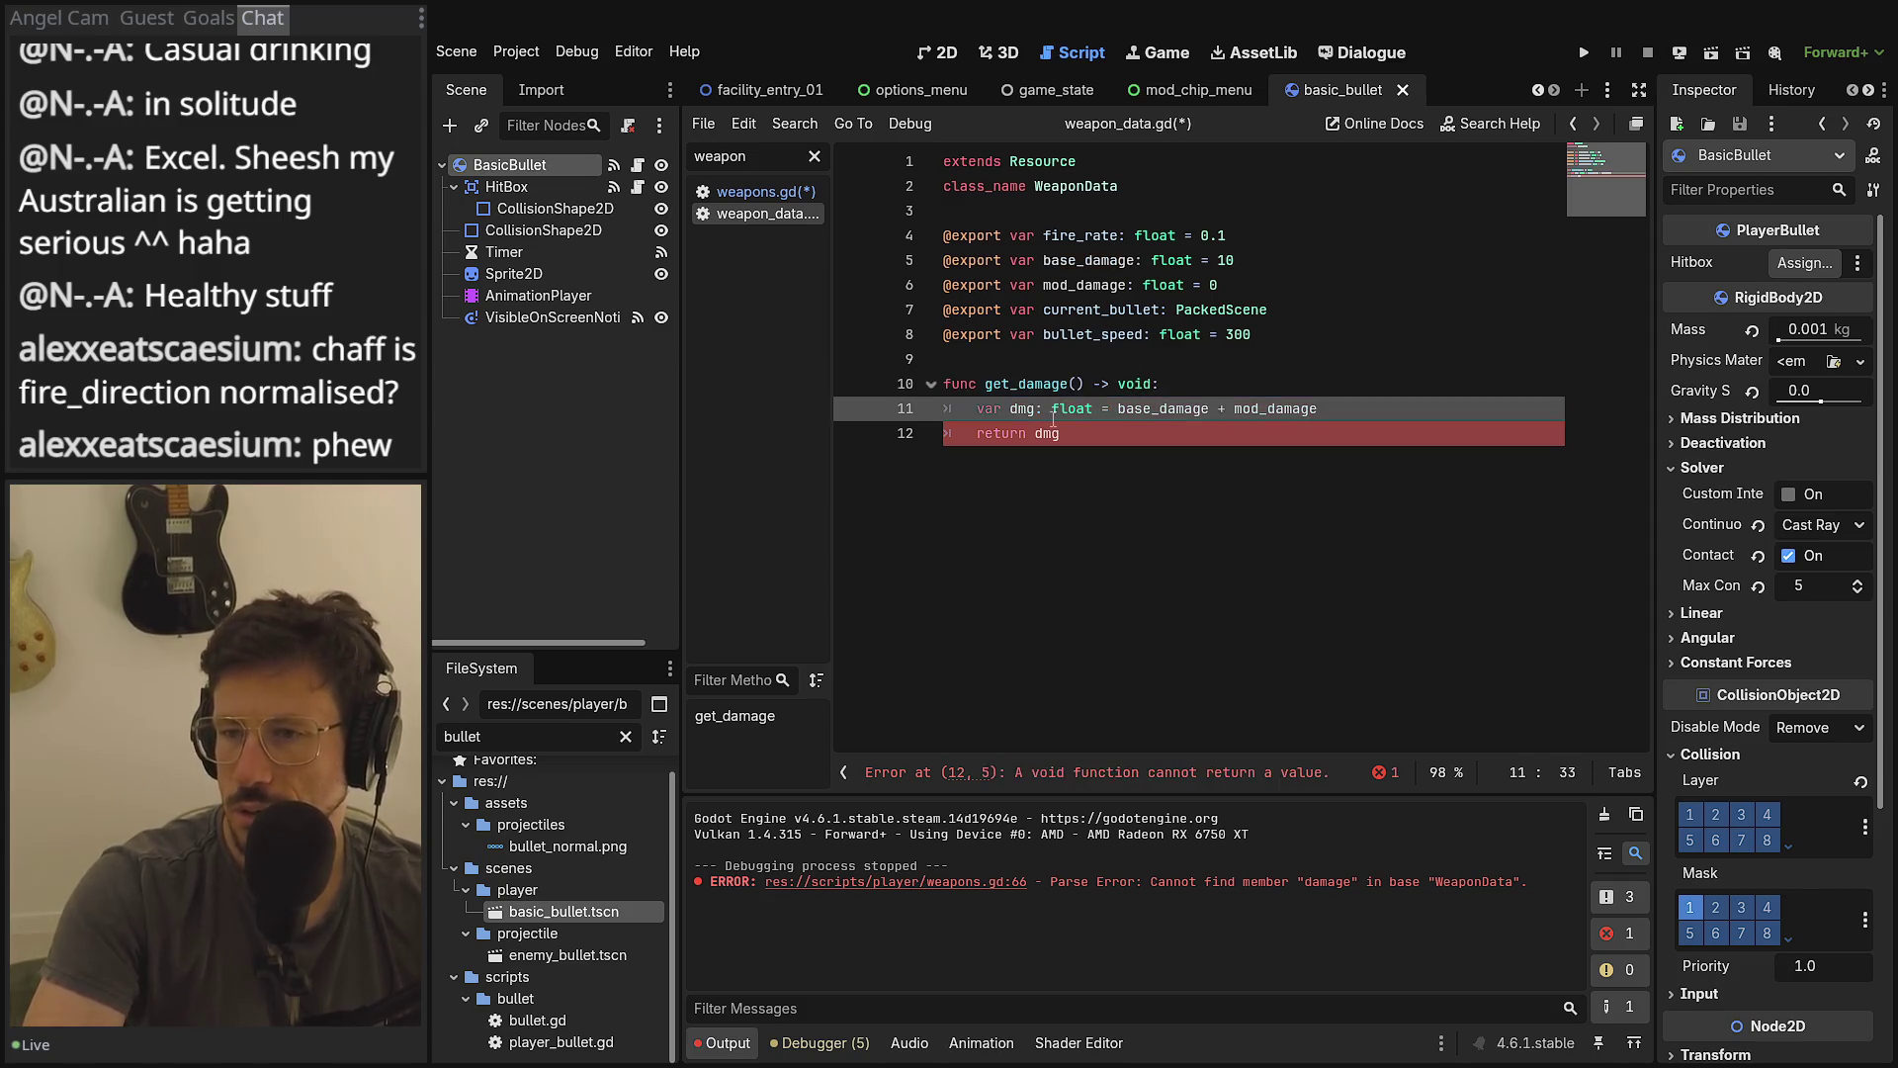
key("Down")
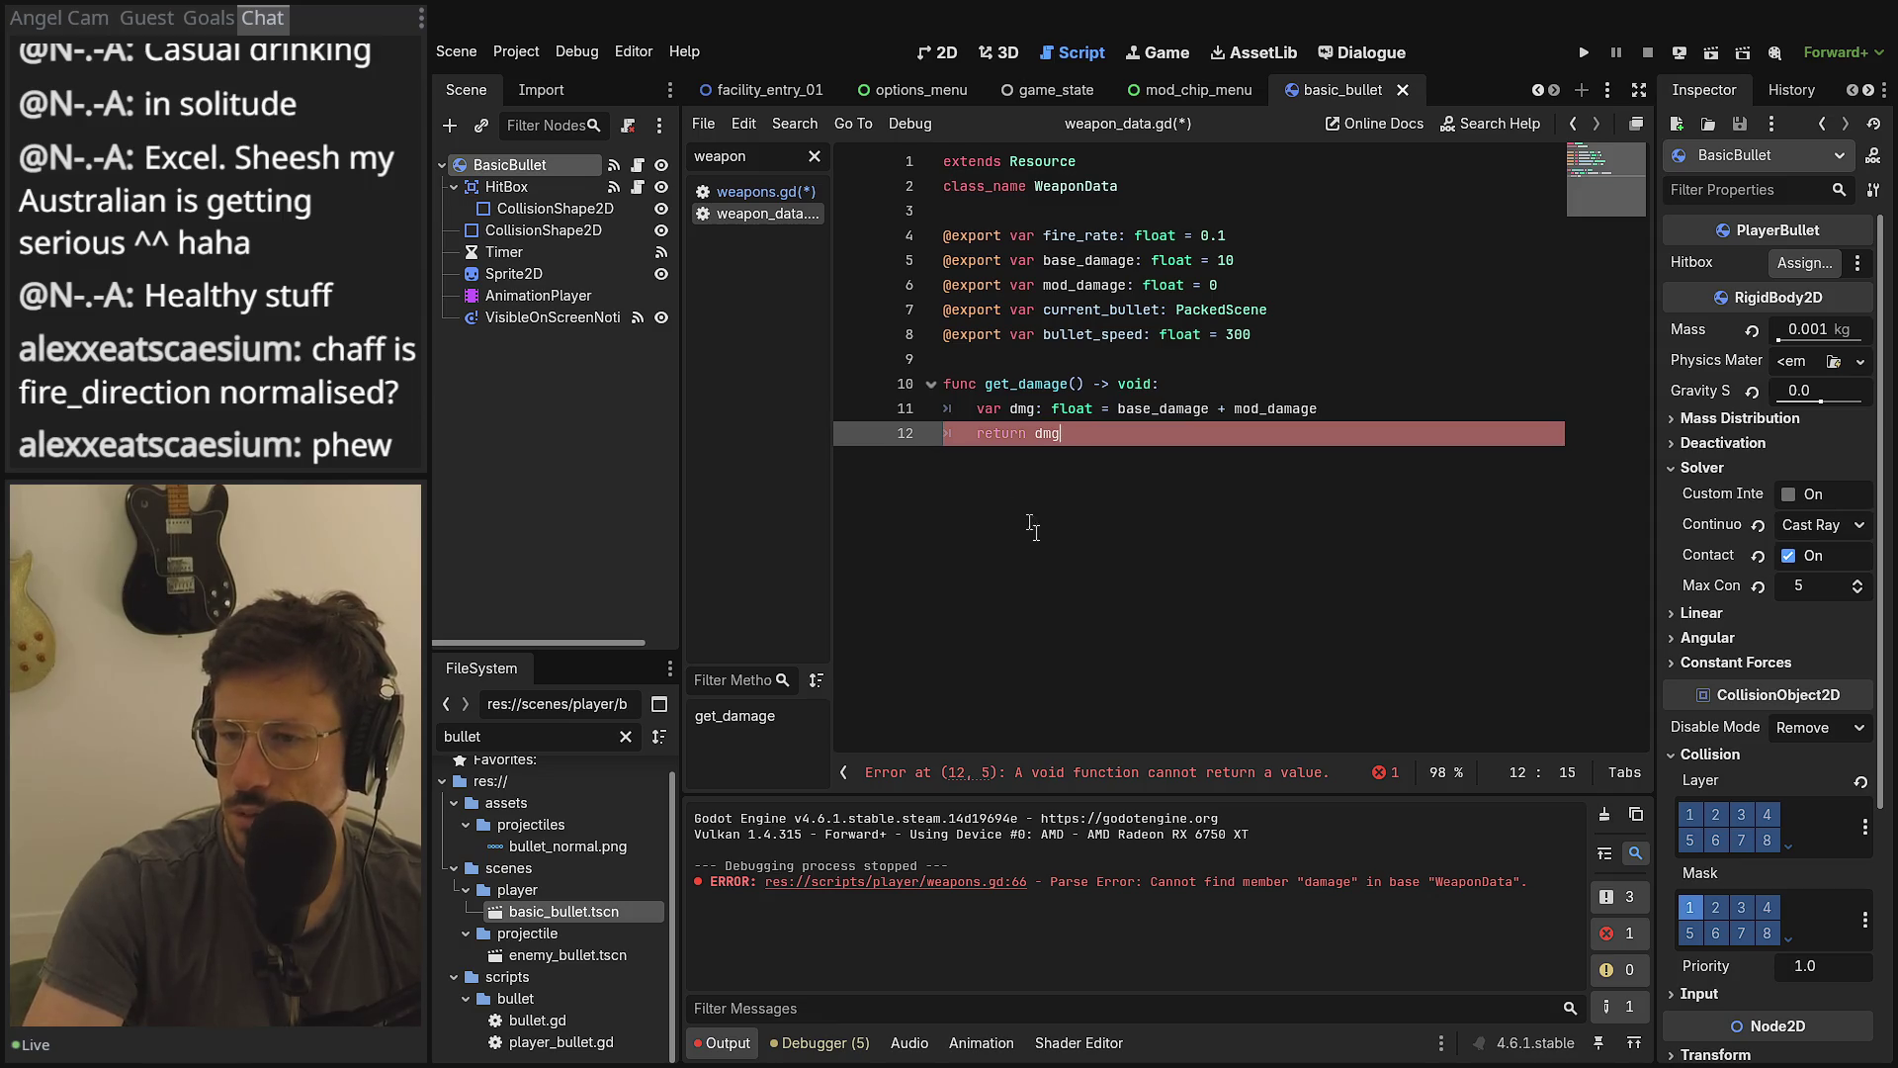
Change get_damage's return type from void to float and save weapon_data.gd
double_click(1127, 383)
type("float")
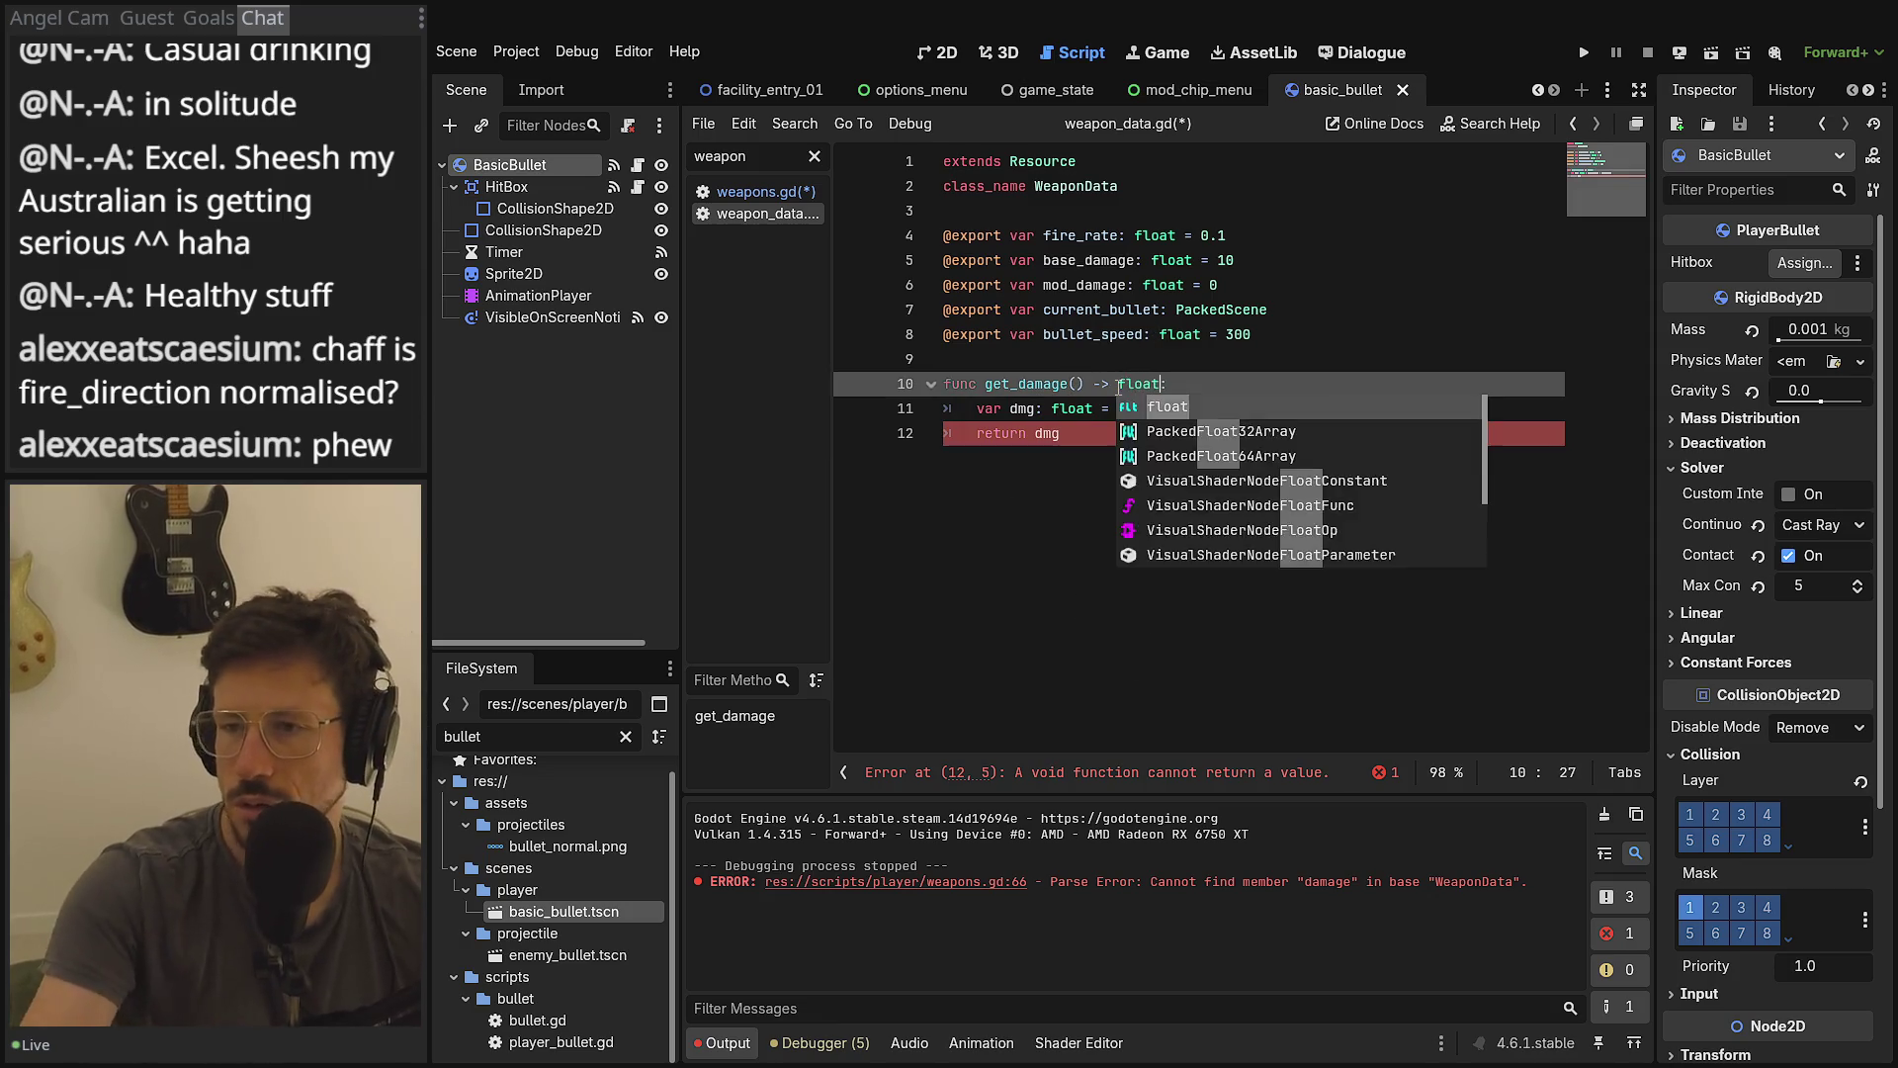
key("Return")
left_click(1110, 334)
key("ctrl+s")
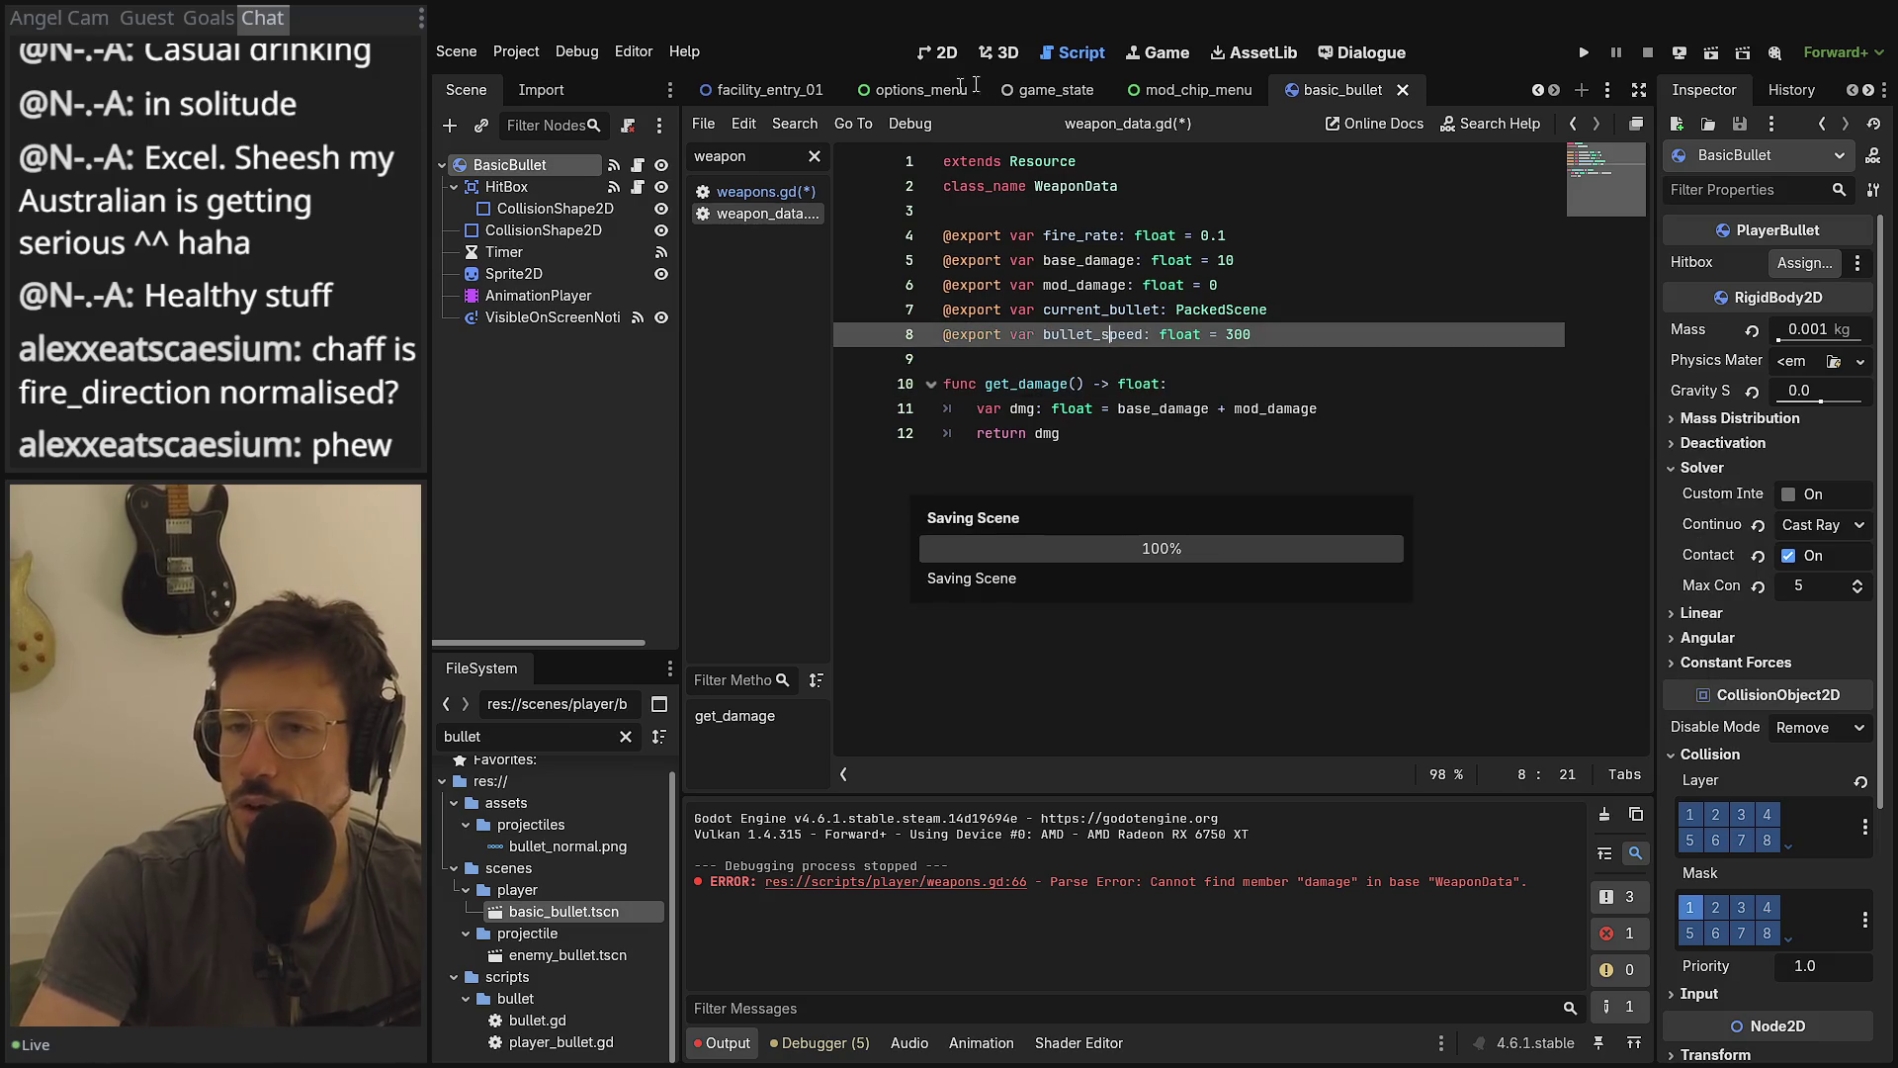
left_click(754, 192)
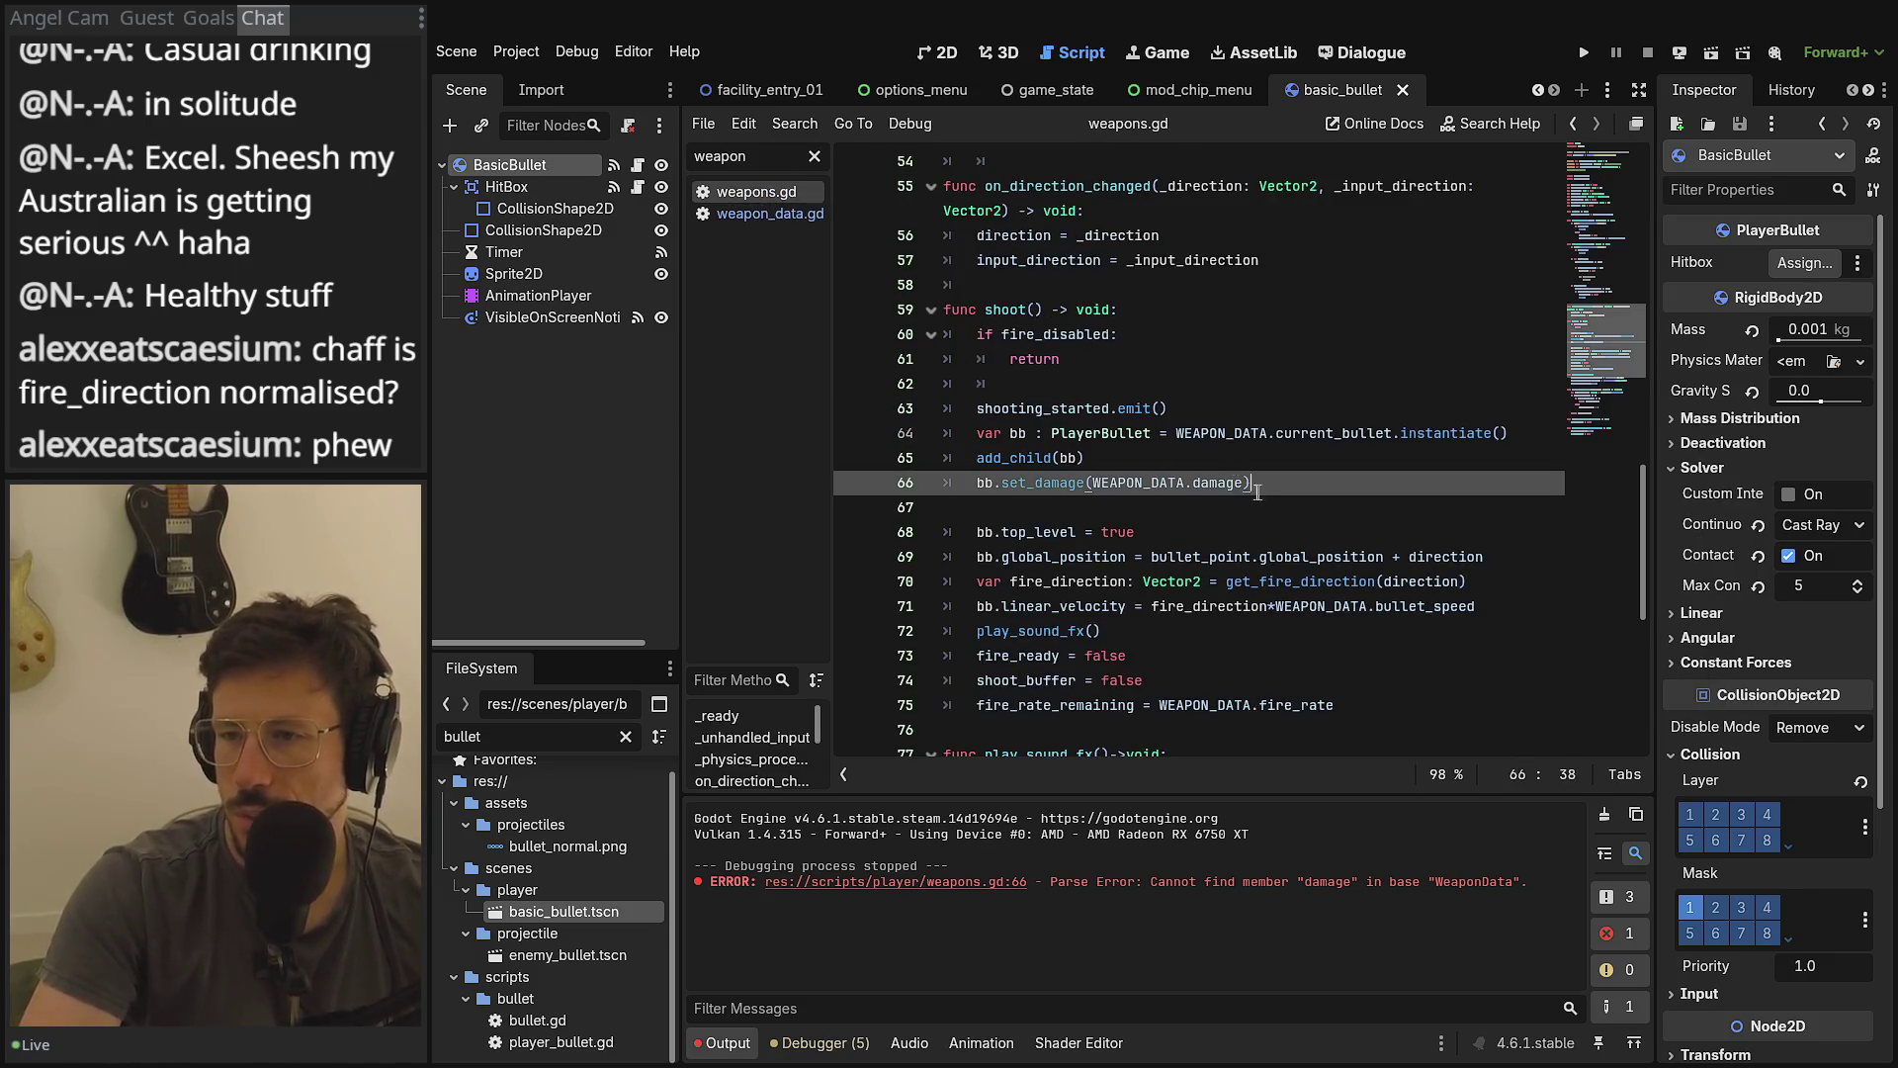
Change the bullet call in shoot to set_damage(WEAPON_DATA.get_damage())
double_click(1217, 482)
type("ge")
key("Return")
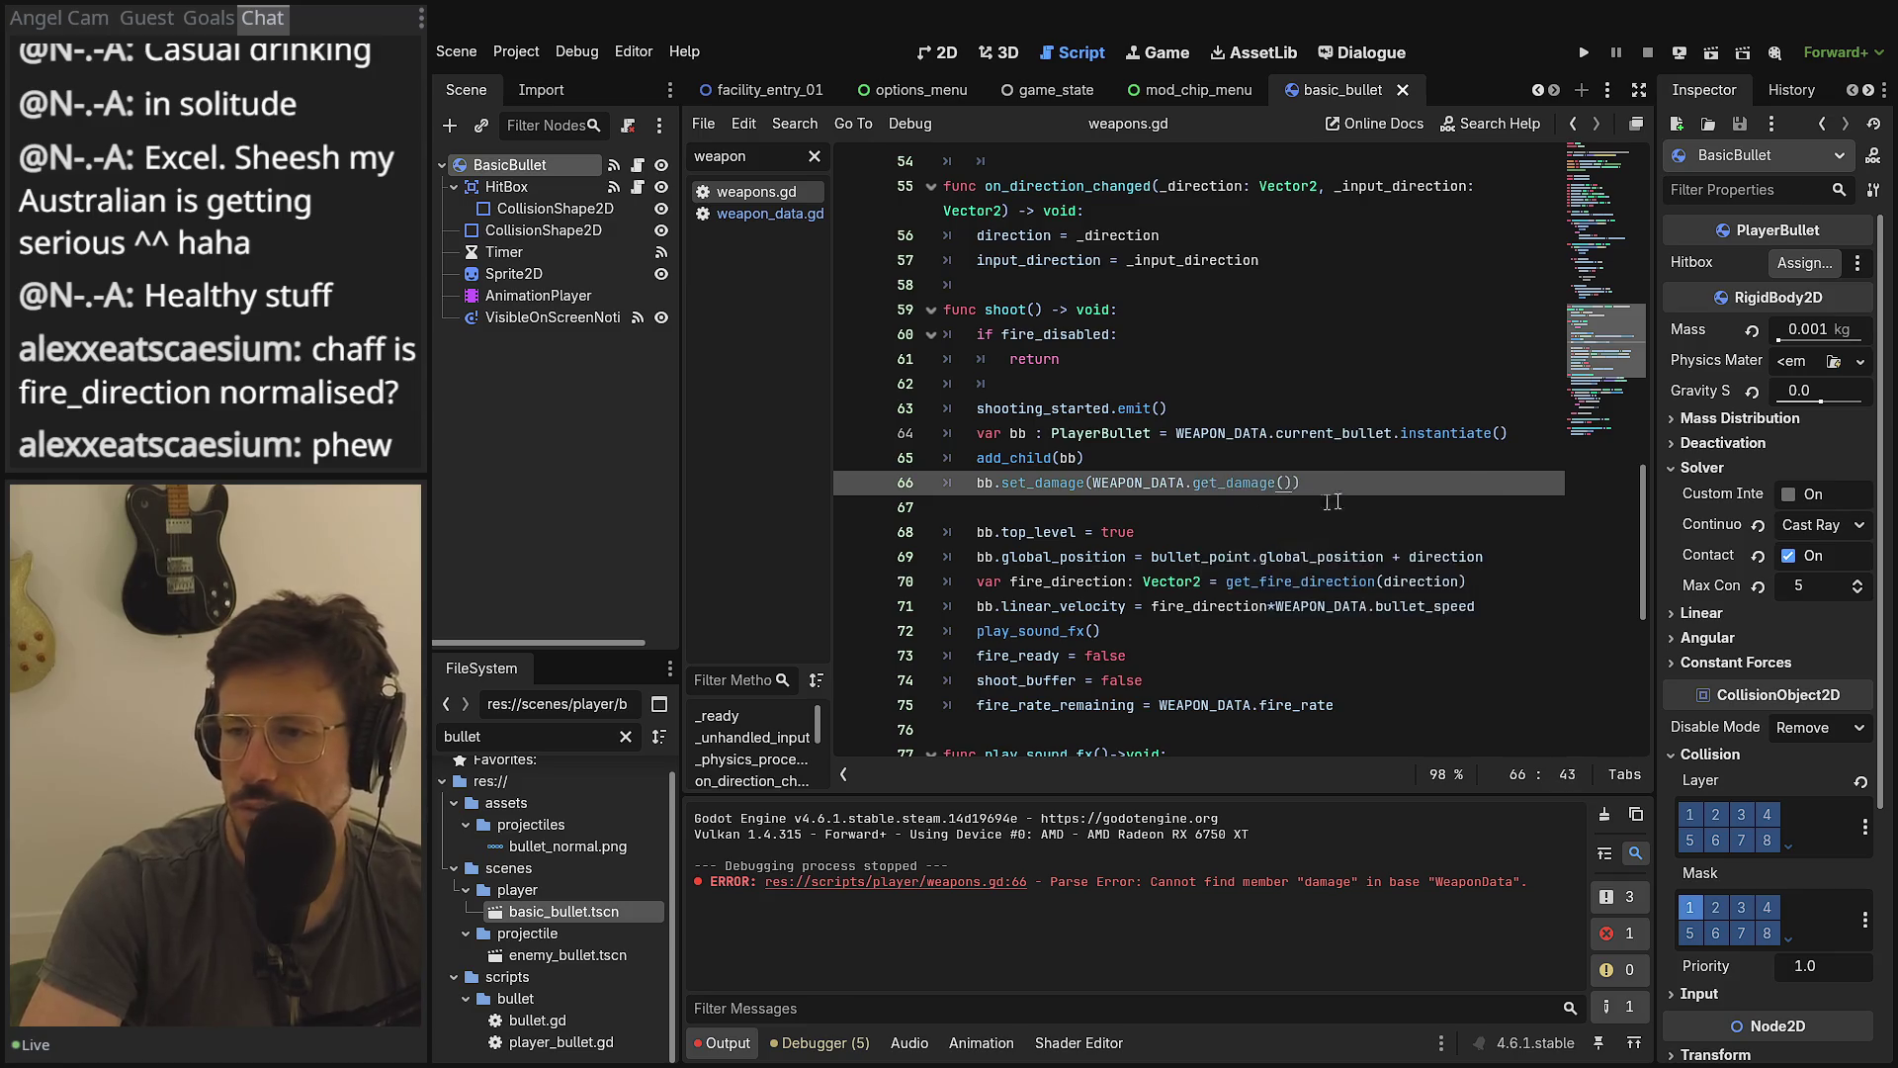
scroll(1248, 450, "up", 15)
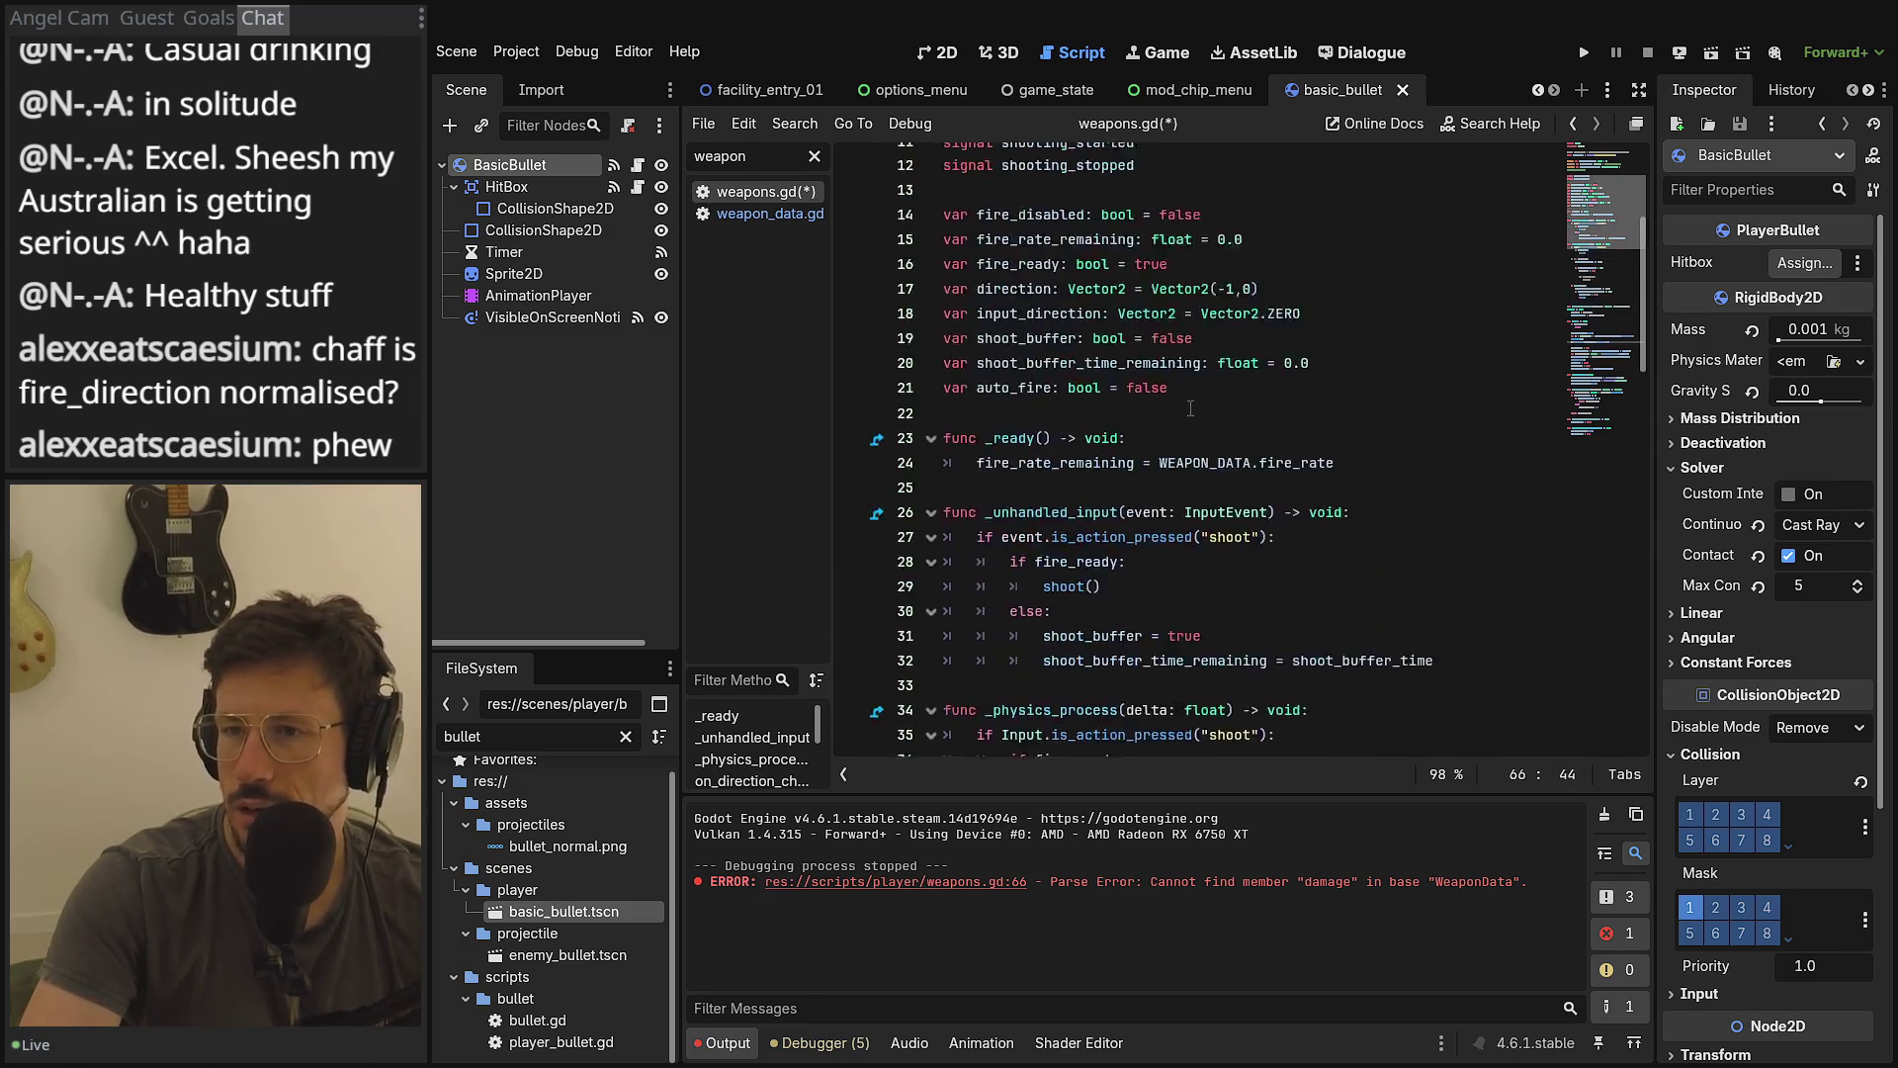
scroll(1192, 408, "down", 2)
Add func set_mod_damage(amt: float) -> void that assigns WEAPON_DATA.mod_damage = amt
left_click(1405, 455)
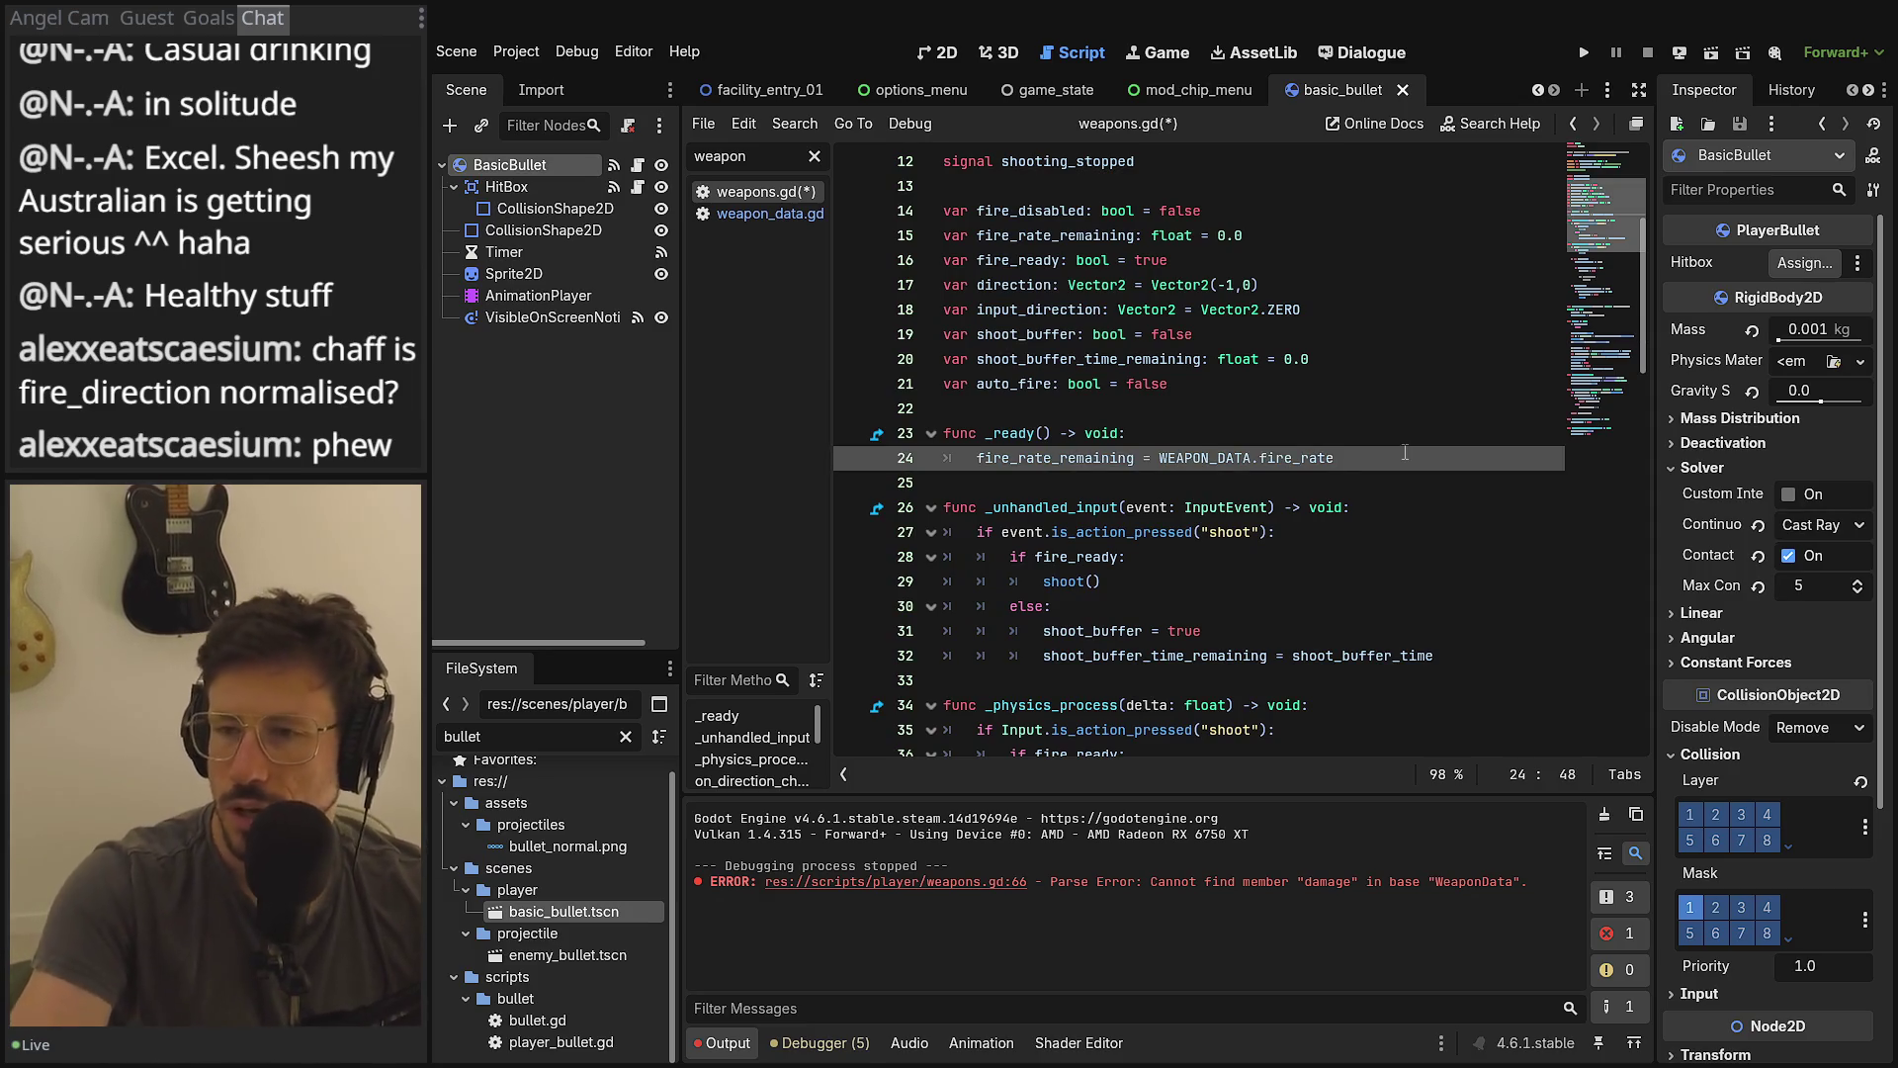
key("Return")
key("Return")
key("BackSpace")
type("f")
key("BackSpace")
key("BackSpace")
key("BackSpace")
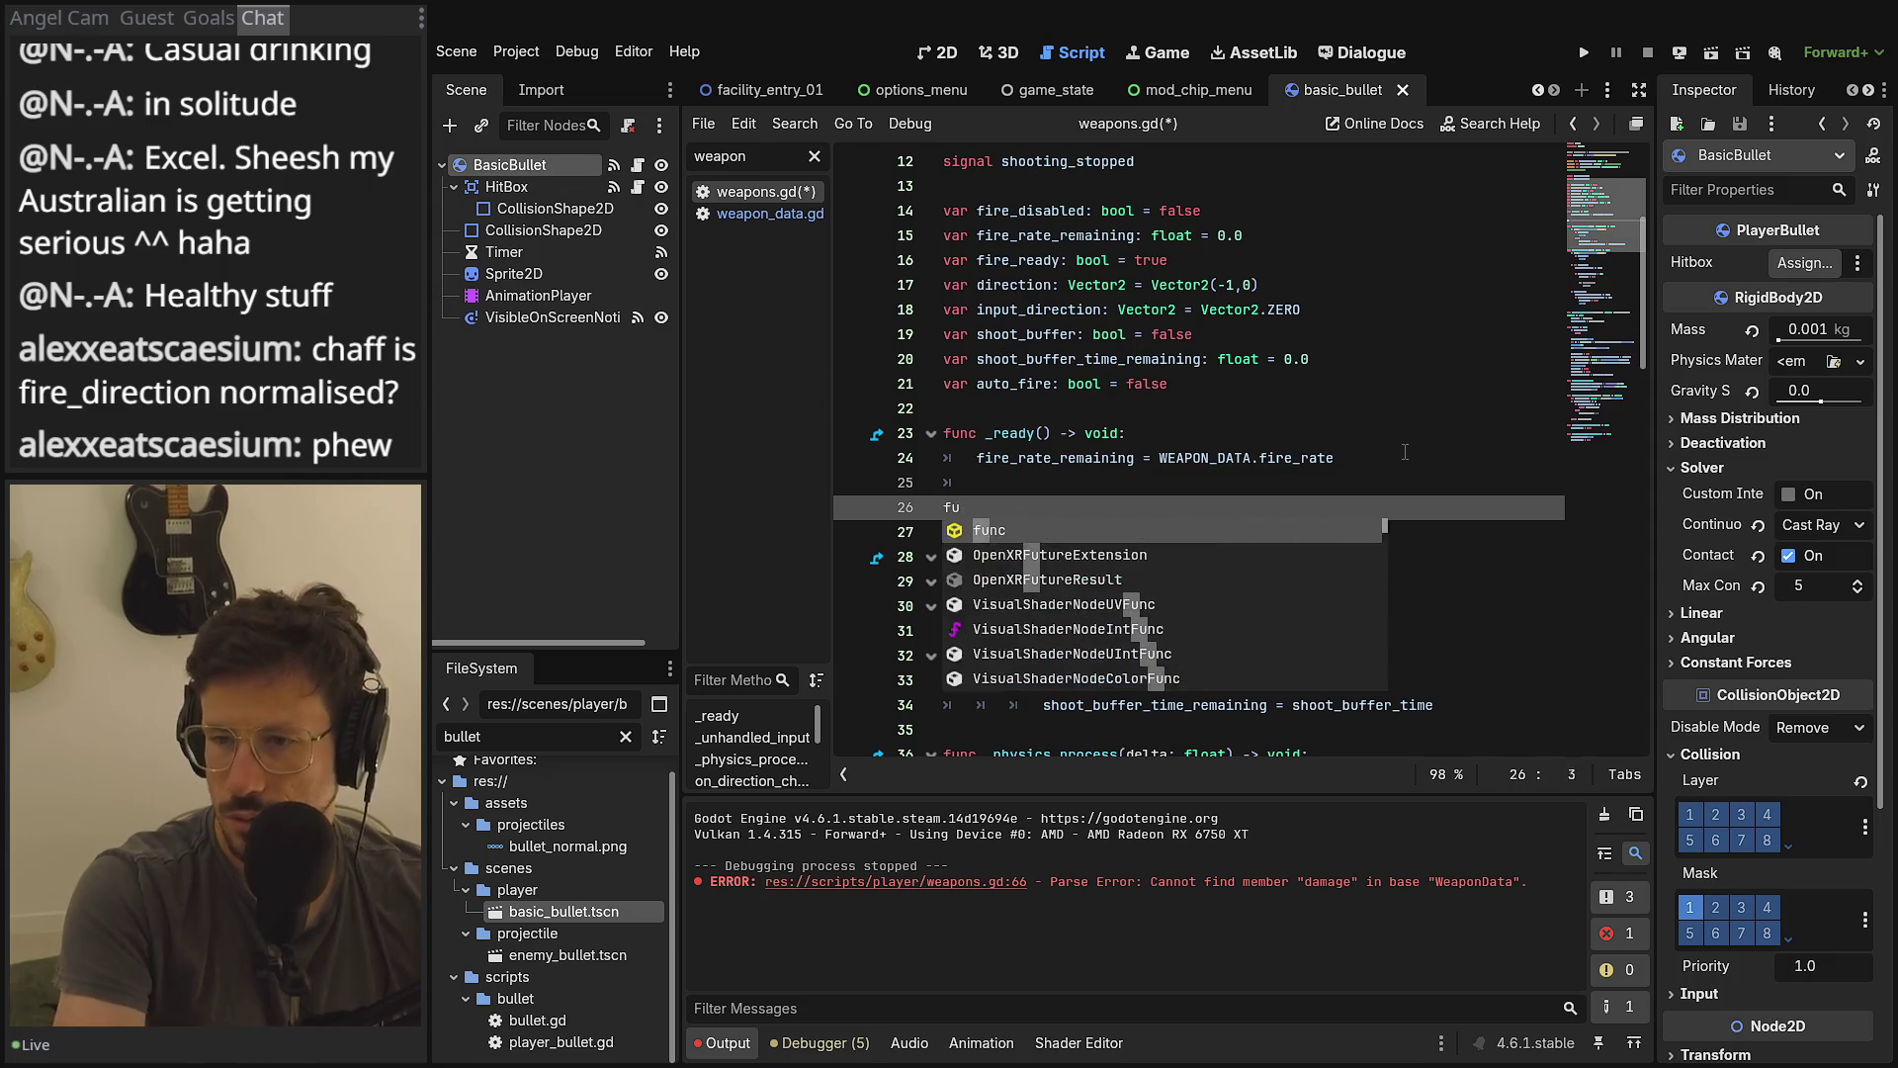
type("nc set_mod")
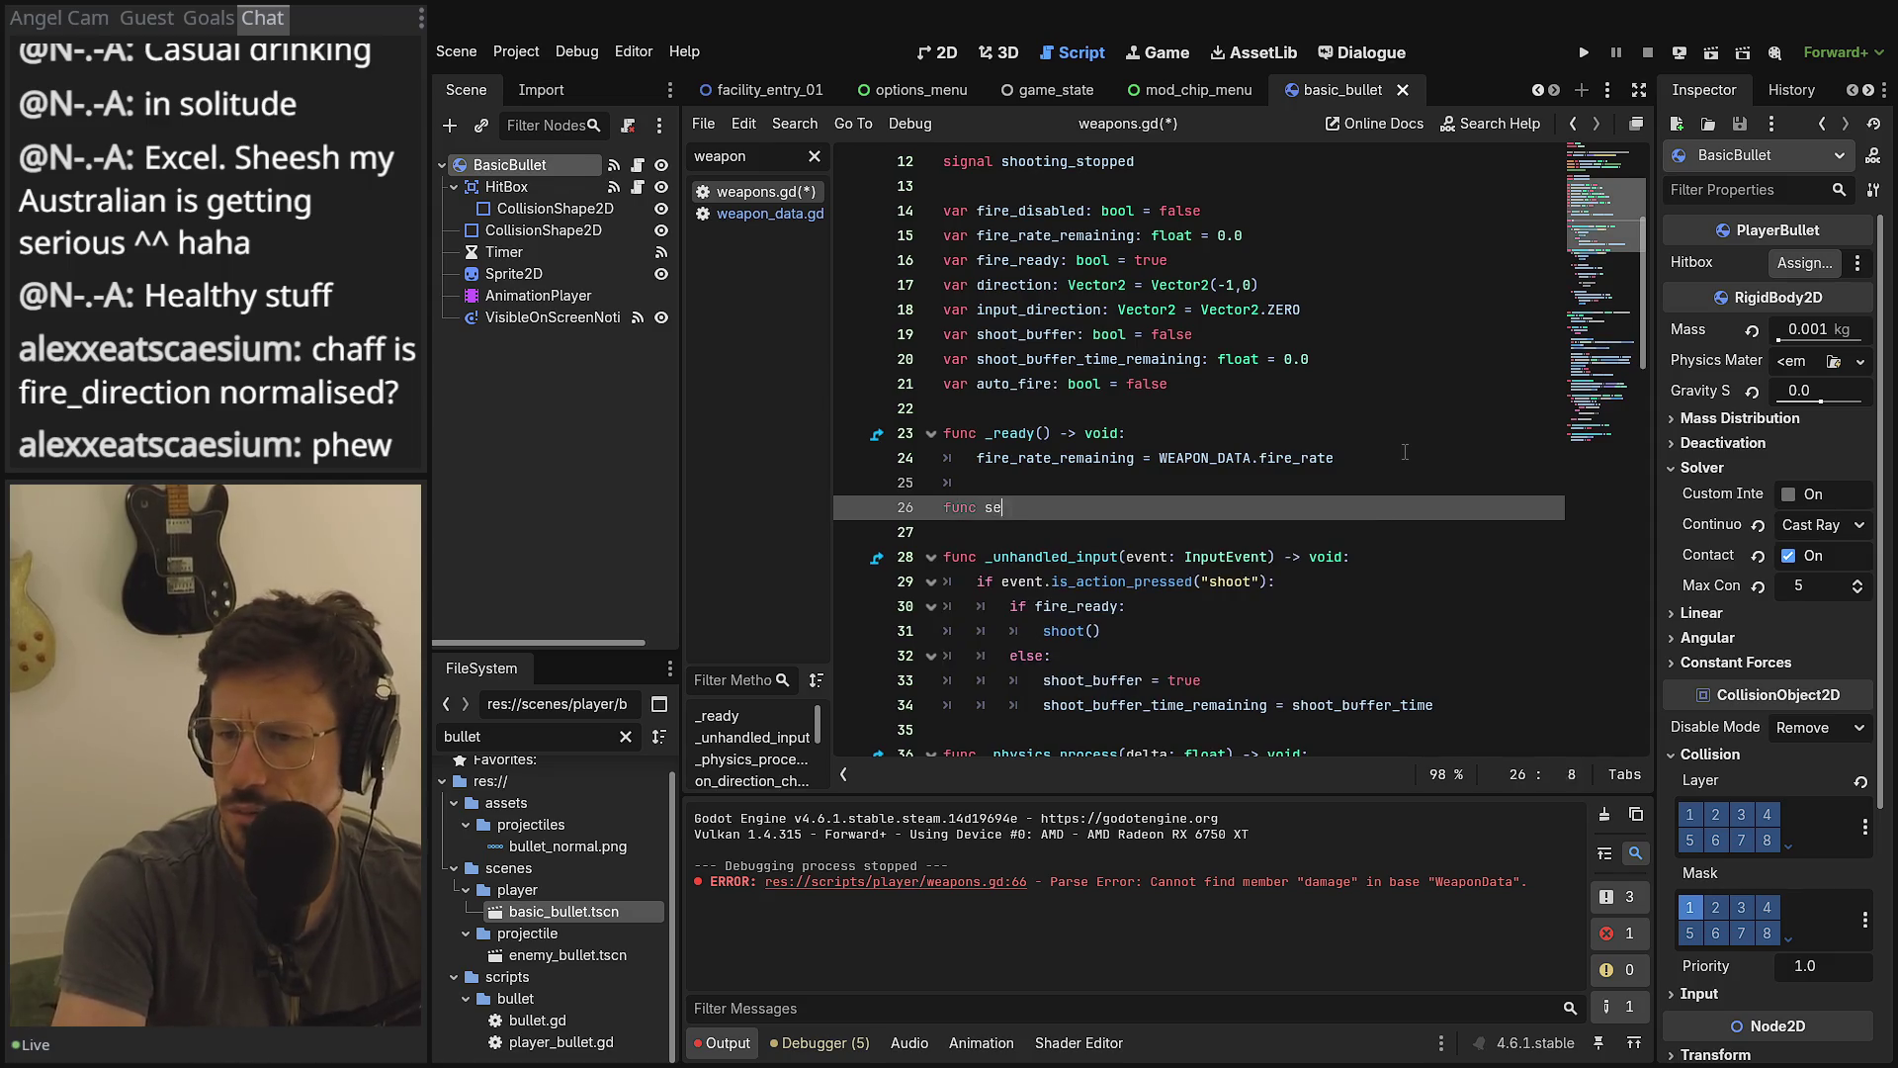
type("_damage")
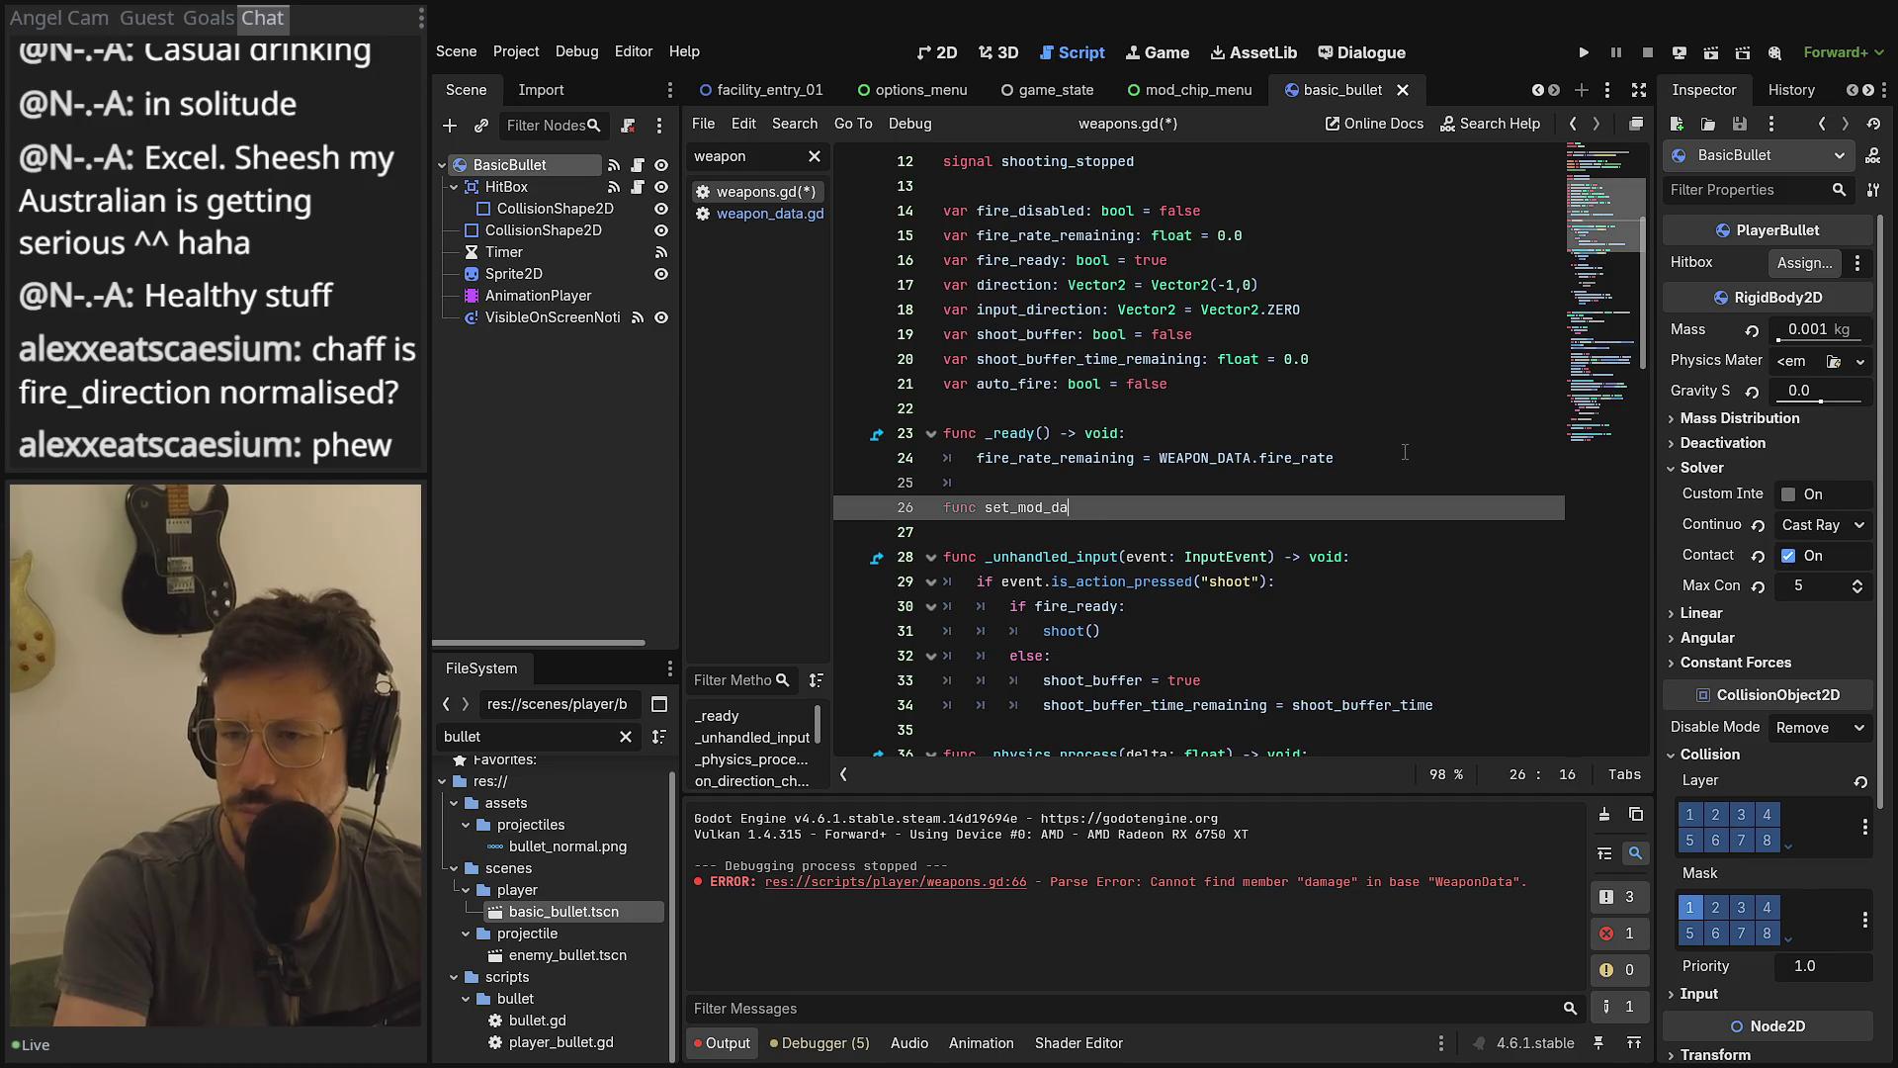
type("(")
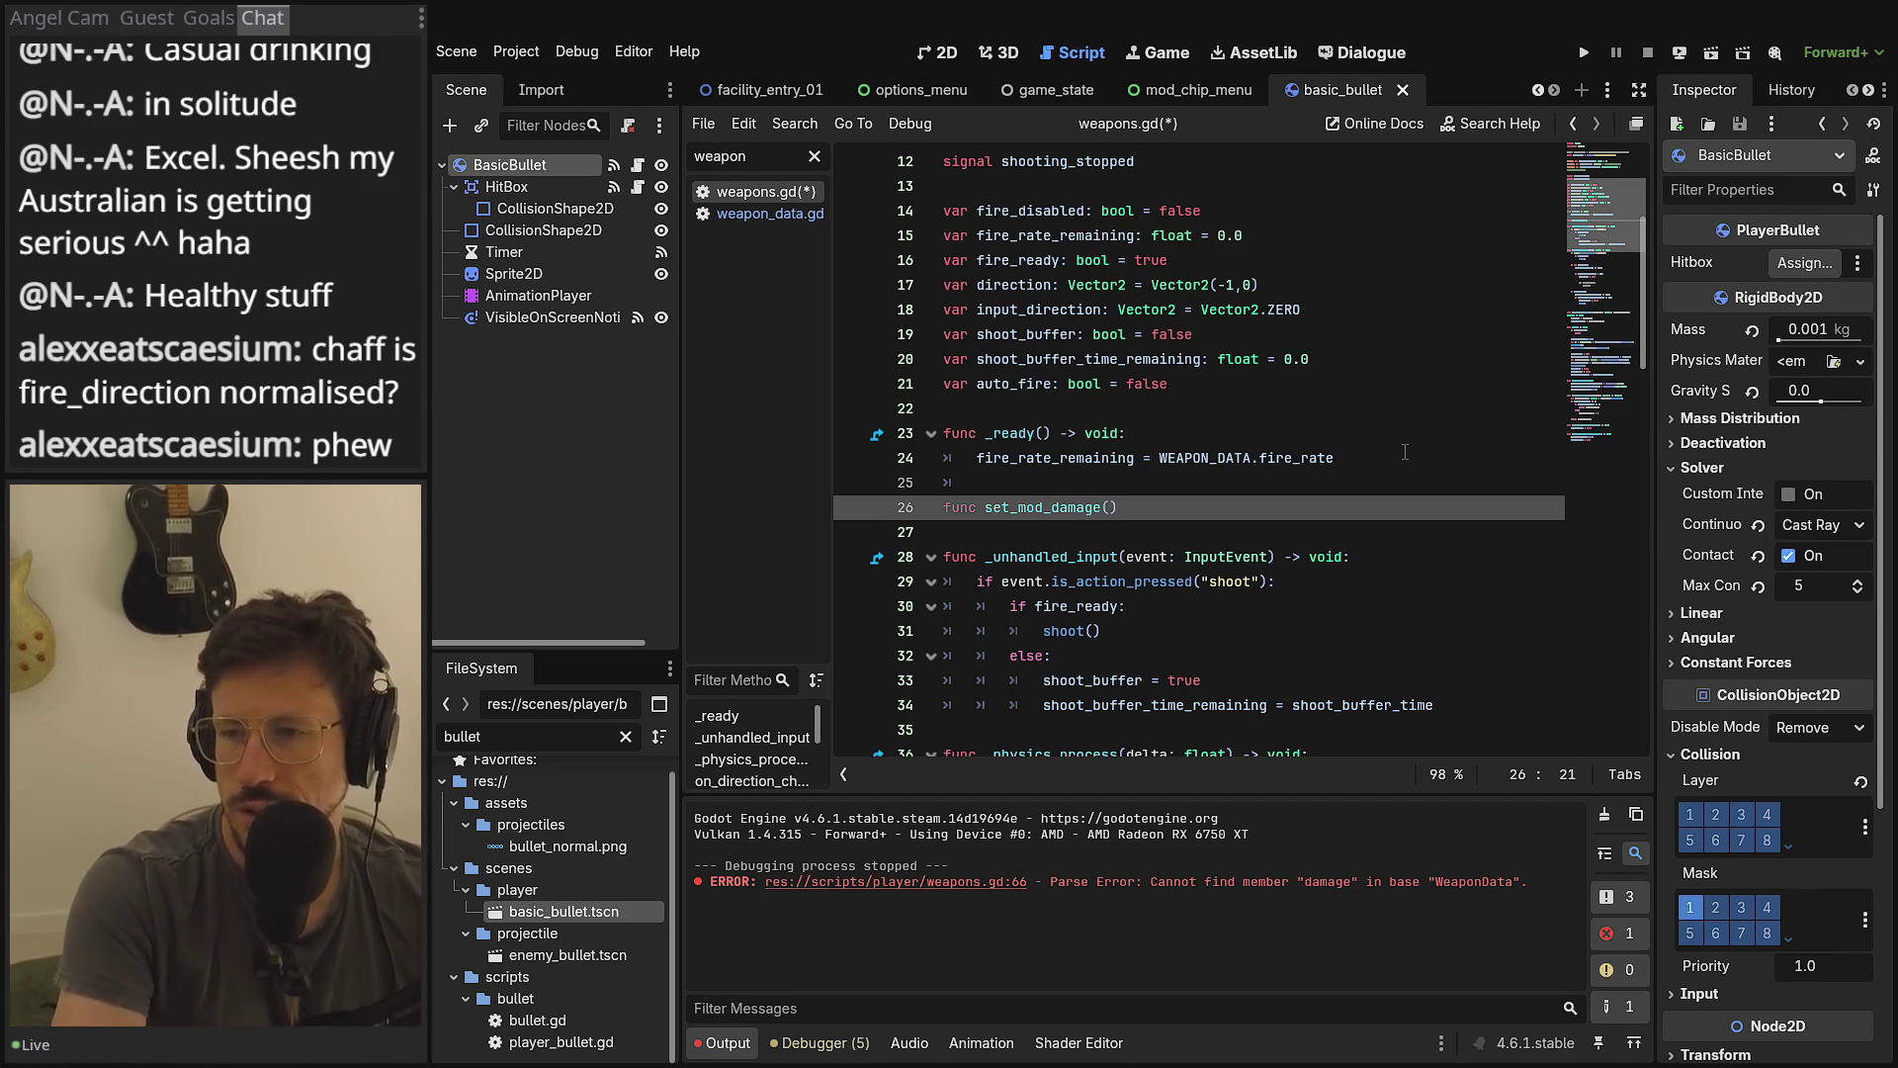
type("amt:")
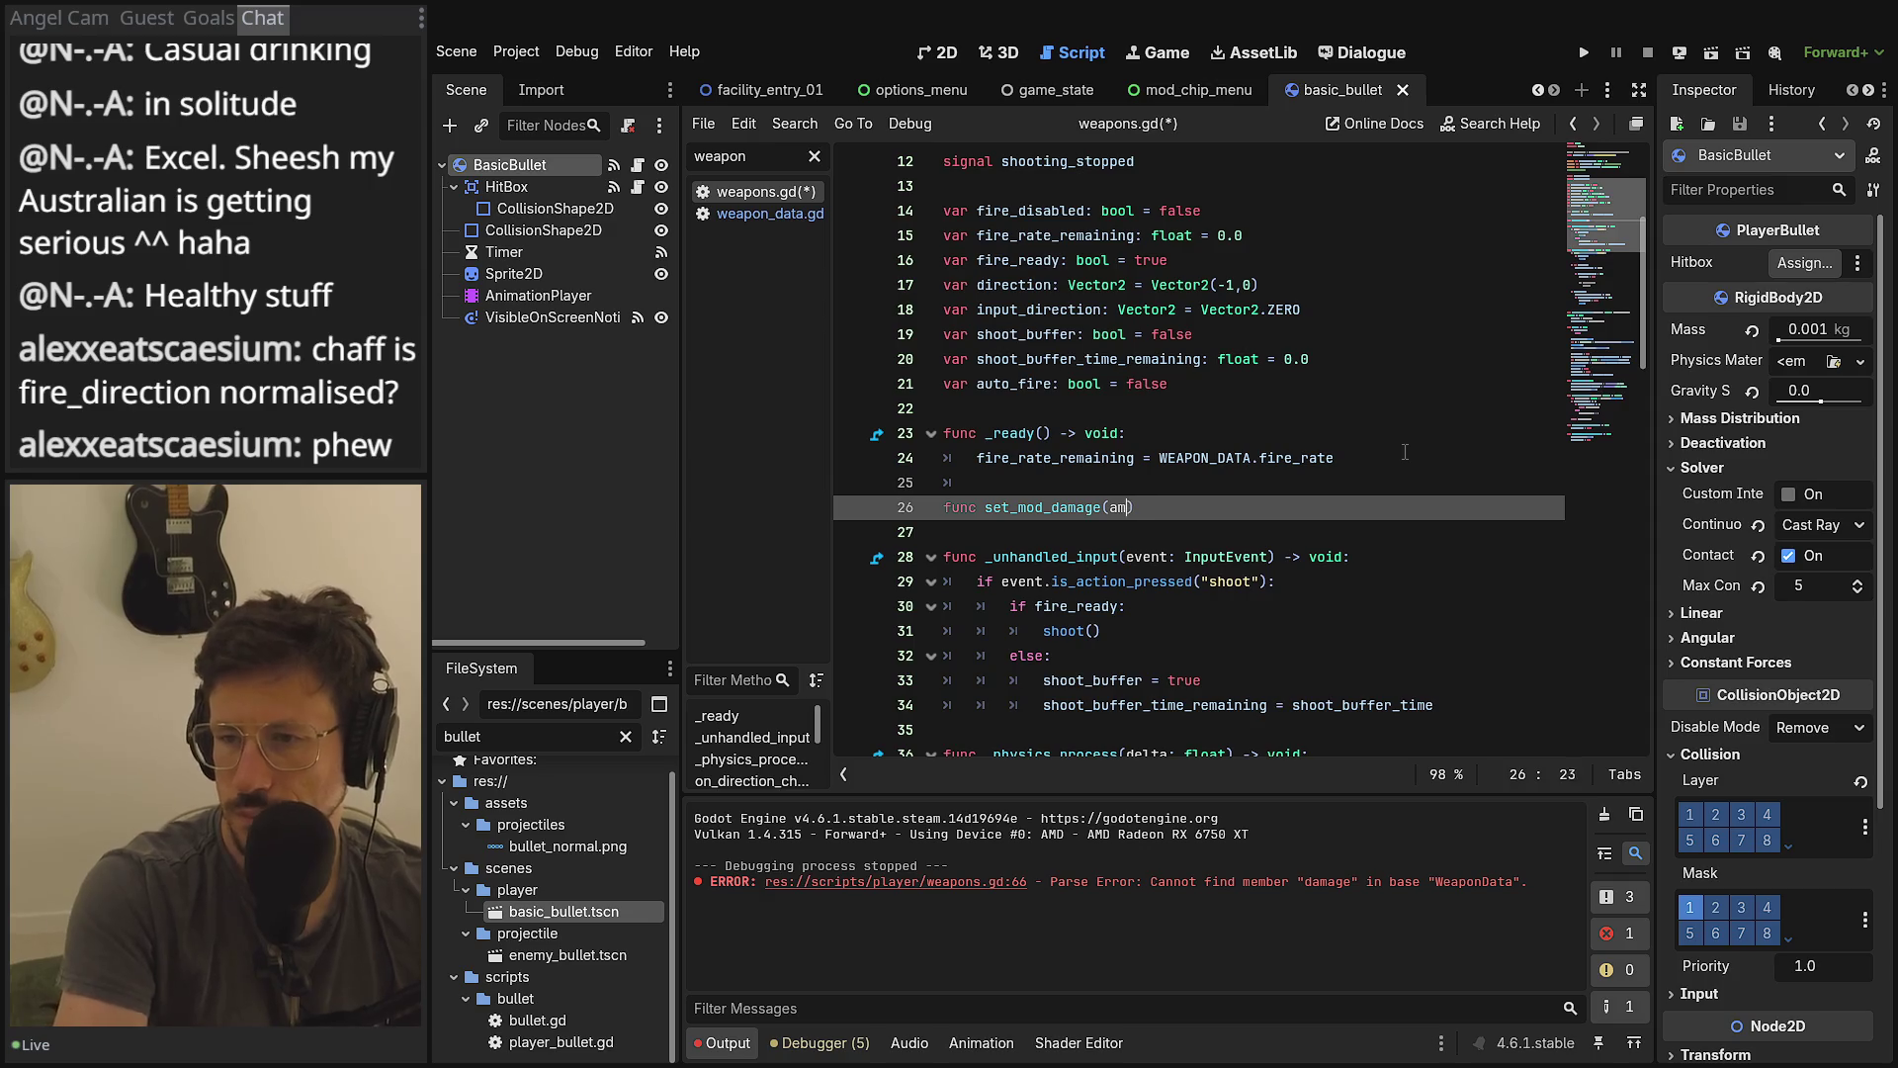
type(" float) ")
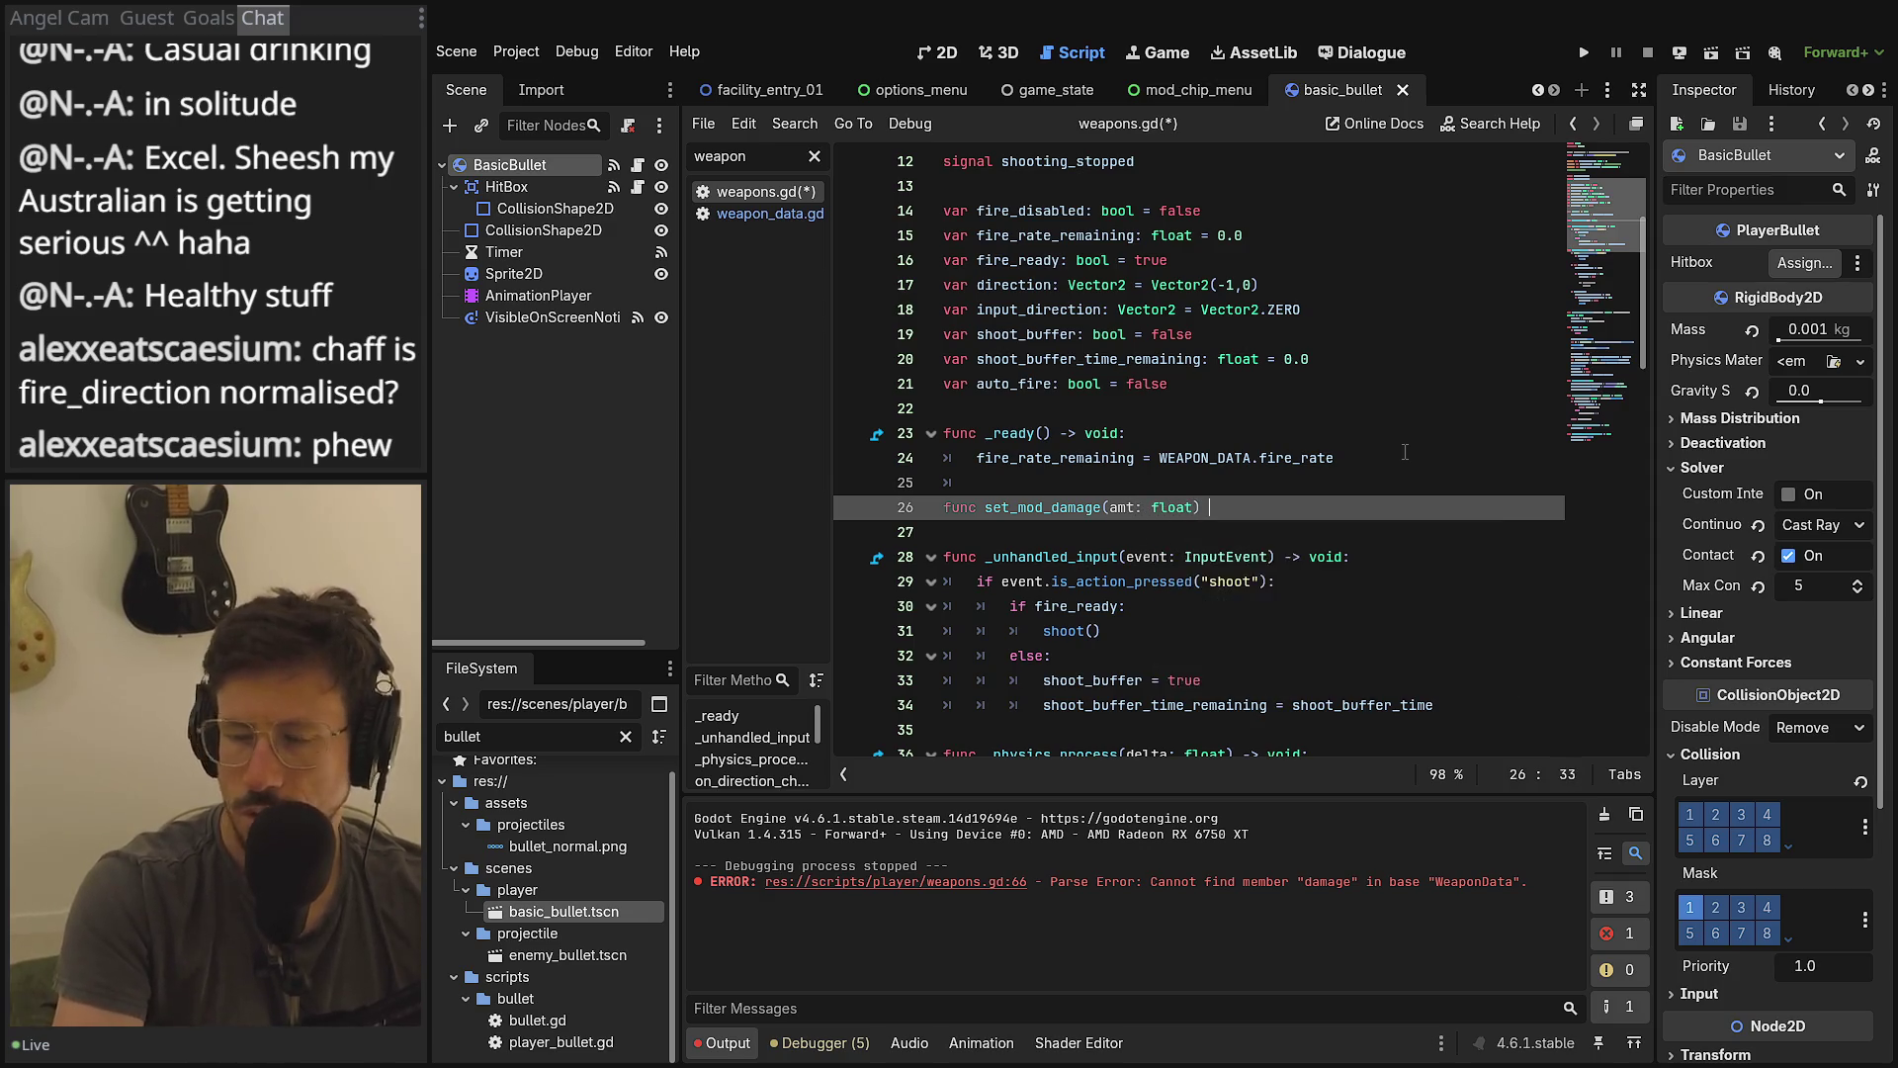
type("-> vpo")
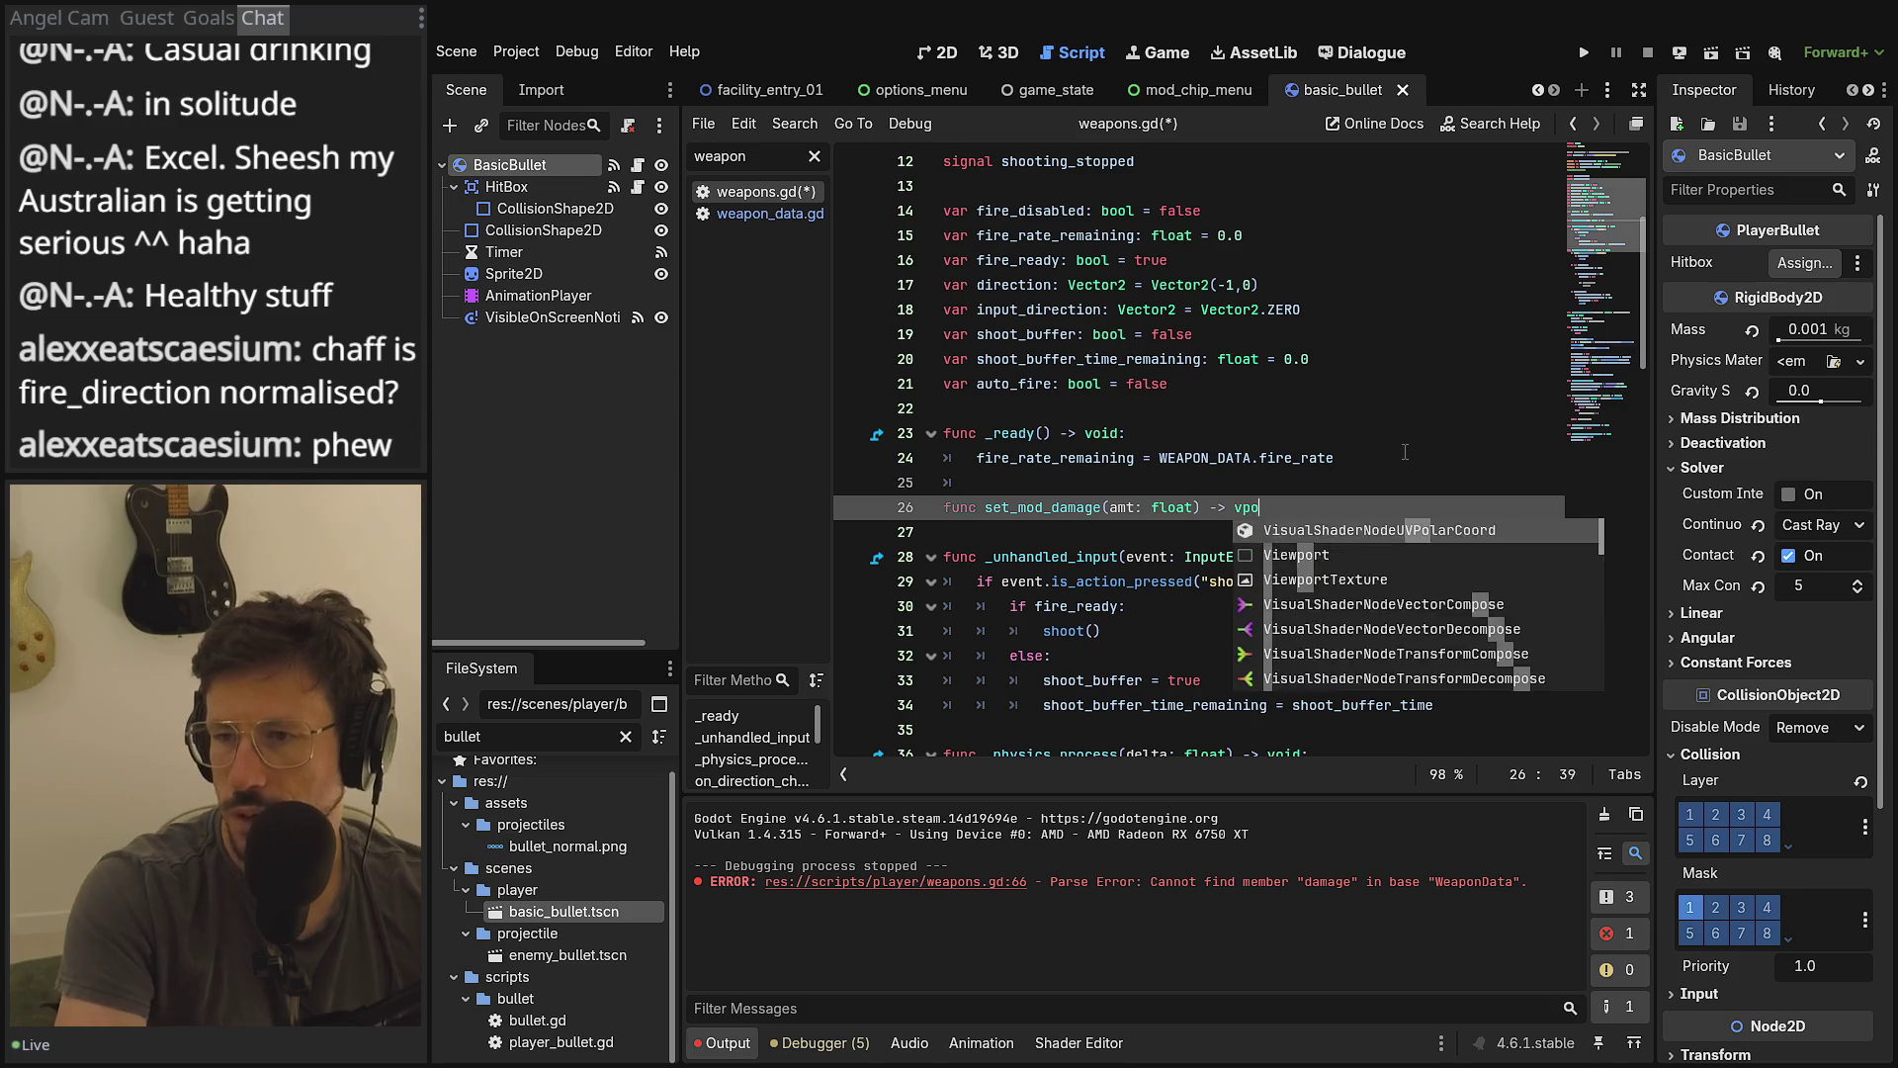
key("BackSpace")
key("BackSpace")
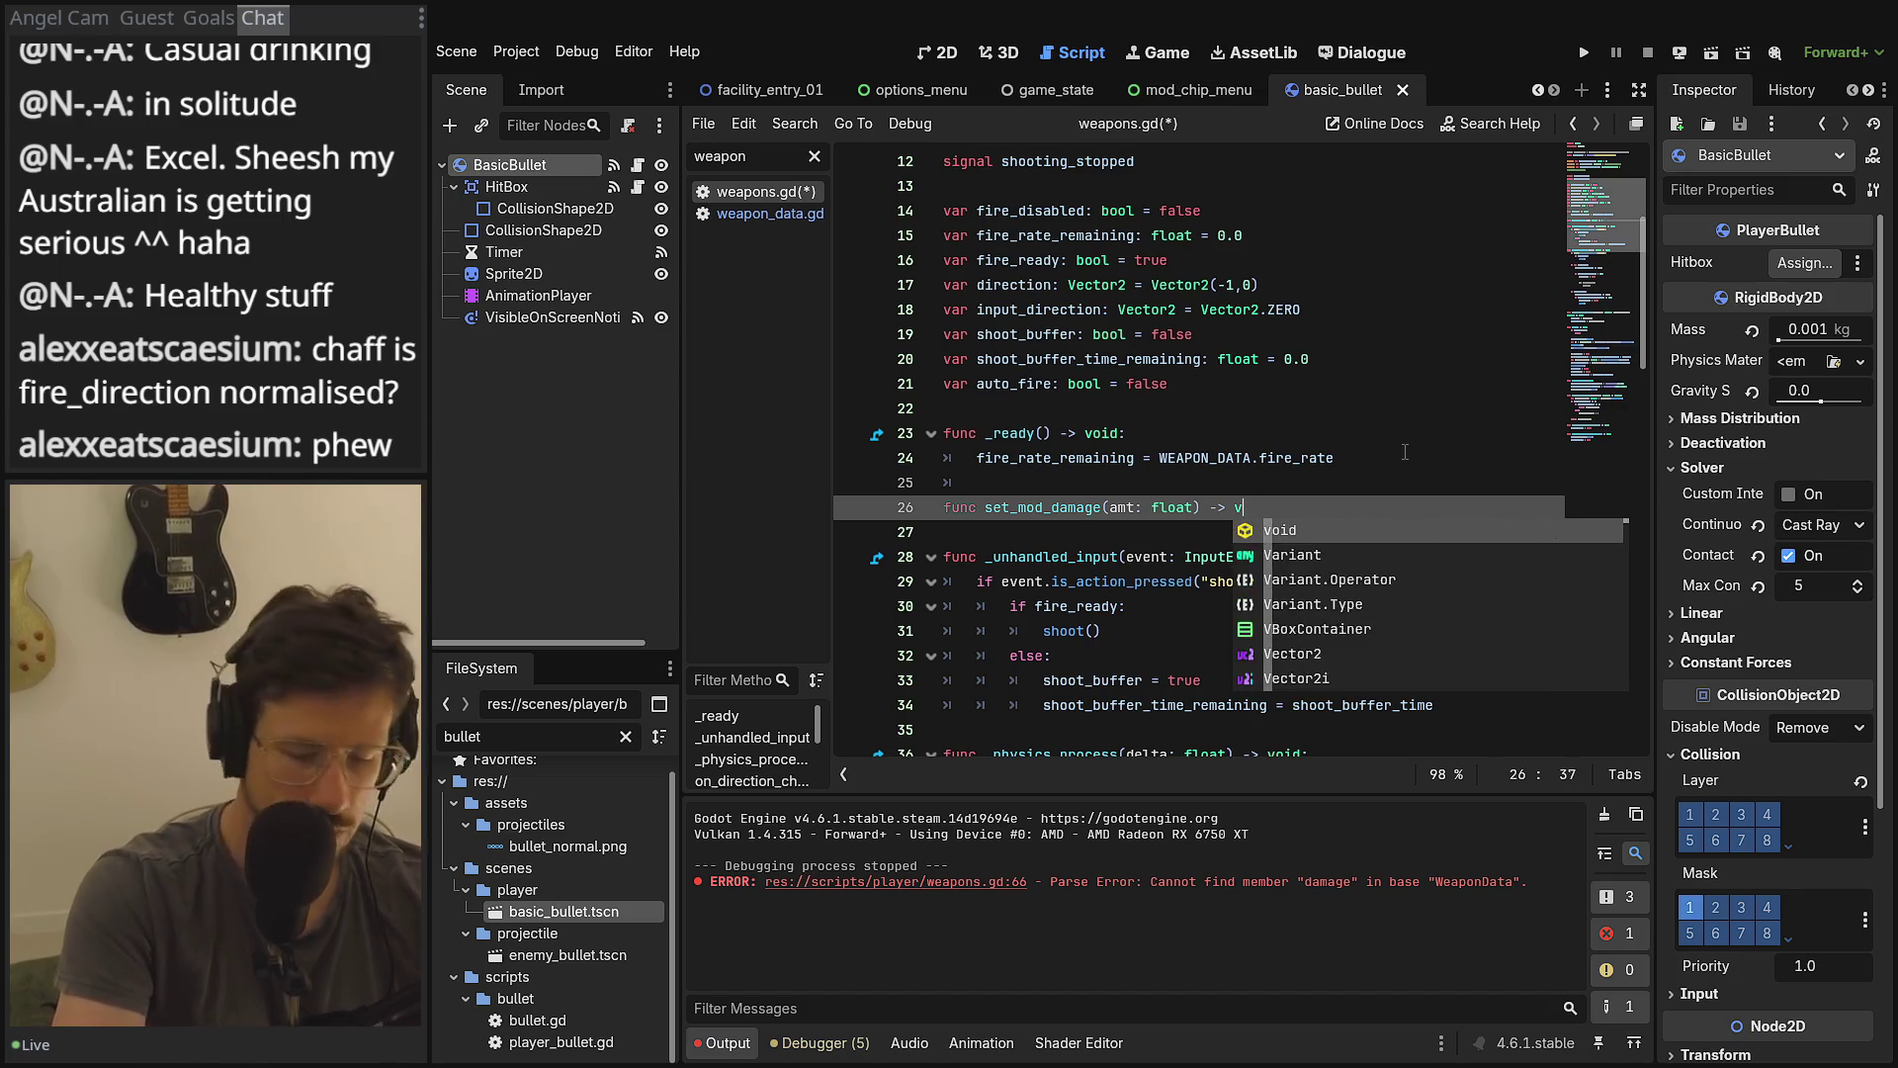
key("Return")
type(":")
key("Return")
type("WEAPON_DATA.mod_damage")
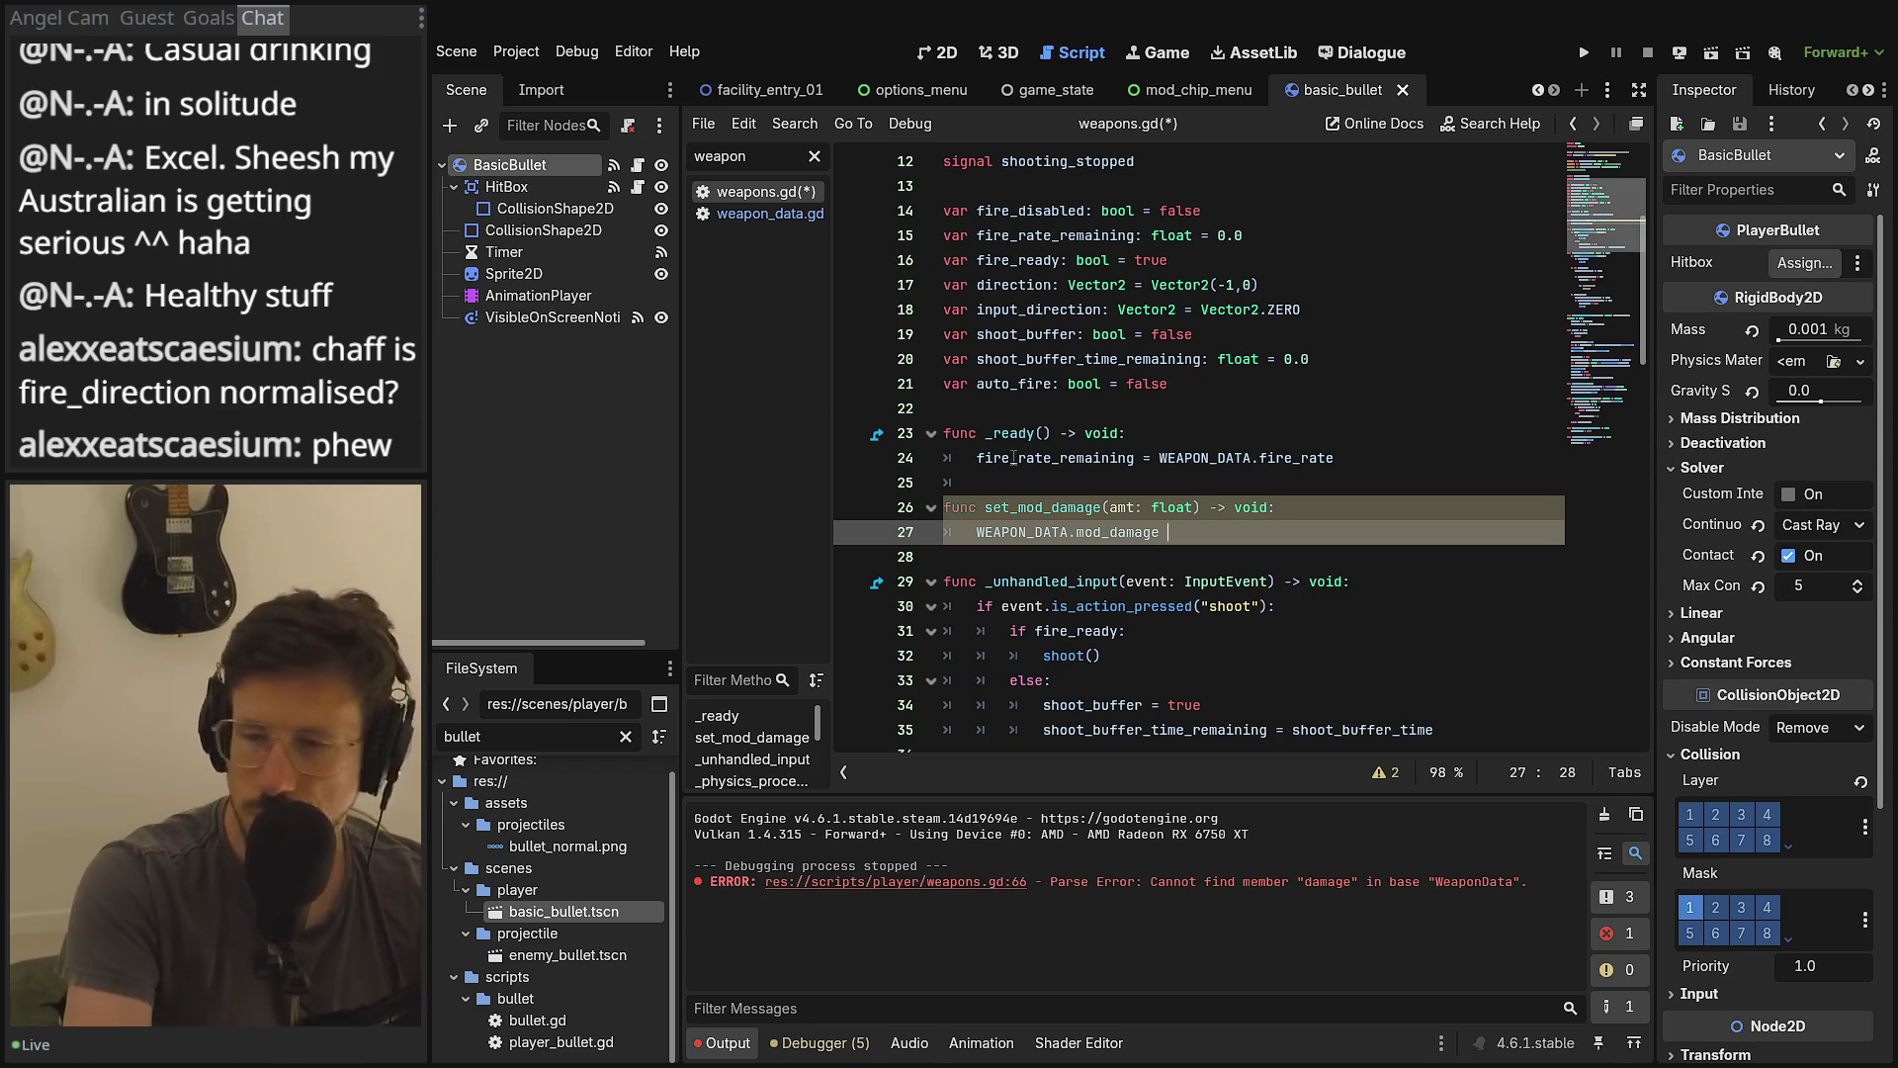
type("= amt")
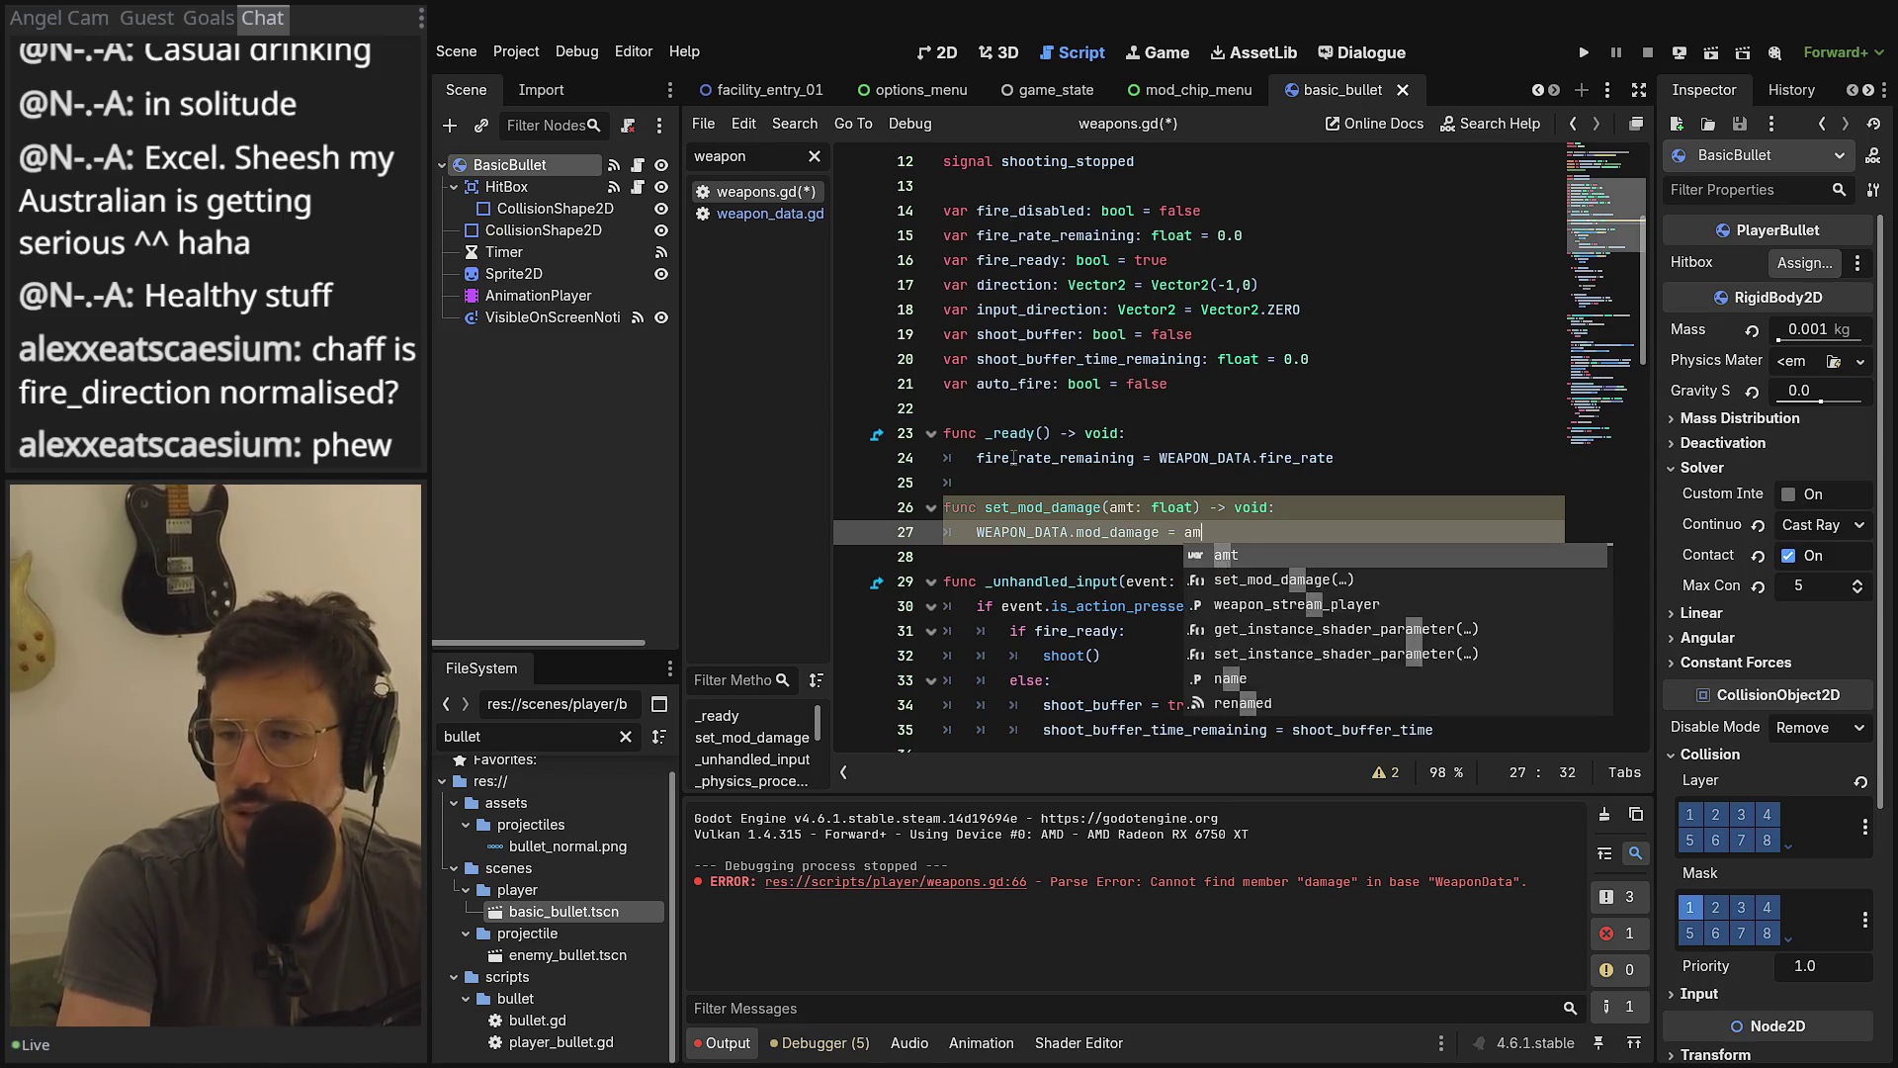
key("Return")
key("Return")
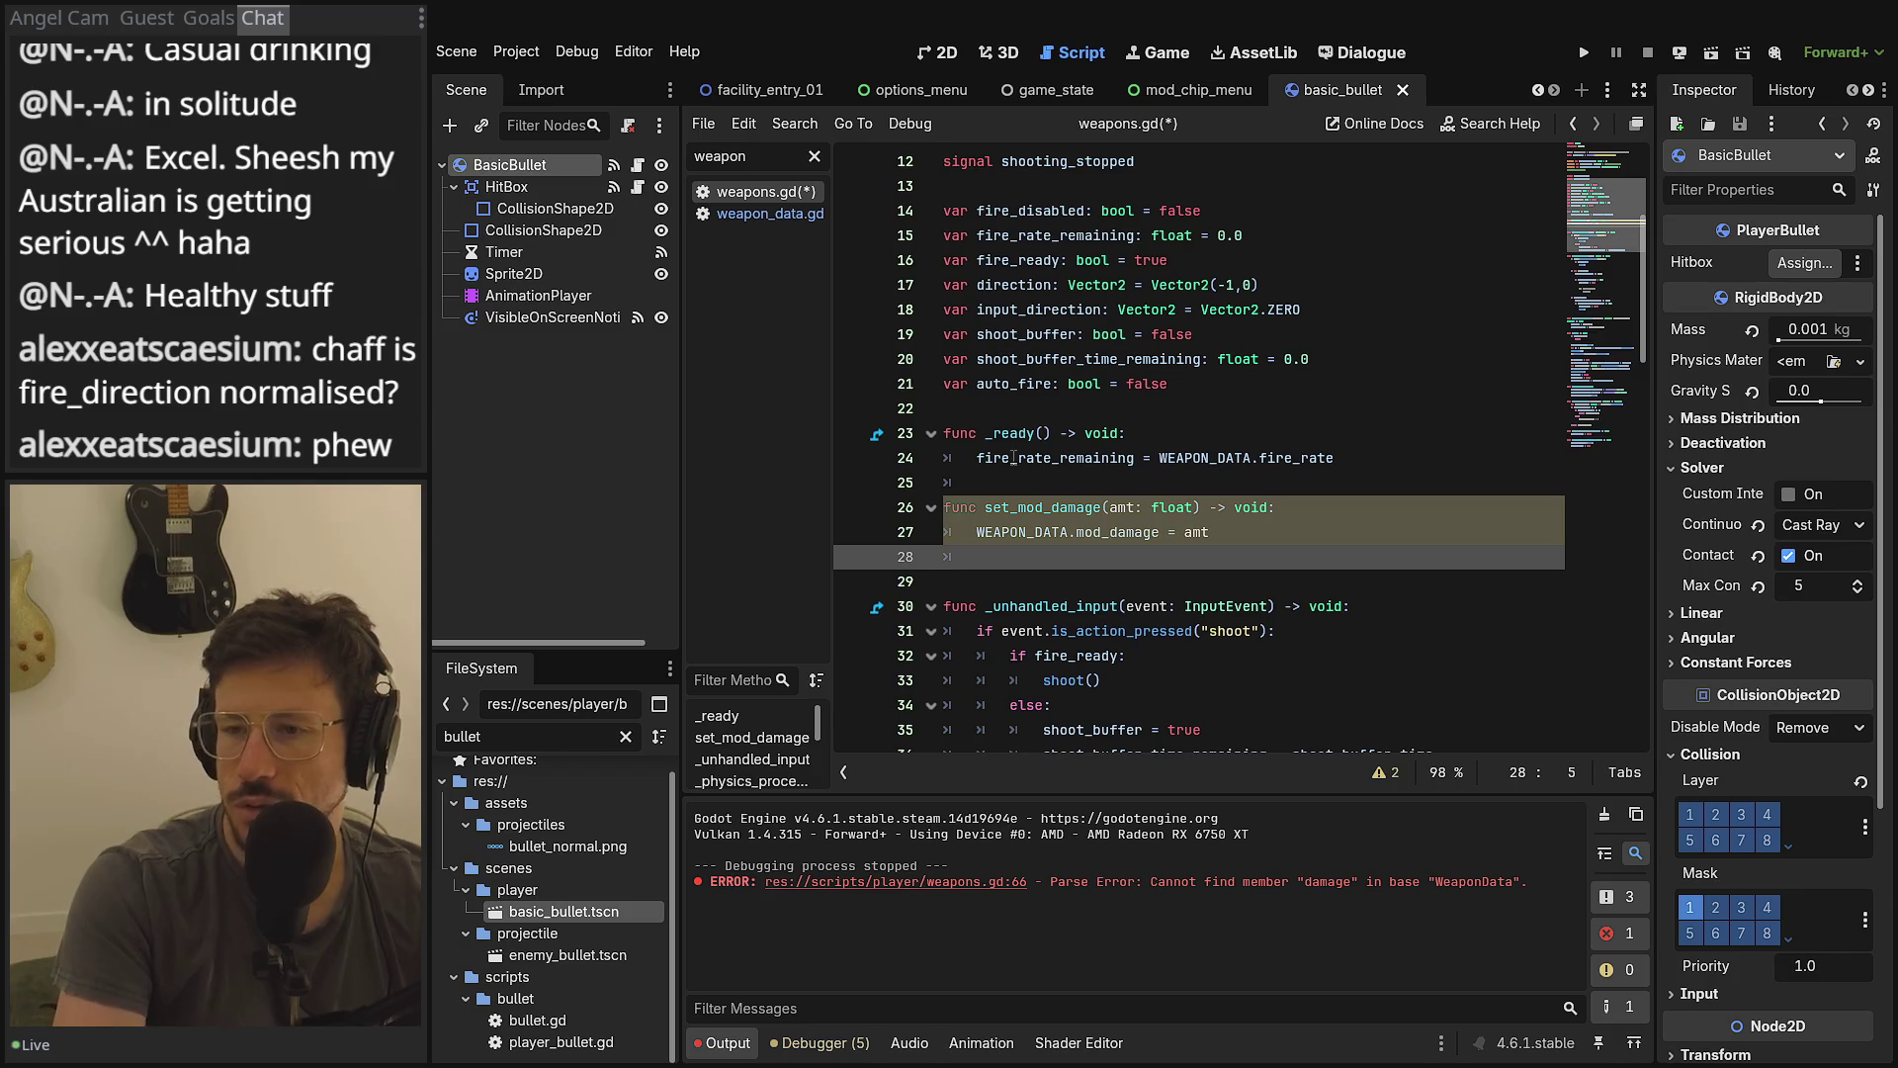
key("Return")
key("BackSpace")
Declare func on_auto_fire_changed(toggle: bool, damage_change: float = 0) -> void
type("func set")
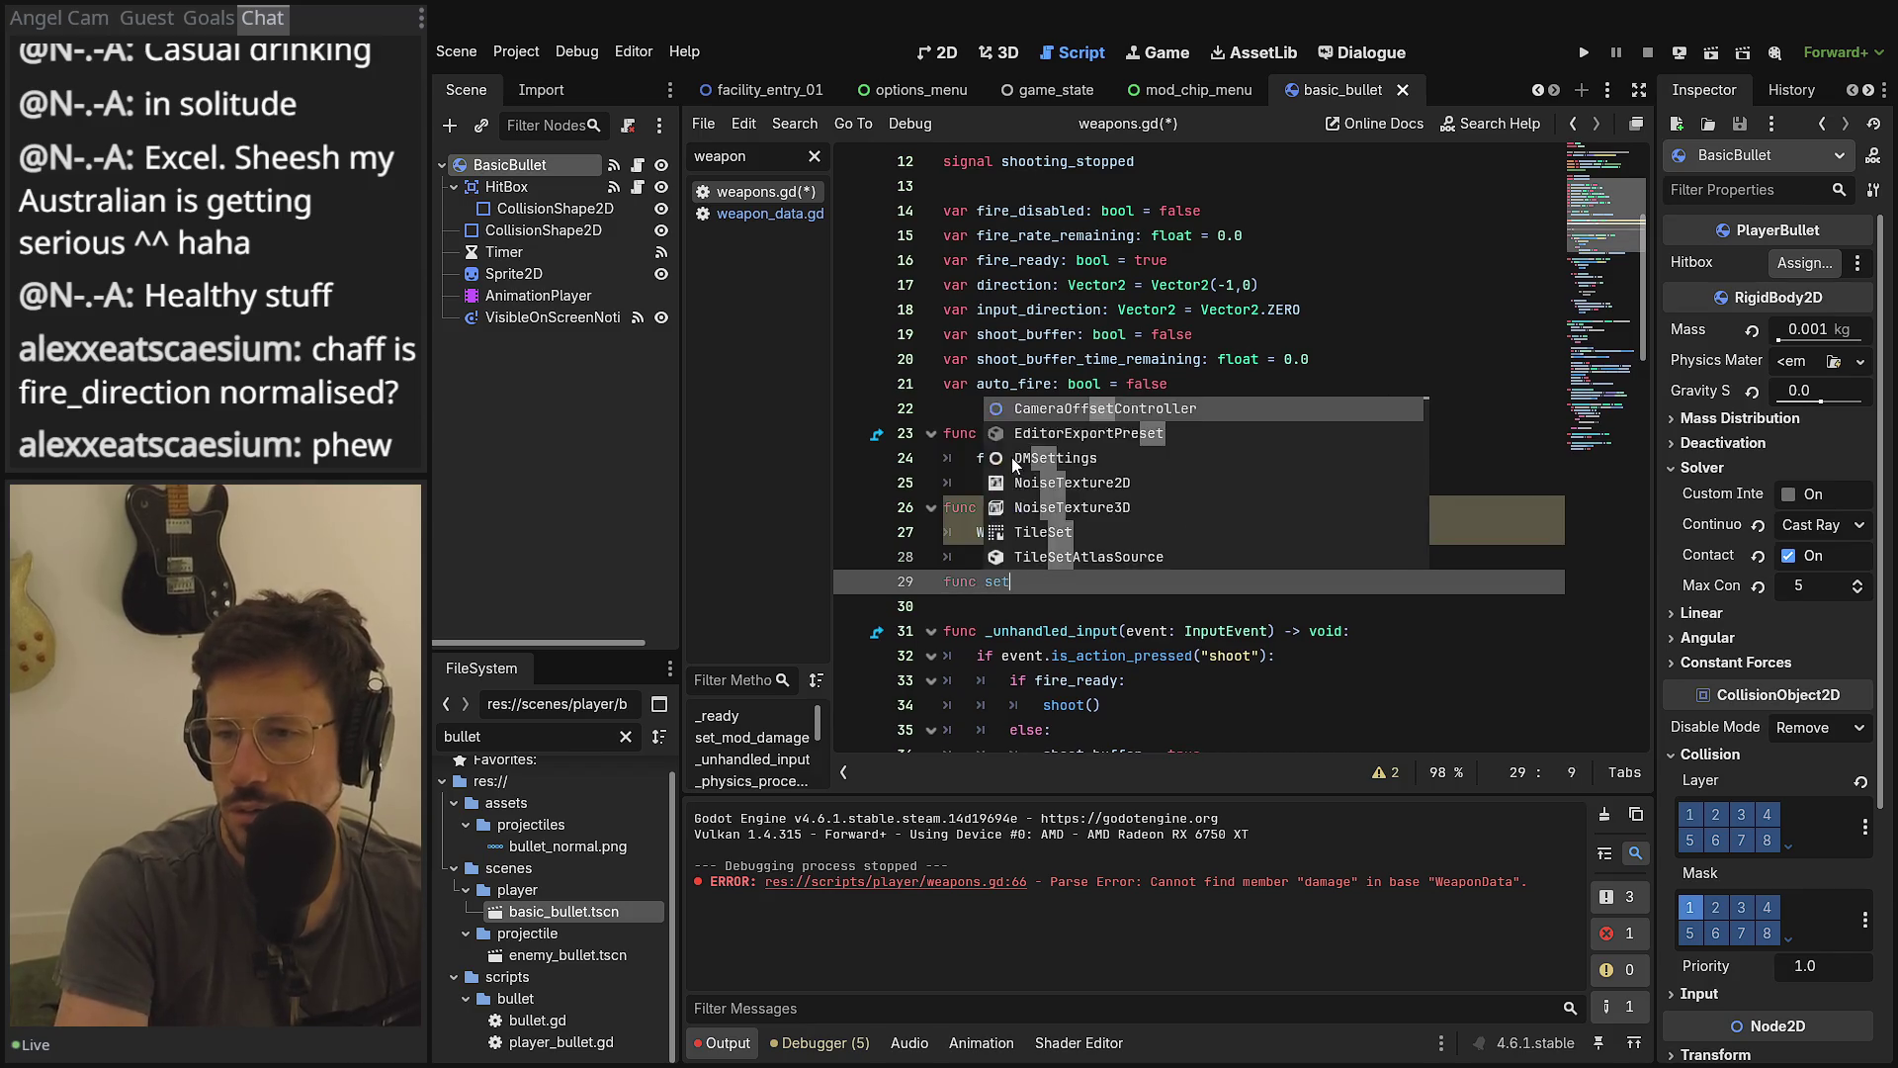
type("_+to_firs")
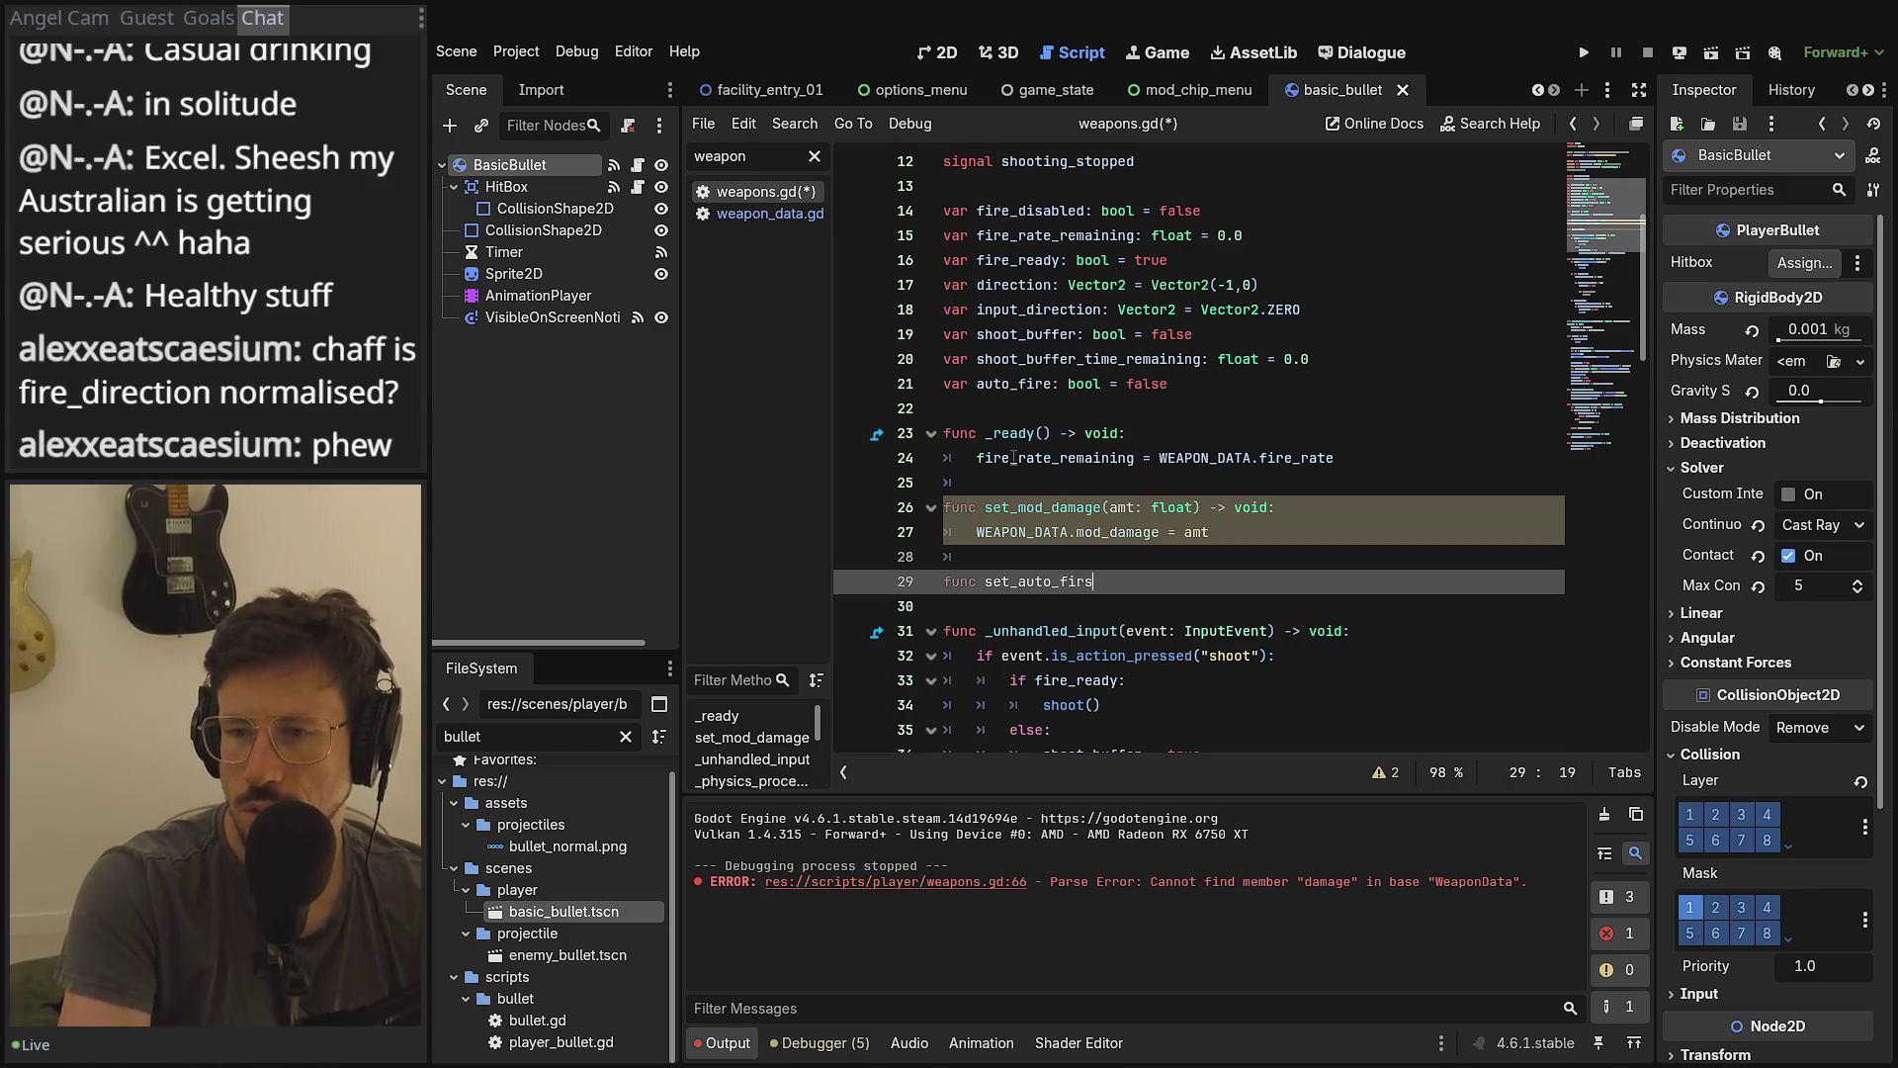
key("BackSpace")
type("e(")
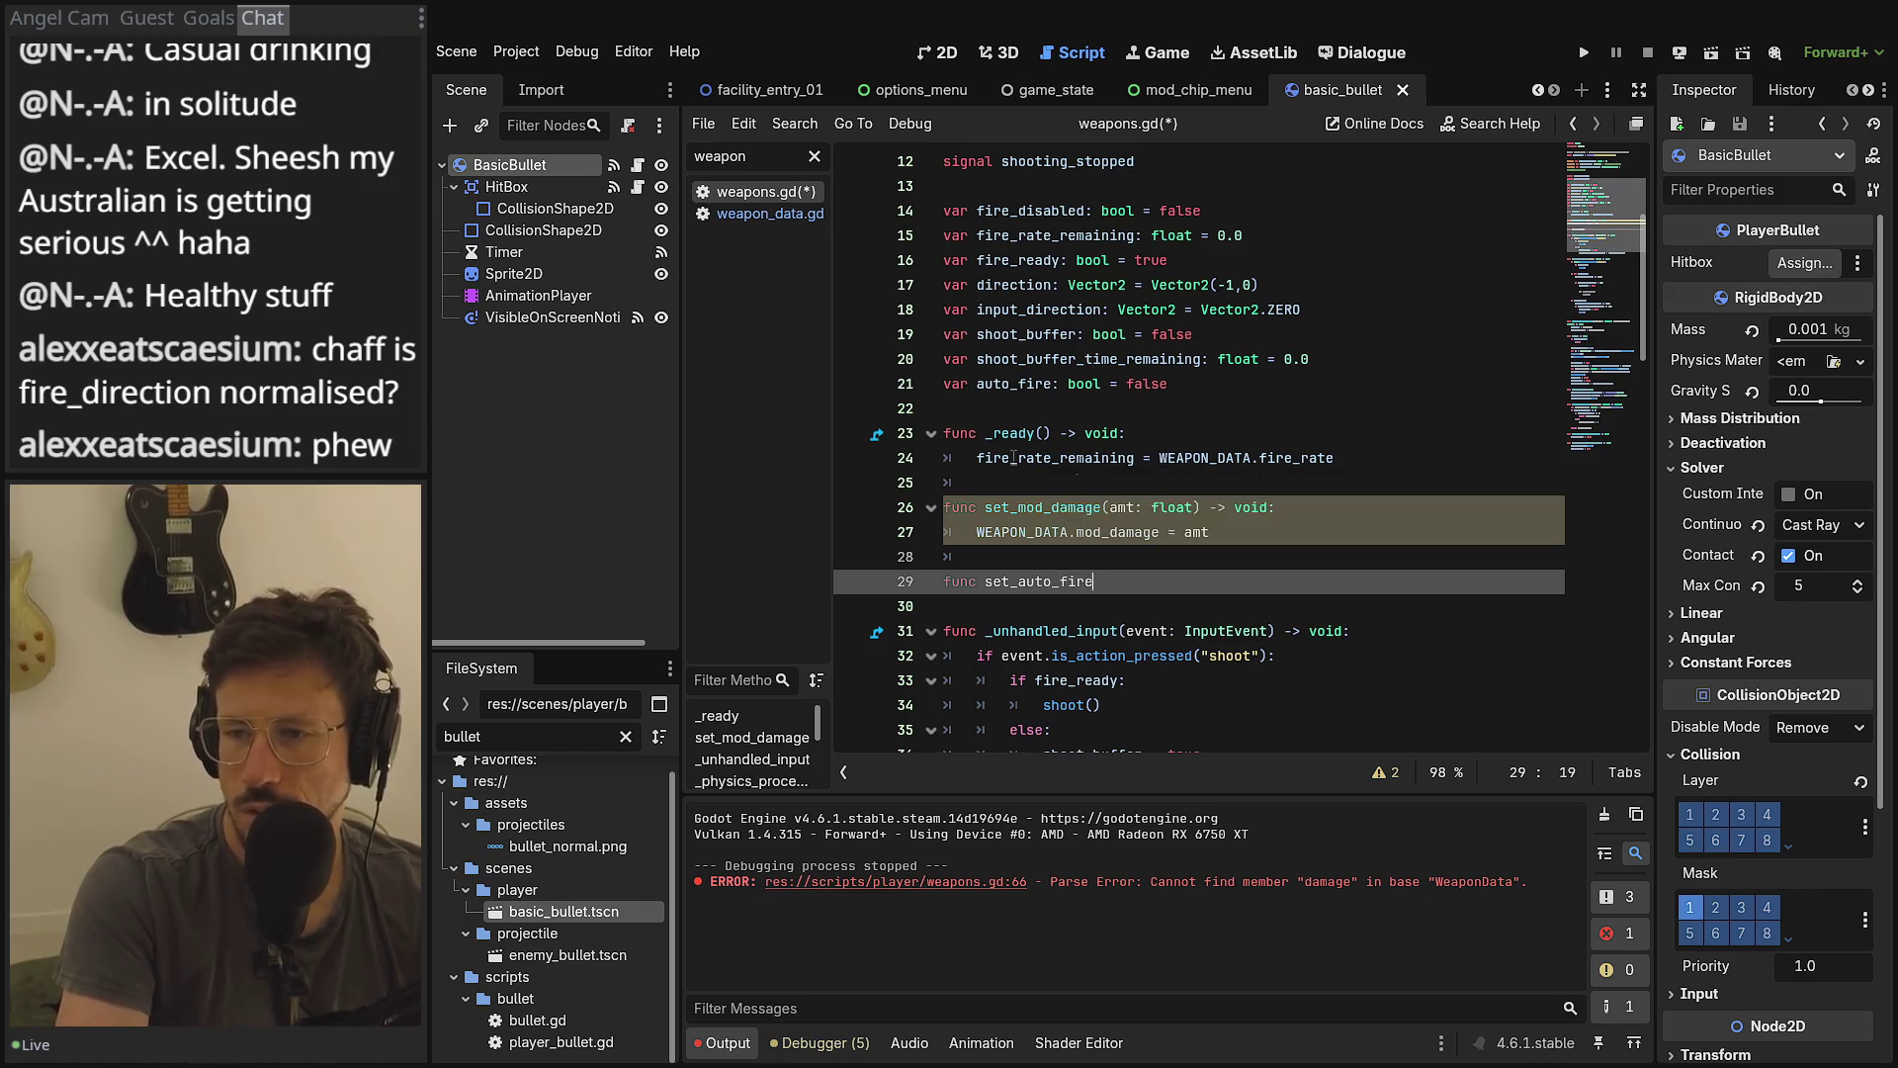
key("BackSpace")
key("BackSpace")
key("BackSpace")
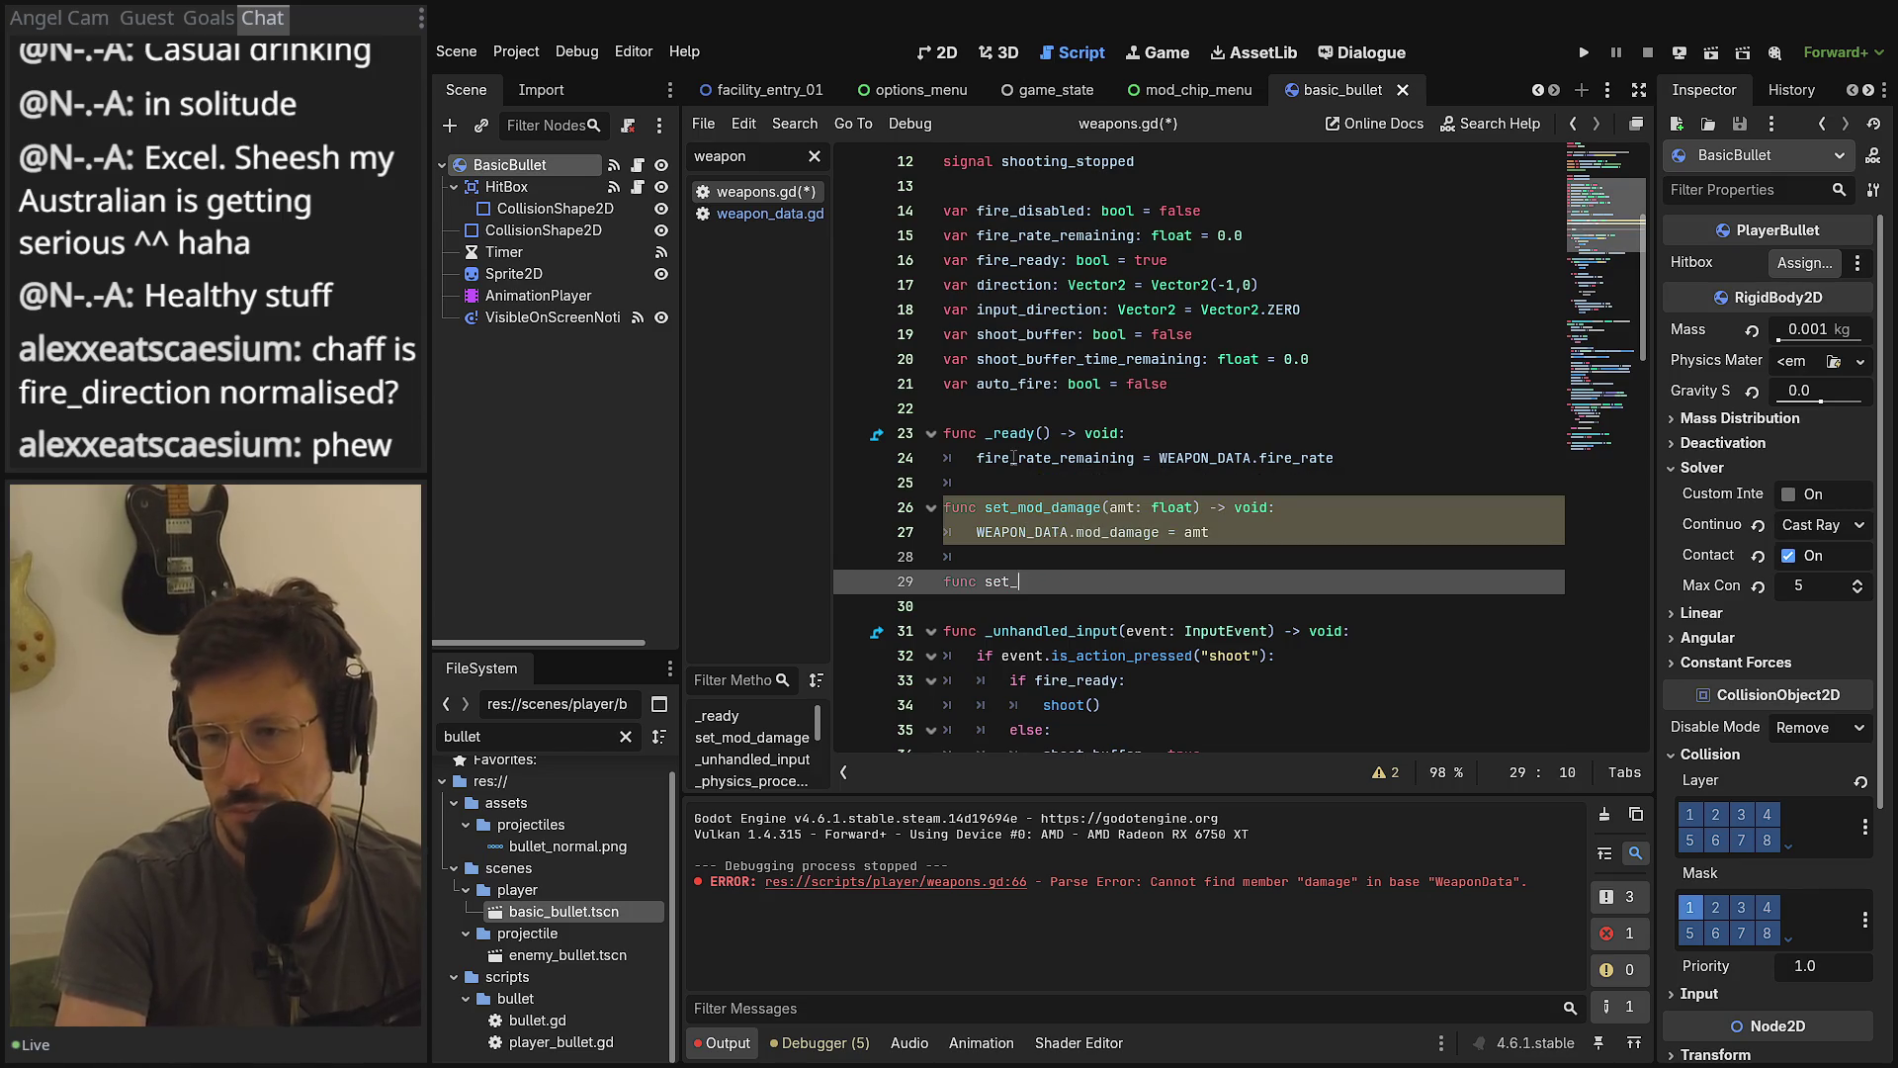
type("_set_")
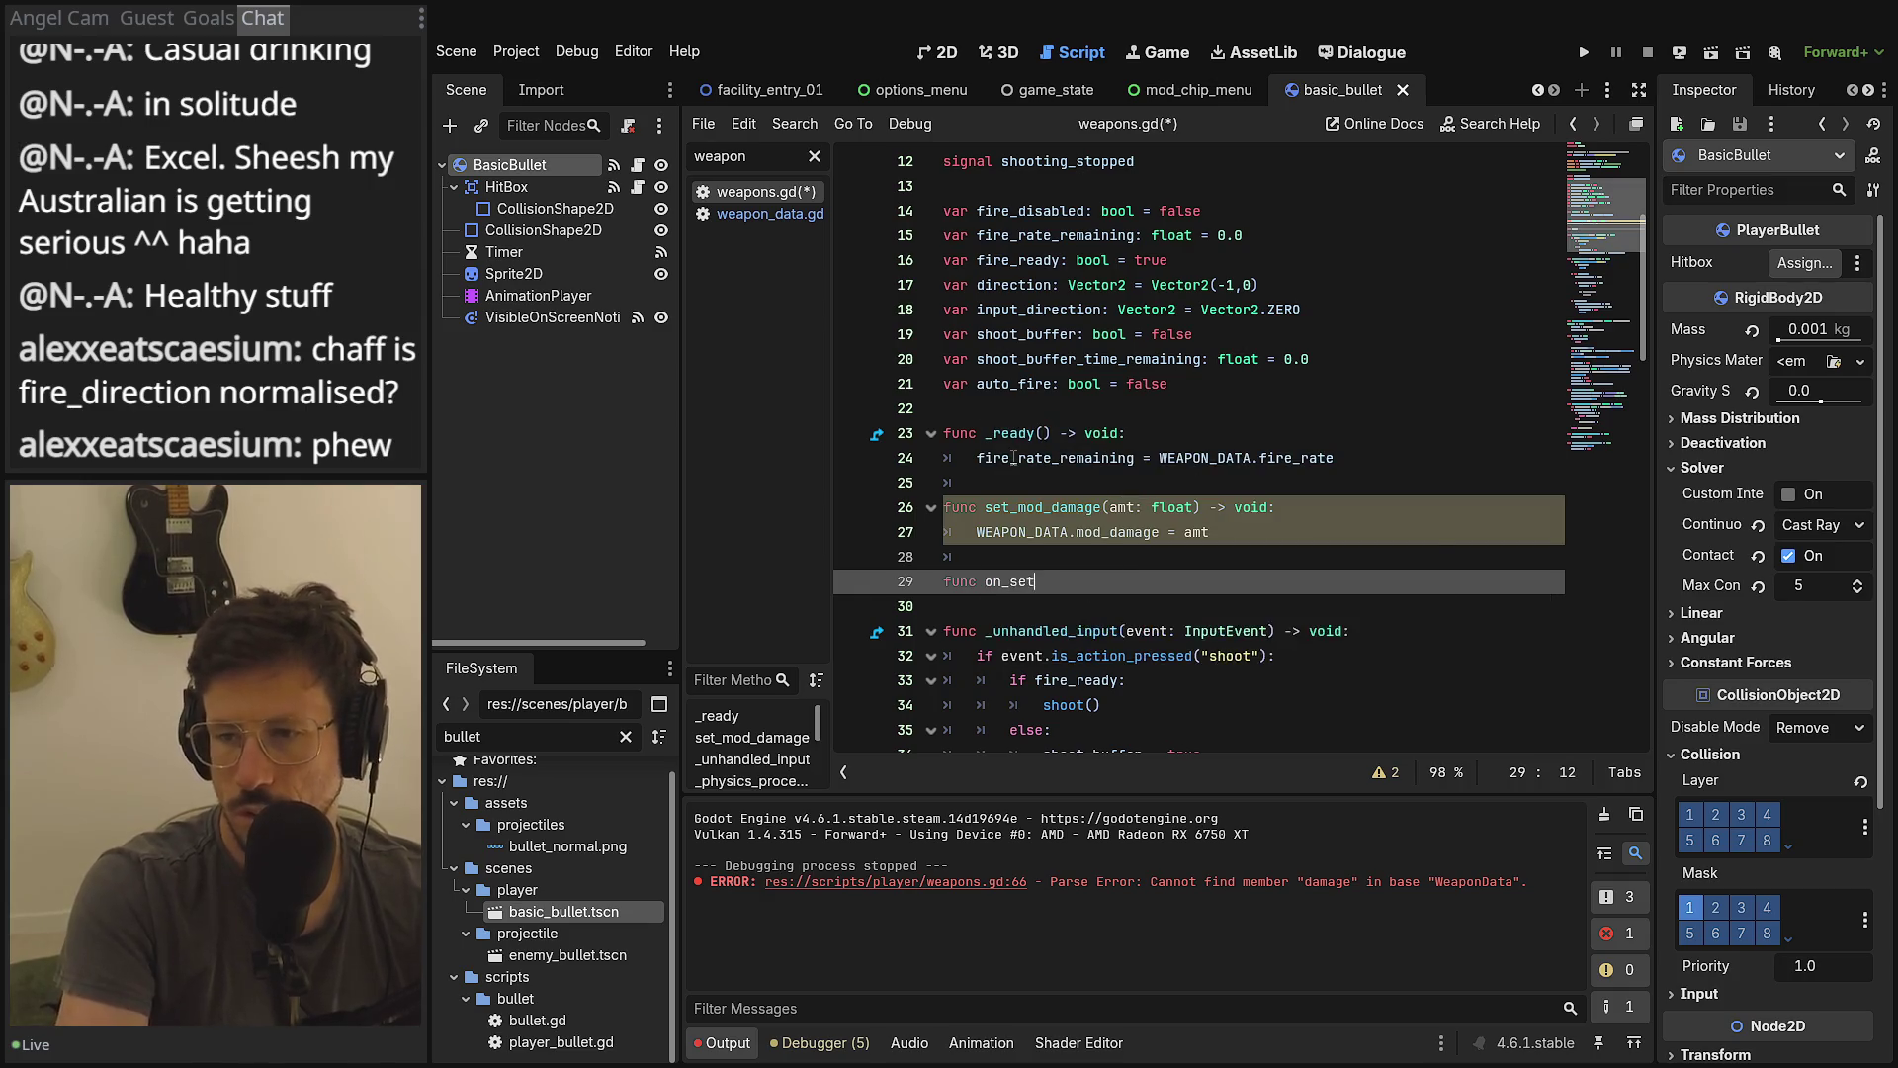
type("auto_")
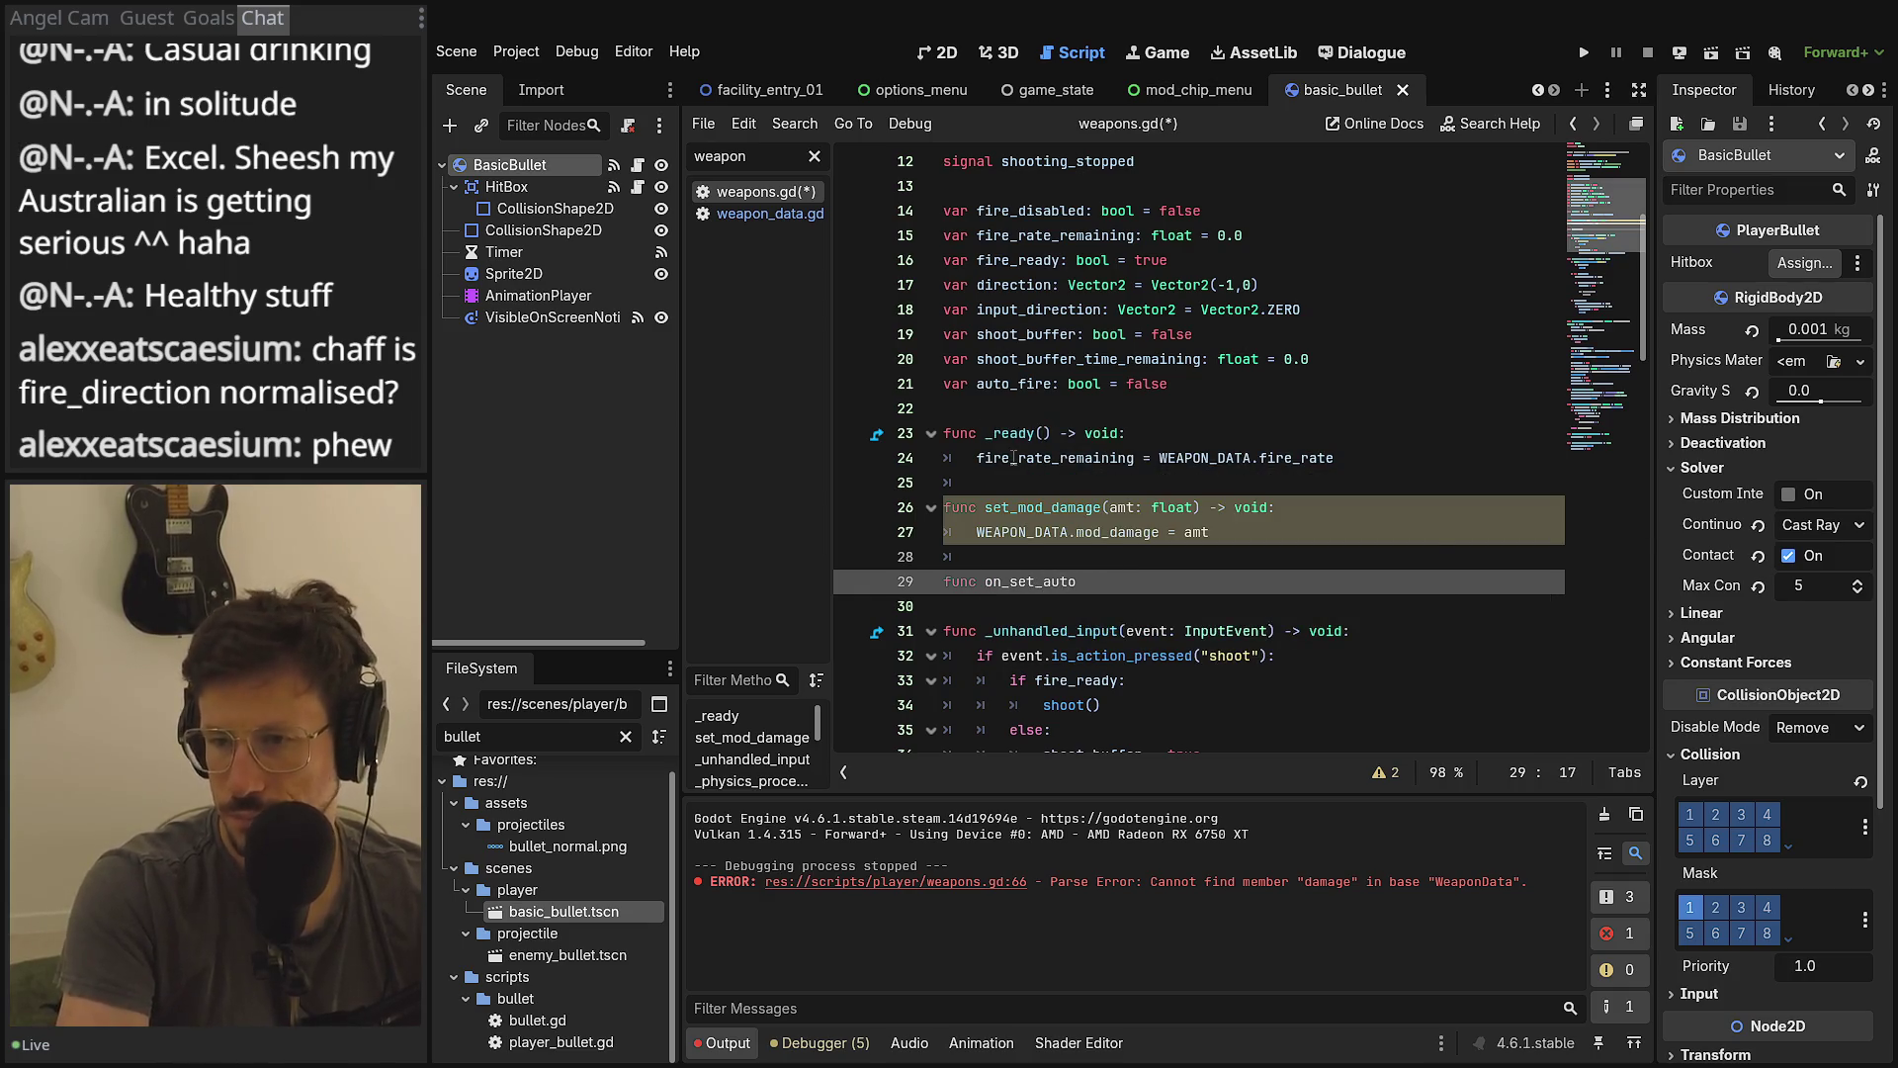
type("fire_actiated(")
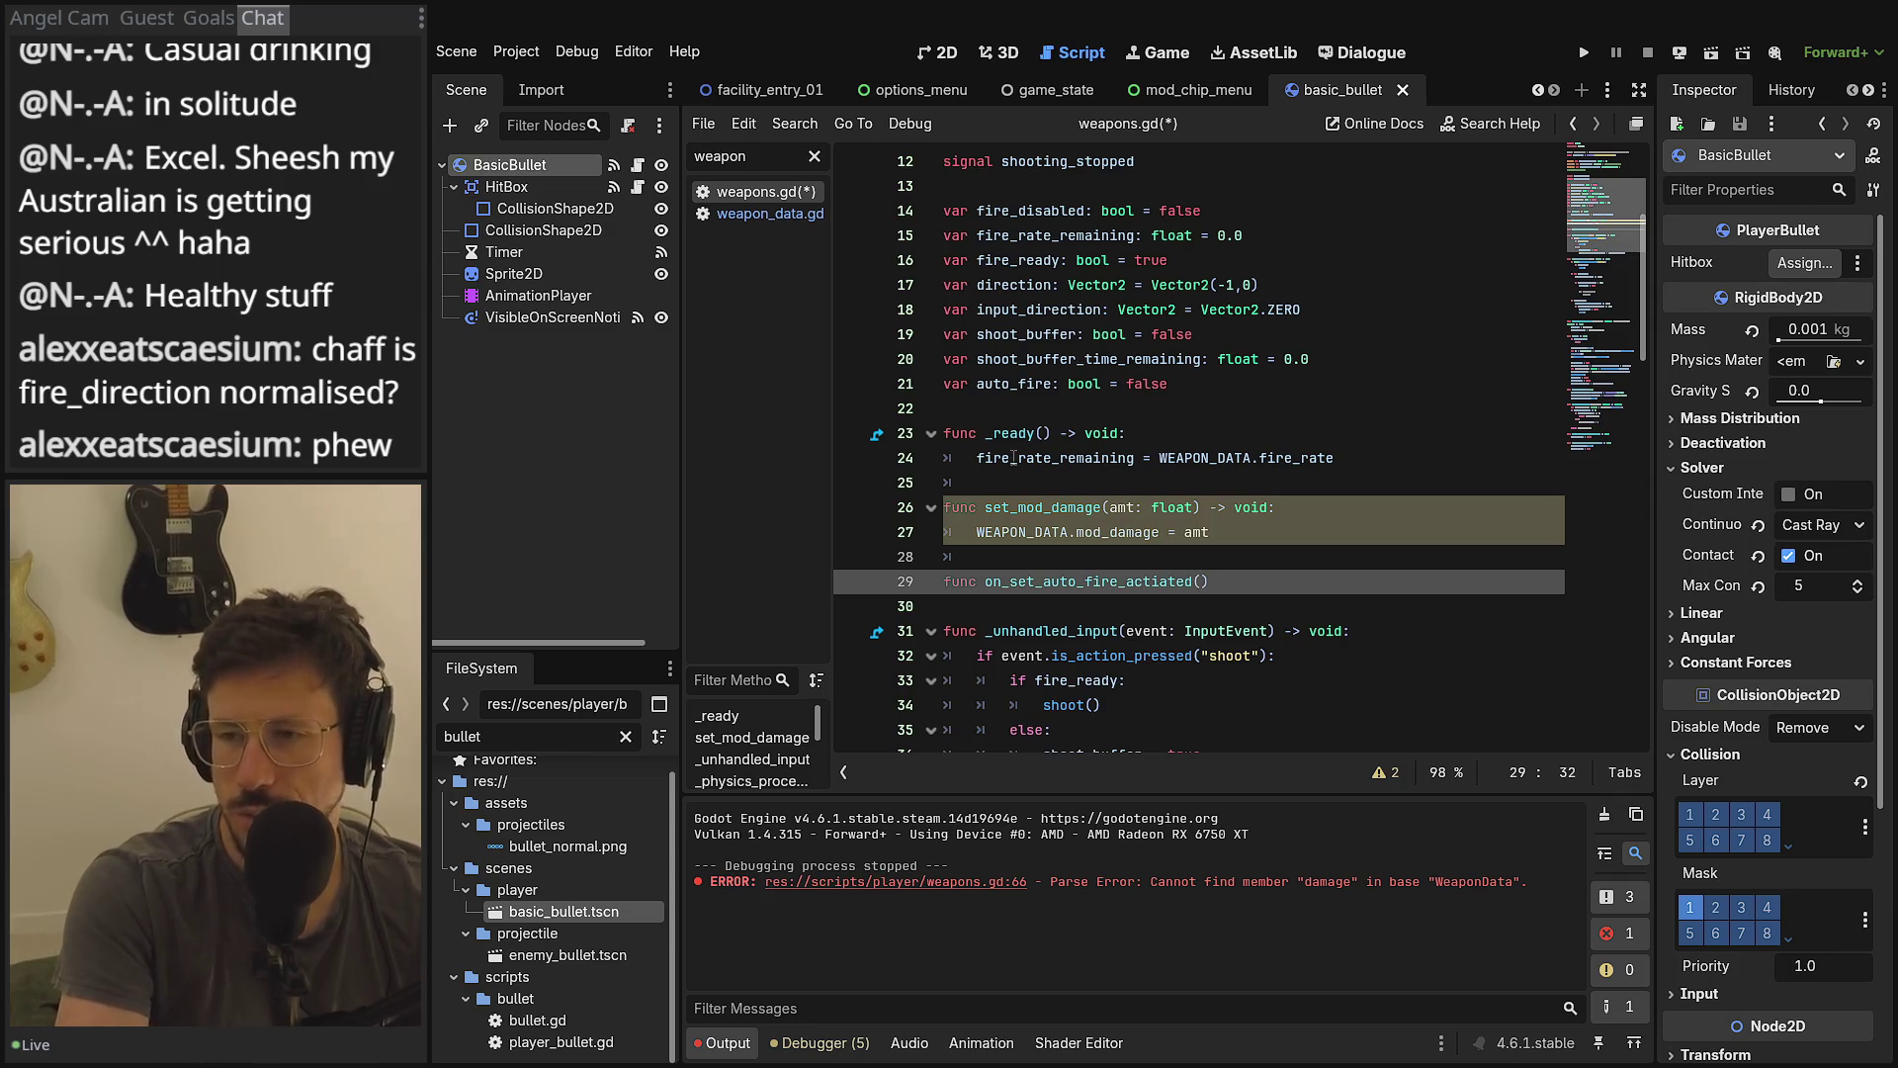
key("BackSpace")
key("BackSpace")
key("BackSpace")
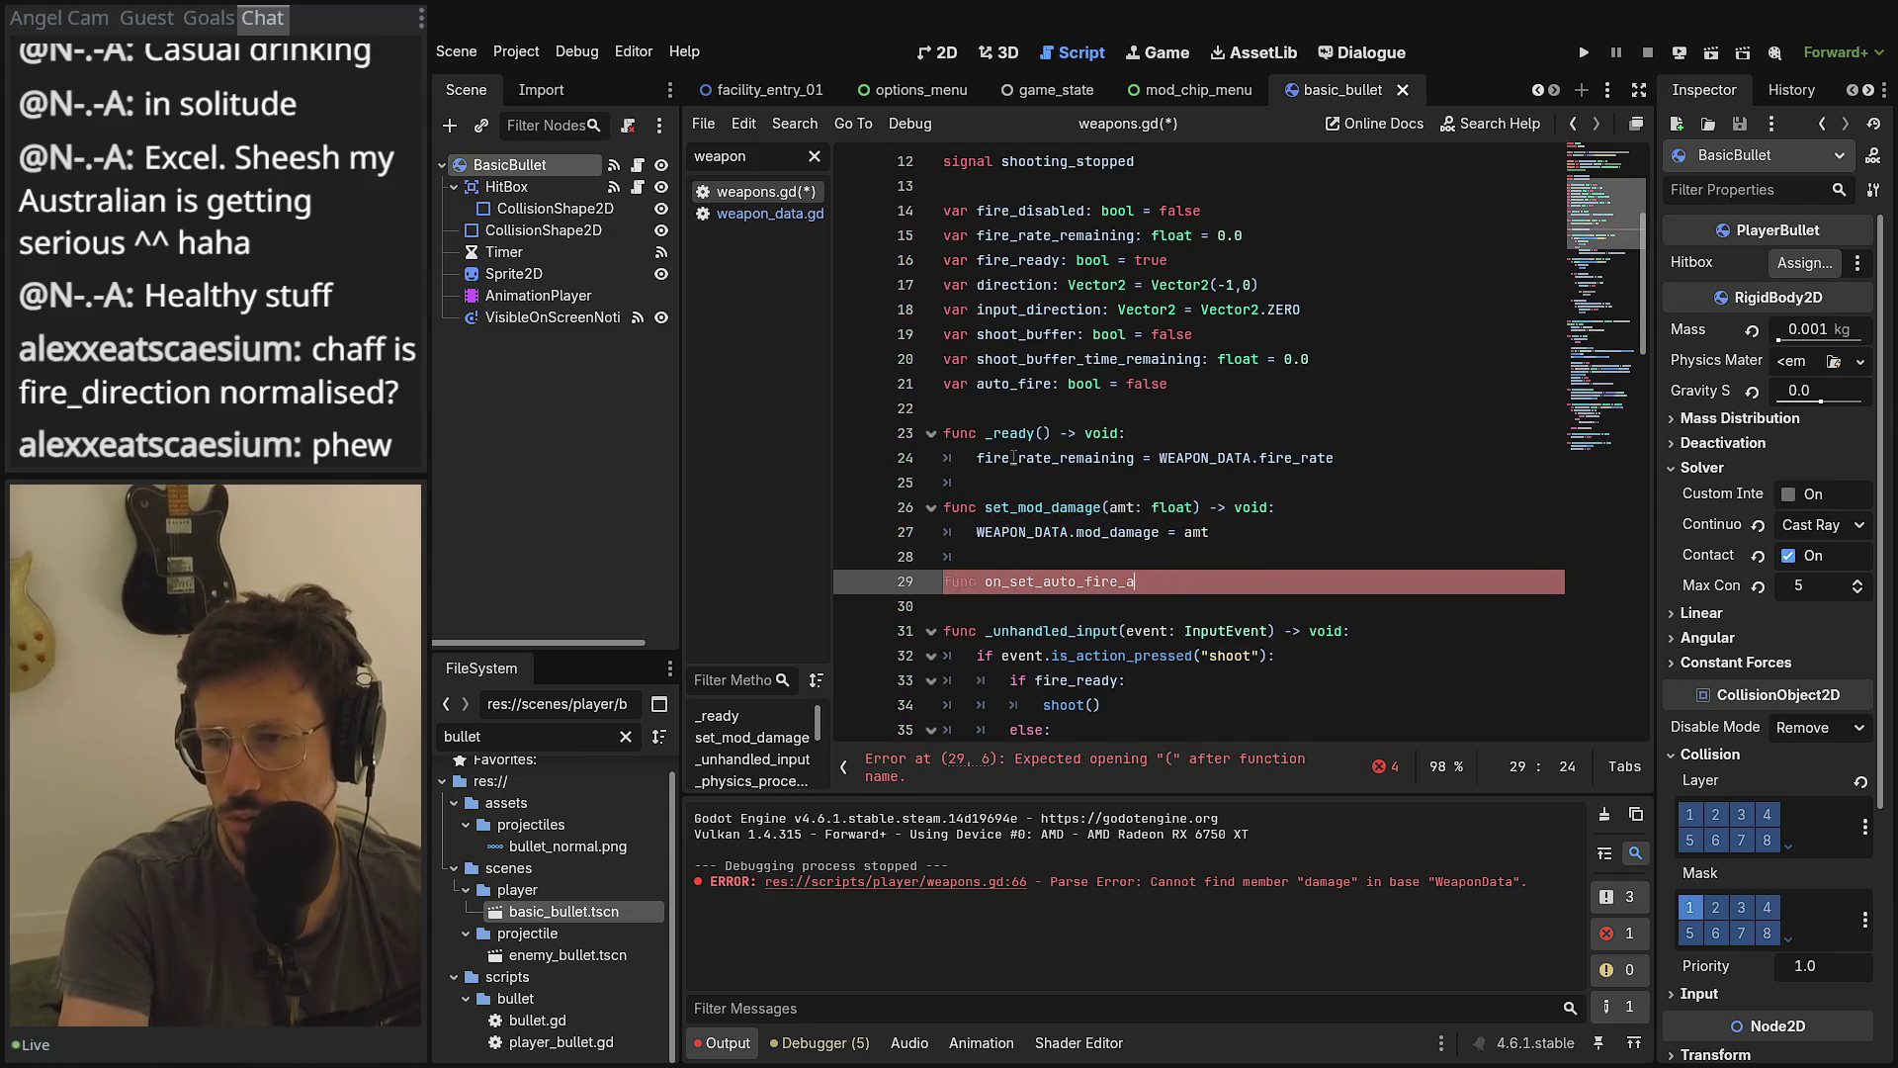
type("changed(")
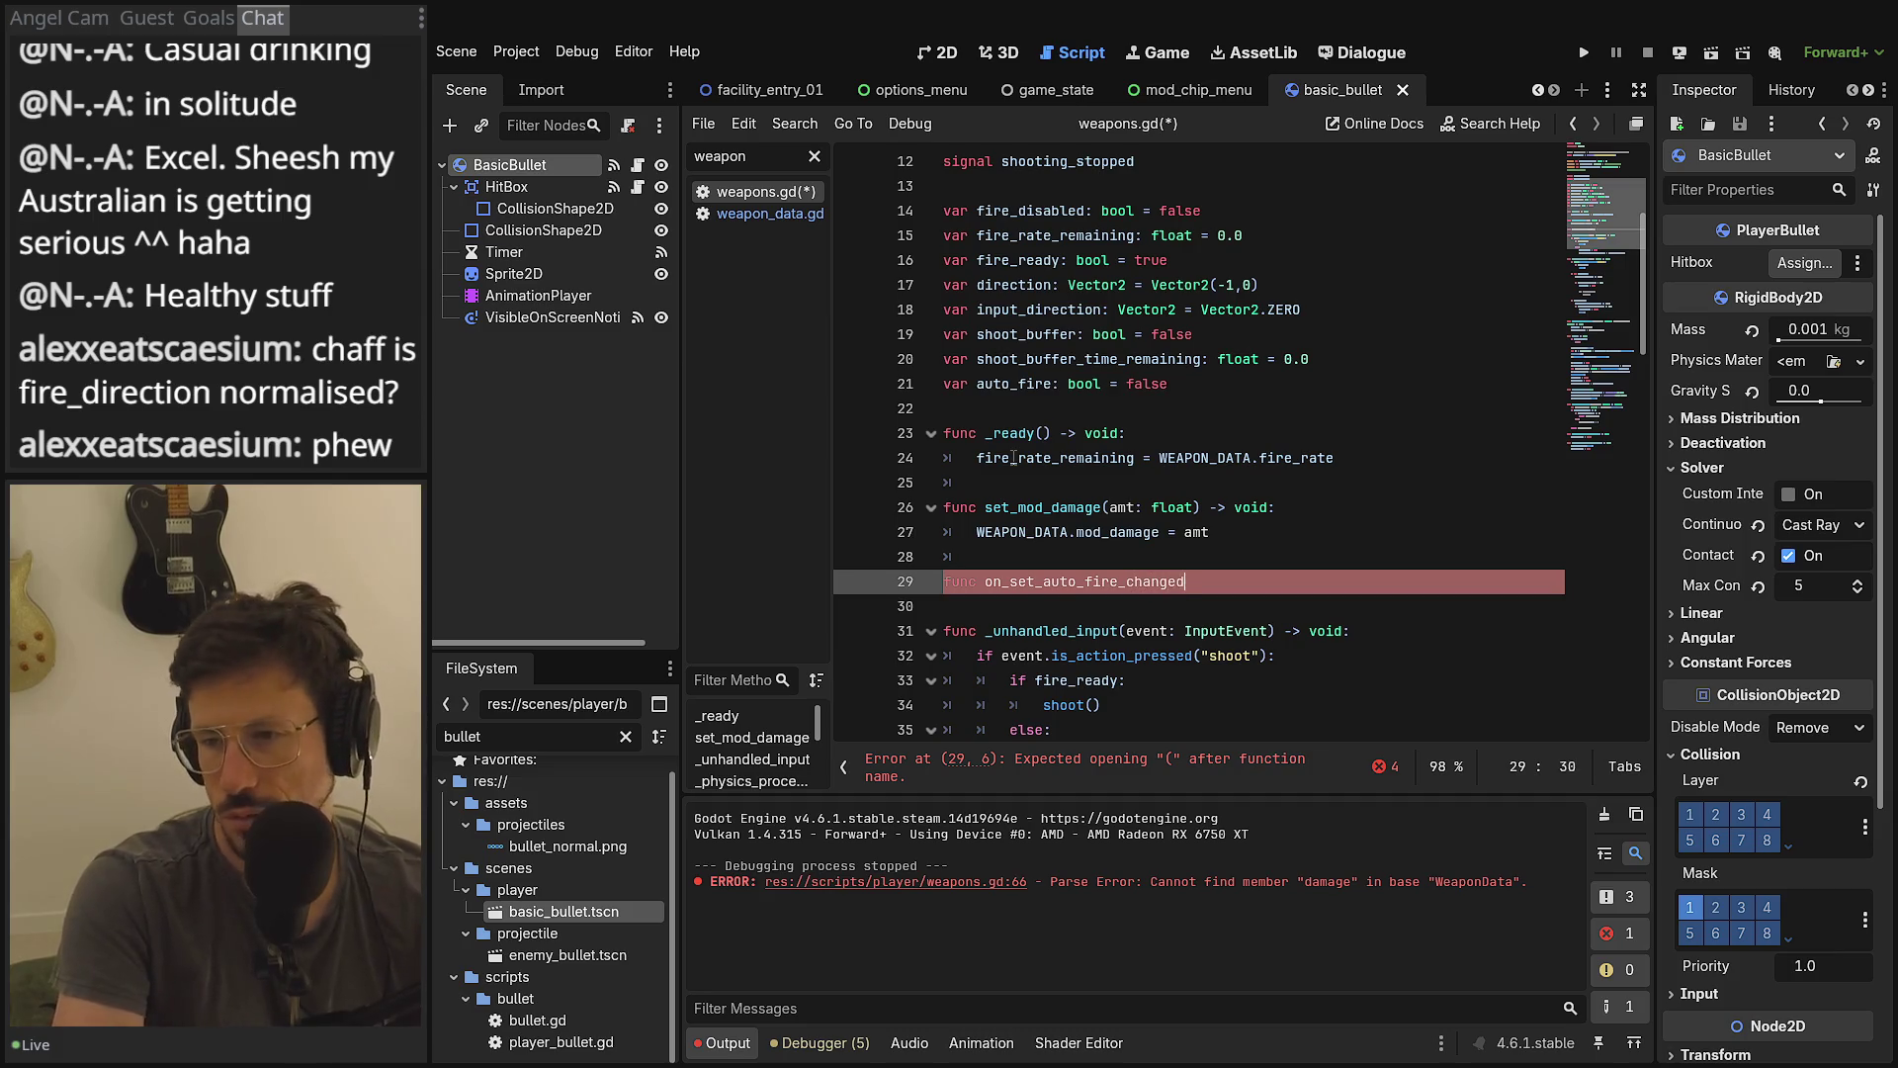
key("BackSpace")
key("BackSpace")
key("BackSpace")
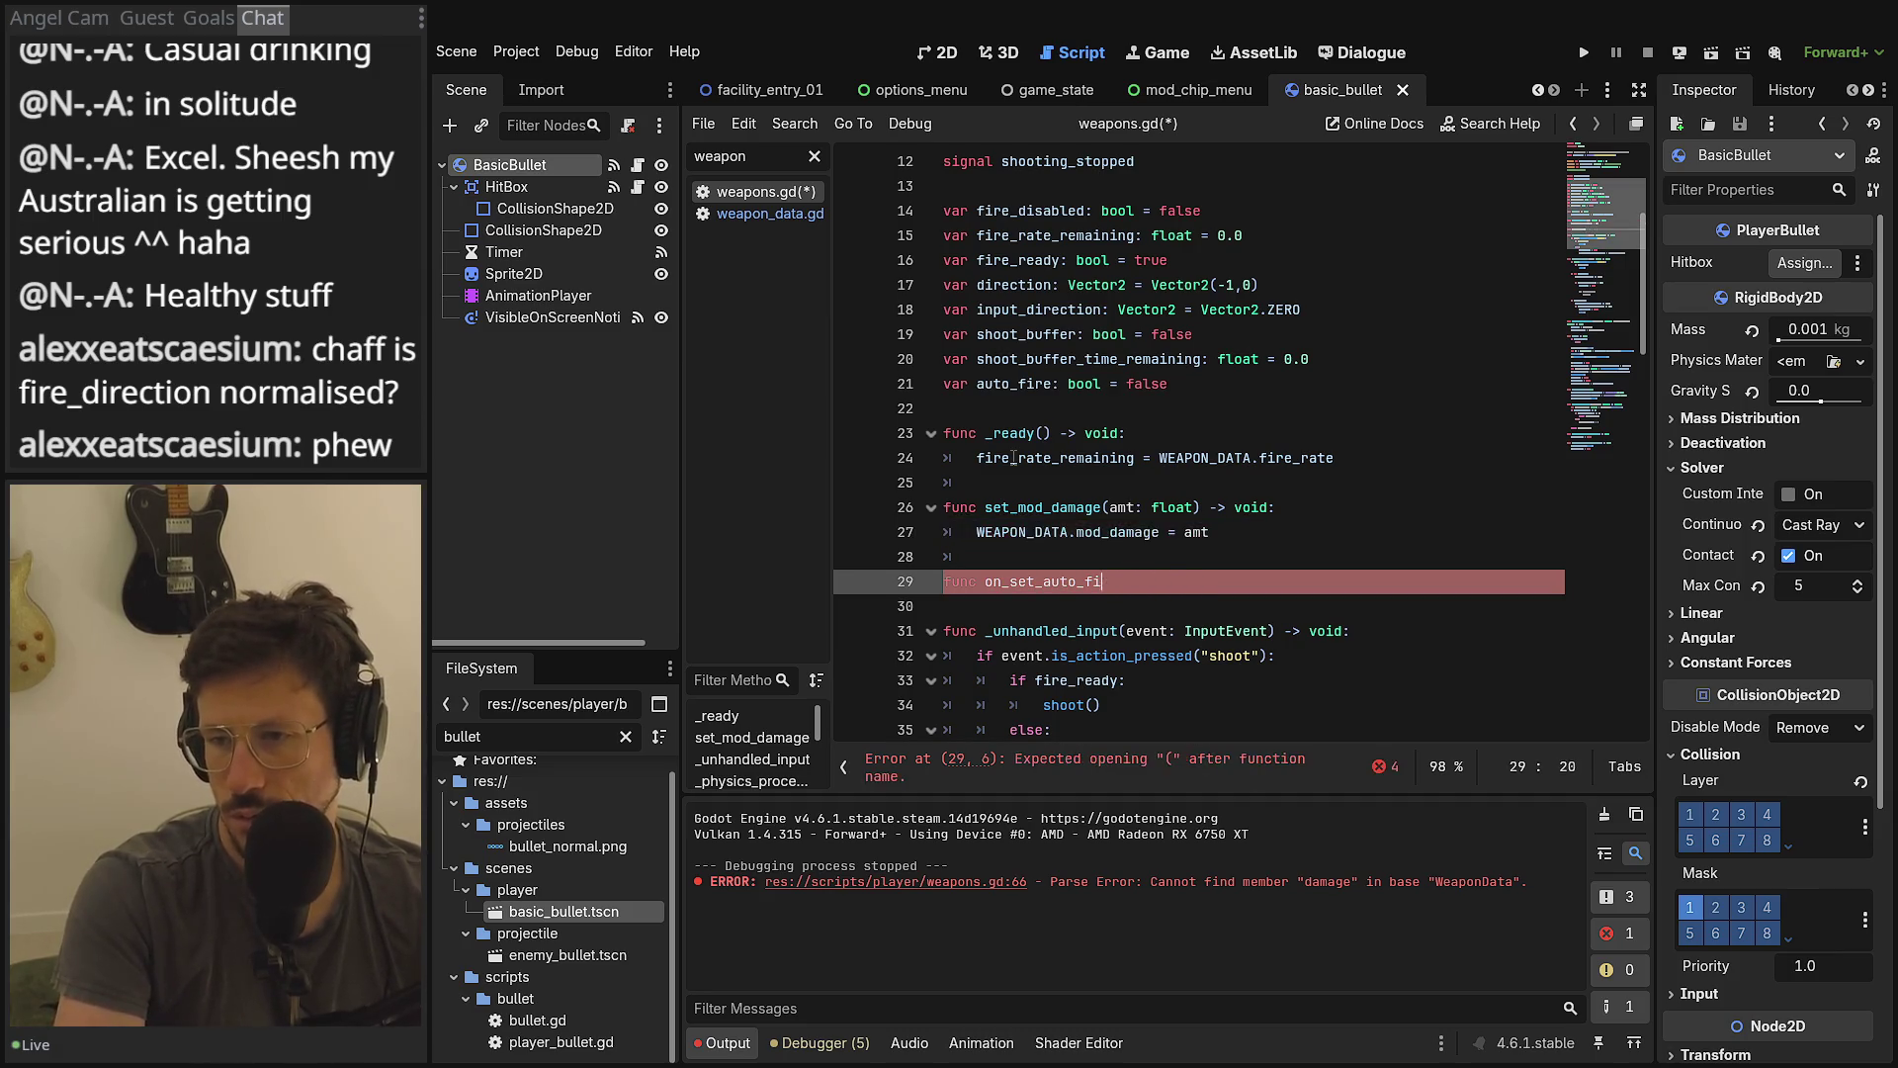
key("BackSpace")
key("BackSpace")
key("BackSpace")
key("BackSpace")
key("BackSpace")
type("auto")
type("rst")
type("changed(")
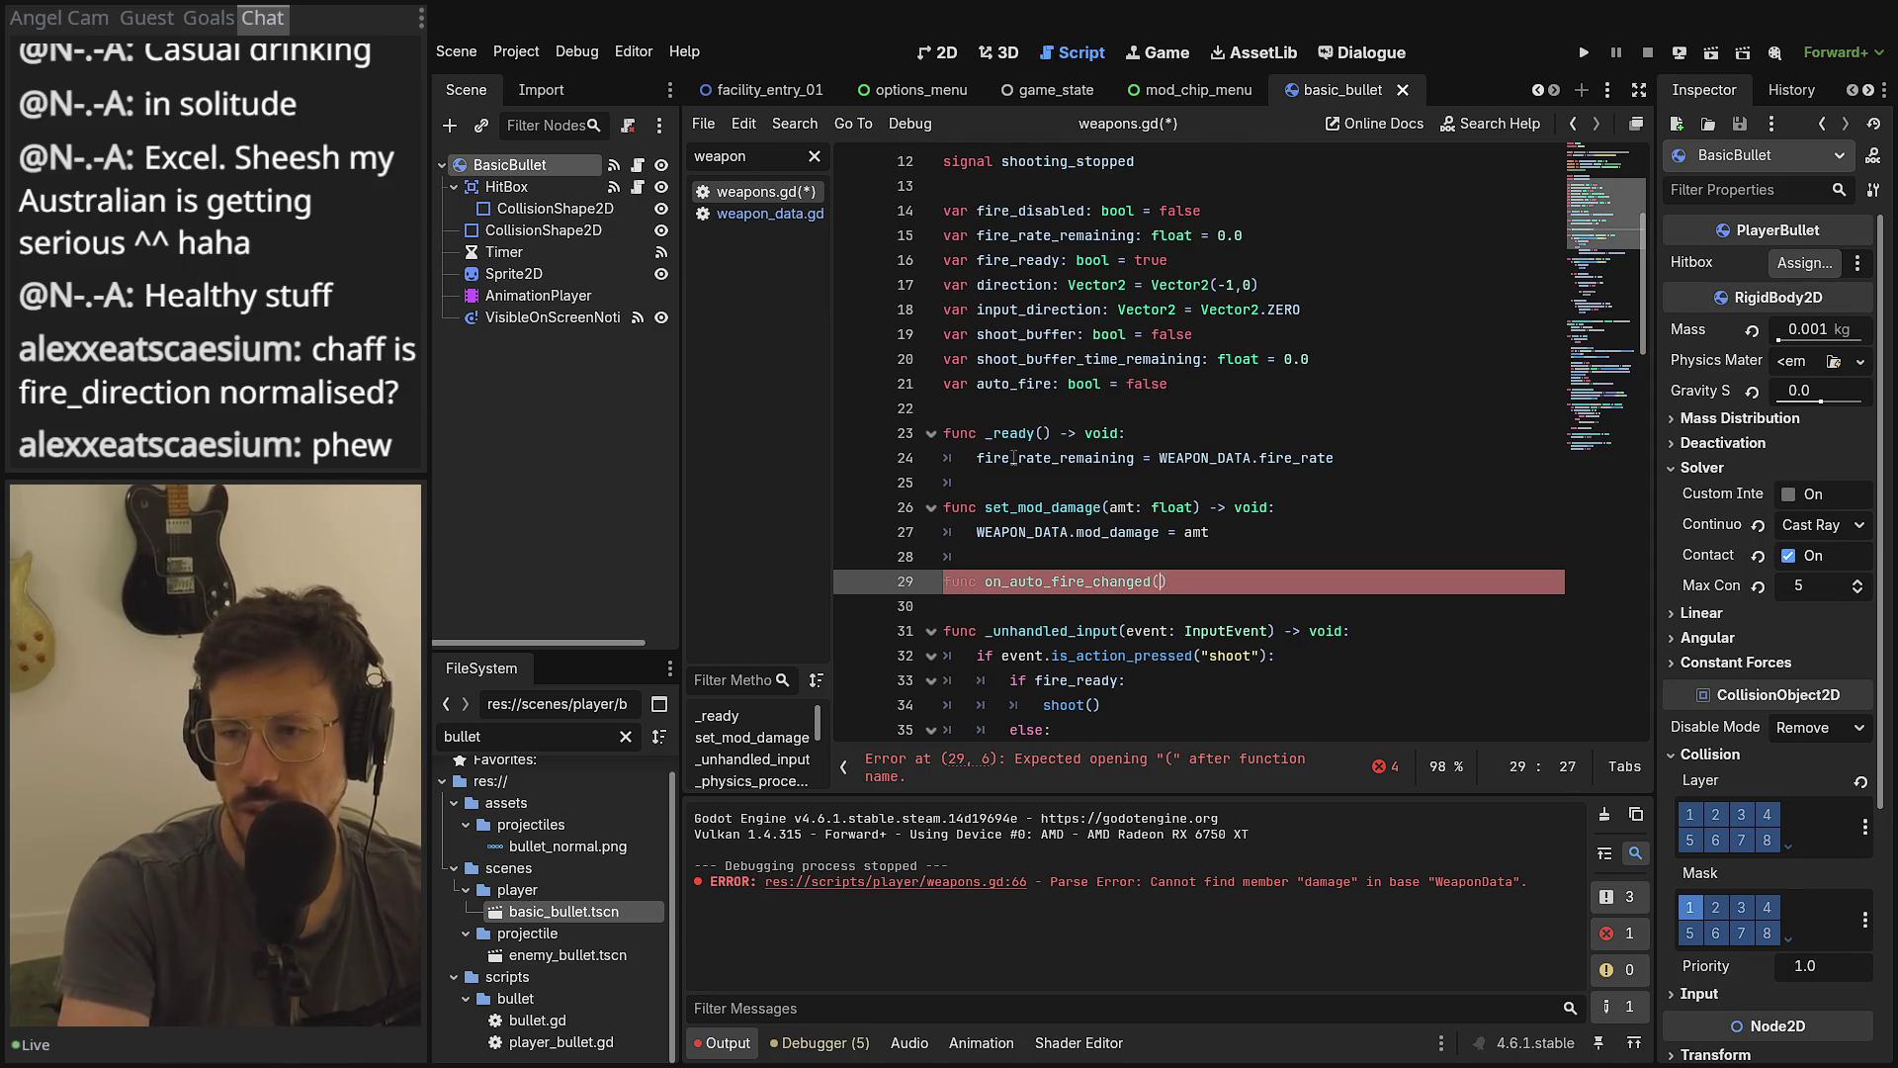
type("b")
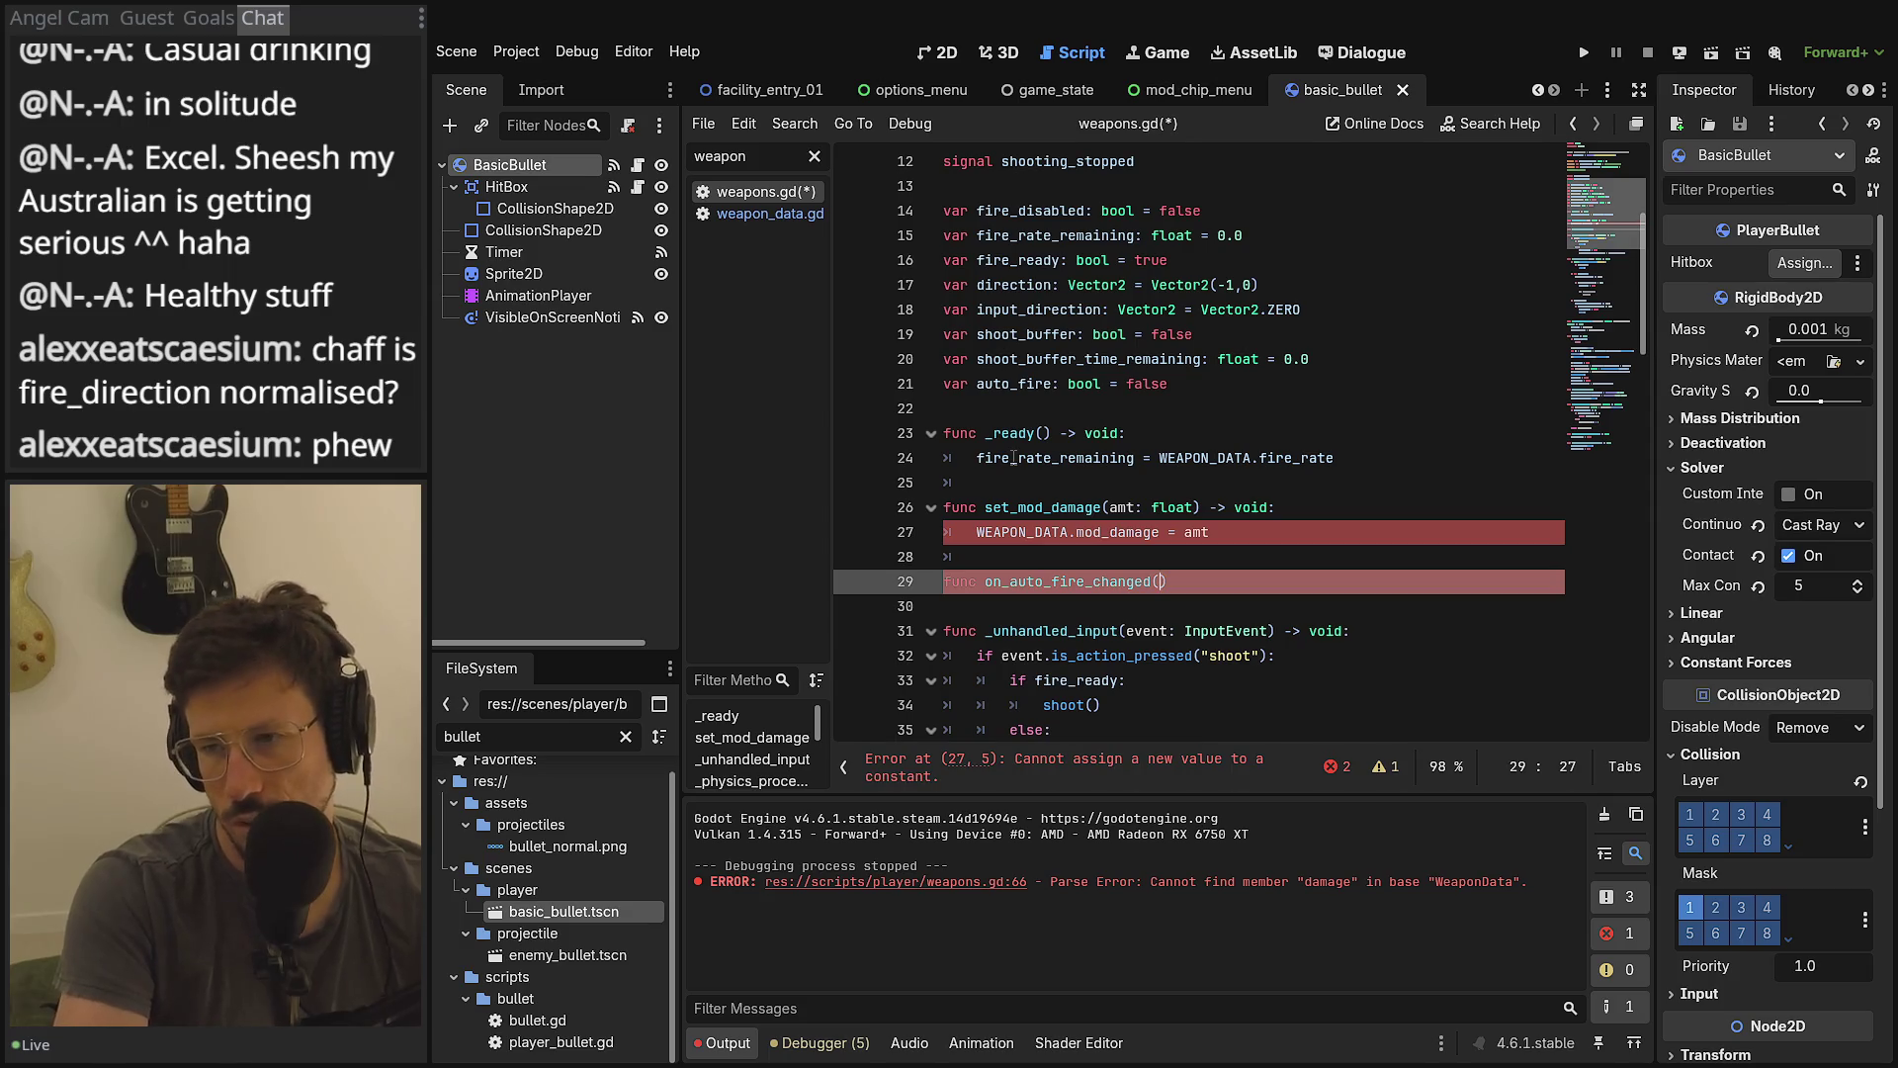
type("togg")
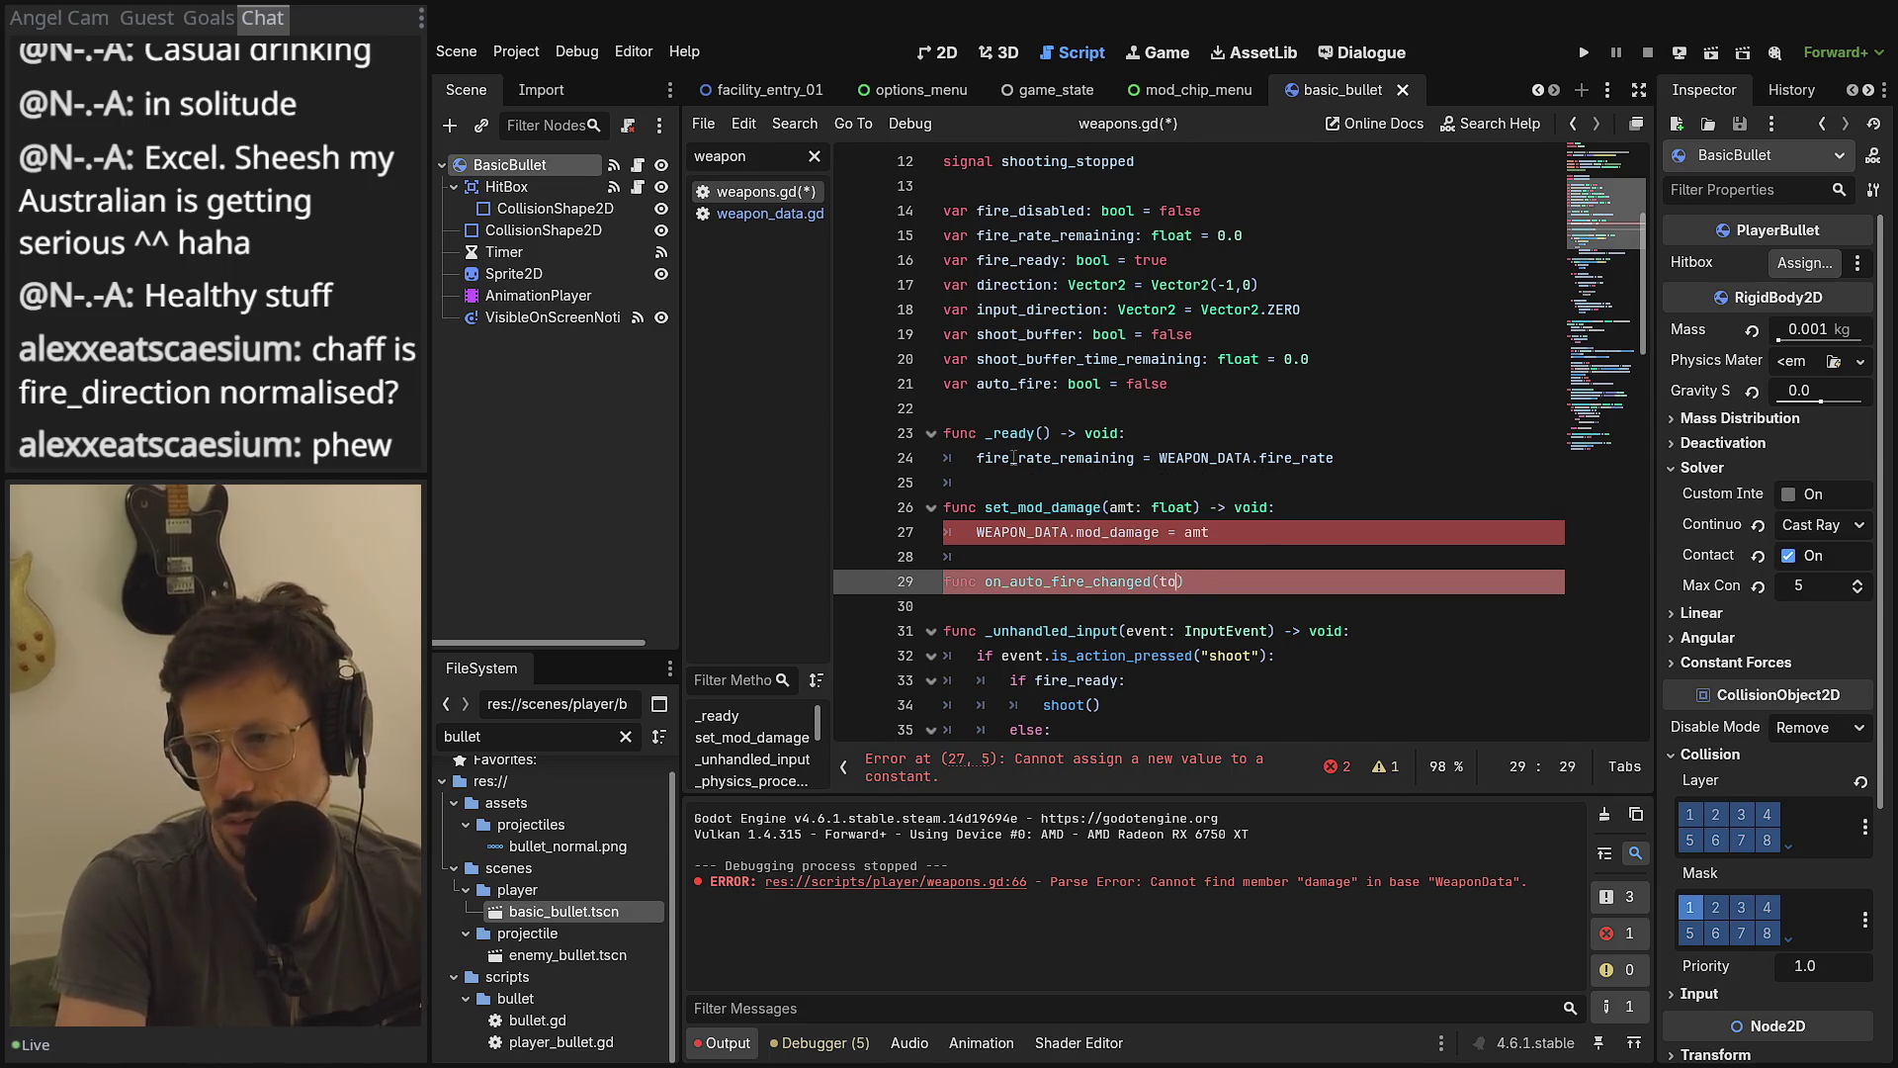
type(": bool")
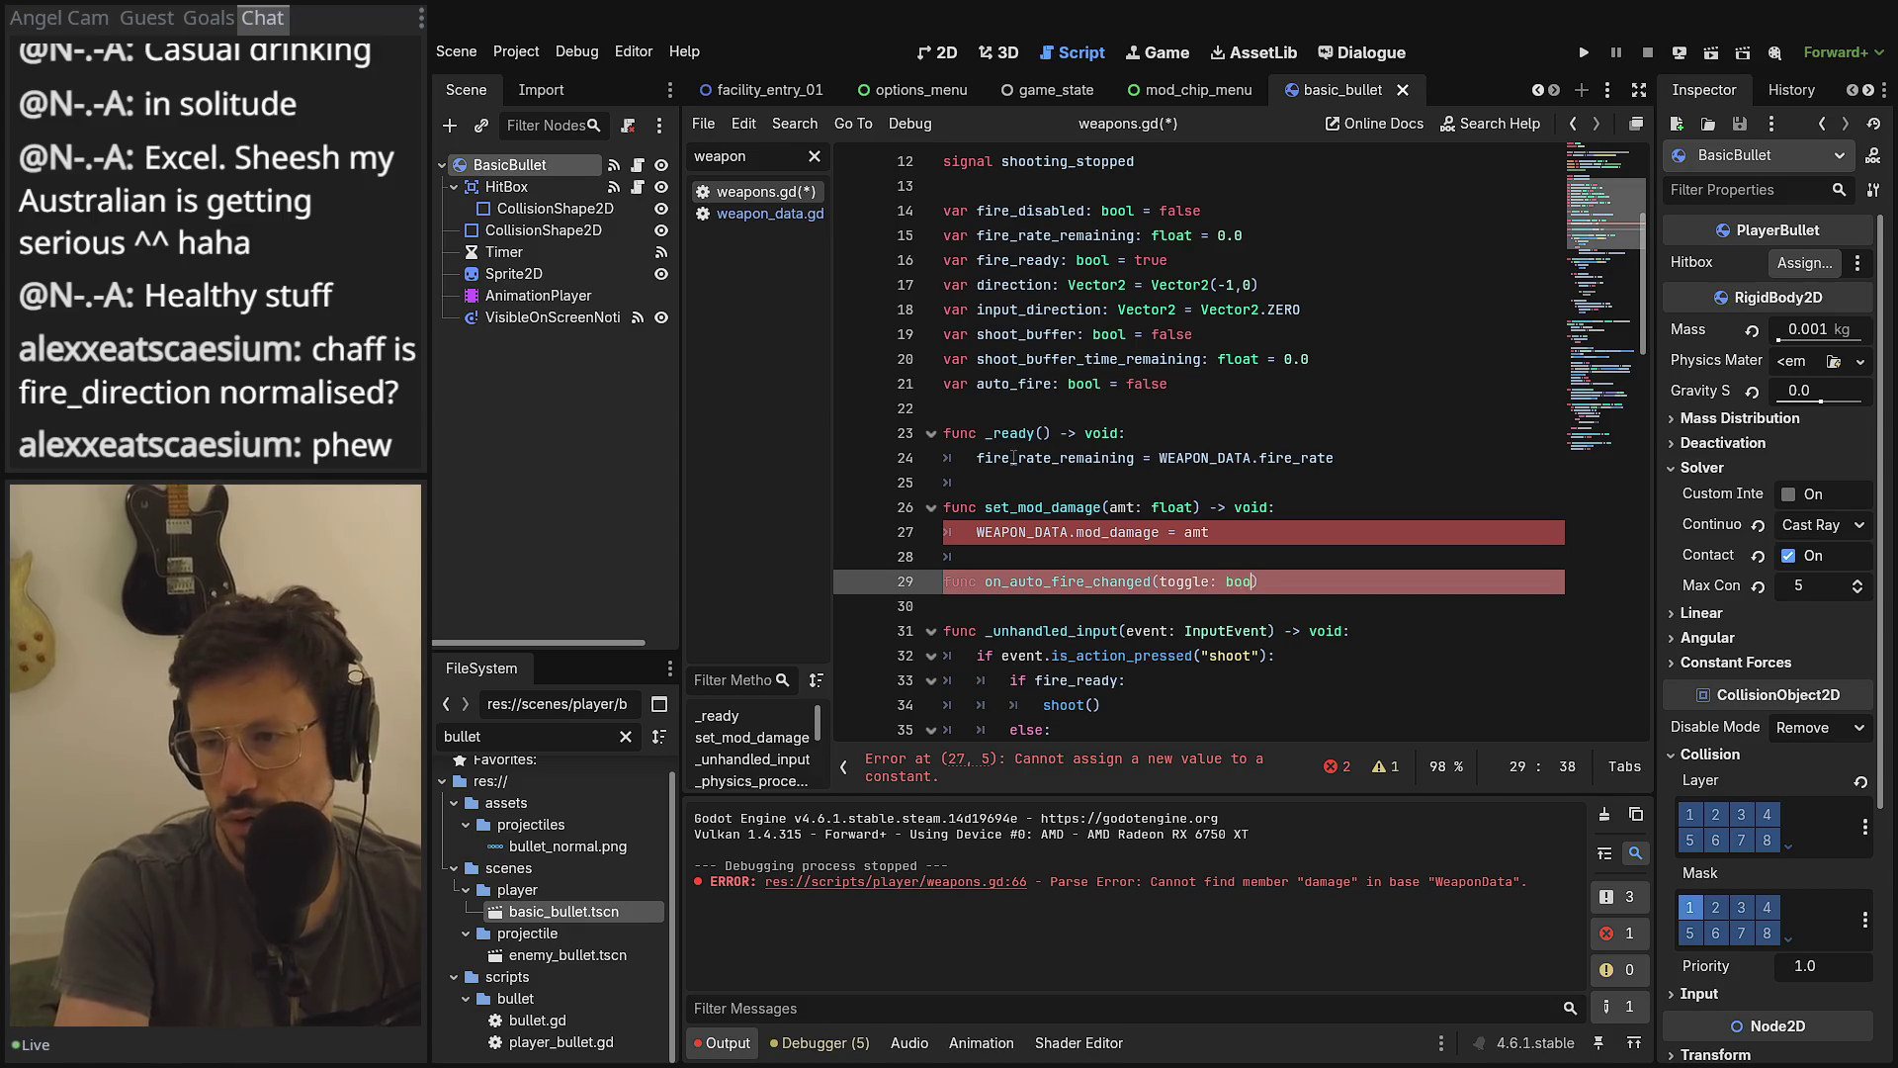
type(",")
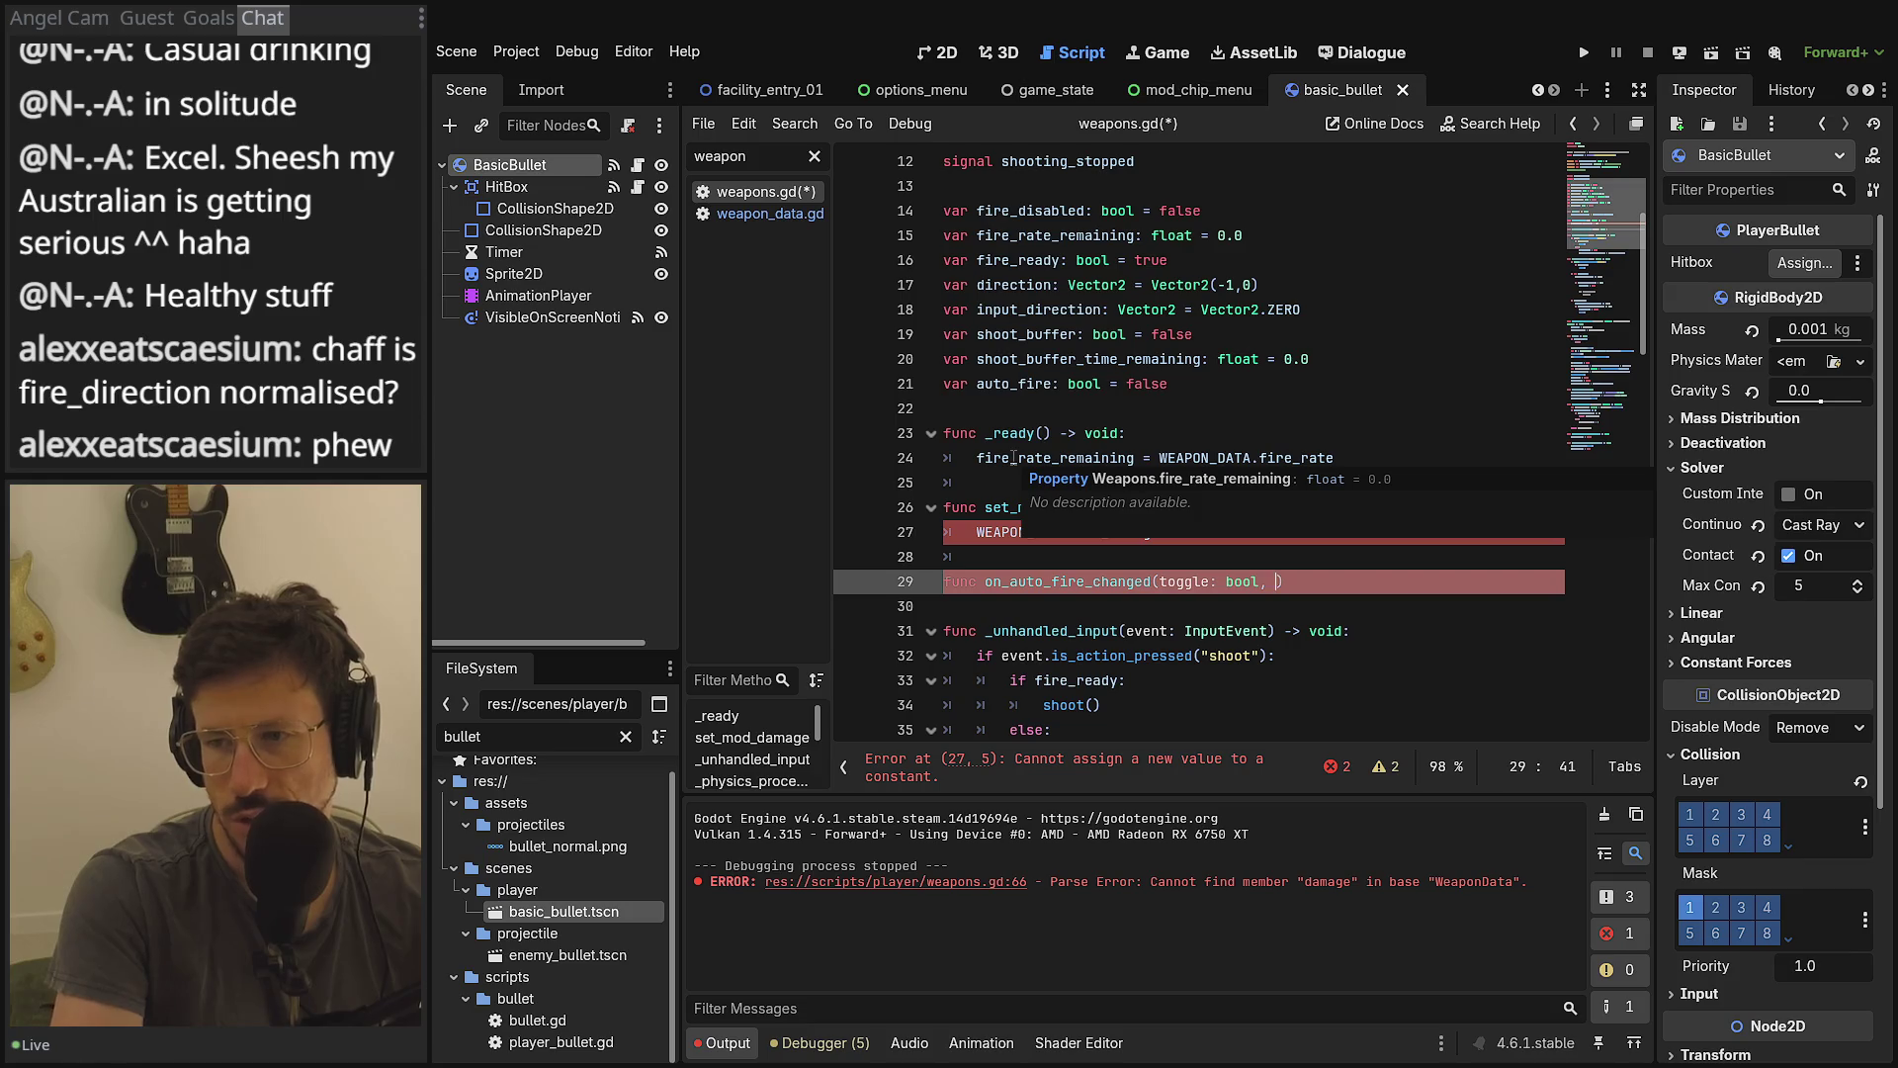
type("damage_cha")
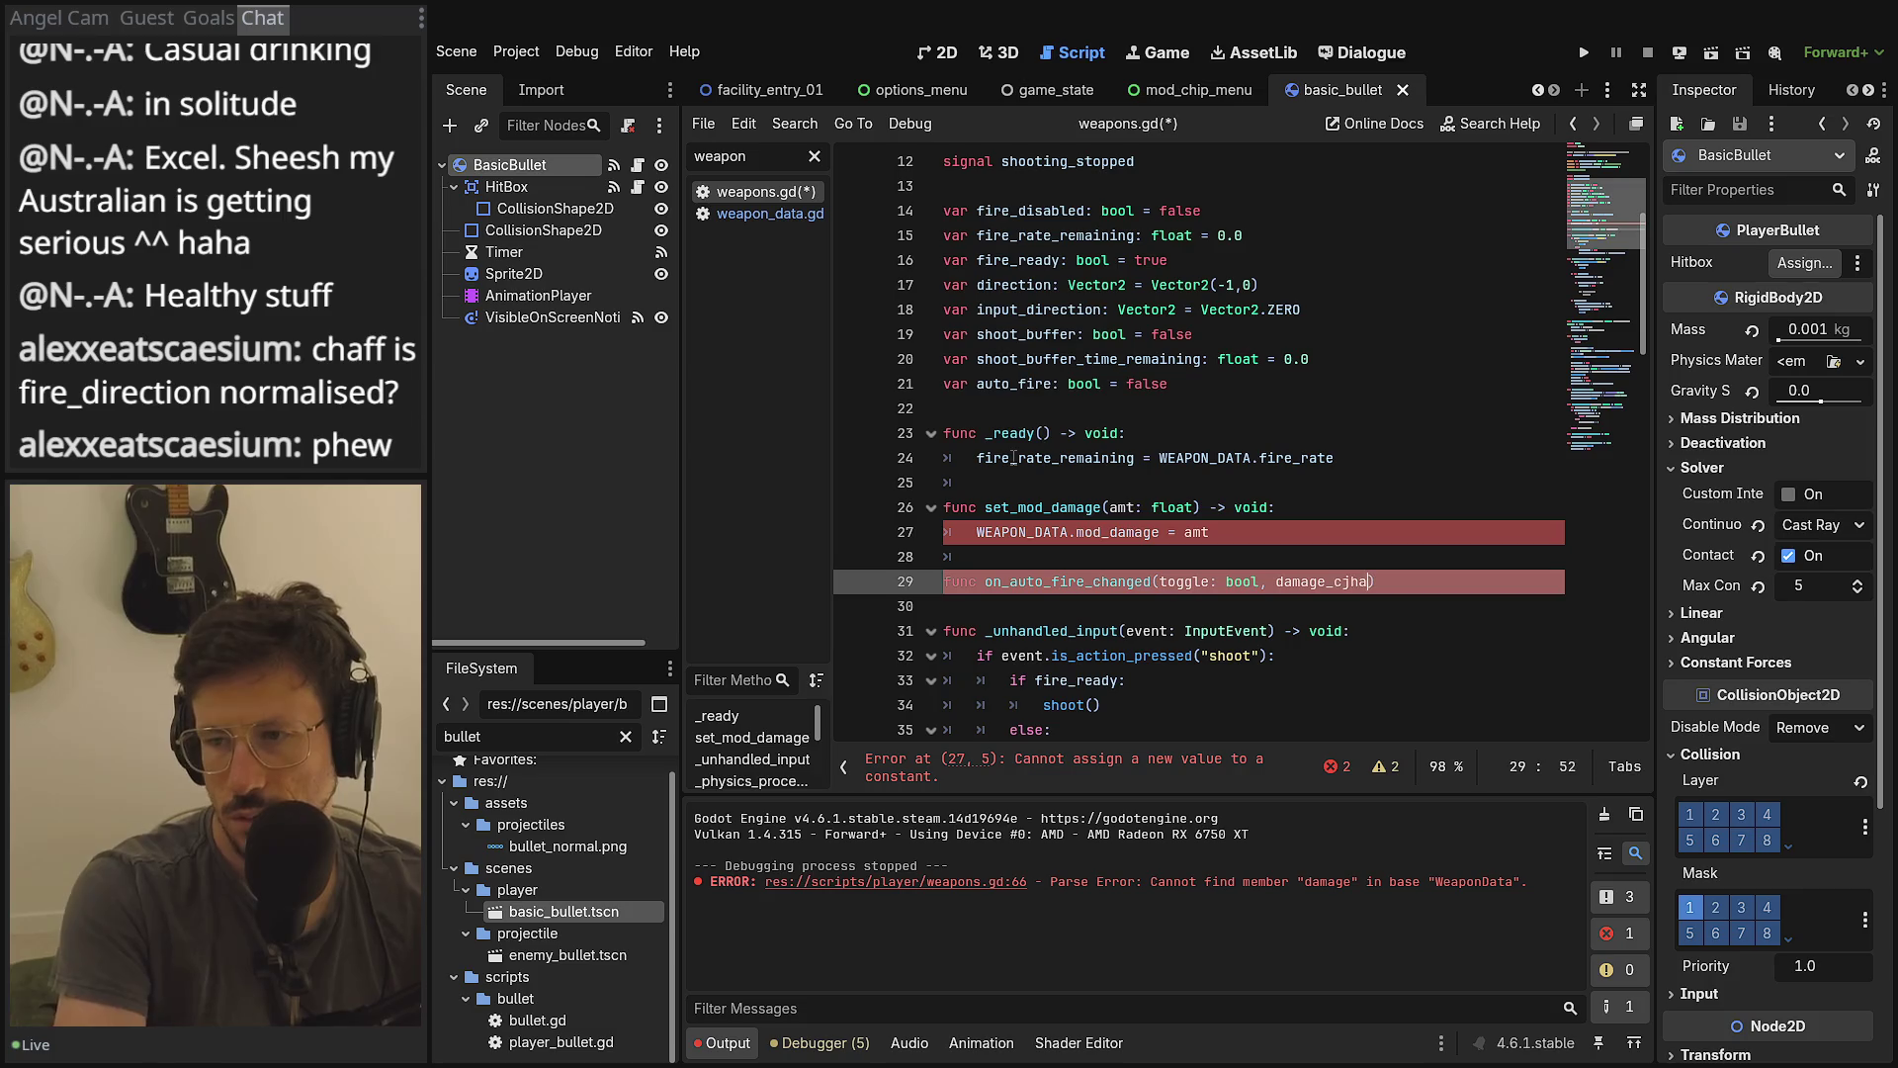
type("nge: f")
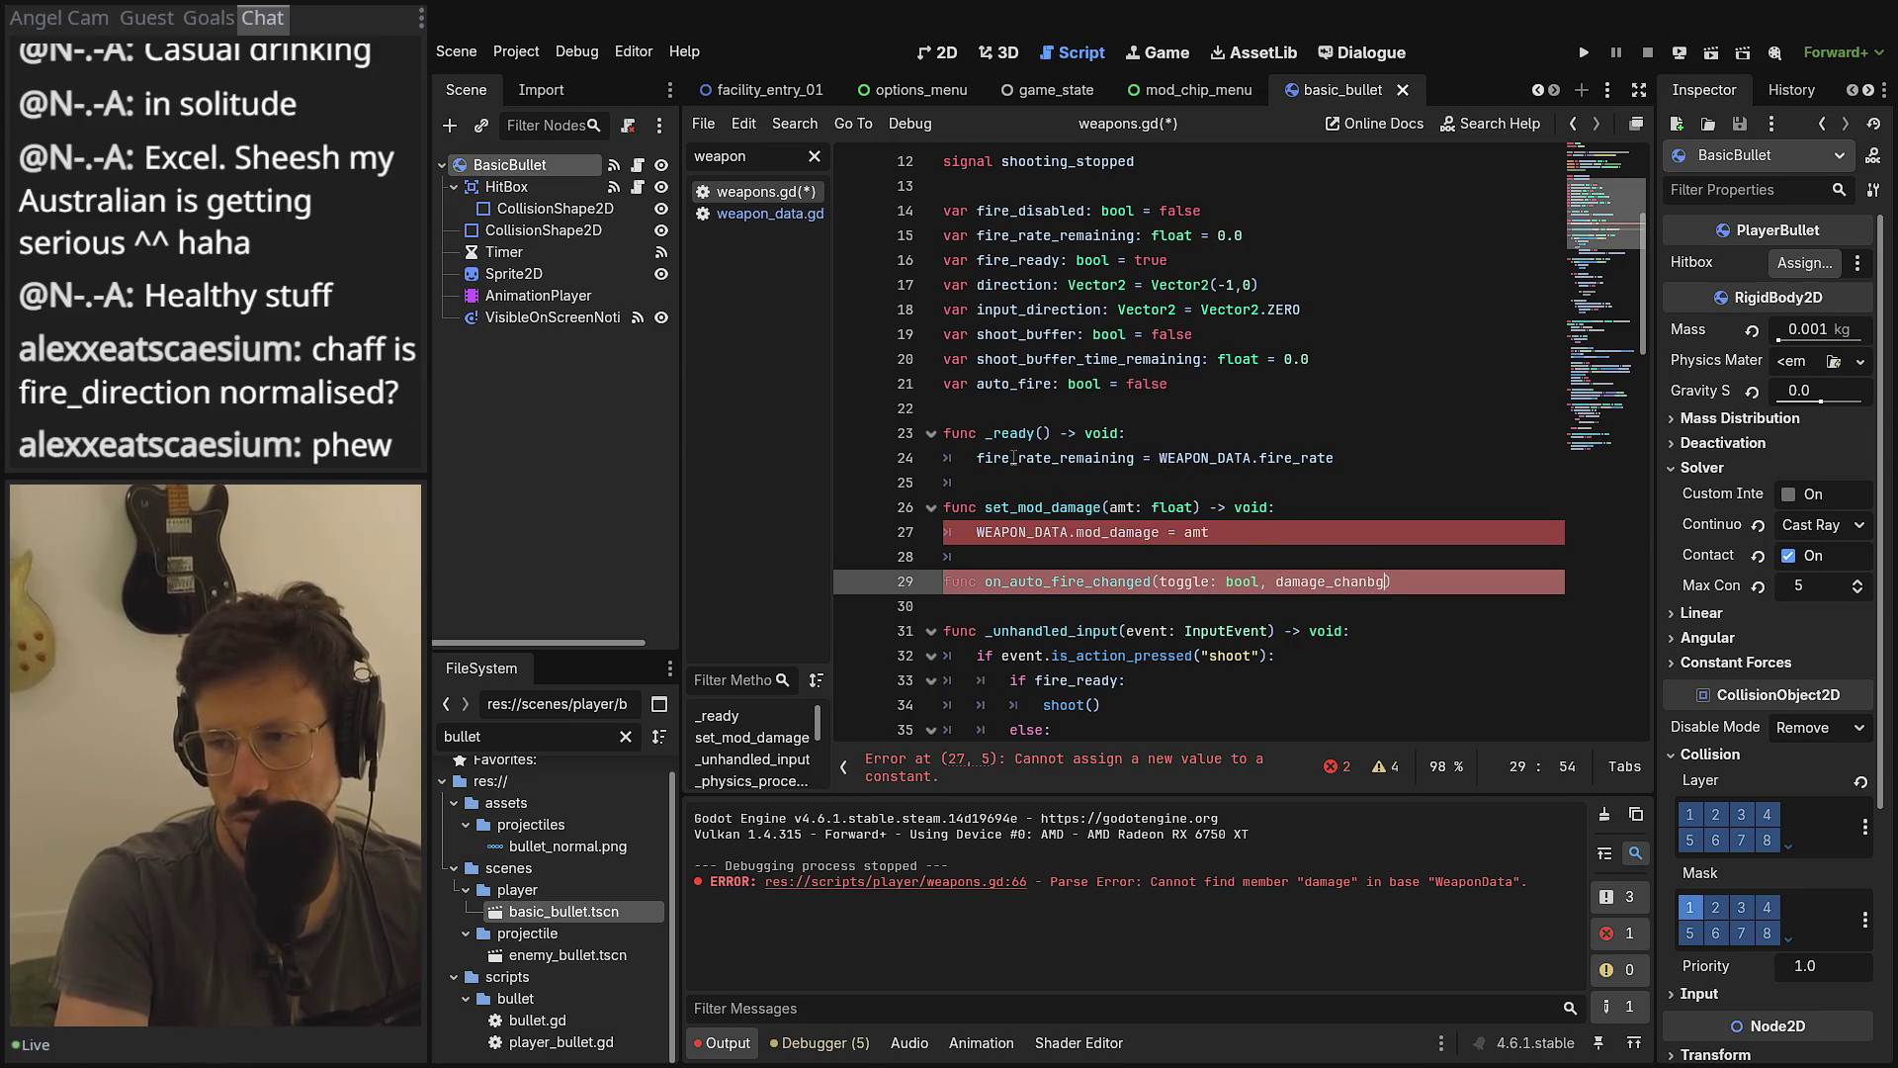
type("loat ")
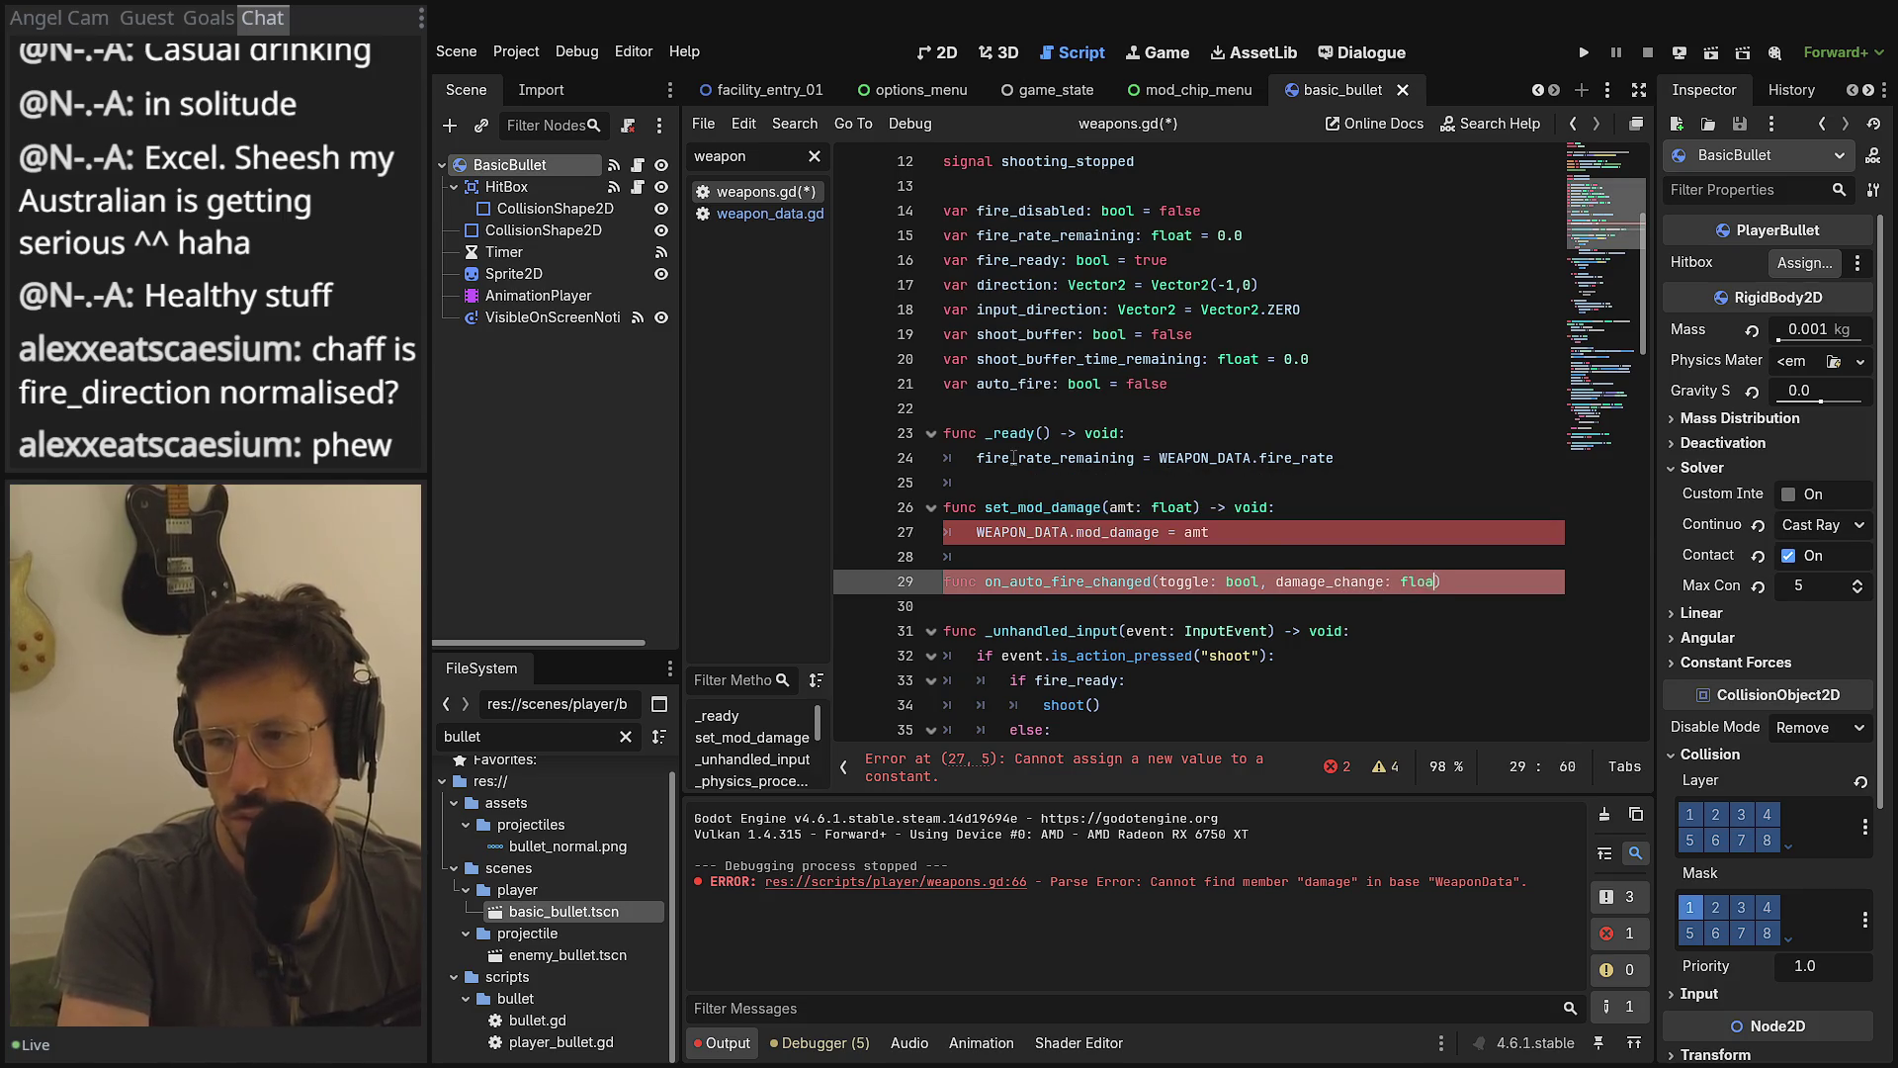
type("= 0) ")
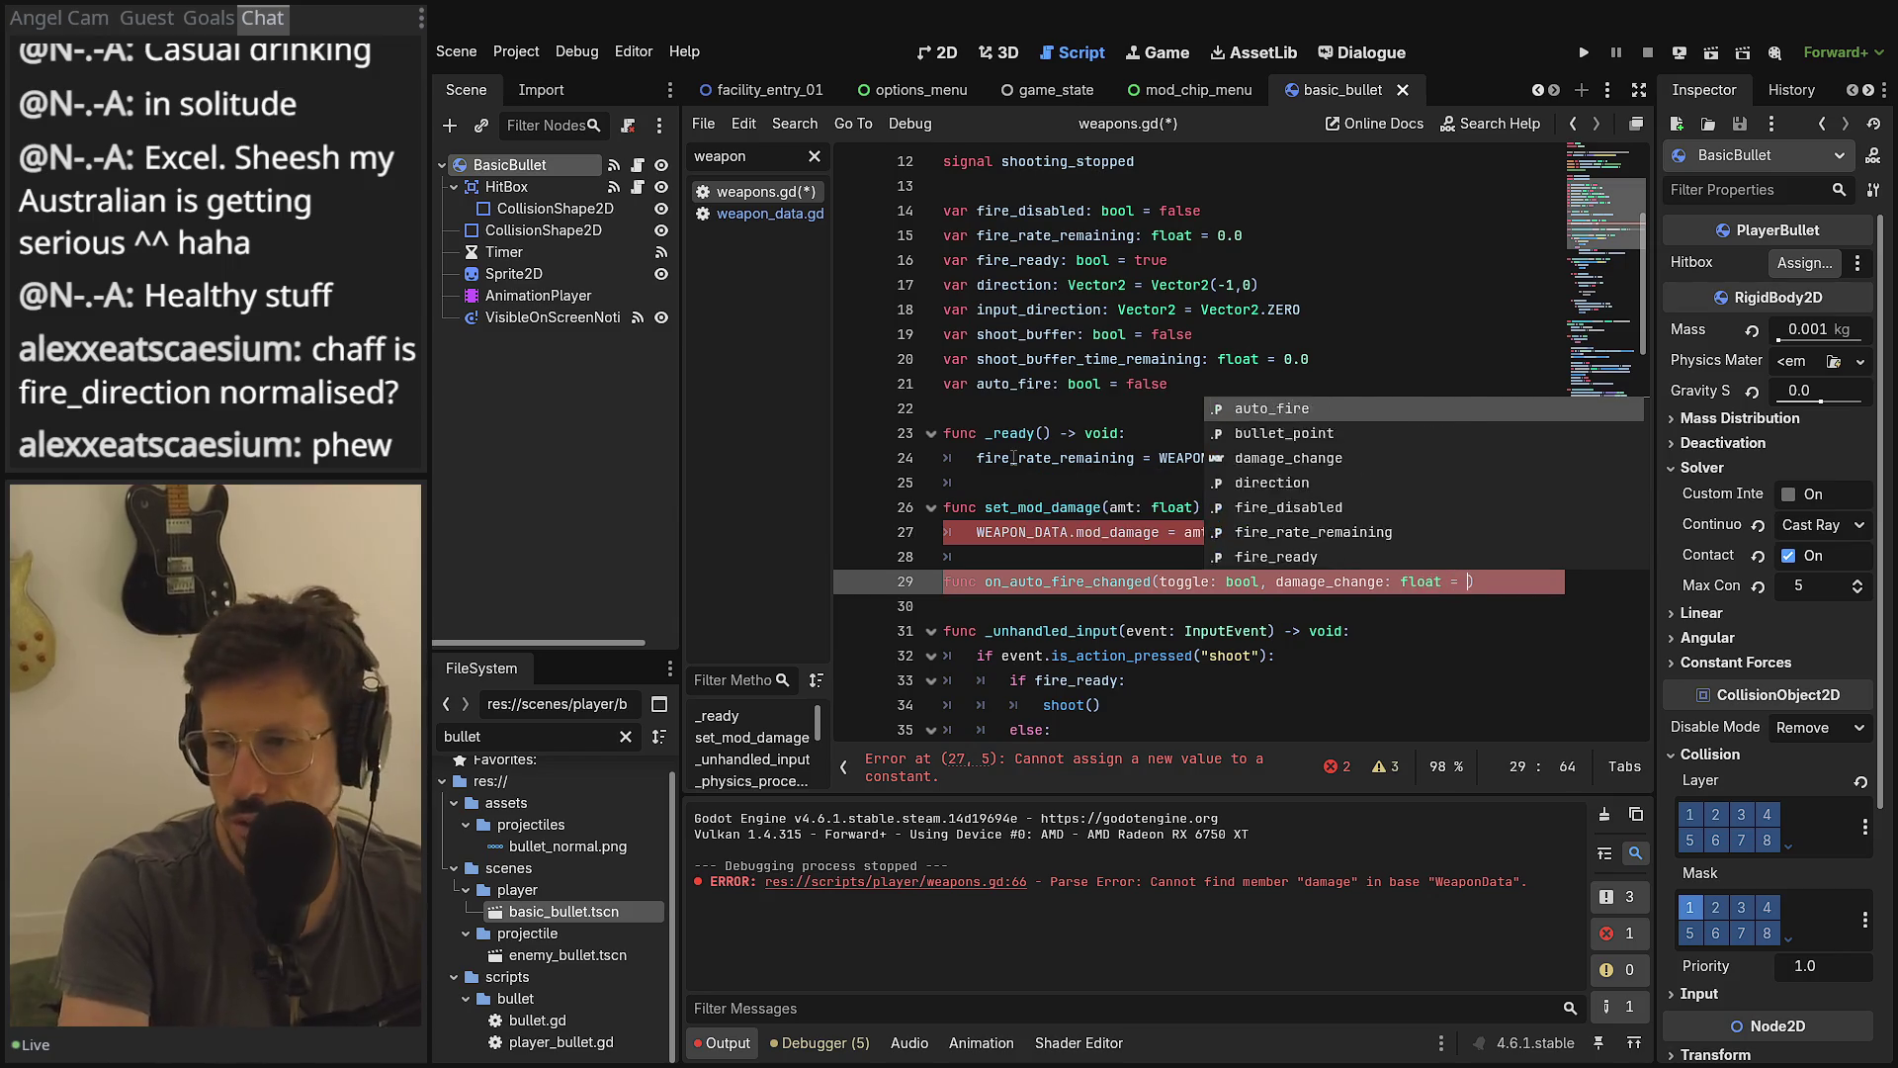
type("-> void:")
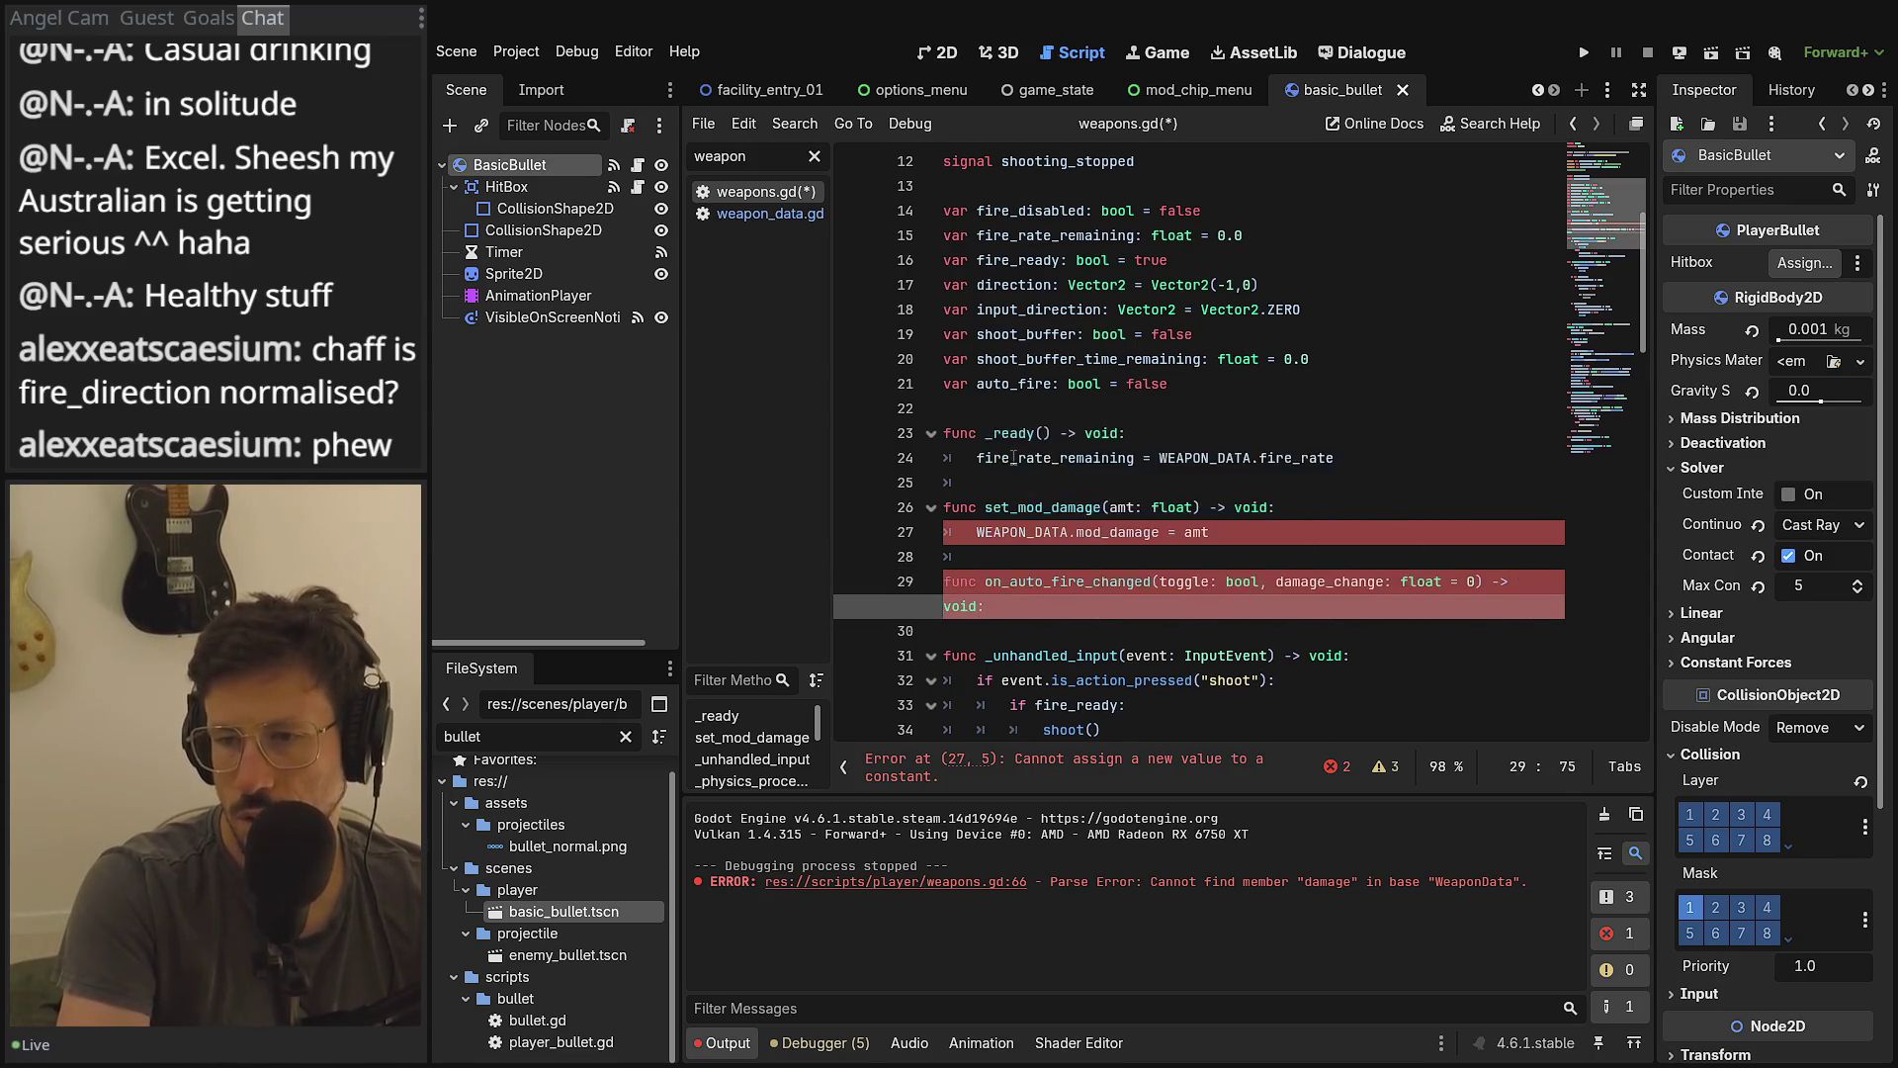
key("Return")
Give the handler a body setting auto_fire = true and calling set_mod_damage(damage_change)
key("Escape")
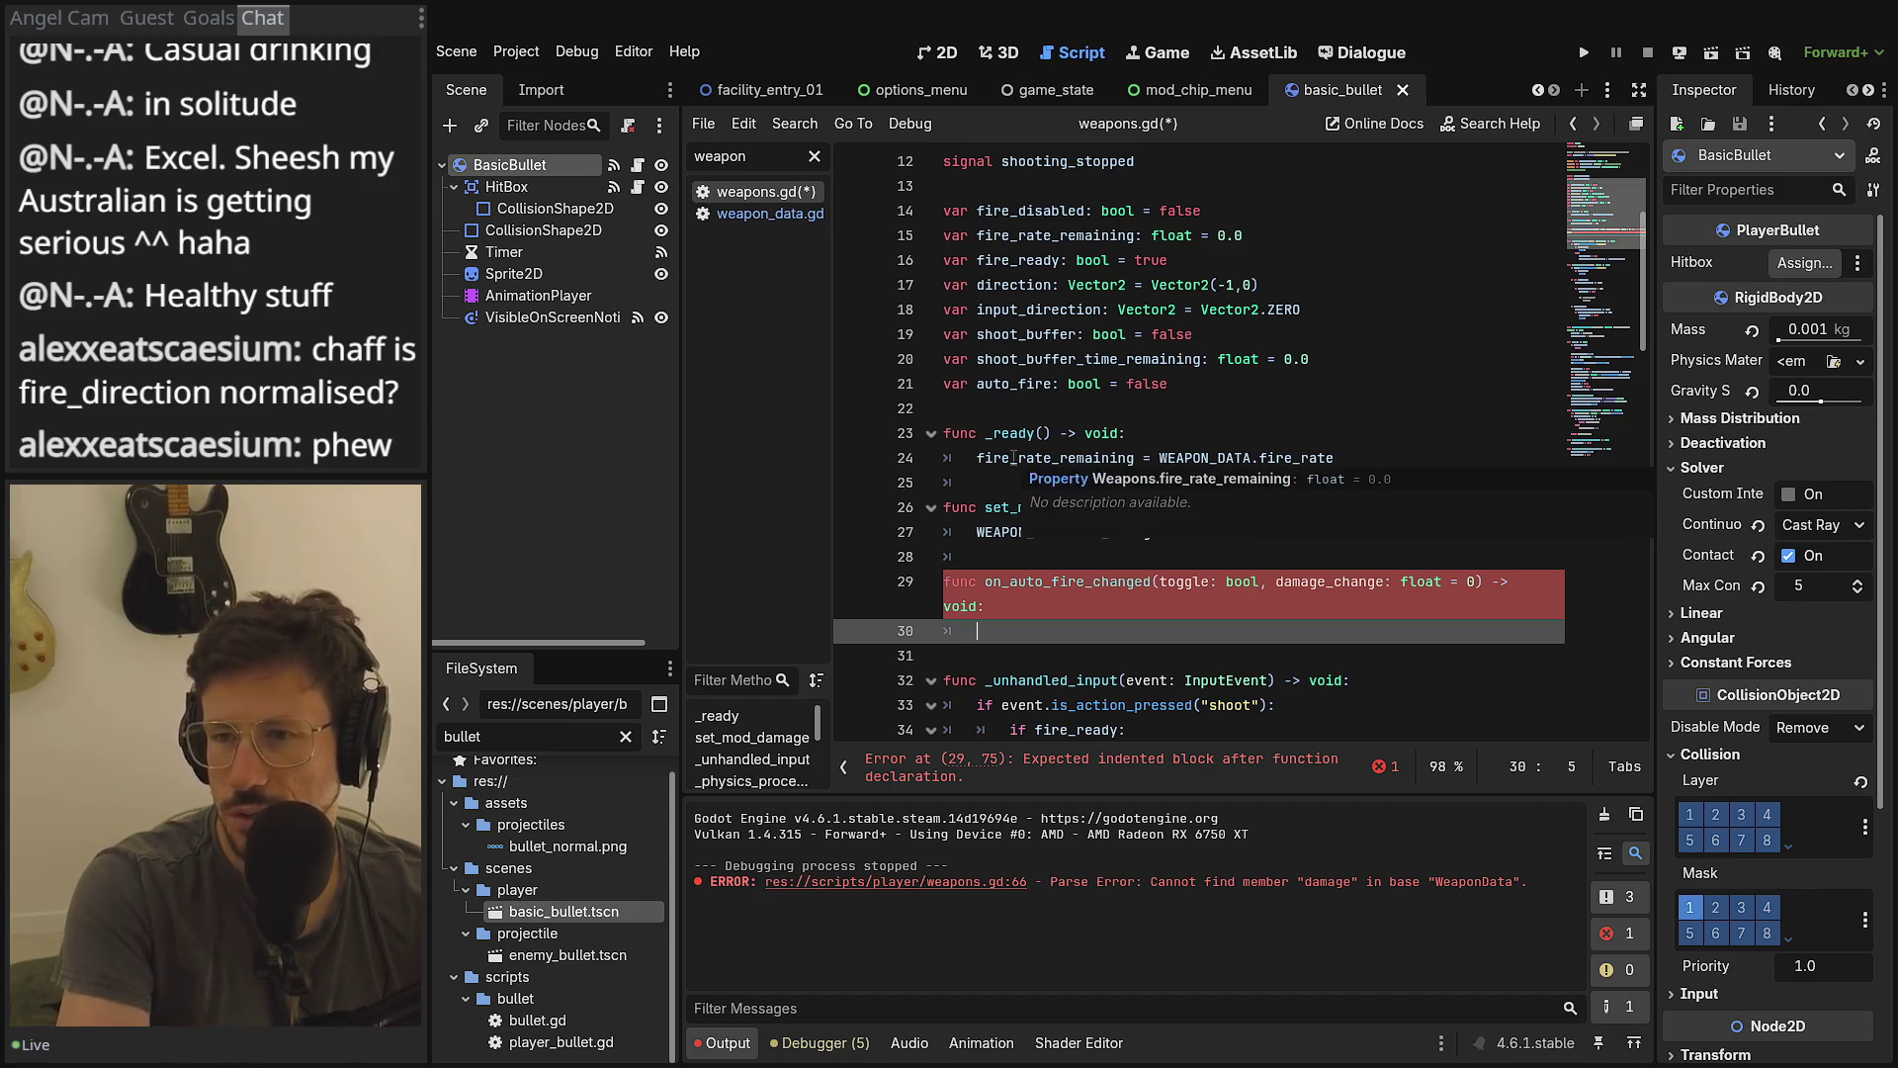
type("auto_fire")
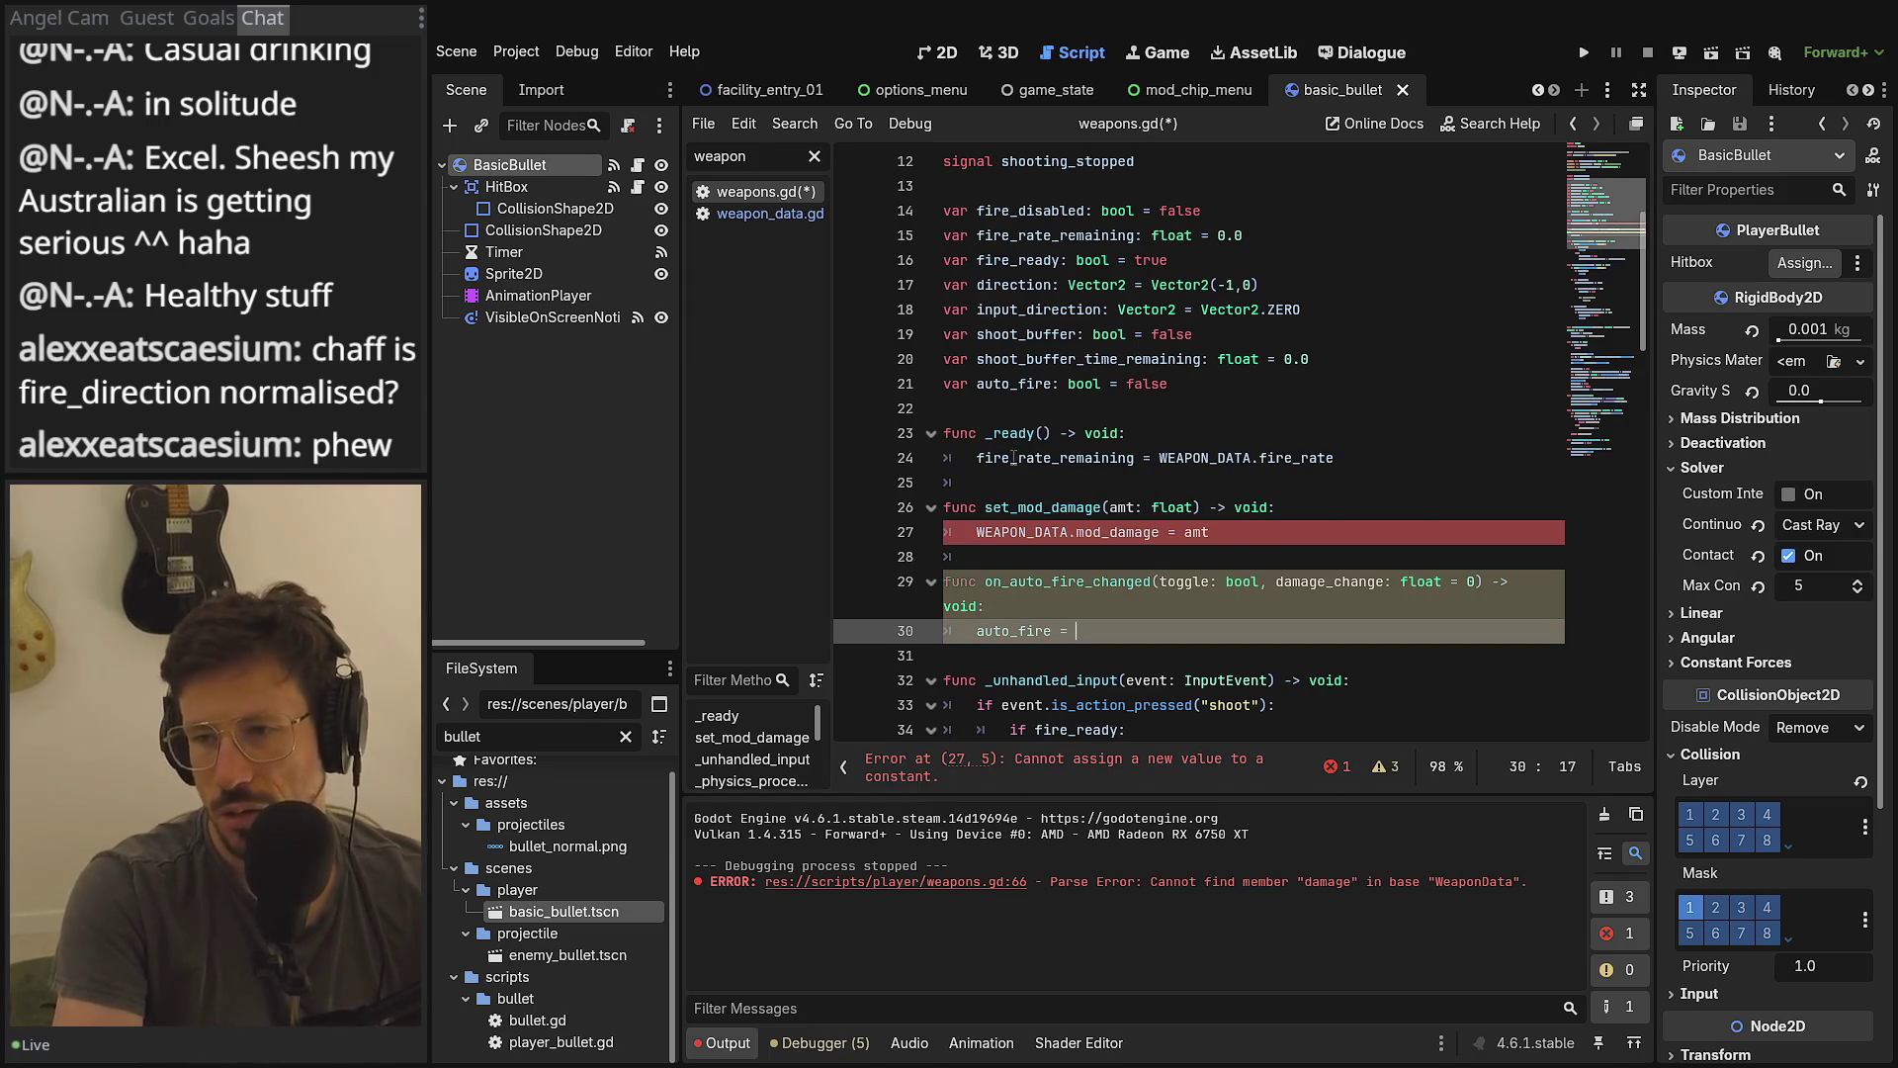
type(" = t")
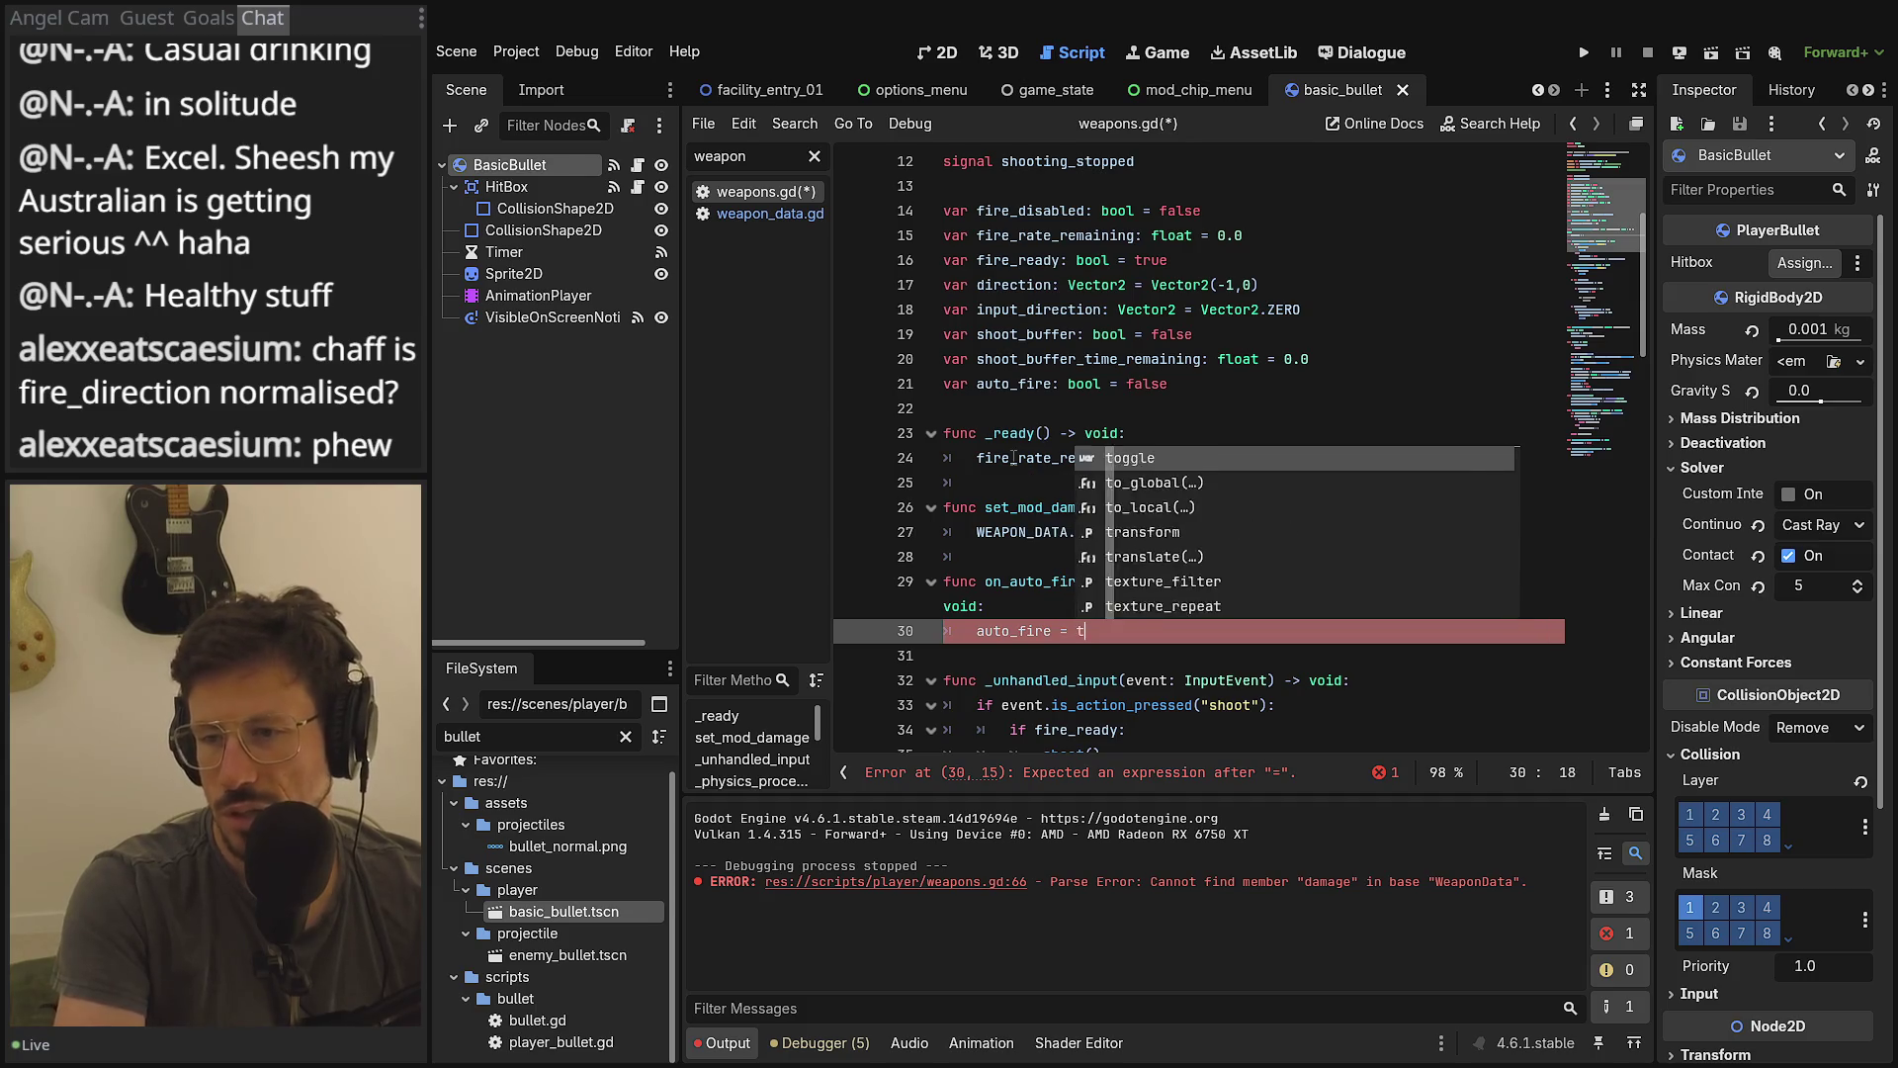
type("rue")
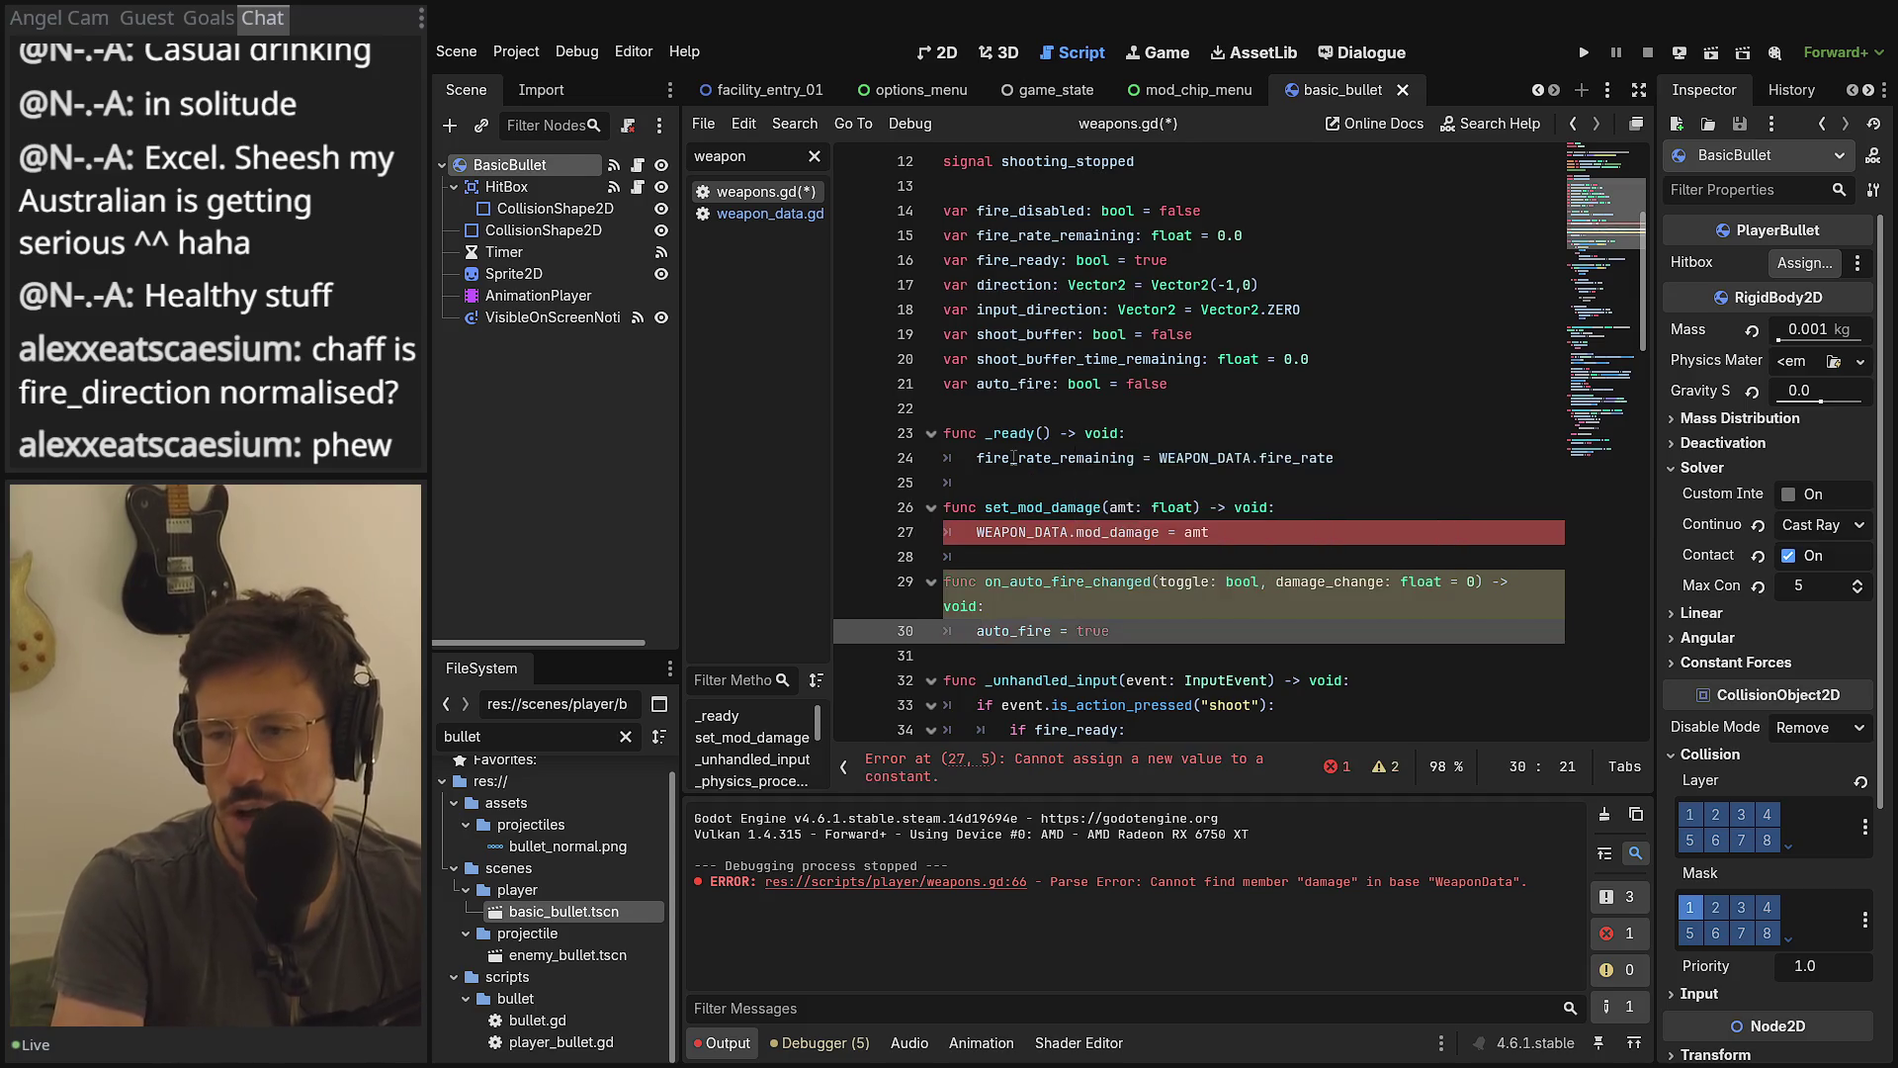
key("Return")
type("set")
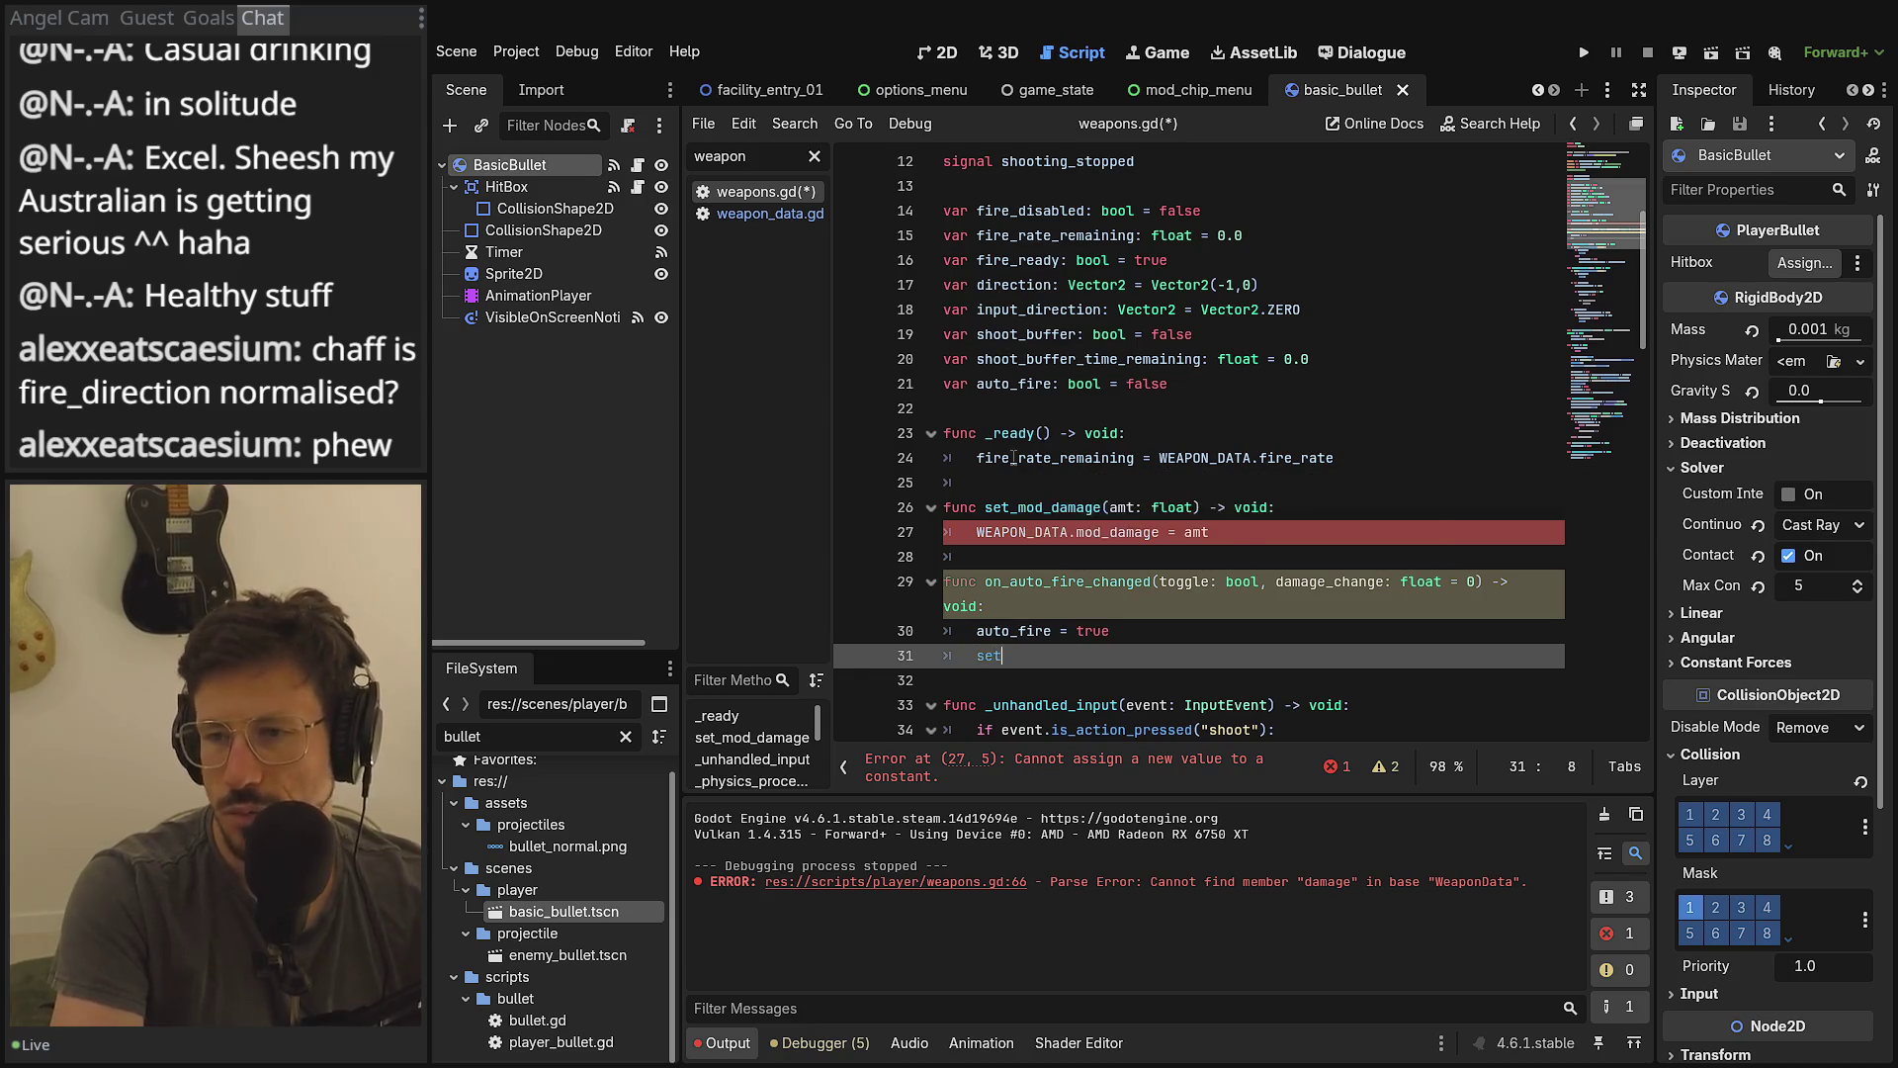
key("Return")
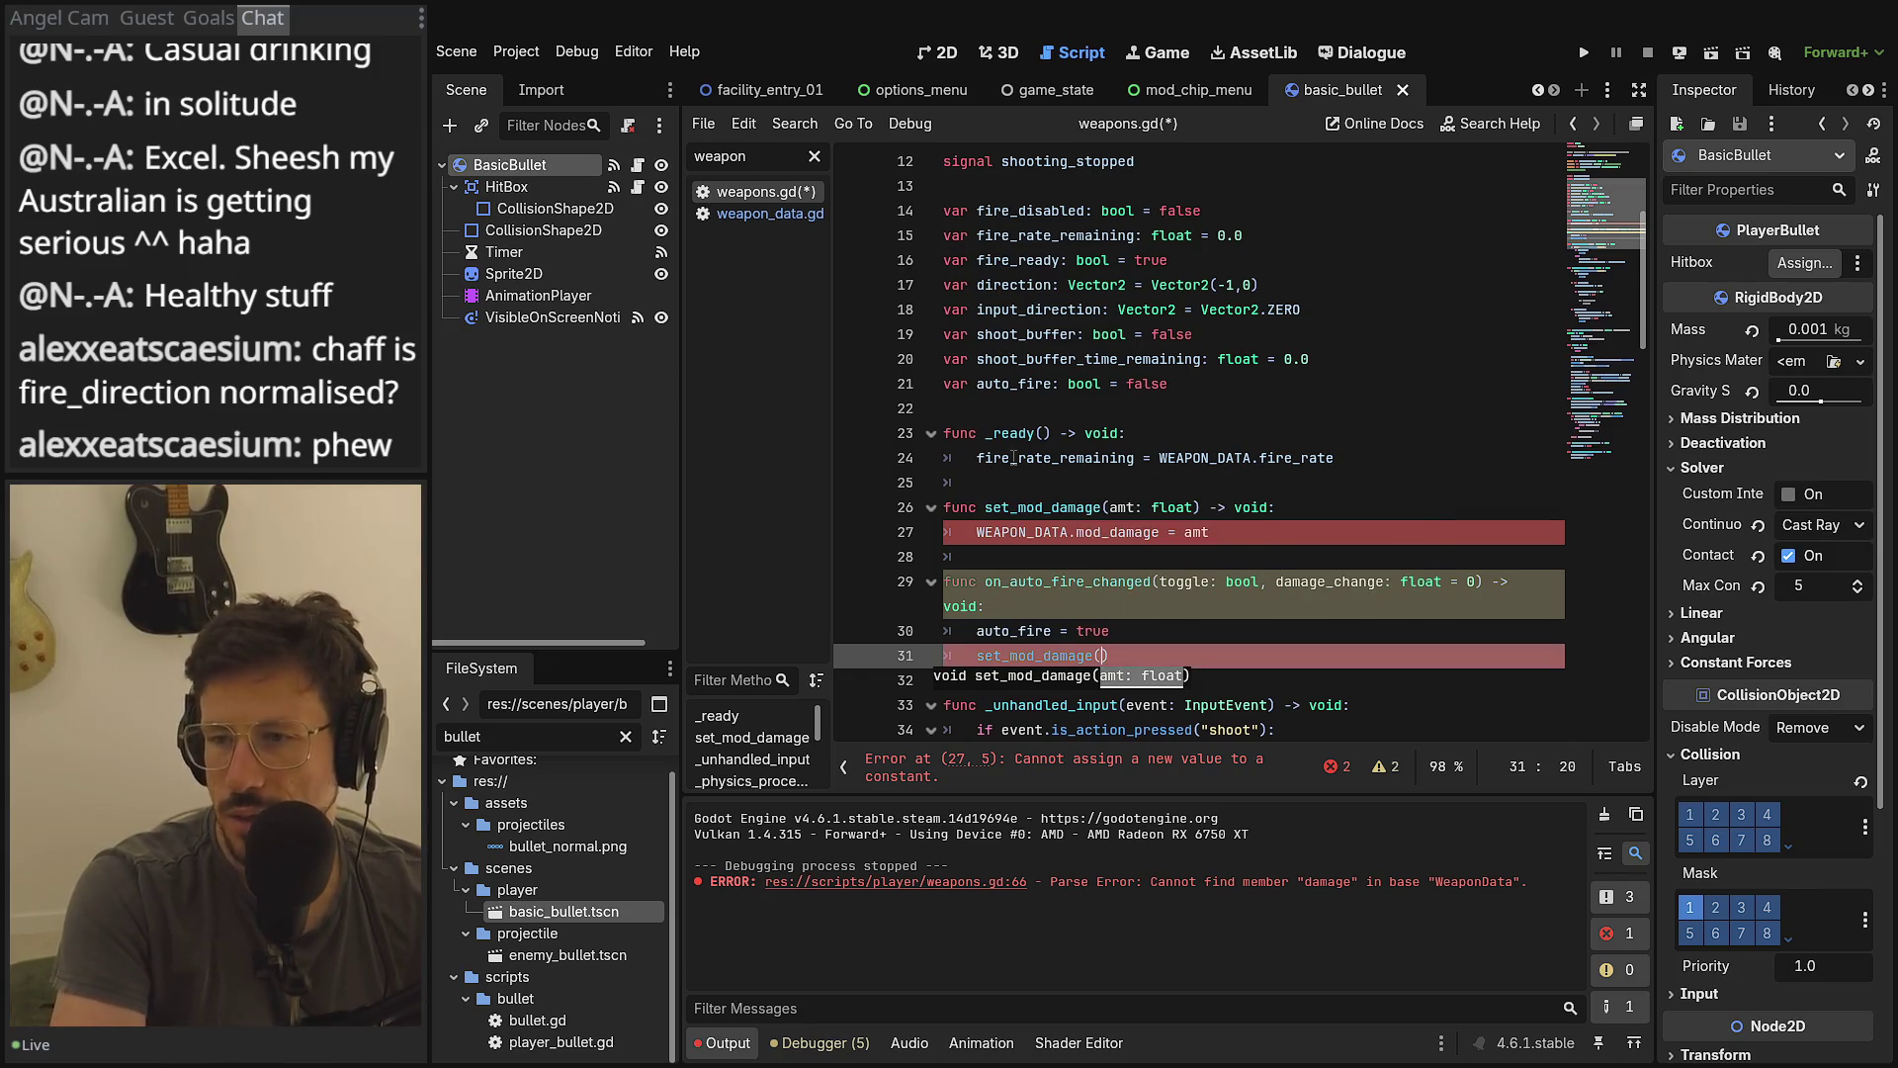
type("am")
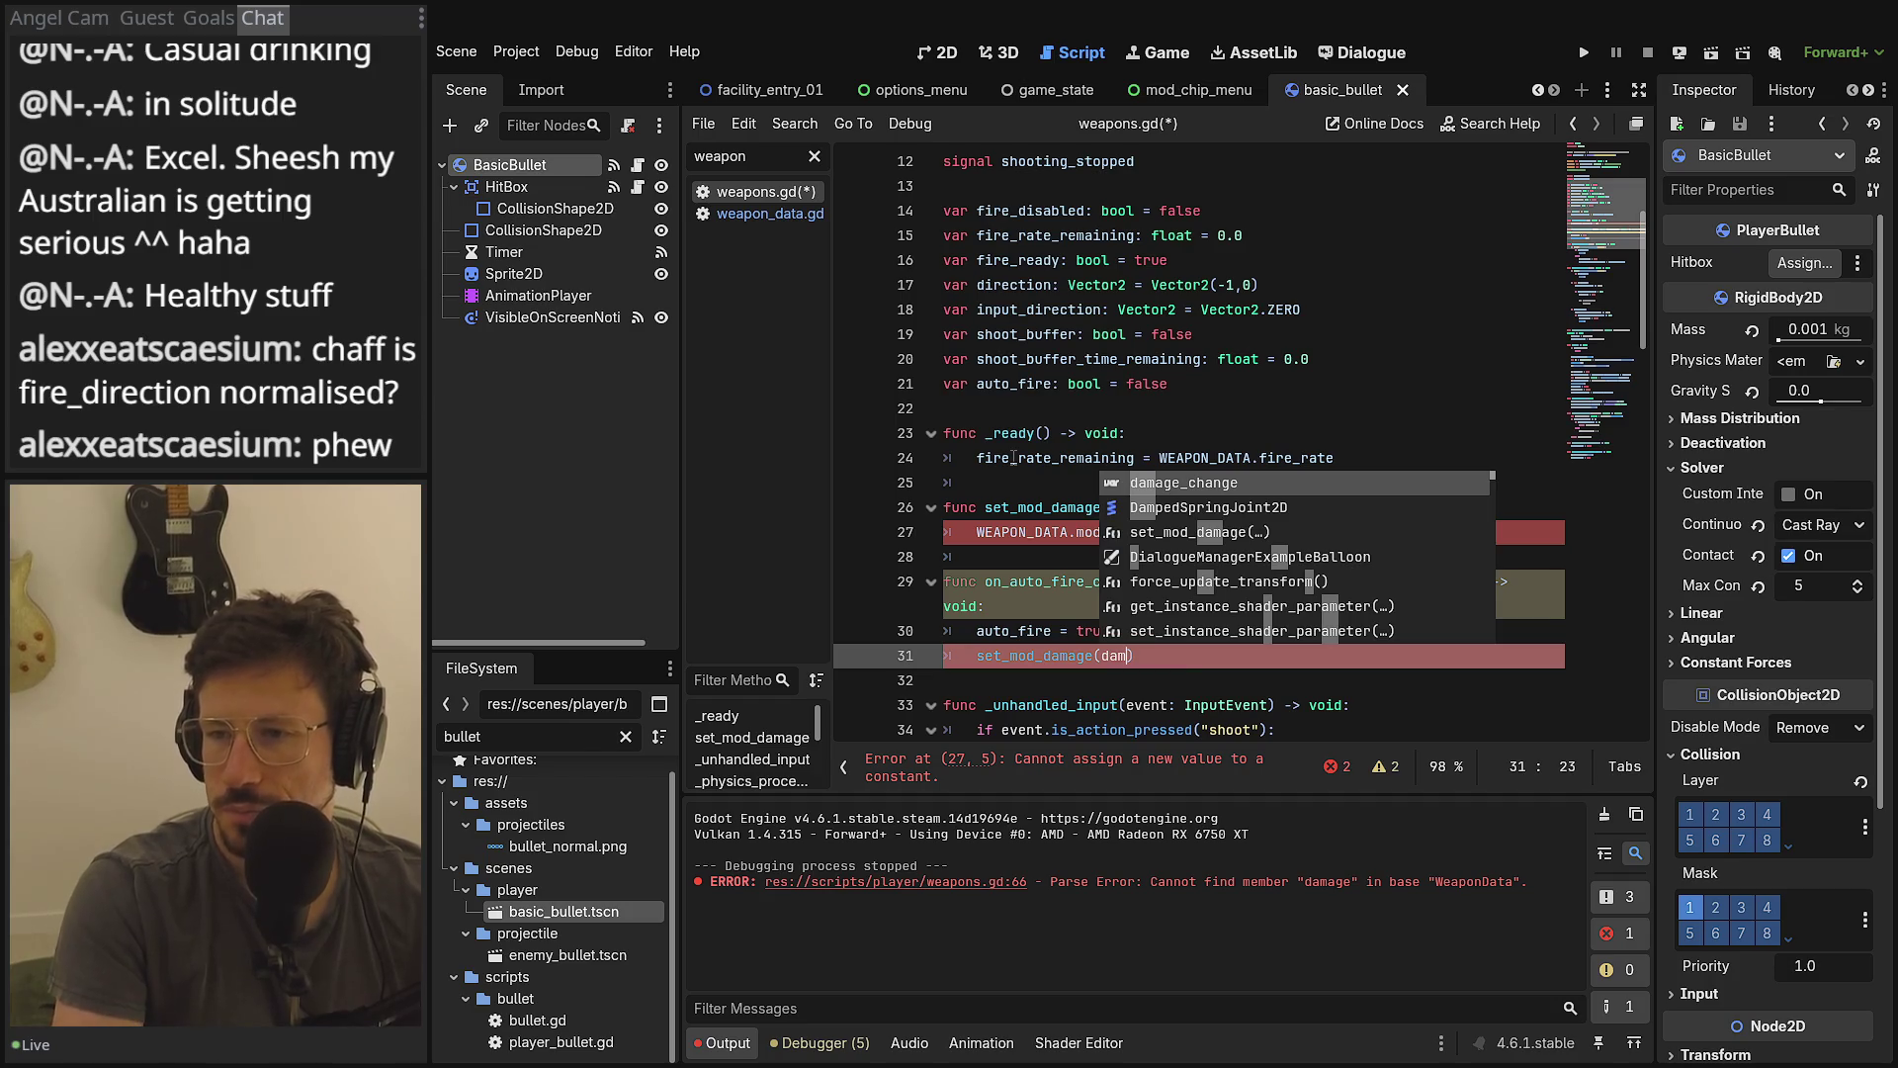
key("Return")
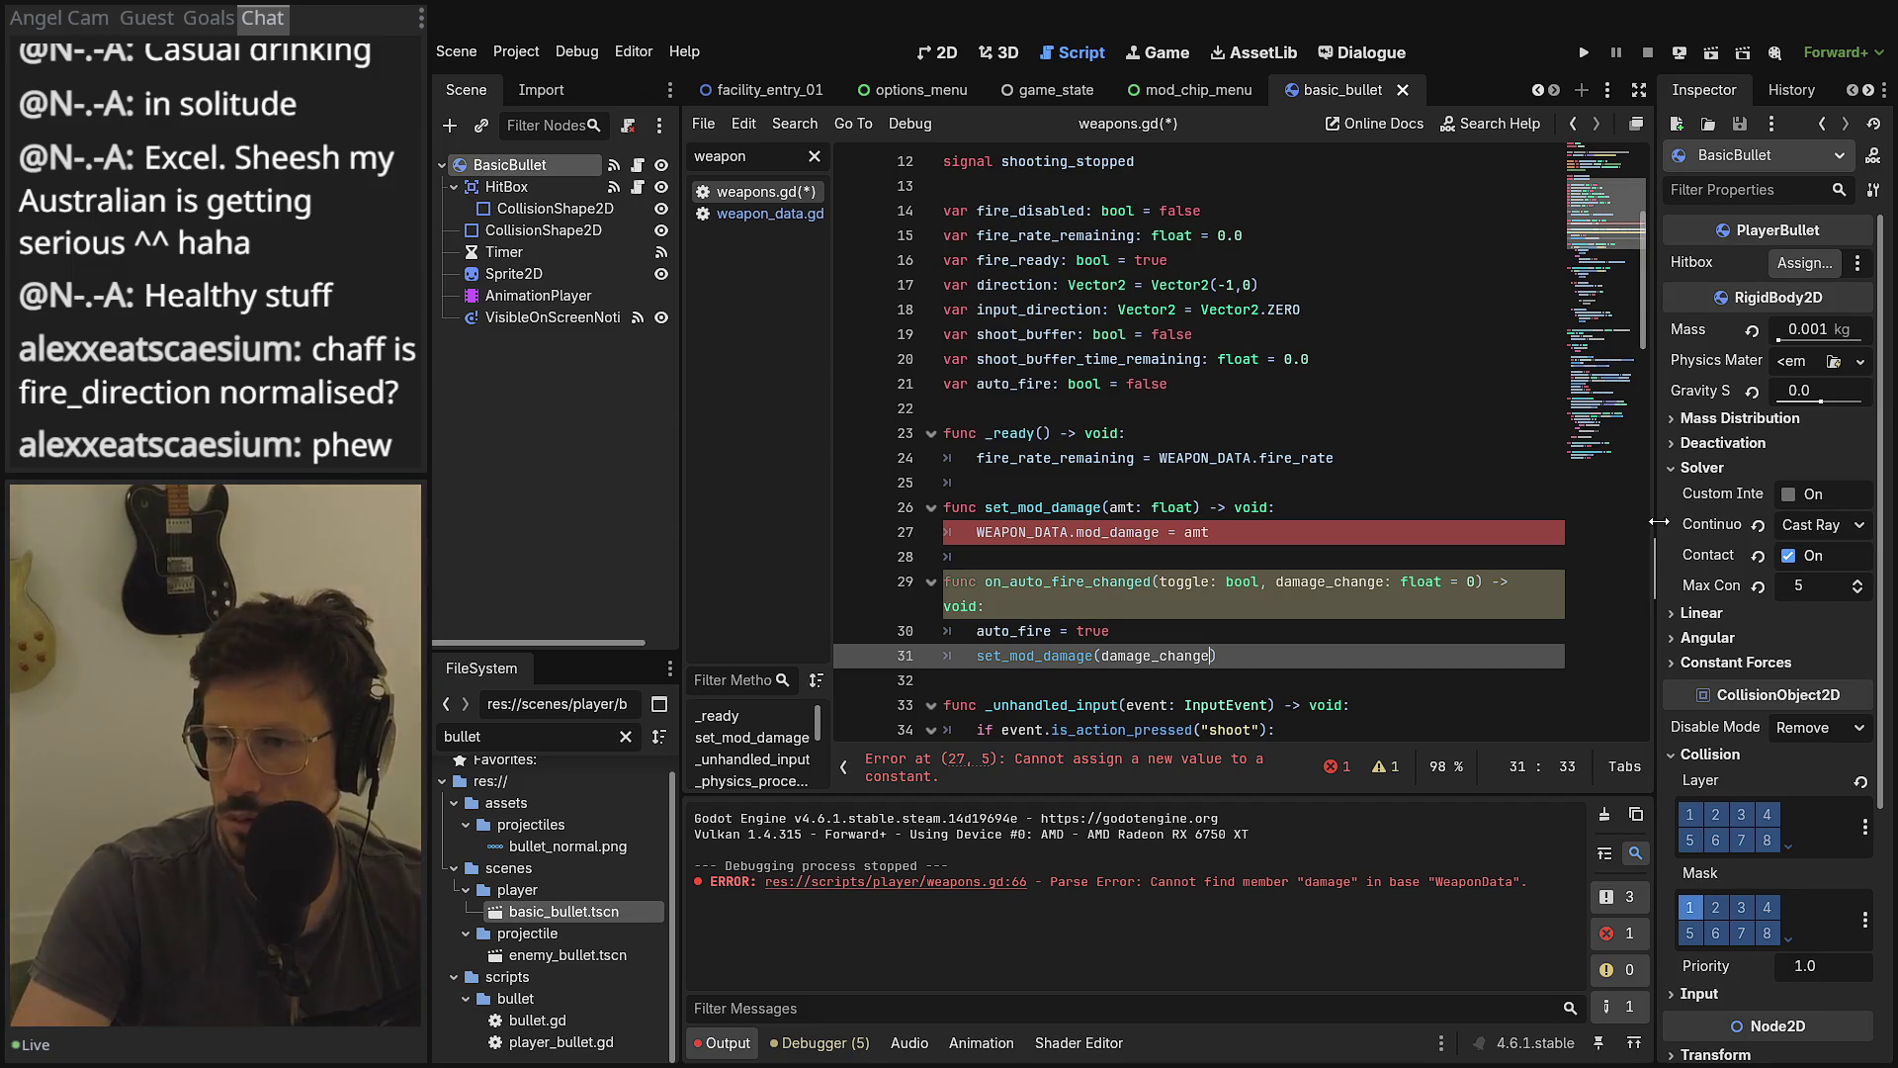
left_click_drag(1655, 525, 1796, 517)
key("Up")
key("Up")
key("Up")
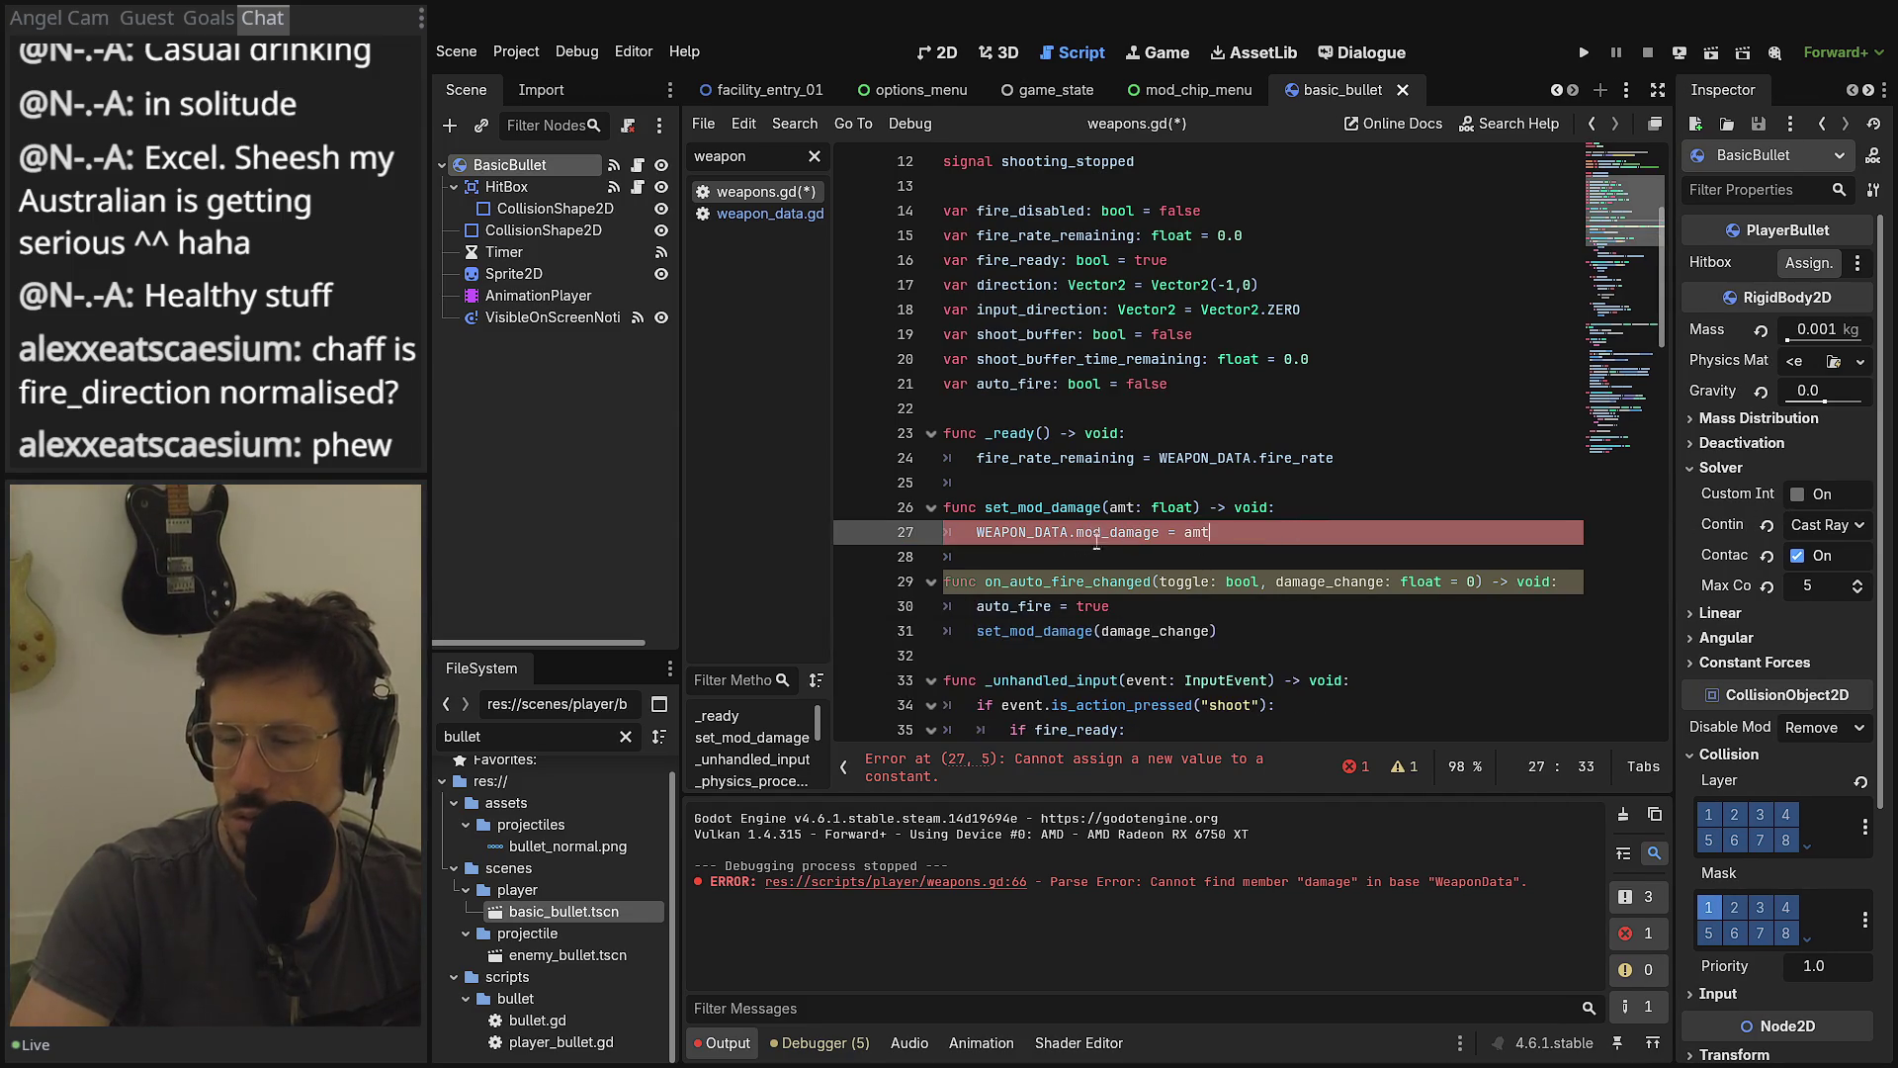
mouse_move(1096, 541)
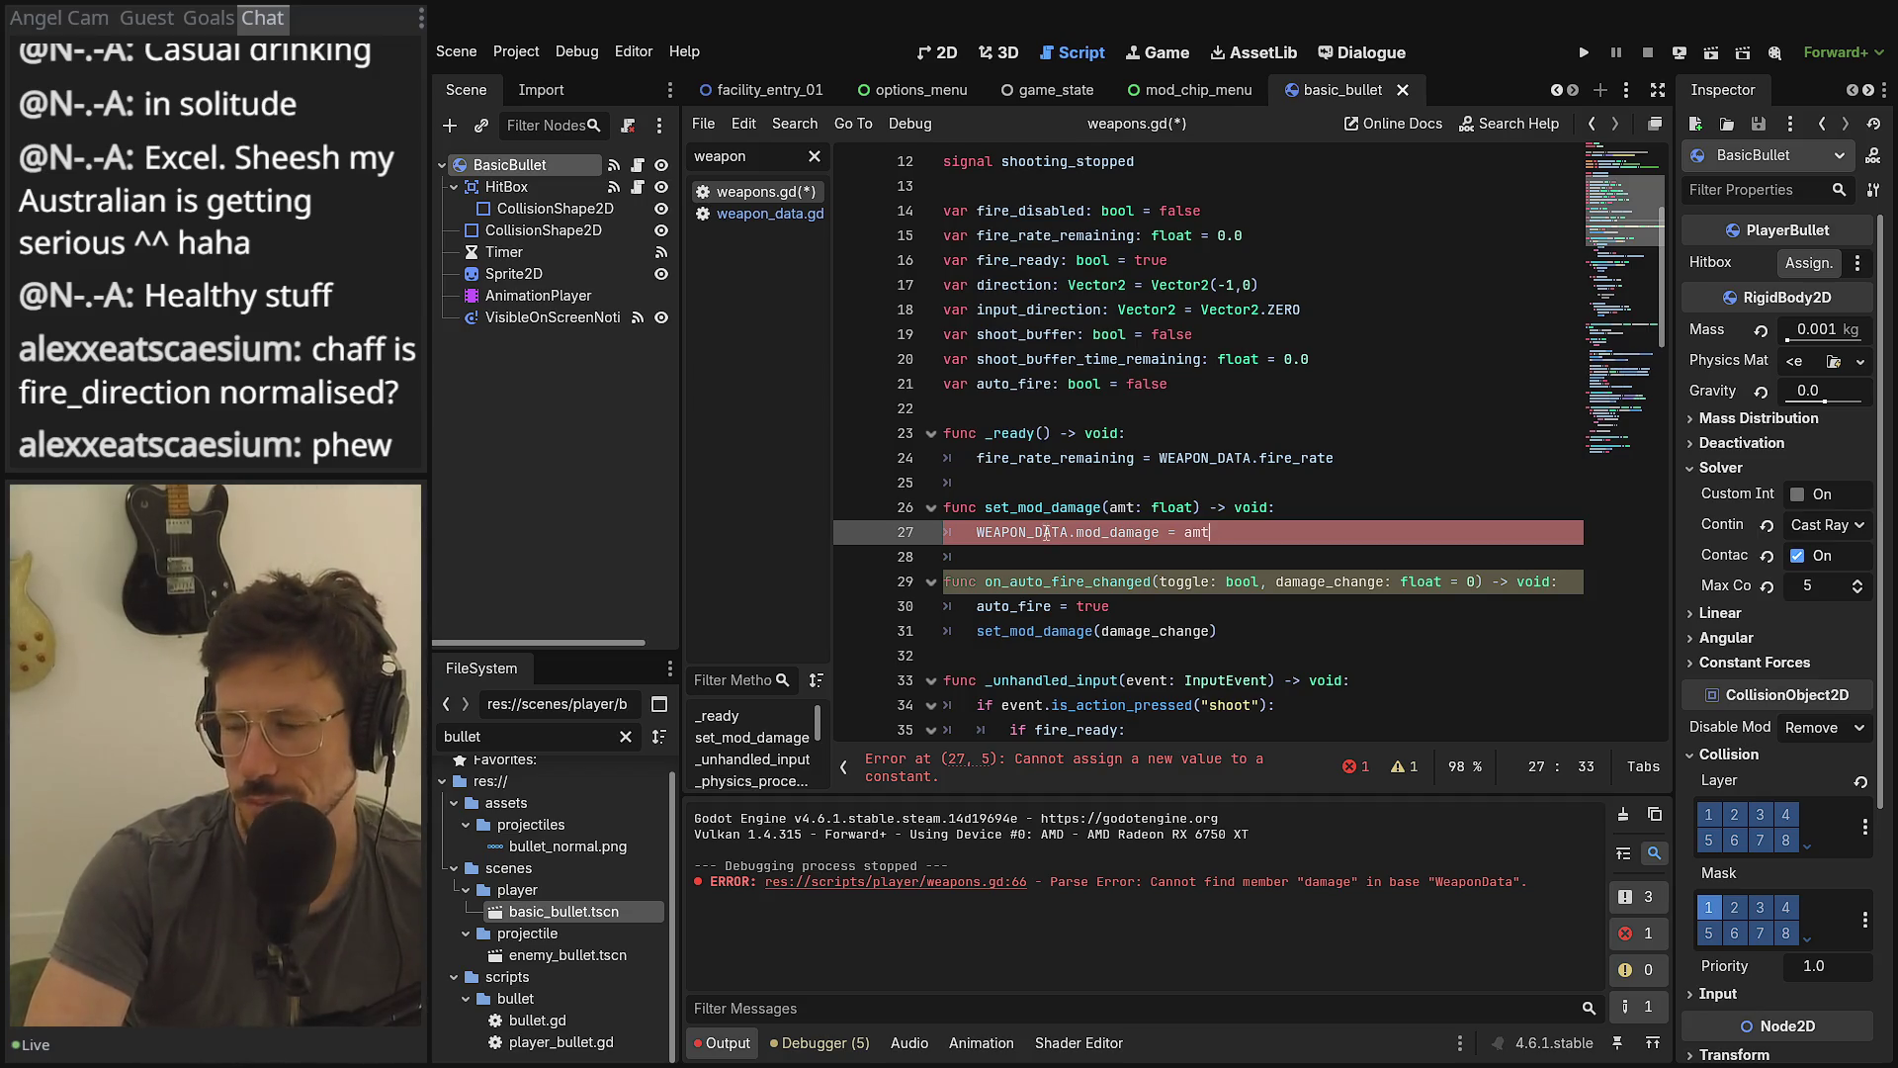
left_click(1089, 533)
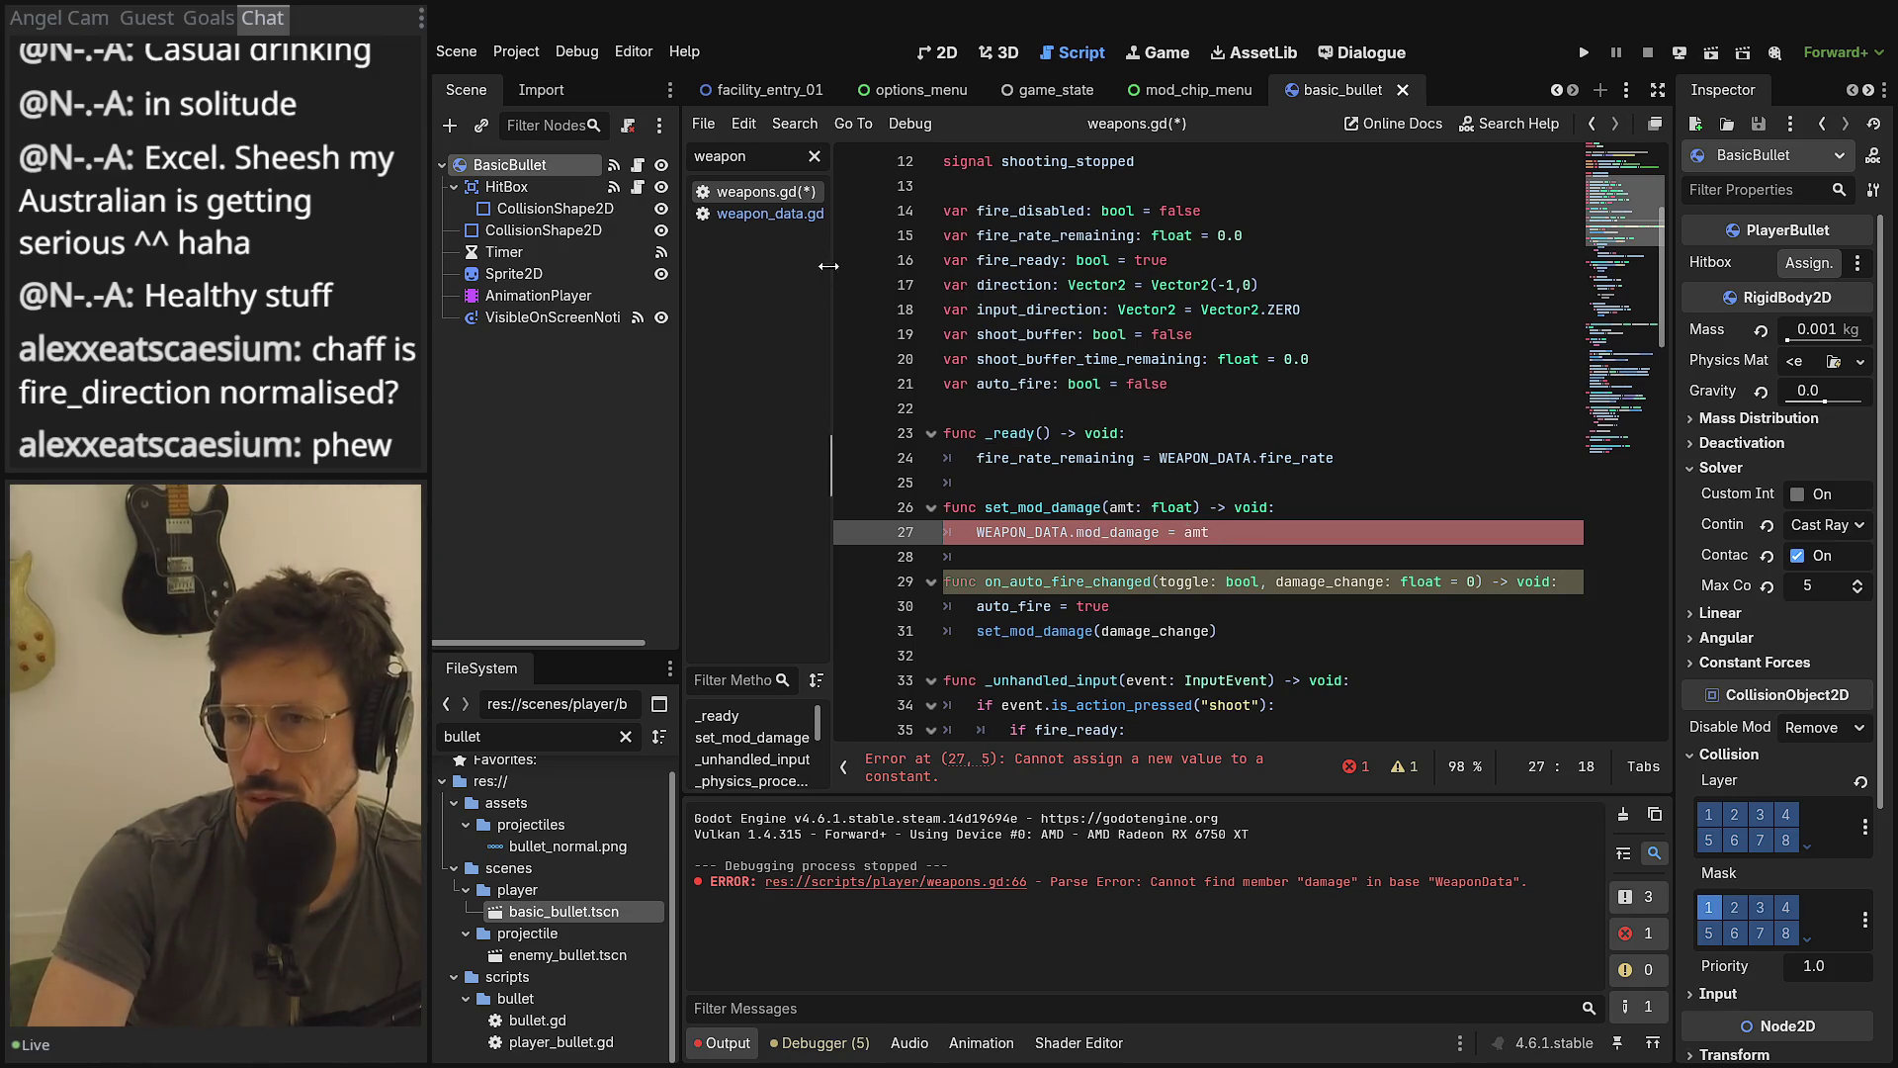
left_click(803, 212)
Append func set_mod_damage(amt: float) -> void with body 'mod_damage = amt' to weapon_data.gd and save
left_click(1051, 478)
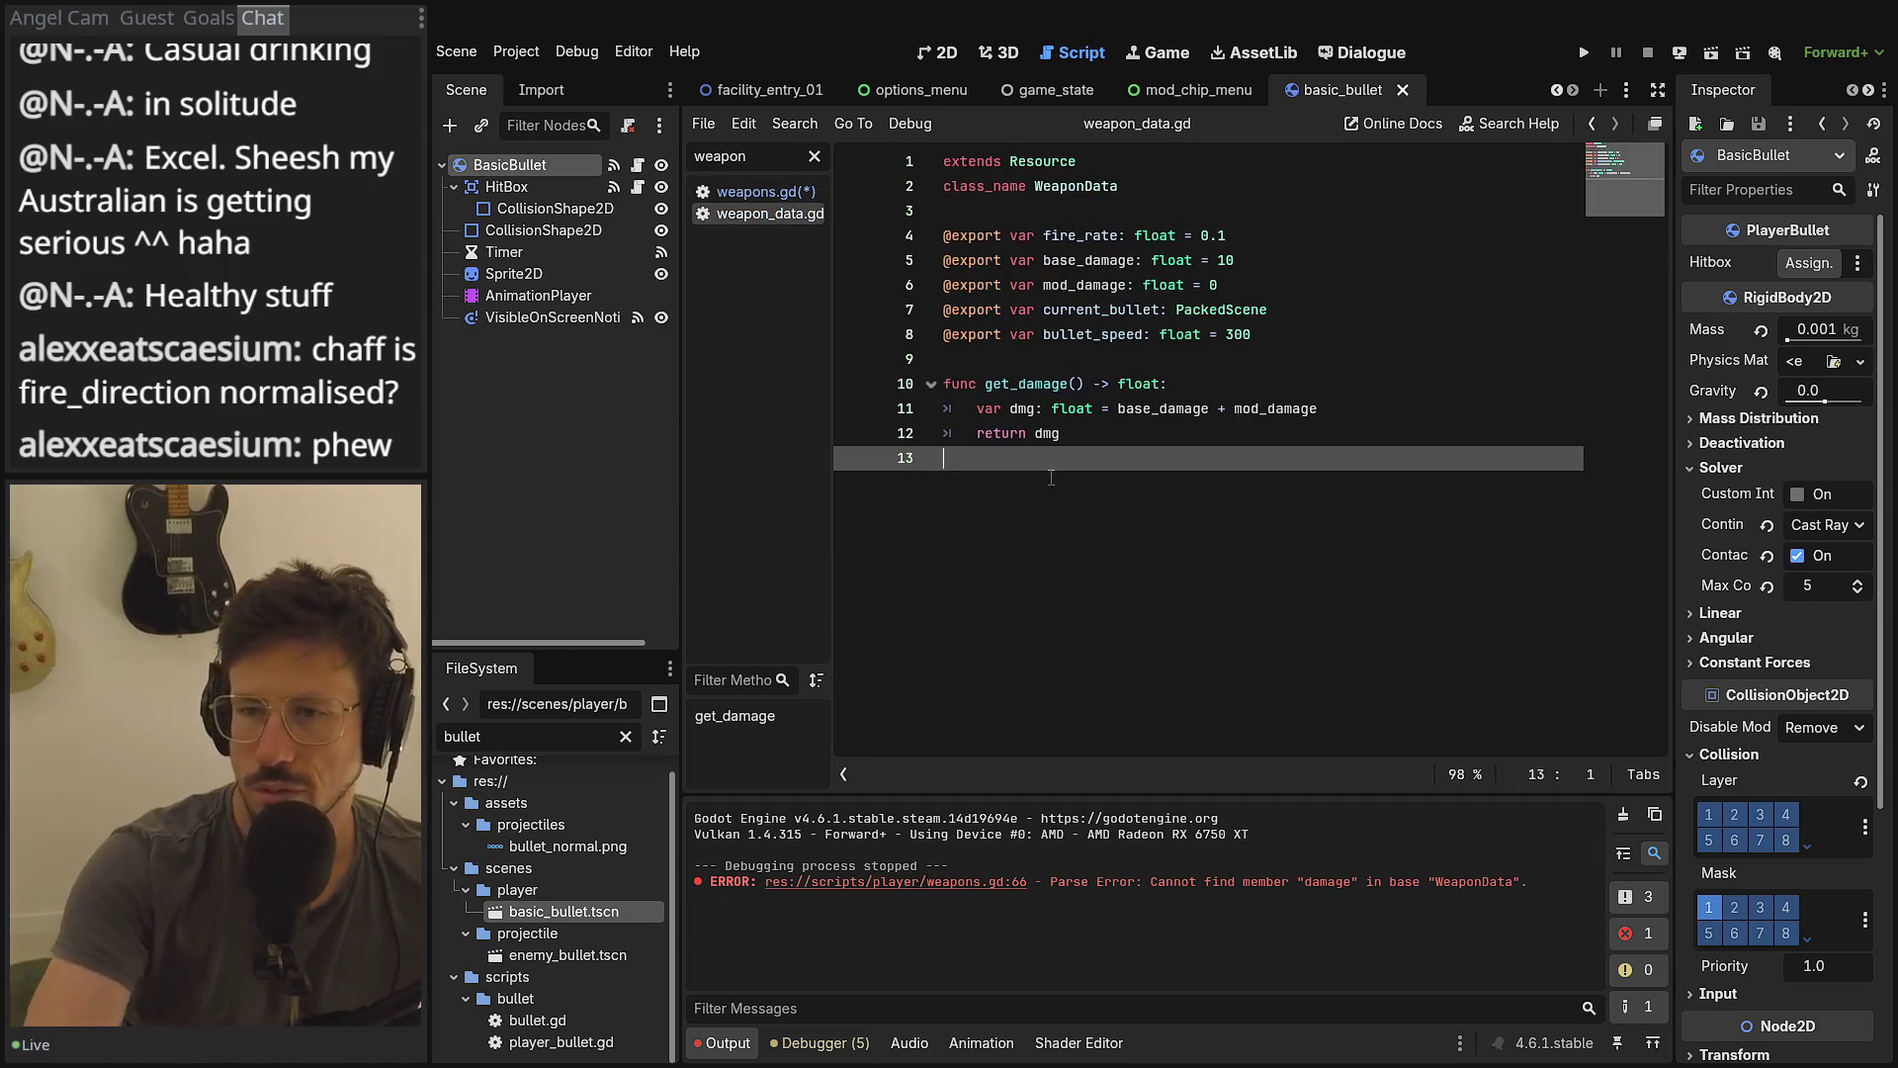
key("Return")
type("fun")
type("c set_mo")
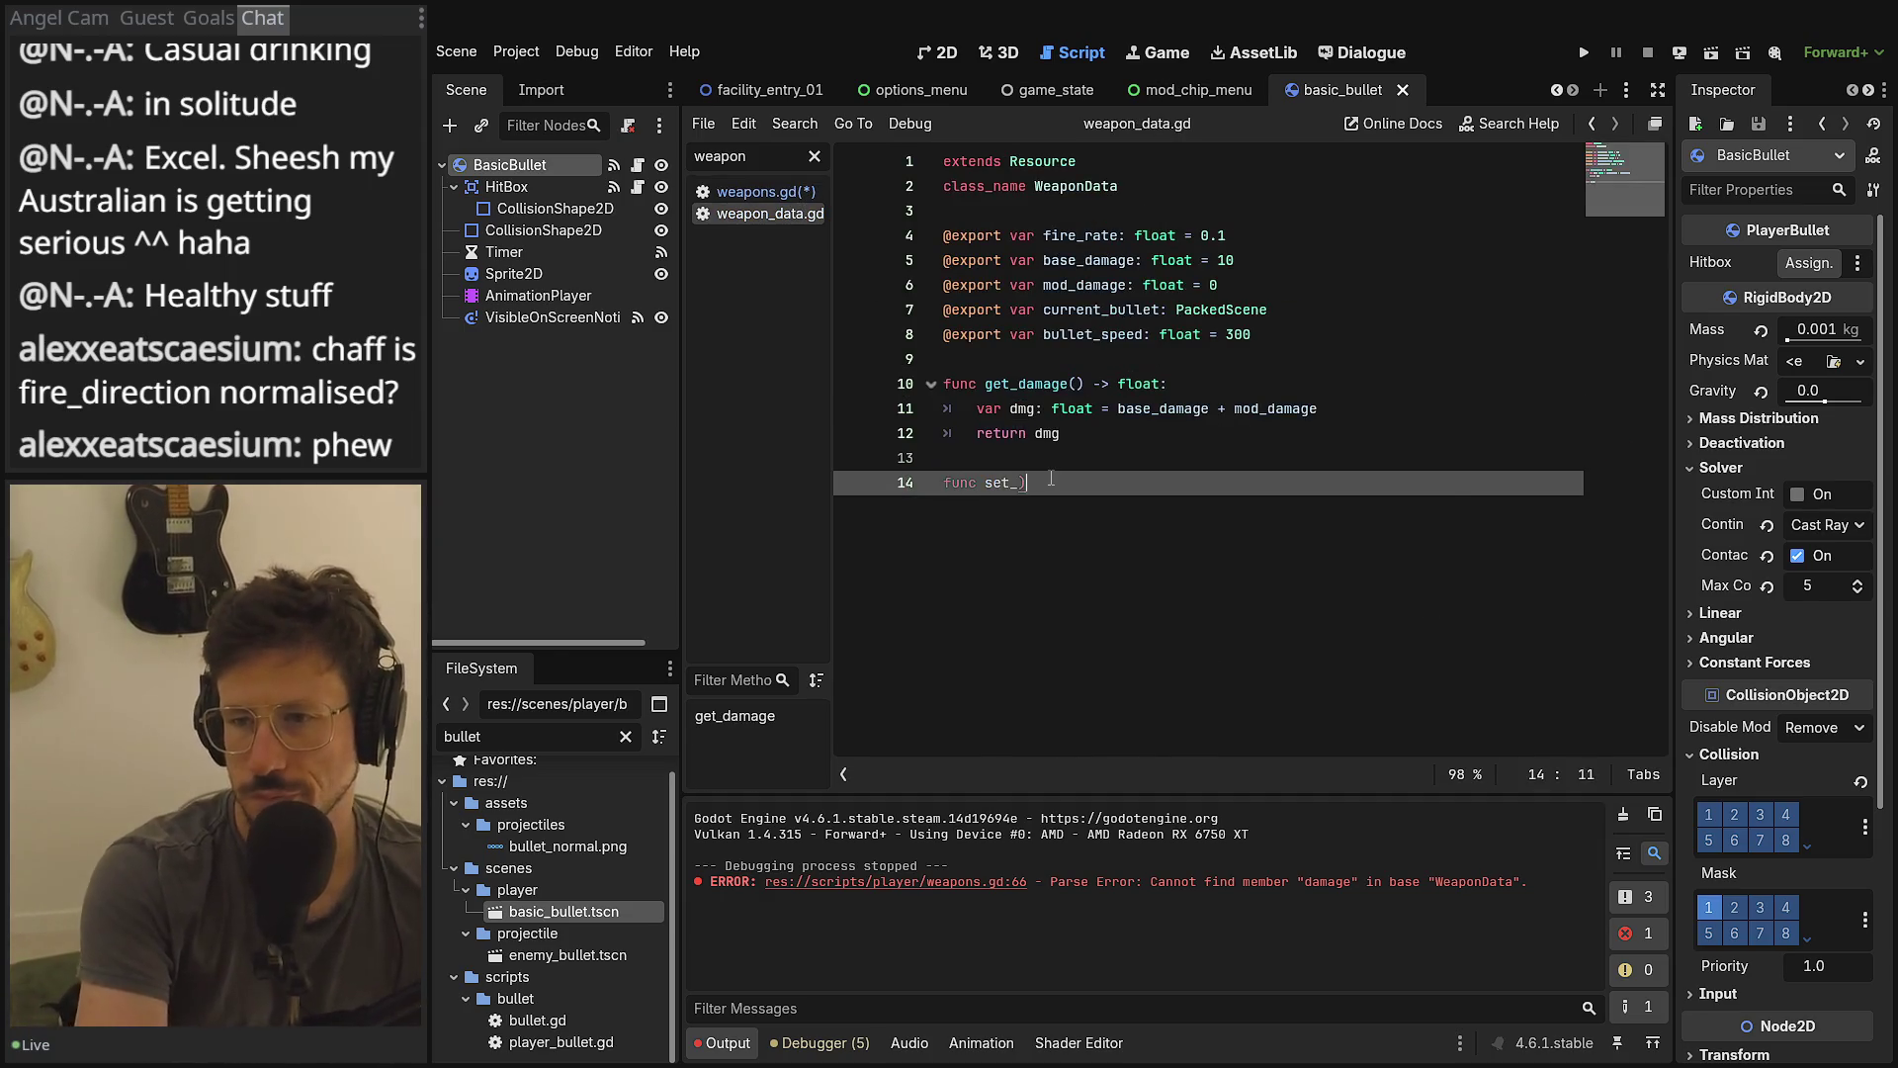
type("d_damage(")
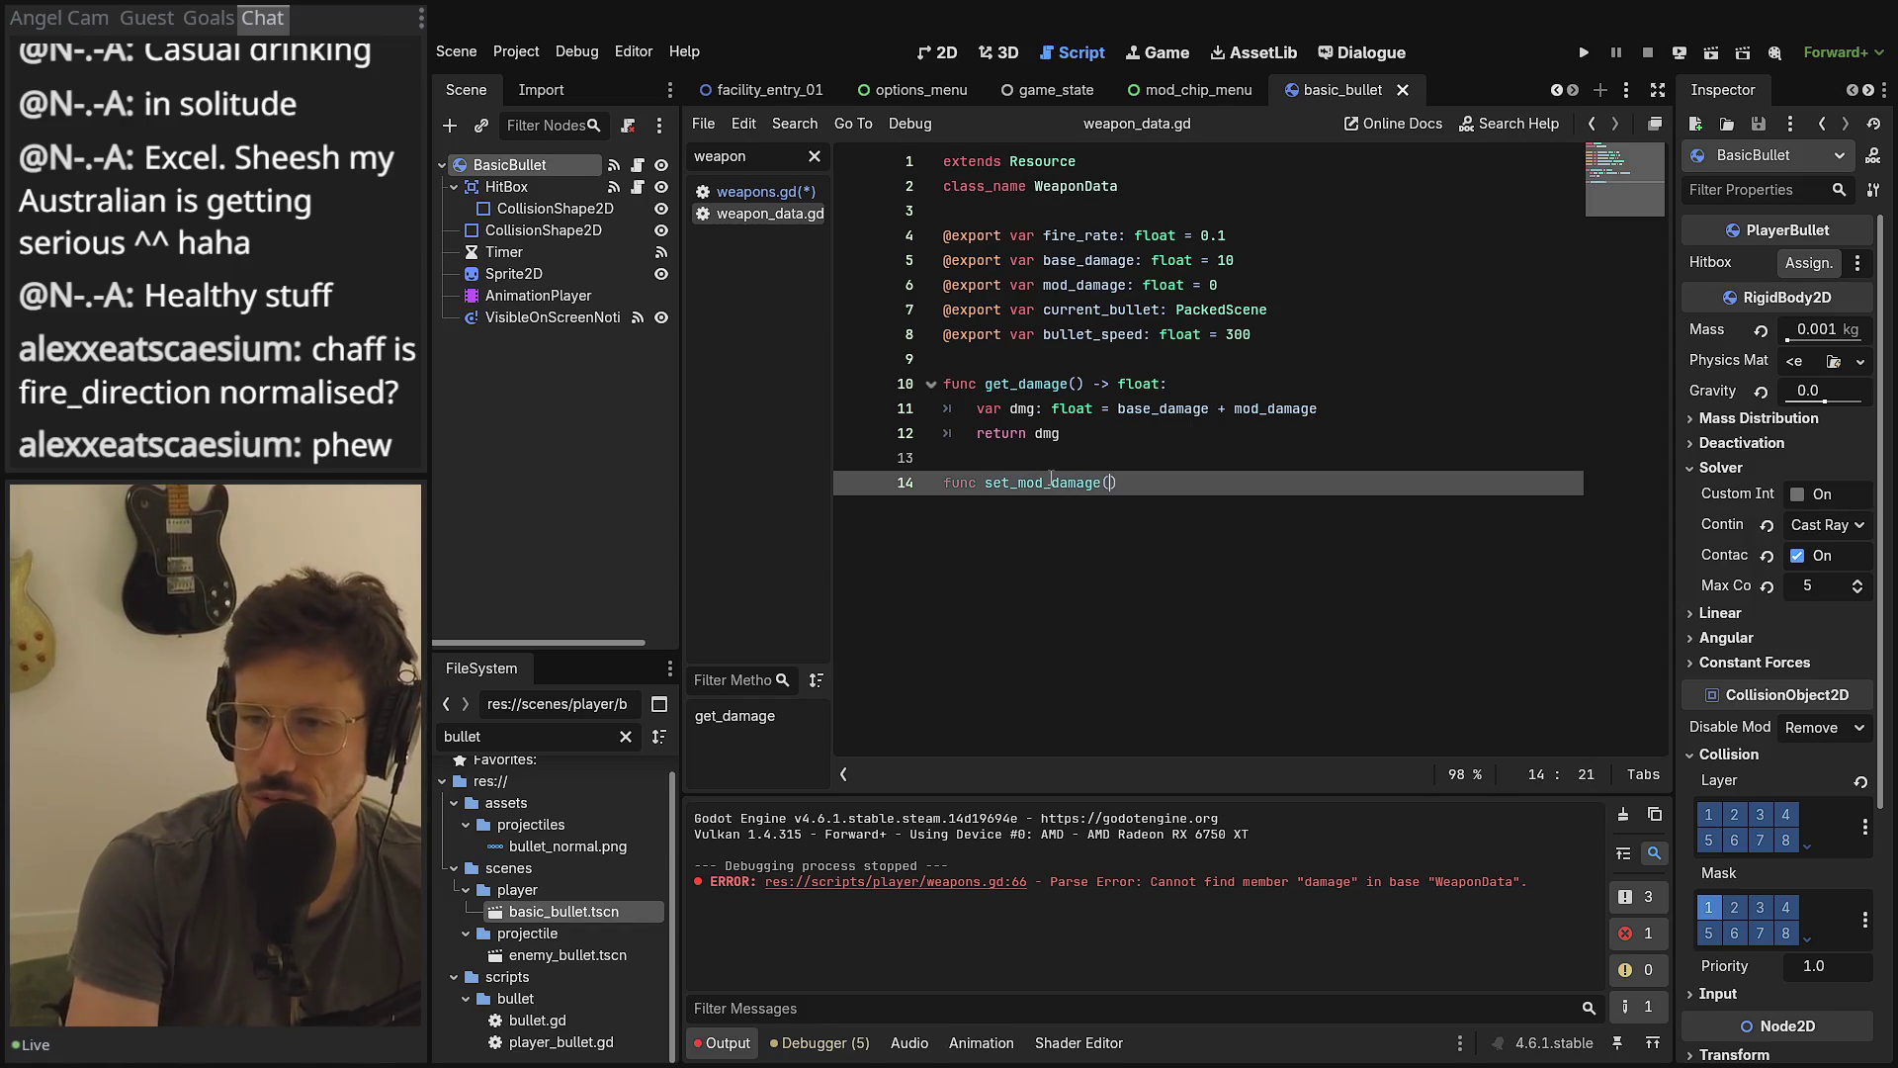
key("Left")
type("amt: float) -> ")
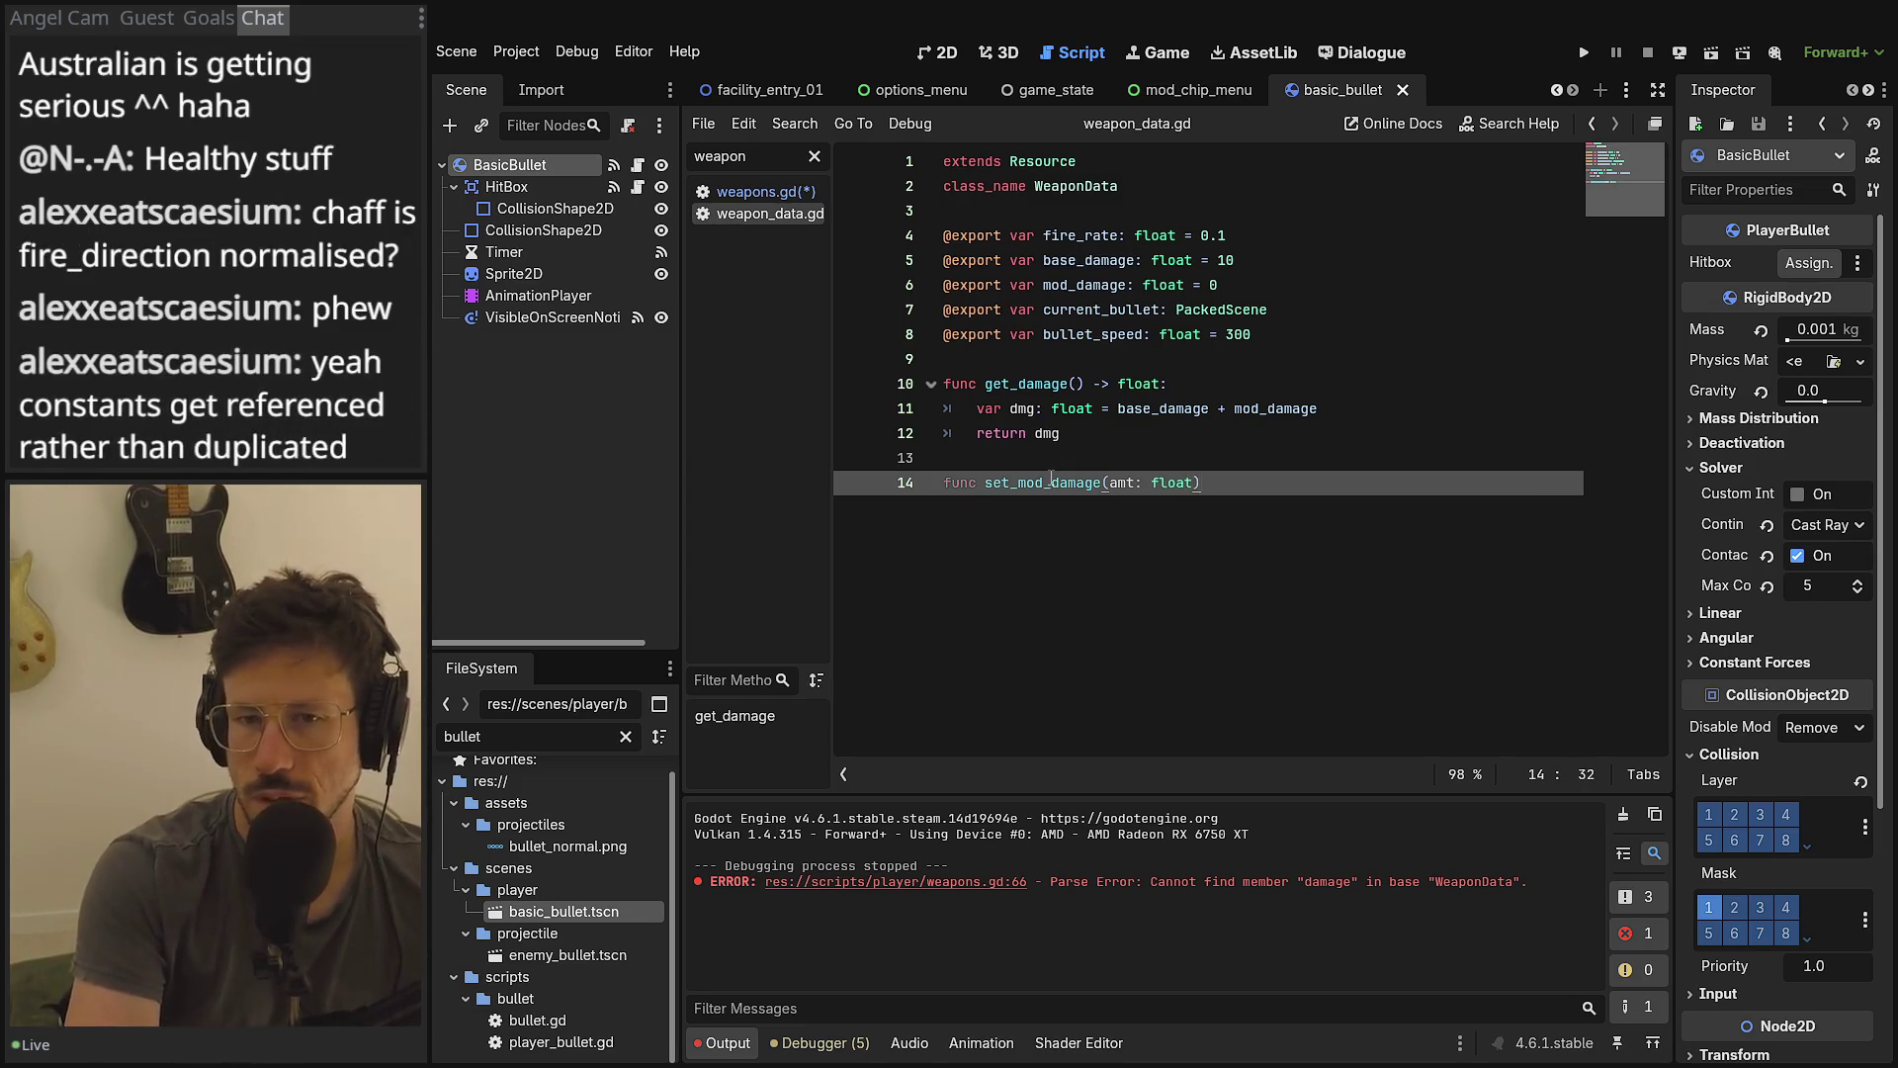
type("void:")
key("Return")
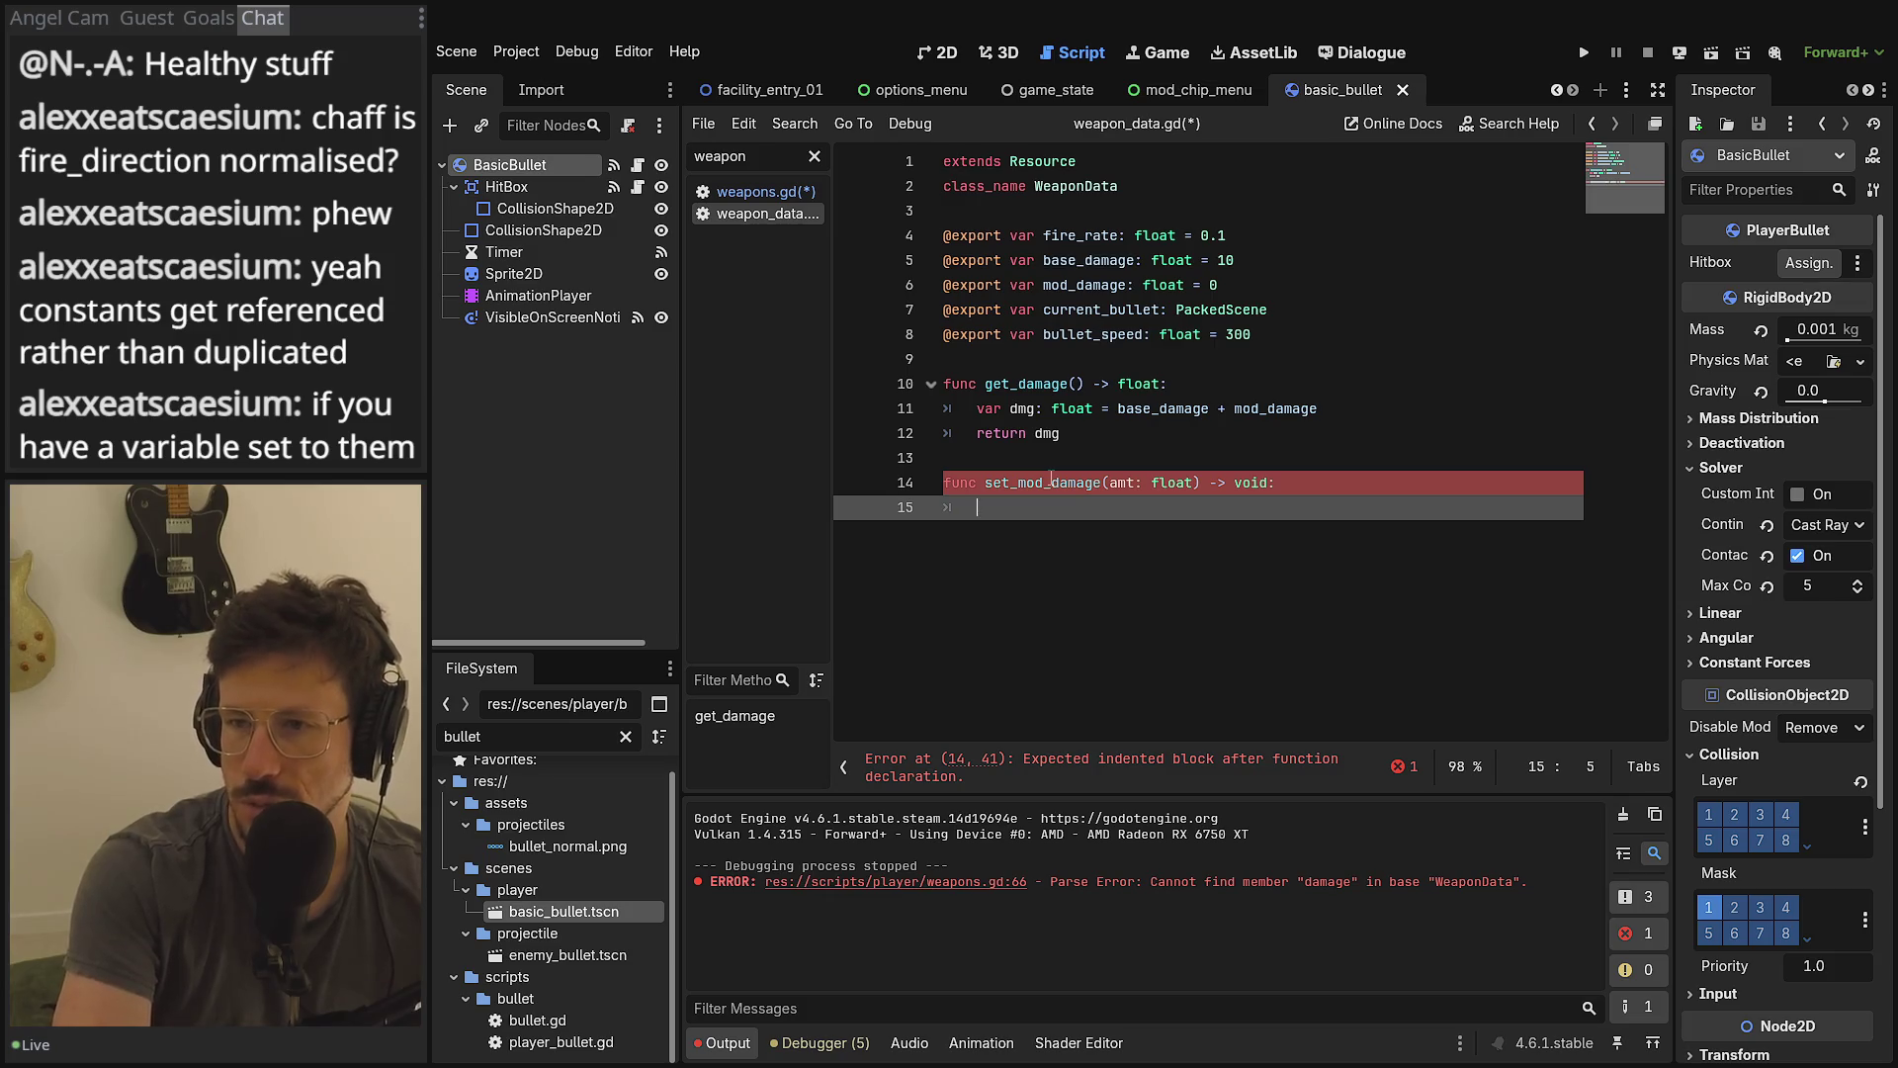
type("d_damage.")
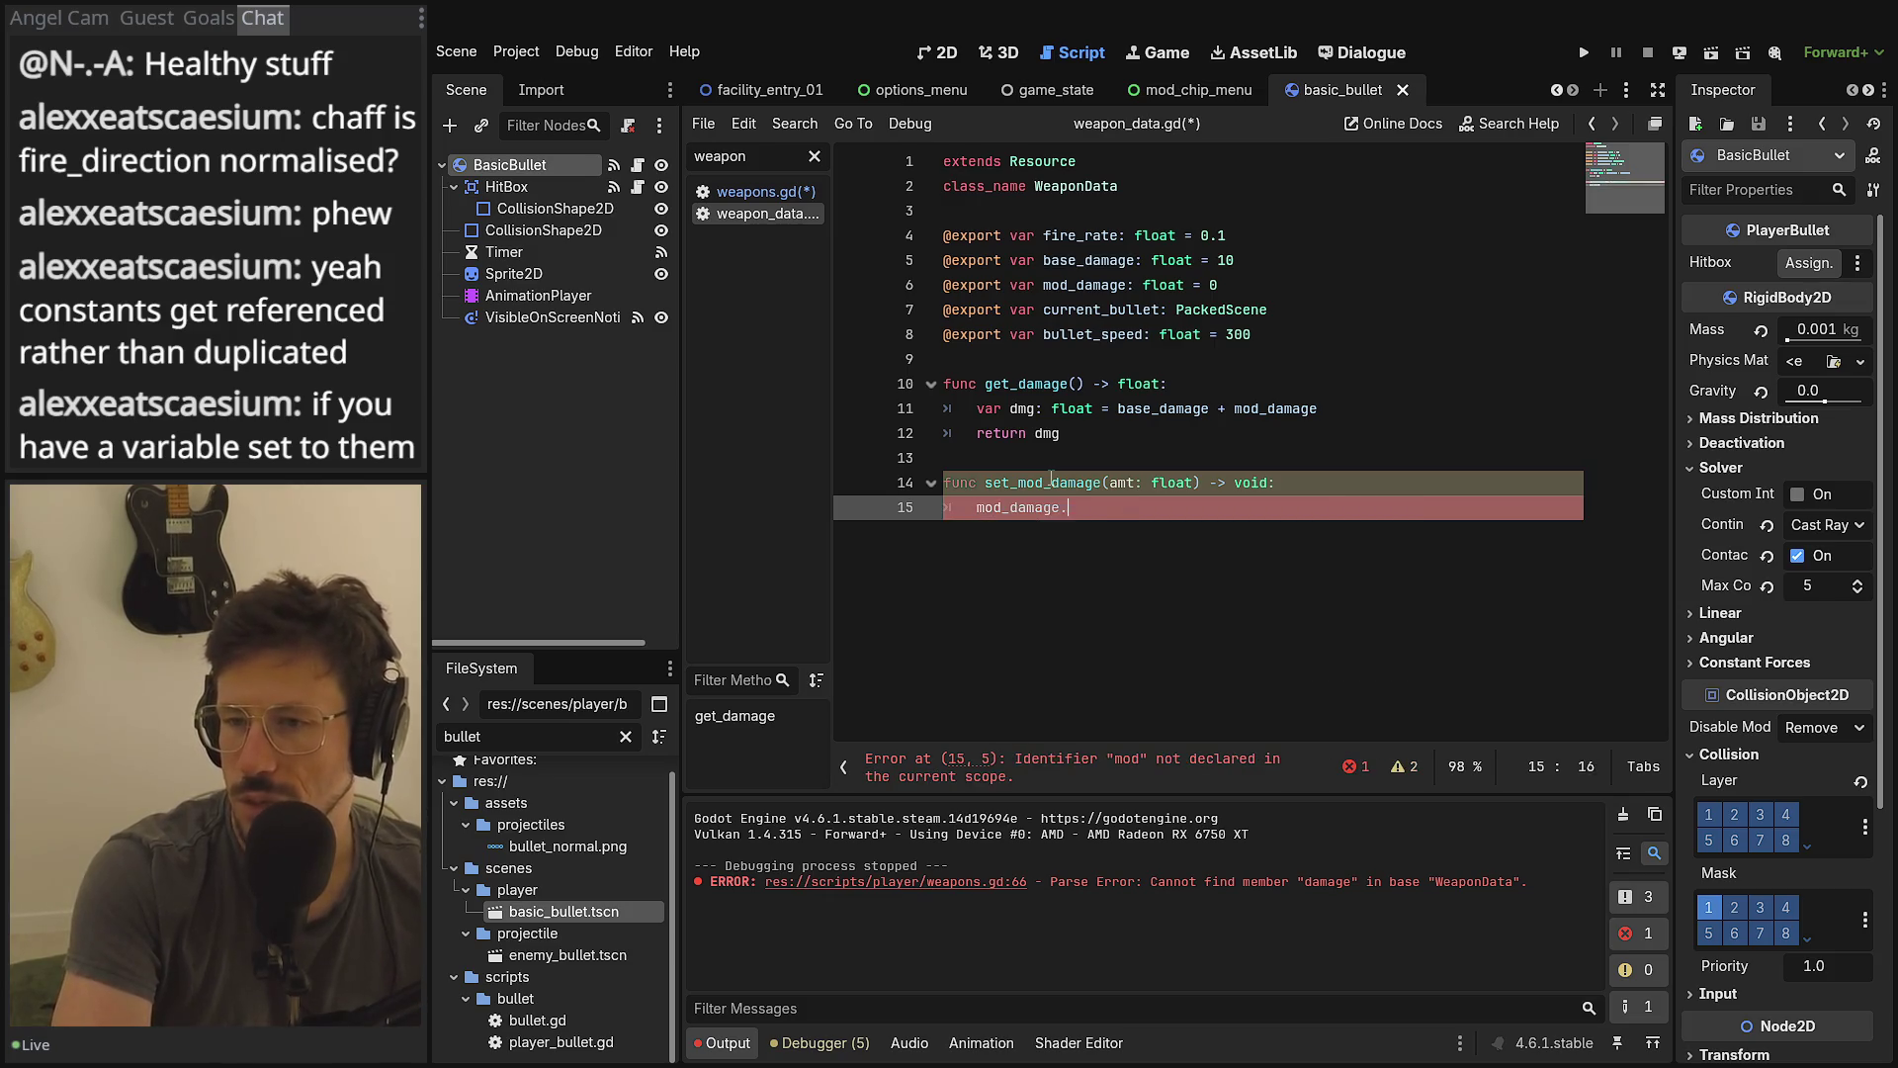
type(" = ma")
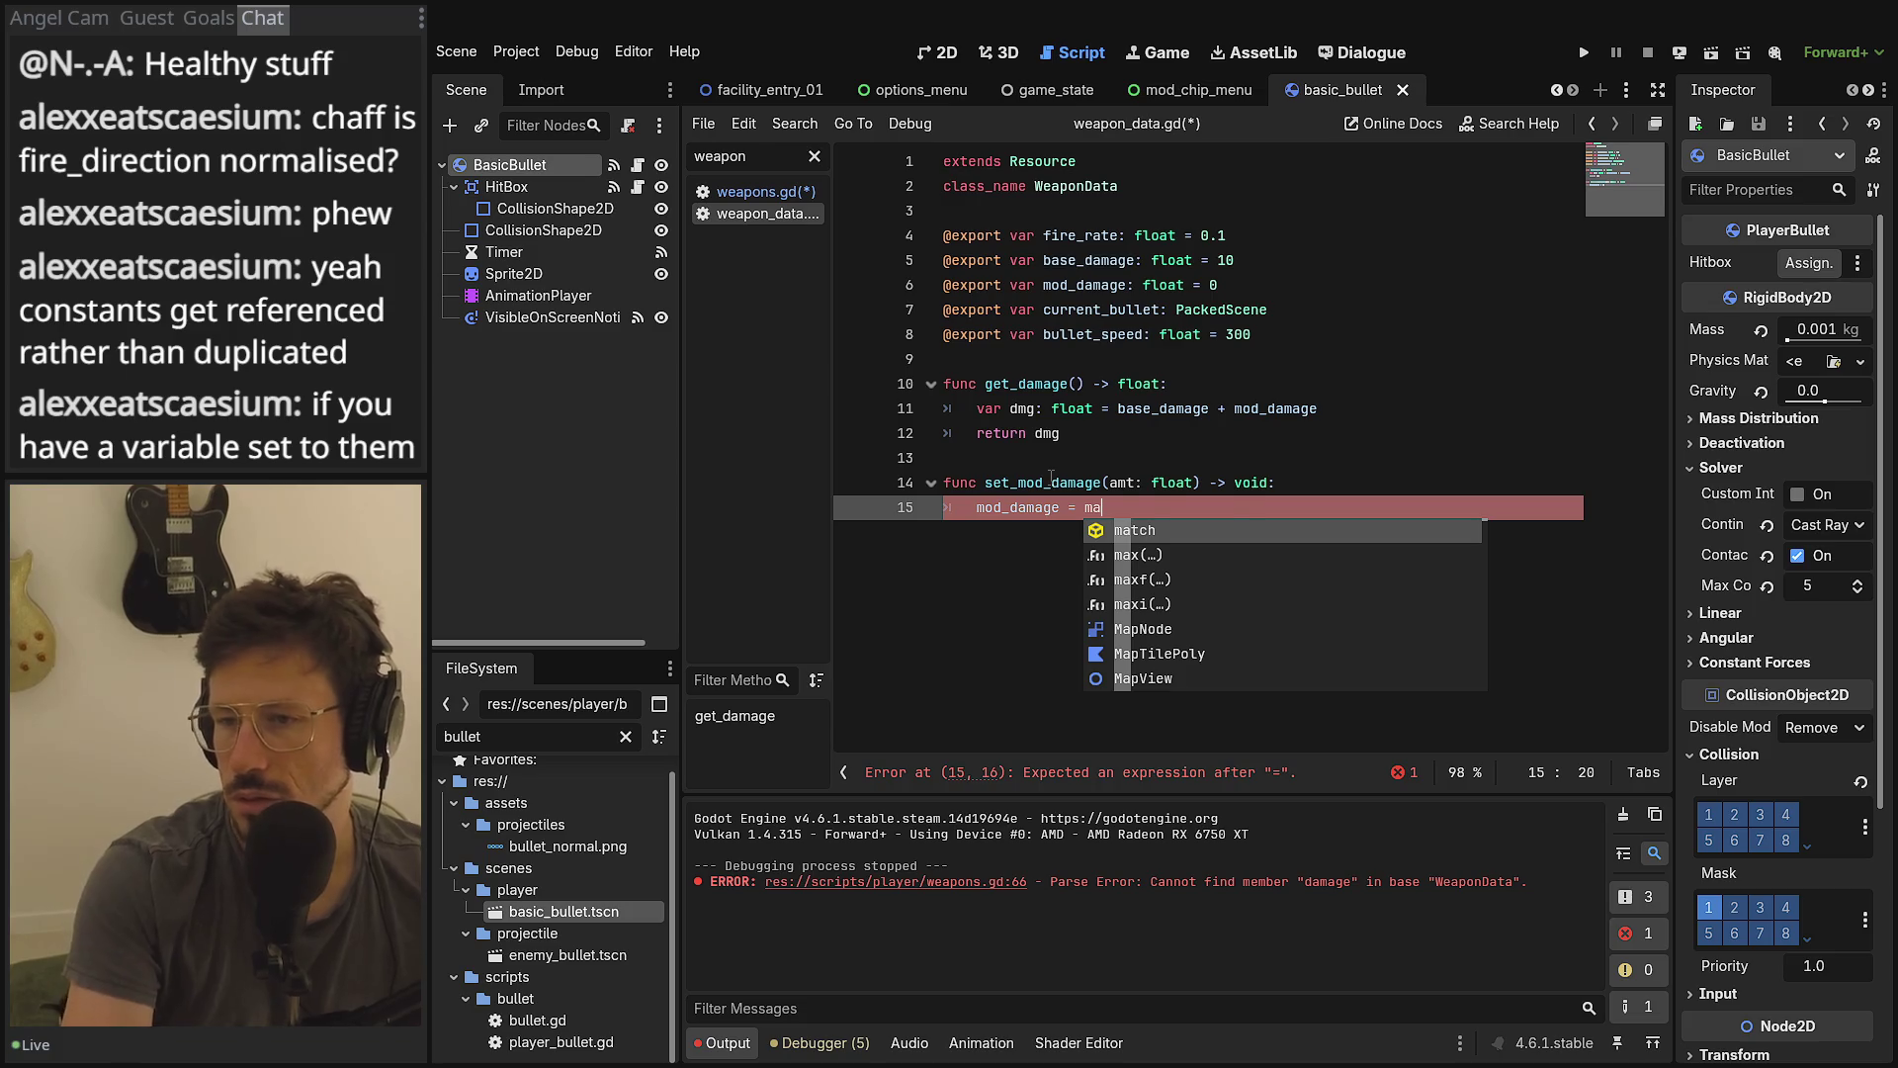
key("BackSpace")
type("amt")
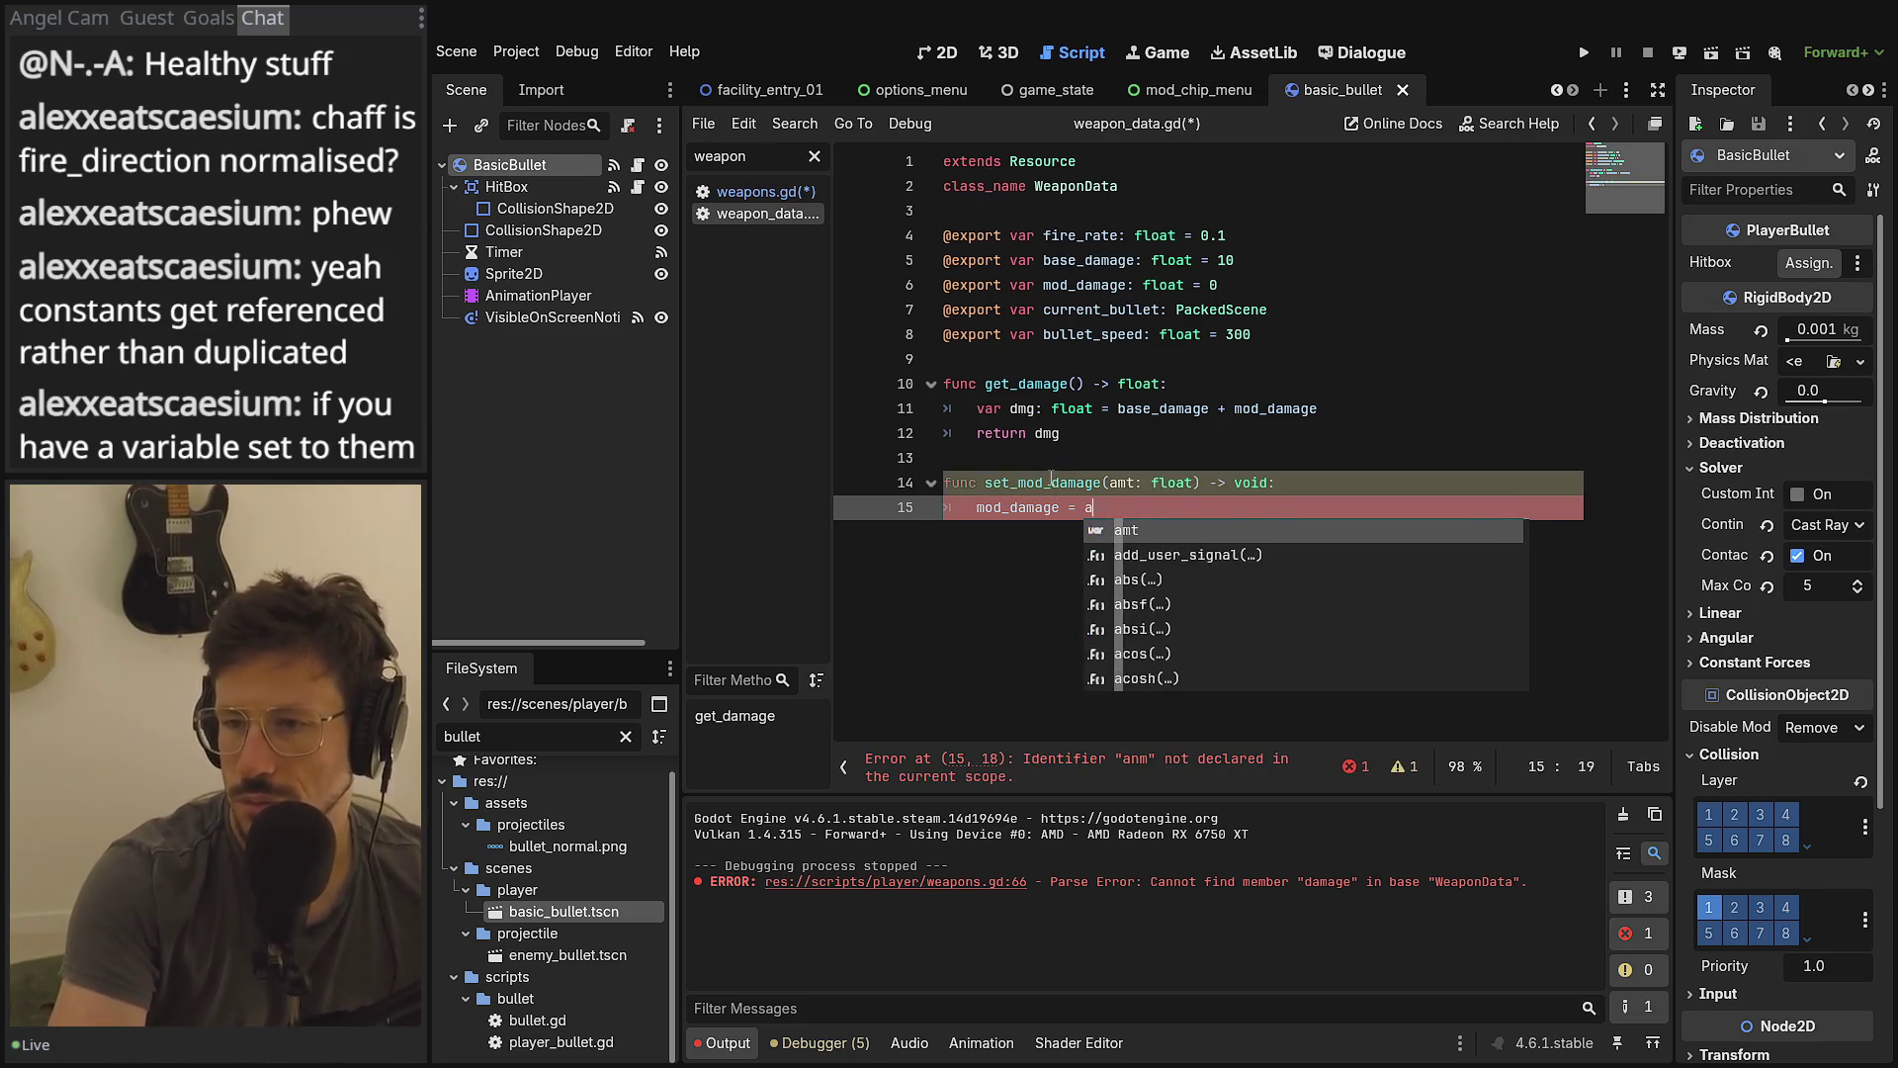
key("ctrl+s")
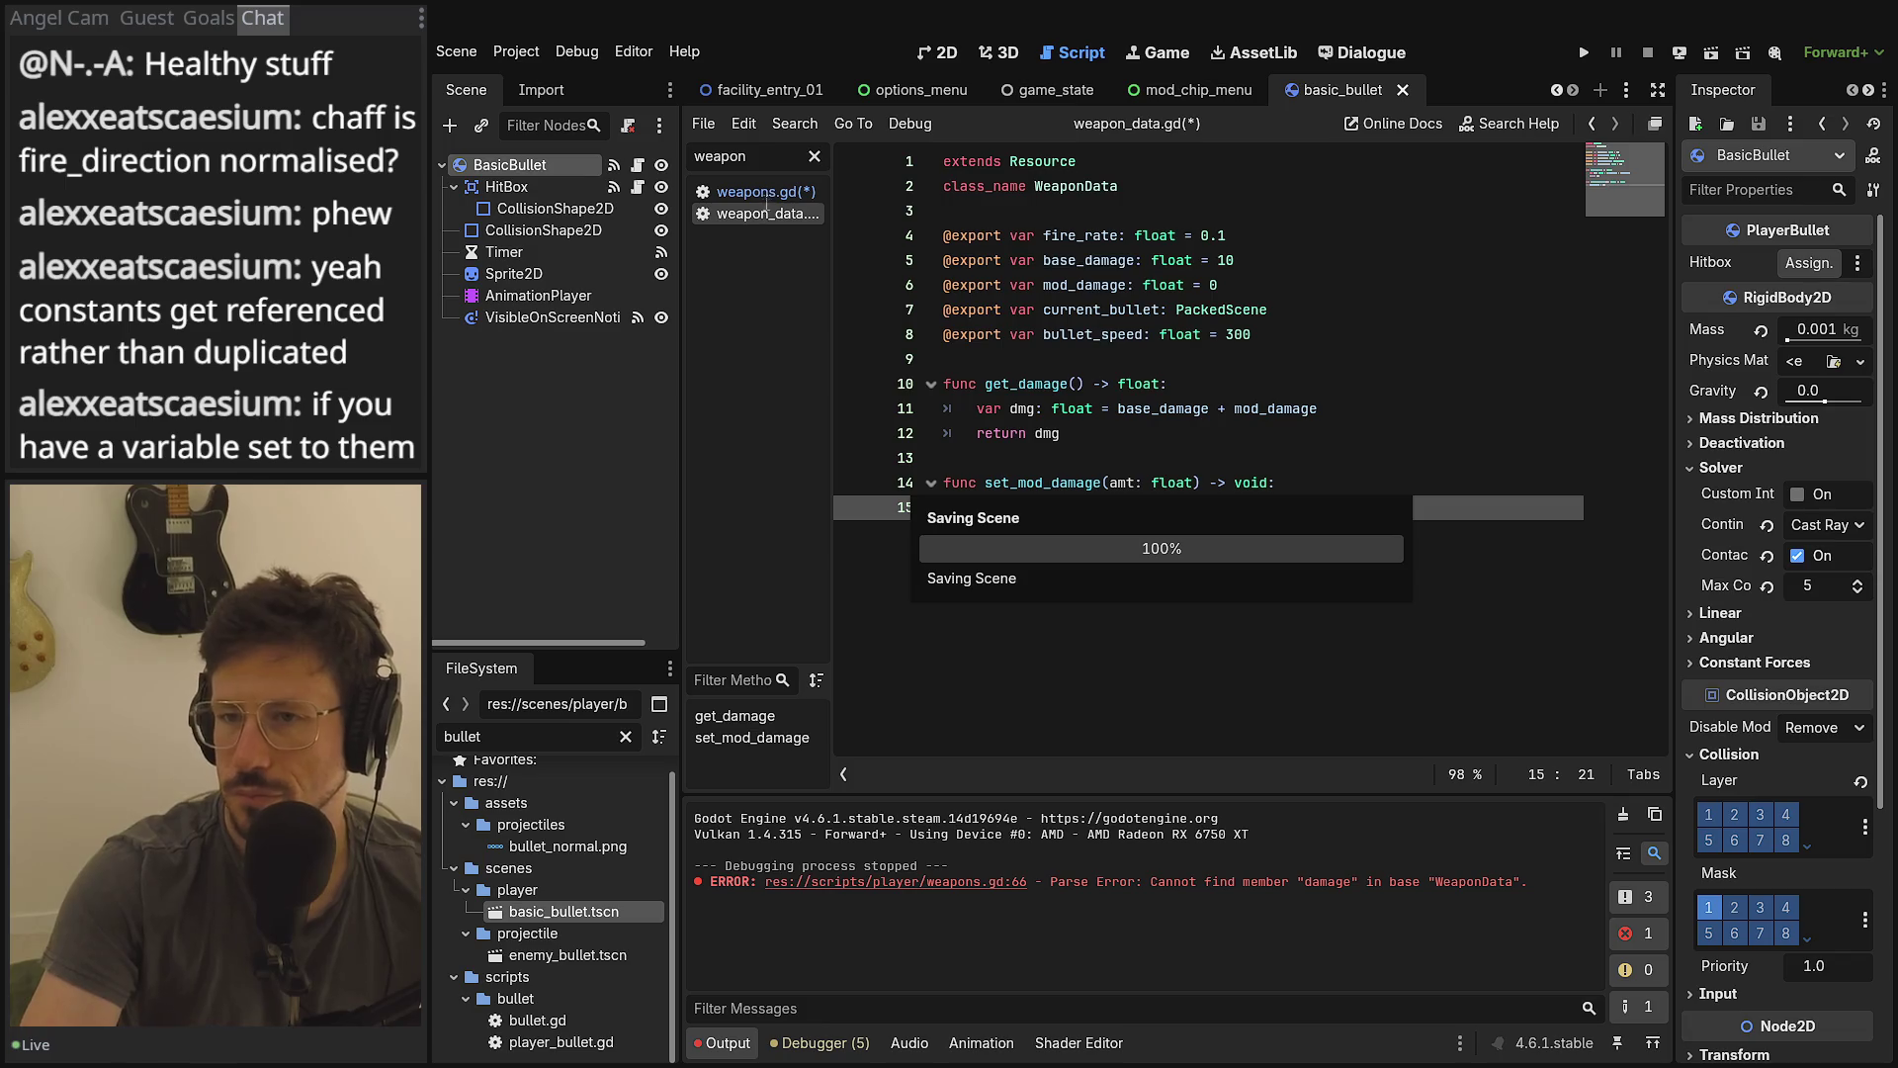
In weapons.gd, replace line 27's direct mod_damage assignment with WEAPON_DATA.set_mod_damage(amt)
left_click(768, 197)
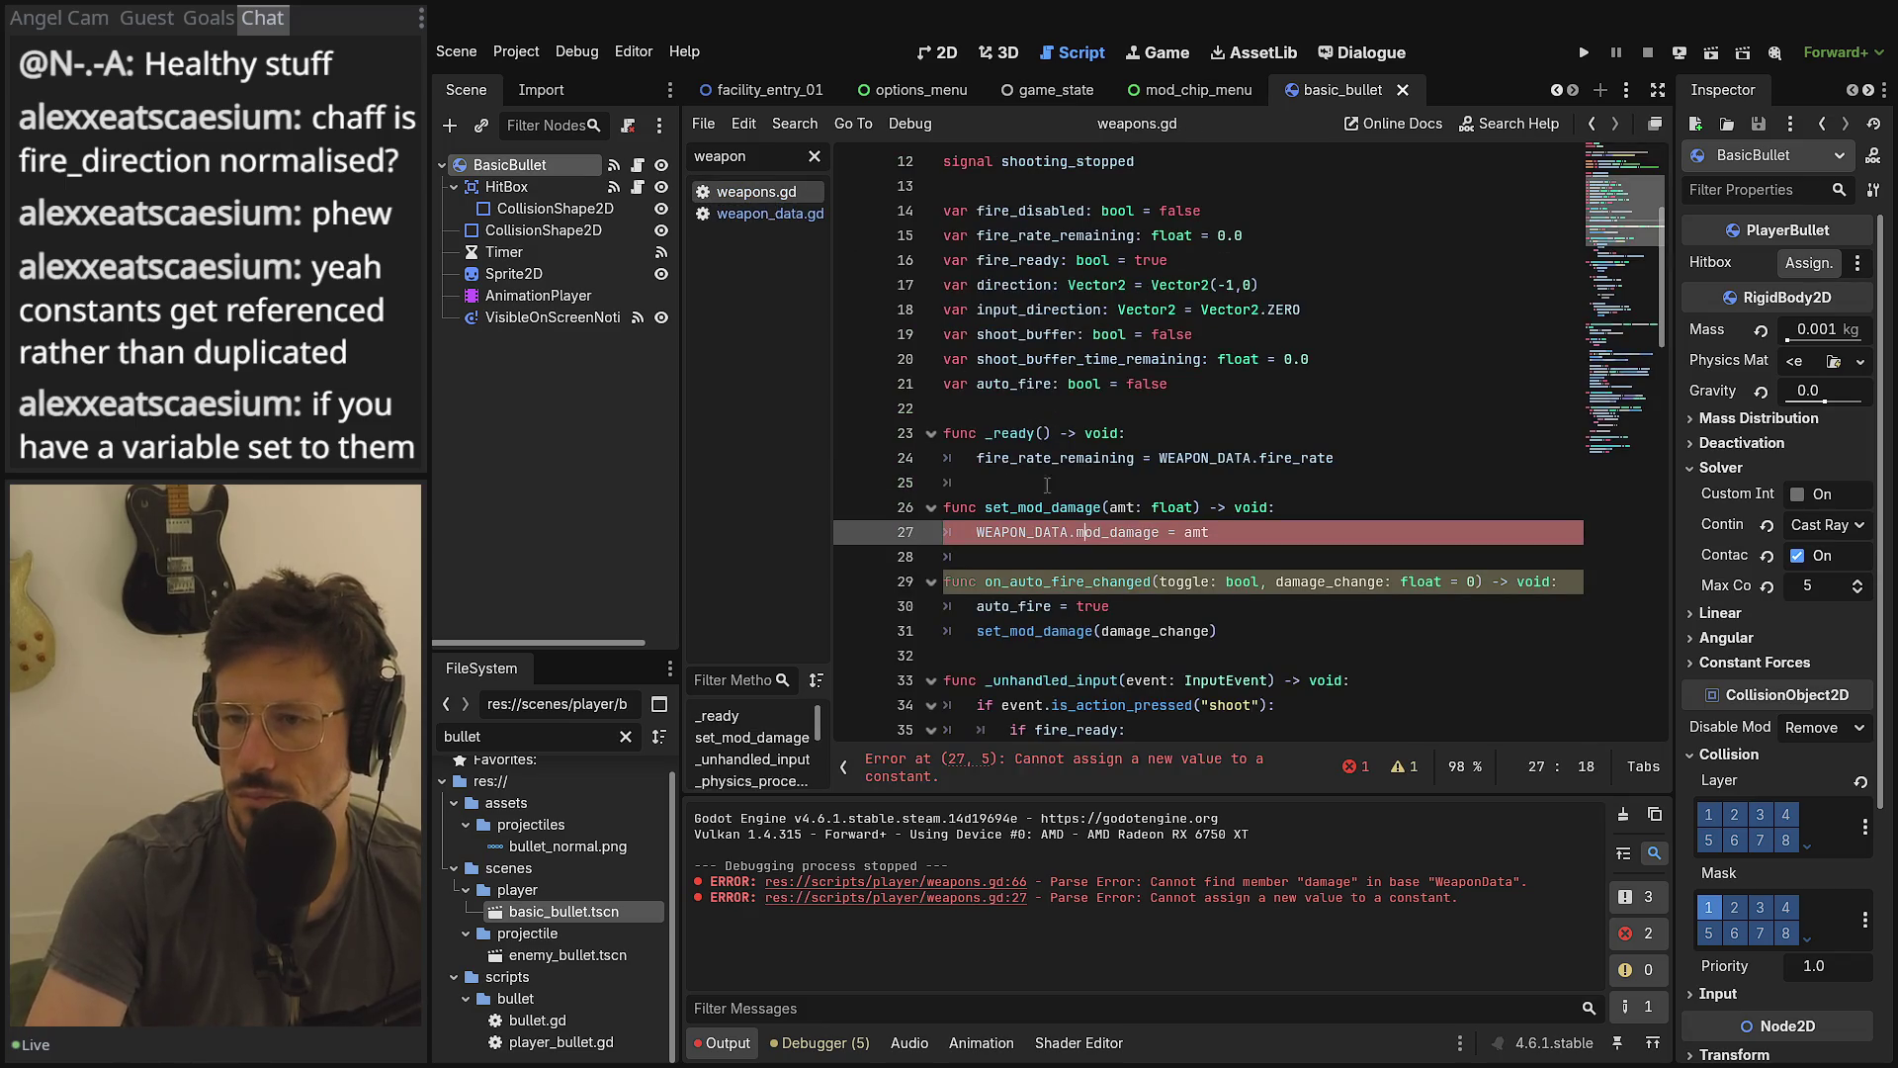
double_click(1143, 532)
key("shift+End")
type("set")
key("Return")
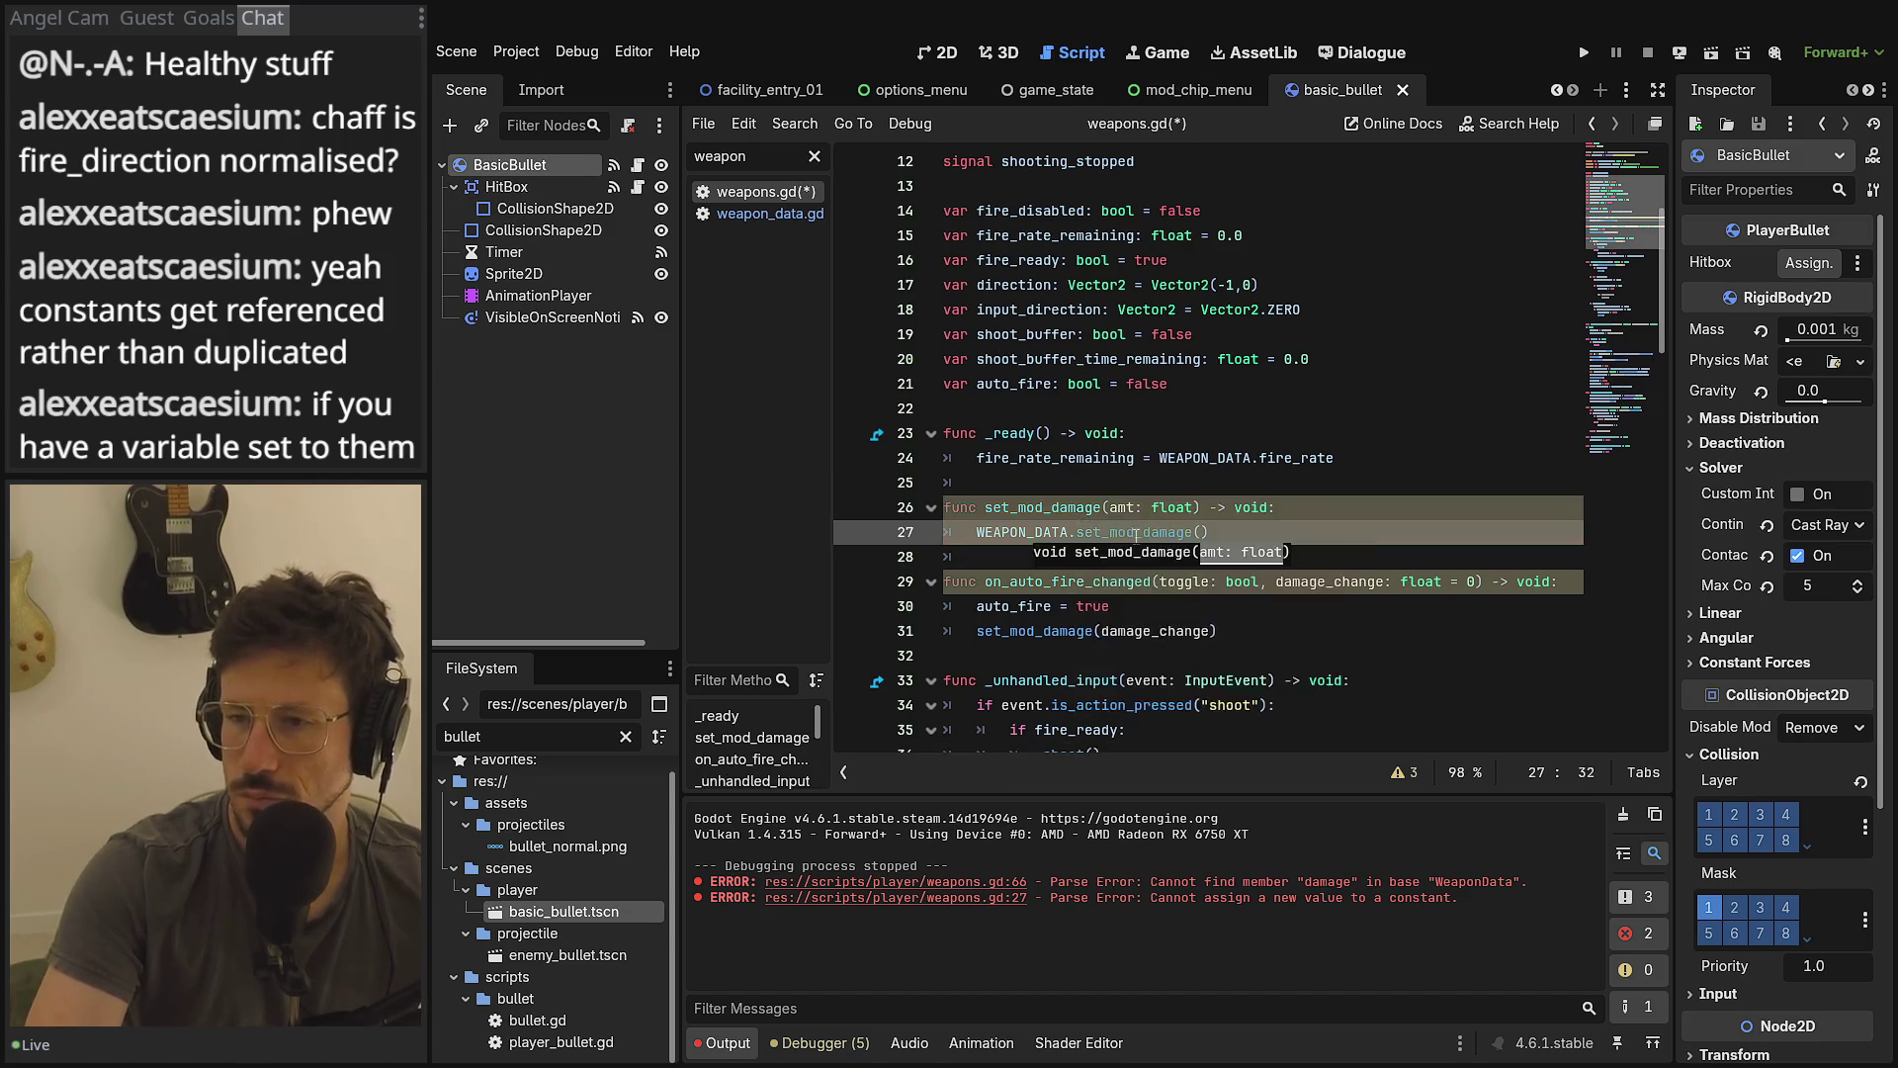
type("amt")
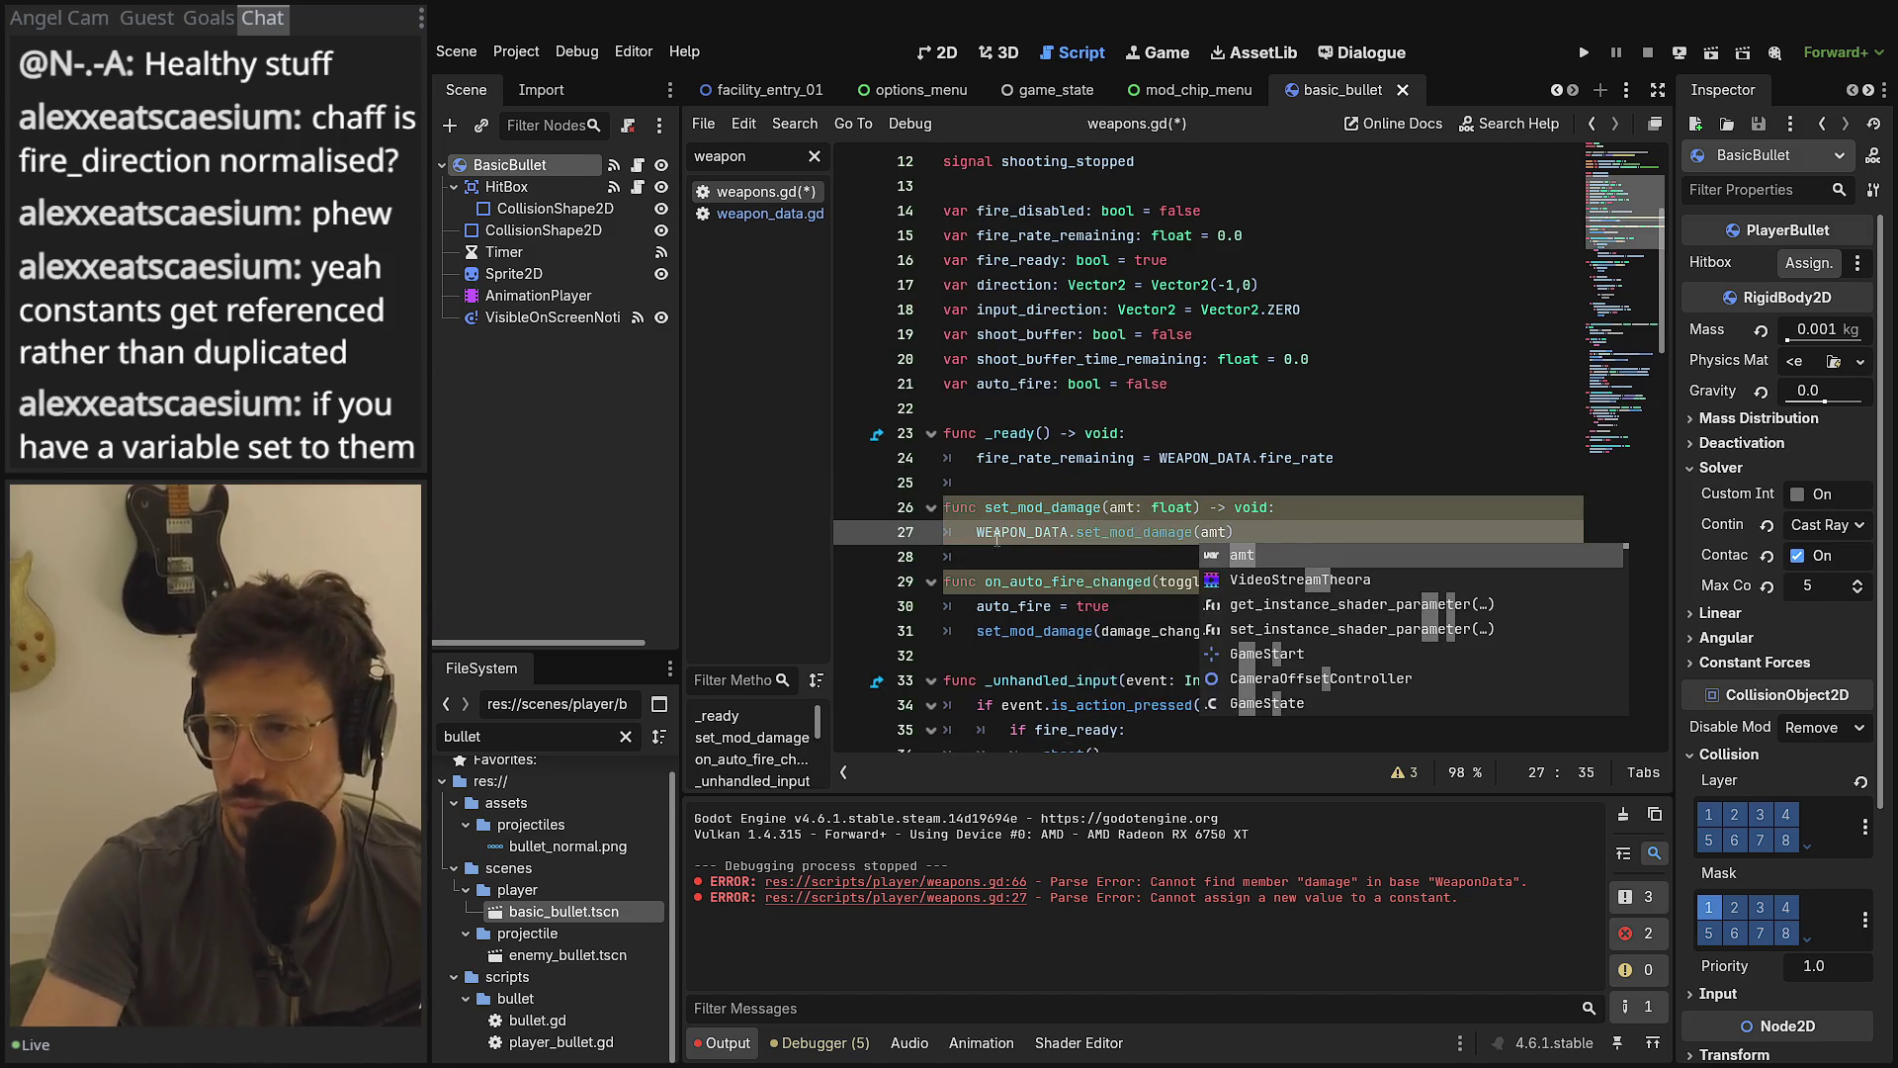
left_click(999, 566)
Make on_auto_fire_changed assign auto_fire = toggle instead of true
left_click(1032, 608)
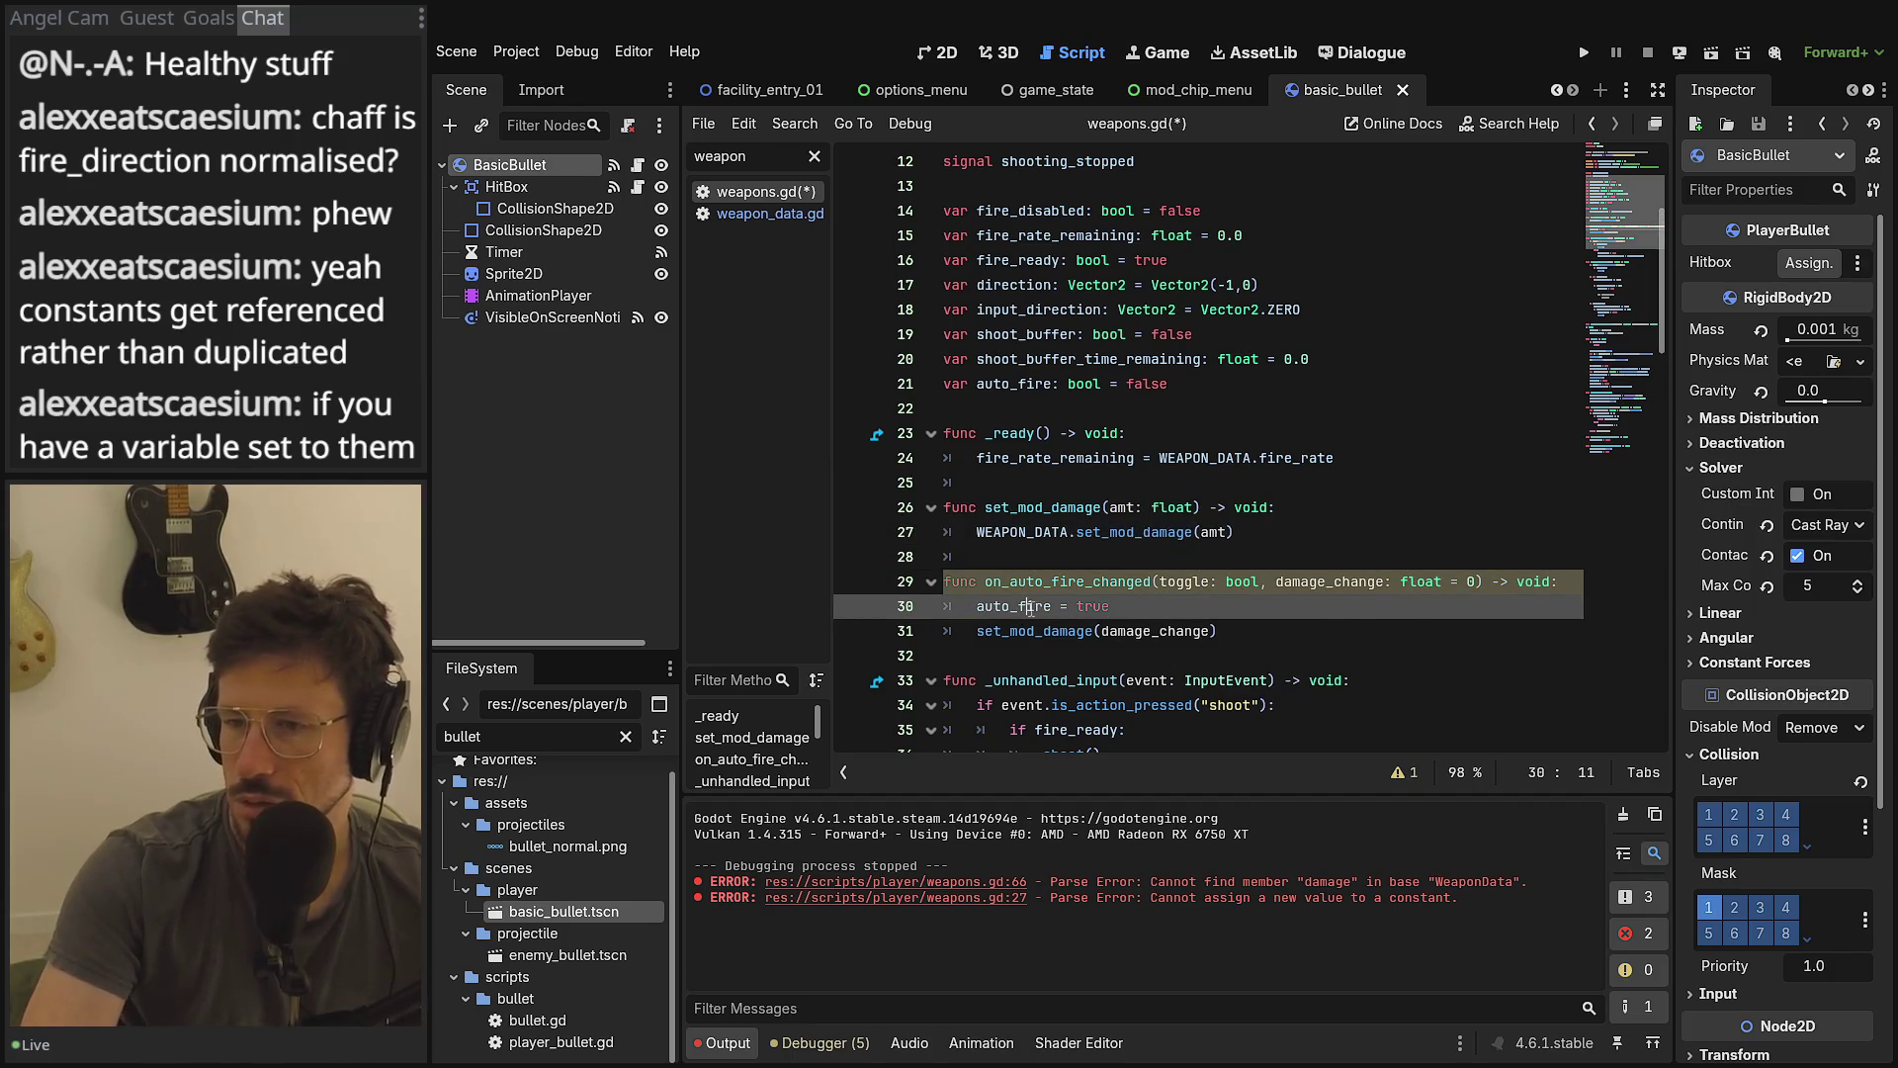
double_click(1186, 581)
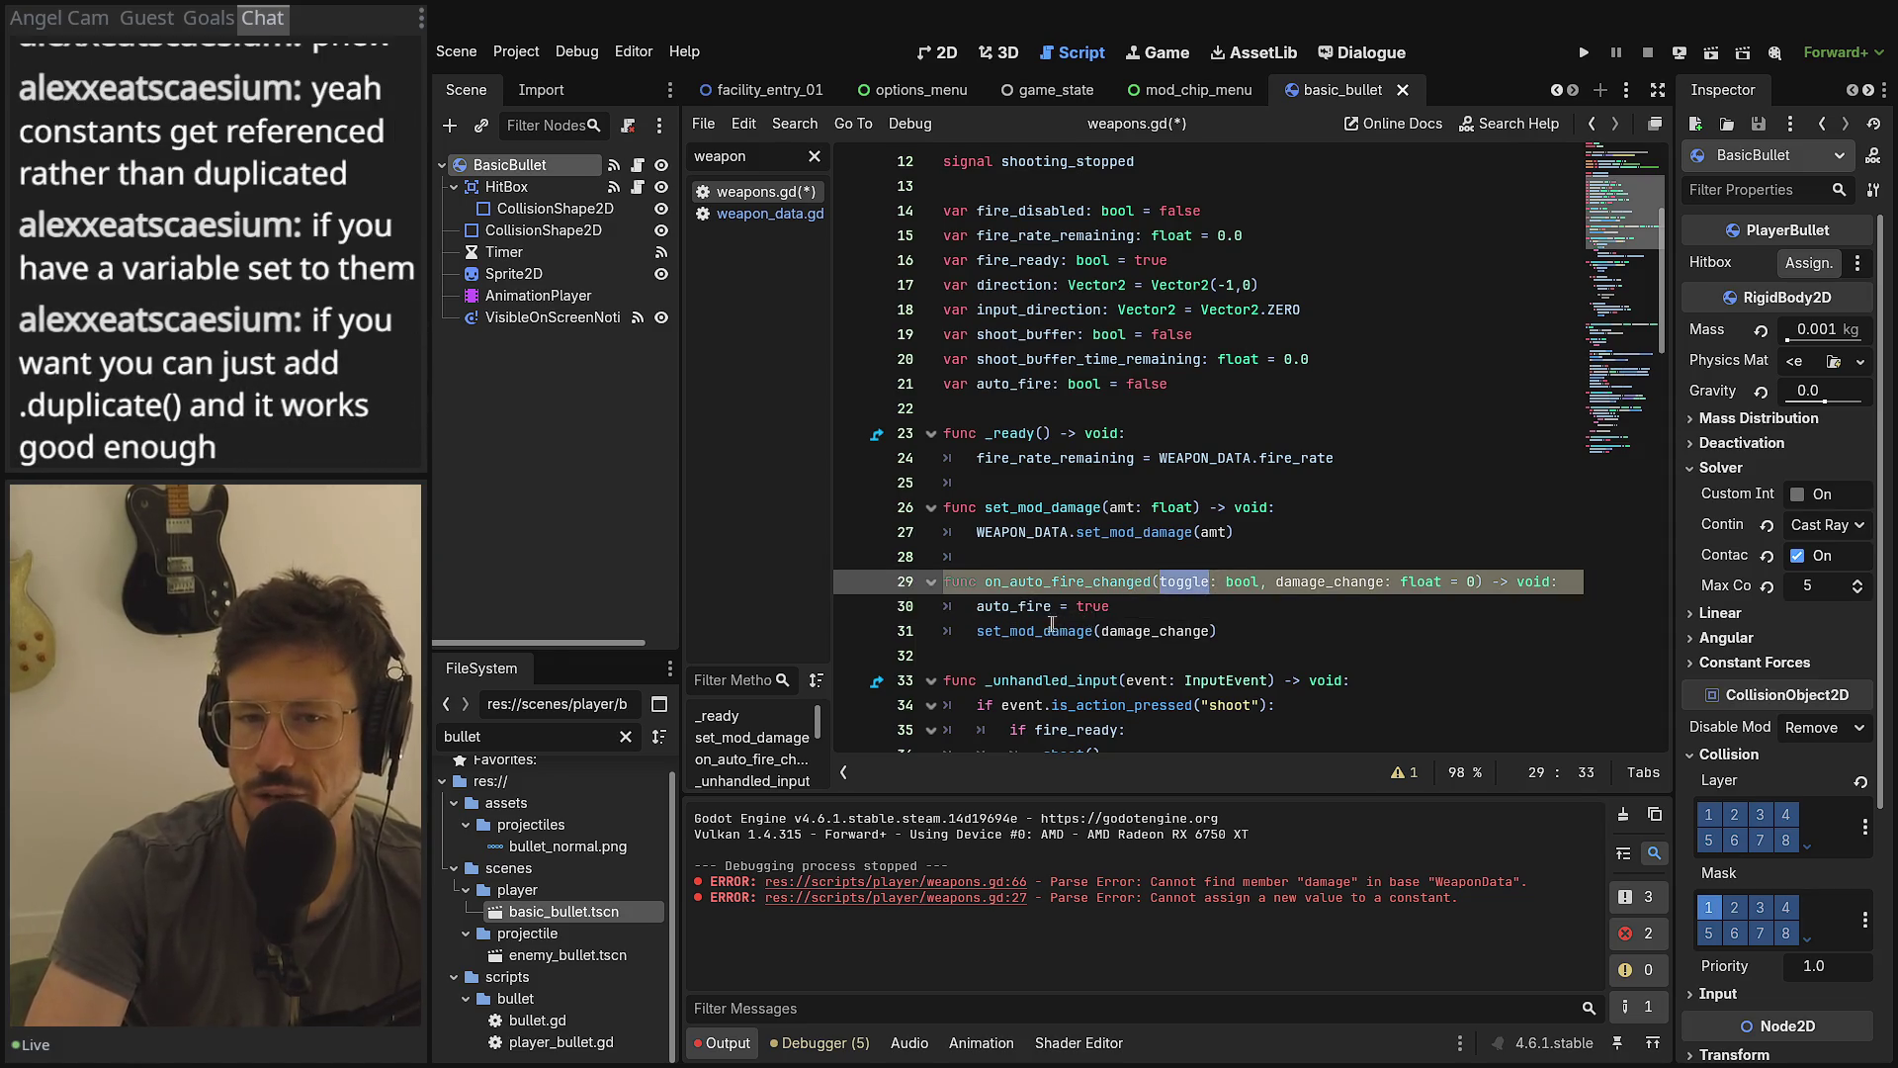
key("ctrl+c")
double_click(1095, 607)
key("ctrl+v")
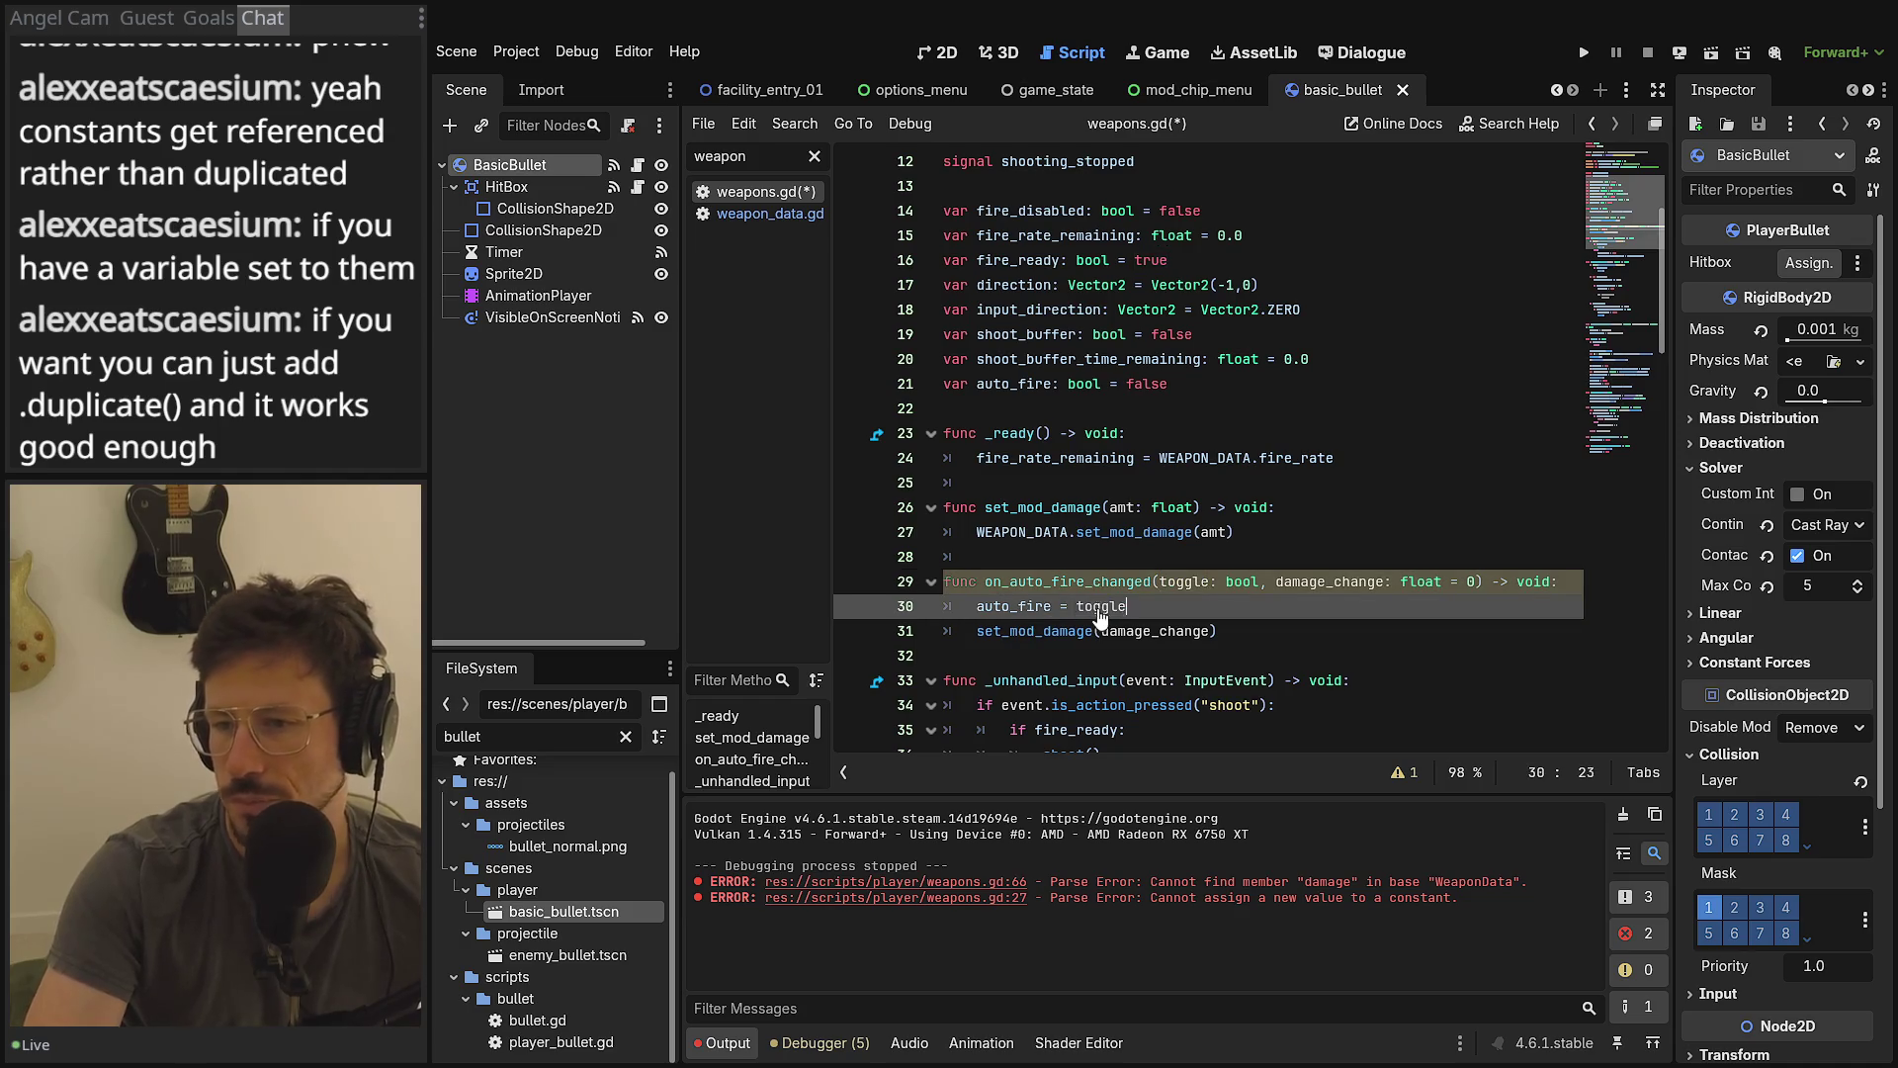
scroll(1196, 607, "down", 2)
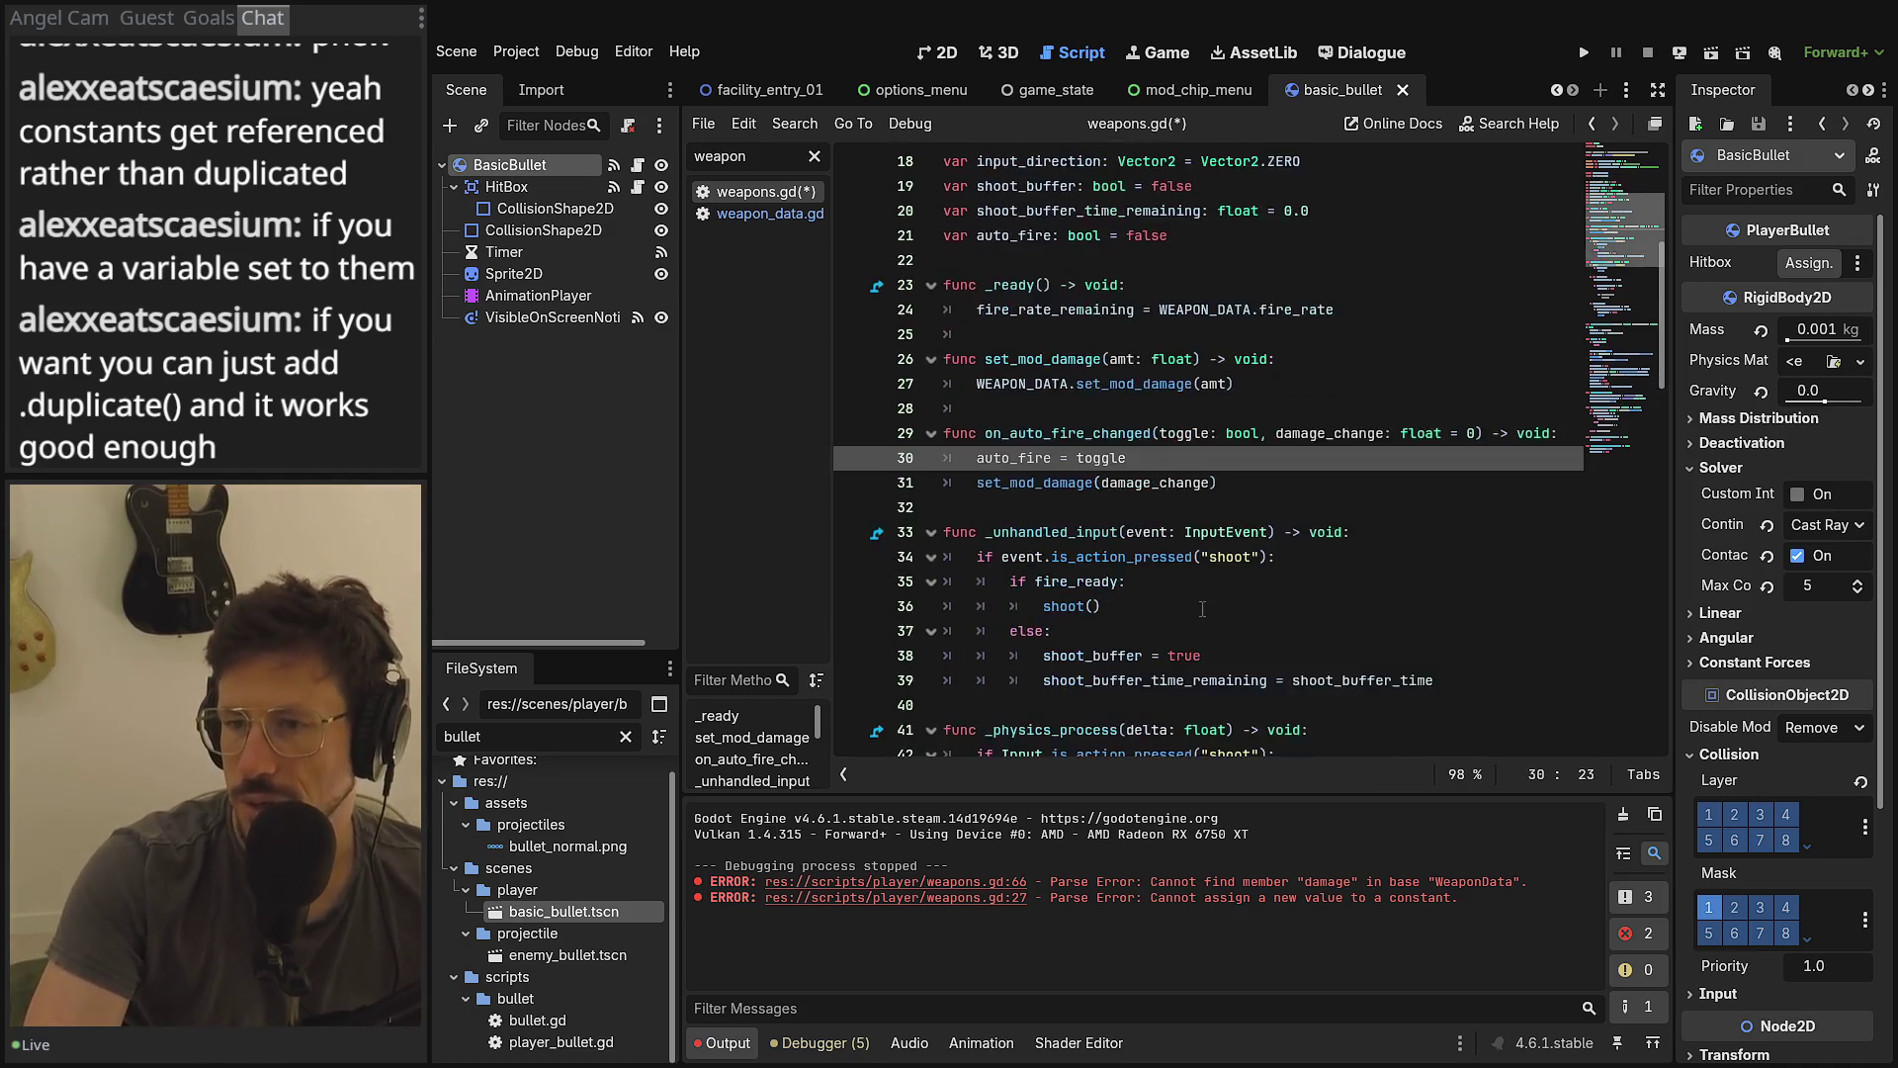
double_click(1105, 433)
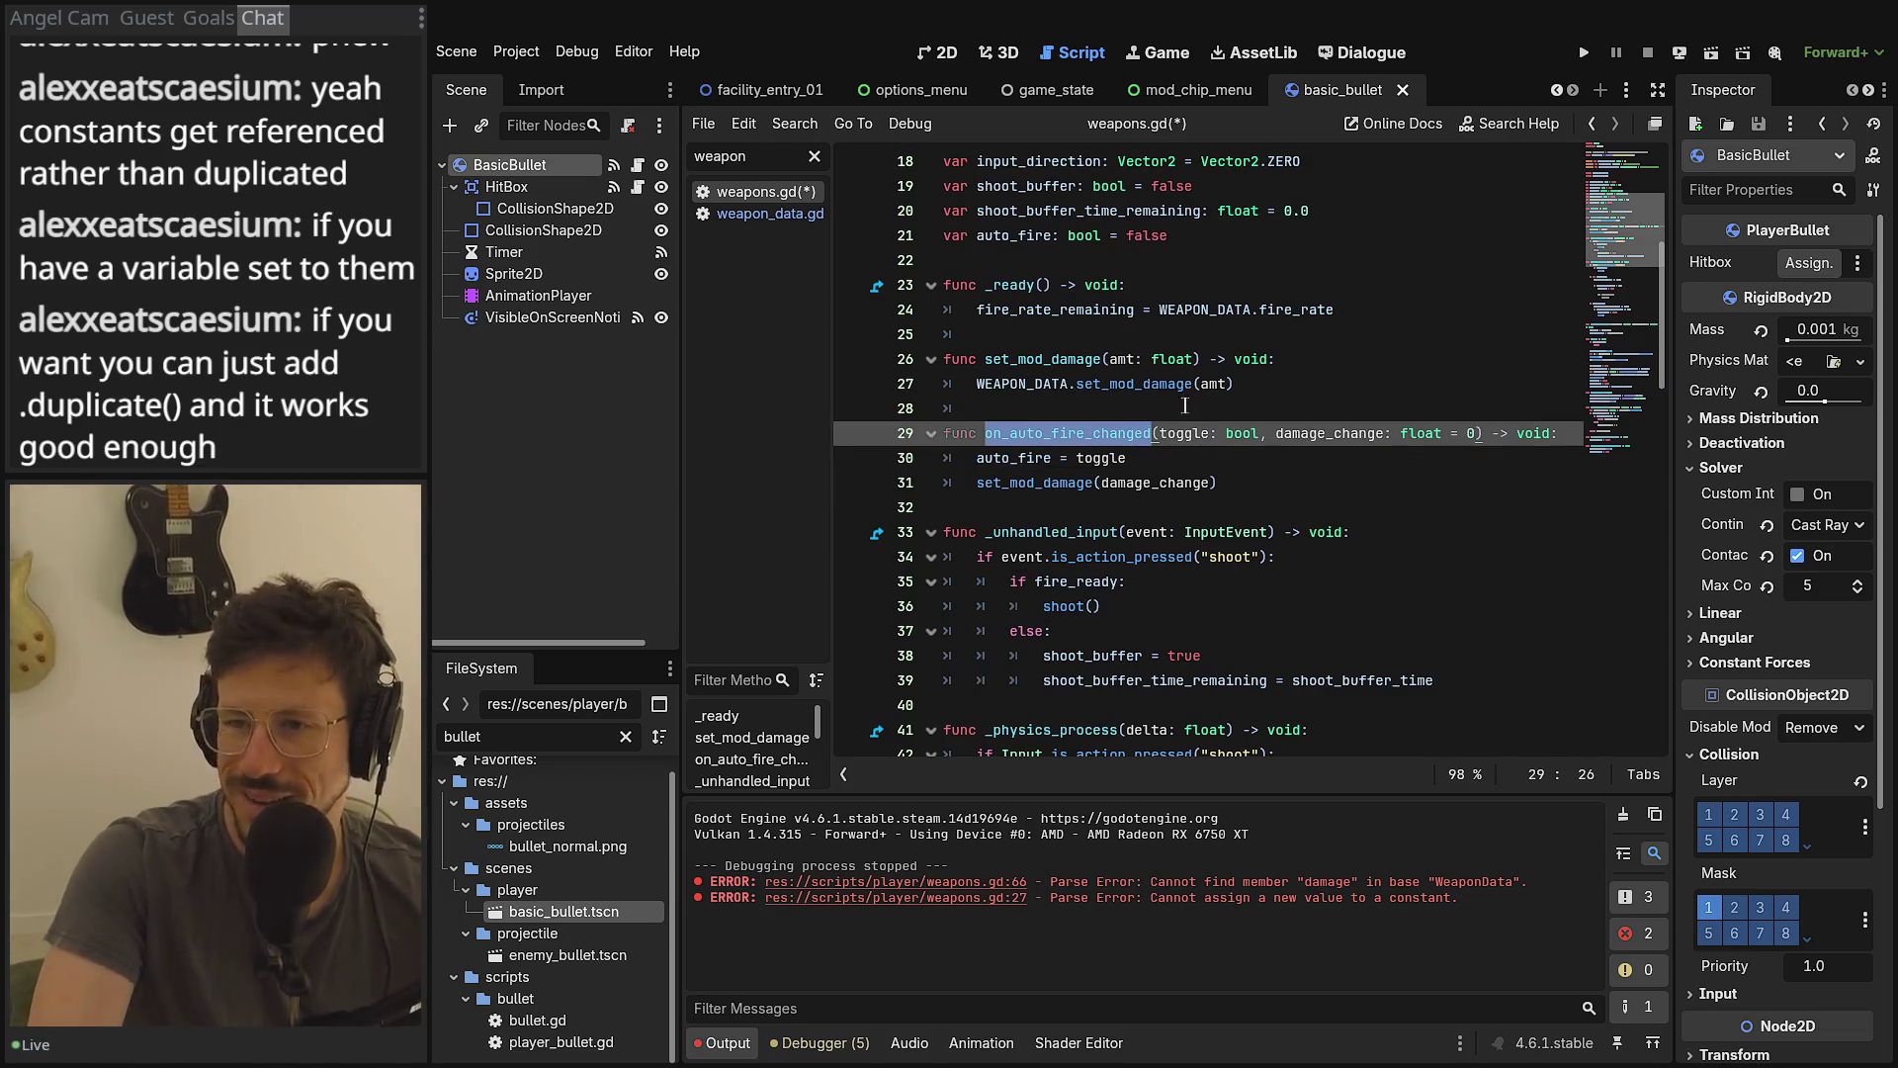
scroll(1162, 384, "up", 2)
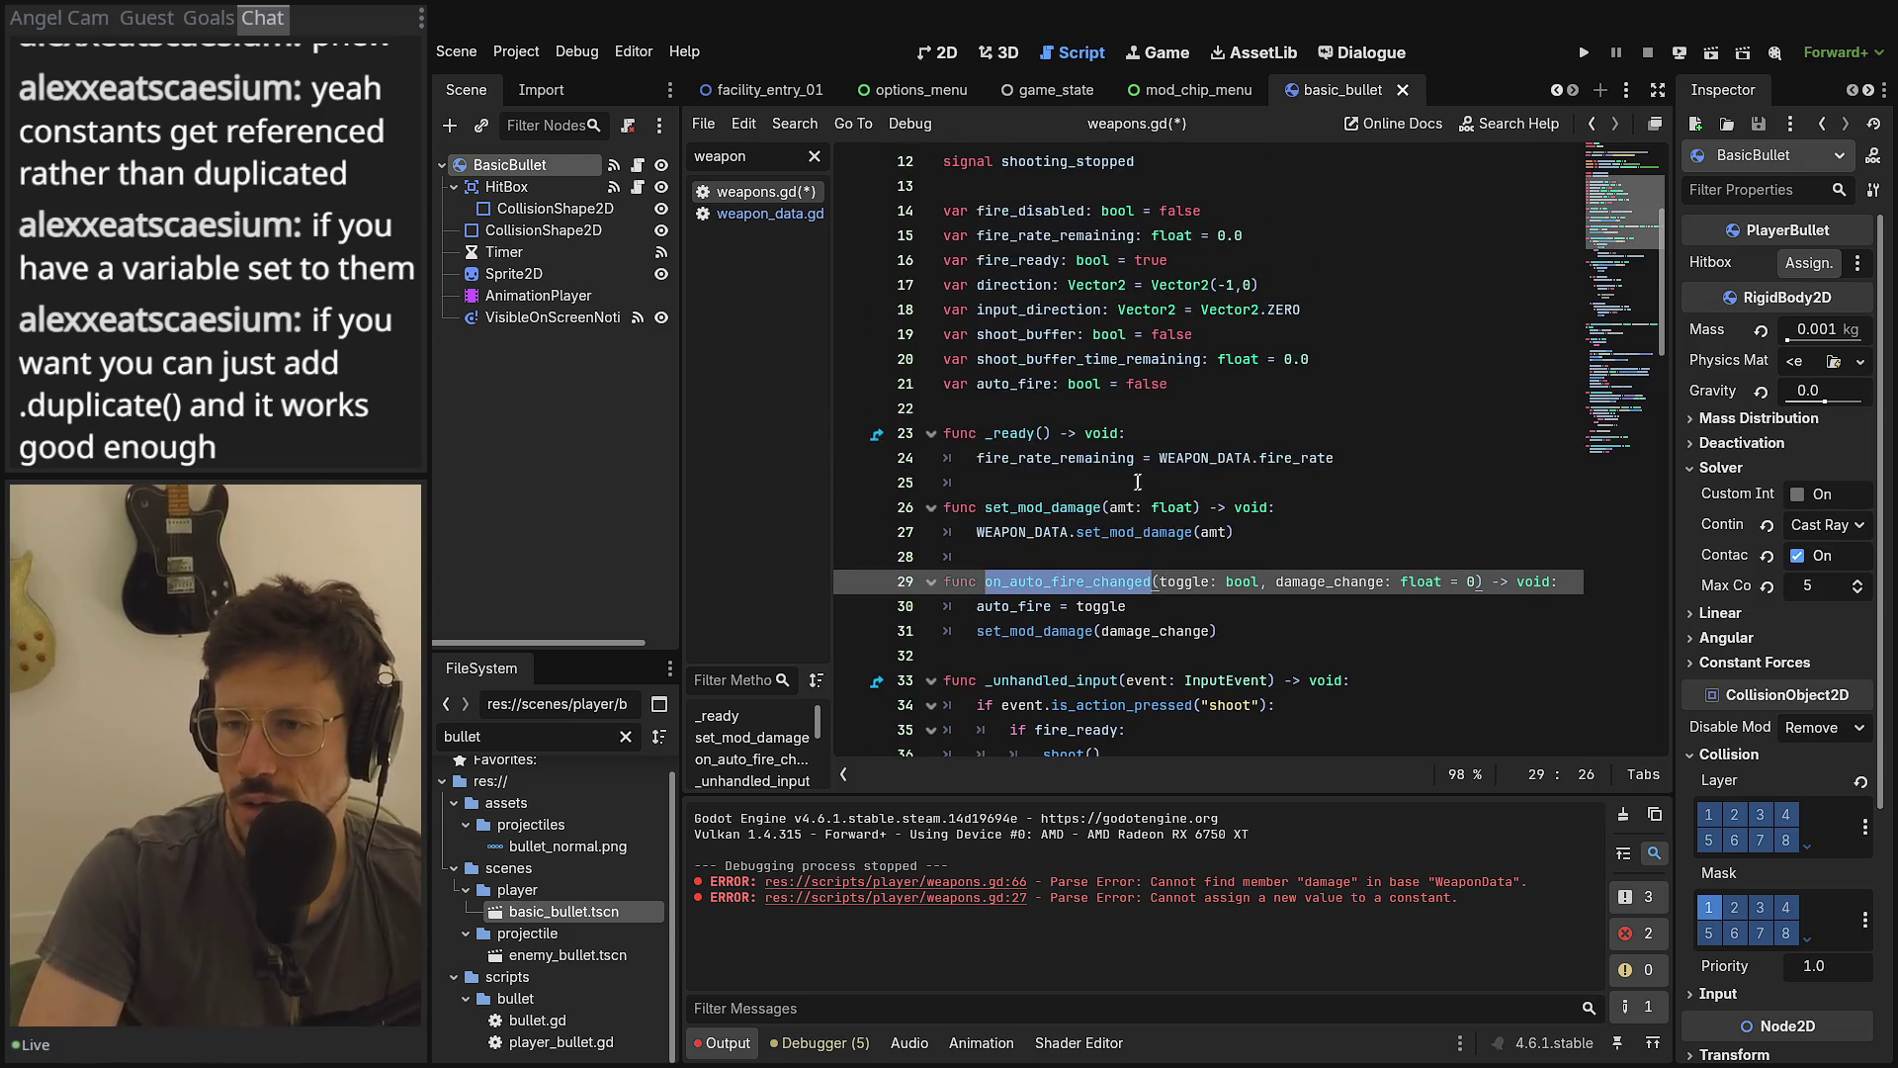
left_click(1338, 463)
Filter scripts by 'signal', open signal_manager.gd, and add an empty line 58 at its end
double_click(788, 163)
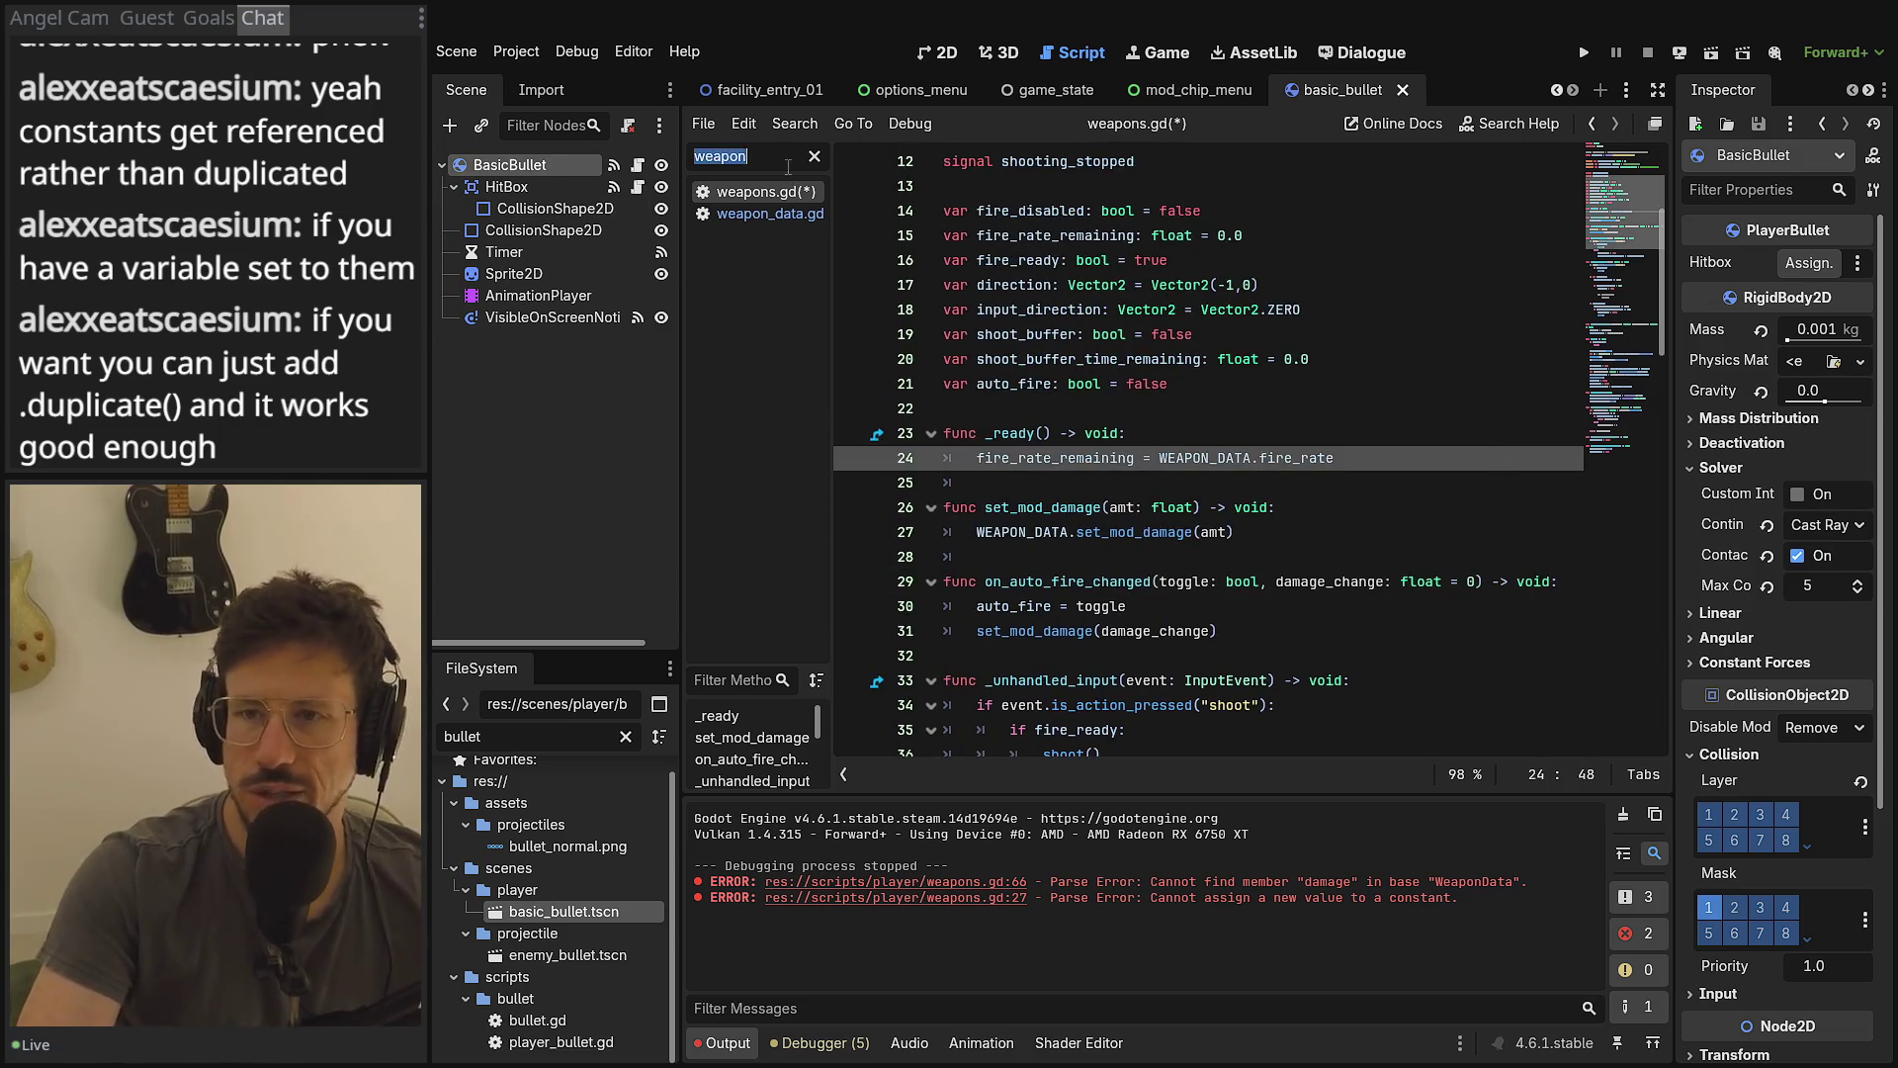
type("signal")
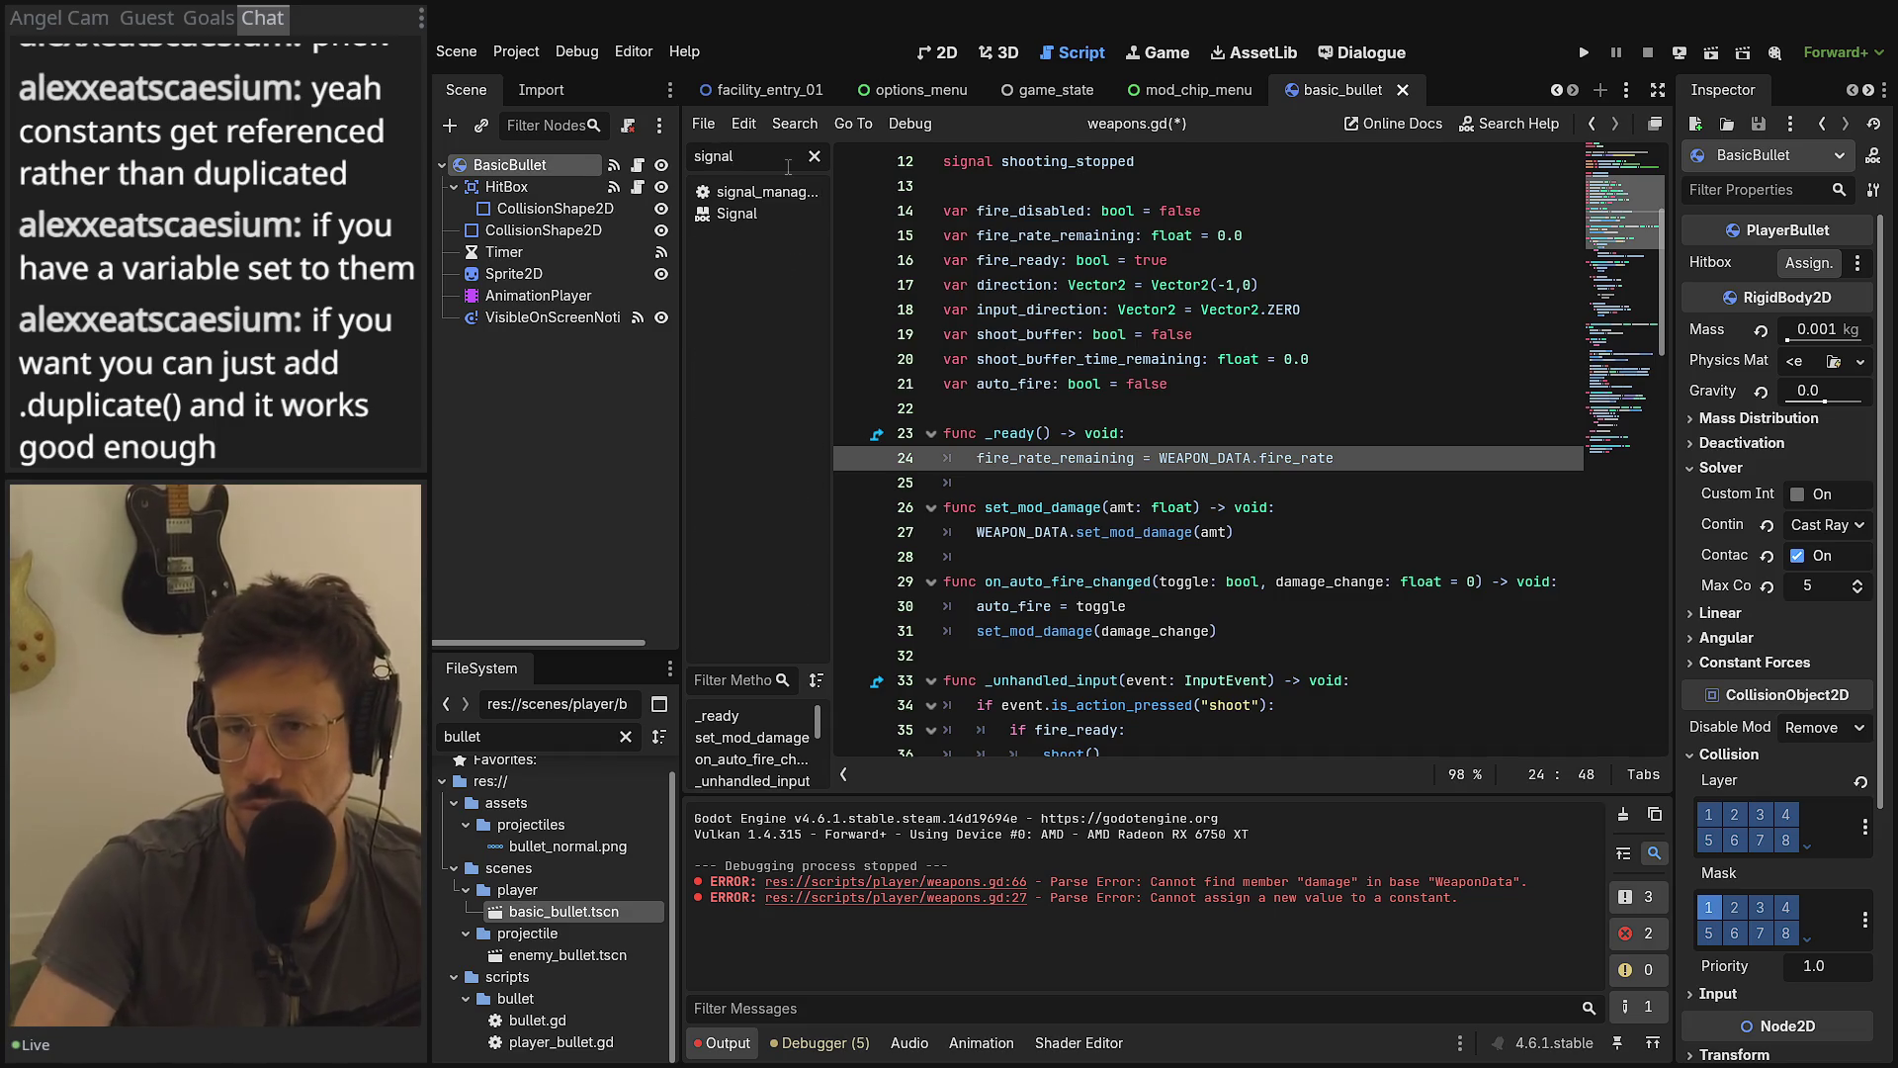
left_click(781, 193)
scroll(1056, 495, "down", 1)
double_click(1056, 554)
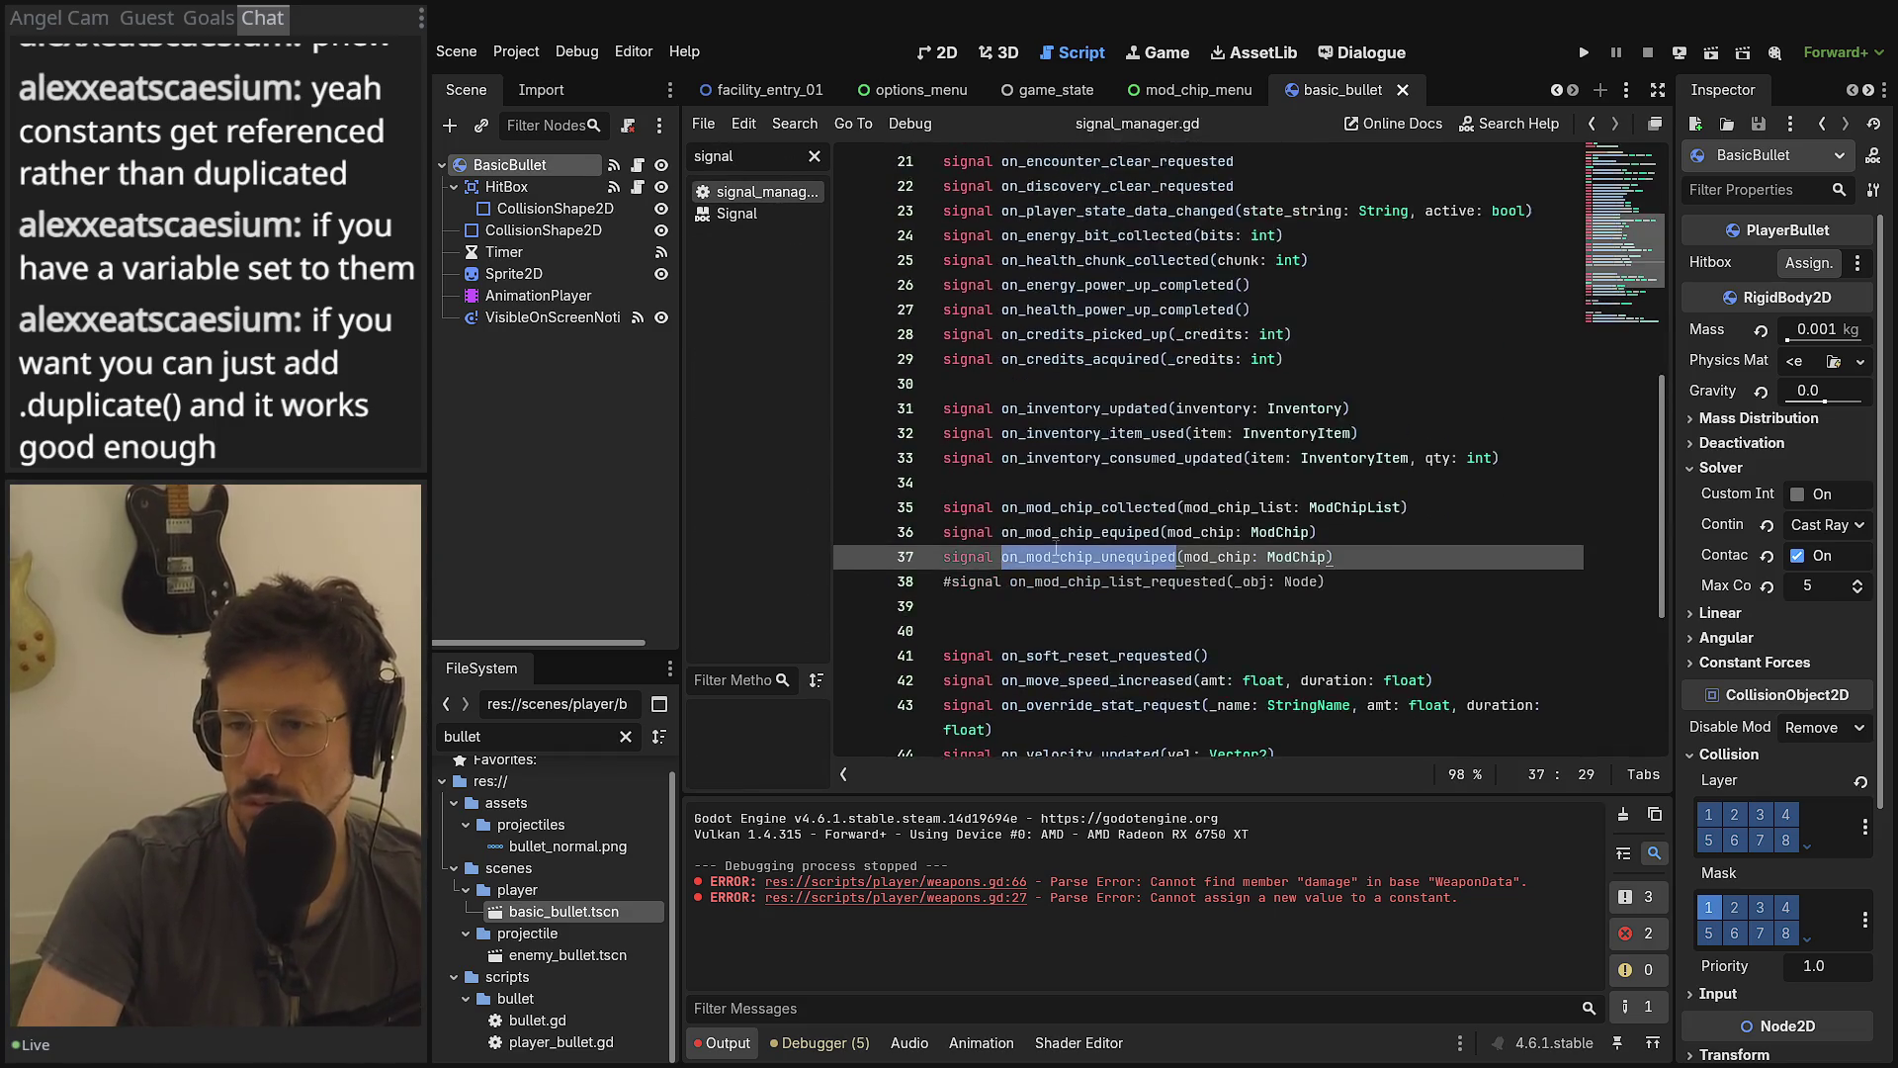
scroll(1056, 549, "down", 5)
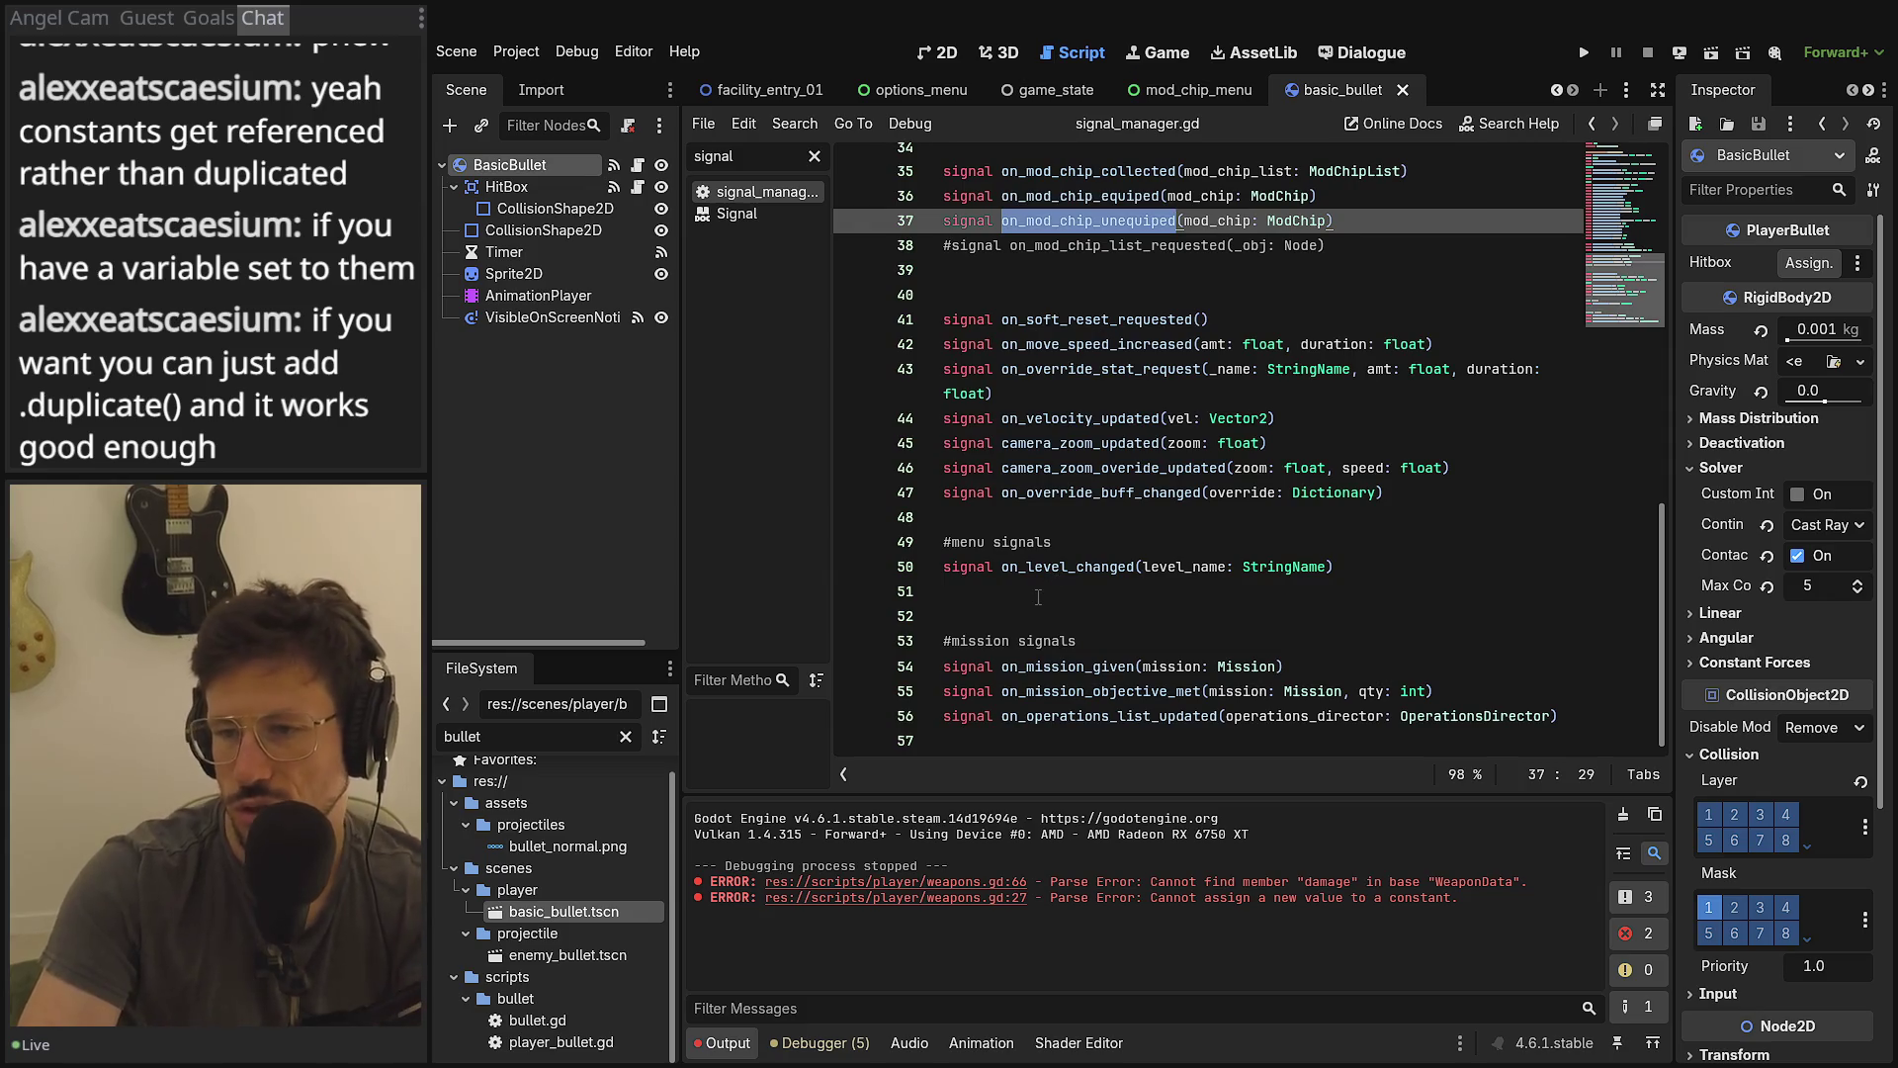
scroll(1304, 529, "up", 10)
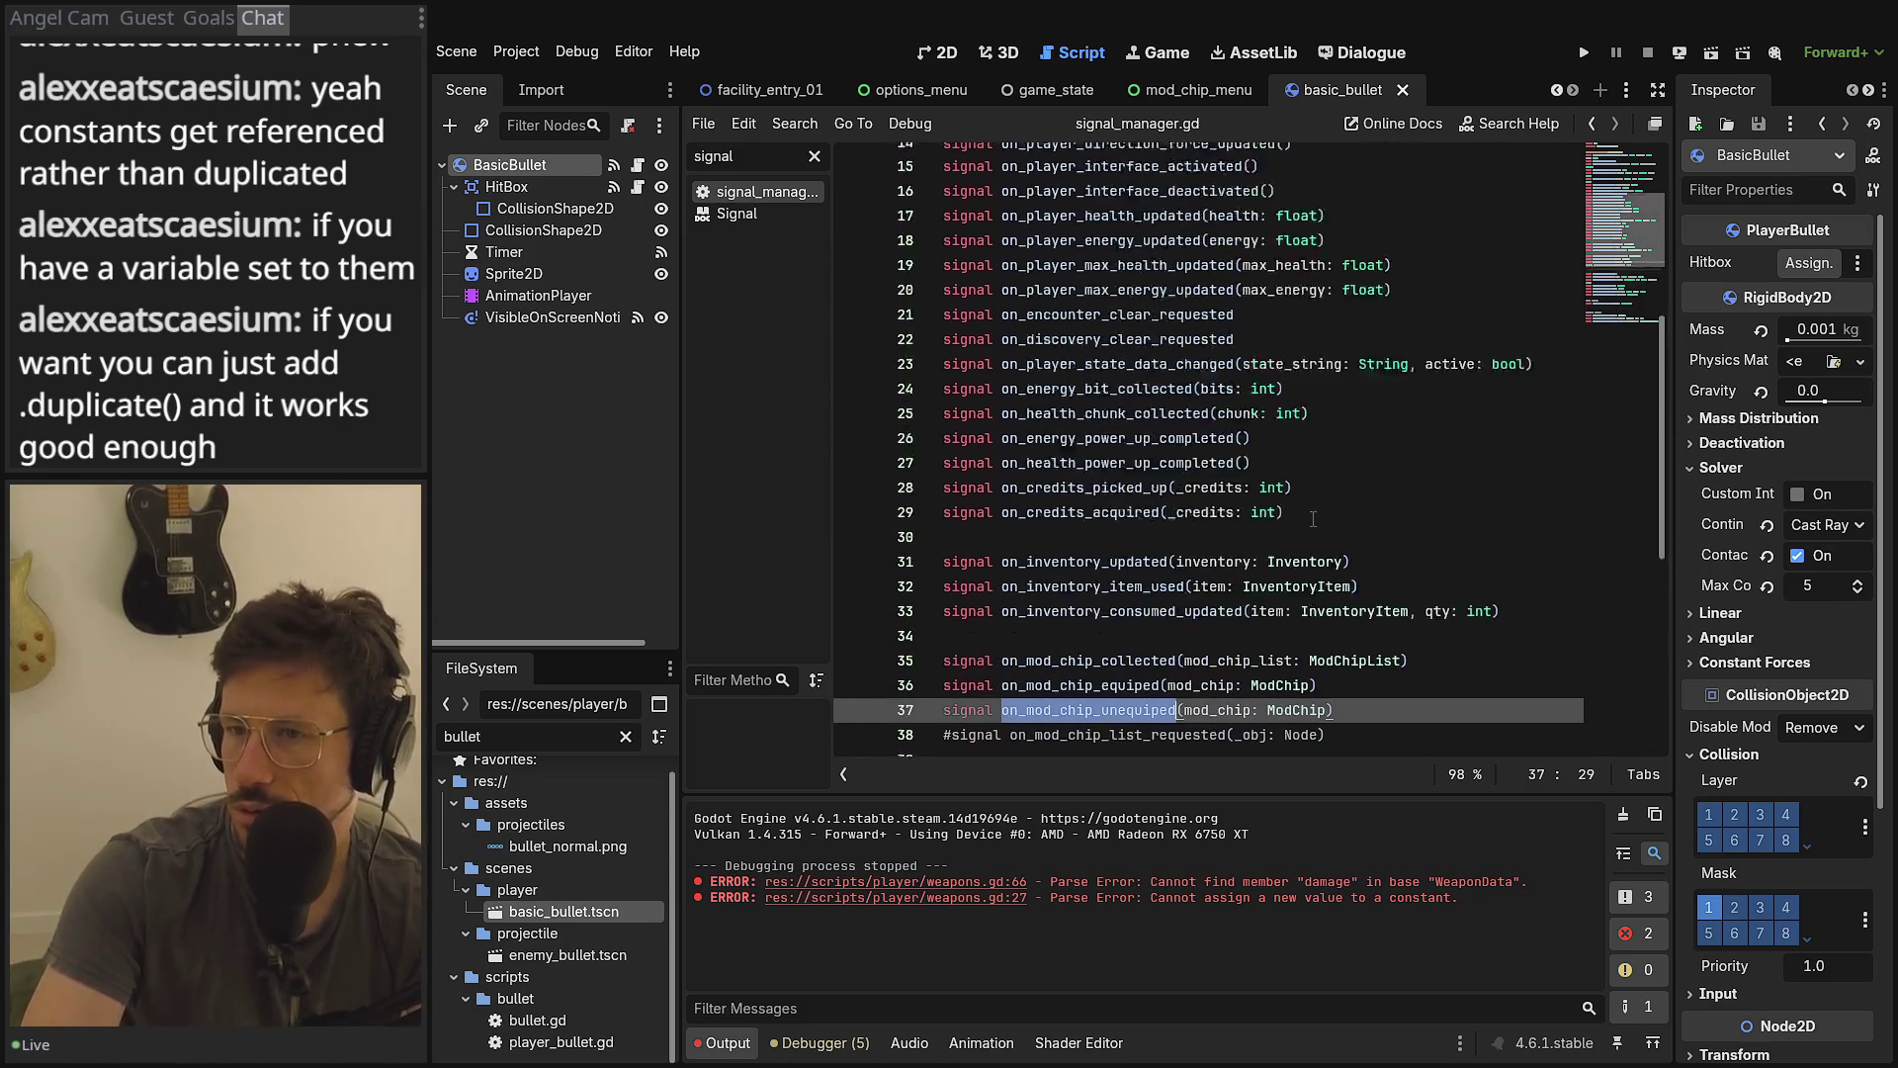
scroll(1304, 529, "down", 10)
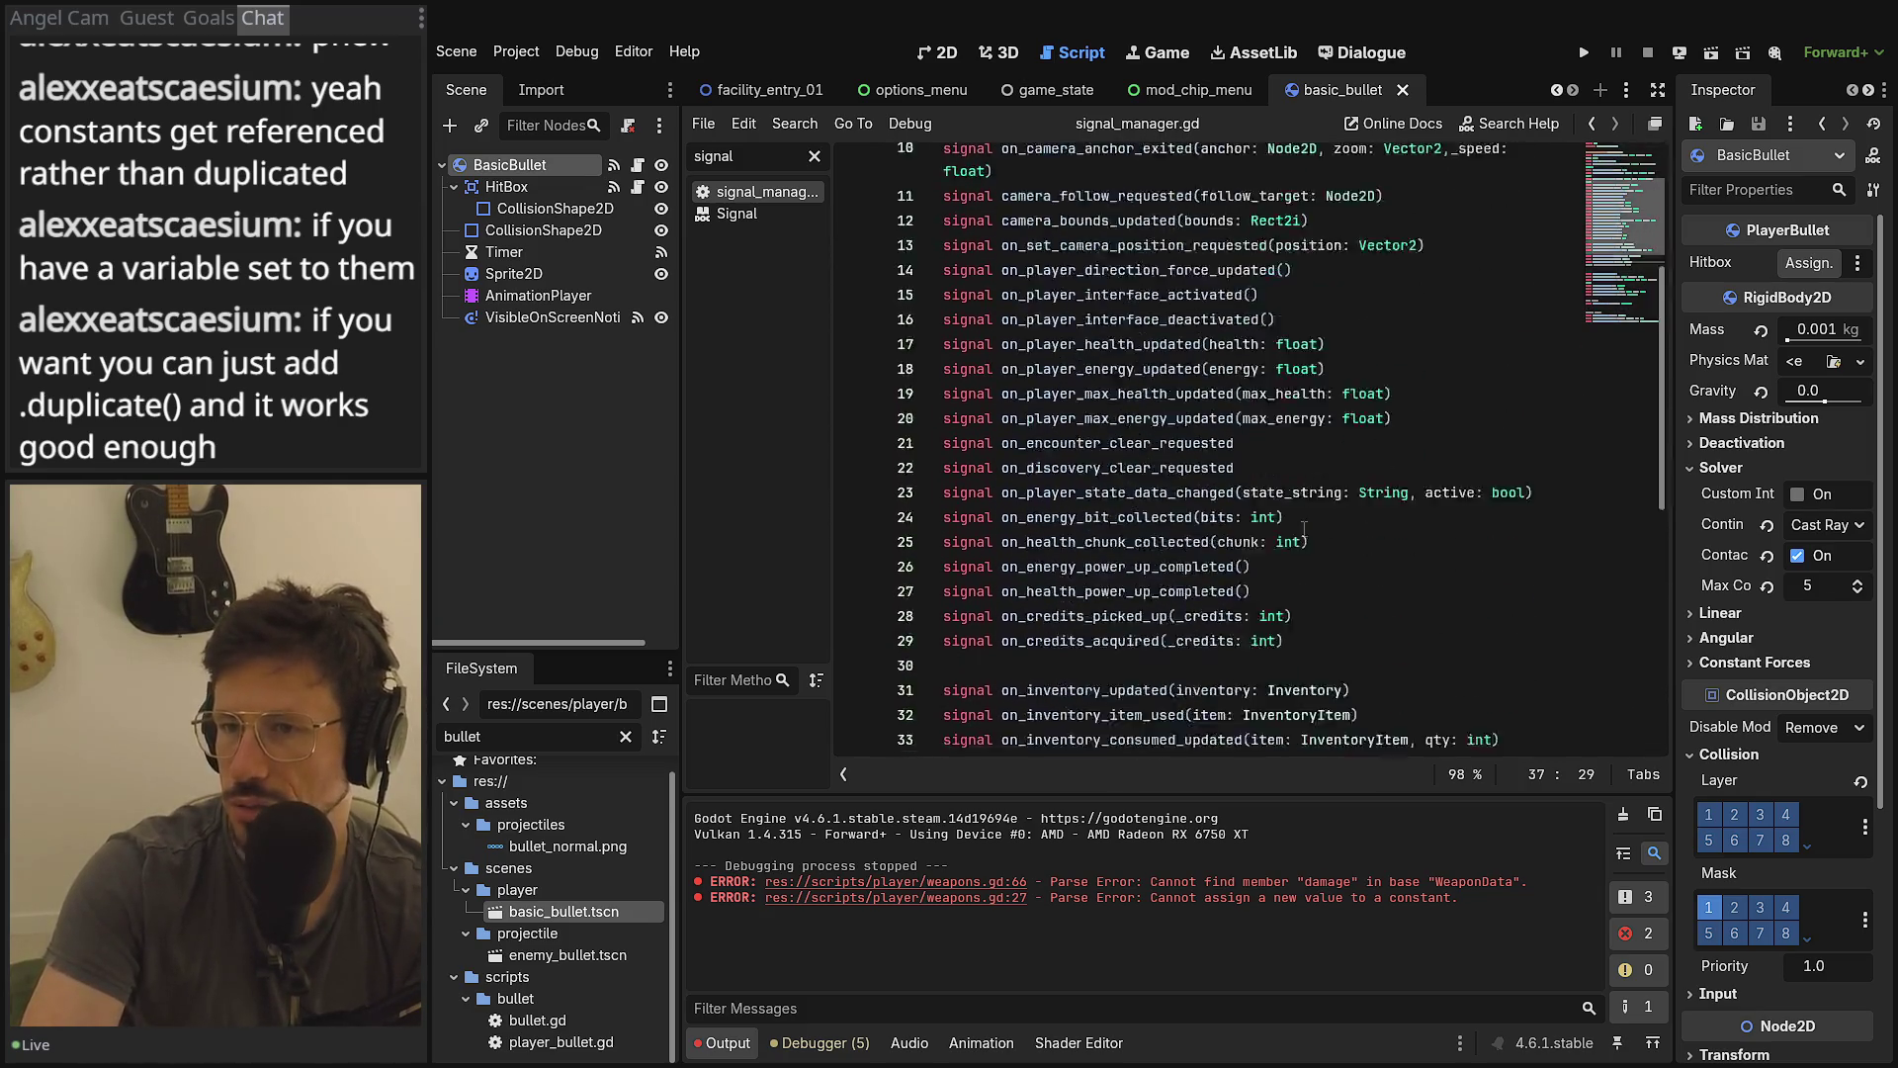
left_click(1561, 741)
key("Return")
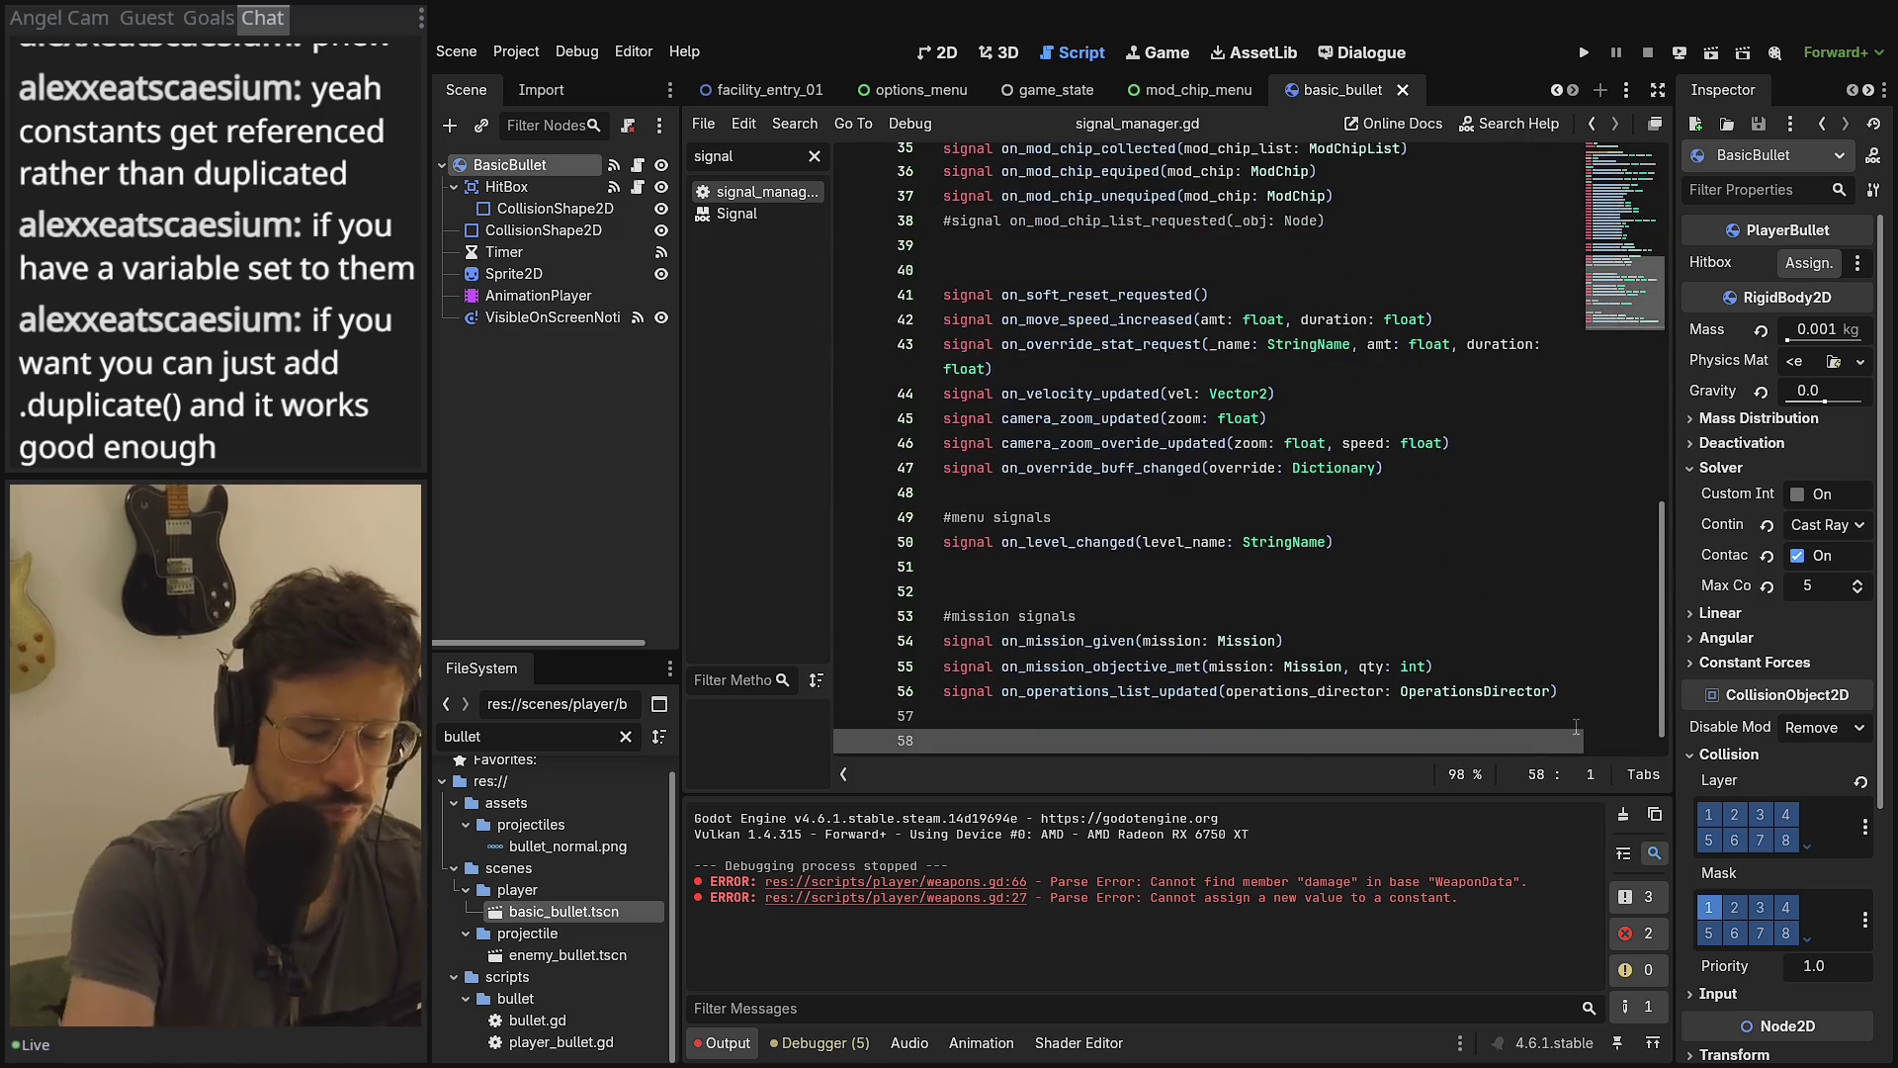
type("e")
key("BackSpace")
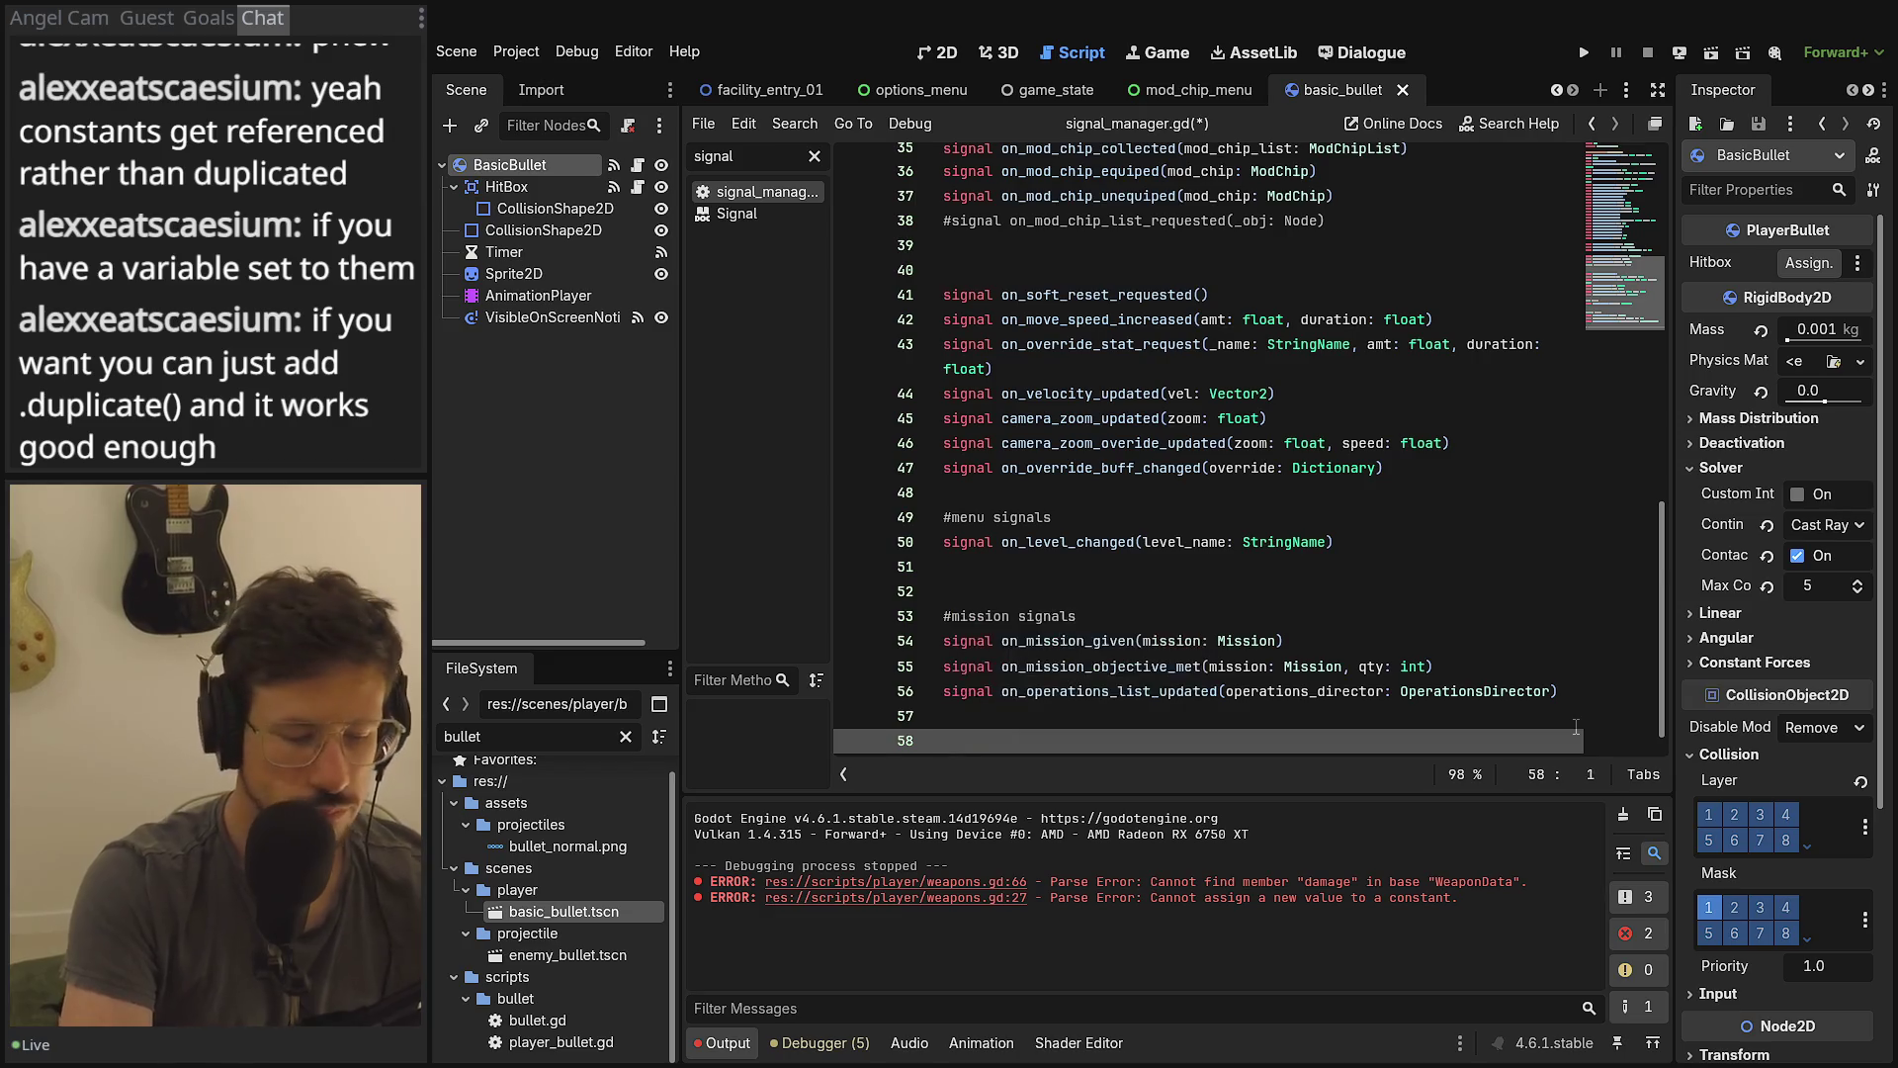
Float the script editor into its own window and type the '#Mod and buffs' comment
type("#")
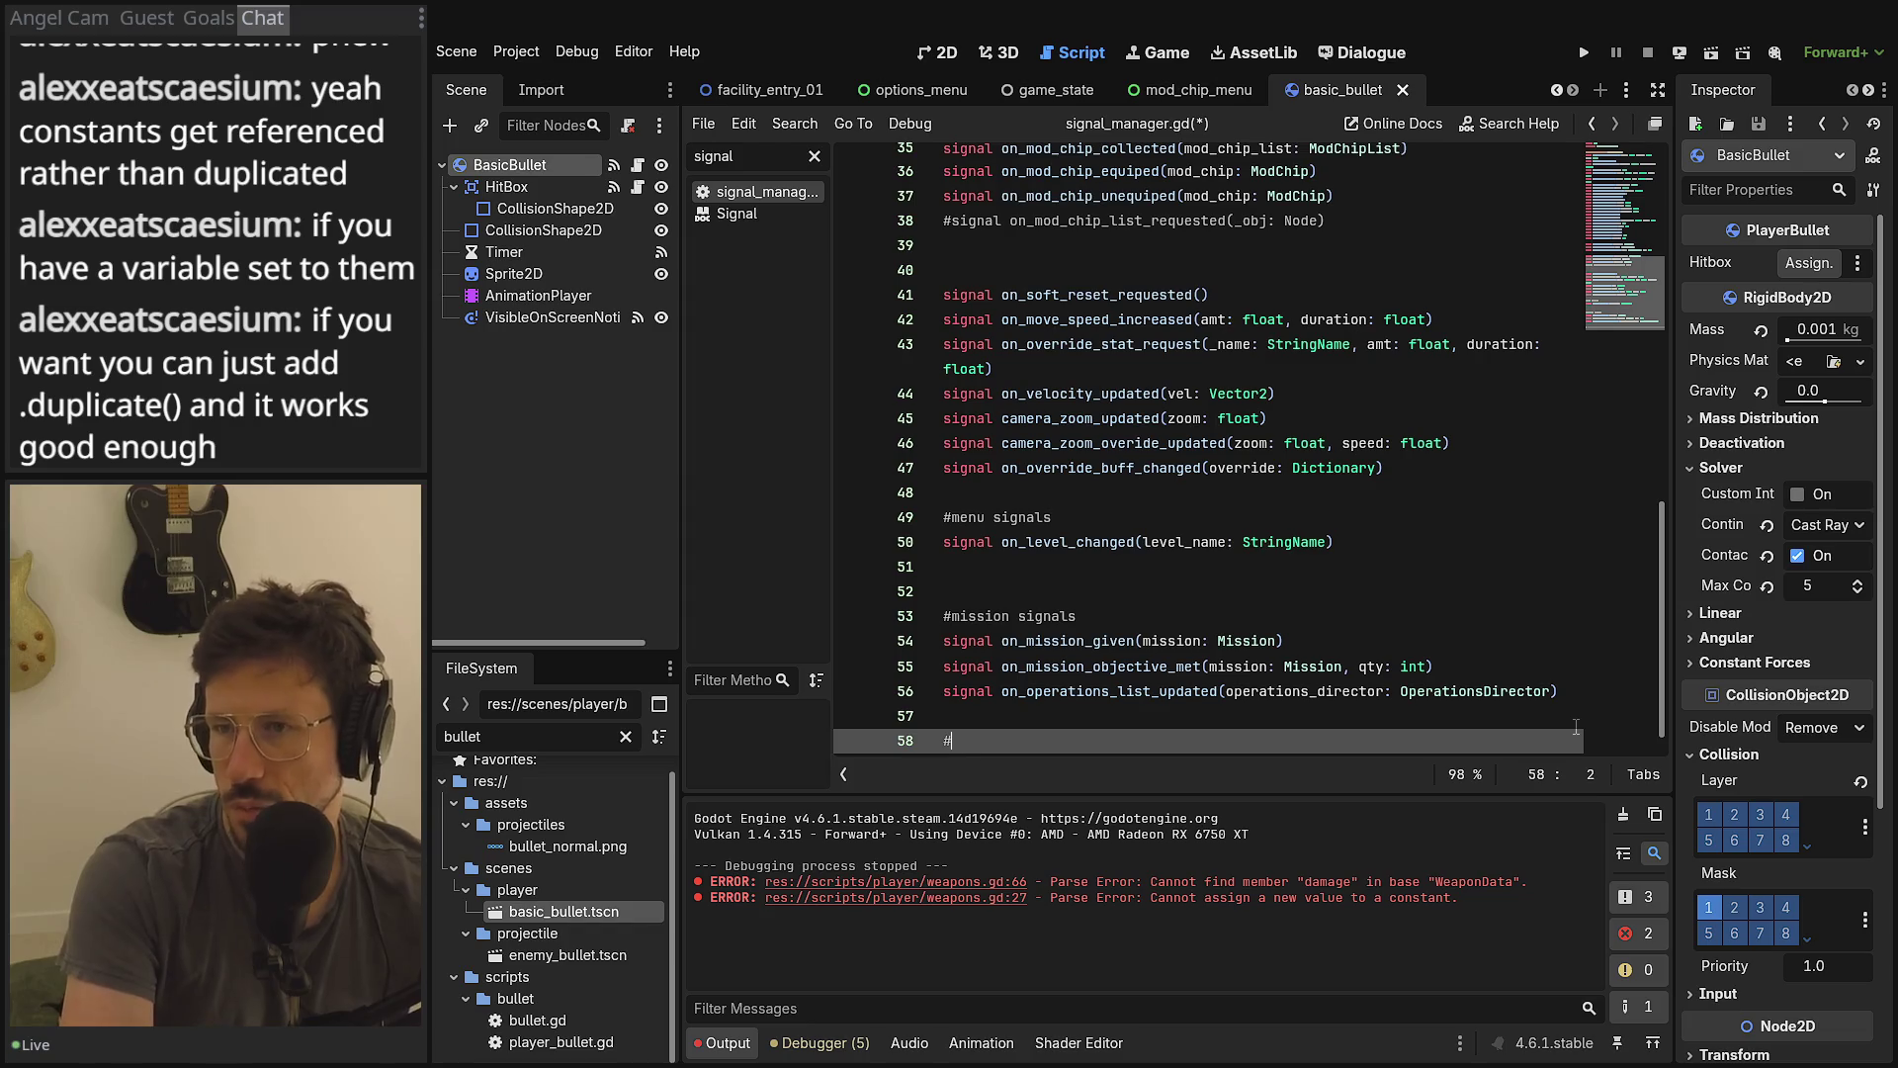
scroll(1385, 506, "up", 2)
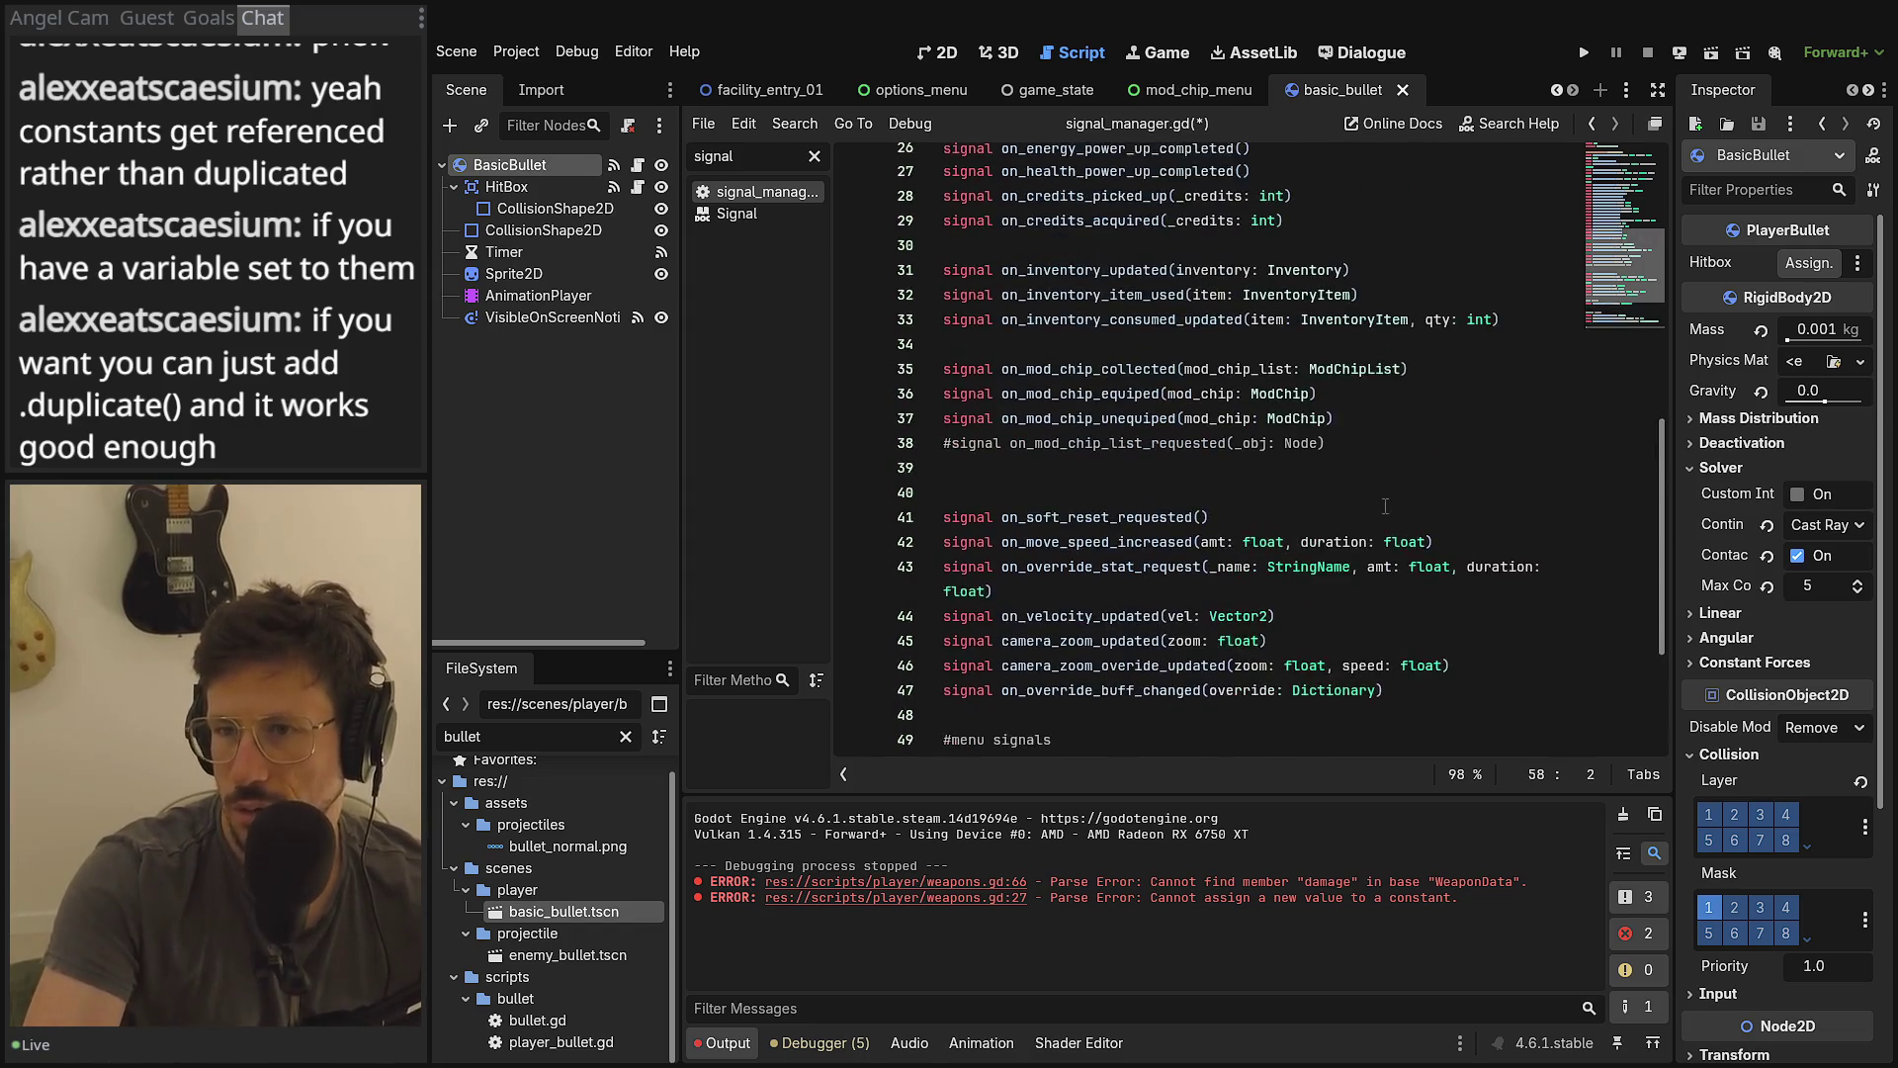
scroll(1384, 505, "down", 1)
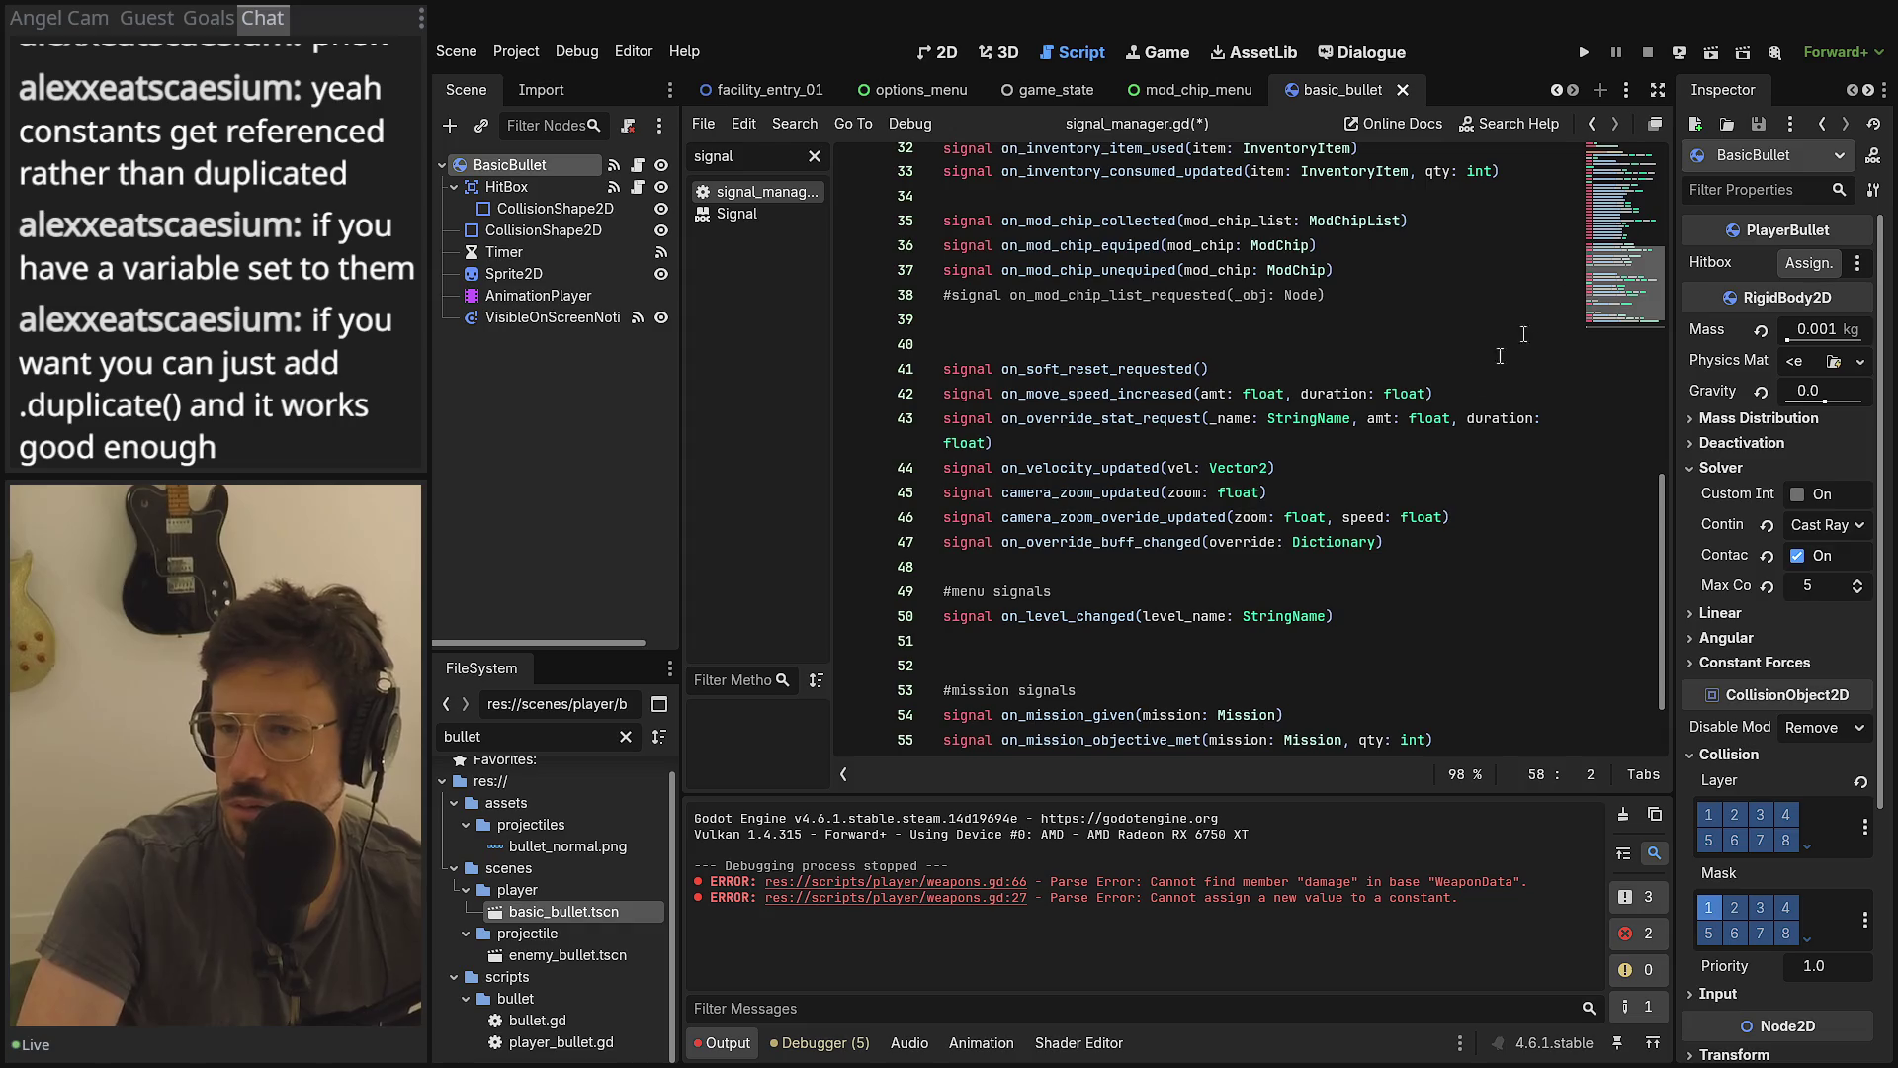
left_click(1643, 123)
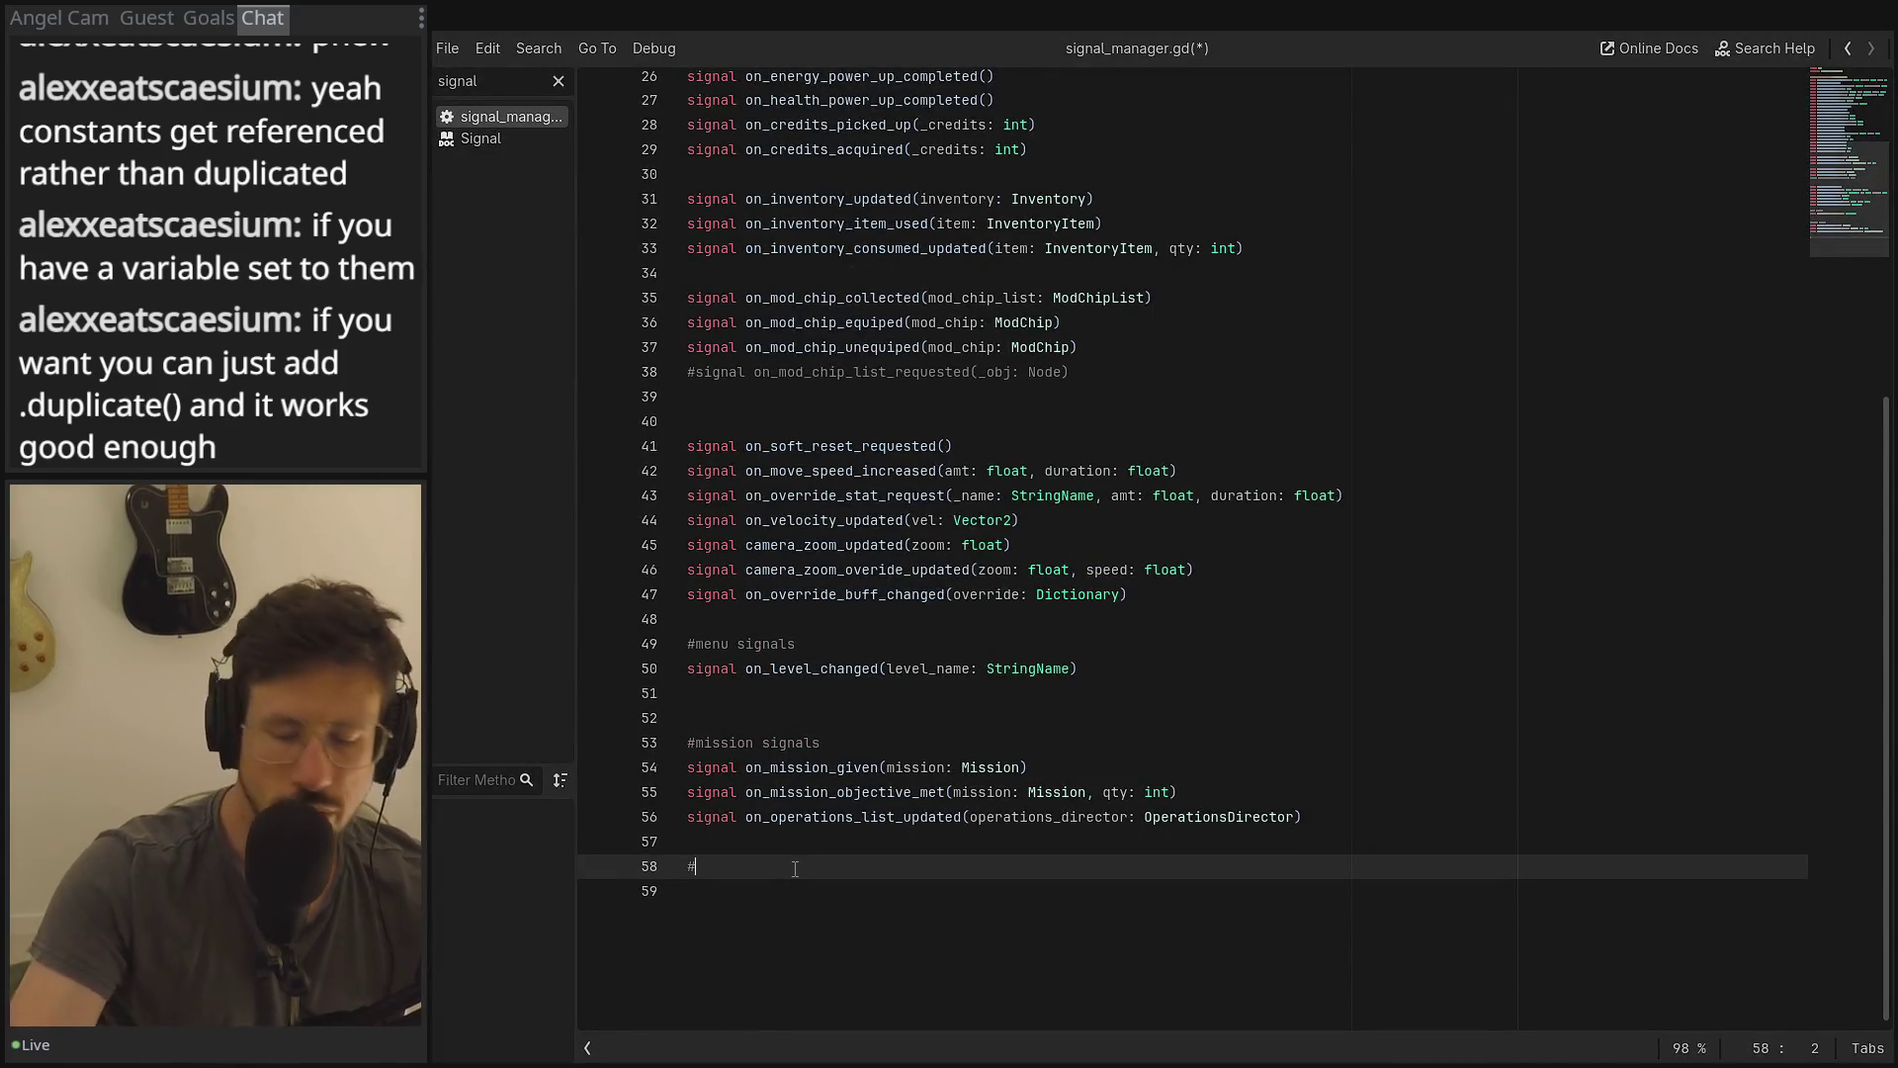
type("Mod and buffs")
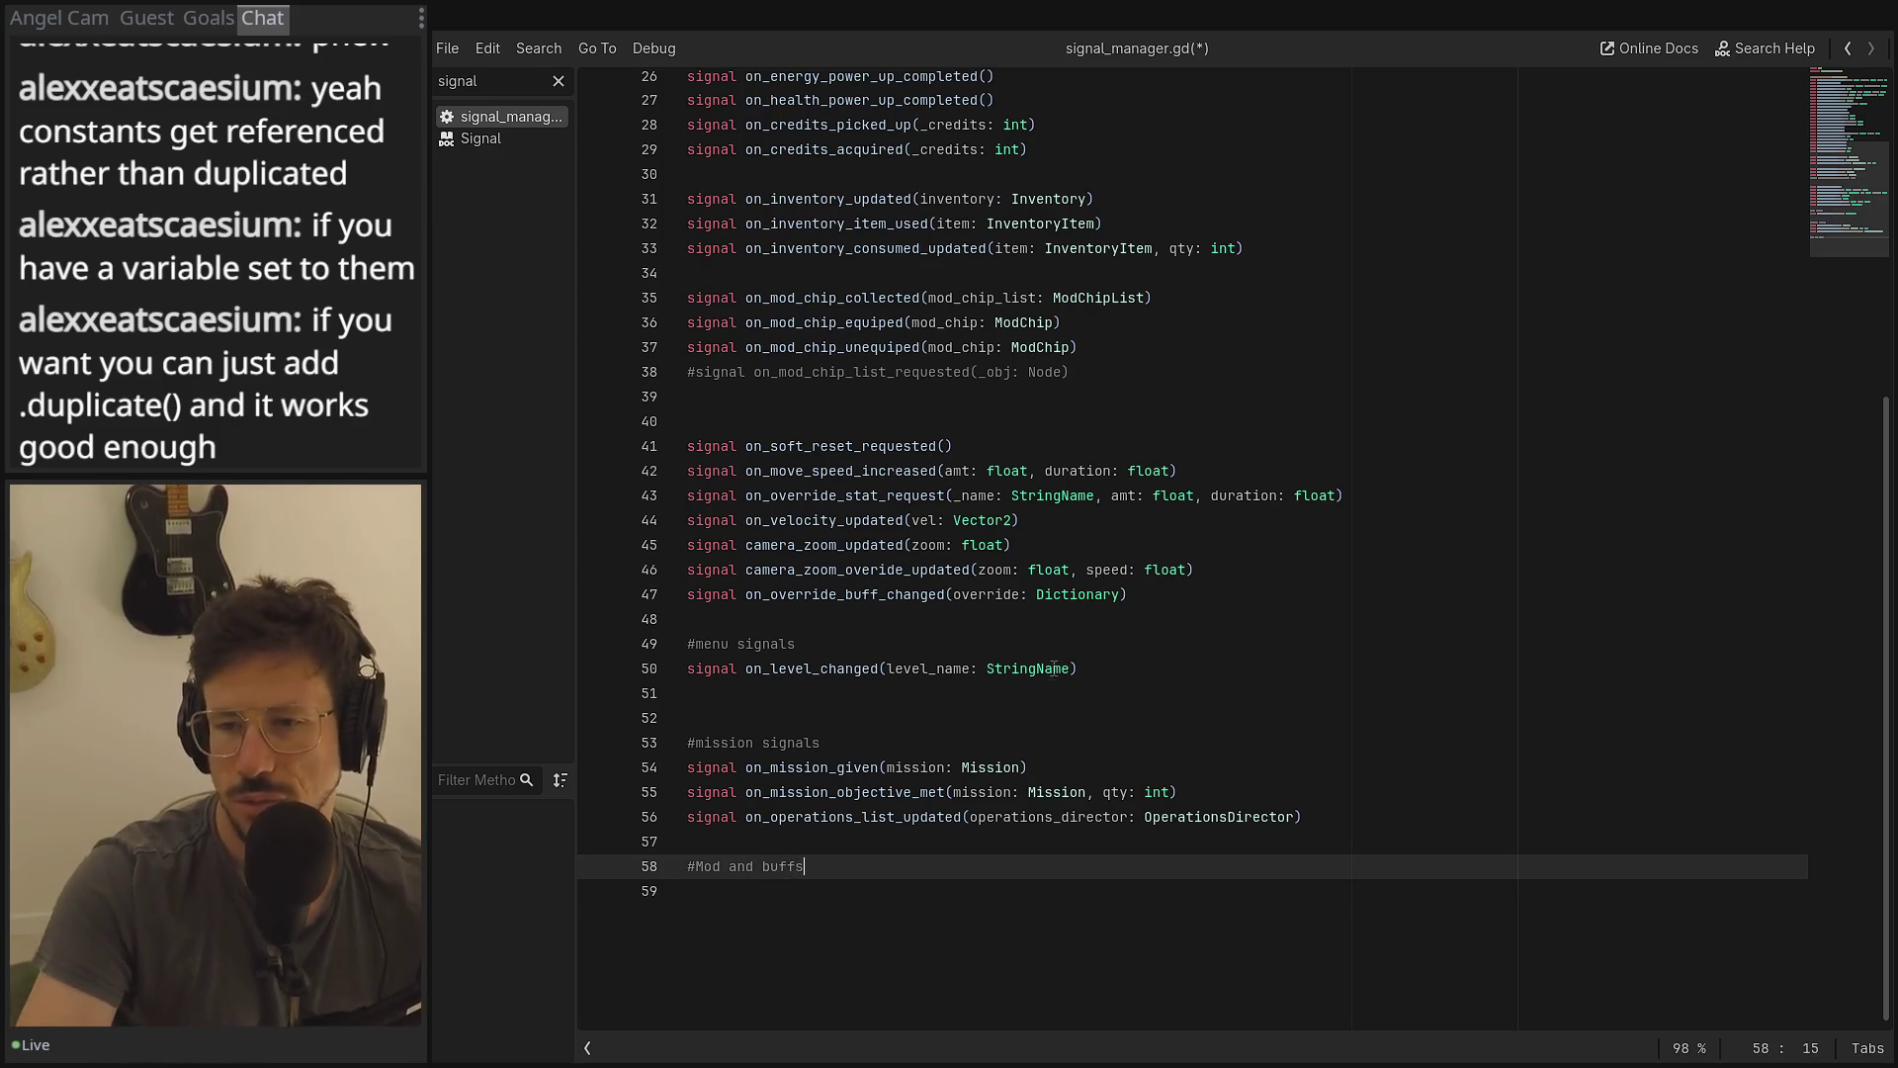
Move the on_override_buff_changed signal line from line 47 beneath the new comment
mouse_move(1129, 594)
left_mouse_down()
mouse_move(689, 571)
mouse_move(688, 595)
left_mouse_up()
key("ctrl+c")
key("BackSpace")
left_click(801, 929)
key("ctrl+v")
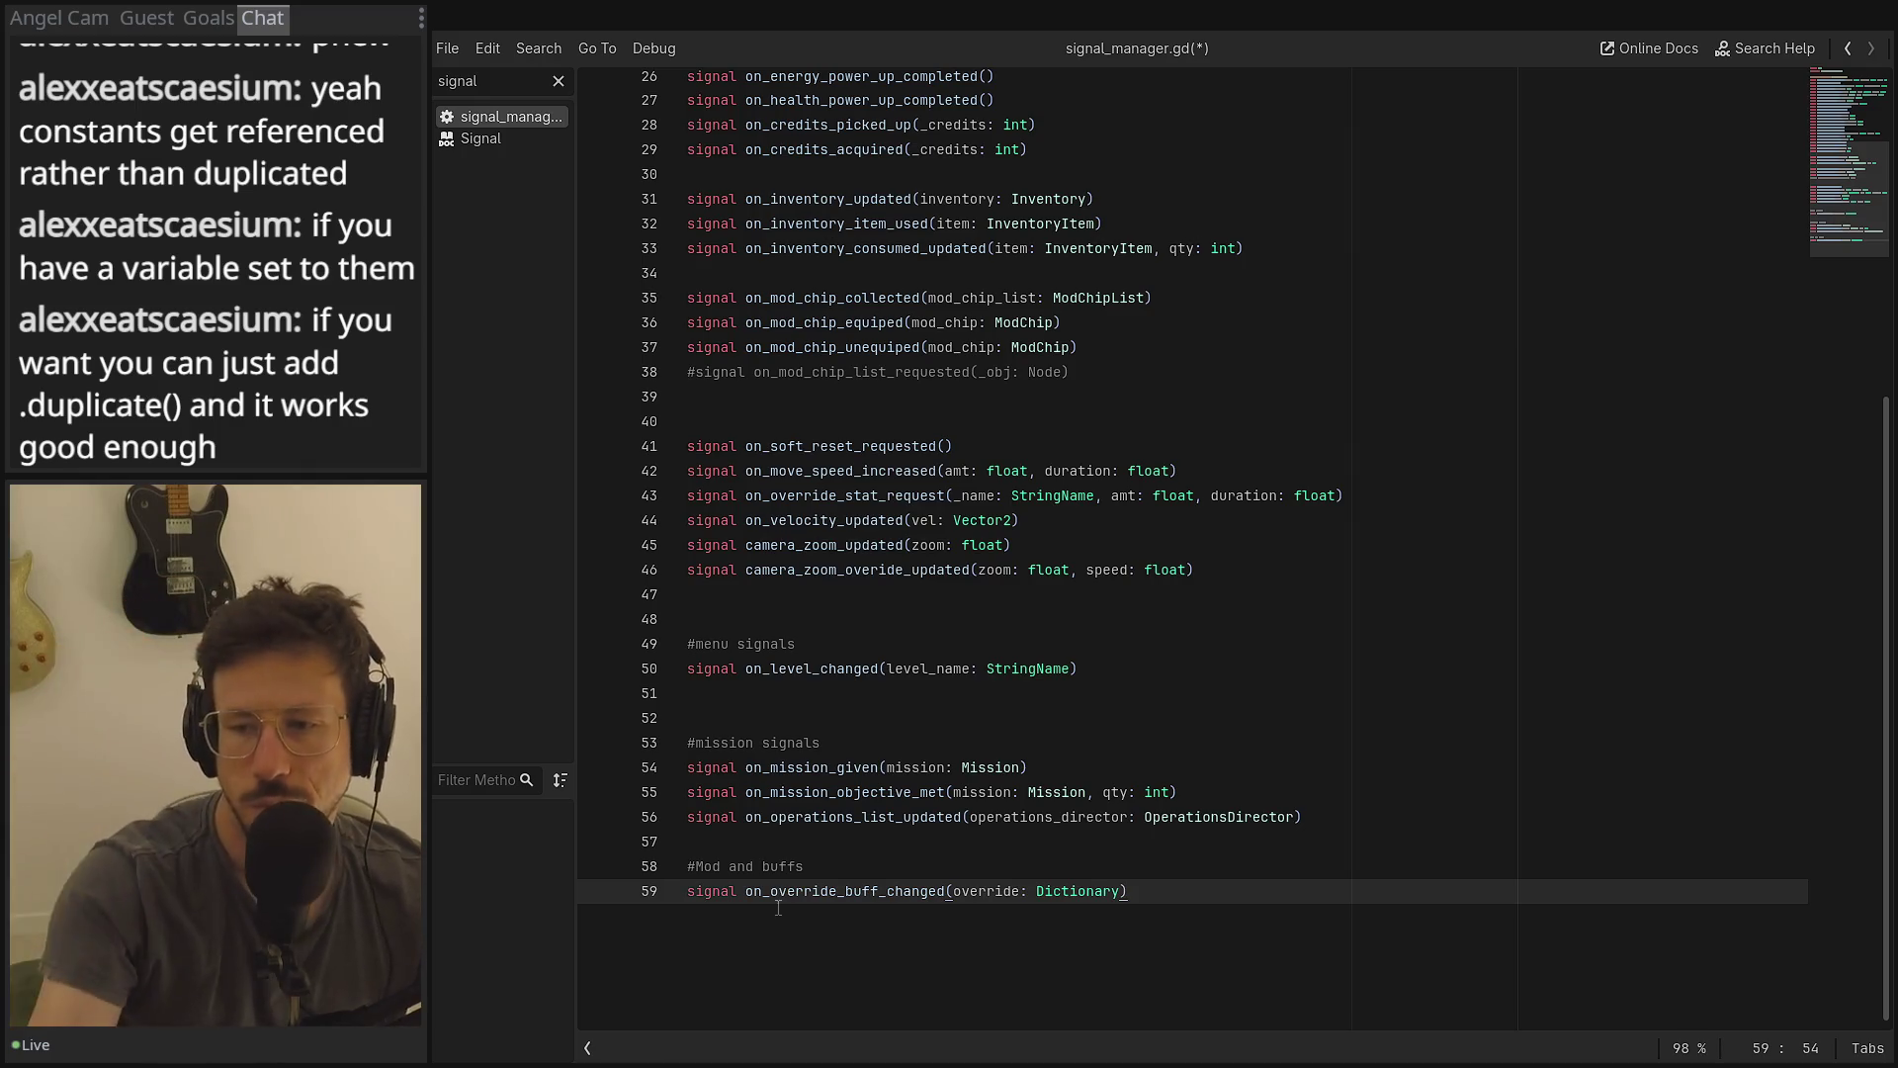
key("Return")
type("si")
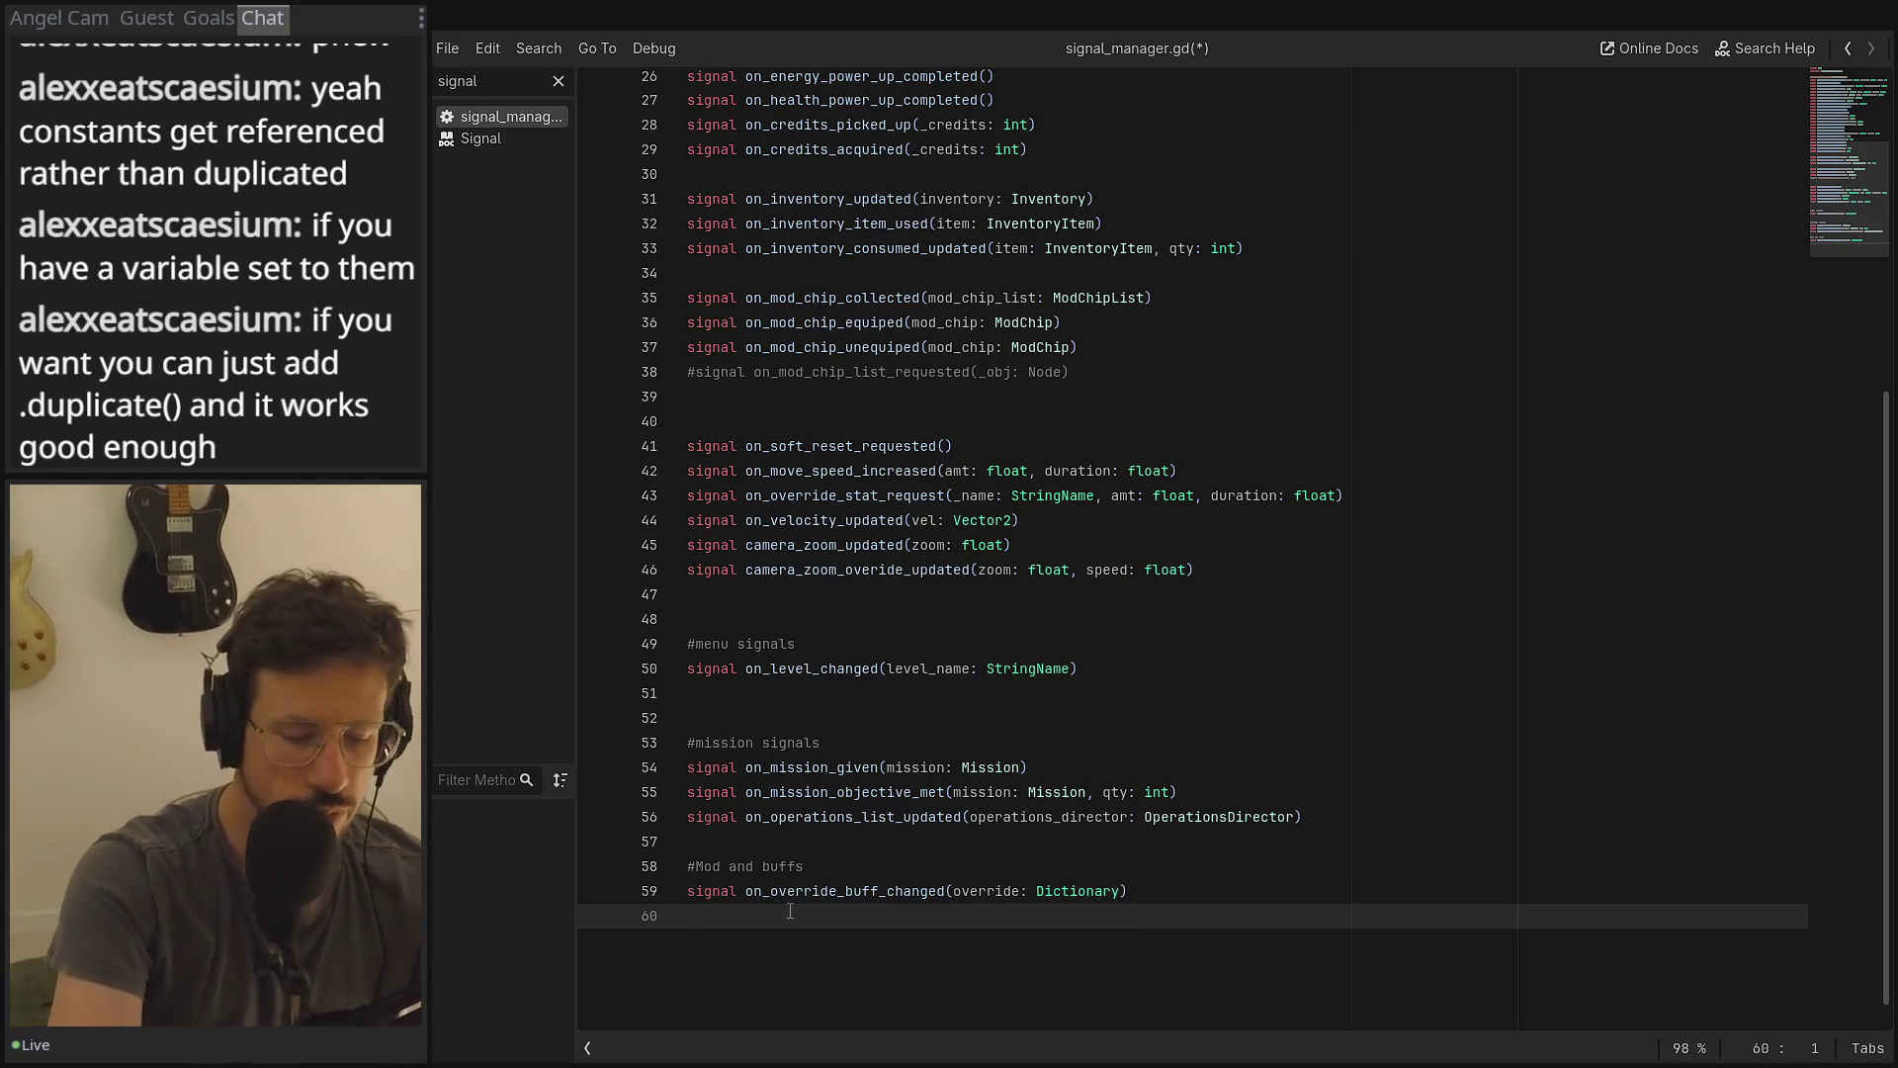
type("gnal on_auto_fire_changed(")
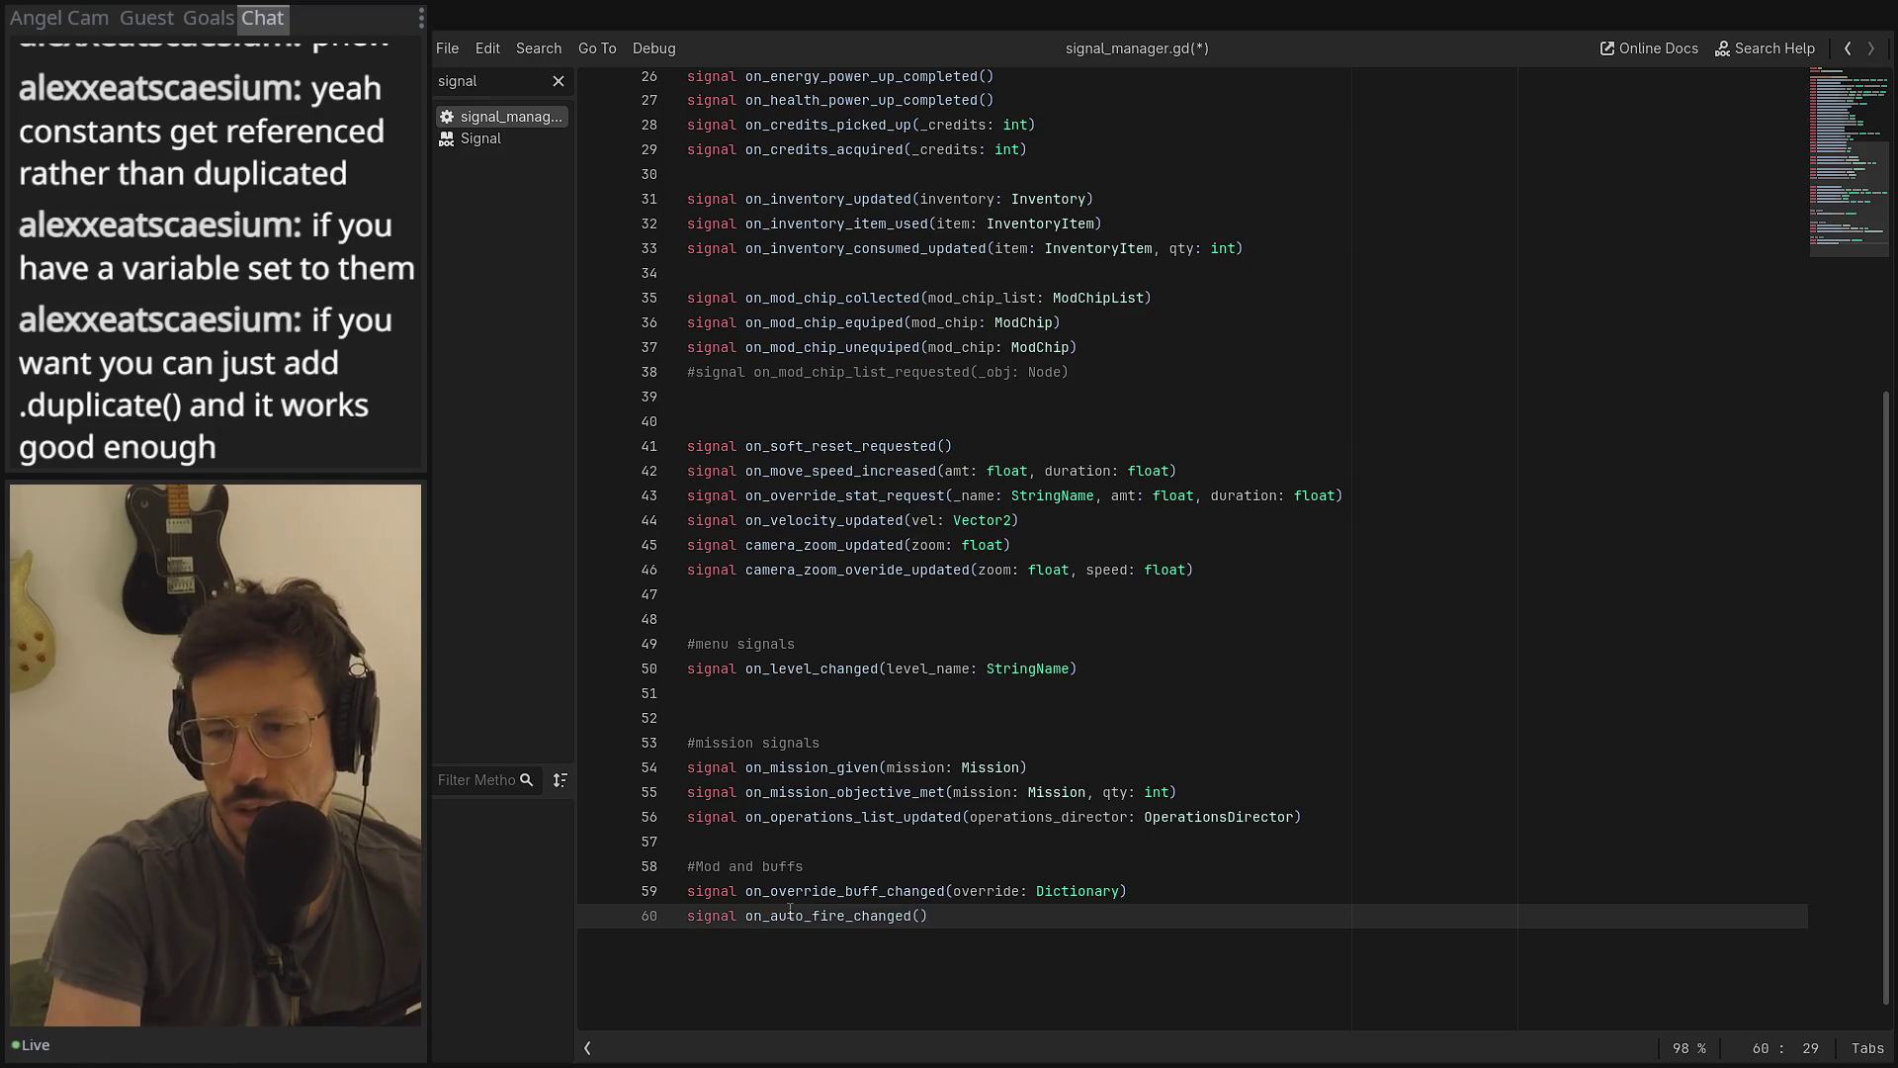
Declare signal on_auto_fire_changed(toggle: bool, mod_damage_amount: float) and save signal_manager.gd
type("toggle")
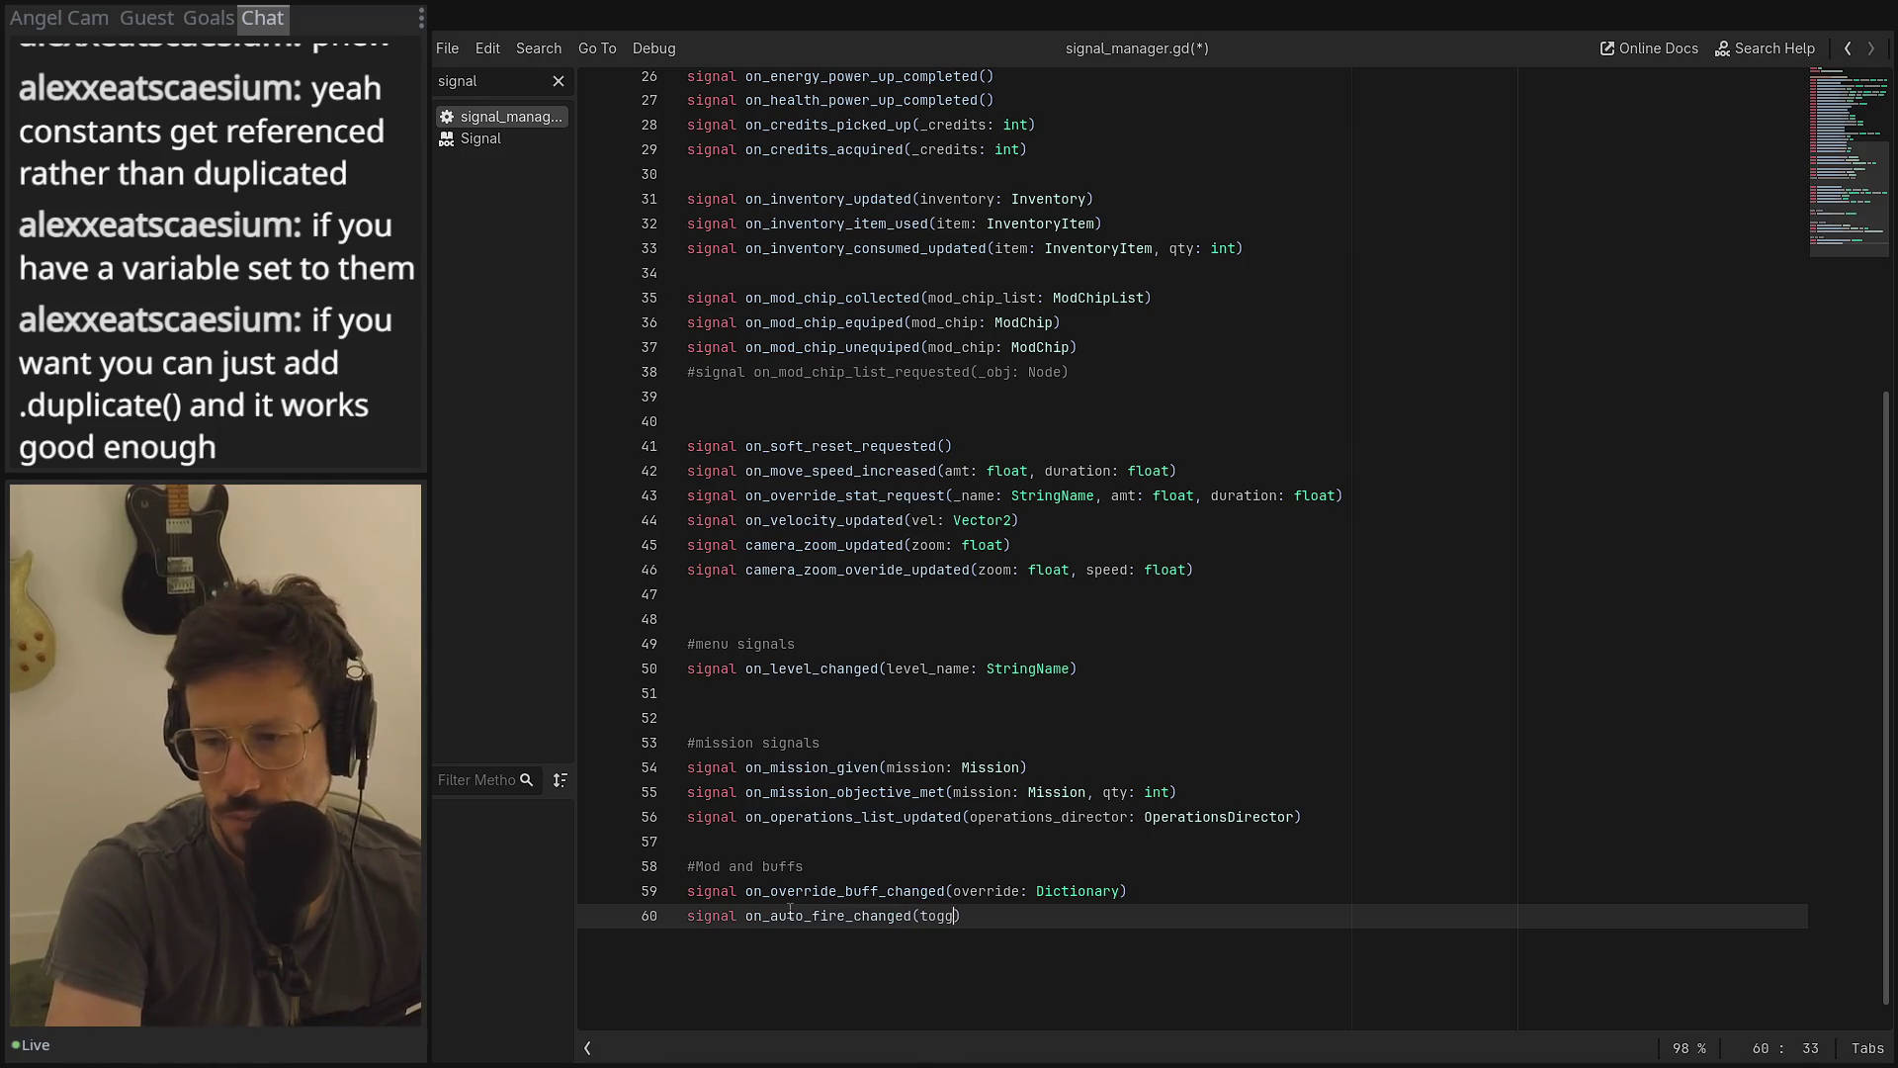
type(": bool, mod")
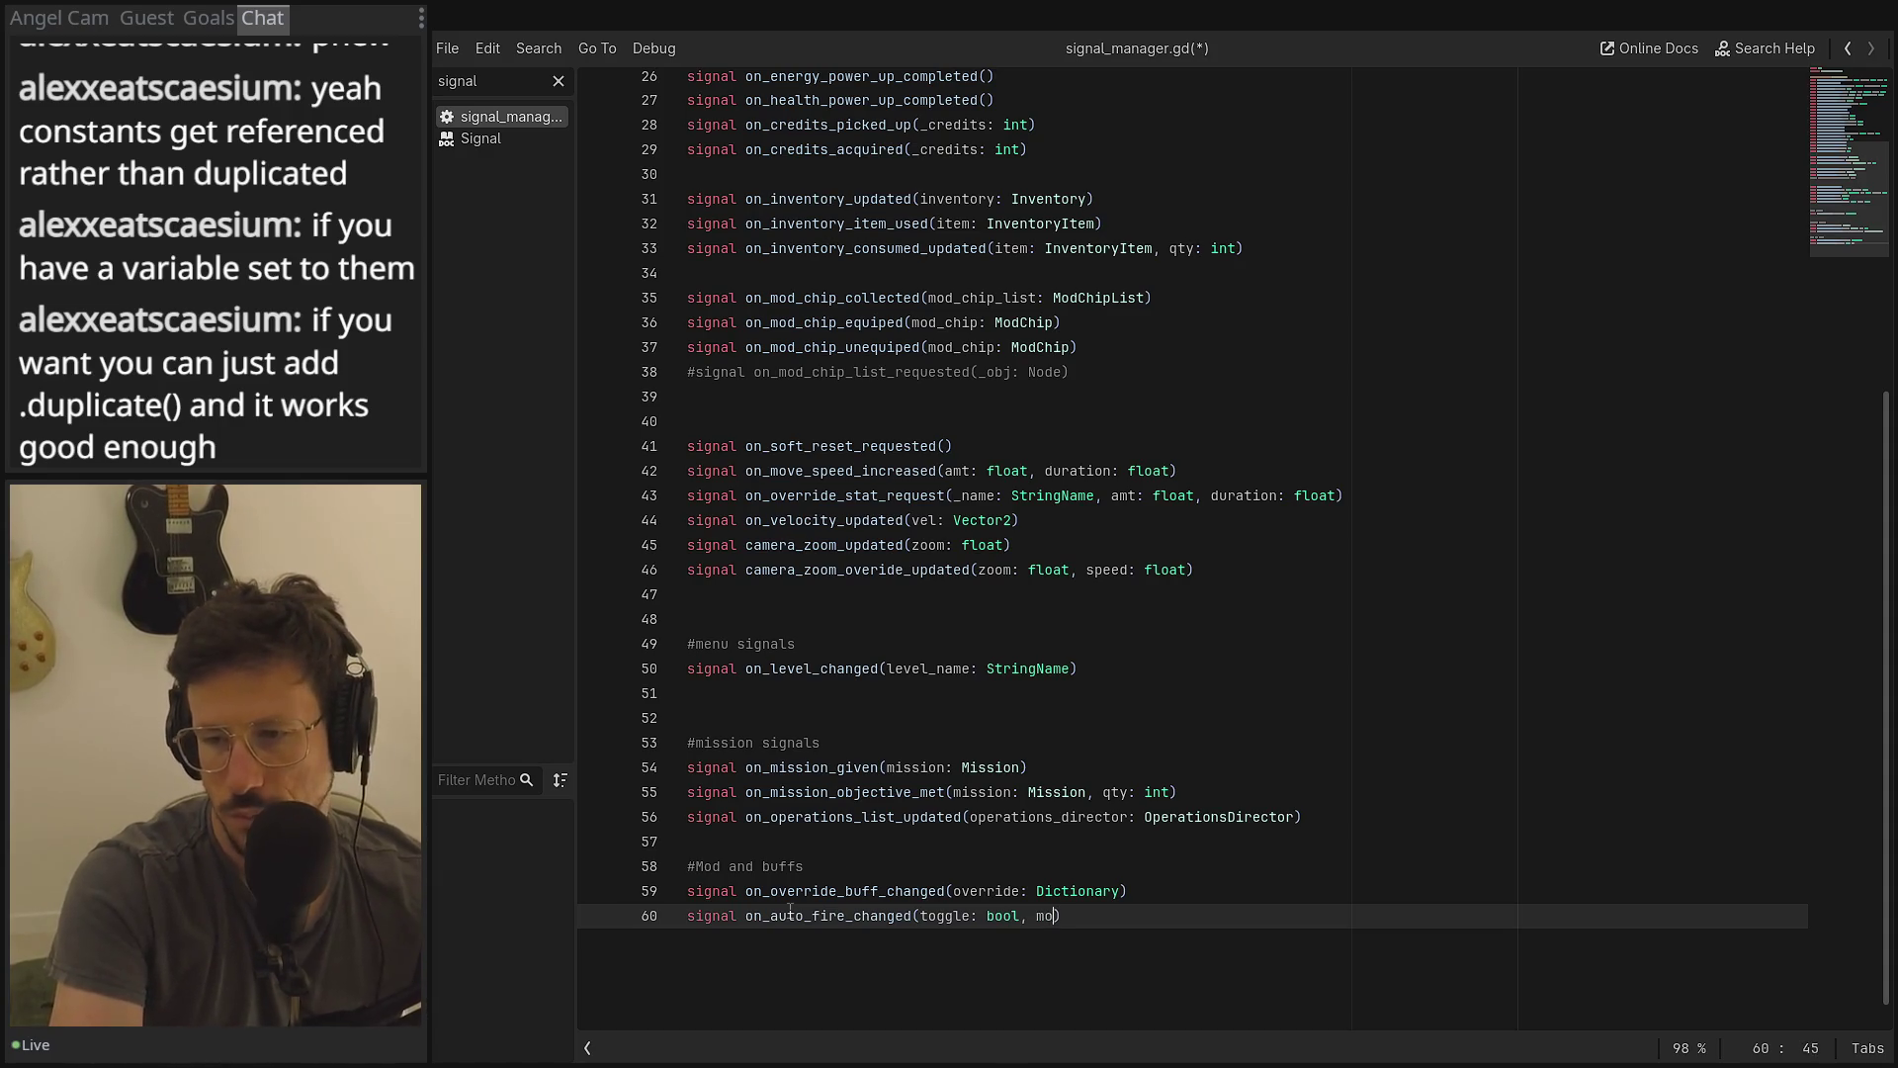
type("_damage_amount")
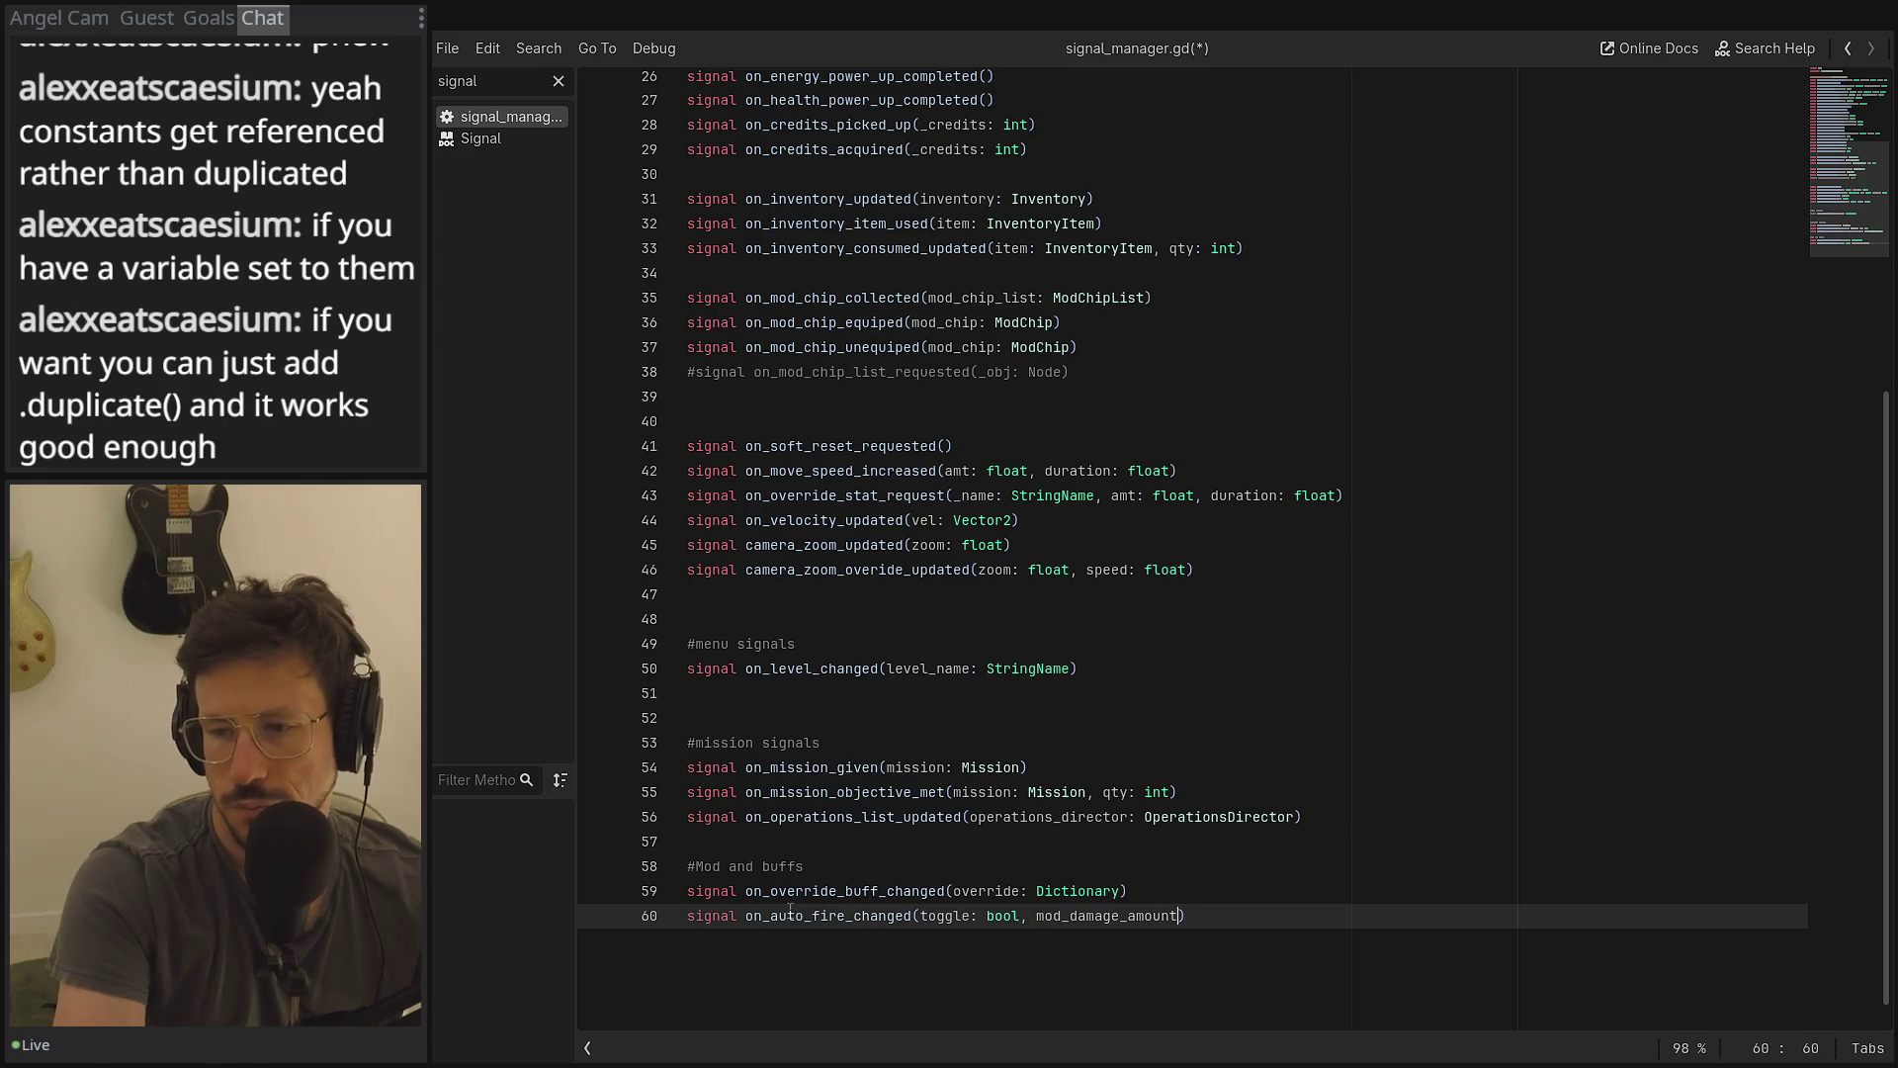
type("oat")
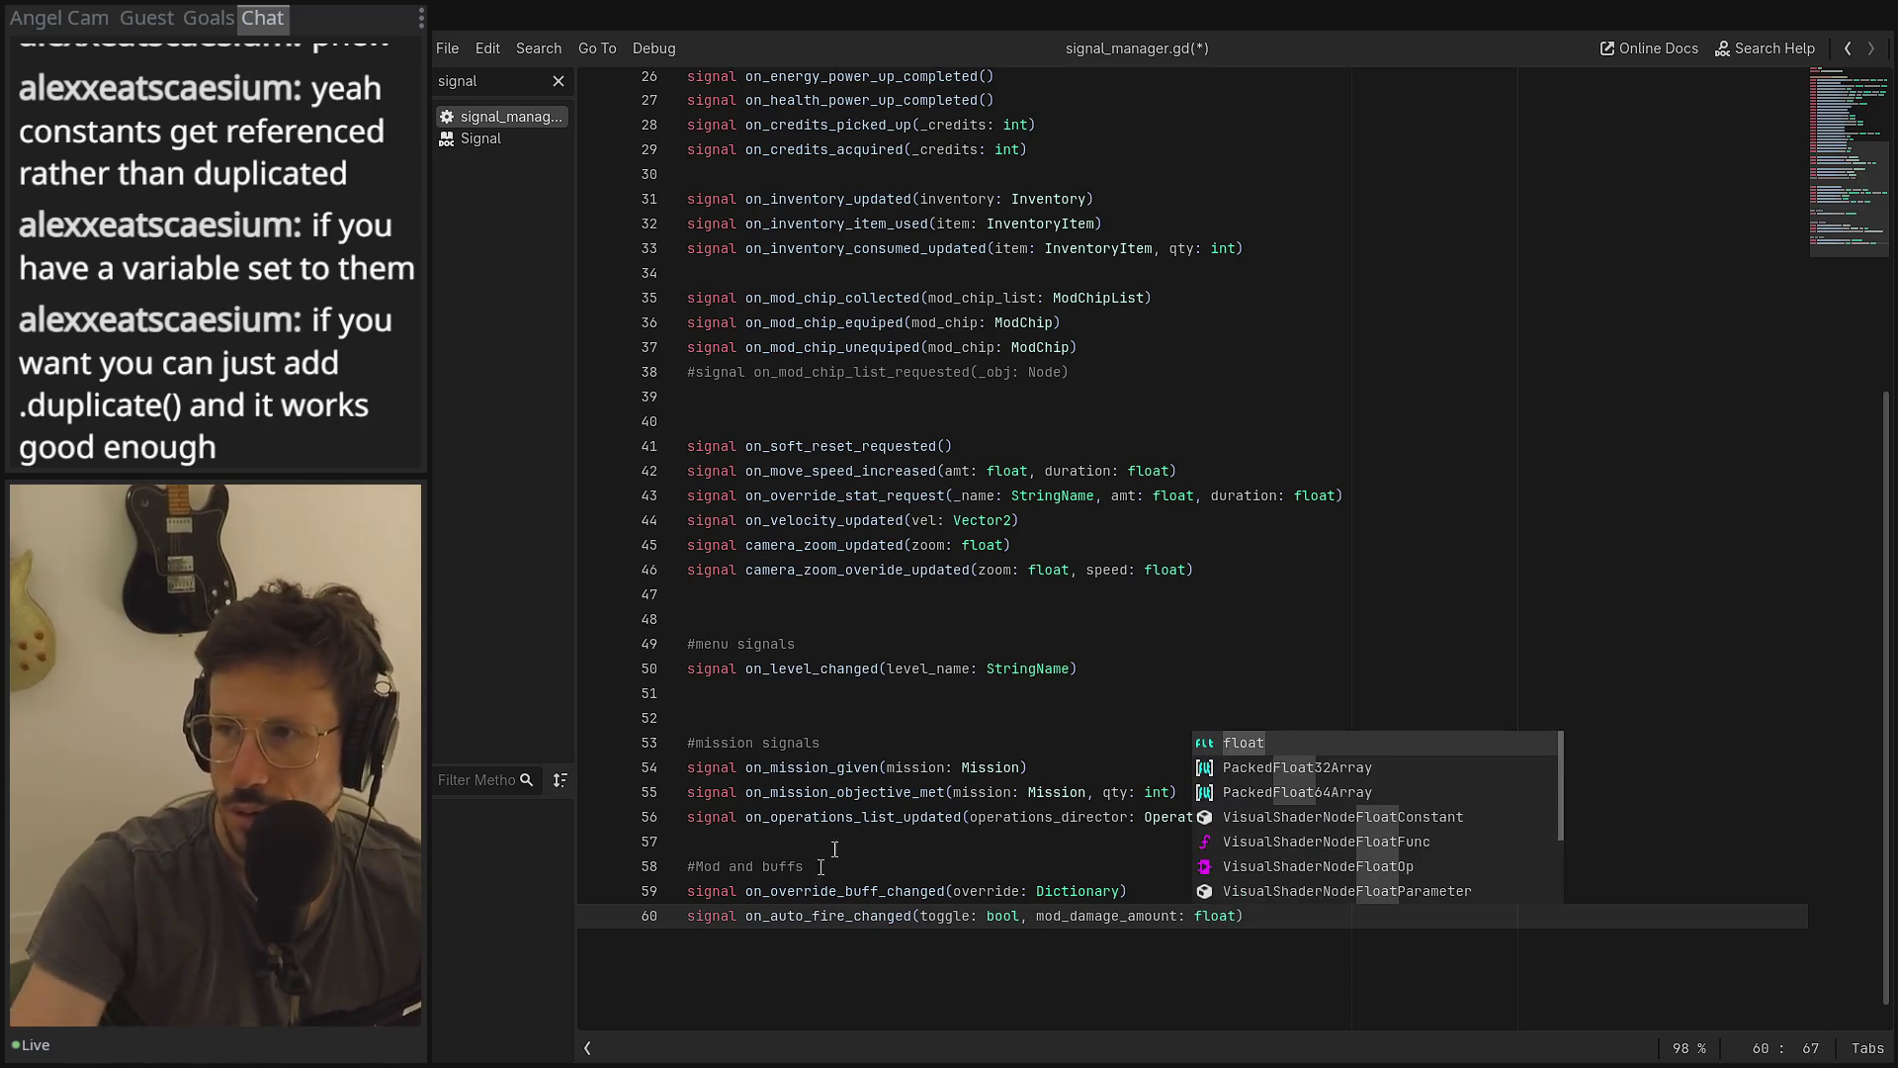
key("ctrl+s")
double_click(784, 919)
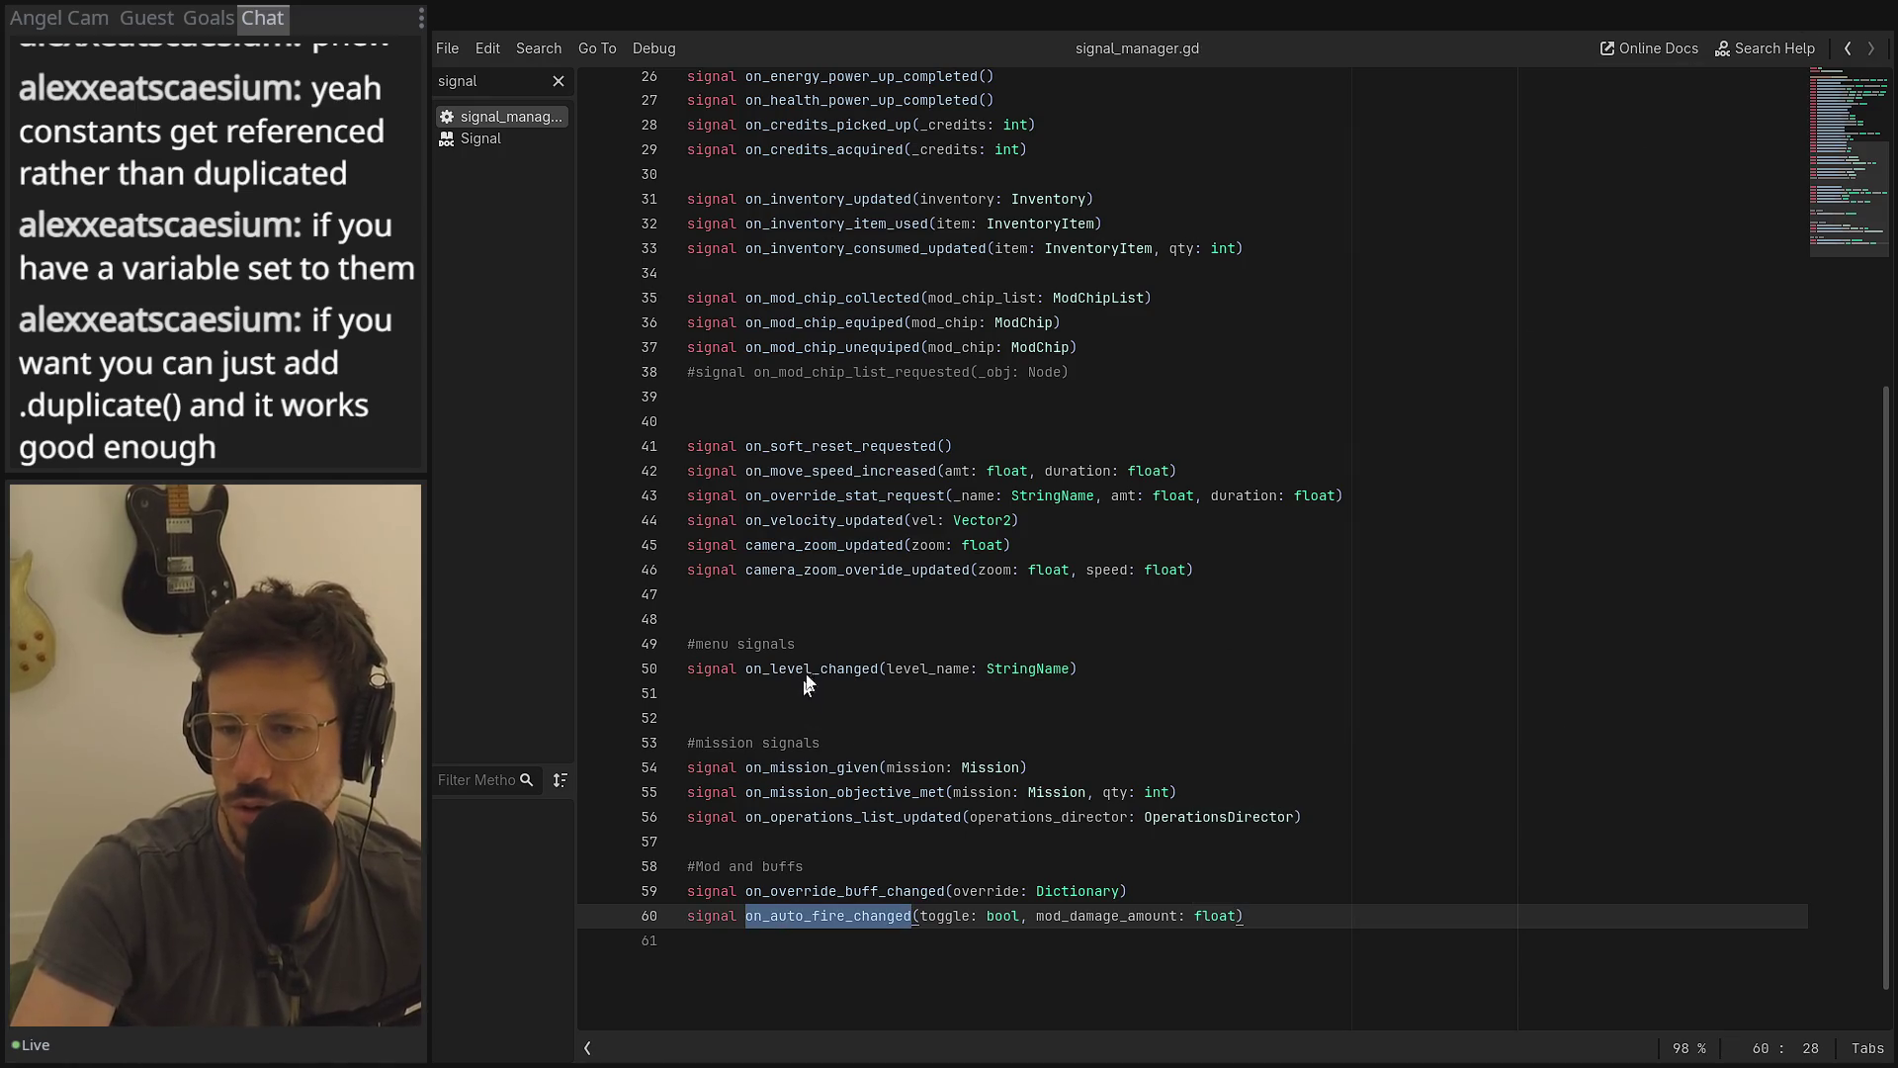
key("alt+Tab")
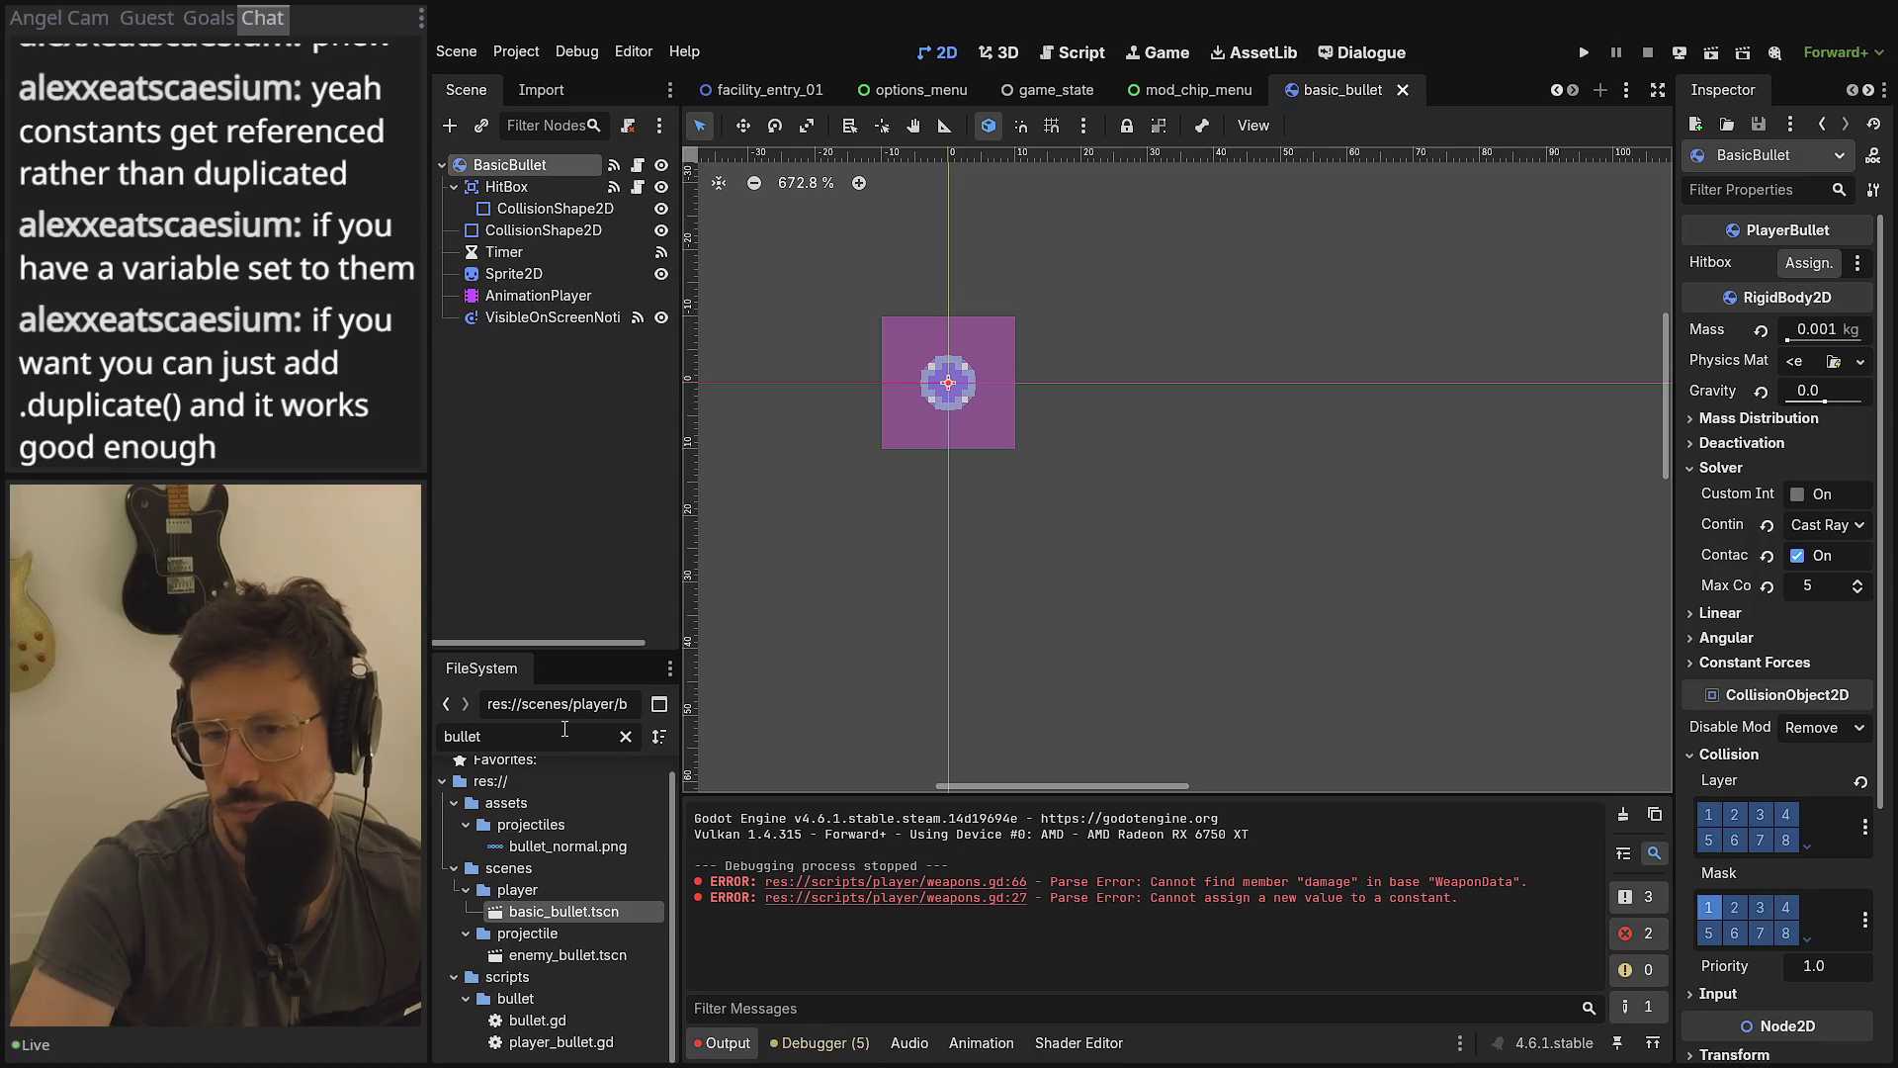
left_click(564, 728)
type("mod")
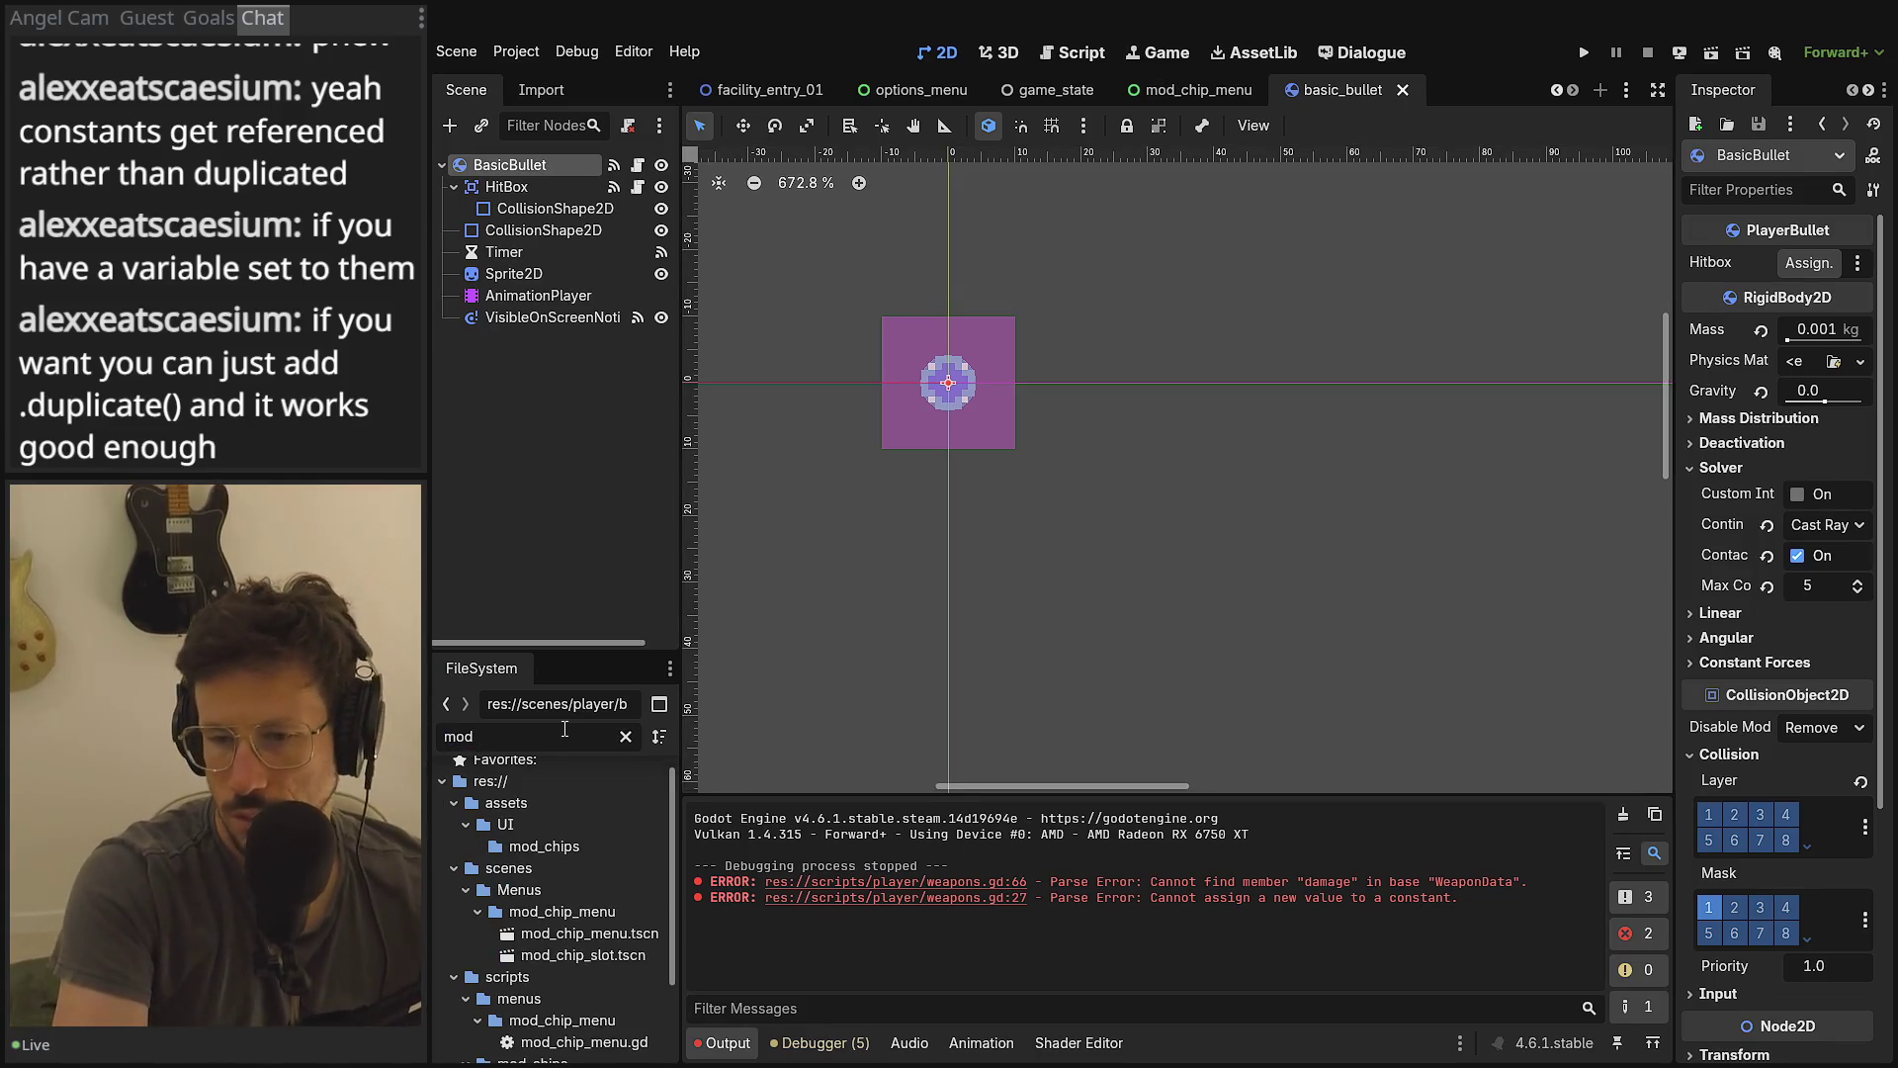
key("BackSpace")
key("BackSpace")
key("BackSpace")
type("auto")
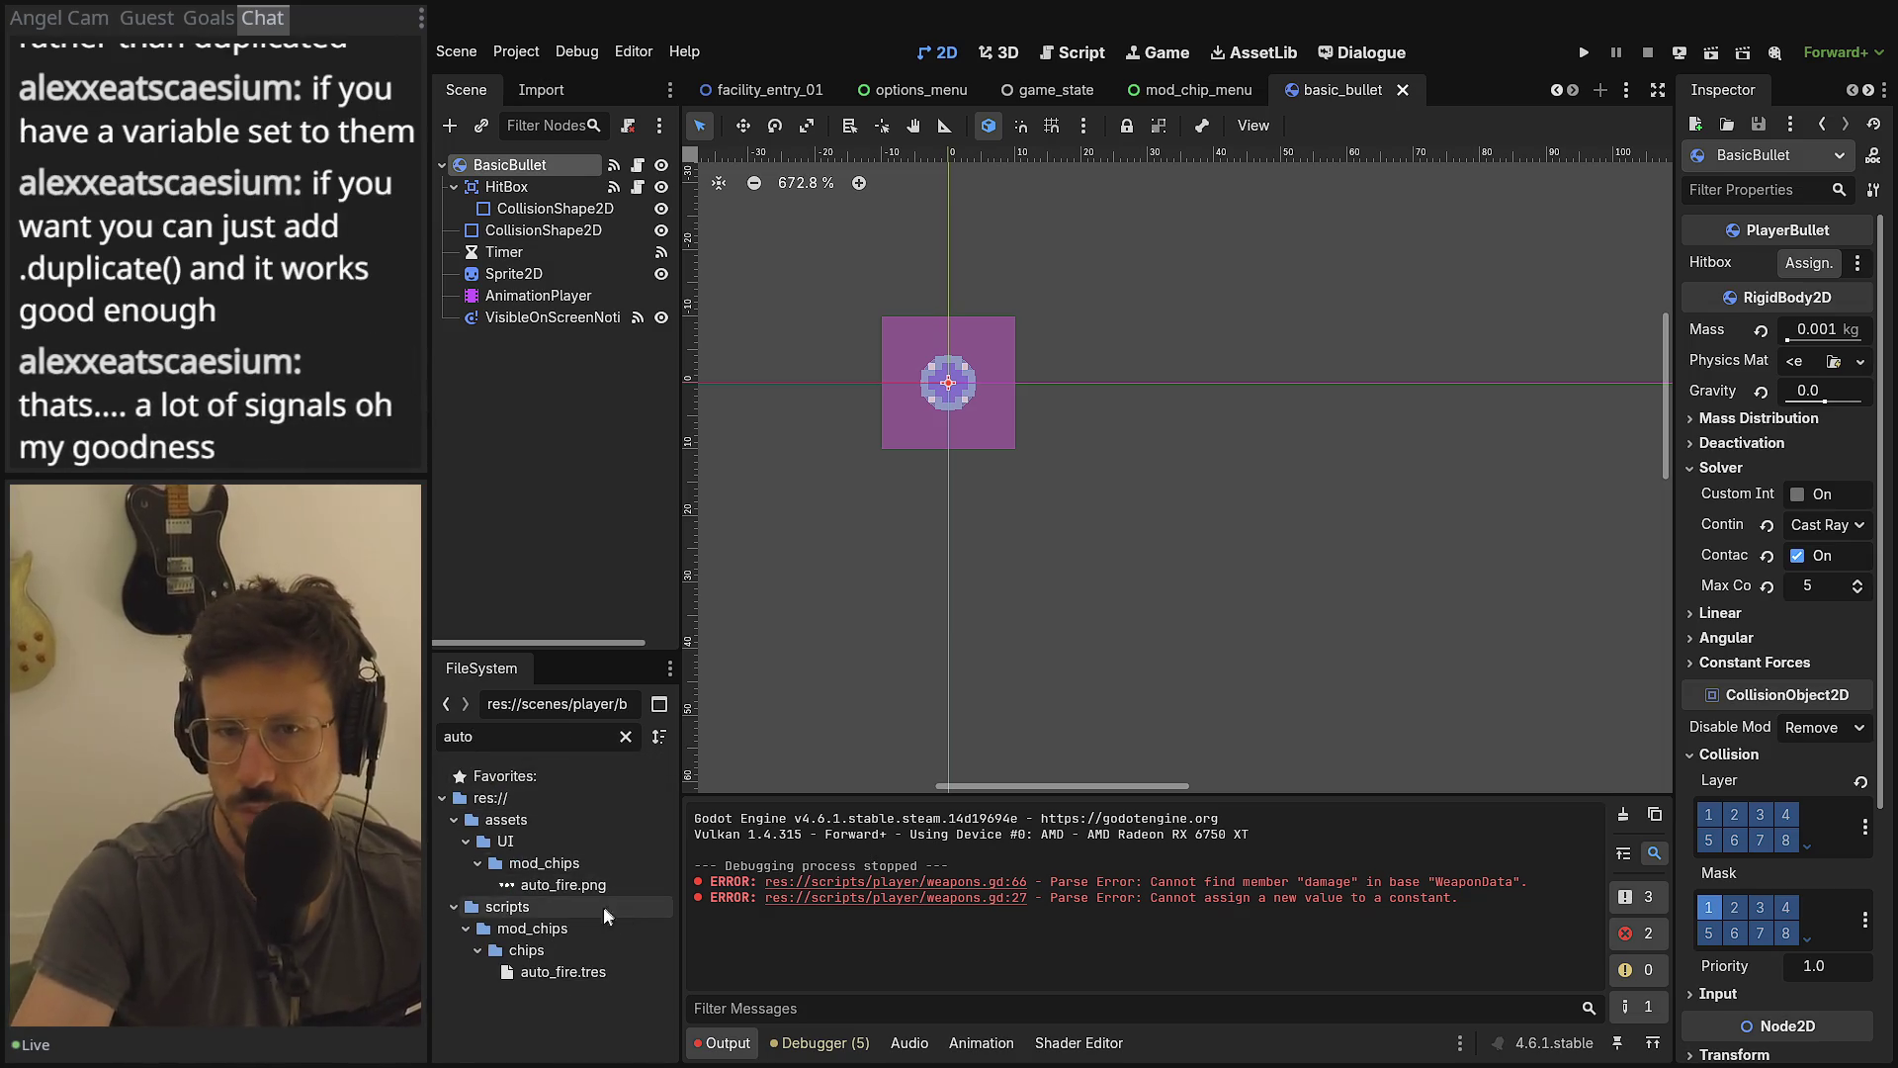
left_click(580, 973)
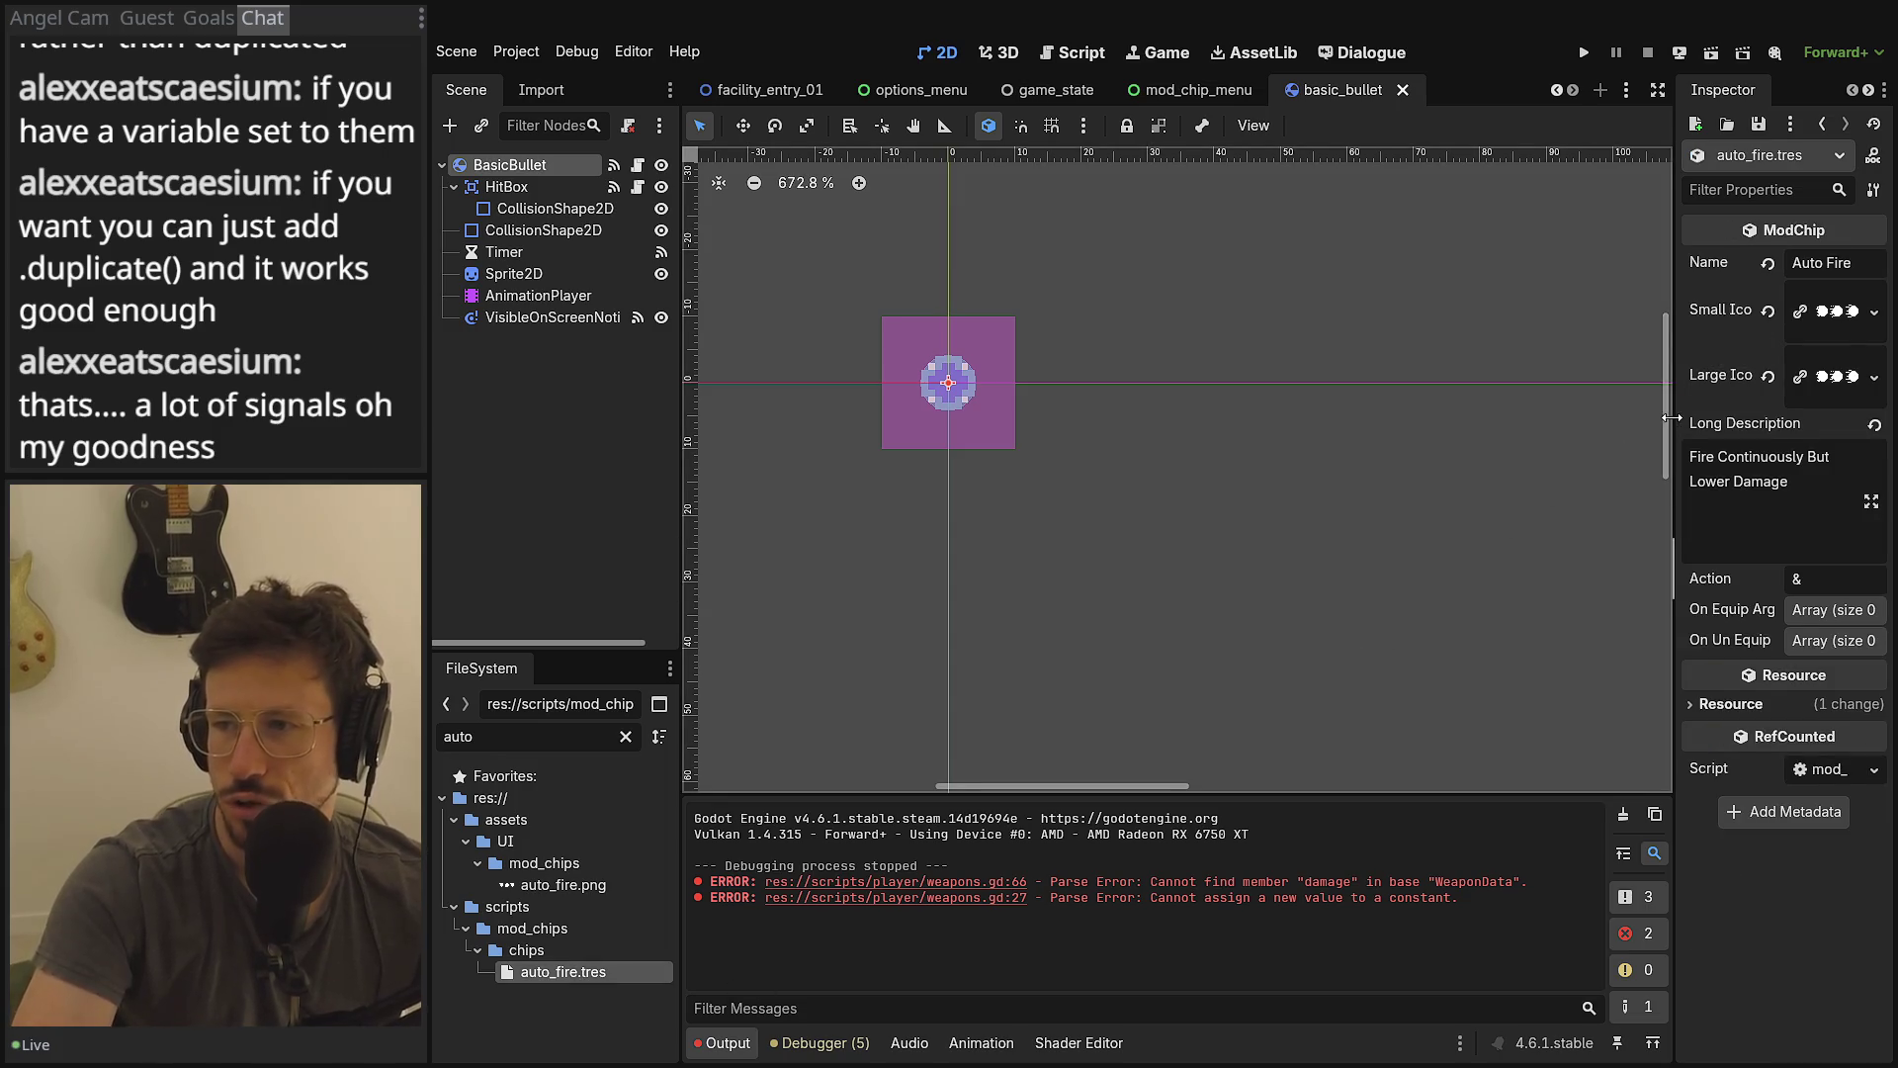
left_click_drag(1676, 427, 1545, 444)
double_click(457, 737)
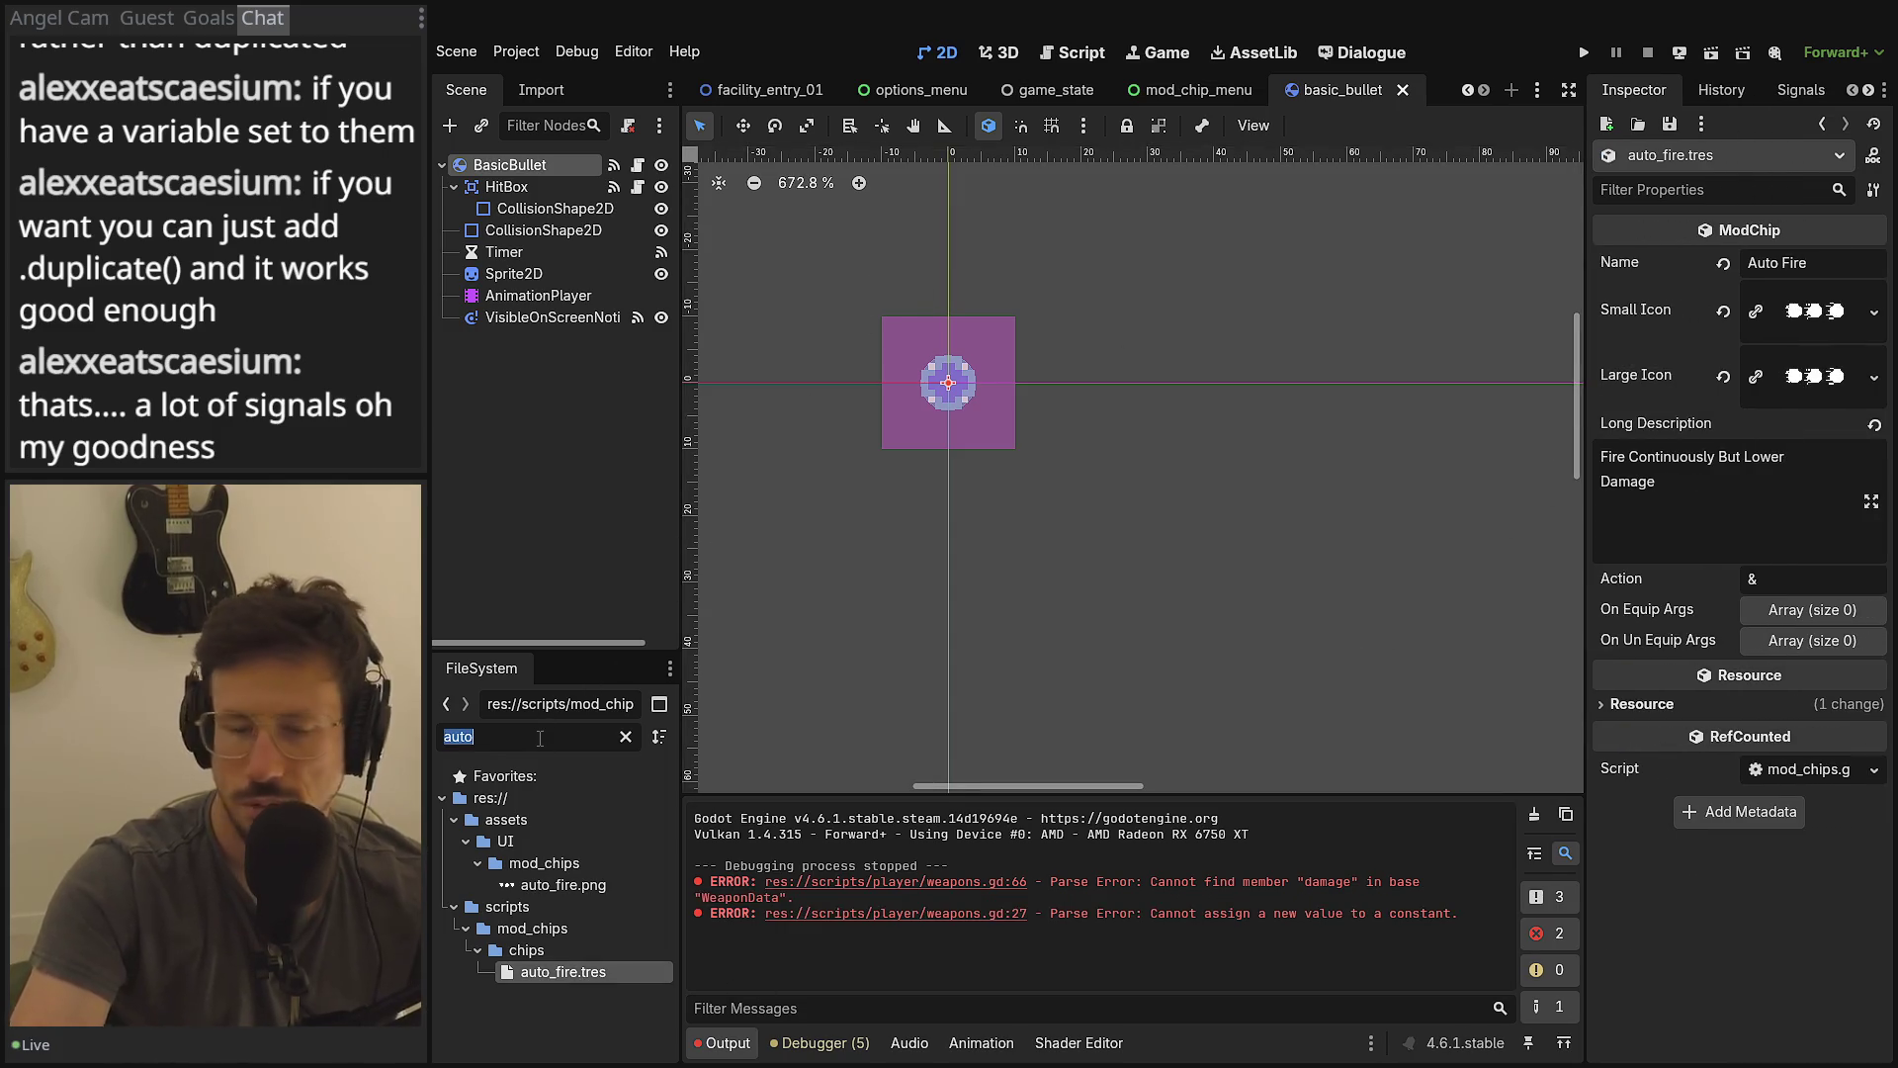
type("signal")
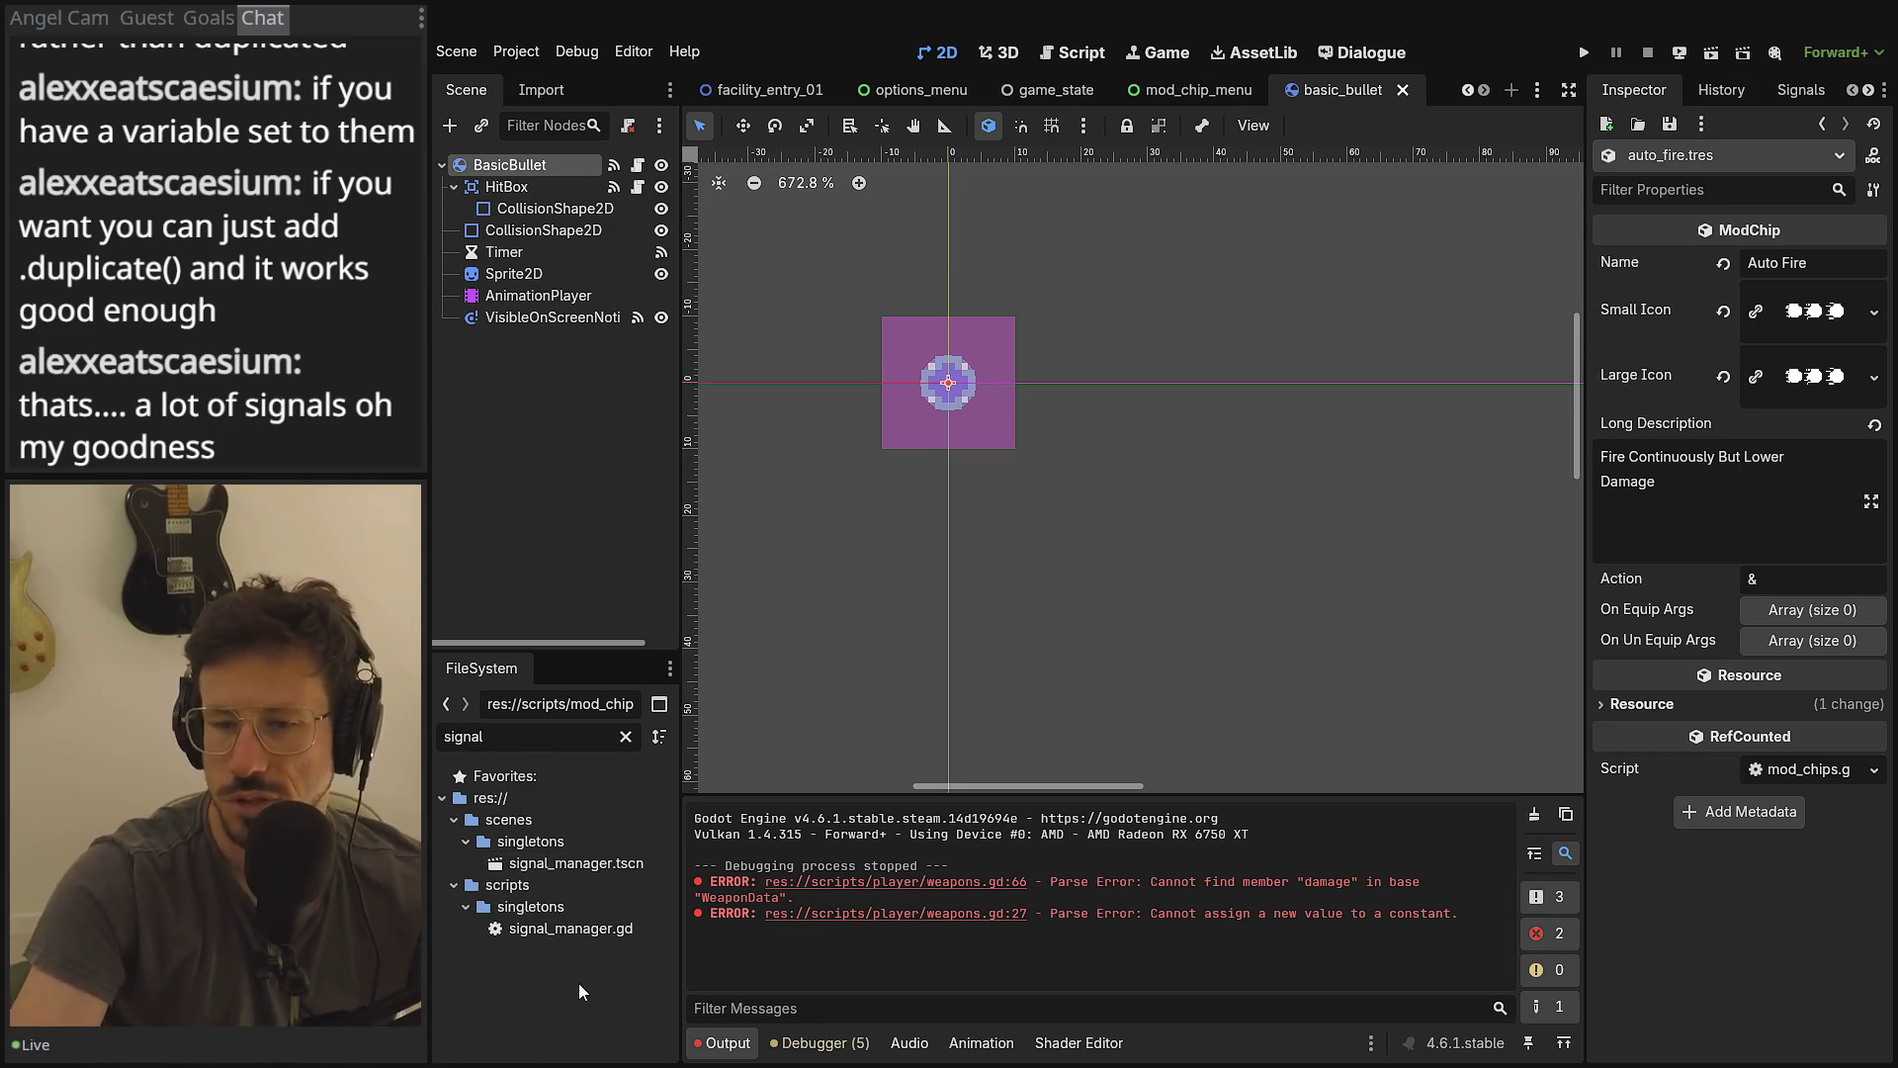
double_click(607, 930)
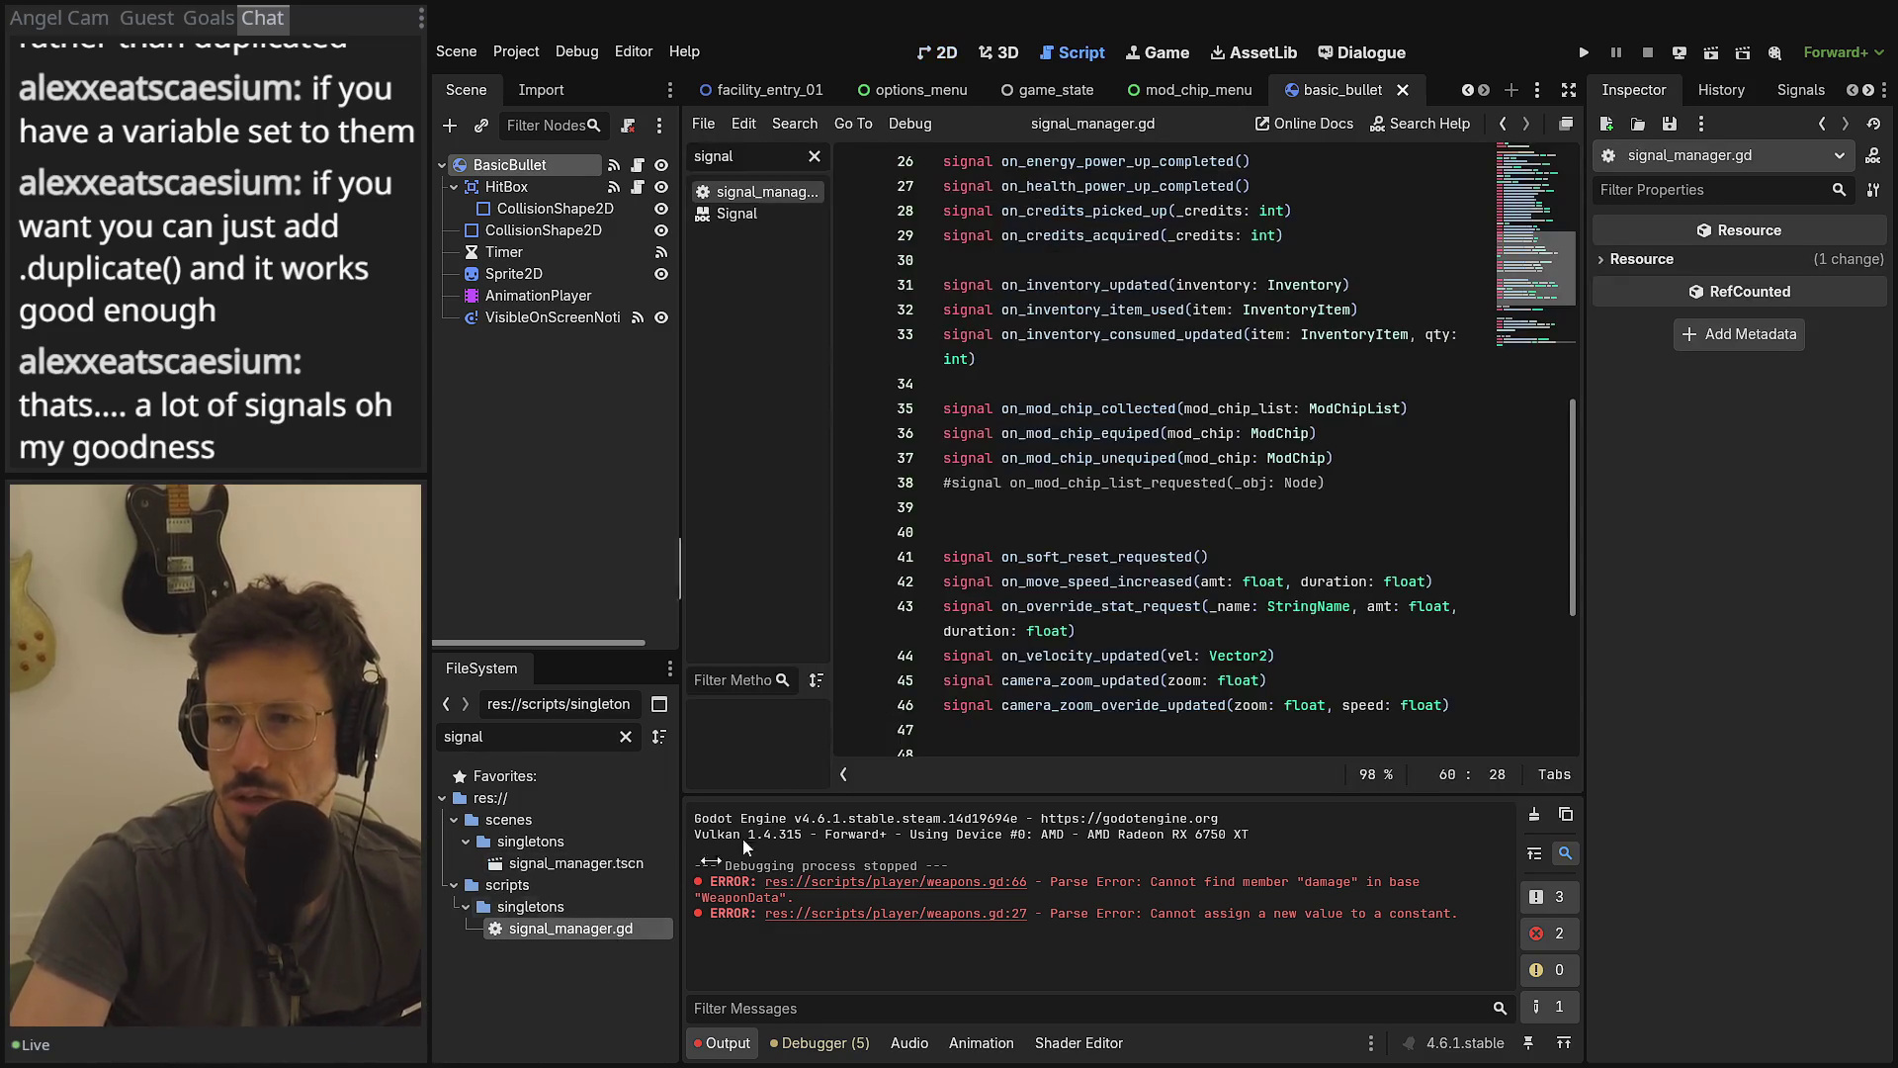
left_click(1558, 127)
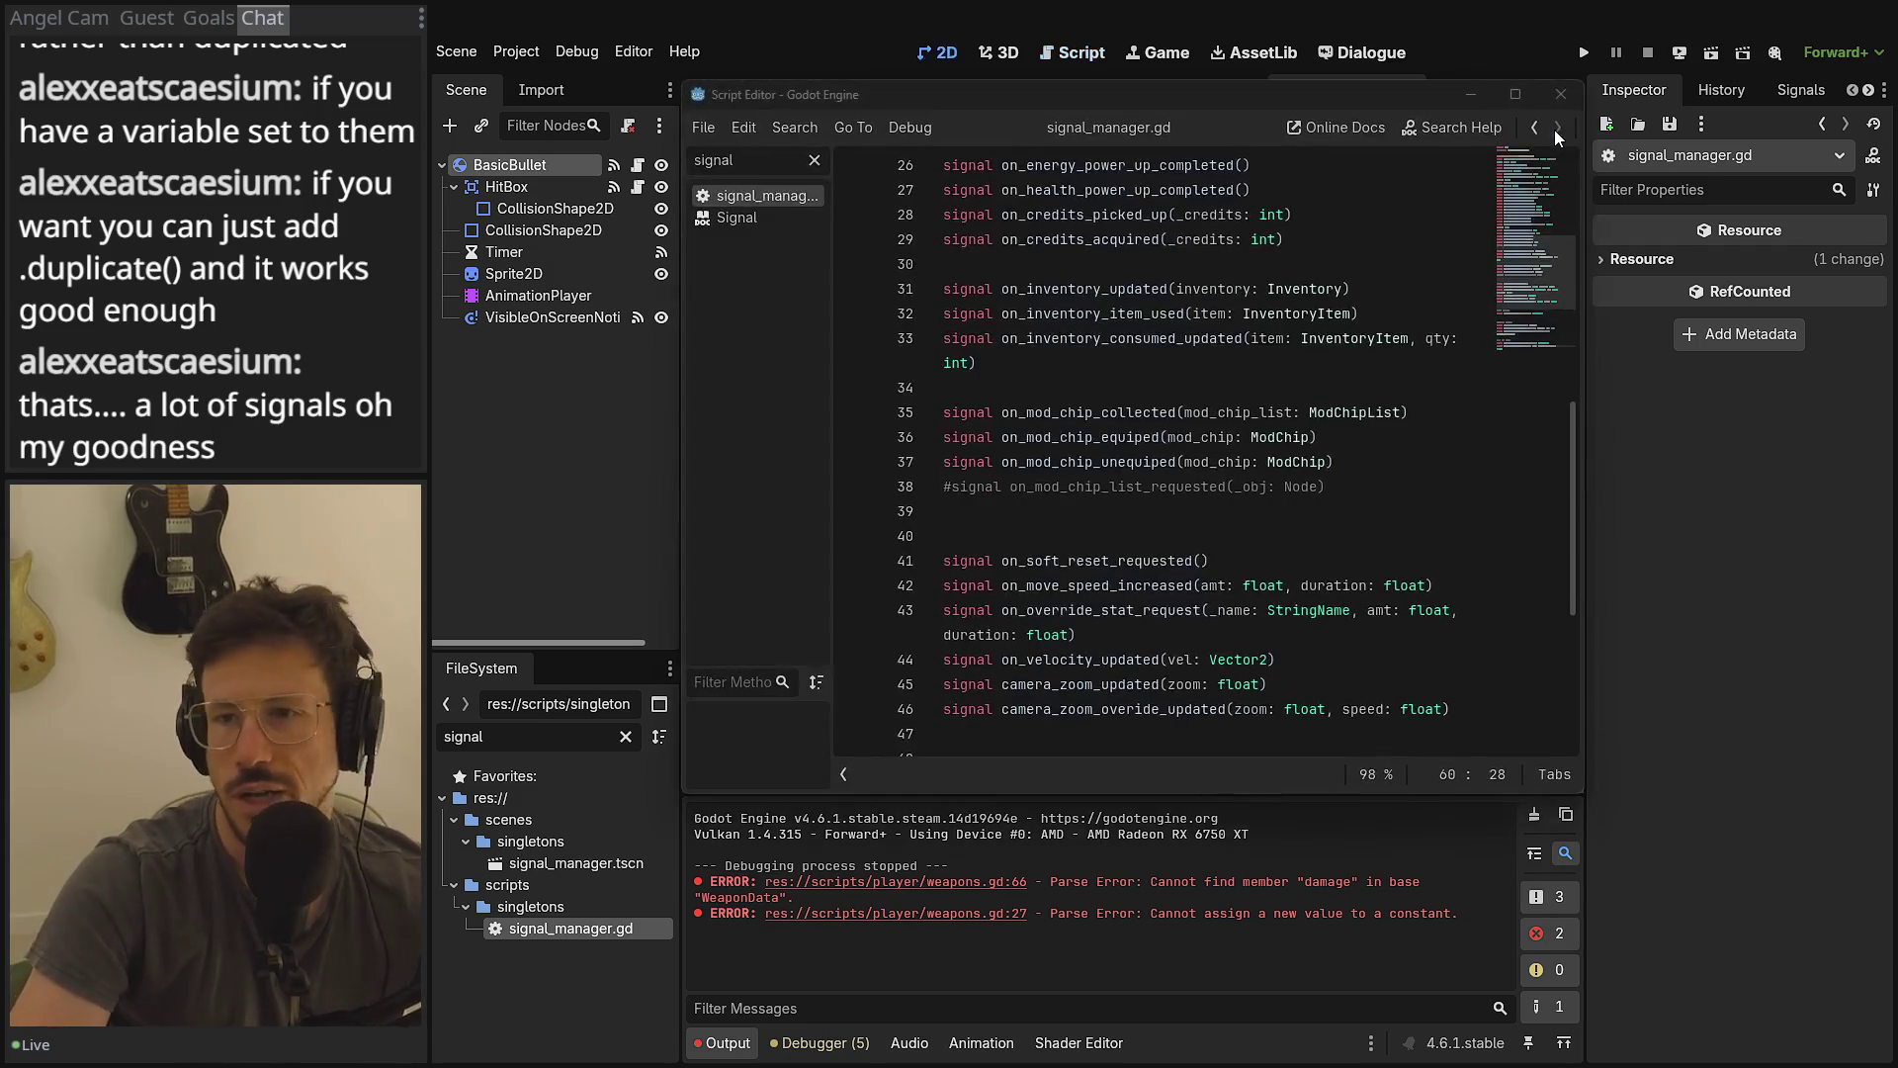
left_click(1376, 313)
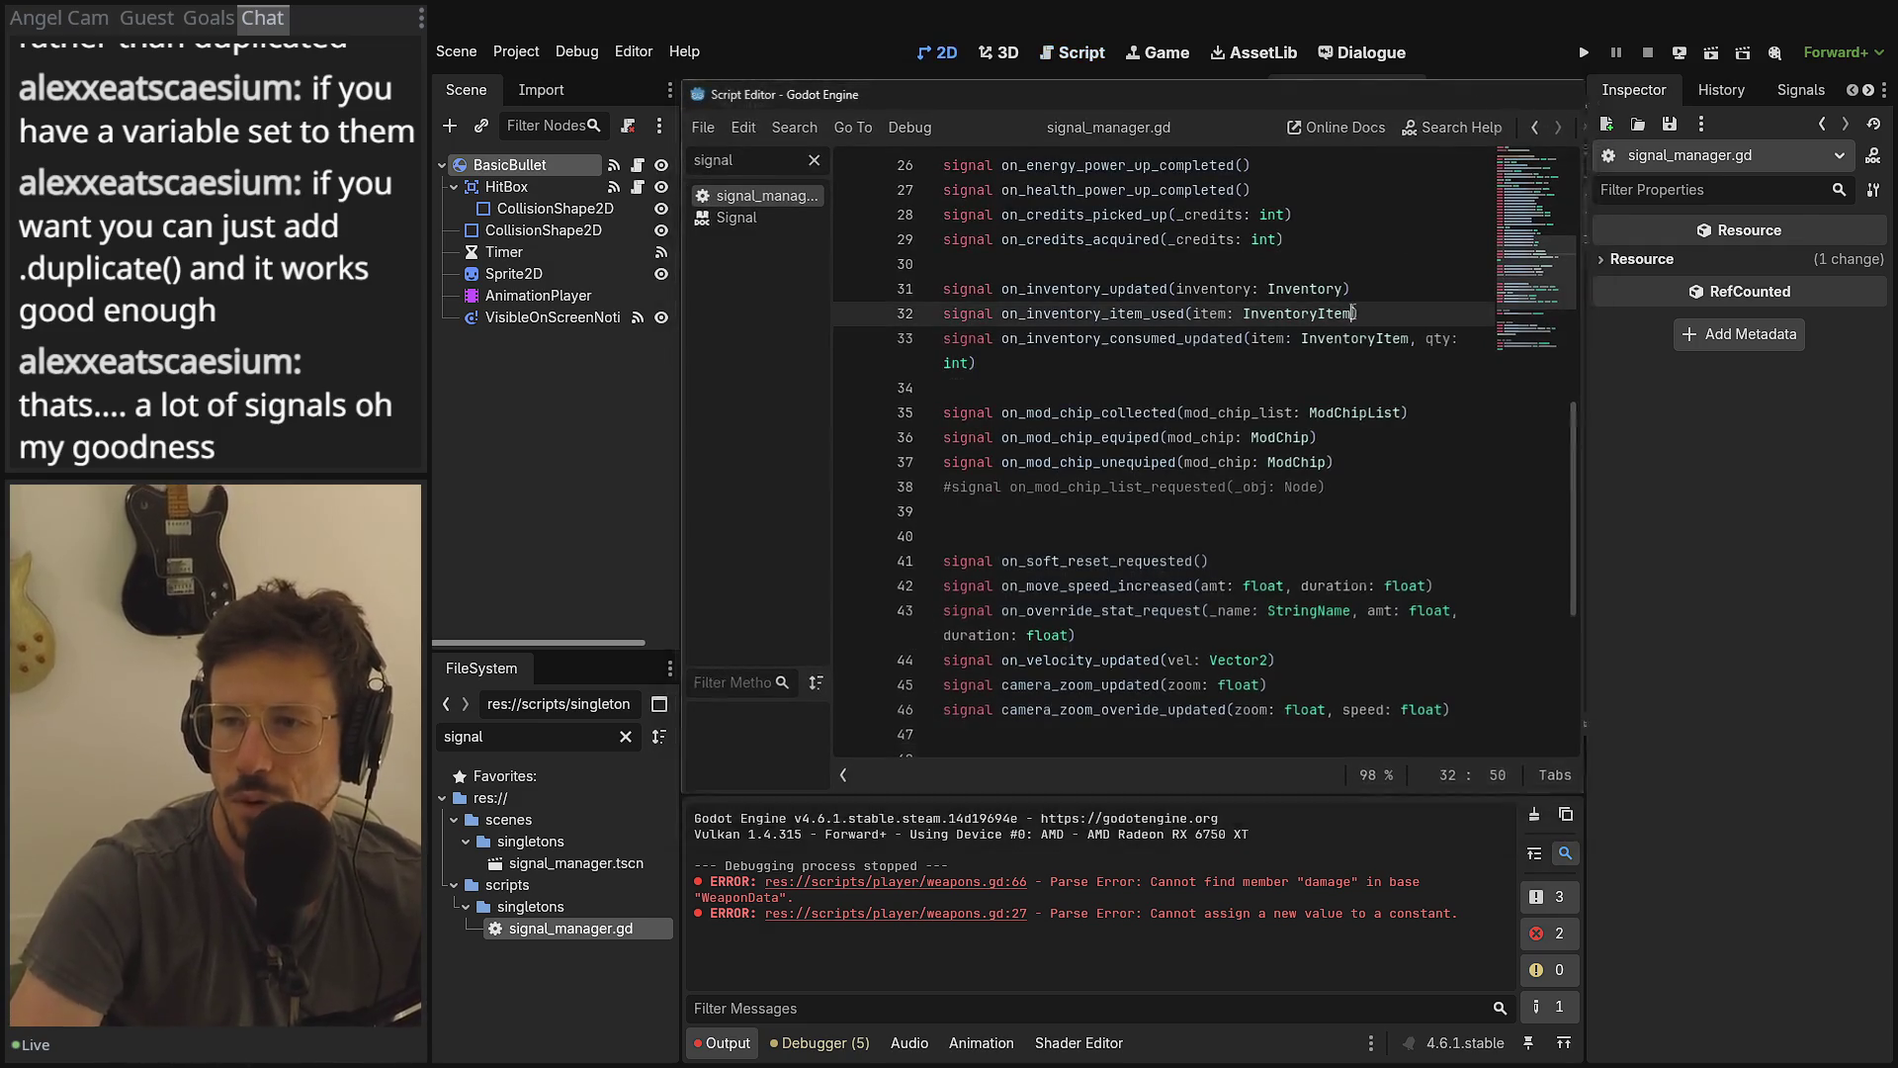
key("super+Up")
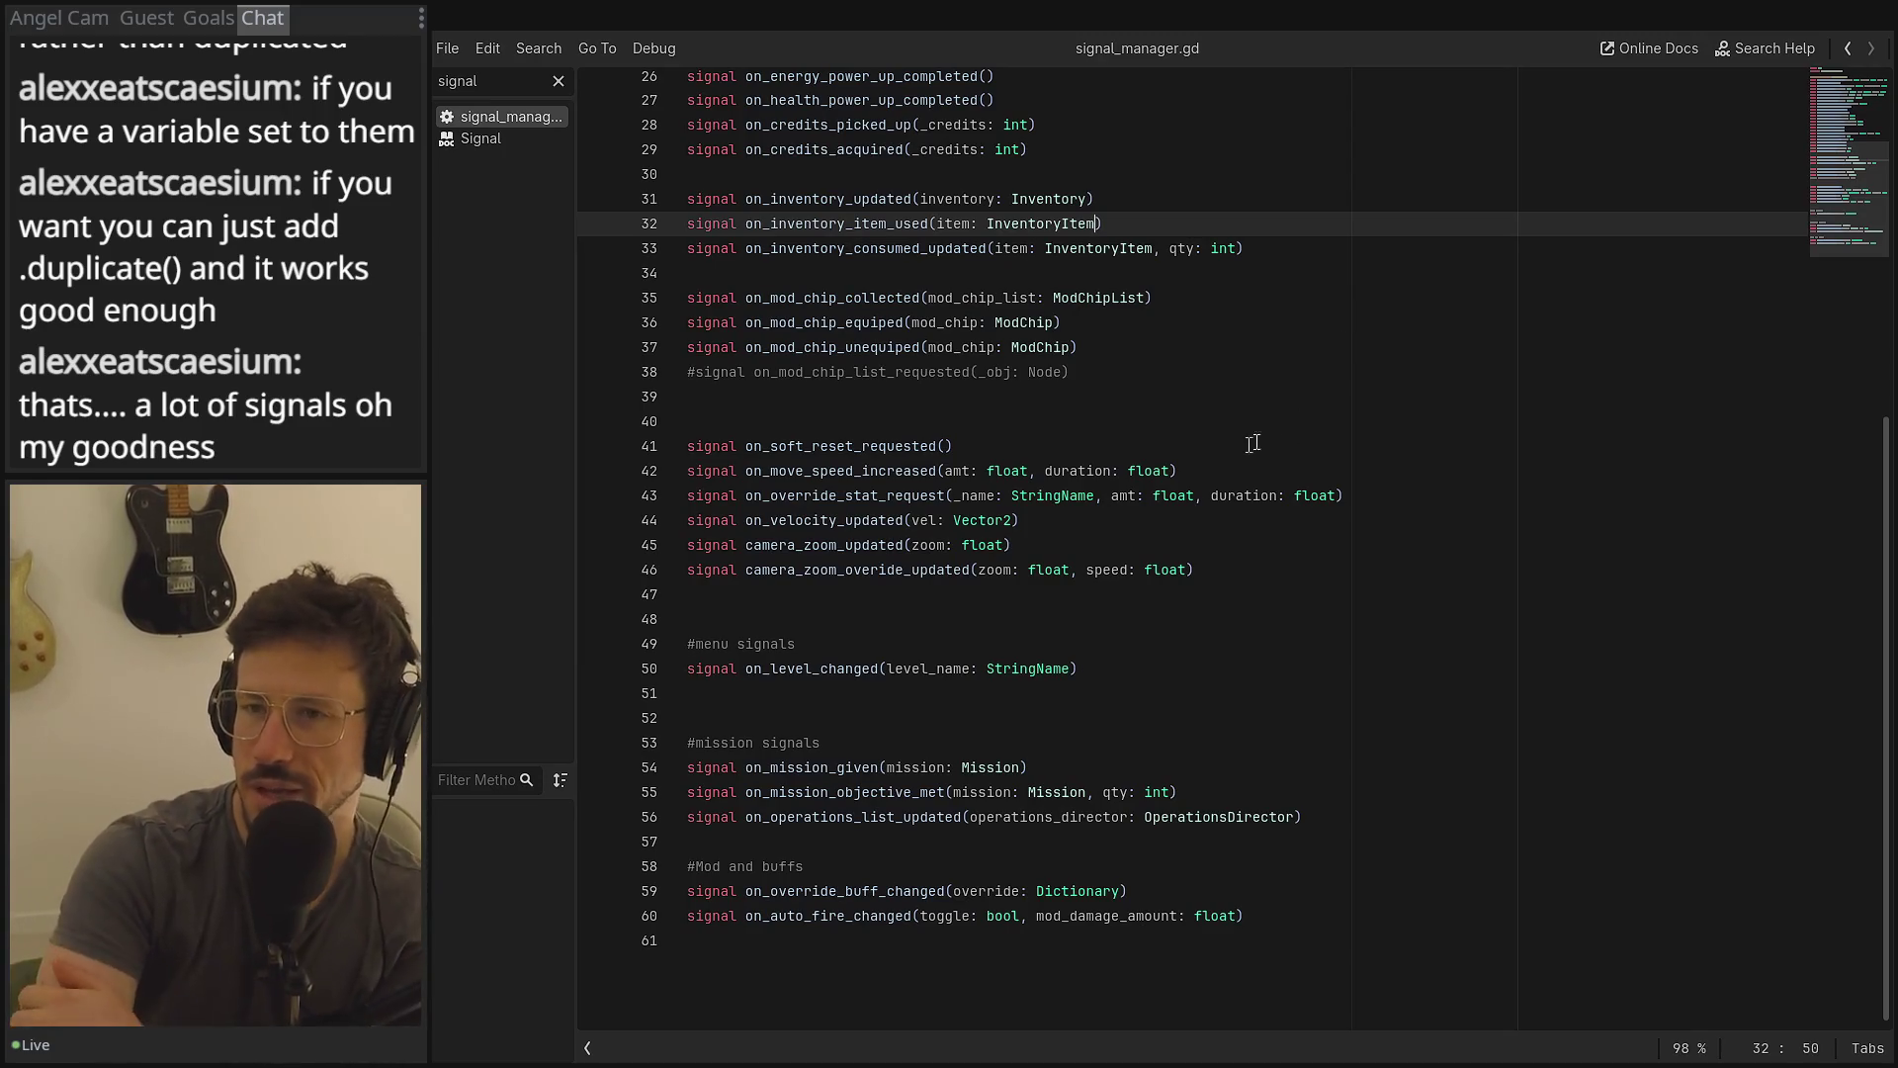
scroll(1155, 565, "up", 8)
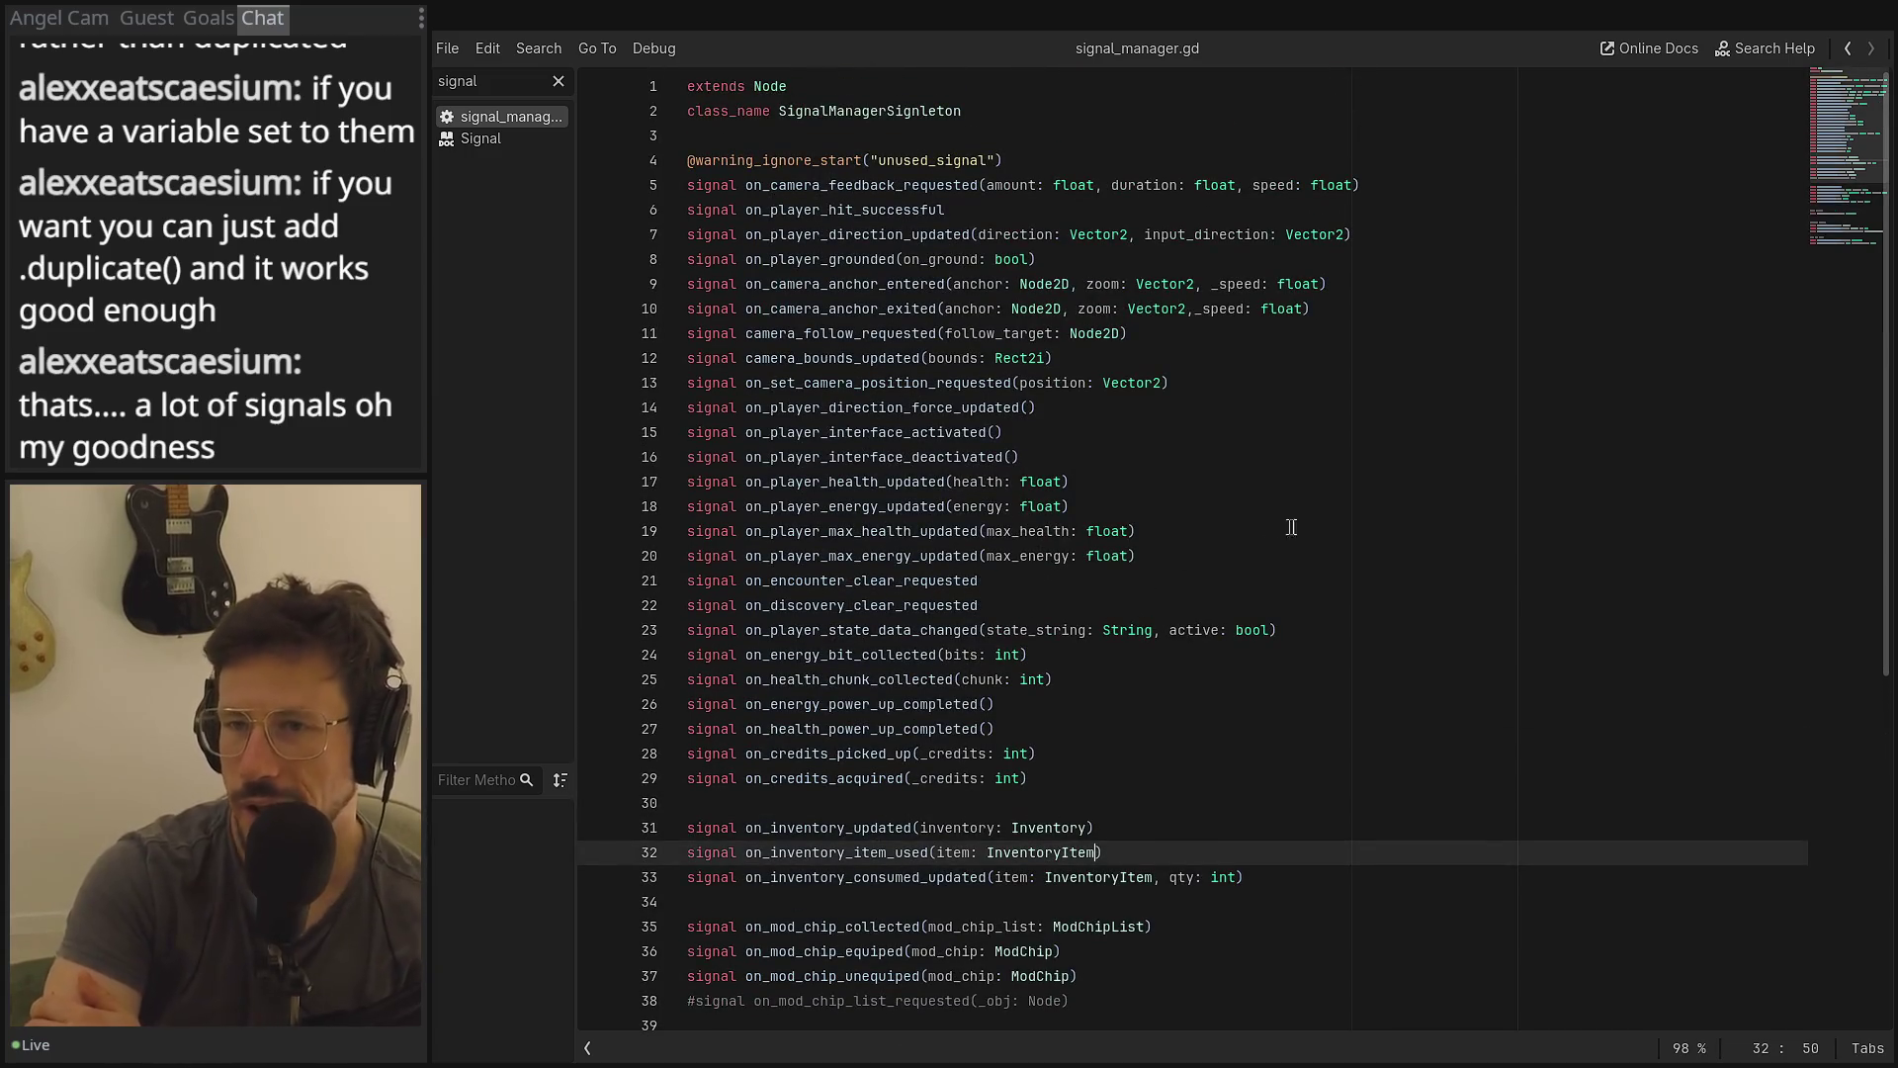
scroll(1184, 314, "down", 7)
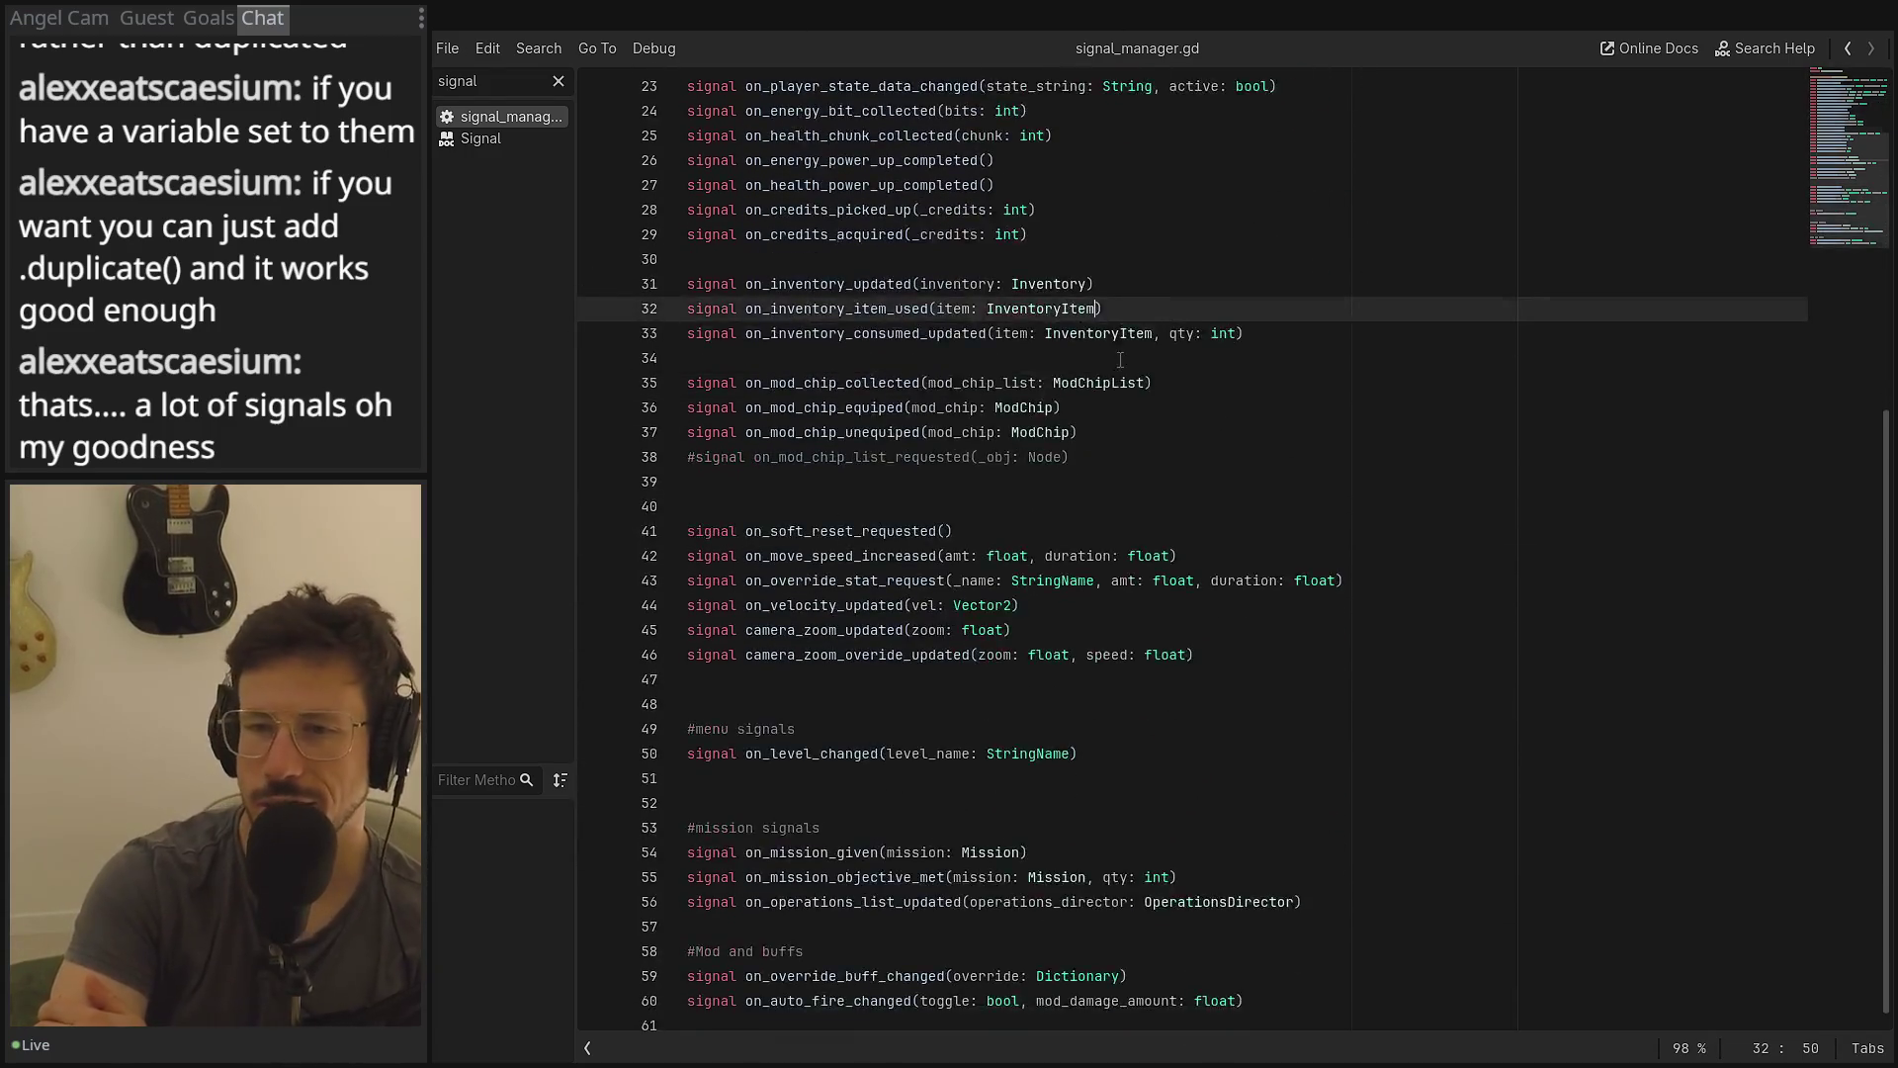
scroll(729, 497, "up", 7)
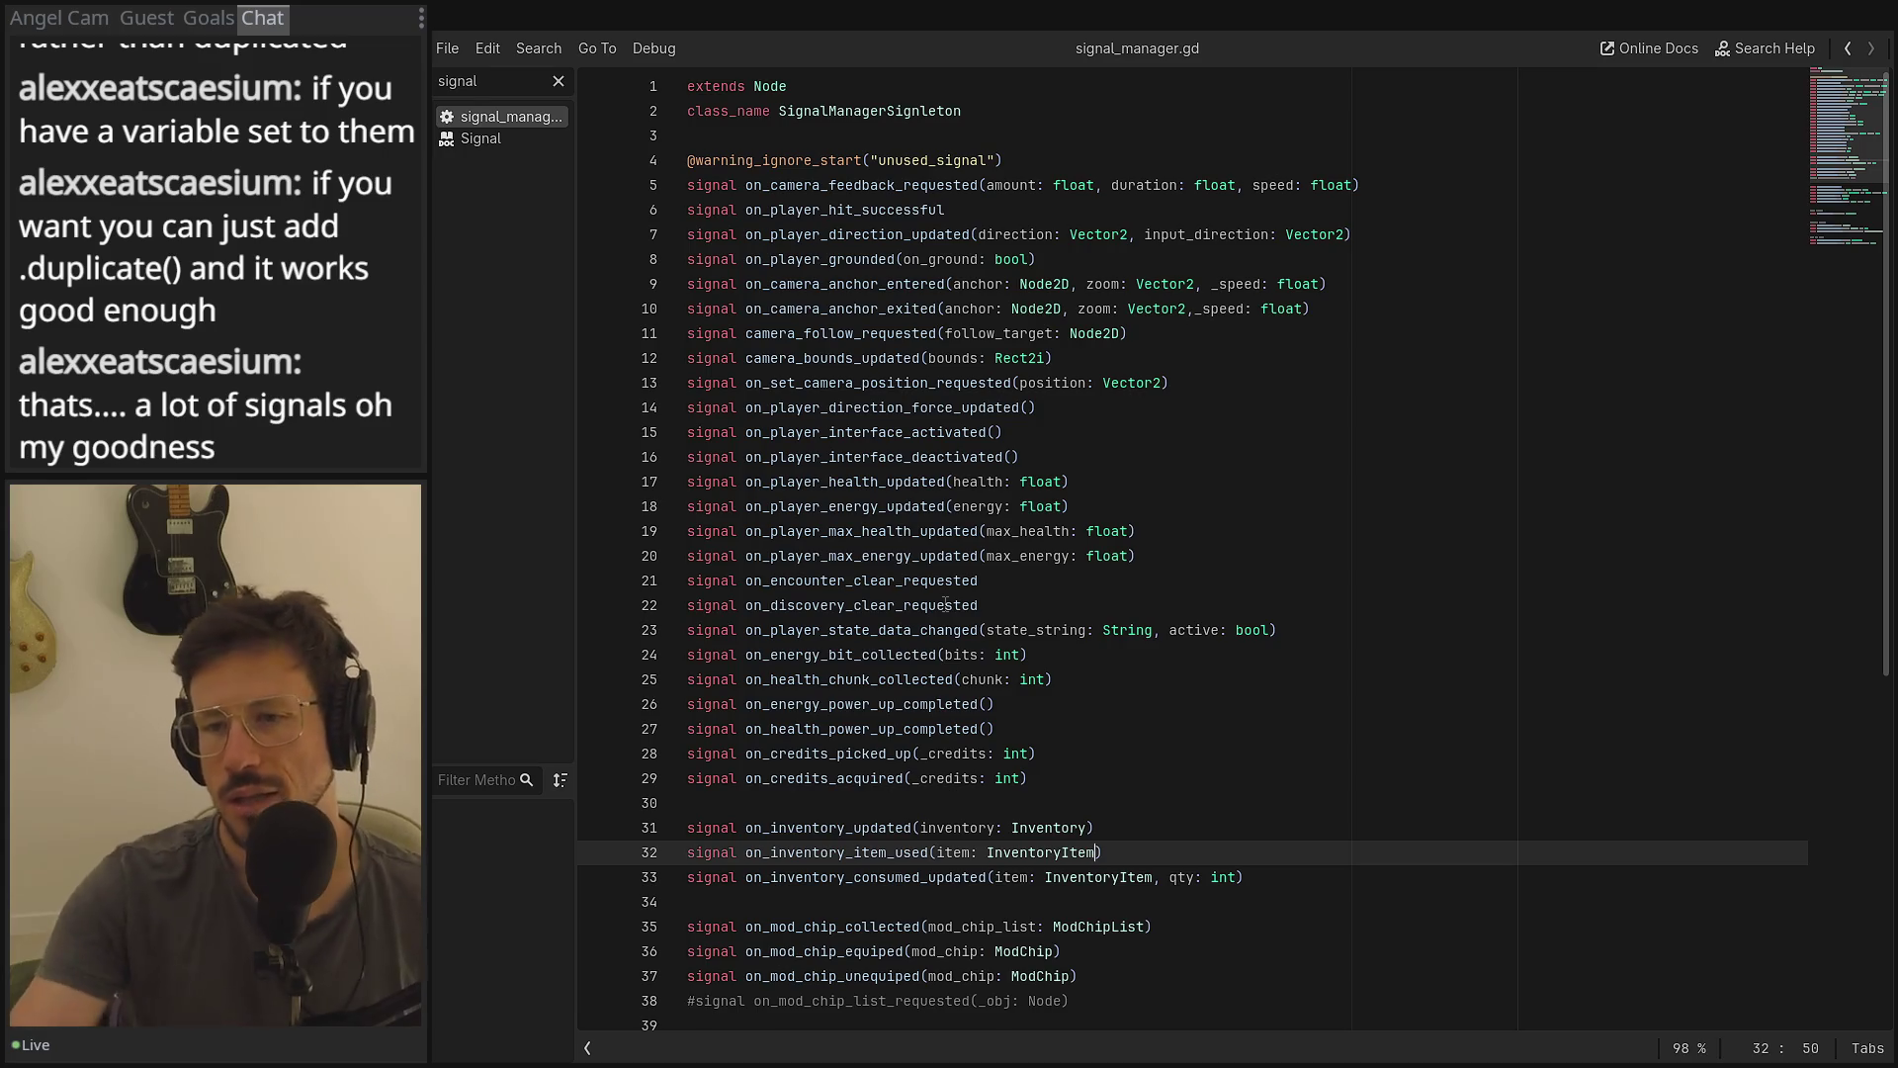
scroll(946, 604, "down", 7)
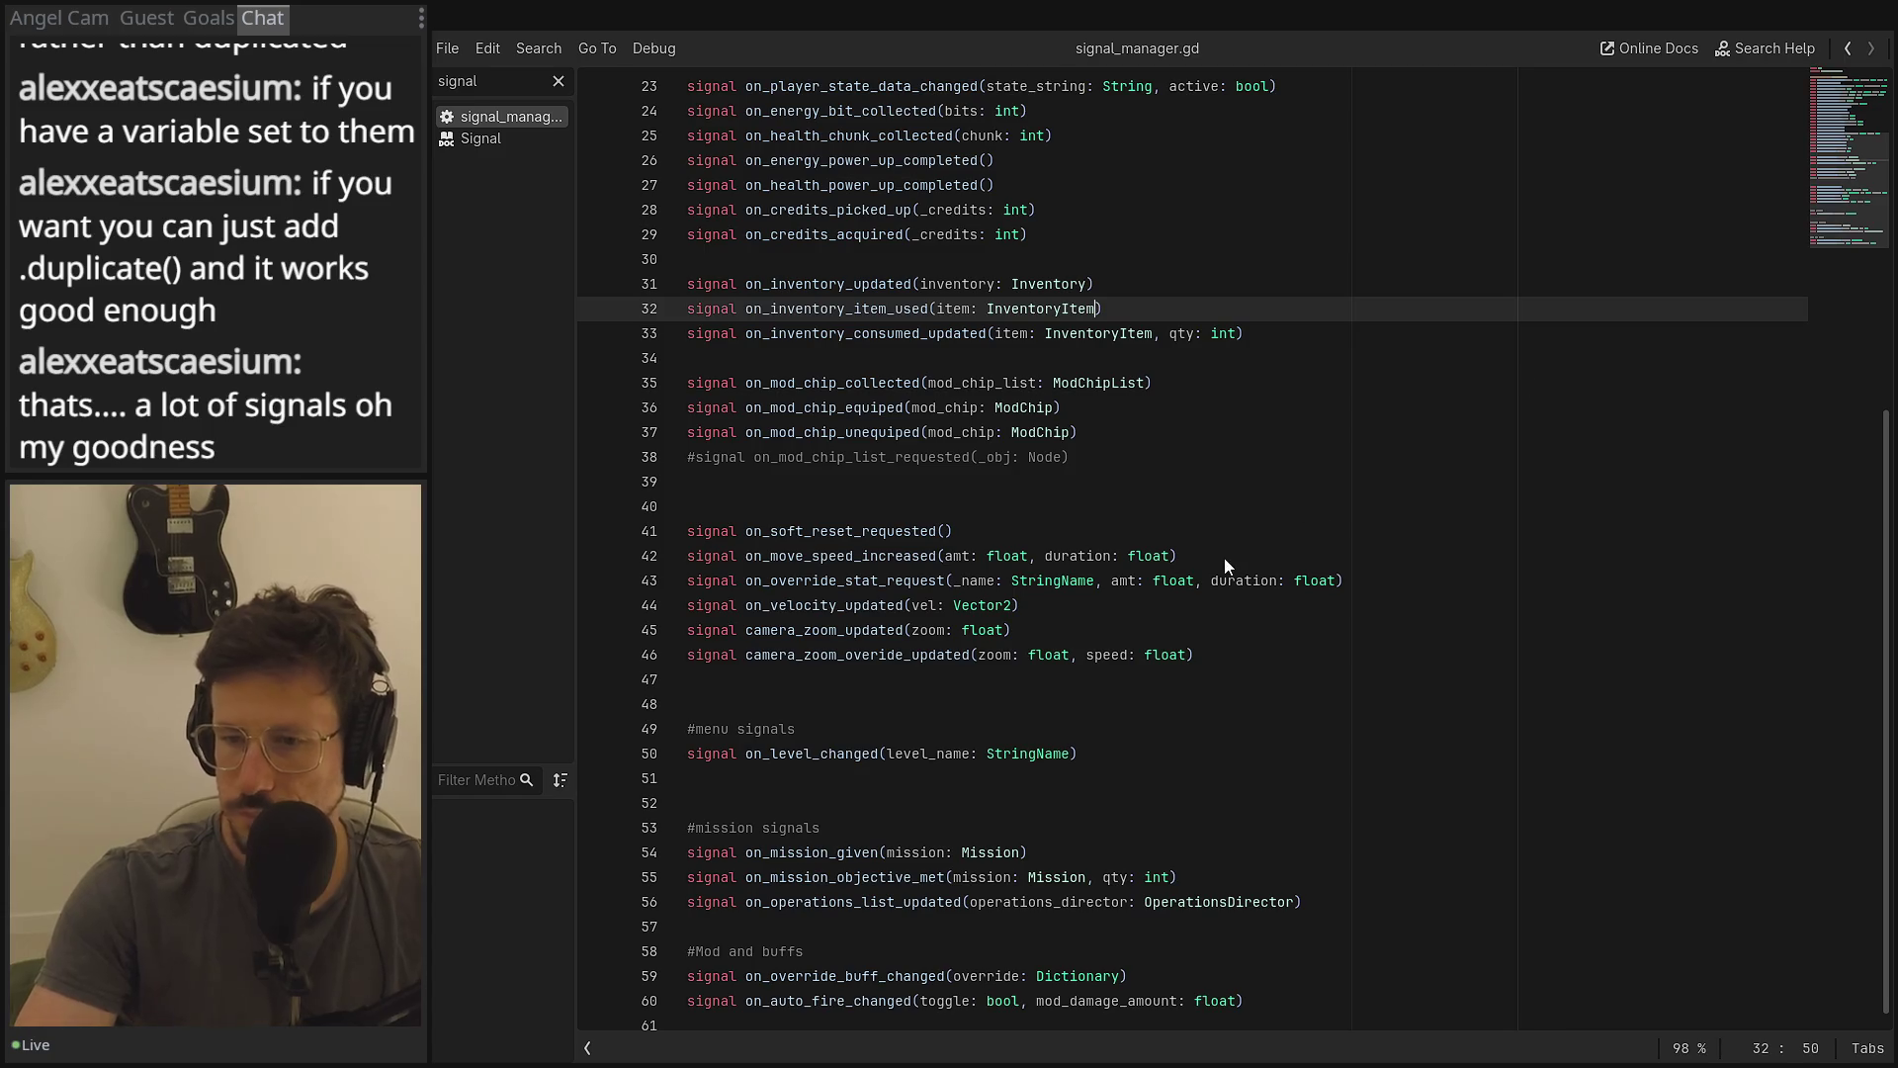
key("ctrl+F1")
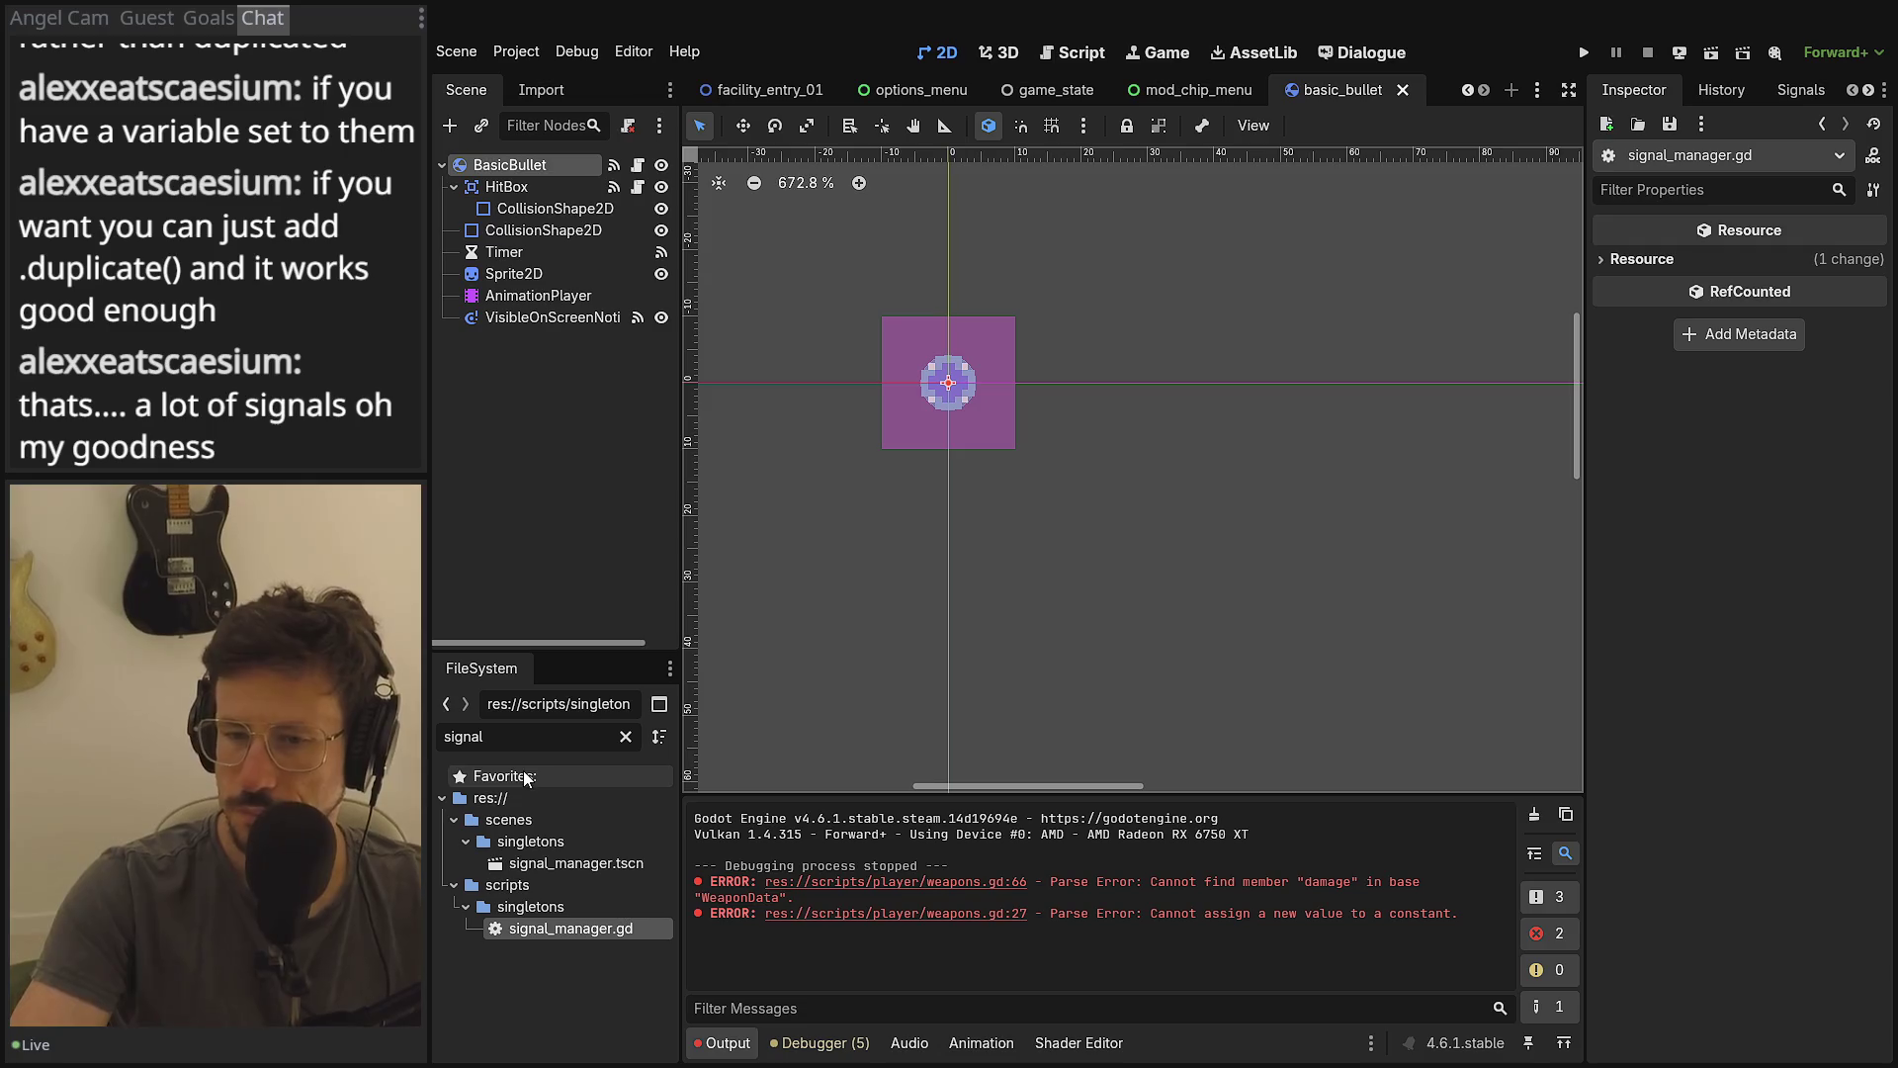
Open auto_fire.tres and set its Action to on_auto_fire_changed
double_click(547, 739)
type("auto")
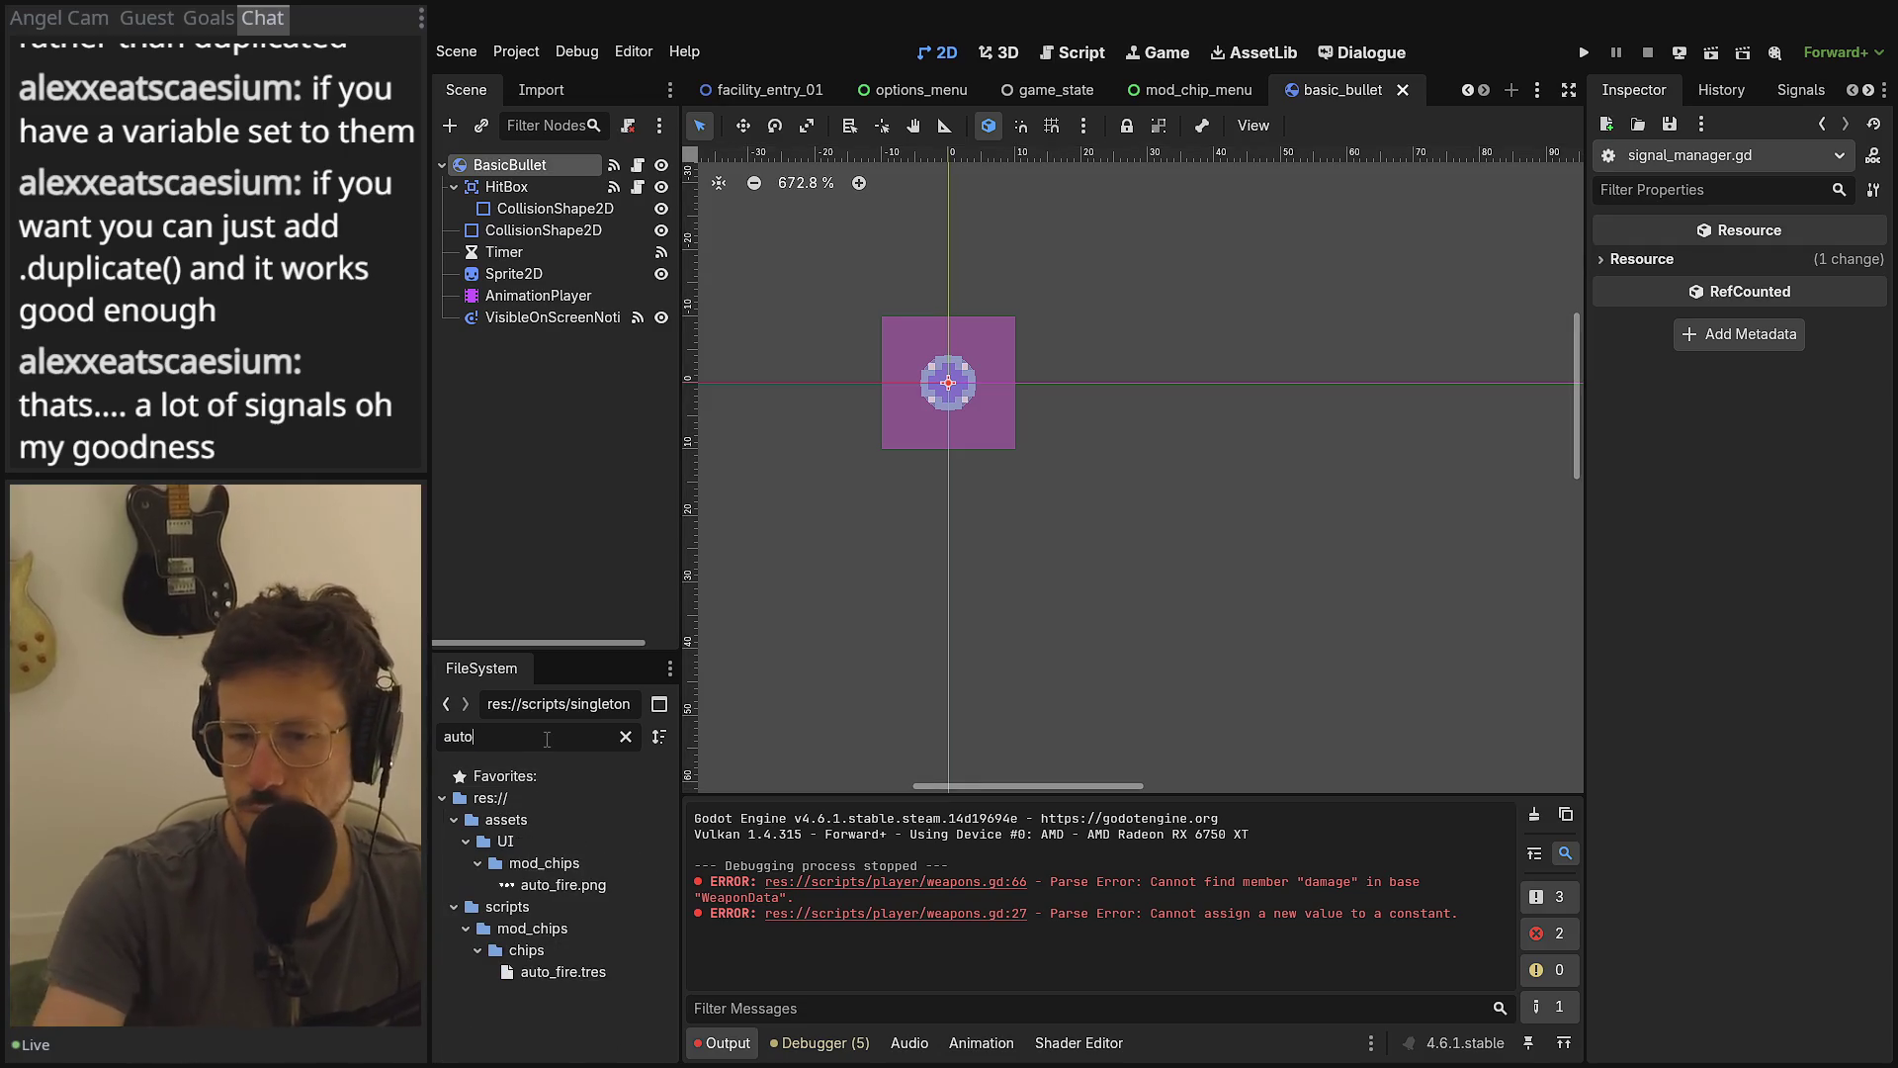
left_click(607, 977)
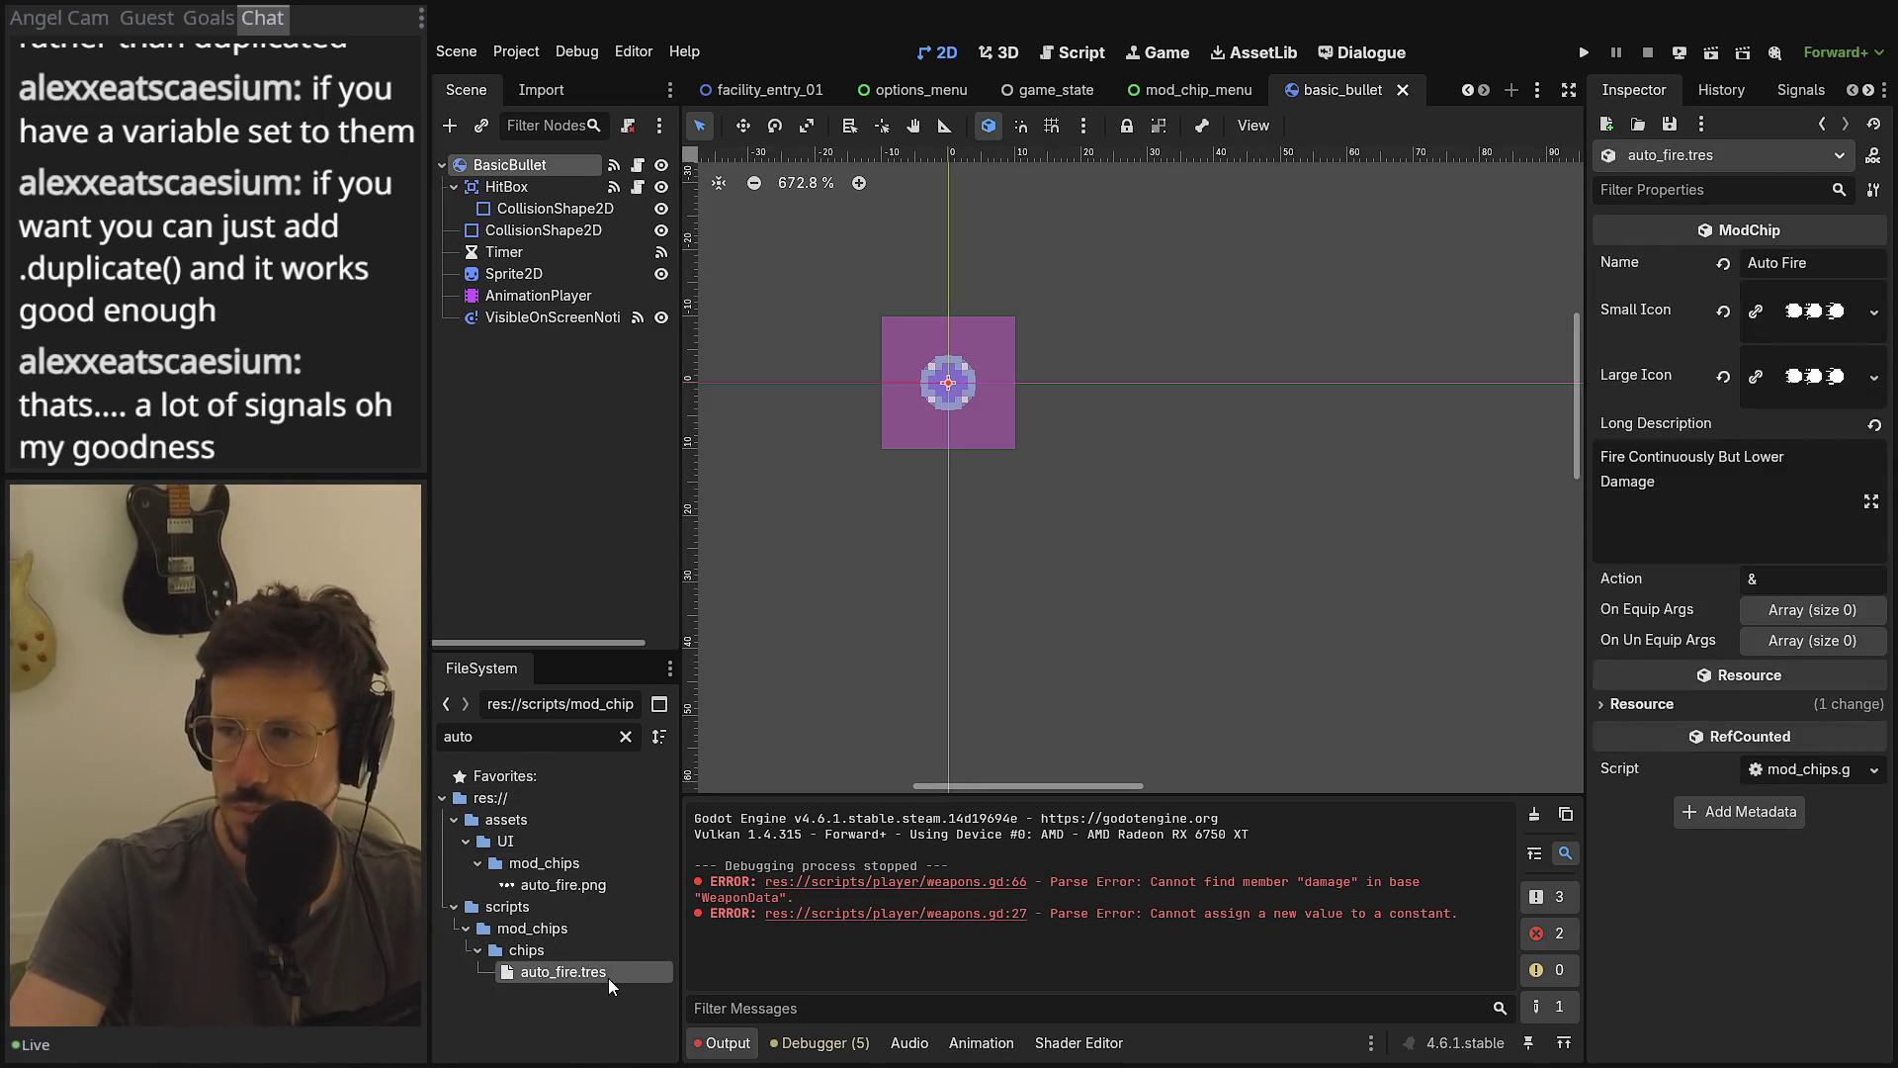
left_click_drag(1594, 396, 1404, 396)
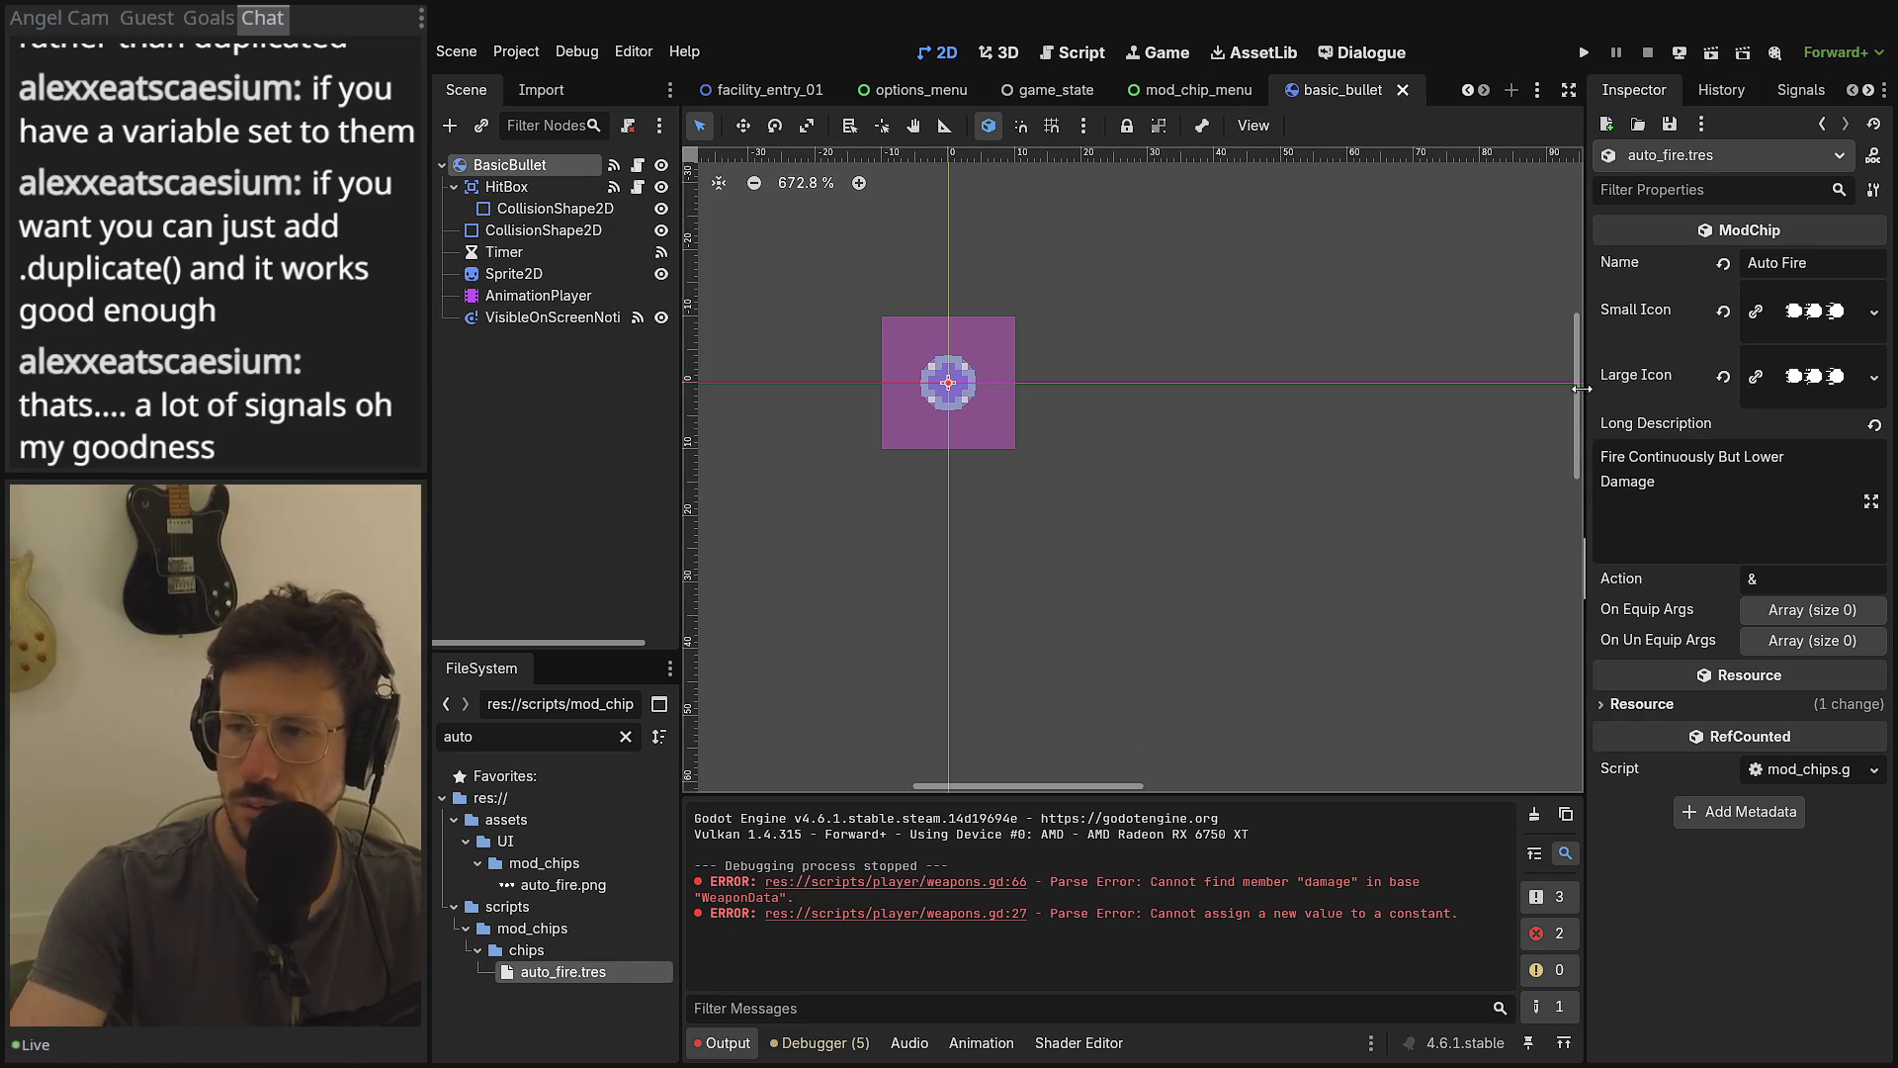
left_click(1681, 474)
left_click(1697, 580)
type("on_auto_fire_changed")
Give On Equip Args two elements: boolean true and float -5.0
left_click(1734, 613)
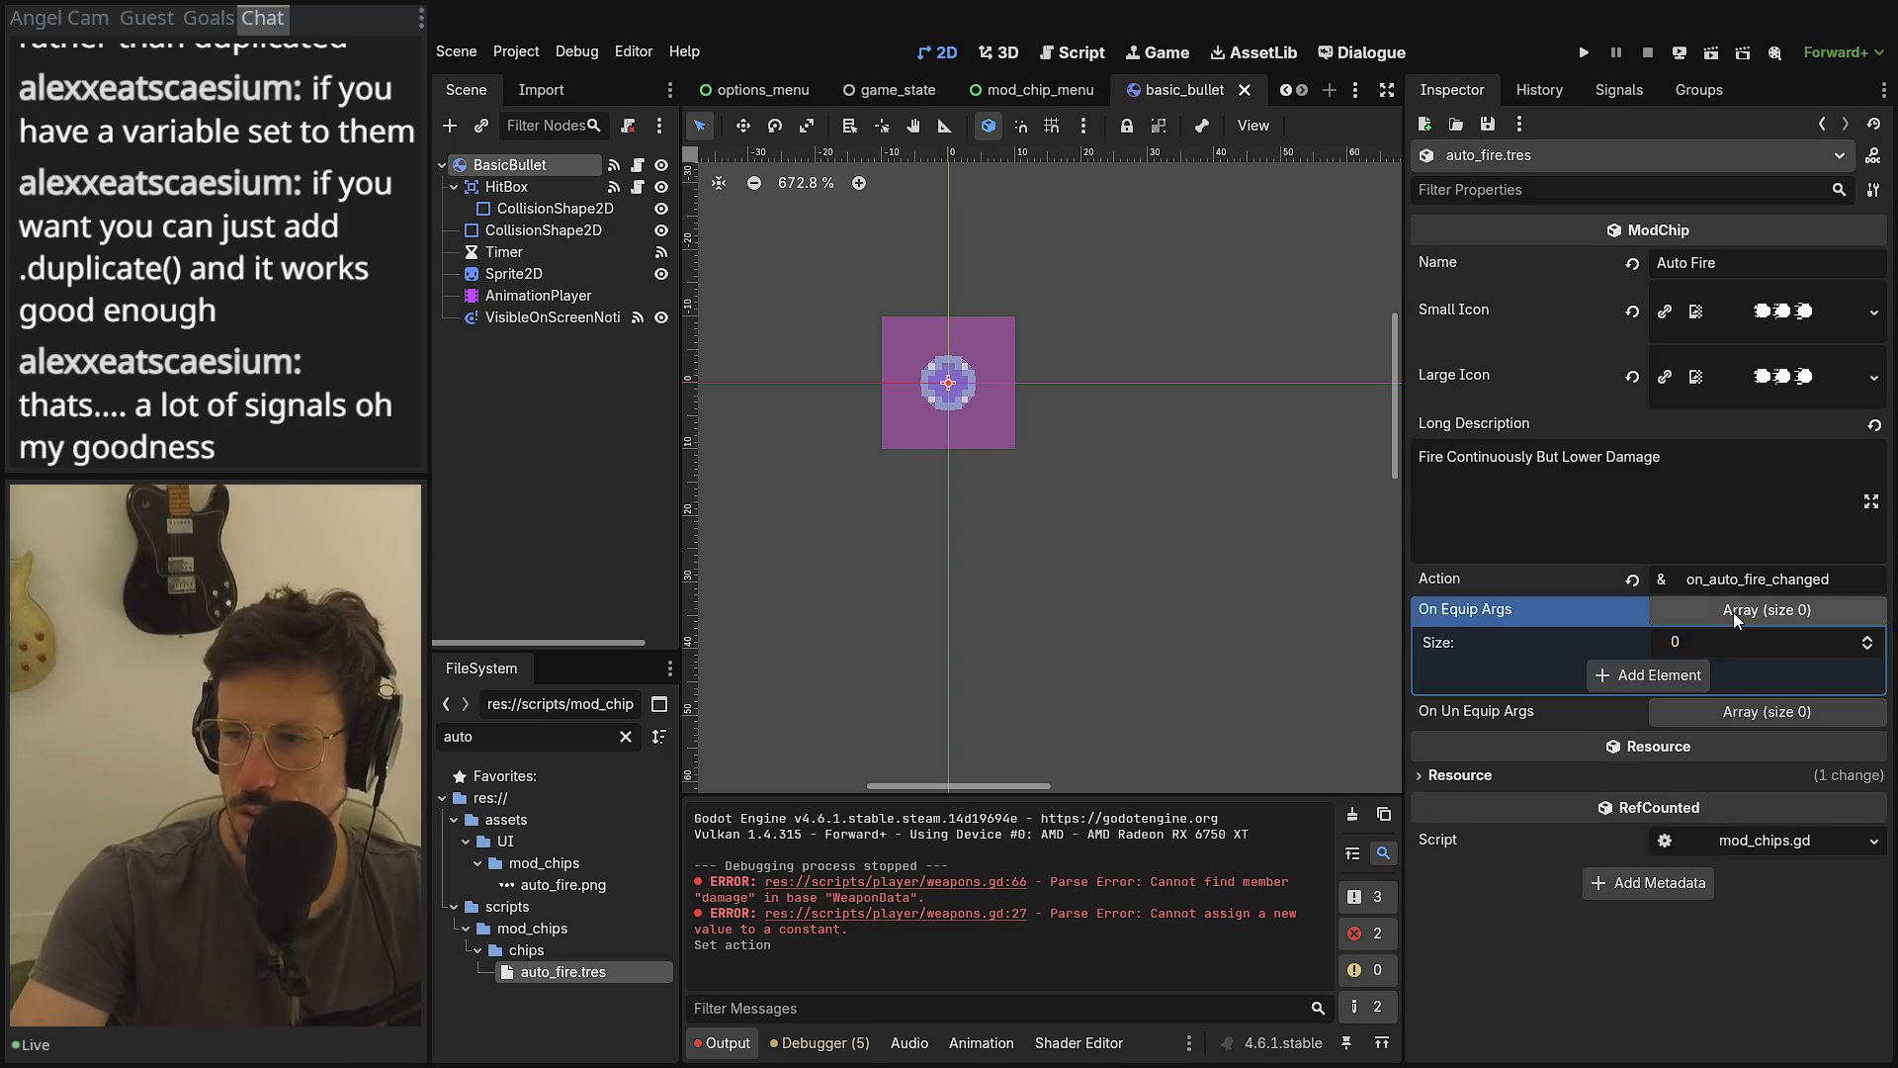
left_click(1646, 675)
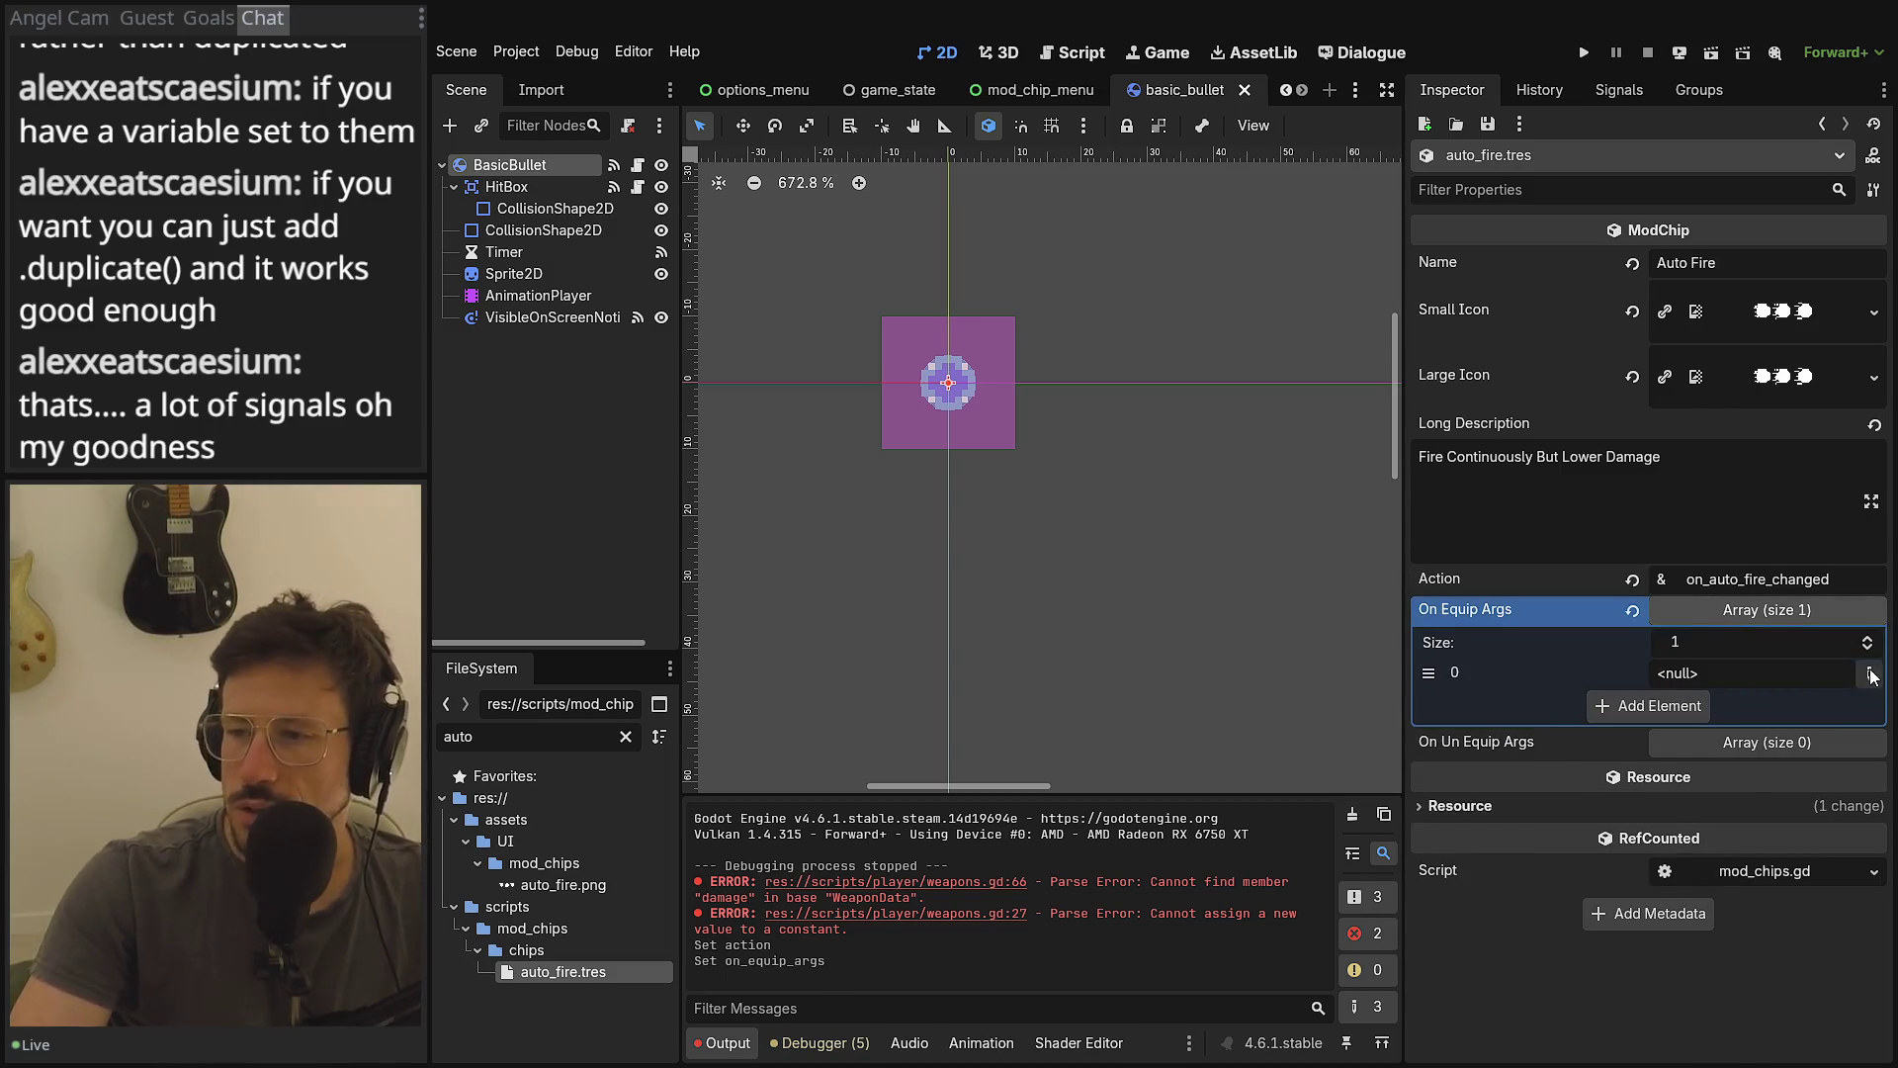
left_click(1869, 673)
left_click(1730, 250)
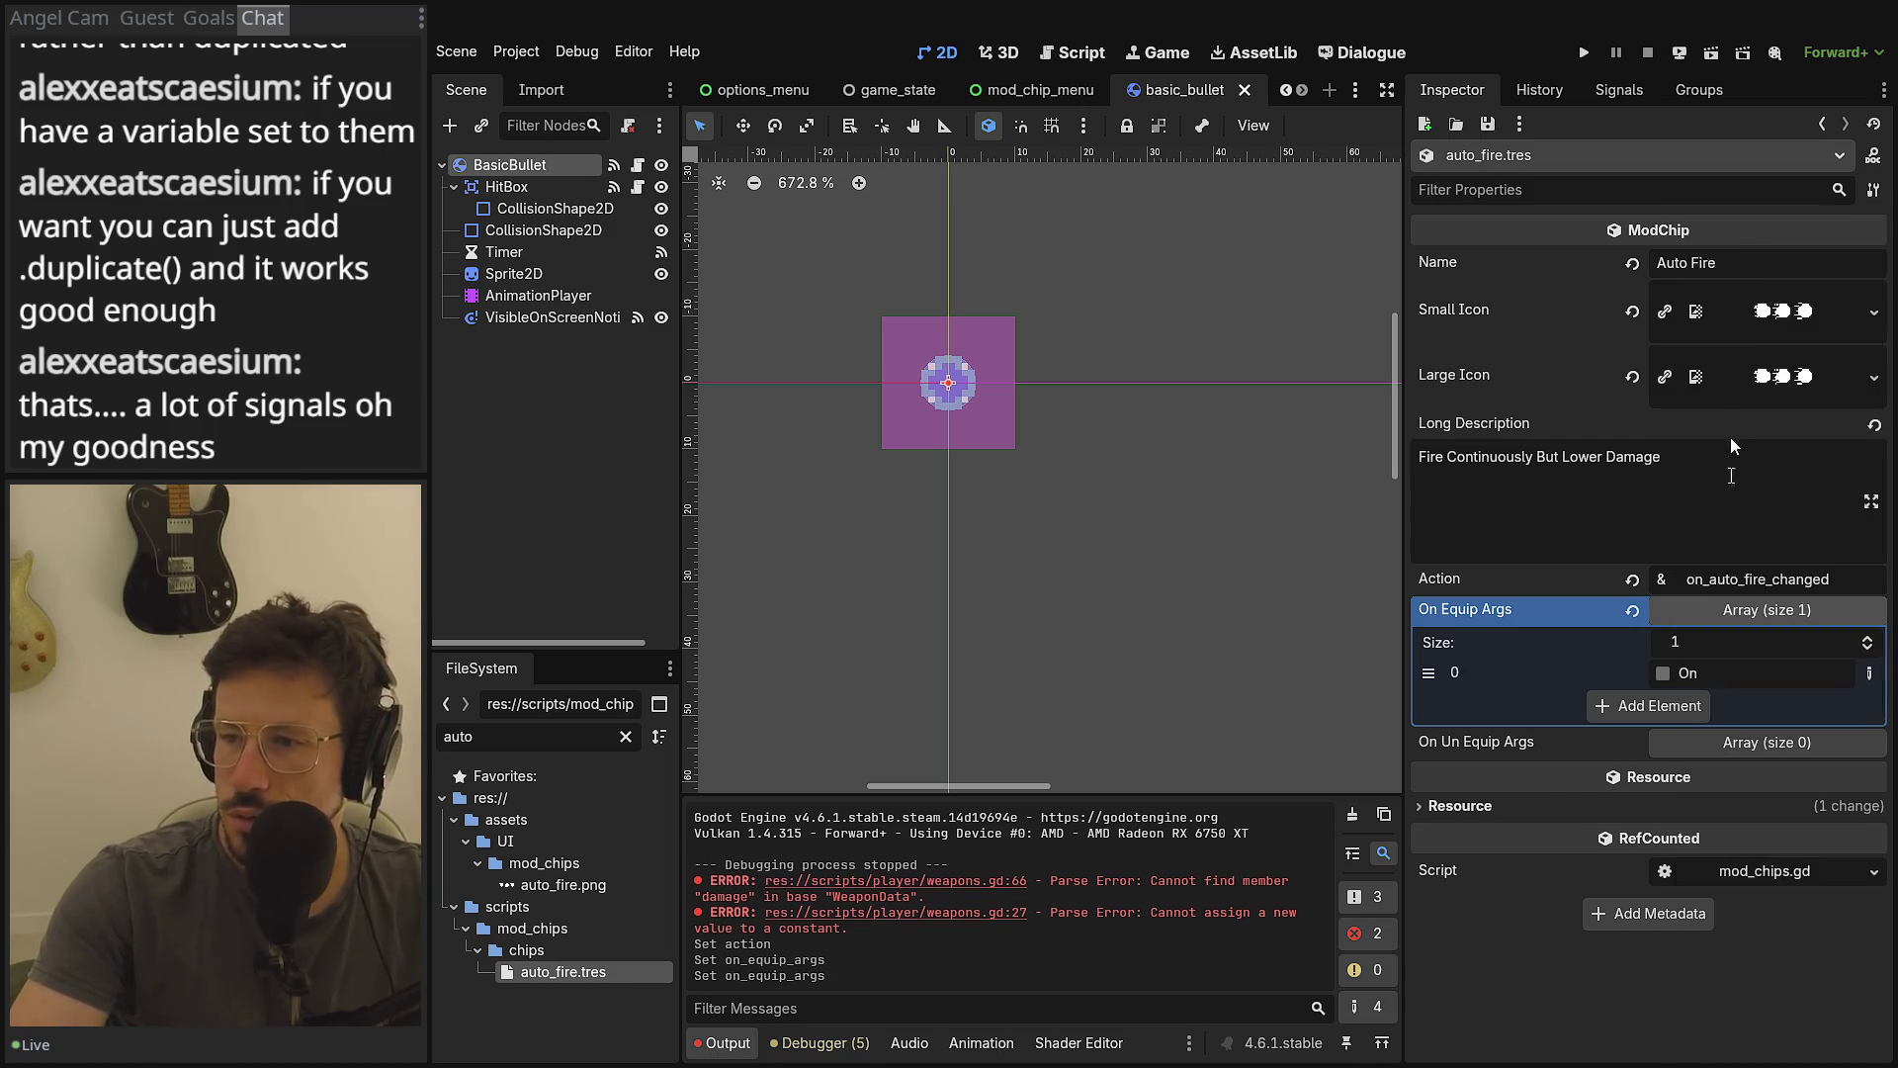
left_click(1663, 673)
left_click(1641, 706)
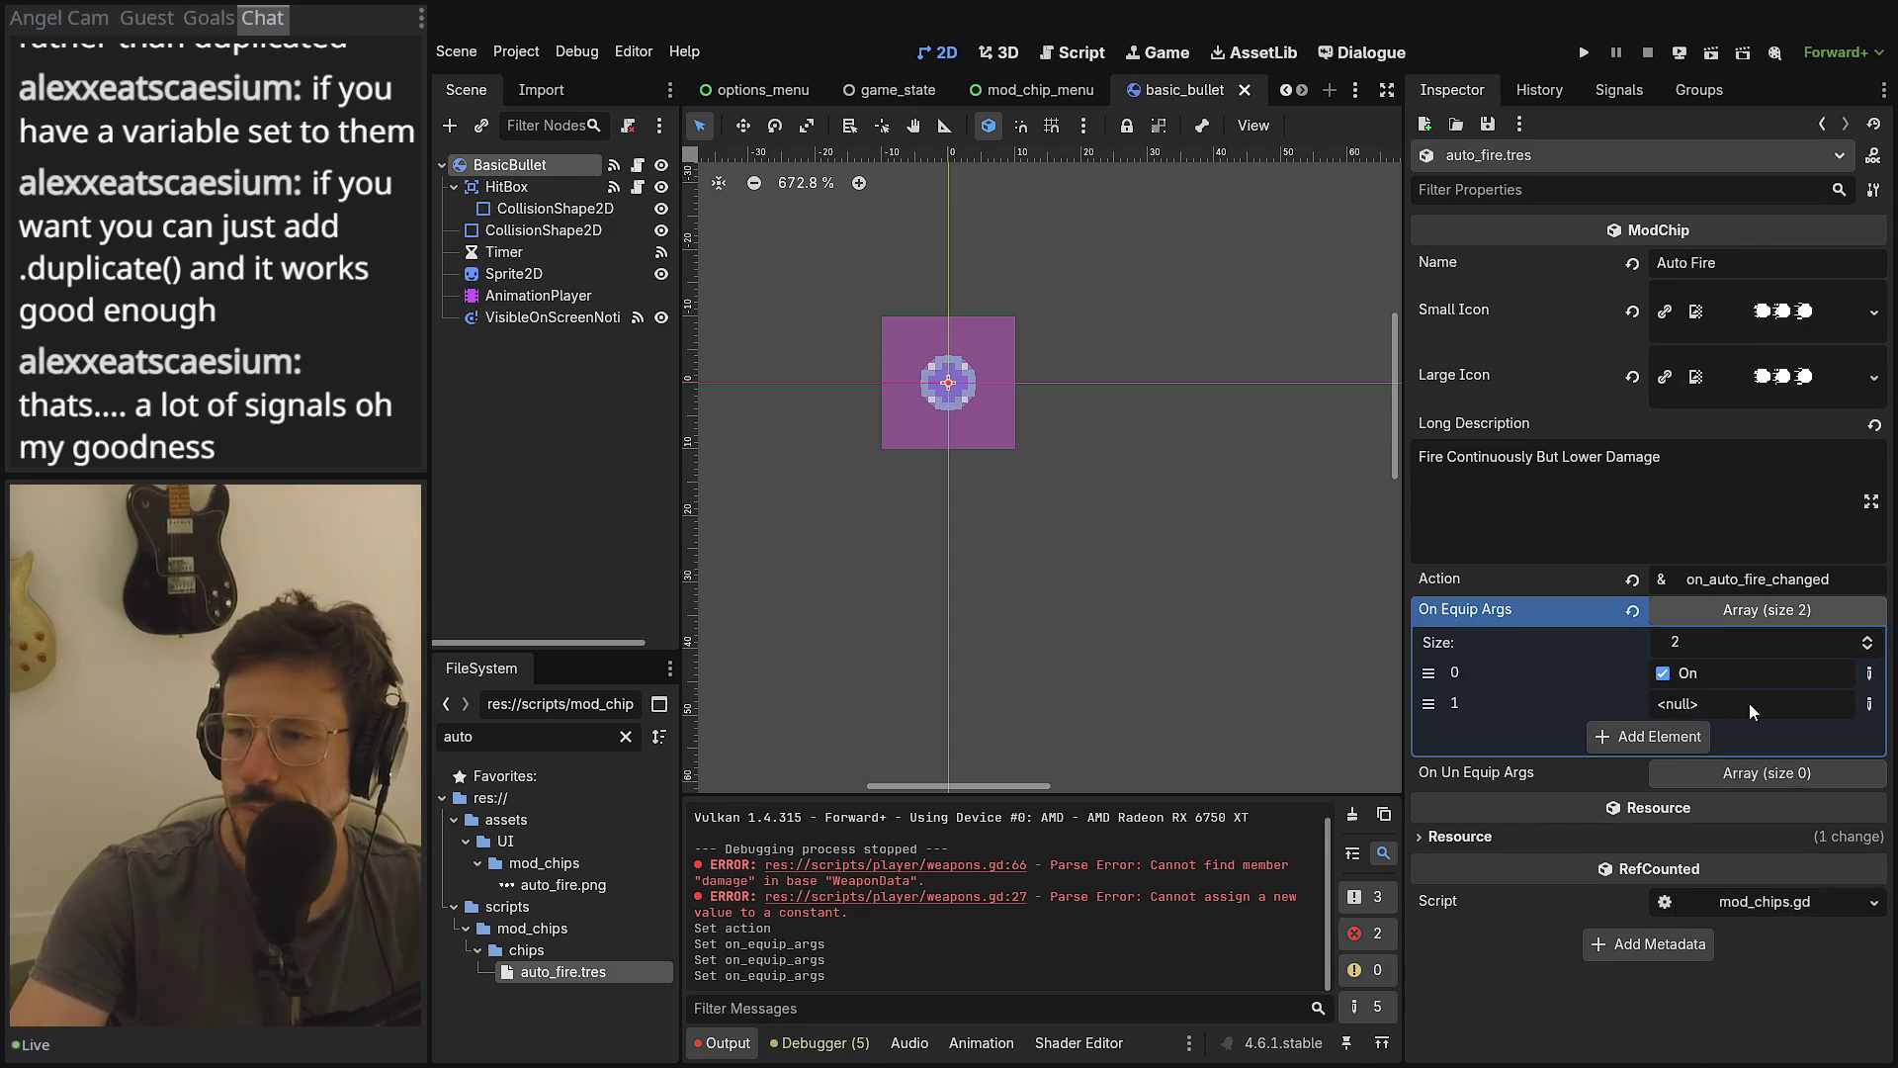
left_click(1869, 703)
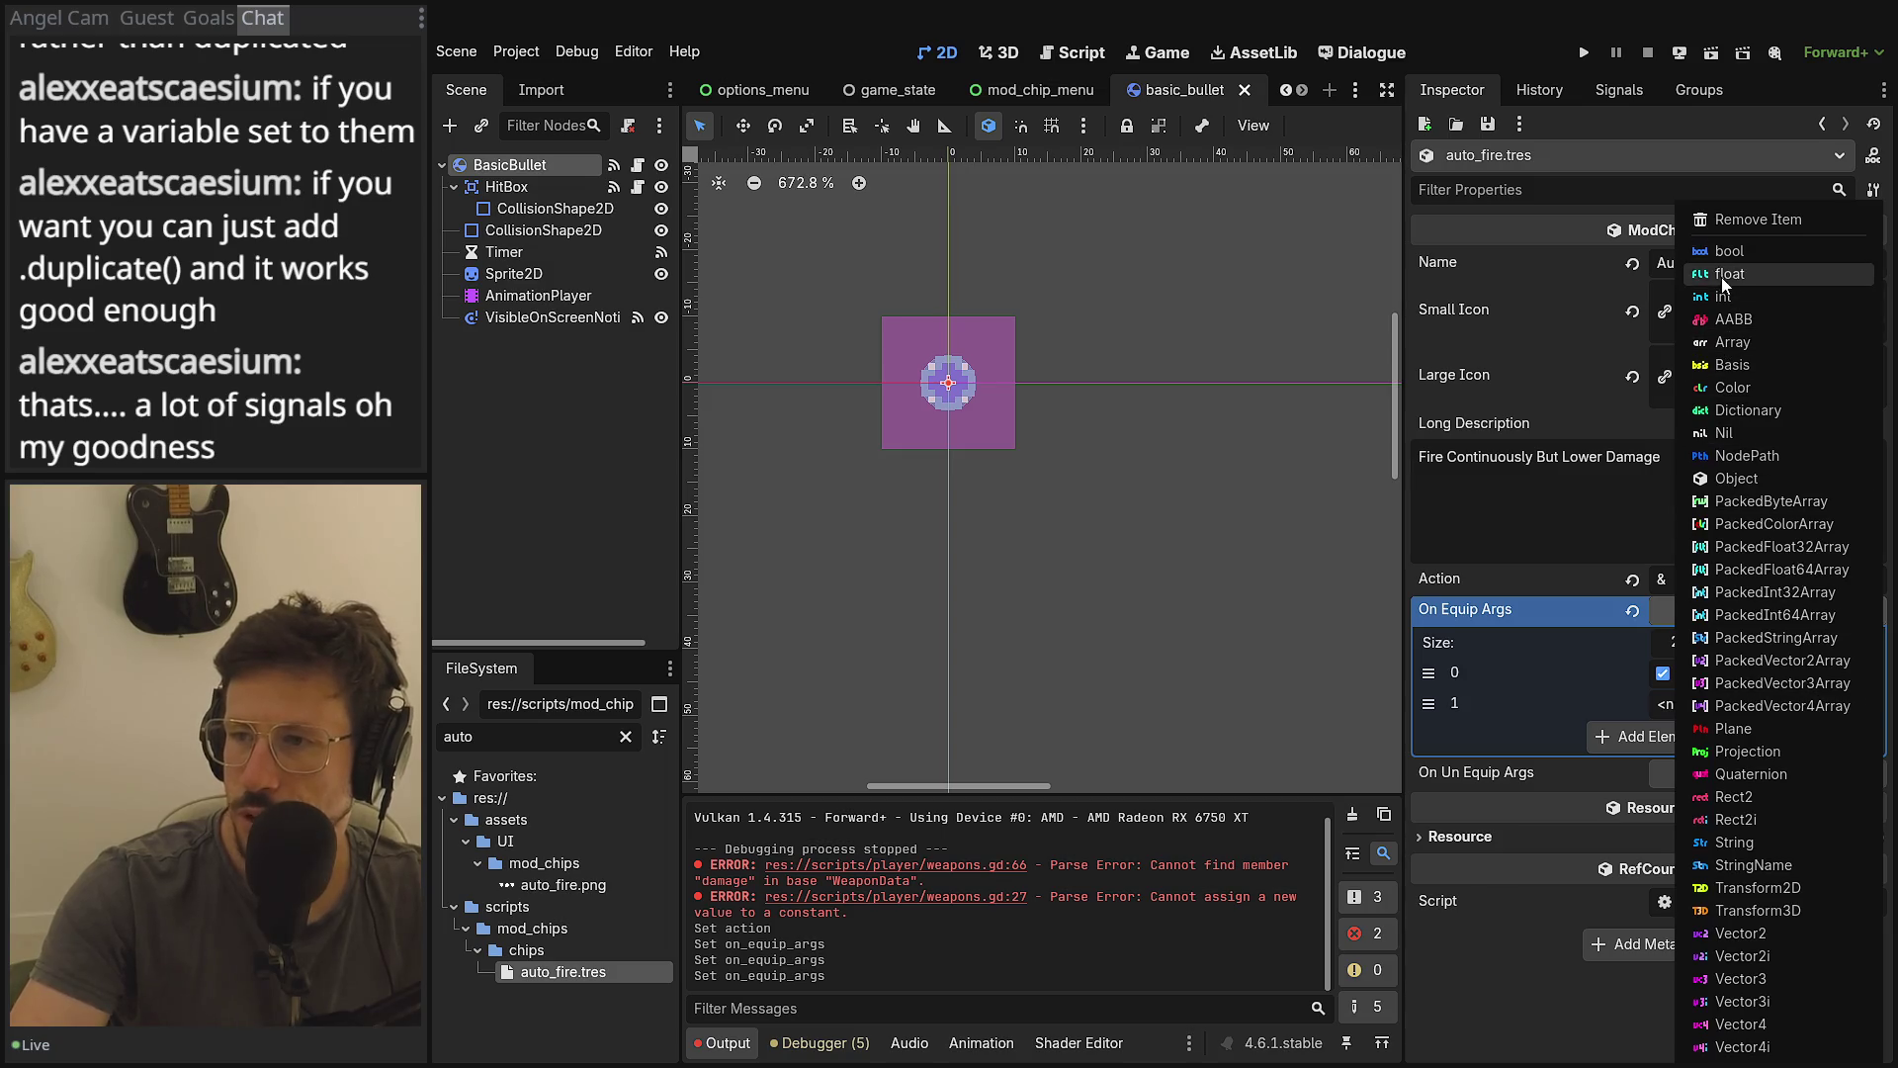
left_click(1723, 283)
left_click(1702, 700)
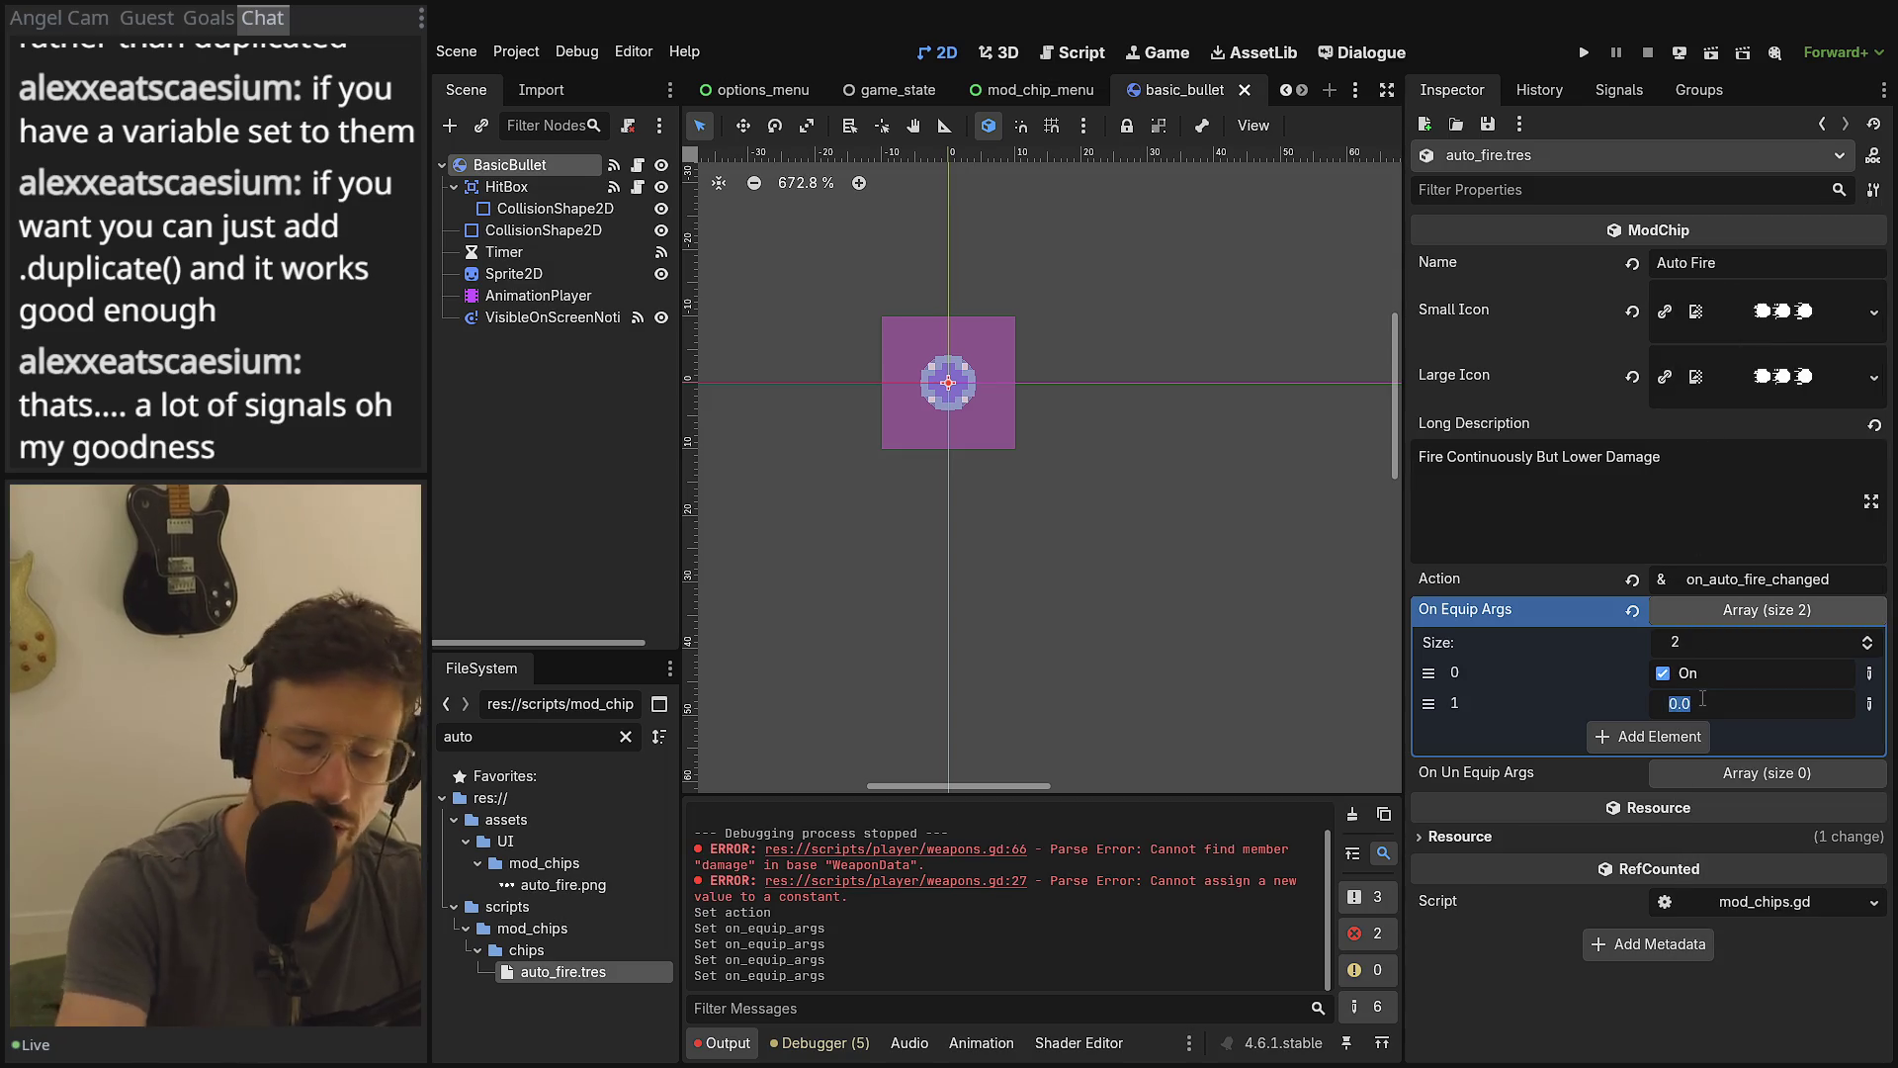
type("-5")
key("Return")
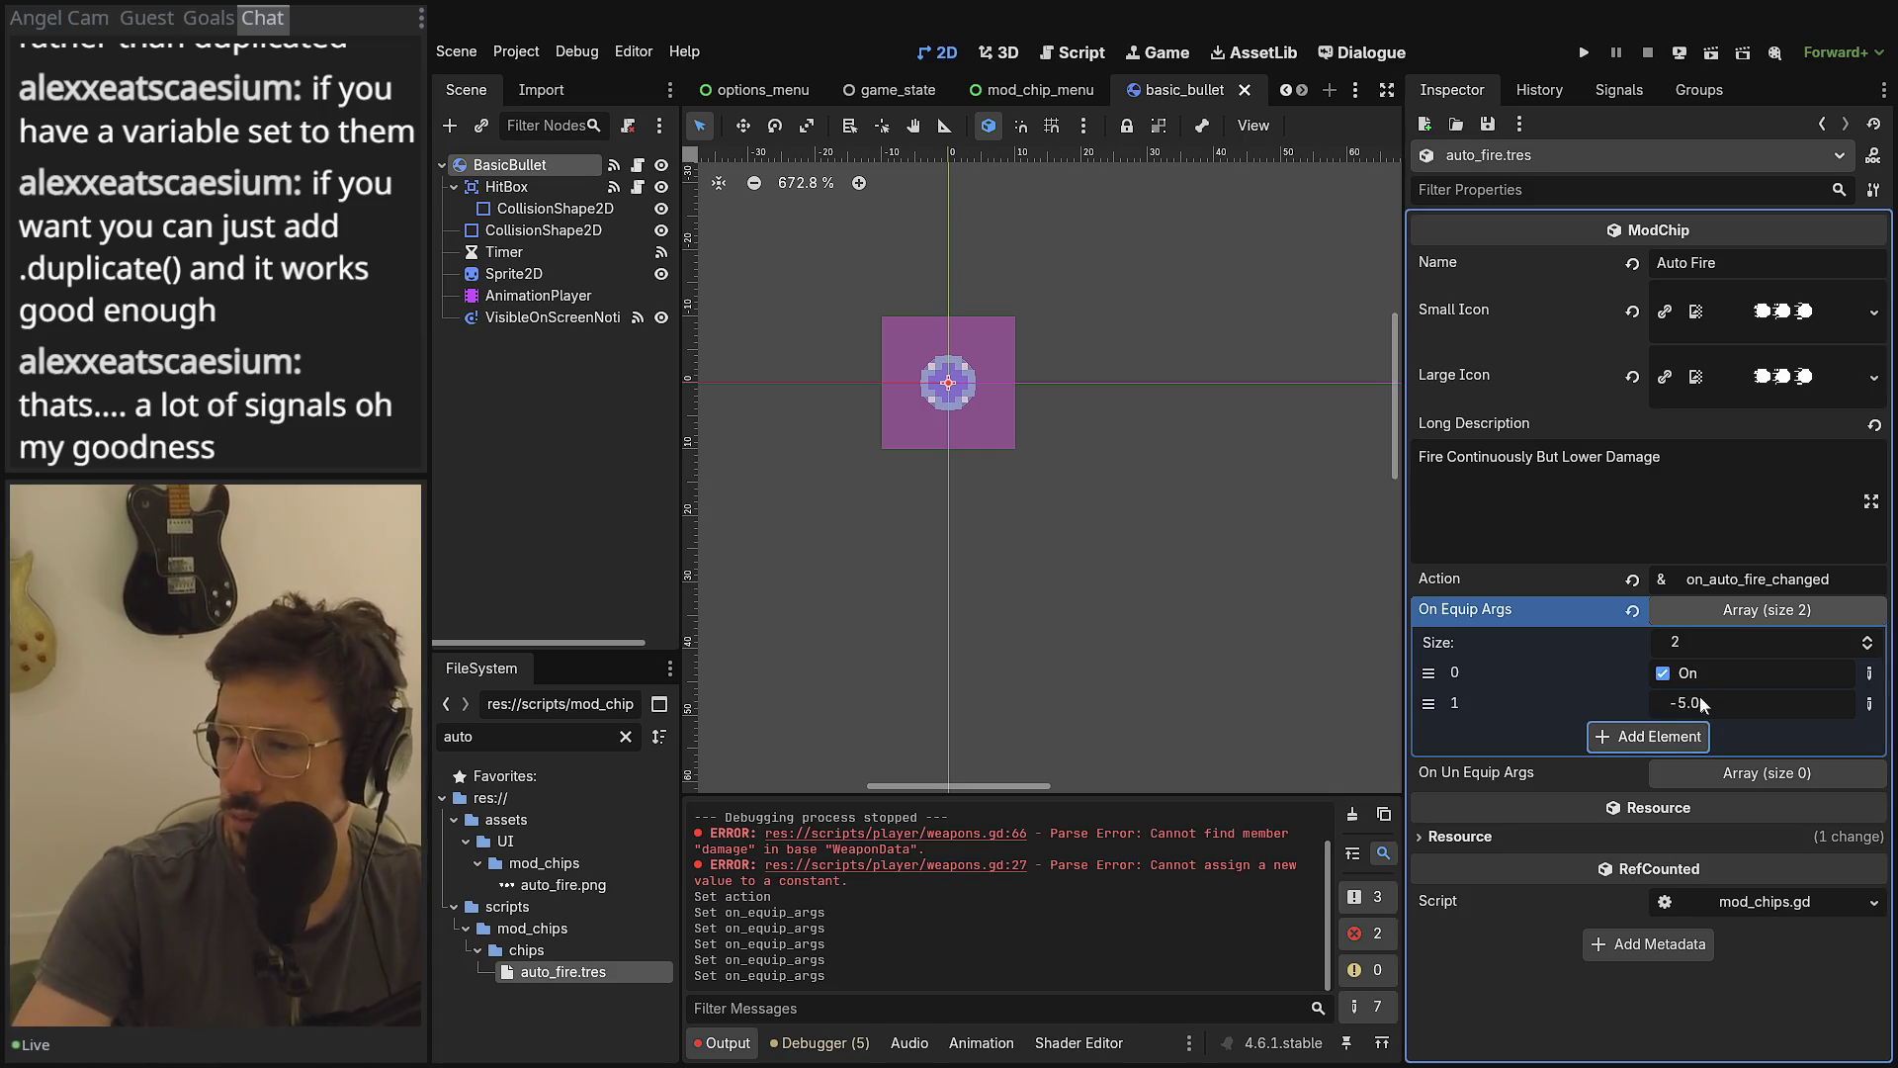
Give On Un Equip Args two elements: boolean false and float 0.0
left_click(1707, 774)
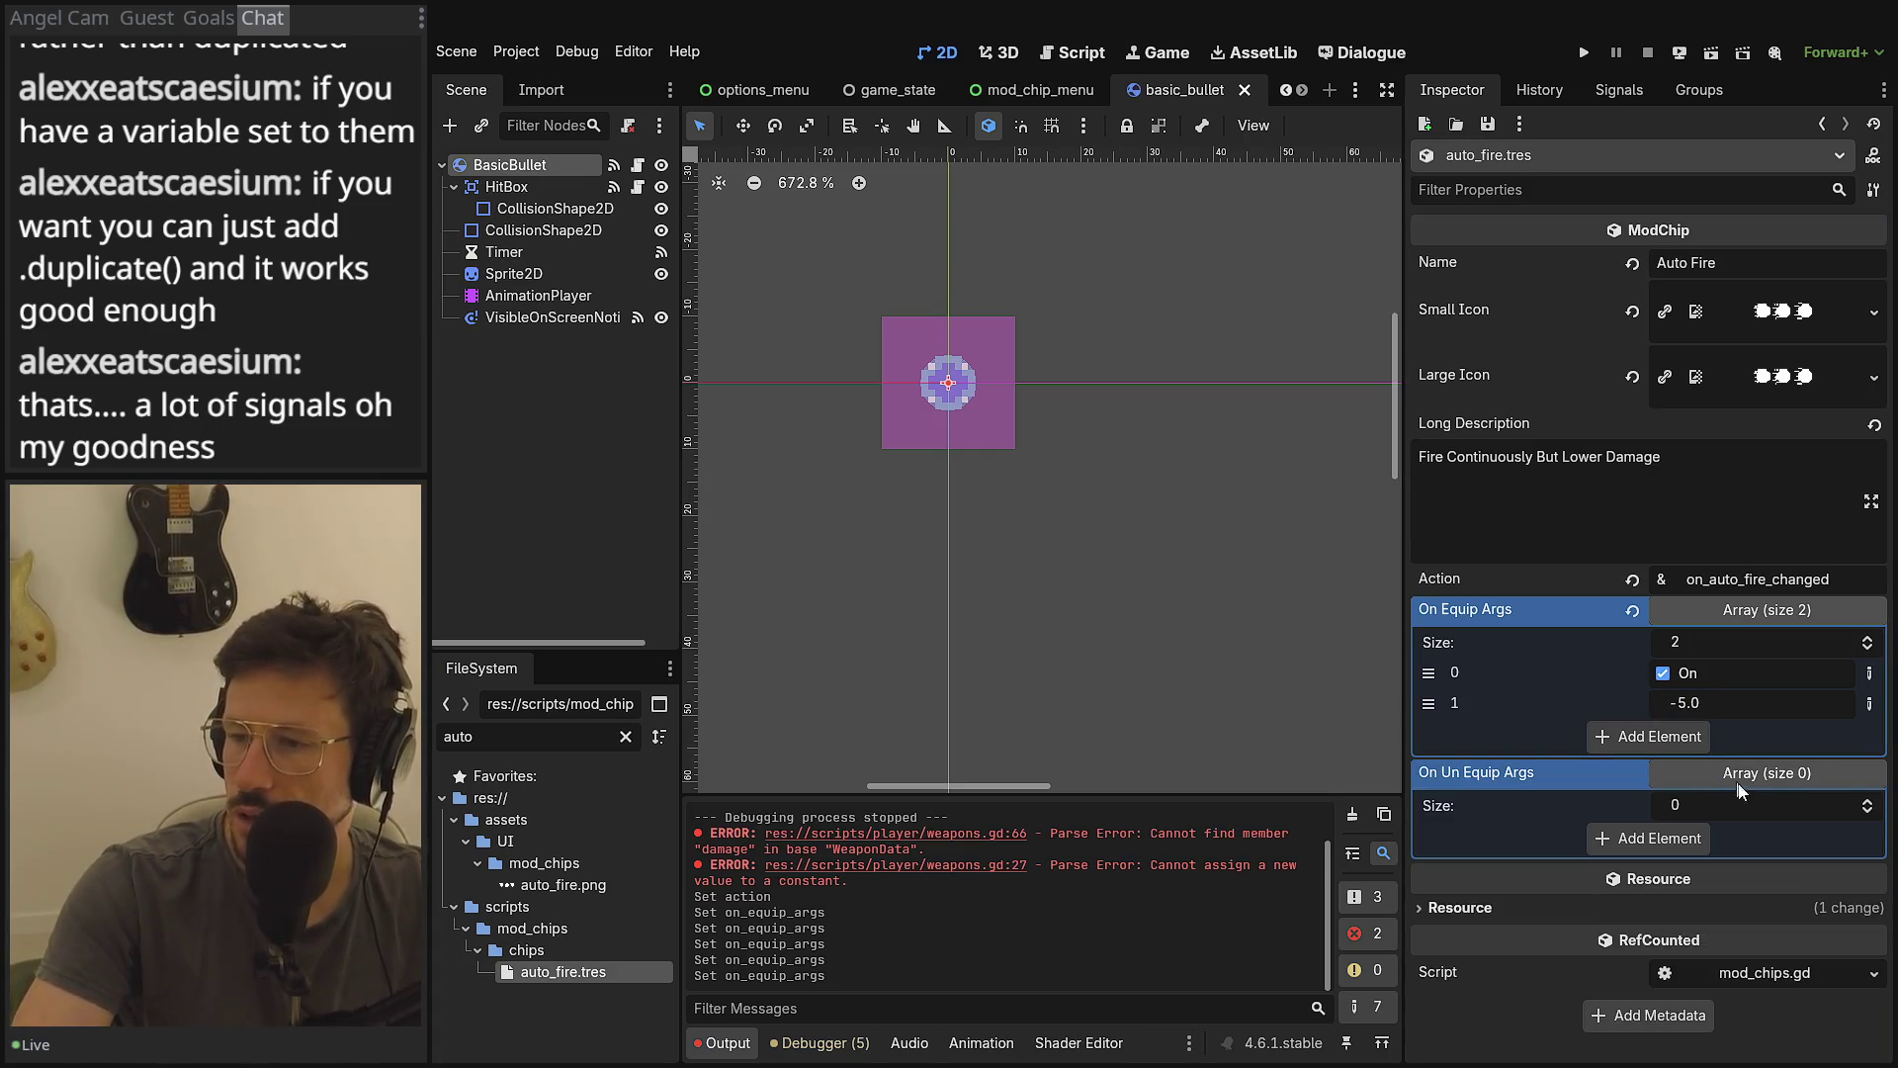
double_click(1867, 803)
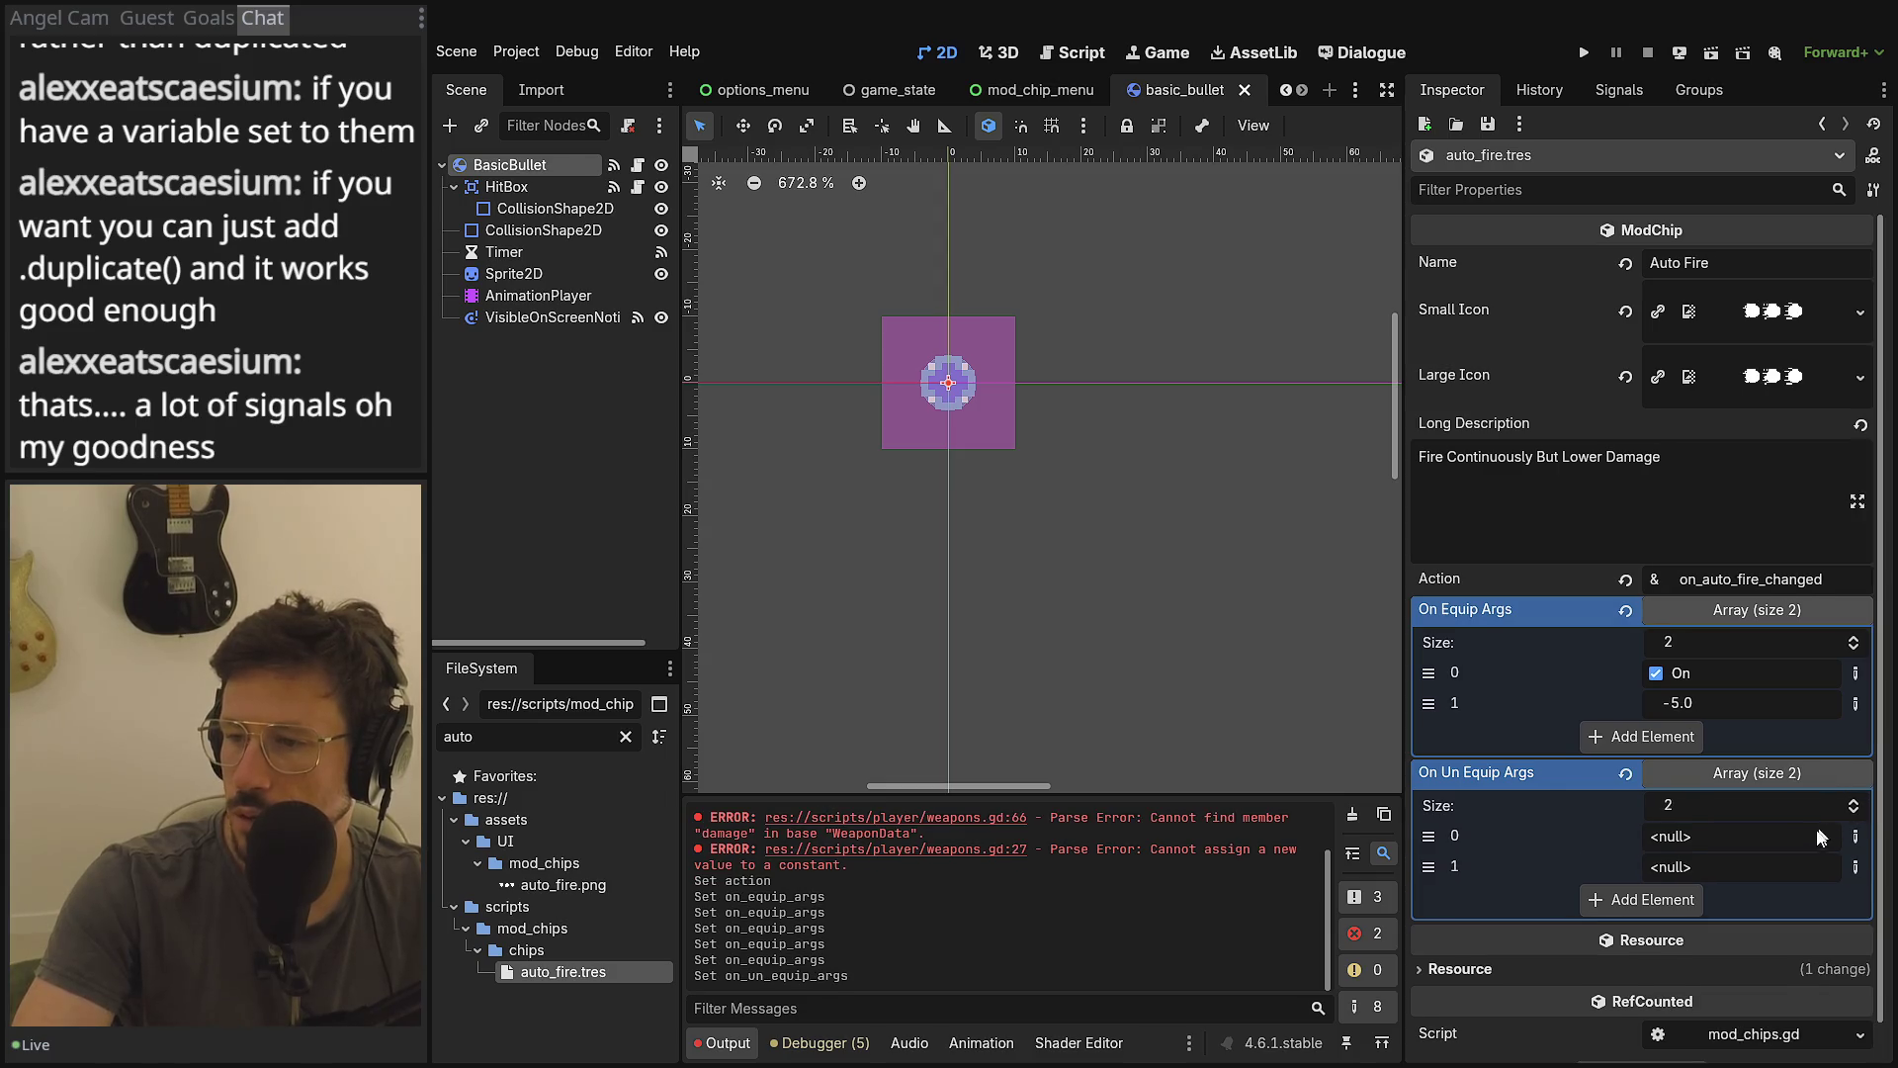
left_click(1866, 835)
left_click(1699, 274)
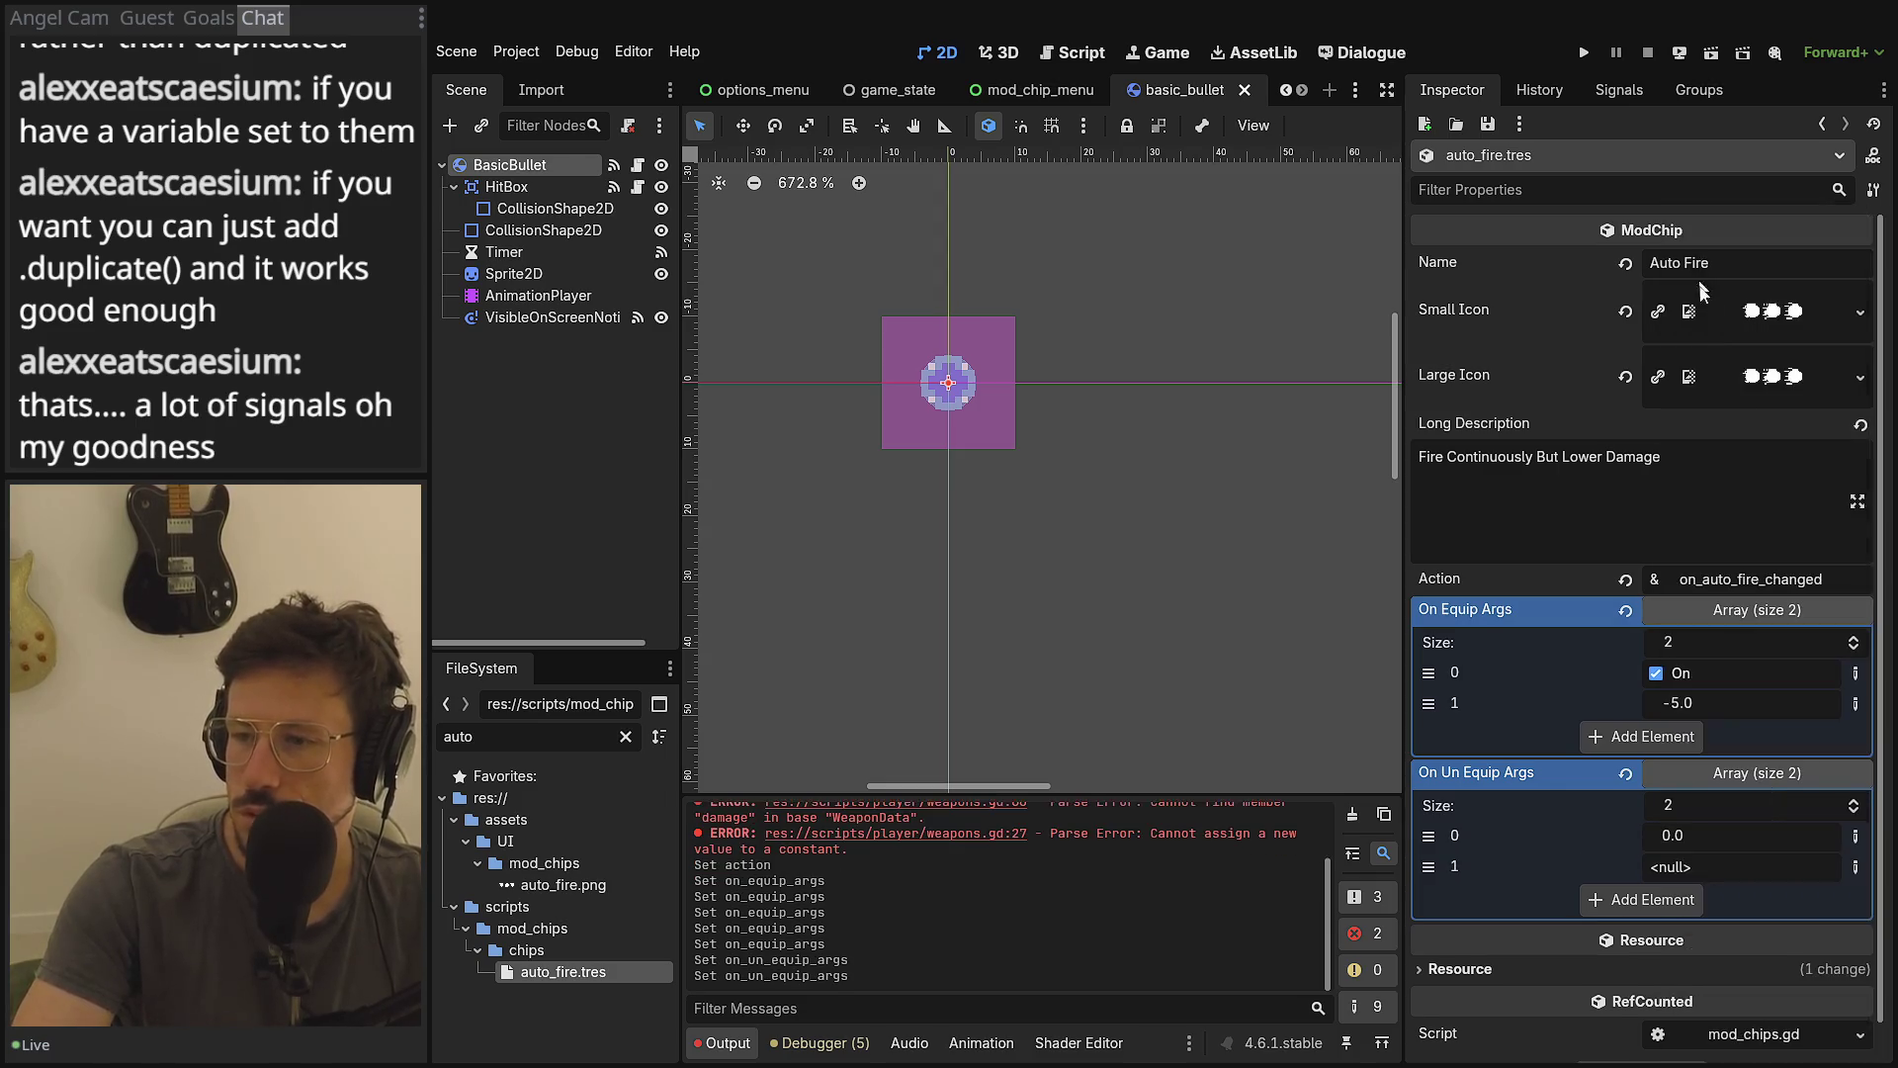
left_click(1853, 838)
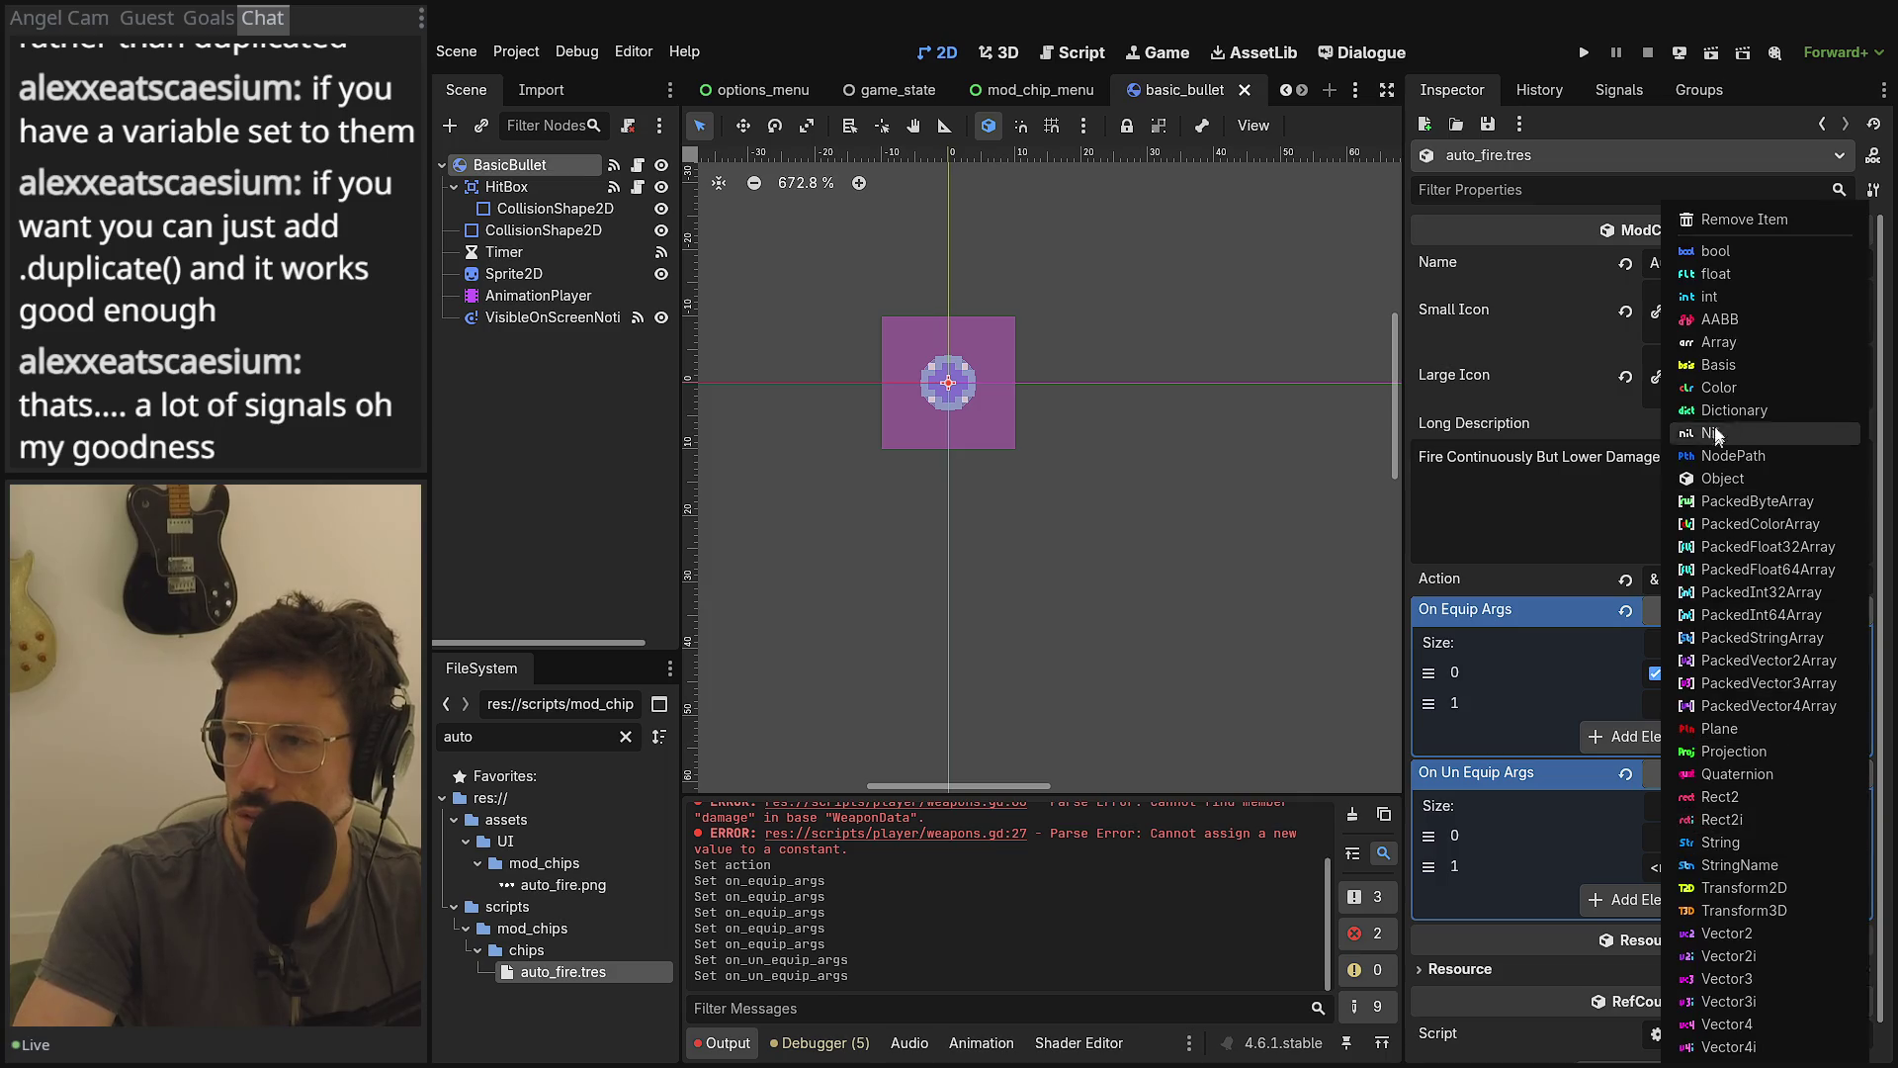
left_click(1722, 277)
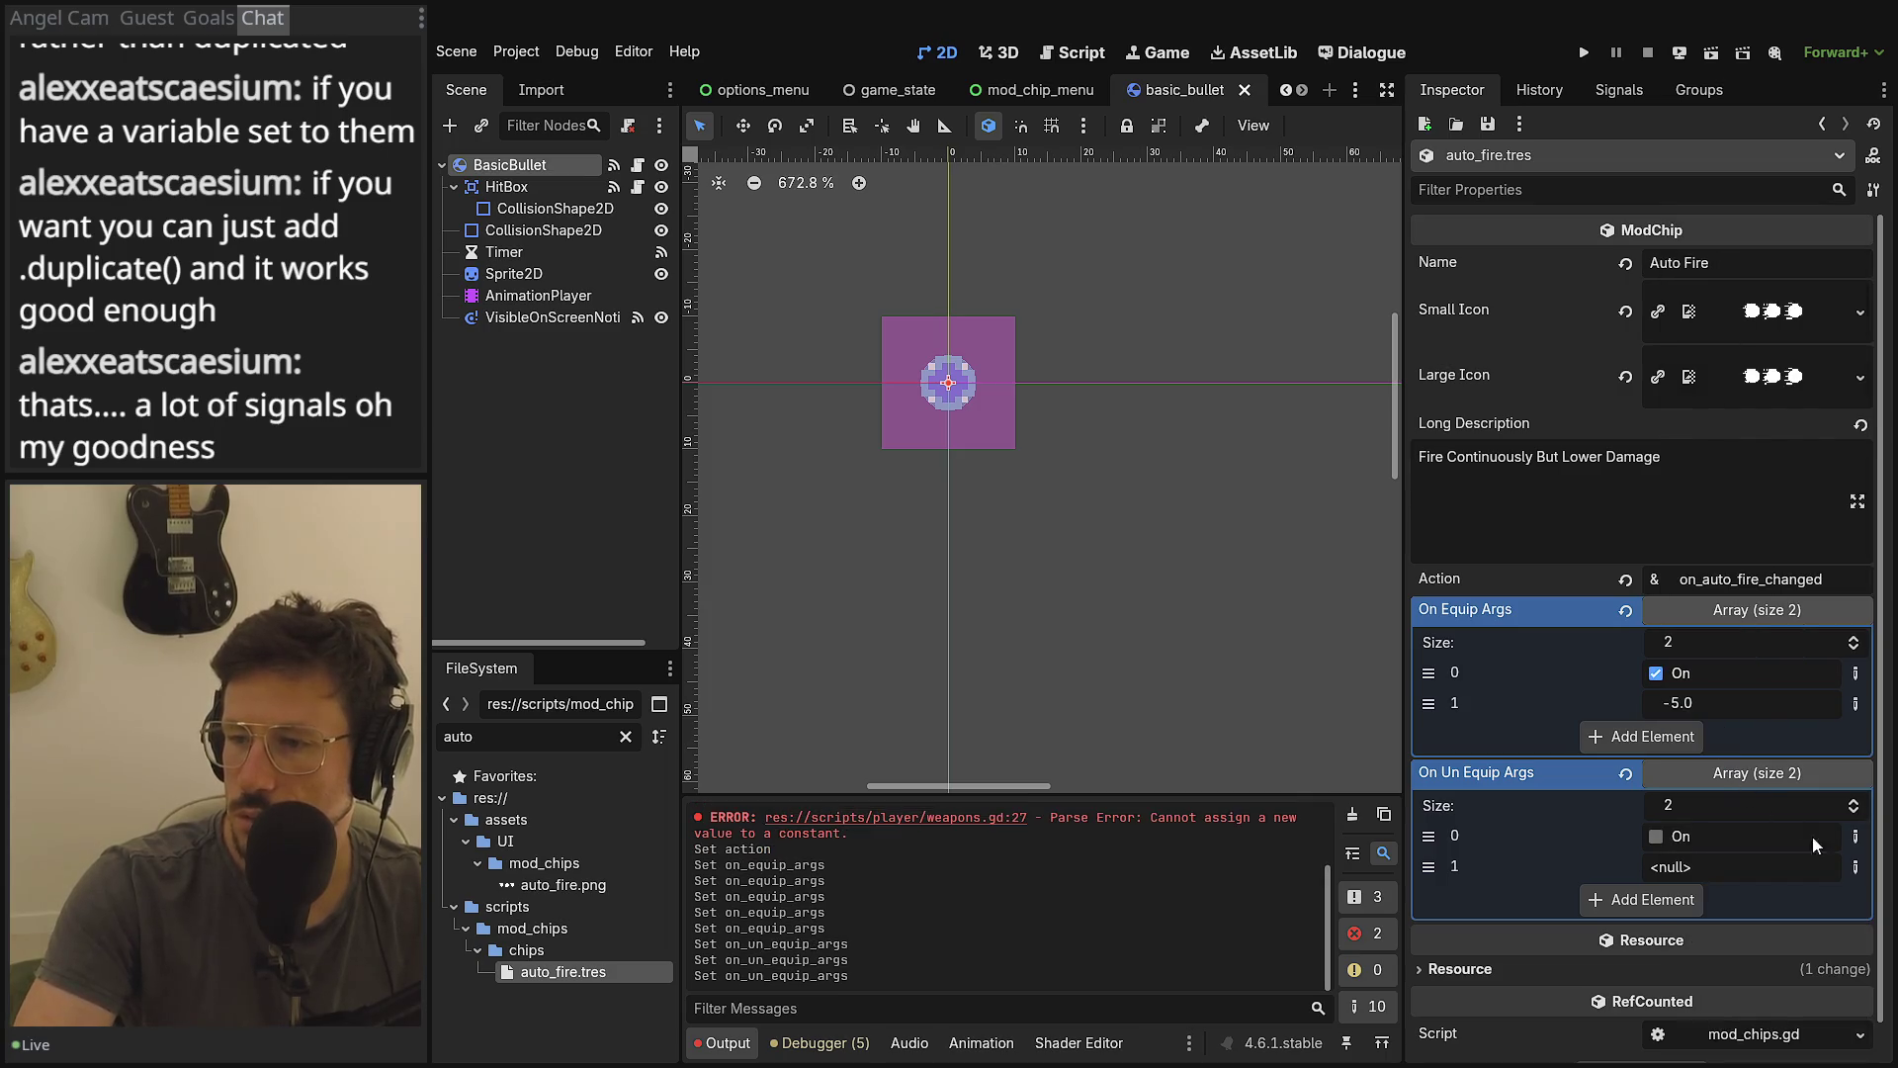
left_click(1856, 867)
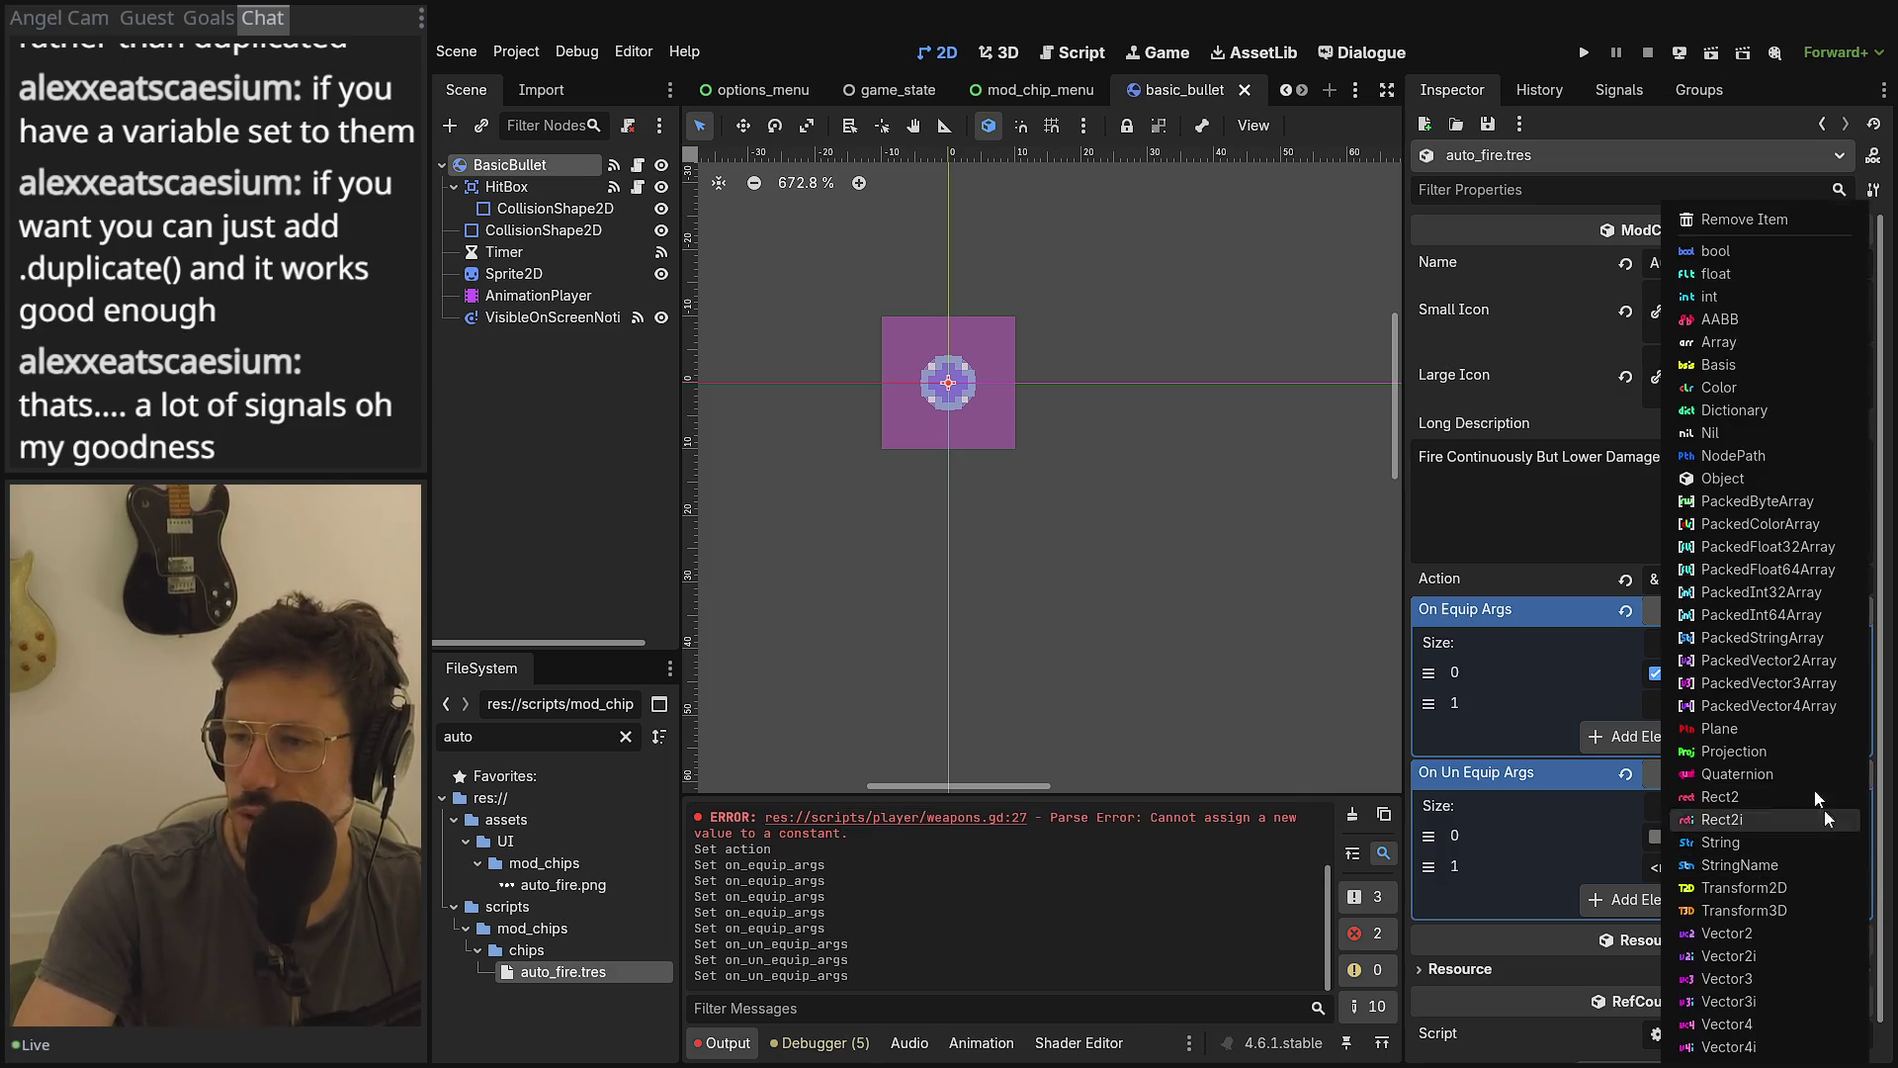
left_click(1690, 284)
left_click(1694, 863)
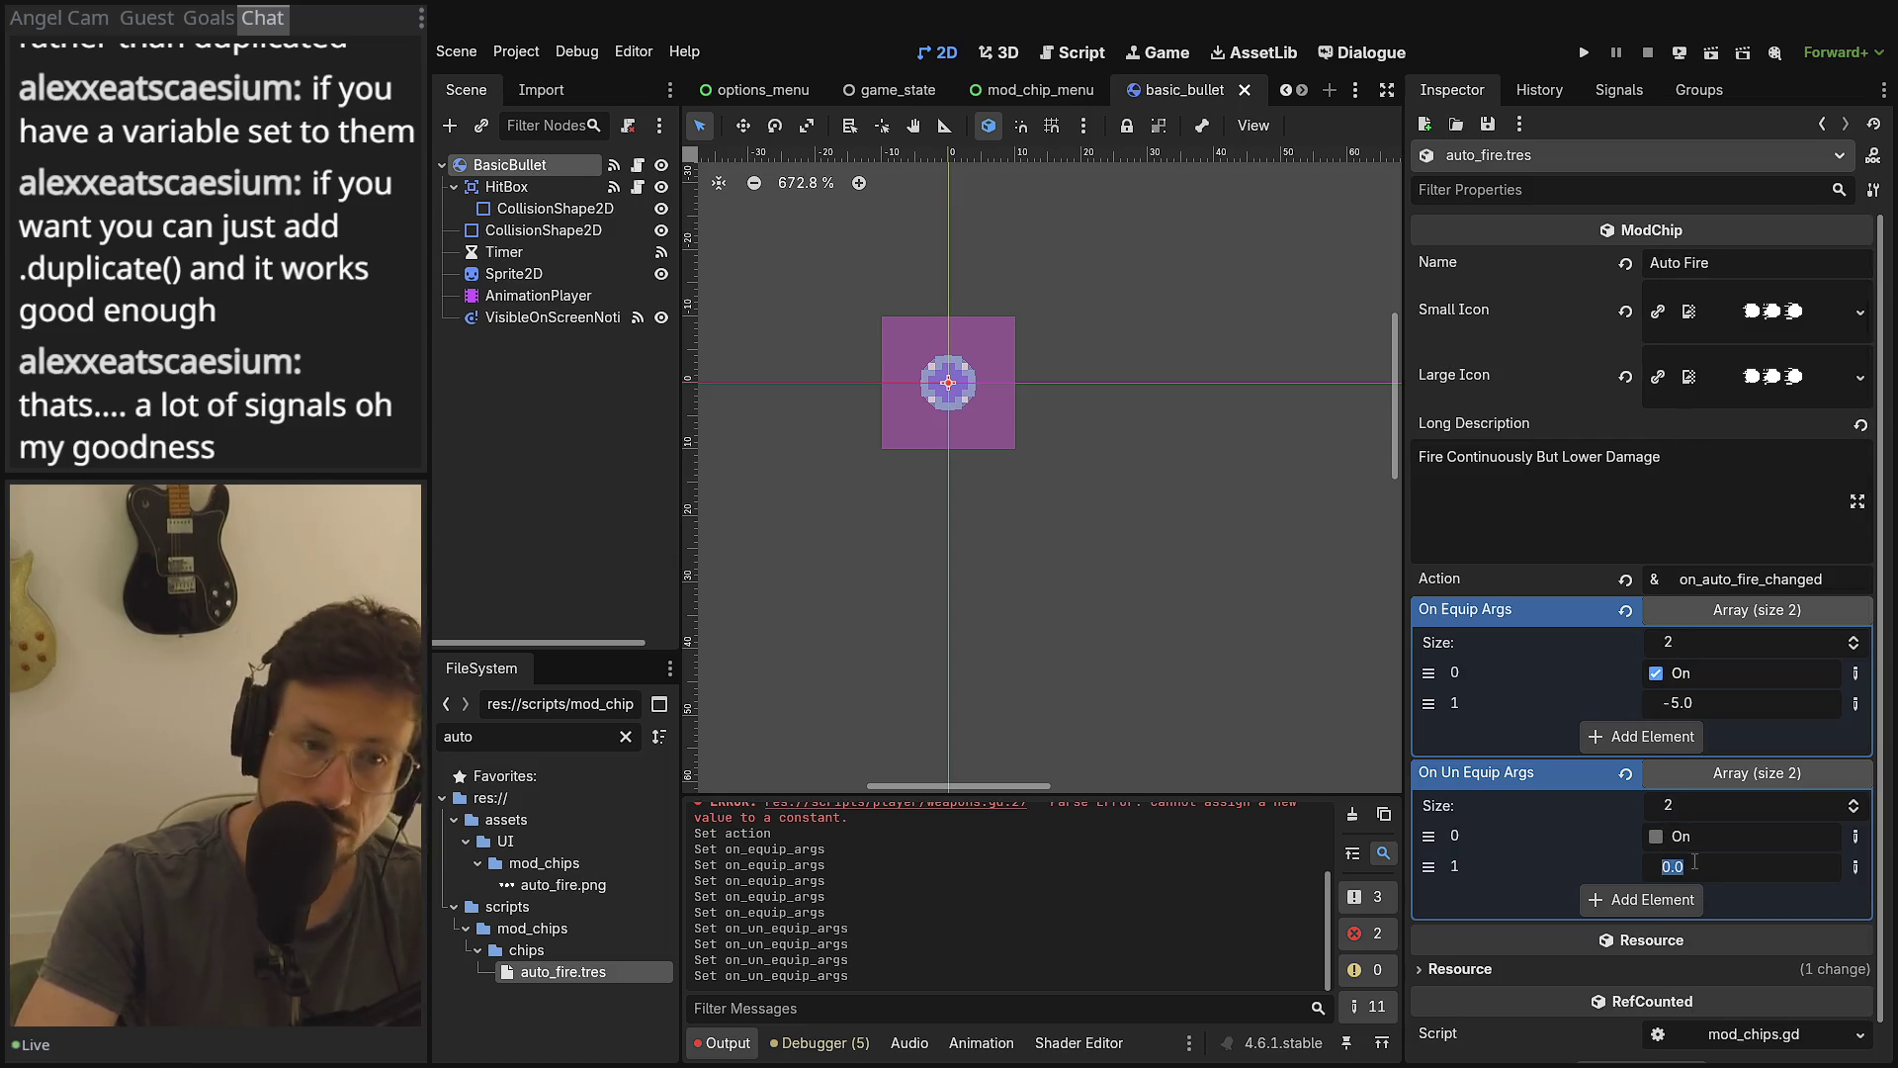
left_click(1699, 878)
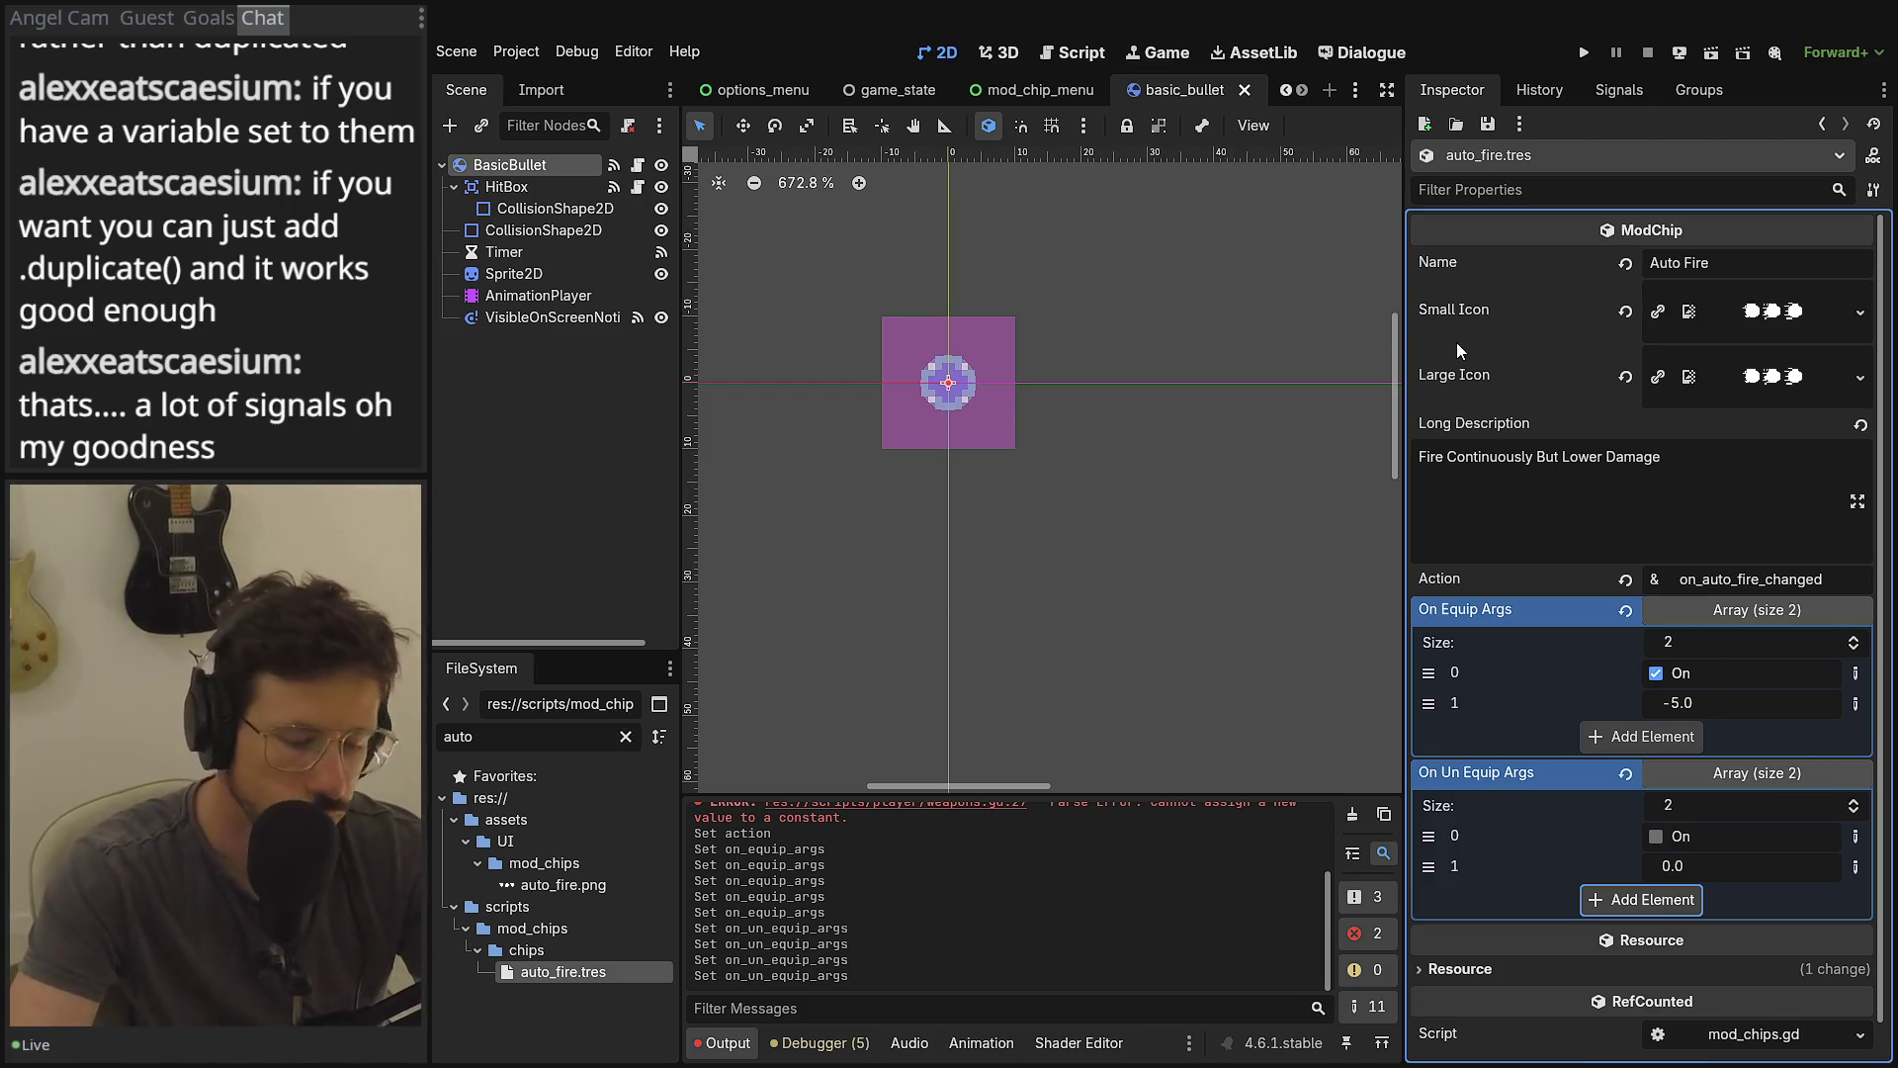
Save the auto_fire.tres chip and filter the FileSystem for 'mod_'
key("ctrl+s")
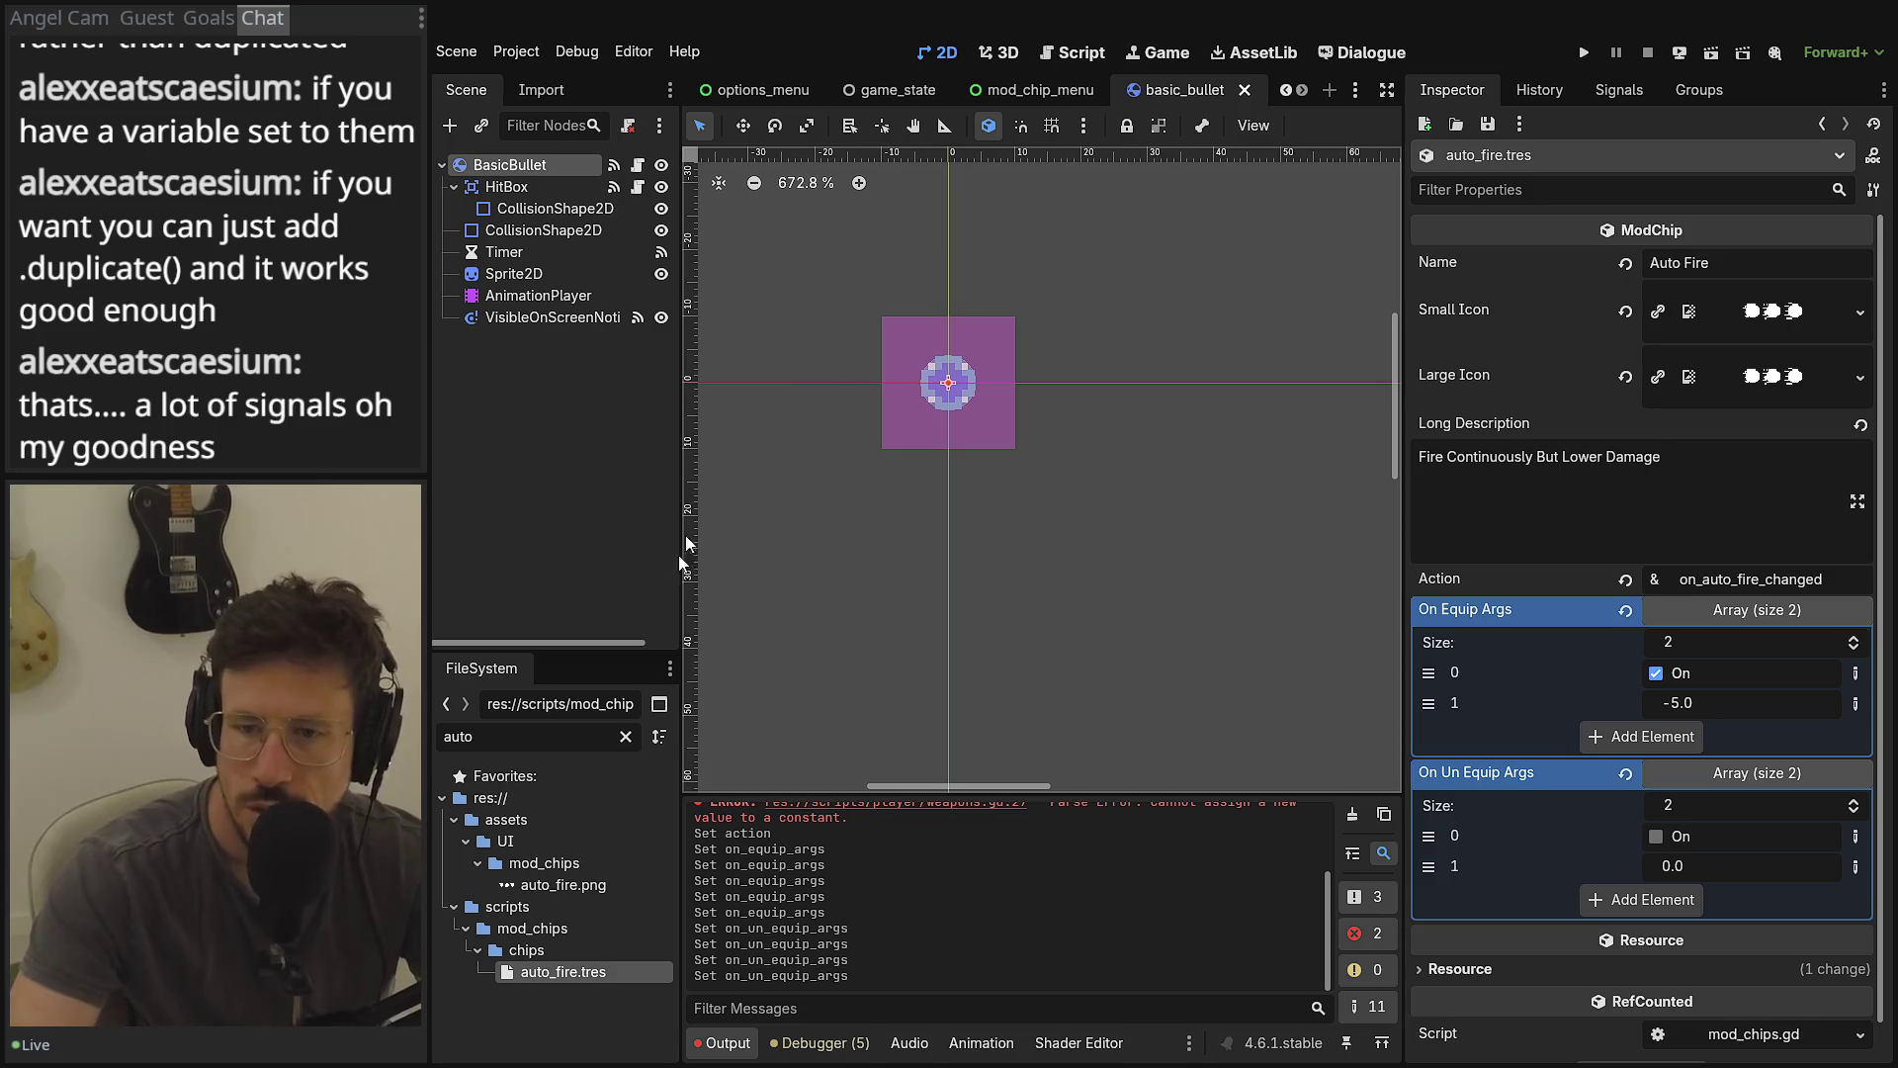
double_click(519, 750)
type("mod_")
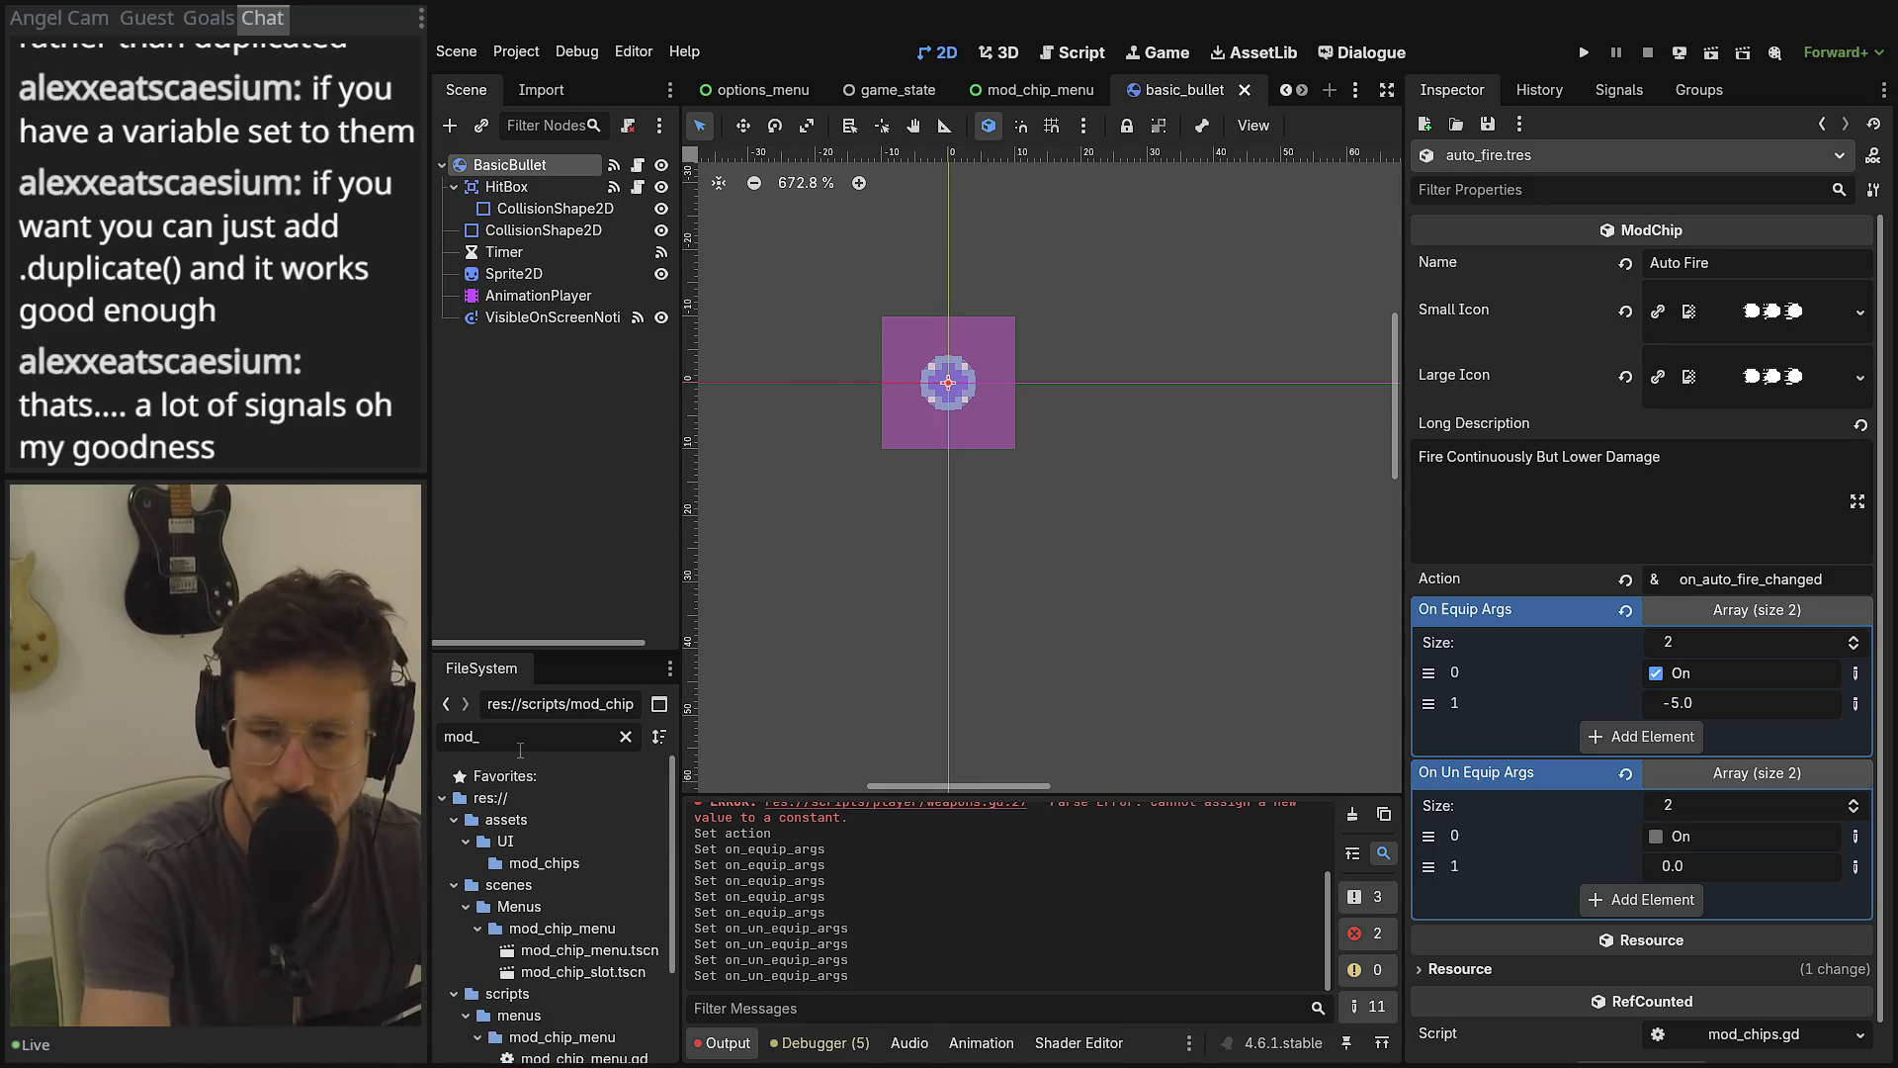
In mod_chip_list.tres, add a Mod Chips slot, drop auto_fire.tres into it after UltraGrip, and save
key("BackSpace")
type("lis")
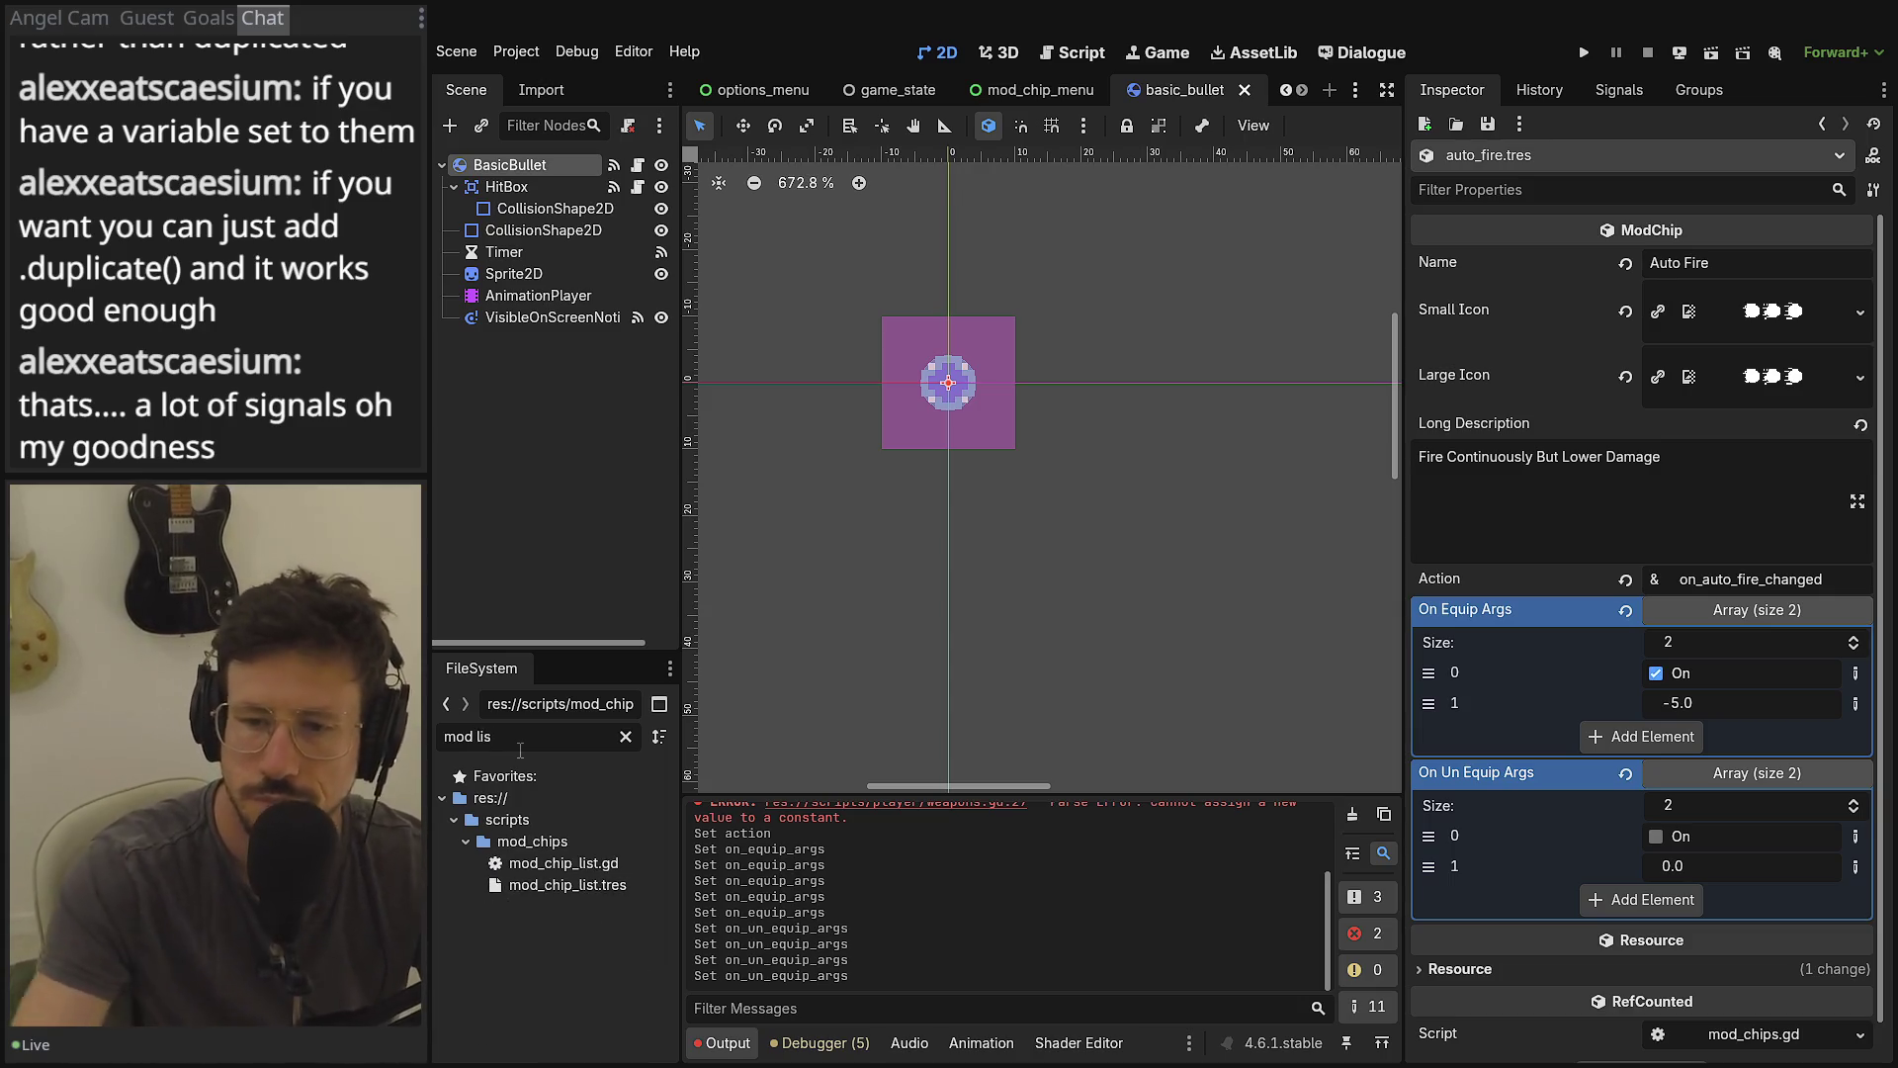
left_click(563, 884)
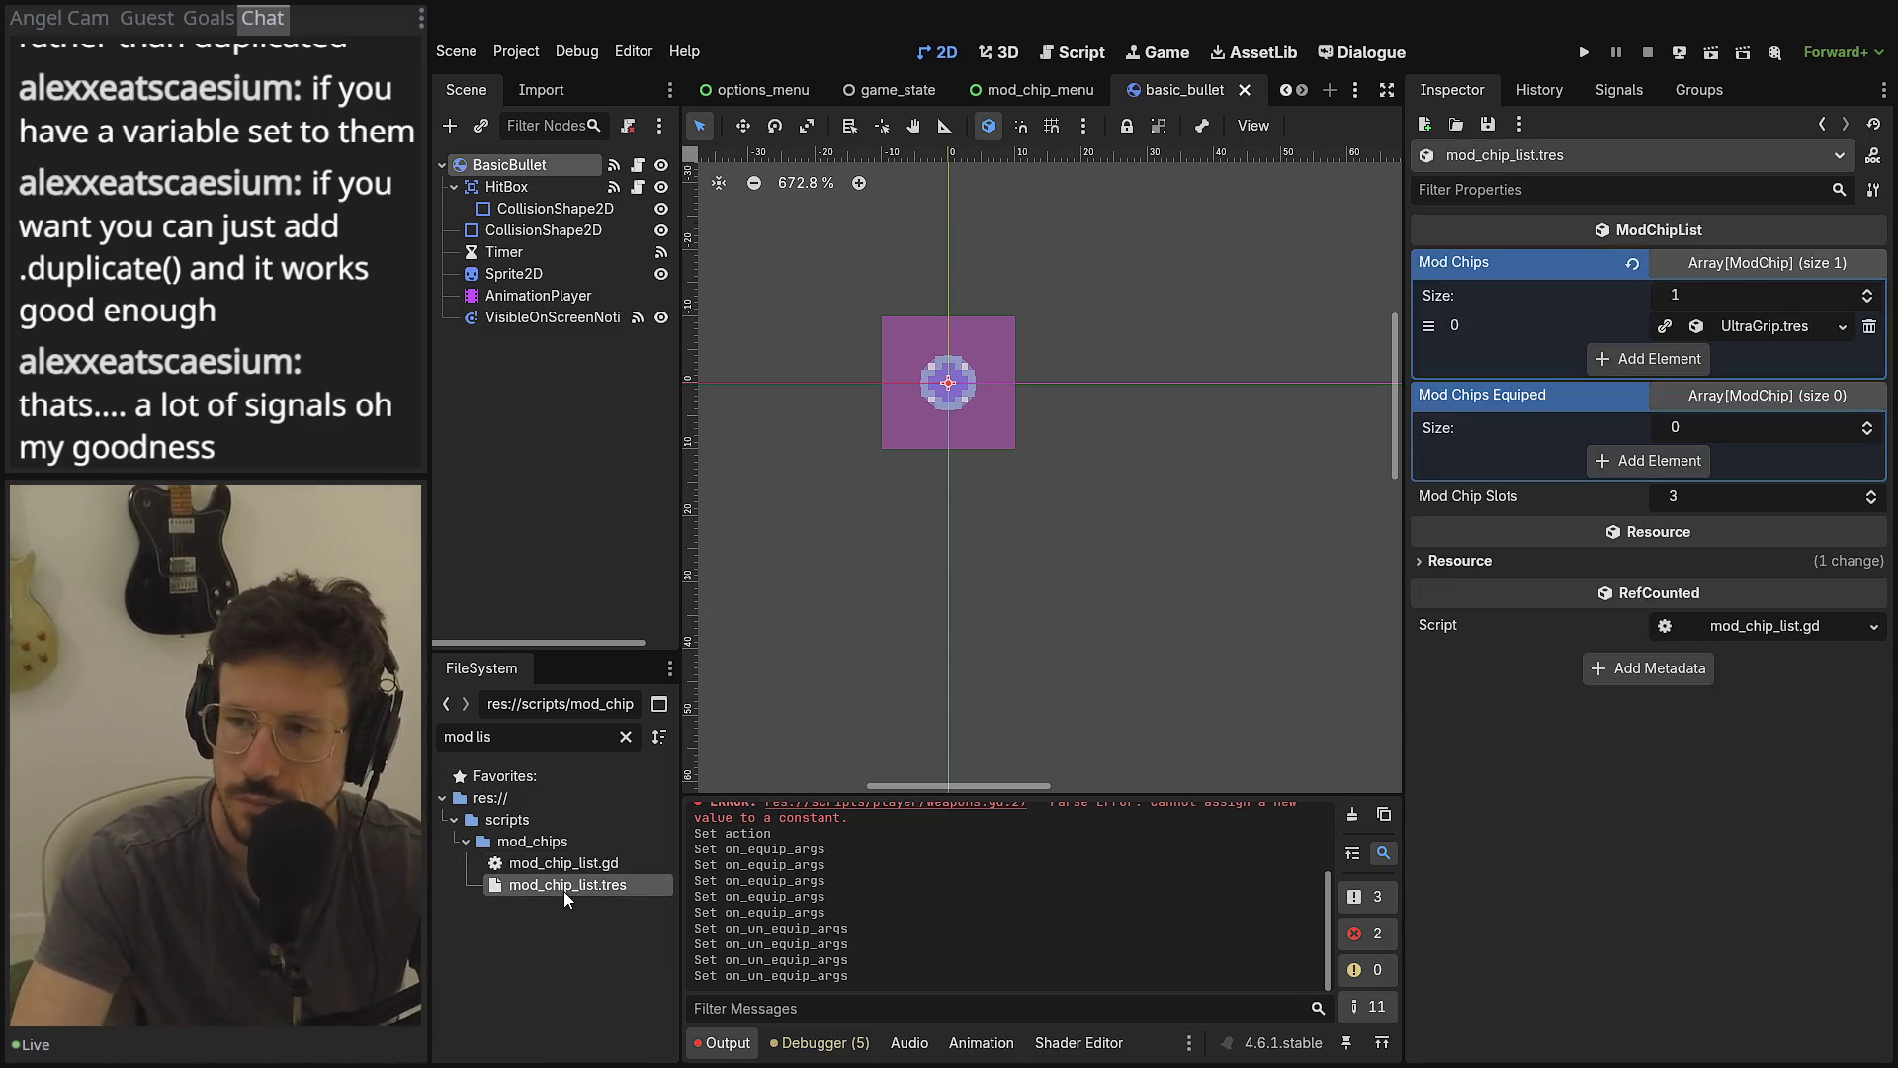
left_click(1649, 360)
double_click(546, 735)
key("BackSpace")
key("BackSpace")
key("BackSpace")
type("auto")
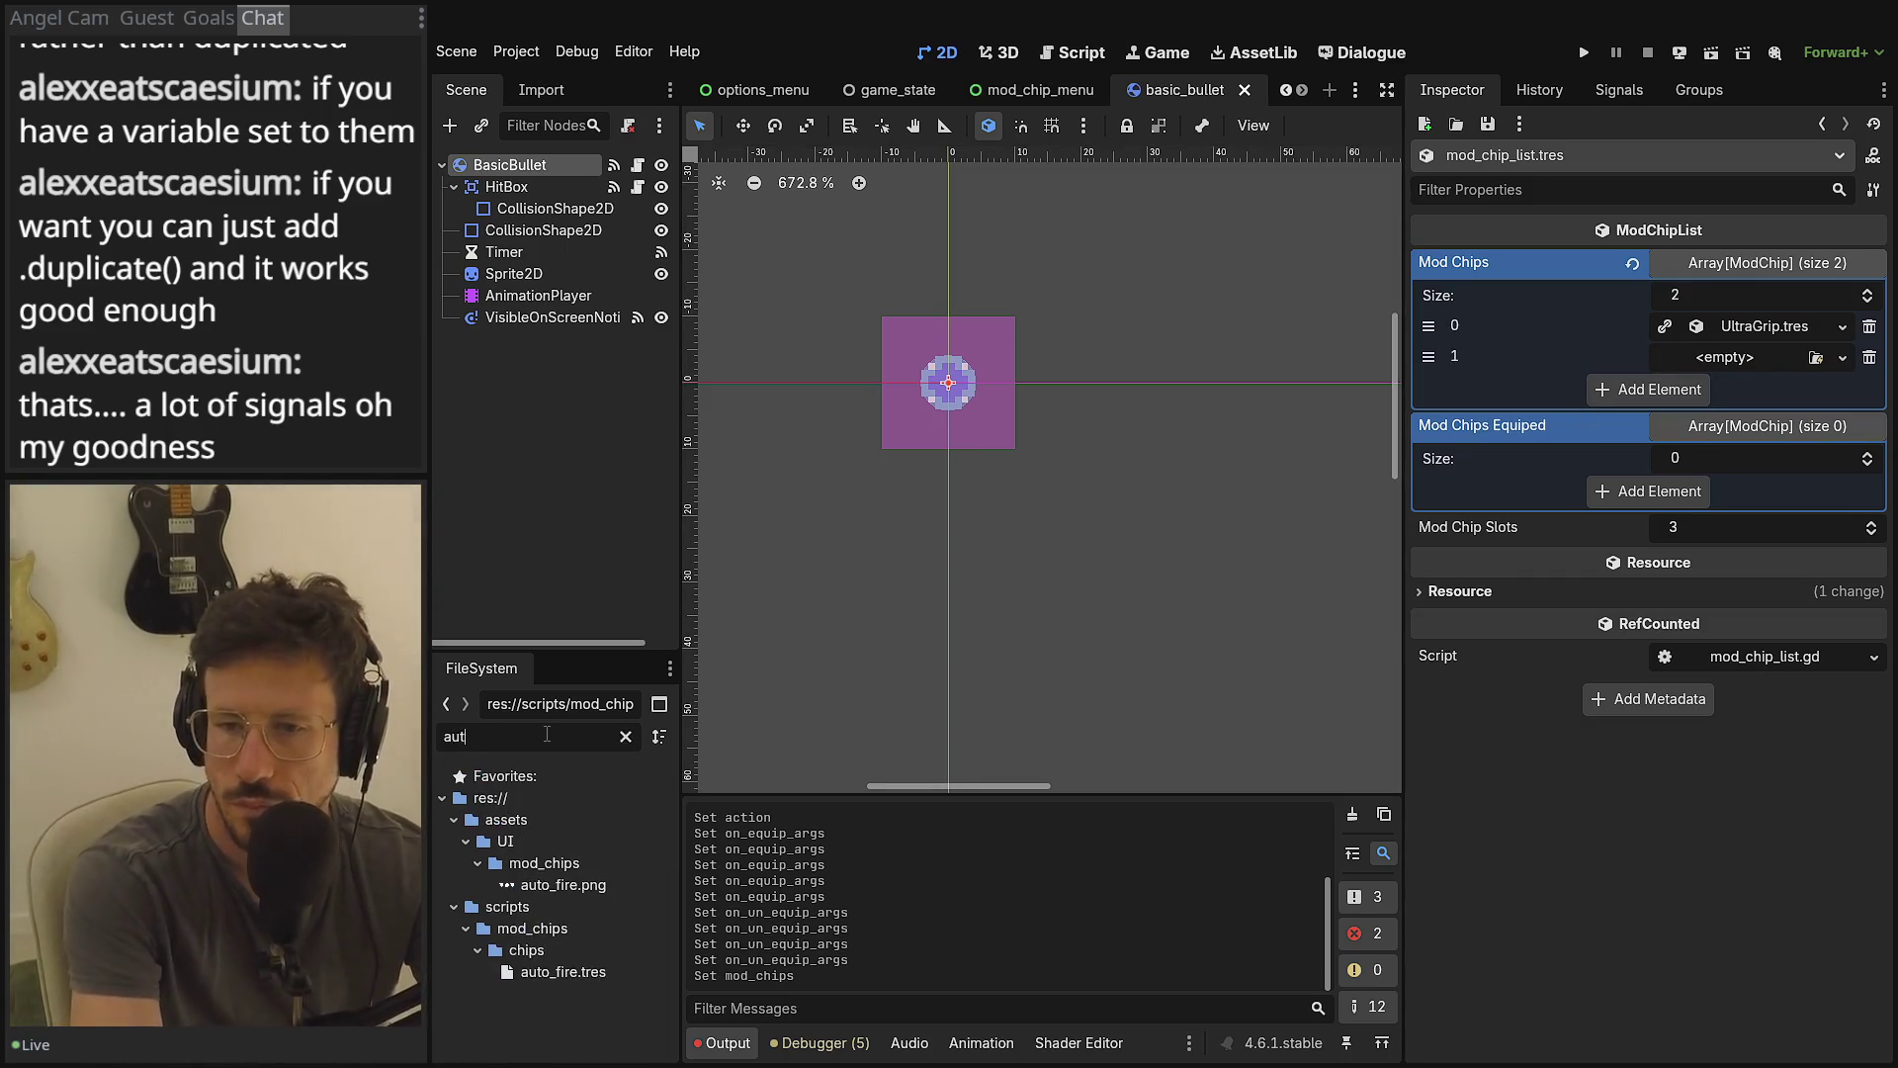
mouse_move(562, 971)
left_mouse_down()
mouse_move(1759, 289)
mouse_move(1714, 361)
left_mouse_up()
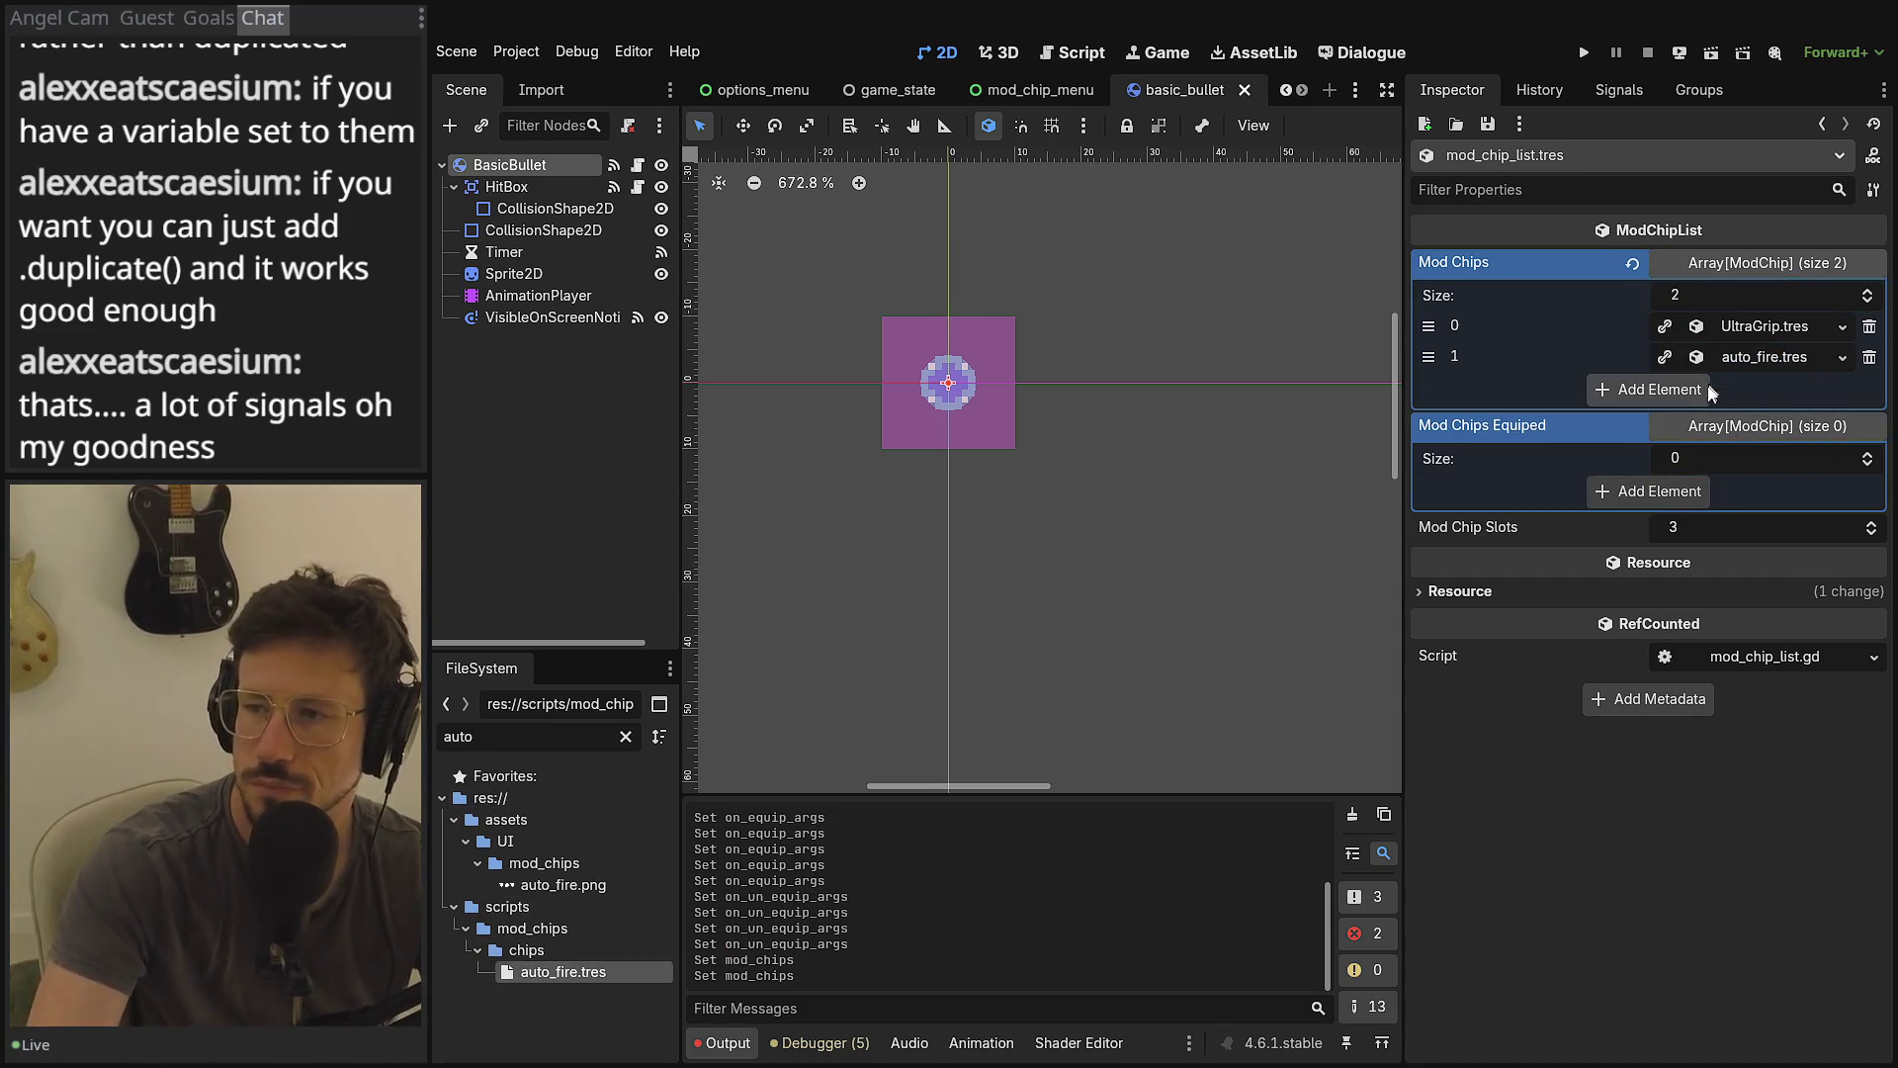
key("ctrl+s")
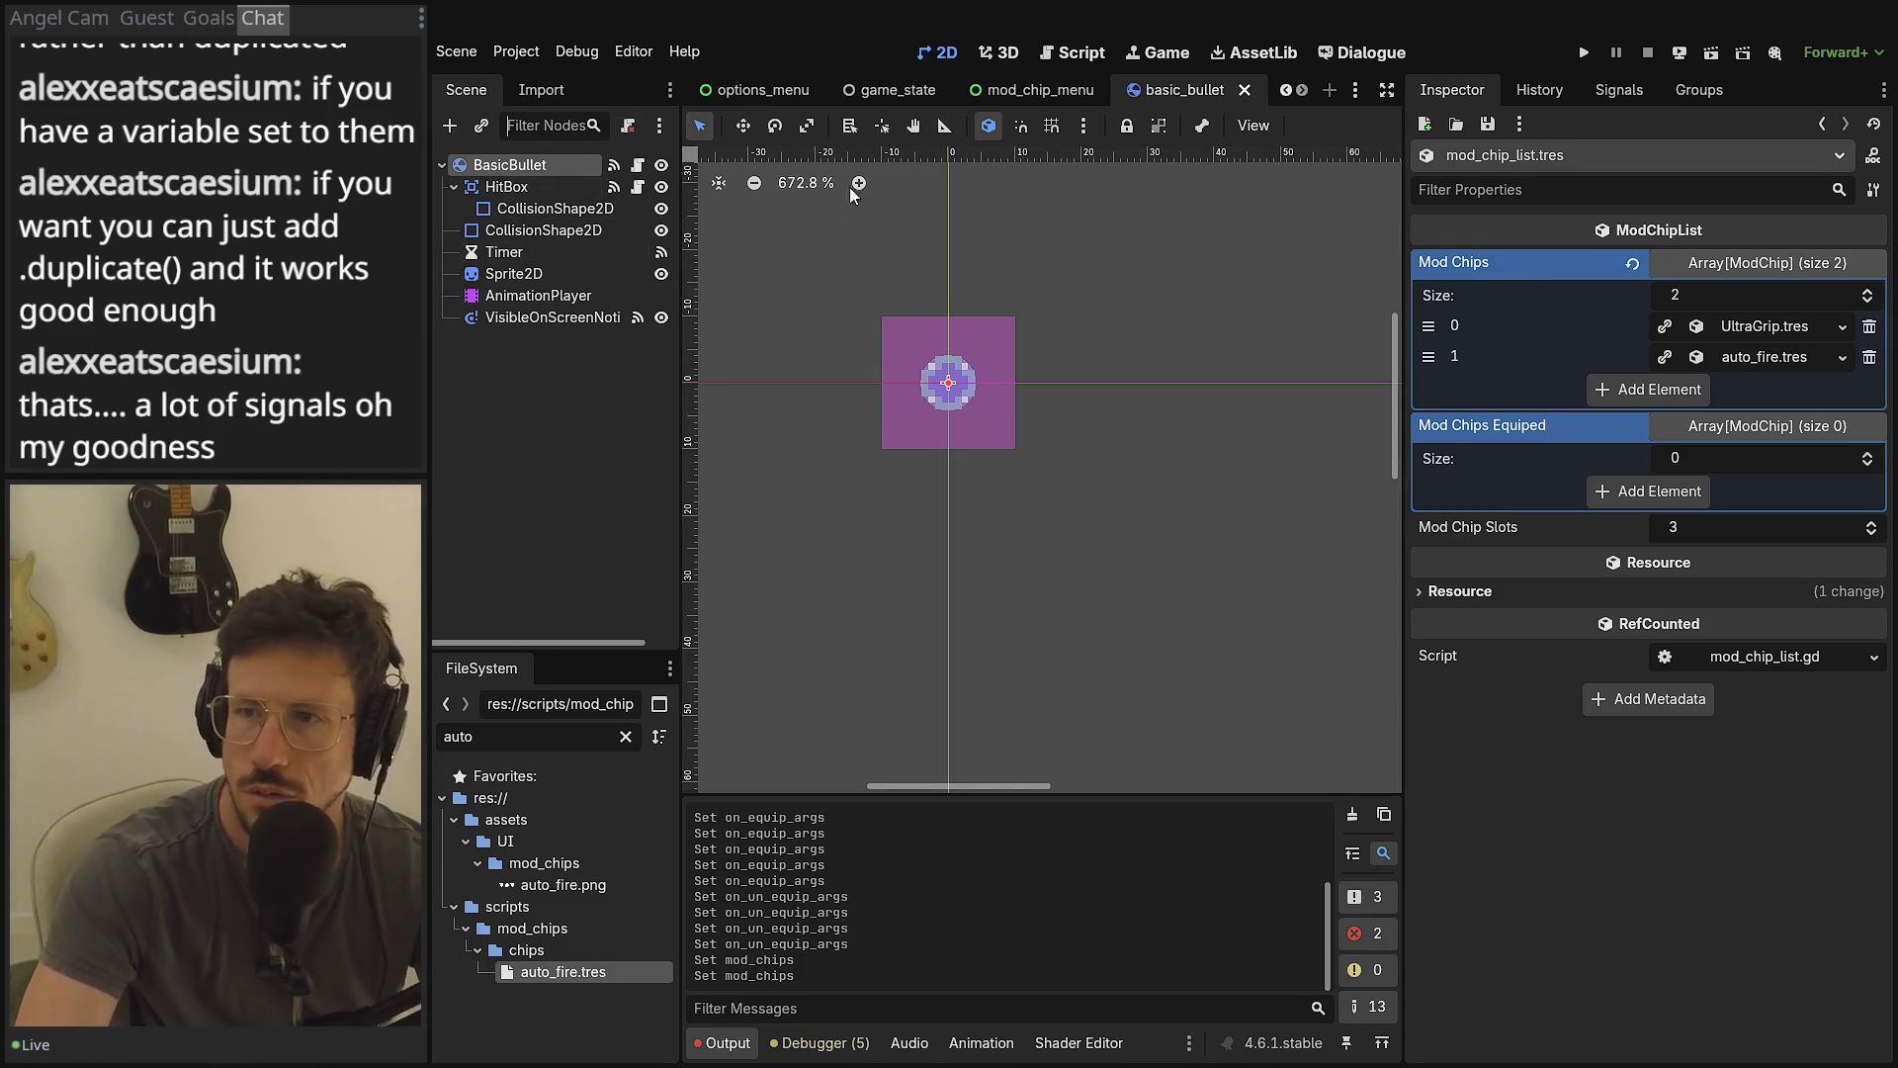
double_click(481, 732)
Open weapons.gd in the expanded script editor and scroll to the firing code
type("weapon")
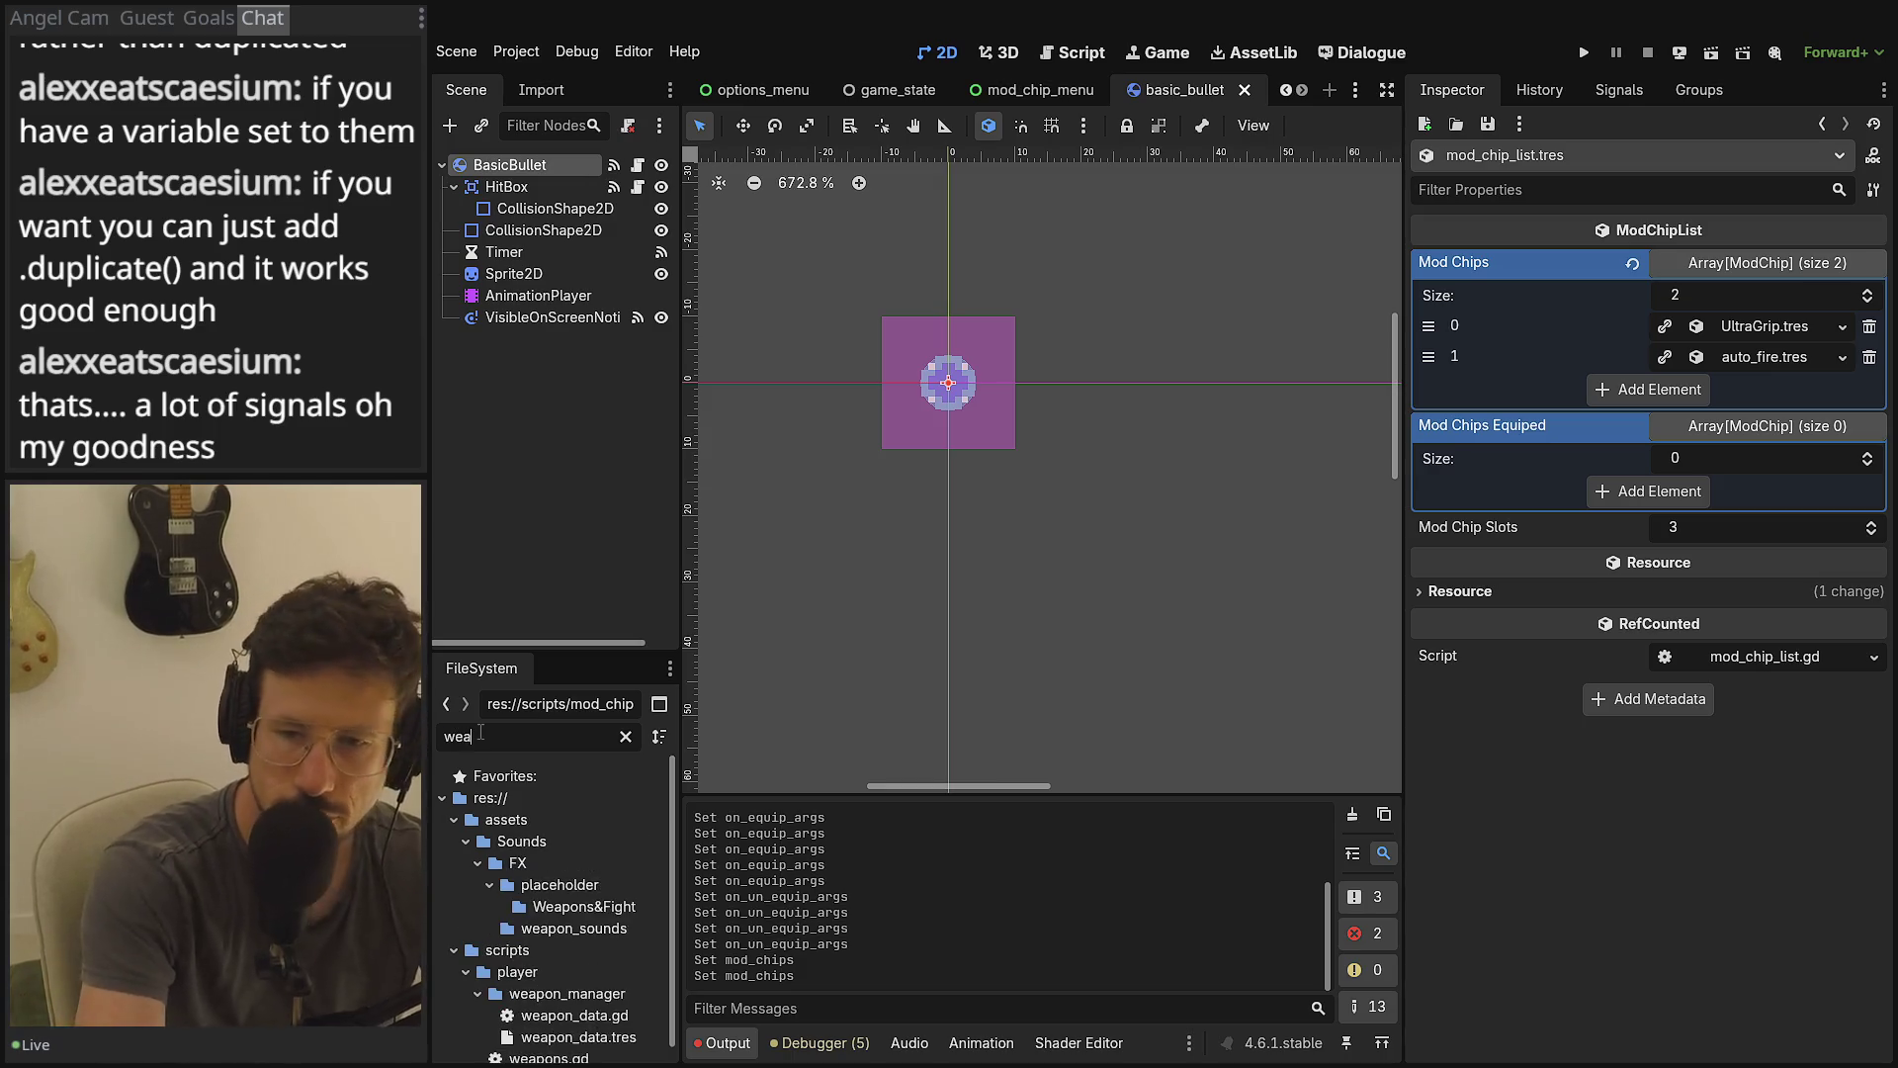
double_click(534, 1018)
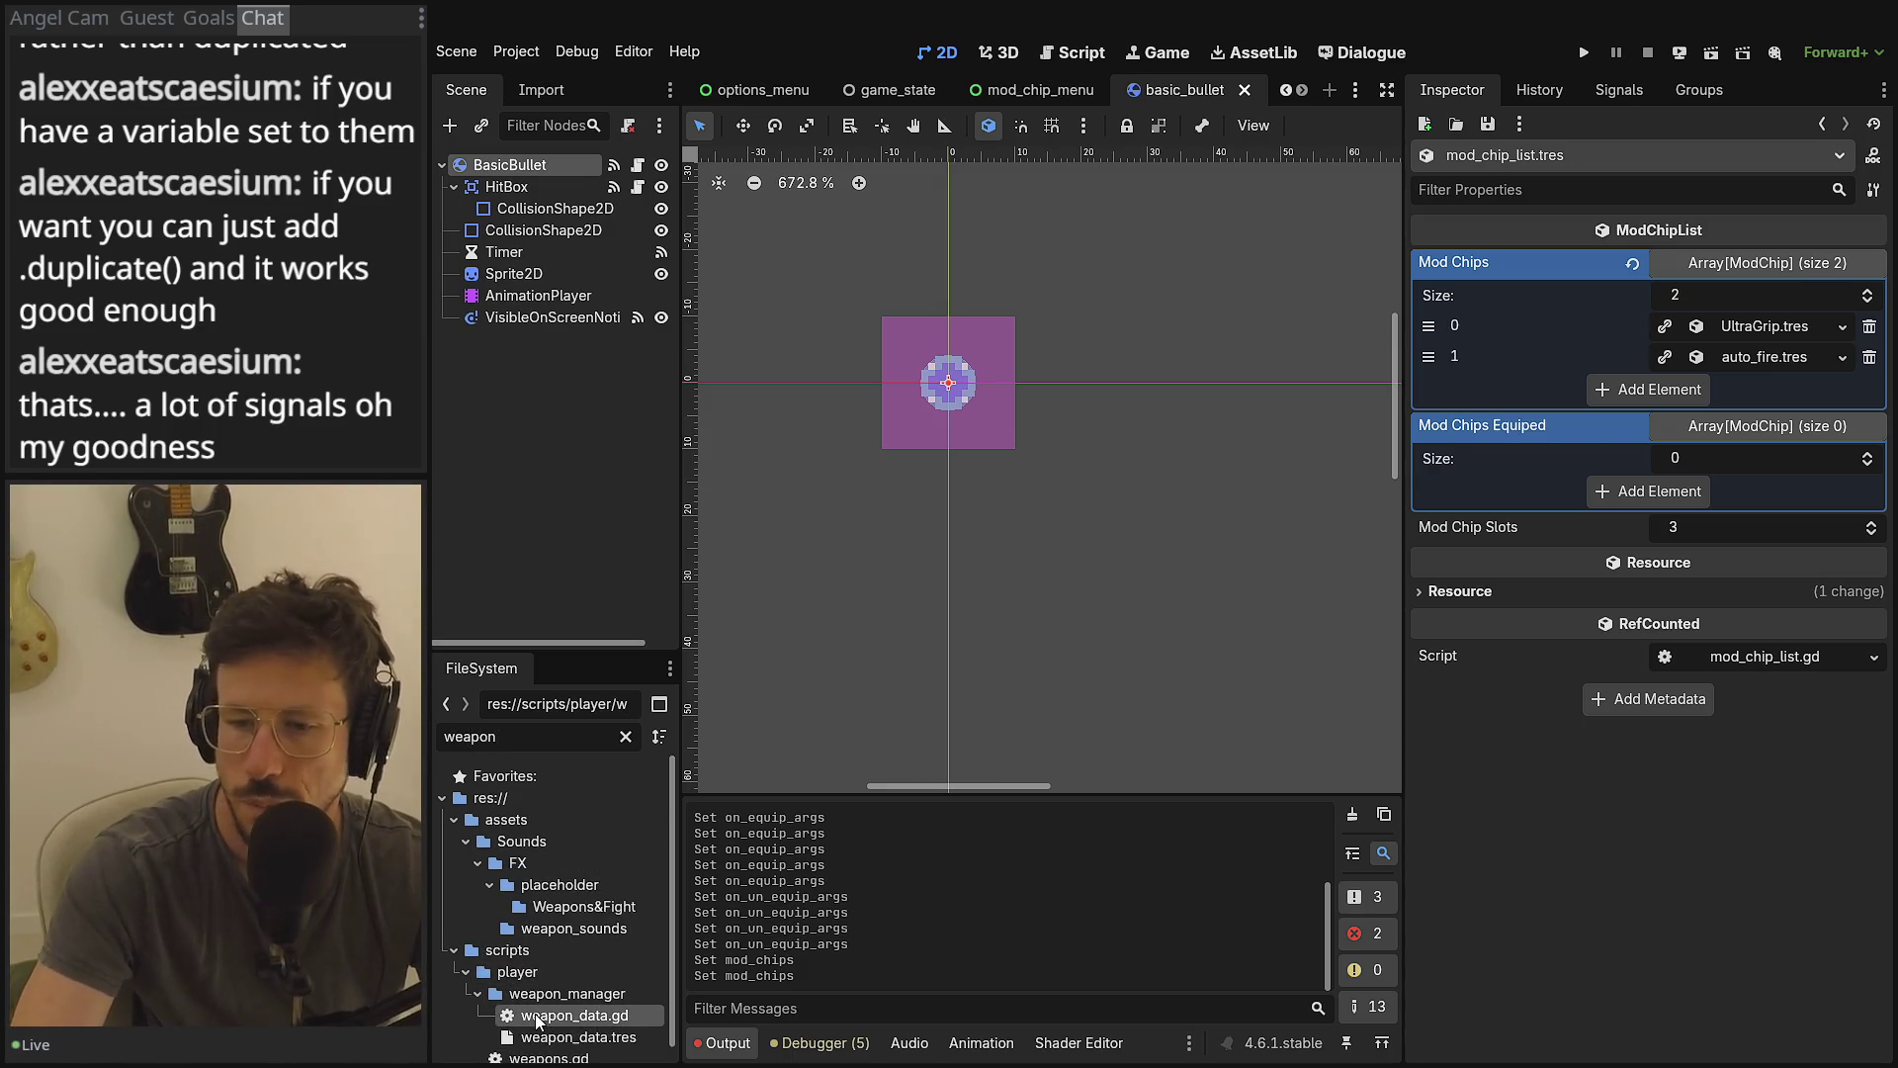
scroll(553, 988, "down", 1)
double_click(548, 1042)
scroll(878, 489, "up", 2)
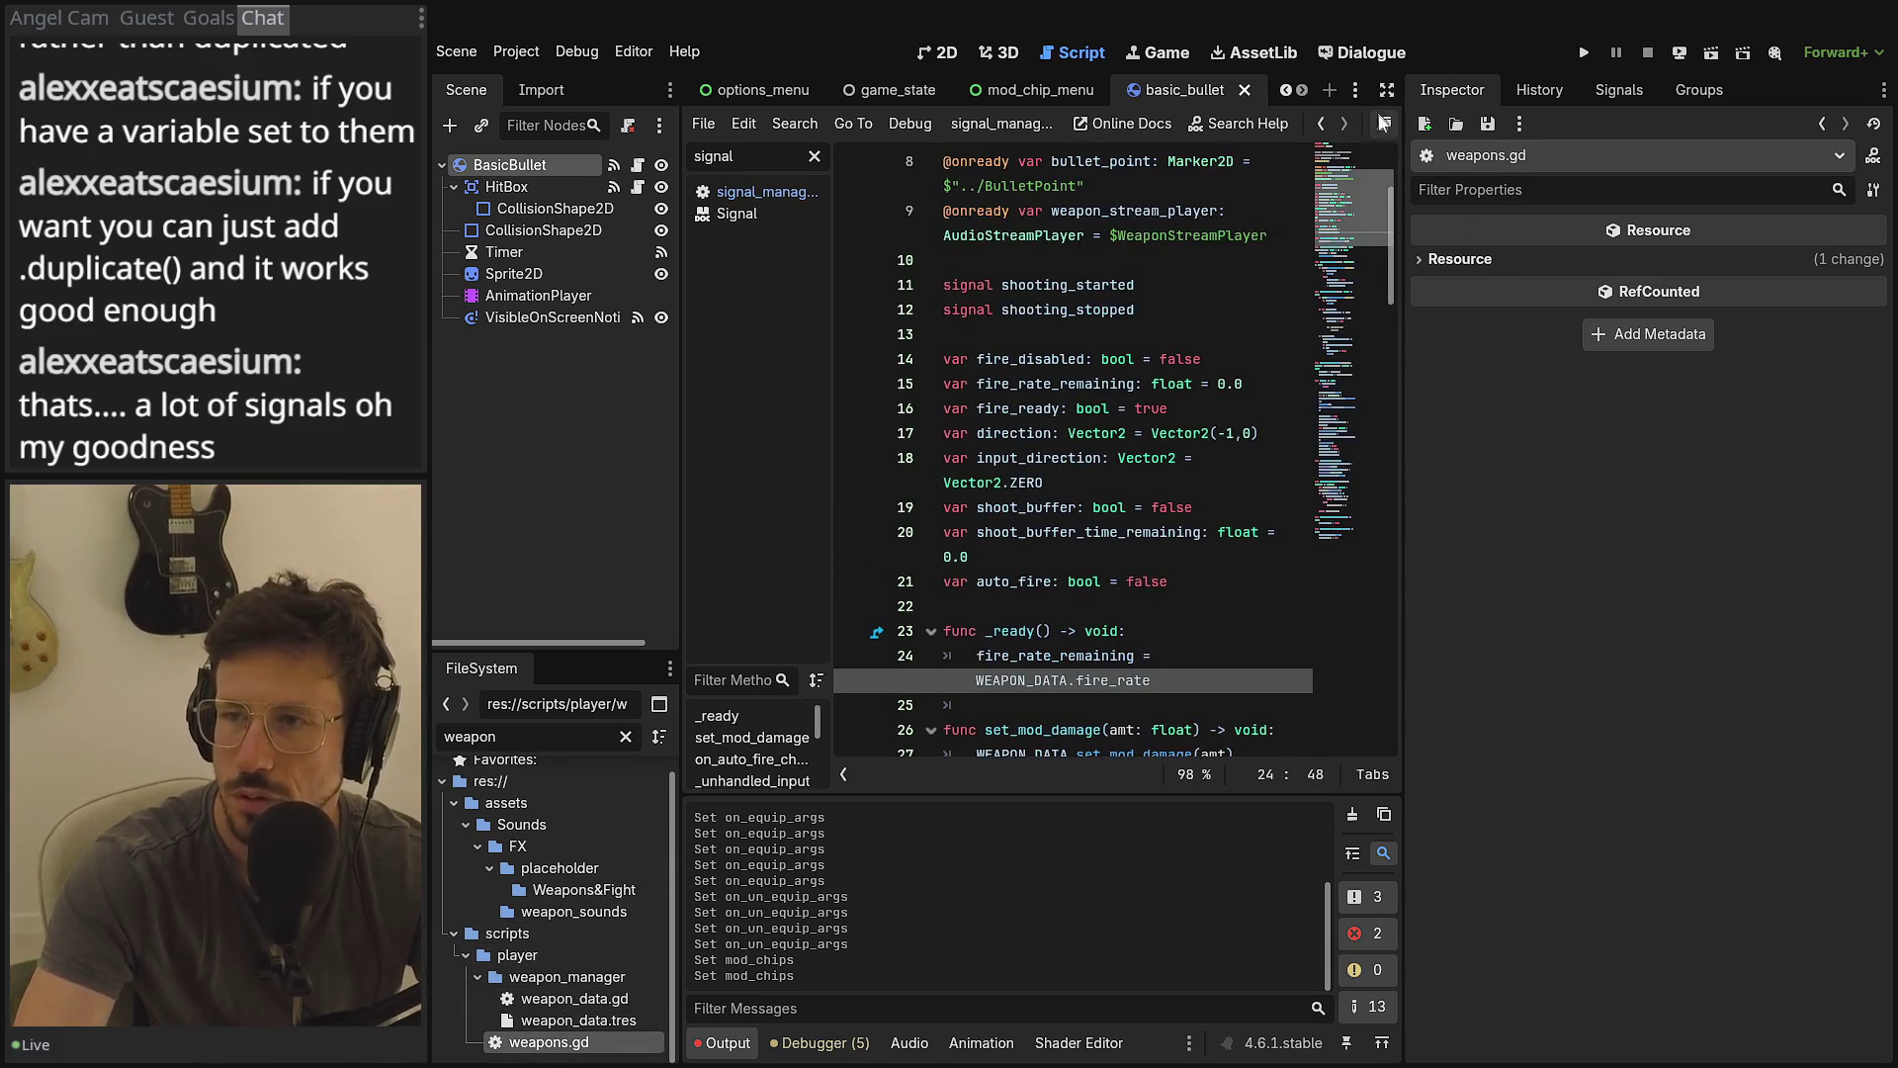
left_click(1384, 124)
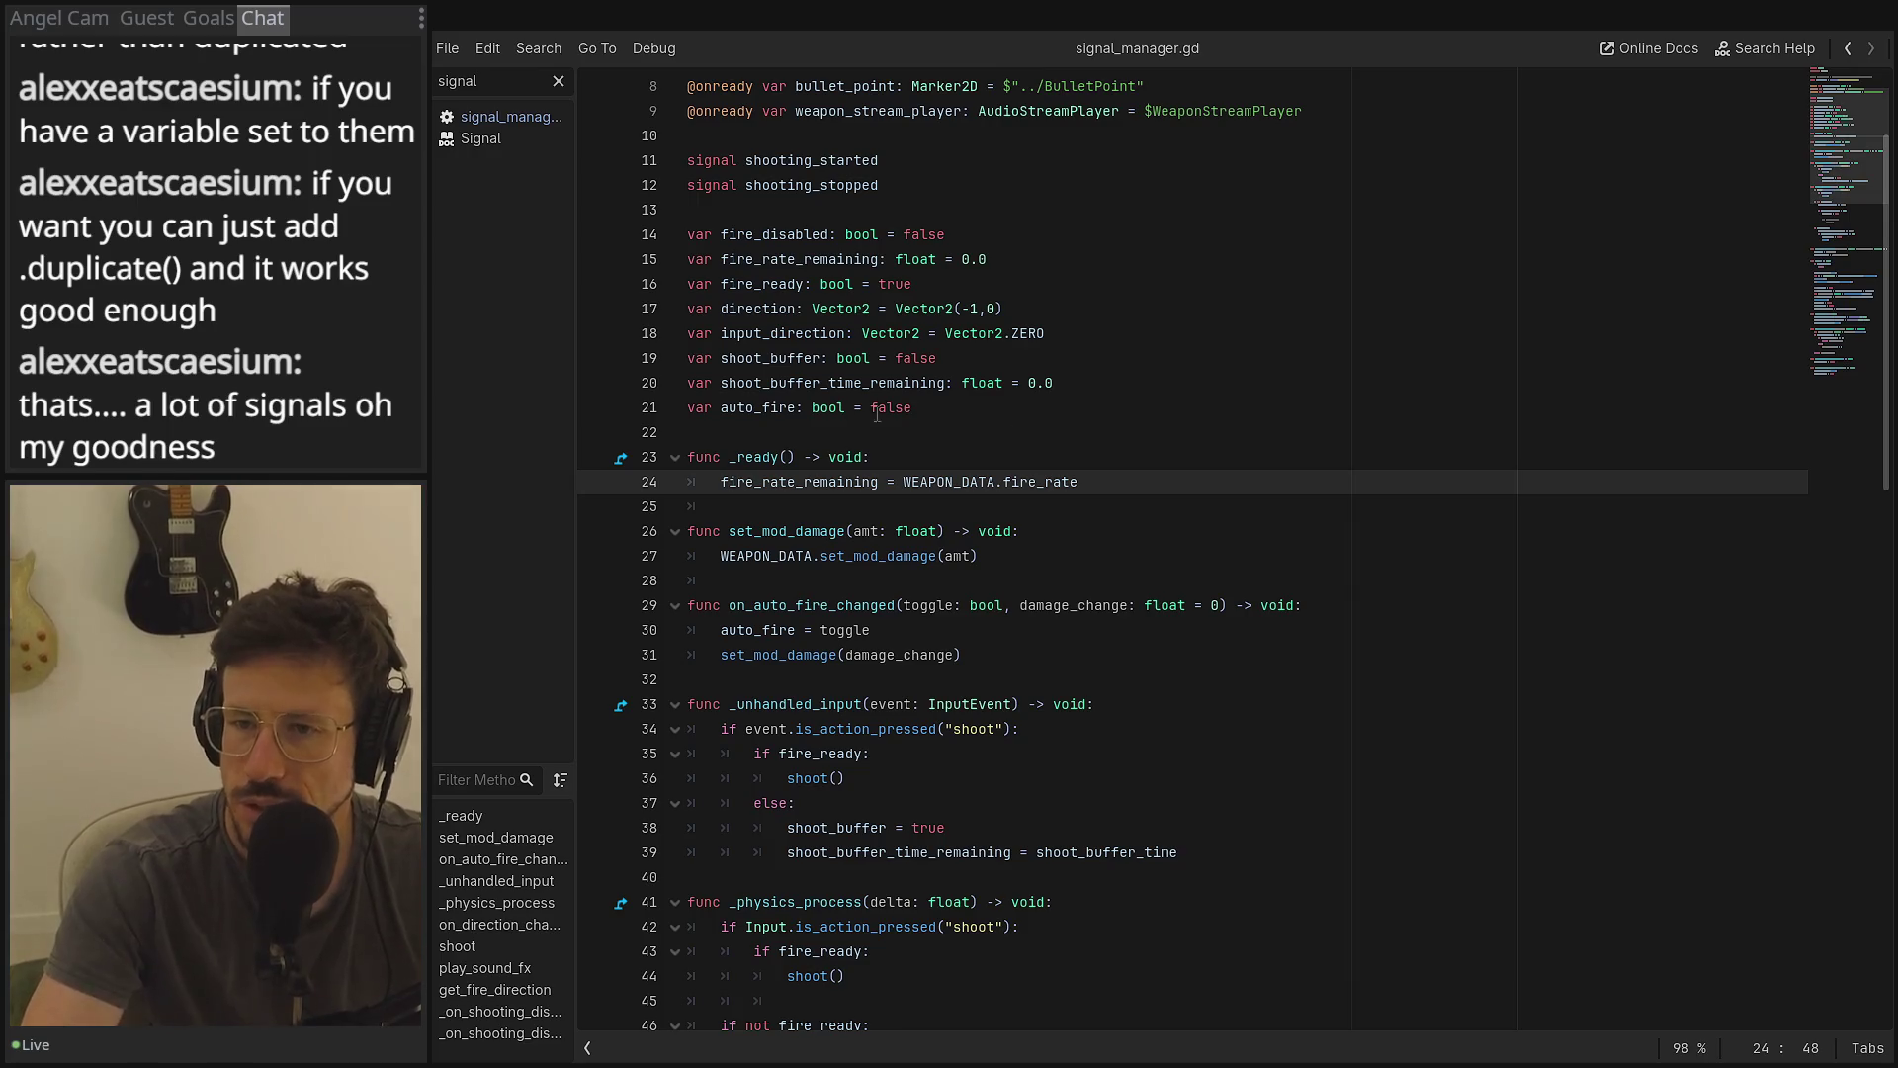
scroll(877, 415, "down", 1)
scroll(871, 564, "down", 2)
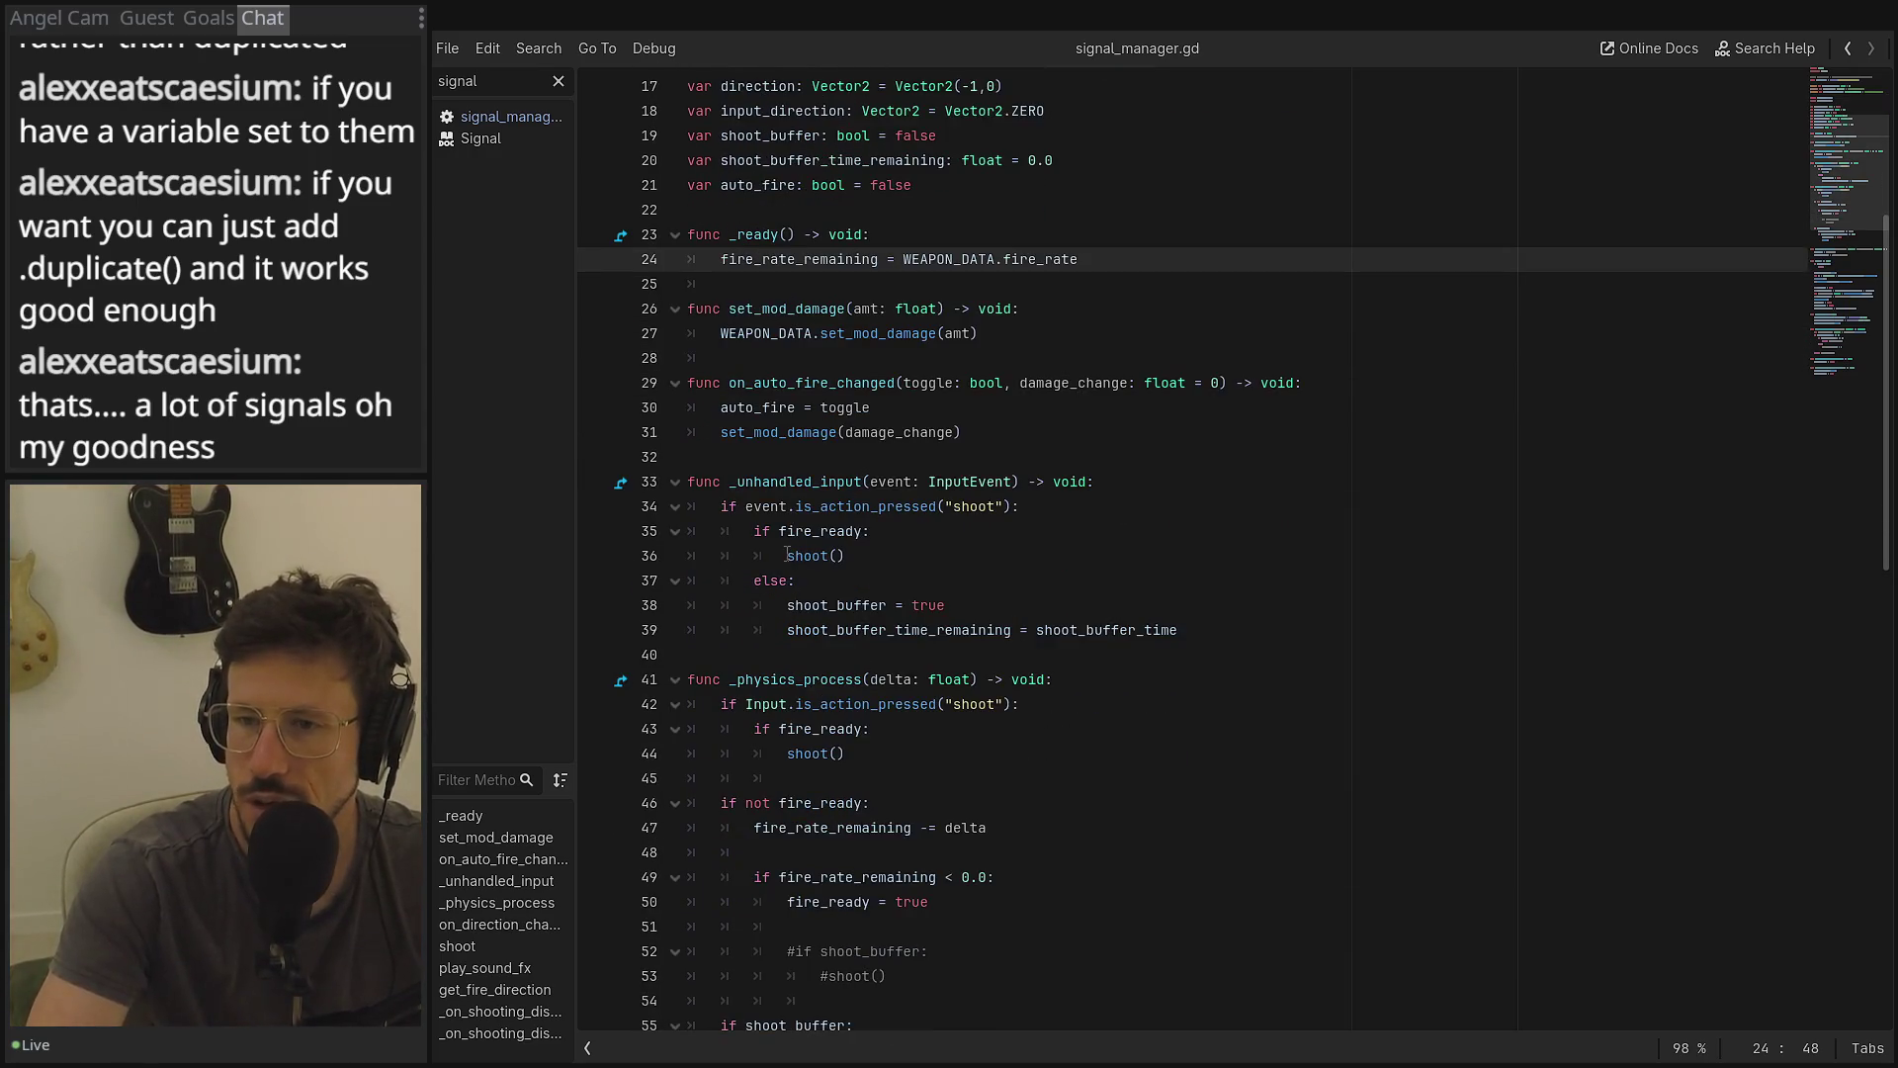
scroll(803, 572, "down", 2)
Change line 43 to 'if fire_ready and auto_fire:' and run the game with F5
left_click(874, 581)
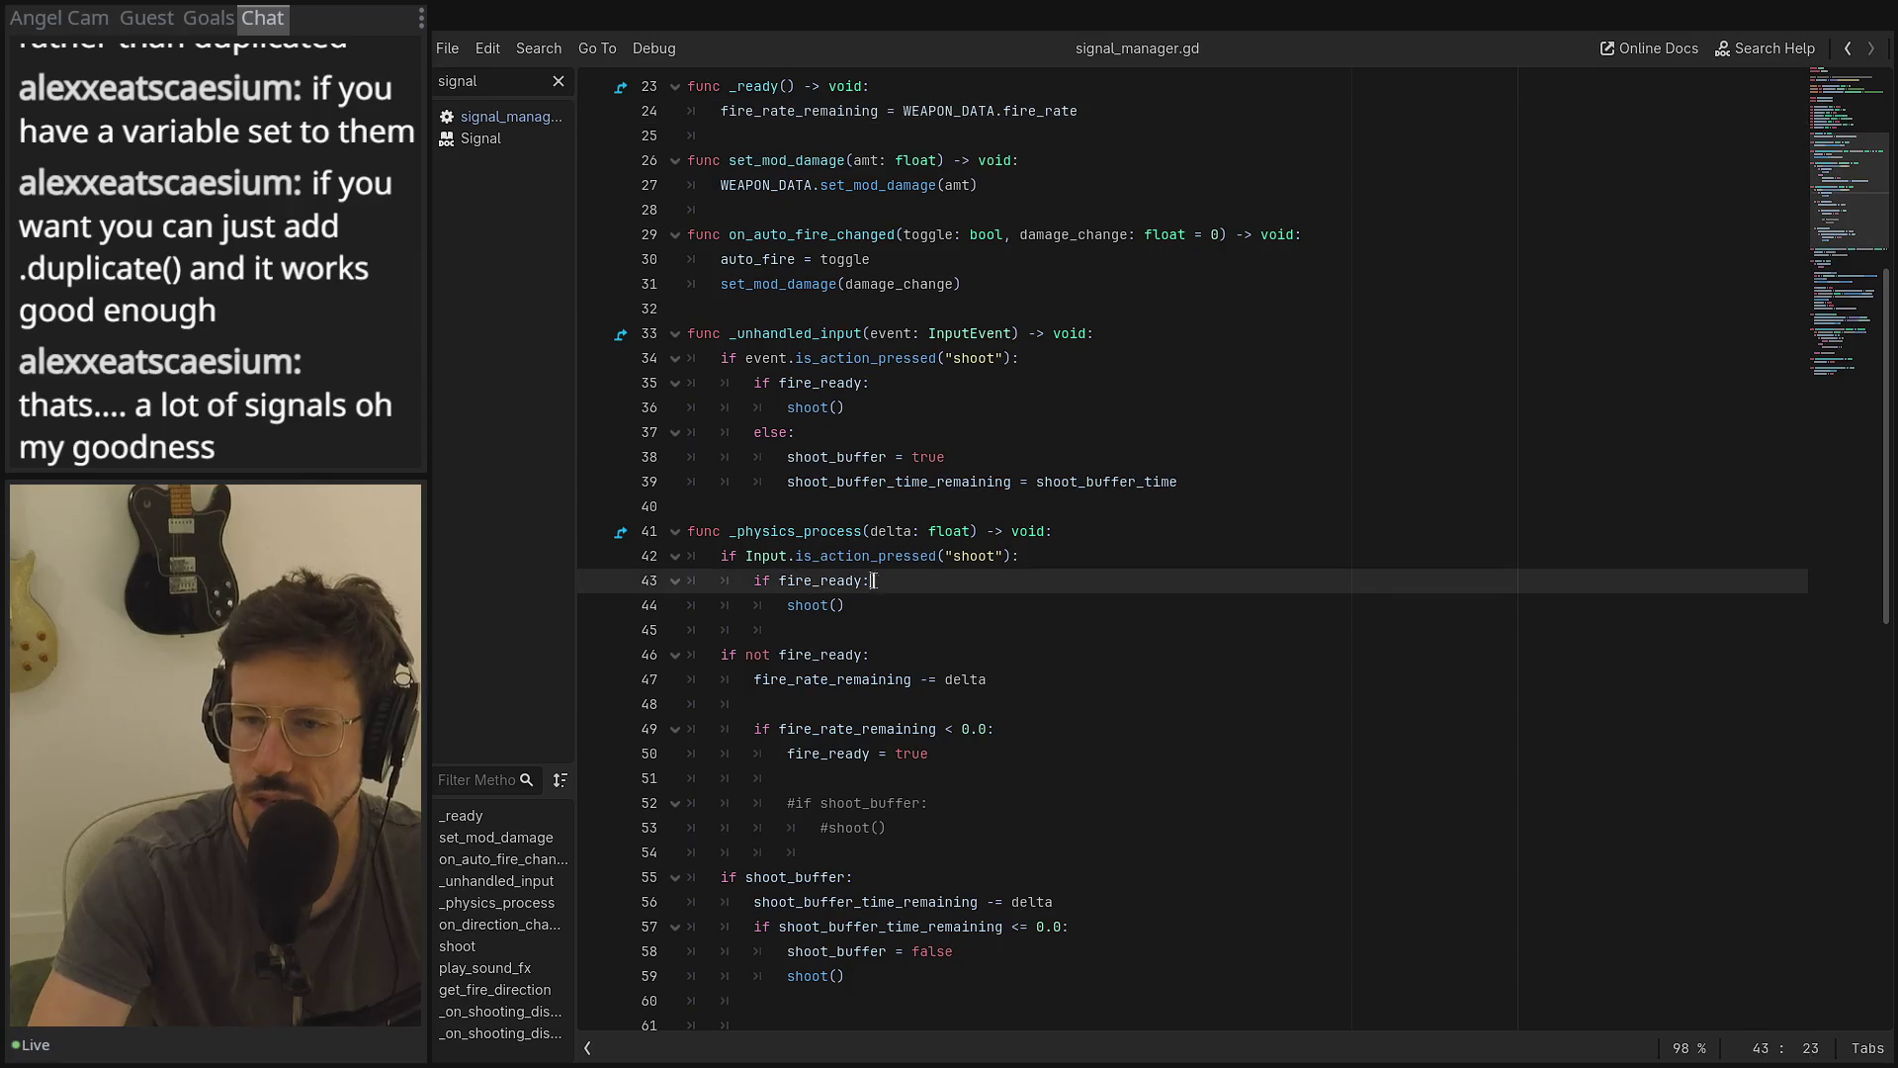
type("and au")
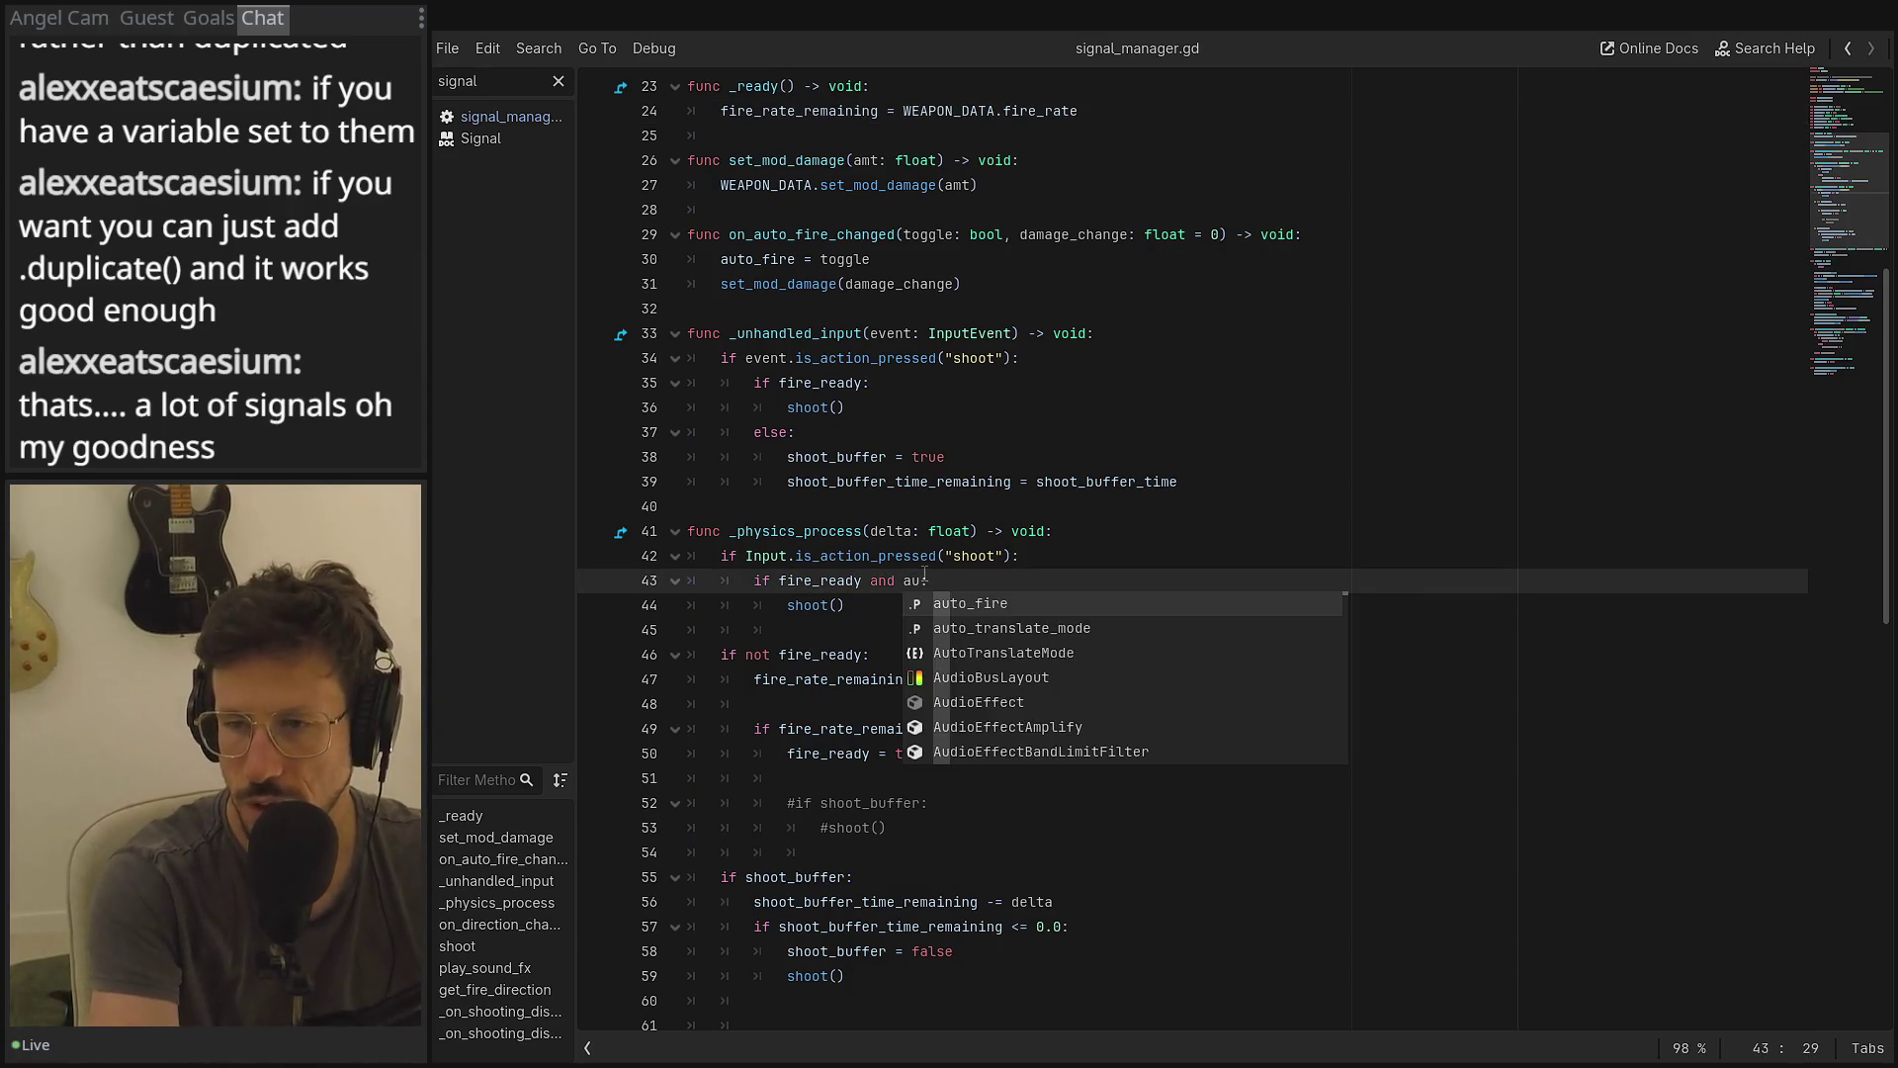
key("Return")
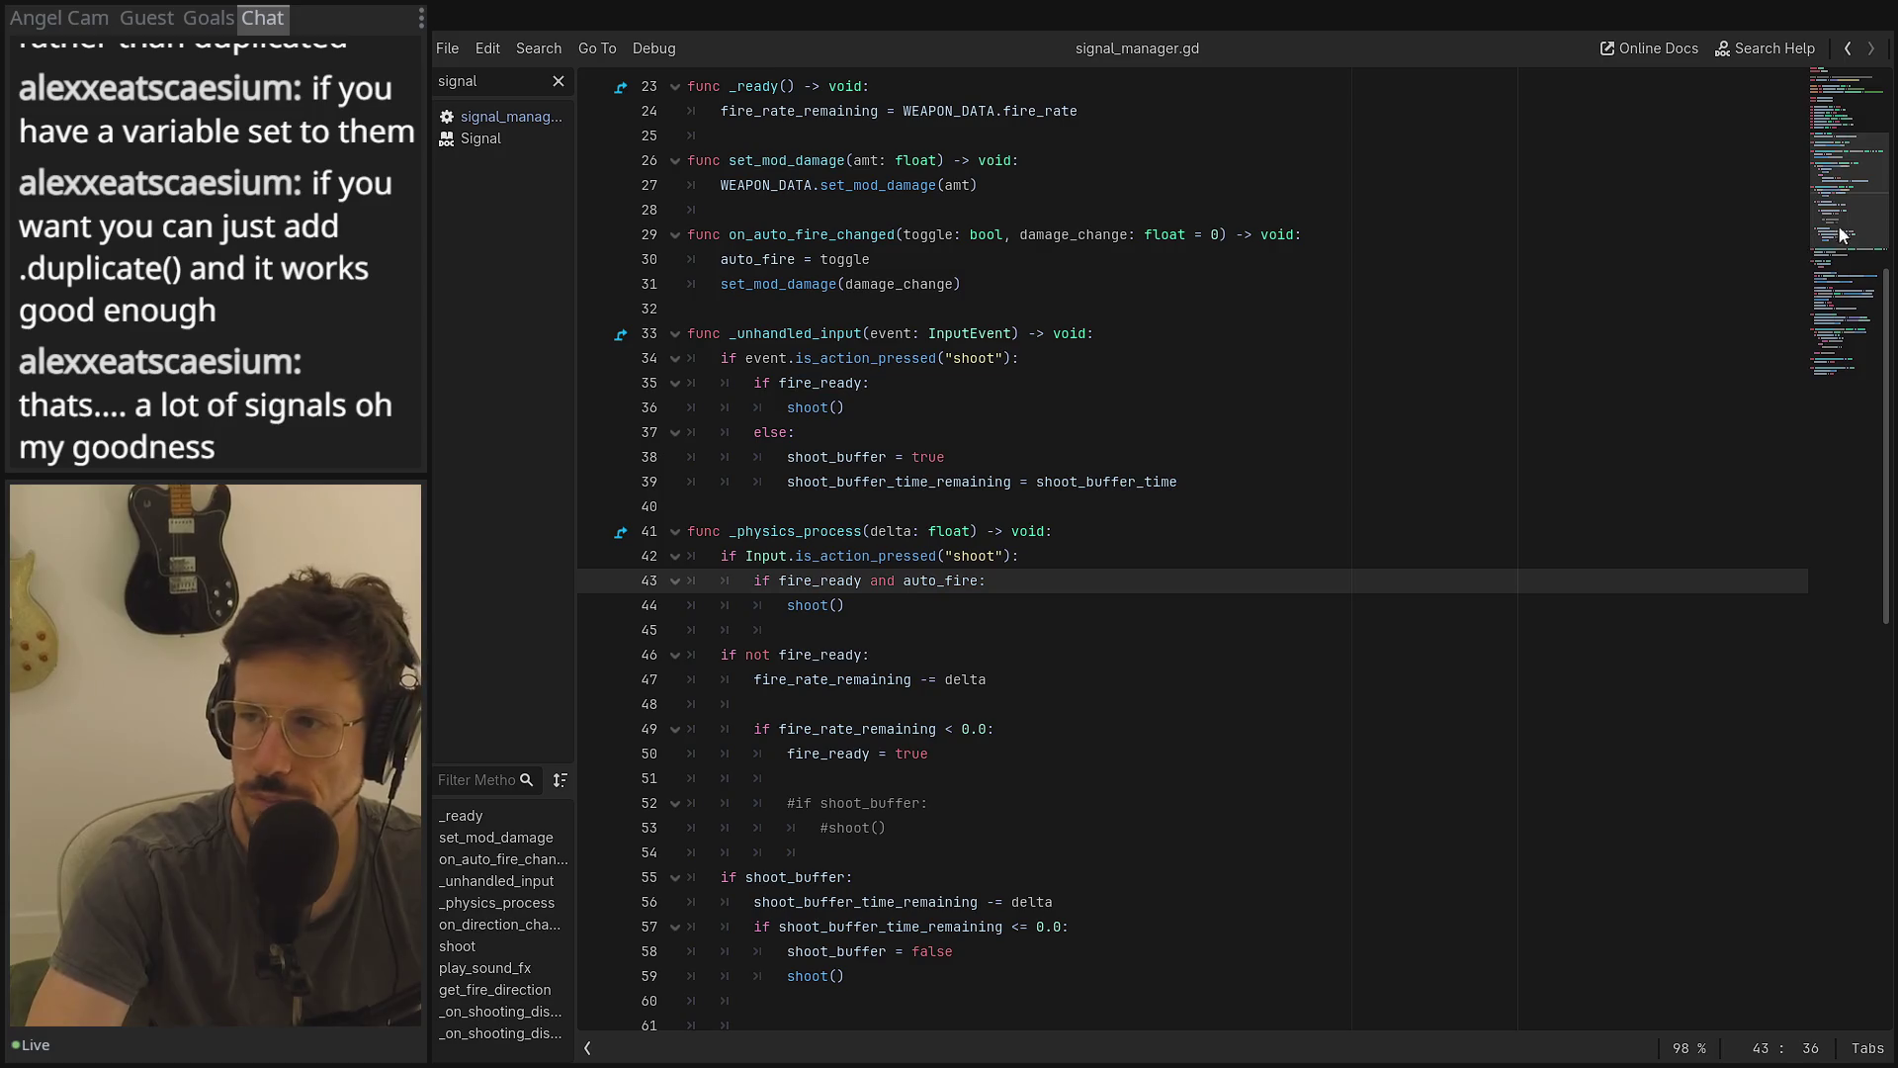
key("F5")
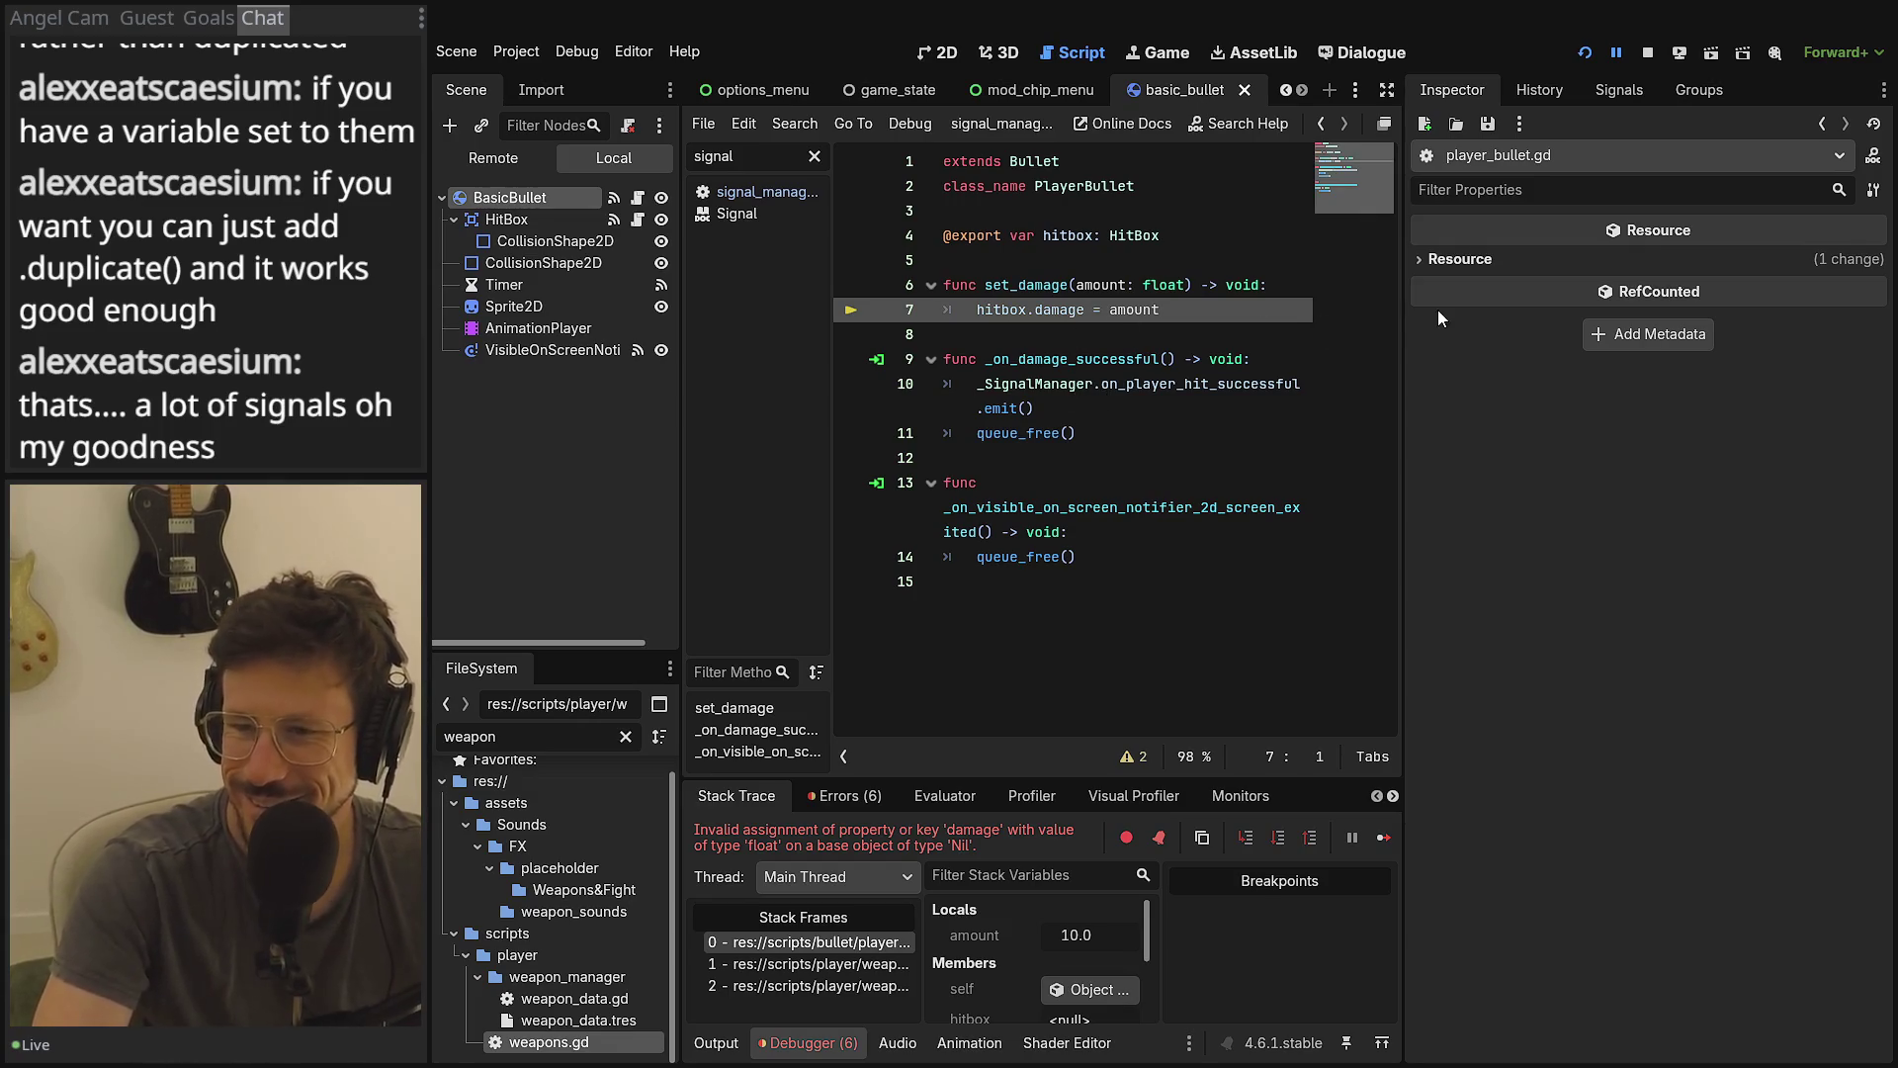
Assign the HitBox node to BasicBullet's Hitbox property, then save the scene and rerun the game
left_click_drag(1400, 311, 1734, 334)
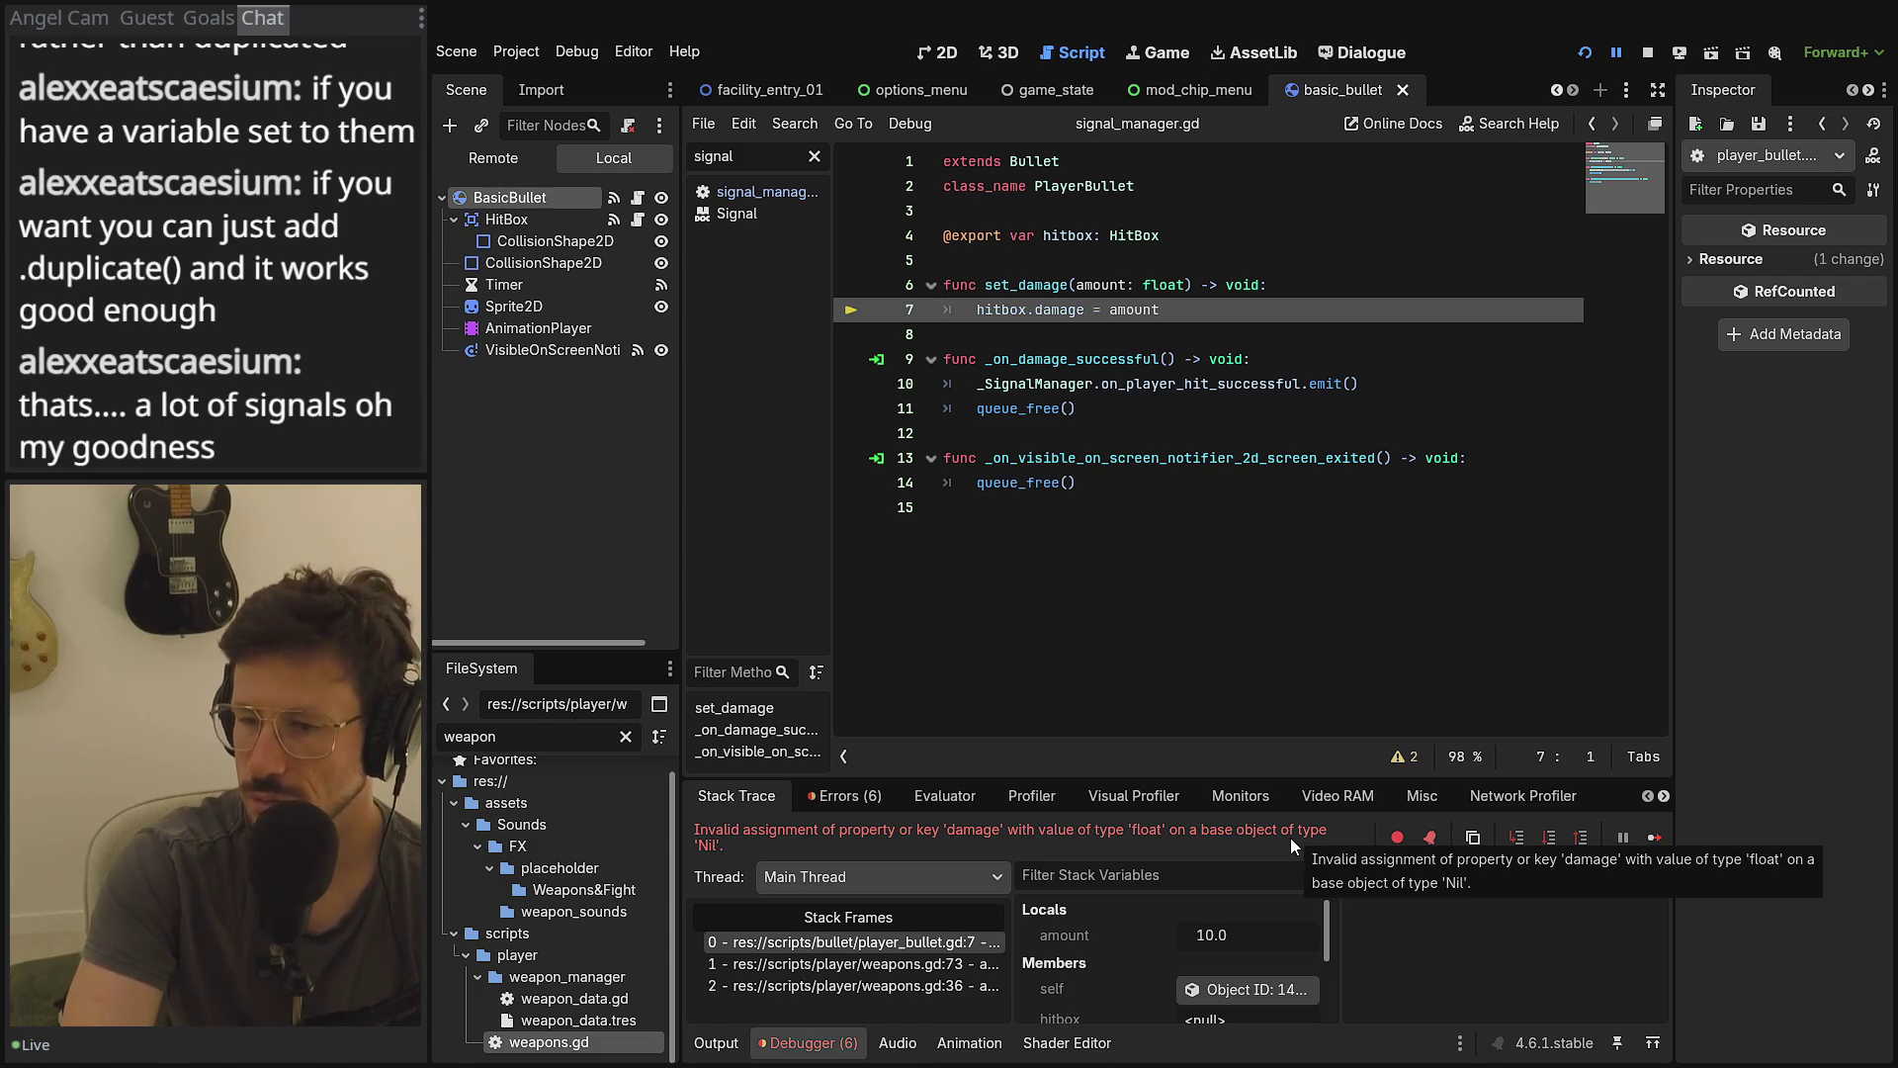
scroll(1247, 973, "down", 1)
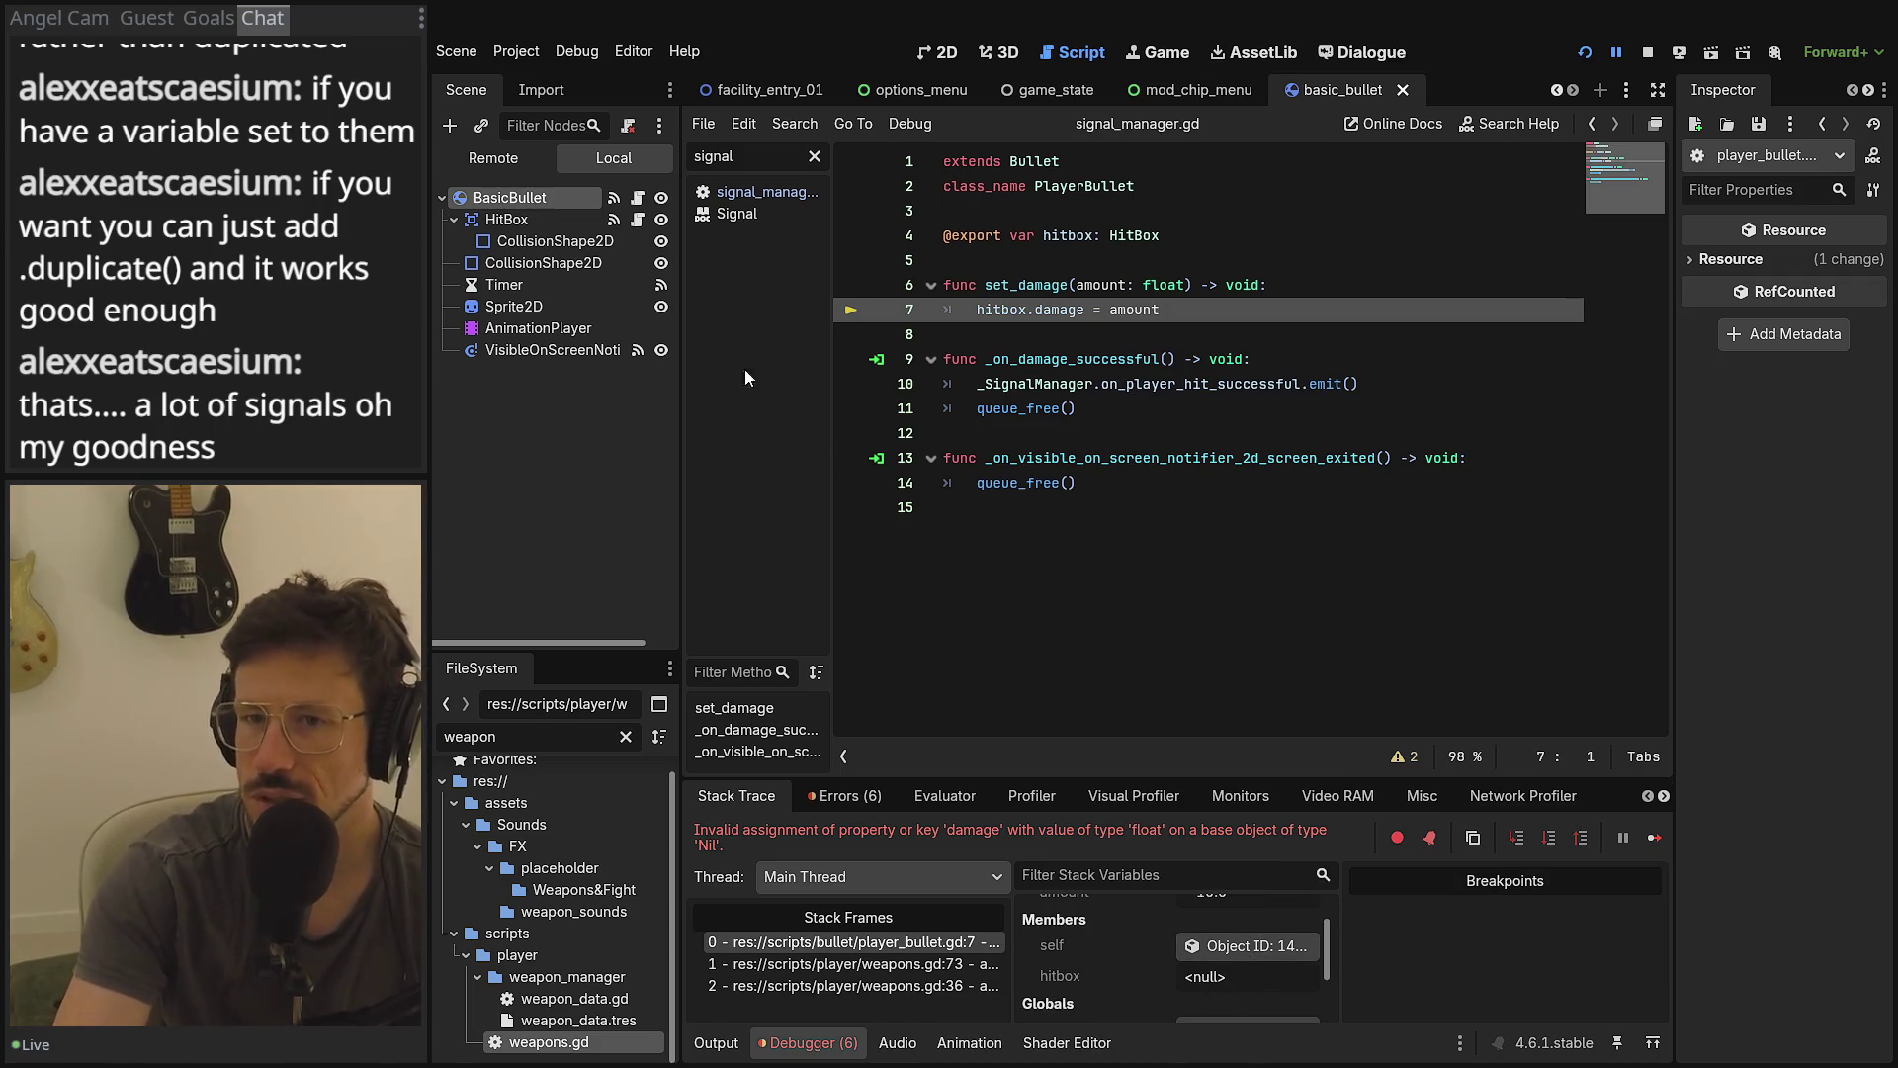
left_click(514, 197)
left_click(1808, 262)
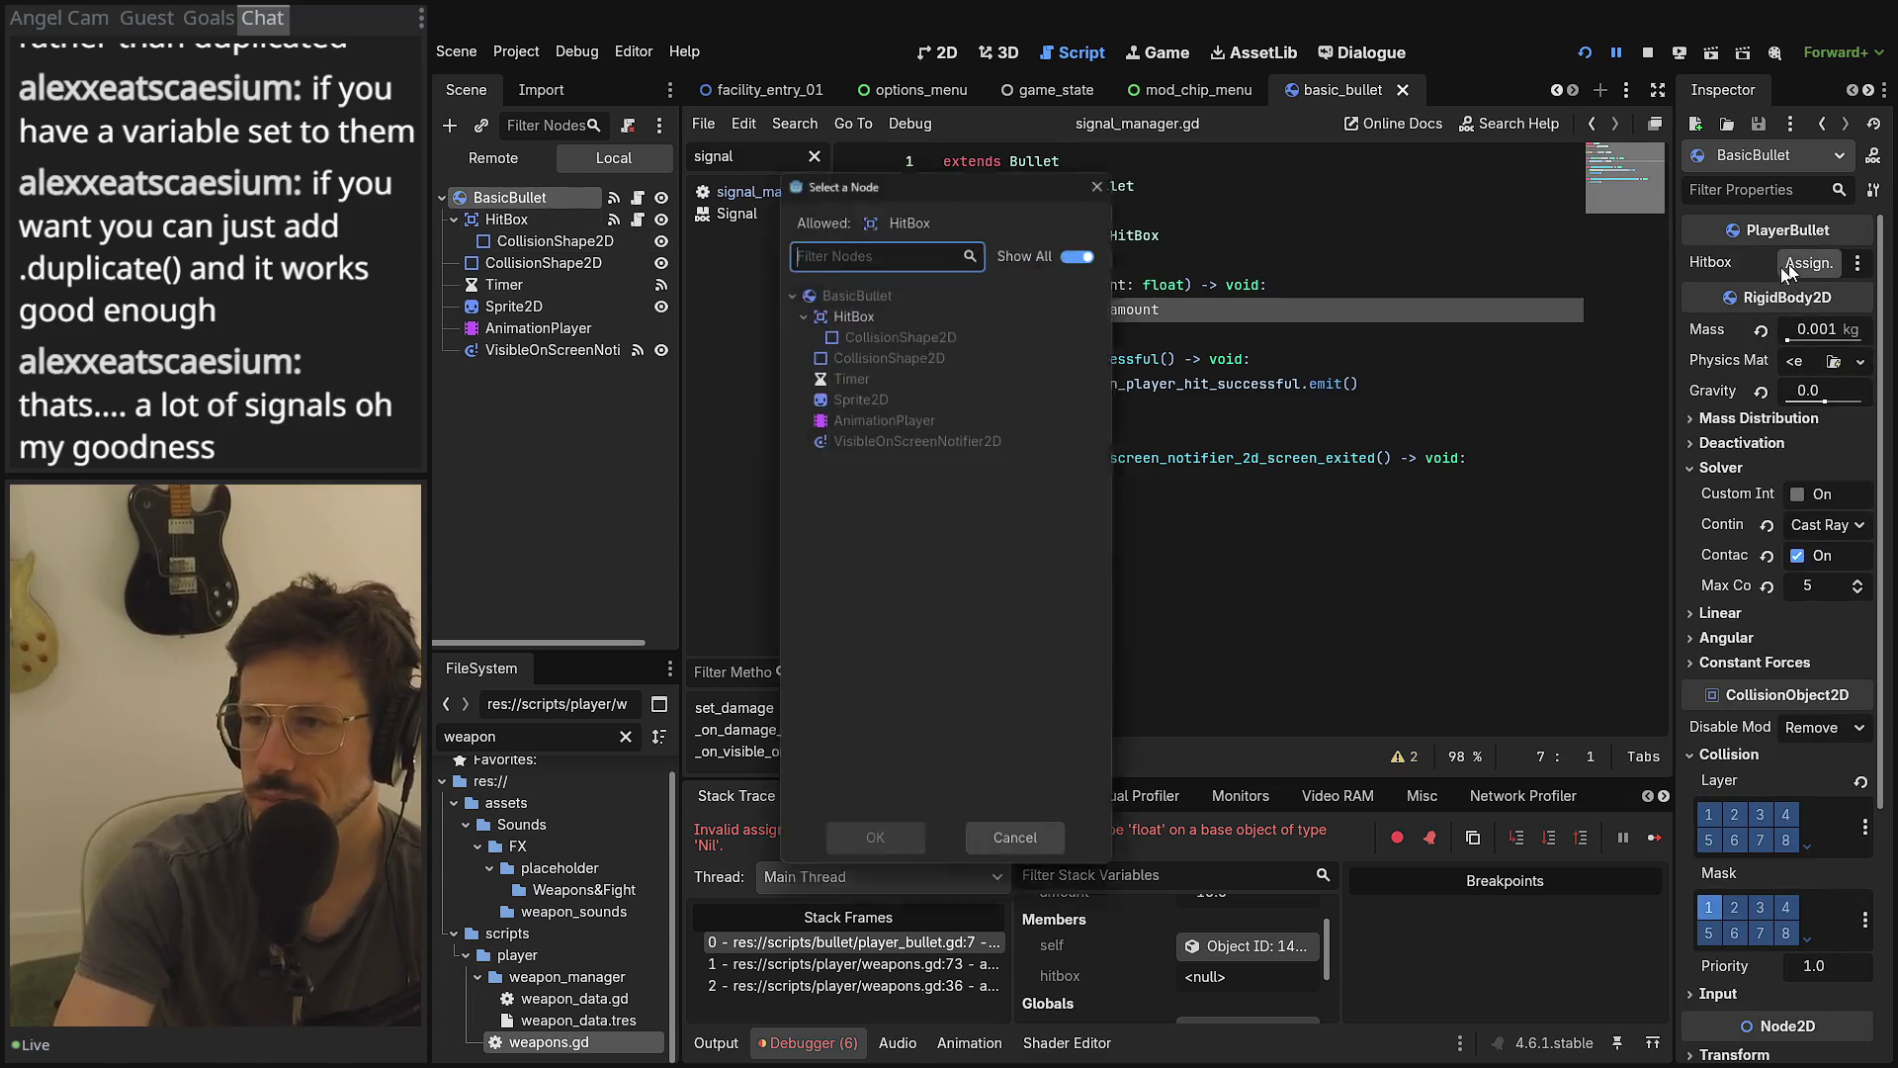
double_click(955, 312)
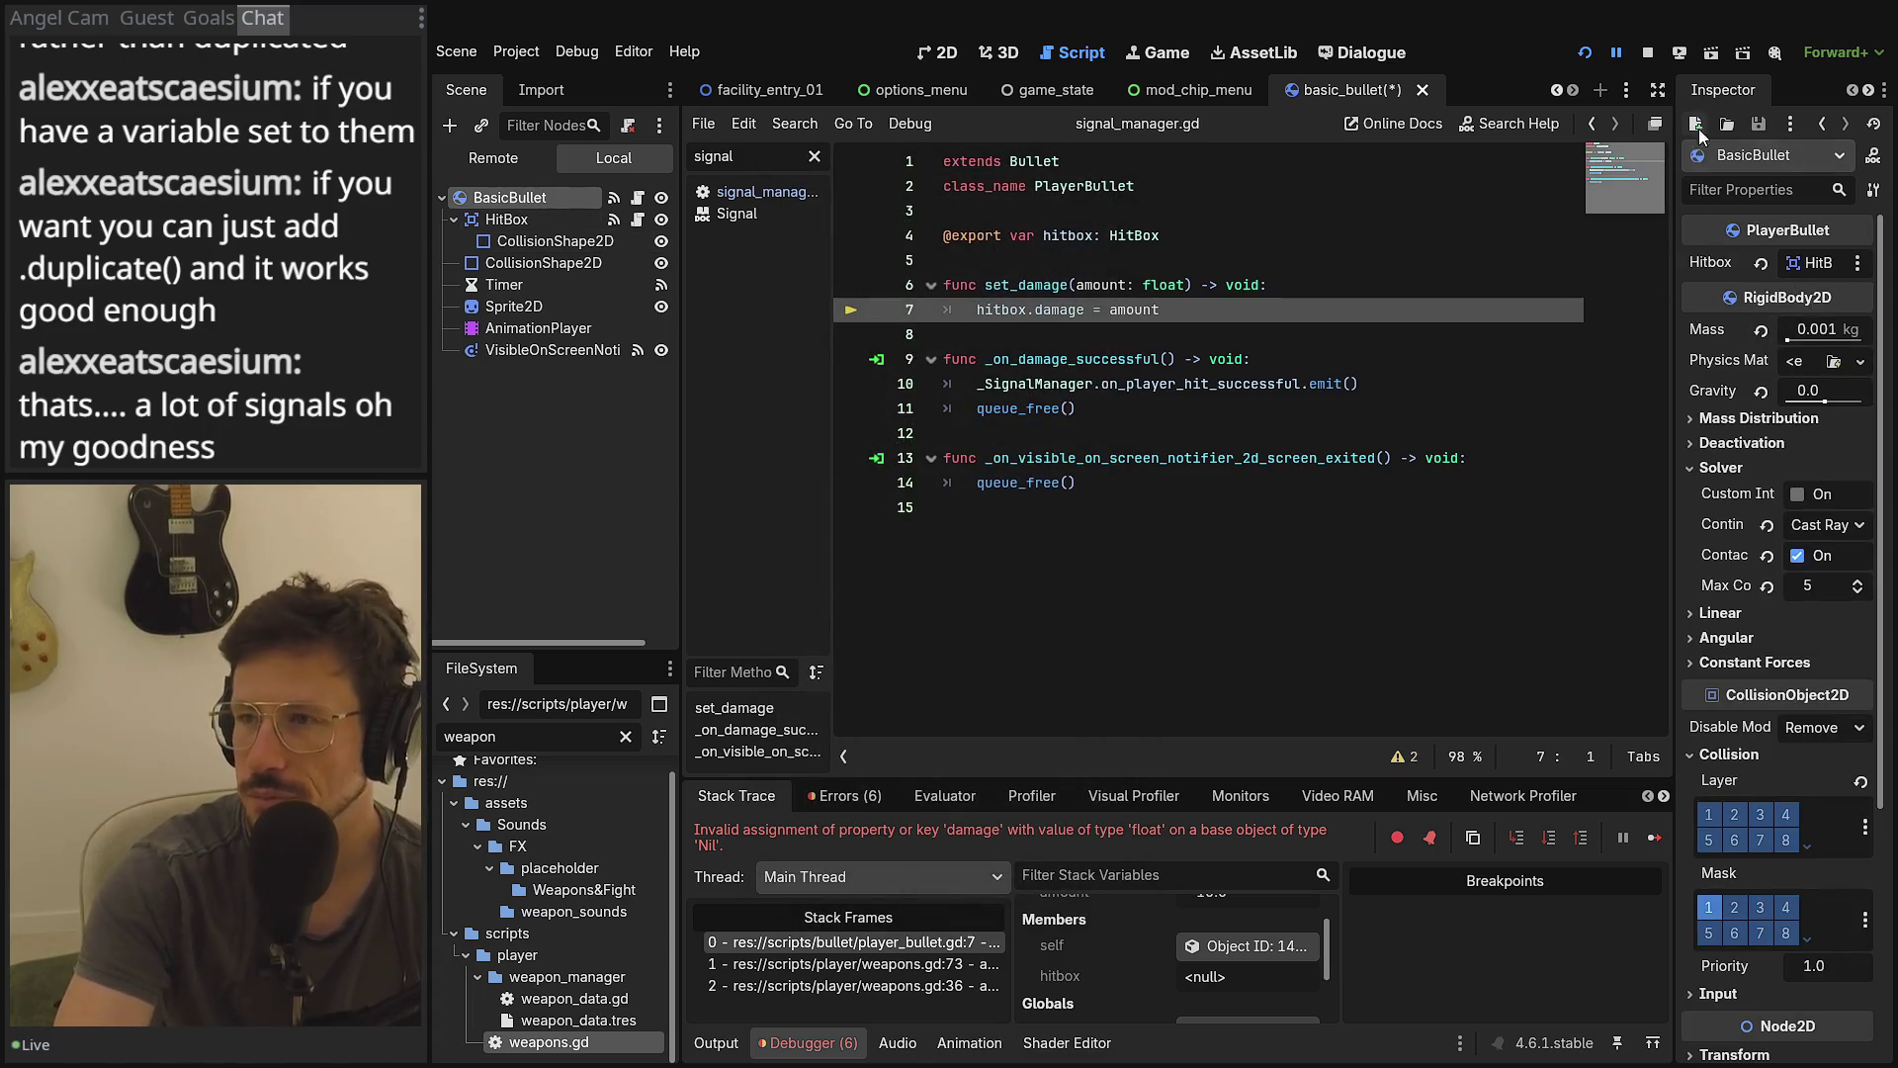
left_click(1585, 53)
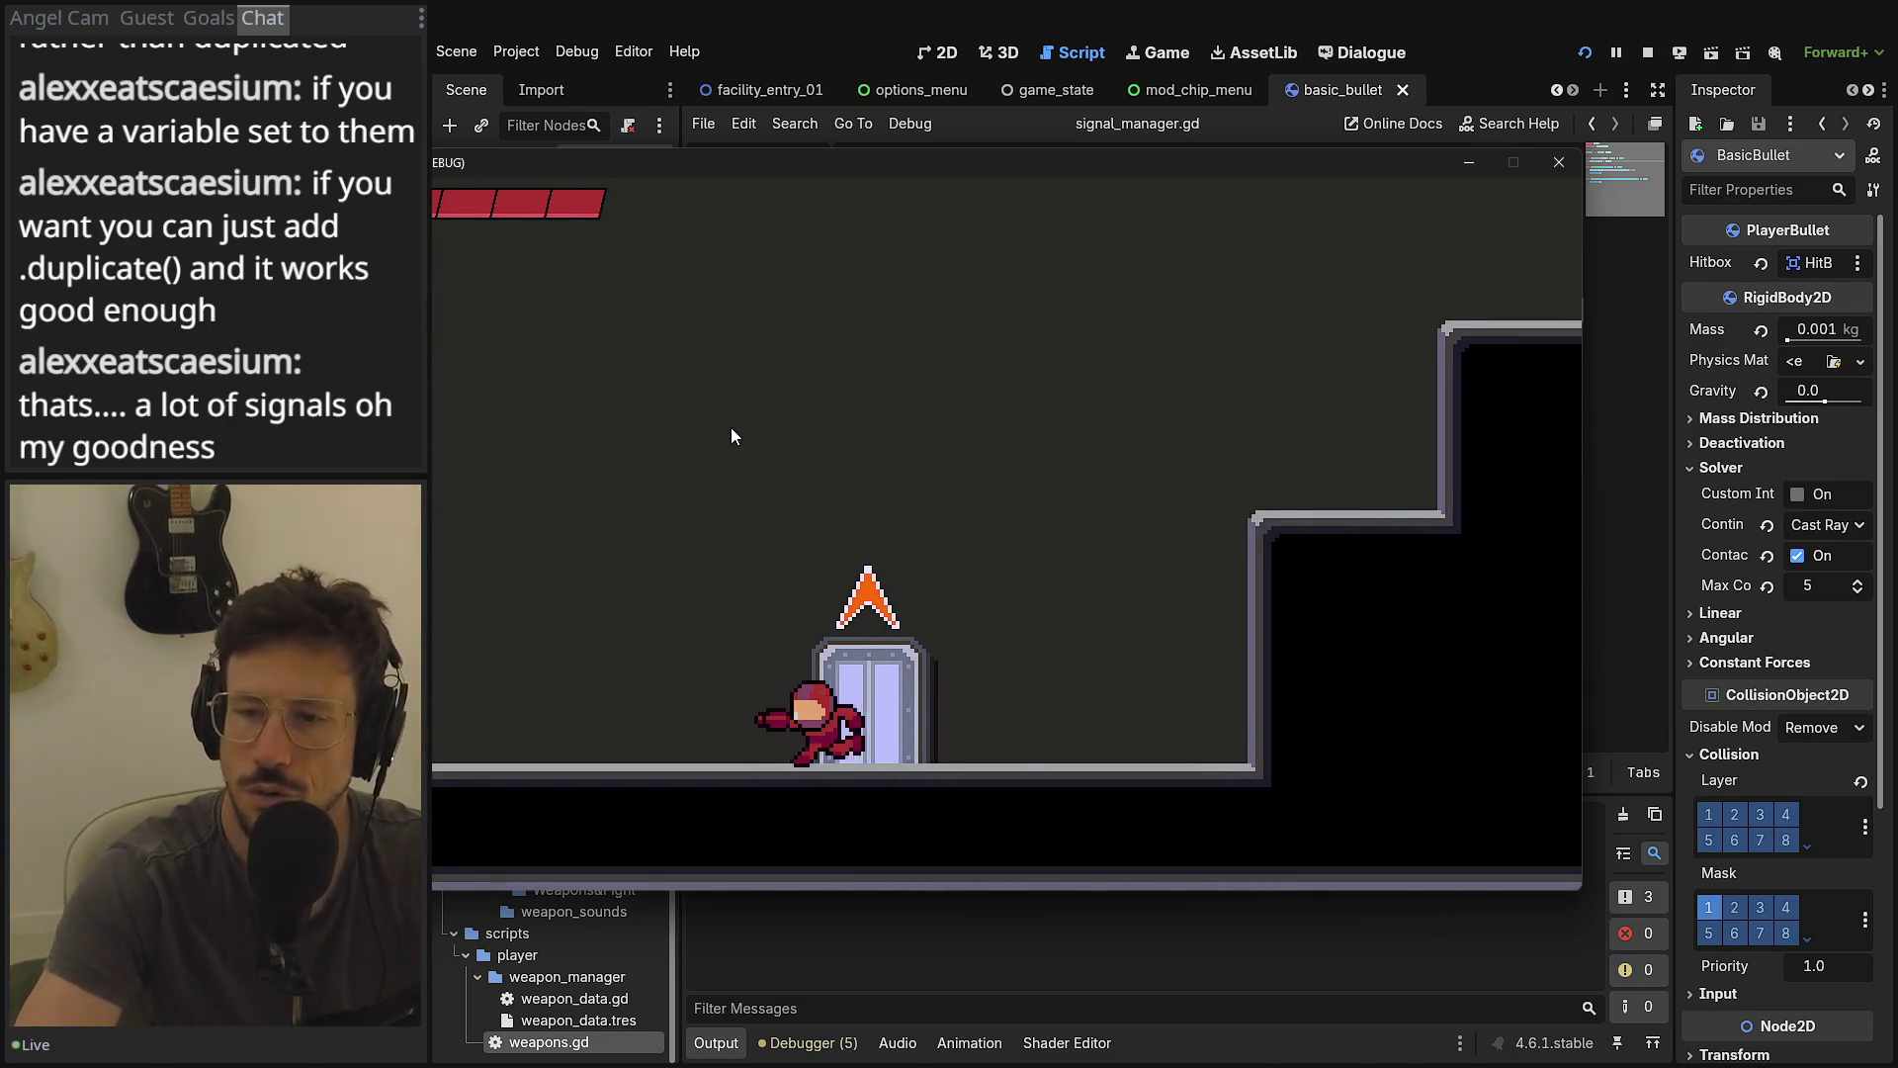
In the running game, equip the Auto Fire chip from the pause menu's mod chip page and resume
key("a")
key("Tab")
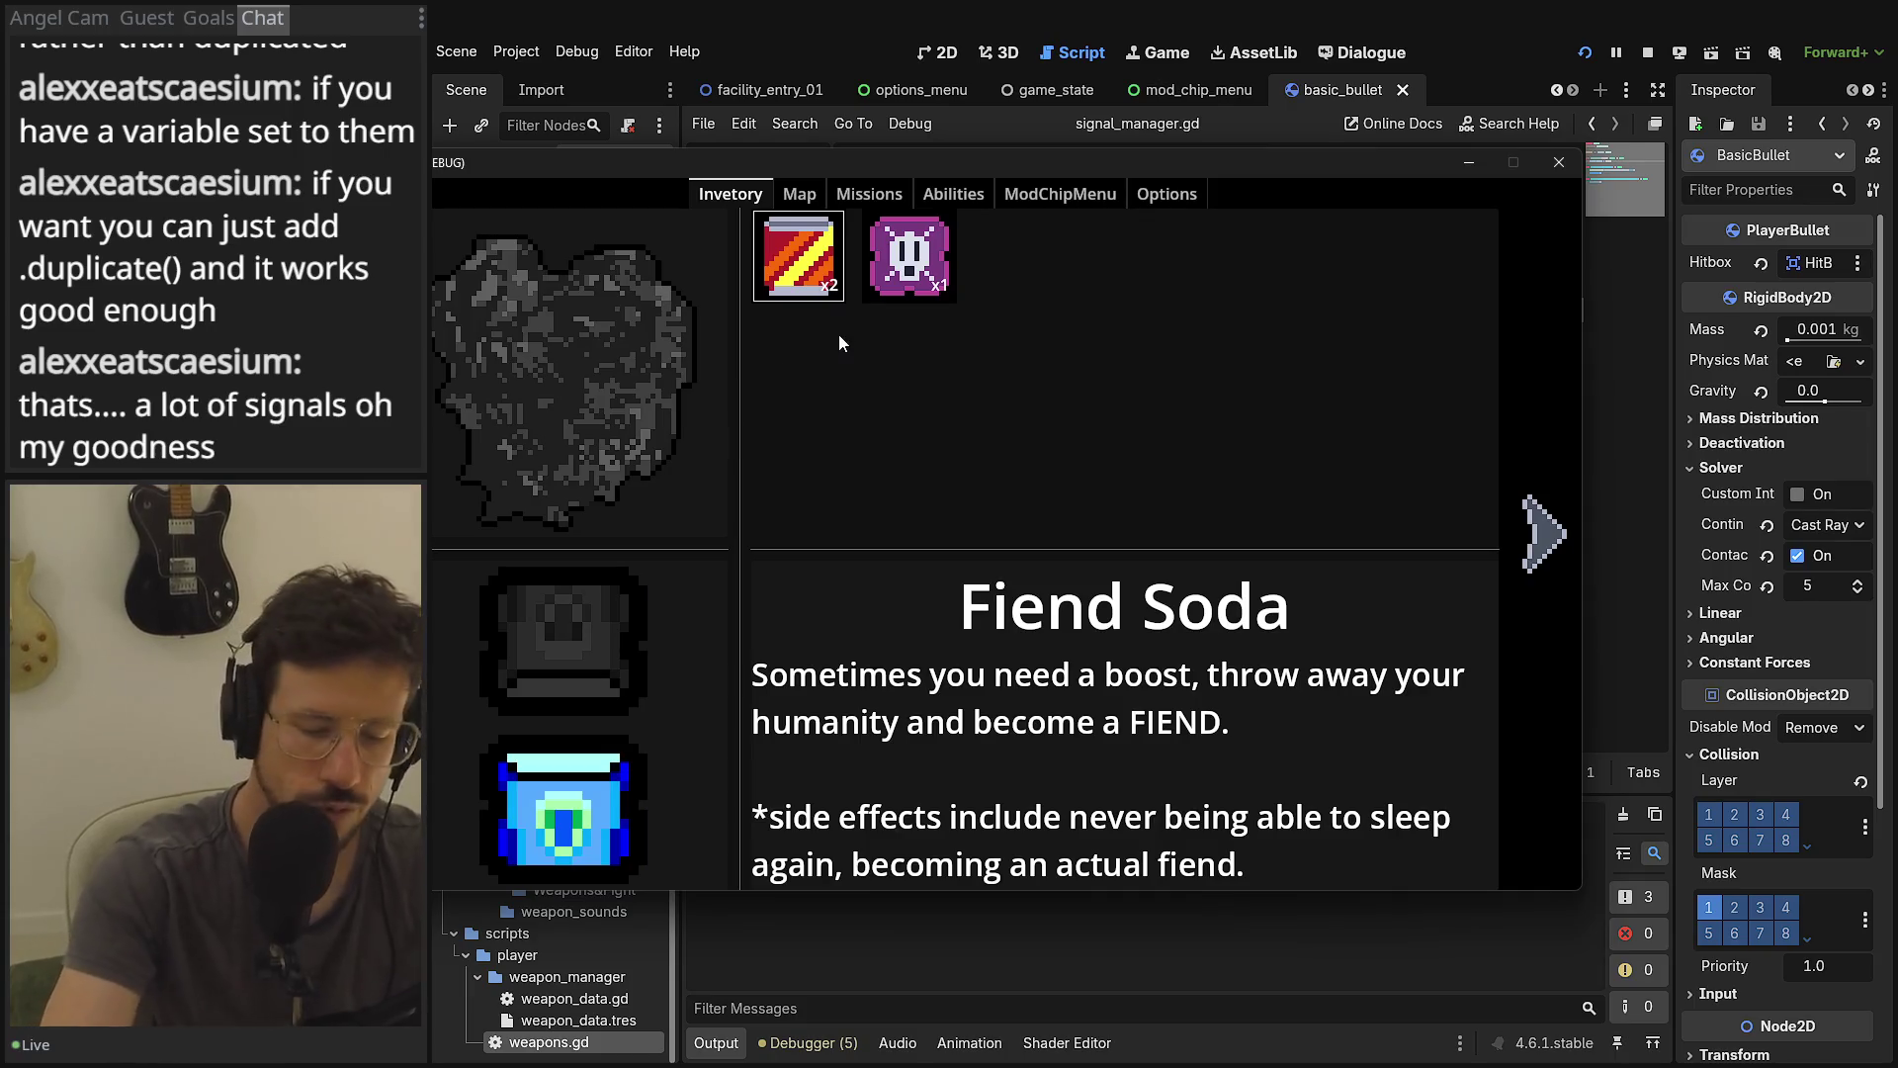
key("e")
key("e")
key("e")
key("Return")
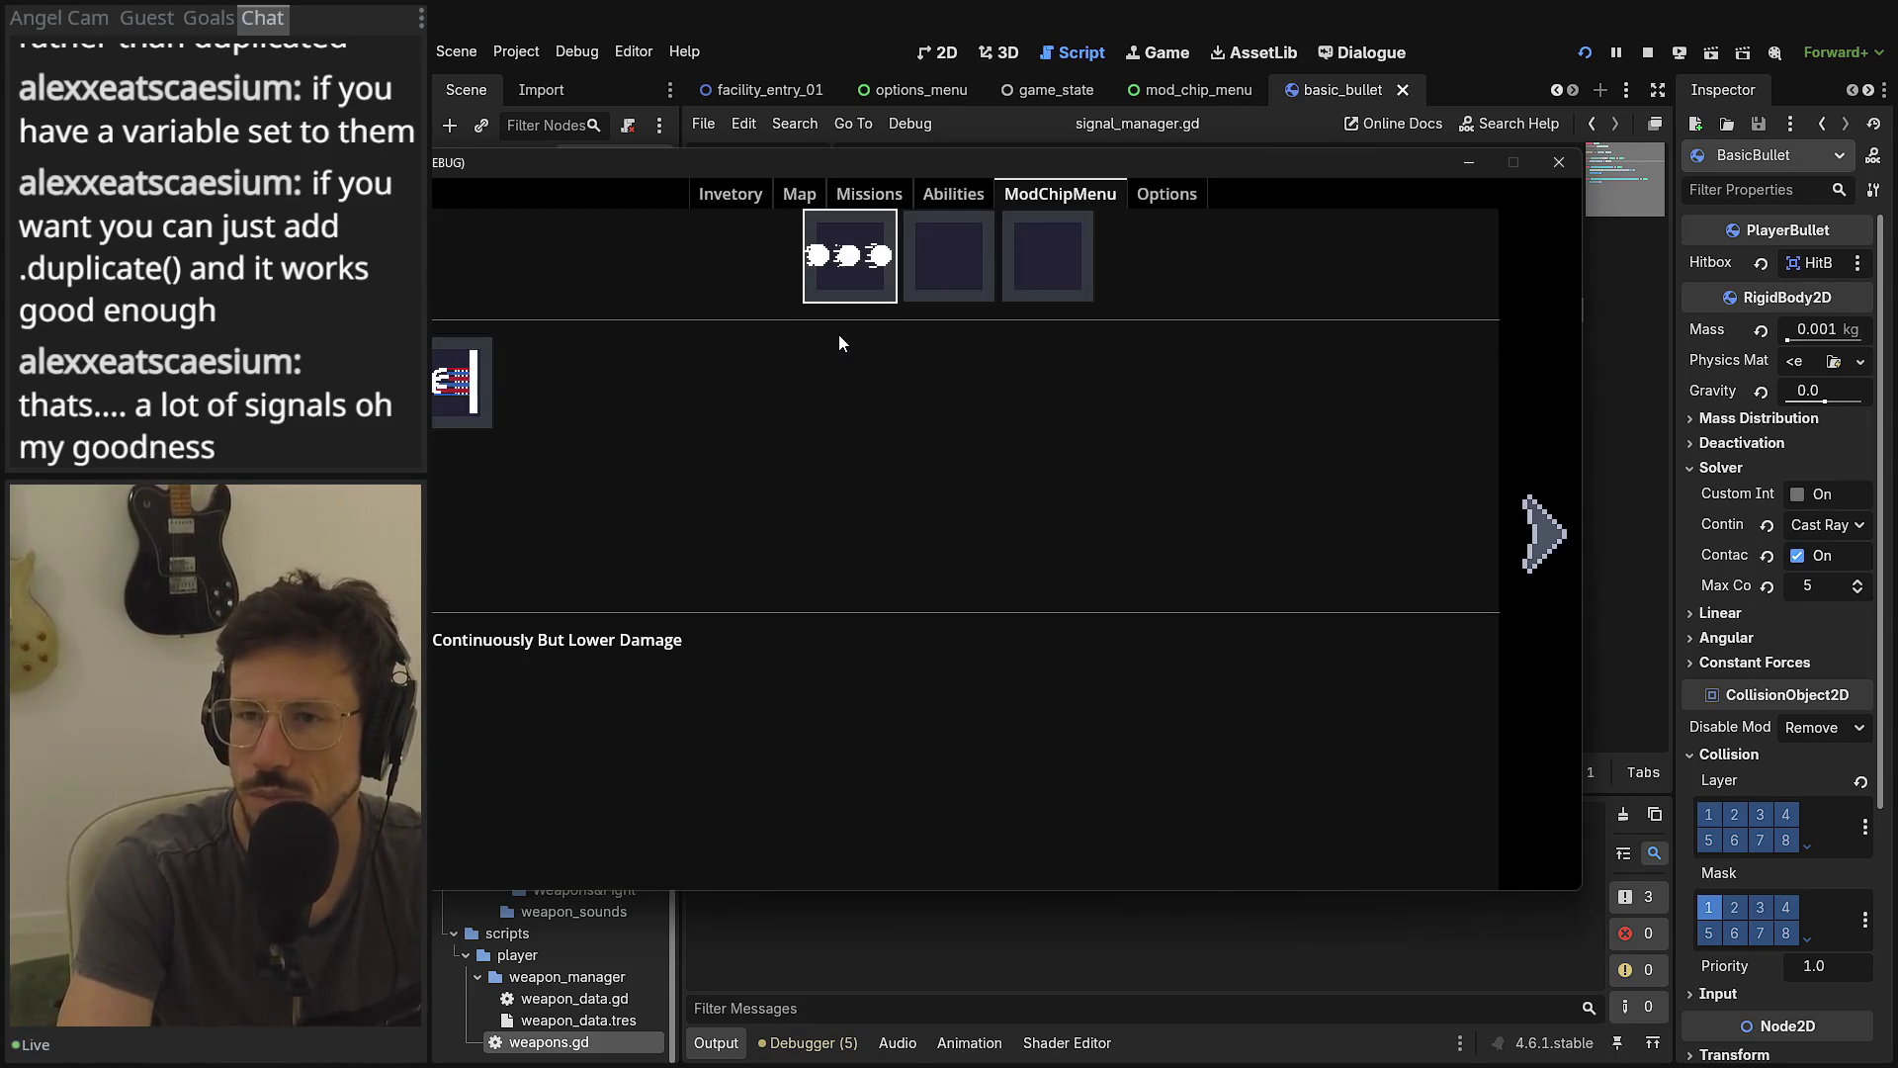
key("Tab")
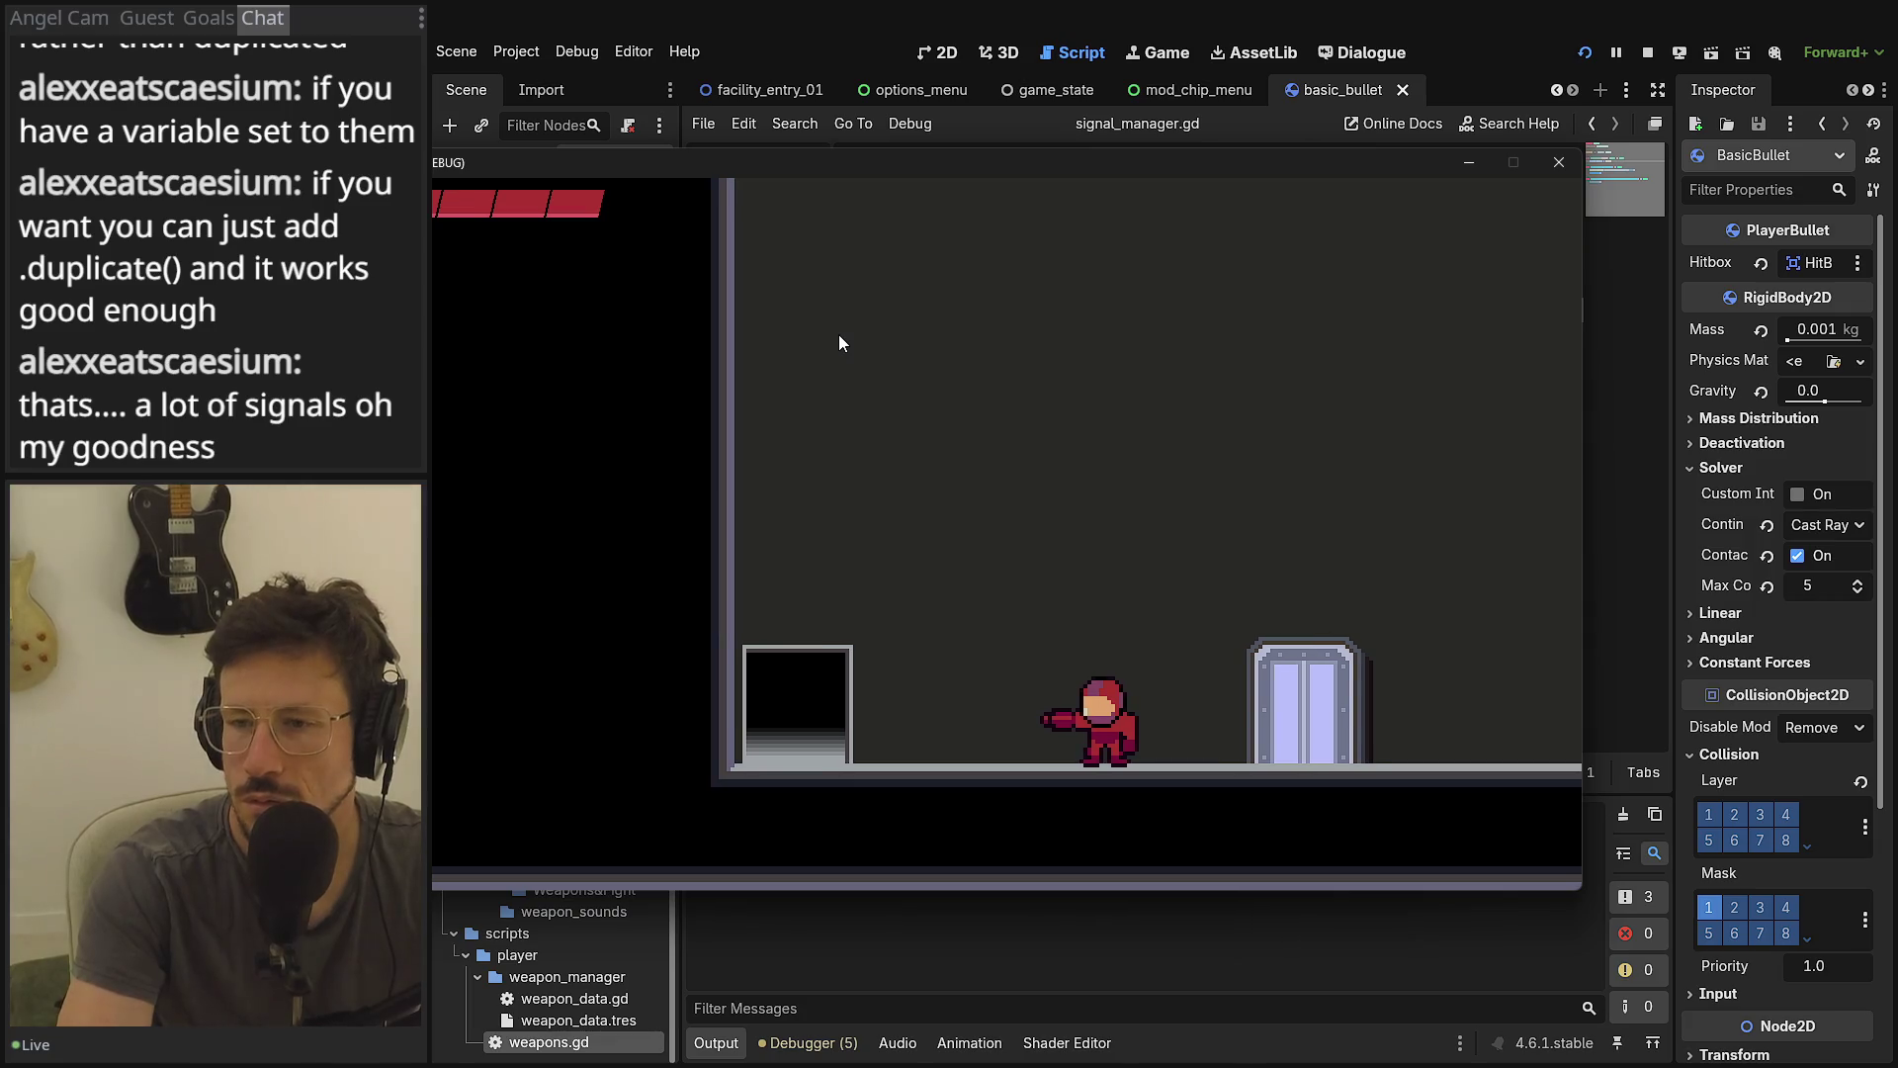
Unequip and re-equip the Auto Fire chip, resume play, then close the game window
key("Tab")
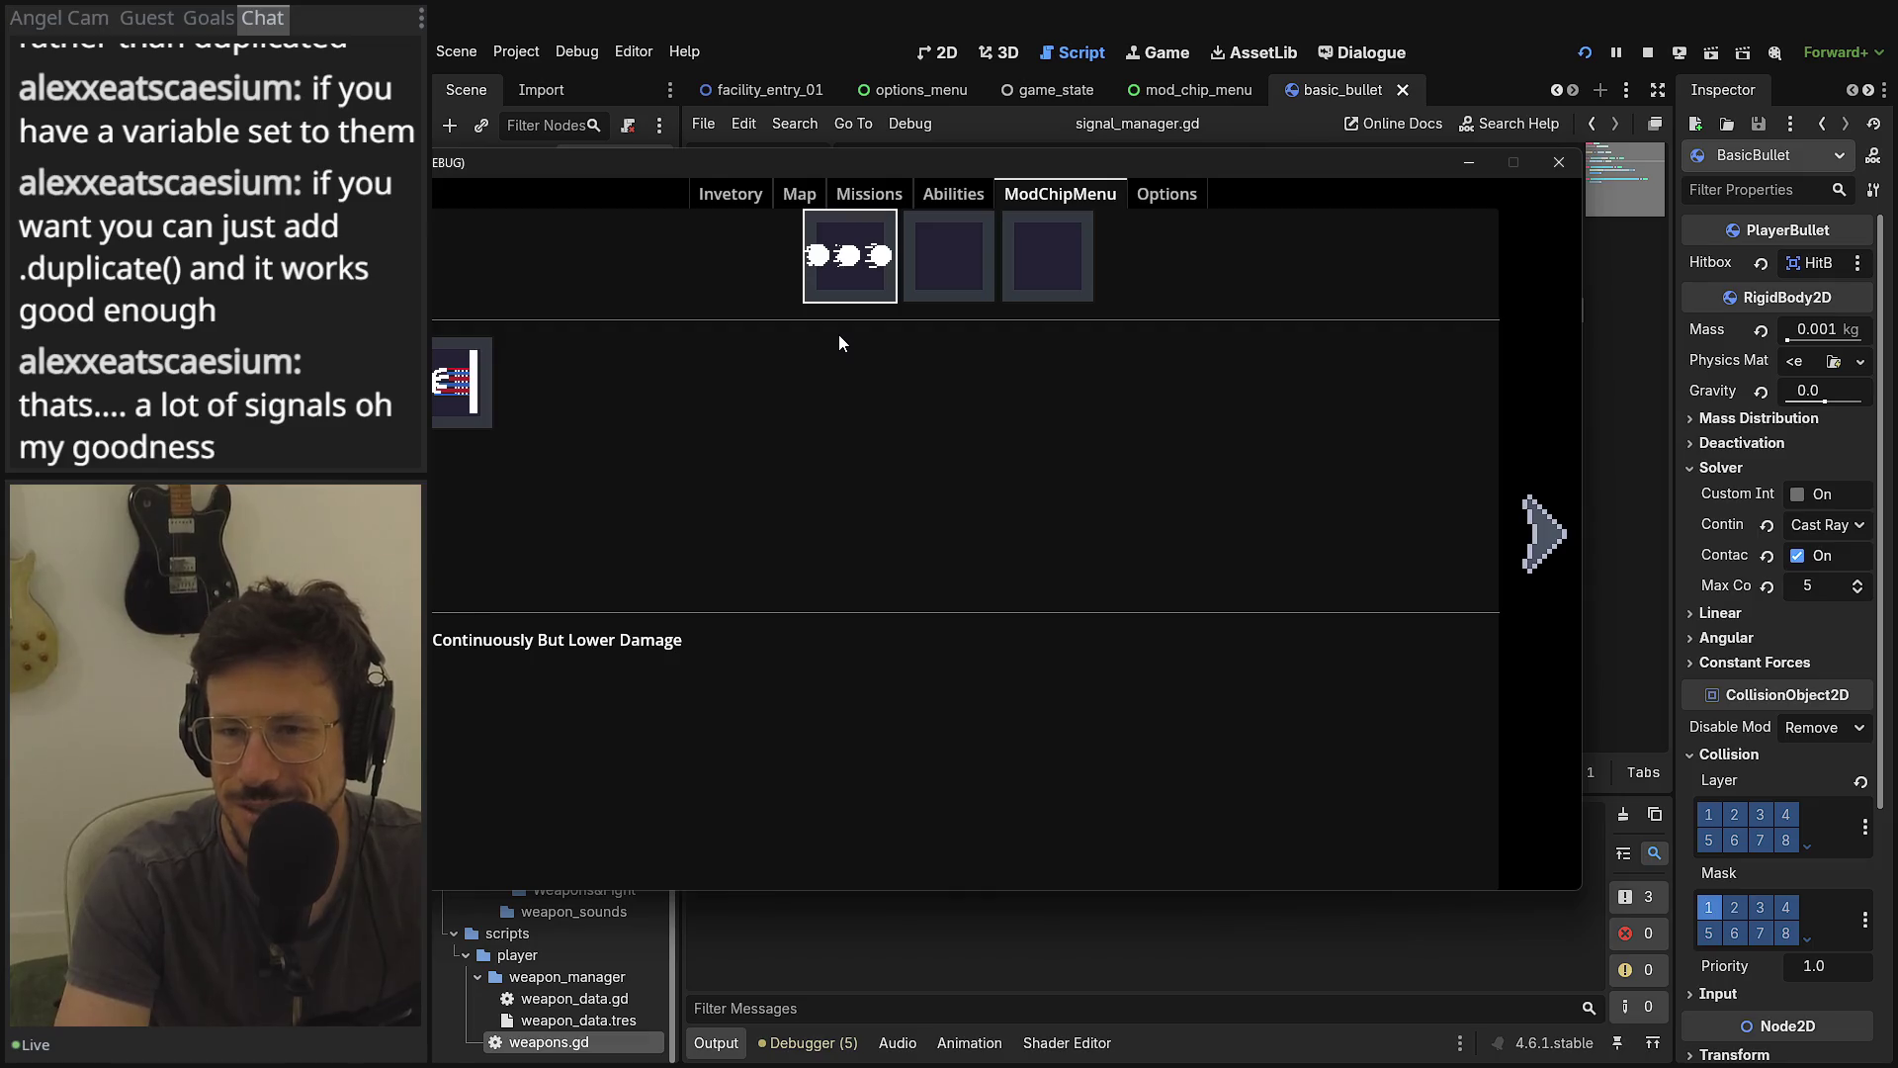
key("Return")
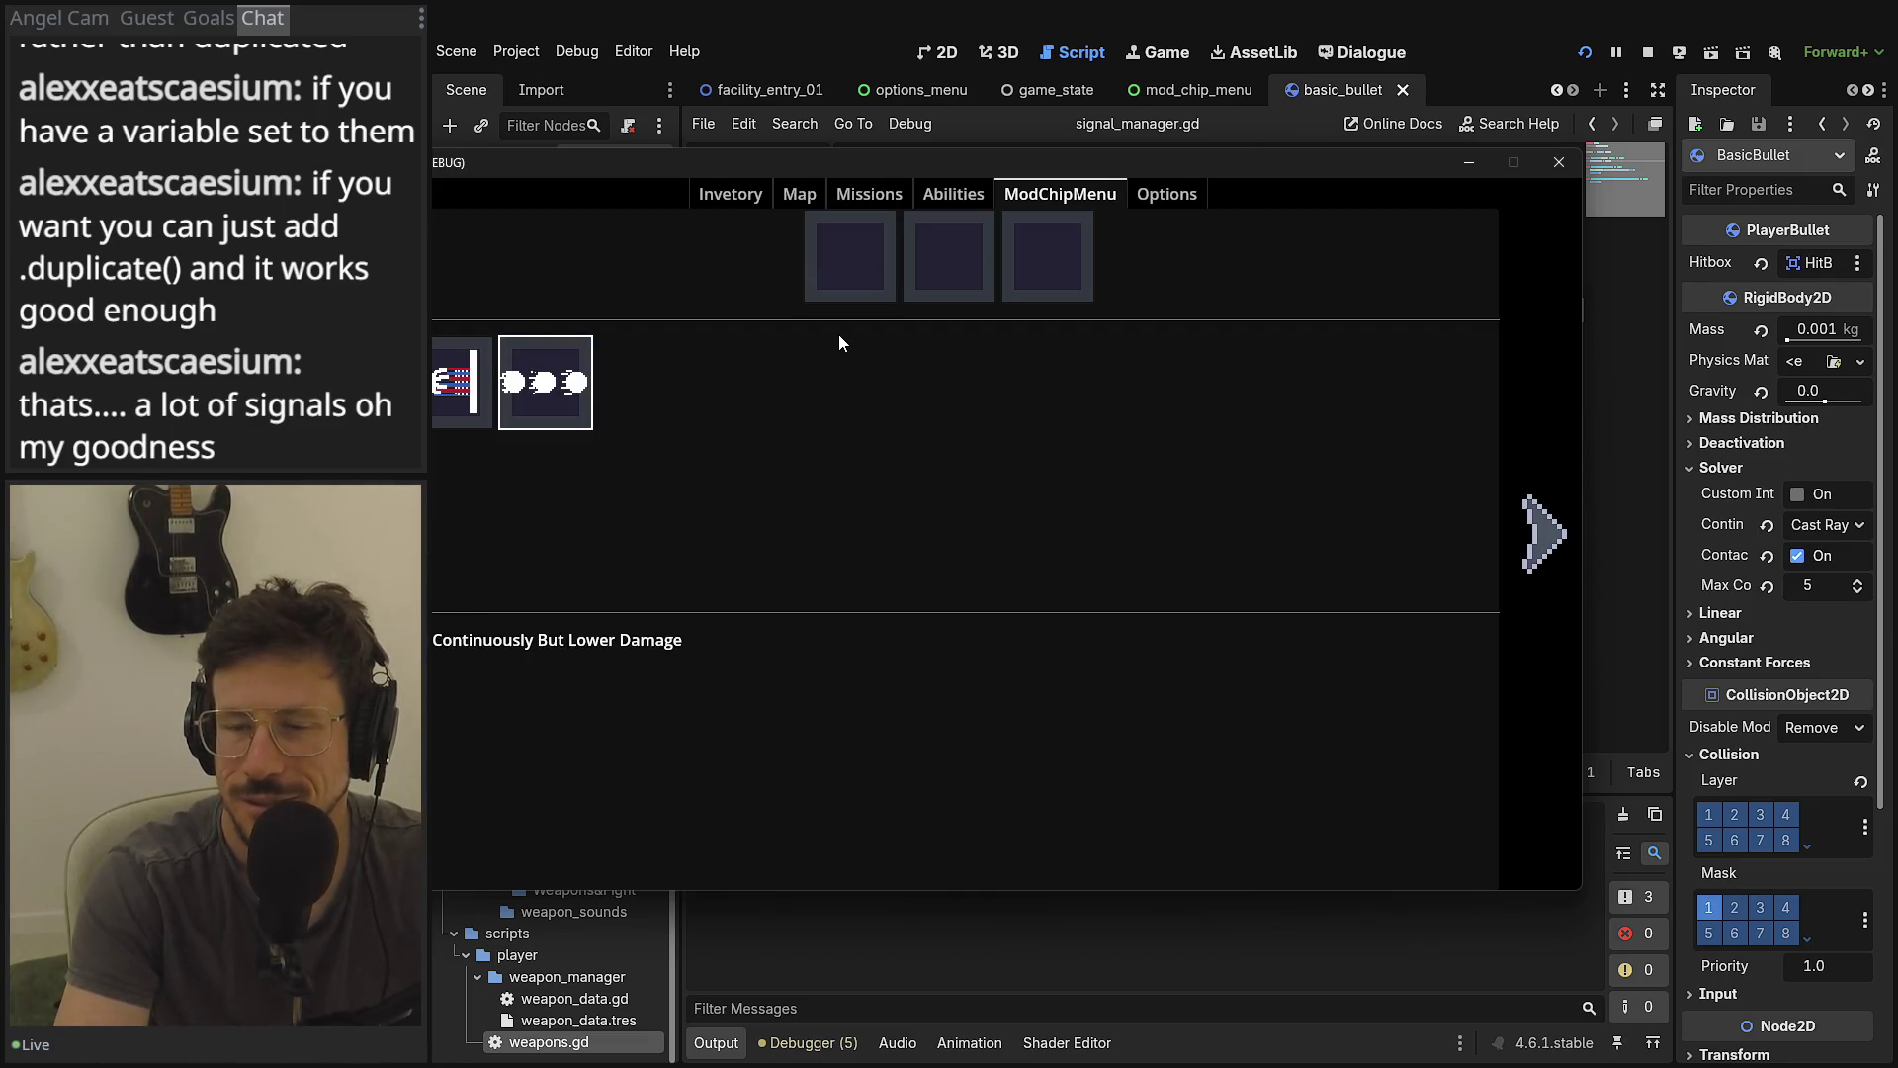
key("Return")
key("Right")
key("Left")
key("Right")
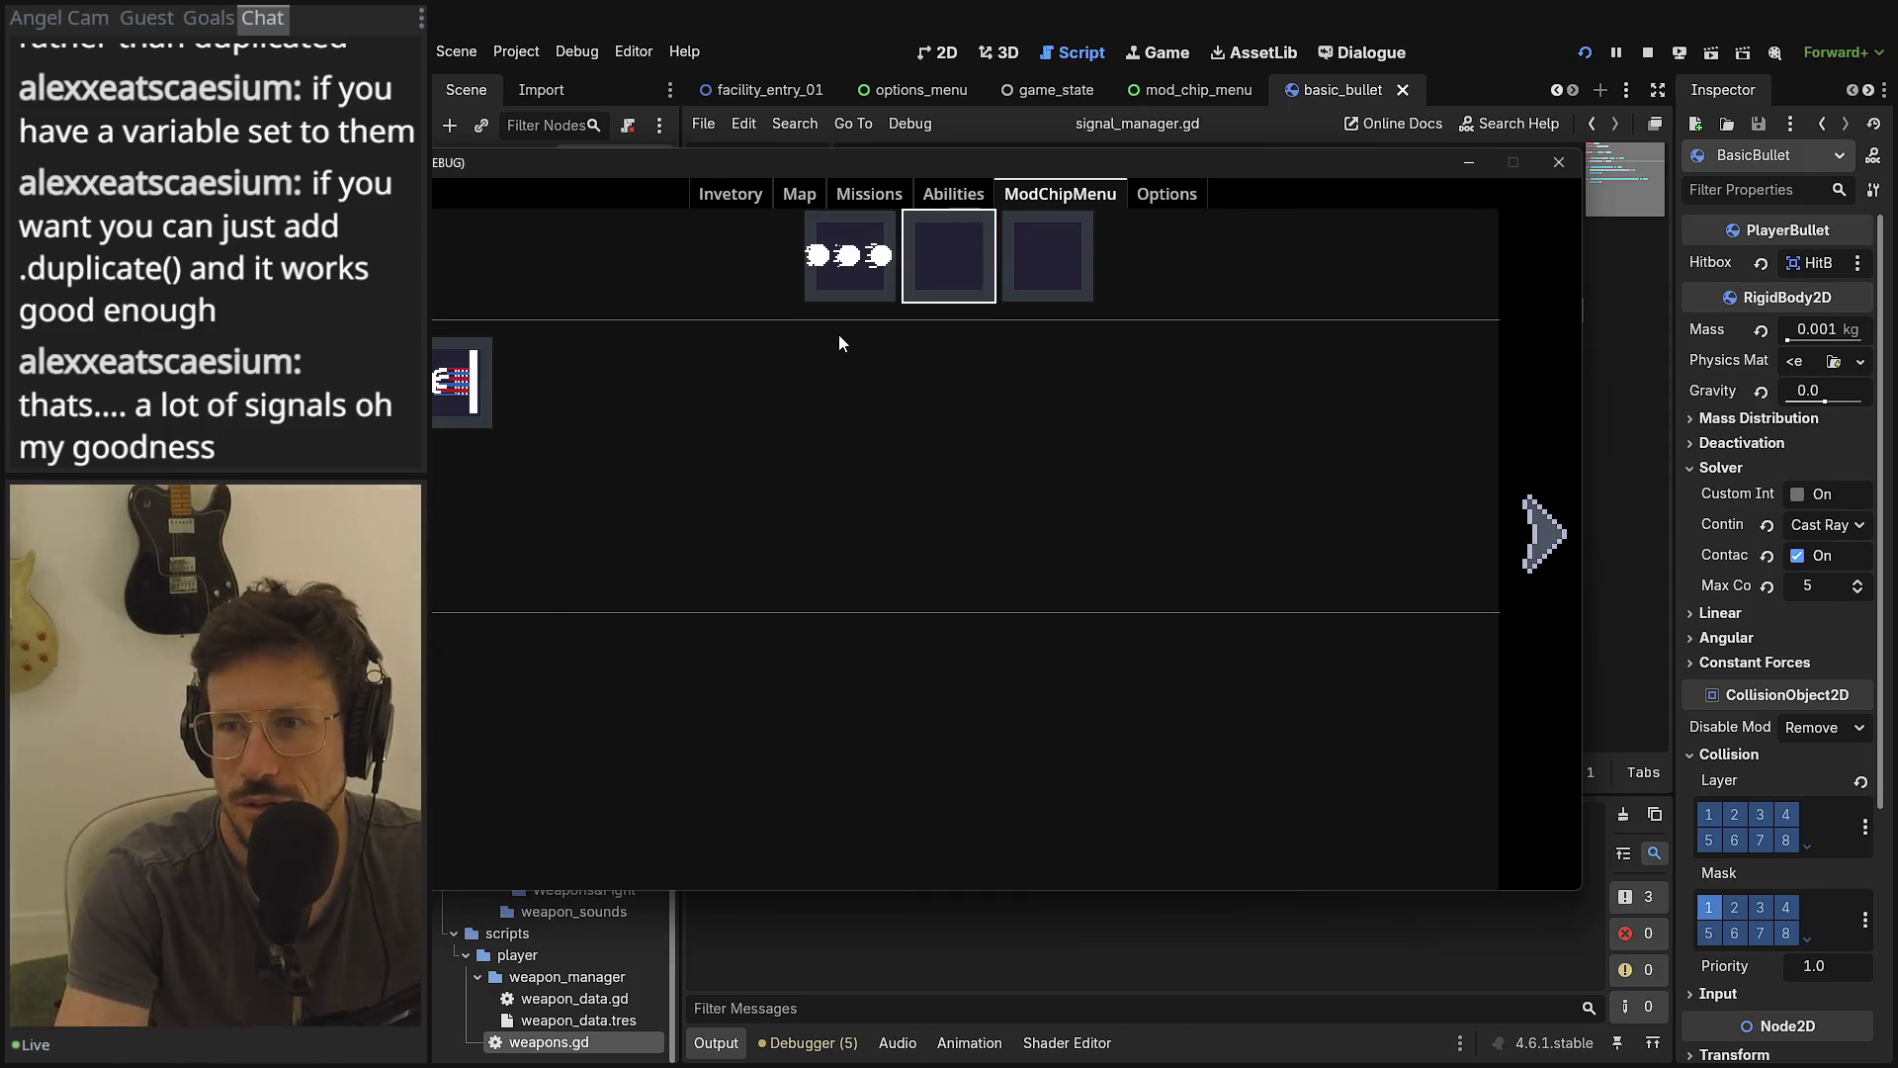
key("Escape")
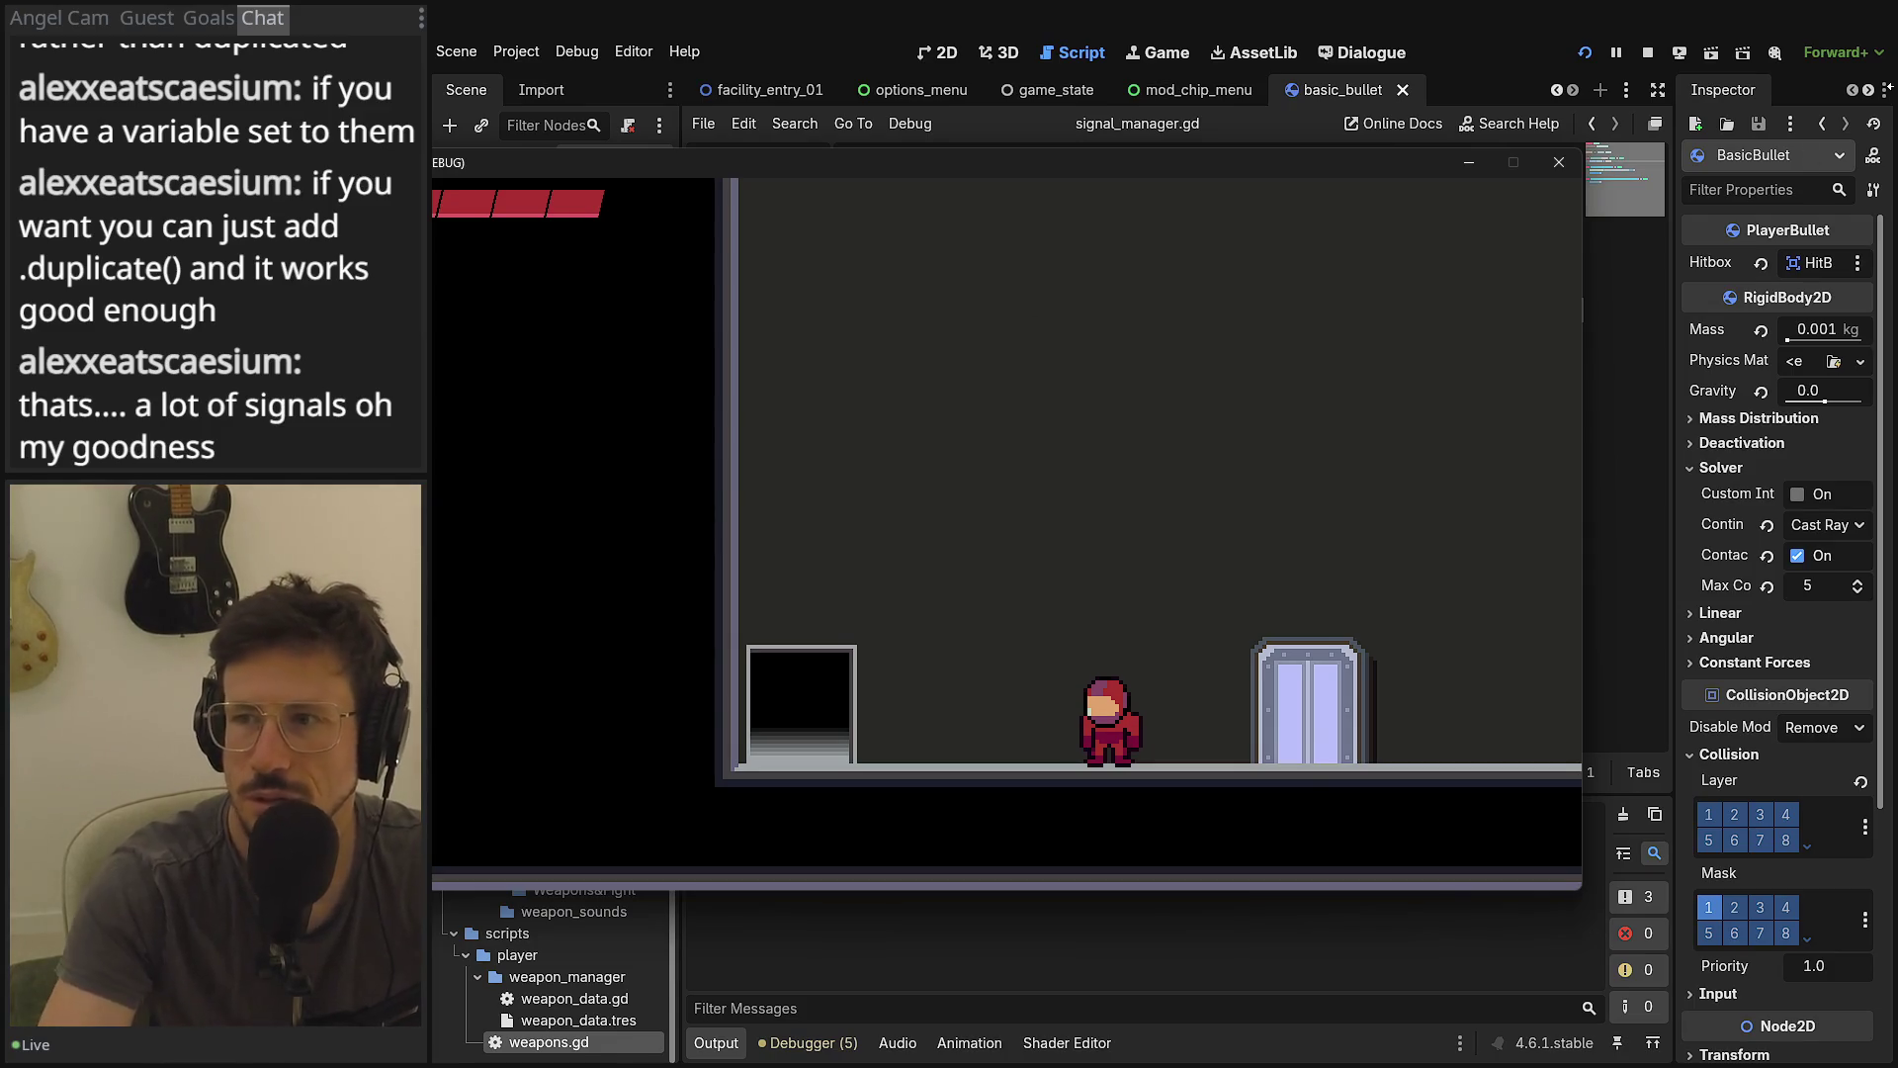
left_click(1559, 161)
left_click(1652, 51)
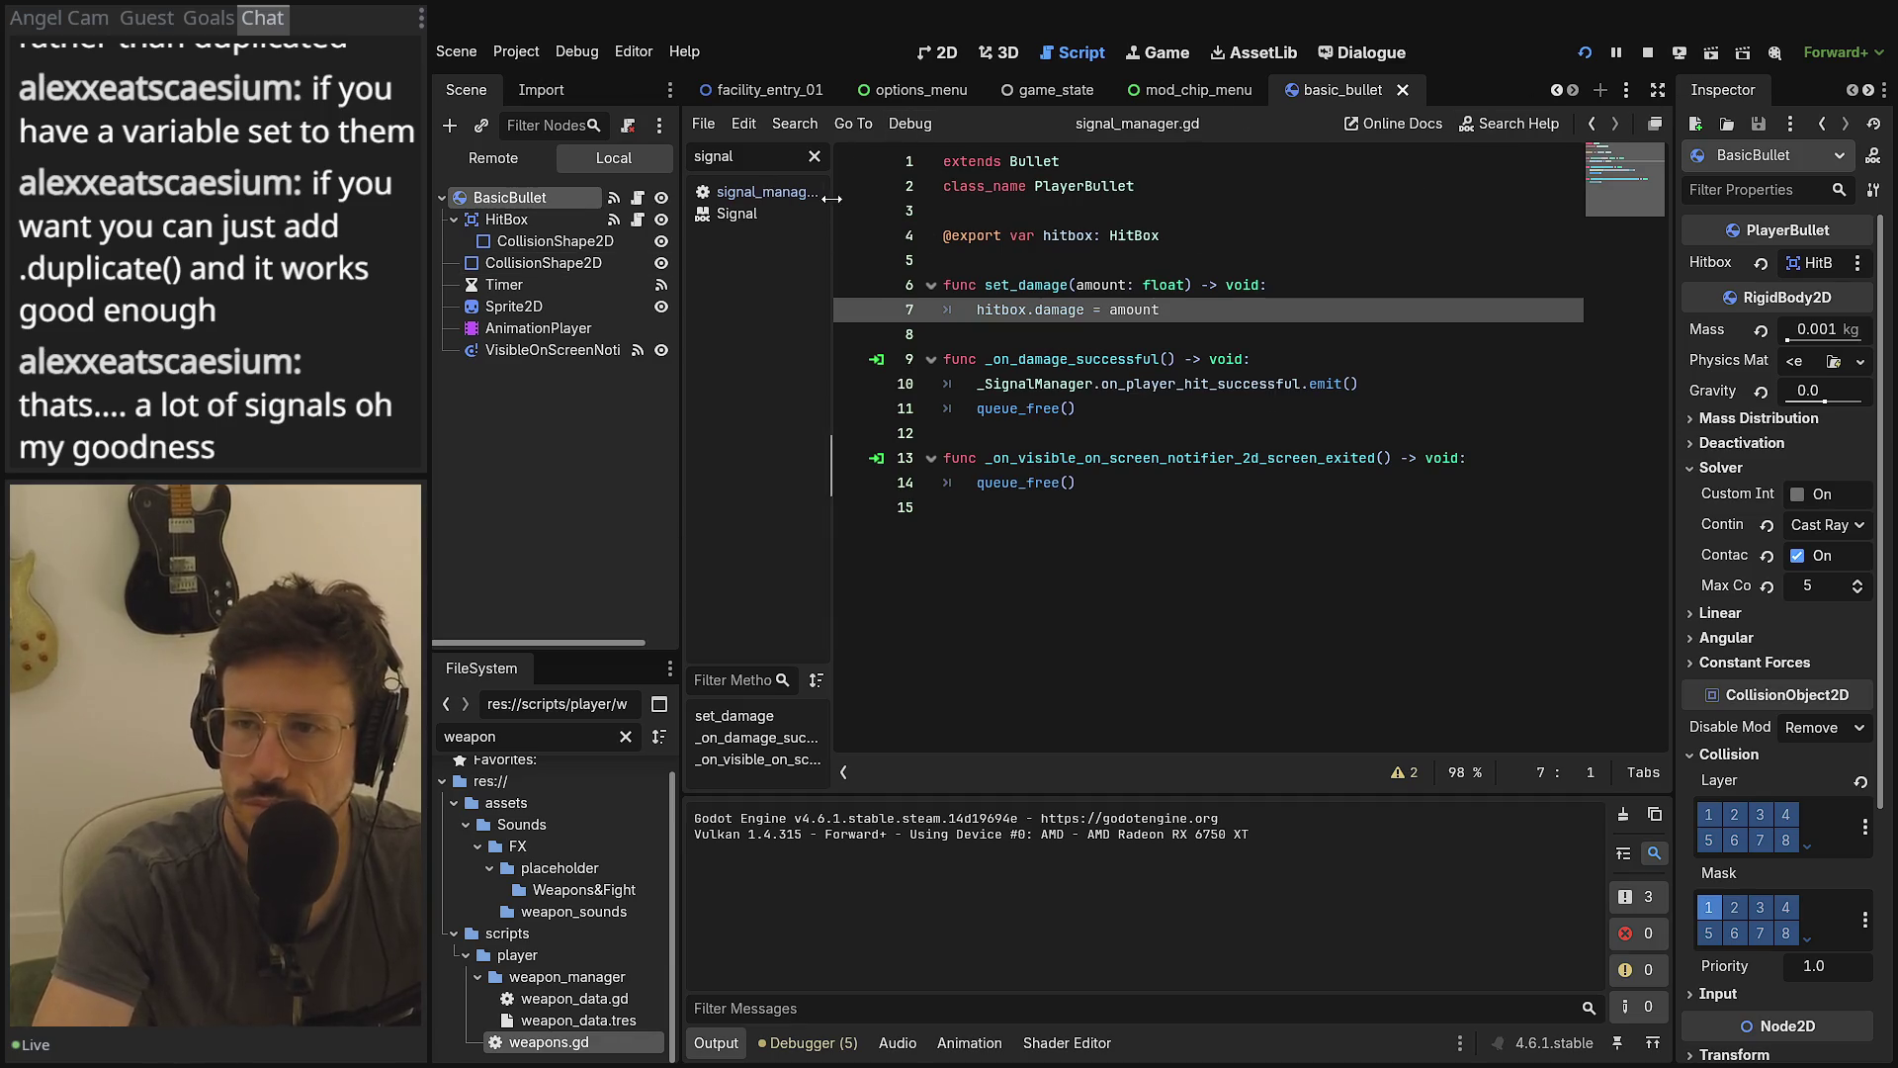
Stop the running game and open weapons.gd for editing
left_click(702, 193)
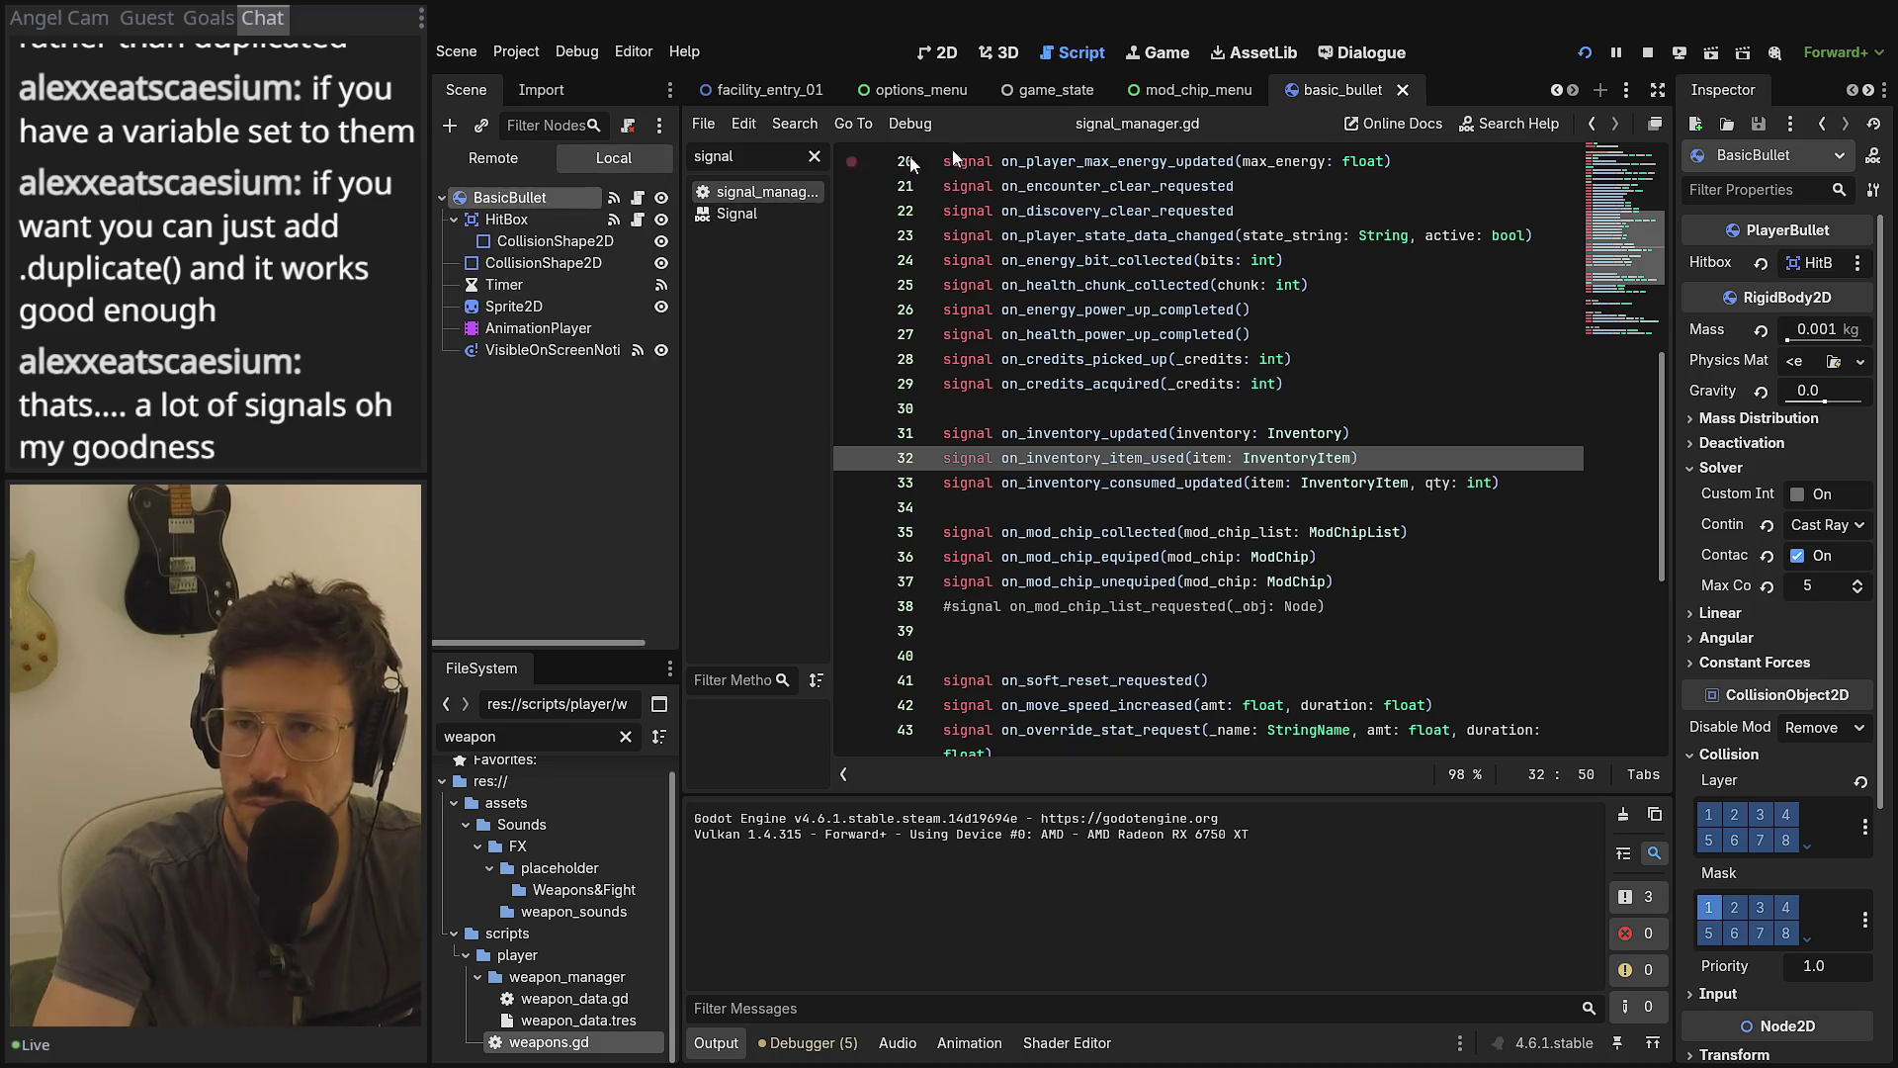
left_click(1638, 59)
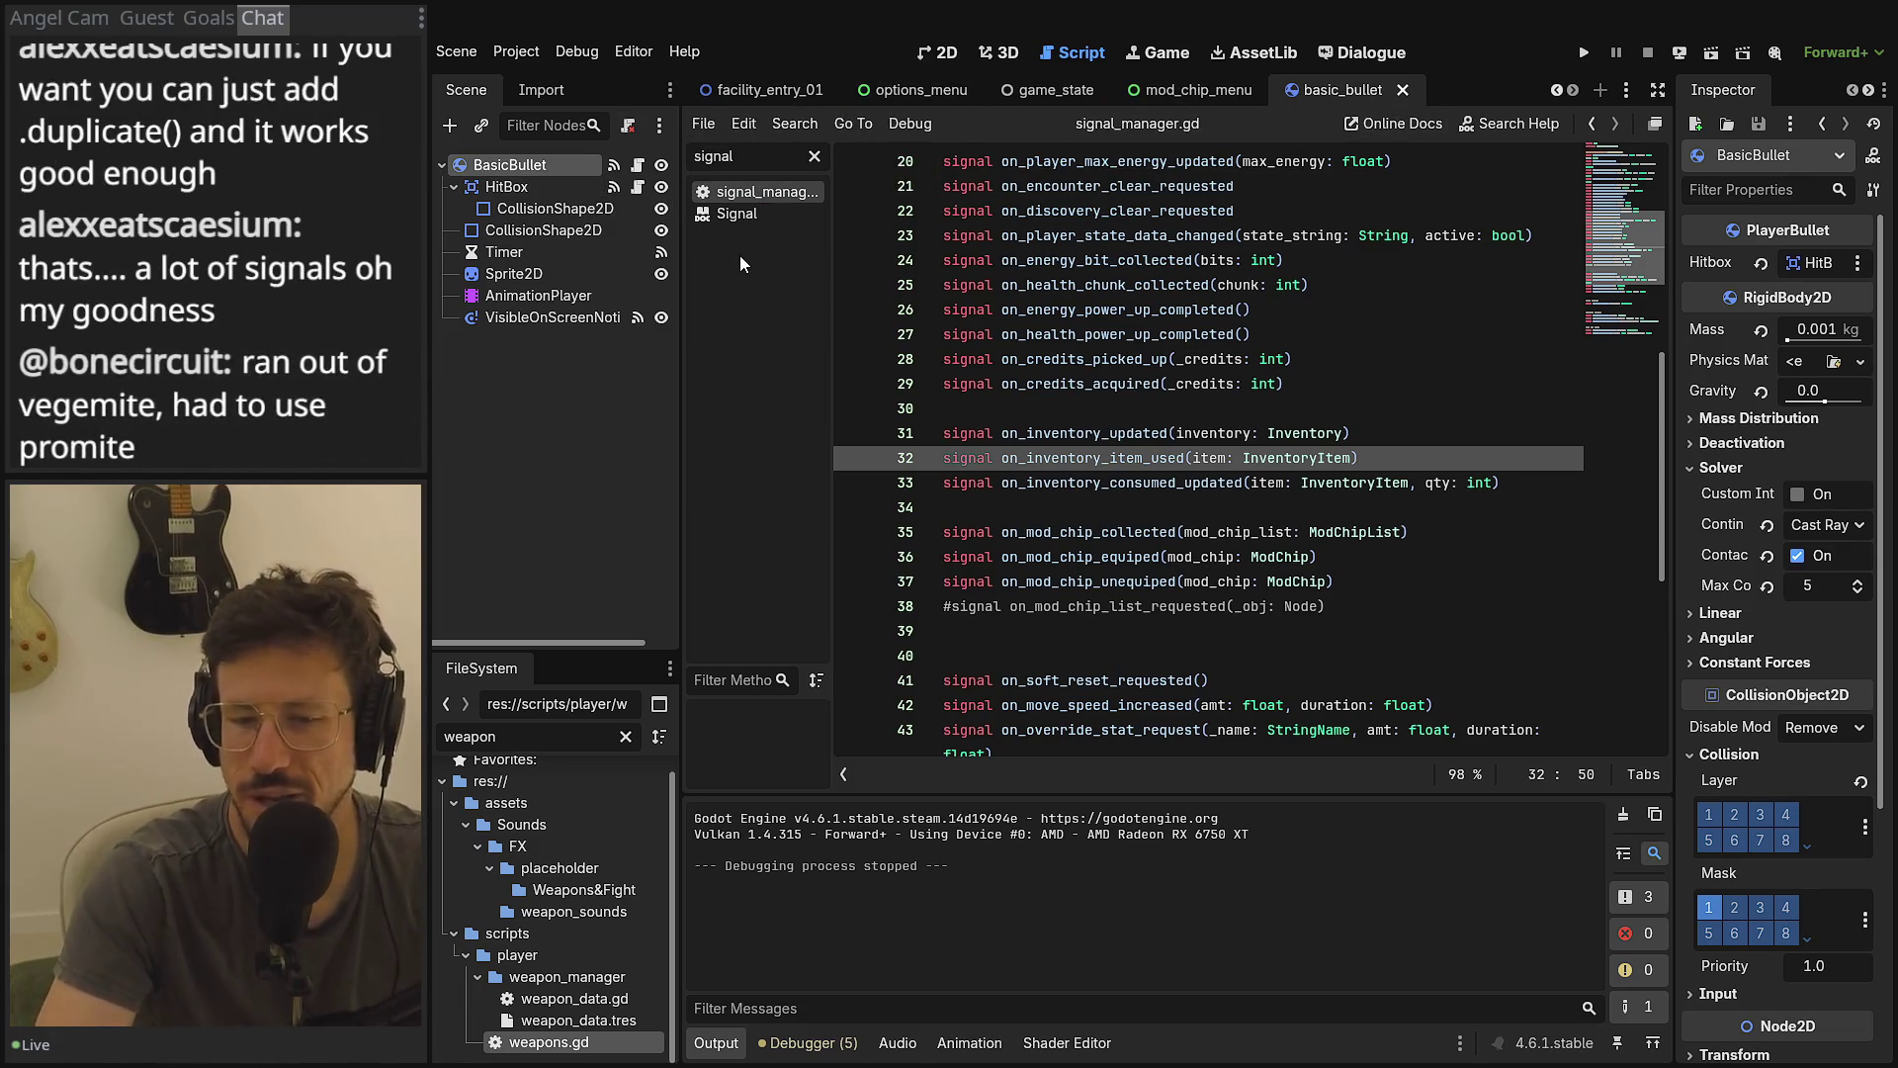
left_click(559, 134)
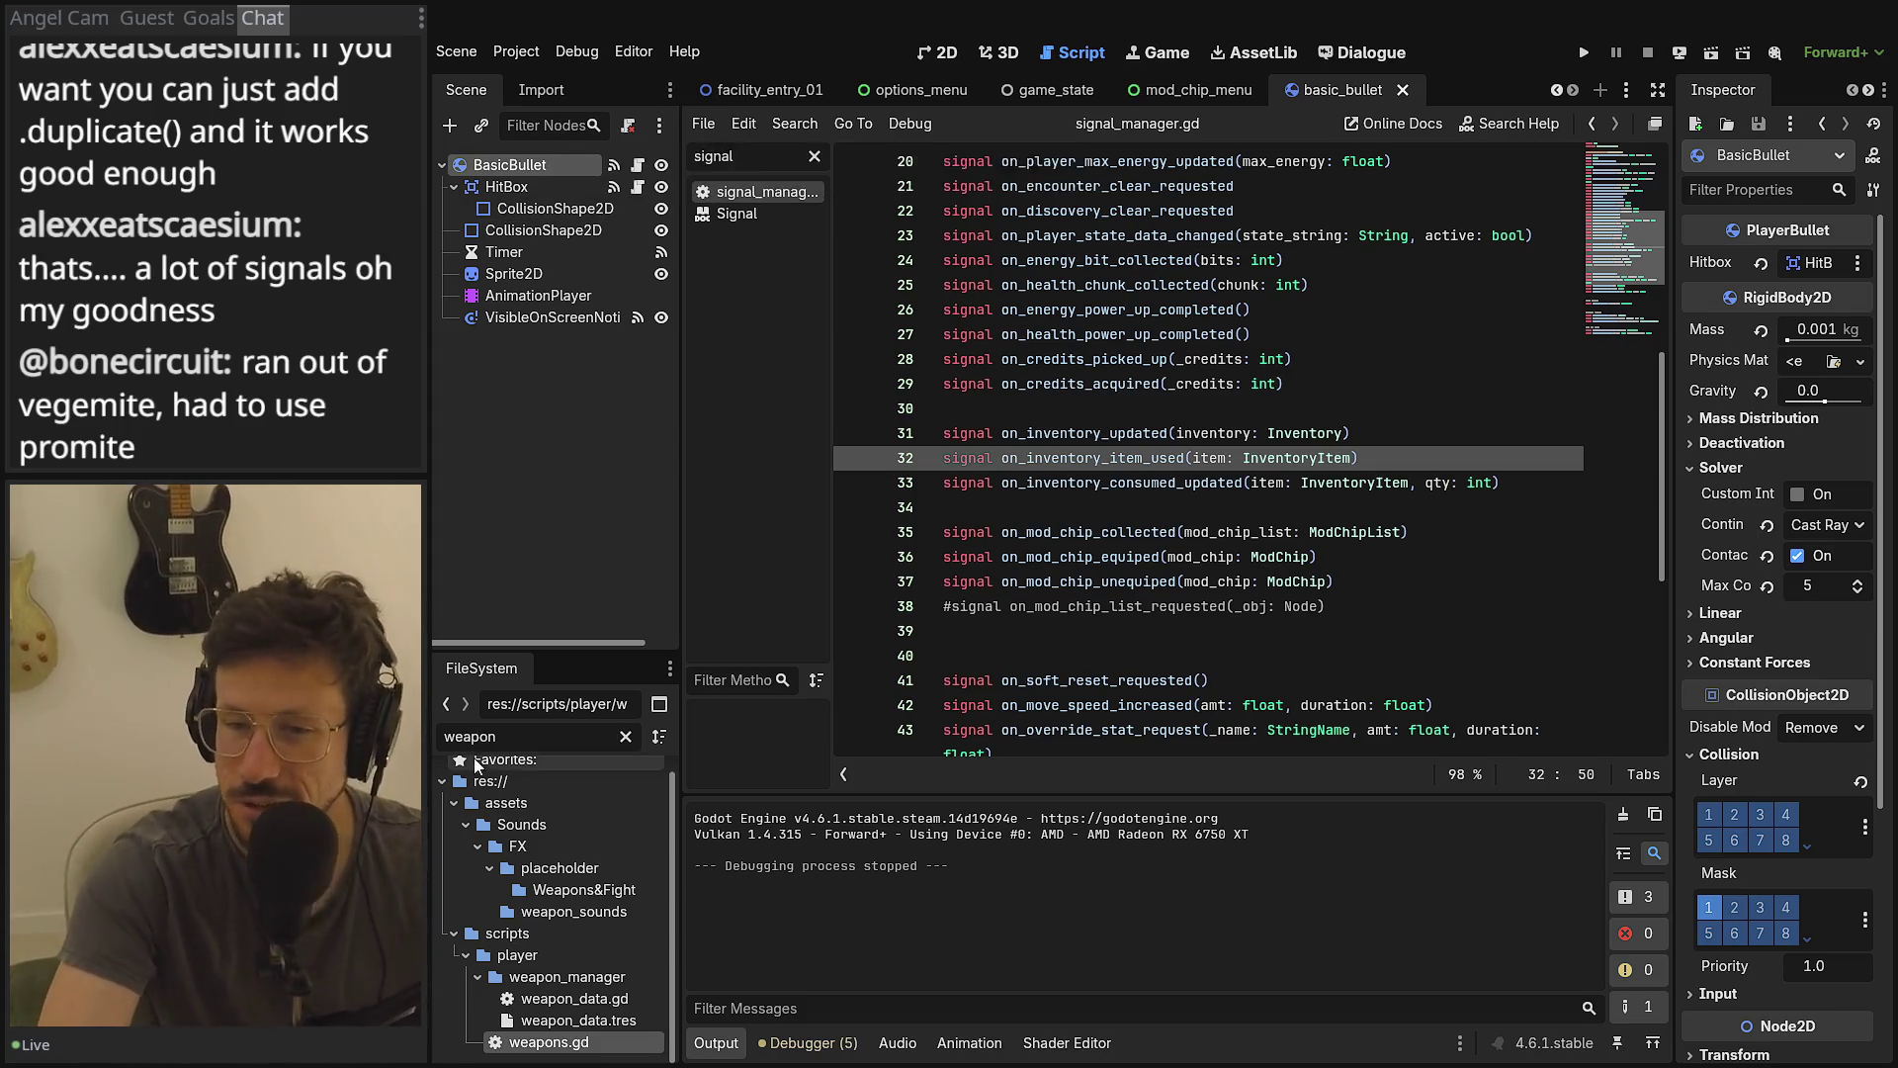
double_click(532, 1038)
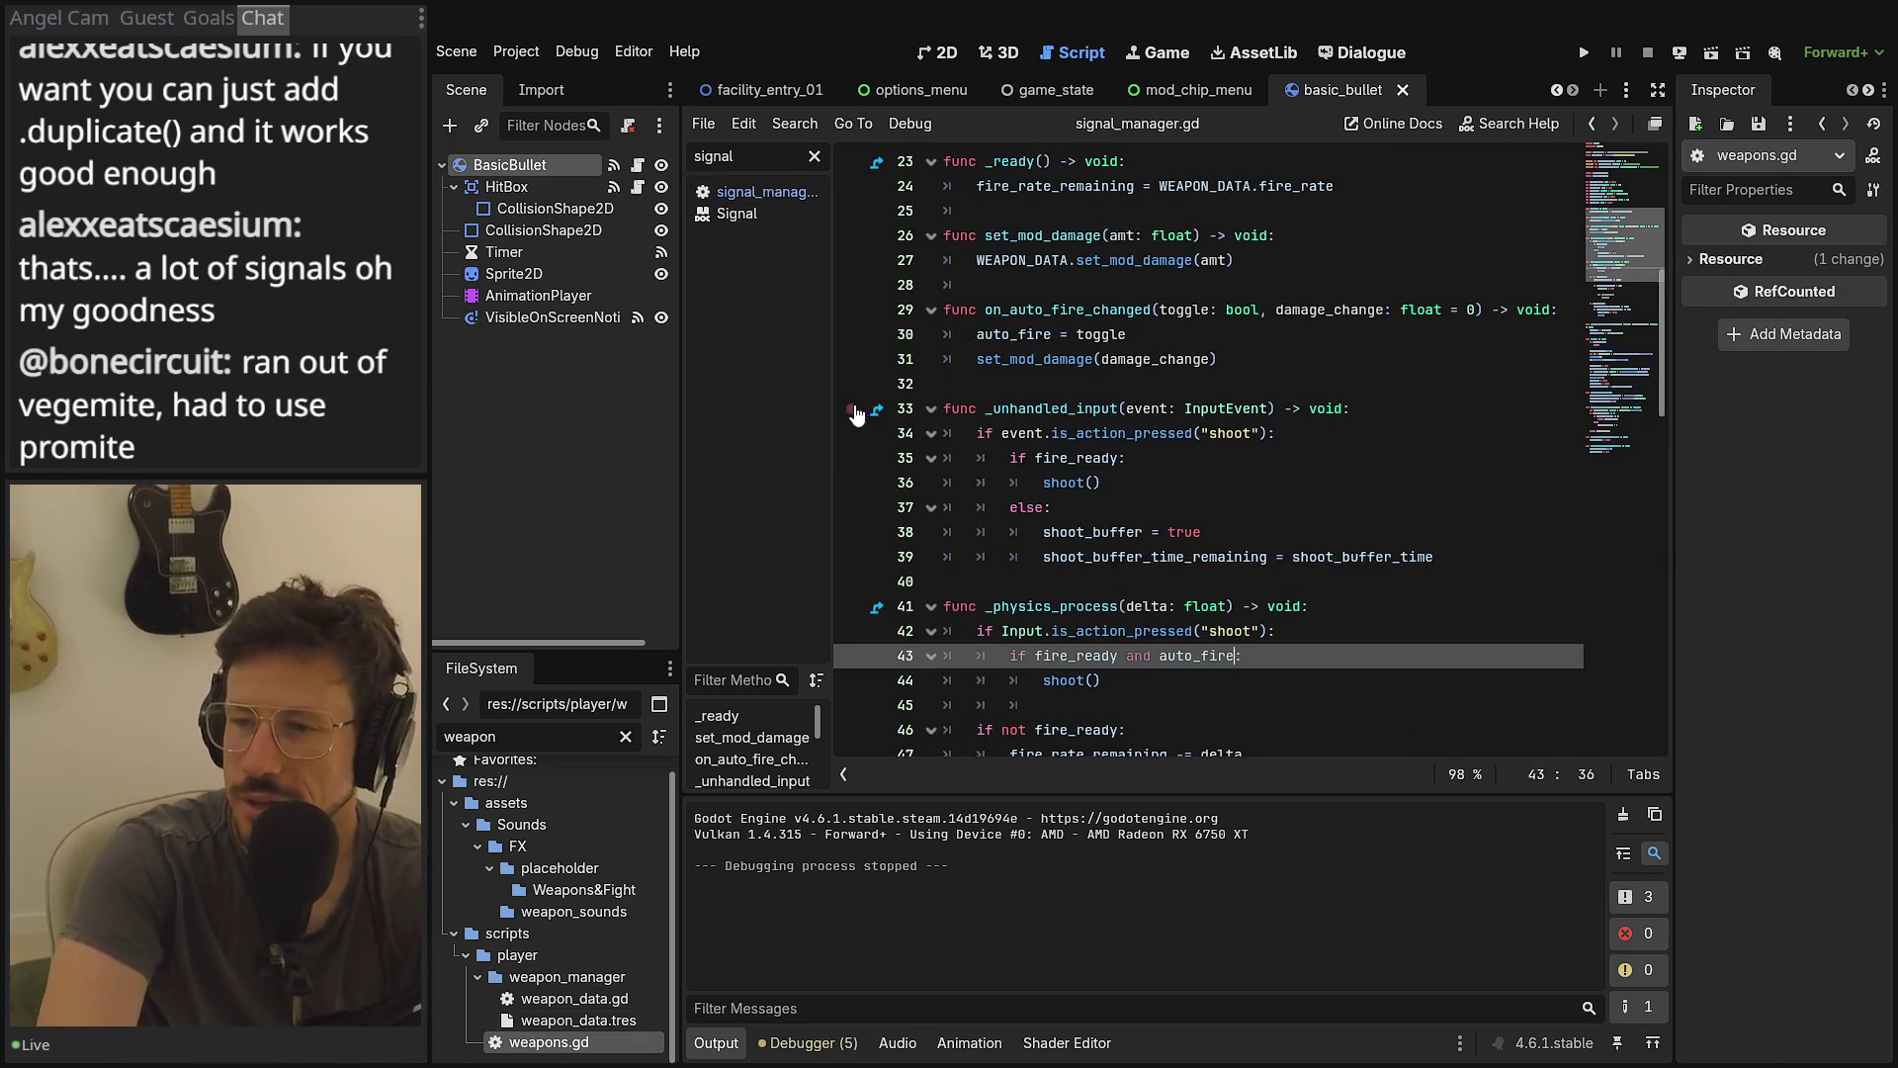
Add a _SignalManager.on_auto_fire_changed.connect() line inside _ready() using autocomplete
double_click(1098, 301)
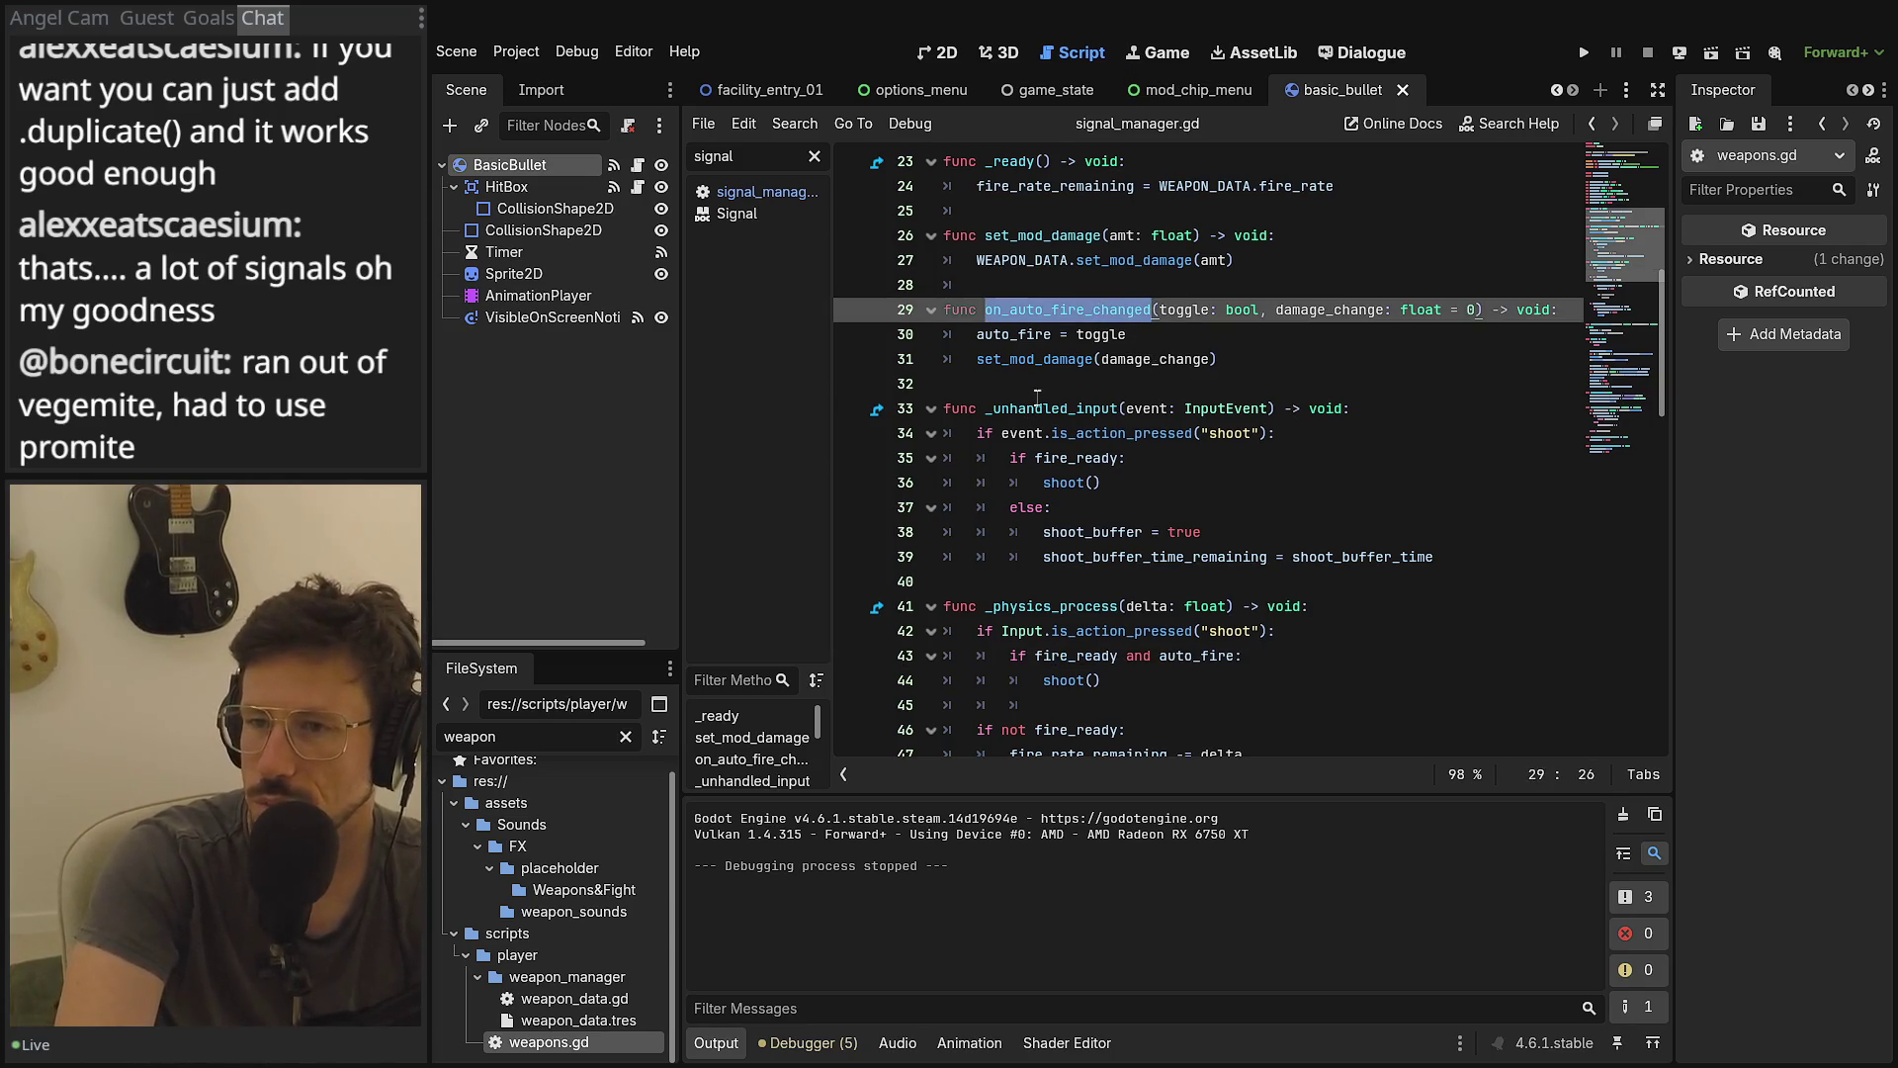
scroll(1036, 399, "up", 3)
left_click(1400, 388)
key("Return")
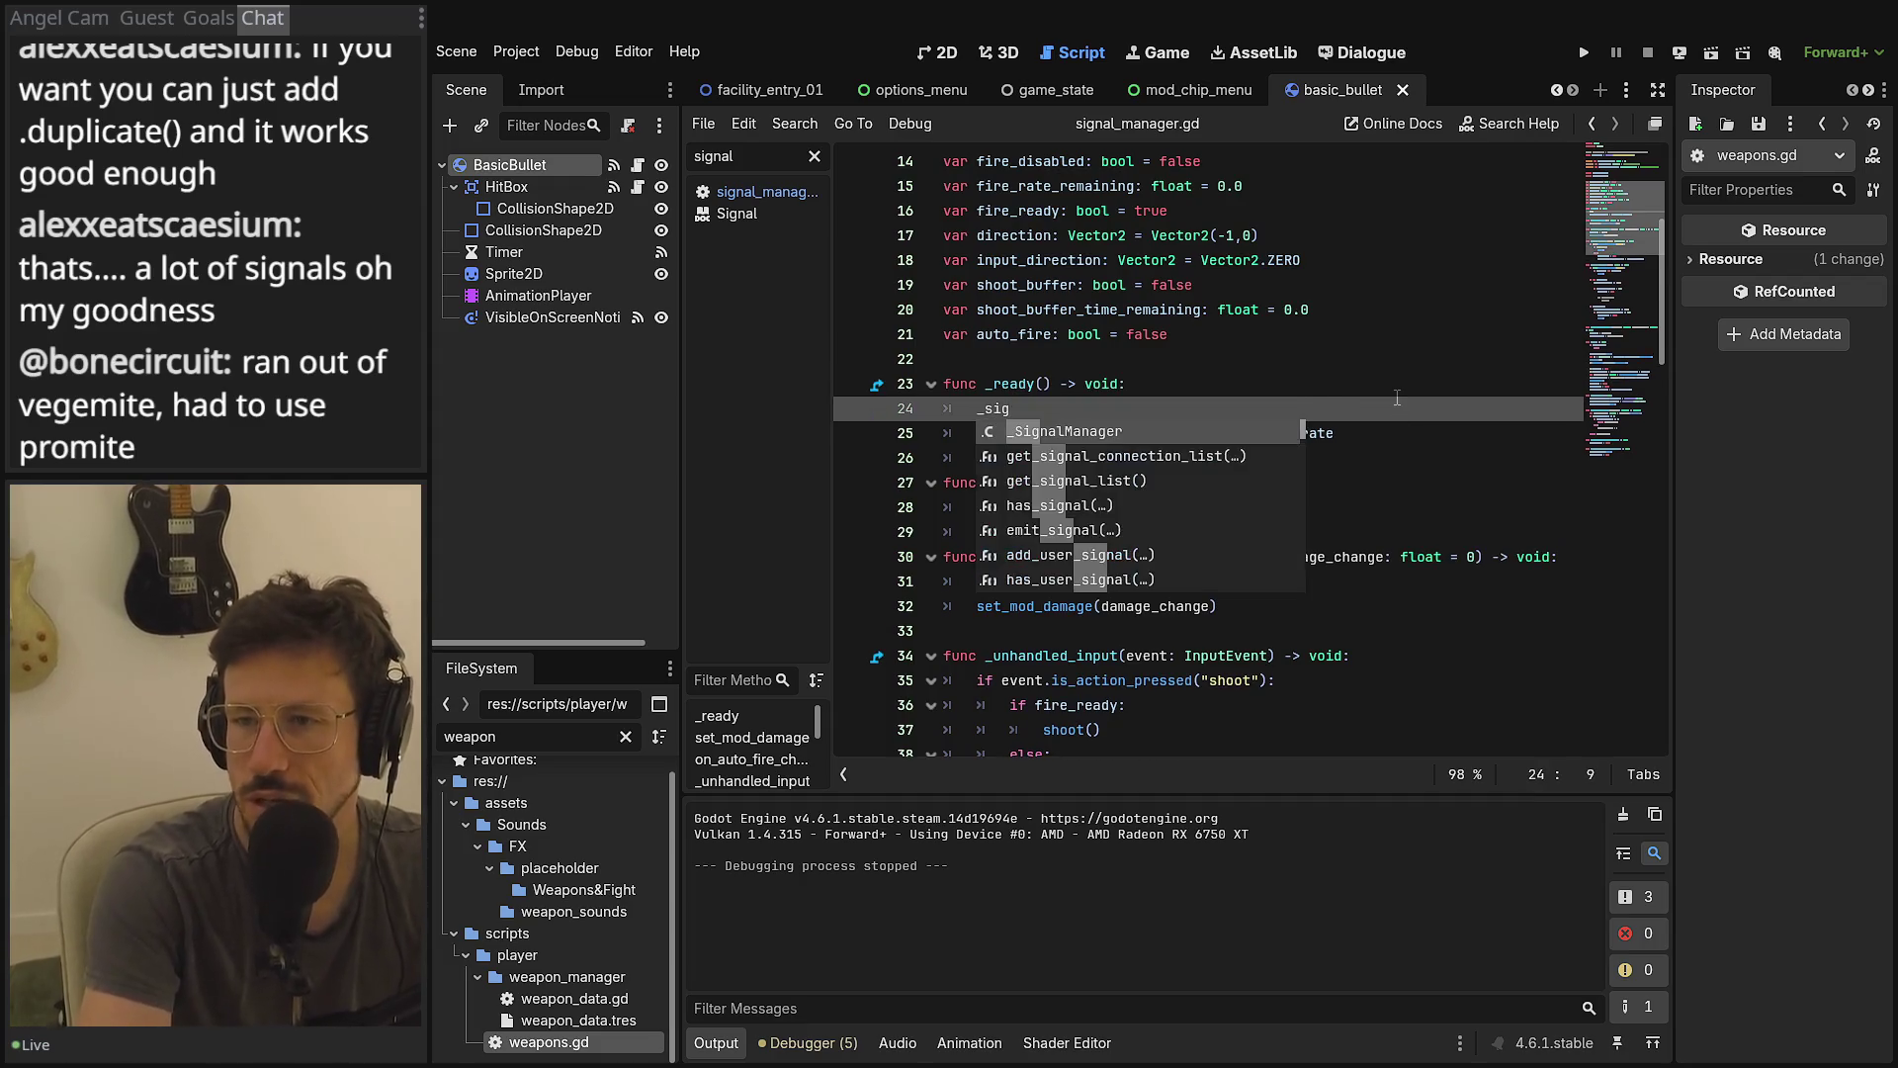
key("Return")
type(".")
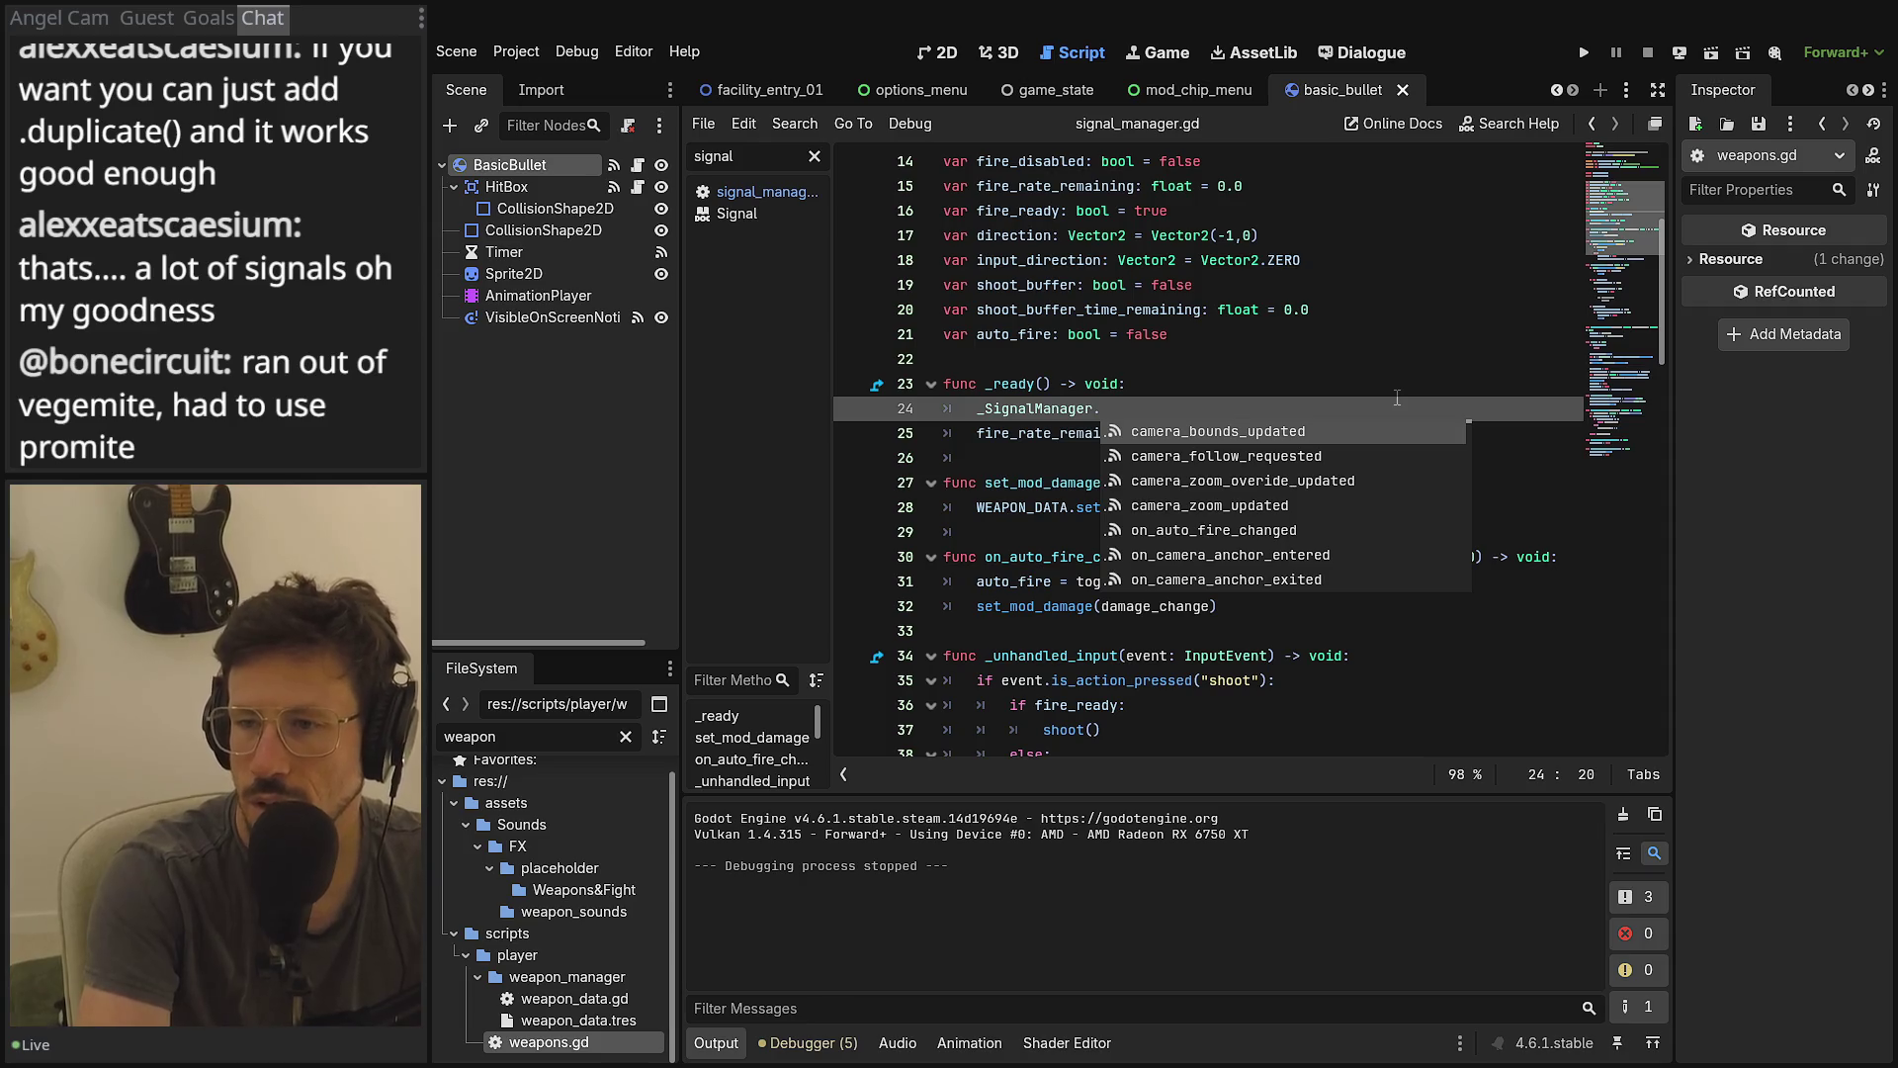
type("au")
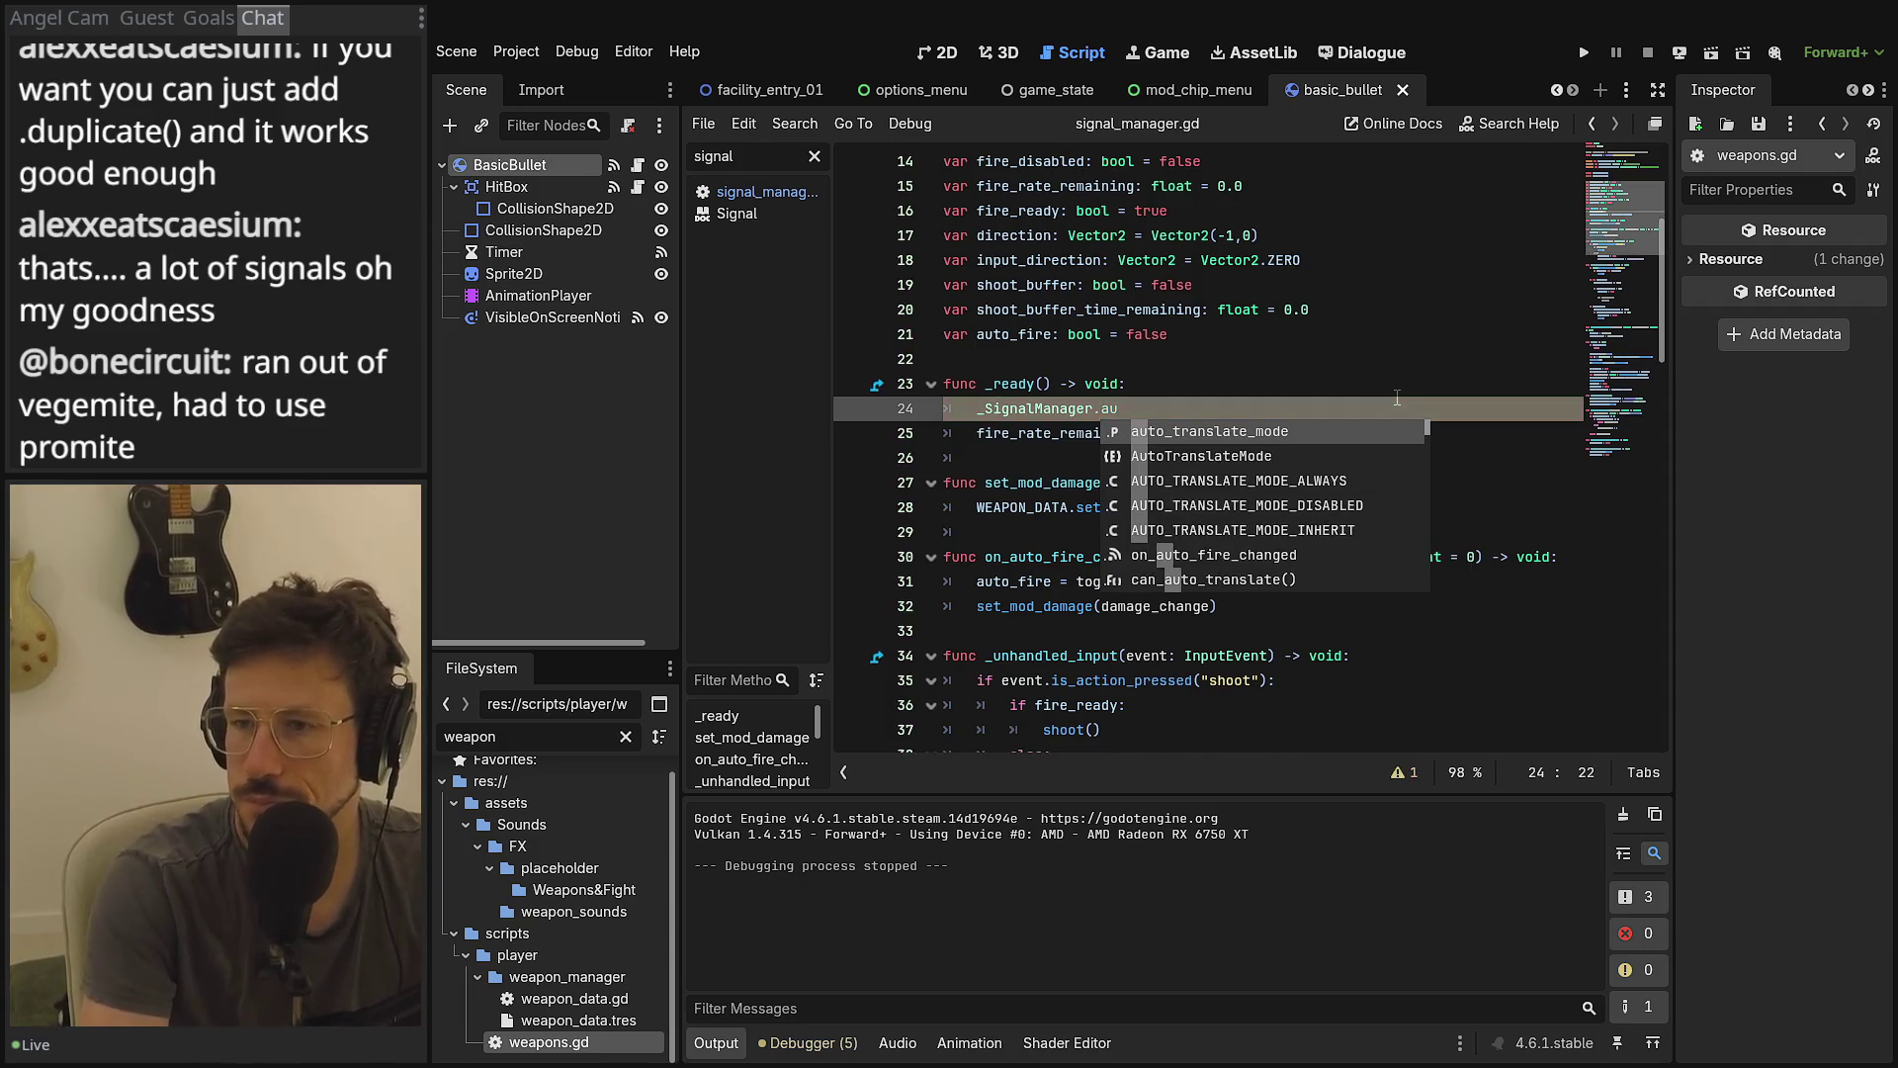
key("Down")
key("Down")
key("Down")
key("Return")
type(".,")
key("BackSpace")
key("Return")
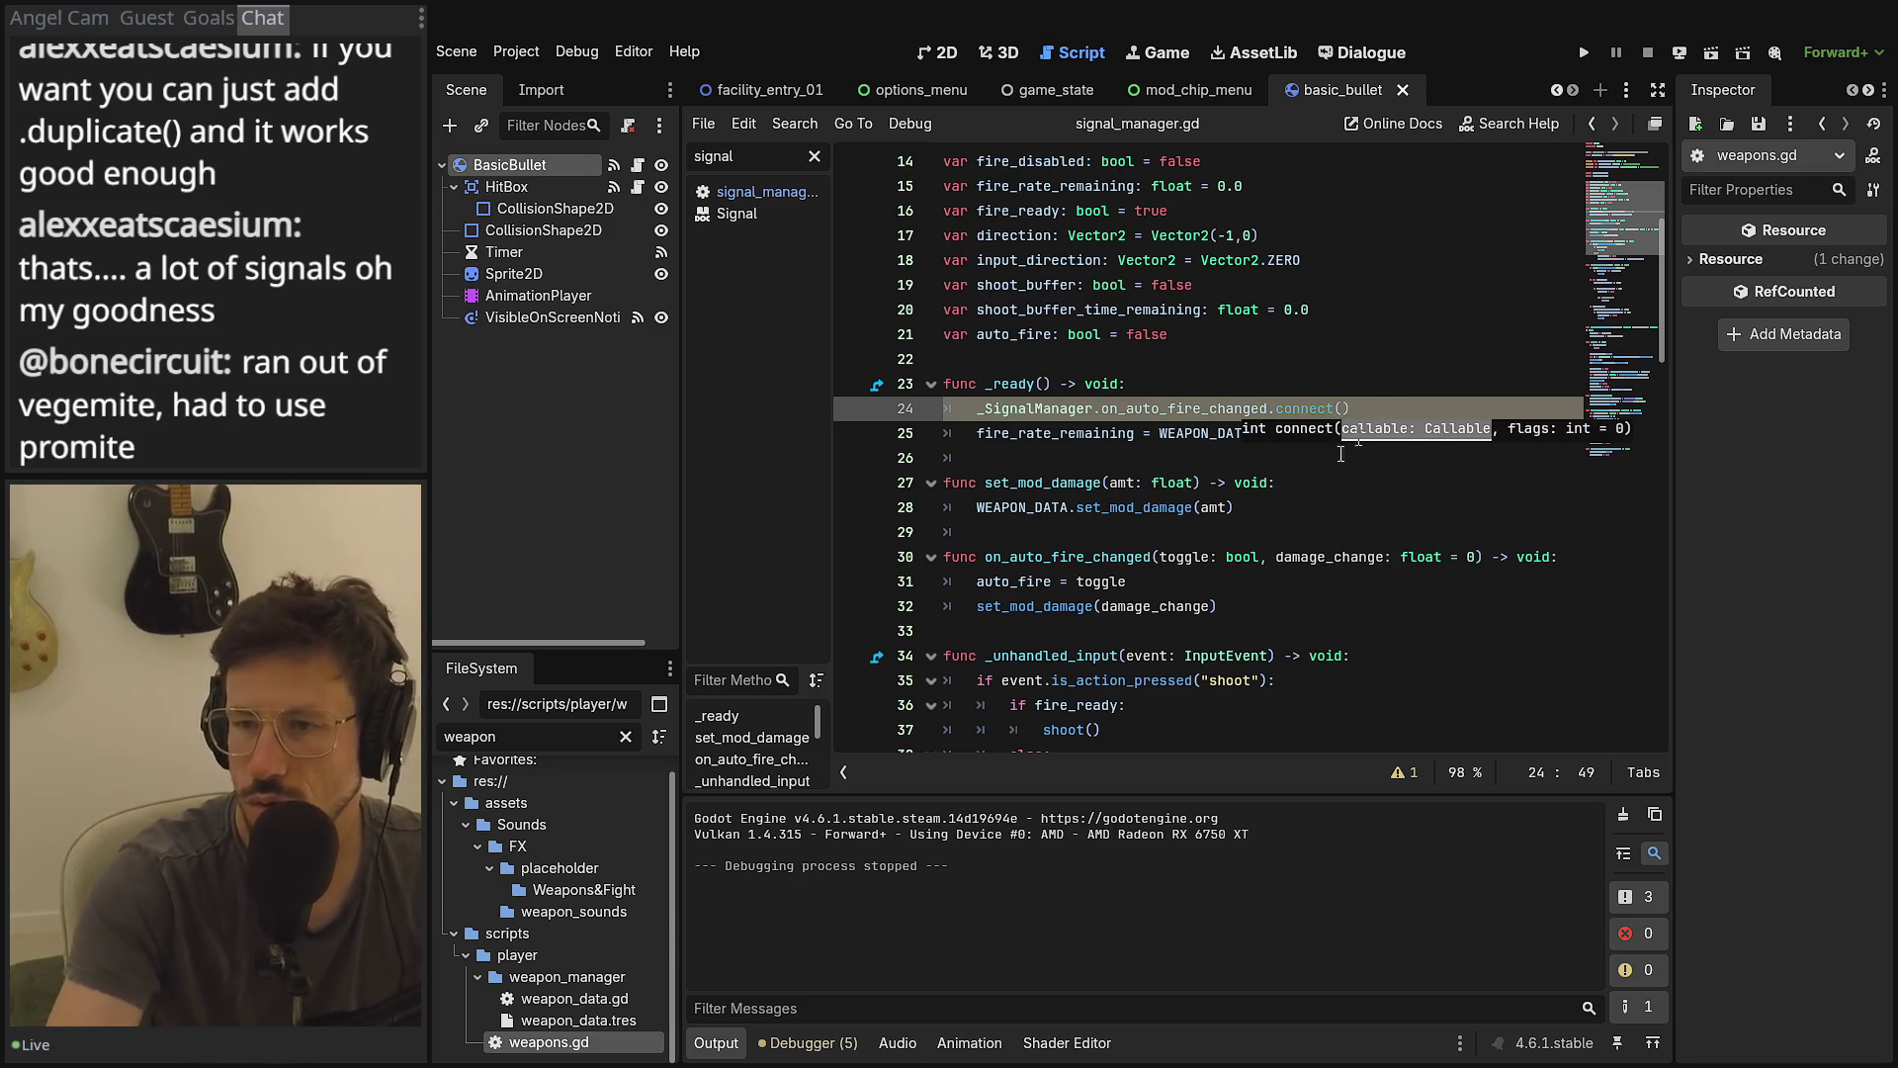
Pass the on_auto_fire_changed handler into connect() and save weapons.gd
double_click(1027, 559)
key("ctrl+c")
left_click(1346, 407)
key("ctrl+v")
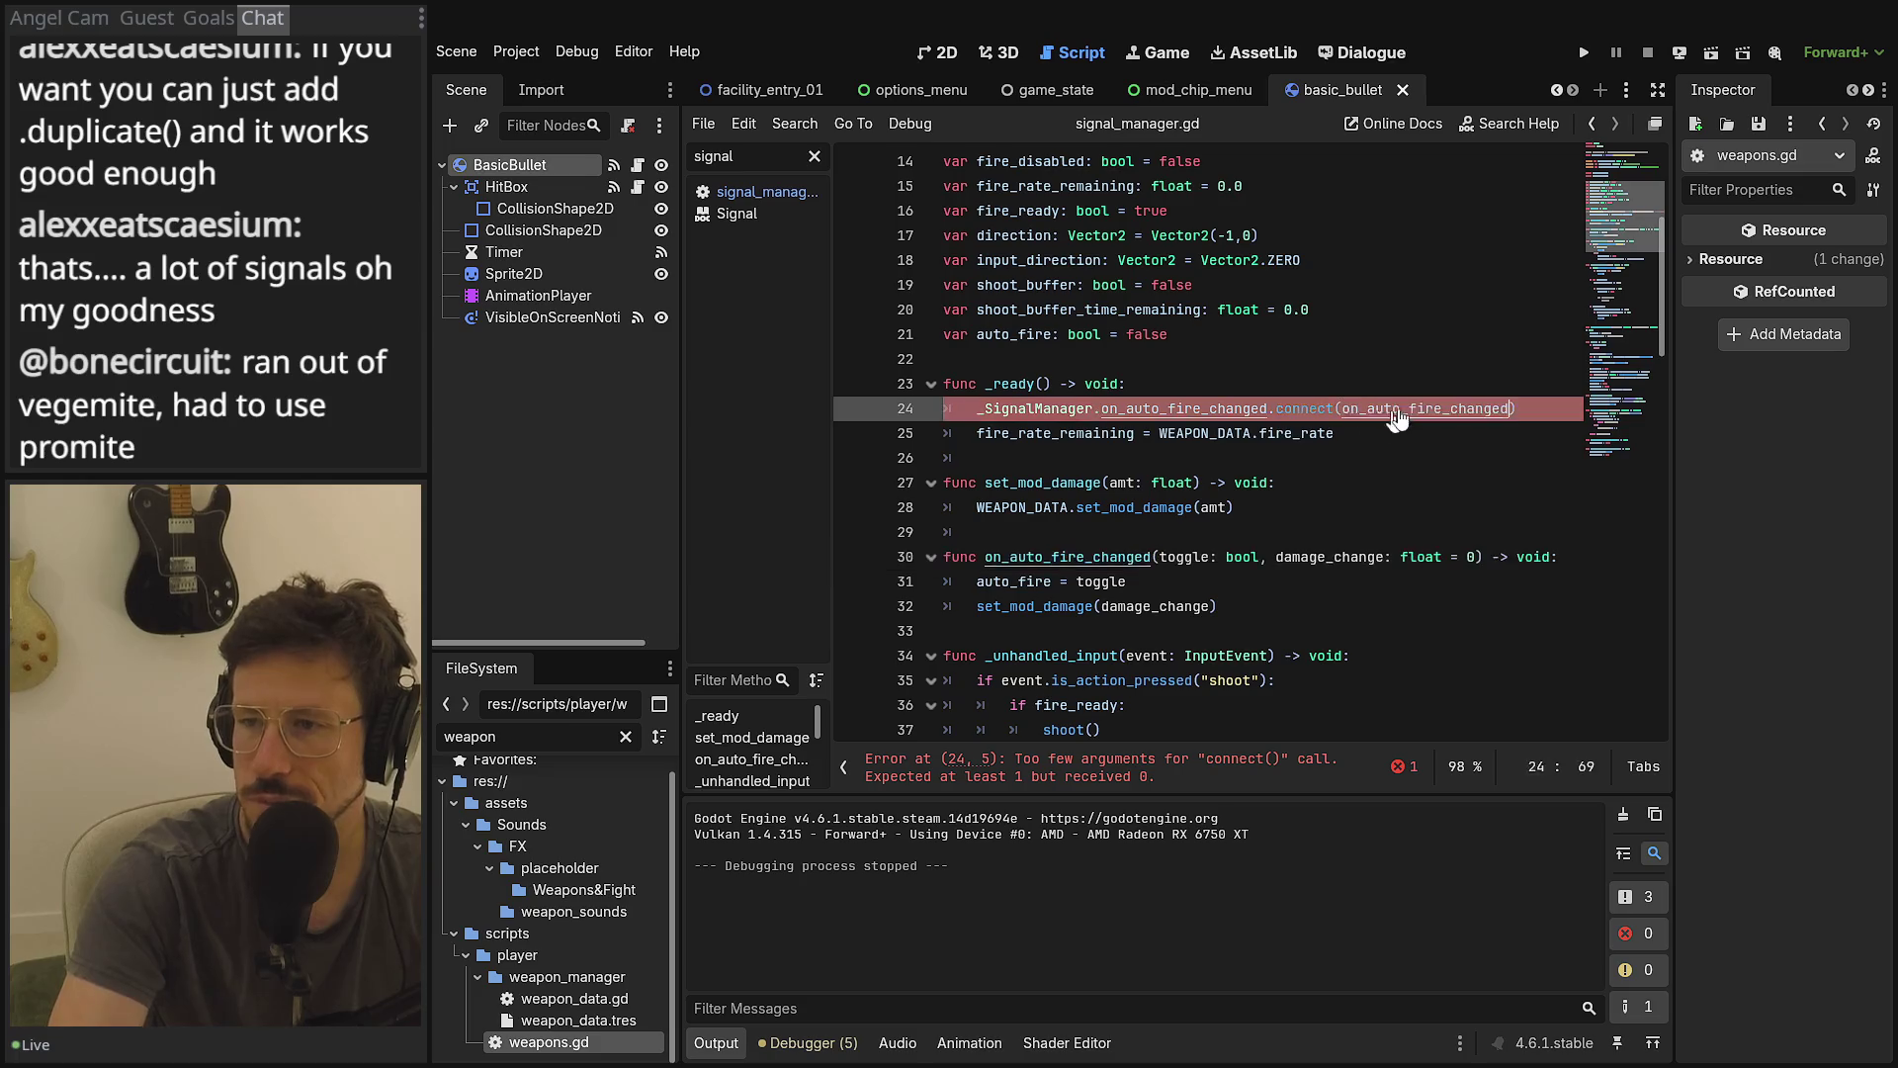
key("ctrl+s")
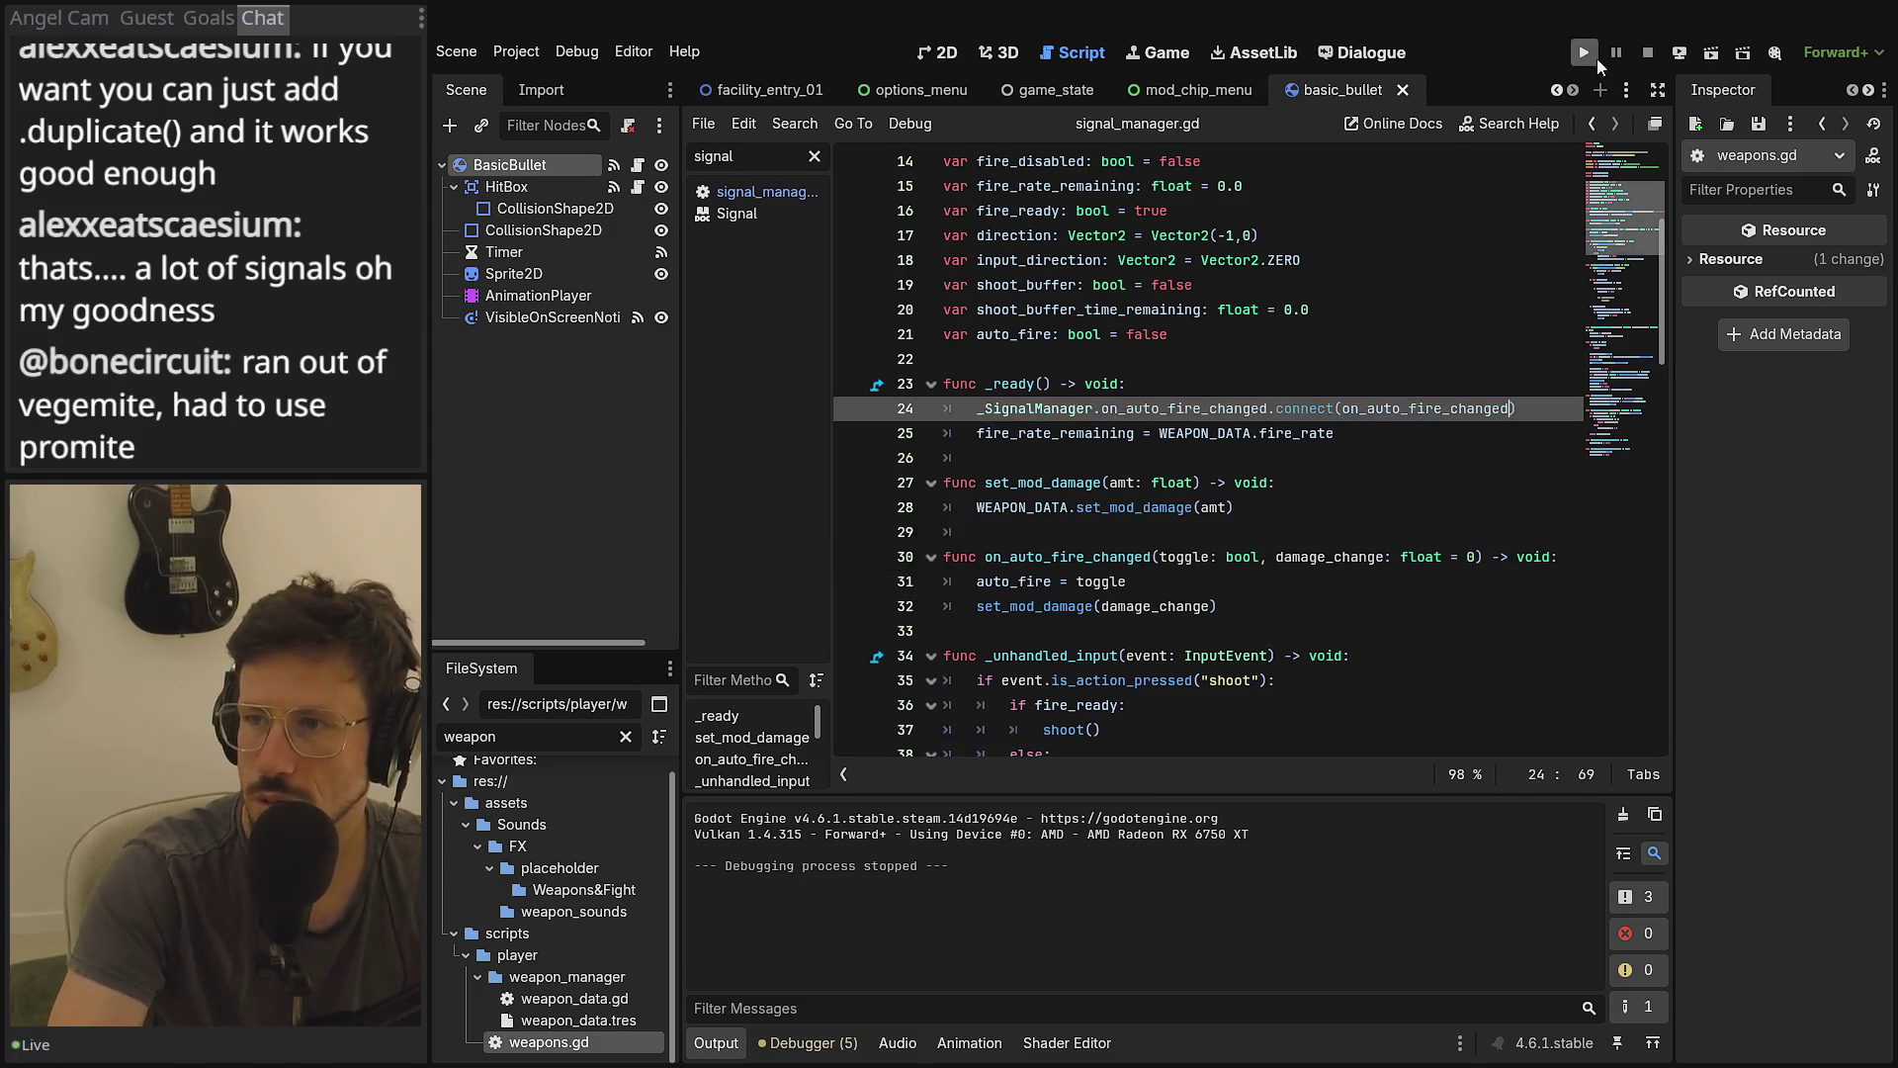
Run the project, equip the Fire Continuously But Lower Damage chip, and fire a continuous bullet stream
left_click(1586, 54)
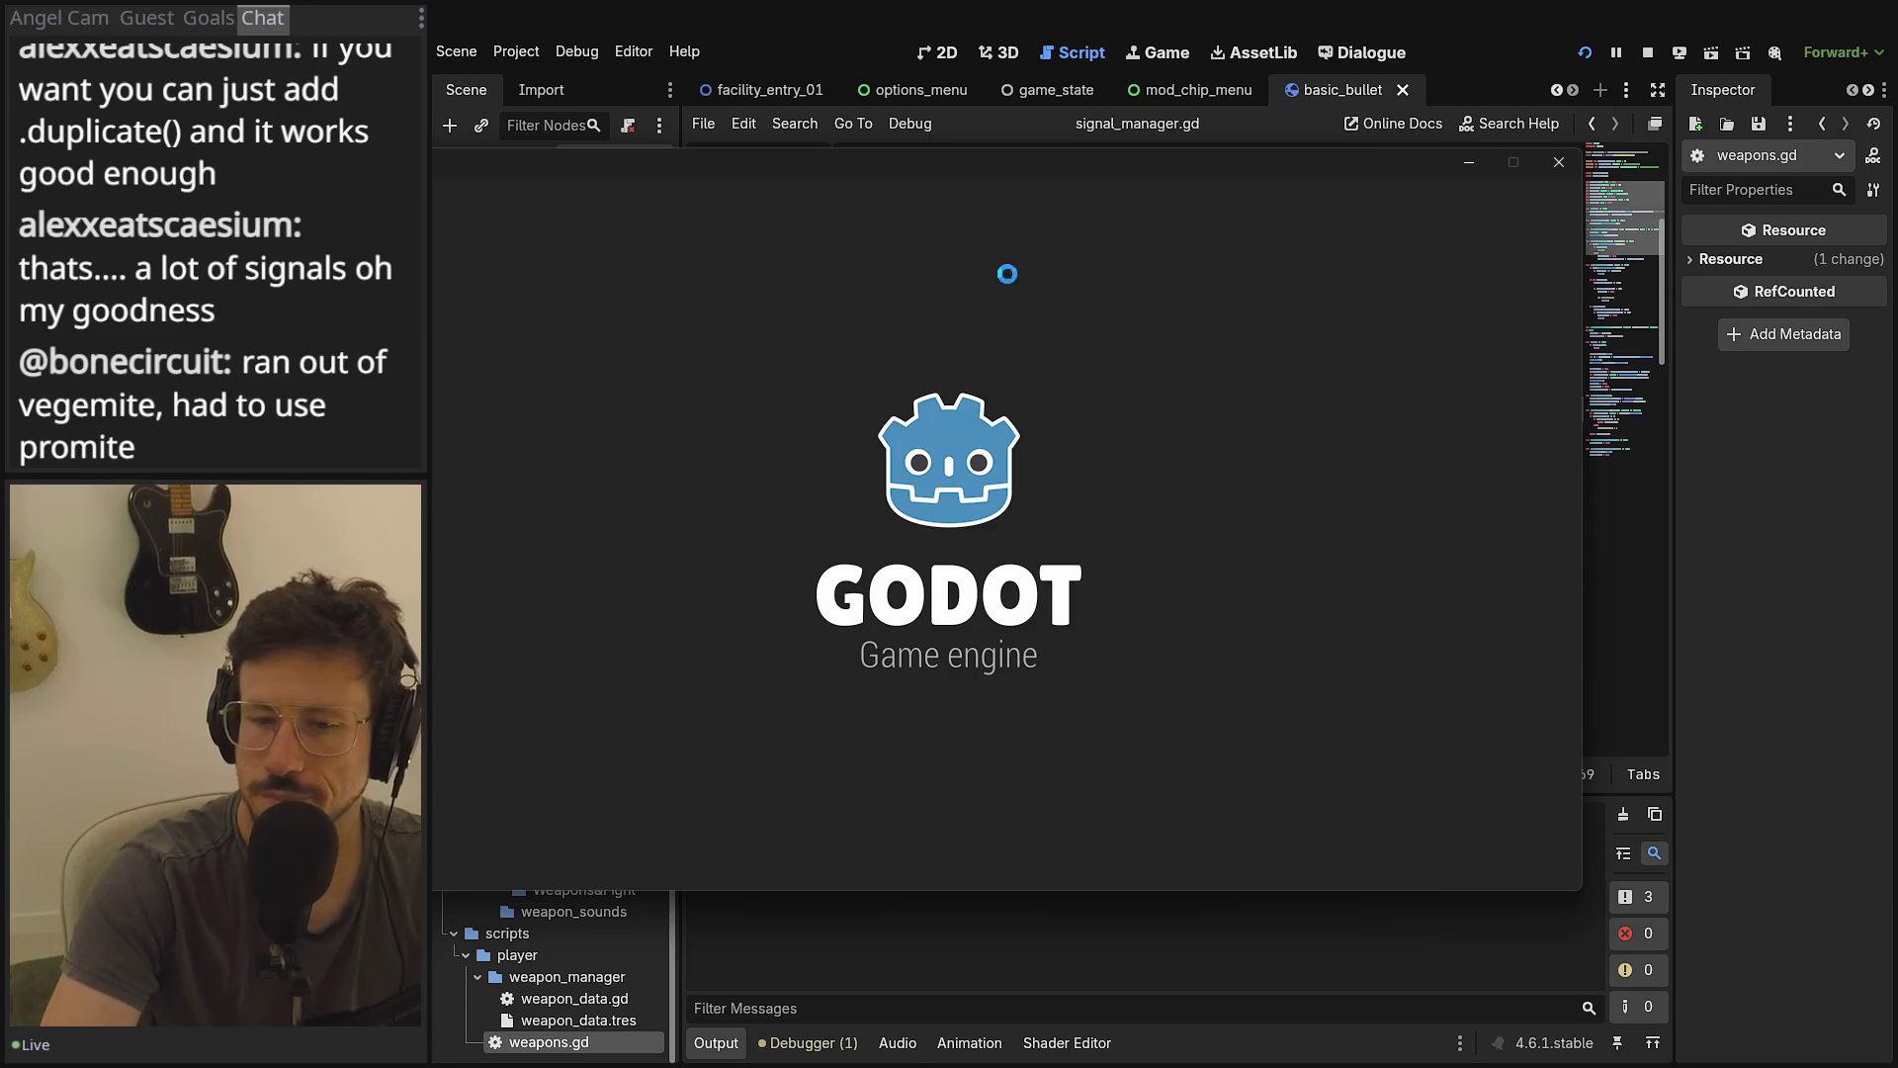
left_click(784, 389)
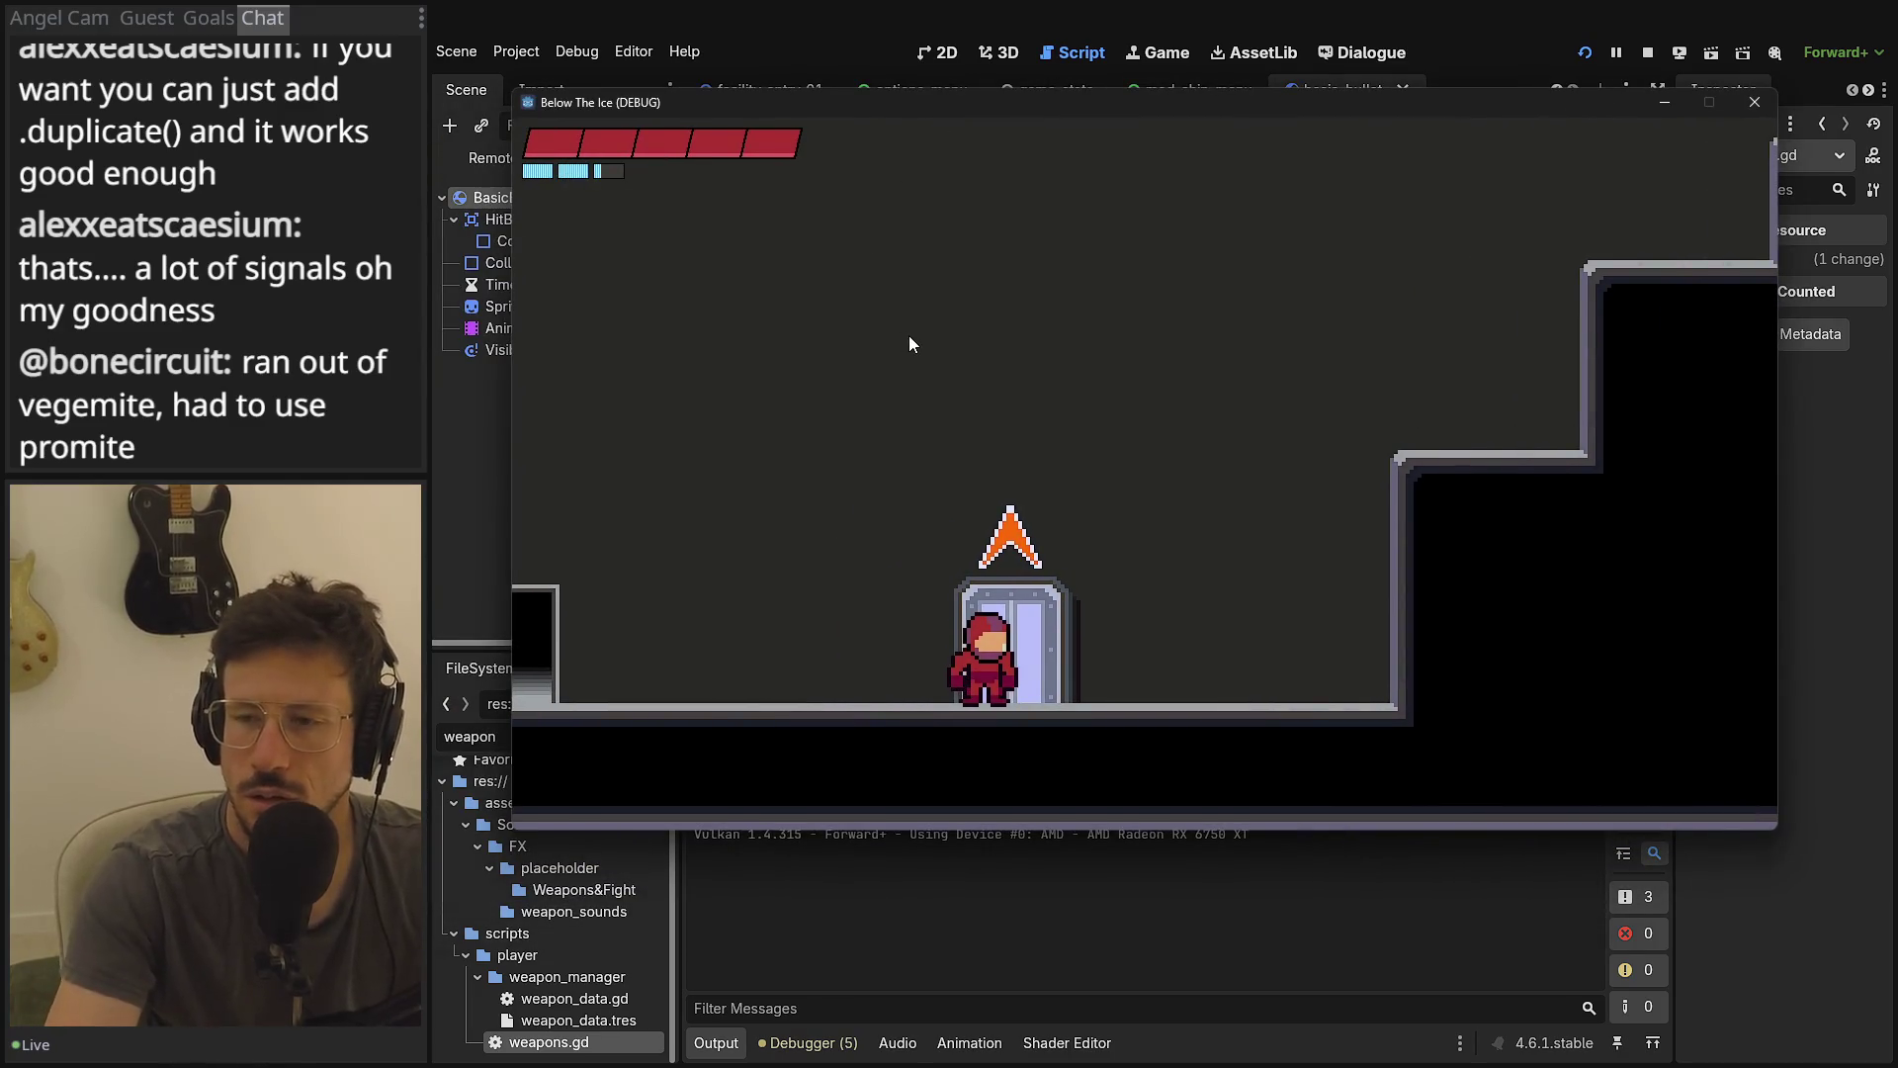
key("a")
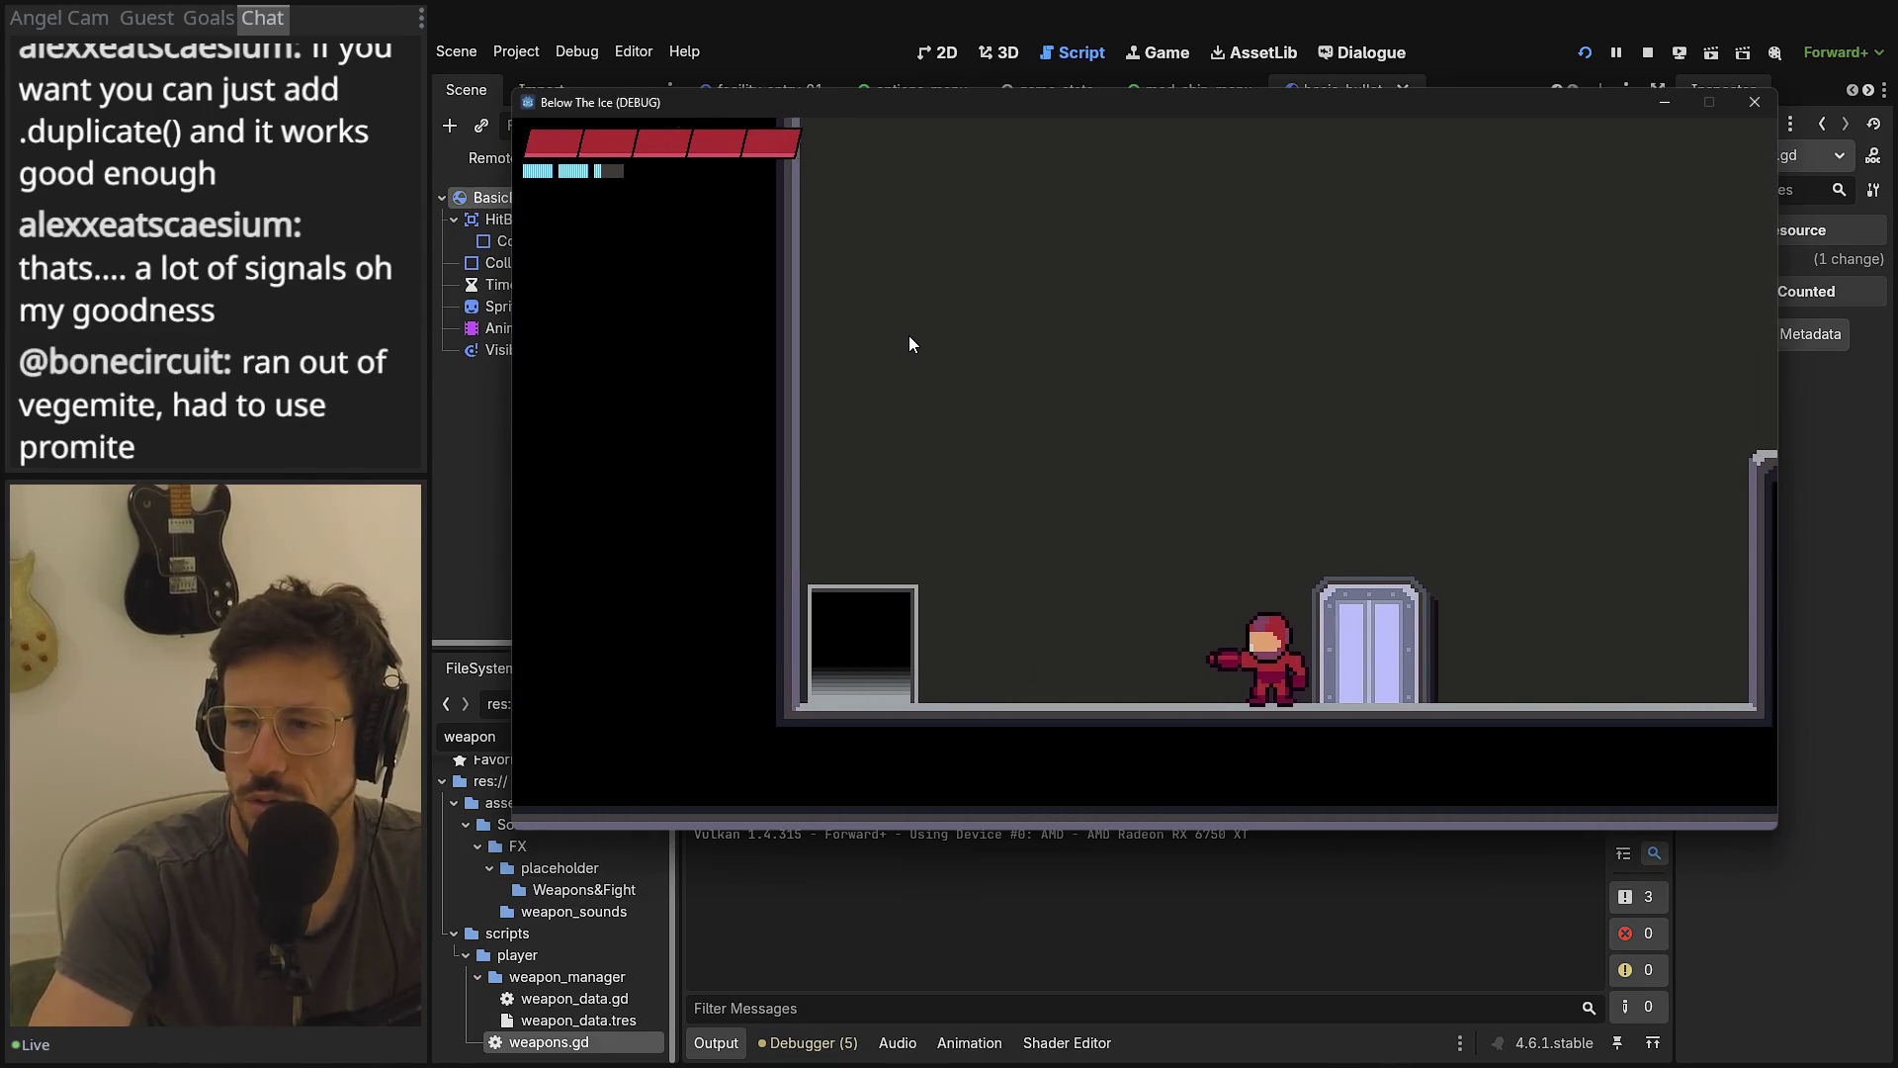
key("Tab")
key("e")
key("e")
key("e")
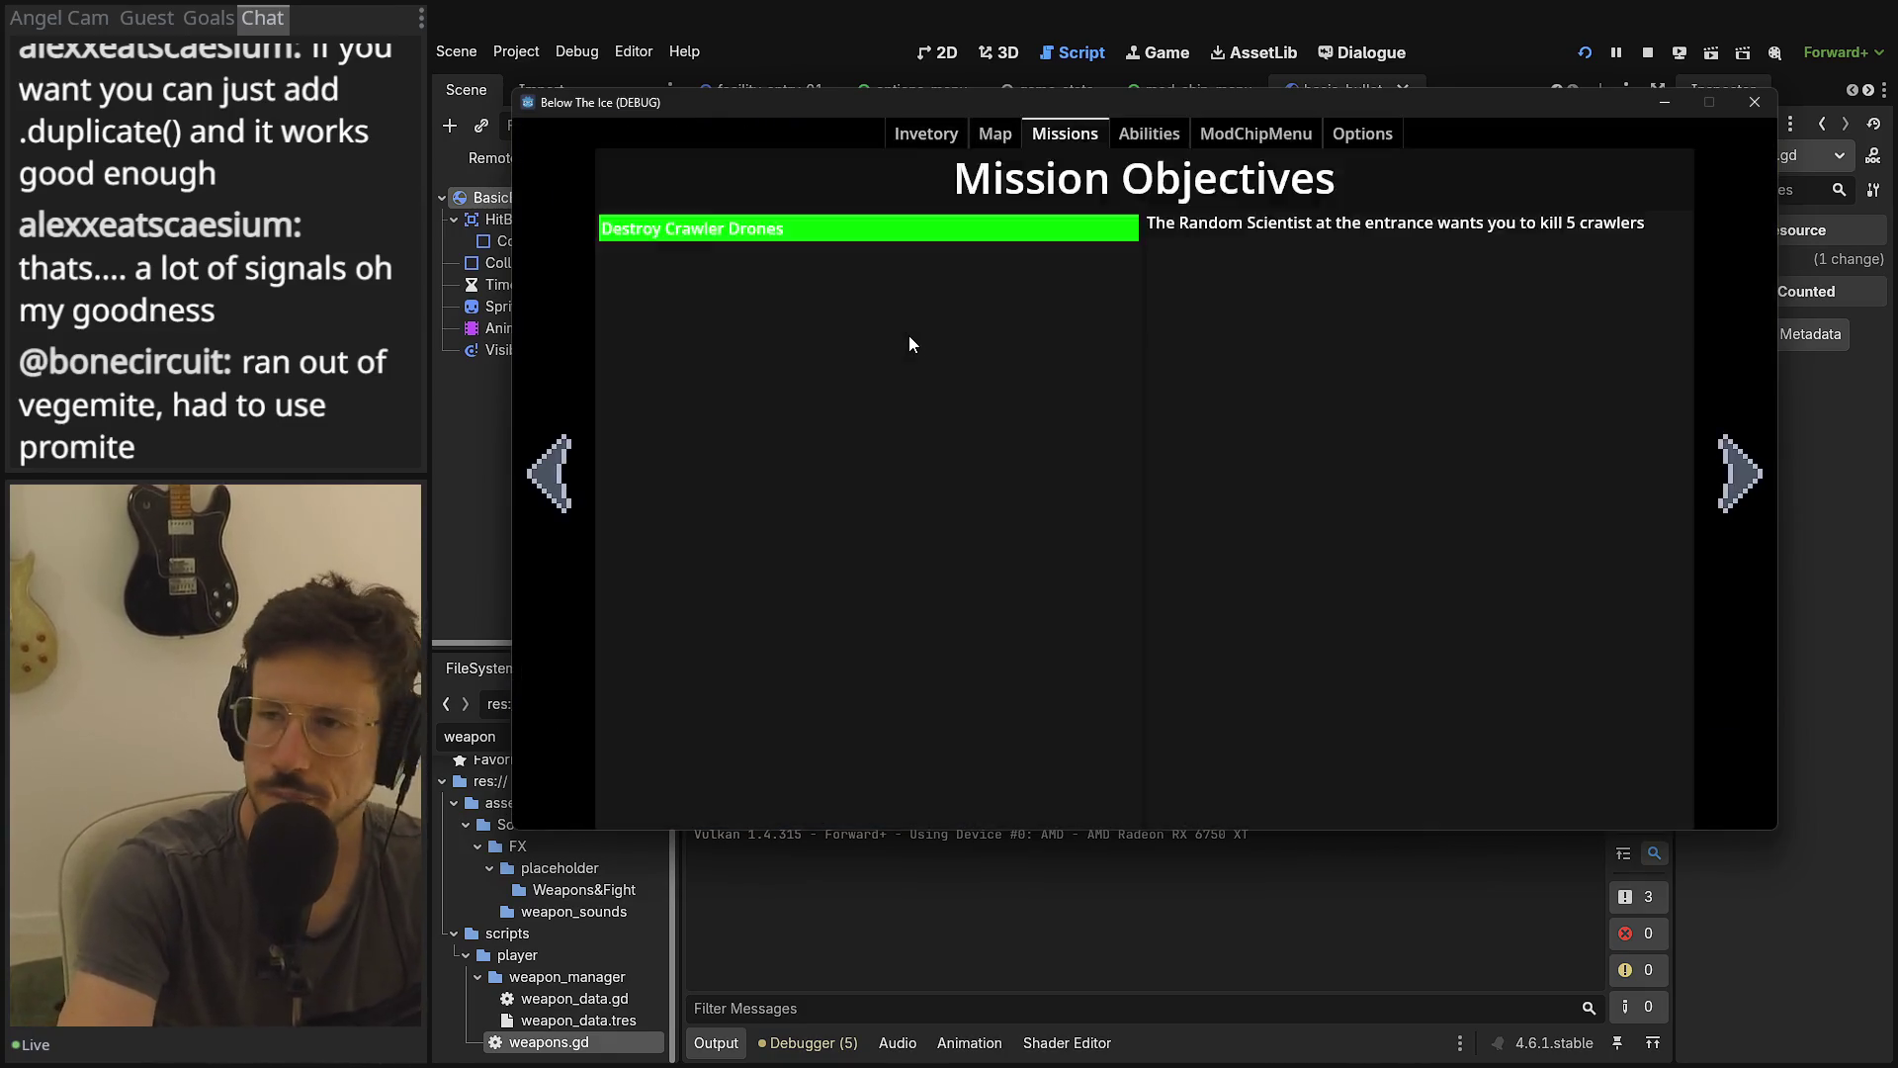
key("Right")
key("Return")
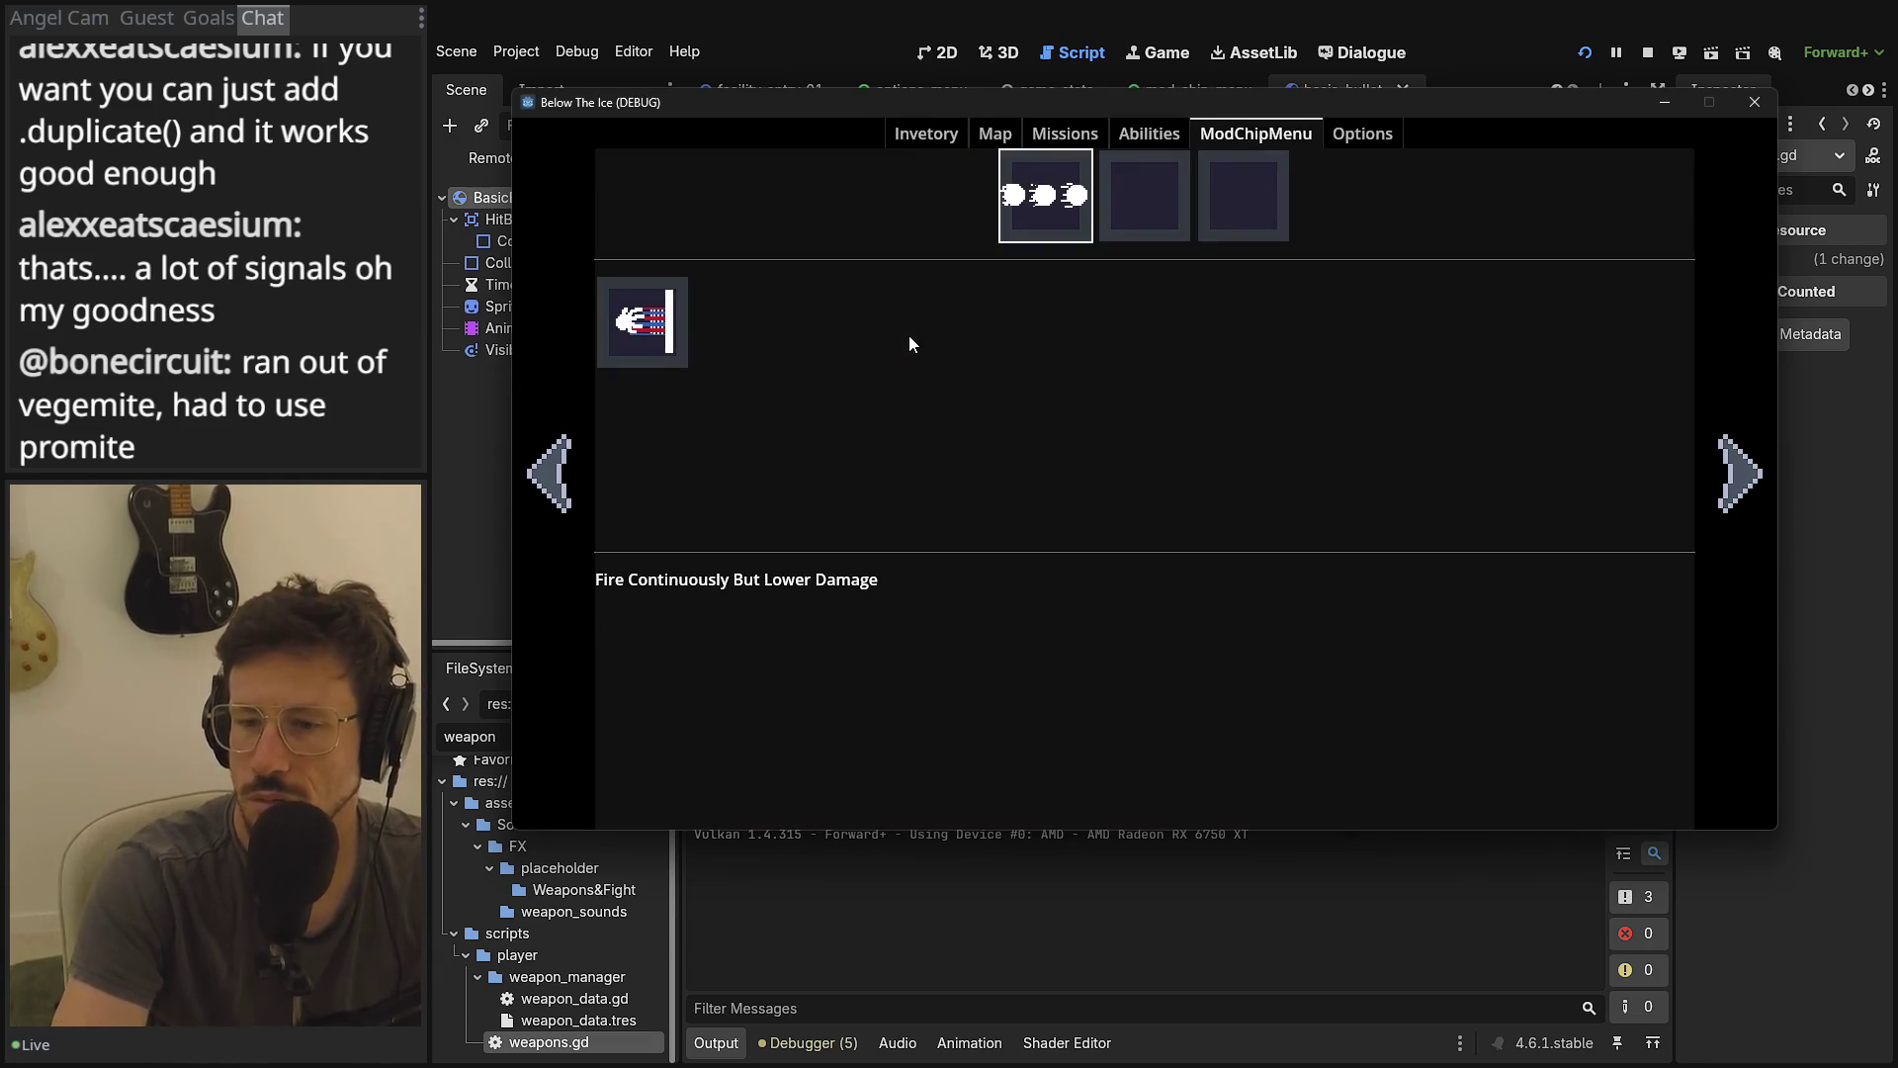
key("Tab")
key("j")
key("Right")
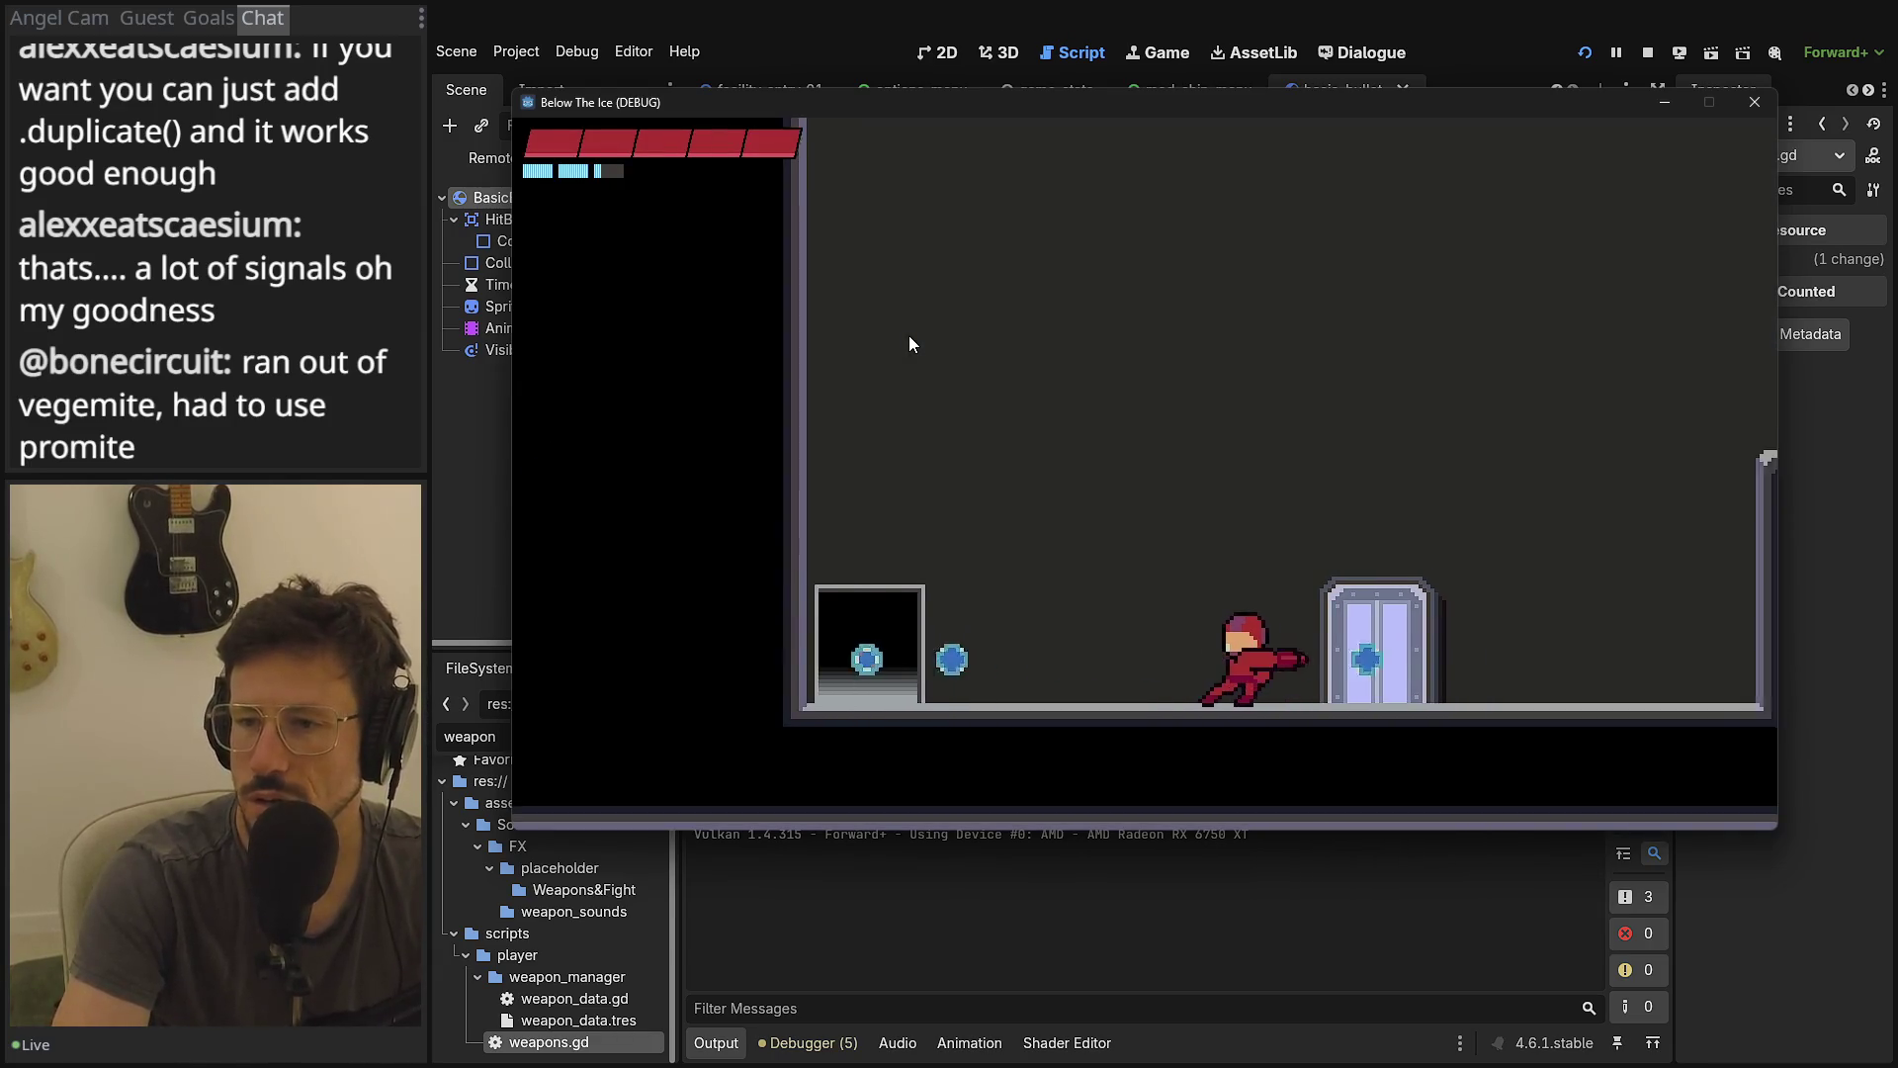
Fire diagonally while walking left past the elevator and through the left doorway
key("j")
key("Left")
key("Right")
key("j")
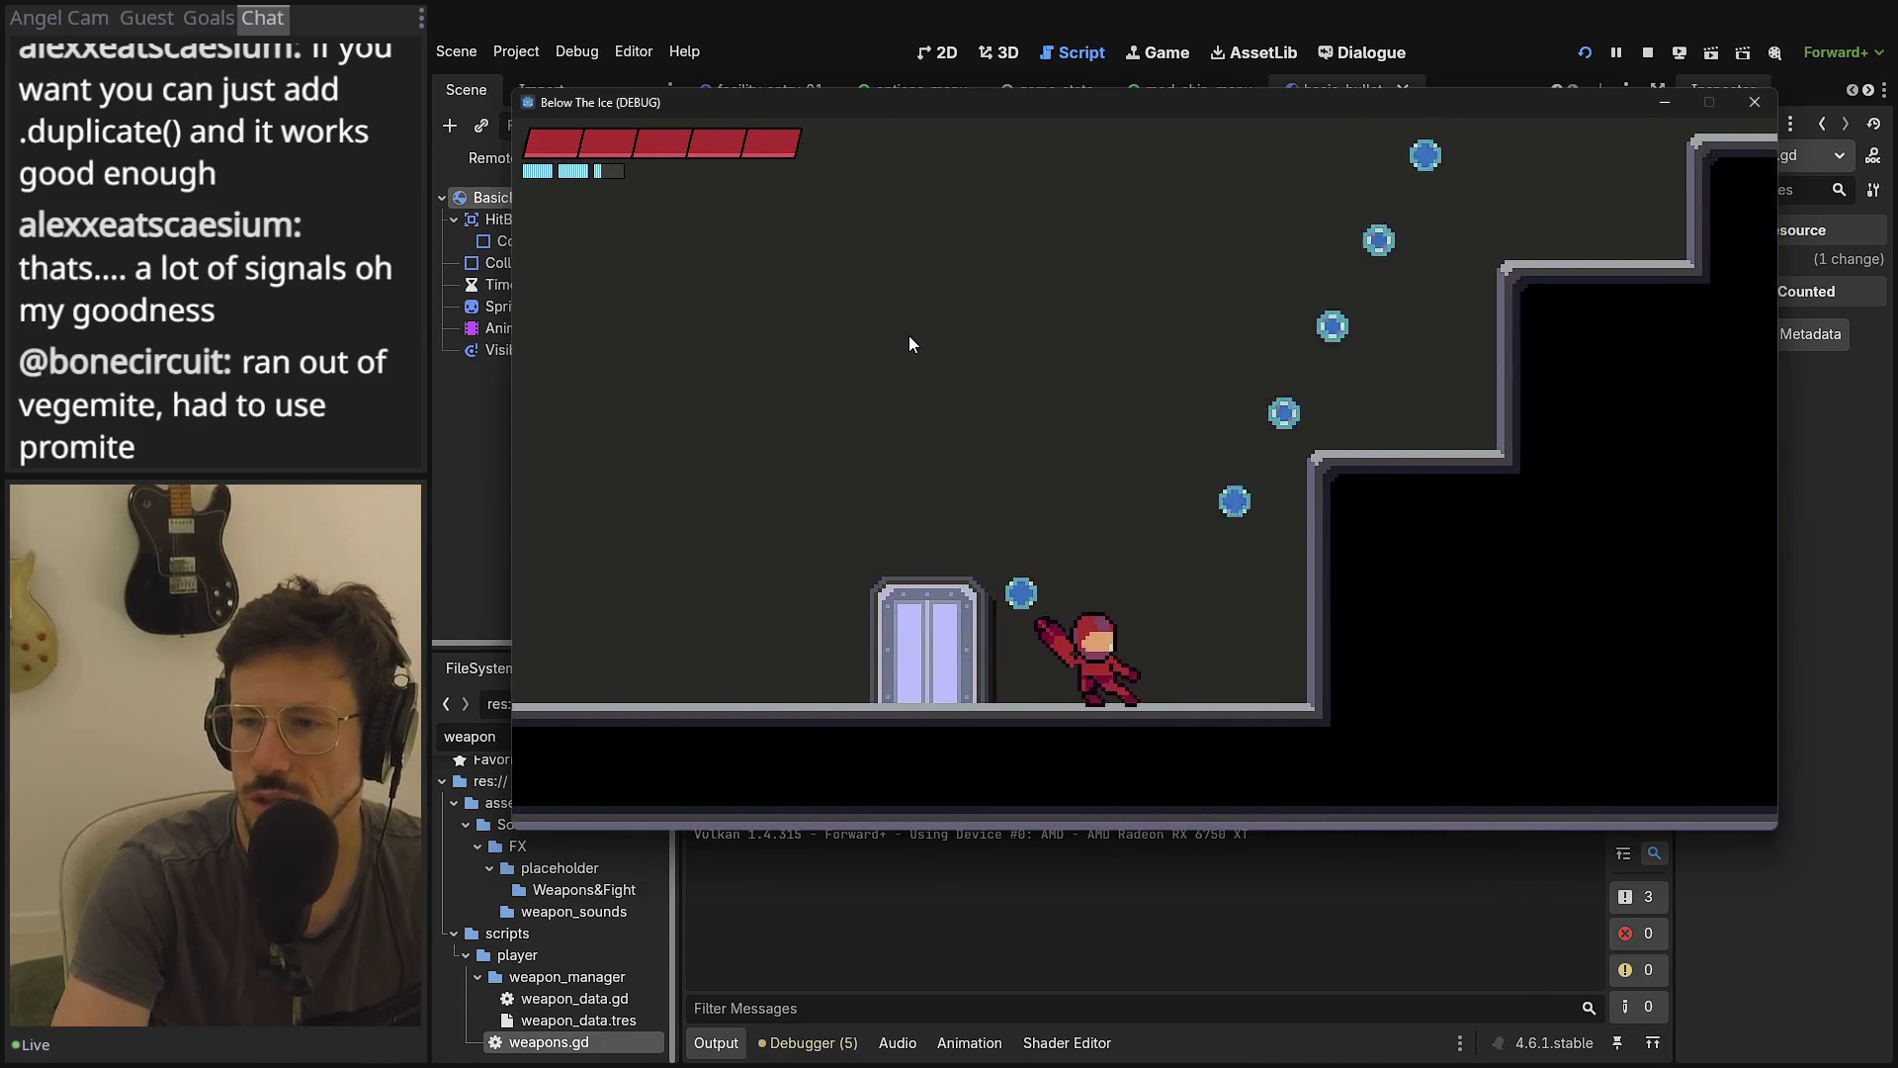
key("Left")
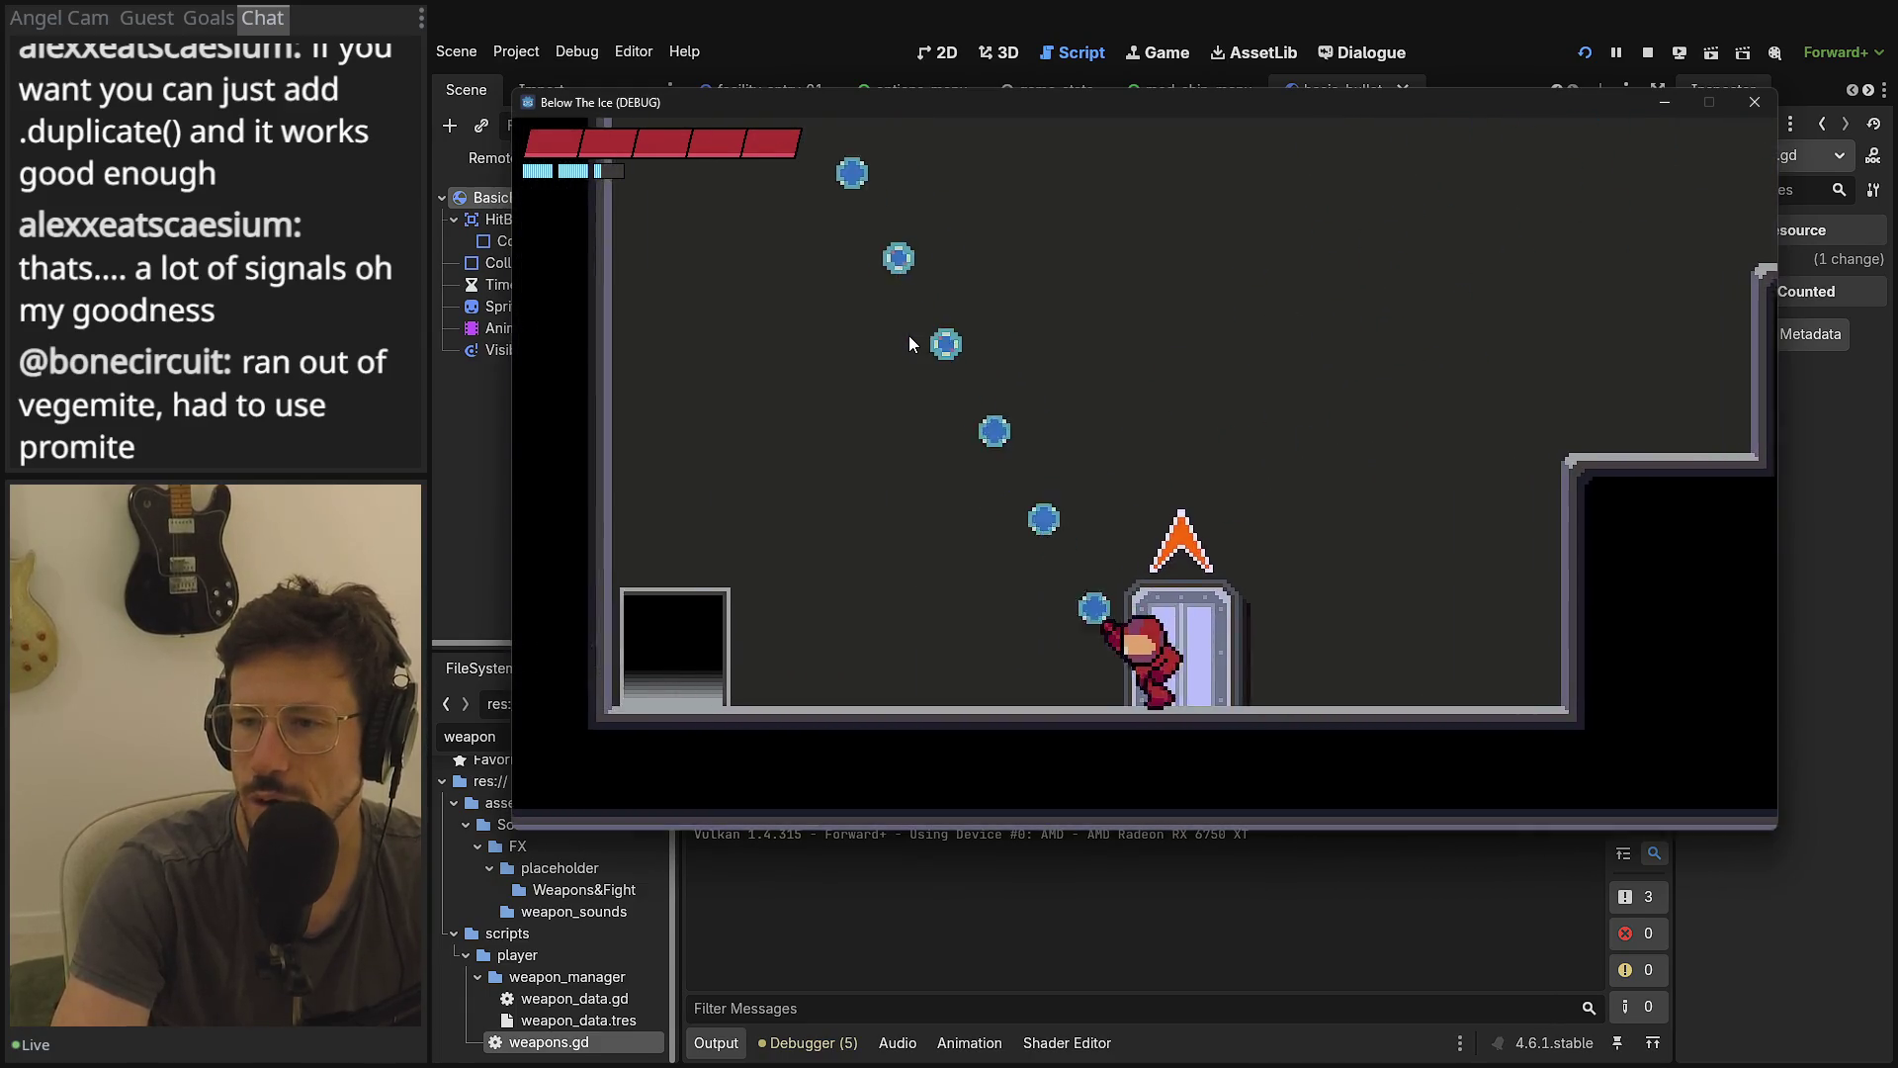
key("j")
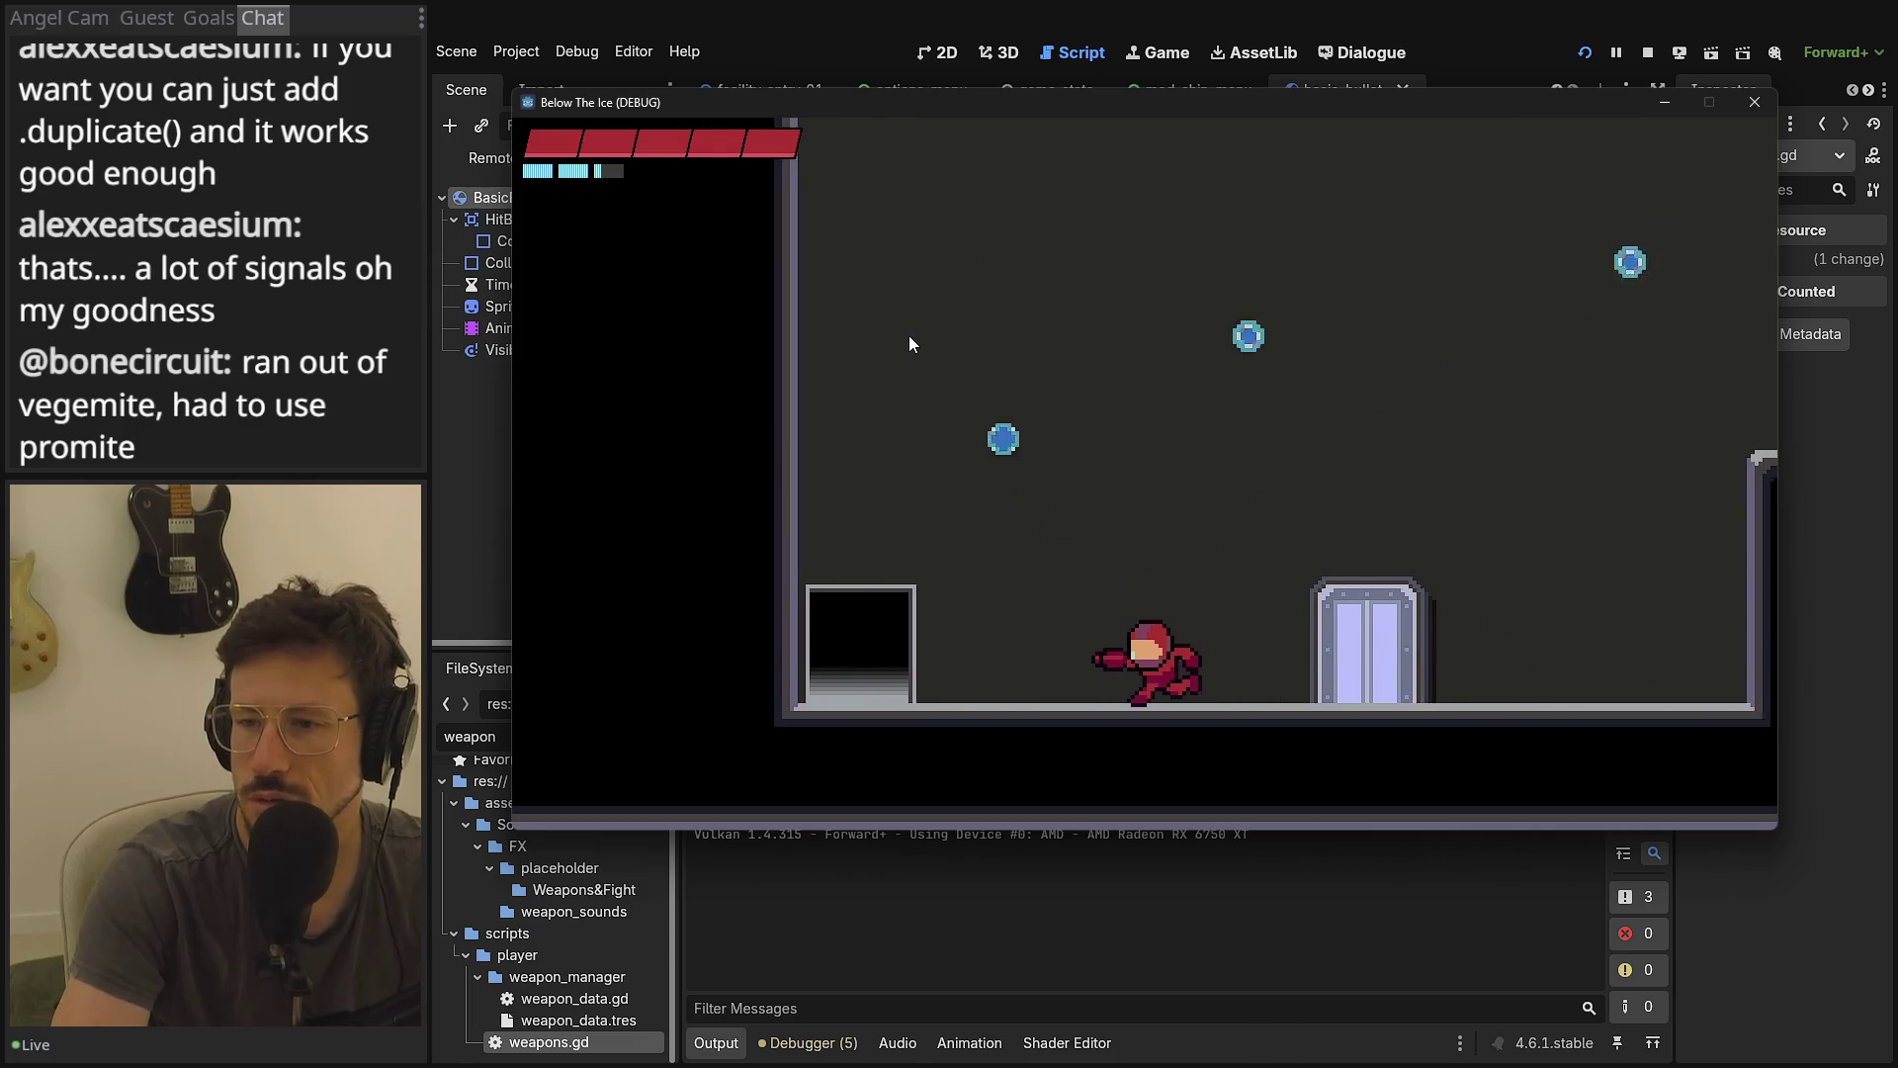
key("Left")
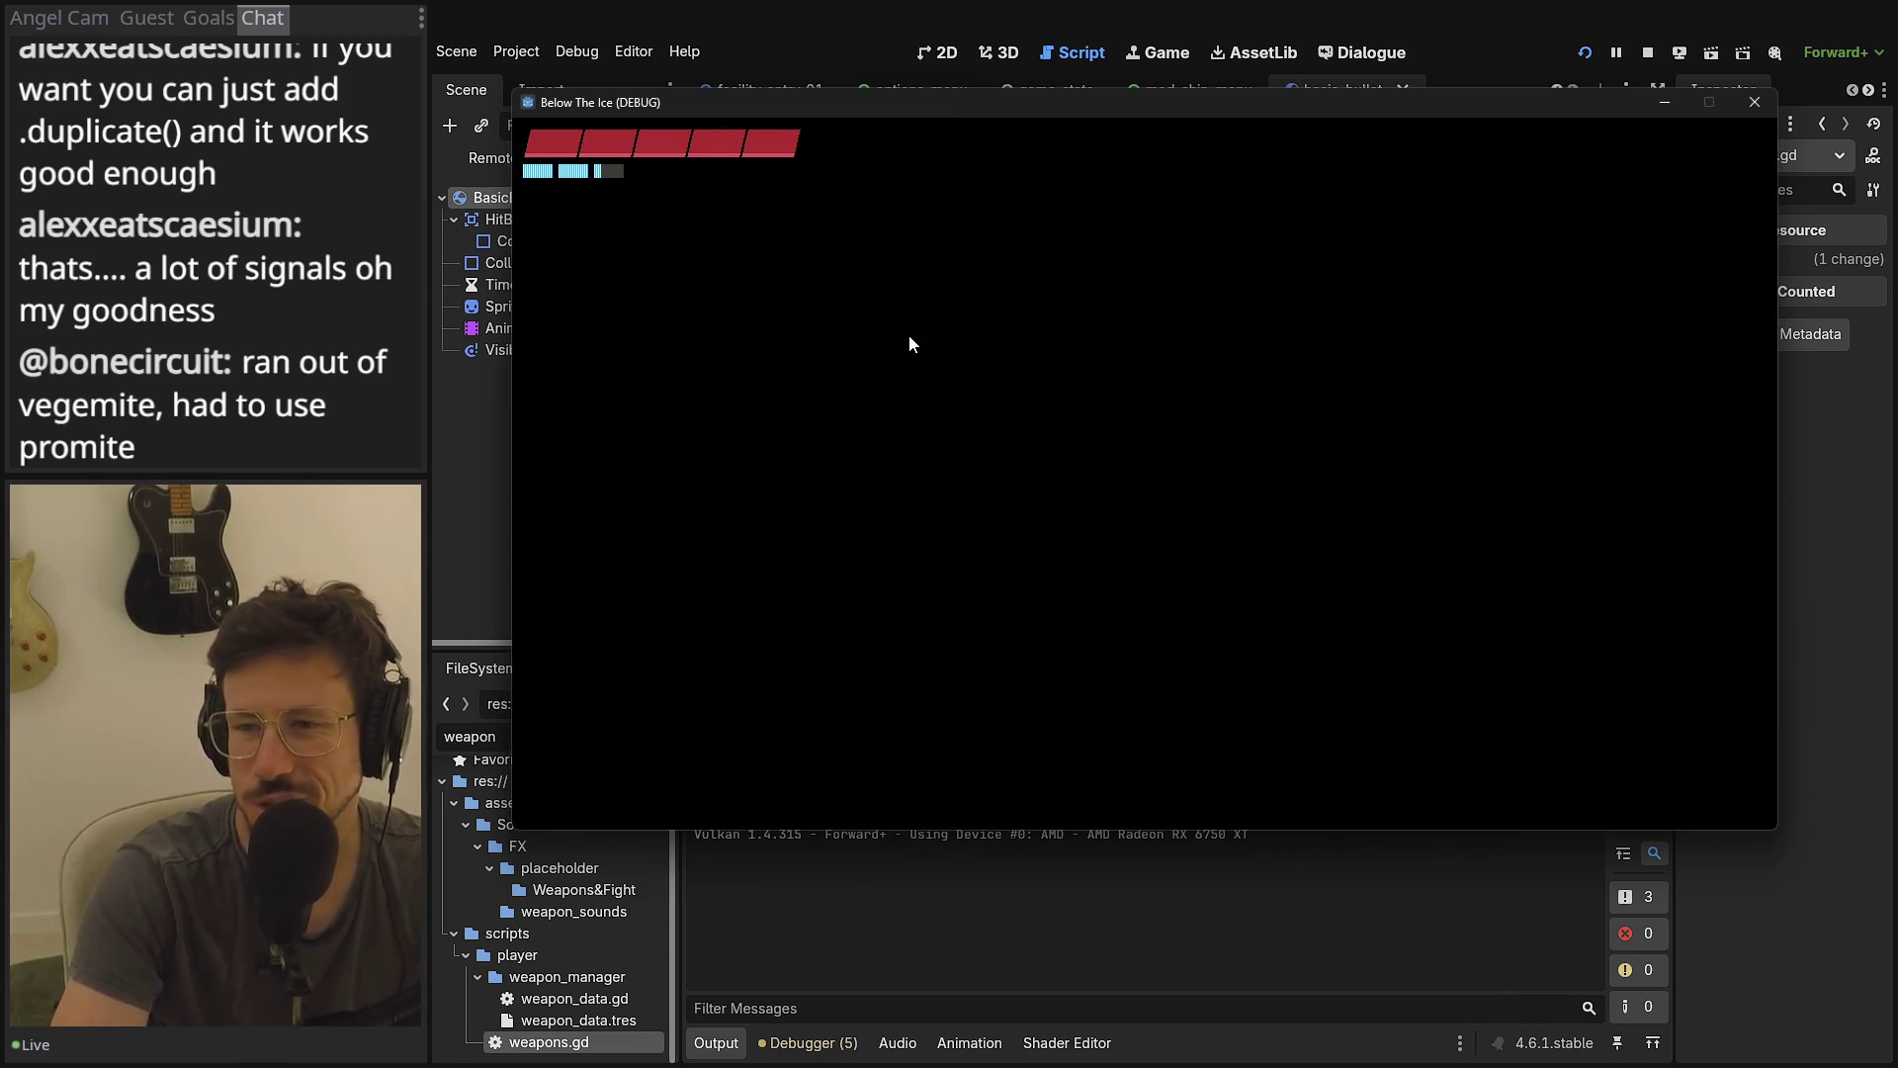
In the new room, shoot the crawler drones while moving and jumping onto the upper platform
key("Left")
key("j")
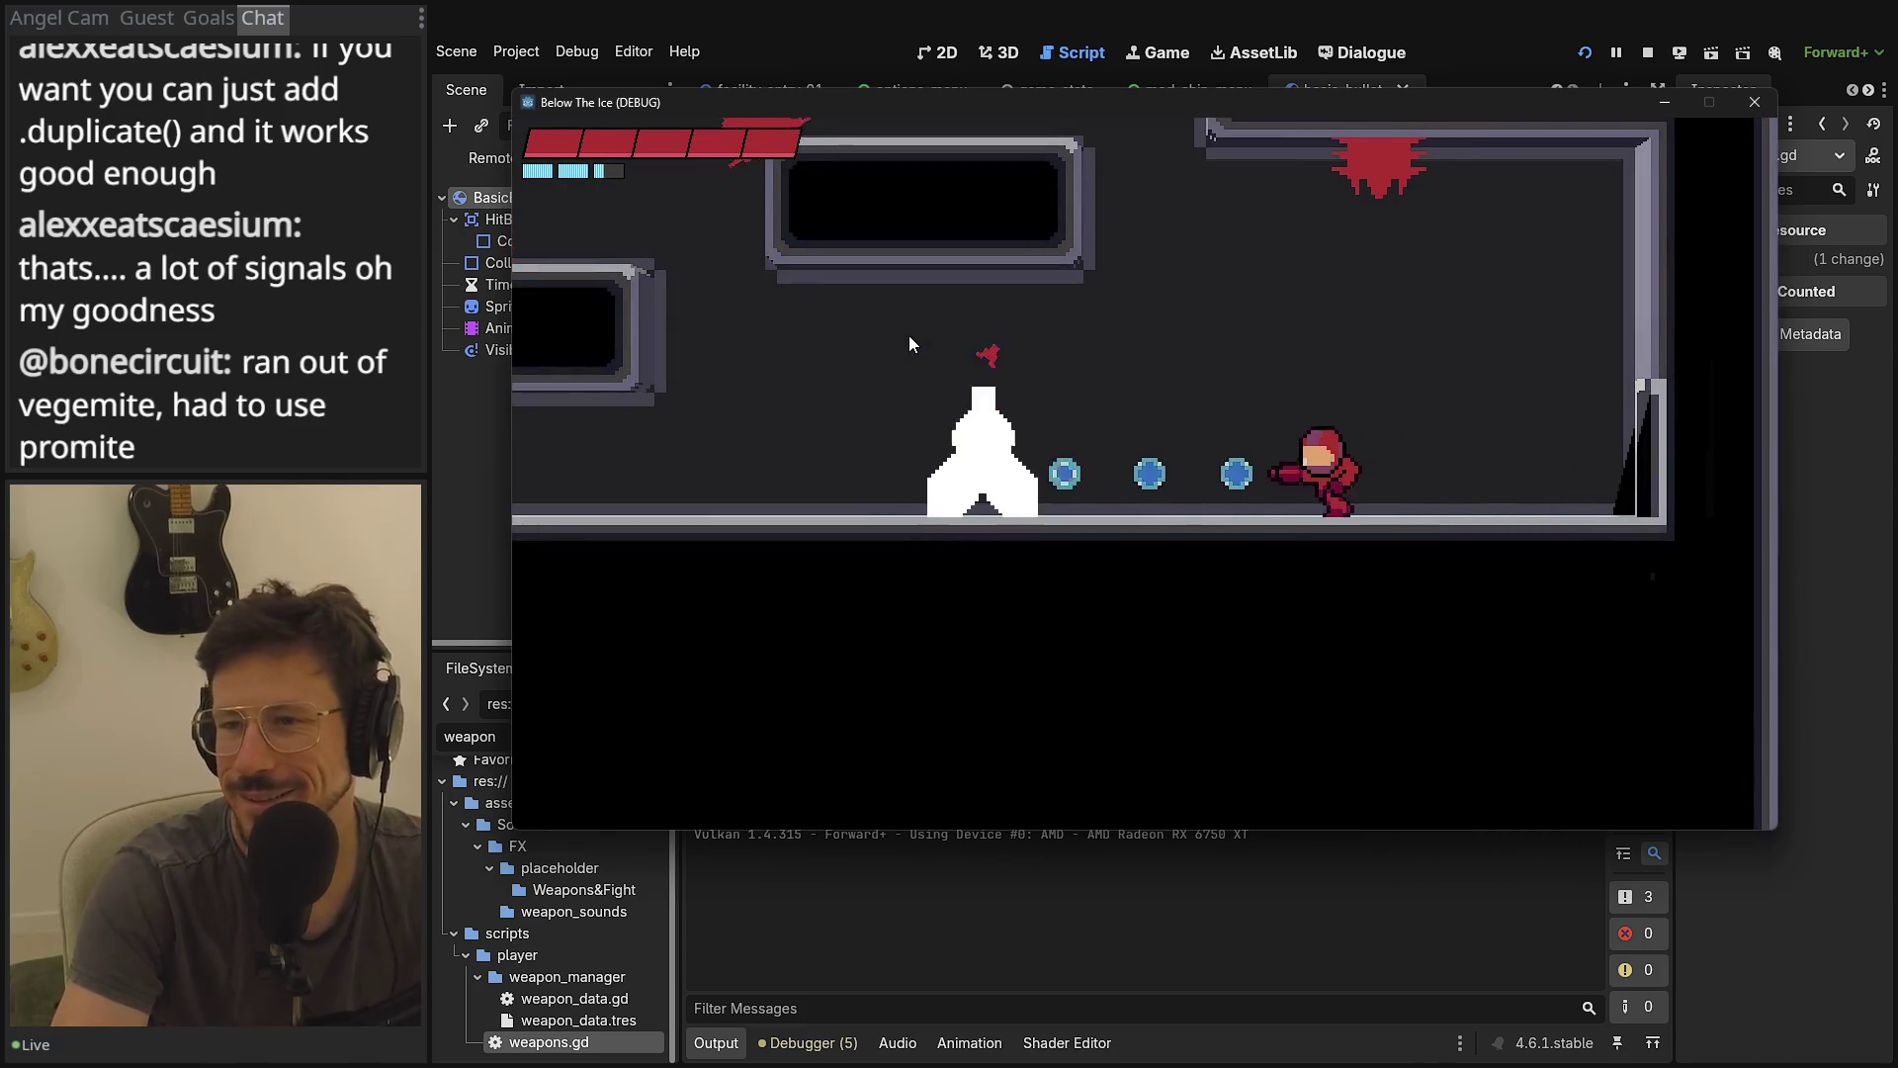
key("Right")
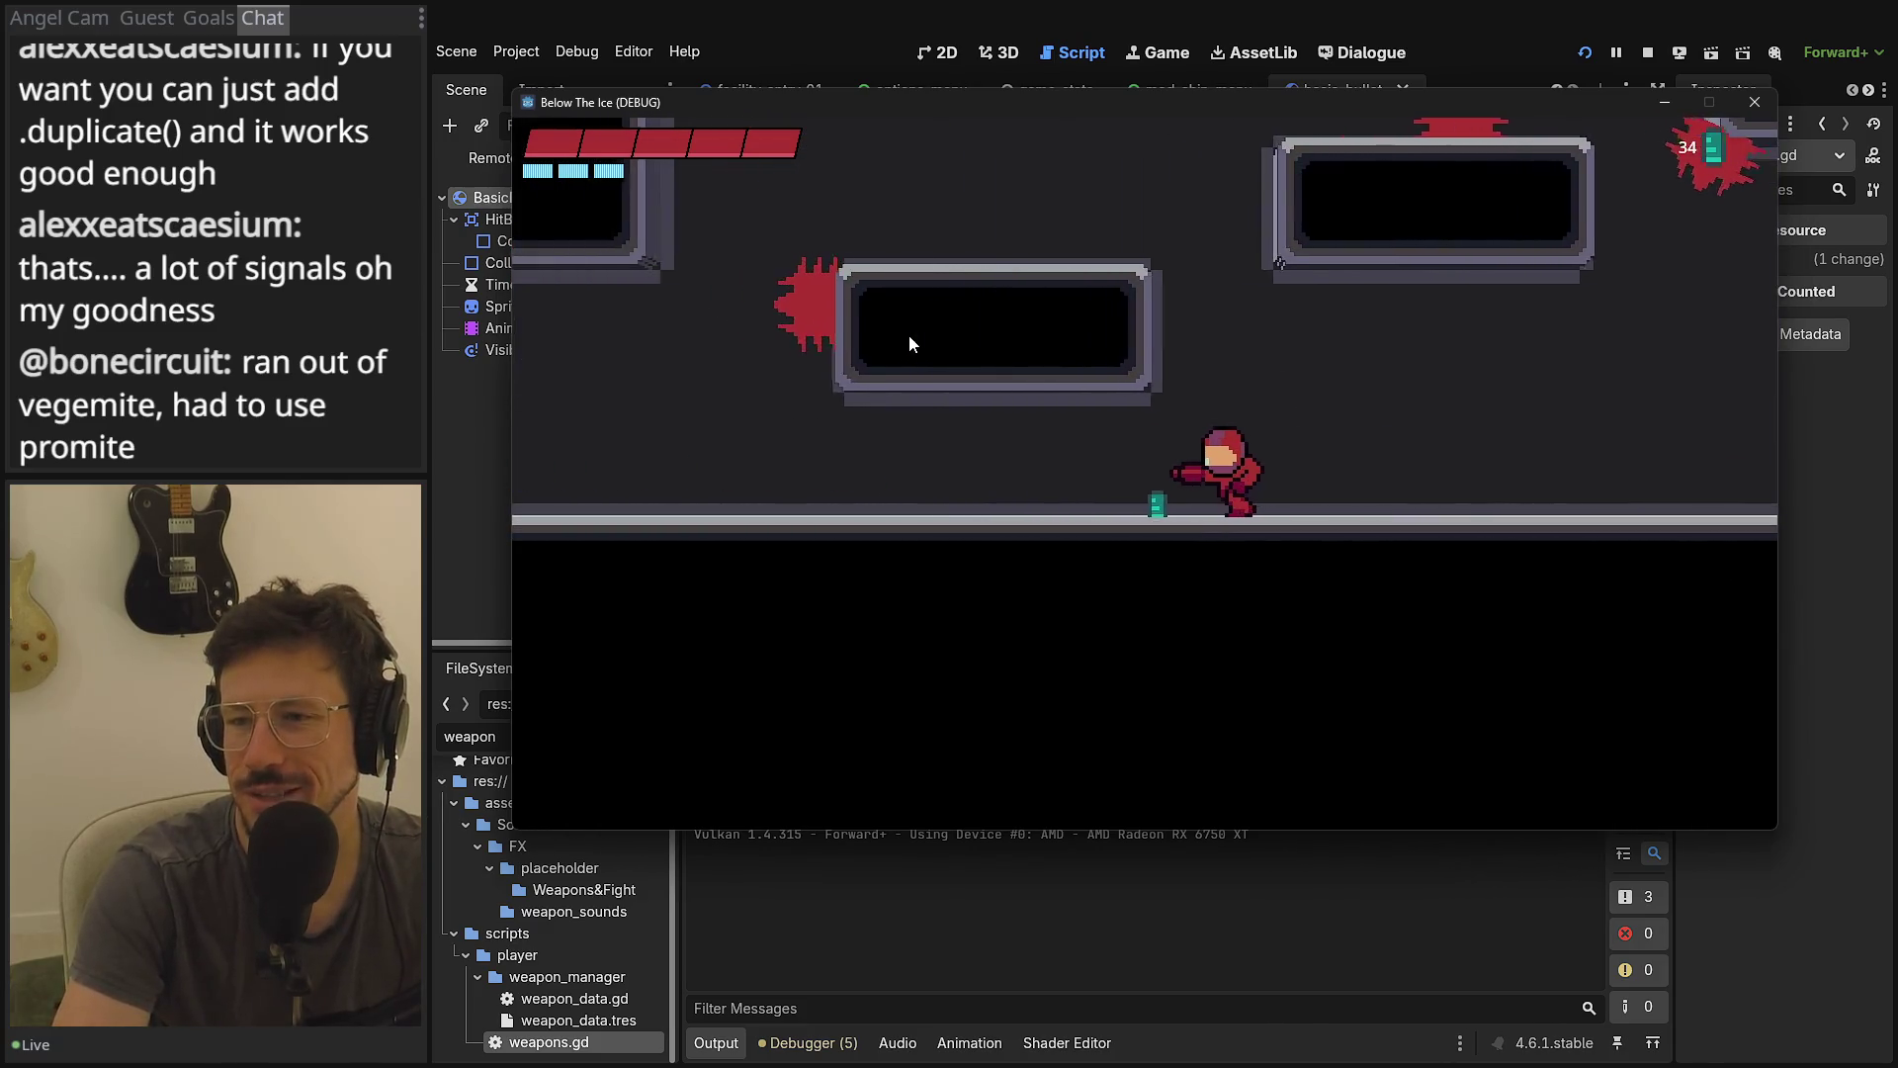
key("Up")
key("j")
key("j")
key("space")
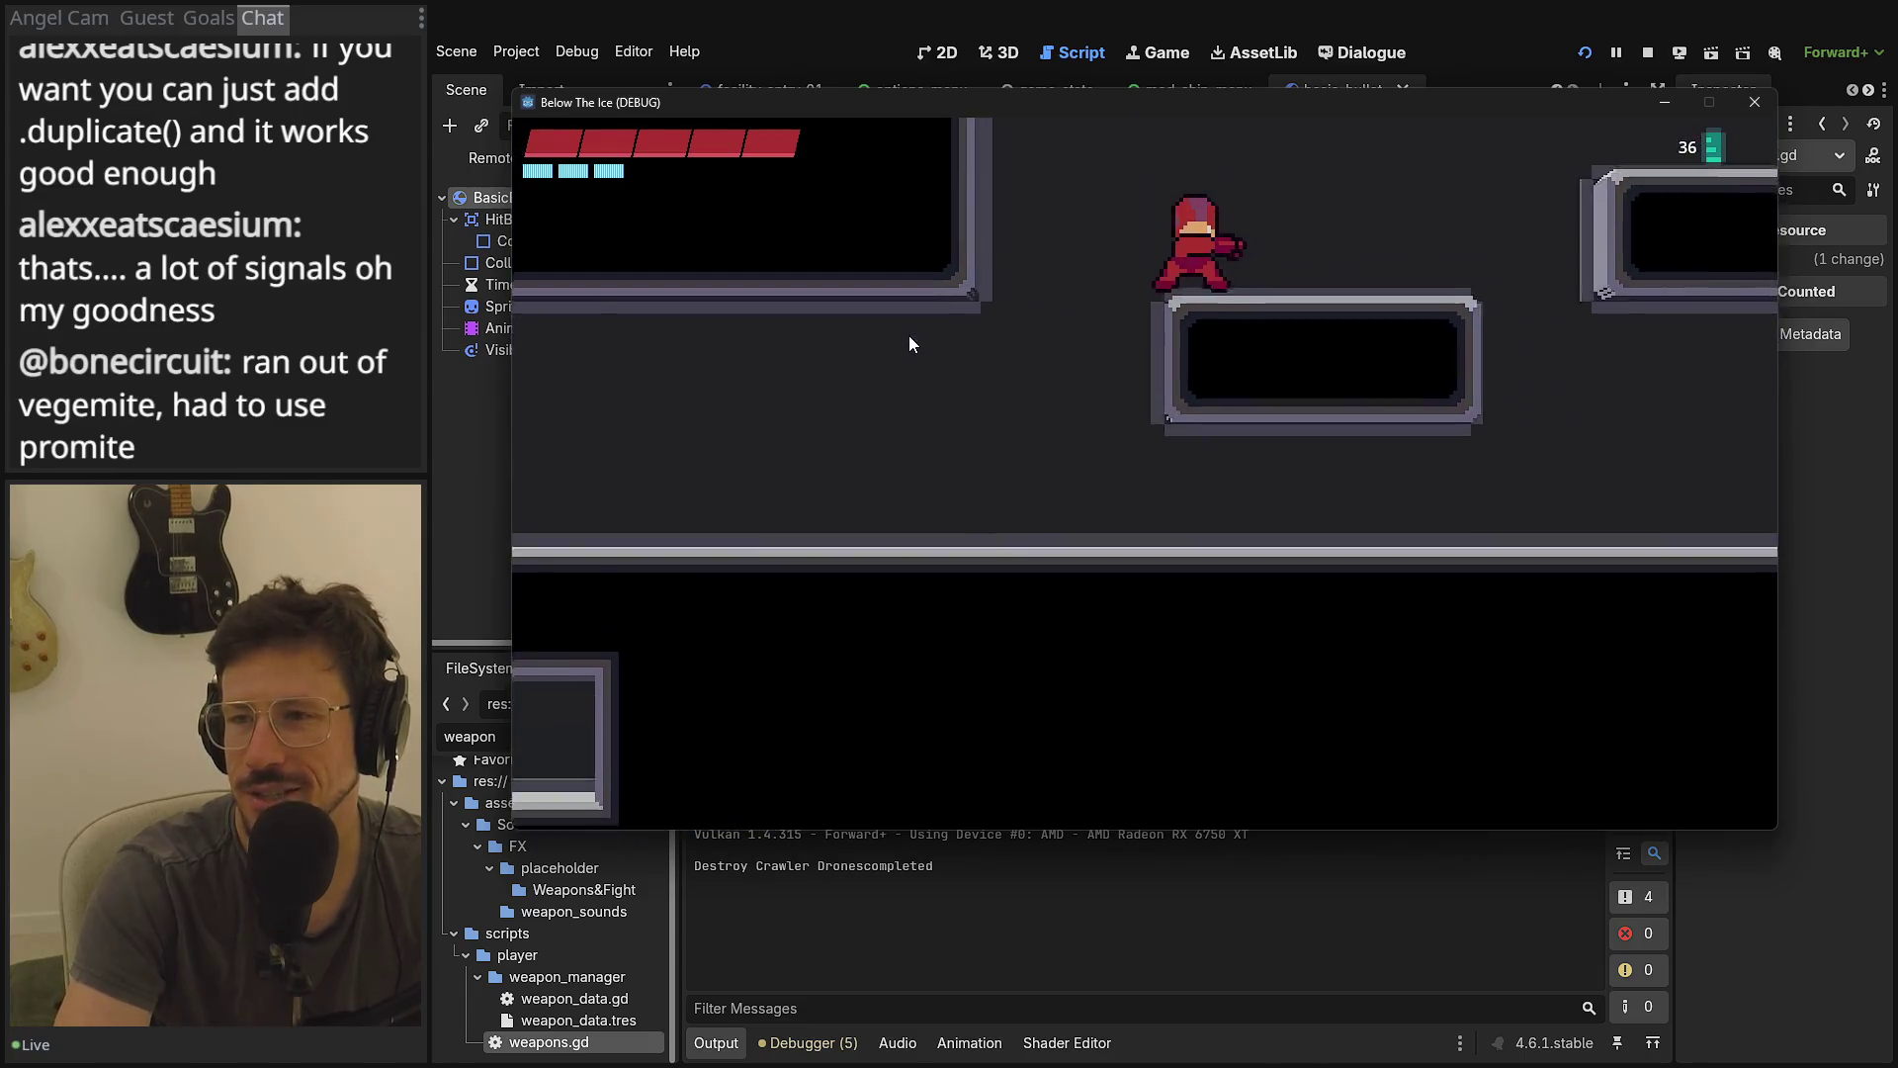
key("j")
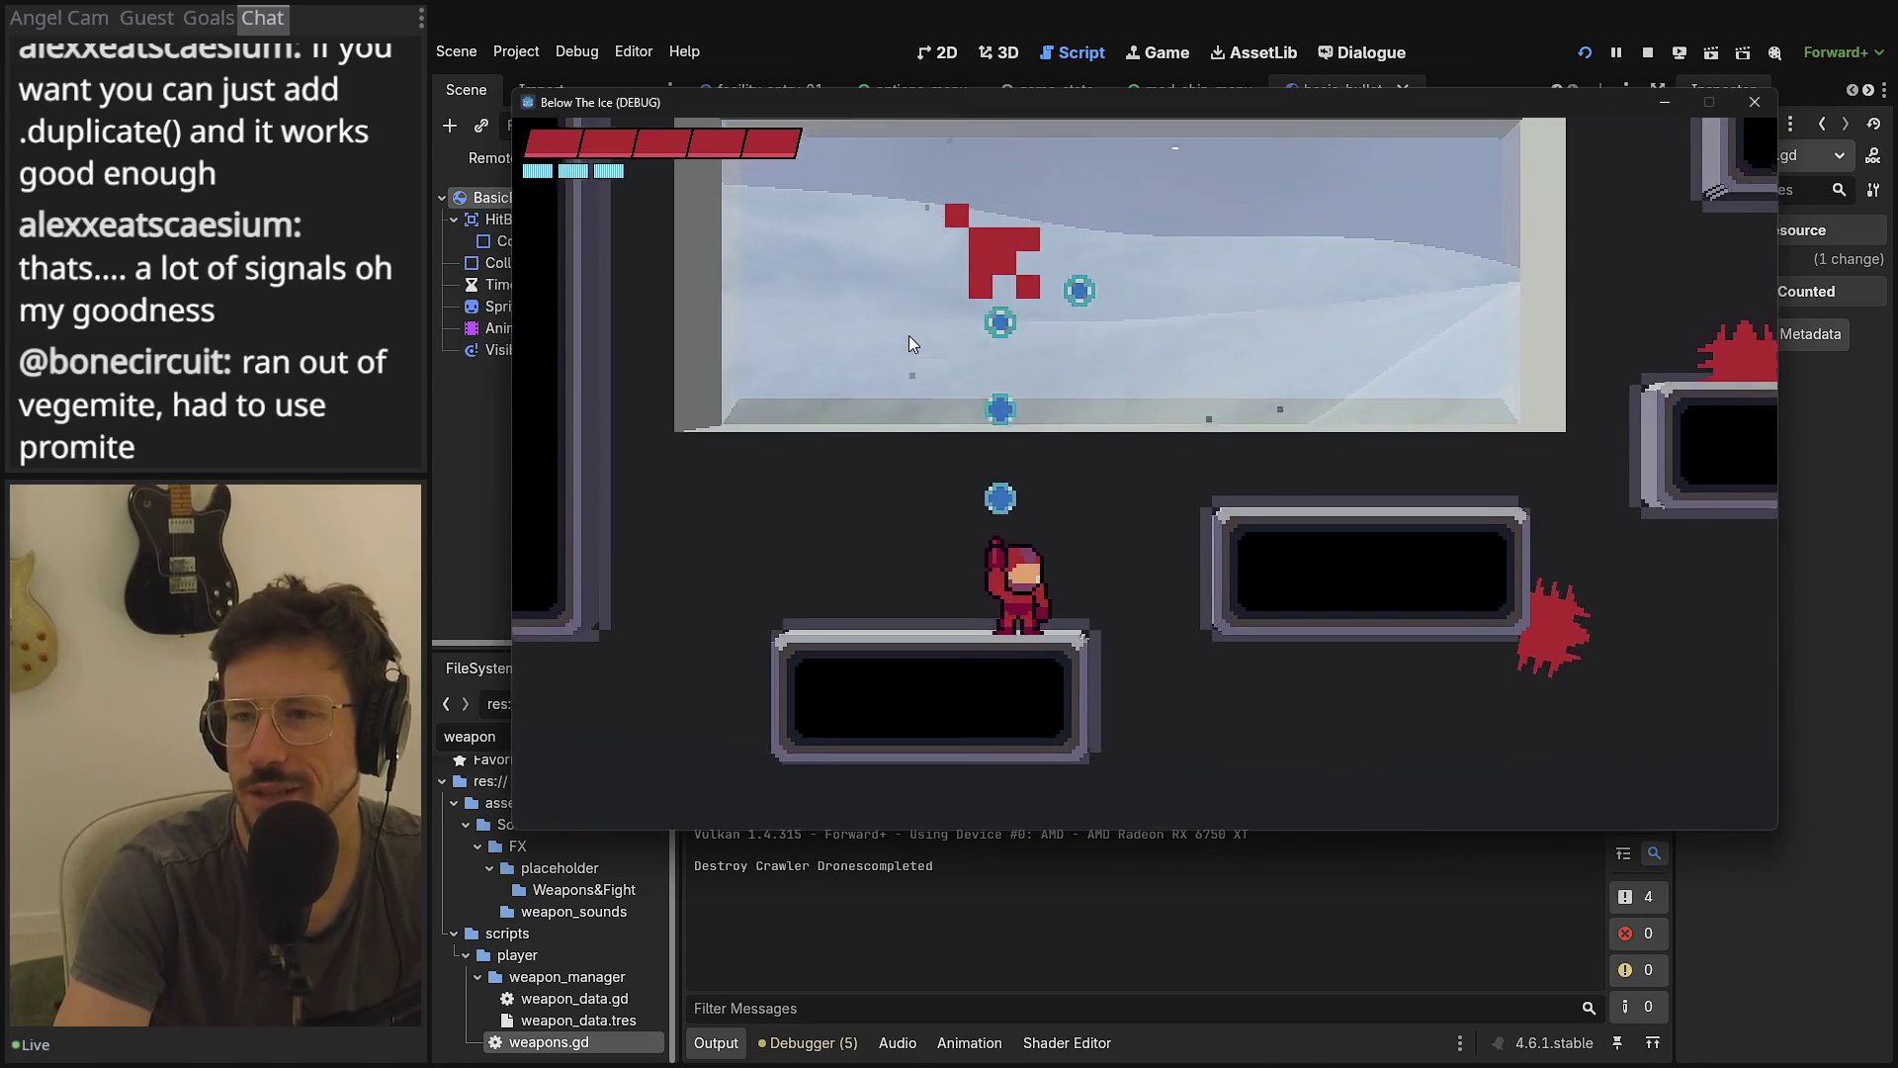
key("Right")
key("space")
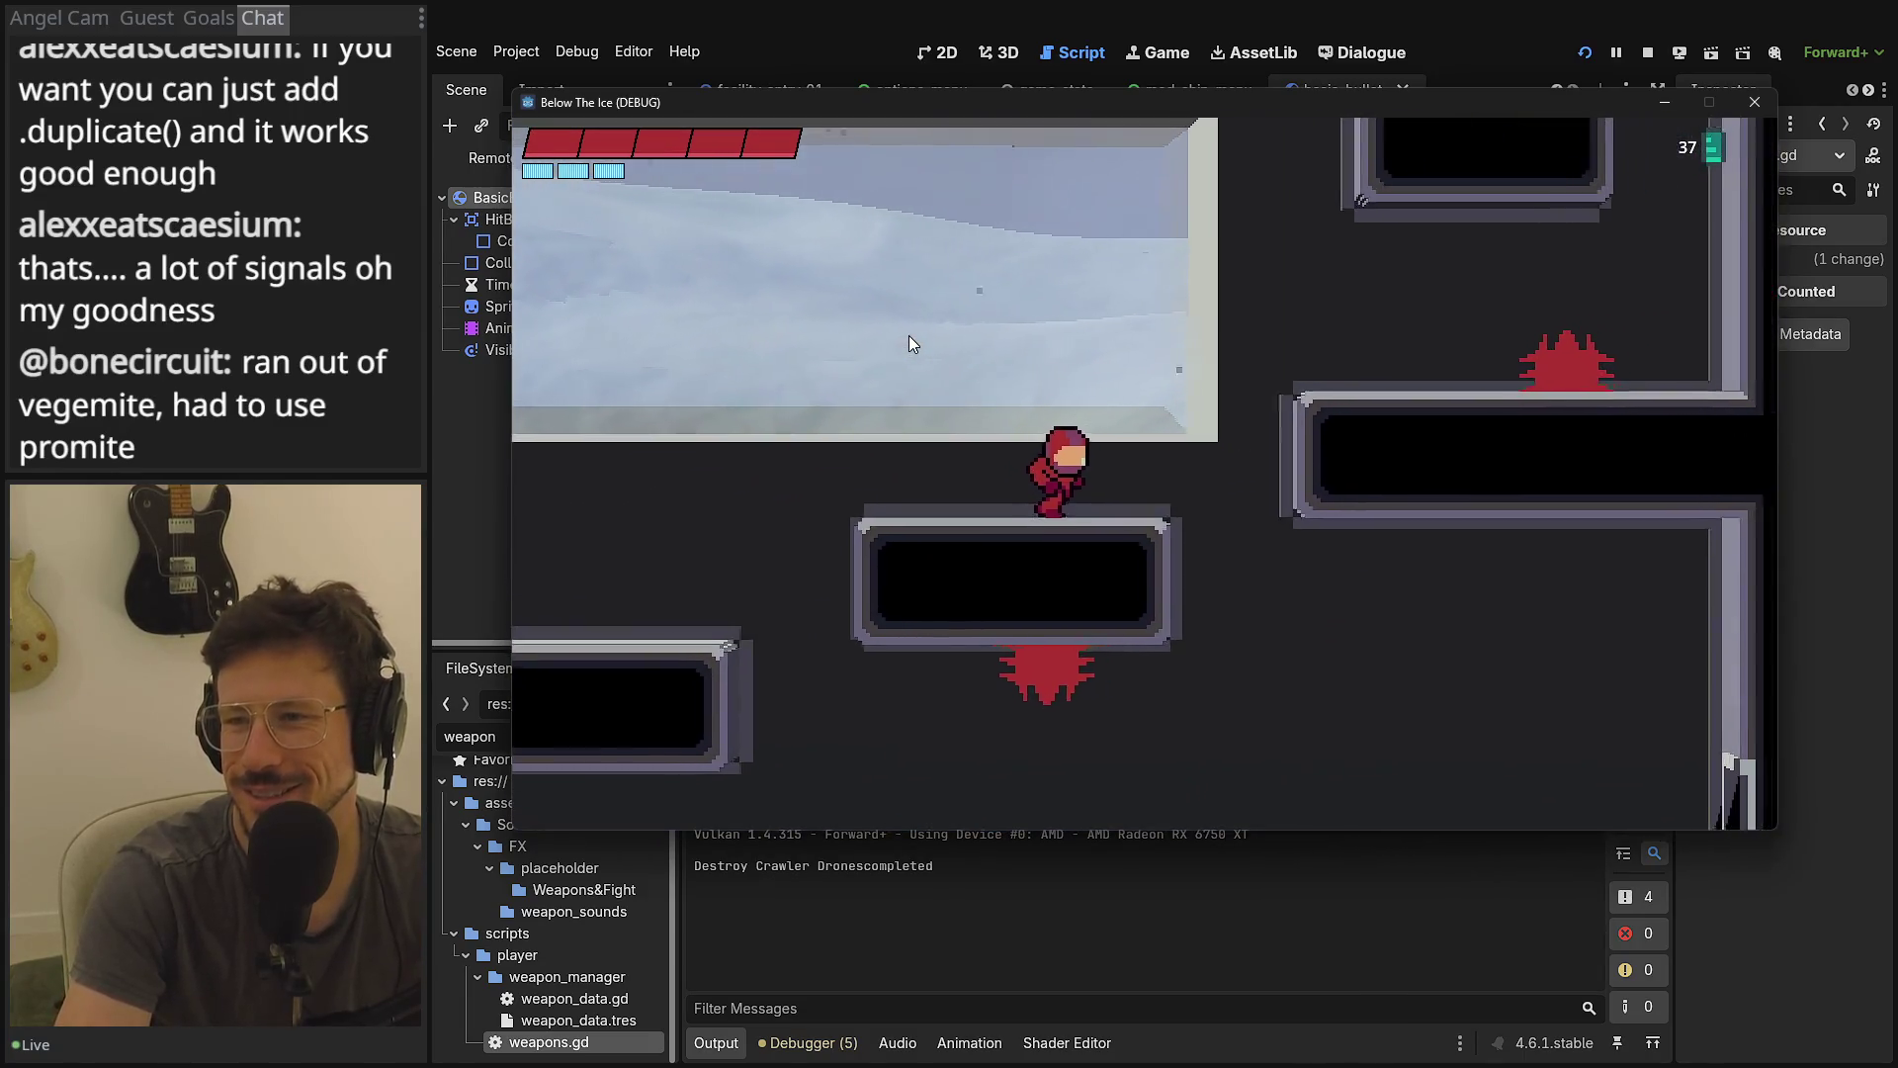
key("Right")
key("j")
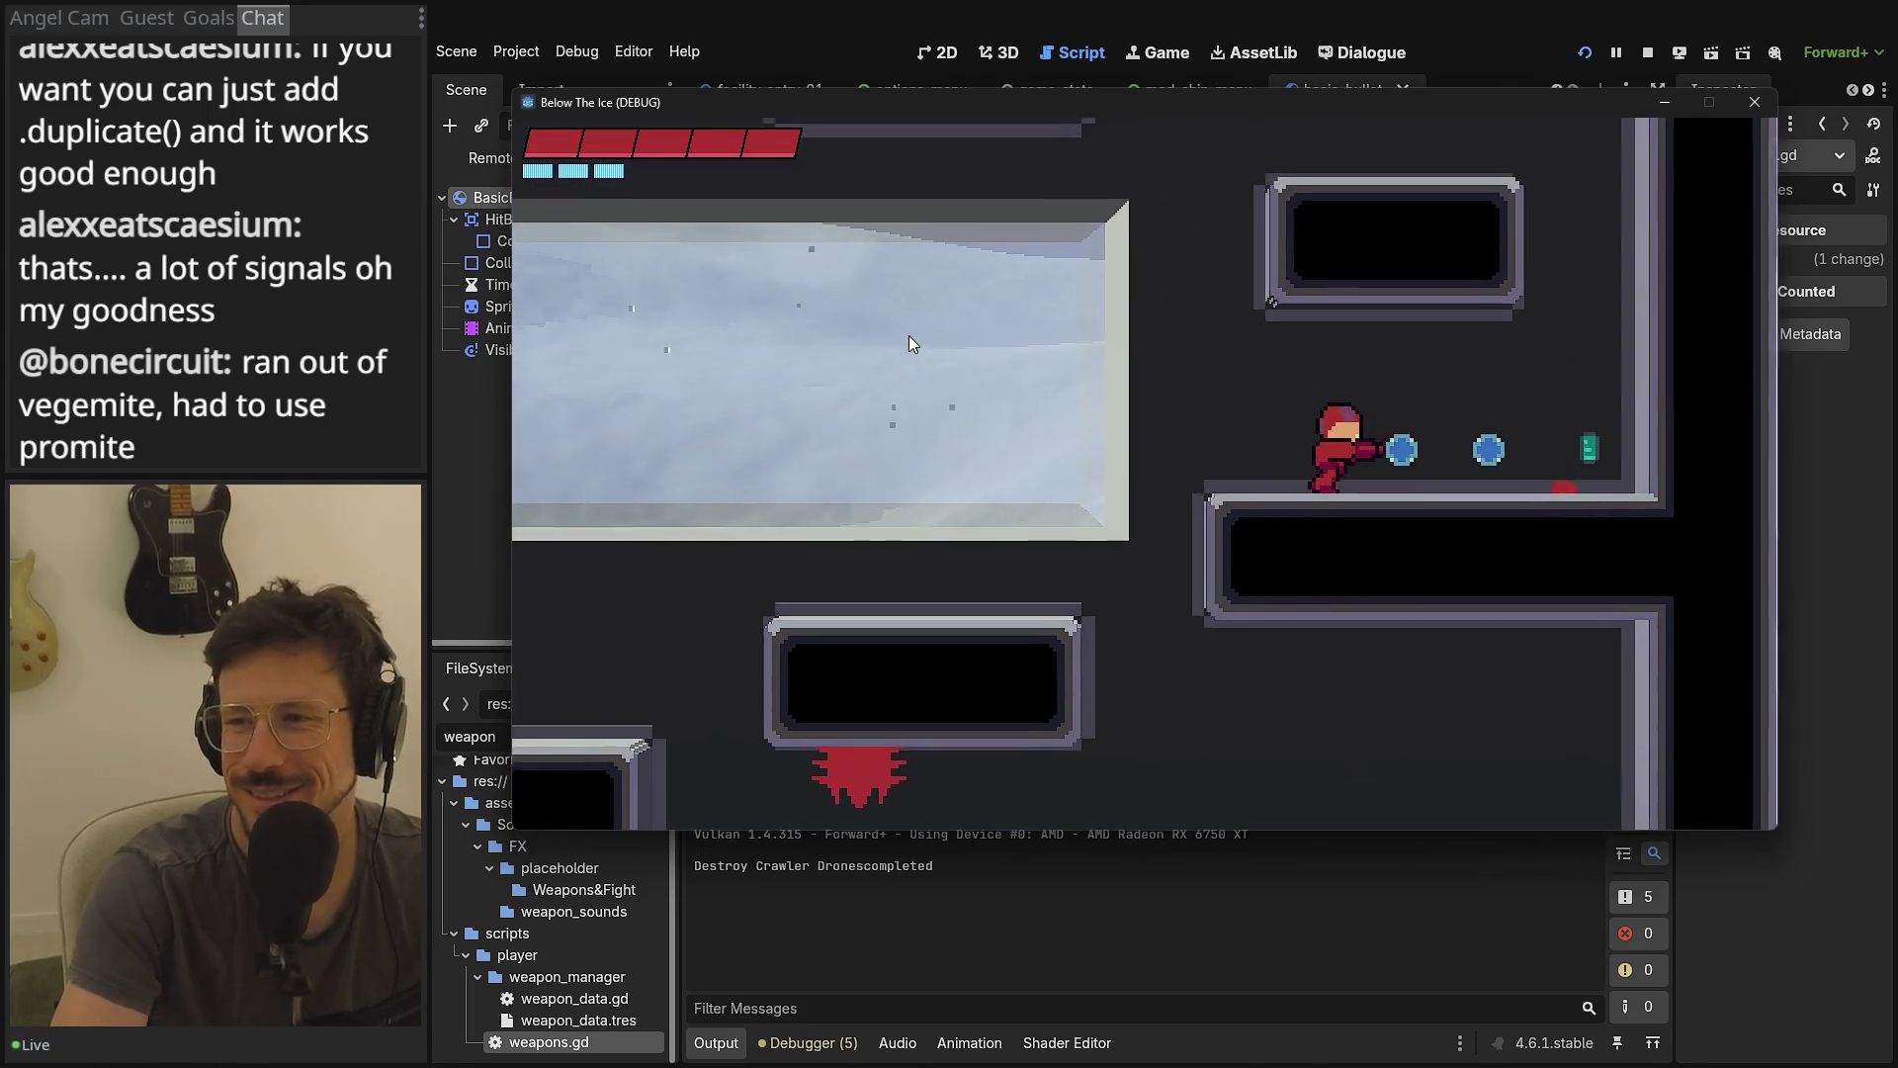
key("Left")
key("Left")
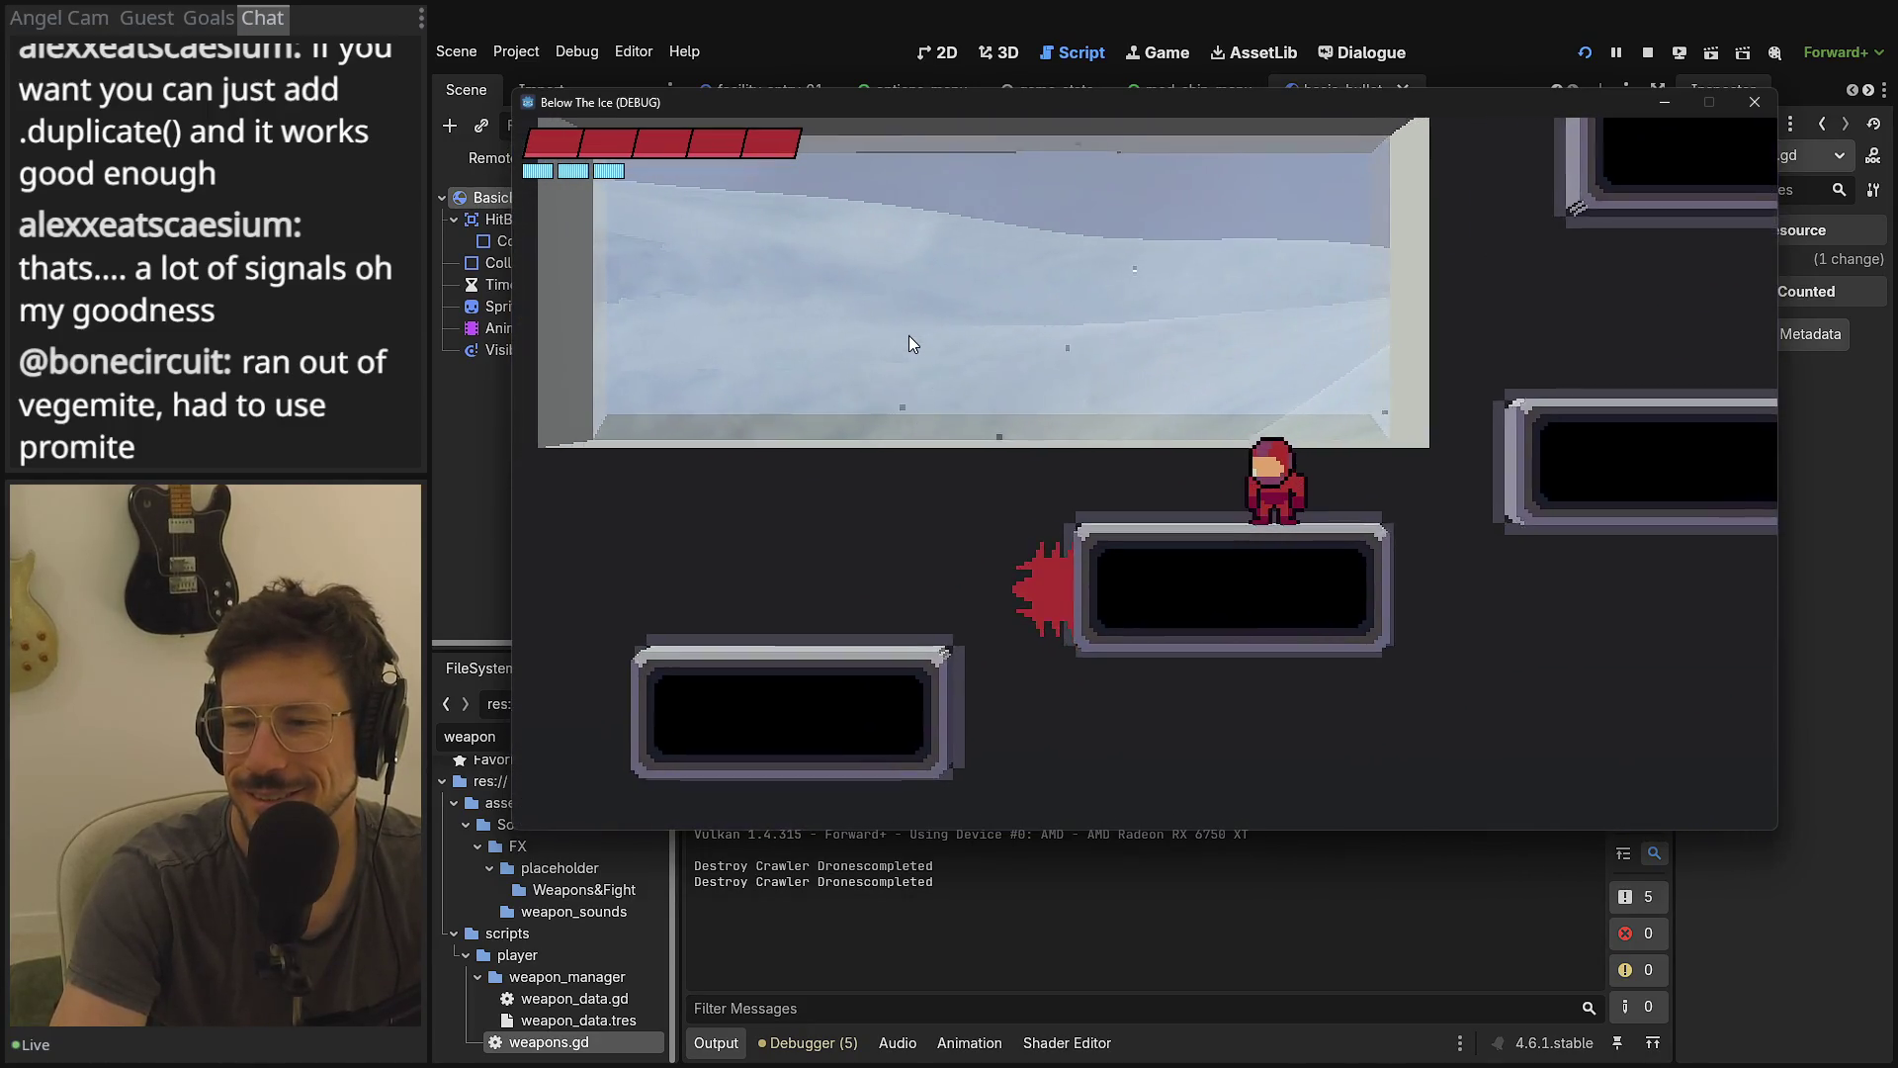
key("j")
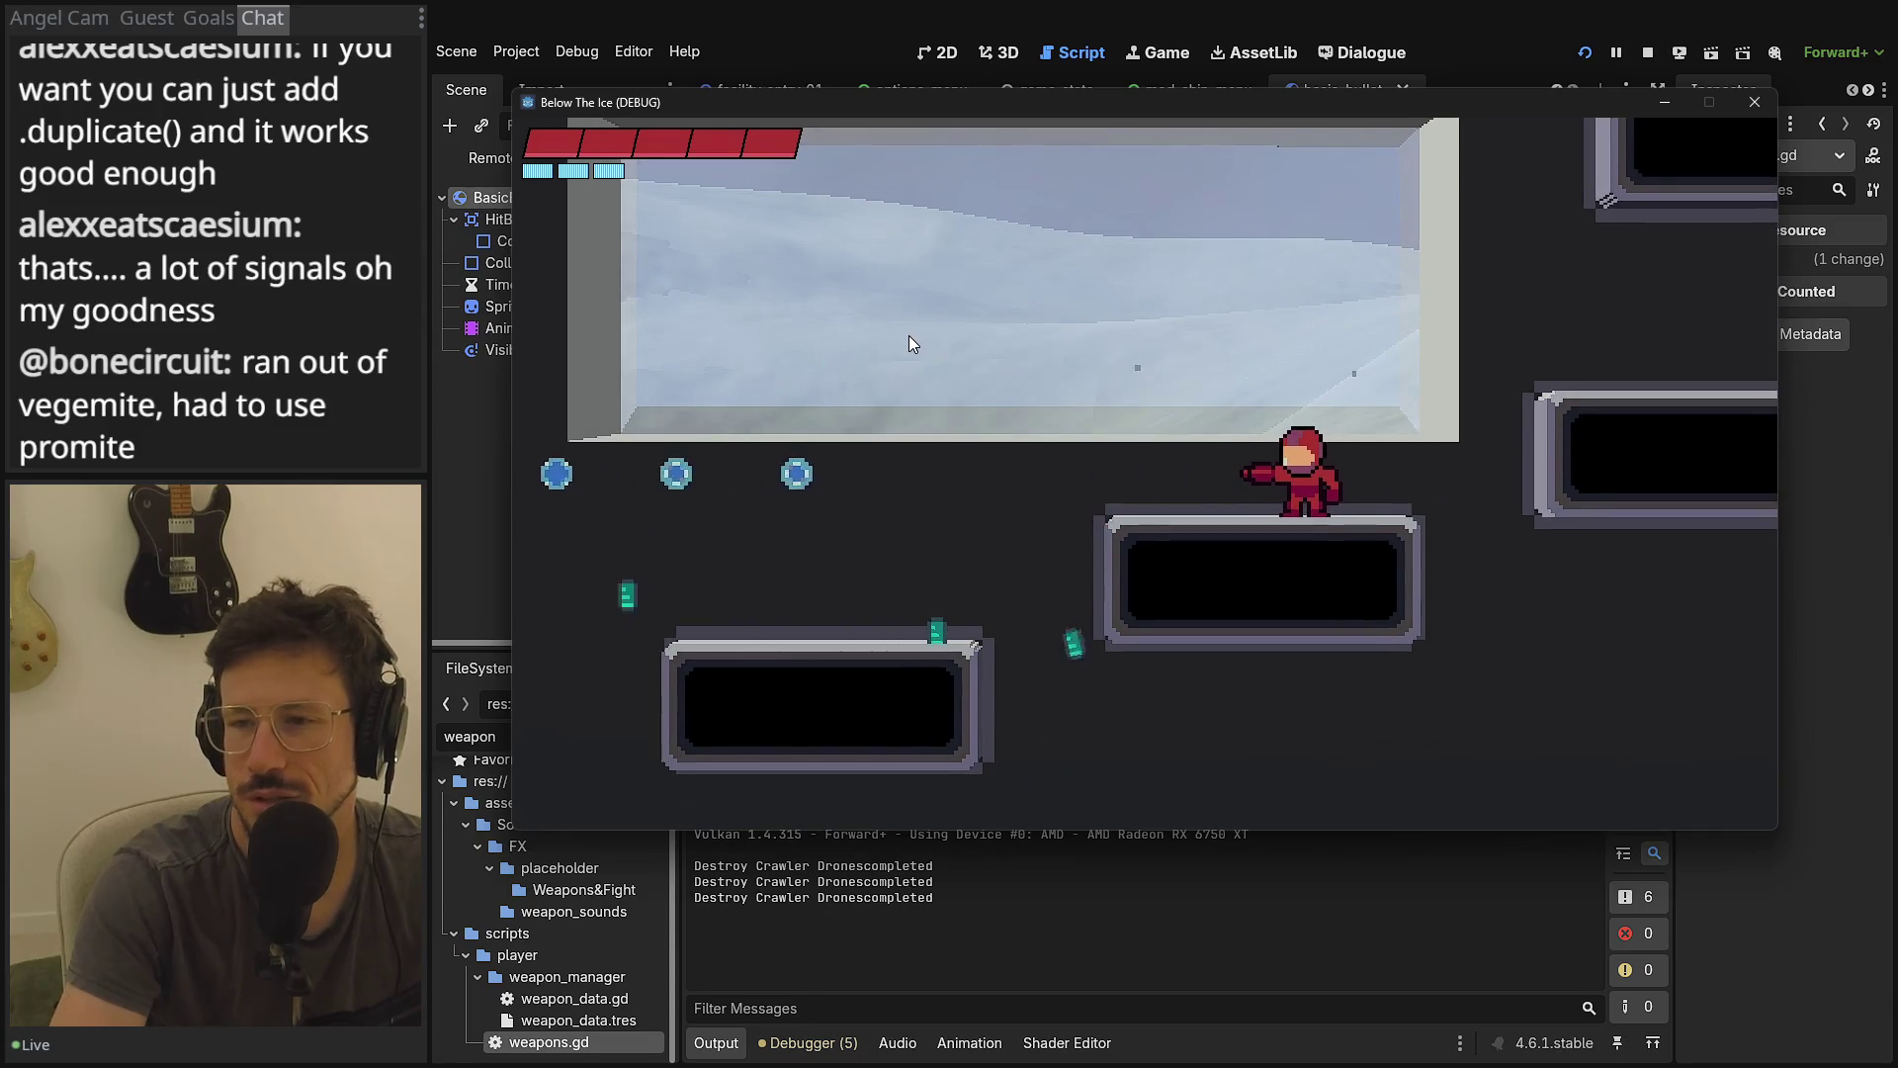
key("space")
key("Left")
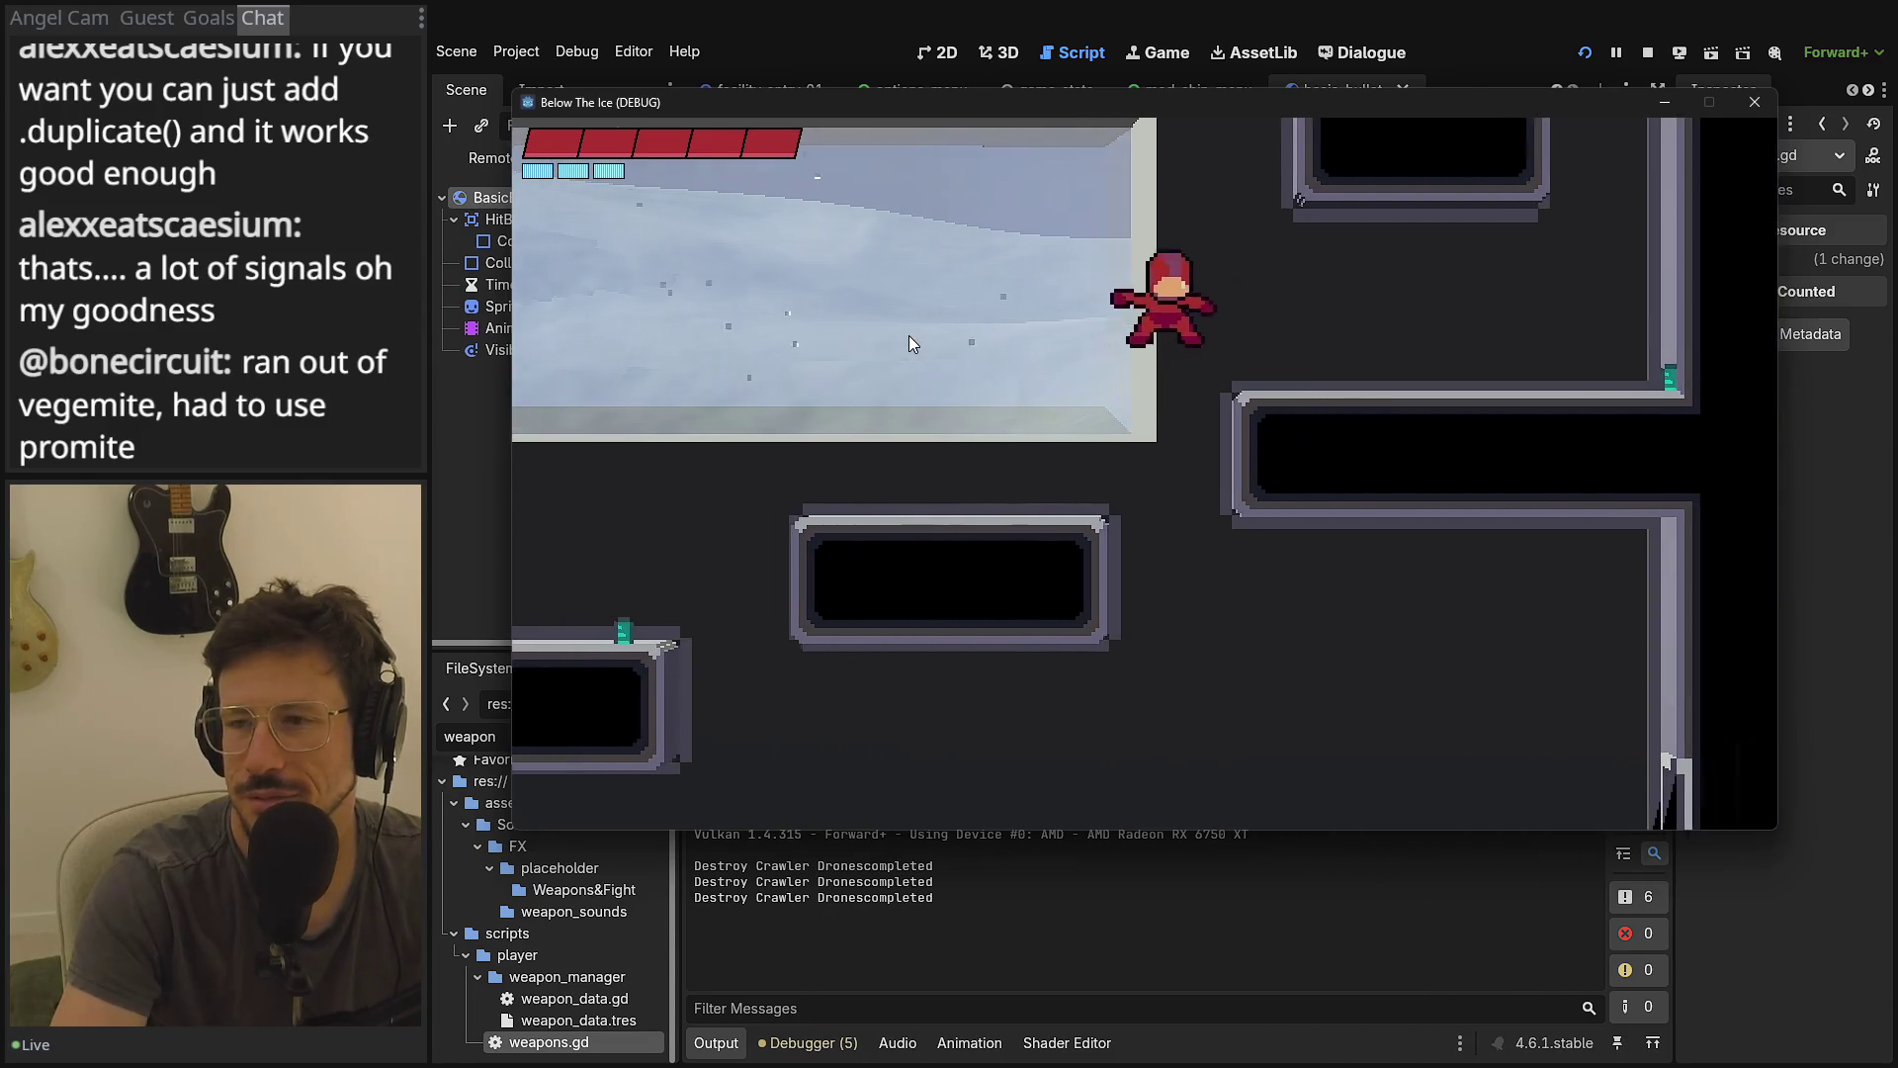
Climb the wall and ledges upward, firing bursts at the red enemy along the way
key("Right")
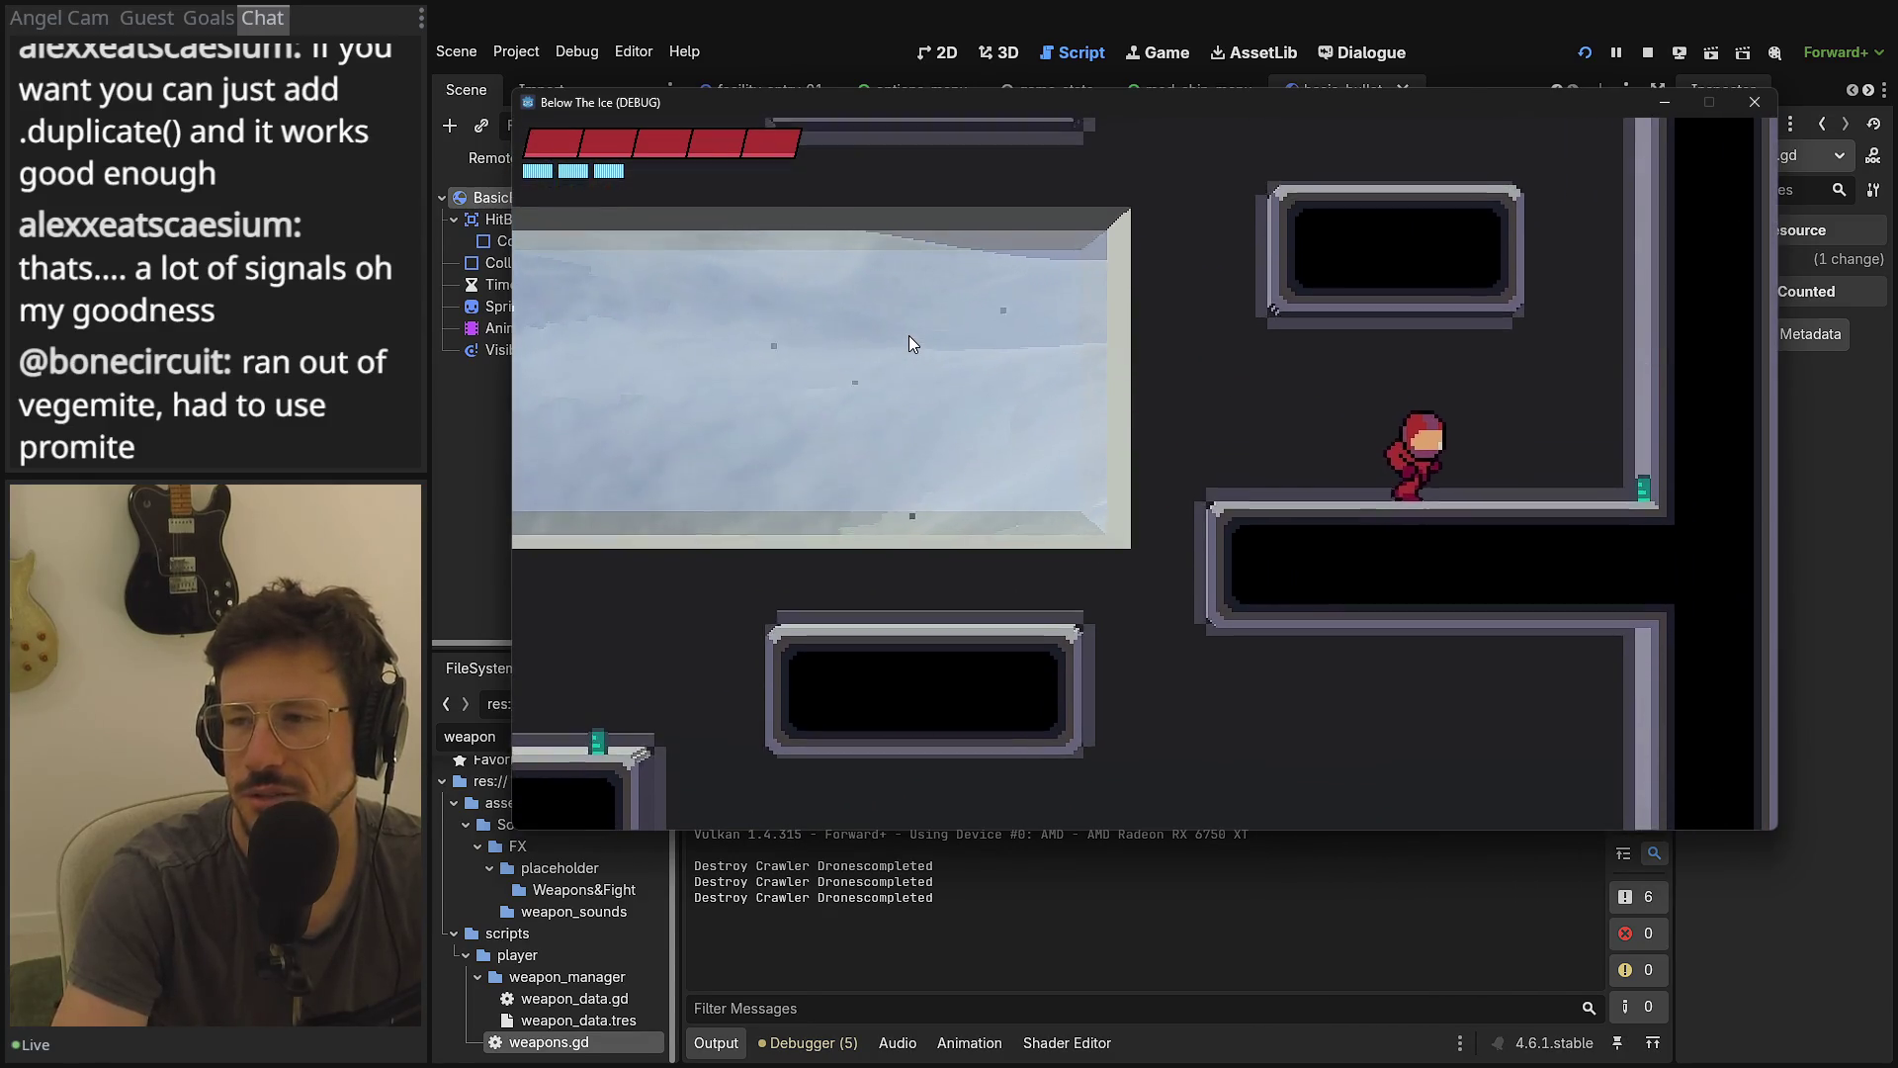
key("space")
key("Left")
key("j")
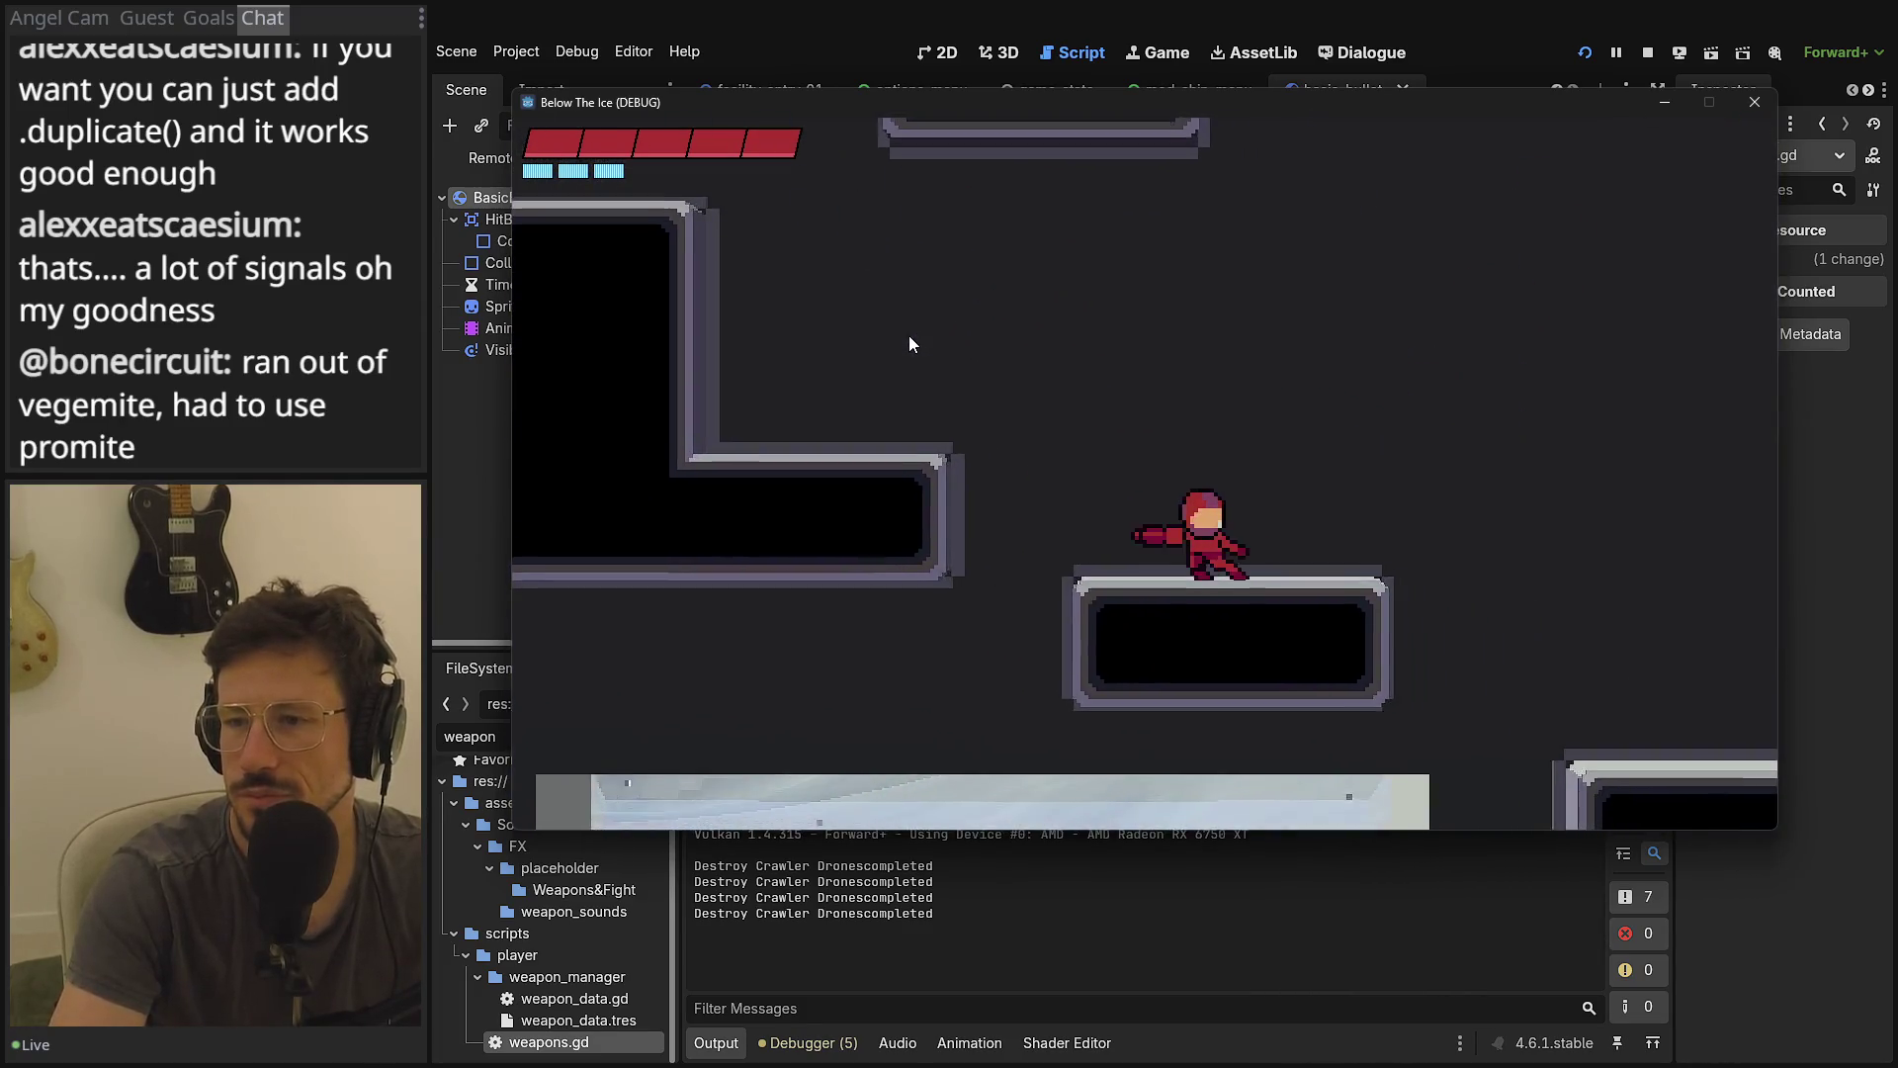
key("space")
key("j")
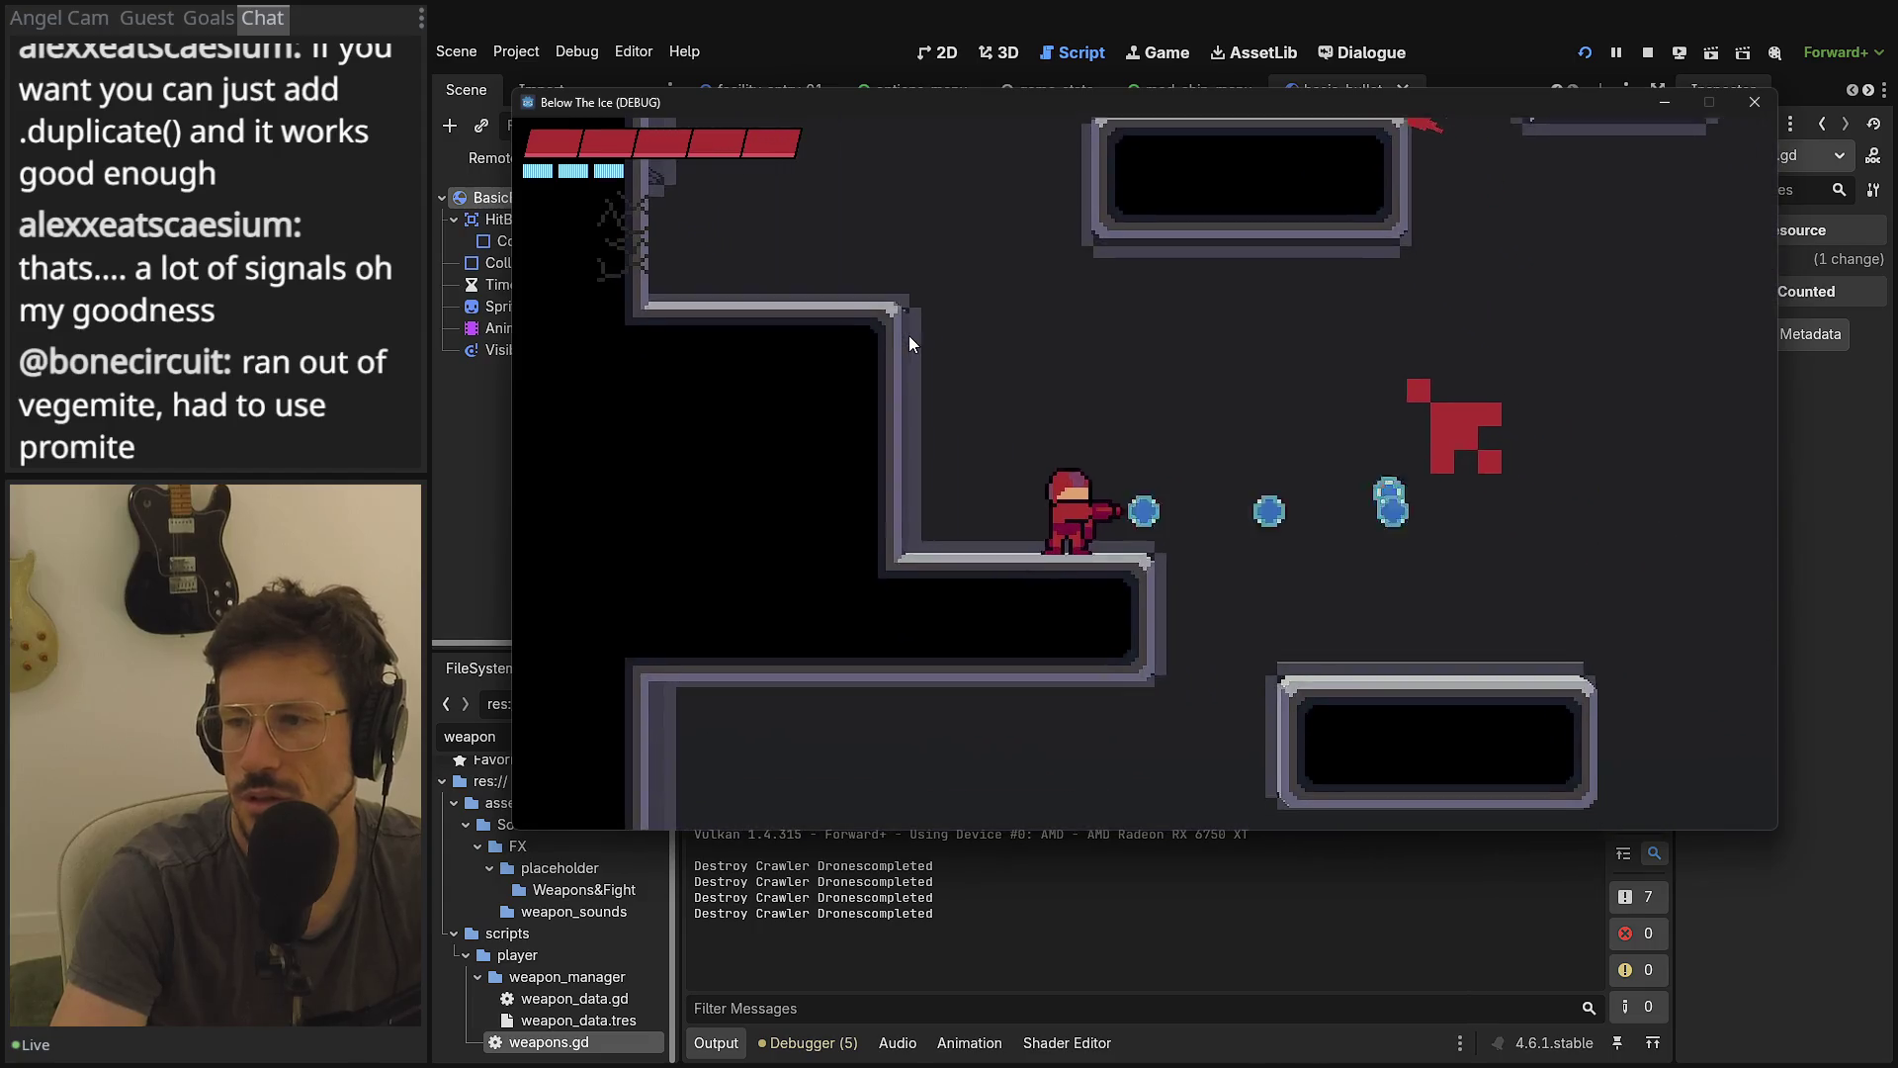
key("space")
key("j")
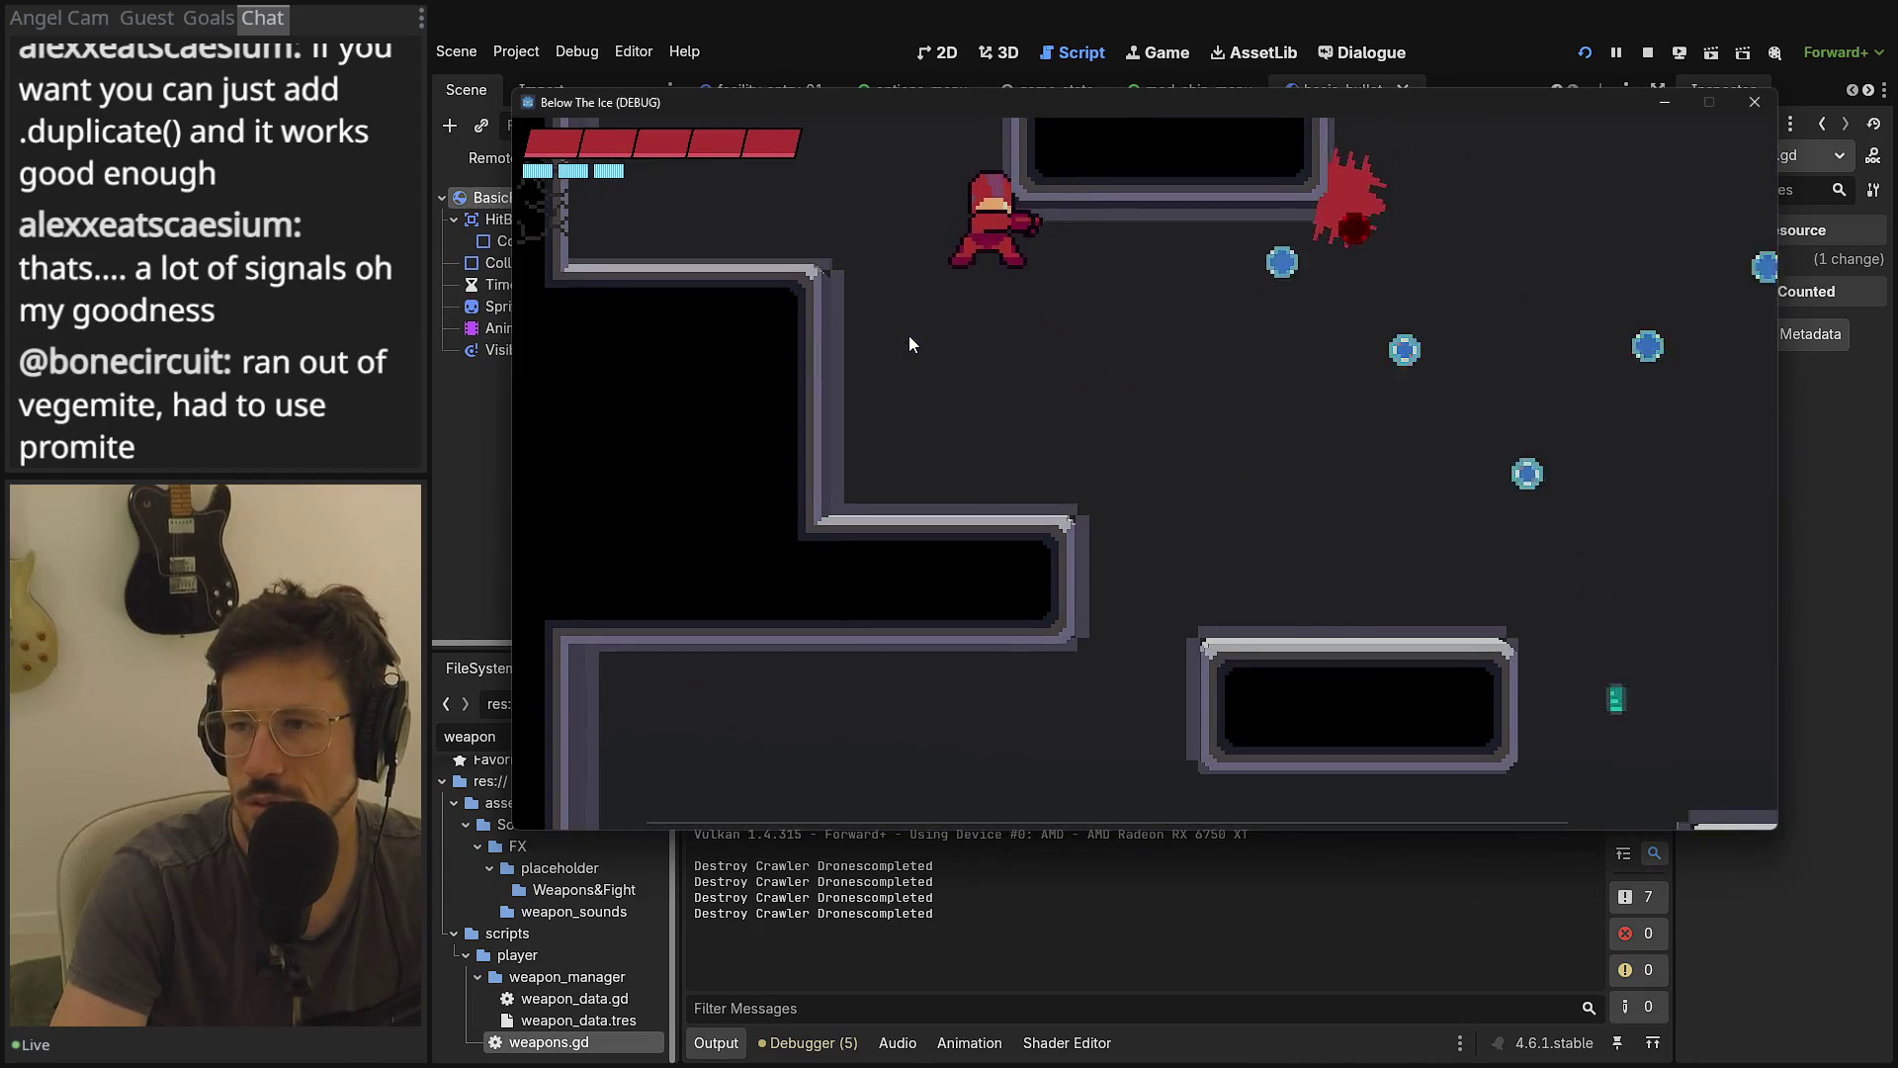
key("space")
key("j")
key("d")
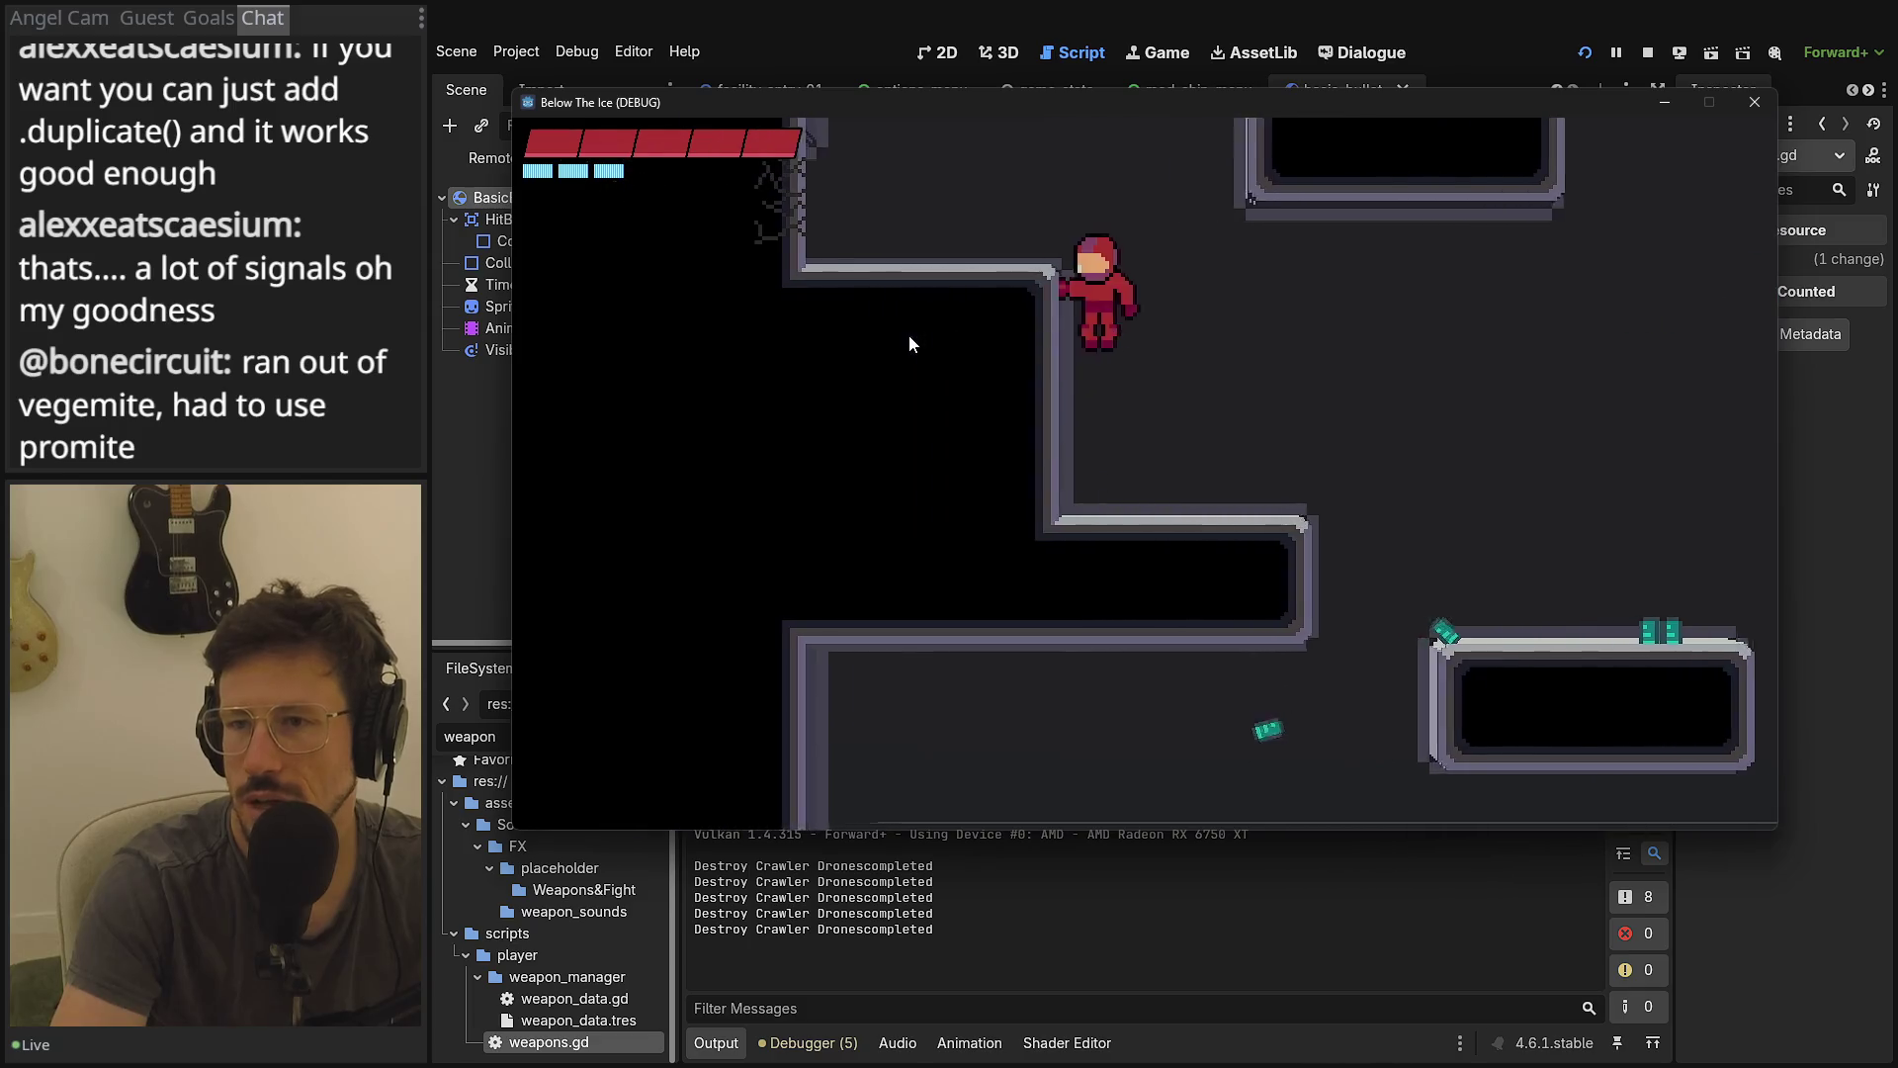
key("space")
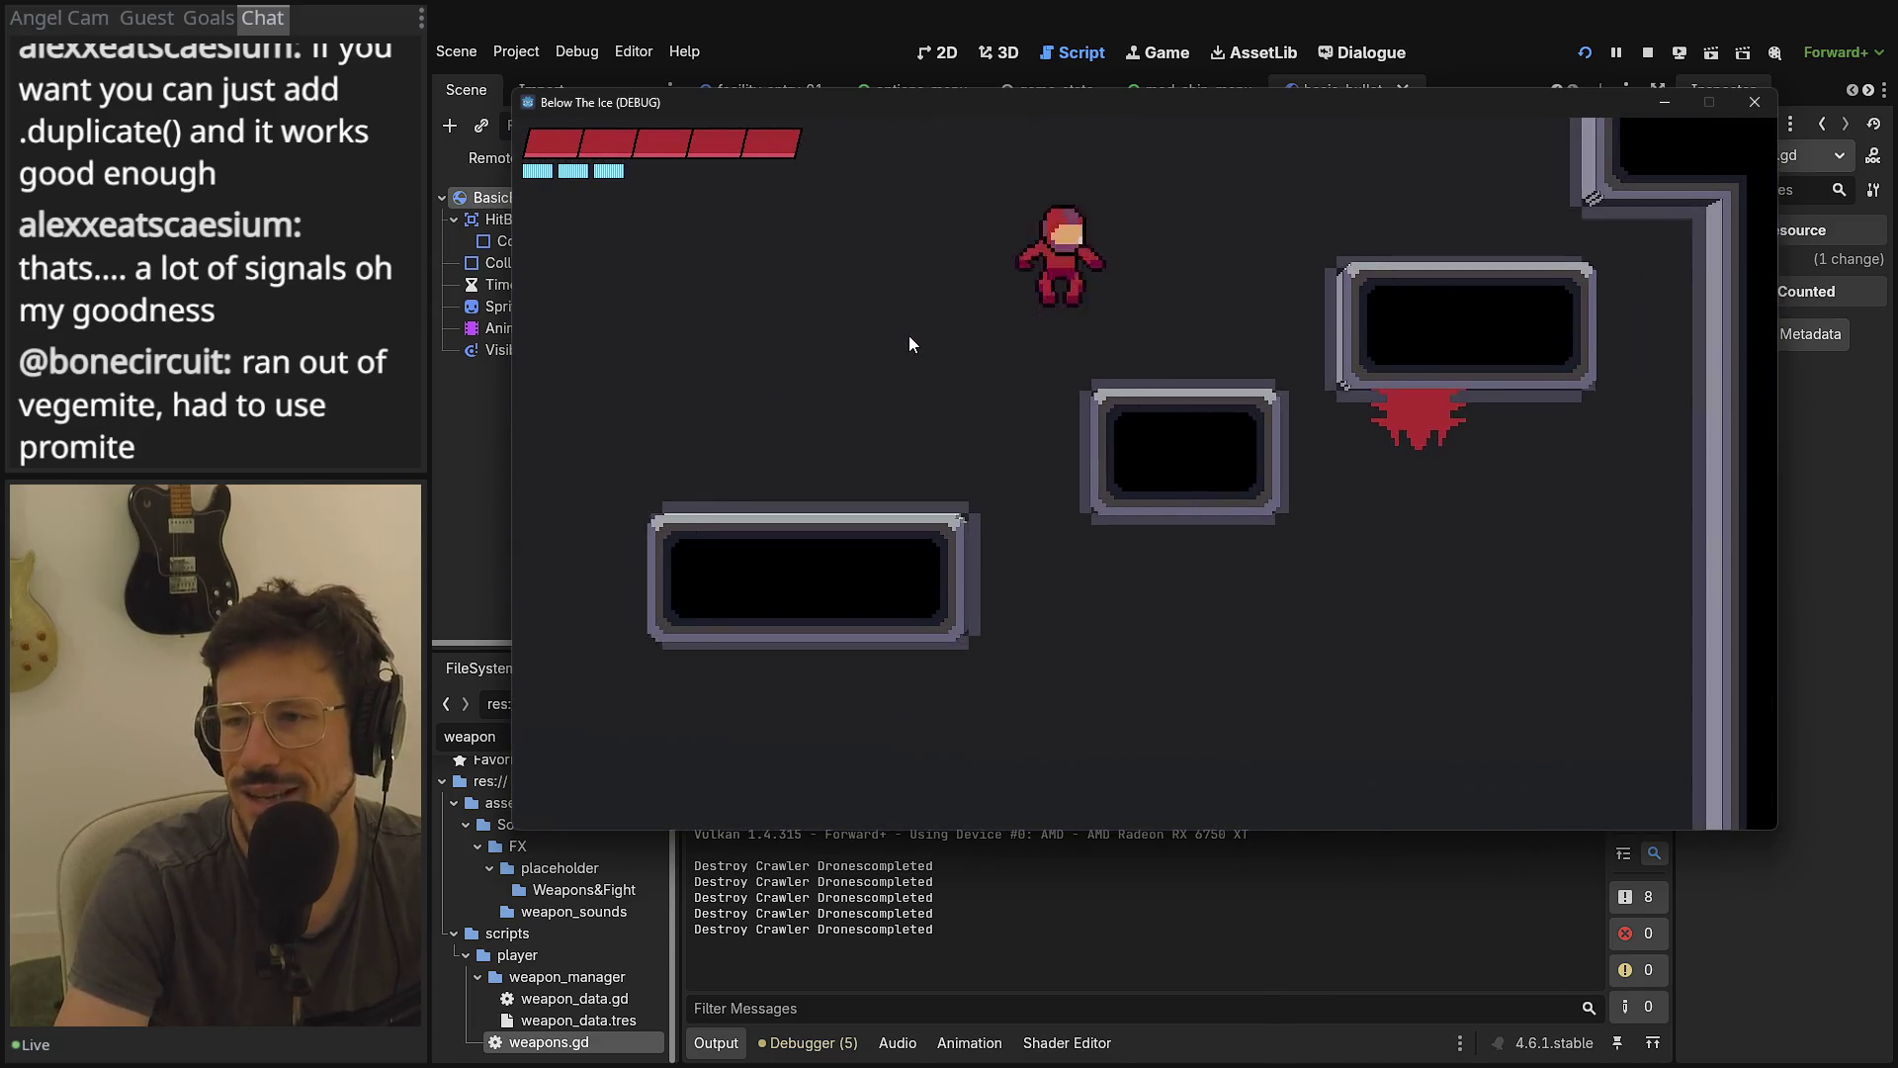
key("d")
key("space")
Run and jump left across the platforms, then pause to reach the ModChipMenu
left_click(910, 343)
key("a")
key("space")
key("space")
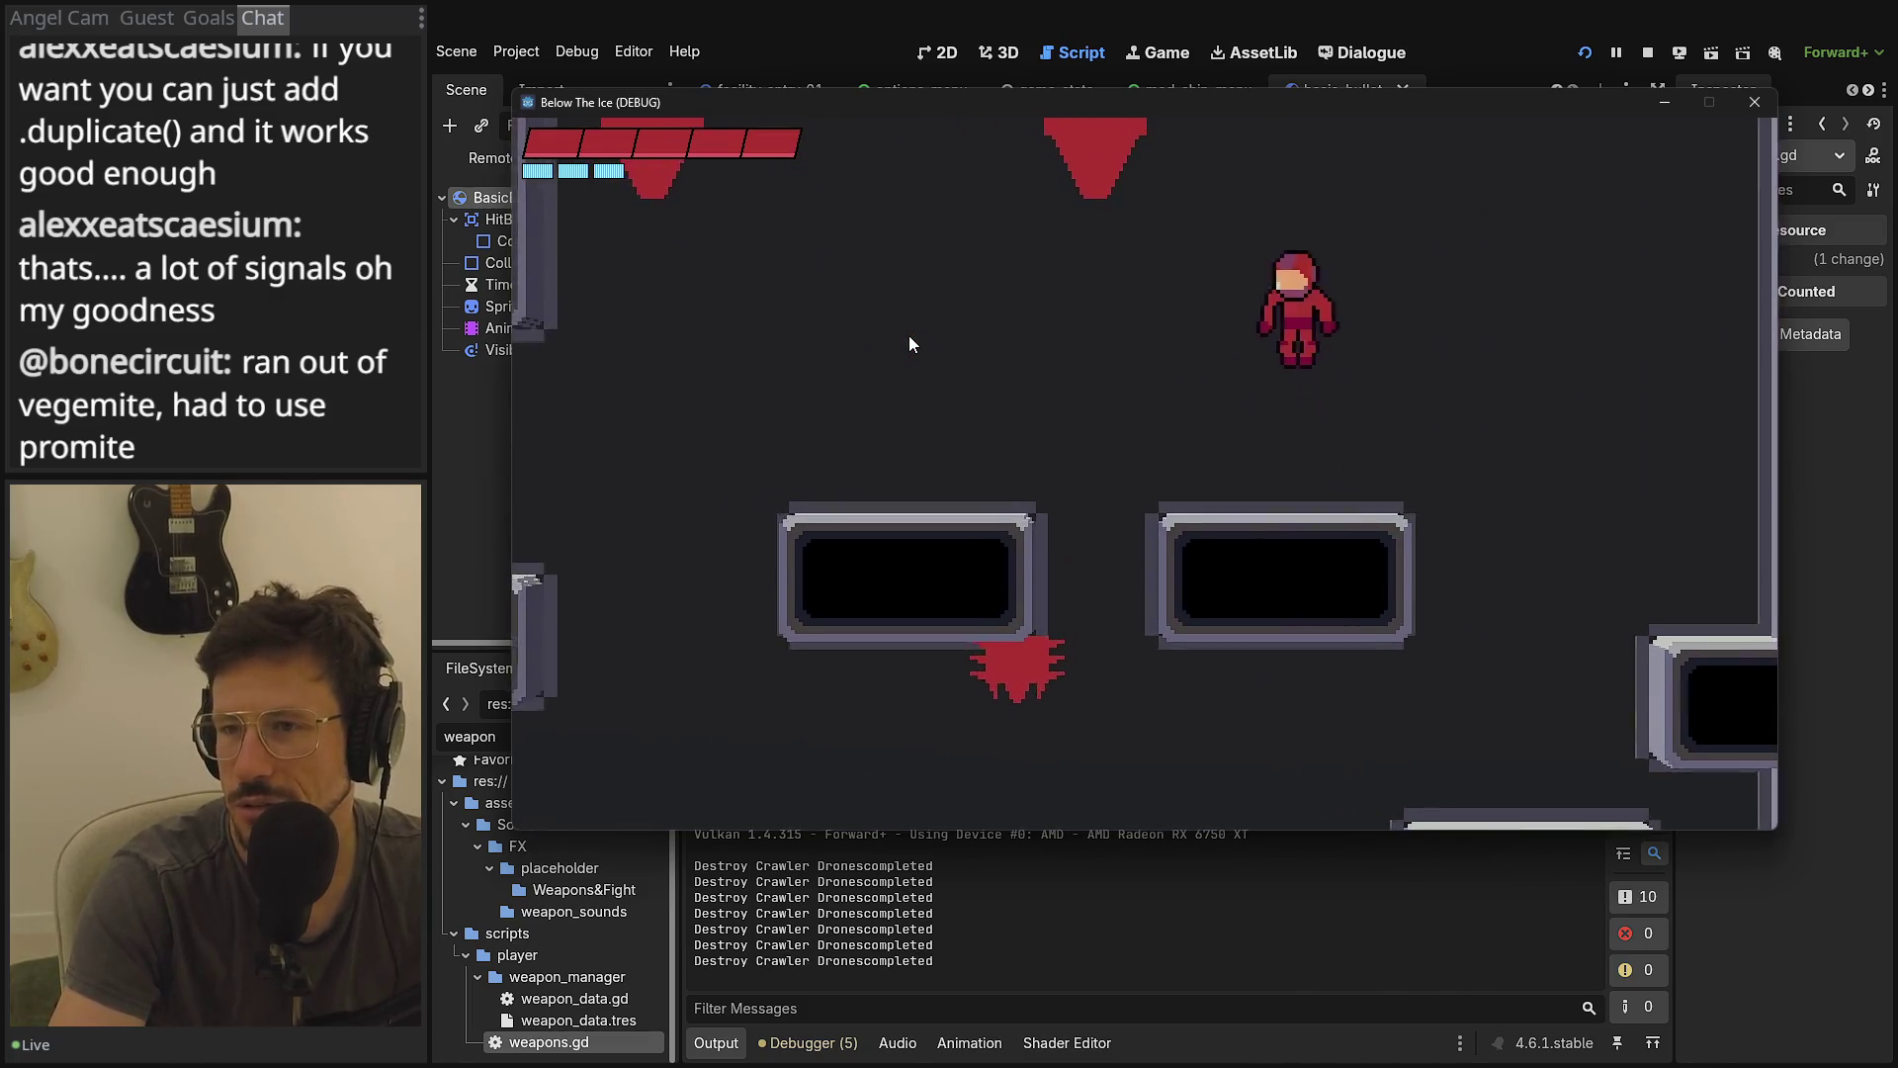
key("a")
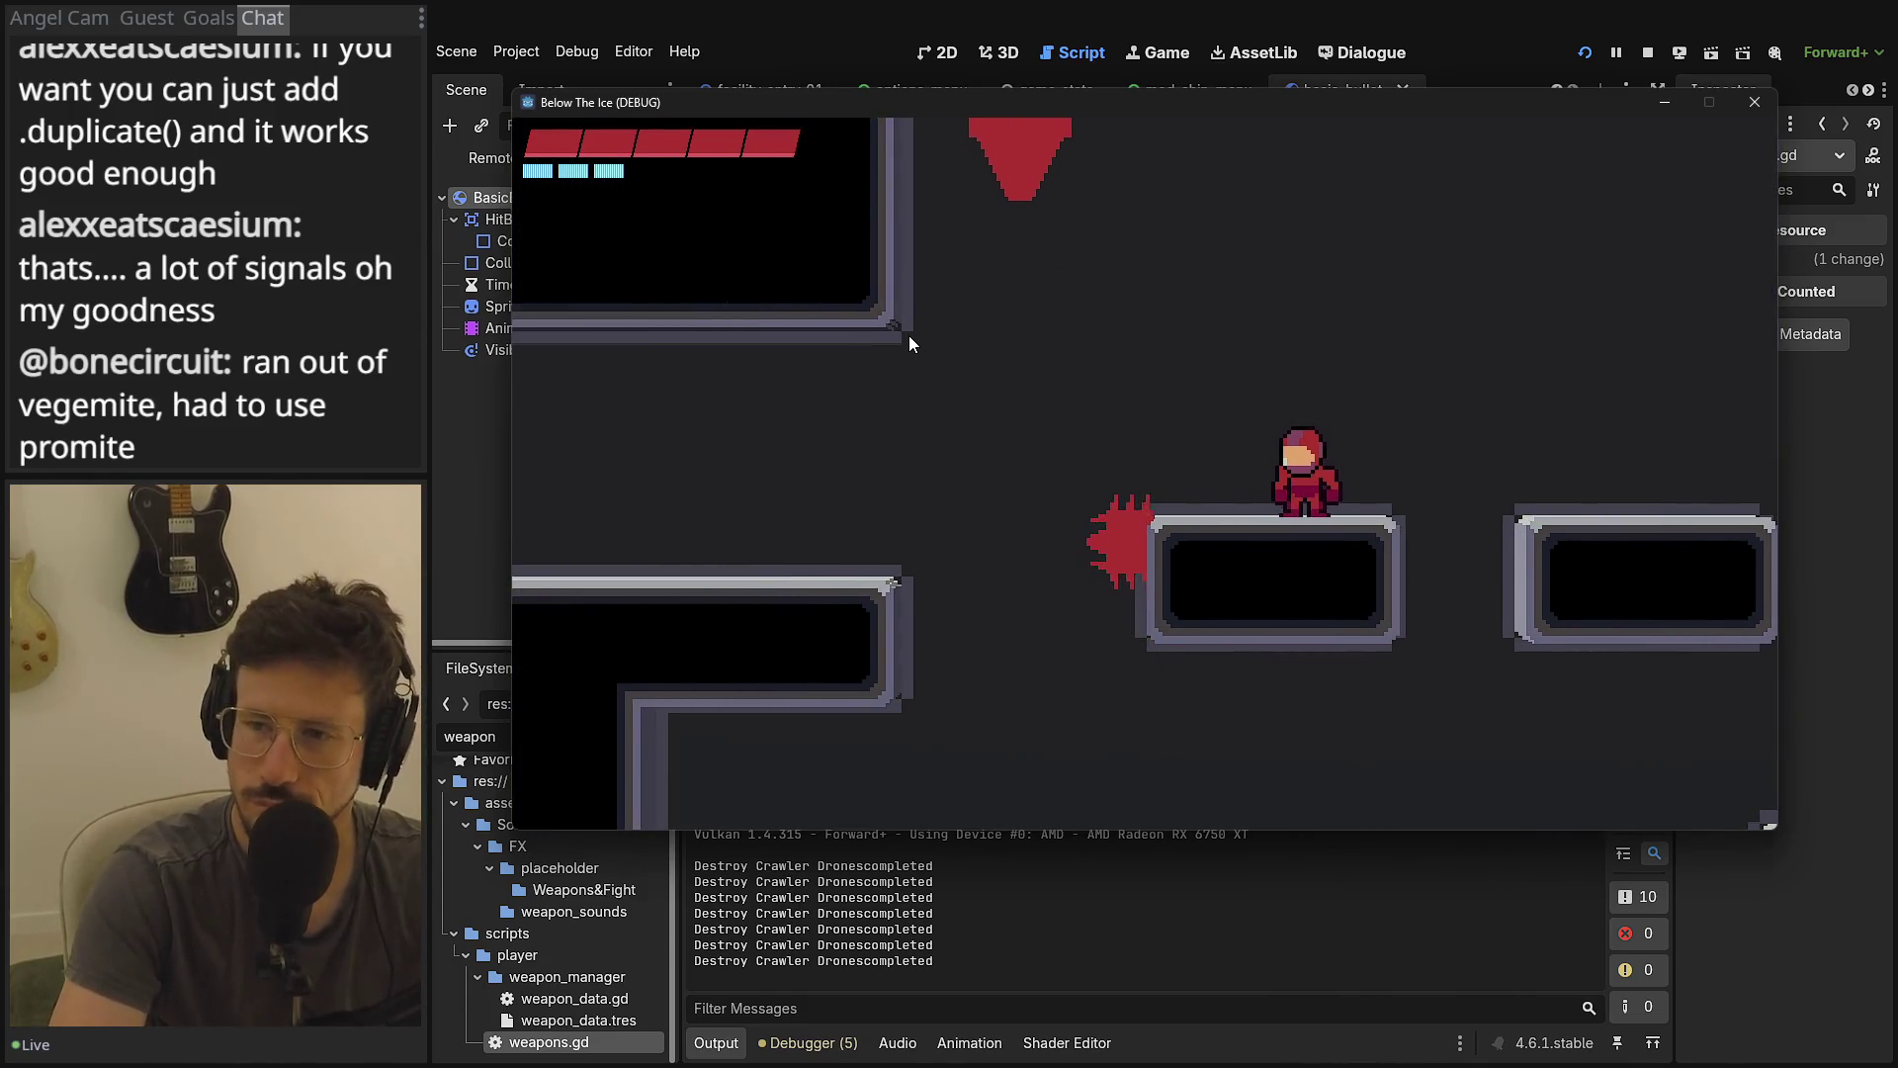
left_click(909, 341)
key("a")
key("space")
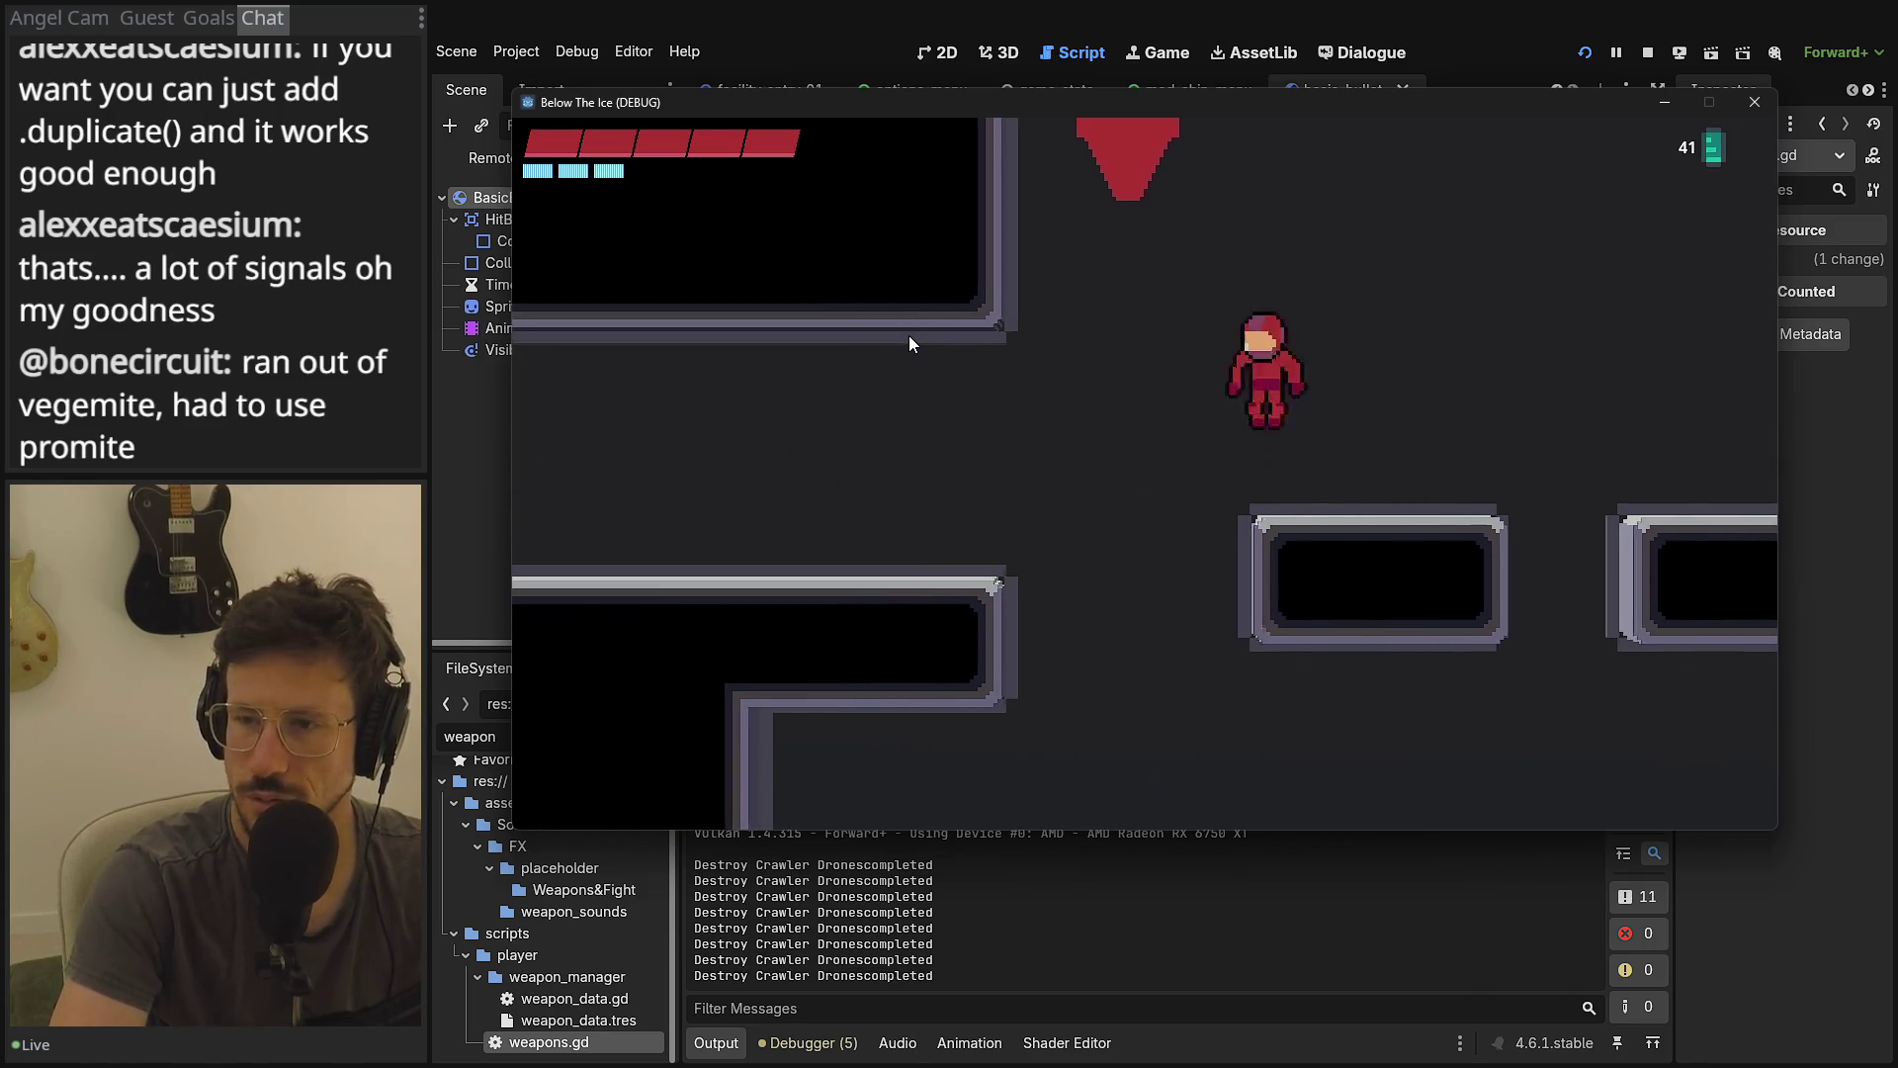
key("a")
key("space")
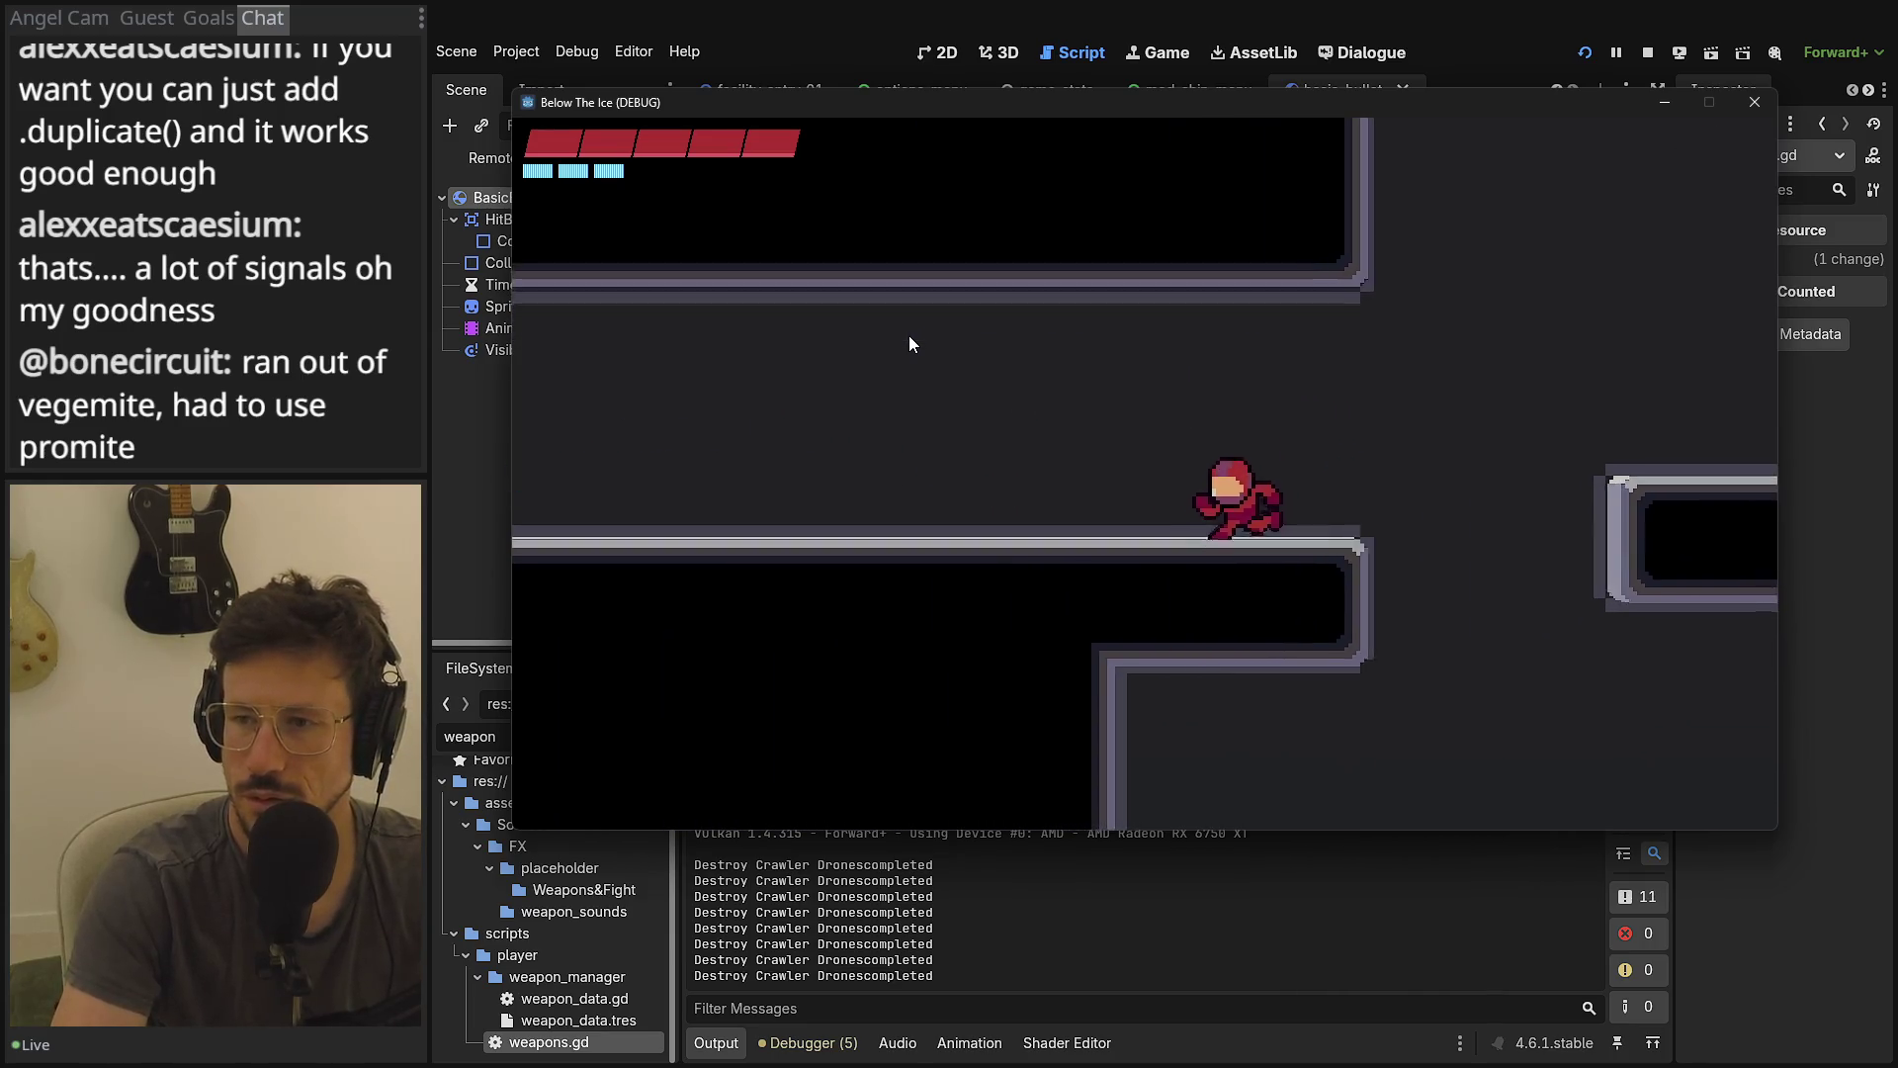
key("a")
key("a")
key("Escape")
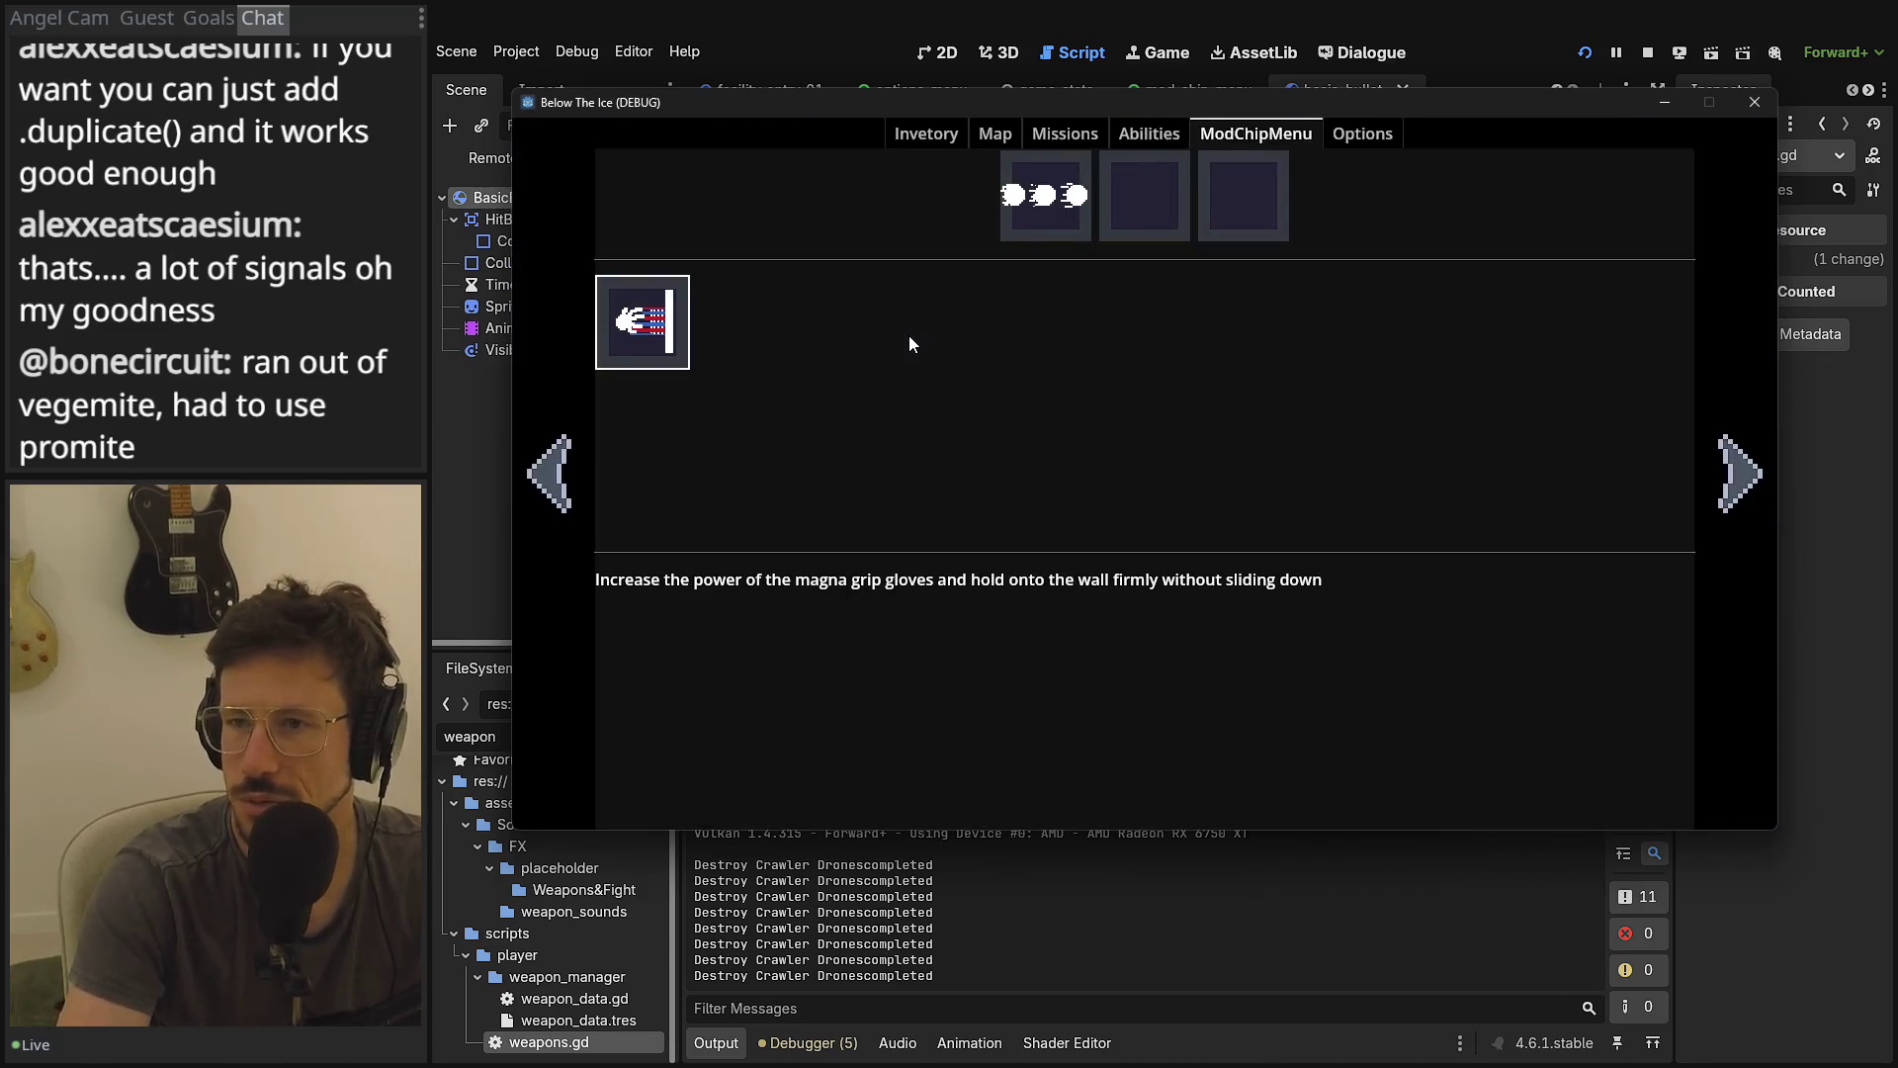
Resume play, reset encounters from the F1 debug panel, and take the elevator to the next room
key("Escape")
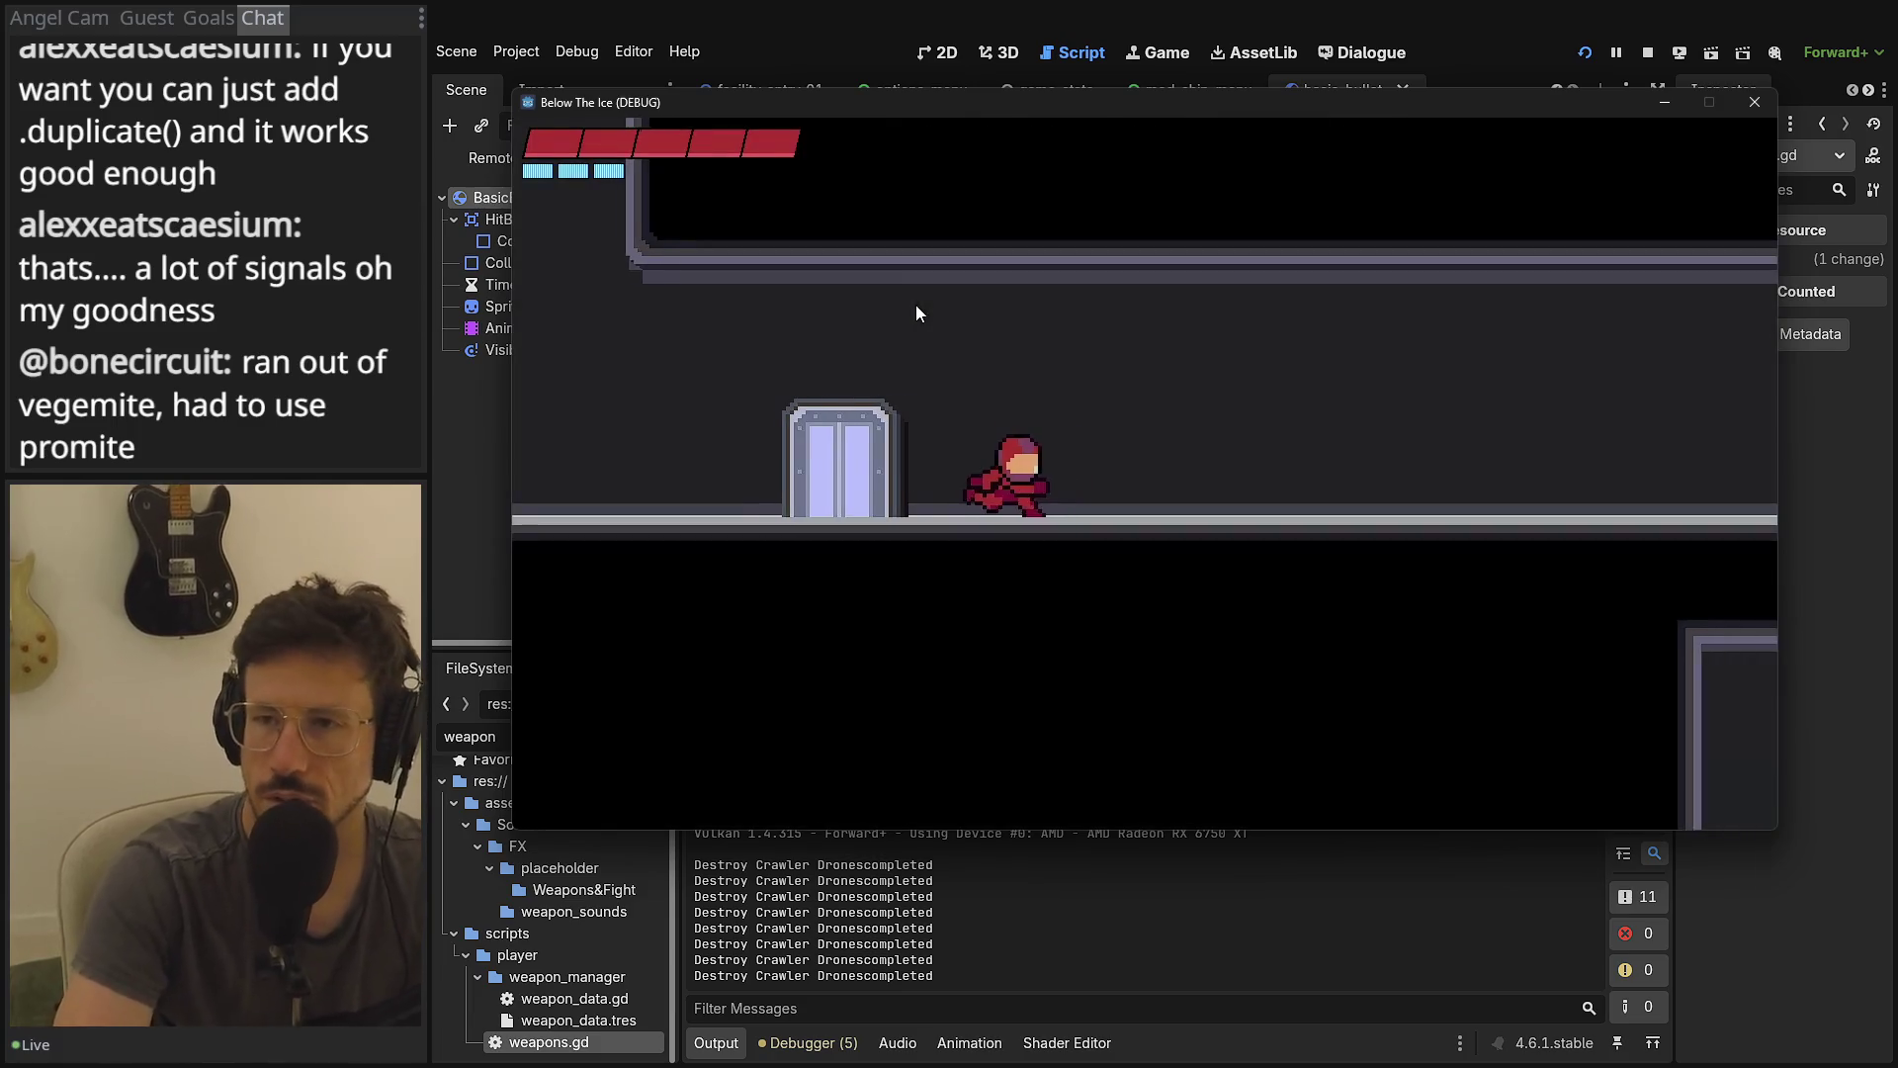
key("F1")
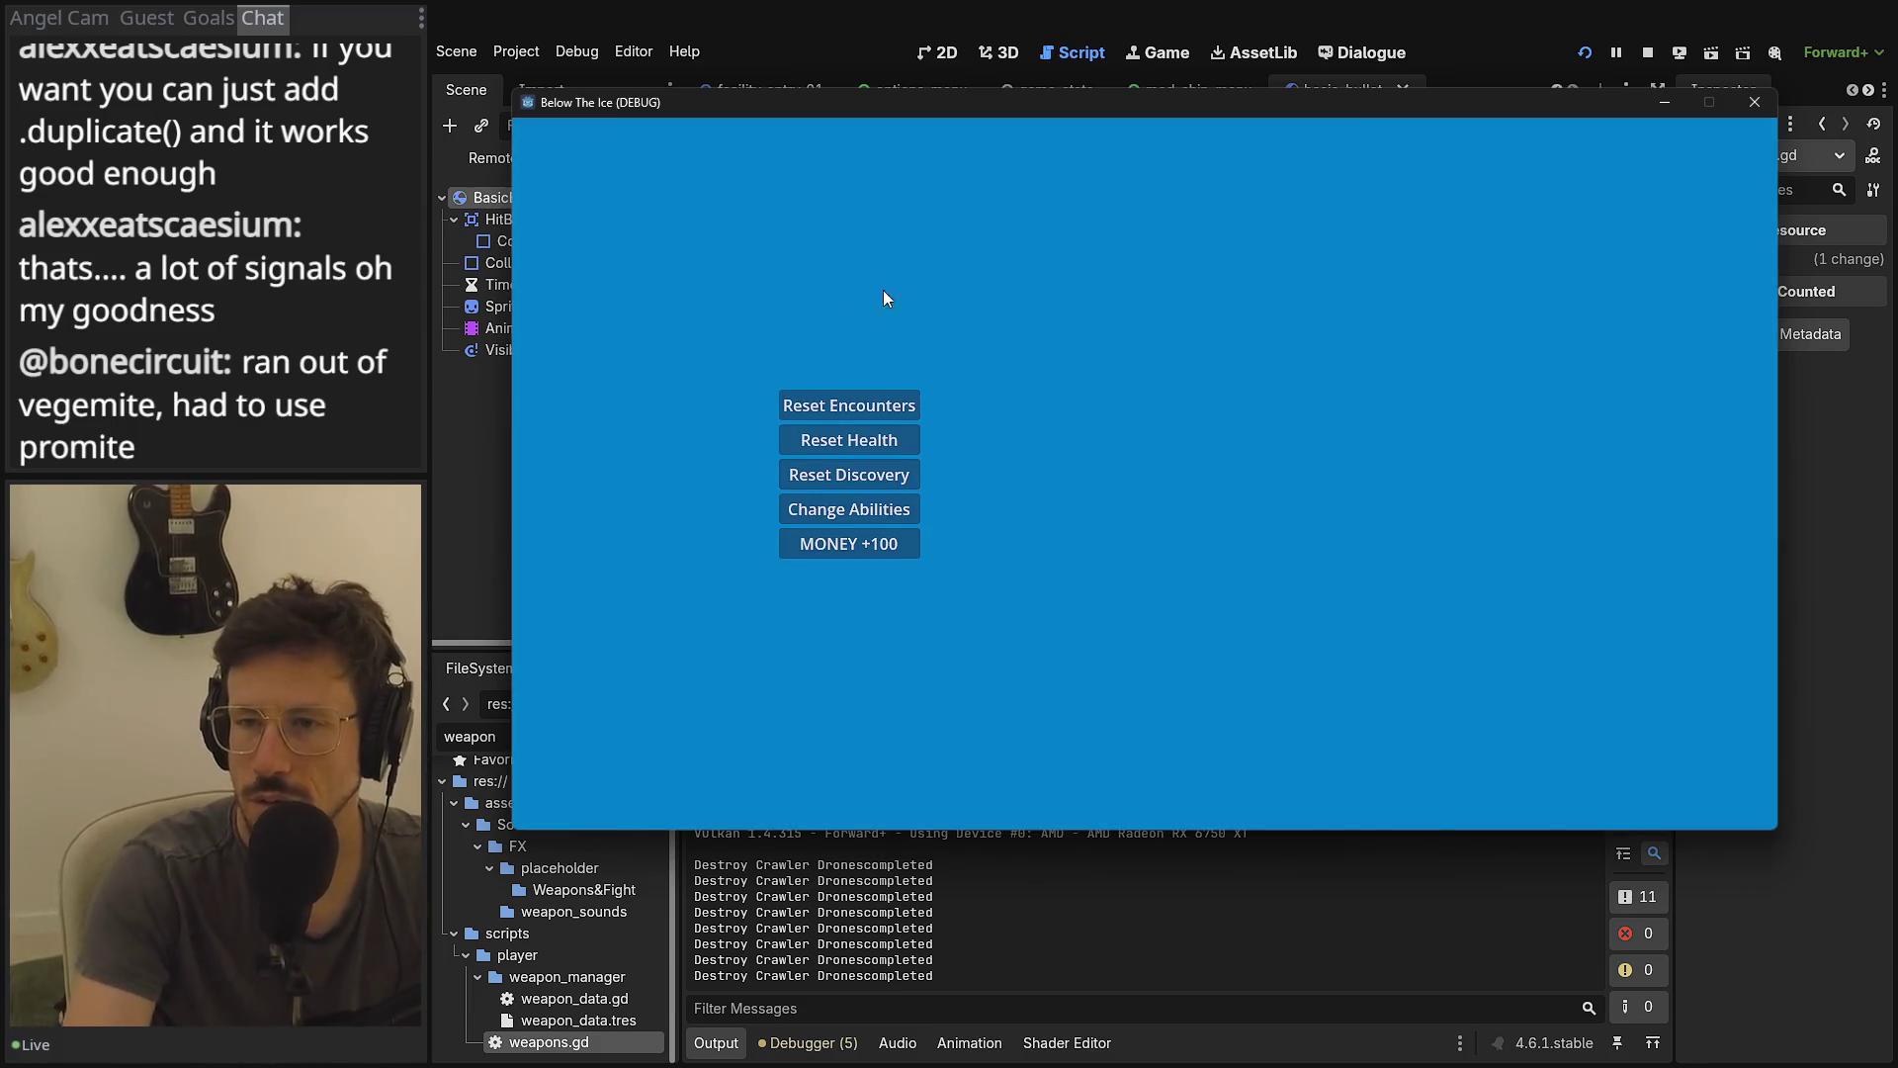
left_click(814, 394)
key("a")
key("w")
key("d")
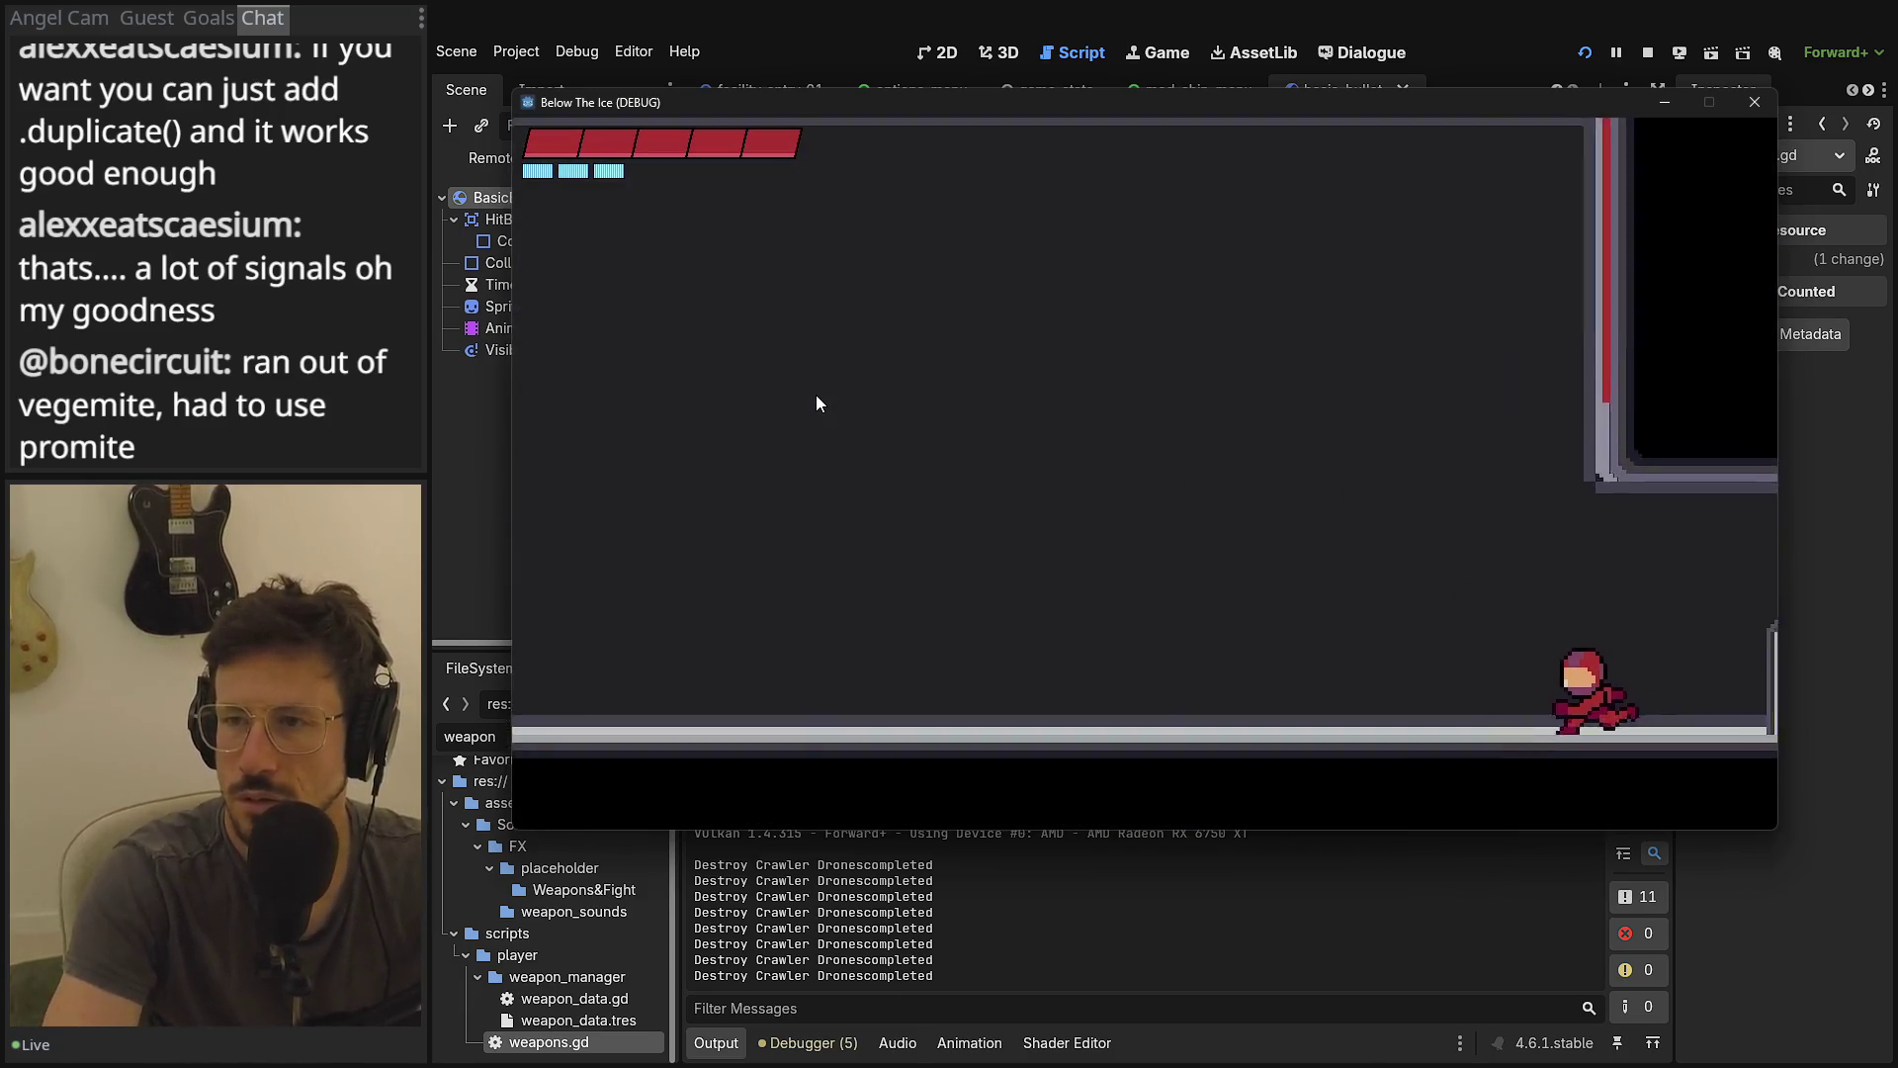
Test auto fire on the arena enemies, shooting left, right and upward until they're destroyed
key("Left")
key("Right")
key("Left")
key("Up")
key("Right")
key("Left")
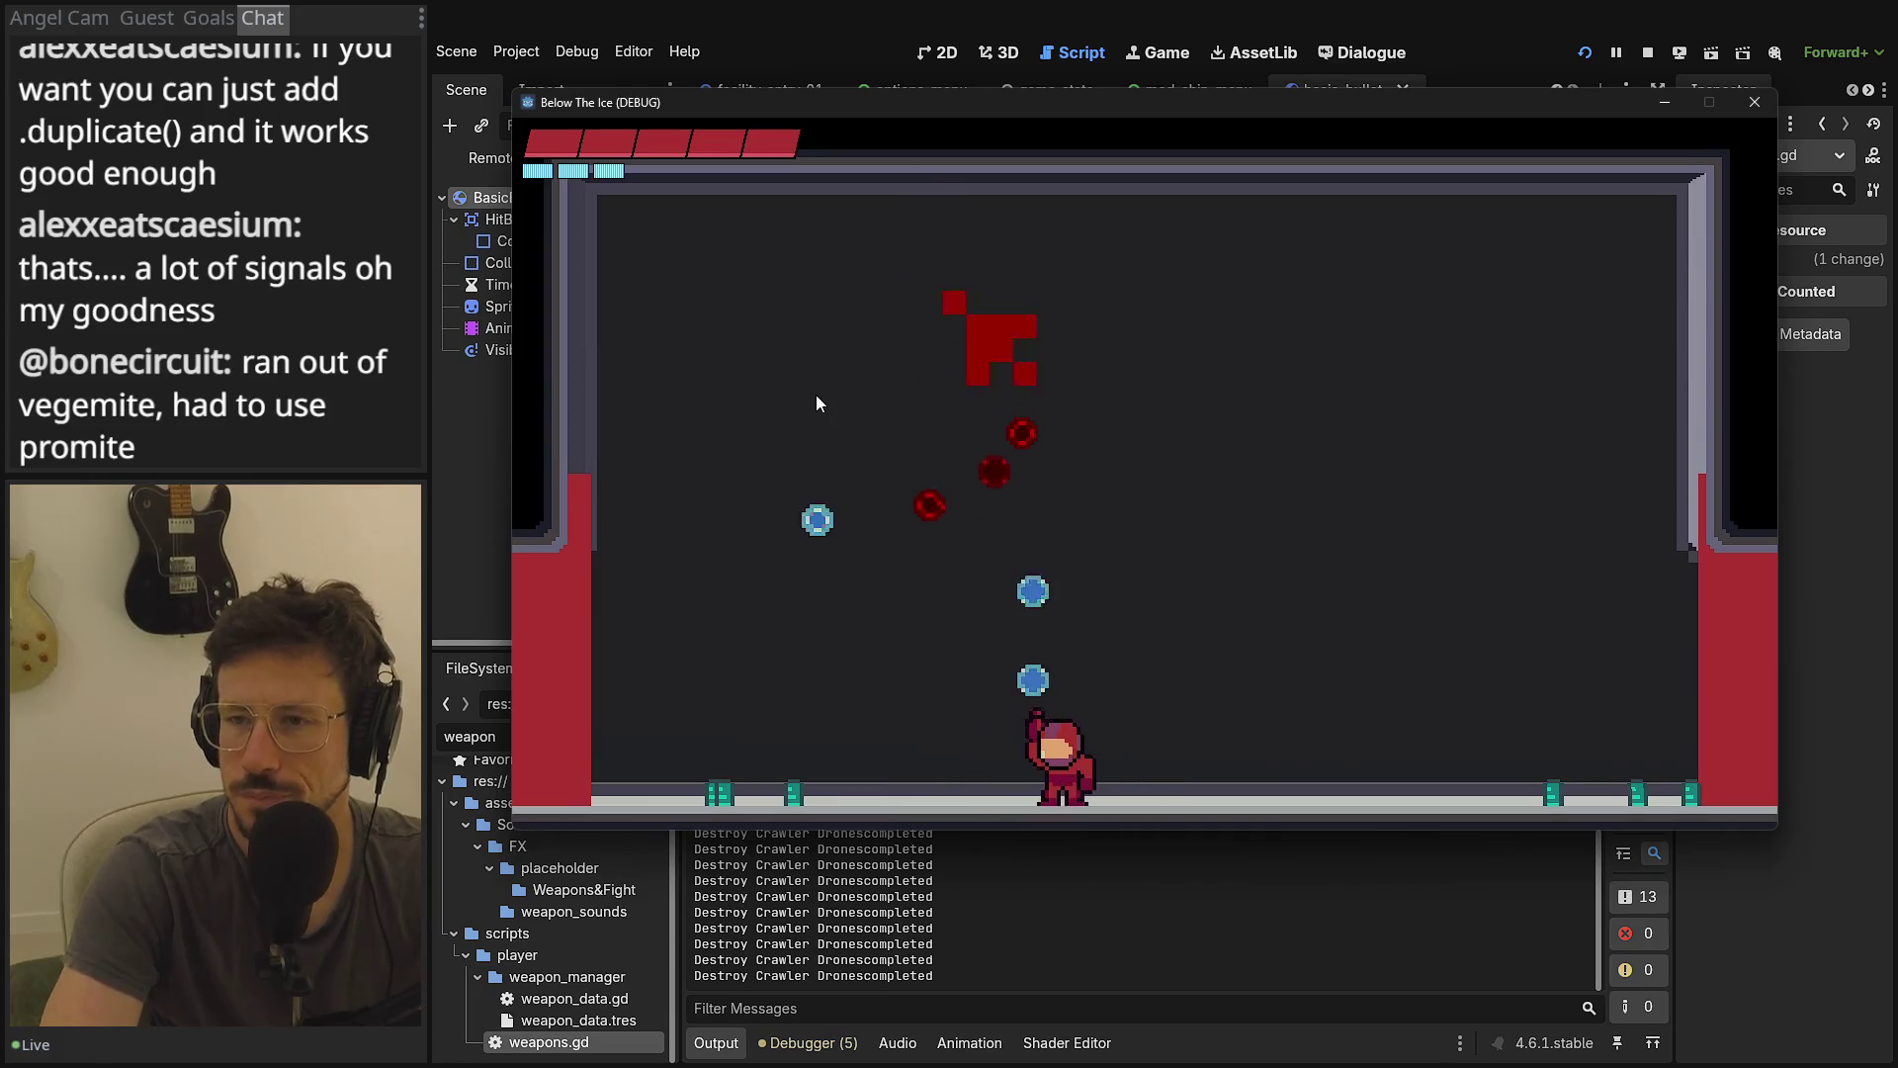
key("Right")
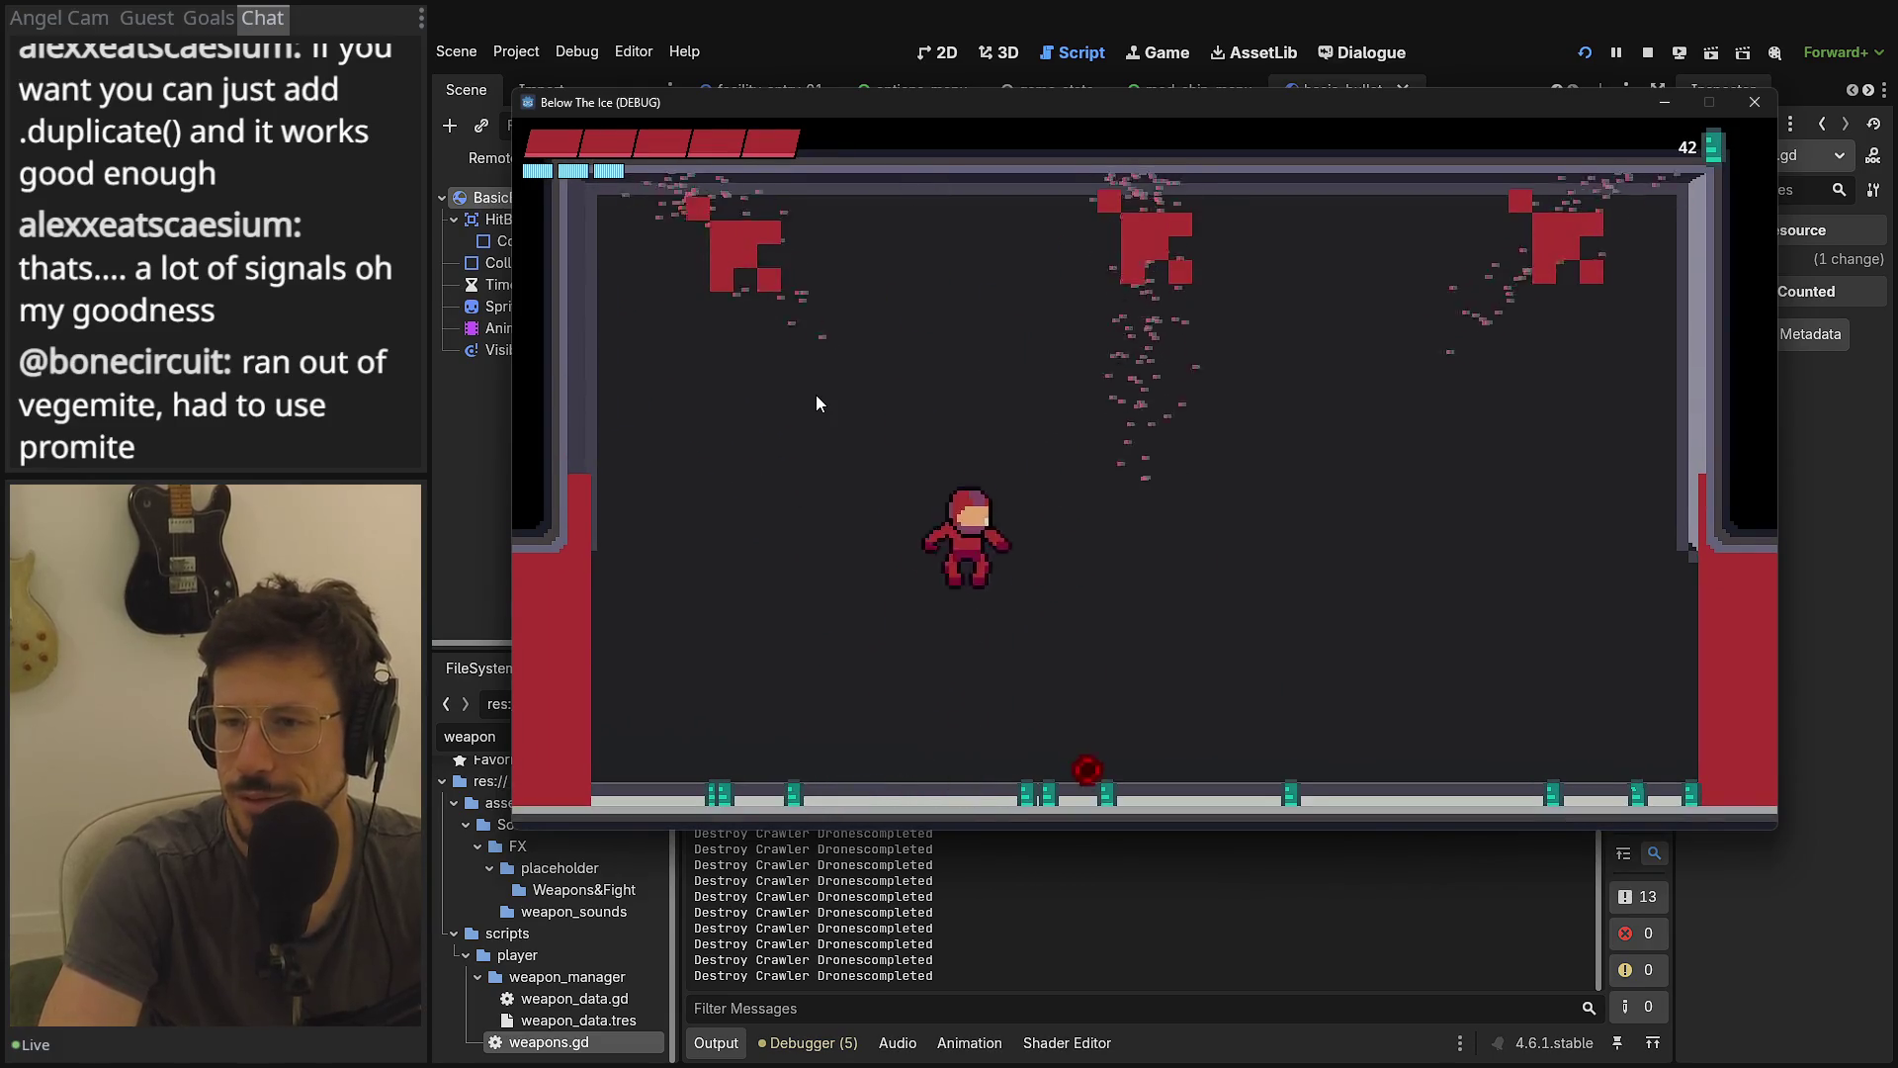
key("Up")
key("Left")
key("Left")
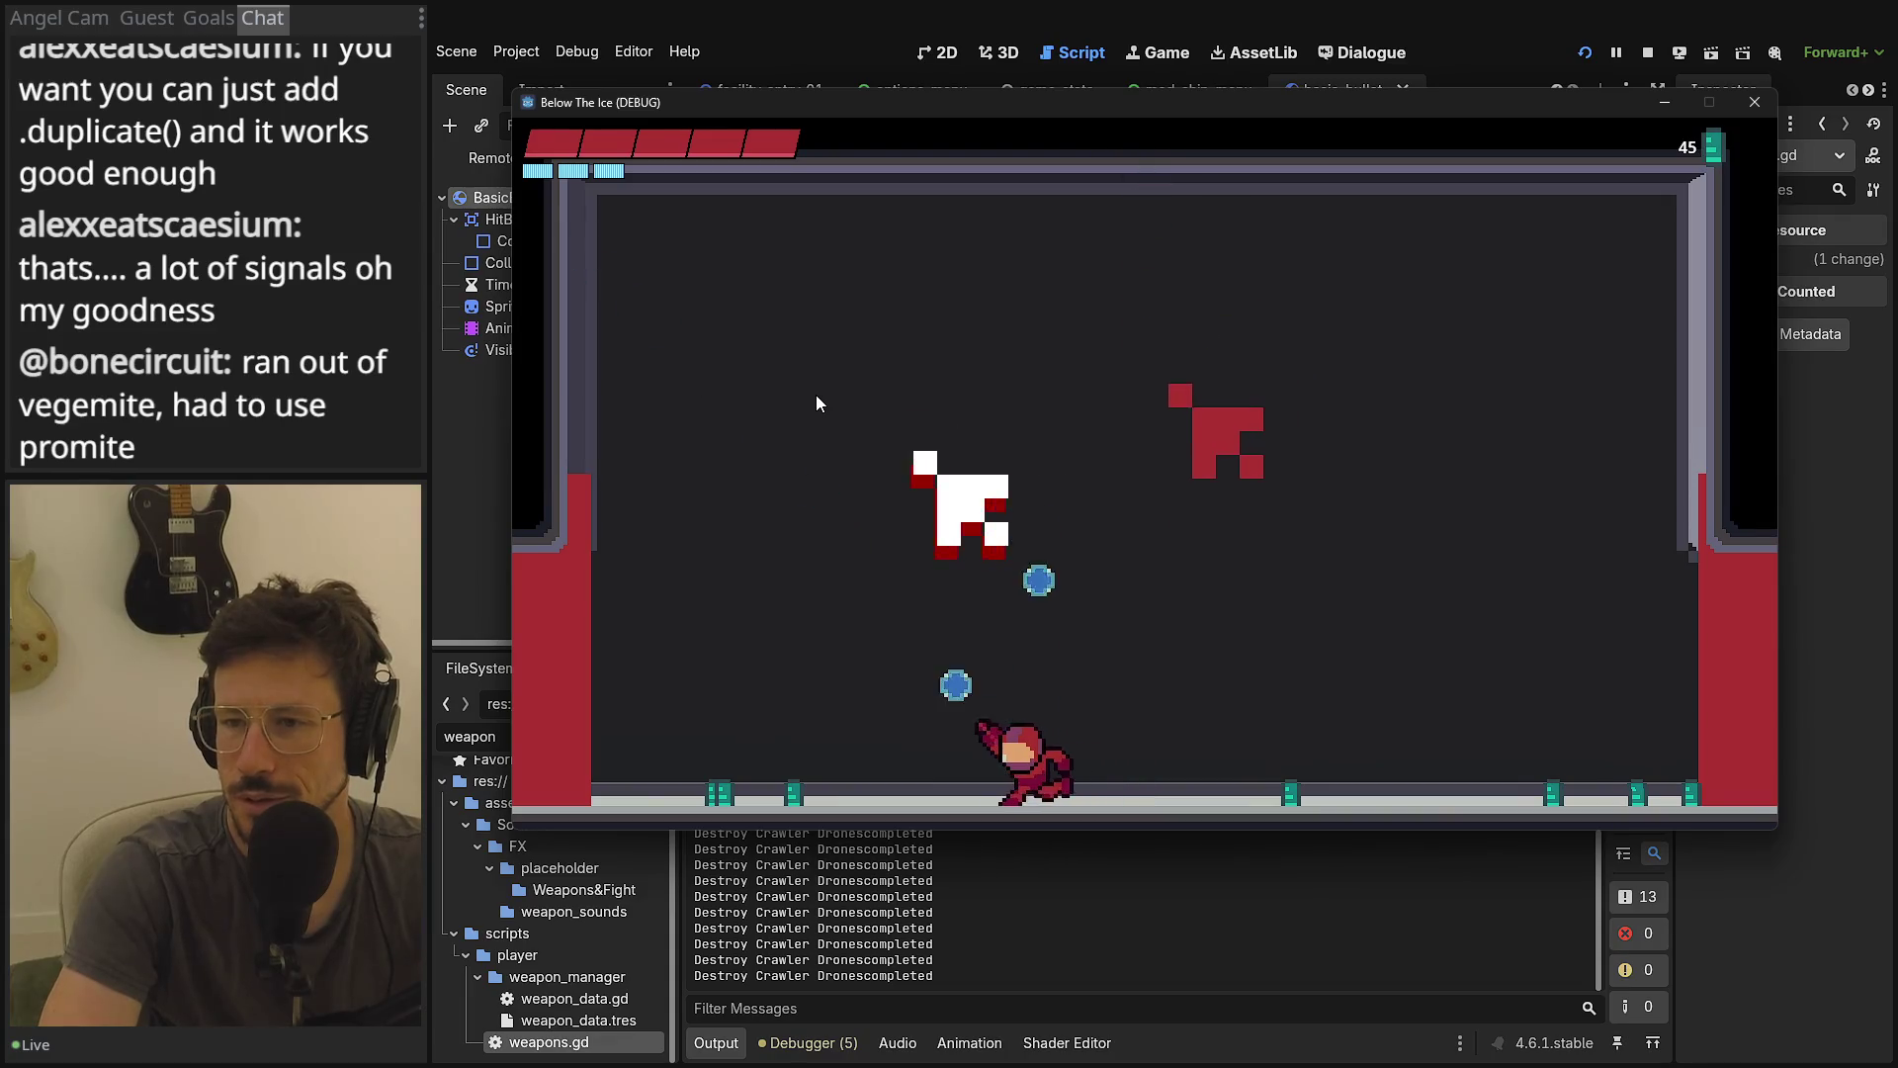
key("Right")
key("Right")
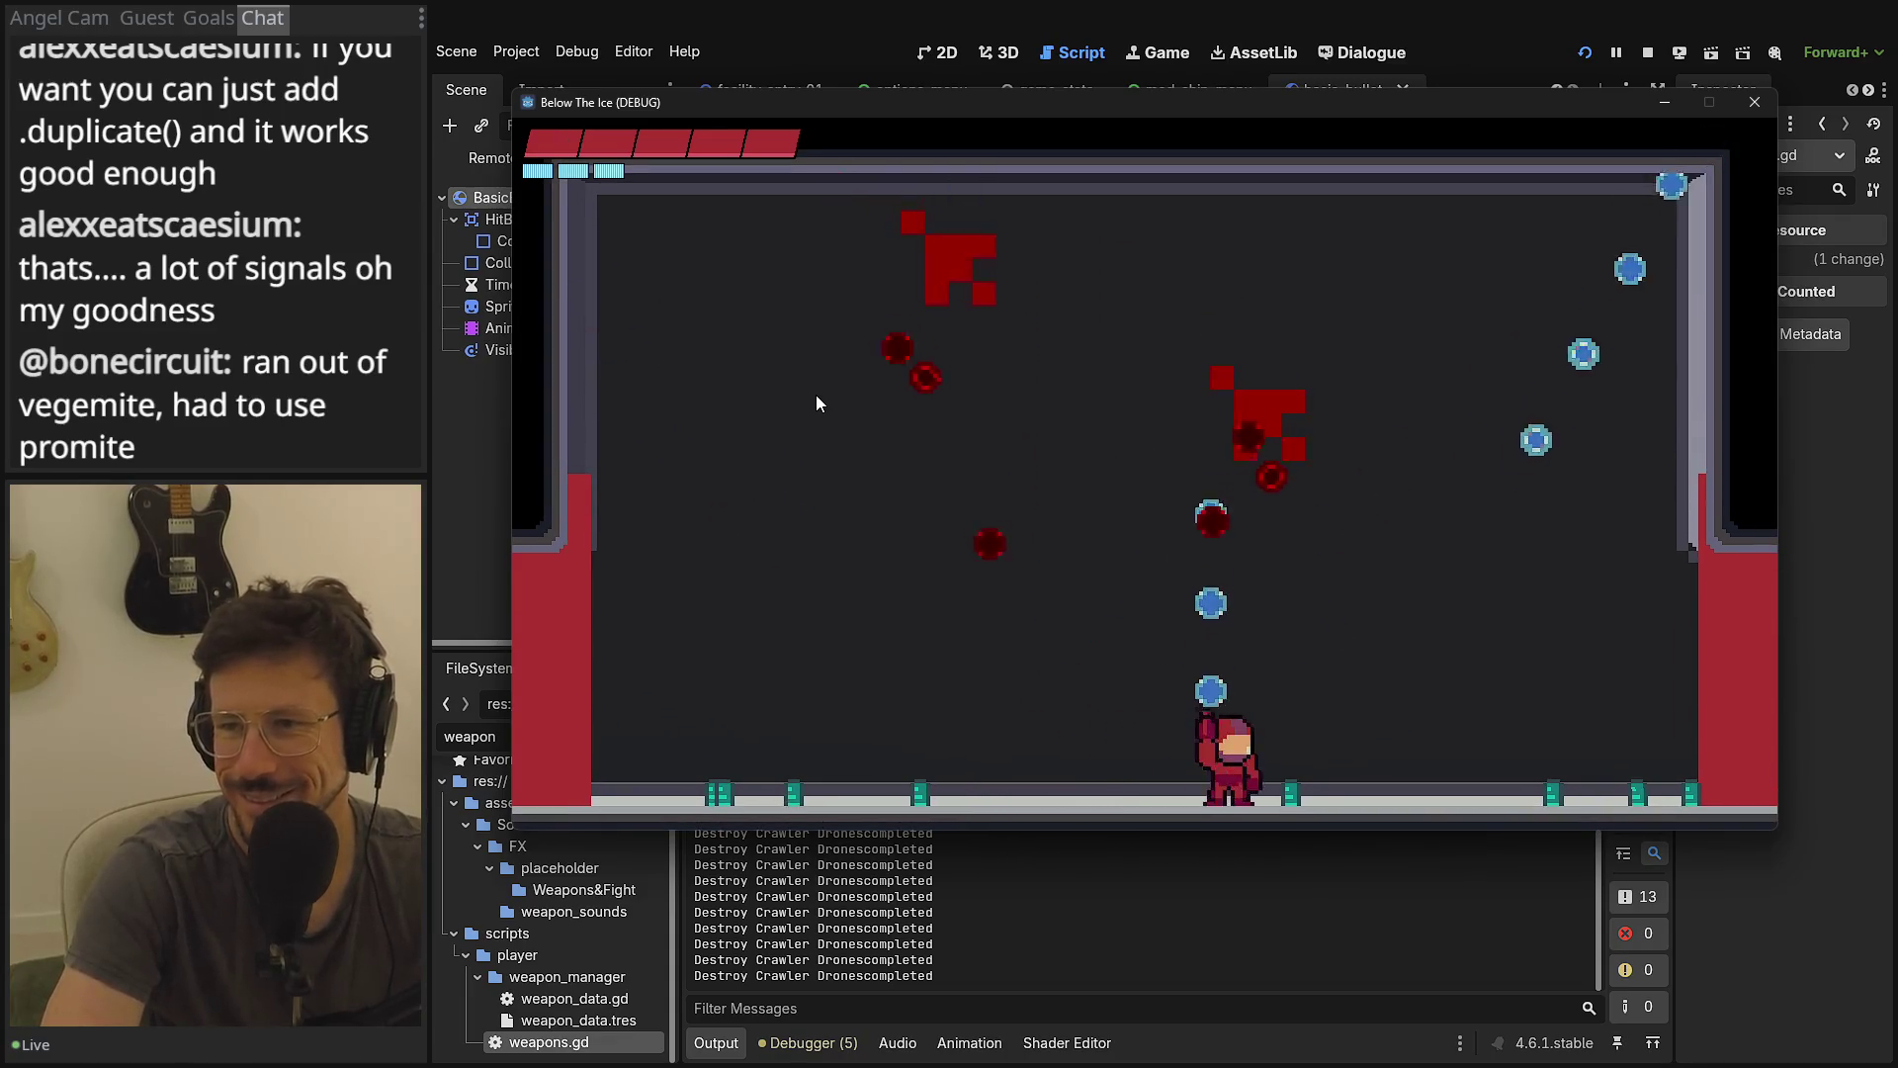
key("Left")
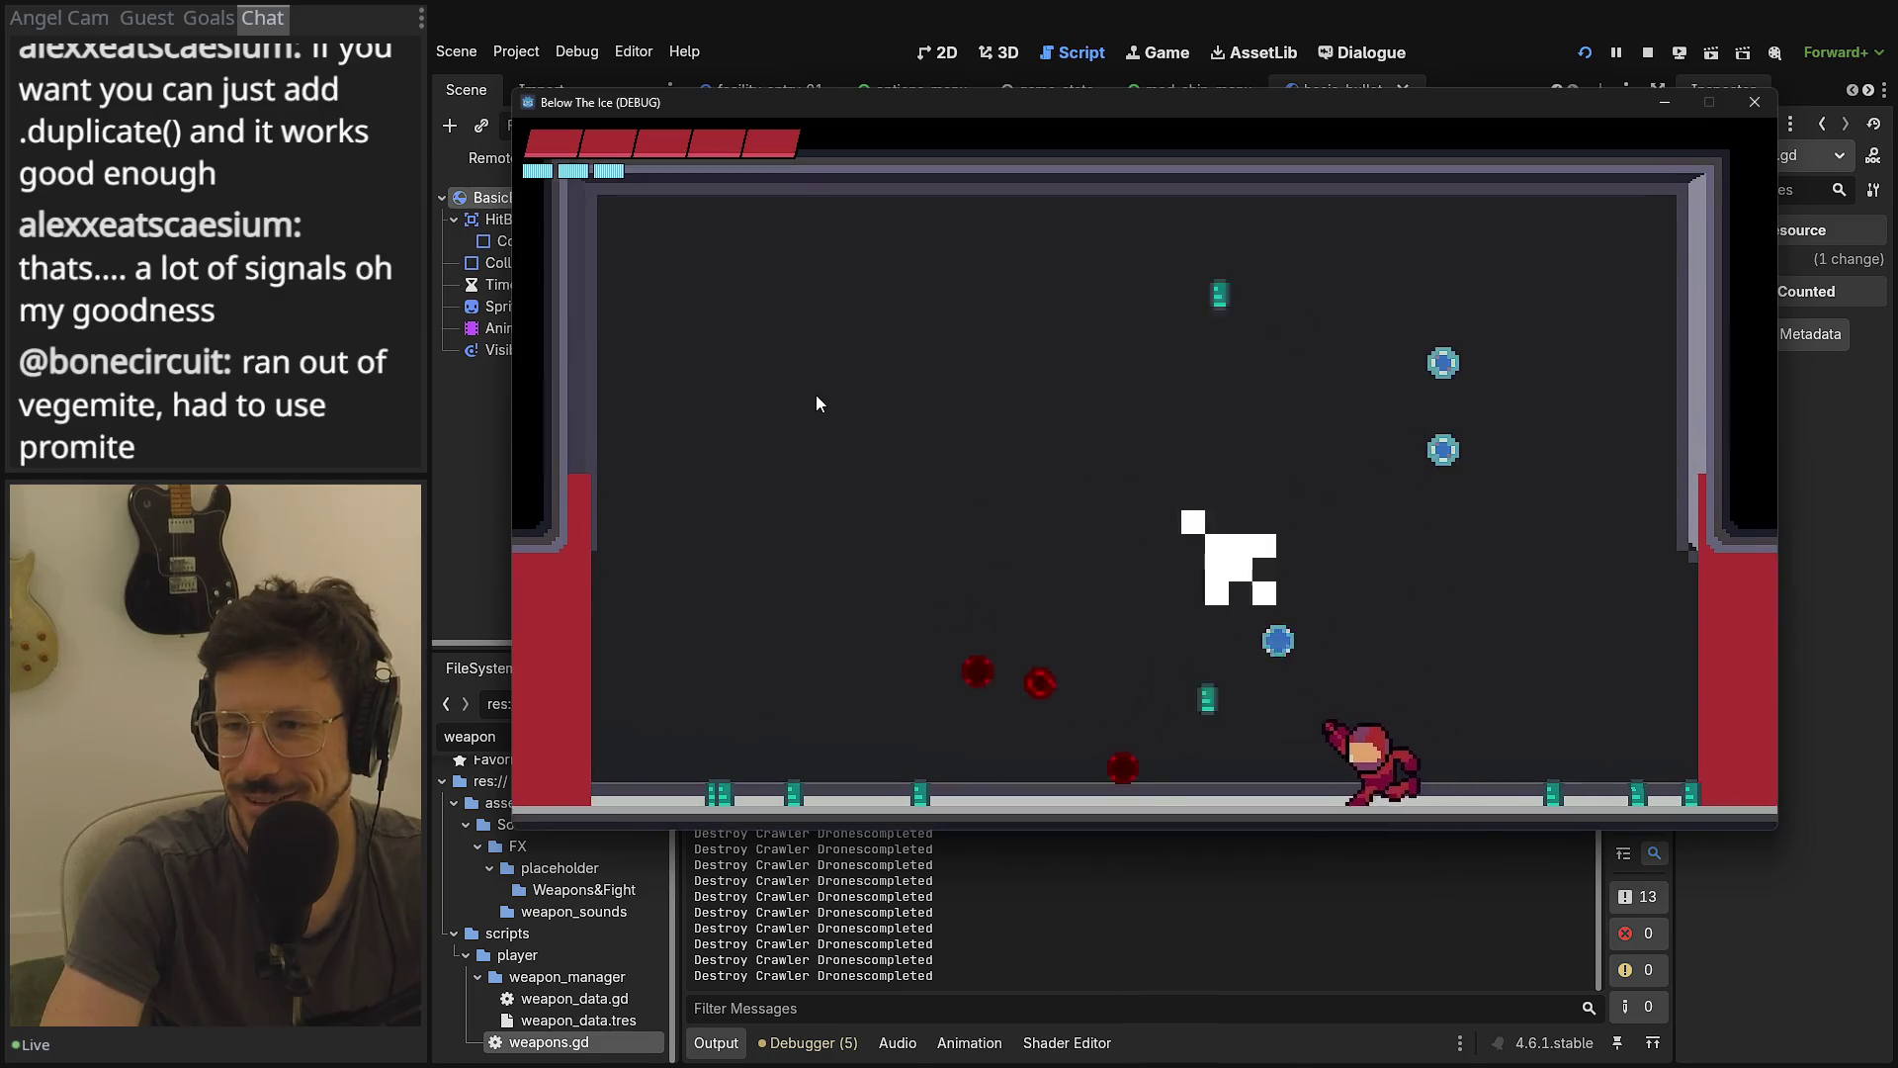
key("Left")
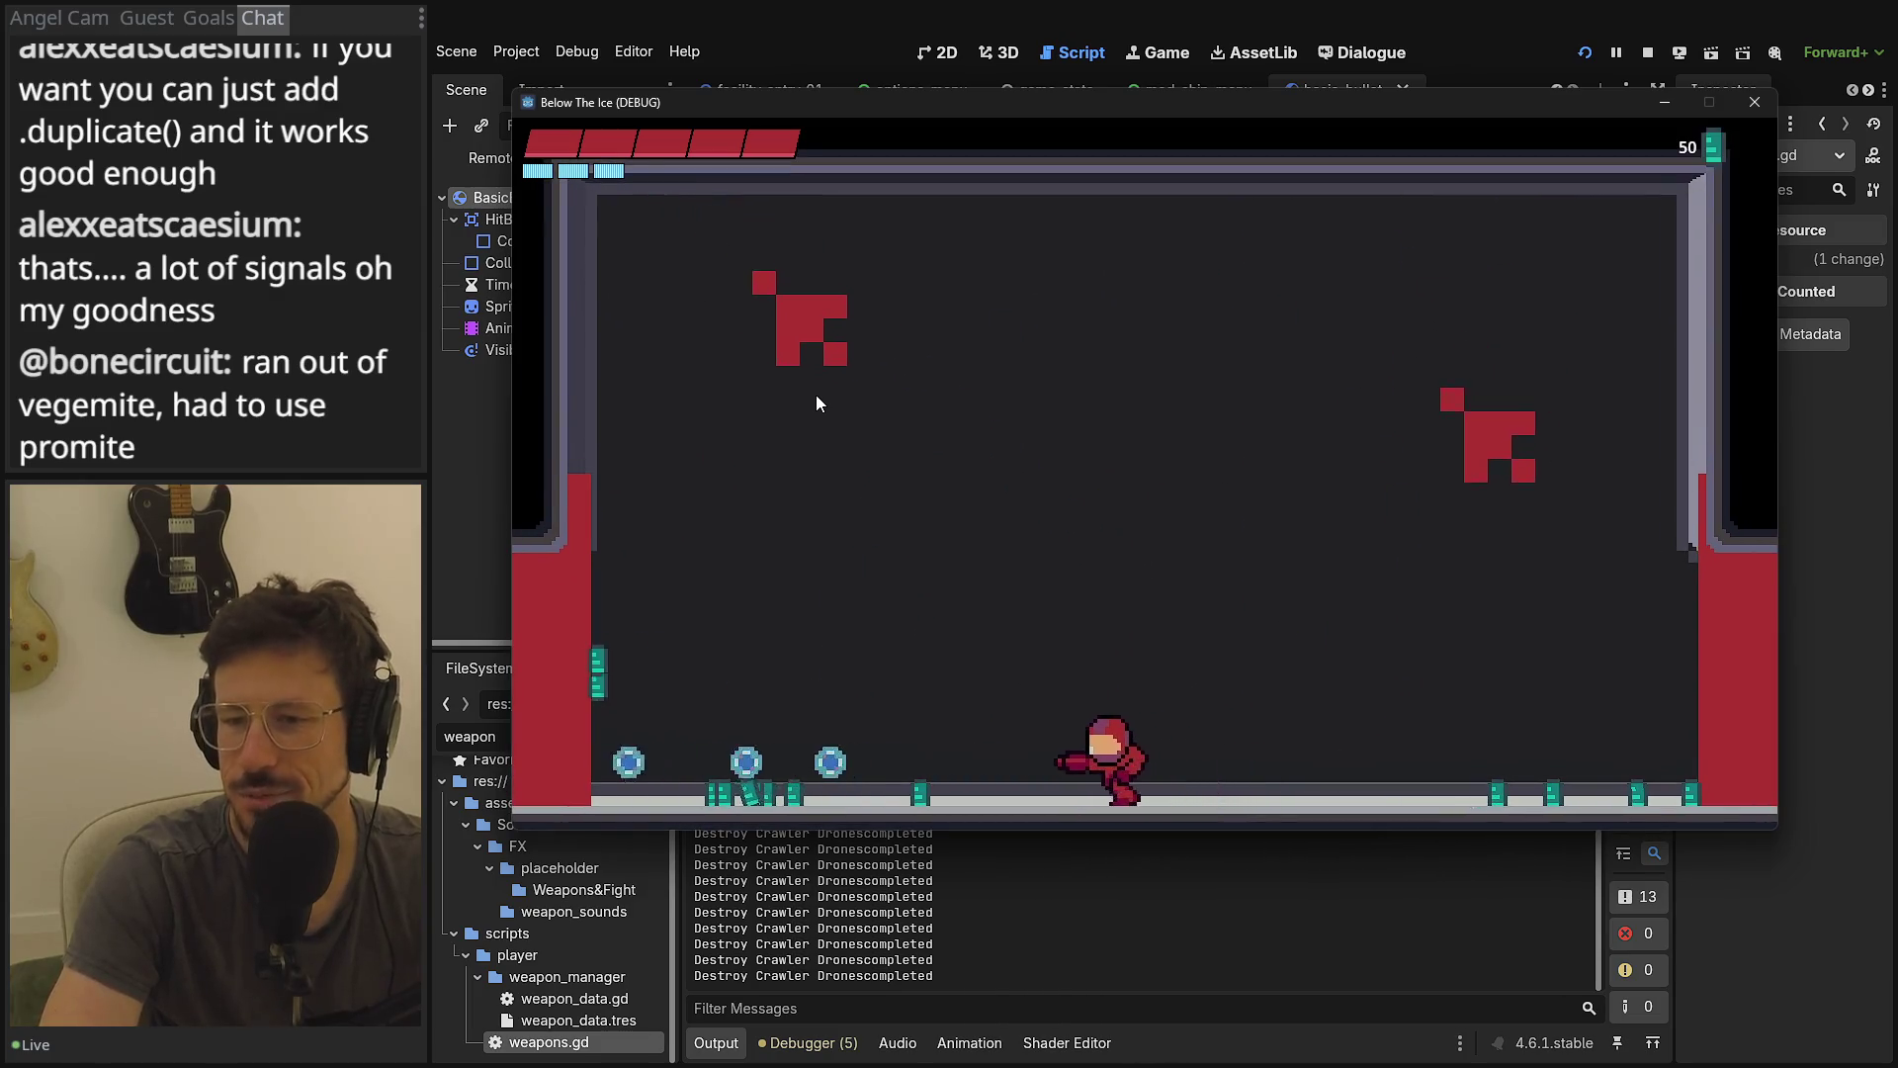
key("Right")
Run out of the arena into the floating-orb room, then pause and stop the game with F8
key("Right")
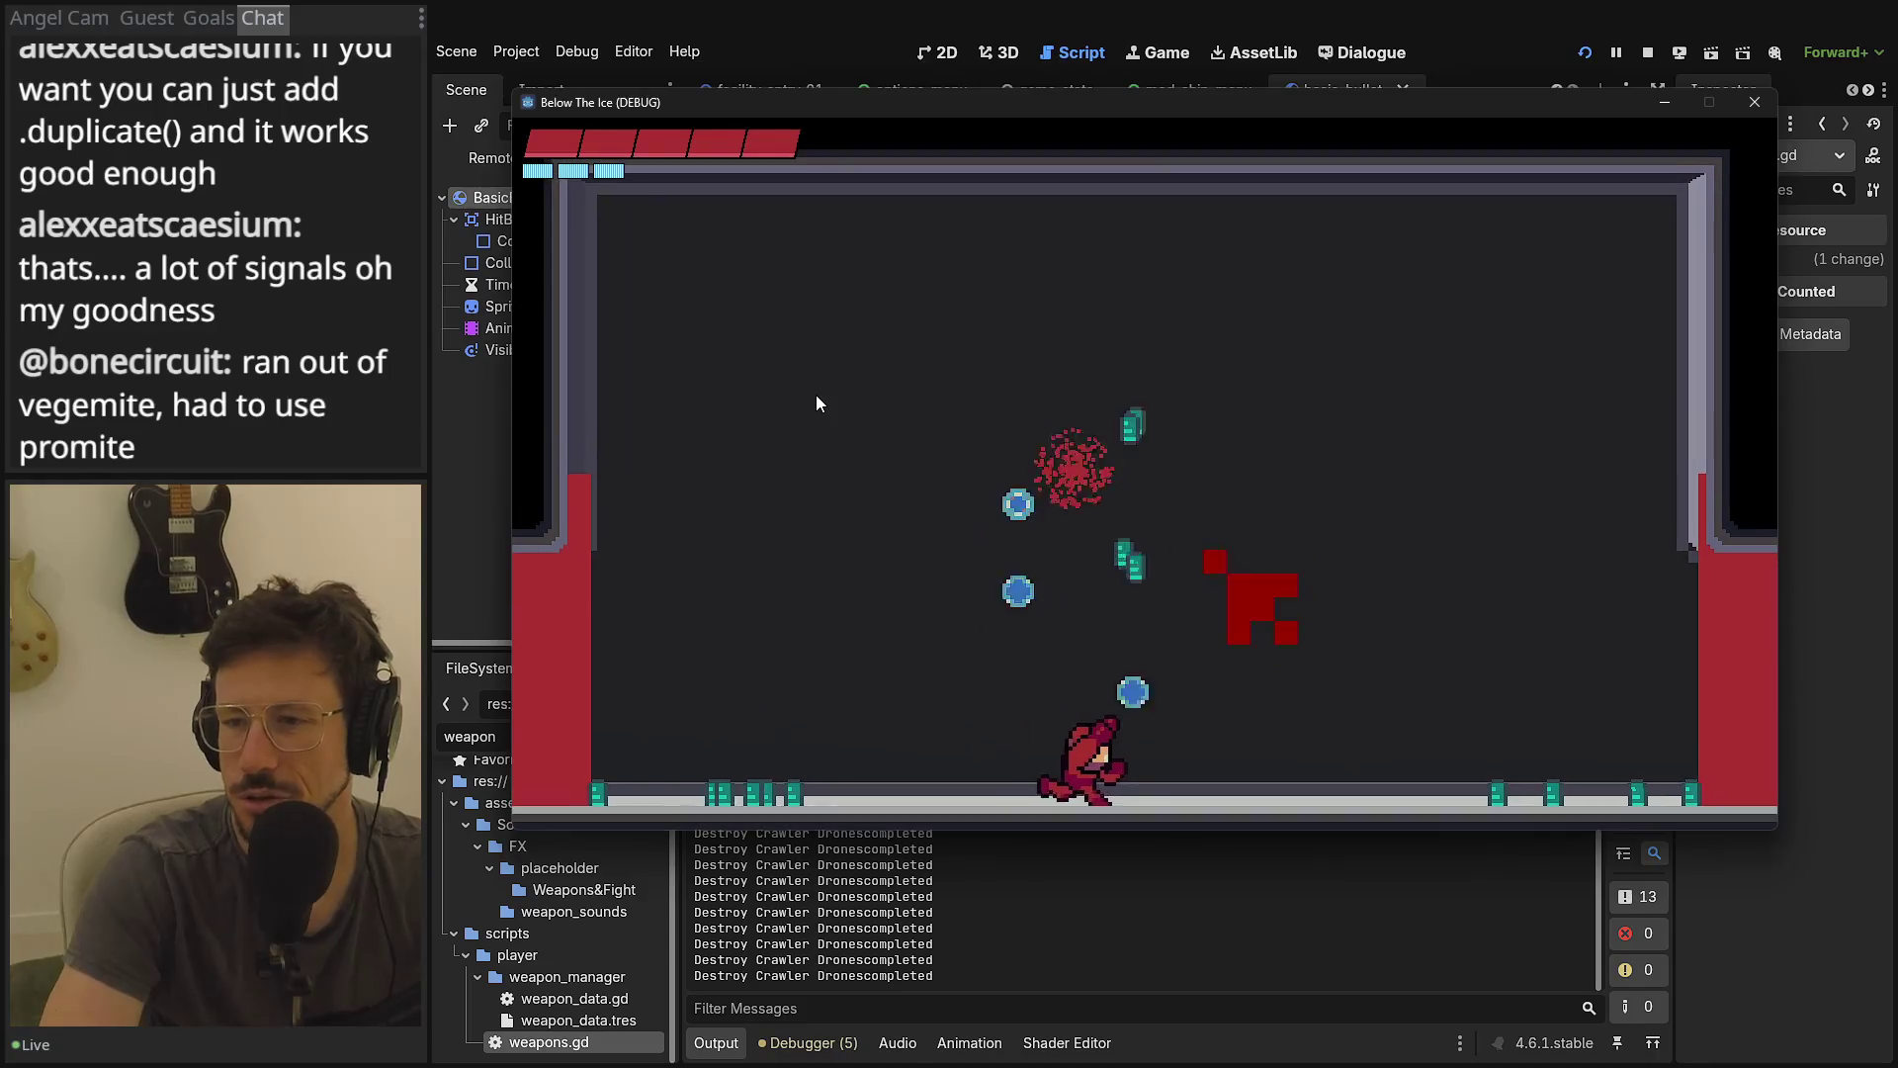
key("Right")
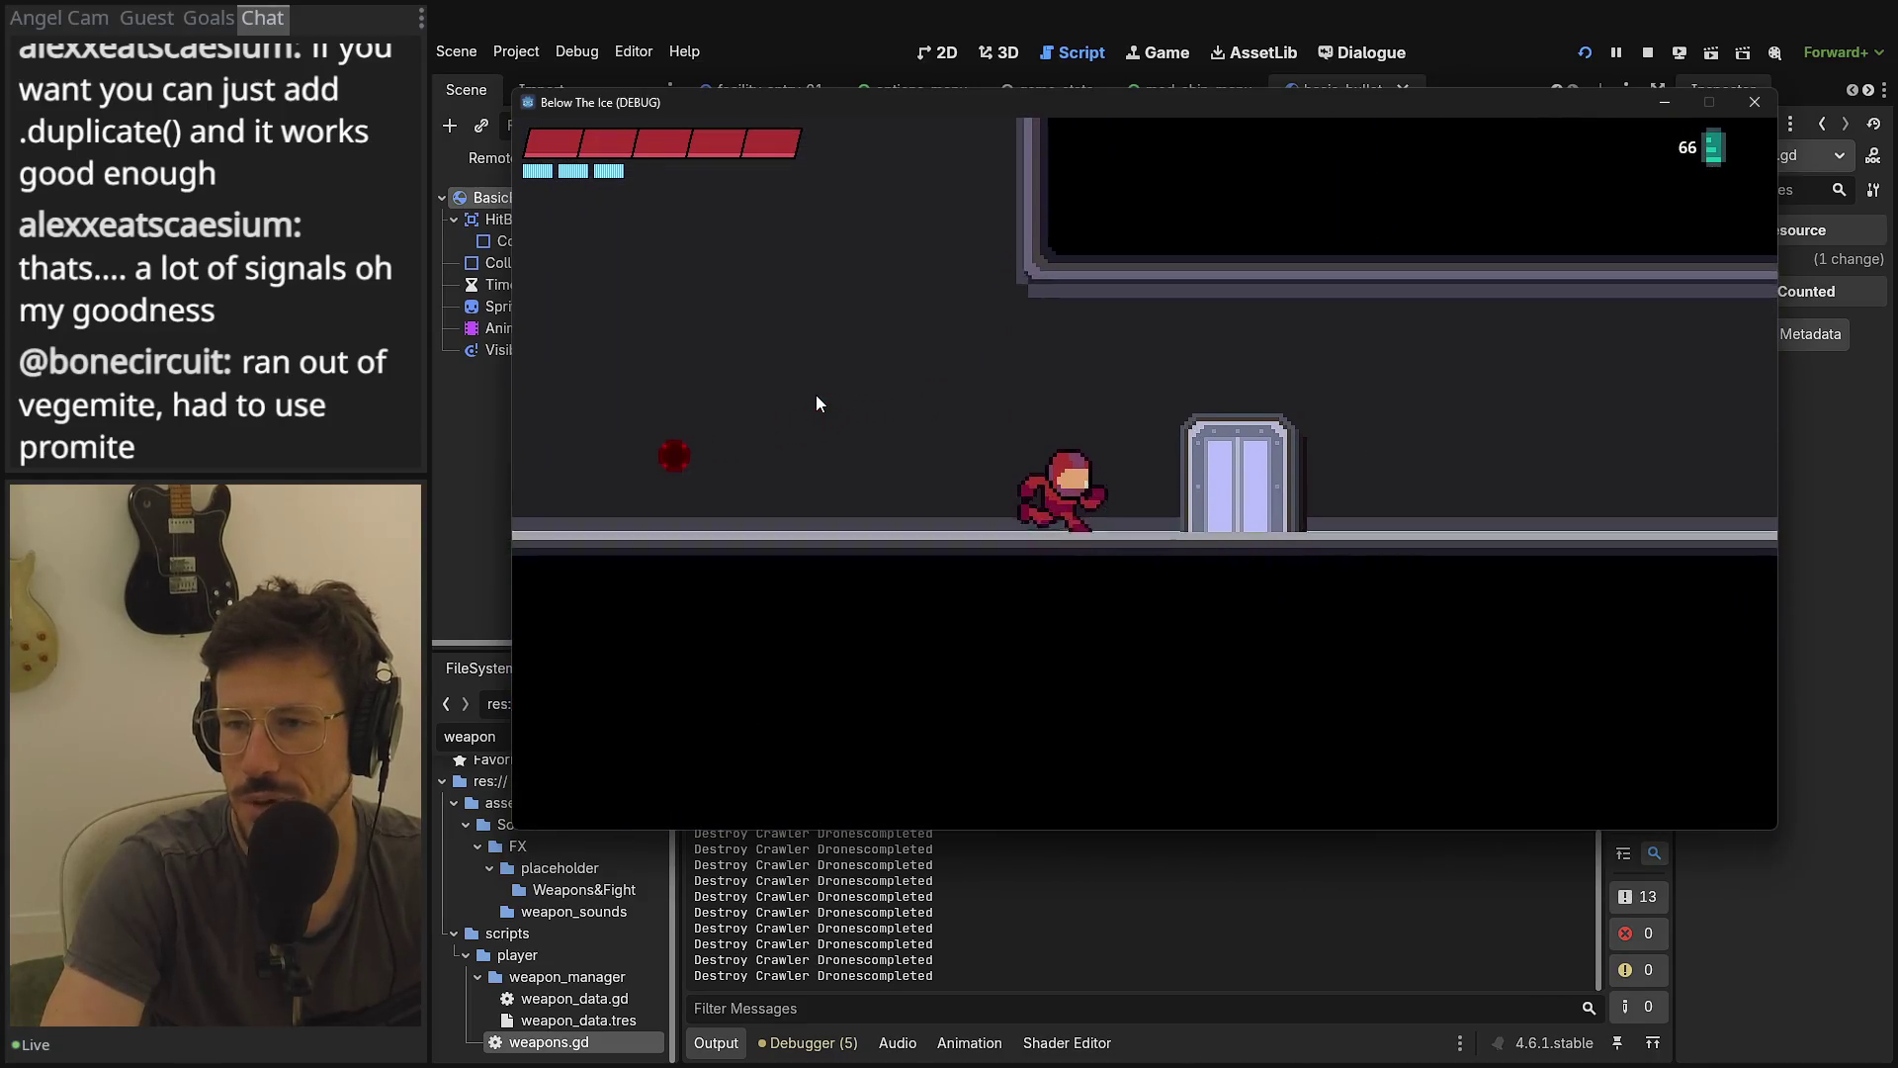
key("Right")
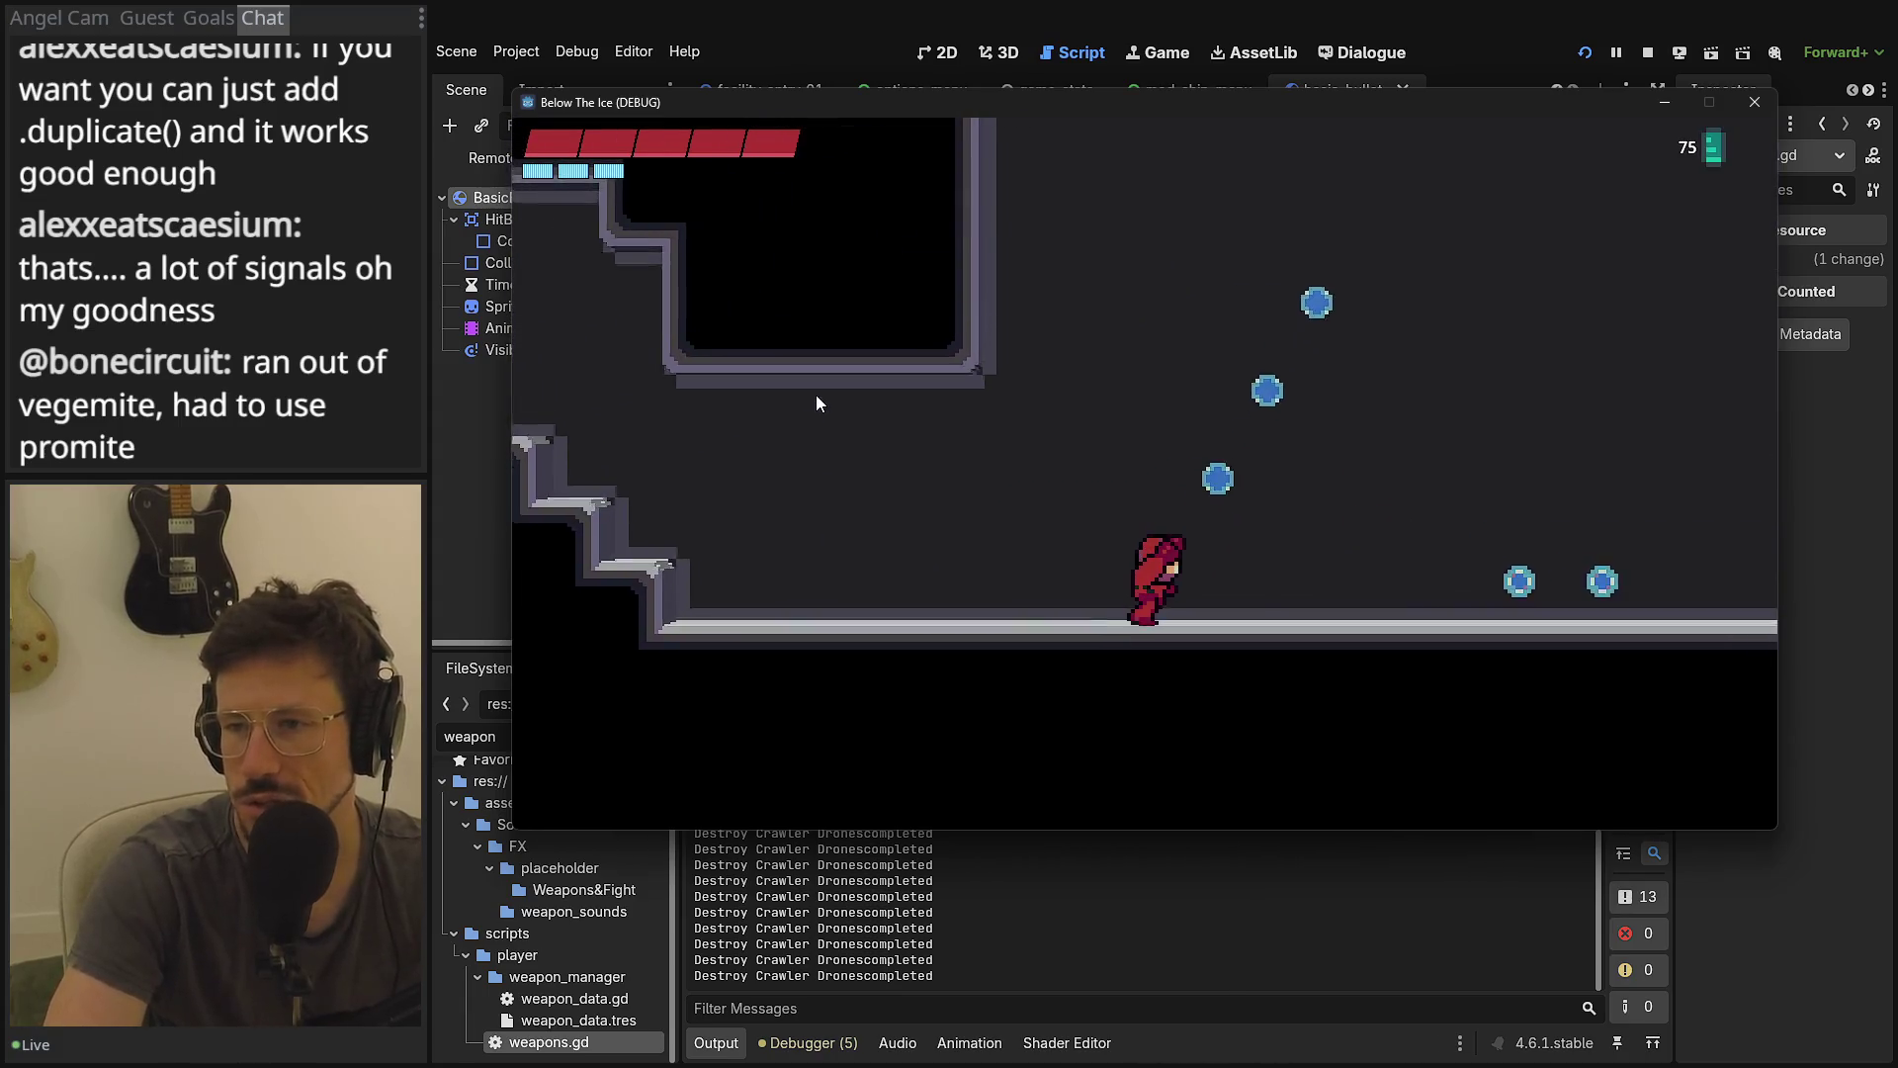
key("Left")
key("Left")
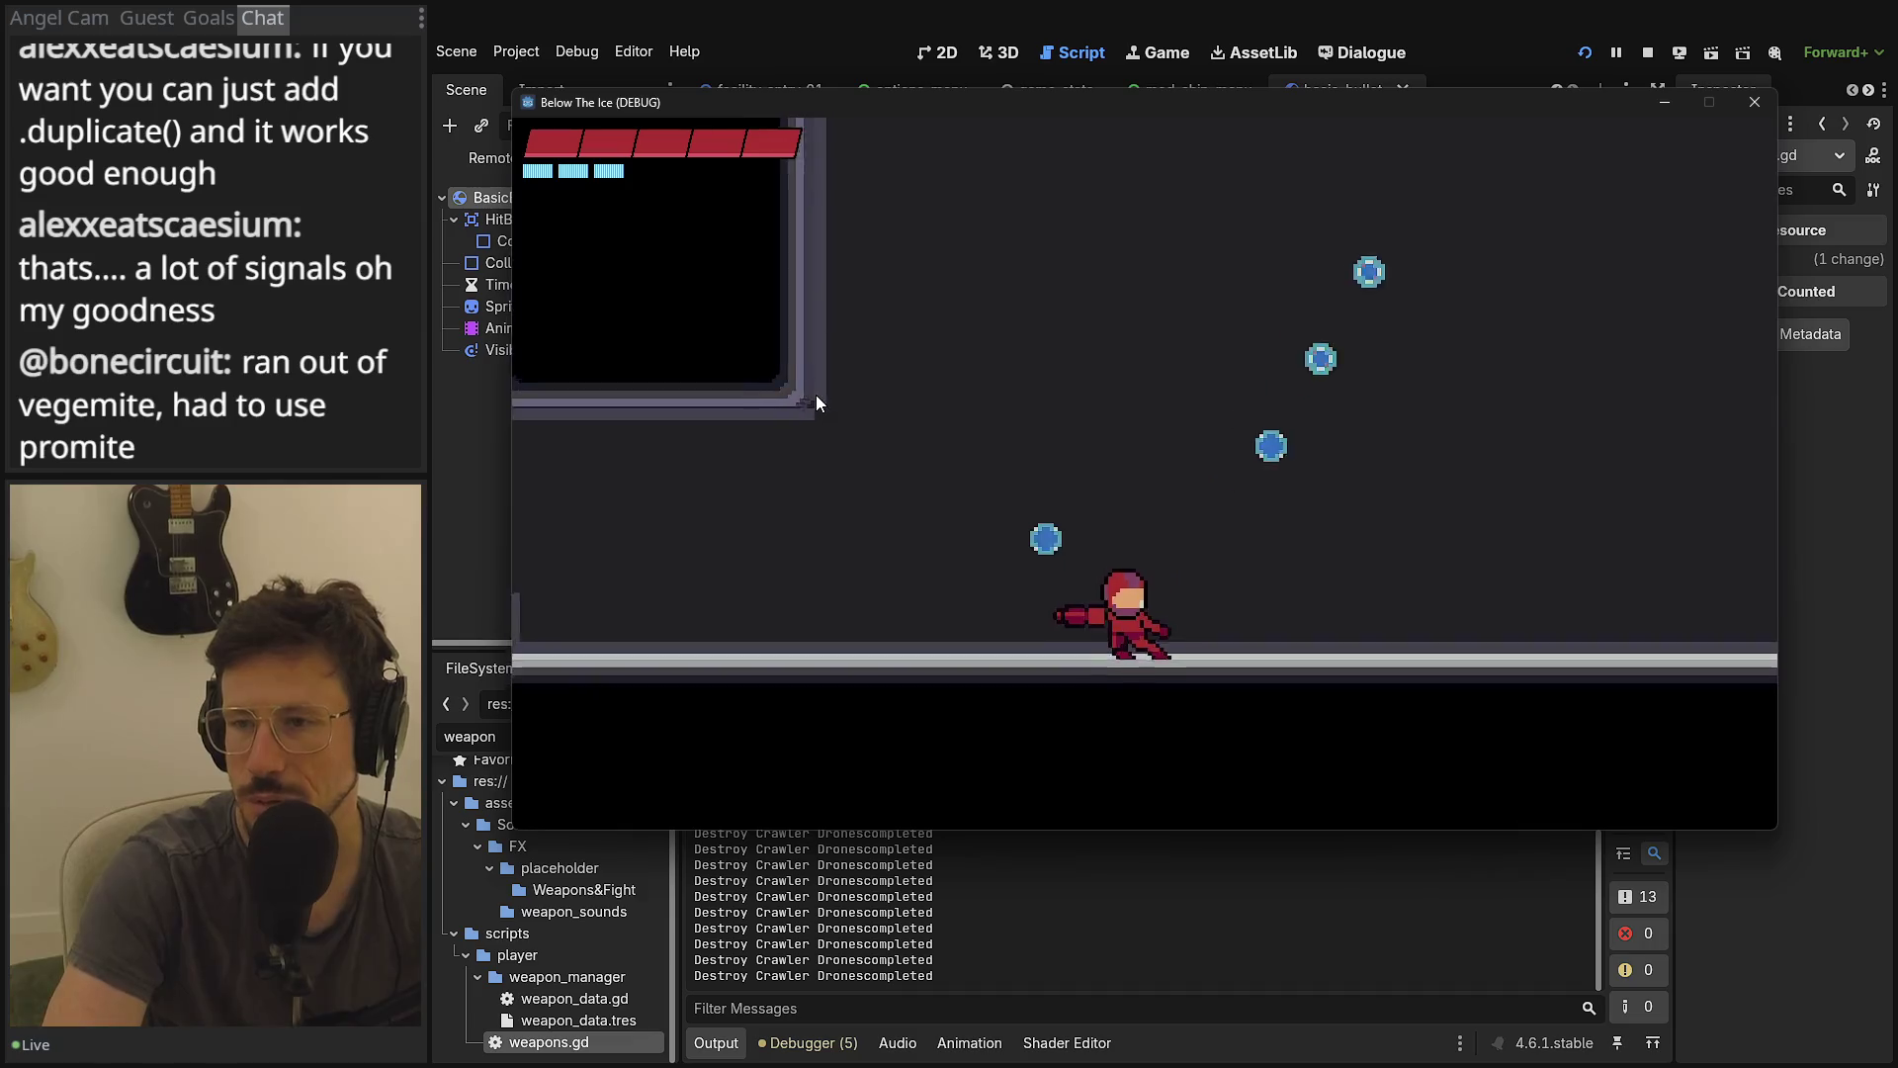
key("Left")
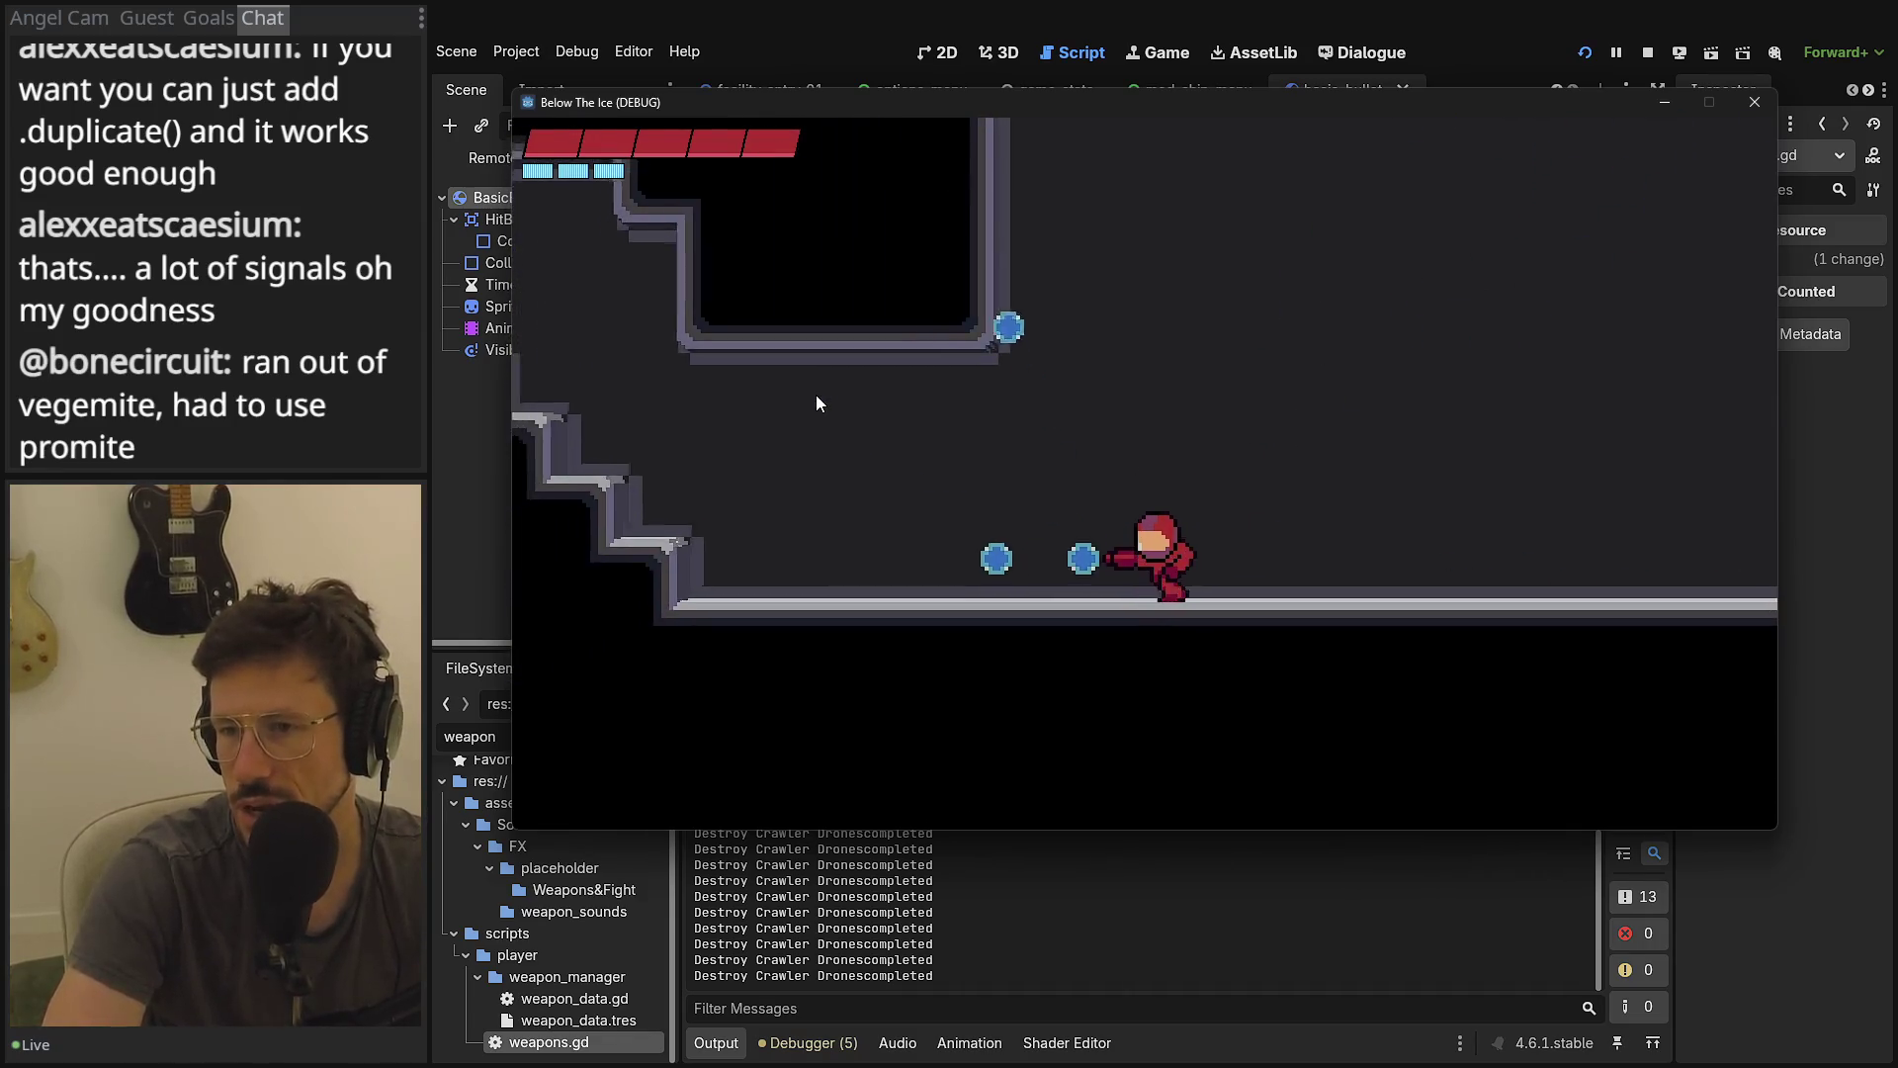
key("Escape")
key("Escape")
key("F8")
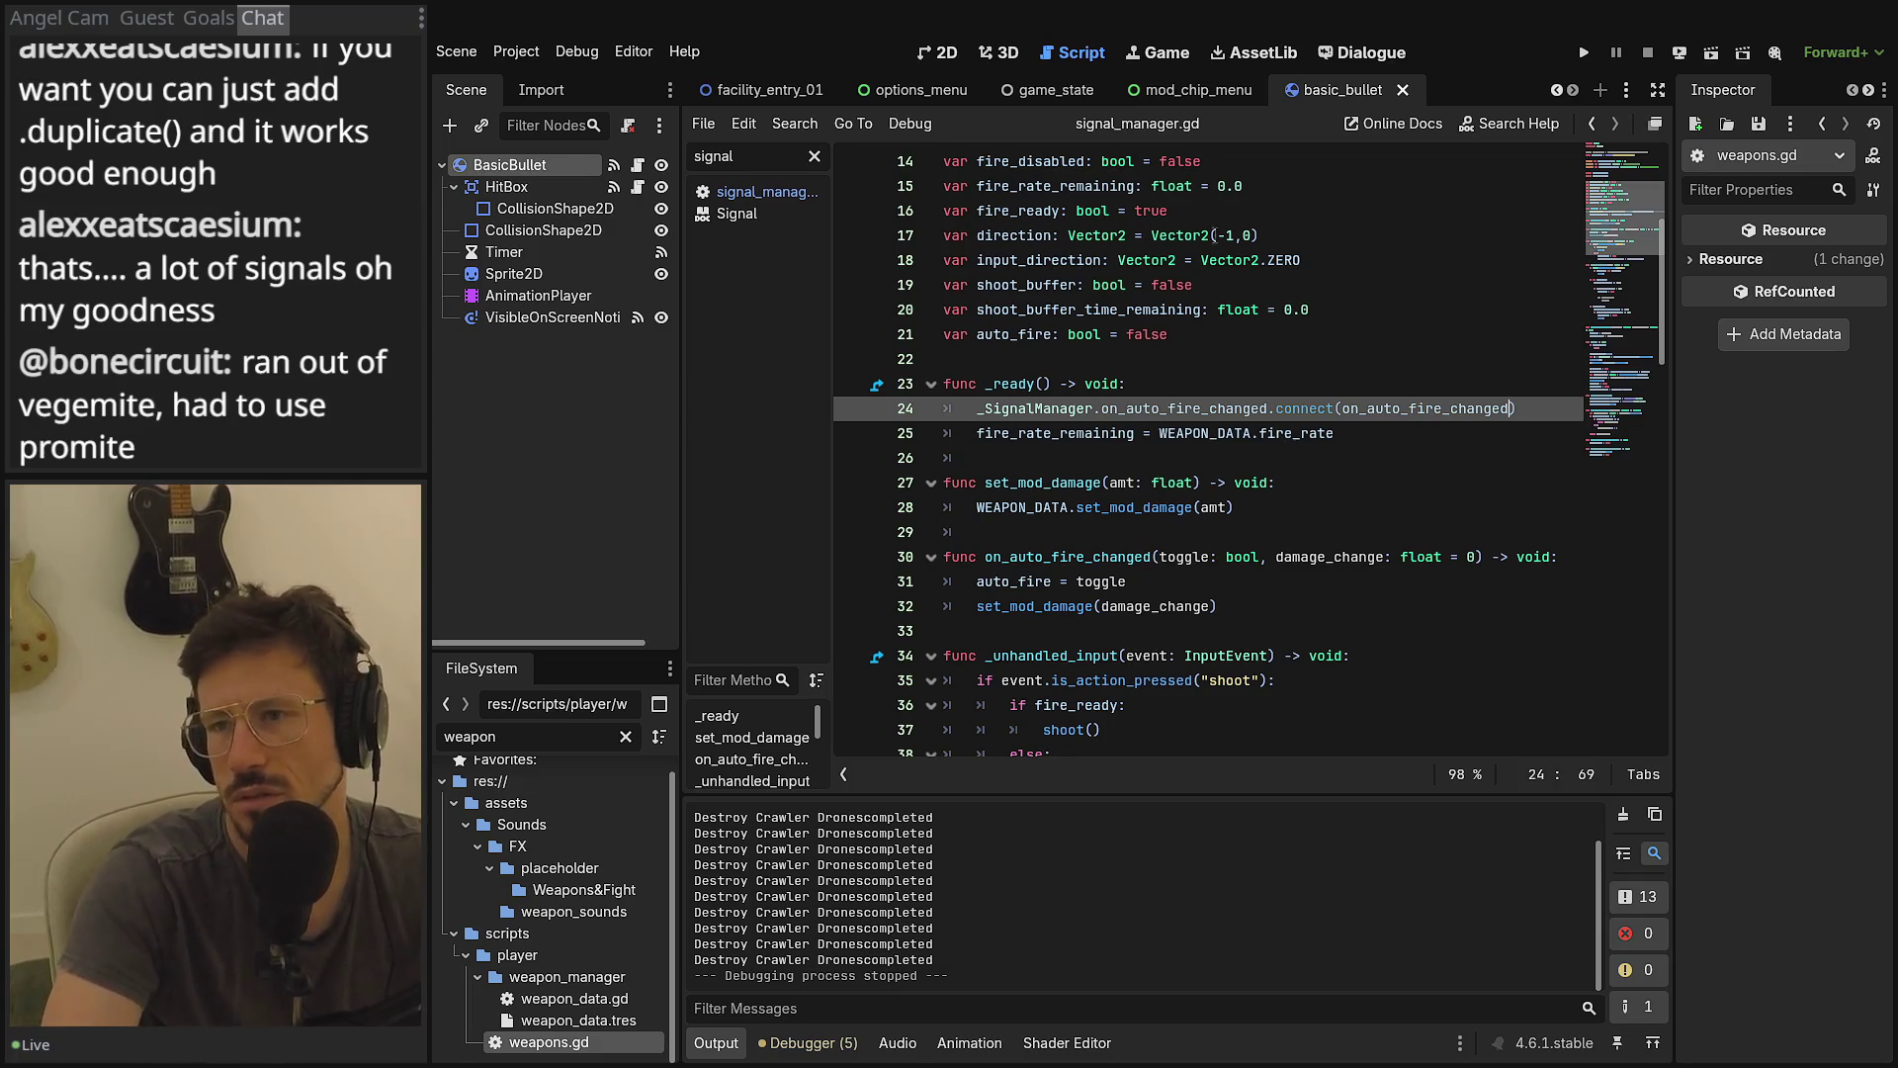
Check shoot_buffer_time on line 7 and expand weapons.gd to a full-width editor
scroll(1196, 234, "up", 4)
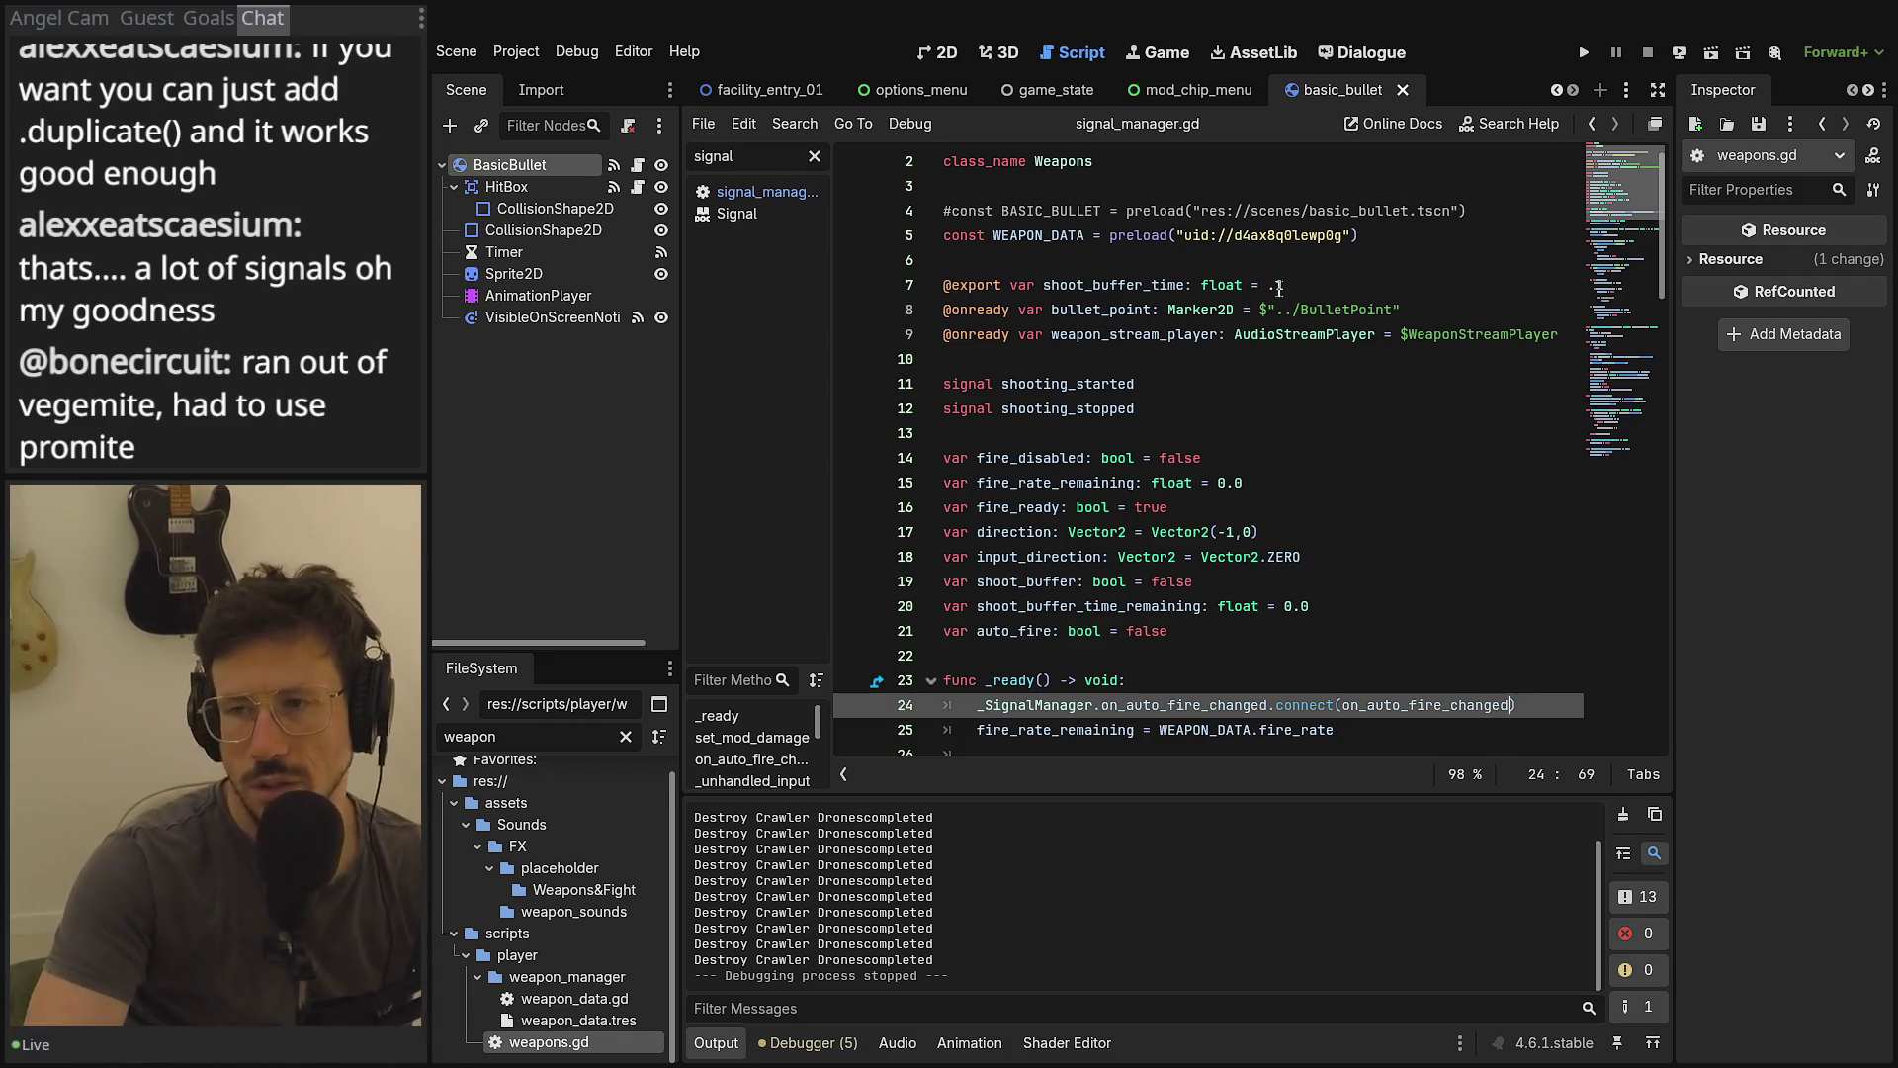
left_click(1283, 286)
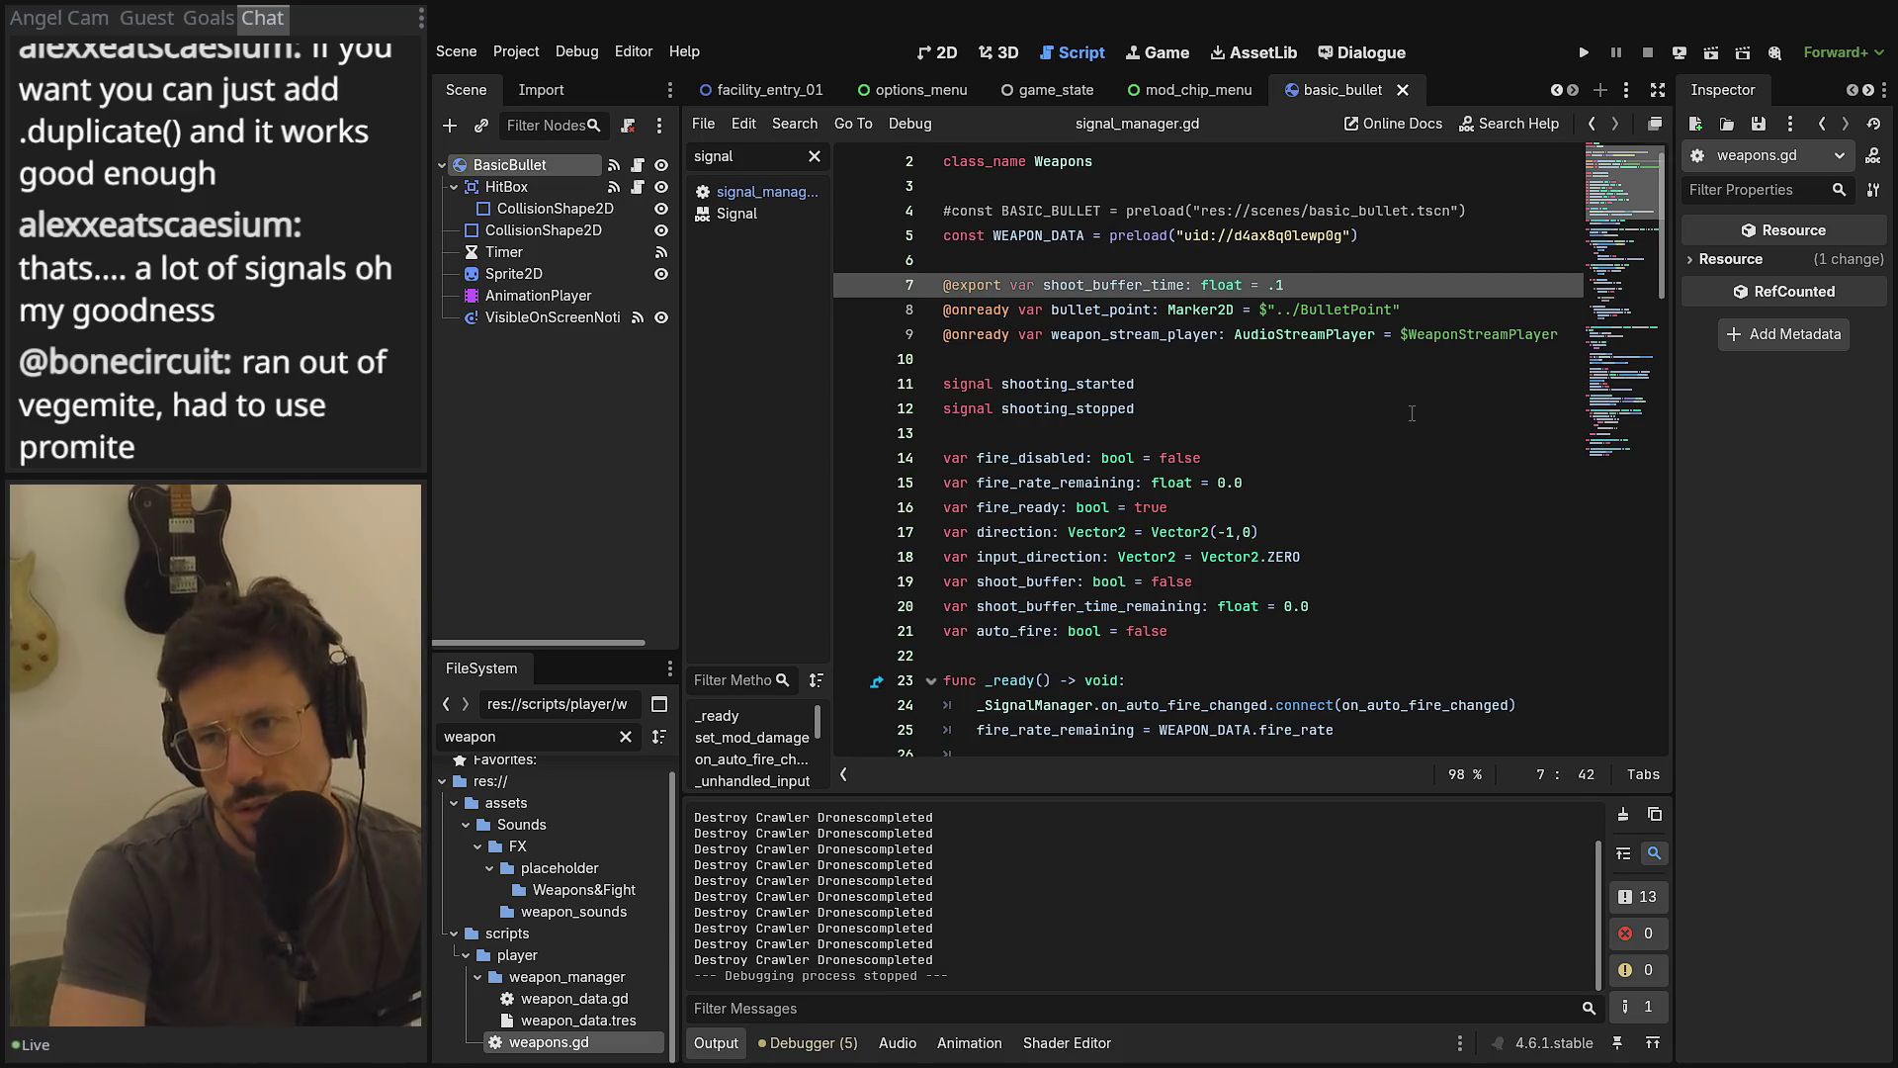
scroll(1412, 413, "down", 7)
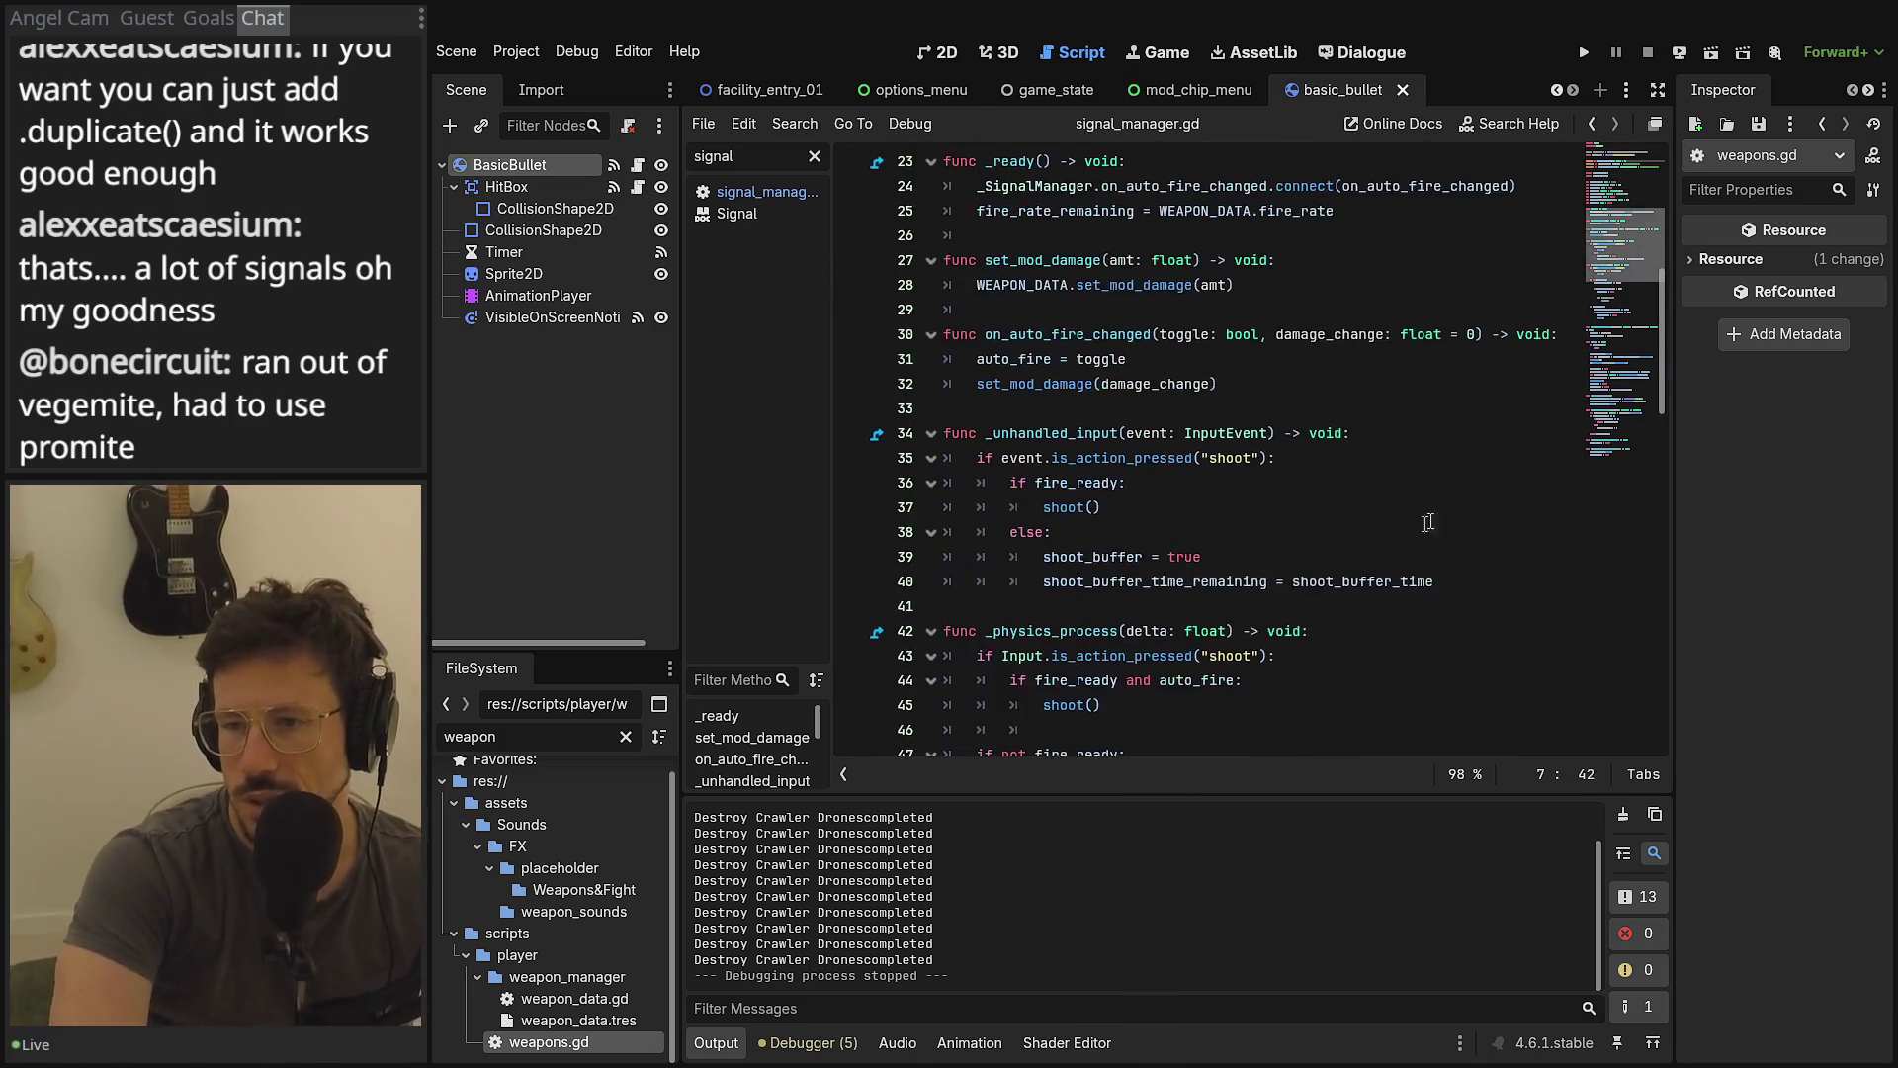
left_click(1655, 136)
scroll(1337, 507, "down", 4)
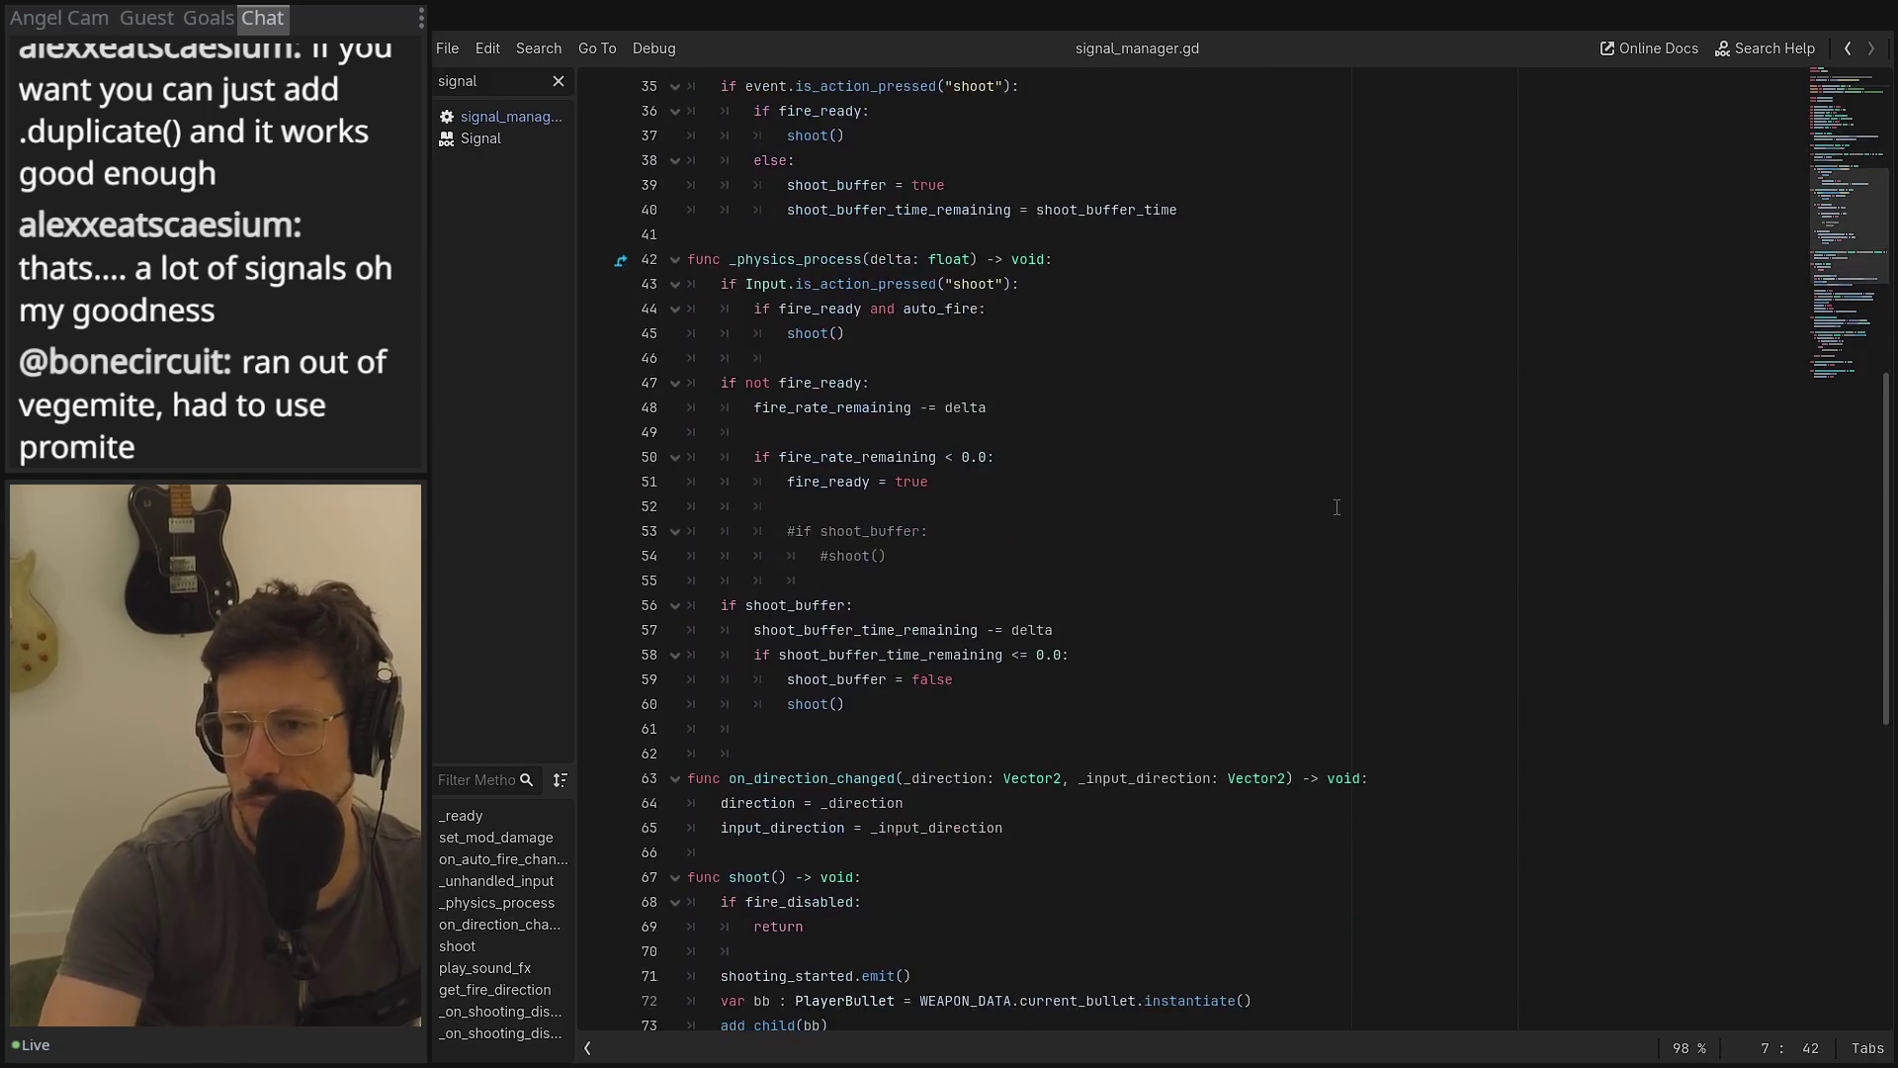
scroll(1282, 515, "down", 6)
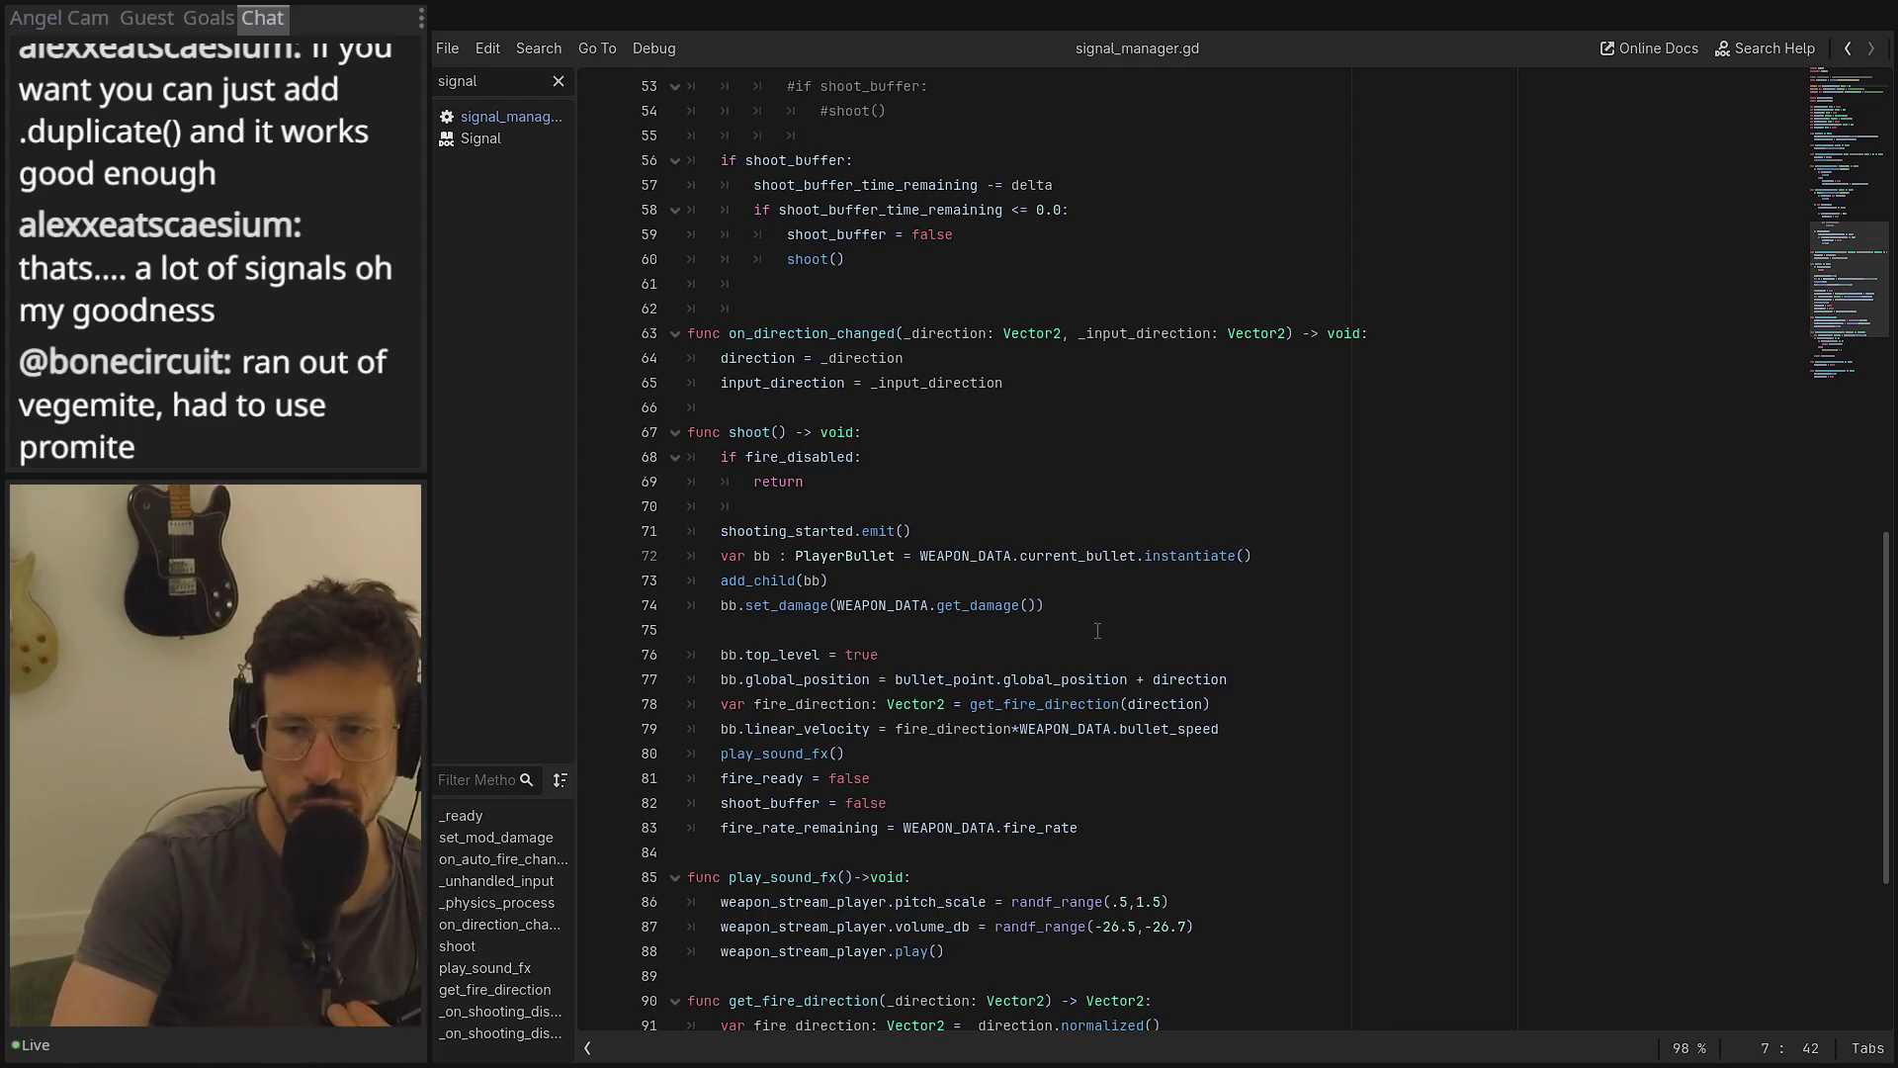
Inspect the fire_rate reset read from WEAPON_DATA on line 83
double_click(830, 825)
double_click(1015, 822)
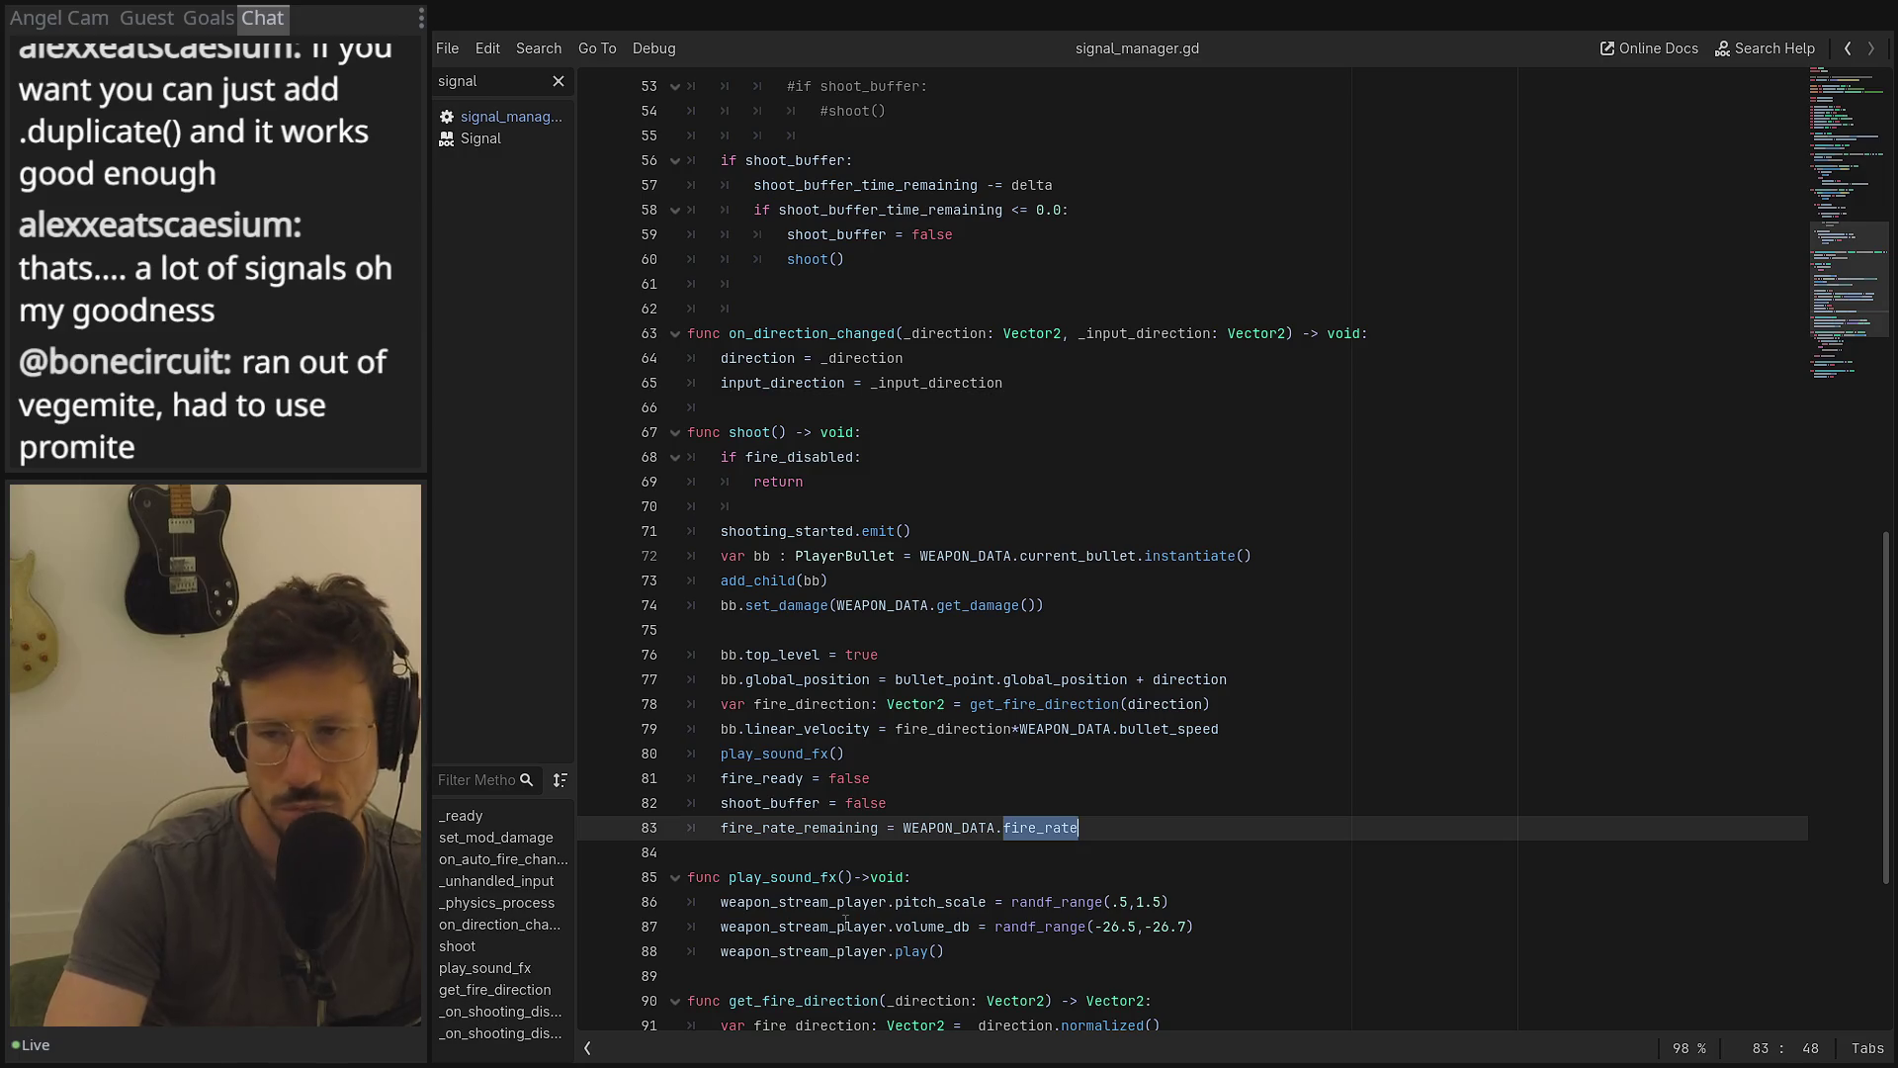
scroll(939, 866, "up", 15)
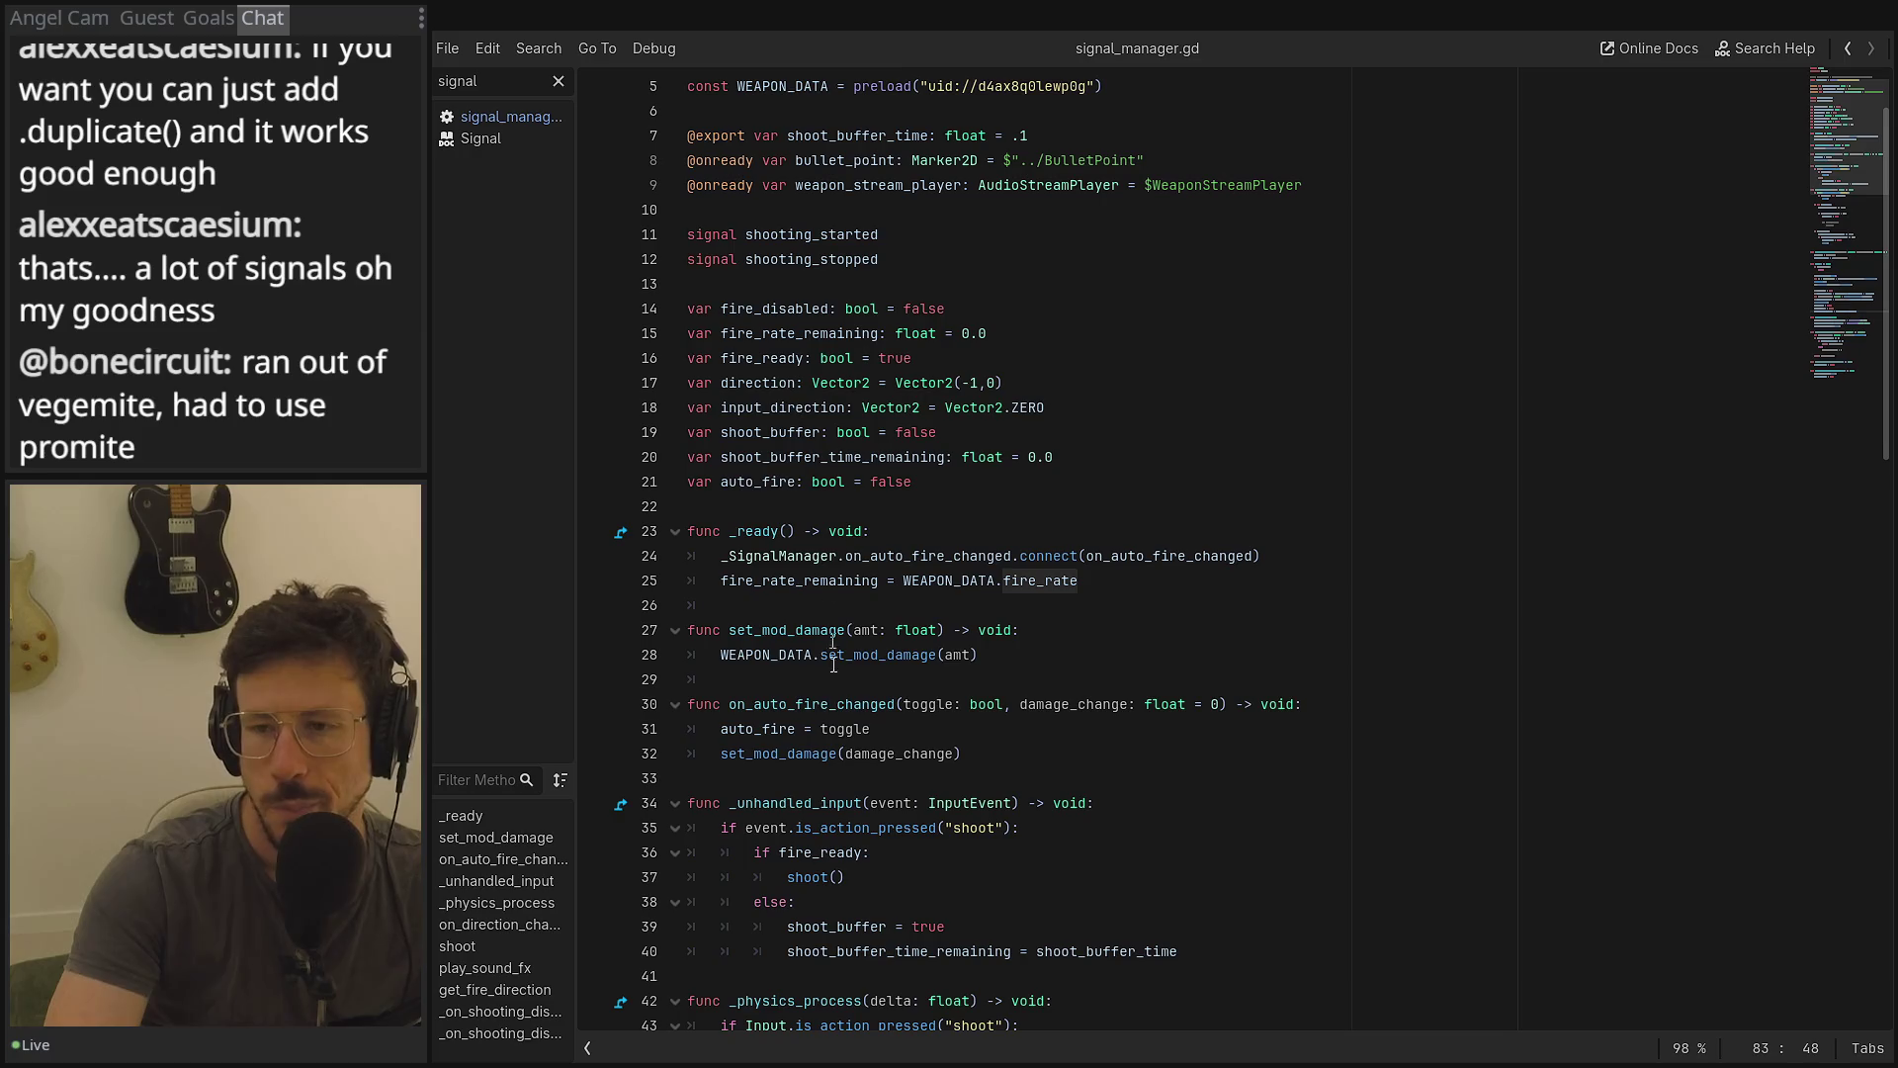
Review the signal manager's signal list, then jump from set_mod_damage into weapon_data.gd
left_click(548, 116)
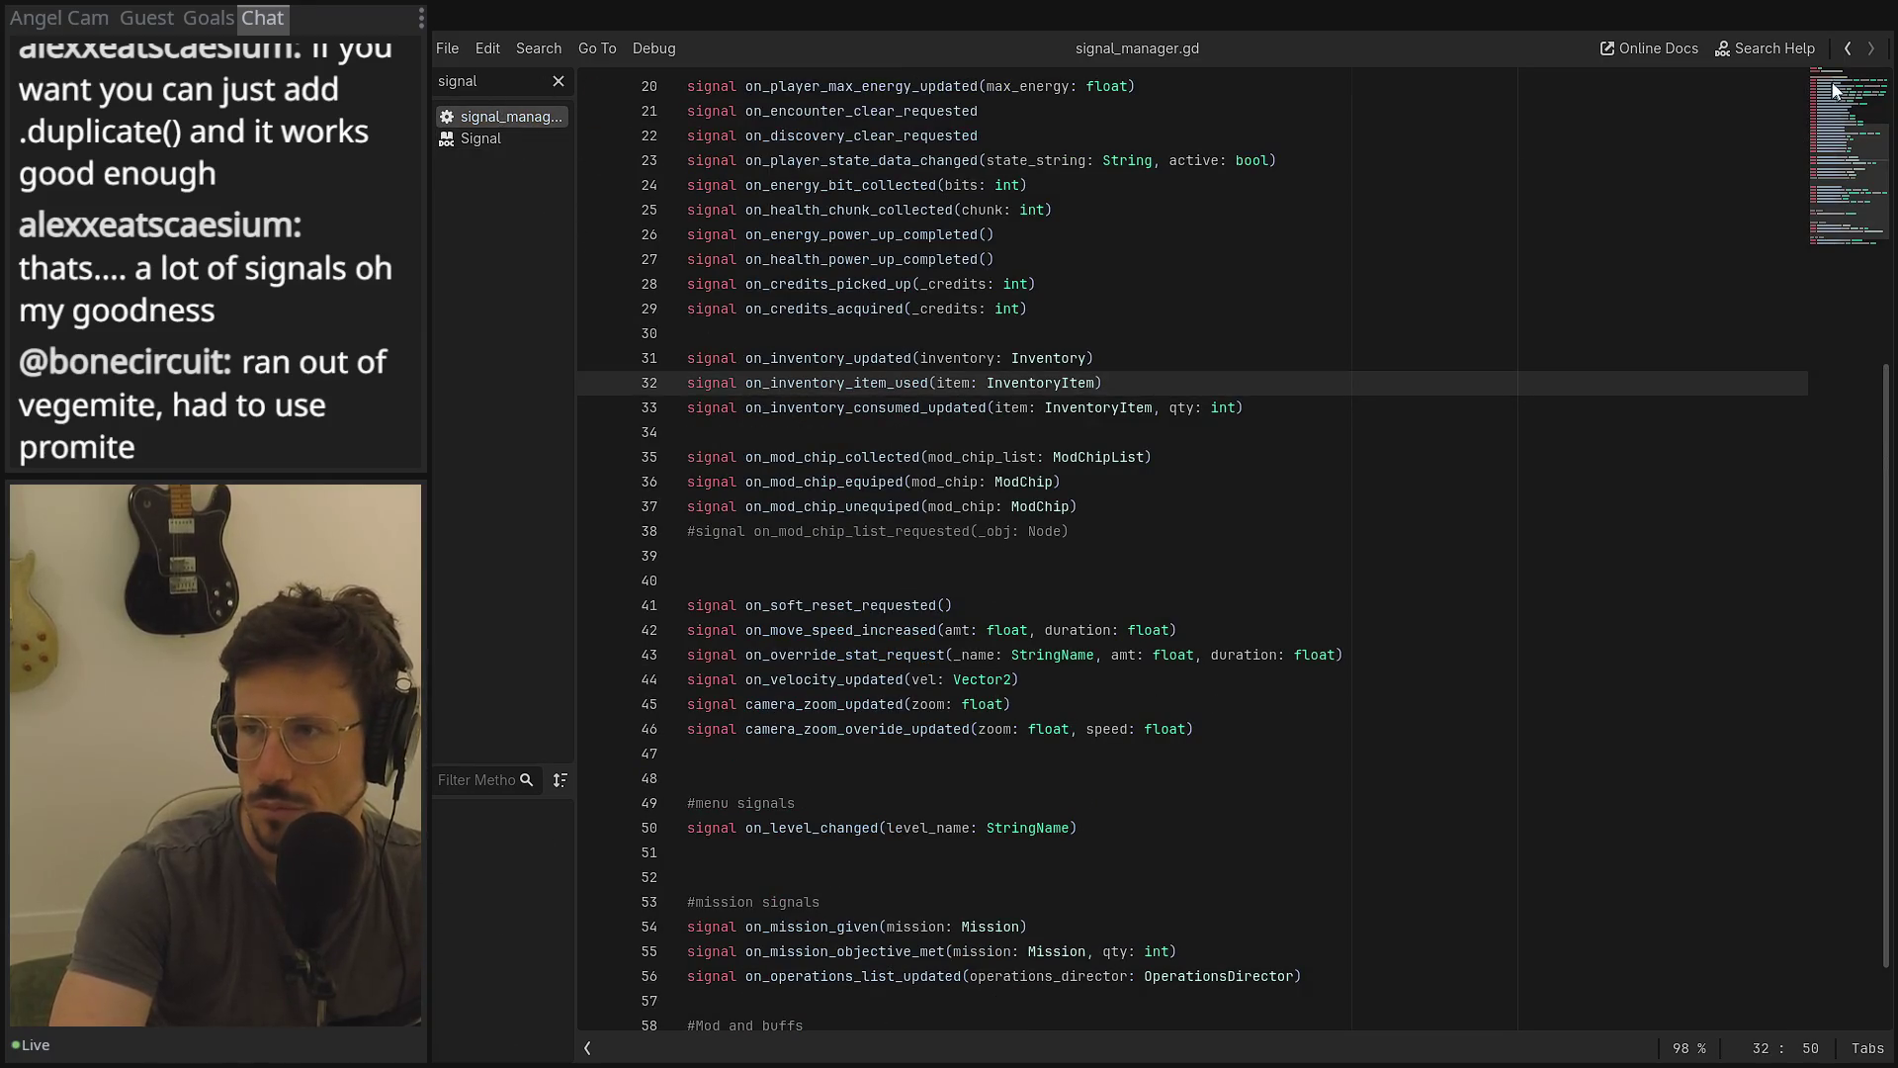
left_click(1847, 49)
scroll(805, 196, "up", 2)
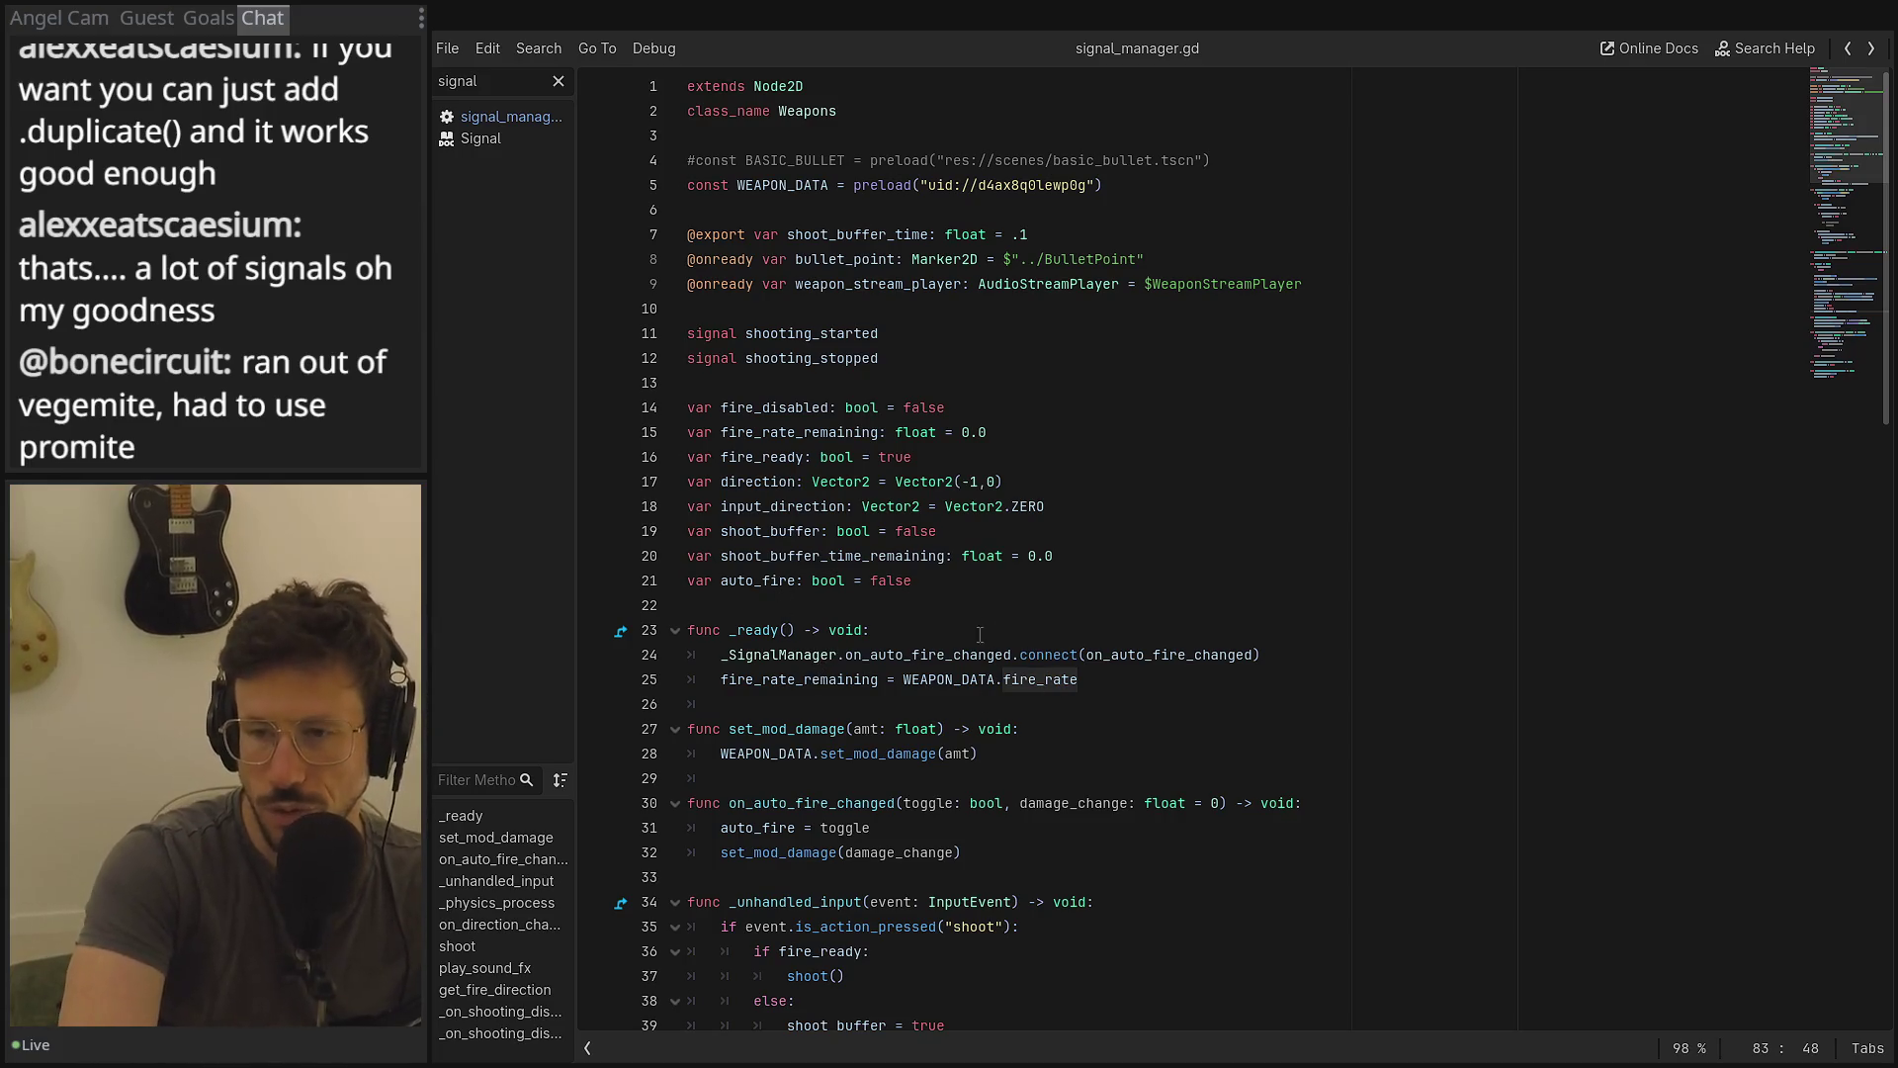
scroll(1157, 388, "down", 3)
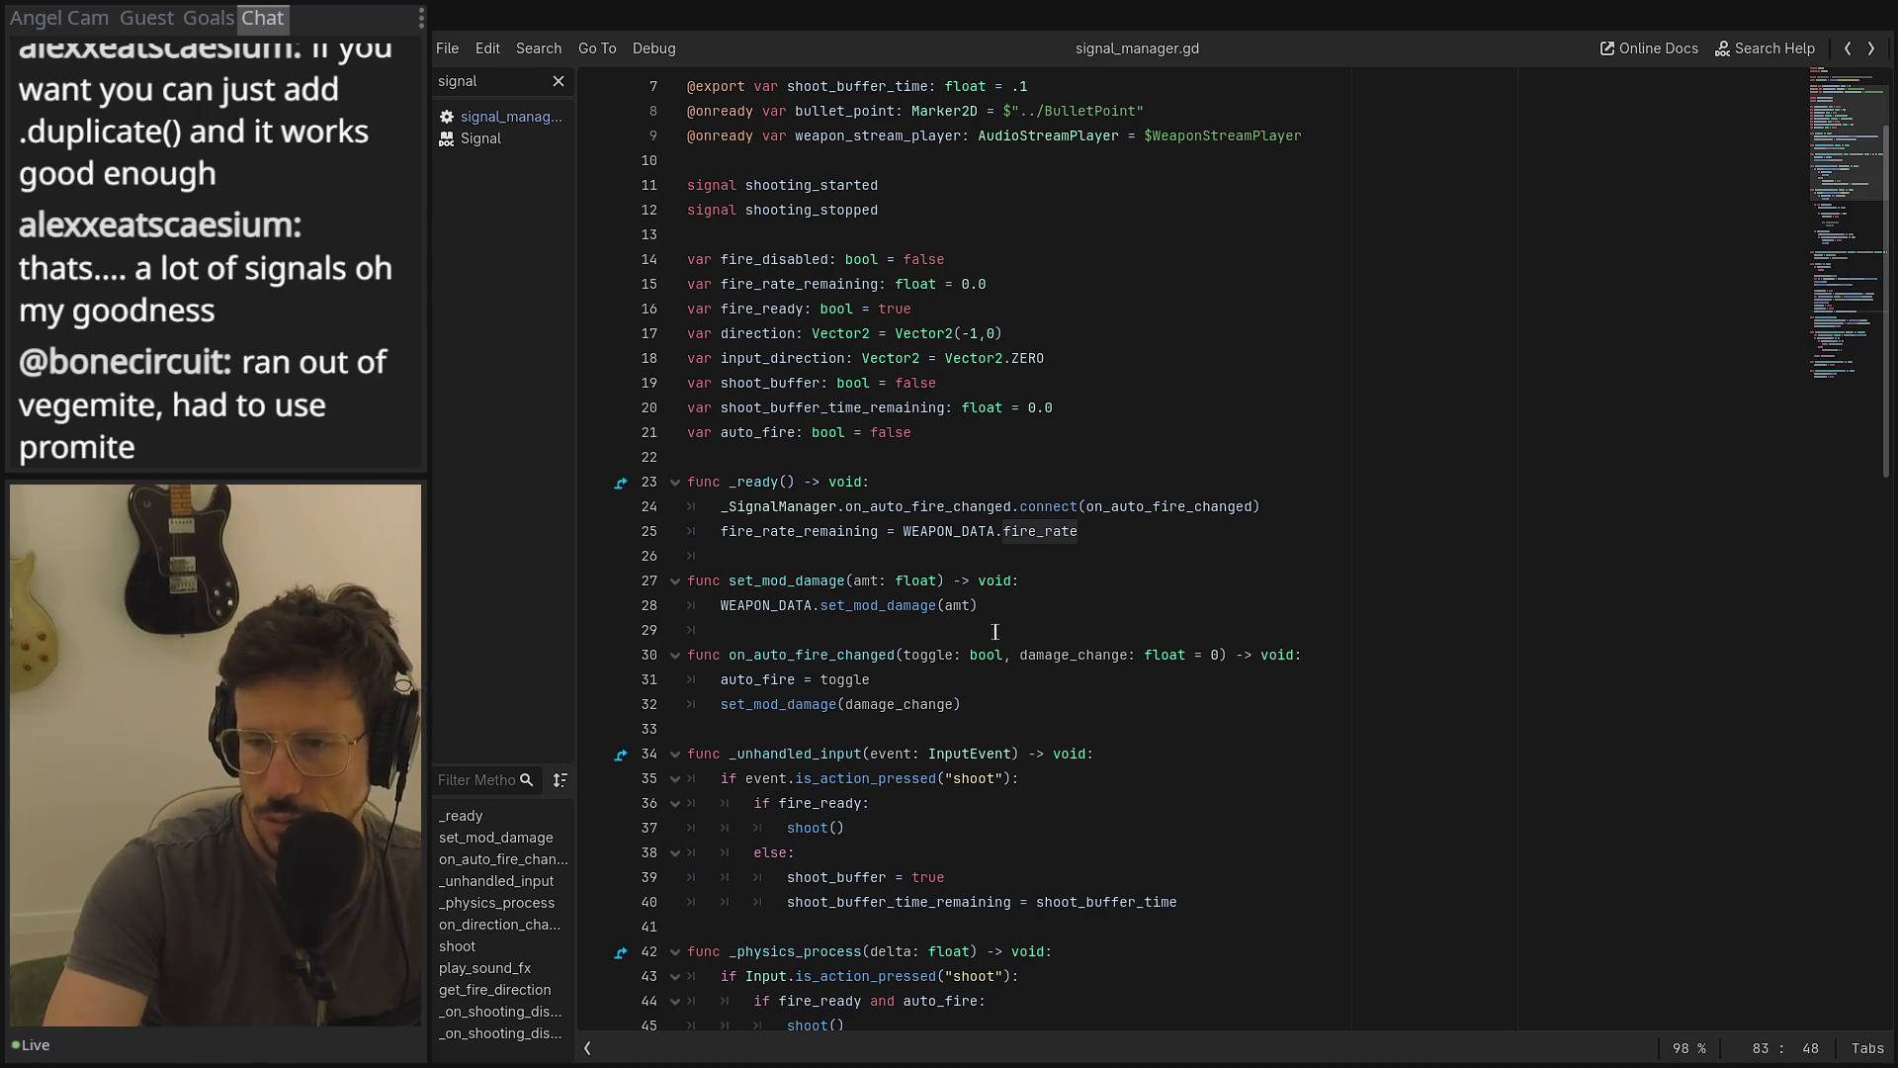
left_click(875, 603, "ctrl")
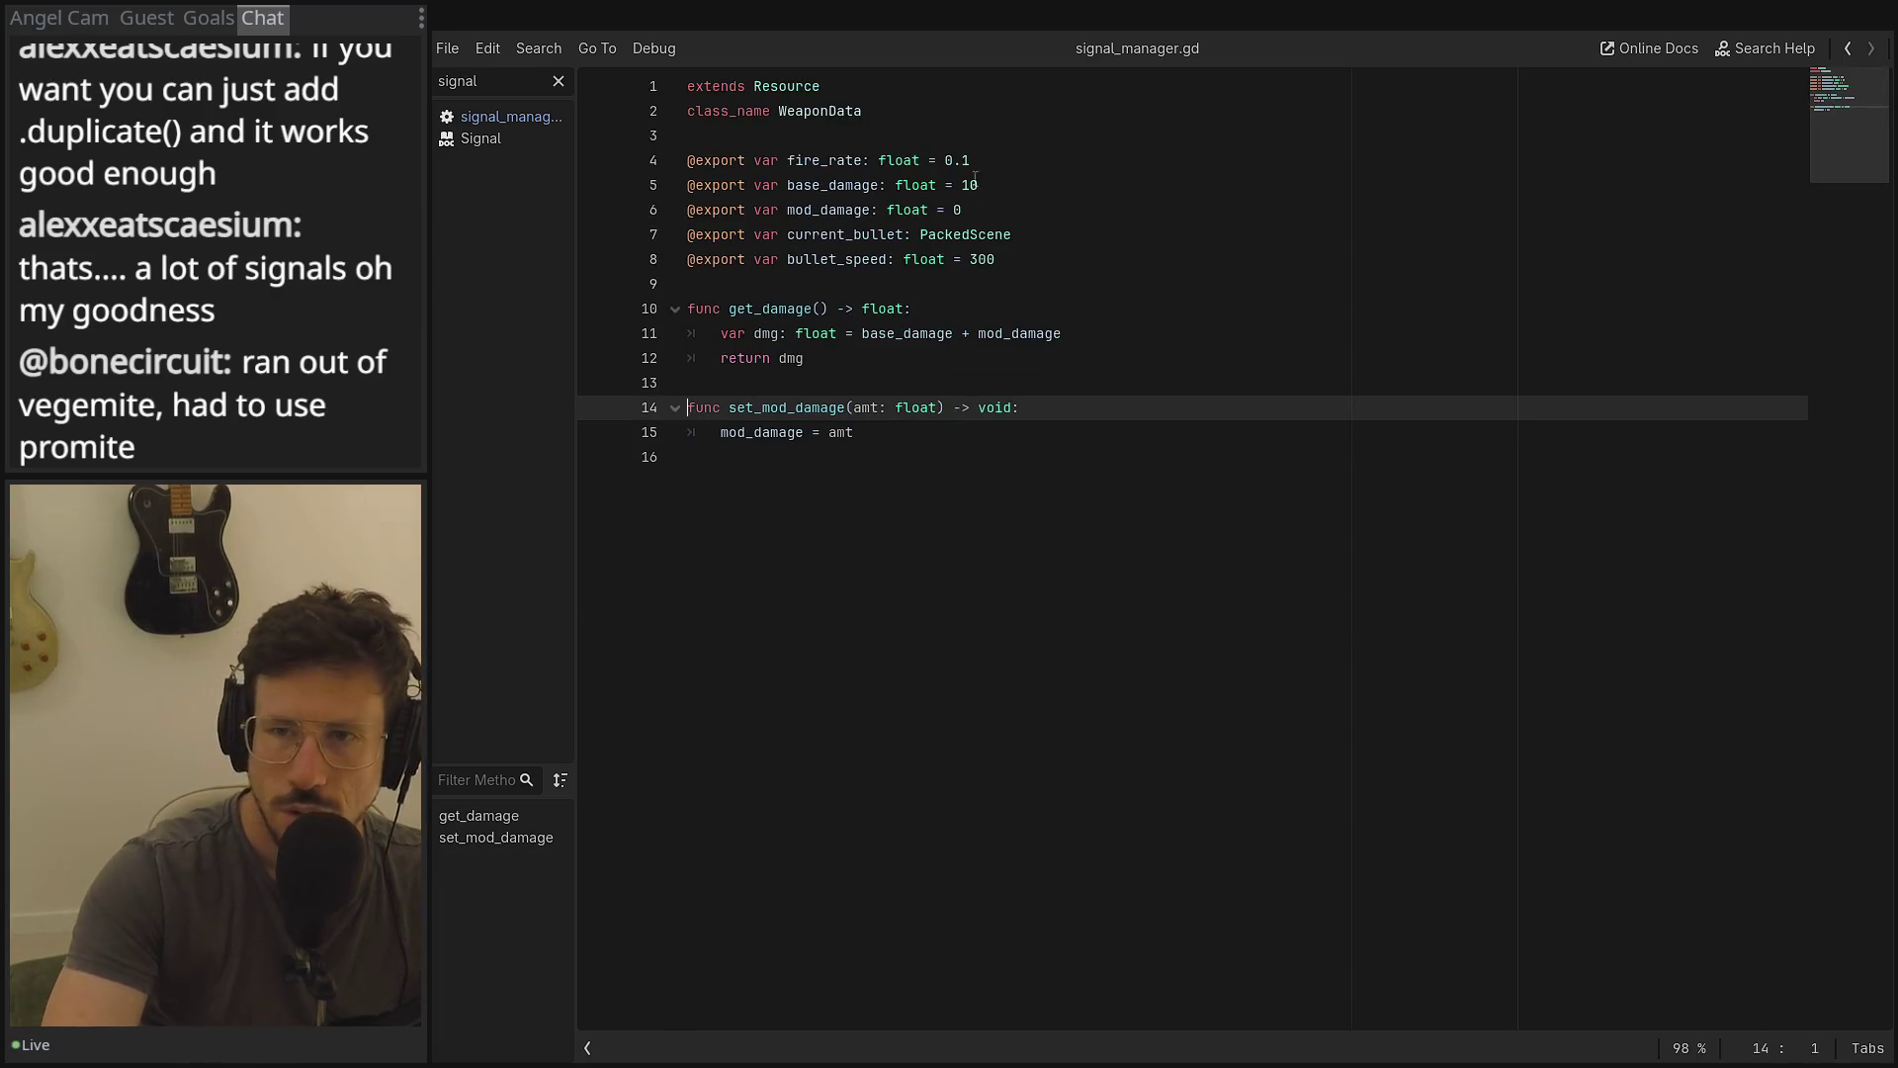
Change WeaponData's fire_rate from 0.1 to 0.2, restore the full editor layout, and run the project
left_click(975, 171)
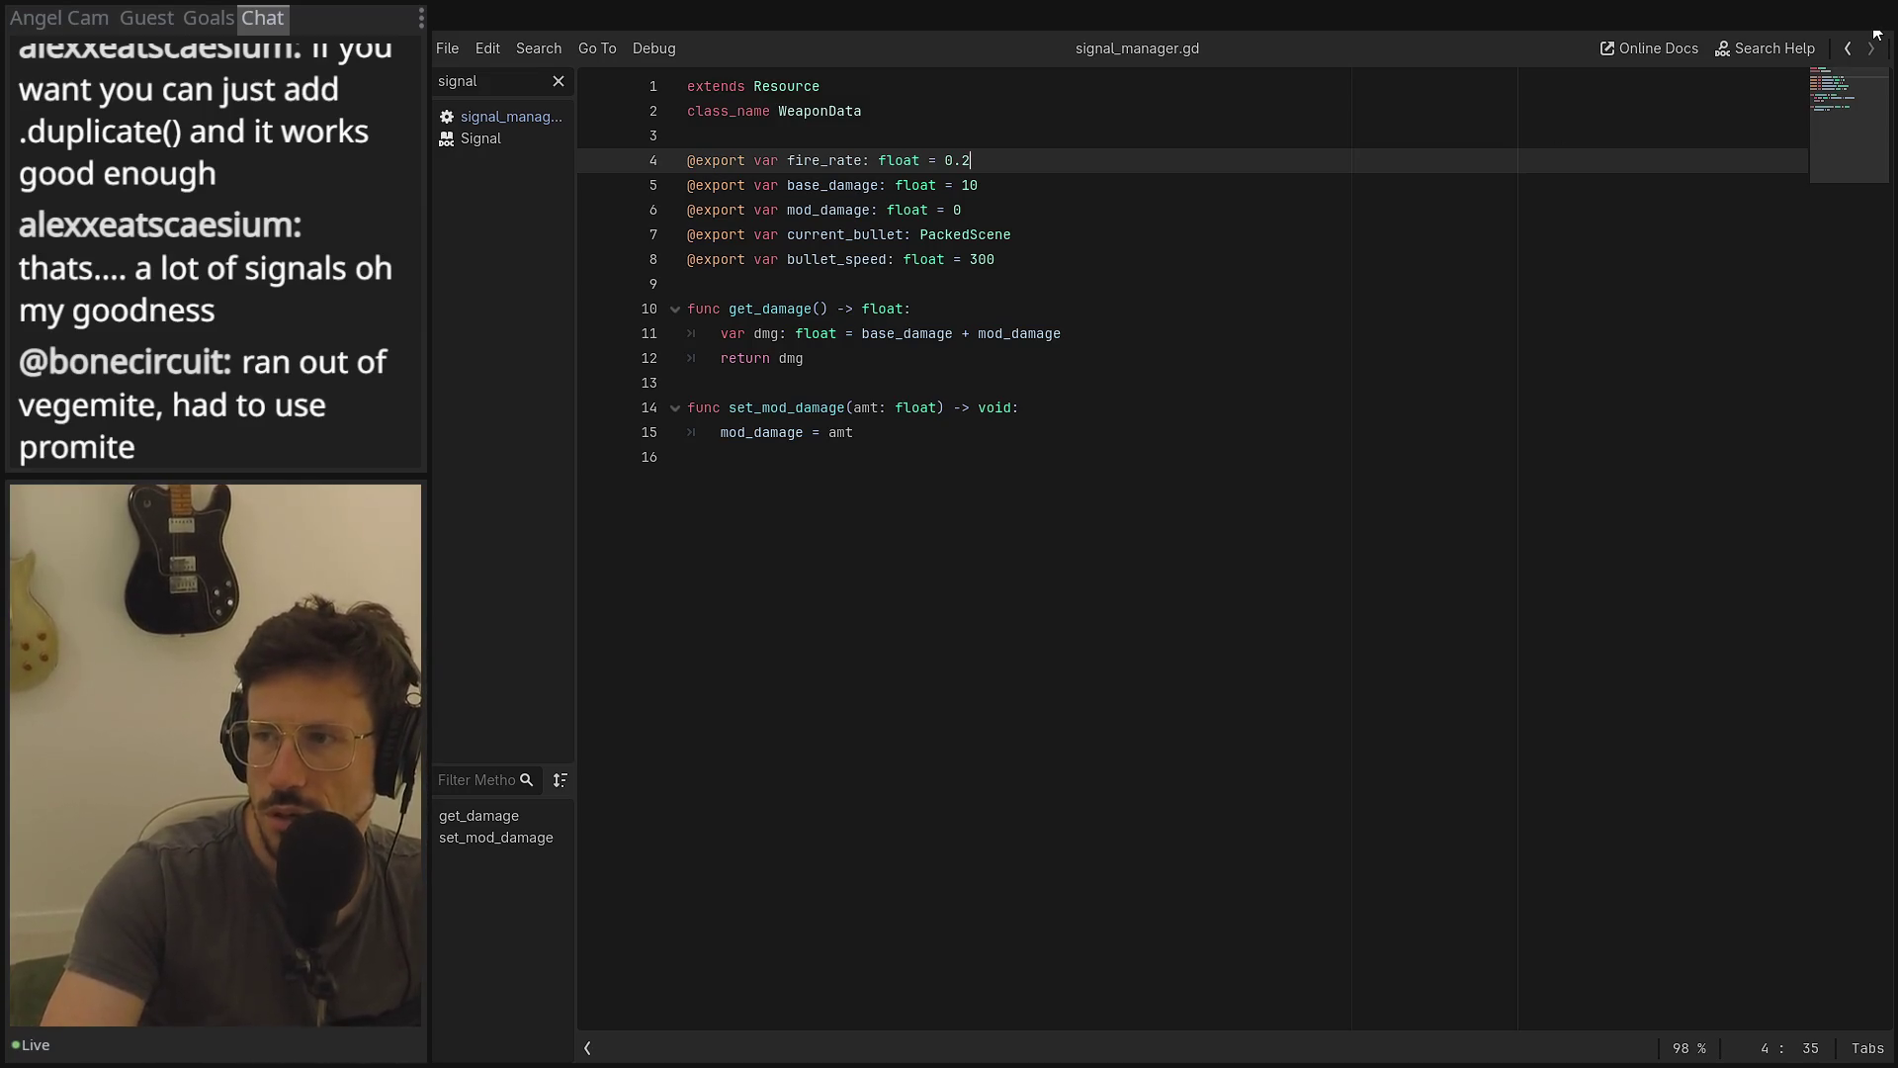
key("ctrl+F1")
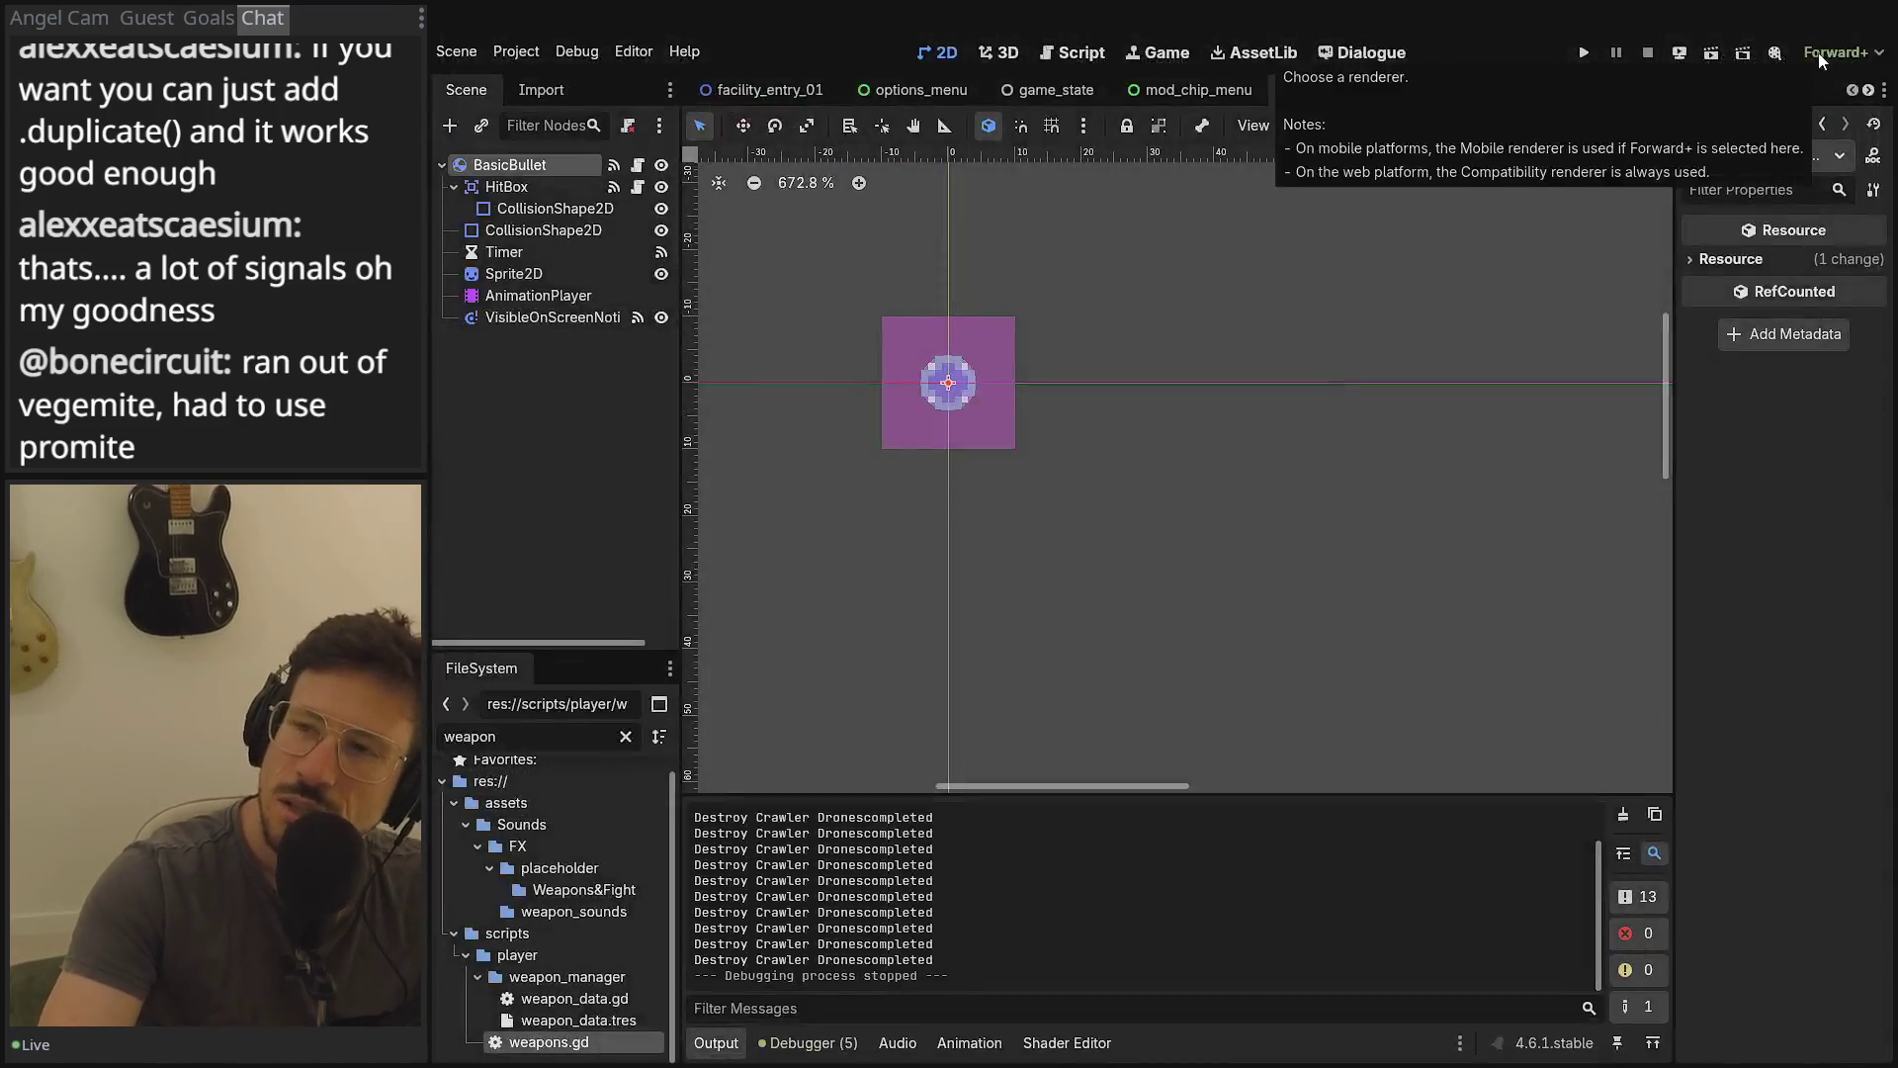
left_click(1584, 53)
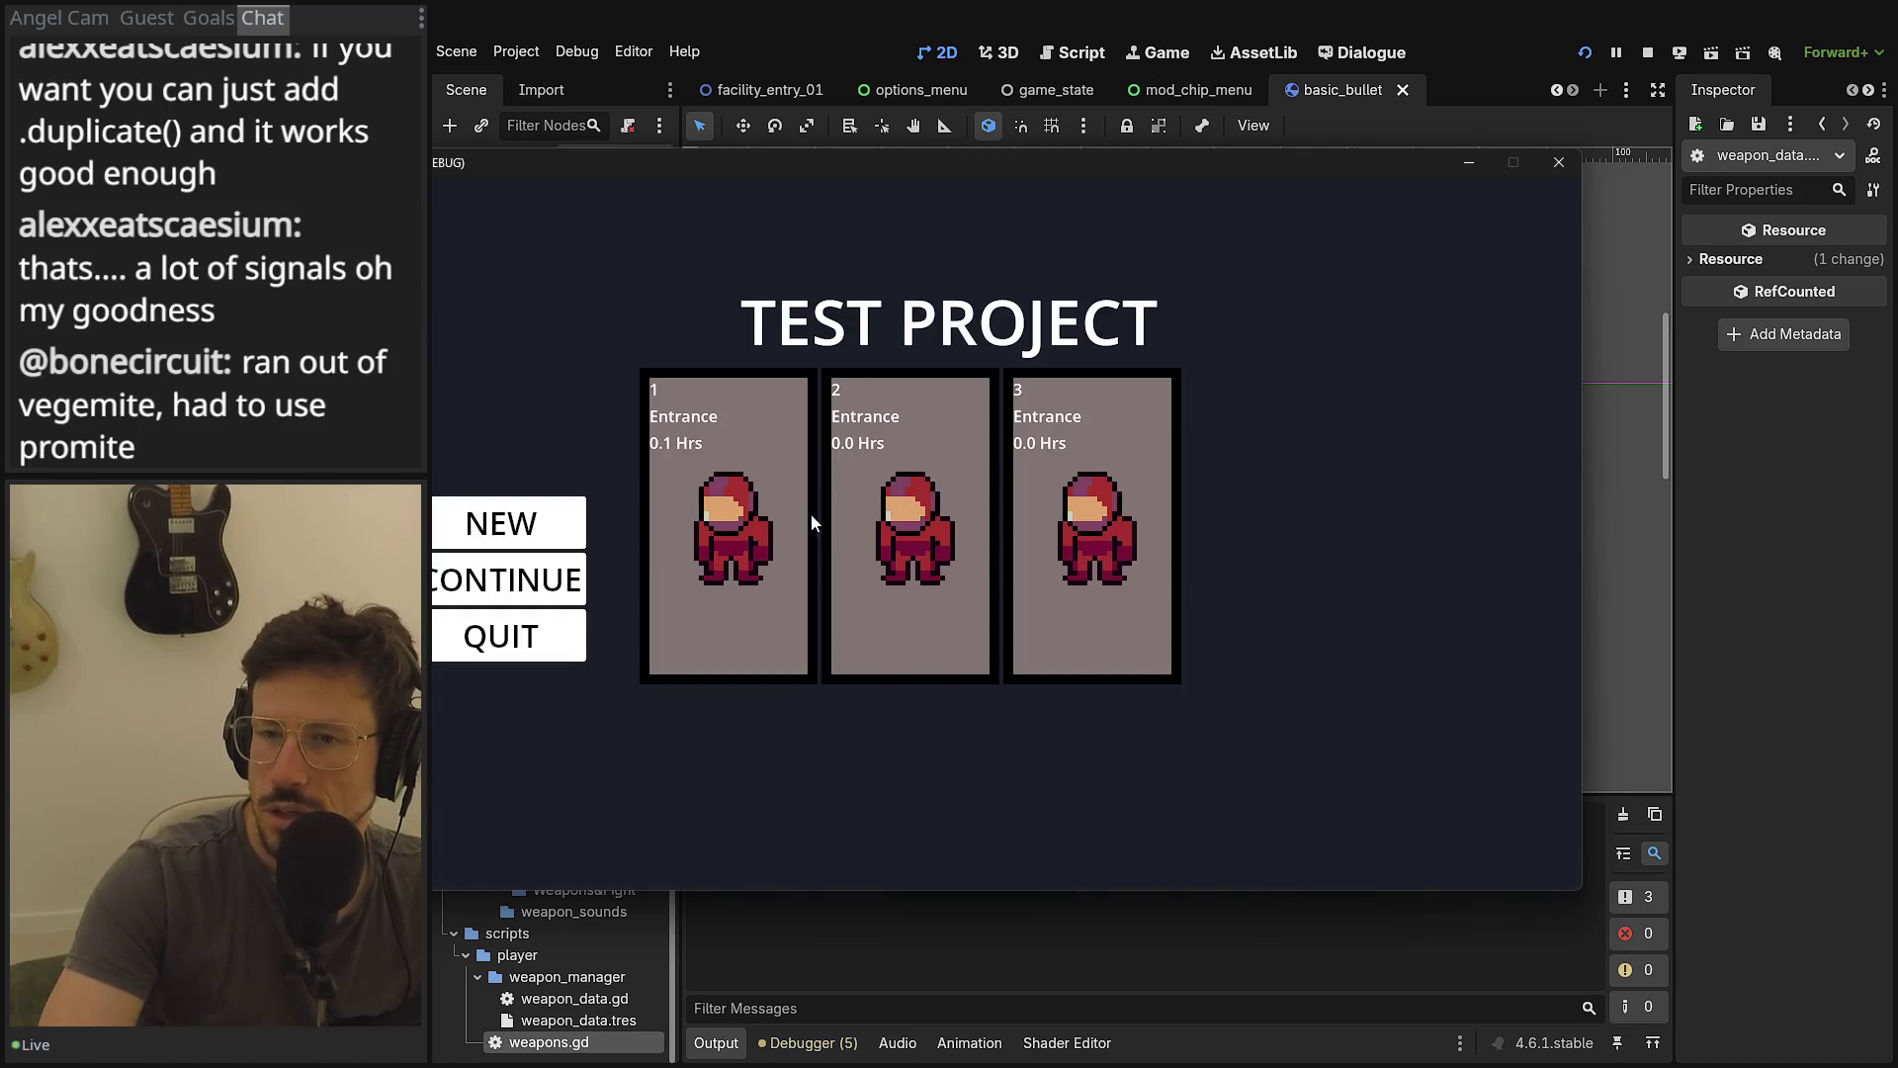
Continue from the first save slot and equip the mod chip from the pause menu's ModChipMenu
left_click(788, 522)
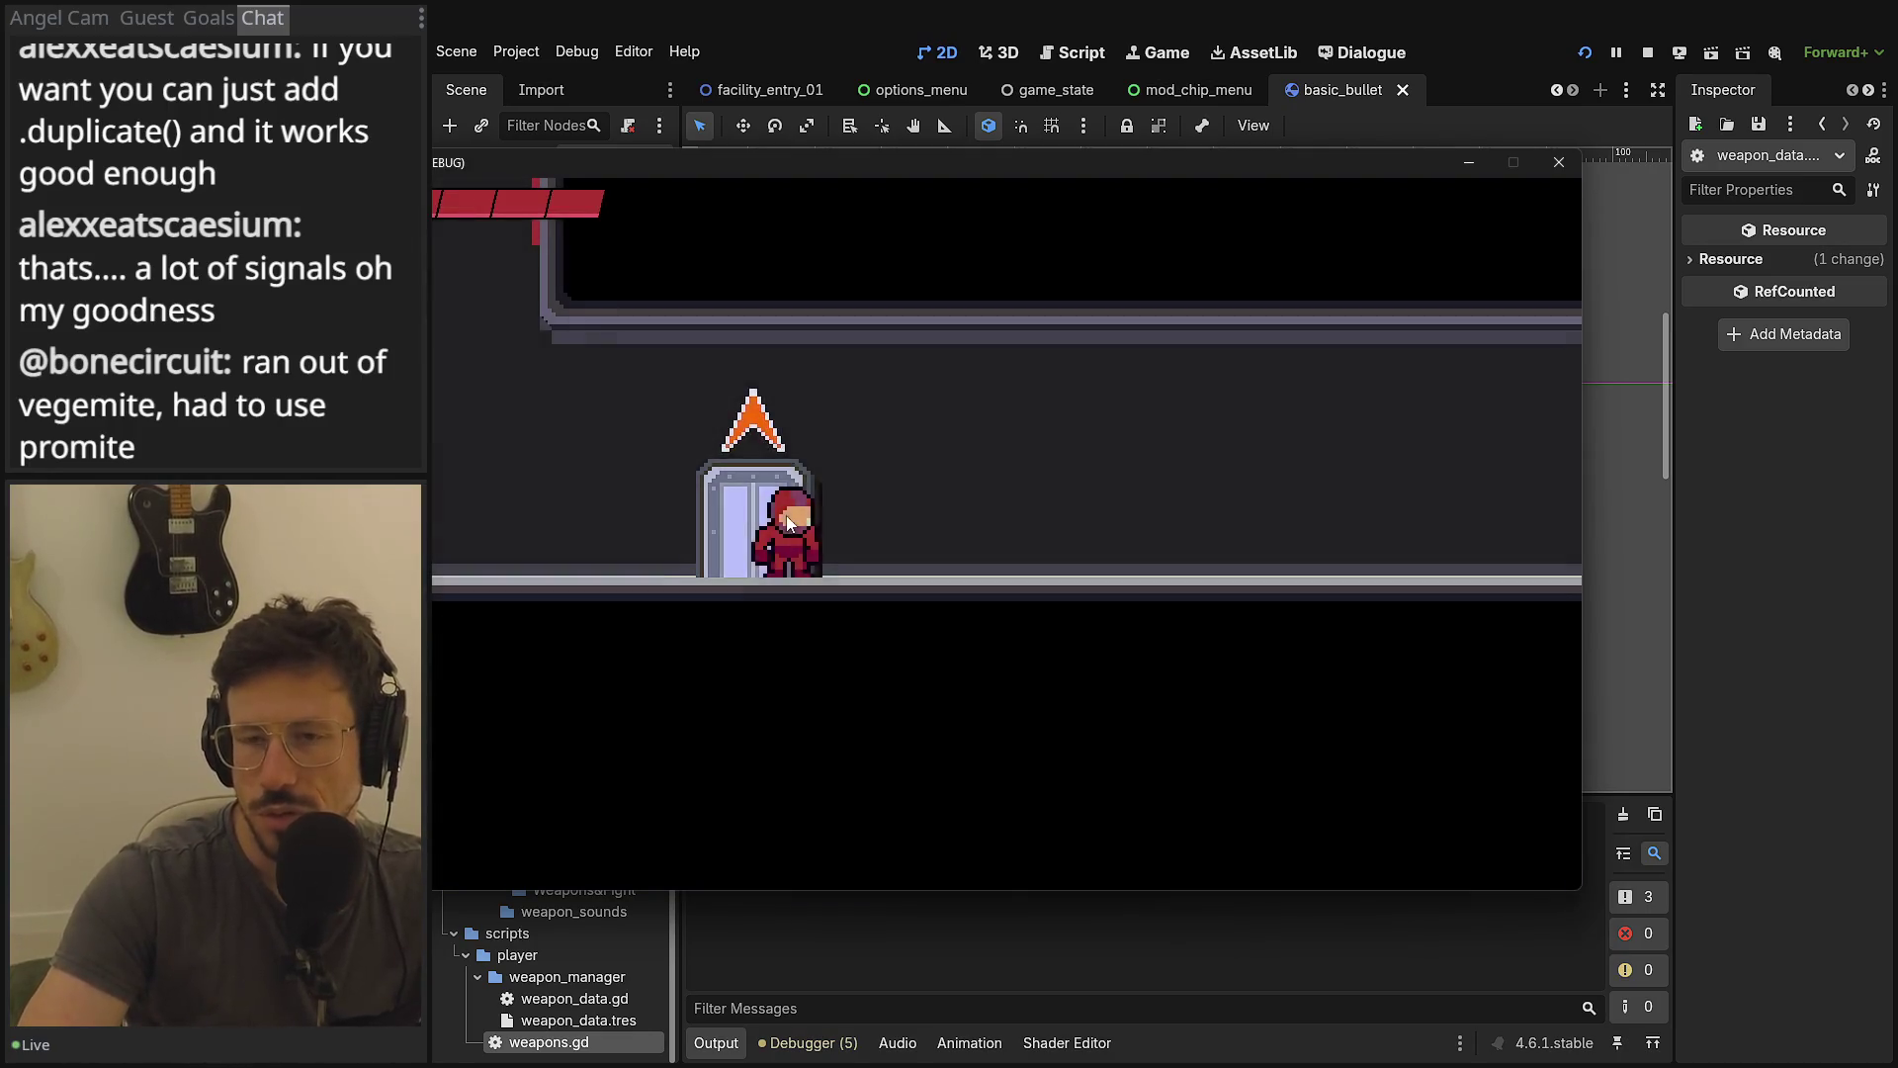
key("Escape")
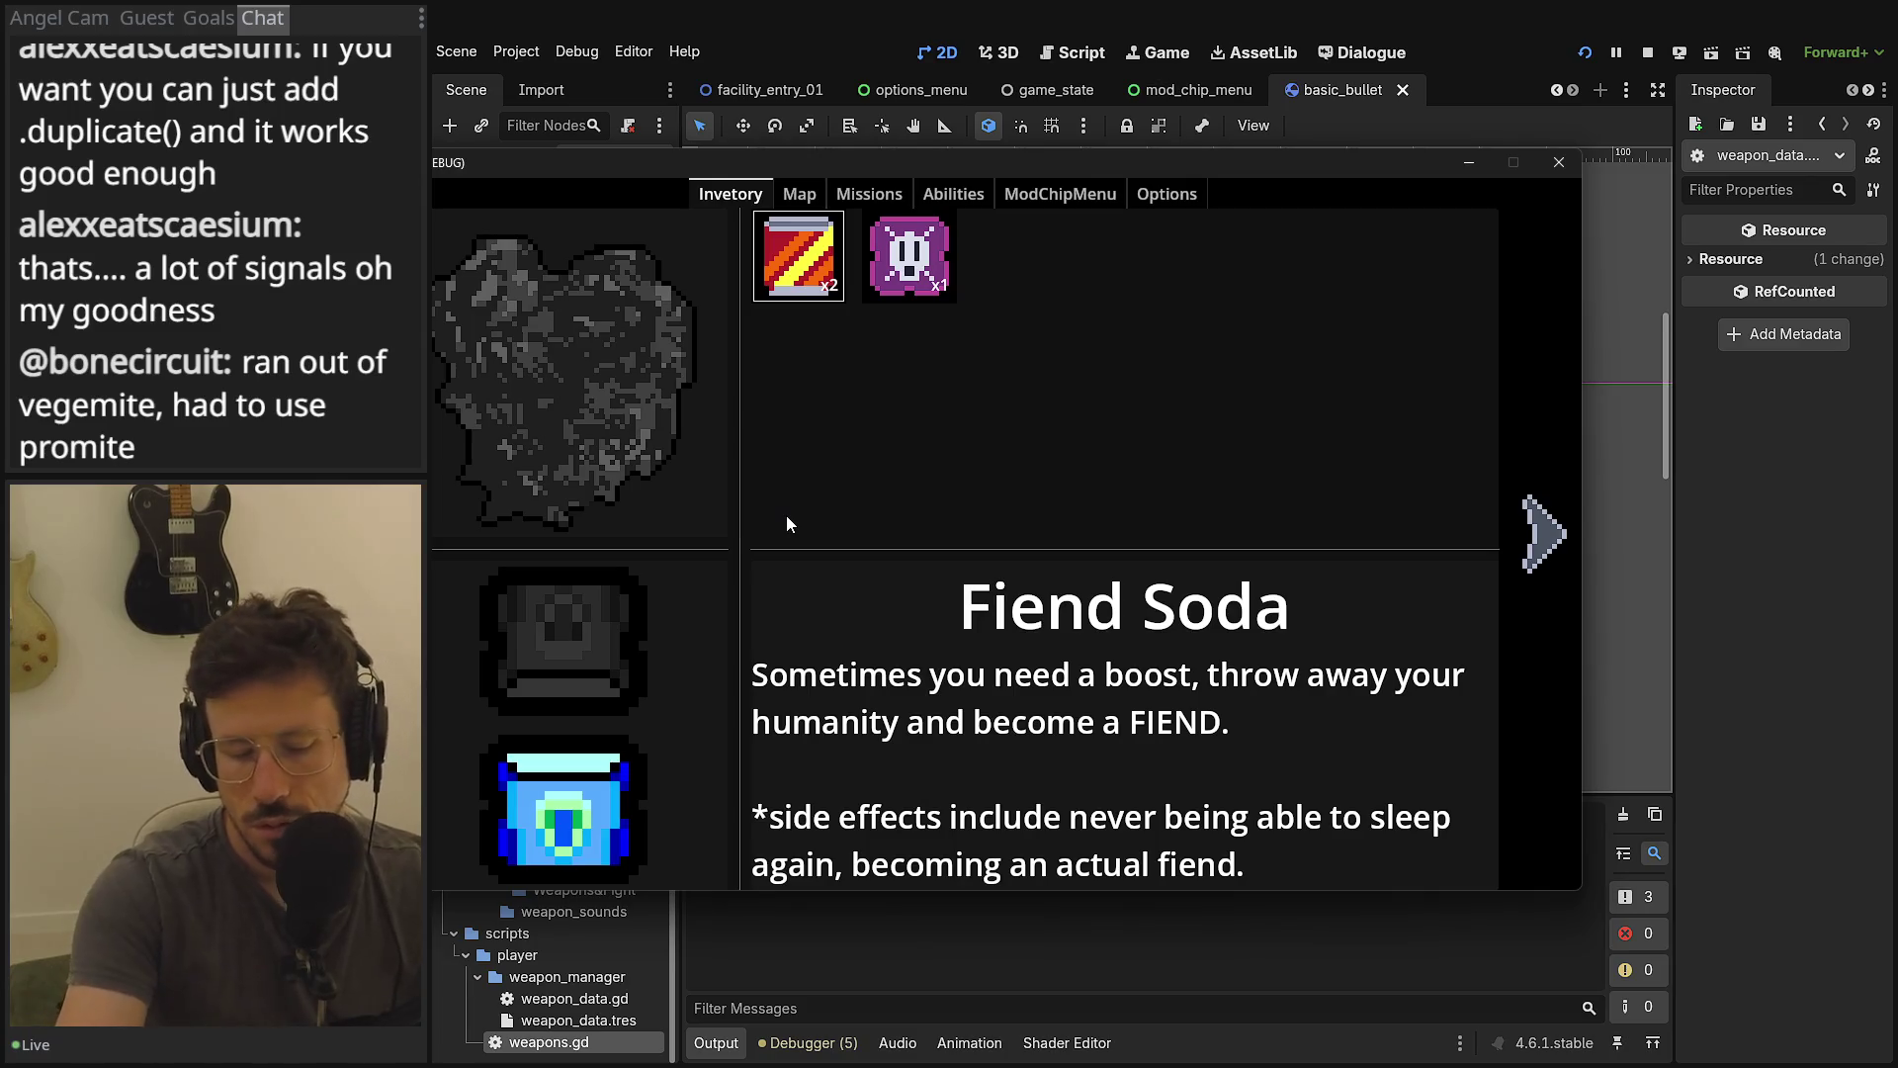
key("e")
key("e")
key("e")
key("Return")
key("Escape")
left_click(788, 522)
Take the elevator to the new room and shoot bursts at the red enemies
key("a")
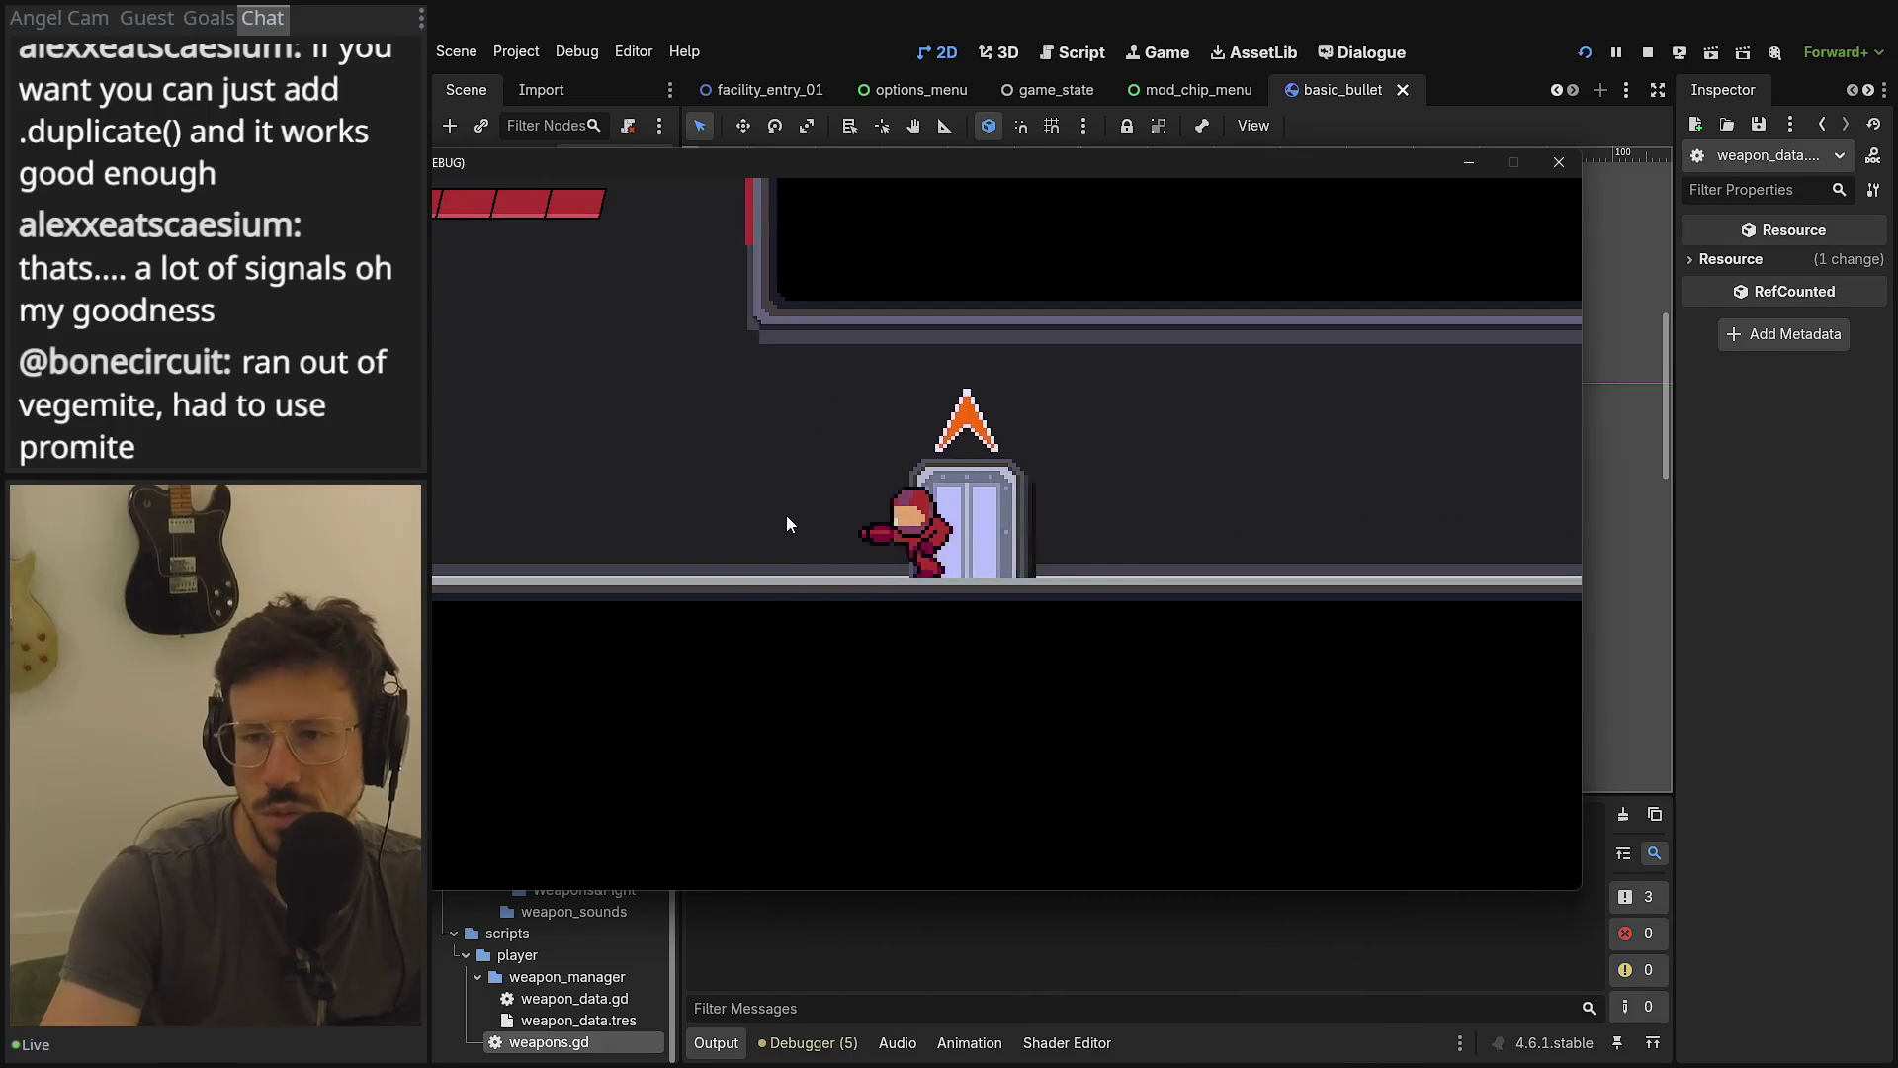
key("w")
key("a")
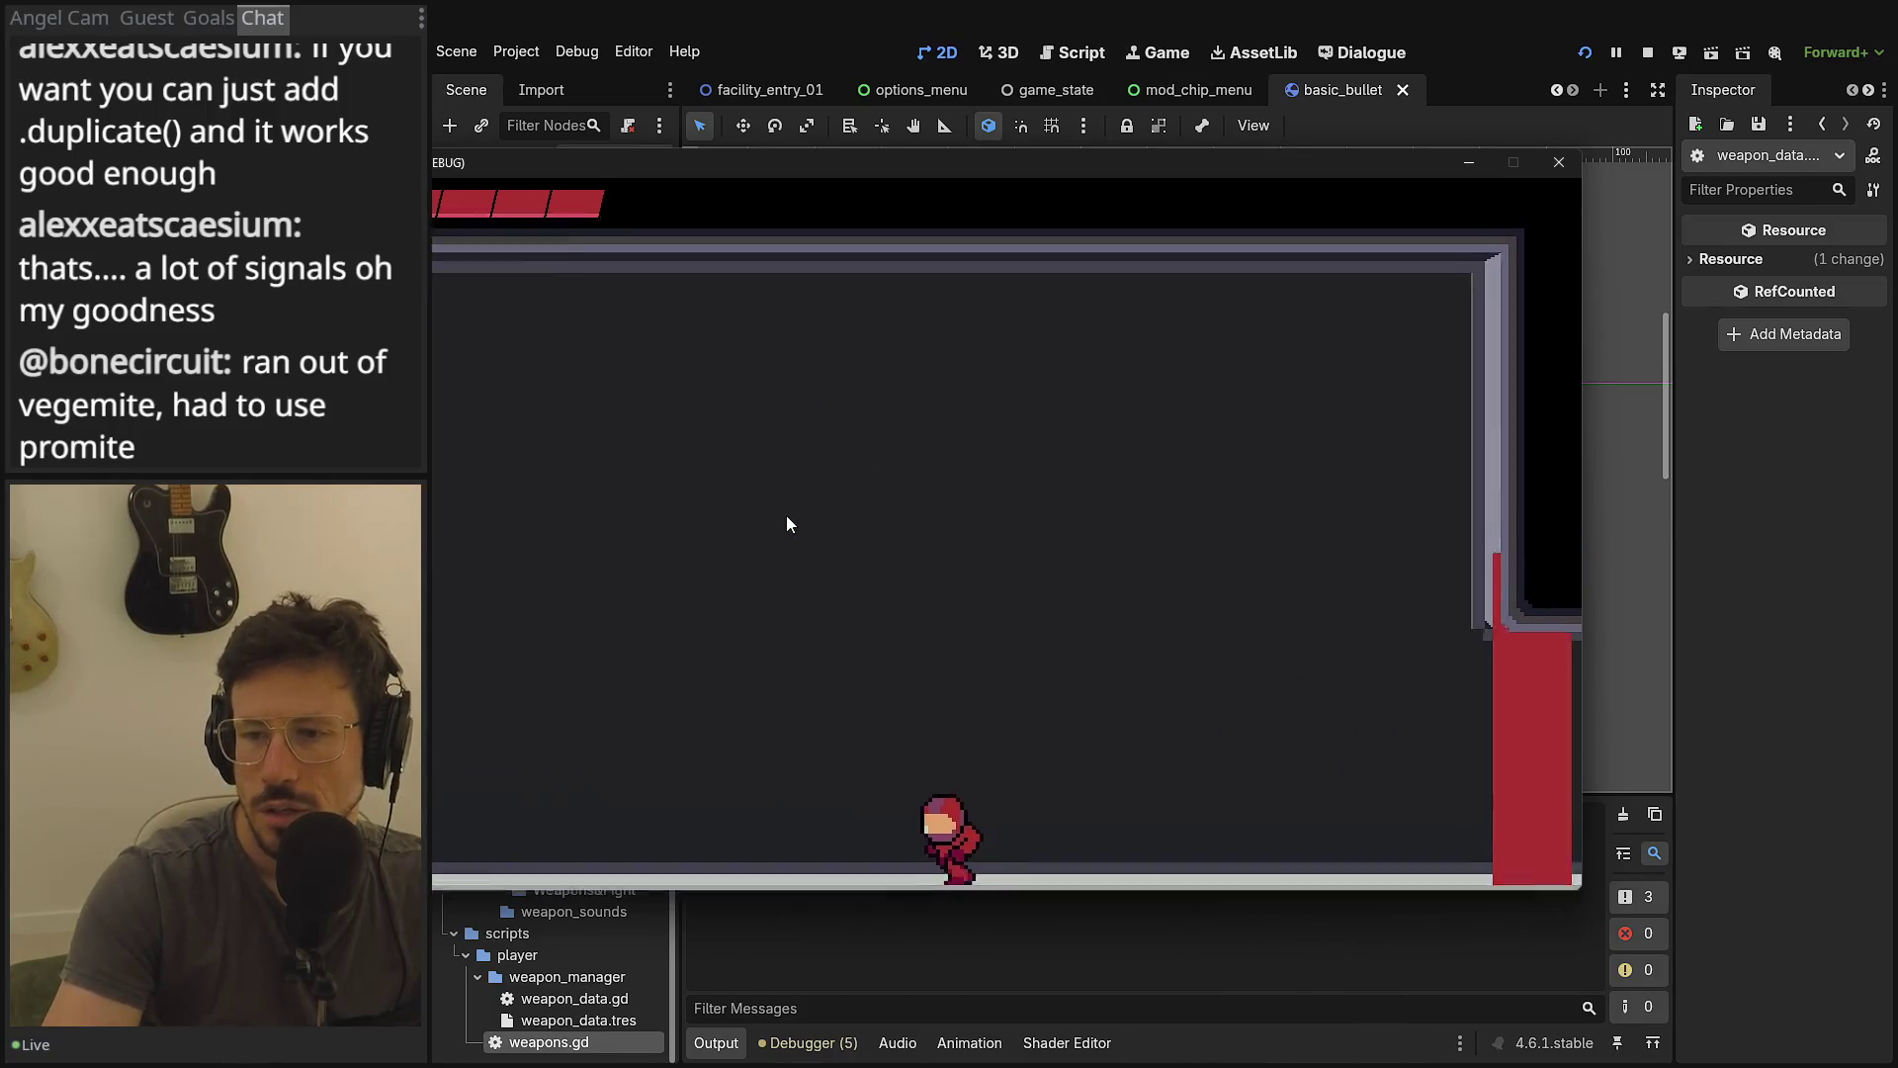
key("d")
left_click(786, 523)
key("a")
left_click(786, 523)
left_click(786, 523)
key("d")
left_click(788, 524)
left_click(788, 524)
left_click(788, 524)
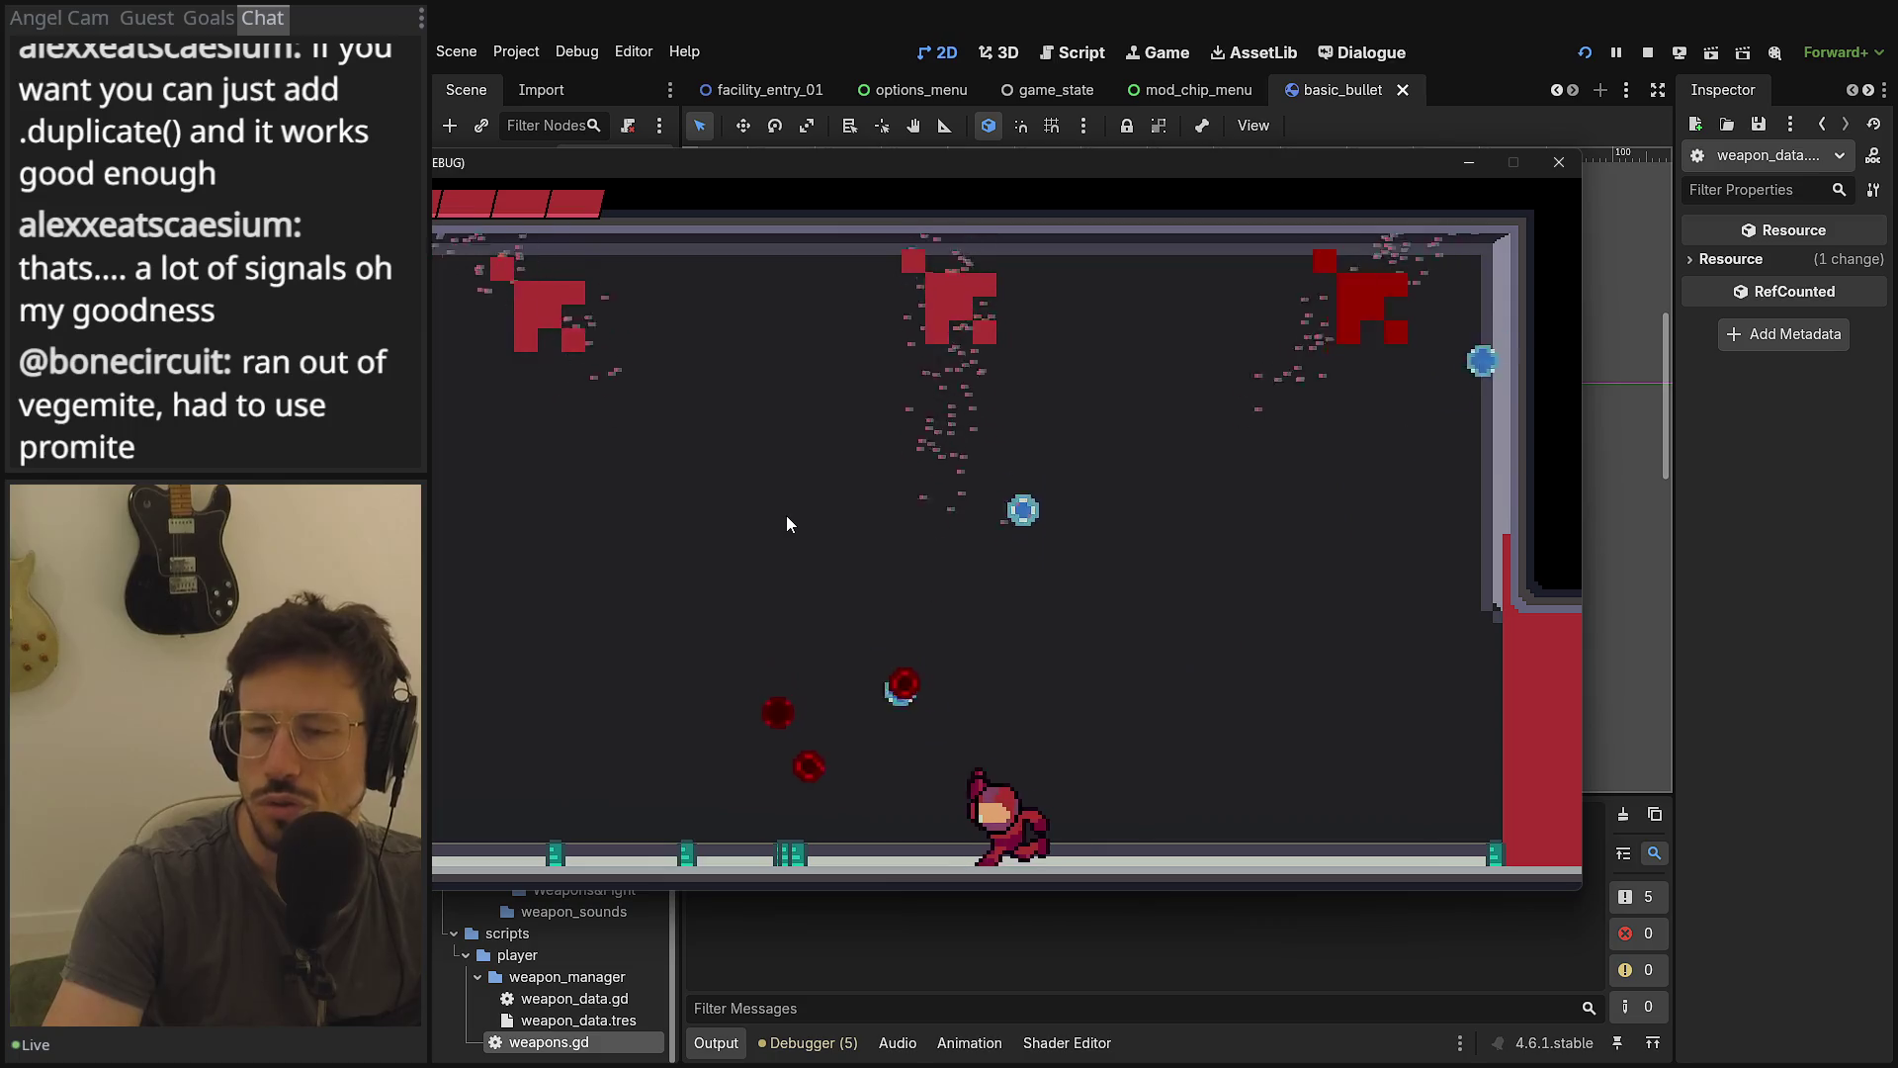
Keep firing at the red enemies overhead while moving and jumping
key("d")
key("a")
left_click(786, 523)
key("d")
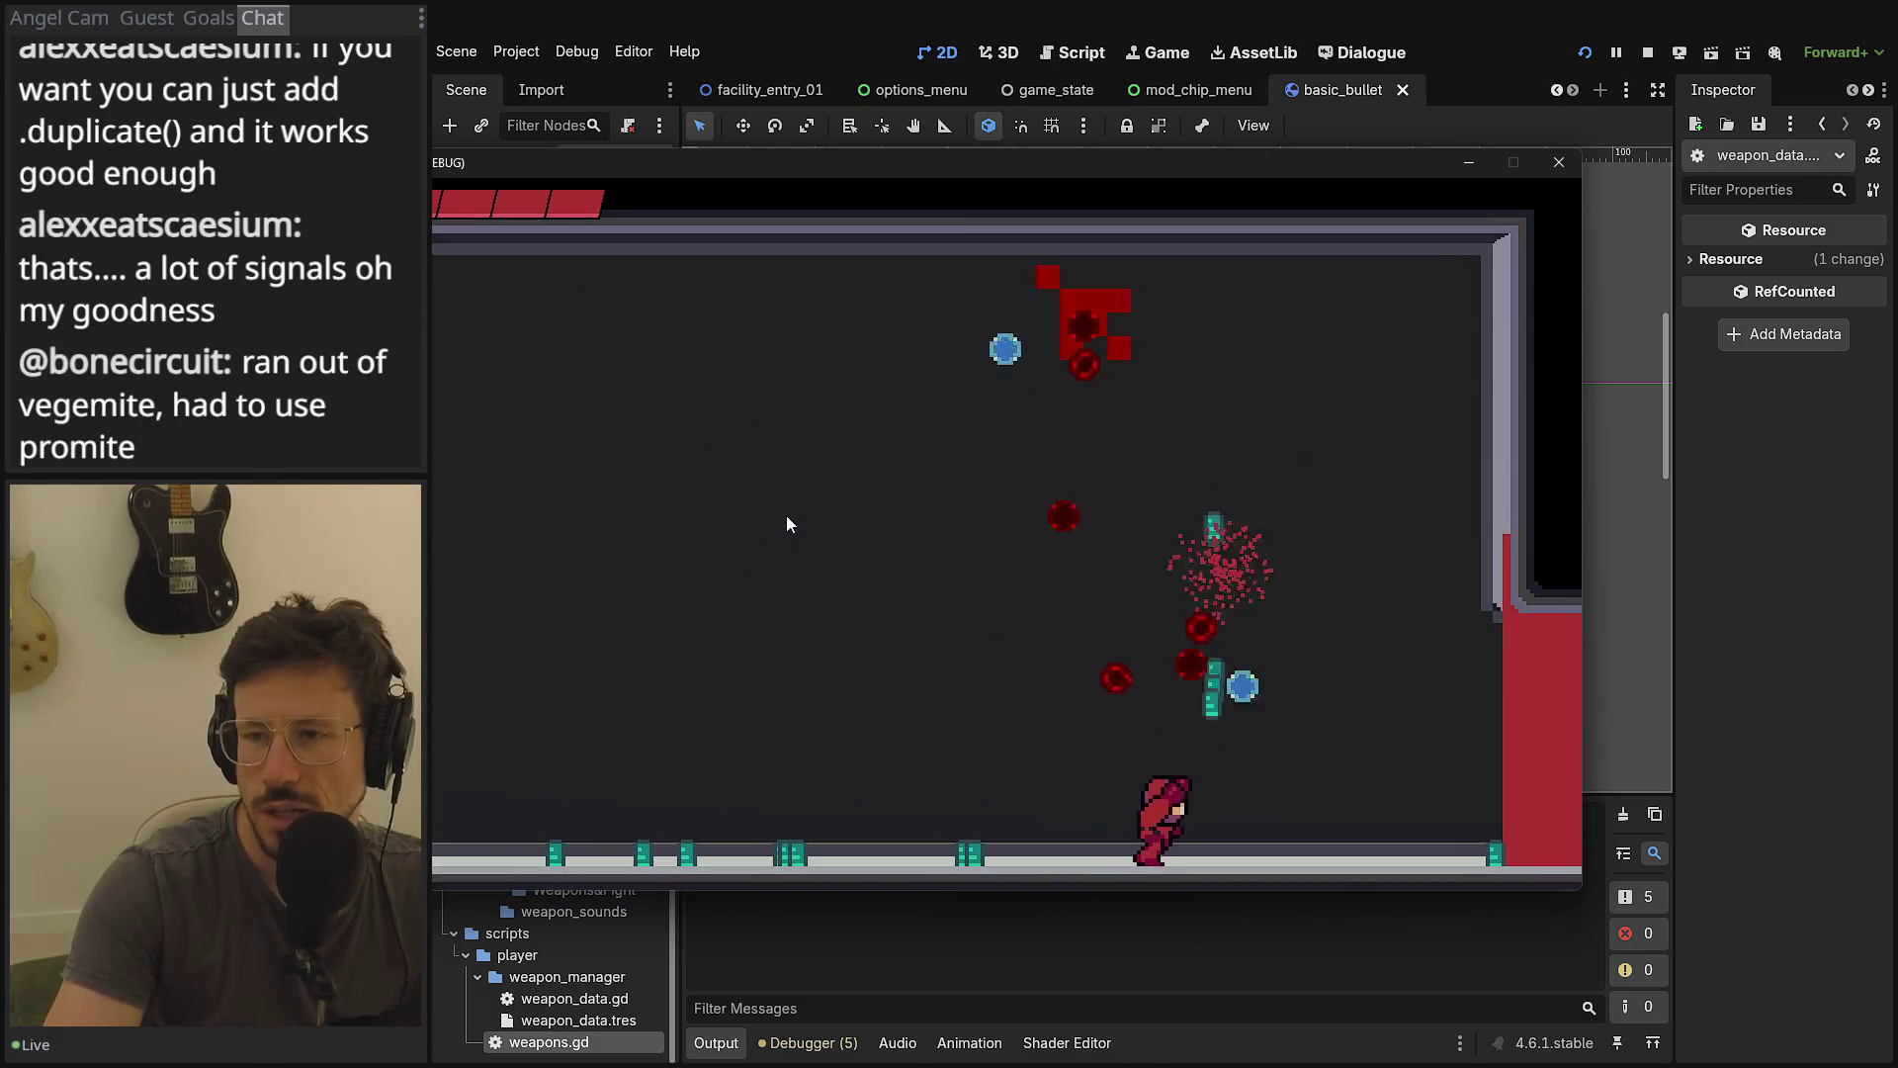
key("space")
key("a")
left_click(786, 523)
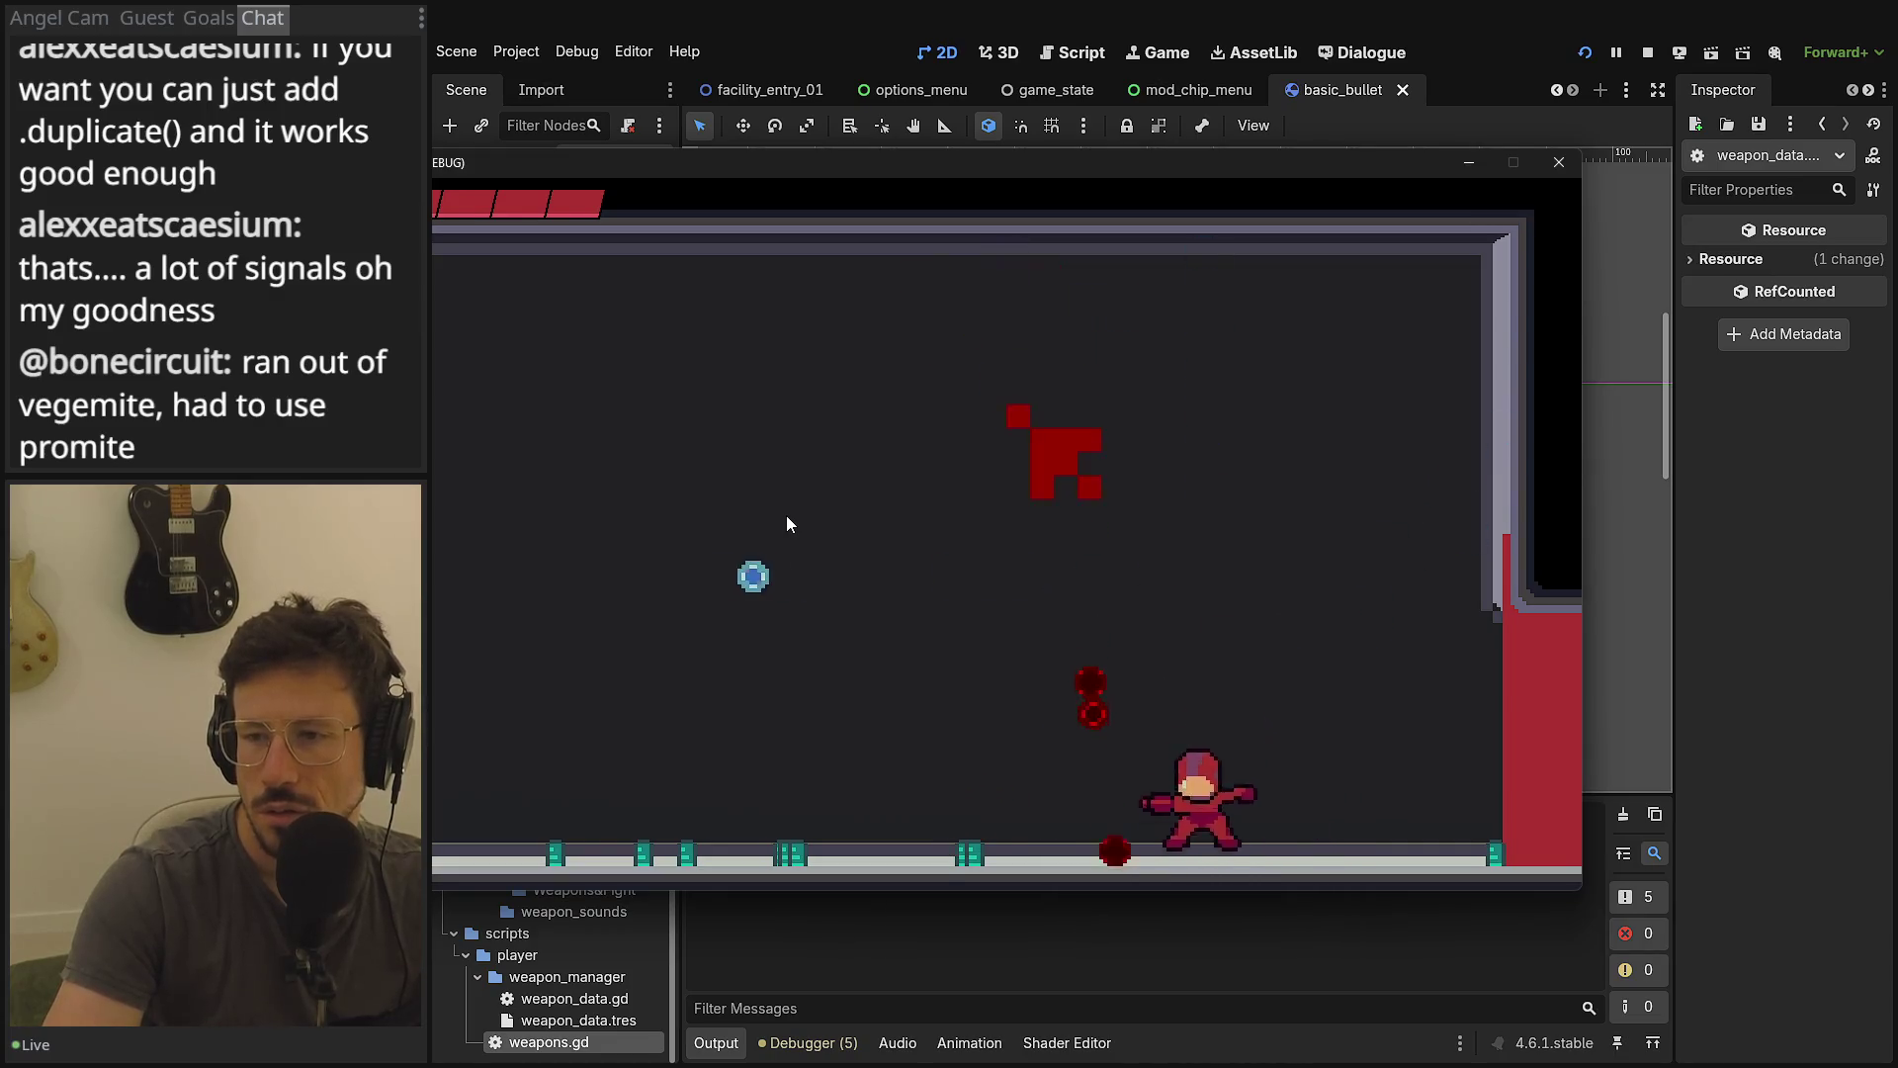
key("a")
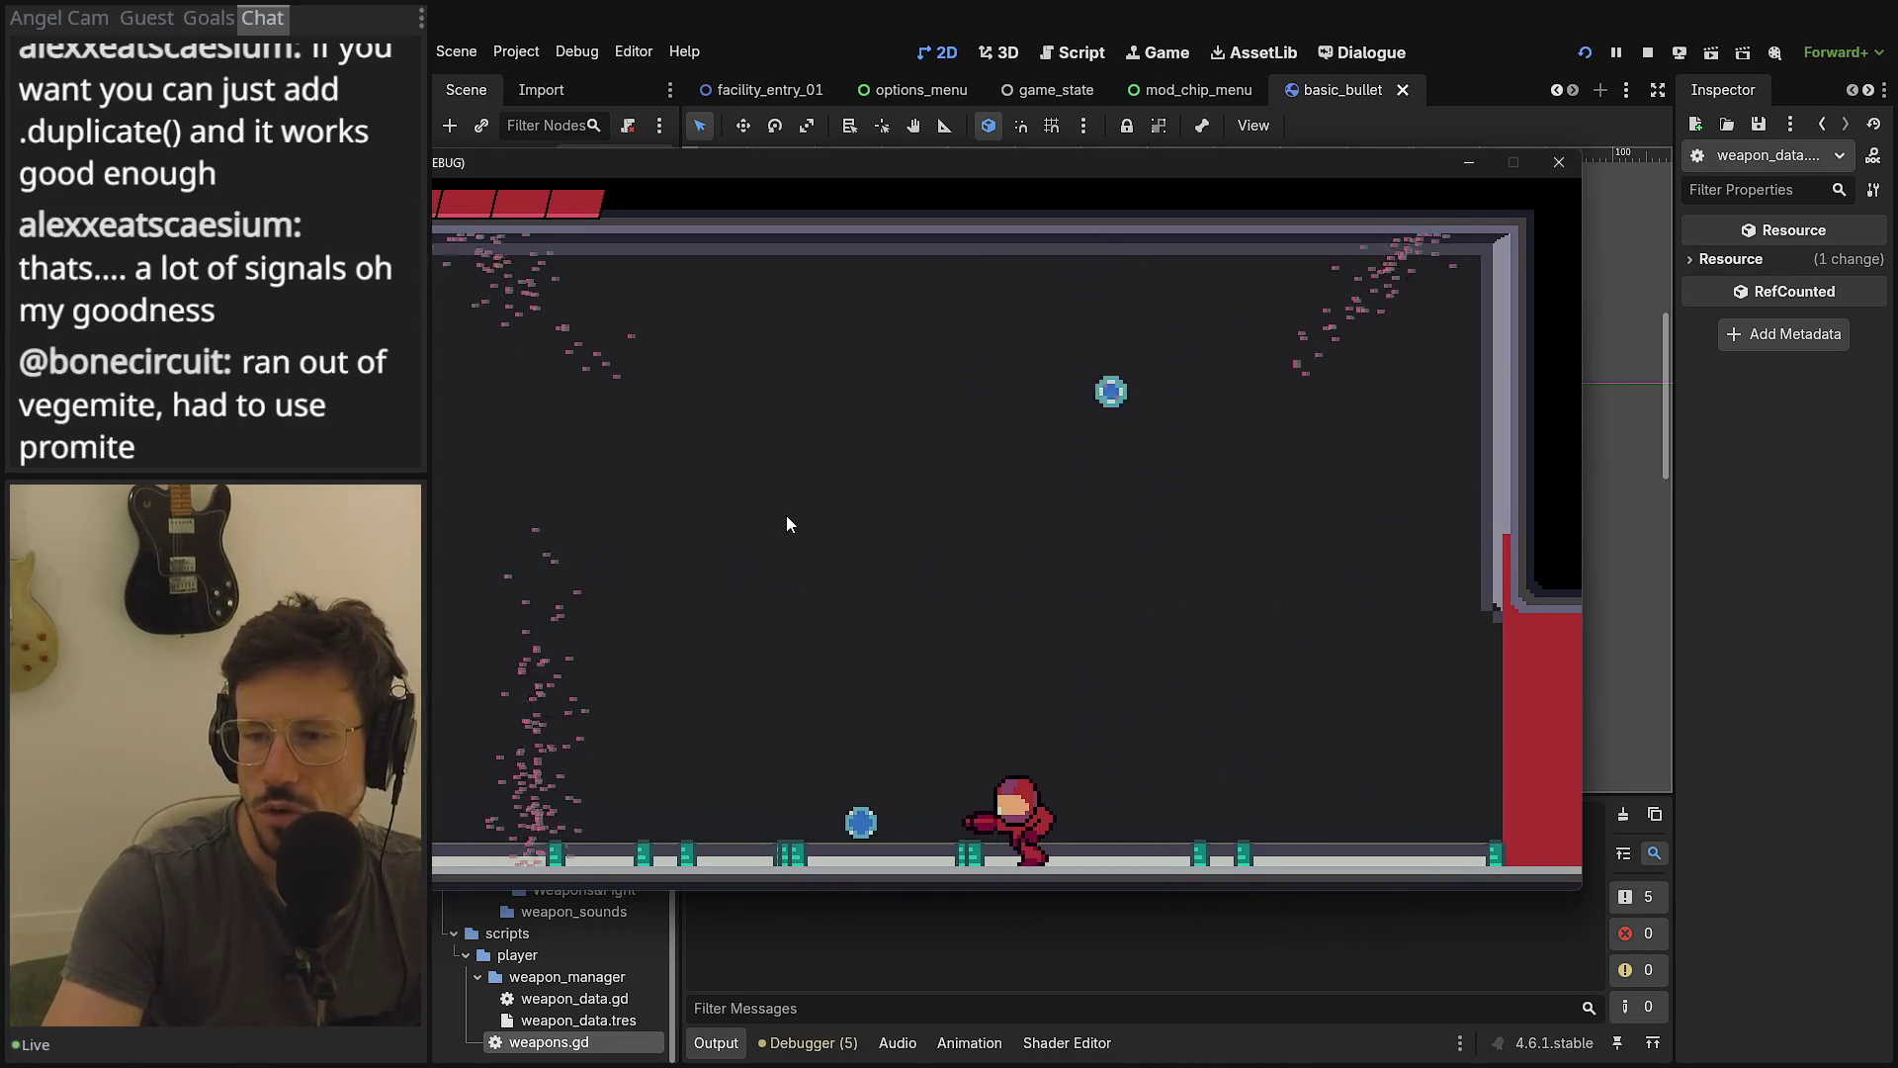
Walk and jump back and forth near the door, then stop the running game
key("d")
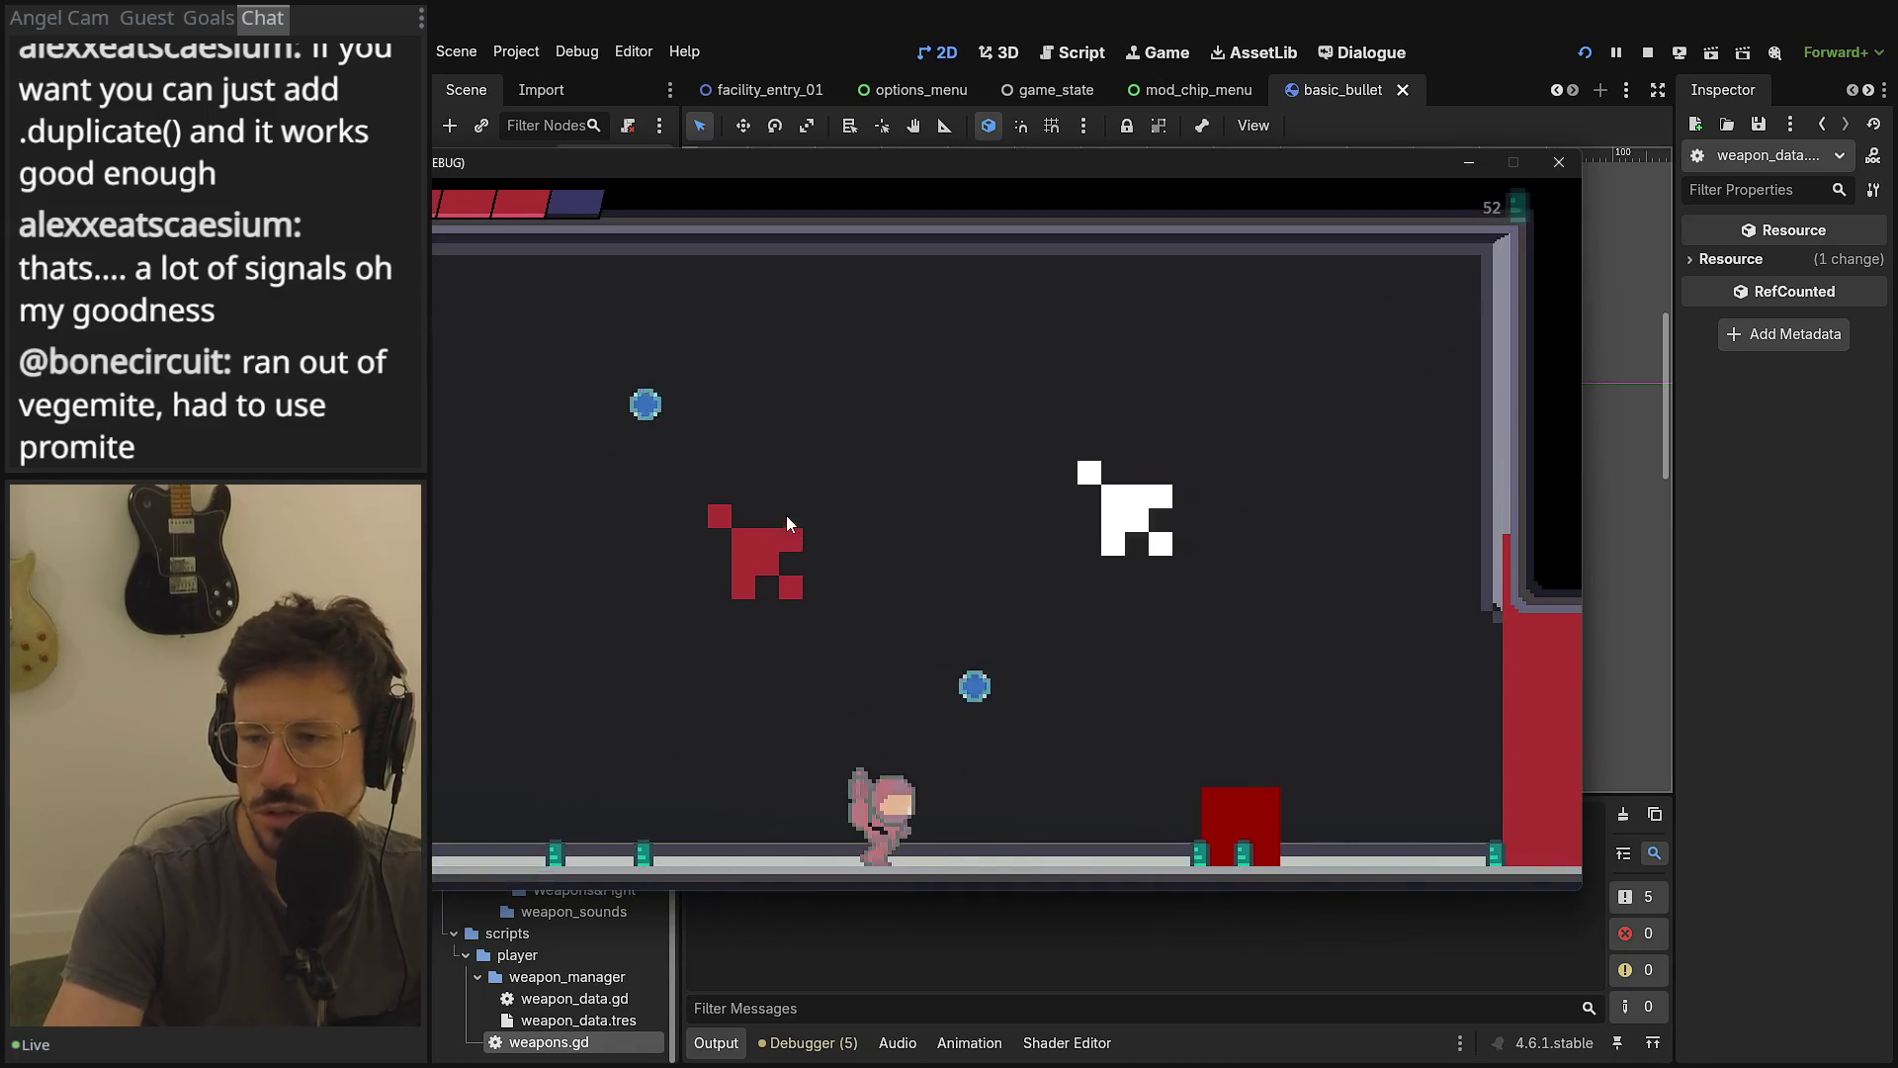
key("a")
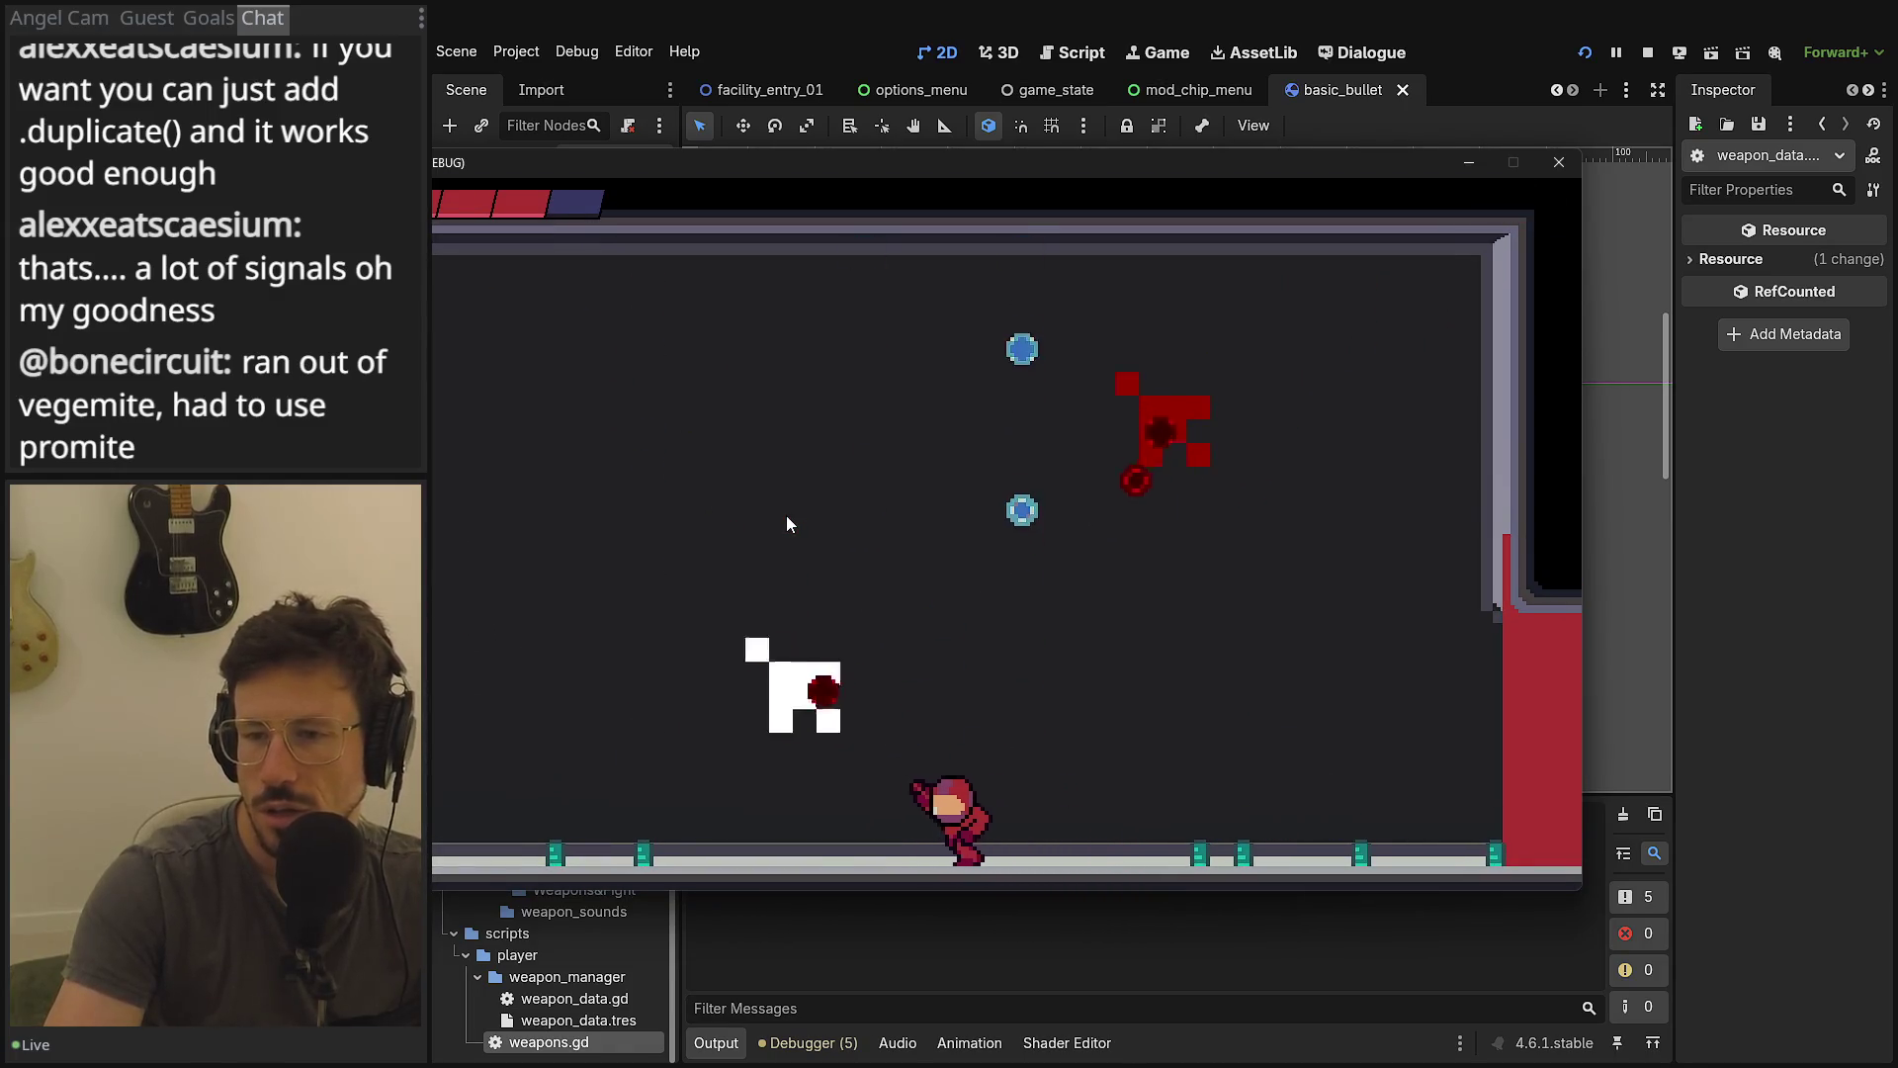
key("a")
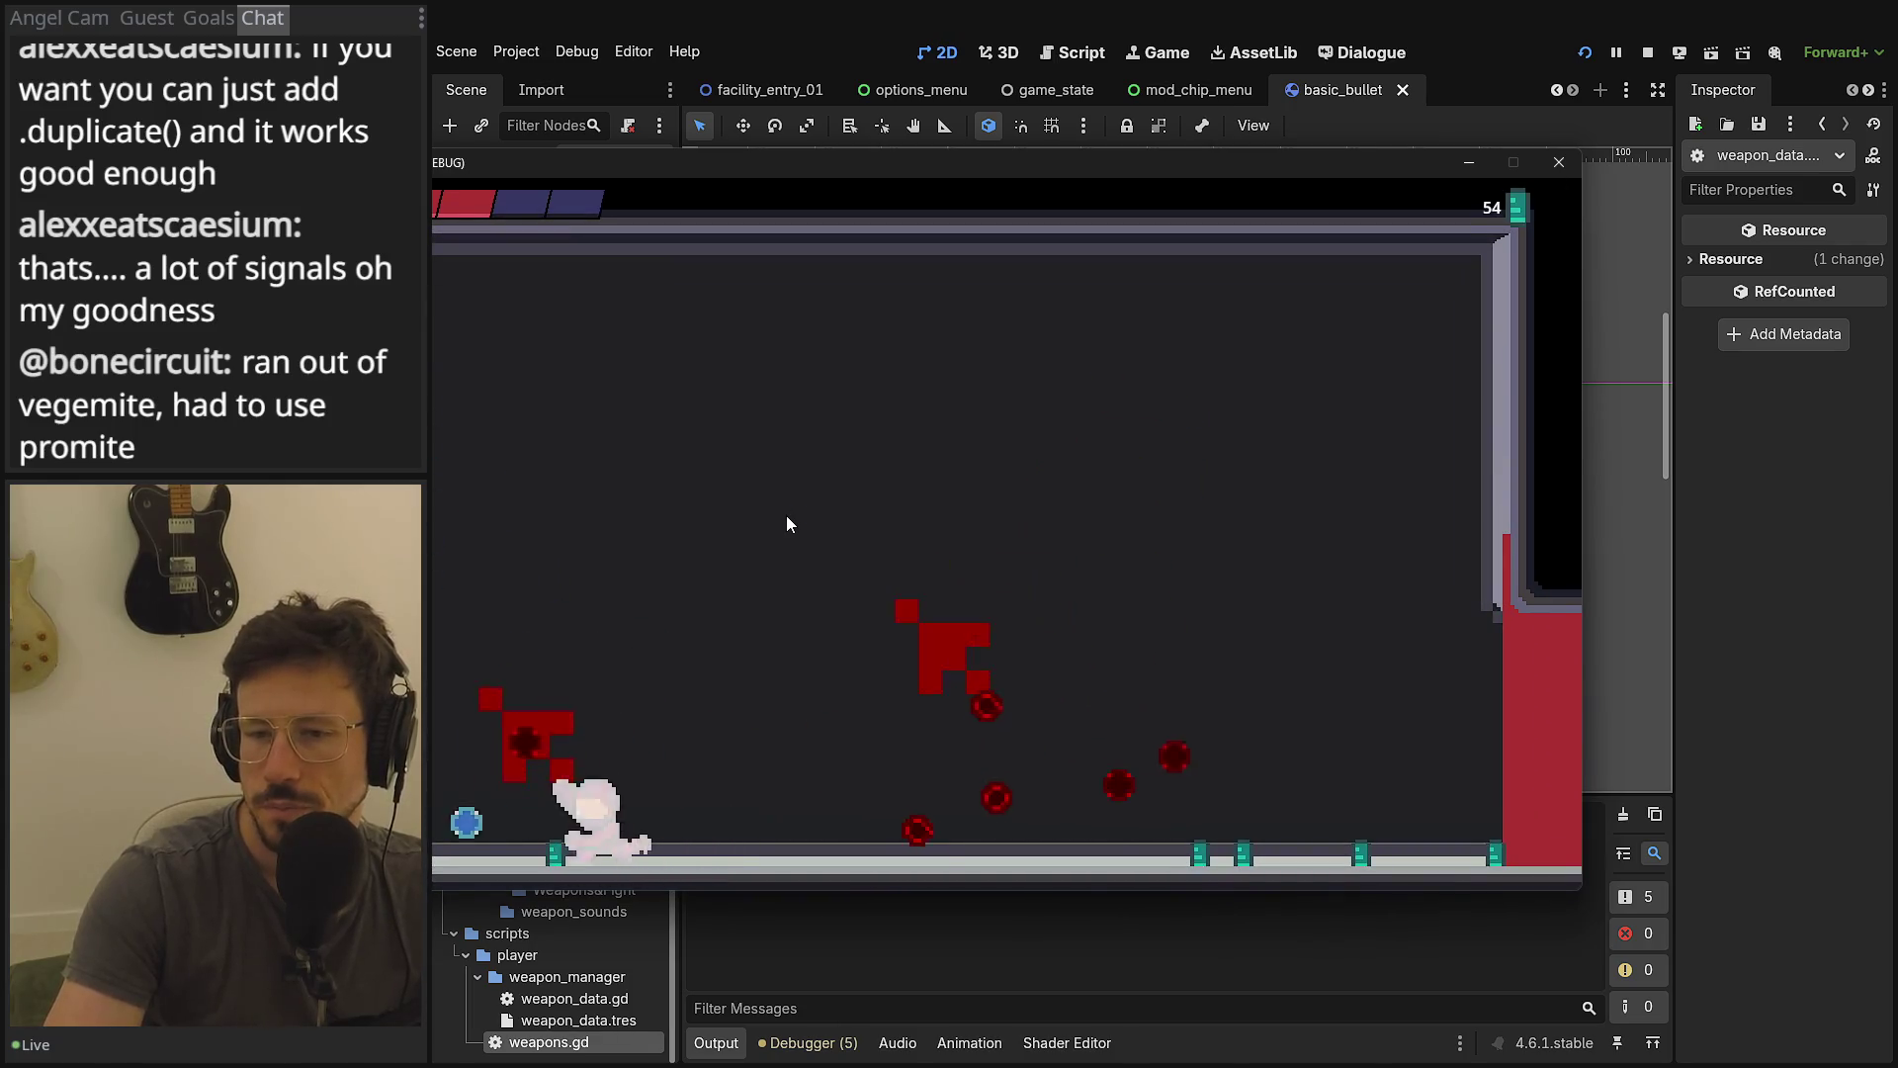
key("d")
key("space")
key("a")
key("space")
key("d")
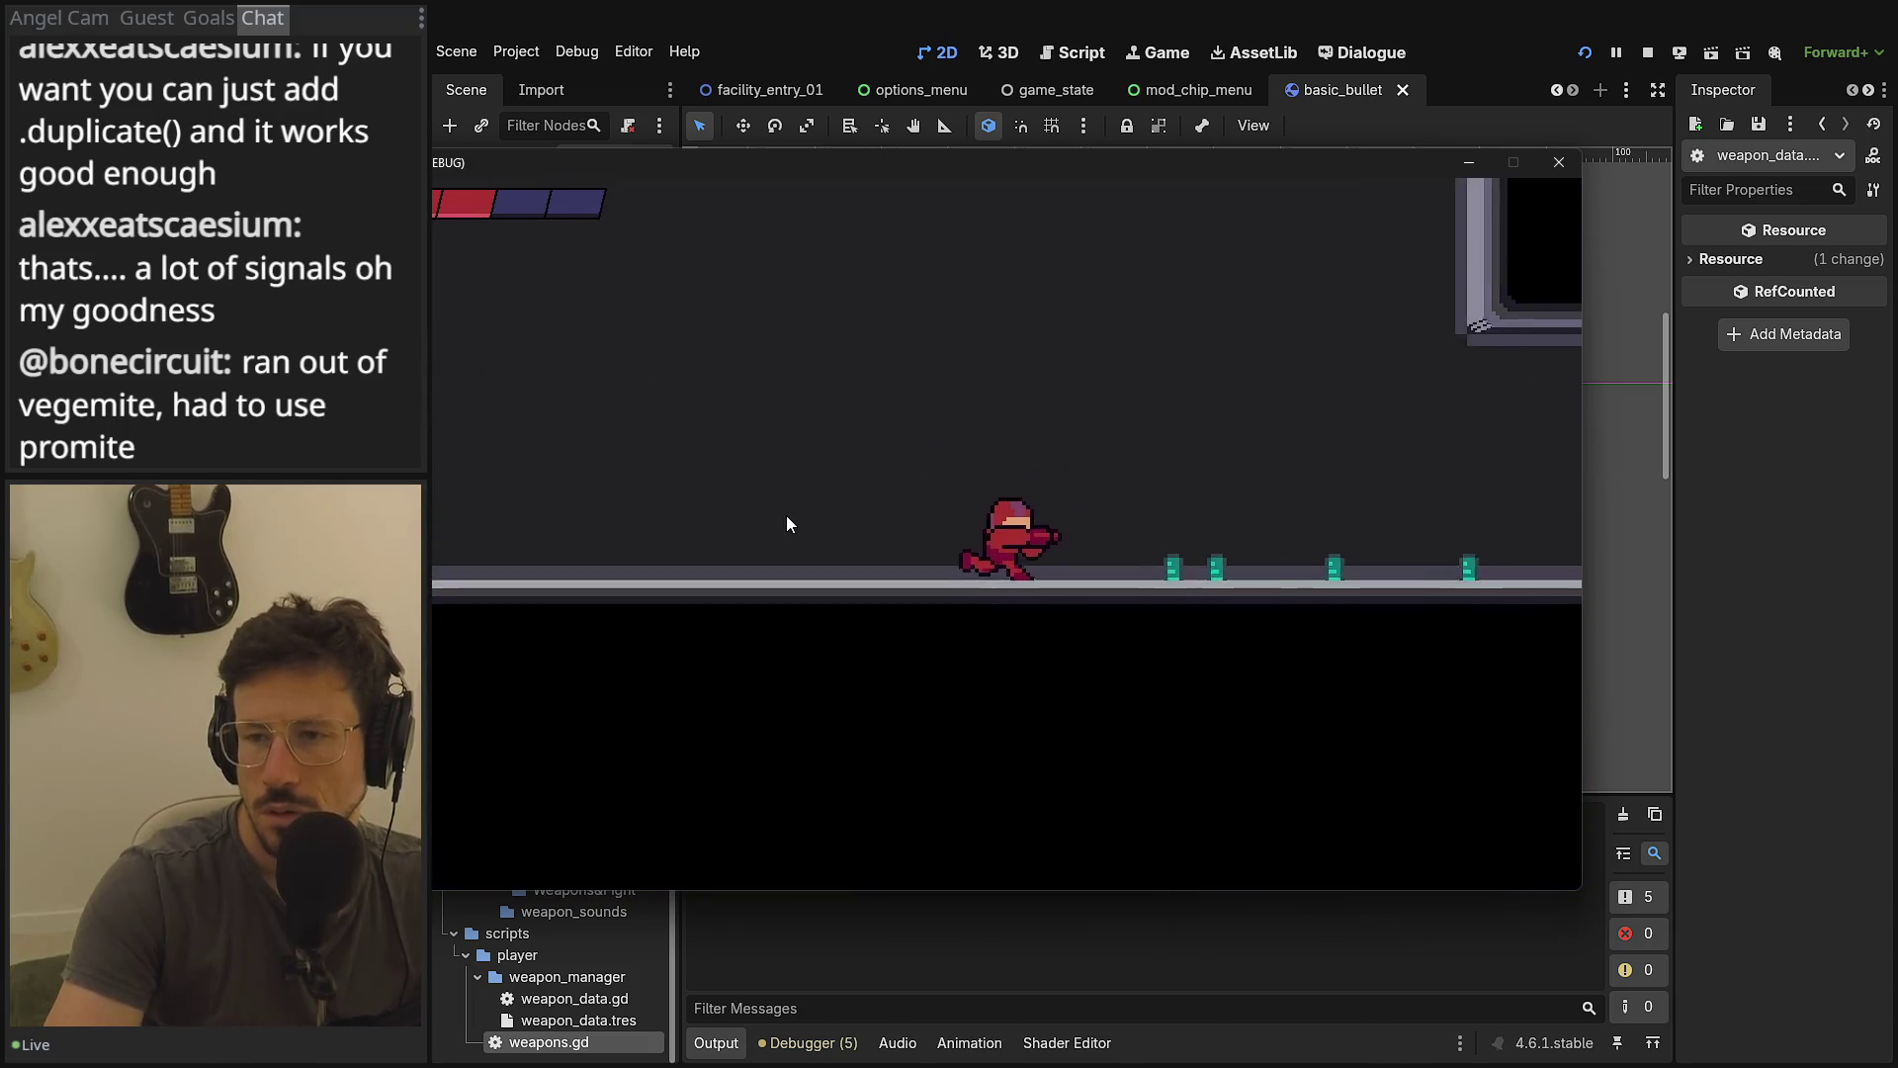
key("a")
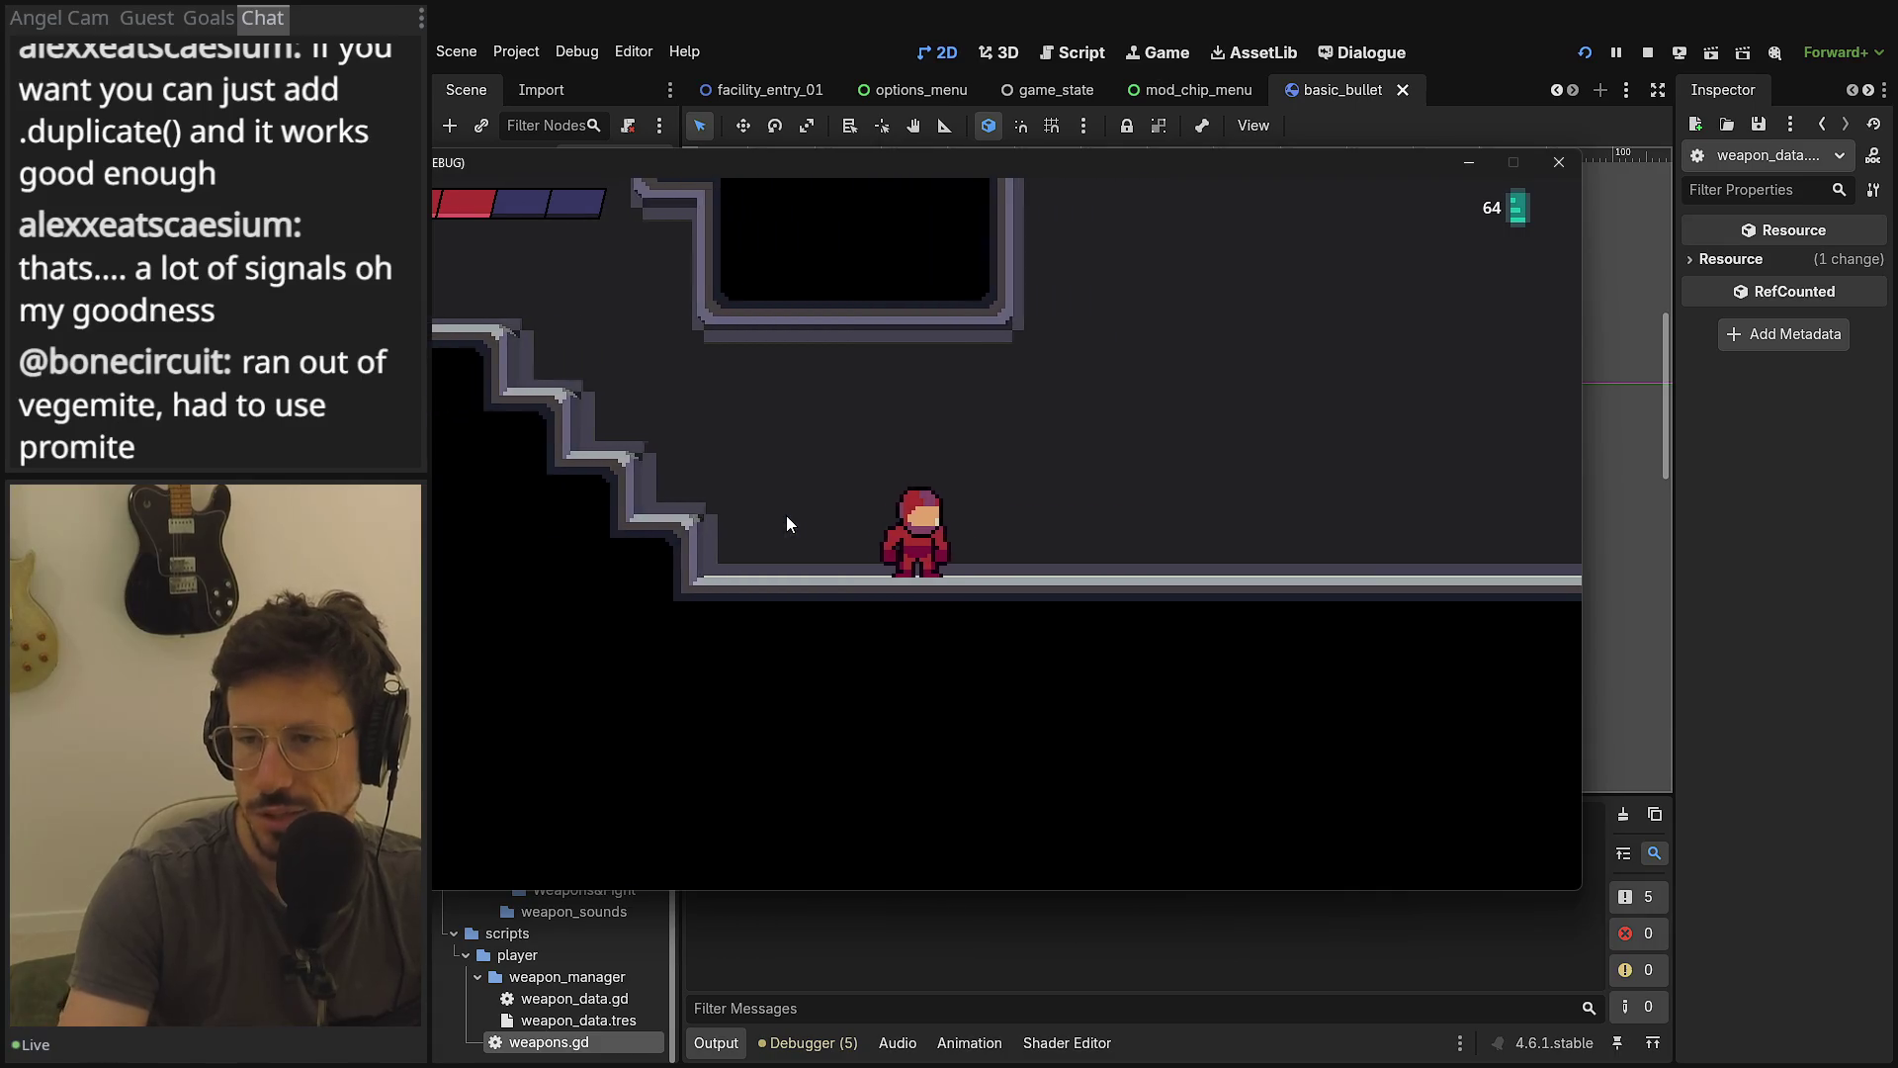
key("a")
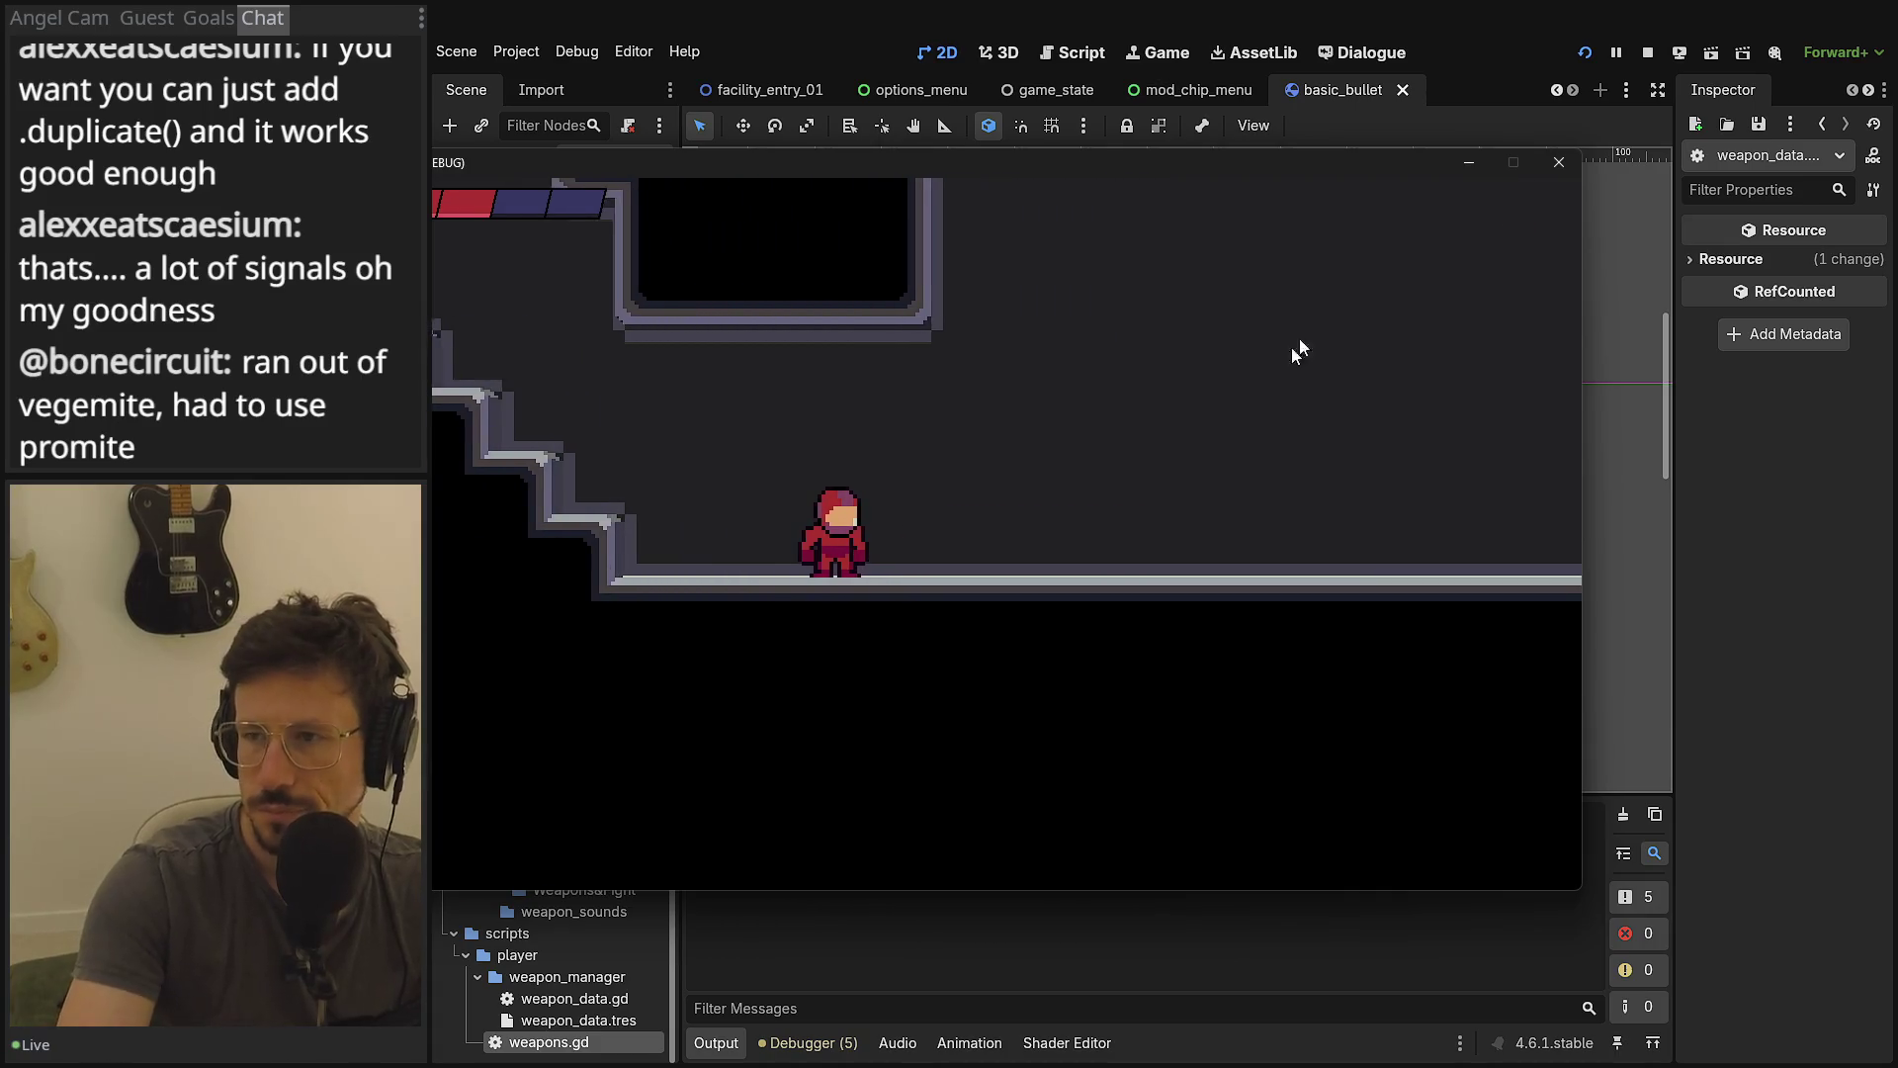
left_click(1558, 162)
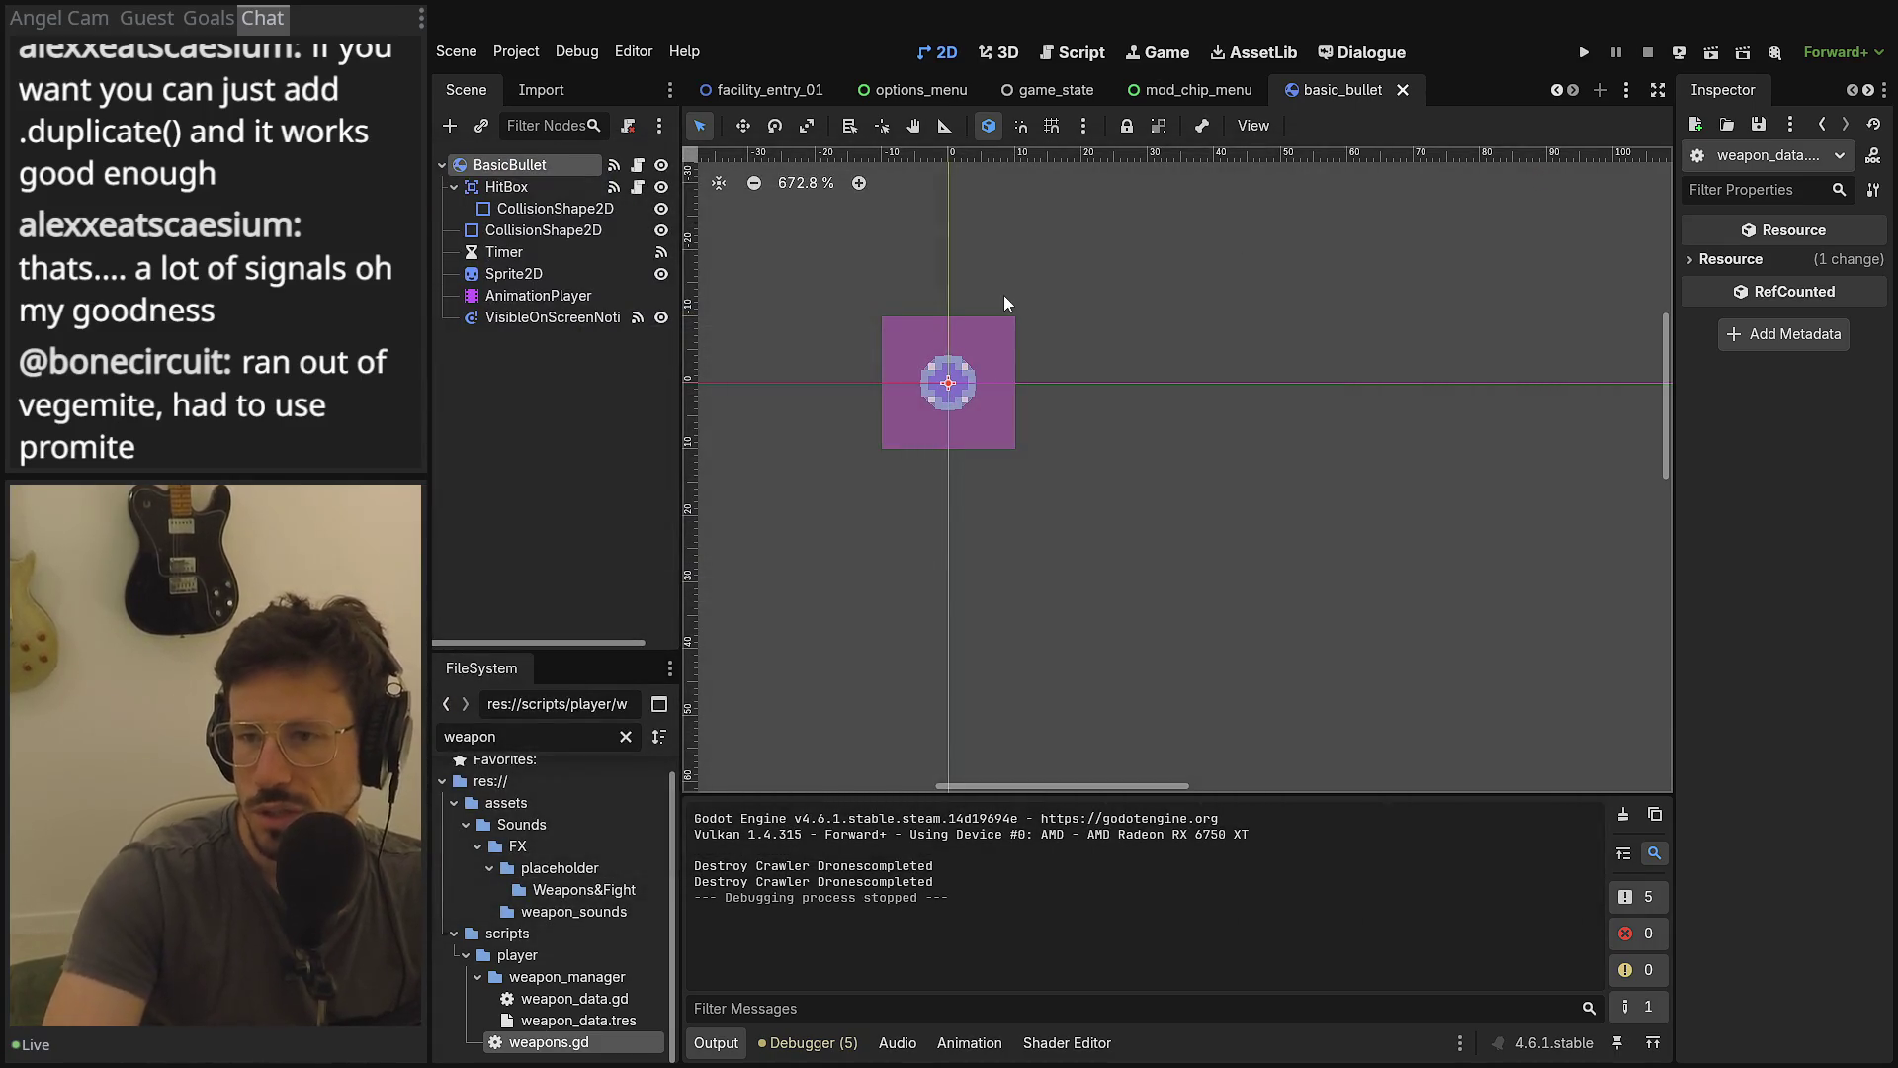
left_click(1587, 54)
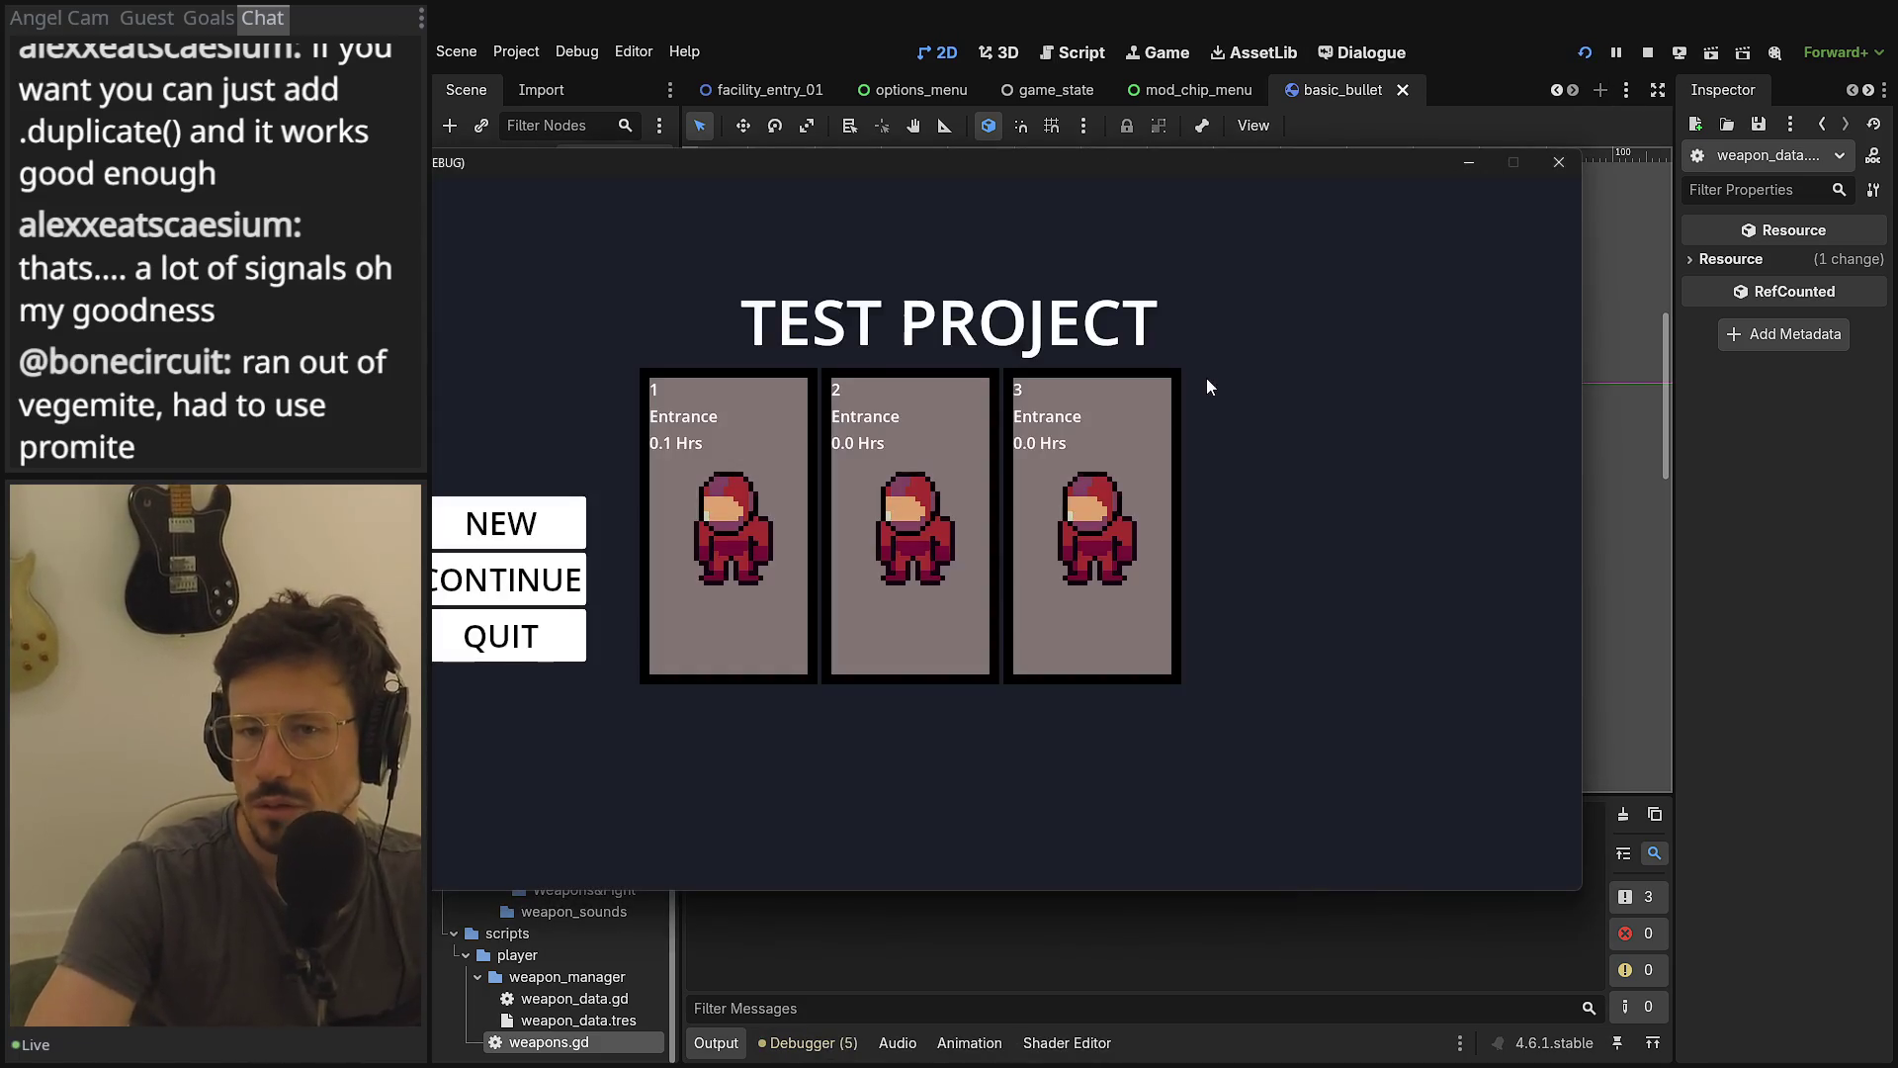
left_click(783, 513)
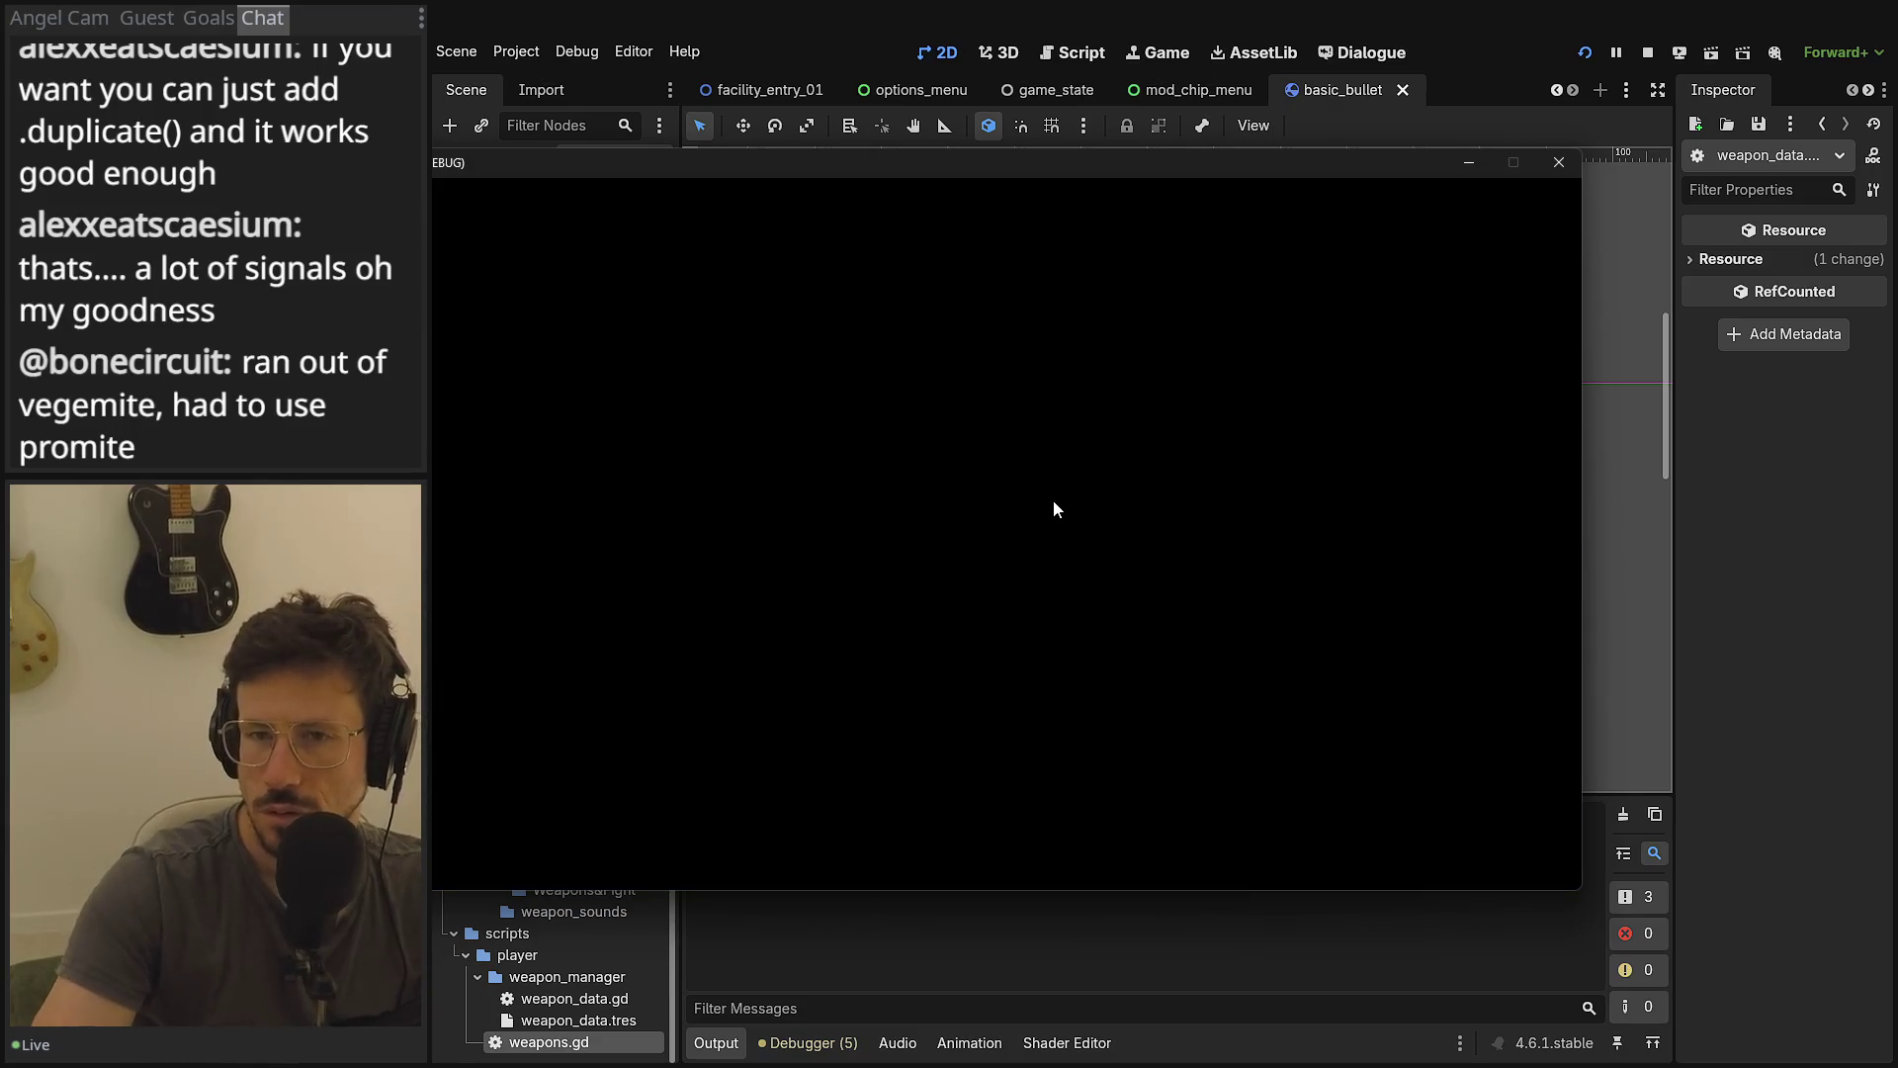
key("Escape")
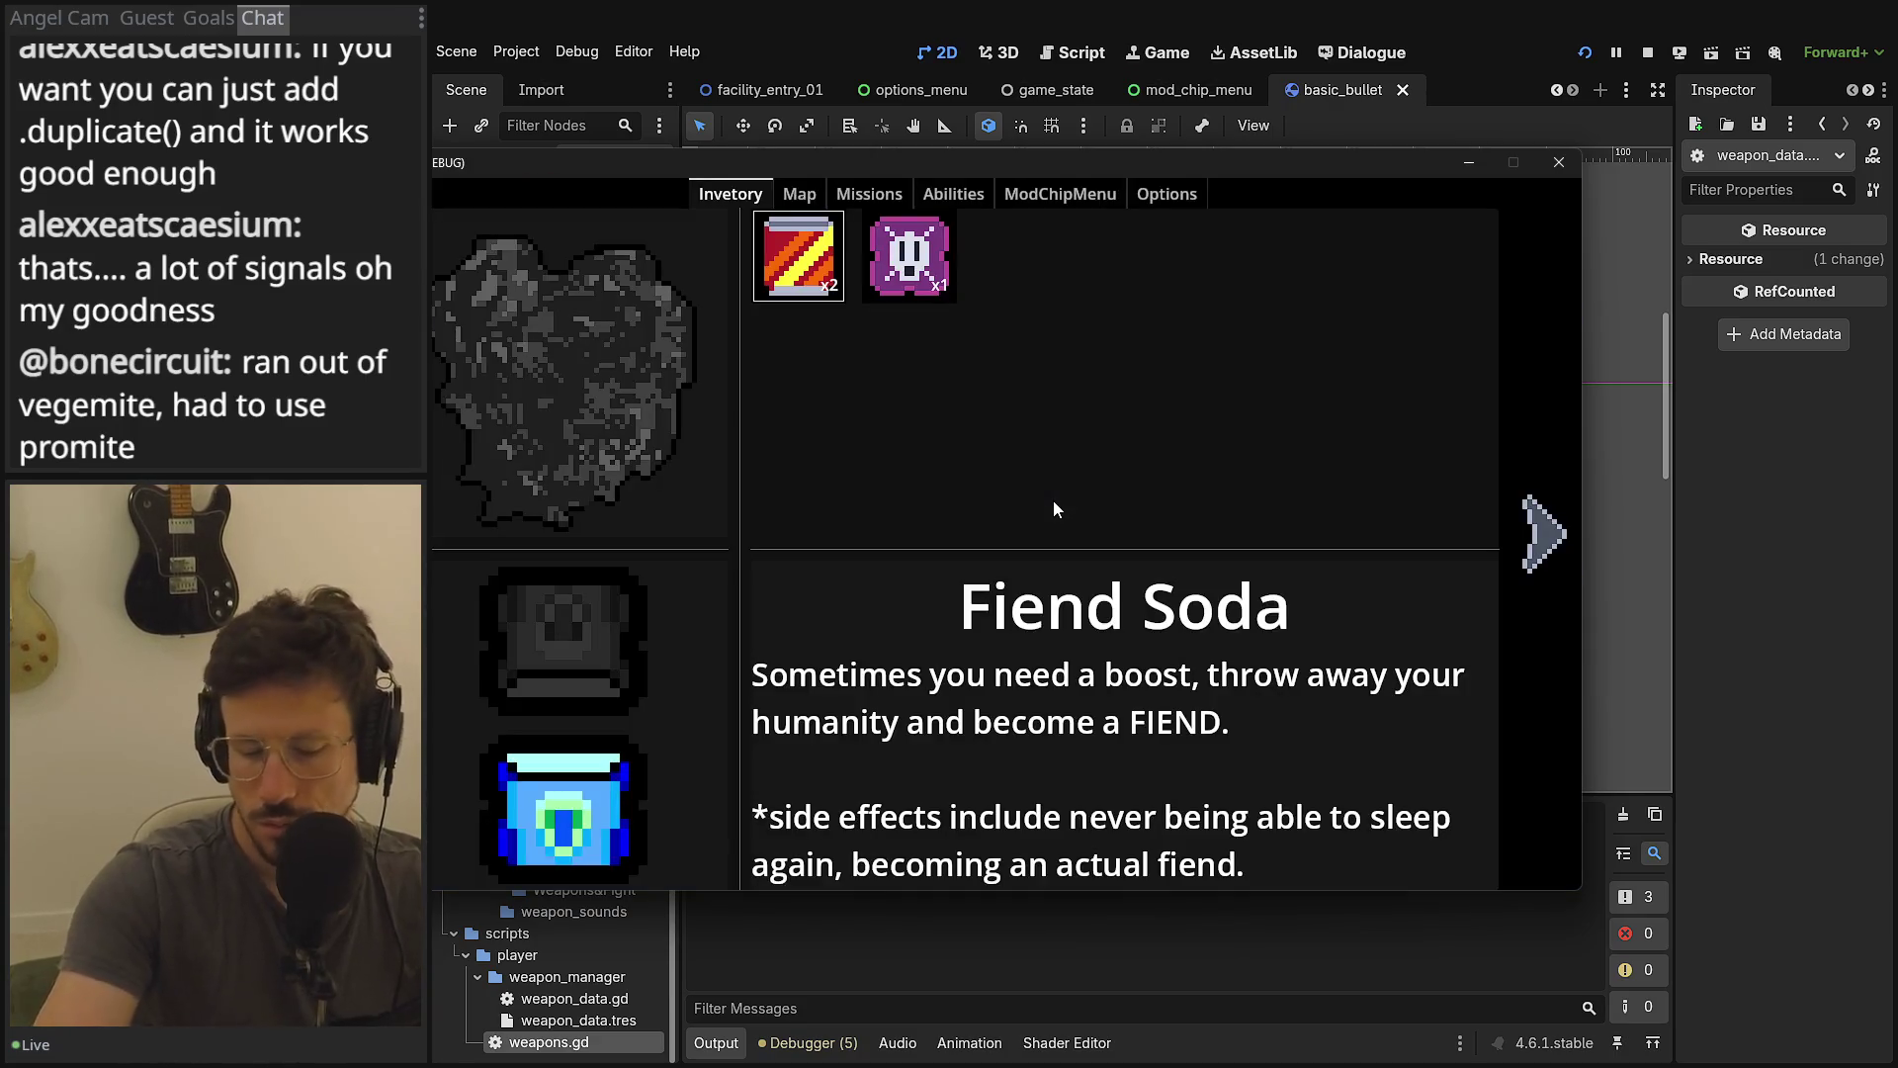
key("e")
key("e")
key("e")
key("e")
key("e")
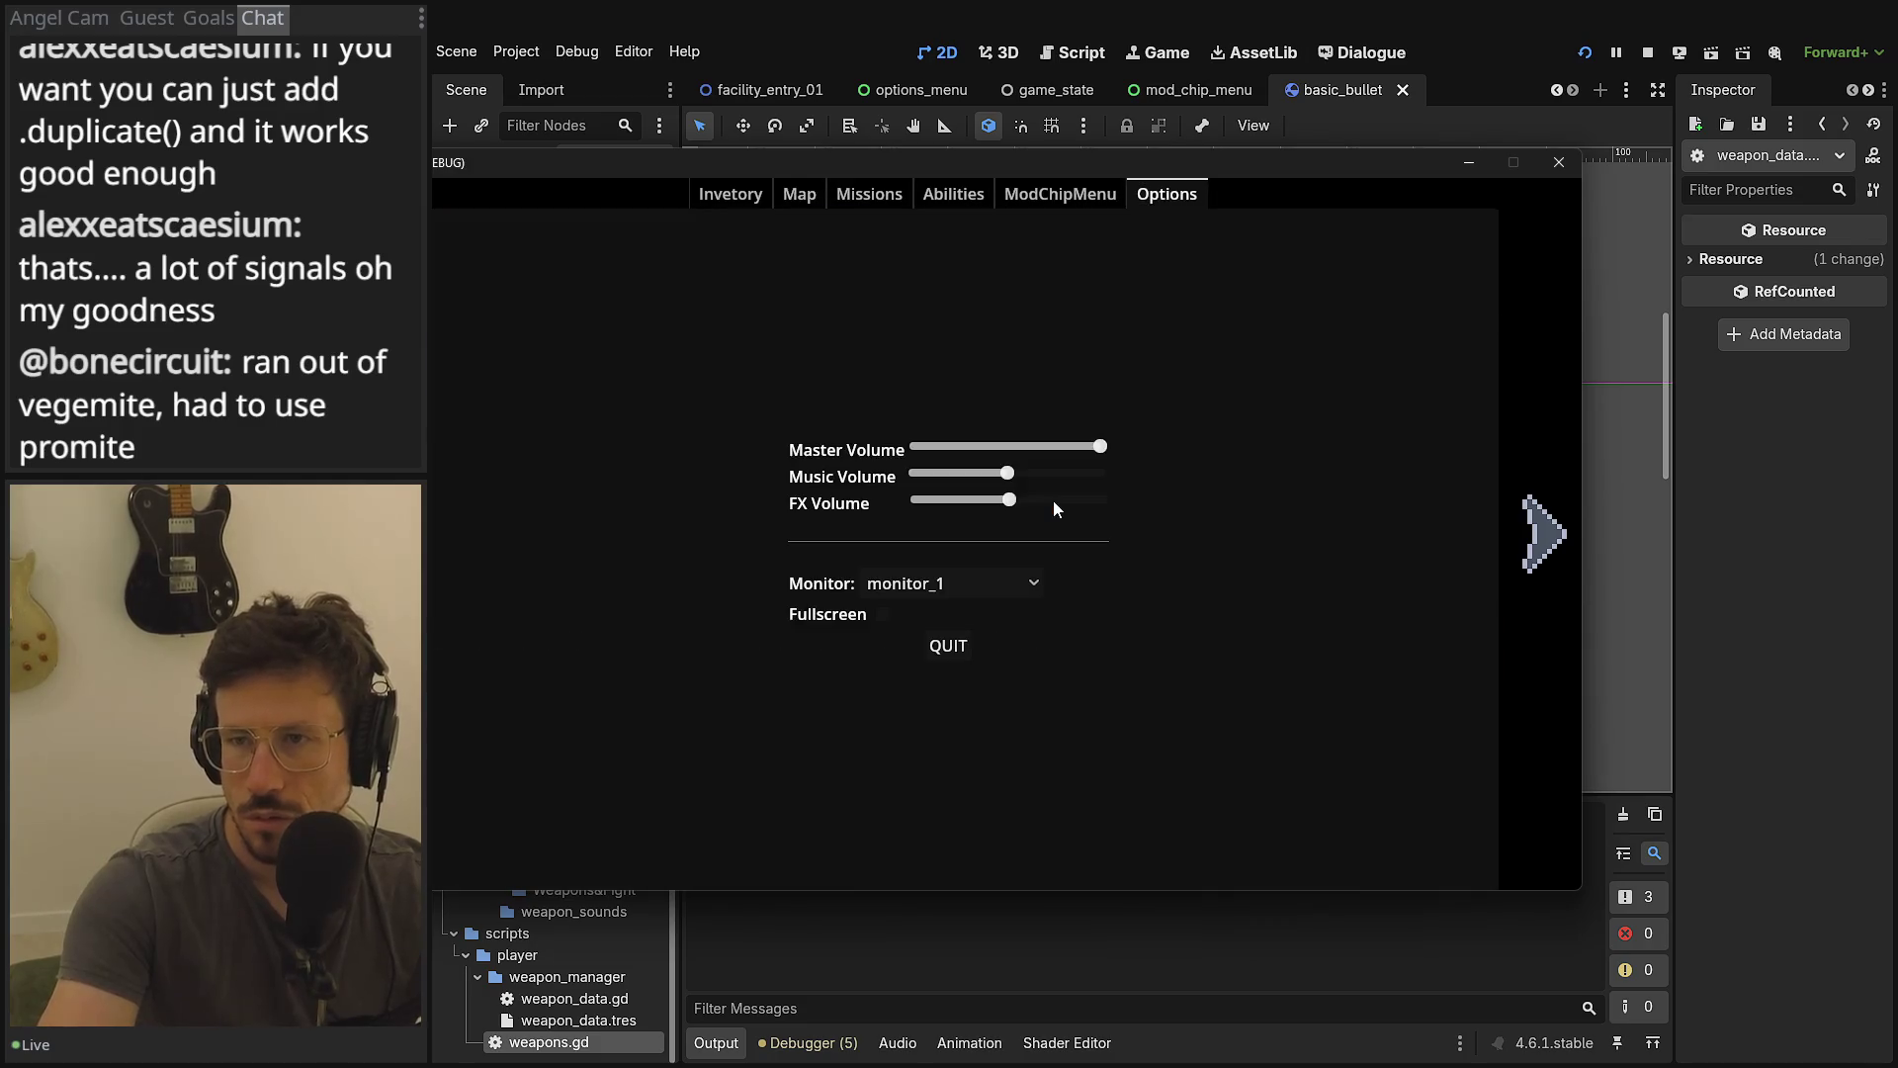
key("q")
key("Return")
key("Escape")
key("d")
key("j")
key("j")
key("j")
key("Escape")
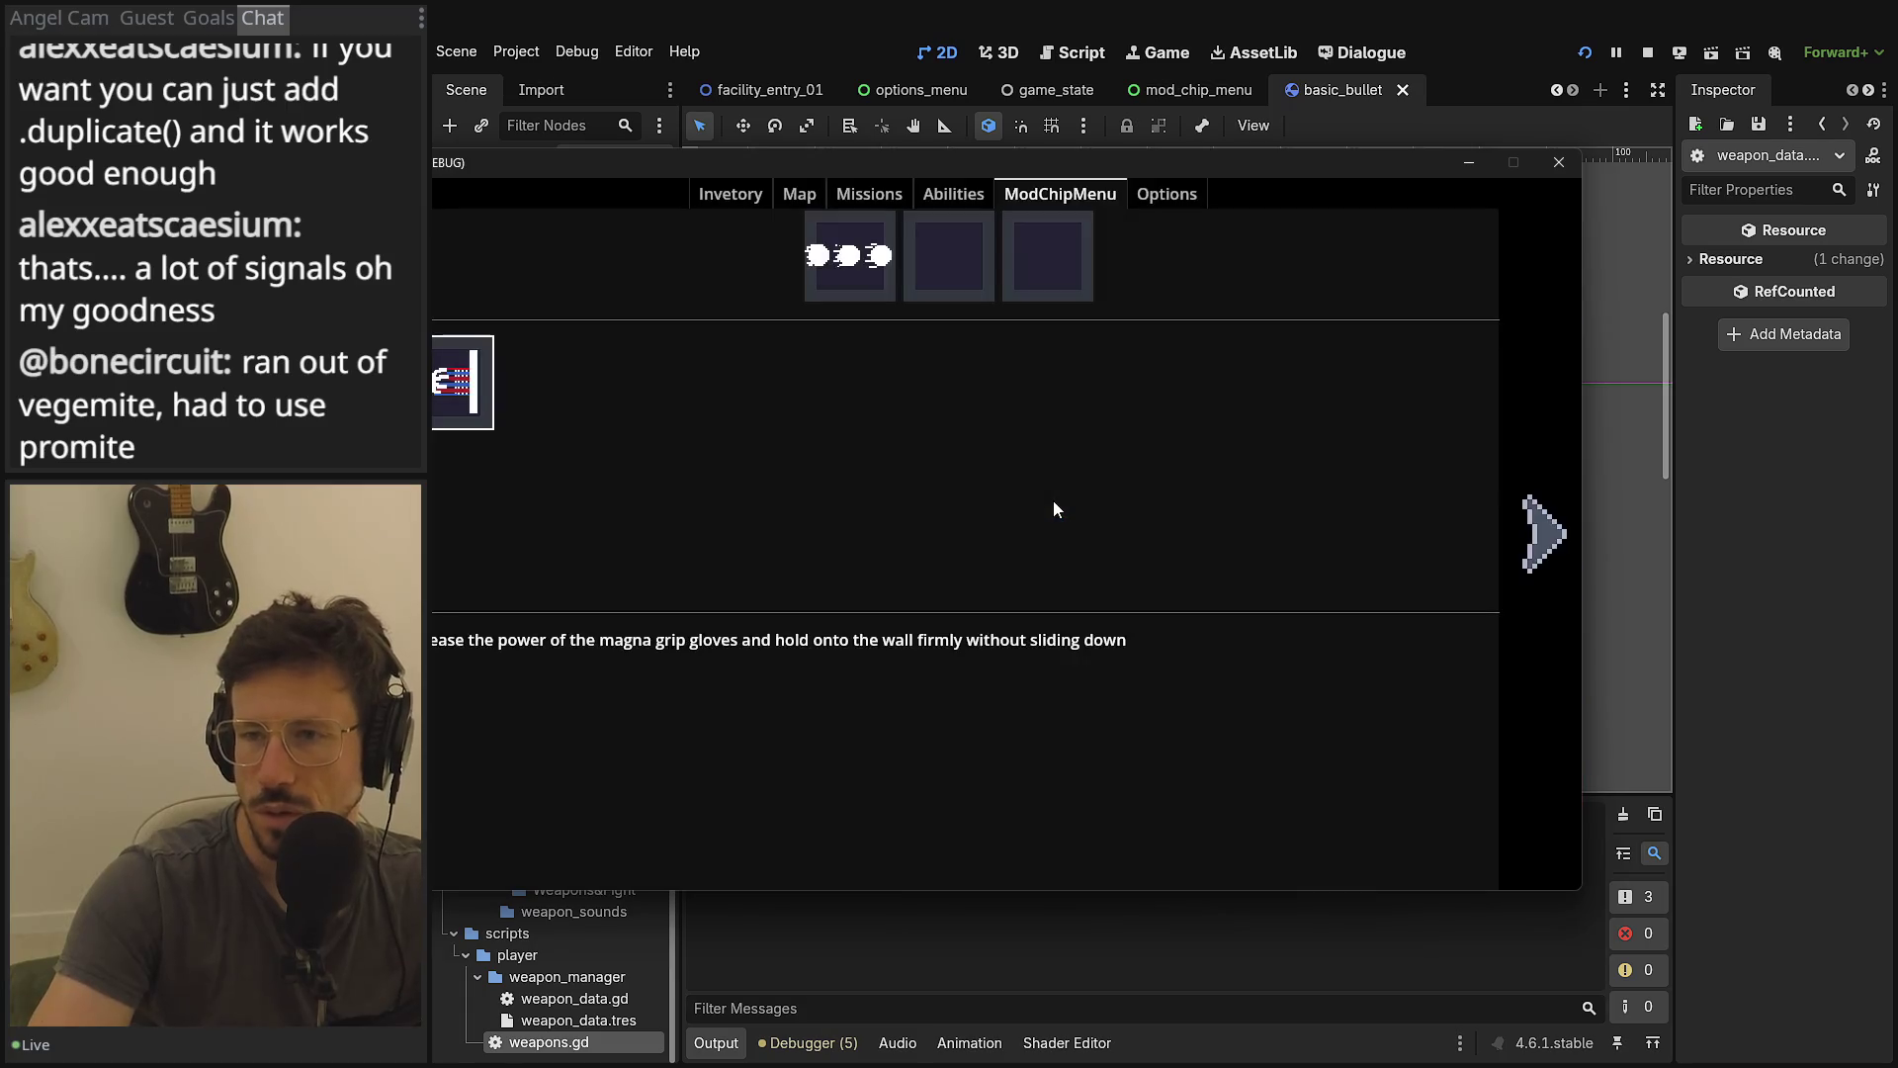
key("Up")
key("Return")
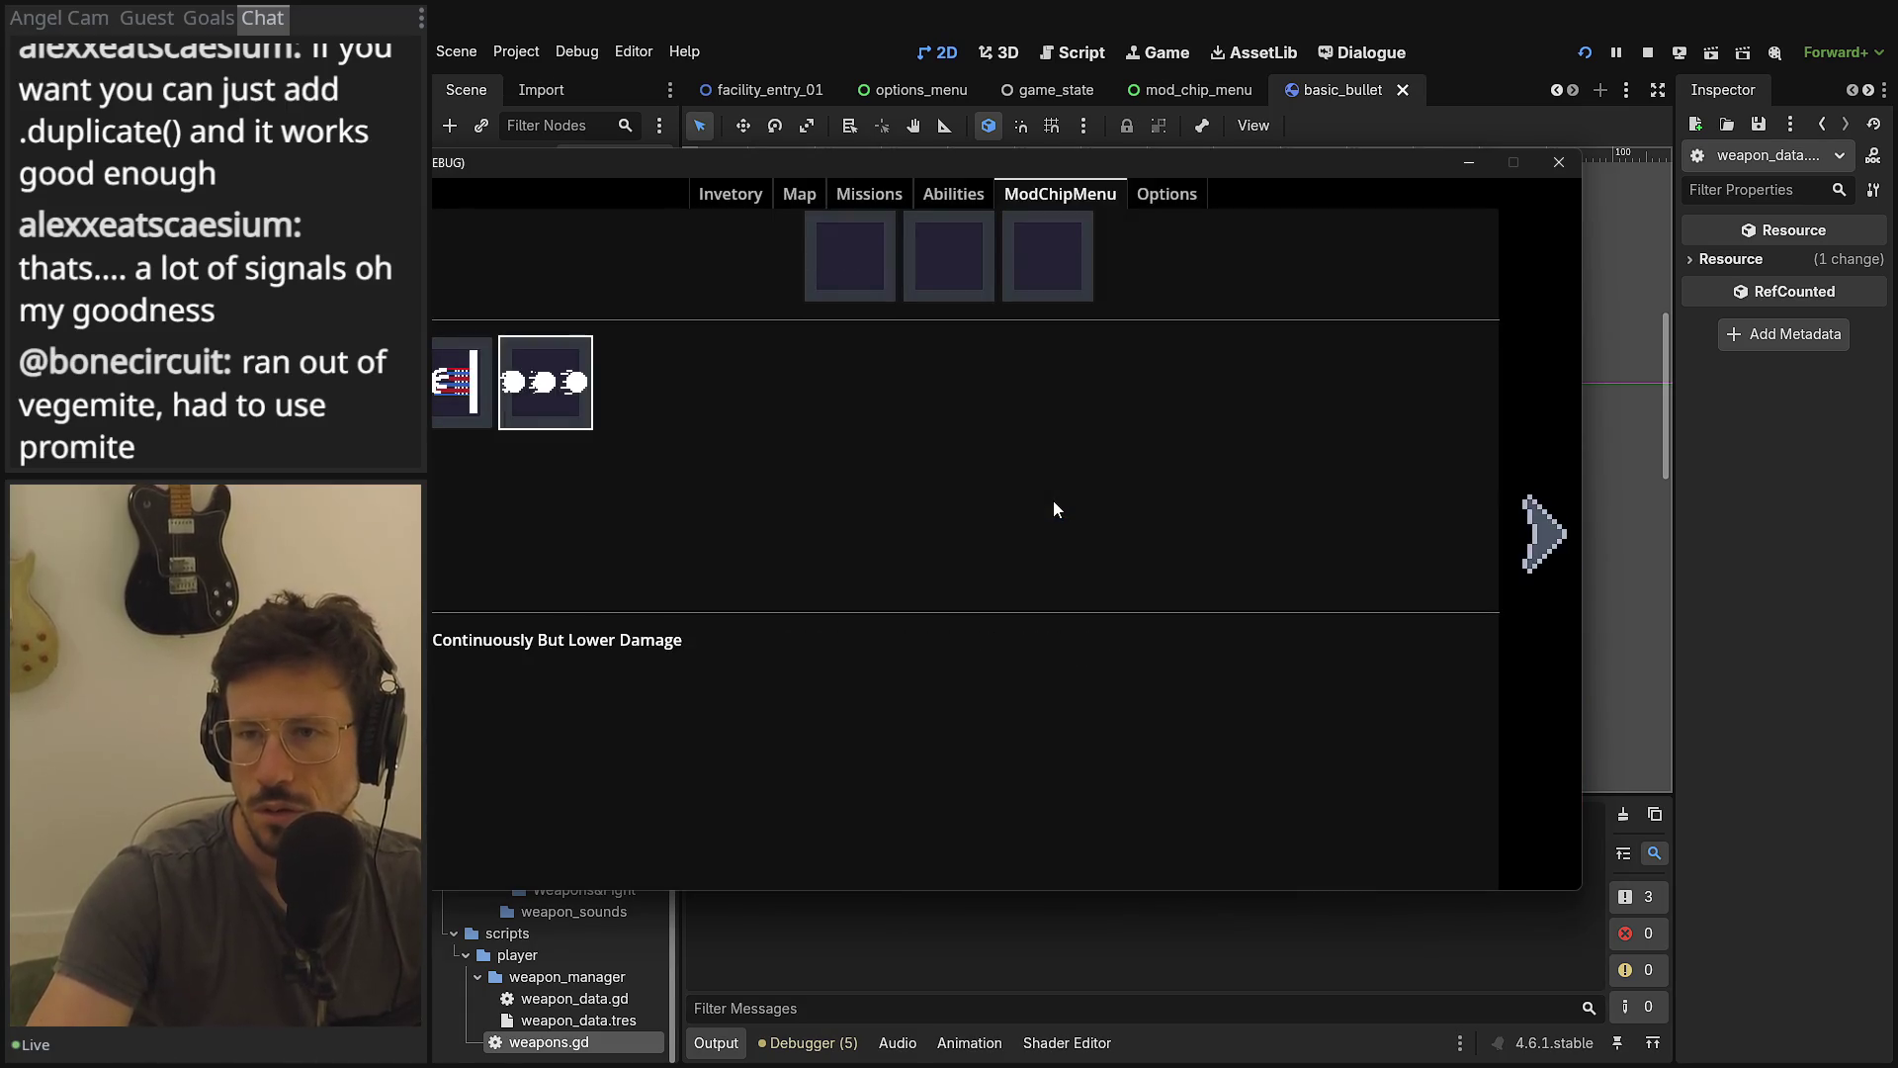
key("Escape")
key("a")
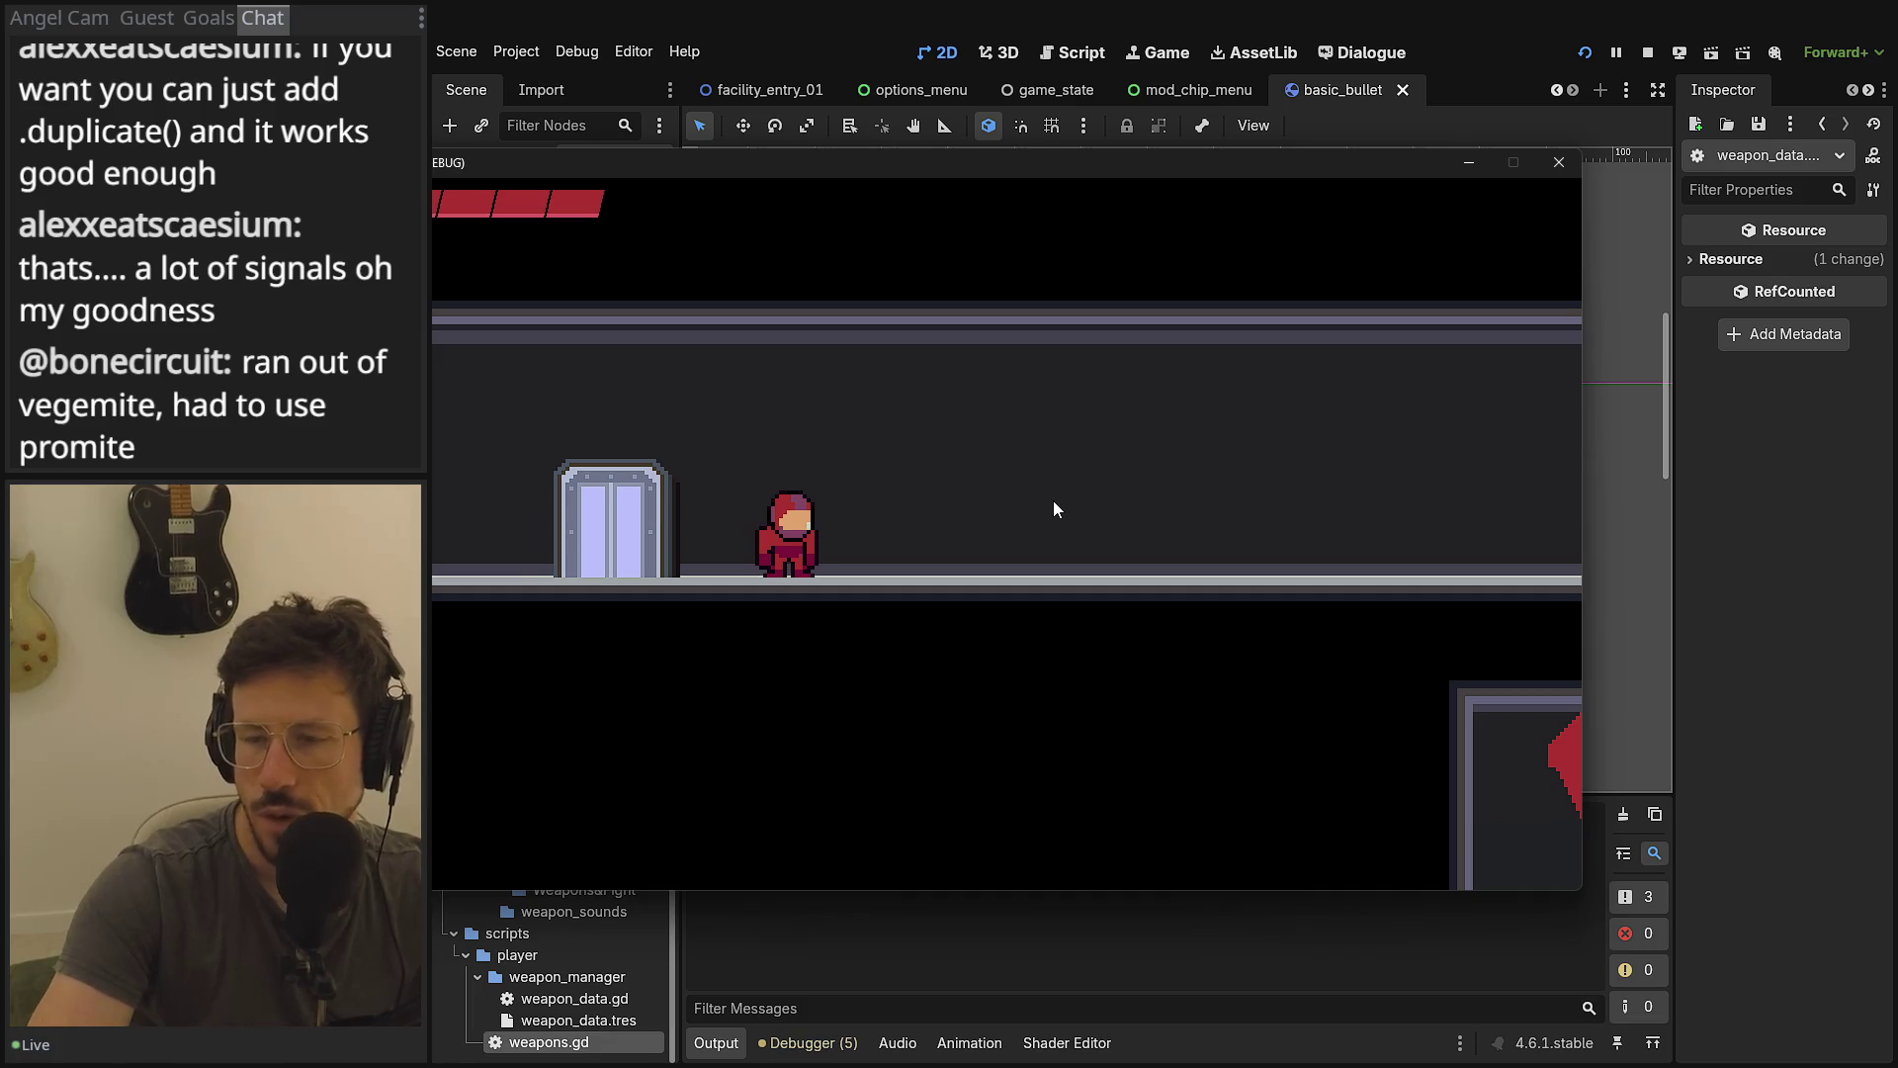
key("a")
key("j")
key("j")
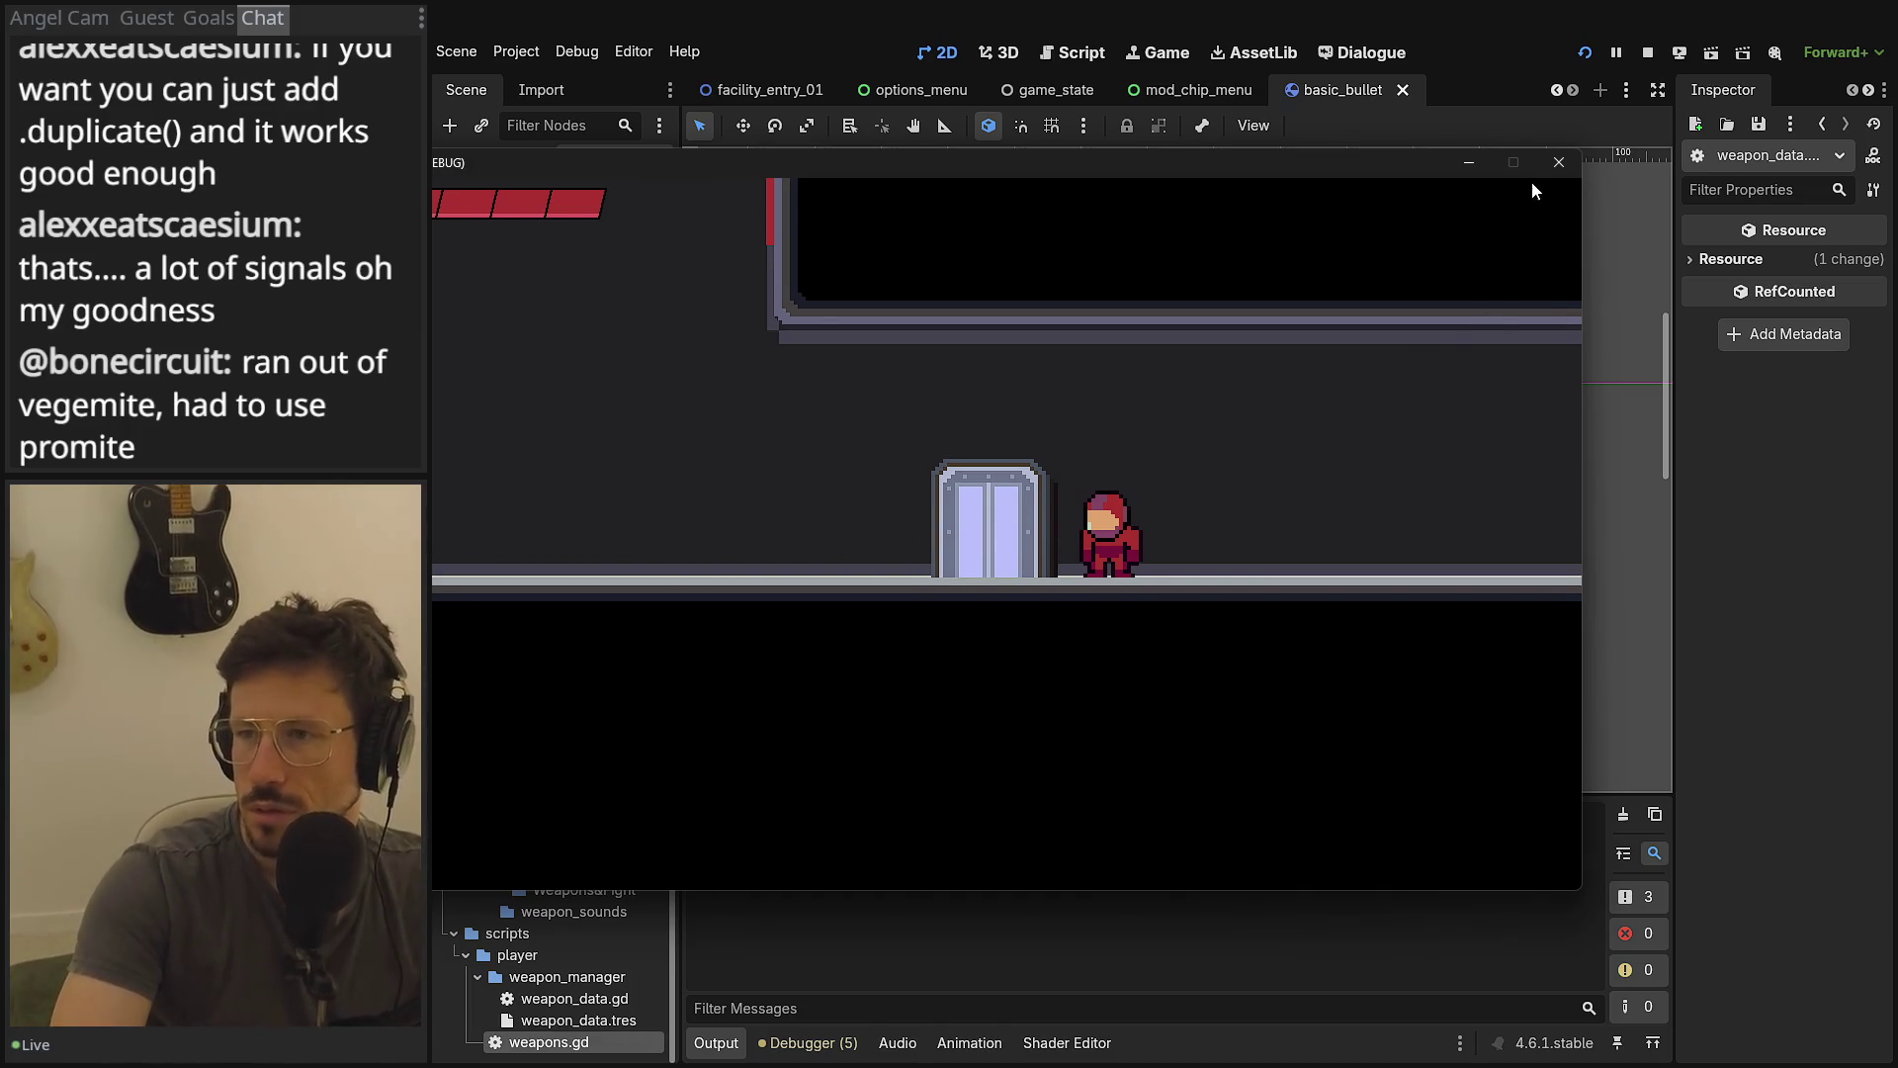
left_click(1557, 162)
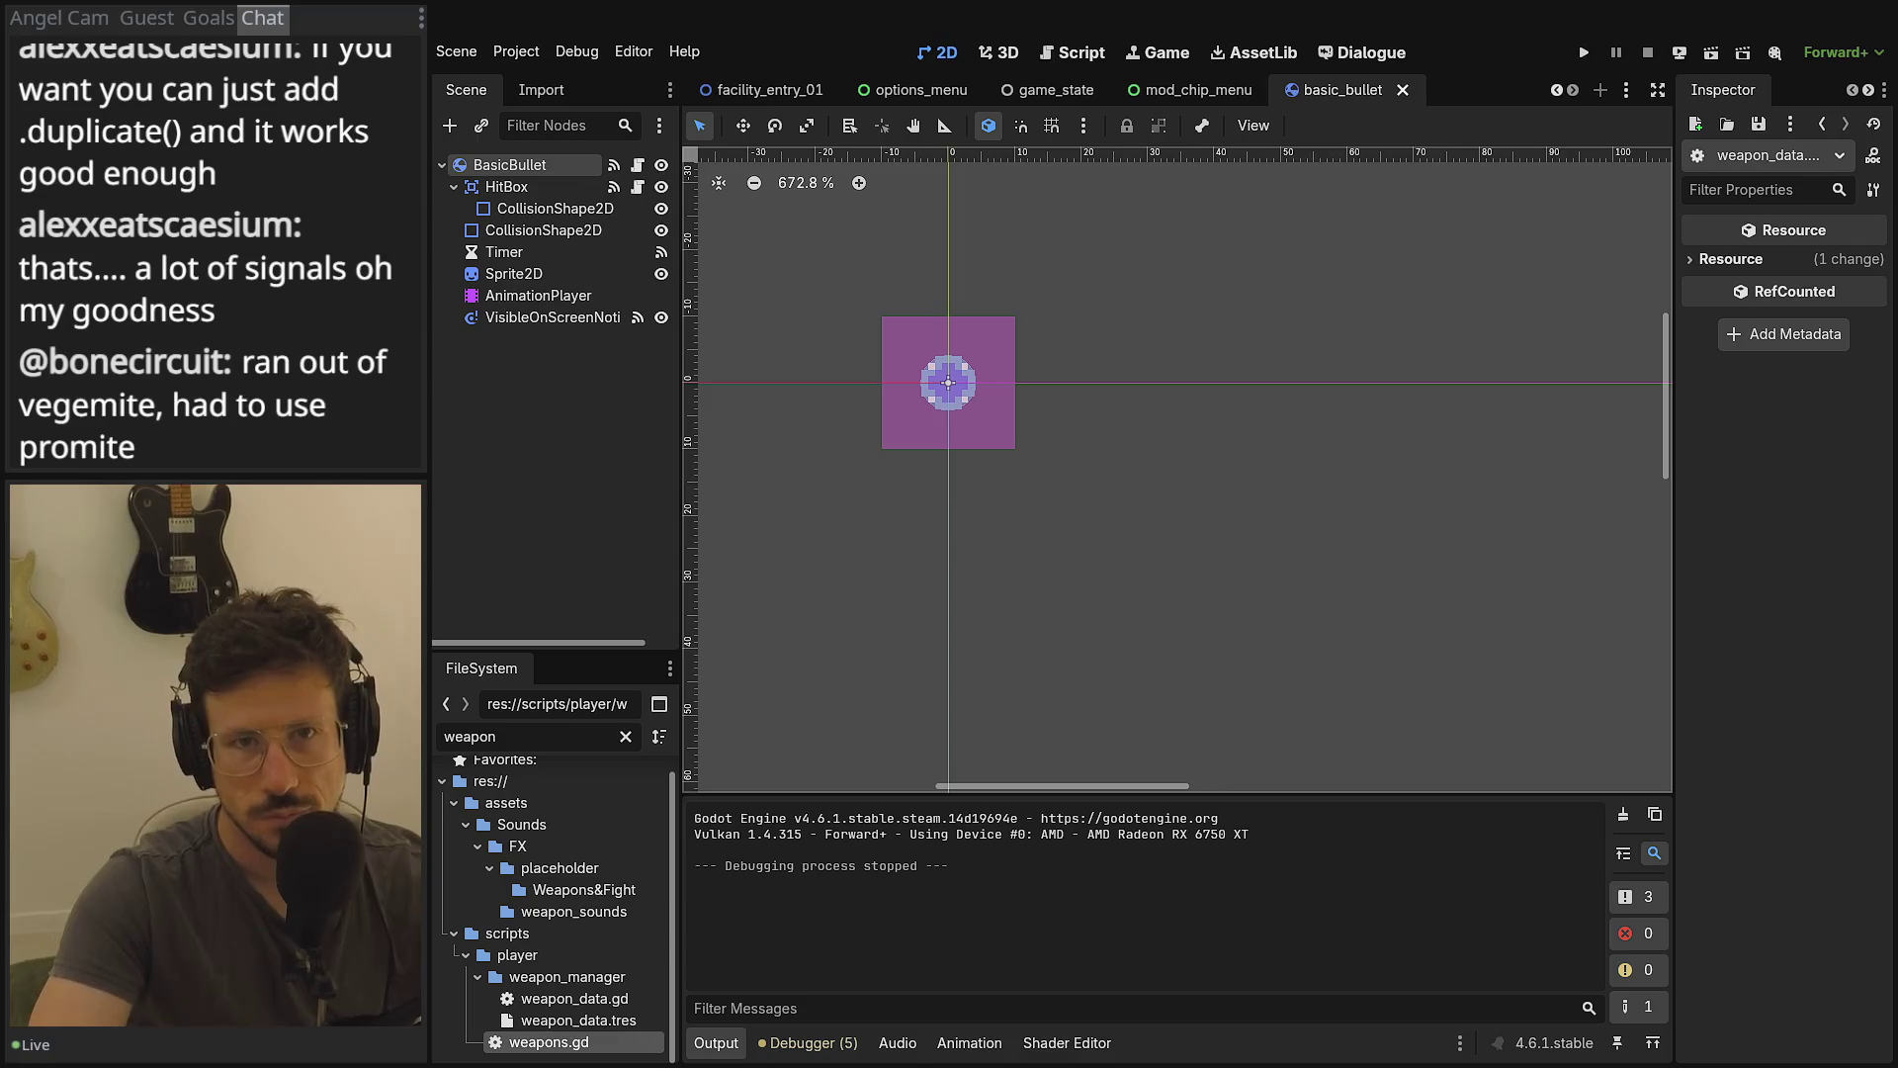
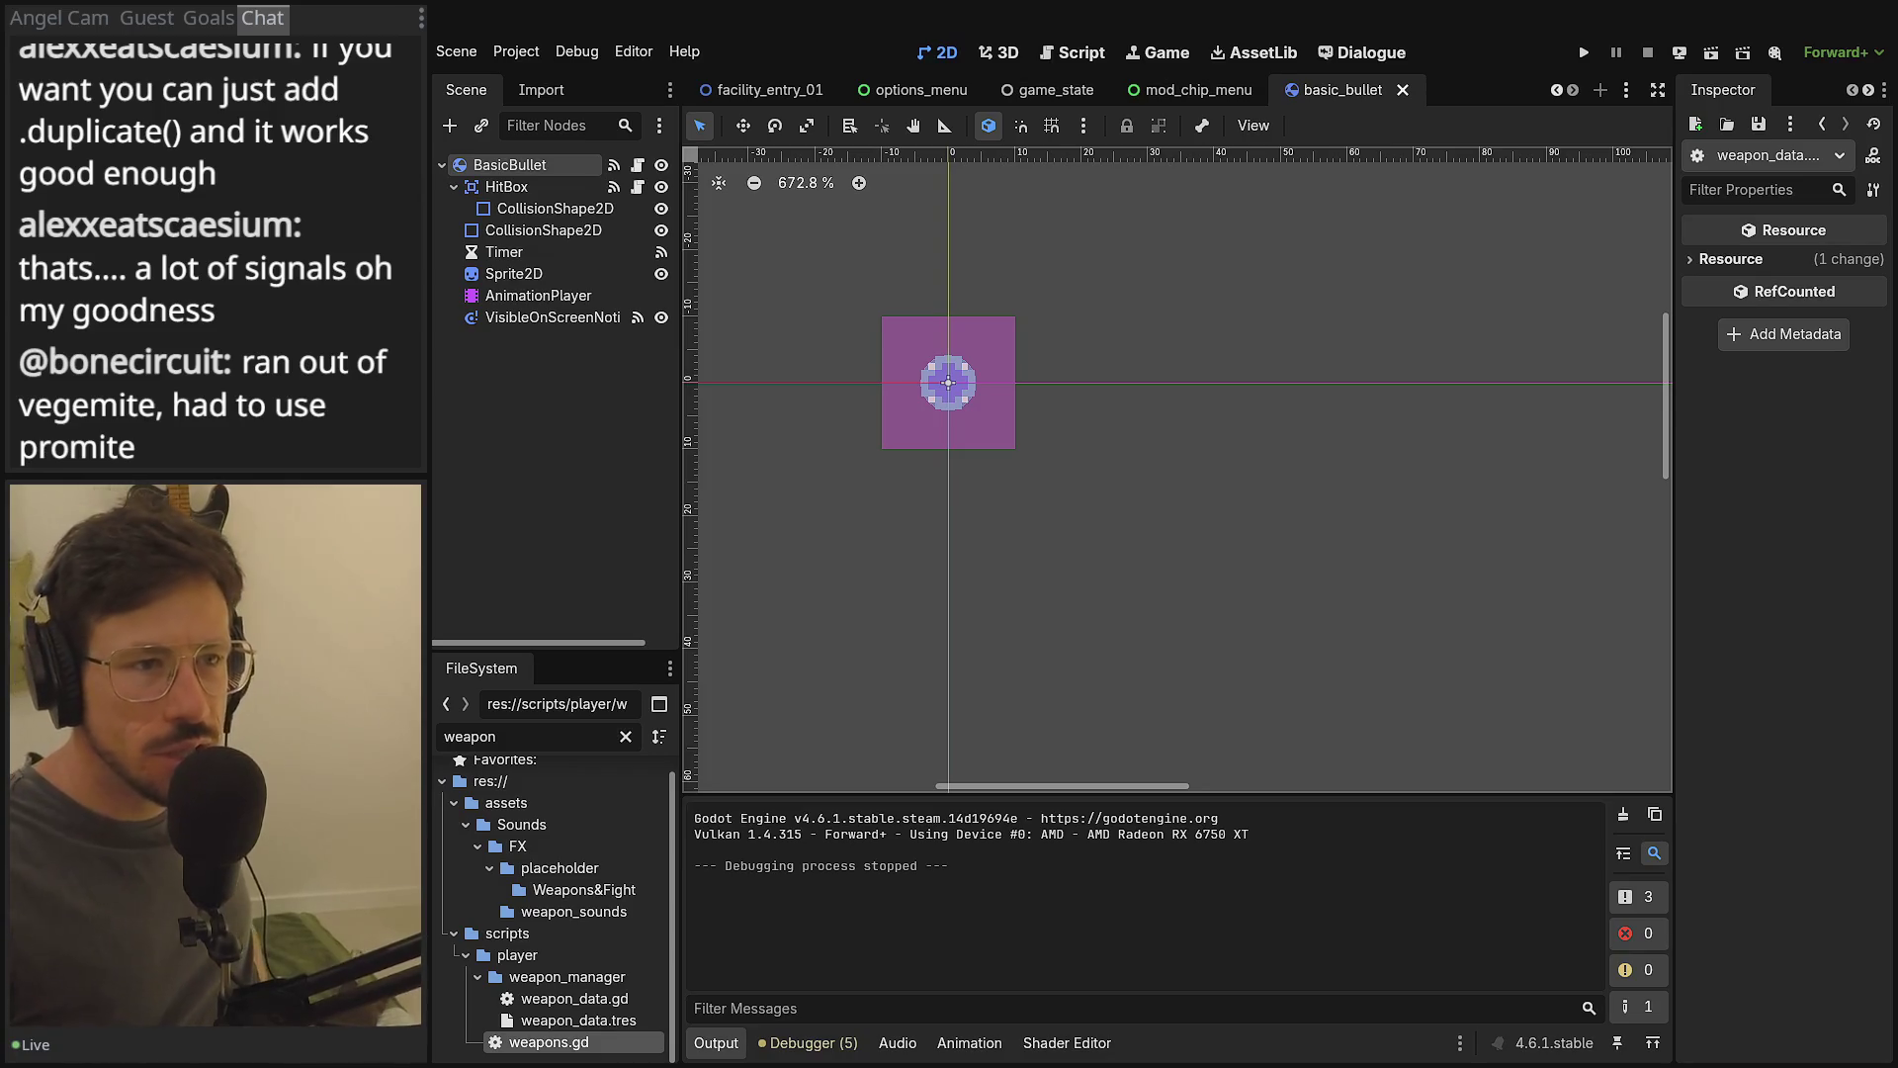
Switch from Godot to the LibreOffice Calc powers-and-modifications spreadsheet
key("alt+Tab")
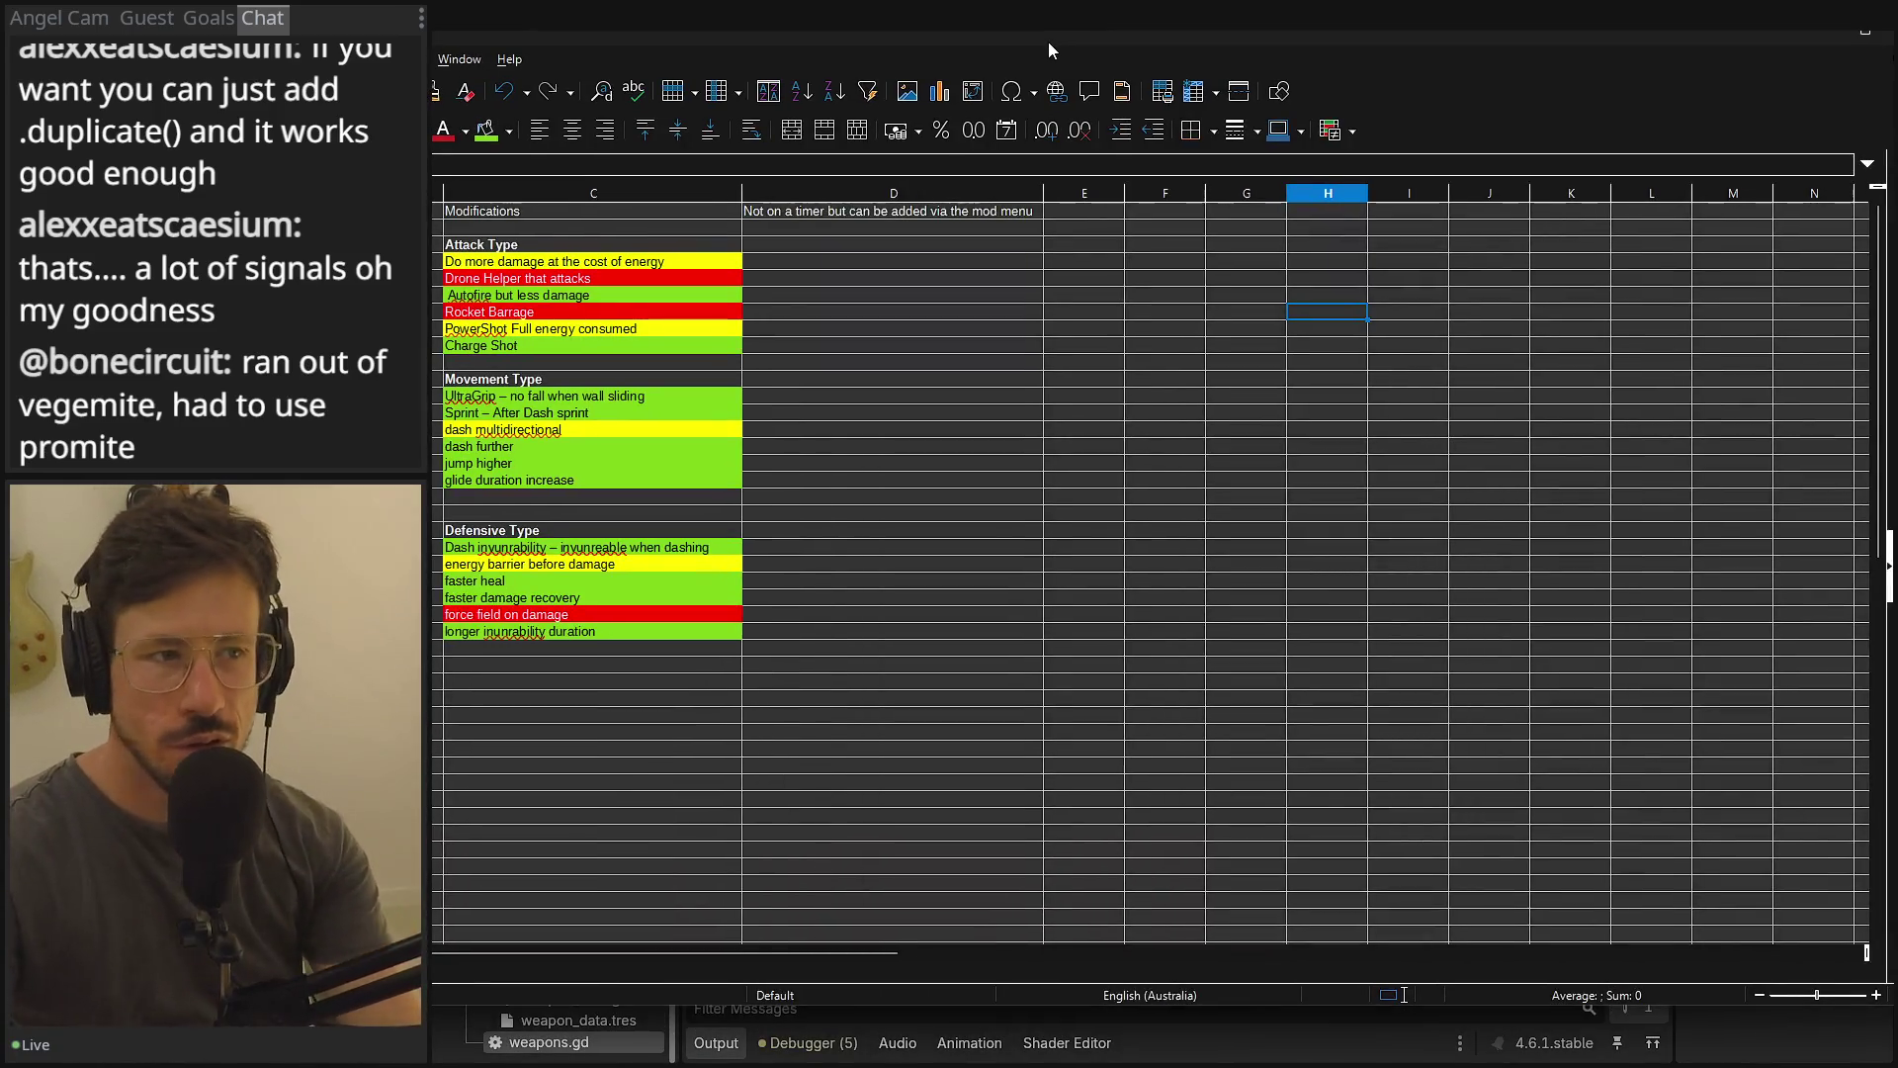
Maximize Calc and strike through the 'Autofire but less damage' entry in C6
double_click(1048, 41)
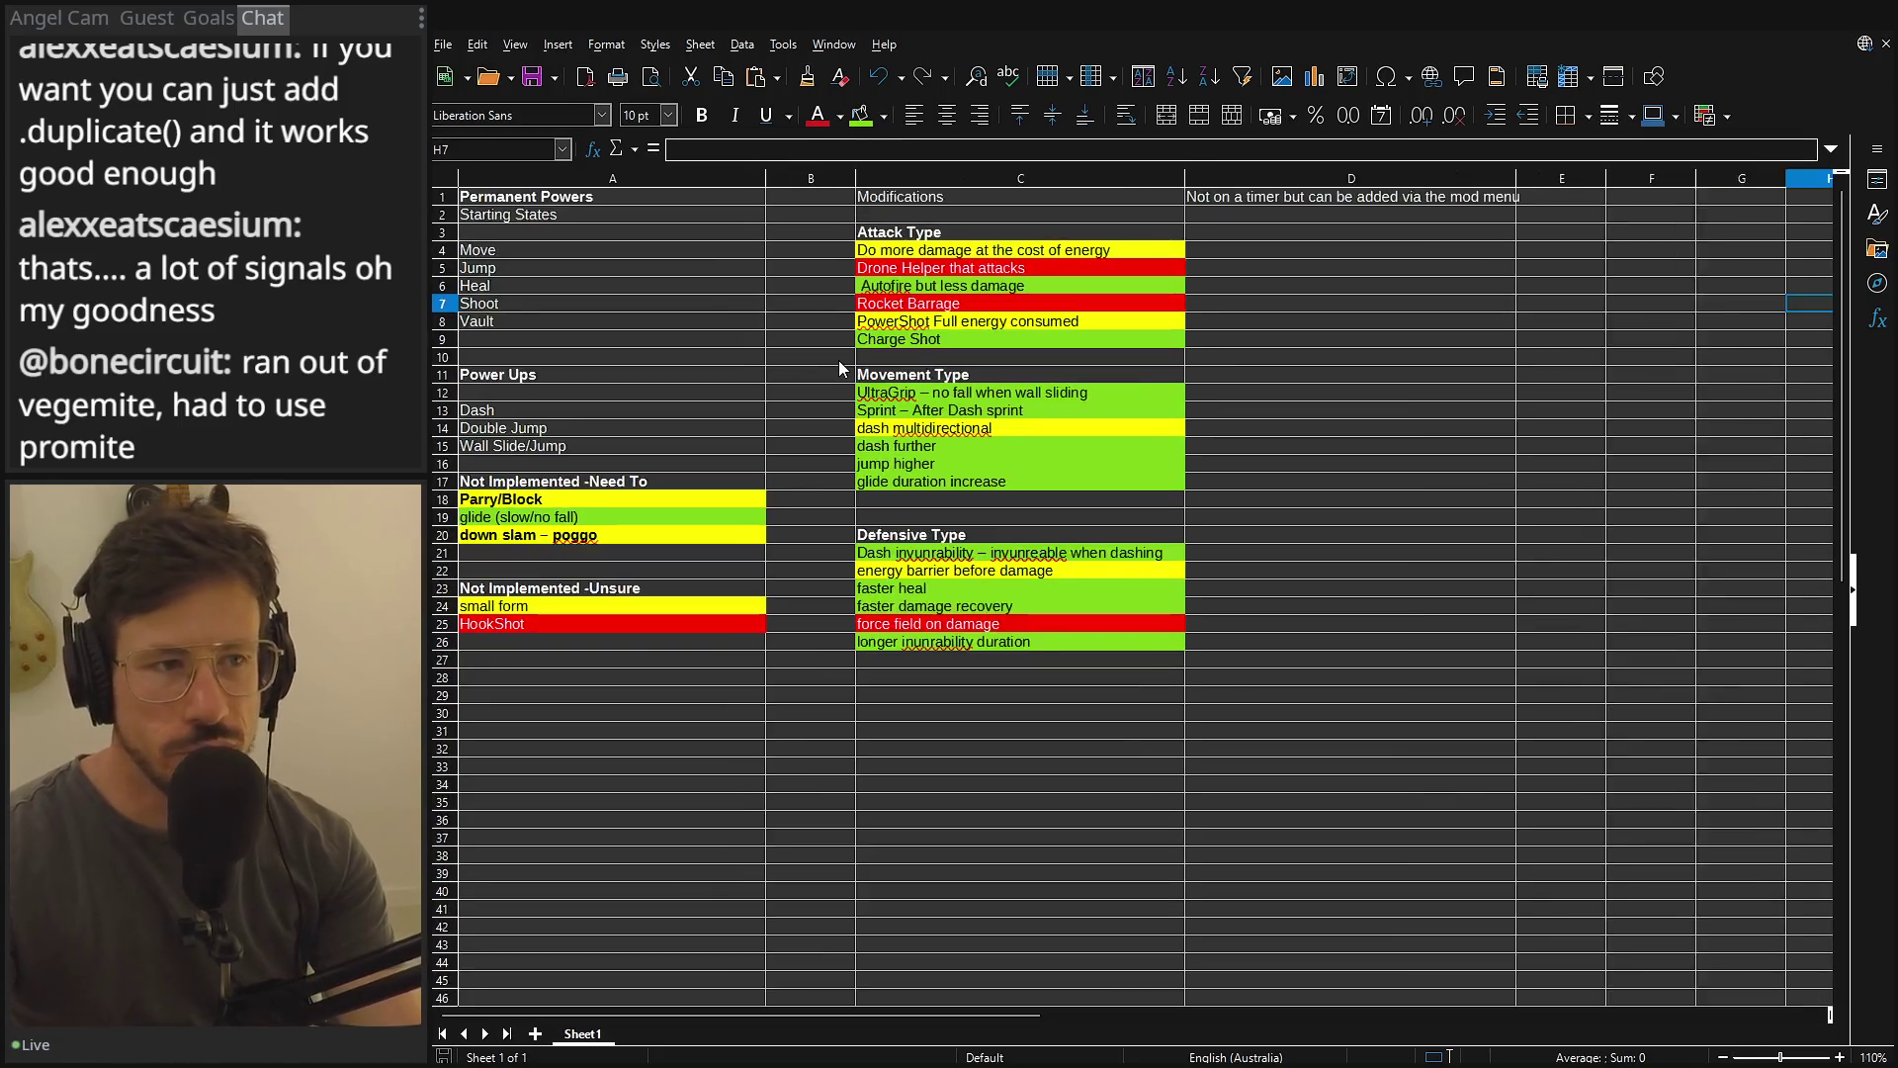
scroll(838, 360, "up", 3, "ctrl")
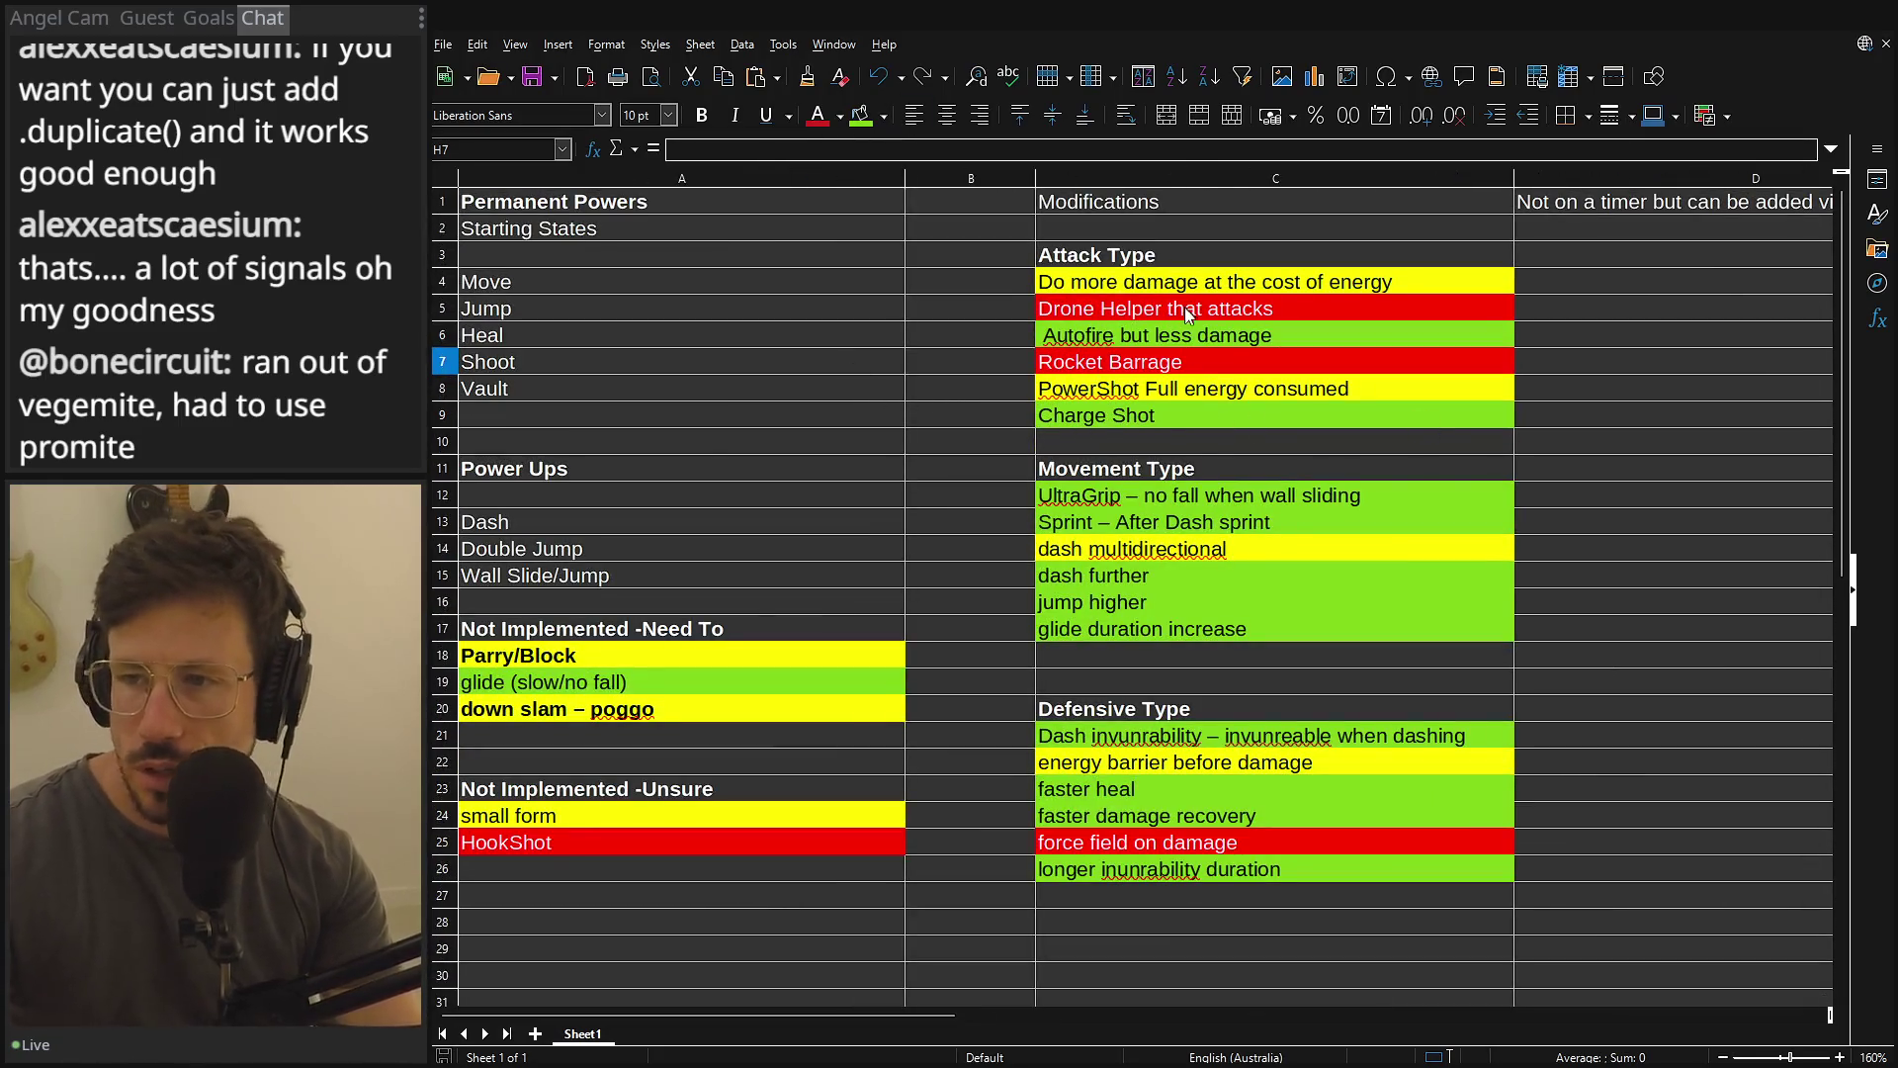
left_click(1227, 336)
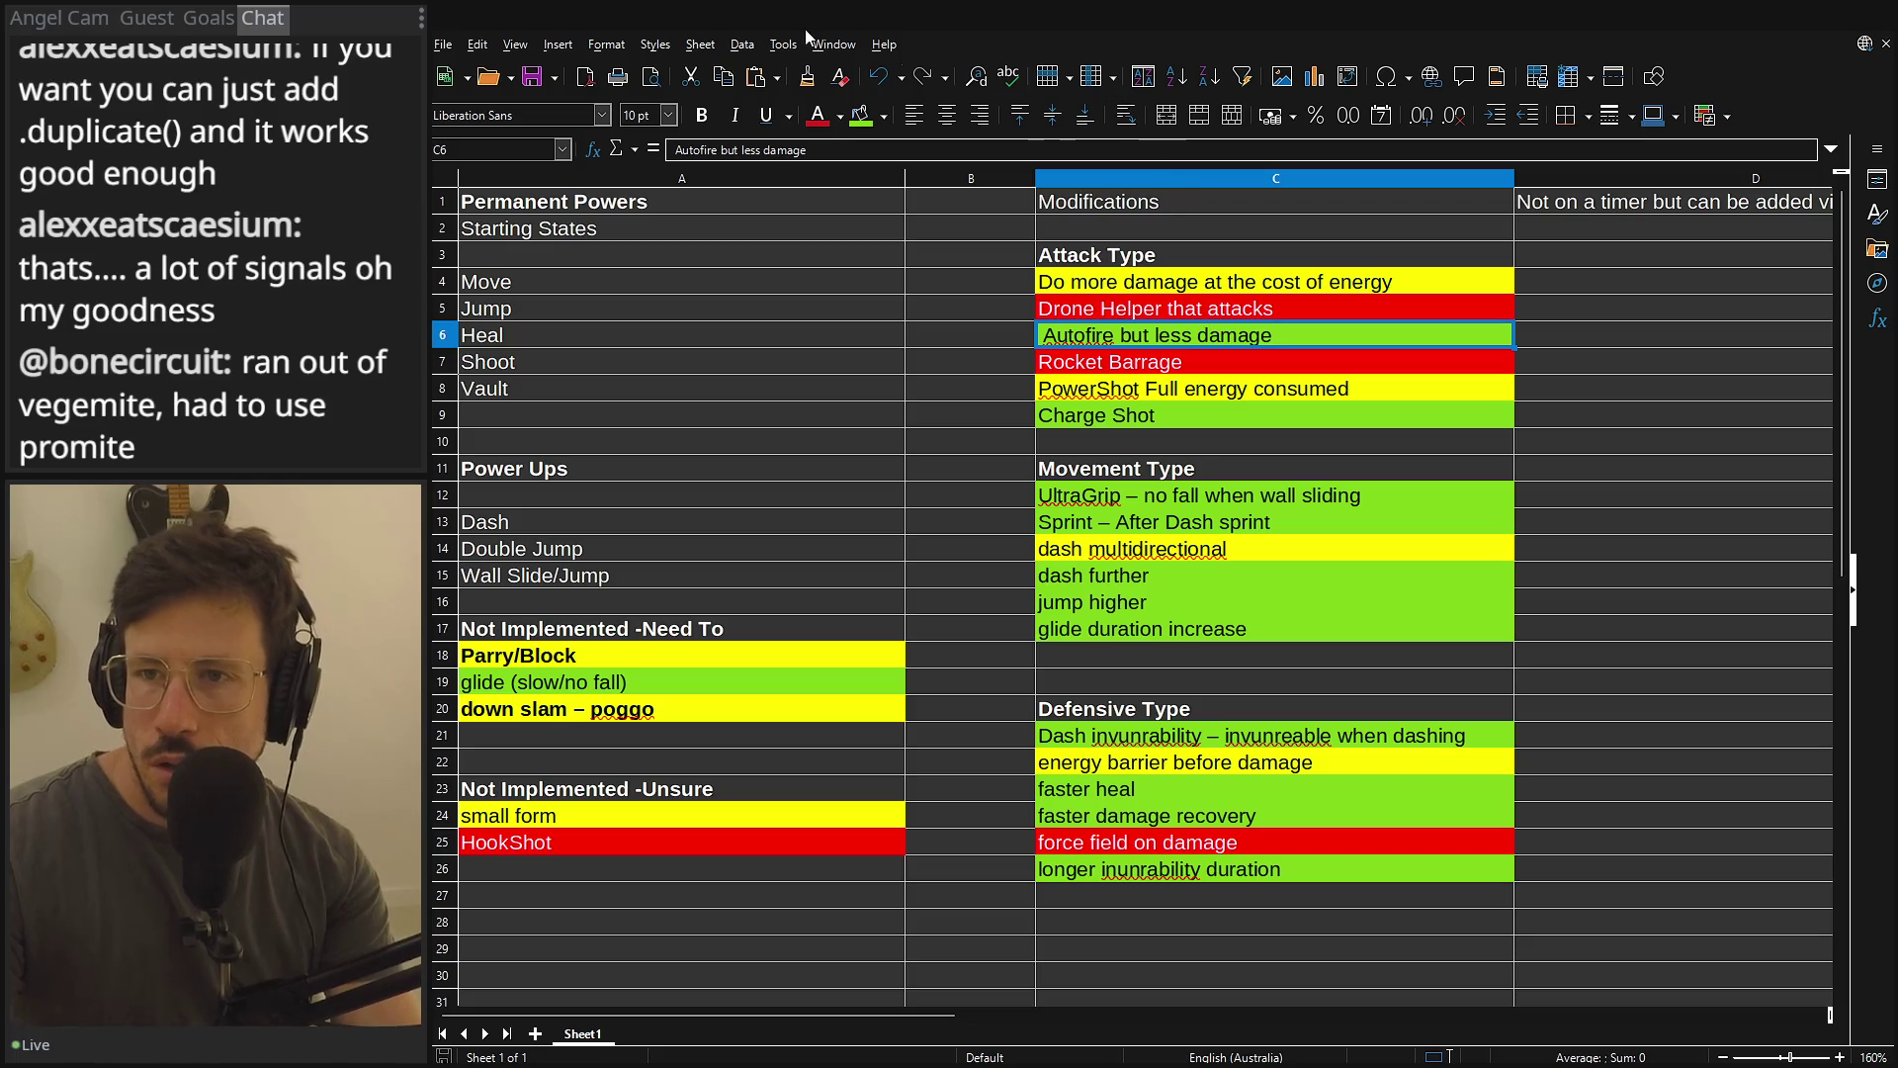
left_click(606, 46)
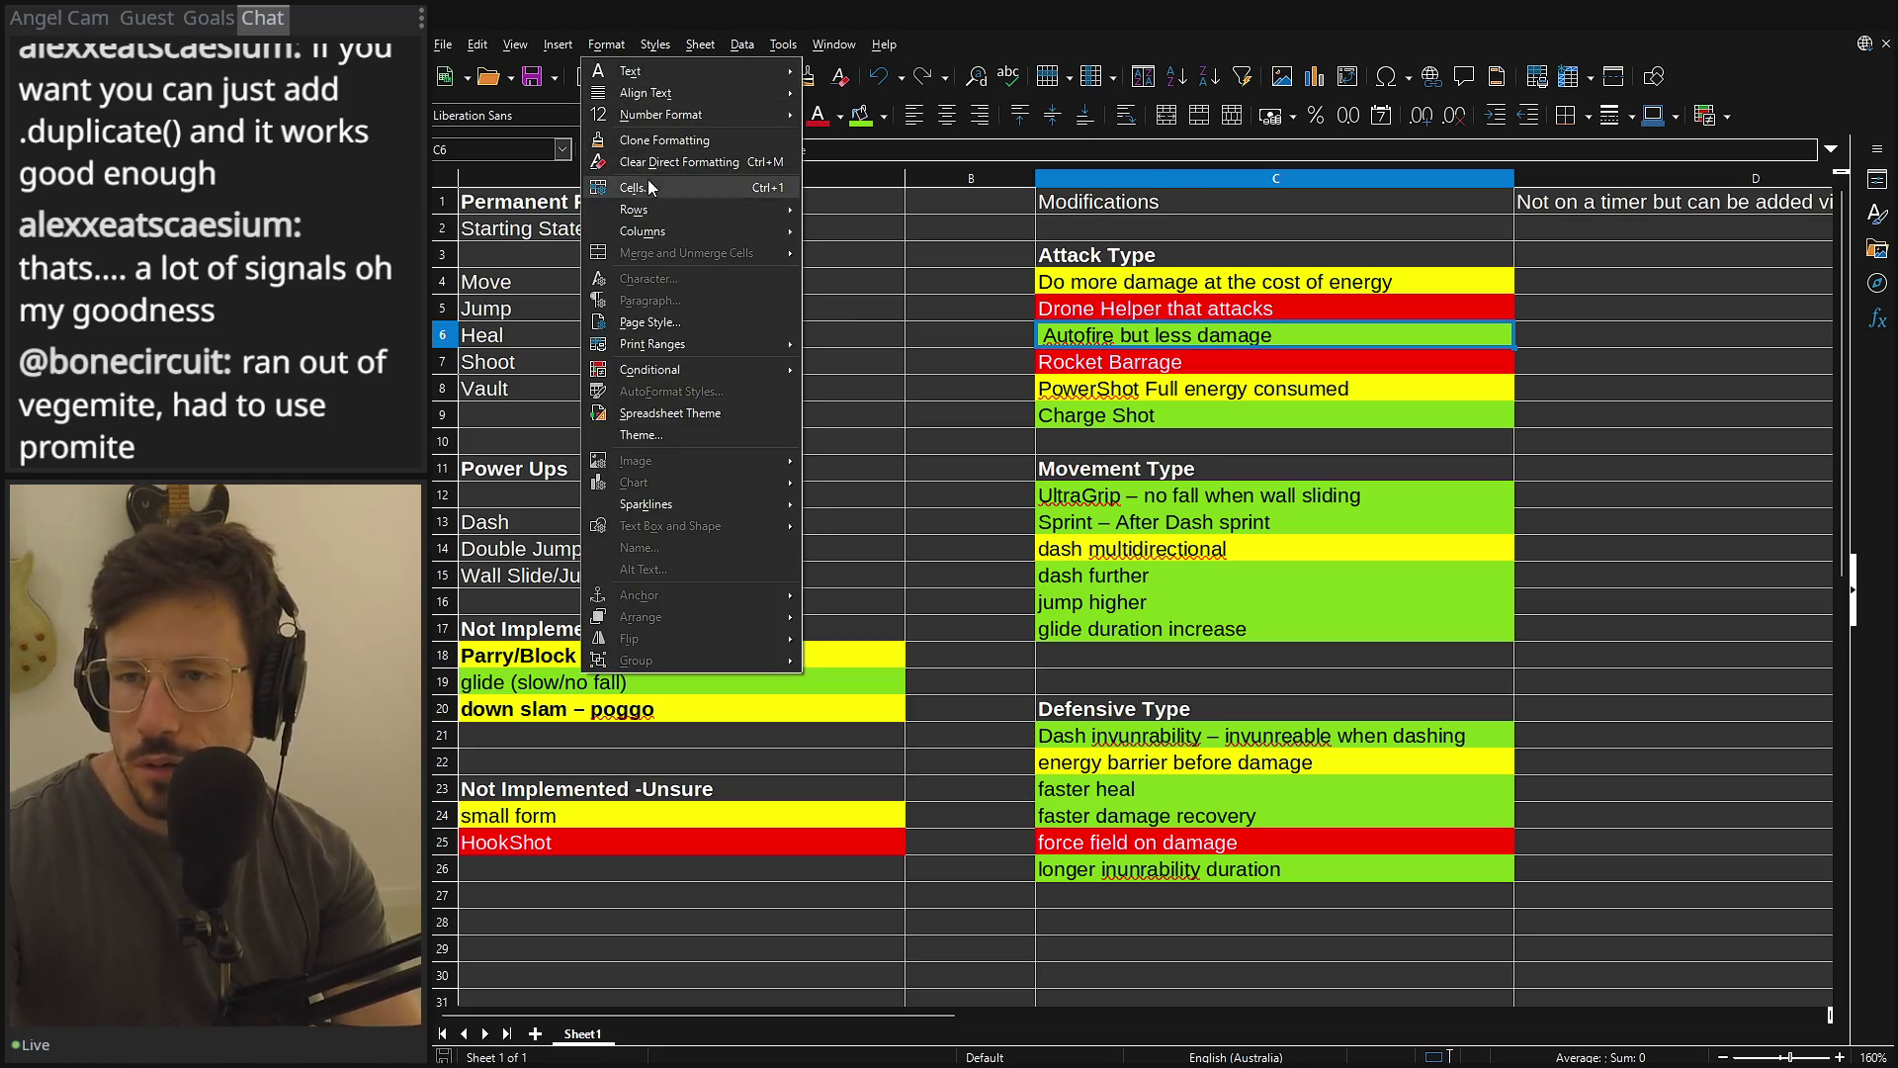
mouse_move(704, 506)
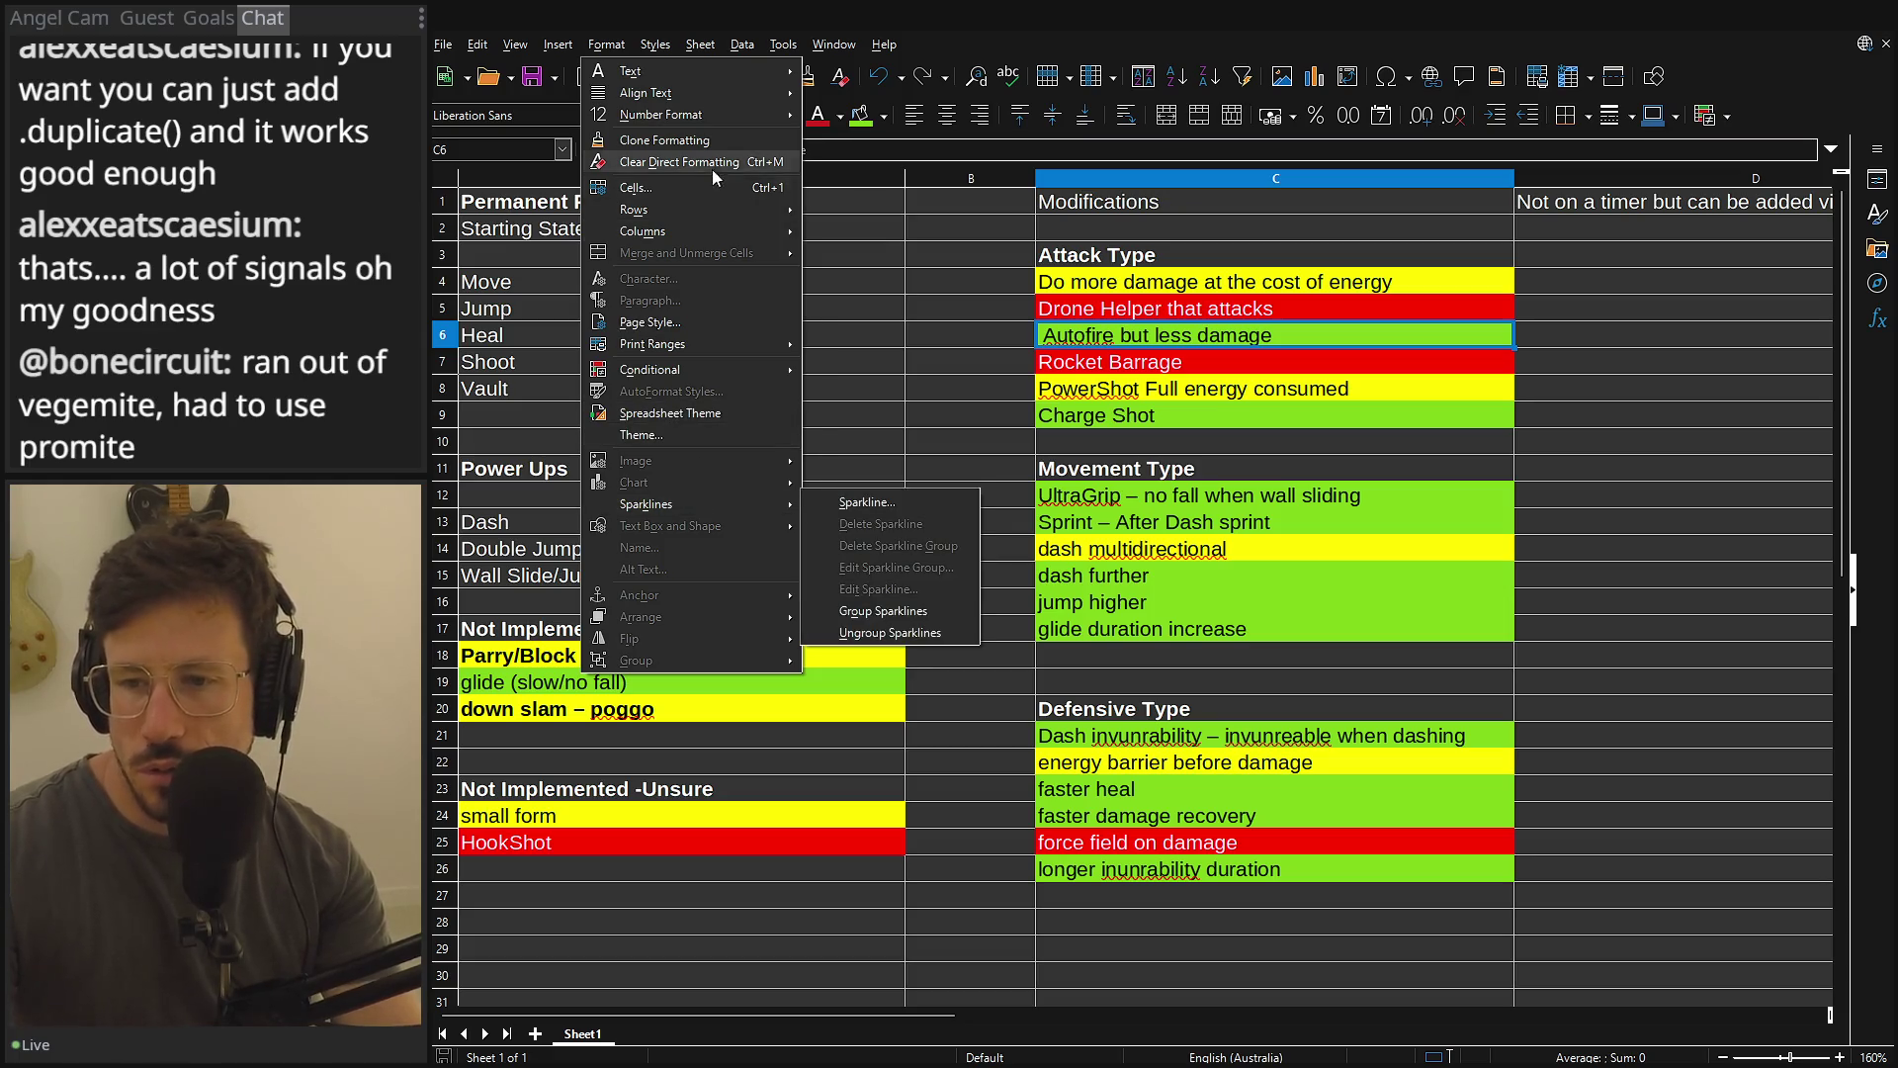
mouse_move(708, 73)
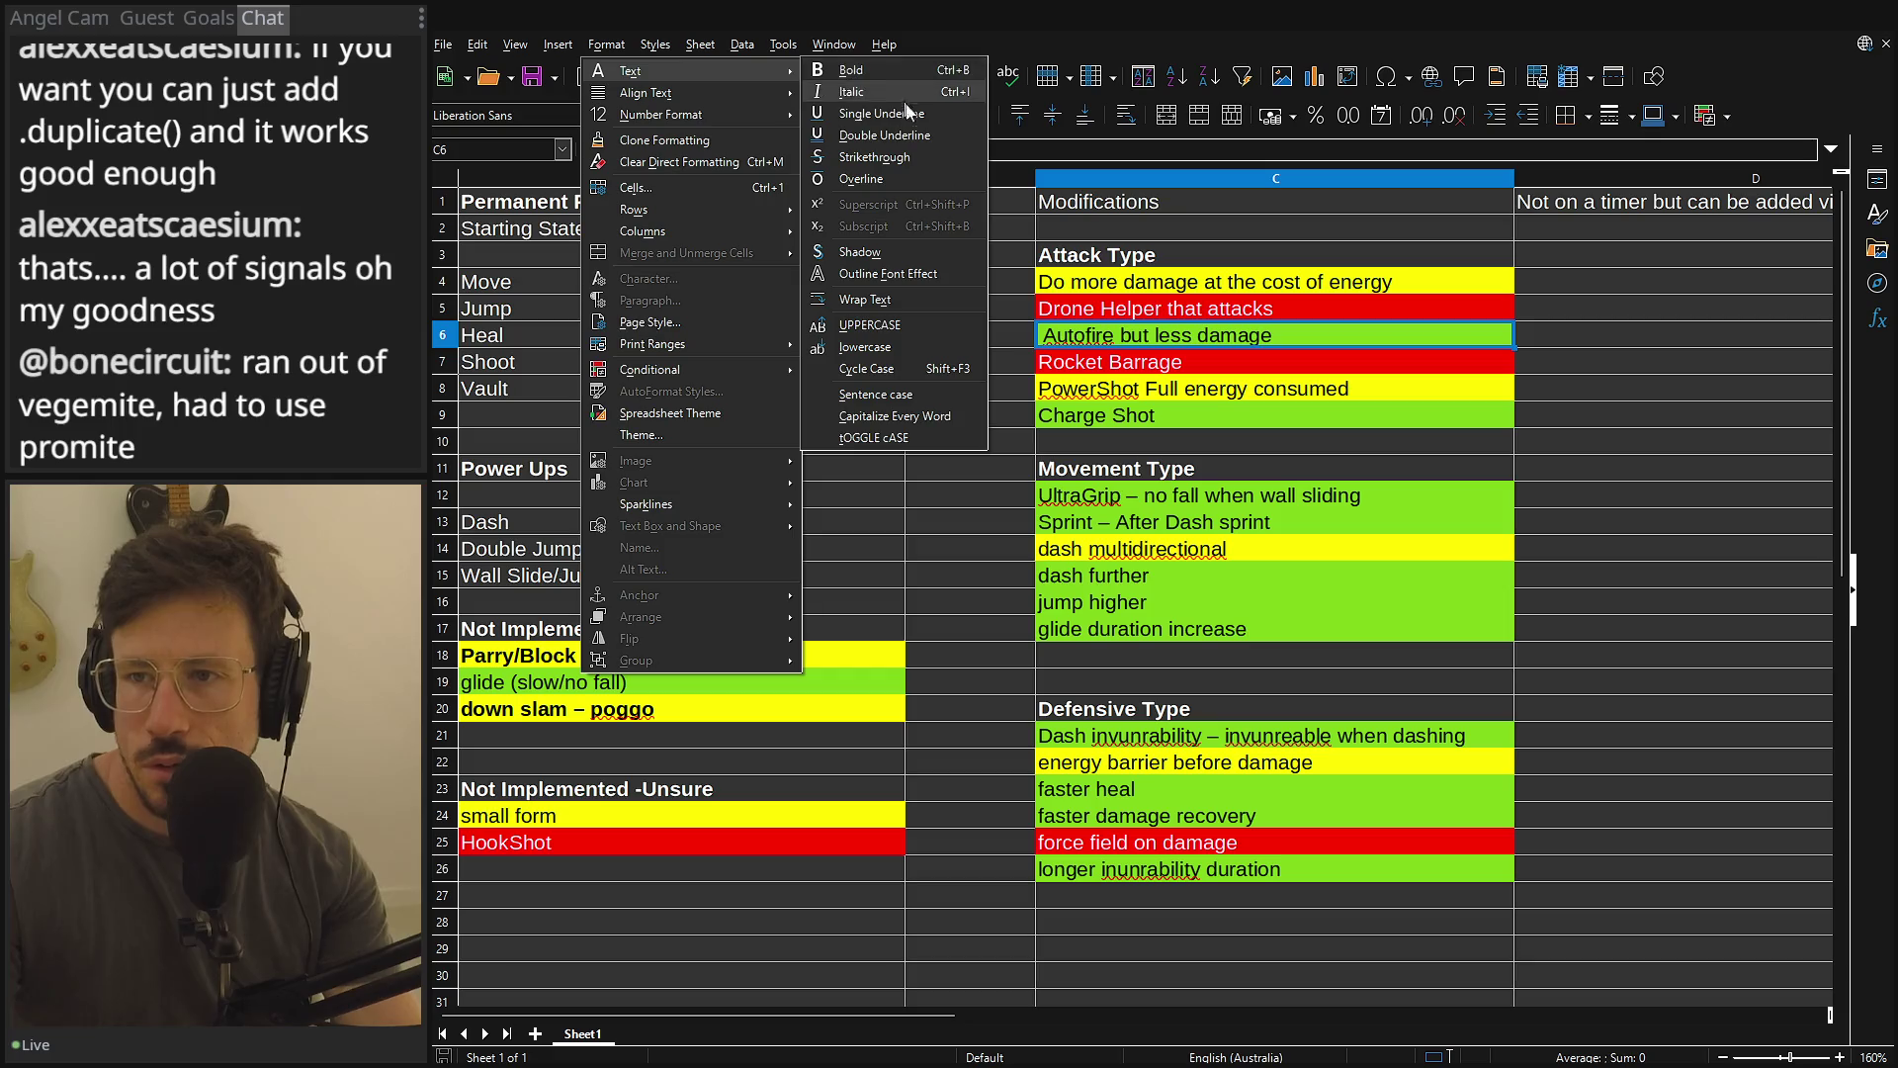
left_click(899, 154)
Strike through the 'UltraGrip – no fall when wall sliding' entry in C12
left_click(1285, 469)
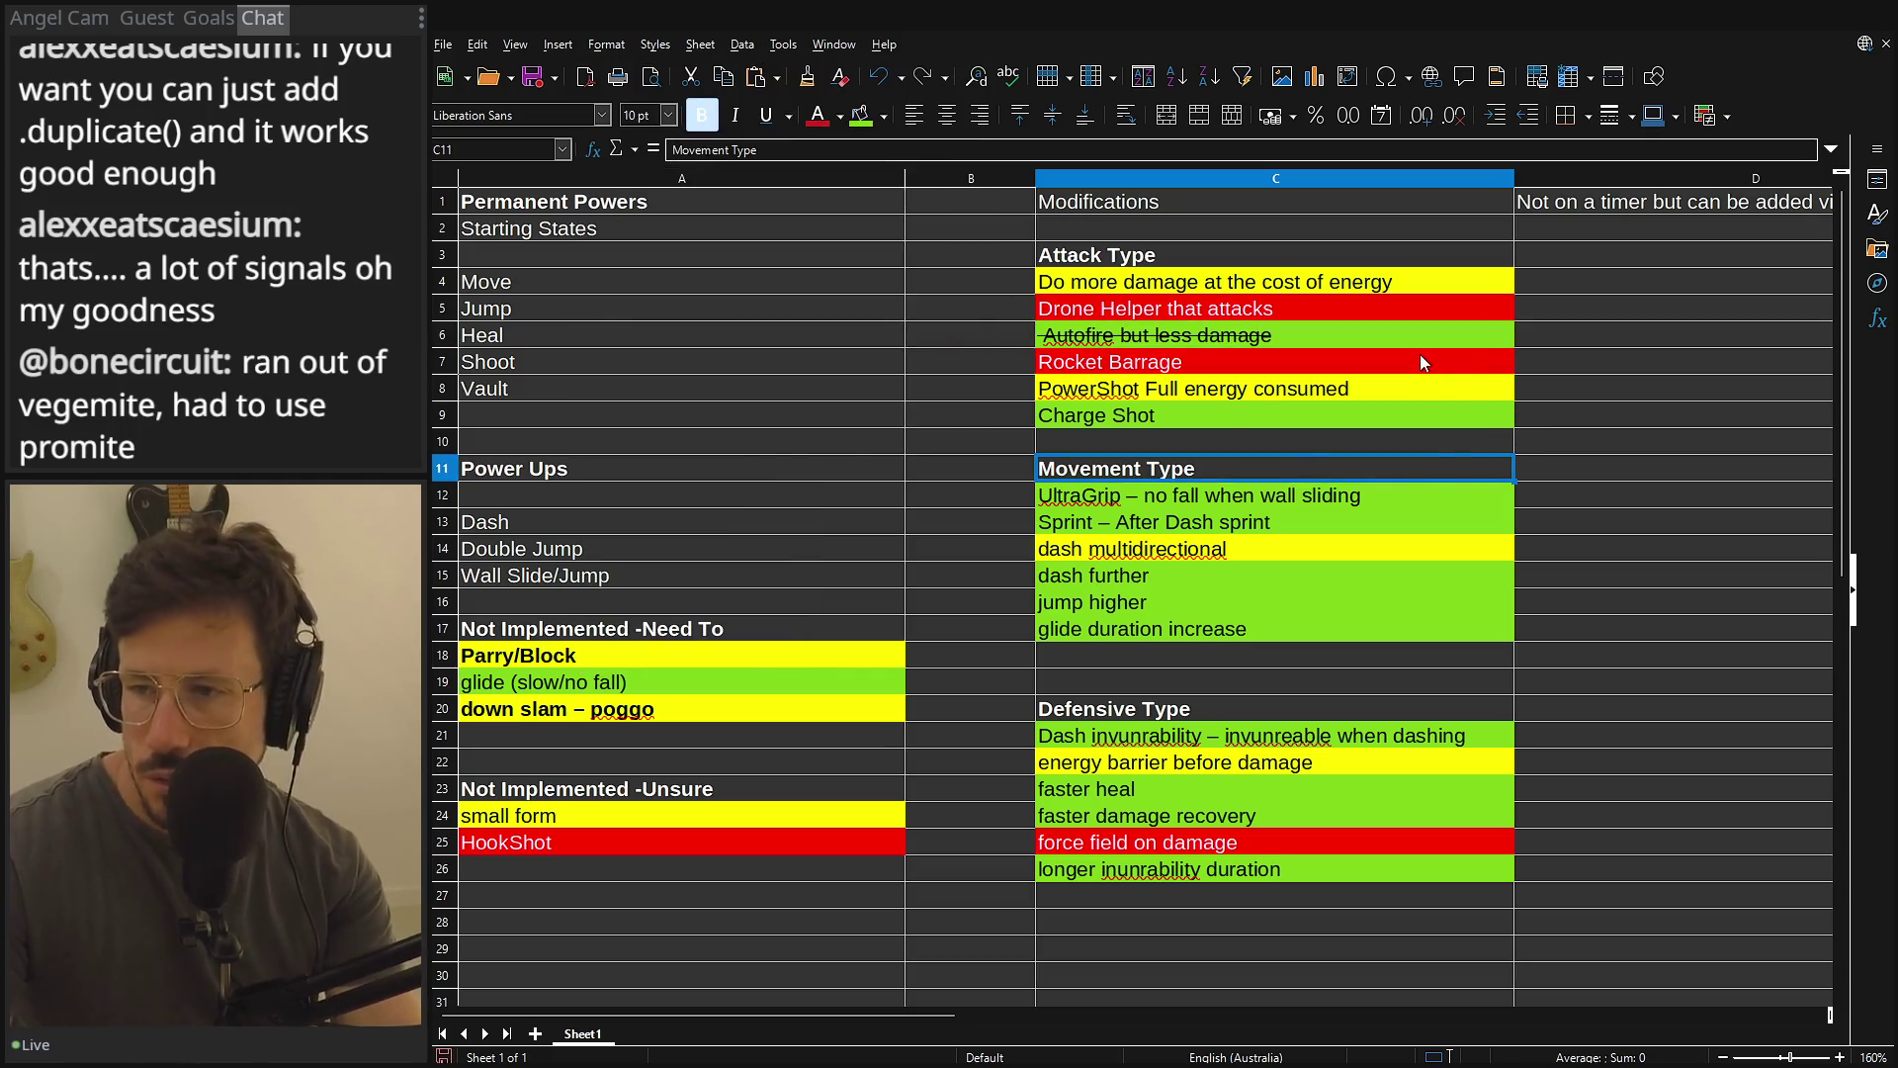
left_click(1331, 492)
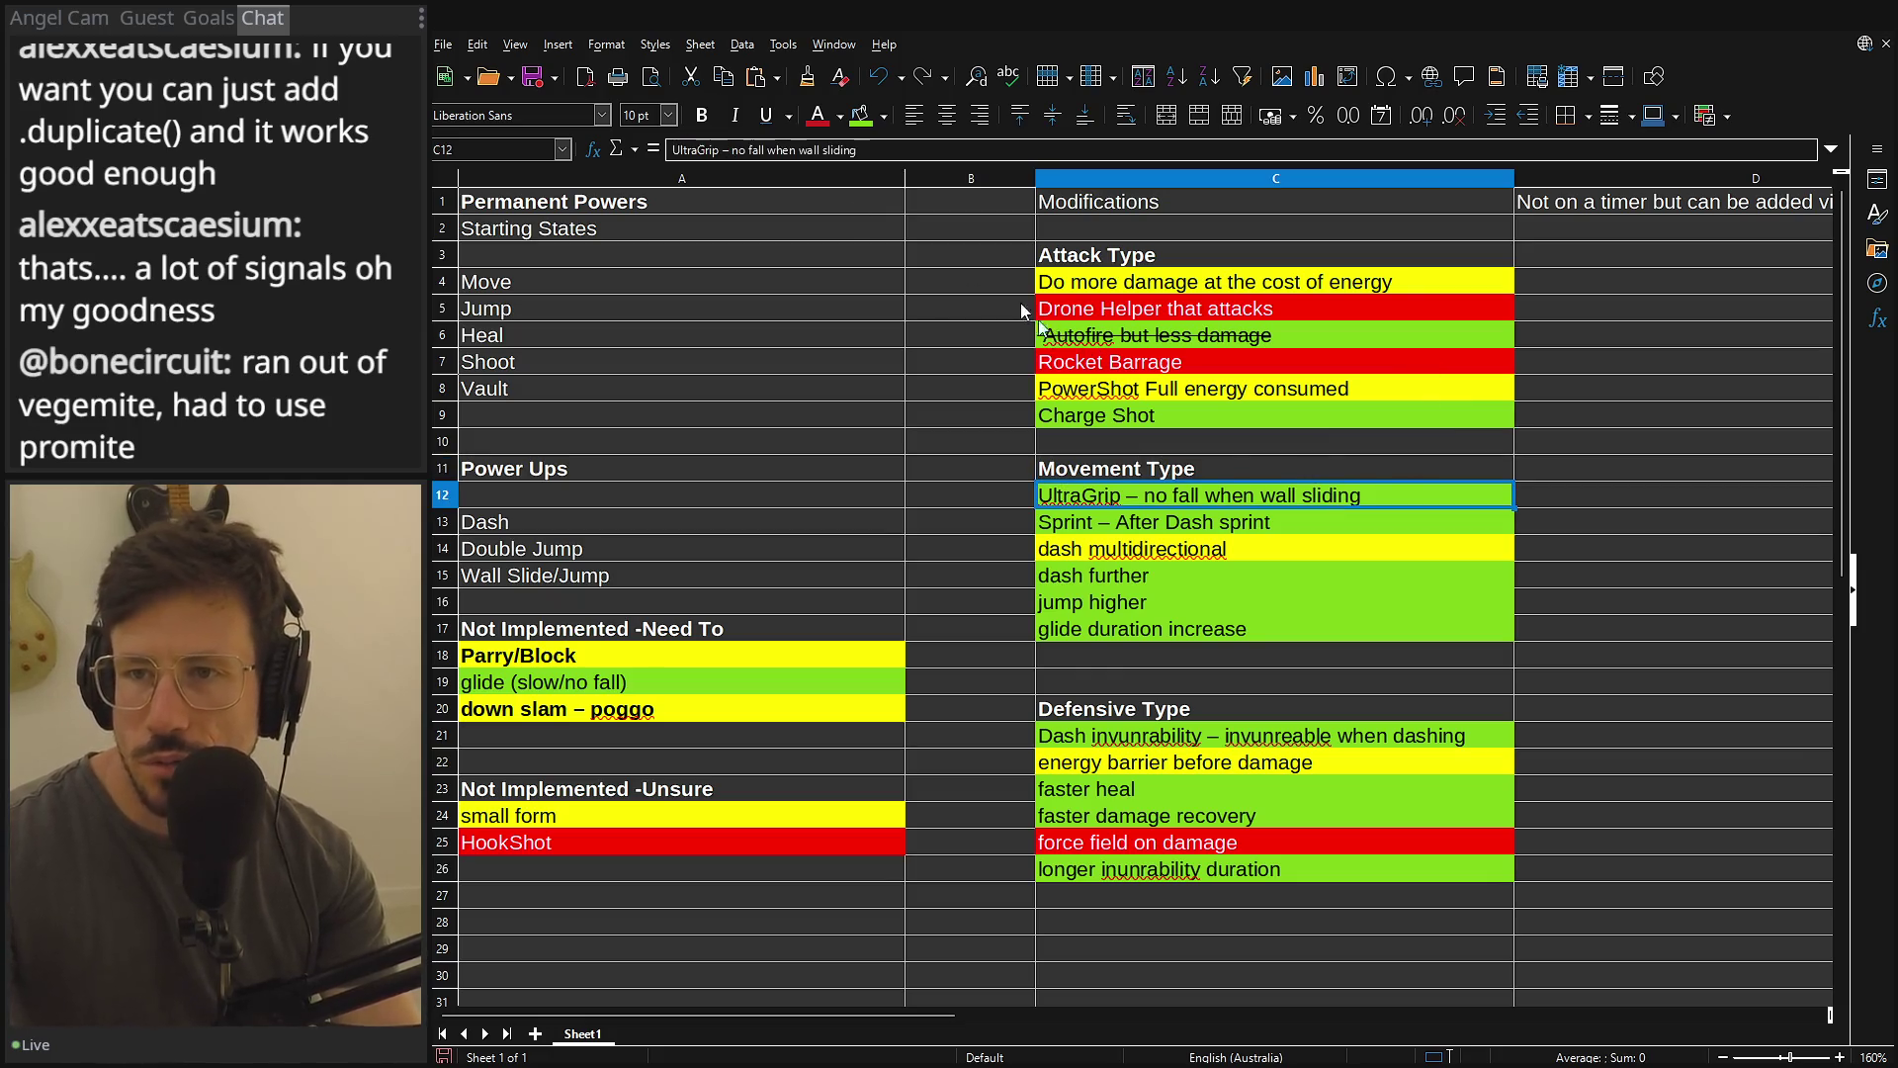
left_click(621, 46)
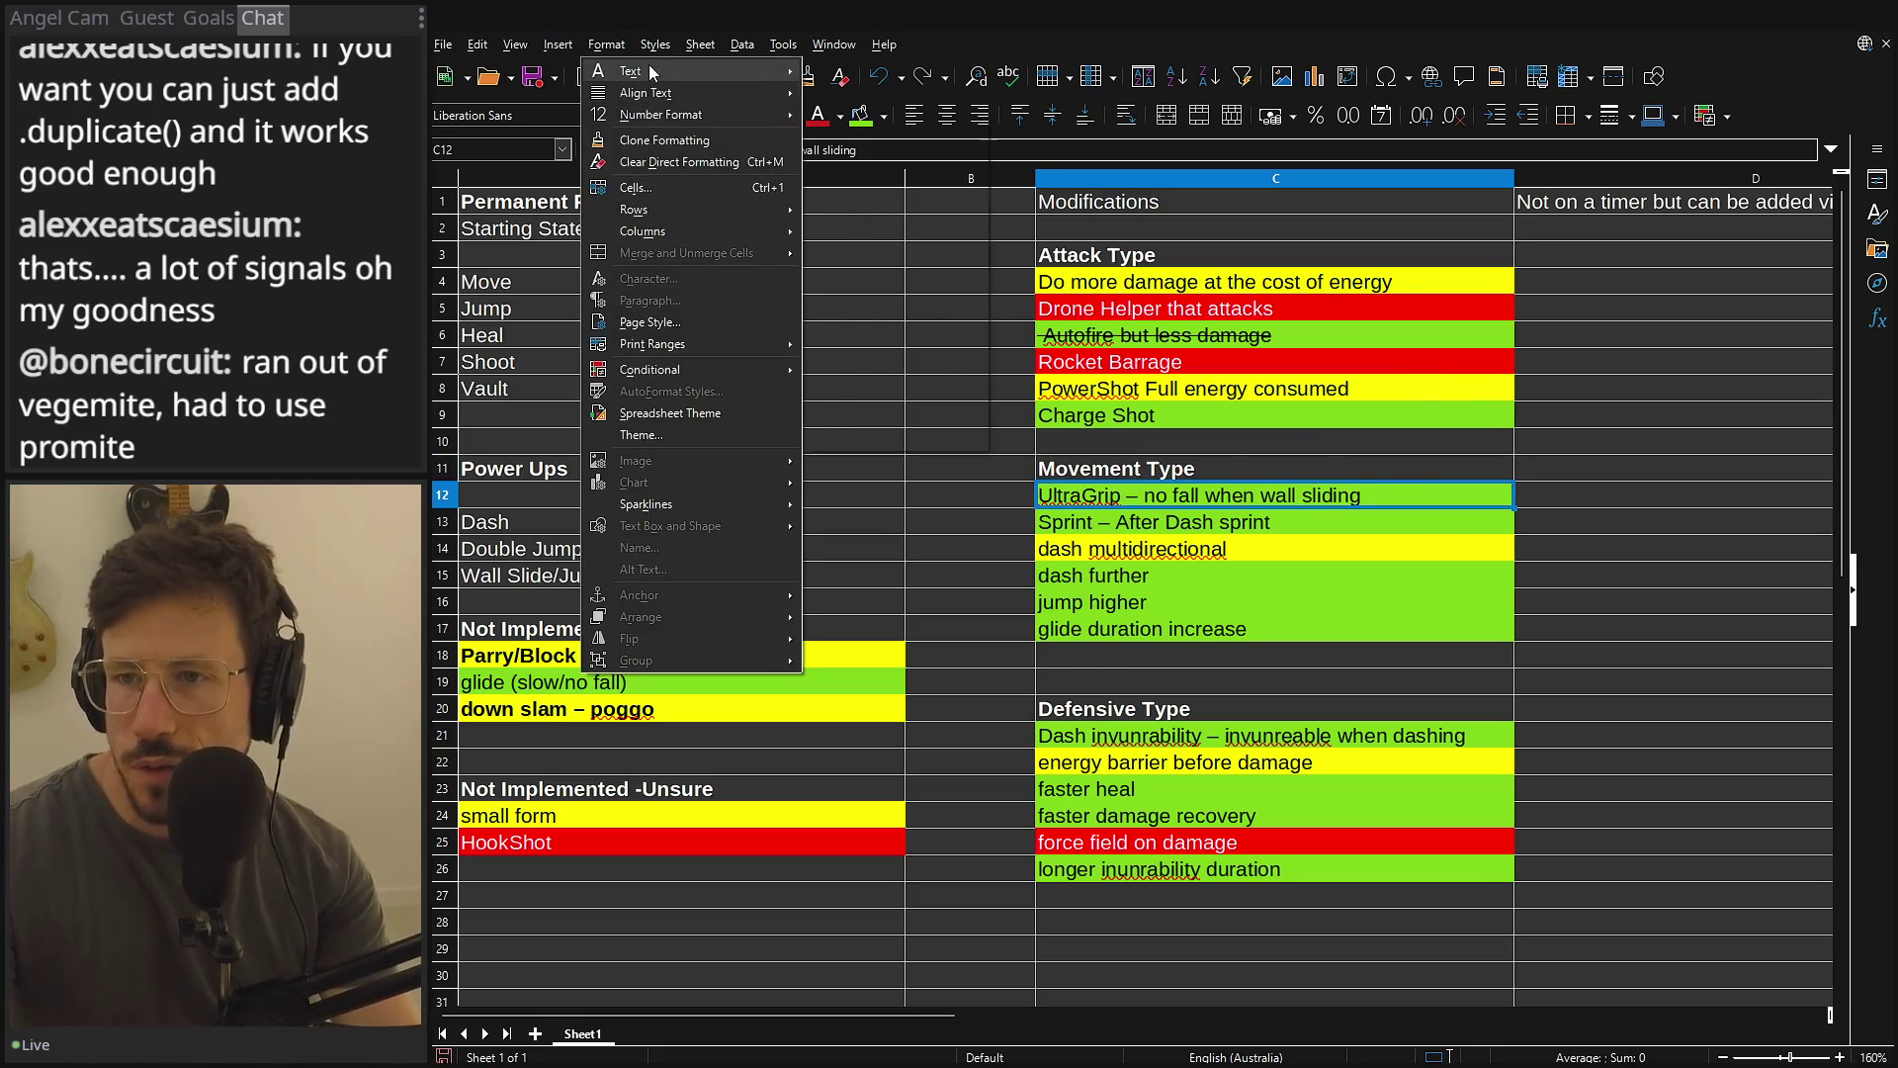
mouse_move(648, 65)
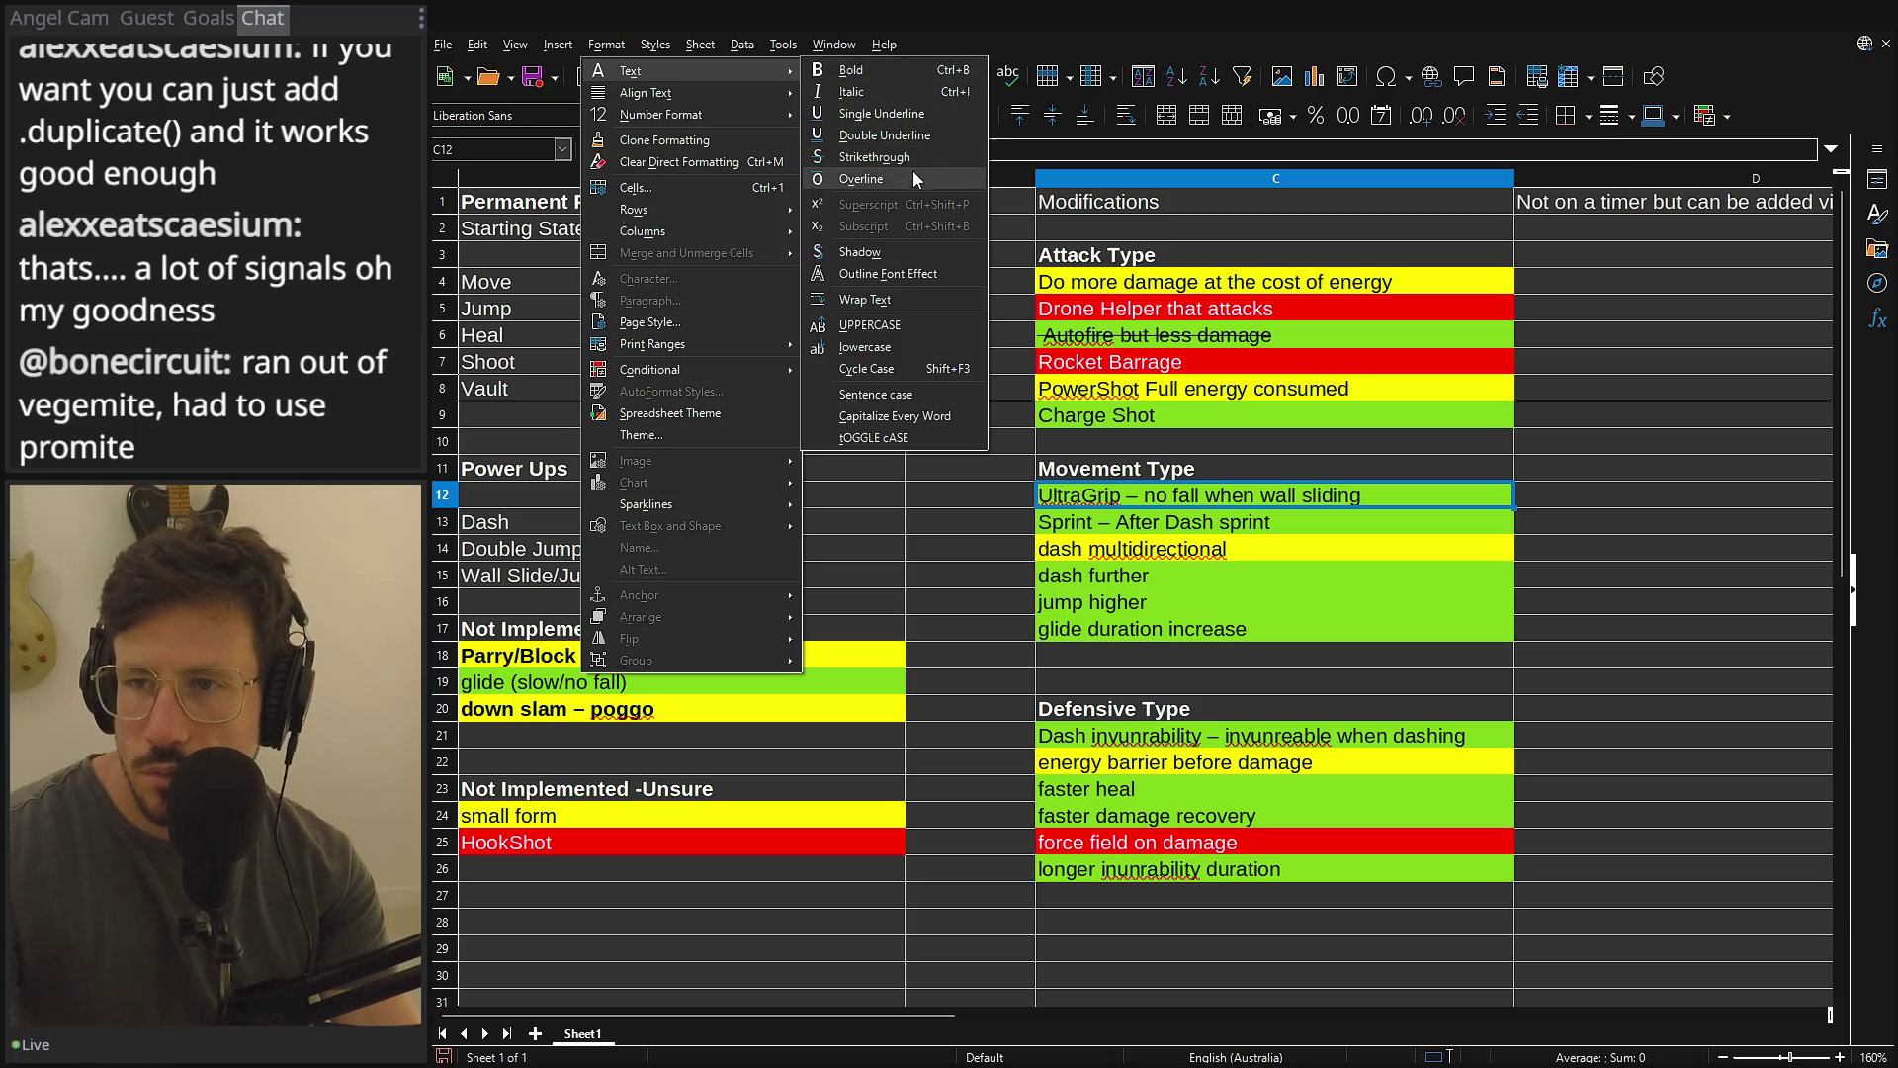
left_click(912, 161)
left_click(1018, 552)
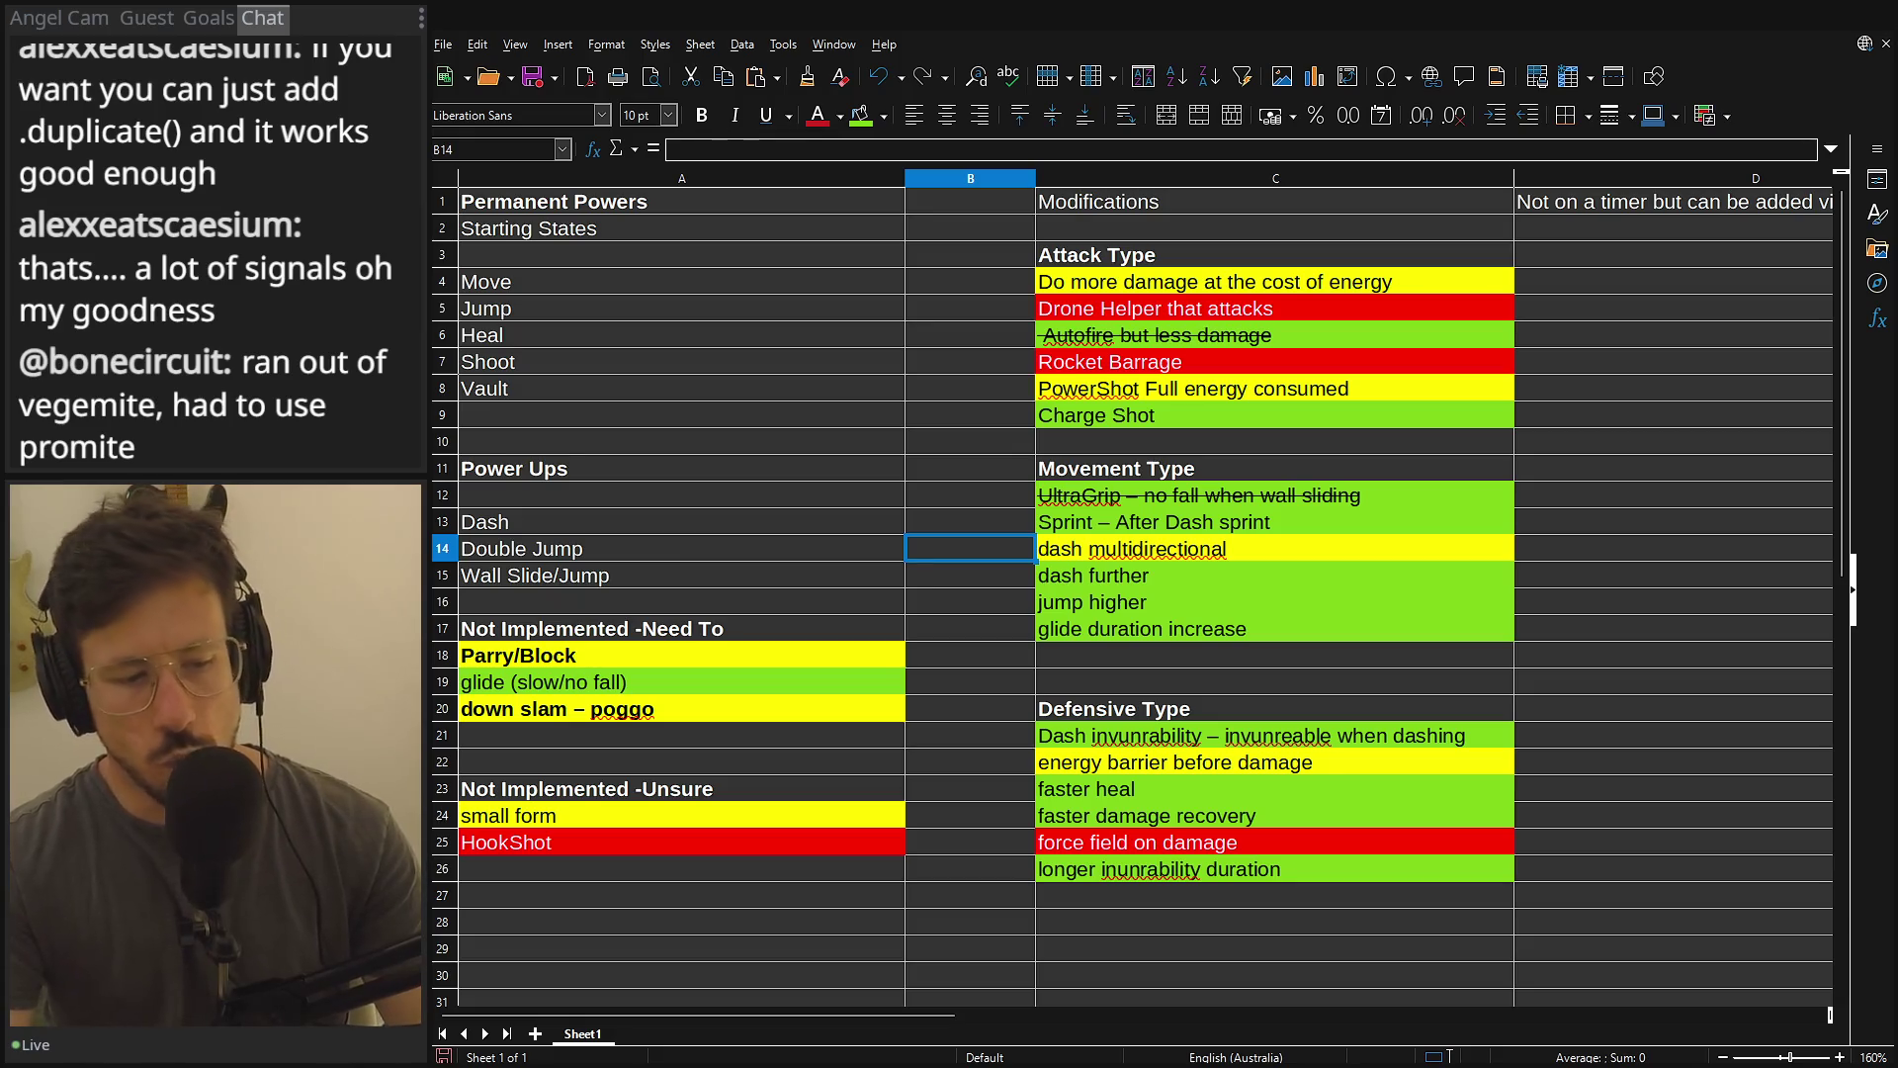
In Aseprite, erase the old white shapes from the sprite canvas
key("alt+Tab")
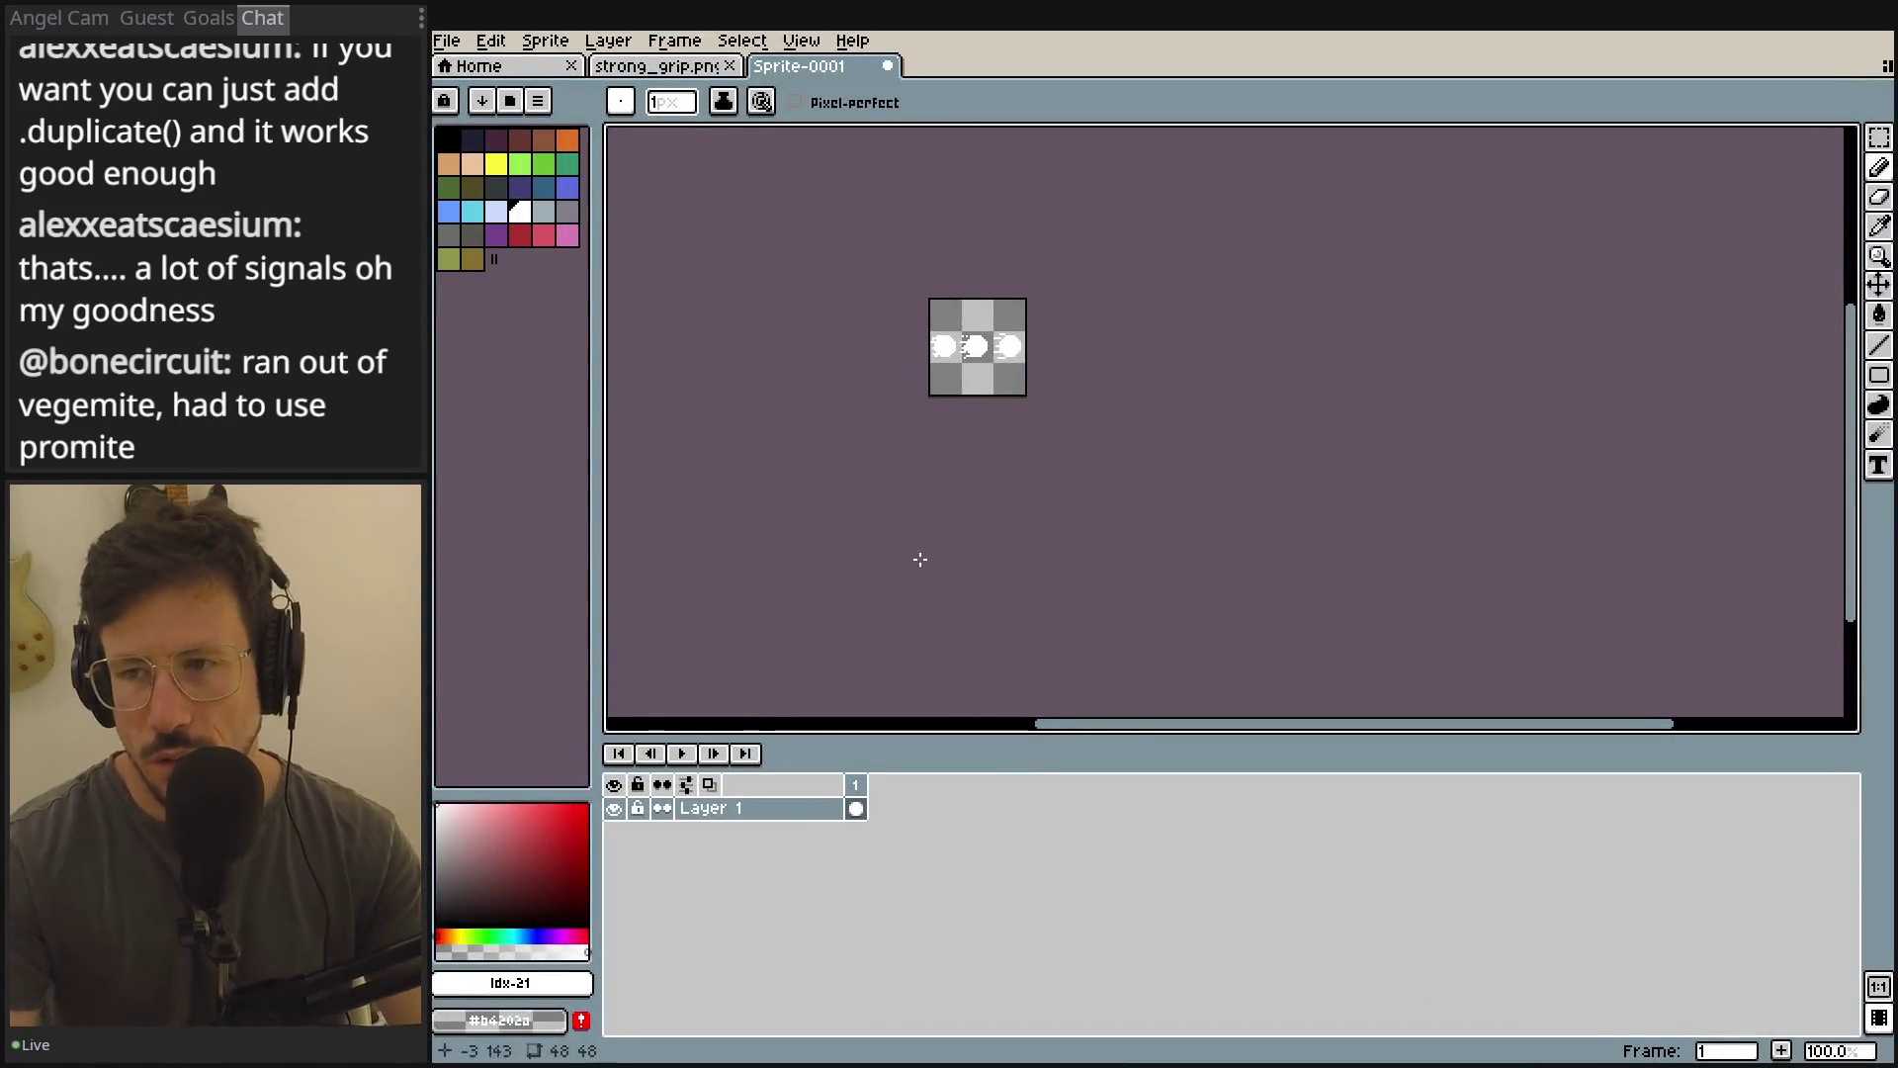
scroll(969, 361, "up", 4)
scroll(978, 361, "down", 3)
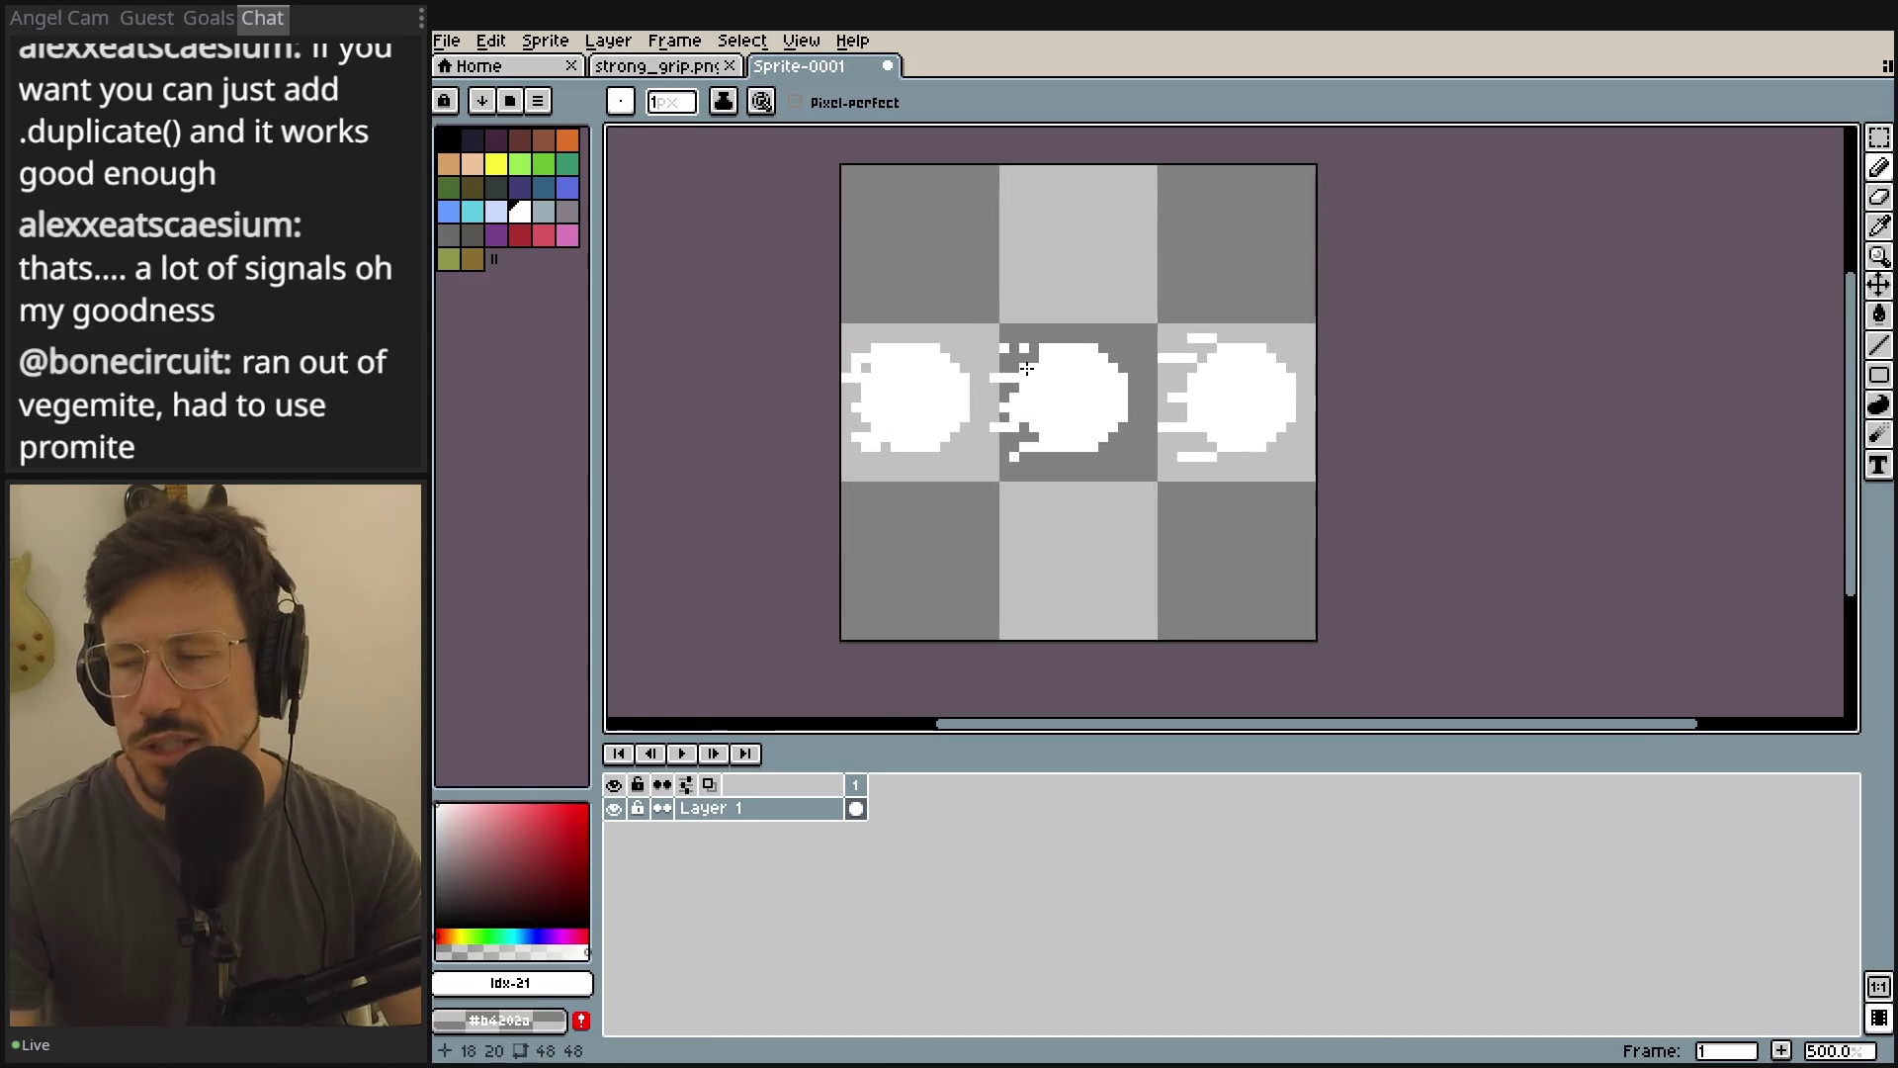
left_click(1878, 197)
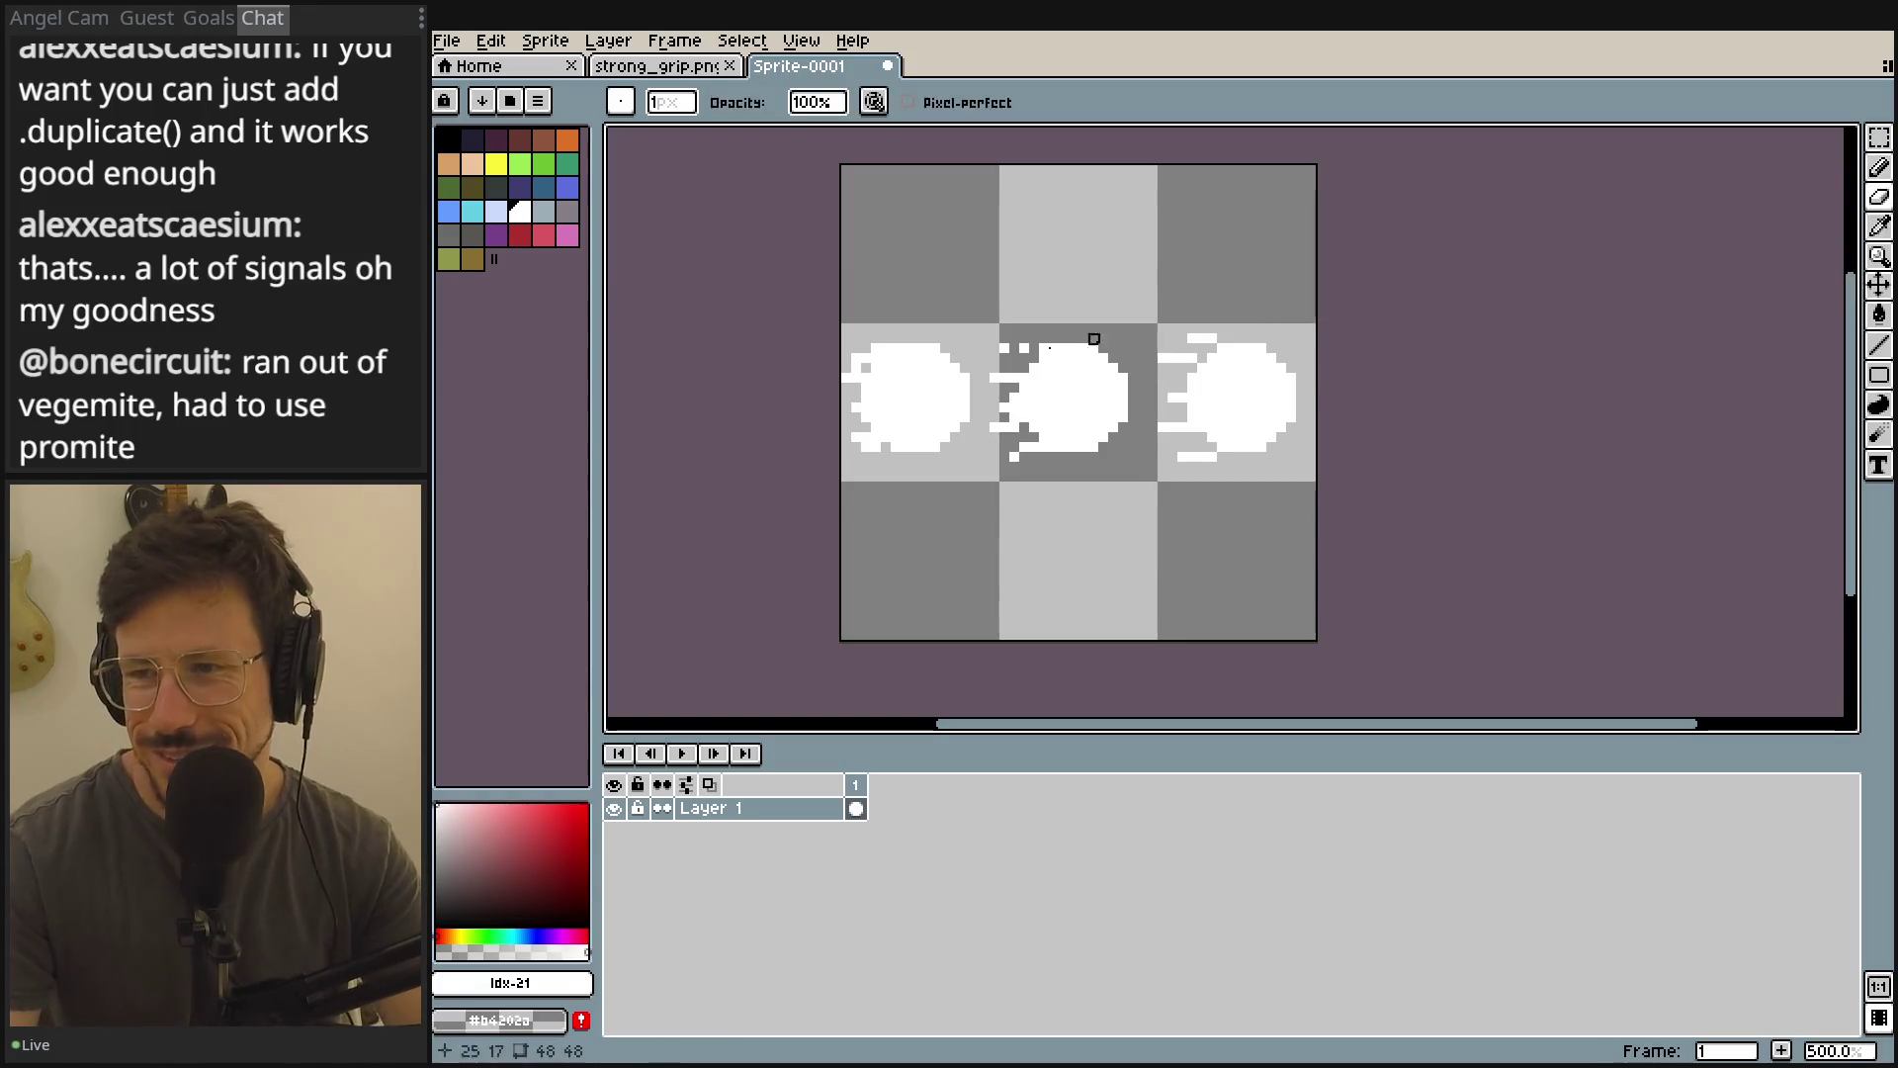
mouse_move(1015, 379)
left_mouse_down()
mouse_move(1136, 373)
mouse_move(1489, 467)
left_mouse_up()
Draw the running figure's body, arm and legs with a 4px pencil
scroll(1490, 467, "right", 2)
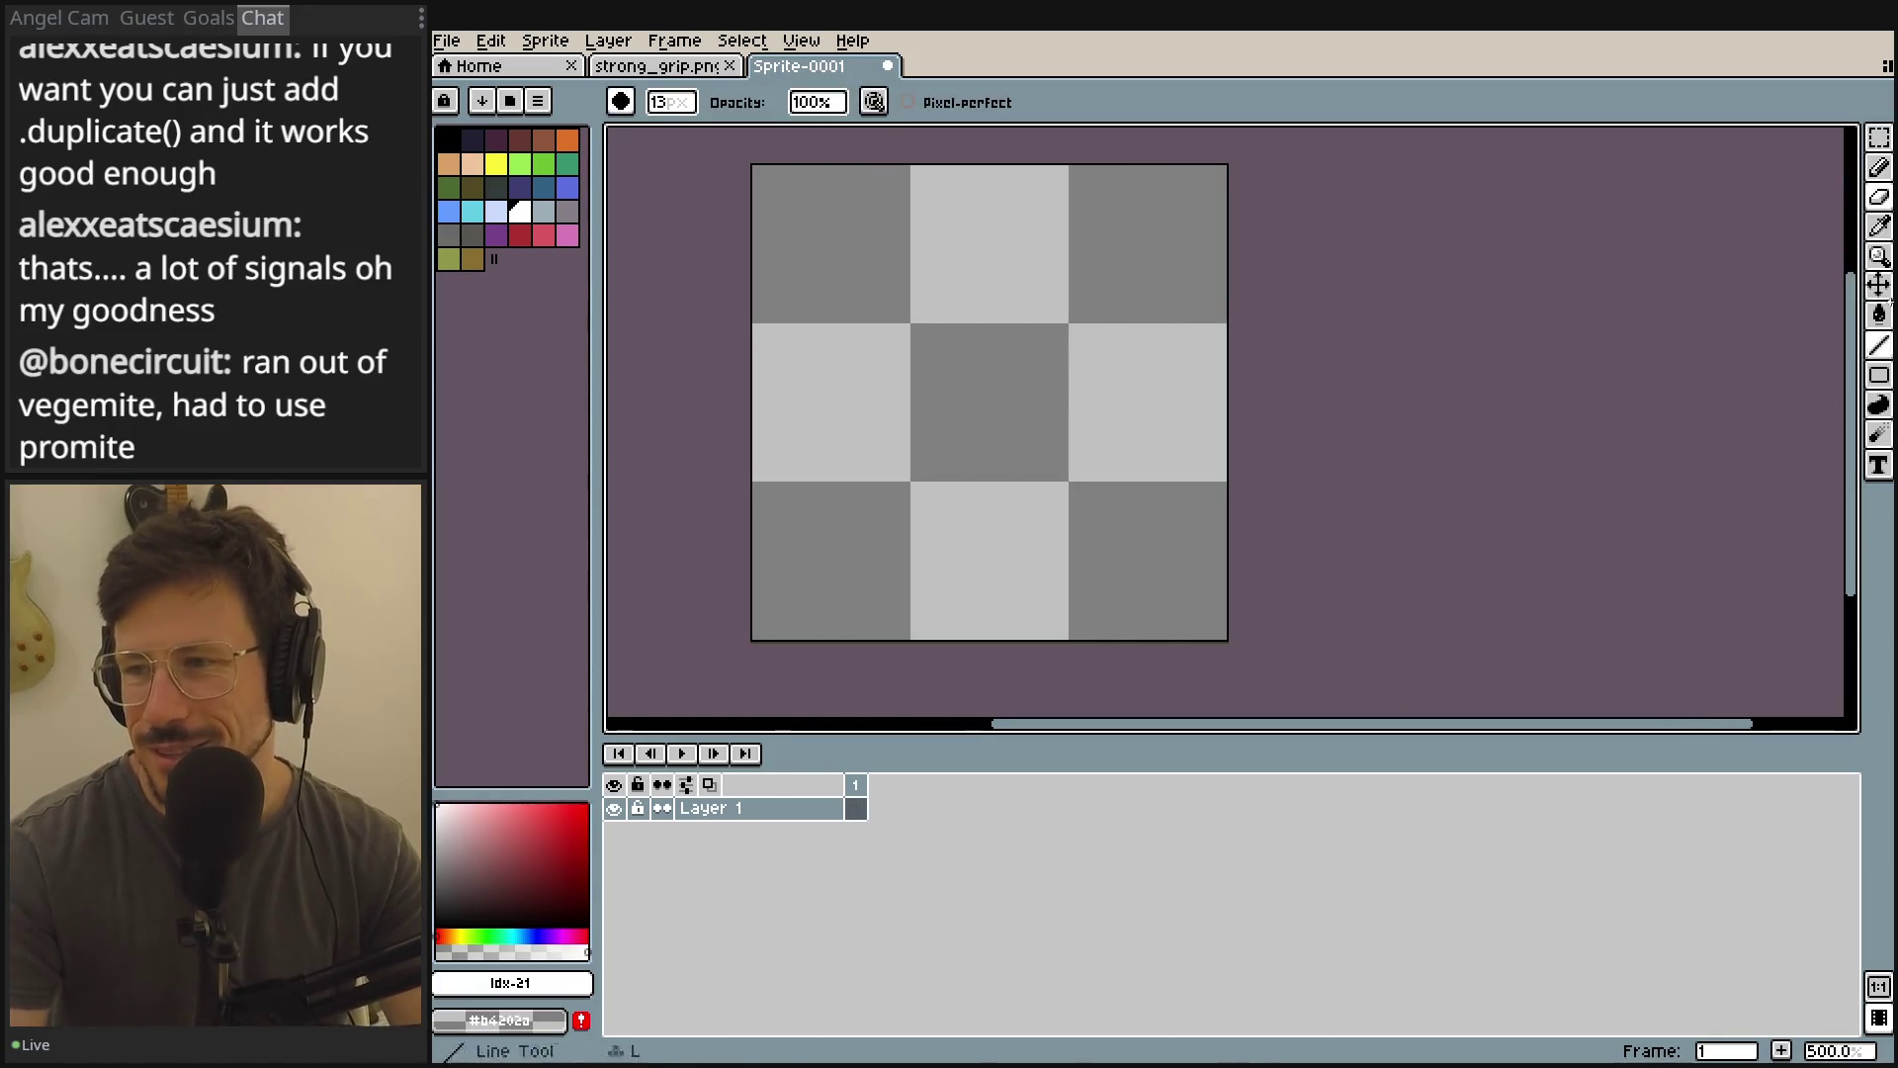
left_click(1878, 285)
key("b")
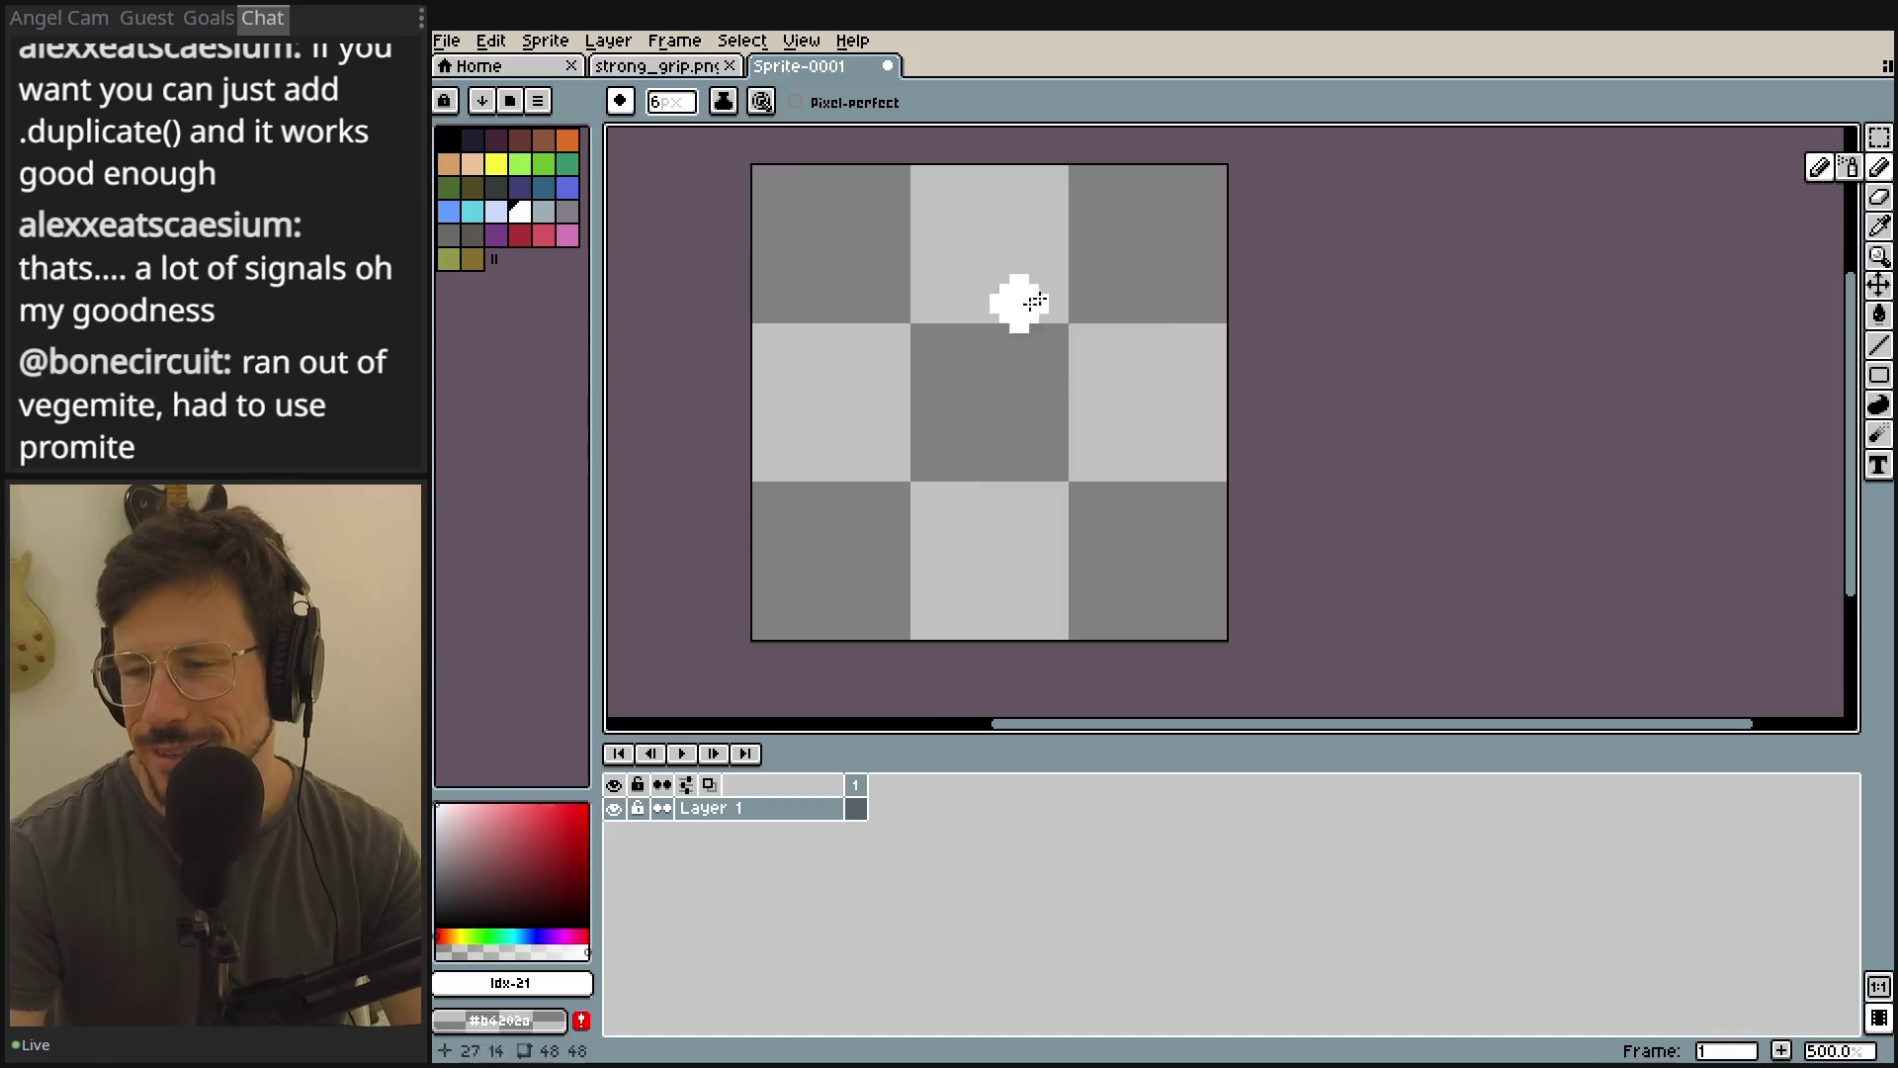
mouse_move(1049, 298)
left_mouse_down()
mouse_move(1053, 277)
mouse_move(988, 371)
mouse_move(1058, 336)
mouse_move(1037, 390)
mouse_move(1177, 388)
mouse_move(1125, 405)
mouse_move(964, 390)
mouse_move(846, 407)
mouse_move(836, 427)
left_mouse_up()
key("ctrl+z")
key("minus")
key("minus")
mouse_move(1008, 435)
left_mouse_down()
mouse_move(958, 458)
mouse_move(1120, 491)
mouse_move(1065, 579)
left_mouse_up()
left_click_drag(944, 457, 805, 577)
Touch up the head and add thin 1px speed lines around the figure
left_click(930, 254)
mouse_move(949, 259)
left_mouse_down()
mouse_move(860, 256)
mouse_move(1018, 223)
mouse_move(929, 219)
mouse_move(792, 259)
mouse_move(910, 289)
mouse_move(891, 289)
left_mouse_up()
key("ctrl+z")
key("minus")
key("minus")
key("minus")
mouse_move(919, 318)
left_mouse_down()
mouse_move(832, 318)
mouse_move(802, 348)
left_mouse_up()
left_click(885, 447)
left_click_drag(821, 526, 792, 526)
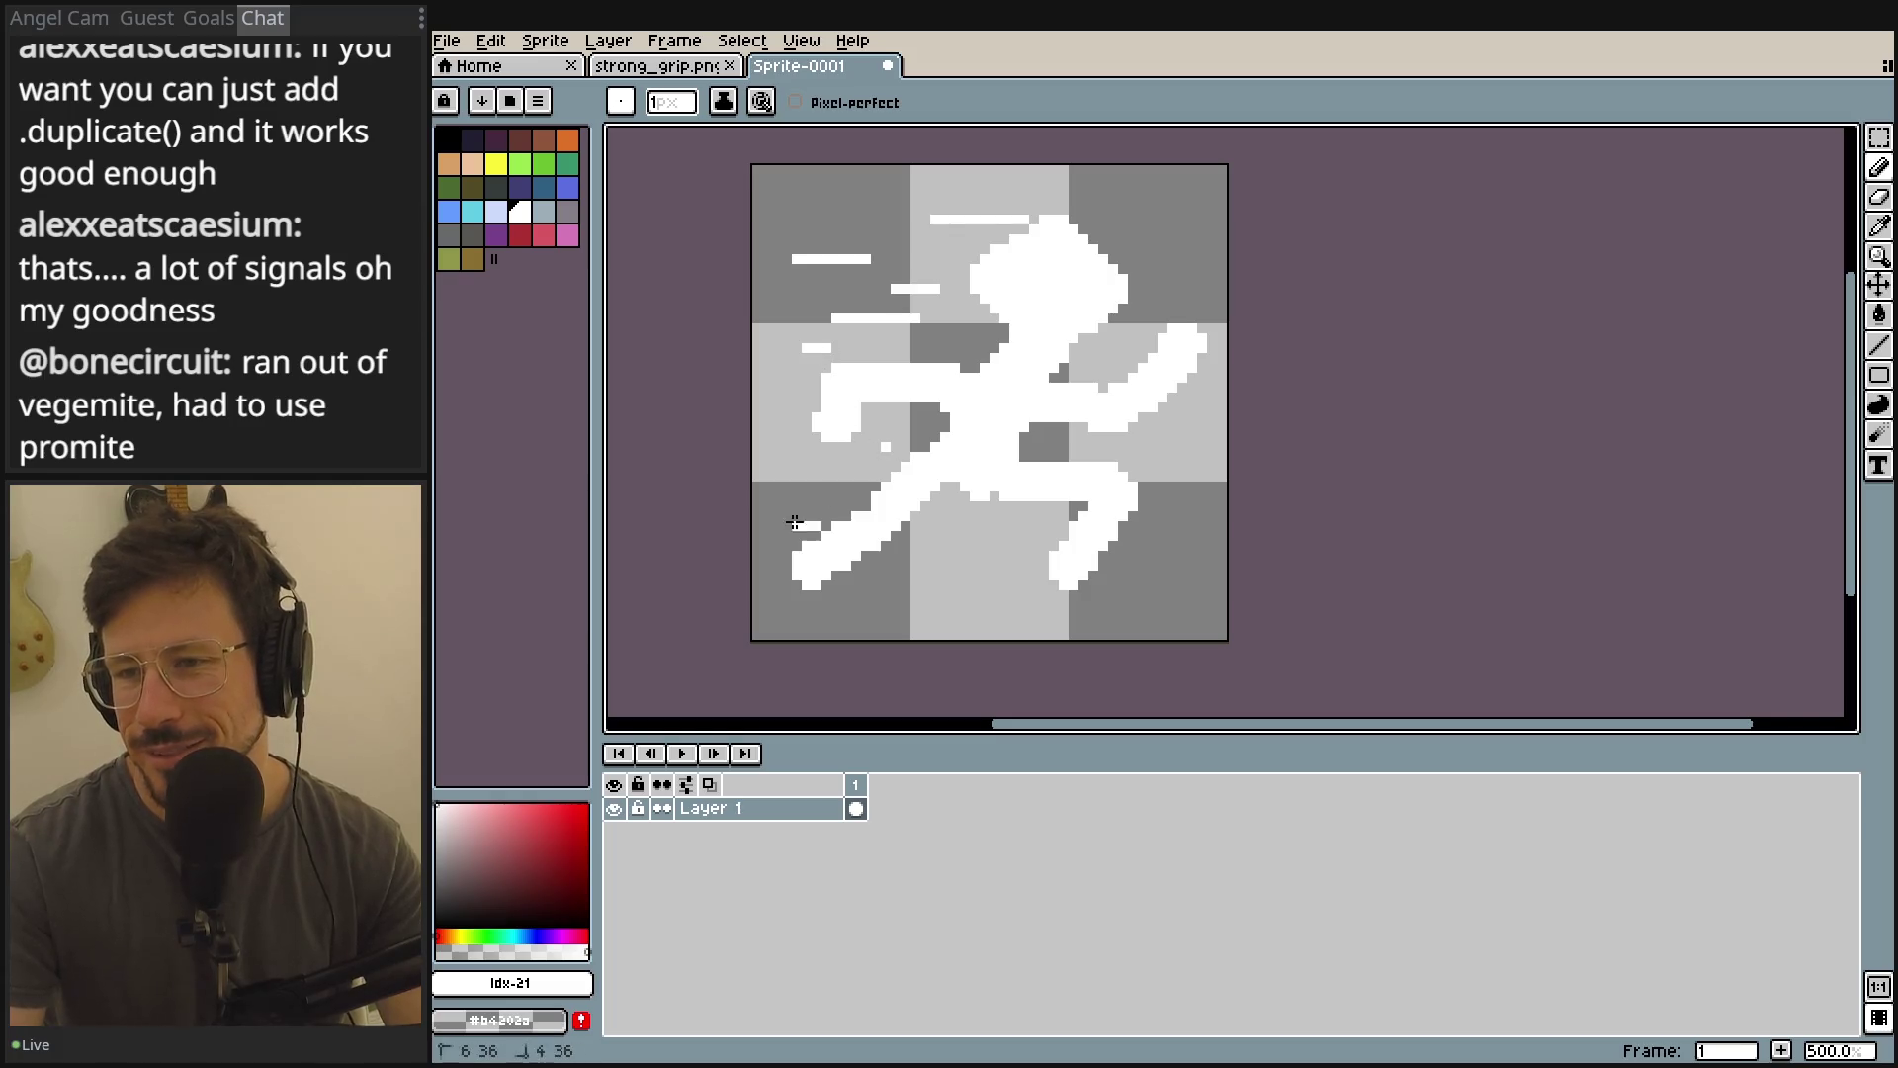
left_click_drag(1050, 545, 921, 566)
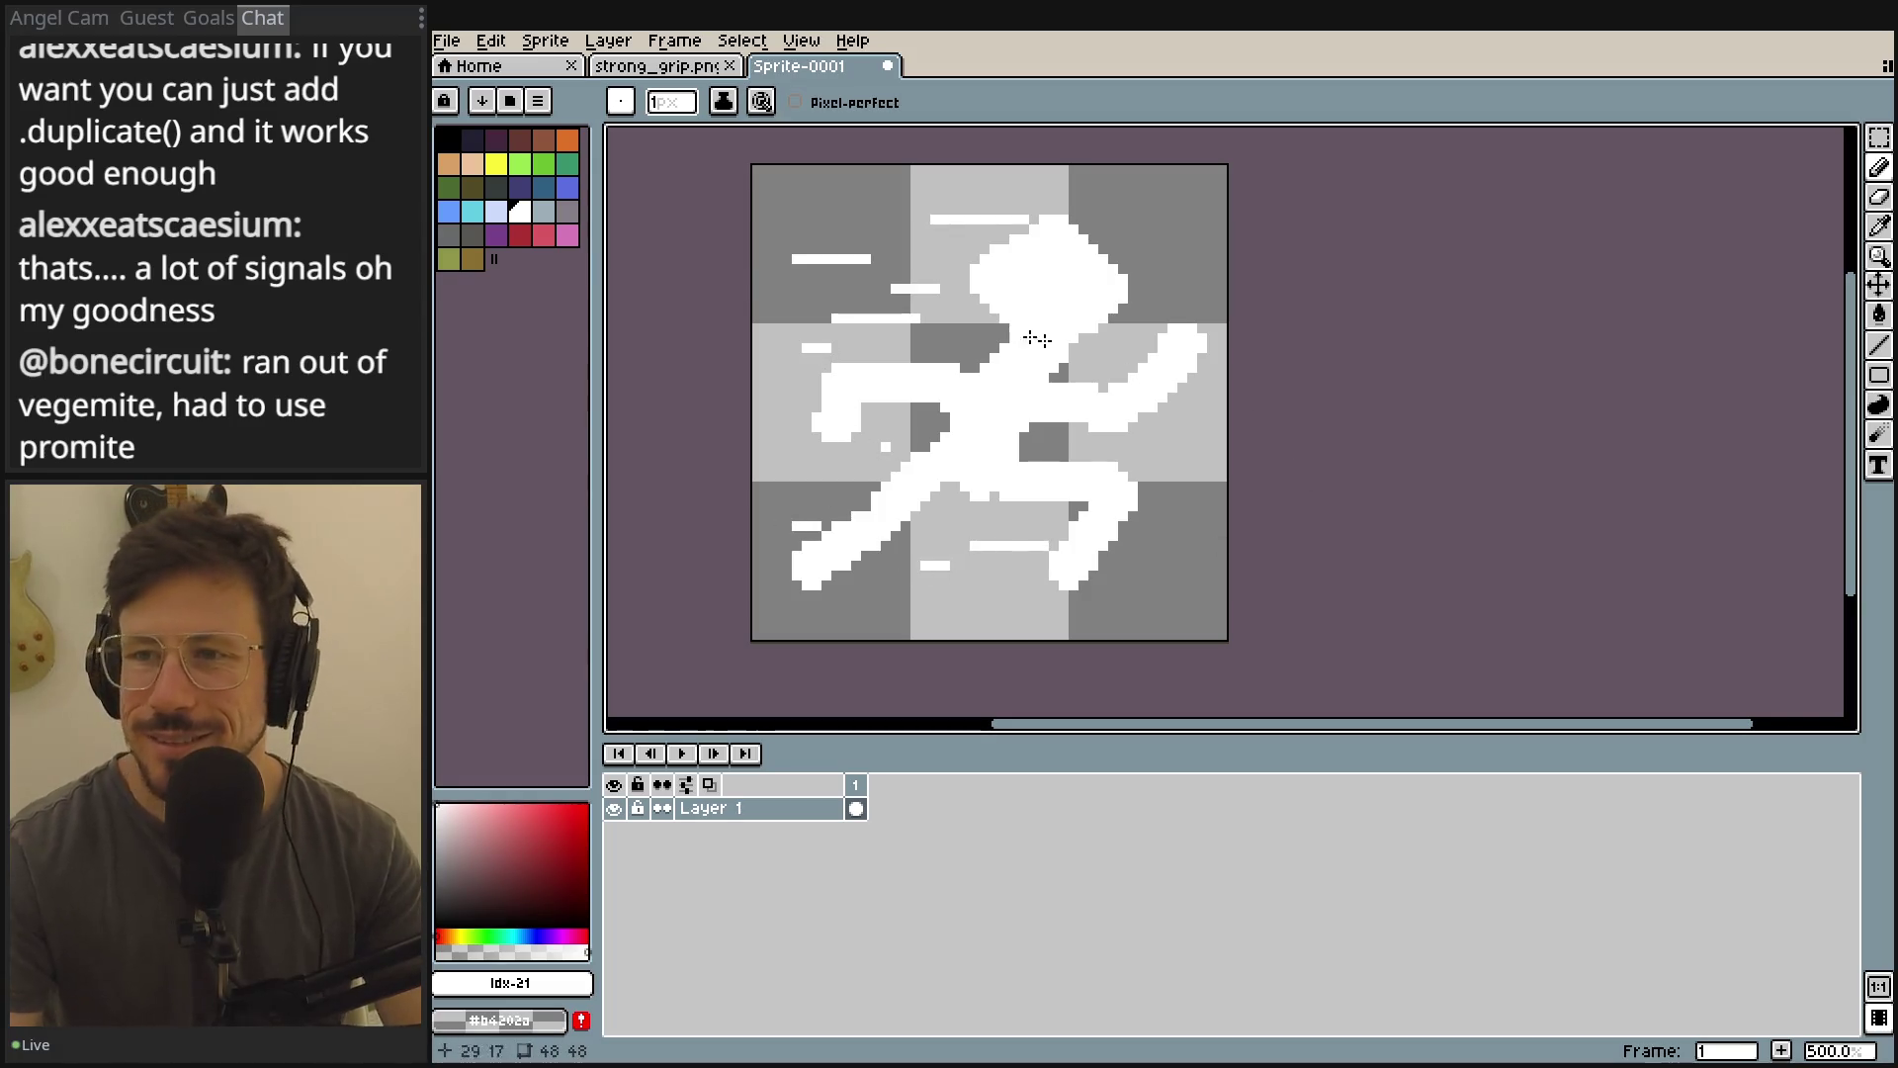
Export the sprite as sprint.png, replacing the auto_fire name
left_click(448, 42)
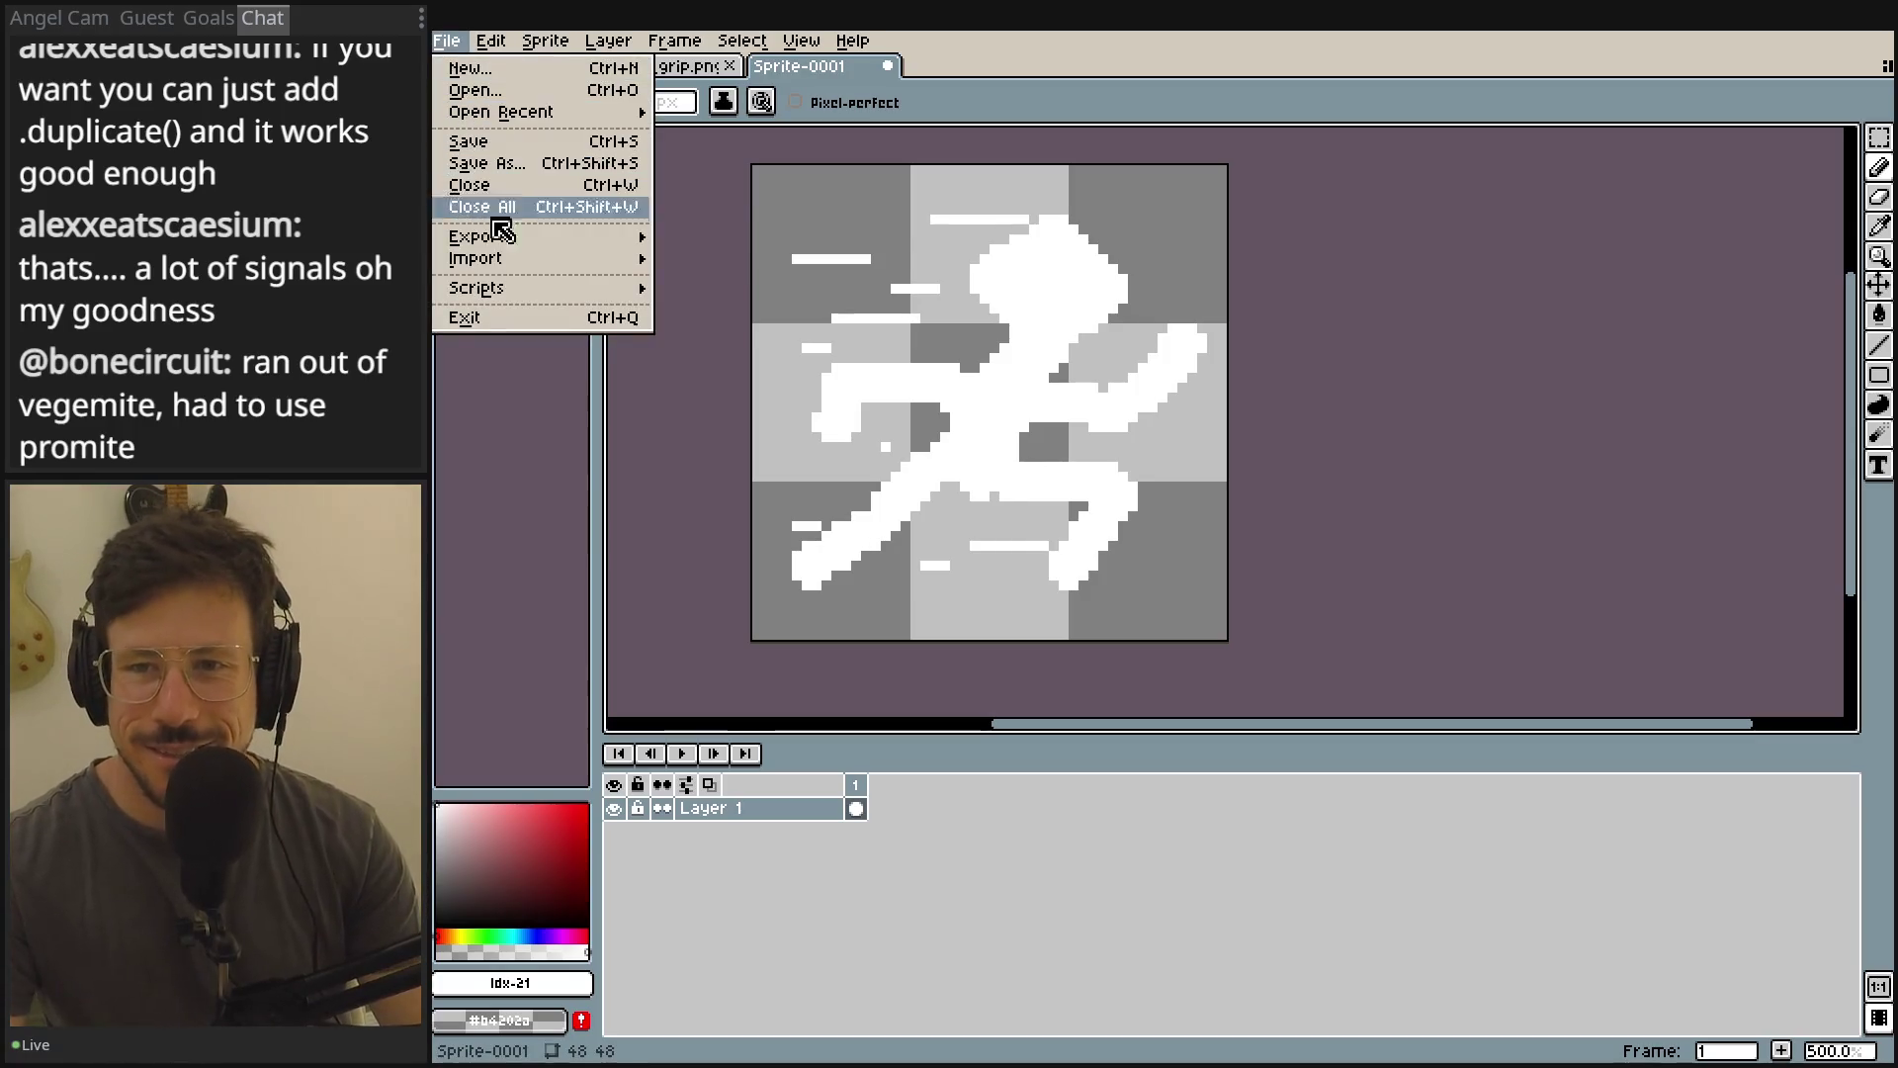
mouse_move(506, 243)
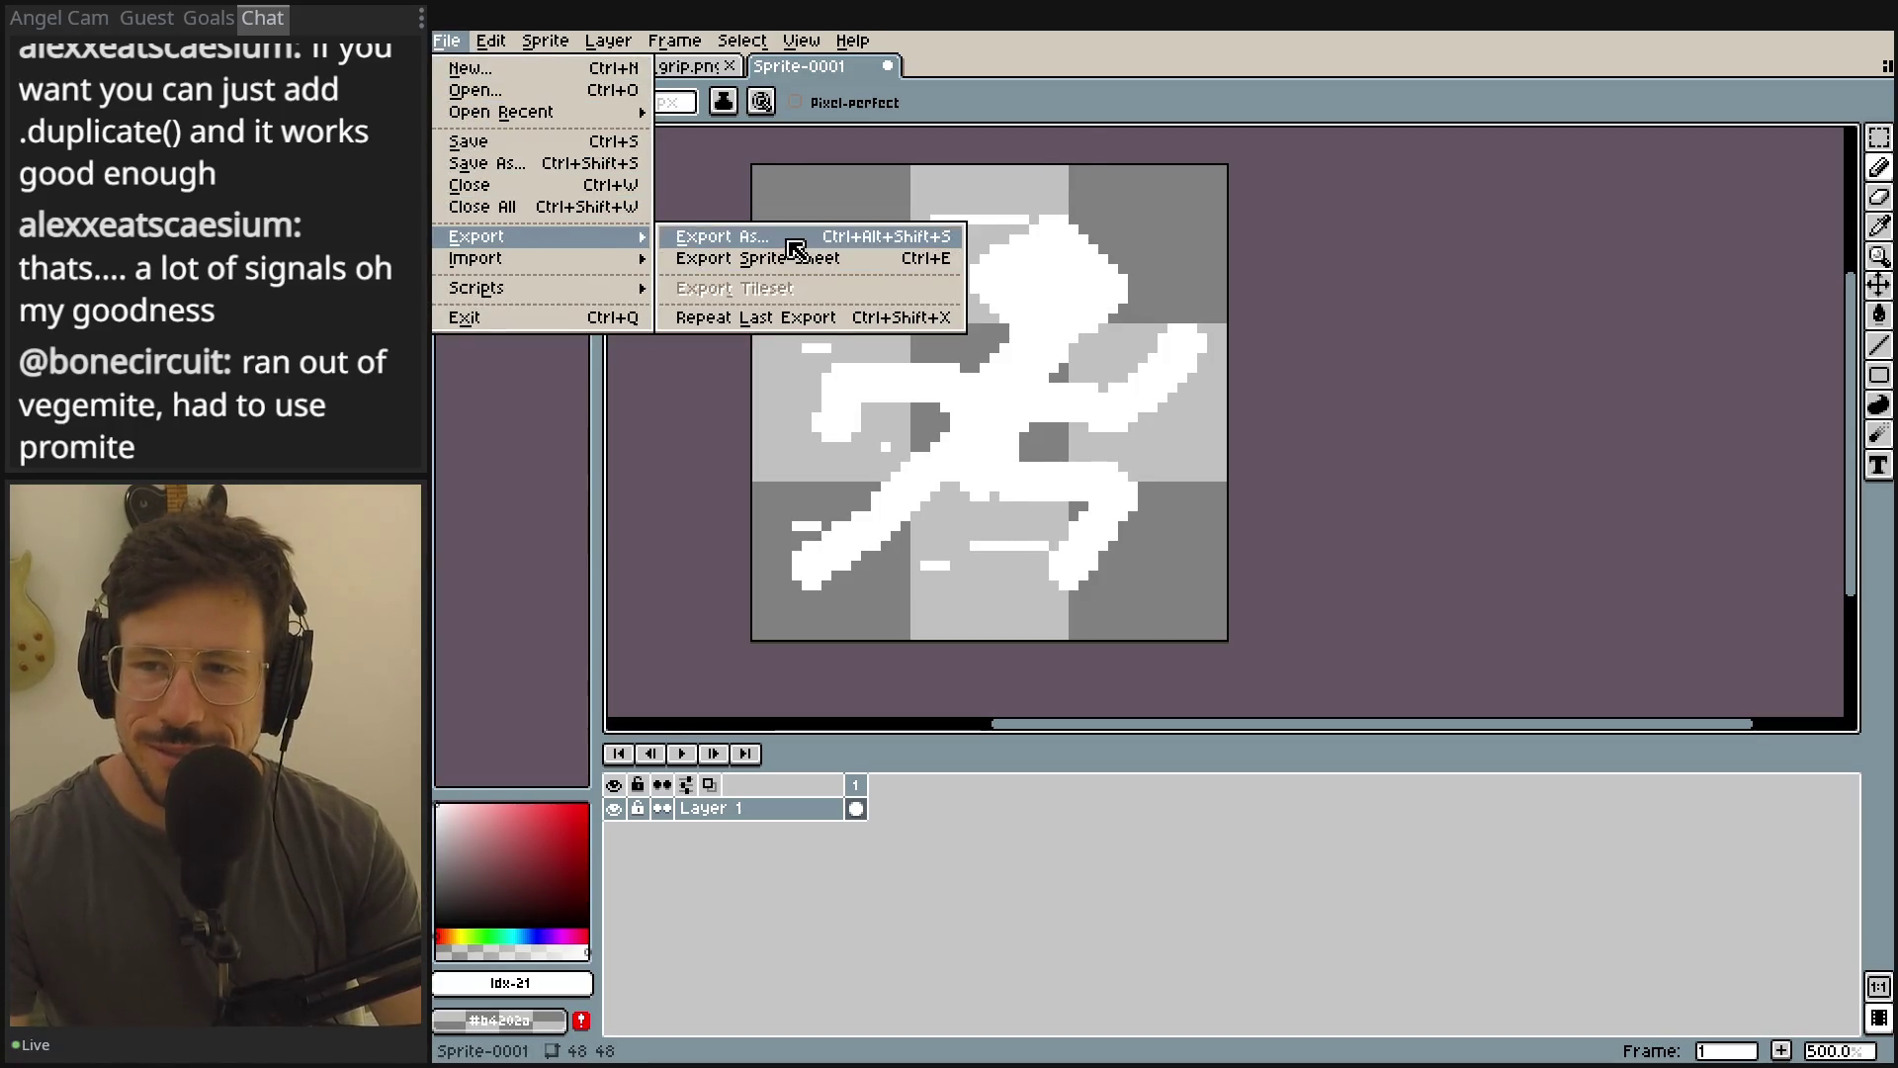
left_click(781, 236)
left_click(694, 187)
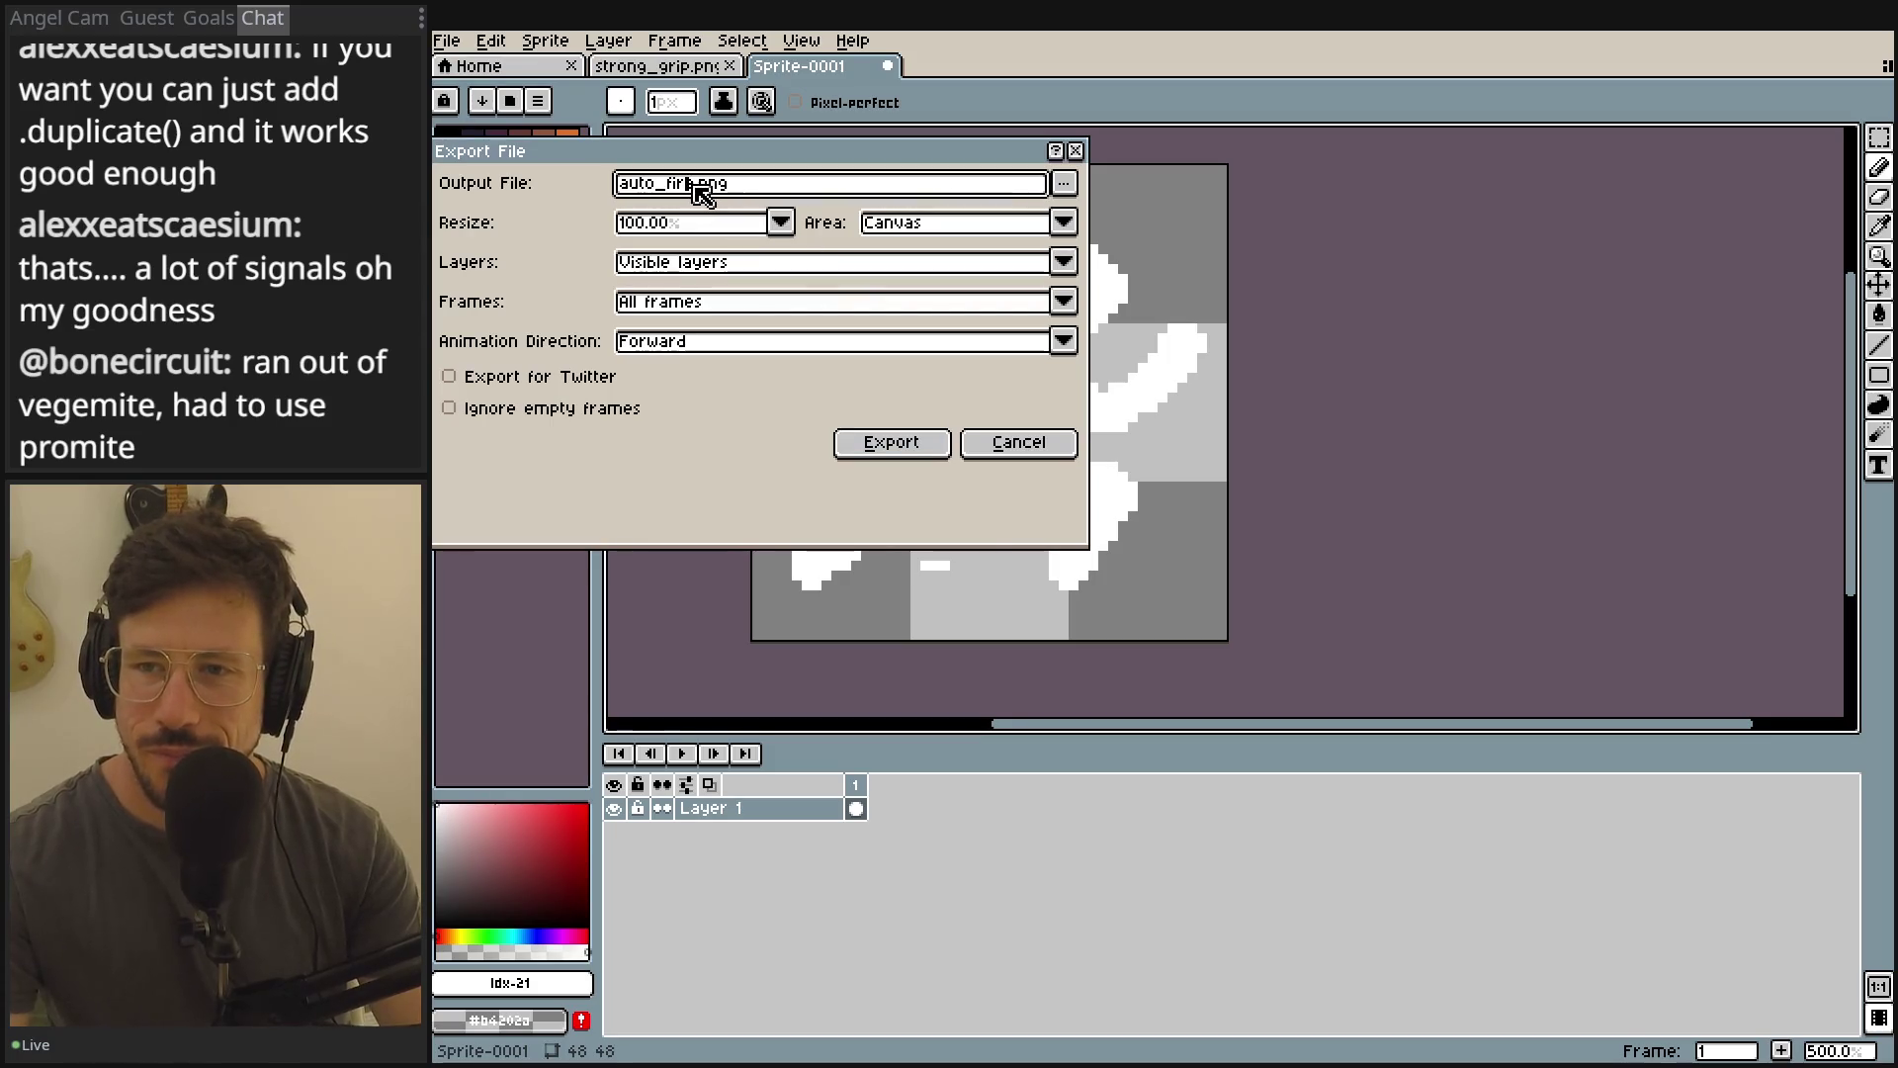
left_click_drag(695, 188, 626, 190)
type("sprint")
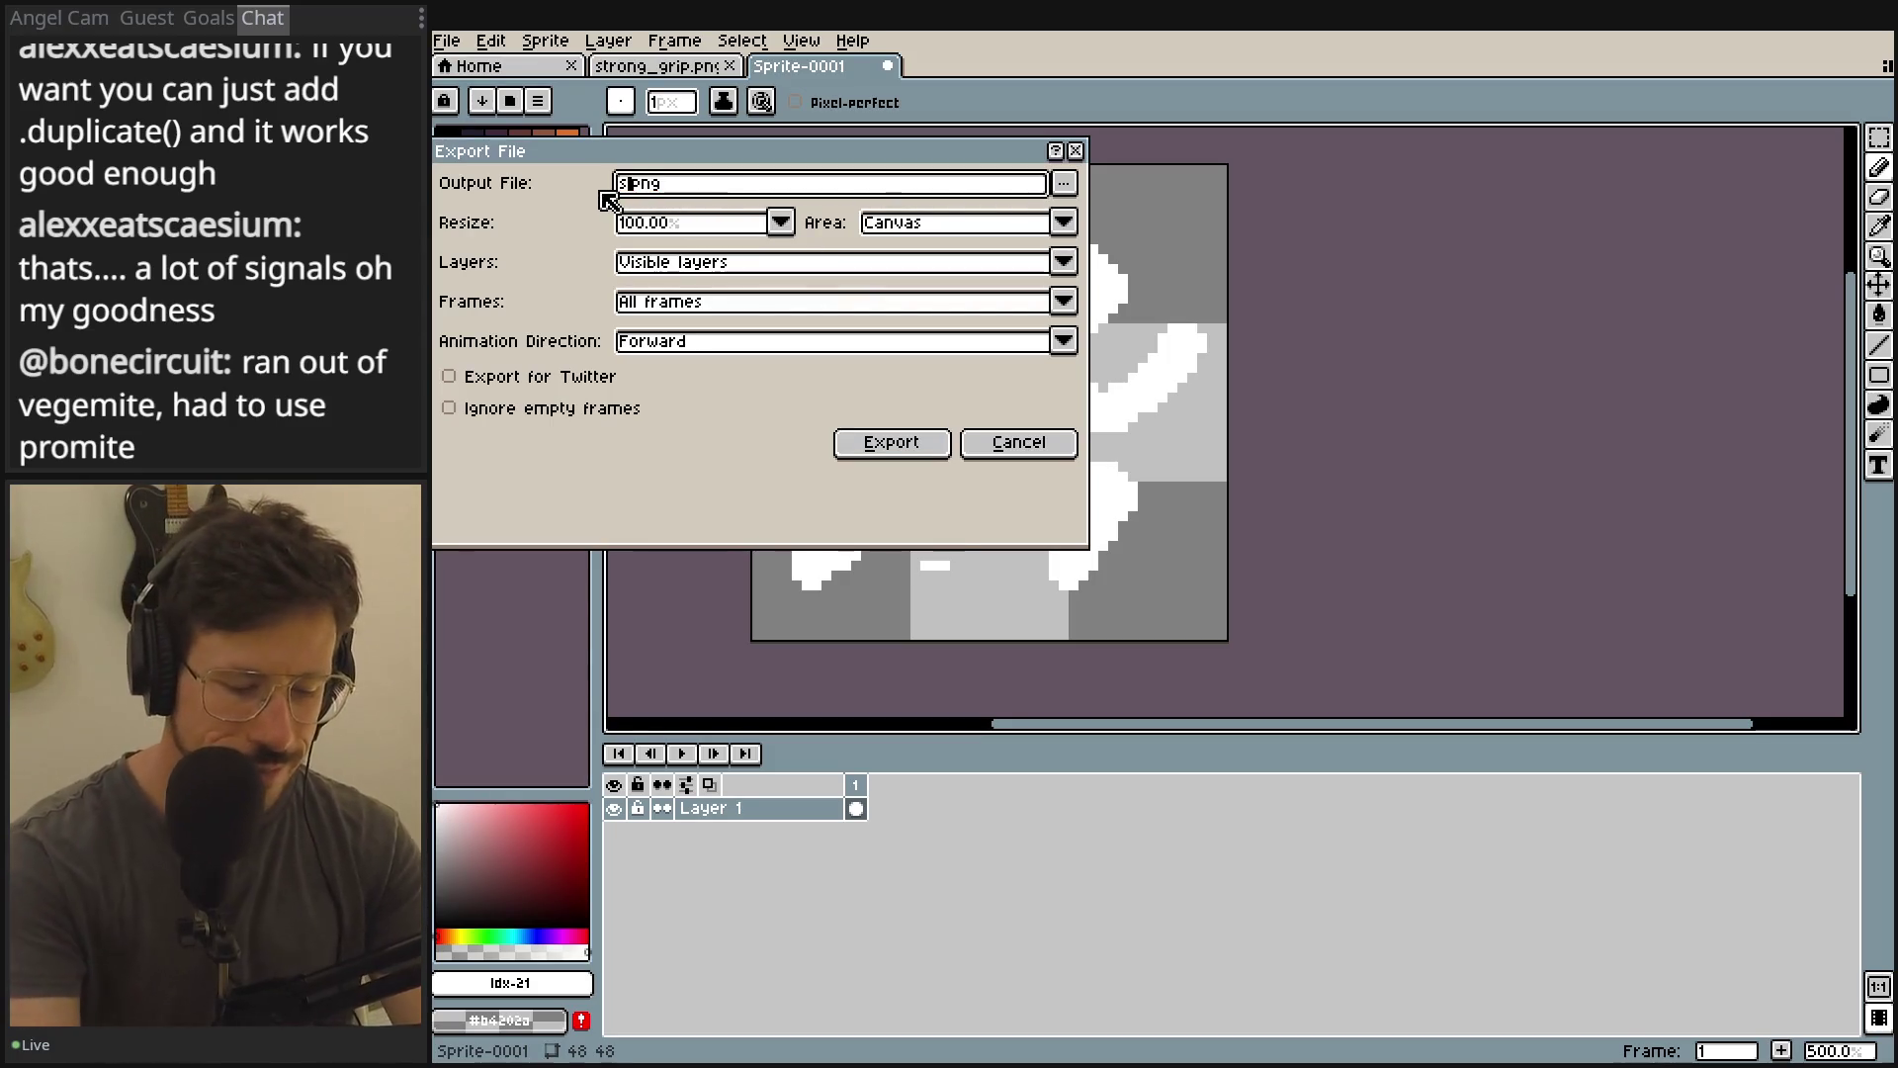
key("Return")
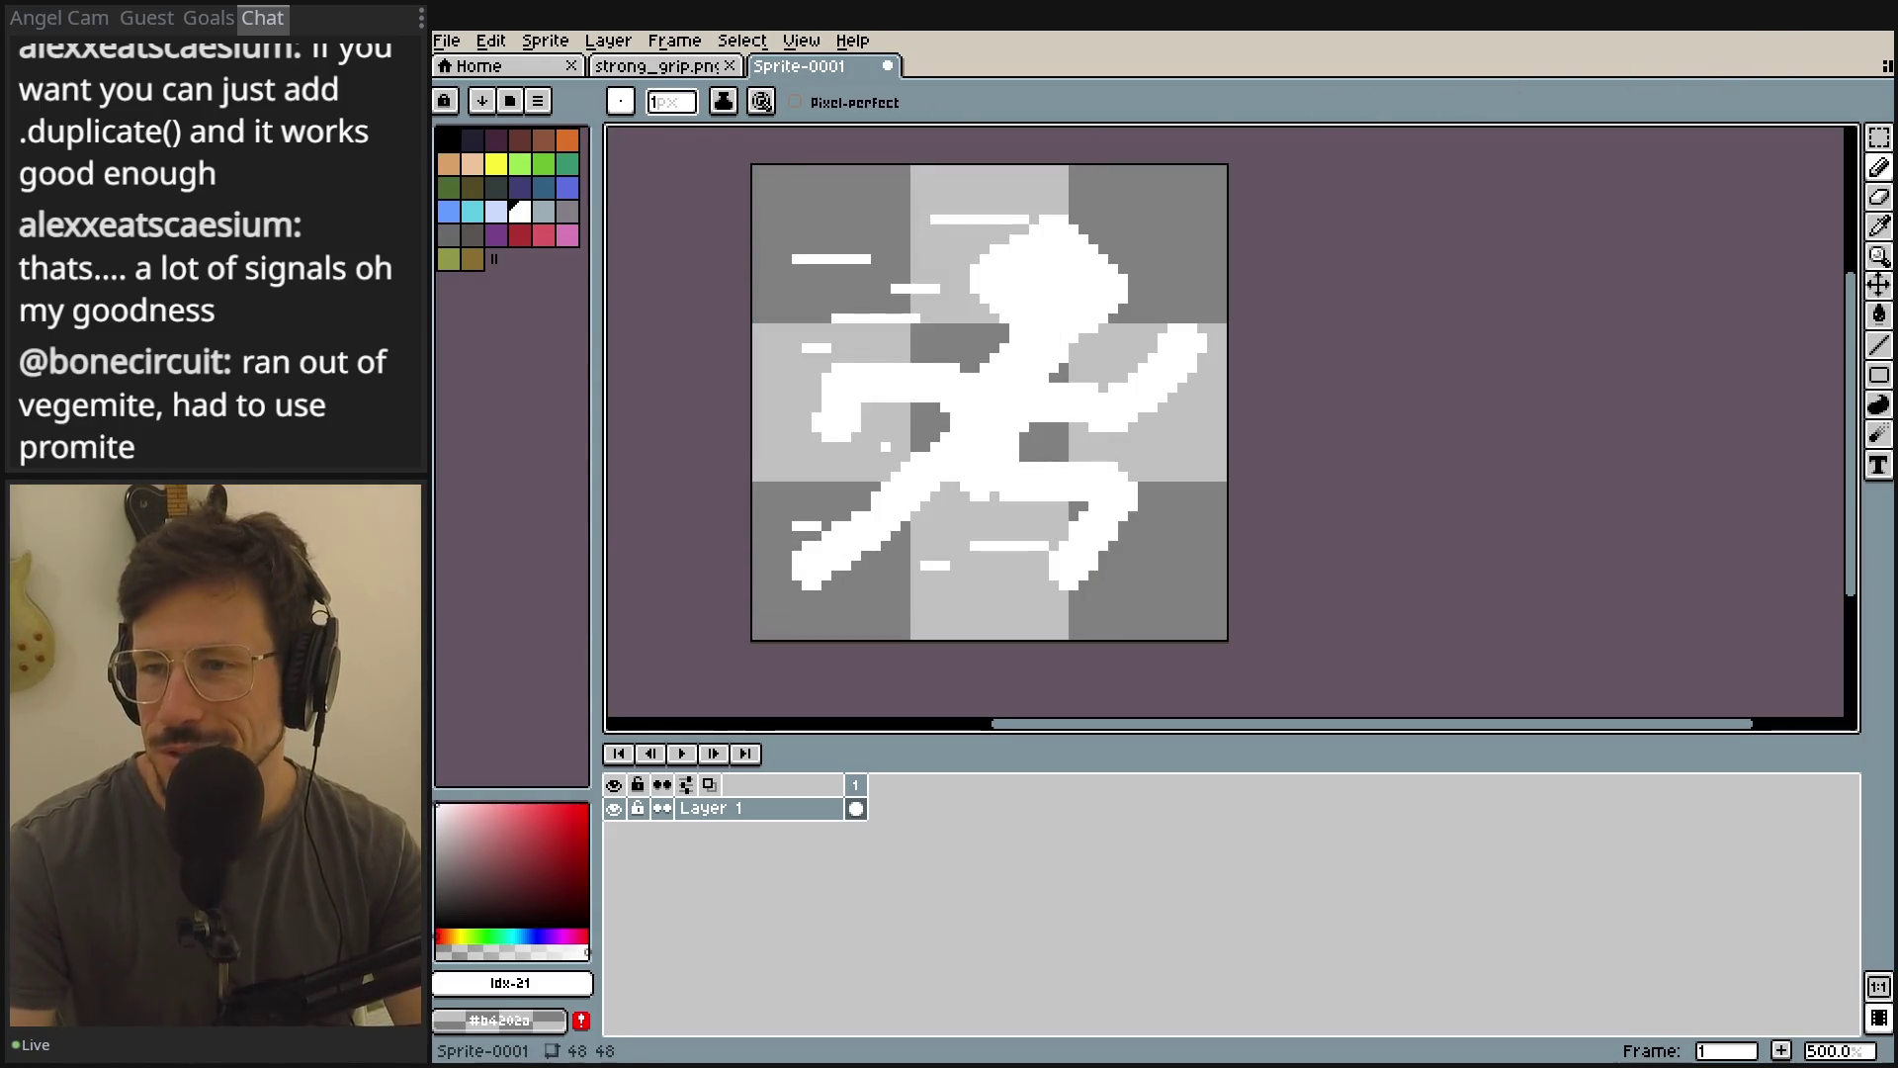
key("alt+Tab")
key("alt+Tab")
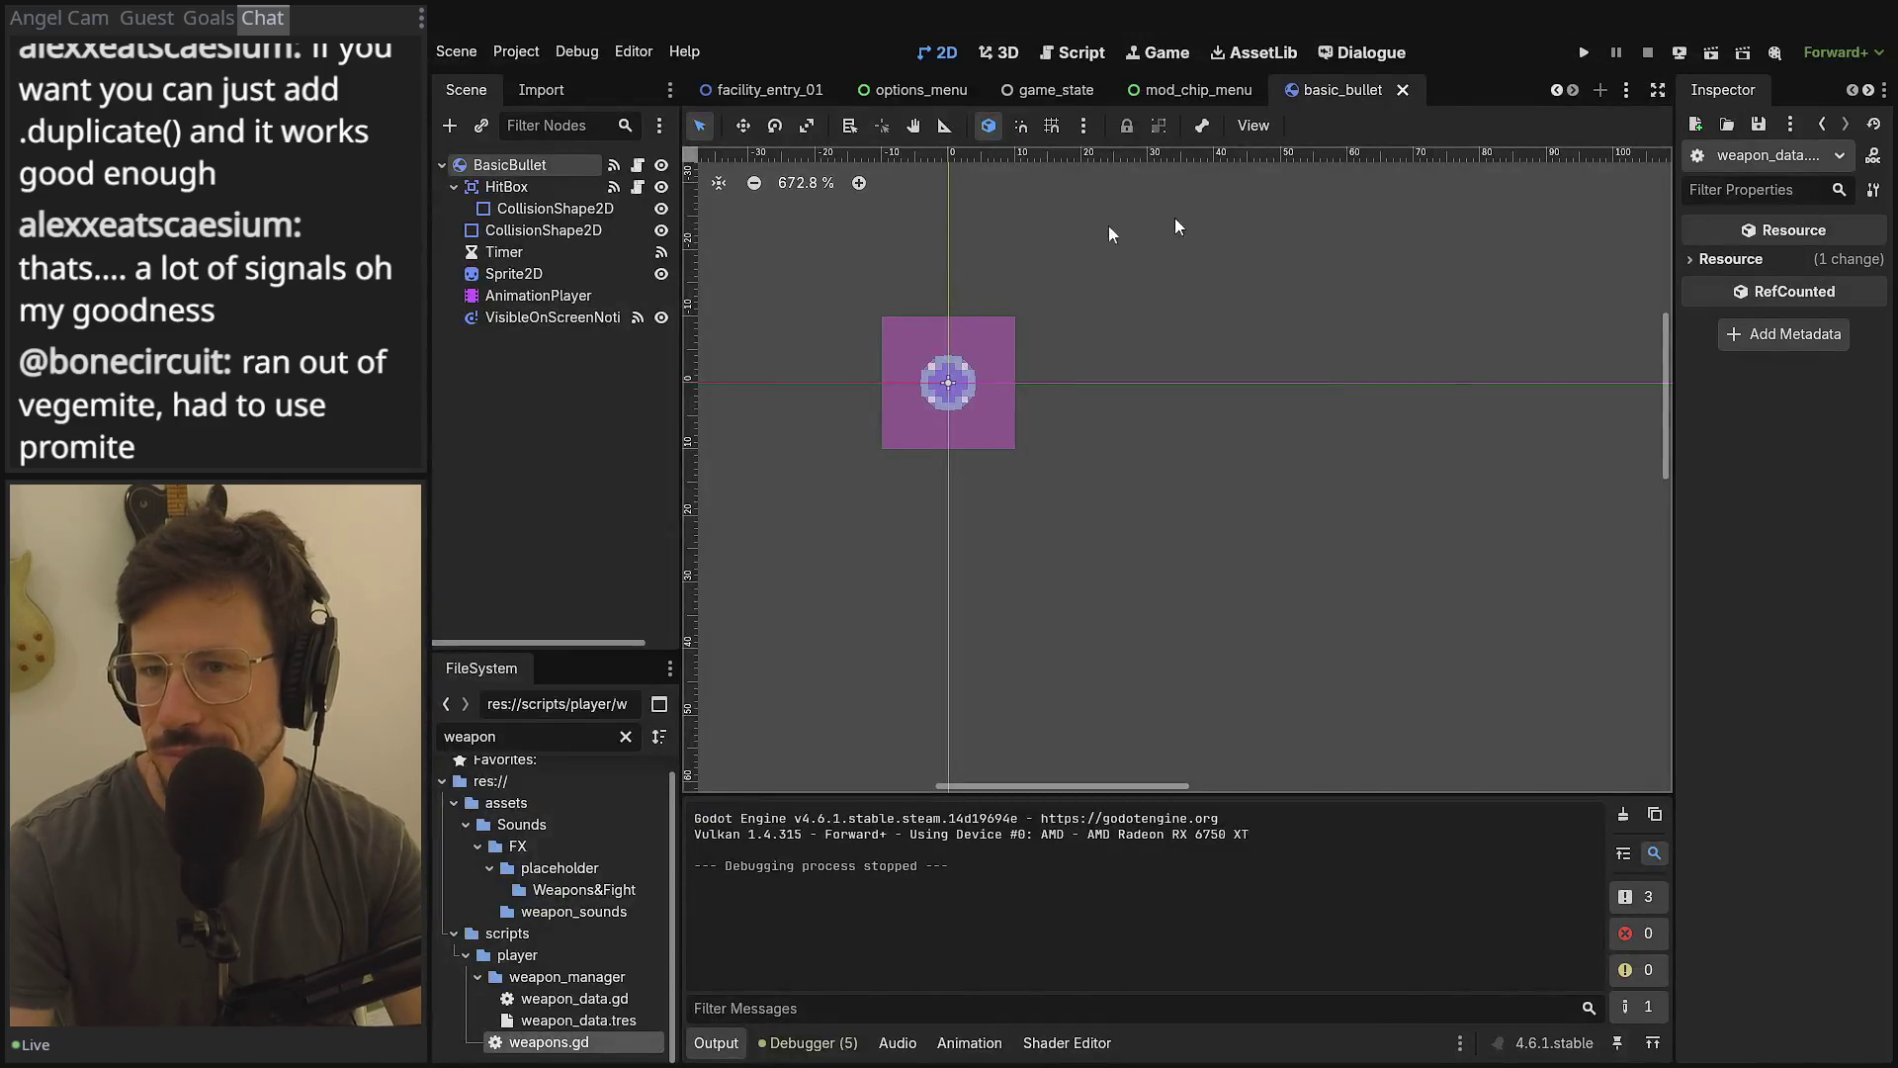
Open the facility_entry_01 scene and briefly filter FileSystem for 'sprint', then clear it
left_click(789, 91)
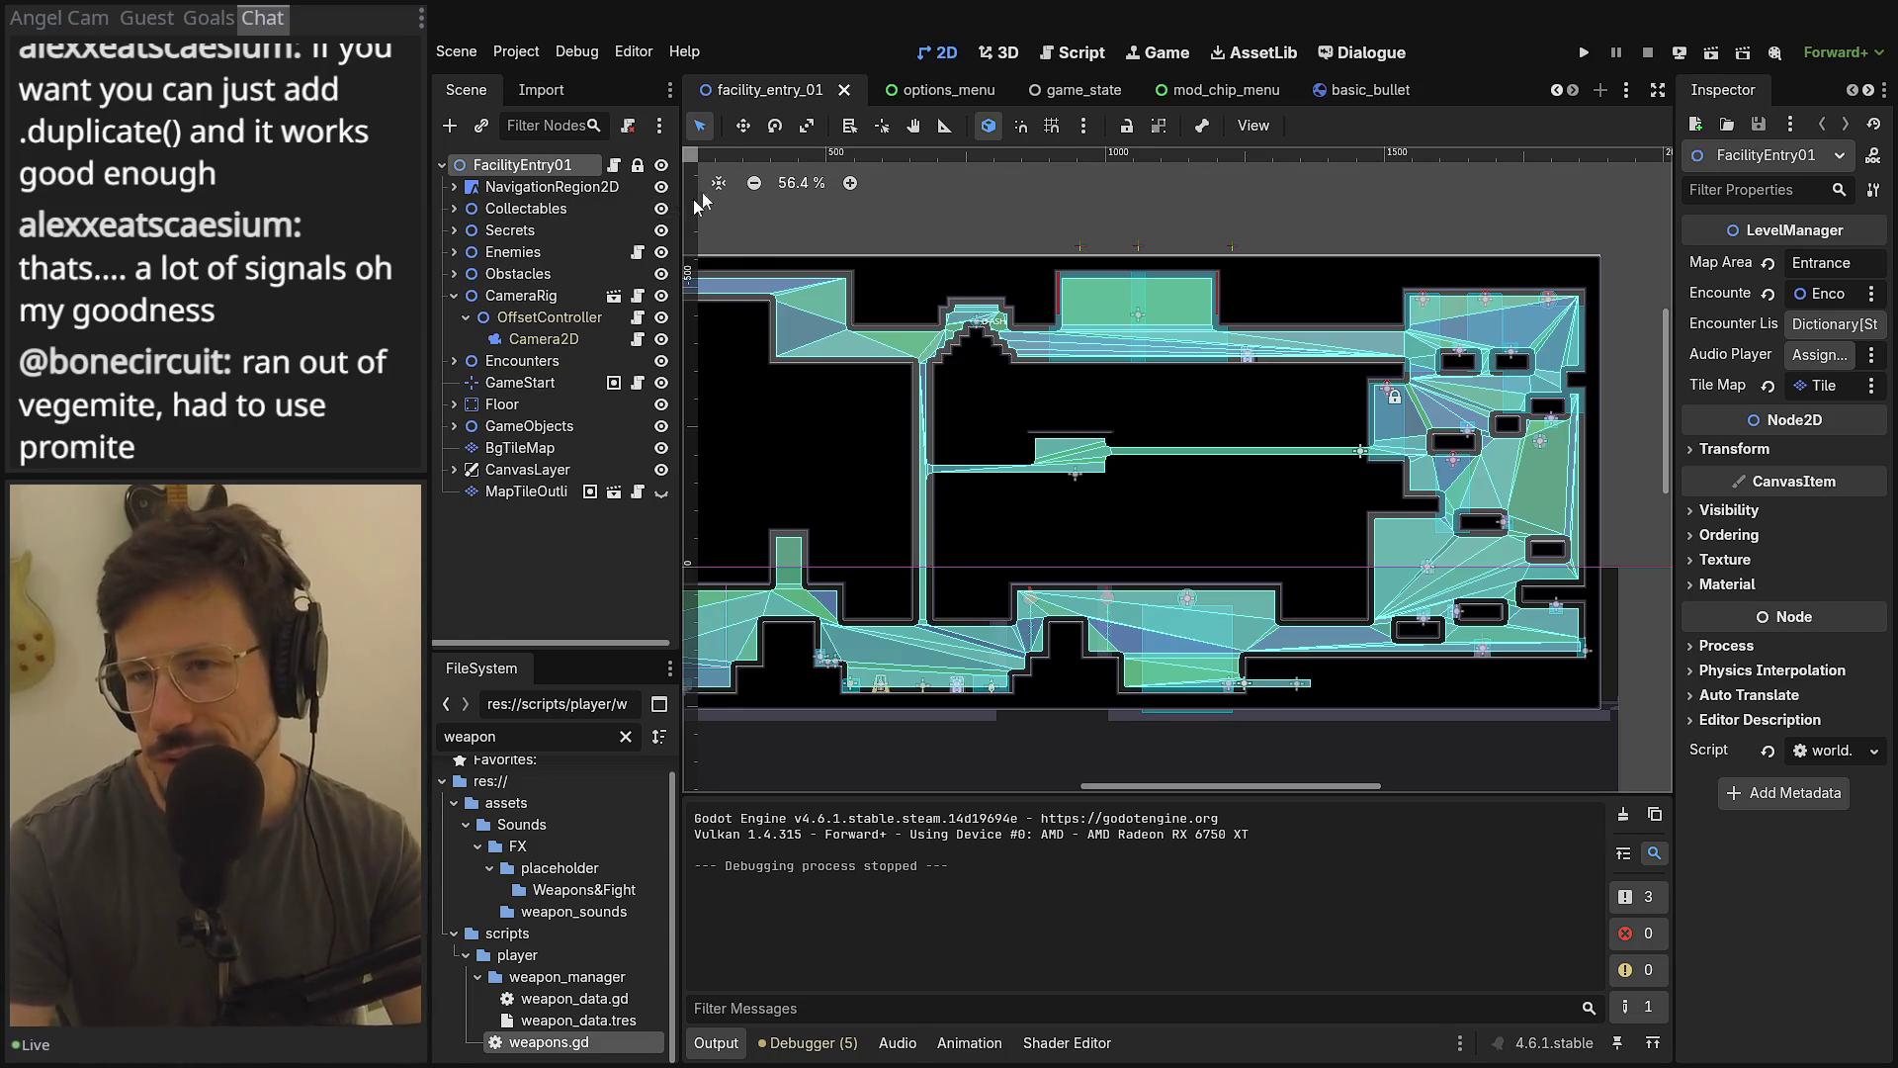
double_click(489, 738)
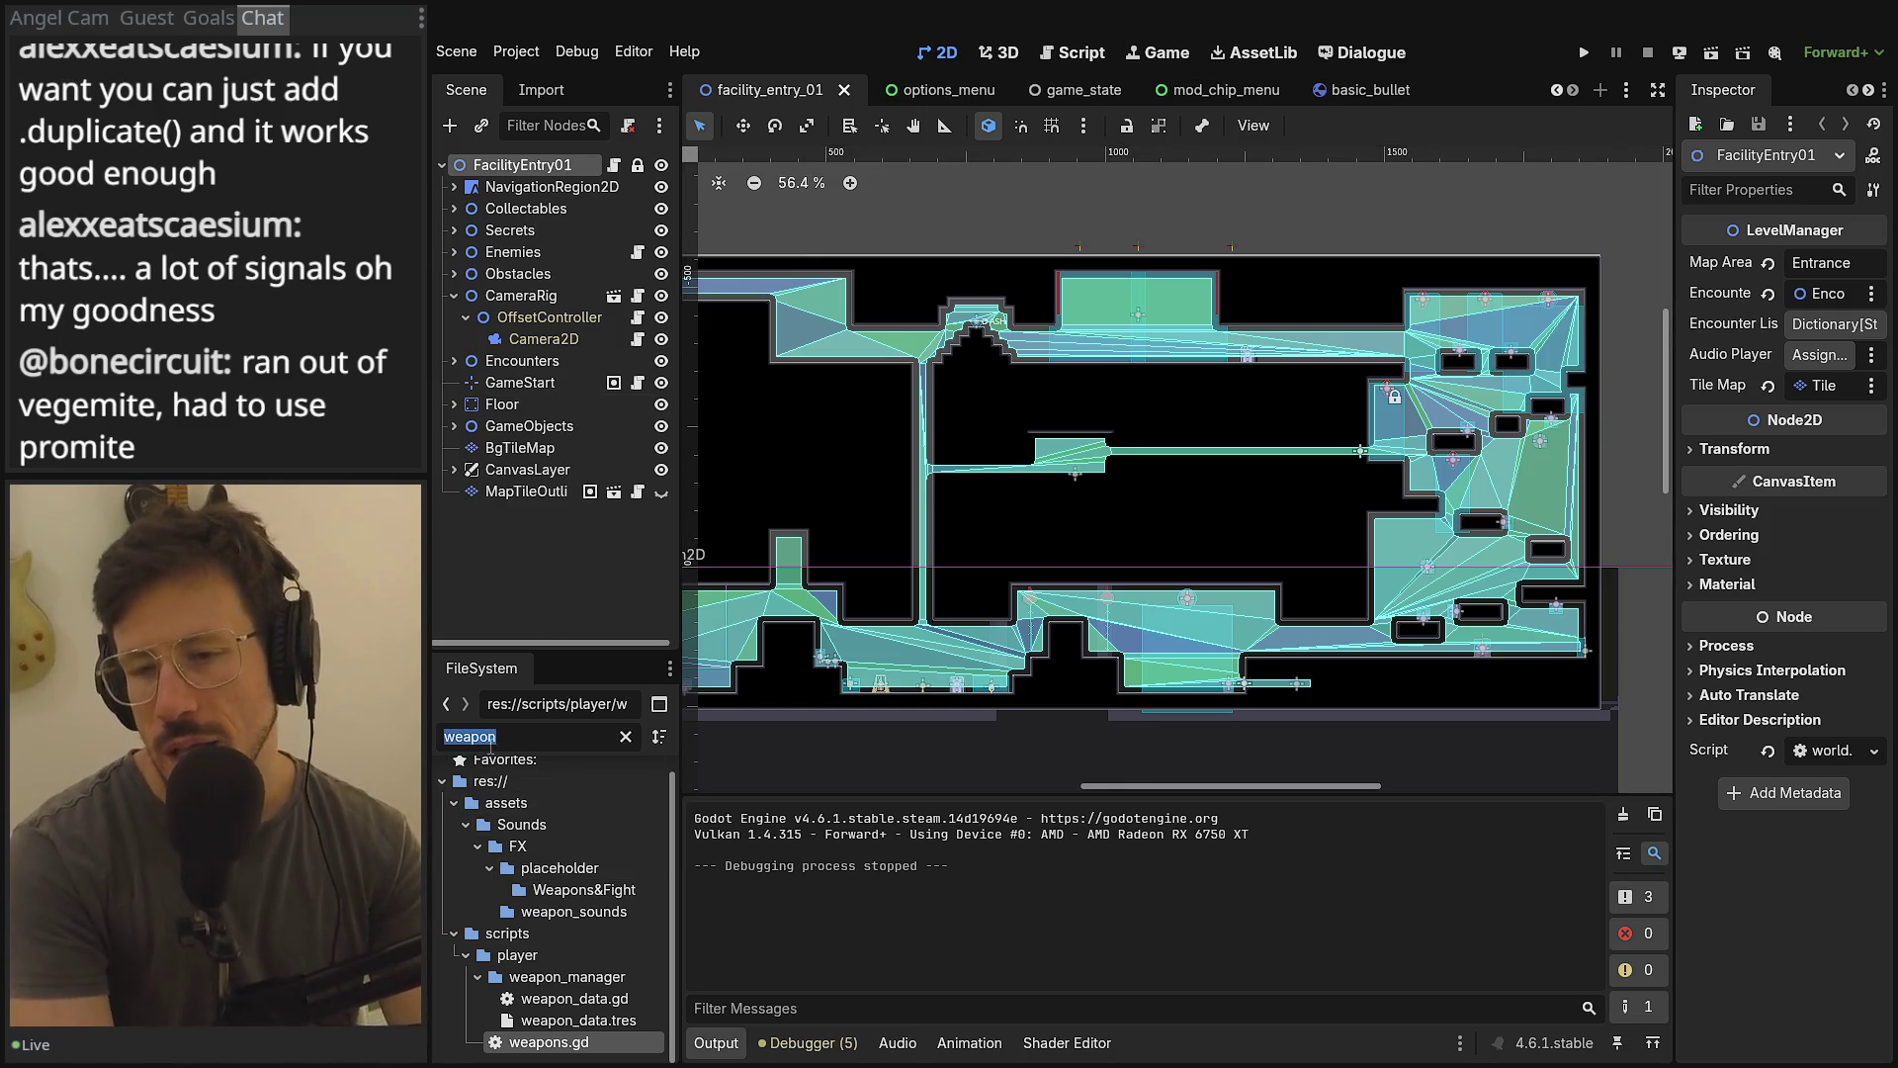
type("d")
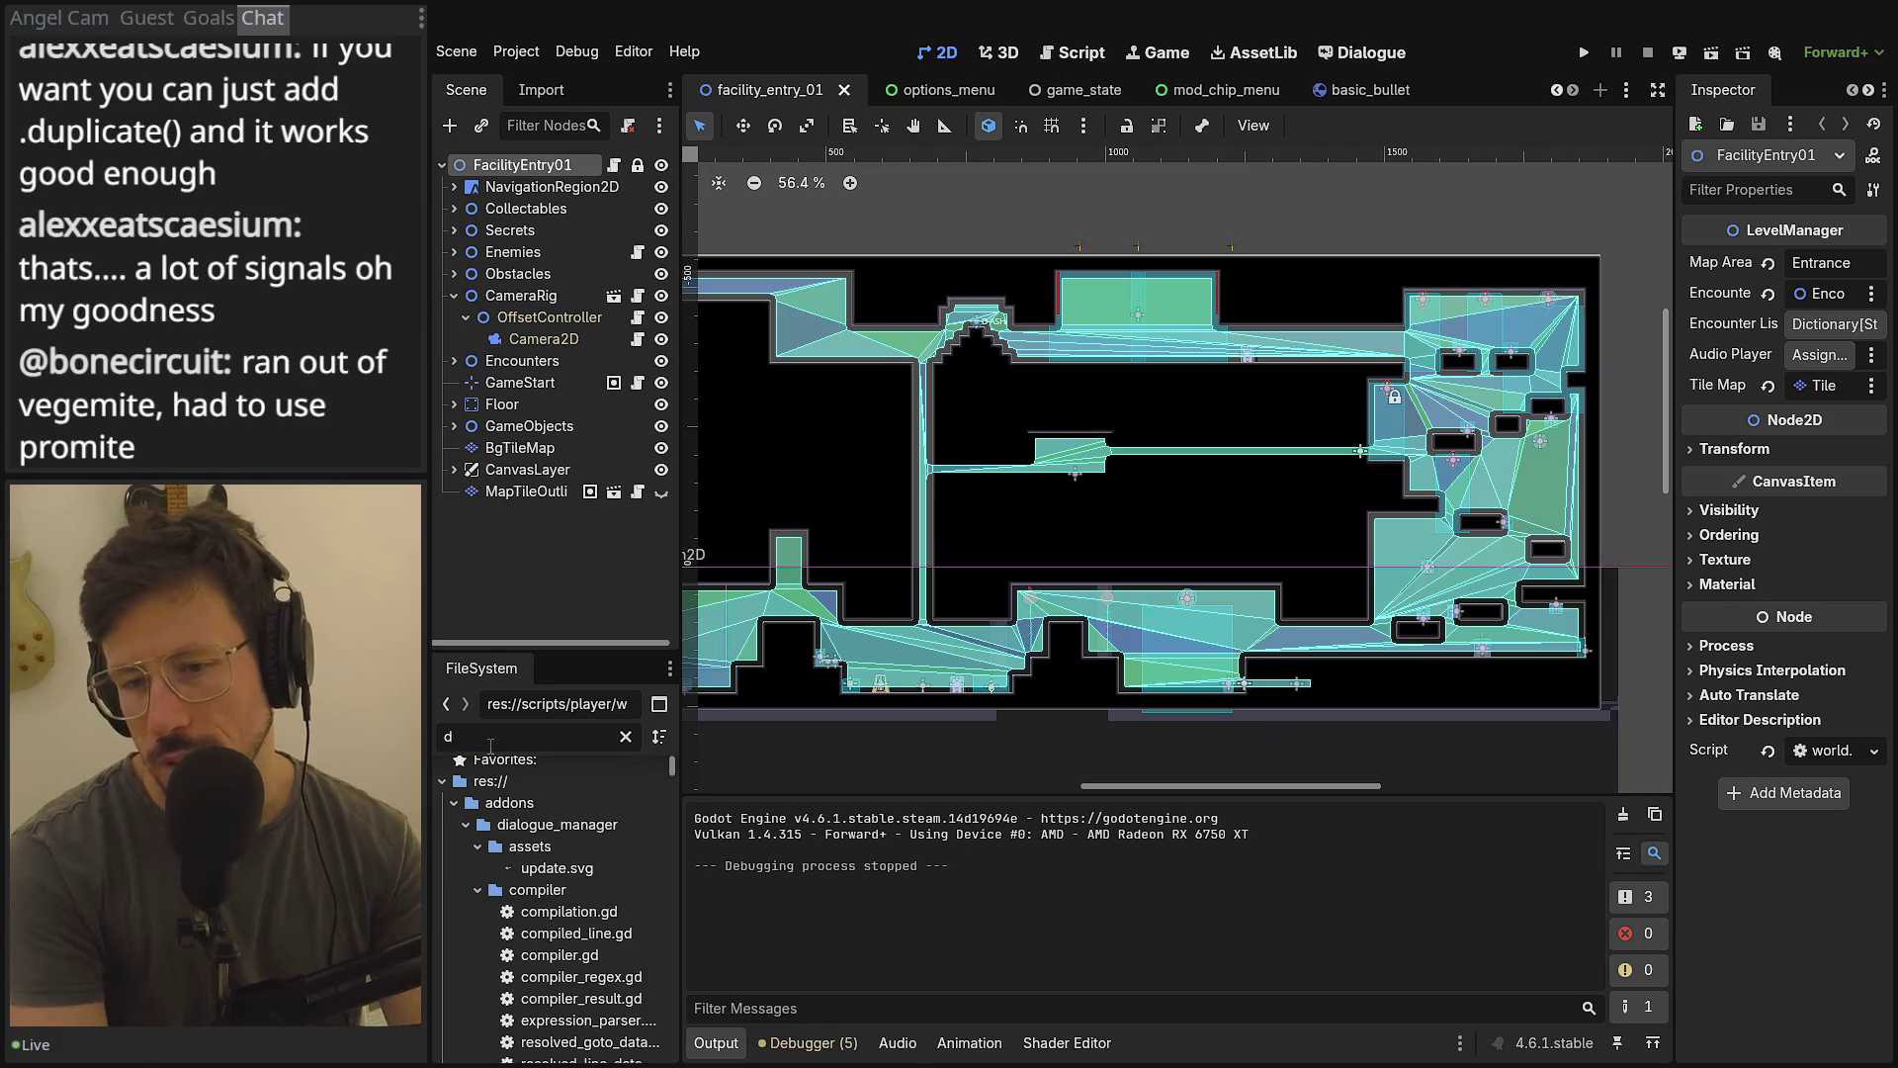
key("BackSpace")
type("sprint")
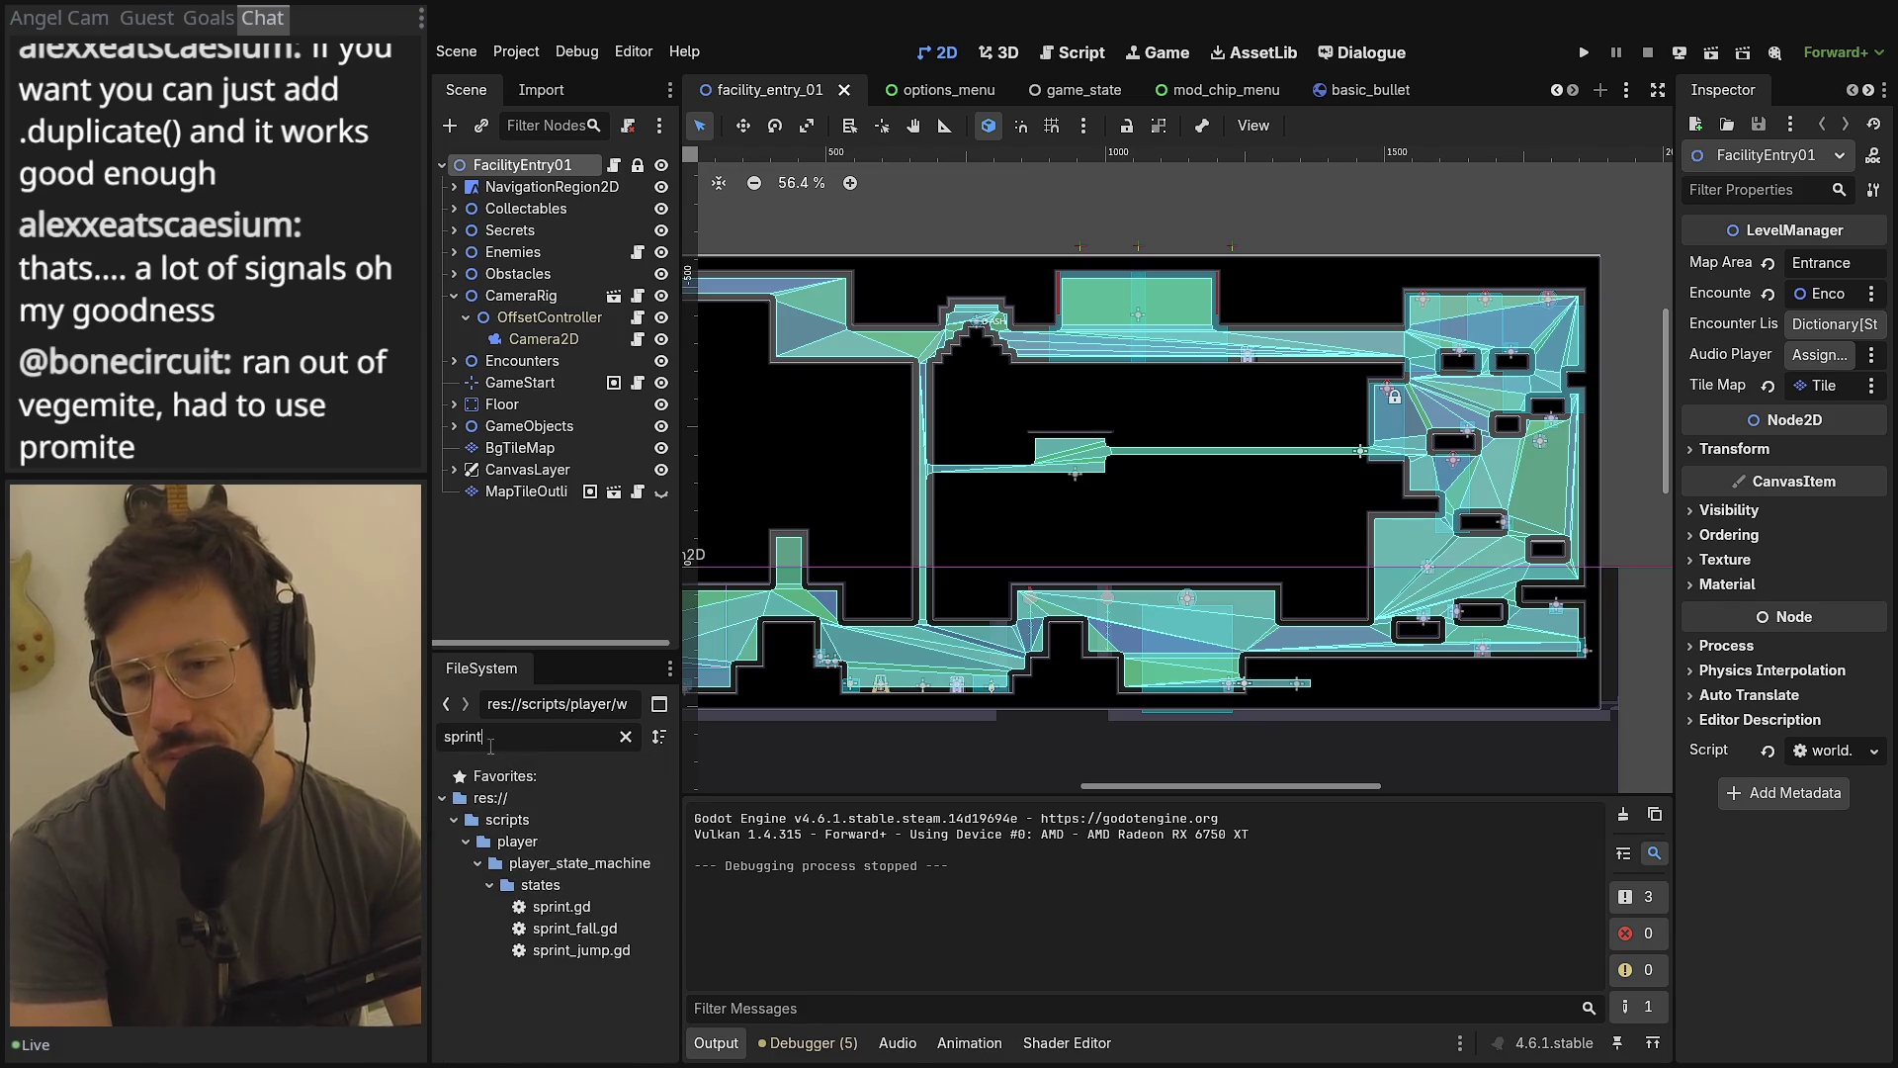
key("ctrl+a")
key("BackSpace")
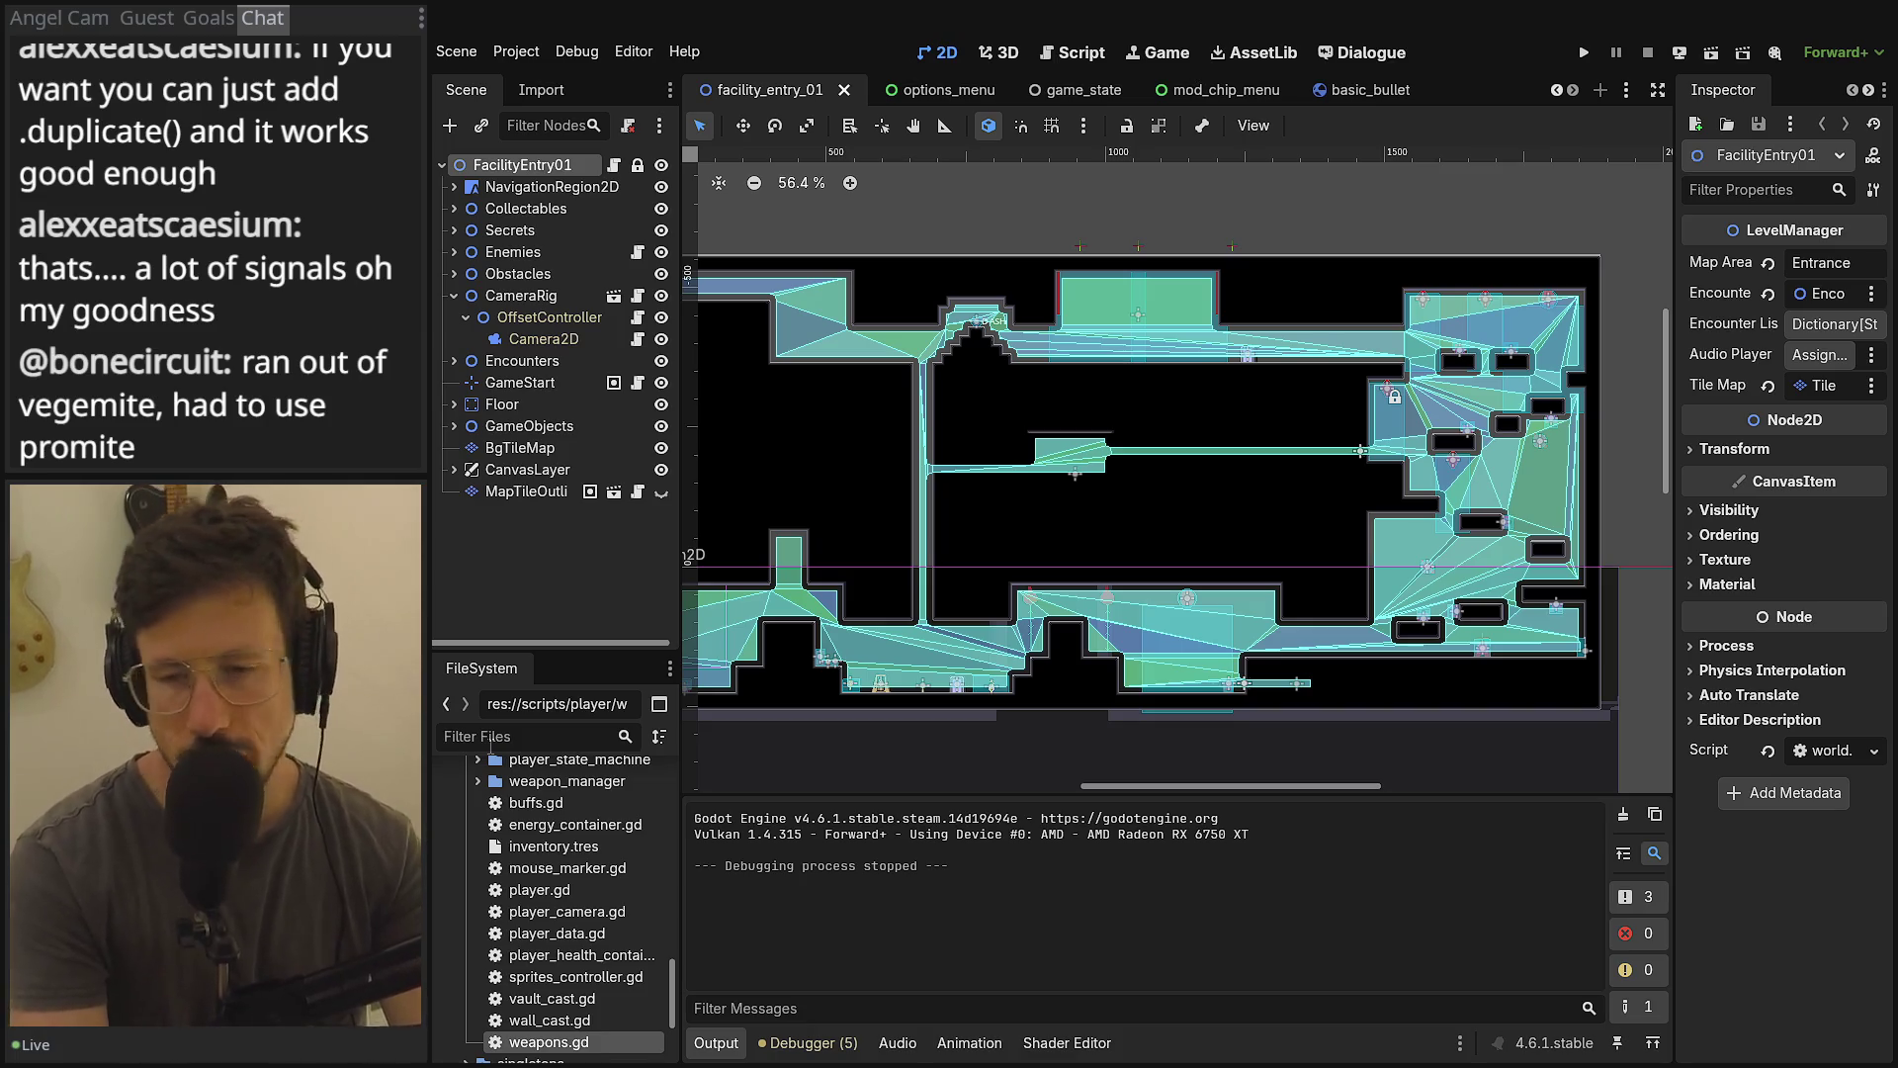
Filter for 'ultr', select the chips folder under mod_chips, then clear the filter
type("ultr")
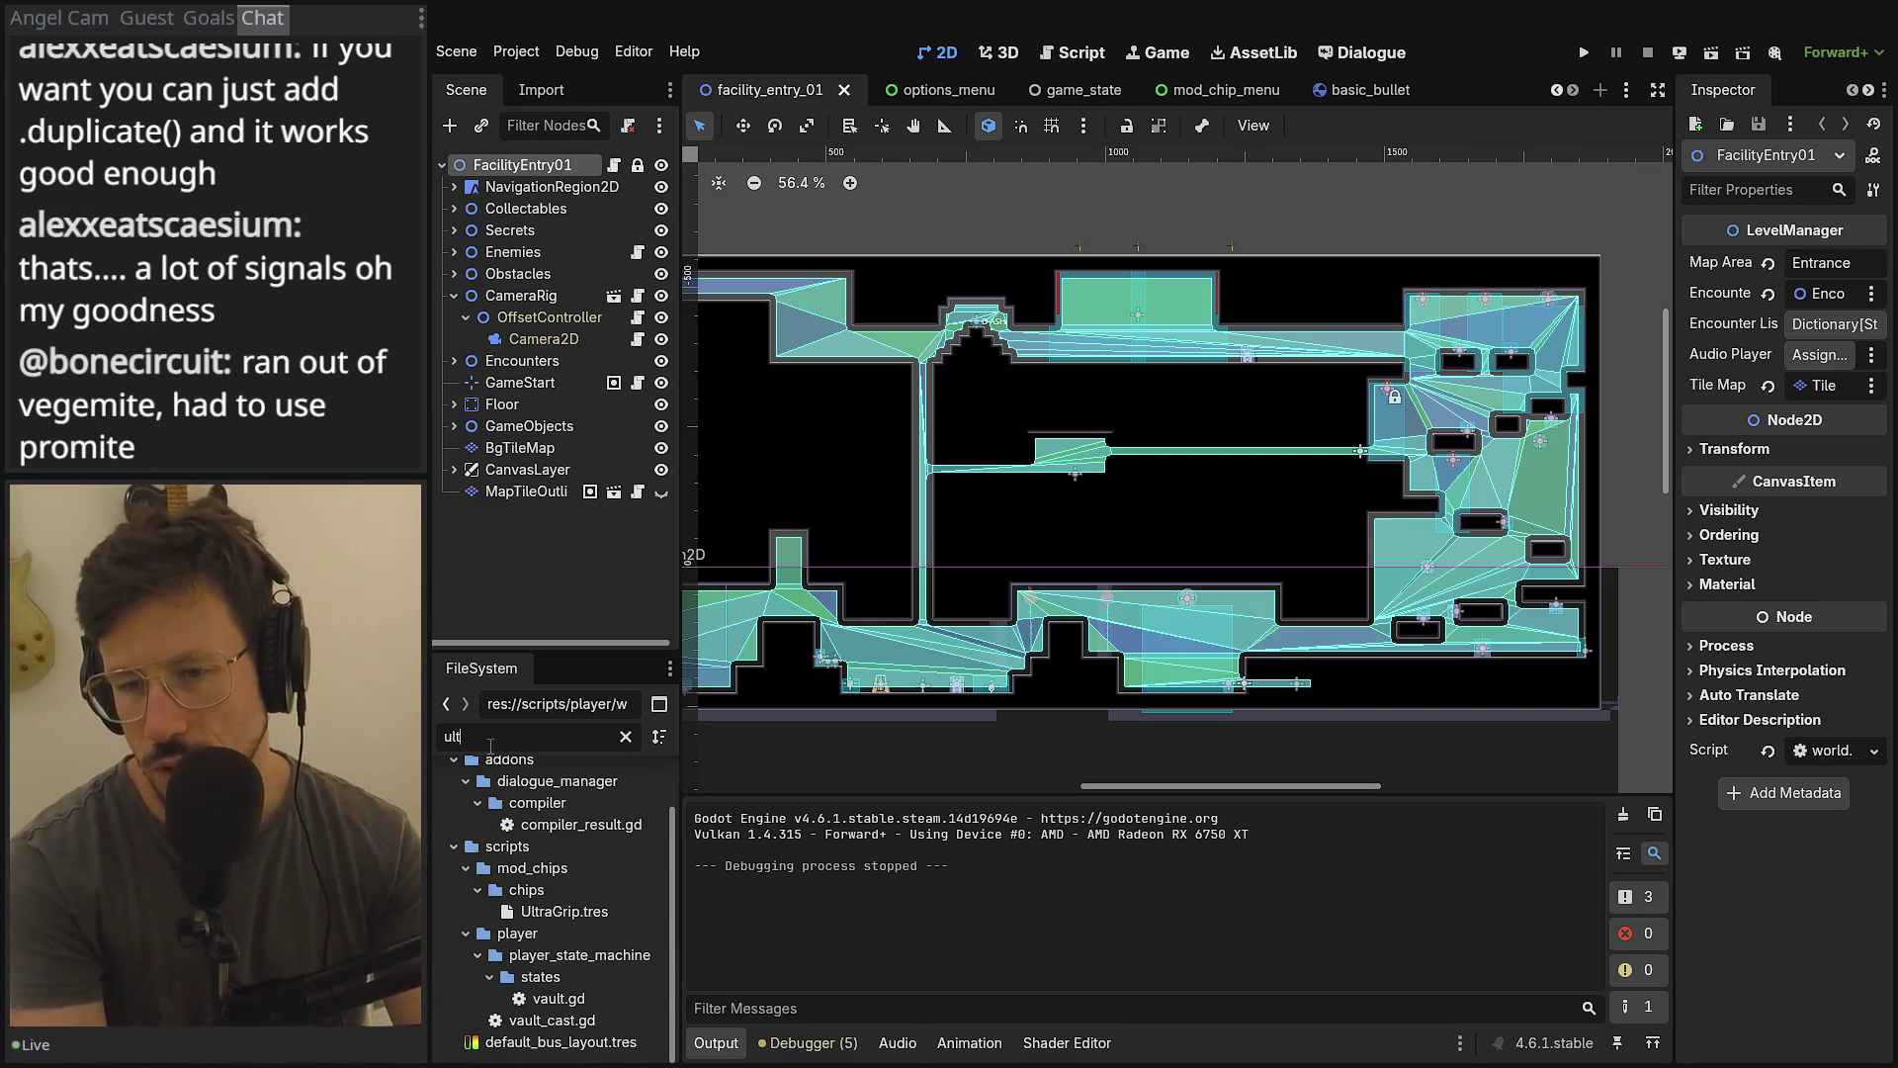
left_click(527, 863)
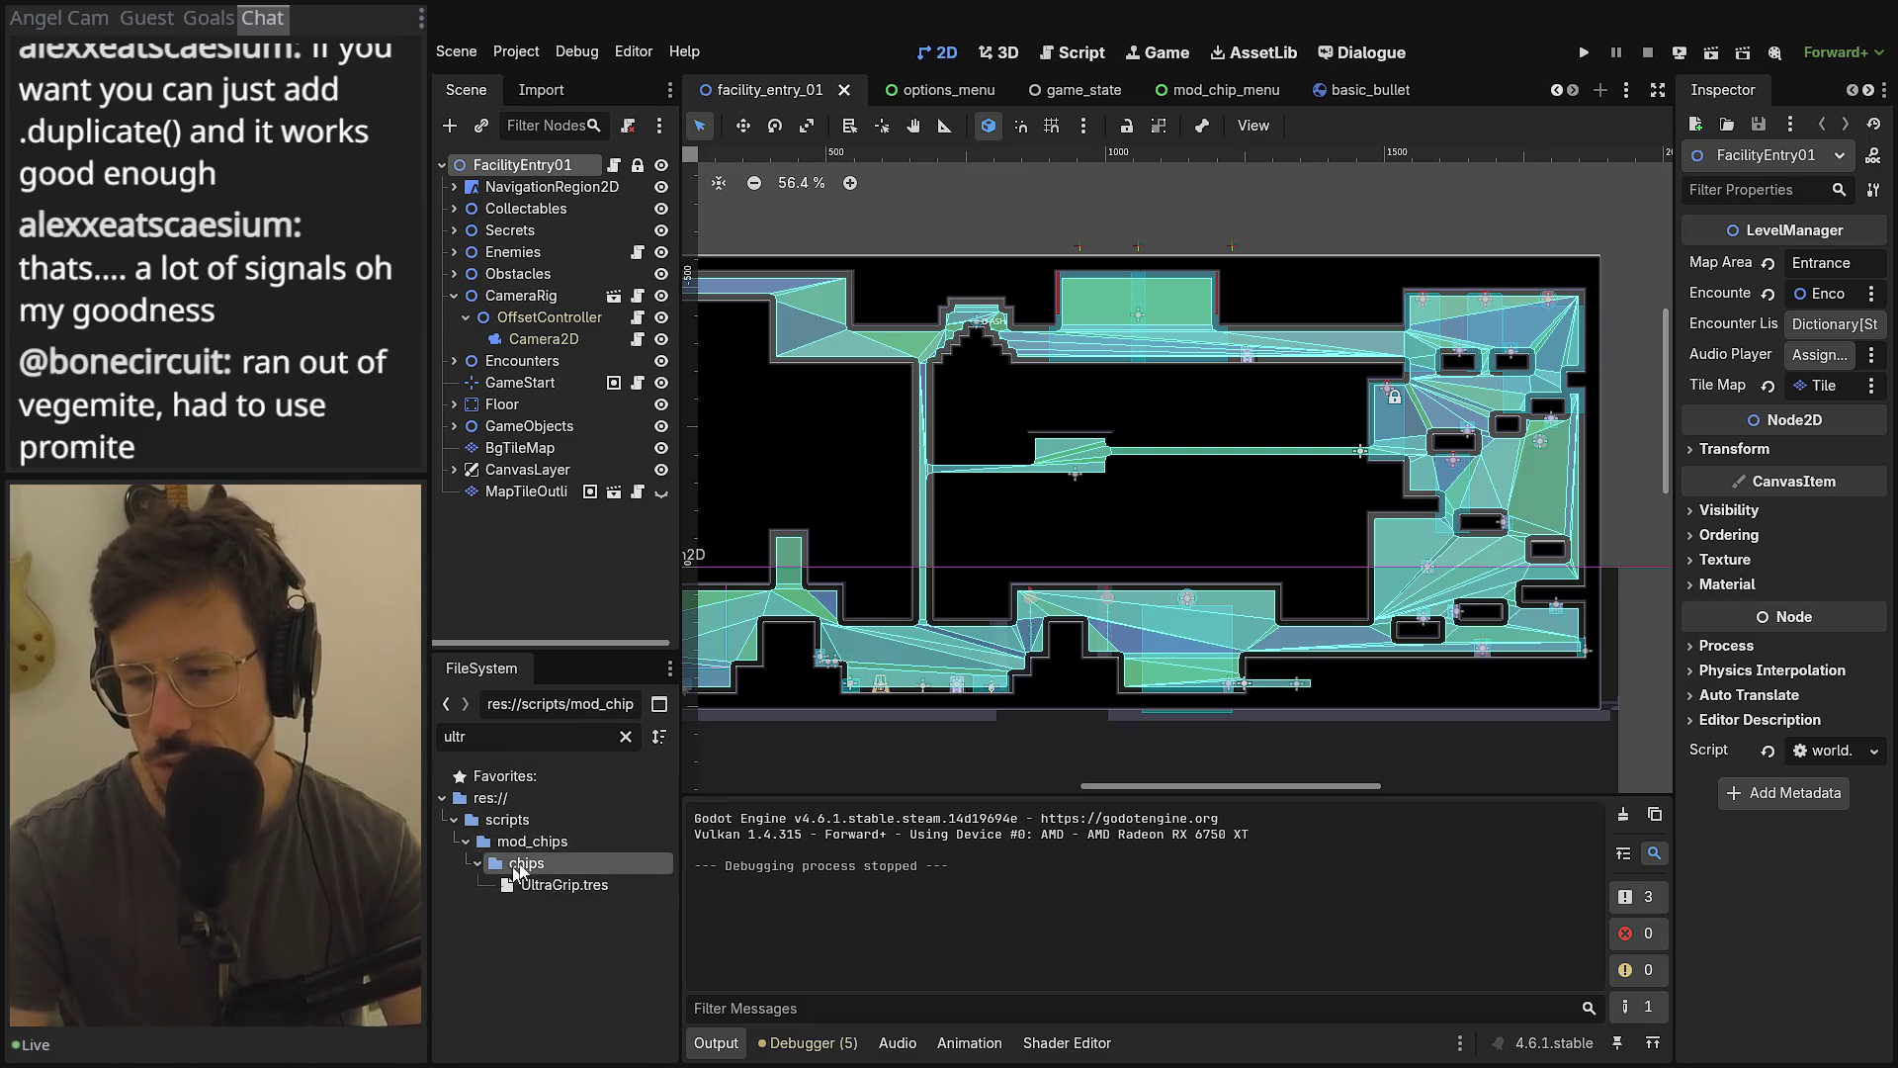
left_click(627, 736)
scroll(601, 781, "down", 4)
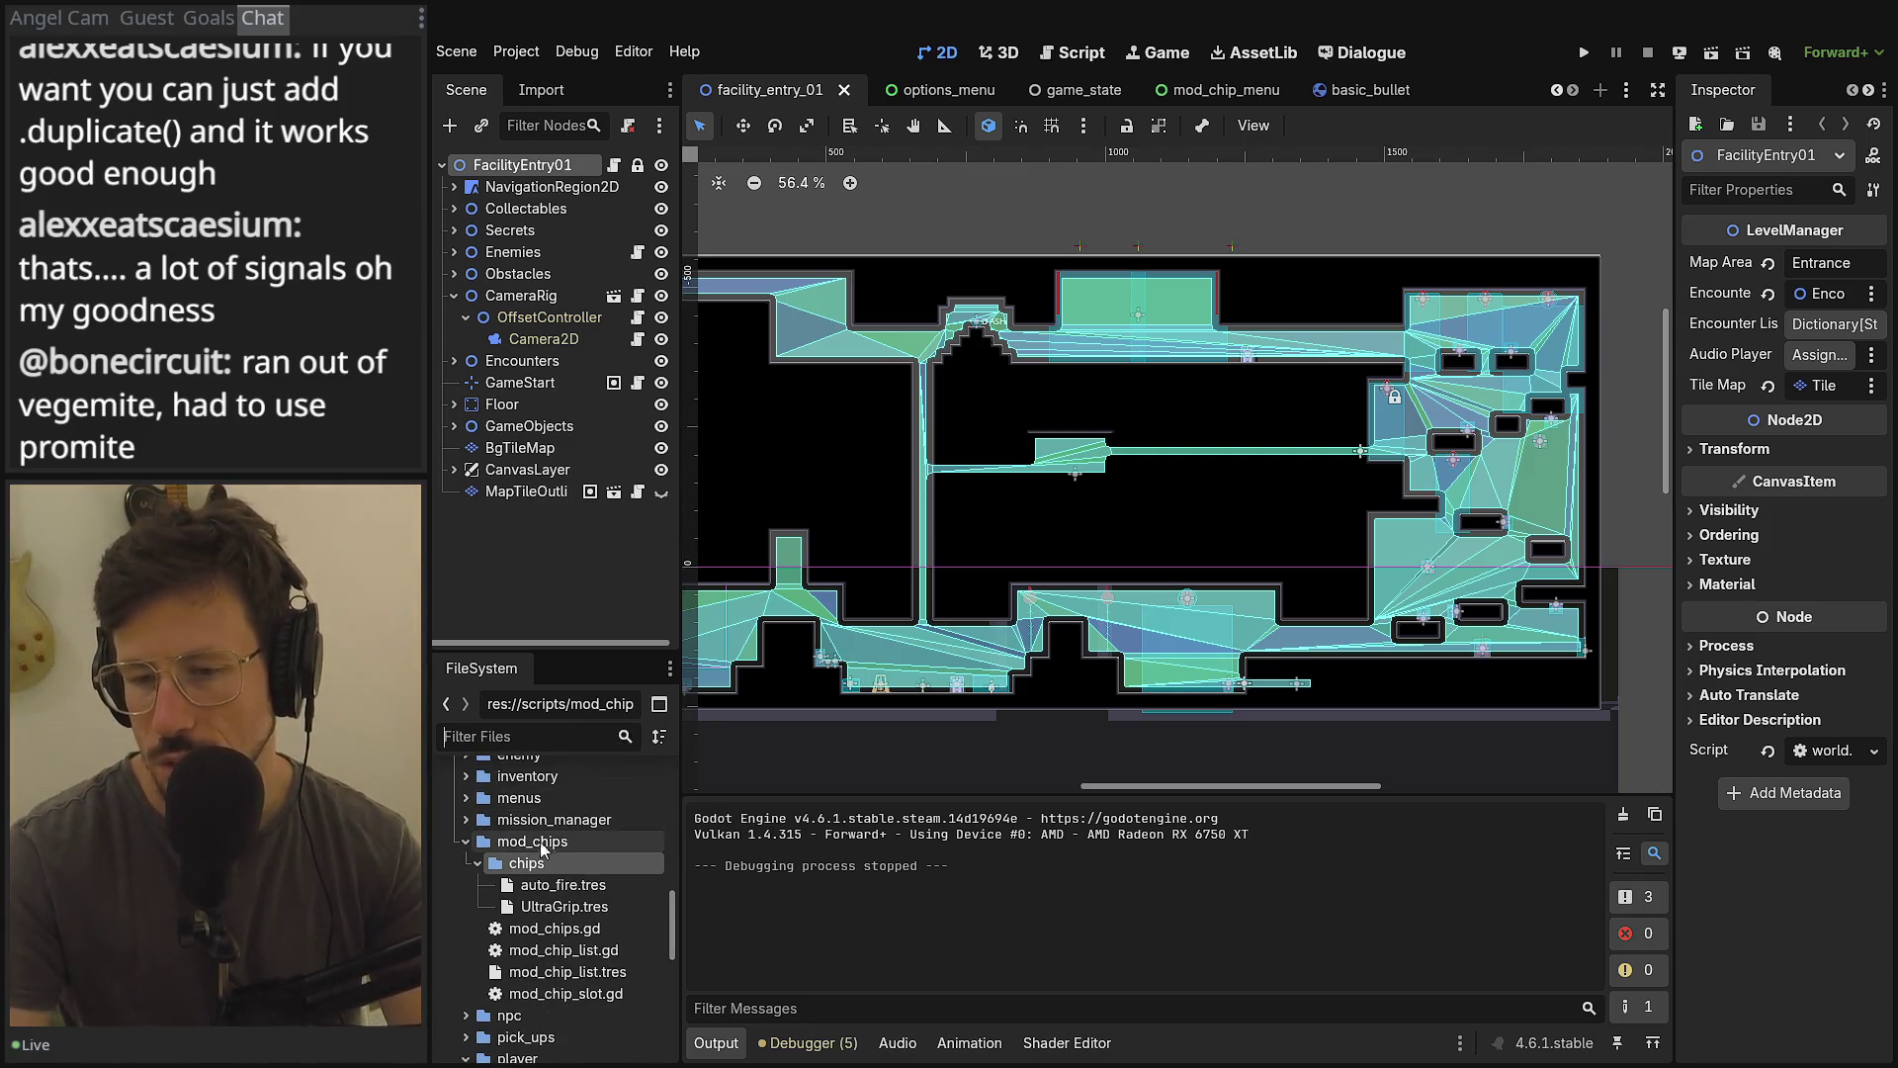
Create a new ModChip resource in the chips folder
right_click(514, 863)
mouse_move(691, 732)
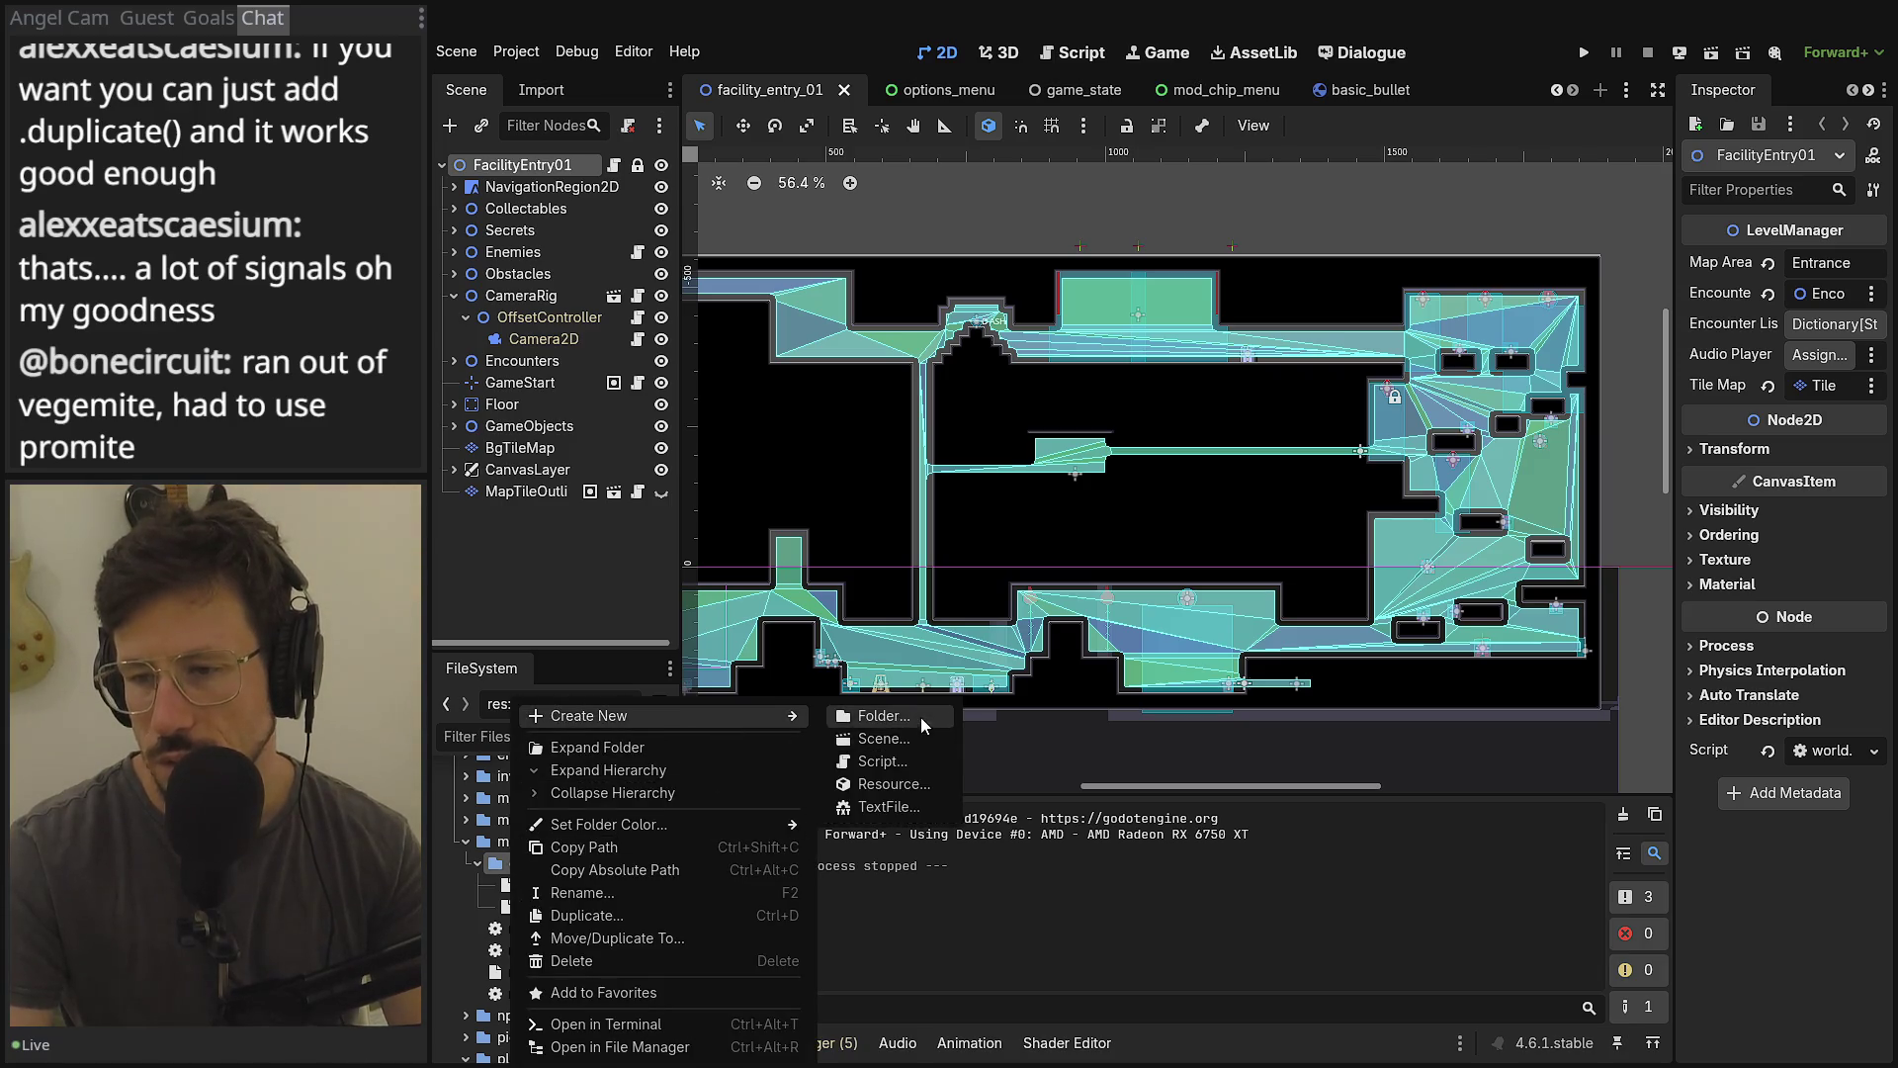
left_click(874, 785)
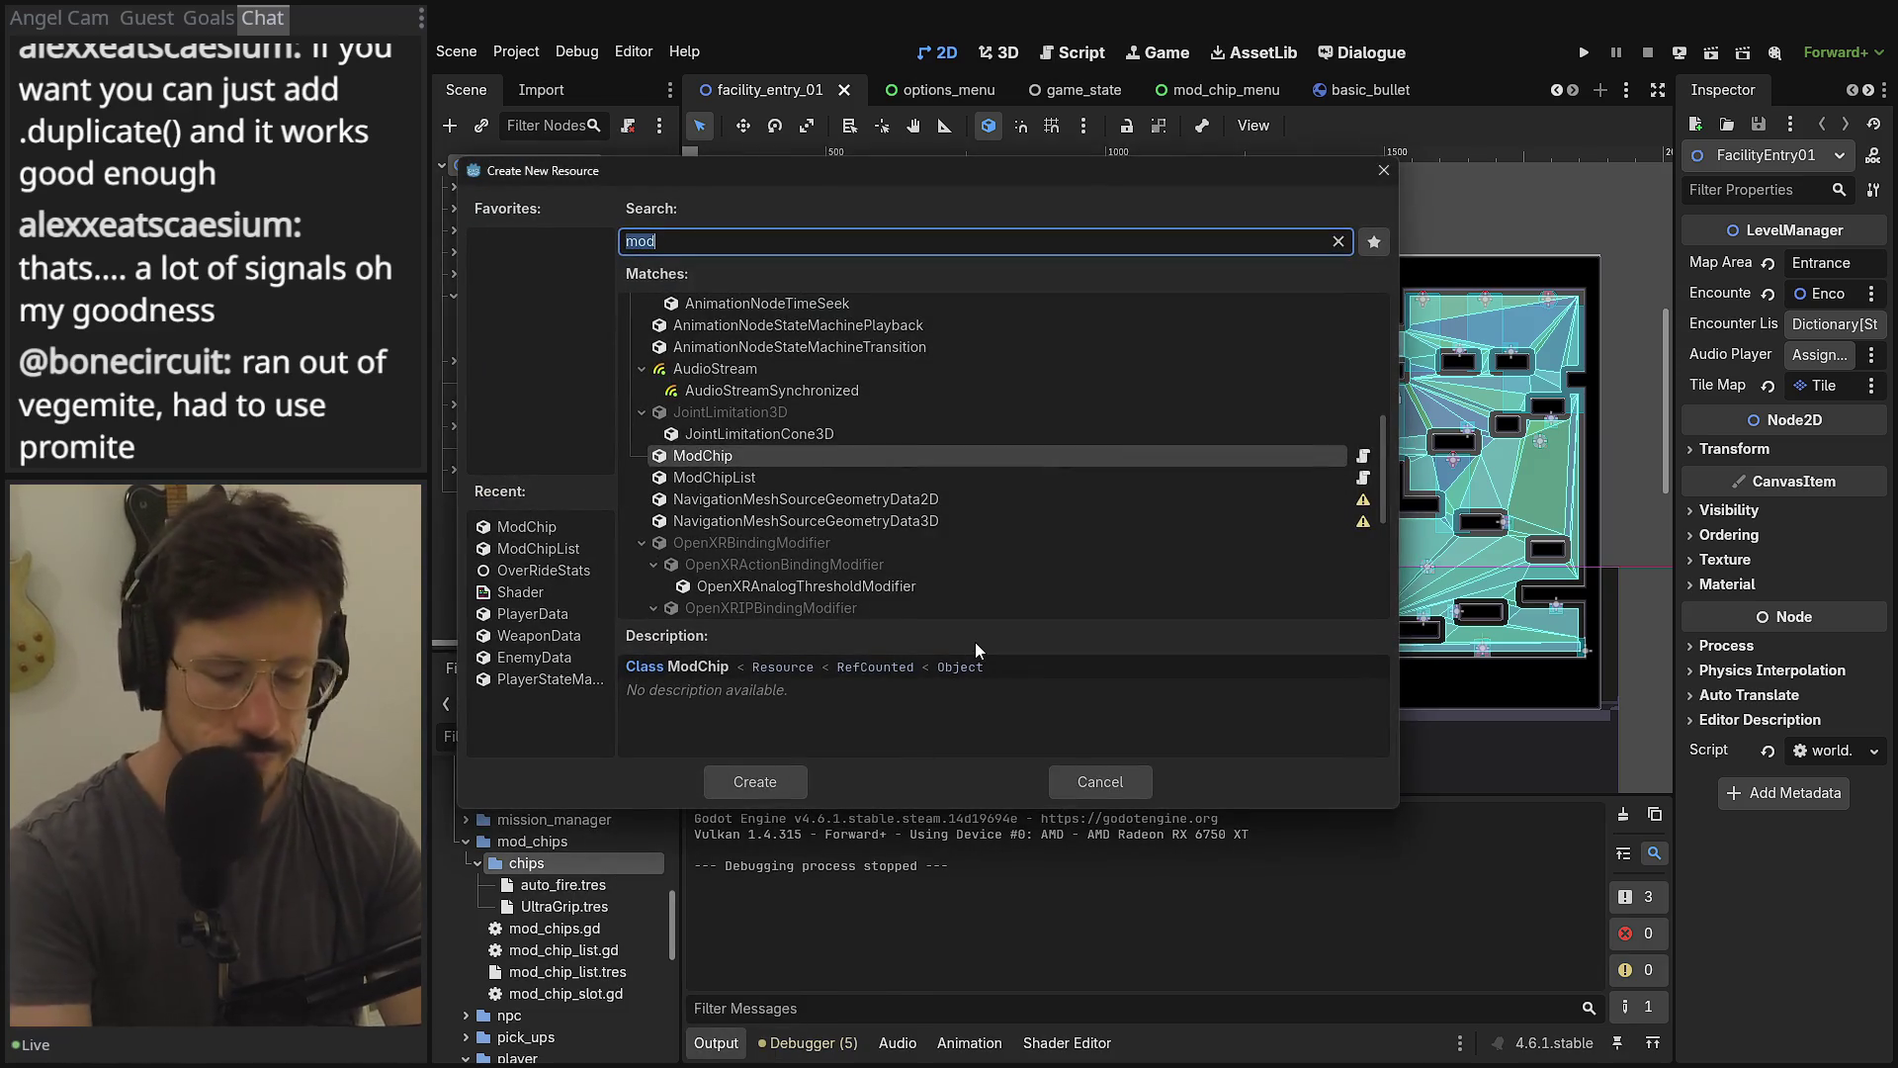
type("Sp")
key("BackSpace")
key("BackSpace")
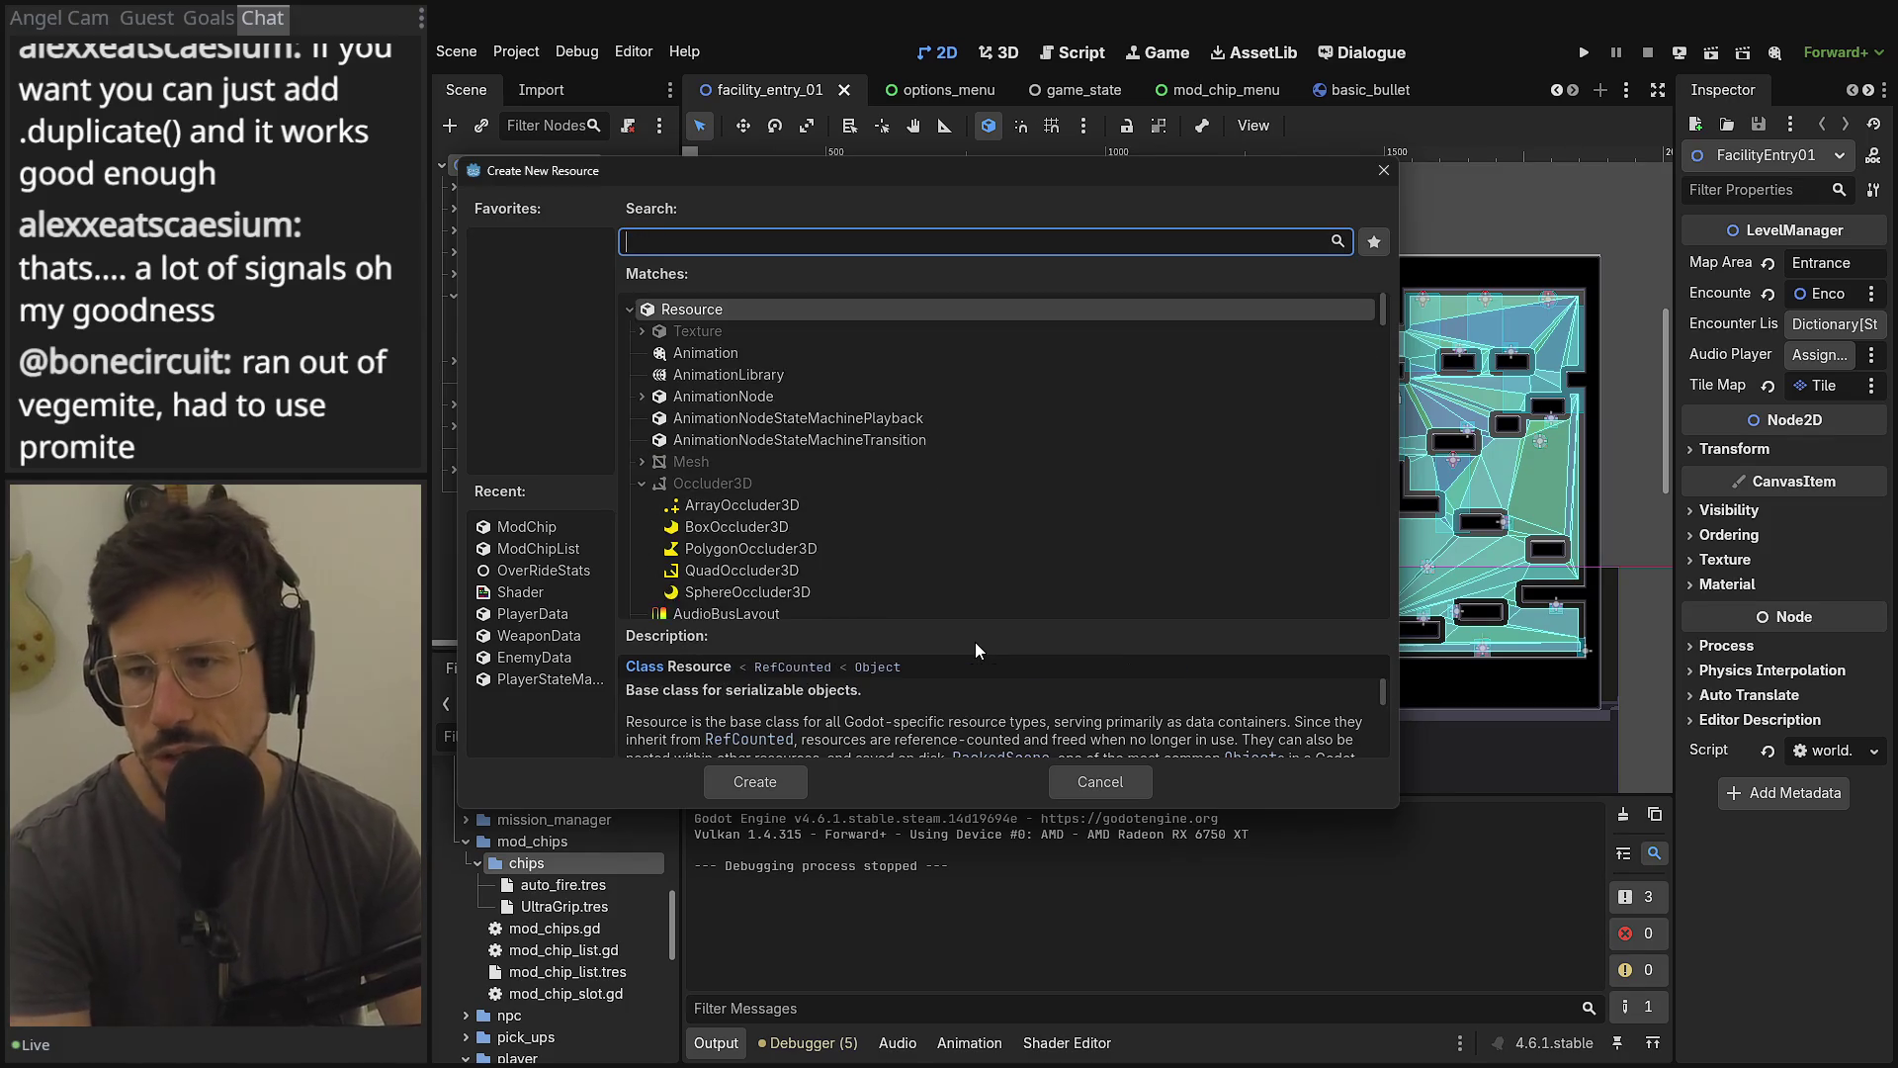
type("cho")
key("BackSpace")
key("BackSpace")
key("BackSpace")
type("mod")
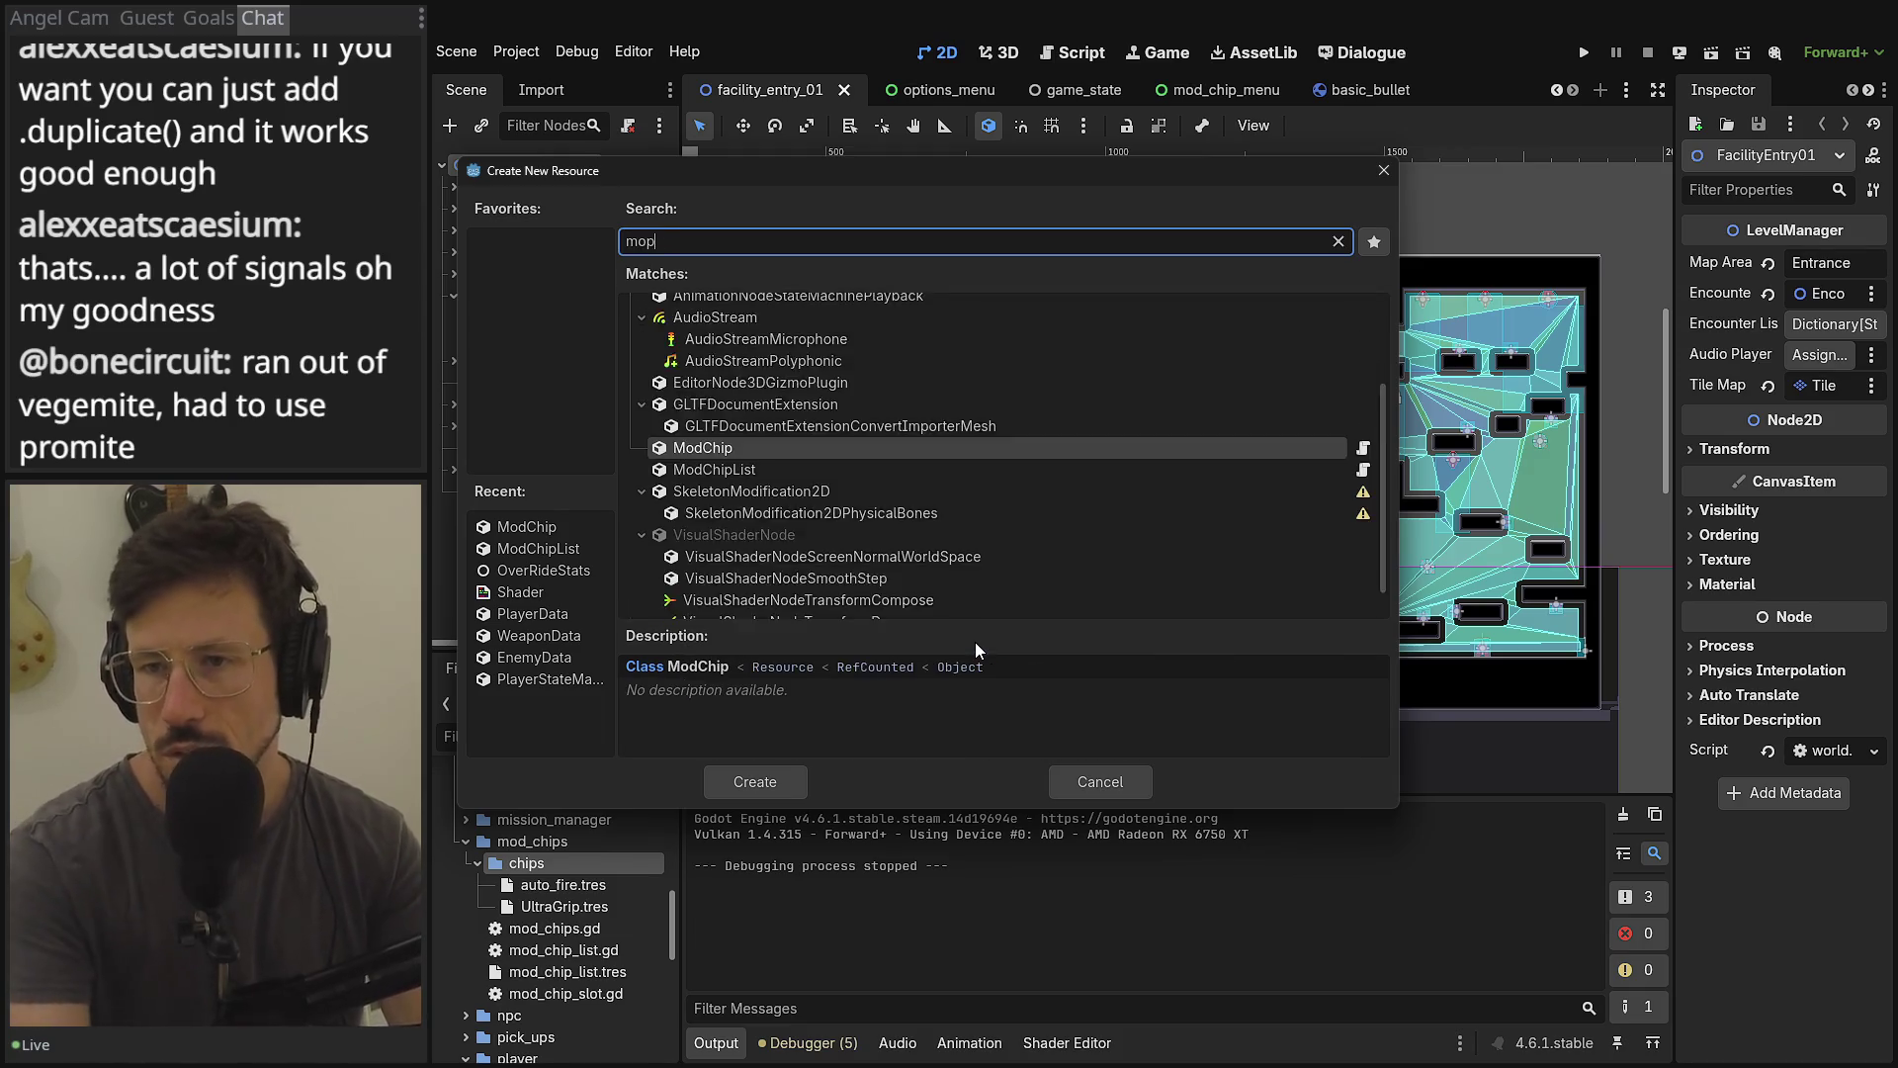
double_click(775, 449)
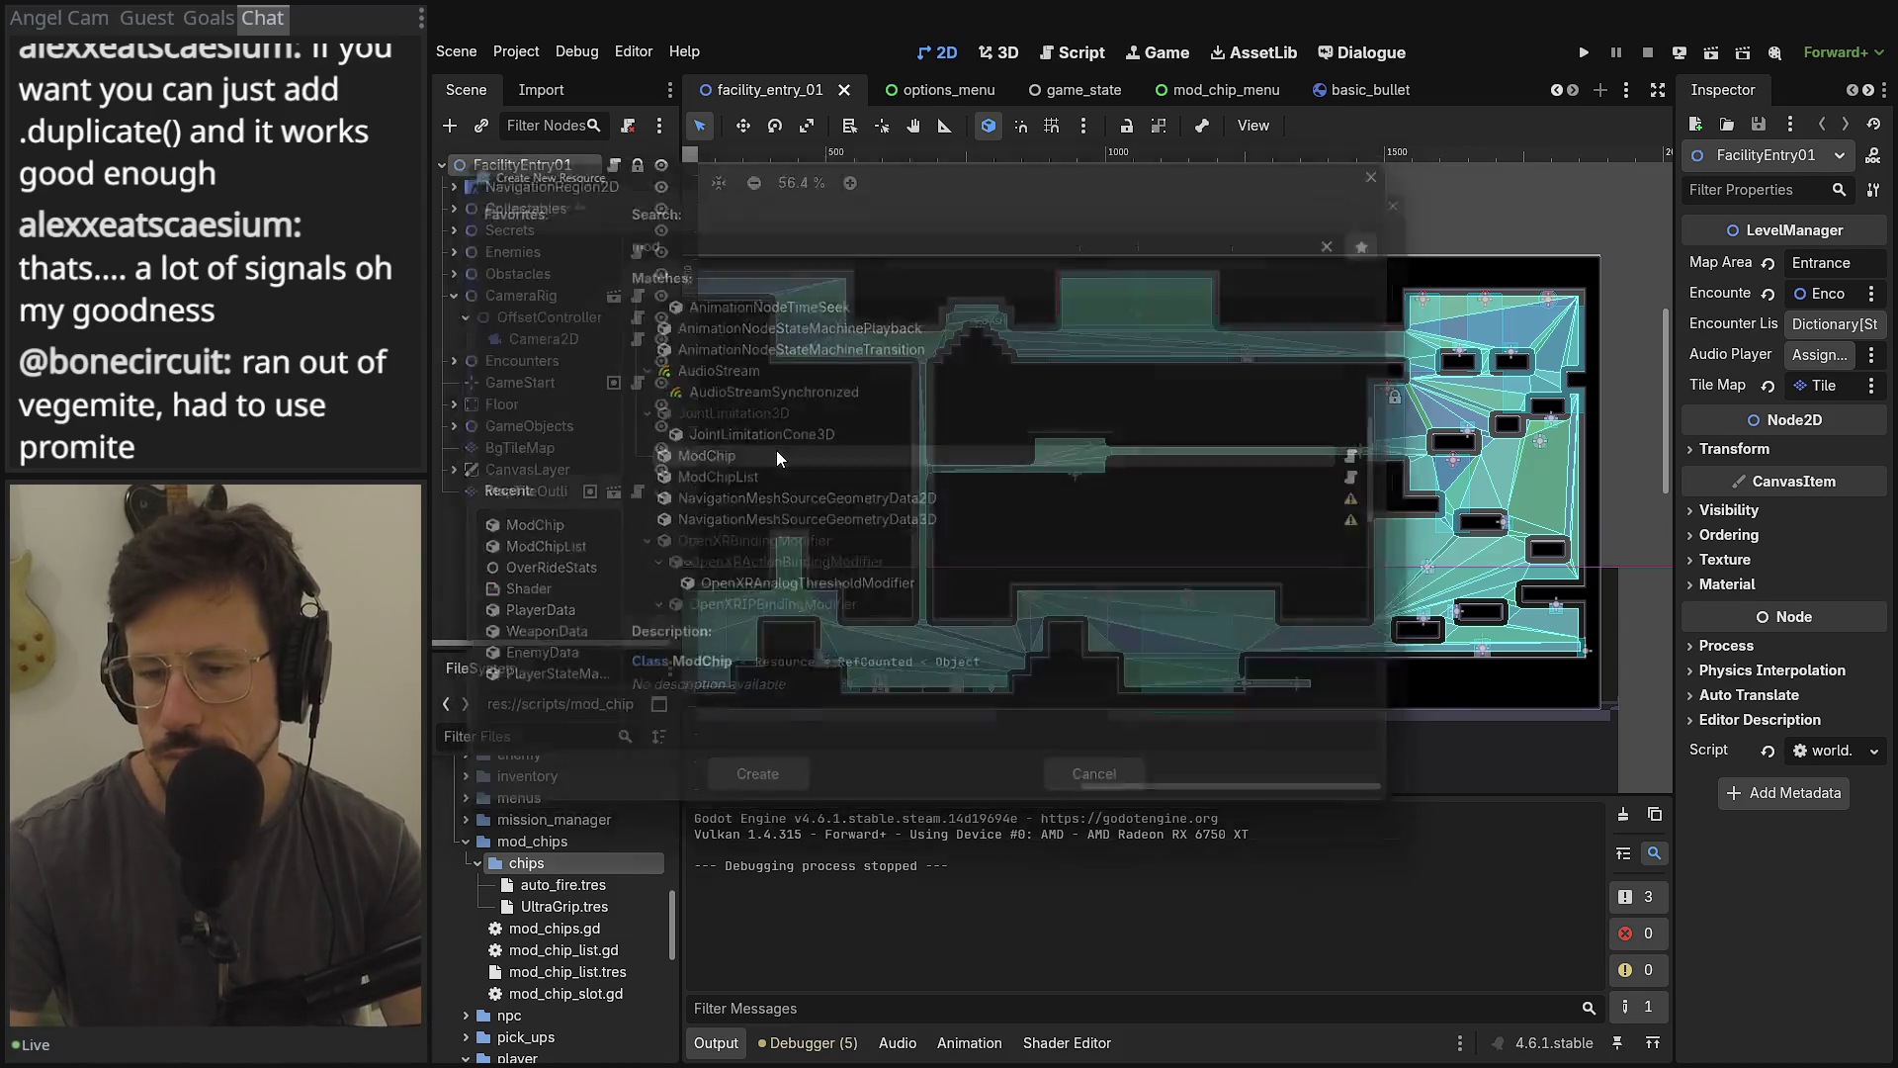
Save the new resource as sprint.tres
type("Sprint")
key("BackSpace")
key("BackSpace")
key("BackSpace")
type("s")
type("print.tres")
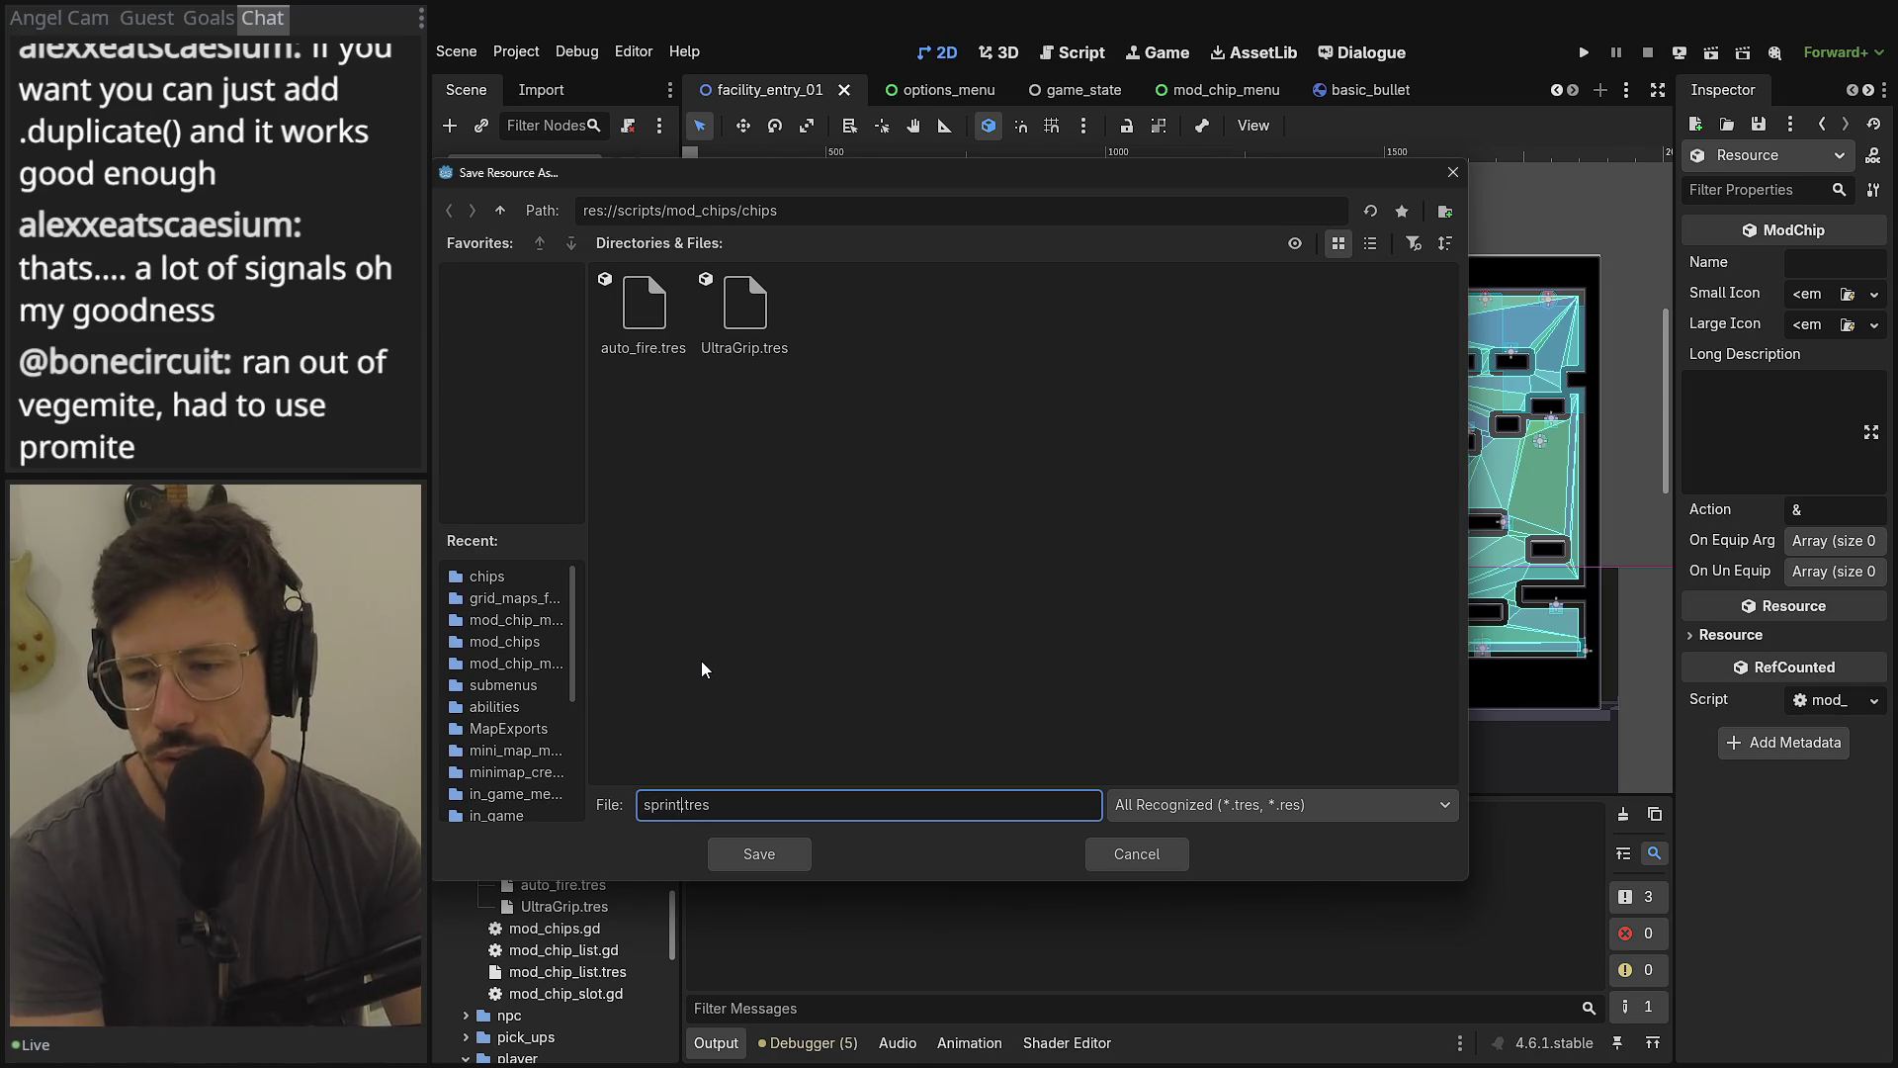
key("Return")
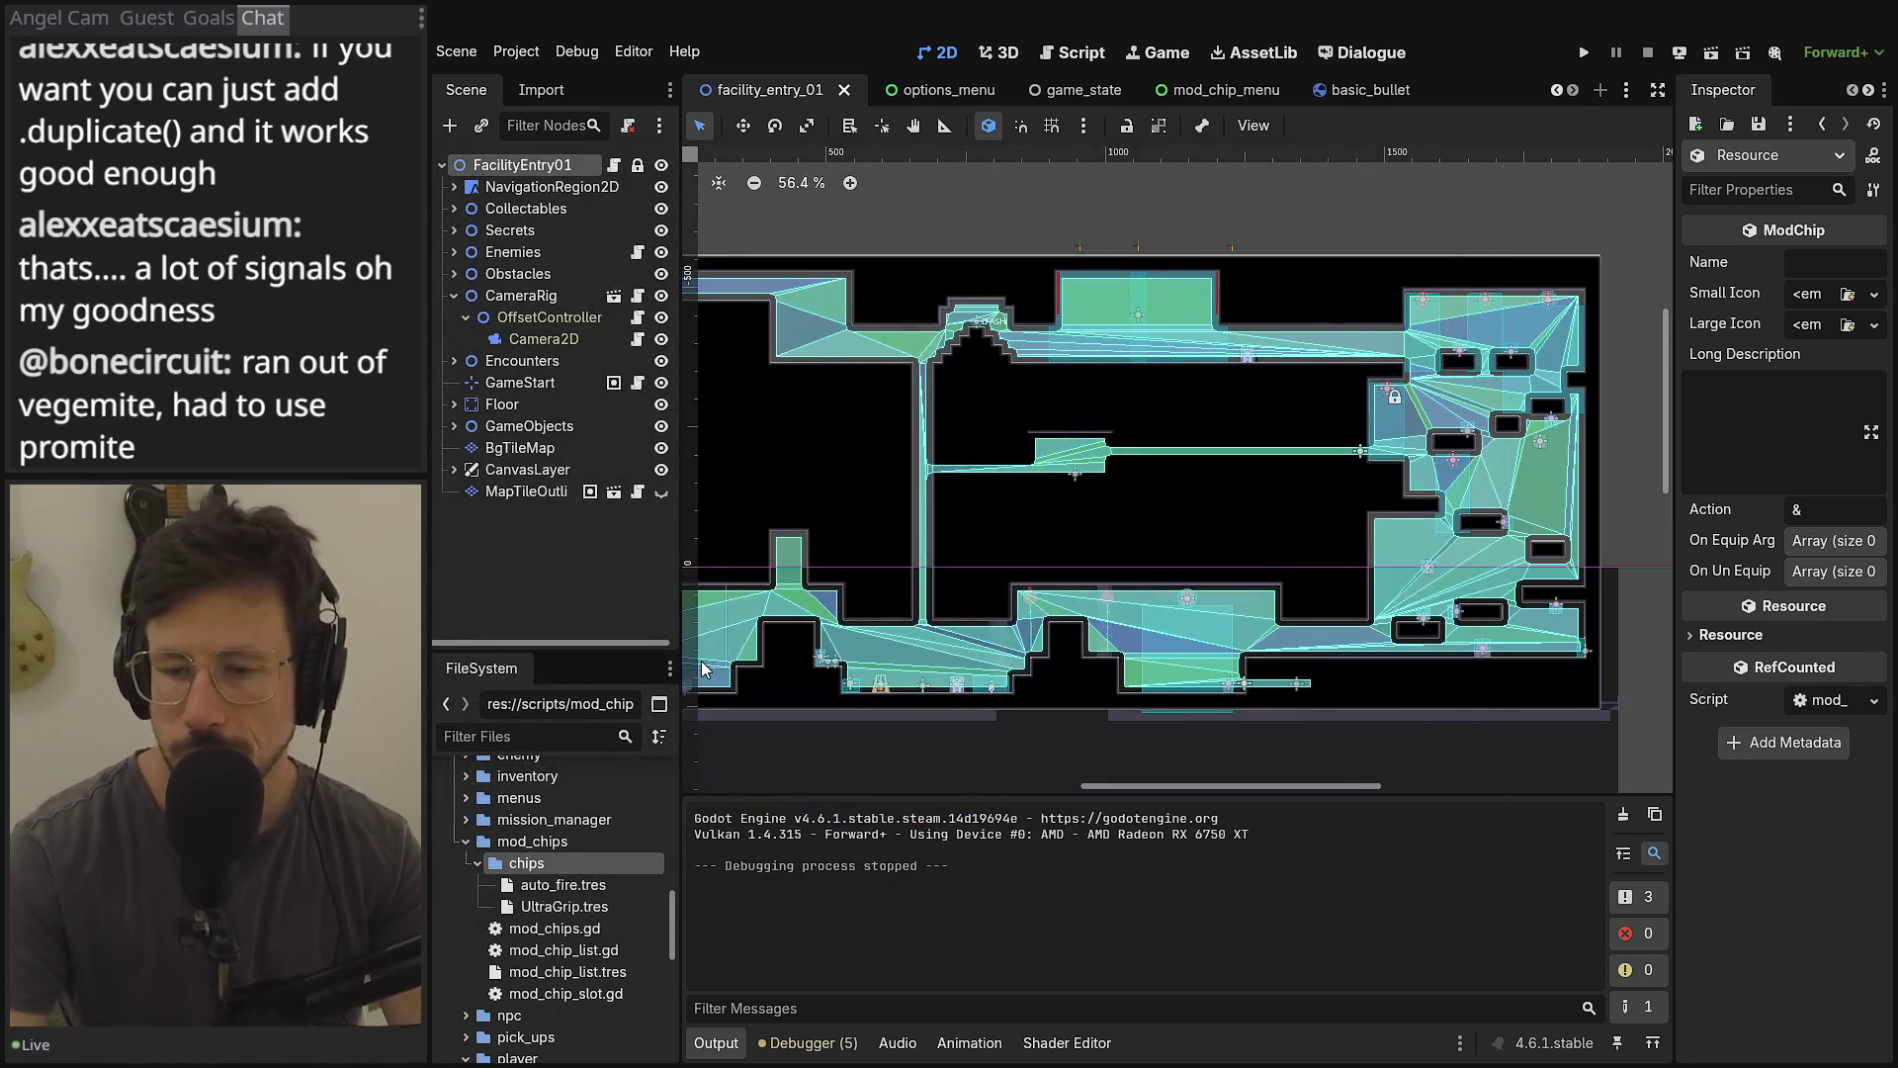
Set the chip's Name to Sprint and Long Description to 'Maintain Some Speed After Dashing'
left_click(1827, 272)
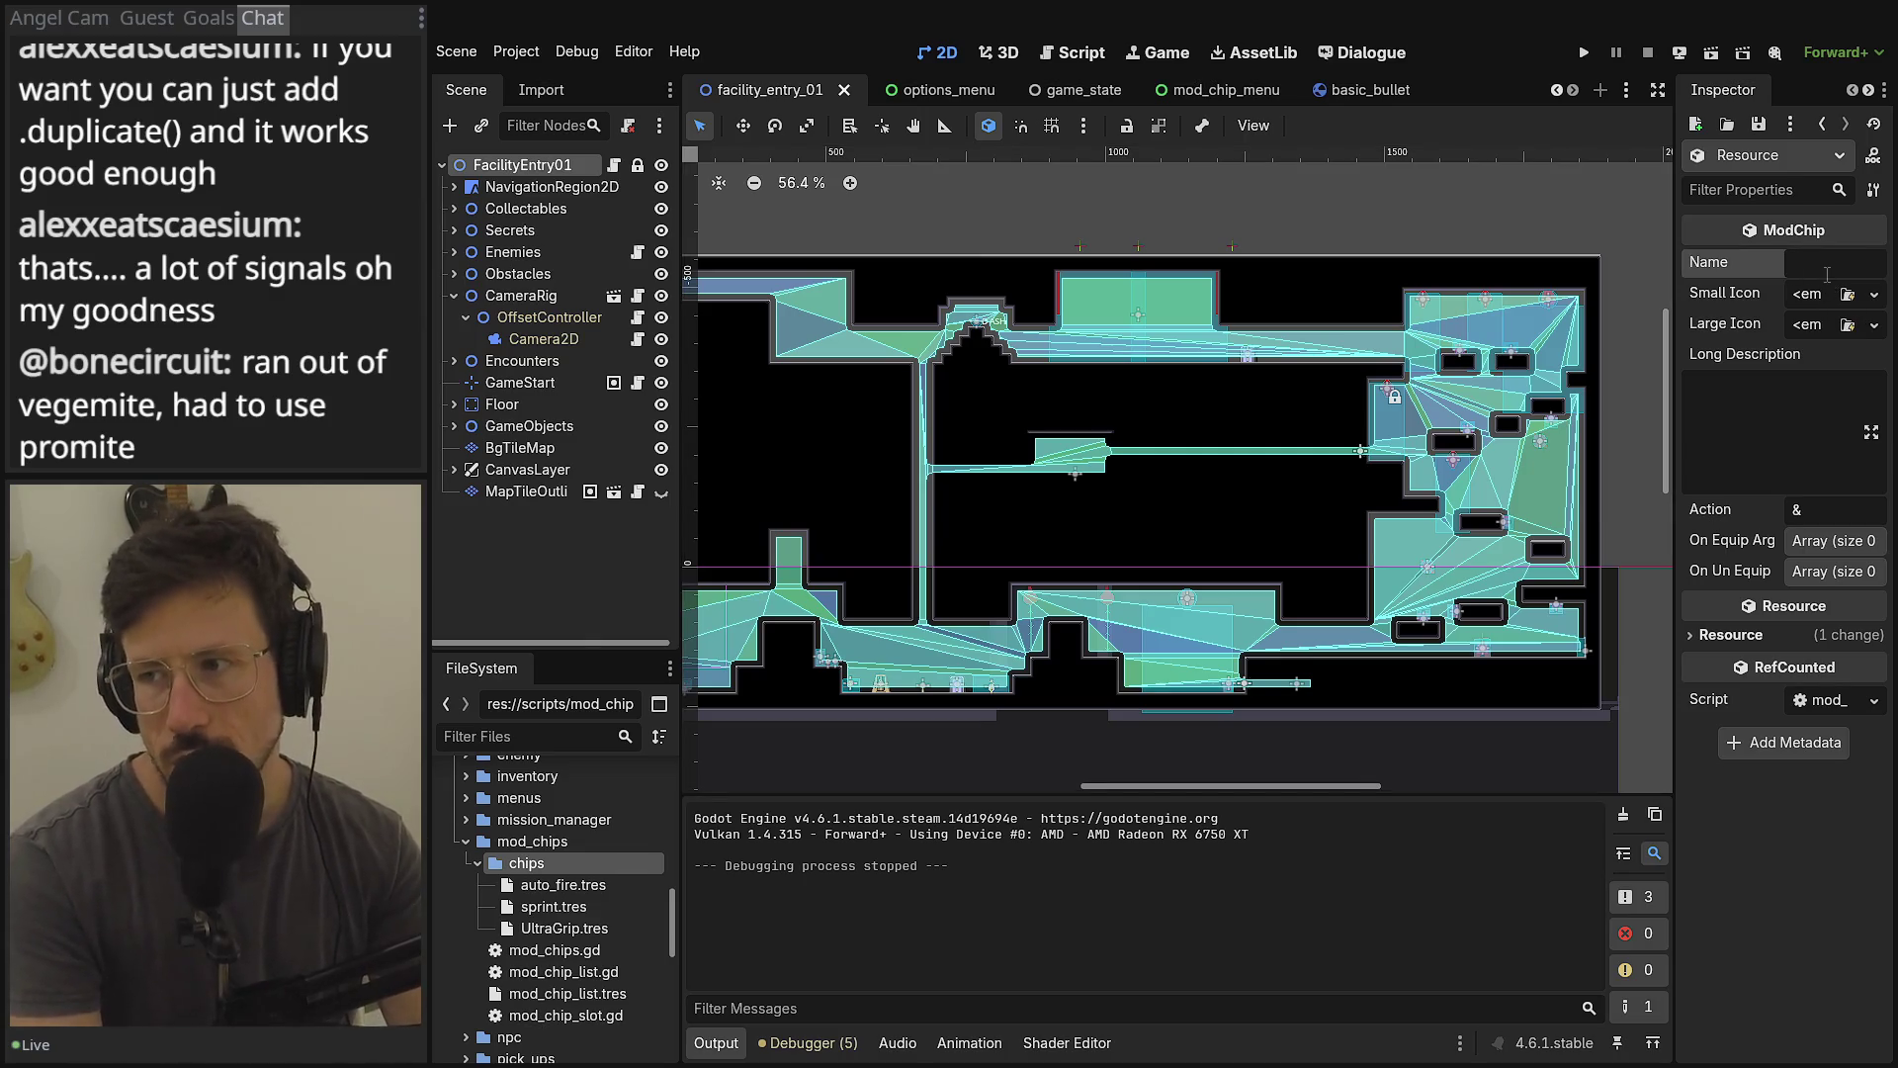
type("Sprint")
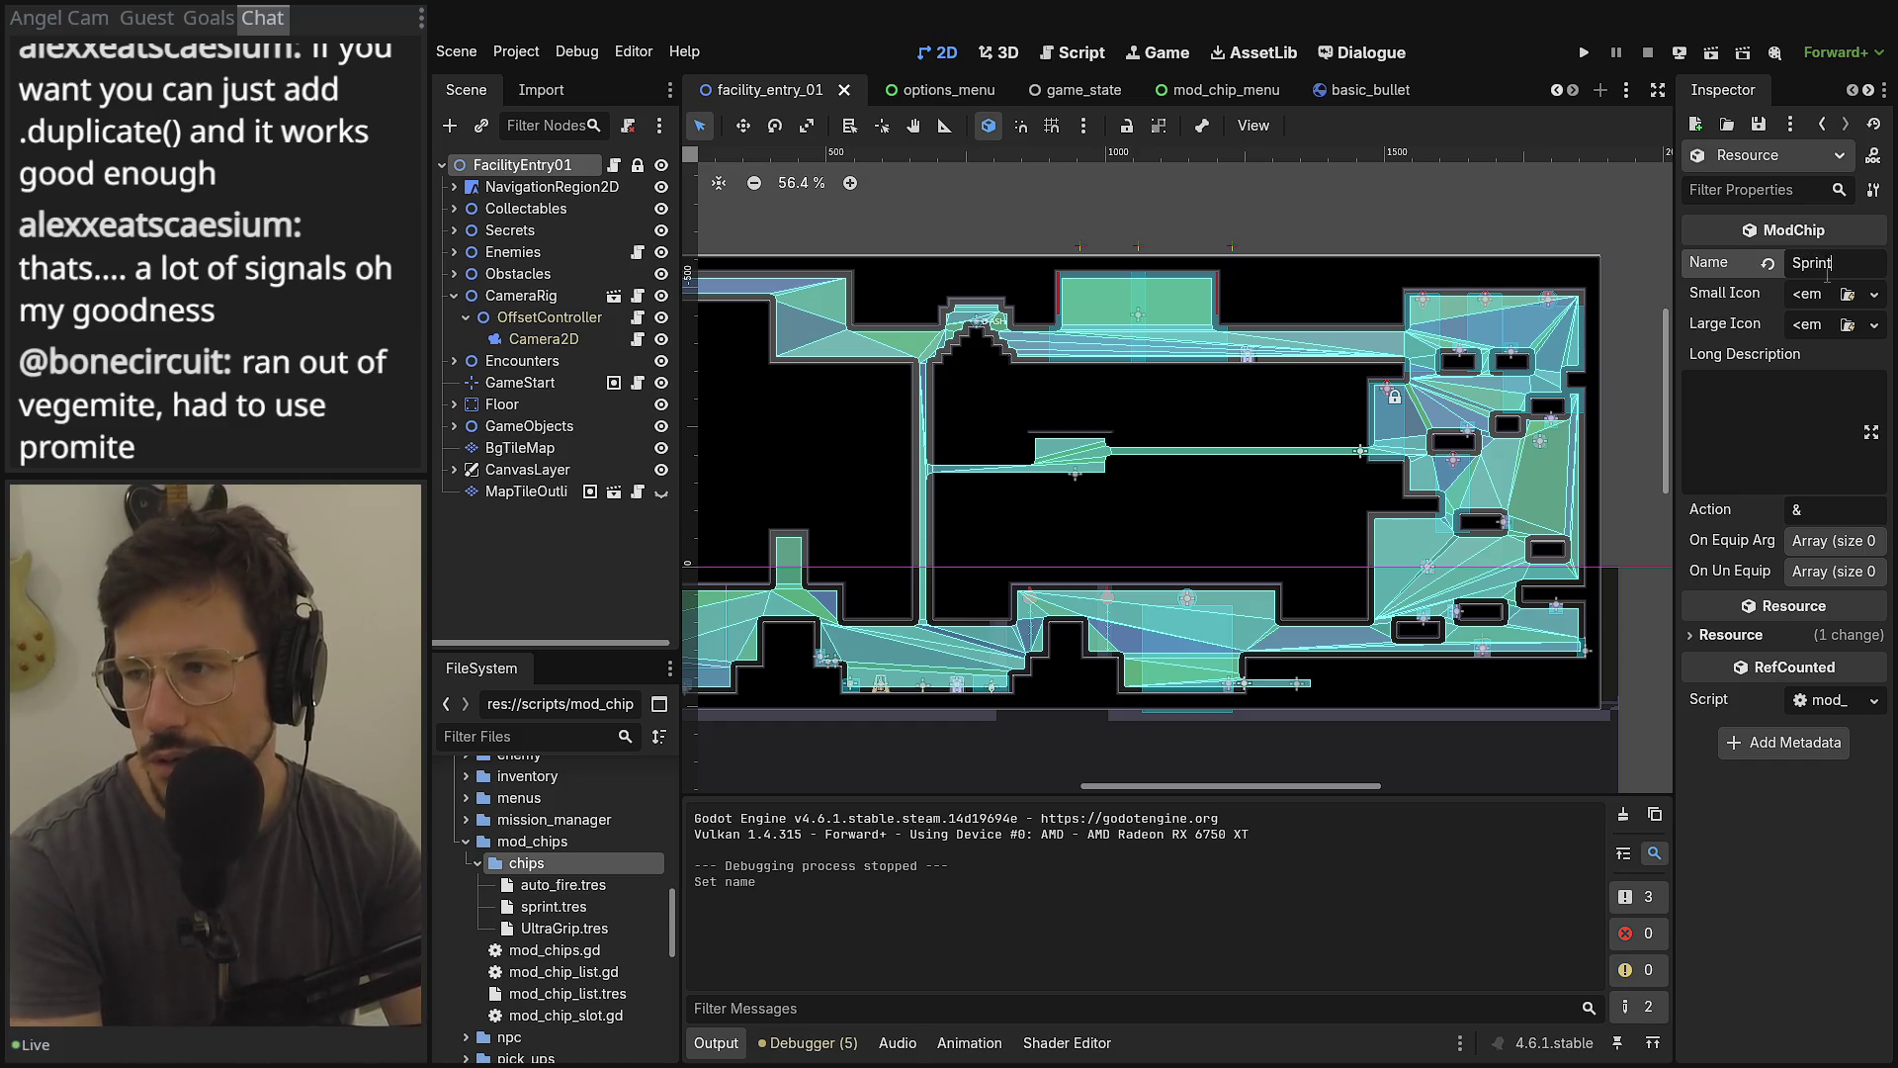
key("Tab")
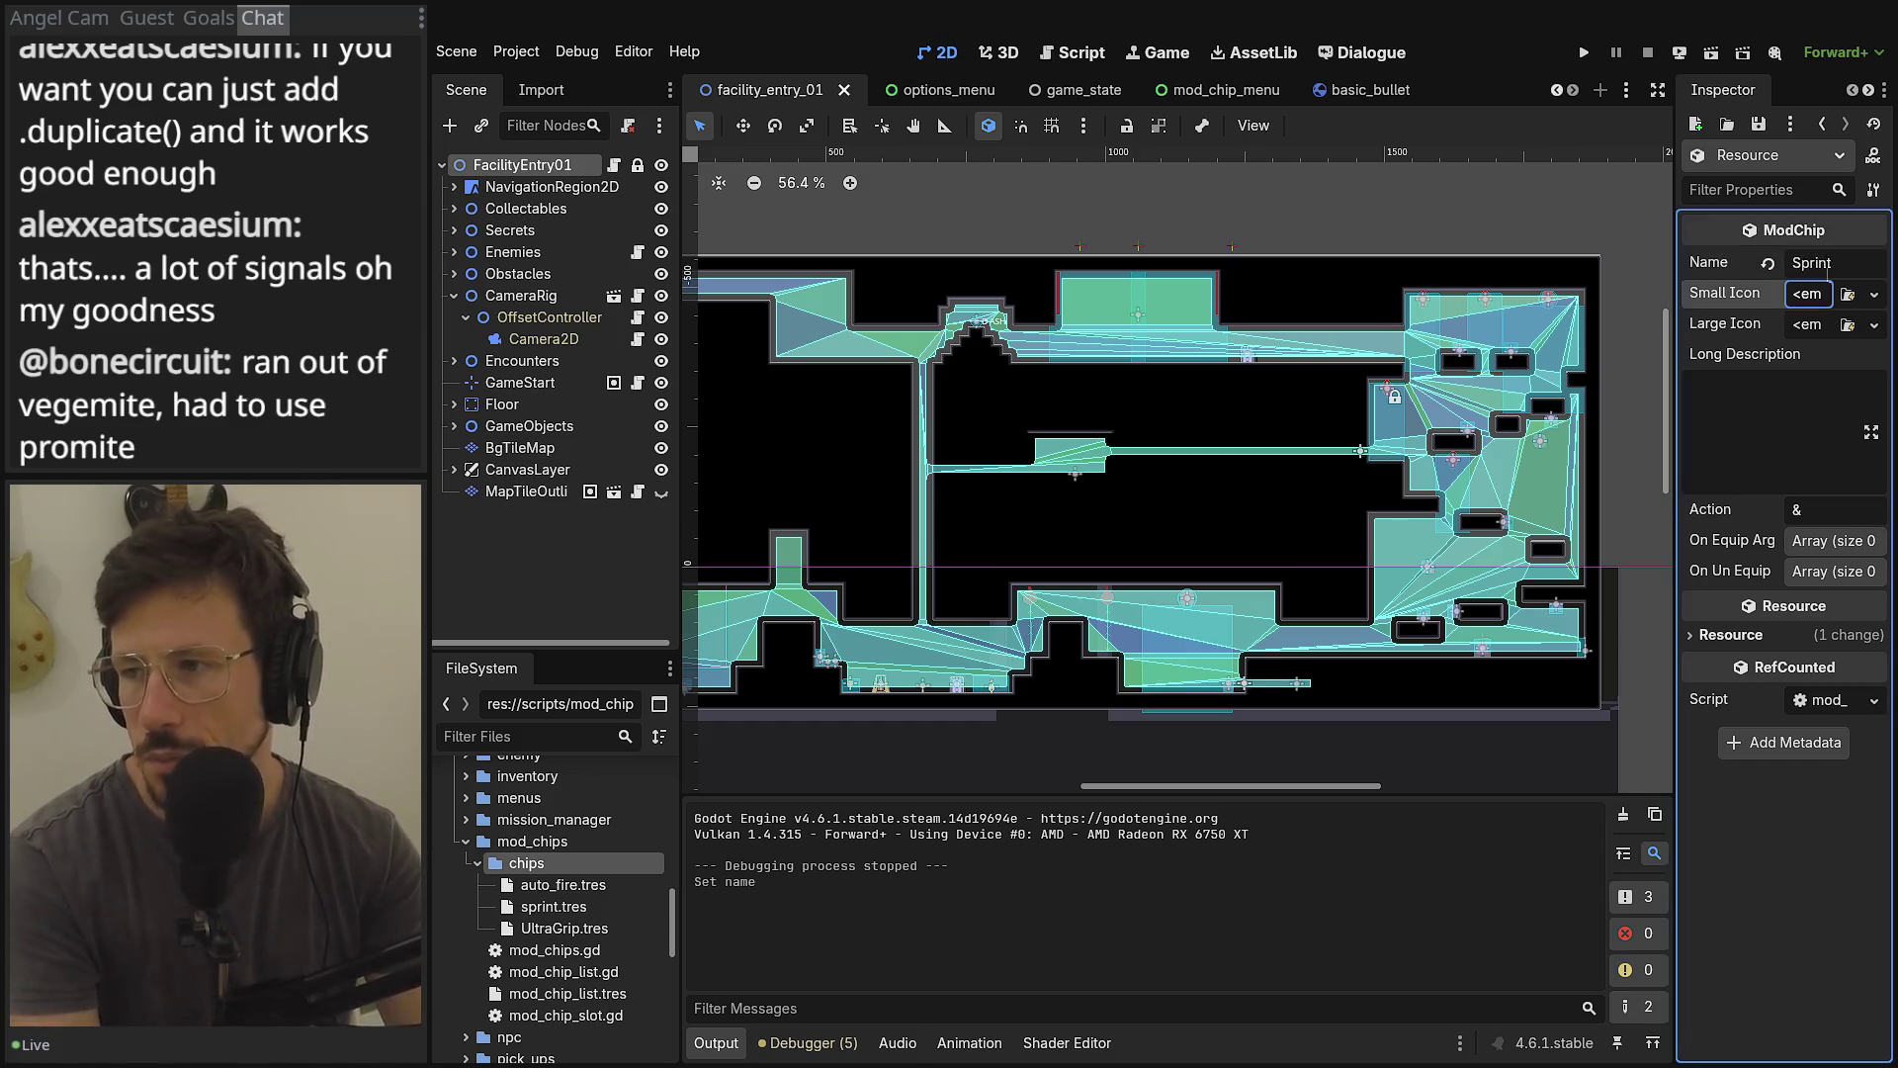
left_click(1780, 414)
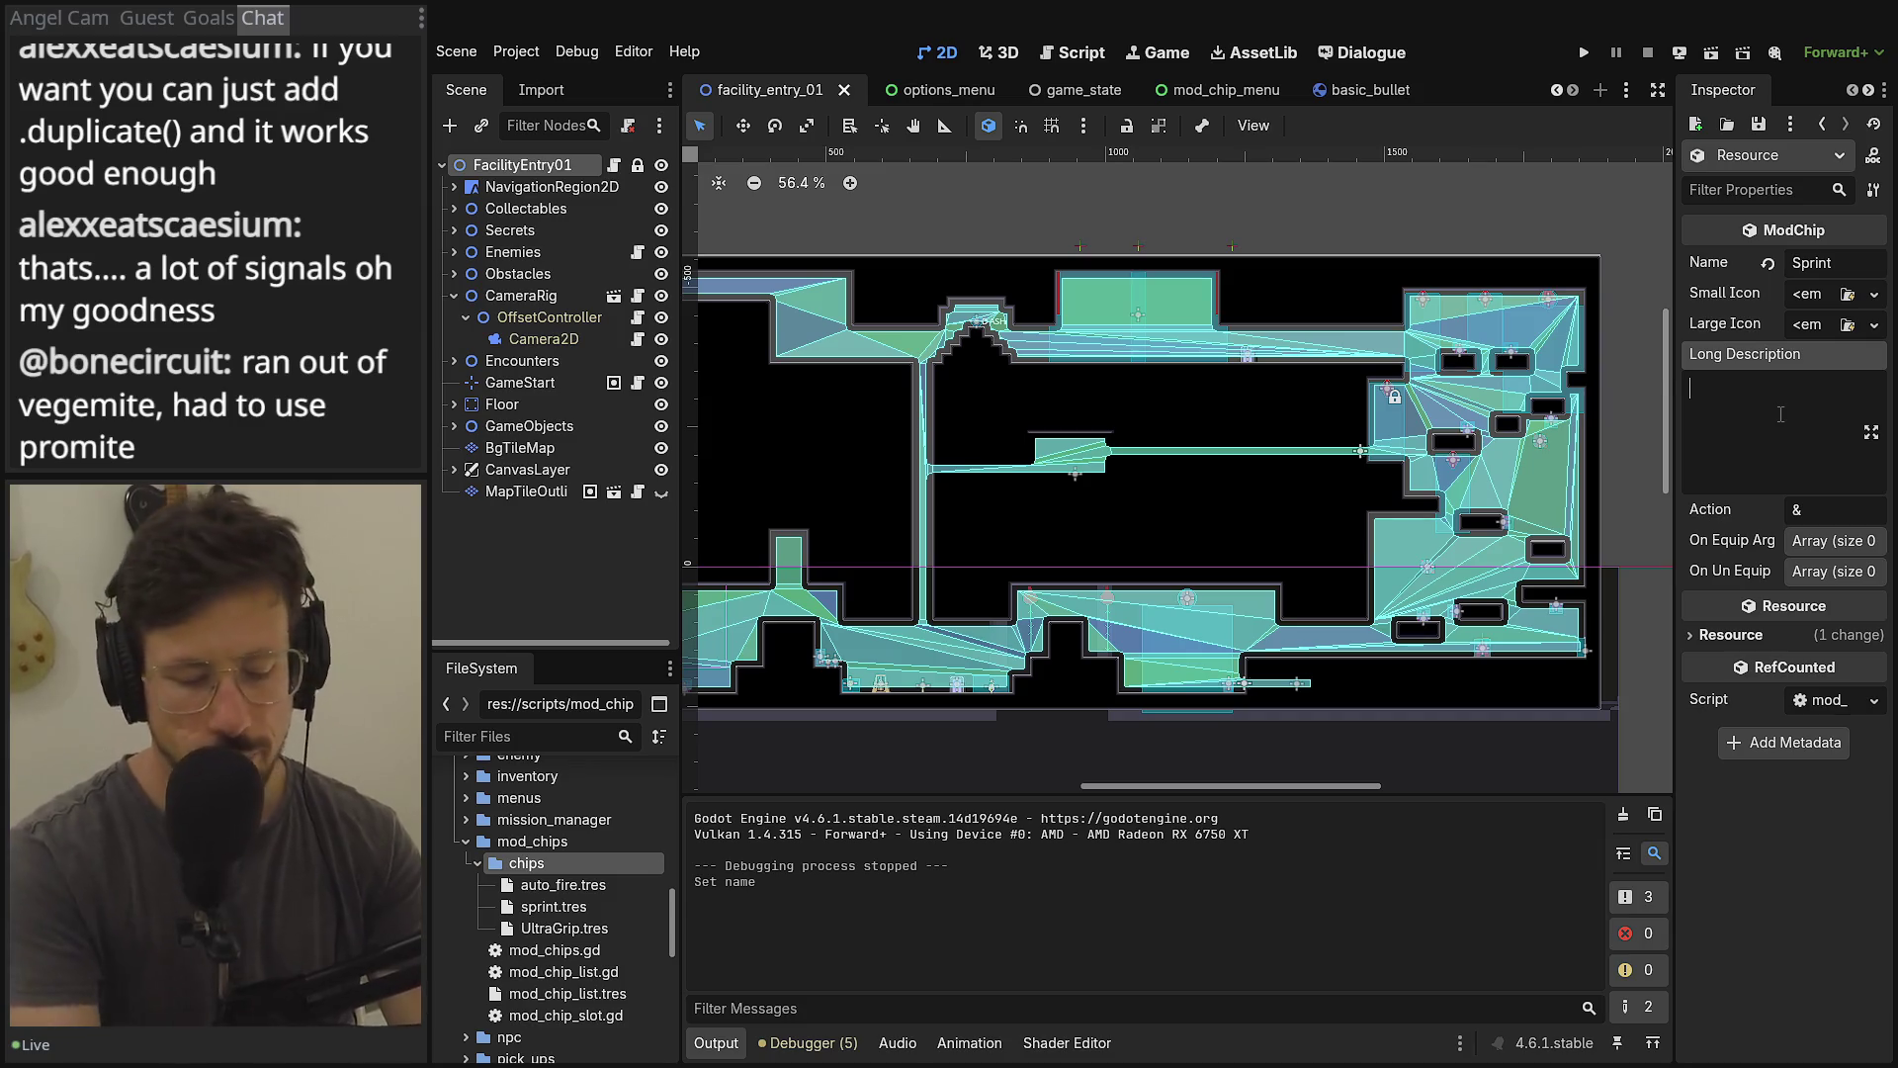
type("Maint")
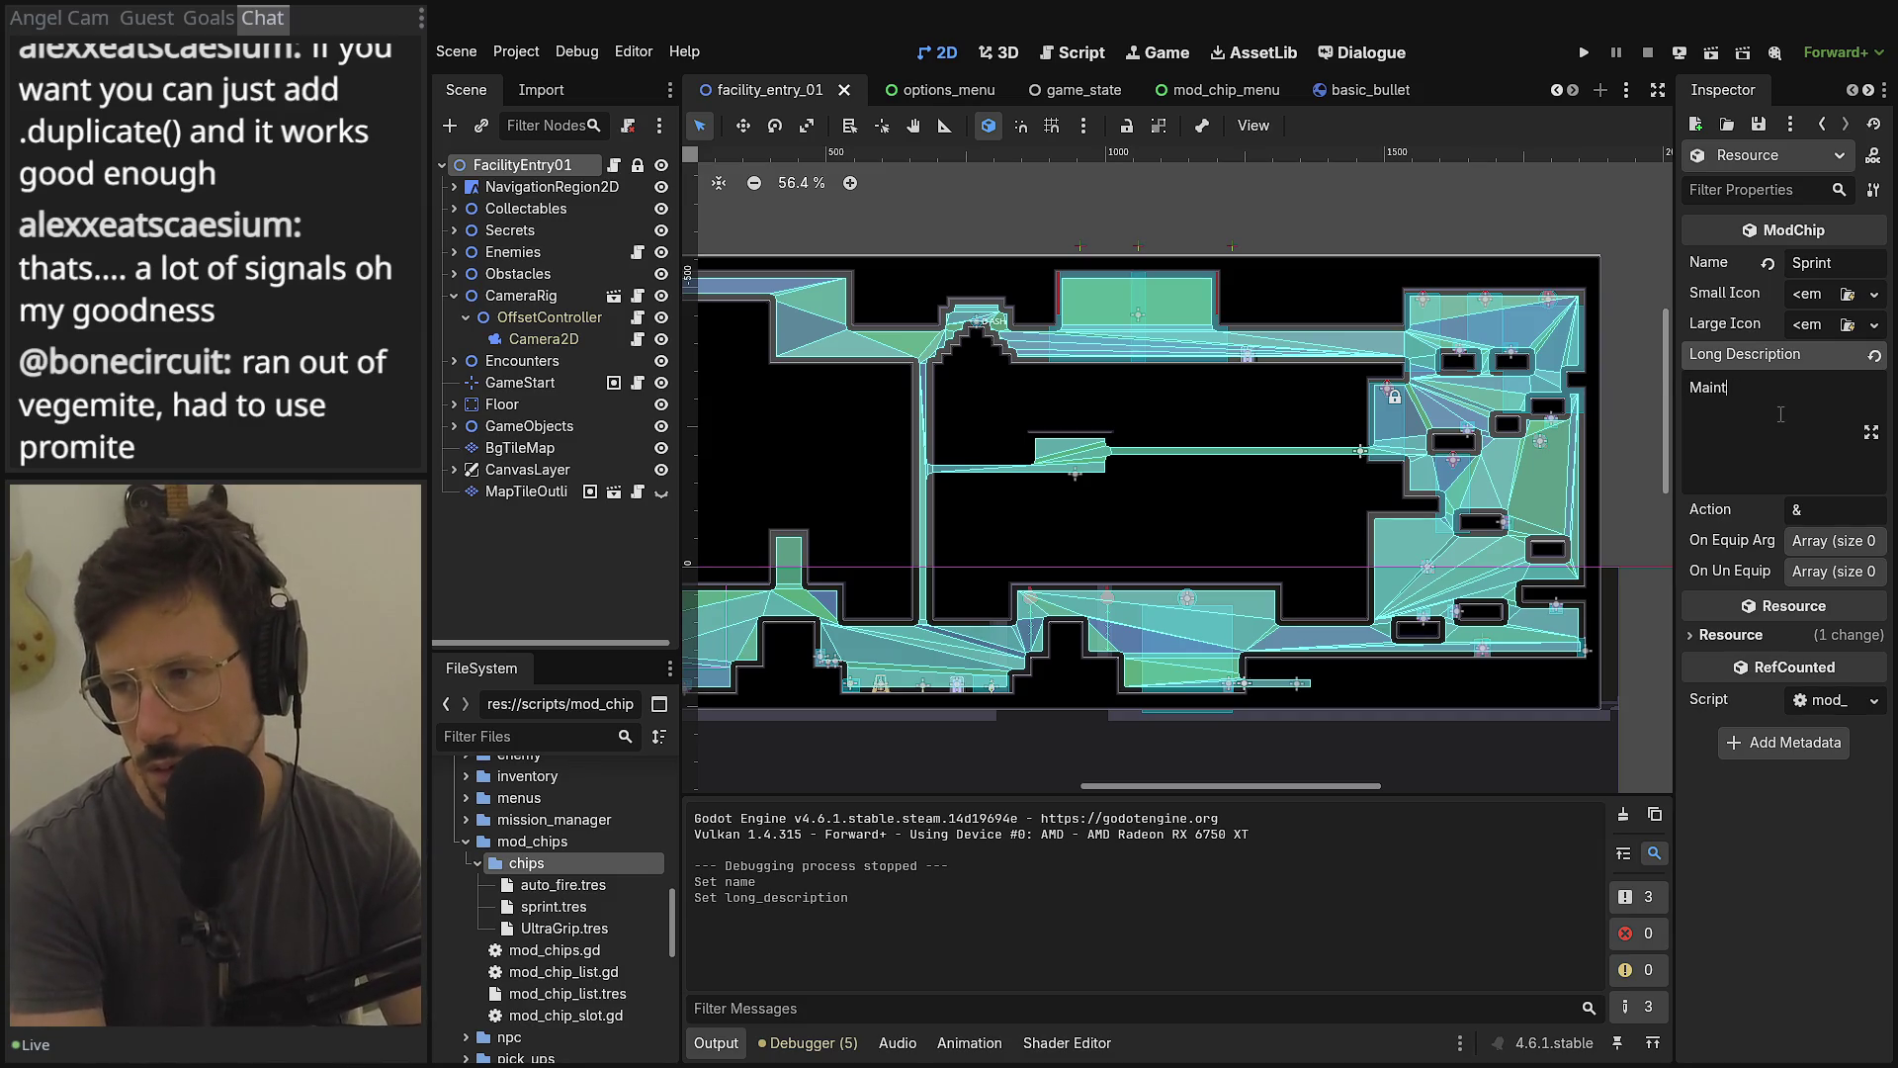
type("ain Some Speed")
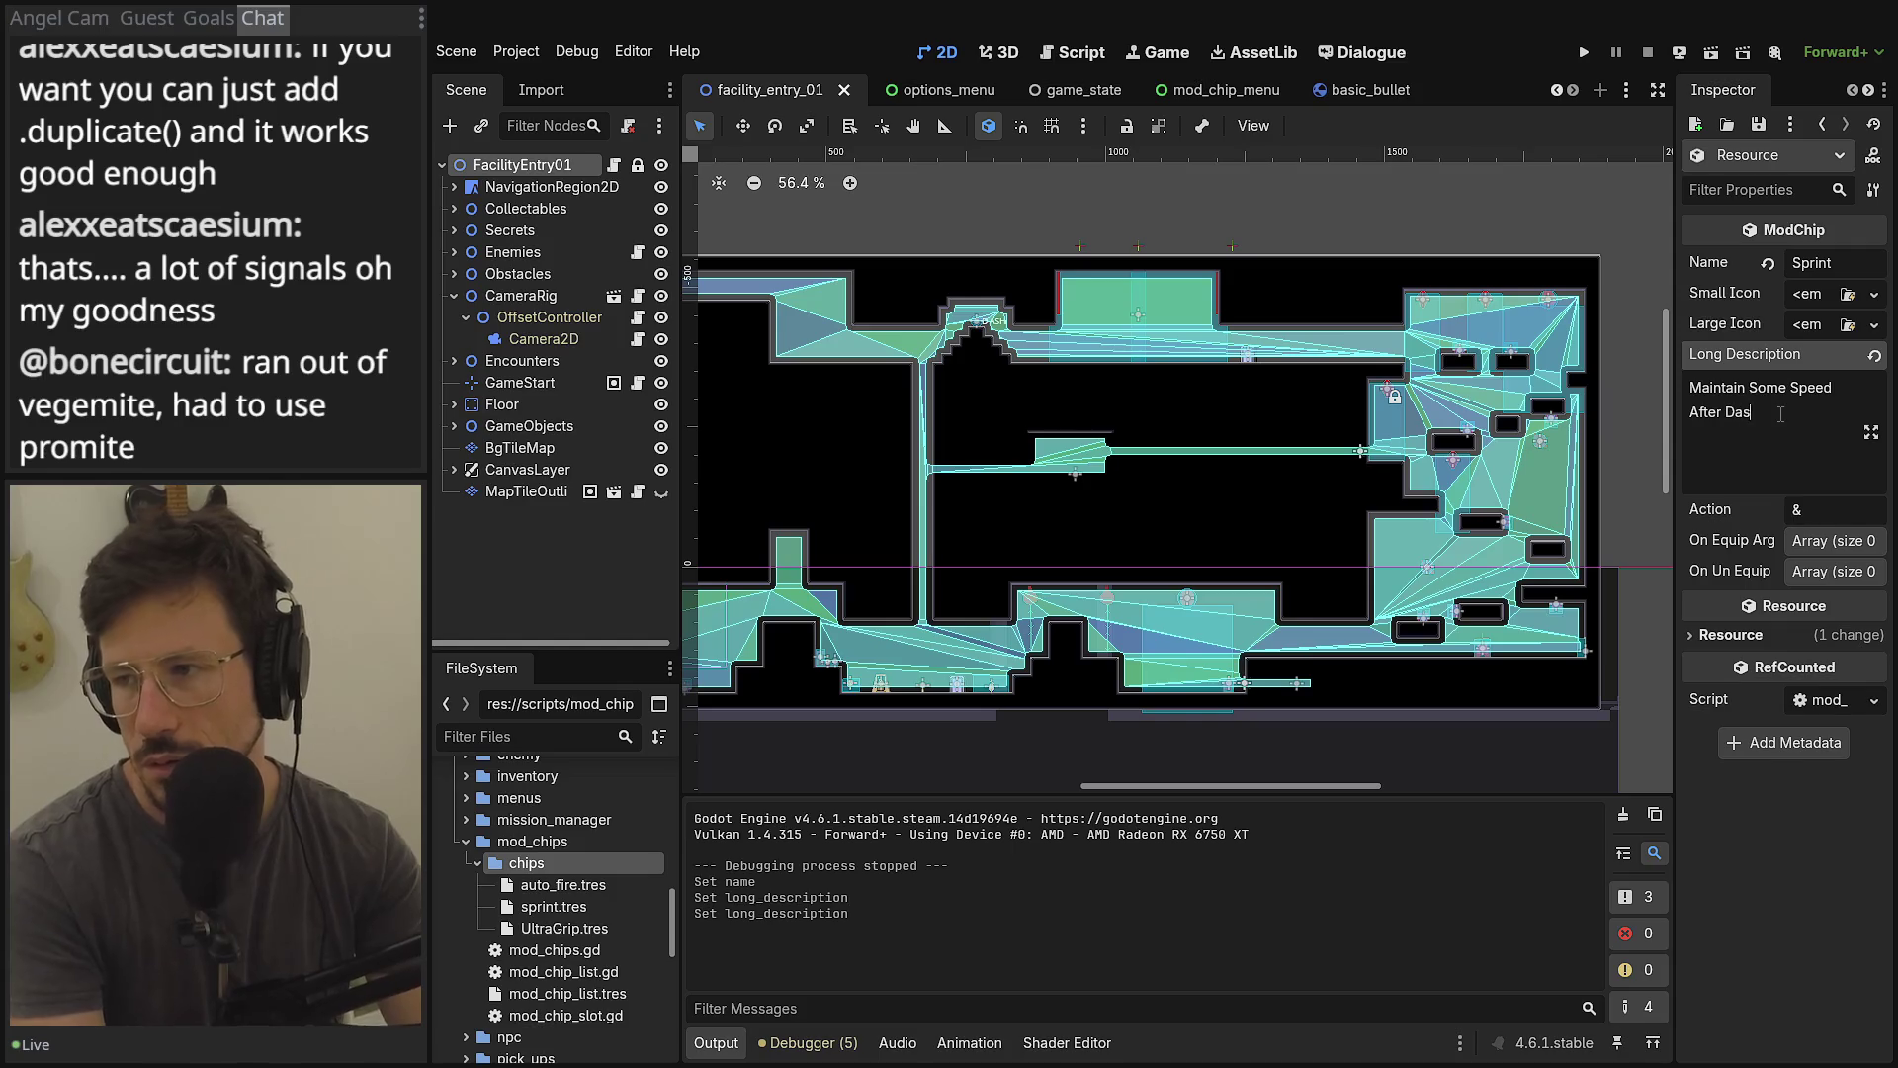
type("ng")
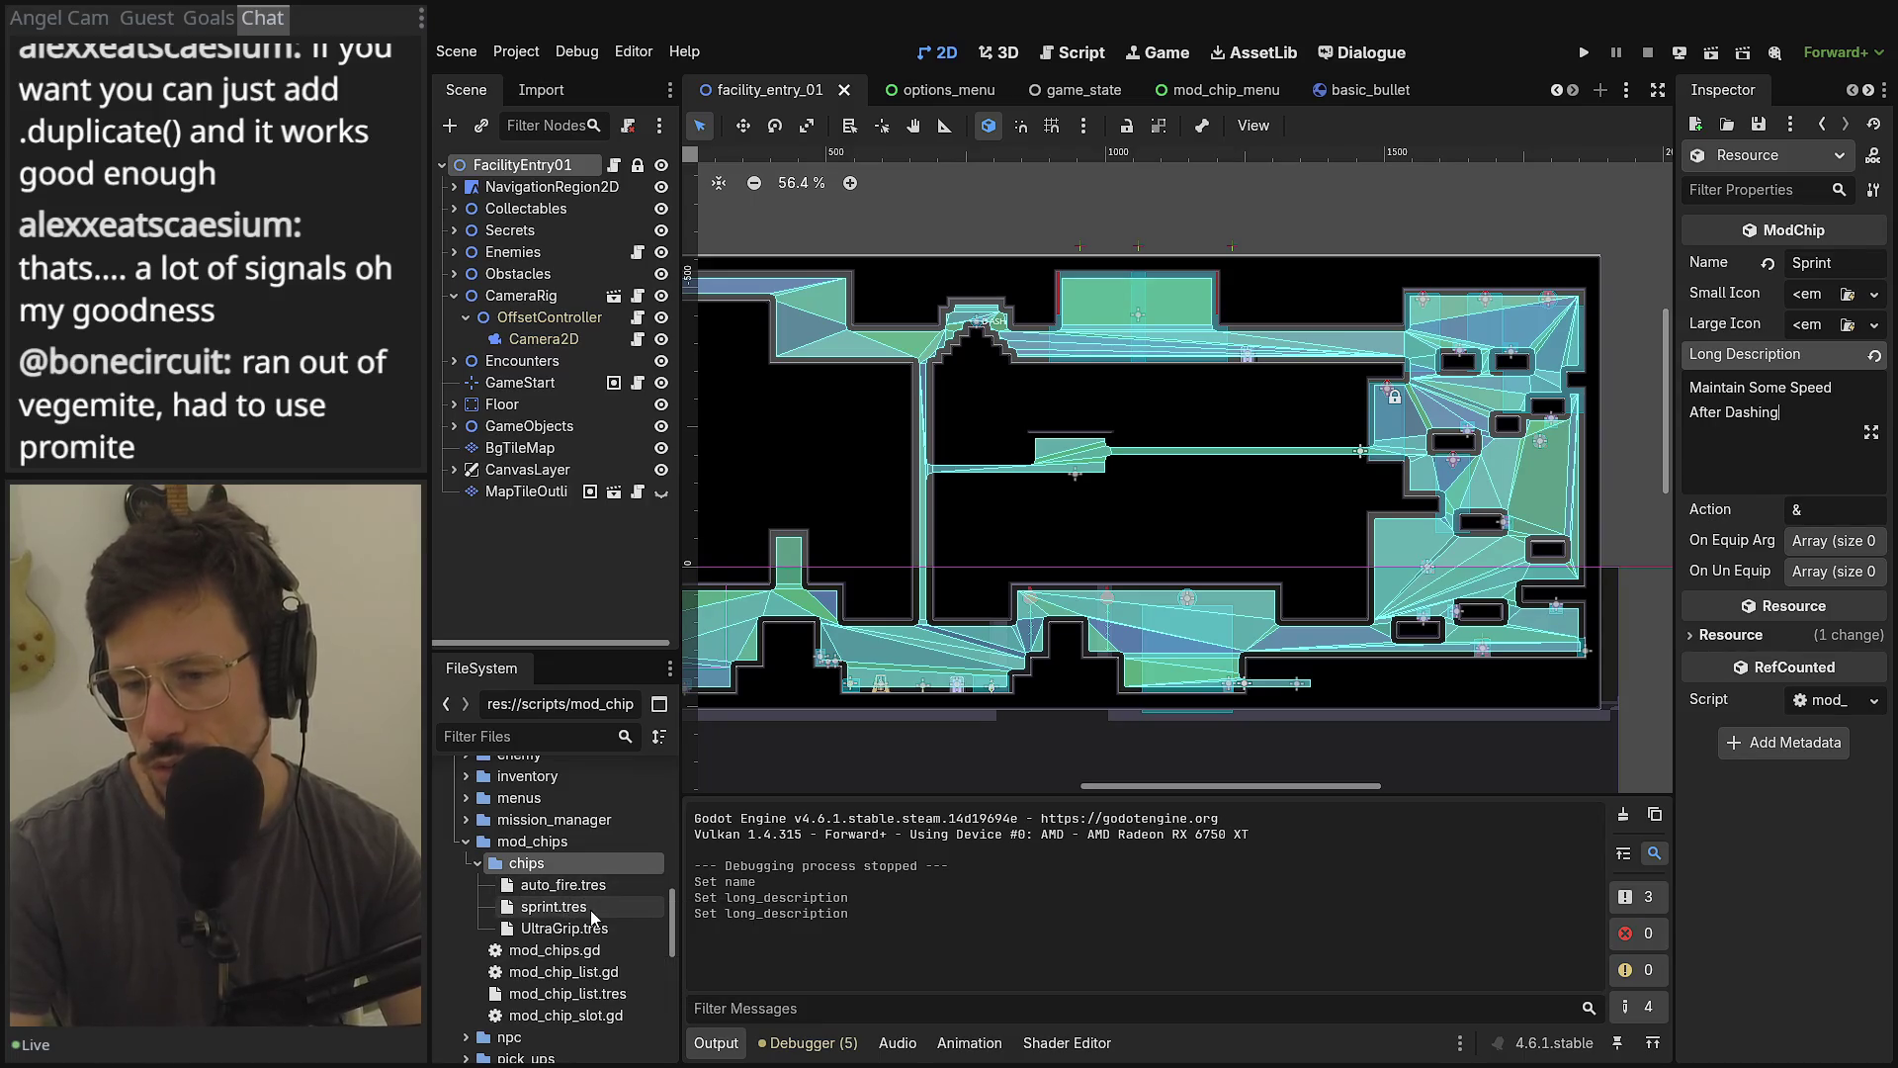
Filter the FileSystem for 'sprint' files, then clear the filter
left_click(535, 736)
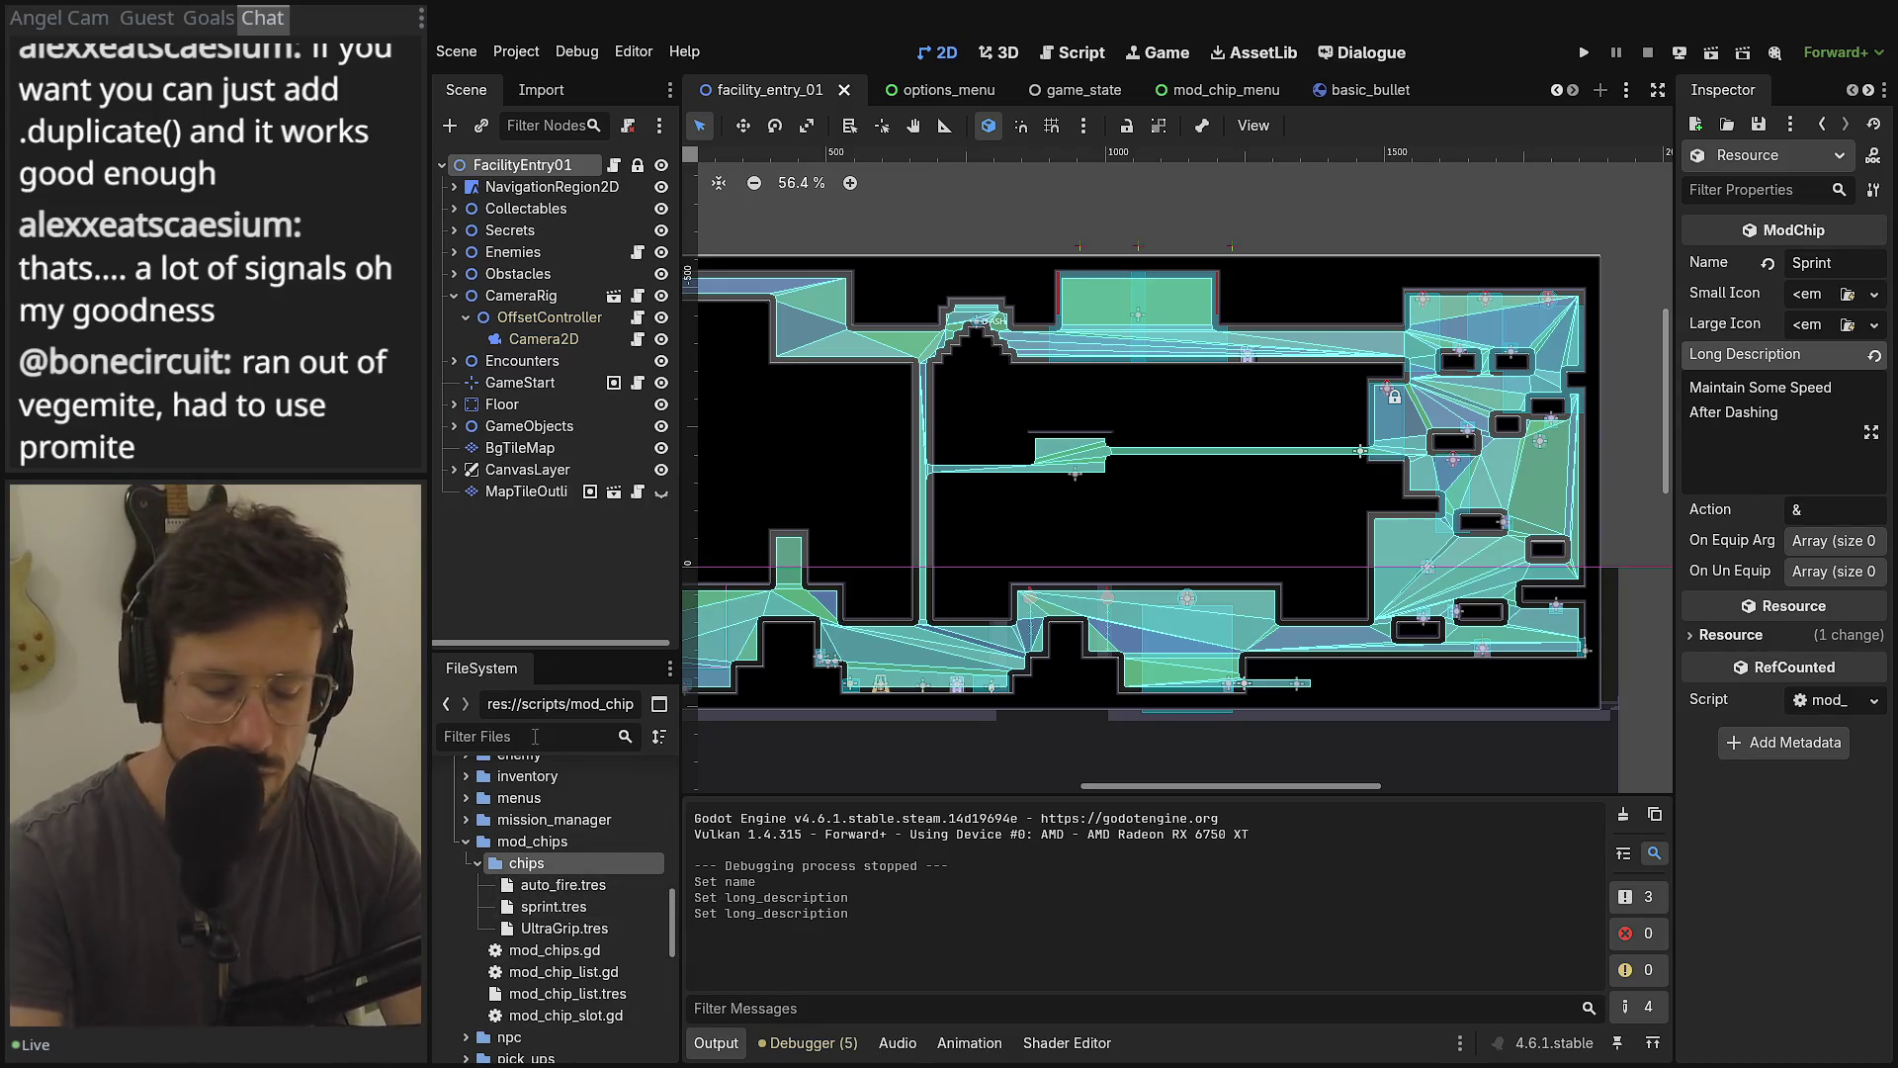
type("spin")
key("BackSpace")
key("BackSpace")
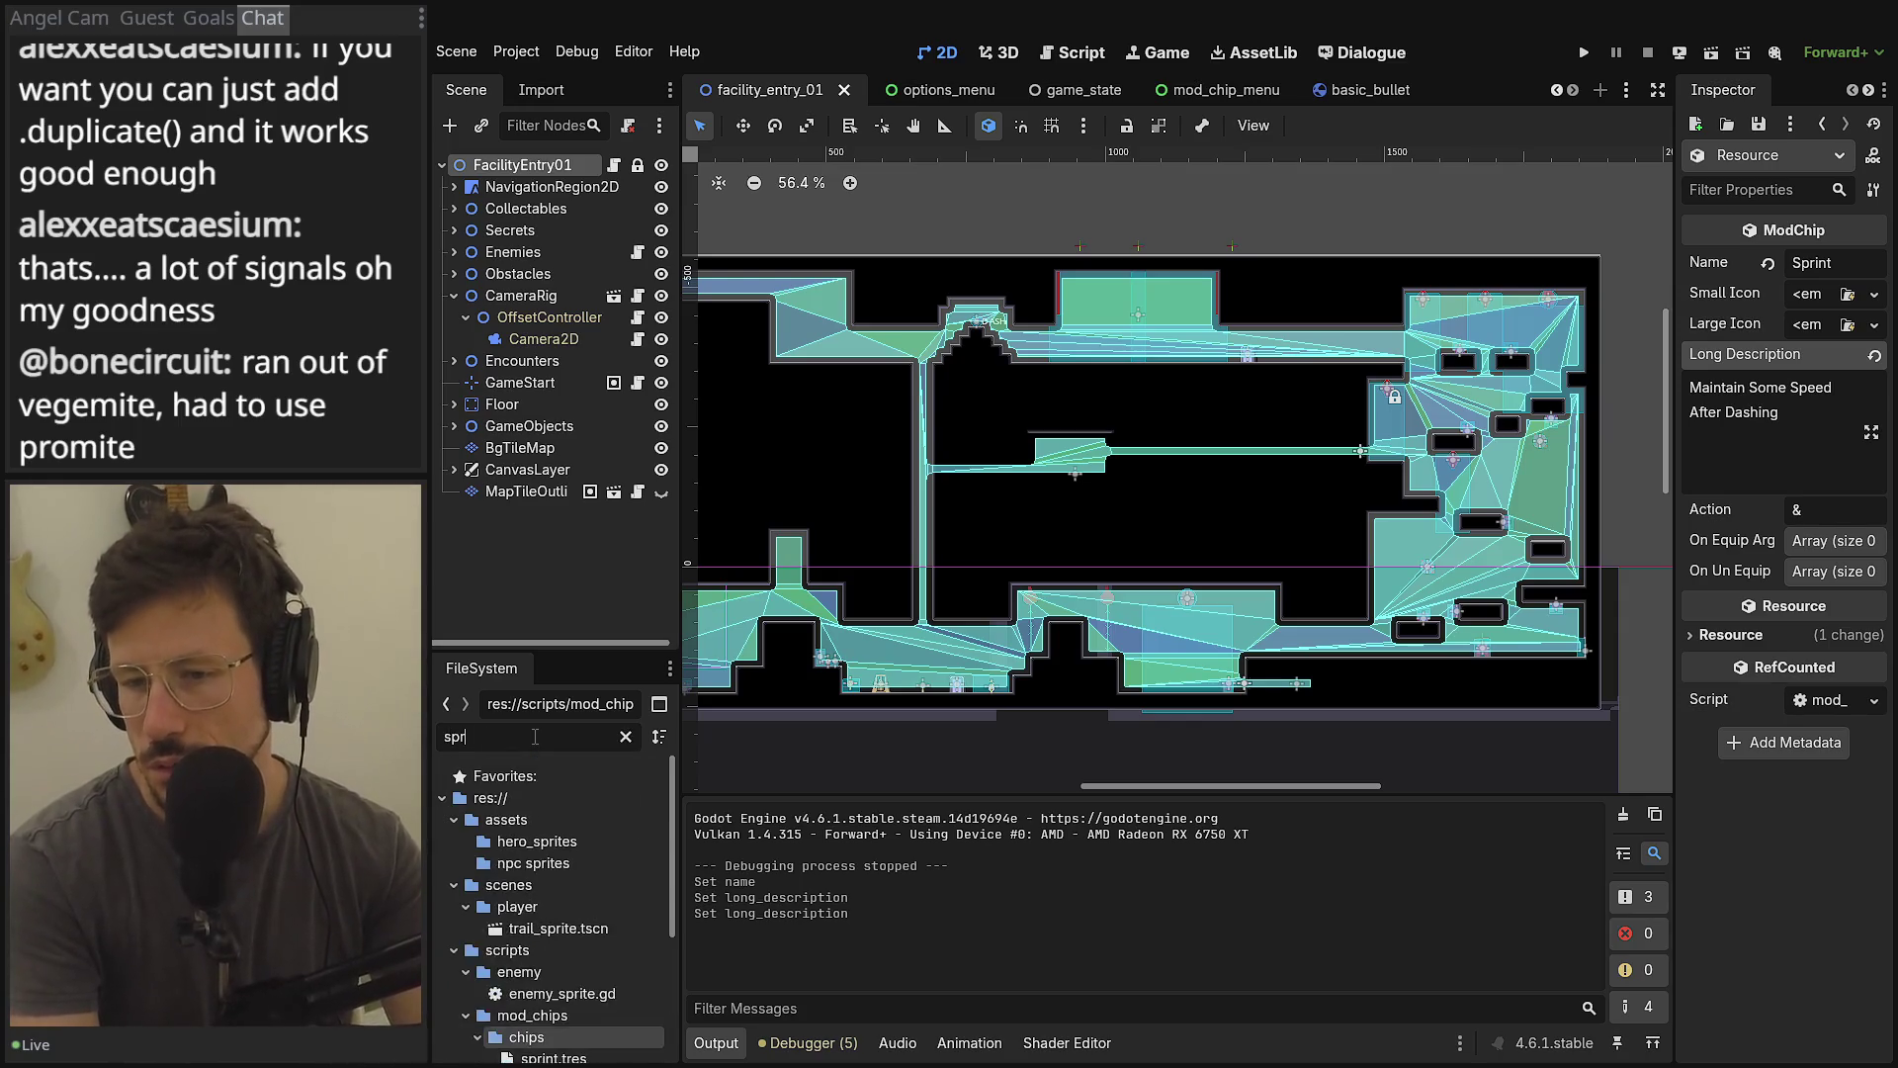
type("rint")
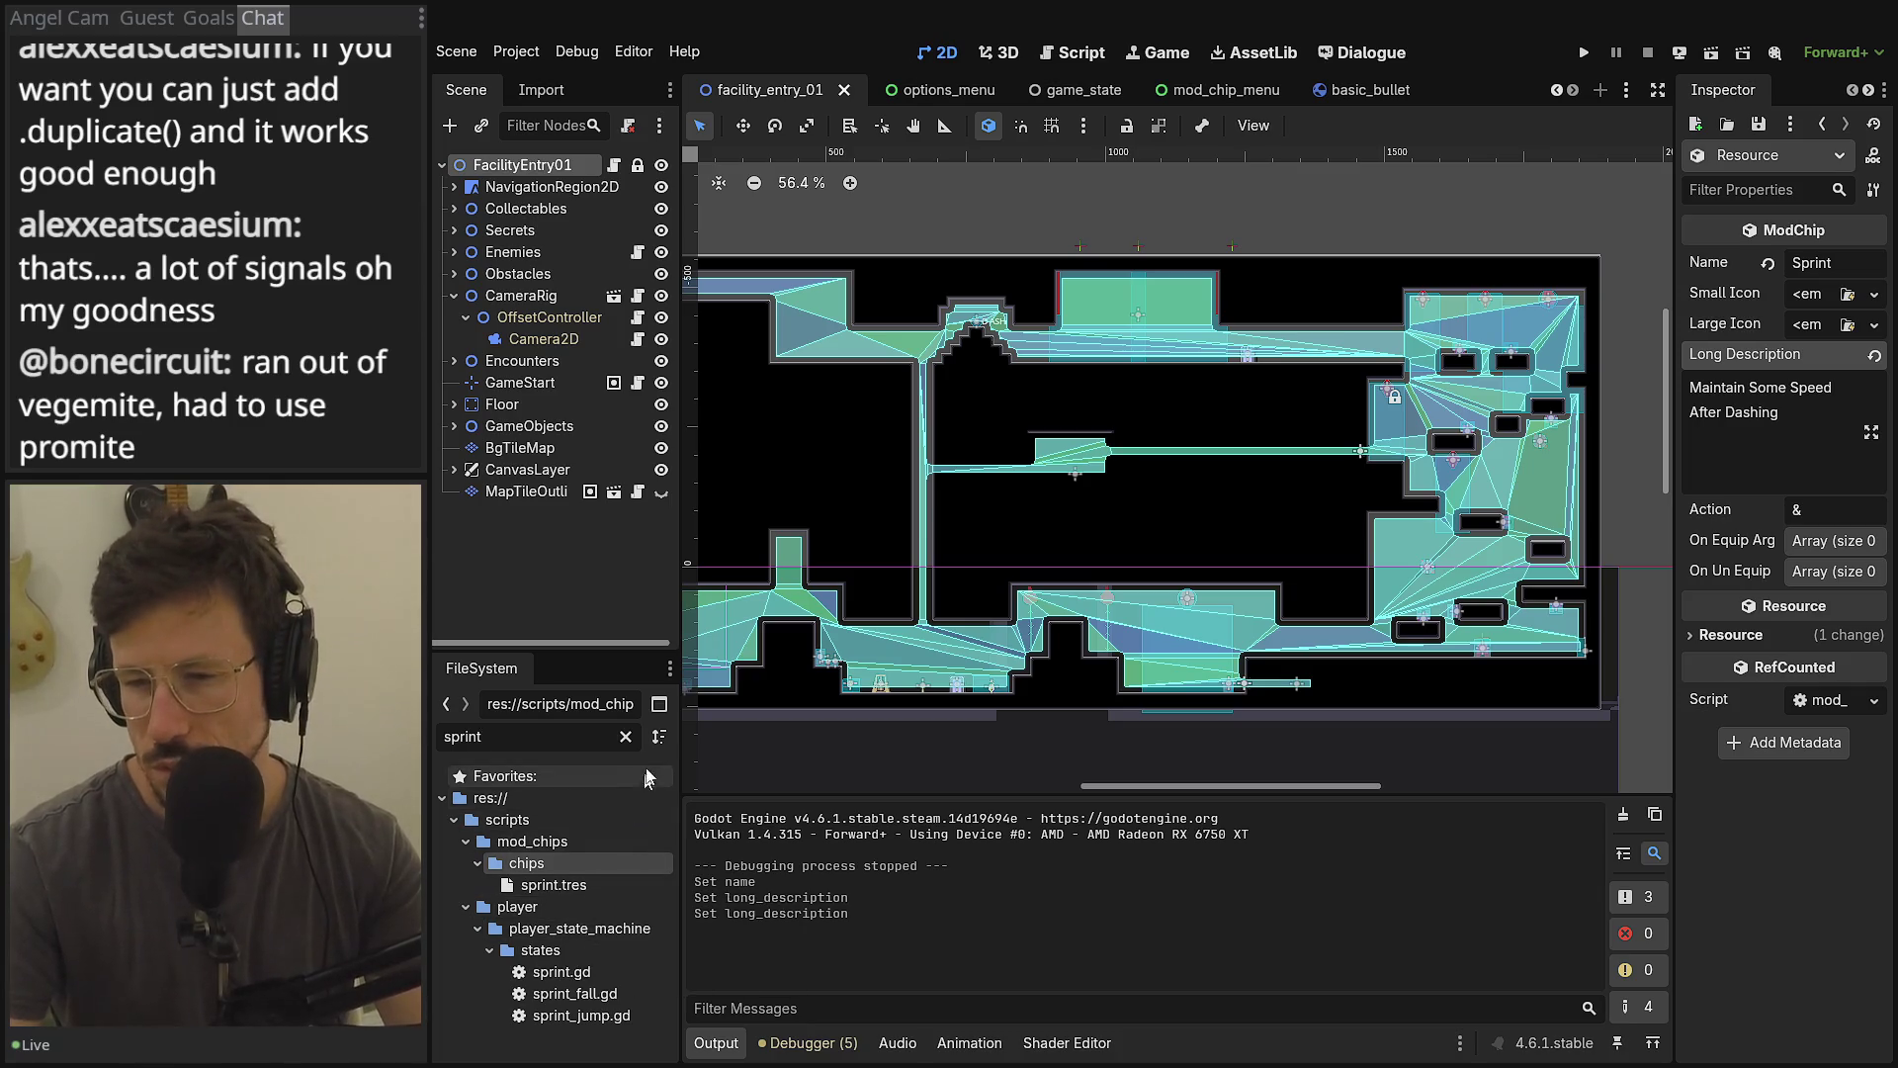
left_click(626, 736)
key("alt+Tab")
key("alt+Tab")
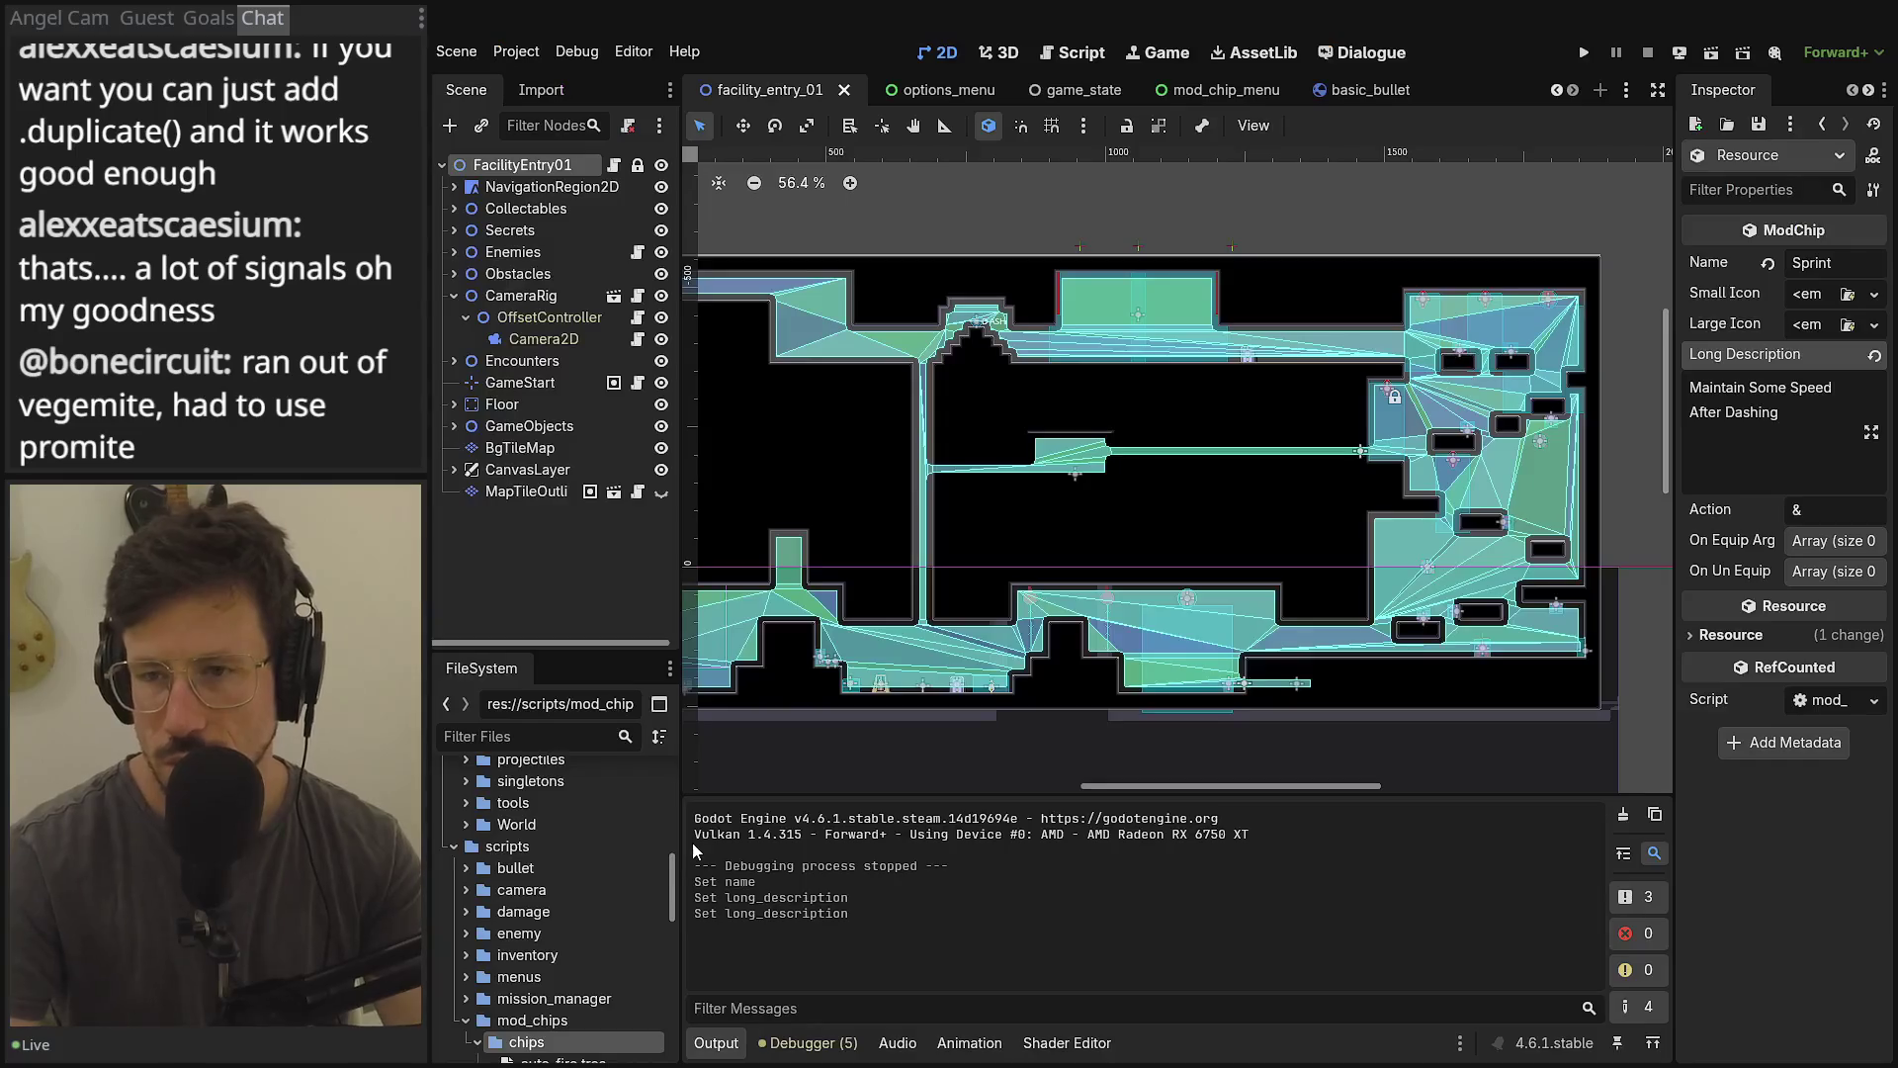
key("alt+Tab")
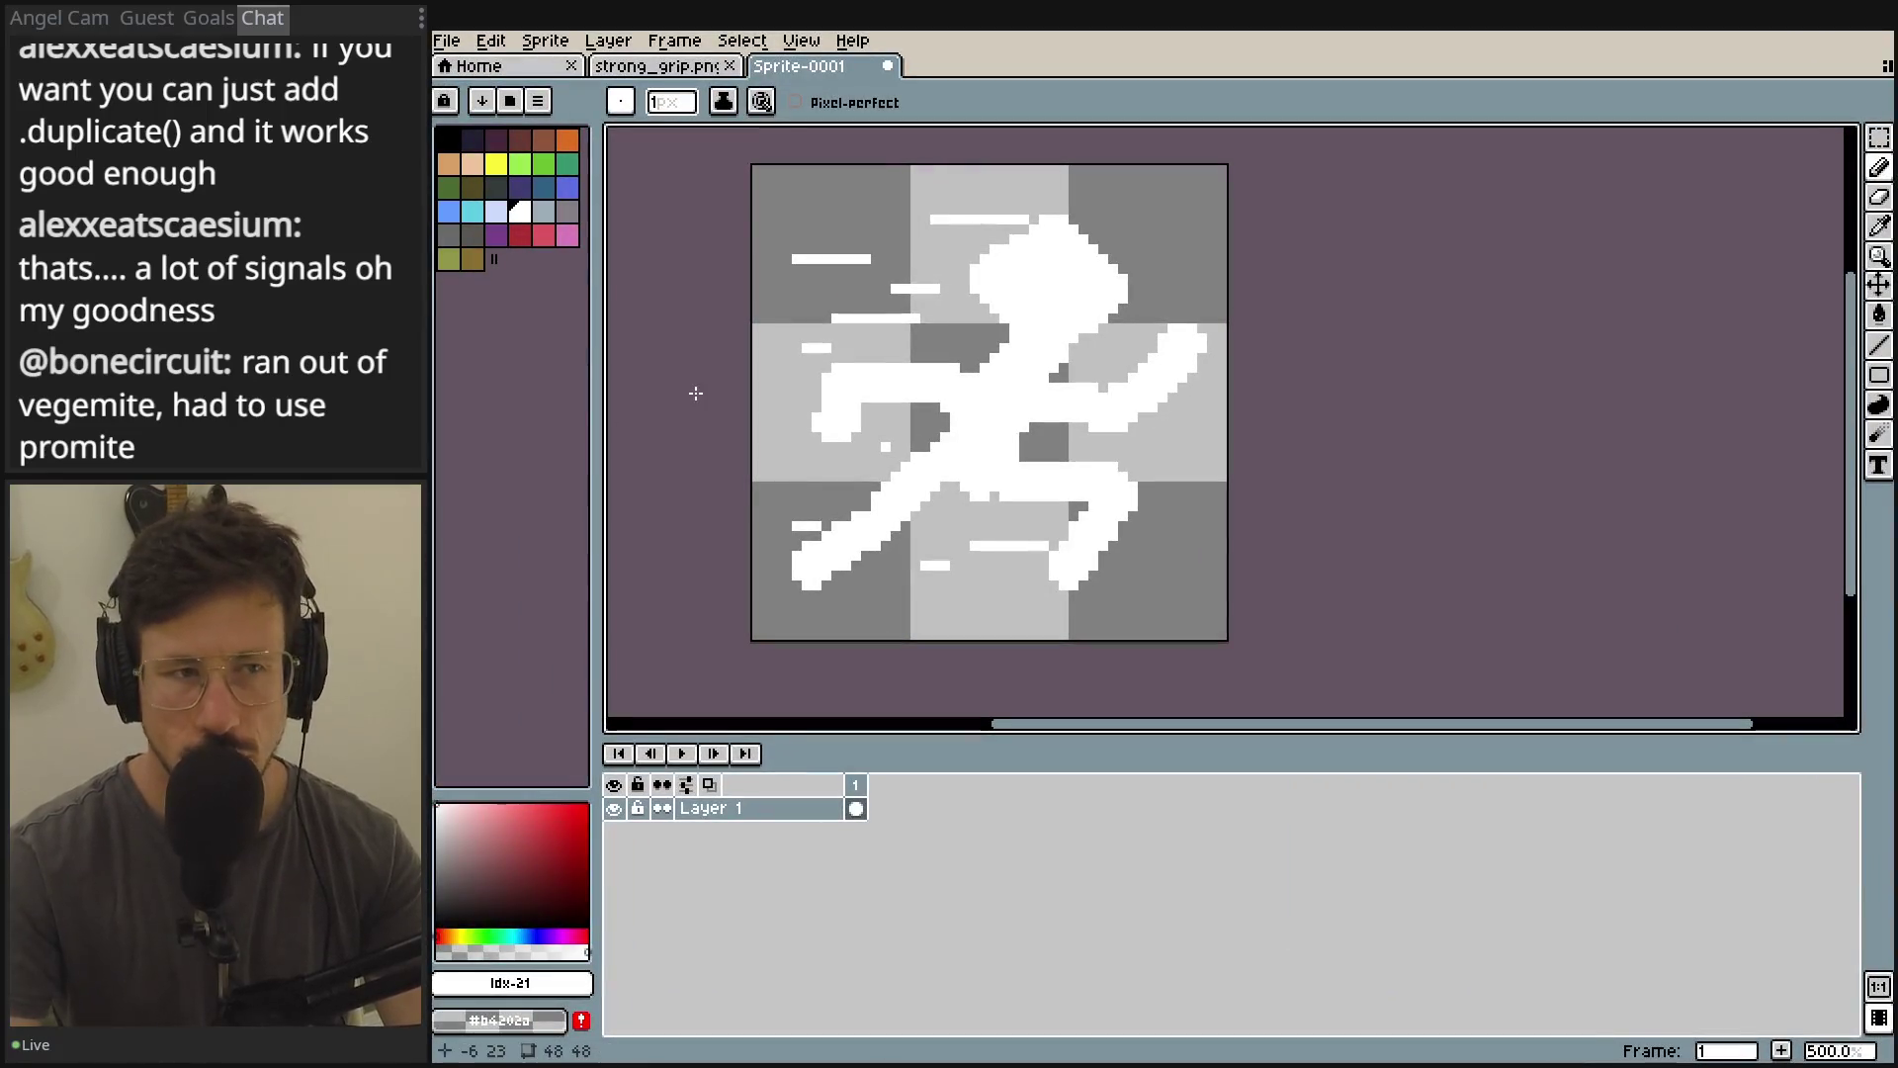
Re-export the running figure as sprint.png with a relative path, overwriting the existing file
left_click(459, 42)
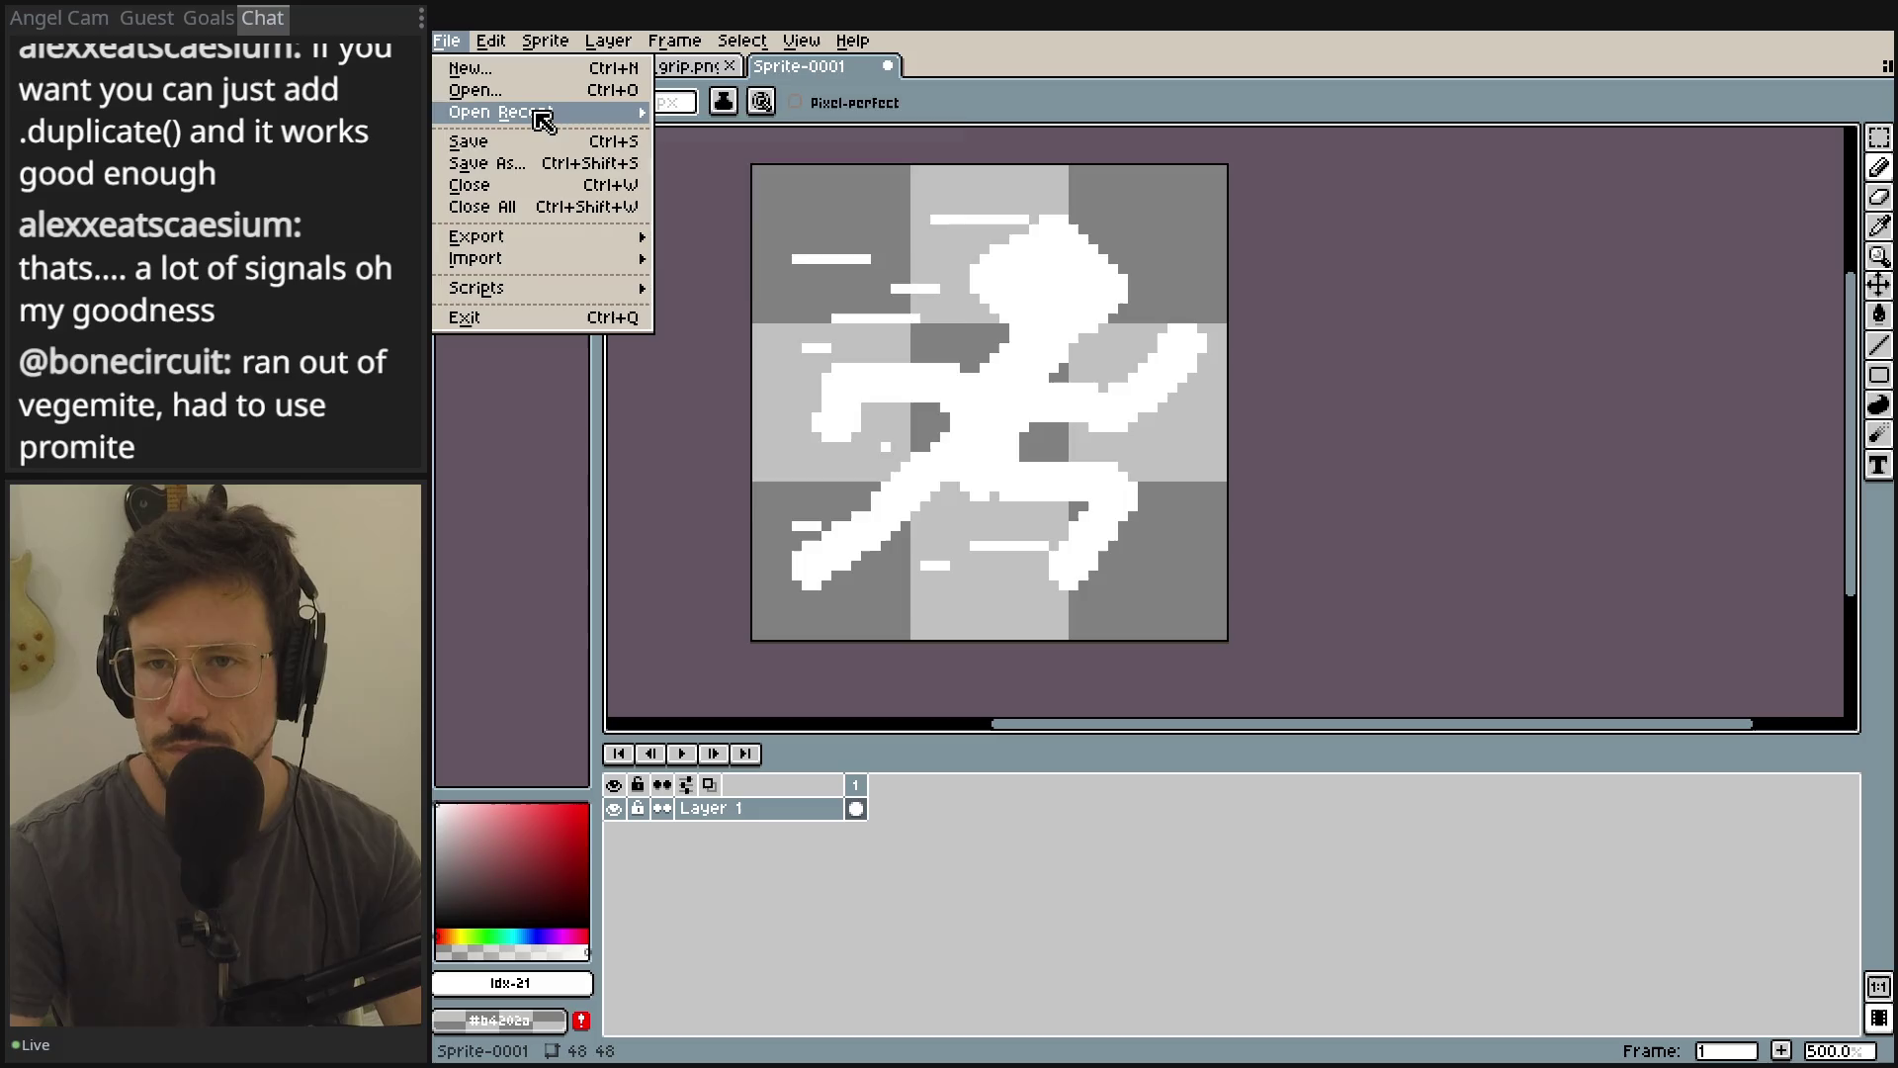
mouse_move(506, 243)
left_click(803, 244)
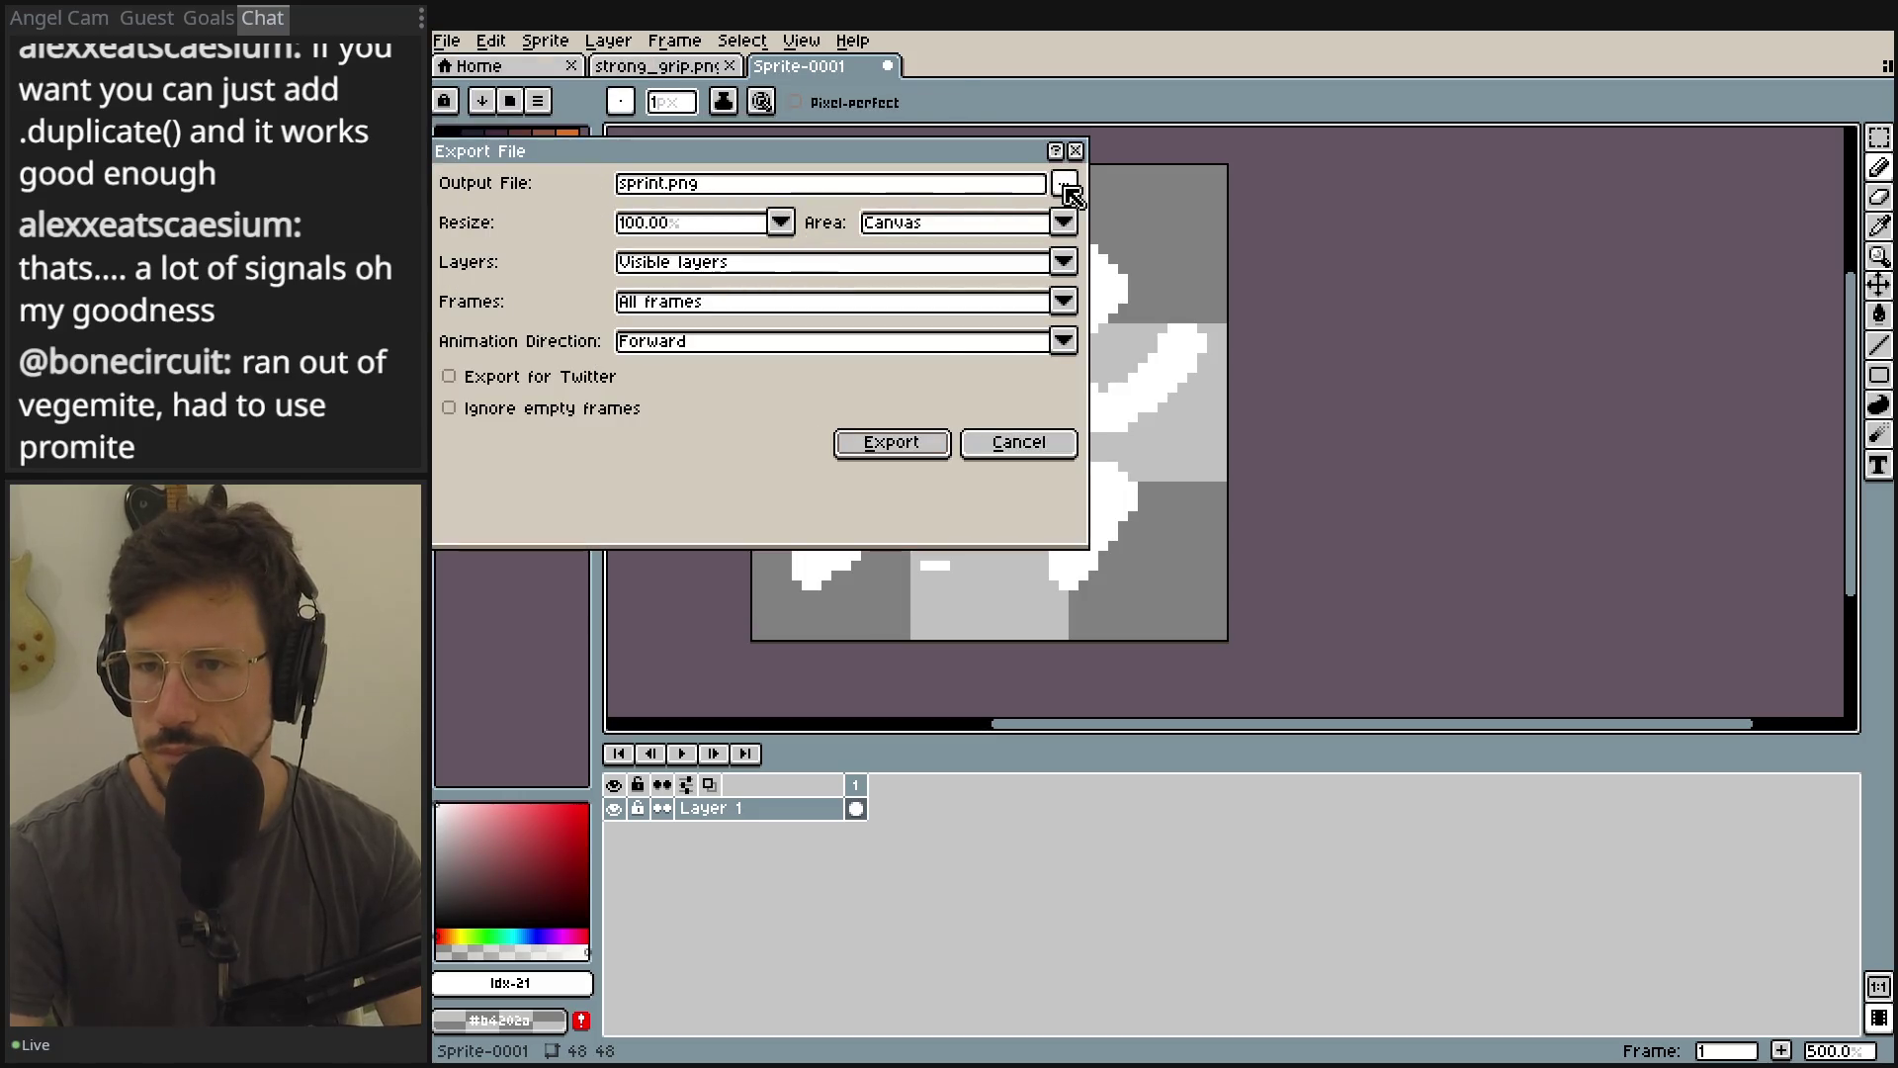
left_click(1065, 183)
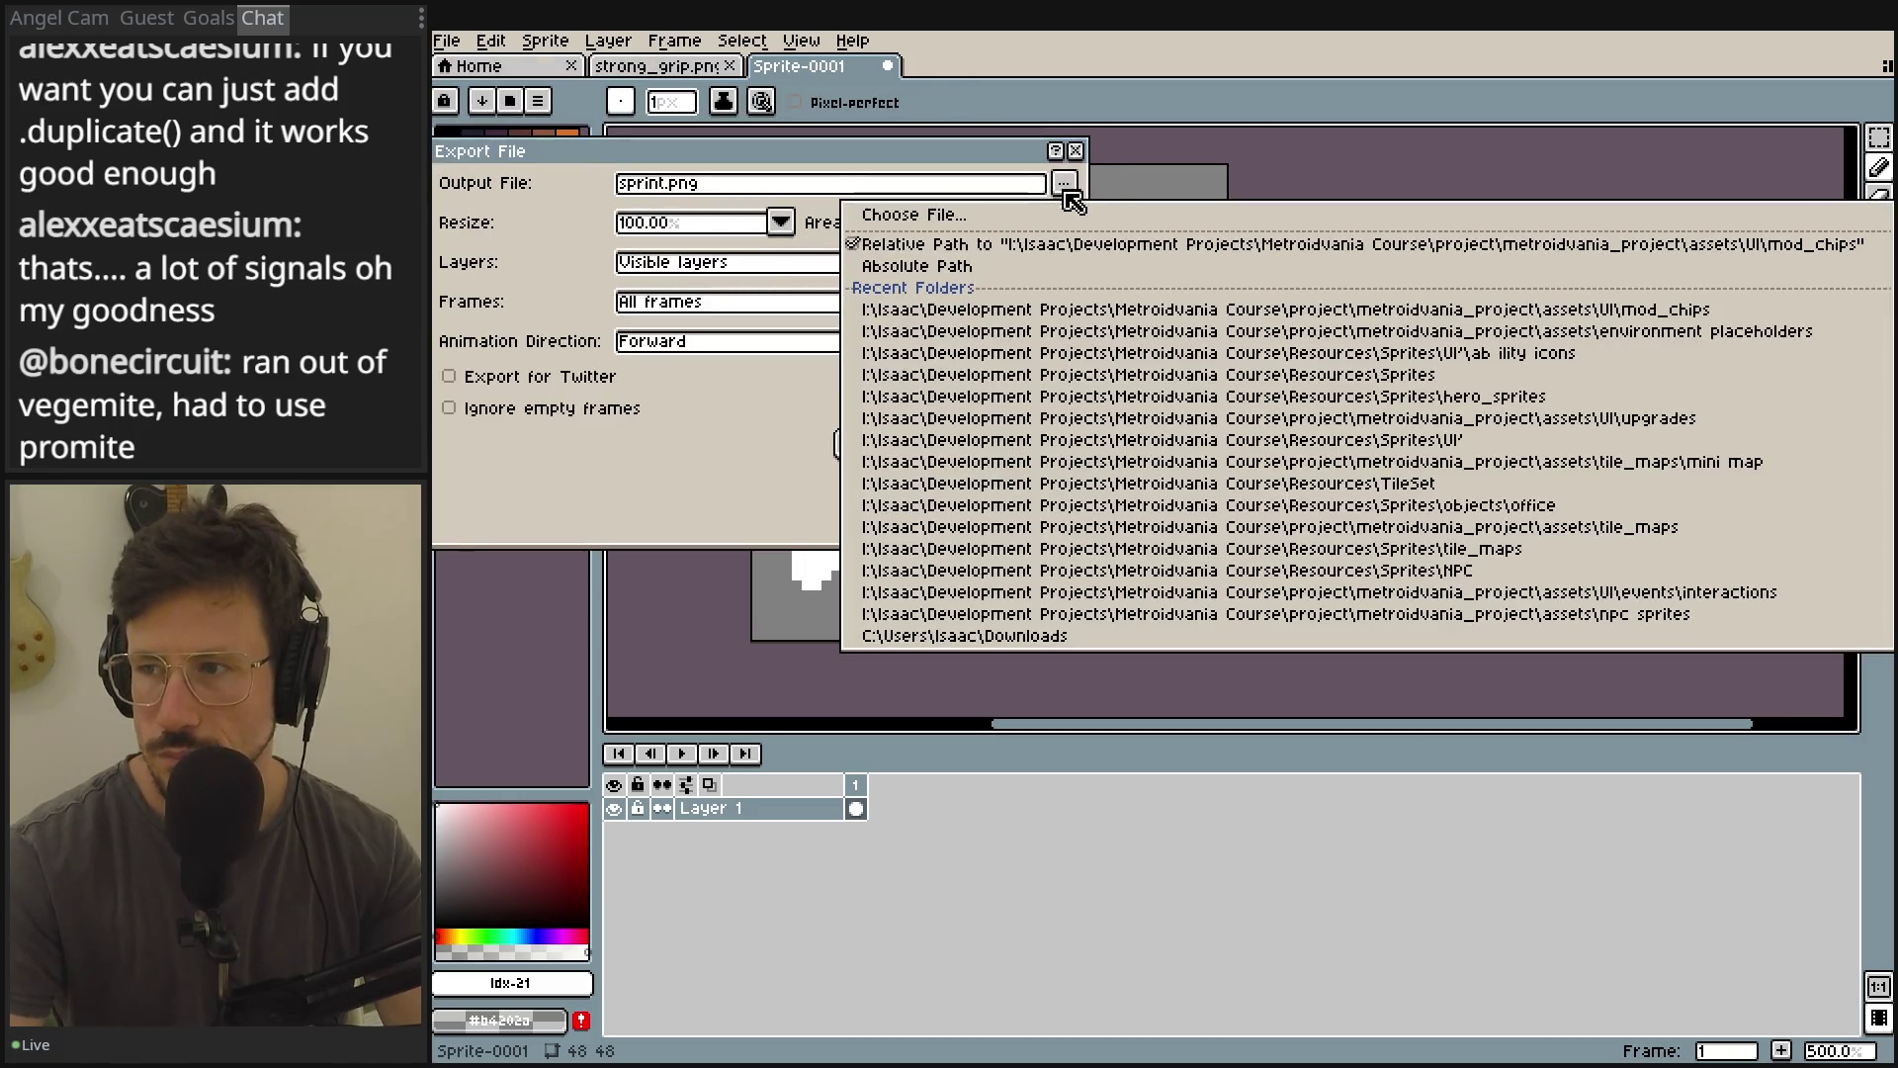
left_click(1399, 245)
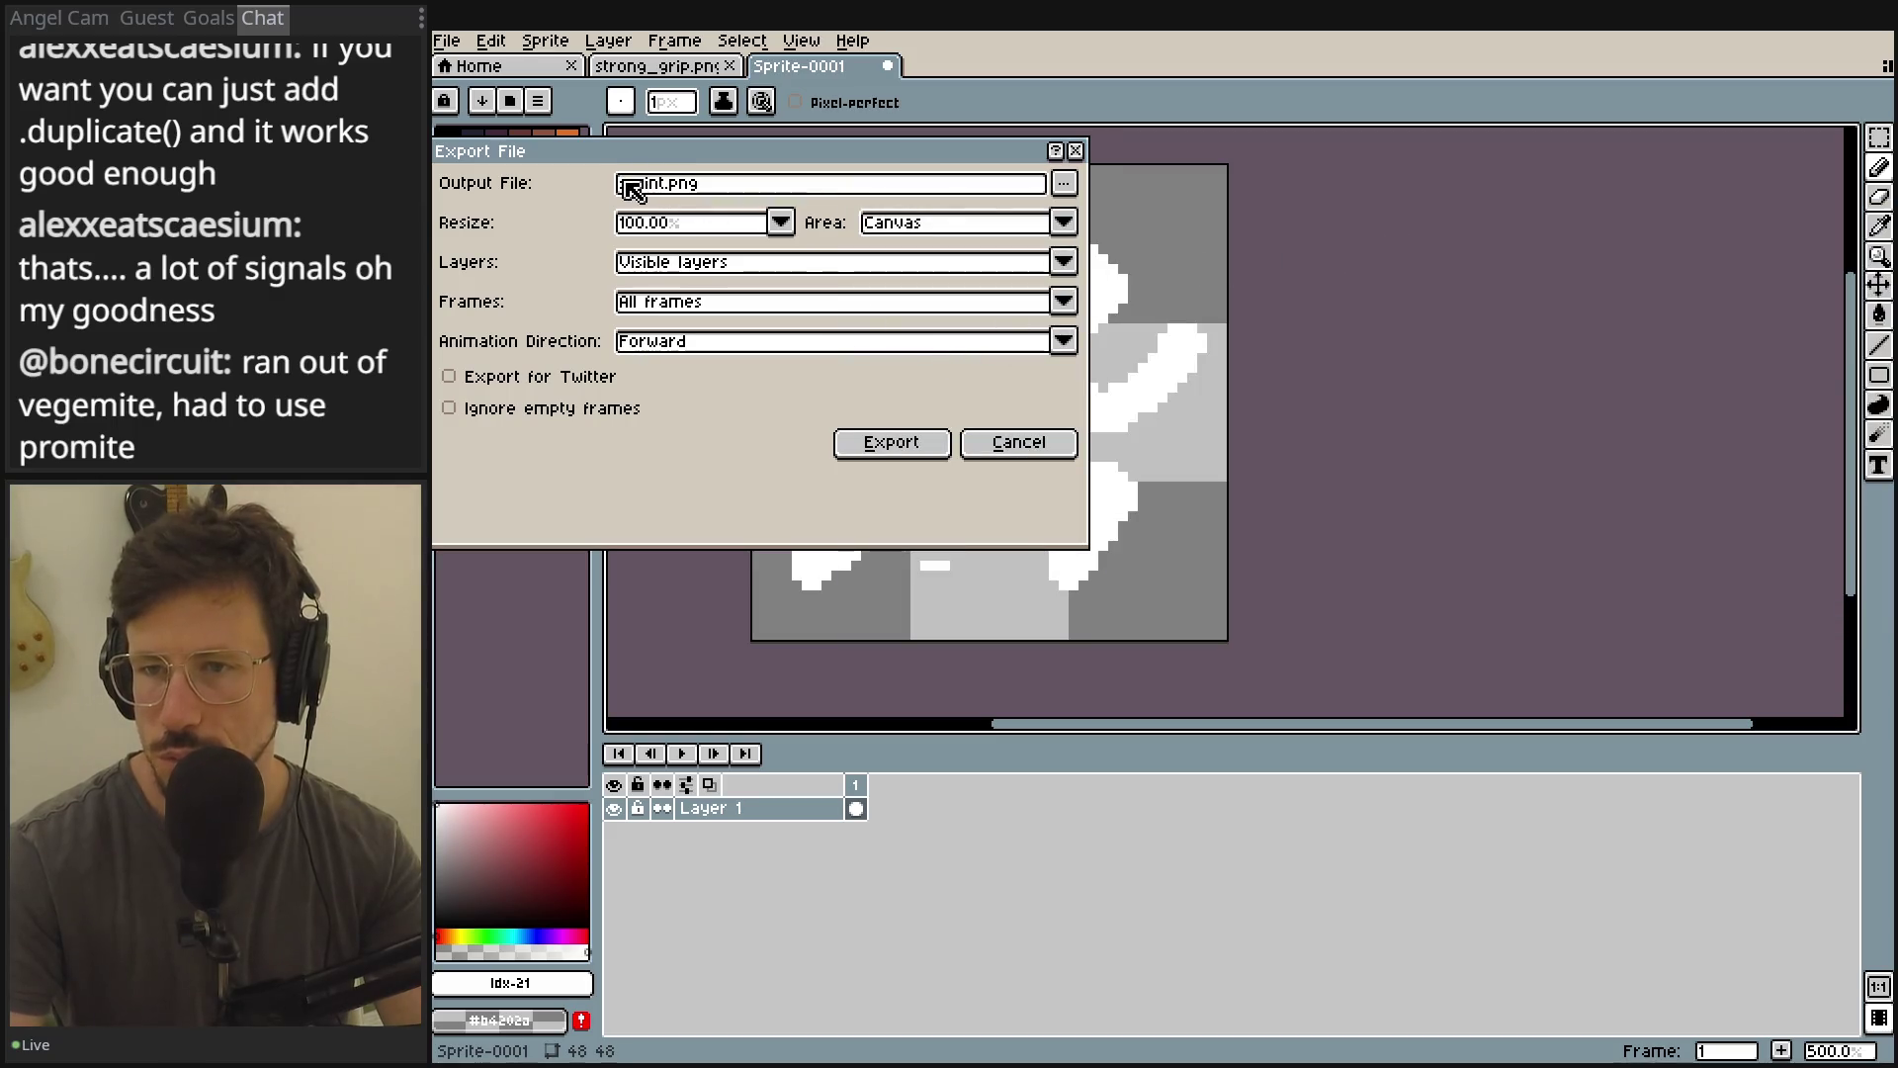
left_click(867, 438)
left_click(1043, 608)
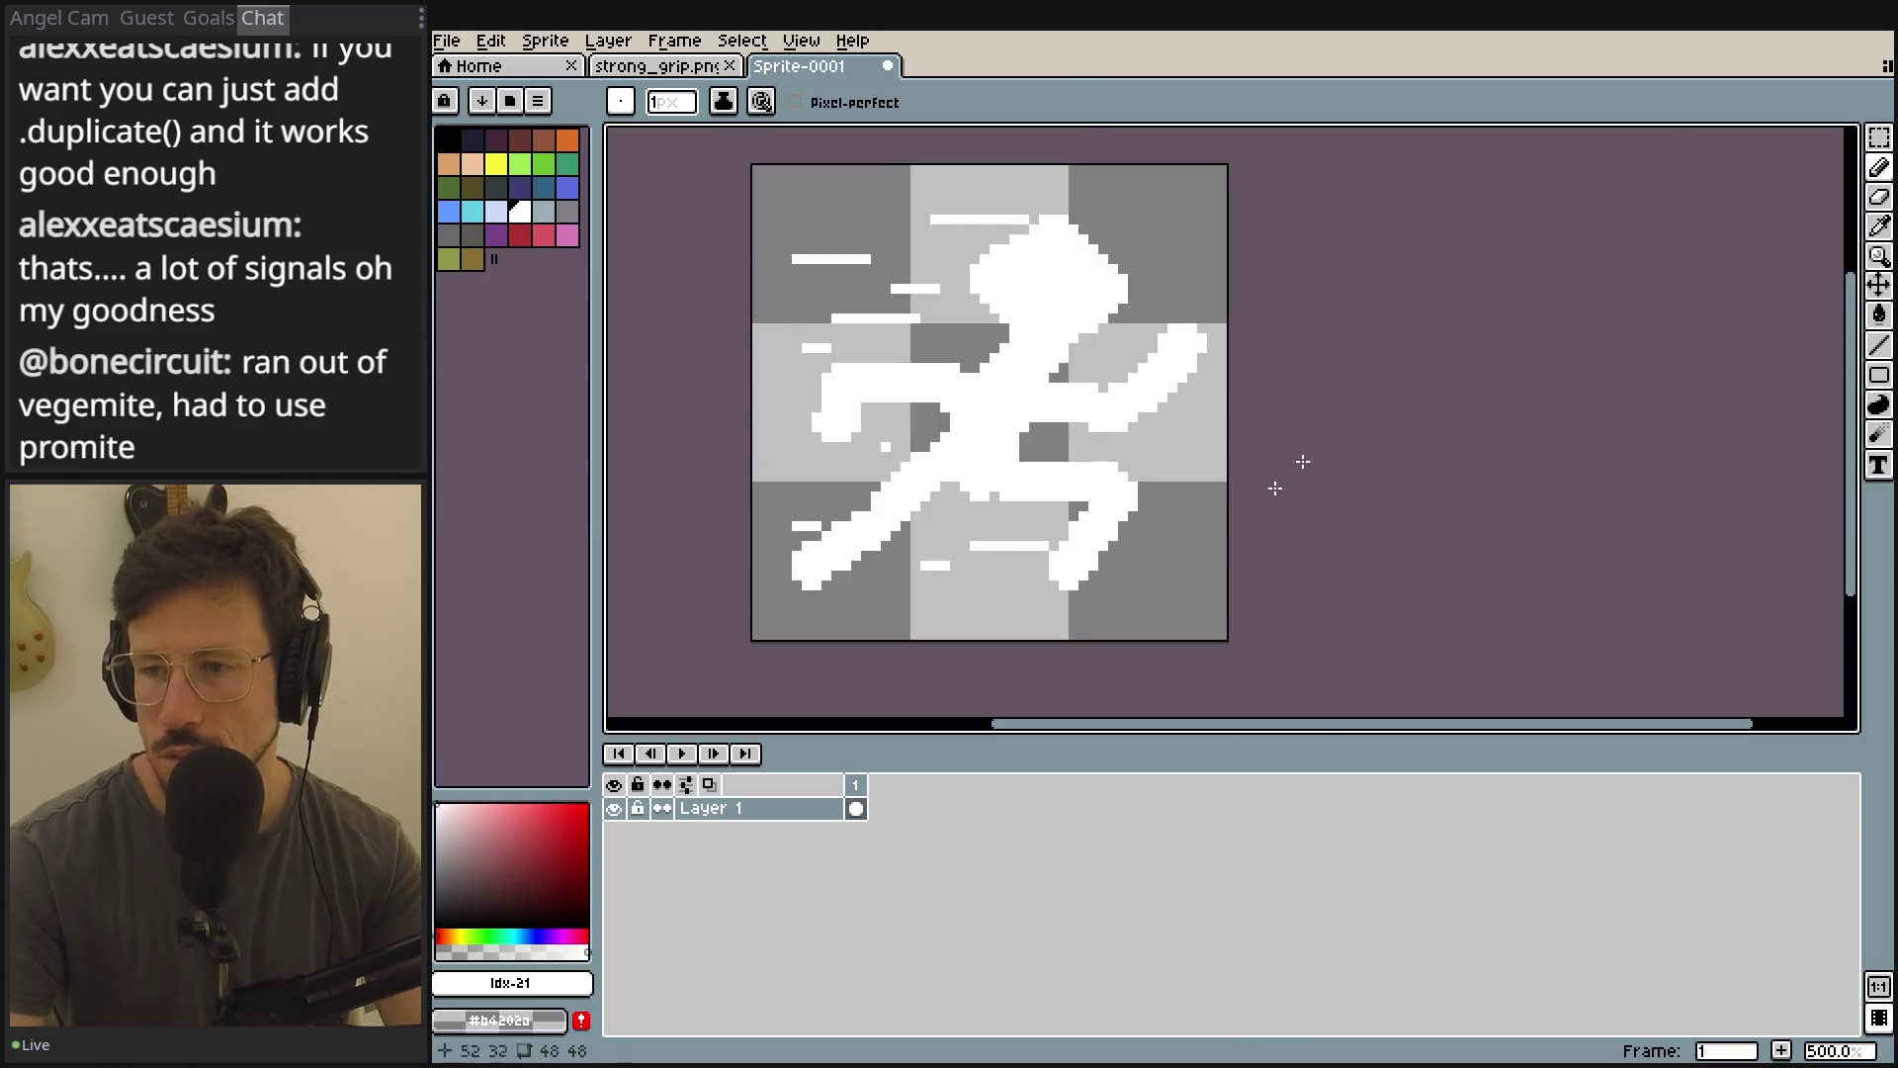
key("alt+Tab")
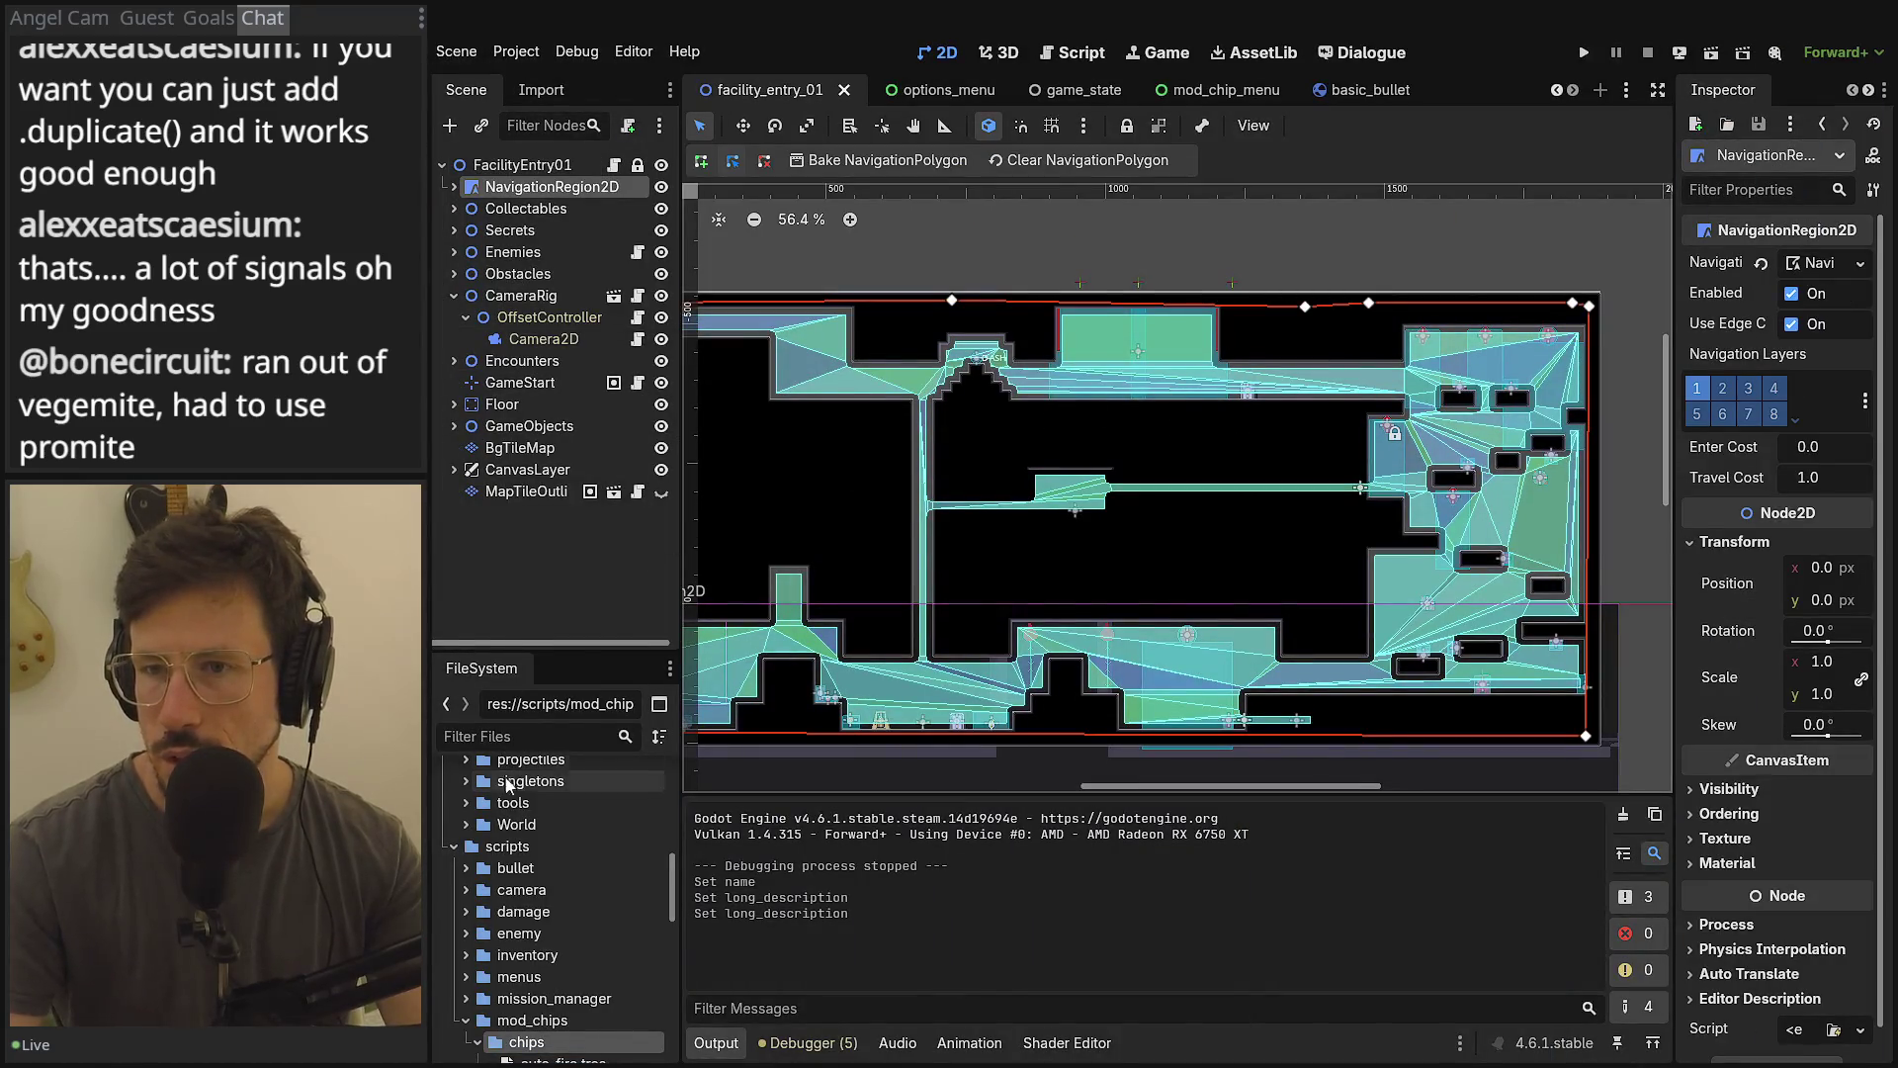
Locate sprint.png in the mod_chips art folder of the FileSystem
left_click(516, 802)
scroll(525, 804, "up", 5)
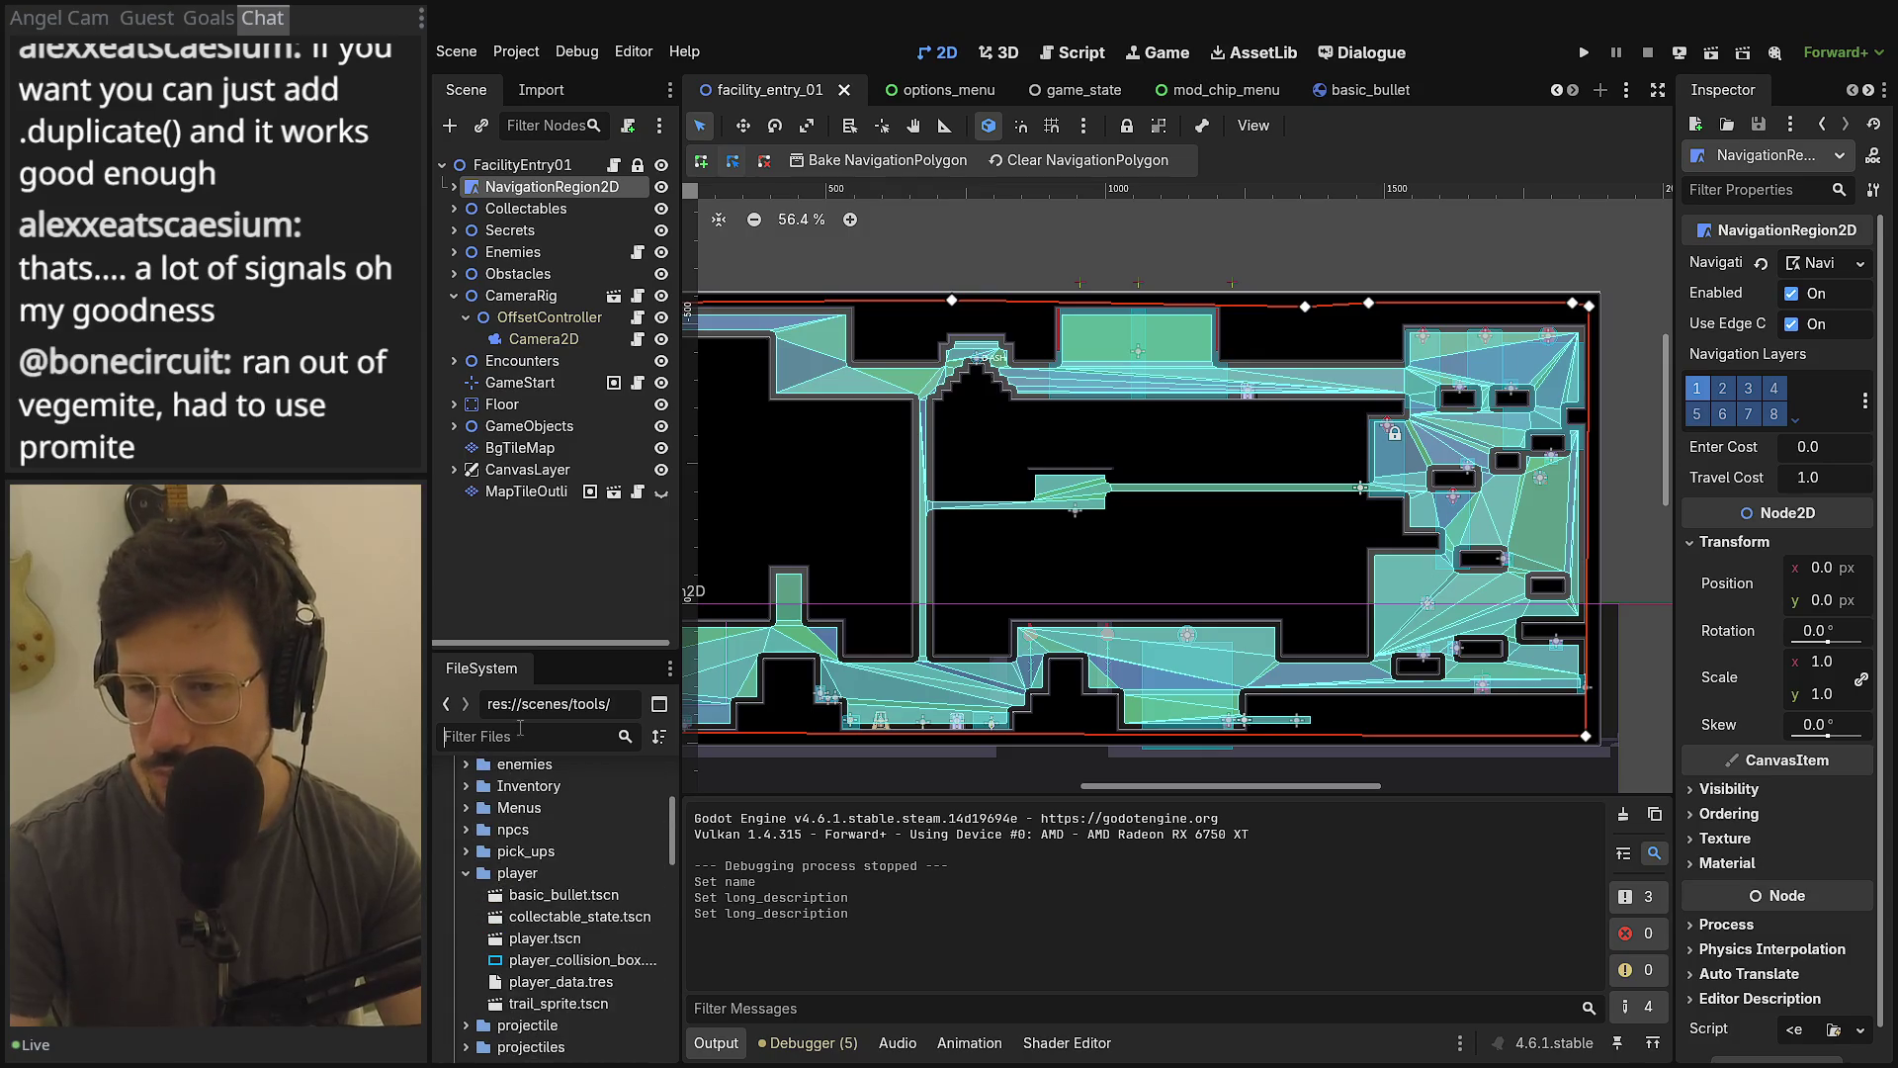
type("mod_chips")
left_click(543, 863)
left_click(624, 737)
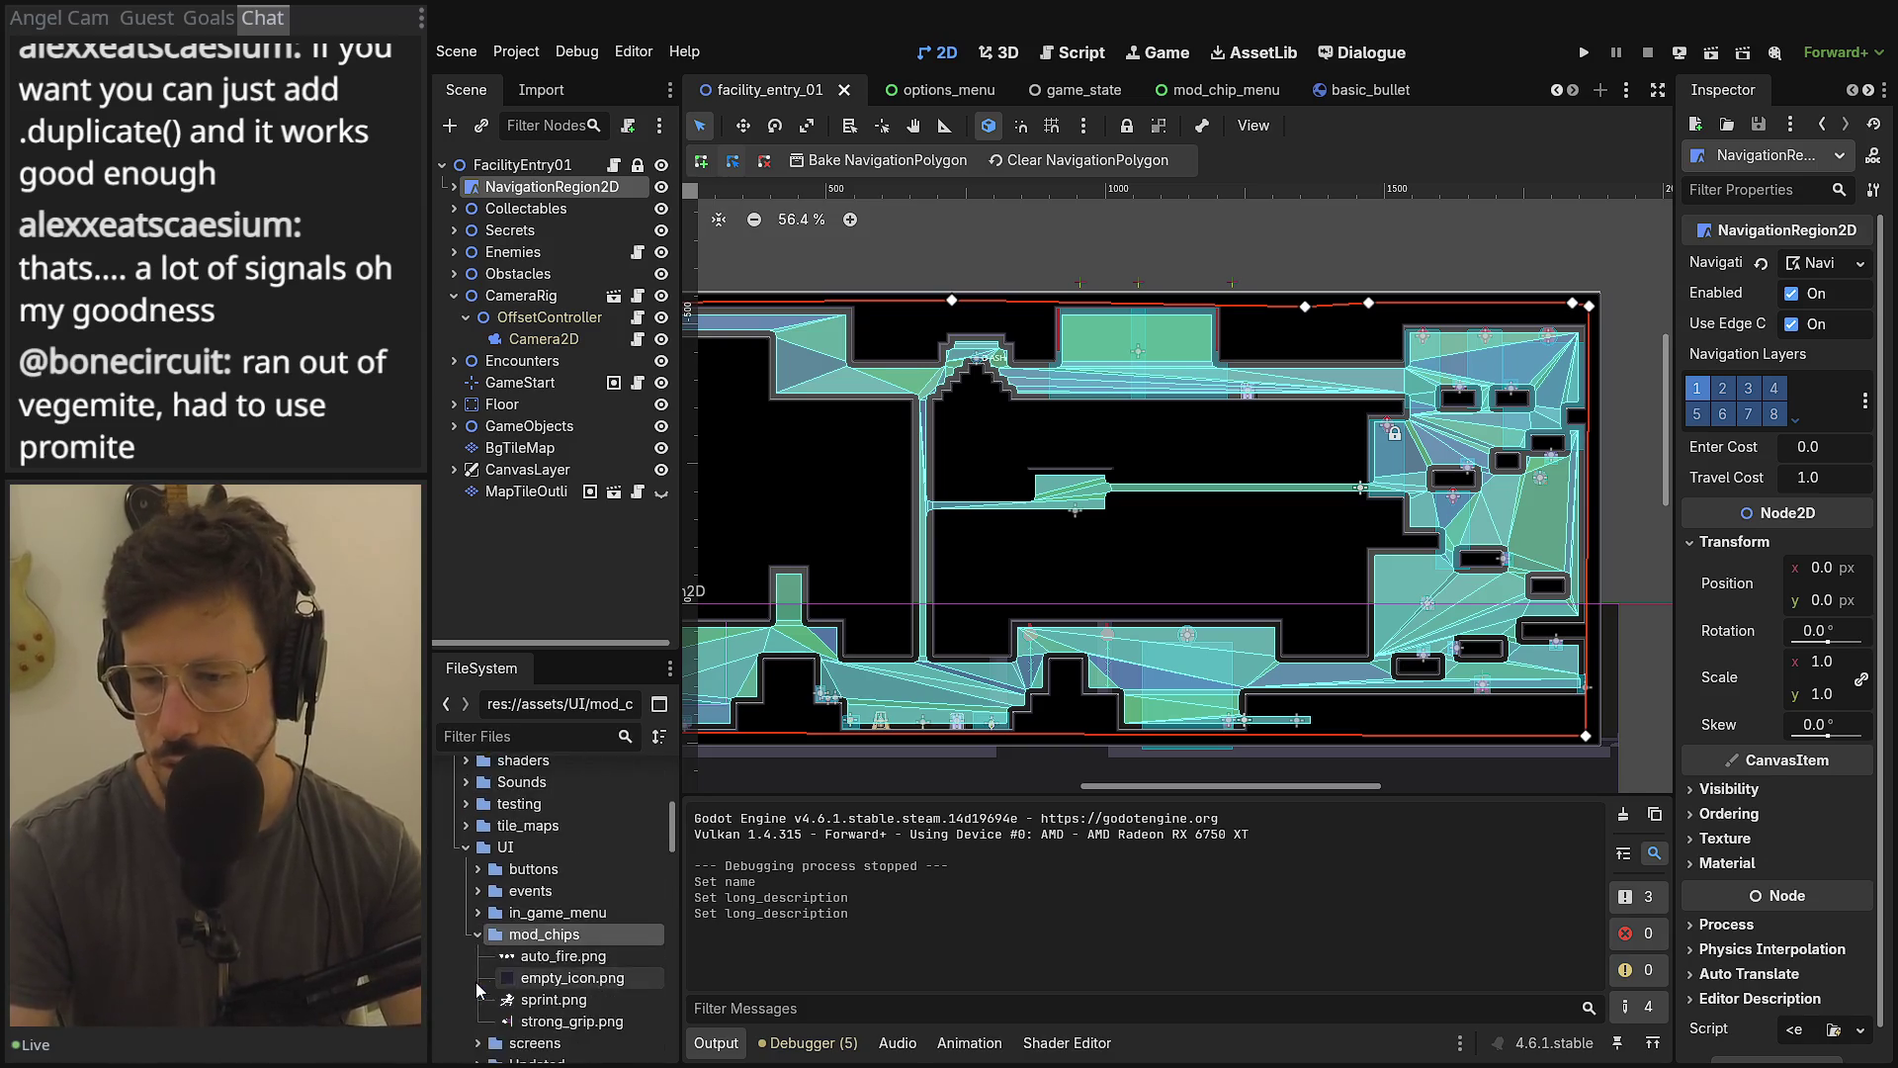
left_click(516, 1001)
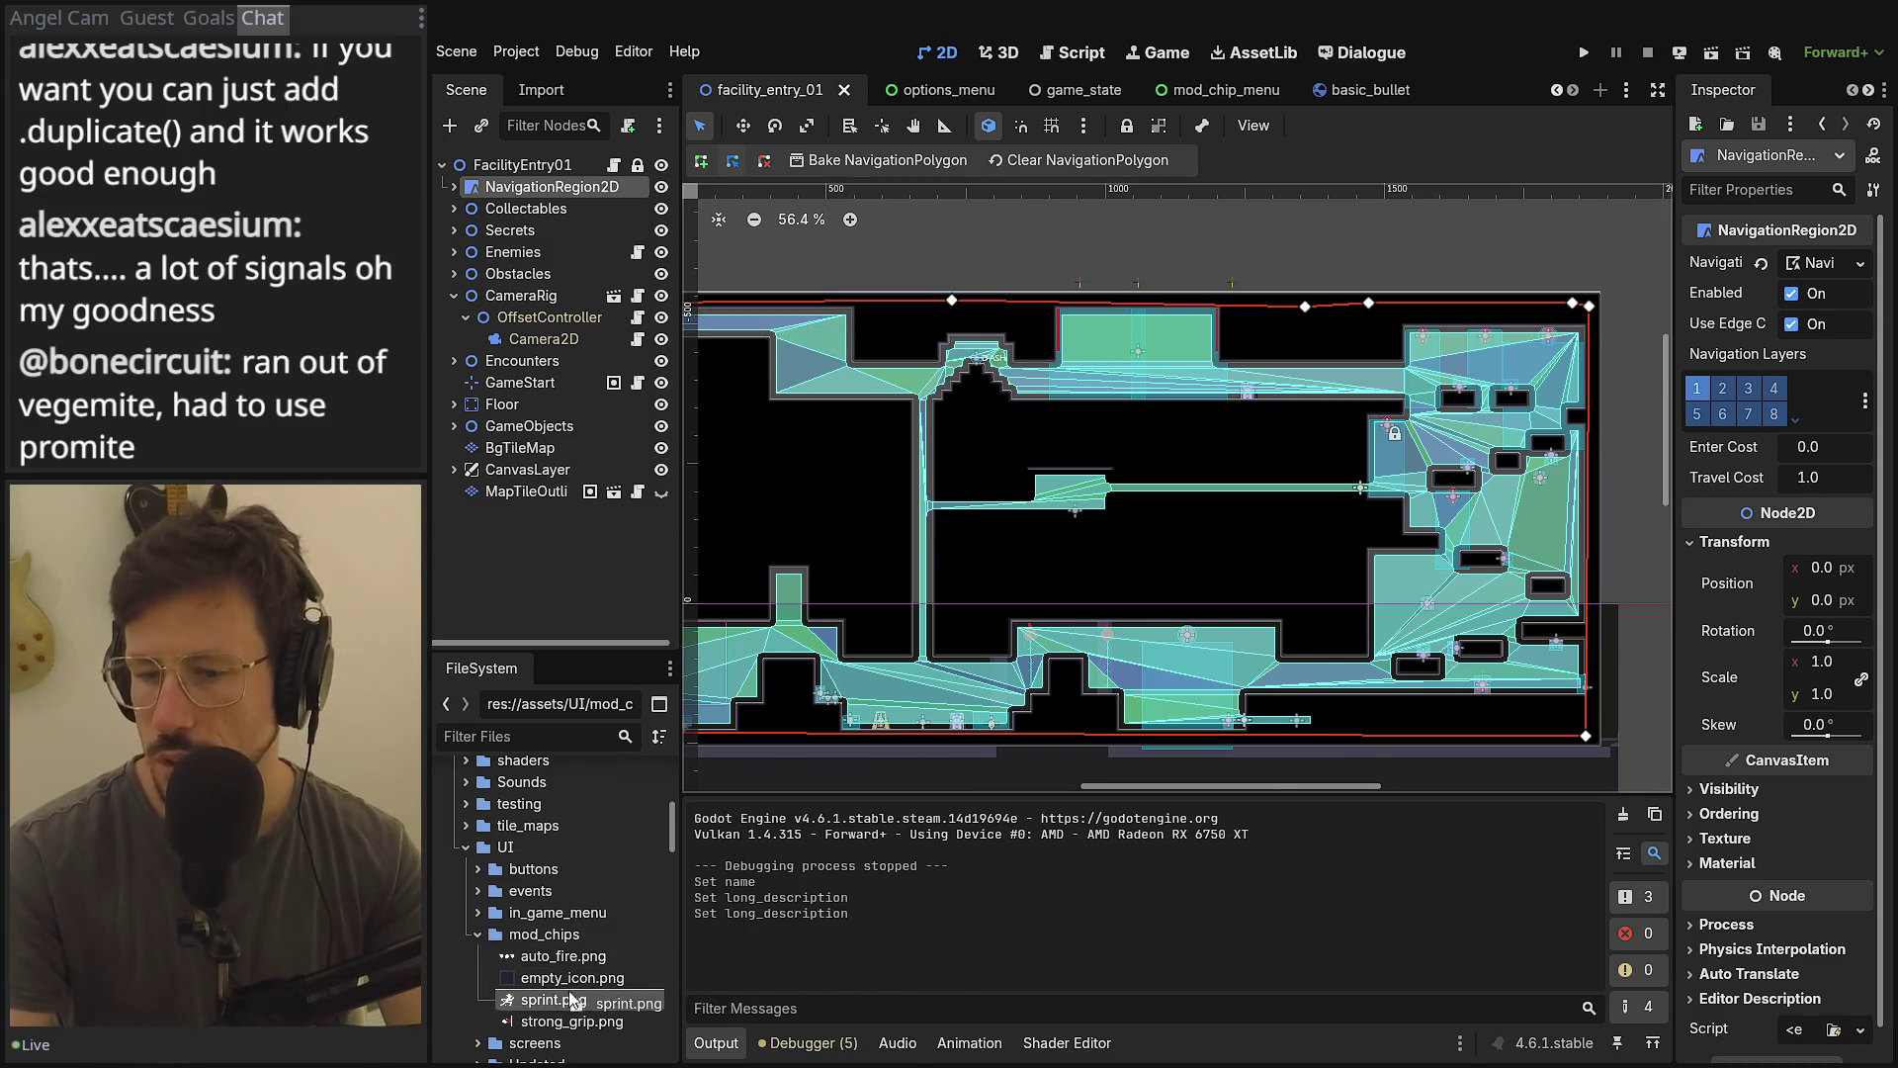
Open sprint.tres and drag sprint.png onto its Small Icon and Large Icon fields
left_click(507, 736)
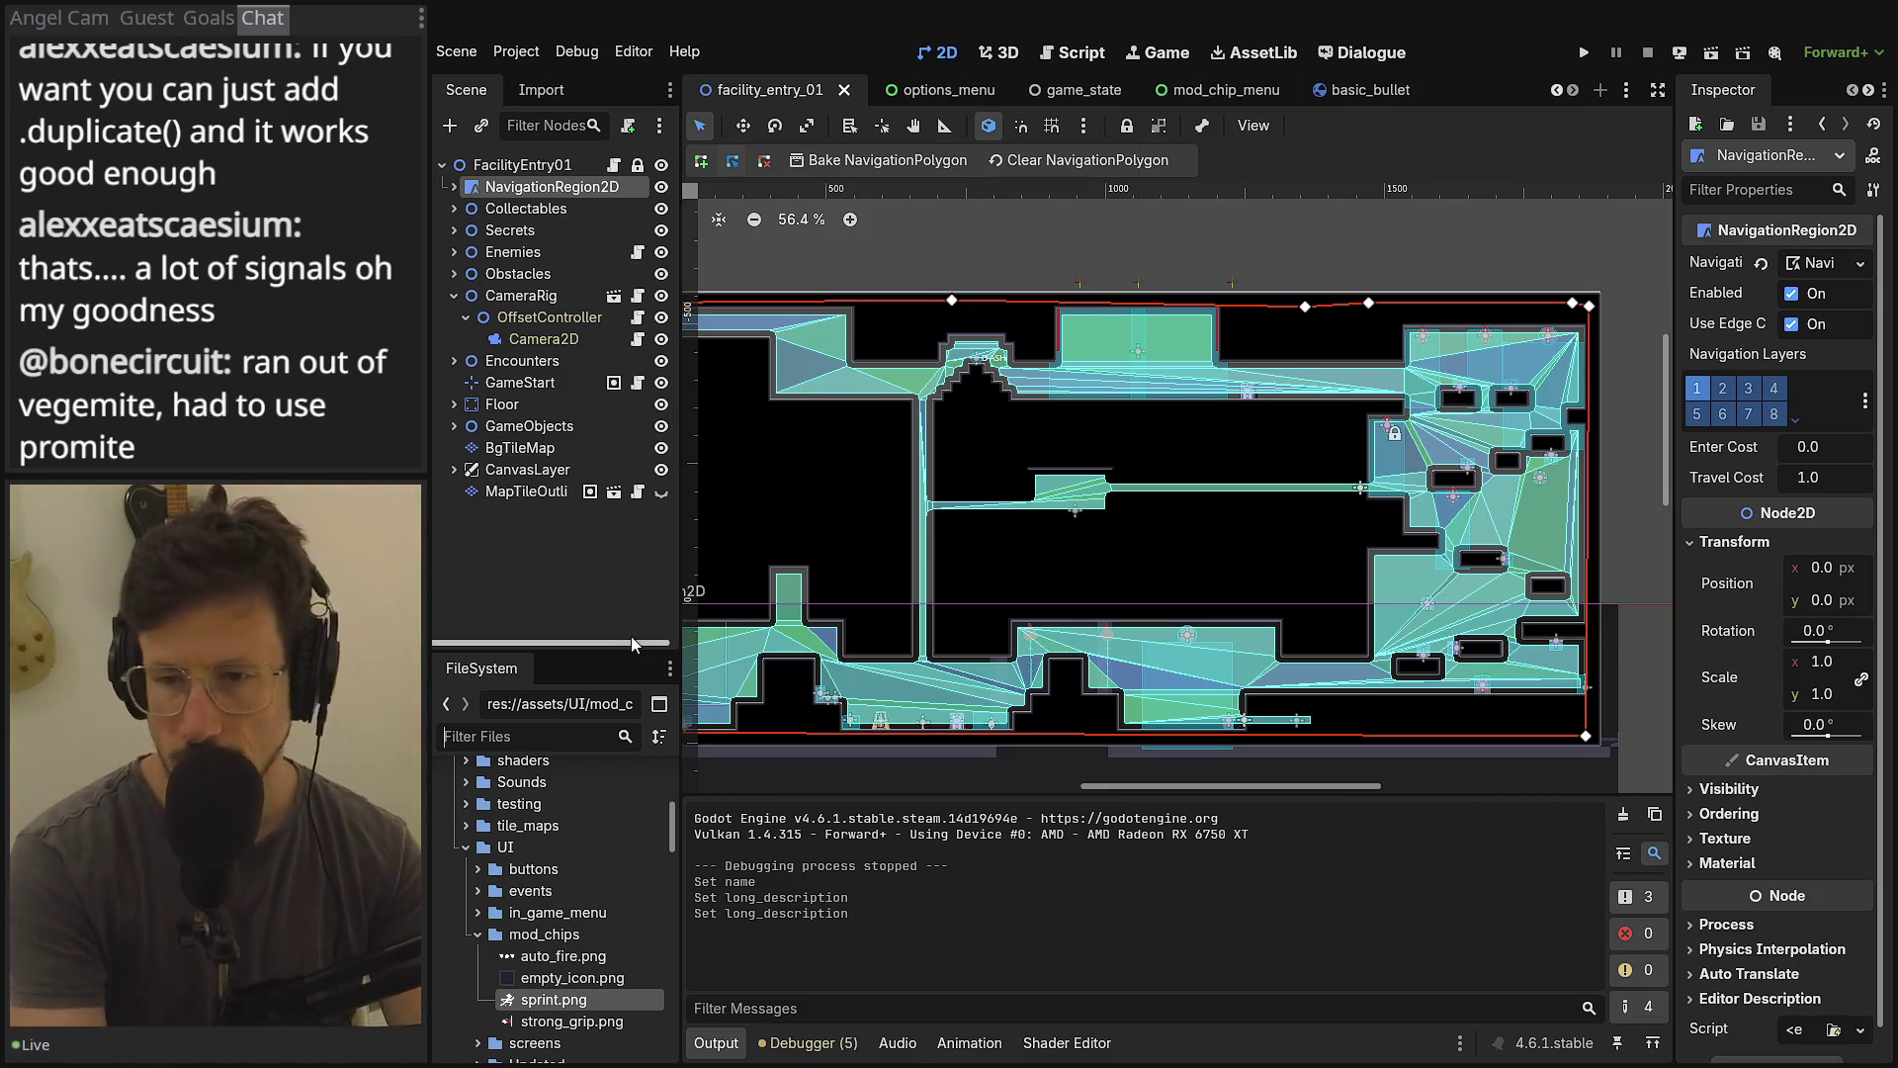
type("sprin")
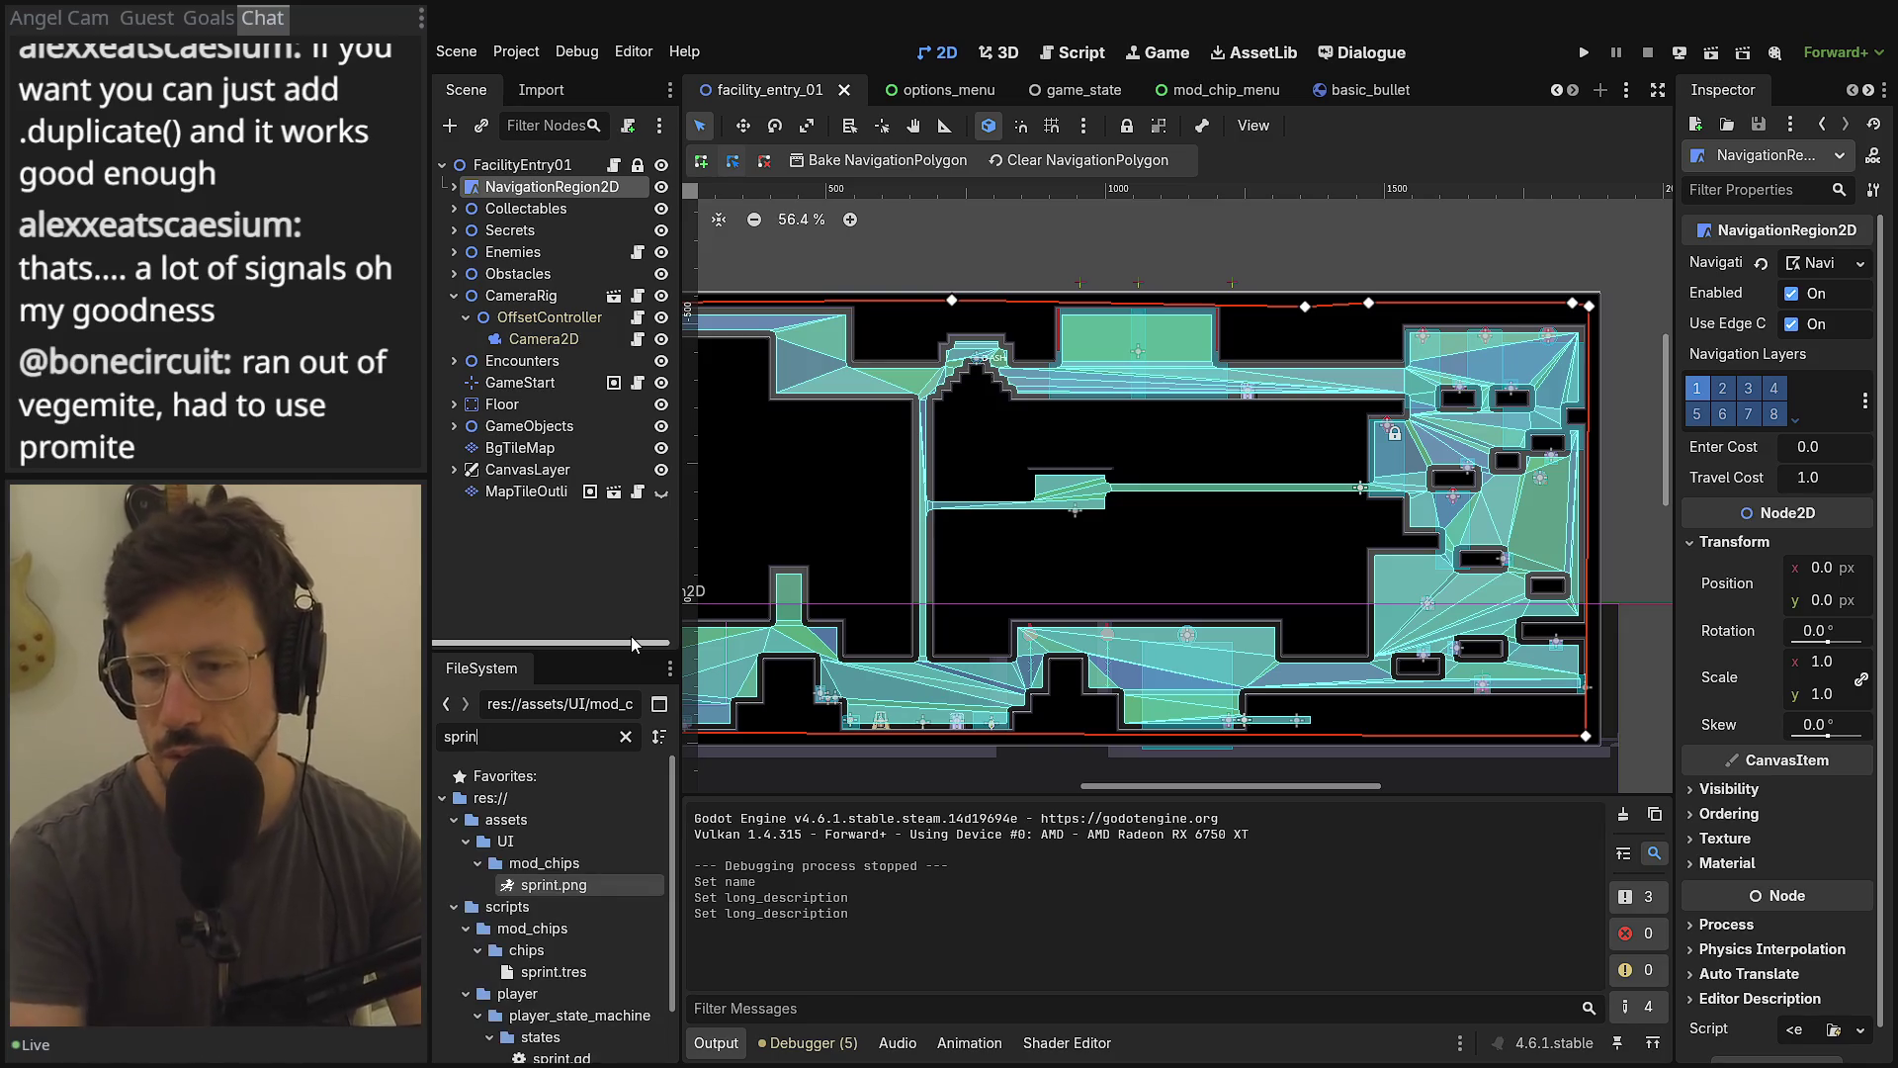
left_click(580, 971)
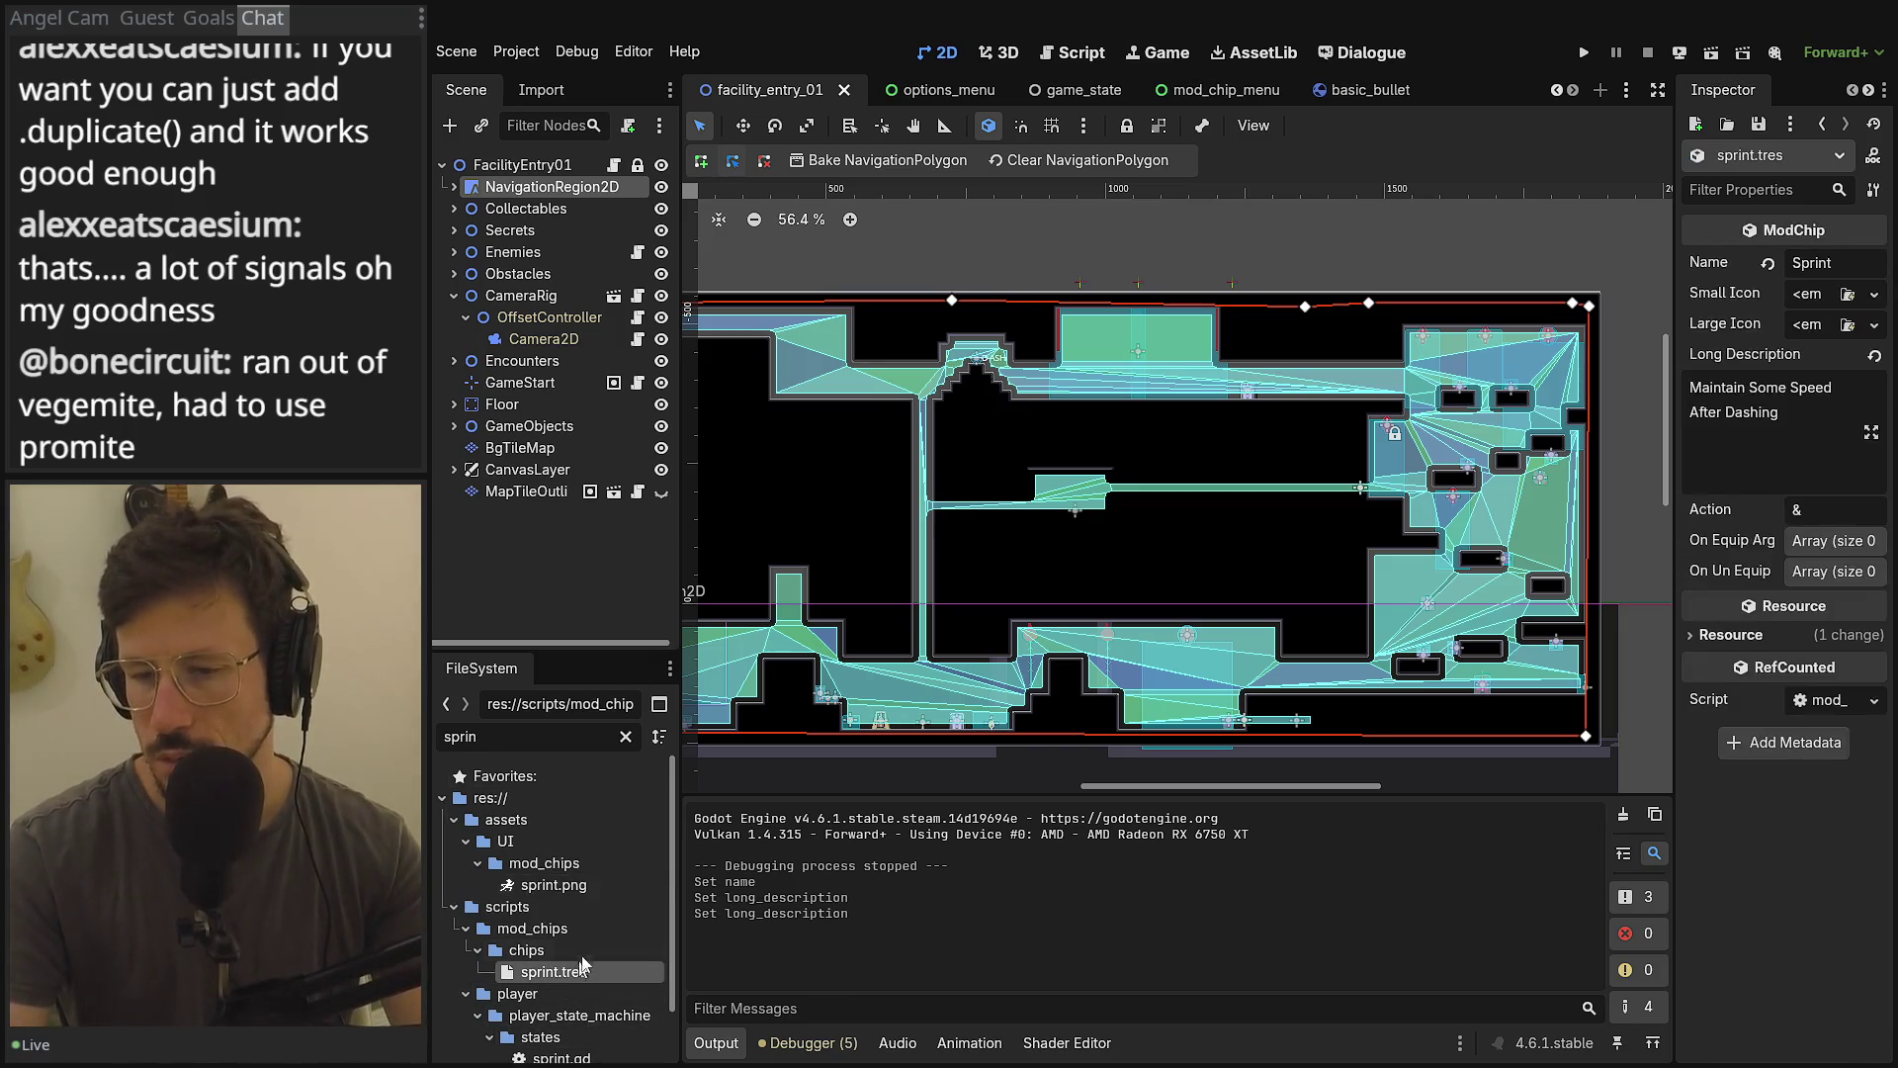
mouse_move(539, 883)
left_mouse_down()
mouse_move(692, 692)
mouse_move(1824, 293)
left_mouse_up()
mouse_move(554, 884)
left_mouse_down()
mouse_move(706, 307)
mouse_move(1822, 376)
left_mouse_up()
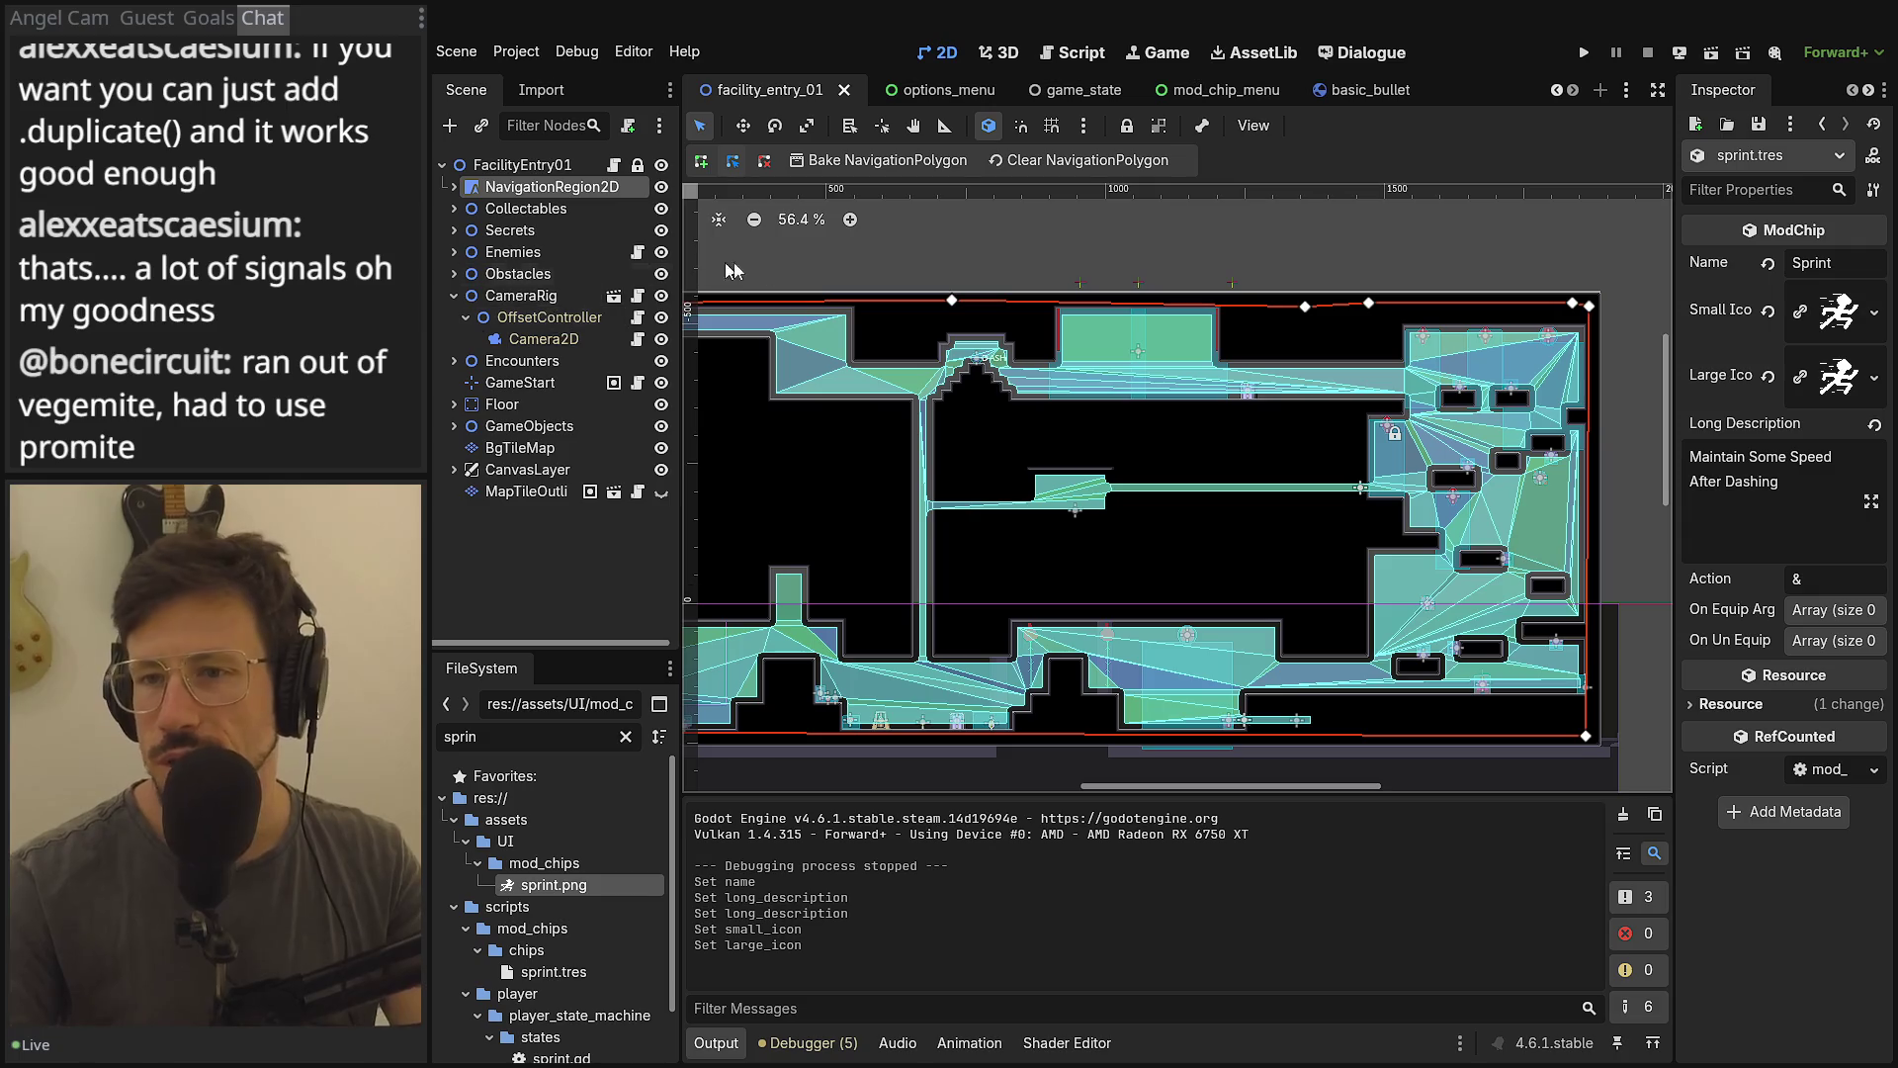
scroll(979, 364, "up", 5)
Open the DashState pickup scene and its attached collectable_state.gd script
scroll(979, 364, "up", 2)
left_click(976, 338)
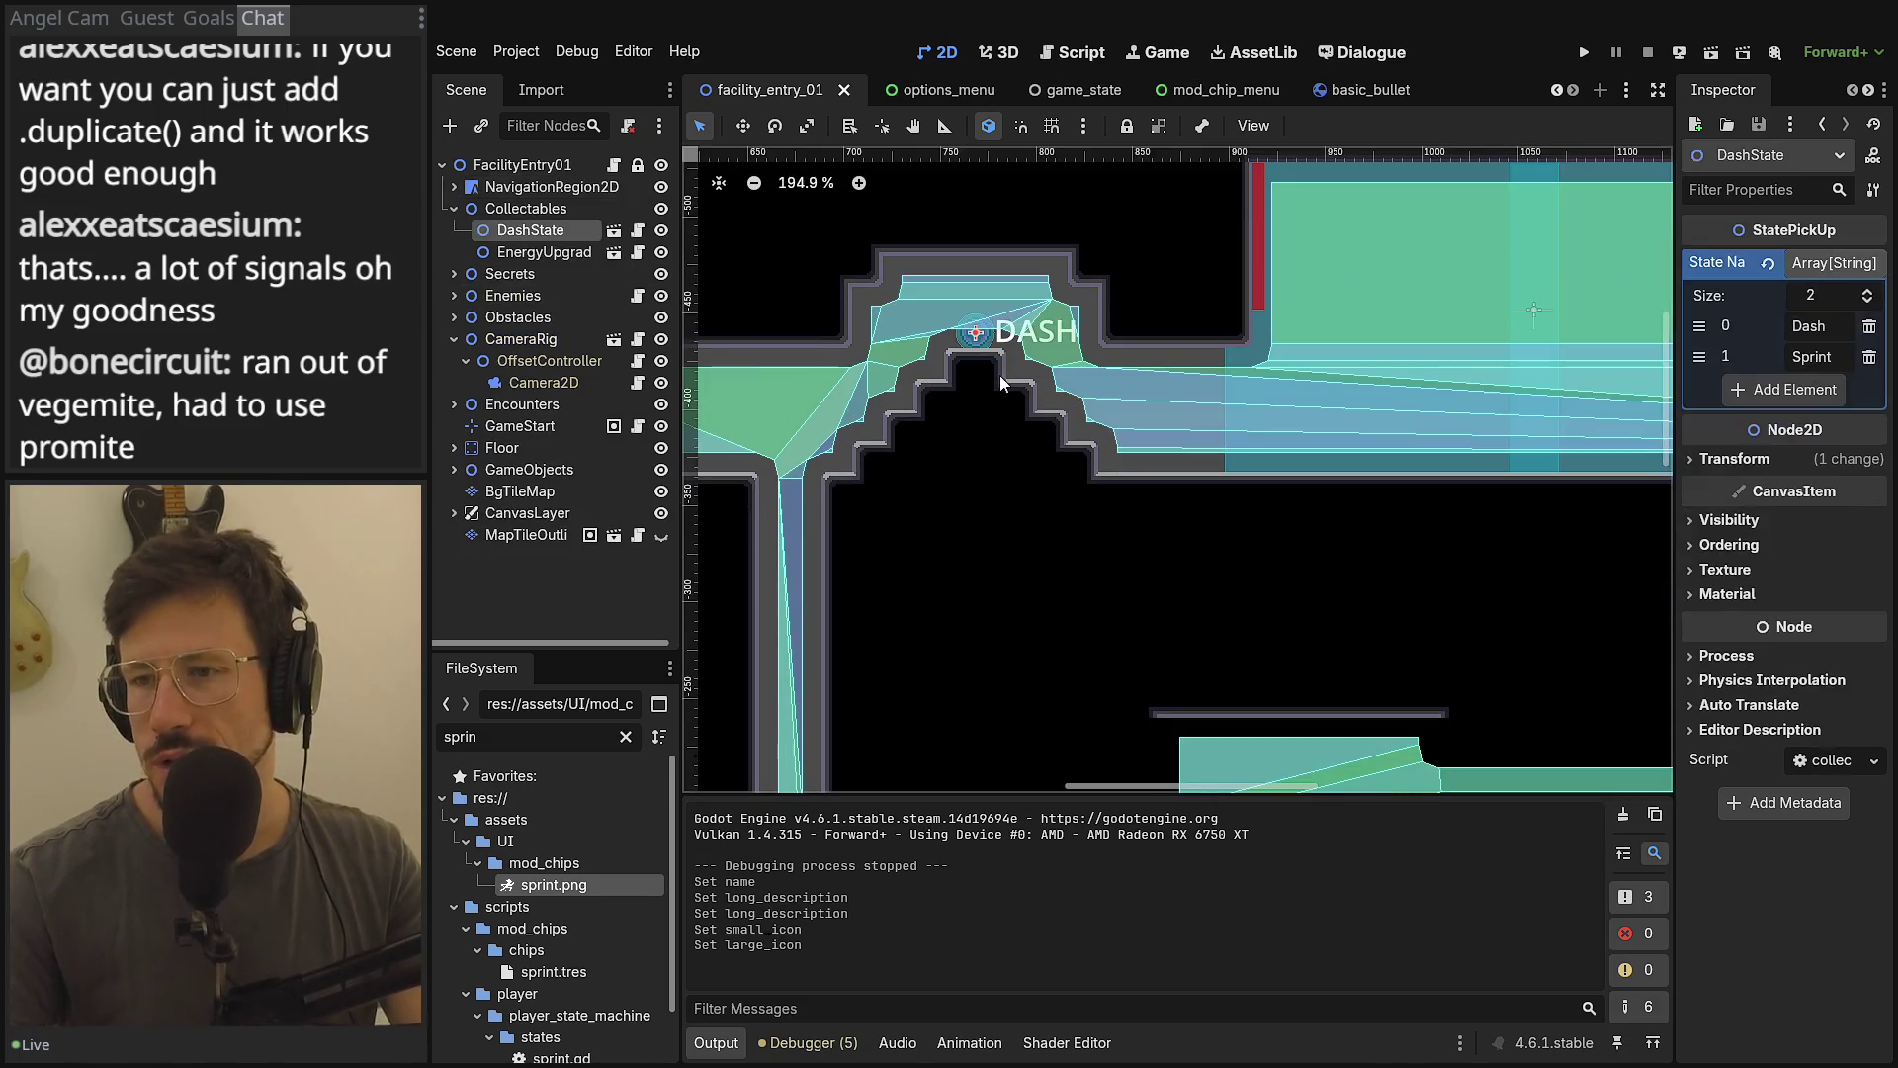
left_click(613, 233)
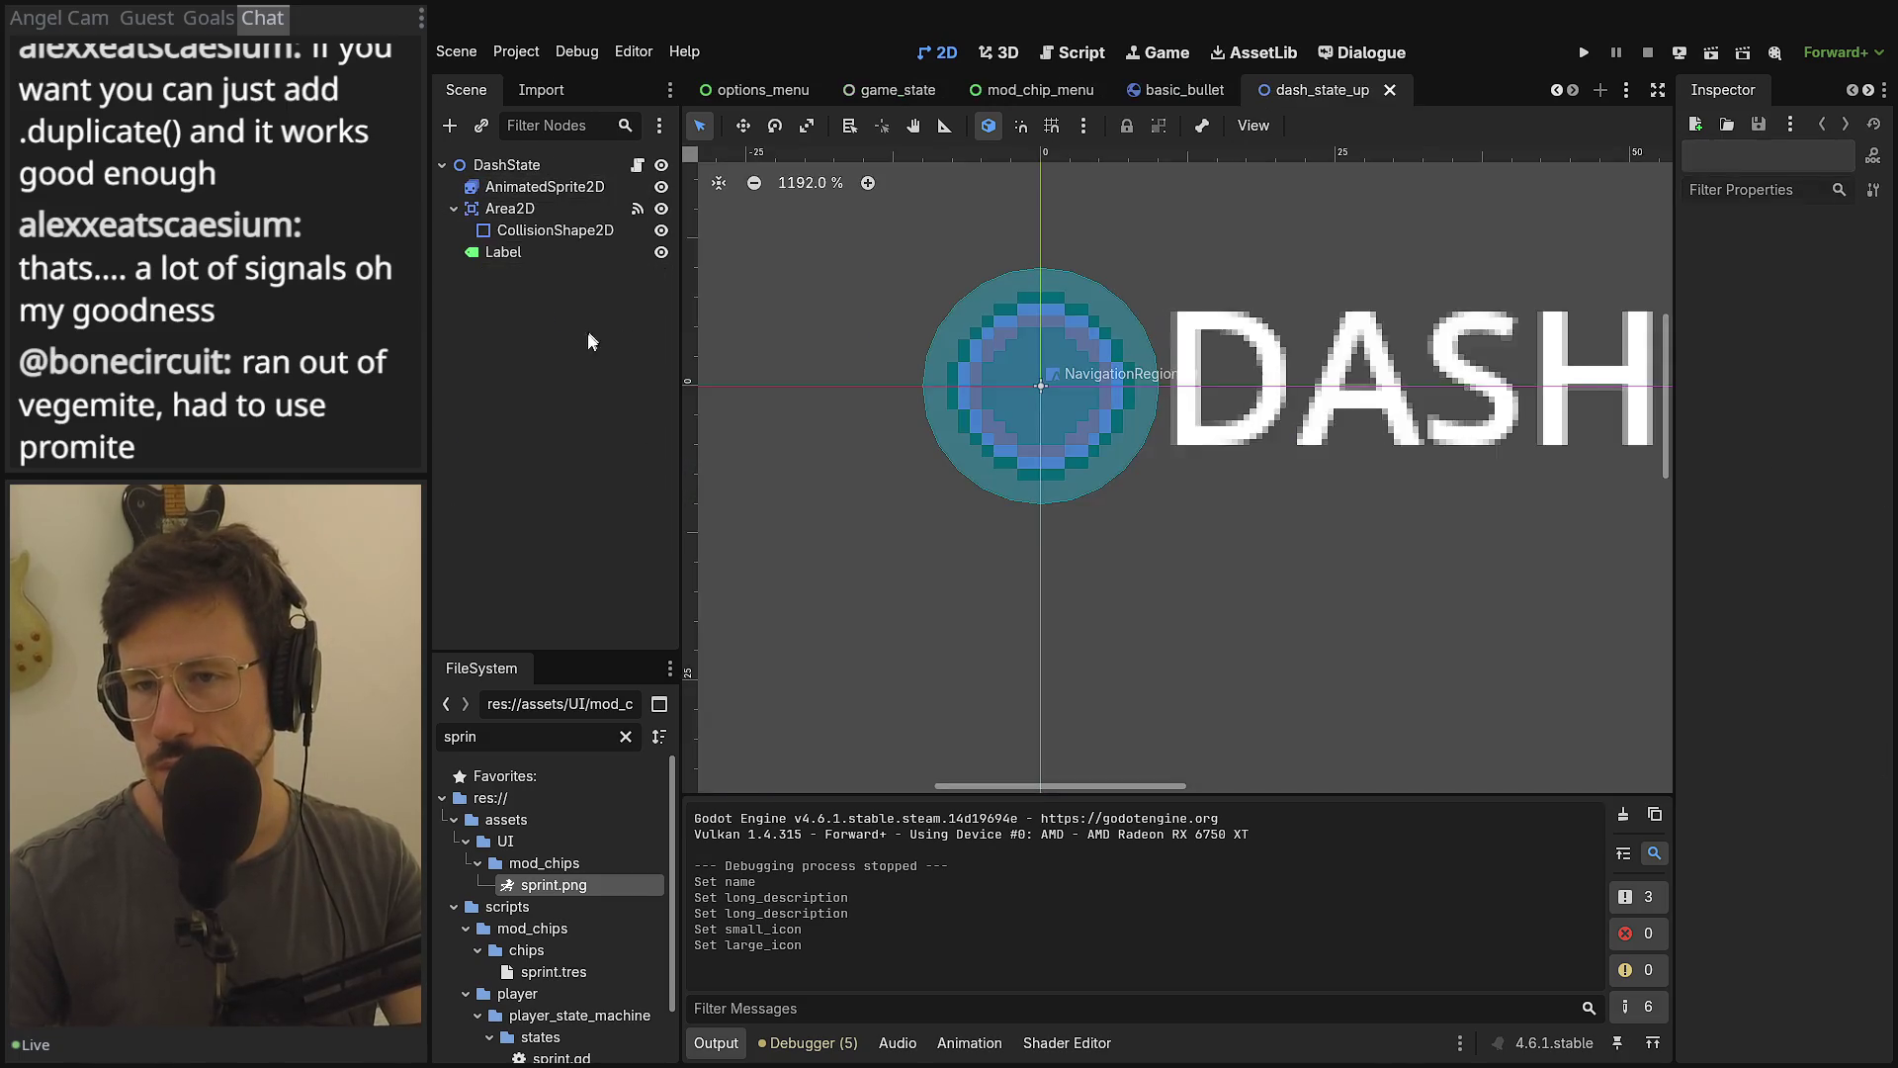
left_click(570, 161)
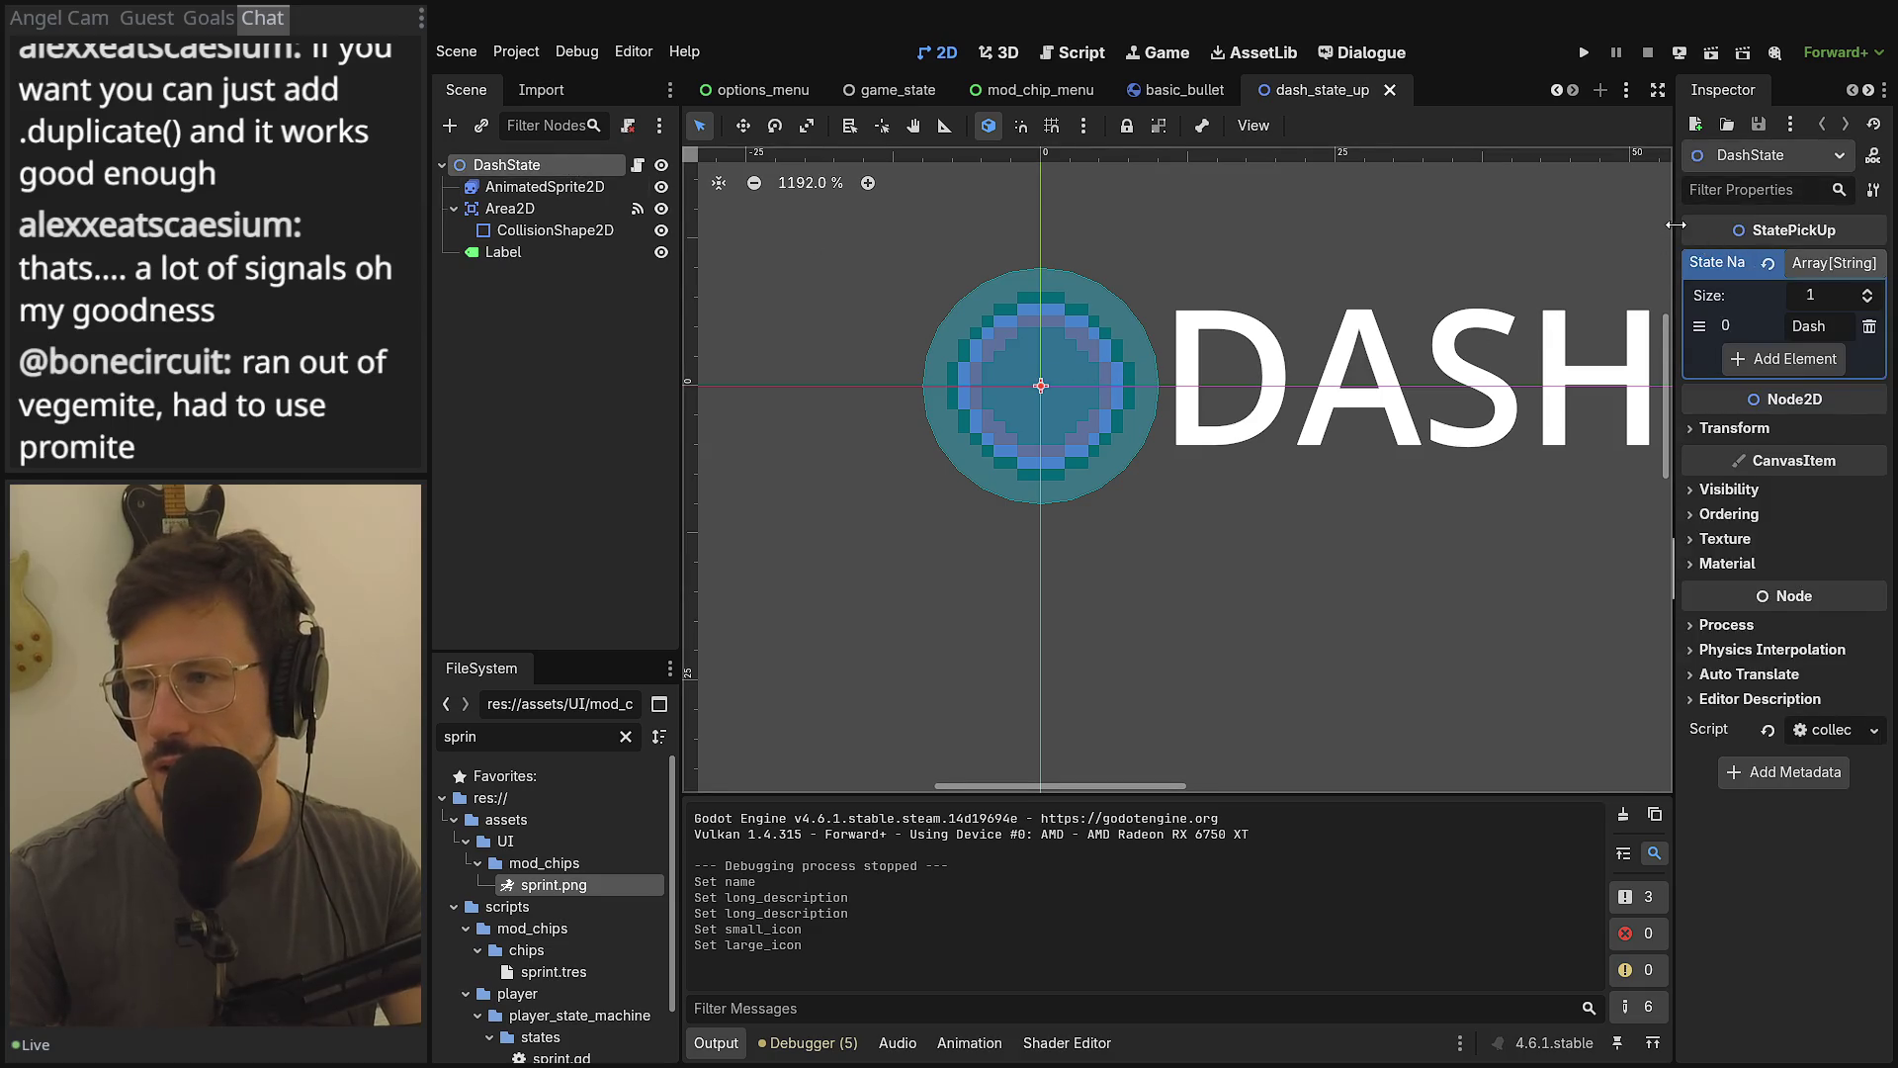
left_click_drag(1676, 226, 1414, 227)
key("ctrl+F3")
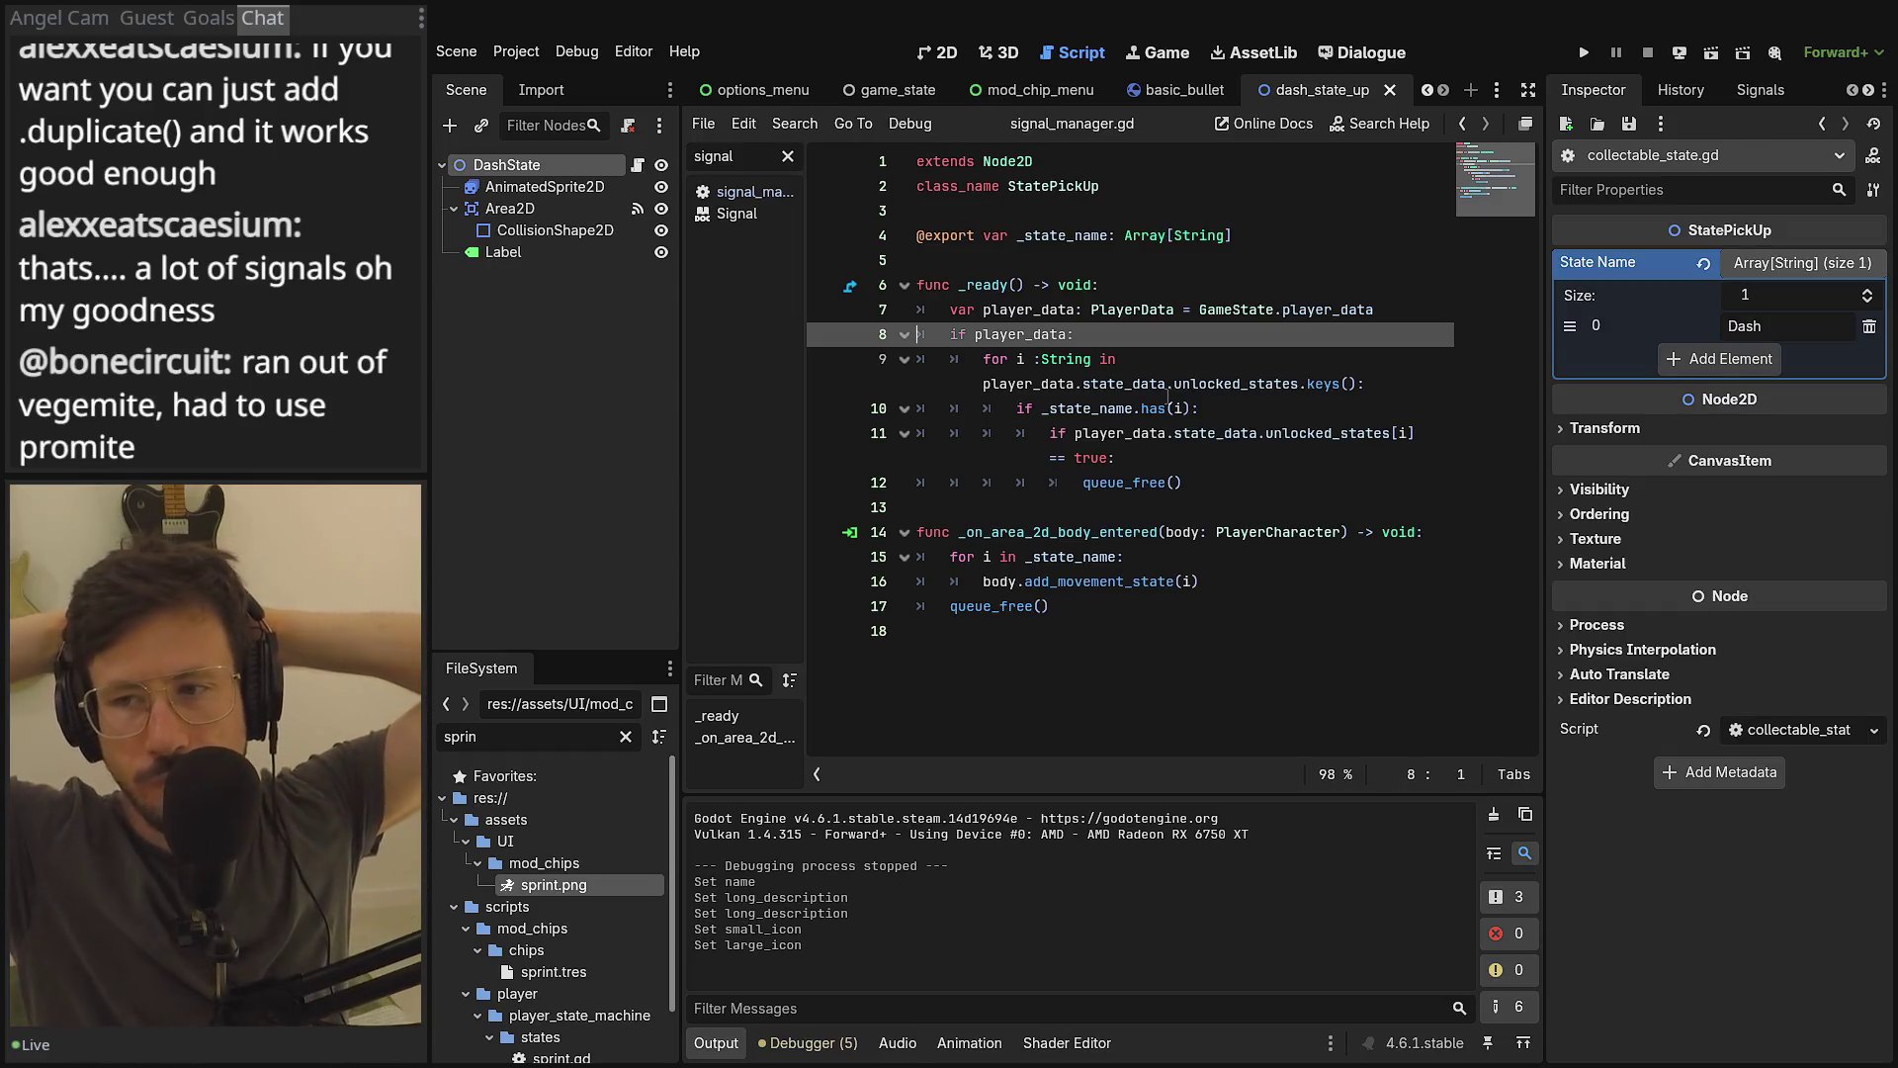
Highlight player_data uses, then Ctrl+click add_movement_state to jump to its definition in player.gd
mouse_move(1169, 400)
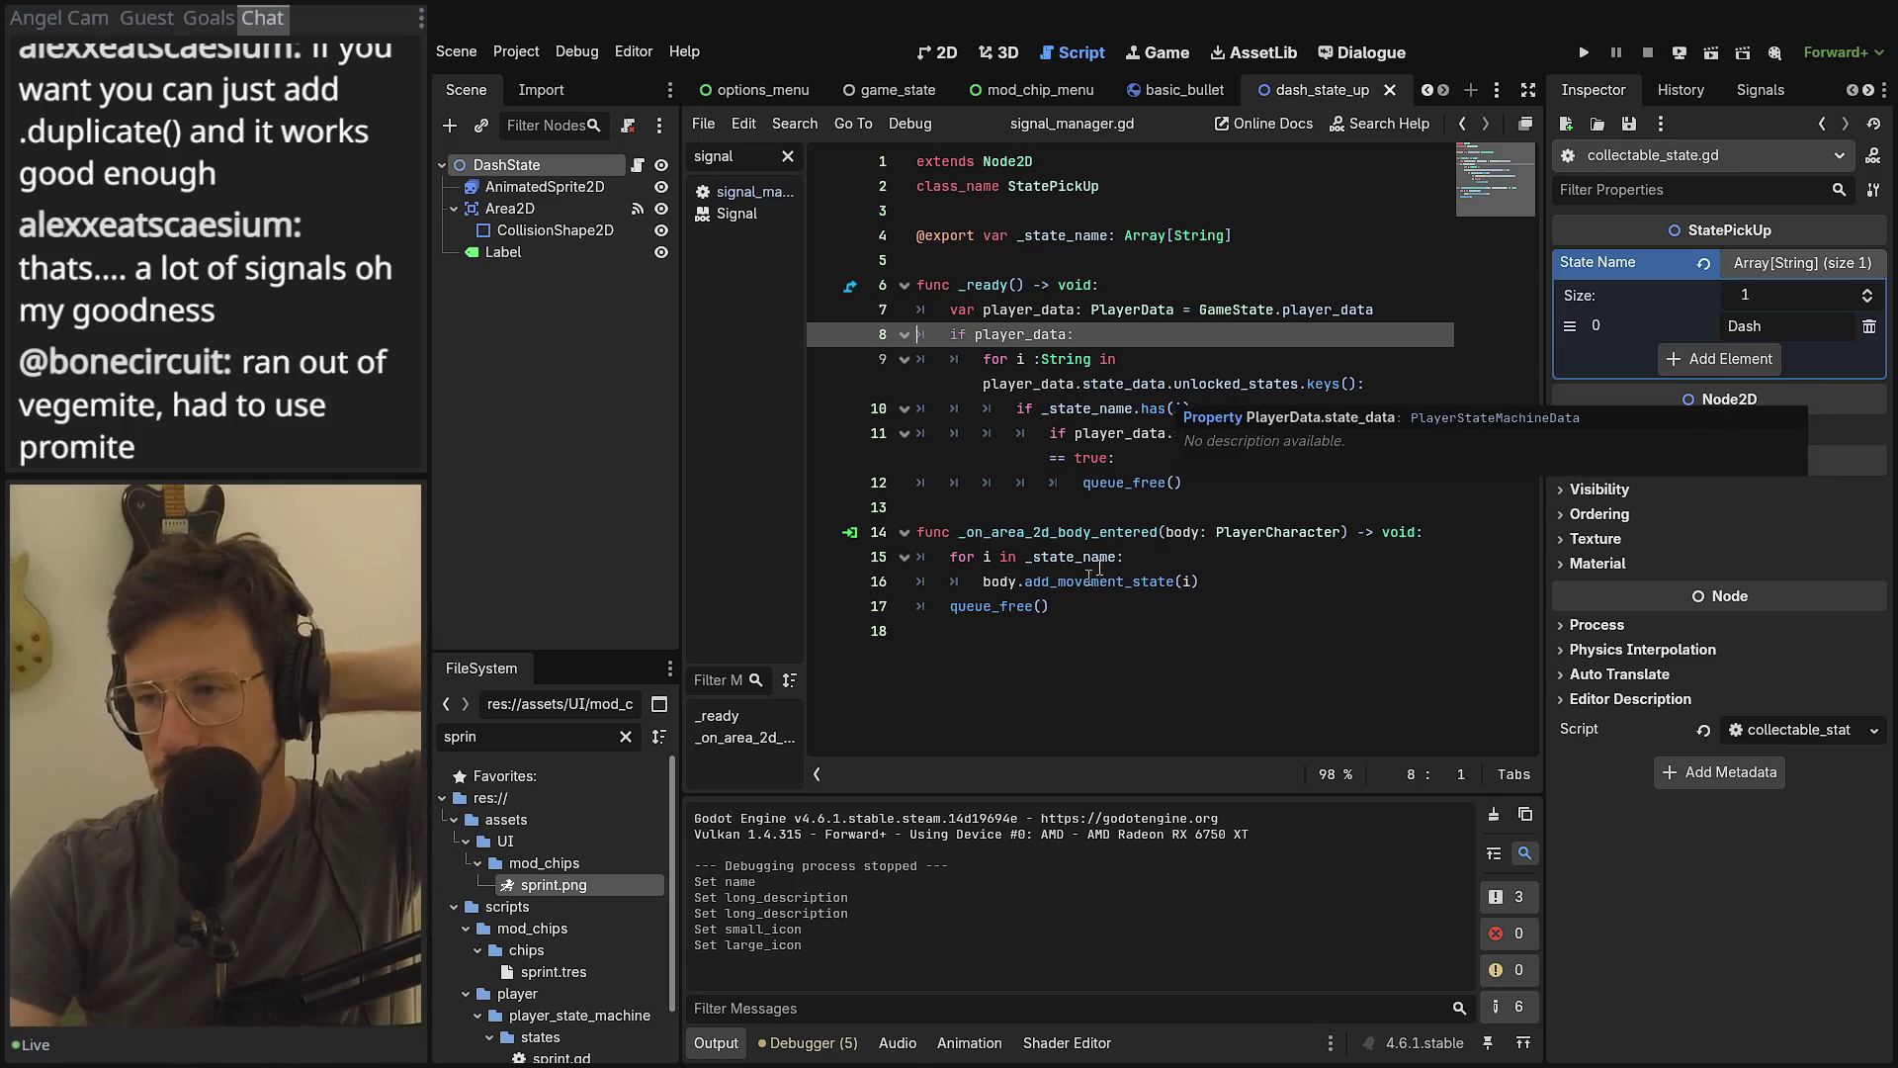
left_click(1240, 468)
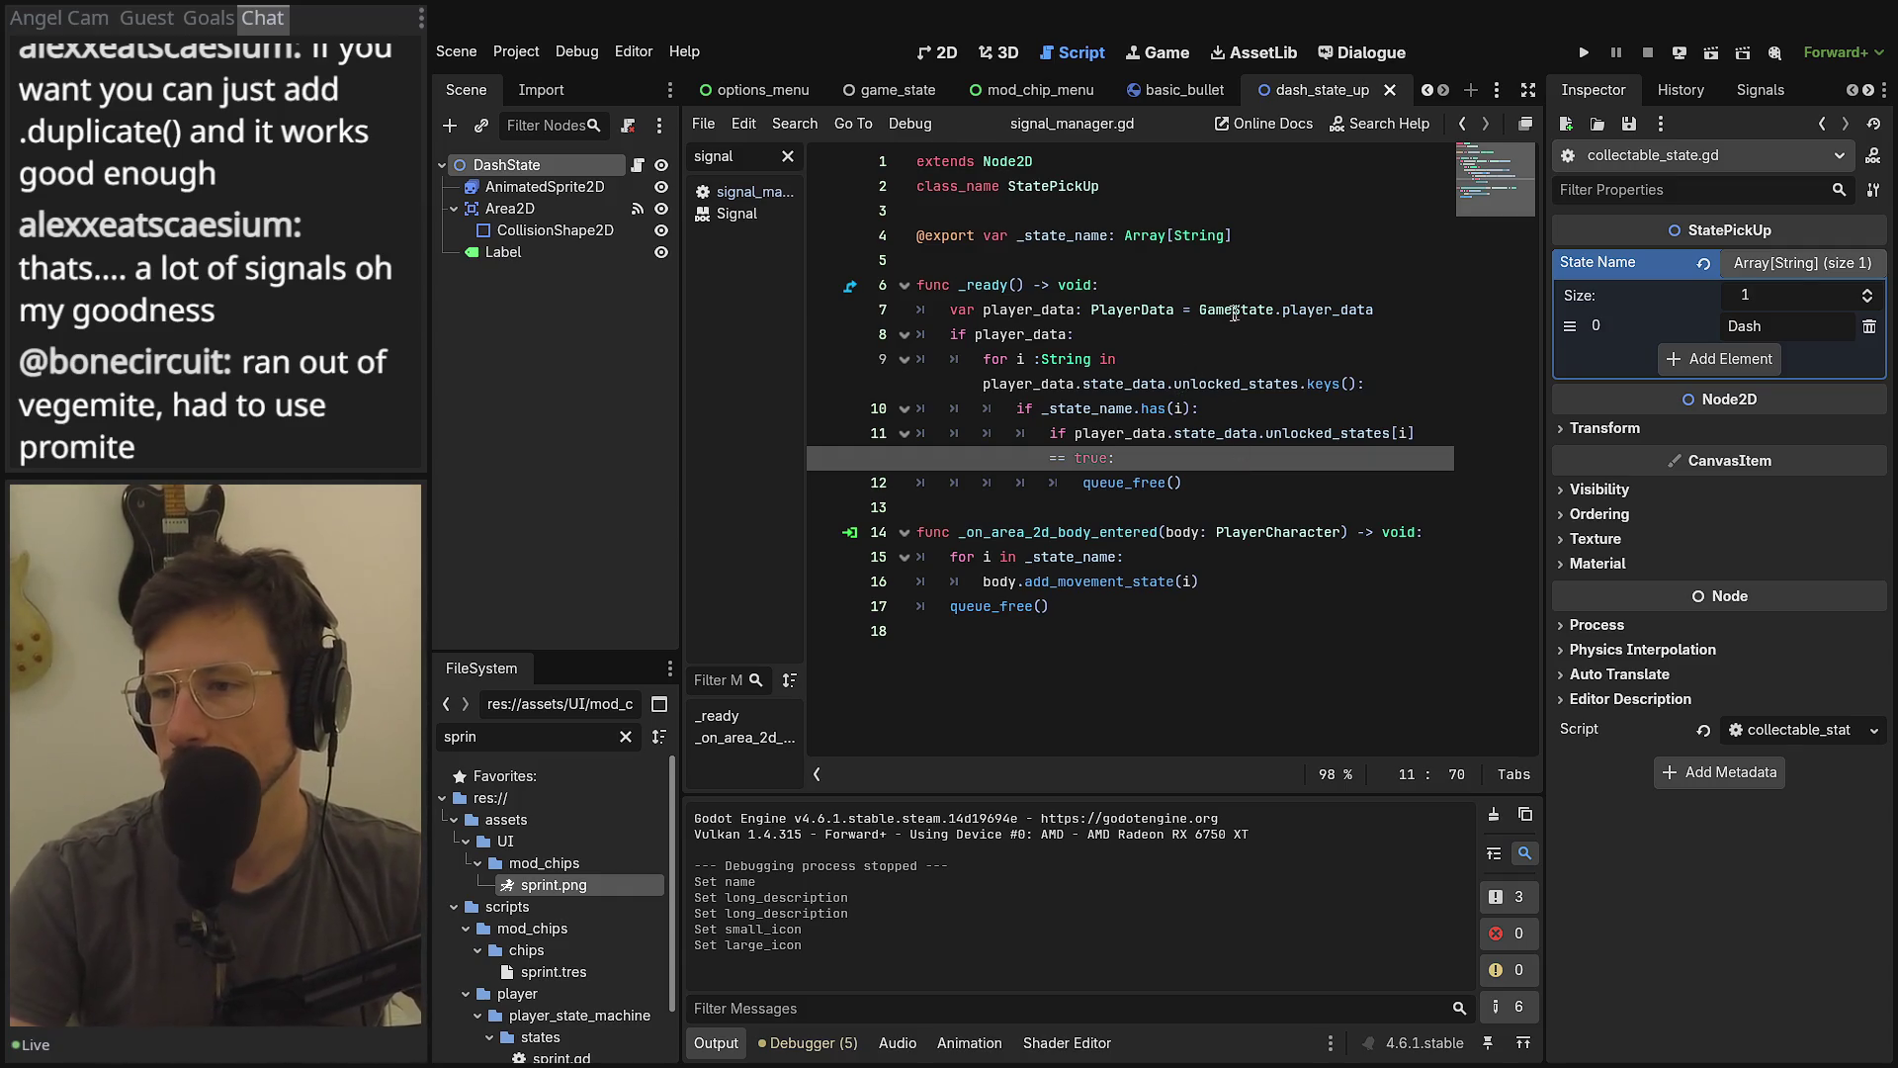
double_click(1338, 309)
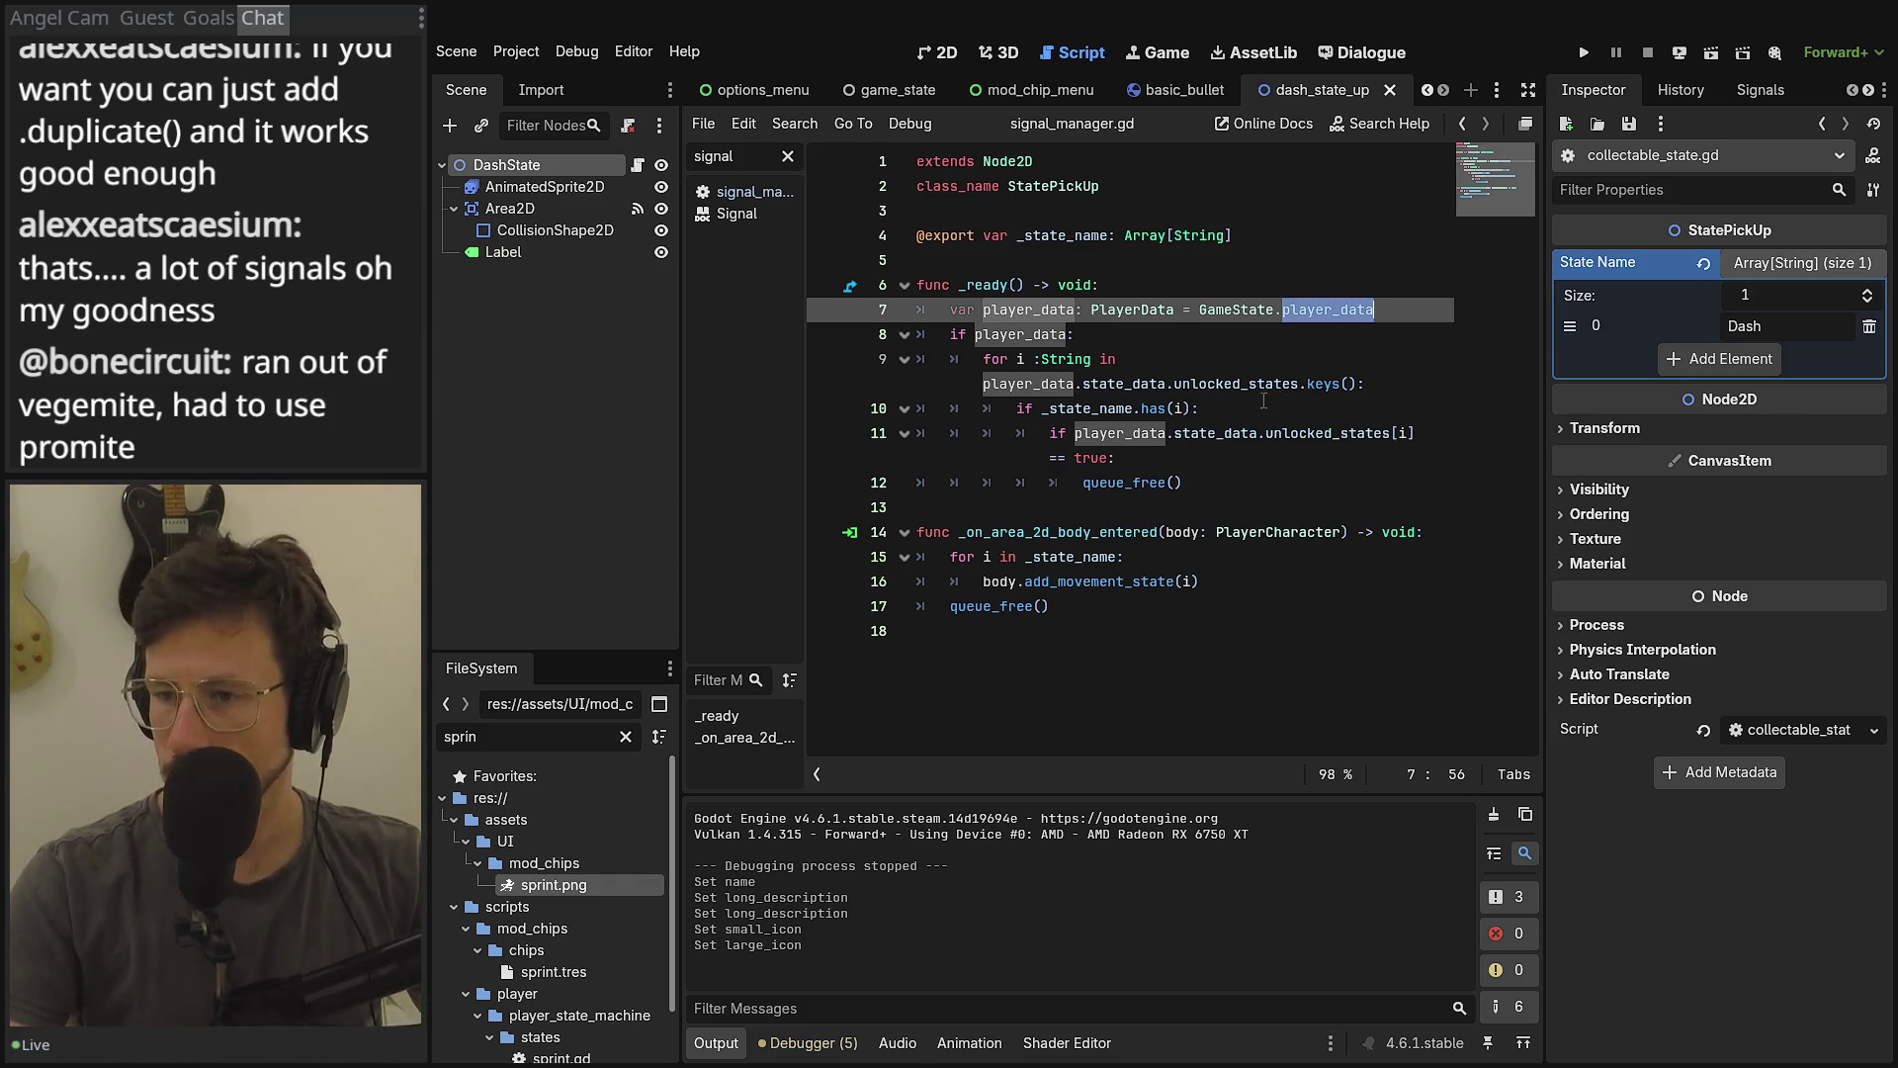
left_click_drag(1182, 482, 920, 169)
left_click(1093, 581)
key("ctrl")
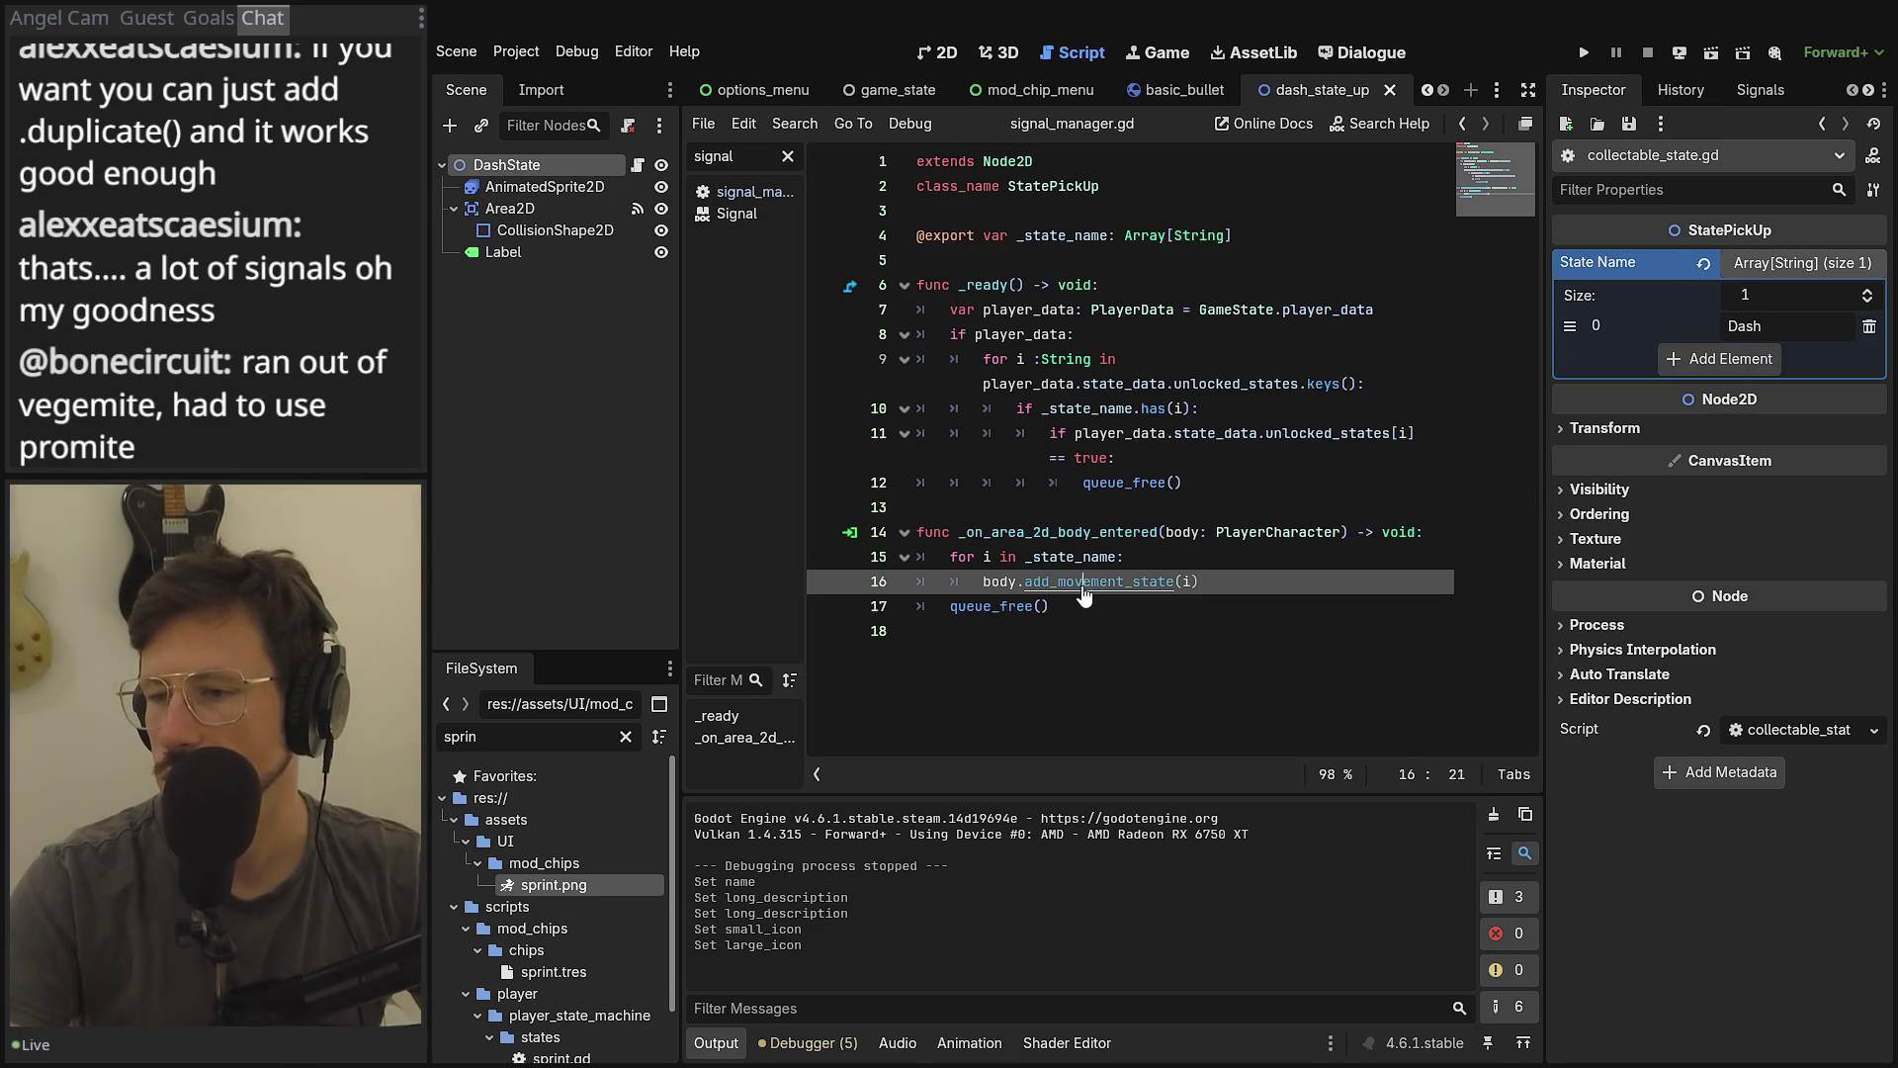
left_click(1084, 585, "ctrl")
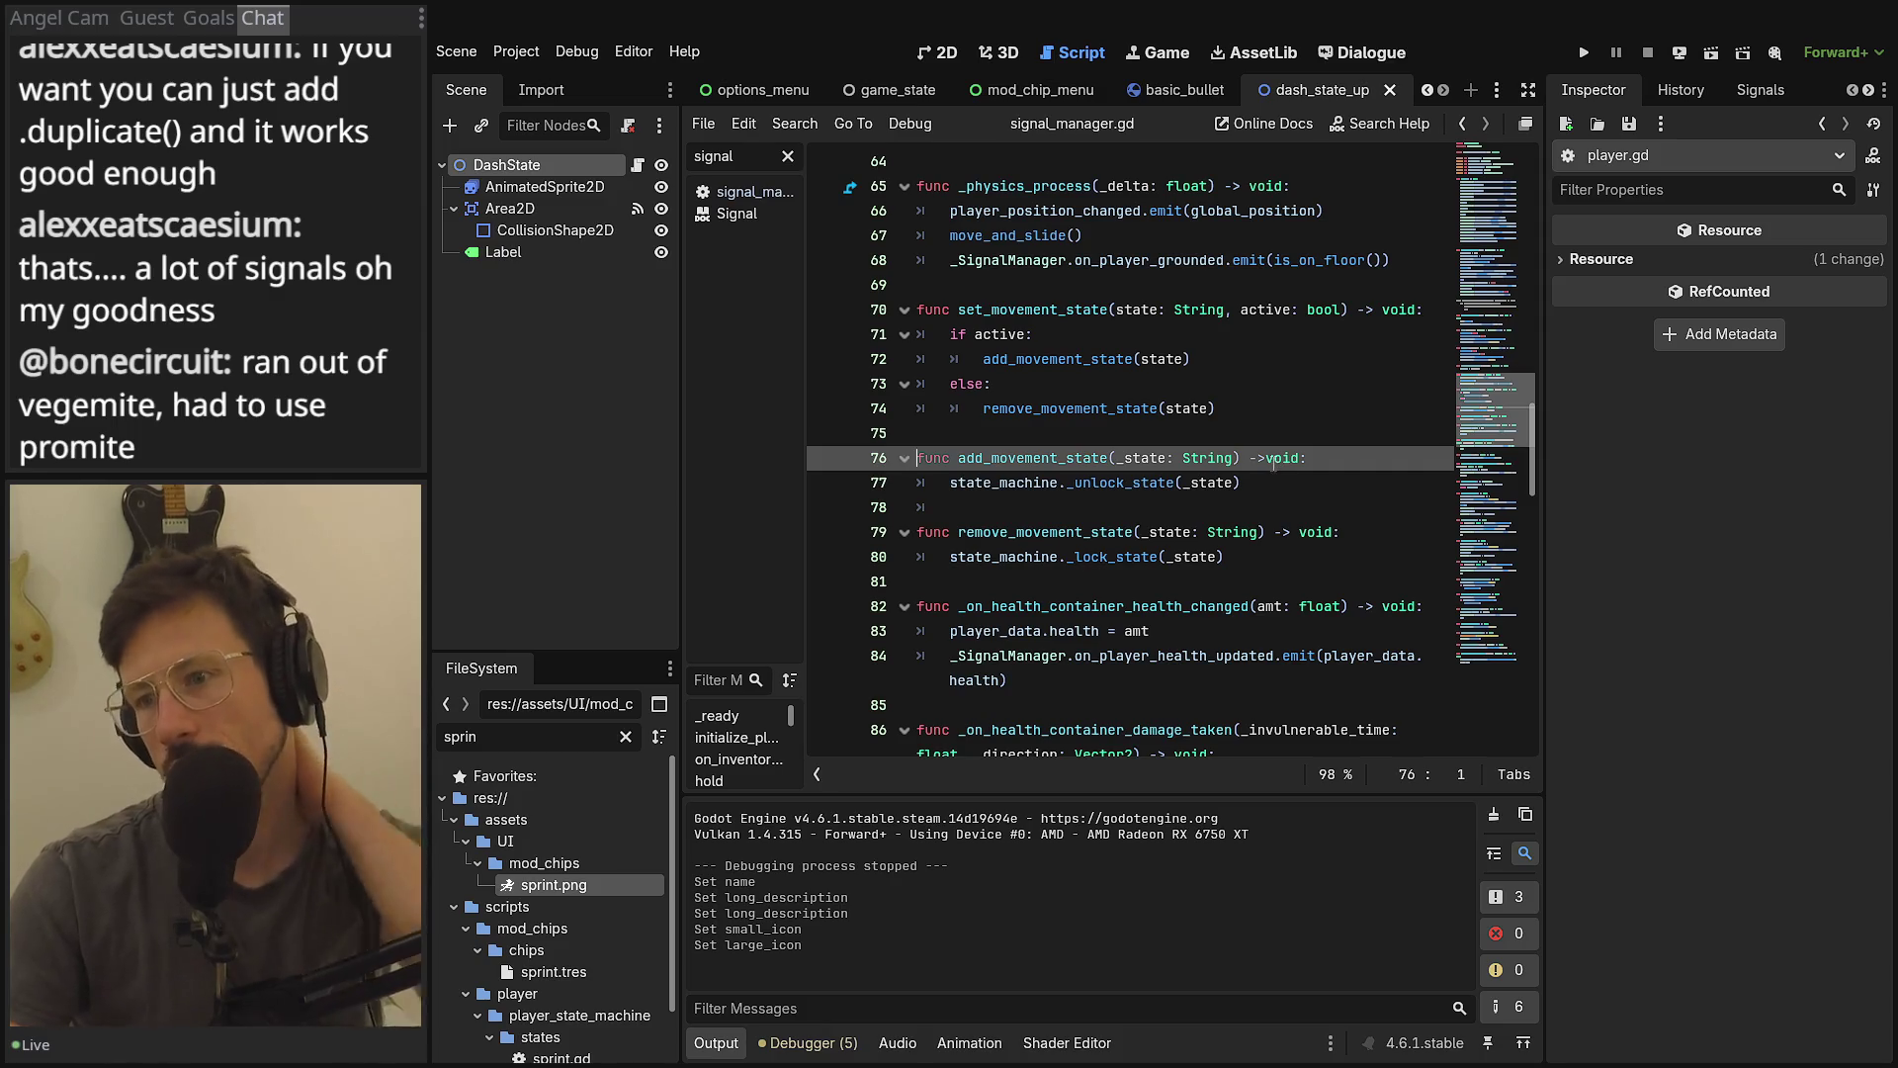
Widen the code area, Ctrl+click _SignalManager to open signal_manager.gd, and start a search
scroll(1275, 473, "up", 6)
scroll(1271, 459, "up", 8)
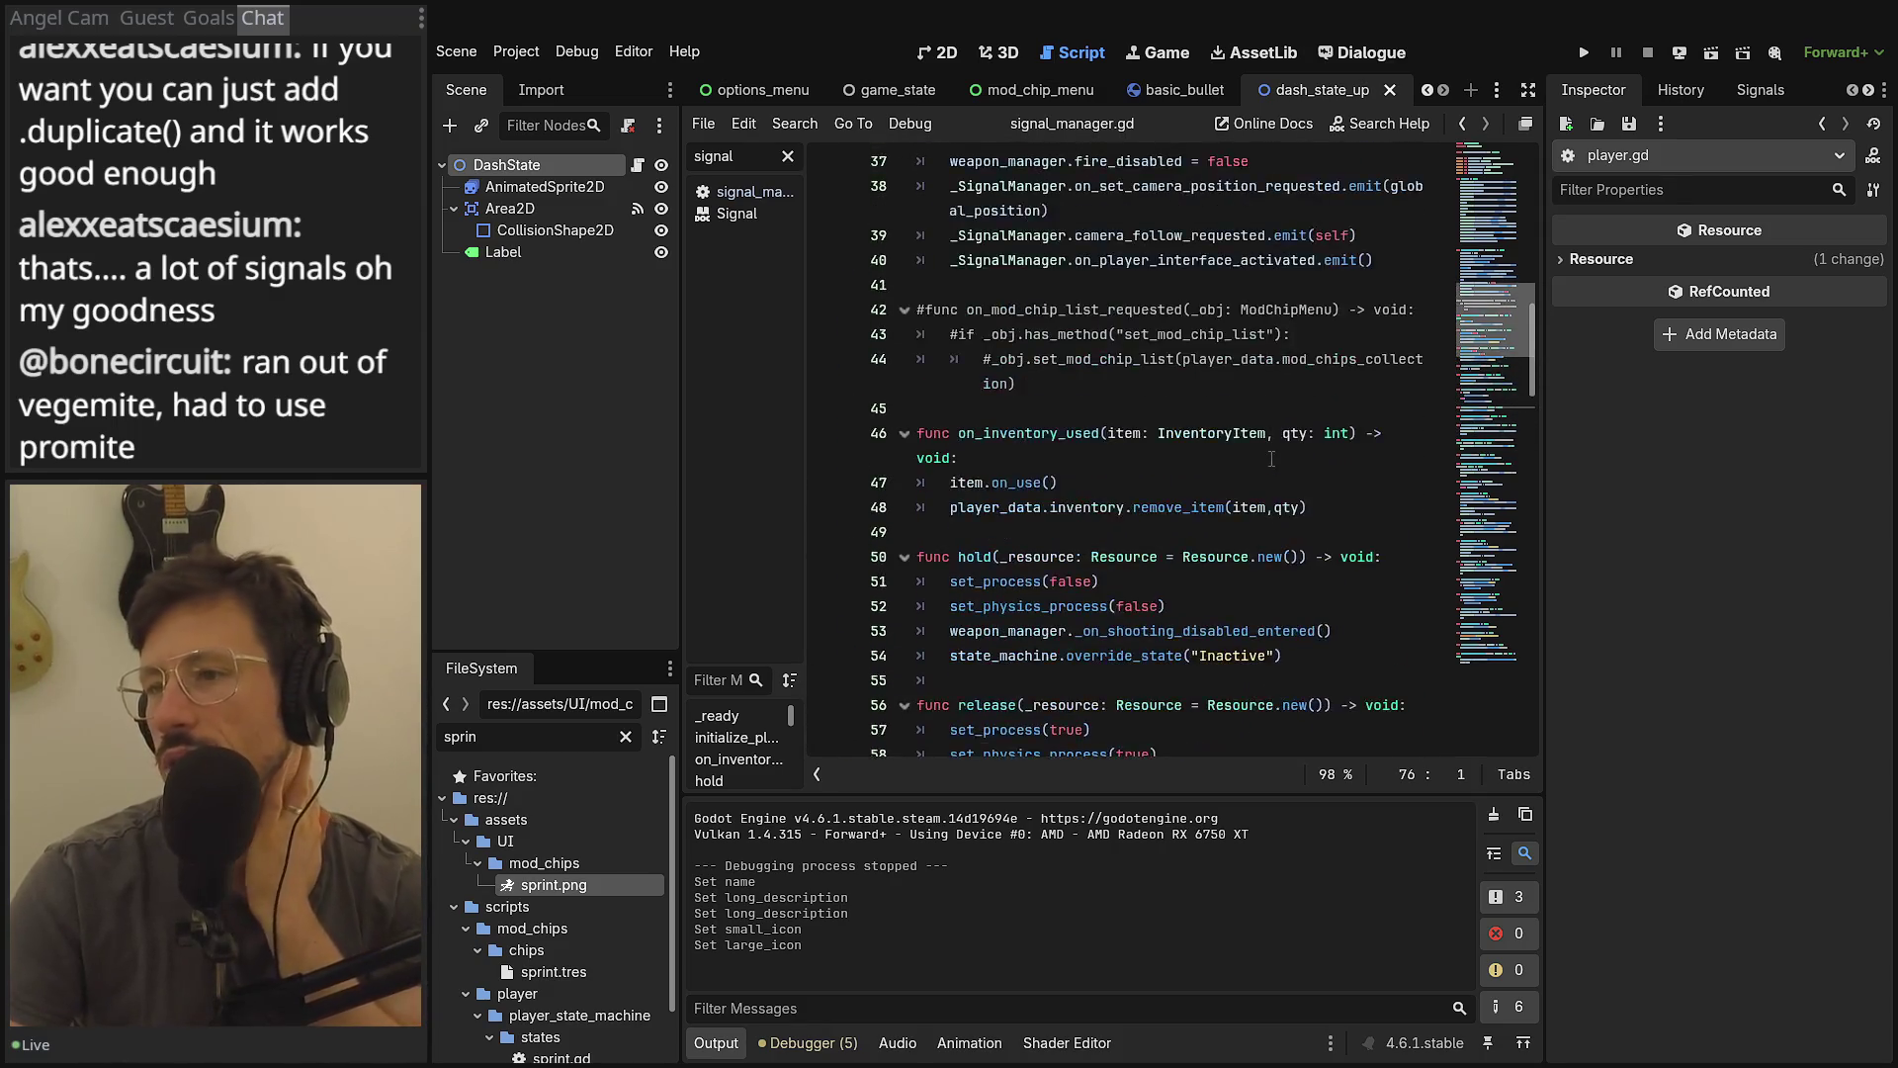
scroll(1270, 460, "up", 1)
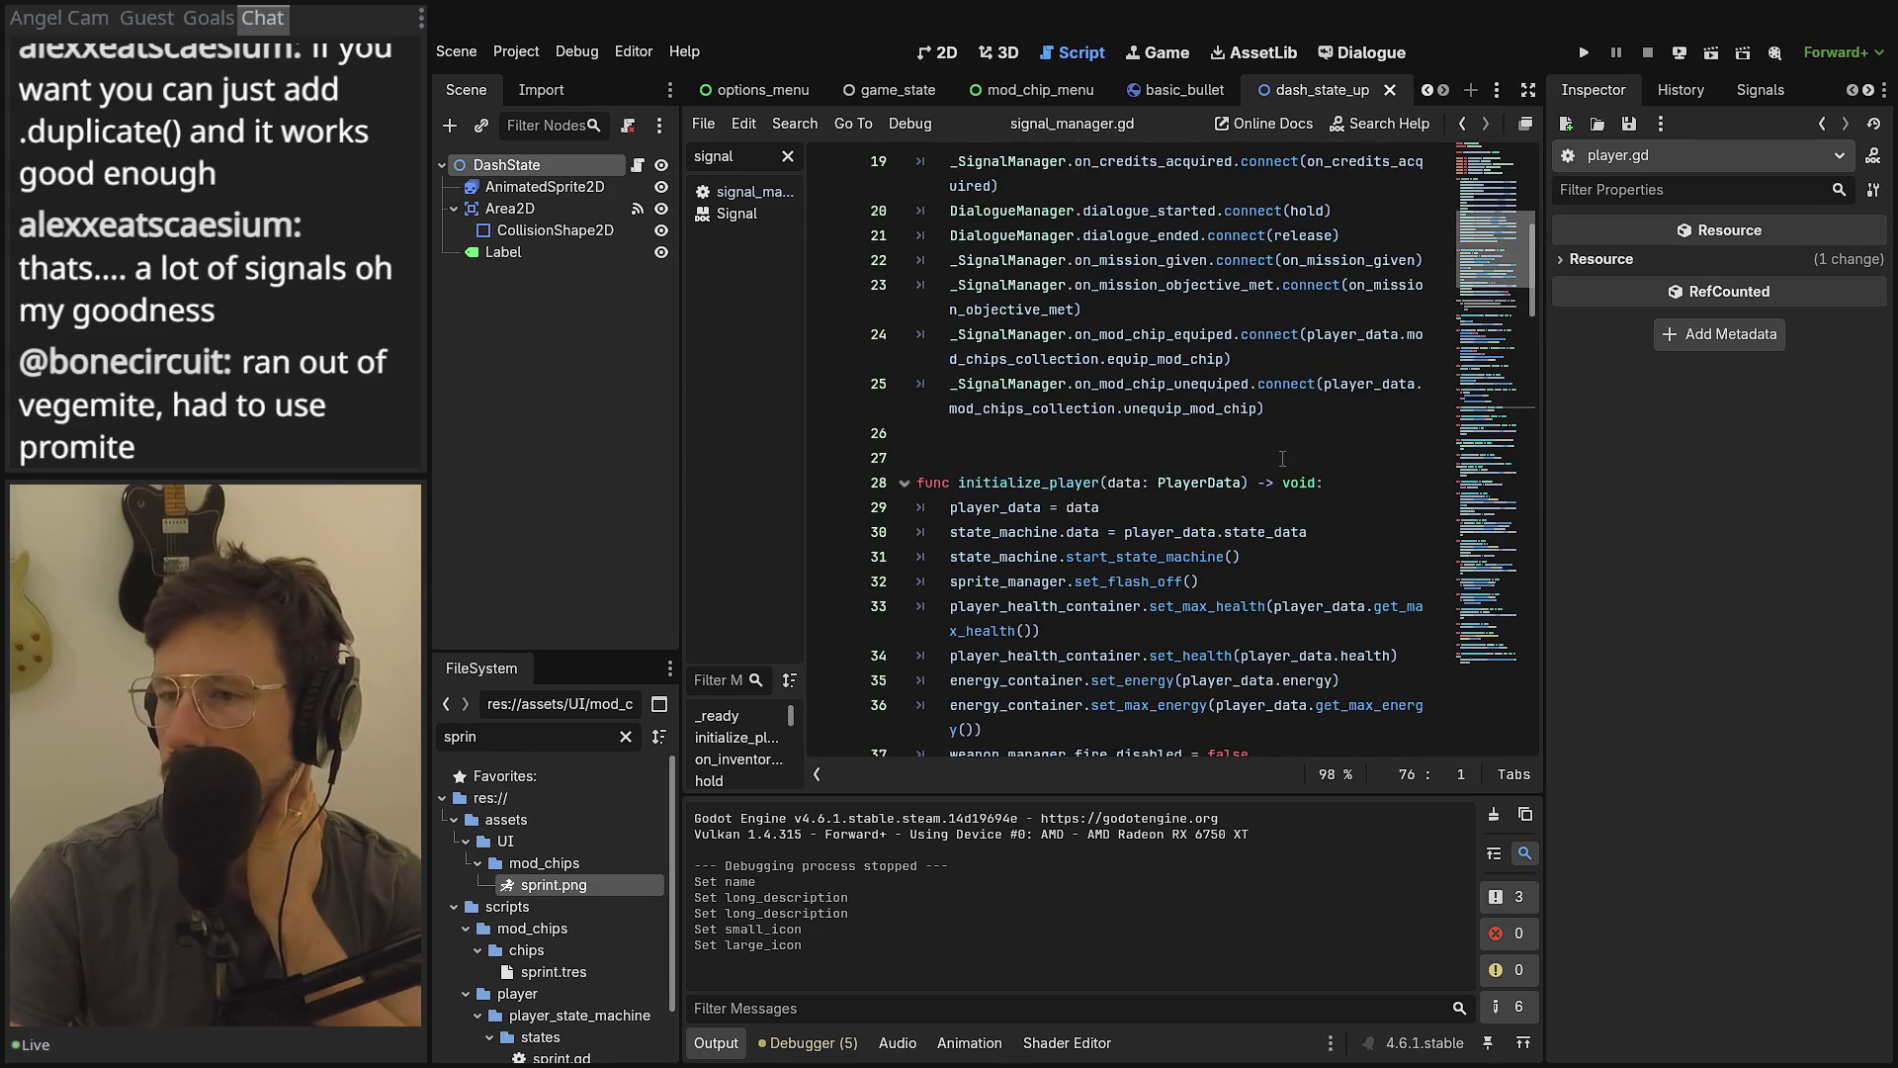
left_click_drag(1535, 336, 1674, 336)
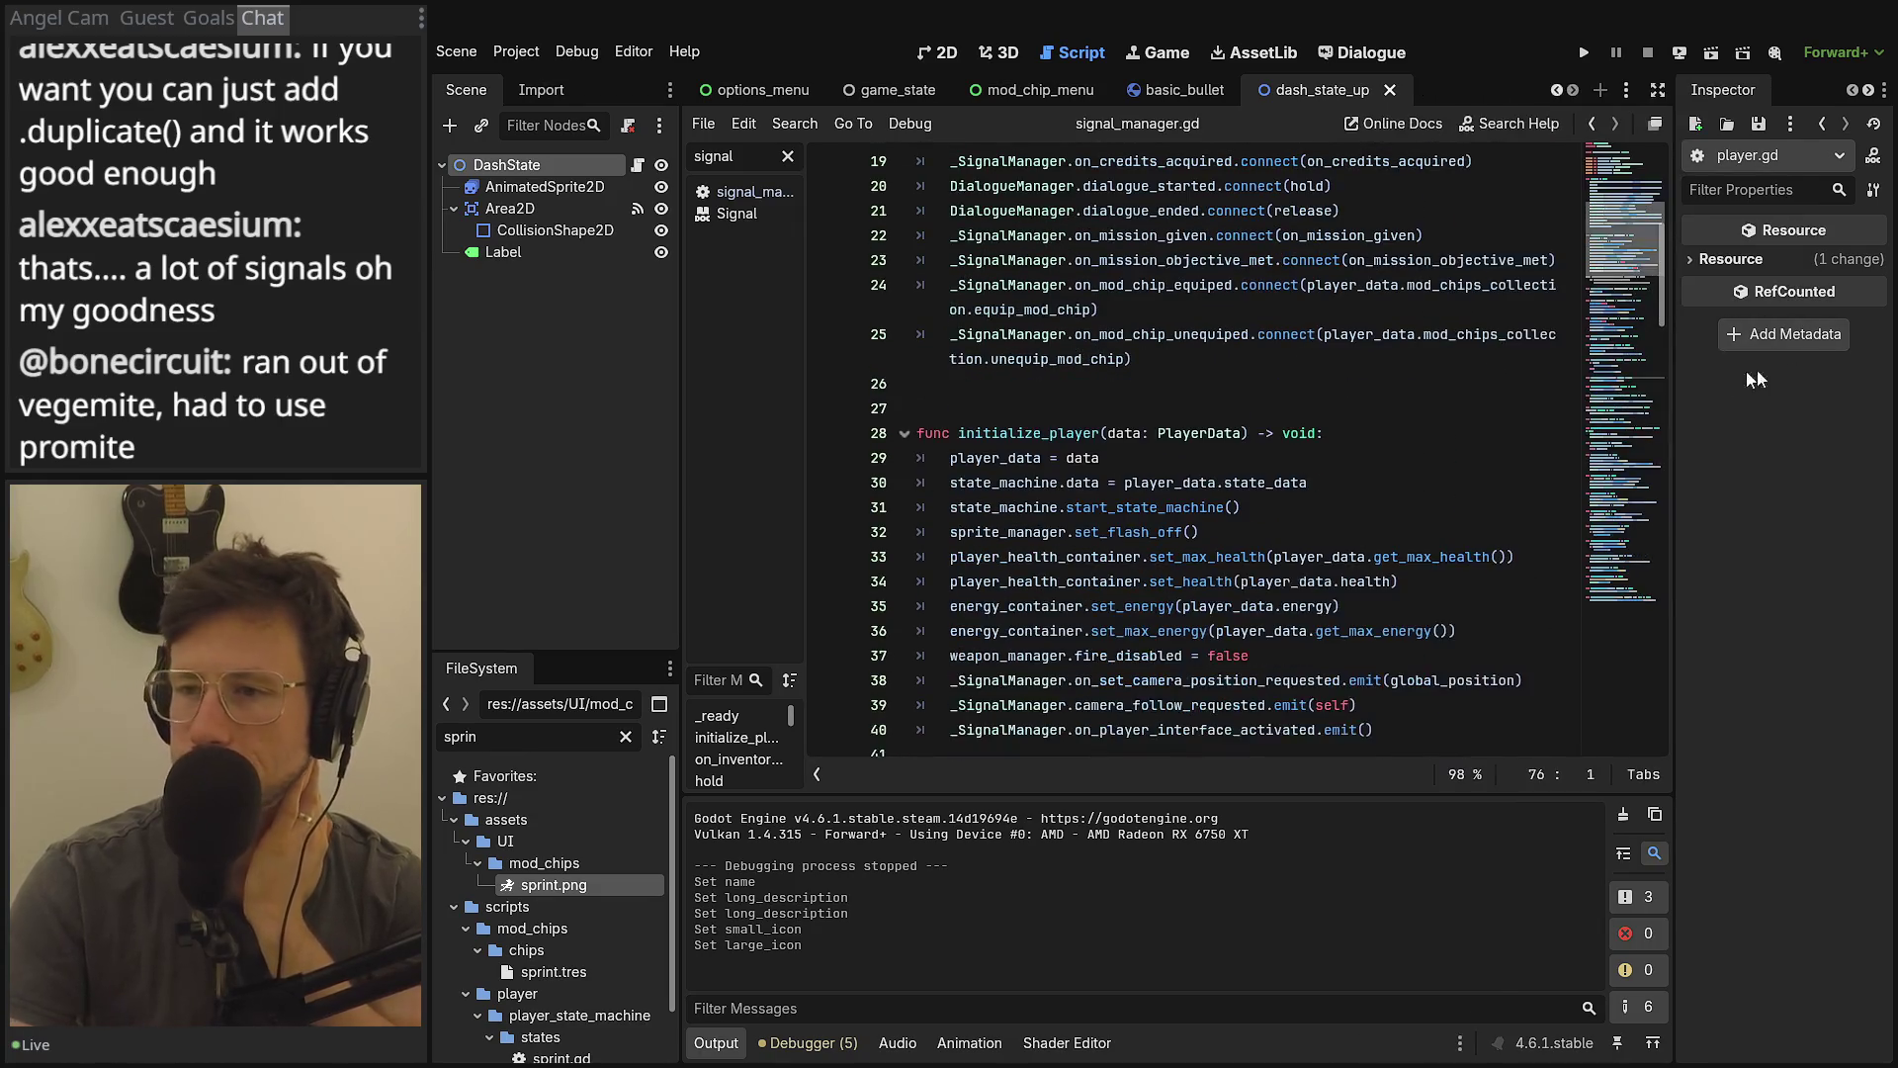
scroll(1276, 365, "up", 3)
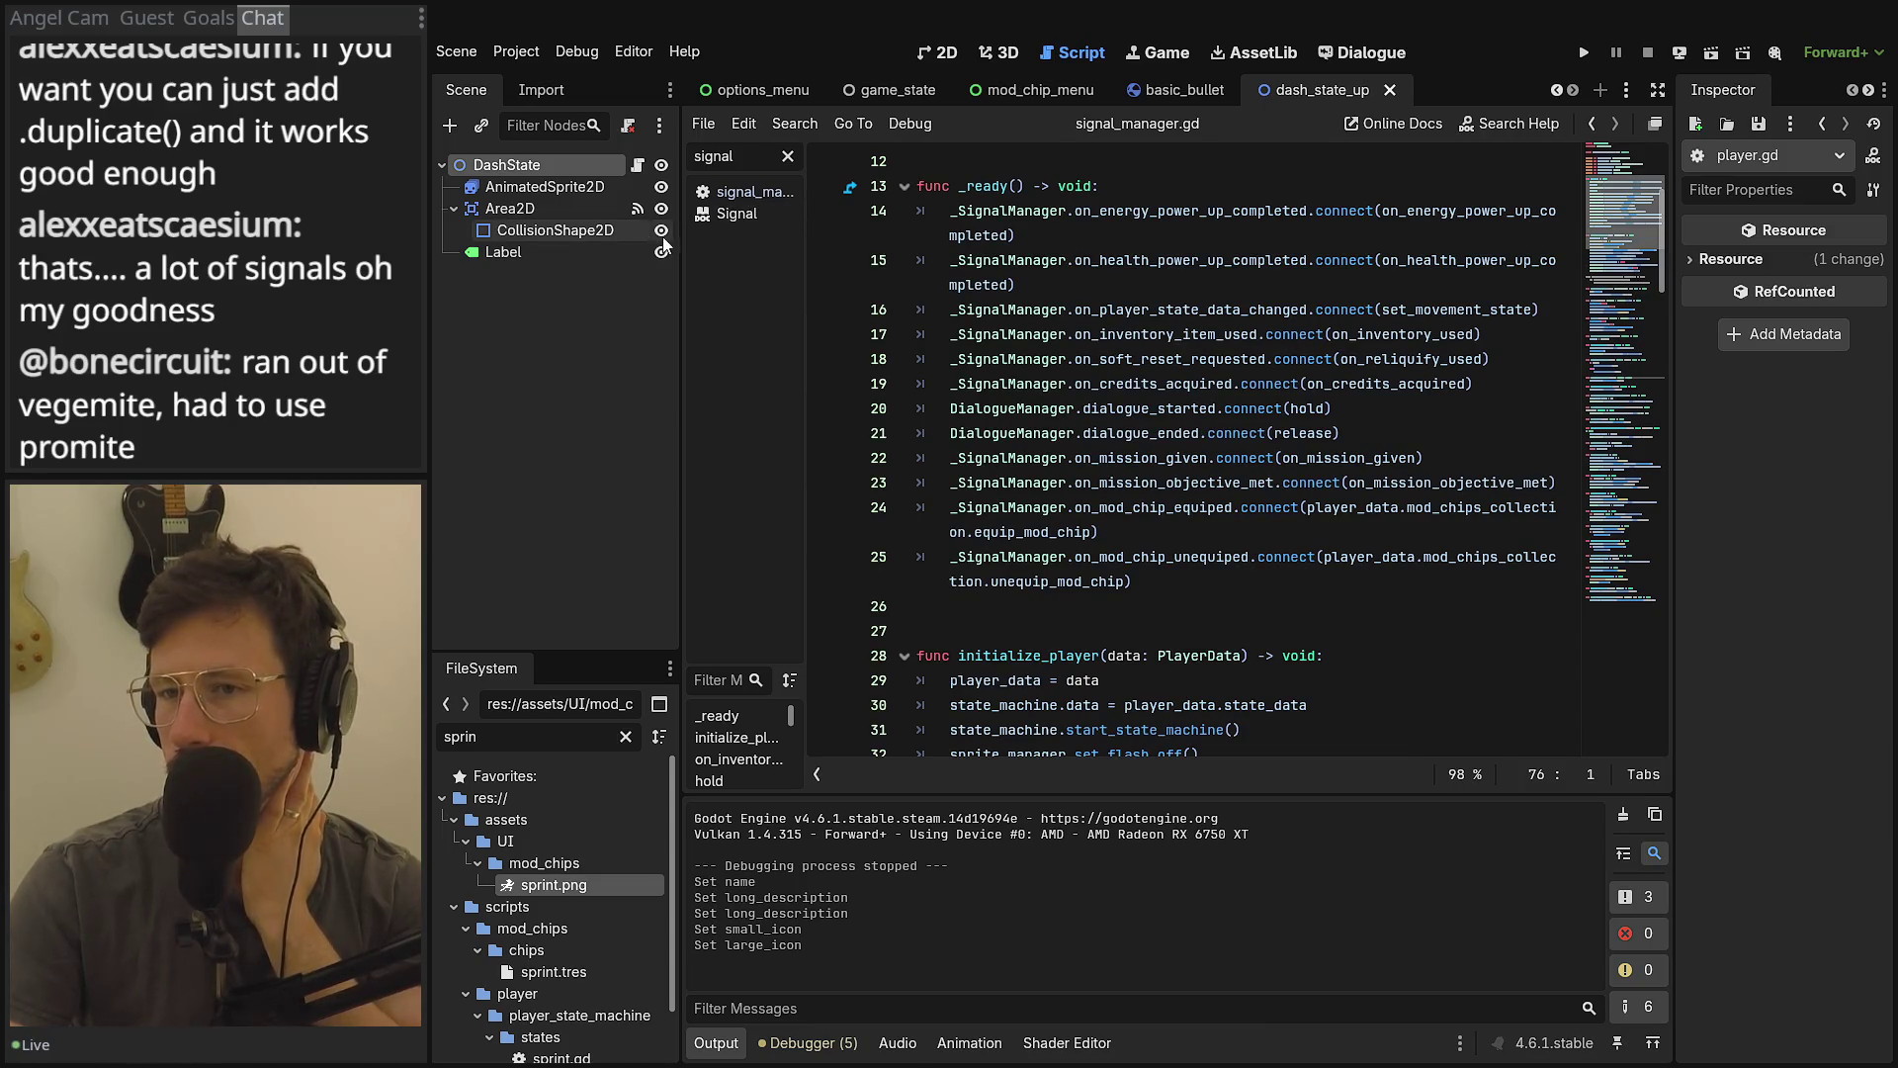
left_click_drag(680, 425, 603, 425)
scroll(1145, 359, "down", 1)
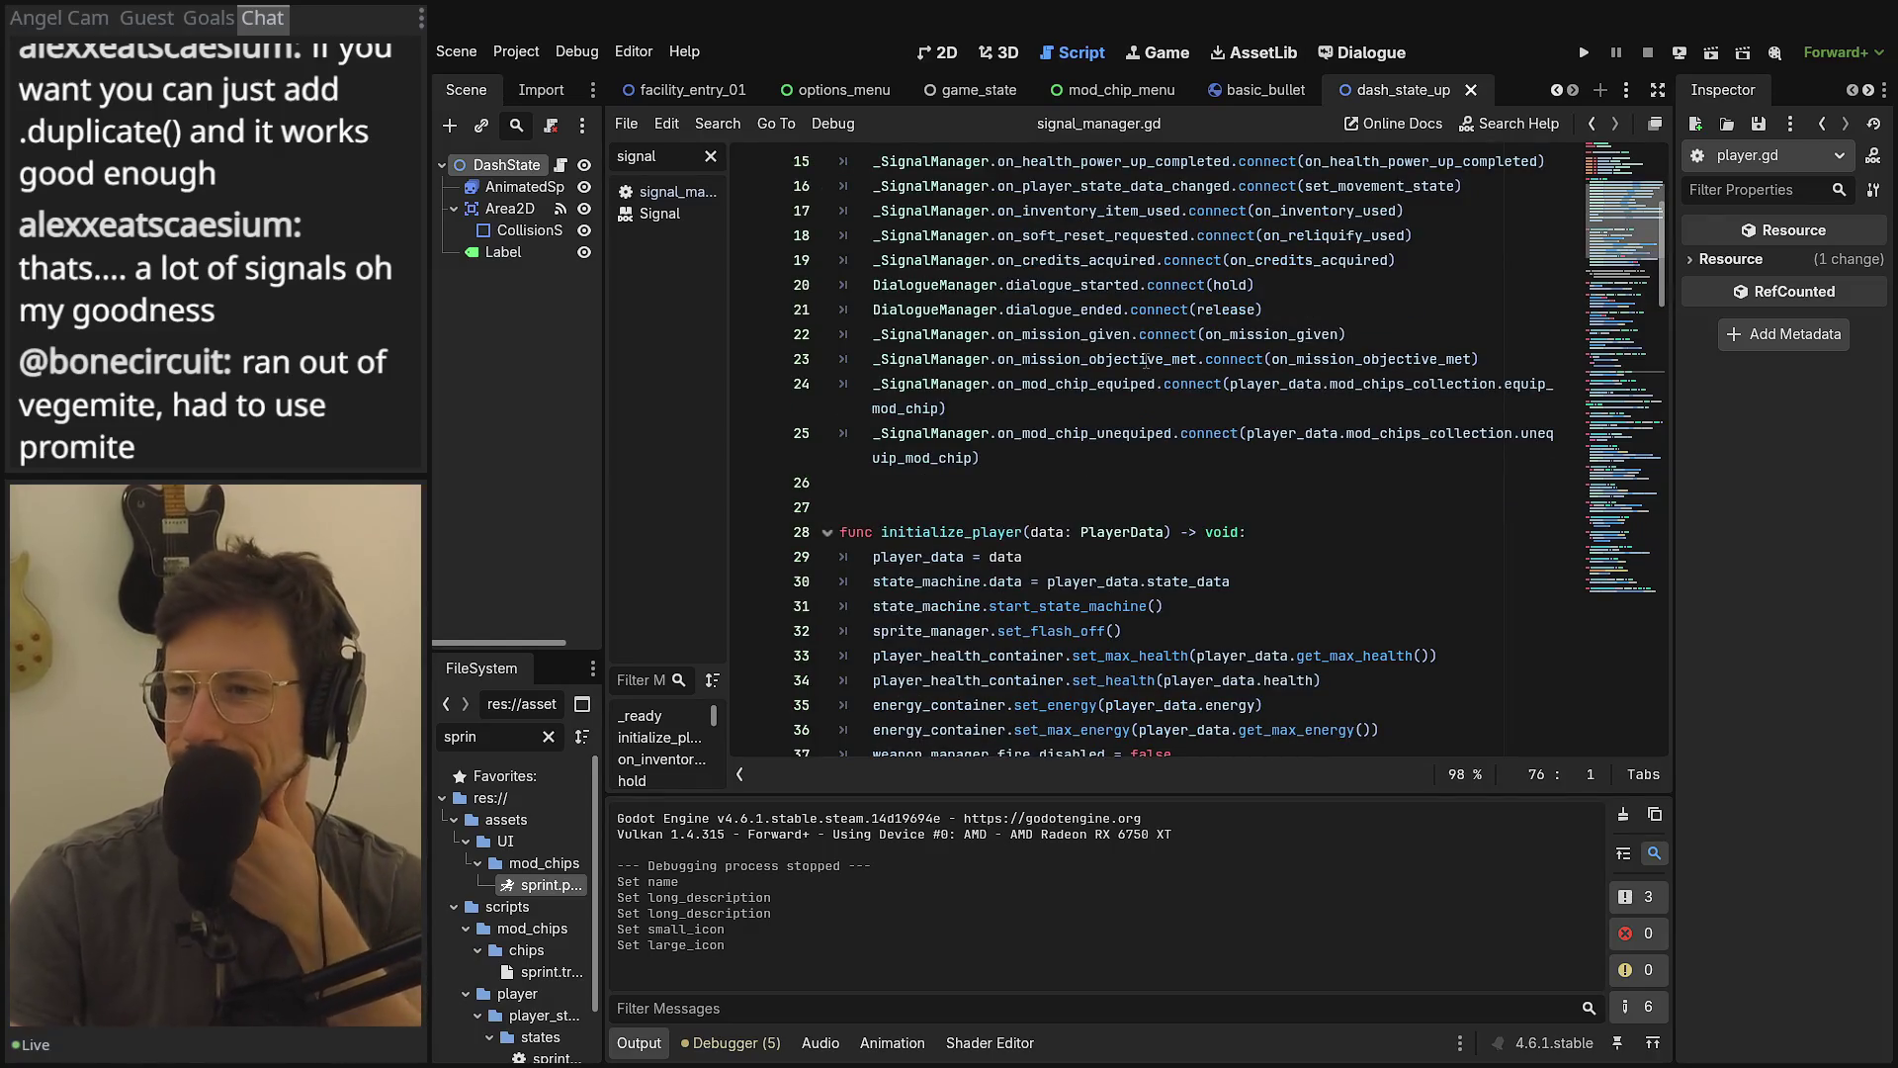
scroll(1179, 359, "up", 1)
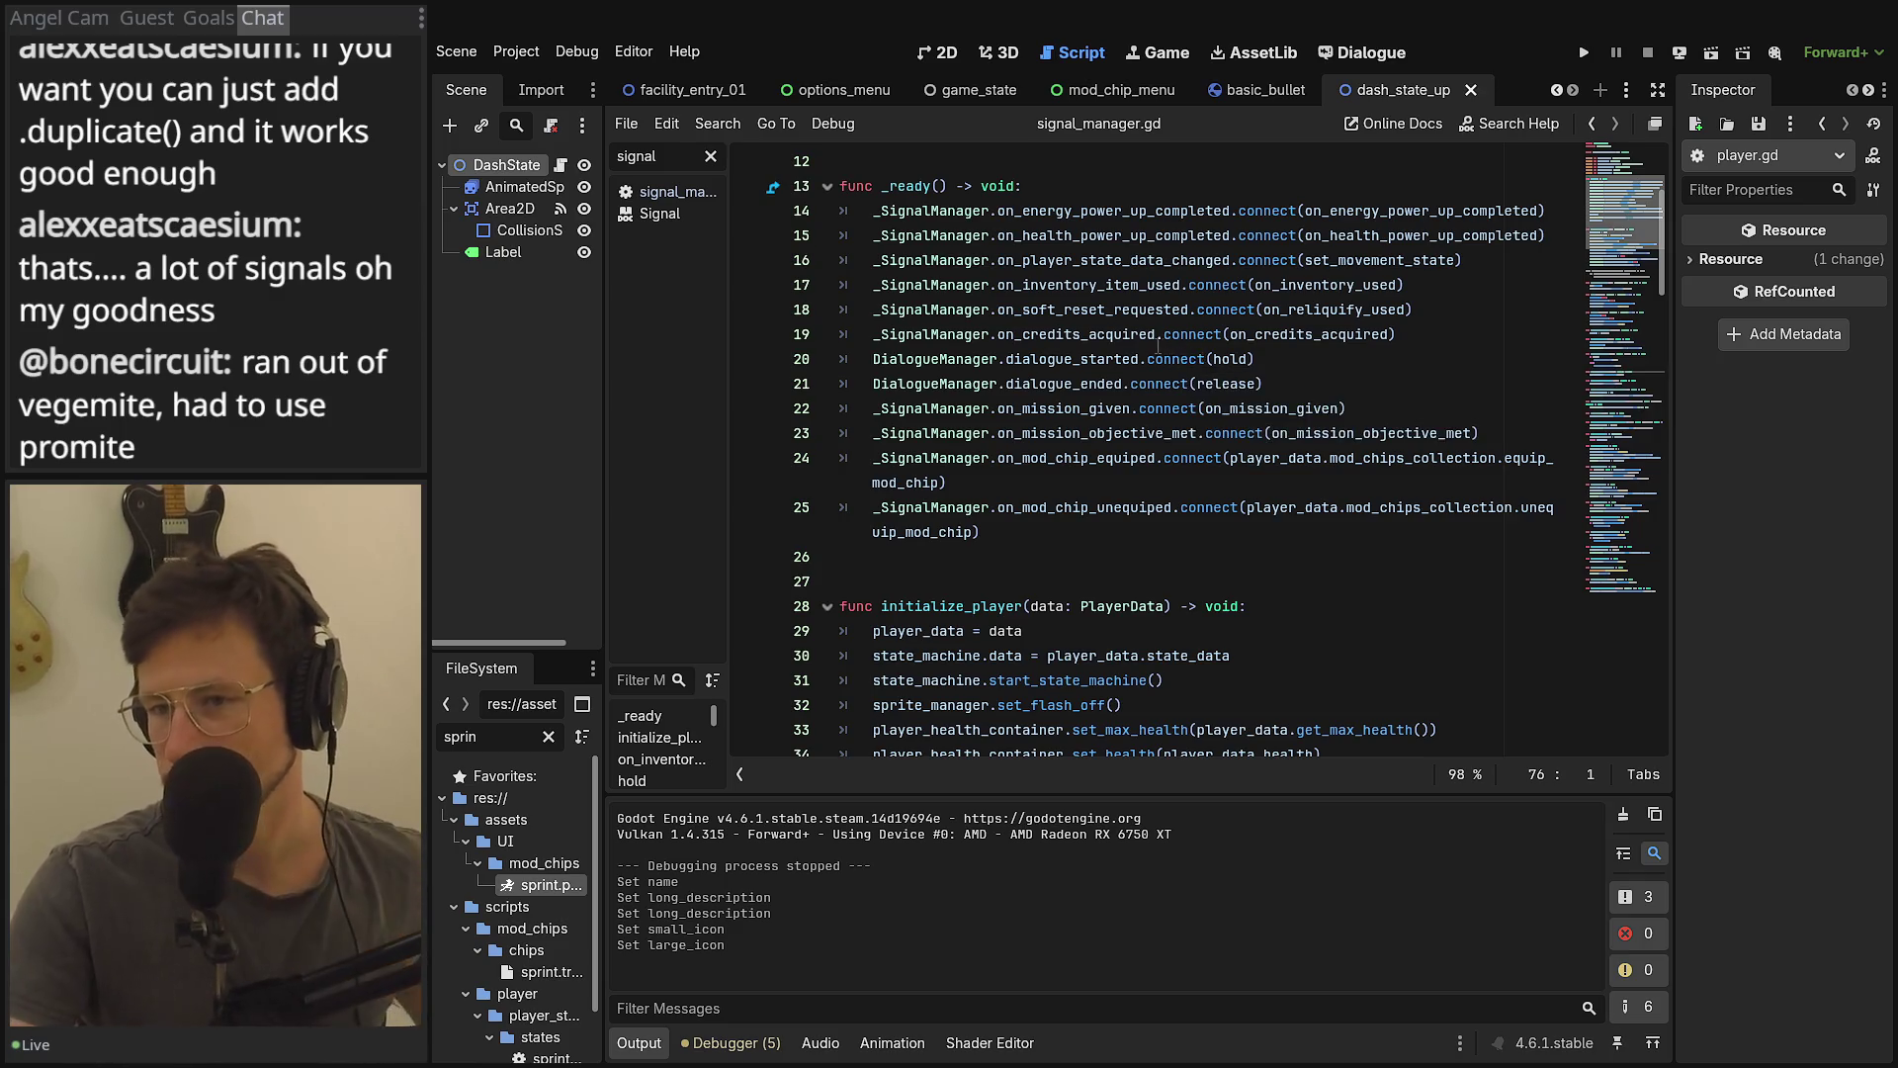
left_click(958, 212, "ctrl")
scroll(964, 292, "up", 5)
key("ctrl+f")
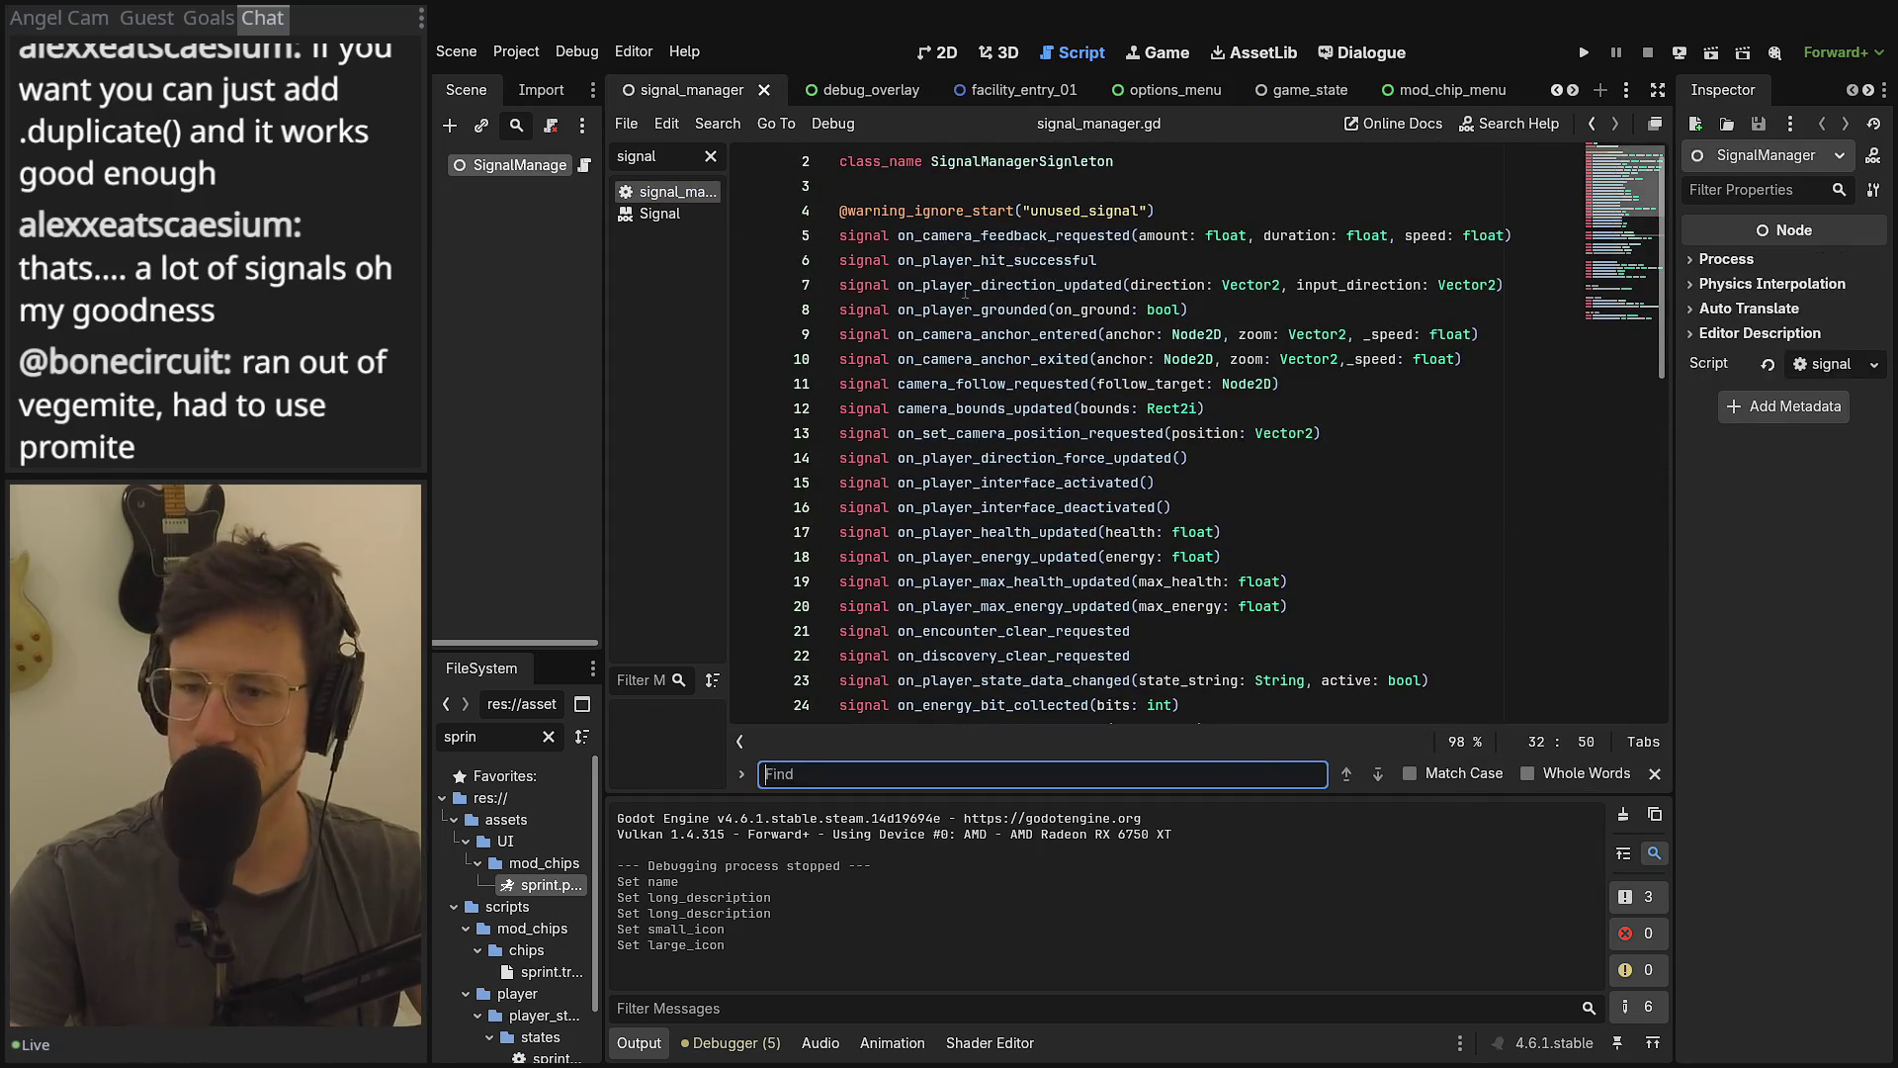
Search signal_manager.gd for 'state' and select the on_player_state_data_changed signal name on line 23
type("state")
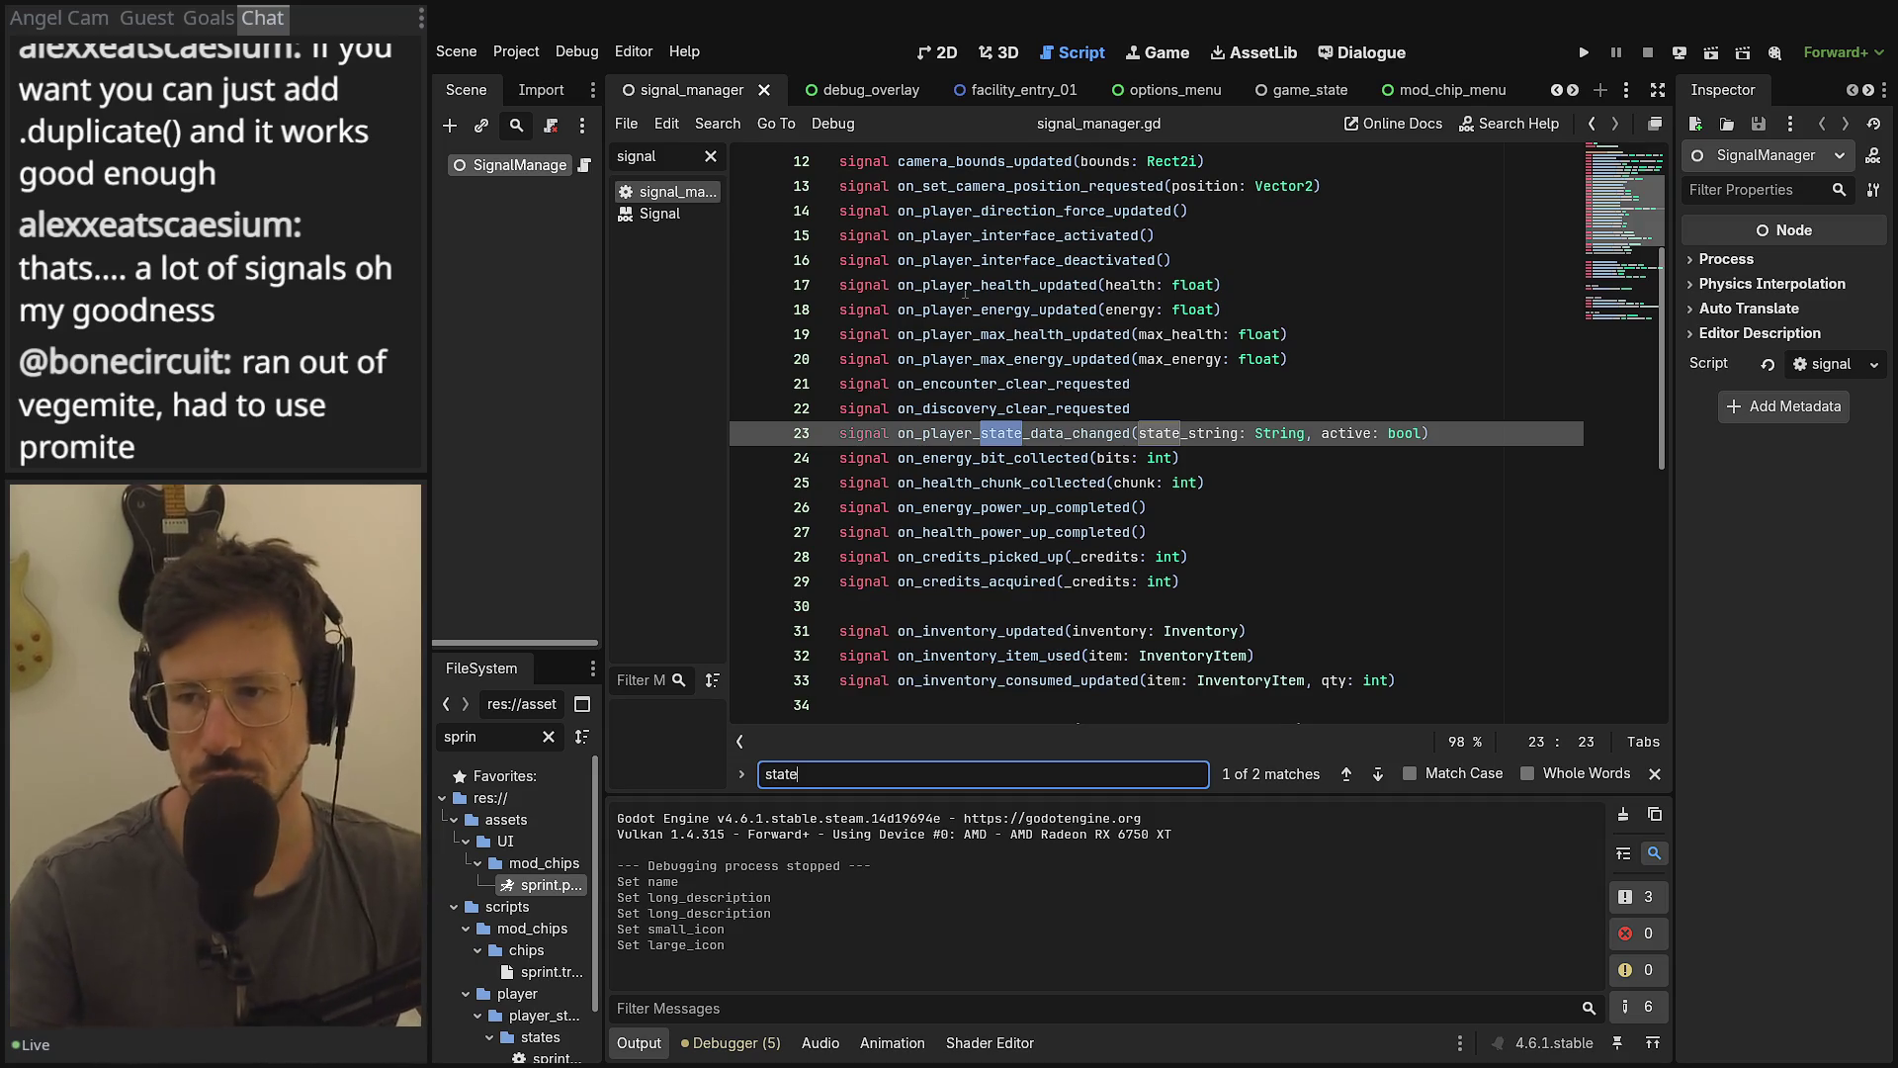
double_click(986, 432)
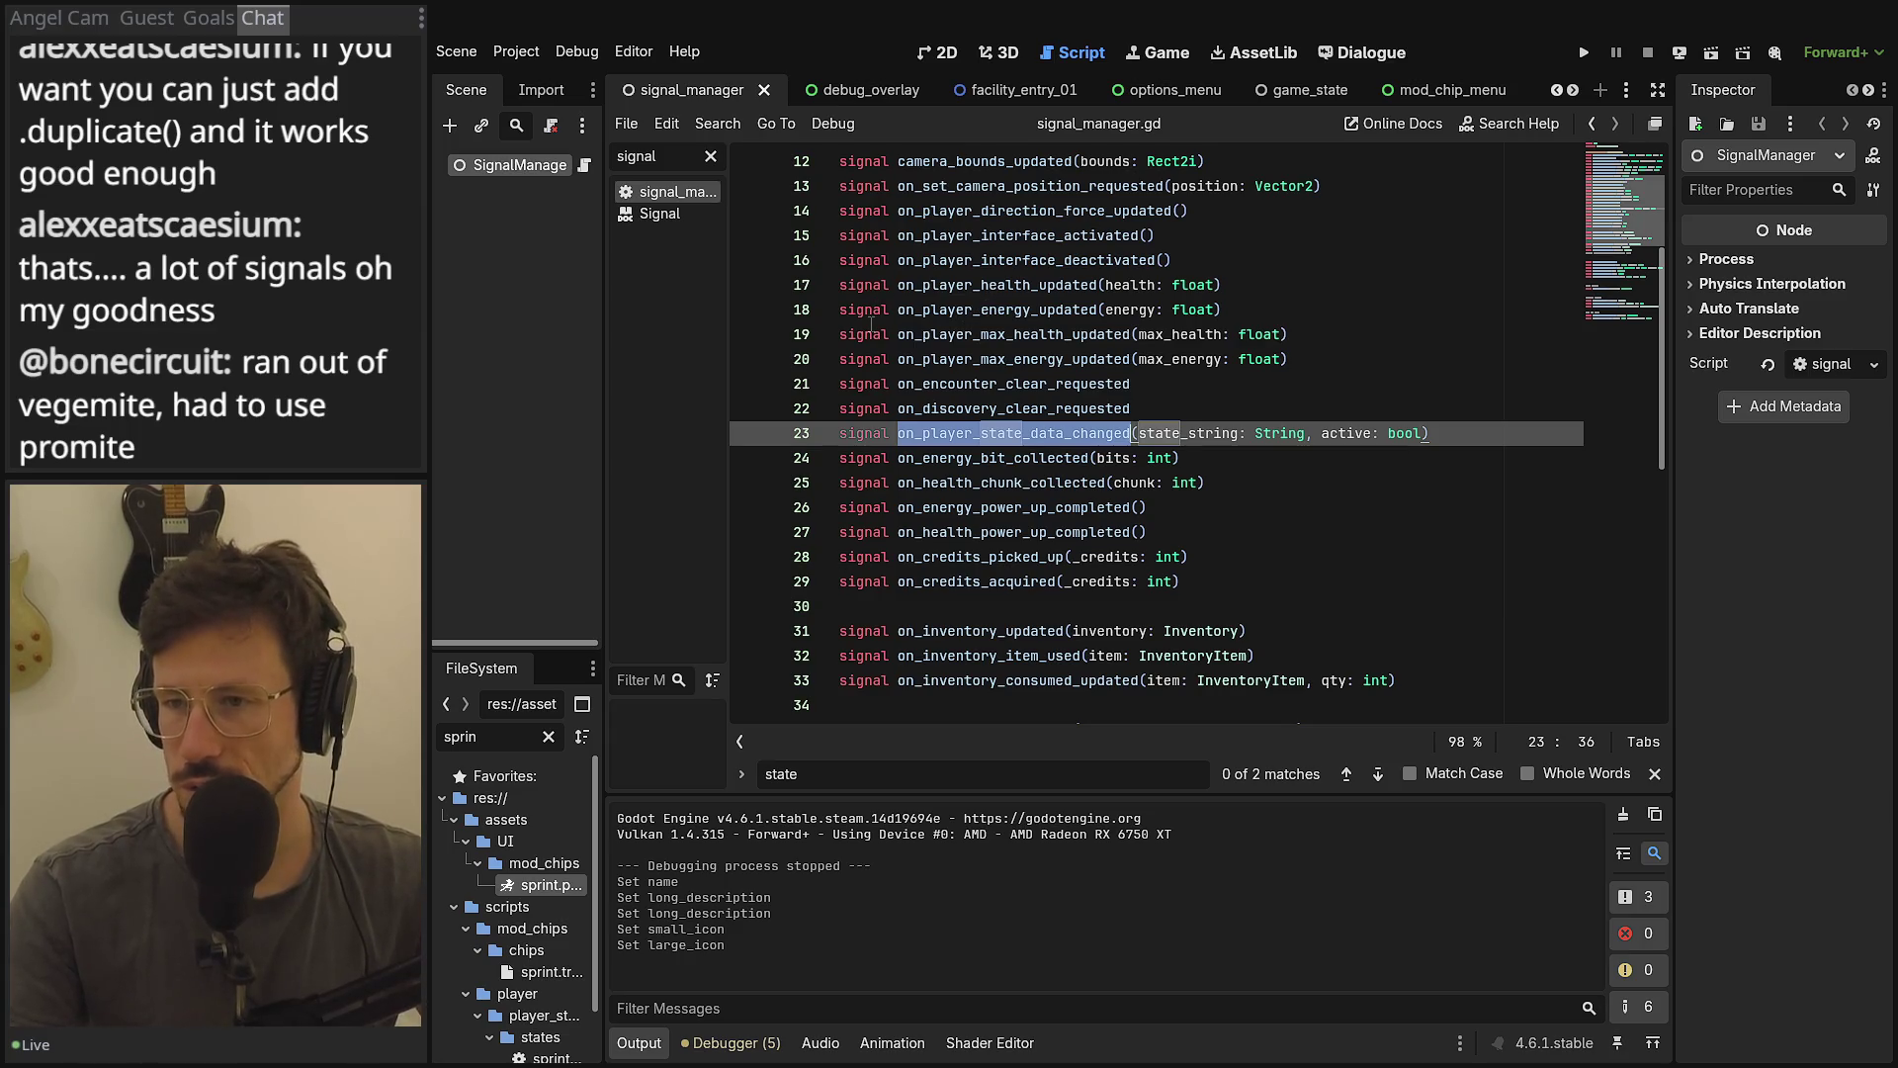
left_click(1377, 774)
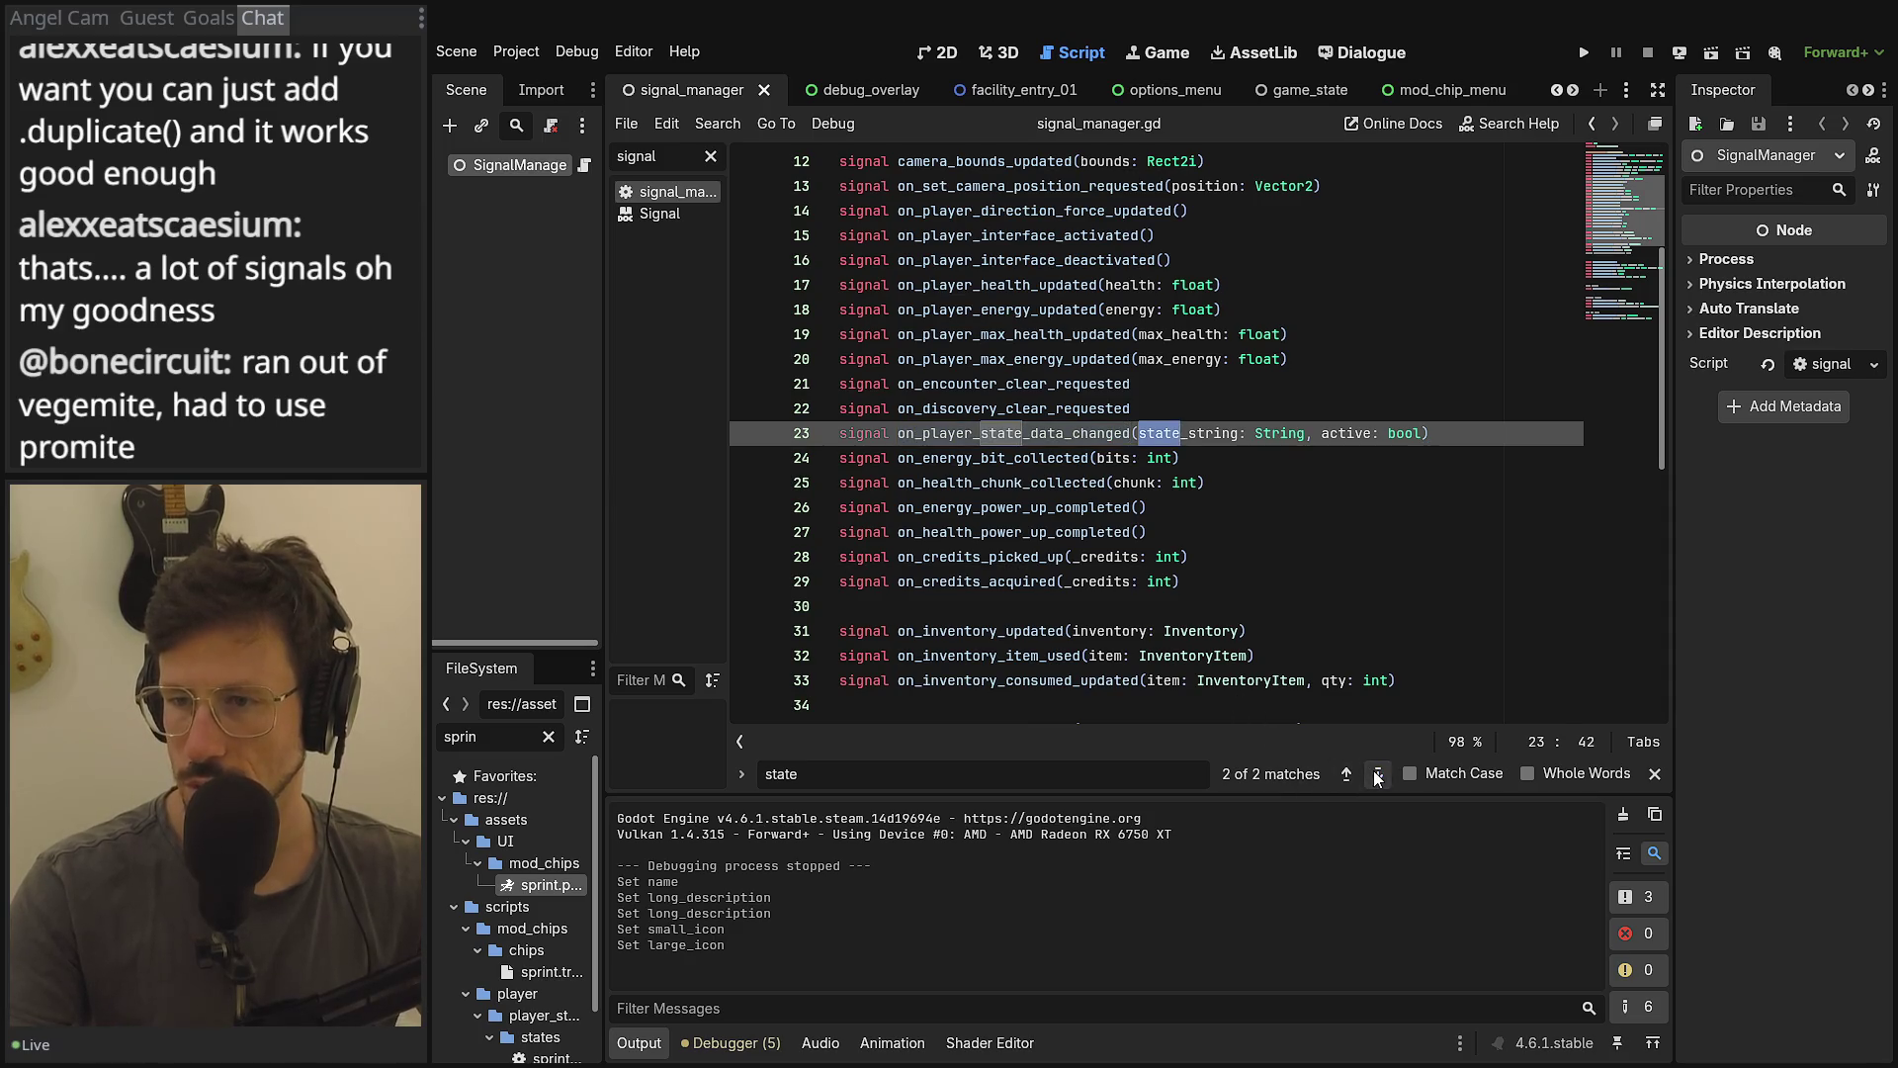
double_click(1007, 432)
key("ctrl+c")
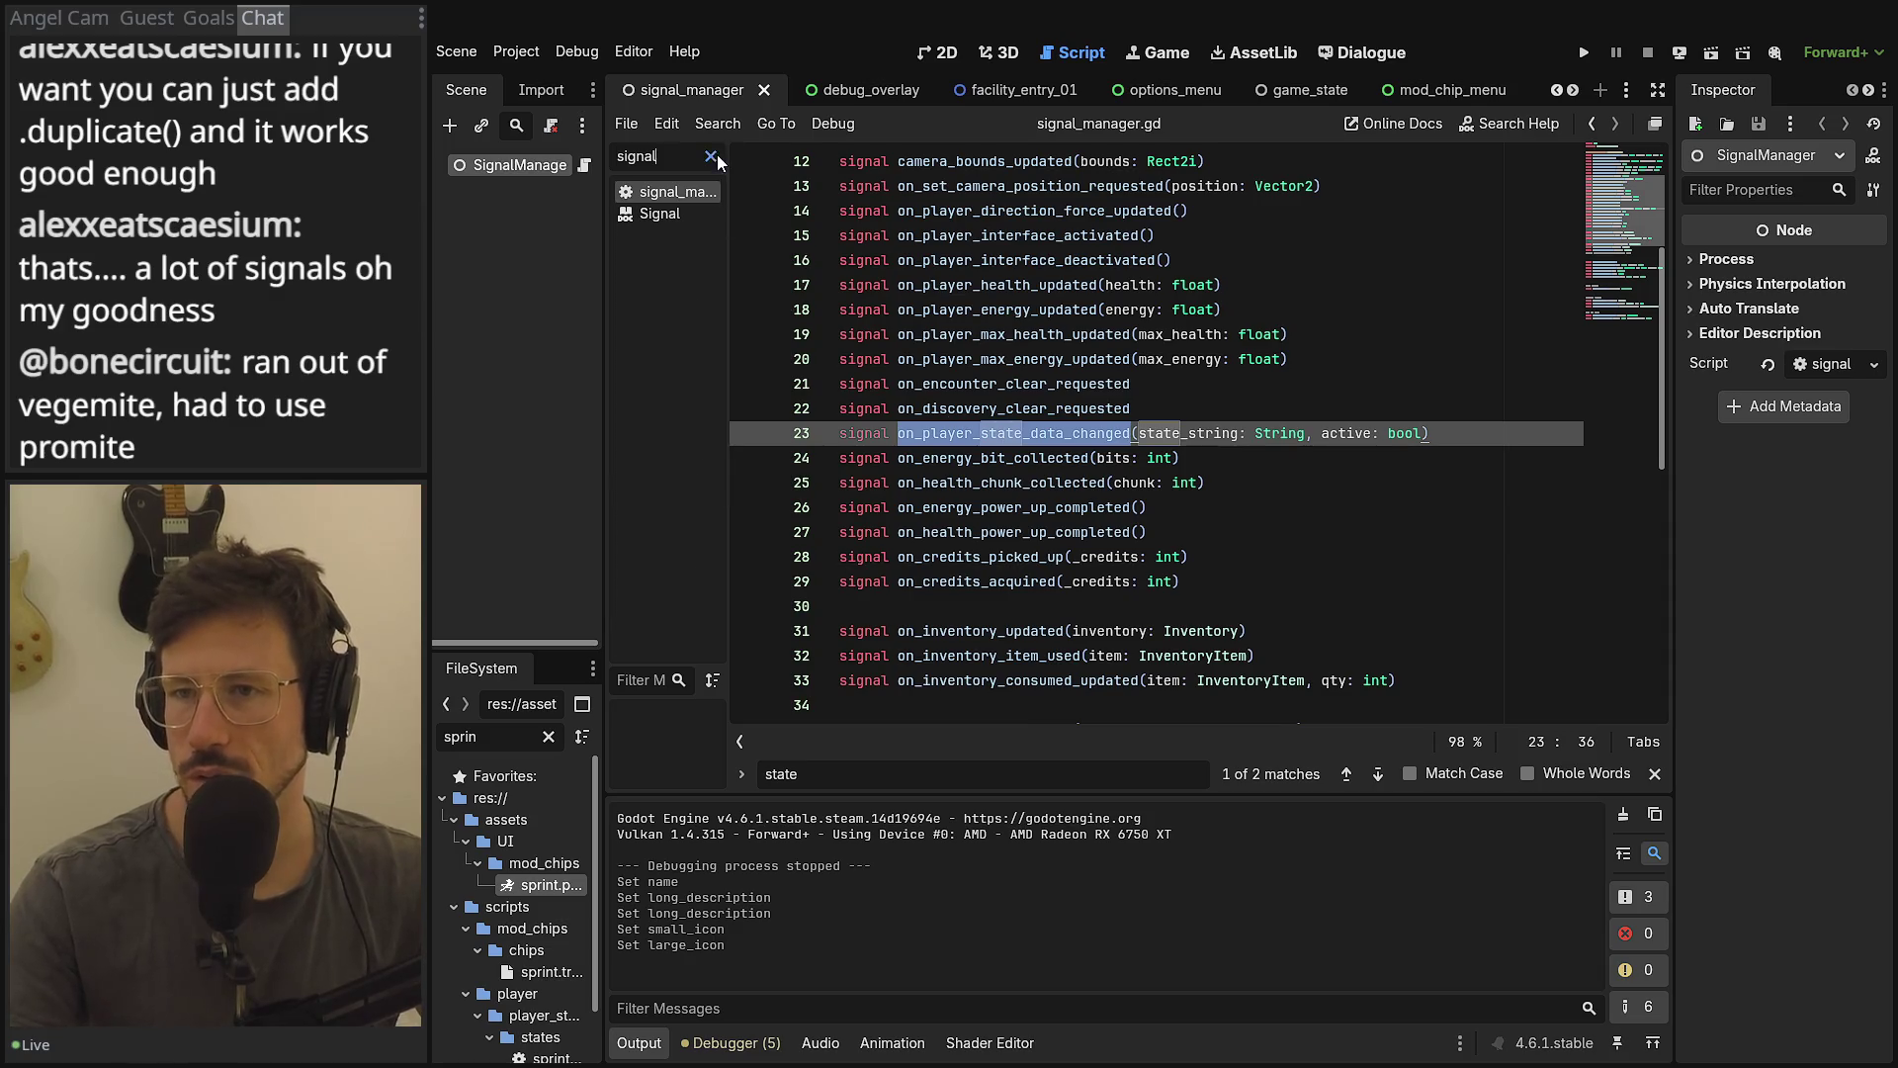
Filter the script list to 'player' and open player.gd
left_click(711, 156)
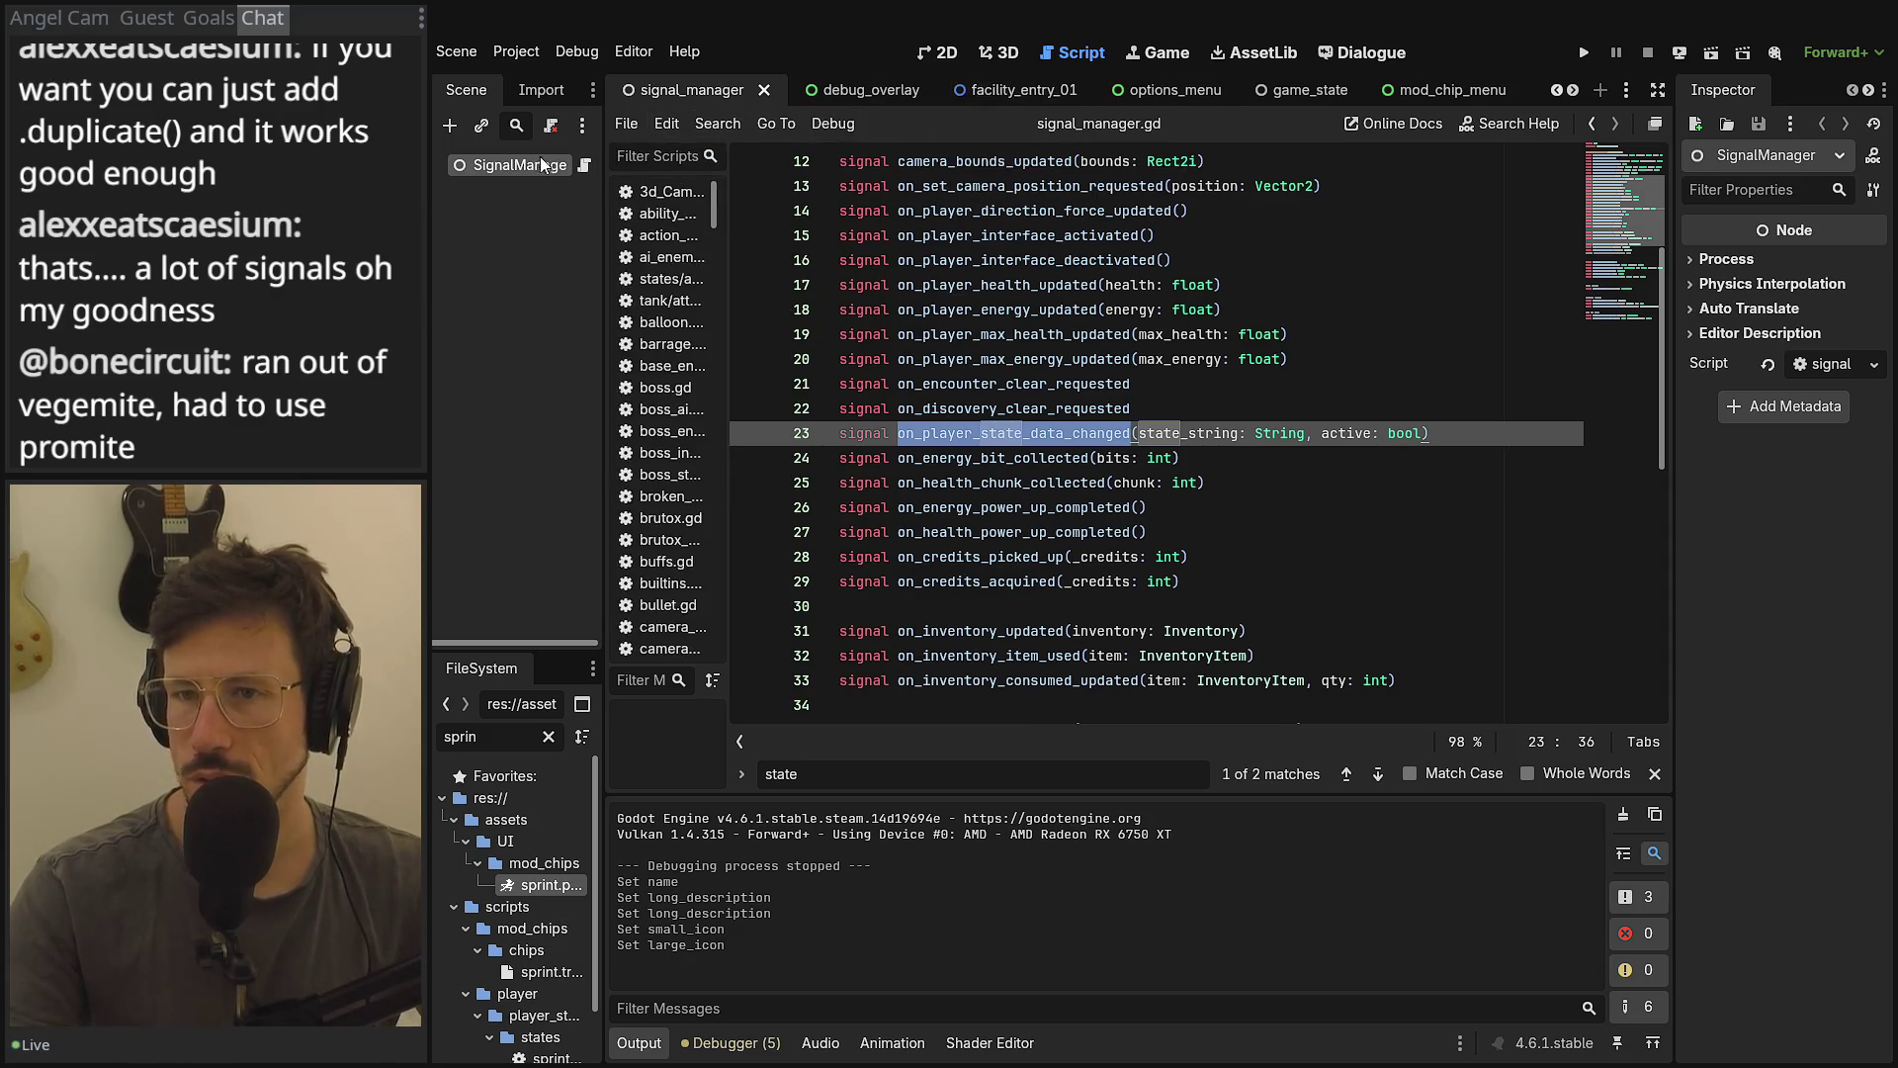
type("player")
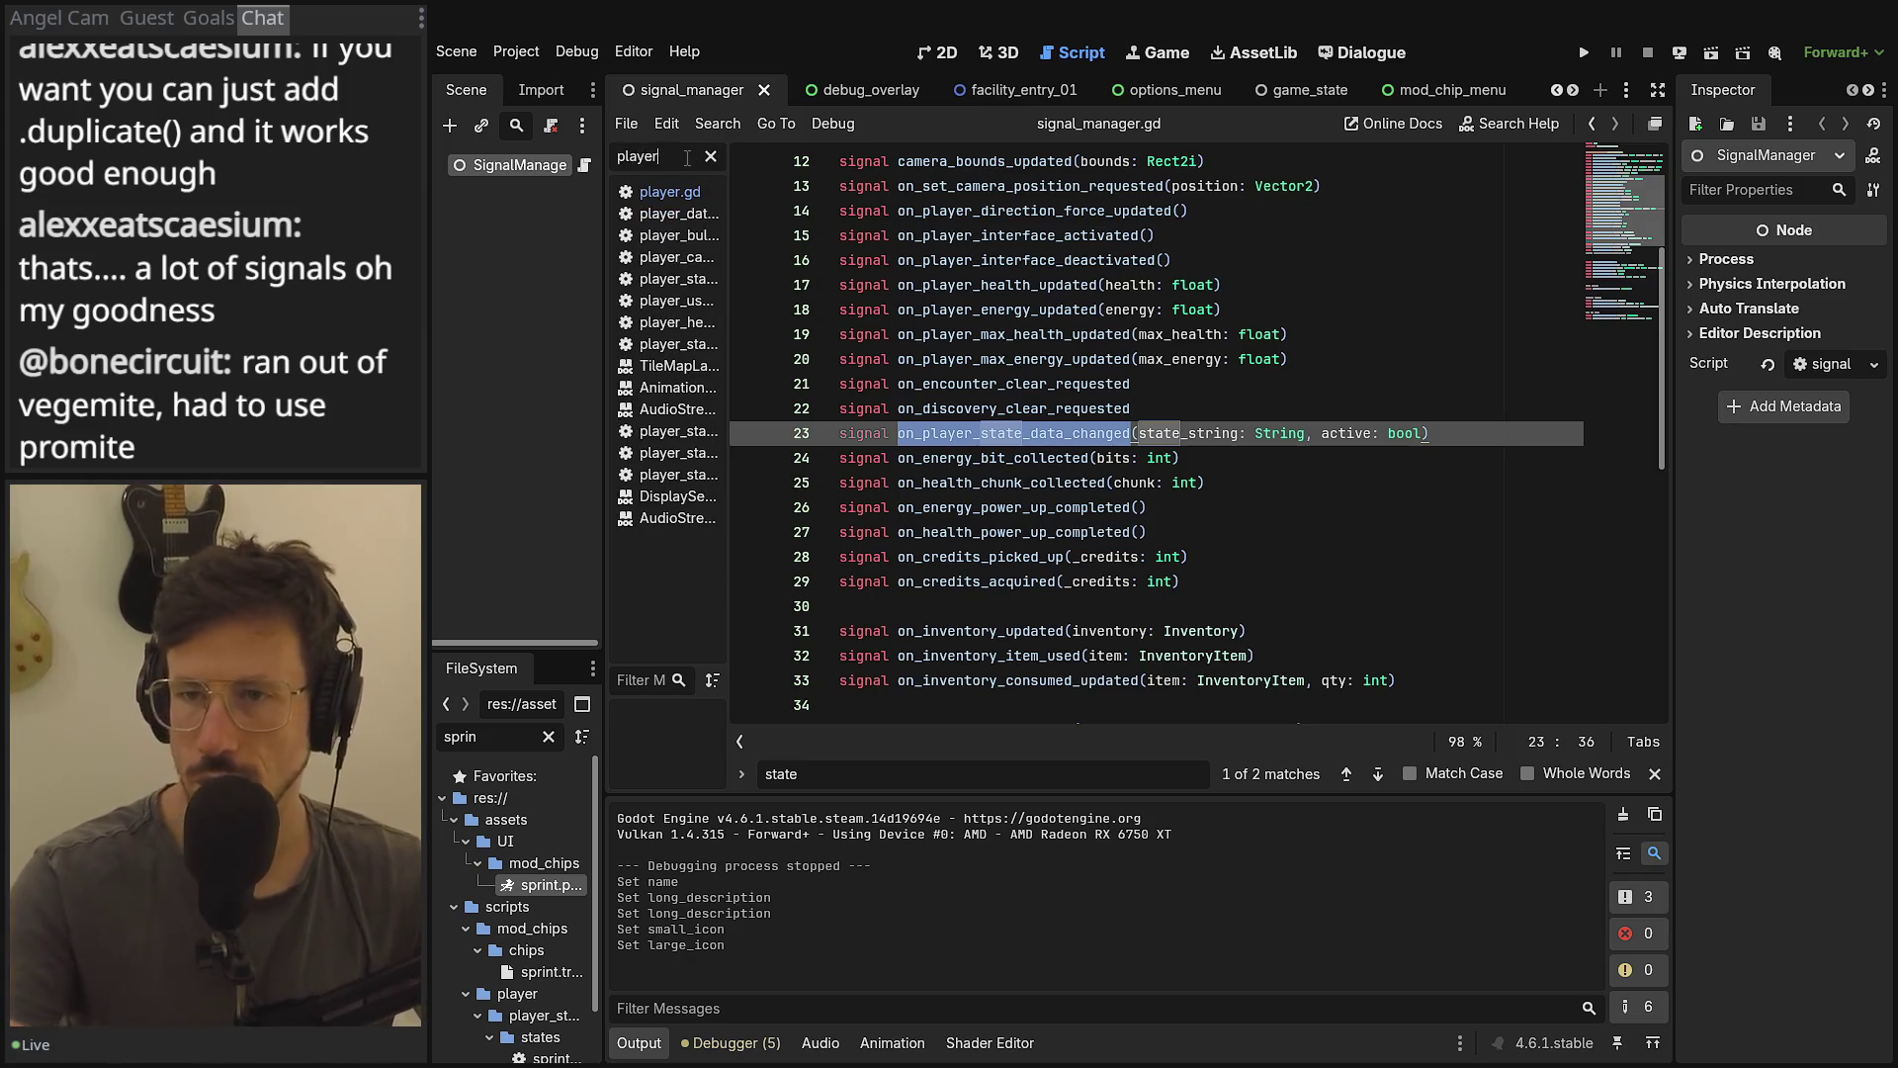
left_click(666, 200)
In player.gd, trace on_player_state_data_changed to its set_movement_state handler on line 70
key("ctrl+f")
key("ctrl+v")
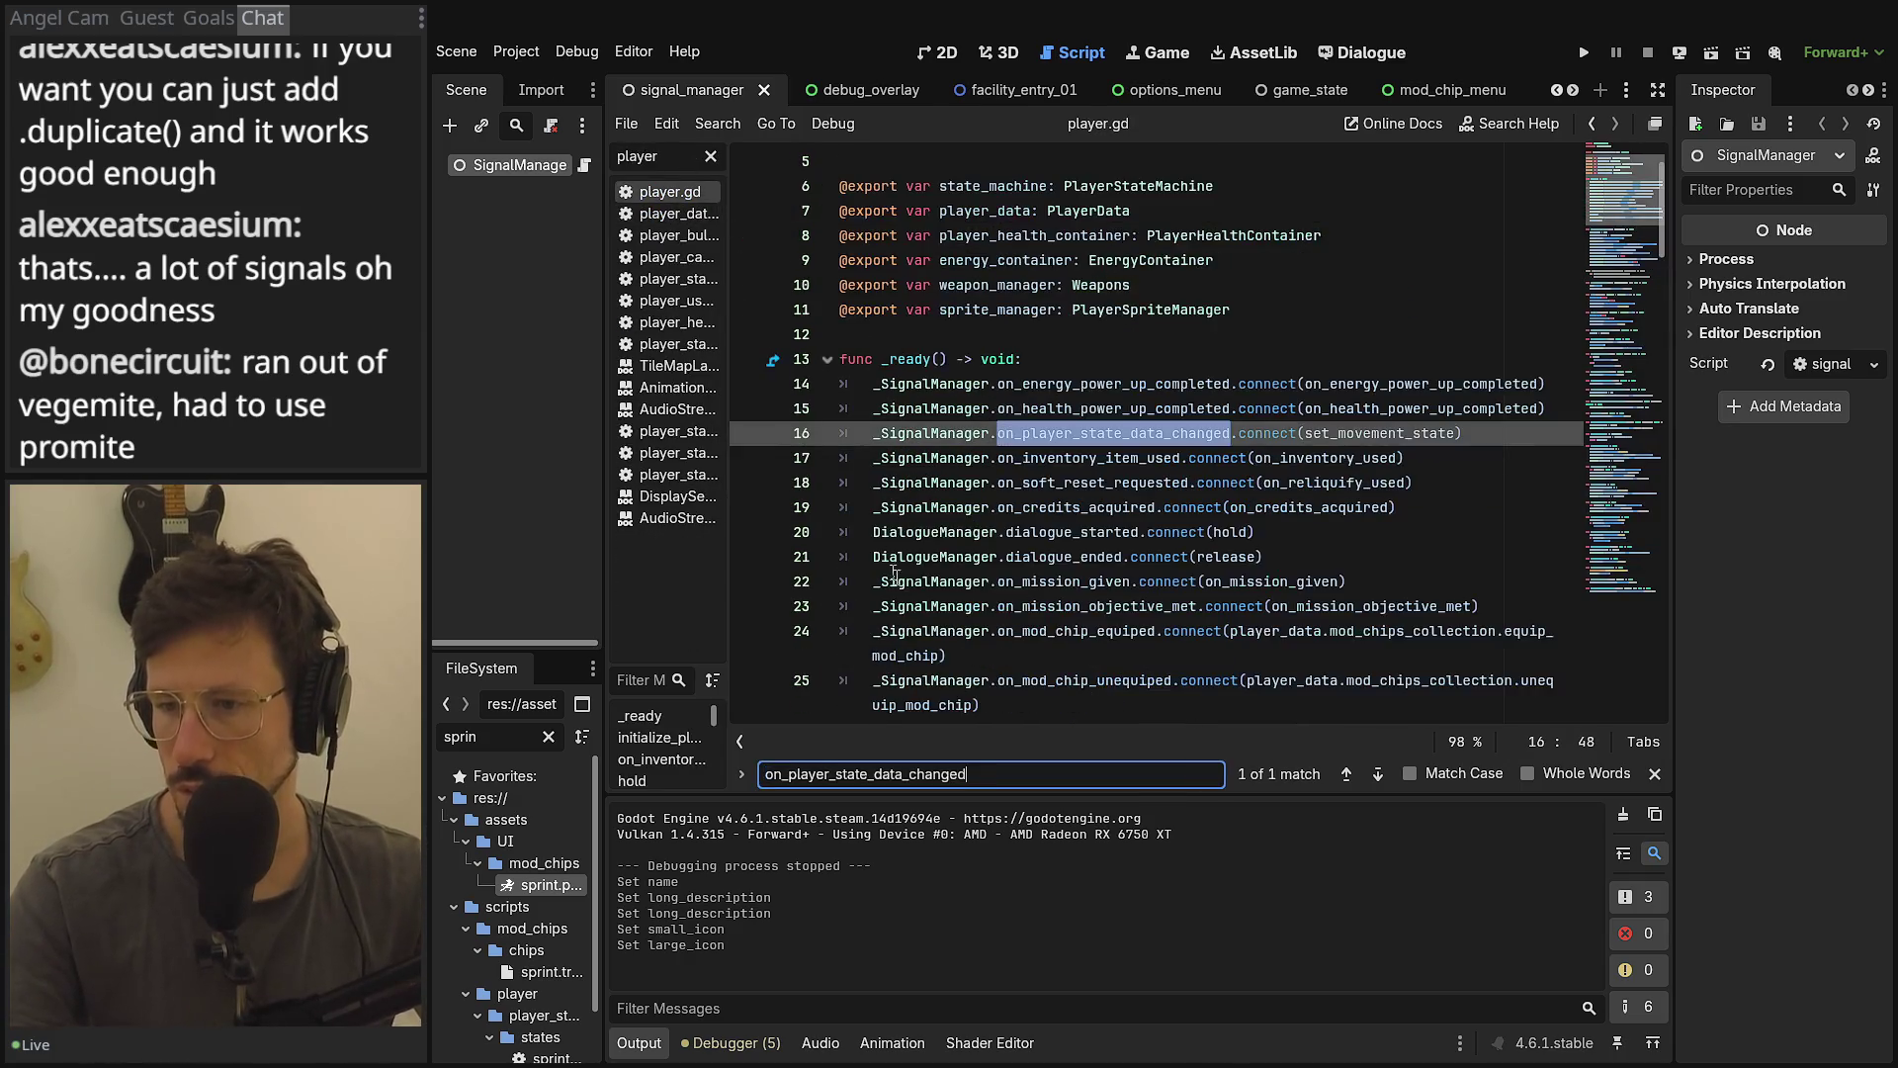
double_click(1383, 432)
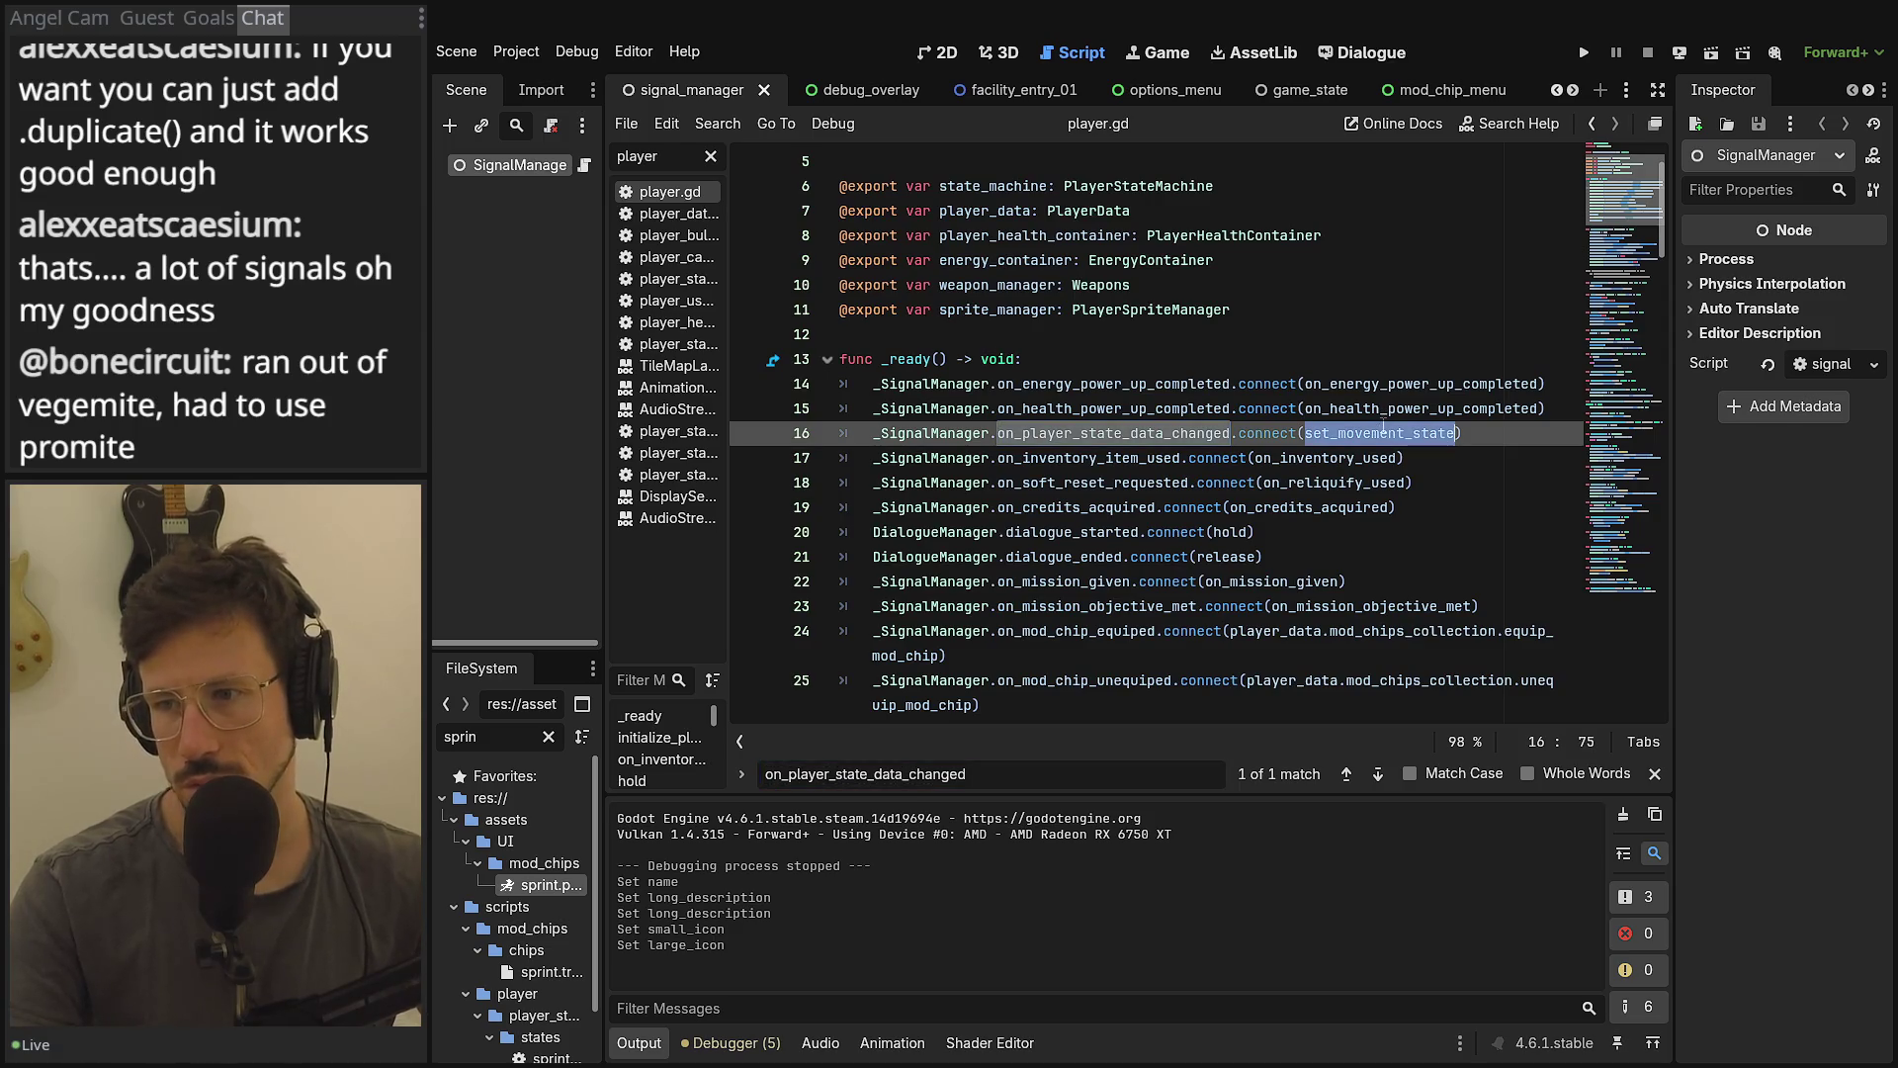
scroll(1383, 427, "down", 5)
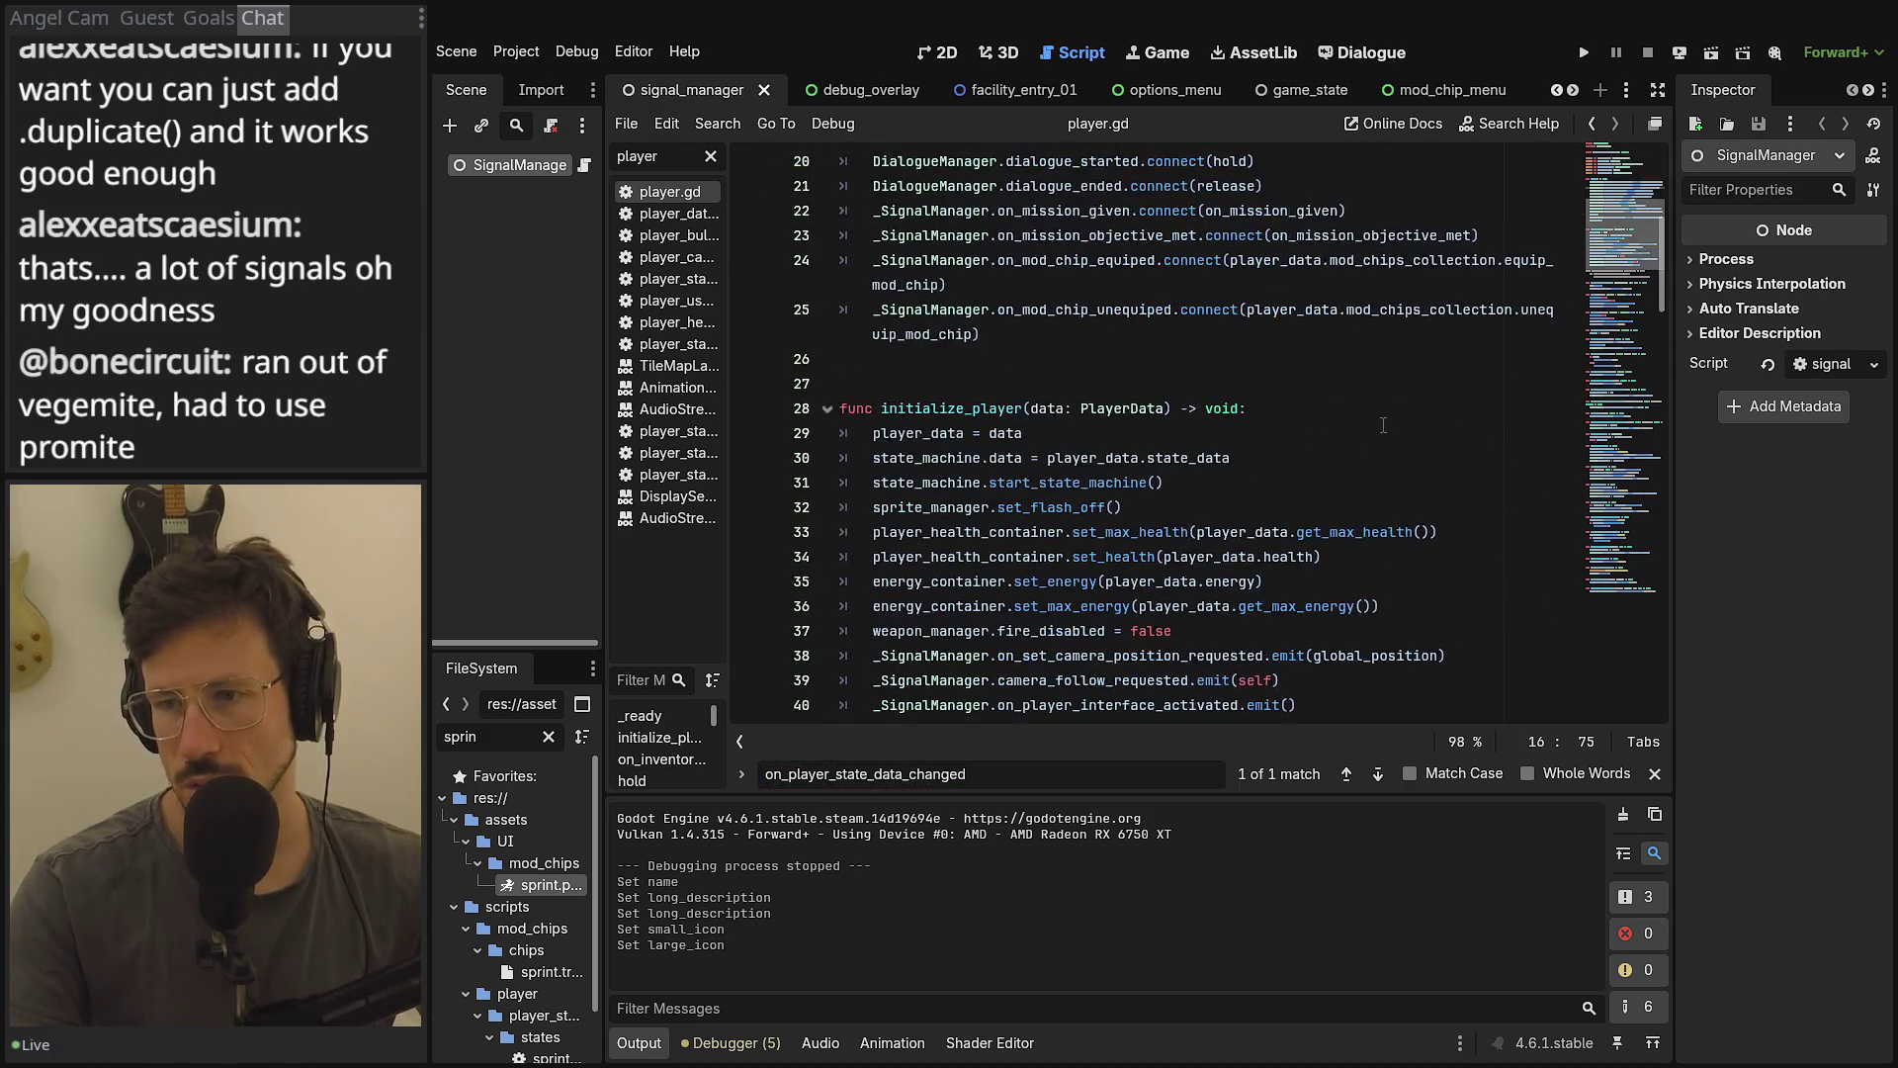
key("ctrl+f")
left_click(1377, 776)
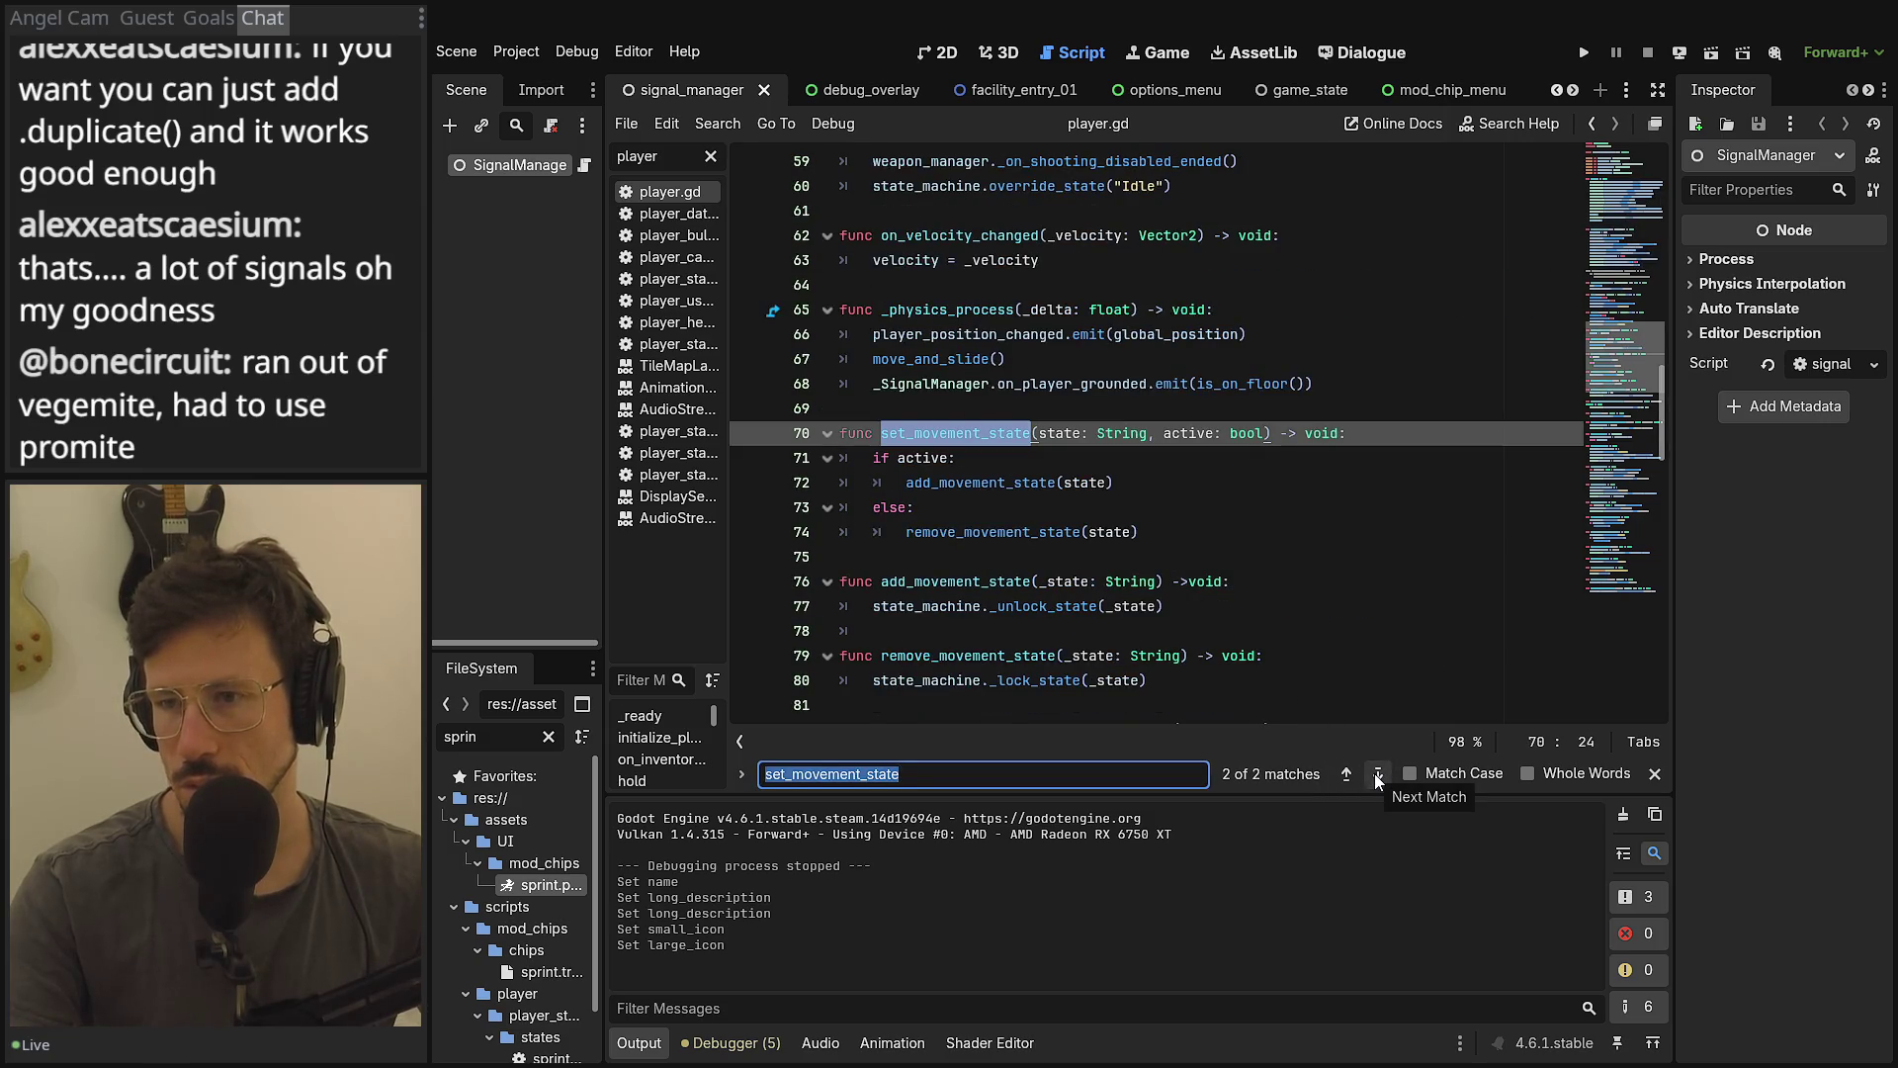
left_click(1377, 776)
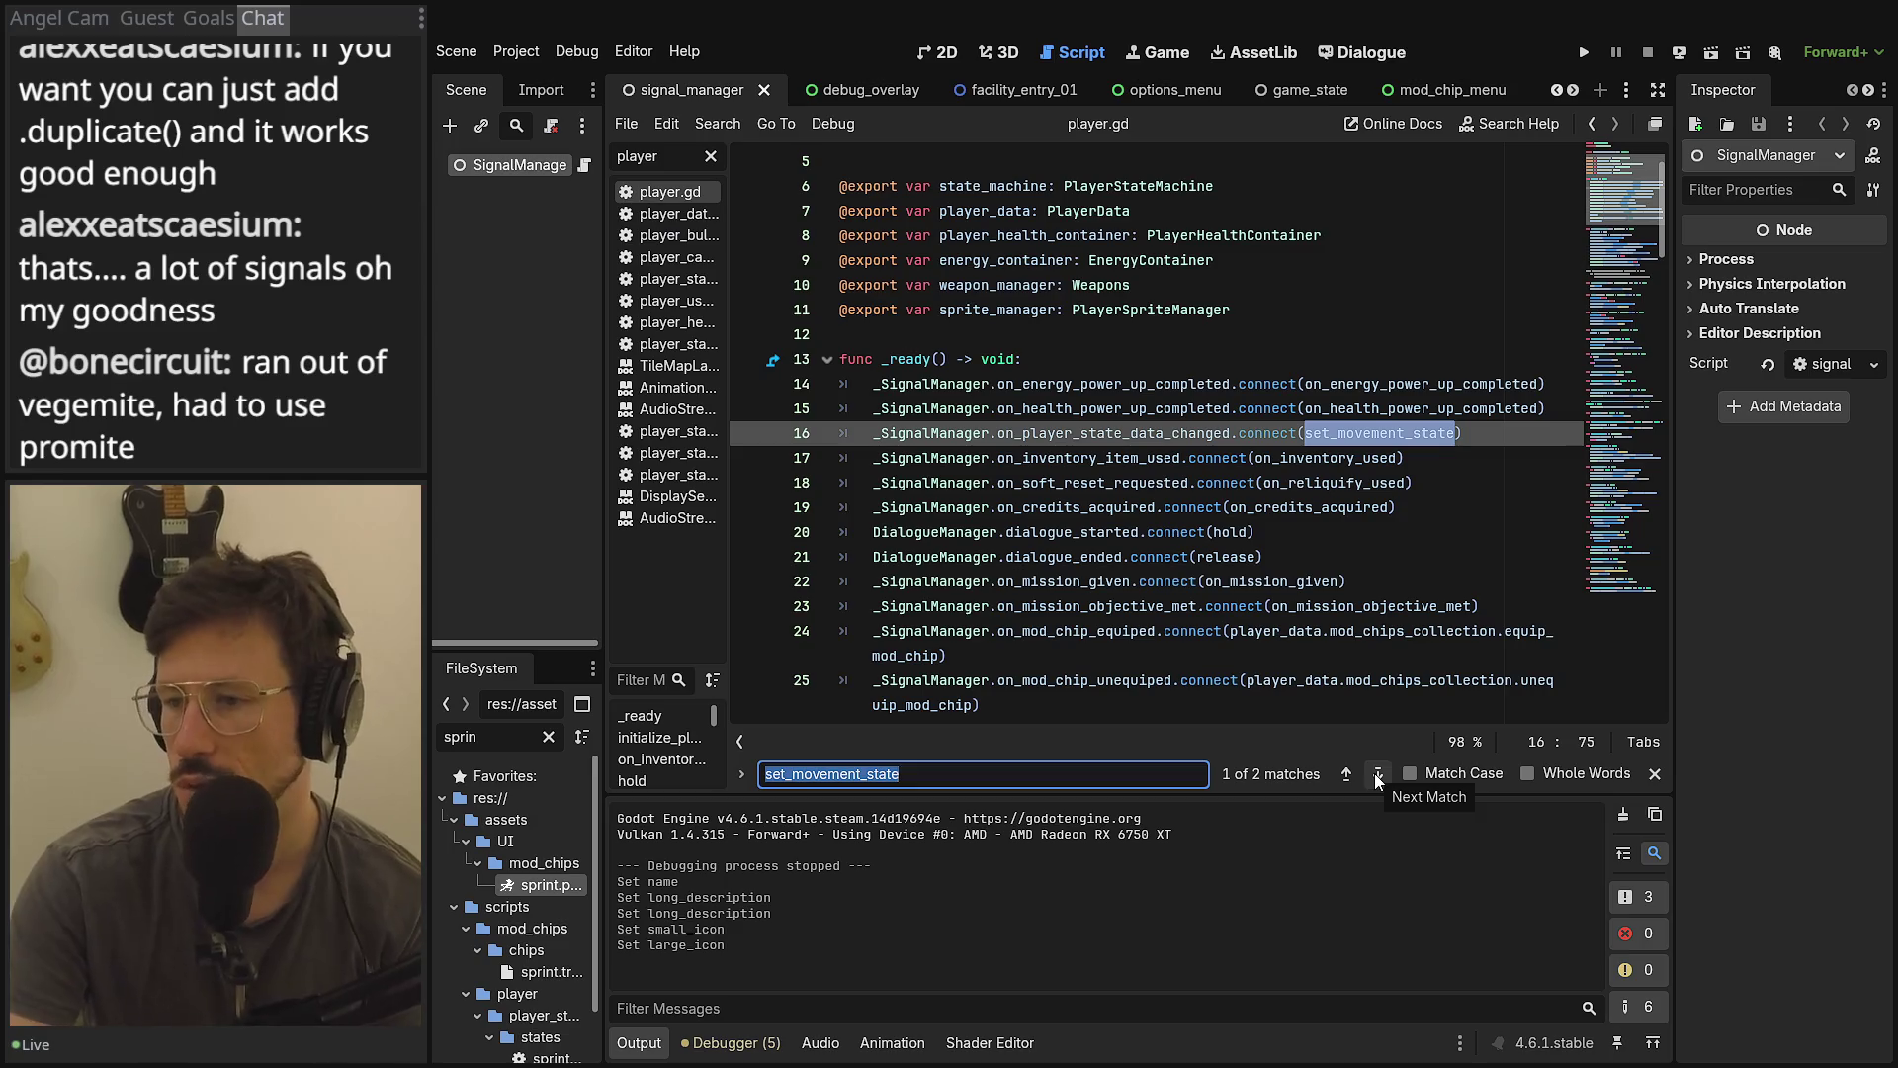
left_click(1379, 775)
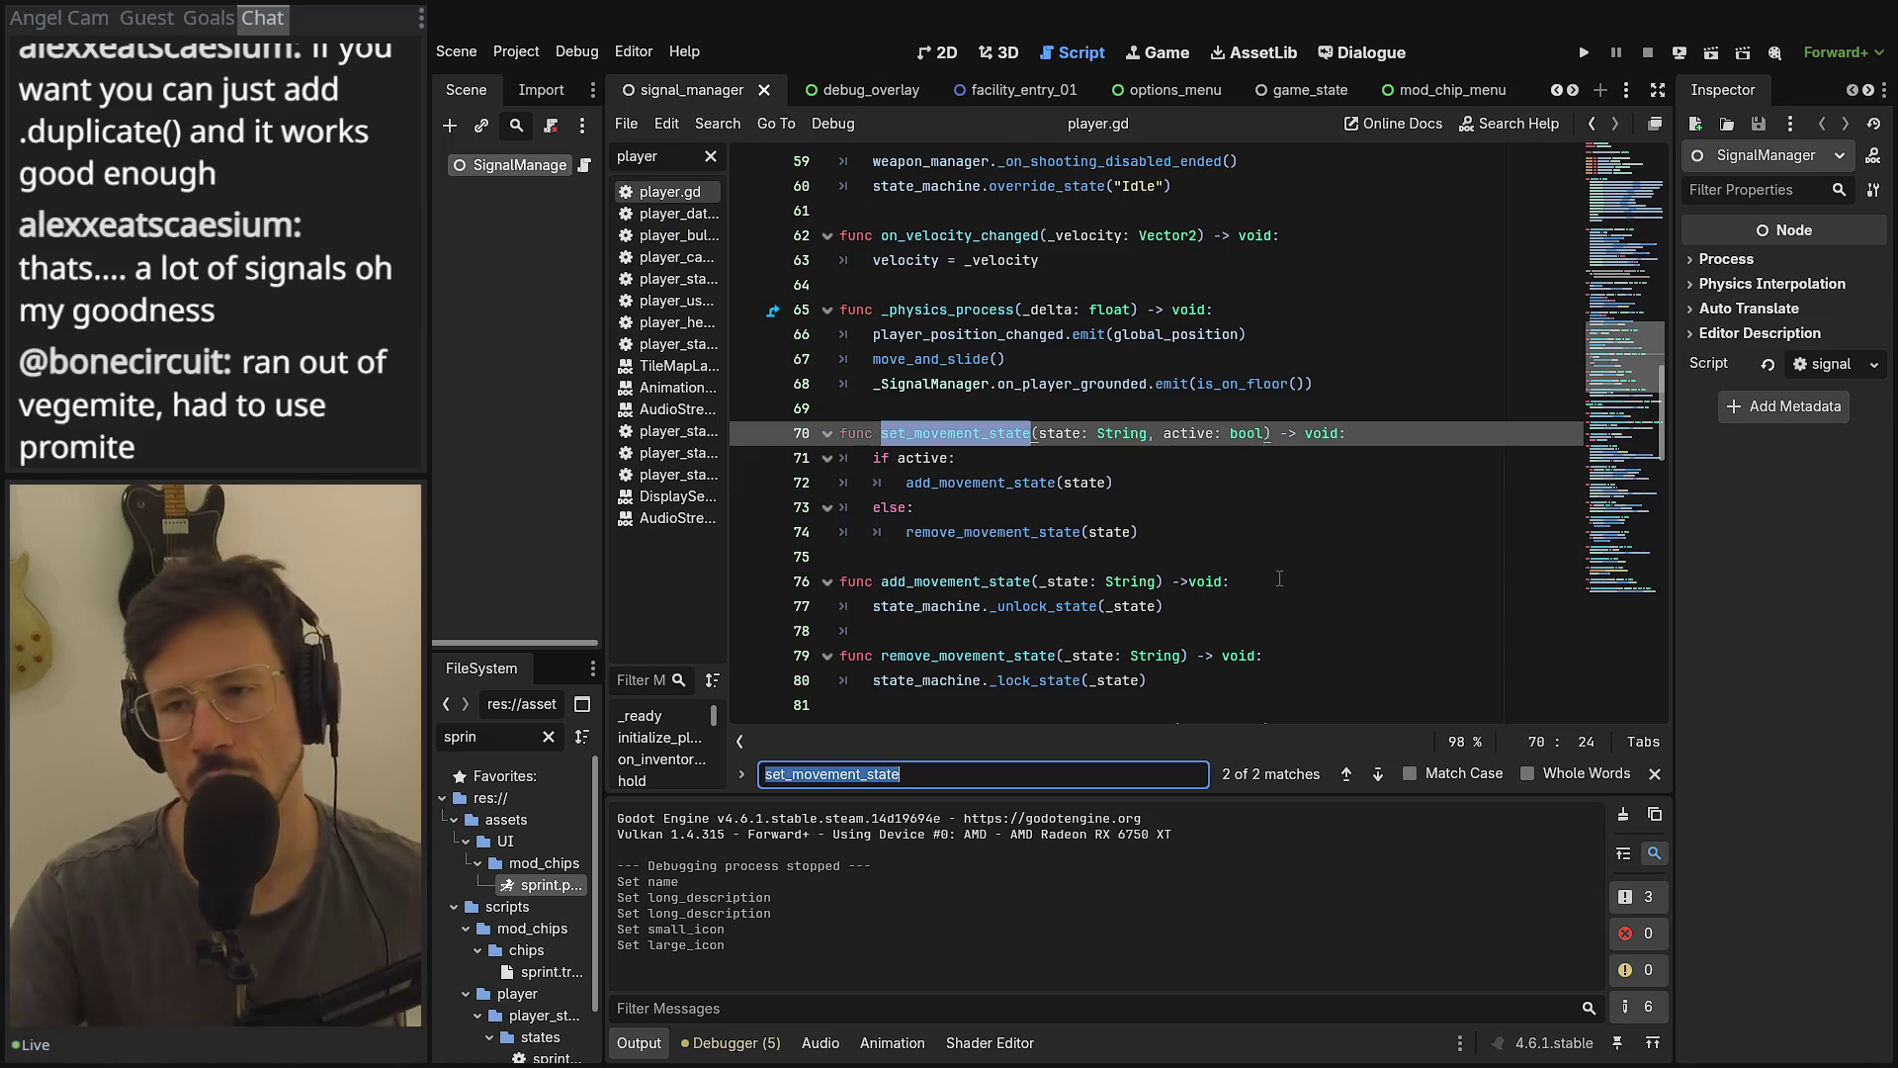
scroll(1071, 439, "up", 1)
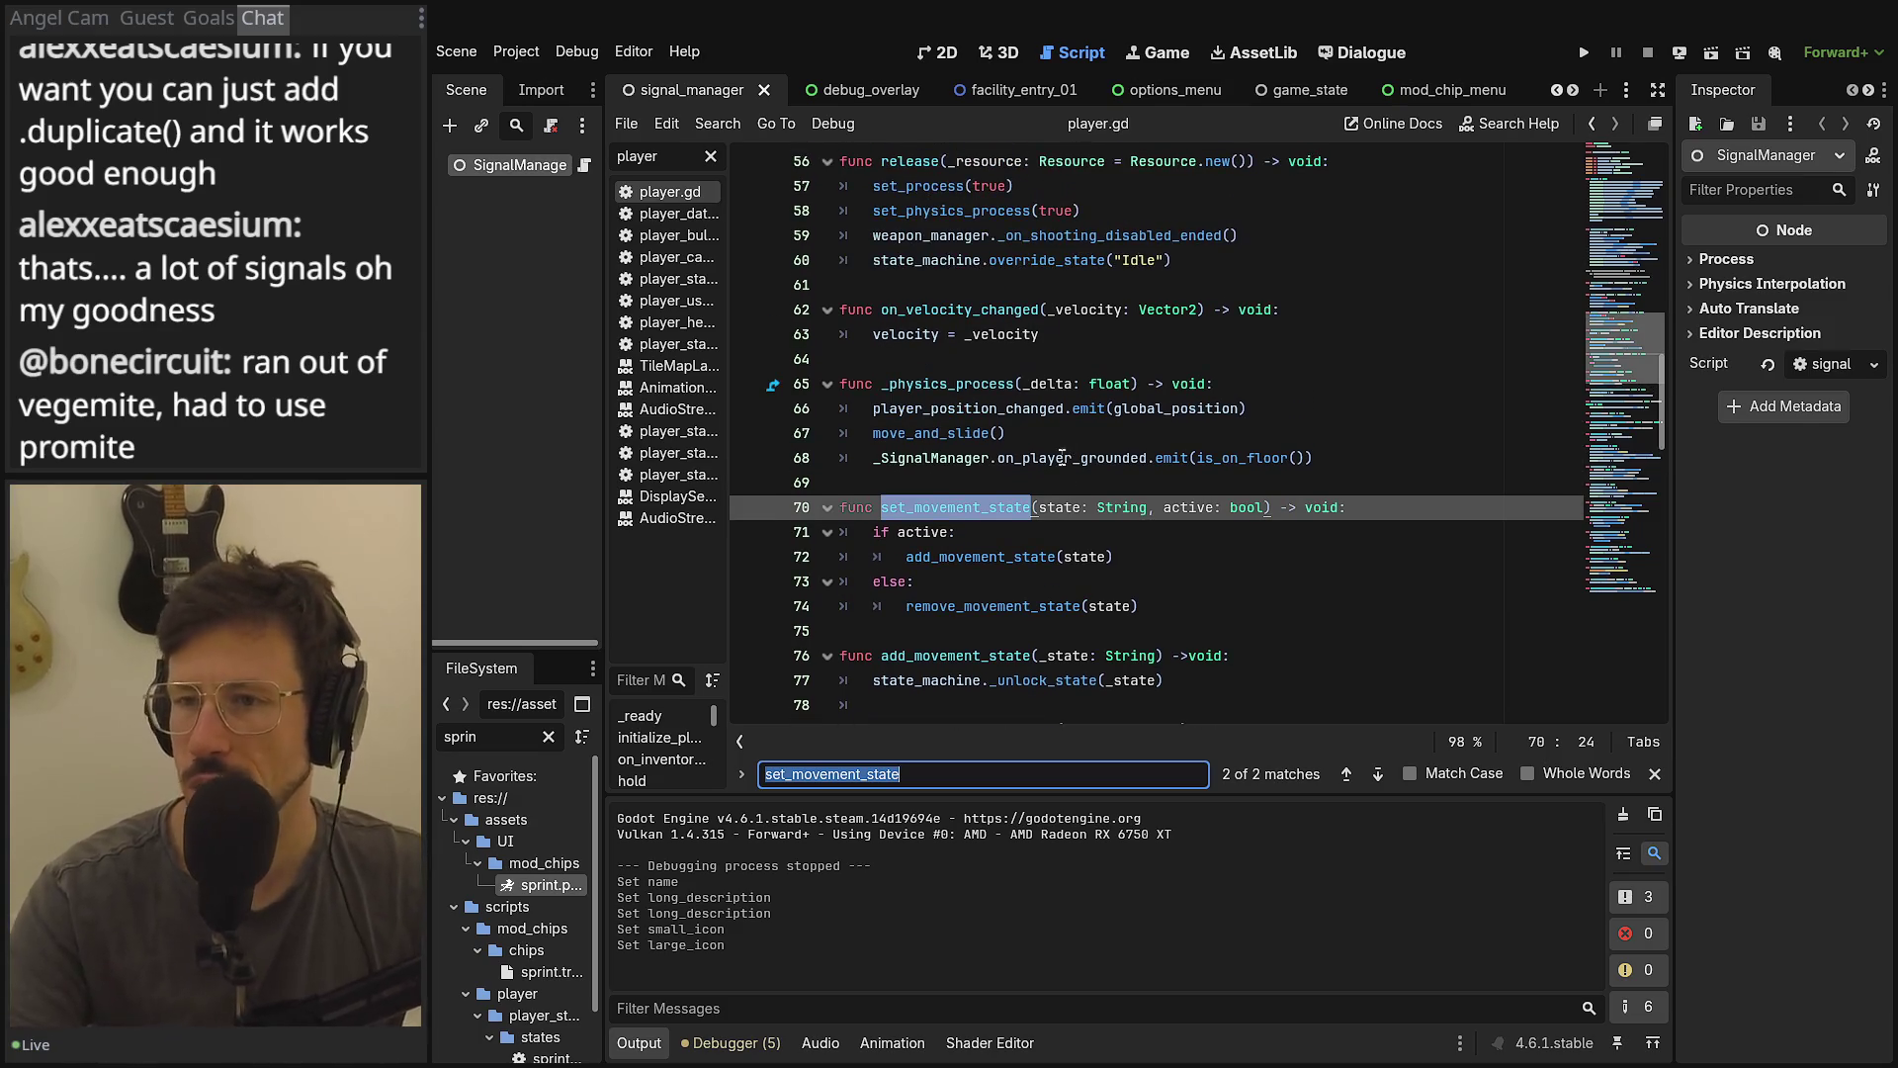
scroll(1061, 459, "up", 10)
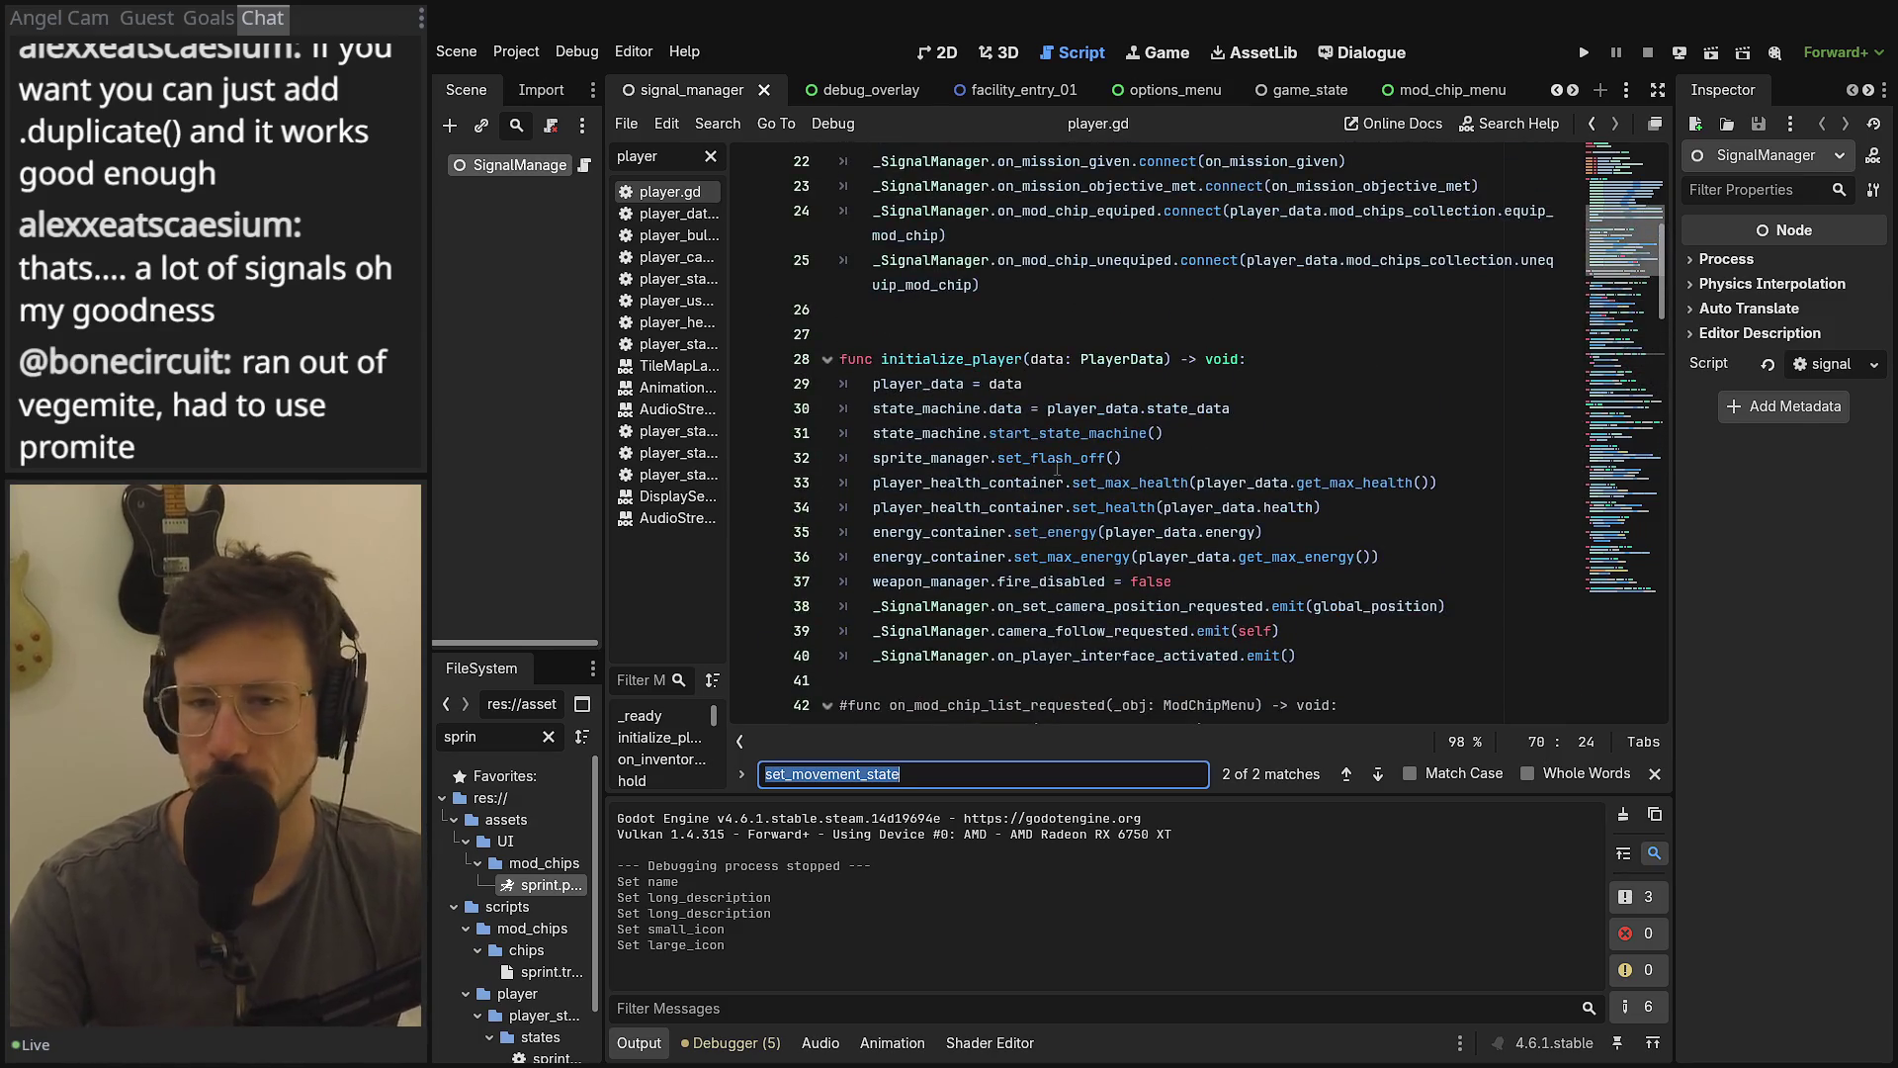
scroll(1057, 468, "up", 3)
double_click(1084, 234)
key("ctrl+c")
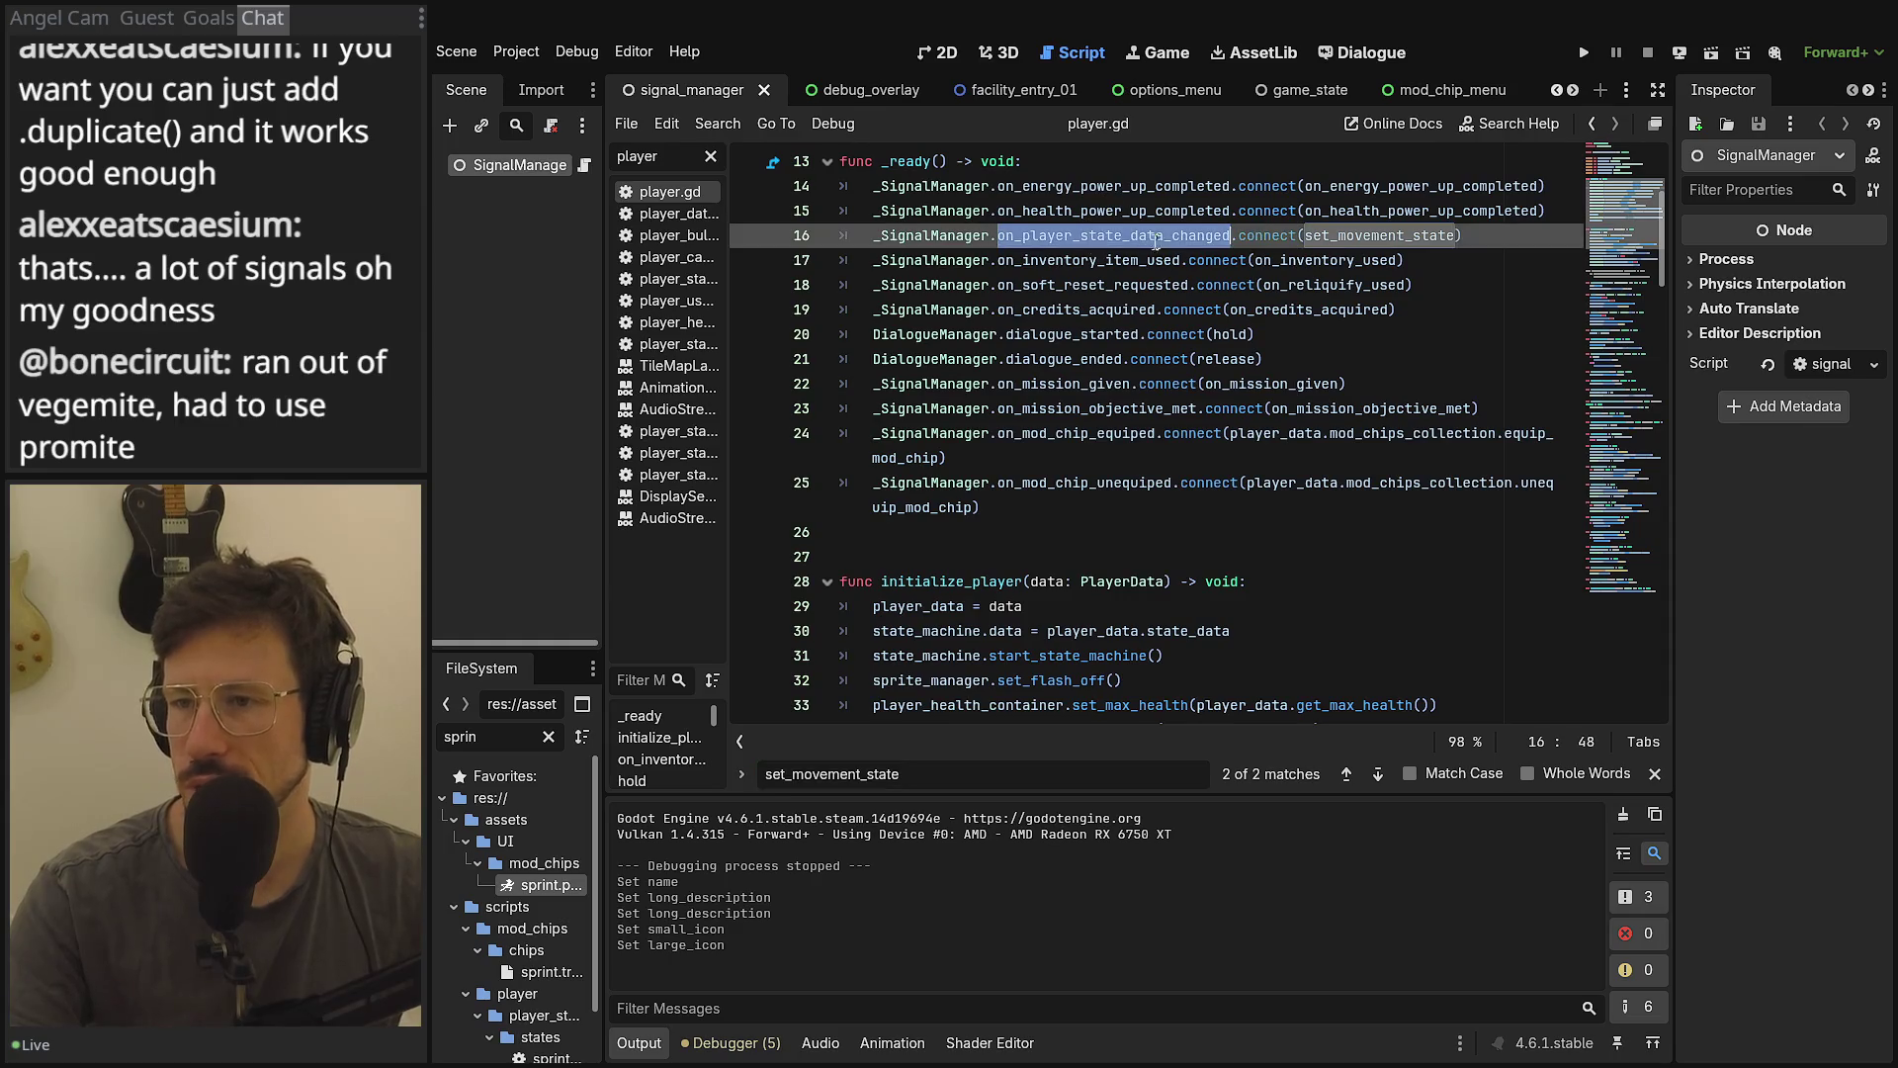
Select sprint.tres and paste on_player_state_data_changed into the chip's Action property
left_click(526, 970)
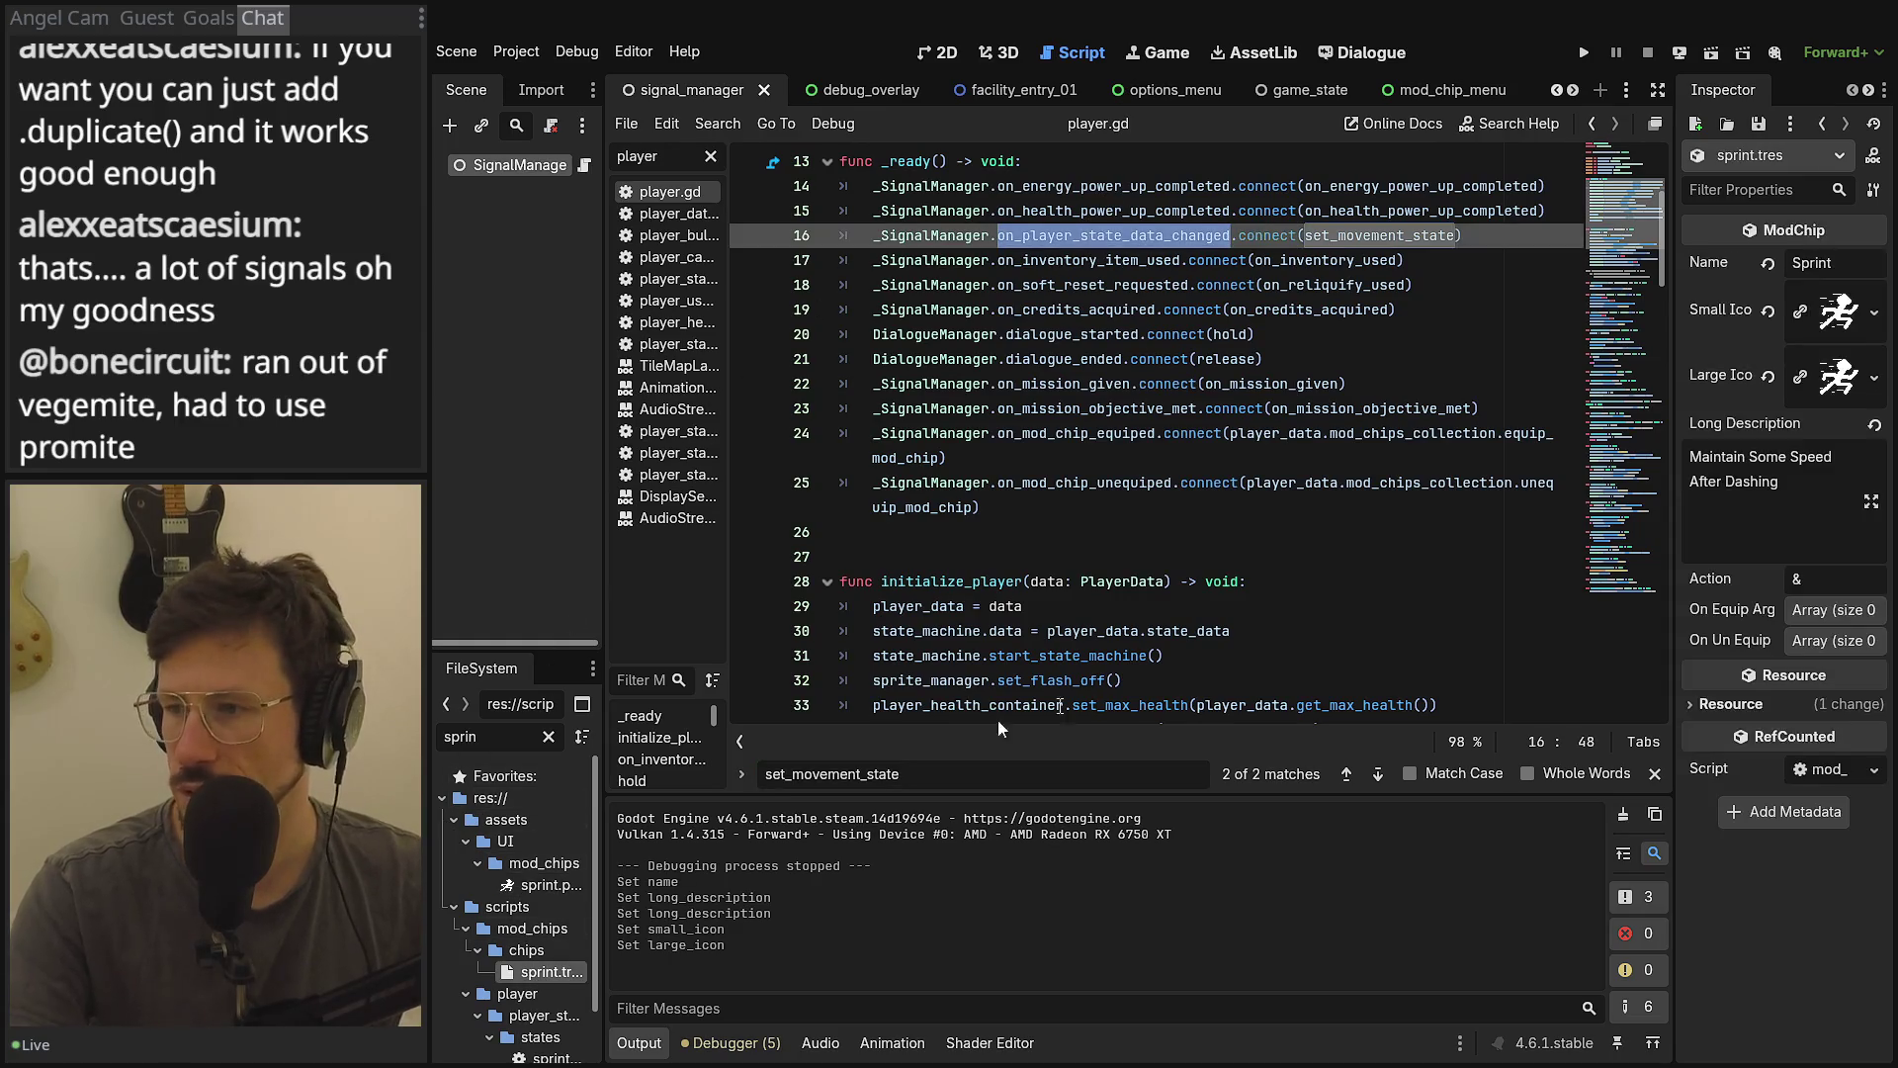
left_click(1829, 579)
key("ctrl+v")
Resize On Equip Args to 2 and make element 0 the String 'Sprint'
left_click_drag(1676, 525, 1318, 520)
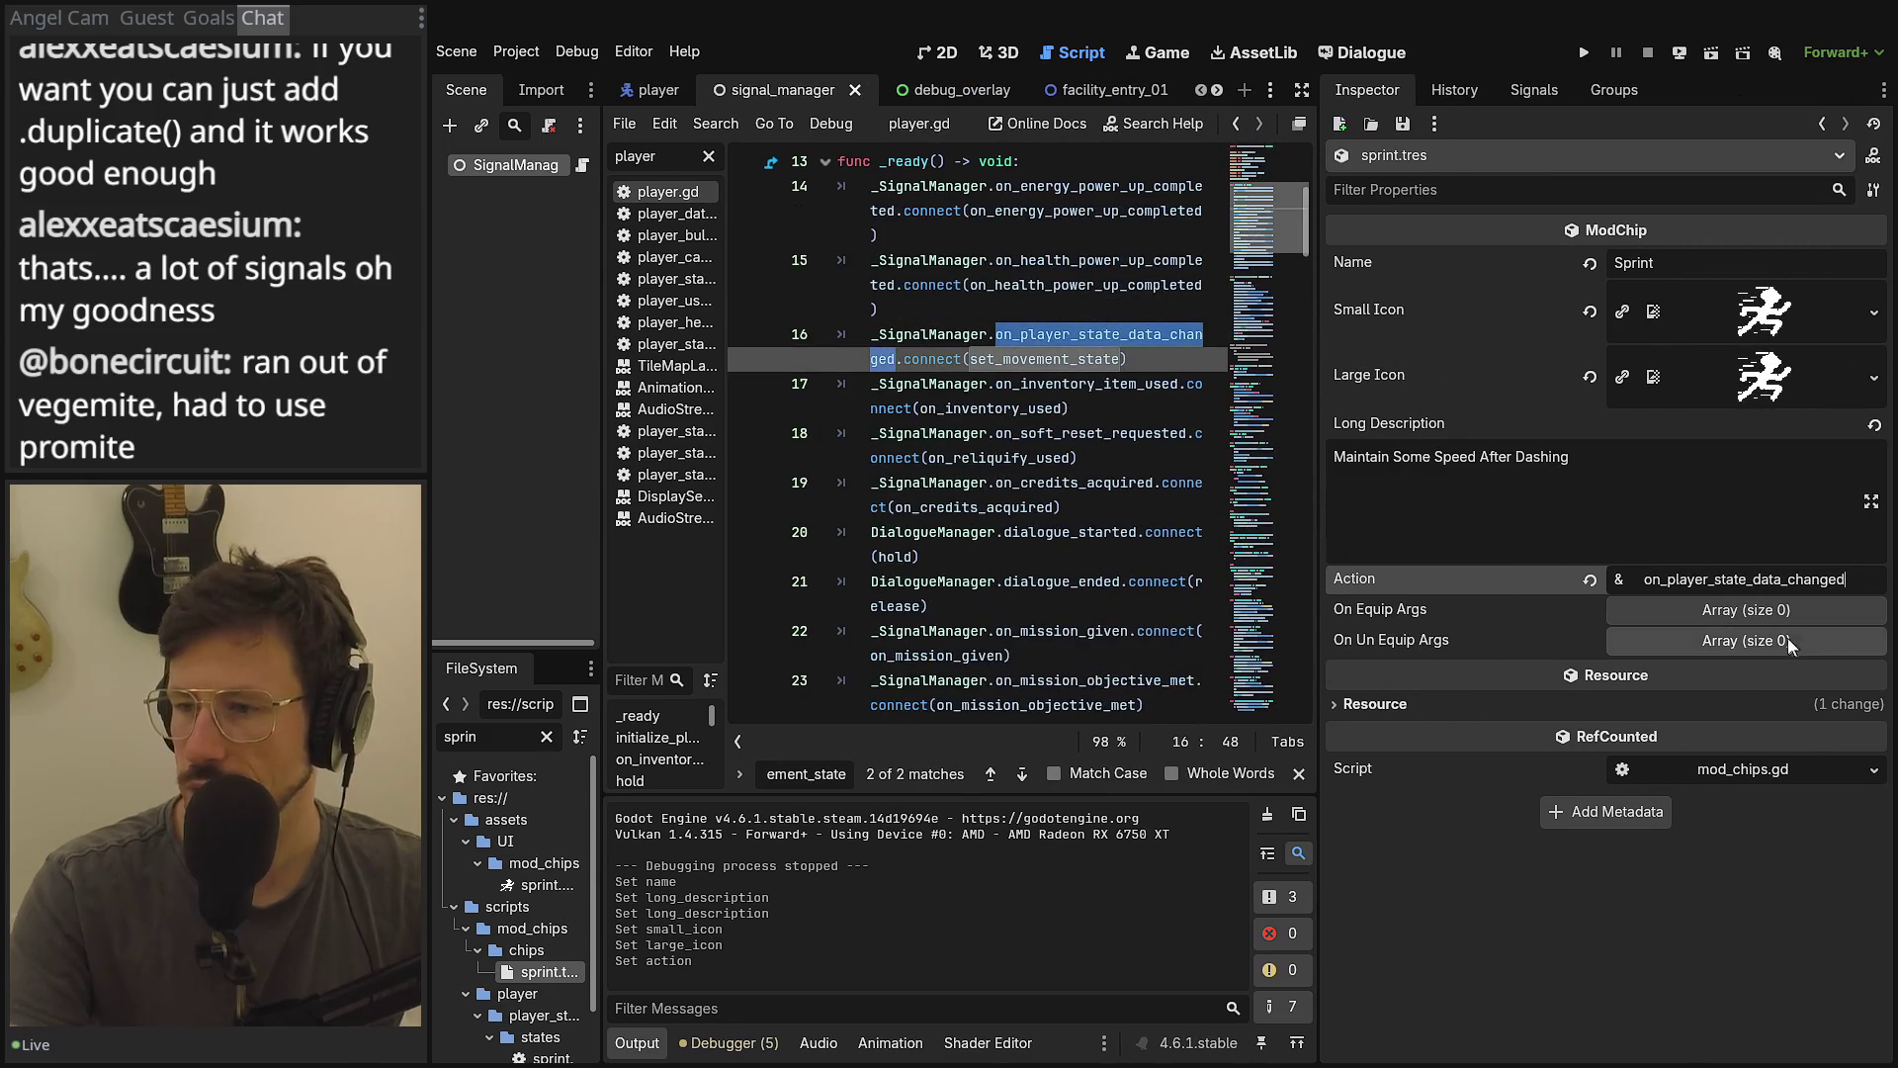
left_click(1783, 611)
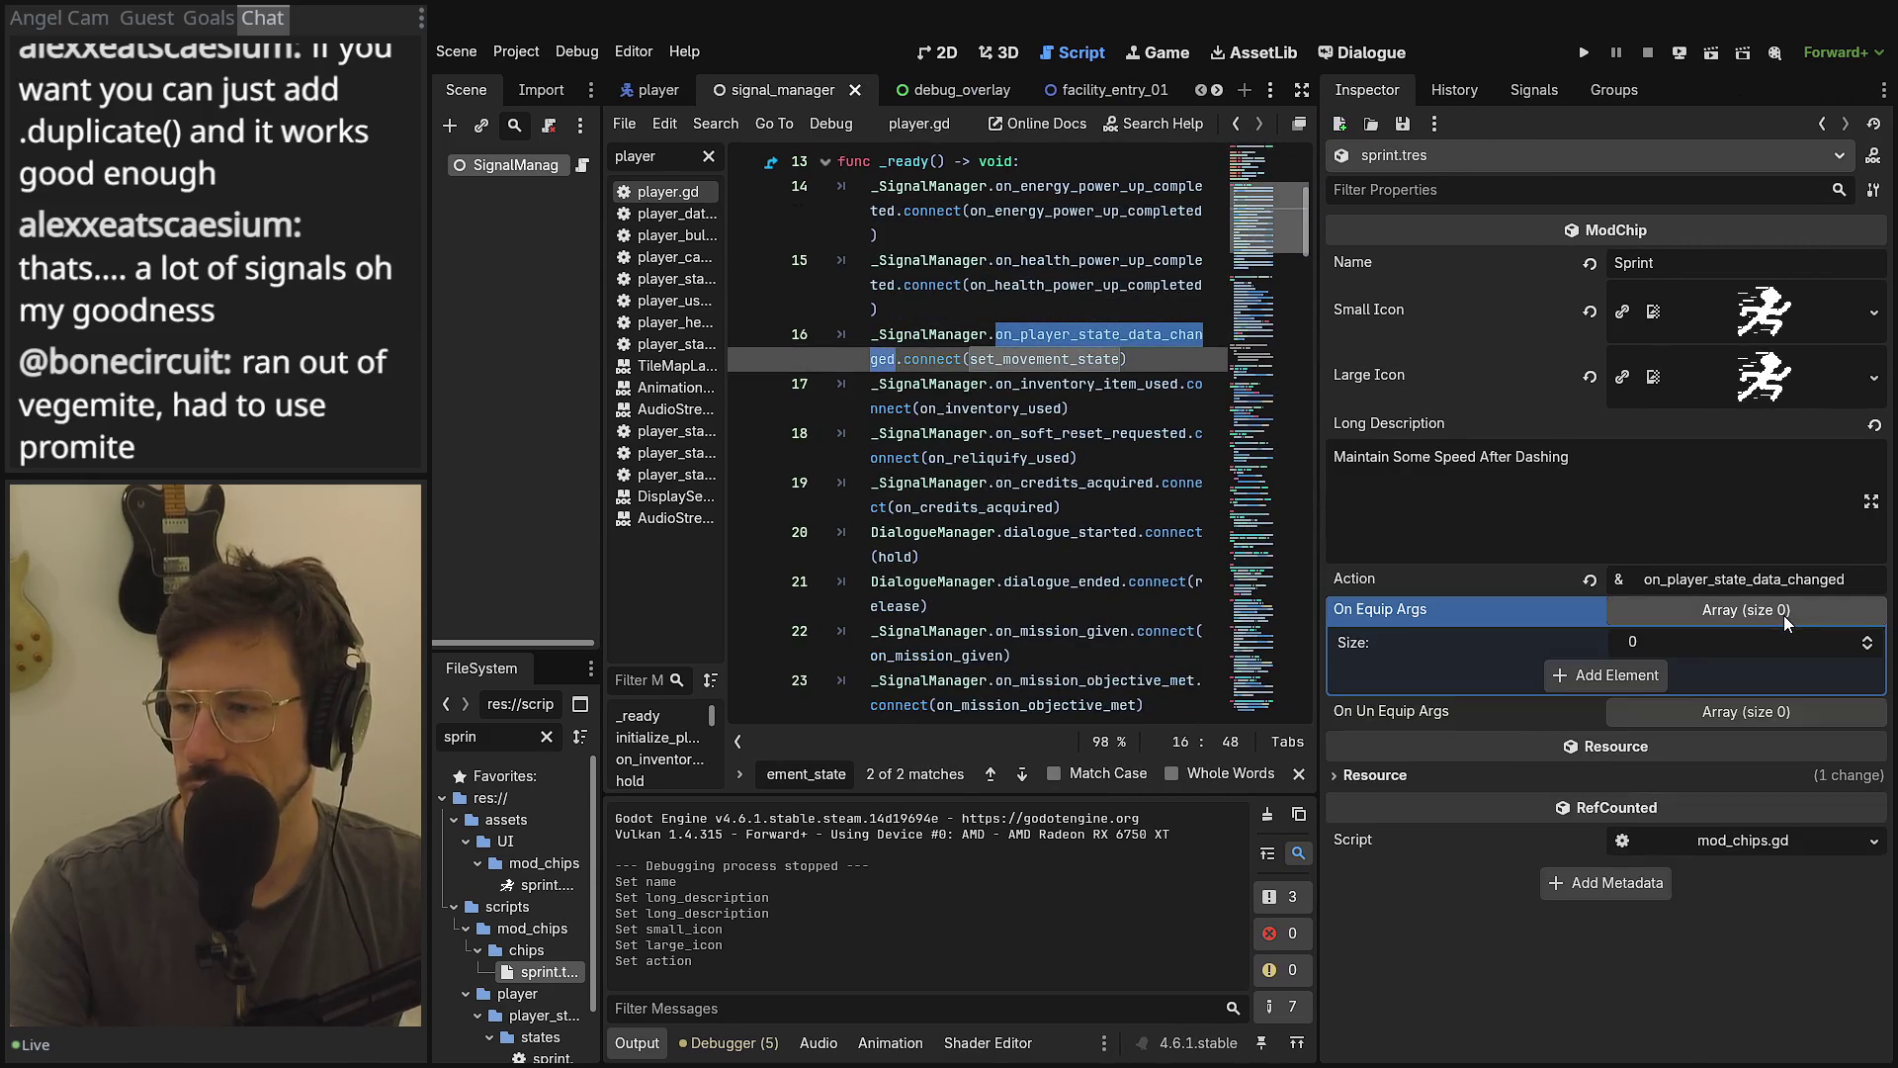
left_click(1867, 638)
left_click(1867, 638)
left_click(1870, 672)
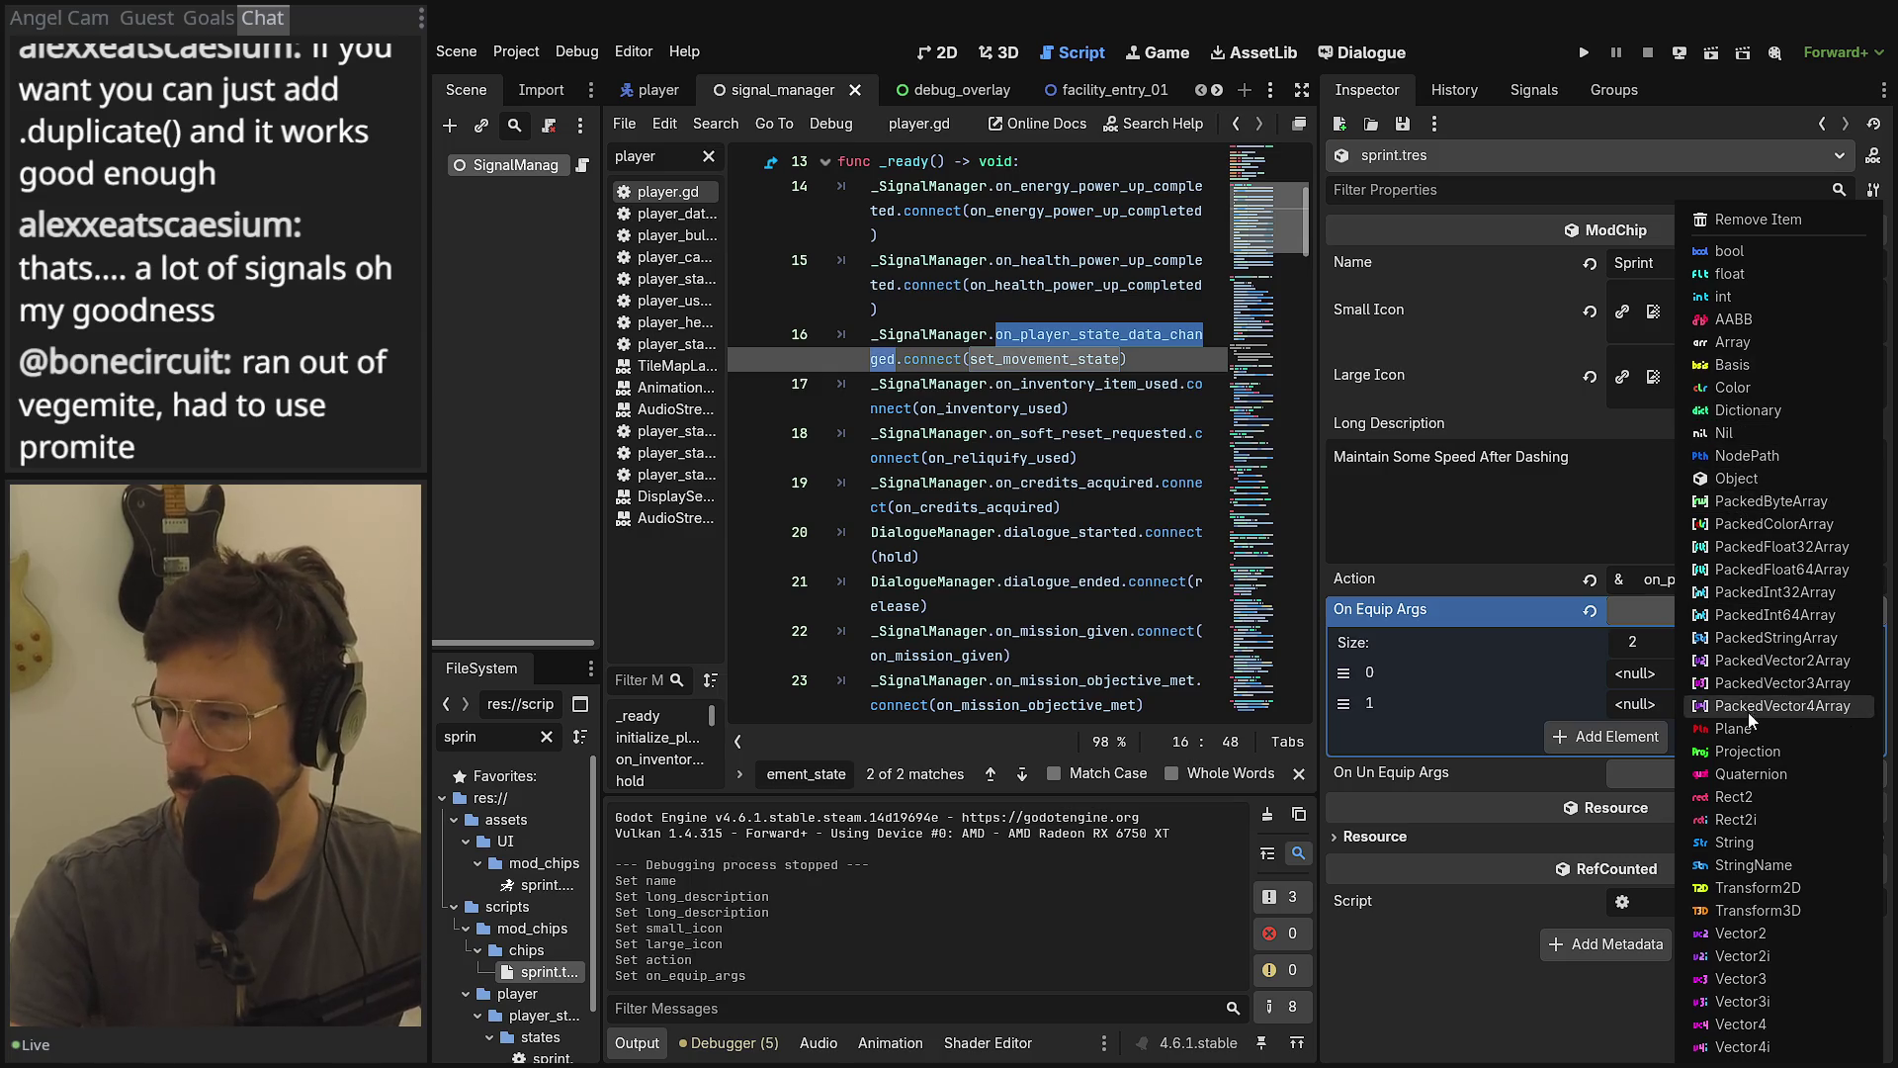
left_click(1736, 843)
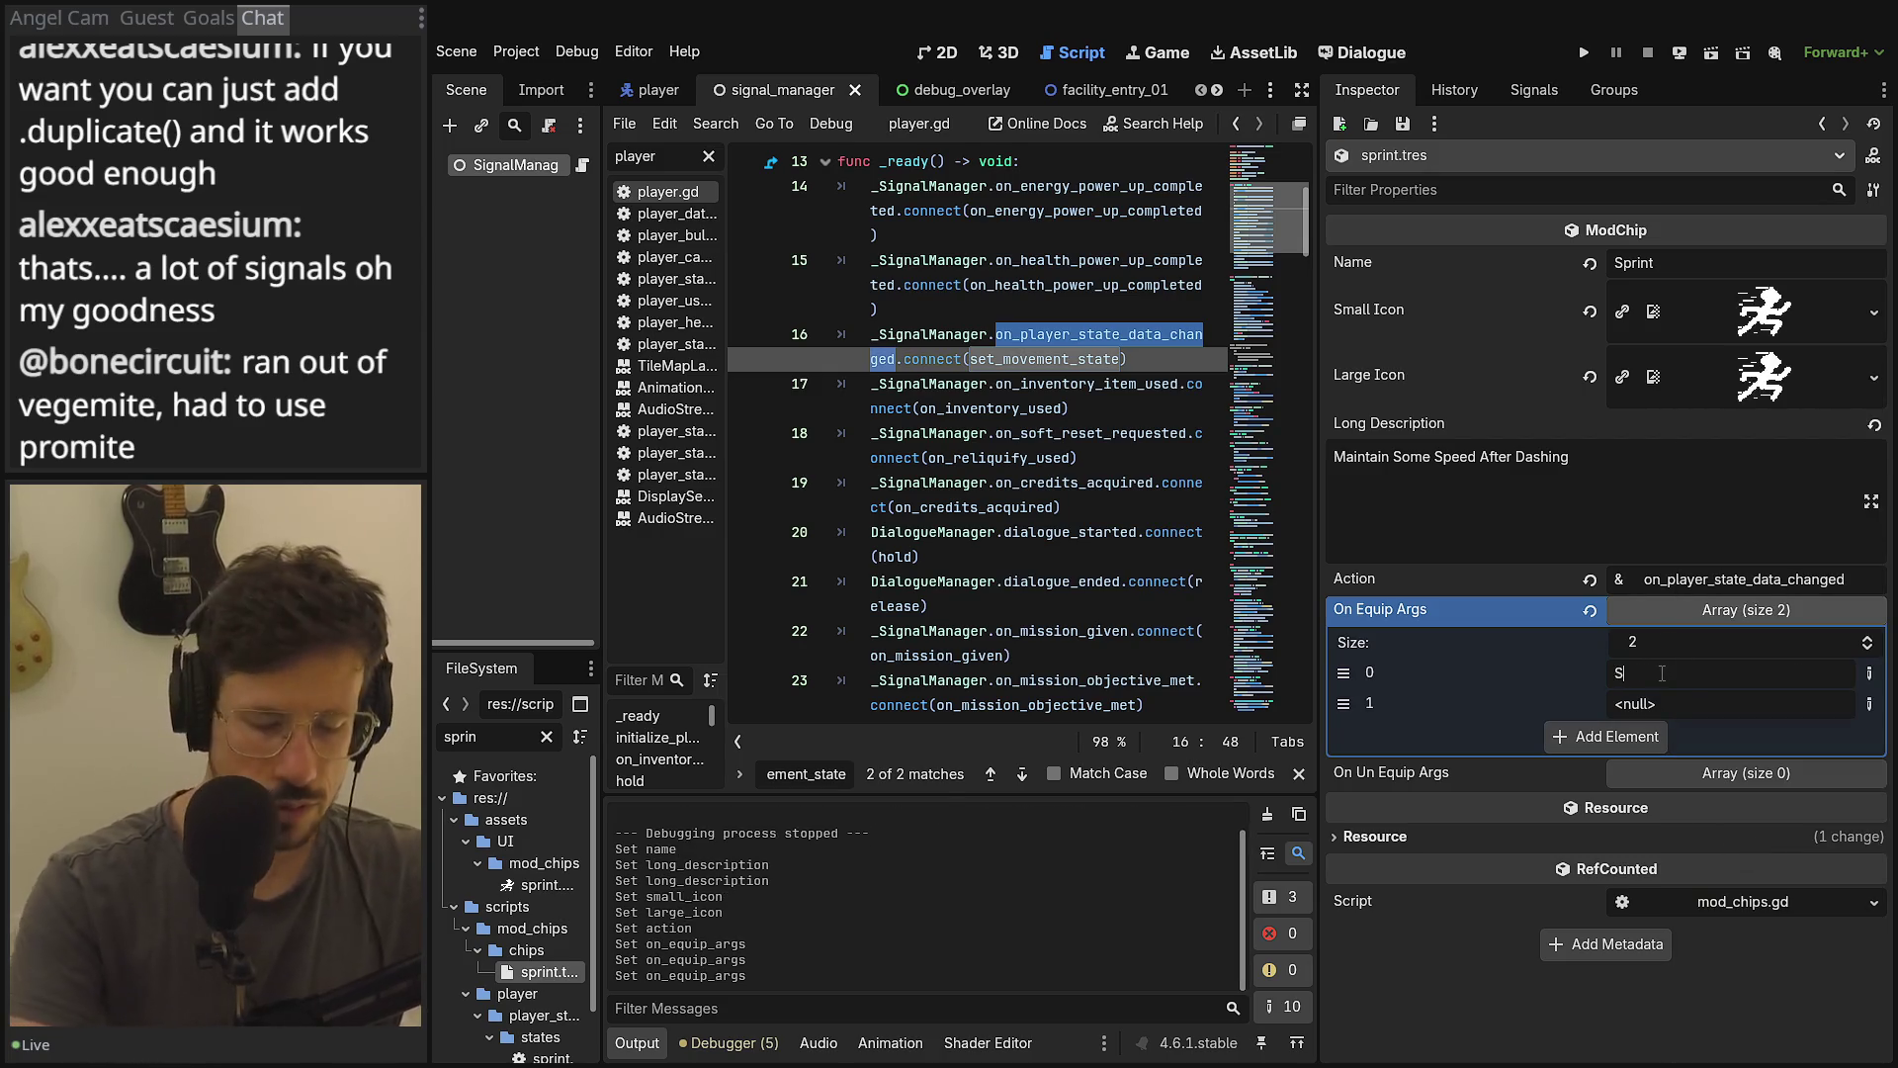
type("Sprint")
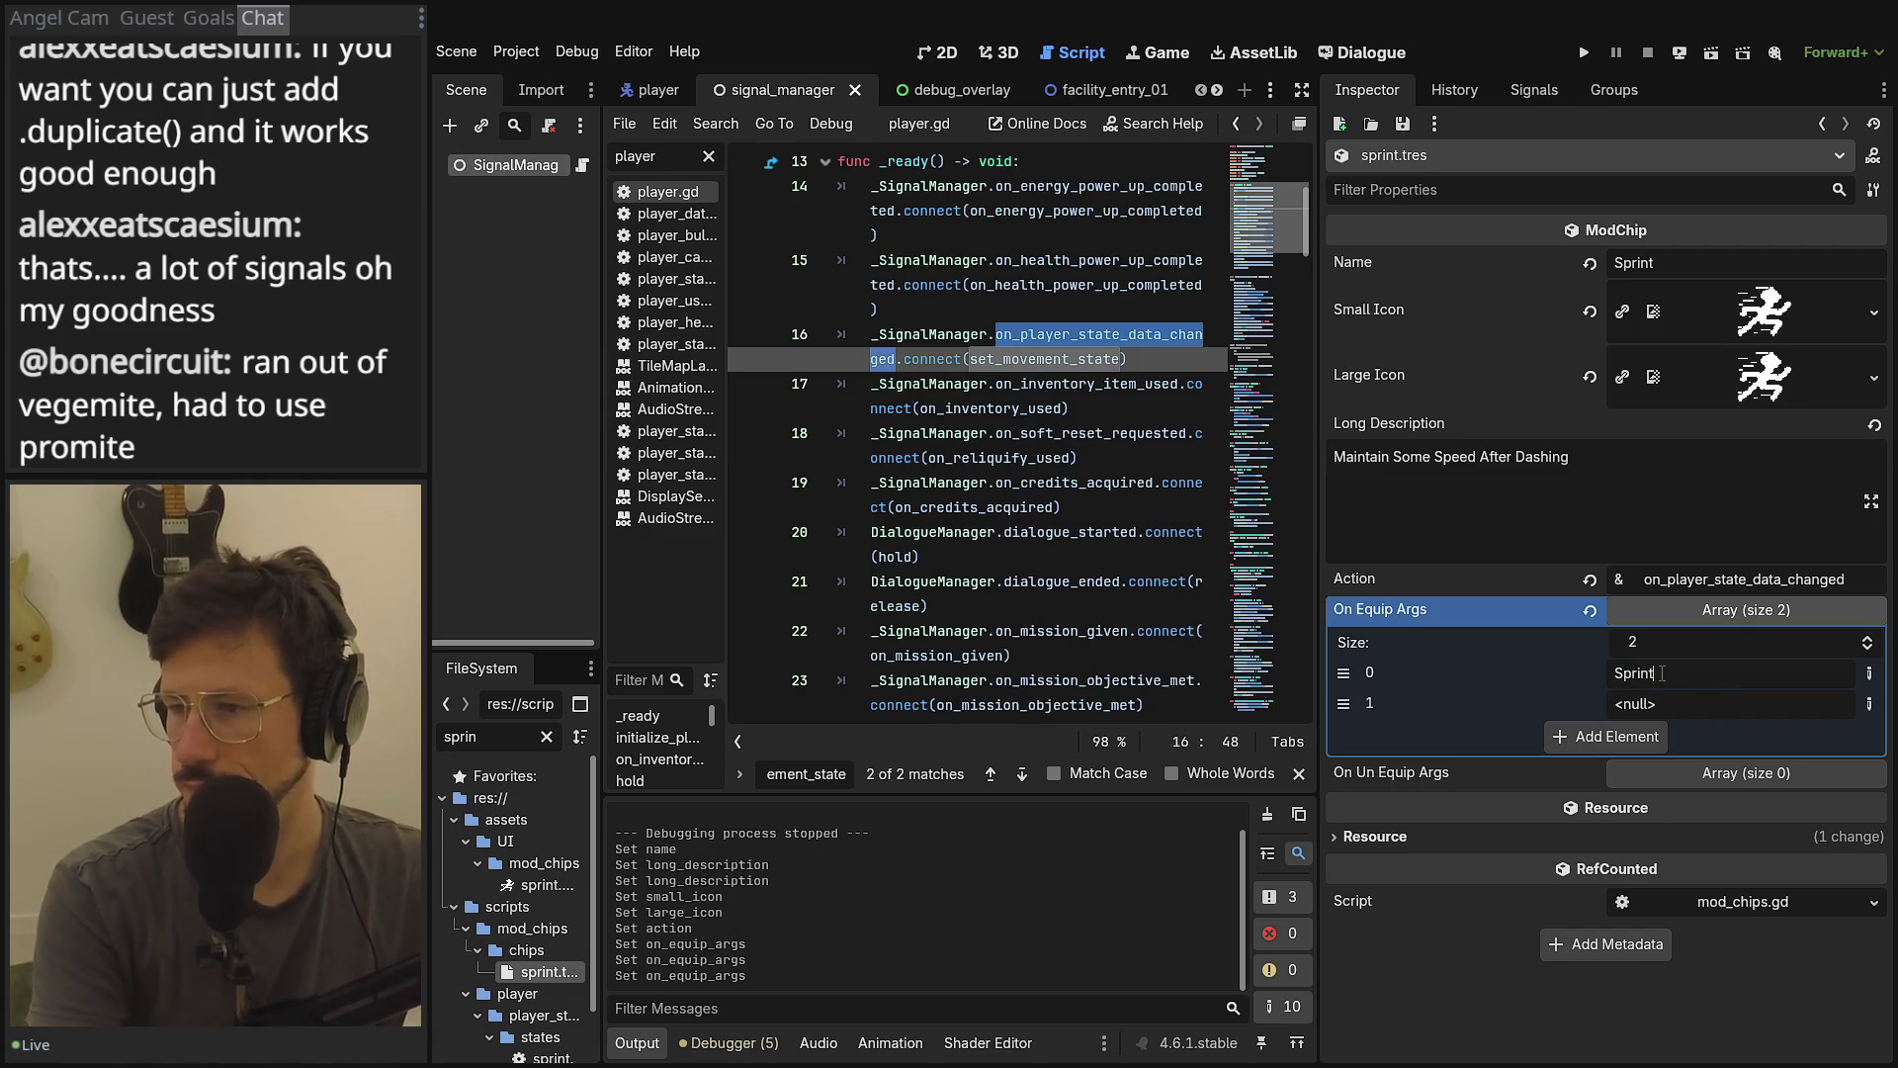
Check the second equip argument's type choices, leaving it unchanged
left_click(1870, 704)
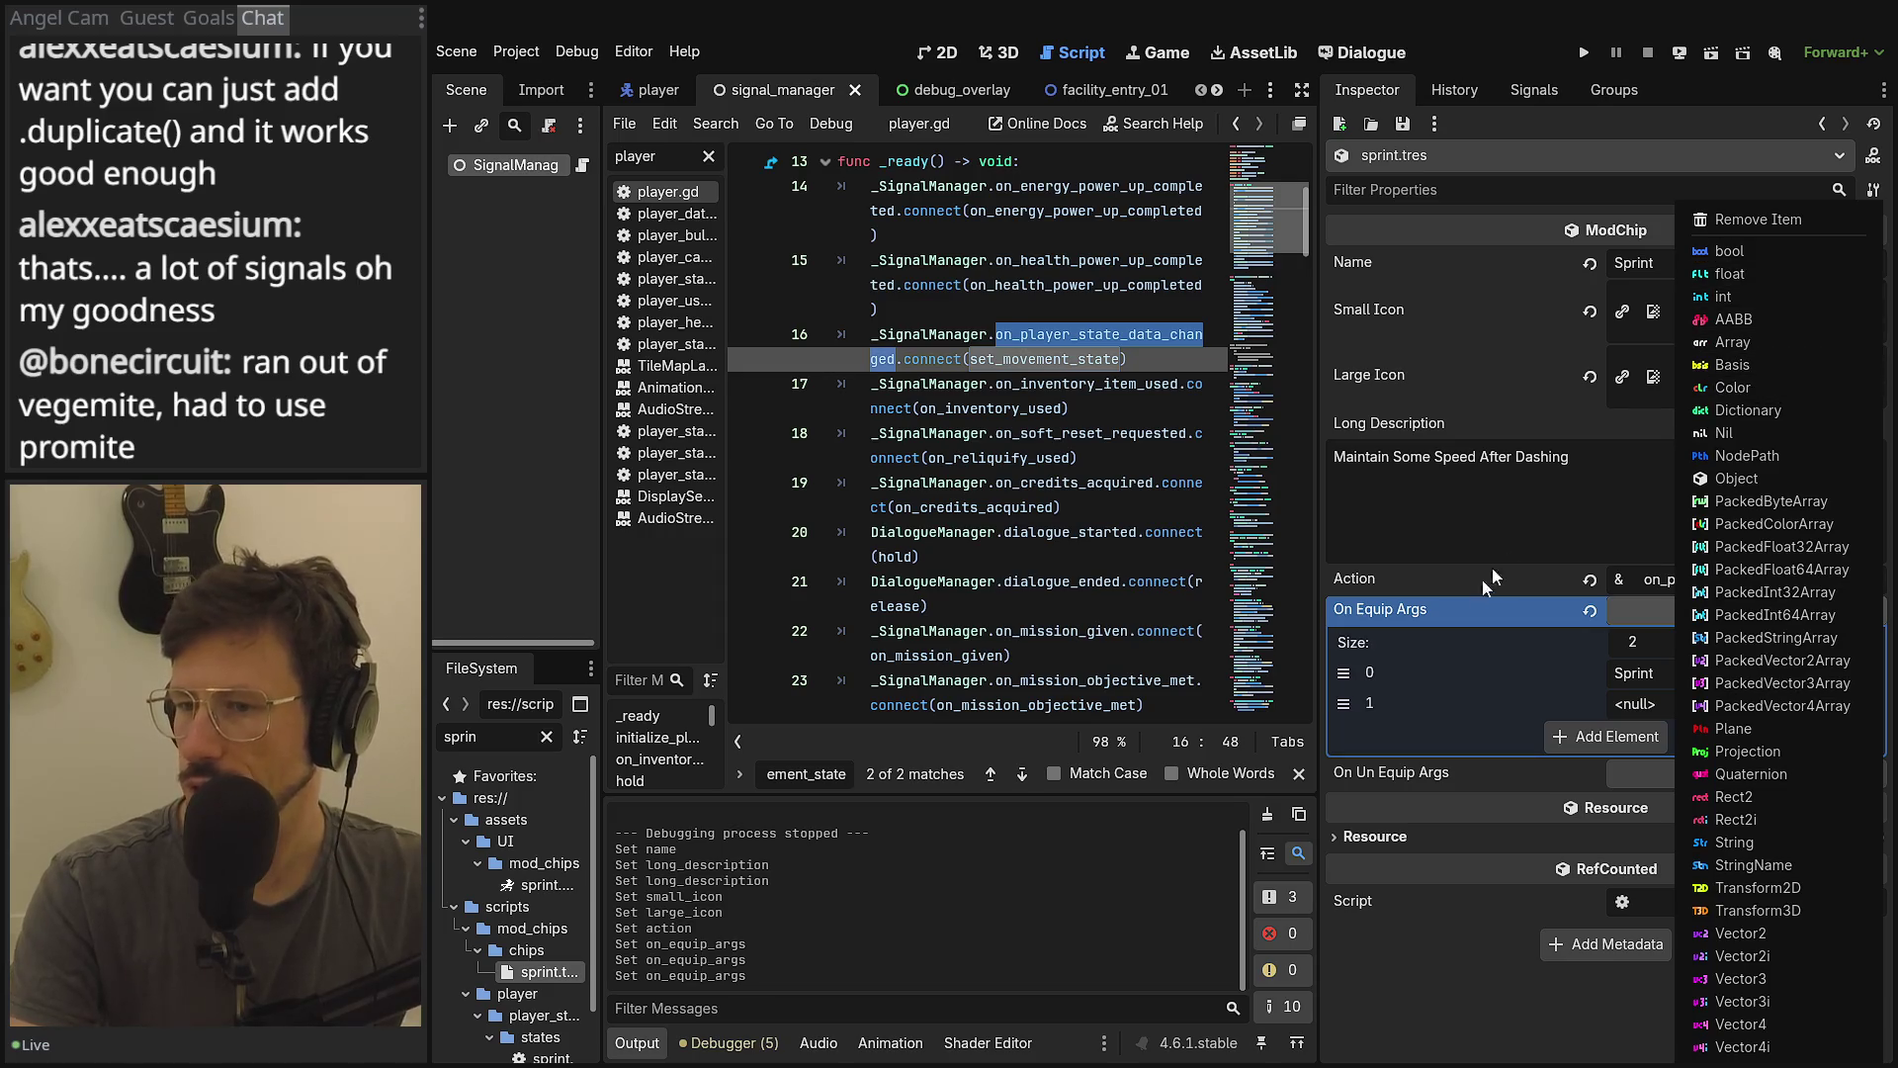
left_click(1489, 631)
scroll(1088, 578, "down", 5)
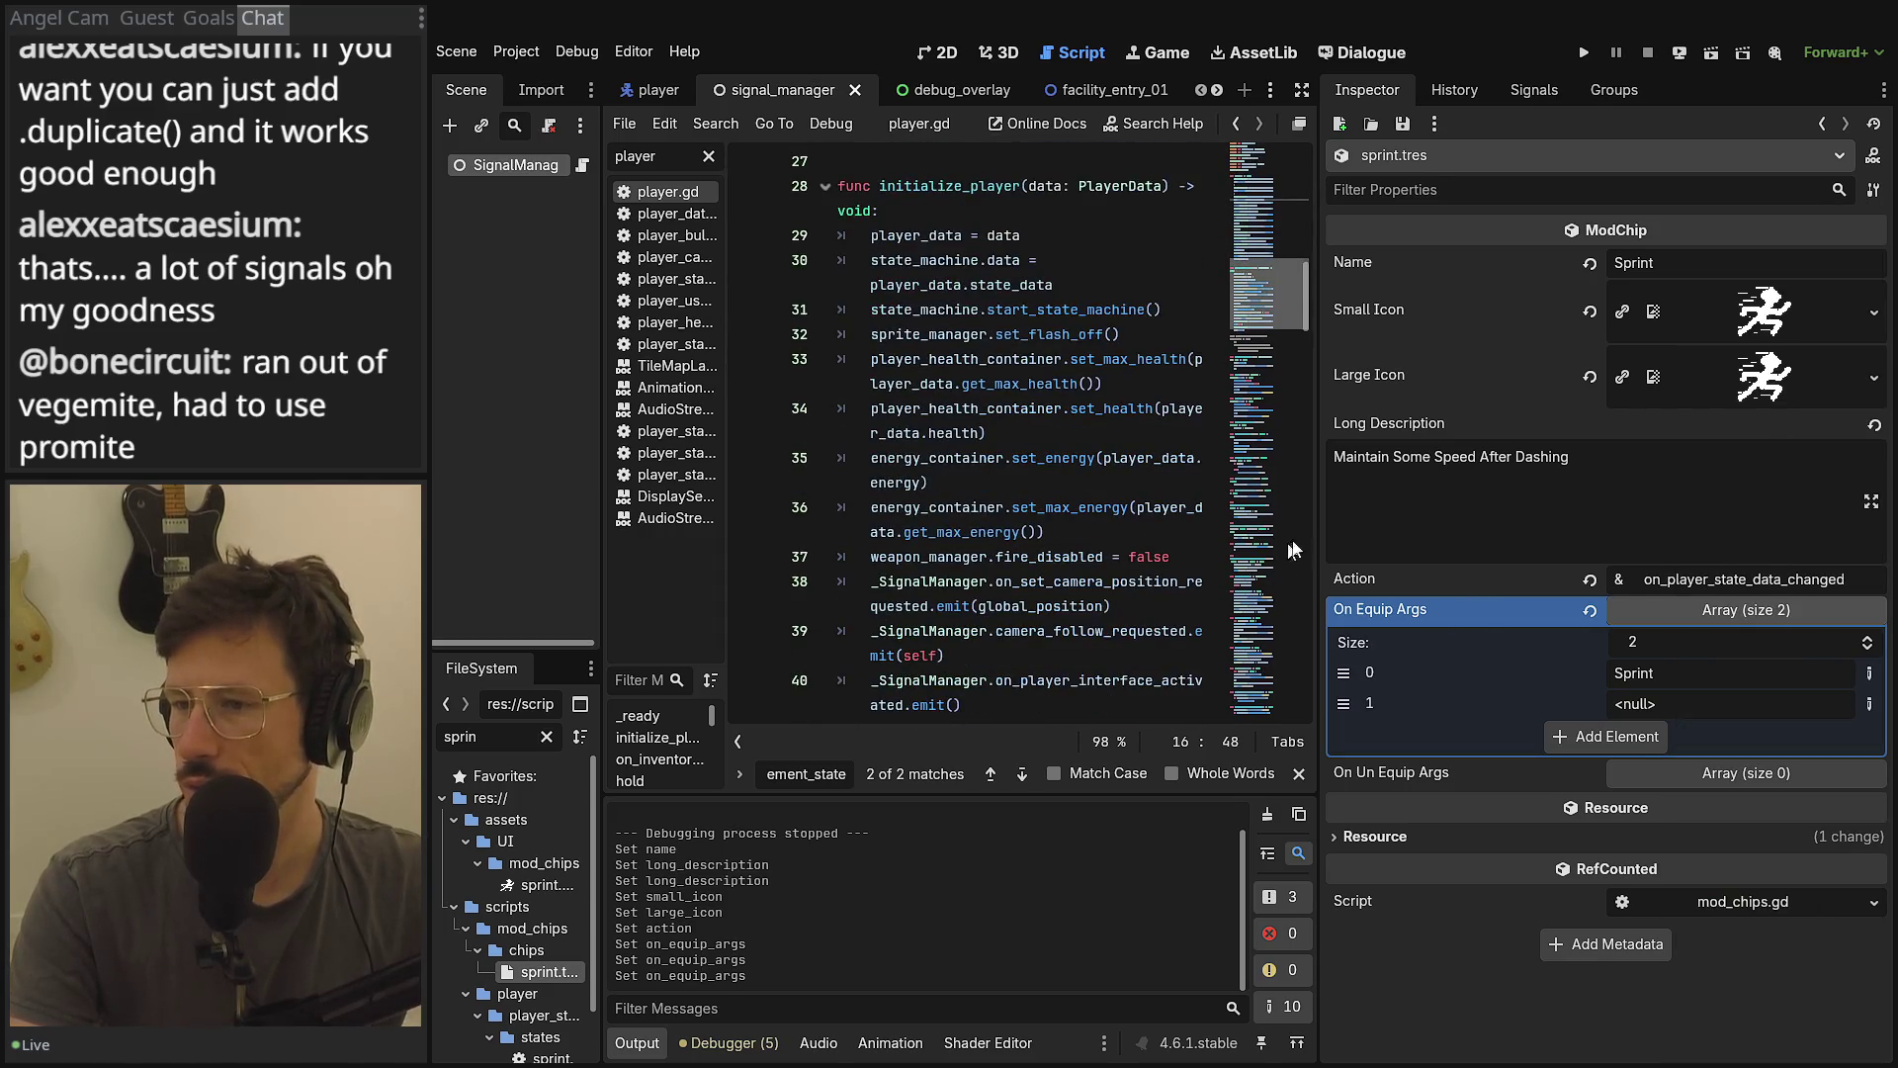
left_click_drag(1317, 533, 1555, 533)
scroll(1224, 518, "up", 3)
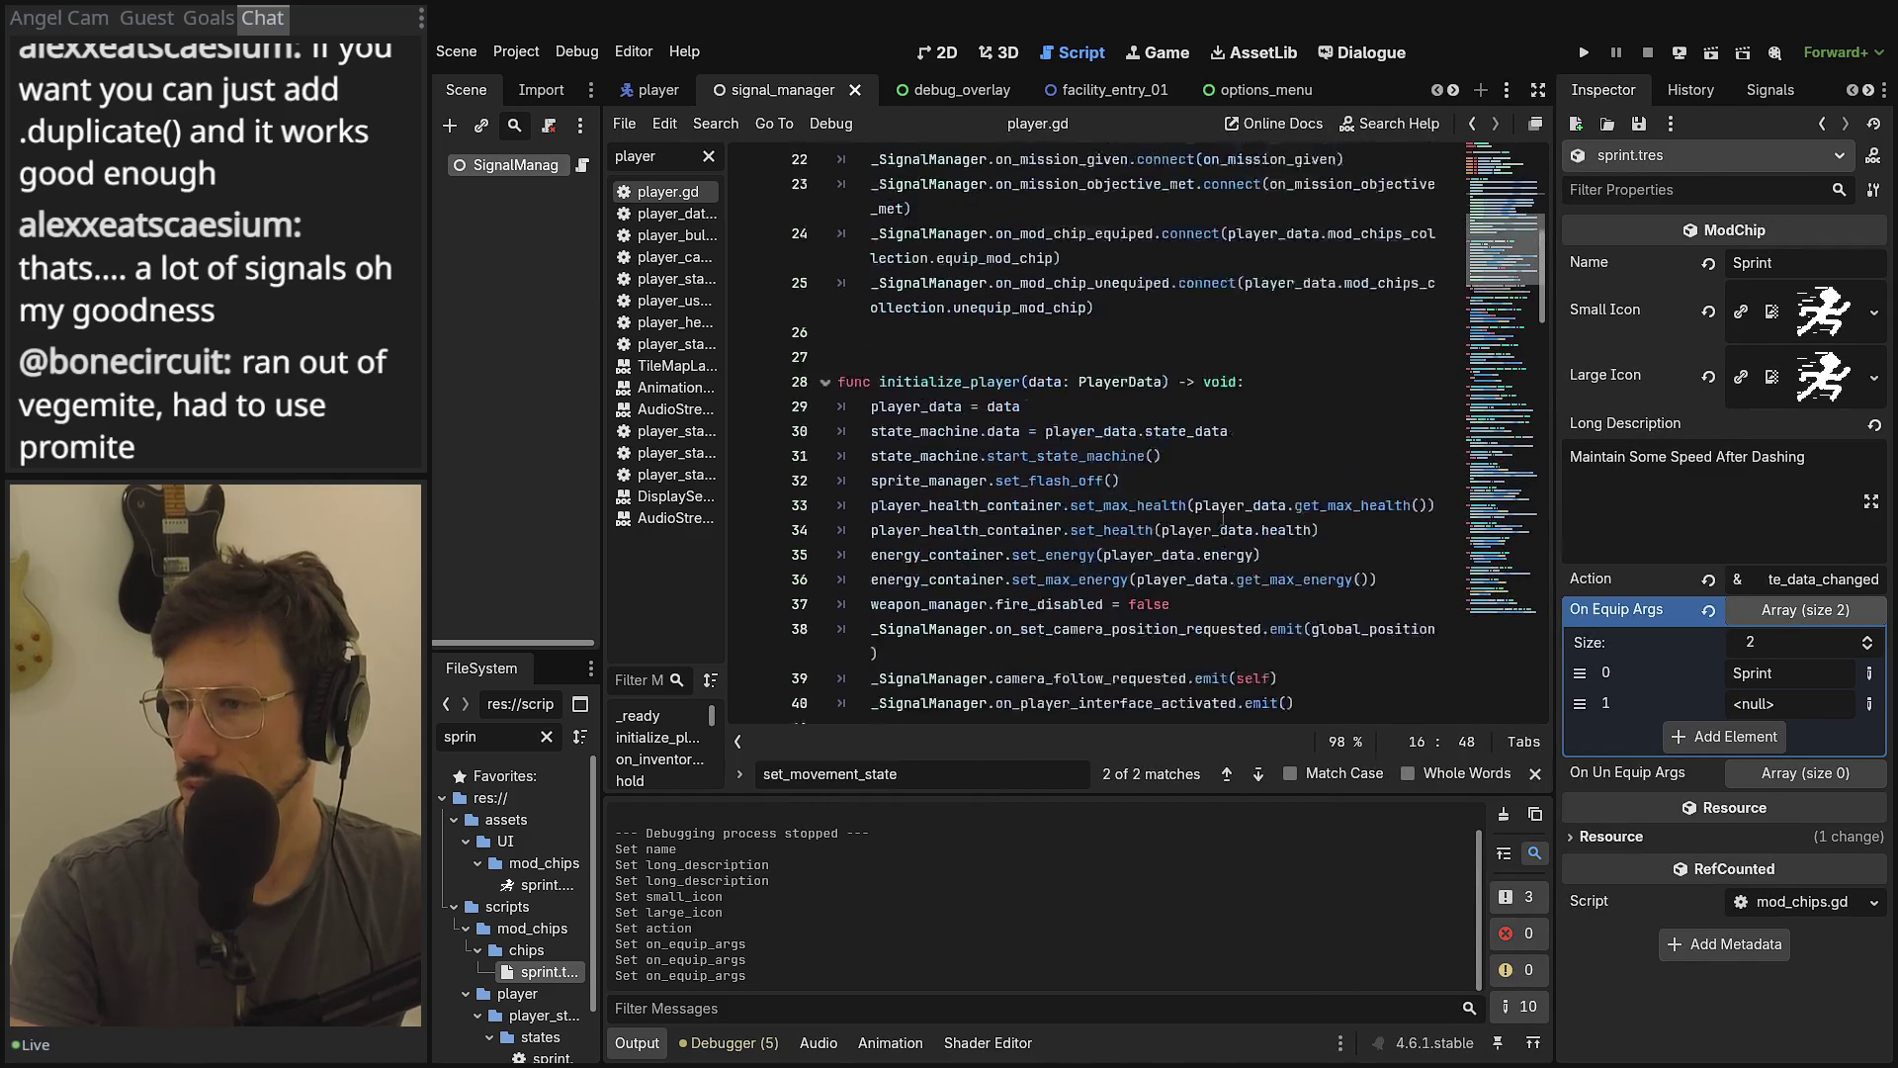
scroll(1224, 520, "up", 1)
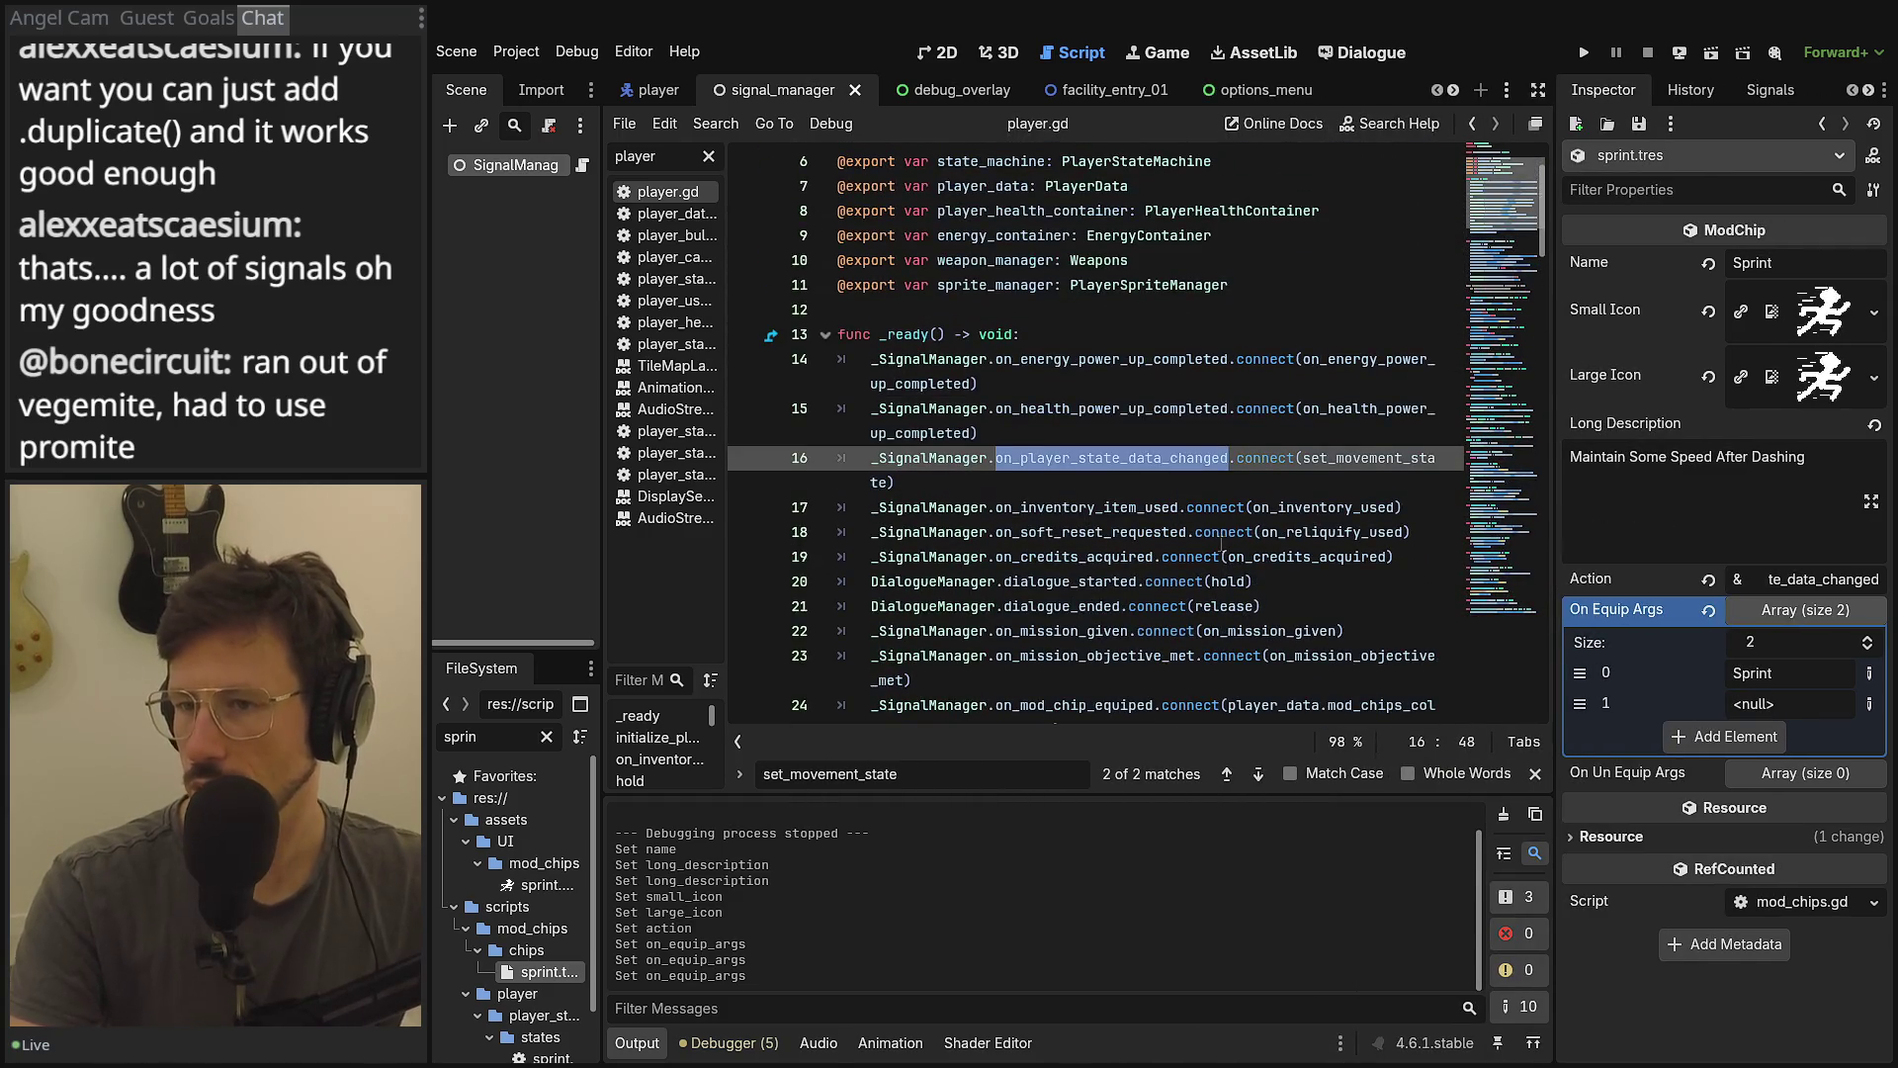
left_click(1870, 703)
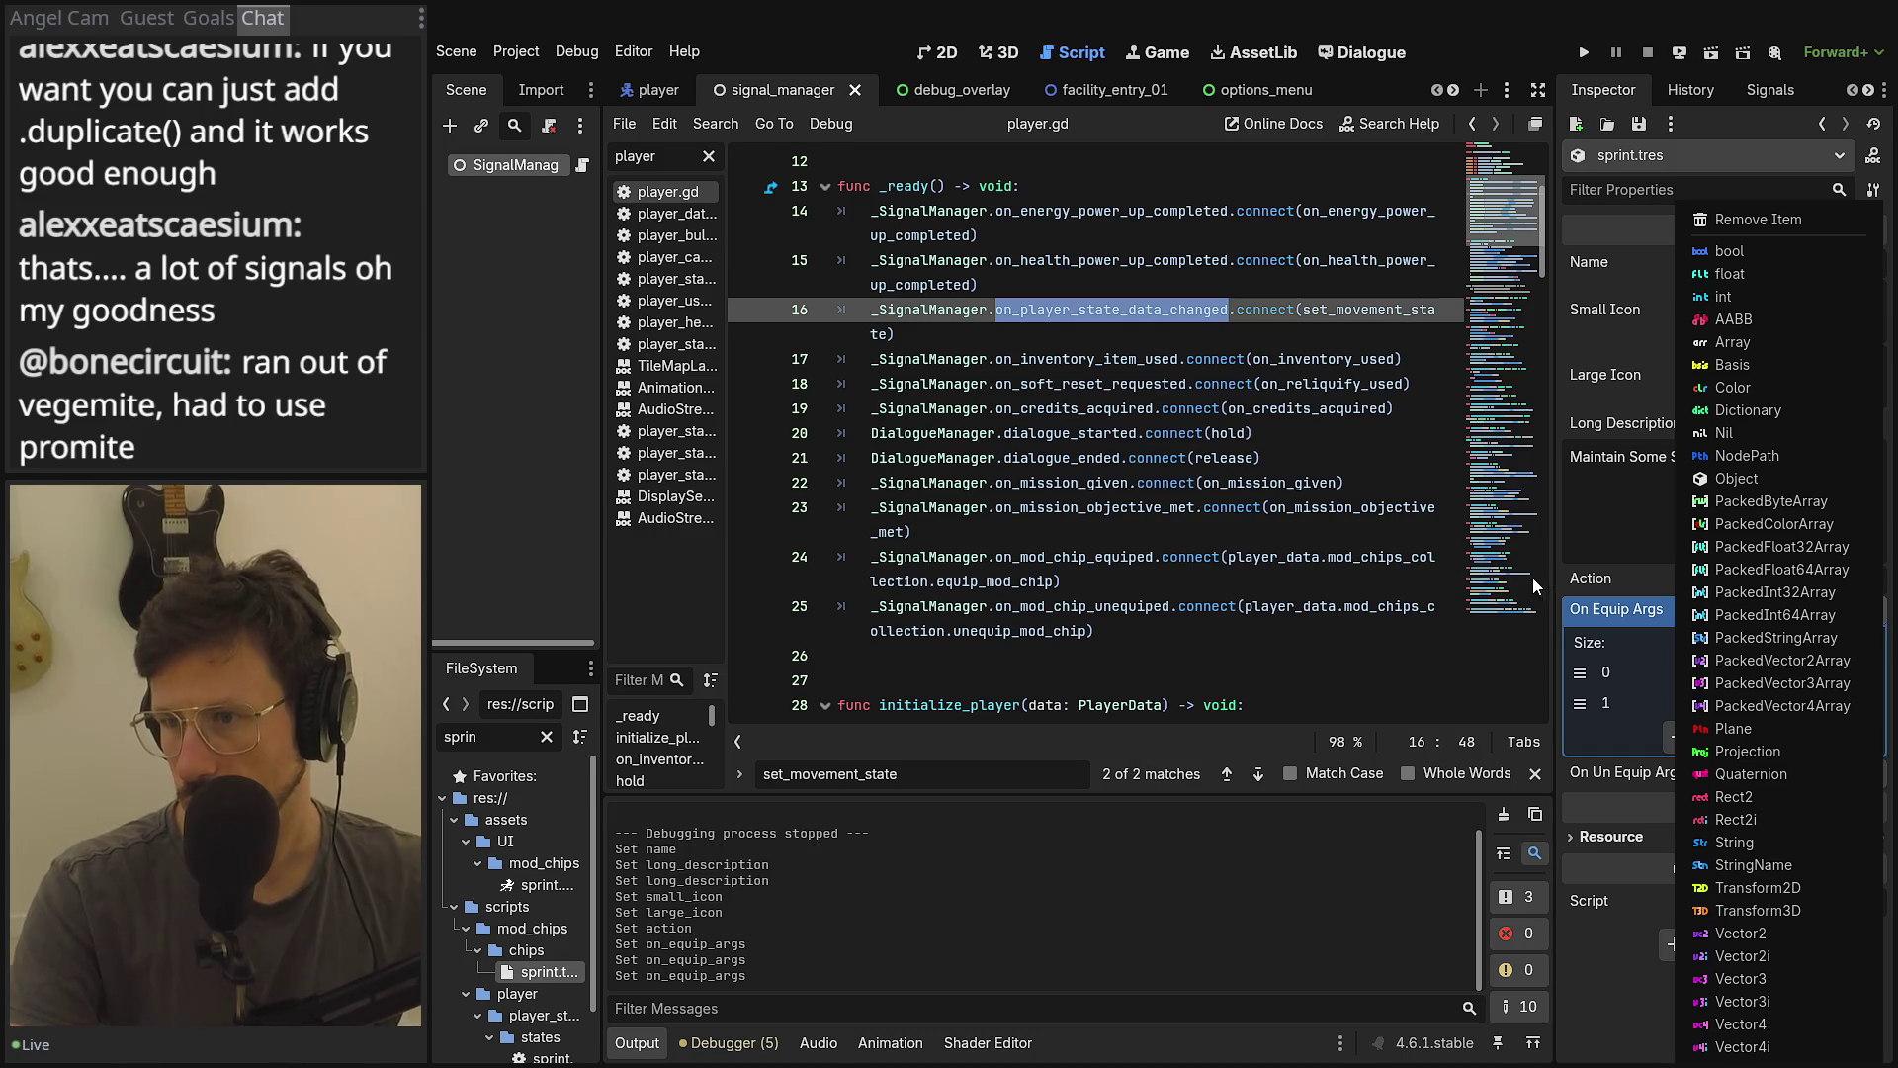
left_click(1123, 314)
Make the second equip argument a bool set to On, matching set_movement_state's parameters
double_click(1375, 310)
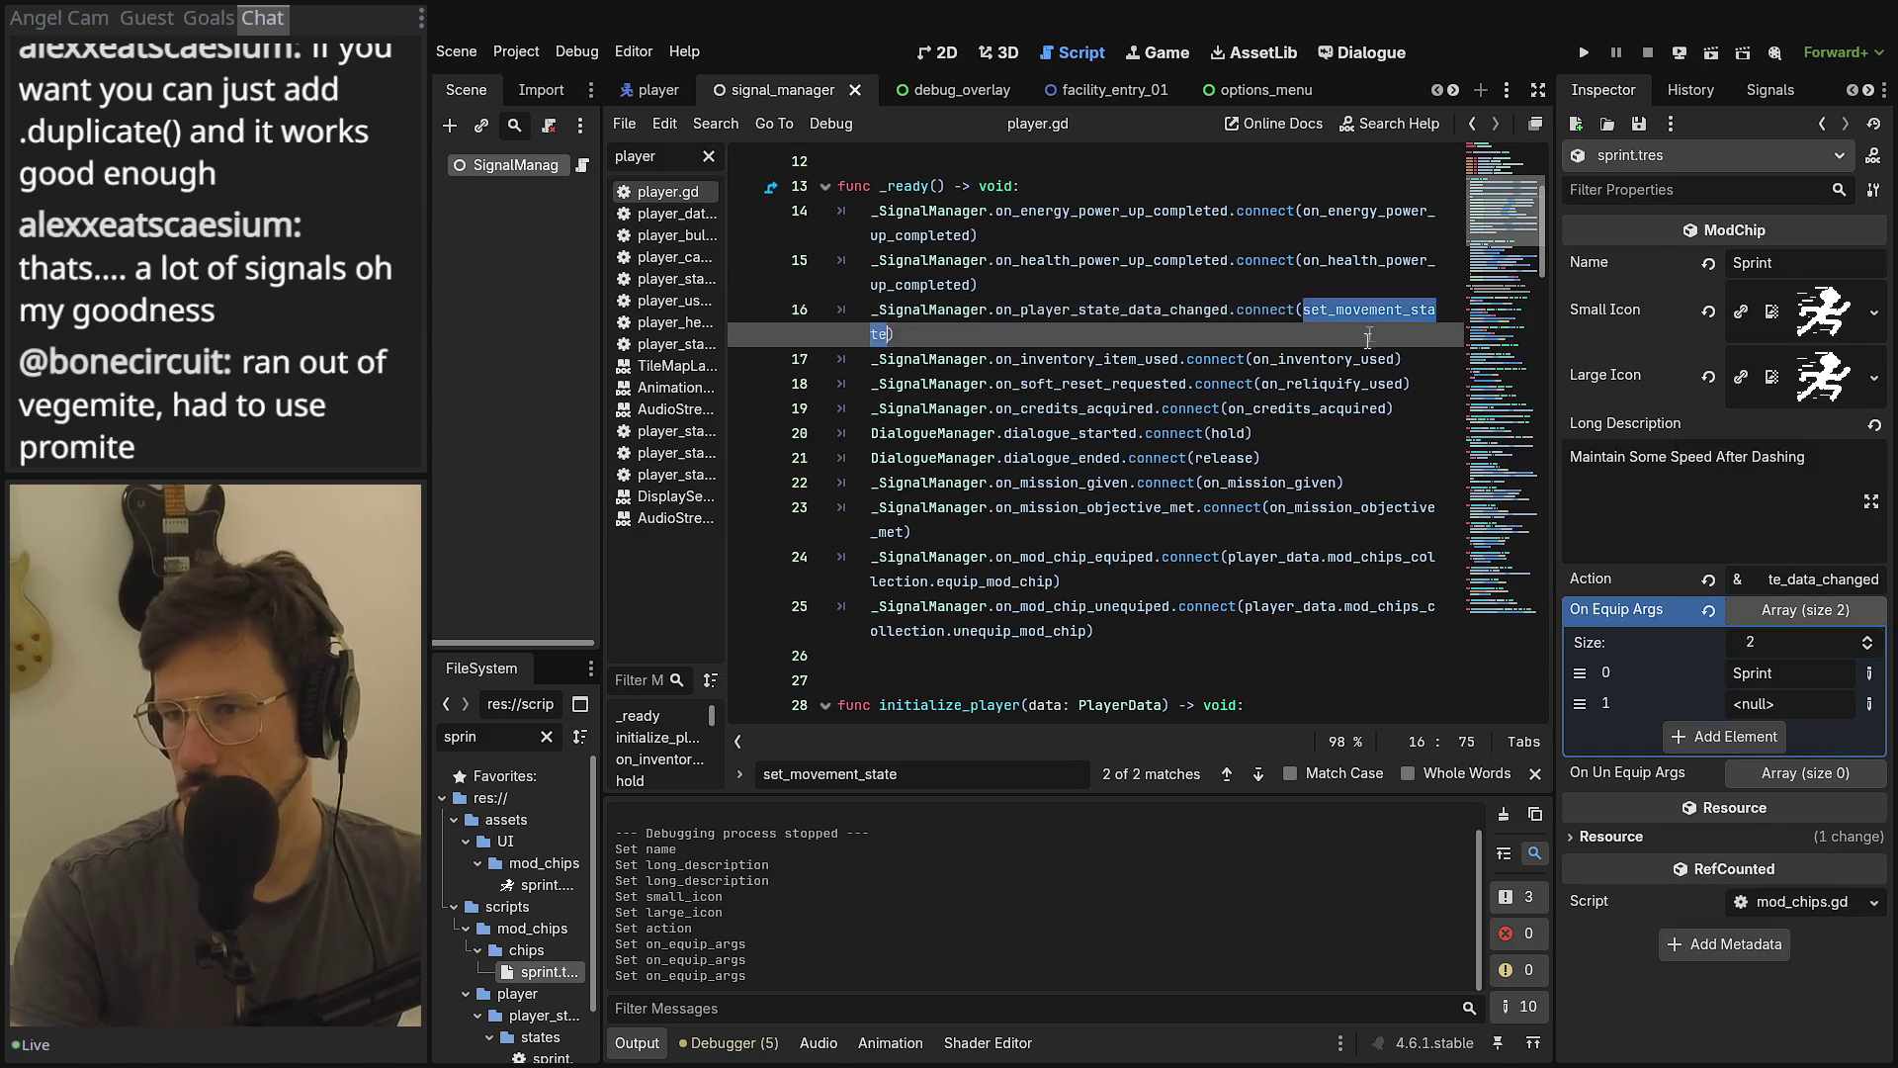
scroll(1345, 445, "down", 10)
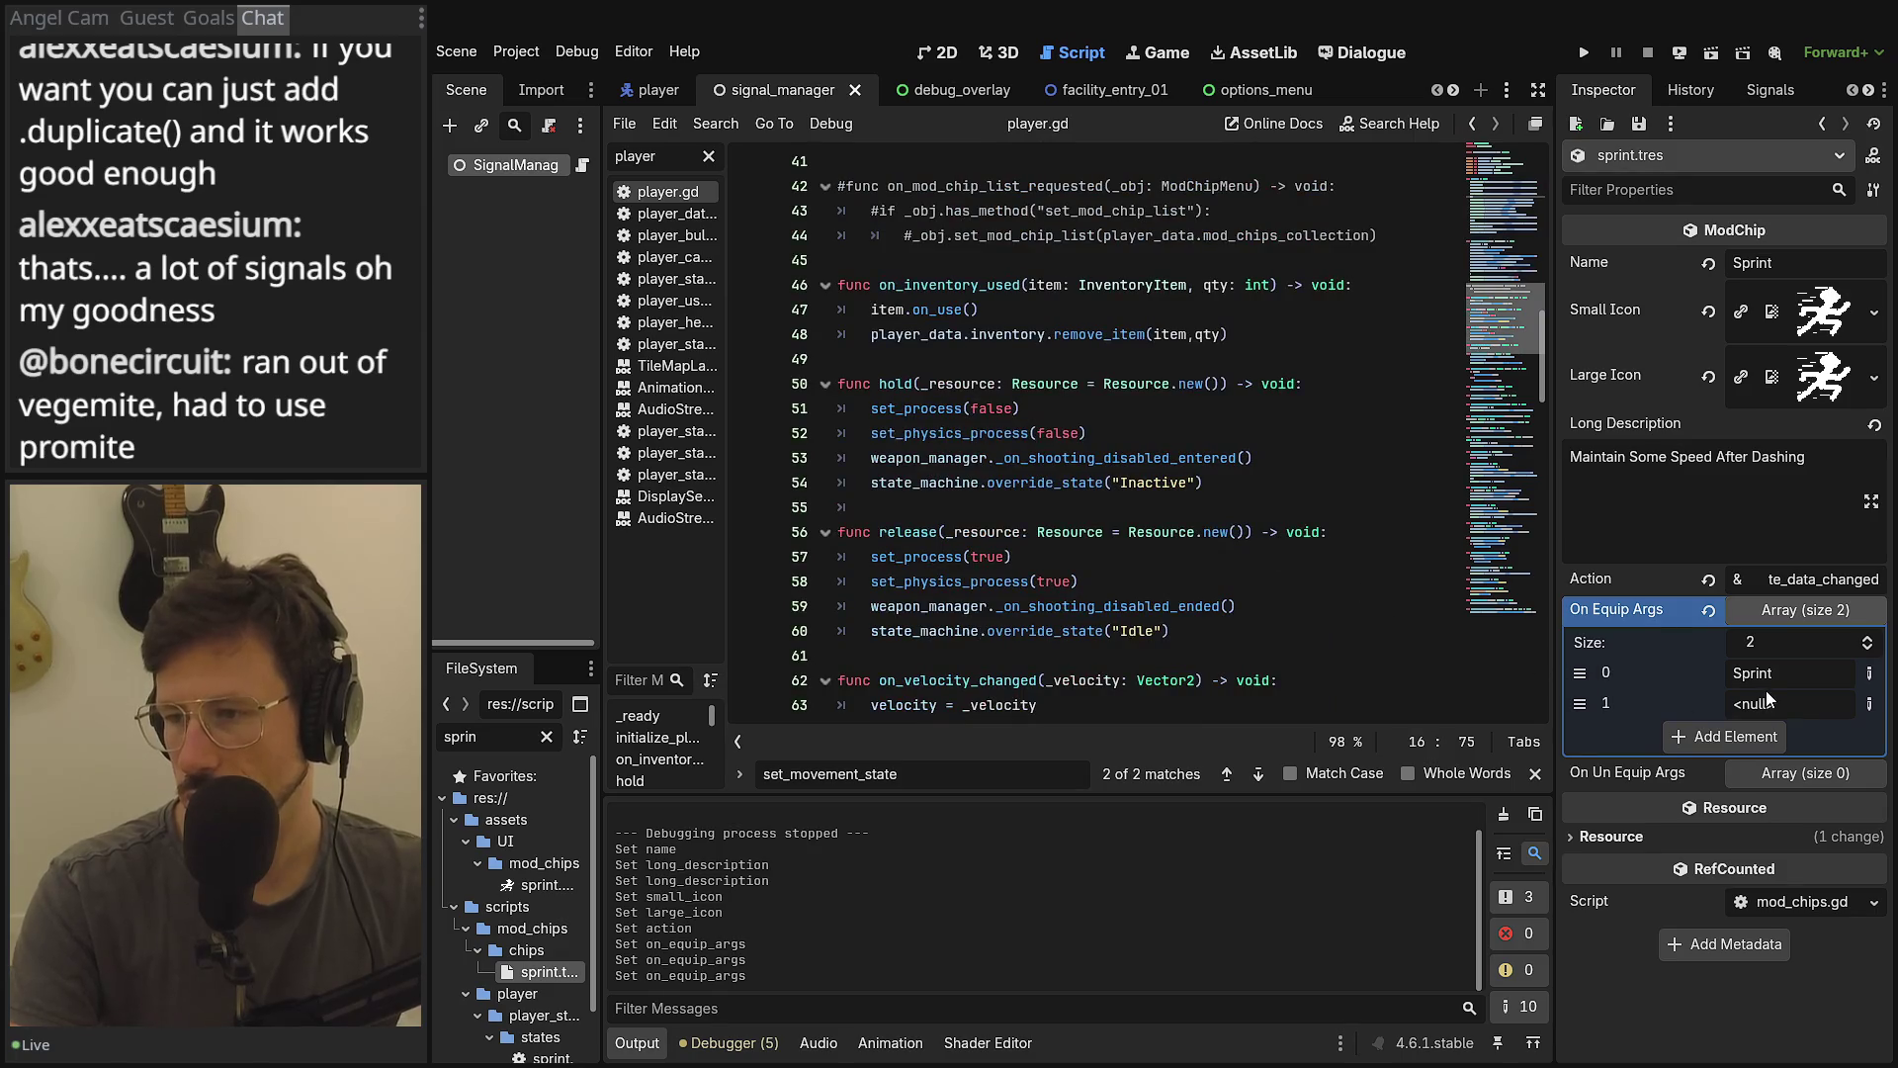
left_click(1839, 698)
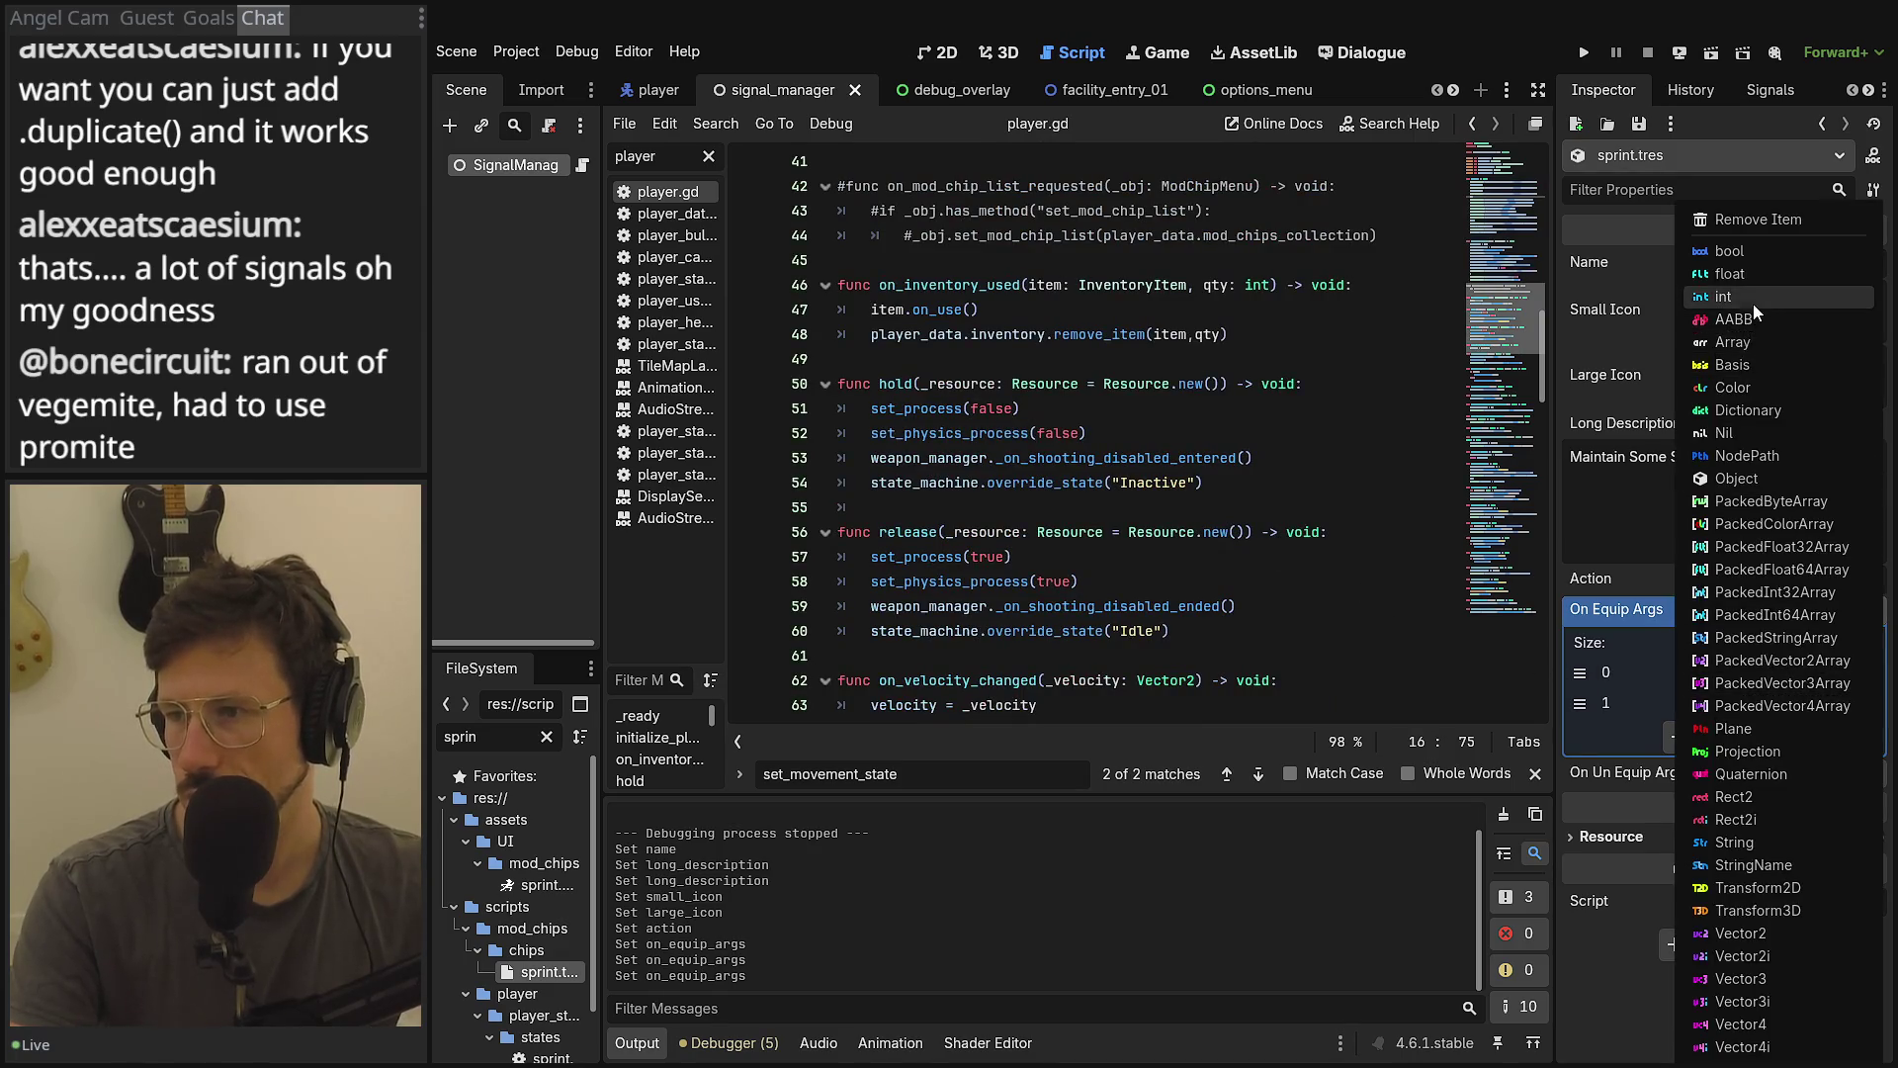
left_click(1773, 257)
left_click(1740, 703)
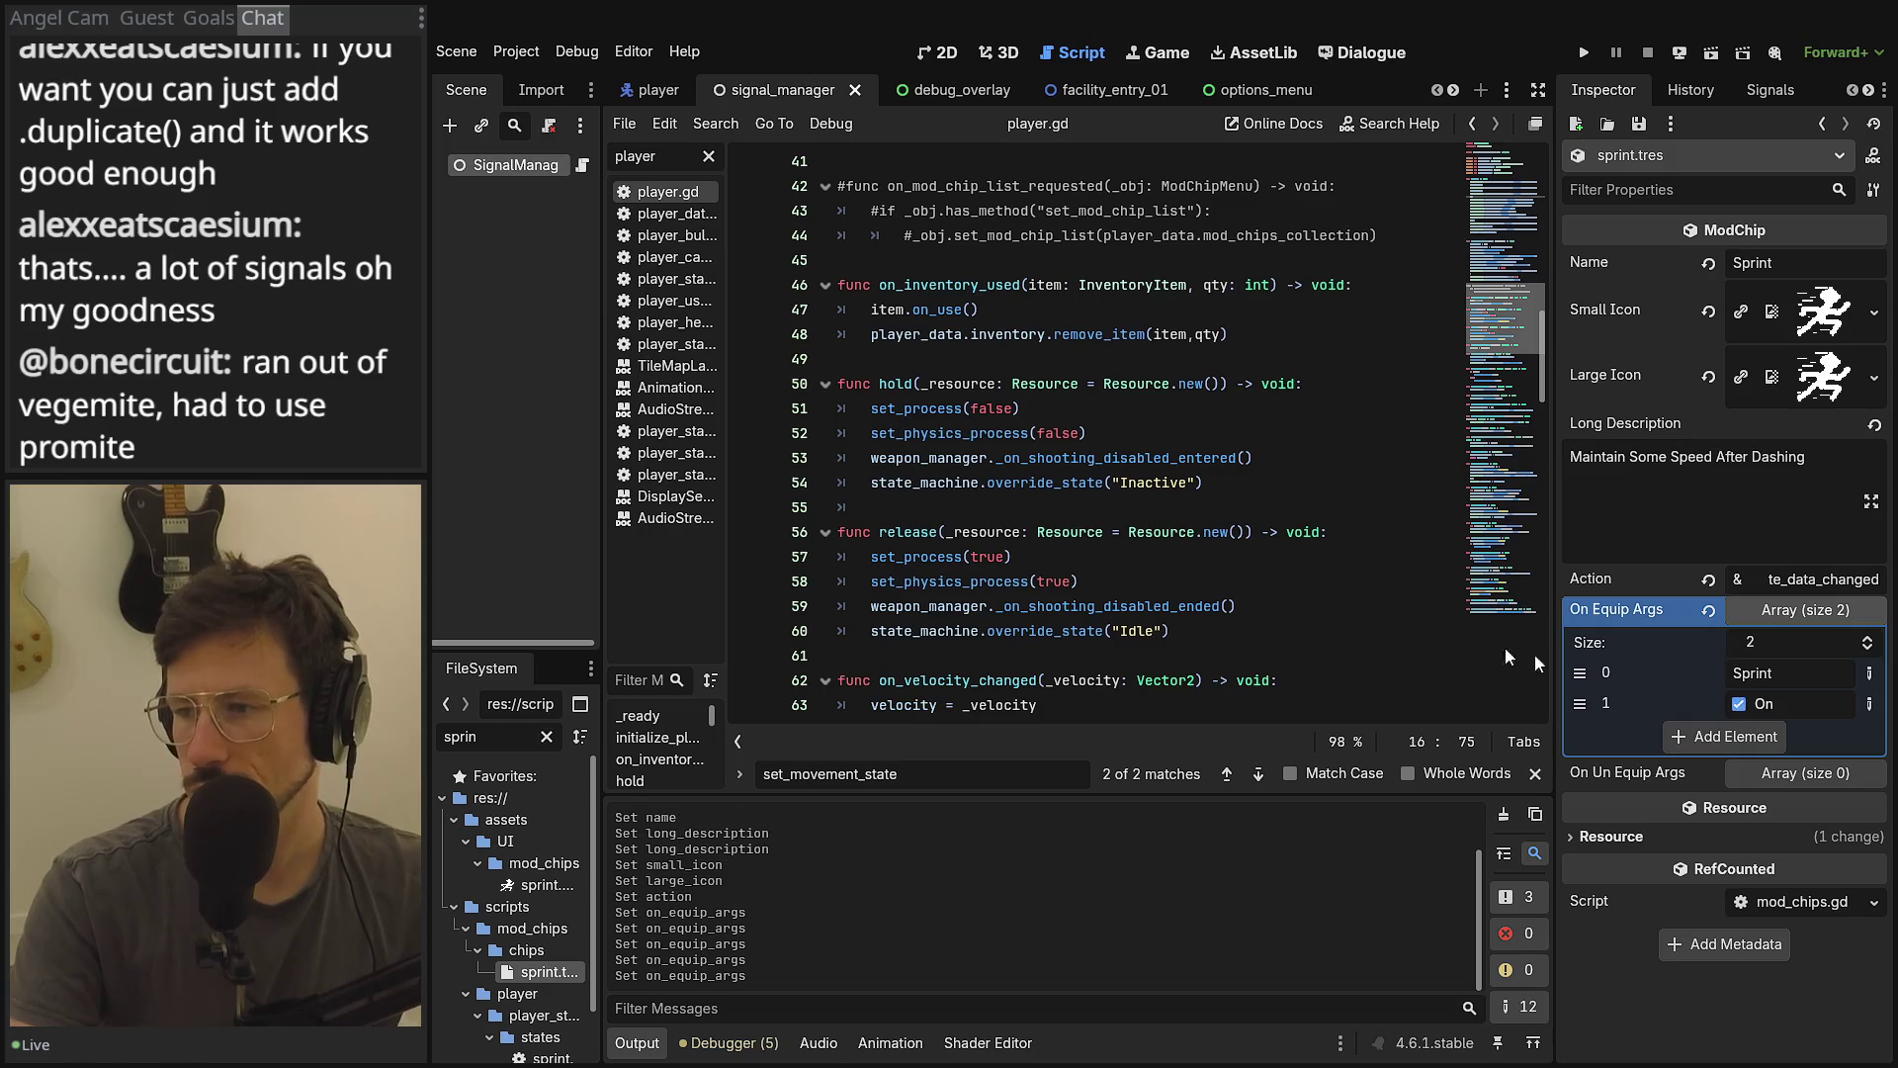
Review the add_movement_state, remove_movement_state and _lock_state functions in the script
scroll(1278, 587, "down", 5)
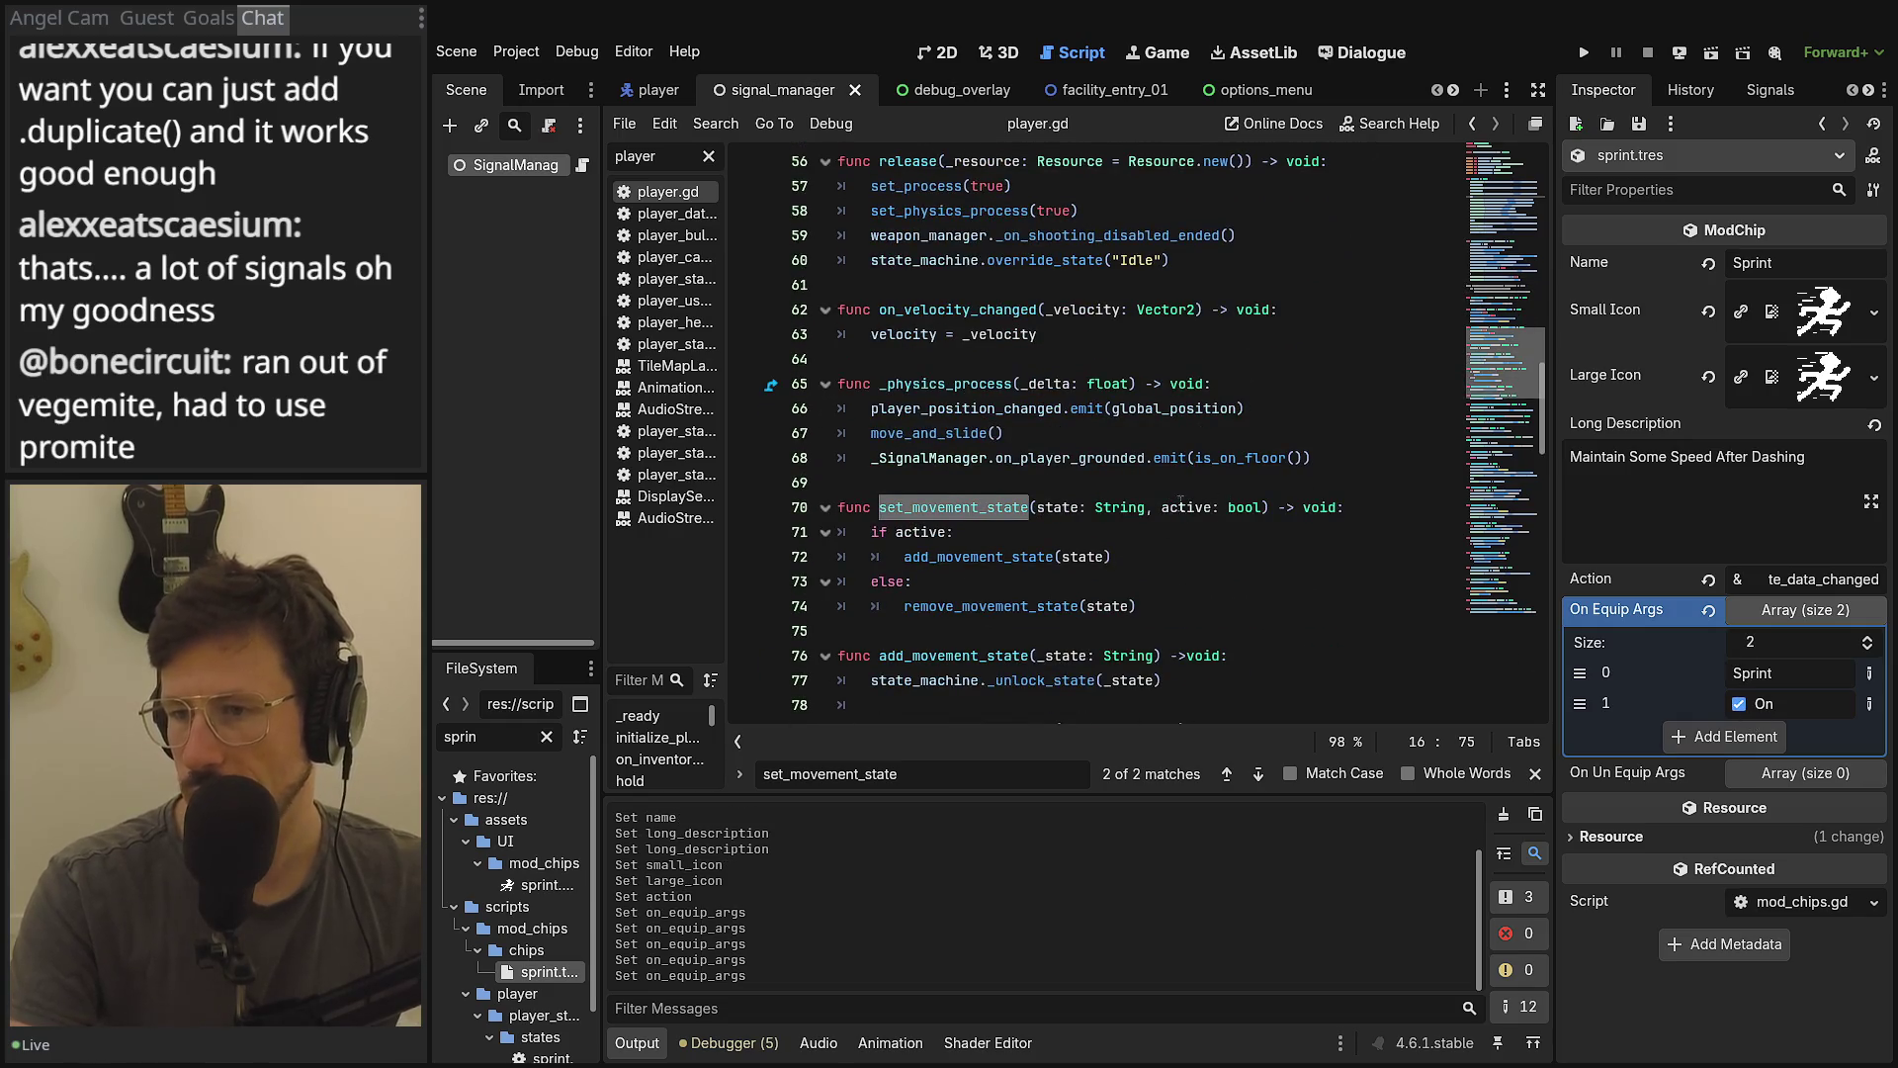
double_click(1003, 557)
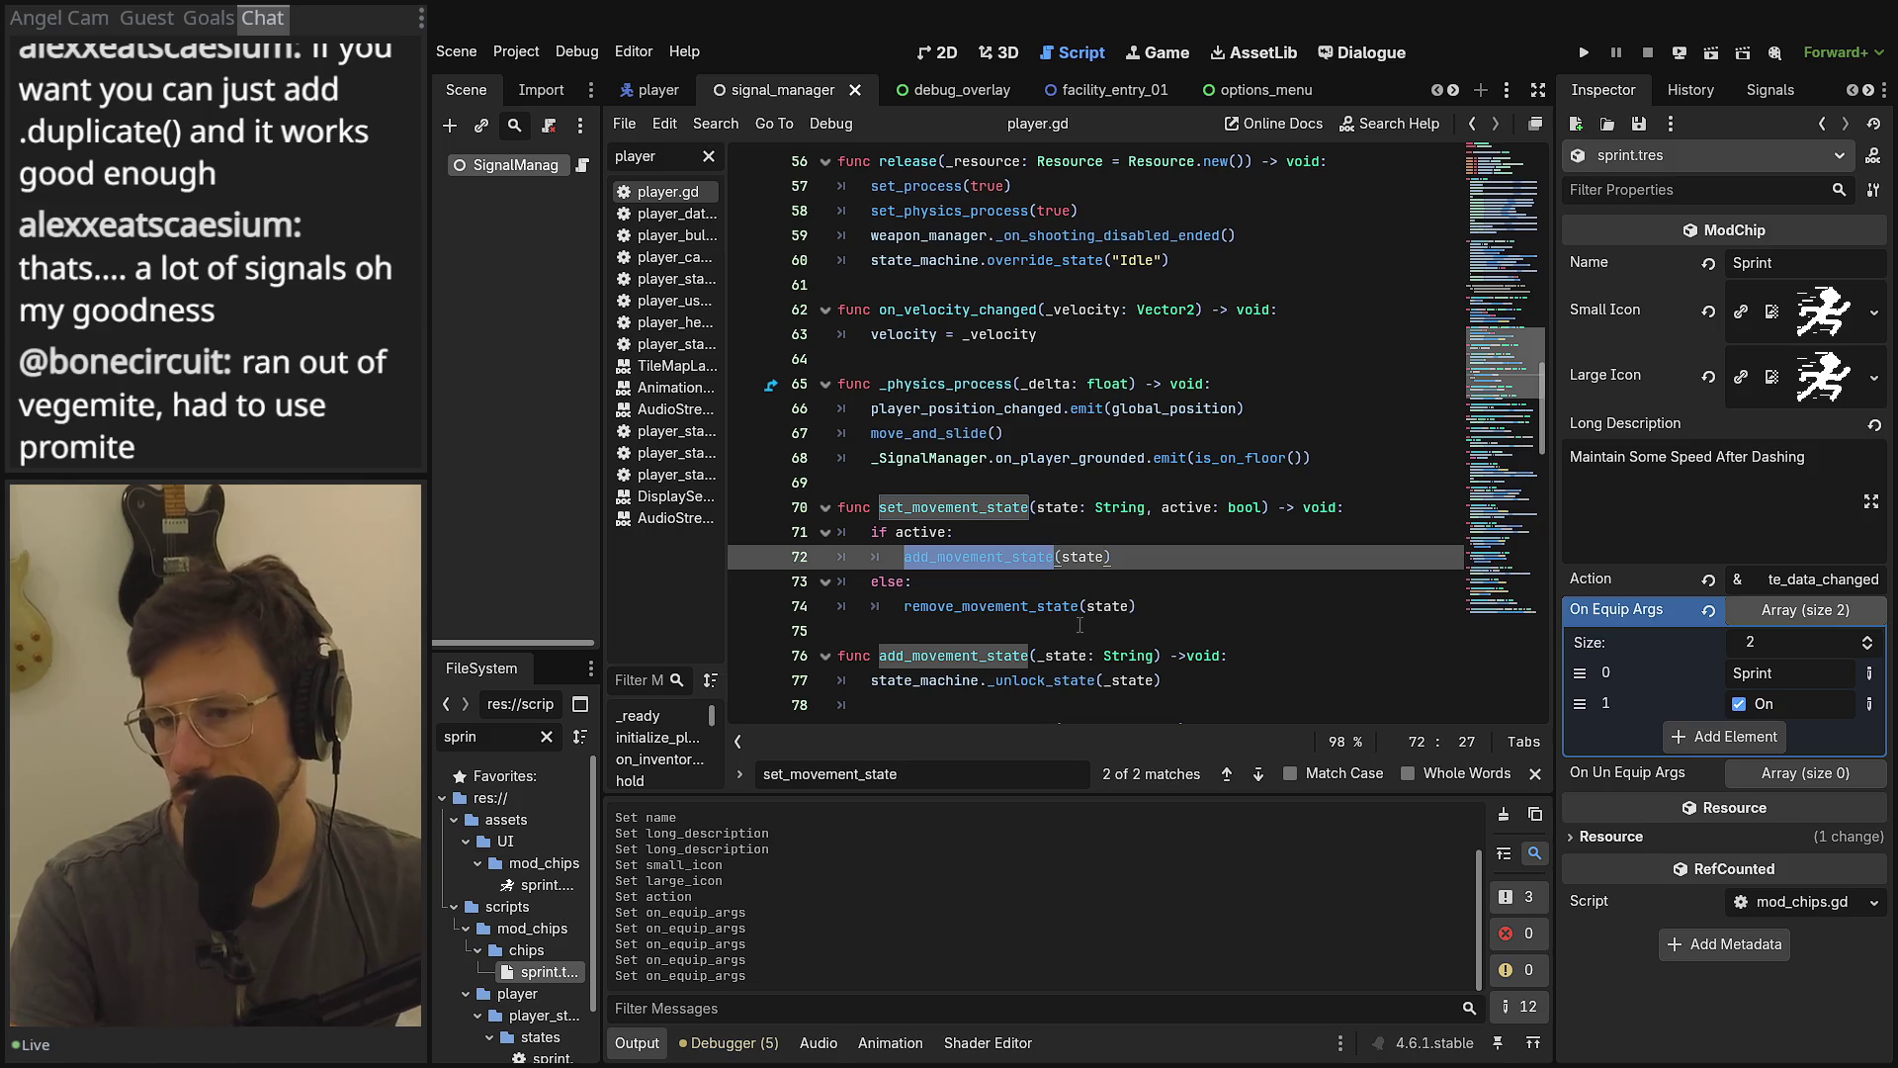
double_click(998, 606)
scroll(1006, 620, "down", 4)
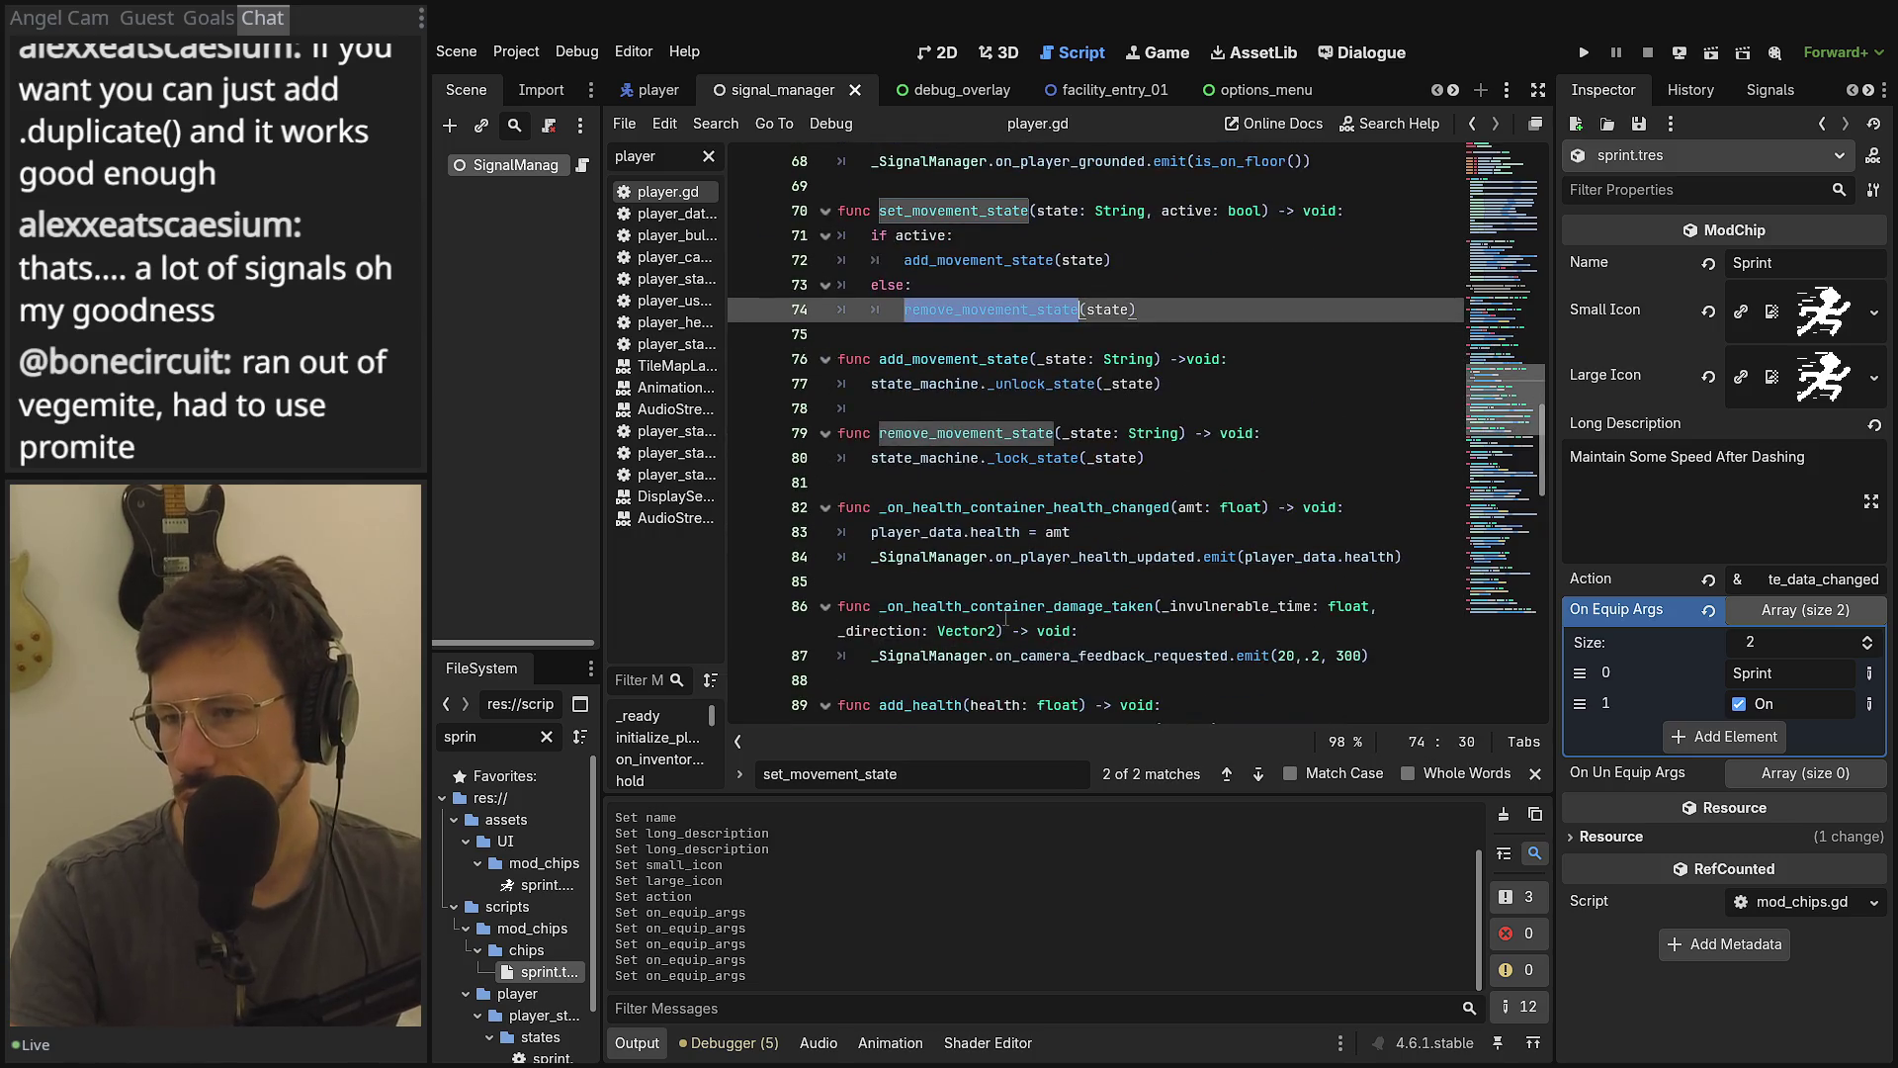
scroll(1006, 619, "up", 2)
double_click(1013, 615)
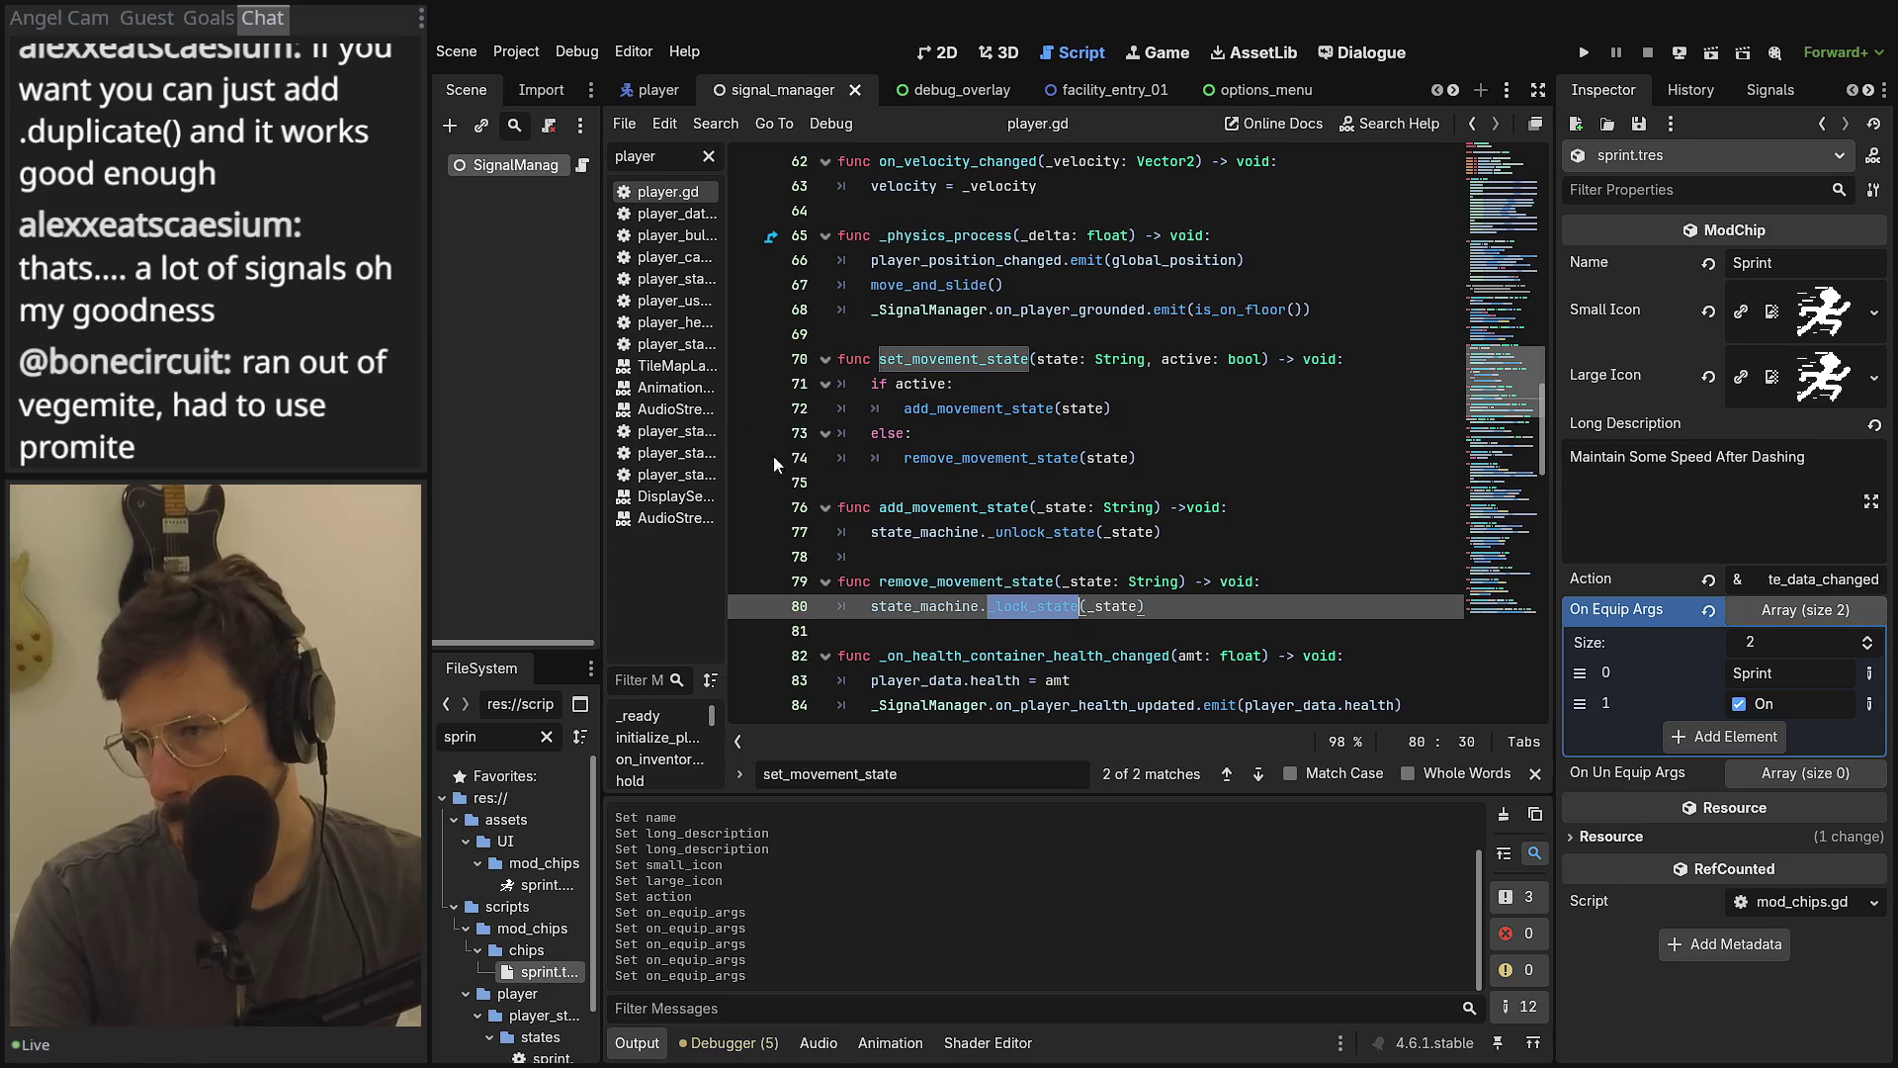
Add a third equip argument, then remove it again
left_click(1695, 732)
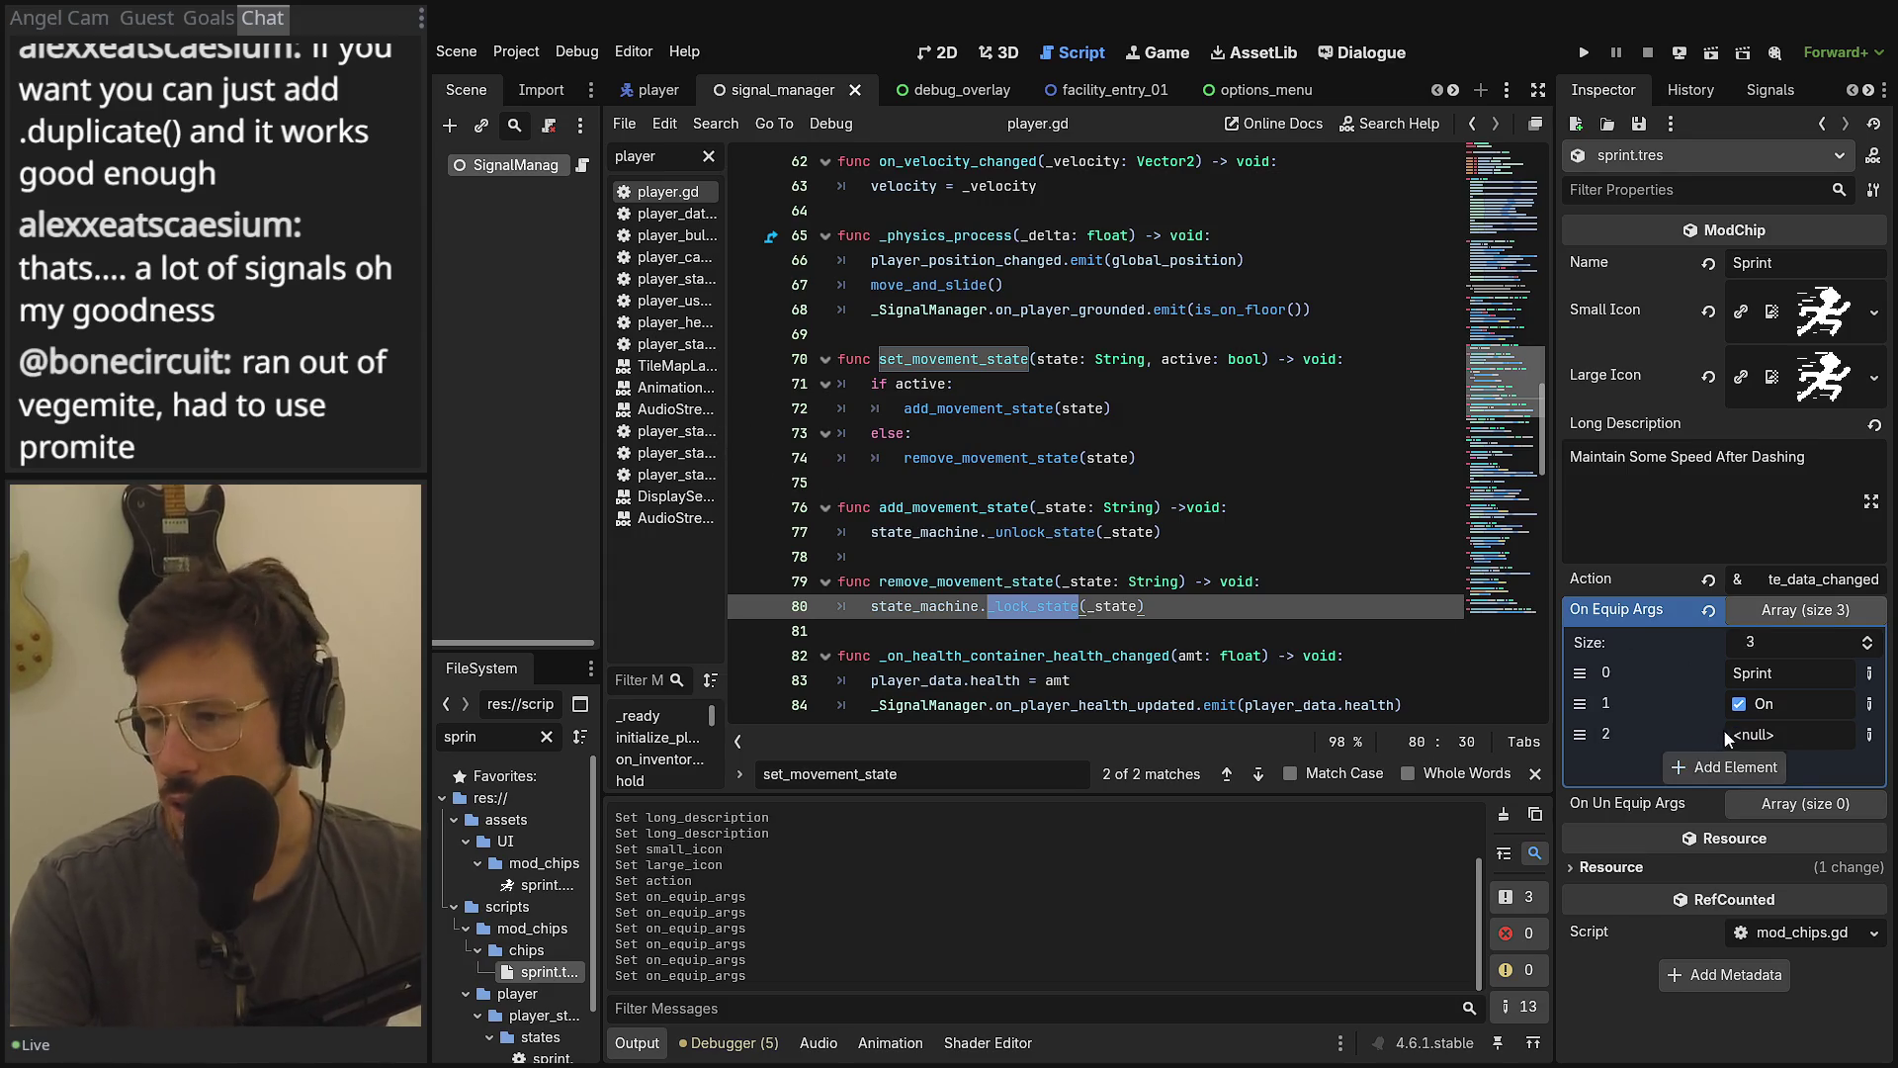
left_click(1868, 734)
left_click(1540, 716)
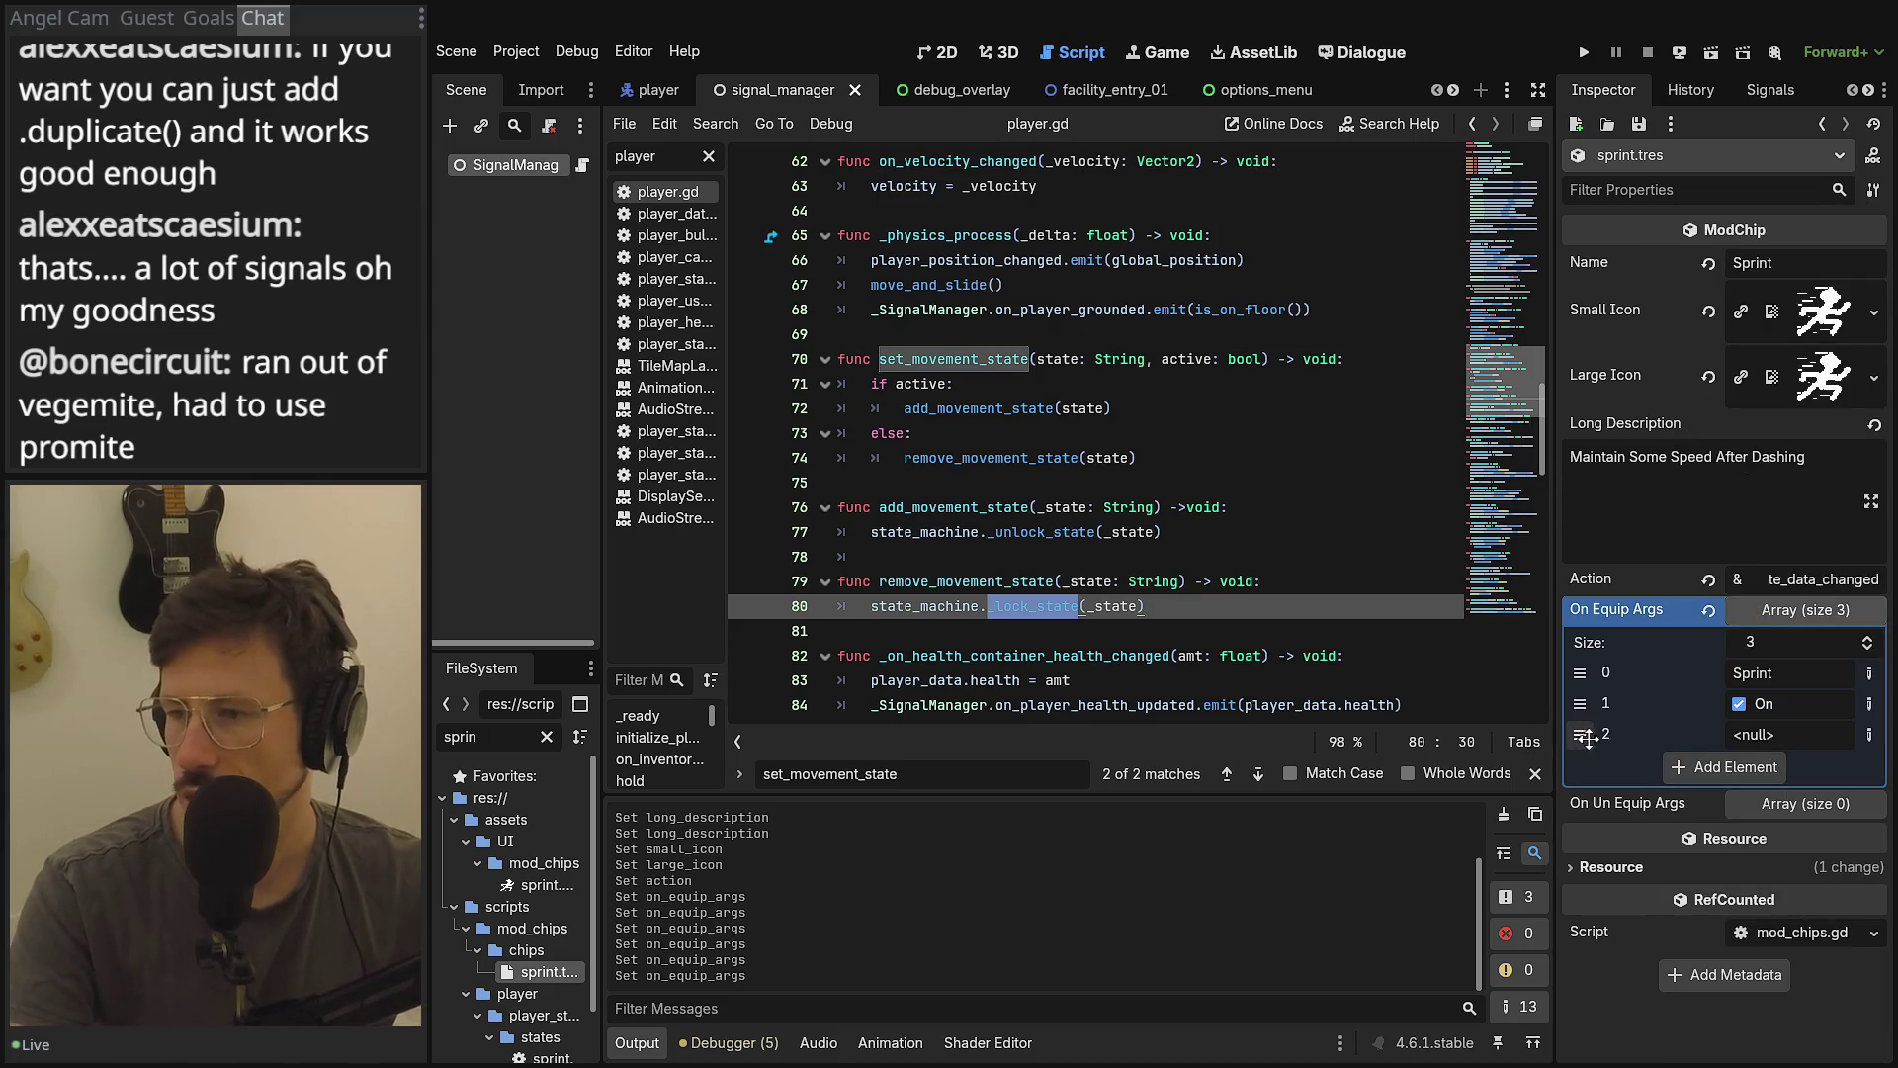
left_click(1865, 736)
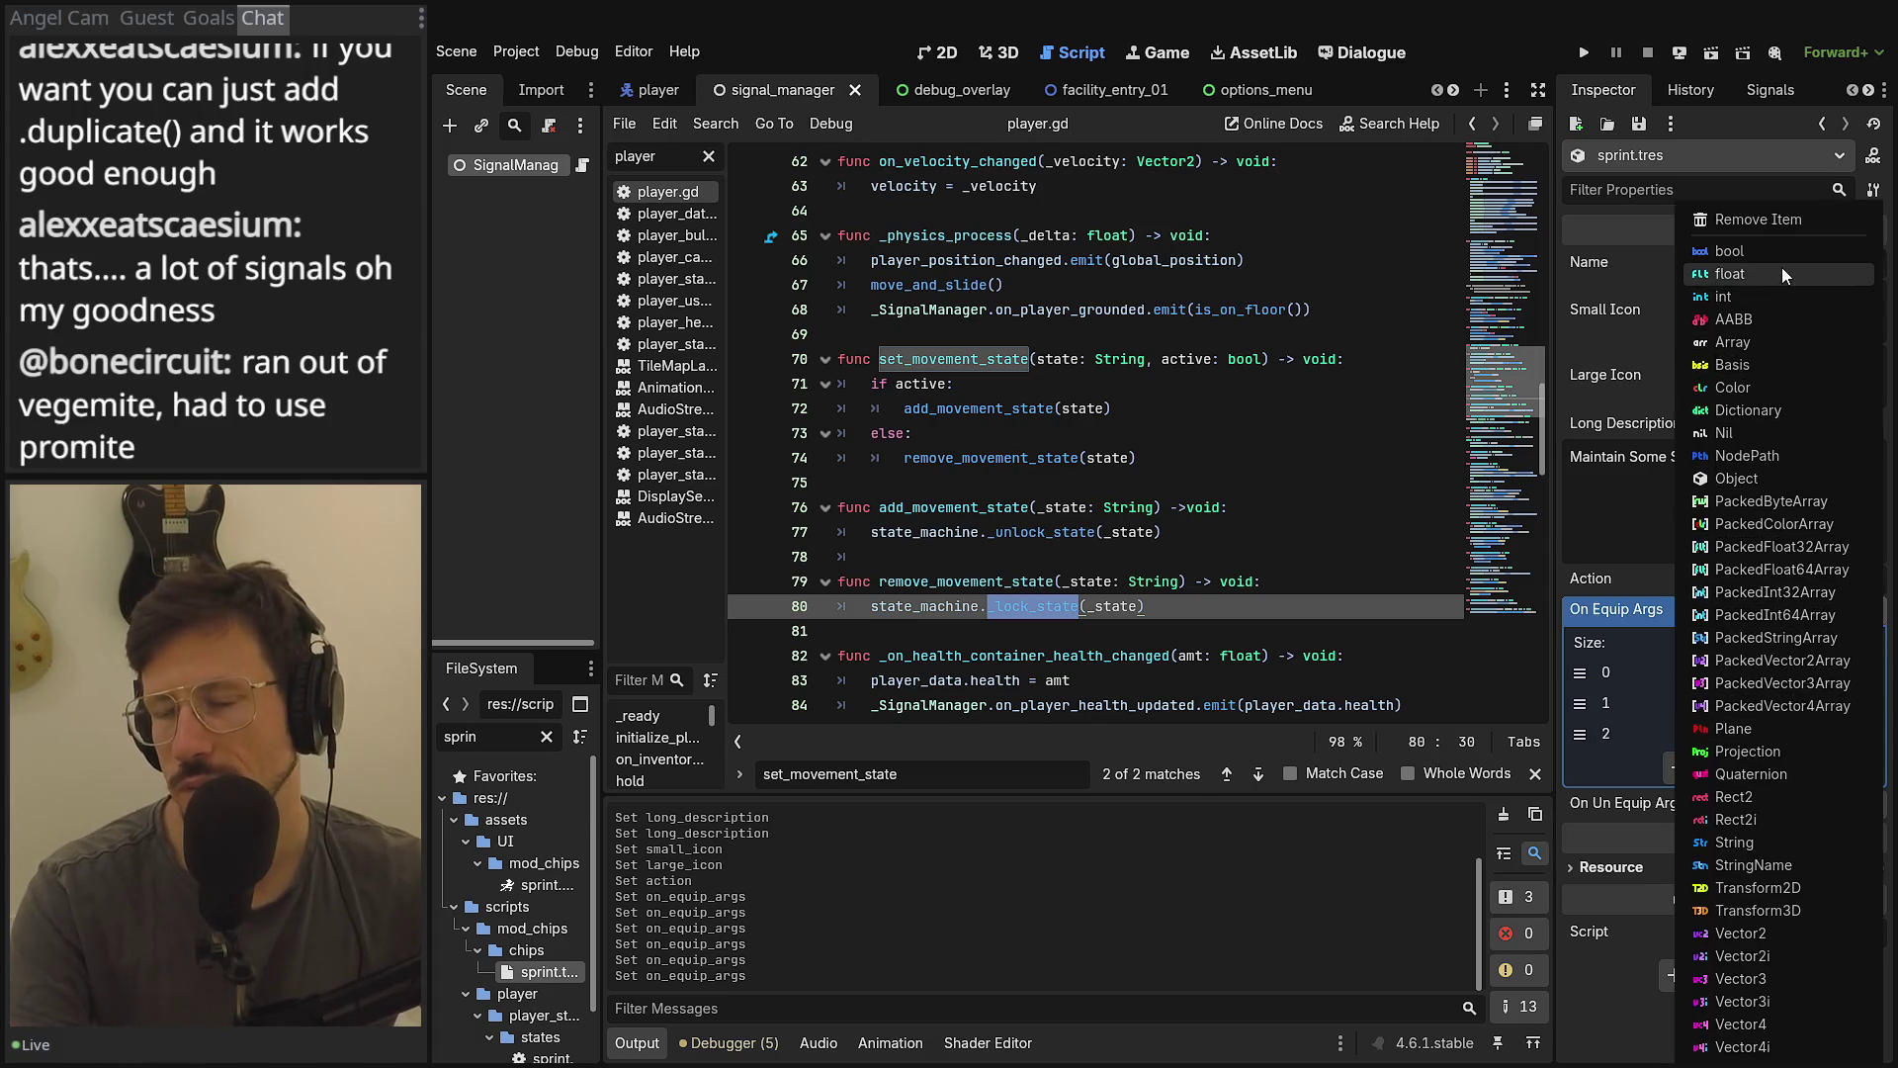
left_click(1788, 228)
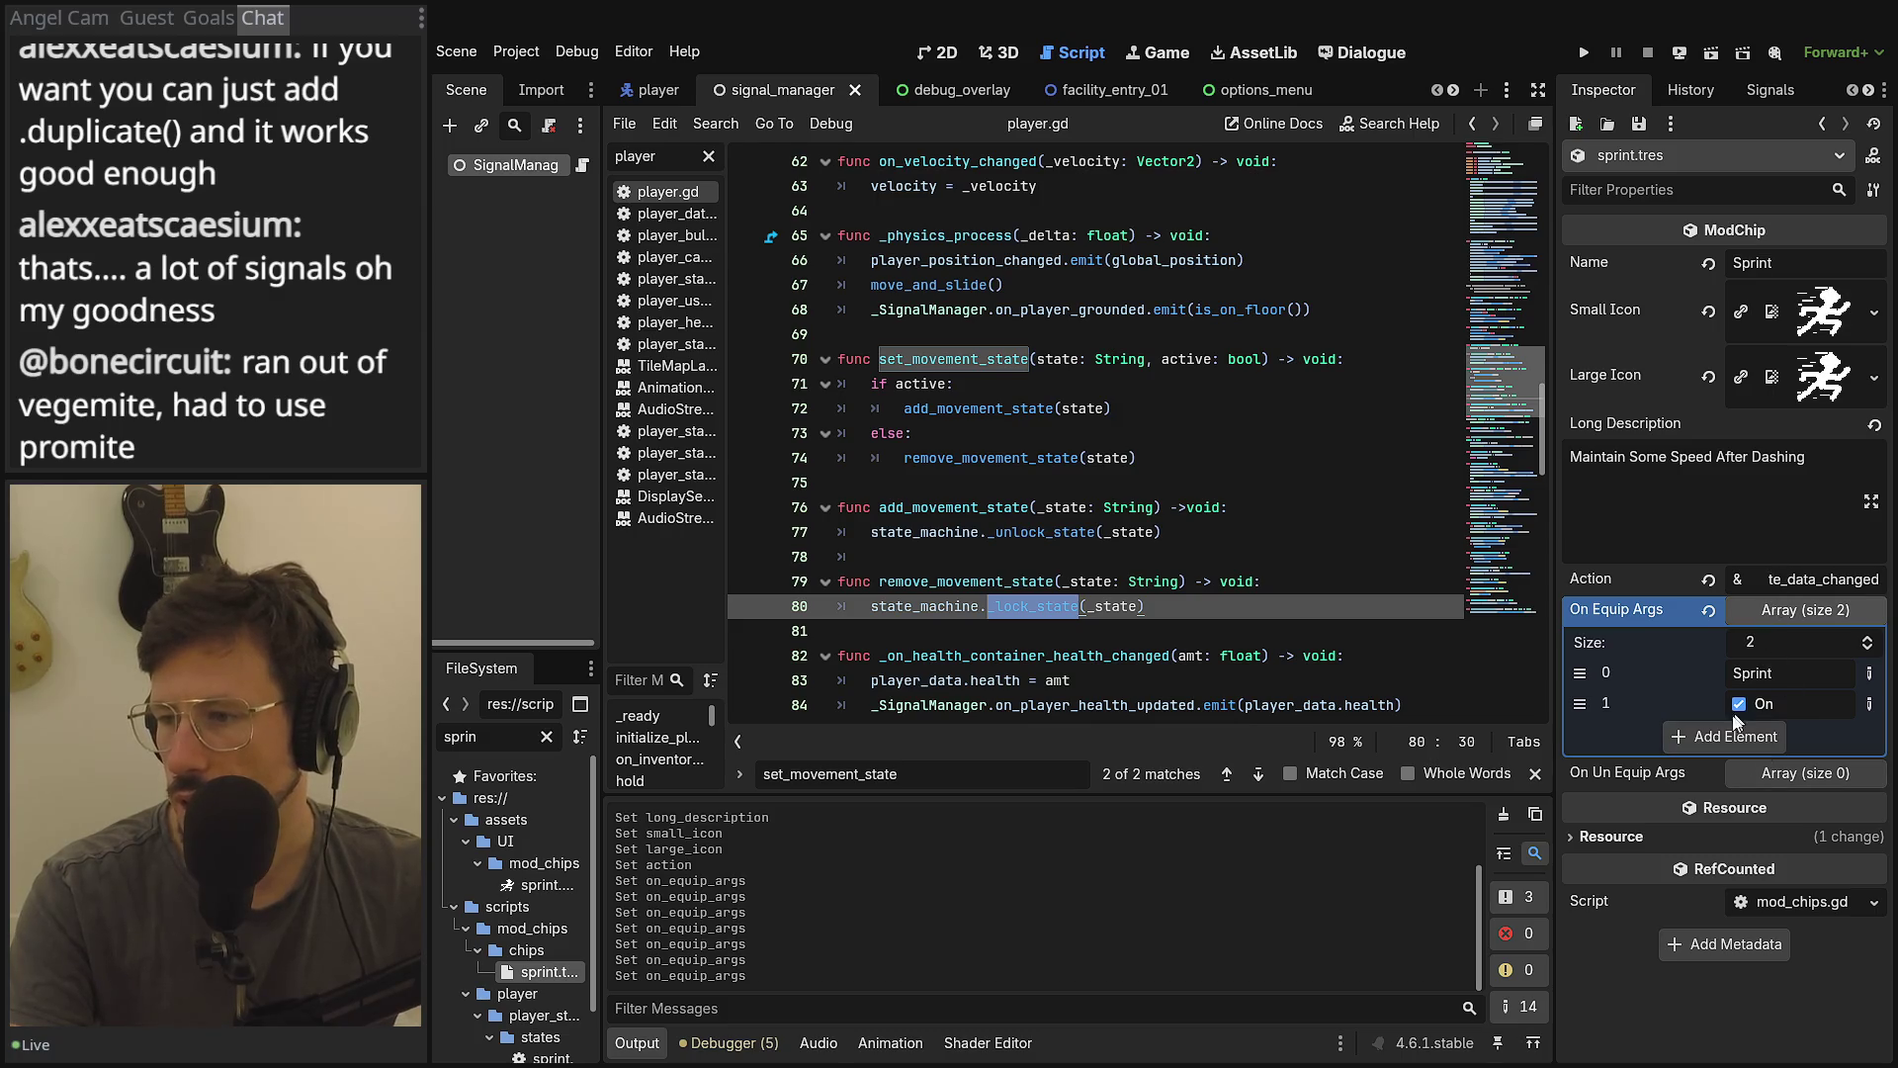
left_click(1760, 775)
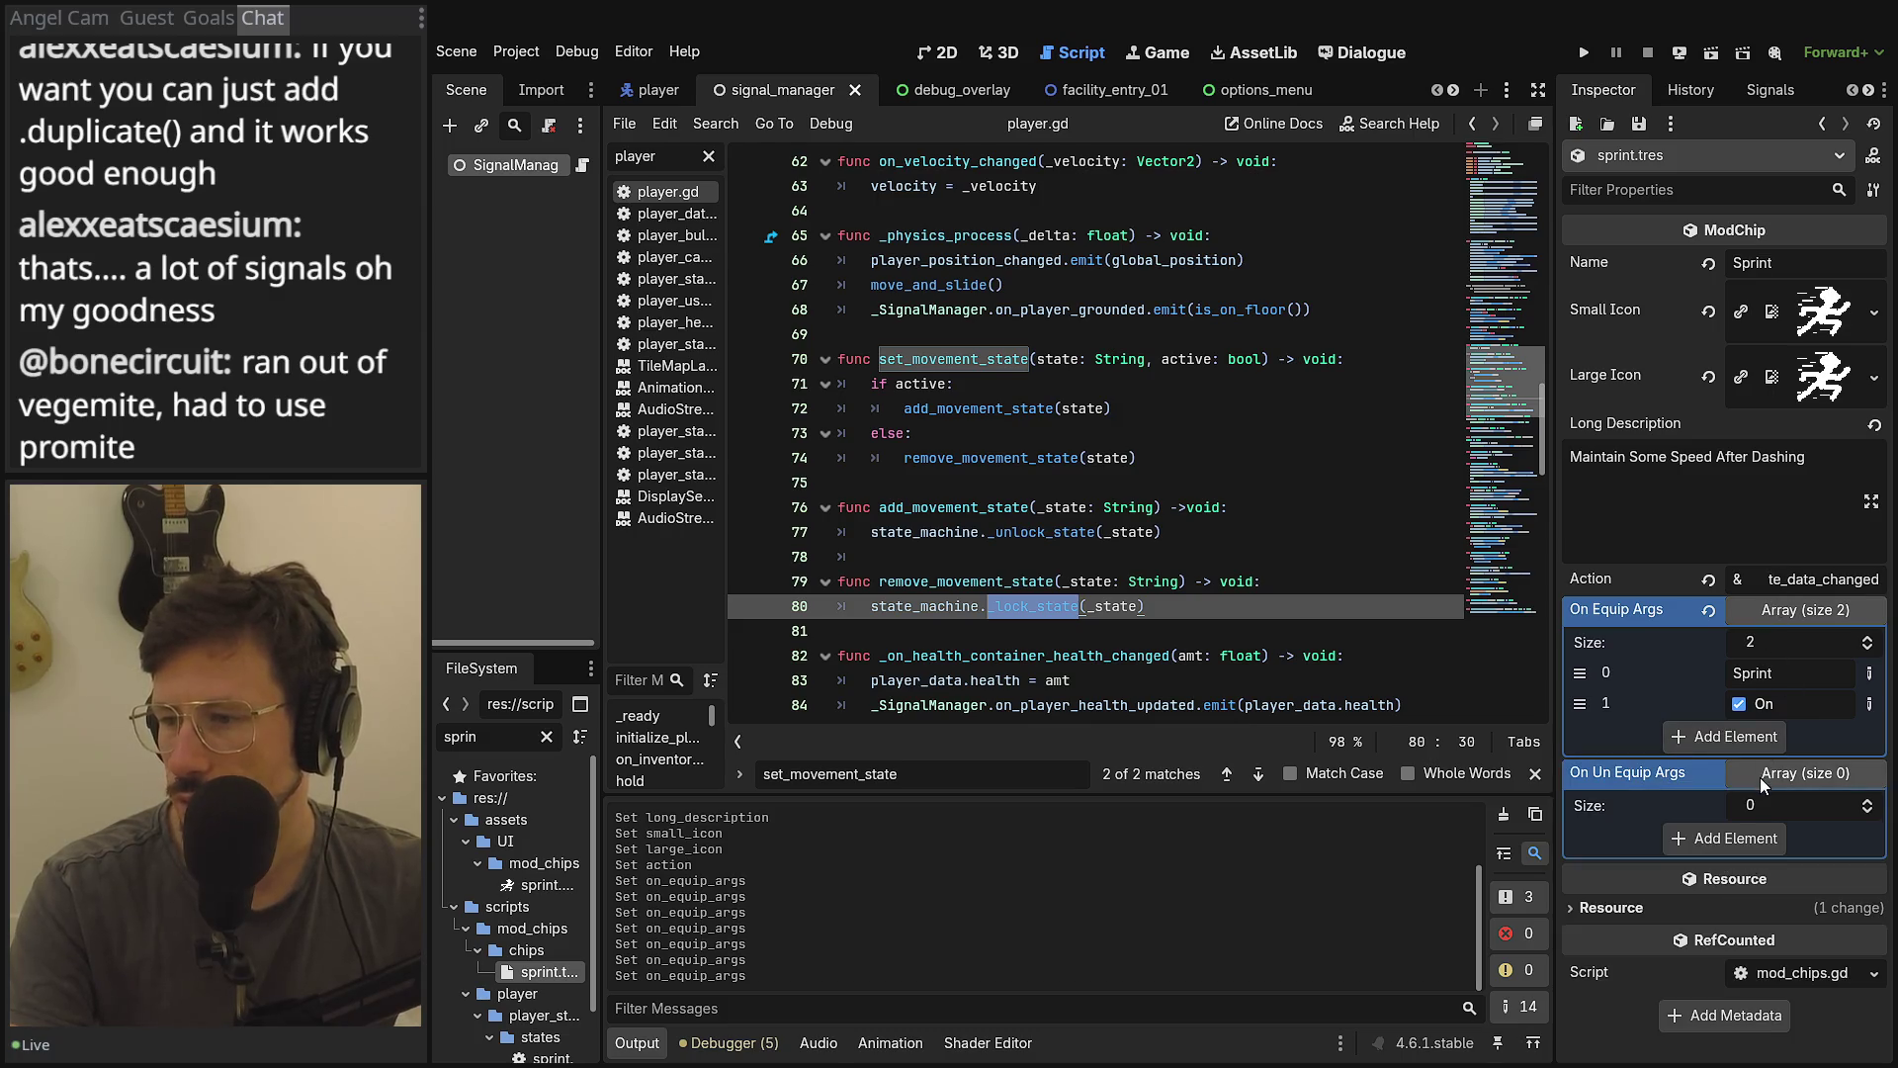
Give On Un Equip Args two entries: the String 'Sprint' and an unchecked bool
double_click(1868, 806)
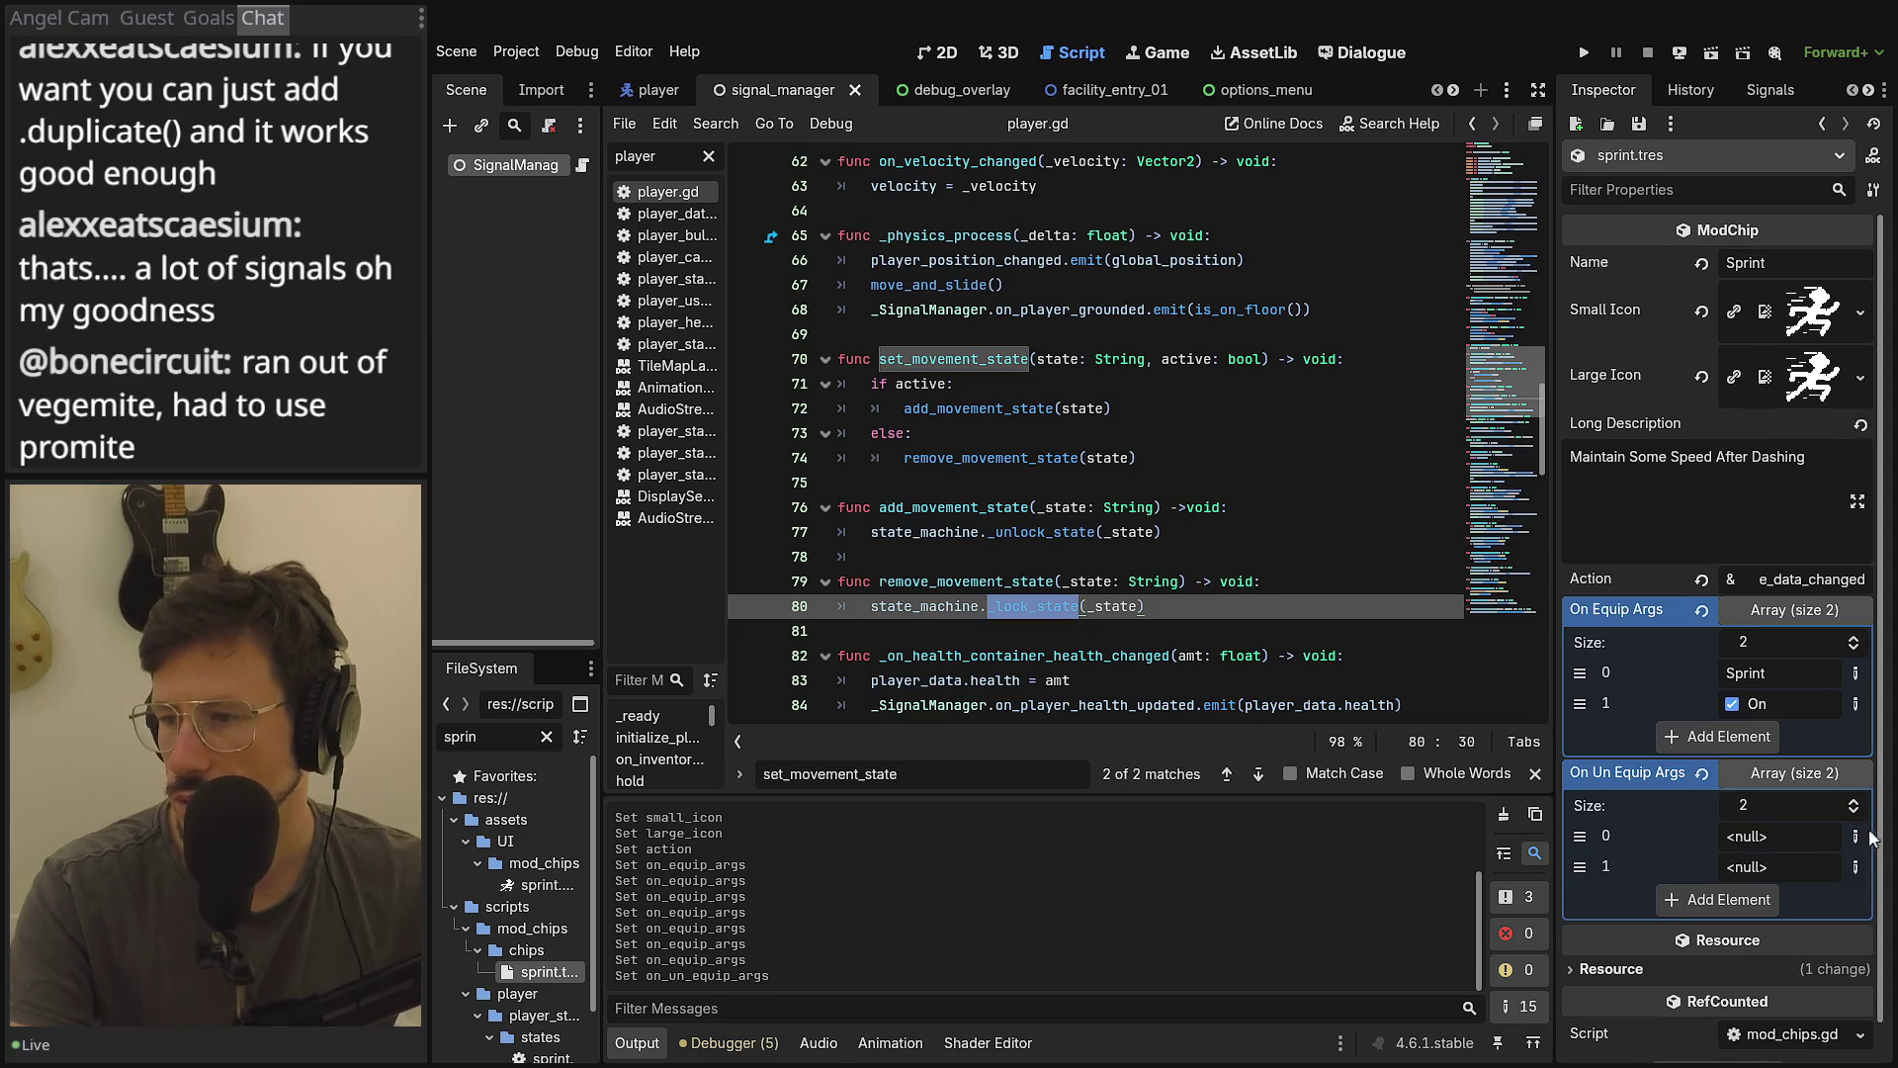
left_click(1855, 837)
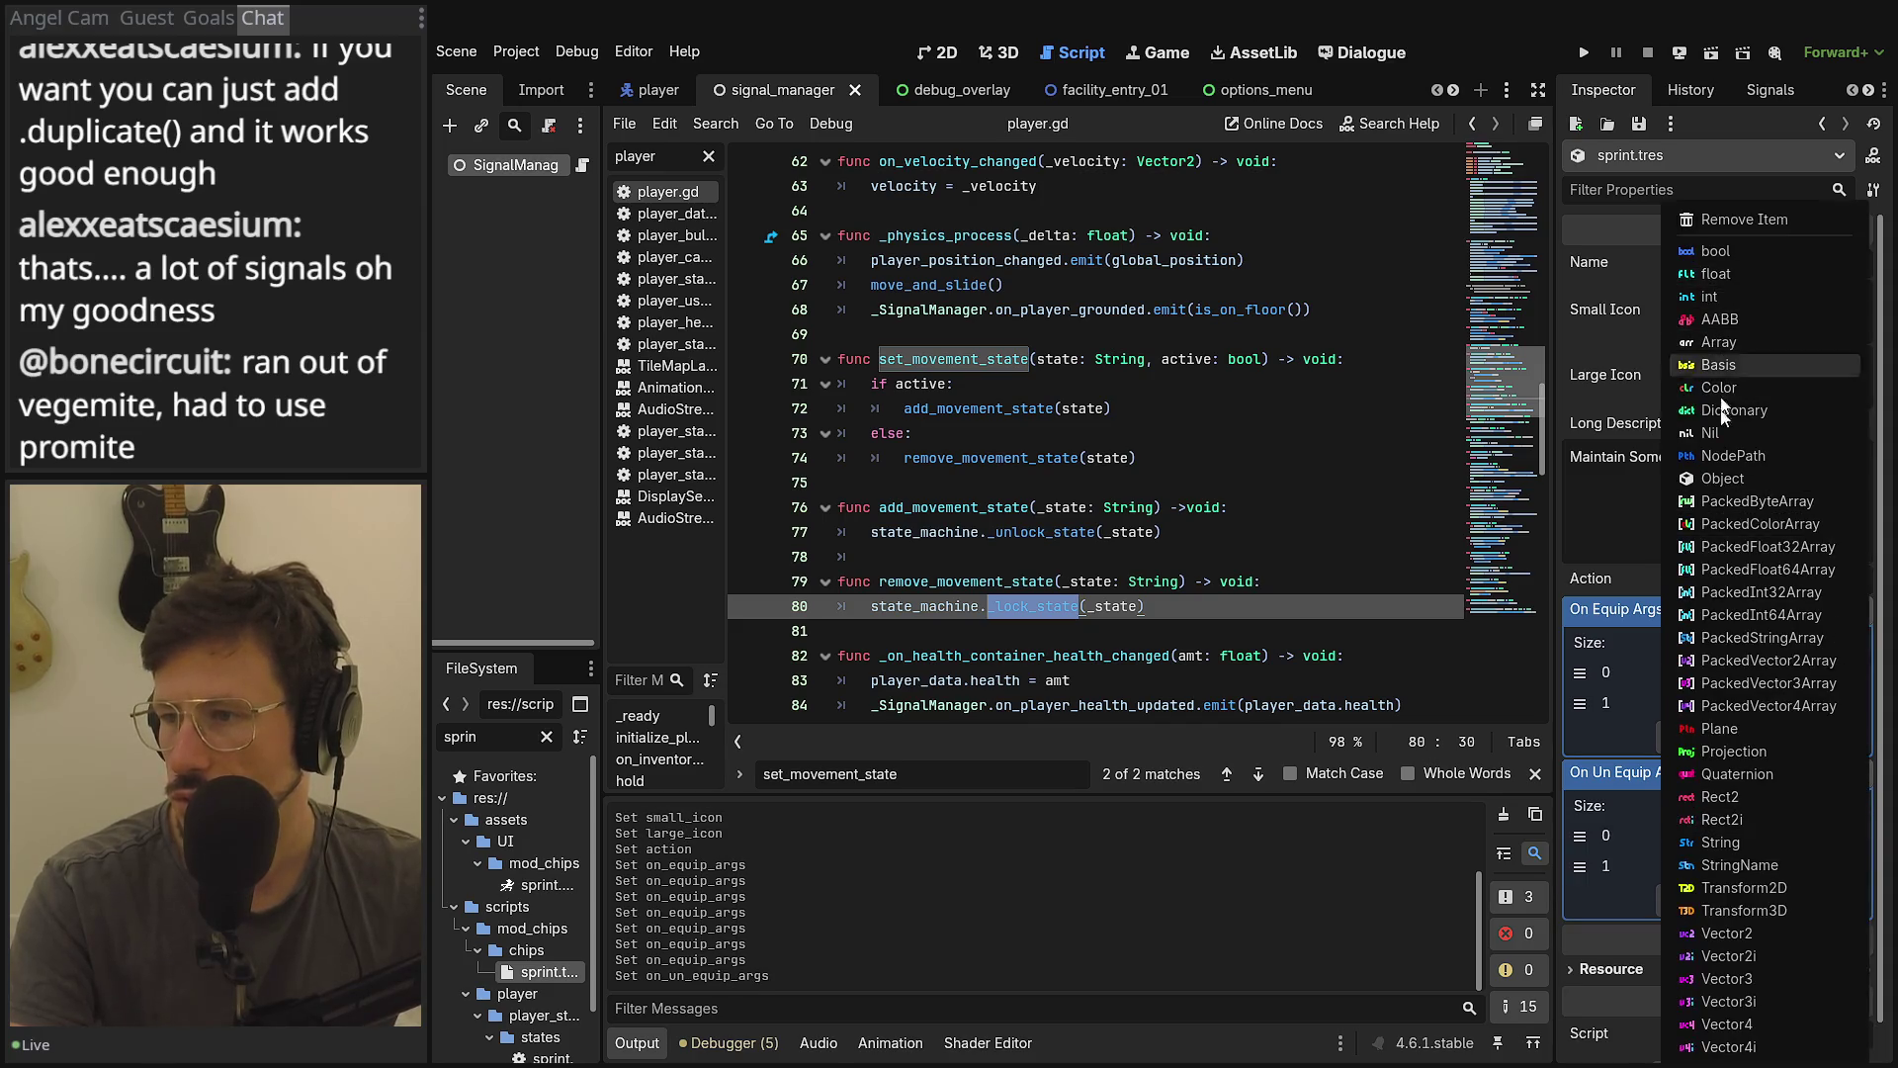
left_click(1742, 839)
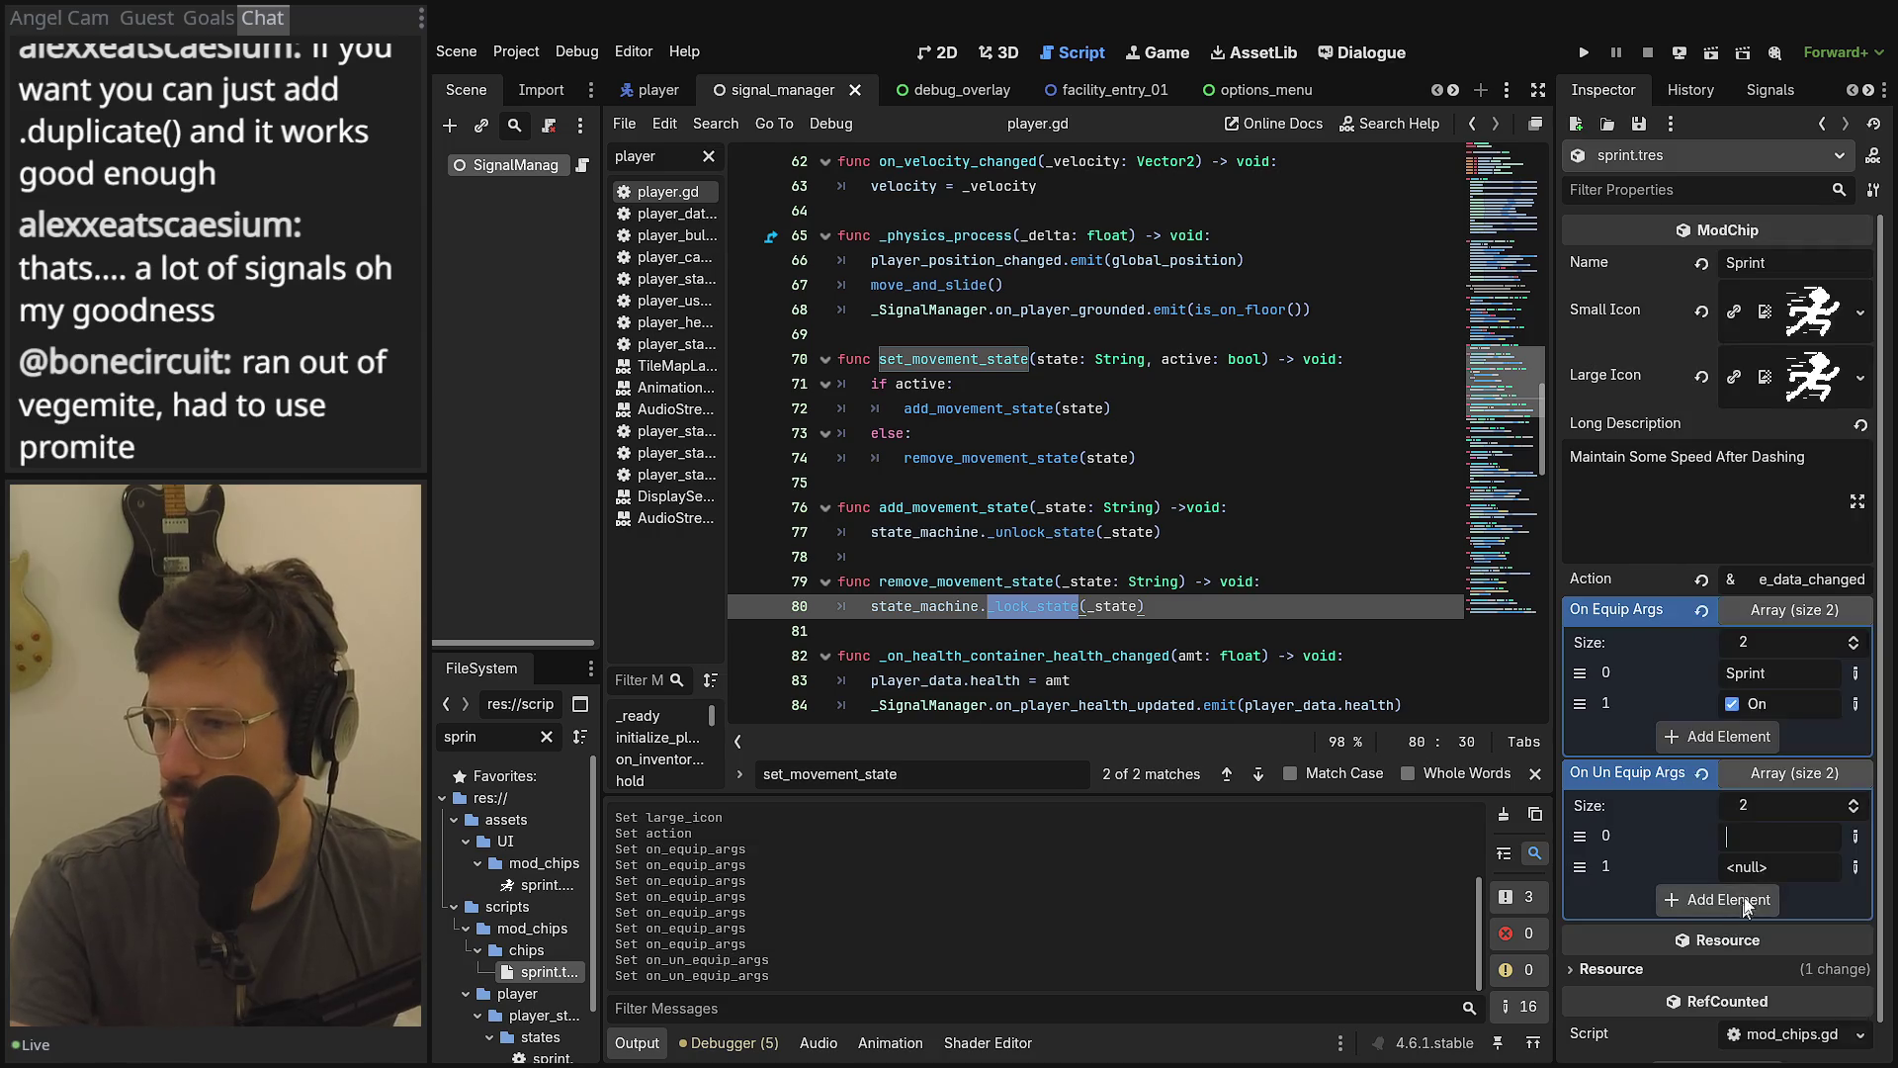
left_click(1772, 837)
type("Sprint")
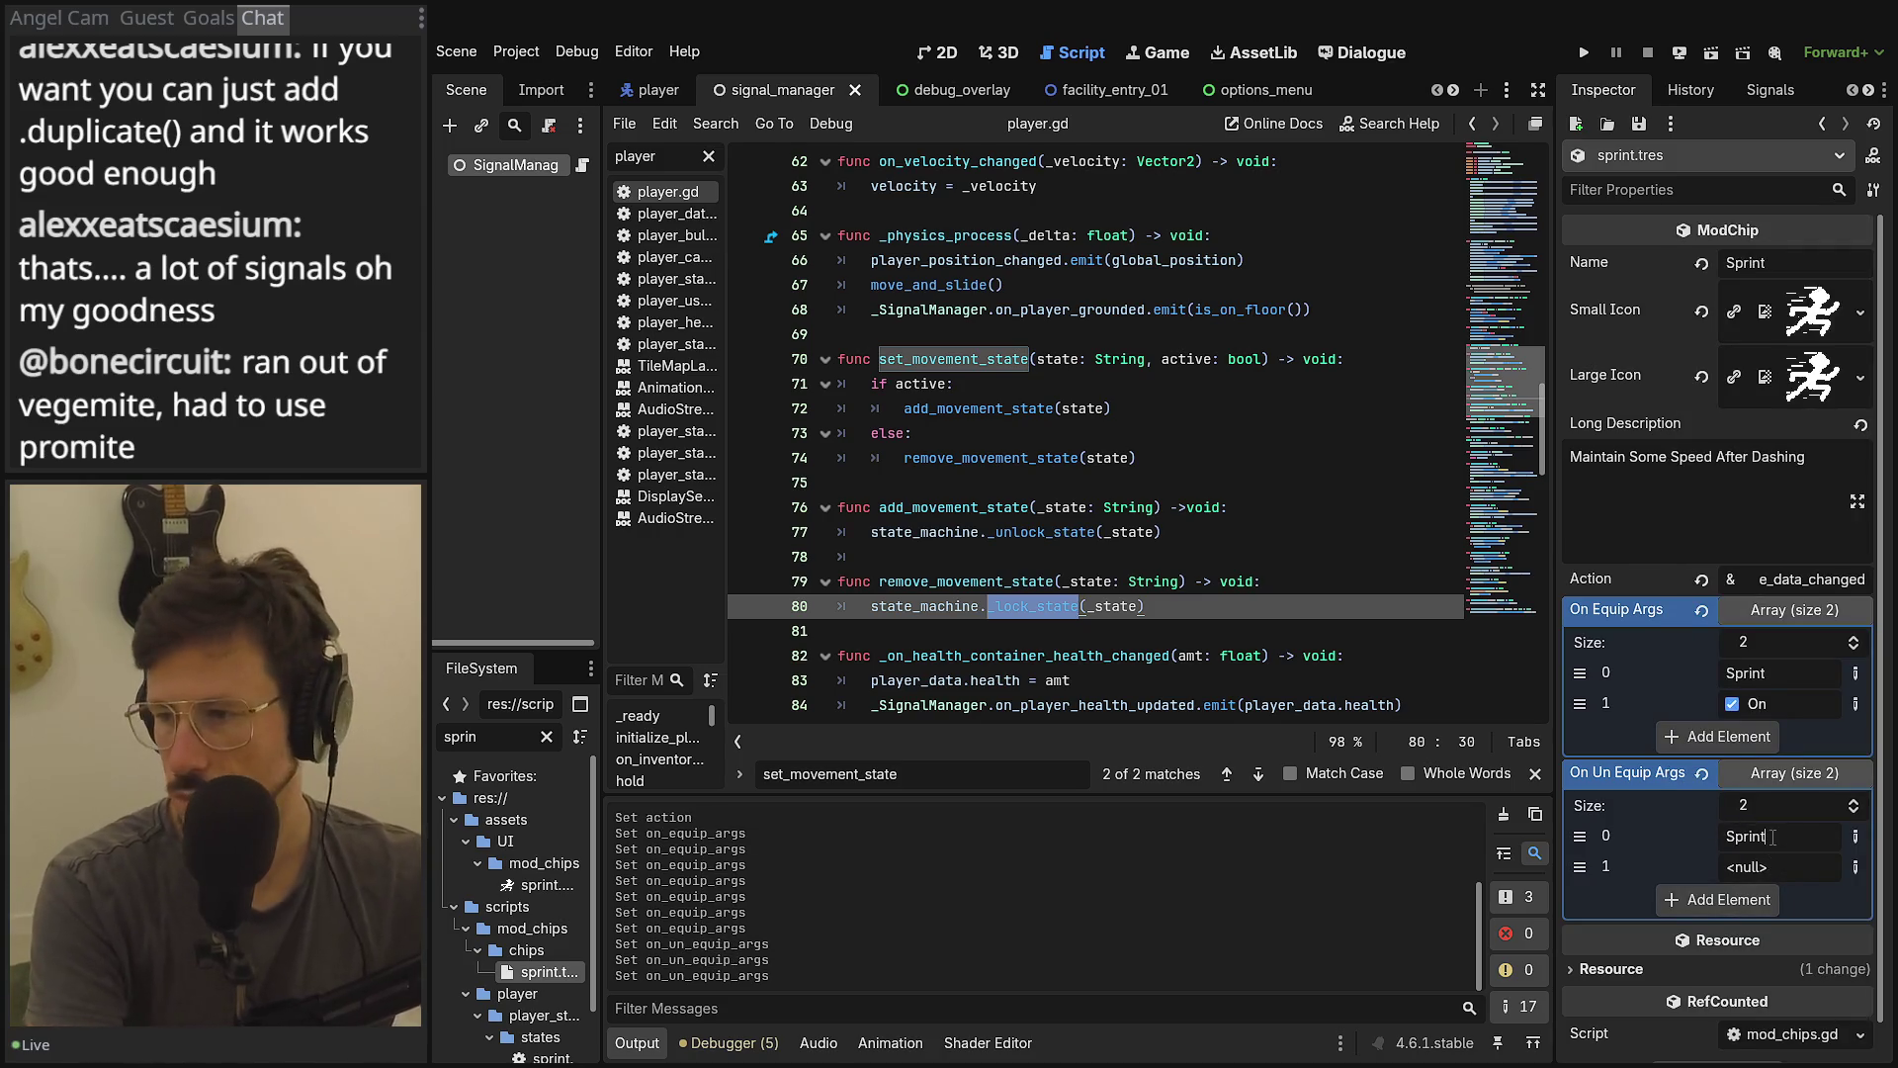
left_click(1851, 866)
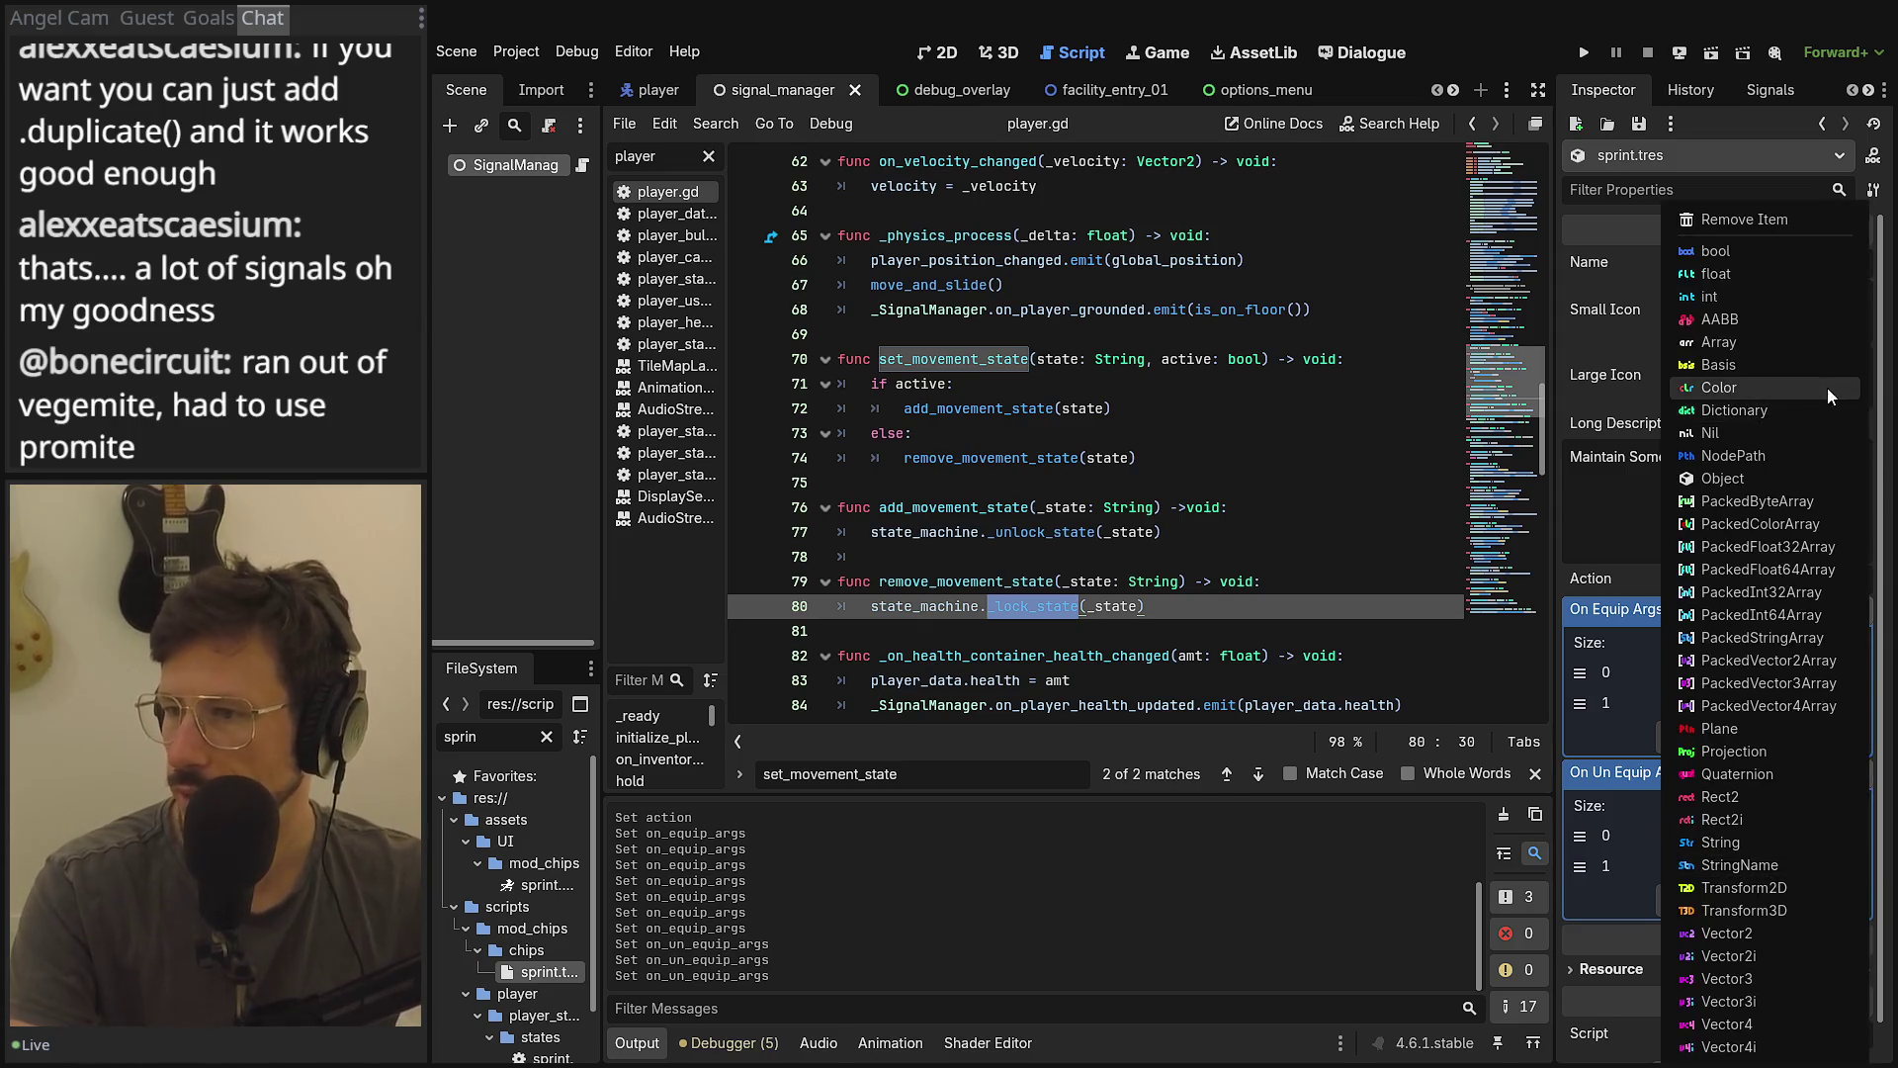
left_click(1719, 254)
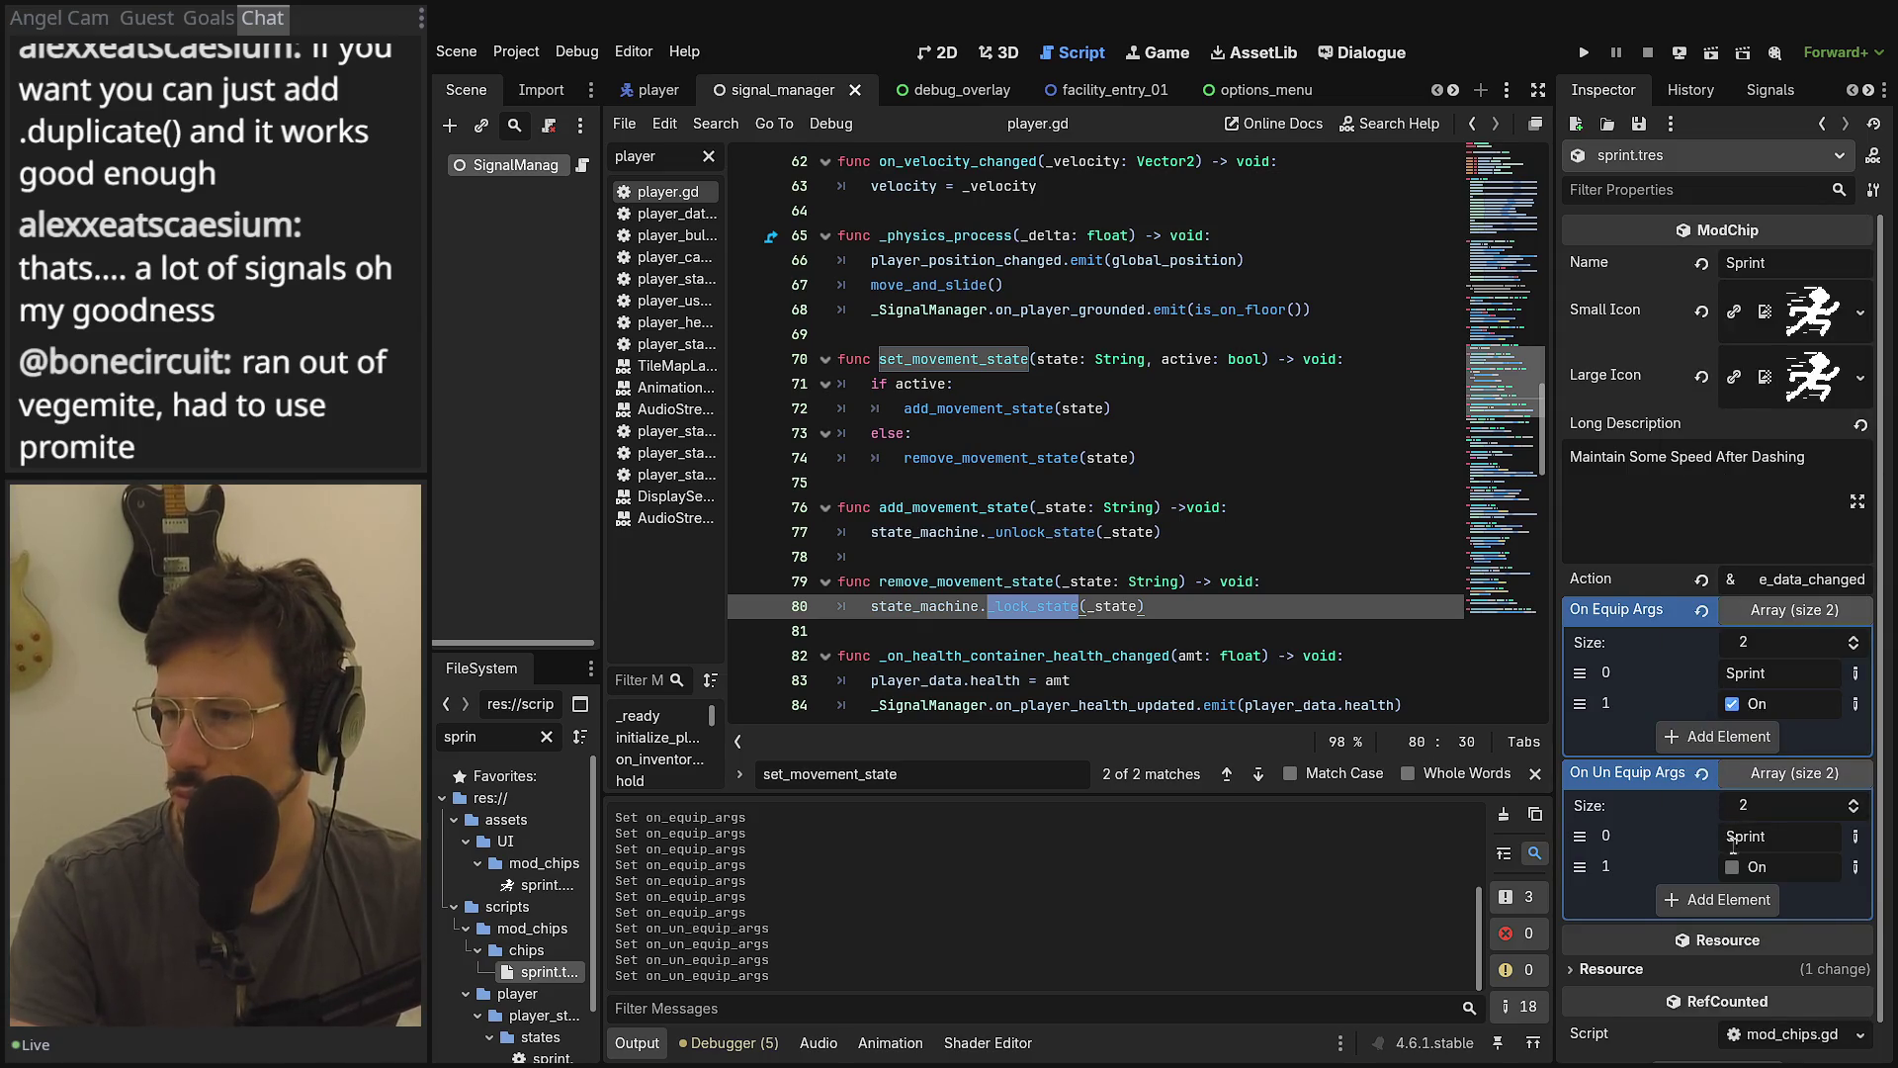
Save the Sprint chip resource
key("ctrl+s")
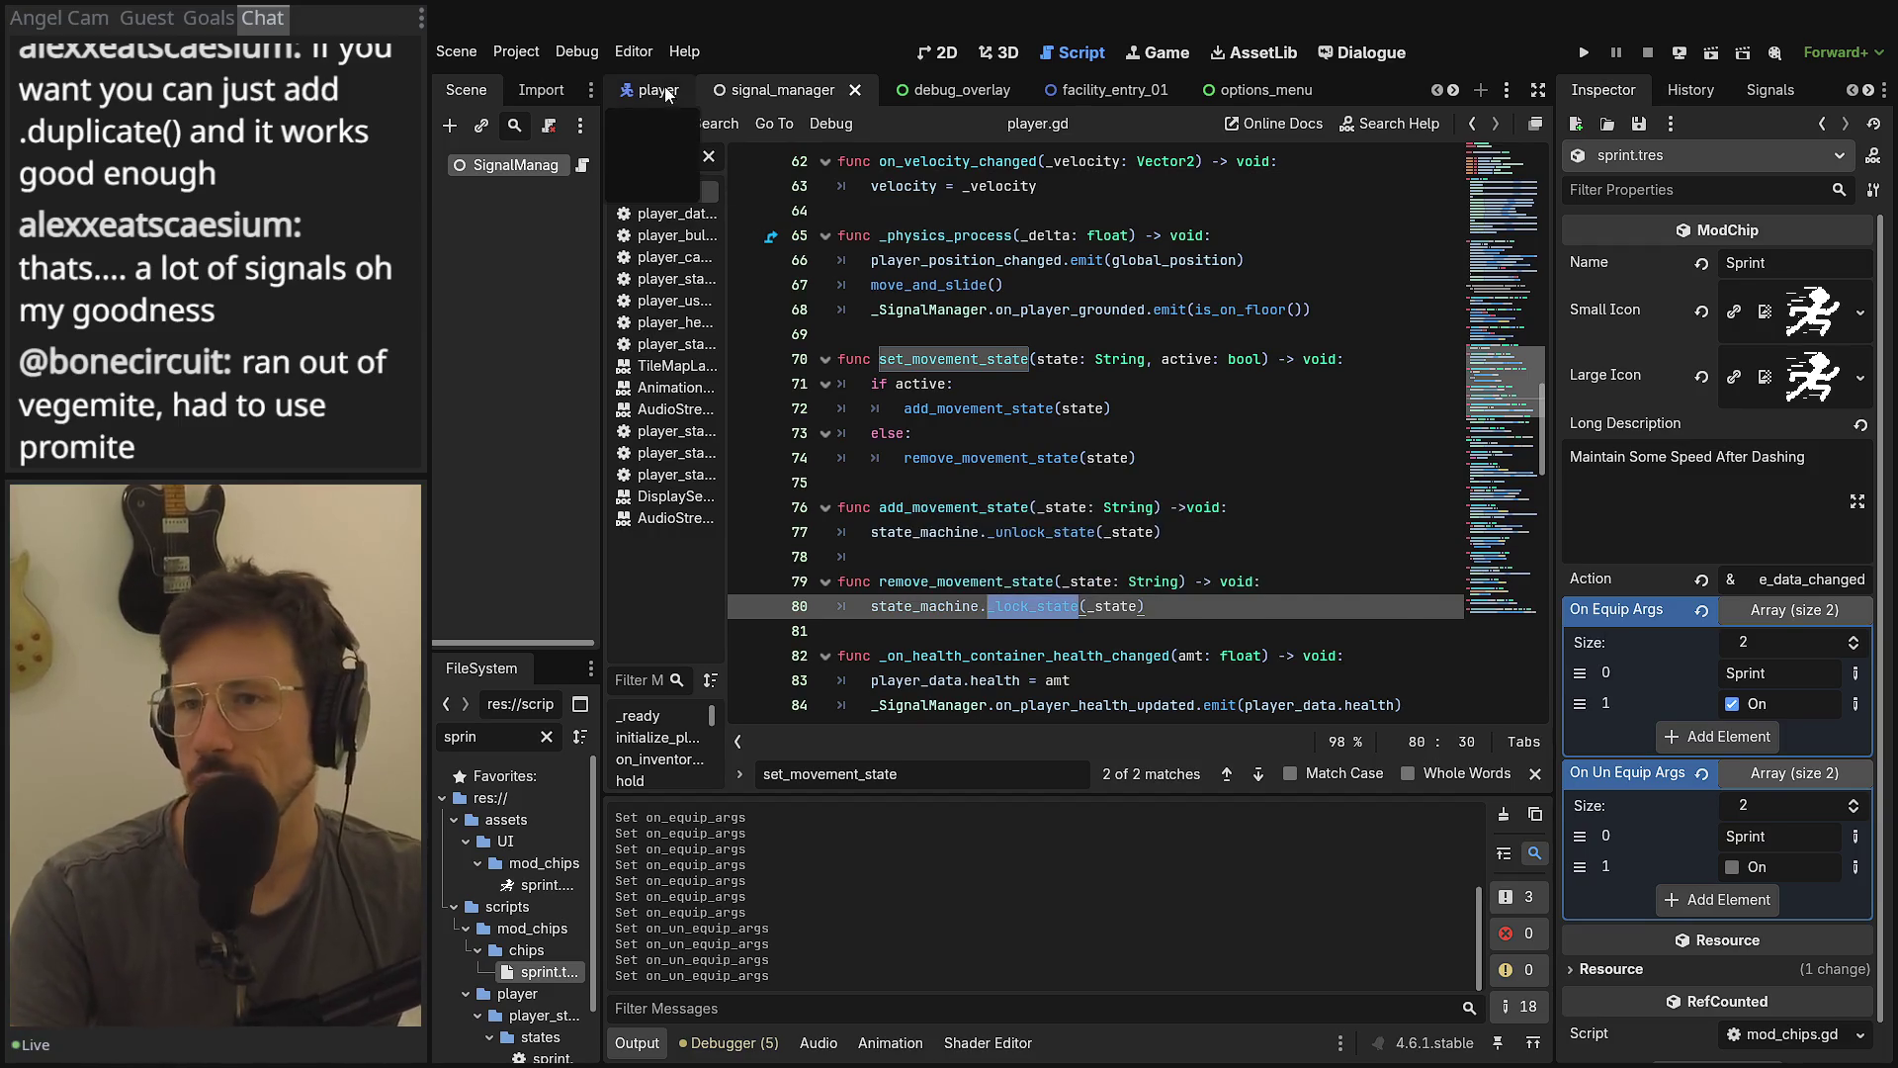
key("ctrl+s")
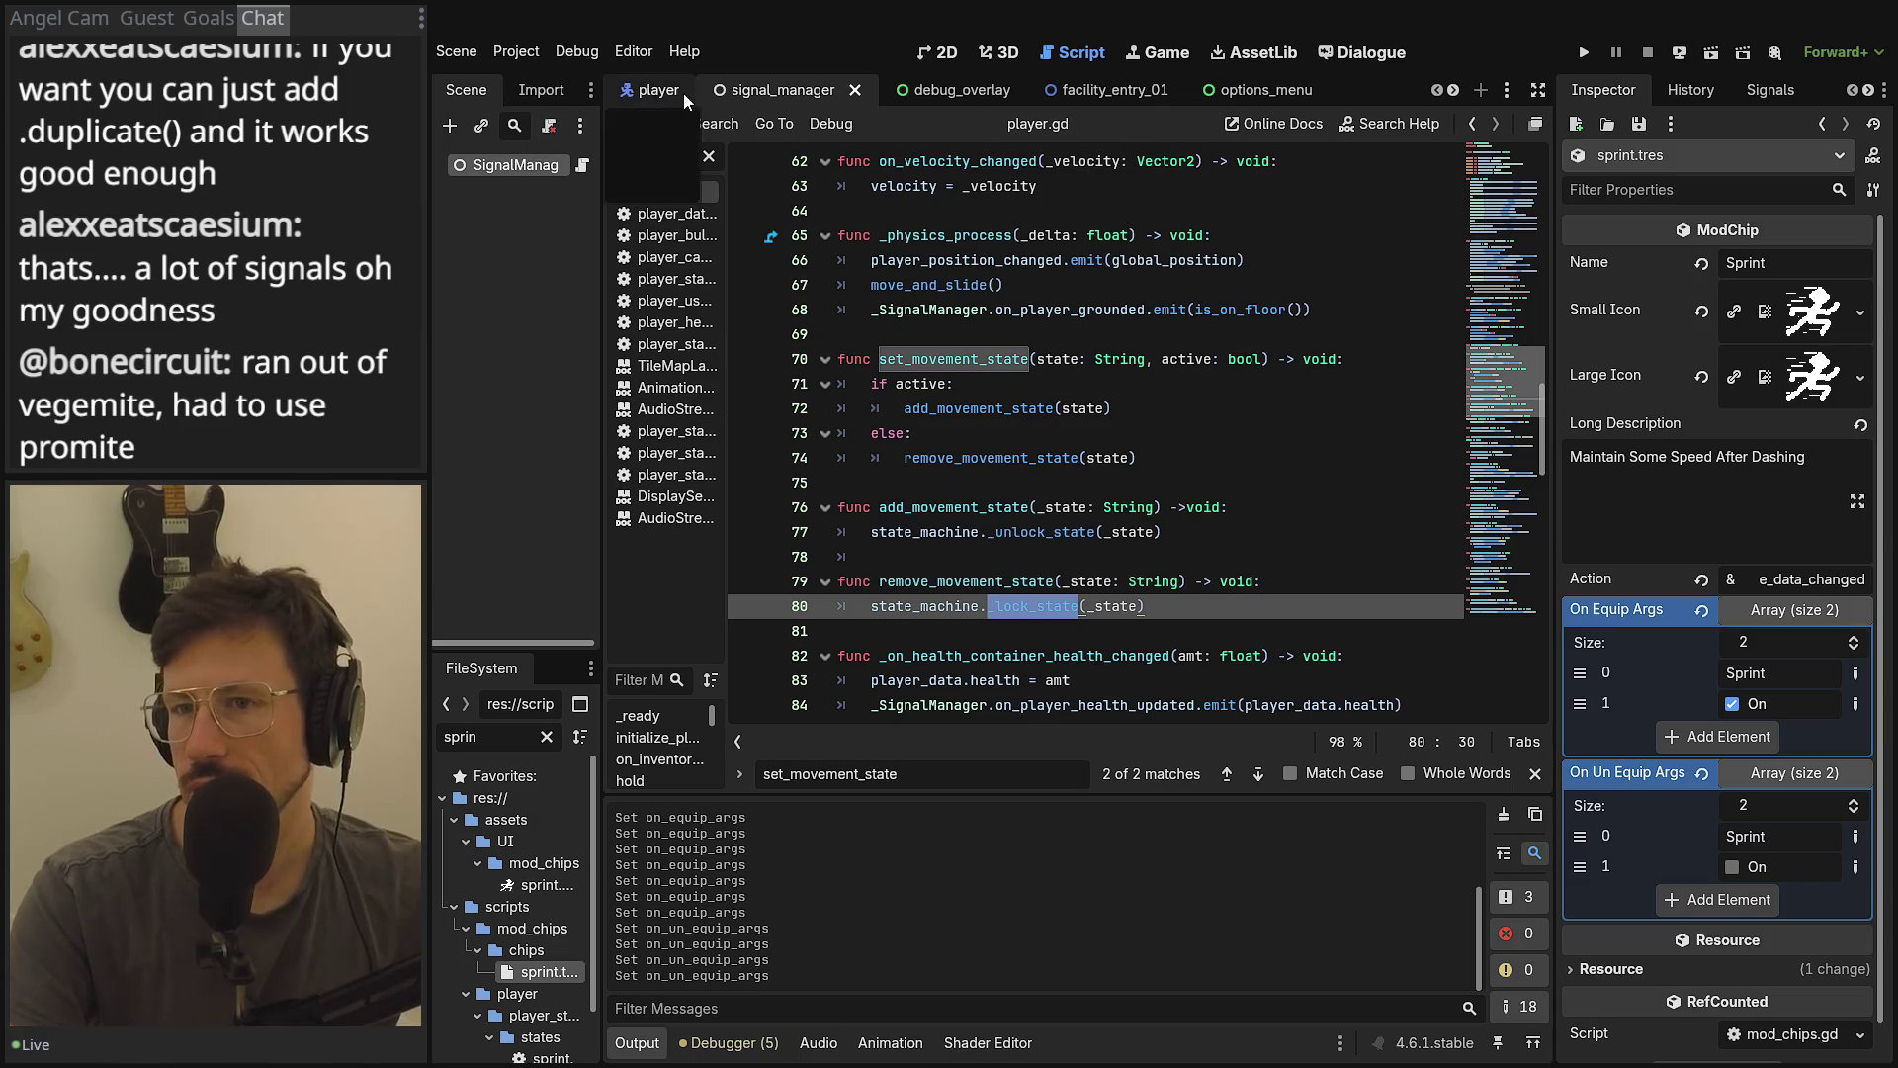
double_click(463, 737)
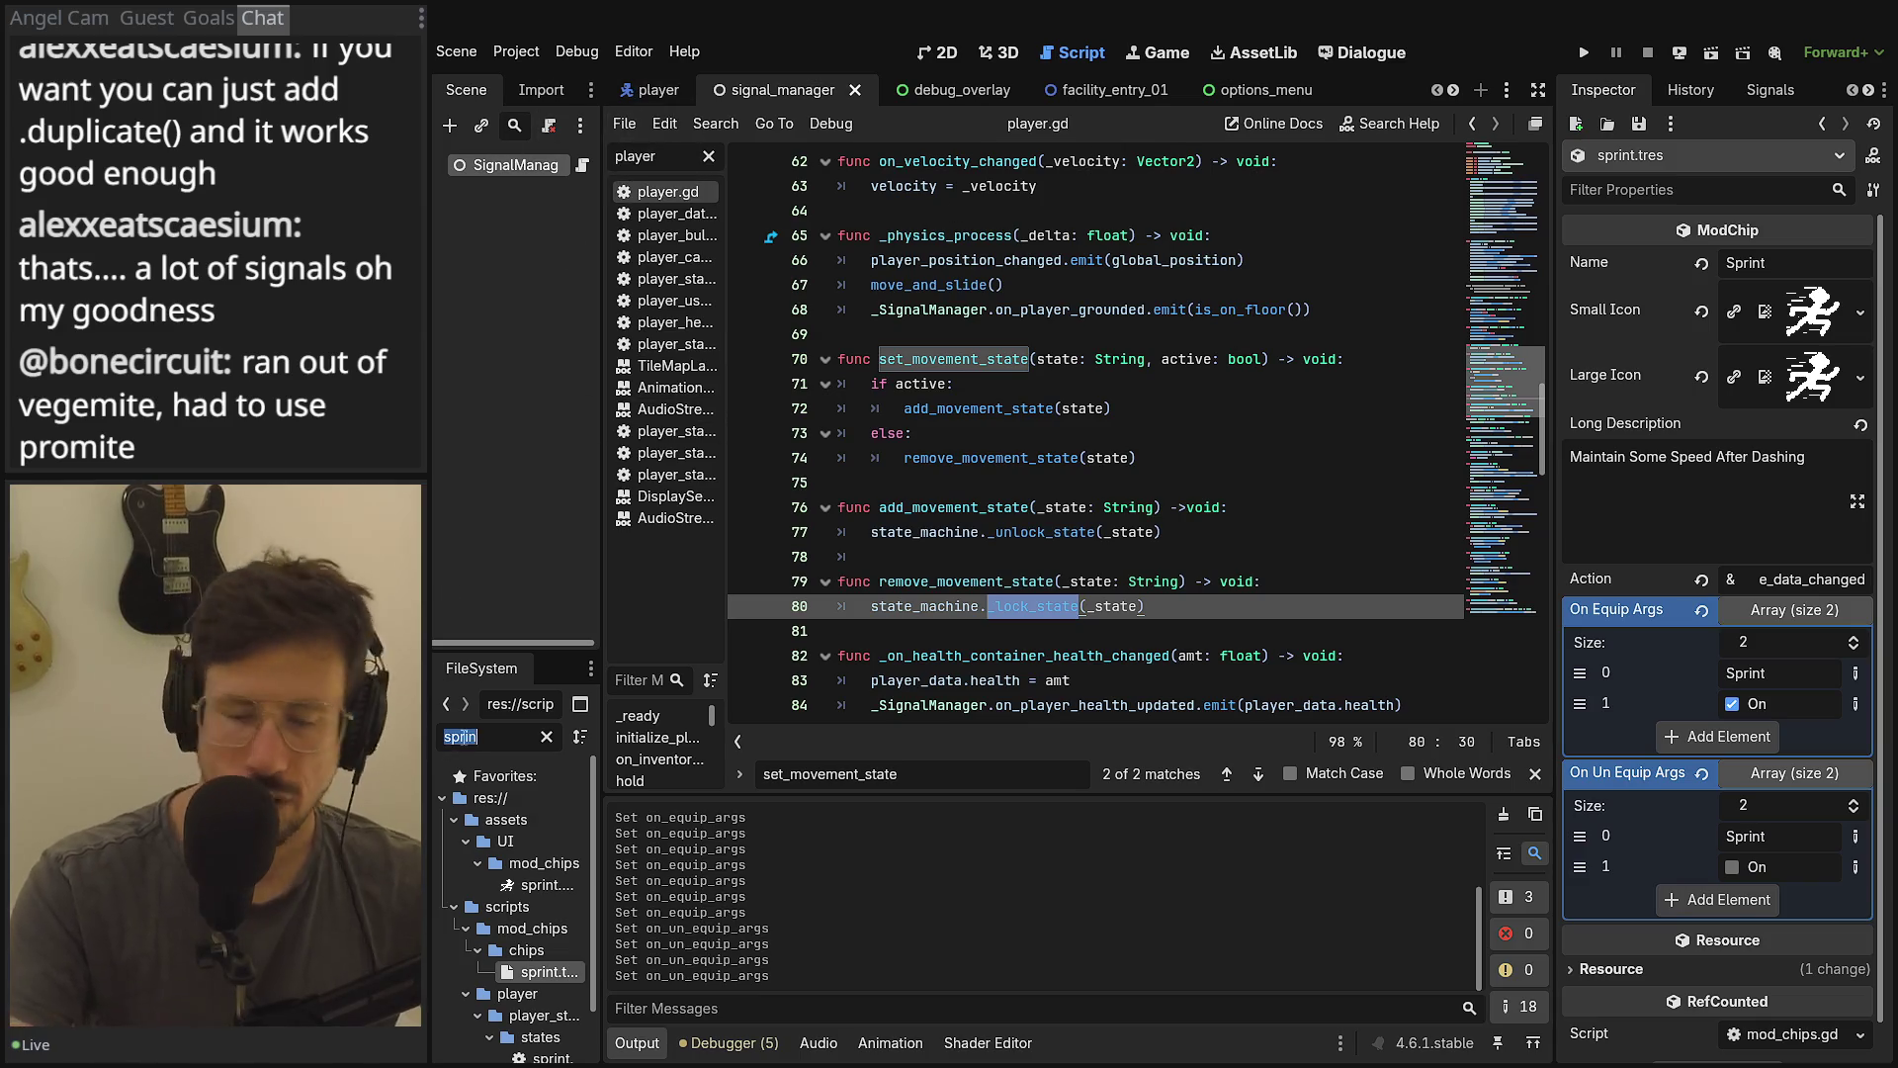
Filter the FileSystem dock for 'mod' and open mod_chip_list.tres
type("mod")
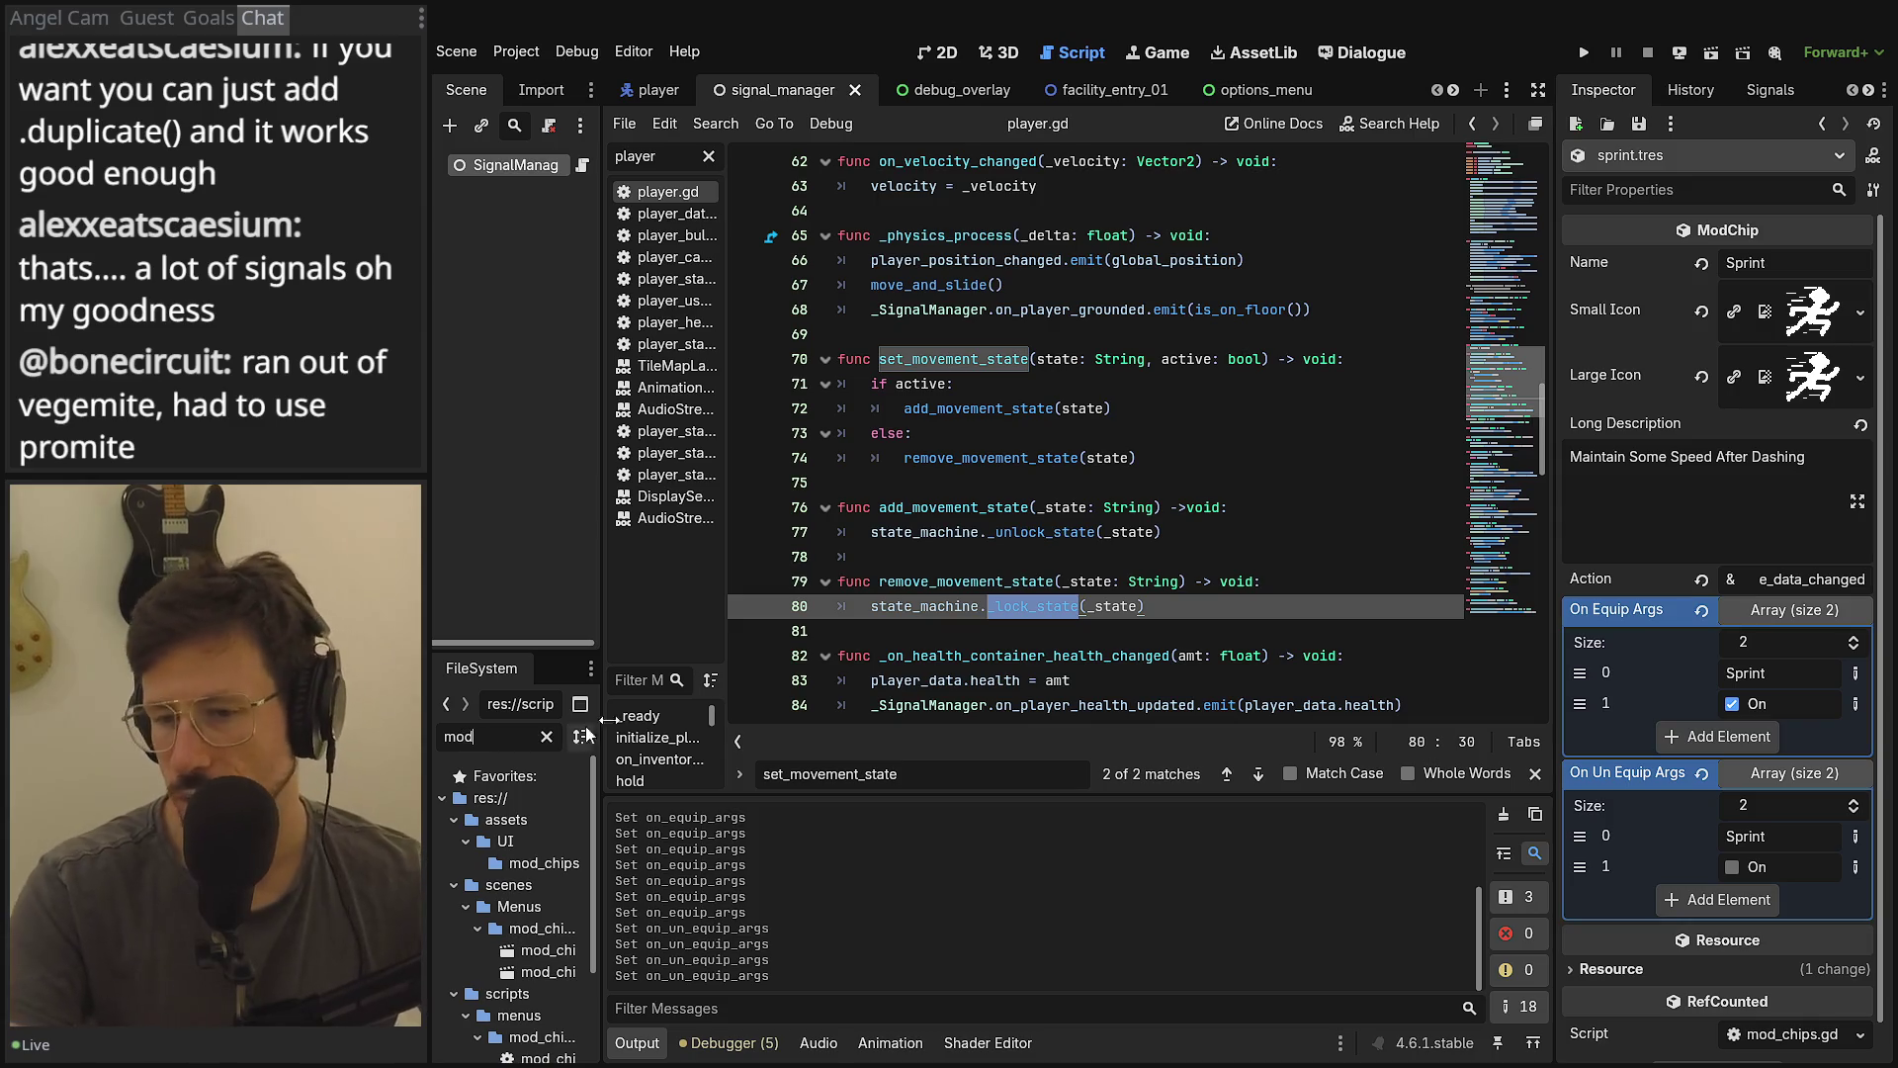
left_click_drag(601, 573, 649, 593)
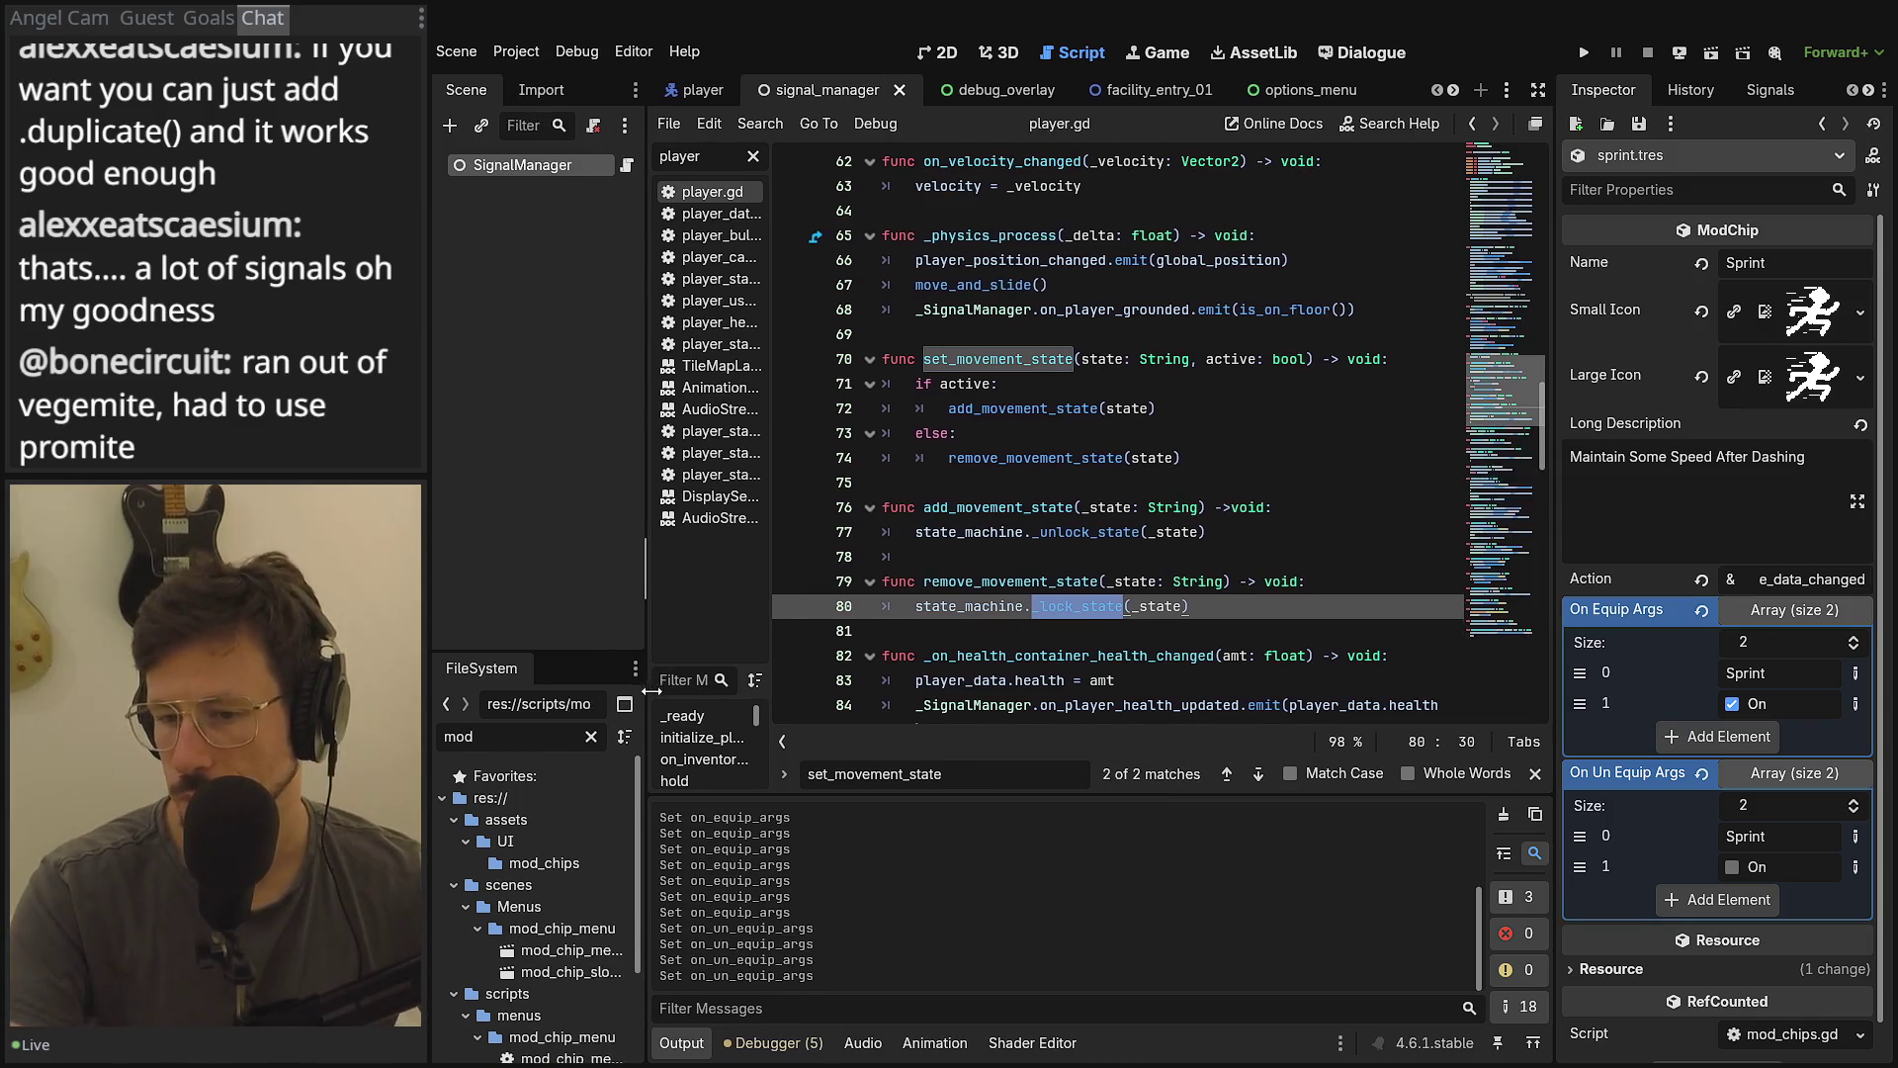
left_click_drag(644, 954, 817, 954)
scroll(668, 992, "down", 3)
double_click(584, 1020)
Add sprint.tres as the third Mod Chips element and save the list
scroll(726, 856, "up", 2)
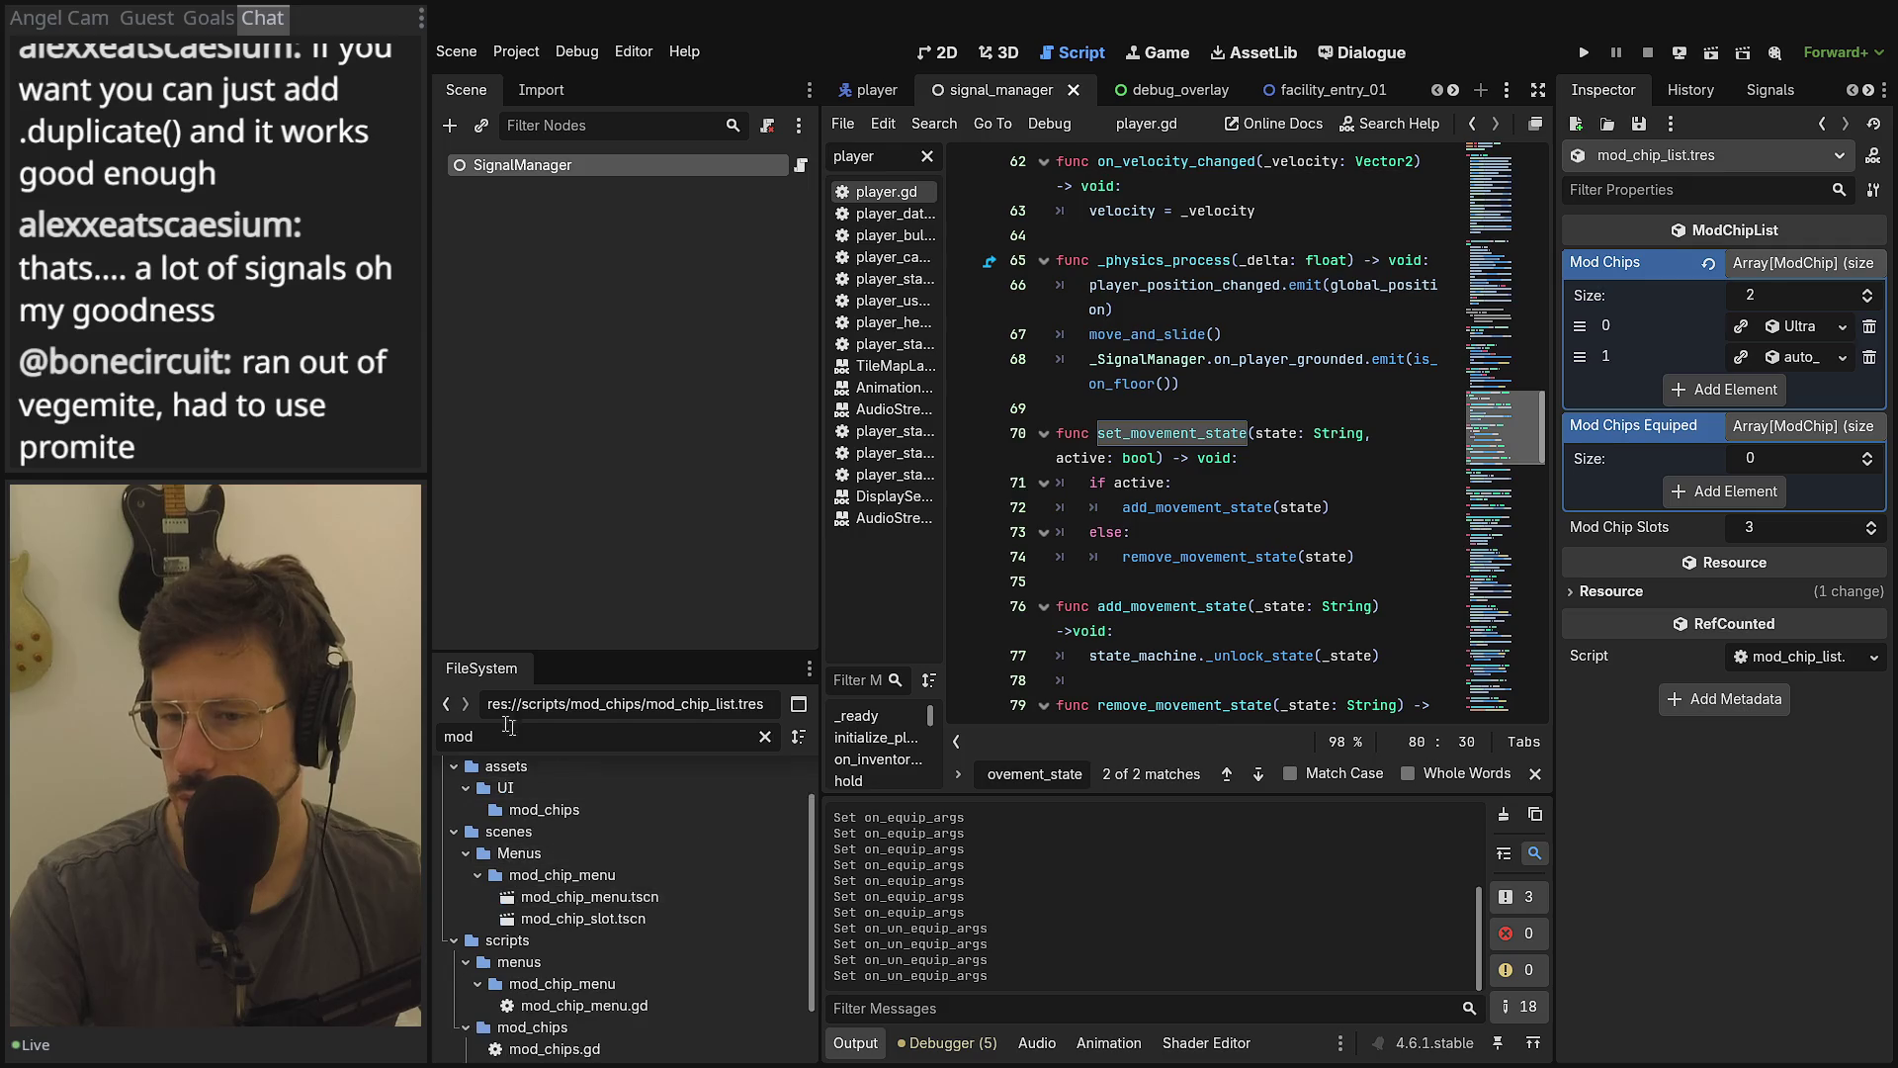
double_click(502, 736)
type("rint")
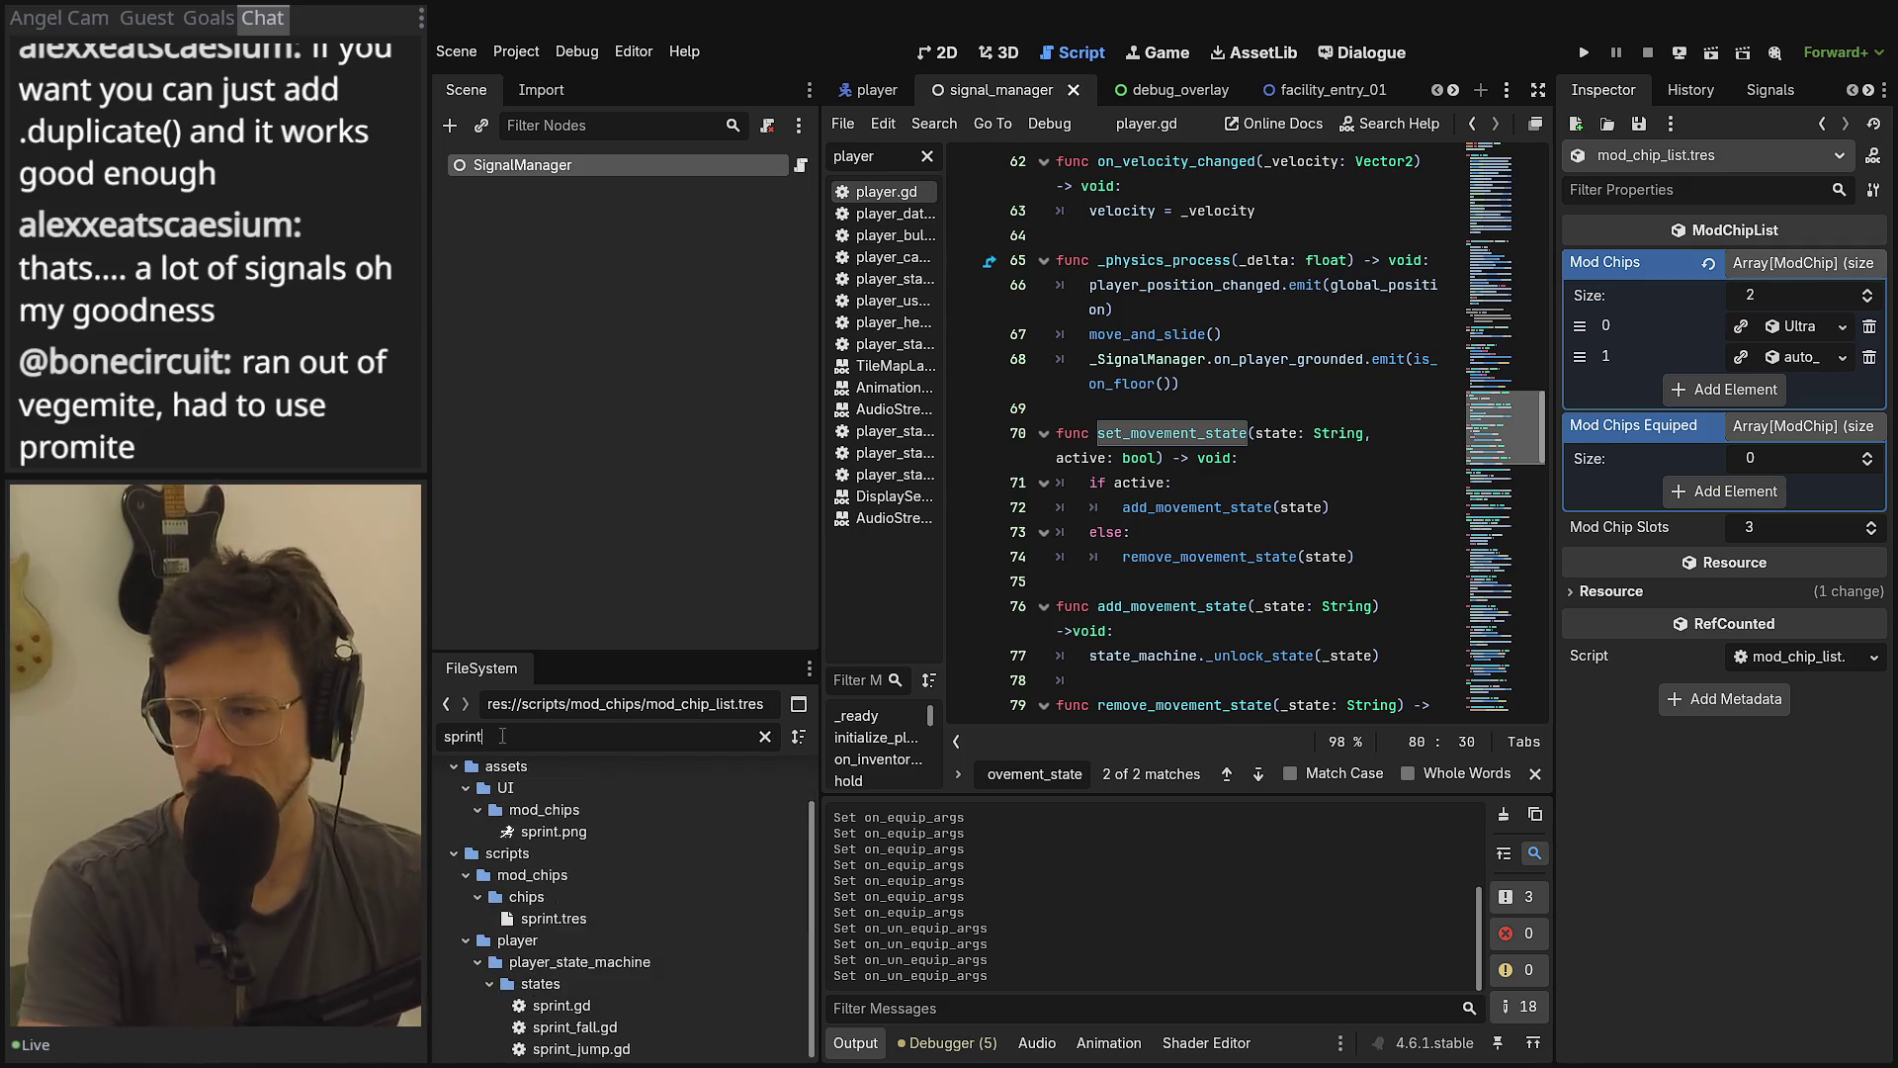
mouse_move(553, 917)
left_mouse_down()
mouse_move(989, 851)
mouse_move(1740, 491)
mouse_move(613, 969)
mouse_move(643, 920)
mouse_move(699, 926)
left_mouse_up()
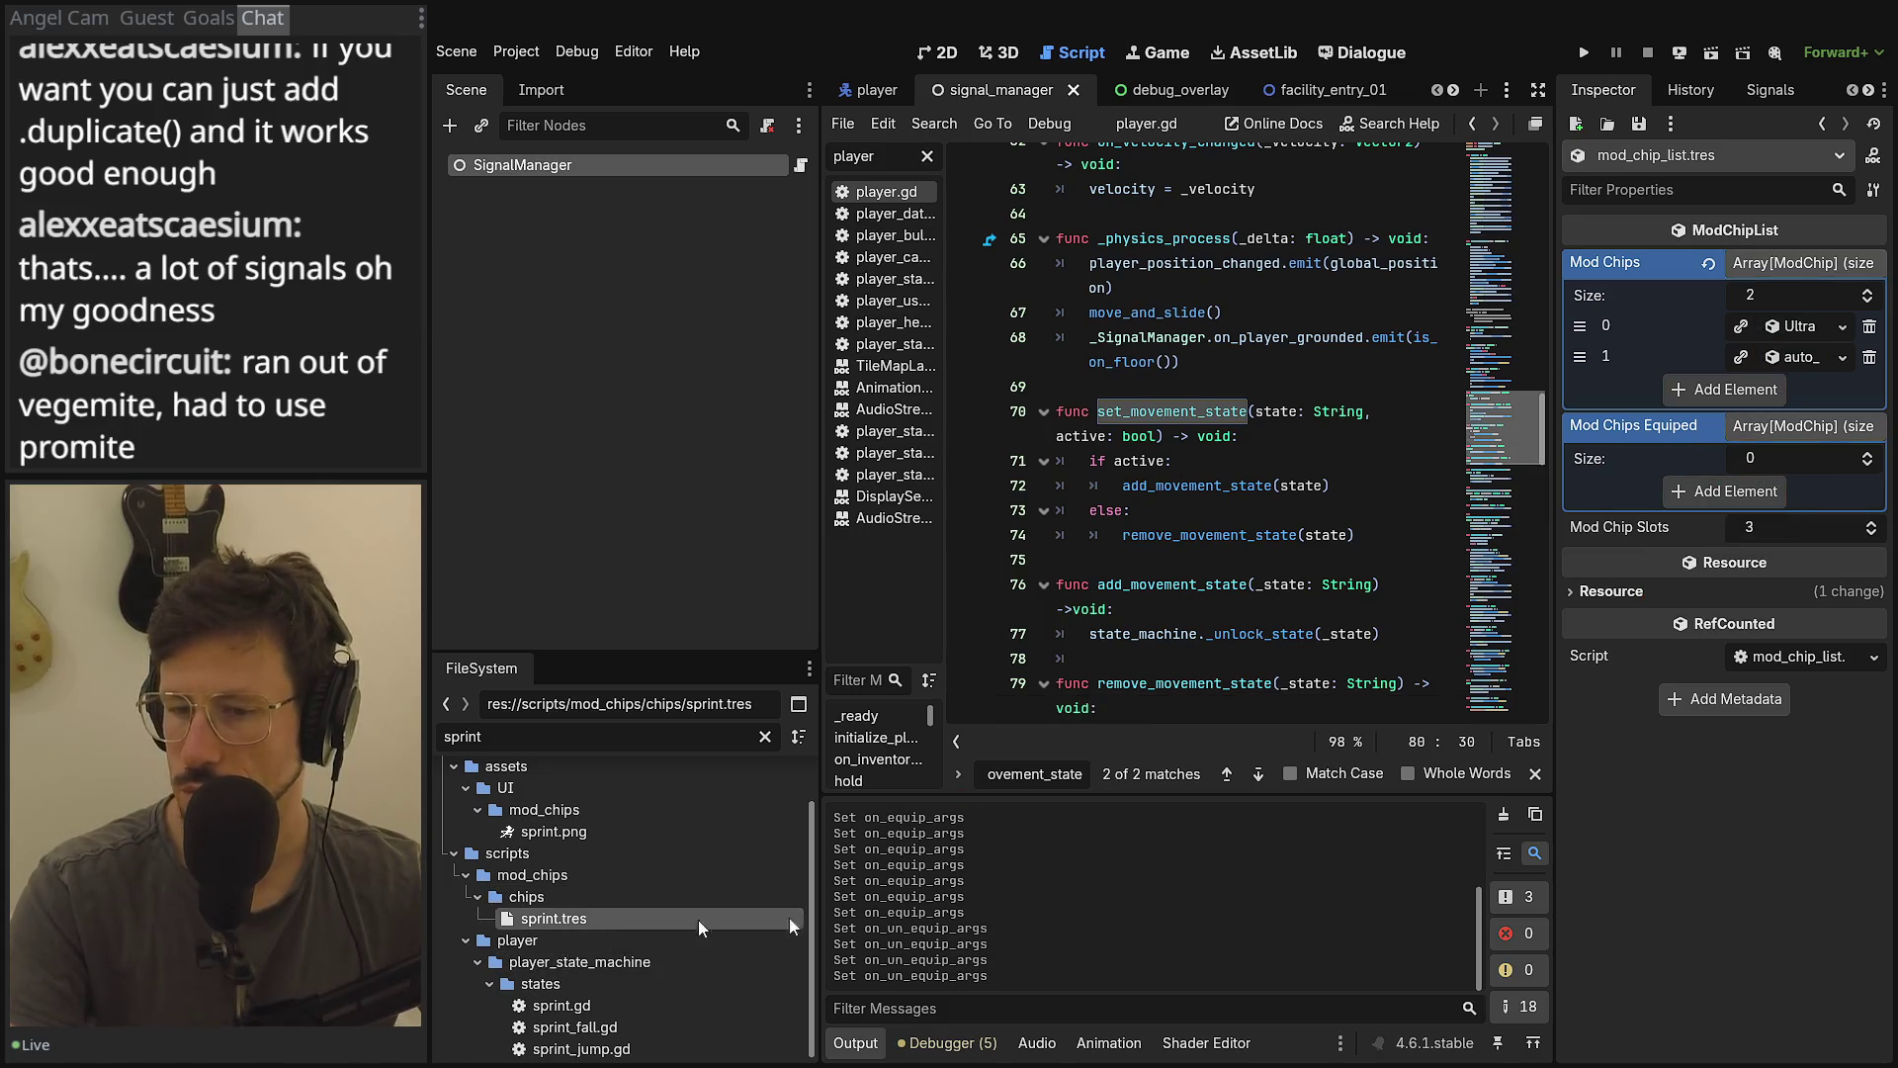
left_click(1735, 392)
mouse_move(559, 918)
left_mouse_down()
mouse_move(1741, 415)
mouse_move(1725, 396)
left_mouse_up()
key("ctrl+s")
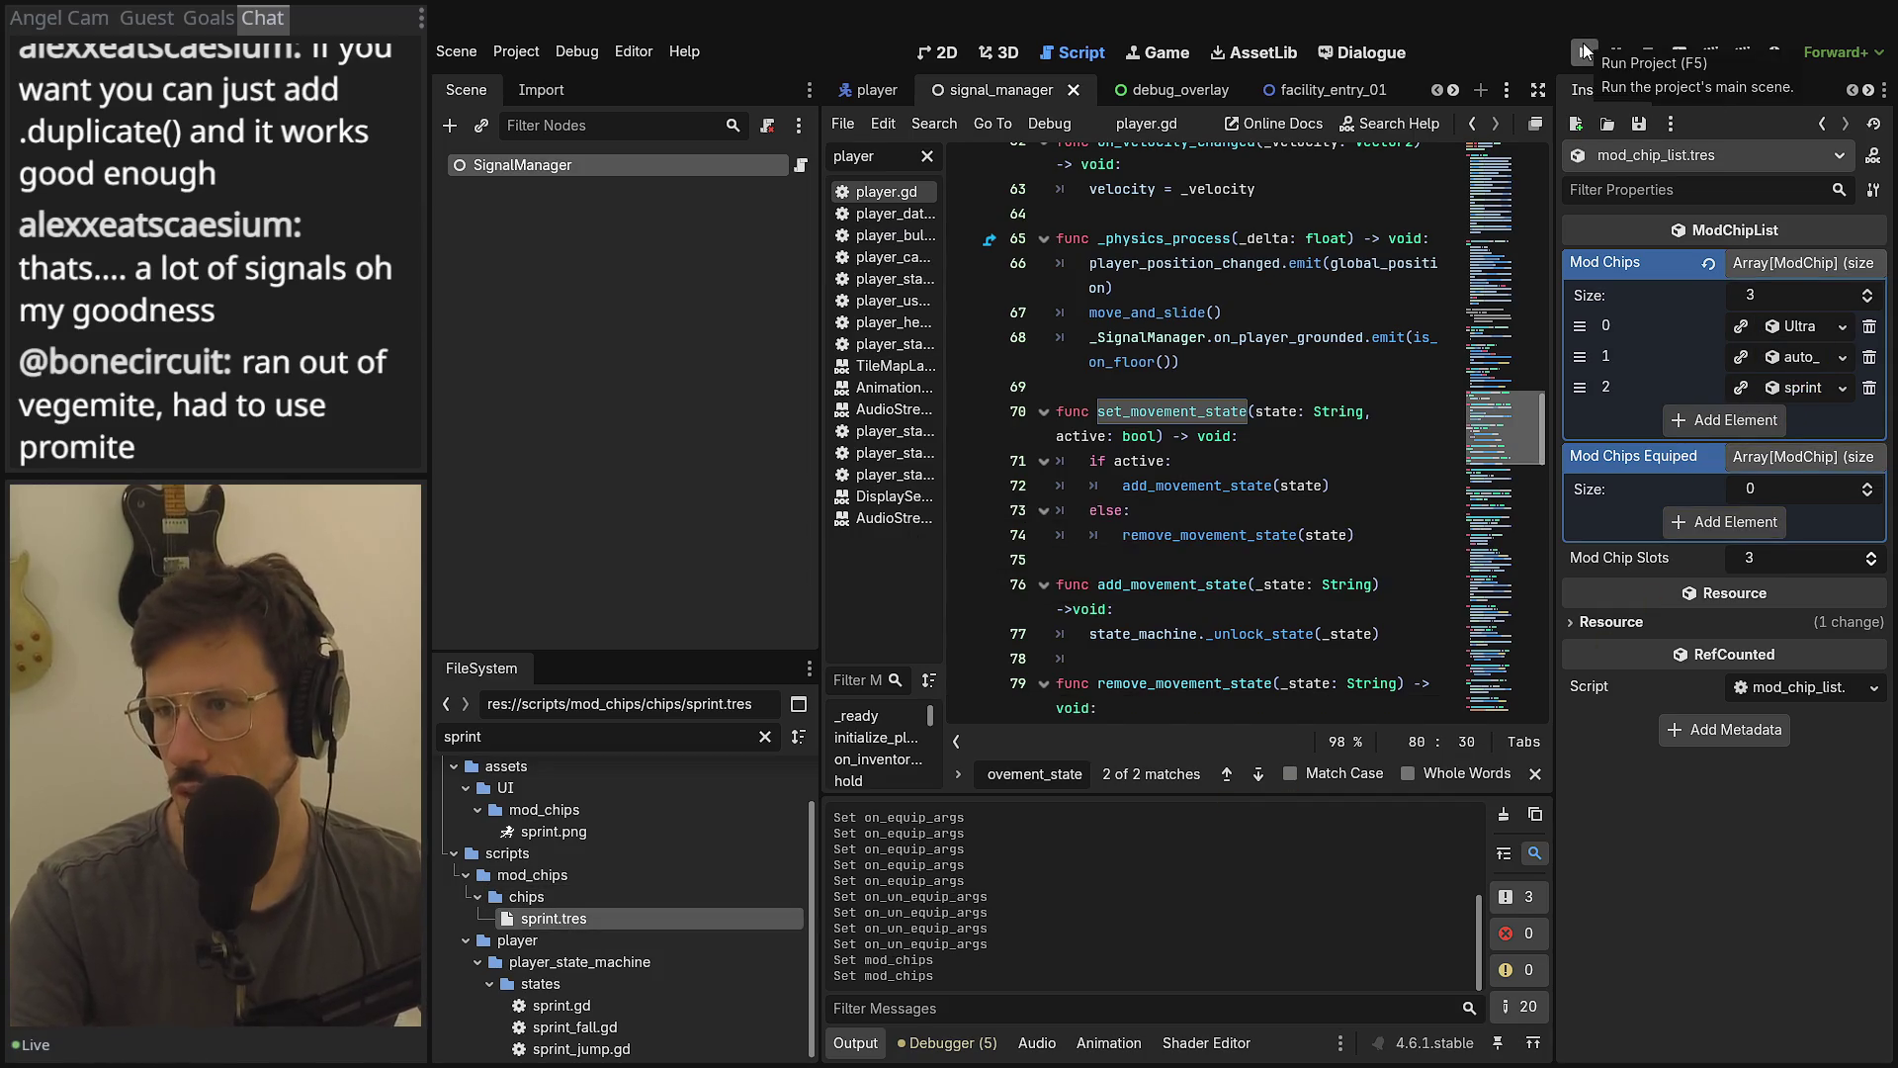
Run the game and move the character right and left
left_click(1584, 51)
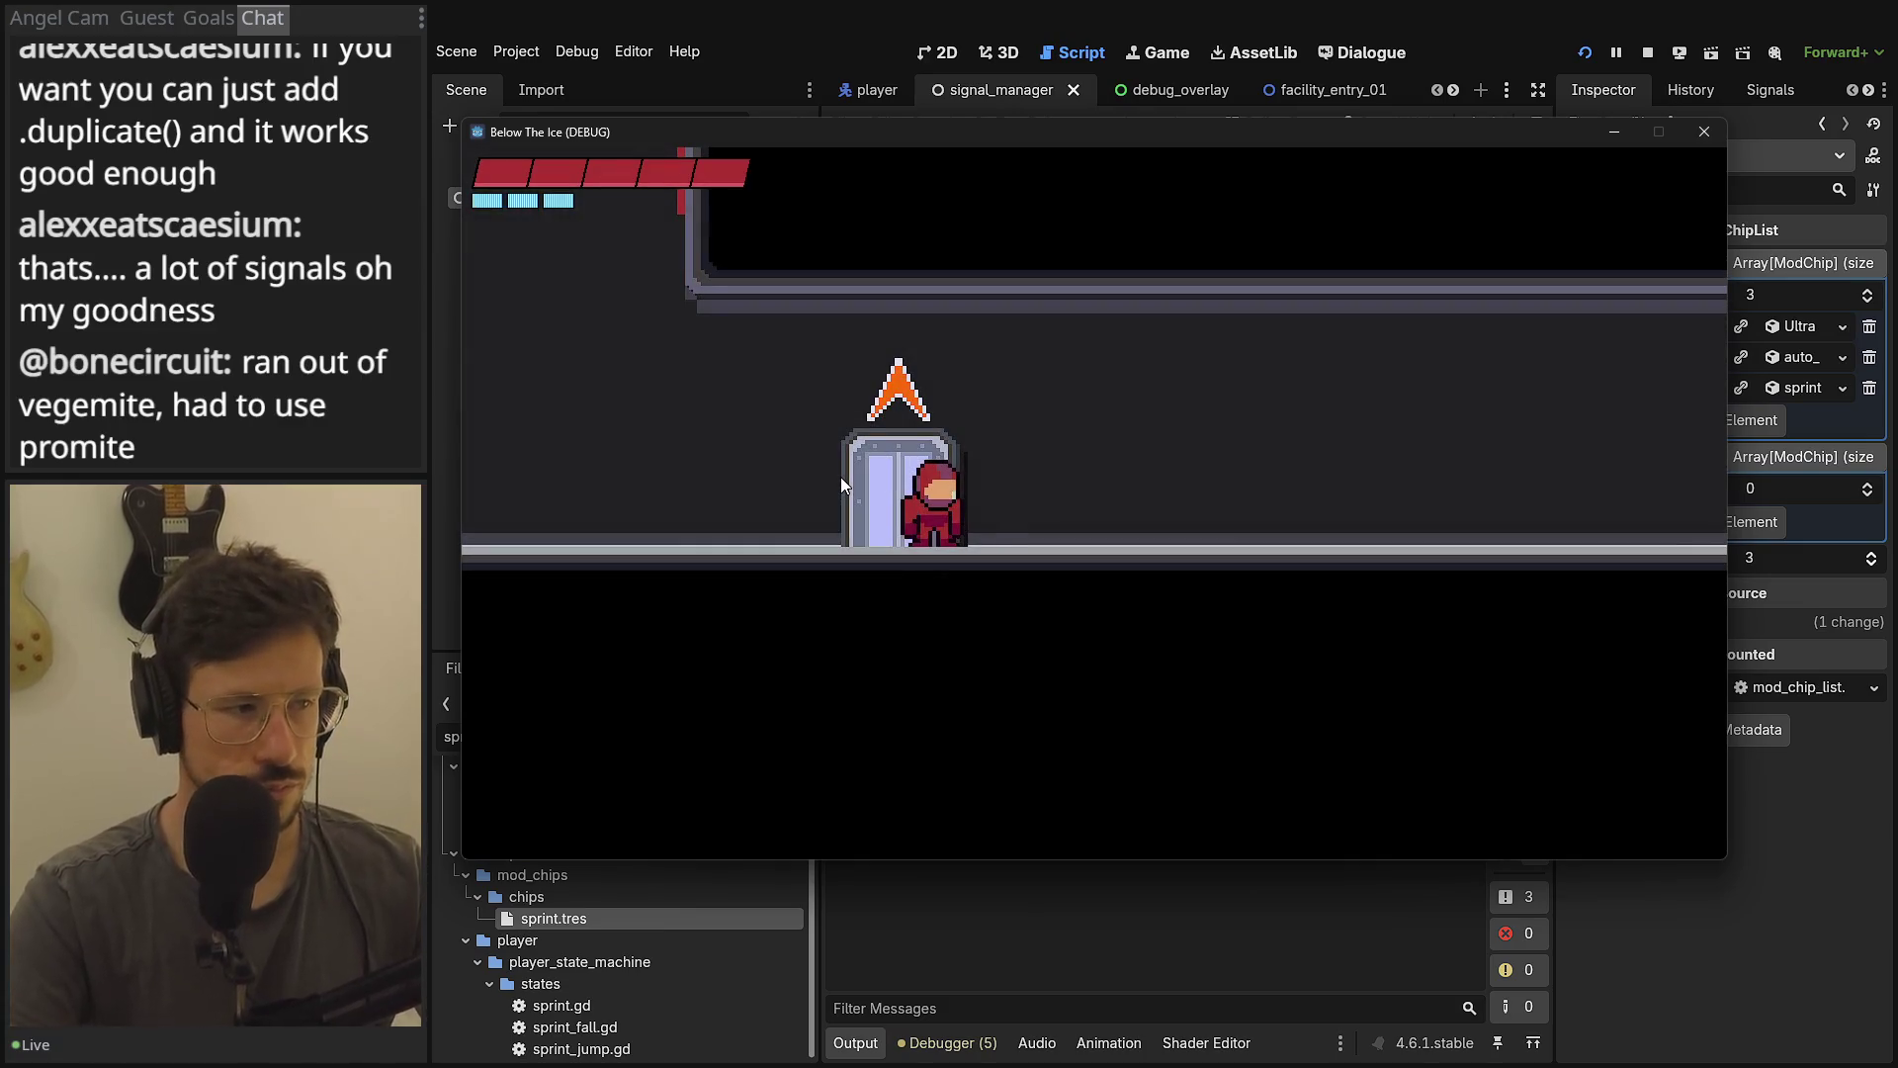
key("d")
key("a")
key("Tab")
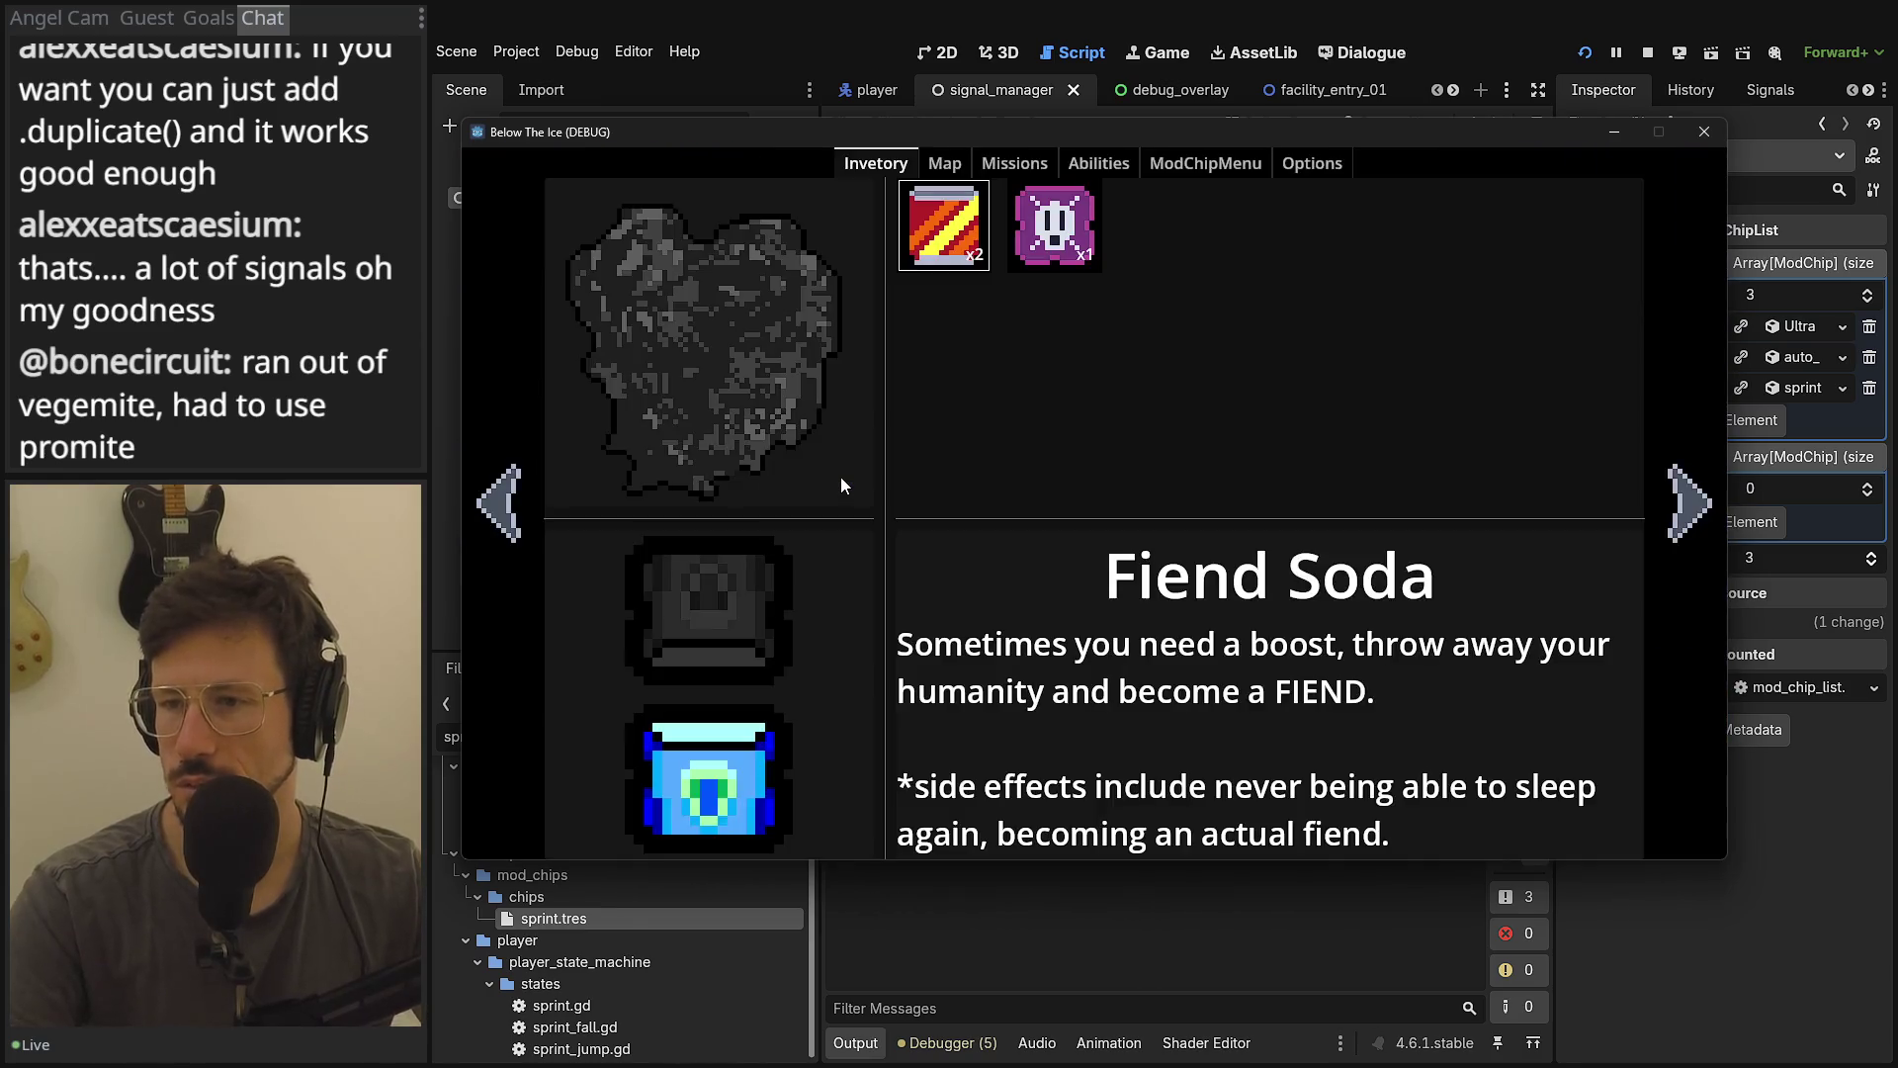
key("Tab")
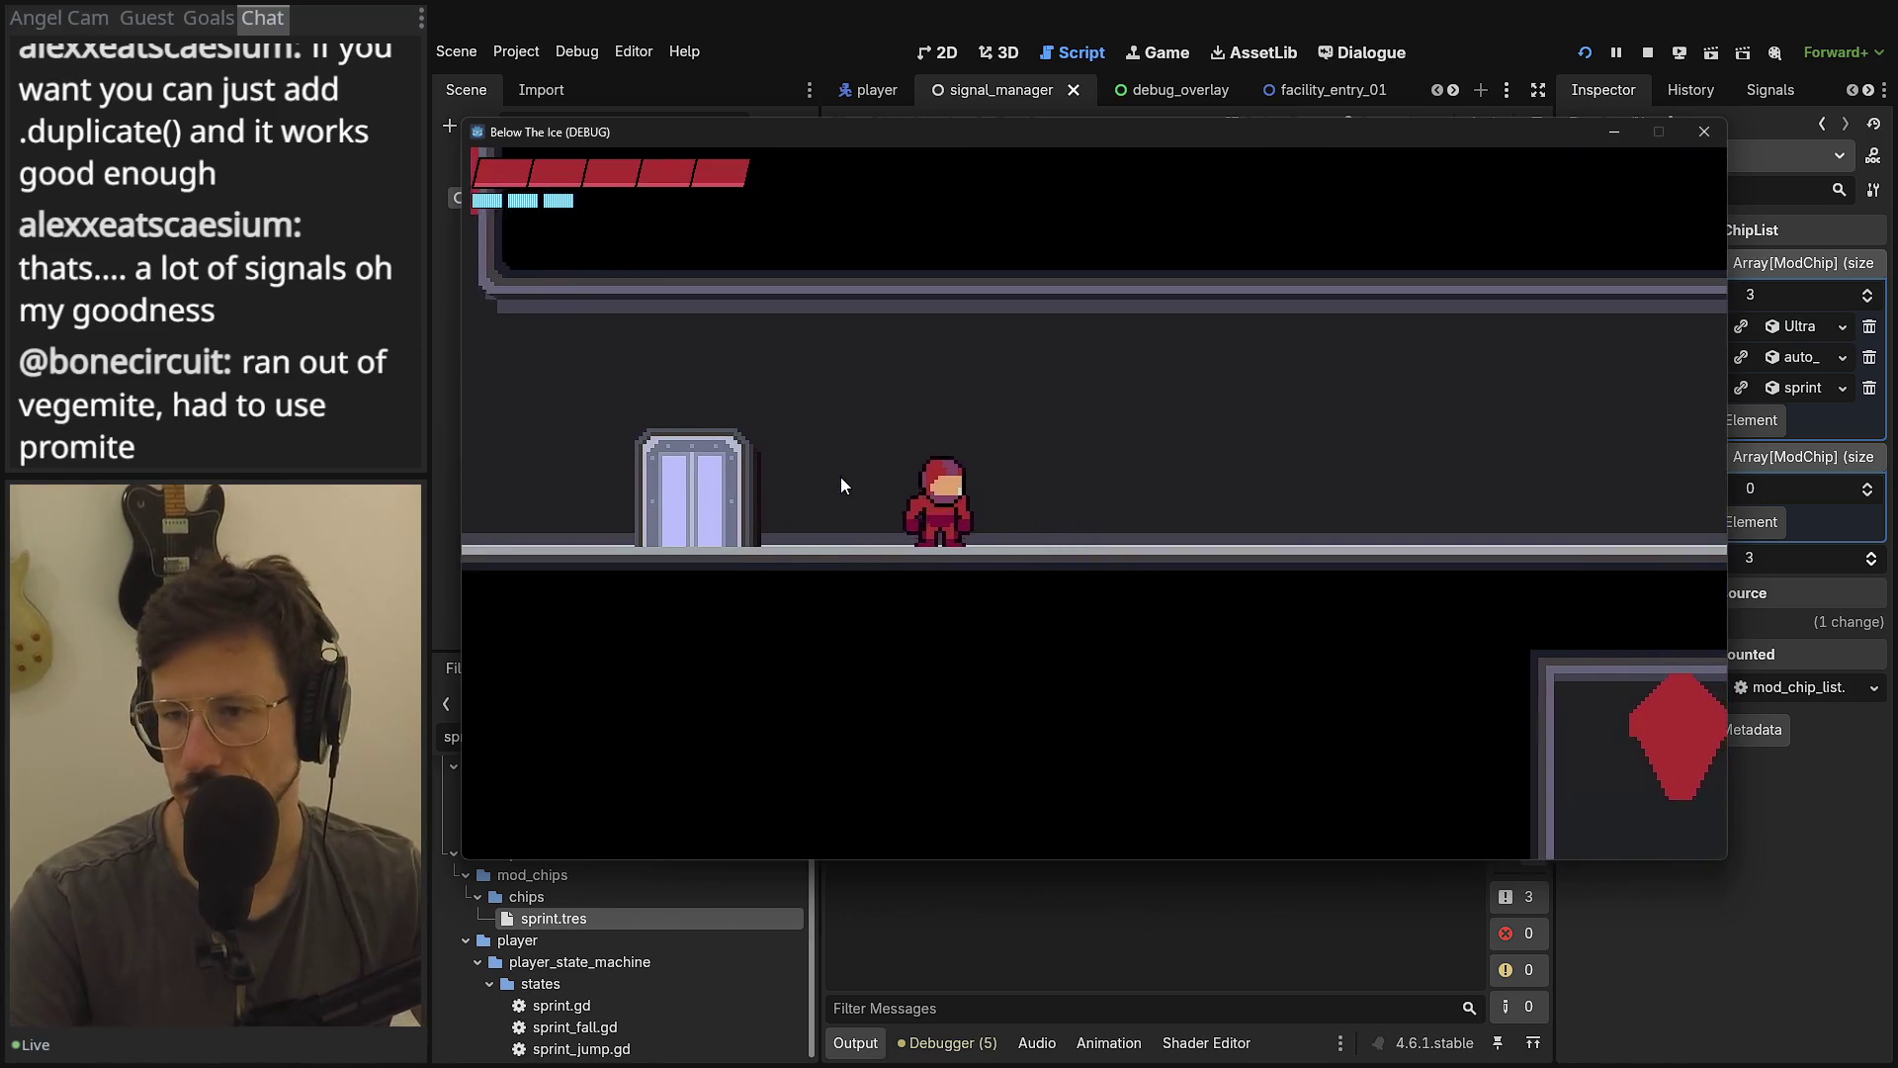
In the F1 debug overlay, toggle the SprintFall and SprintJump abilities
key("F1")
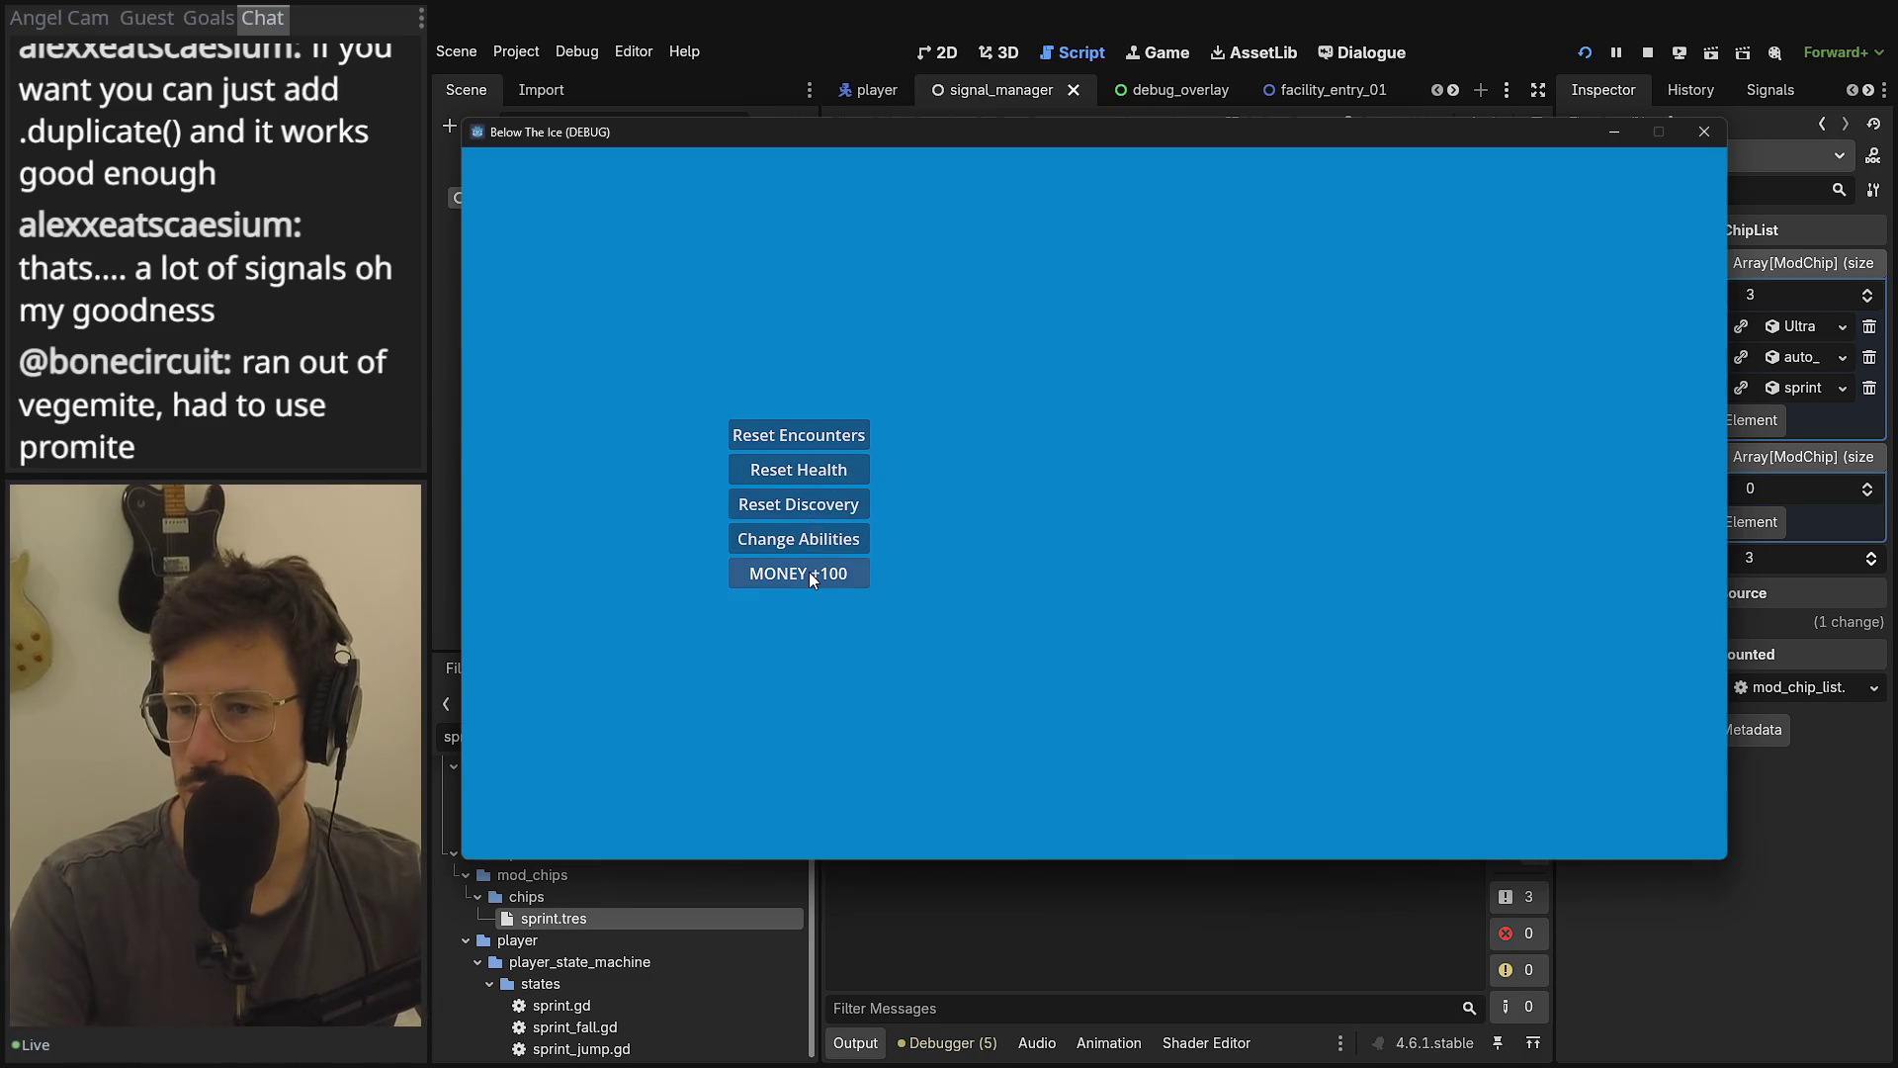
left_click(832, 540)
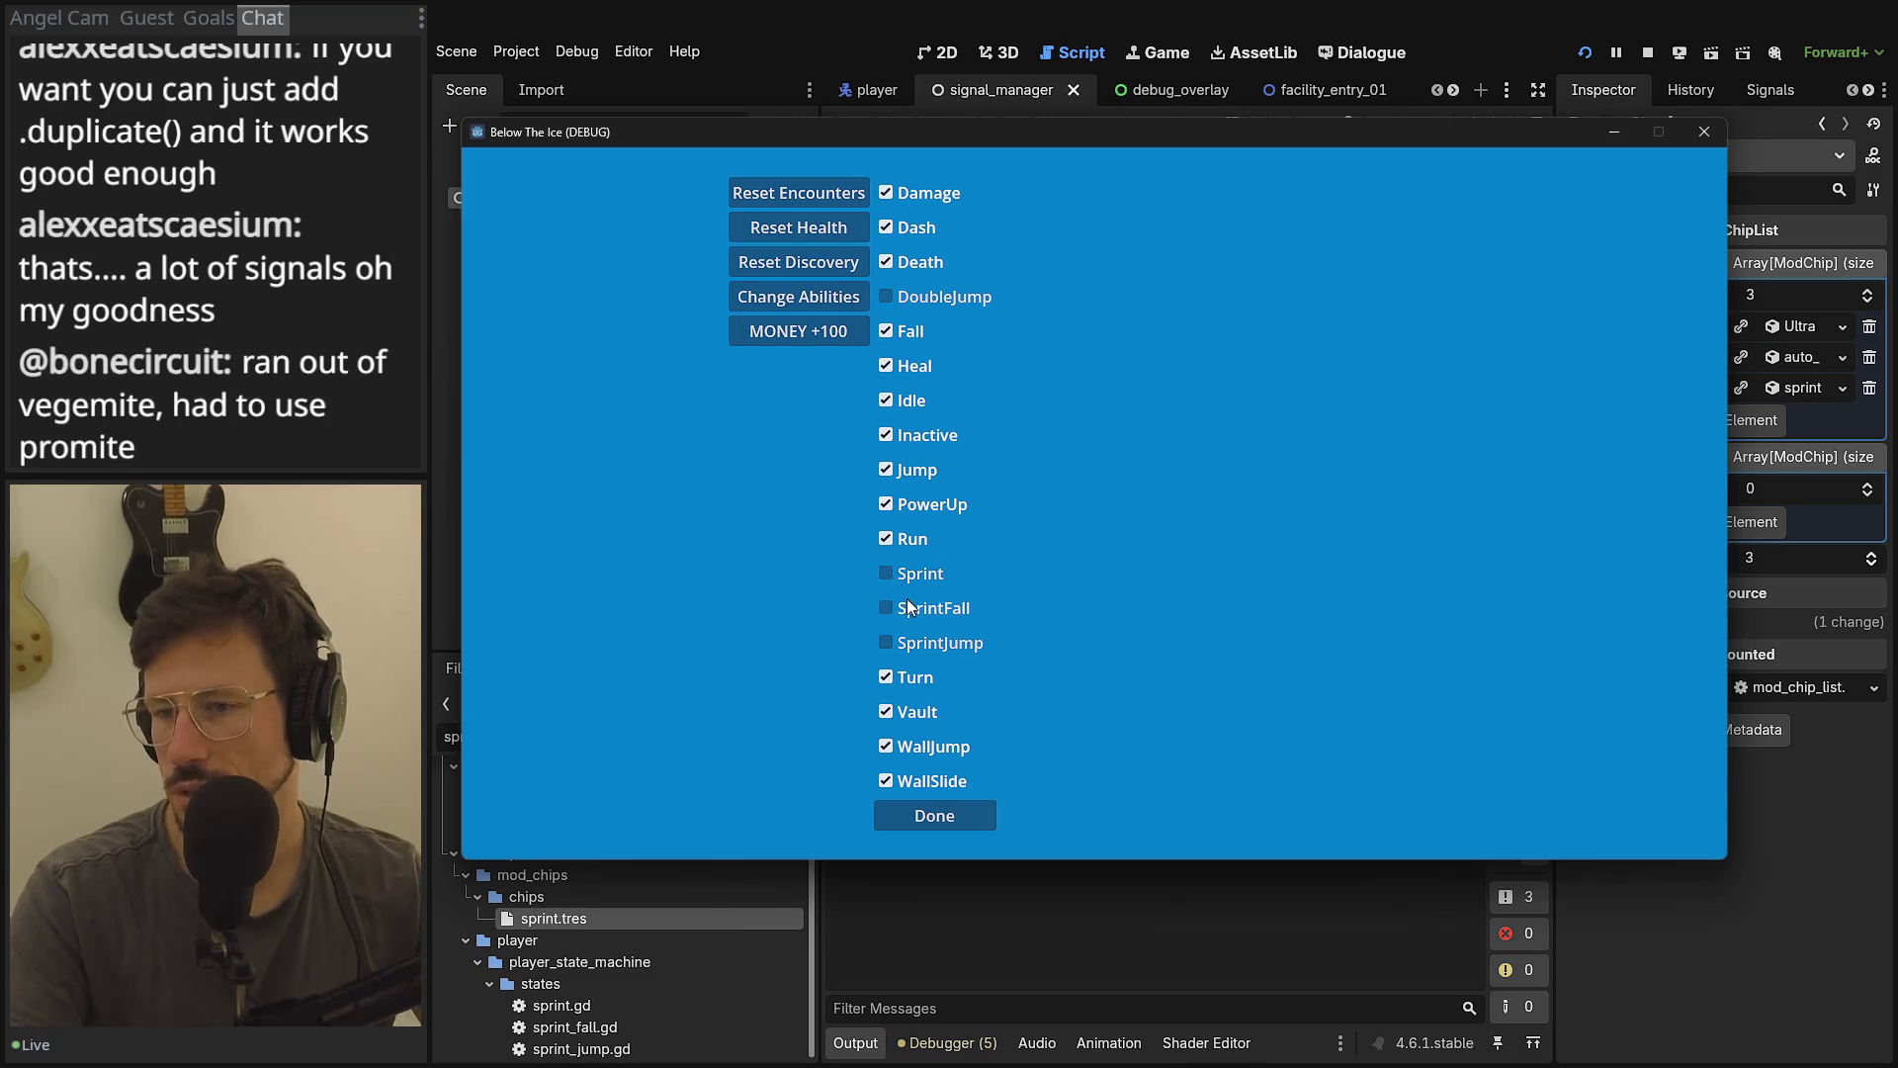
left_click(947, 613)
left_click(954, 645)
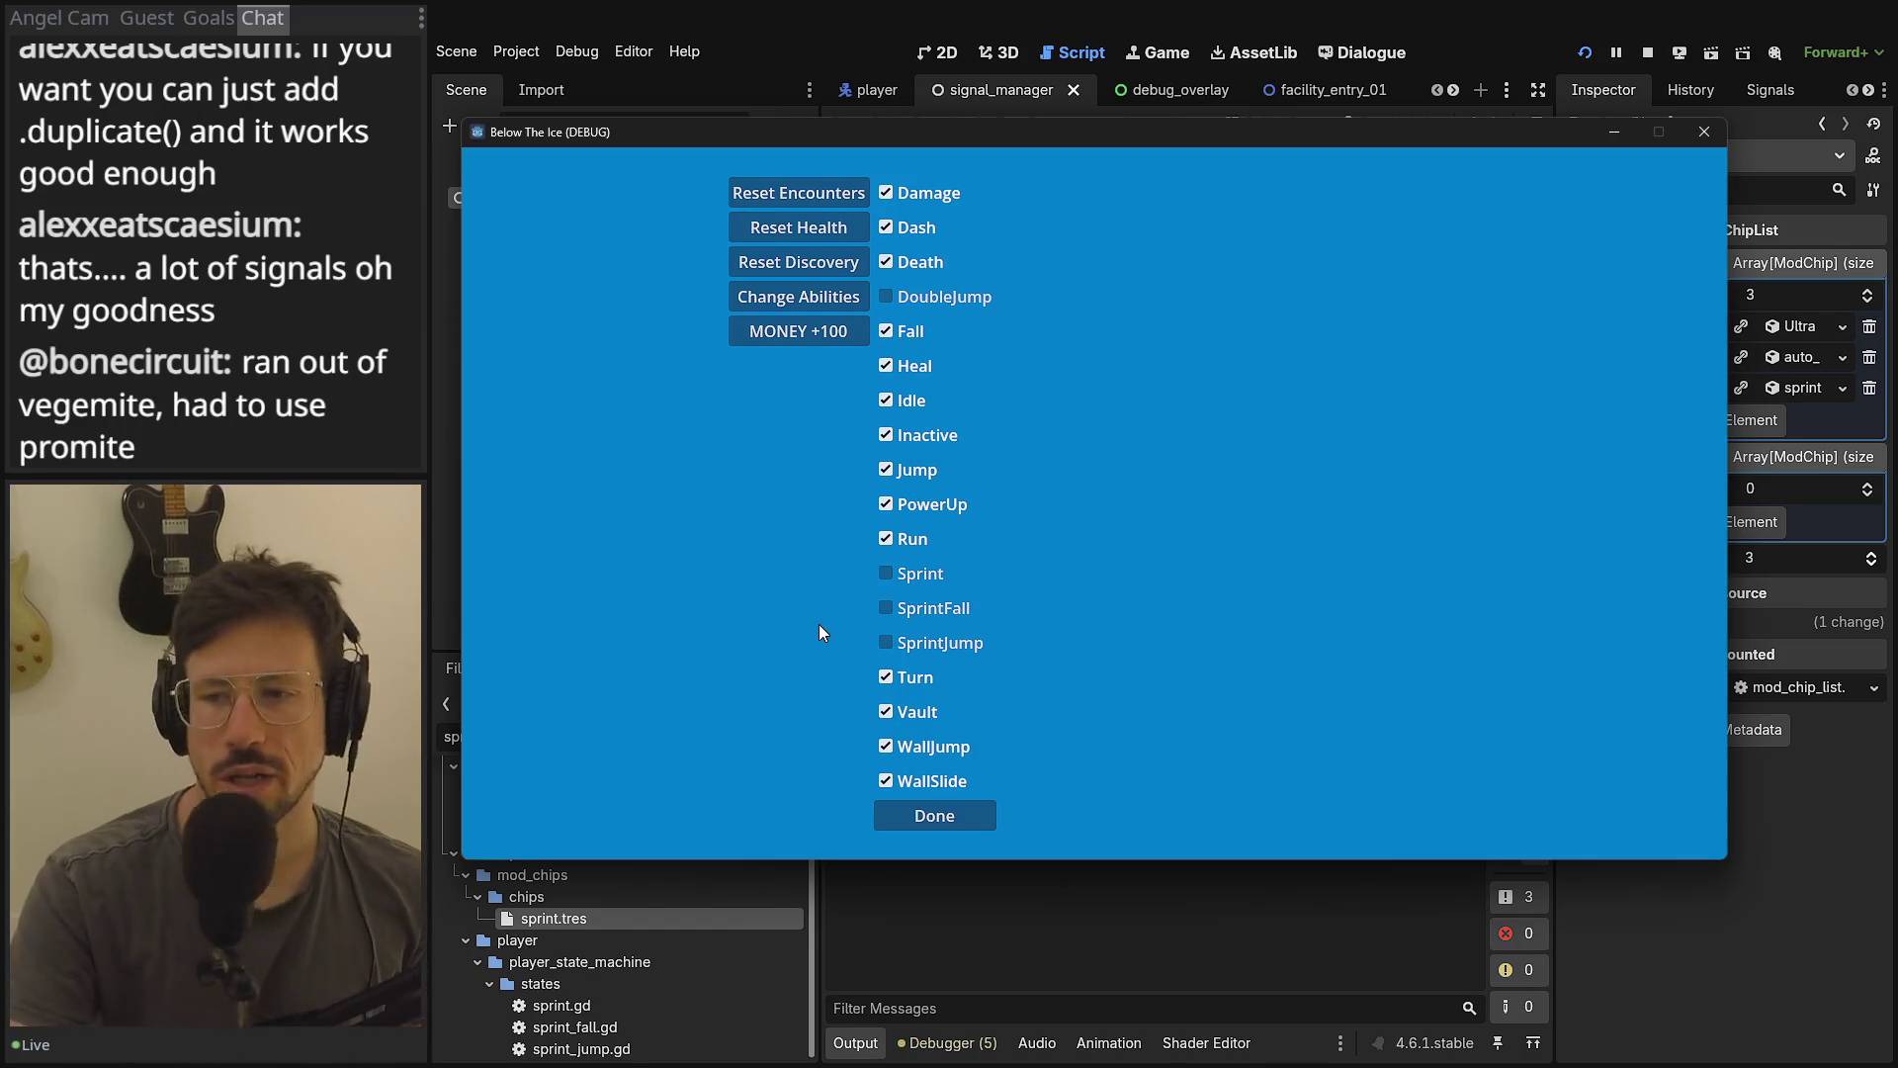
left_click(976, 810)
left_click(929, 478)
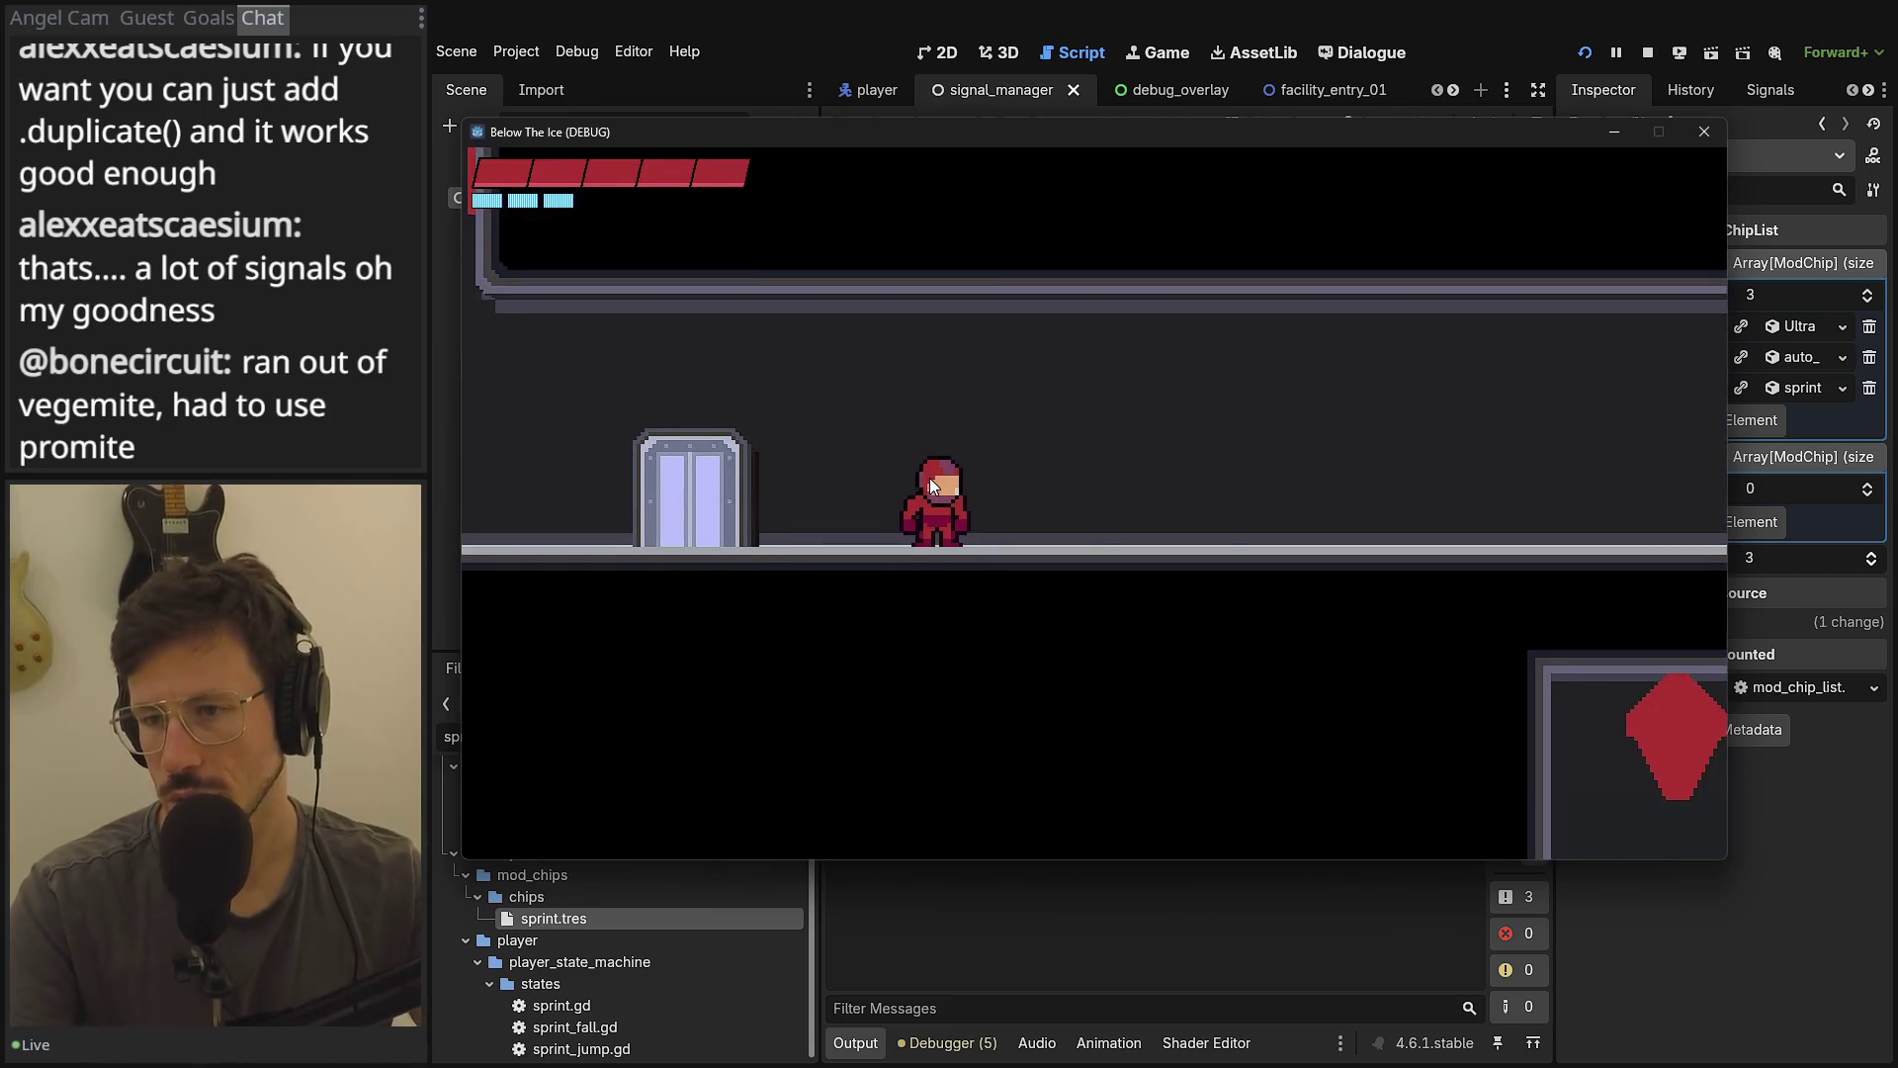
Test running and dashing left and right through the level, then stop the game with F8
key("Right")
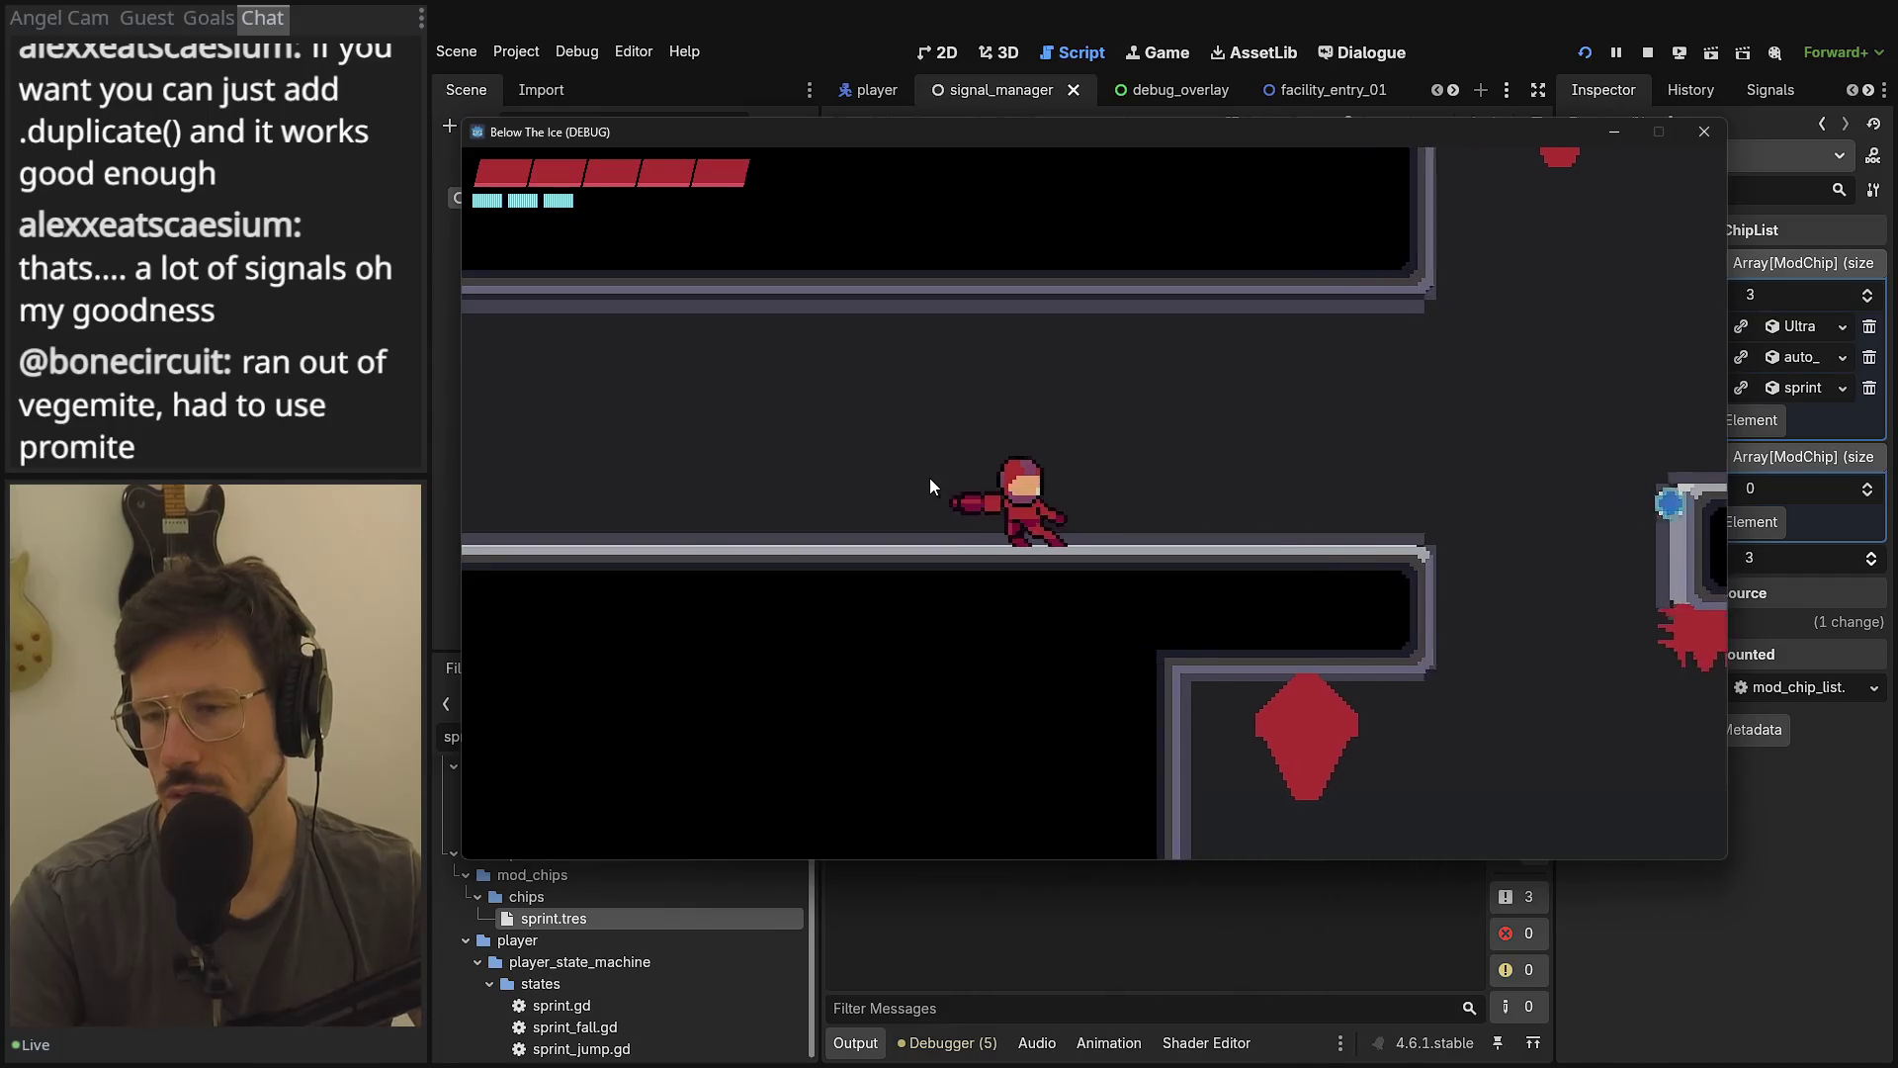
key("Right")
key("Left")
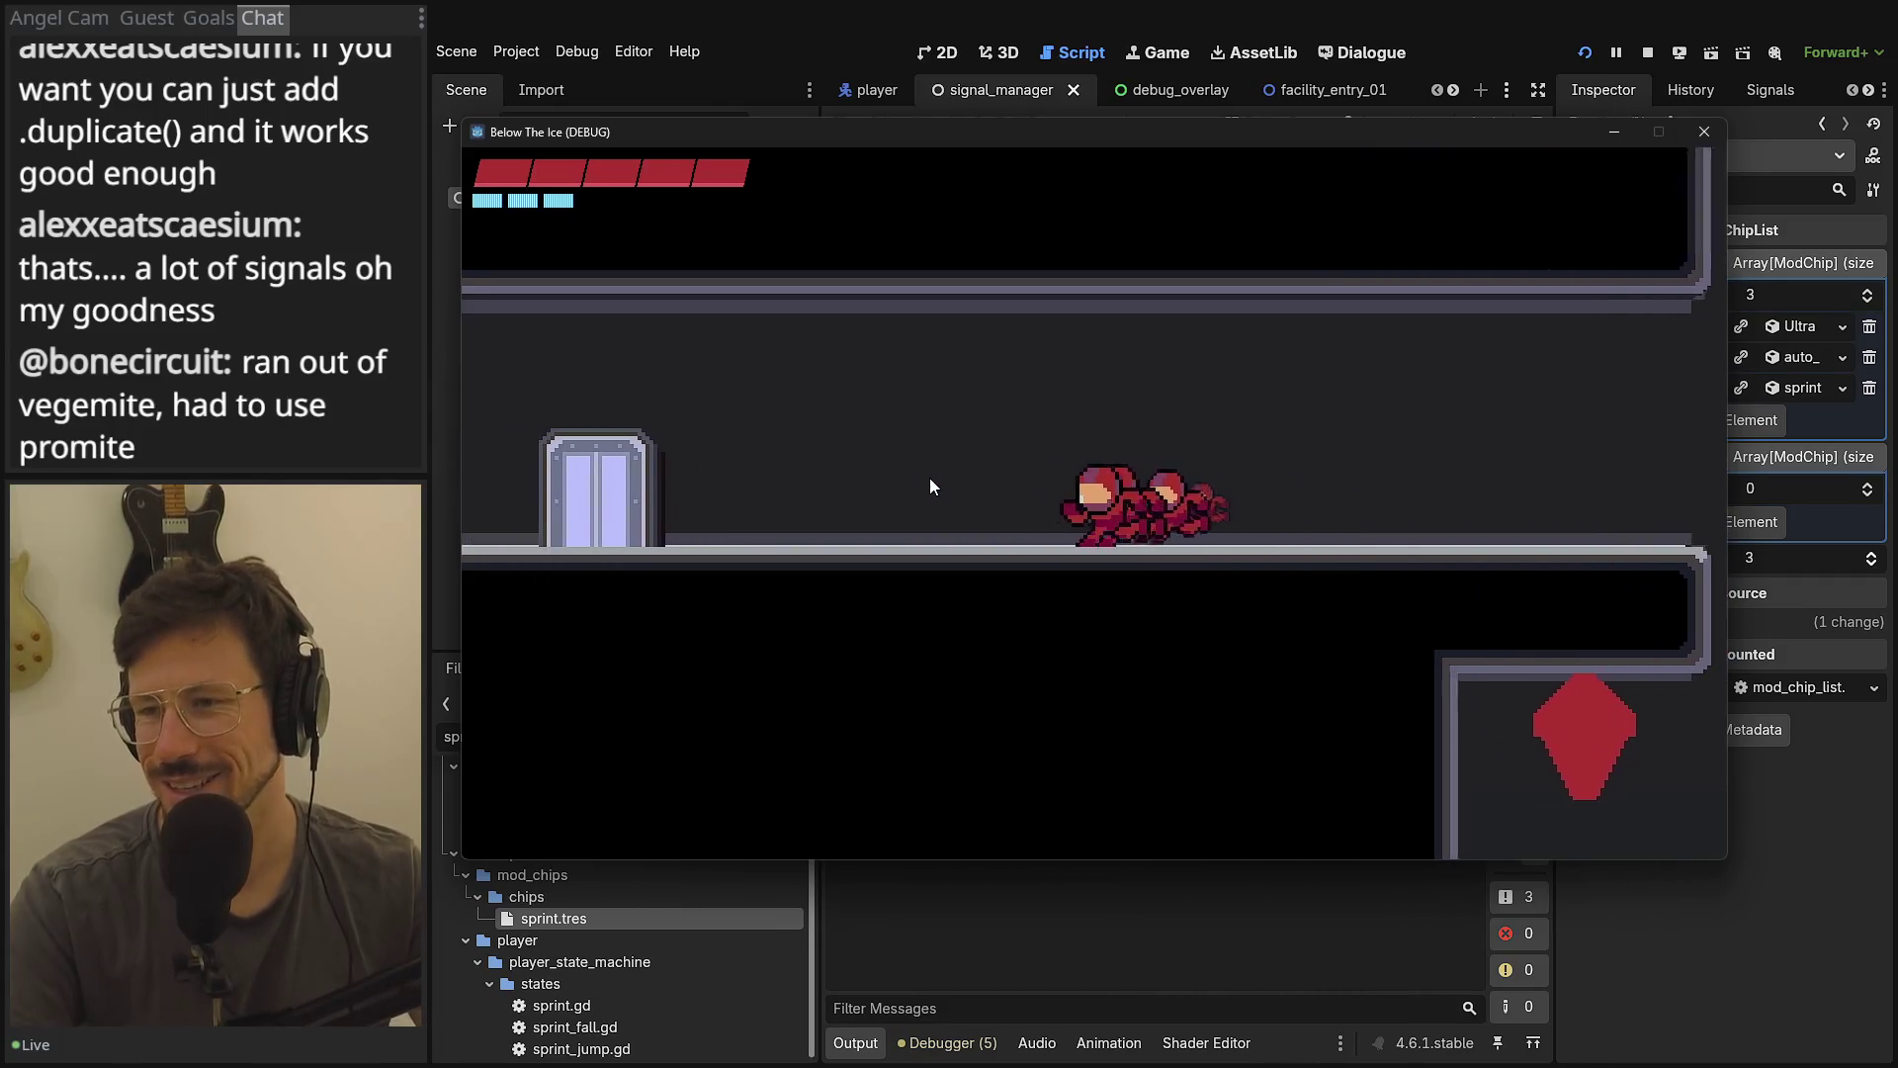
key("Right")
key("Left")
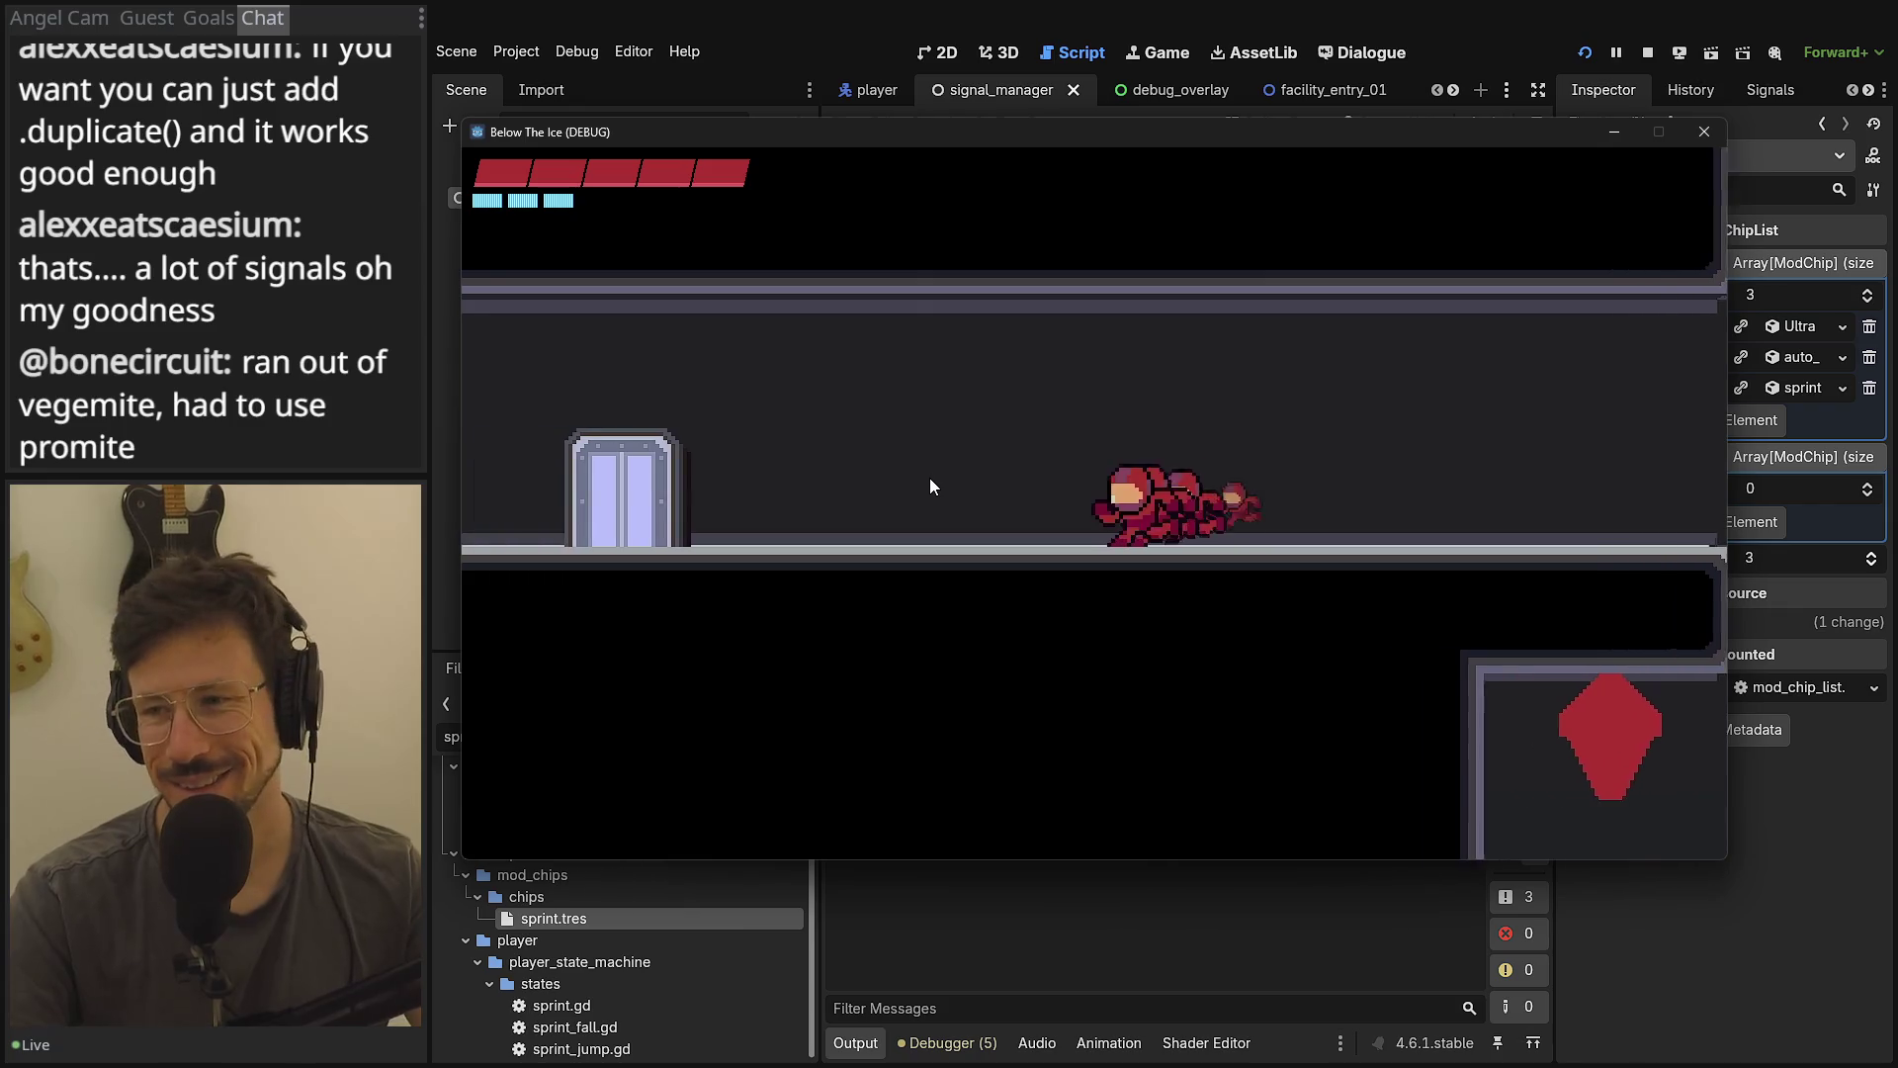
key("Right")
key("Left")
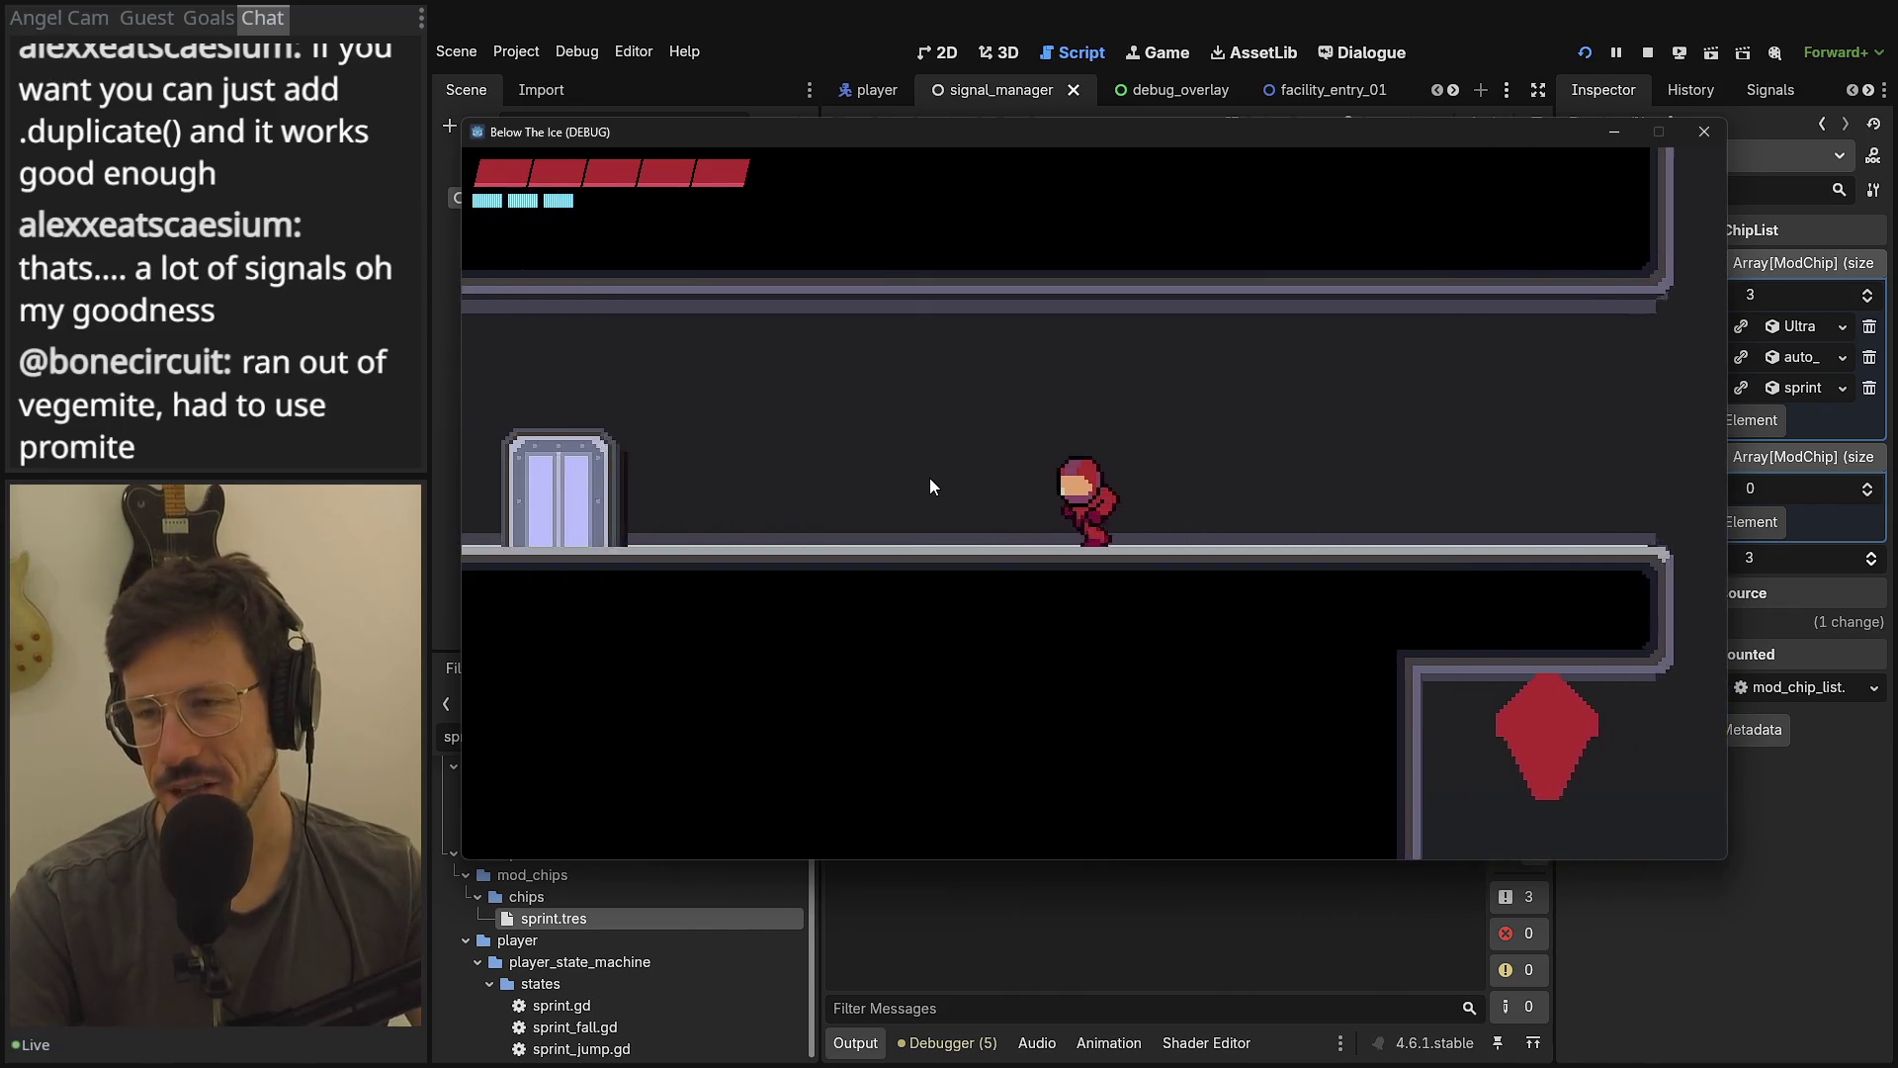
key("Right")
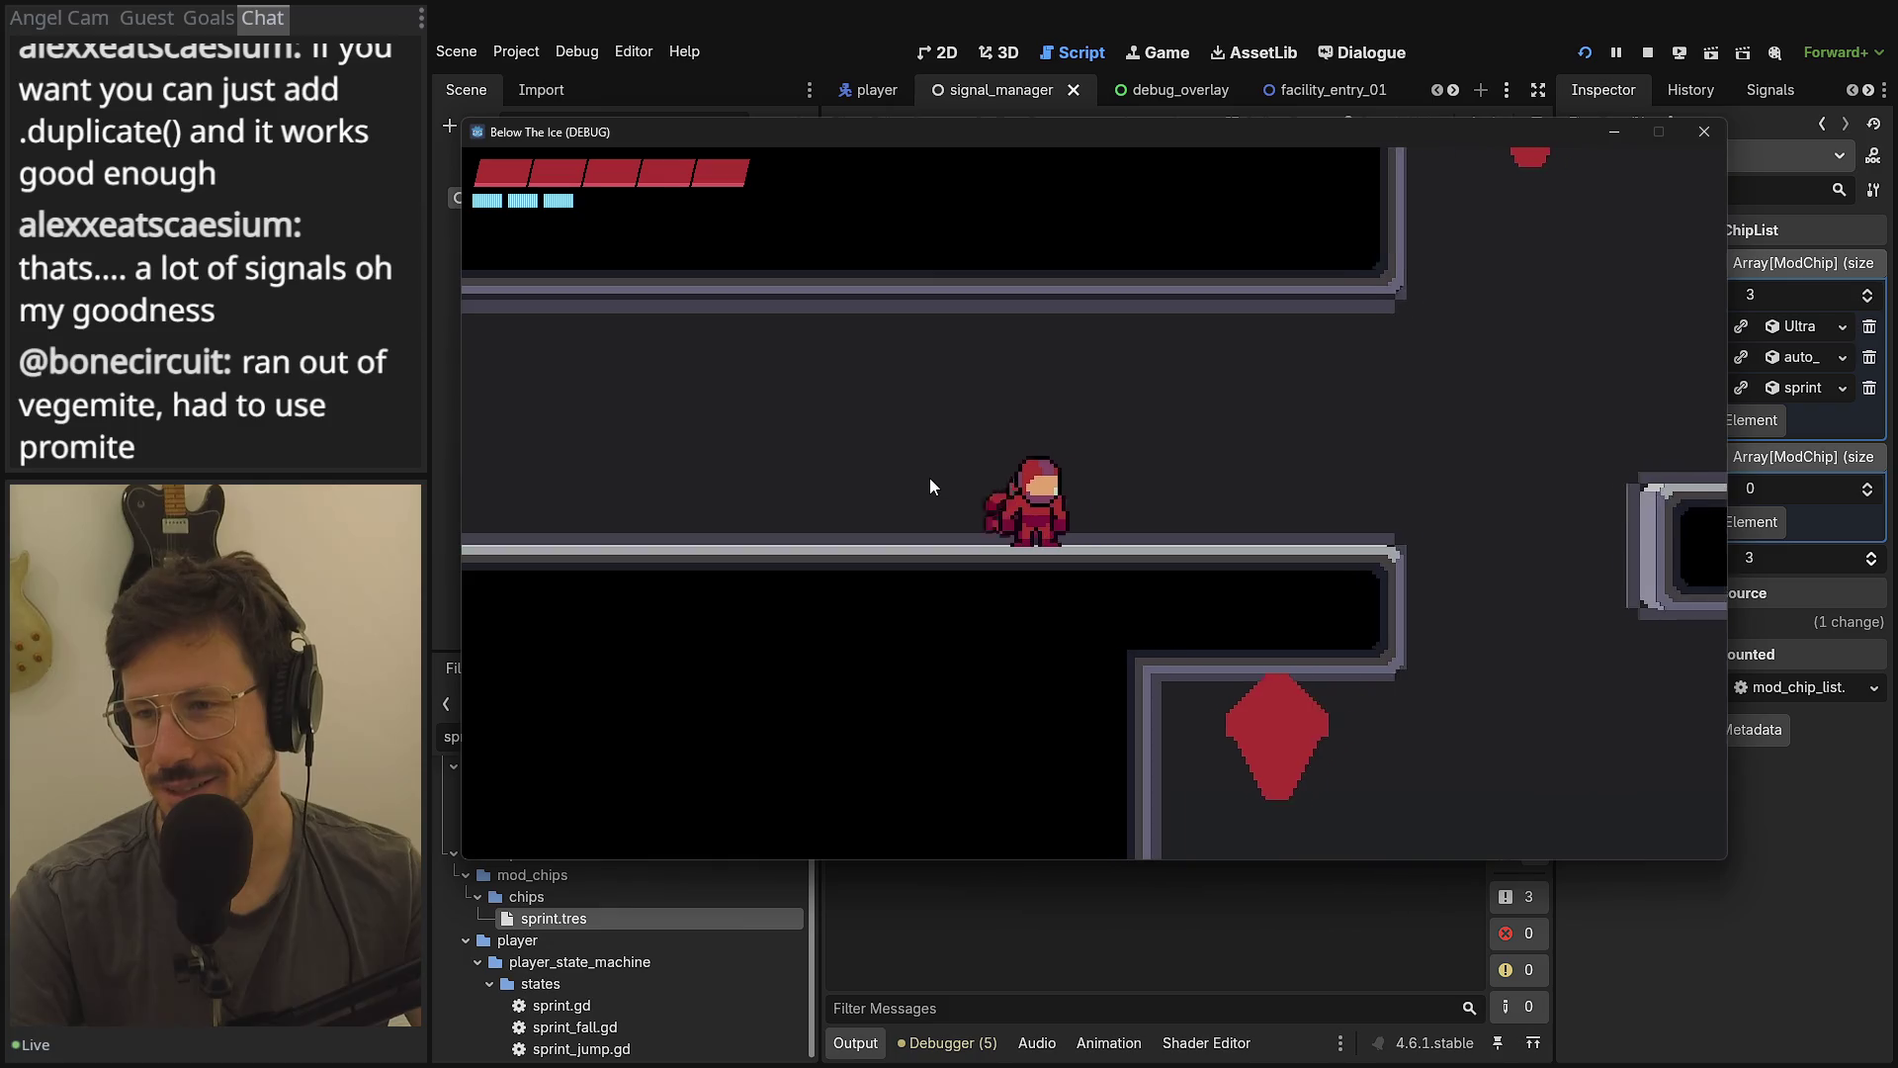
key("Left")
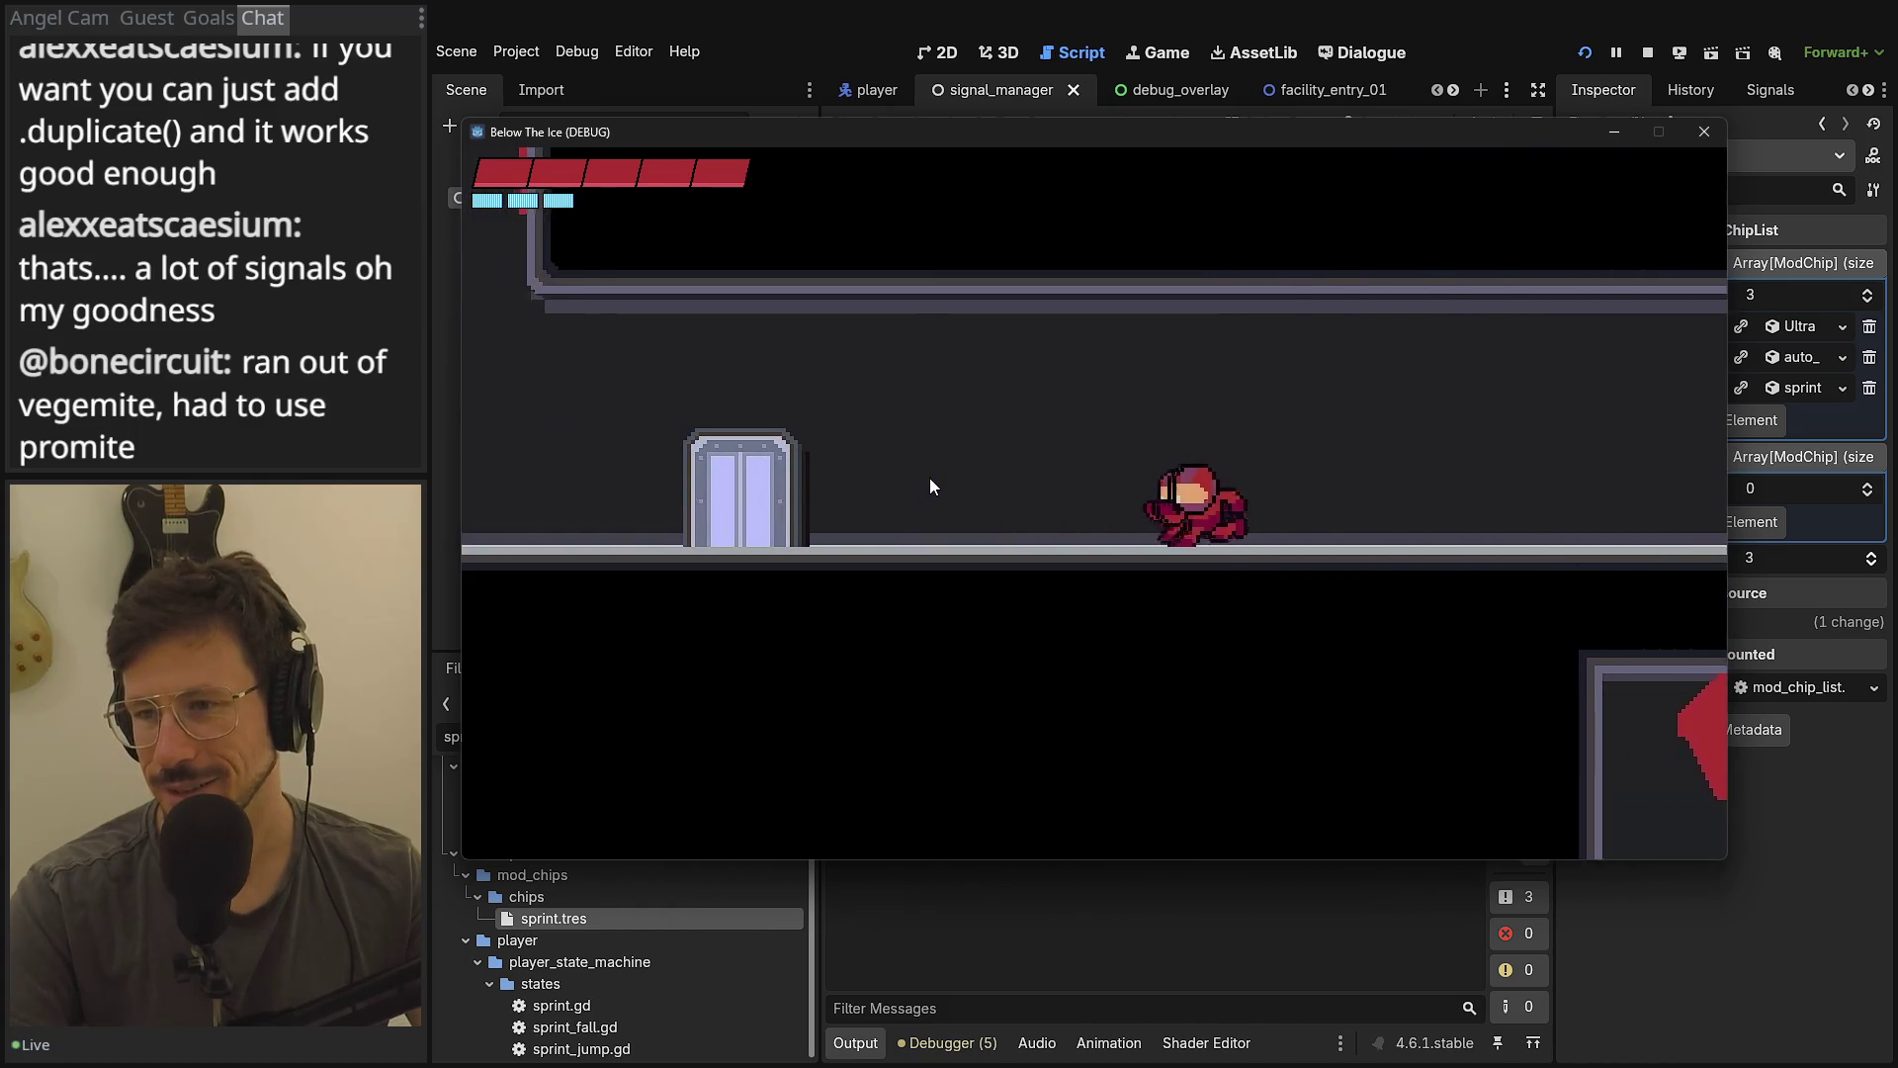
key("Right")
key("Left")
key("Right")
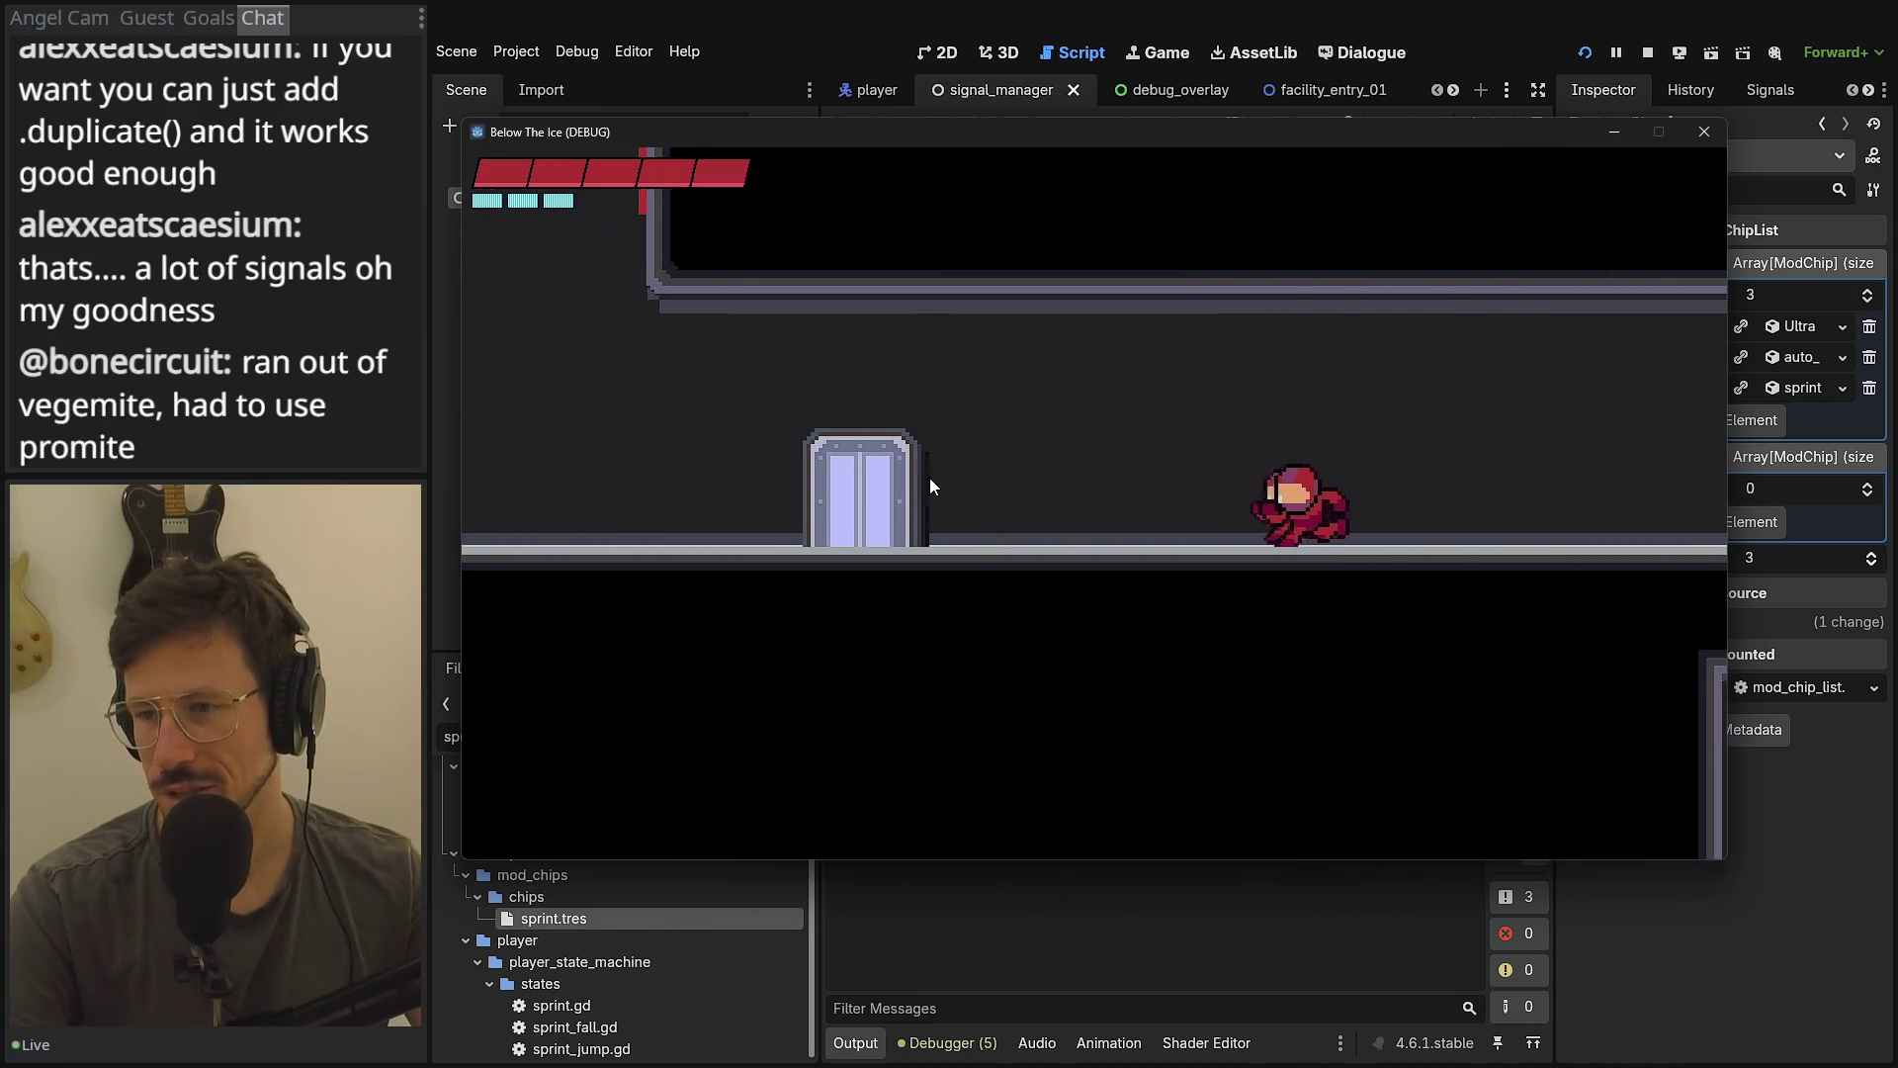
key("Left")
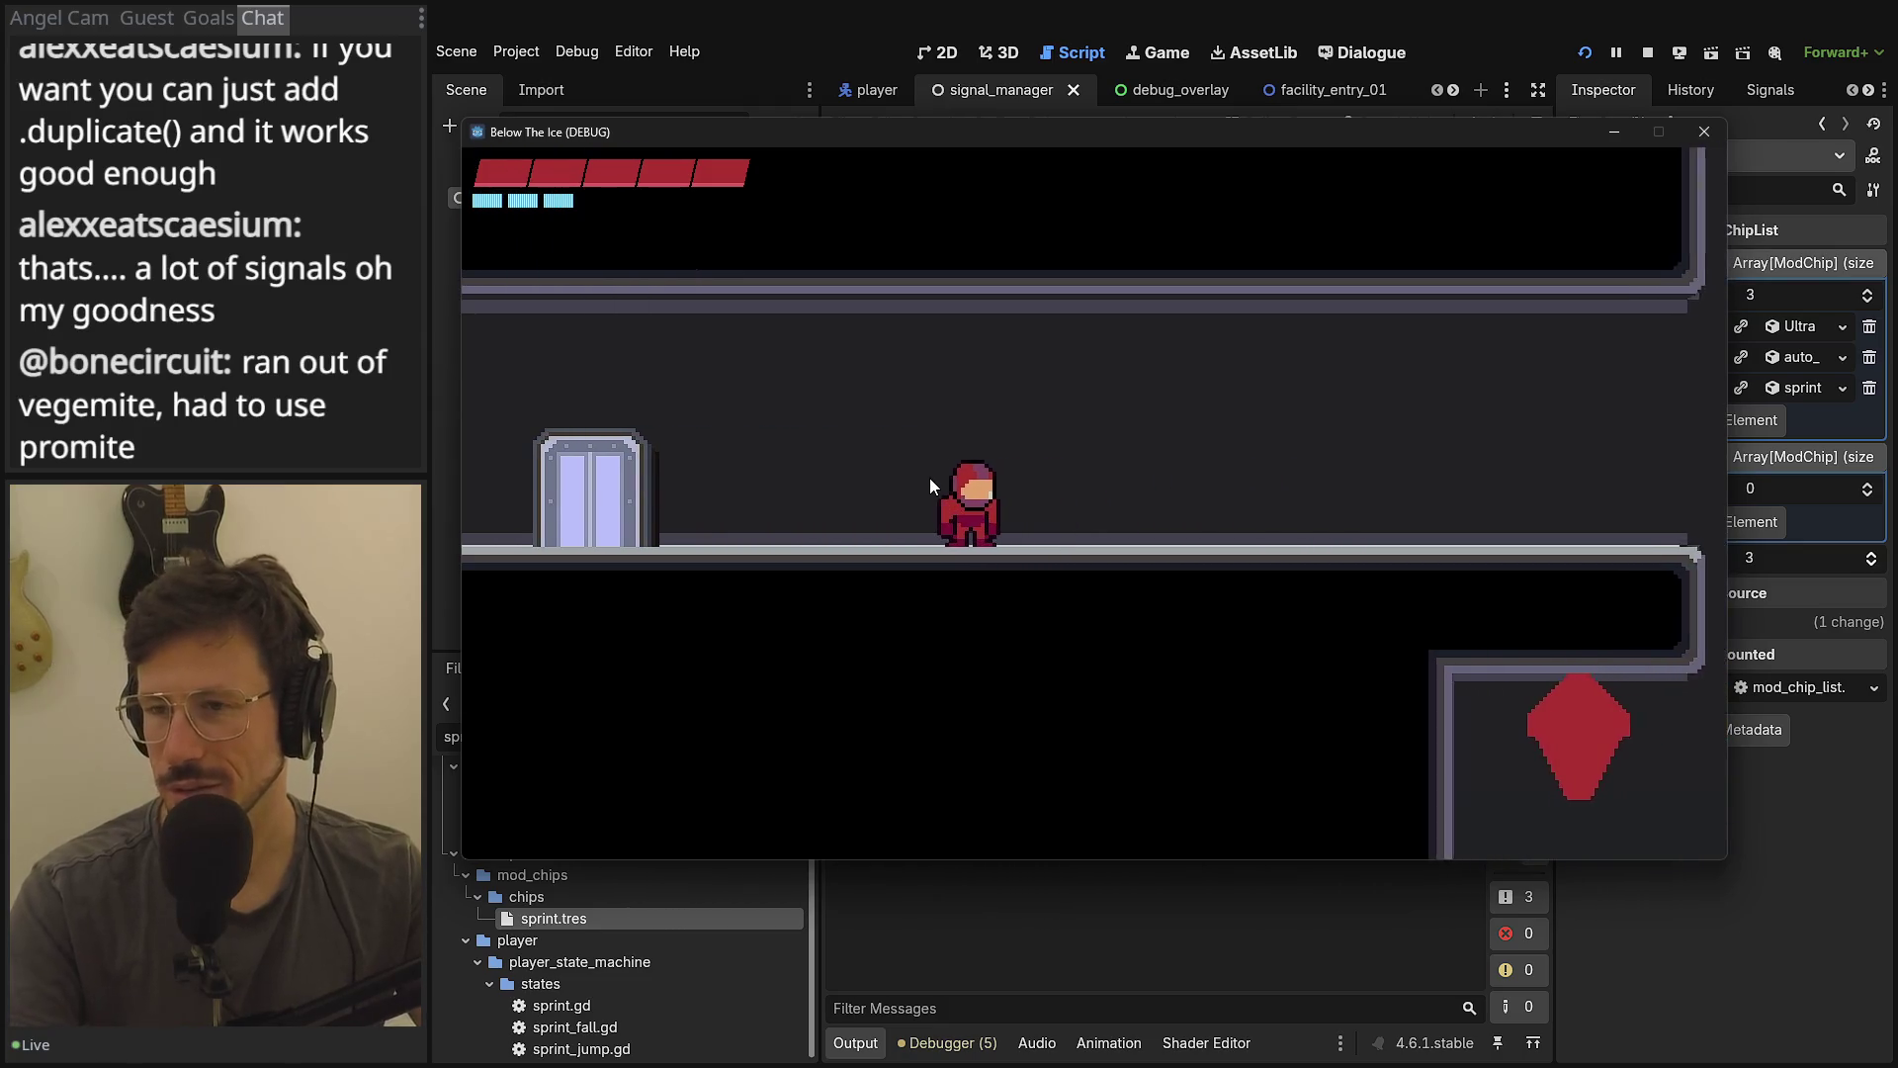
key("Left")
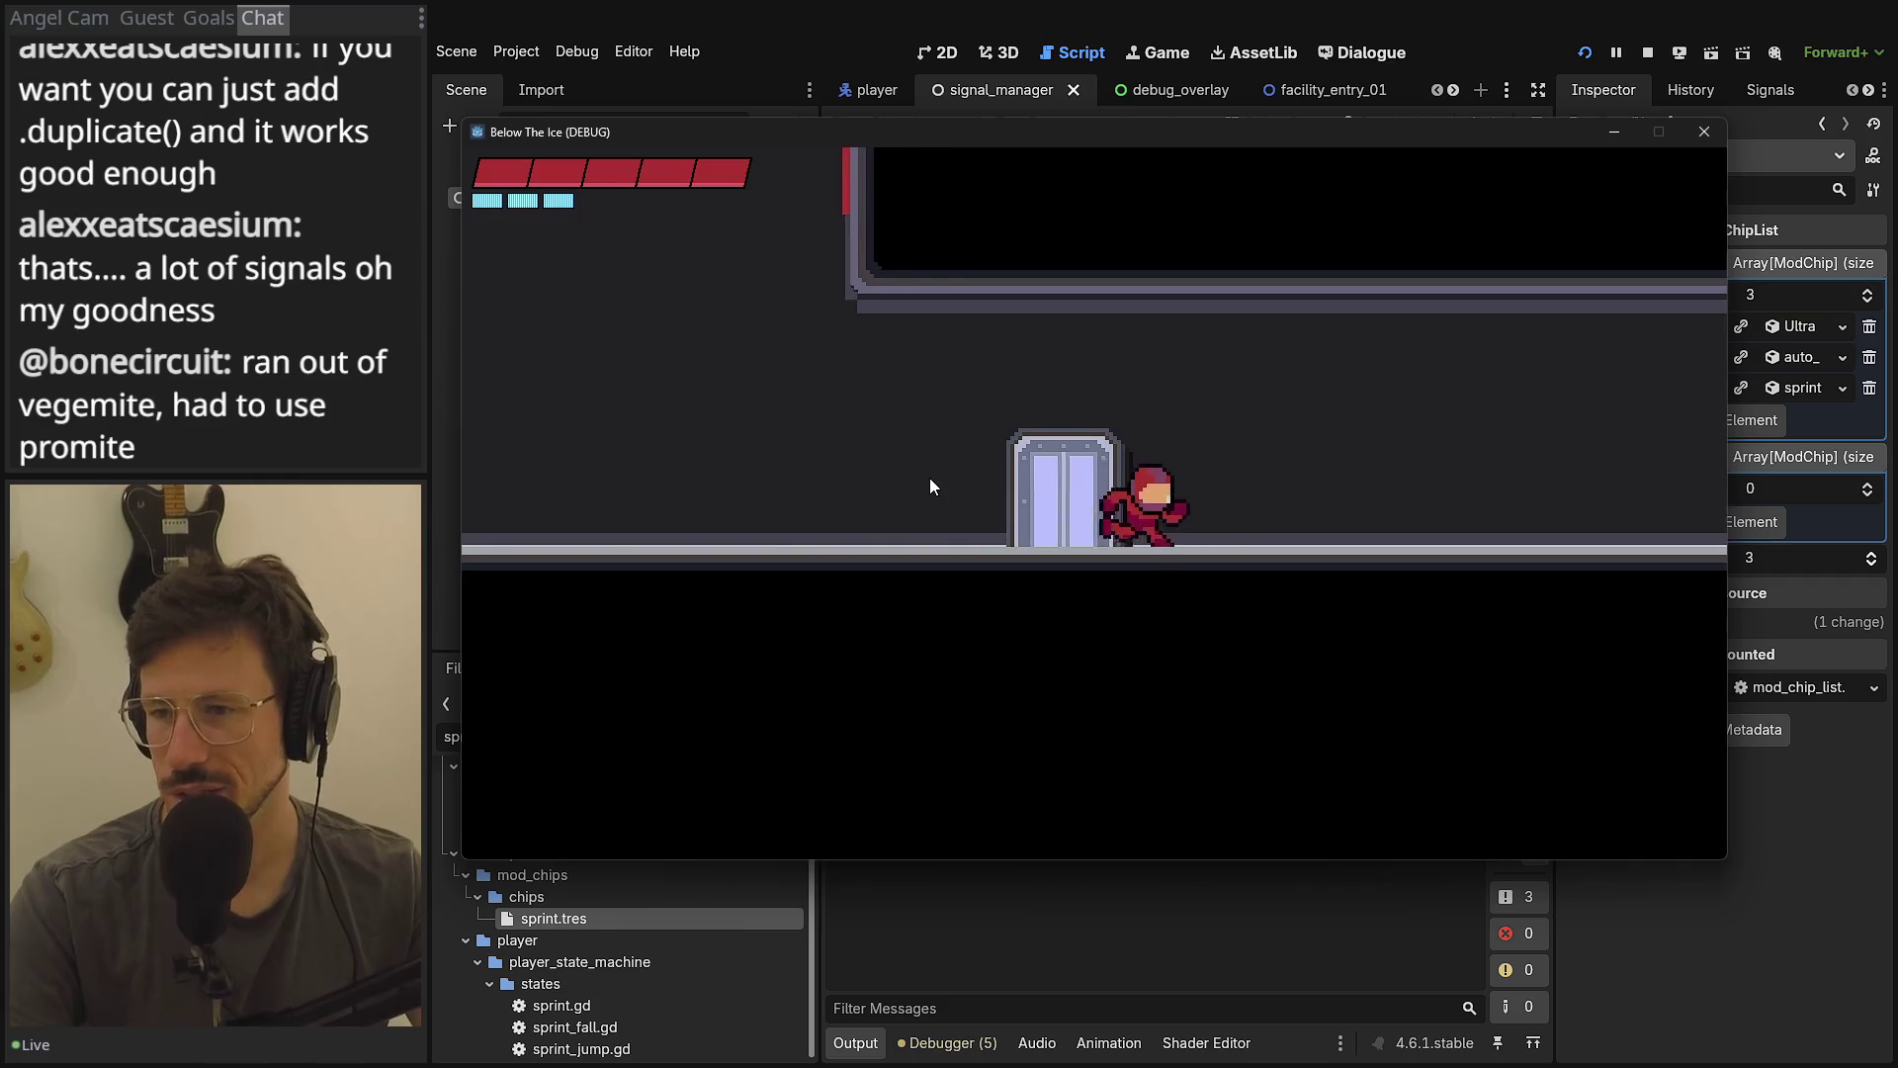
key("Right")
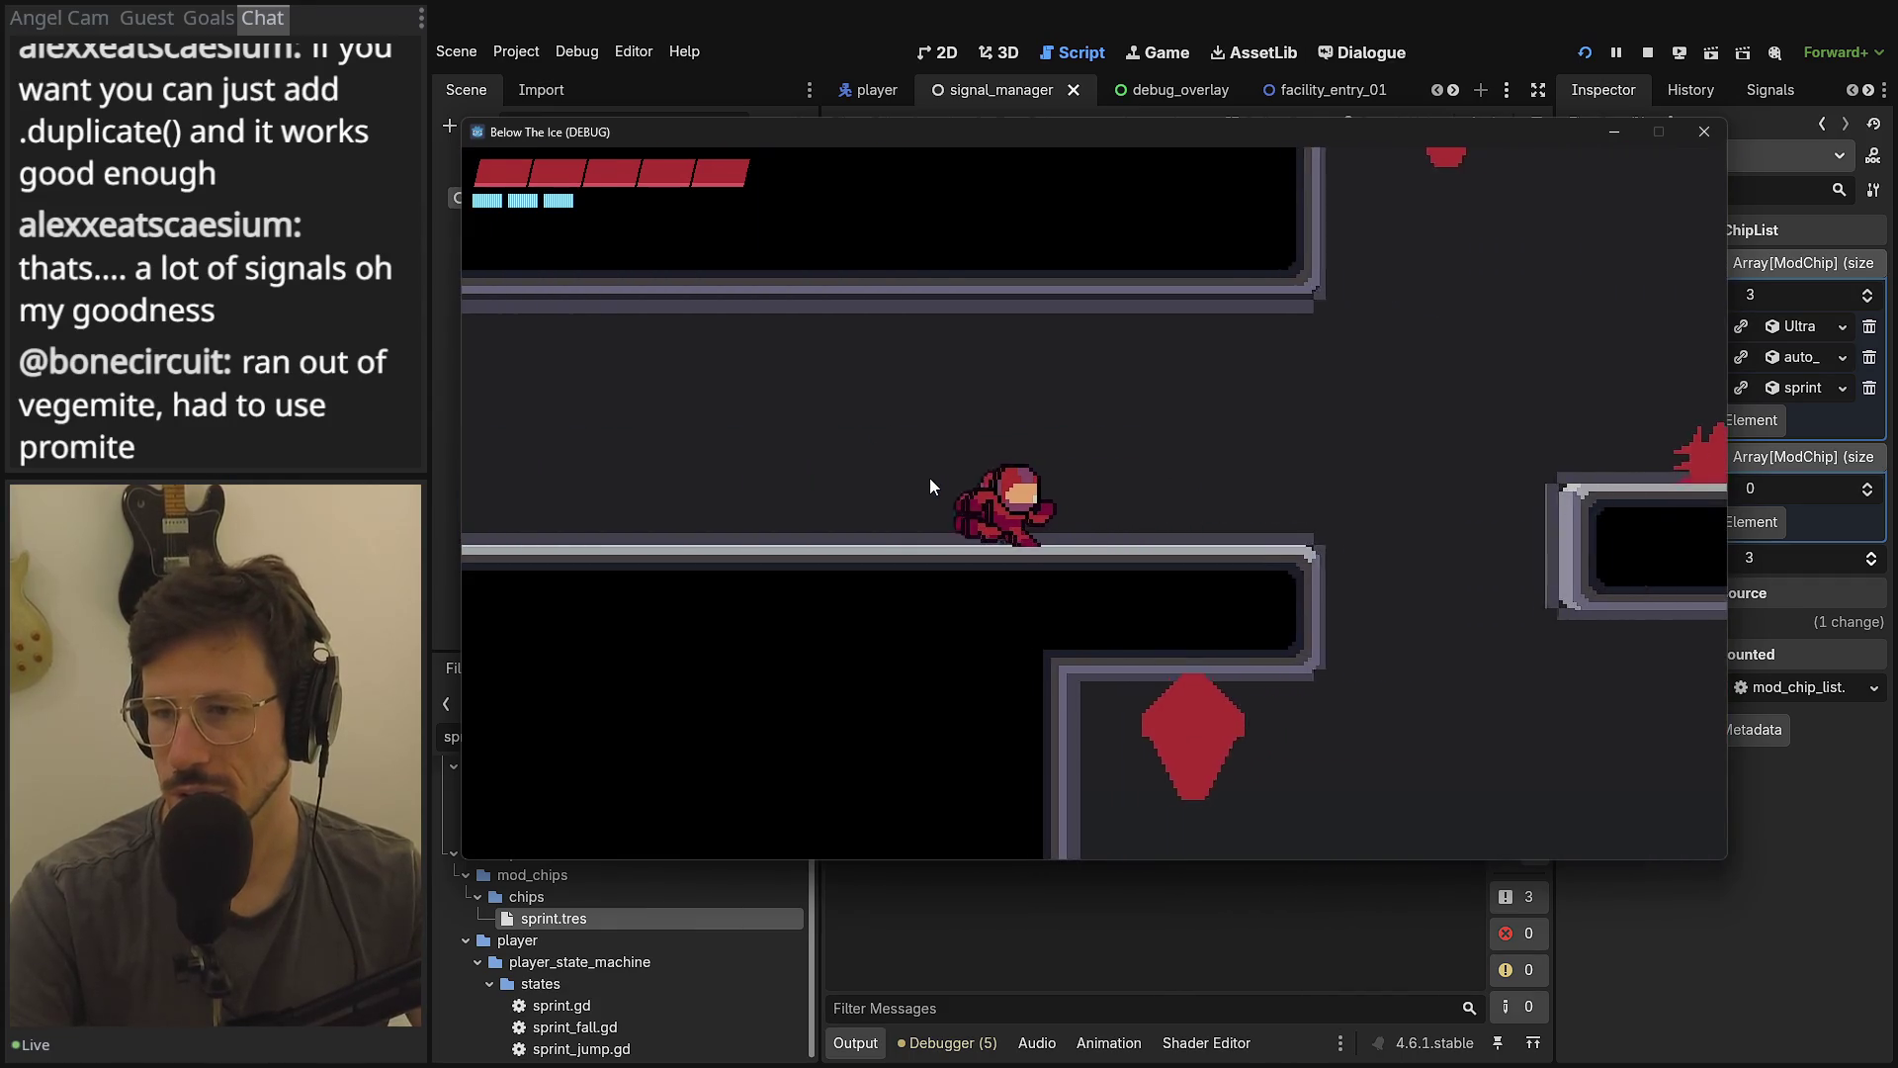
key("Right")
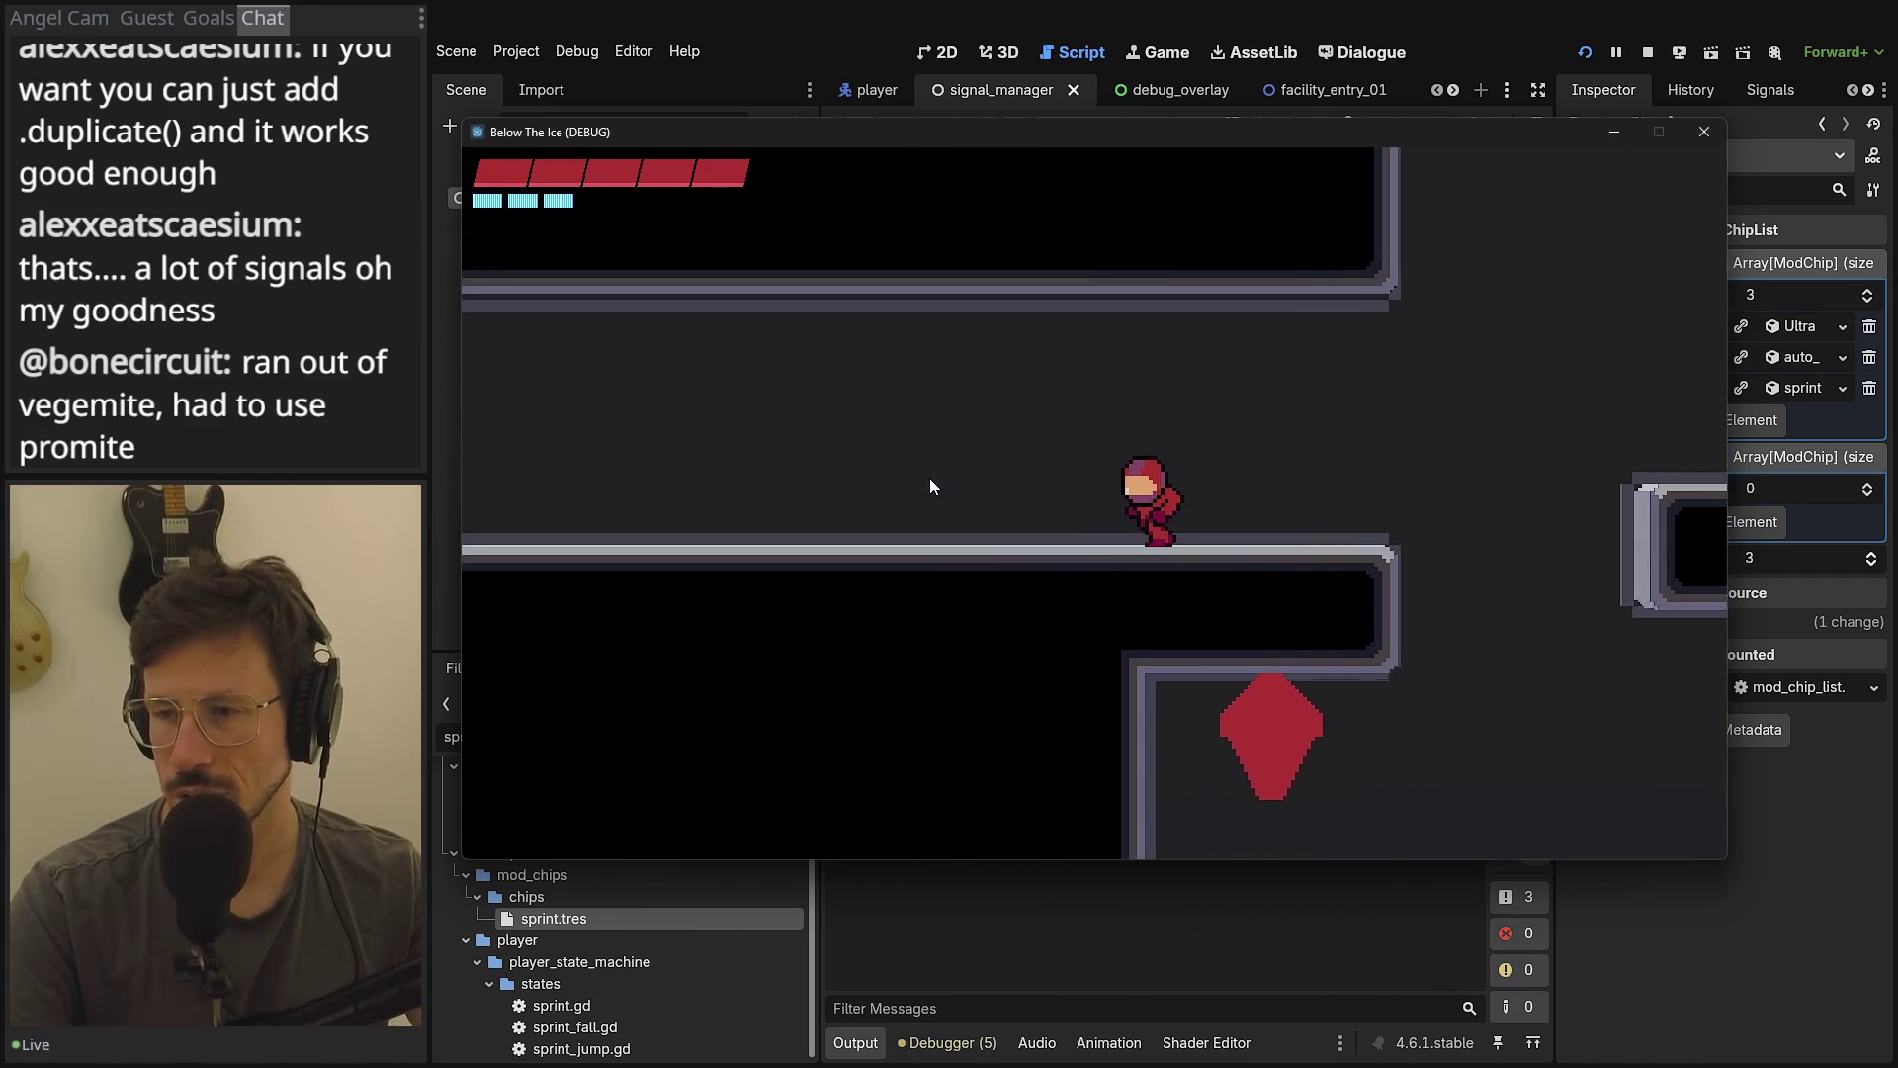
key("Left")
key("Right")
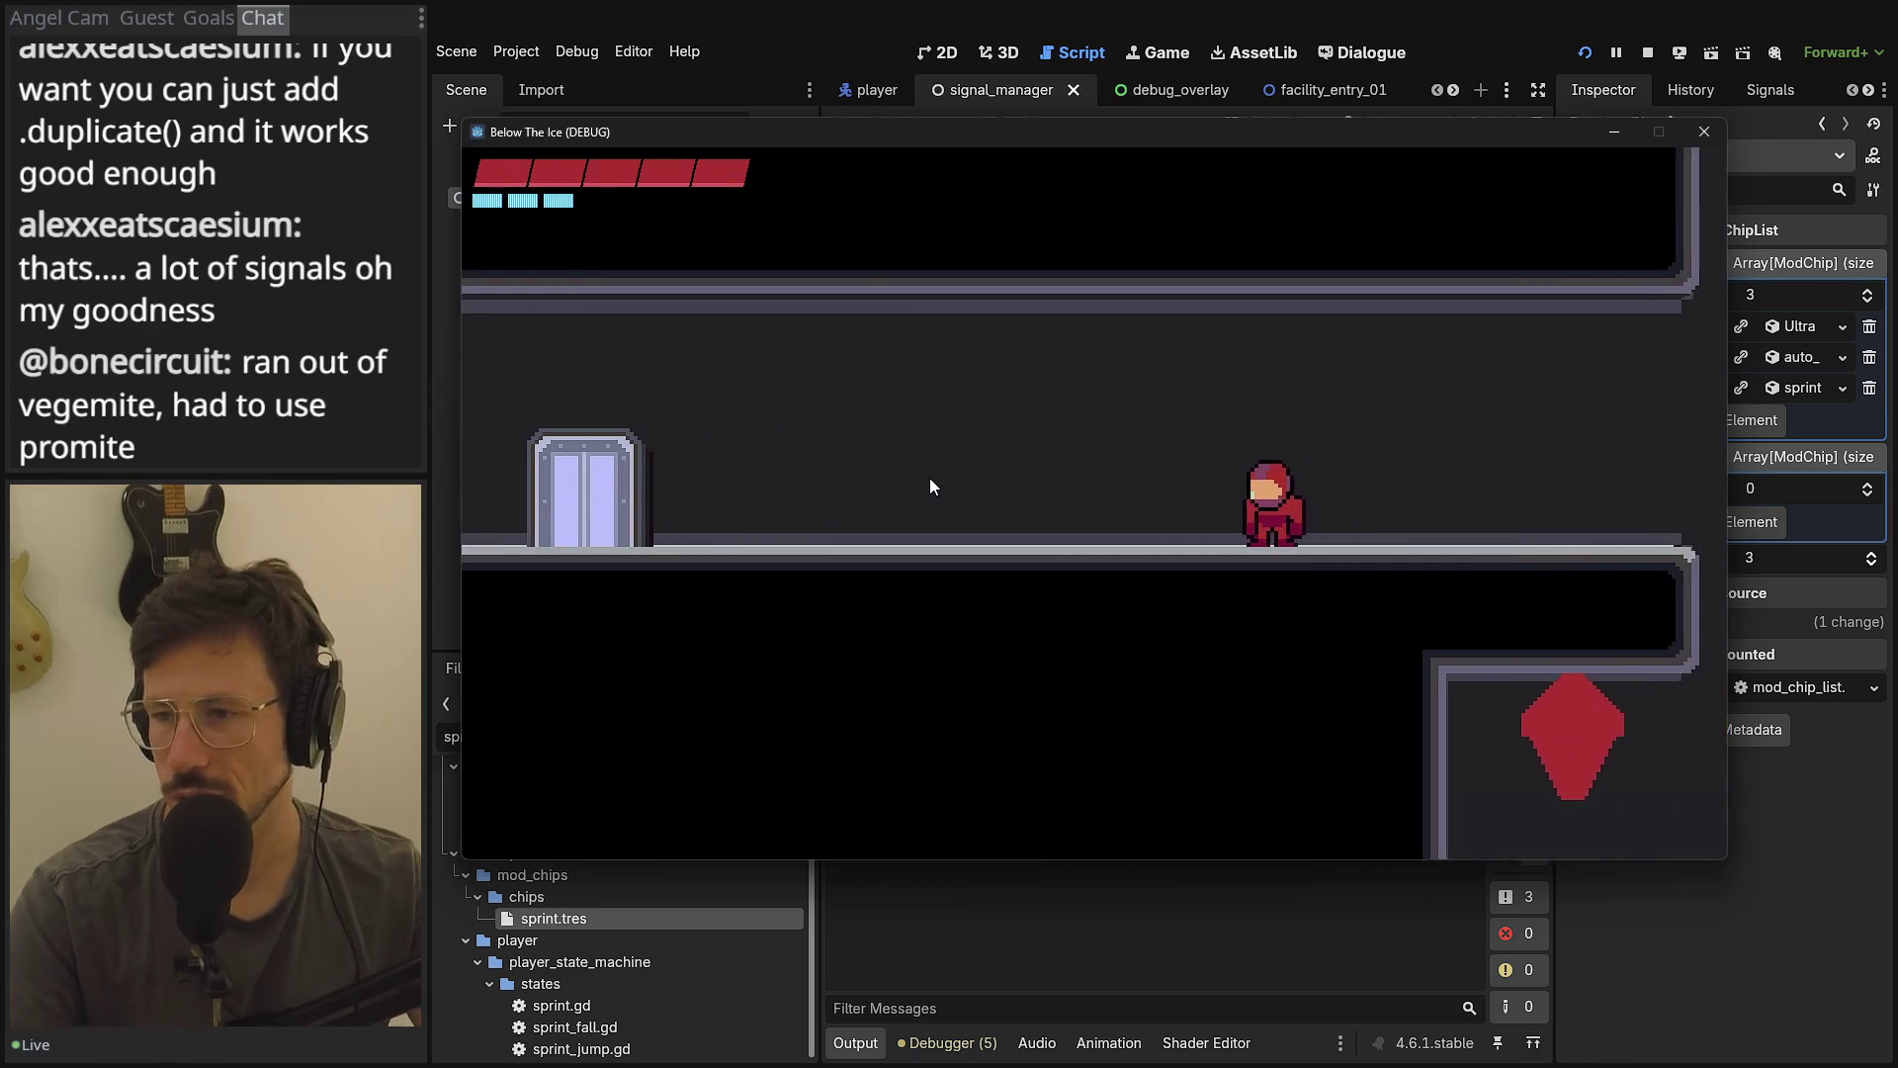
key("F8")
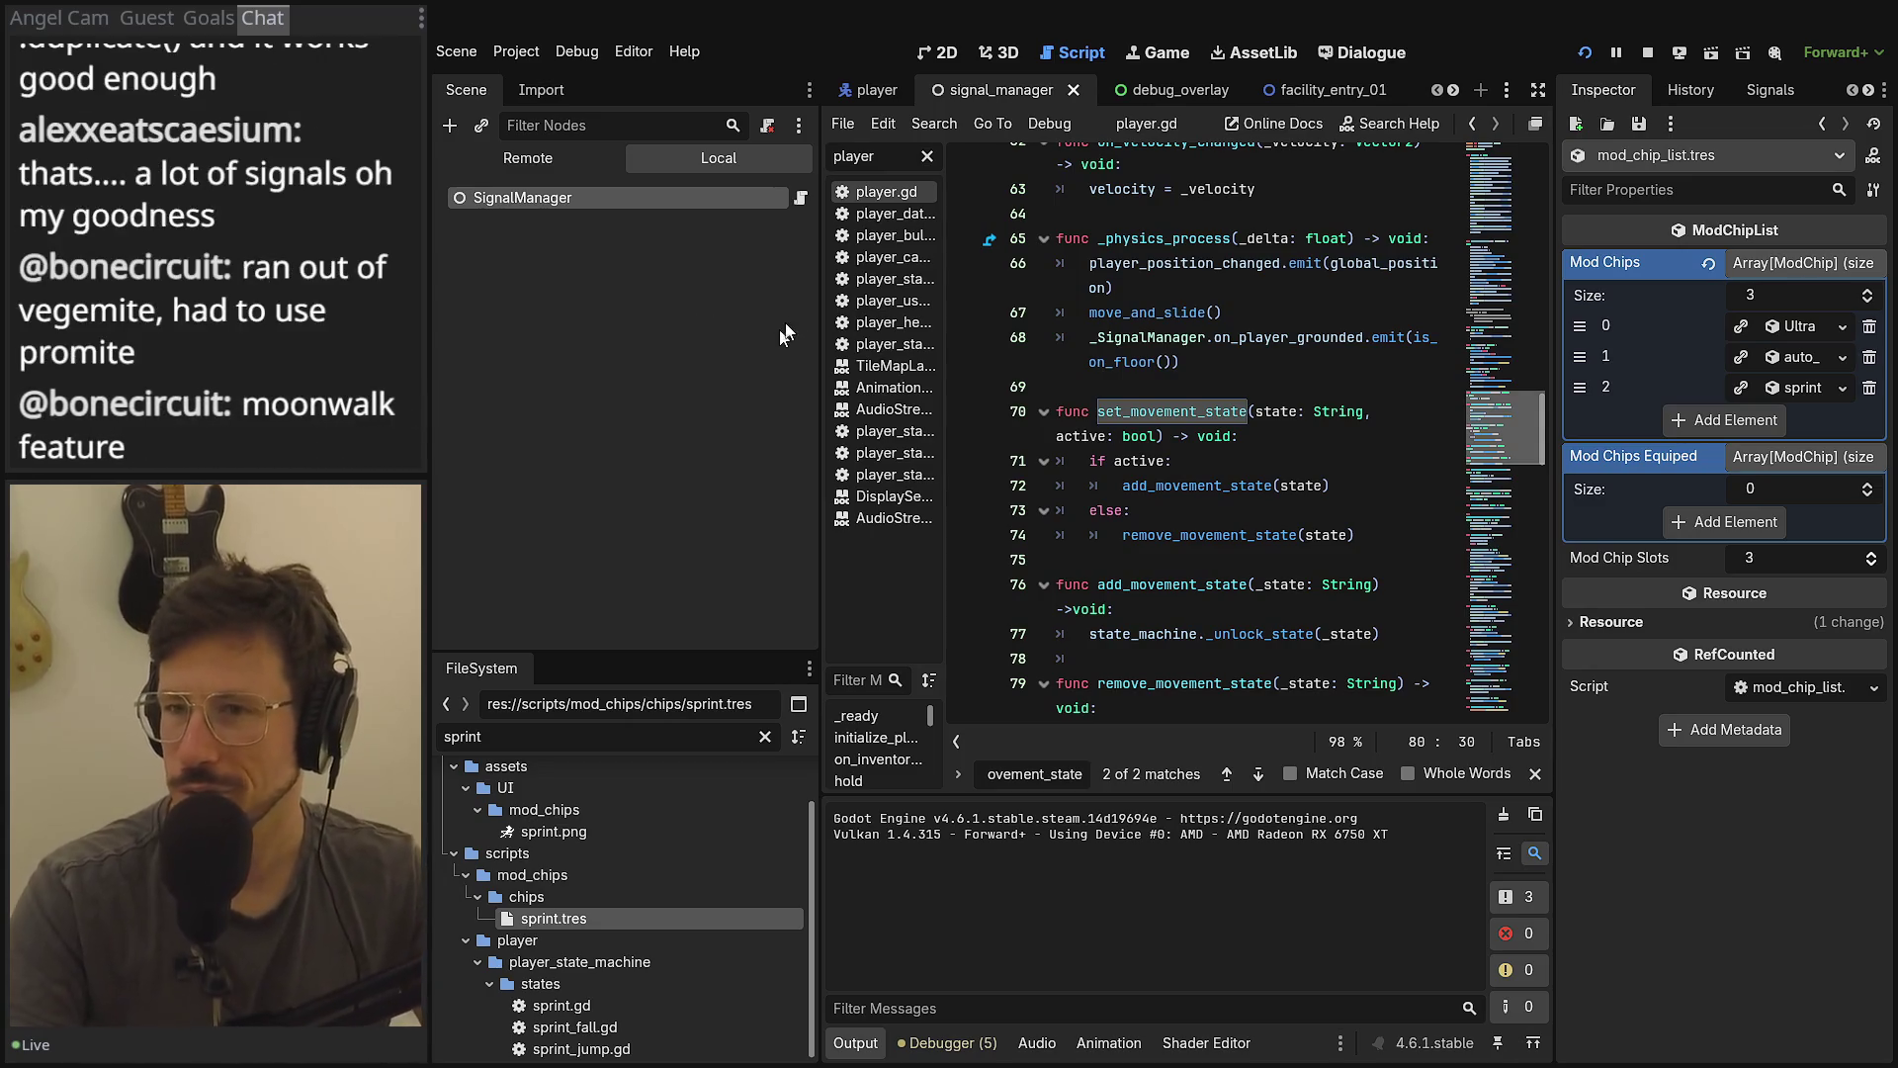
left_click(880, 93)
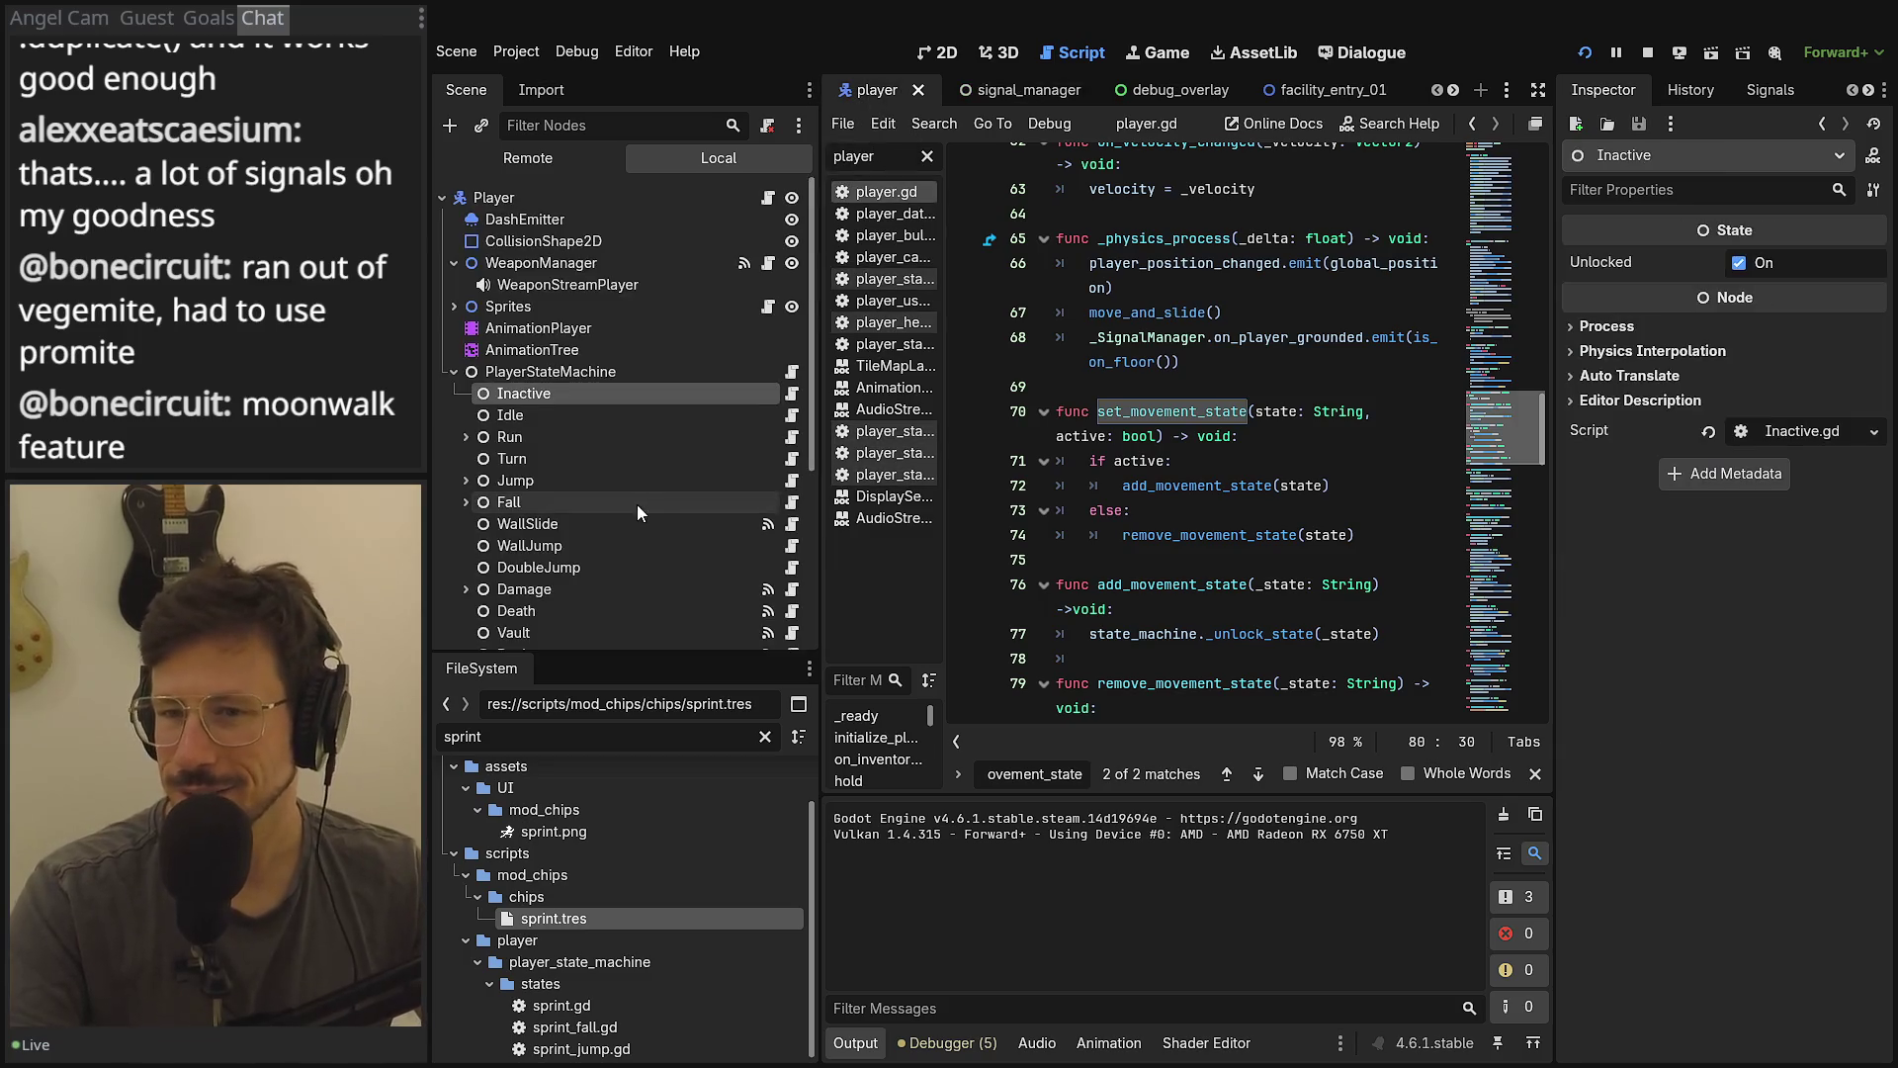
scroll(633, 465, "down", 3)
left_click(692, 463)
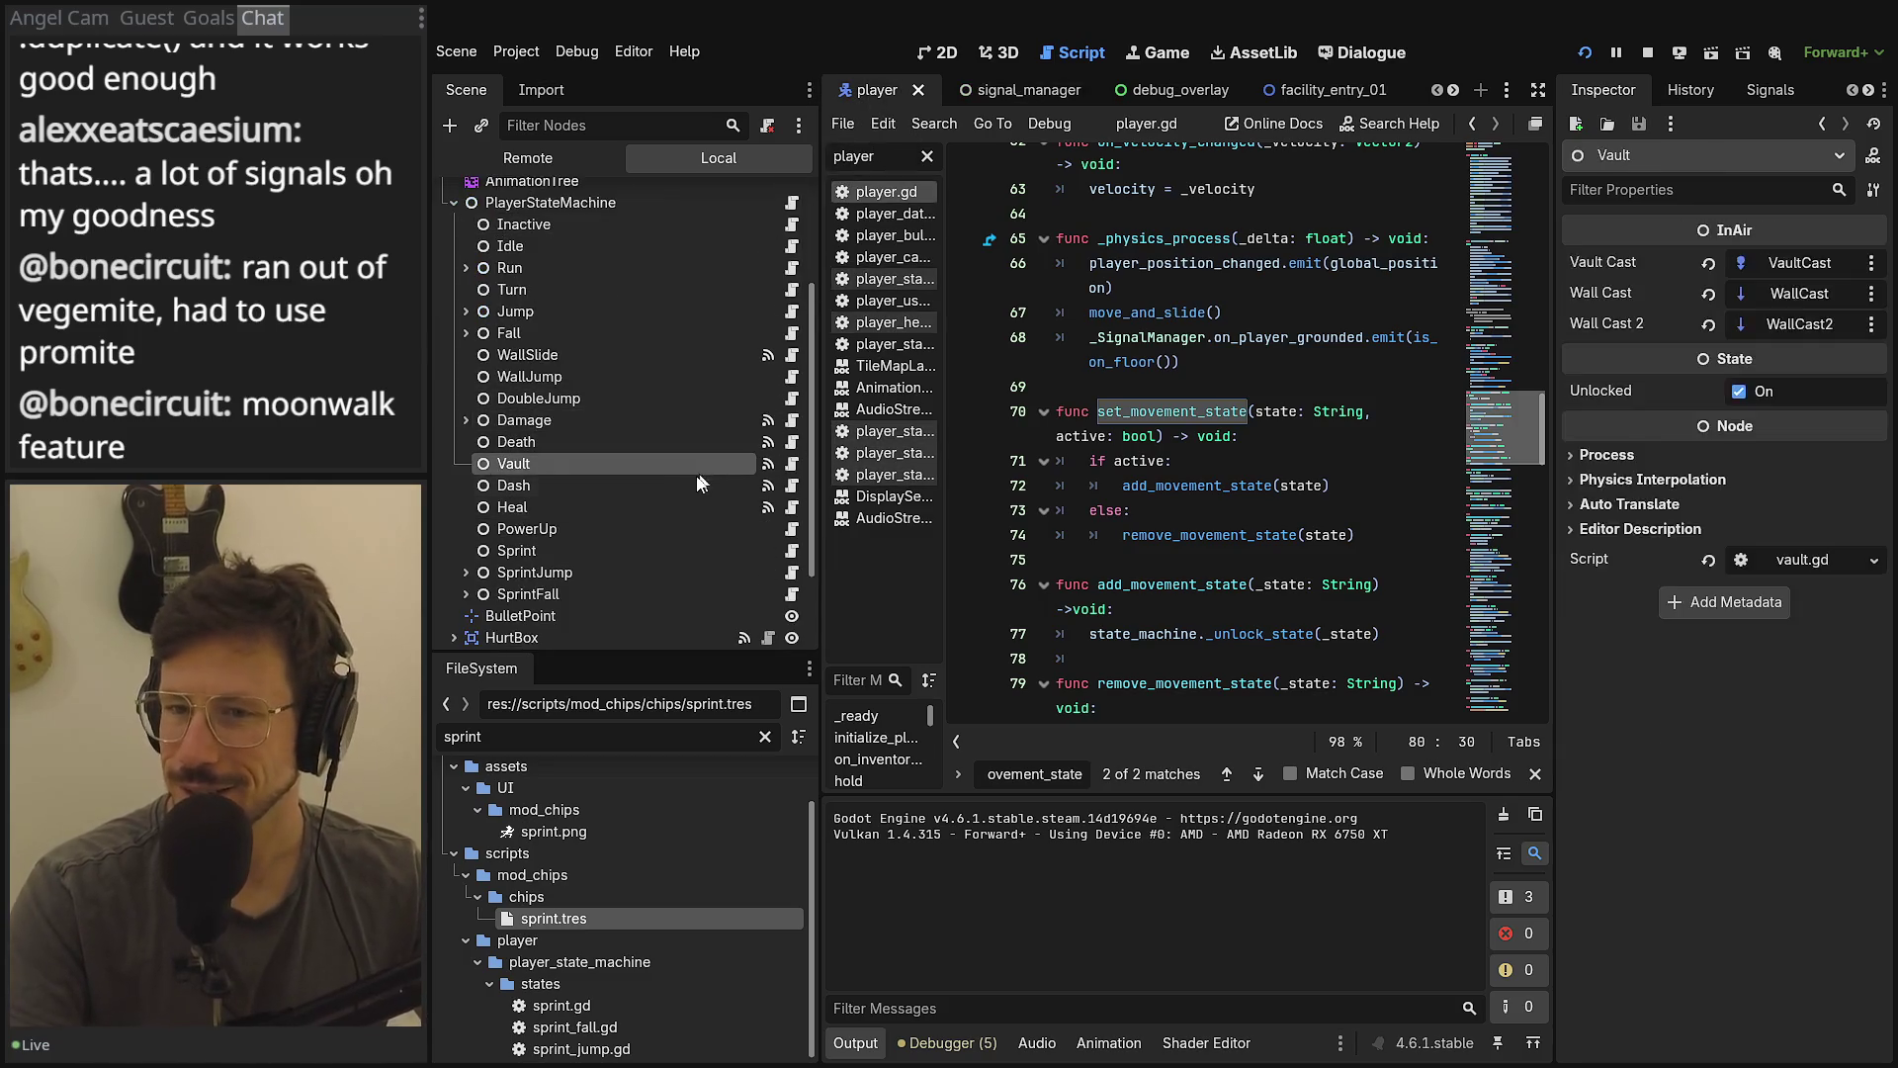
left_click(781, 484)
left_click(791, 485)
left_click_drag(818, 568, 716, 568)
left_click_drag(1553, 435, 1668, 435)
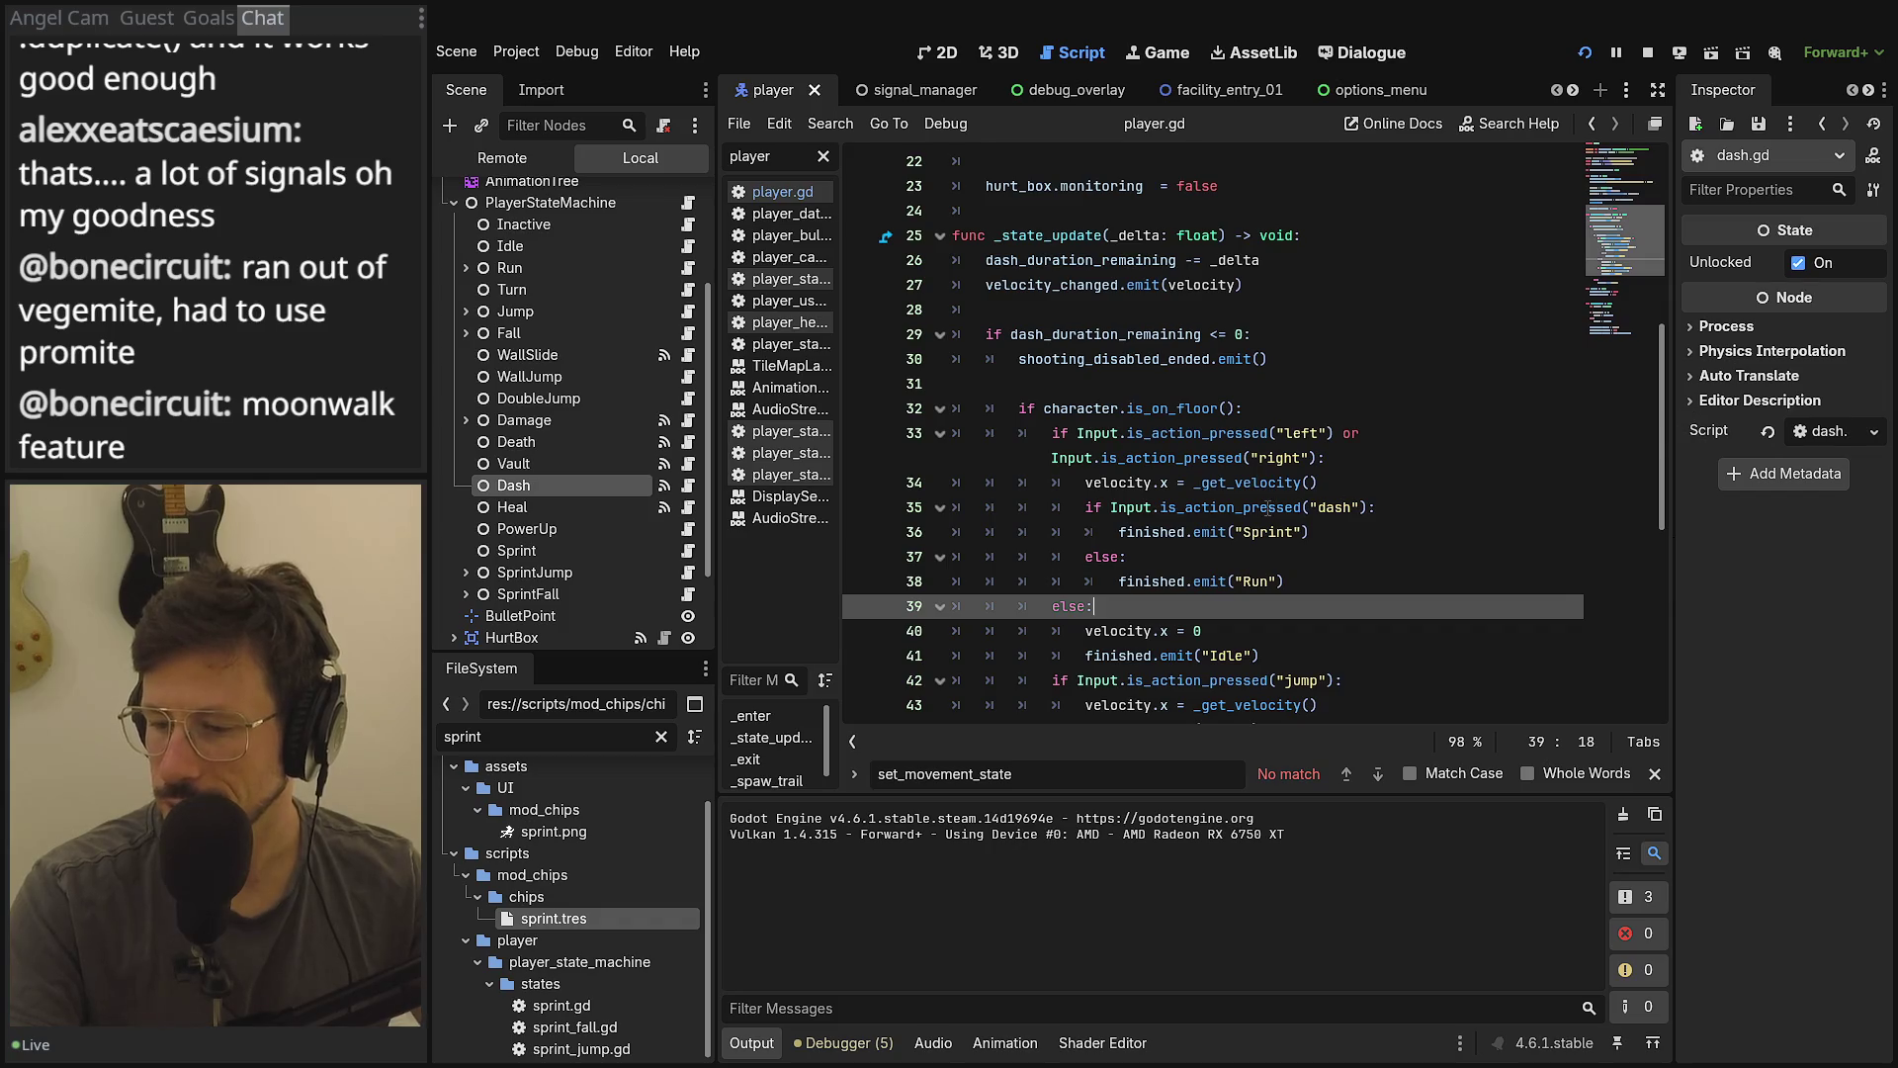
scroll(1268, 507, "down", 2)
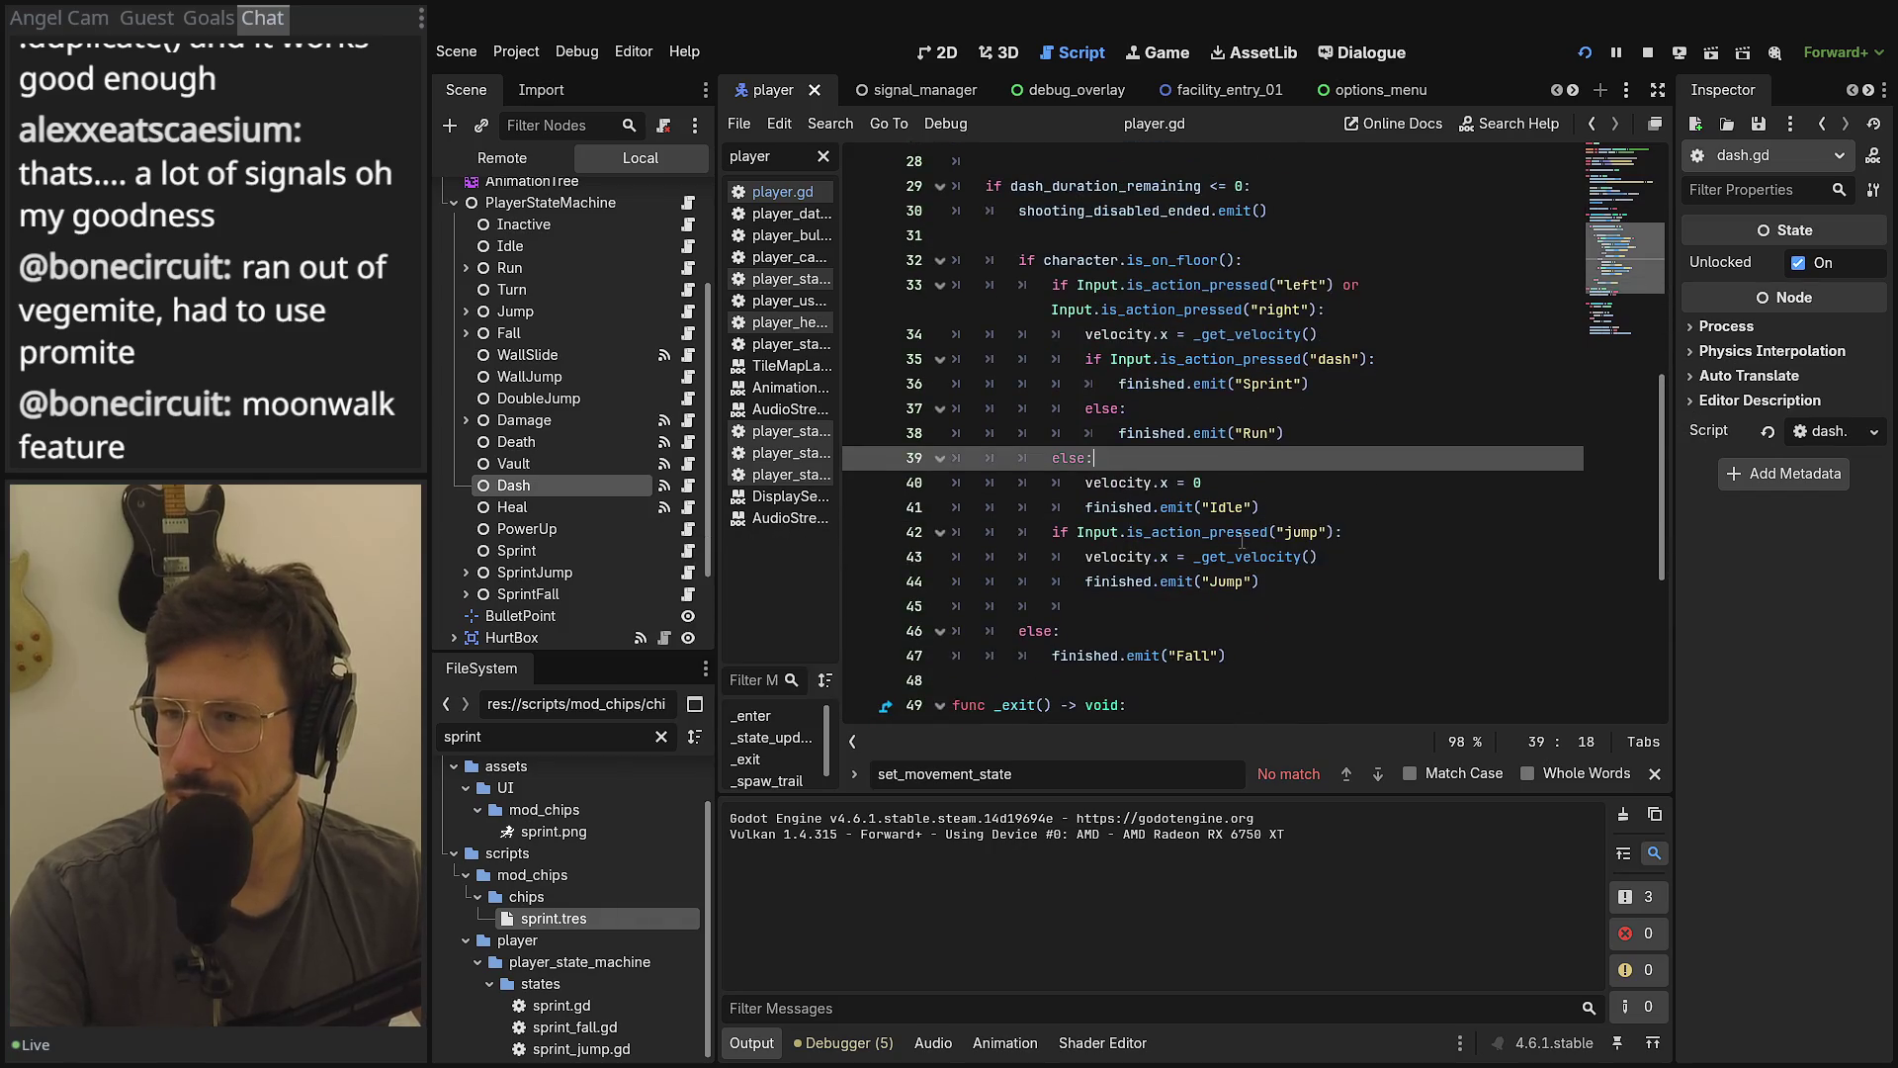
scroll(1242, 538, "up", 3)
scroll(1261, 521, "up", 3)
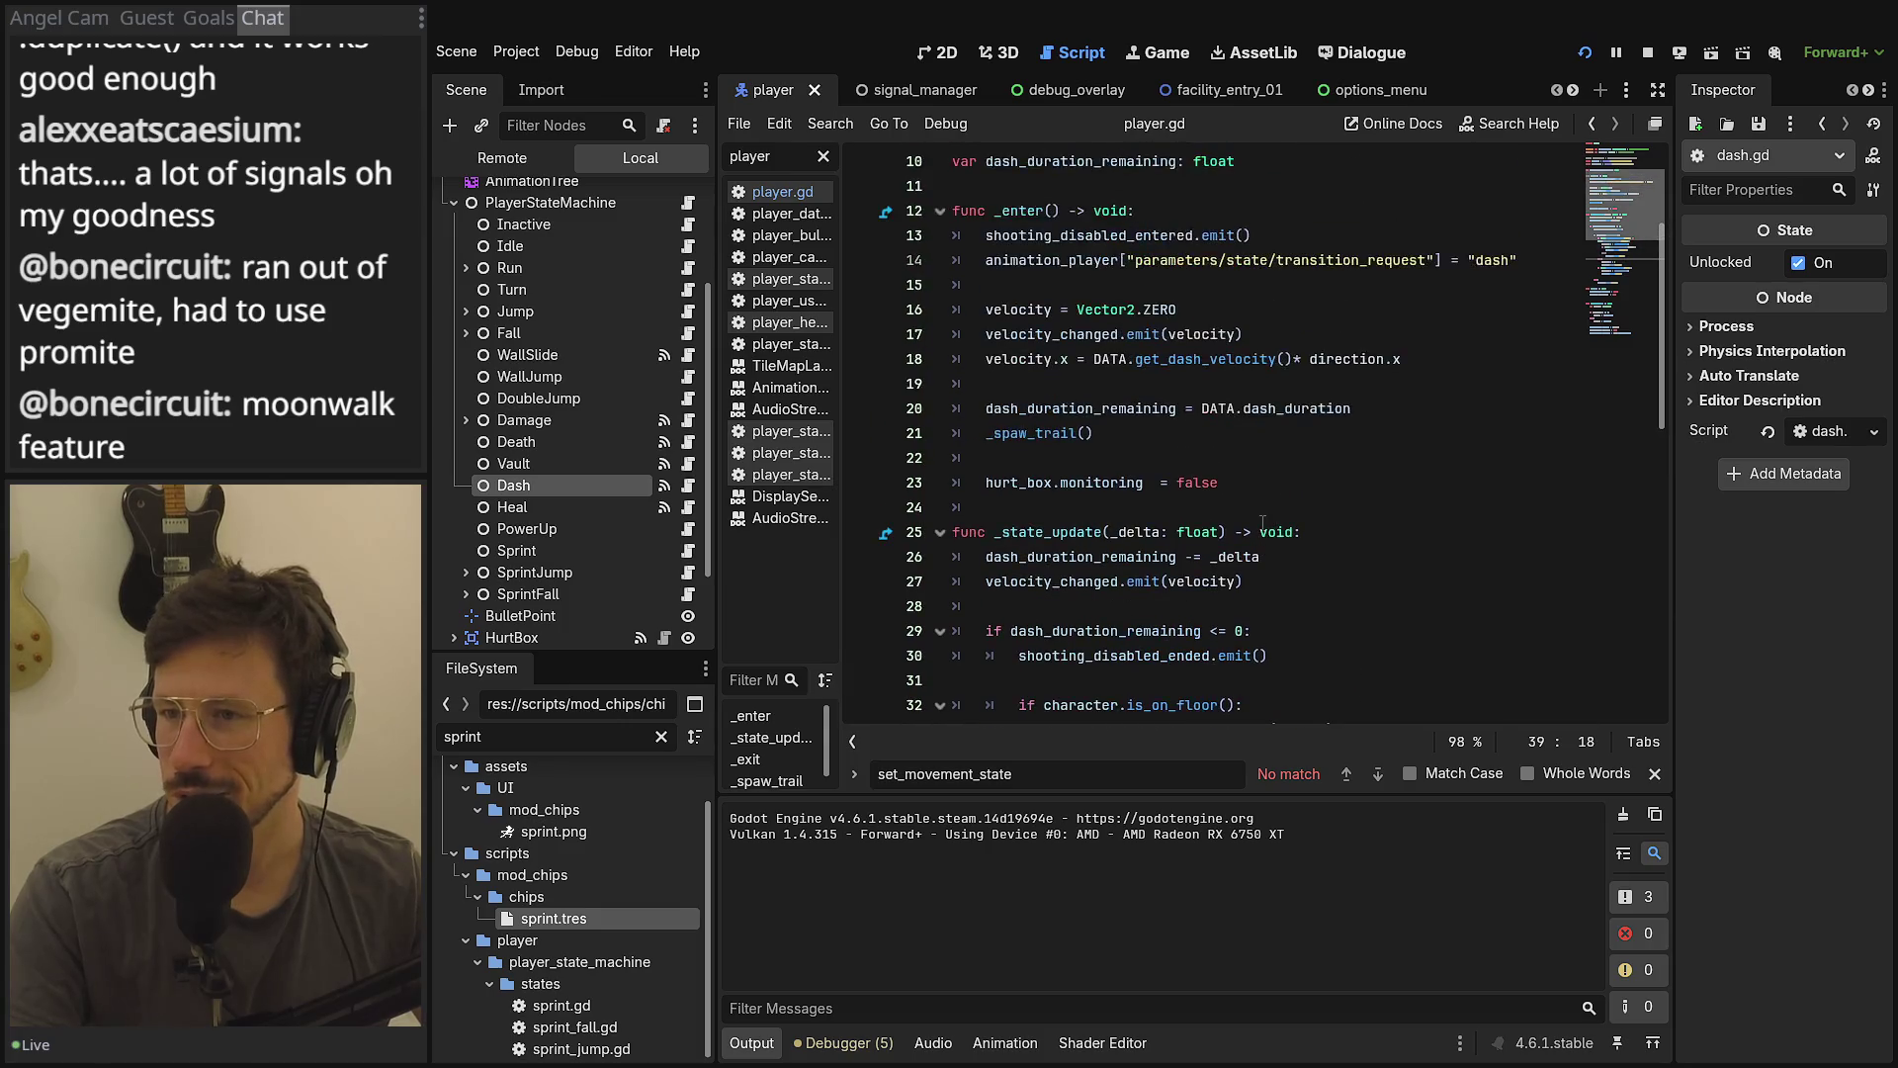
scroll(1268, 446, "up", 3)
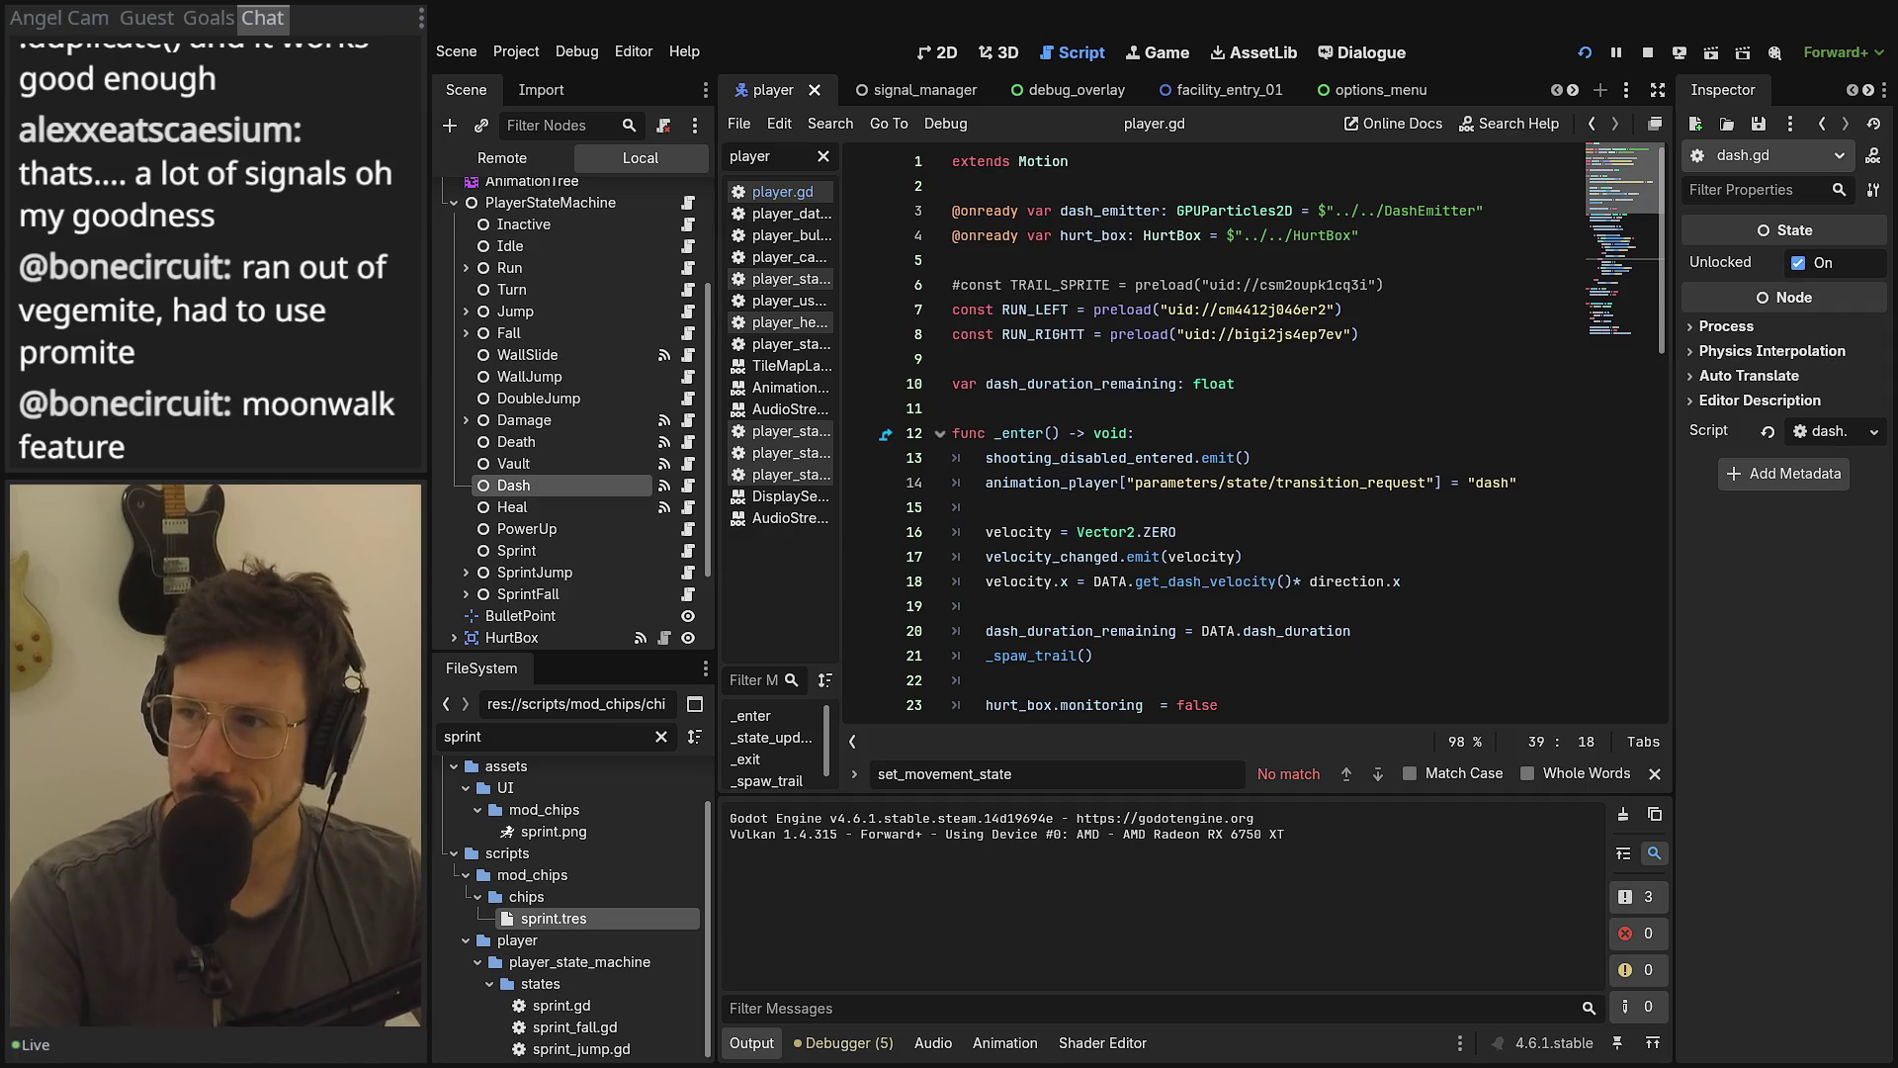
key("F5")
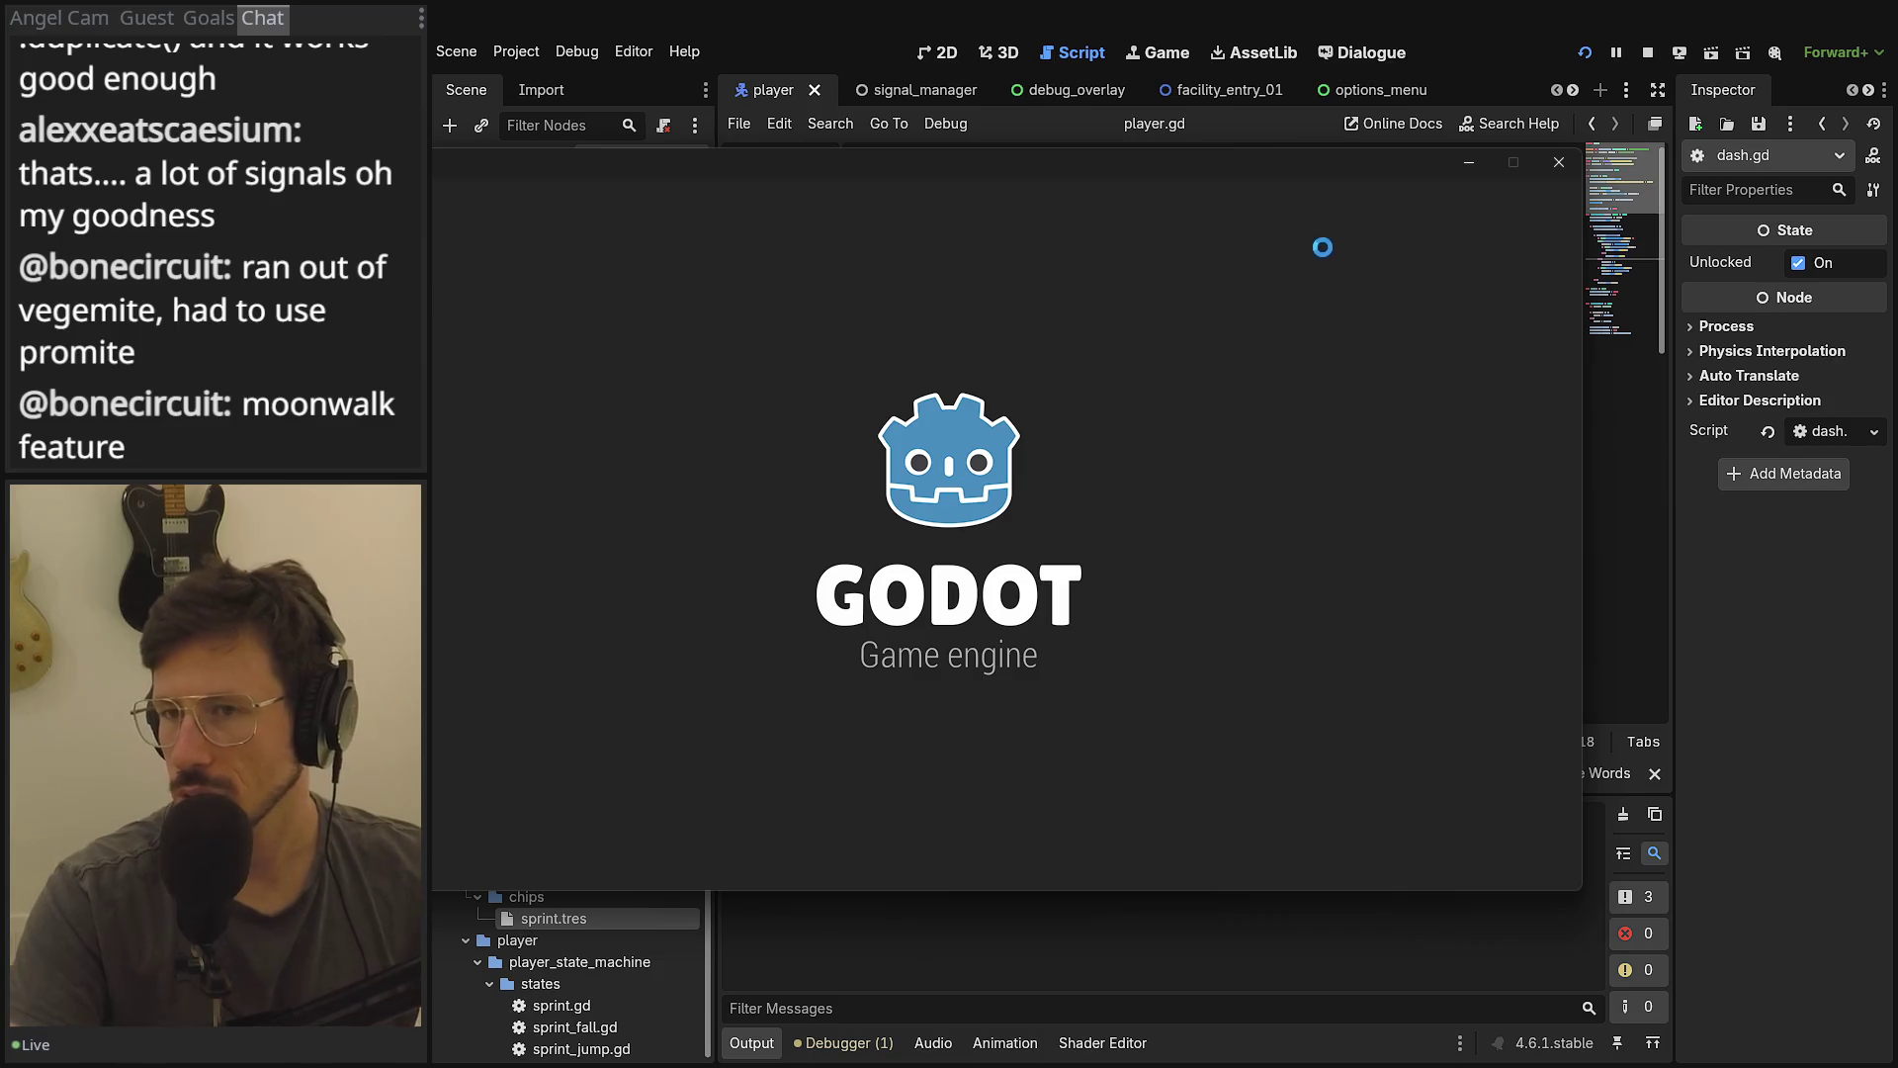
Load save slot 1 and move the character right
left_click(762, 466)
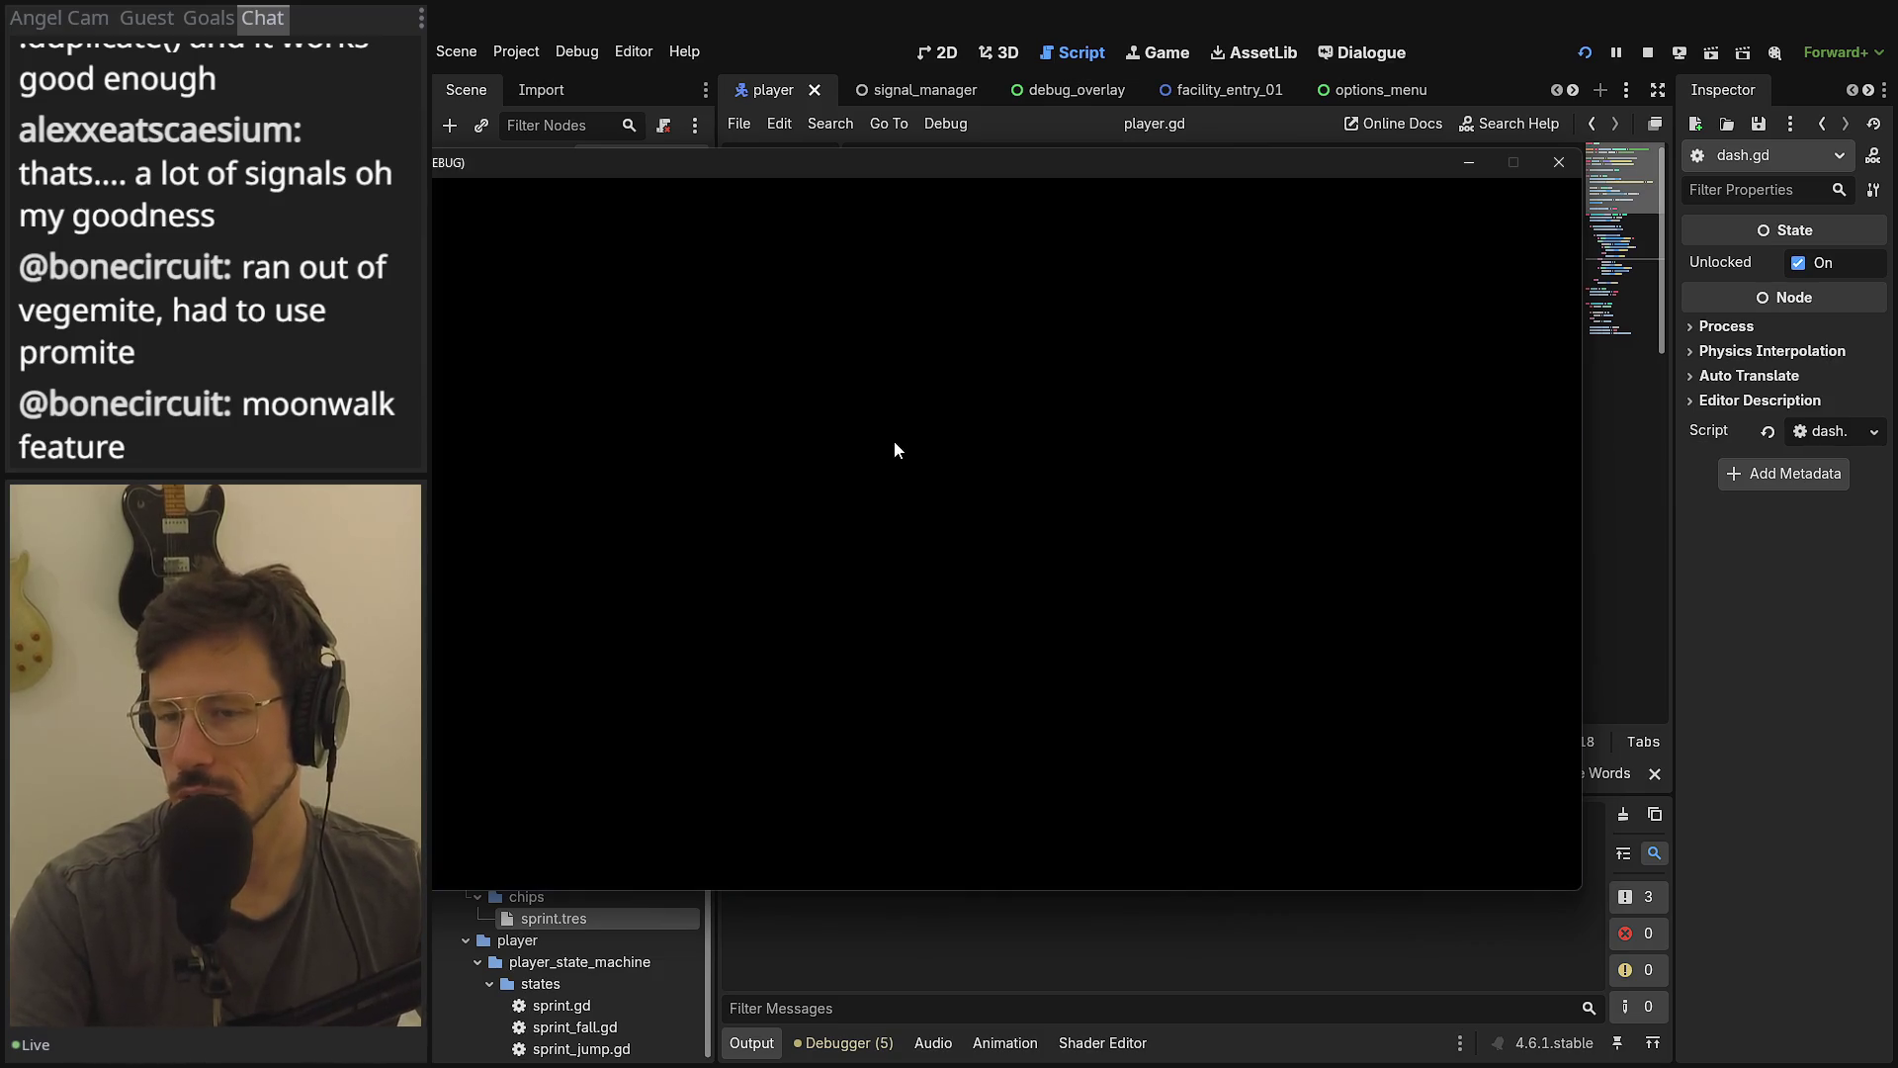
key("d")
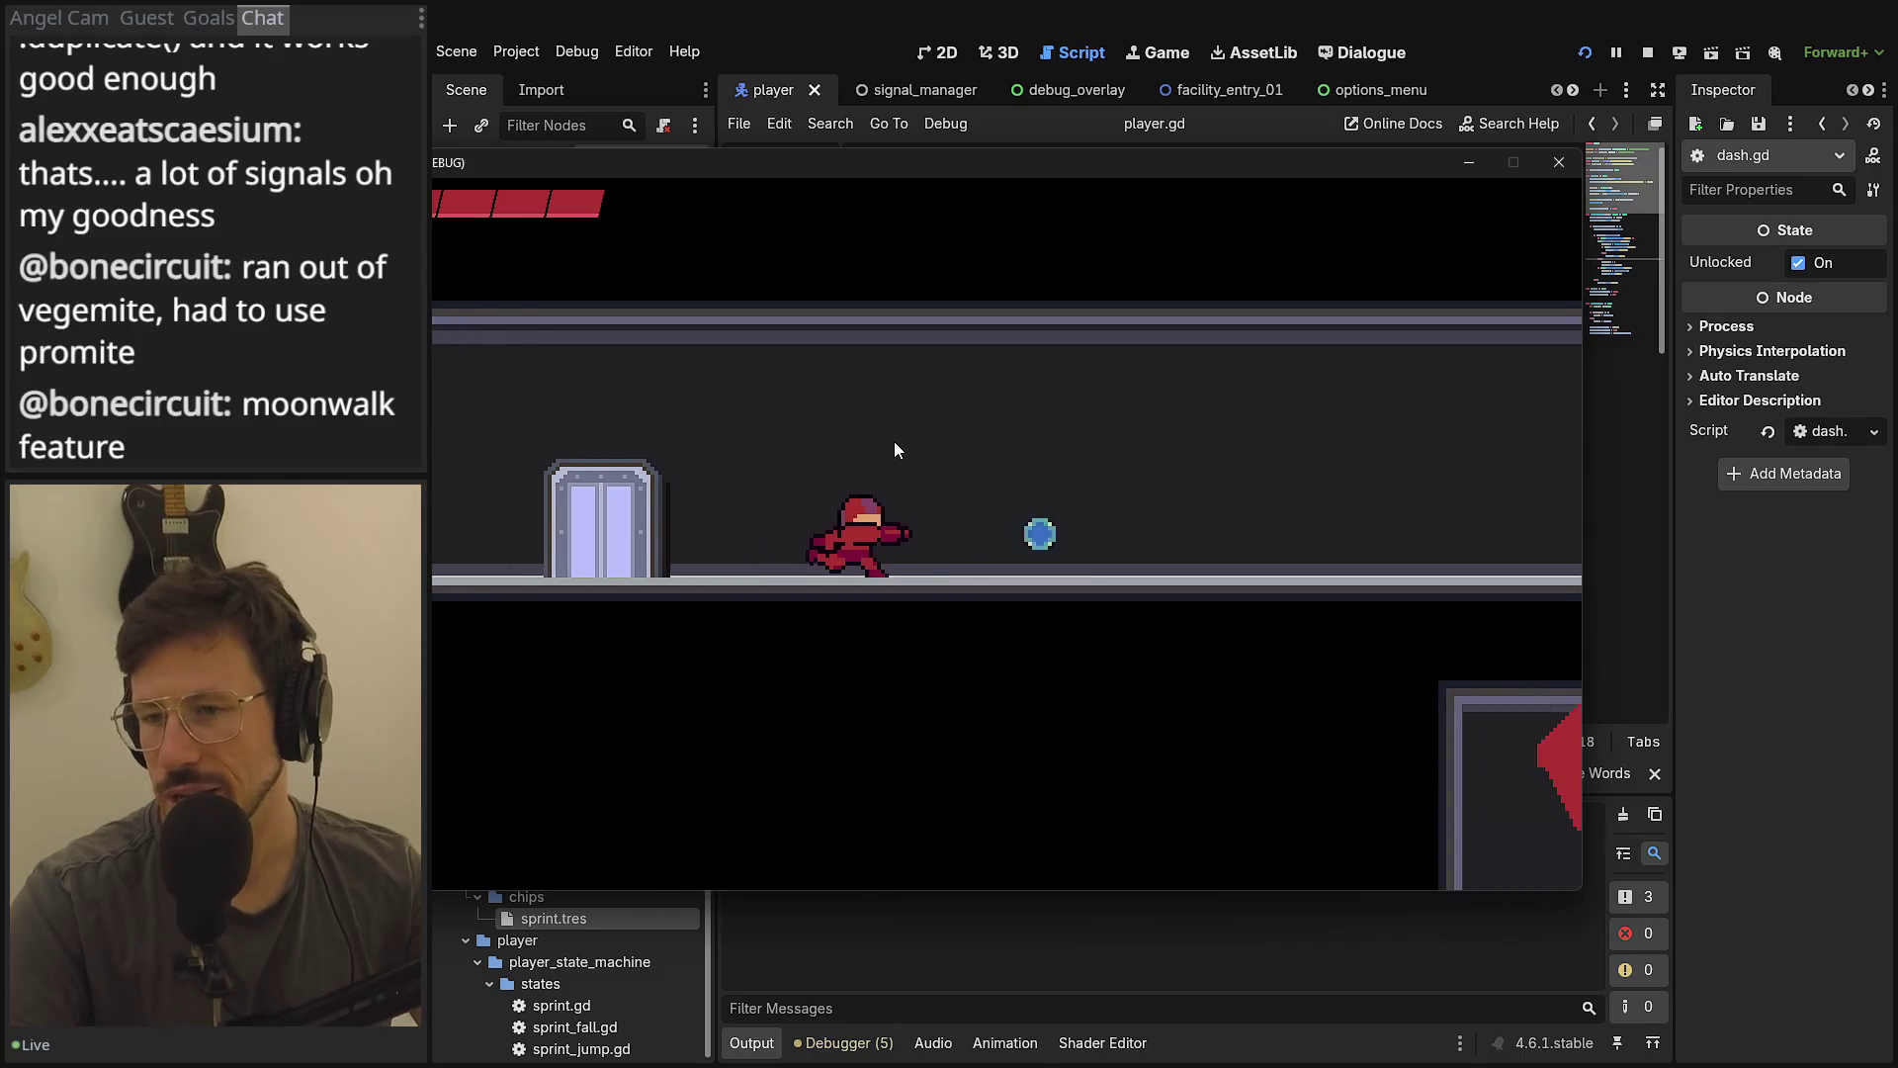
key("Escape")
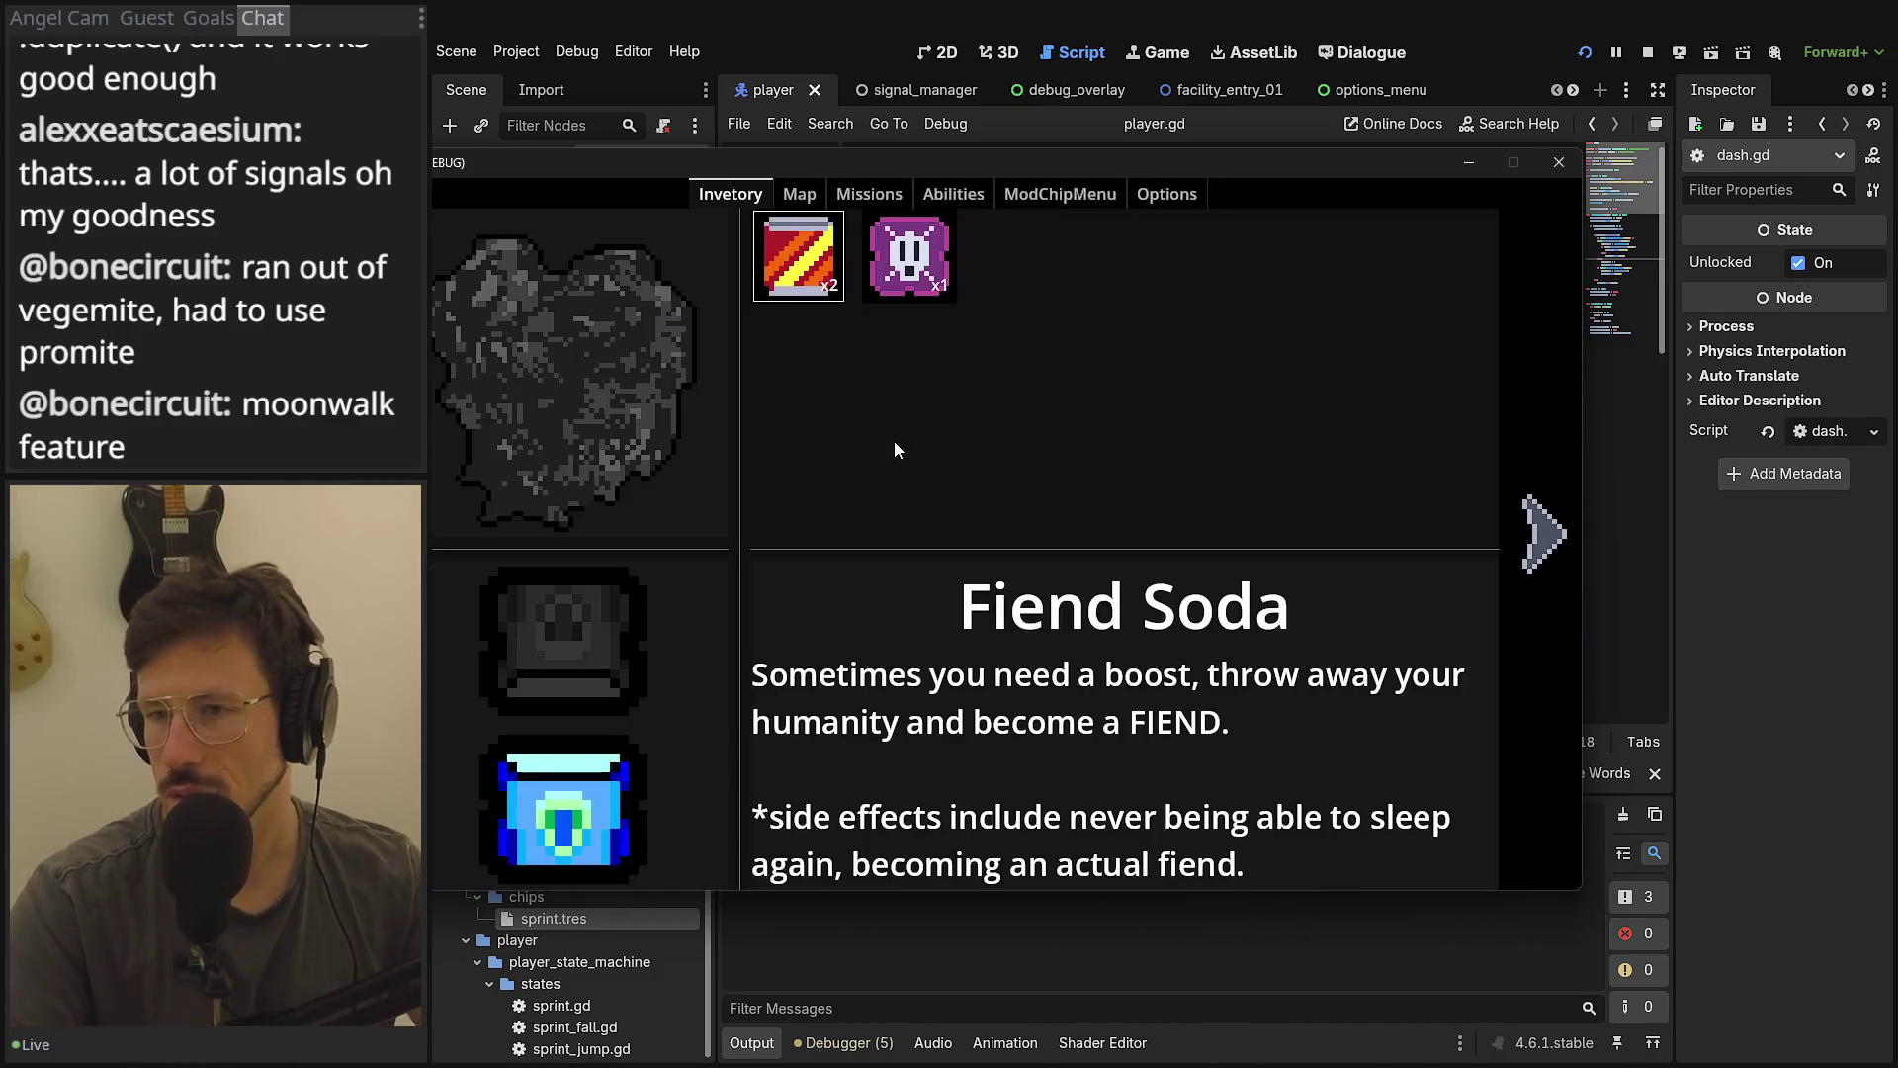
key("Escape")
Check the ability toggles in the F1 debug overlay and resume play
key("F1")
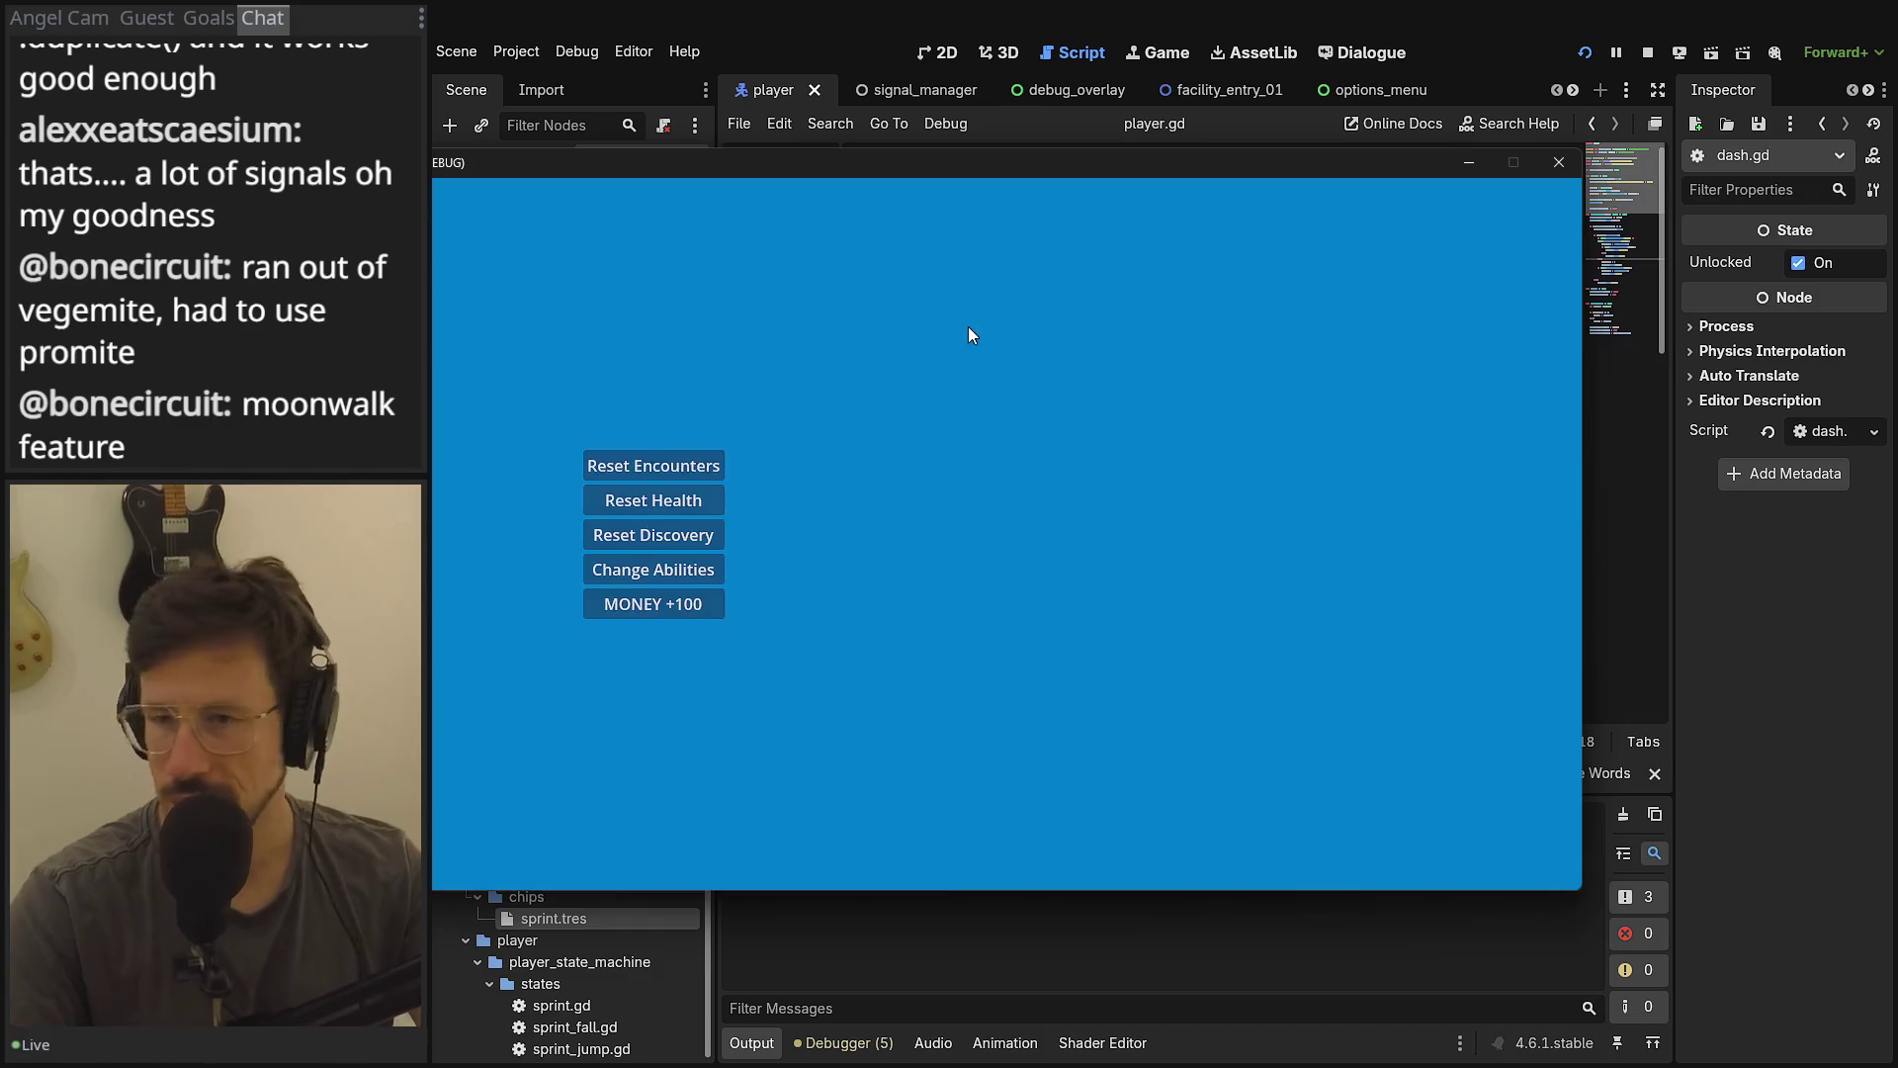
left_click(613, 568)
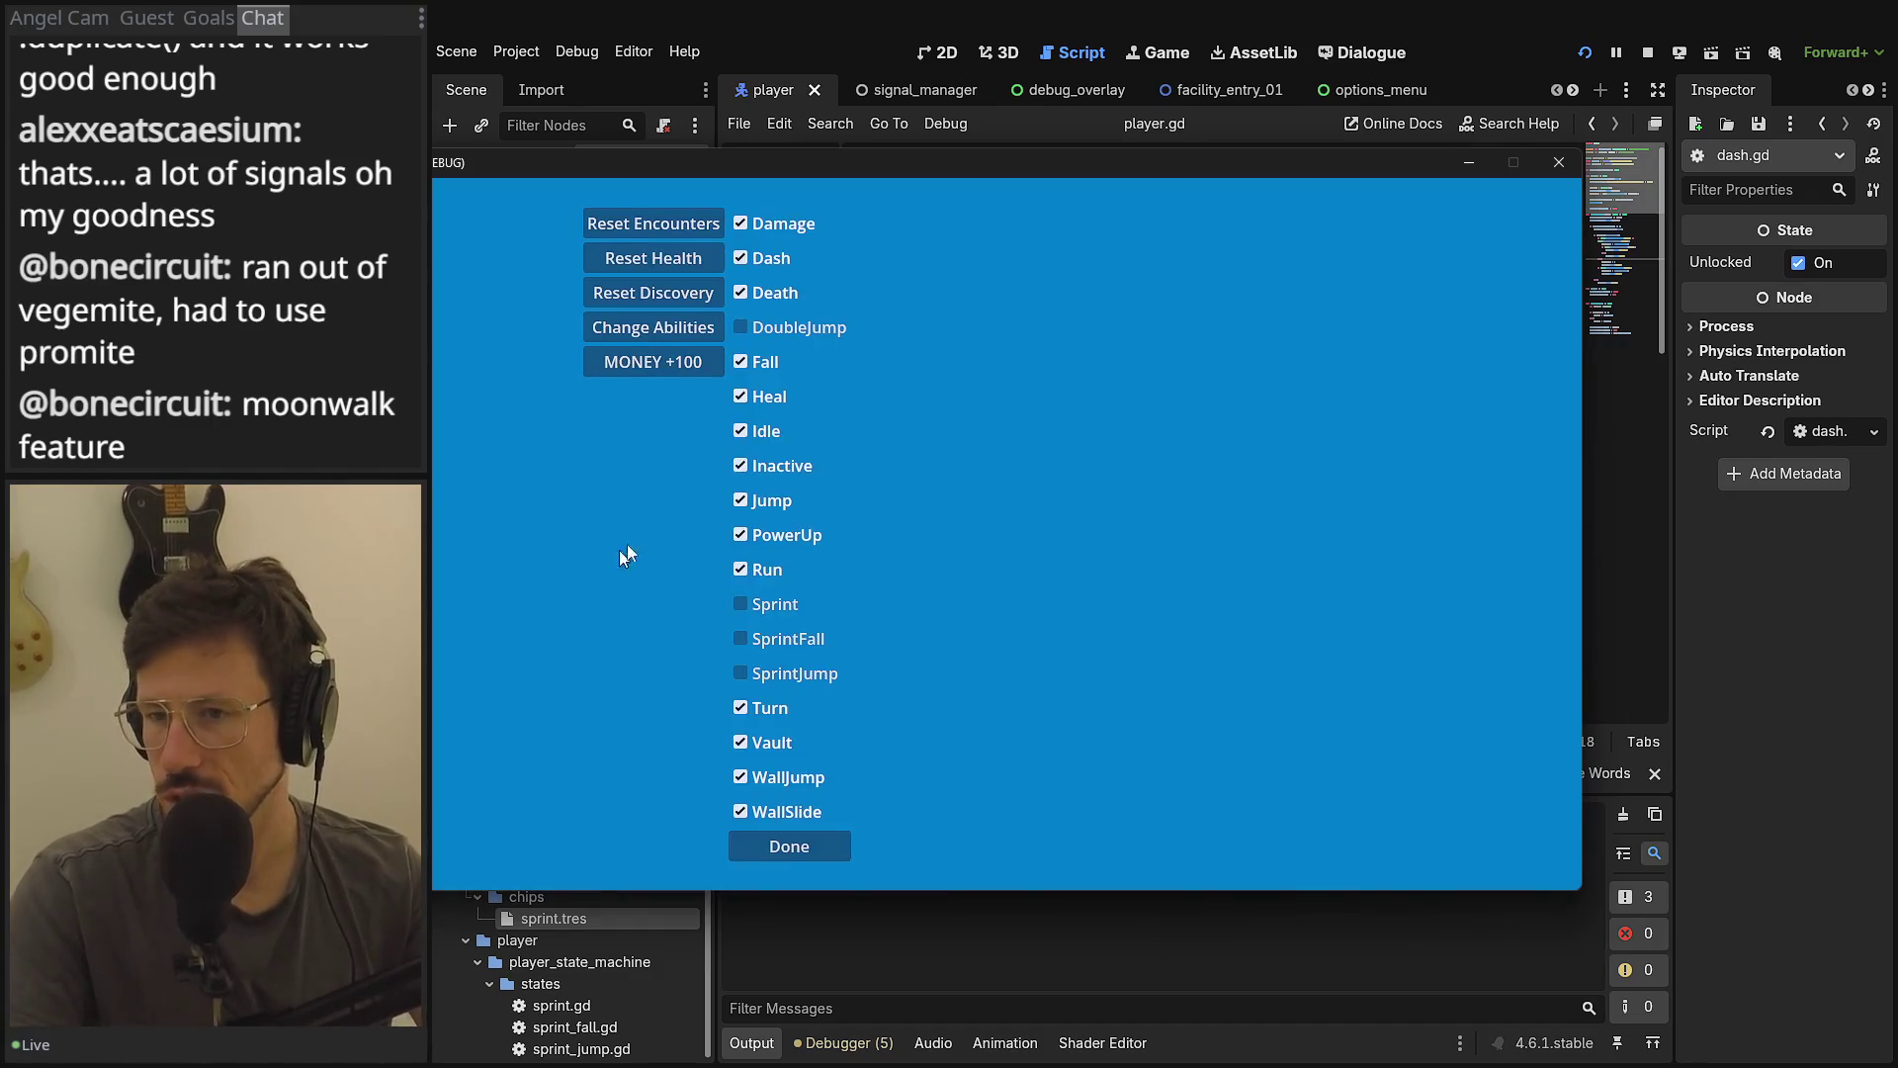
left_click(779, 850)
key("F1")
Test dashing back and forth near the door with Sprint abilities off
key("Left")
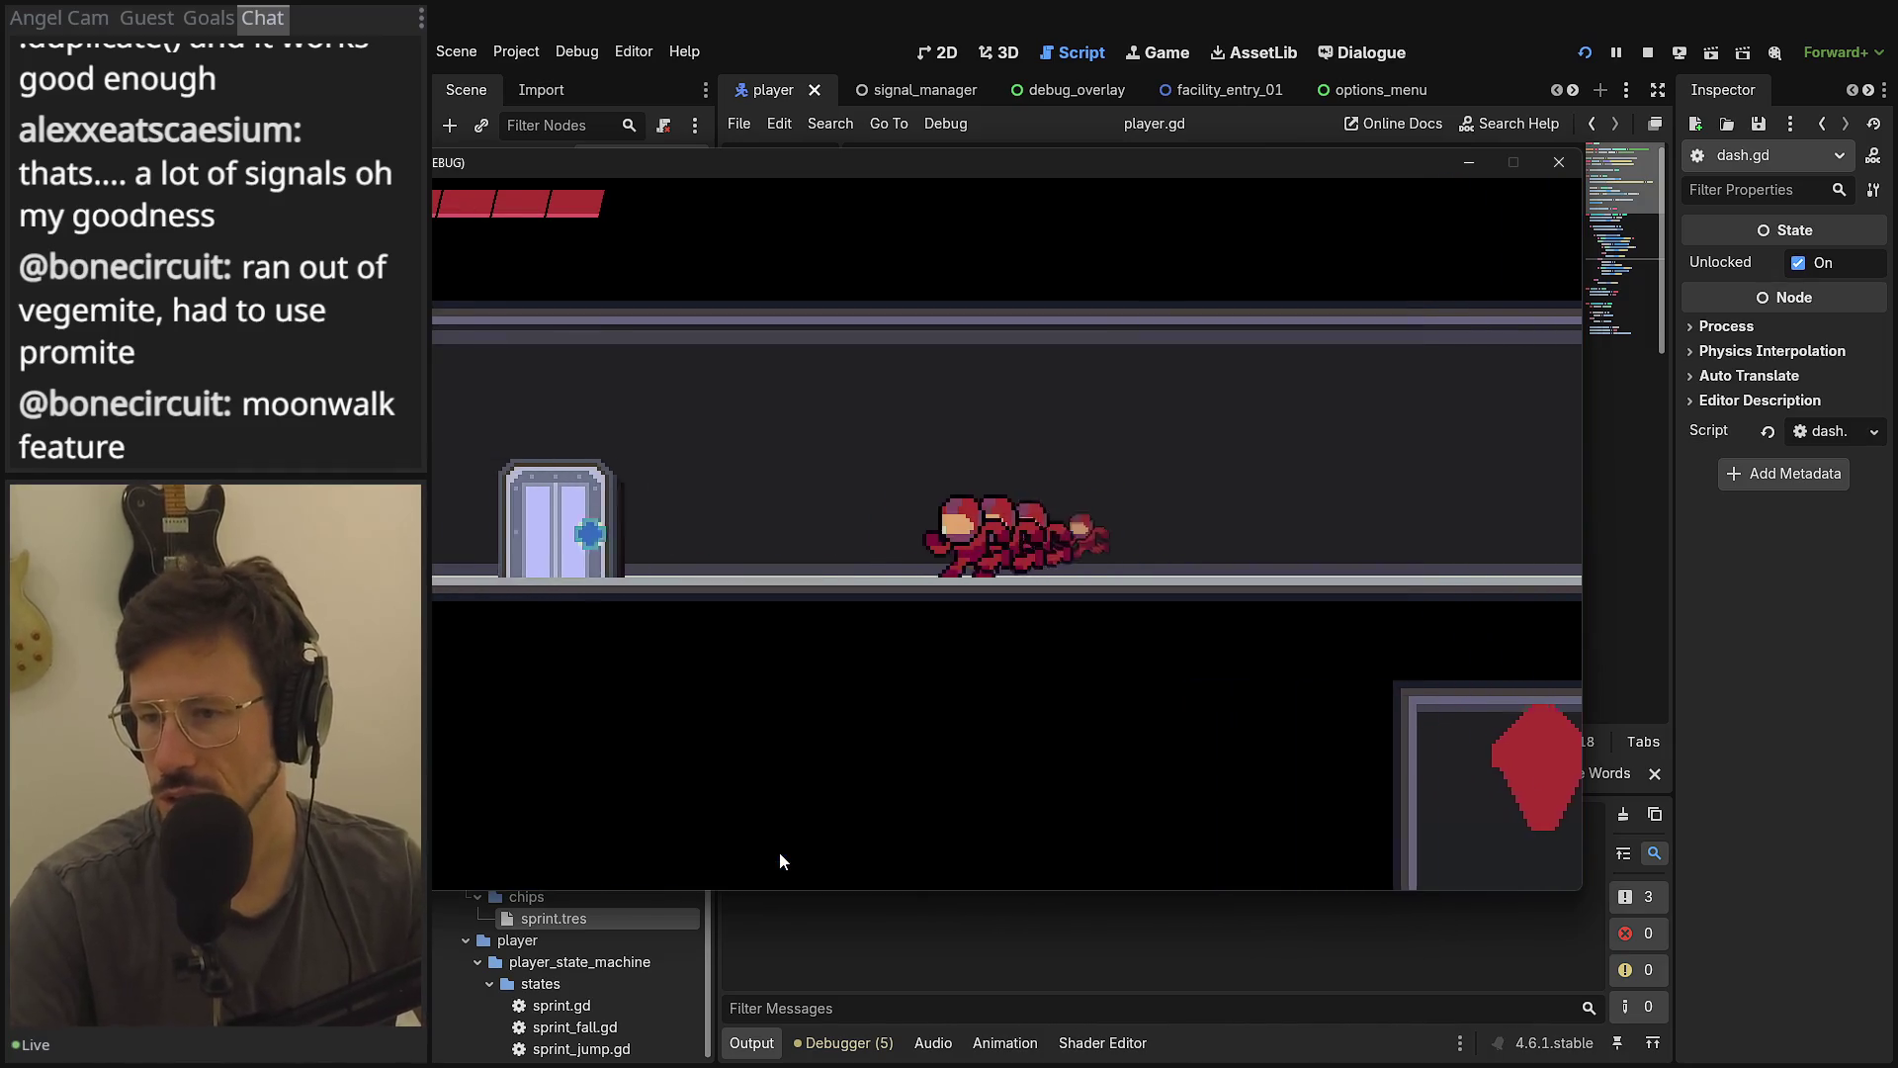
key("Right")
key("Right")
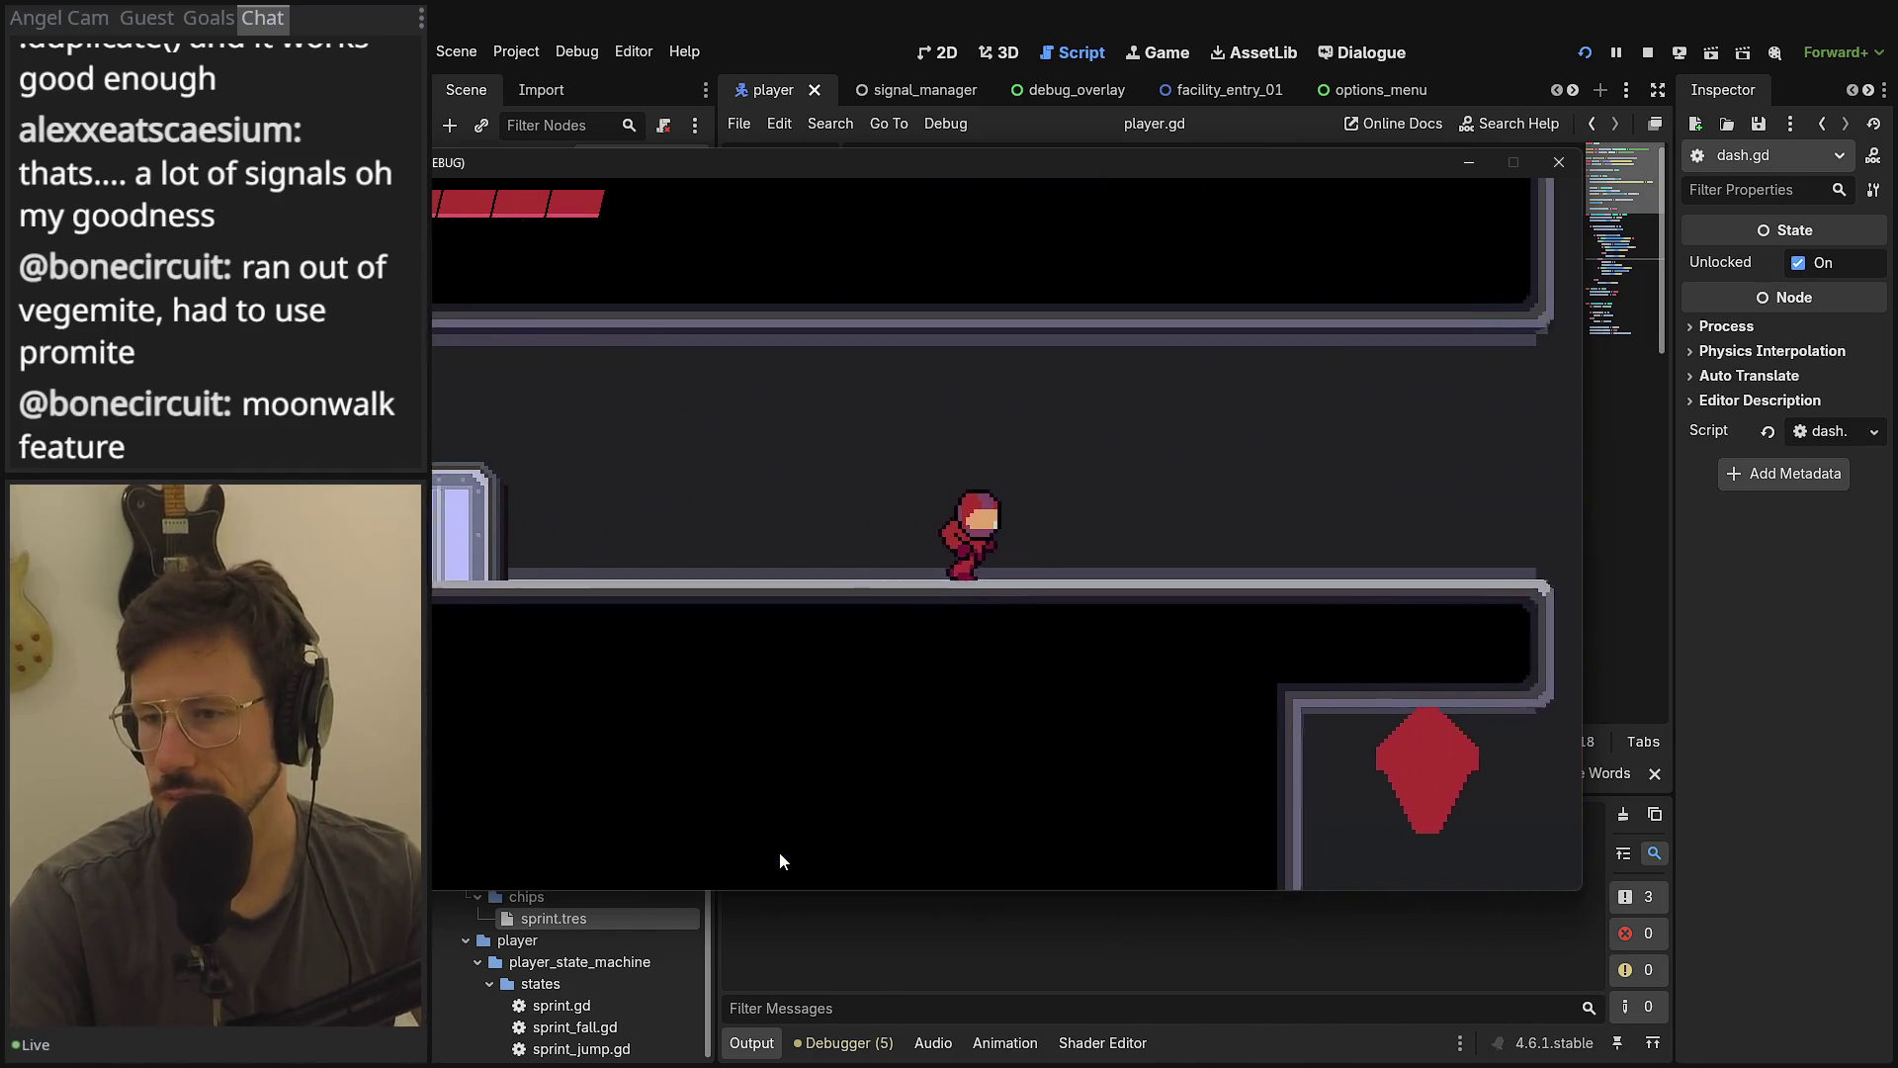
key("Left")
key("Right")
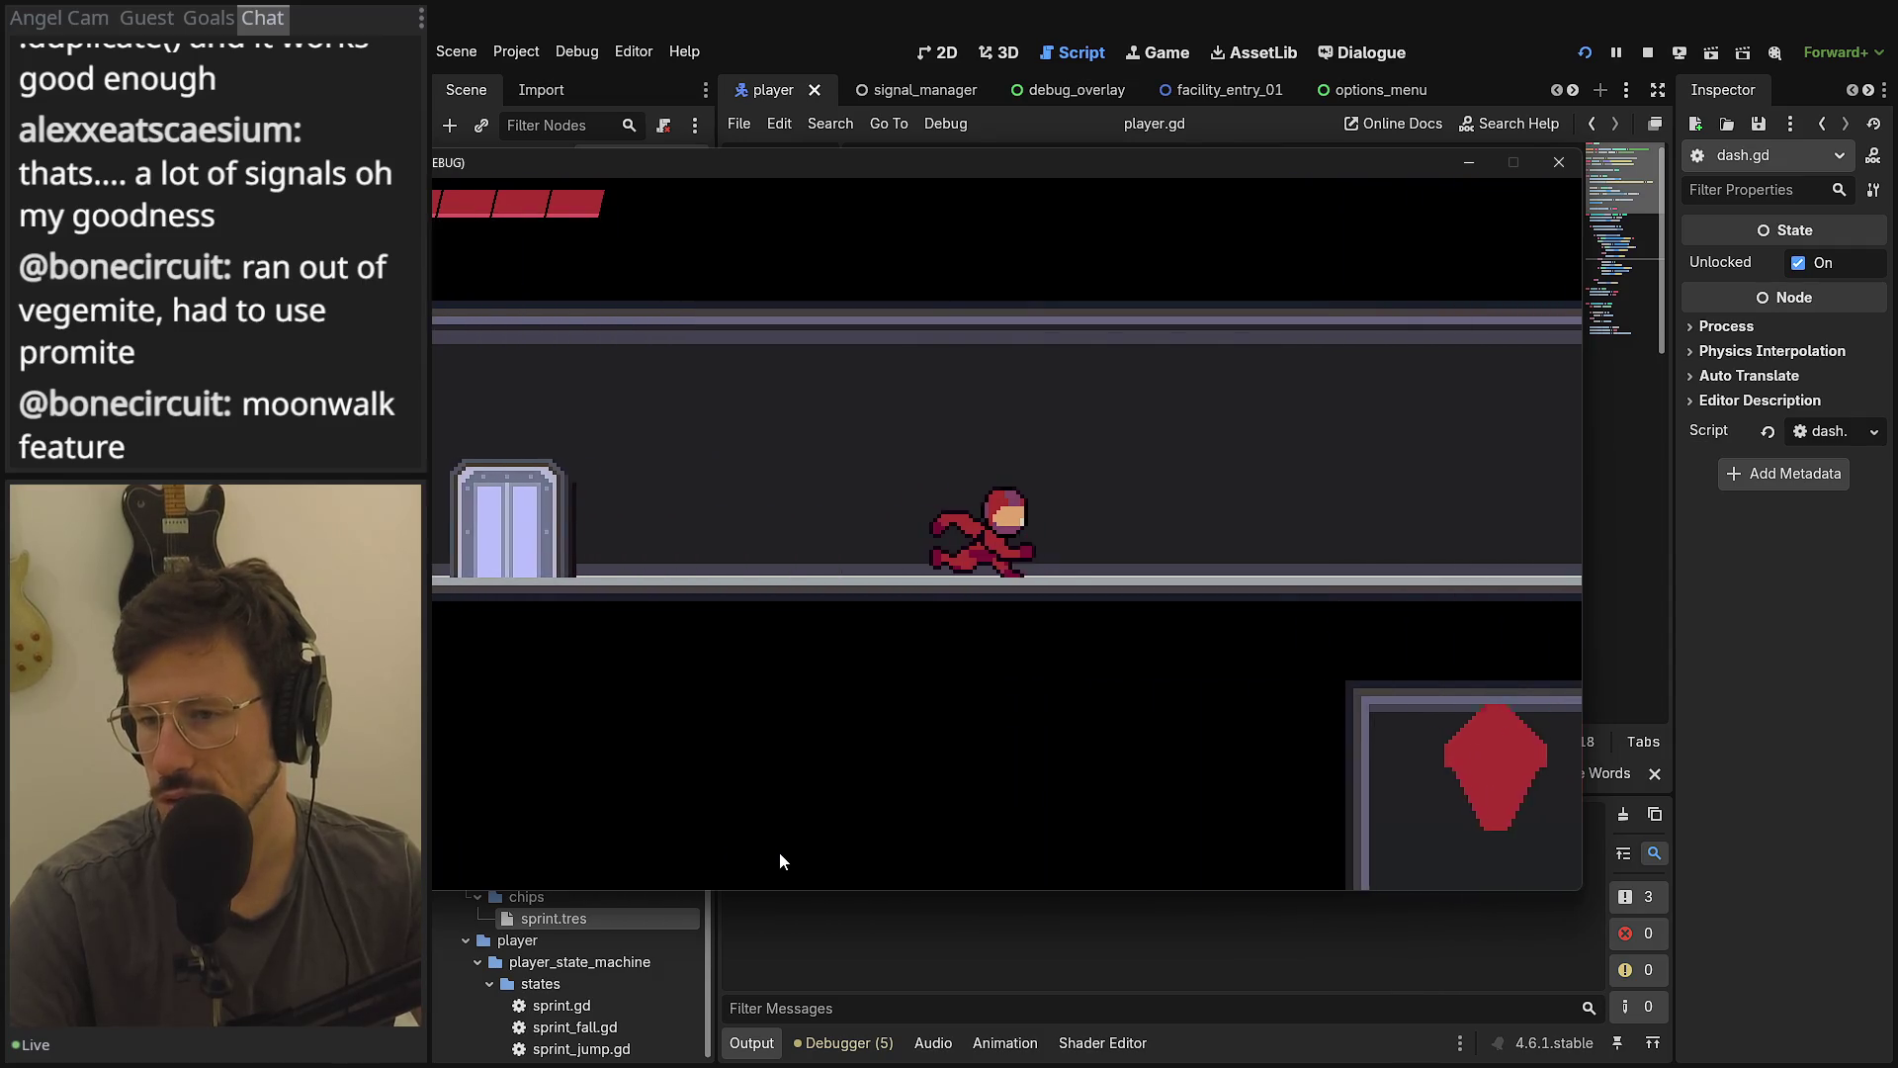
key("Left")
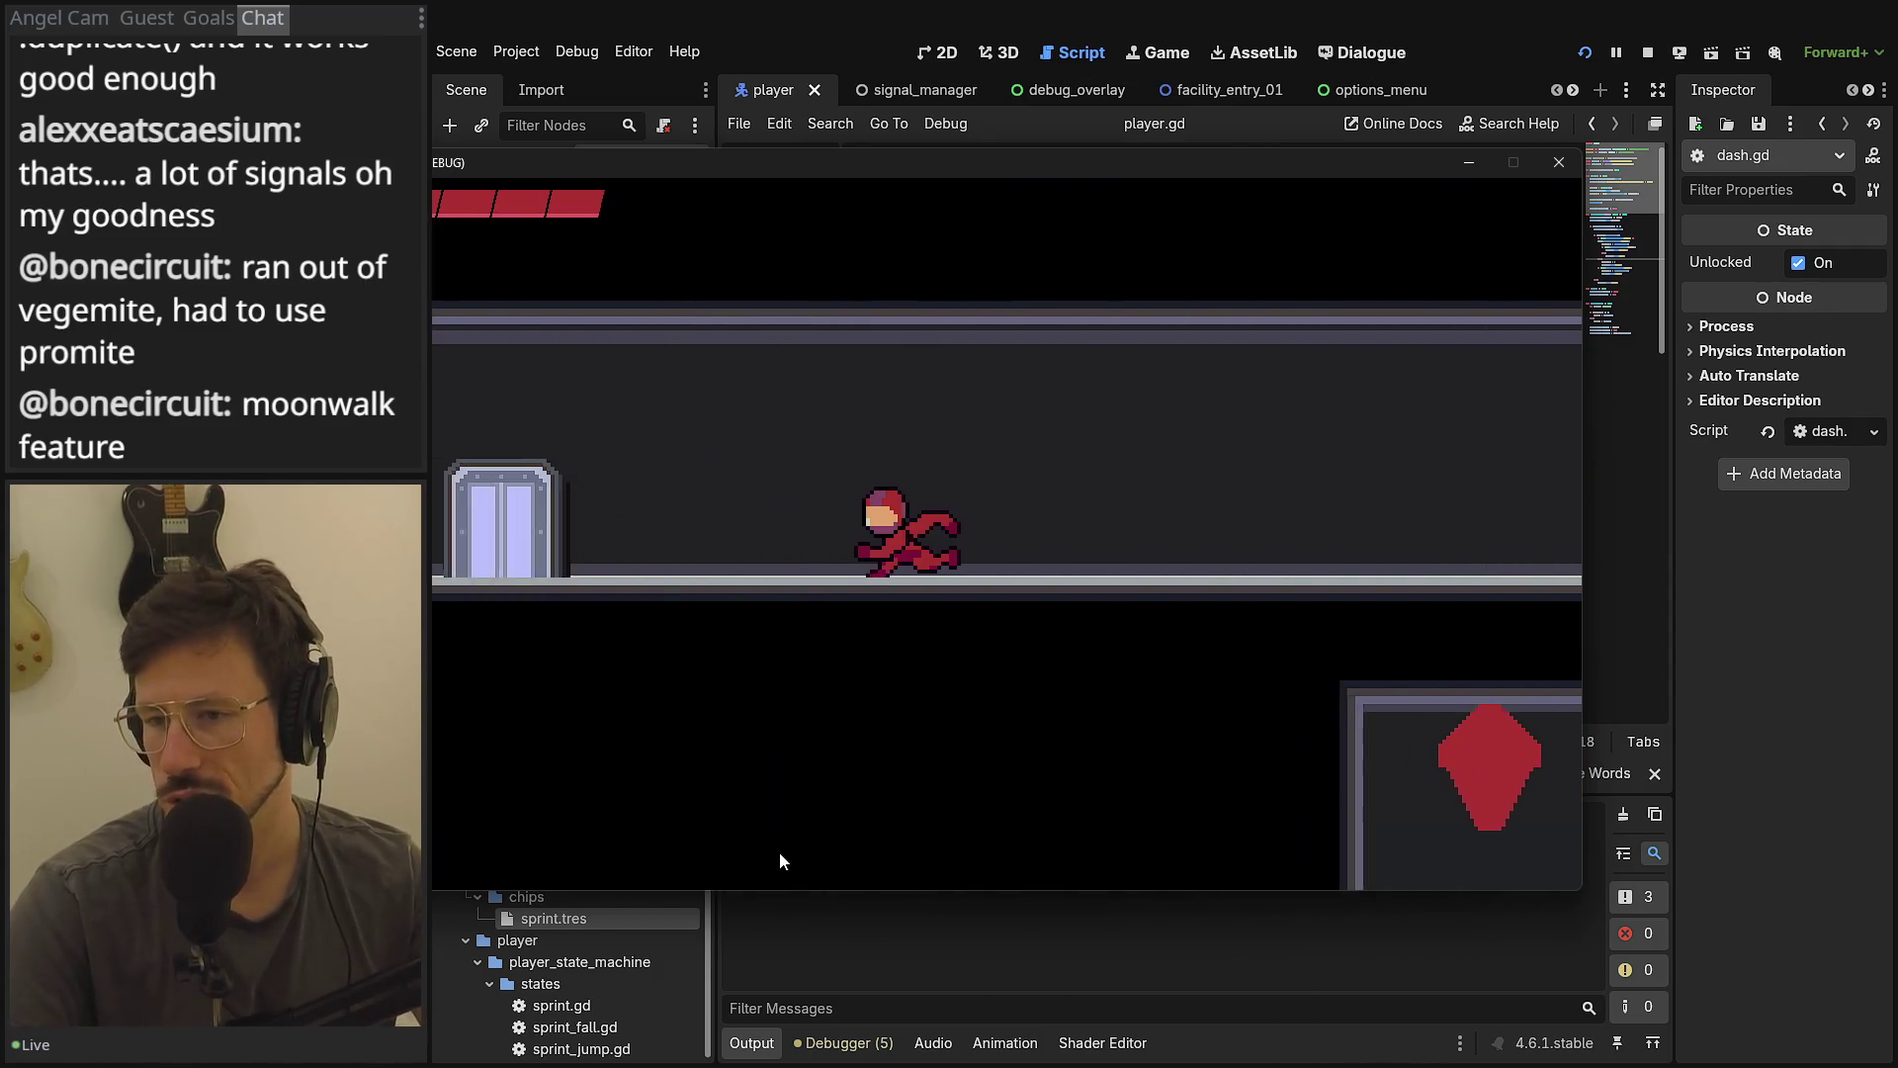
key("Right")
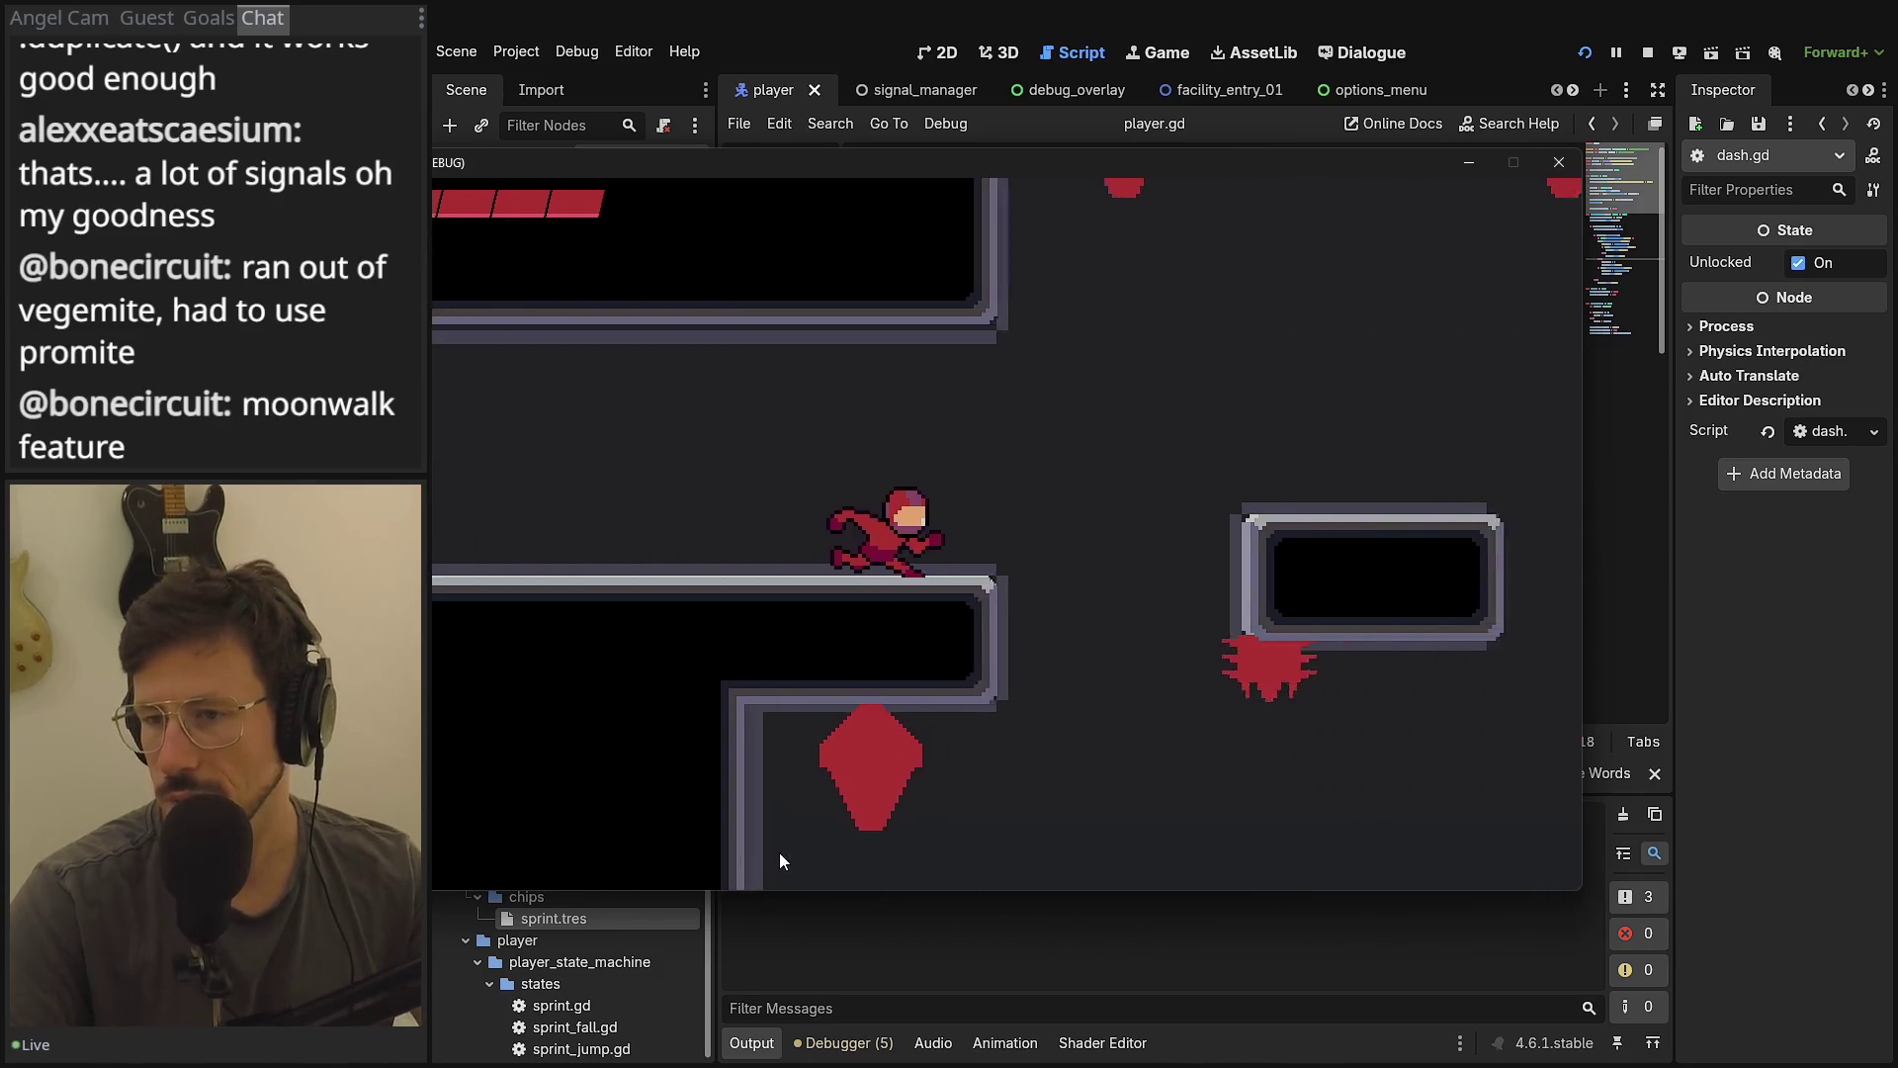
key("Left")
key("Right")
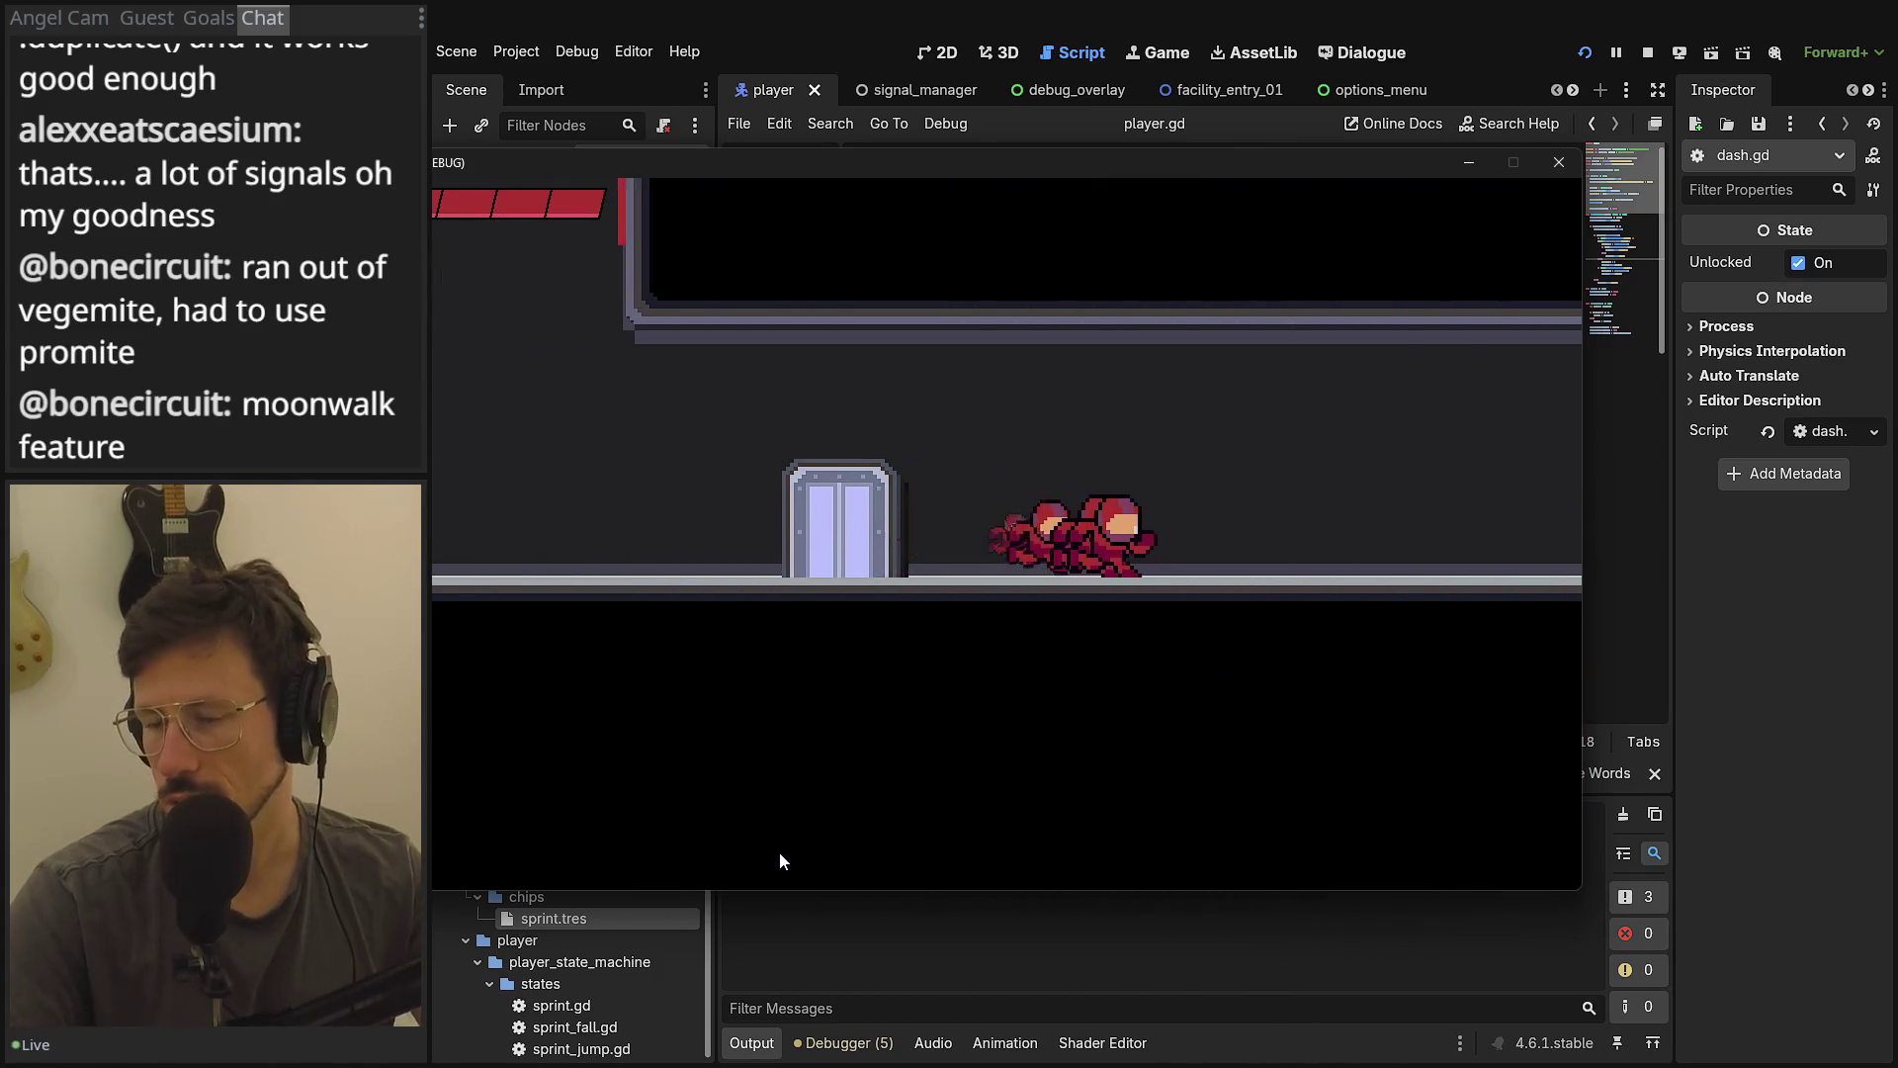
key("Left")
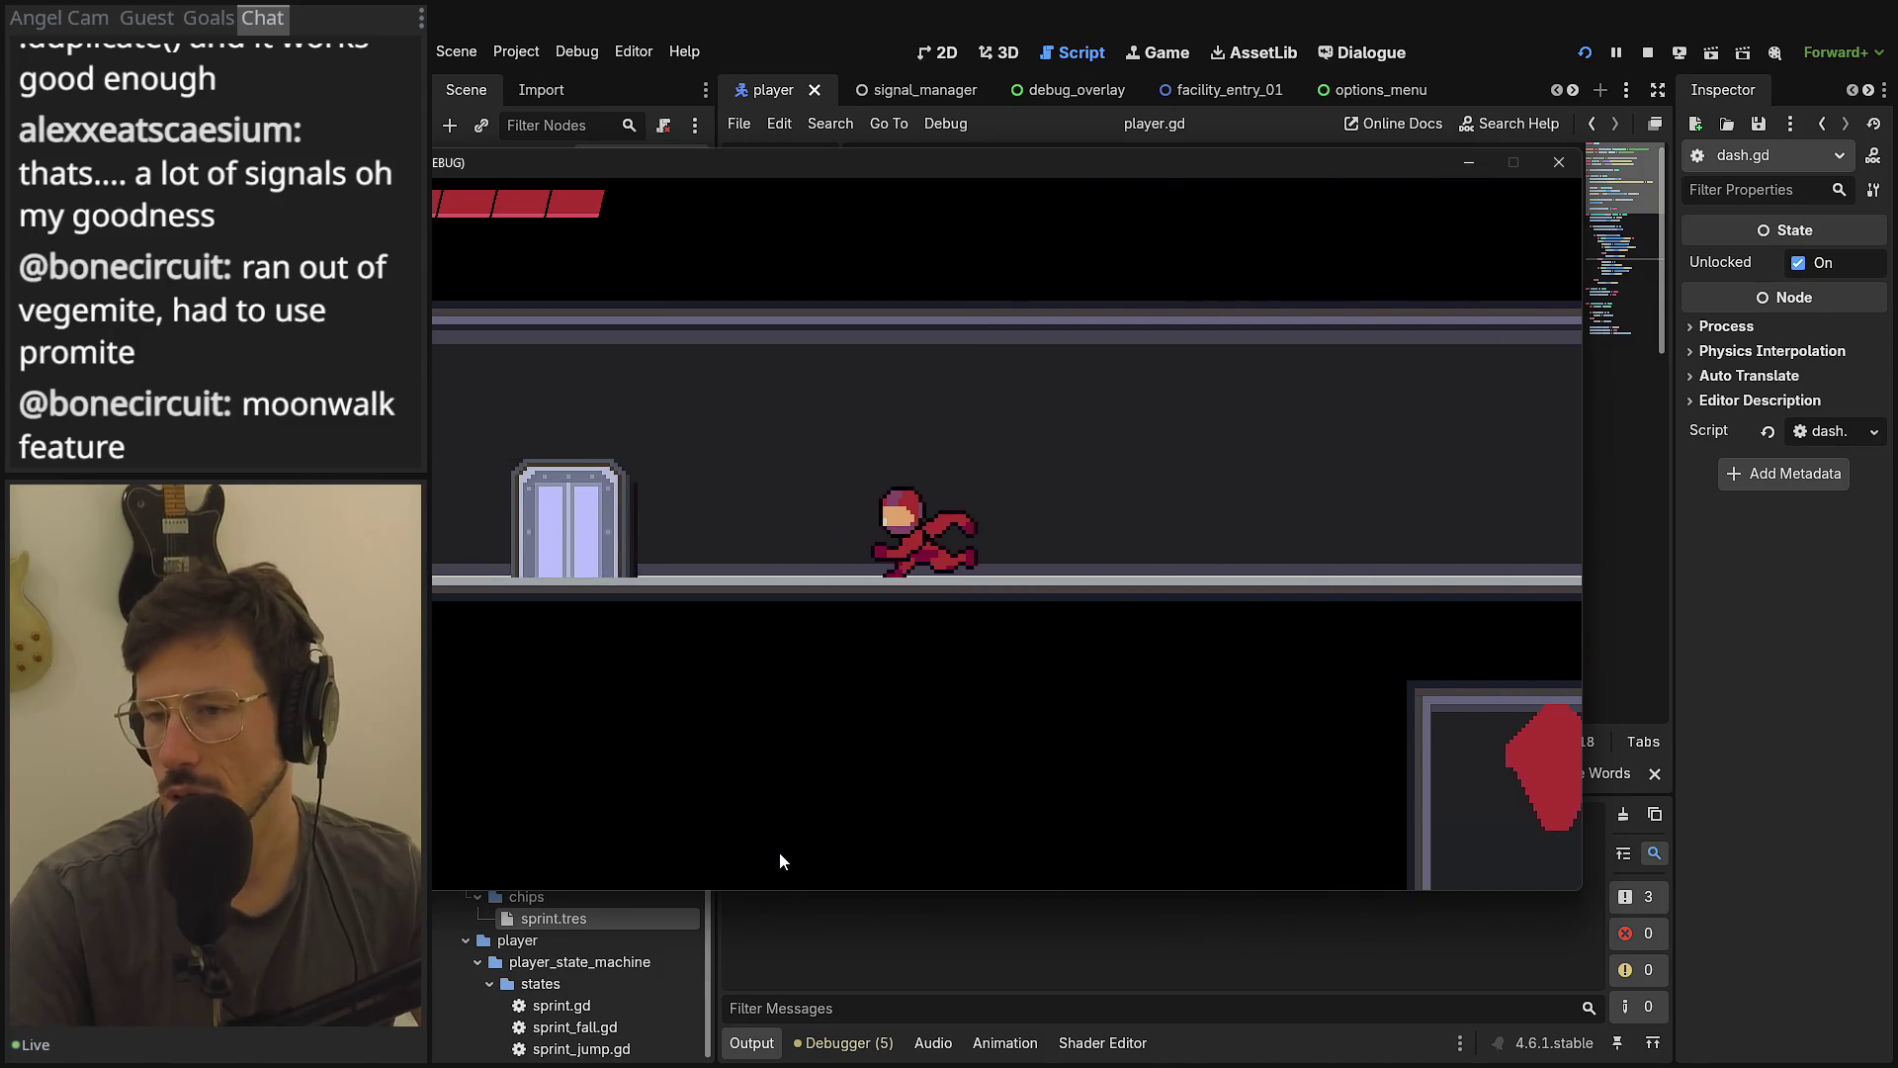
key("Right")
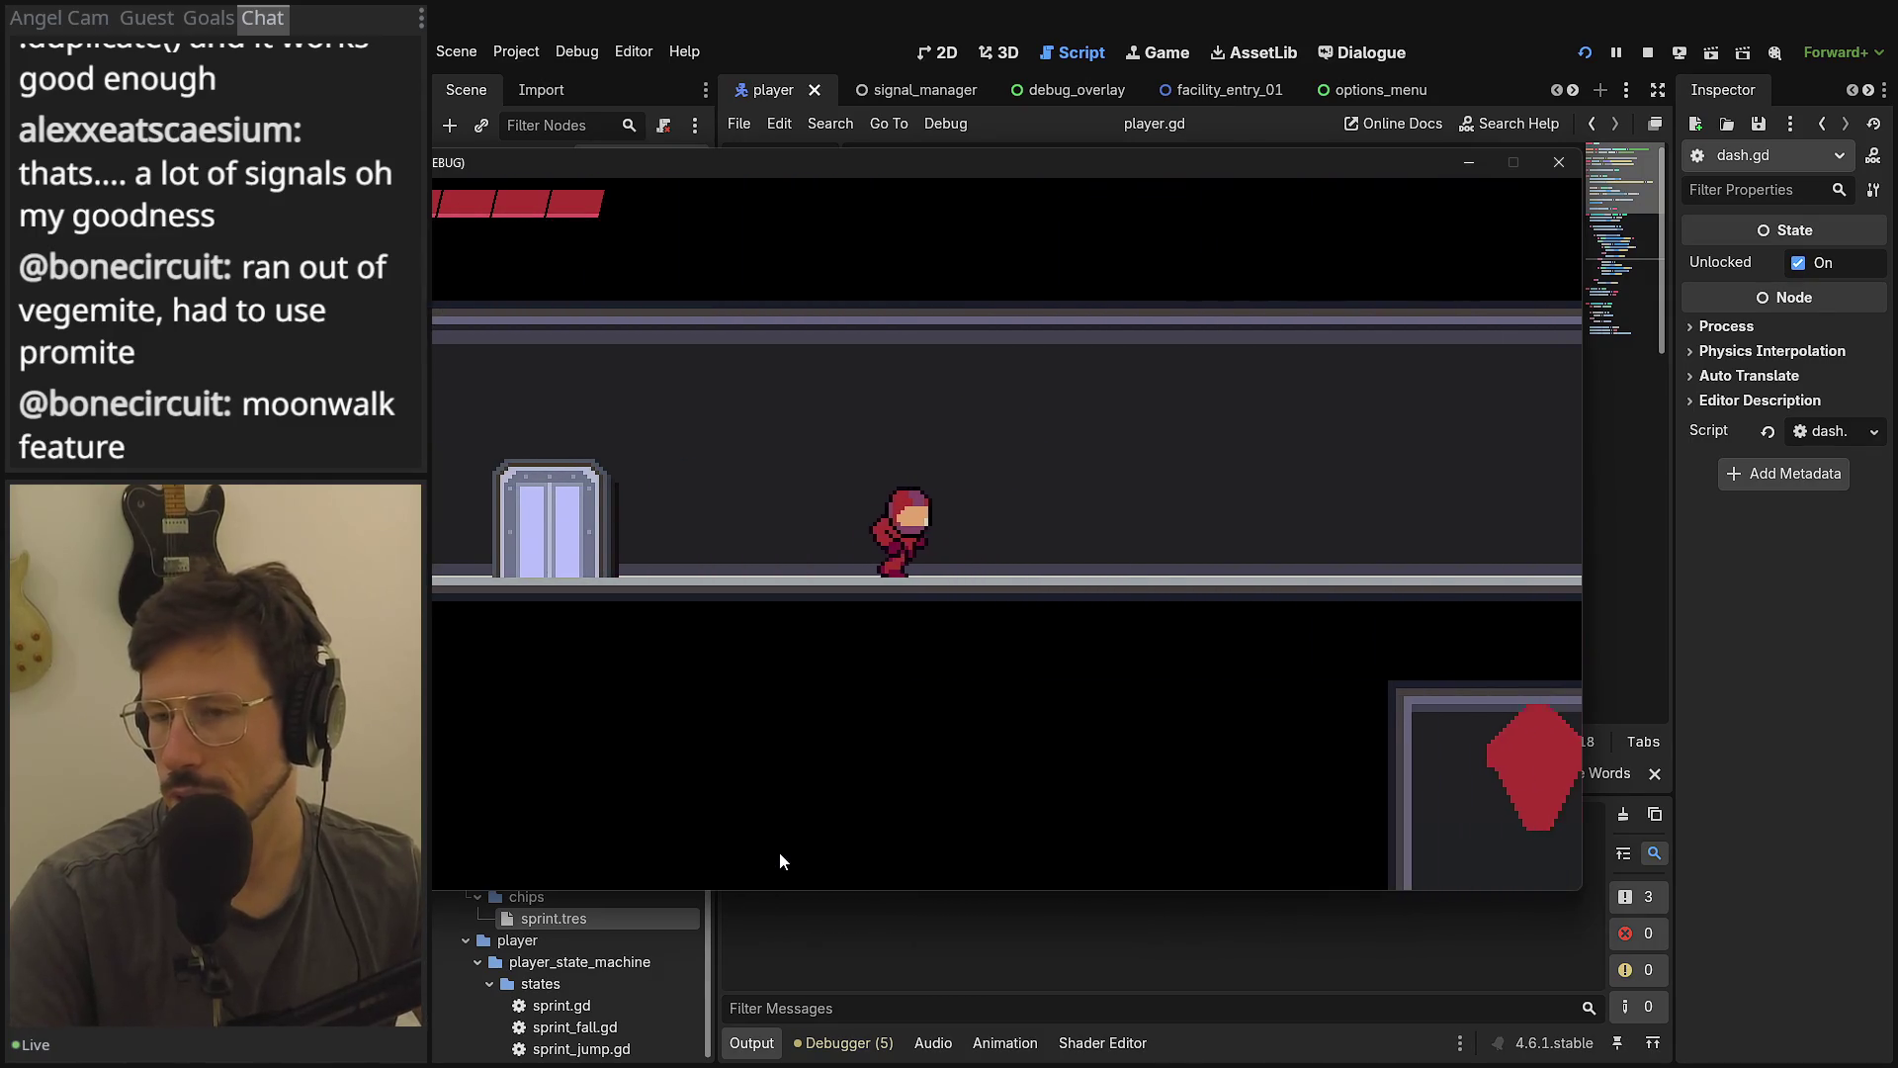
Recheck the ability toggles, test a running jump, then stop the game with F8
key("F1")
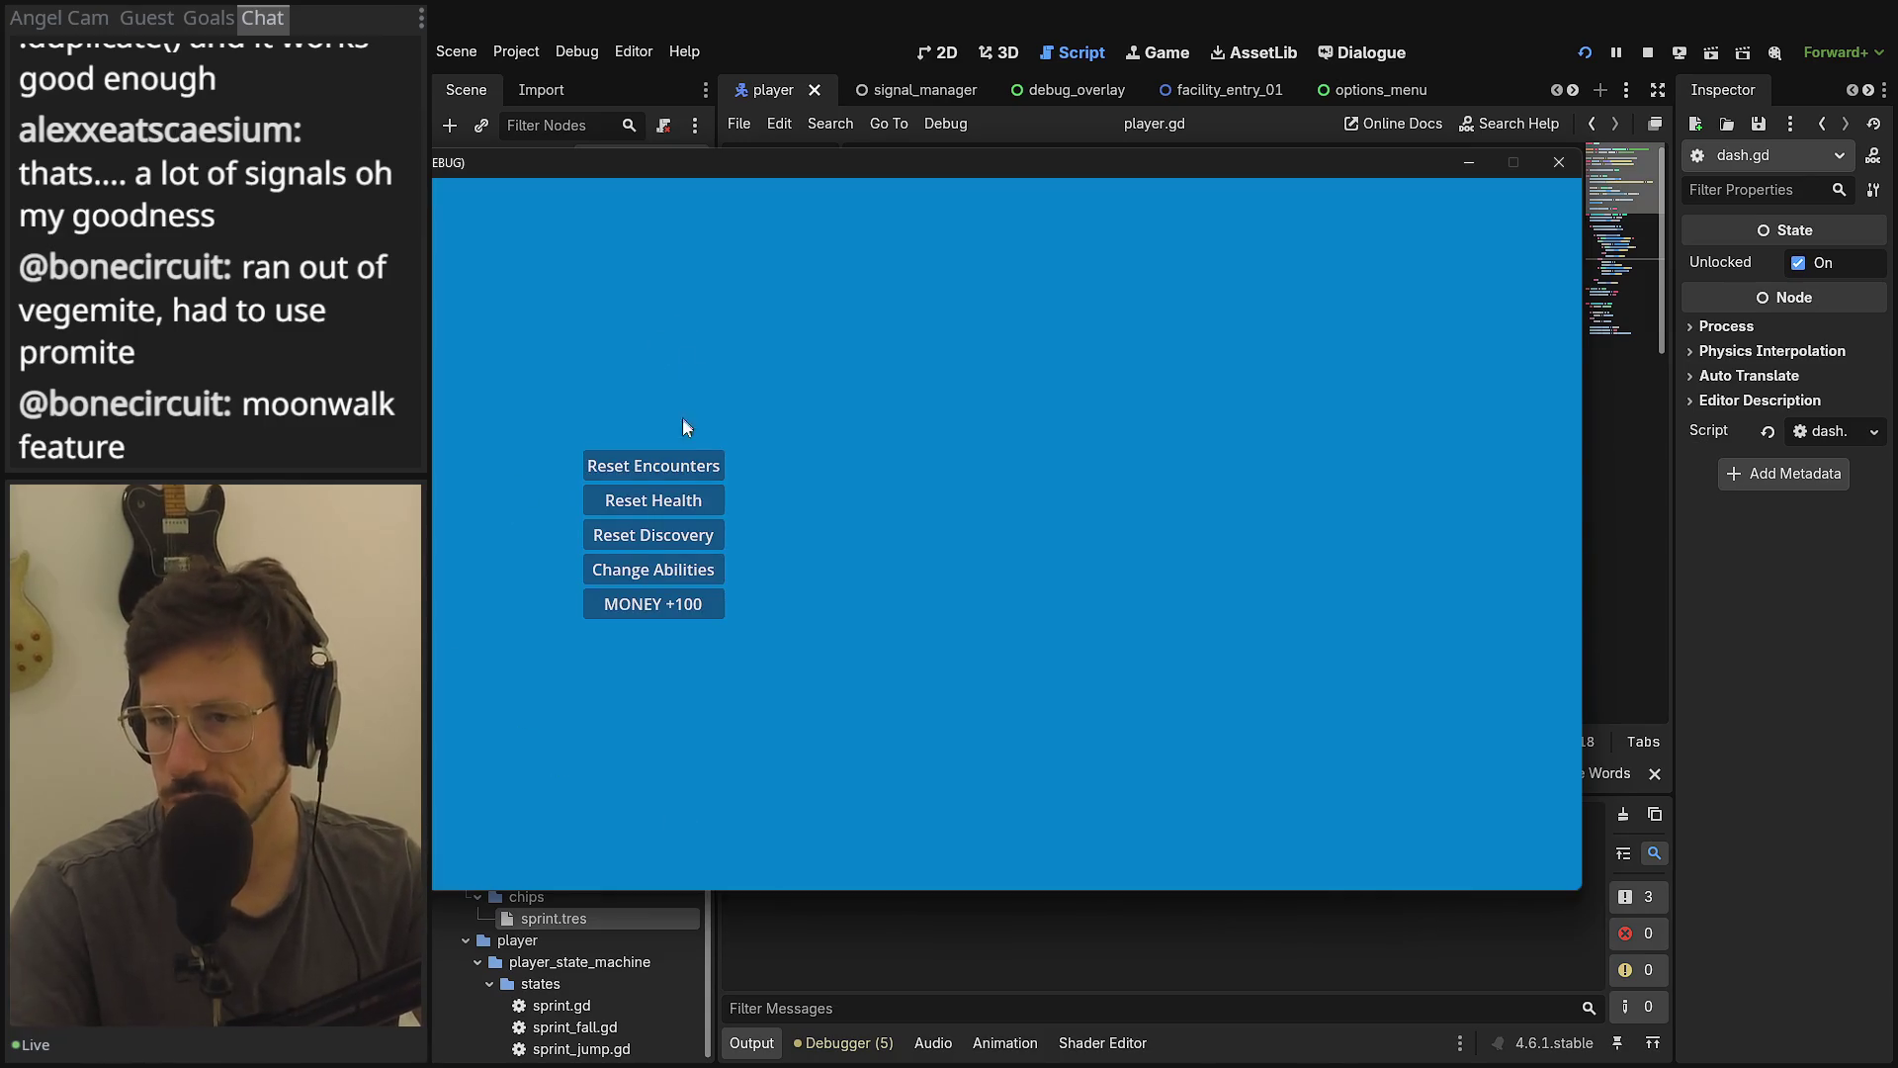
left_click(676, 565)
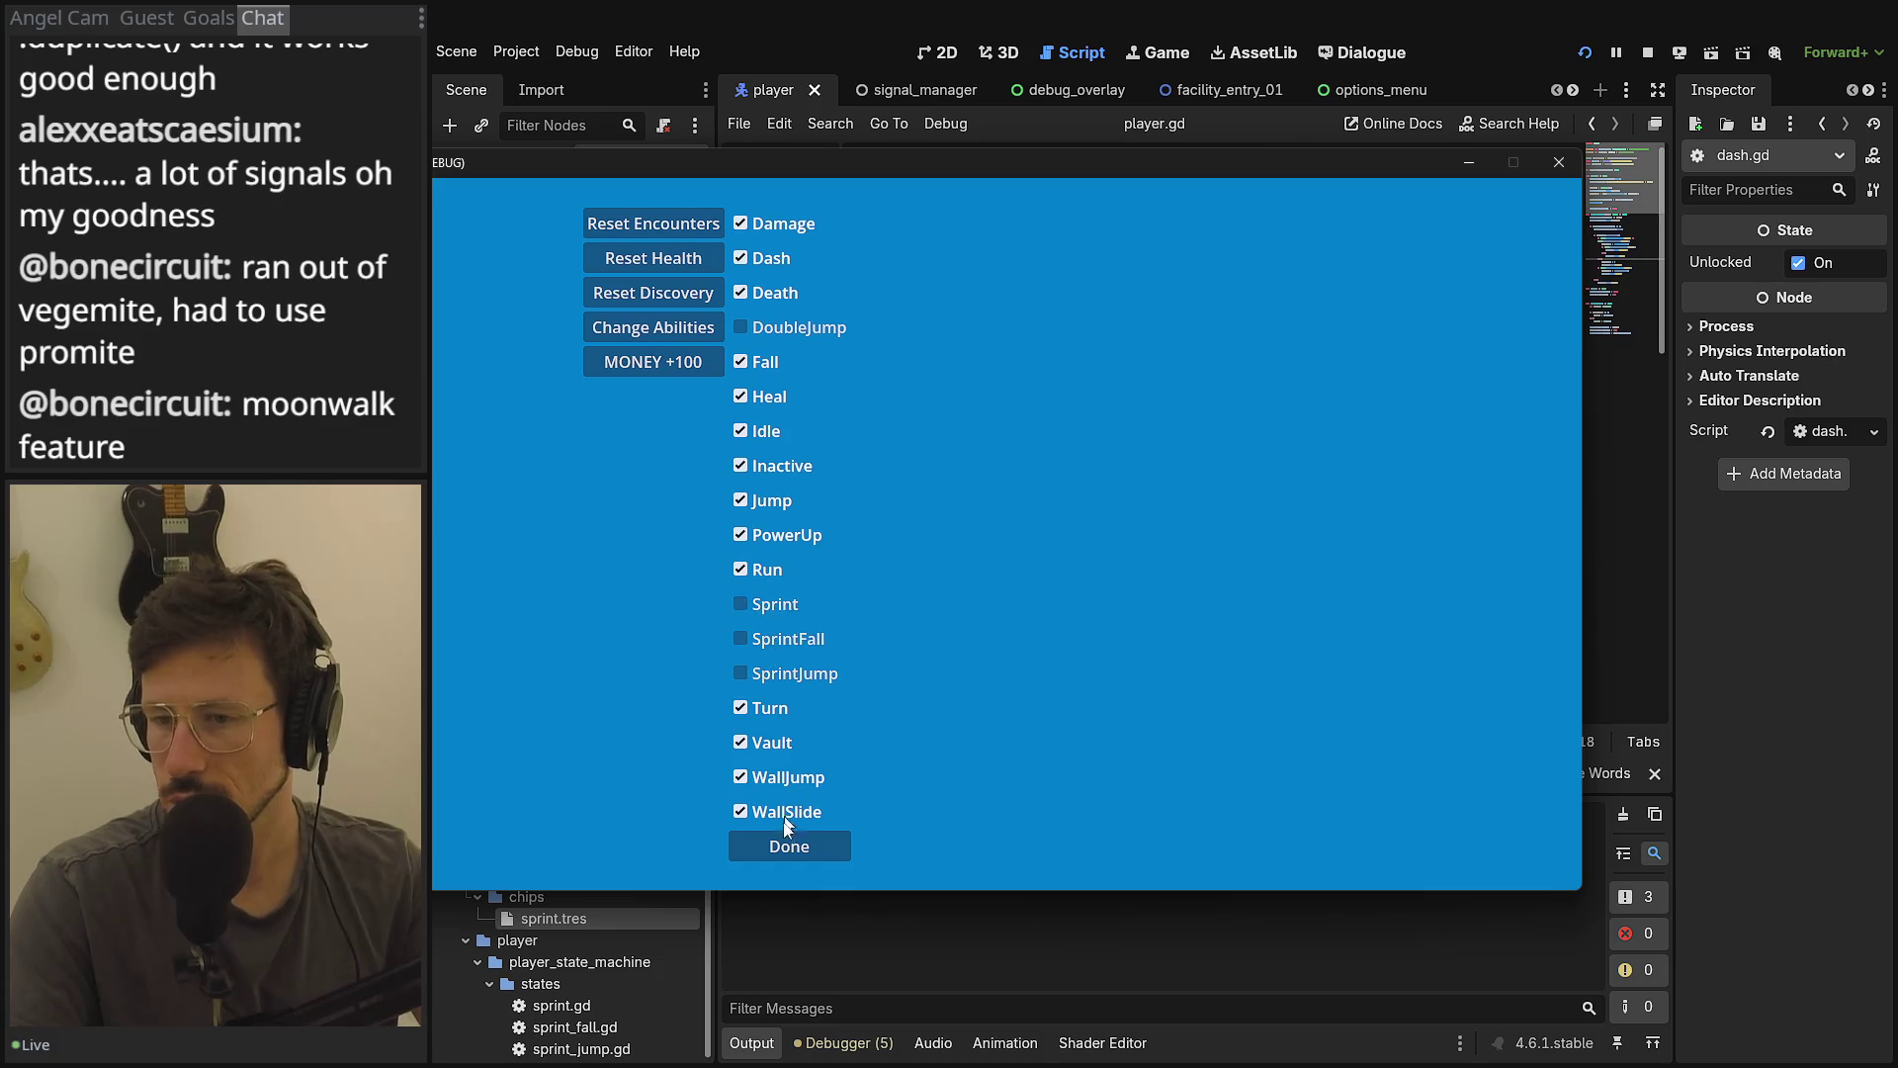
left_click(781, 856)
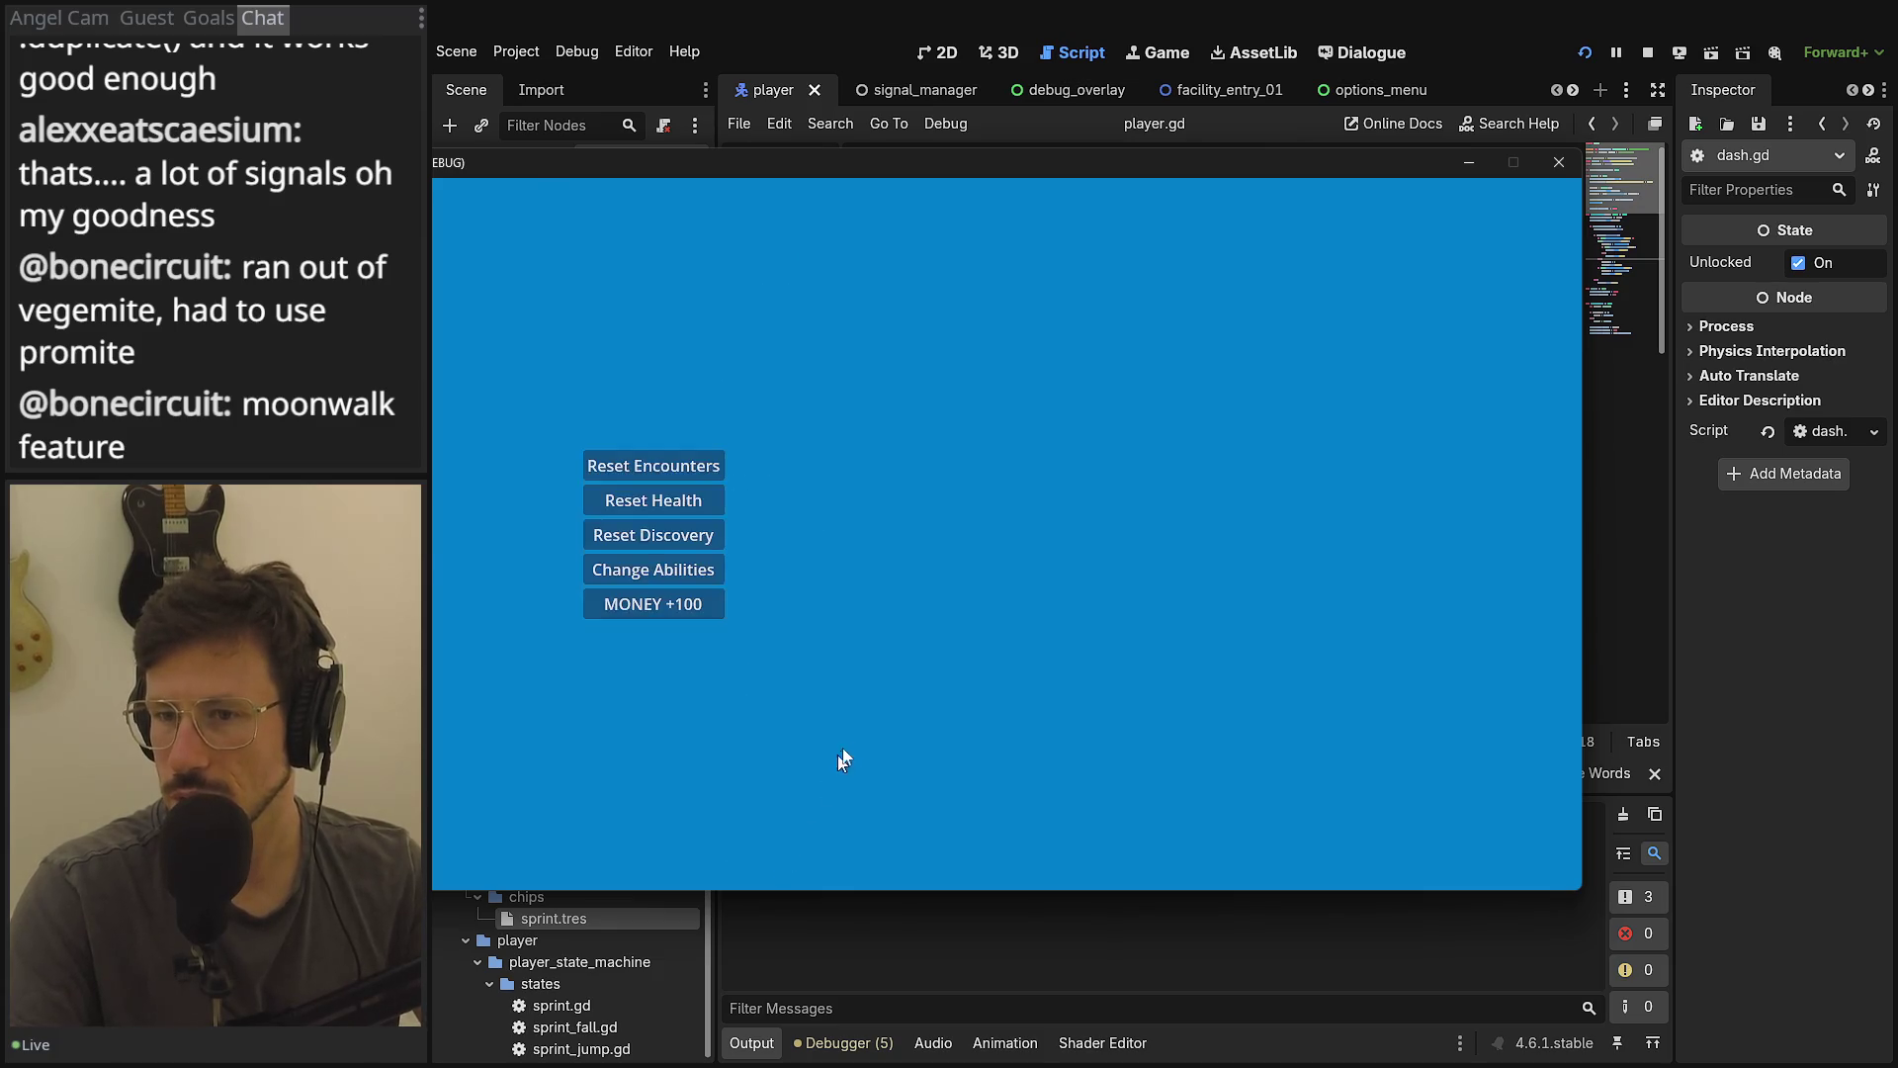
key("F1")
key("Right")
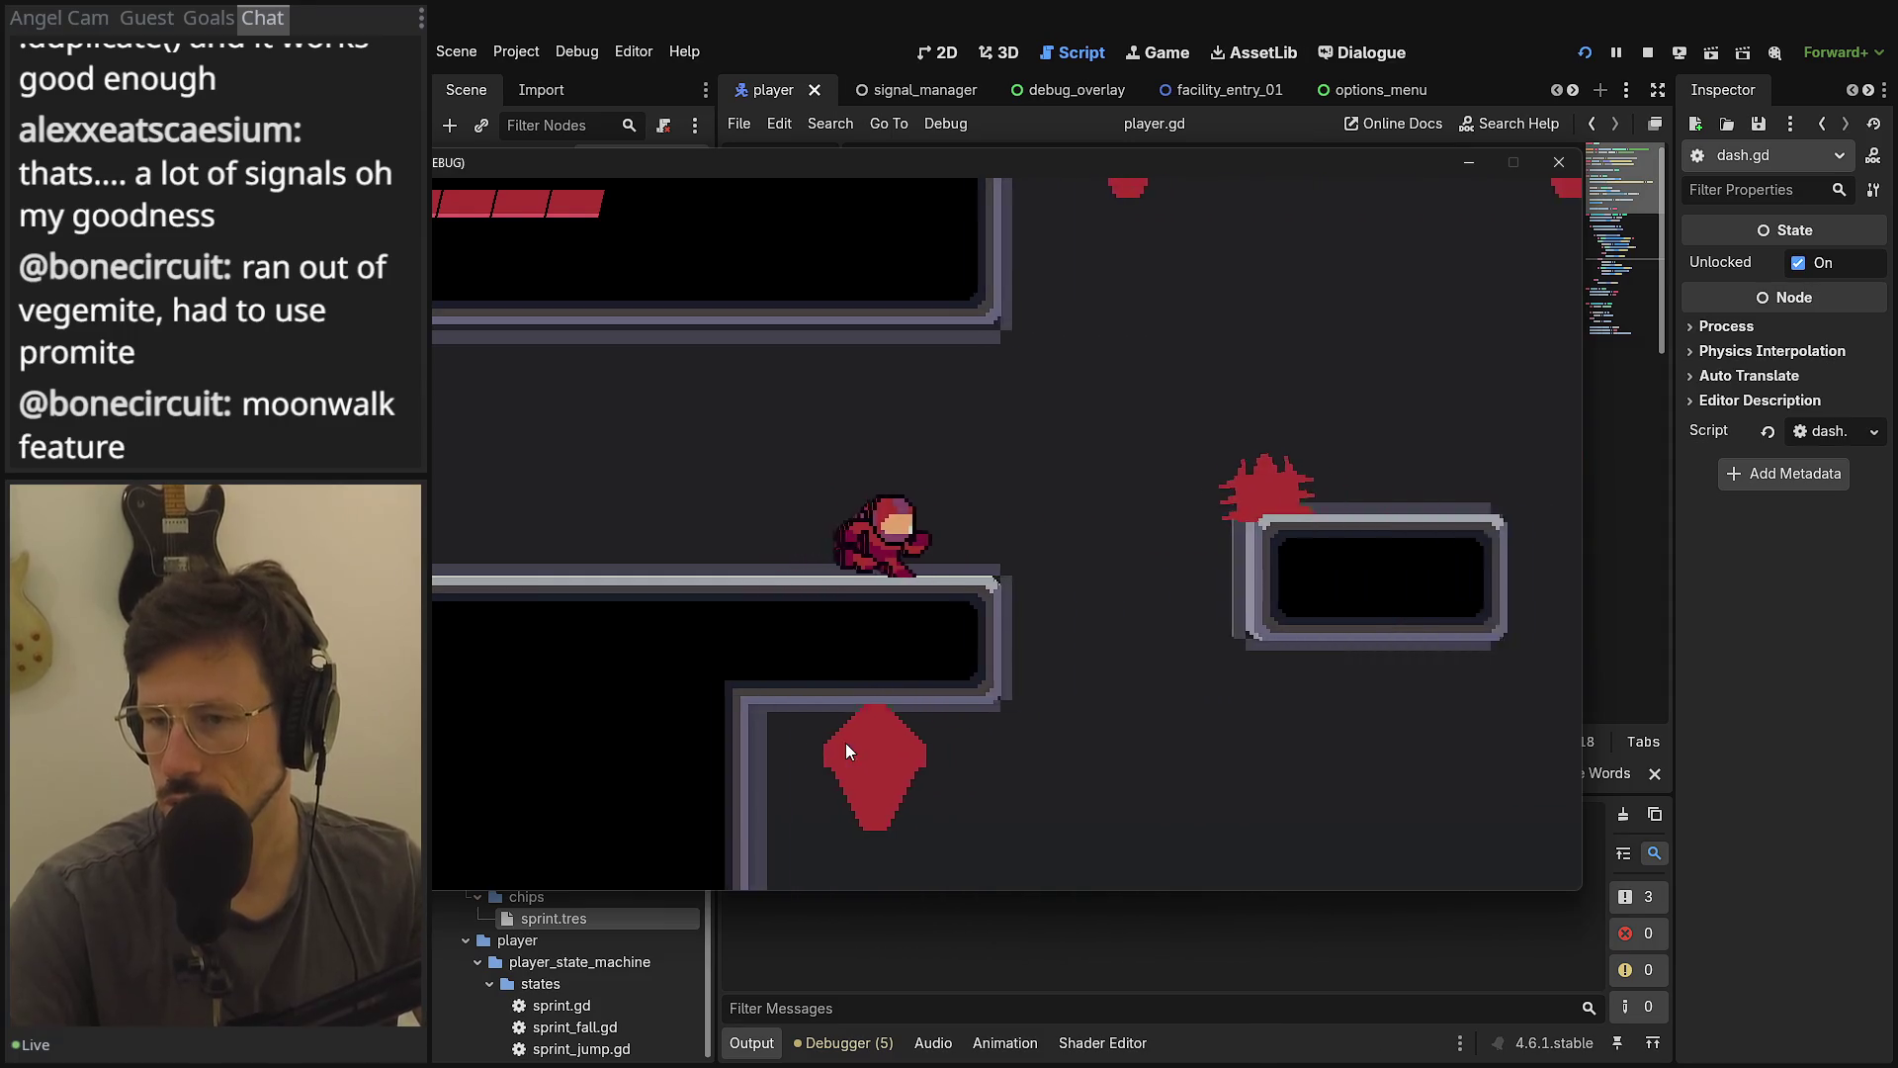
key("Left")
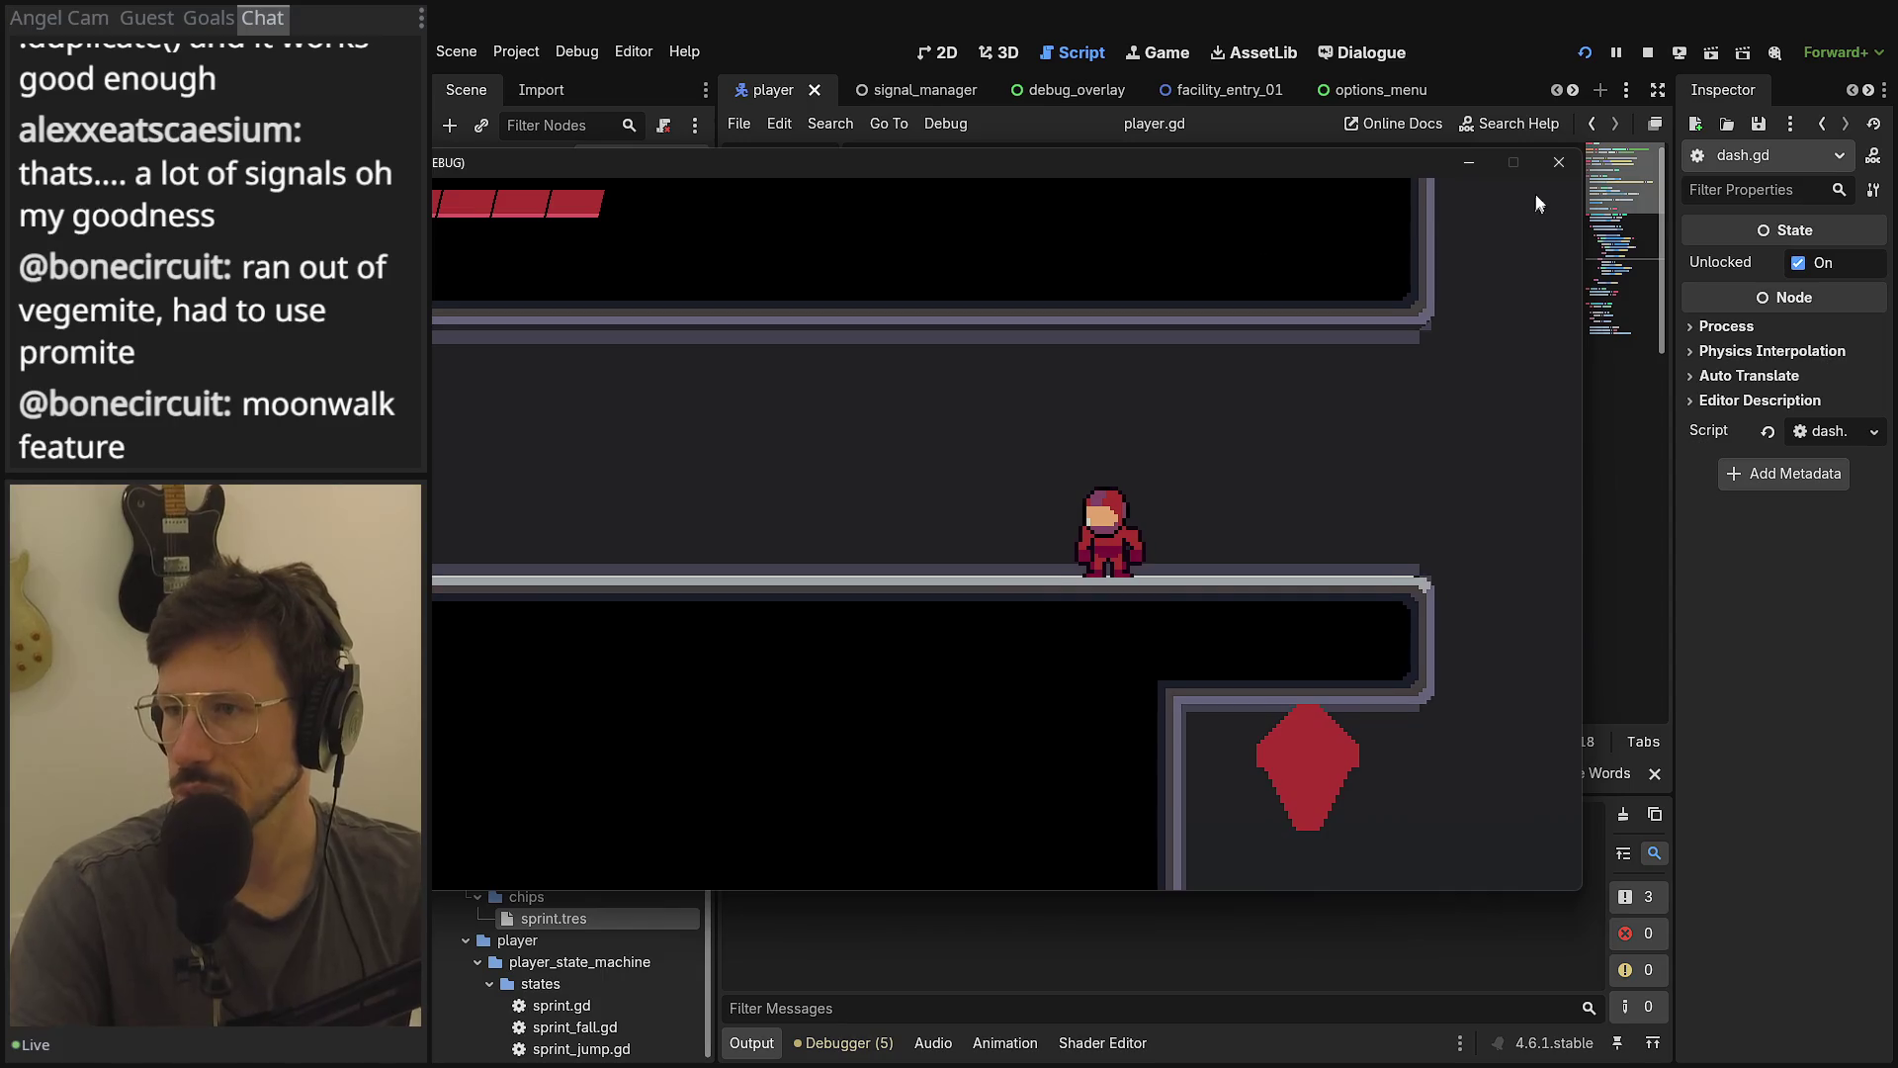
key("F8")
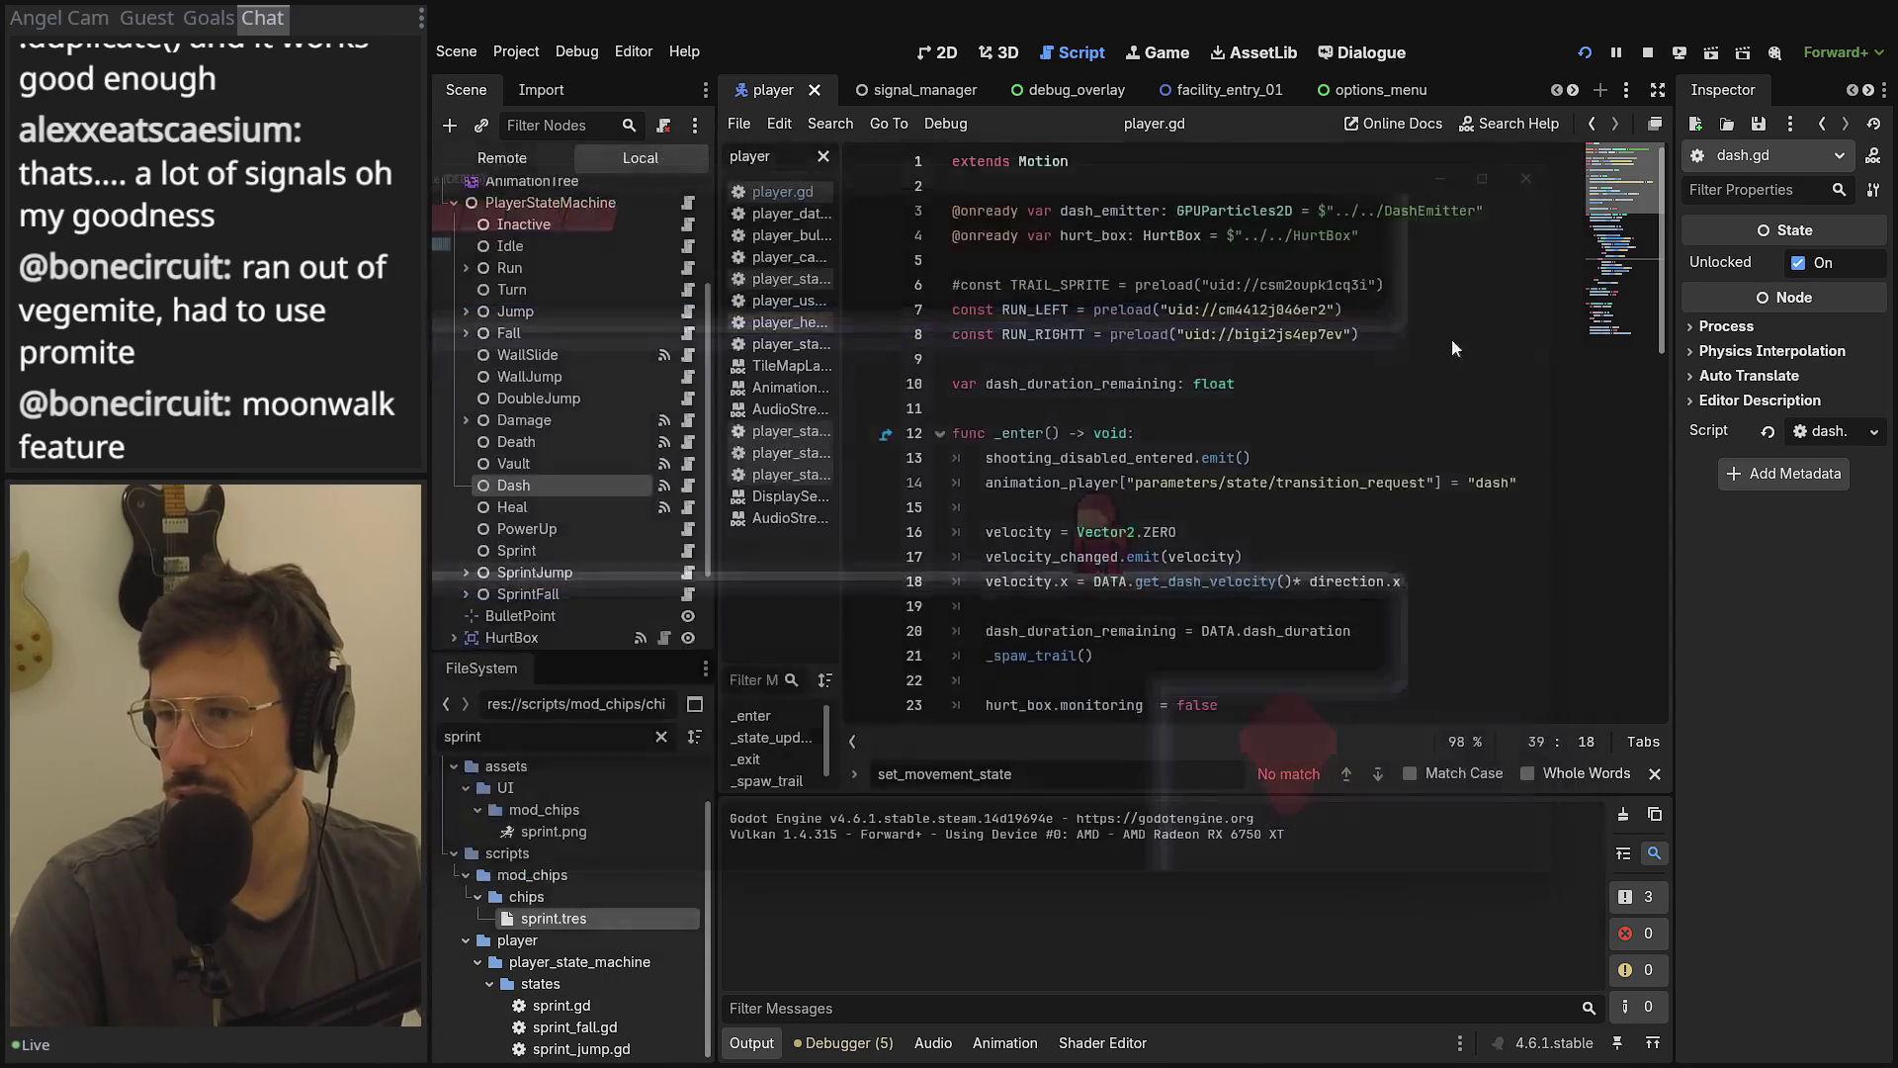
scroll(1234, 436, "down", 4)
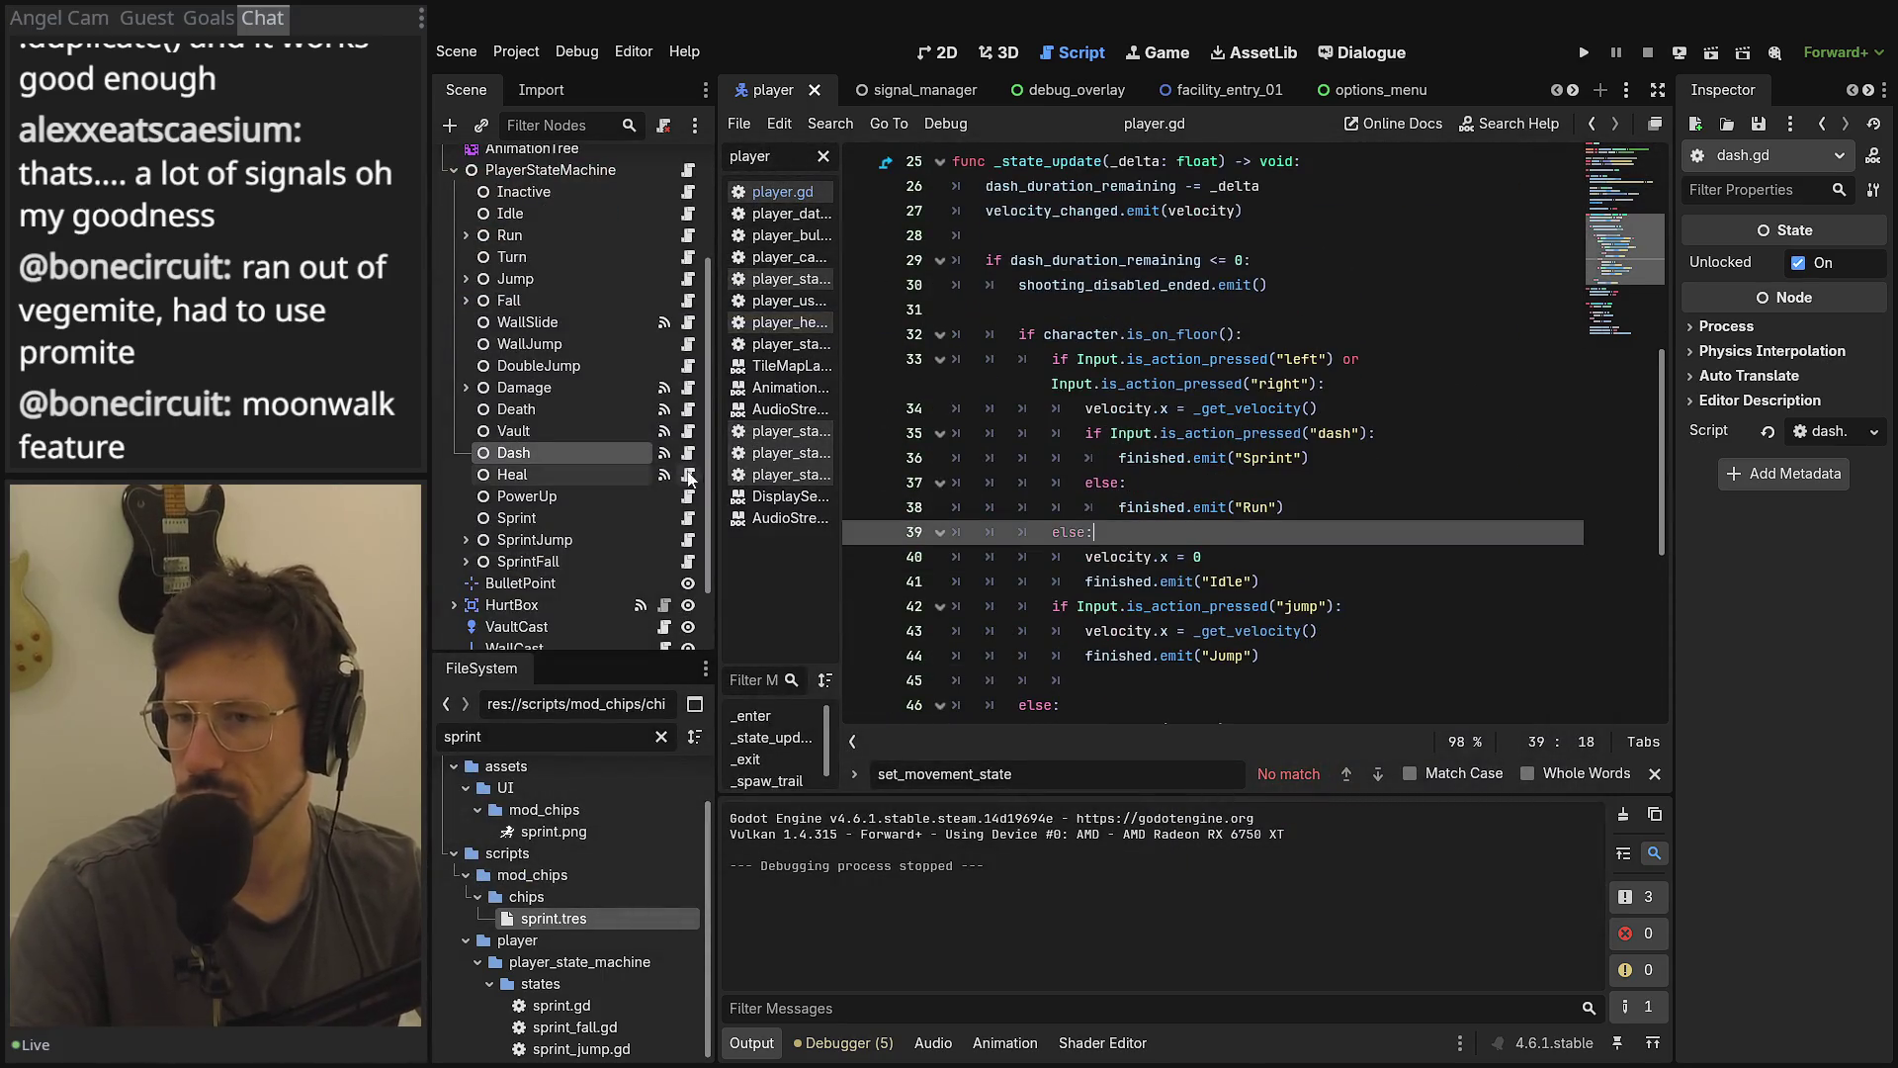
left_click(1314, 334)
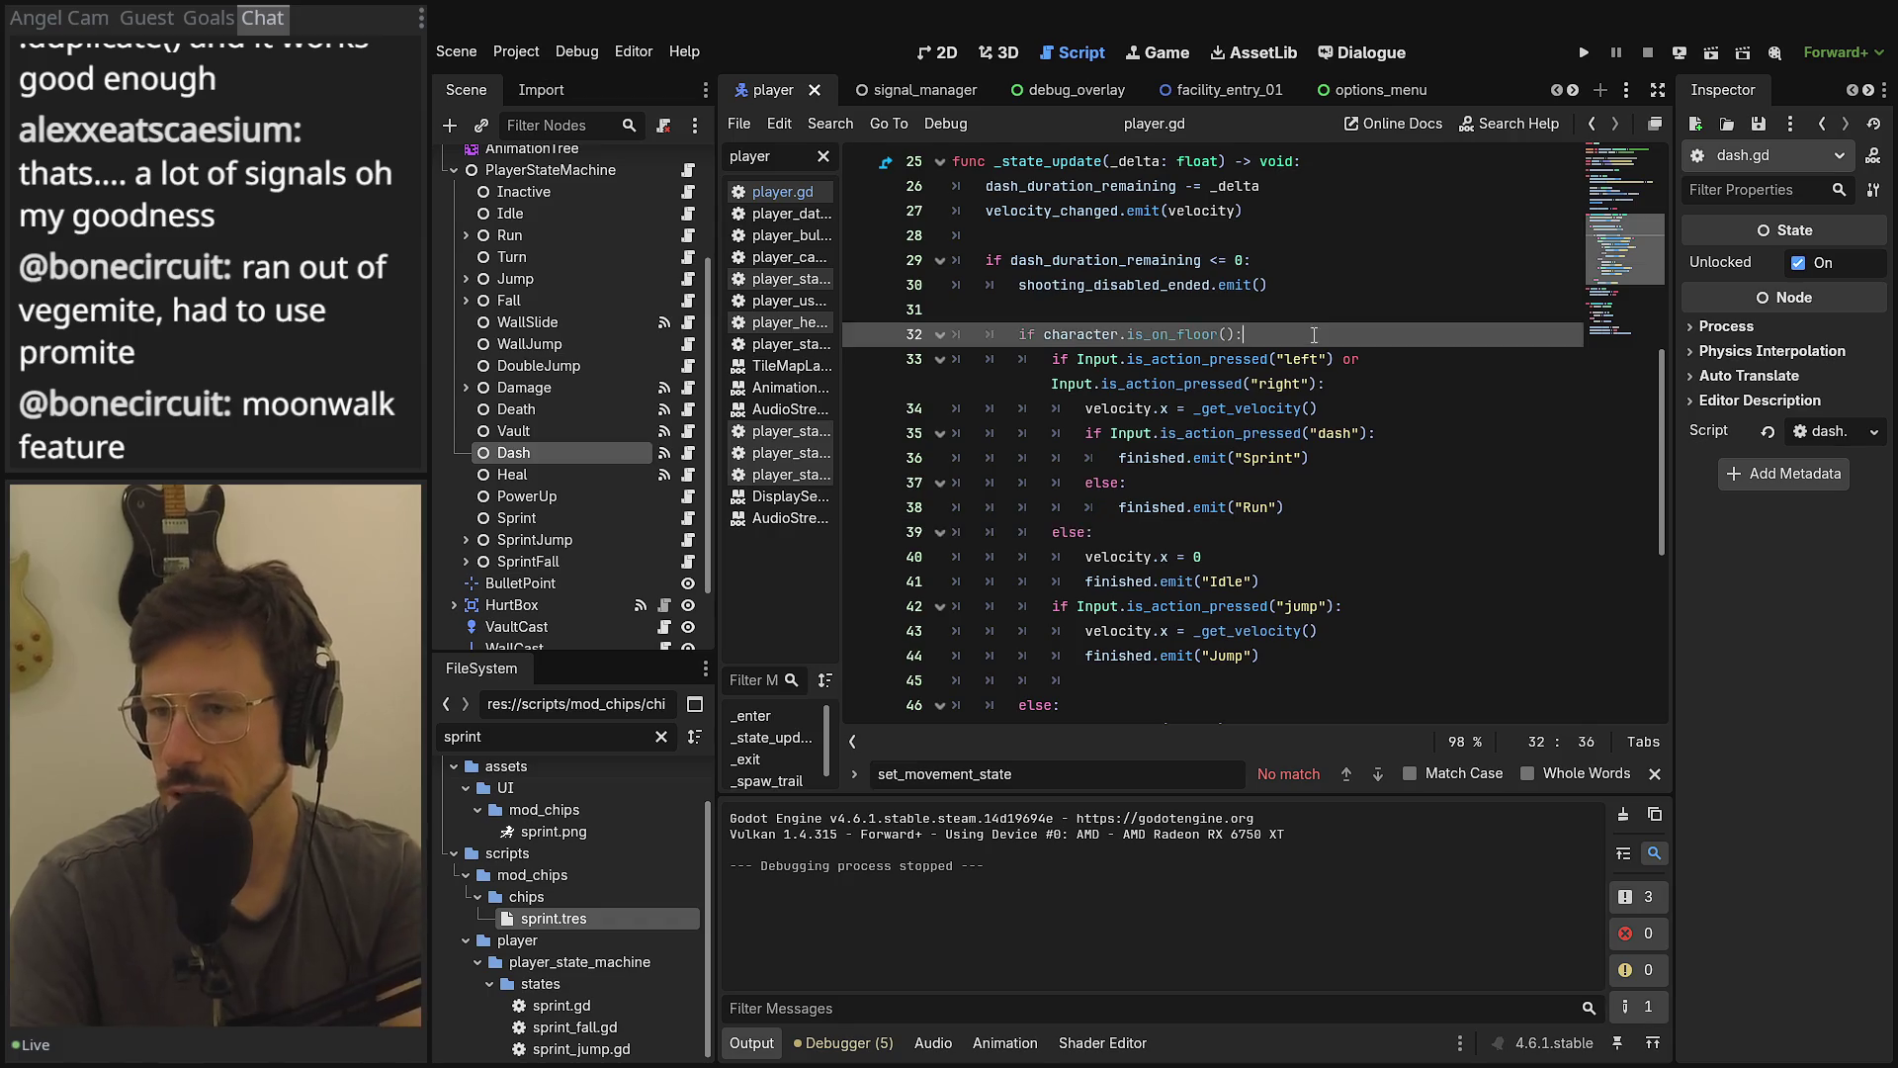
key("Return")
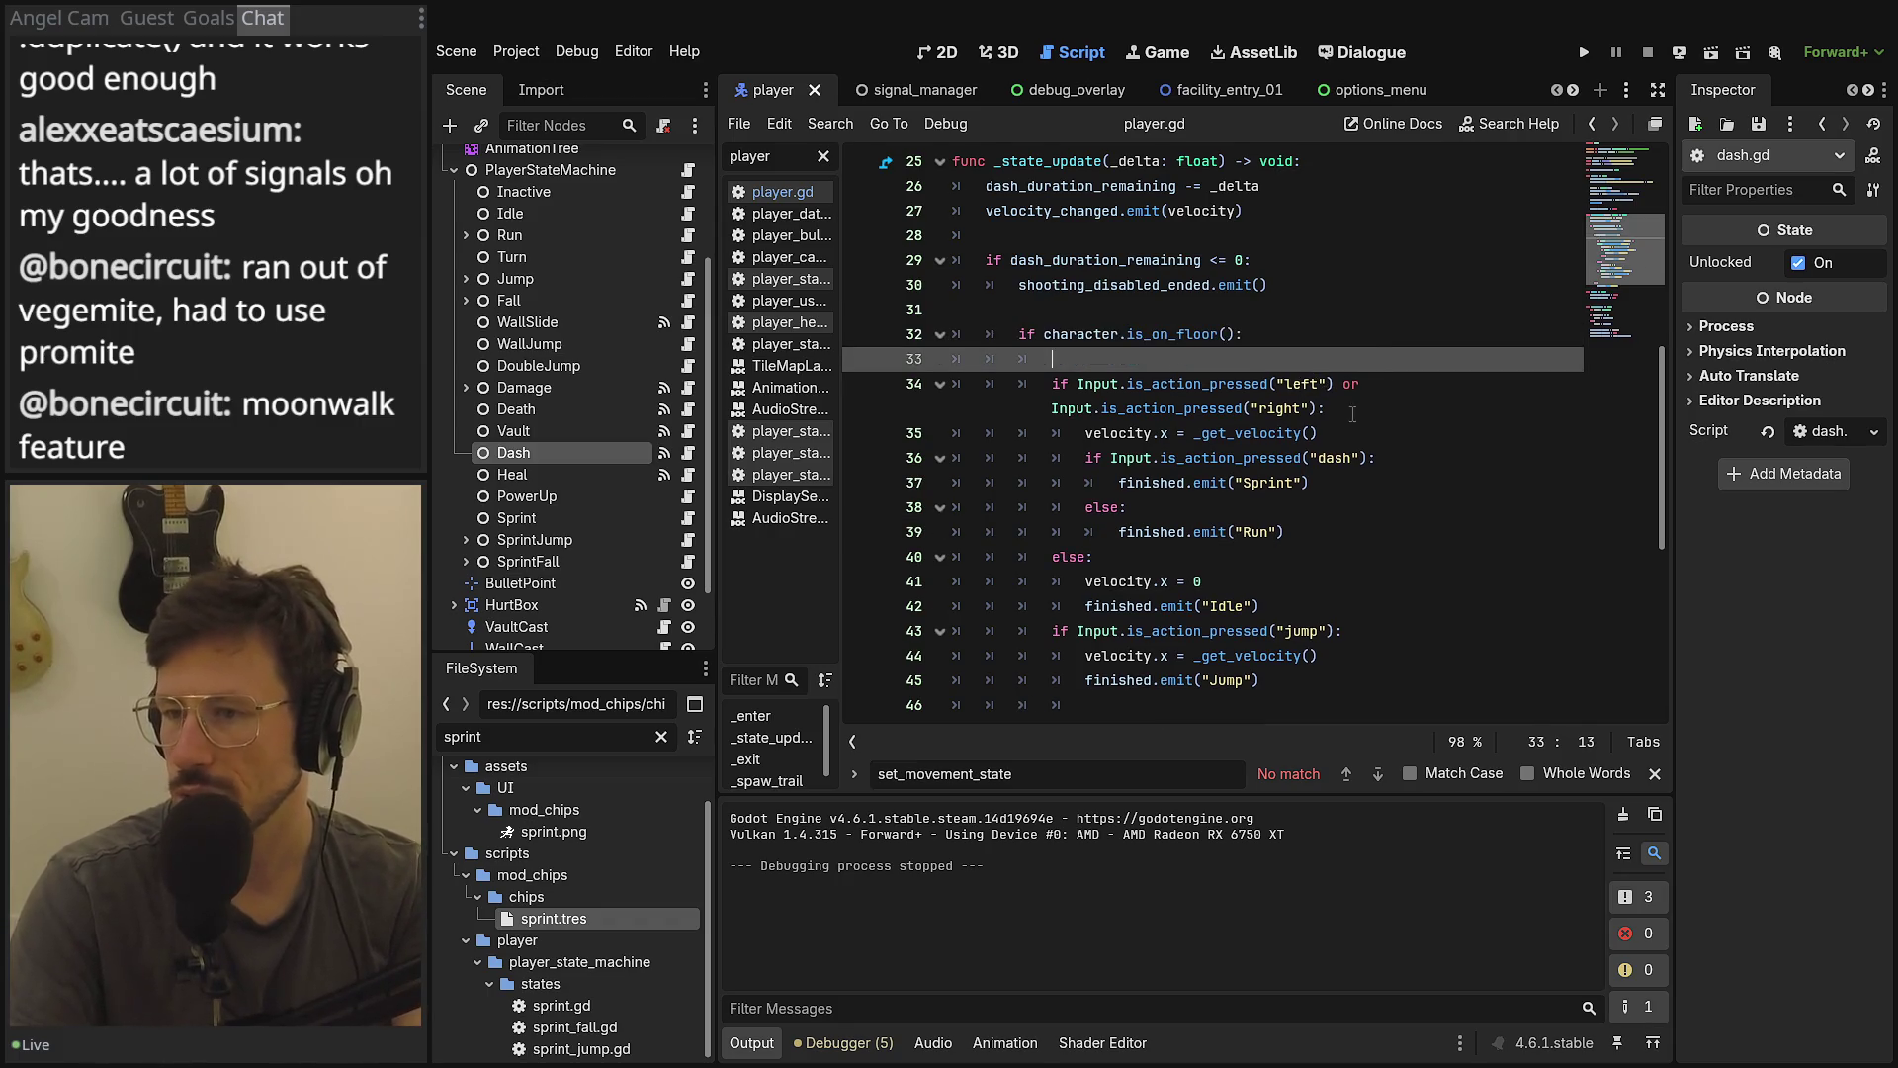
left_click(1359, 410)
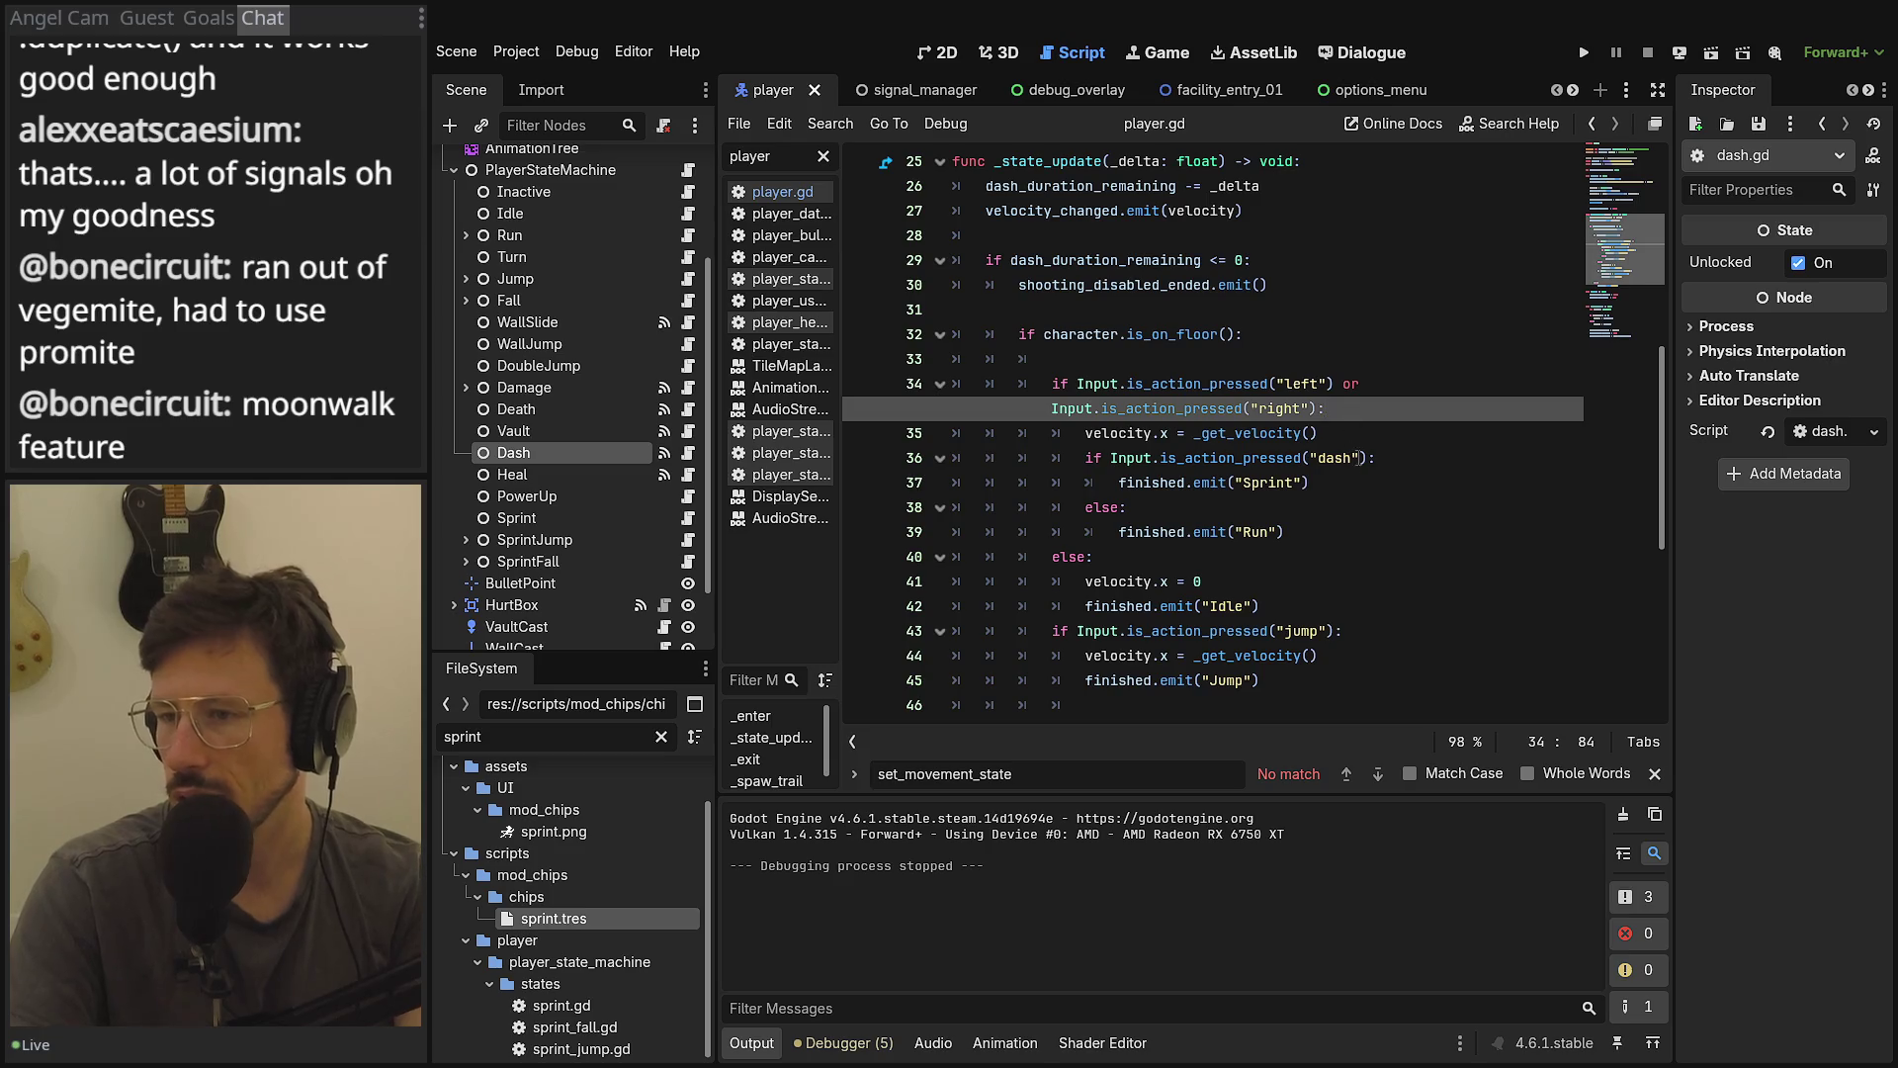
left_click(1244, 482)
double_click(1256, 532)
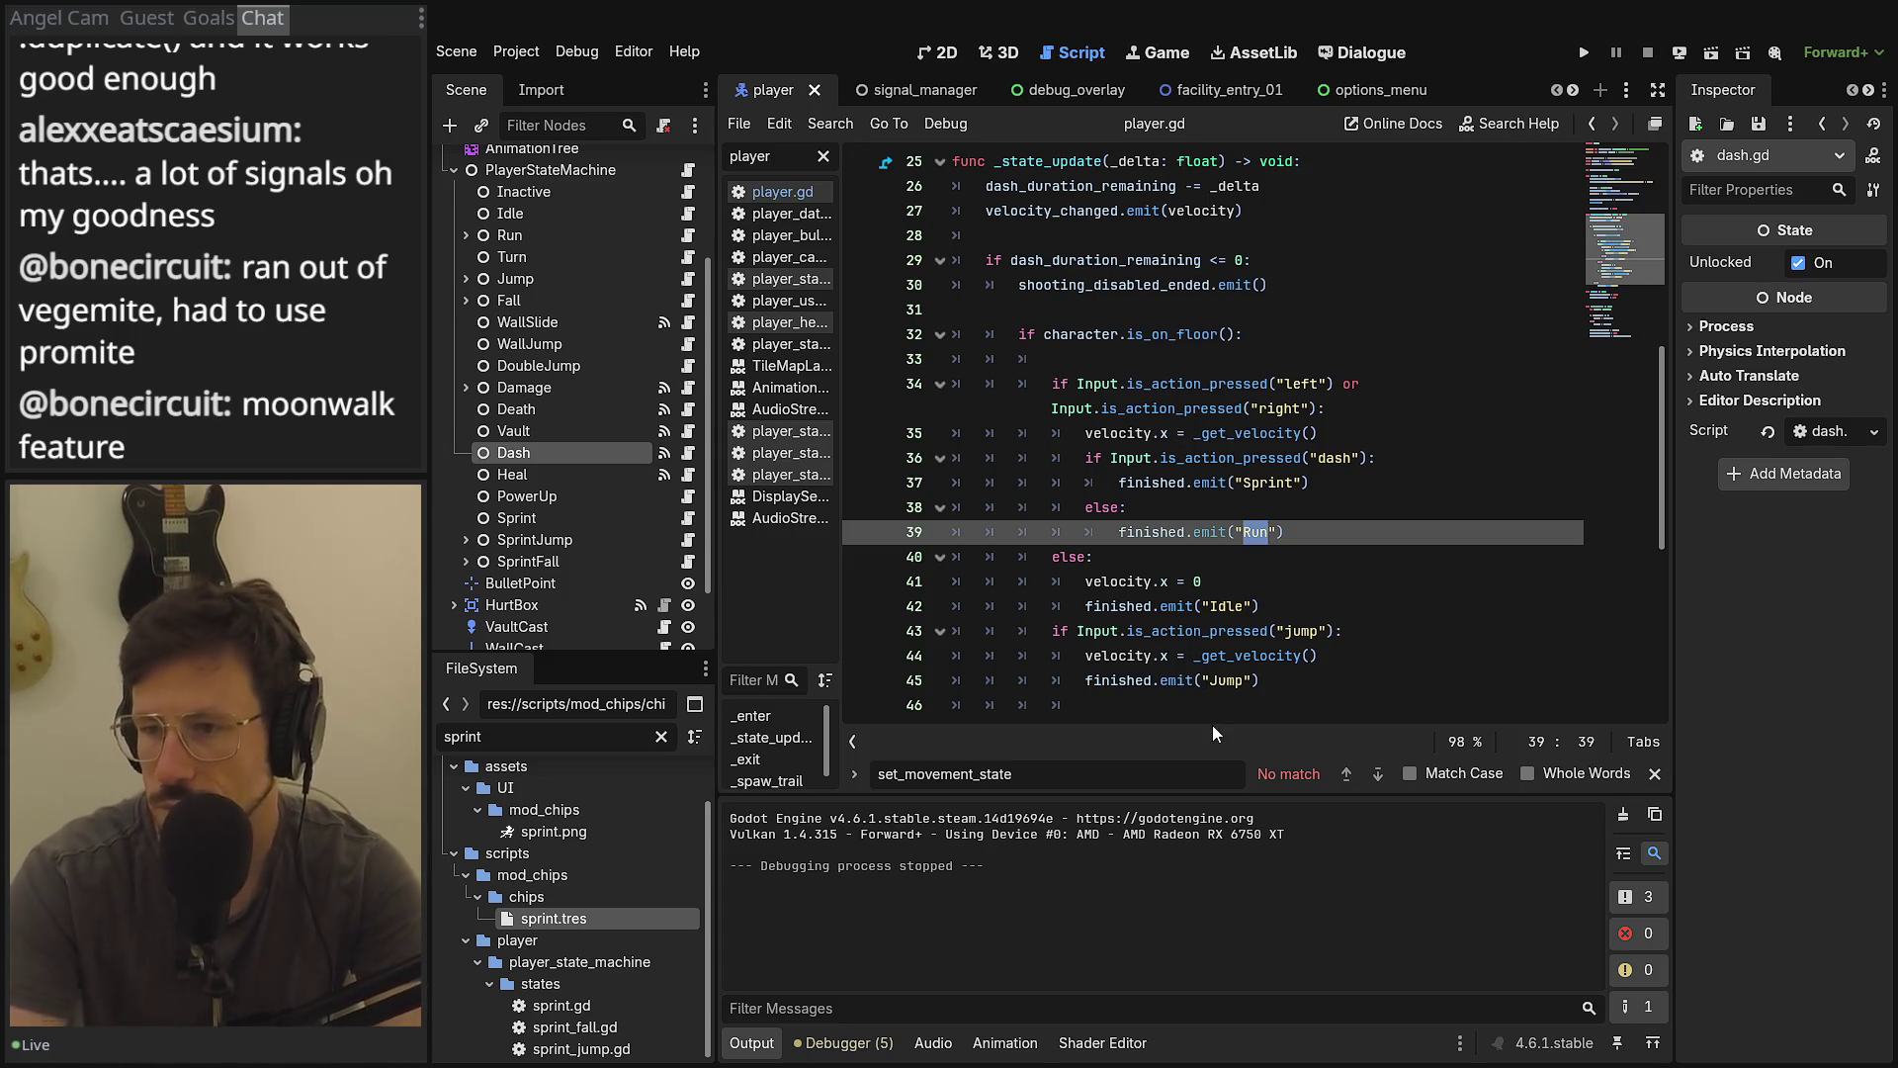
scroll(1203, 704, "up", 4)
scroll(1203, 704, "down", 4)
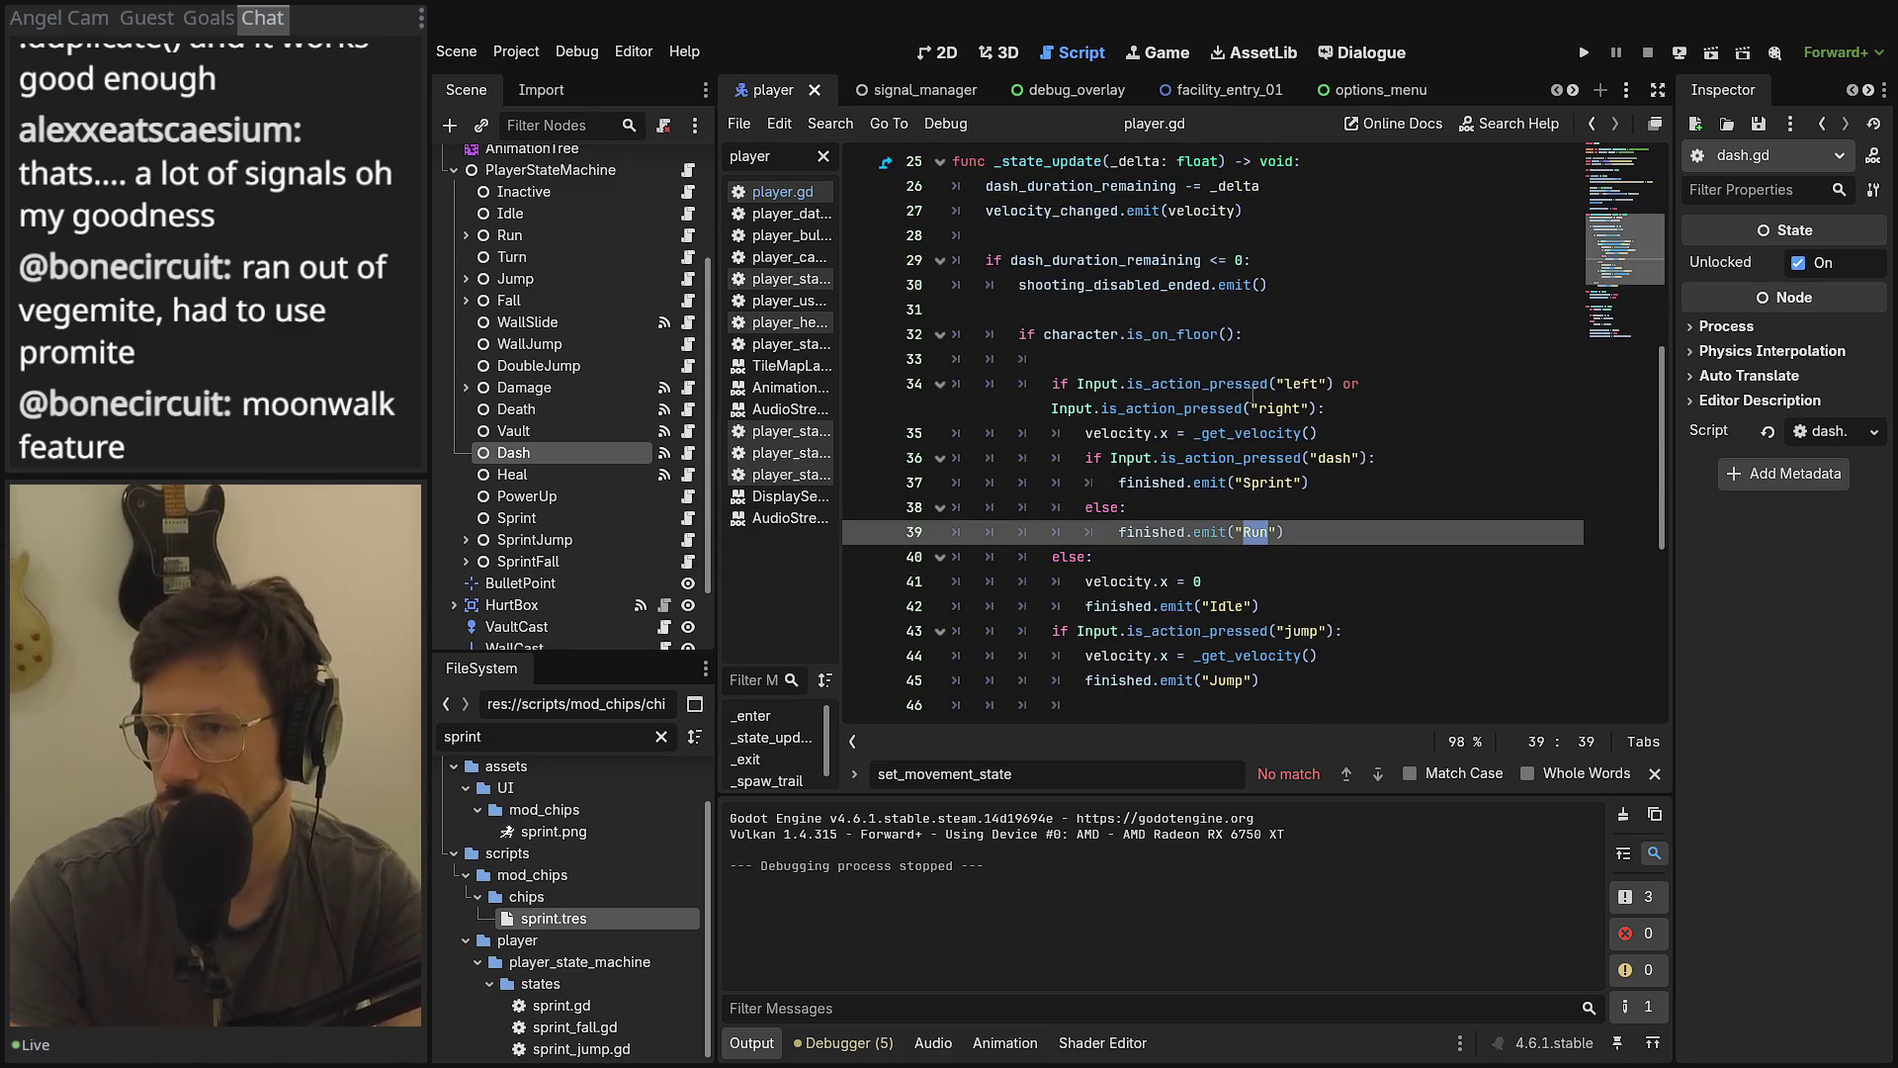
left_click(1211, 358)
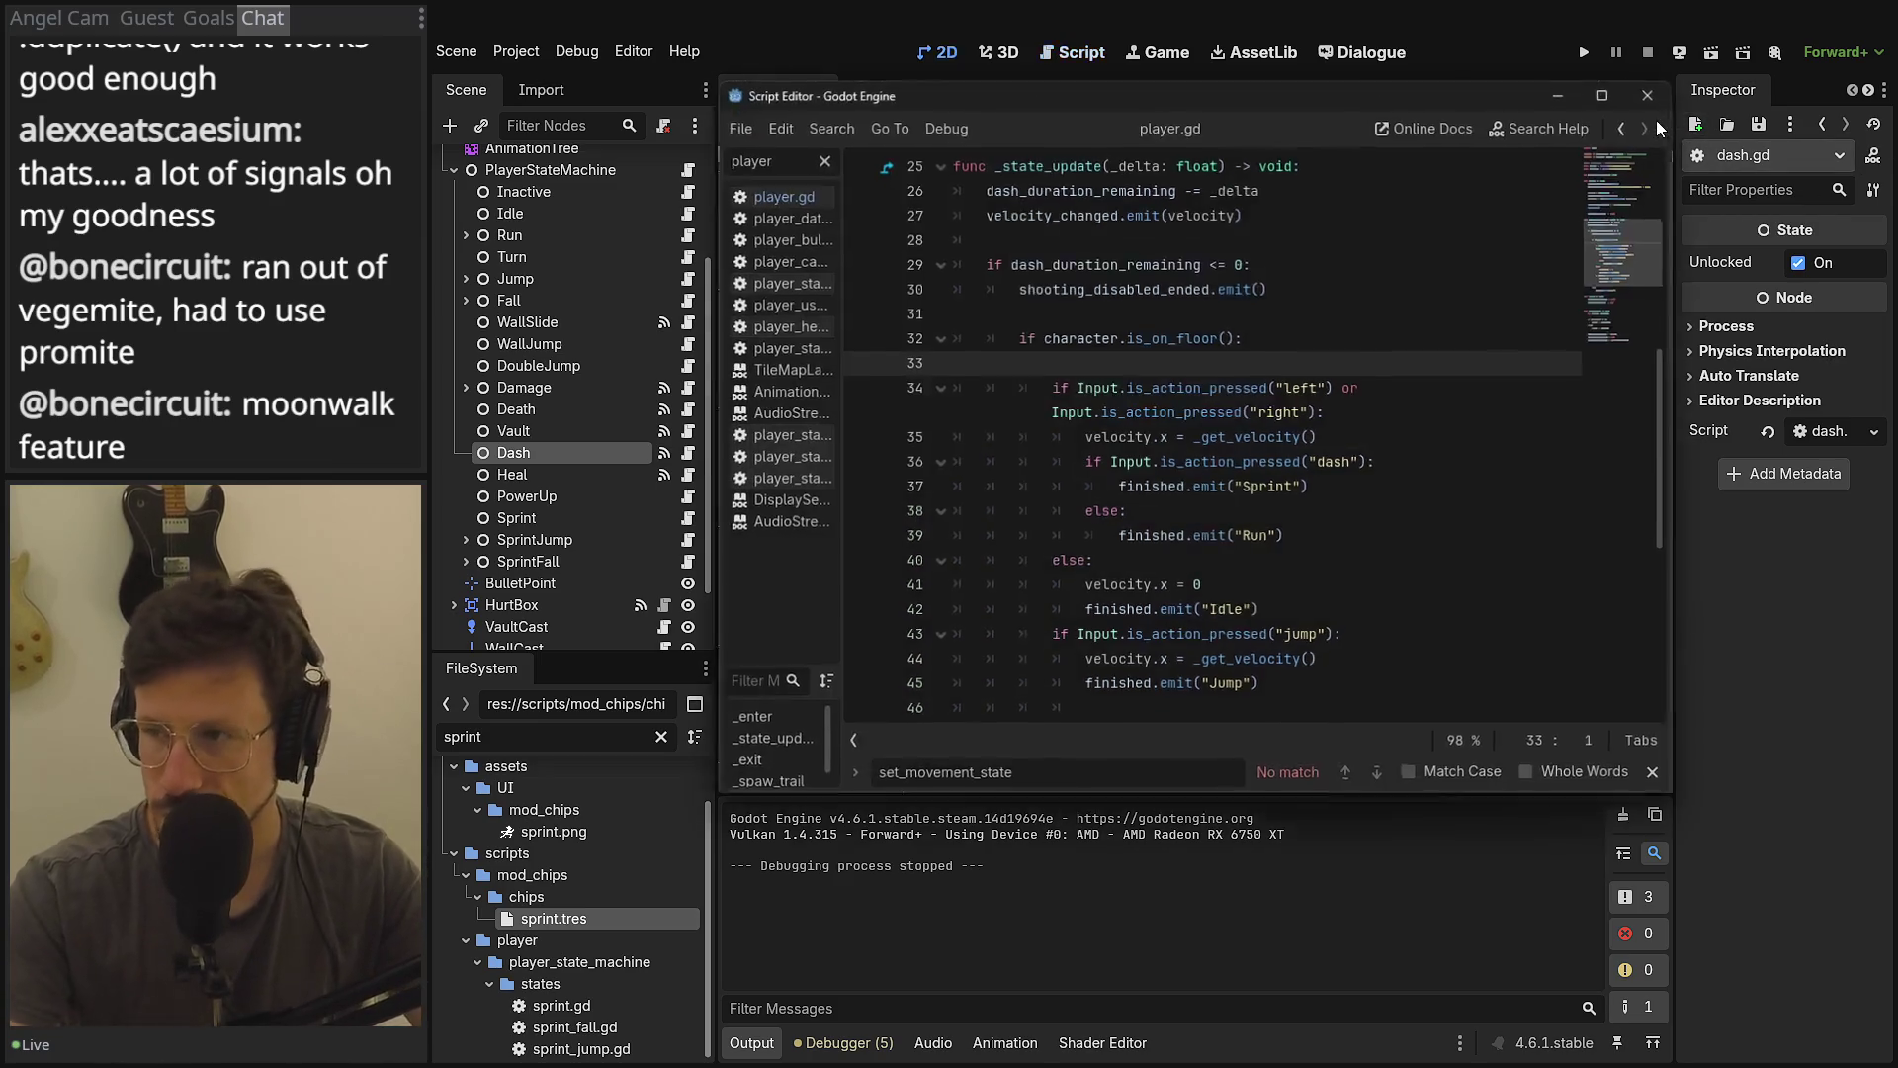
left_click(1657, 120)
left_click(1339, 433)
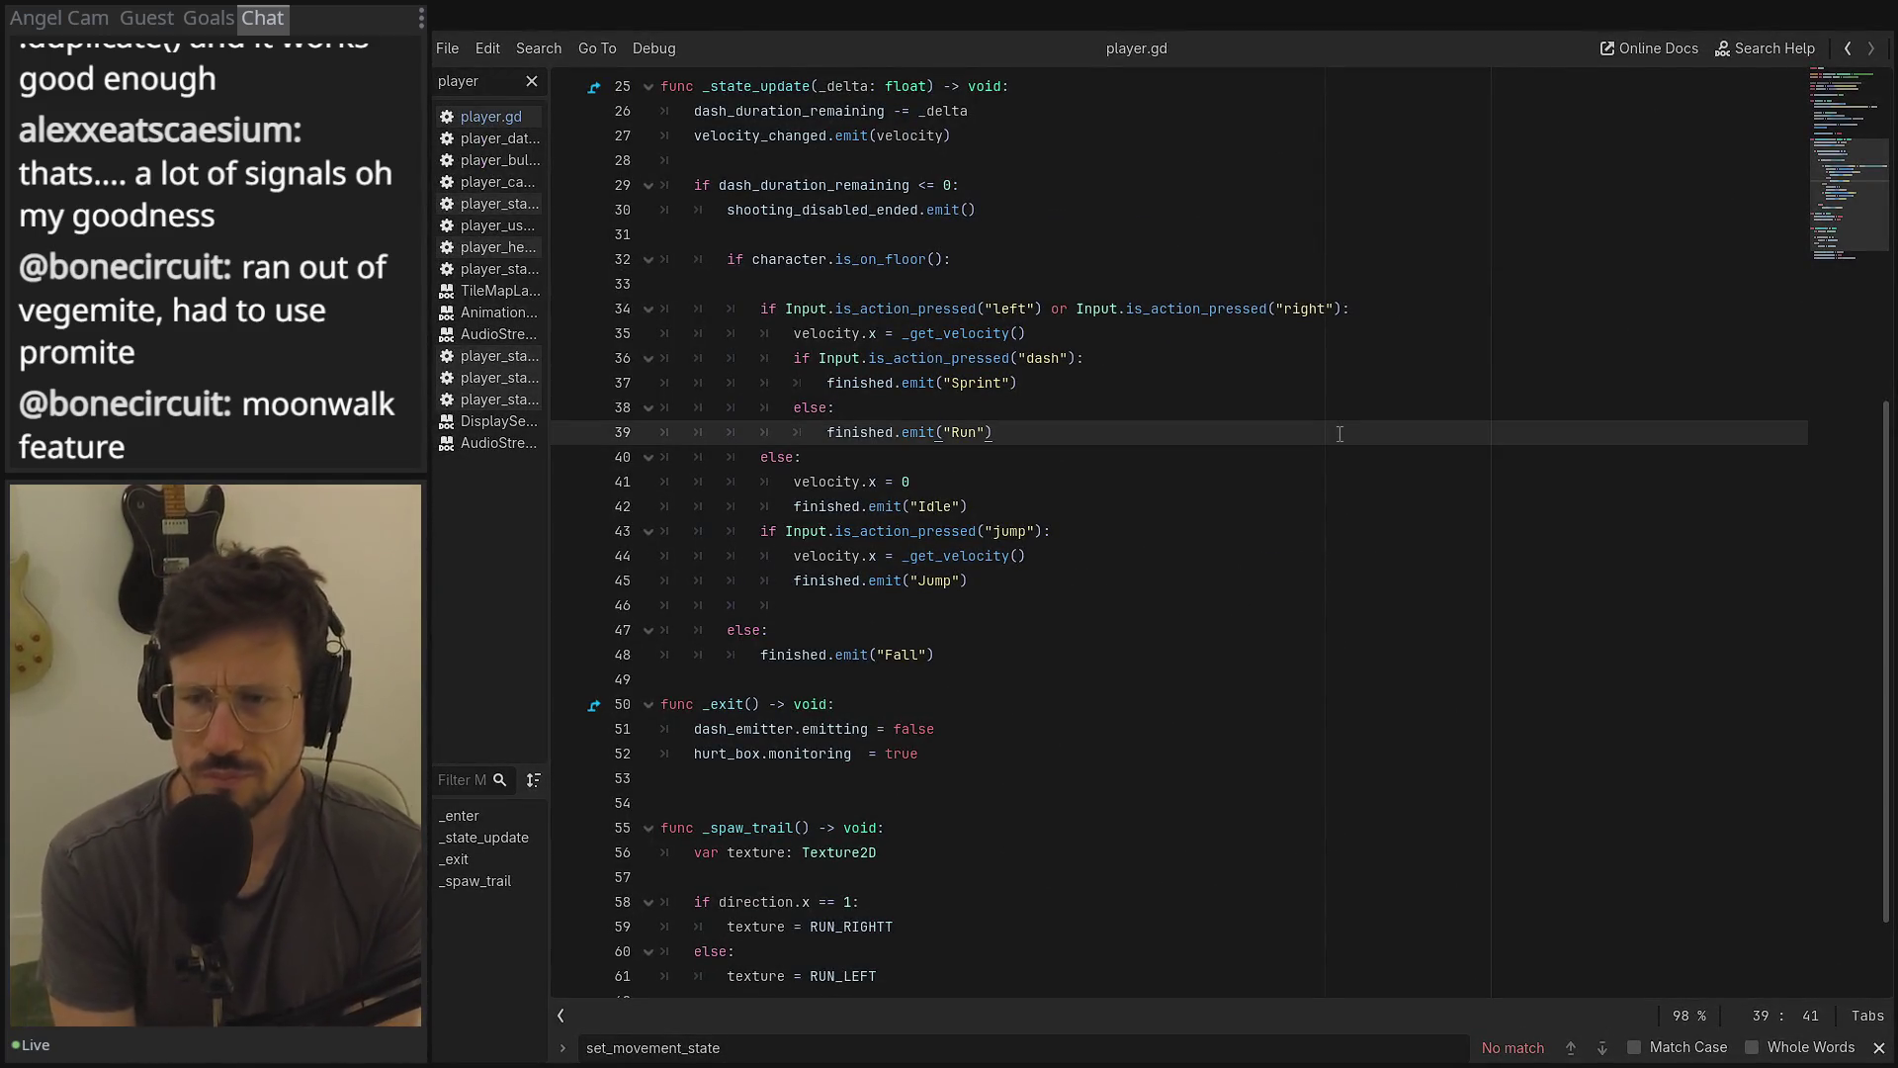
scroll(1339, 433, "up", 8)
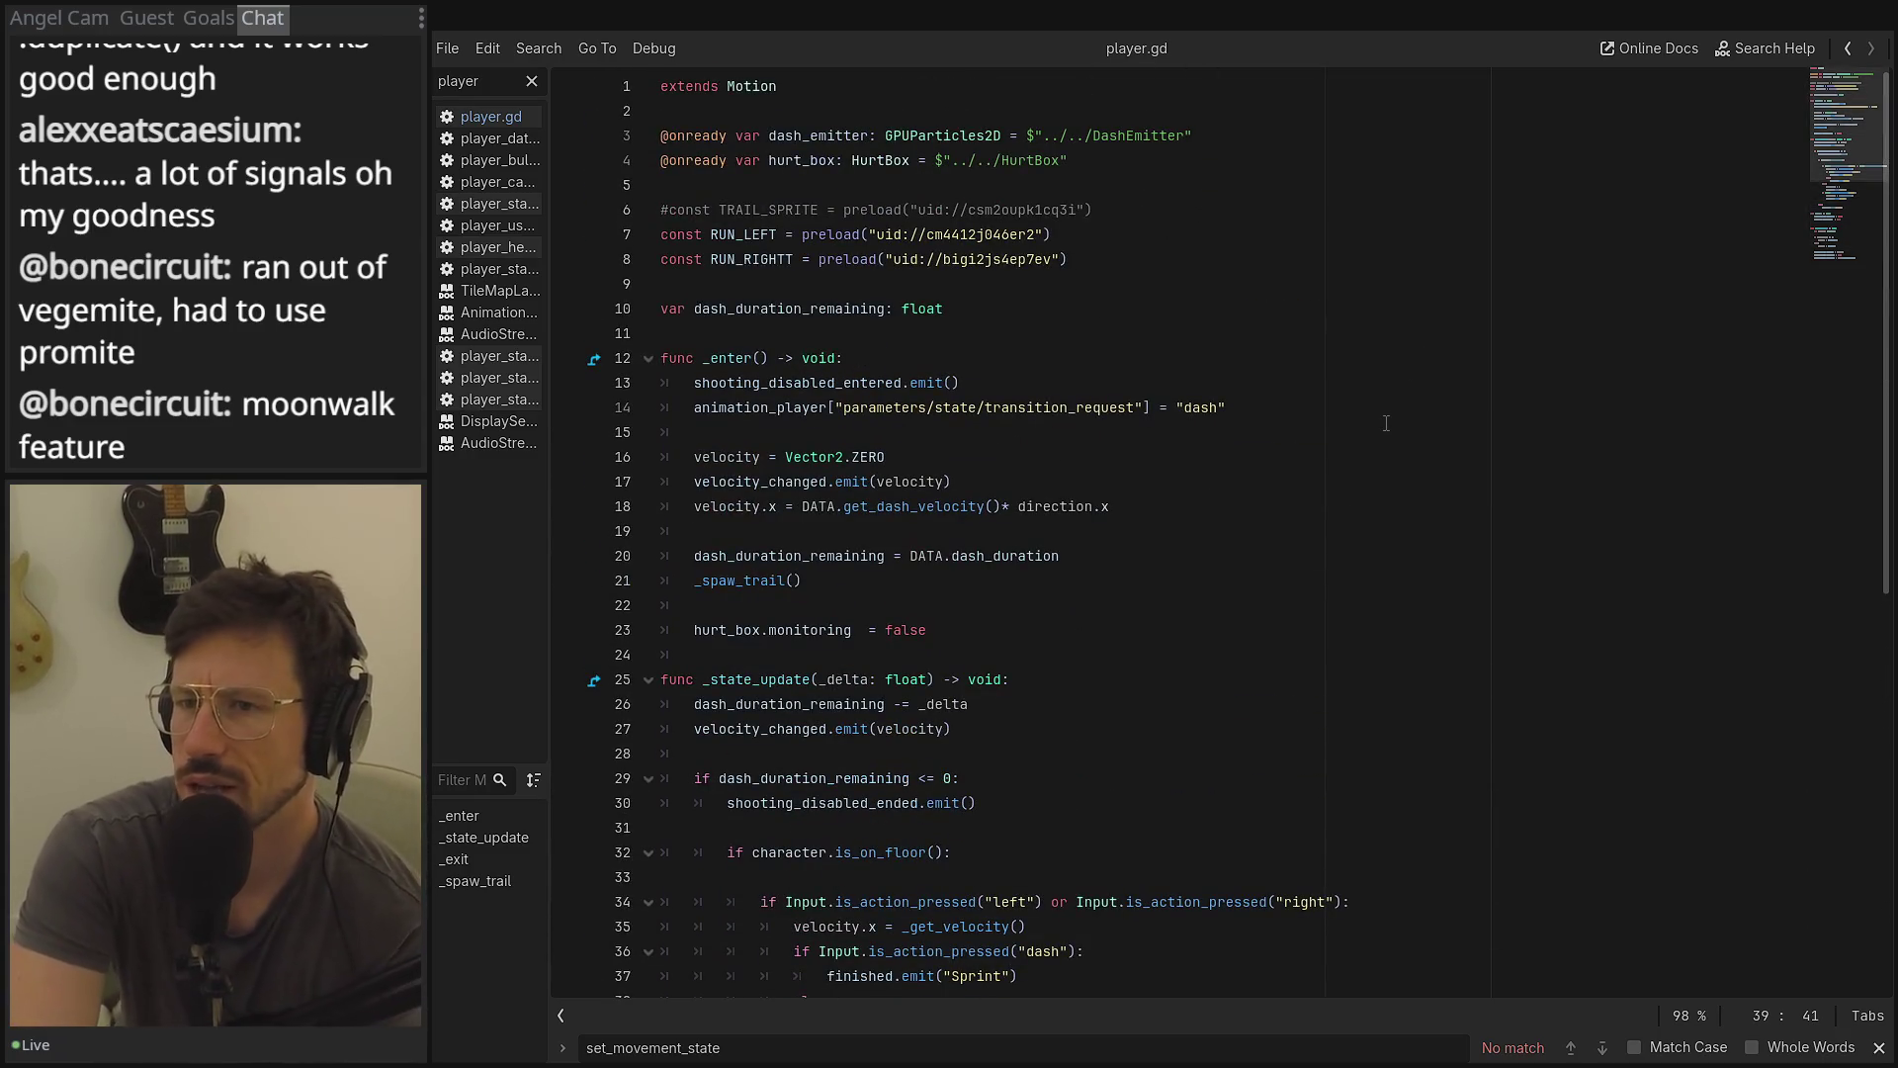
scroll(1386, 423, "down", 2)
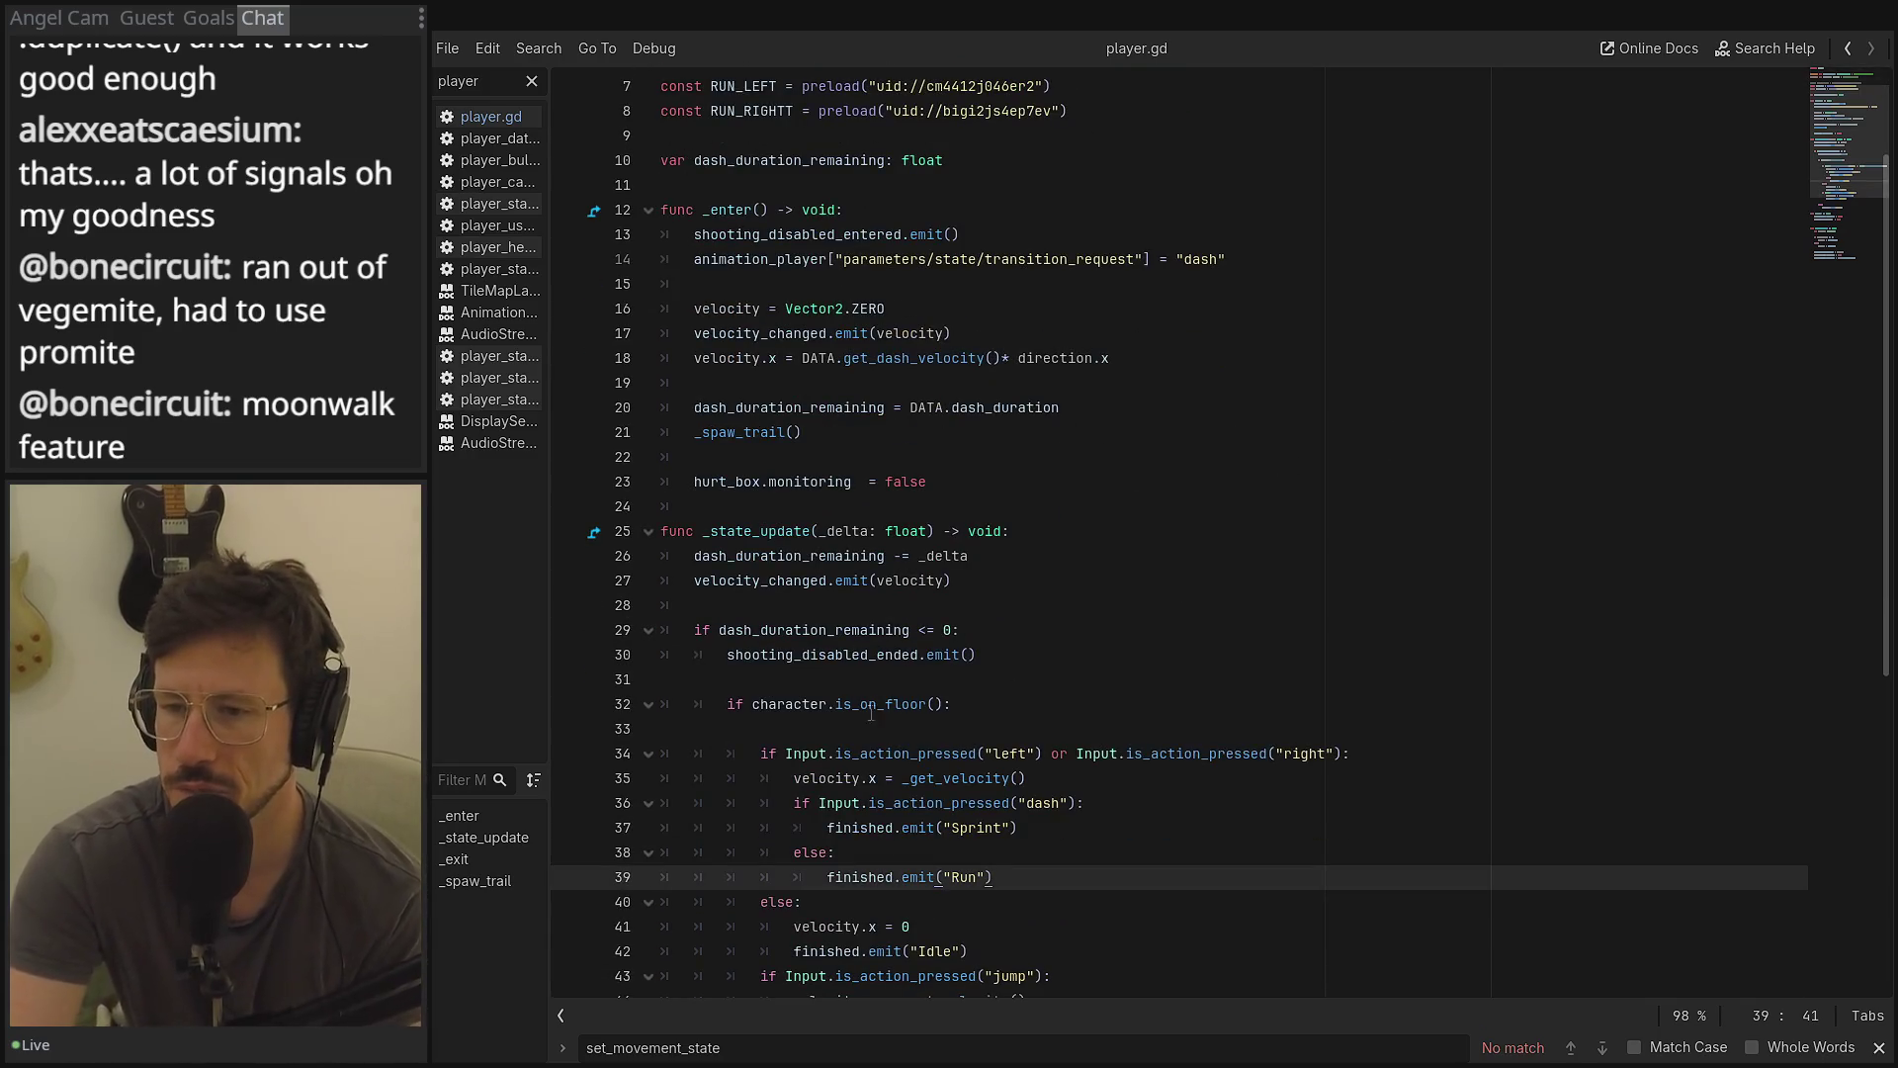
double_click(835, 631)
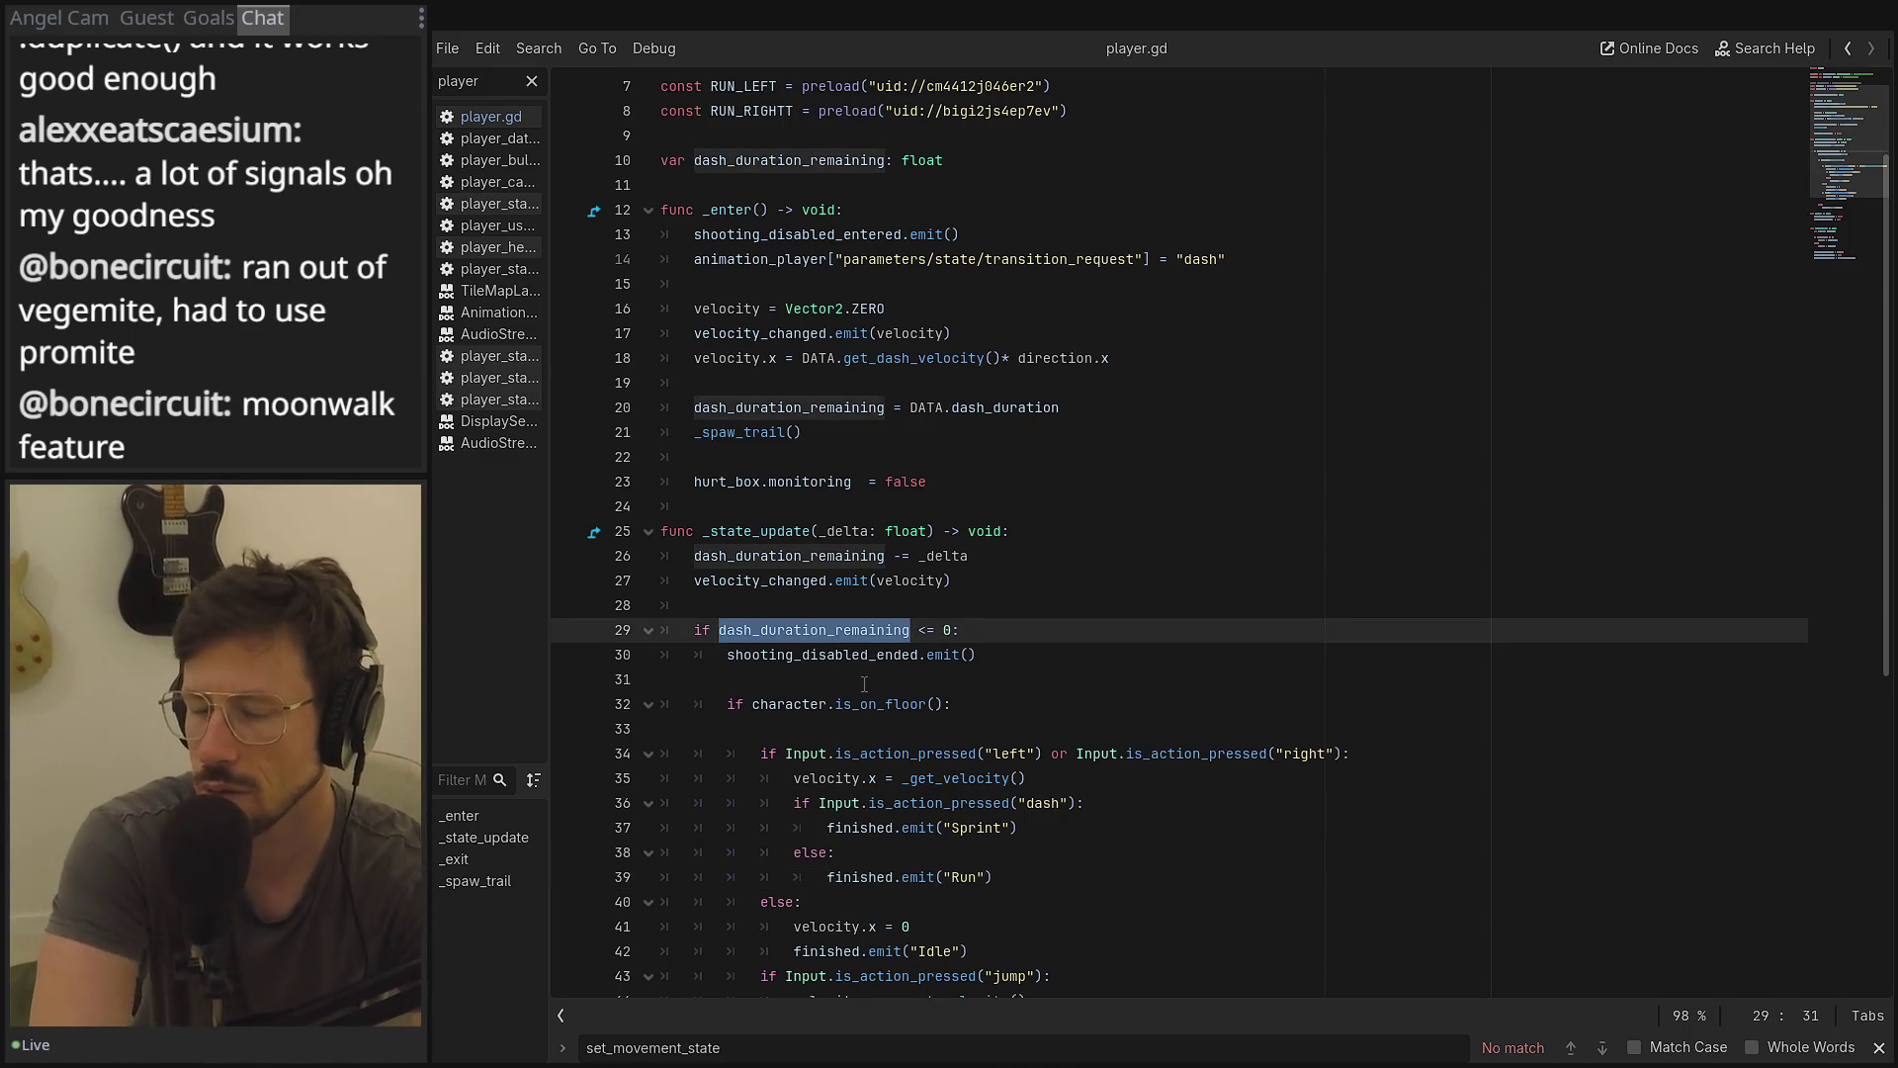
scroll(864, 684, "down", 2)
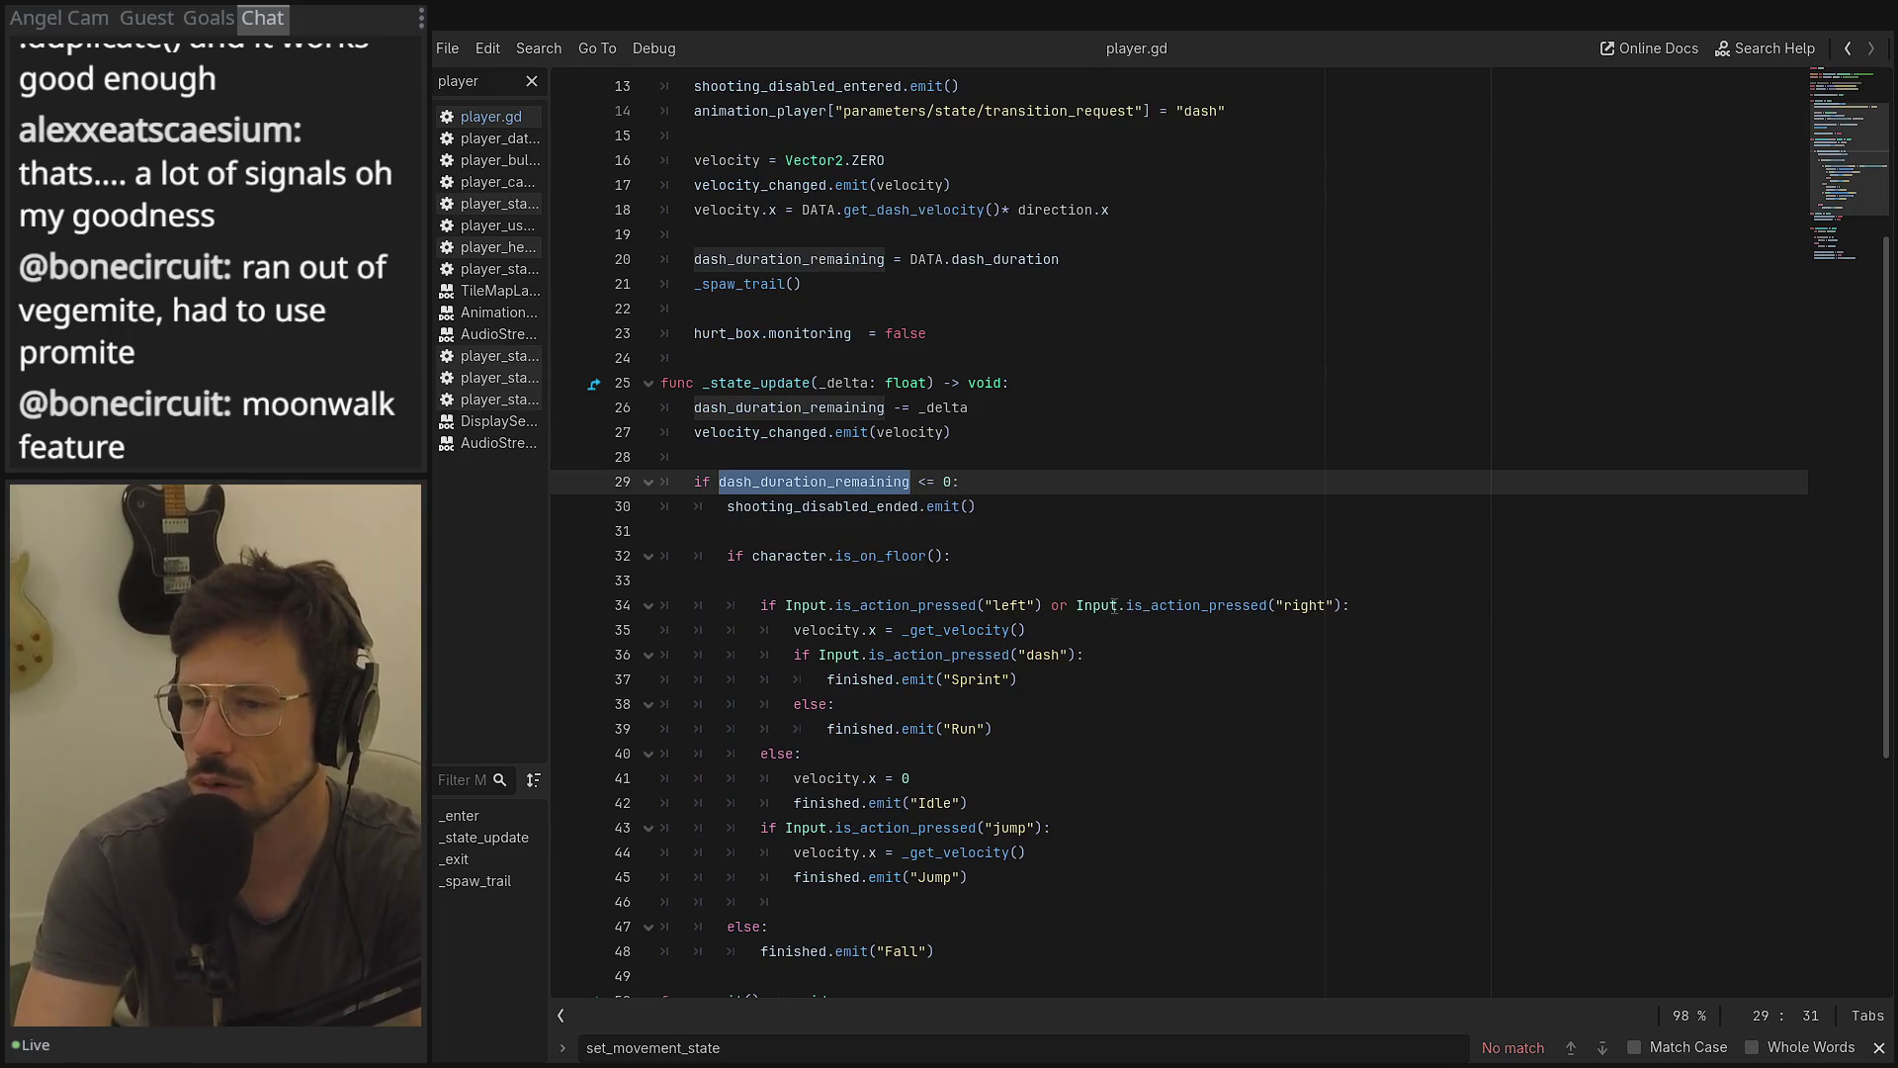
left_click(1053, 652)
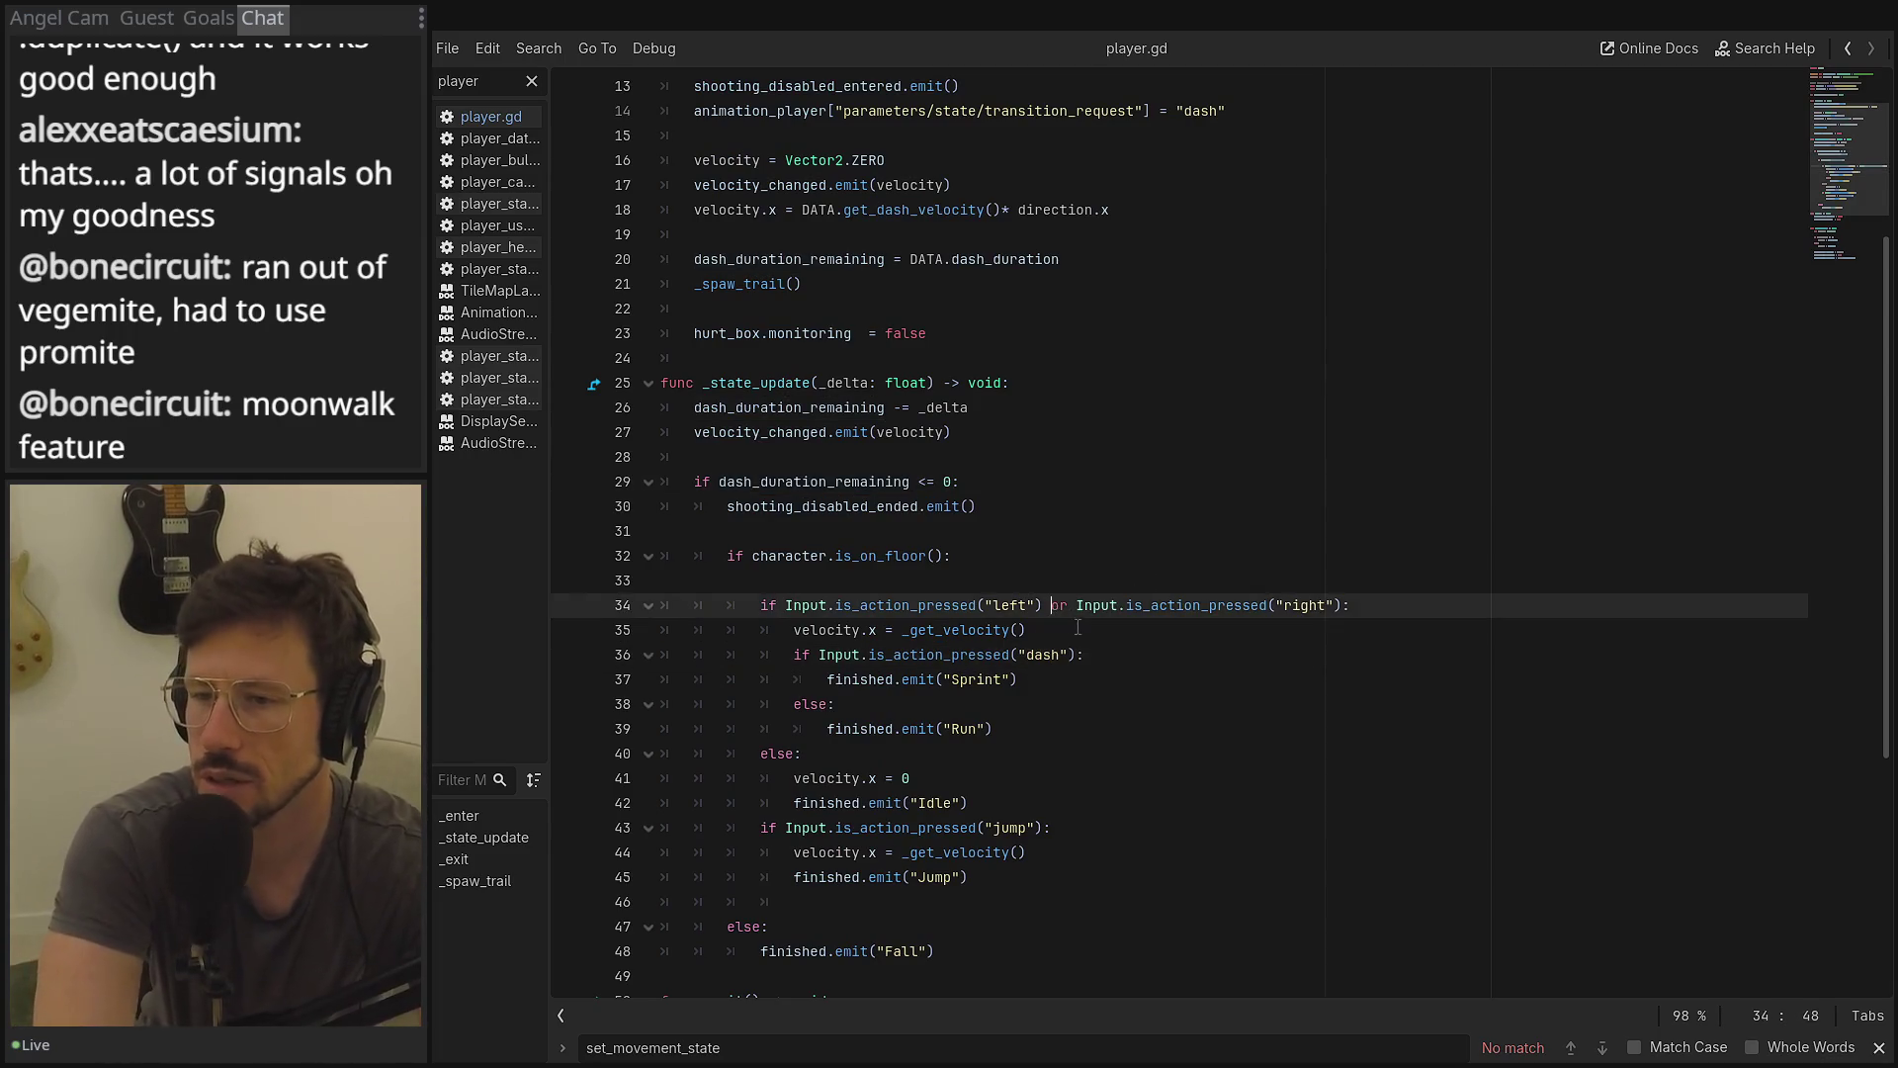
left_click(1079, 628)
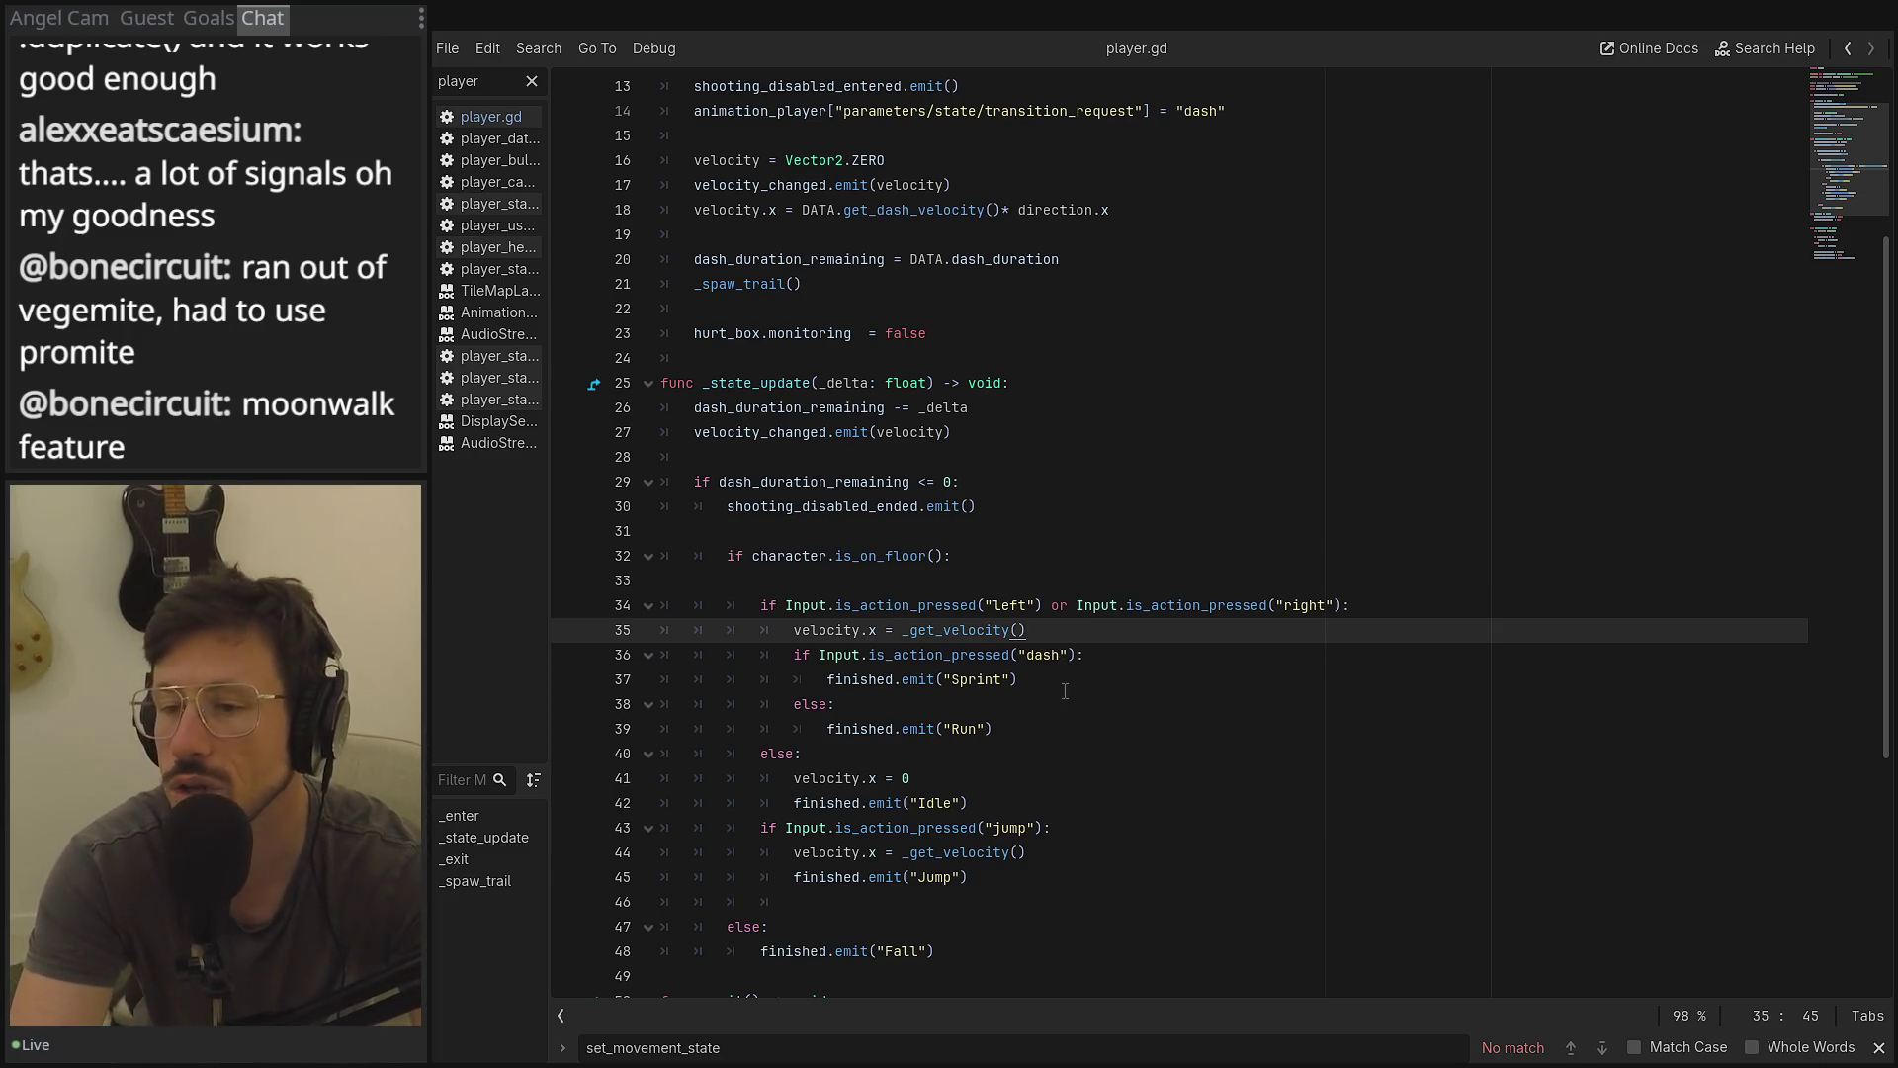
left_click(1142, 658)
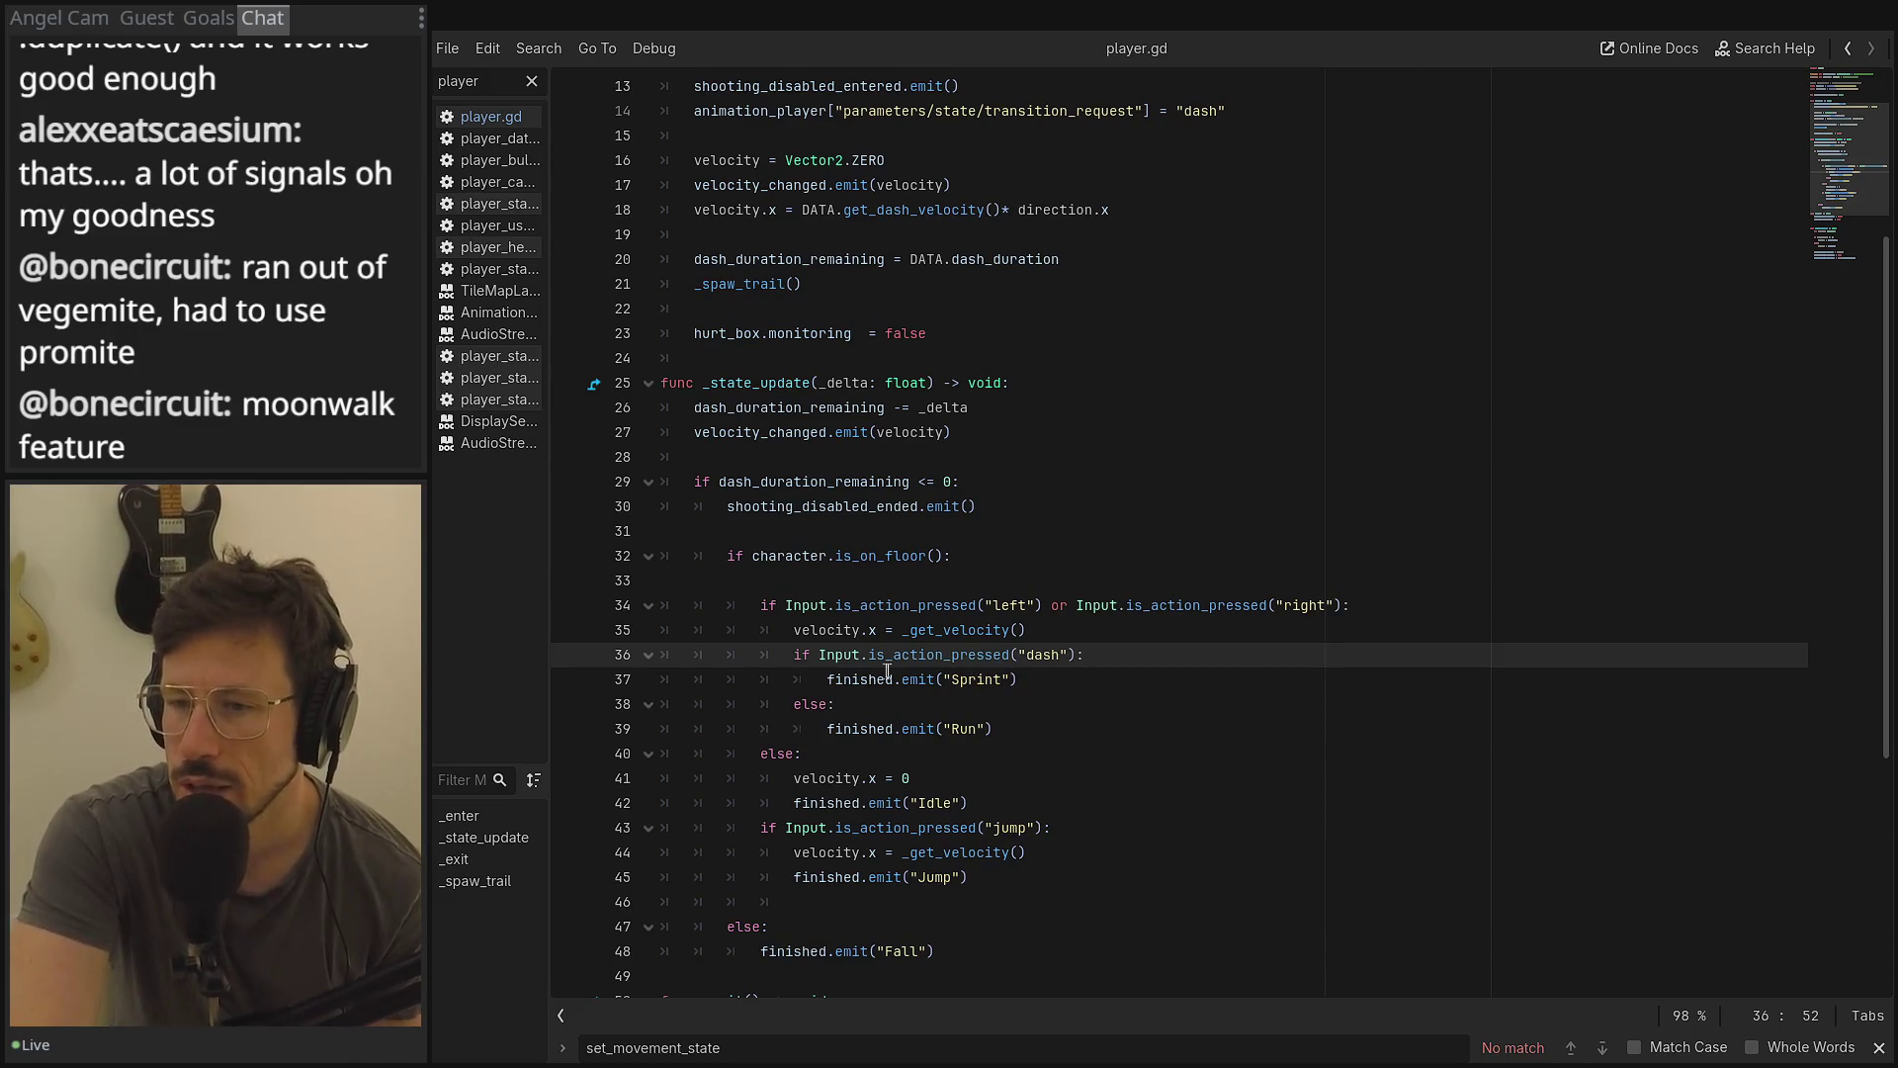
double_click(918, 729)
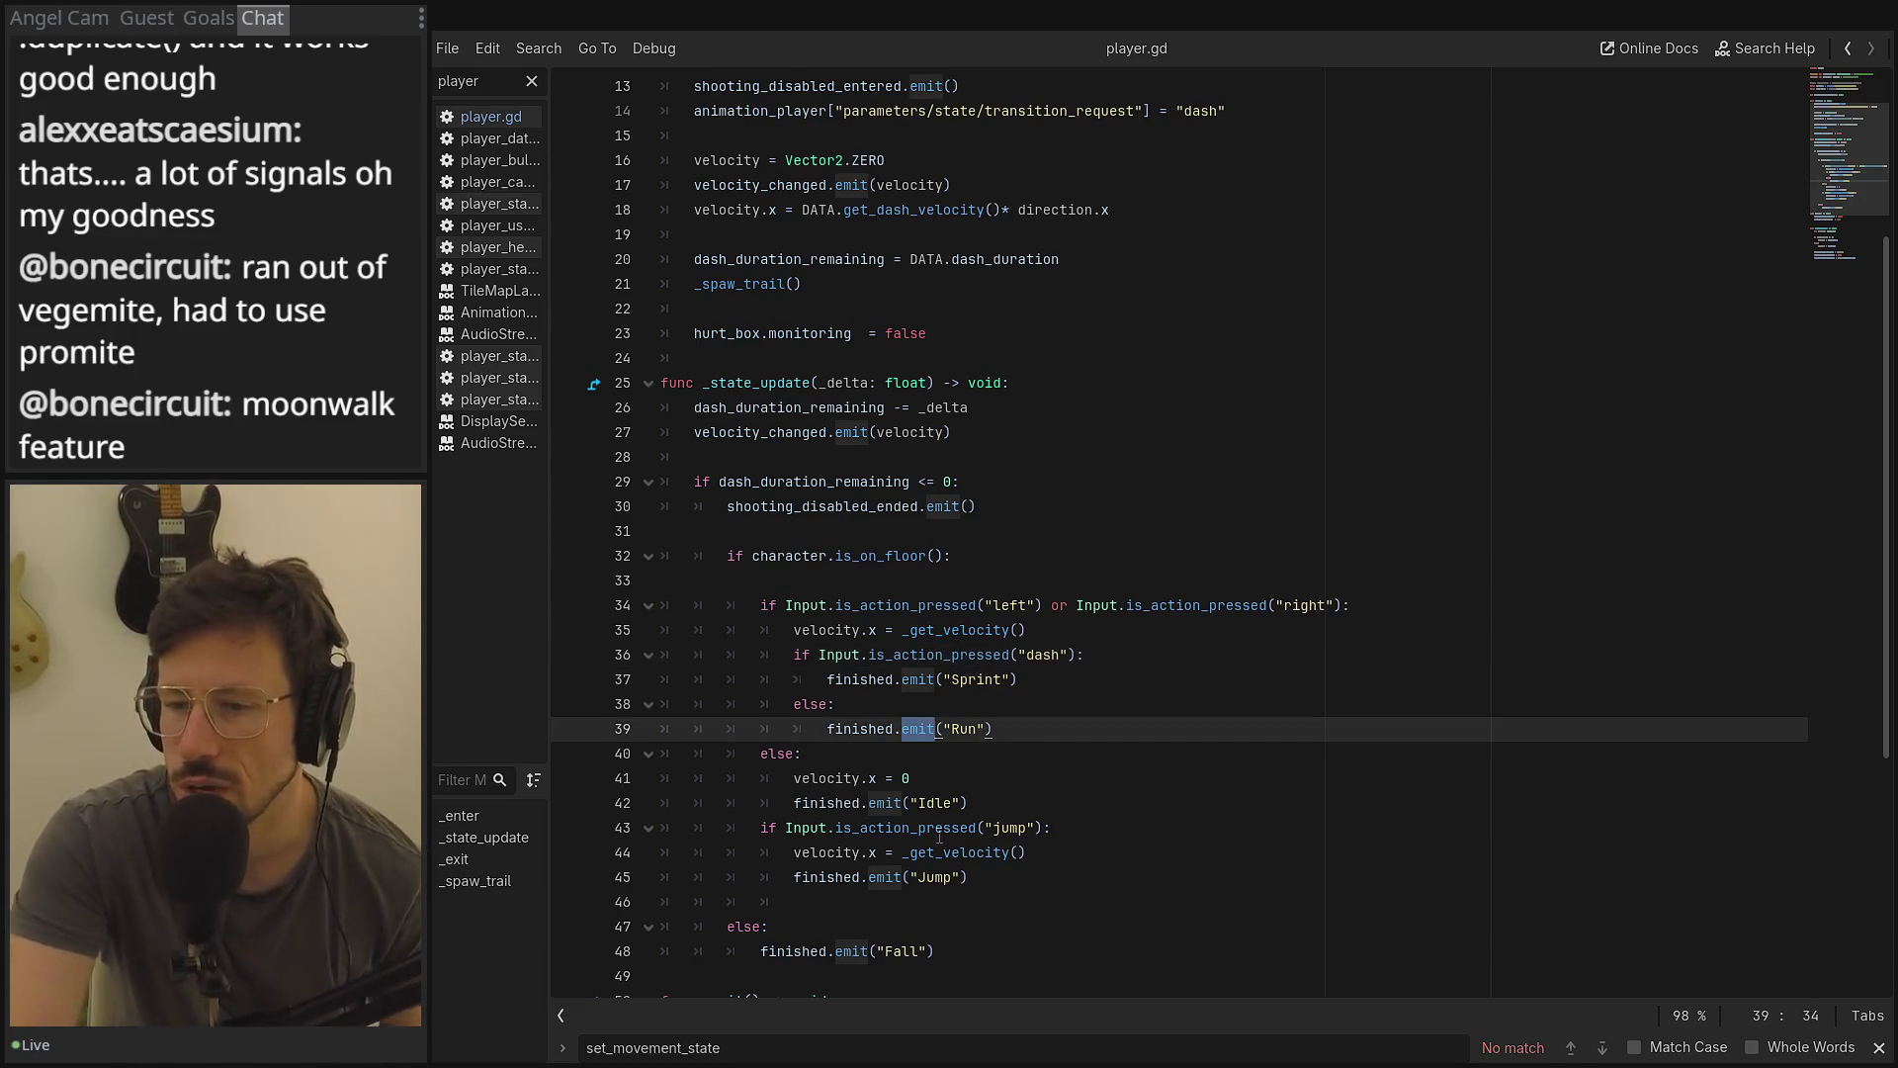
left_click(1070, 654)
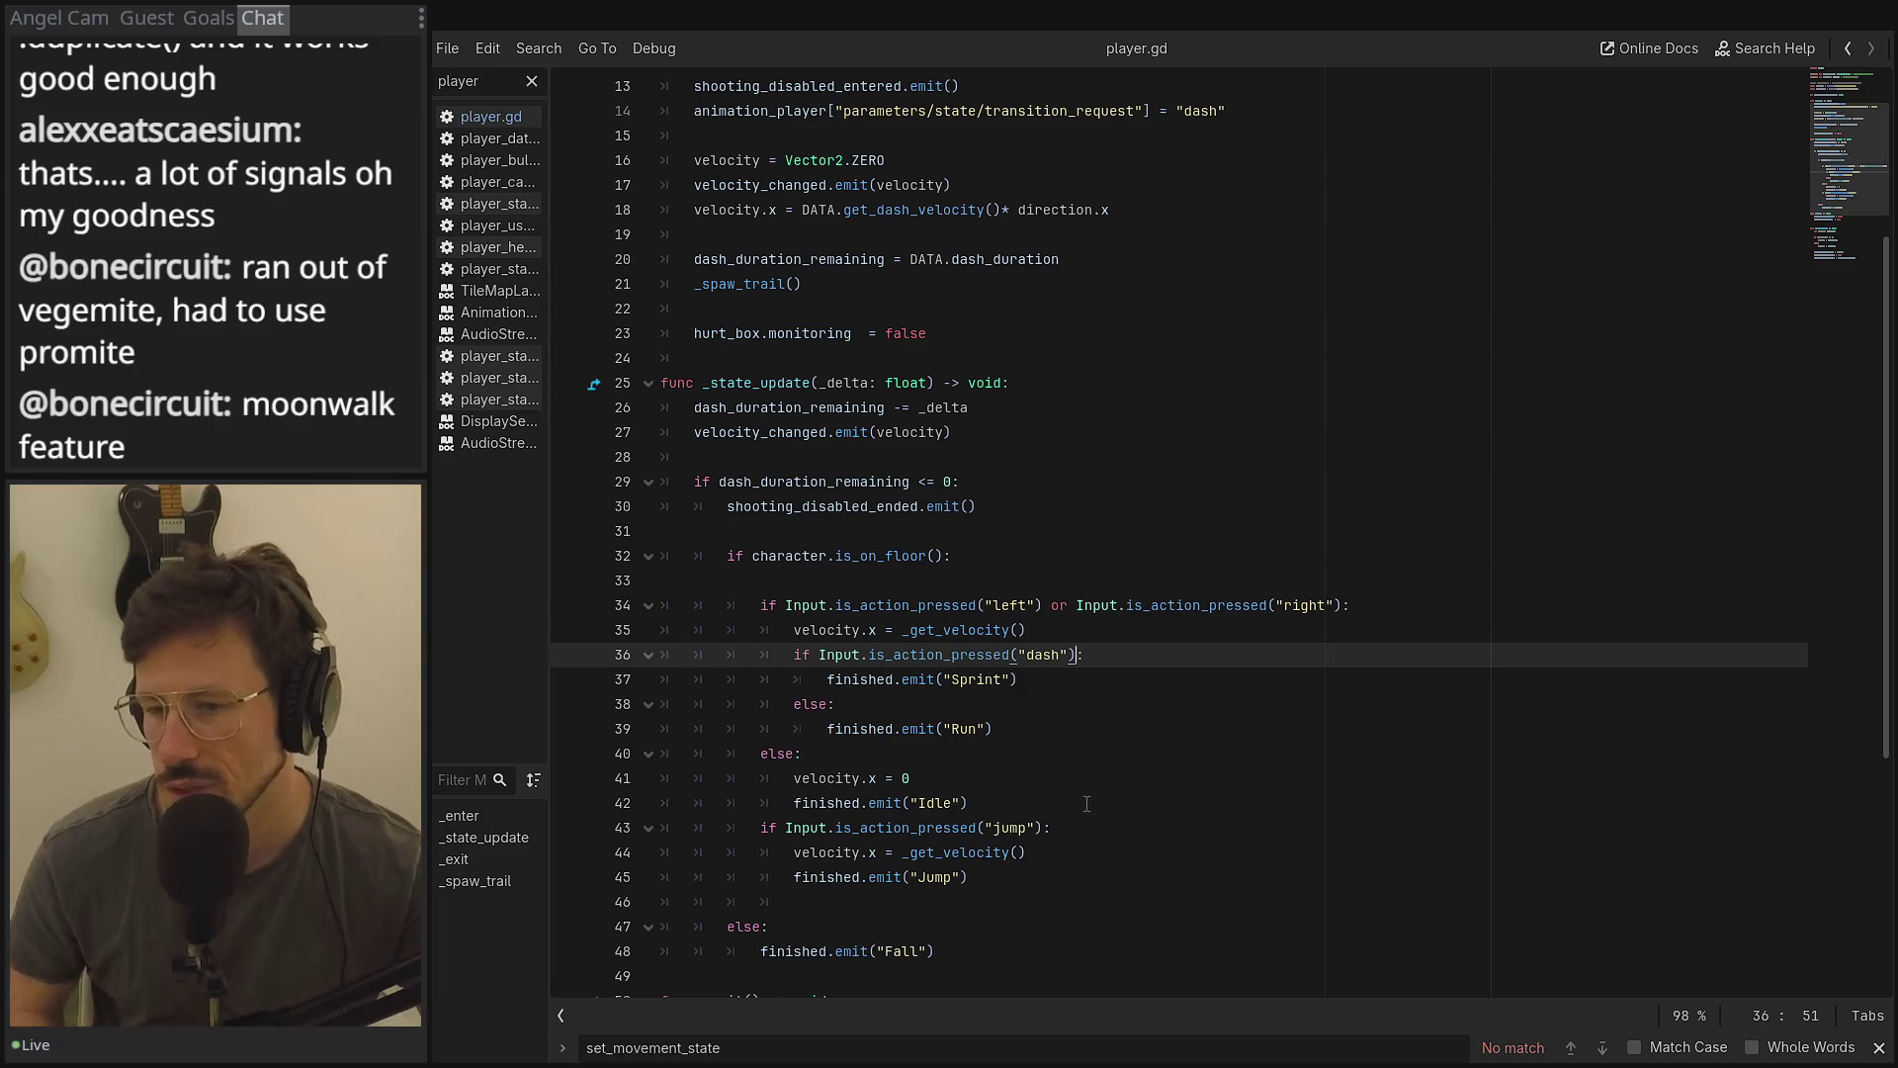
Add a blank line after the Idle transition and retarget the jump branch from Jump to SprintJump
left_click(1086, 803)
key("Return")
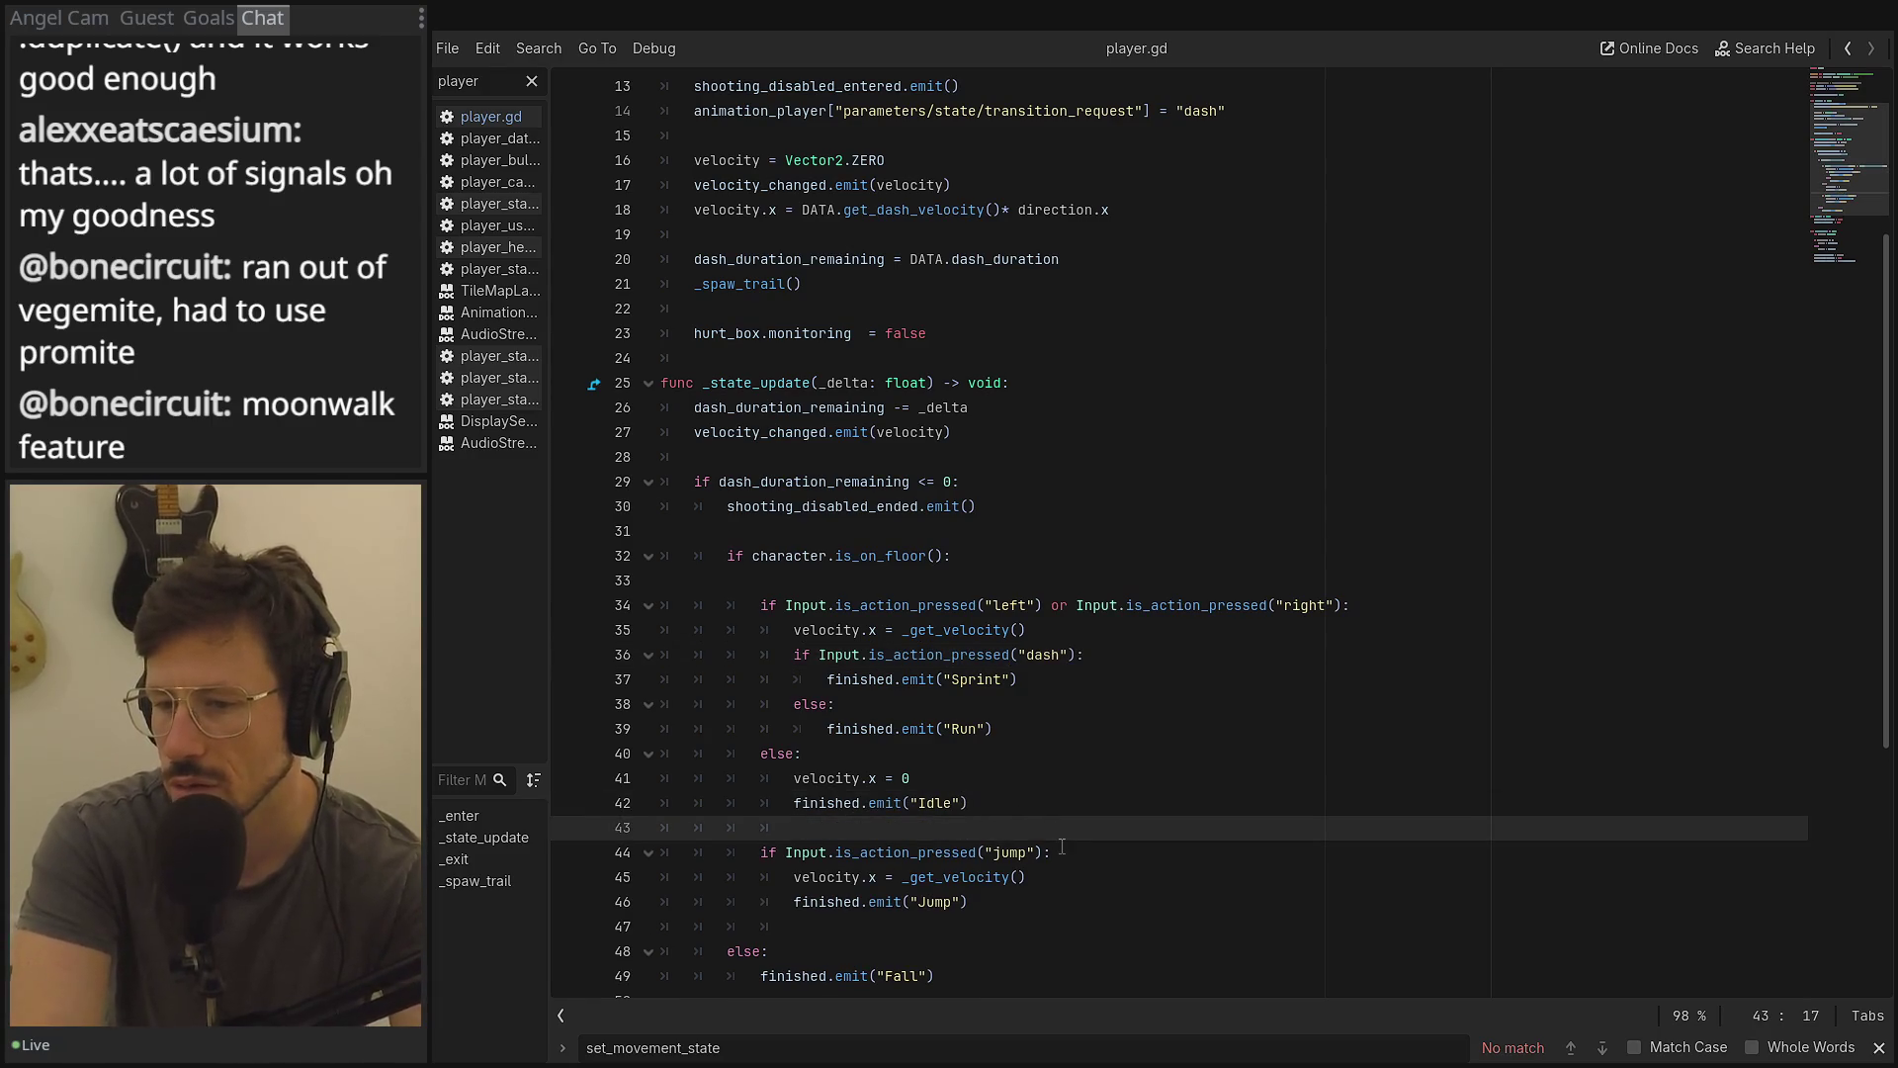
left_click(1077, 901)
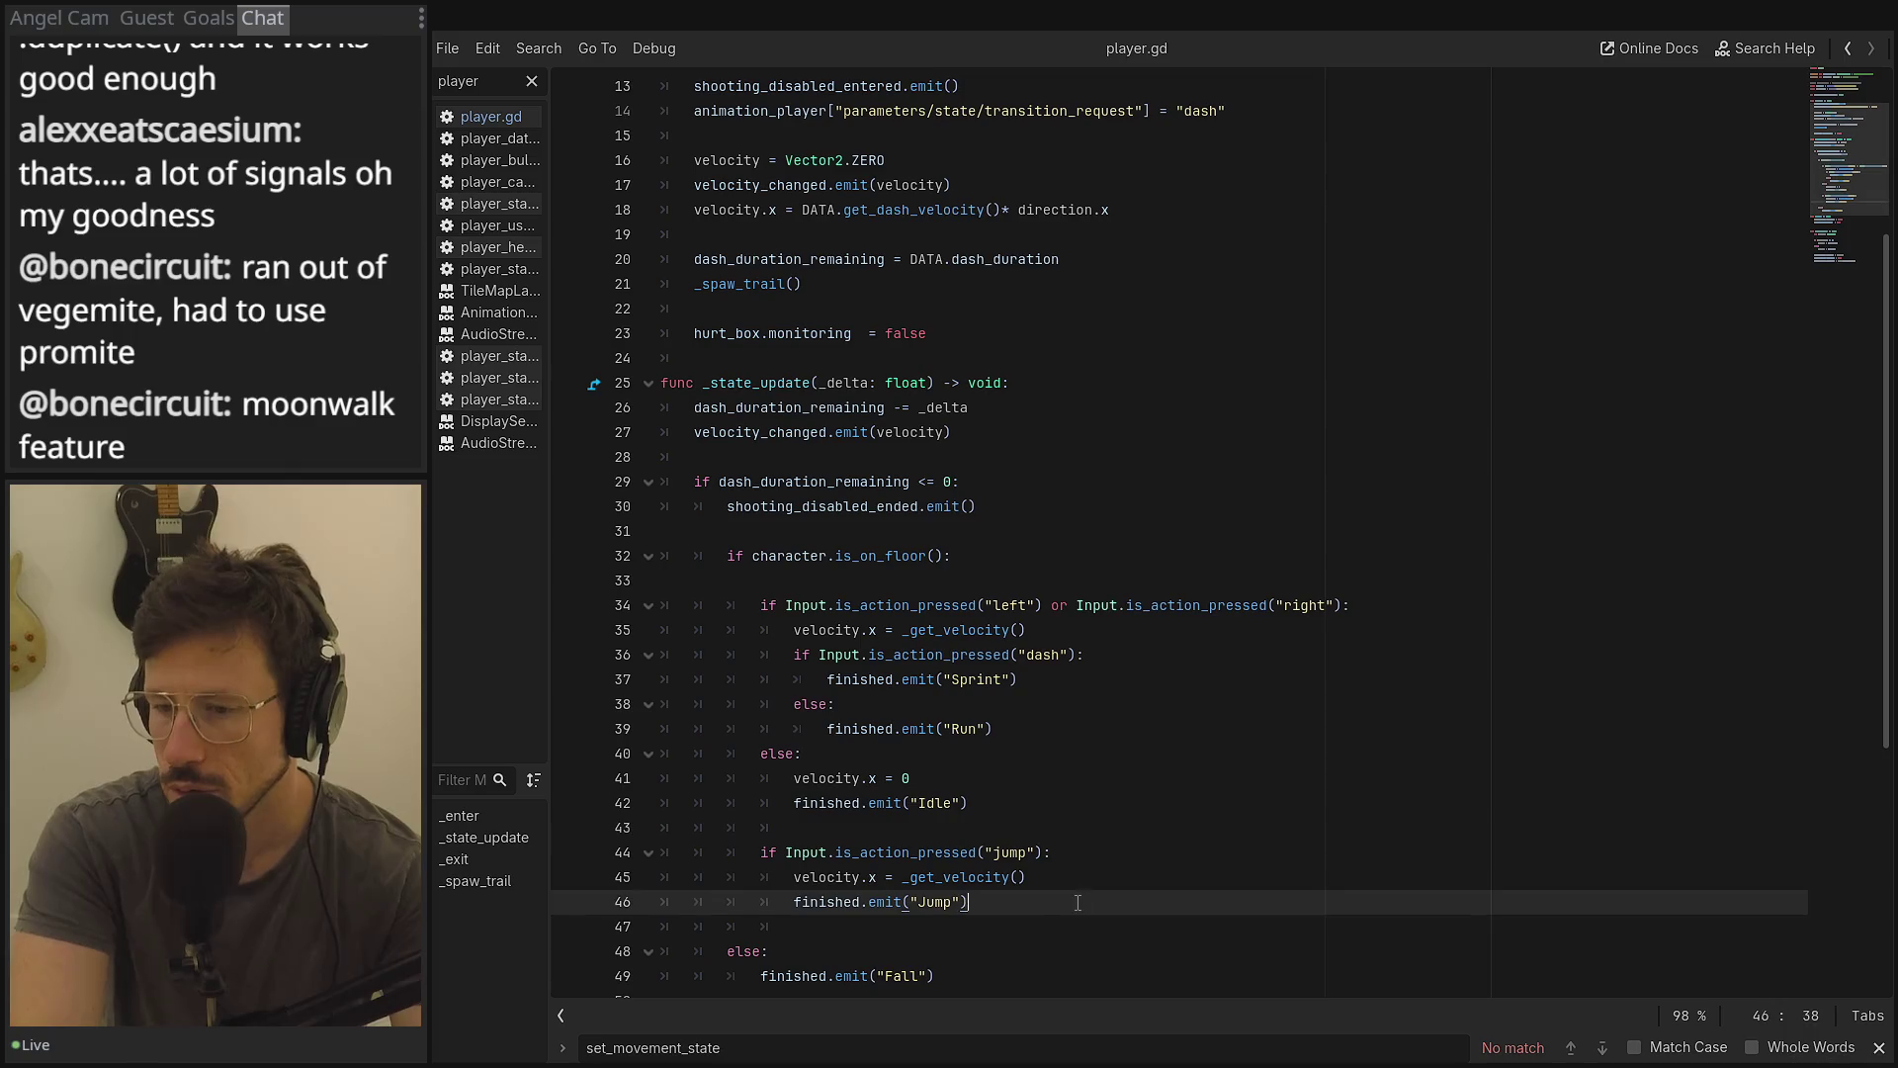
left_click(1099, 877)
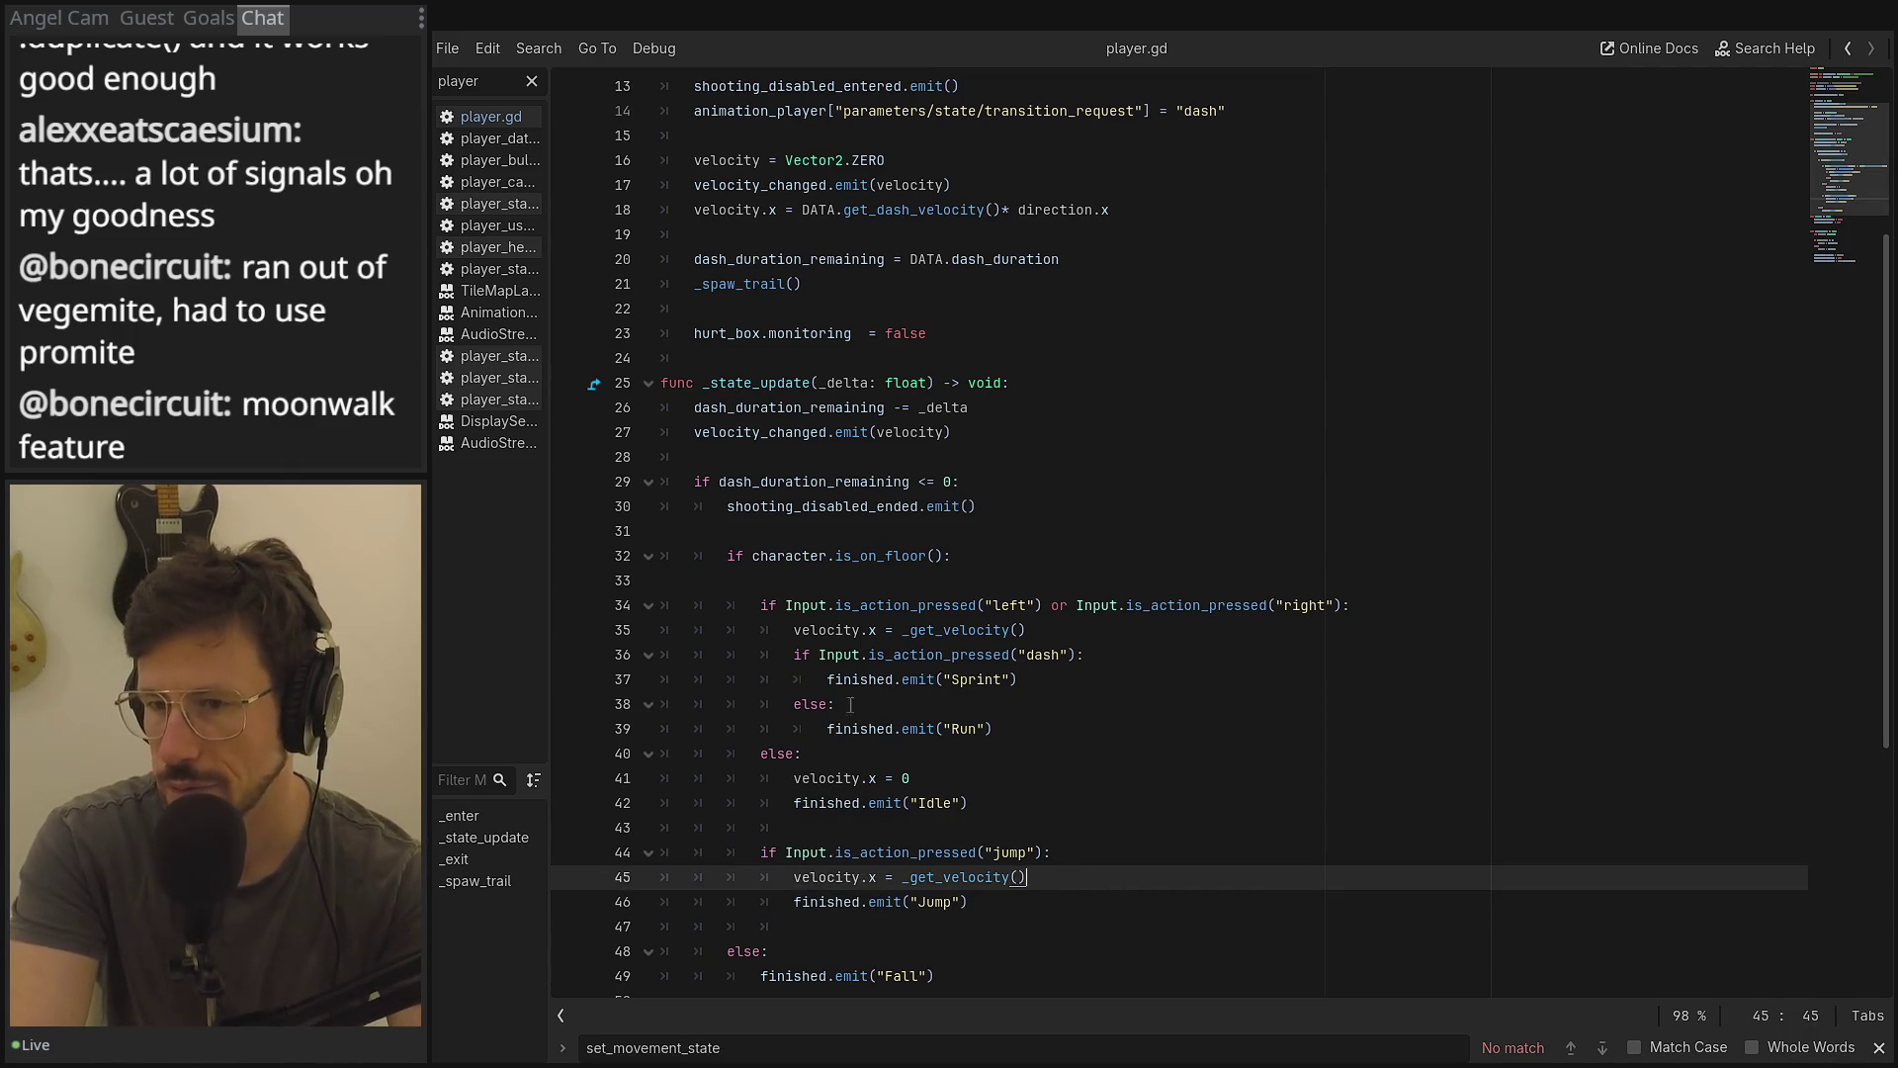
scroll(947, 892, "down", 2)
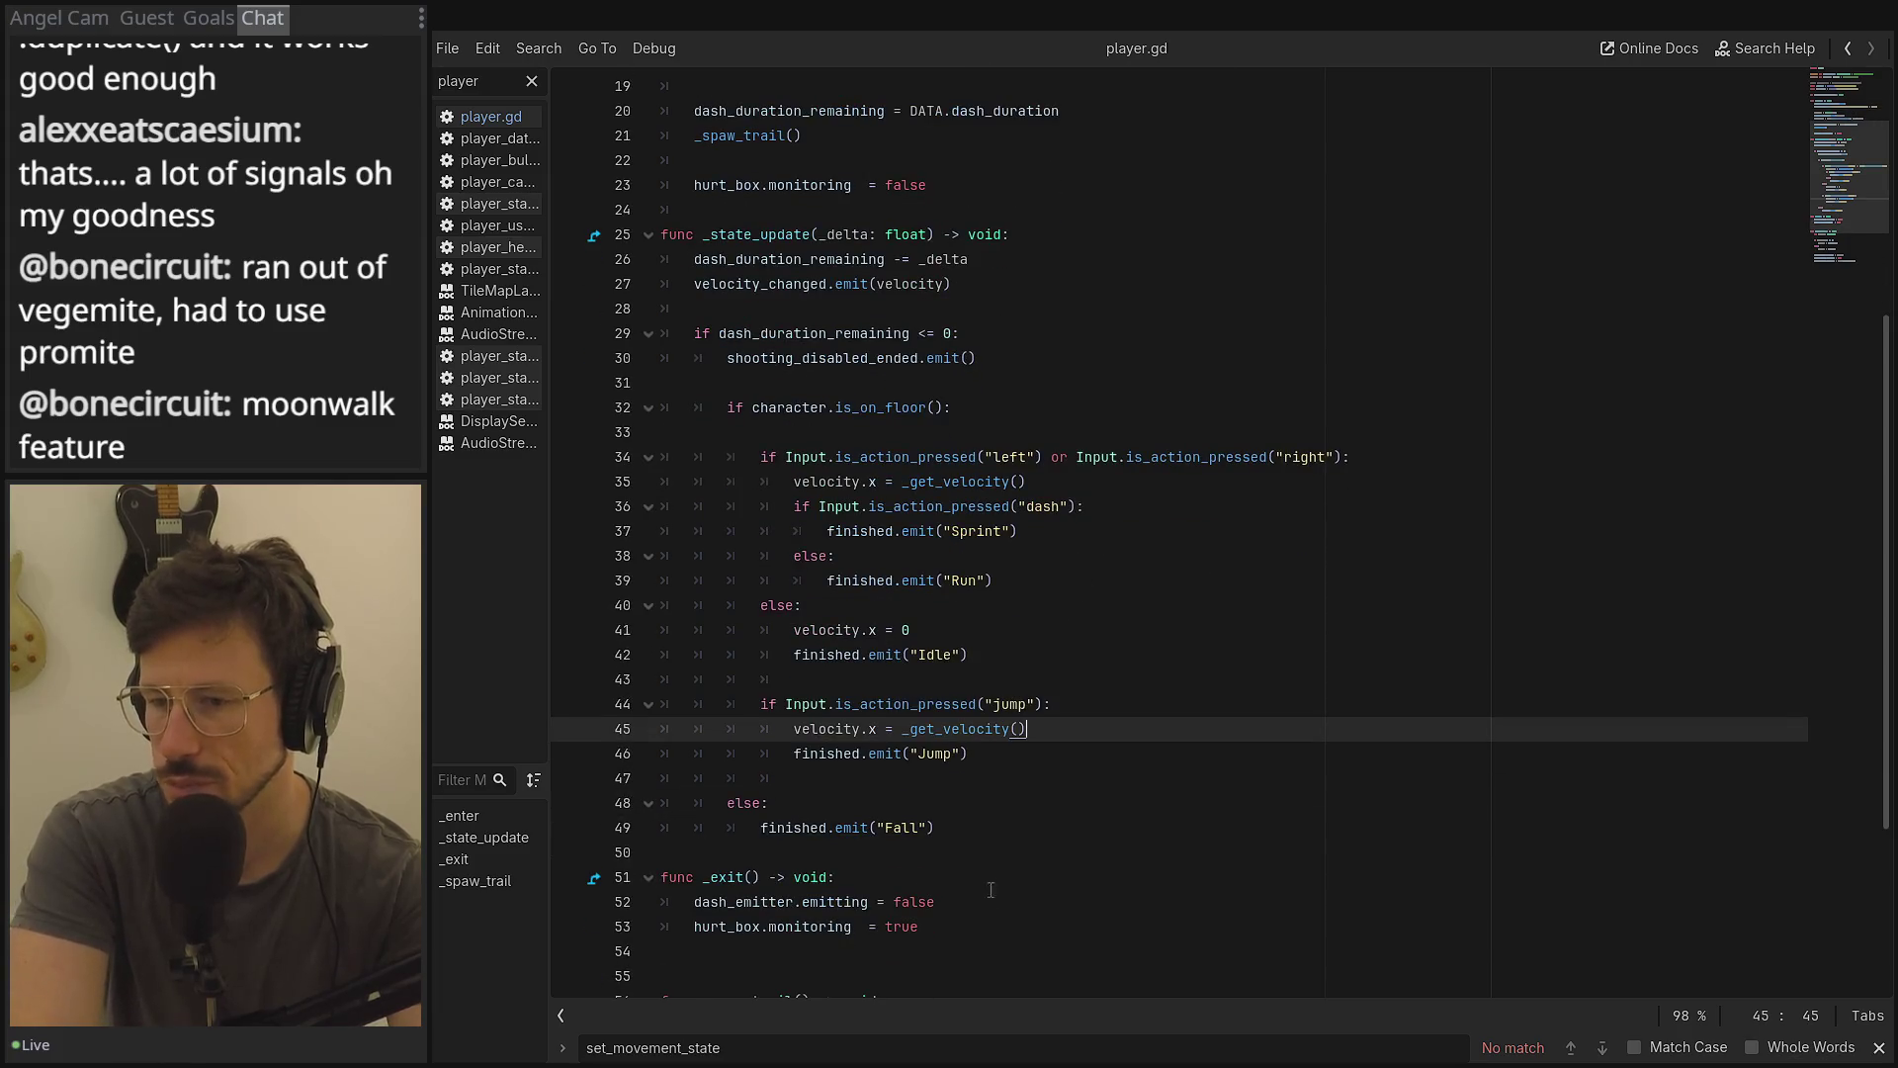
double_click(944, 756)
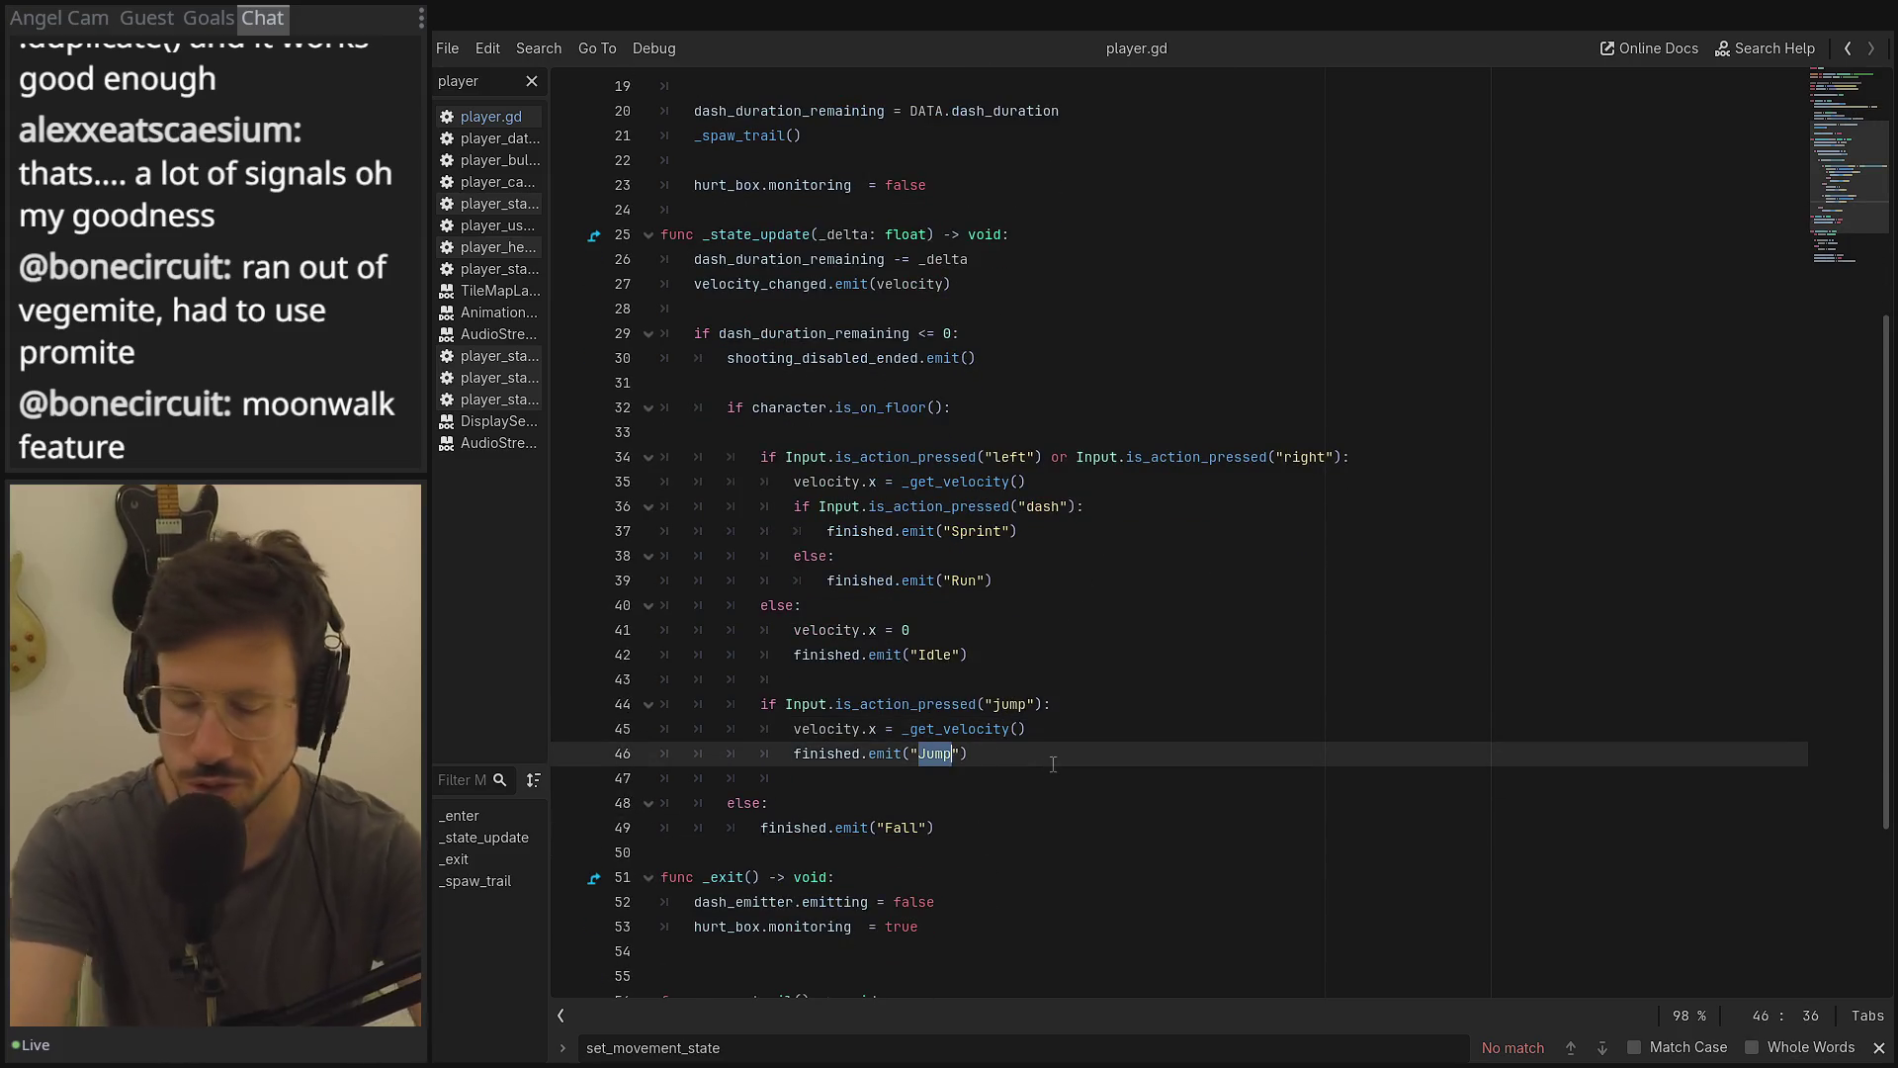
type("SprintJ")
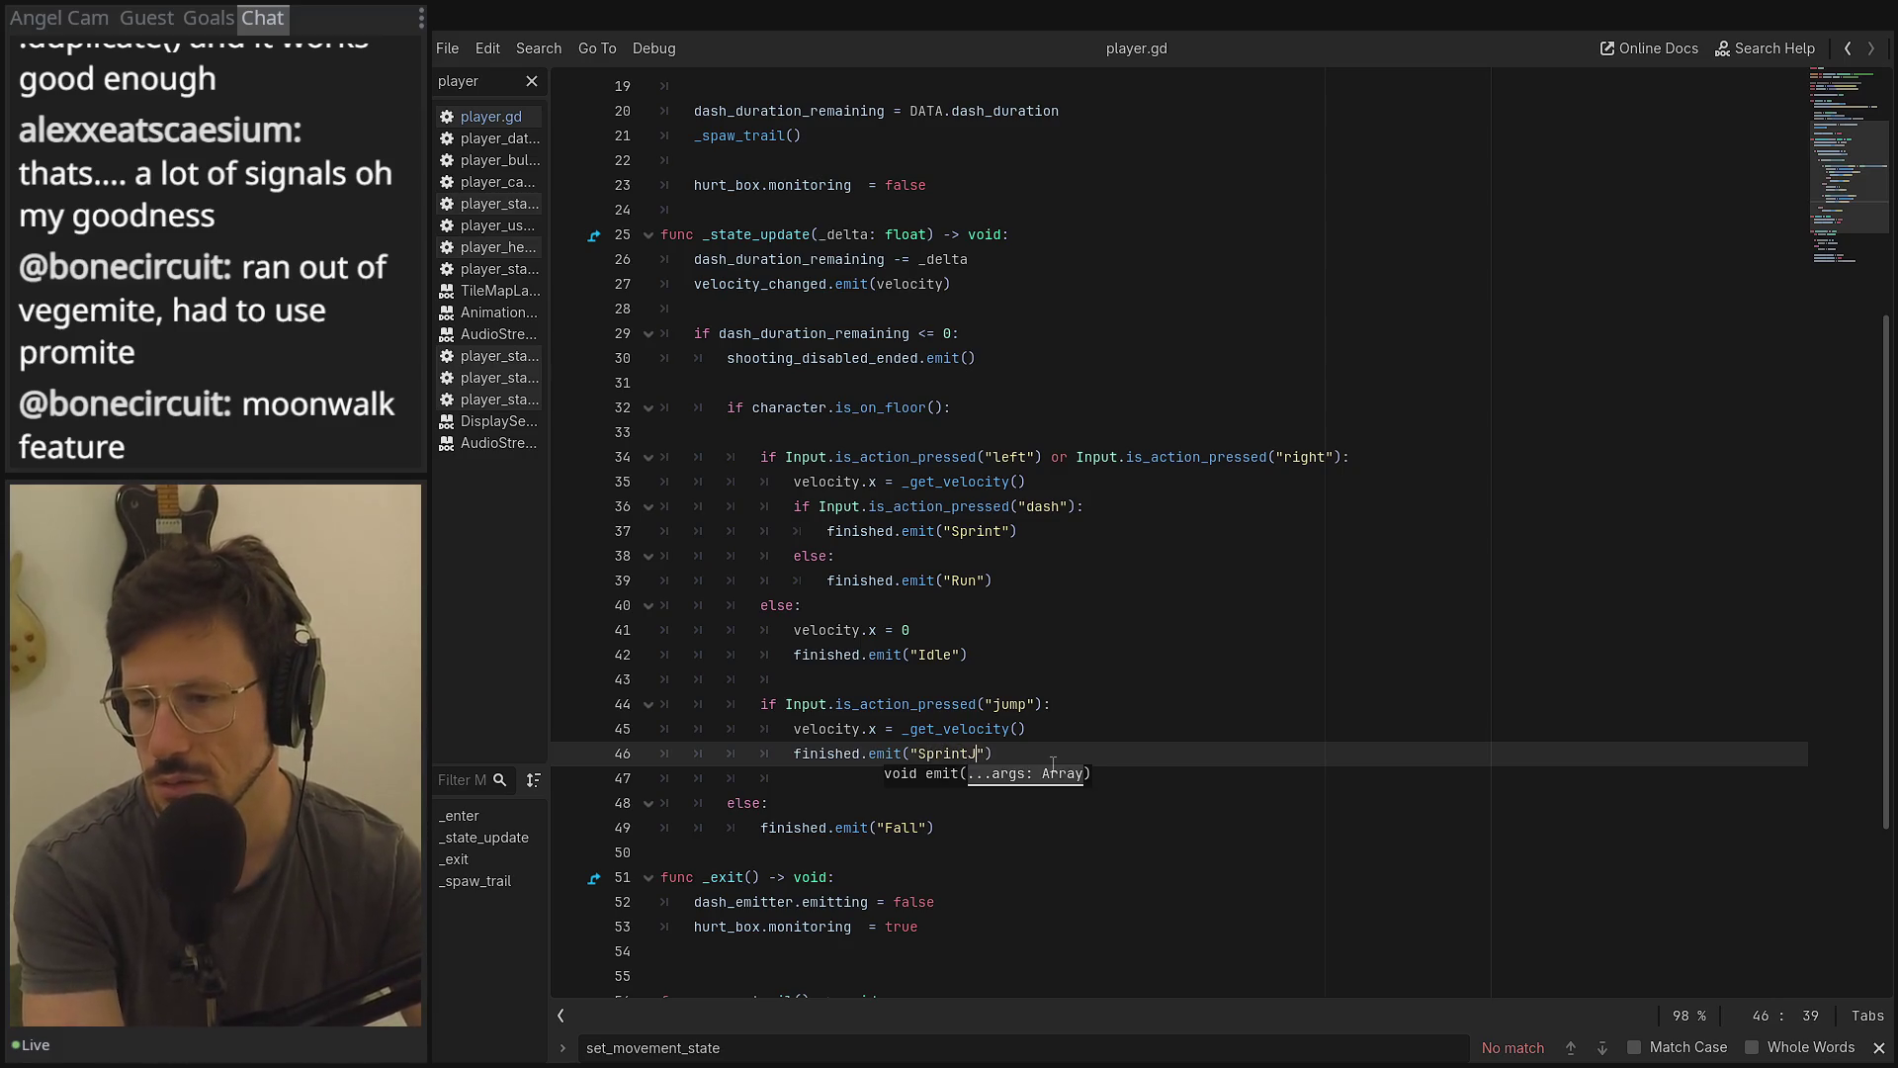
type("ump")
key("Up")
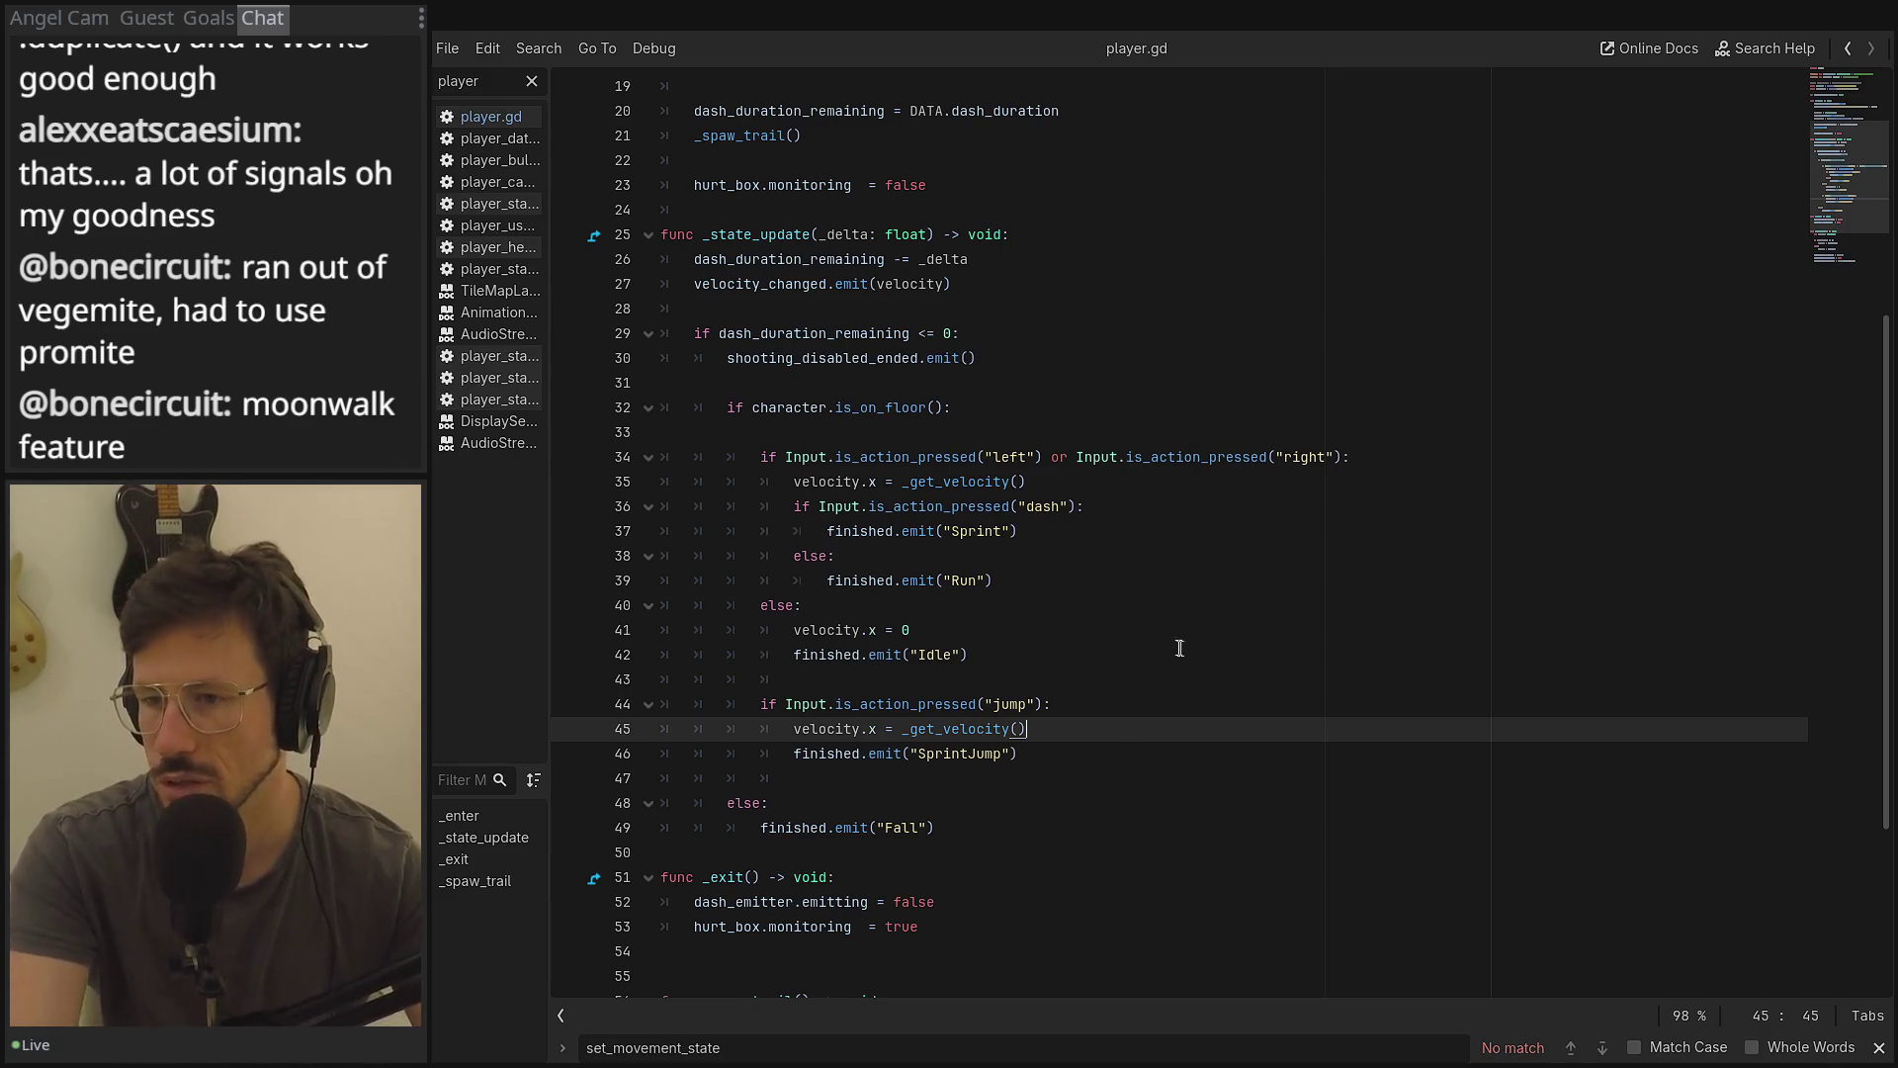
Review the Sprint landing branch and the dash check line above it
scroll(781, 662, "up", 2)
key("Up")
key("Up")
key("Up")
scroll(829, 655, "down", 3)
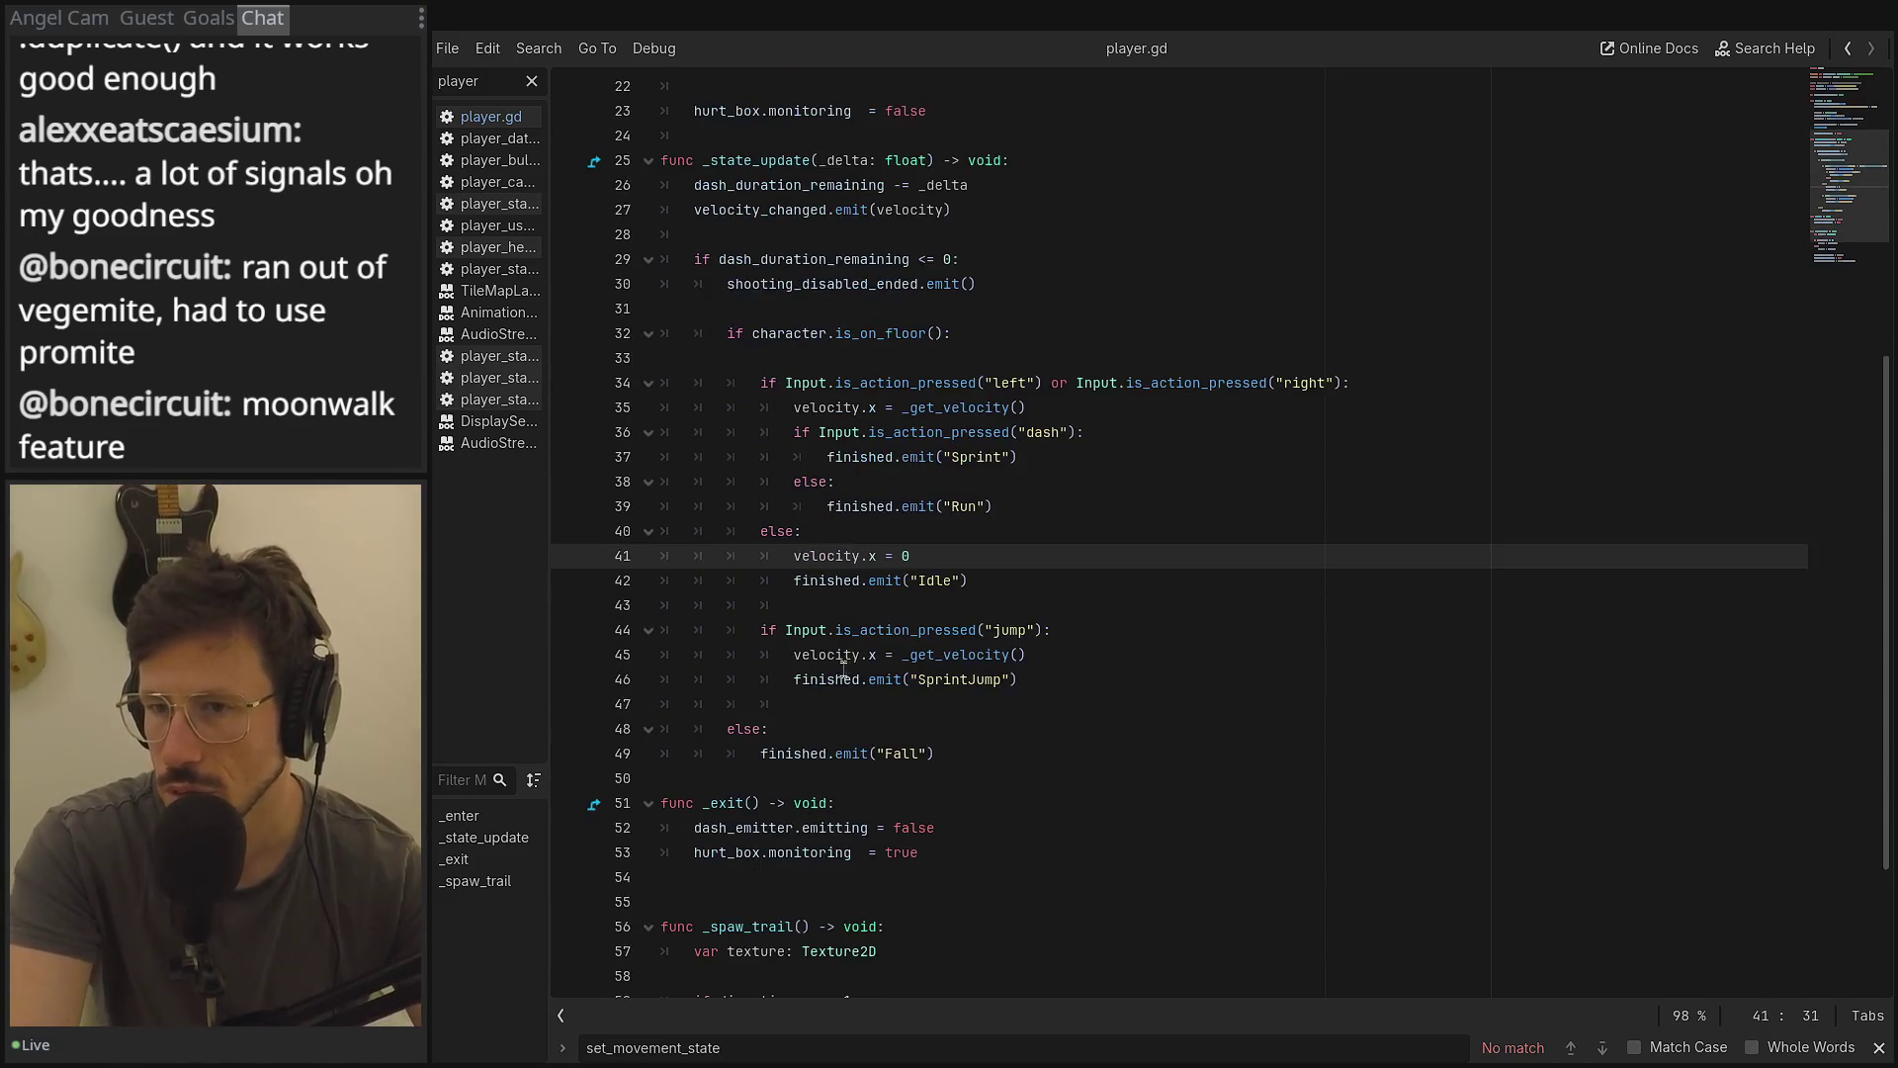
scroll(953, 724, "up", 2)
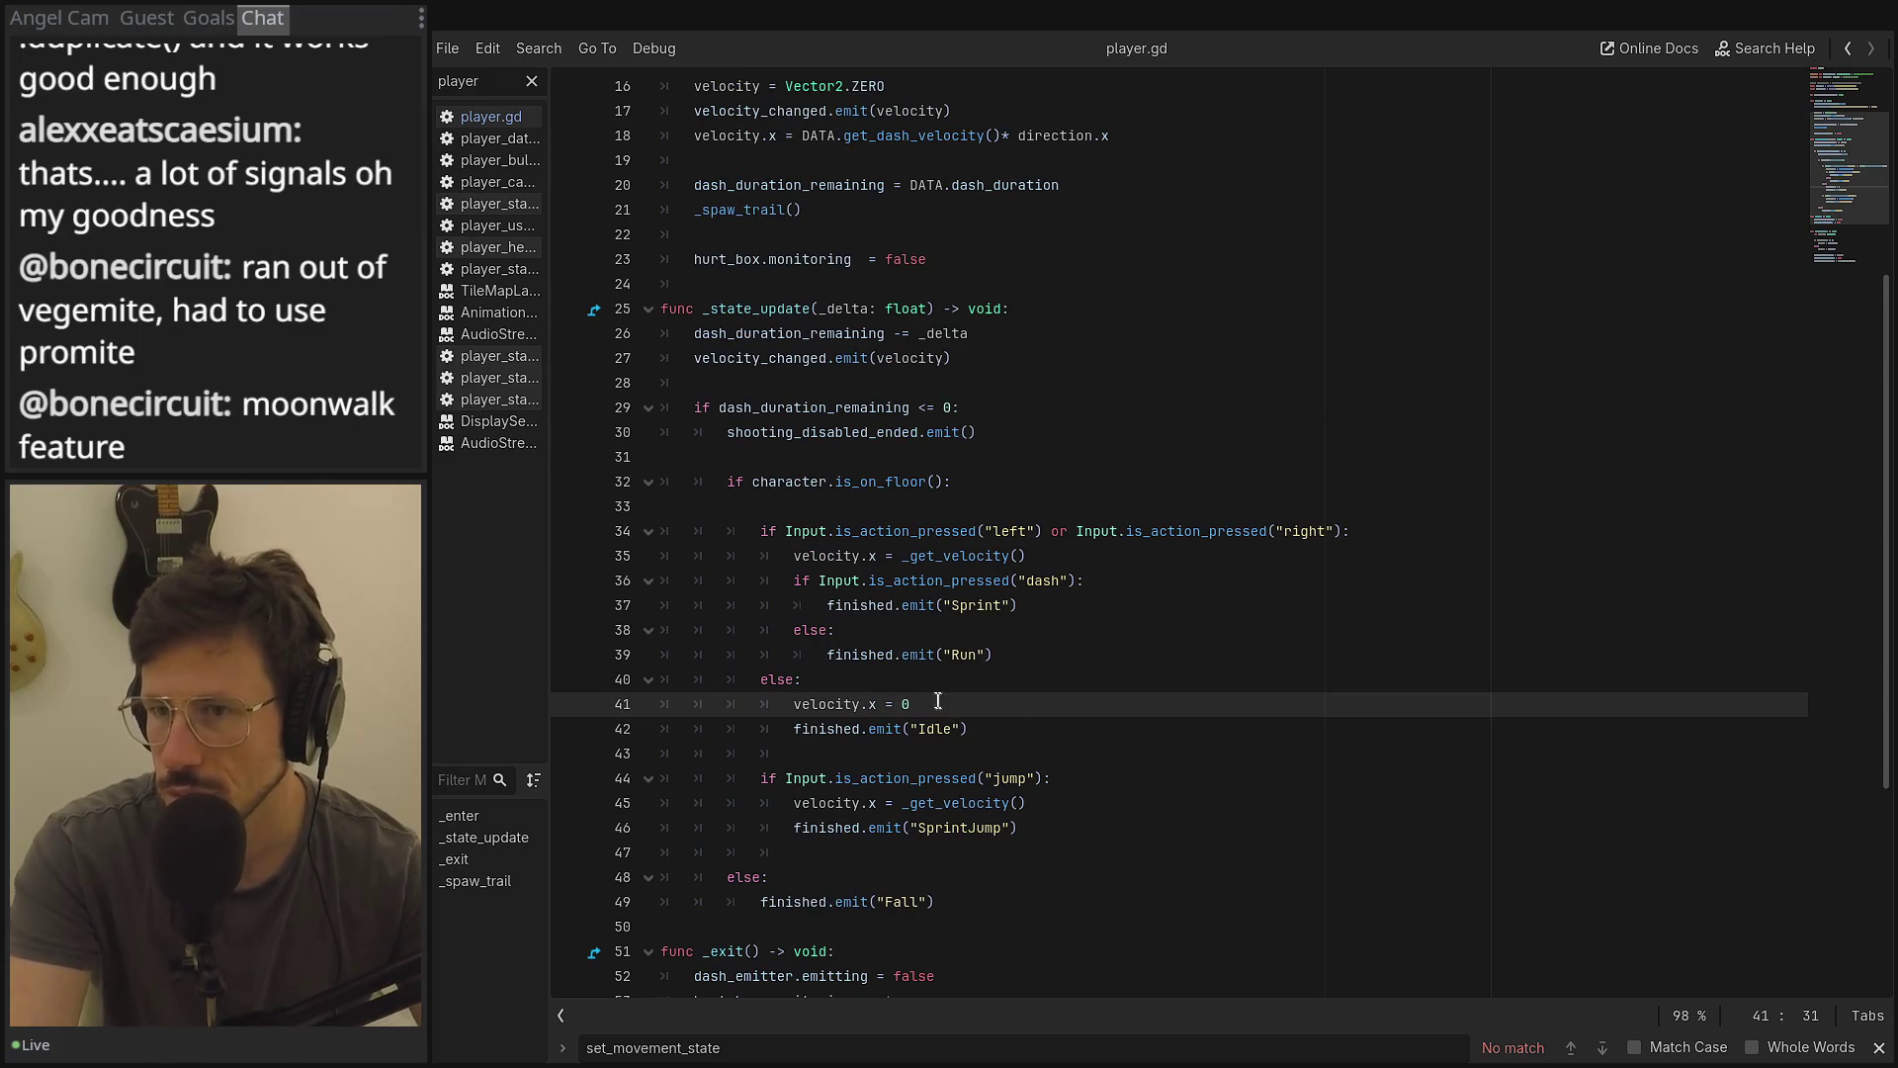
scroll(941, 703, "down", 1)
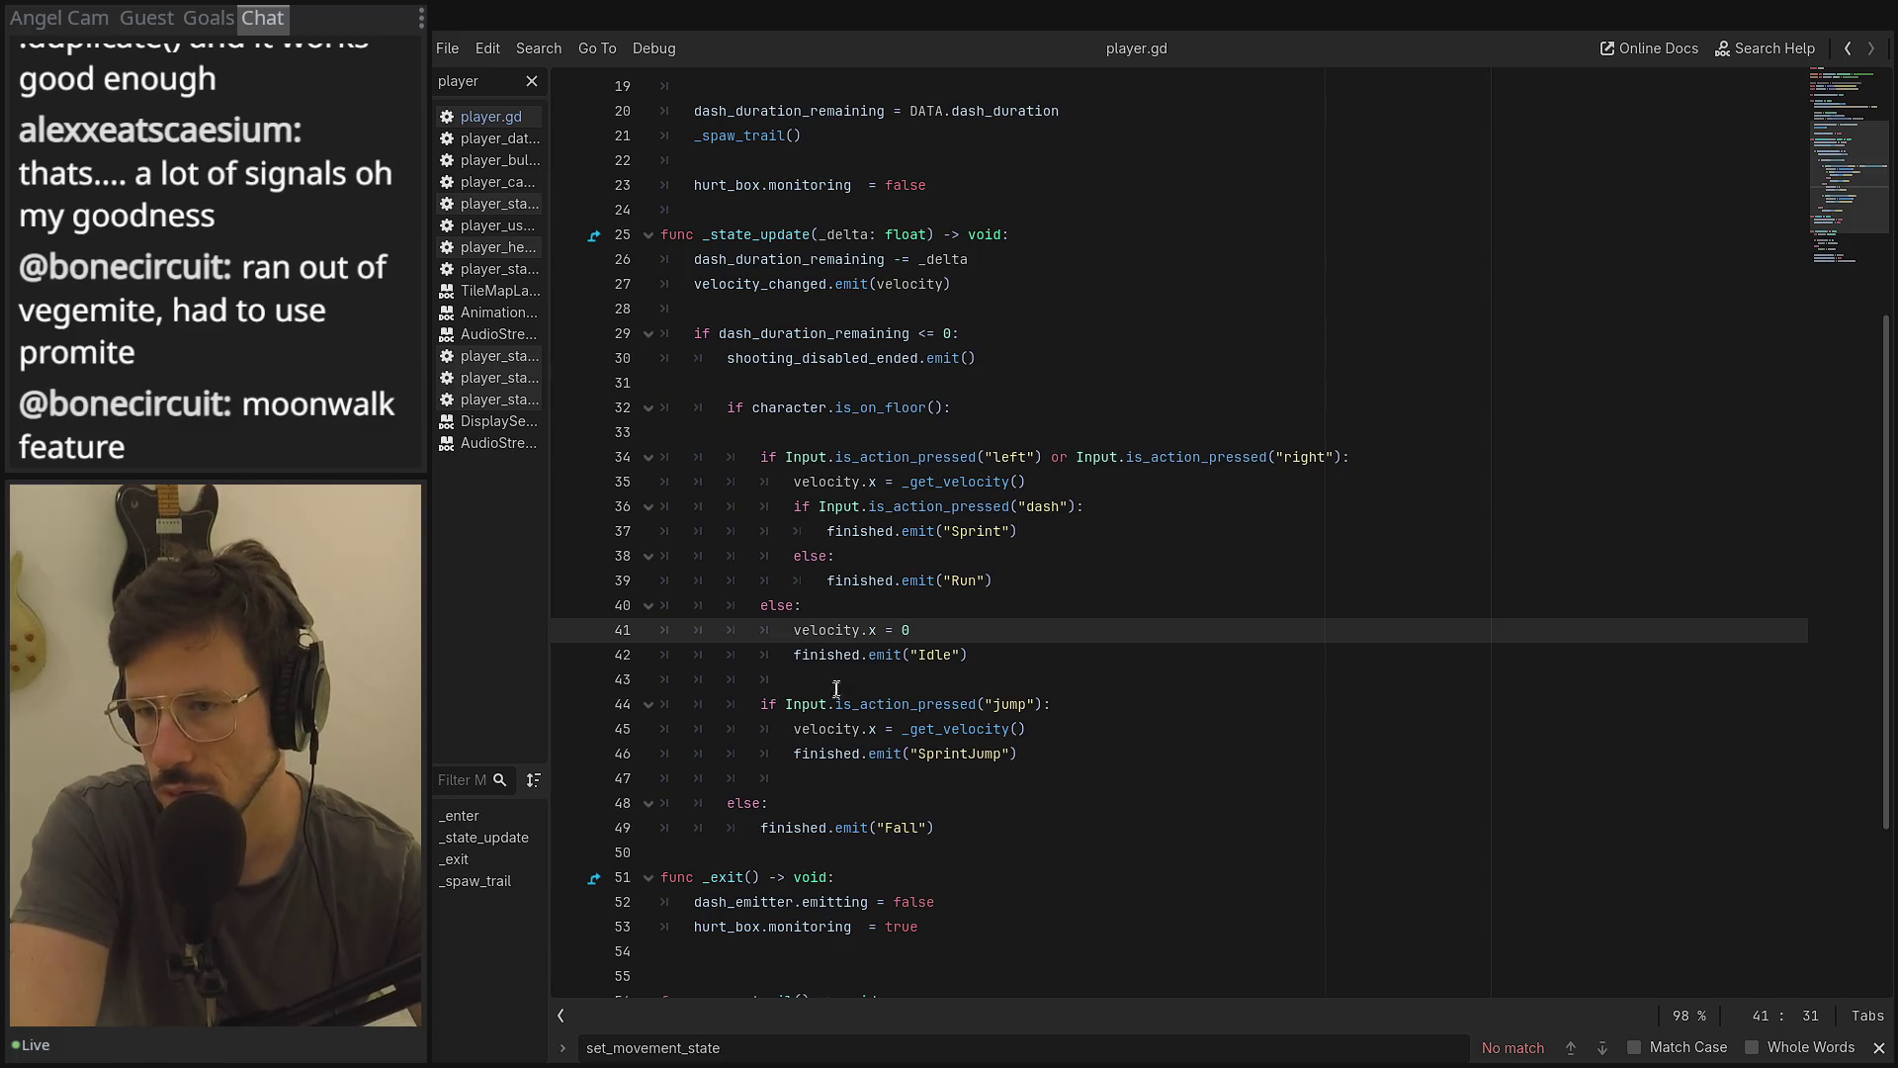
double_click(997, 532)
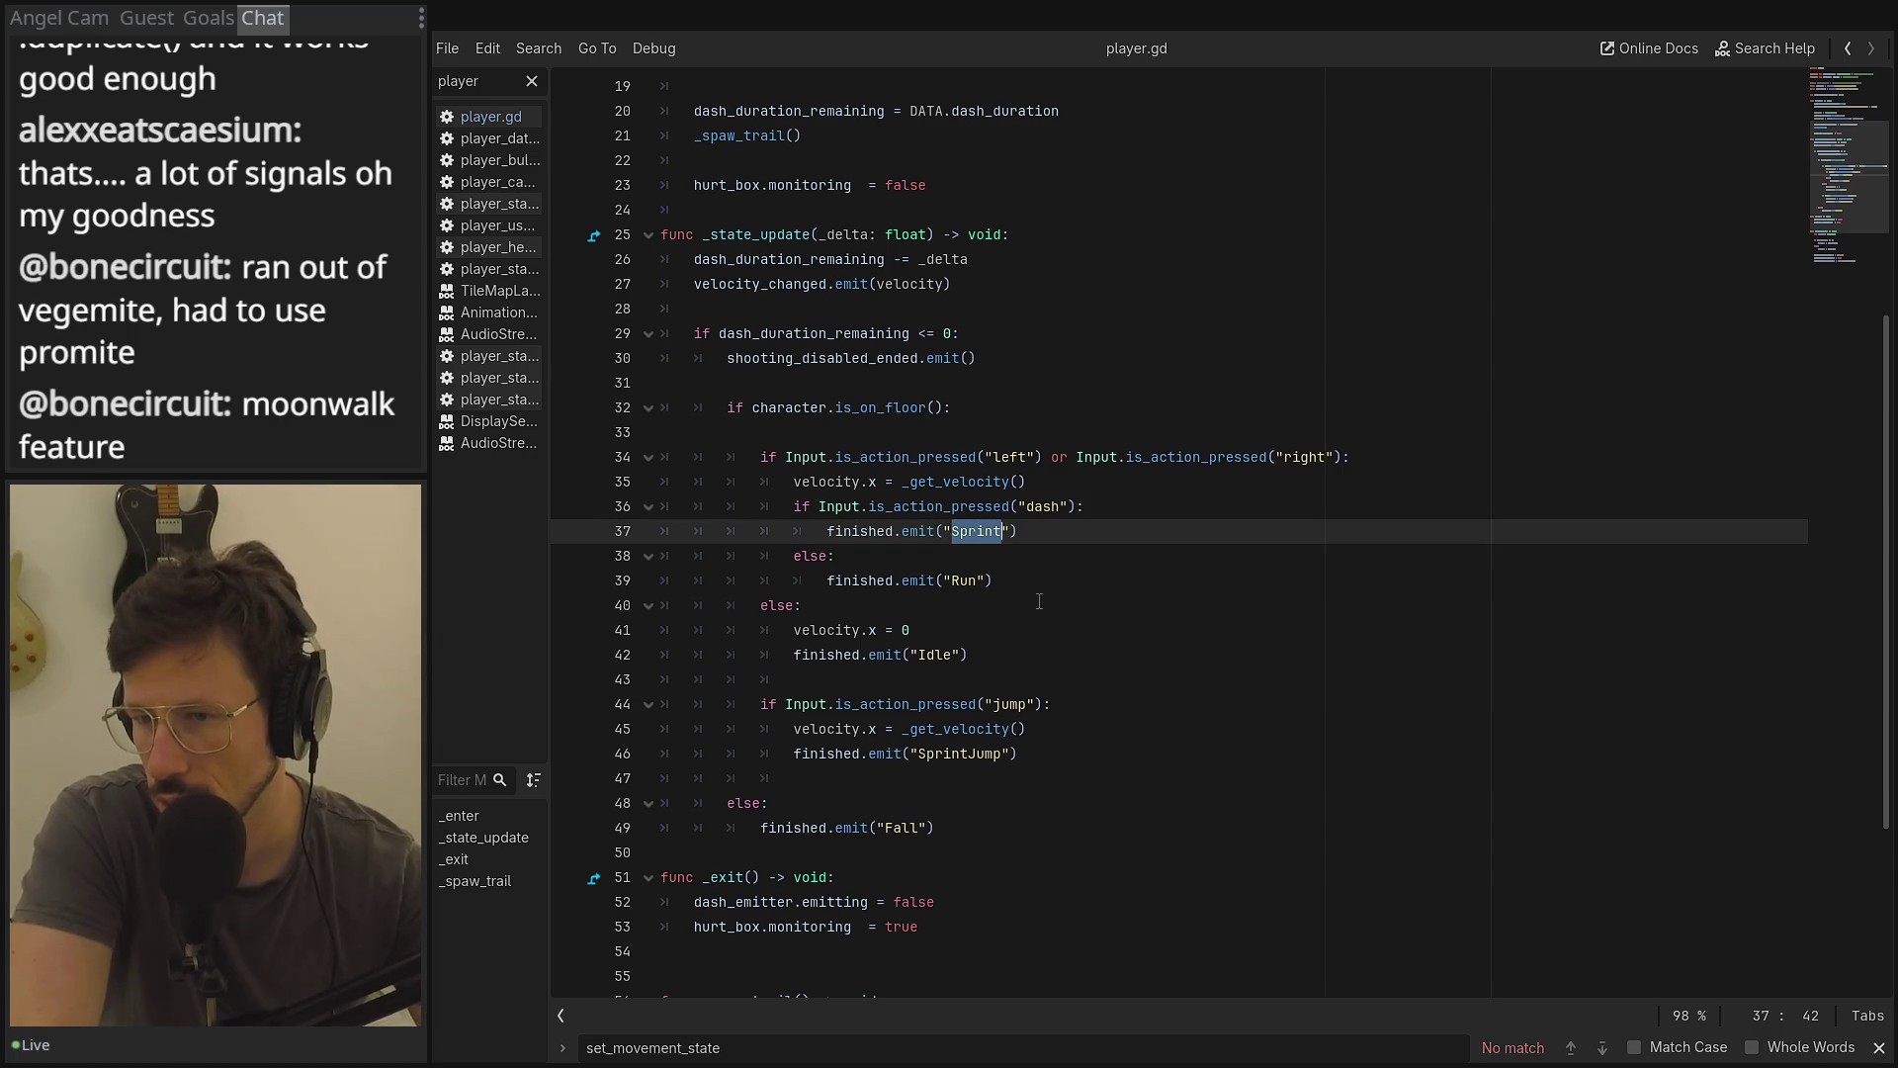
left_click(1079, 508)
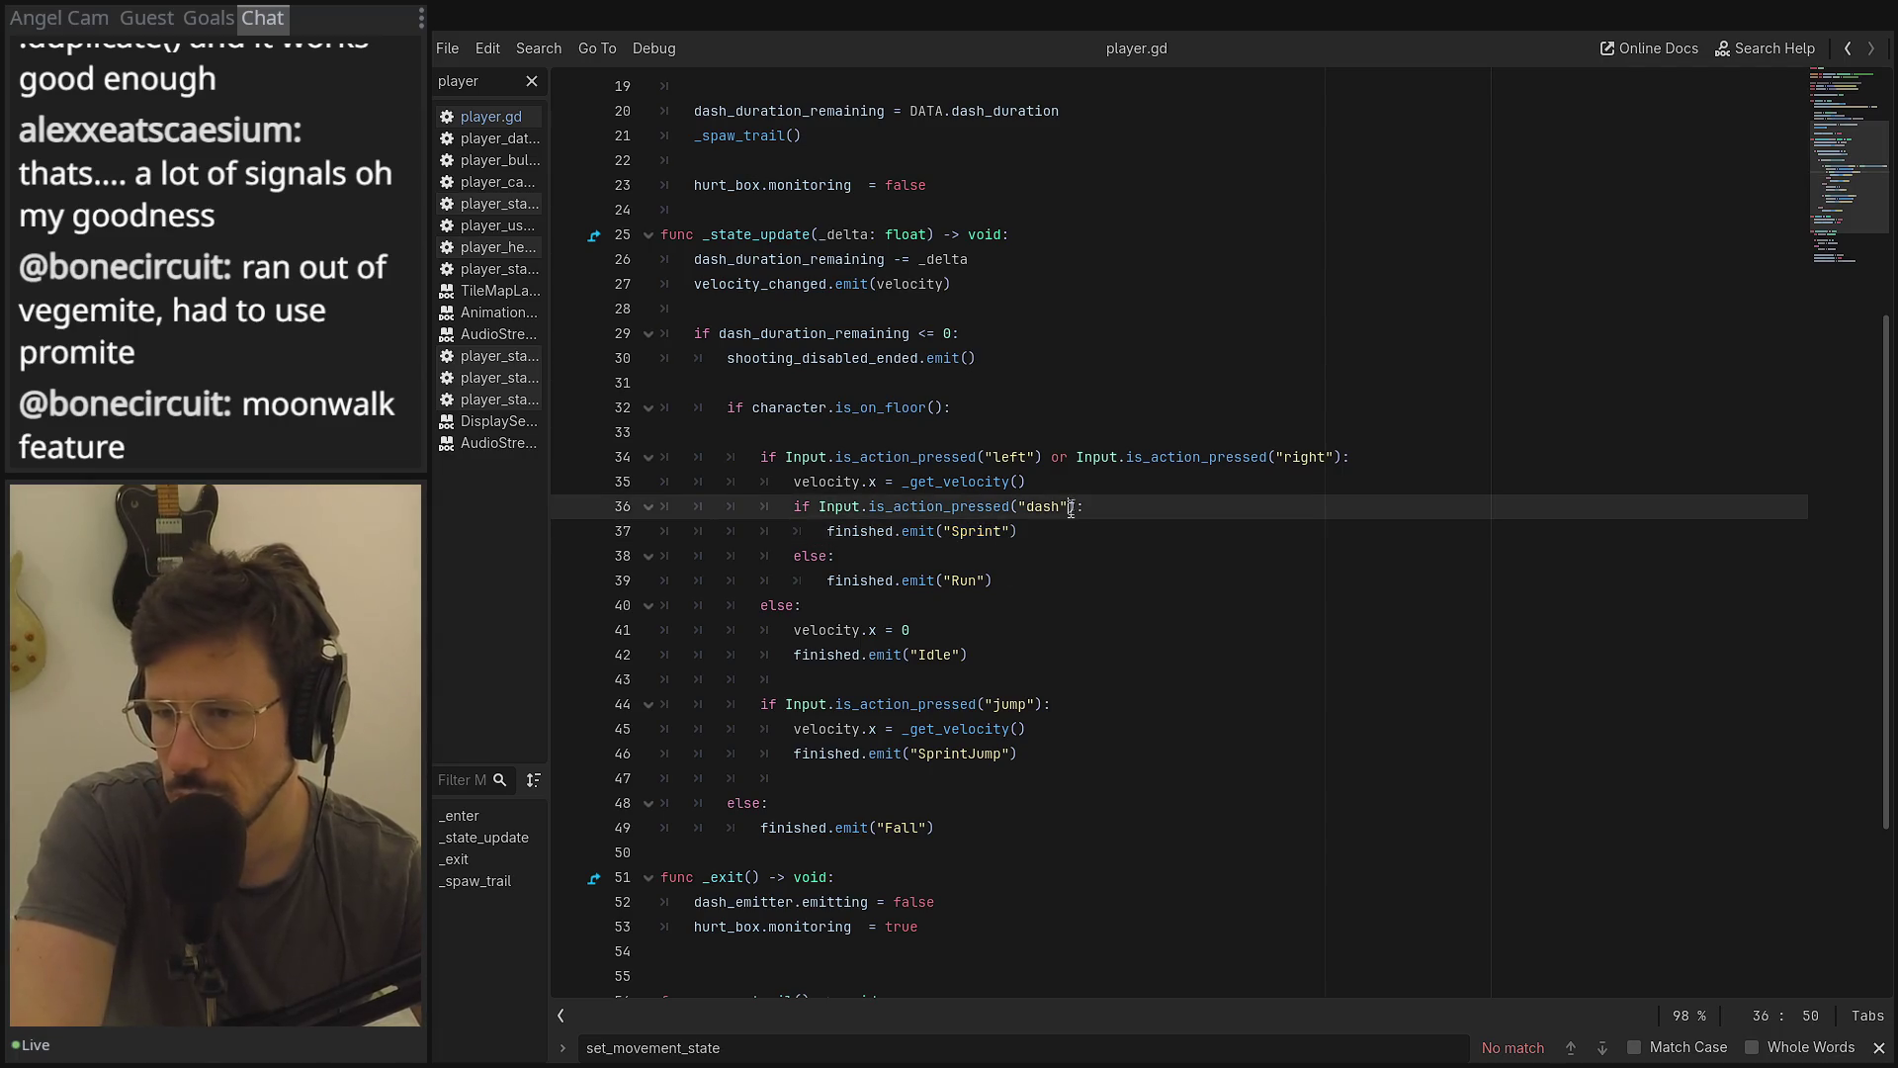
scroll(1078, 508, "up", 5)
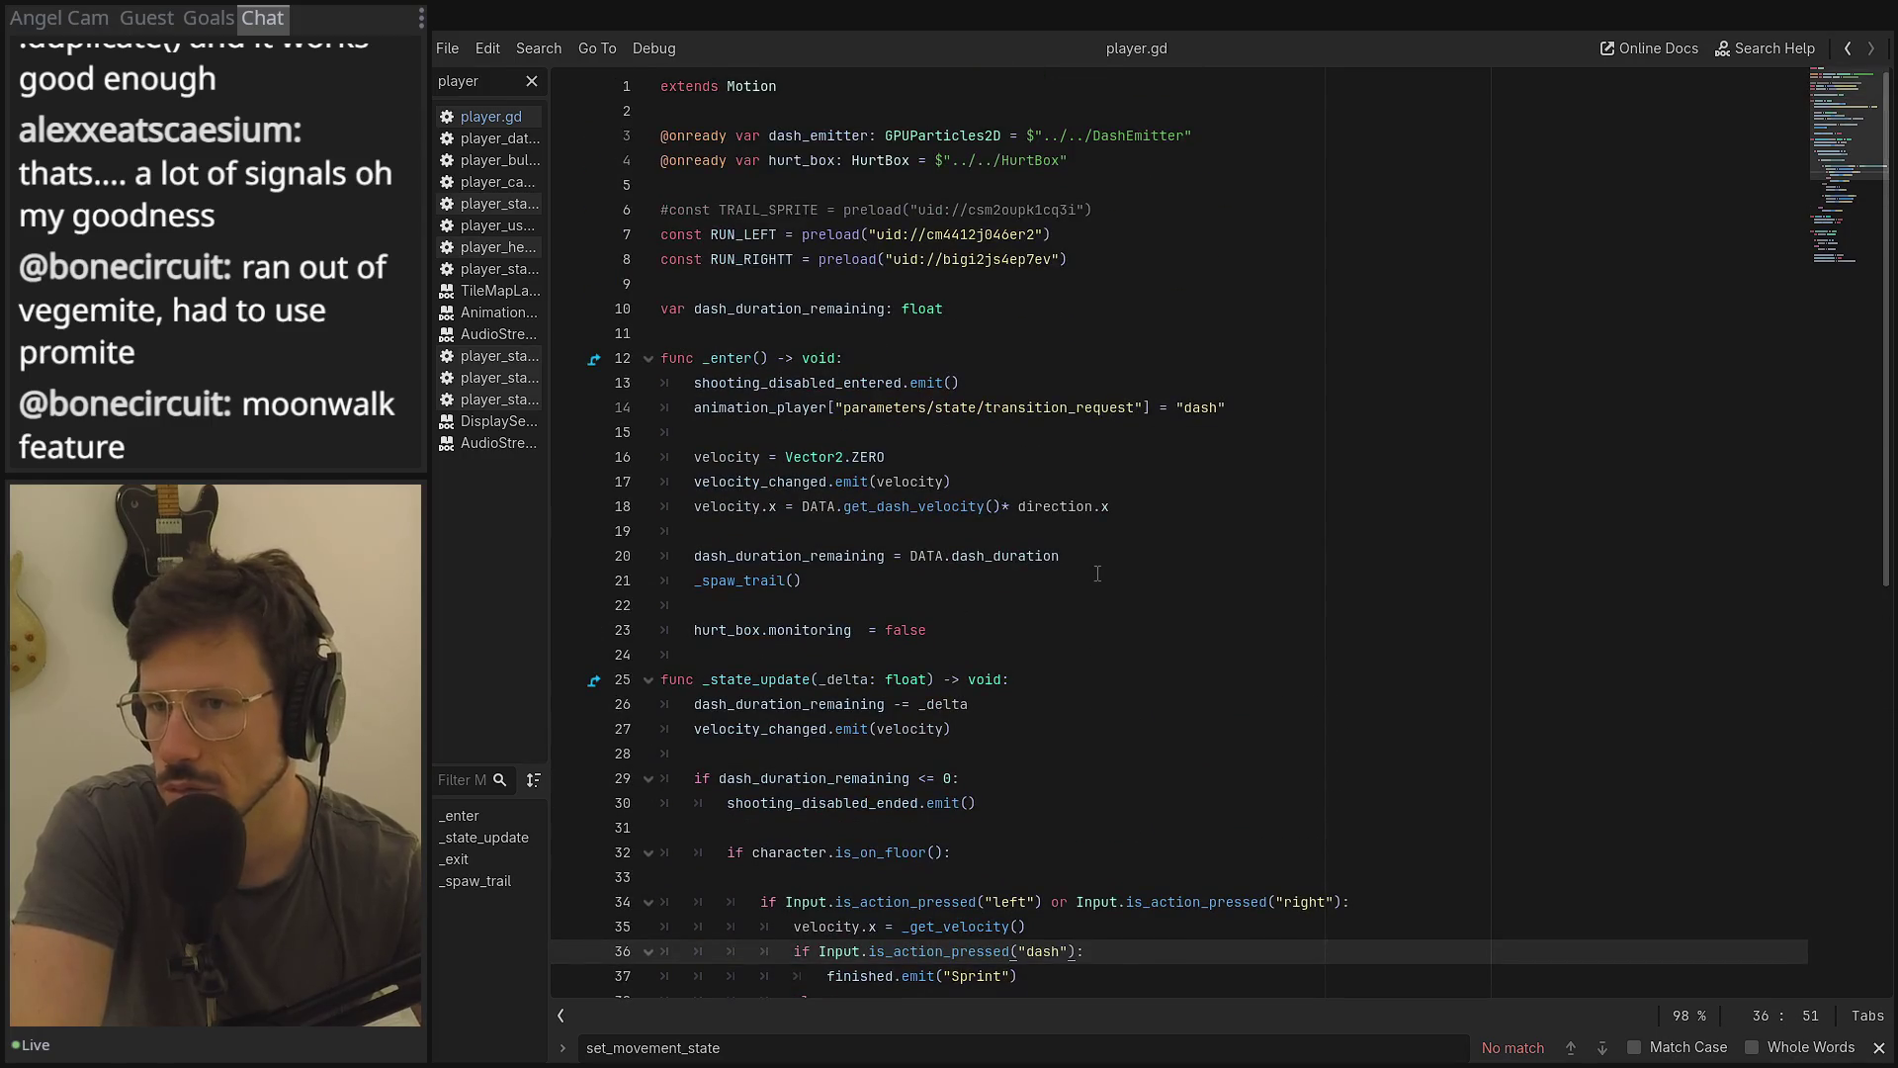
scroll(1098, 574, "down", 3)
scroll(1098, 574, "down", 1)
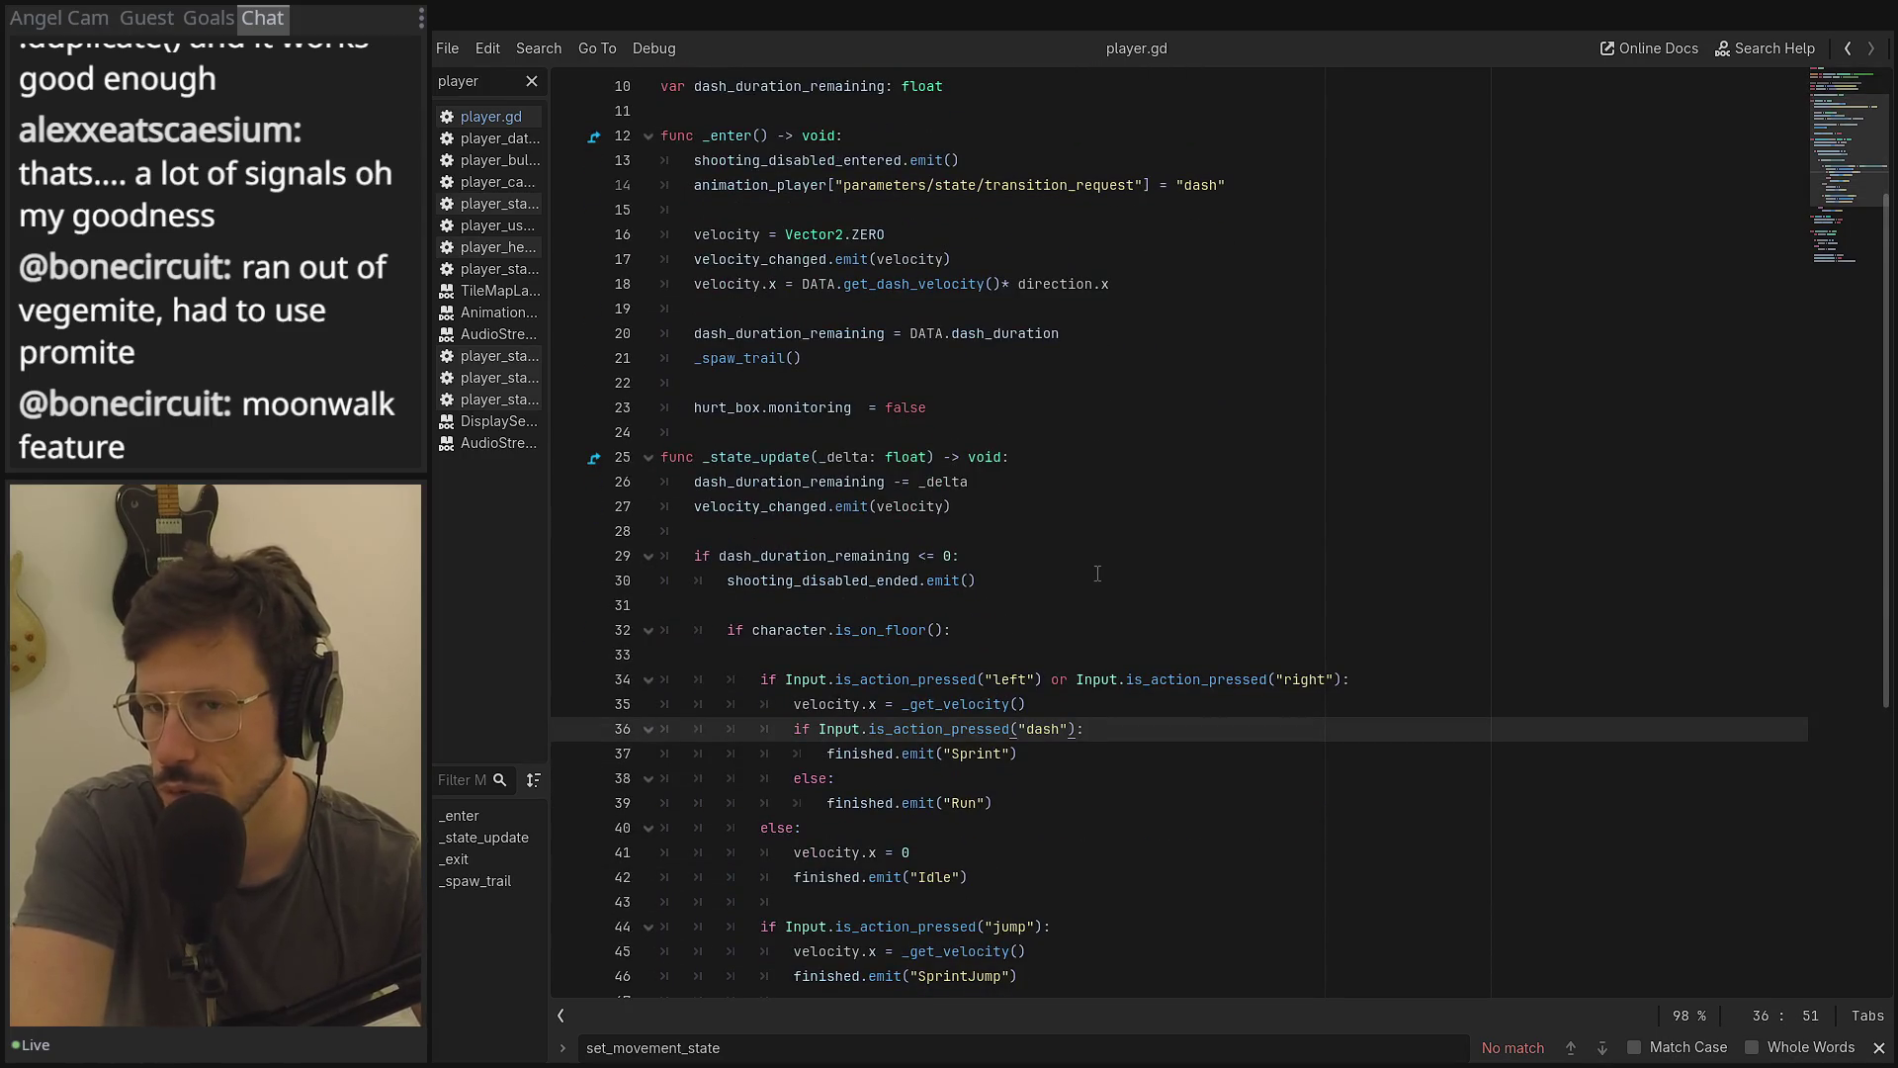
double_click(473, 82)
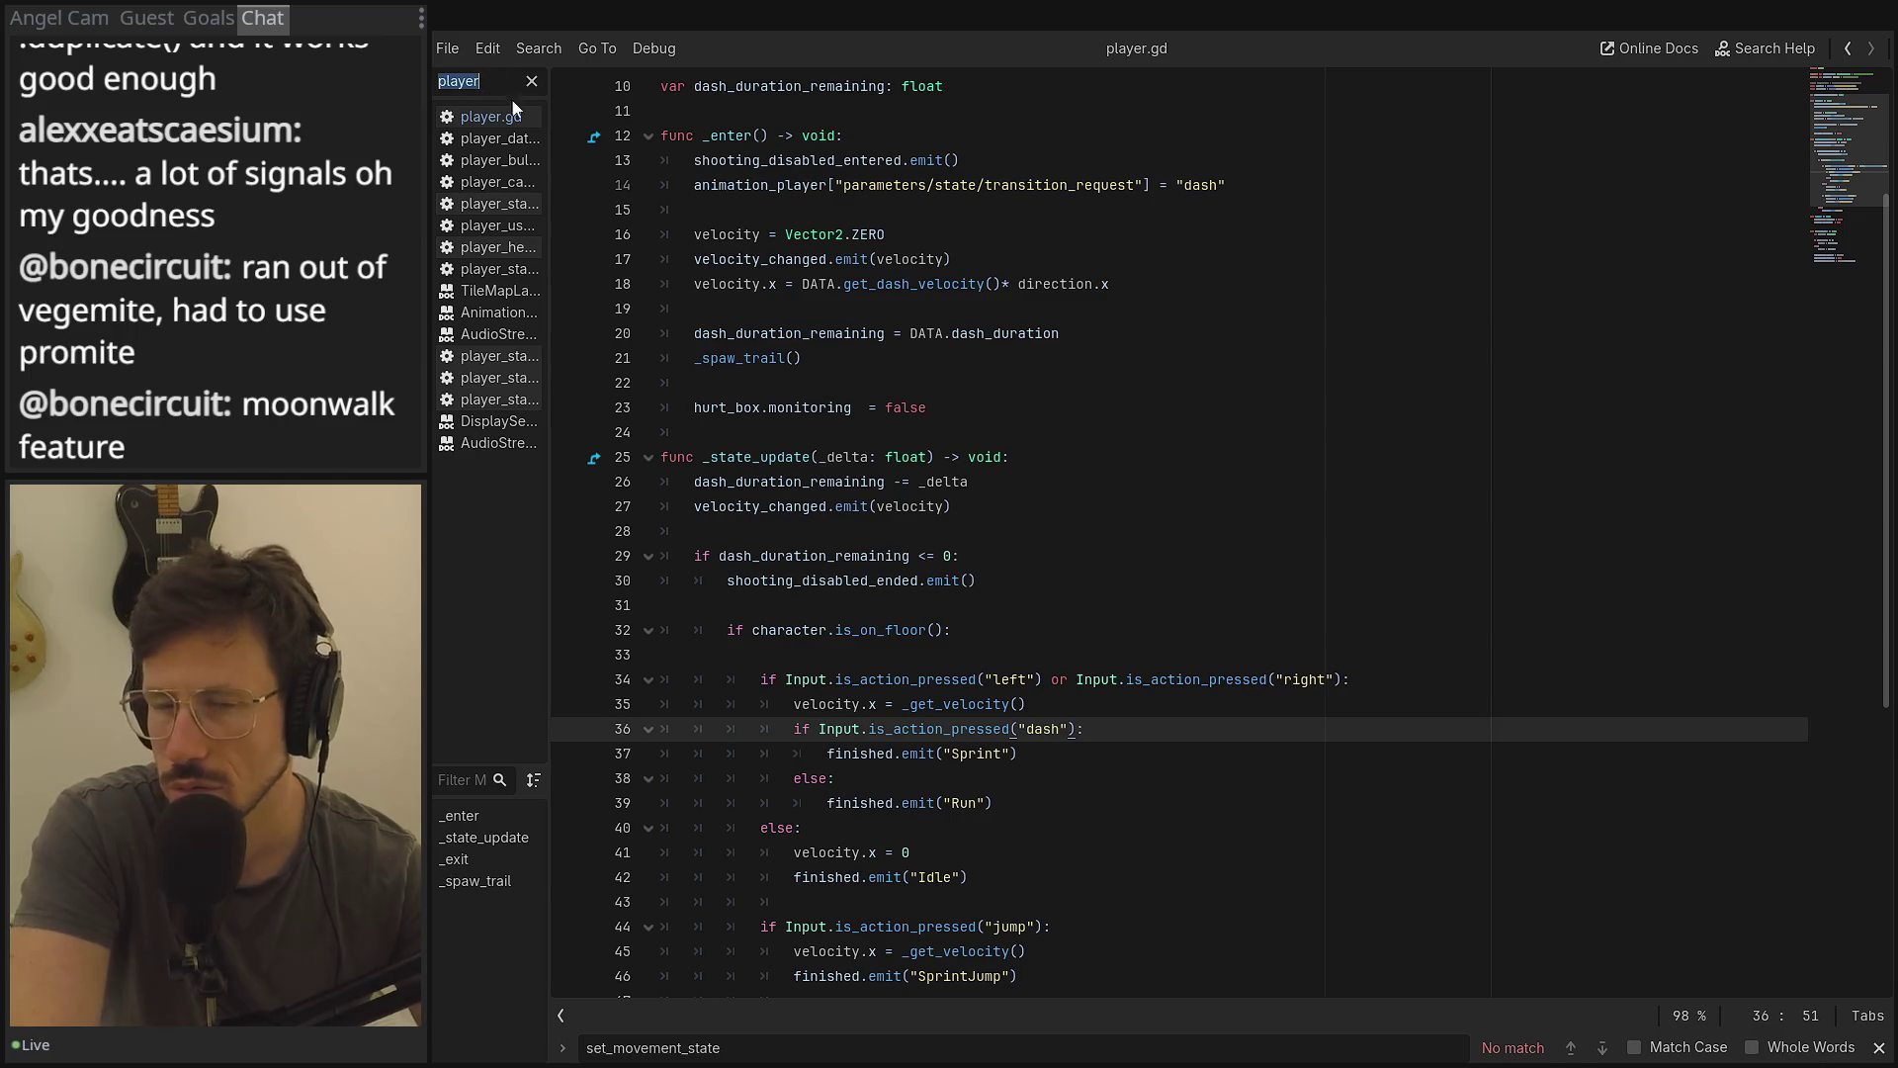
type("over")
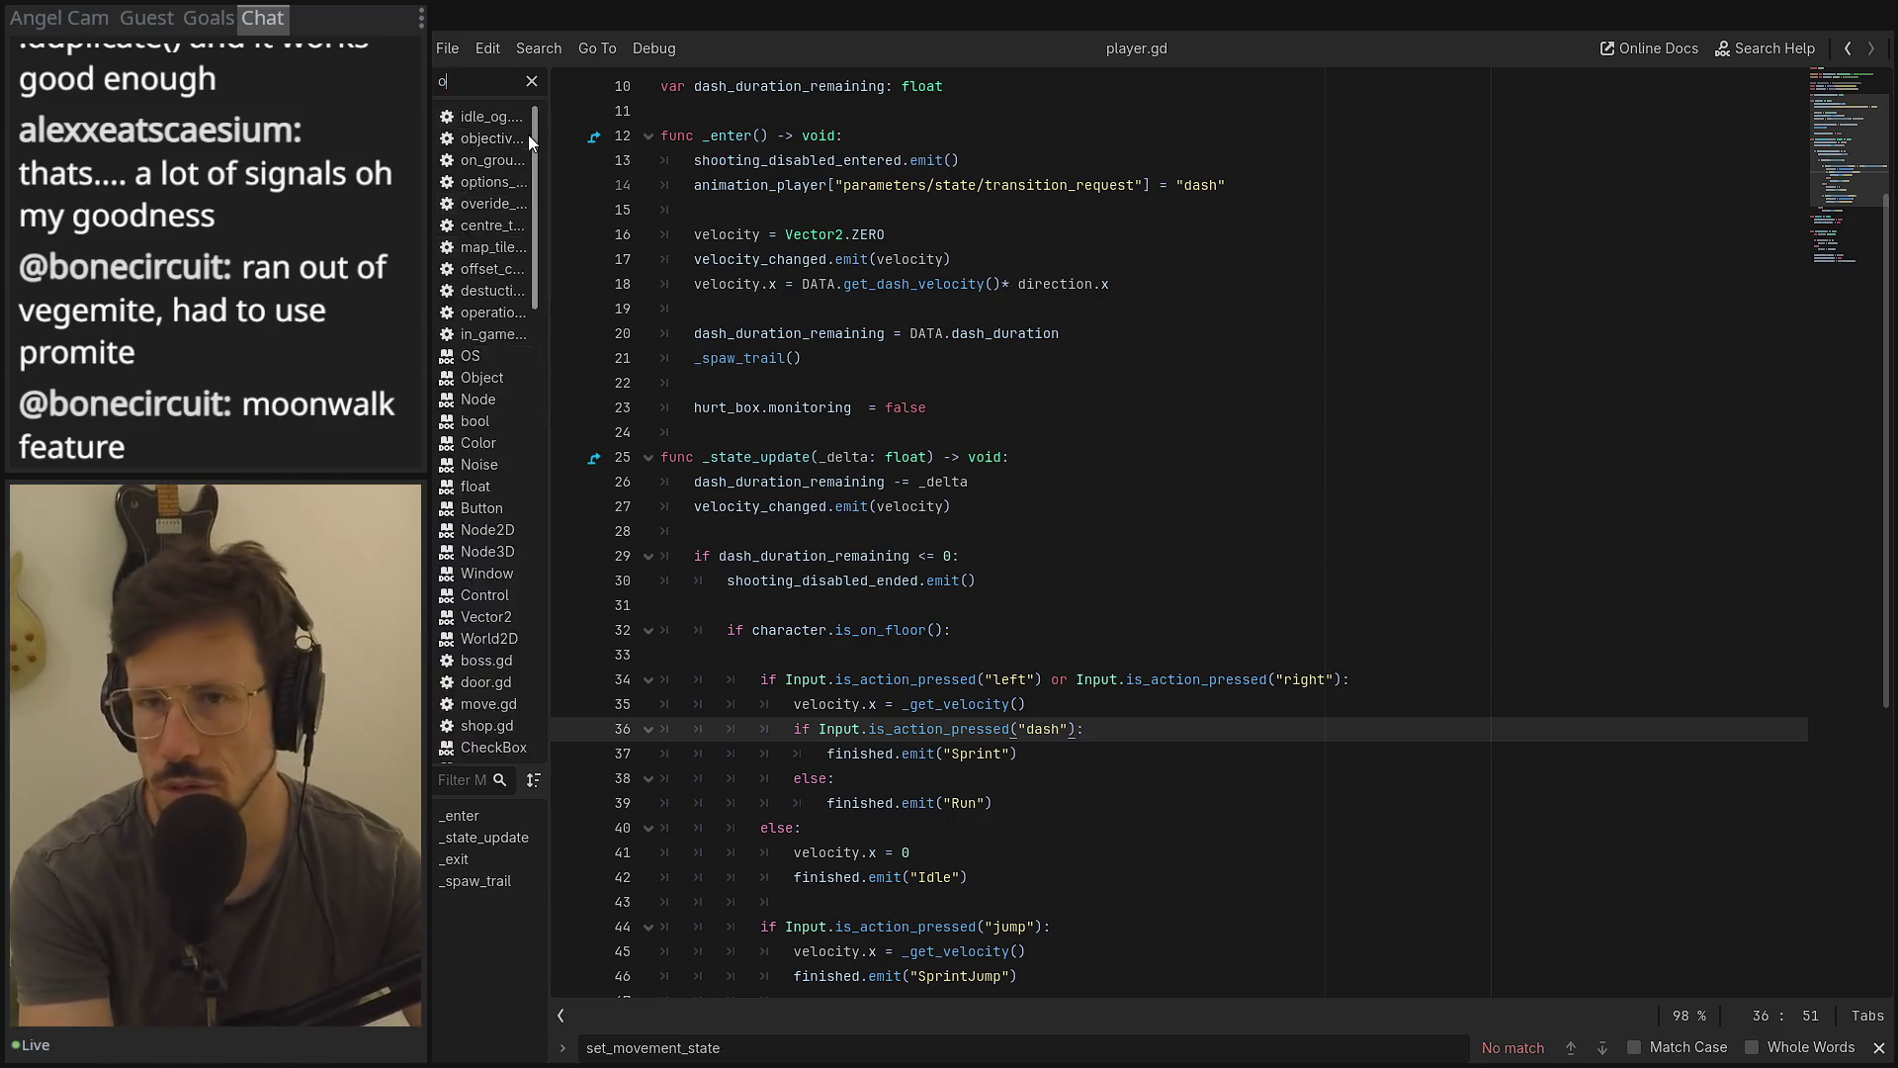
key("Return")
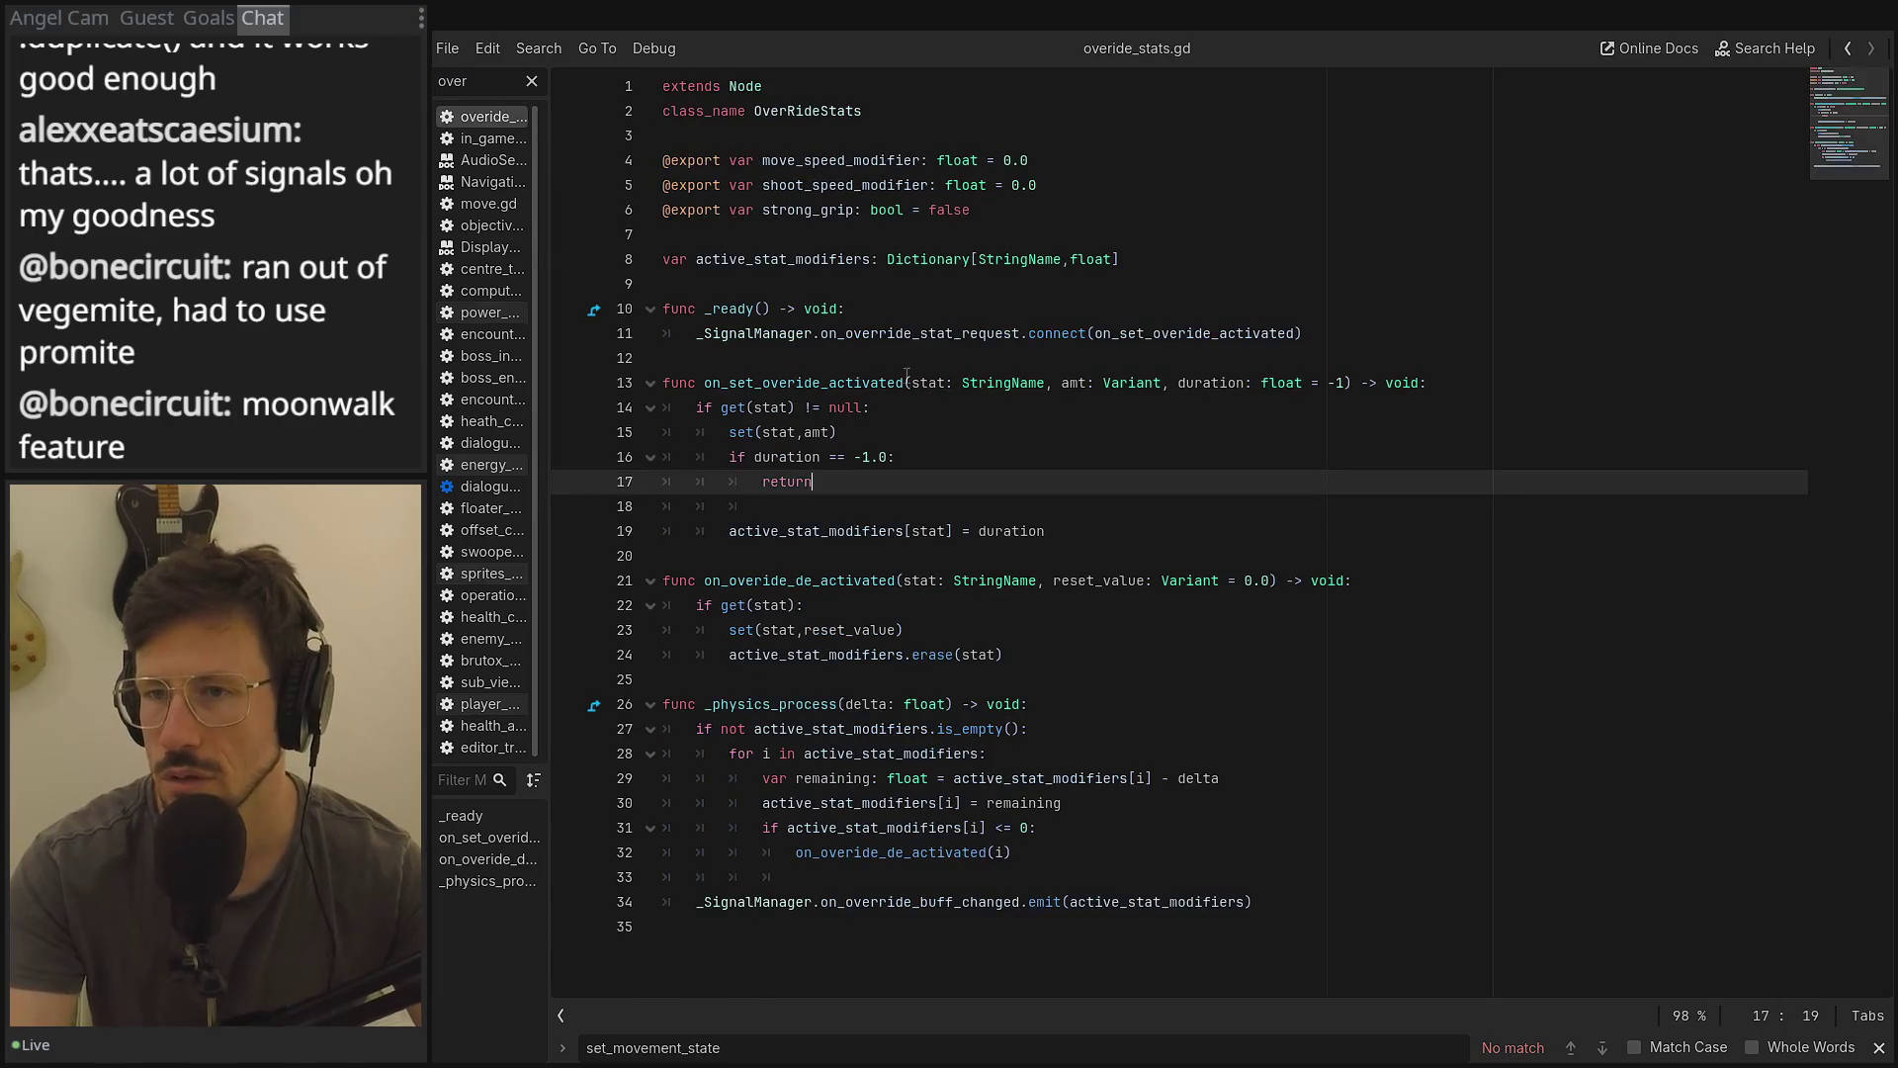
left_click(1003, 229)
key("Return")
key("Up")
type("/")
type("@")
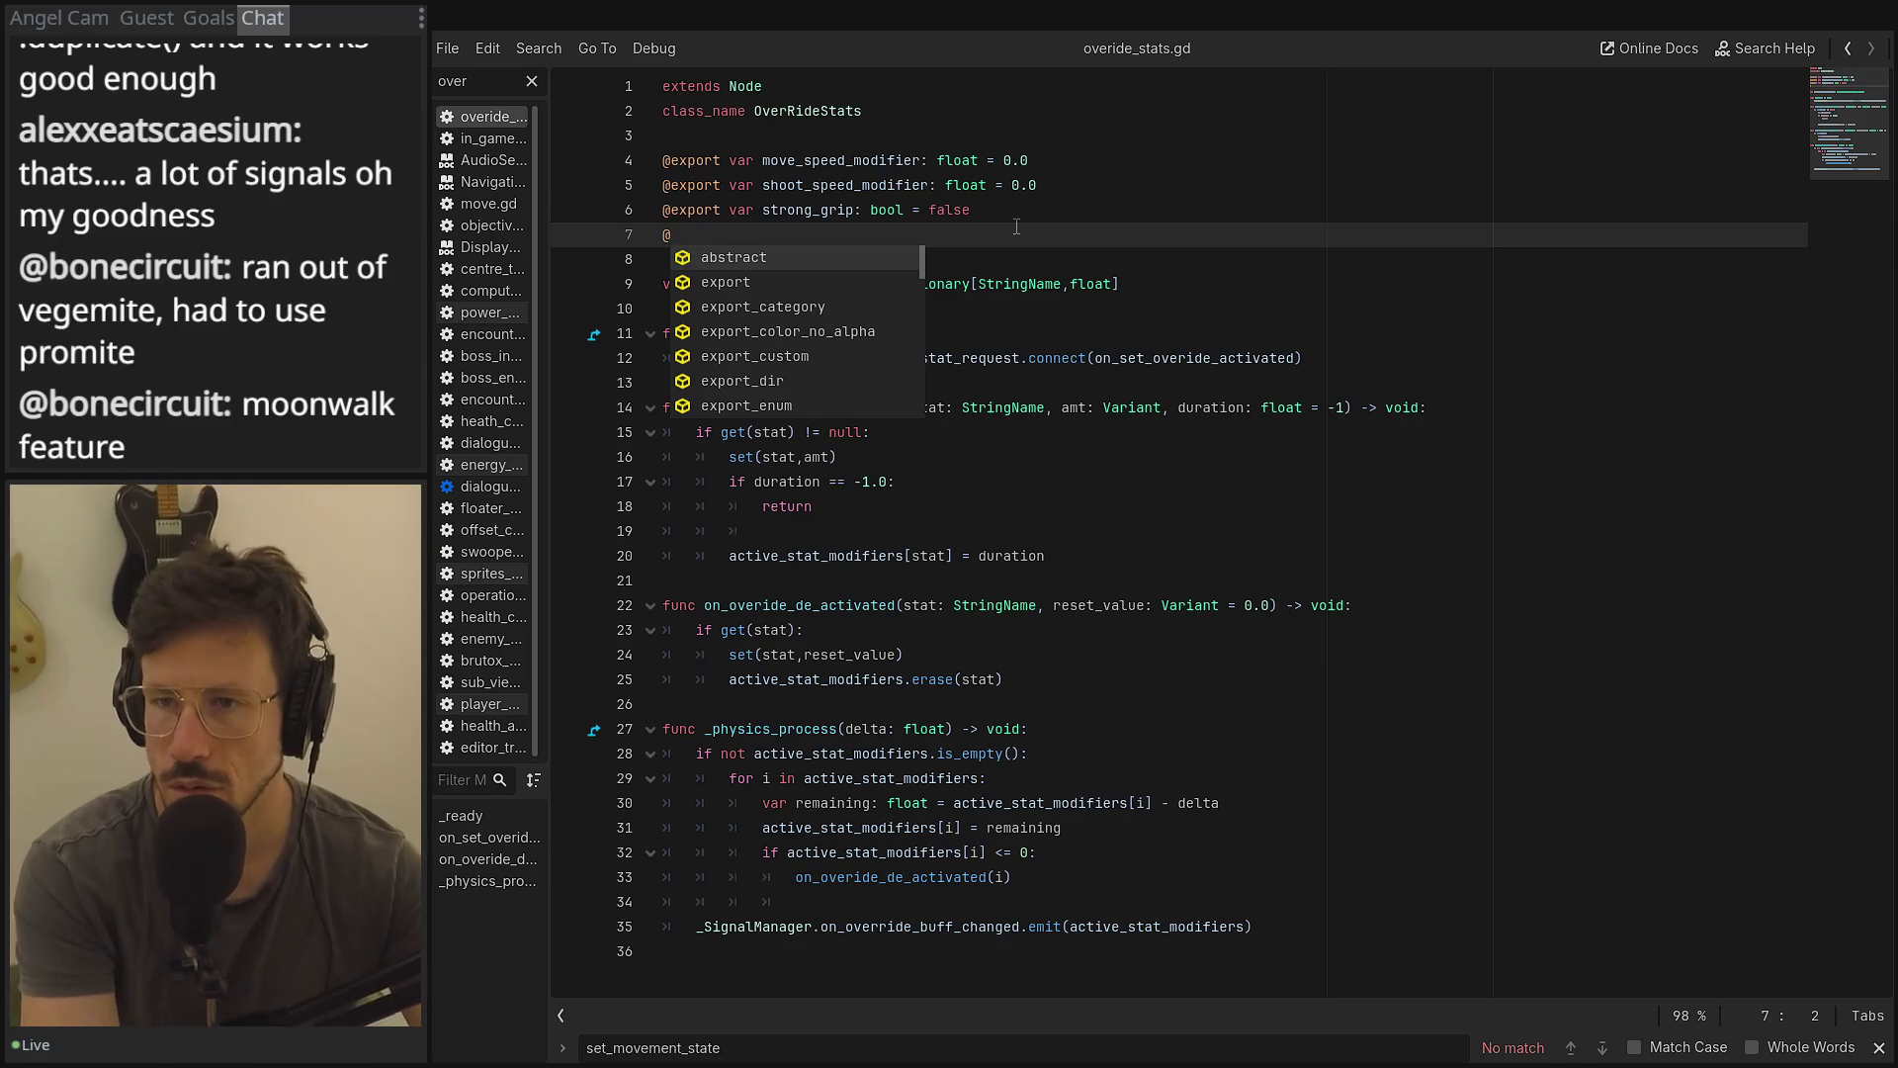
key("Down")
key("Return")
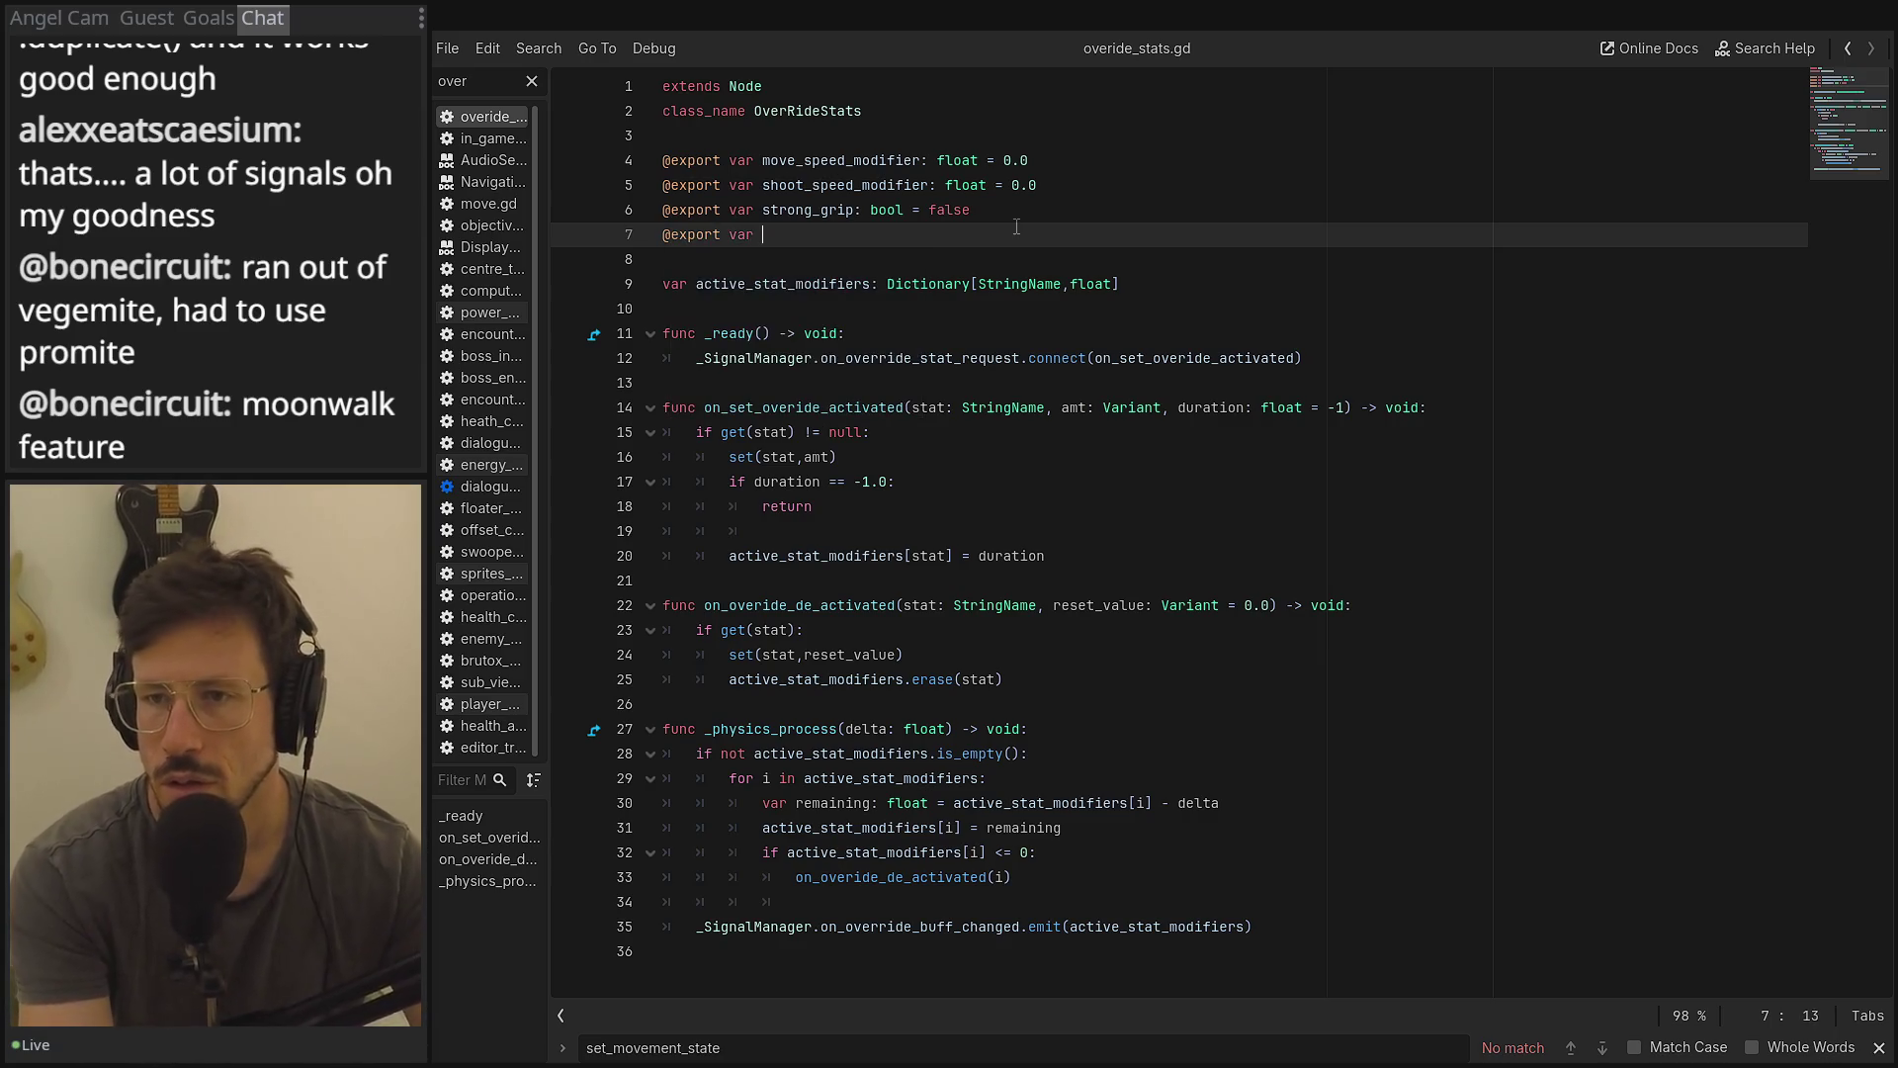
type("spriont")
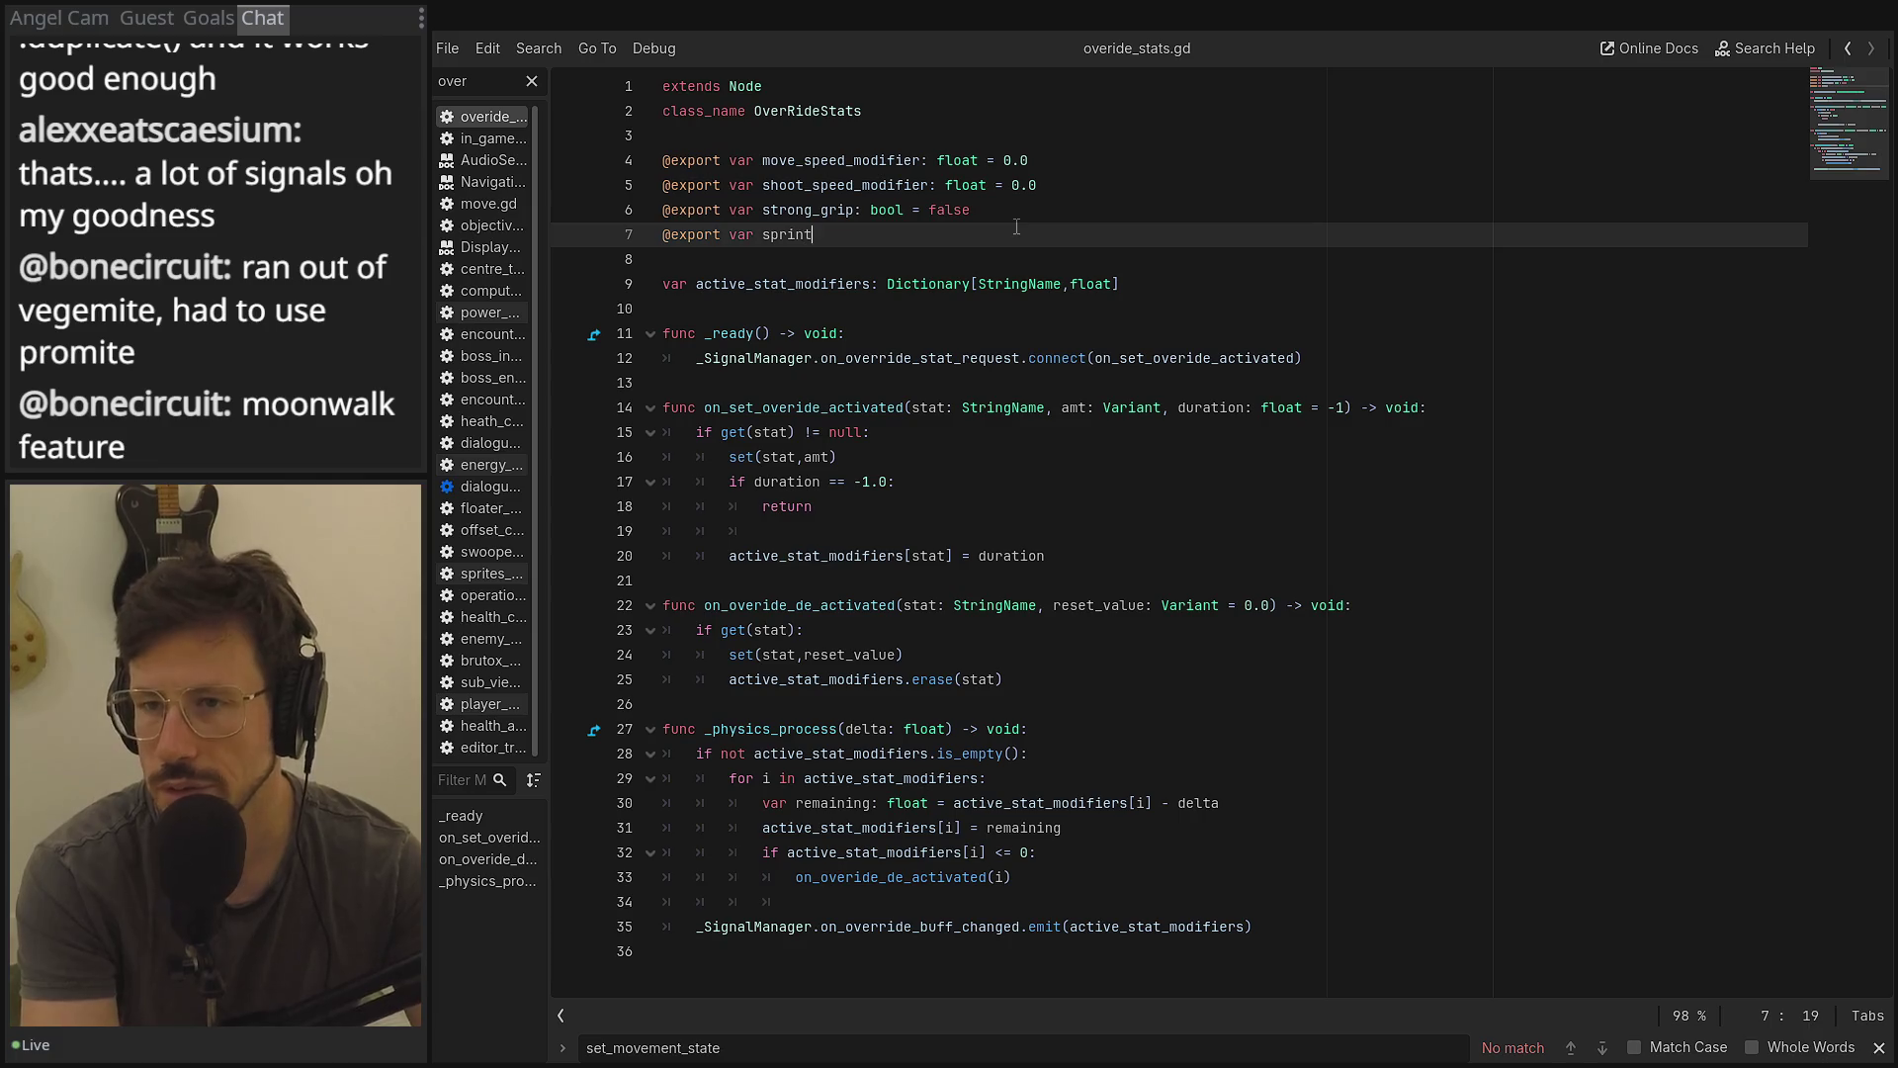
type("bool")
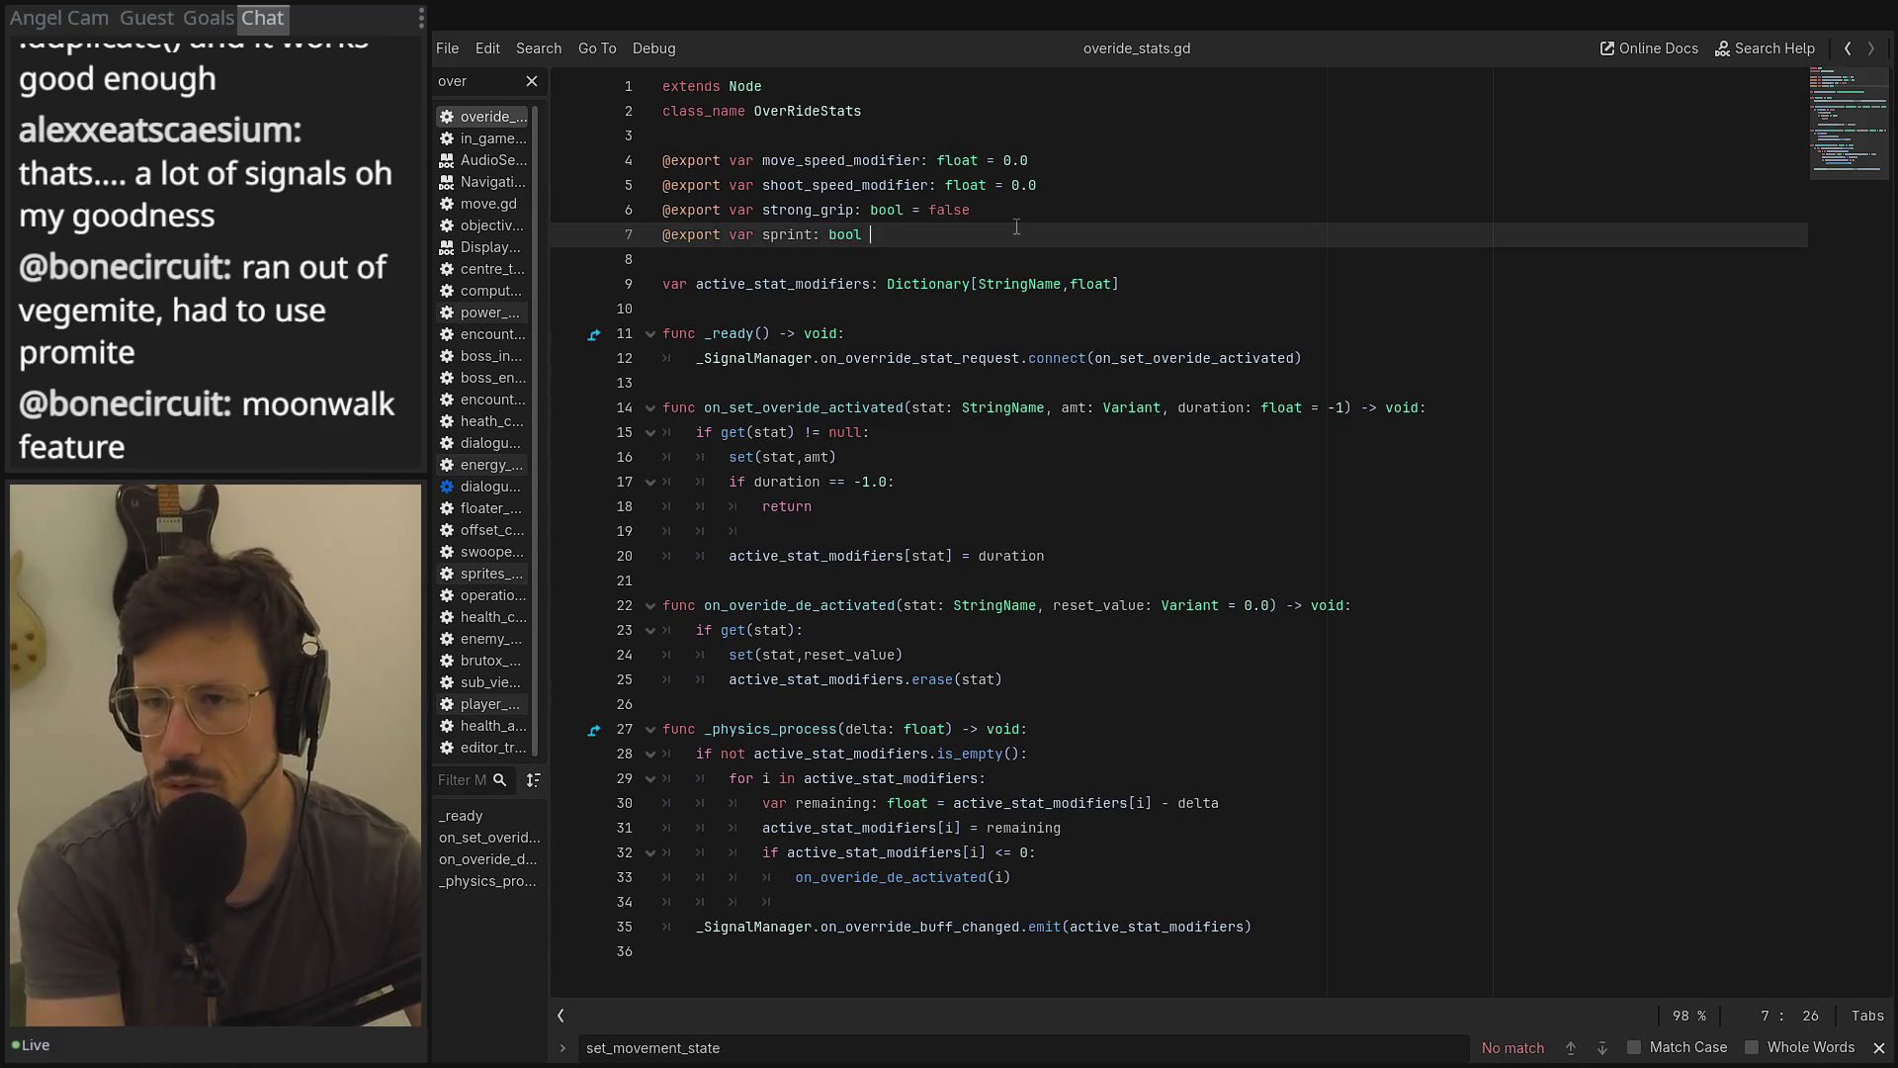
type("rue")
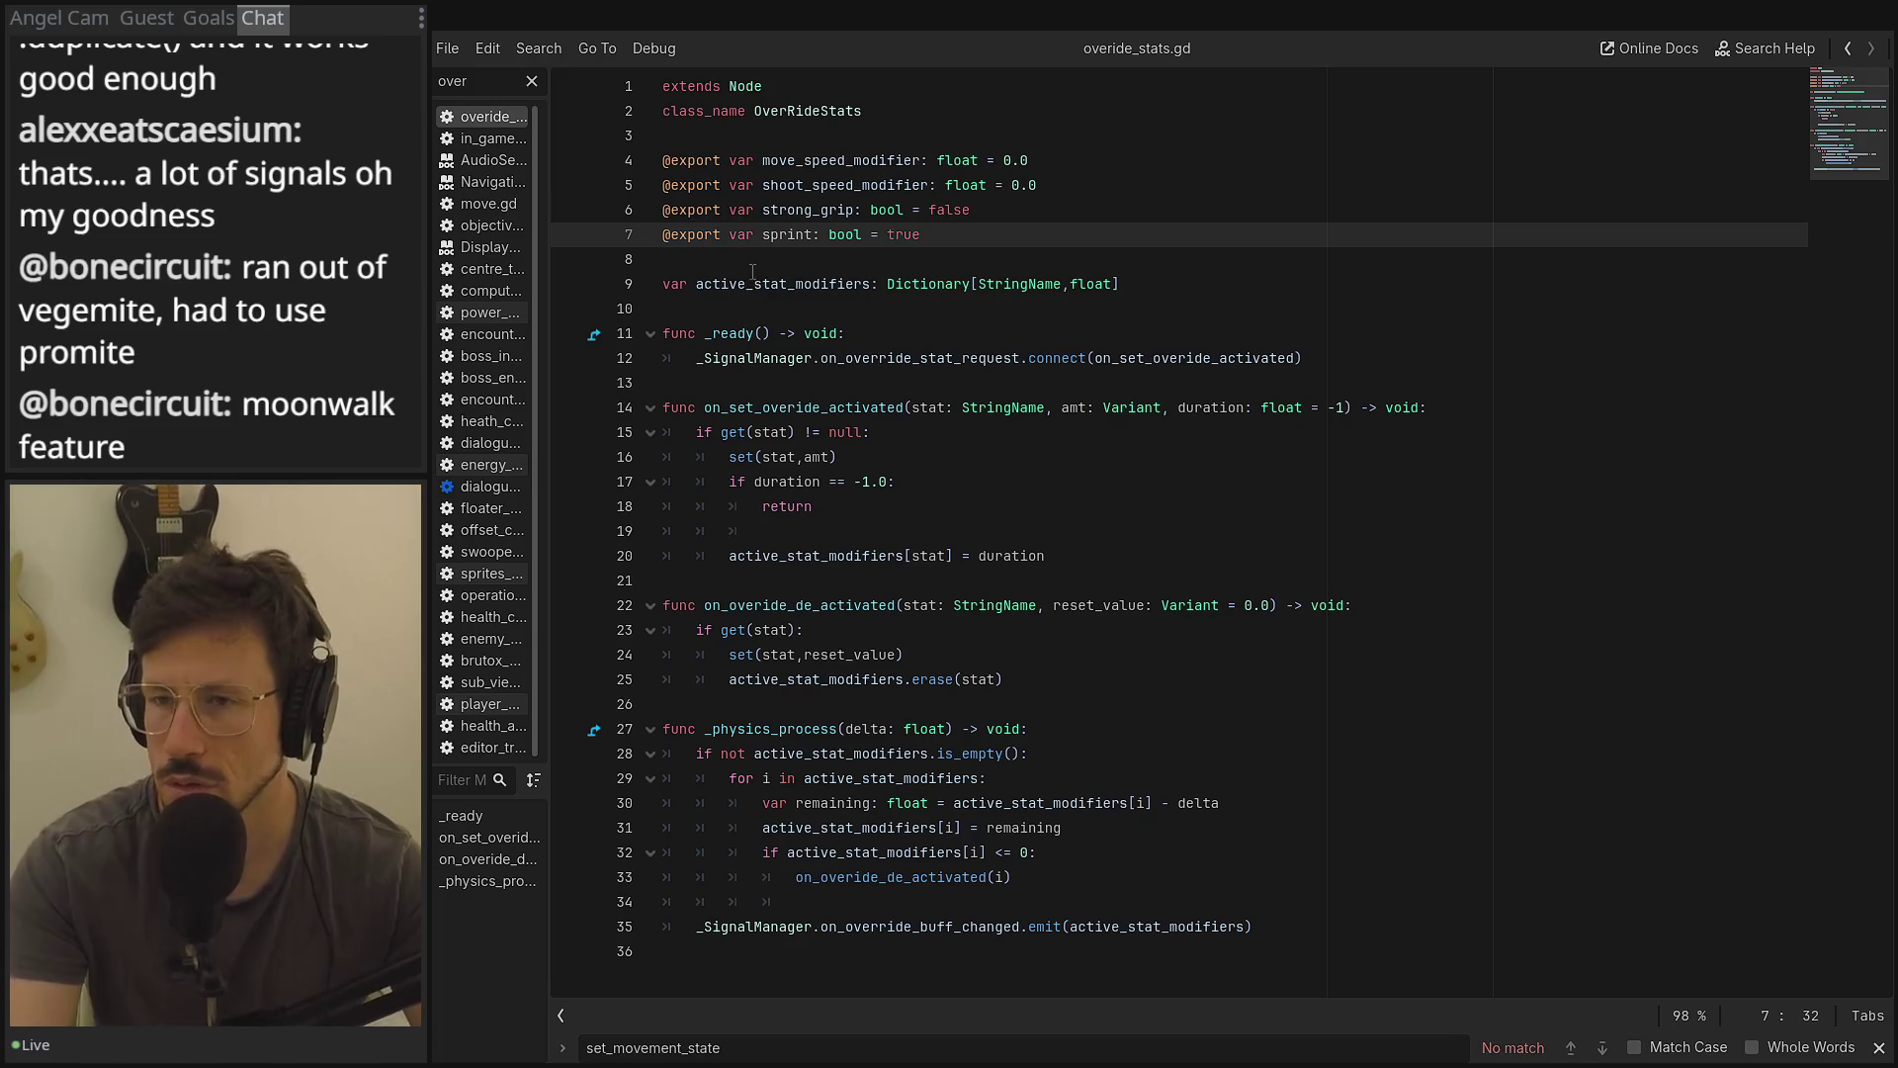
double_click(794, 235)
left_click(1848, 50)
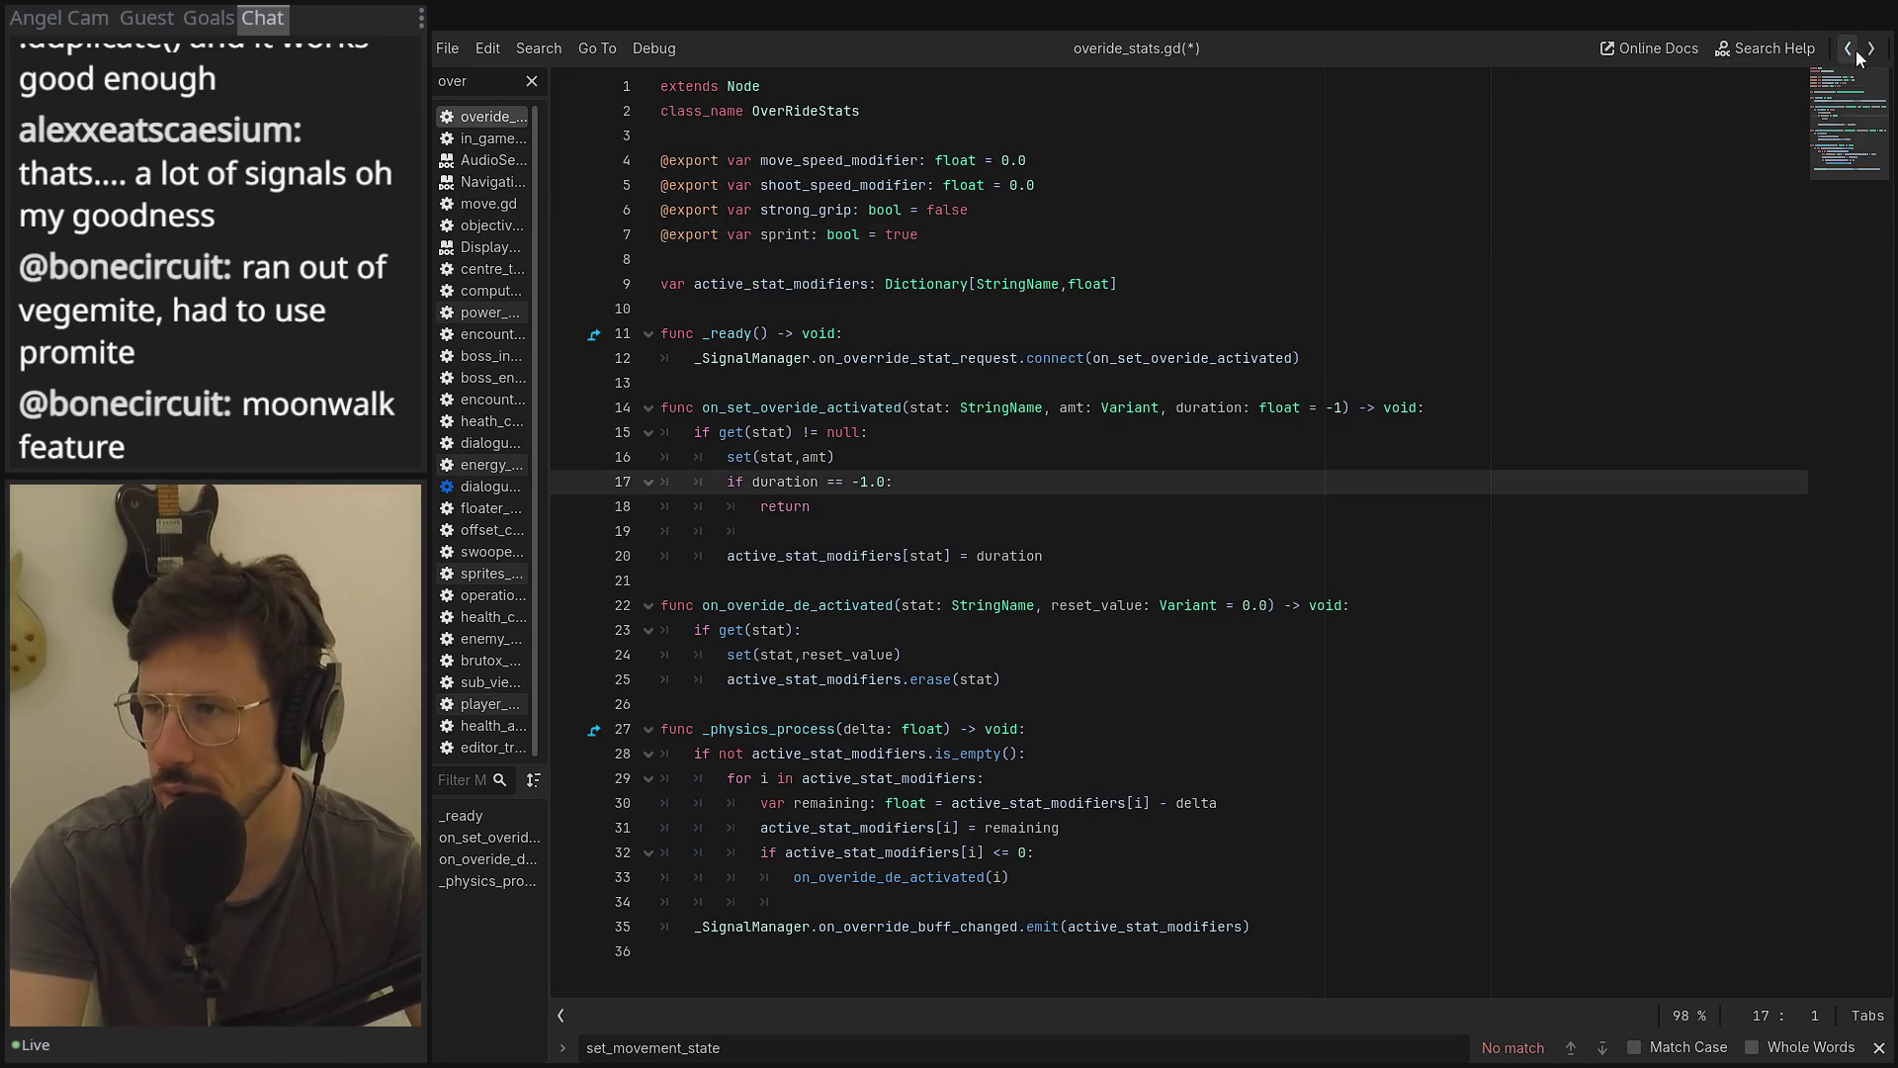
Extend line 36's Sprint check with 'and OverideStats.sprint' and open the OverRideStats class definition
left_click(1847, 49)
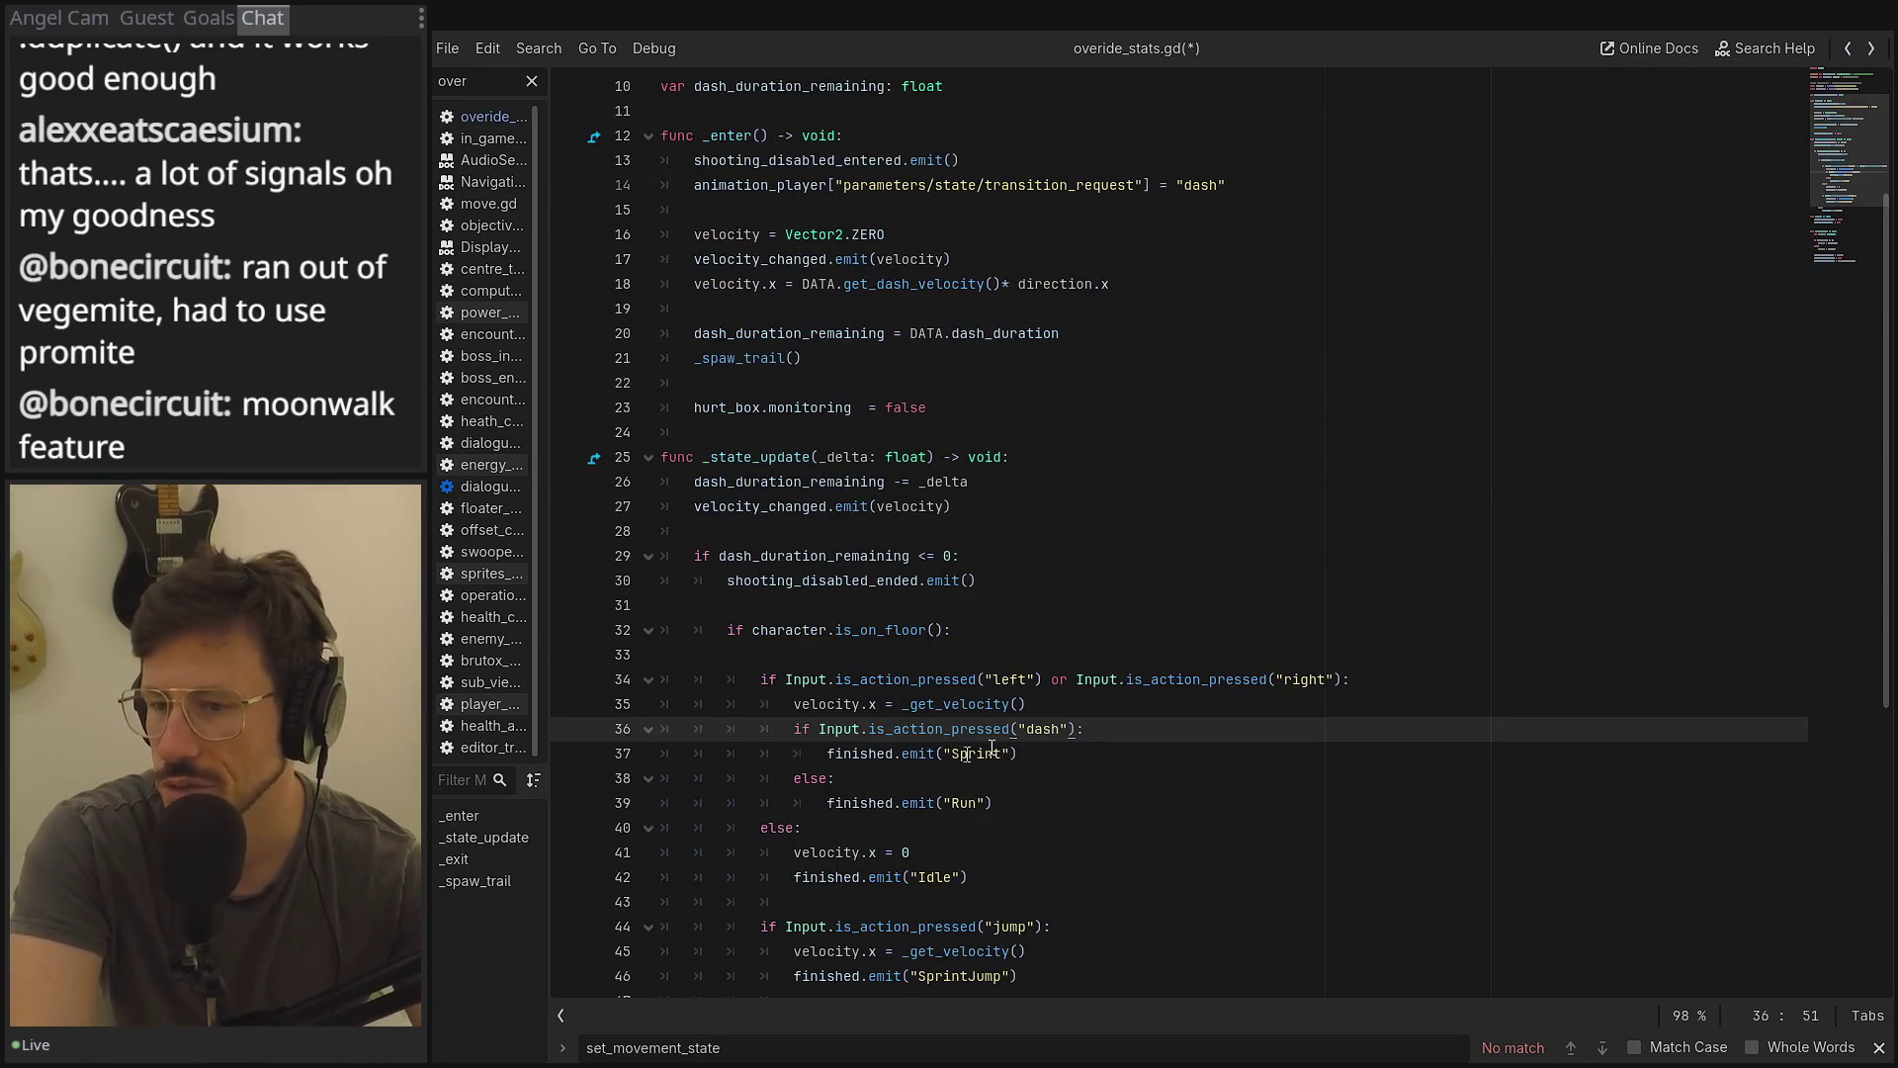
type("and Ove")
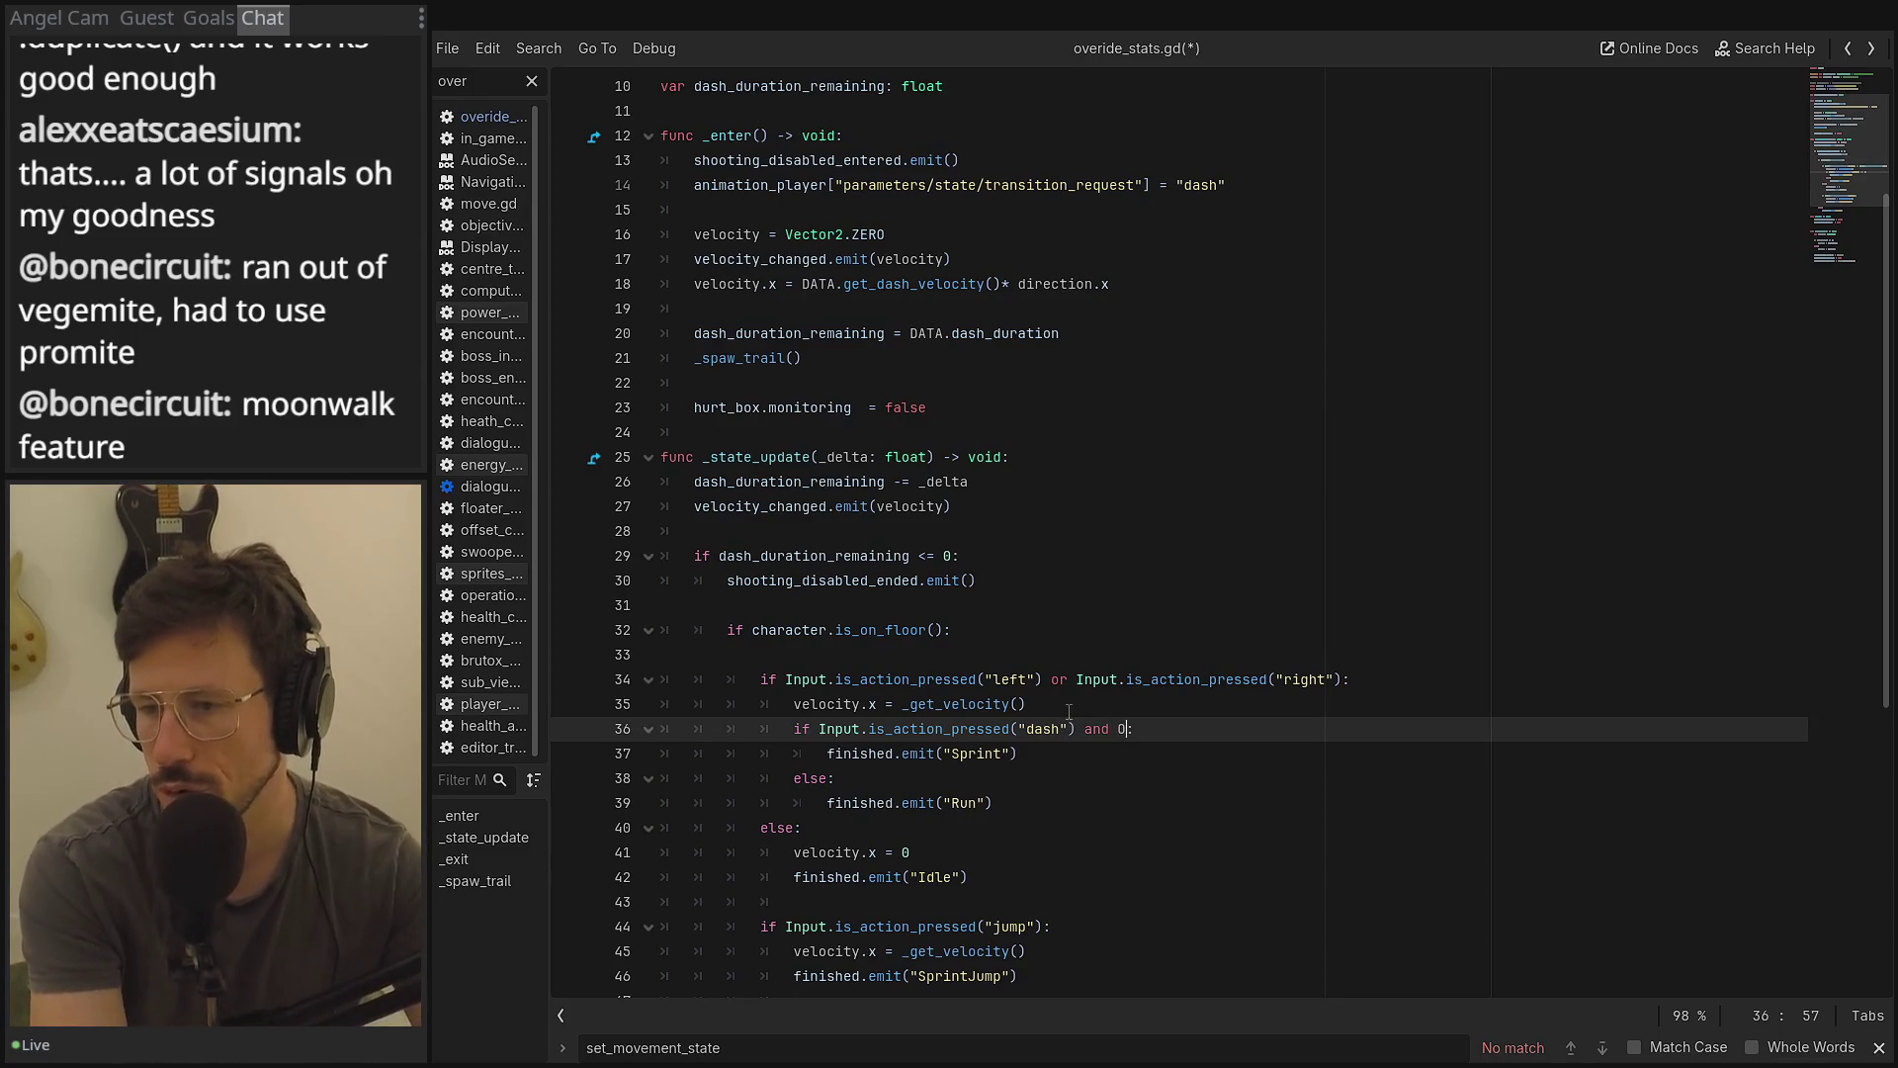
key("Down")
key("Return")
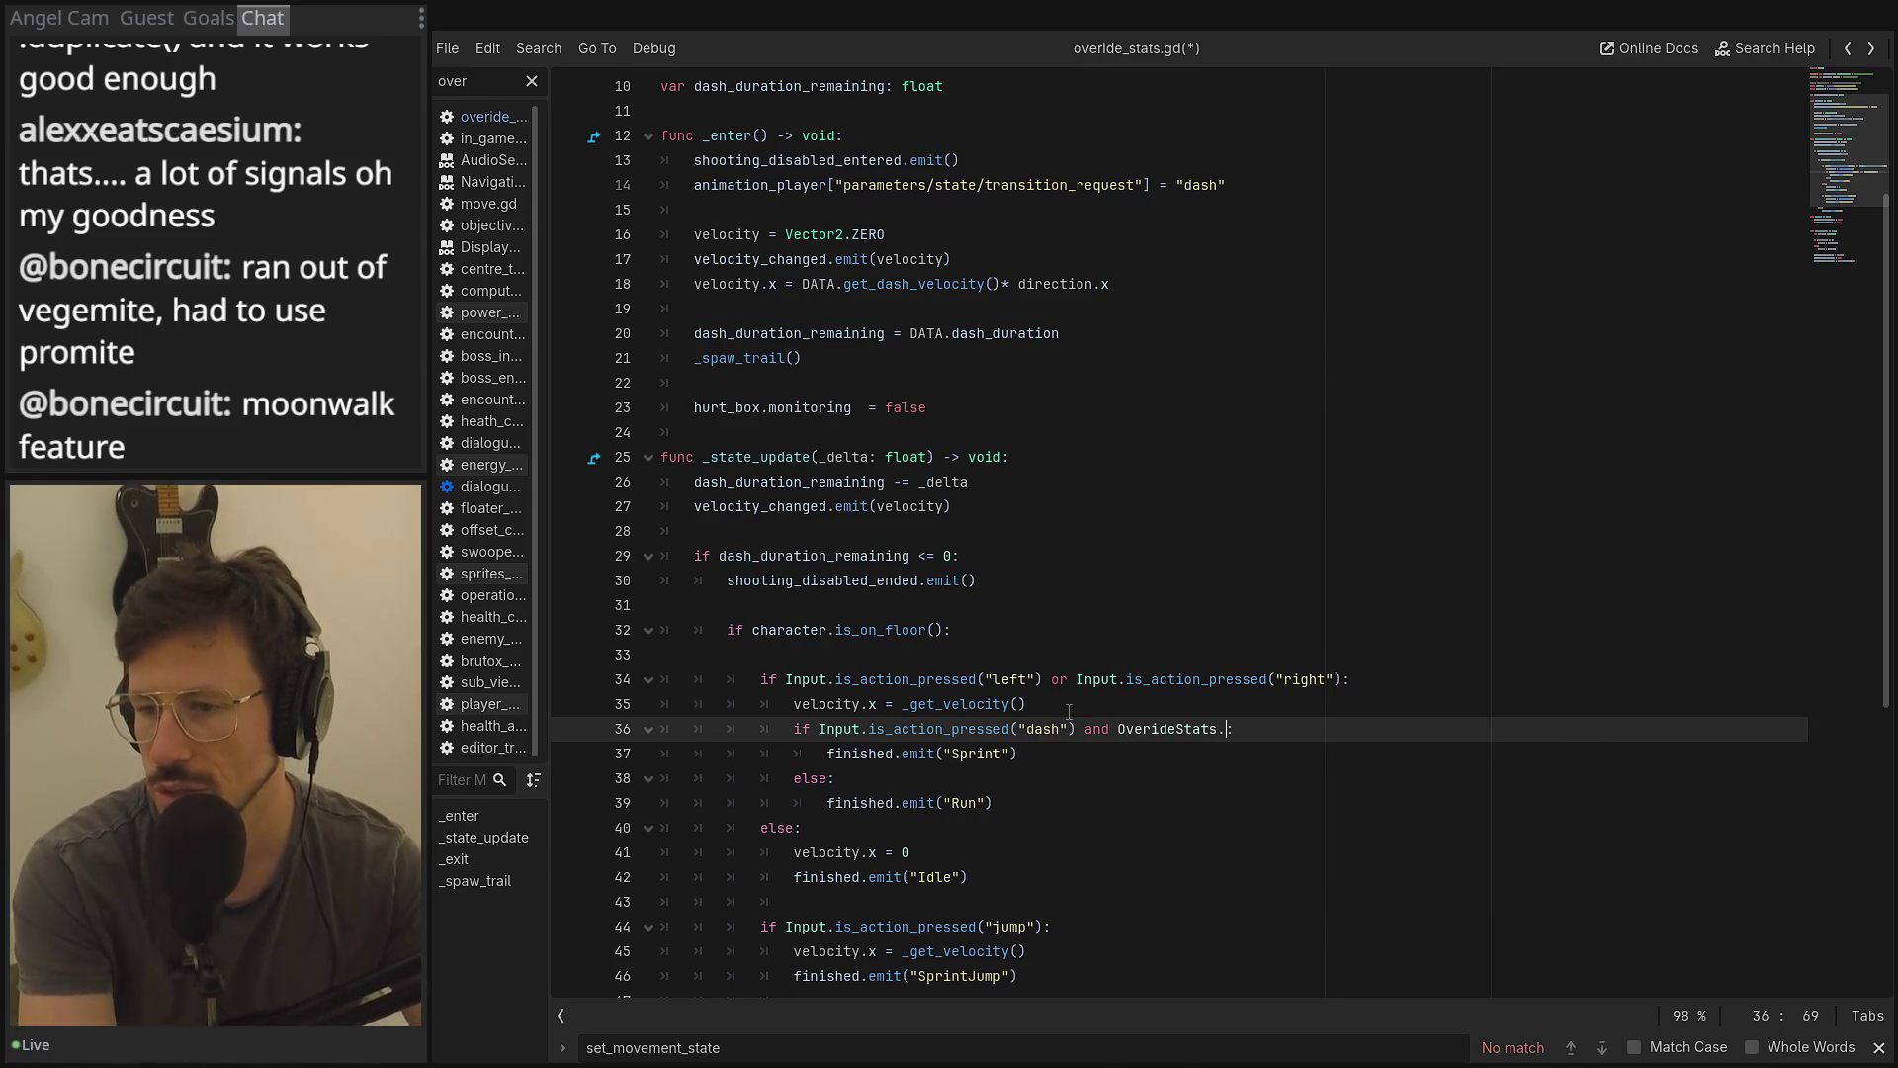
type("sp")
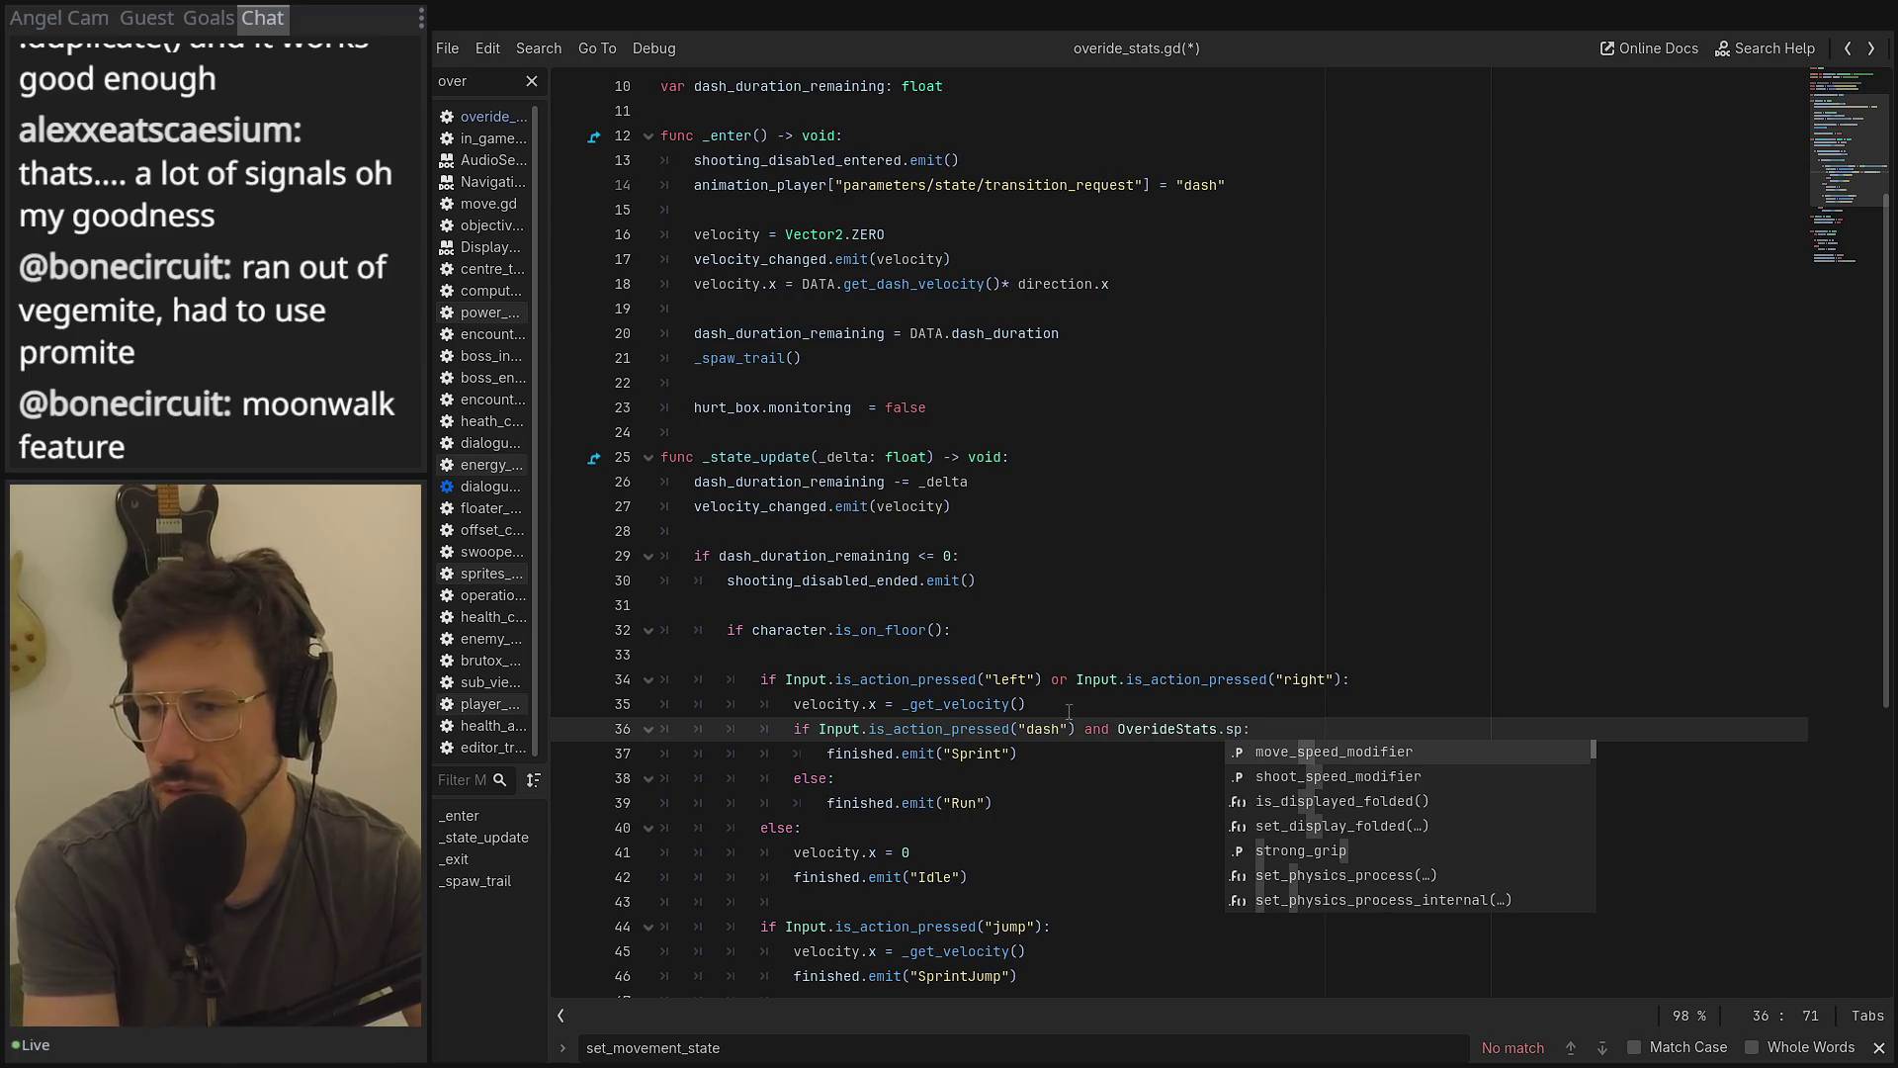
type("rint")
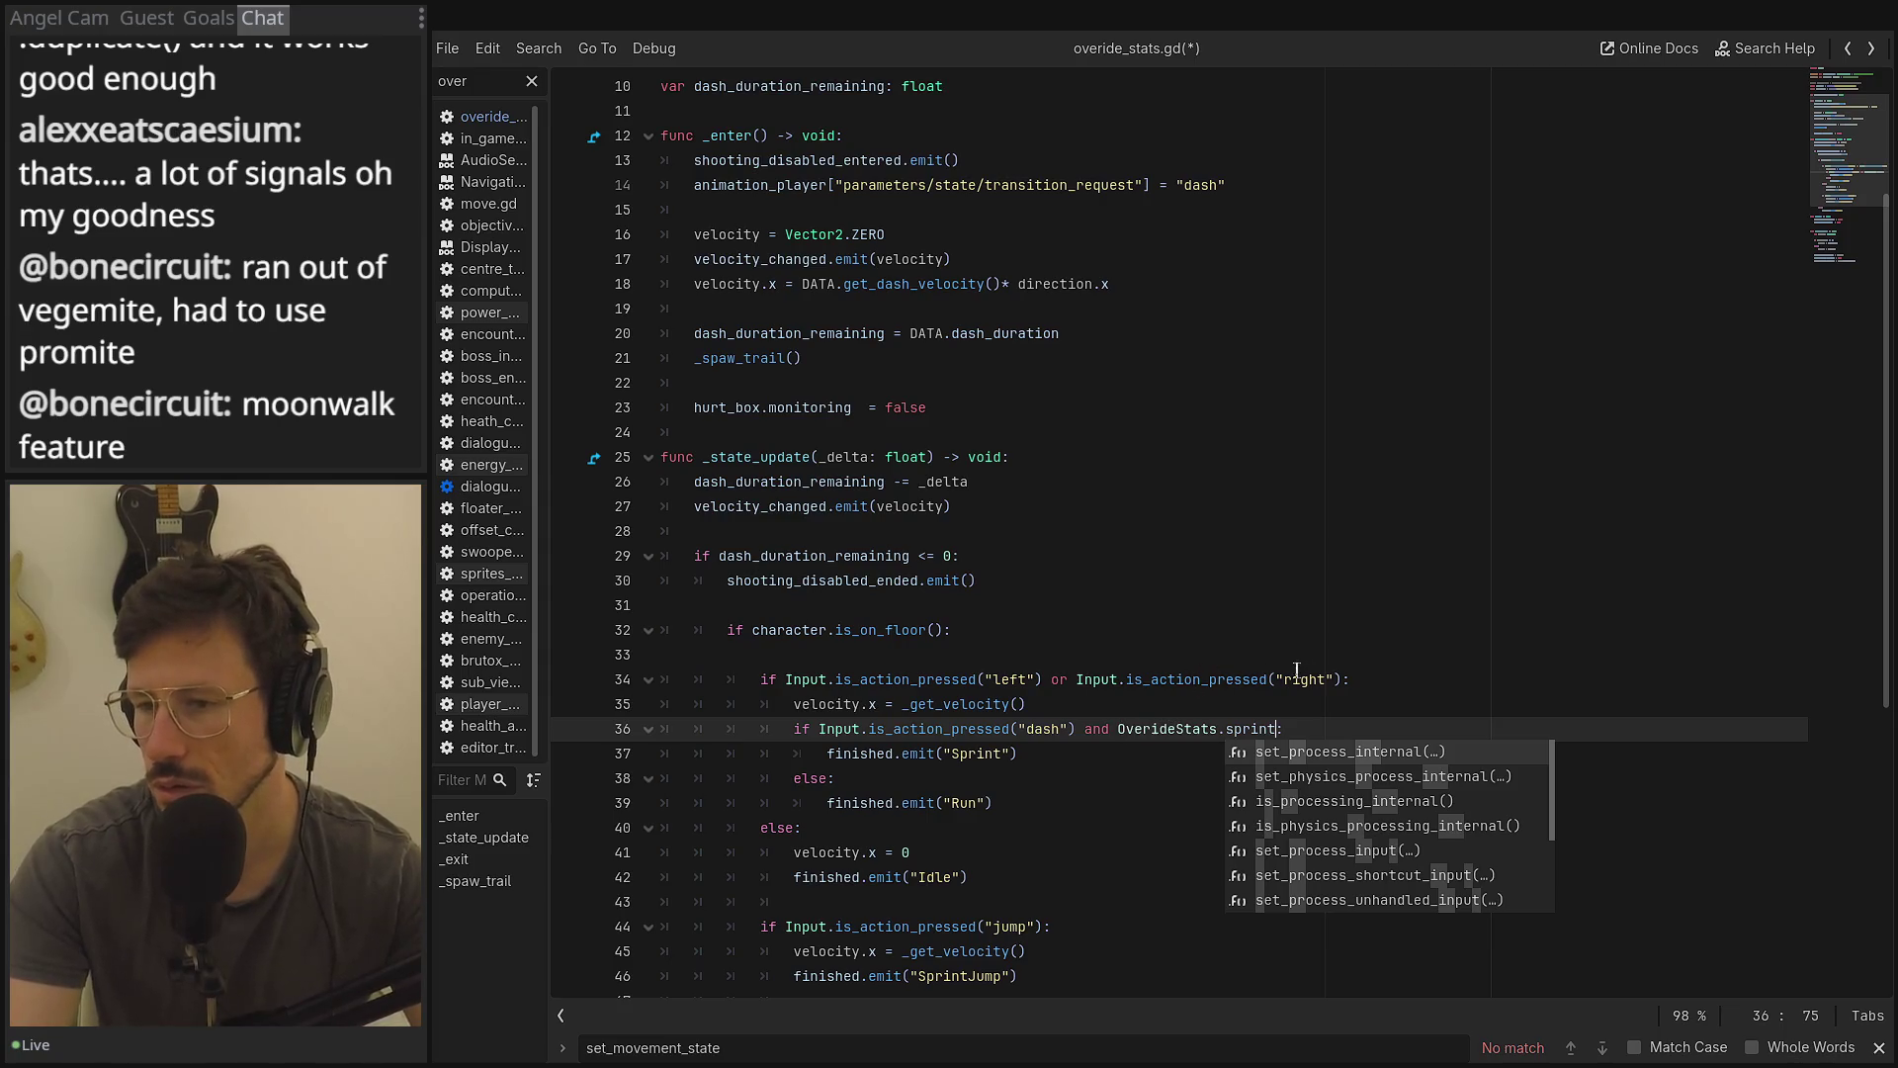
key("Escape")
key("Up")
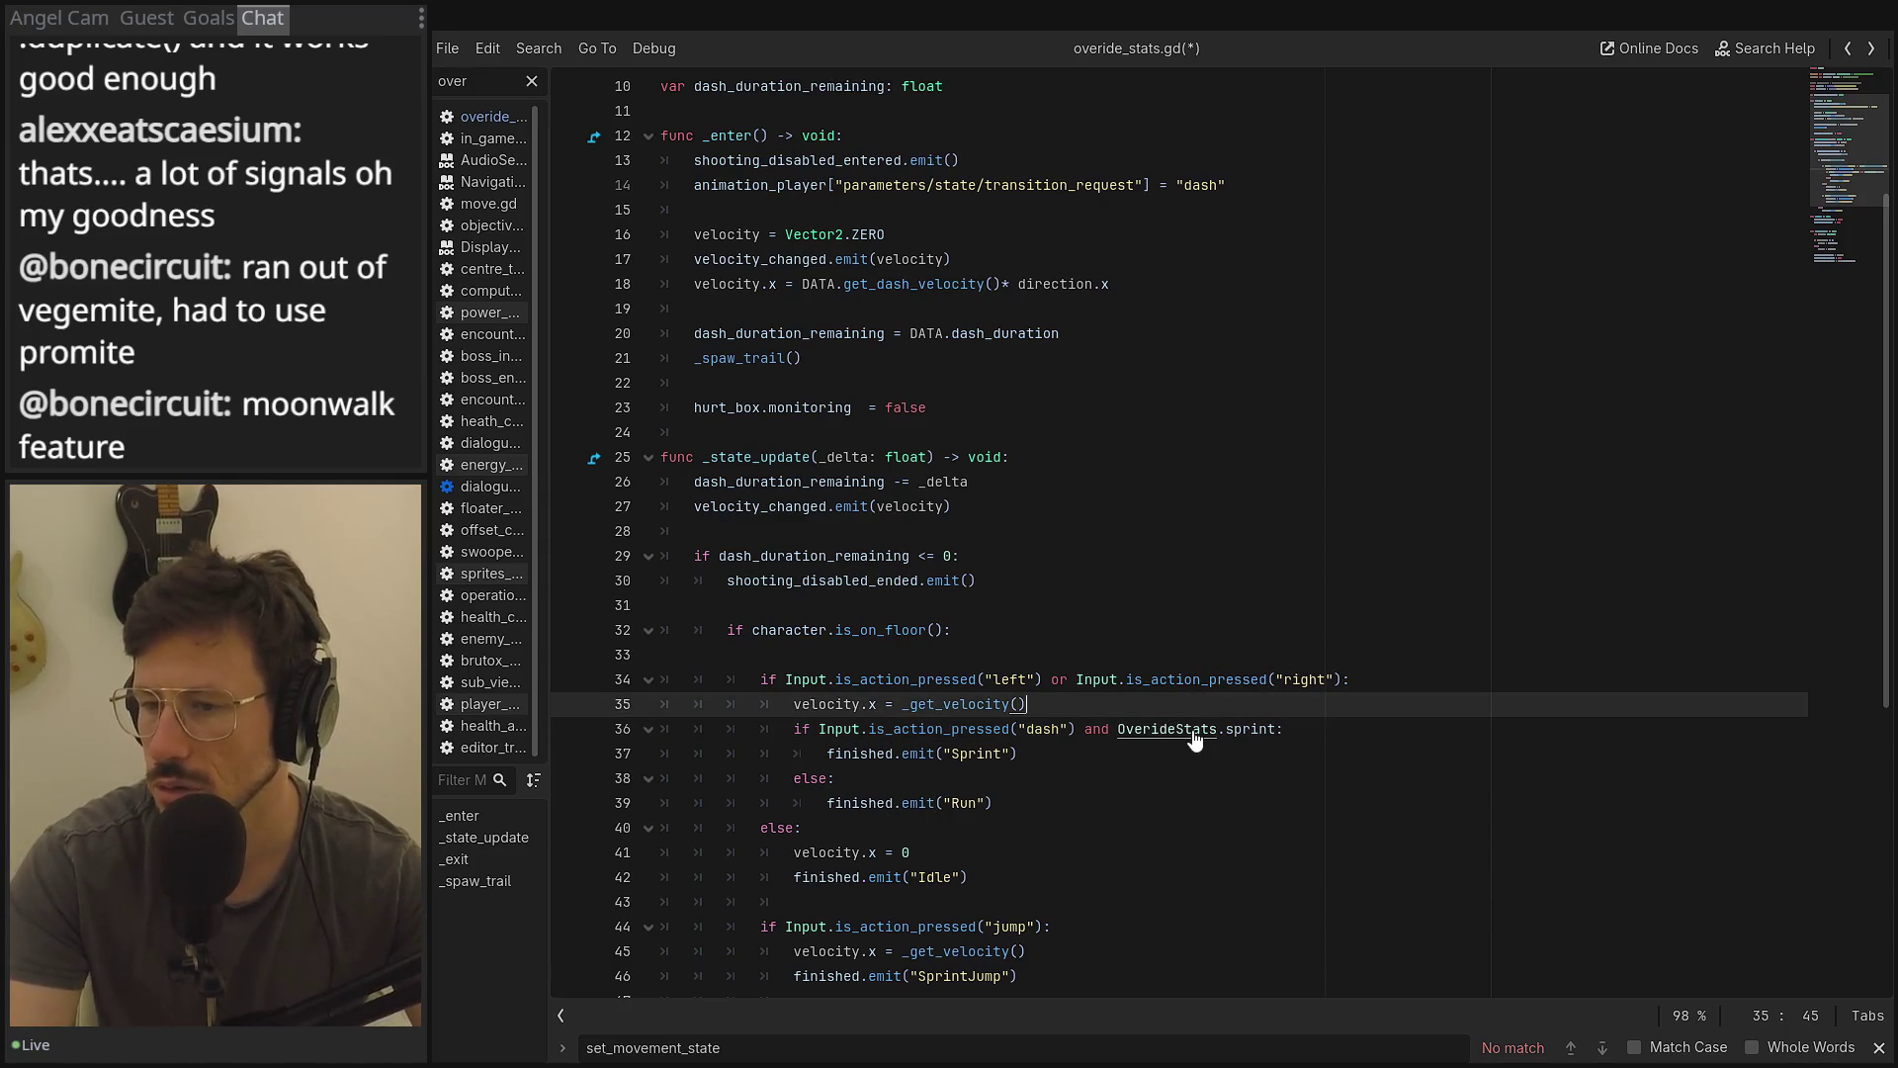
left_click(1193, 735, "ctrl")
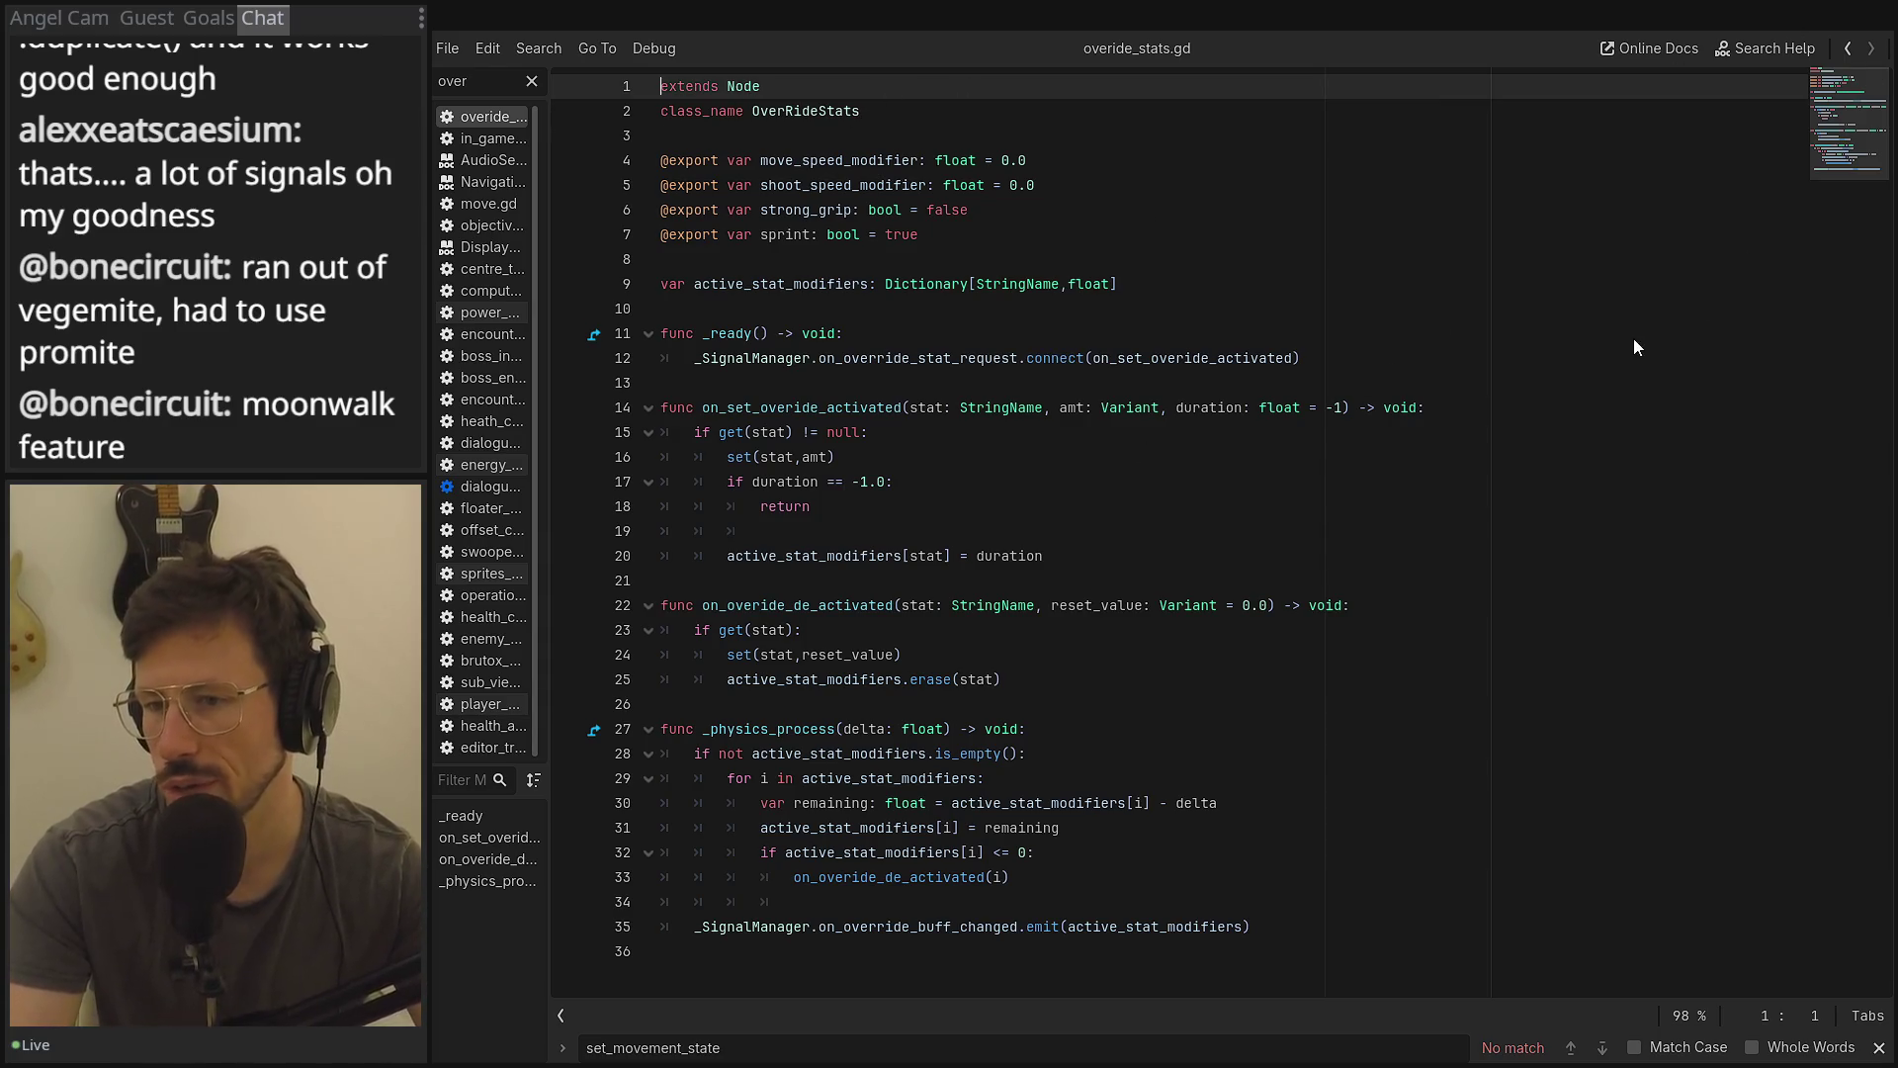
key("alt+Tab")
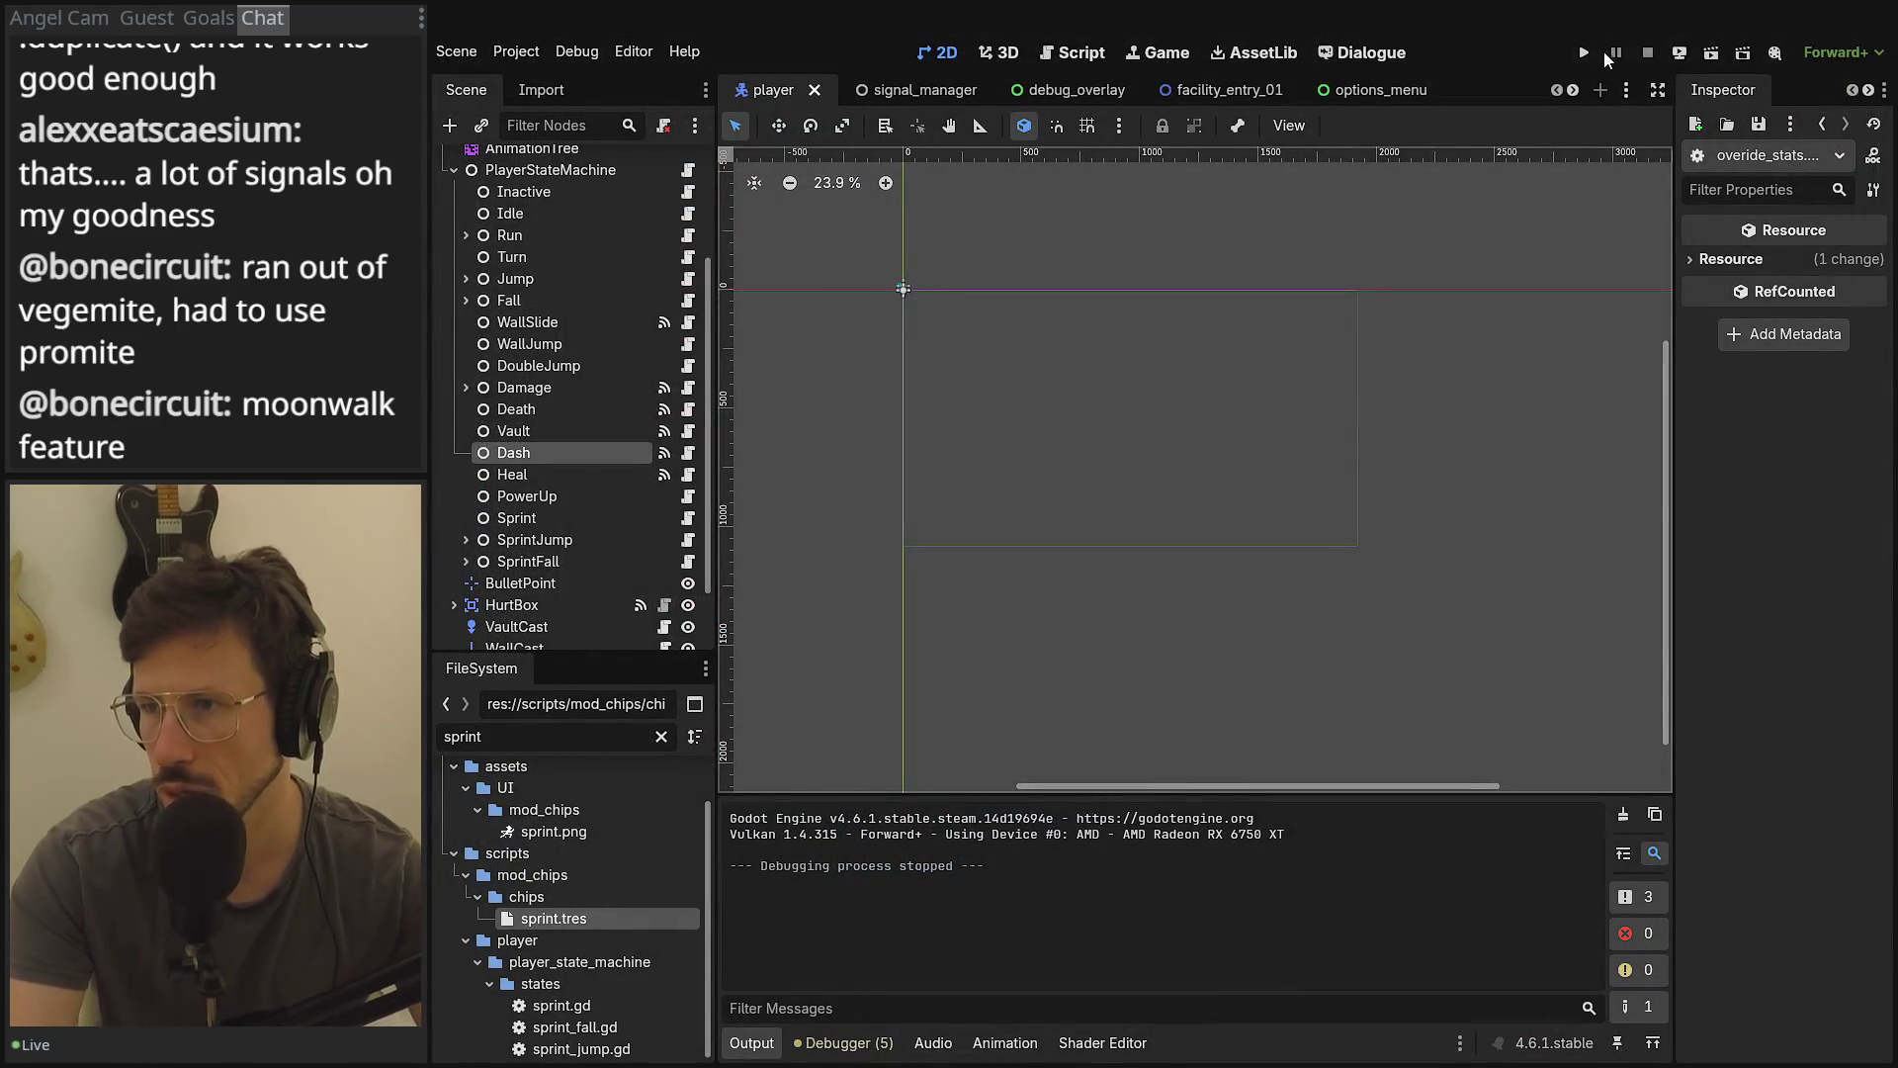
Run the project, start a game, and run and dash the player back and forth along the corridor
left_click(1584, 52)
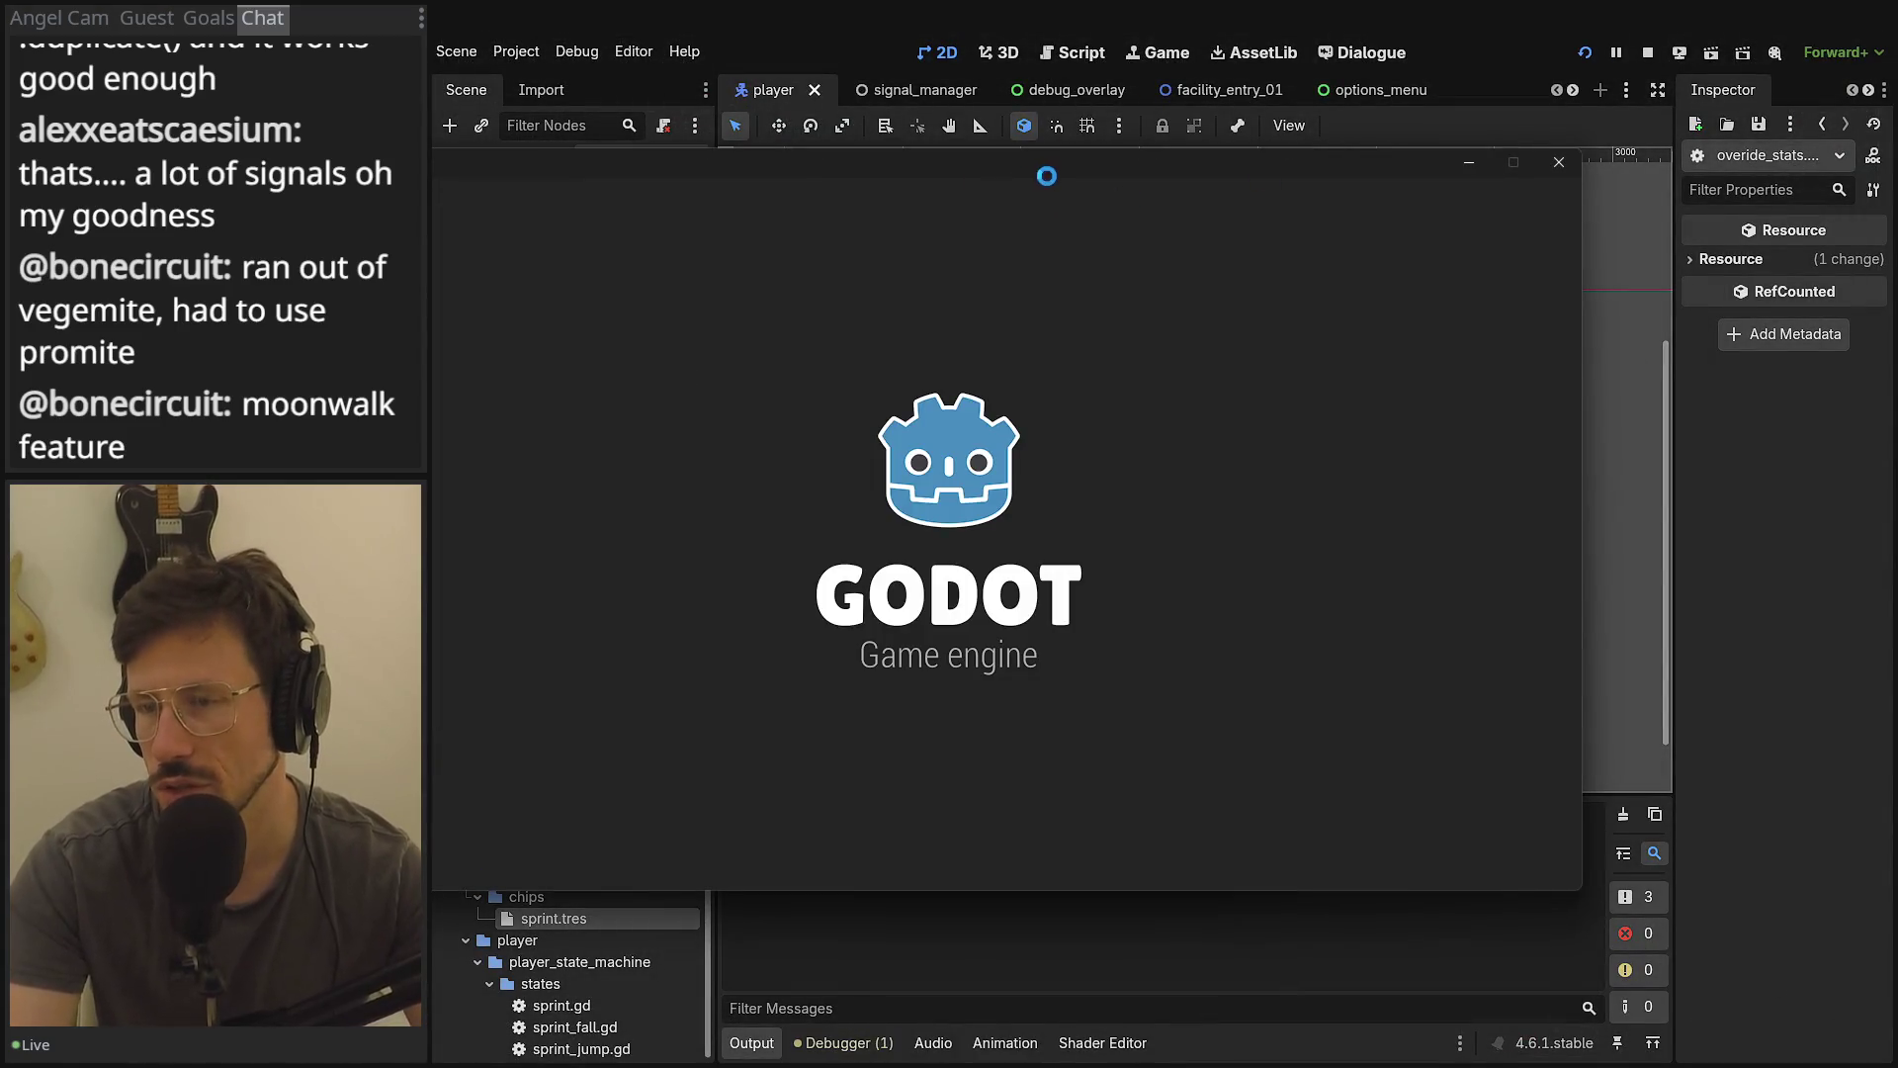
left_click(975, 411)
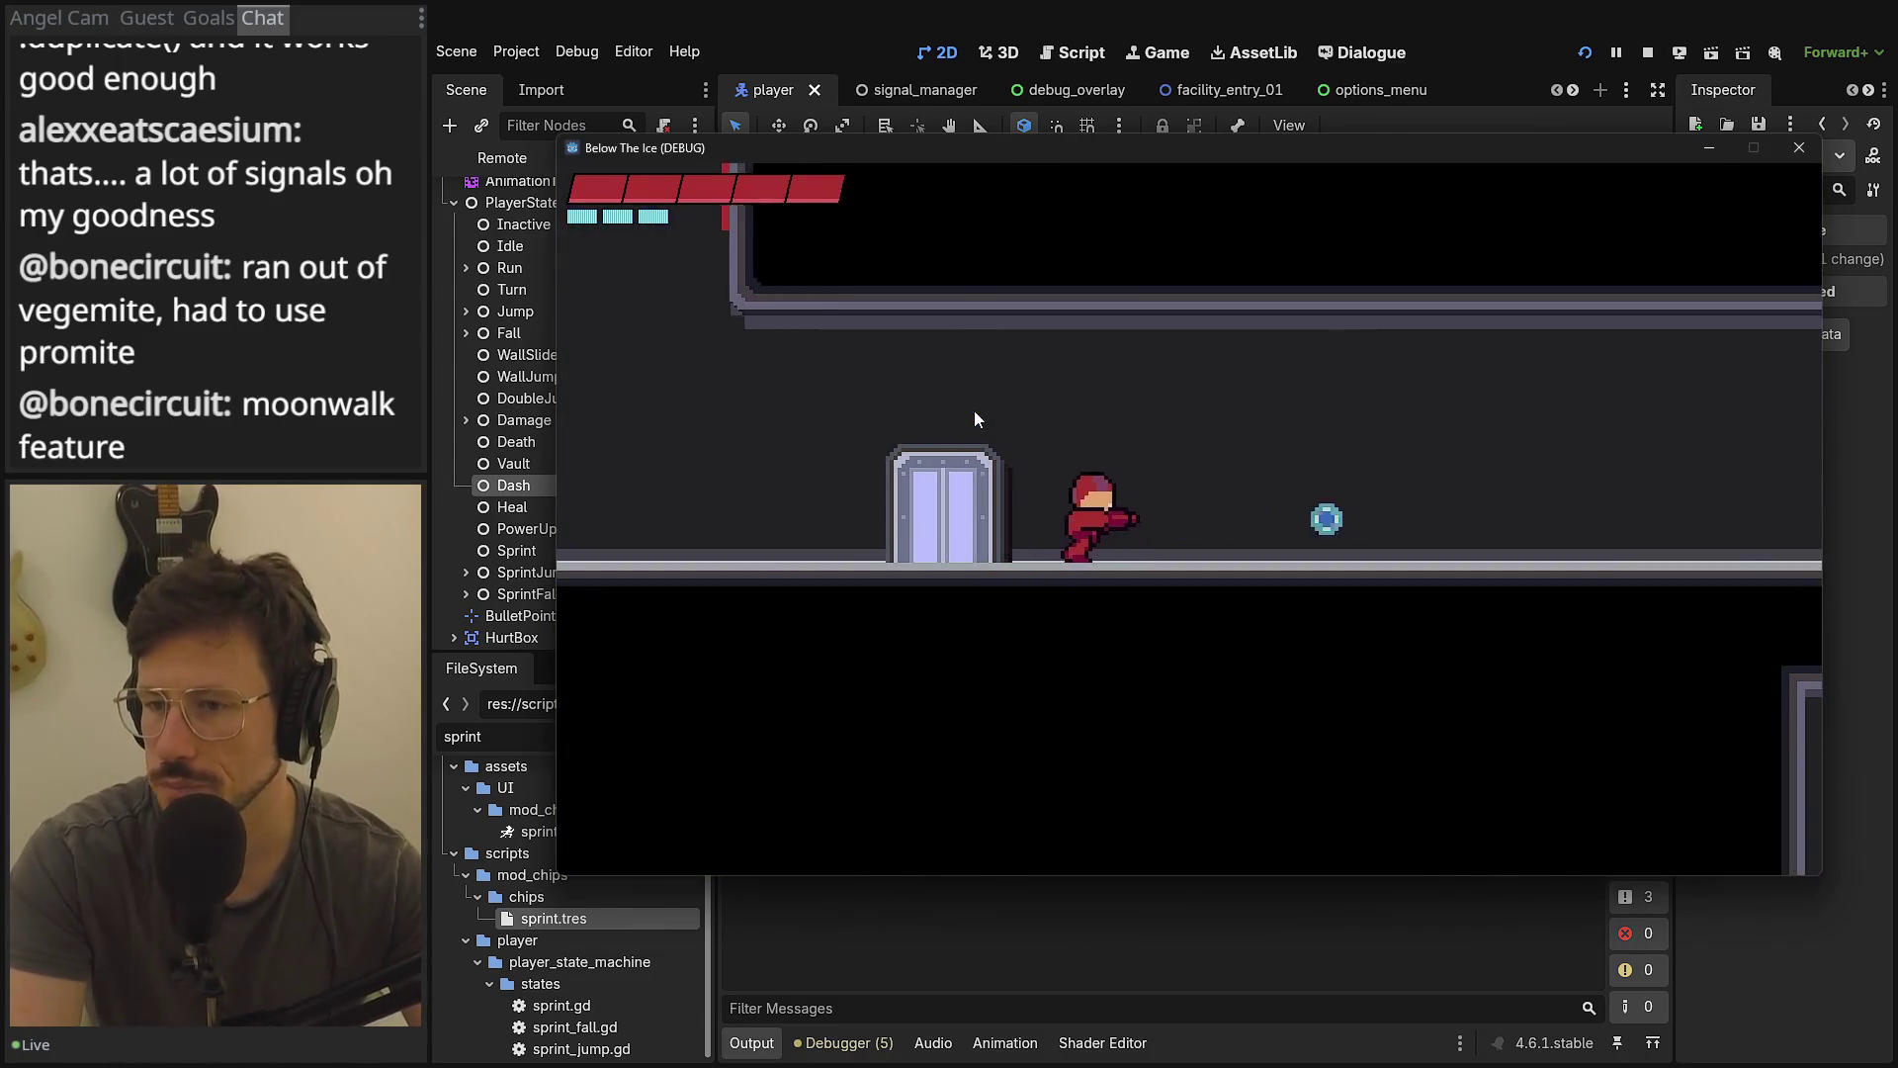
key("Right")
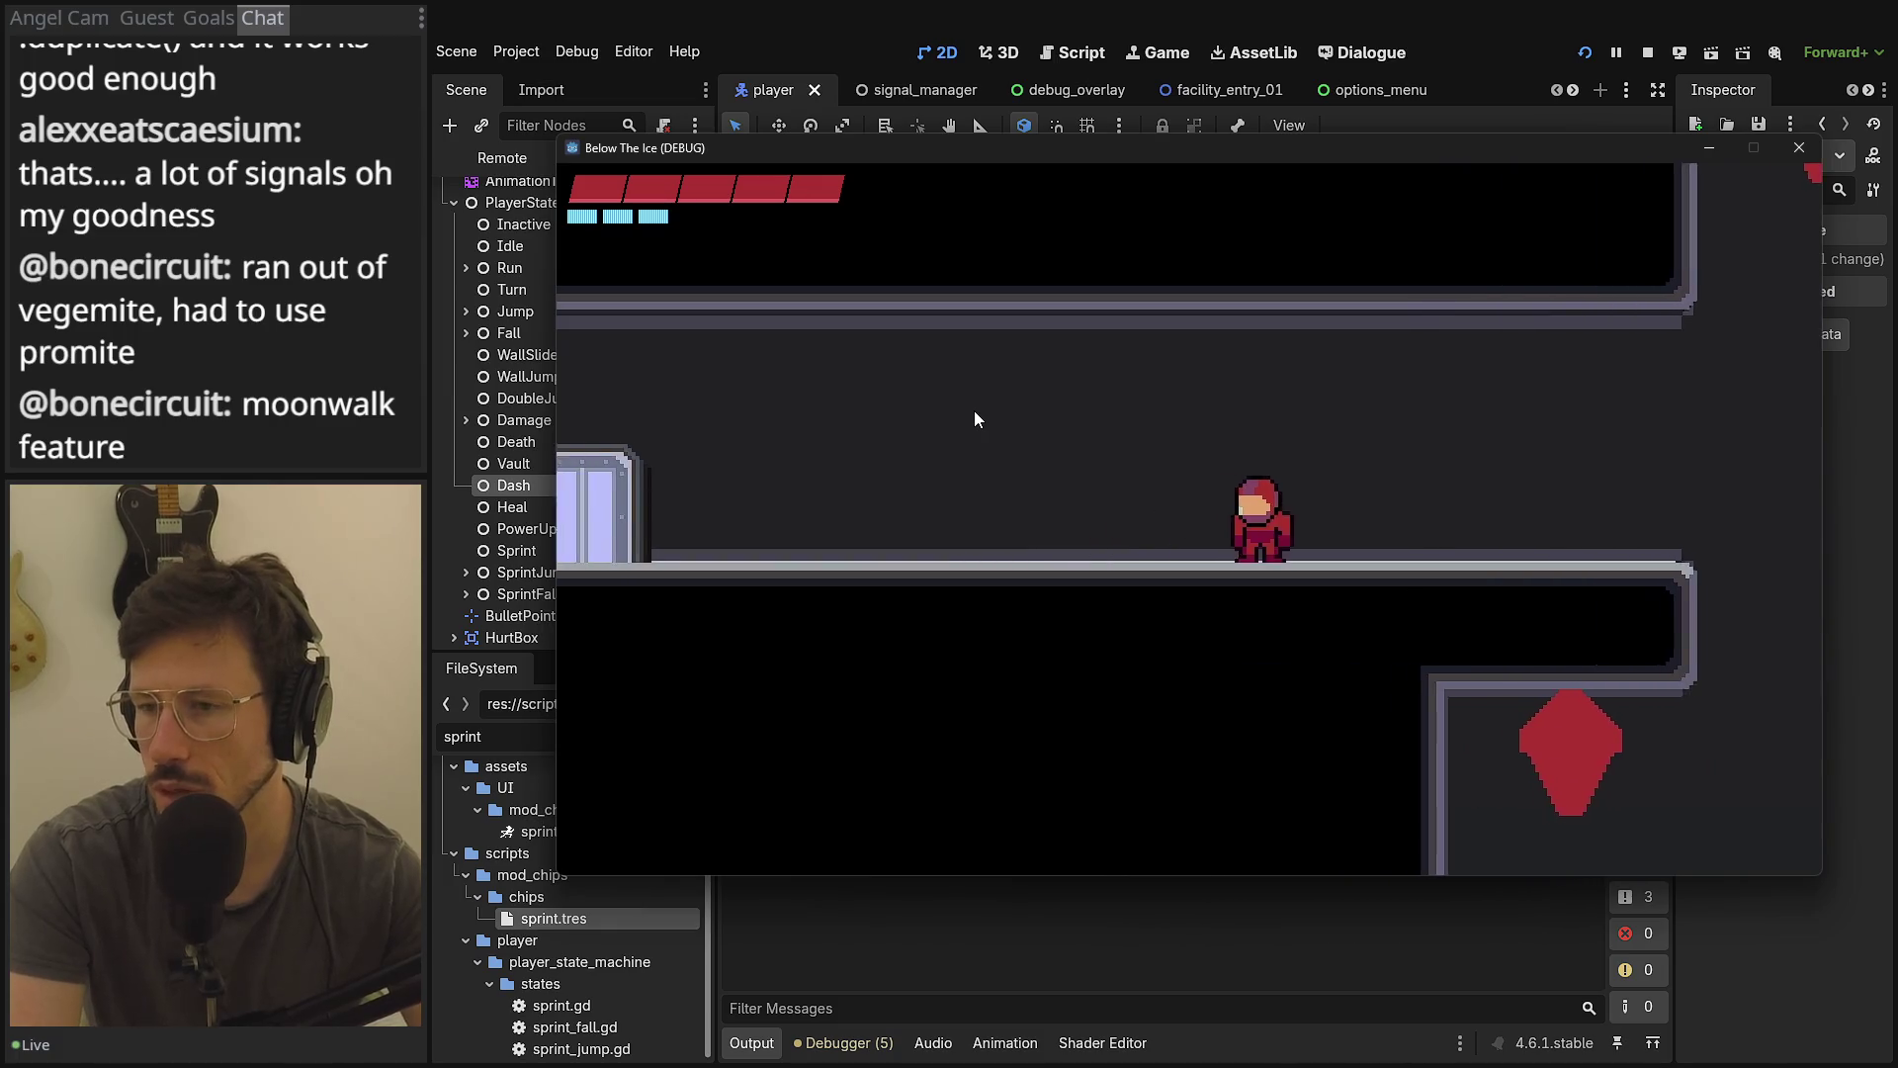
key("Left")
key("Right")
key("Left")
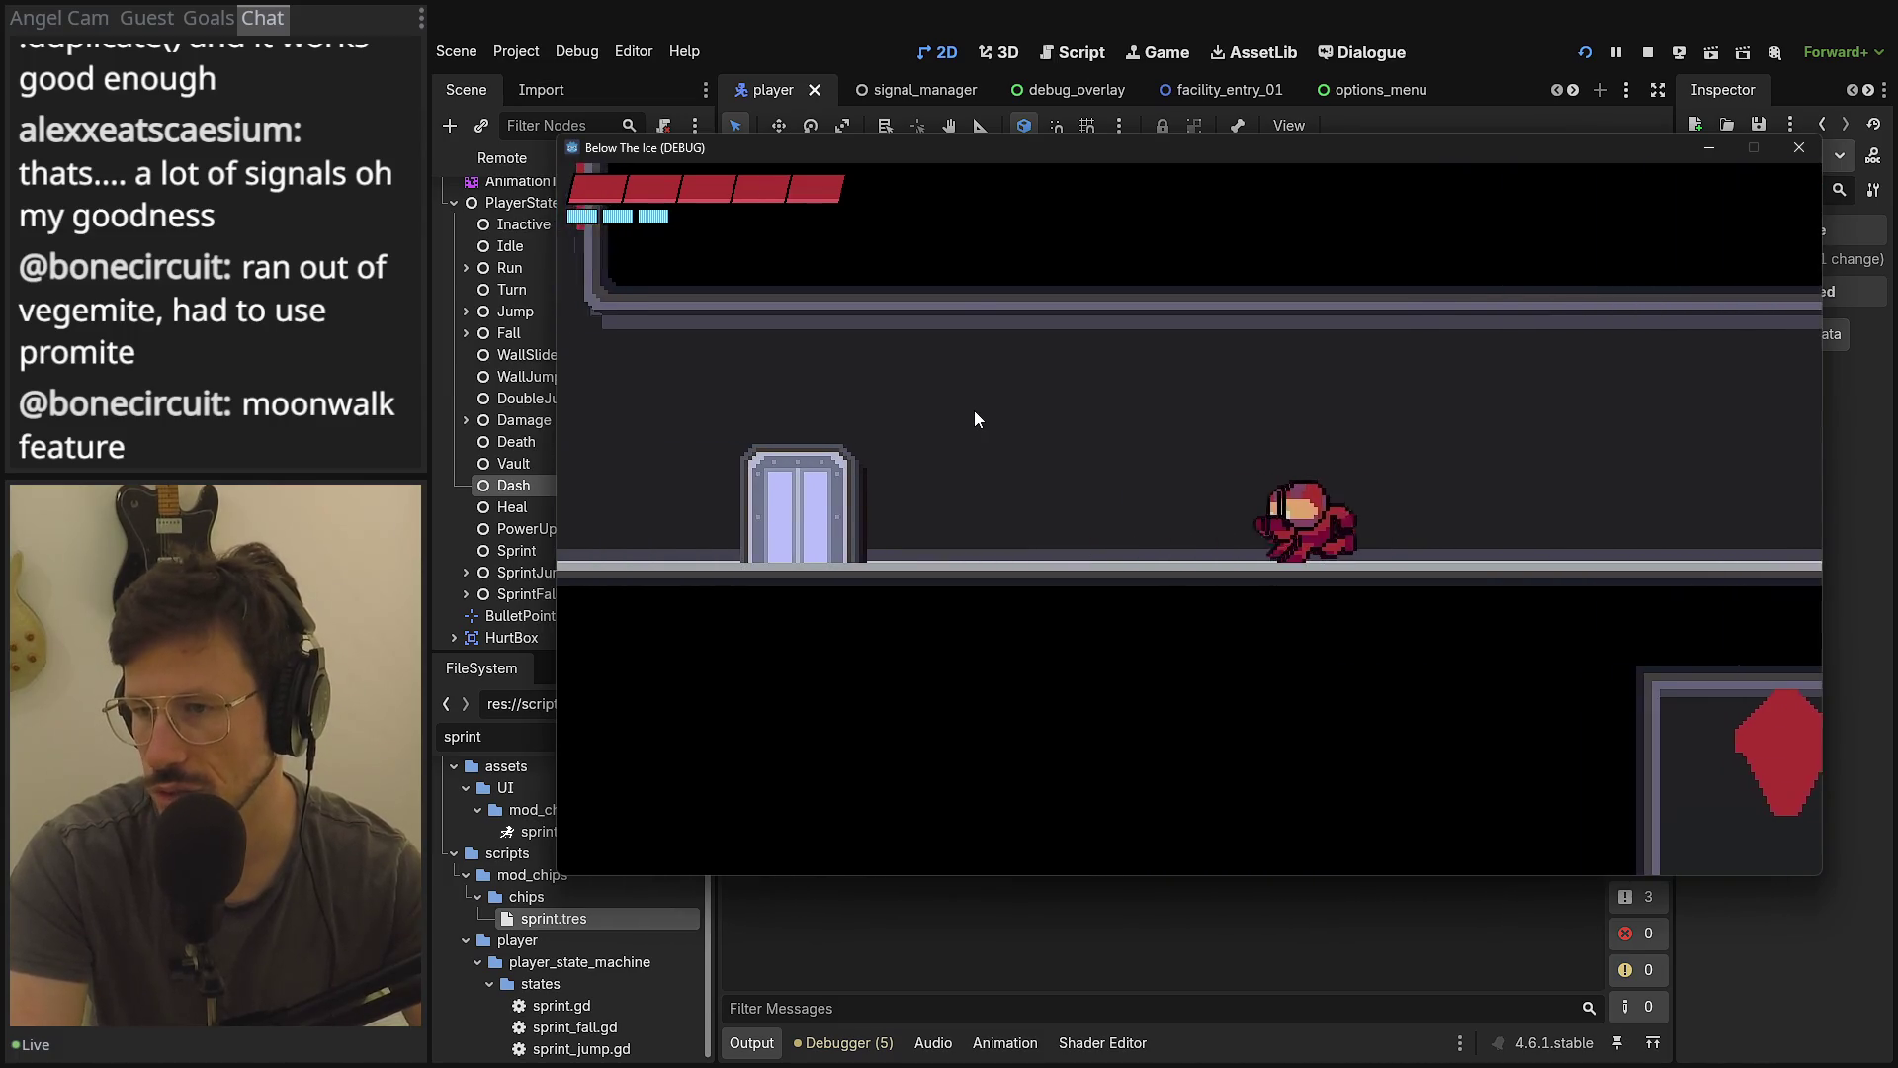
key("Right")
key("Left")
key("Right")
key("Left")
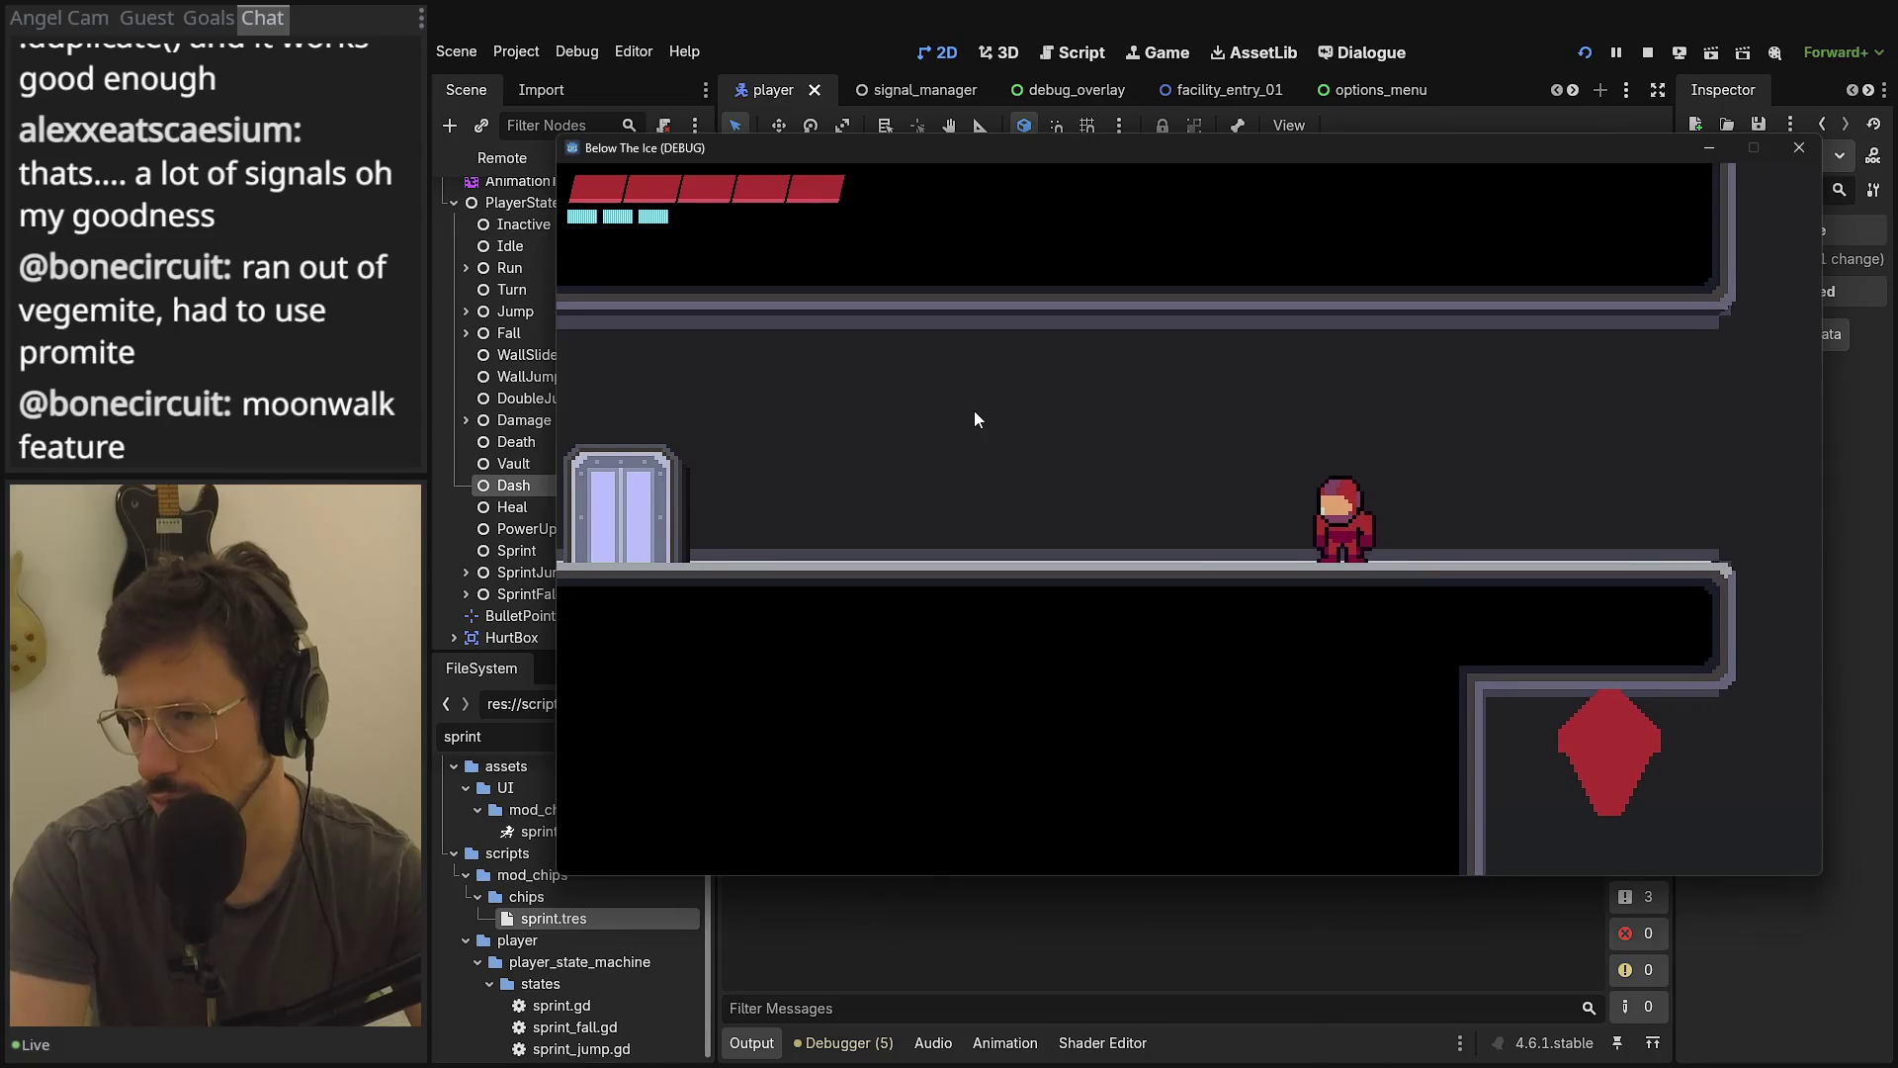
left_click(1799, 148)
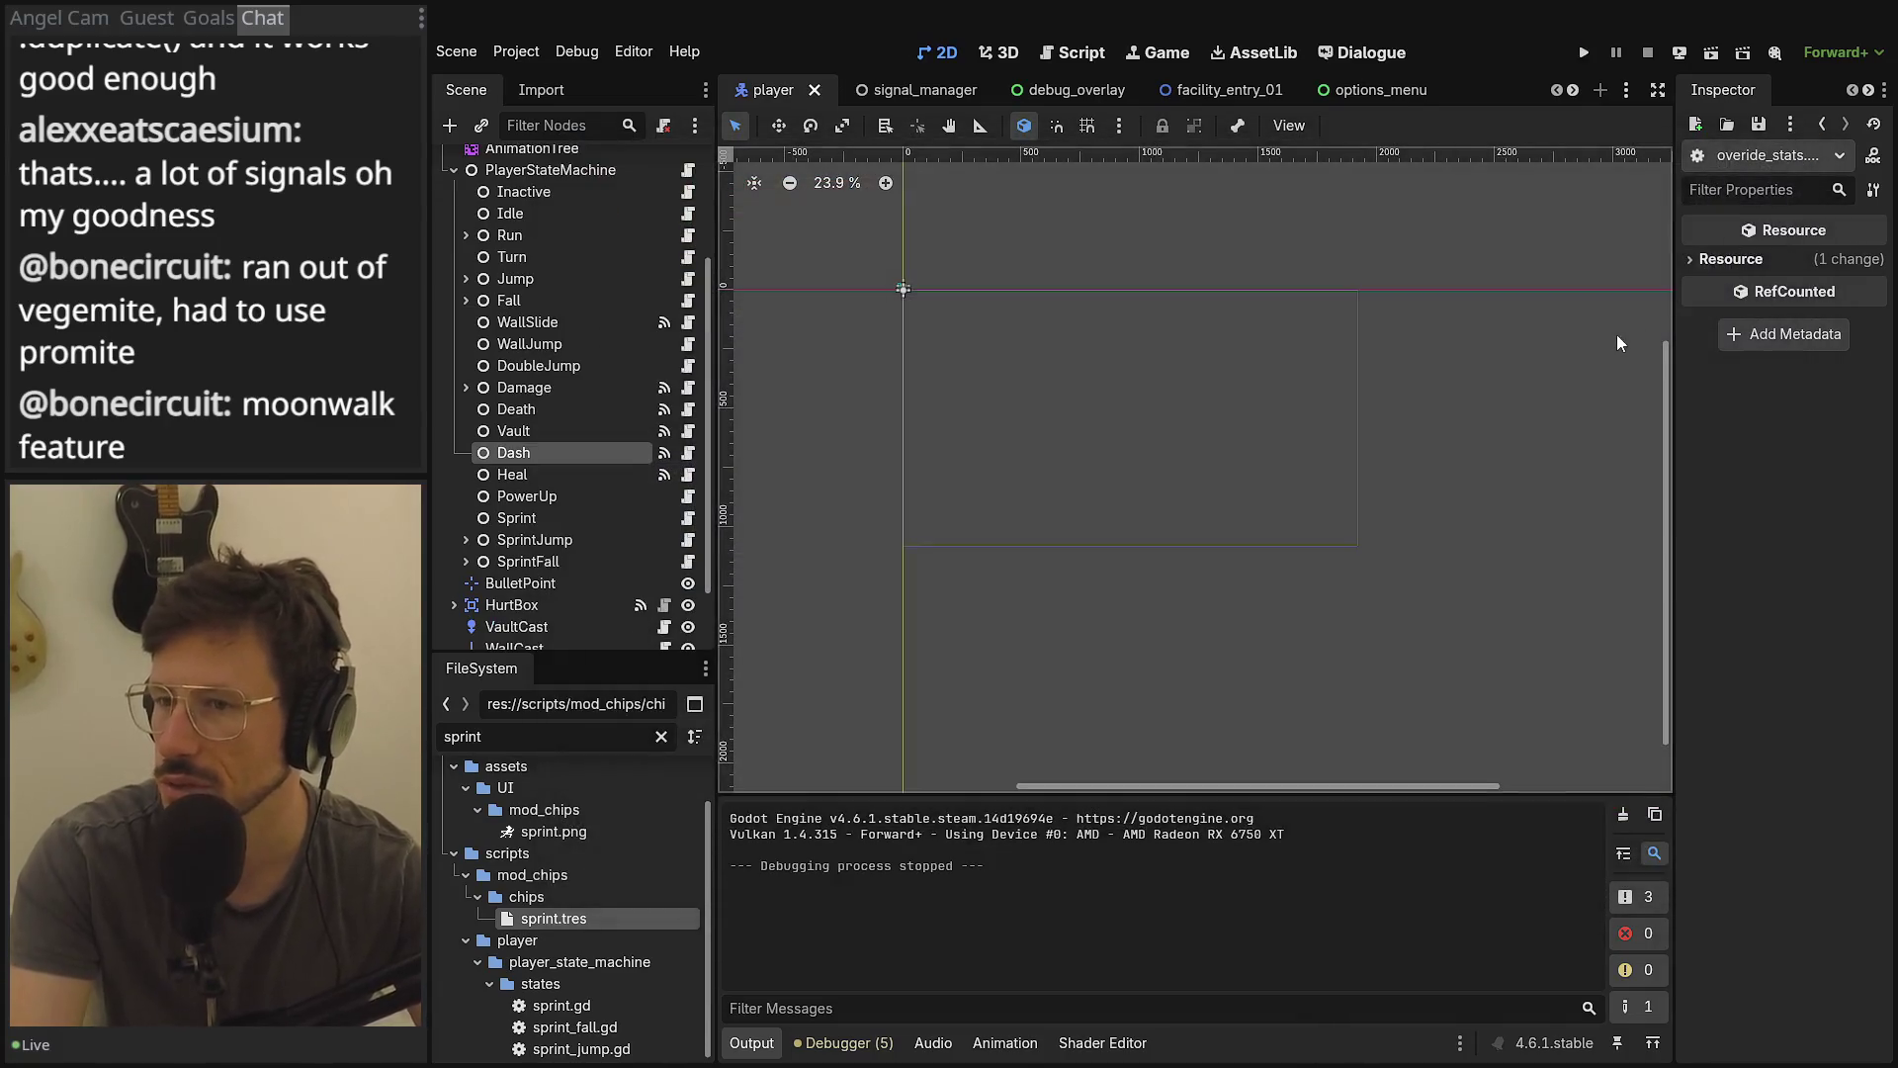
Open the Dash state's script and review its Sprint checks on lines 36–37
left_click(688, 453)
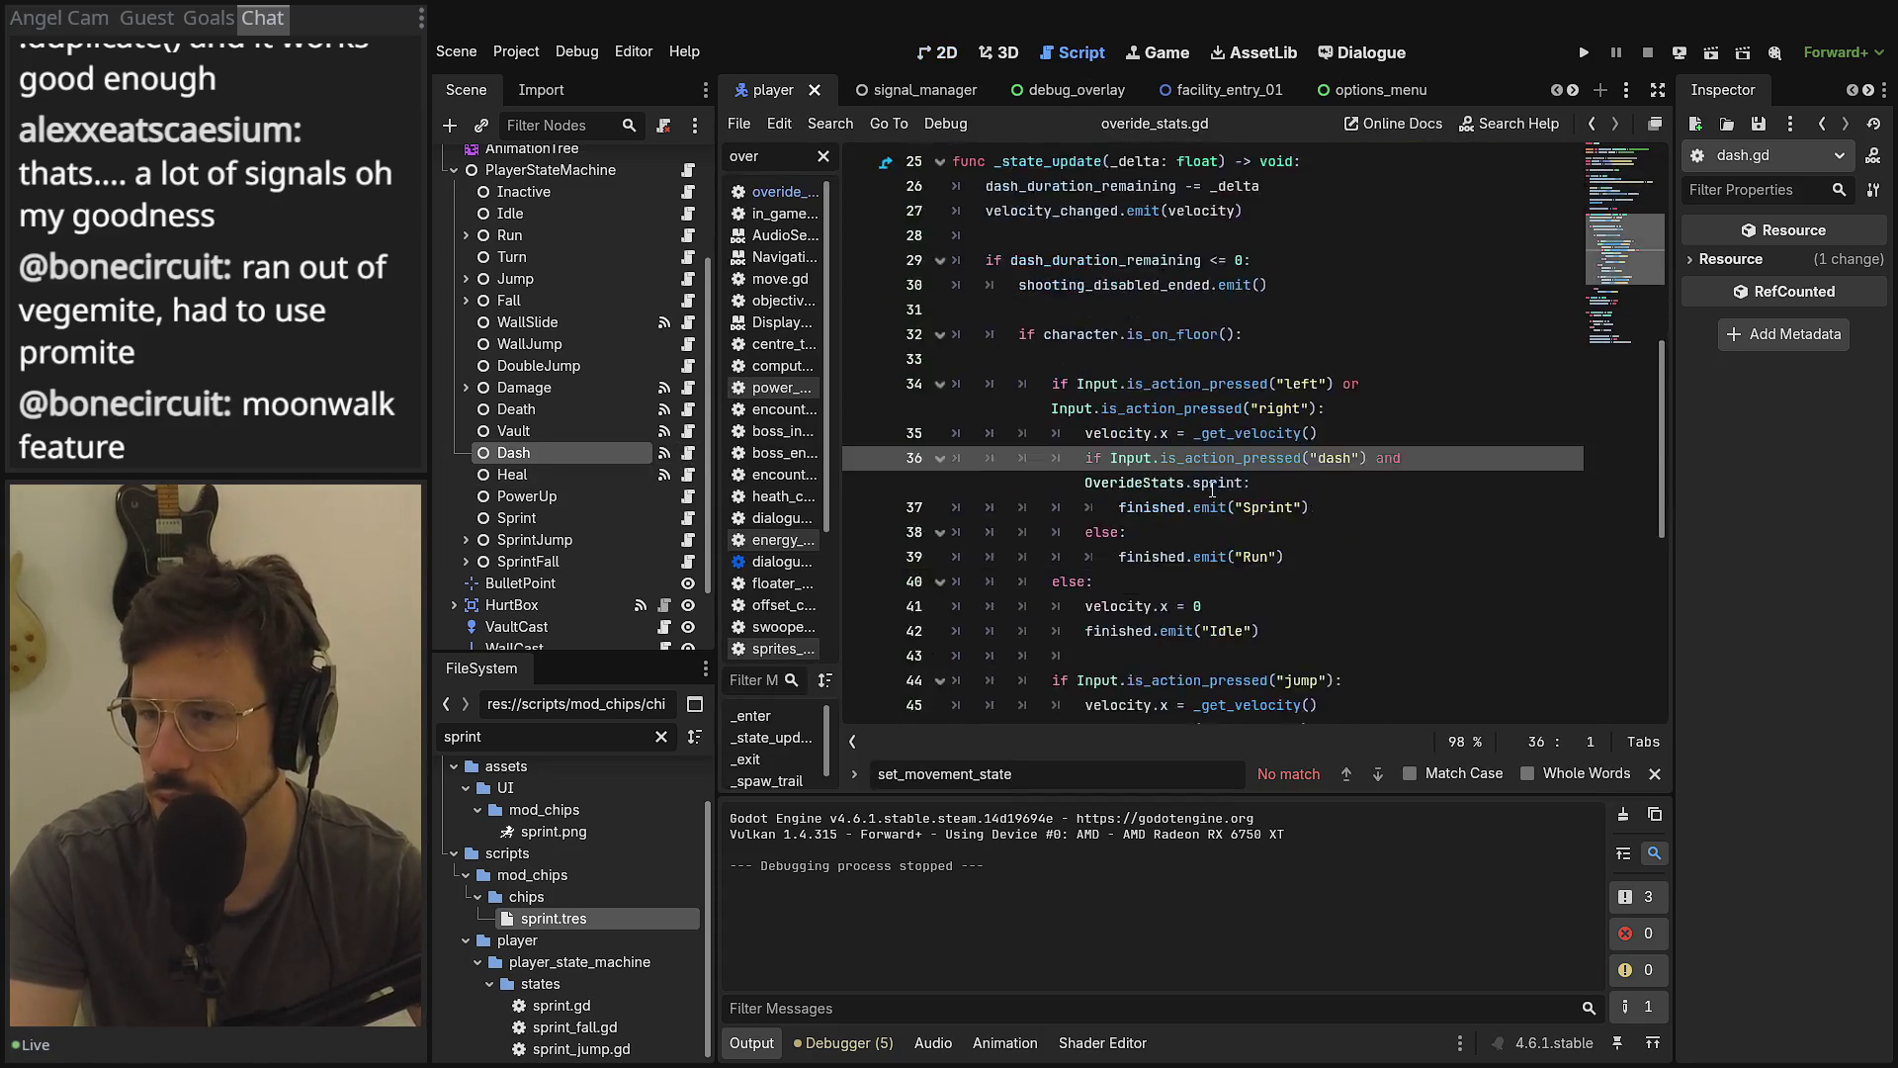
scroll(1212, 488, "down", 6)
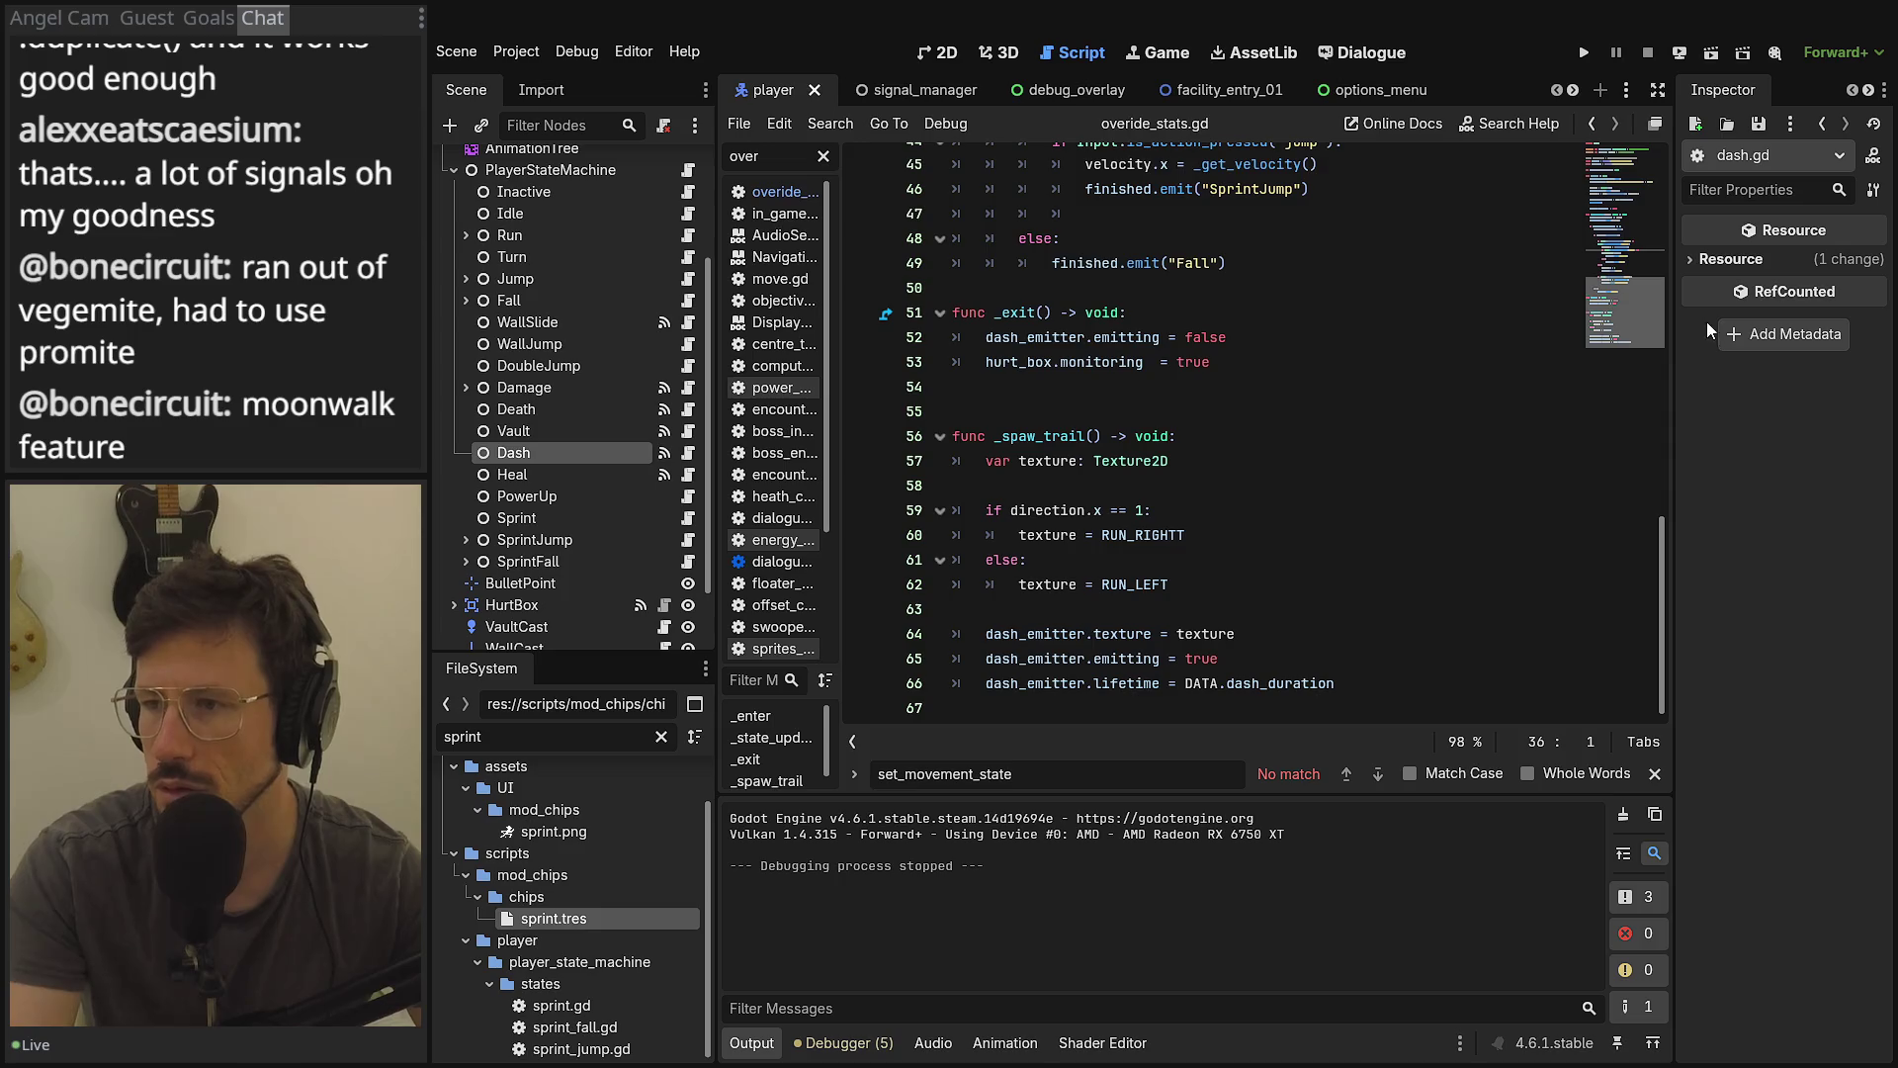
scroll(1354, 423, "up", 5)
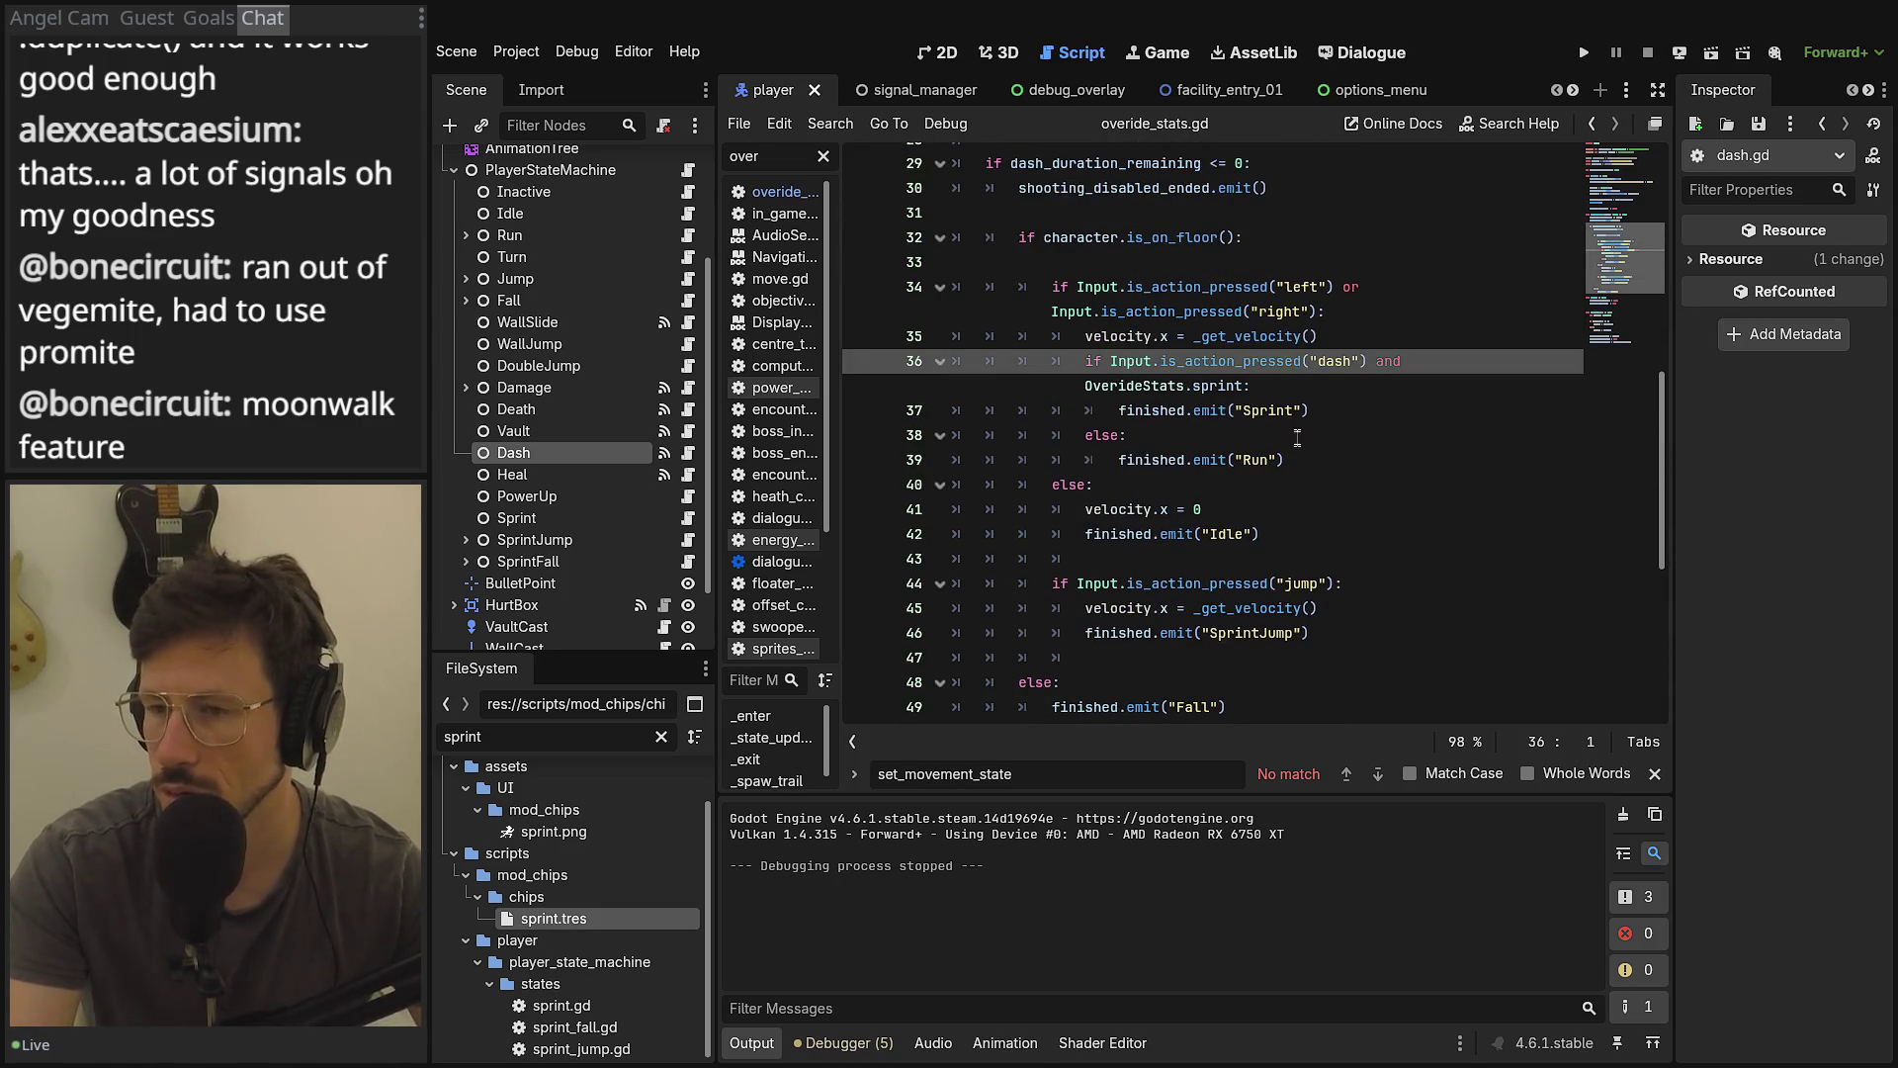
left_click(1334, 414)
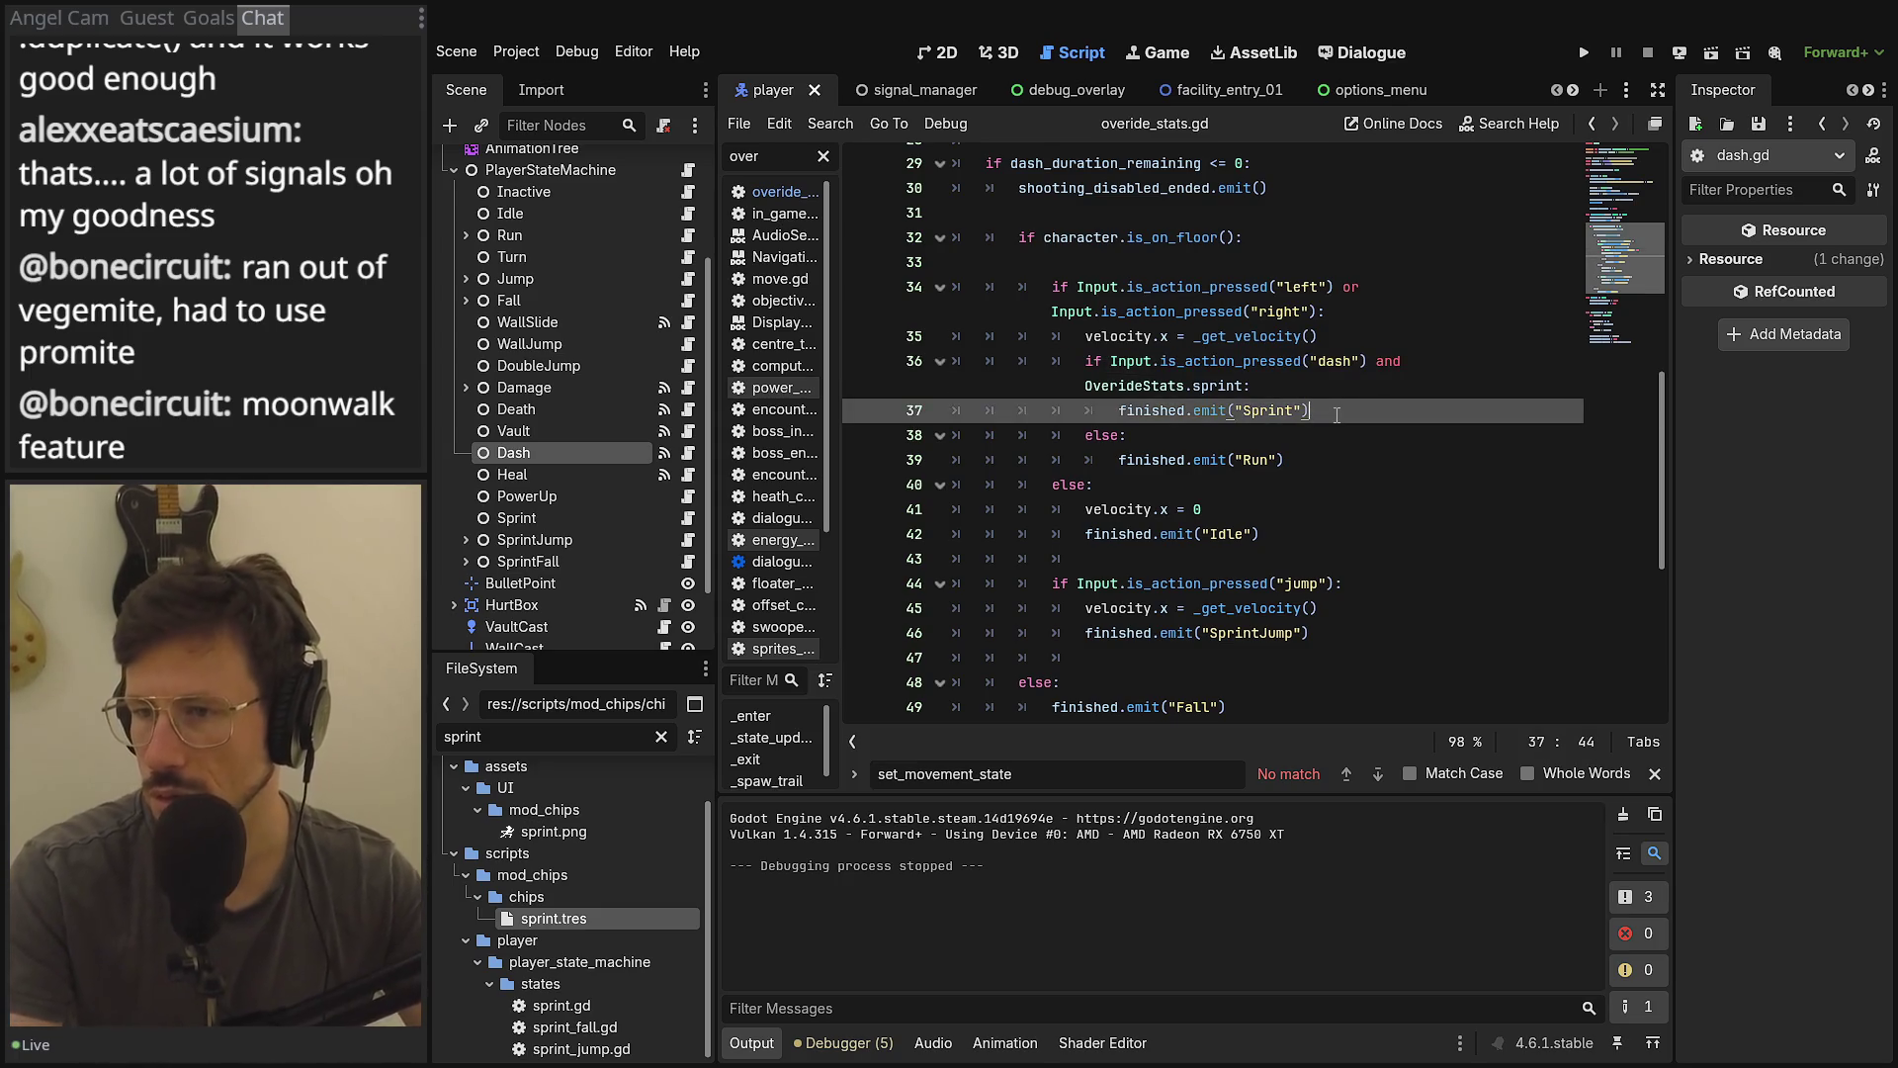
left_click(1310, 388)
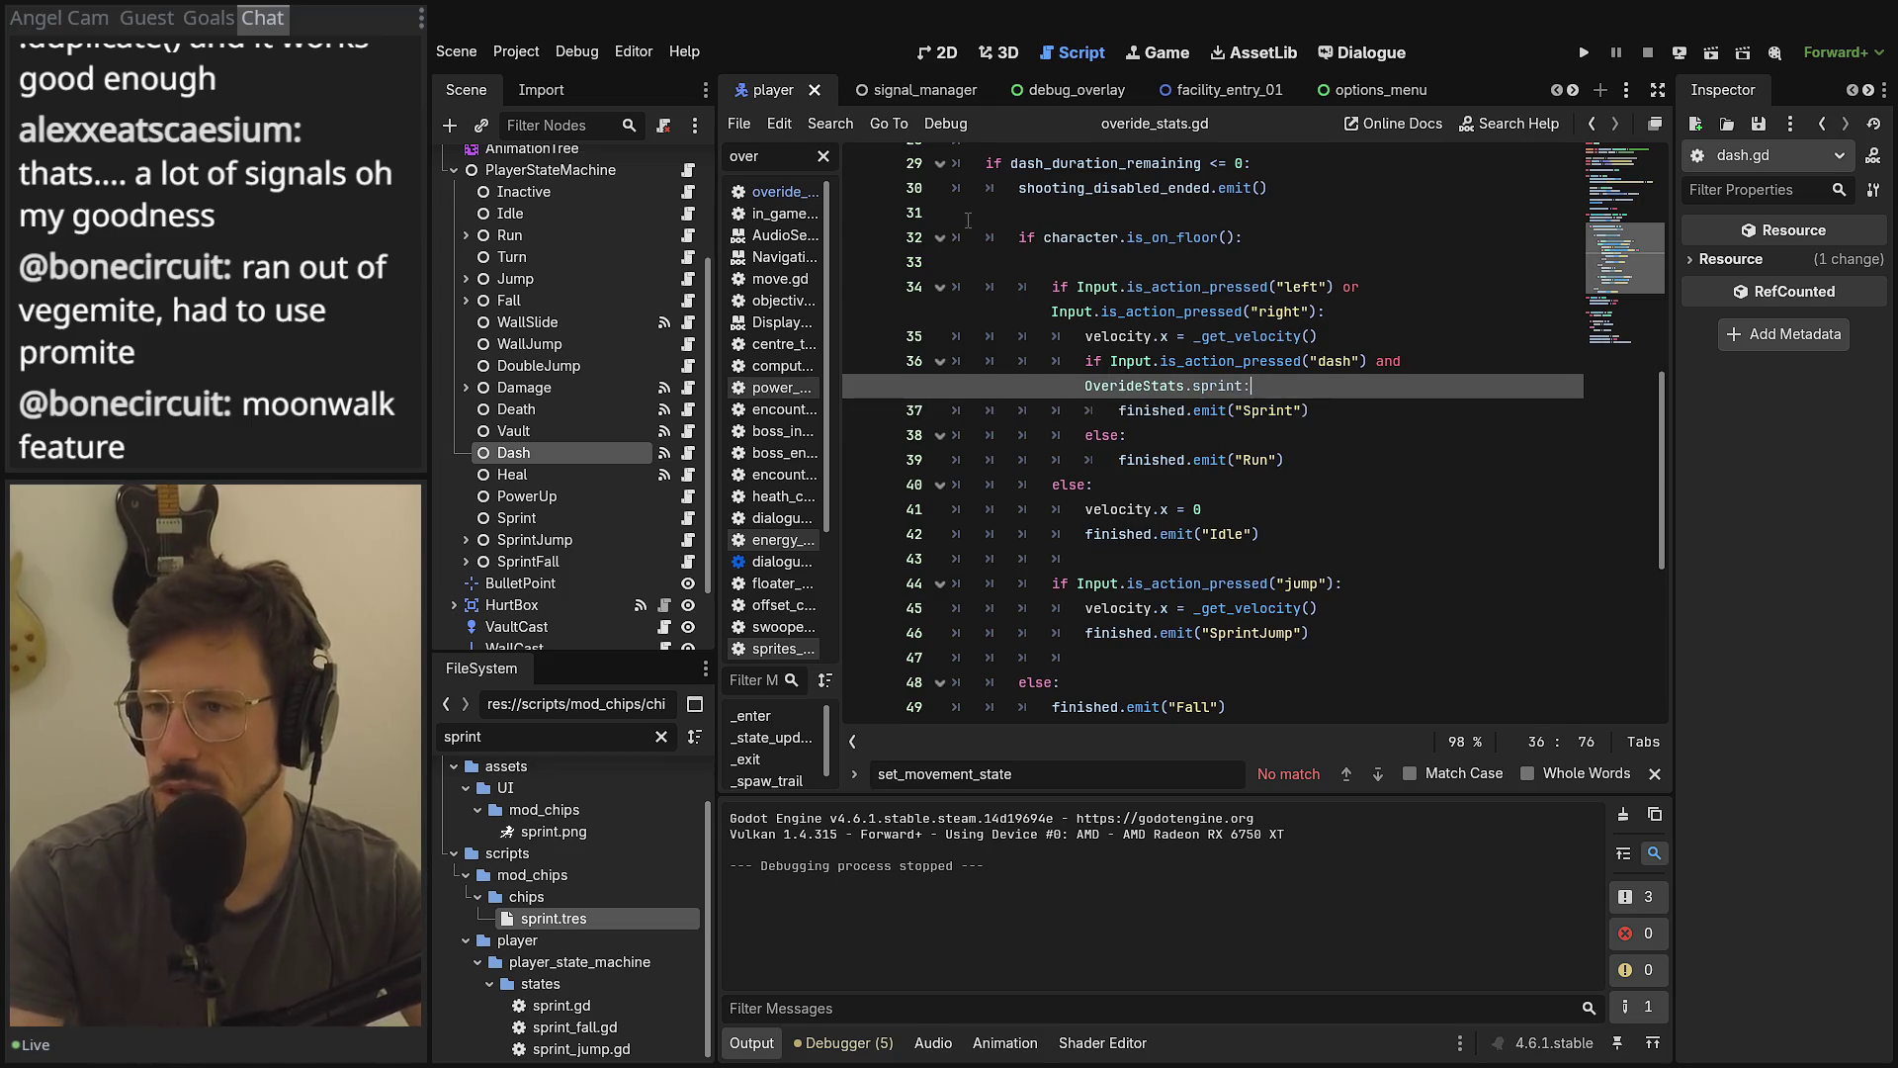
Change the sprint default in overide_stats.gd from true to false and save with Ctrl+S
left_click(781, 192)
double_click(1202, 308)
type("b")
key("BackSpace")
type("false")
key("BackSpace")
key("BackSpace")
type("se")
key("ctrl+s")
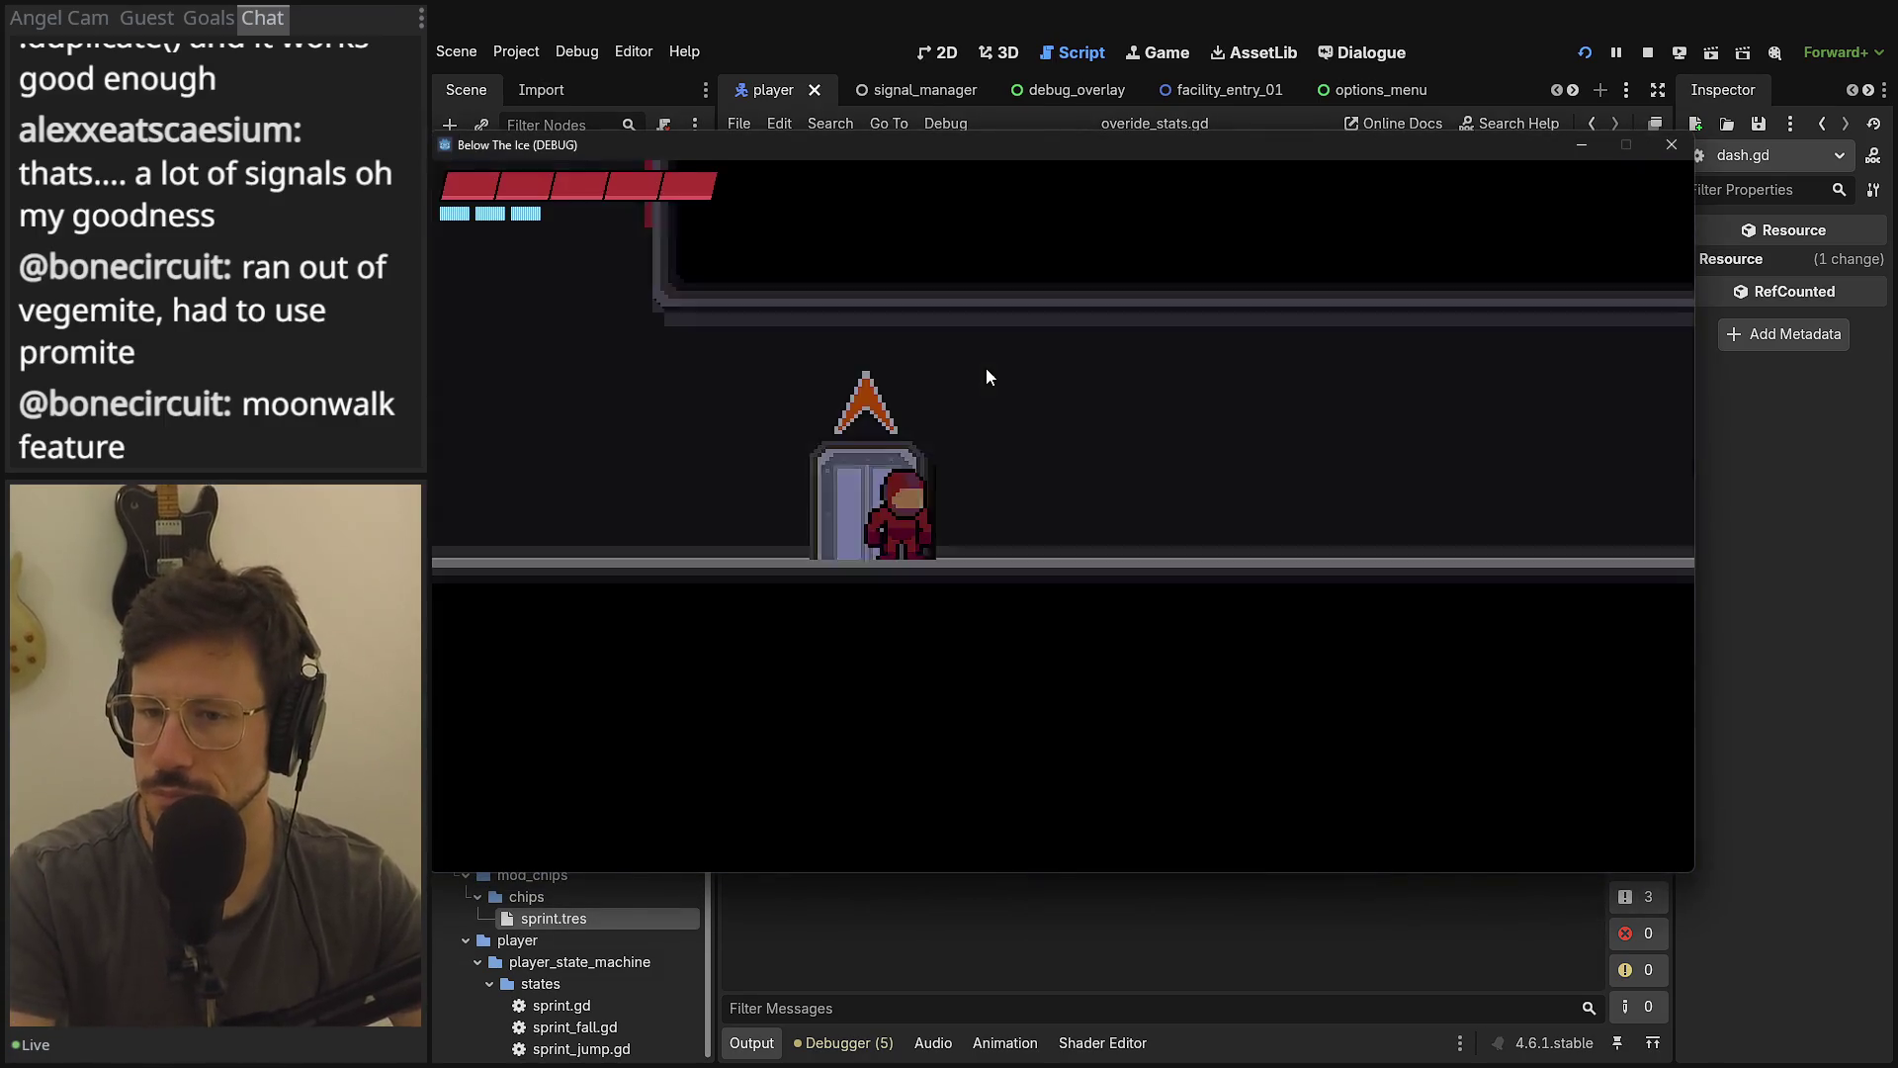
Run and dash the player around the door, then jump onto the higher platform toward the drone
key("Right")
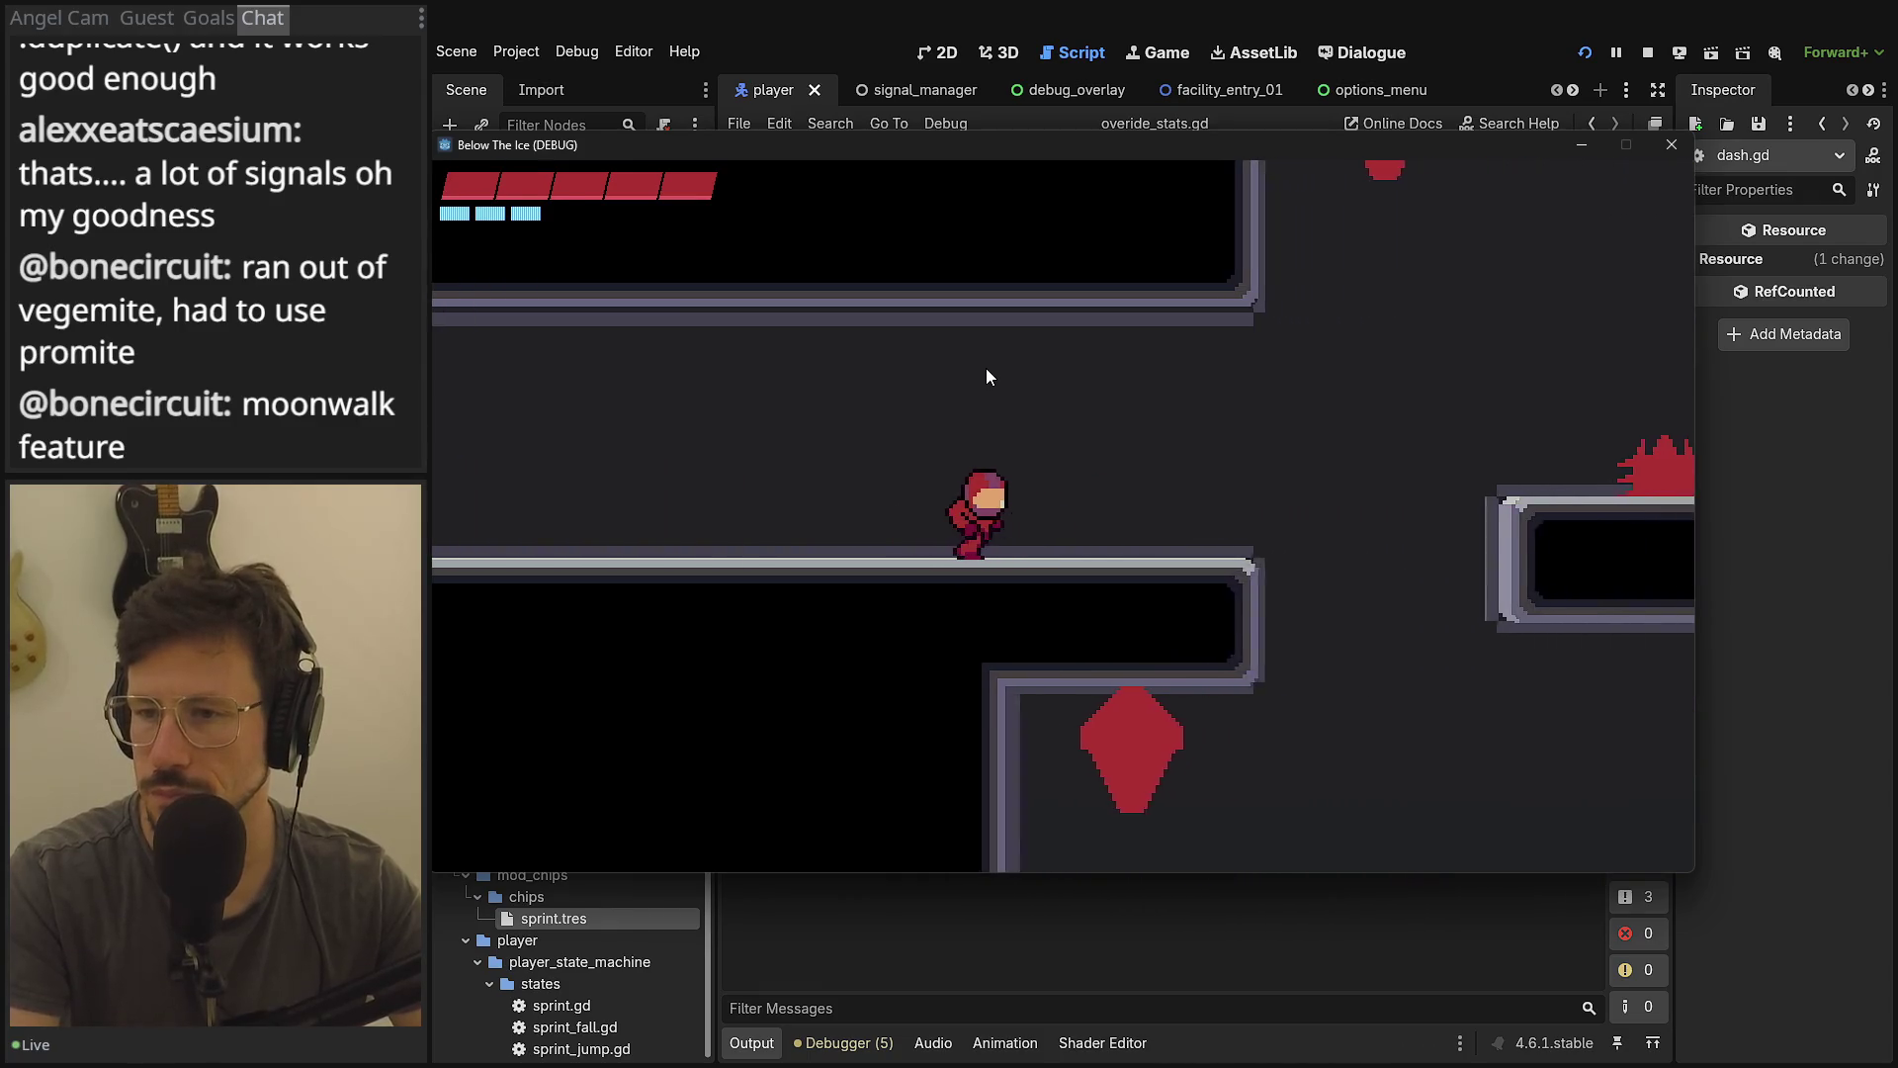
key("Left")
key("Right")
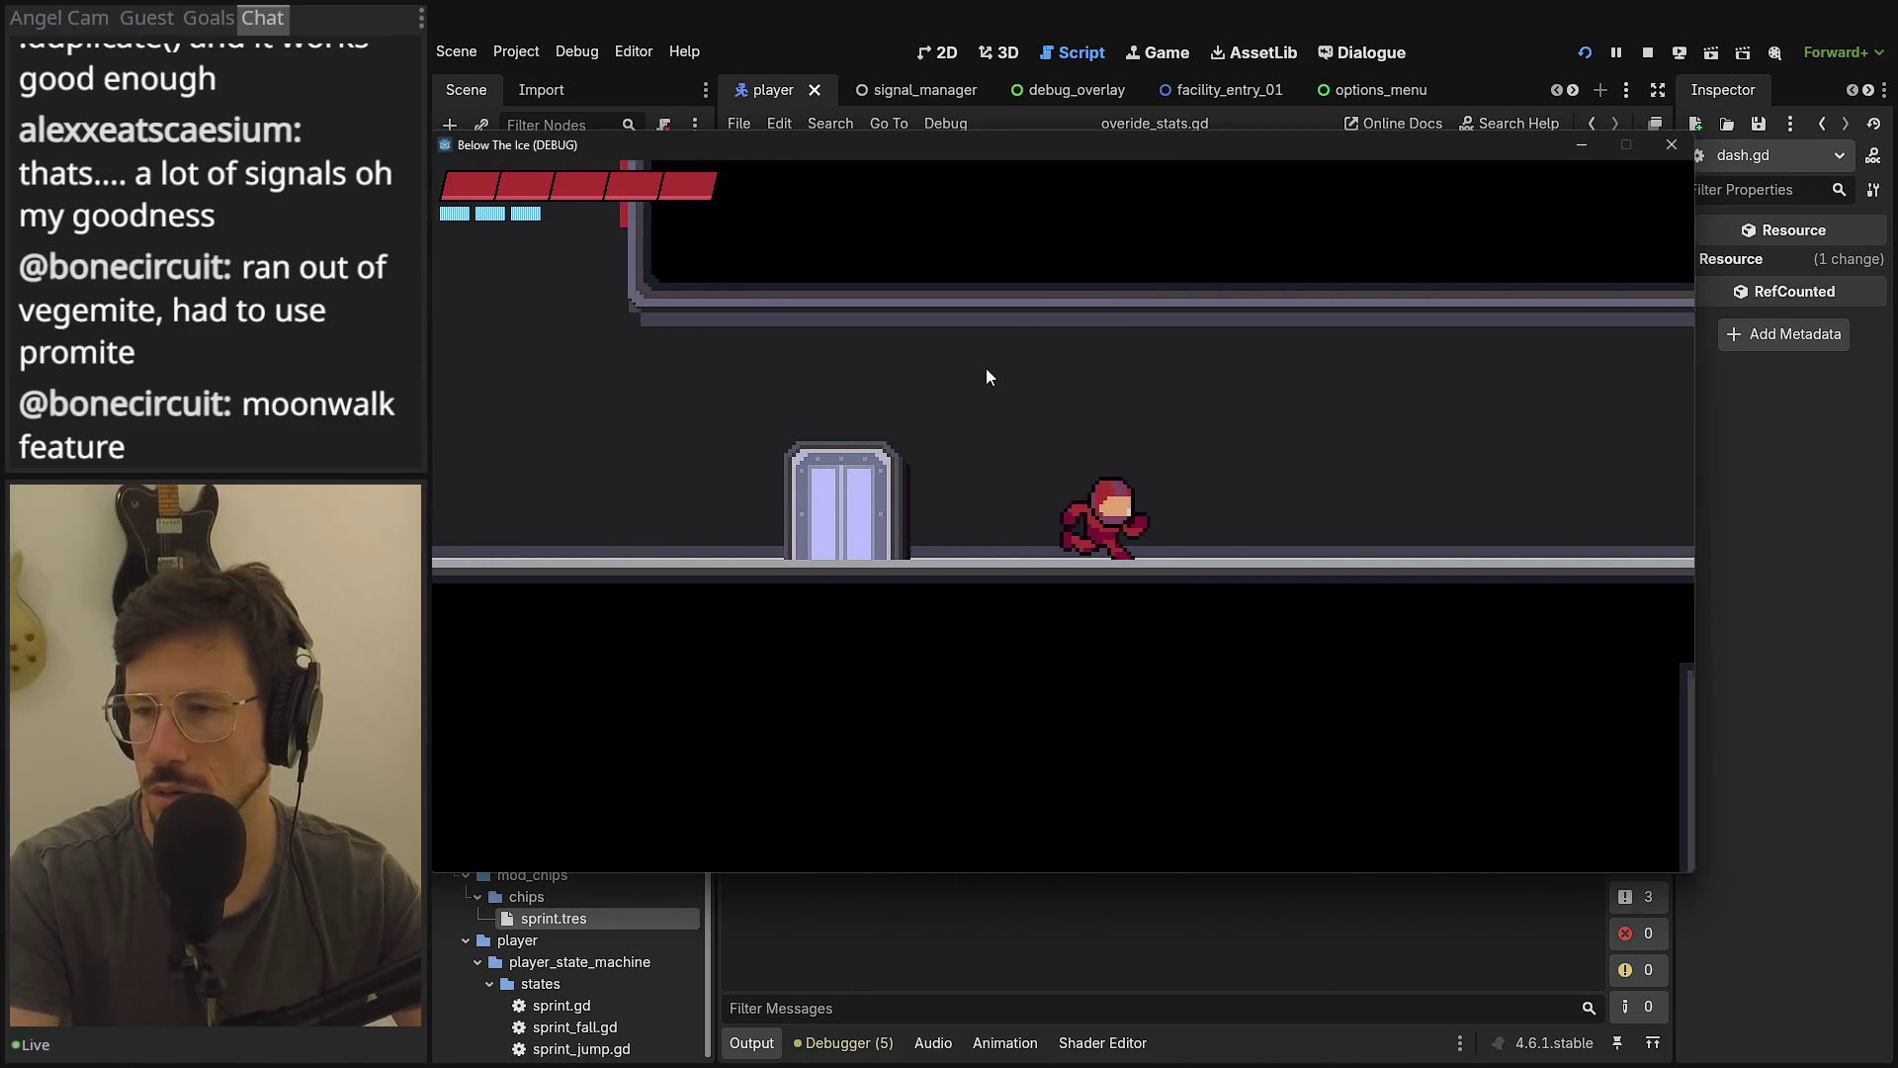
key("Left")
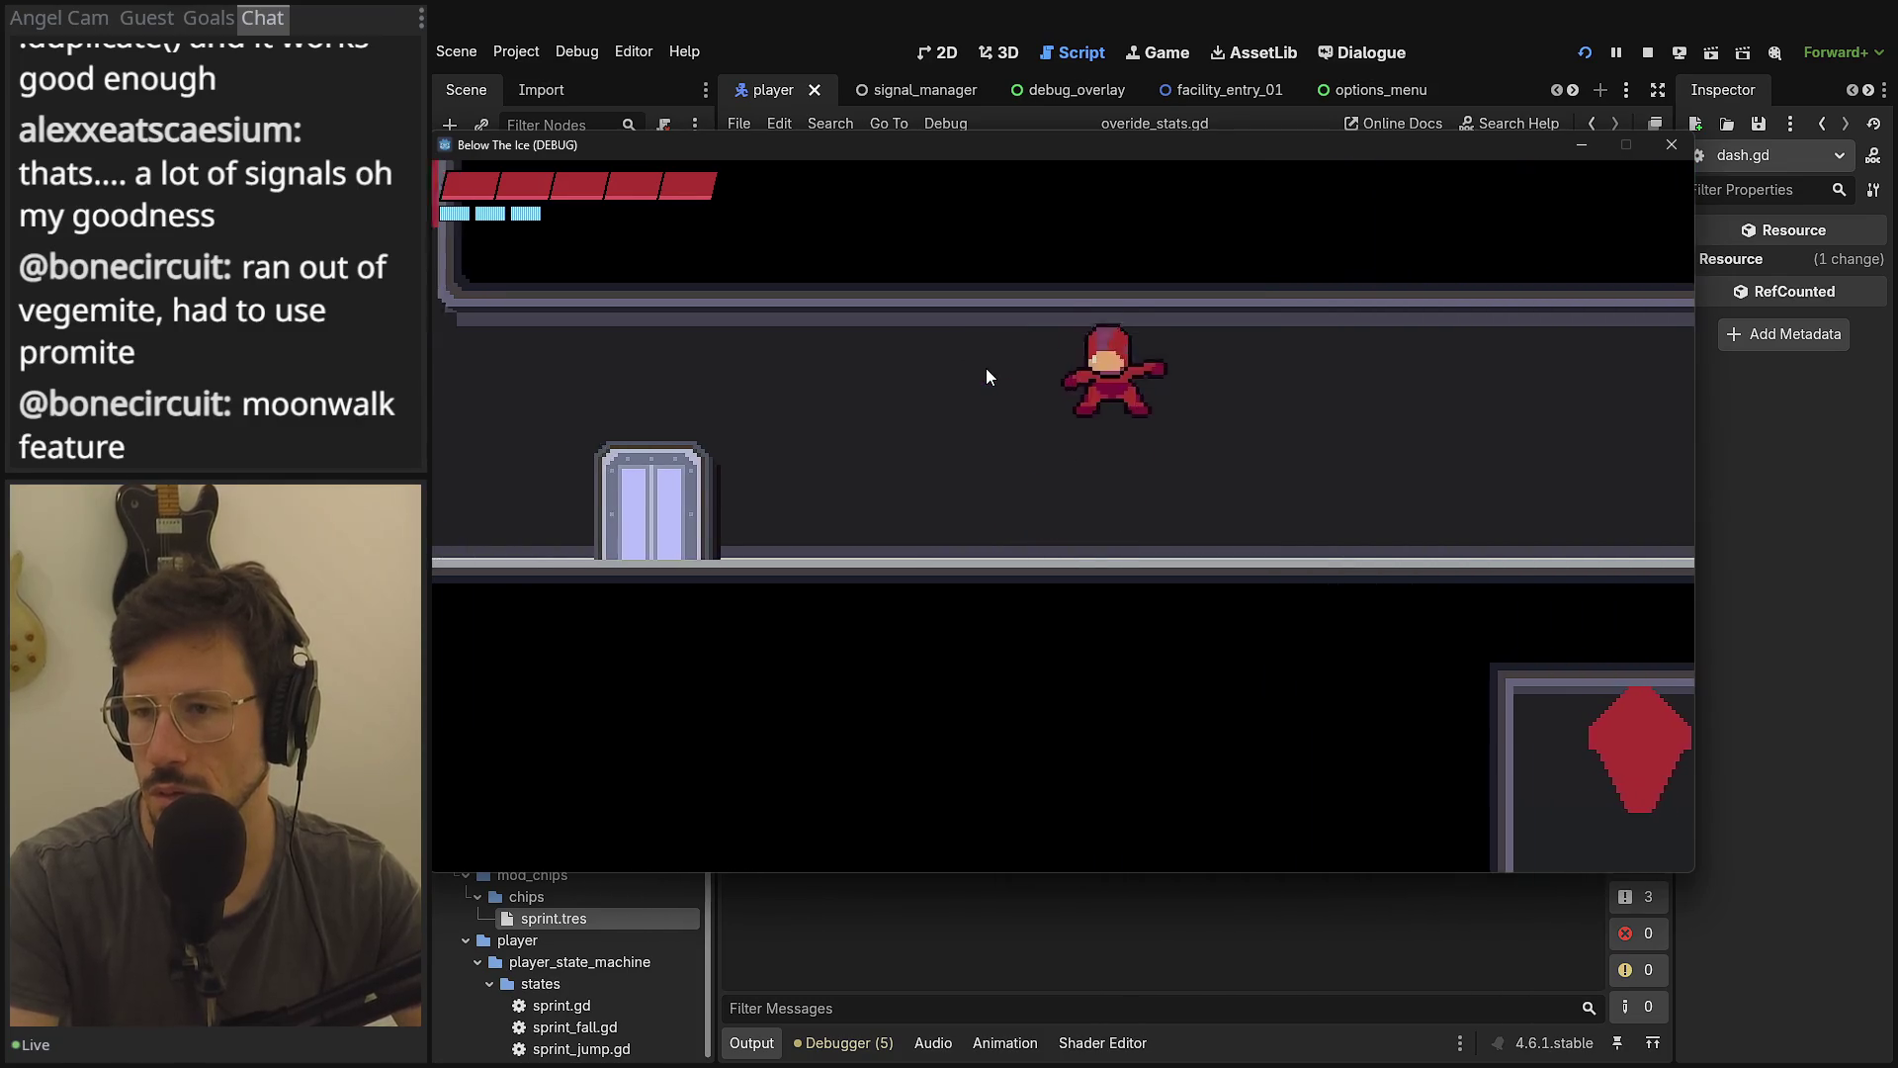
key("Right")
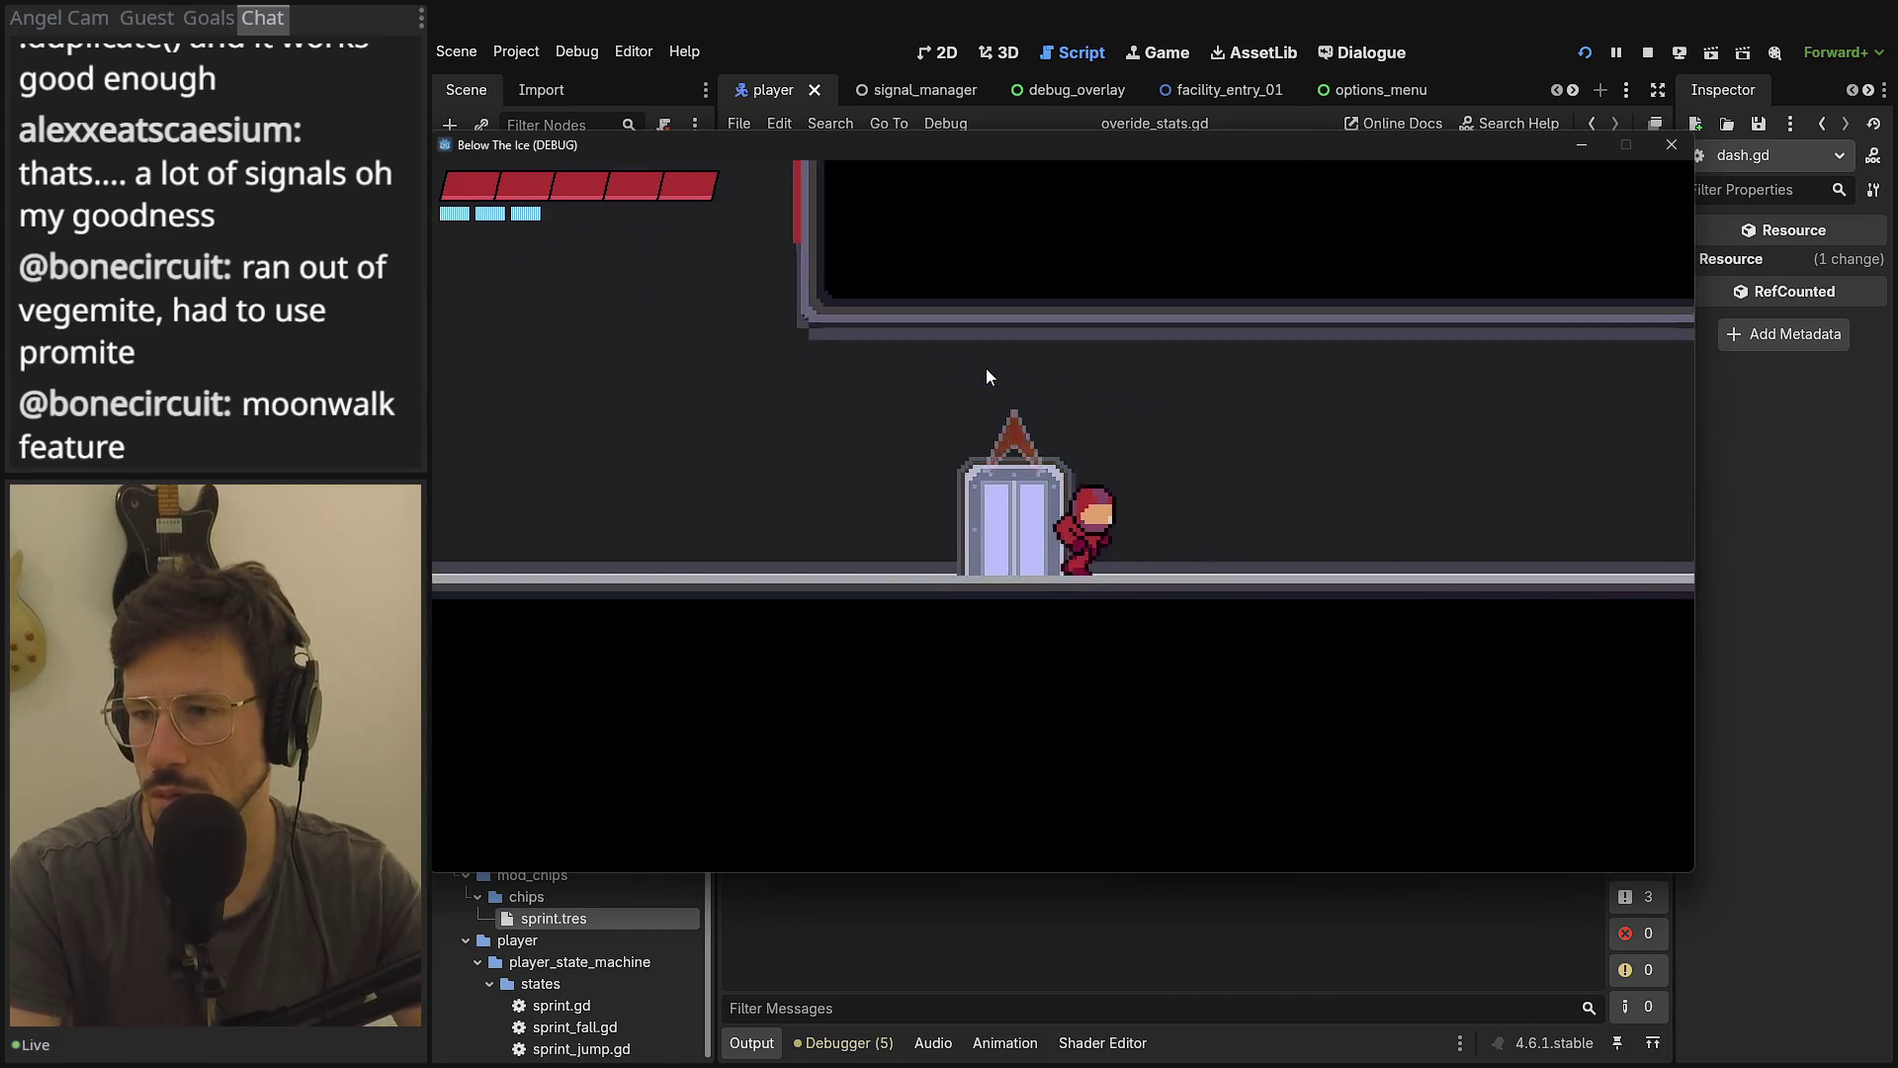
key("space")
key("Right")
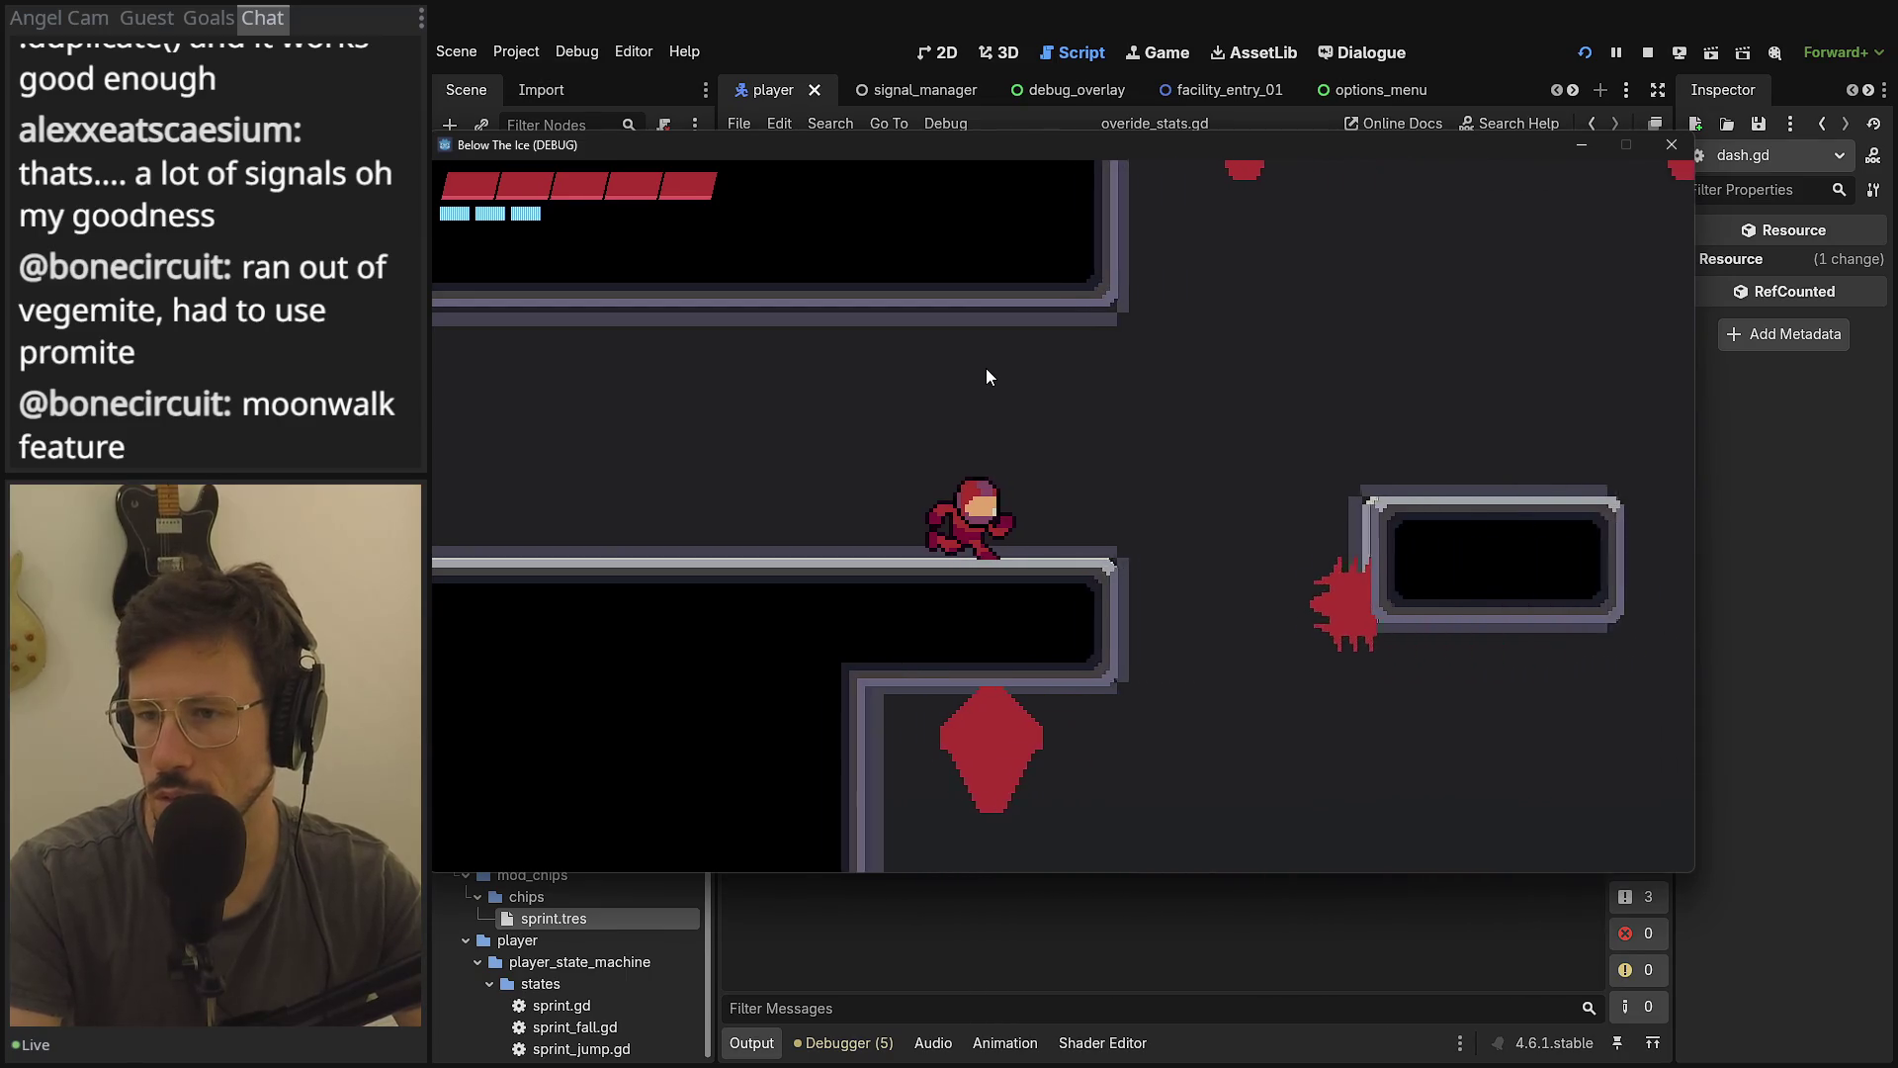
key("Right")
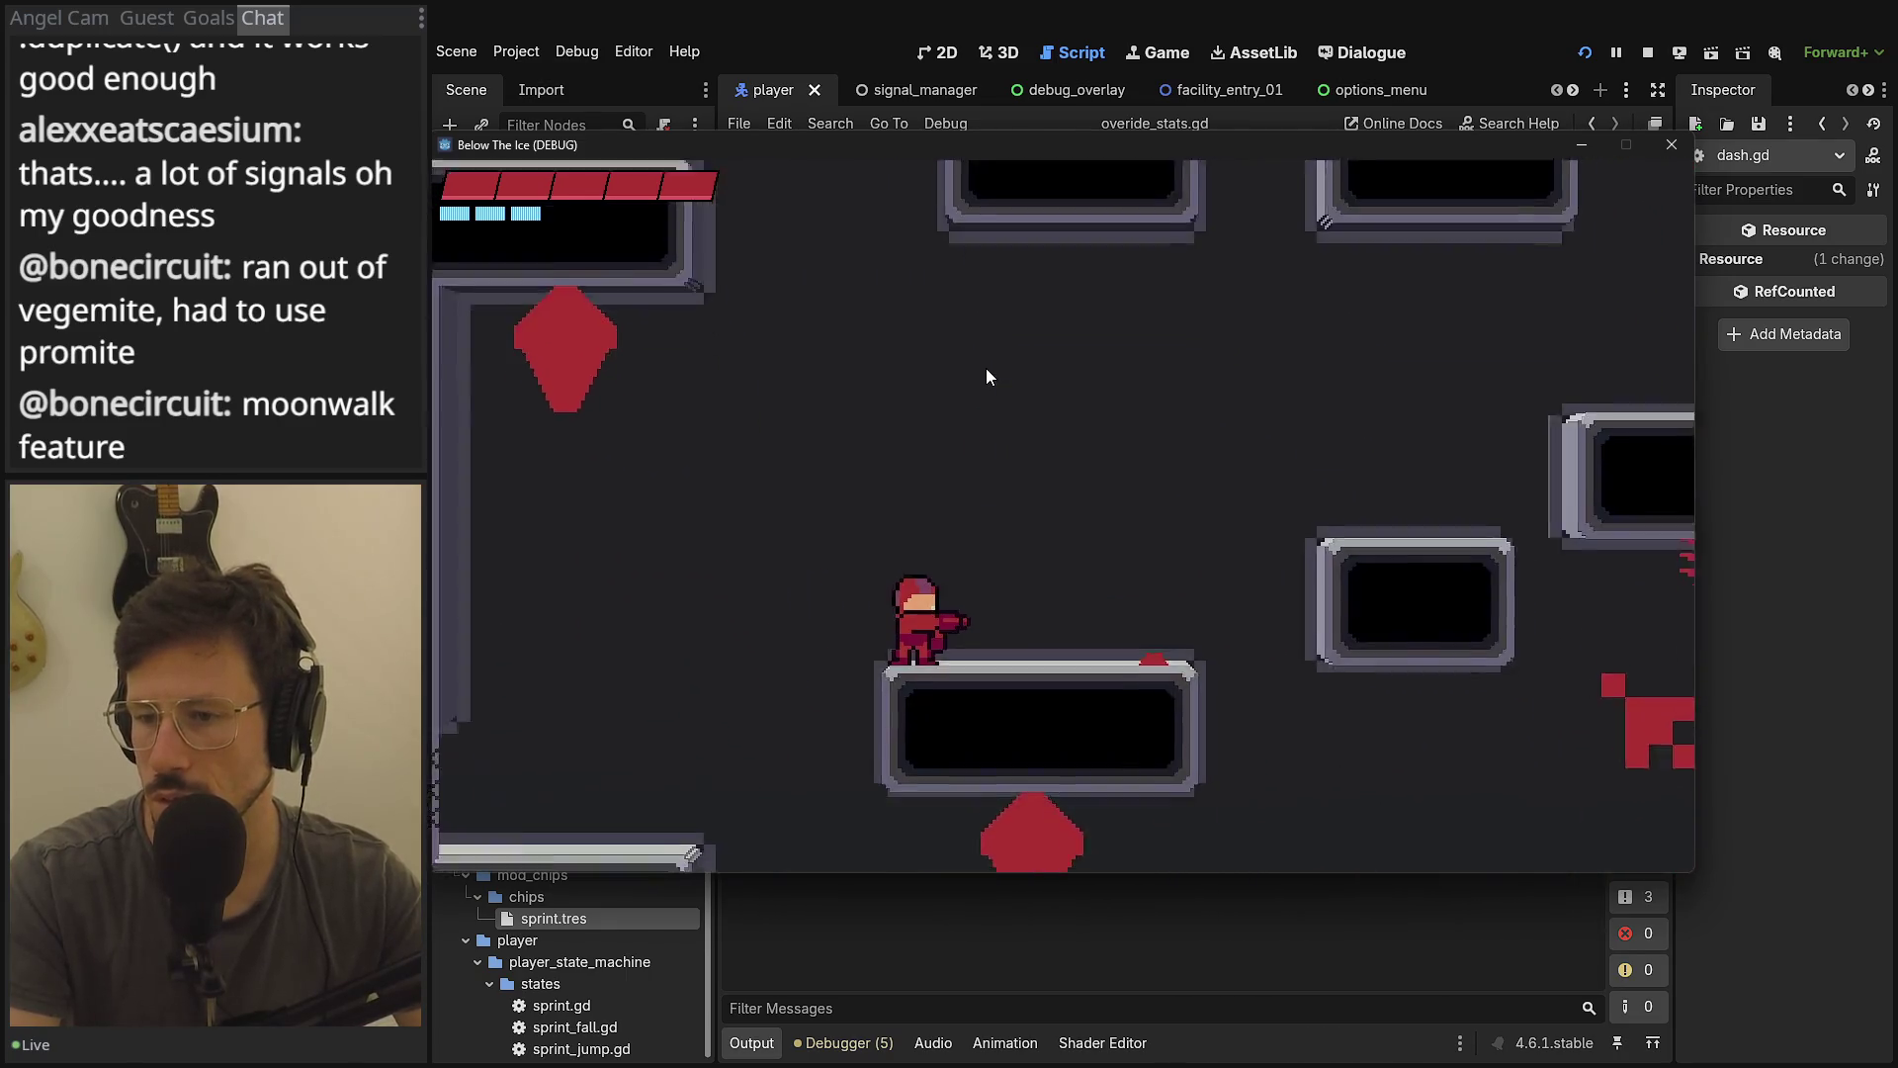
key("Right")
key("space")
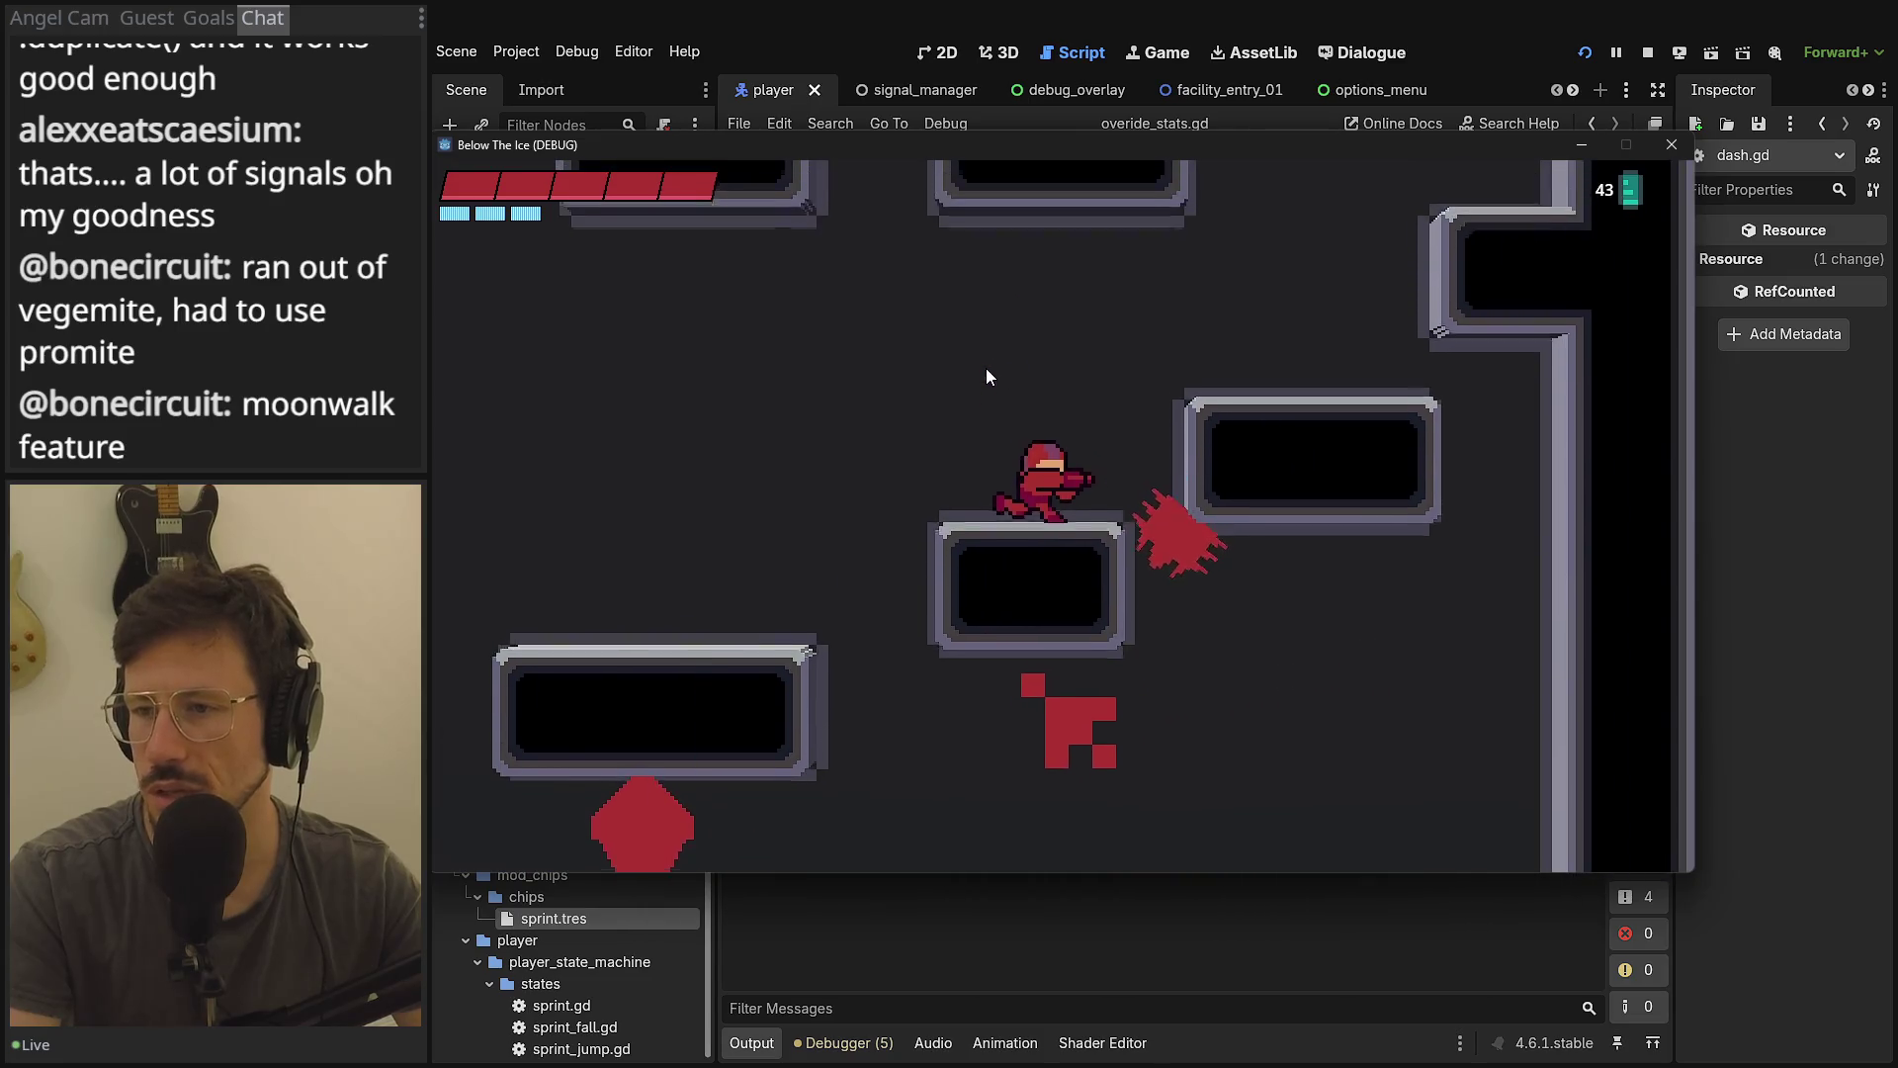
Move across the ledges and platforms, firing shots and dropping to the lower floor
key("Left")
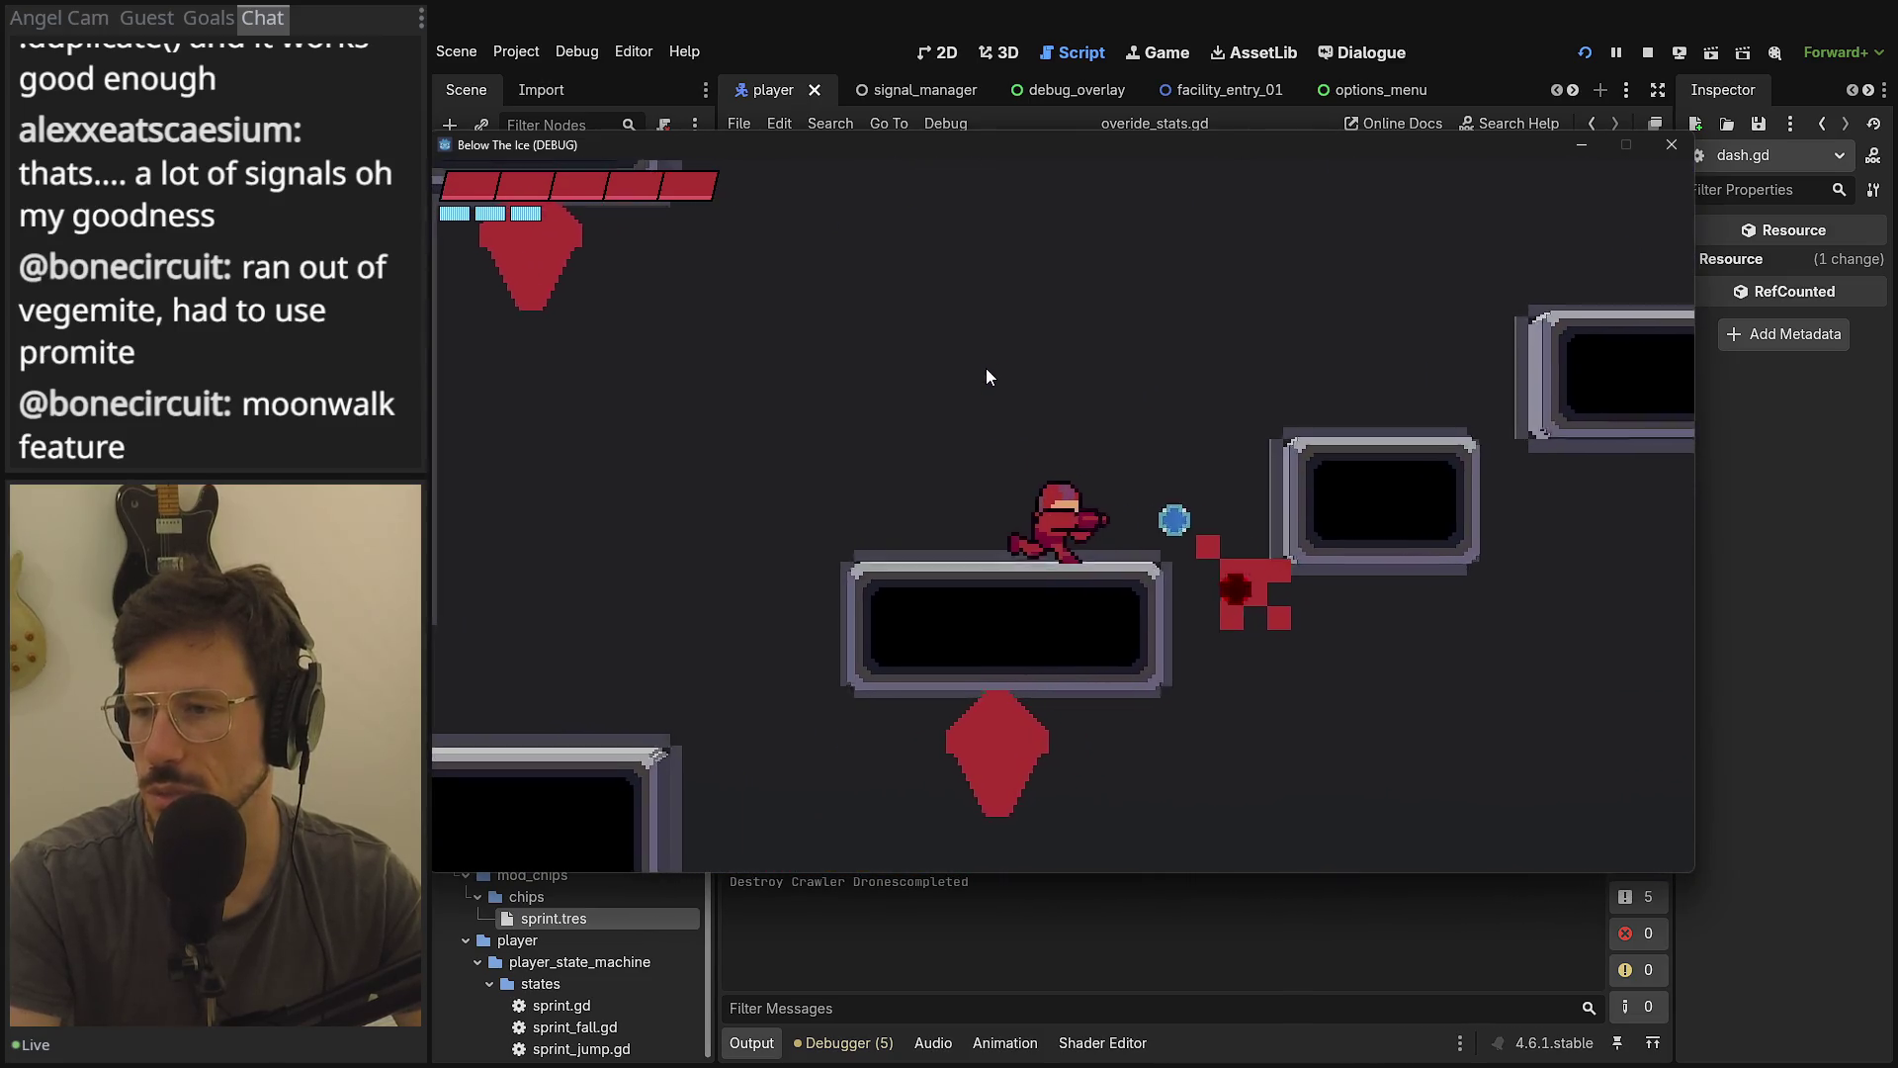
key("Right")
key("space")
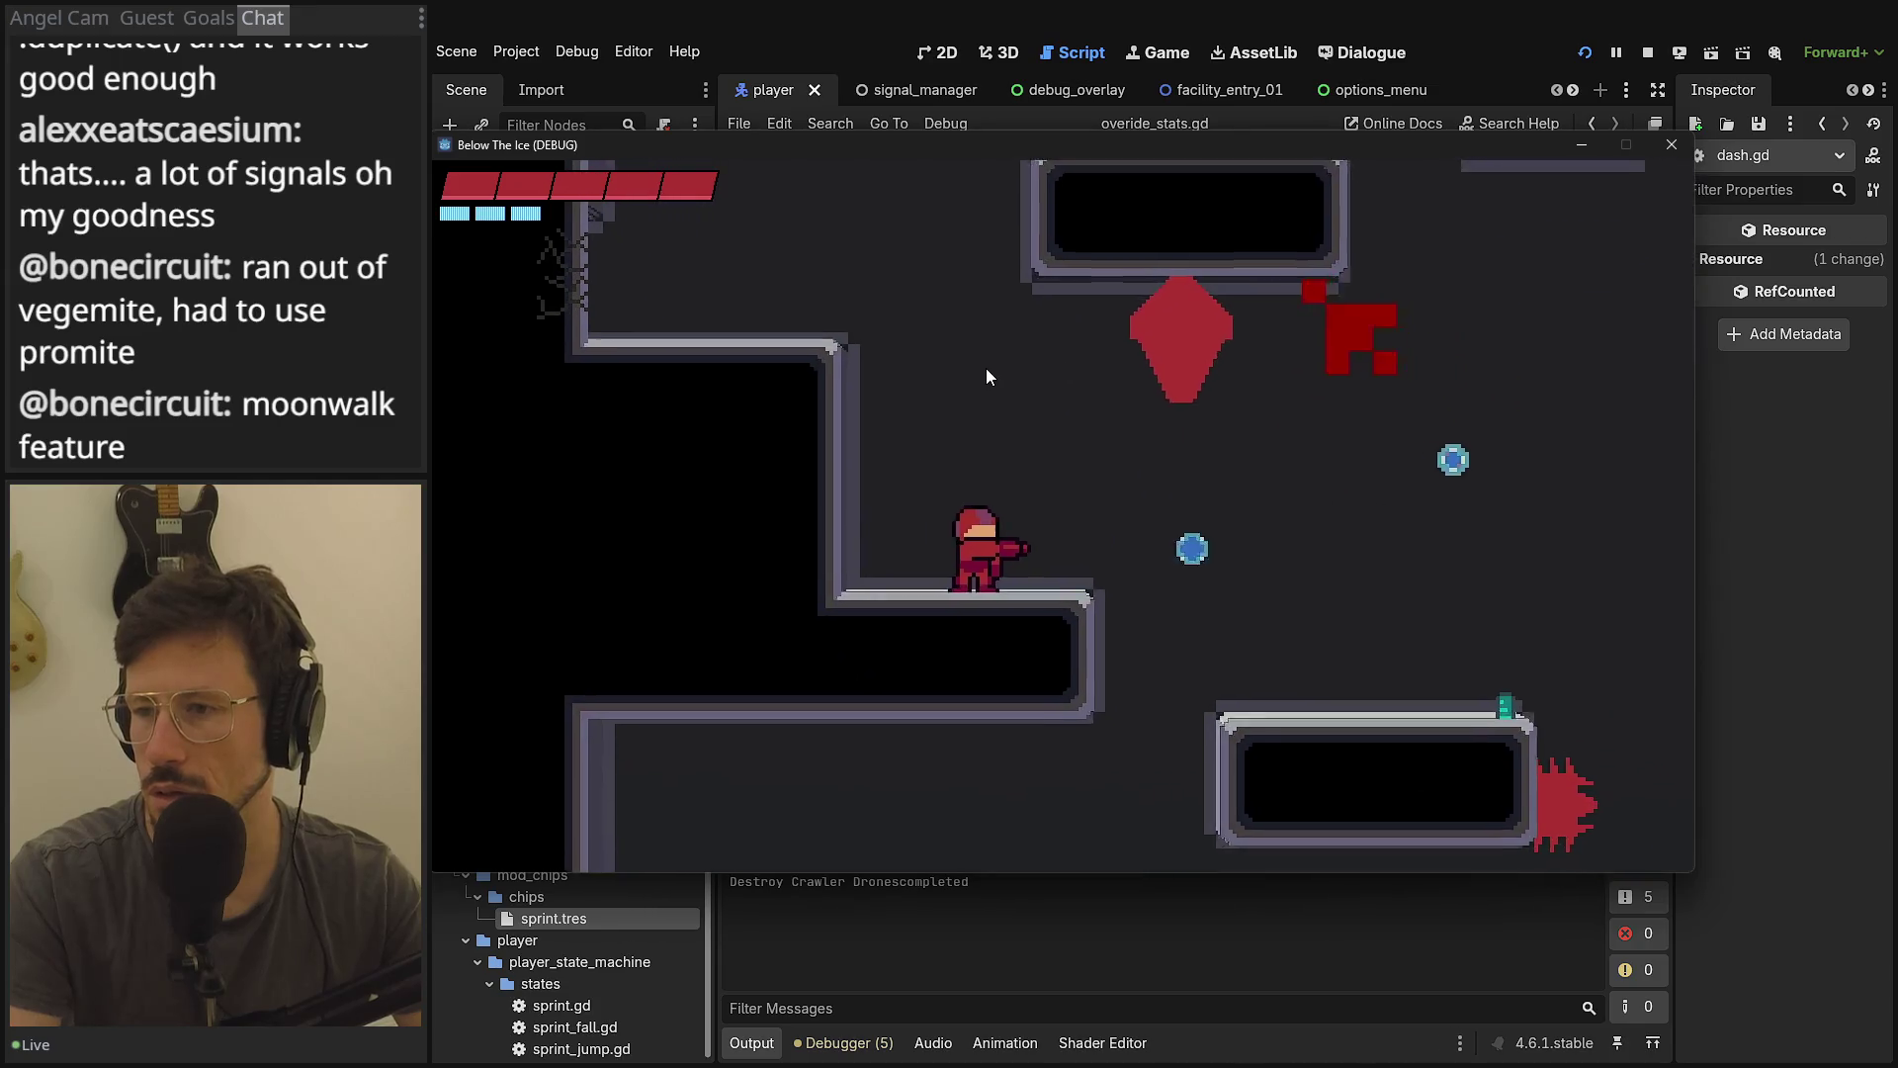
key("space")
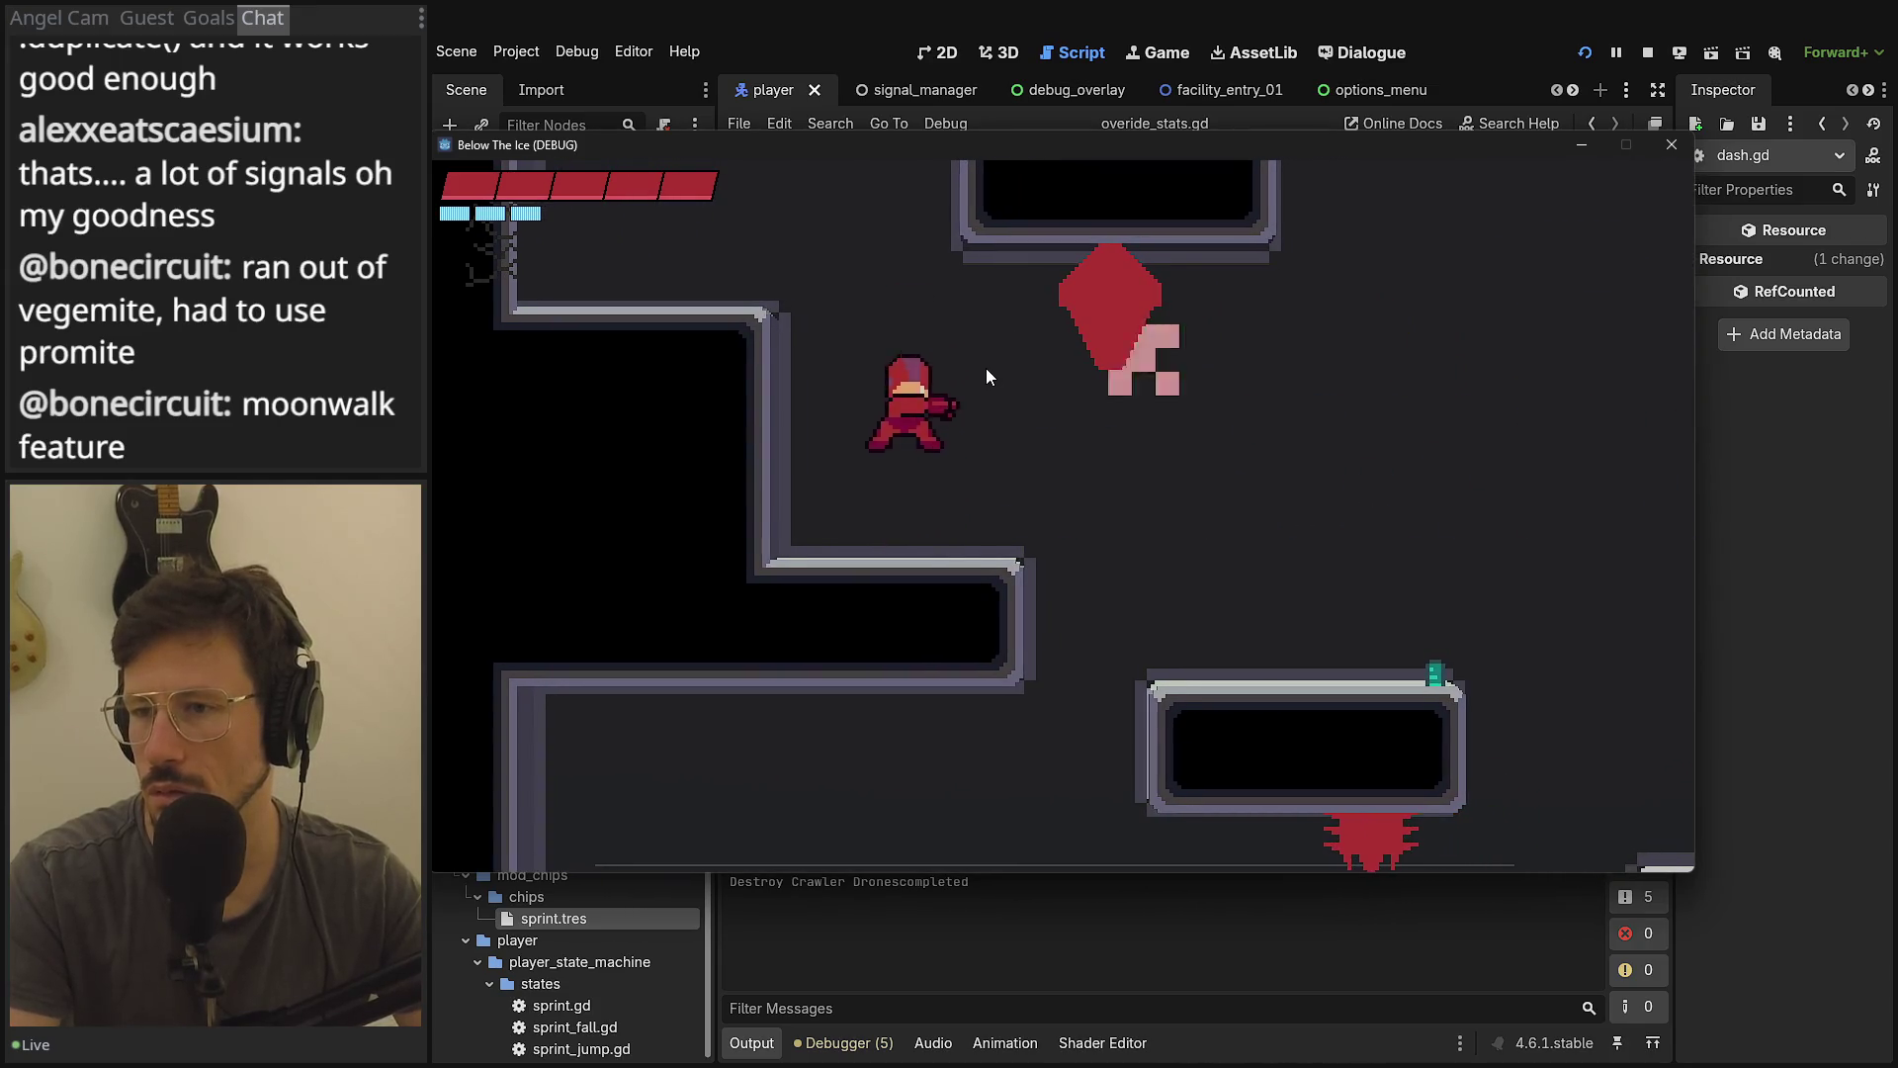
key("Right")
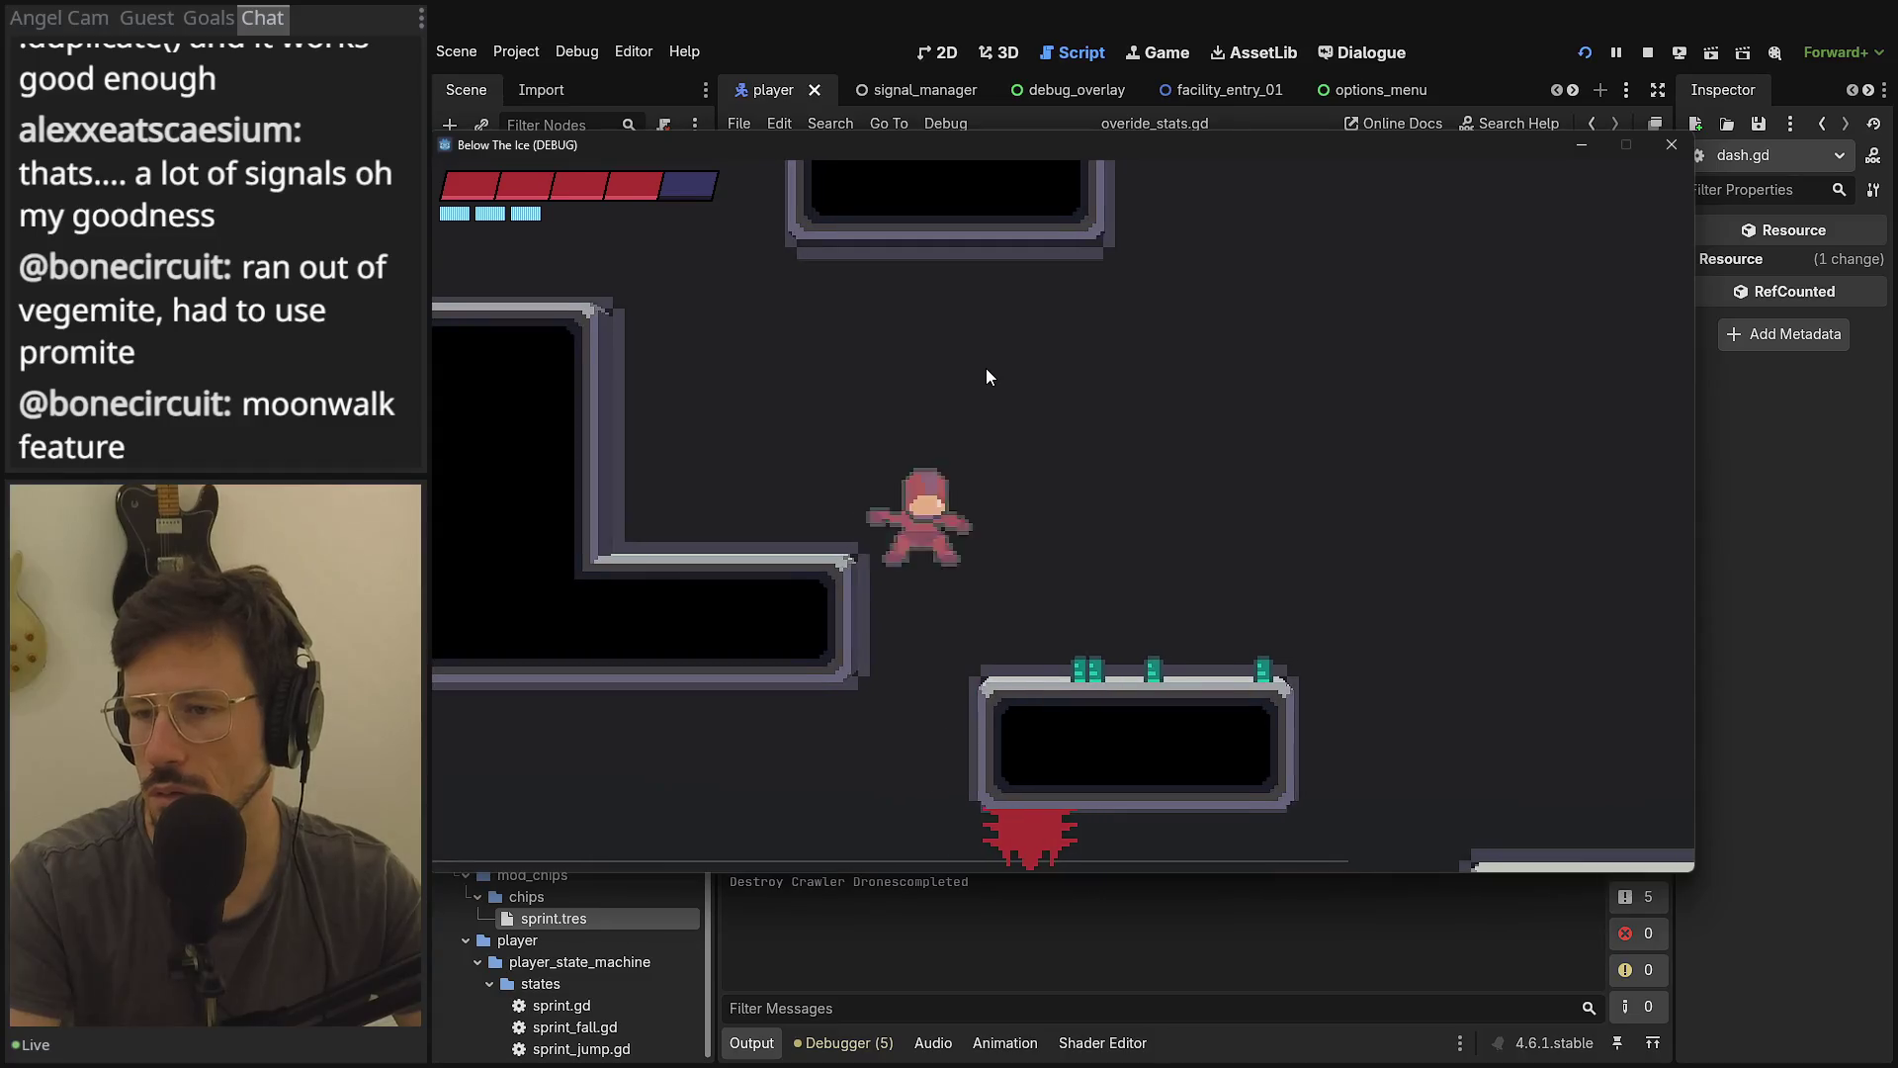
key("Right")
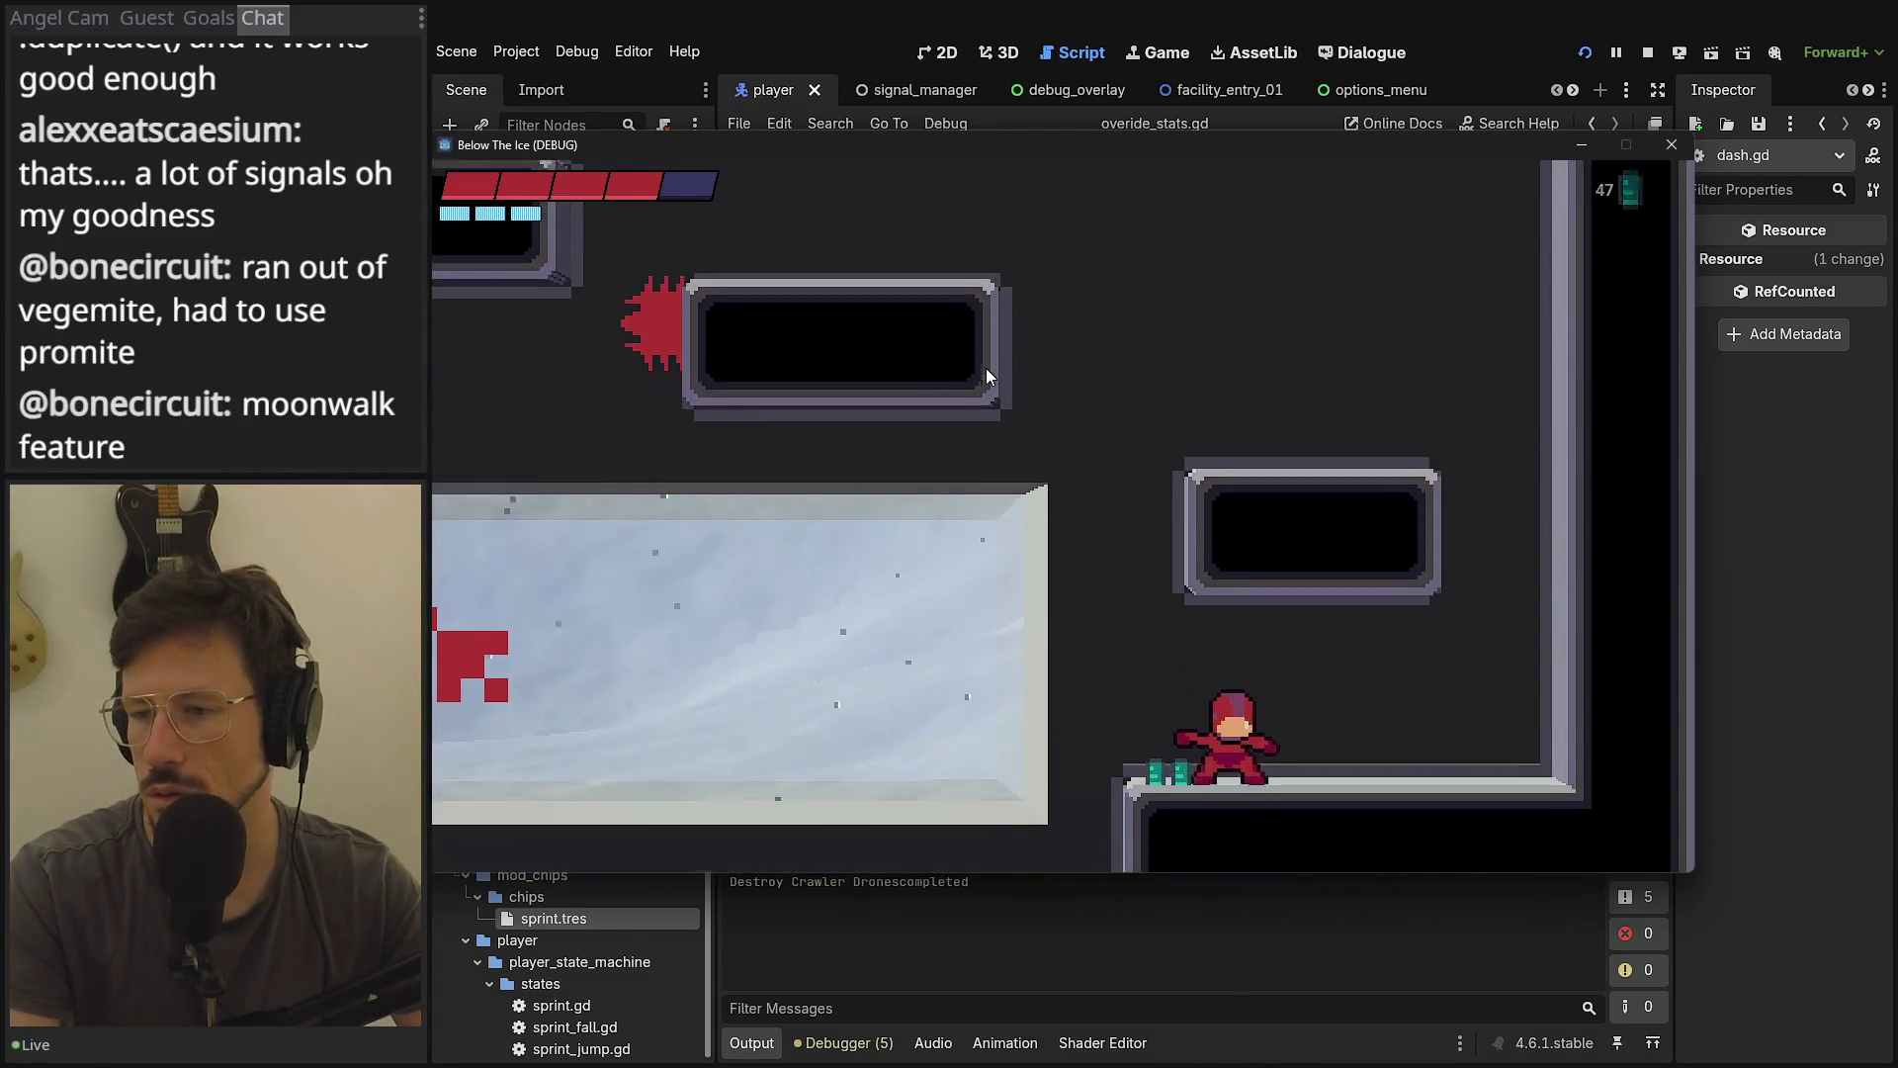
key("x")
key("space")
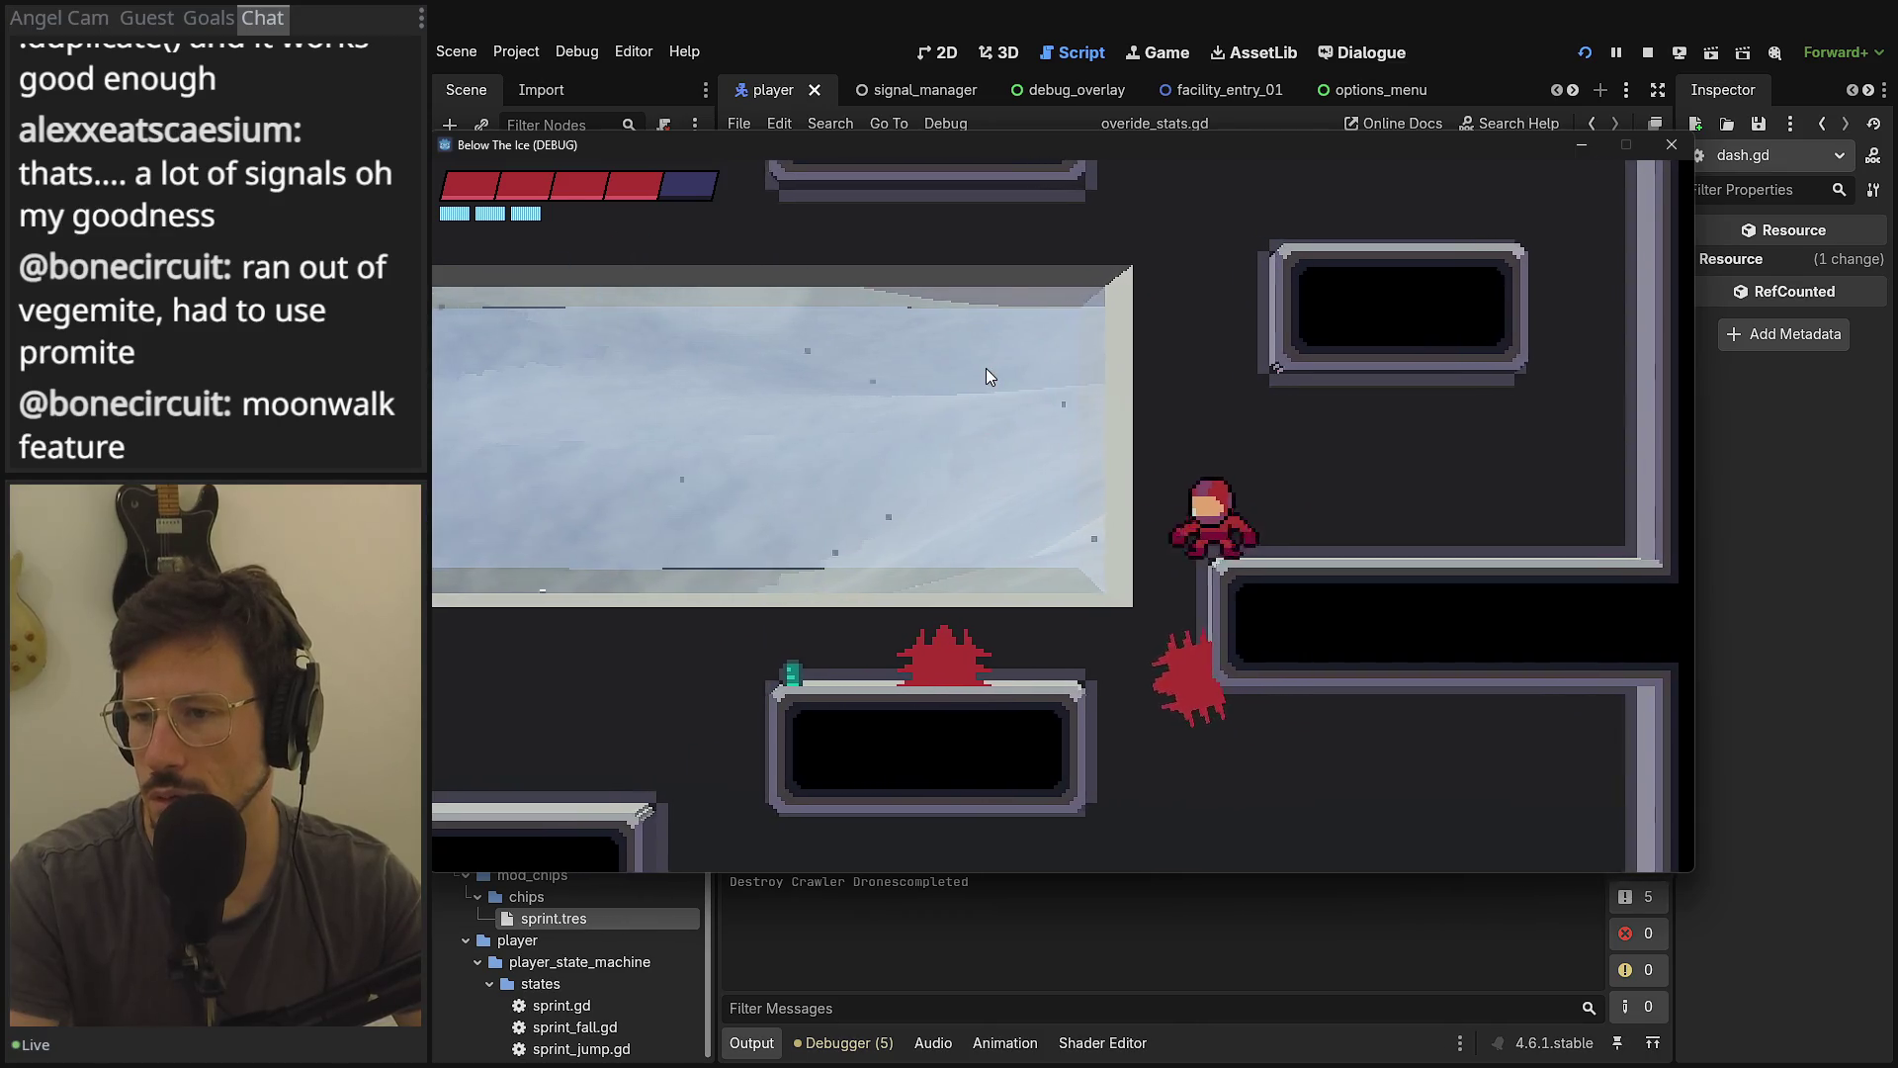
key("Right")
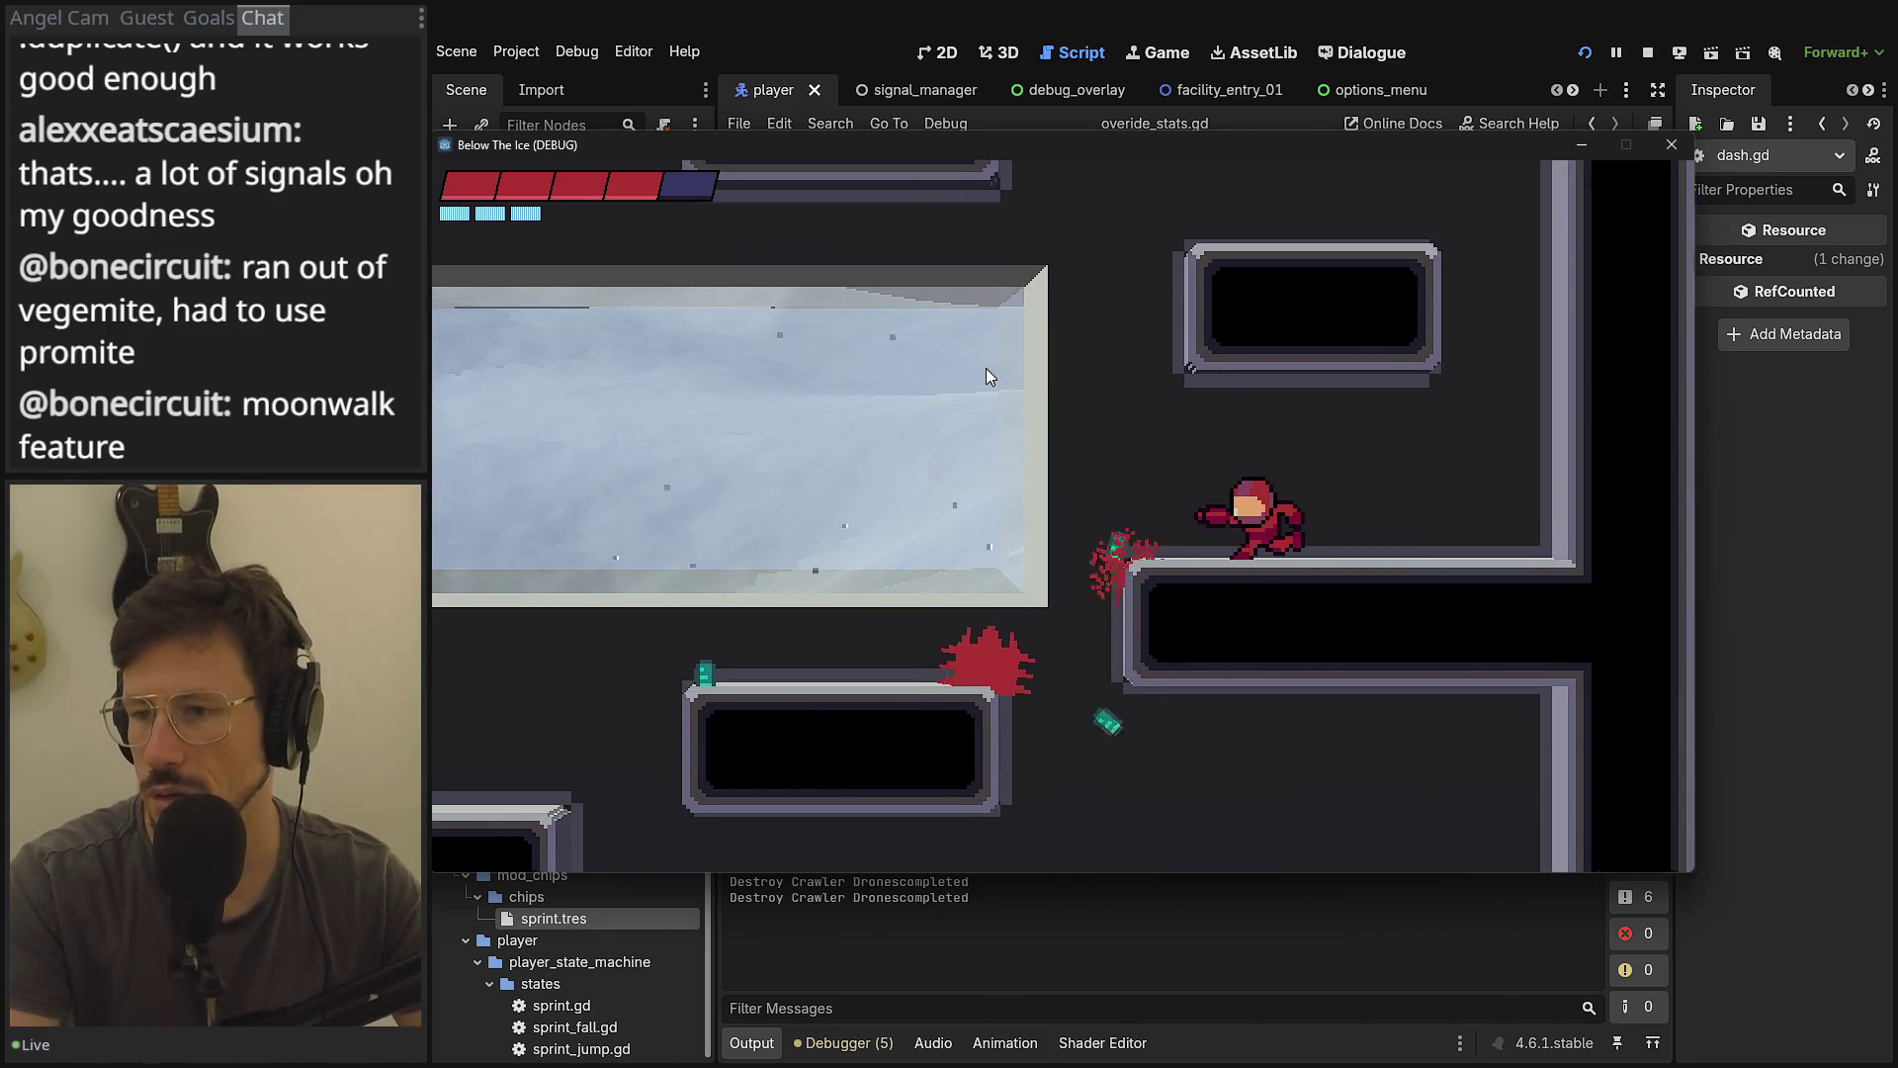
key("Left")
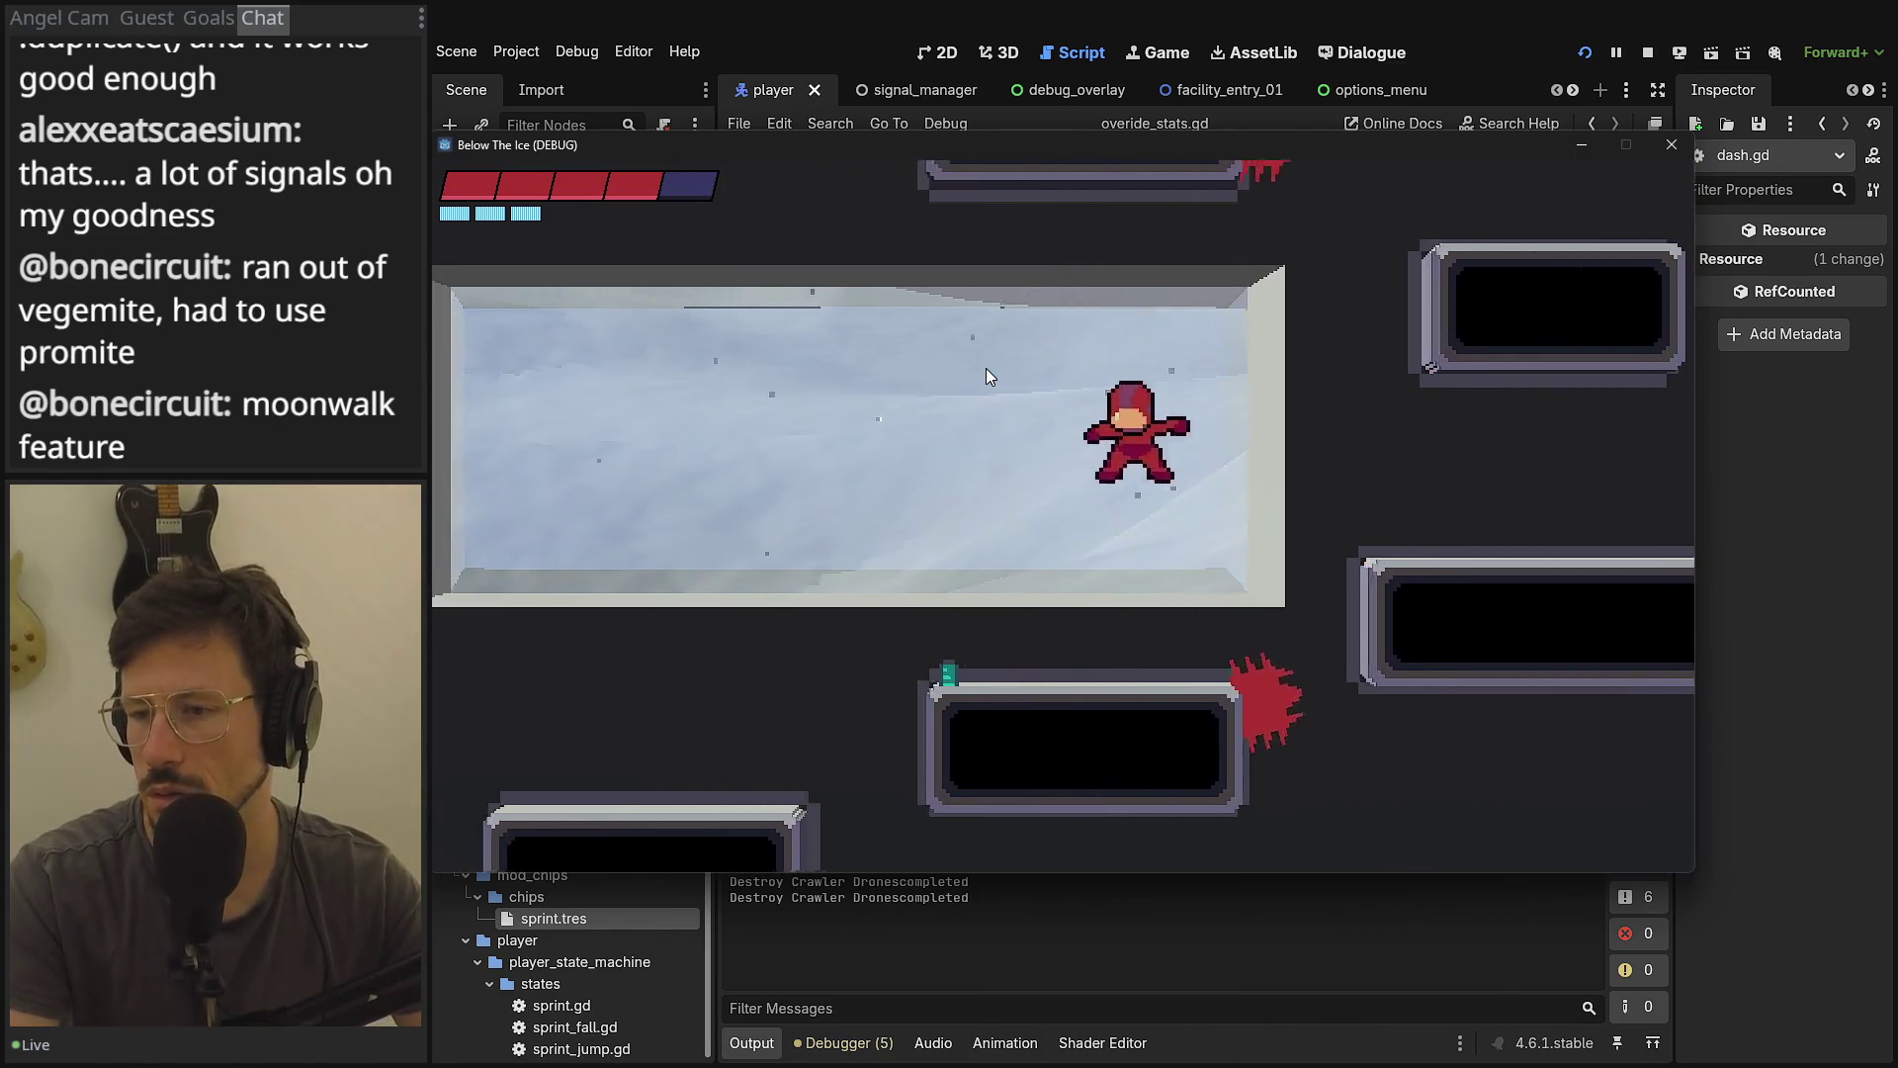
key("Right")
key("Left")
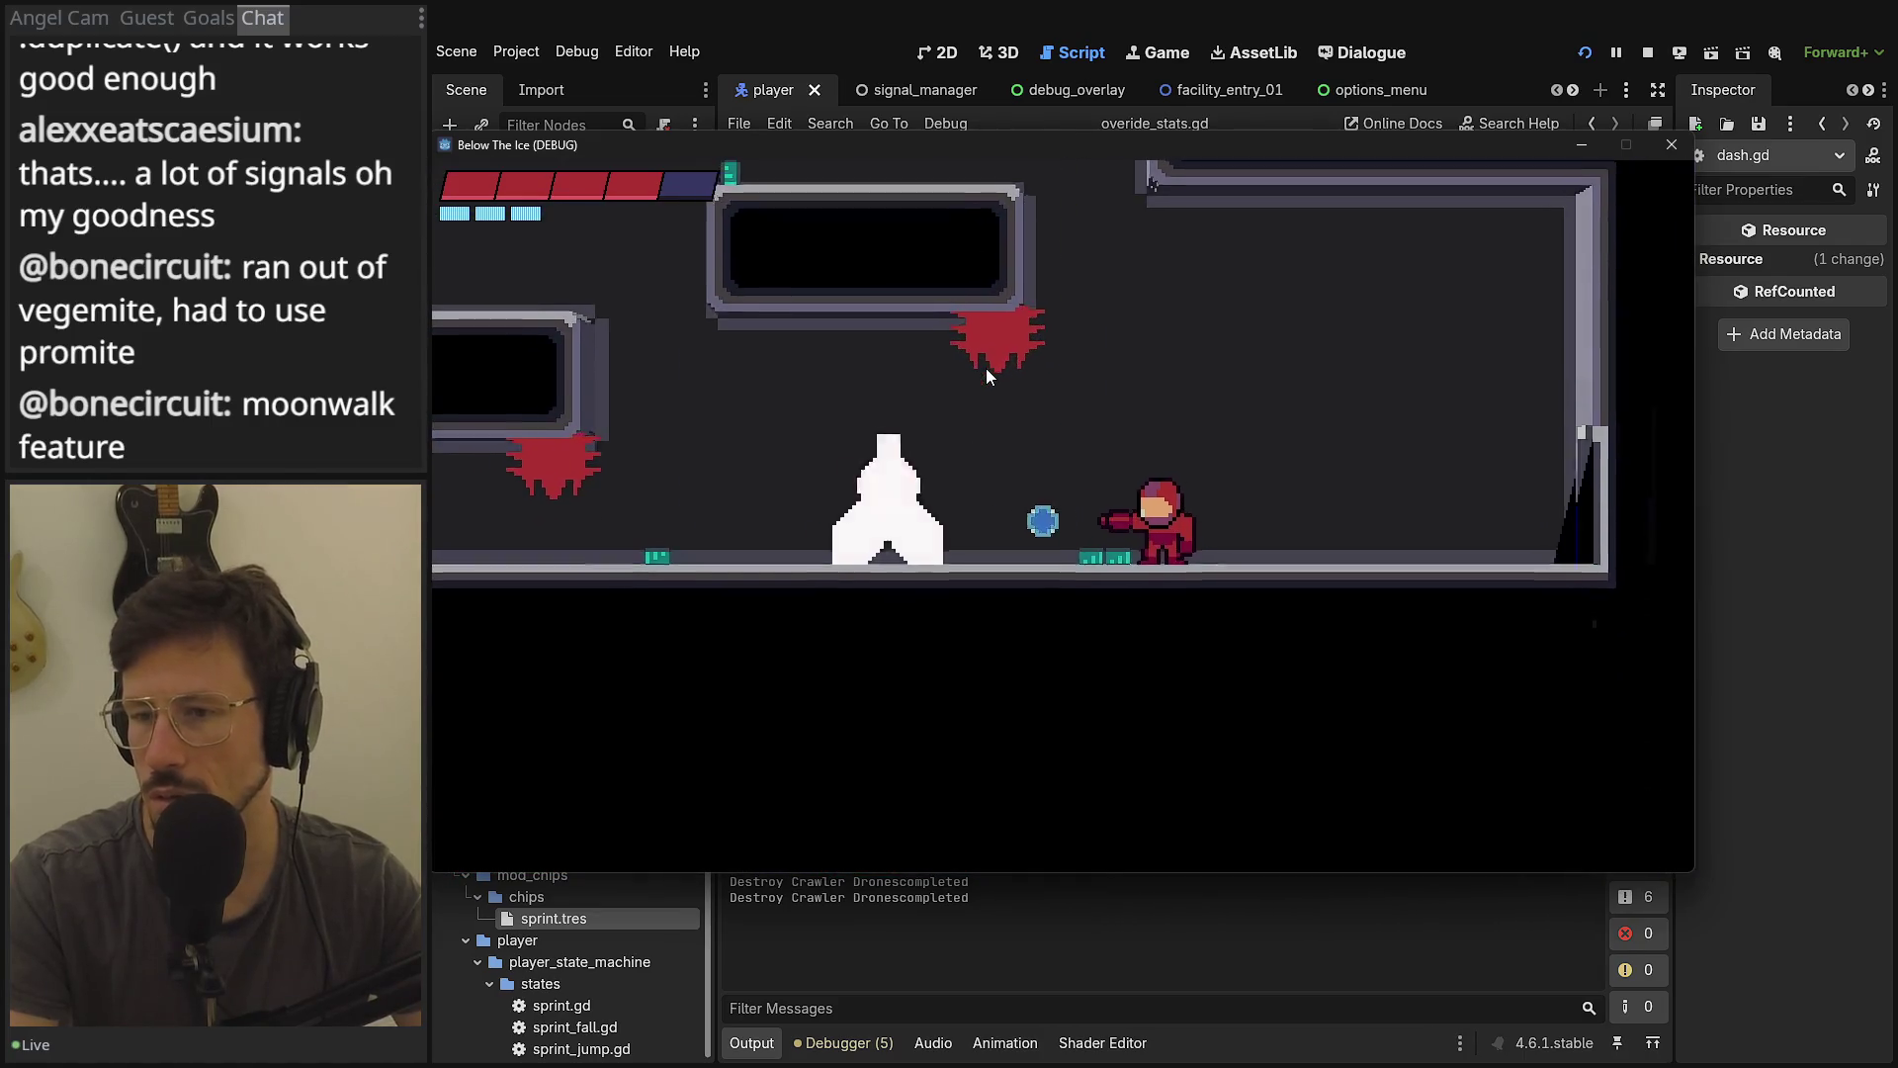
key("Left")
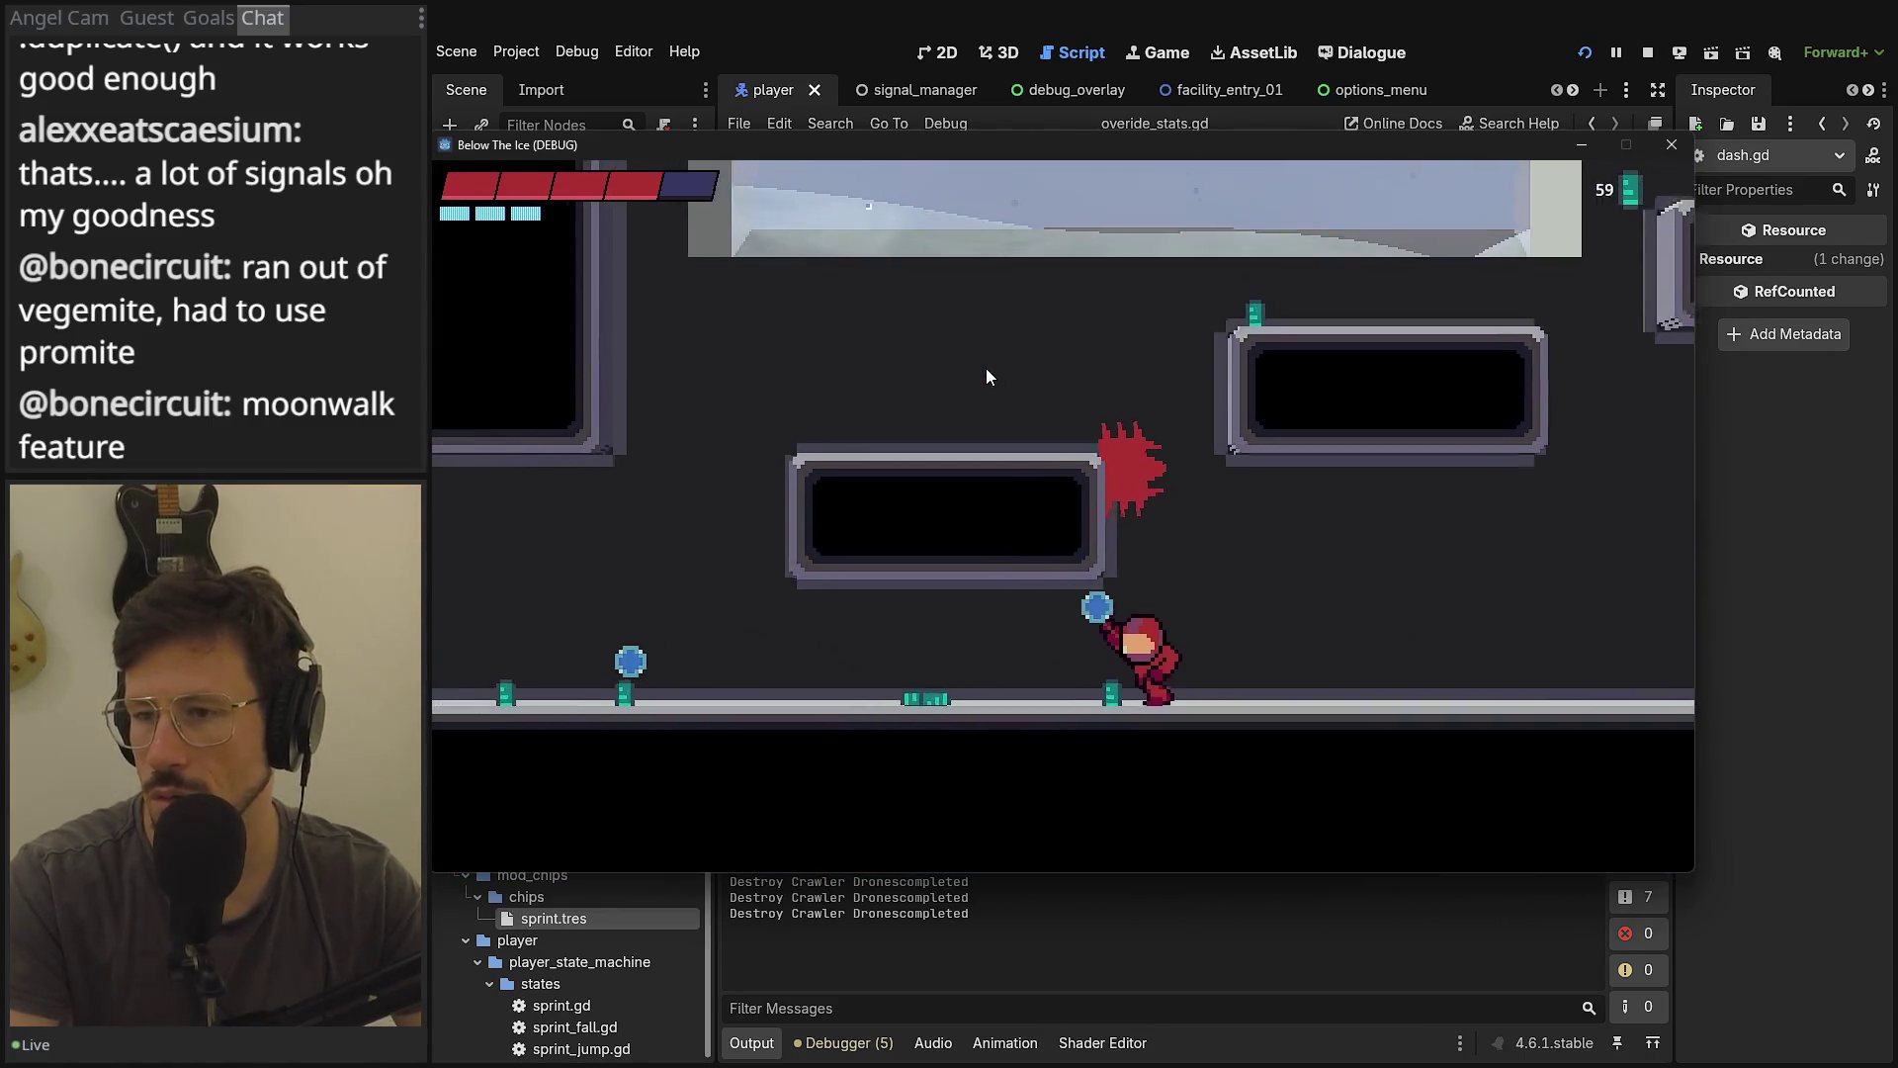
key("space")
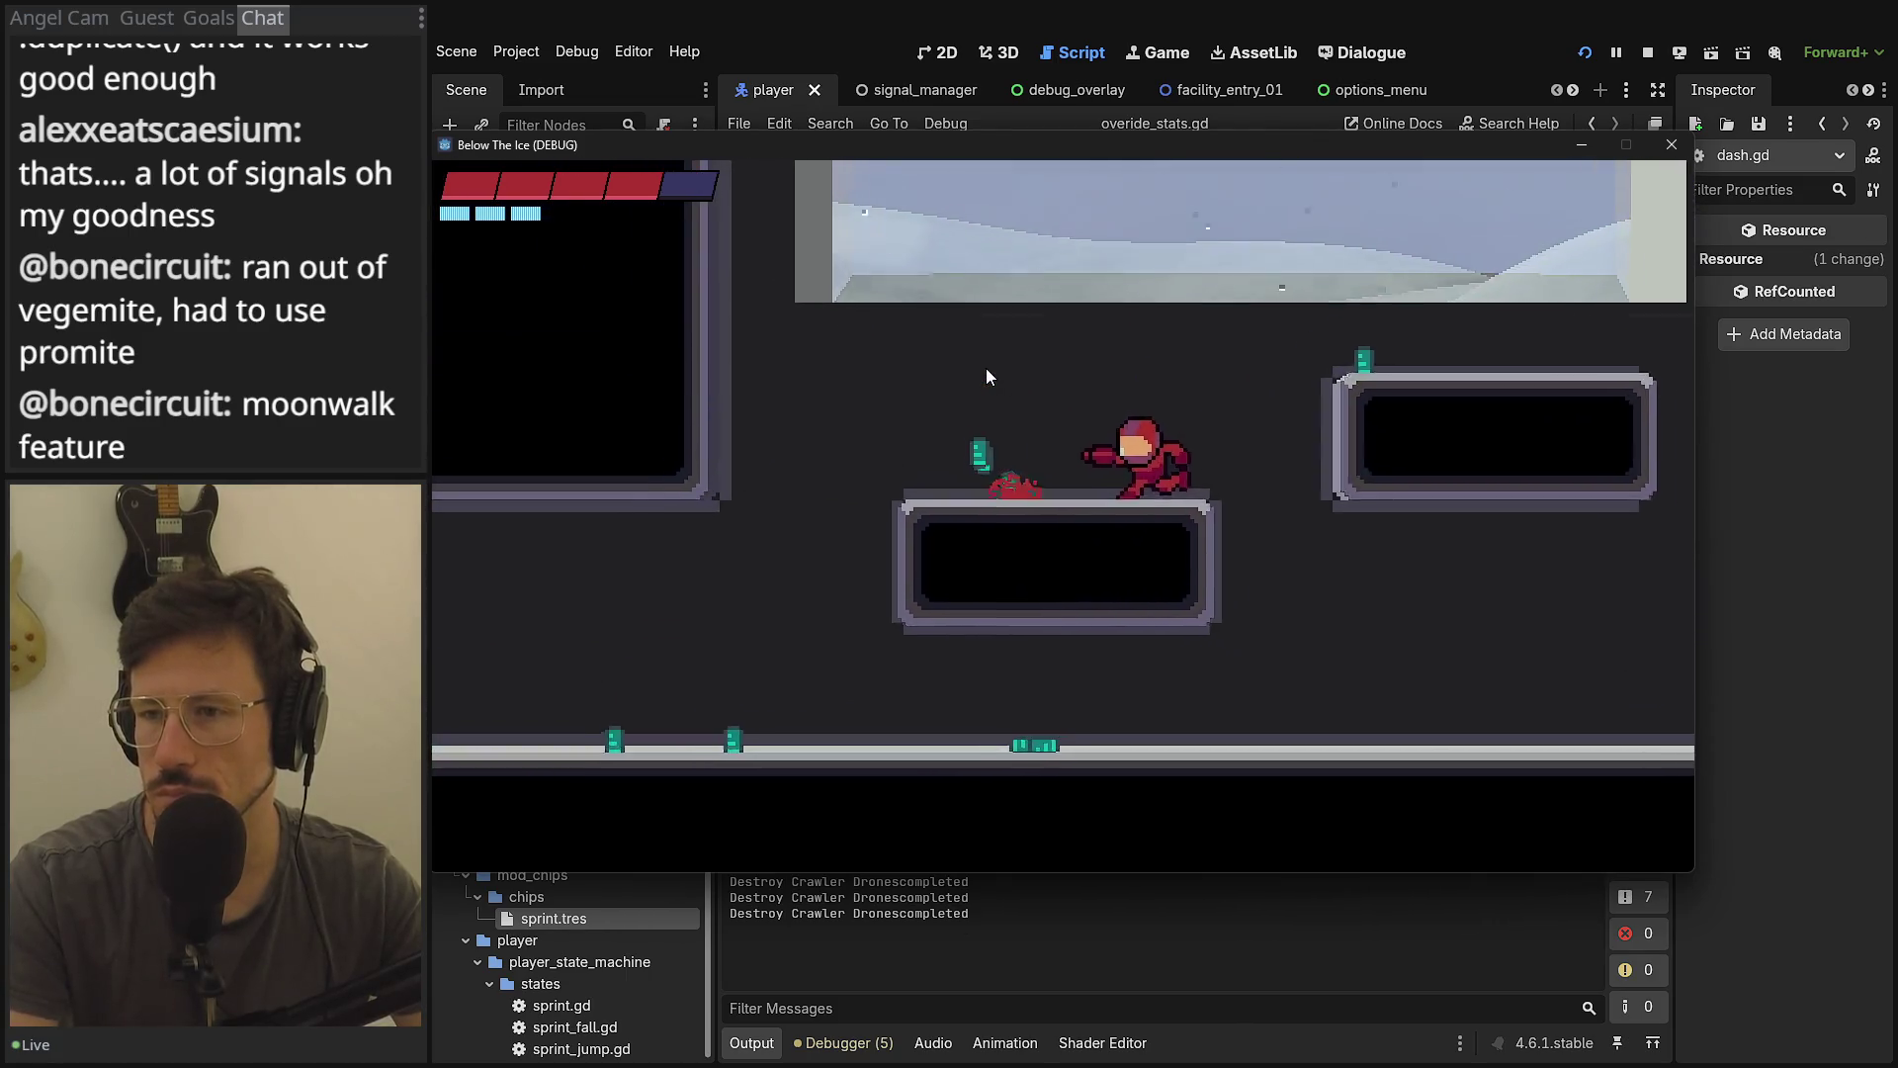
Test repeated left and right dashes and jumps along the floor, ending at the wall
key("Right")
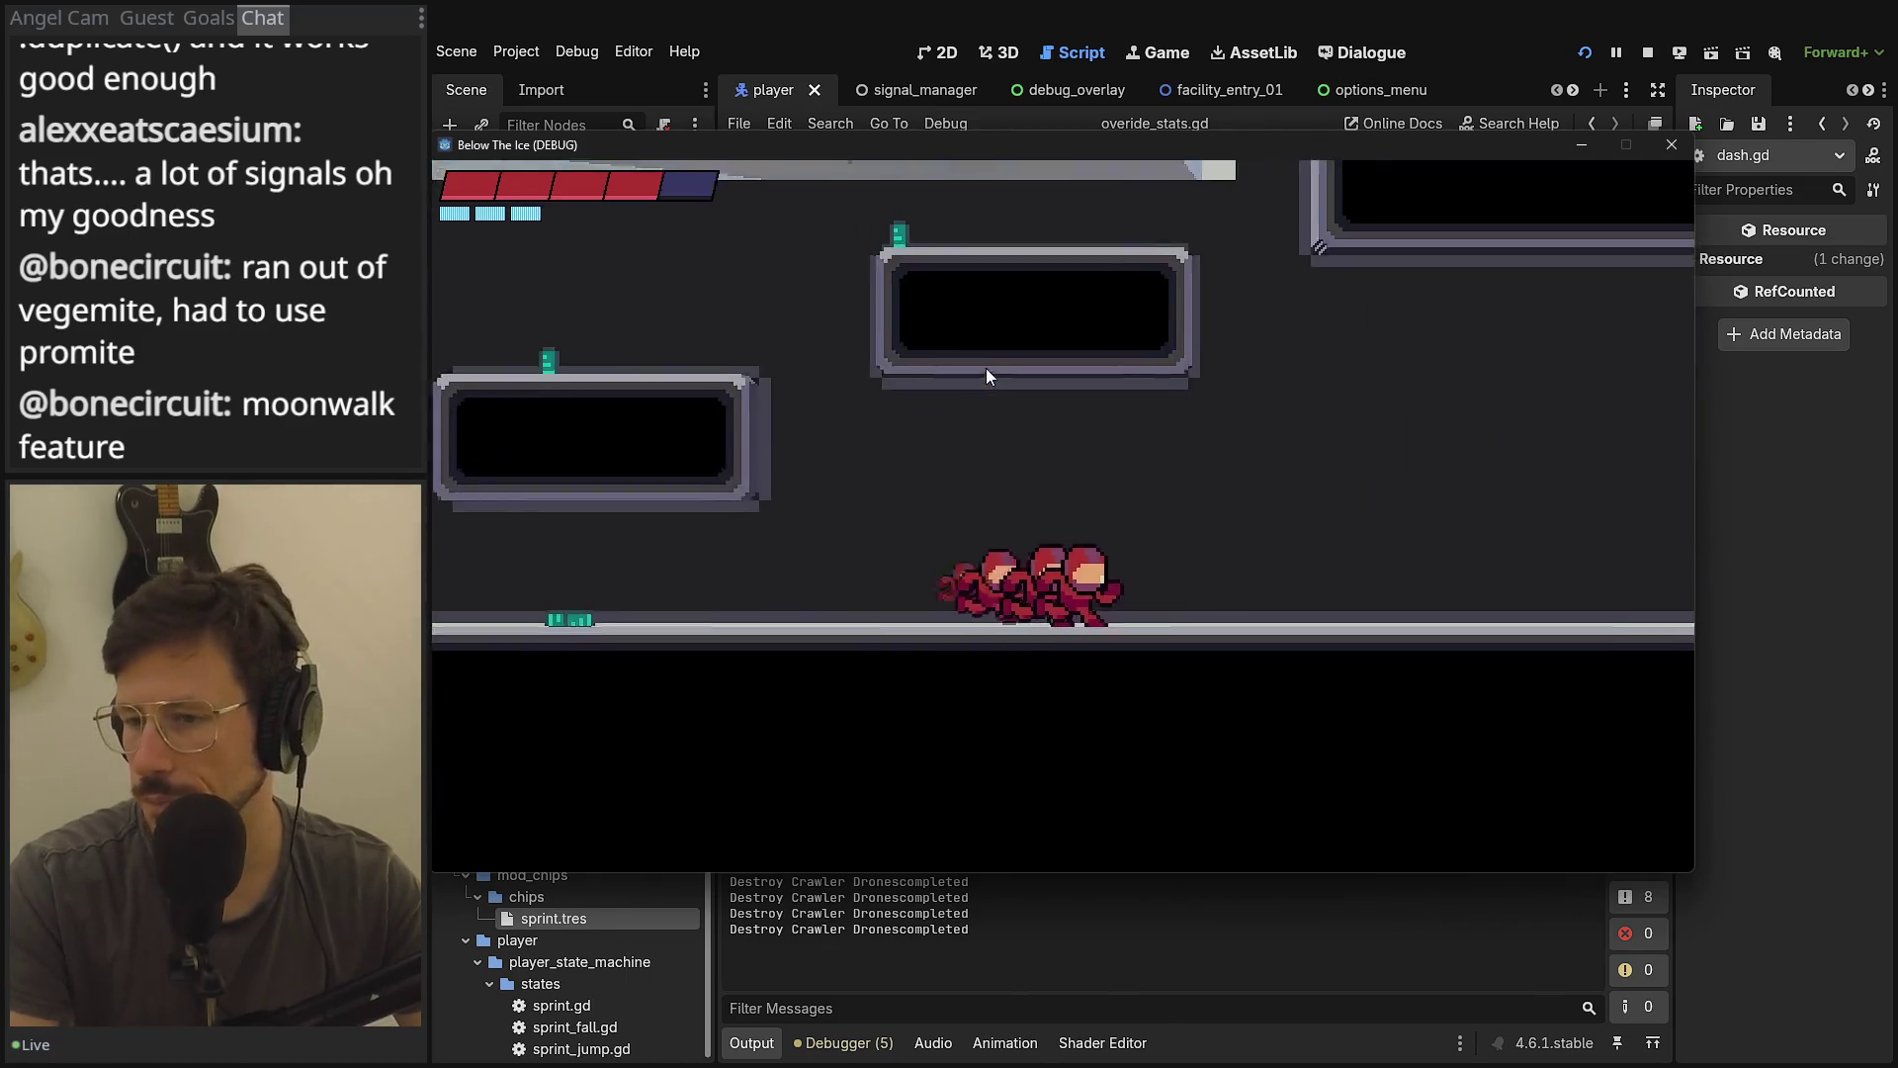
key("Left")
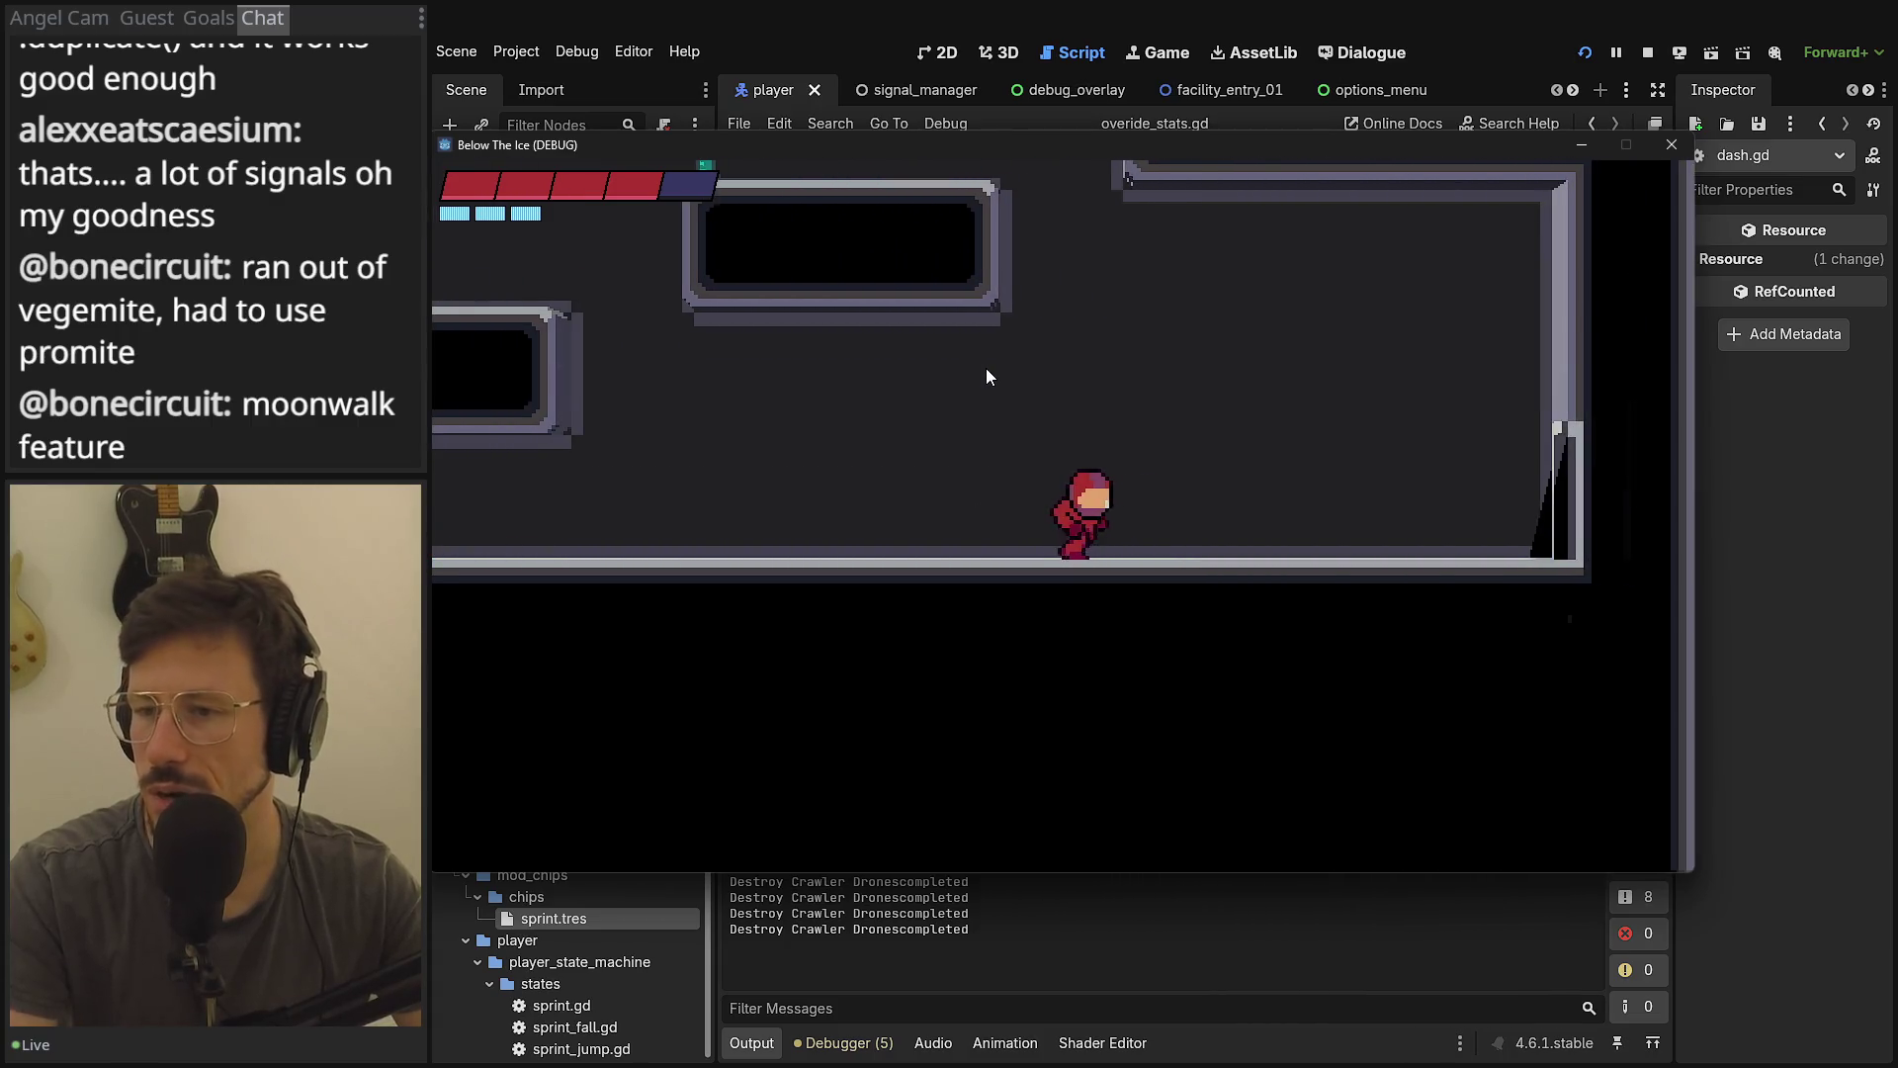
key("Right")
key("Left")
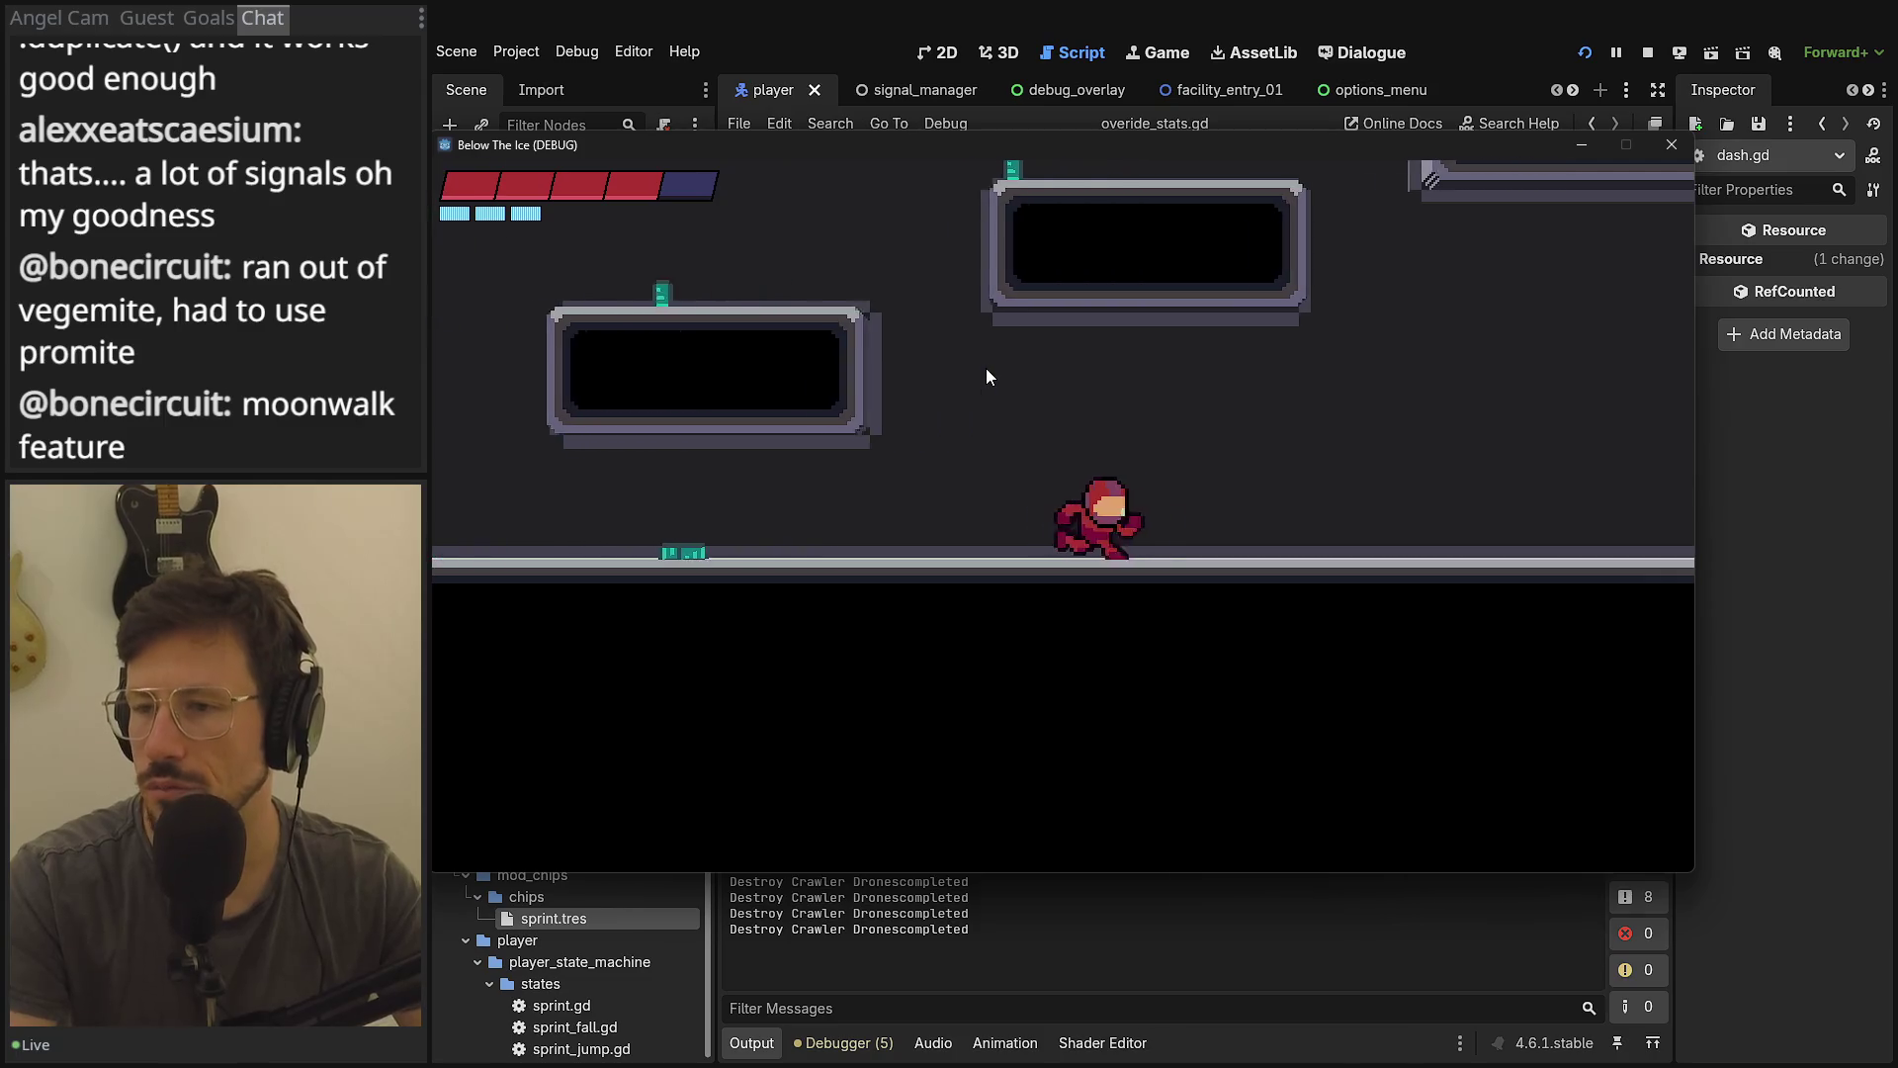
key("Right")
key("space")
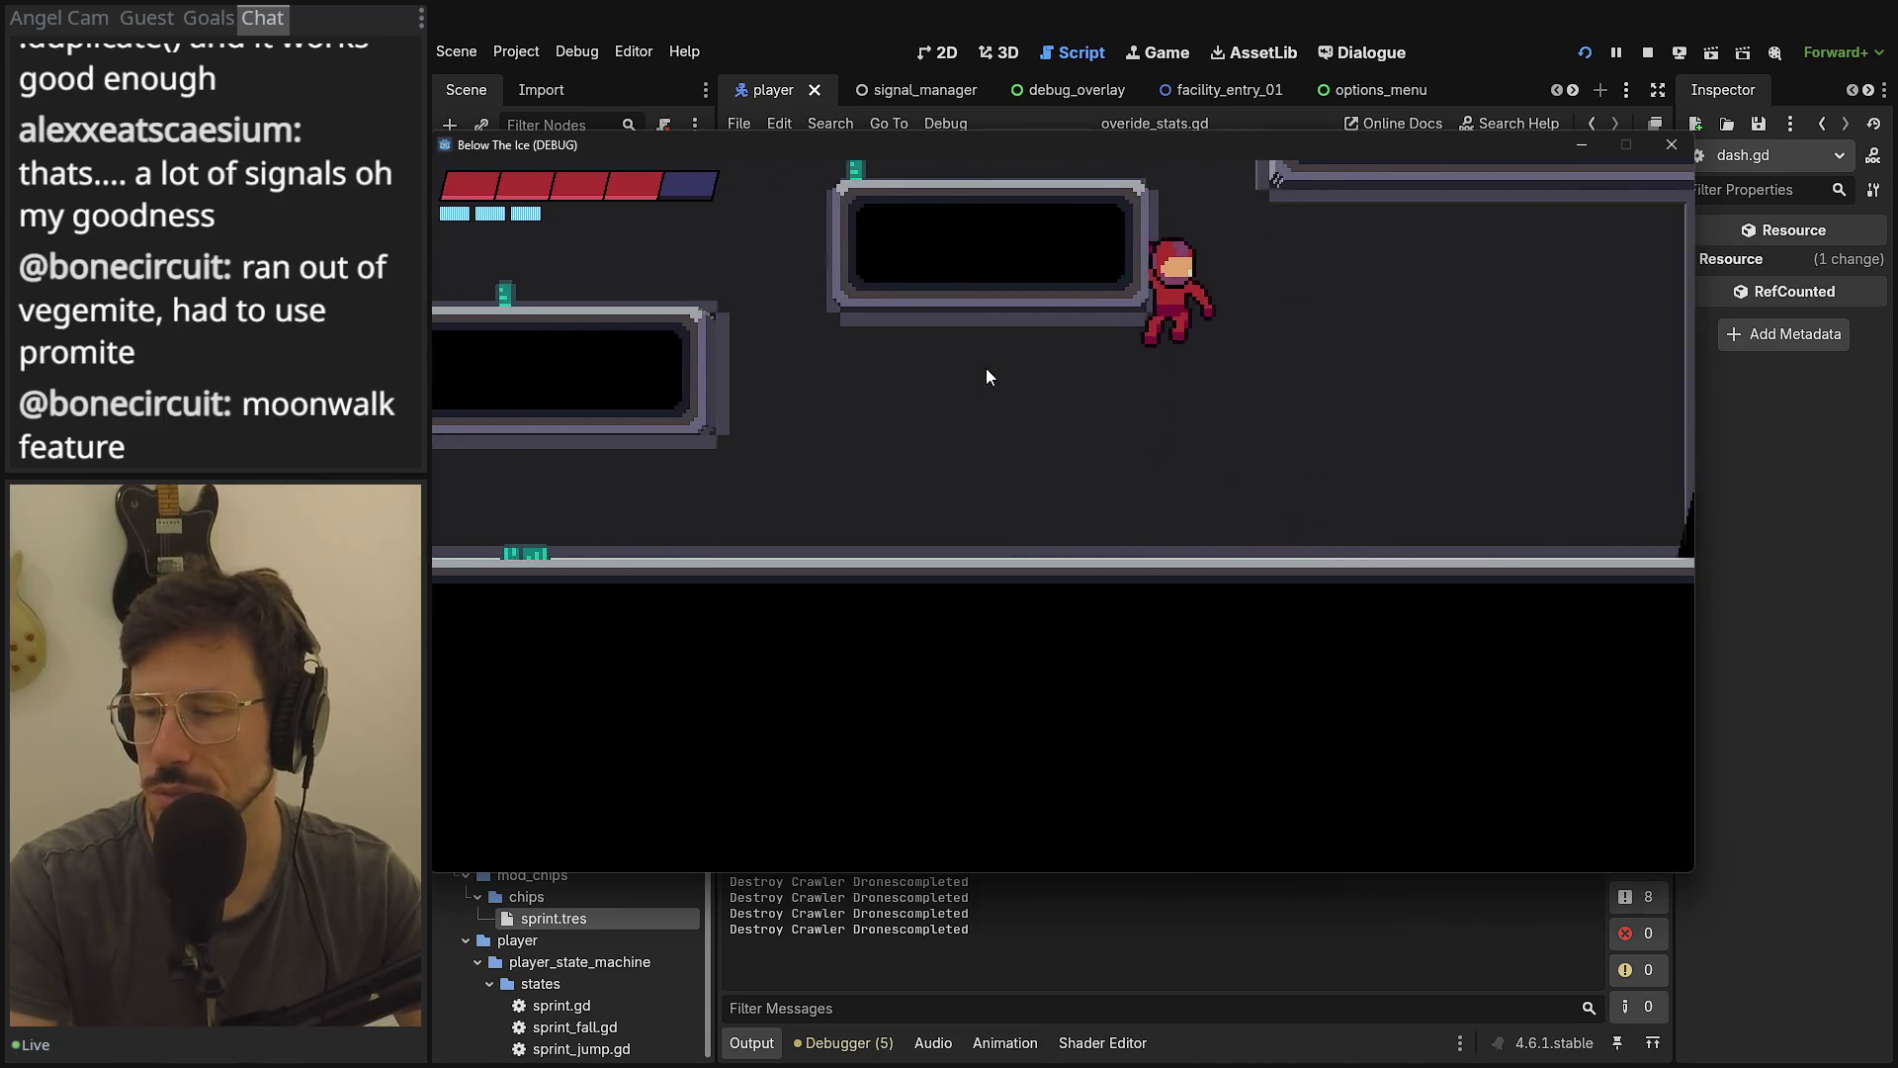
key("Right")
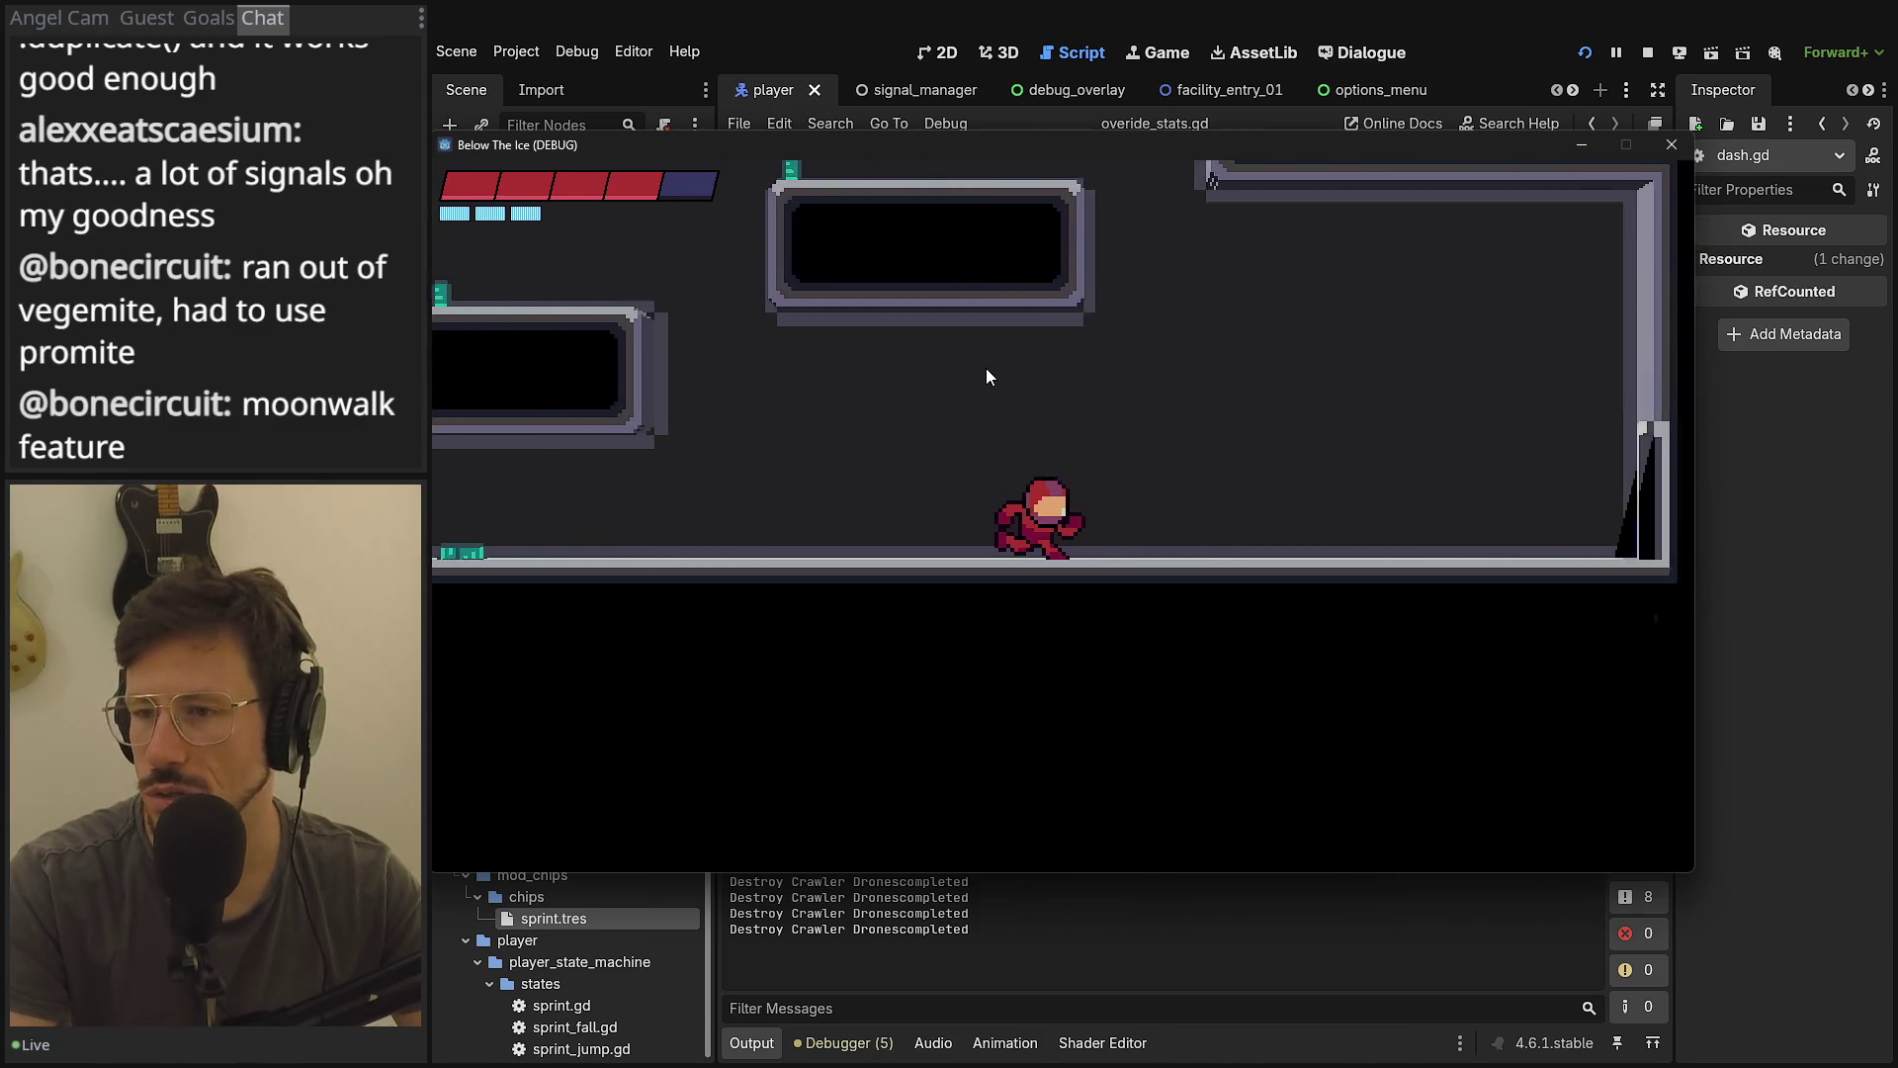
key("Left")
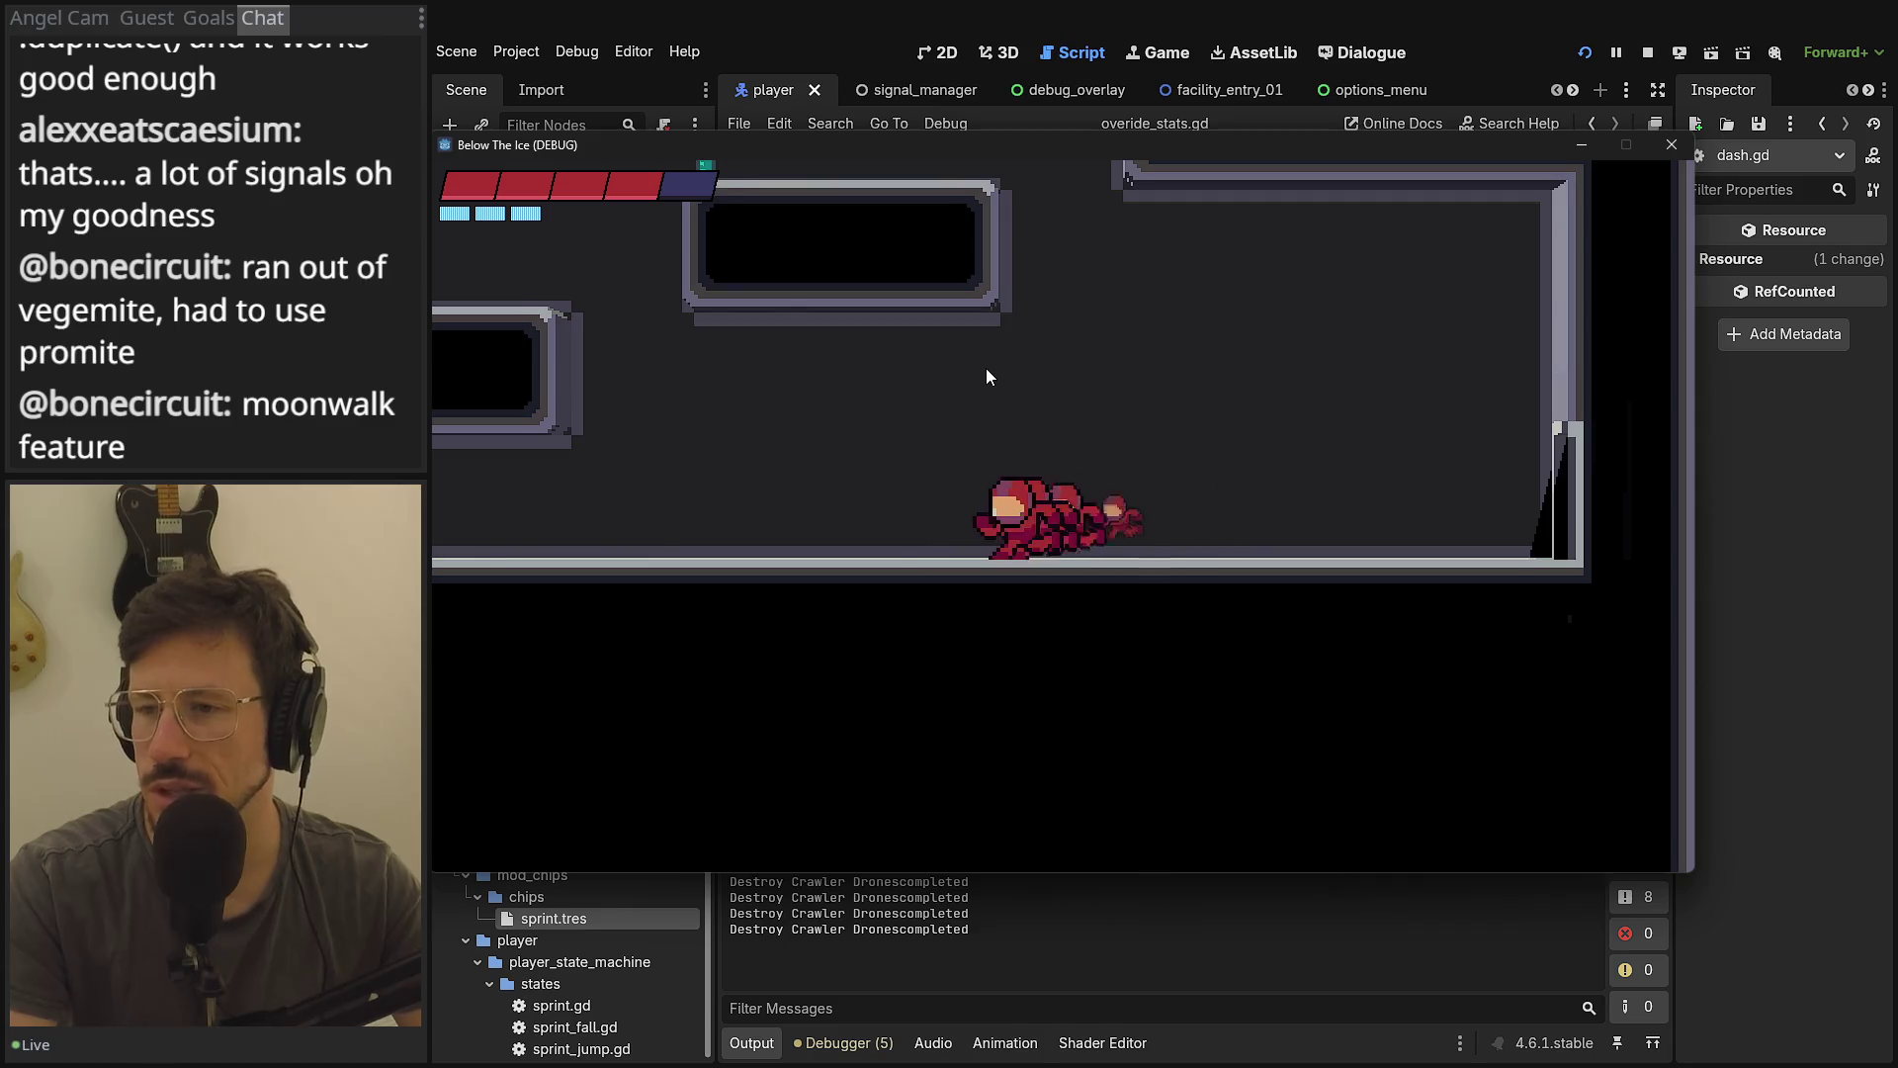
key("Left")
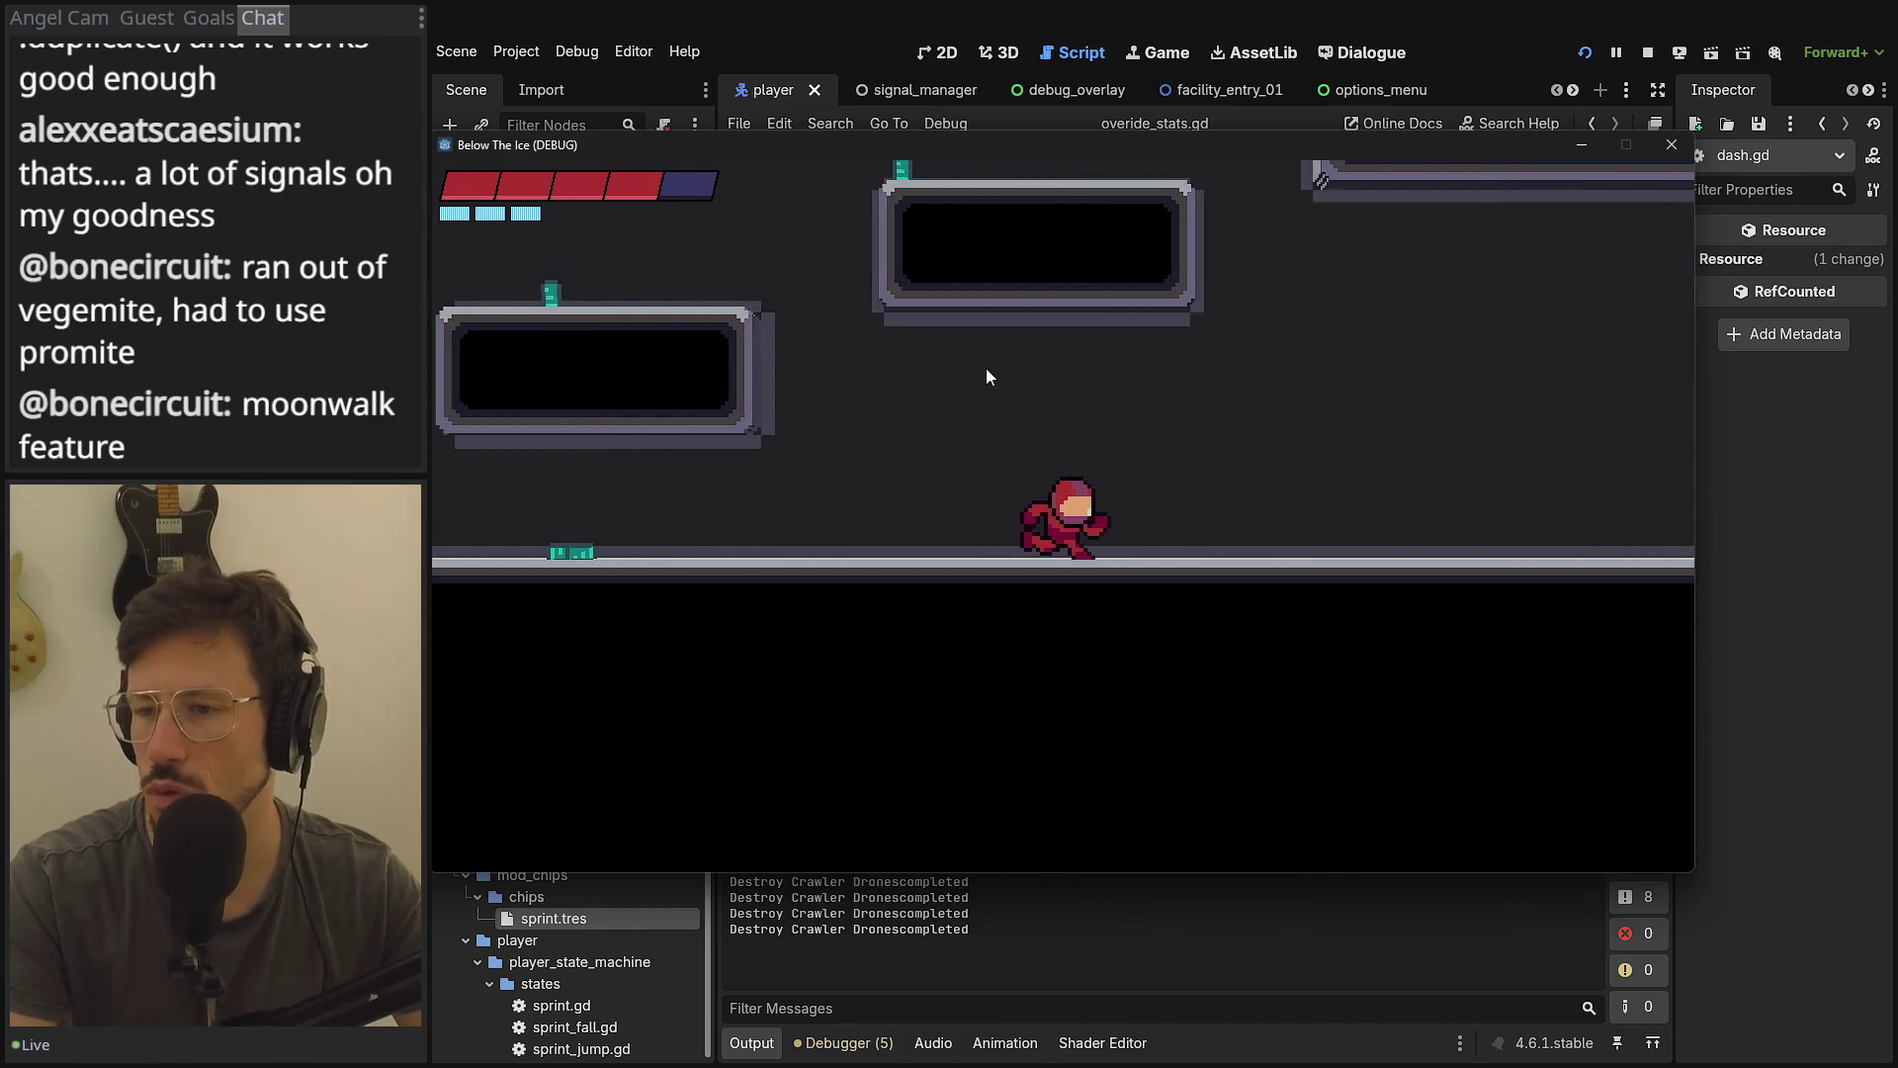
key("Right")
key("Left")
key("space")
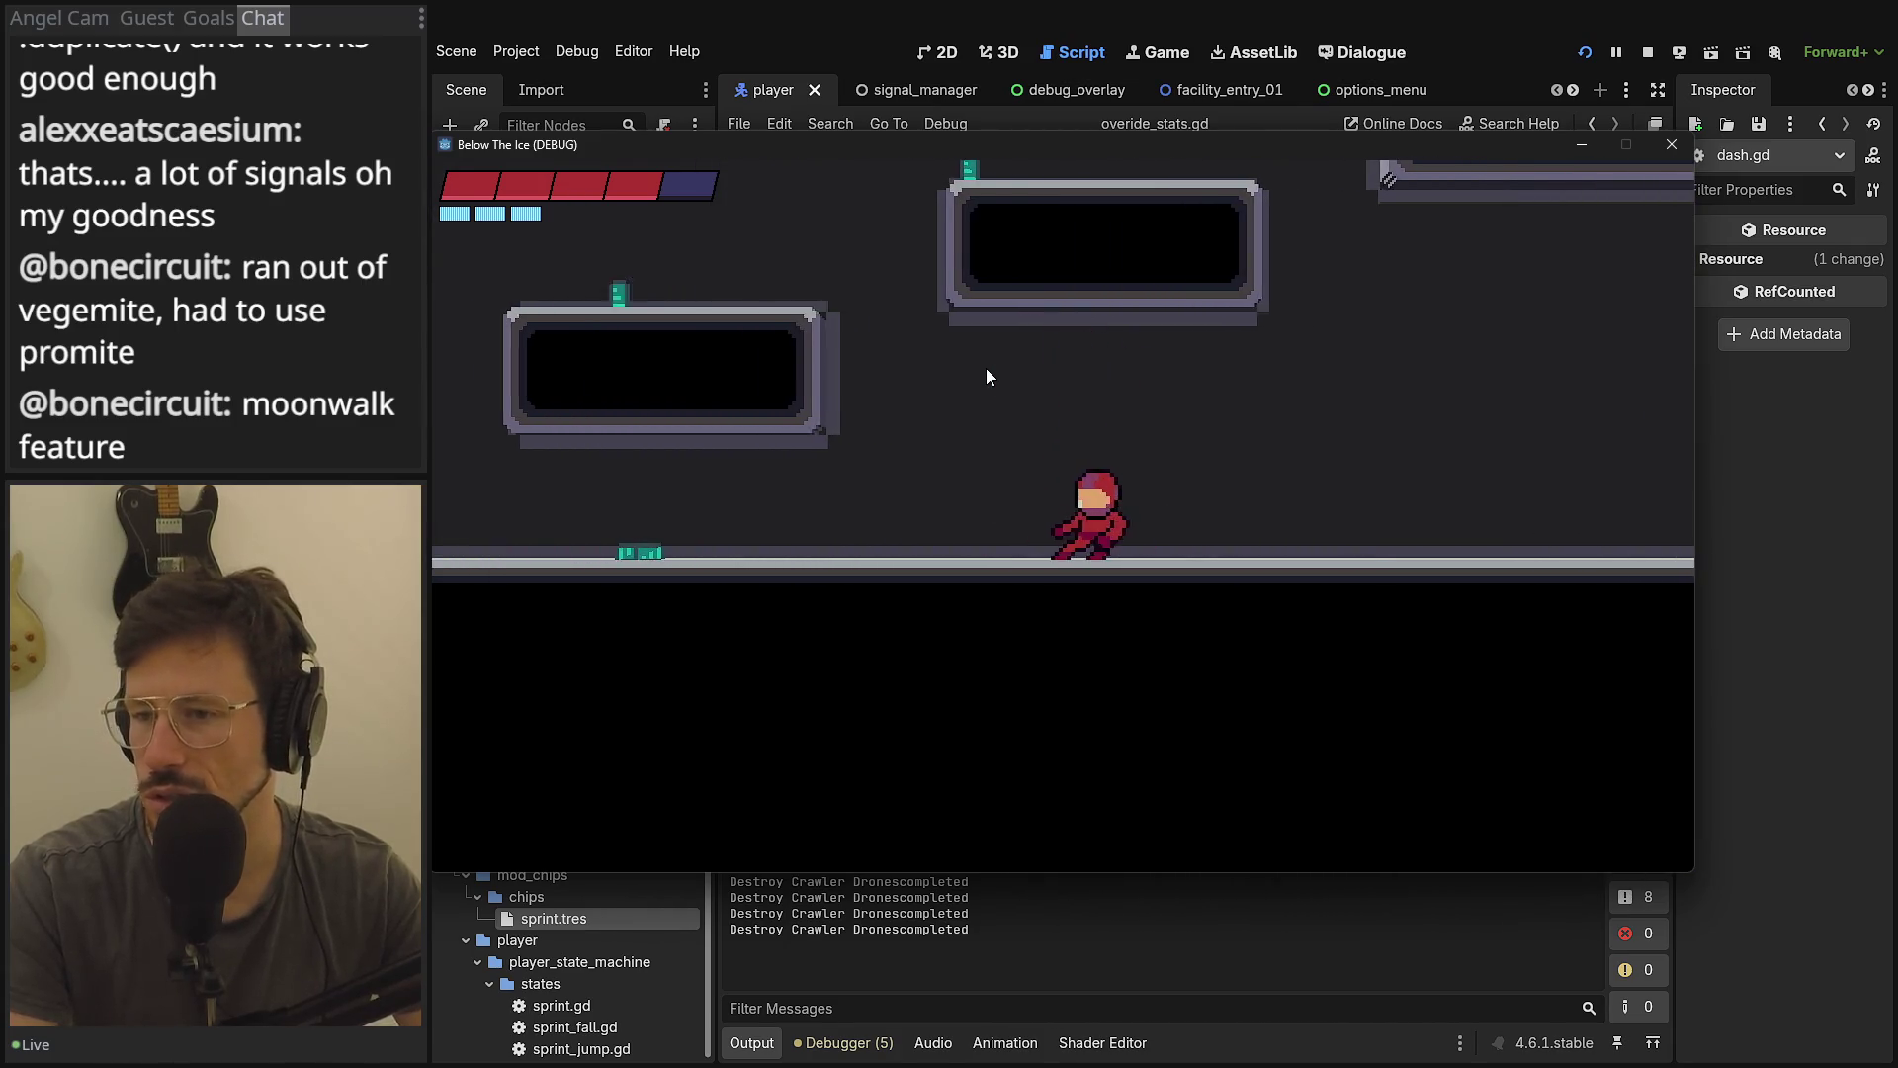
key("Right")
key("space")
key("Left")
key("space")
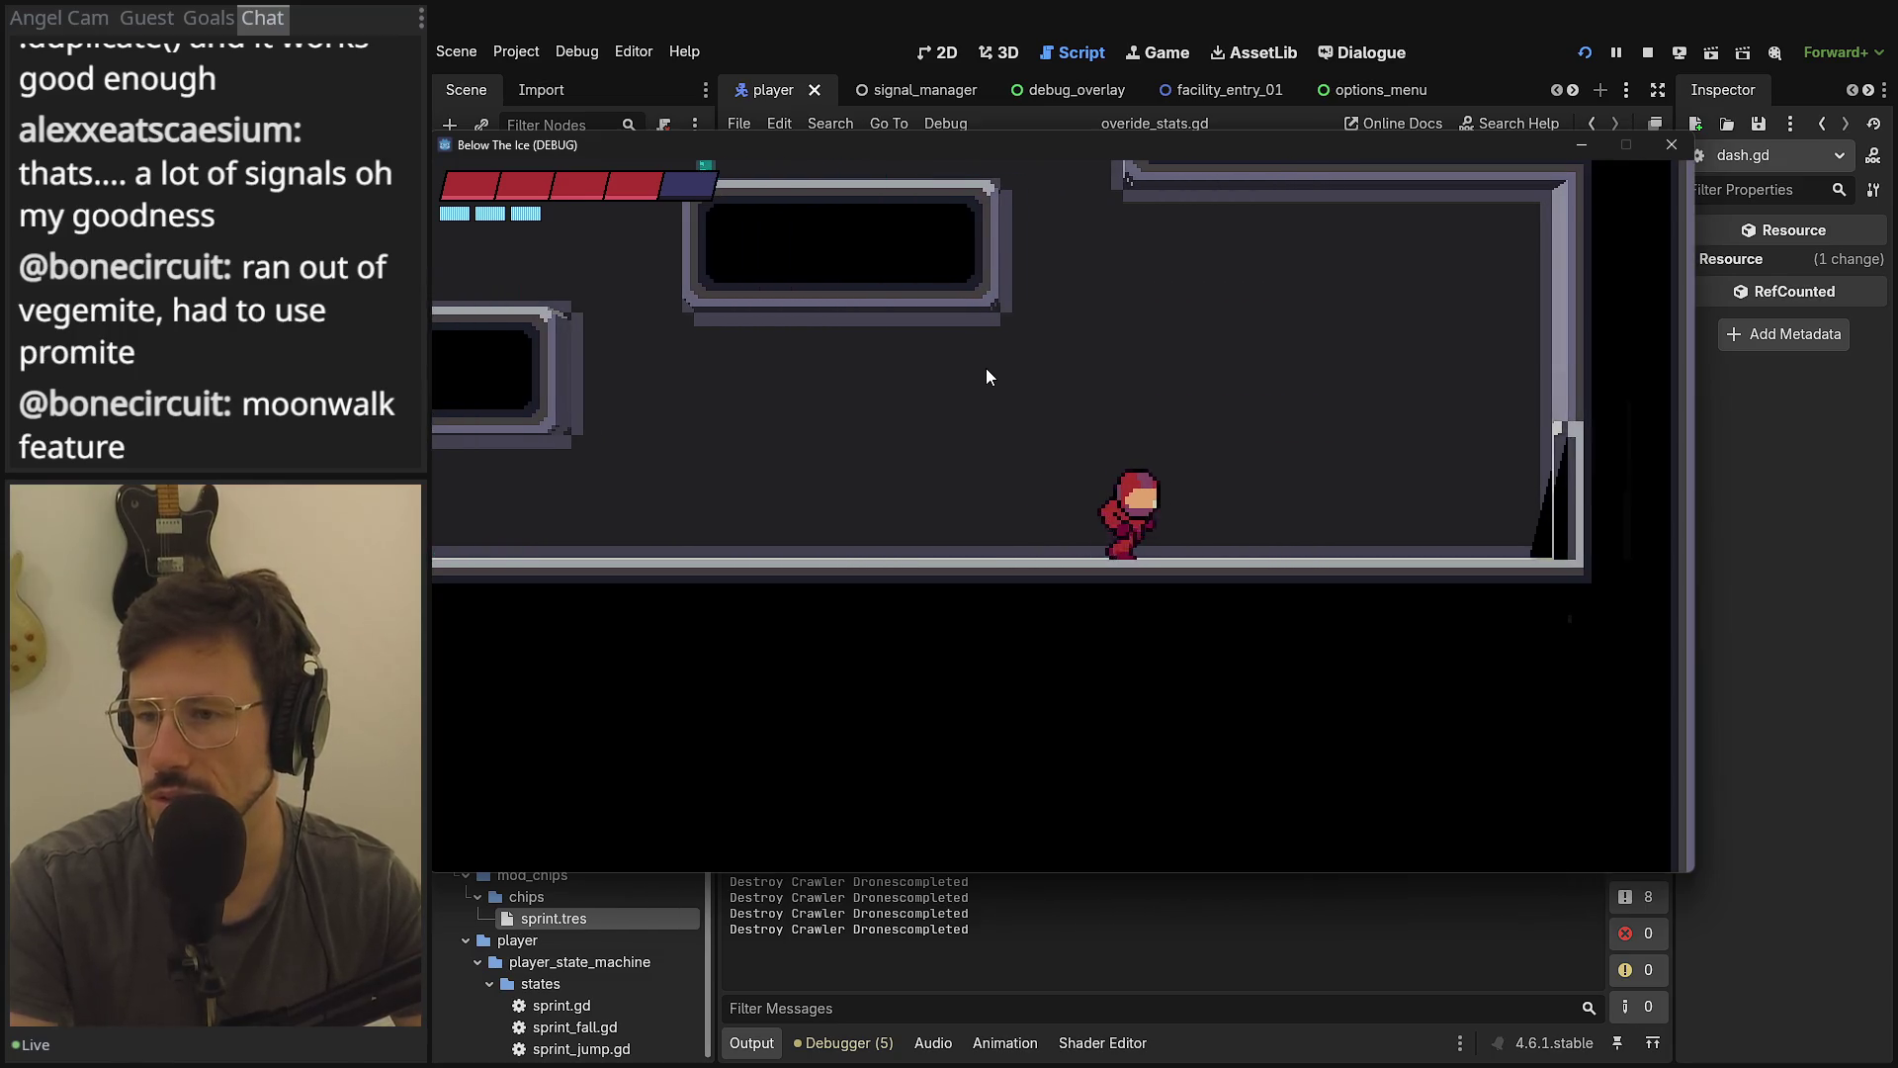
key("Left")
key("shift")
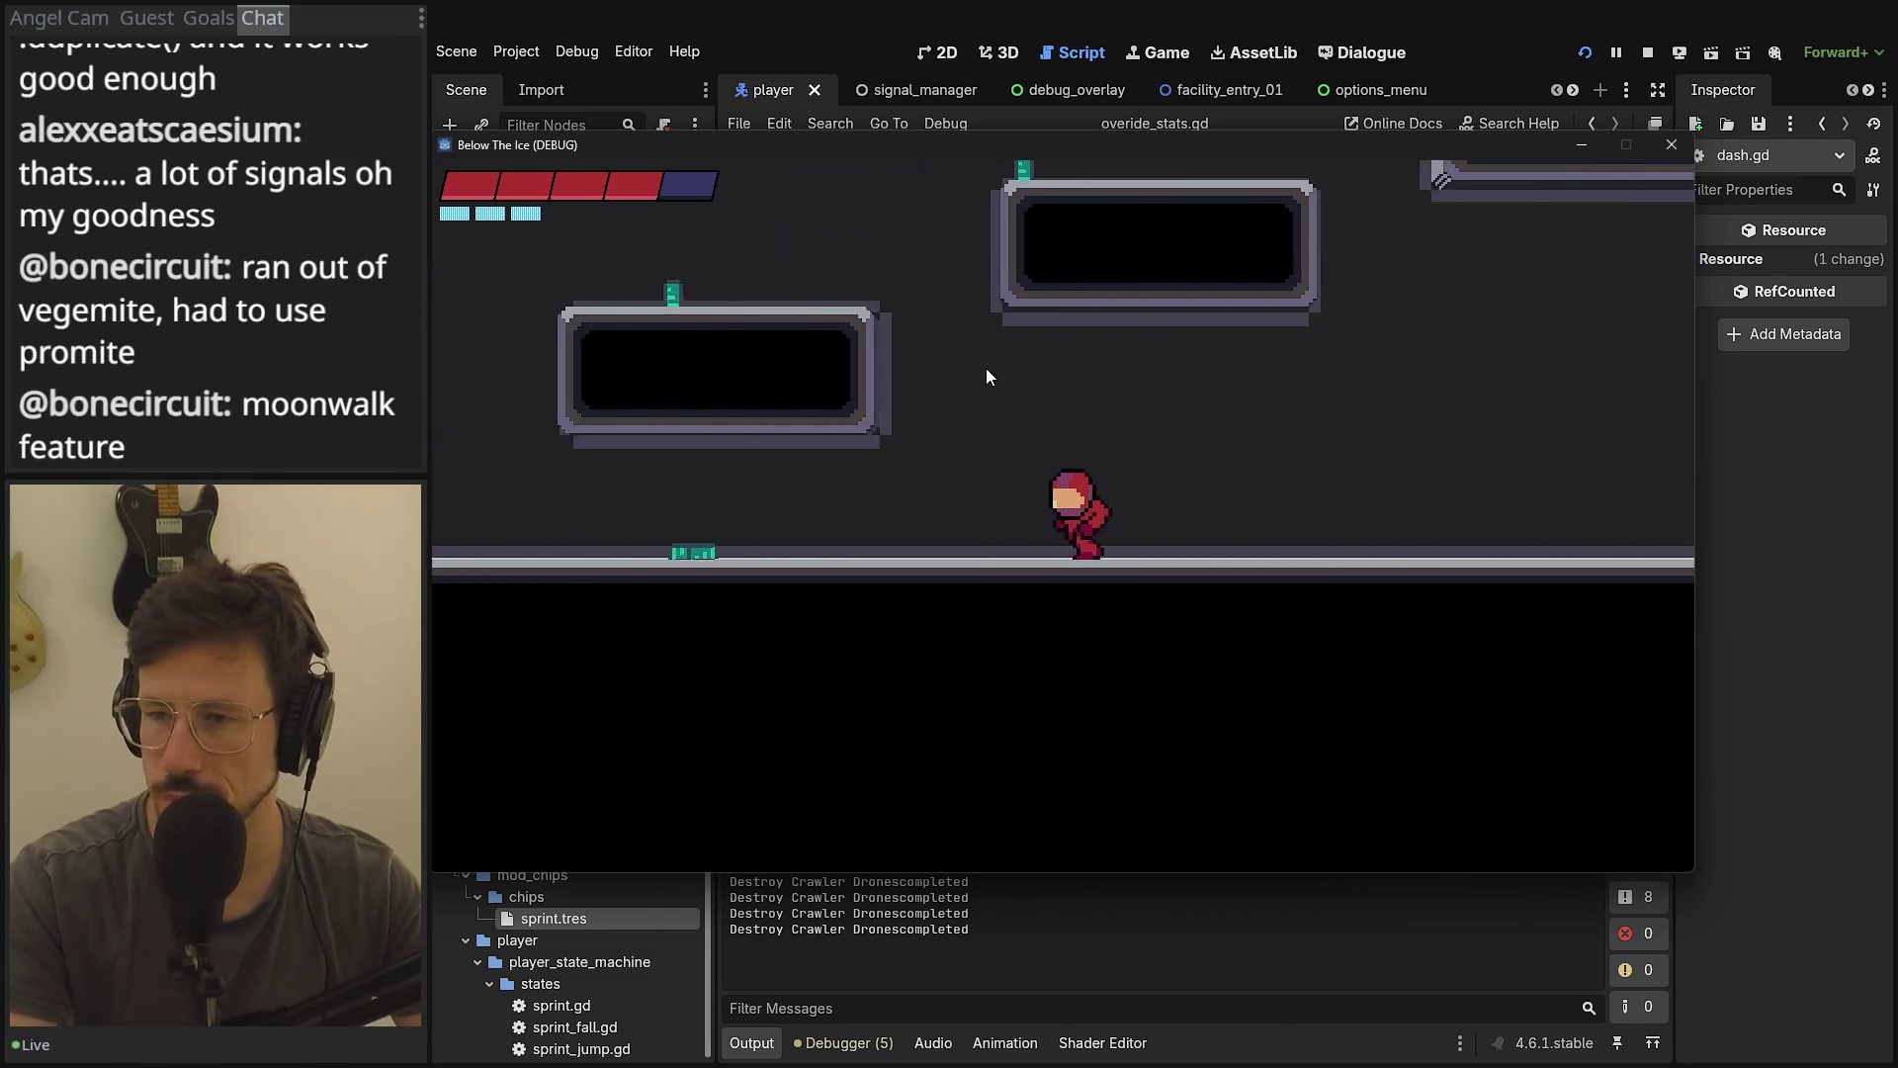
key("Right")
key("space")
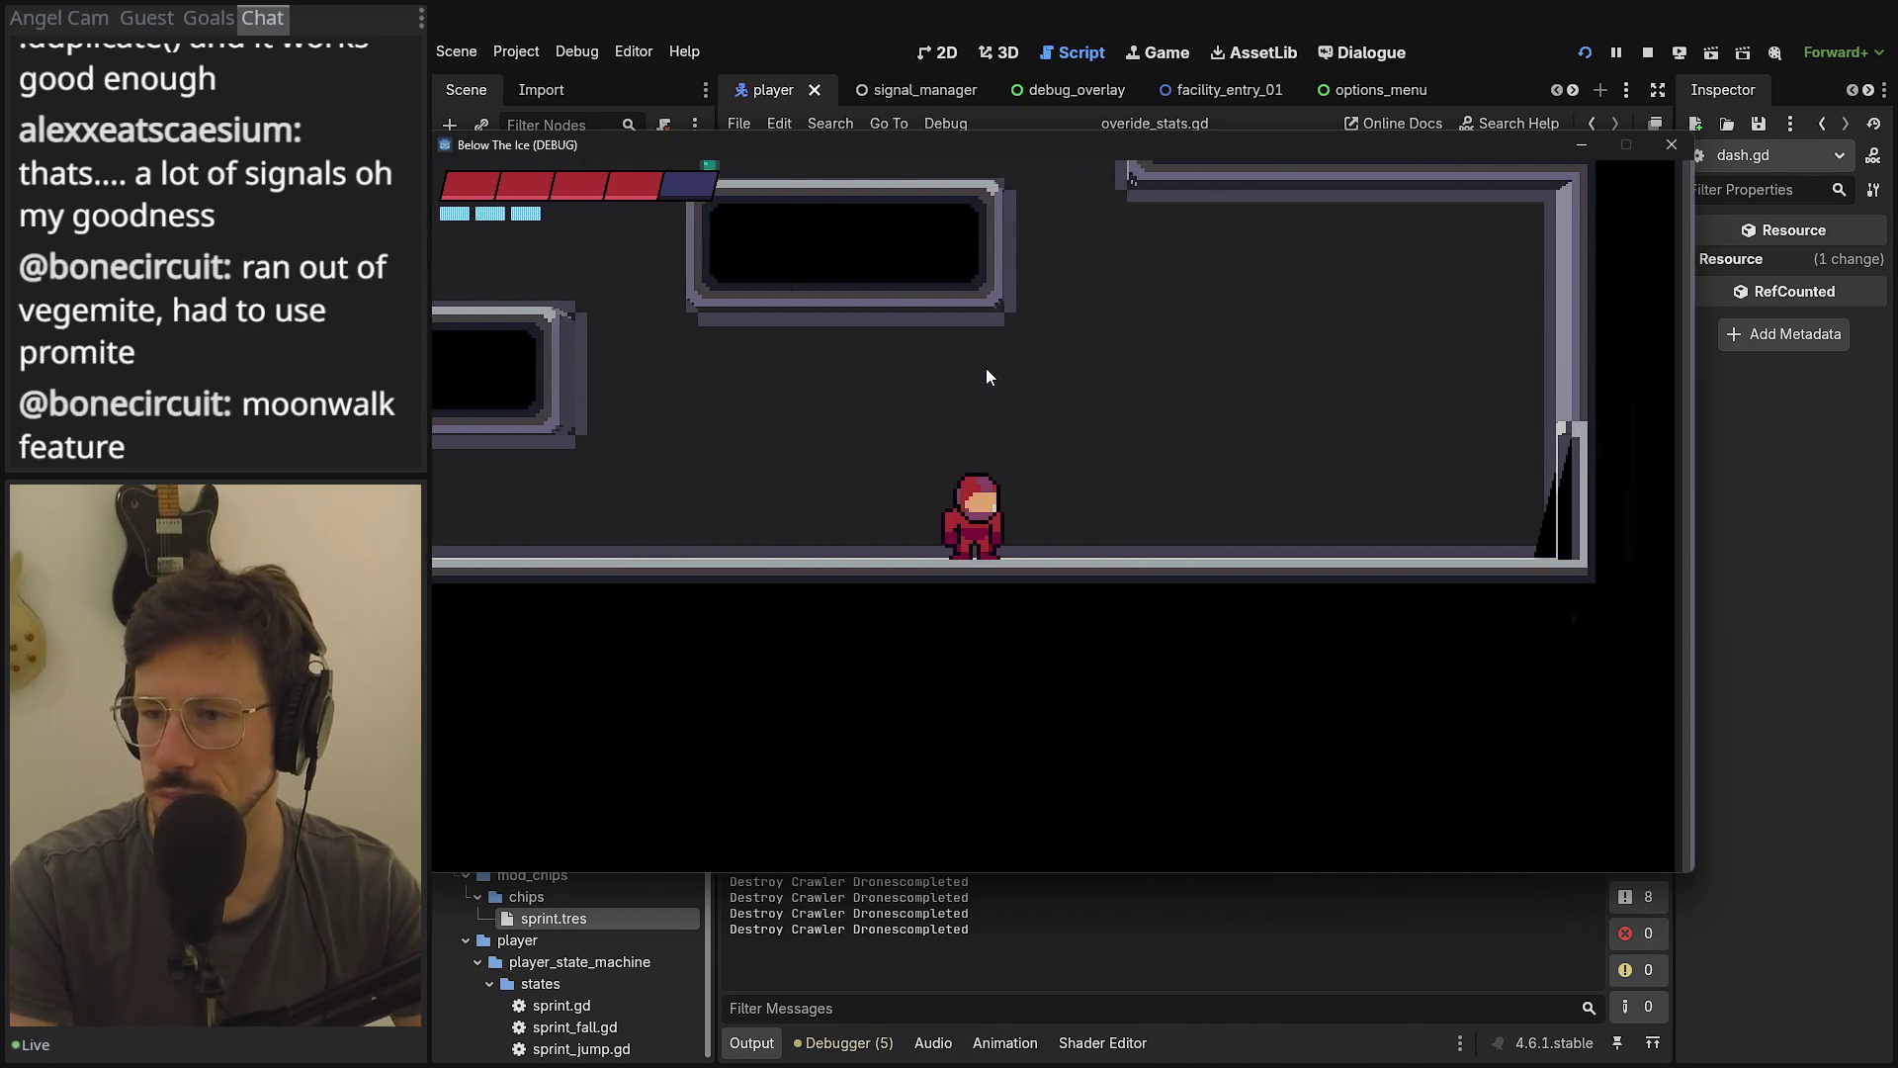
key("Right")
key("shift")
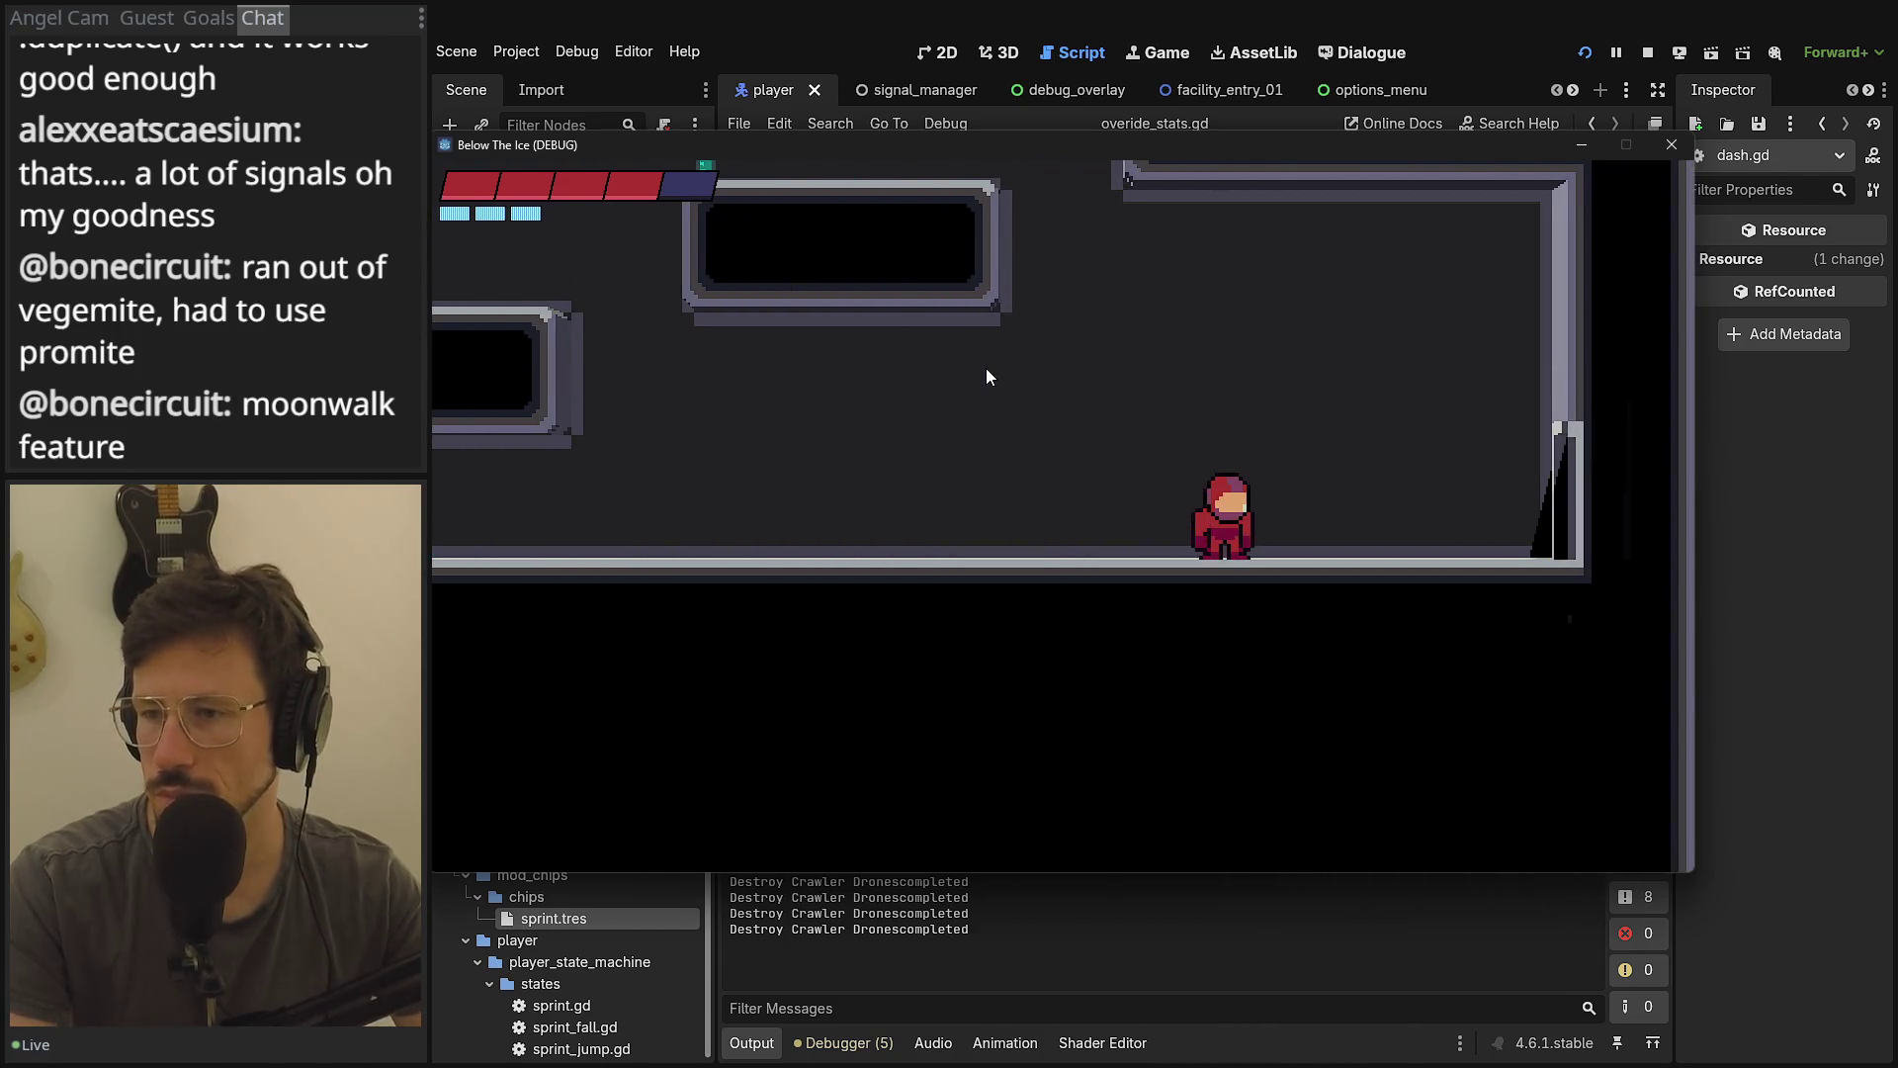
key("Left")
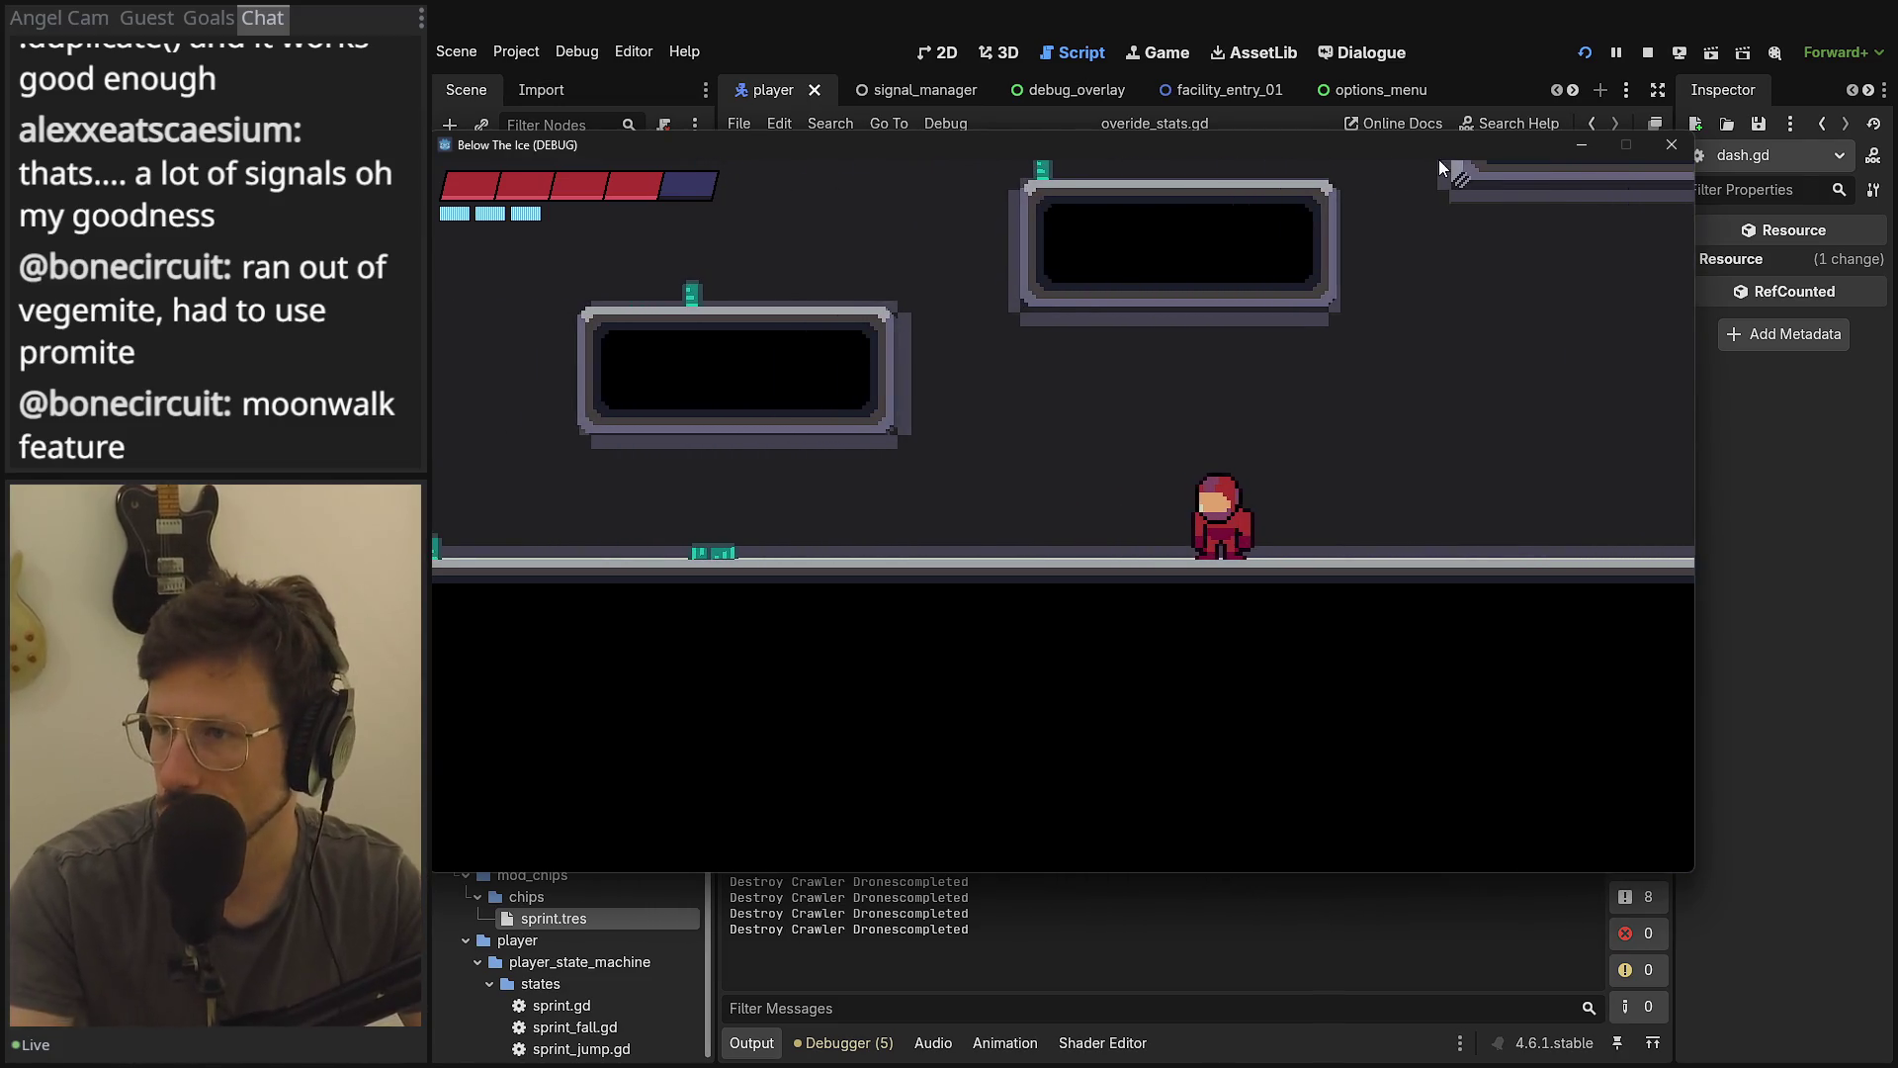
Stop the running game and open dash.gd in a separate floating script editor window
left_click(1673, 144)
scroll(1117, 447, "down", 5)
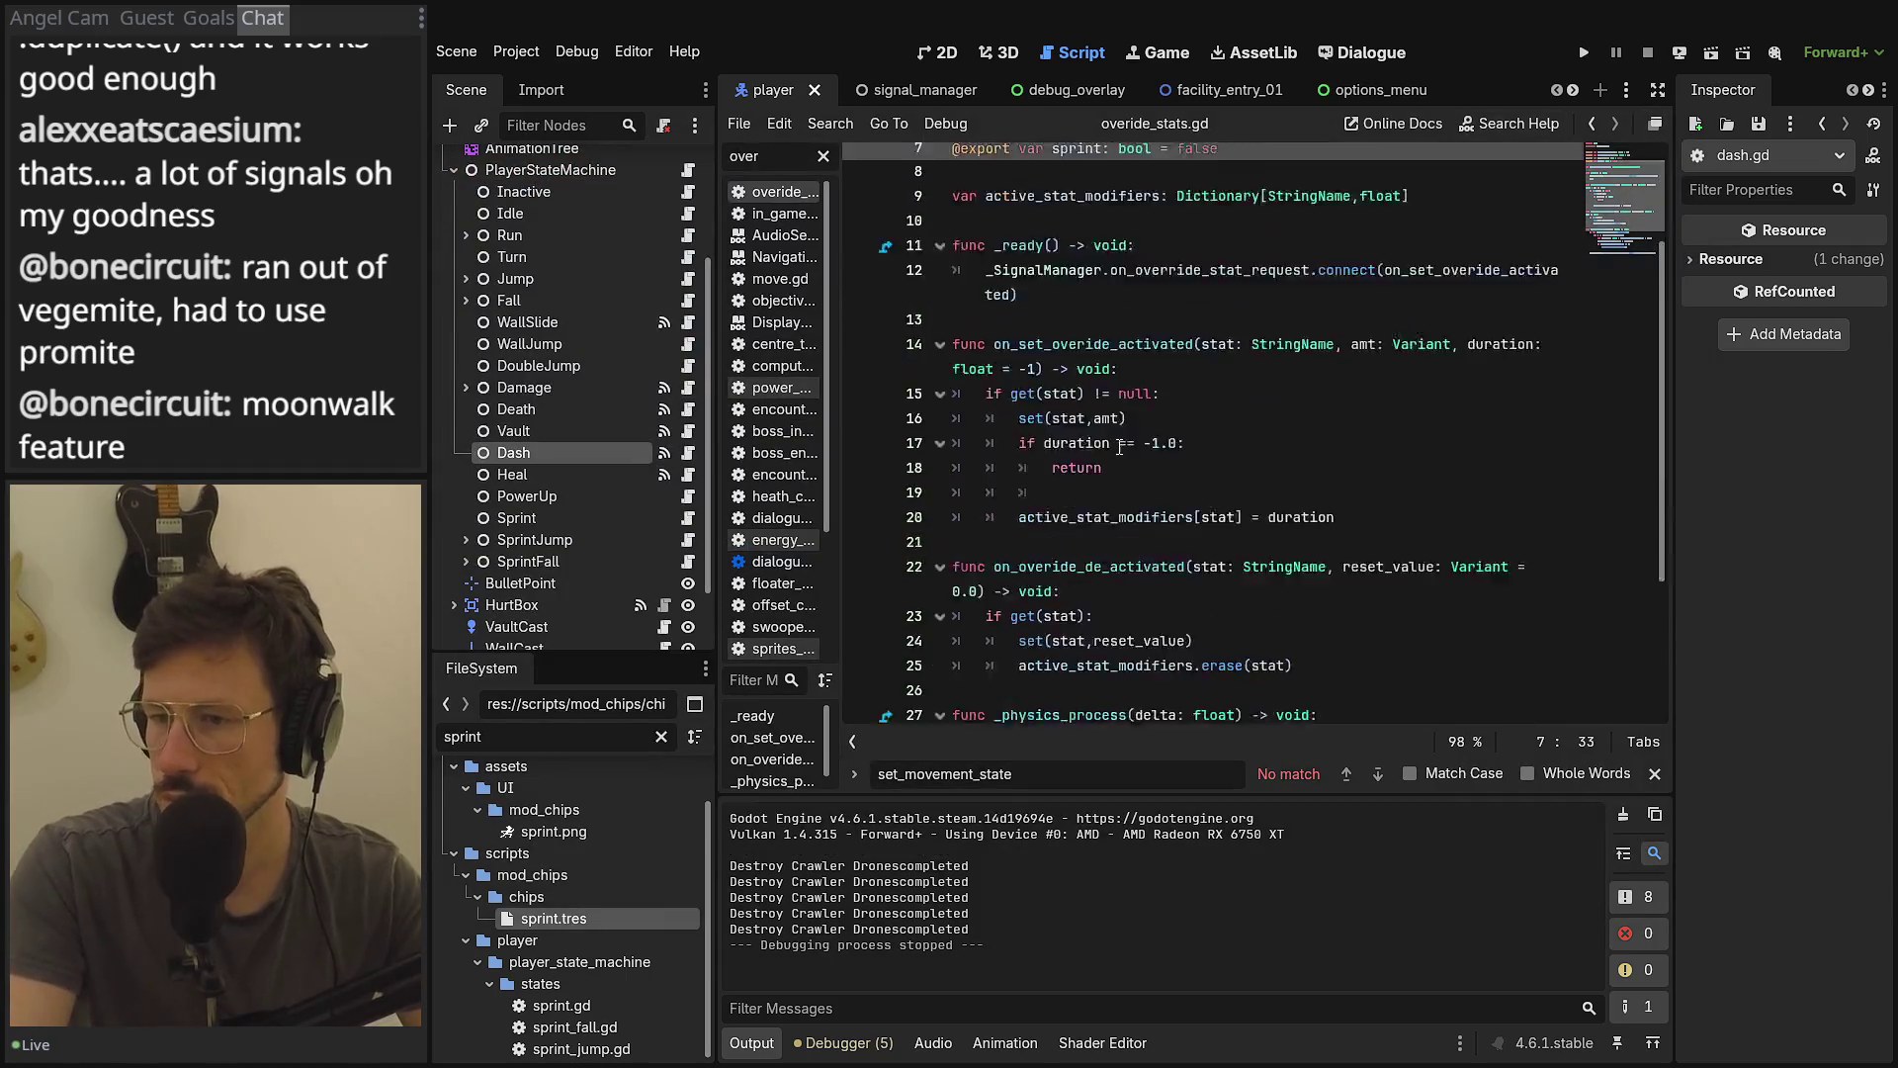
scroll(1117, 448, "up", 5)
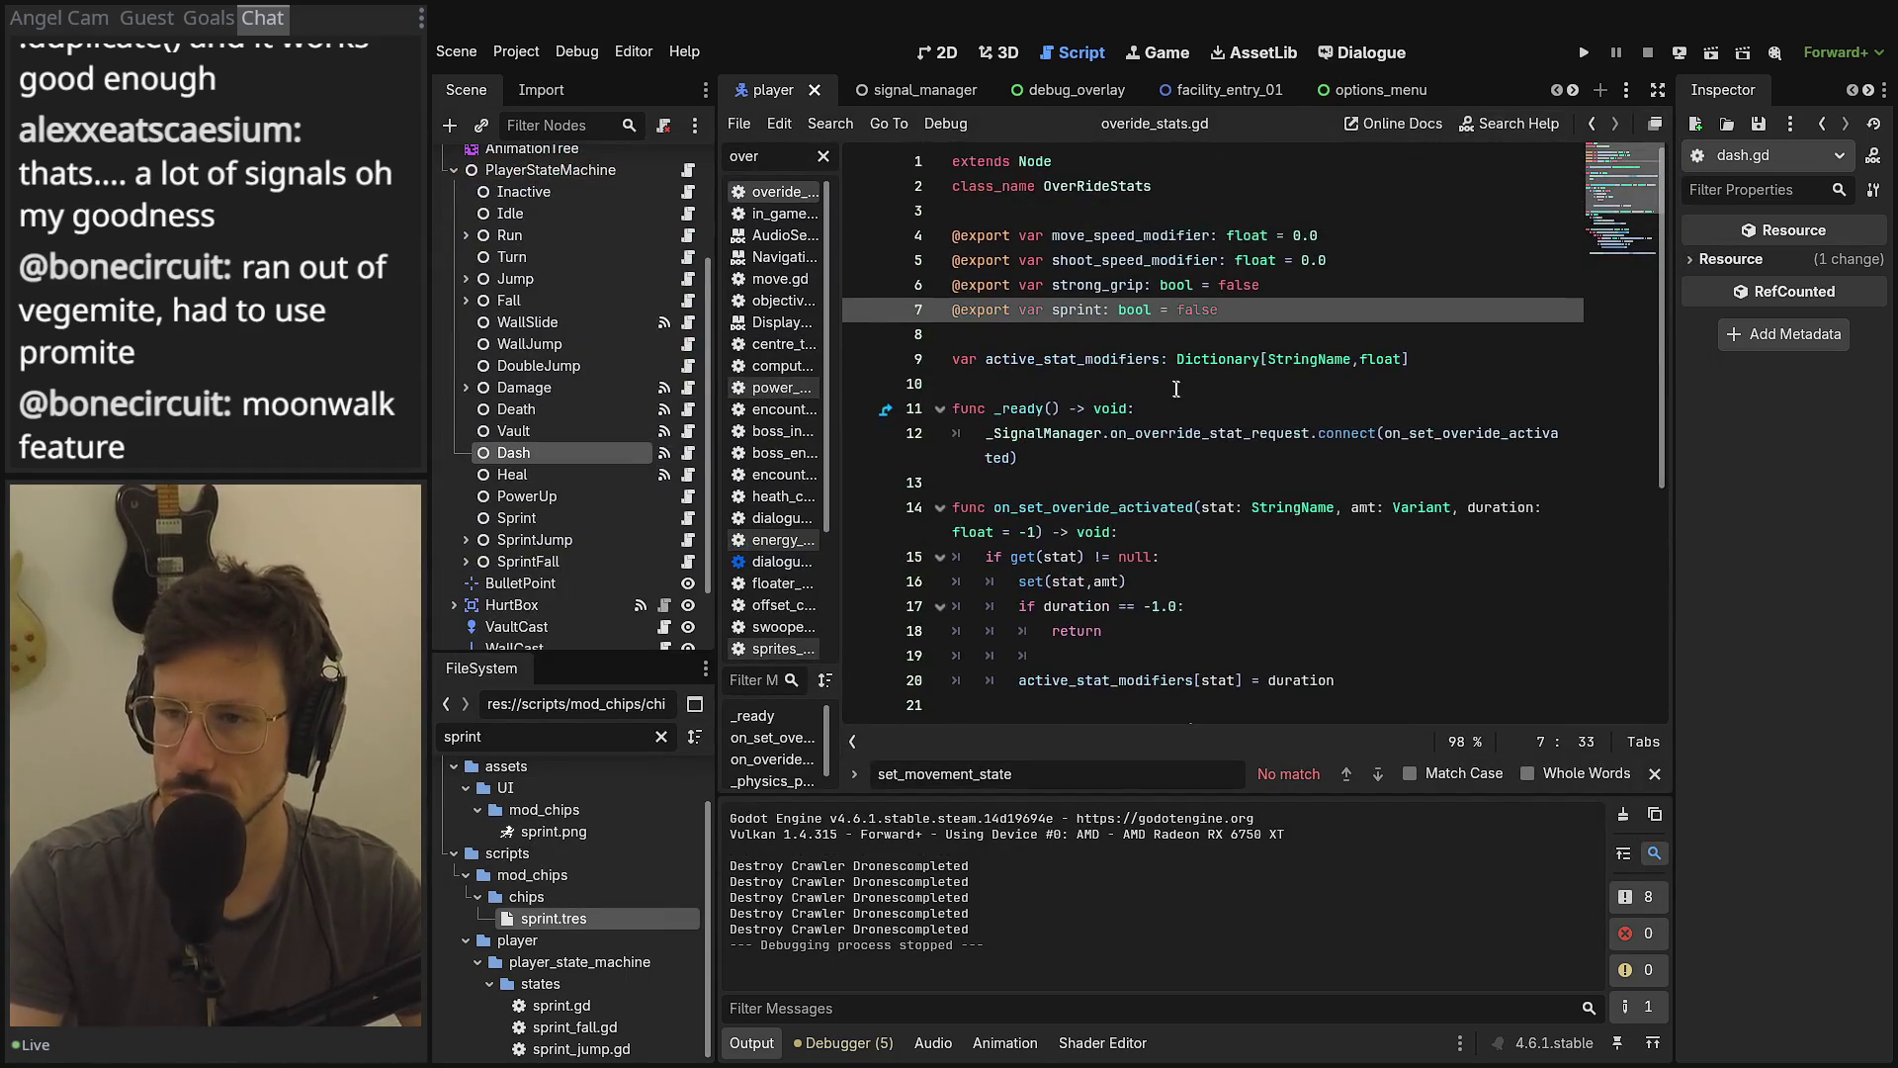
left_click(689, 460)
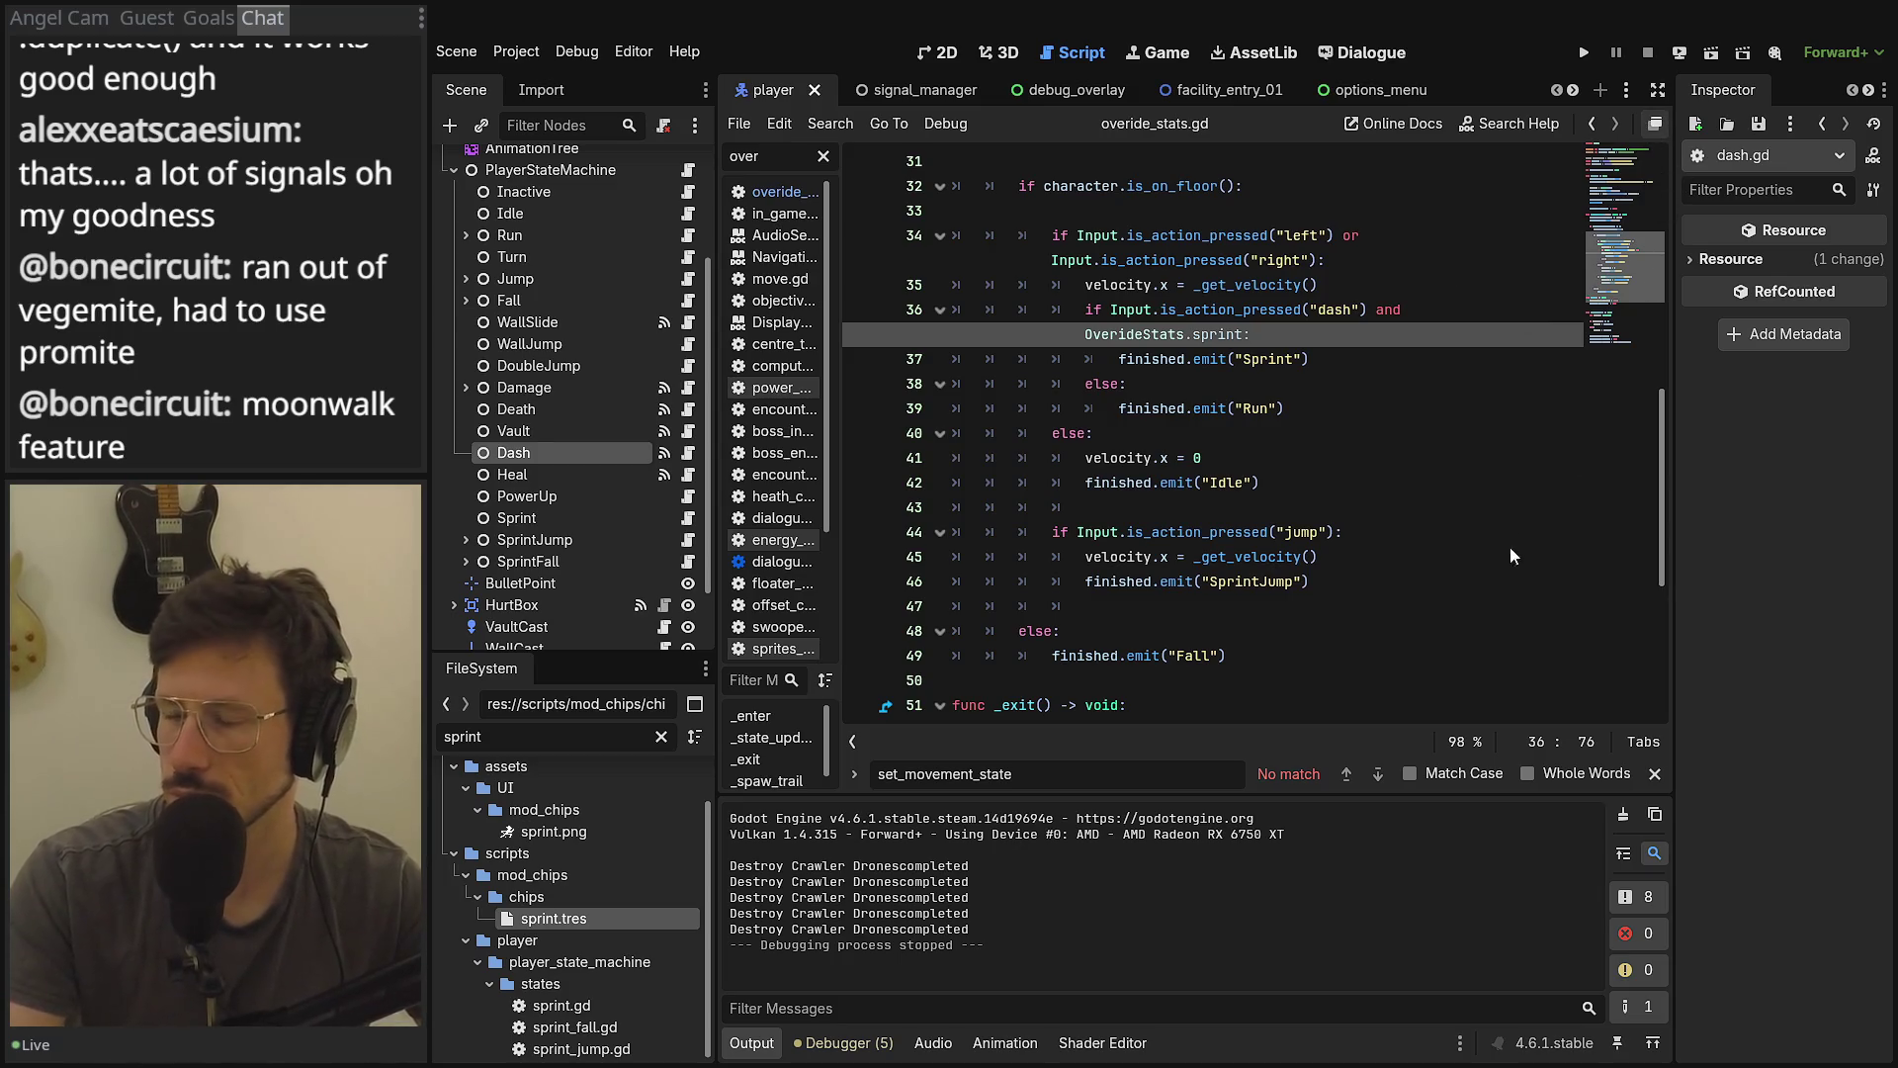
key("ctrl+shift+F11")
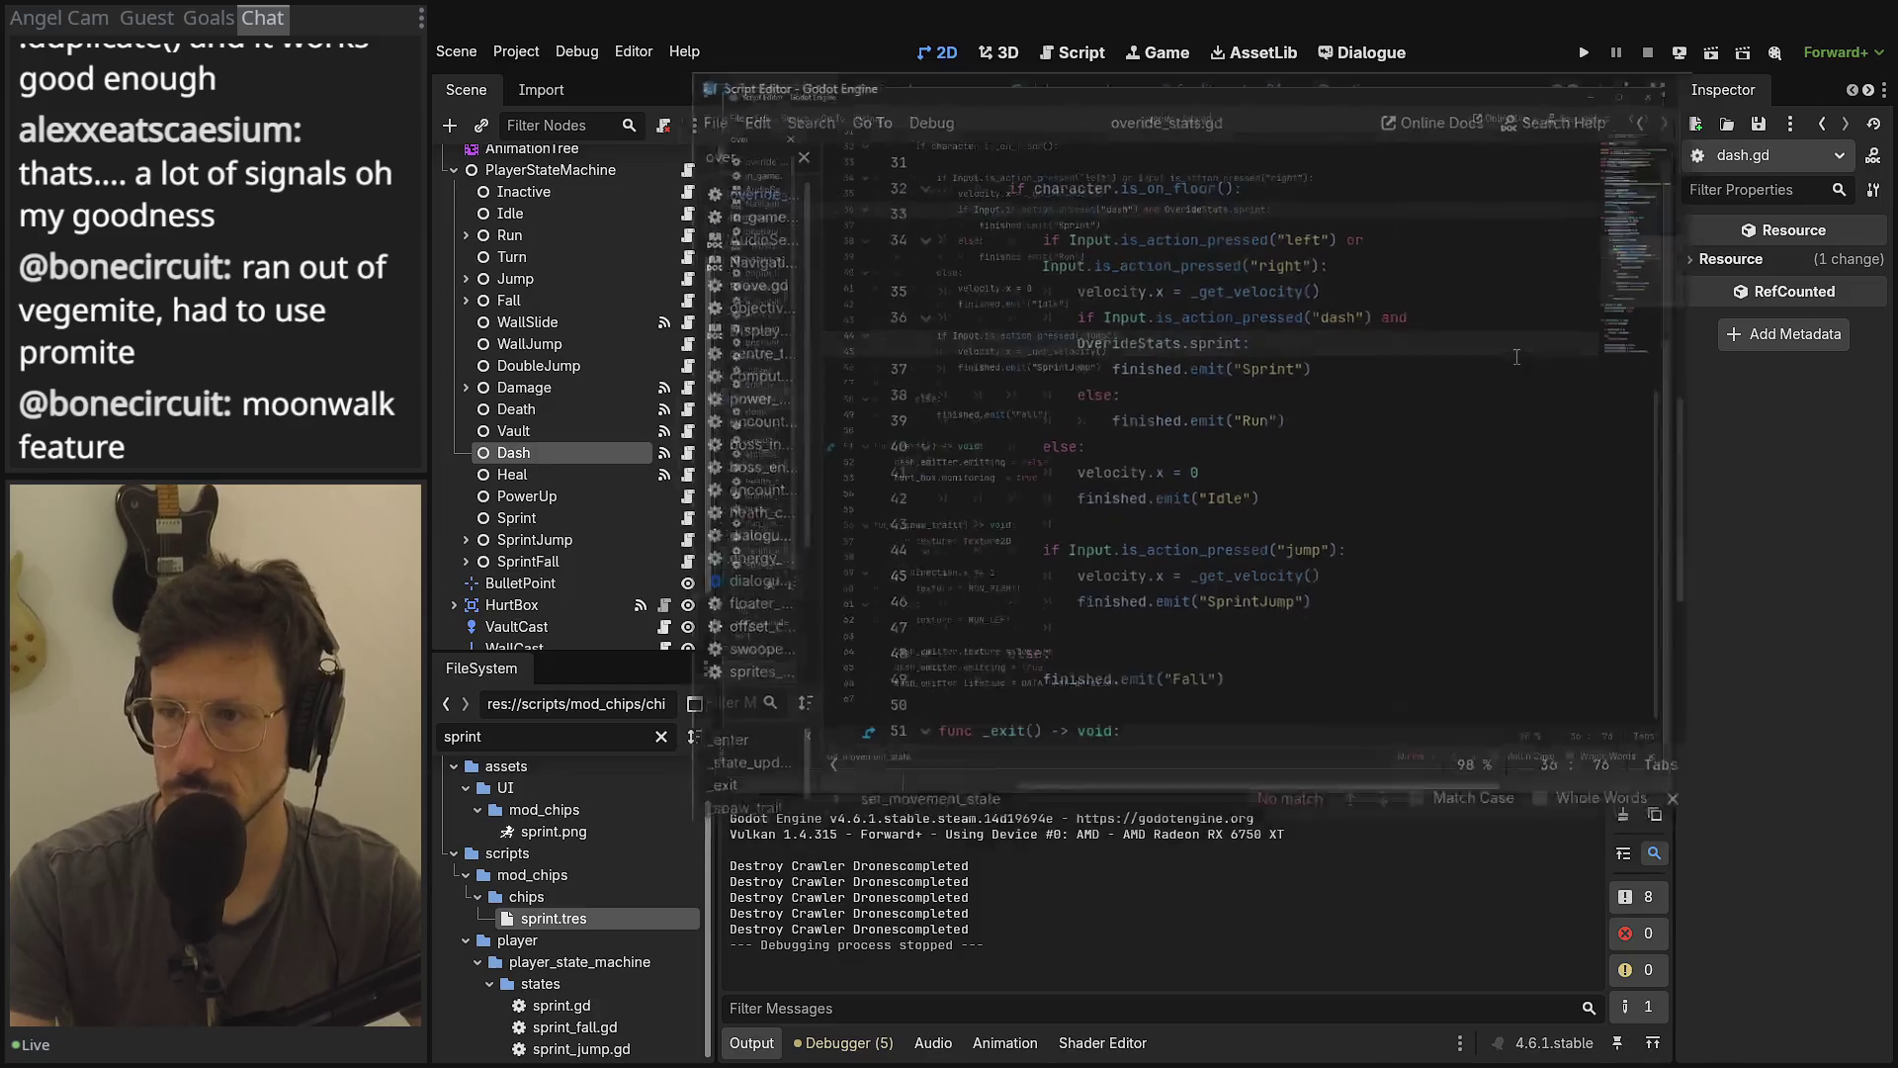
Insert an empty indented line after 'velocity.x = _get_velocity()' on line 35 of dash.gd
scroll(1186, 267, "up", 3)
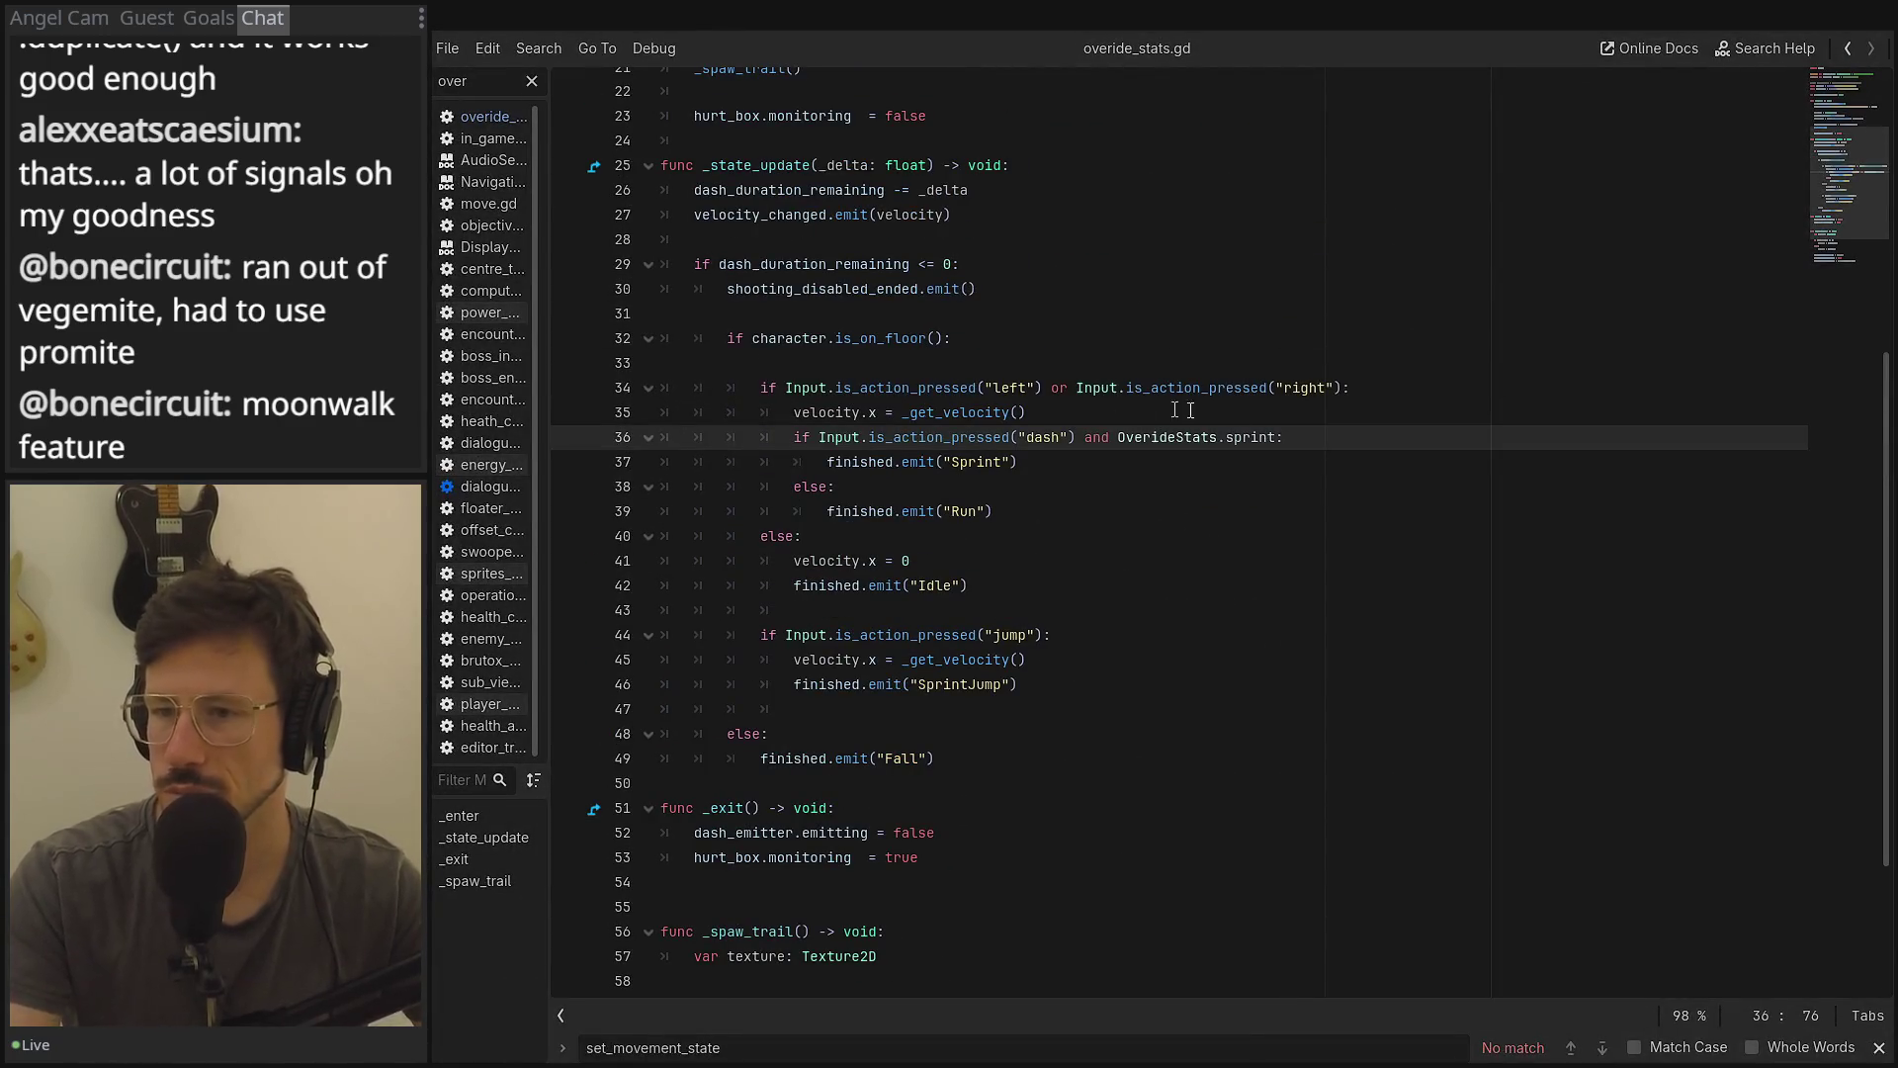
left_click_drag(1388, 387, 754, 390)
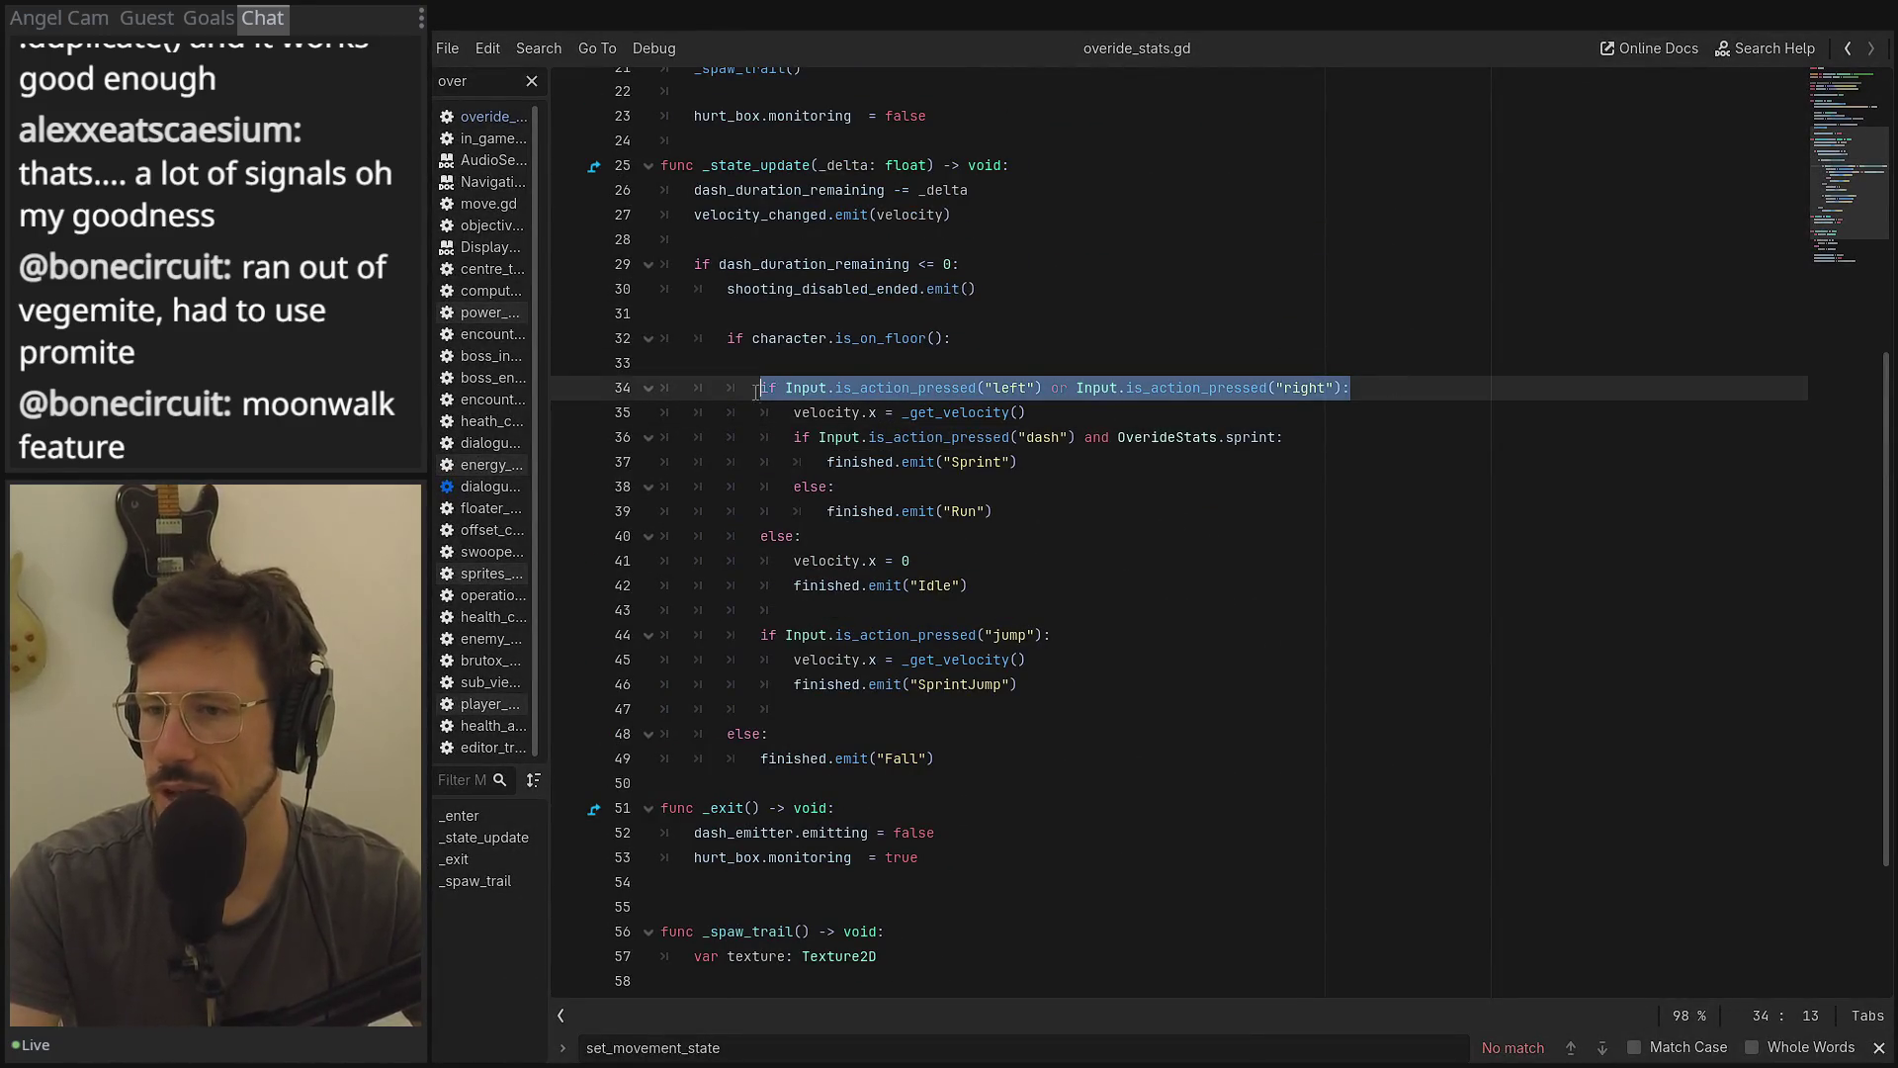
left_click(1007, 768)
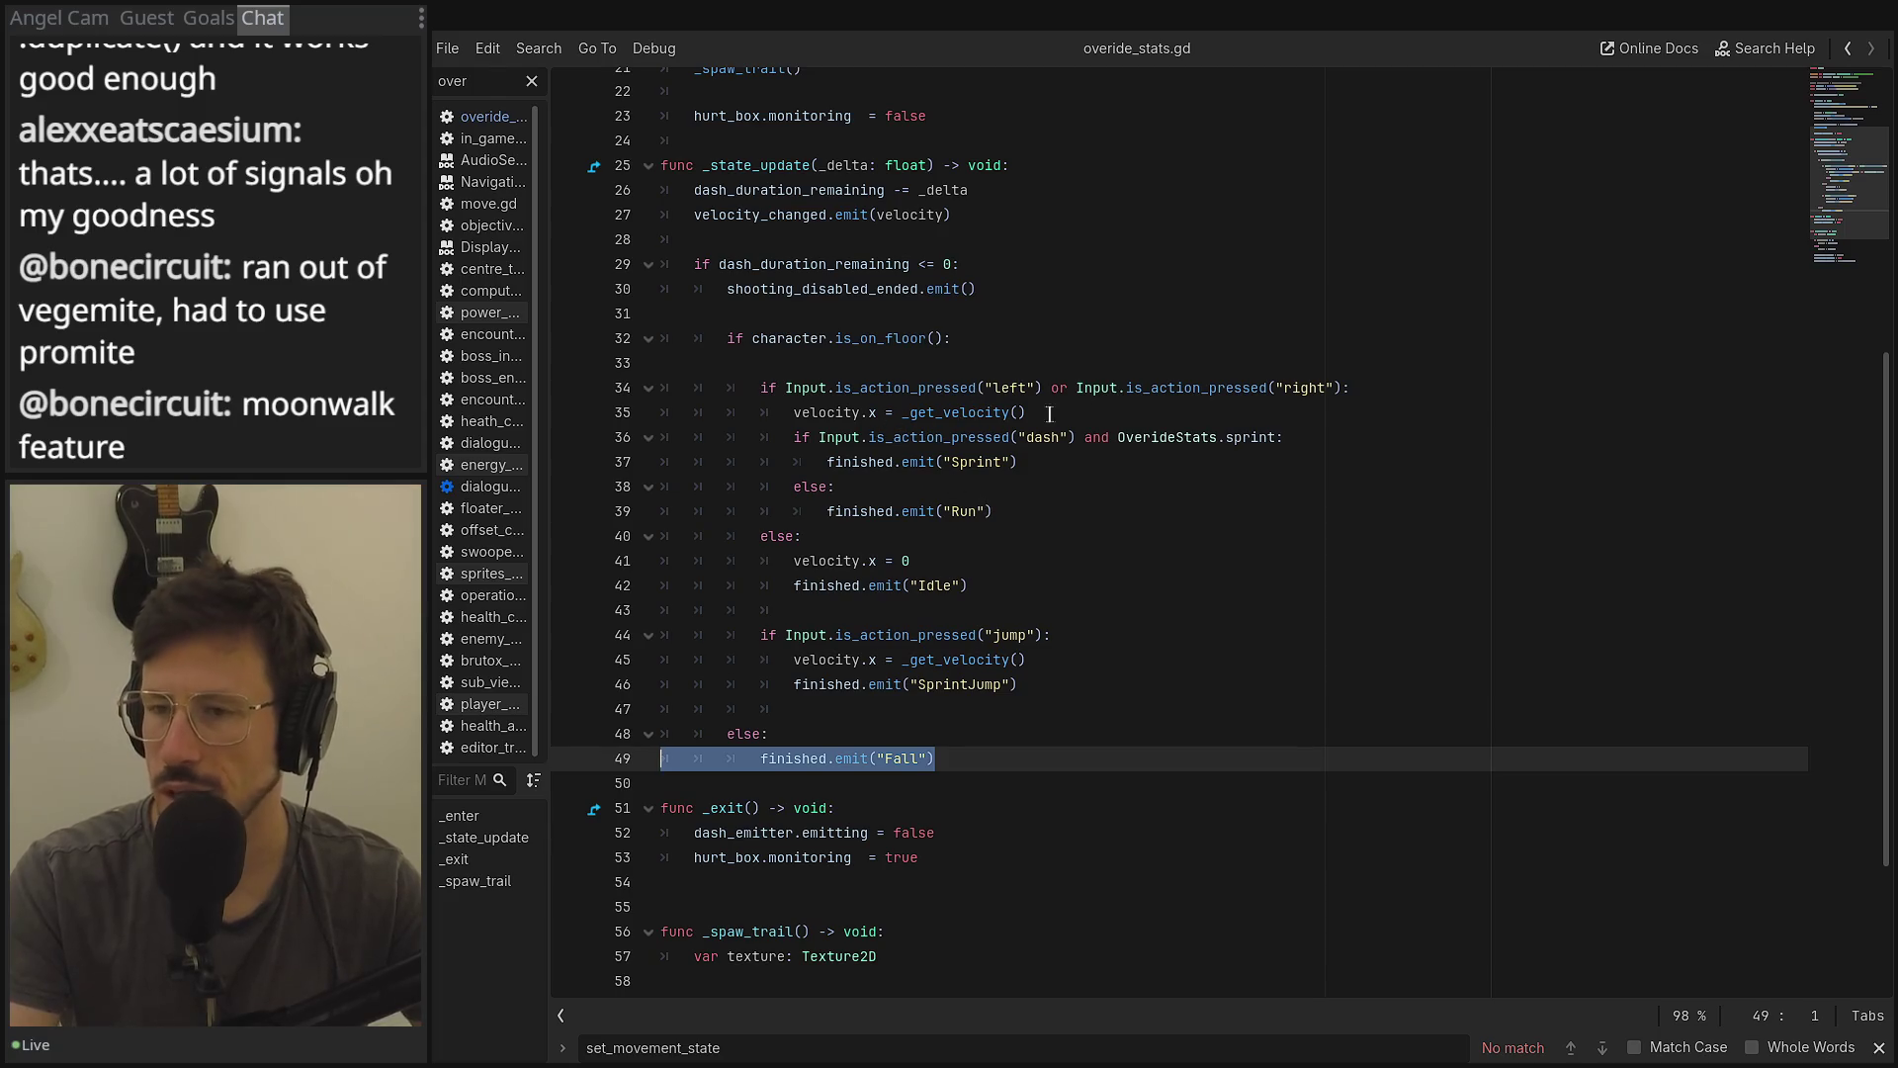
left_click(1086, 422)
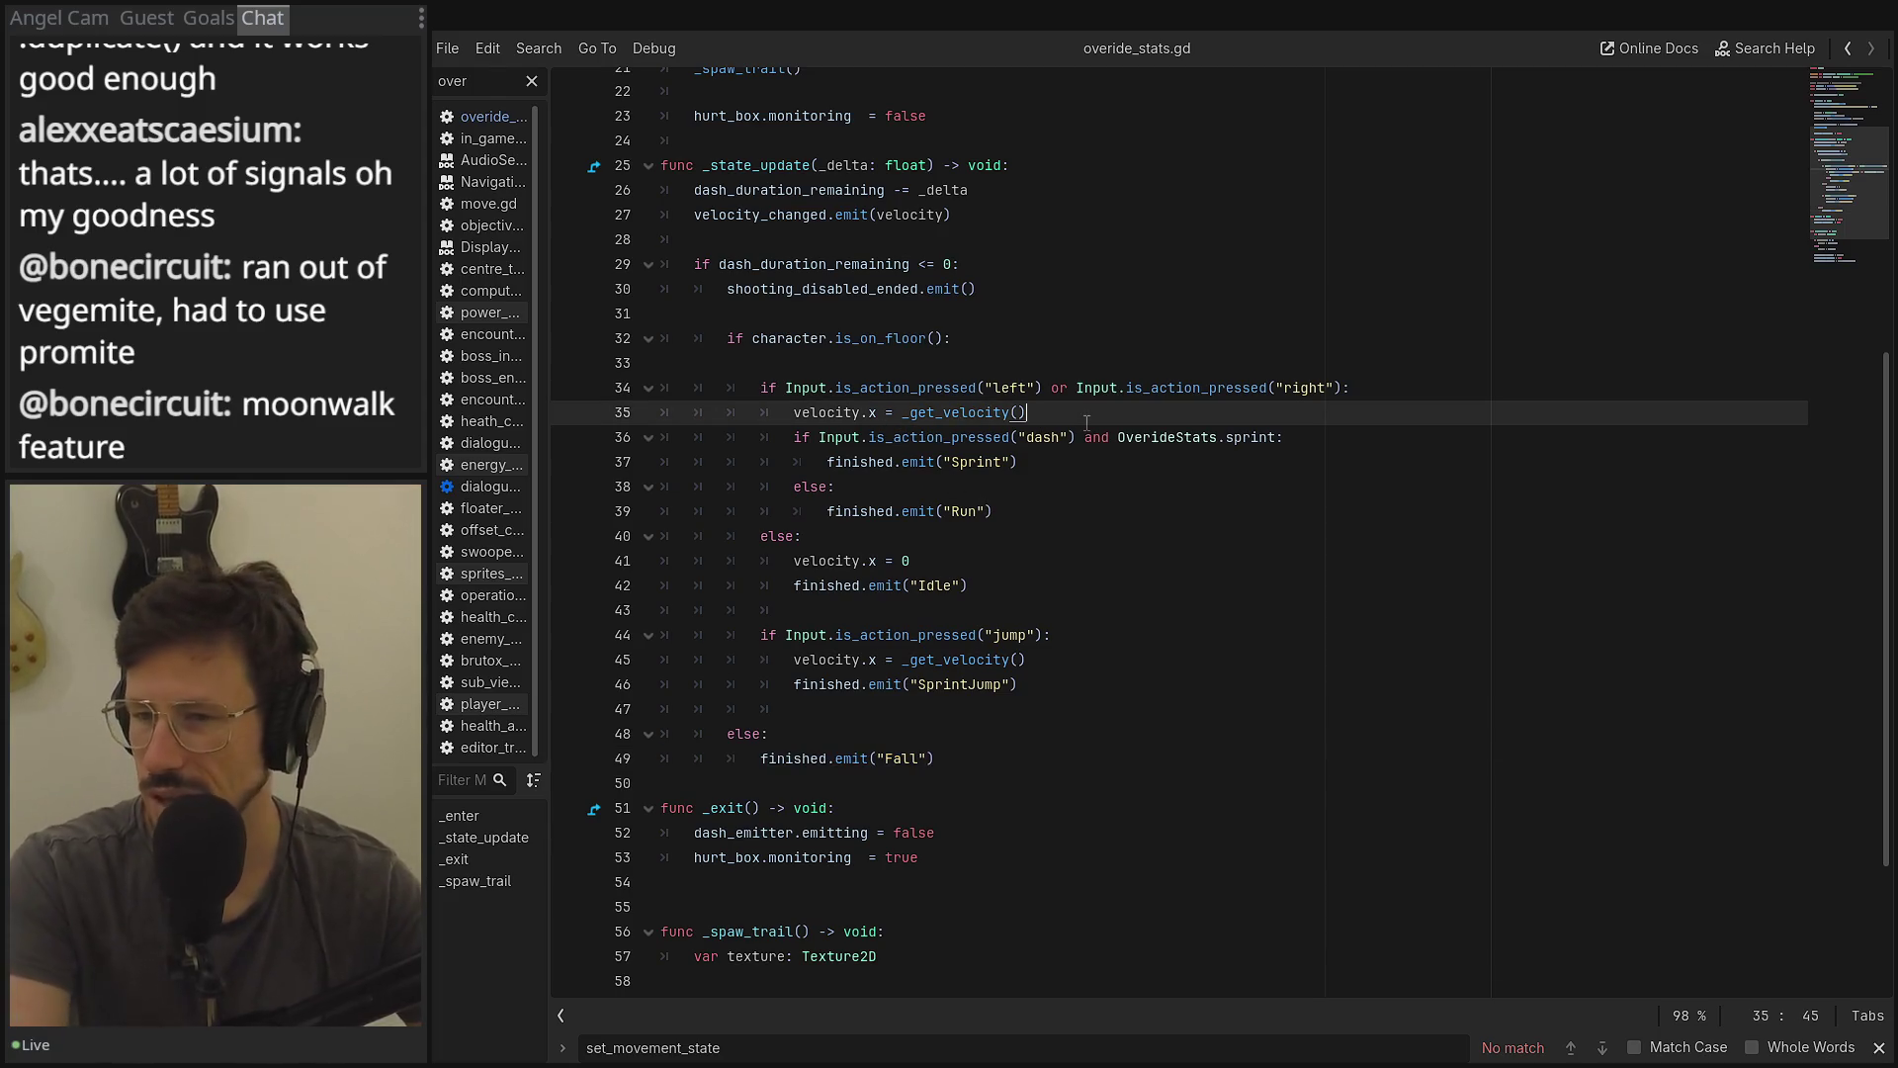
key("Return")
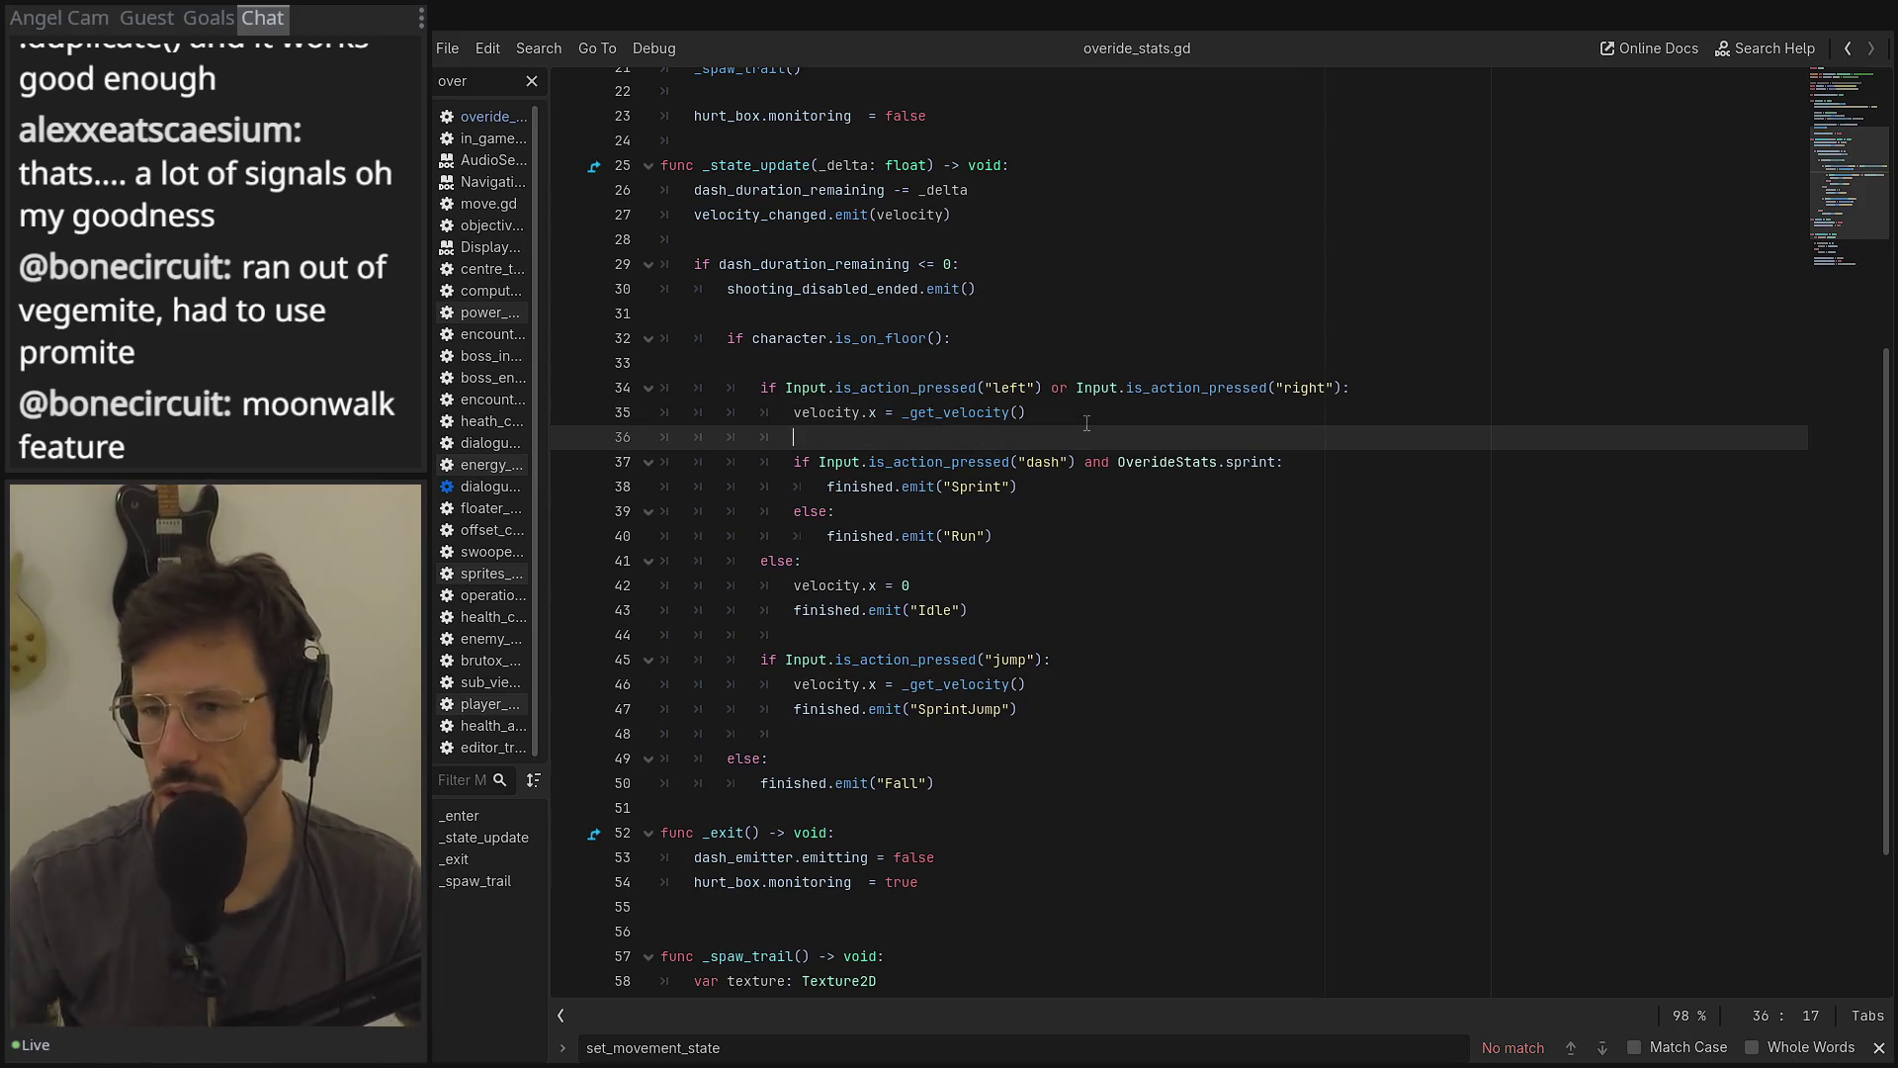
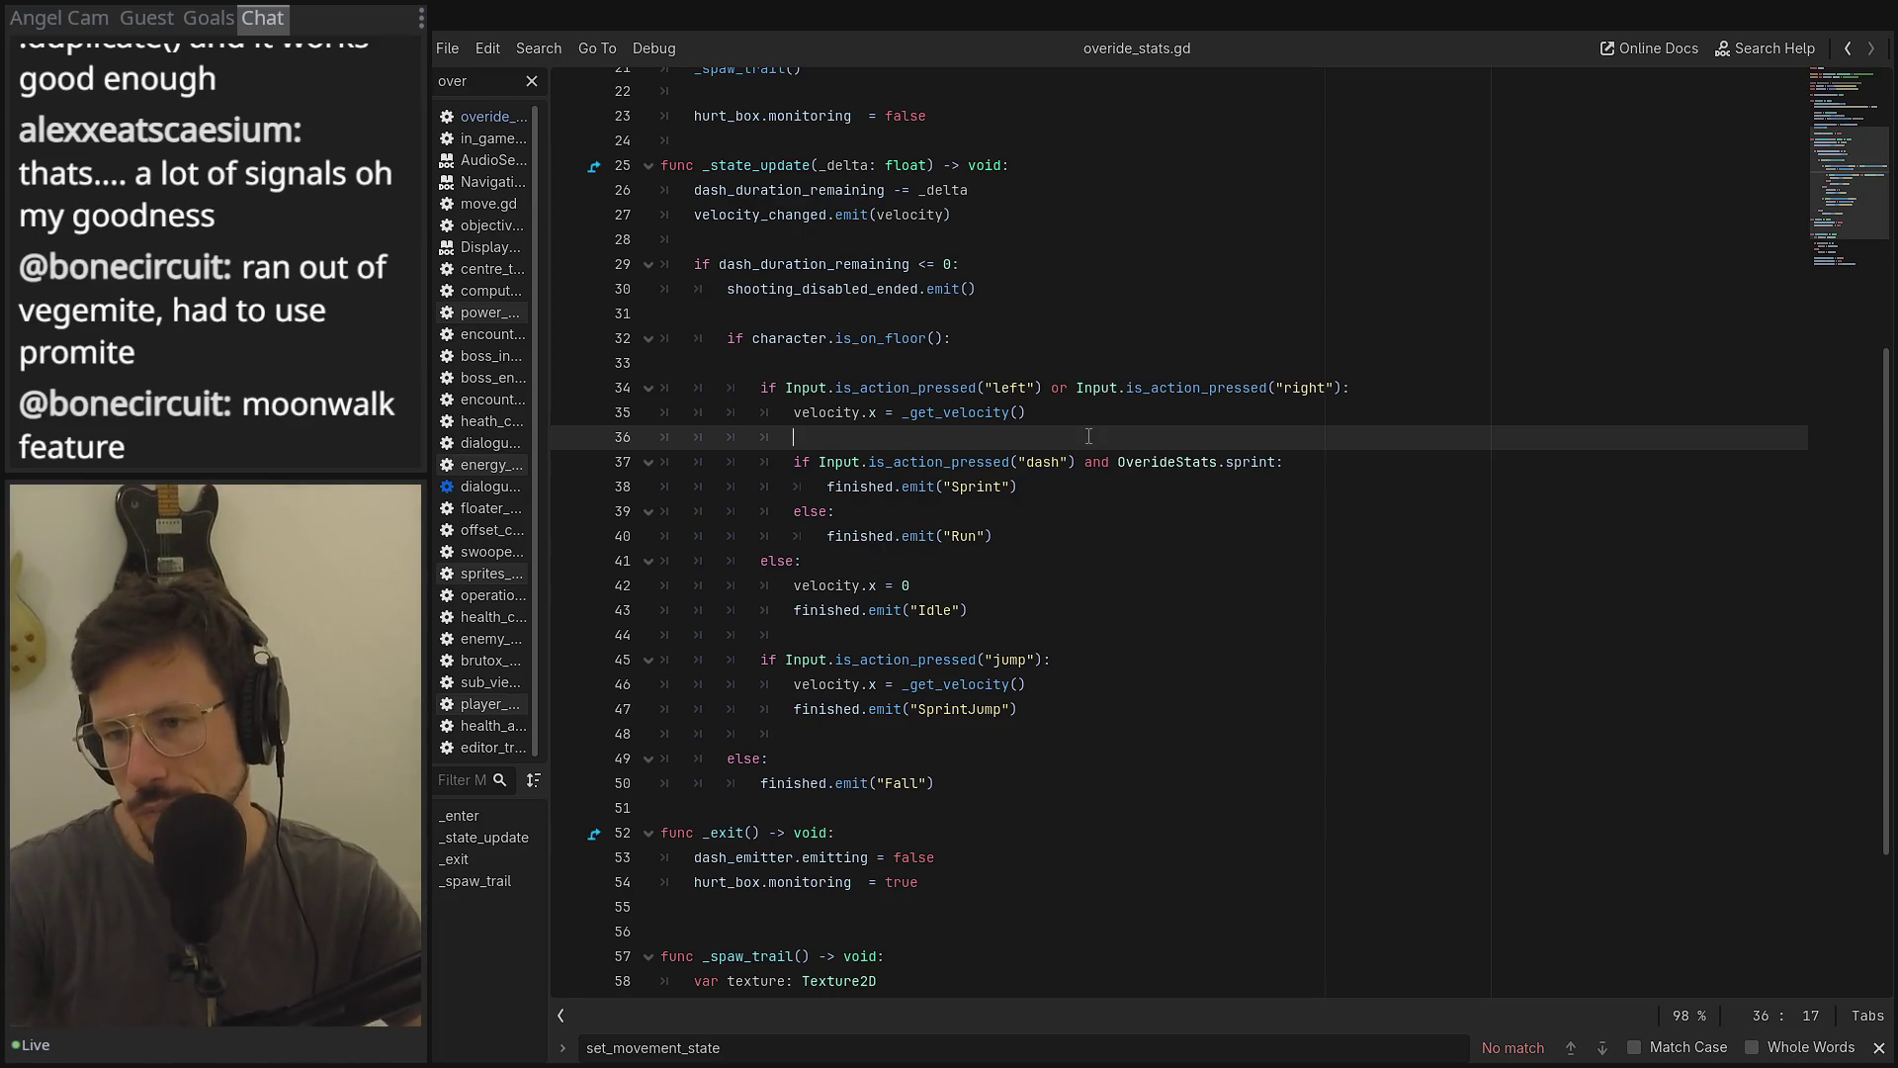
Move the three-line jump/SprintJump check directly under 'if character.is_on_floor():'
left_click_drag(1036, 517, 1028, 420)
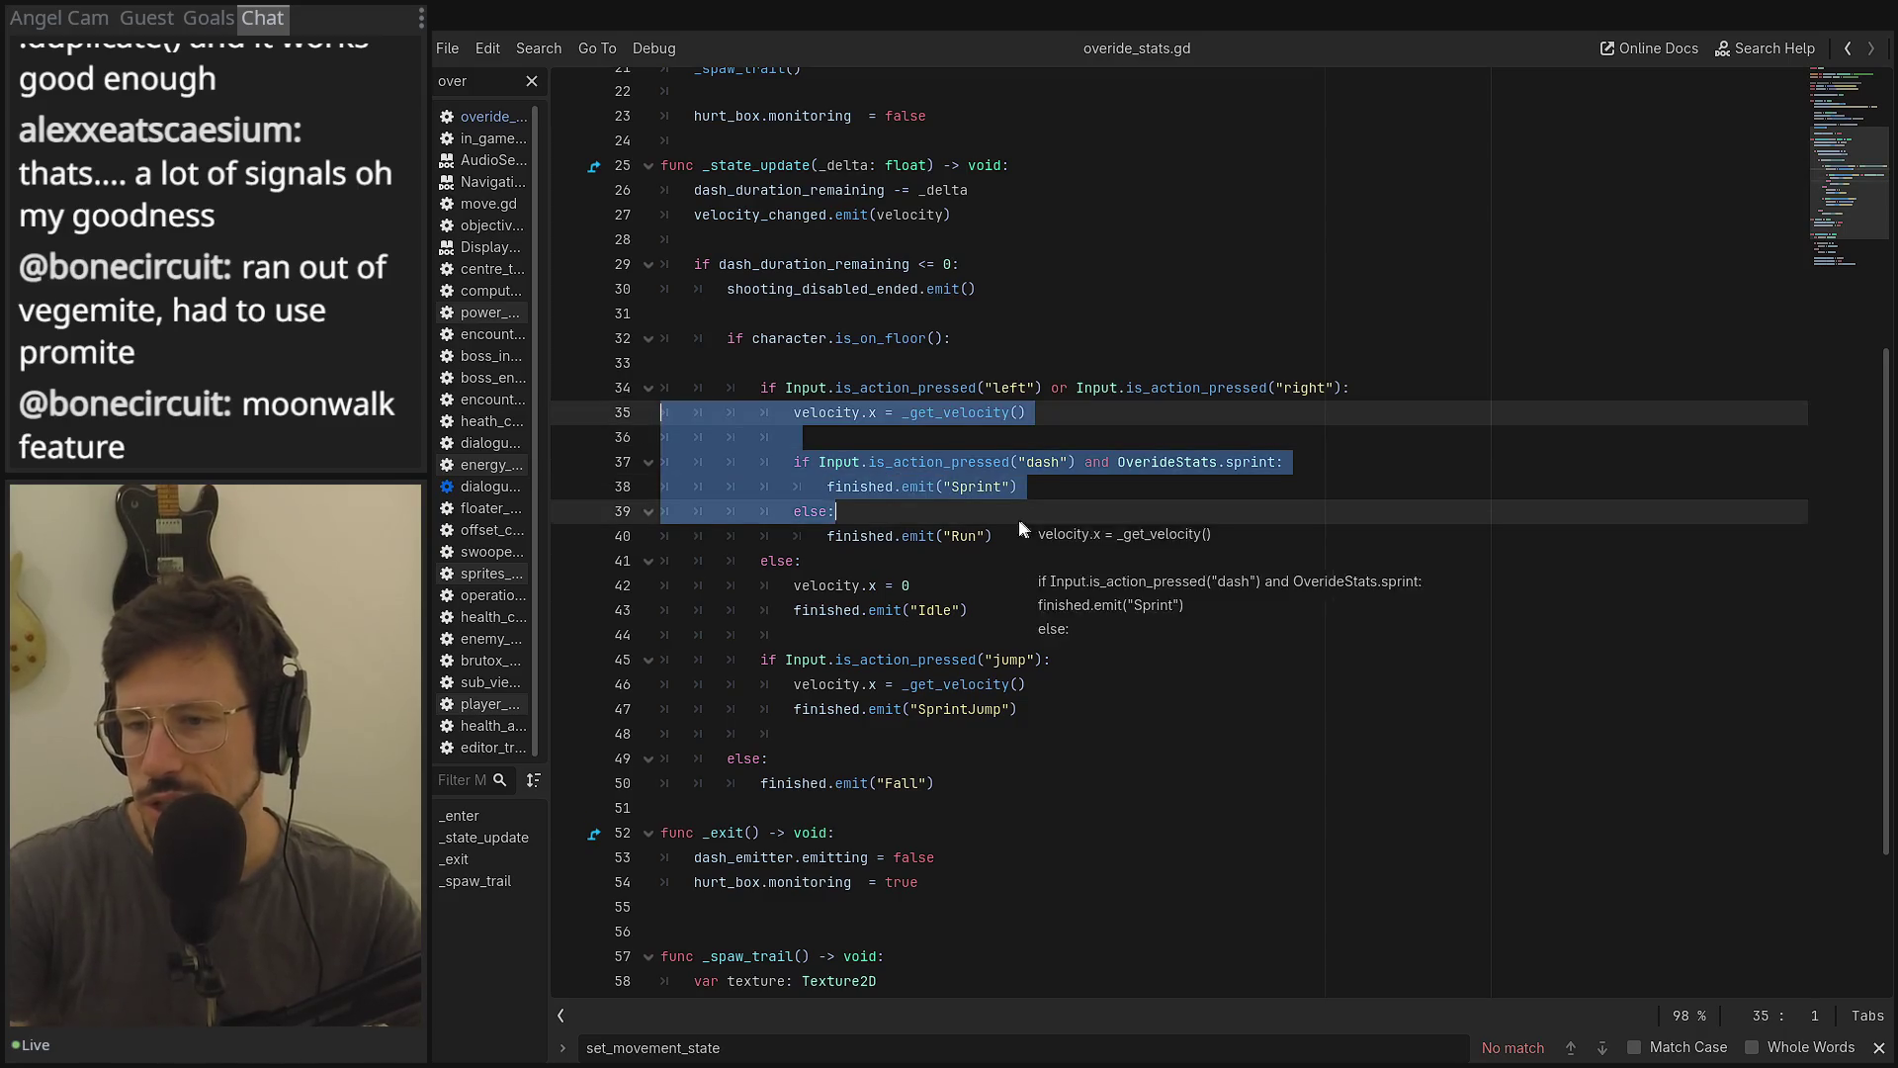
left_click_drag(1022, 529, 558, 364)
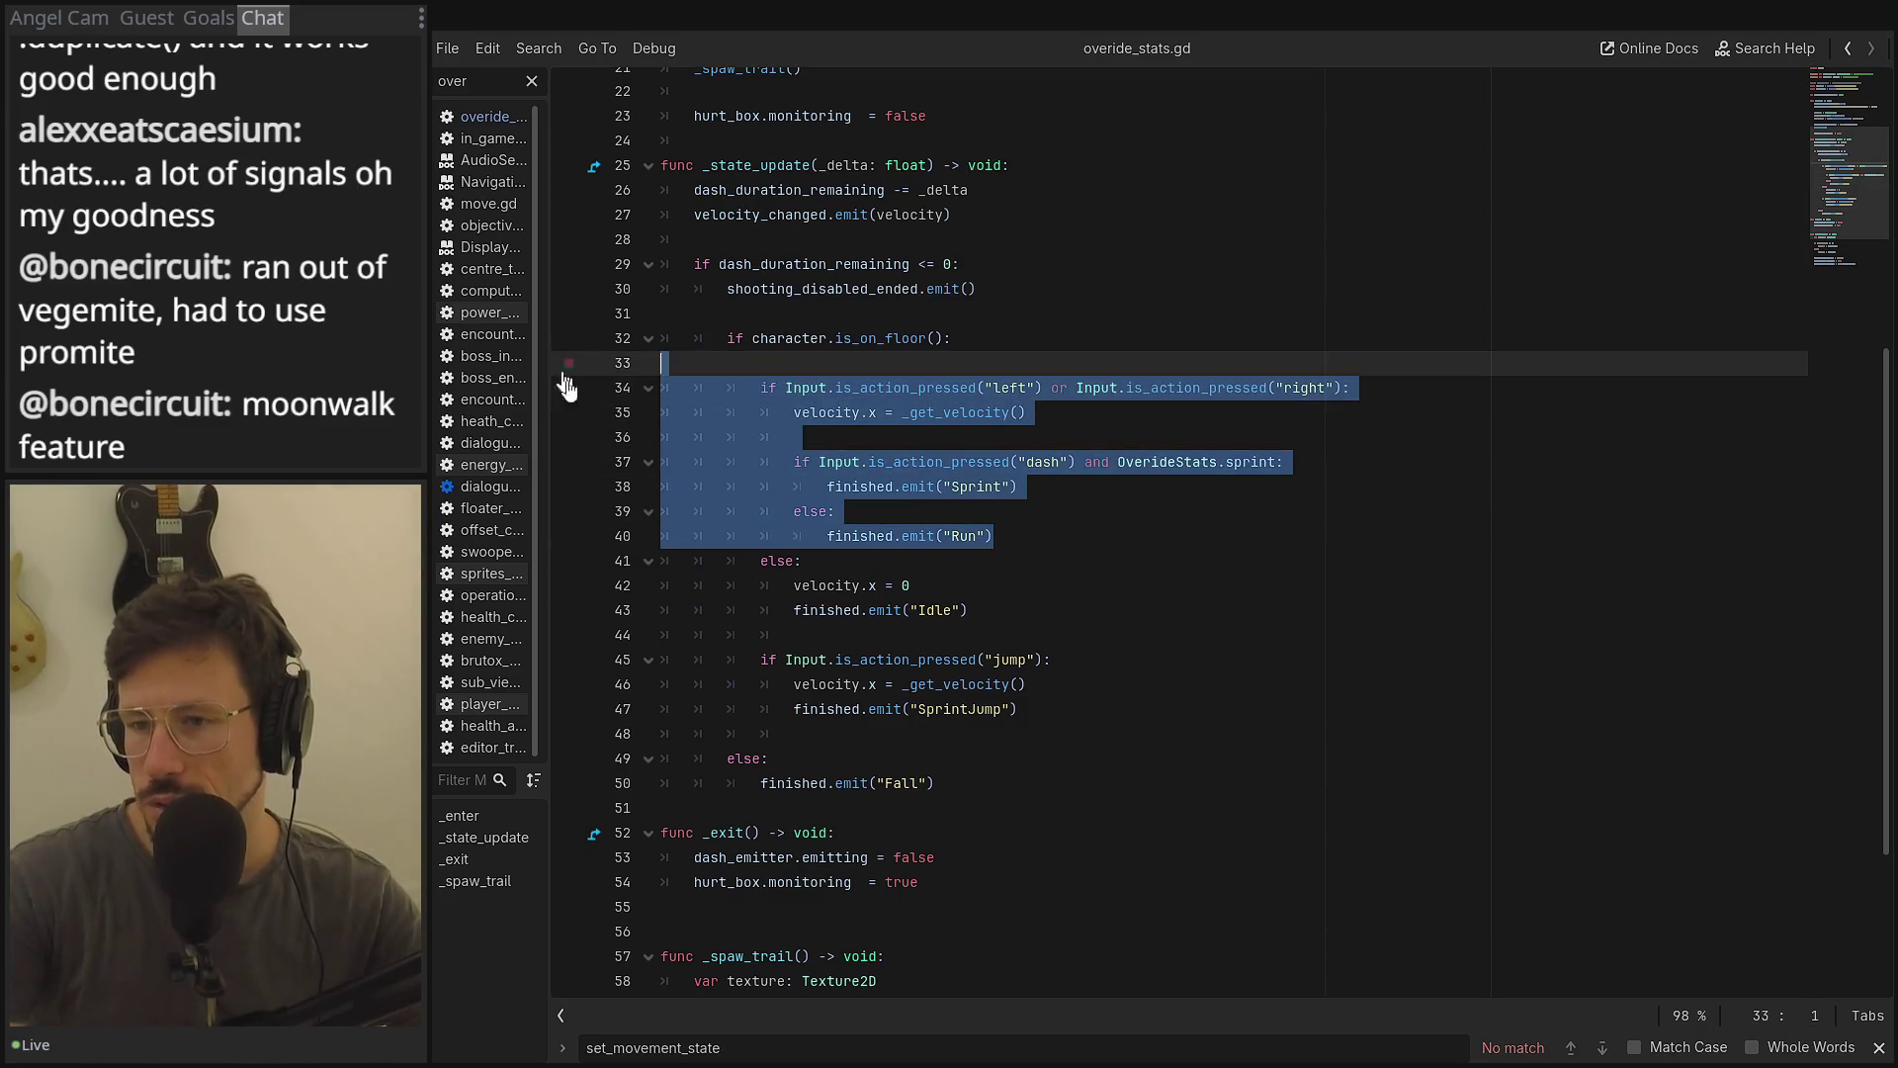
left_click(1106, 613)
mouse_move(1106, 709)
left_mouse_down()
mouse_move(848, 665)
mouse_move(468, 665)
left_mouse_up()
key("ctrl+c")
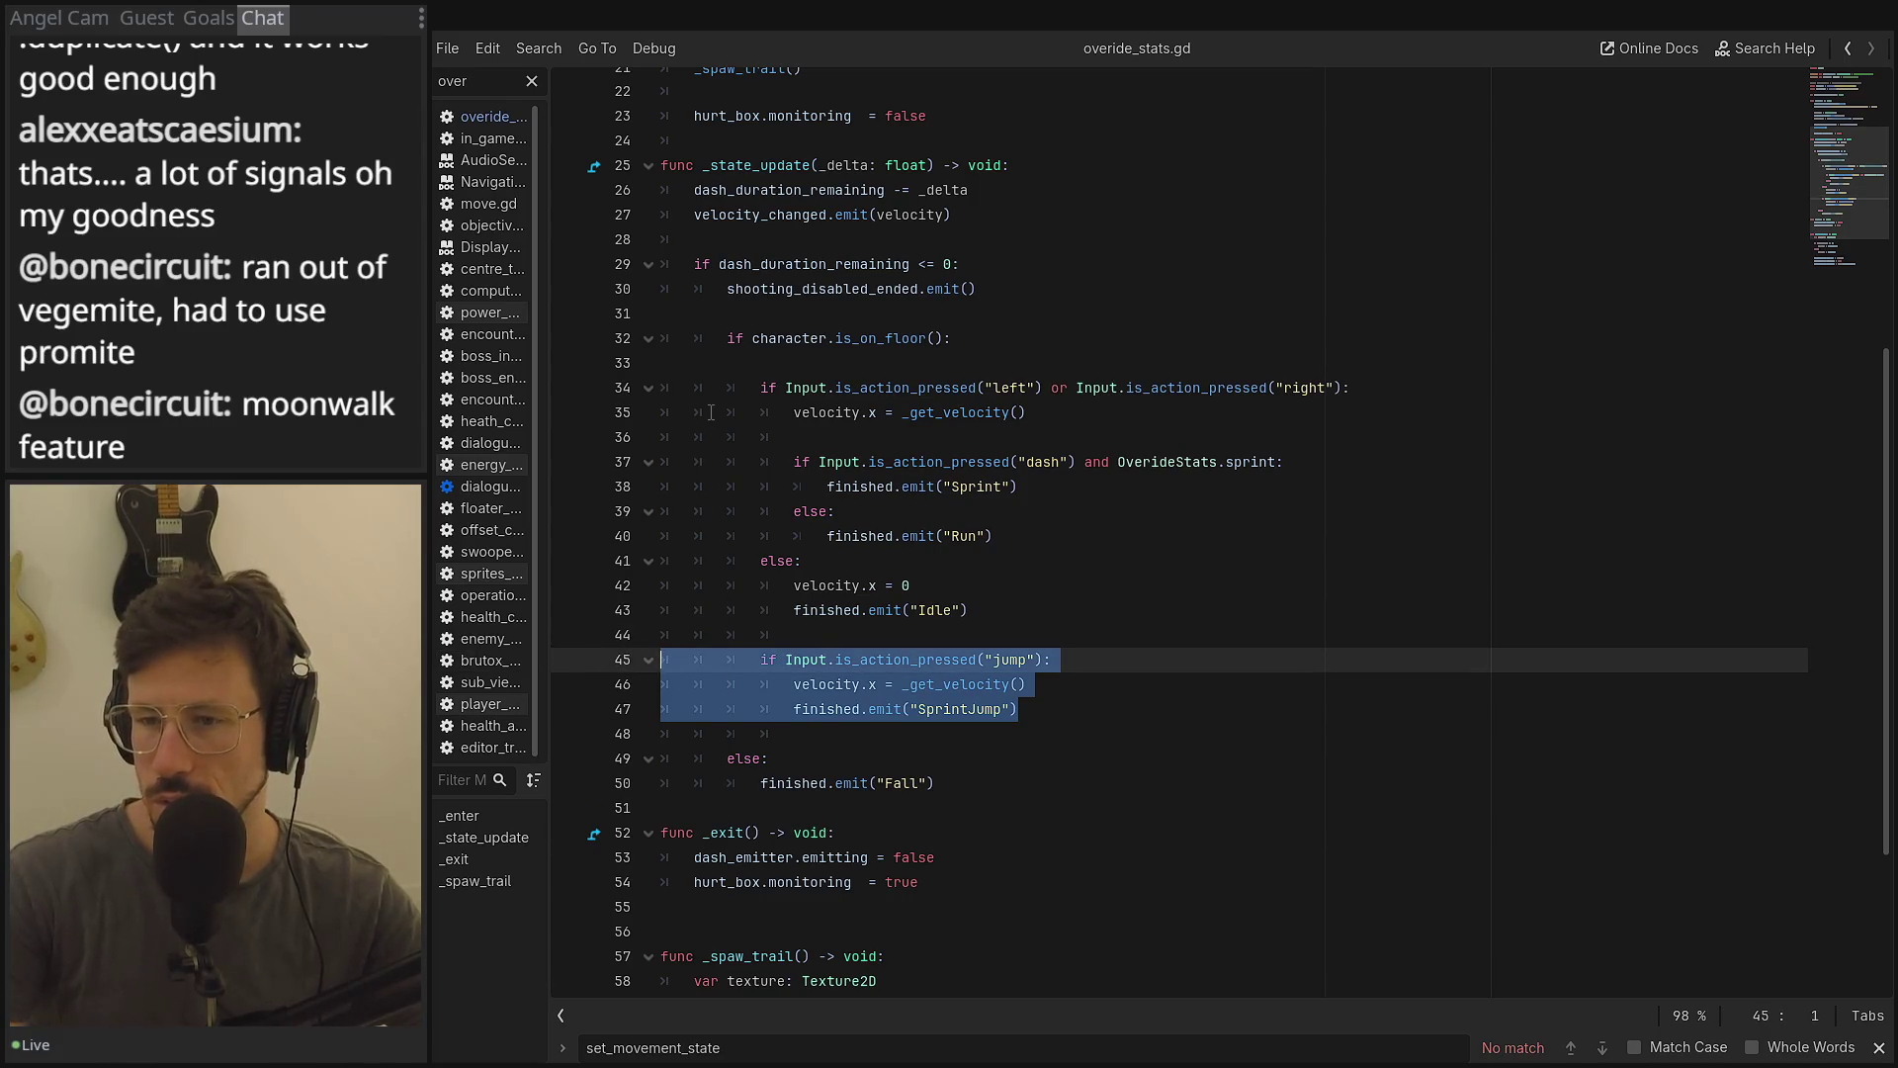
key("BackSpace")
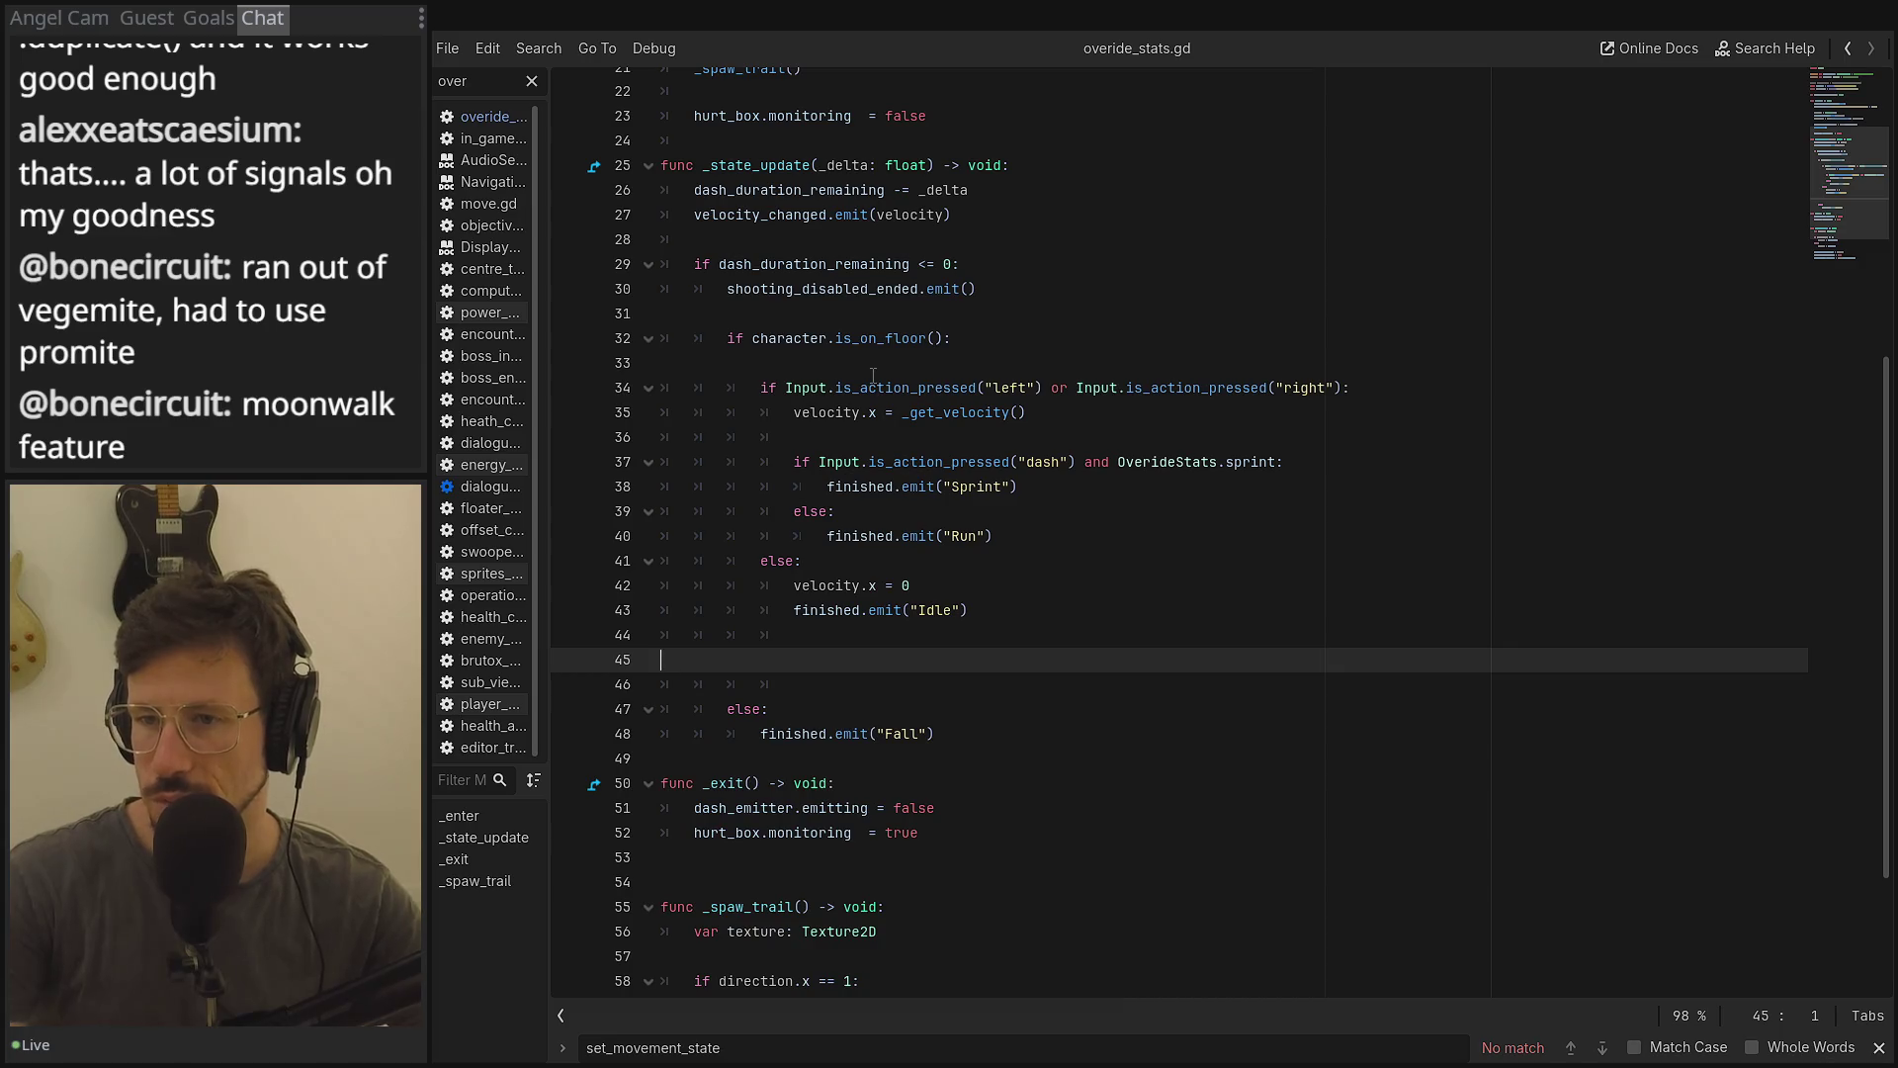
left_click(873, 374)
key("ctrl+v")
key("Return")
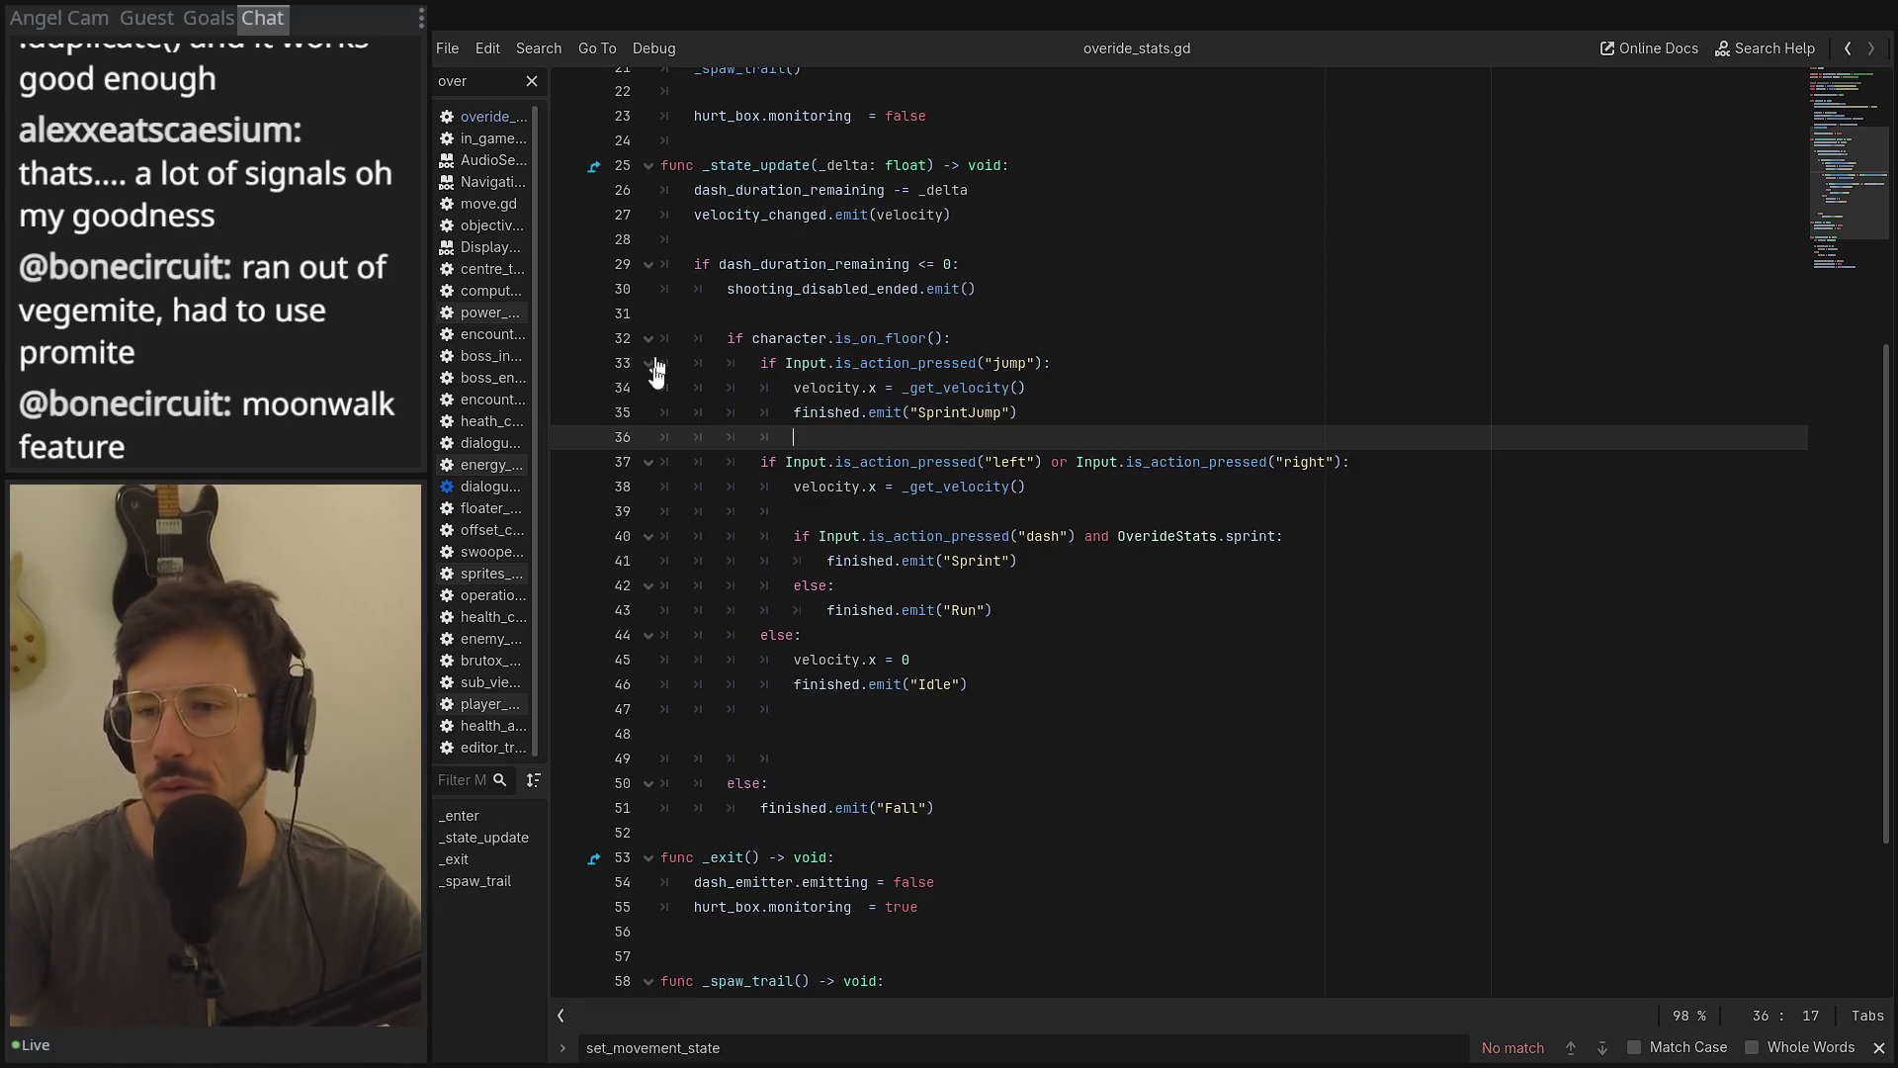
Review the movement, Sprint and Idle lines, then return to the 2D workspace
left_click_drag(809, 468, 1277, 508)
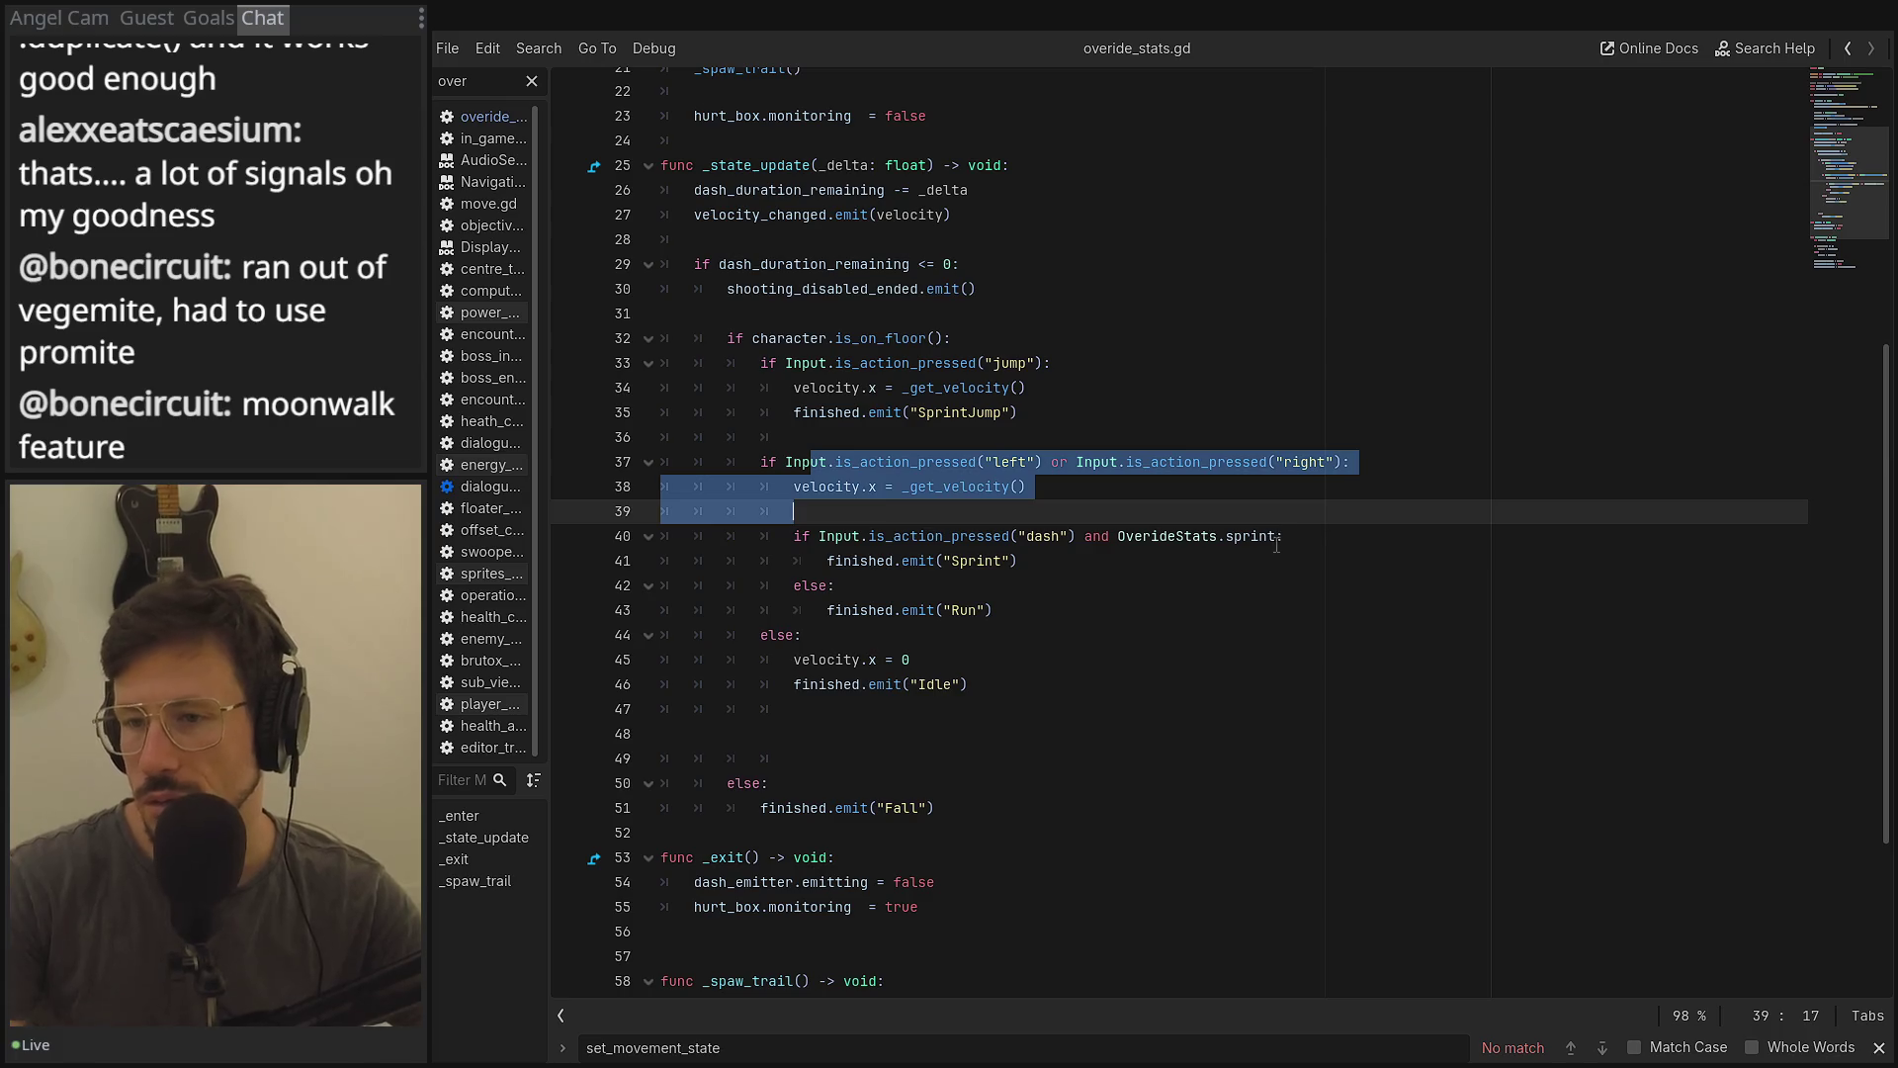
left_click(1056, 561)
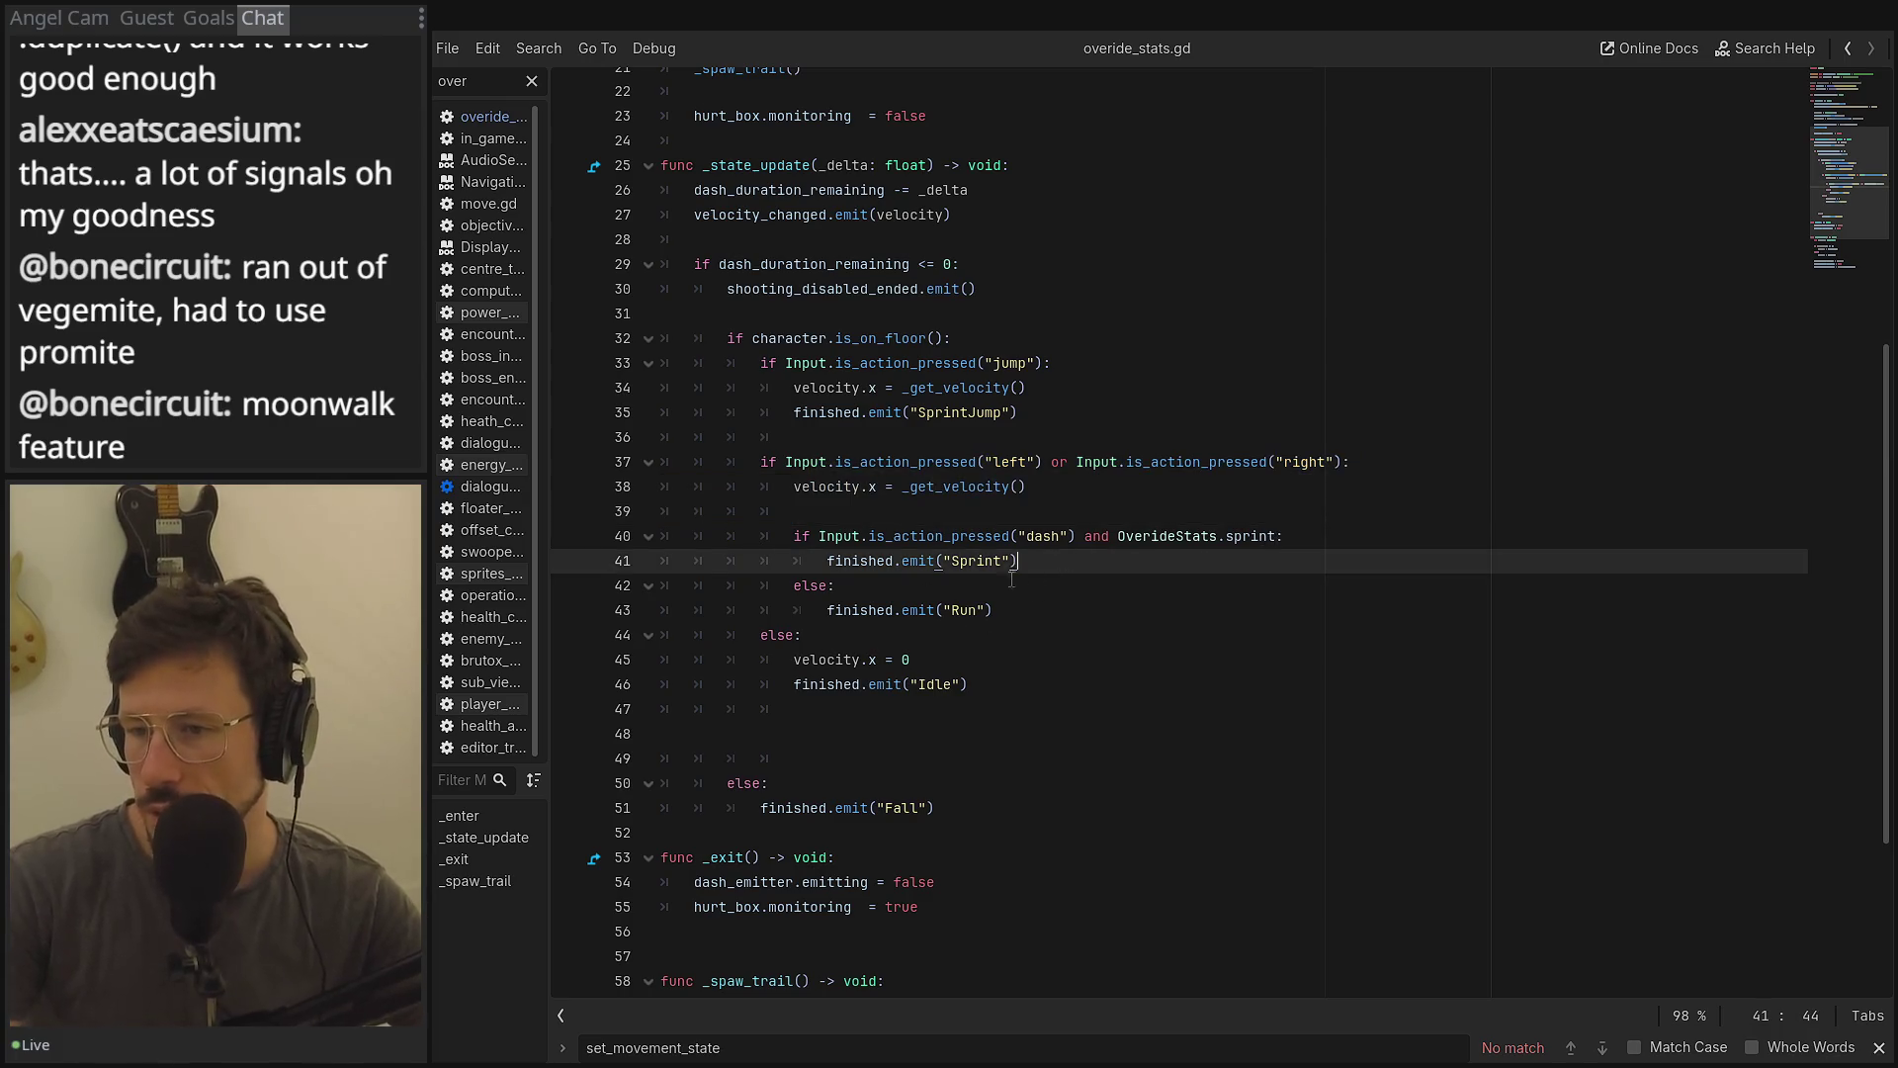
left_click_drag(801, 709, 648, 637)
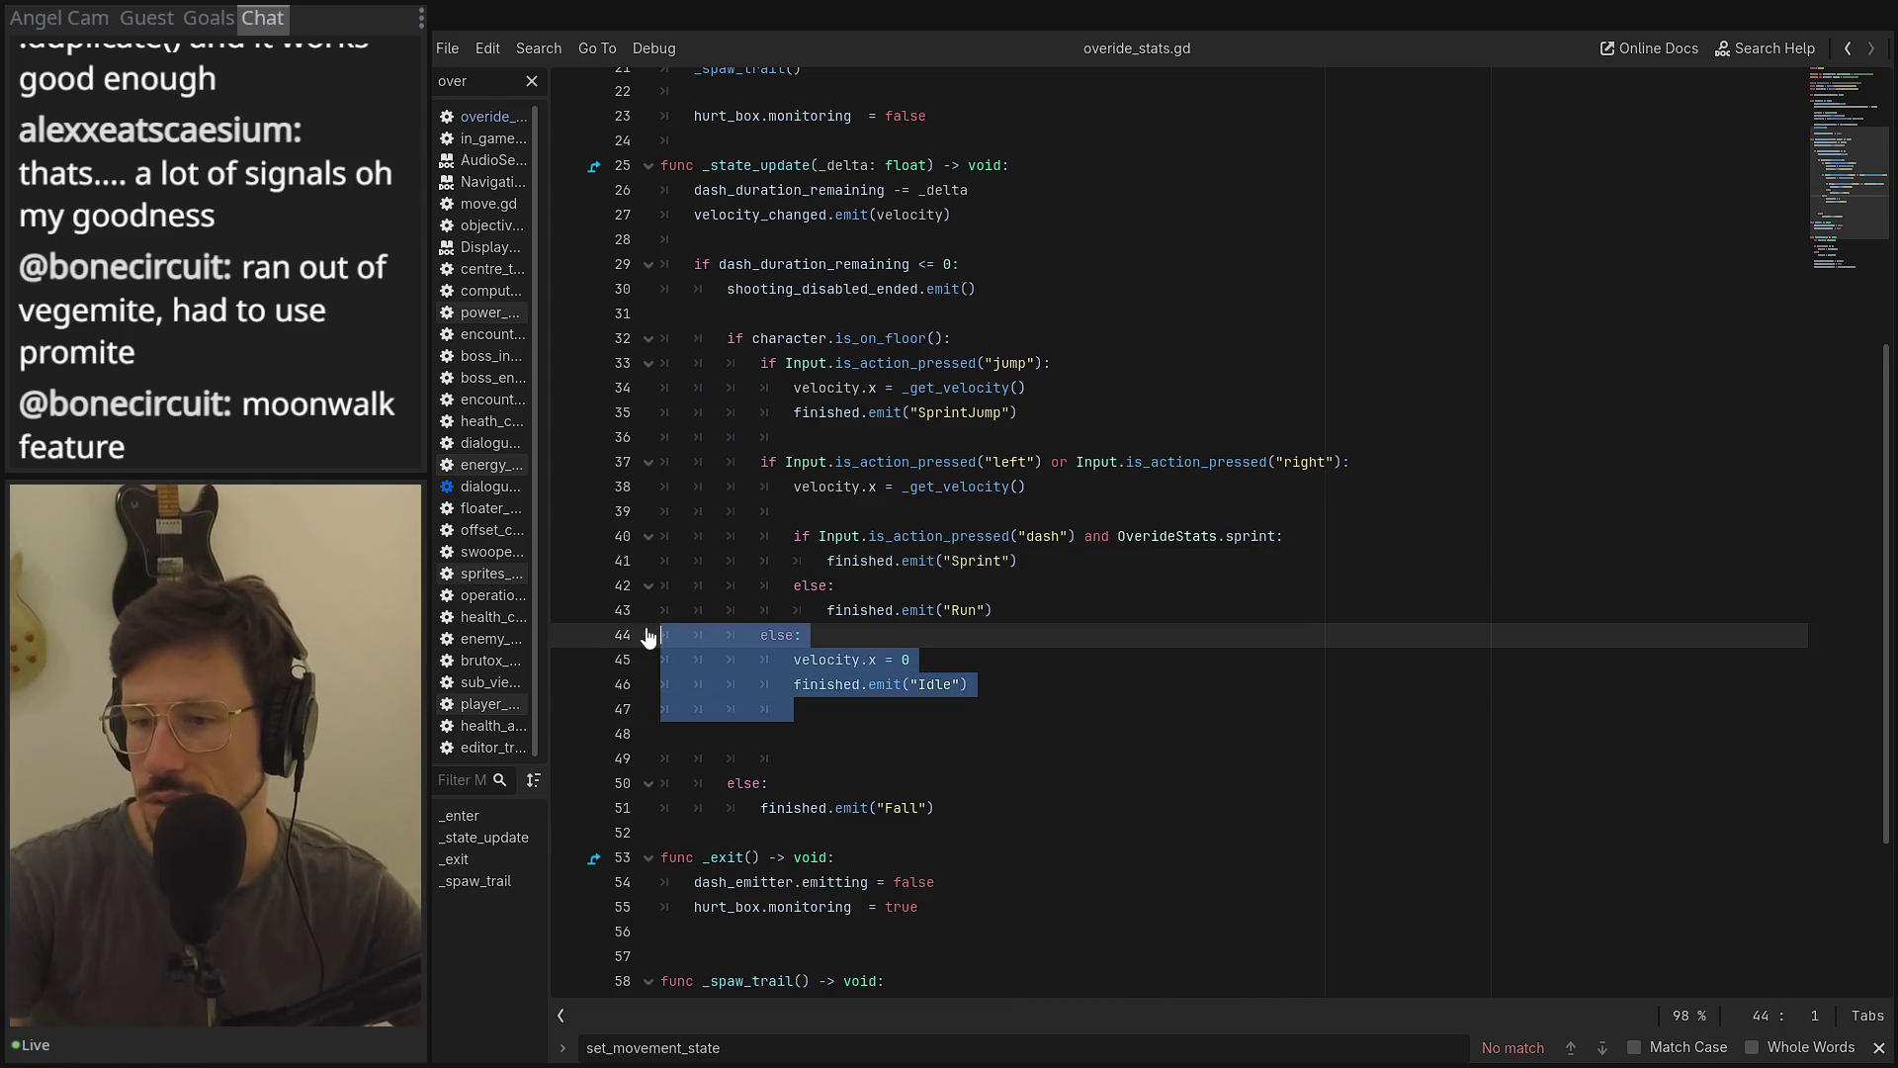
left_click(802, 634)
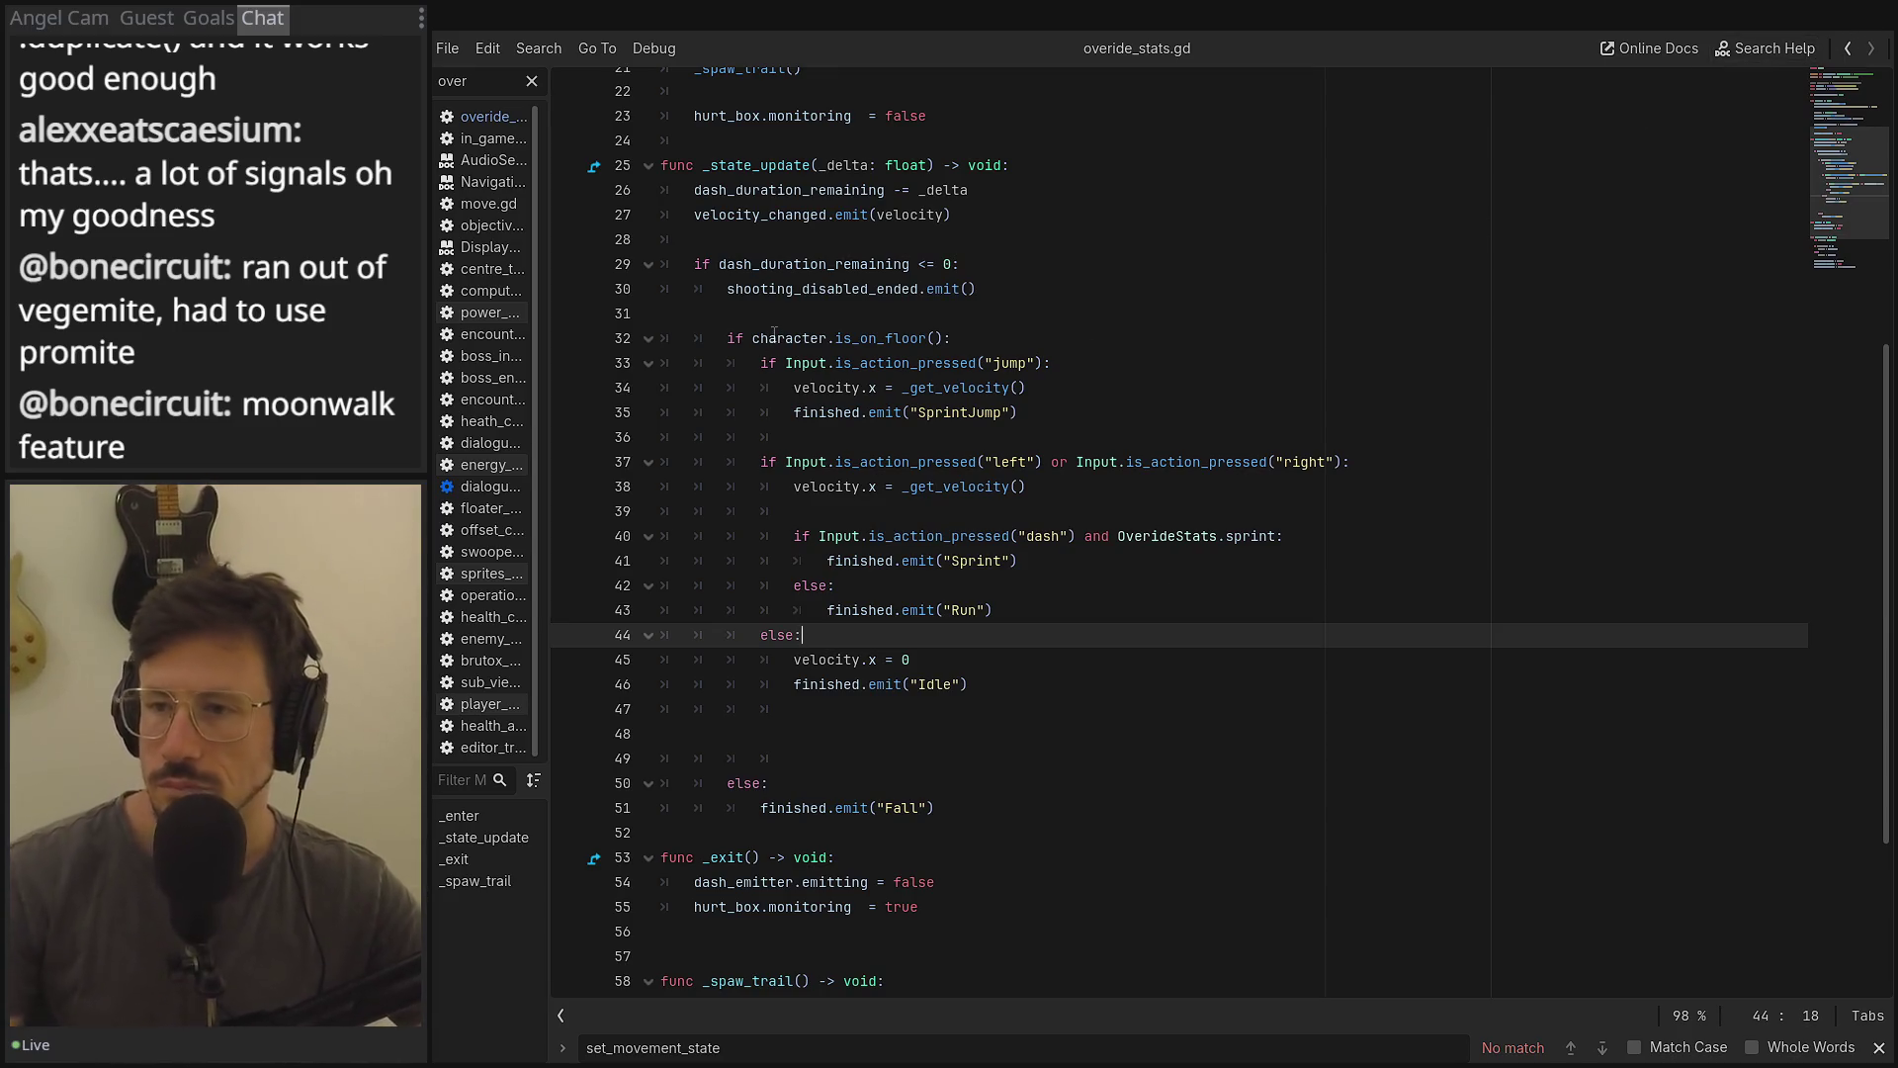
mouse_move(774, 334)
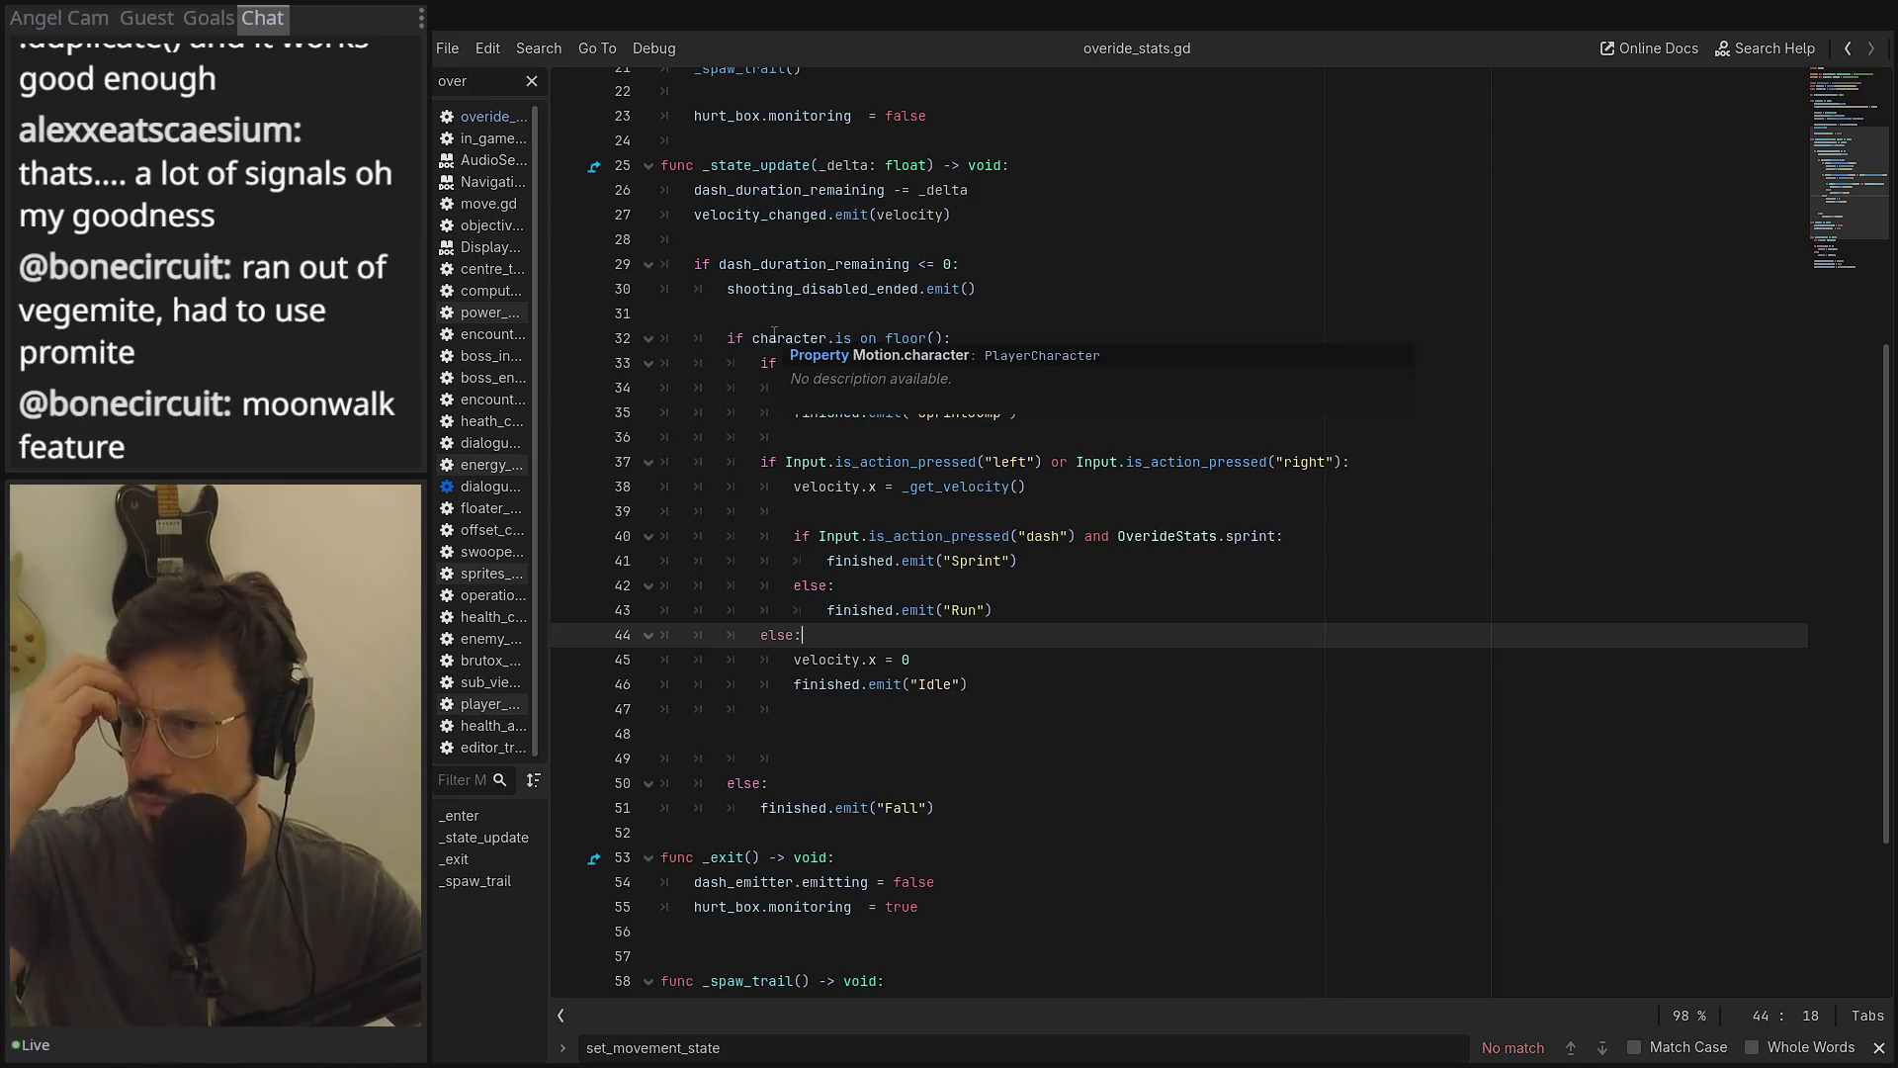
left_click(760, 464)
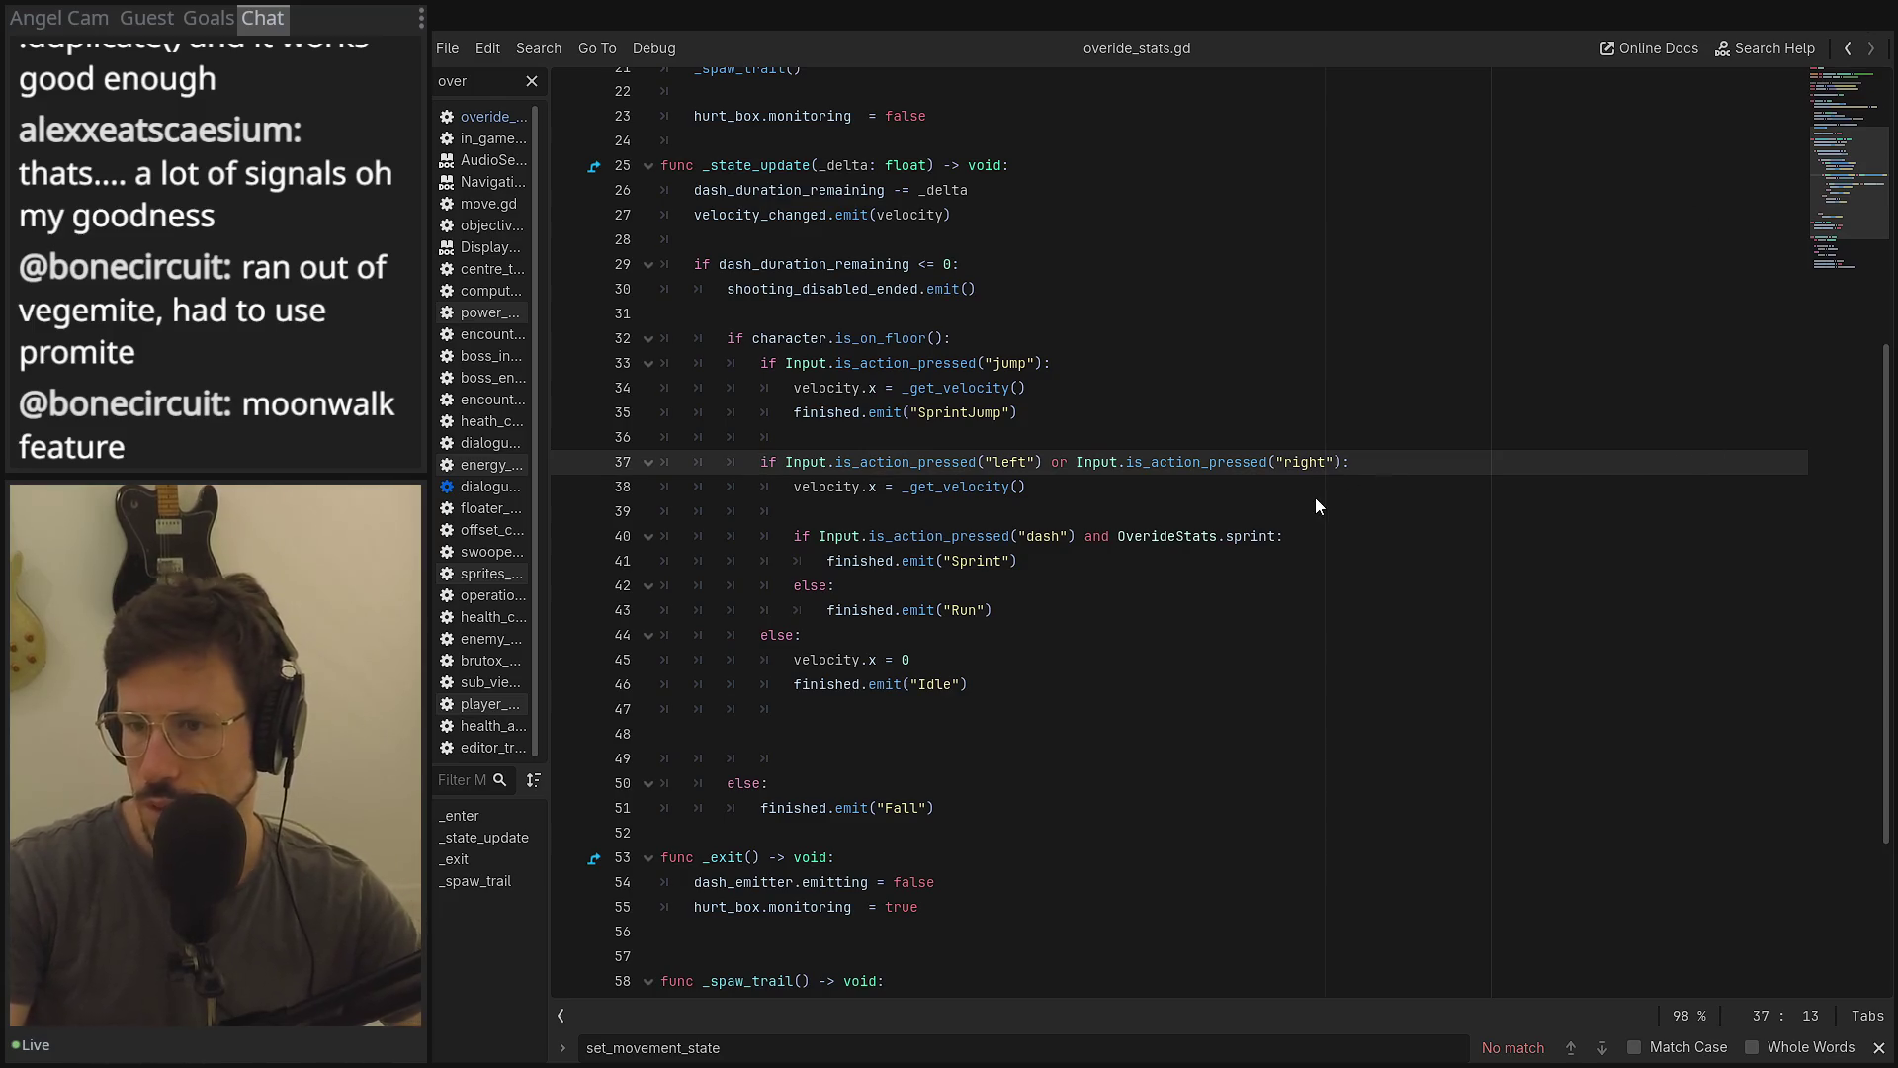
key("ctrl+F1")
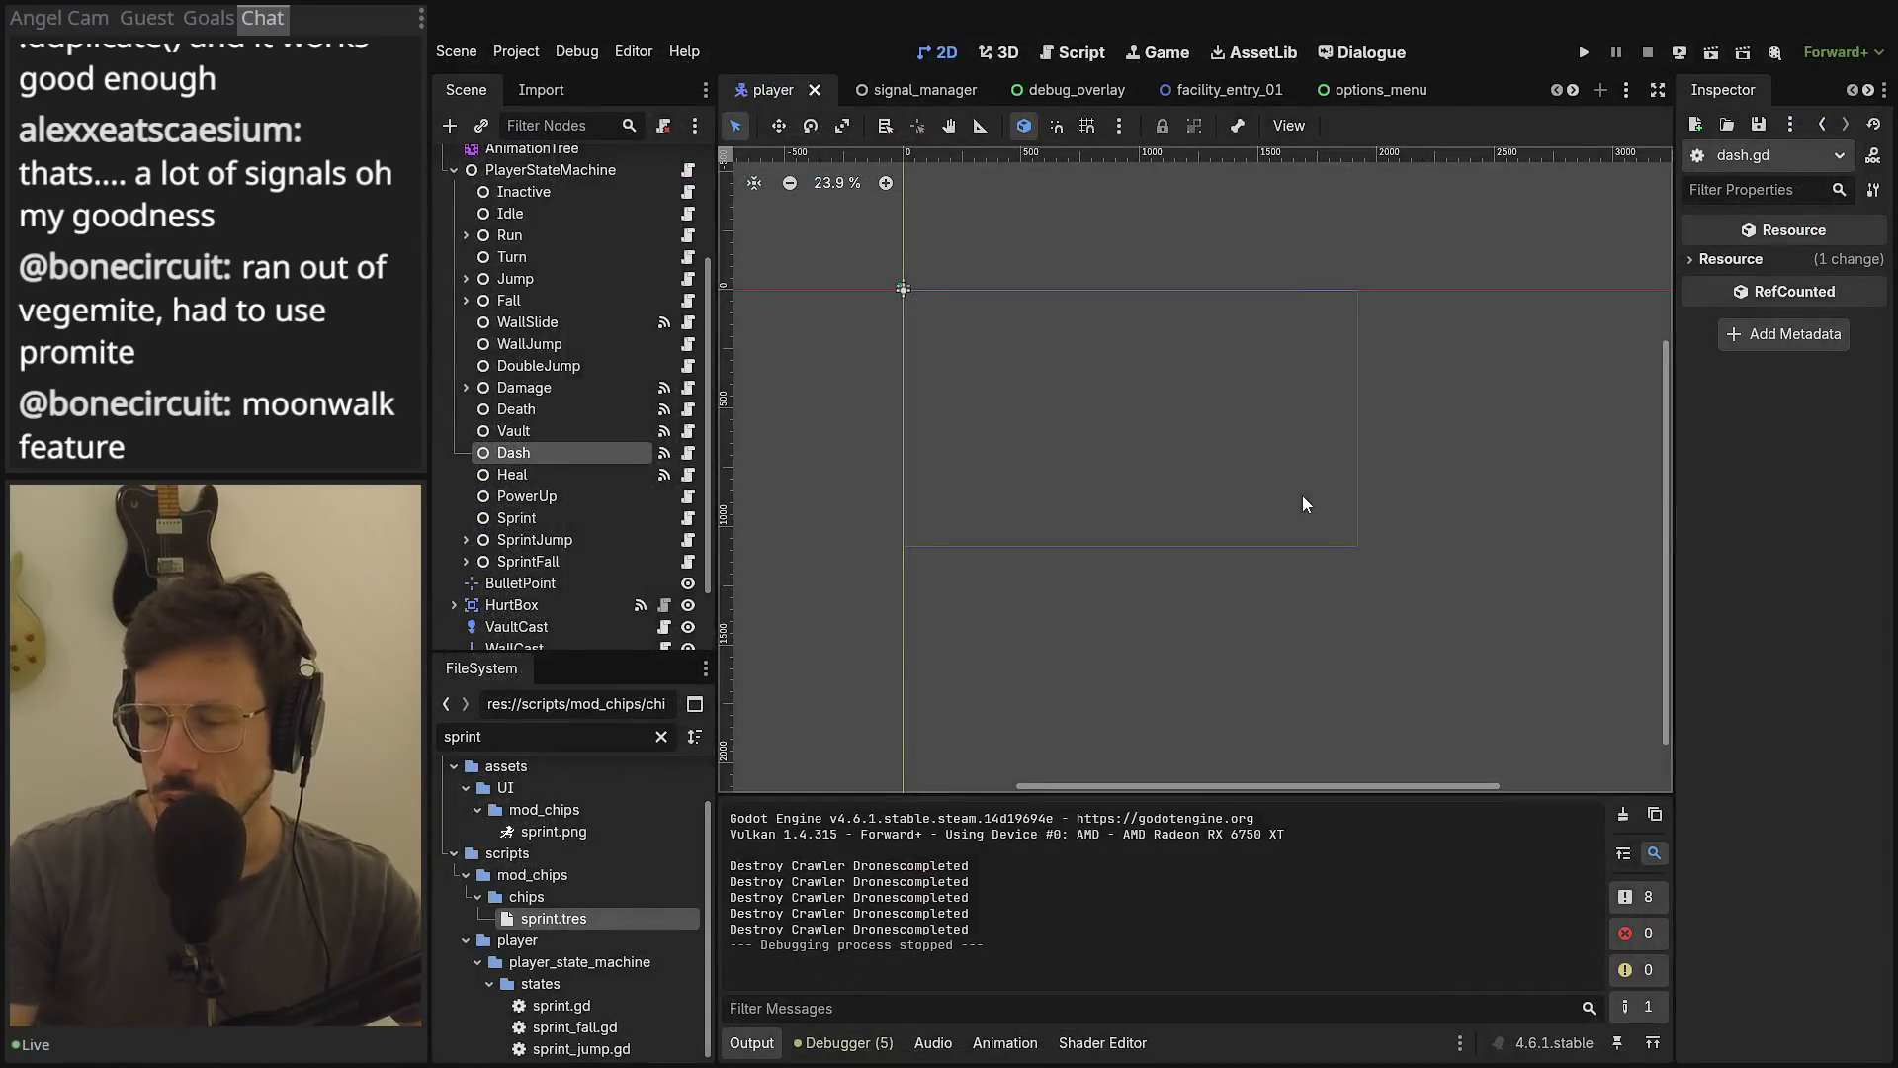
Run the game, load save slot 1, and move the player around the elevator corridor
left_click(1583, 53)
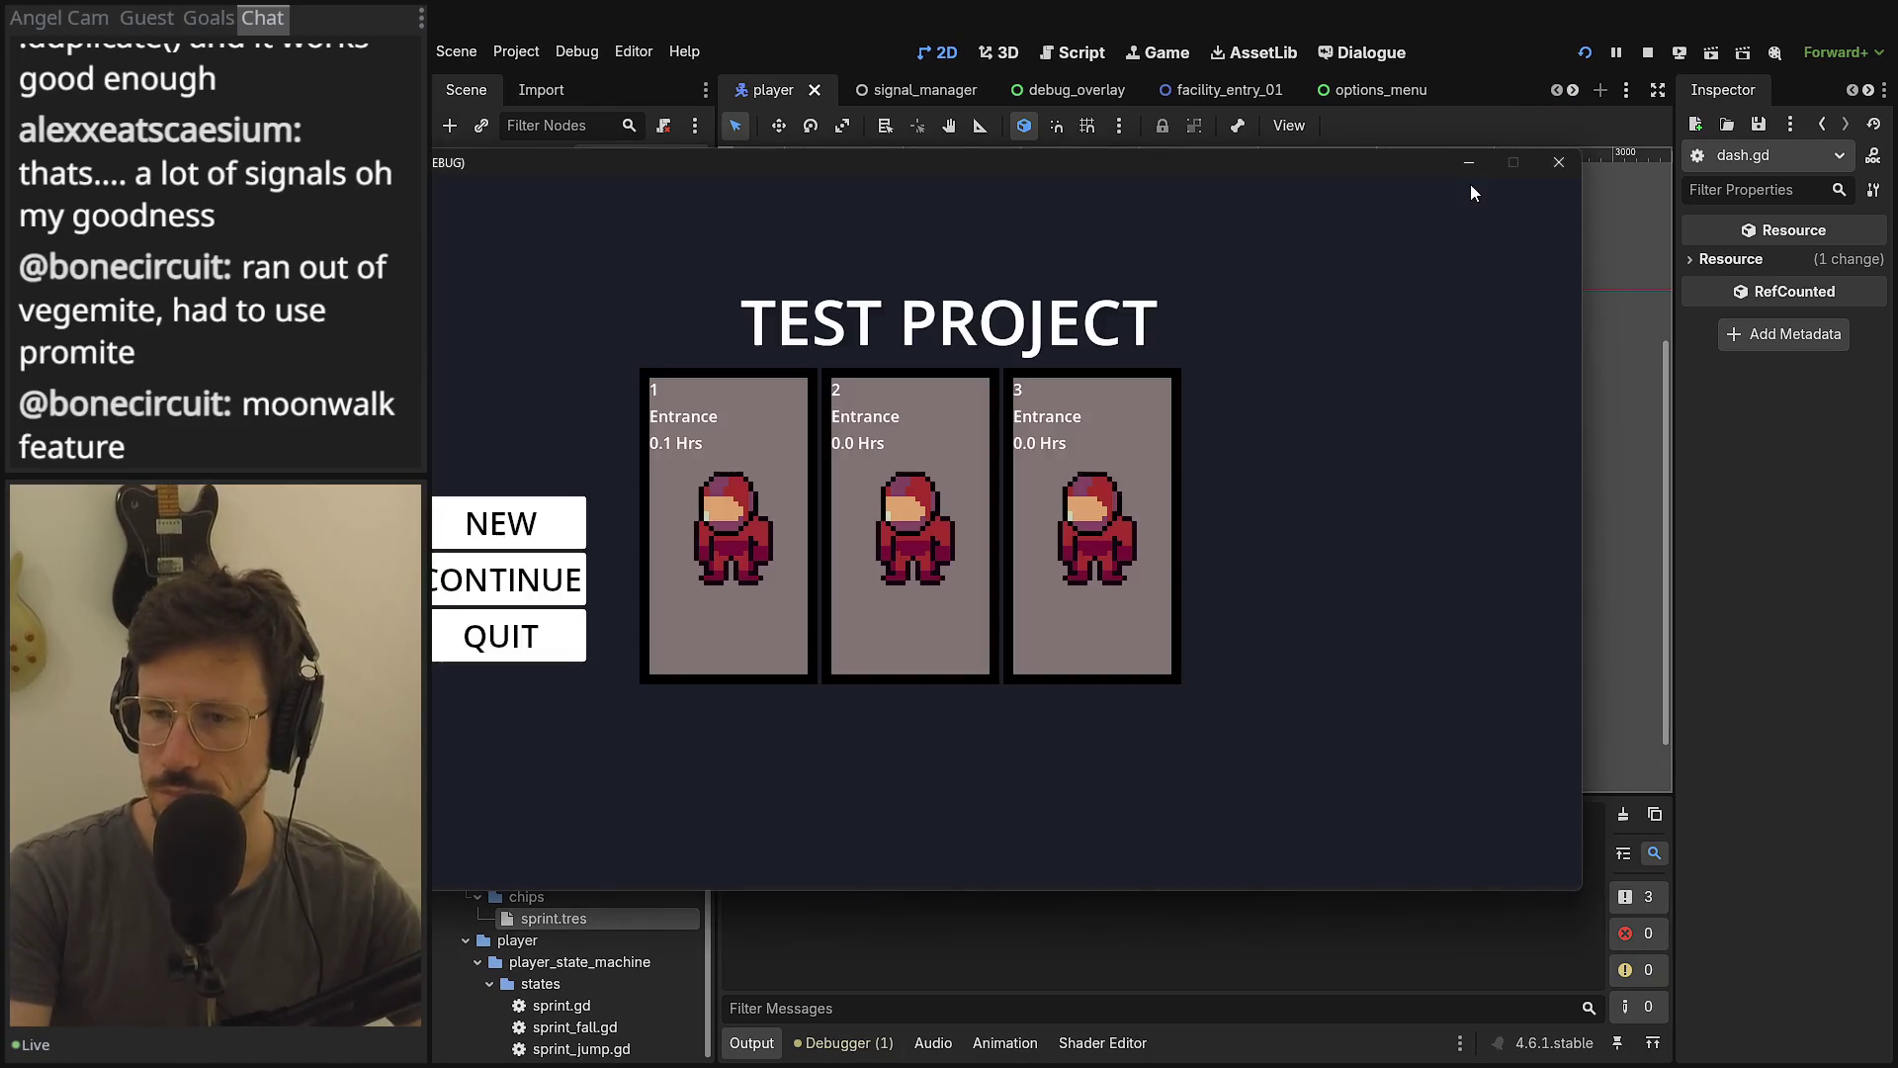
left_click(657, 514)
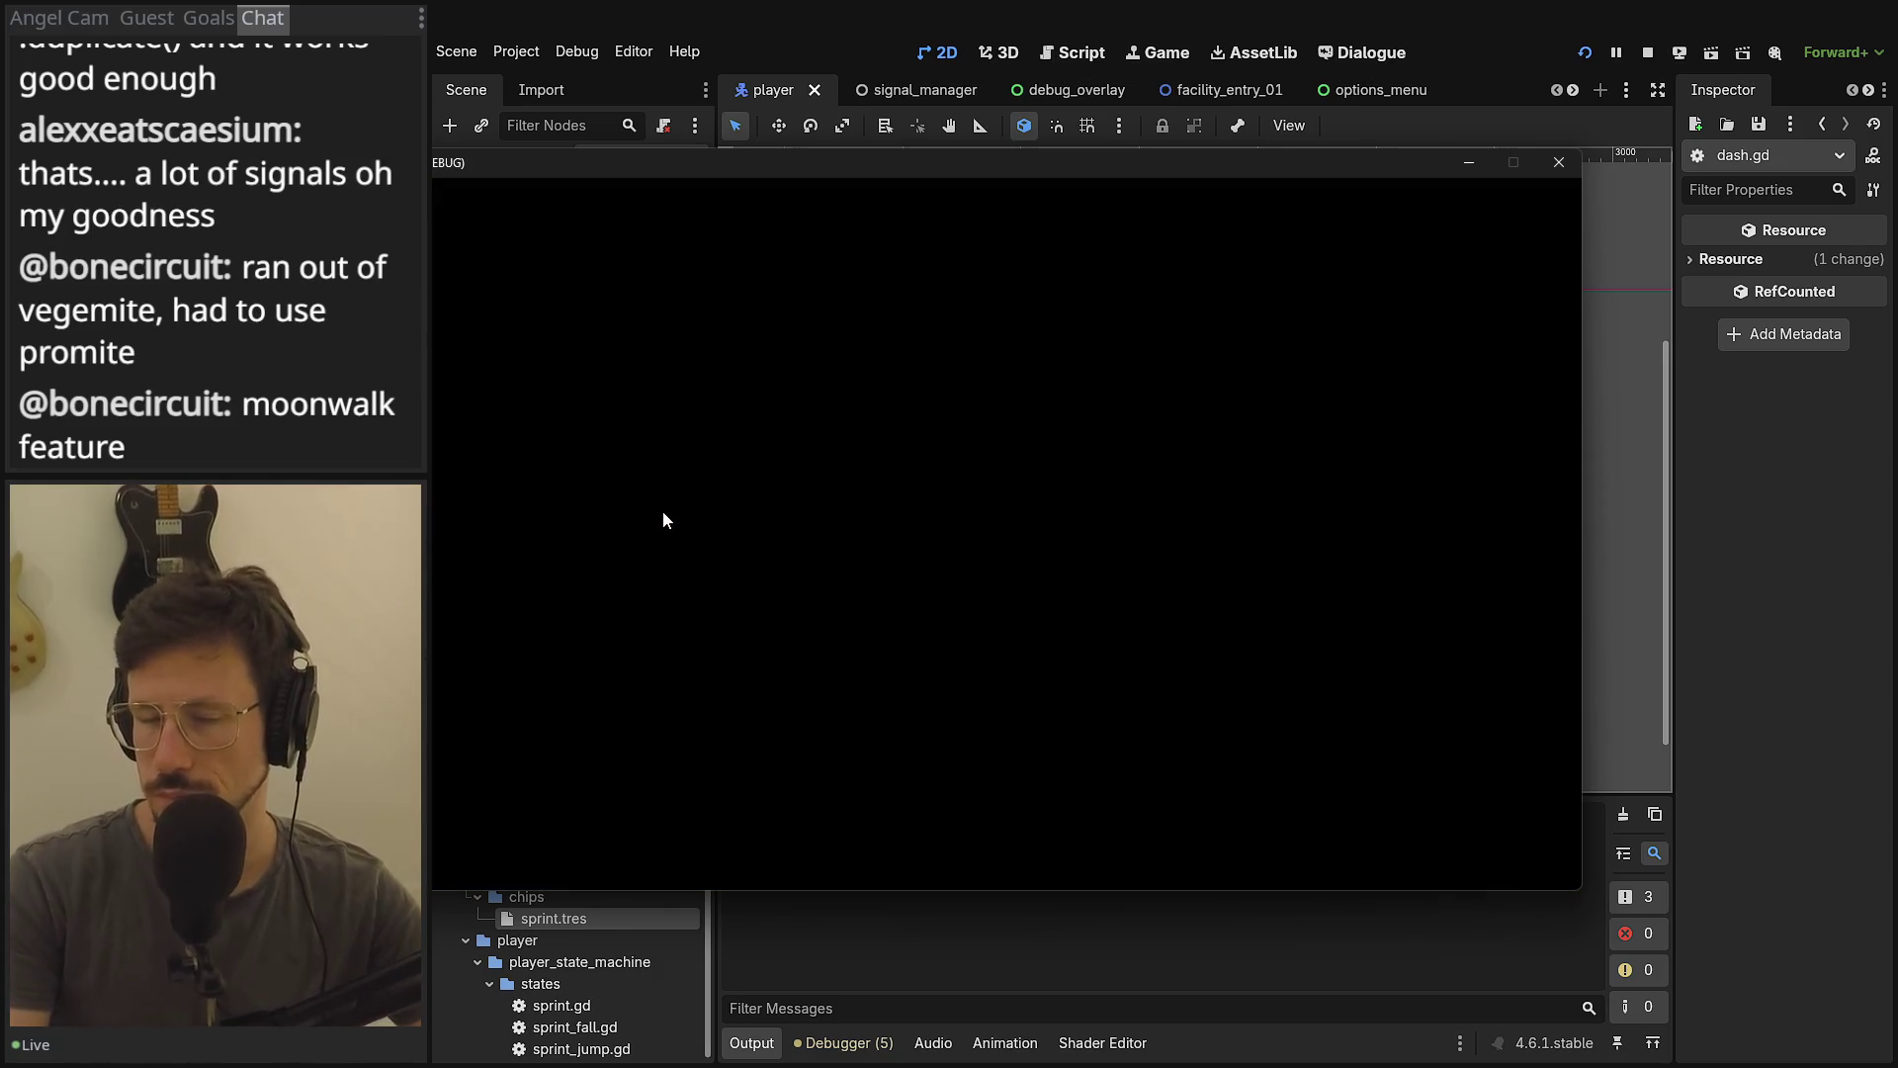
key("Right")
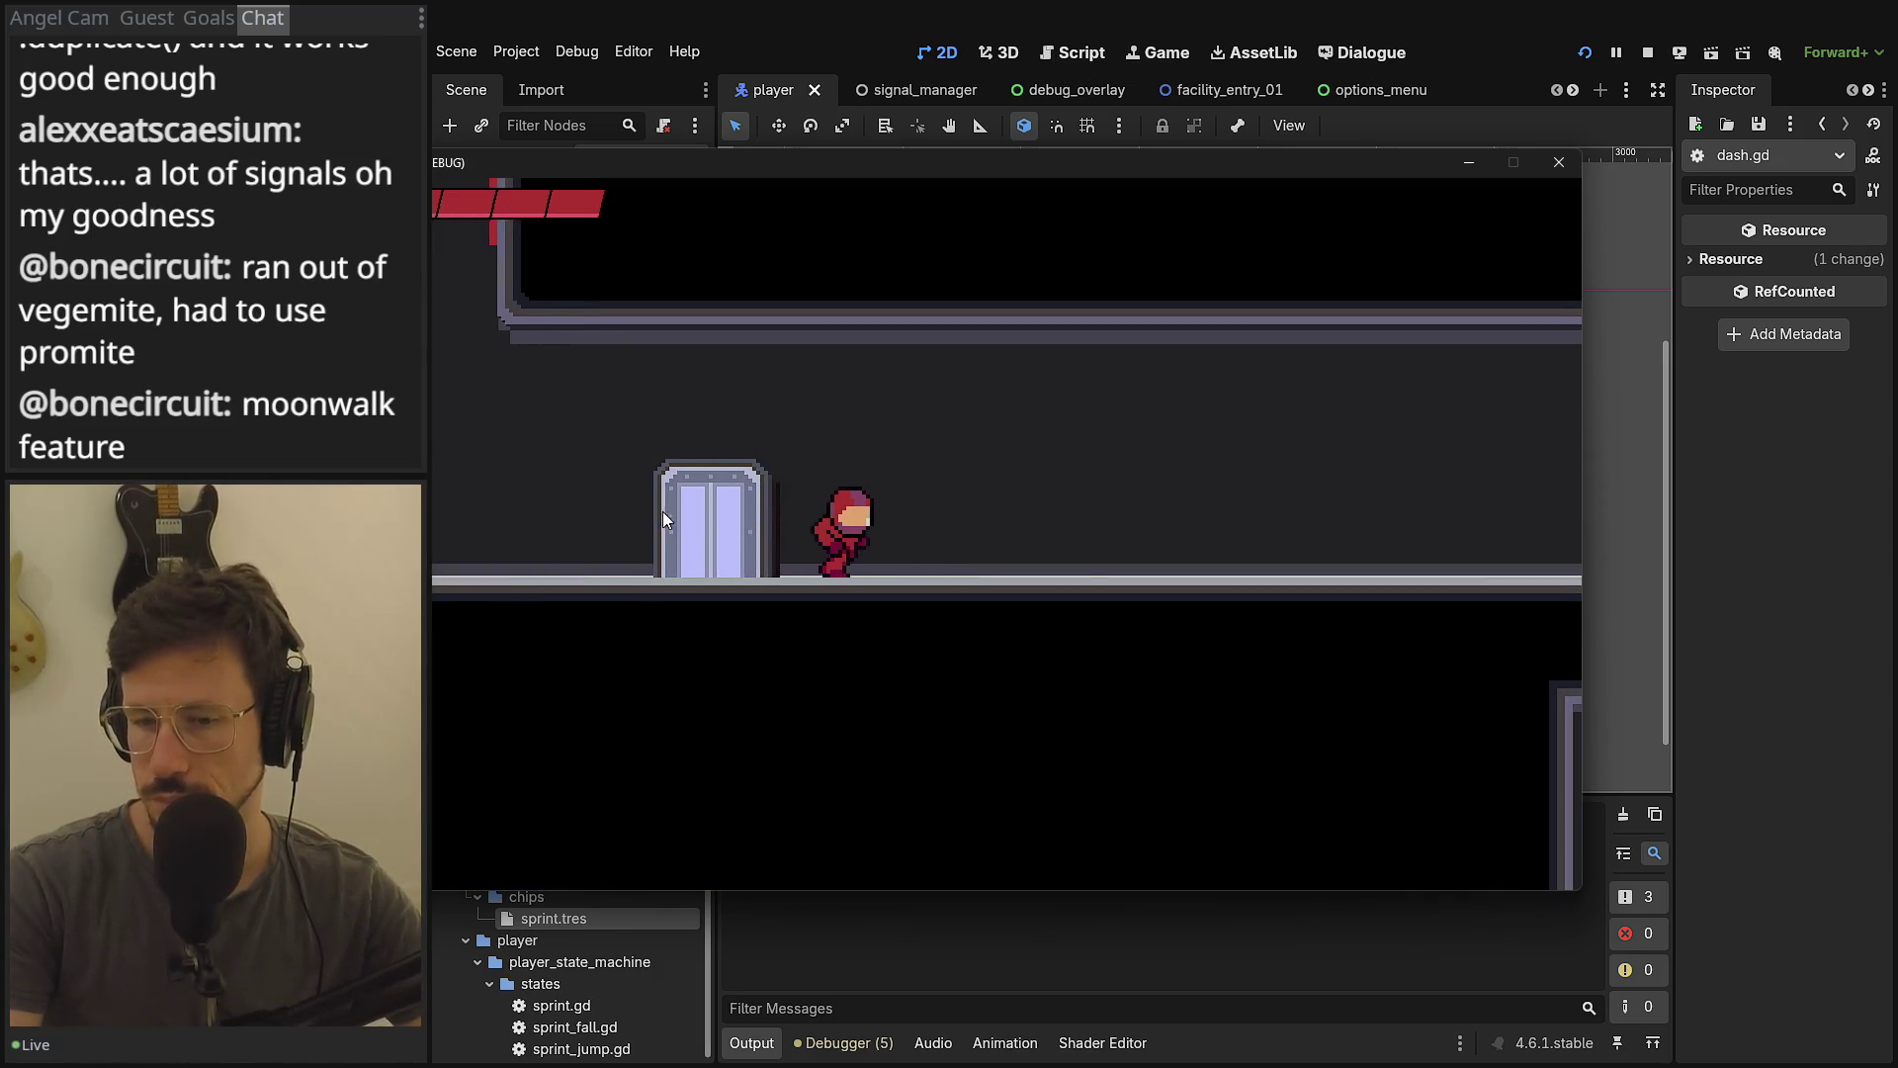
key("Left")
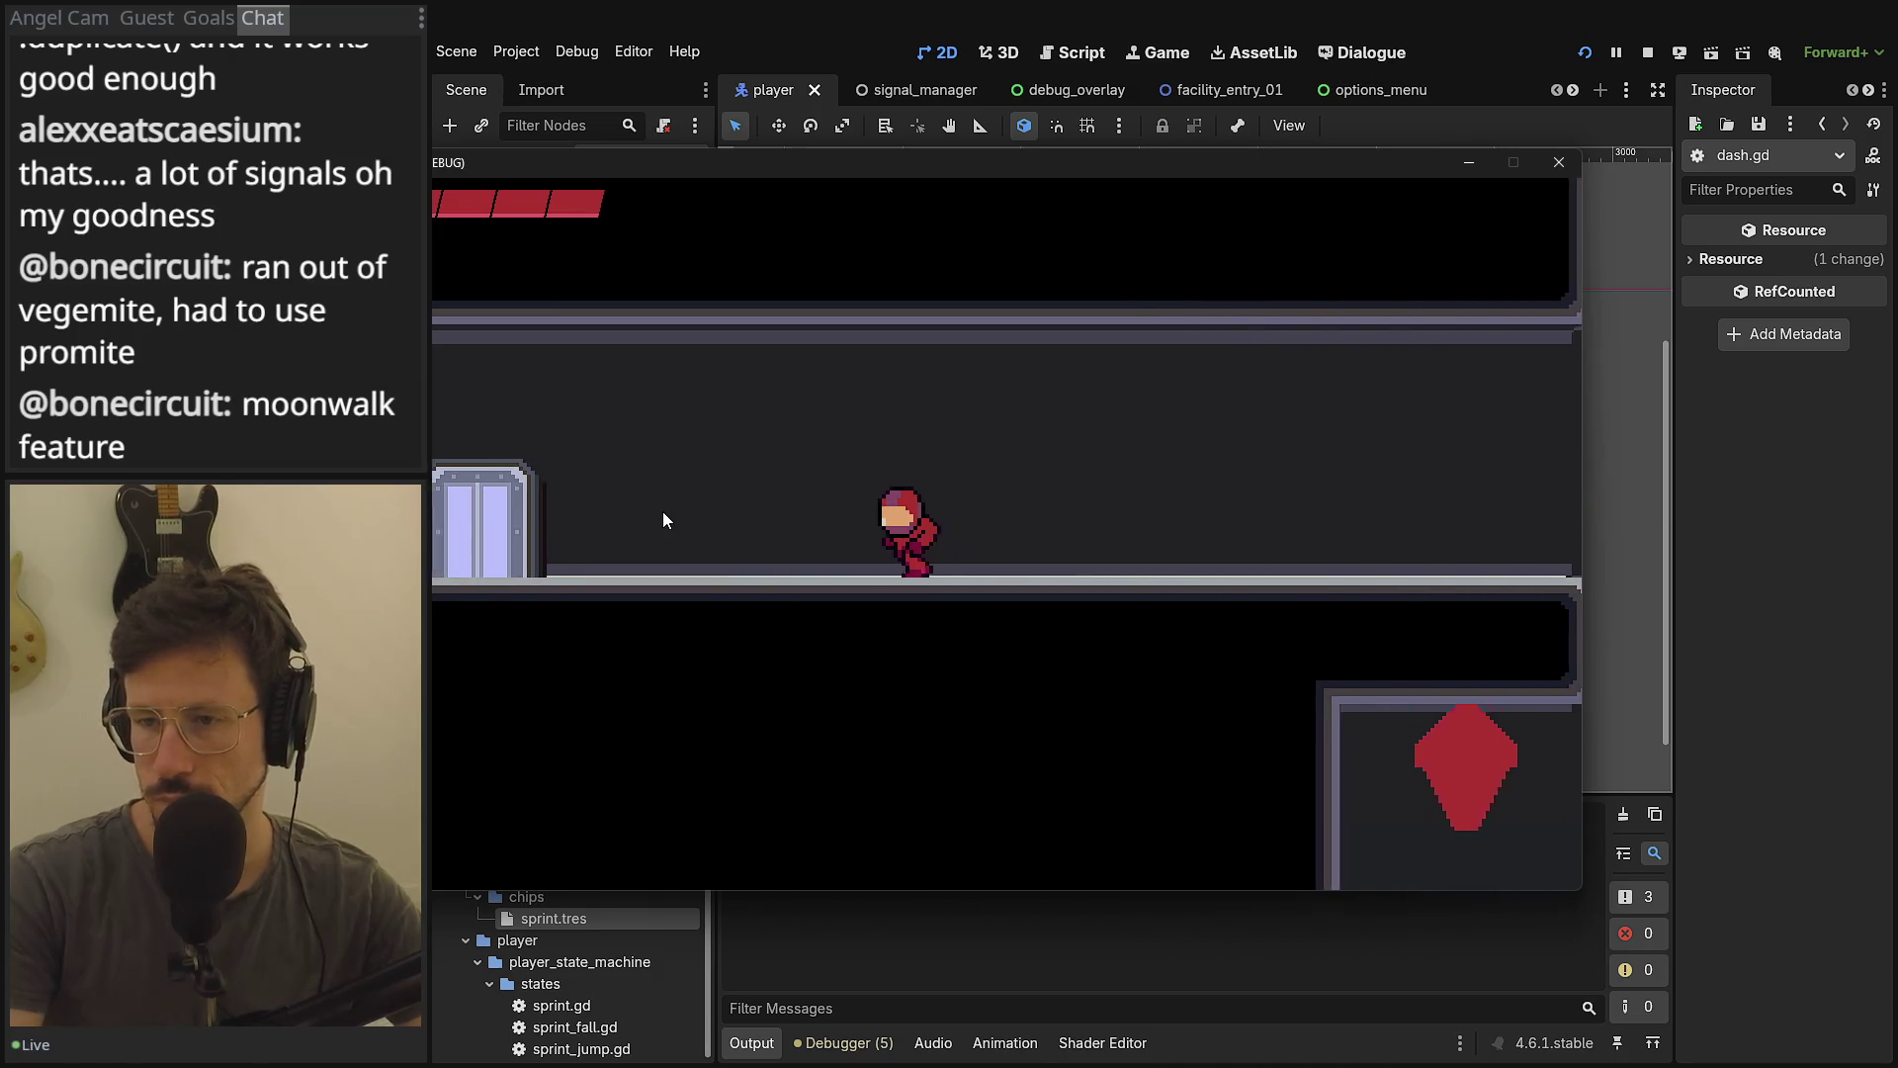
key("Left")
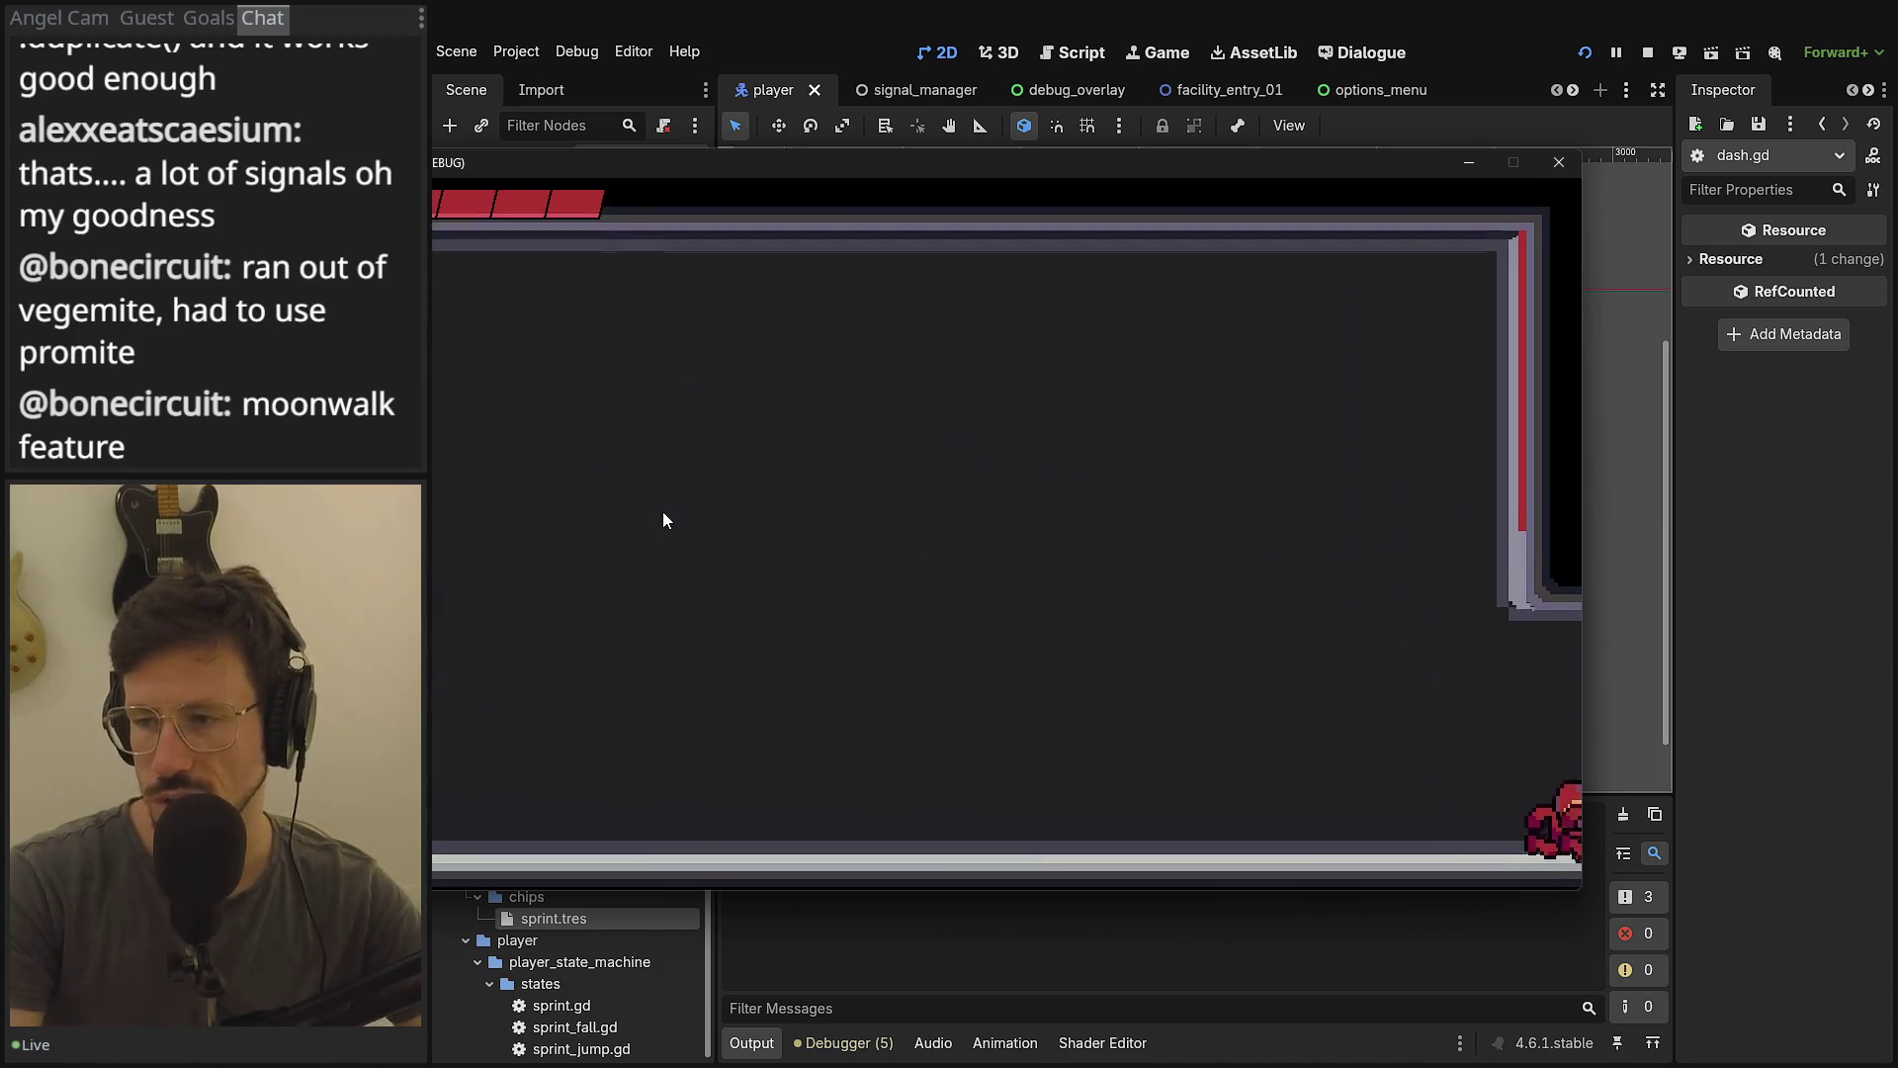
key("space")
key("Right")
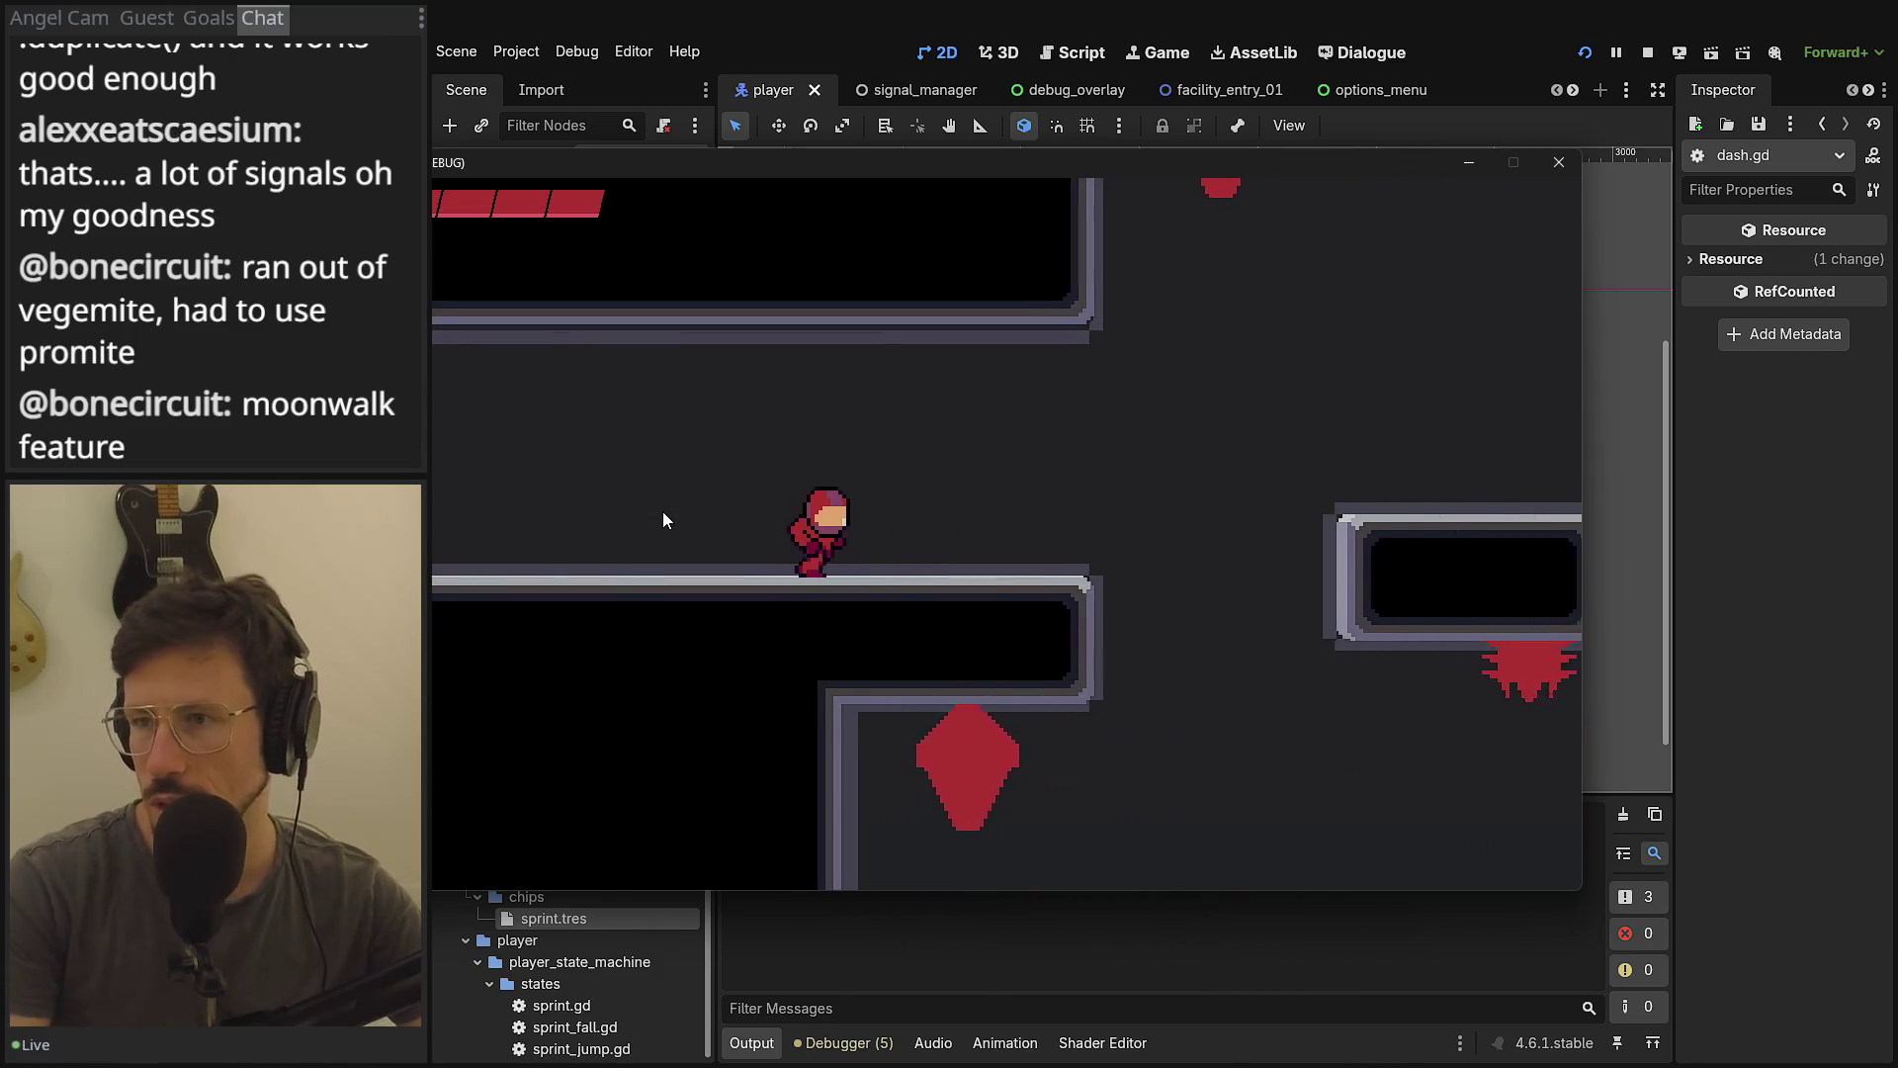
Enable the SprintFall ability from the in-game debug menu's abilities list
key("Tab")
key("Tab")
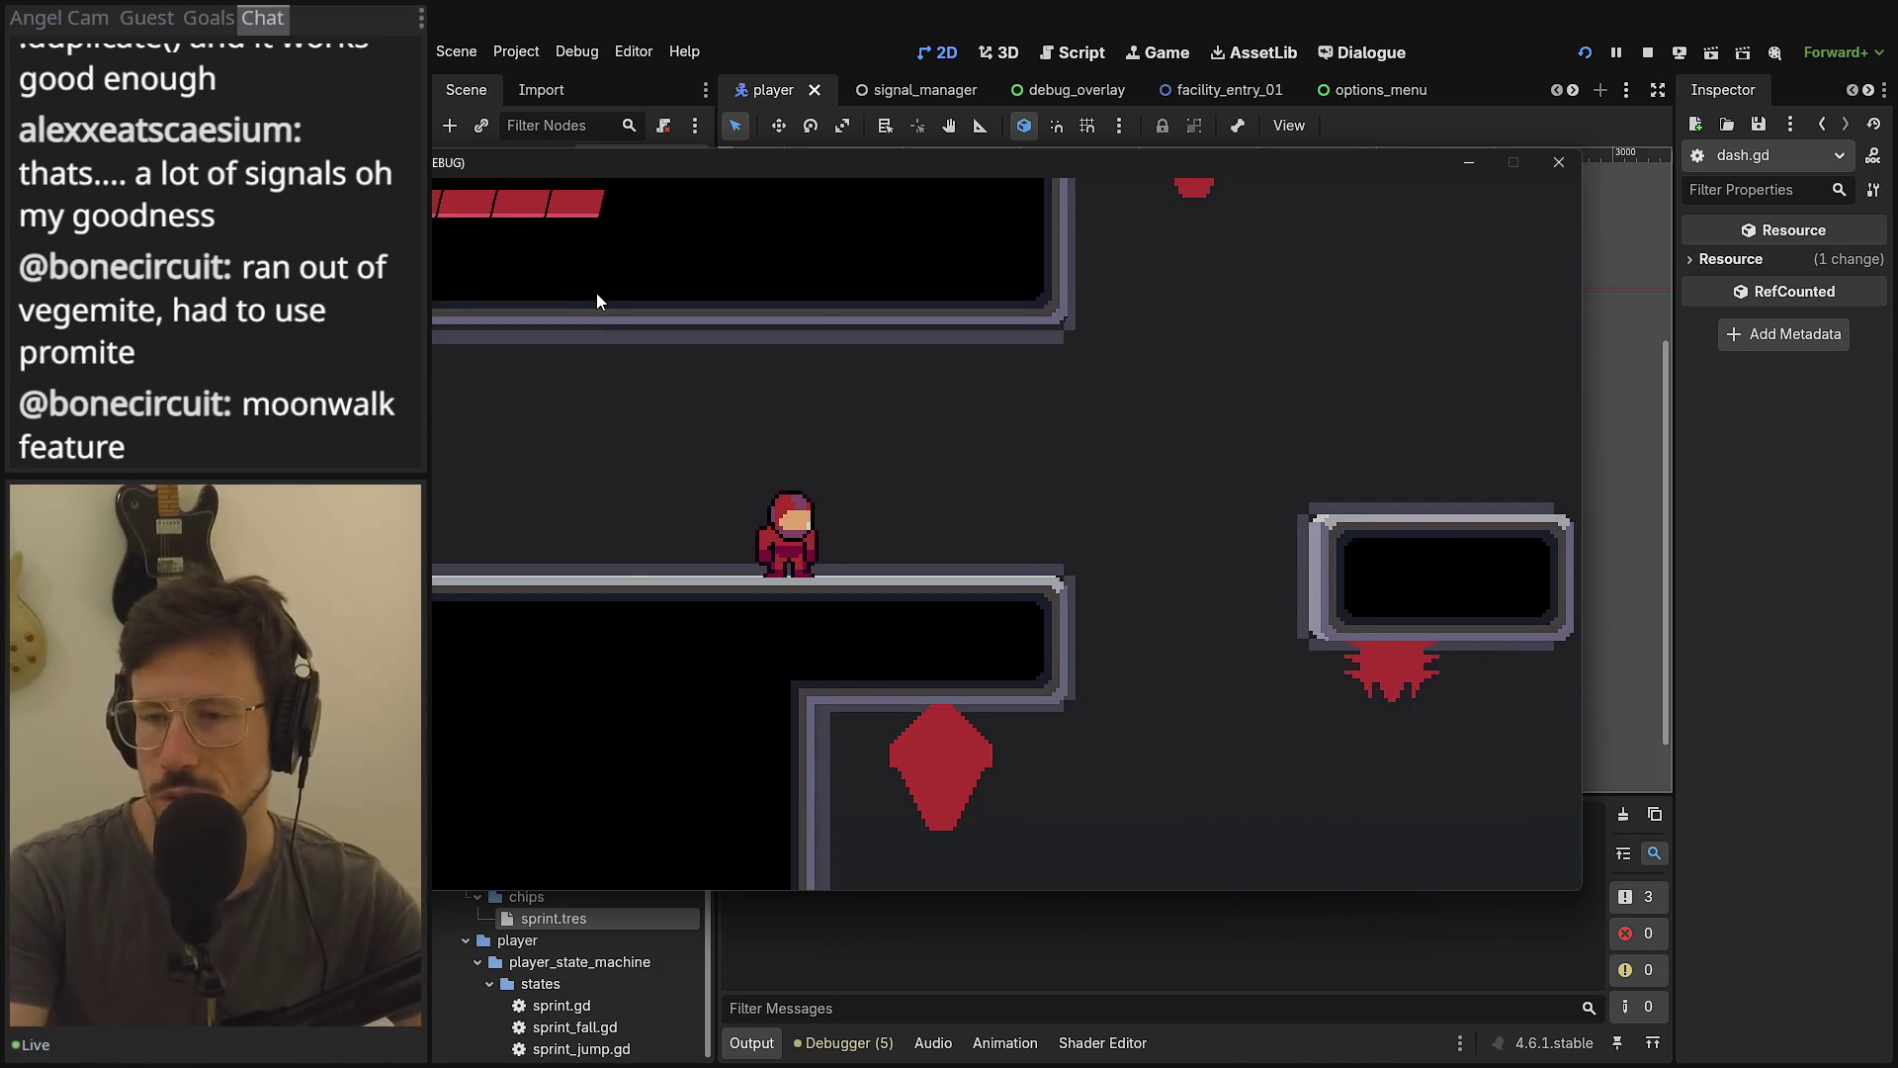
key("F1")
left_click(668, 571)
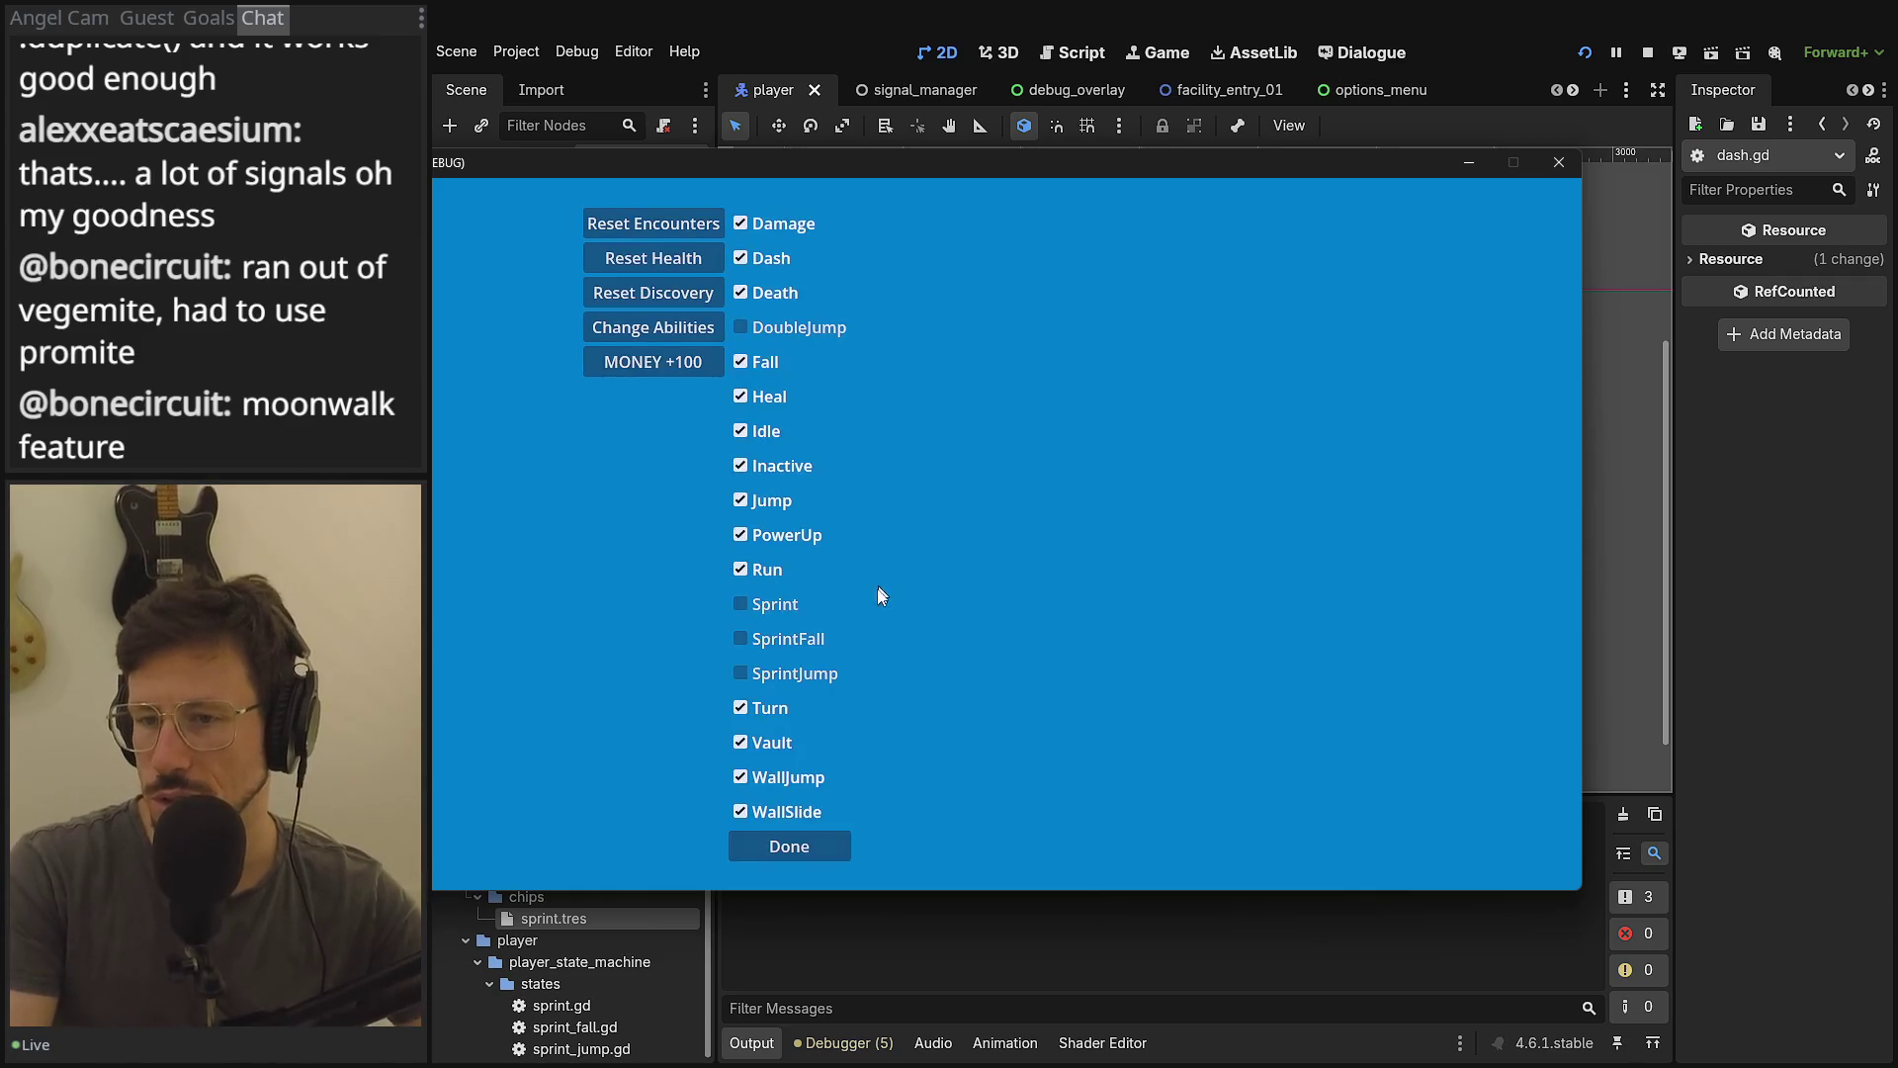
left_click(802, 640)
left_click(789, 846)
key("F1")
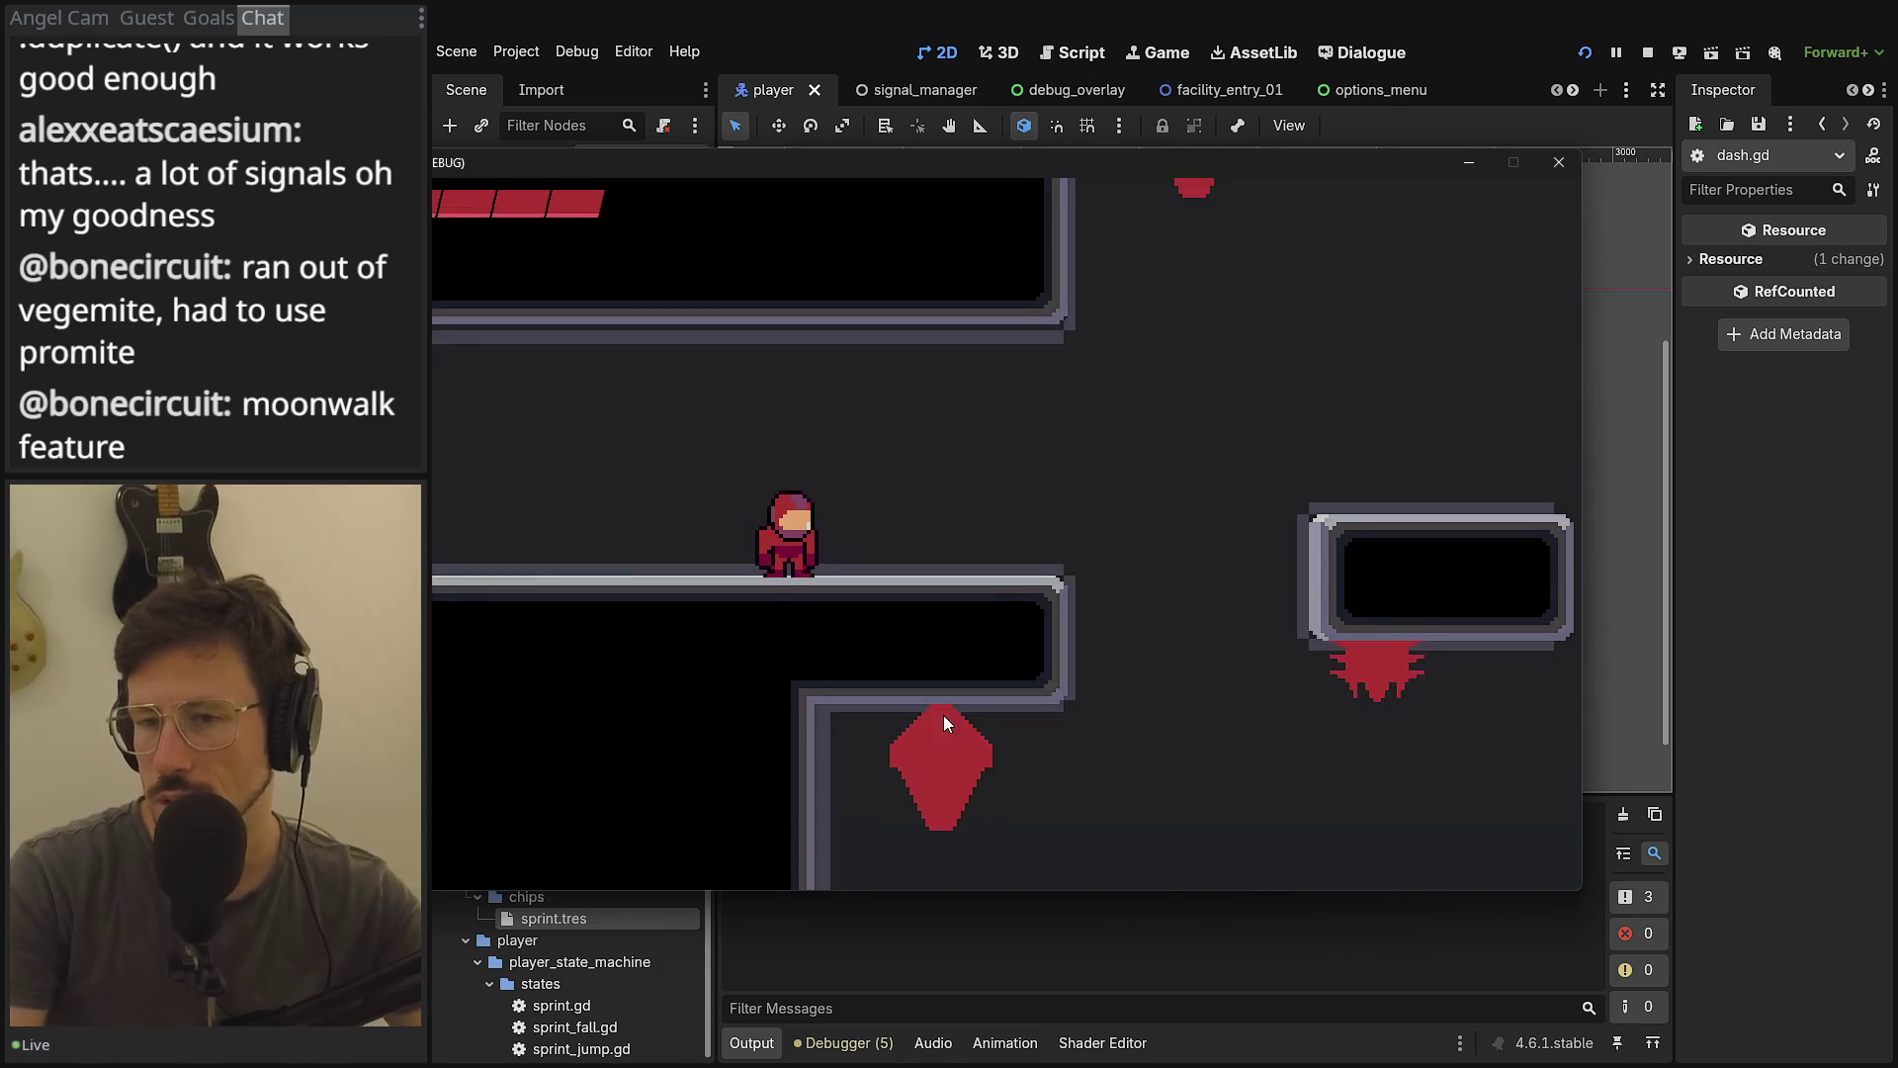
Sprint, sprint-jump off the ledge and hop across the platforms in the first room
key("Right")
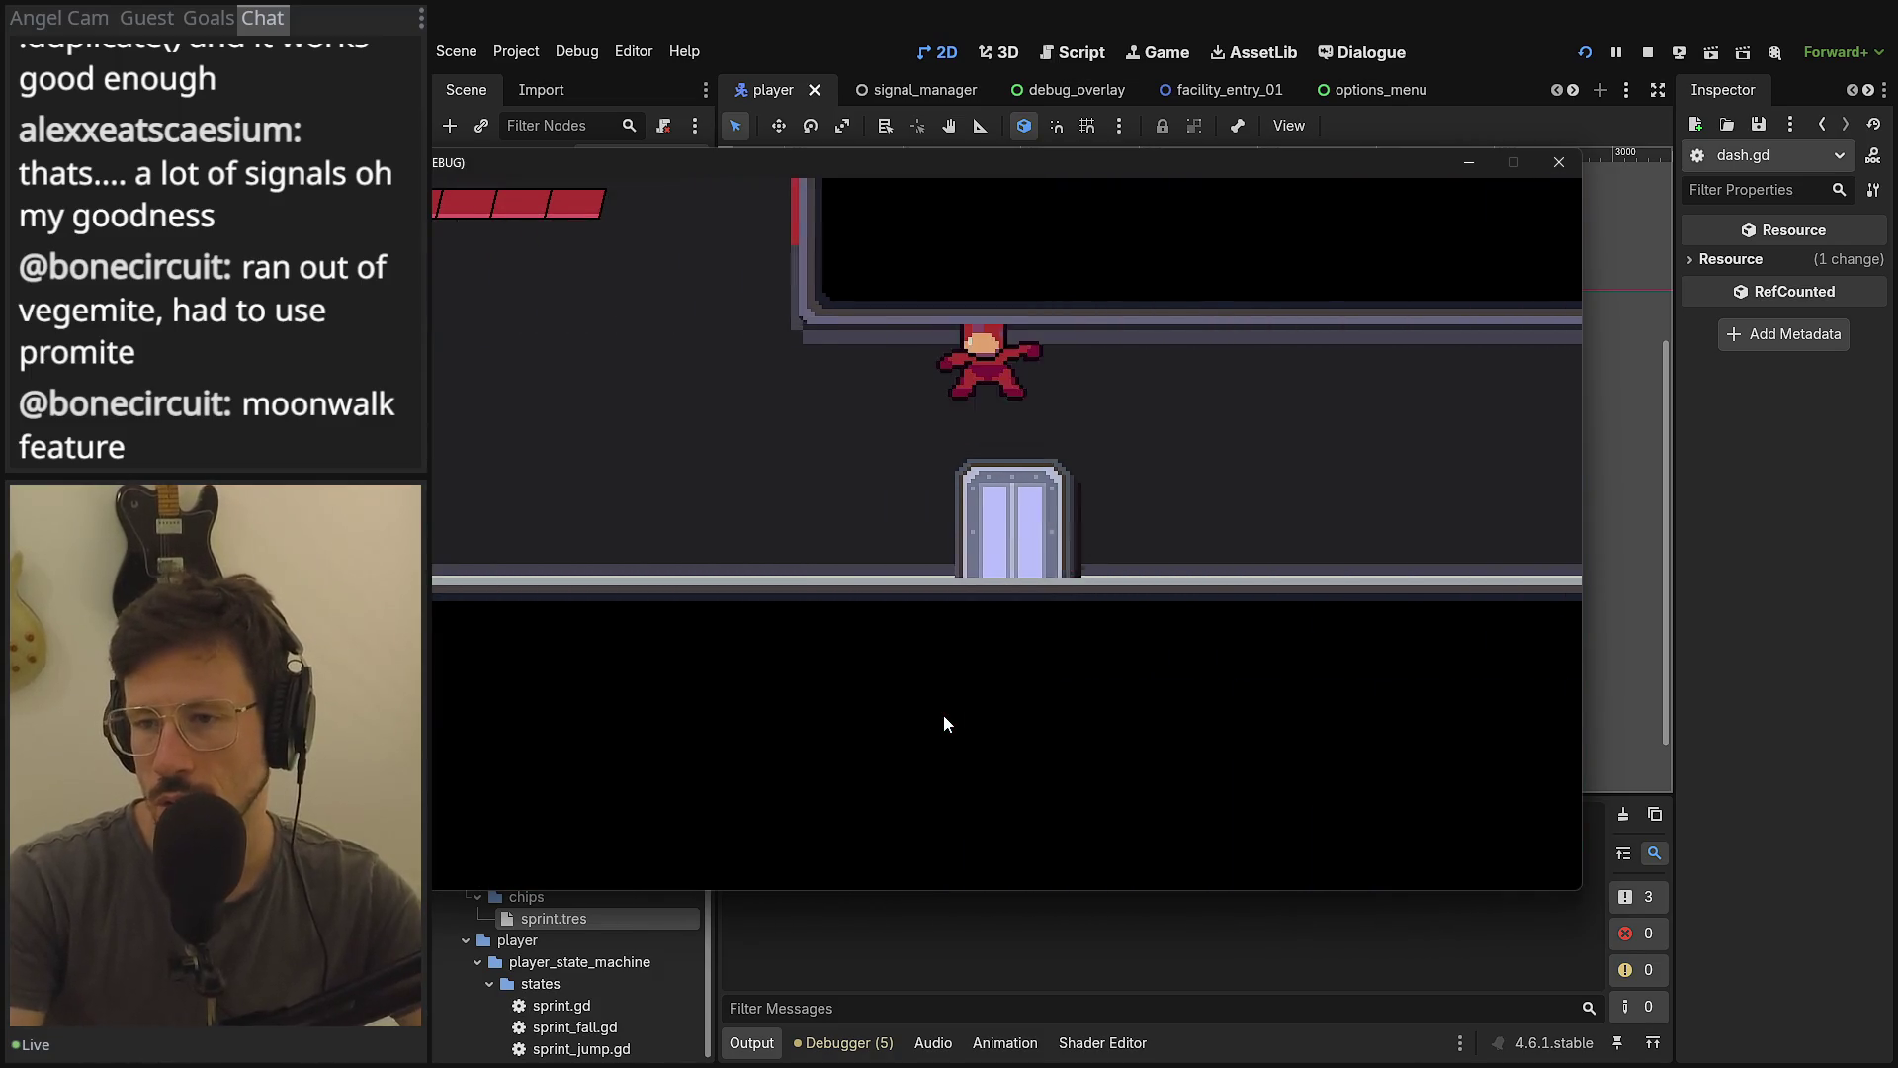
key("Left")
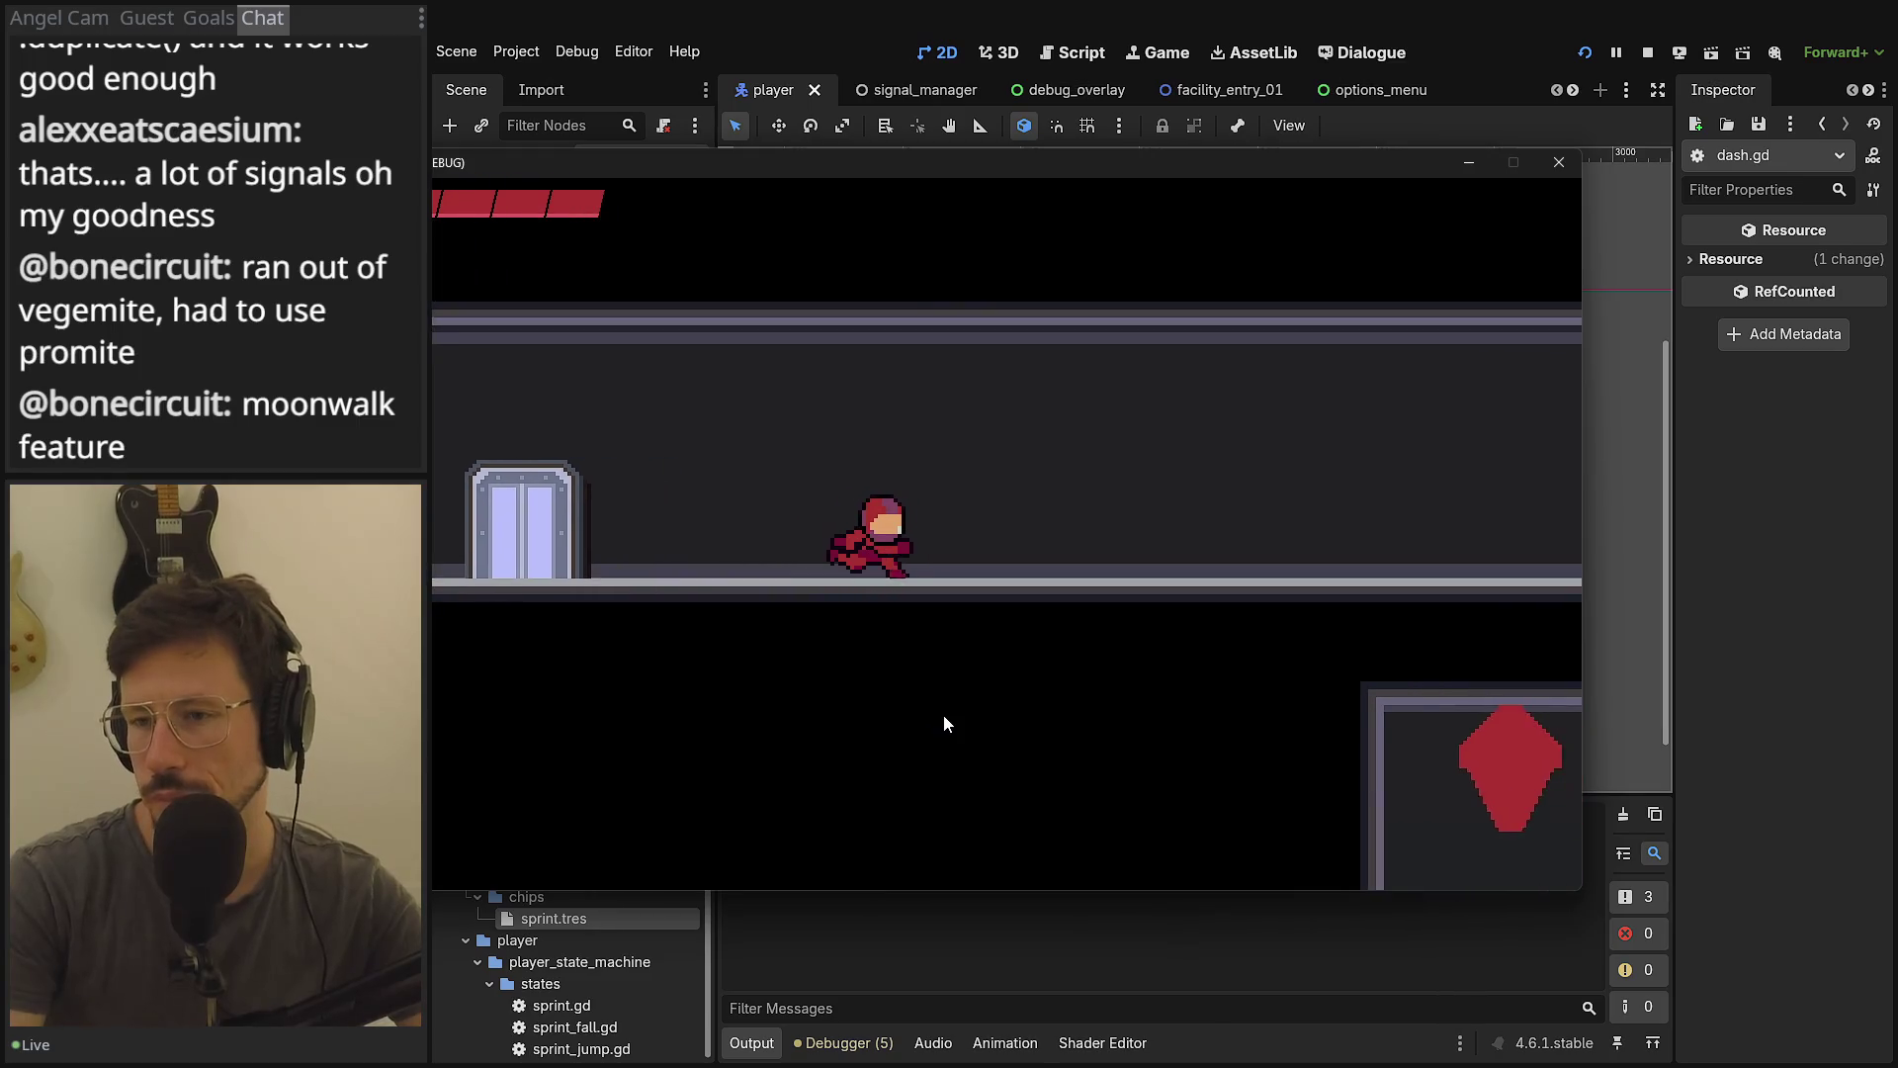
key("shift")
key("space")
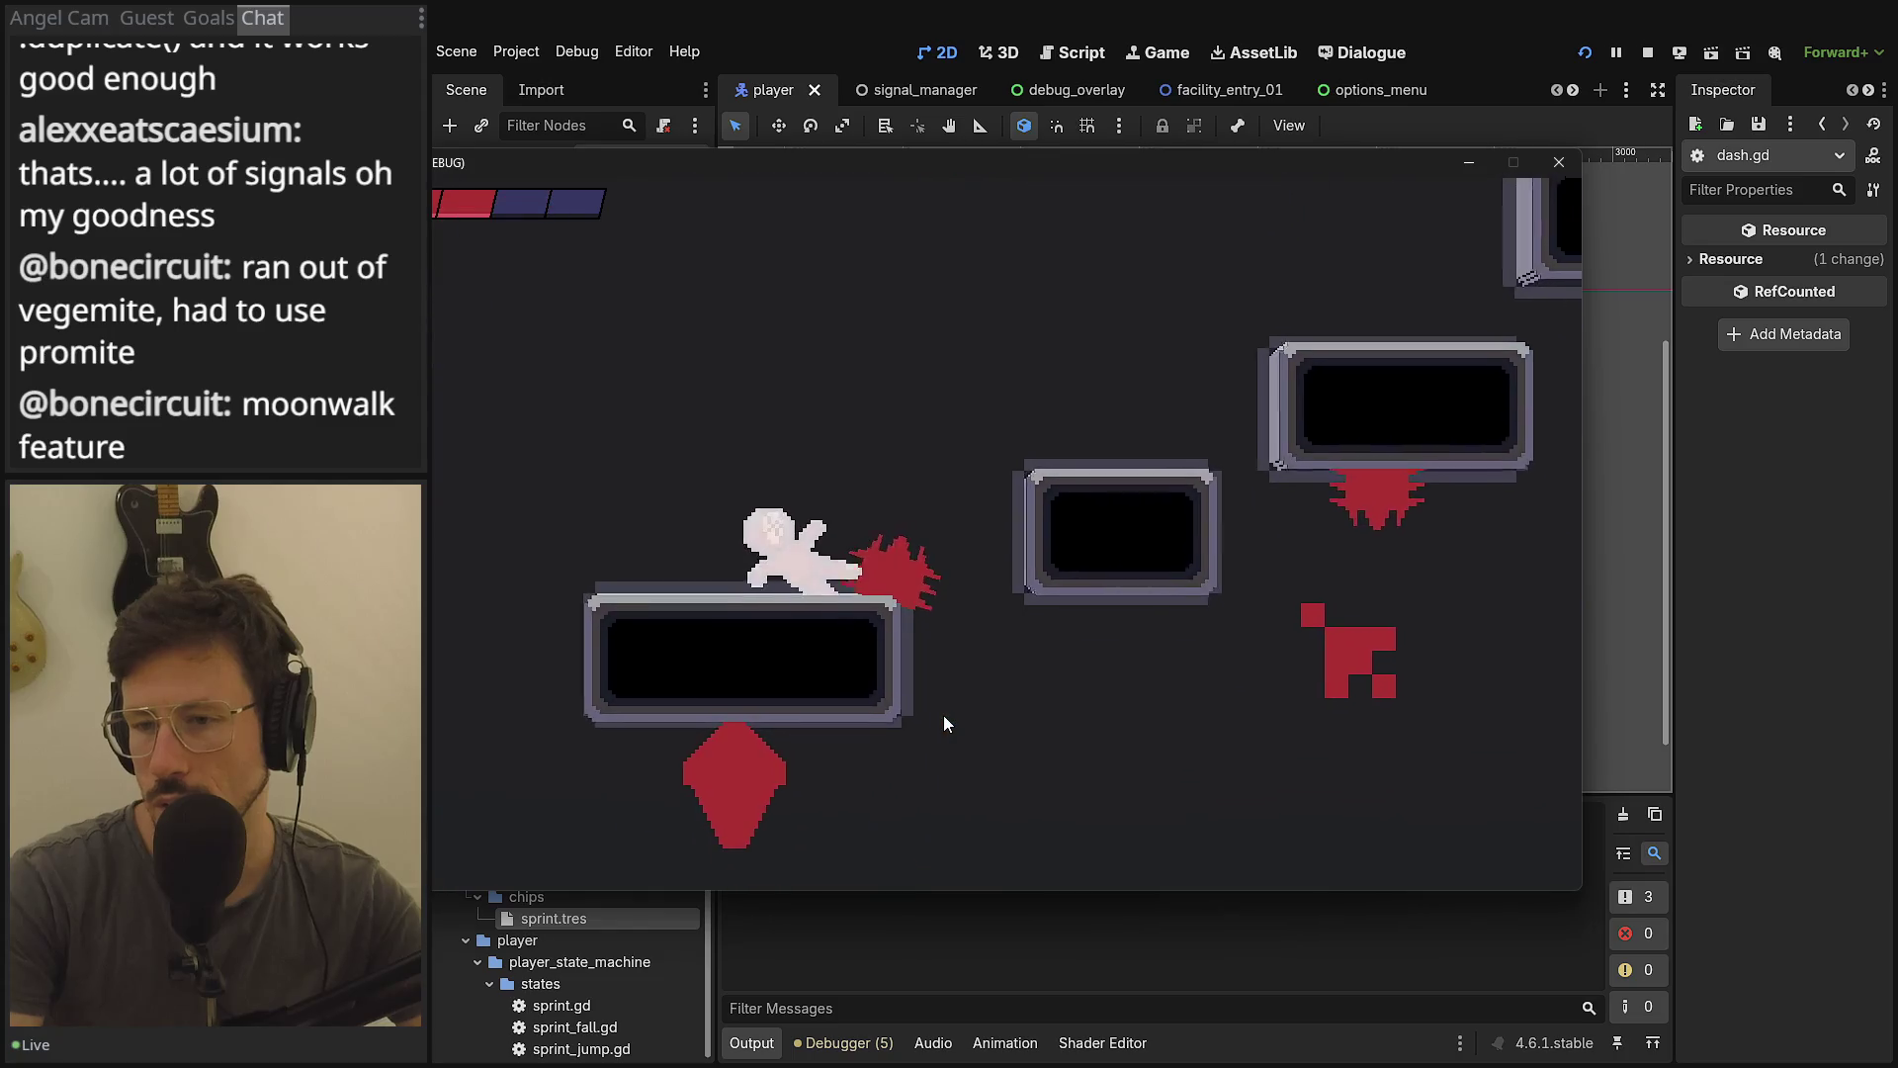
key("shift")
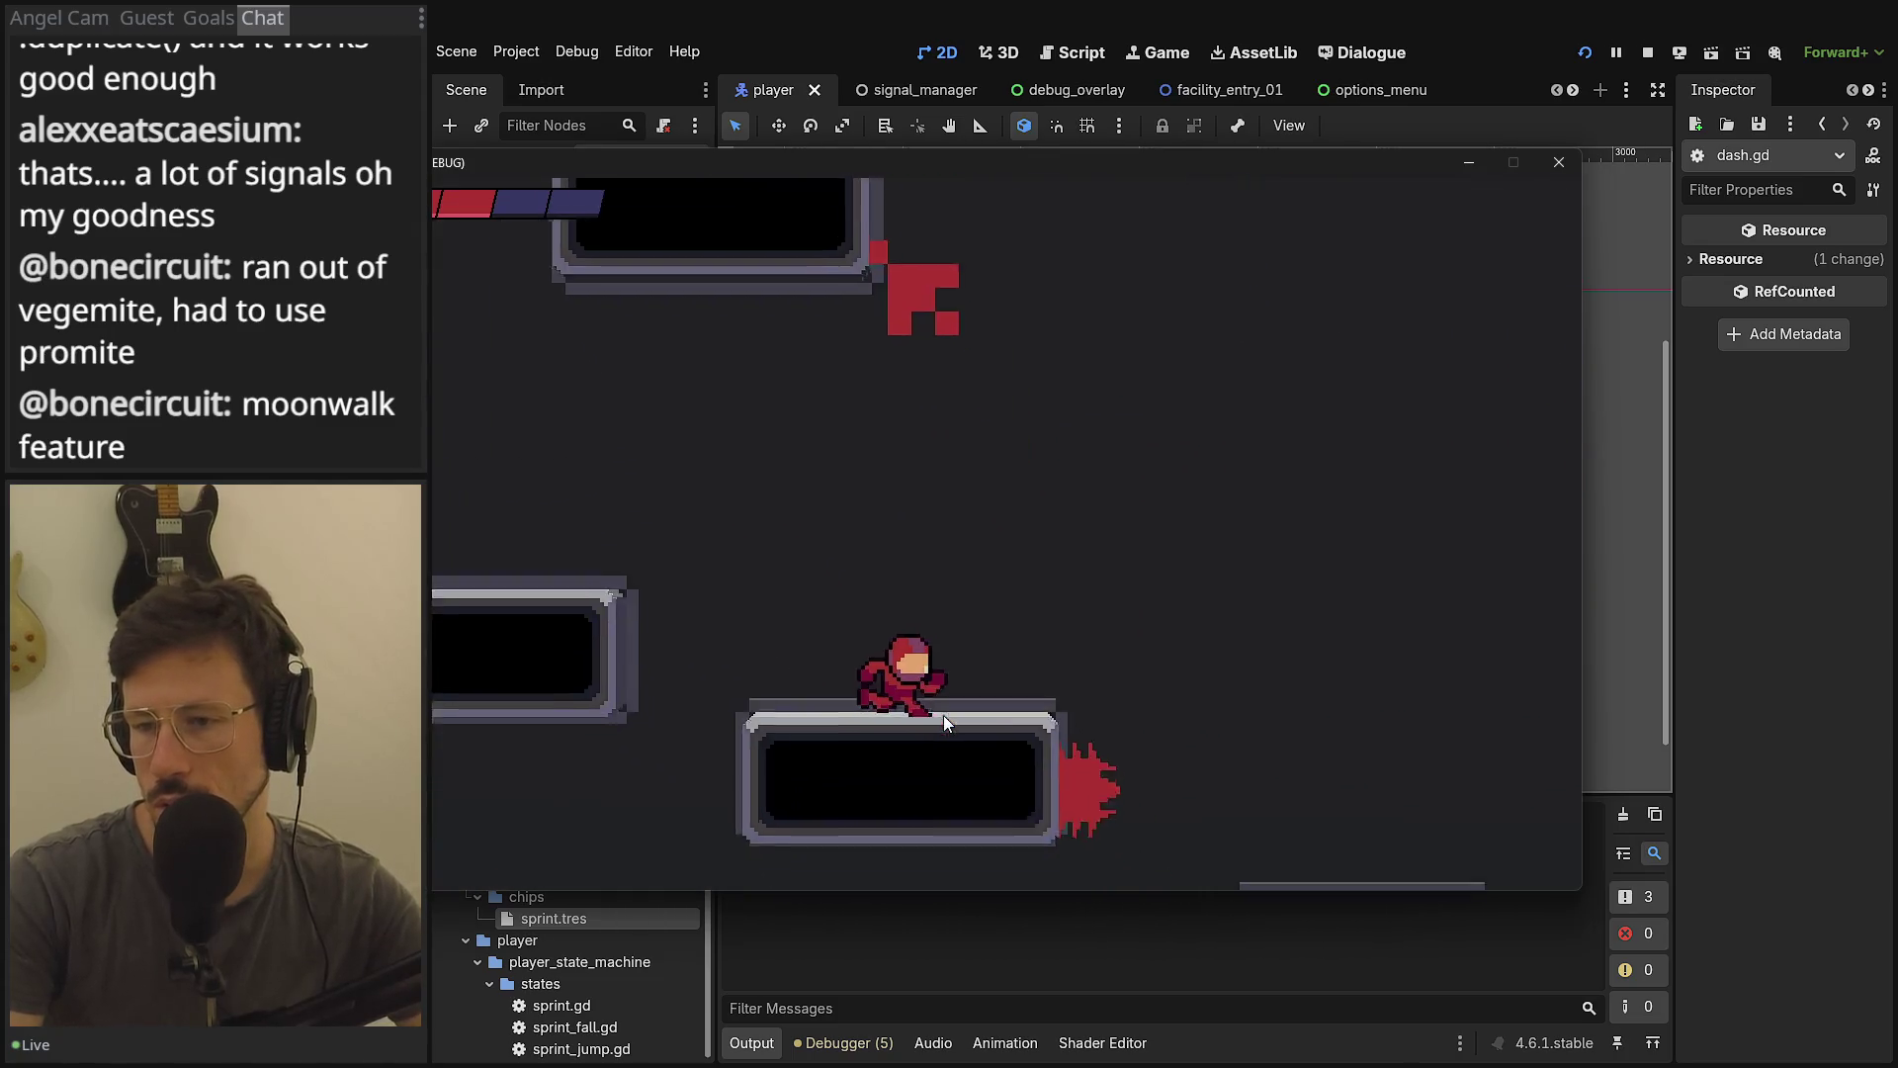
key("space")
key("space")
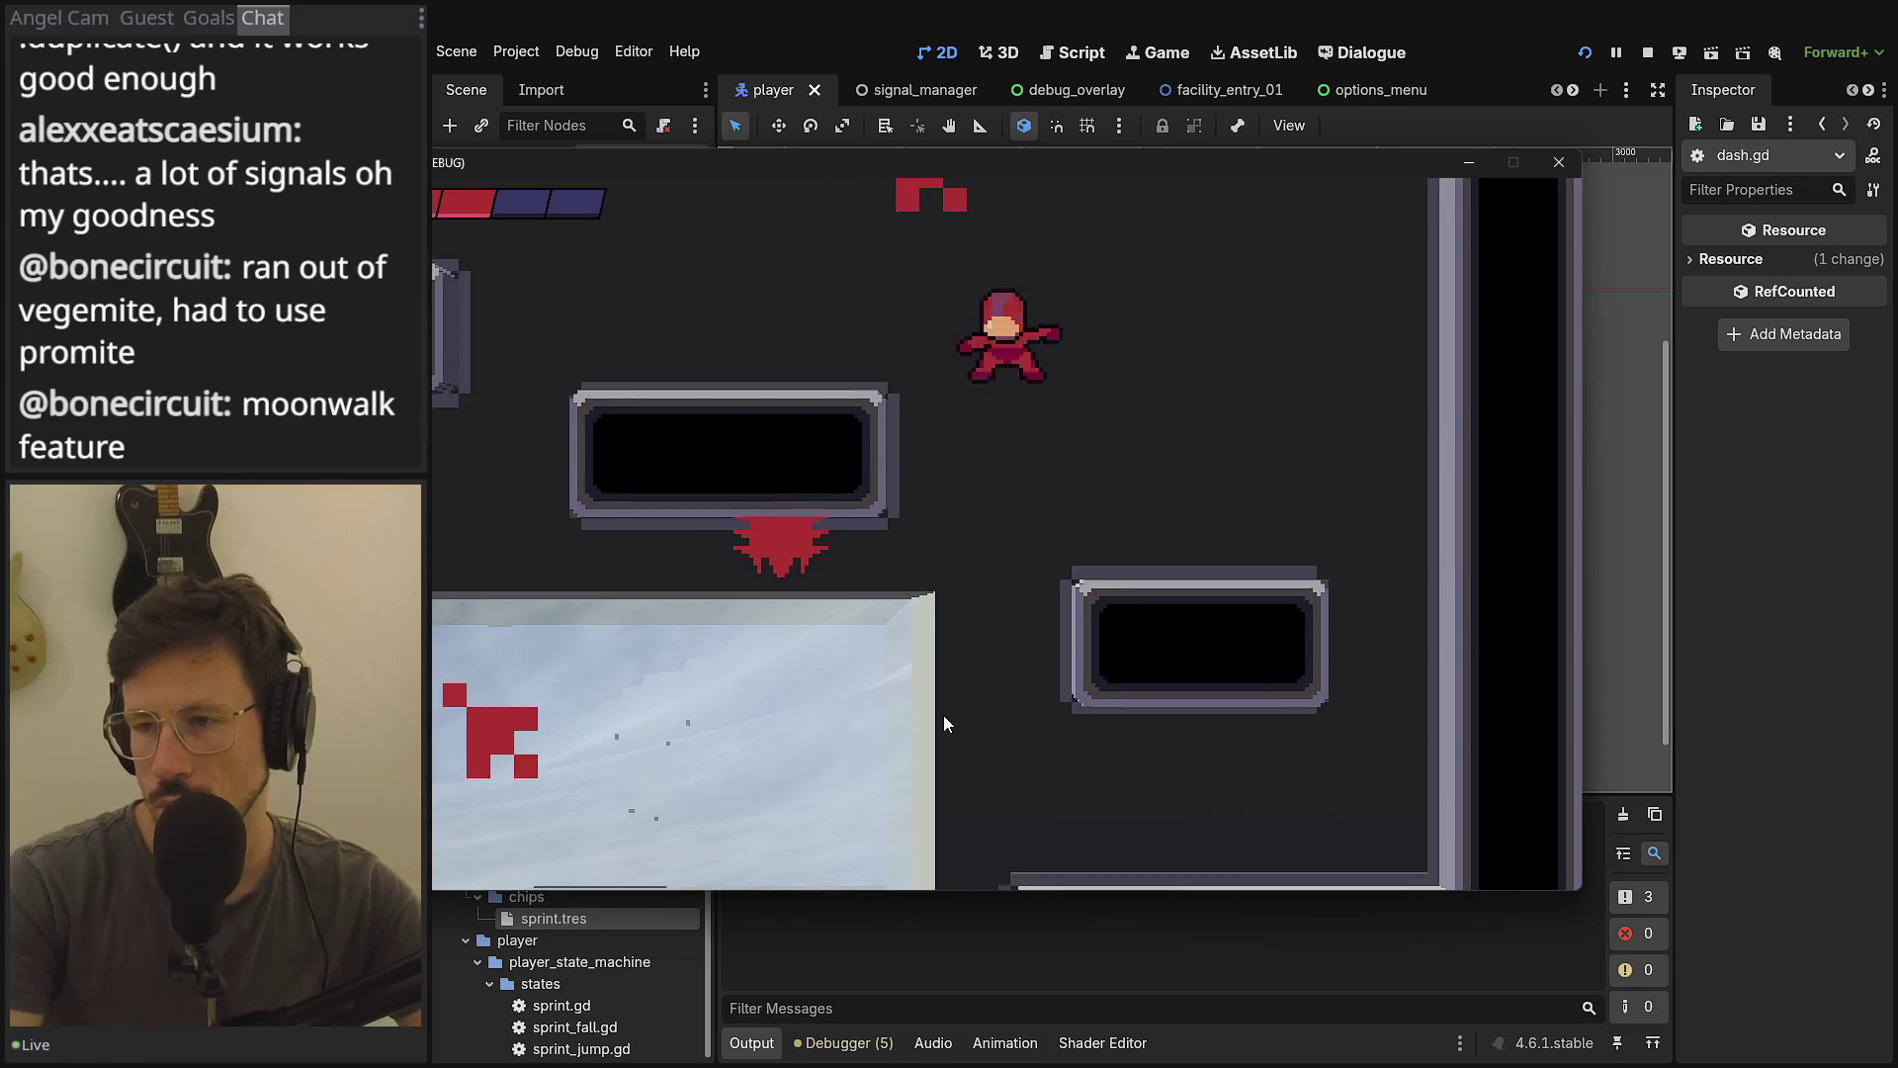
key("space")
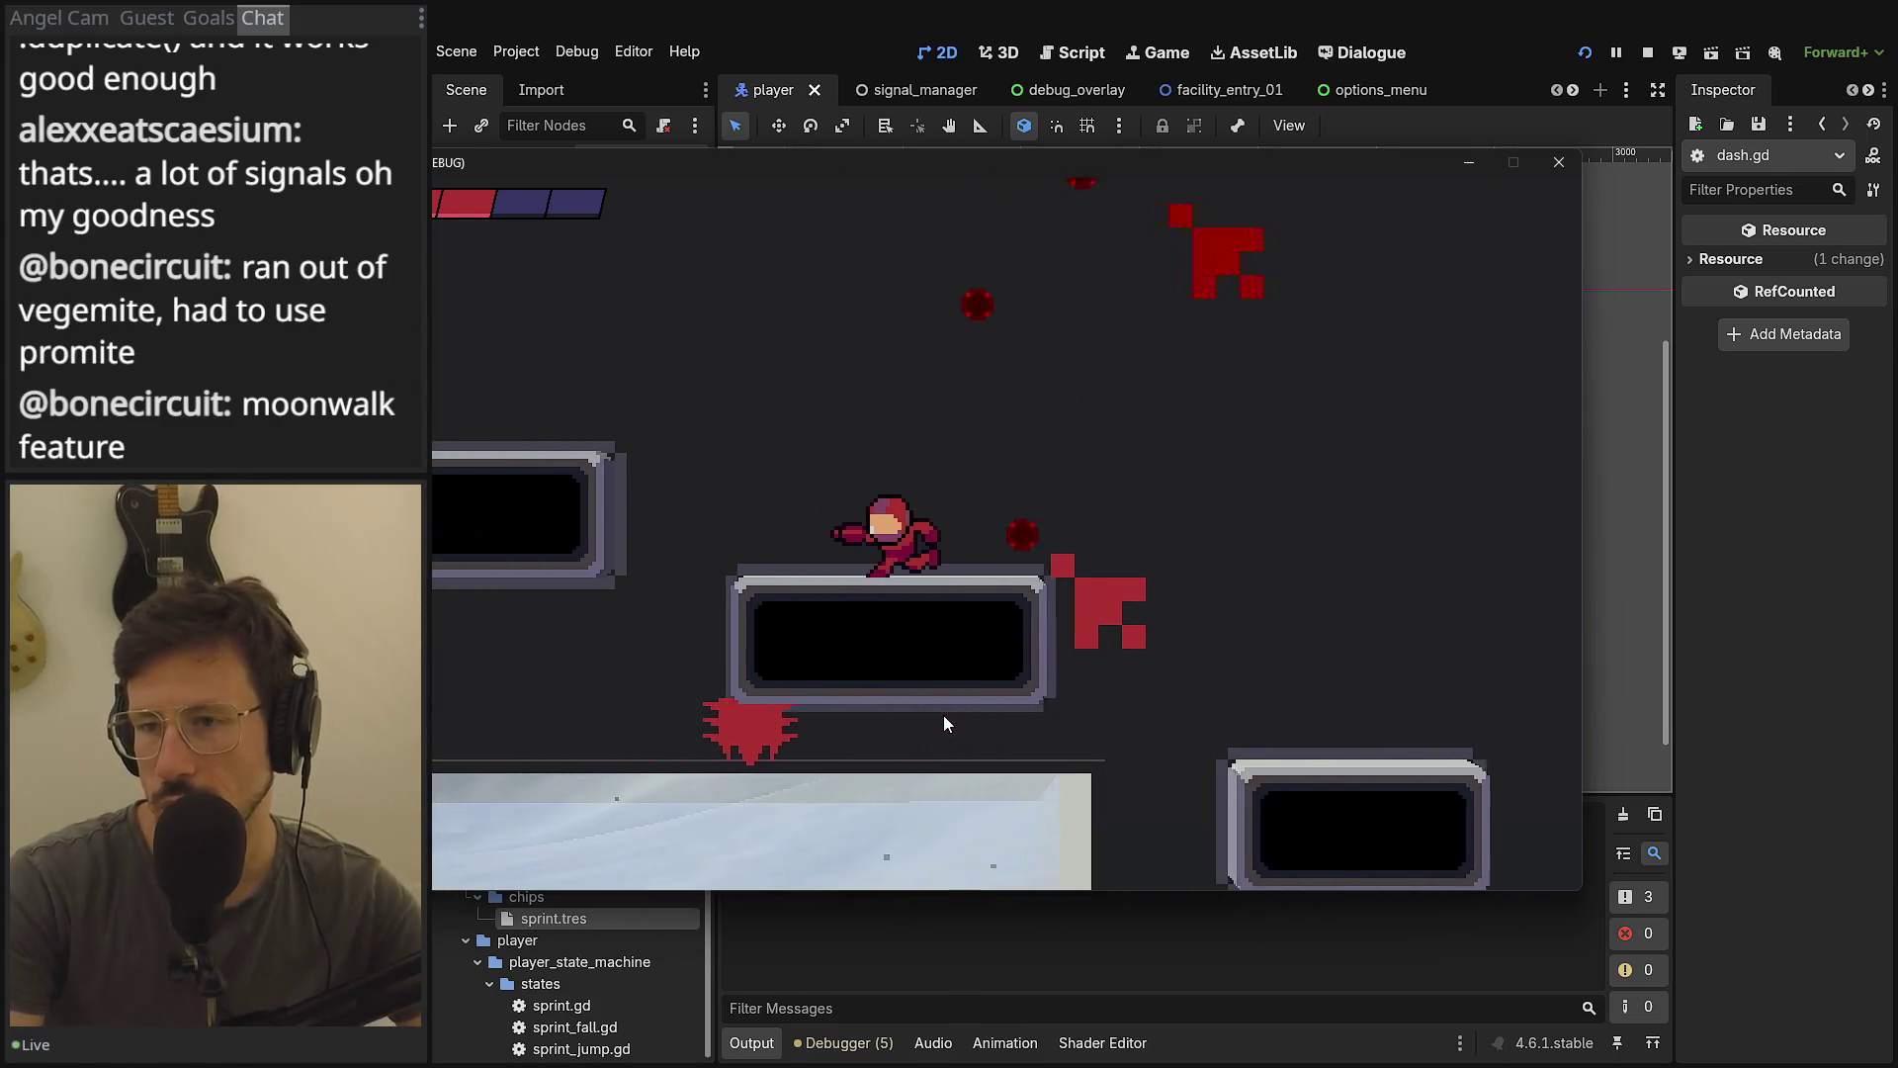
key("space")
key("Right")
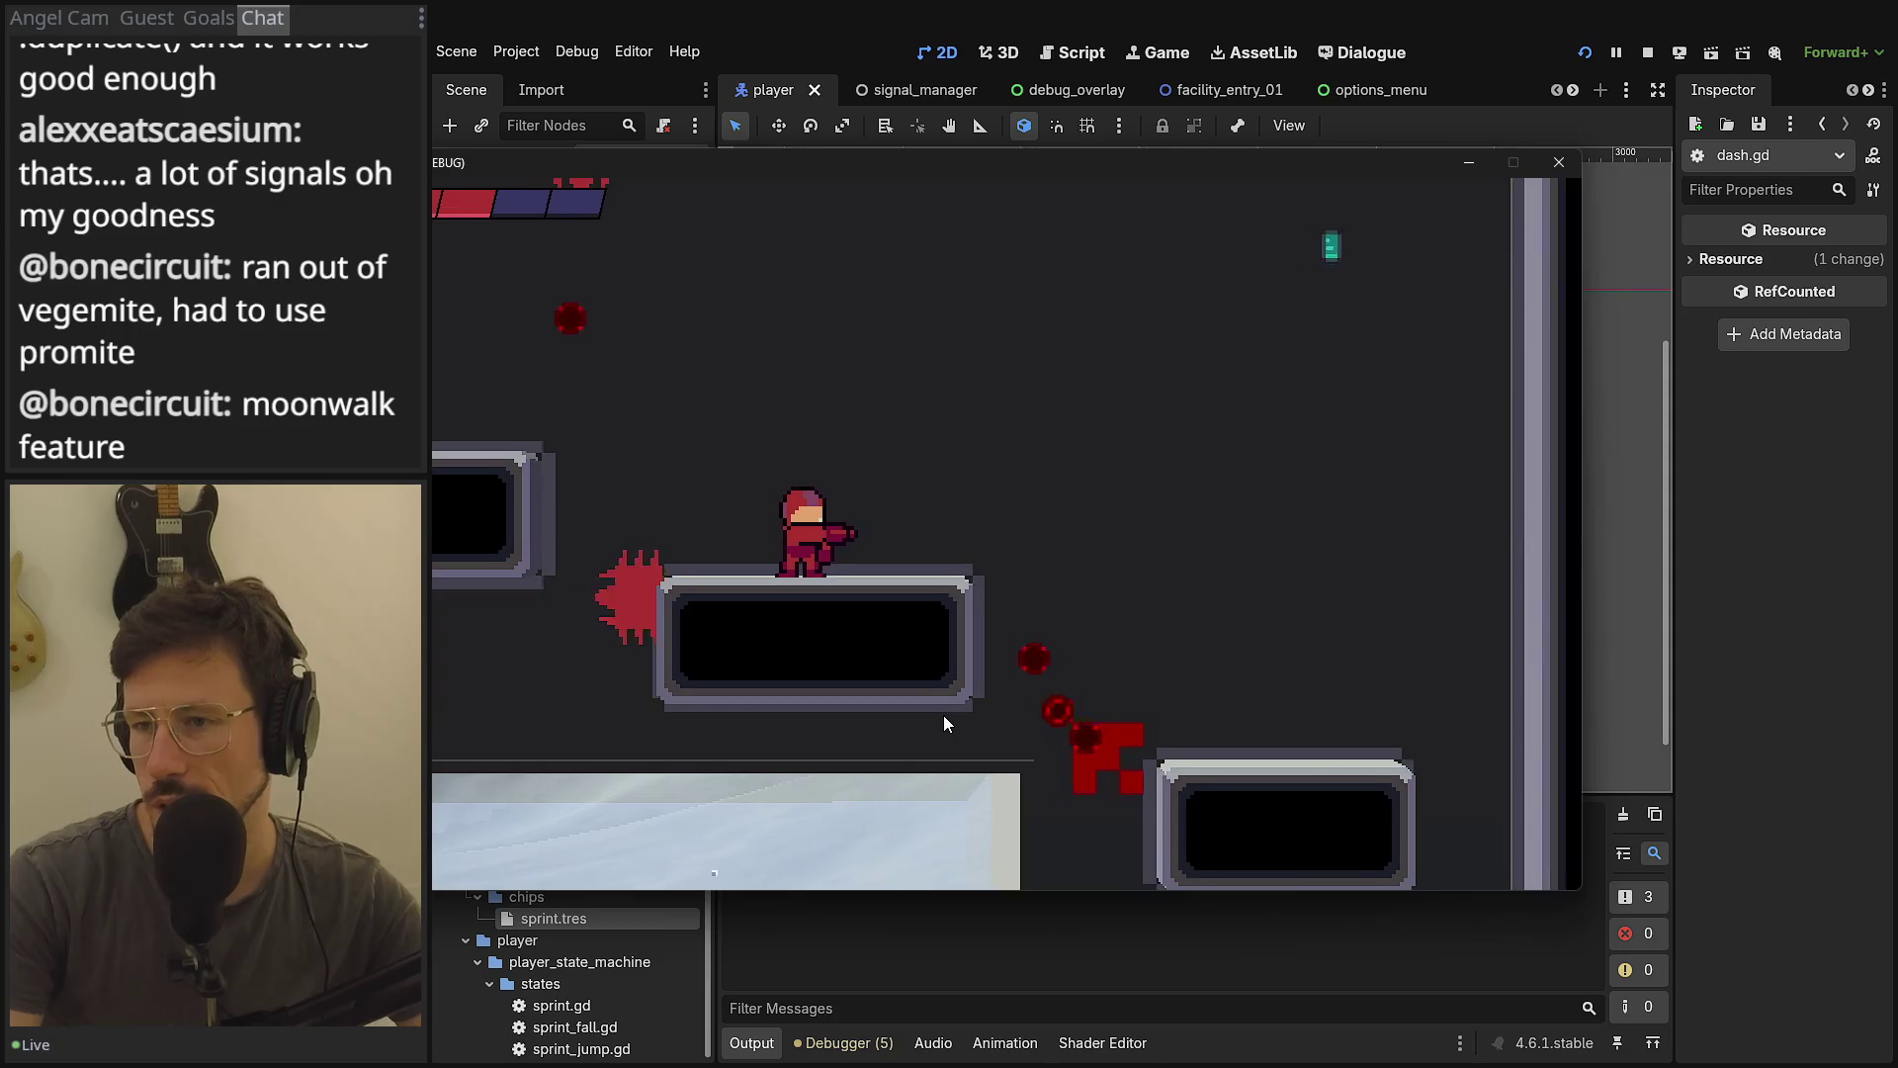
key("space")
Dash through the next room, jump onto the higher ledge, then stop the game
key("Left")
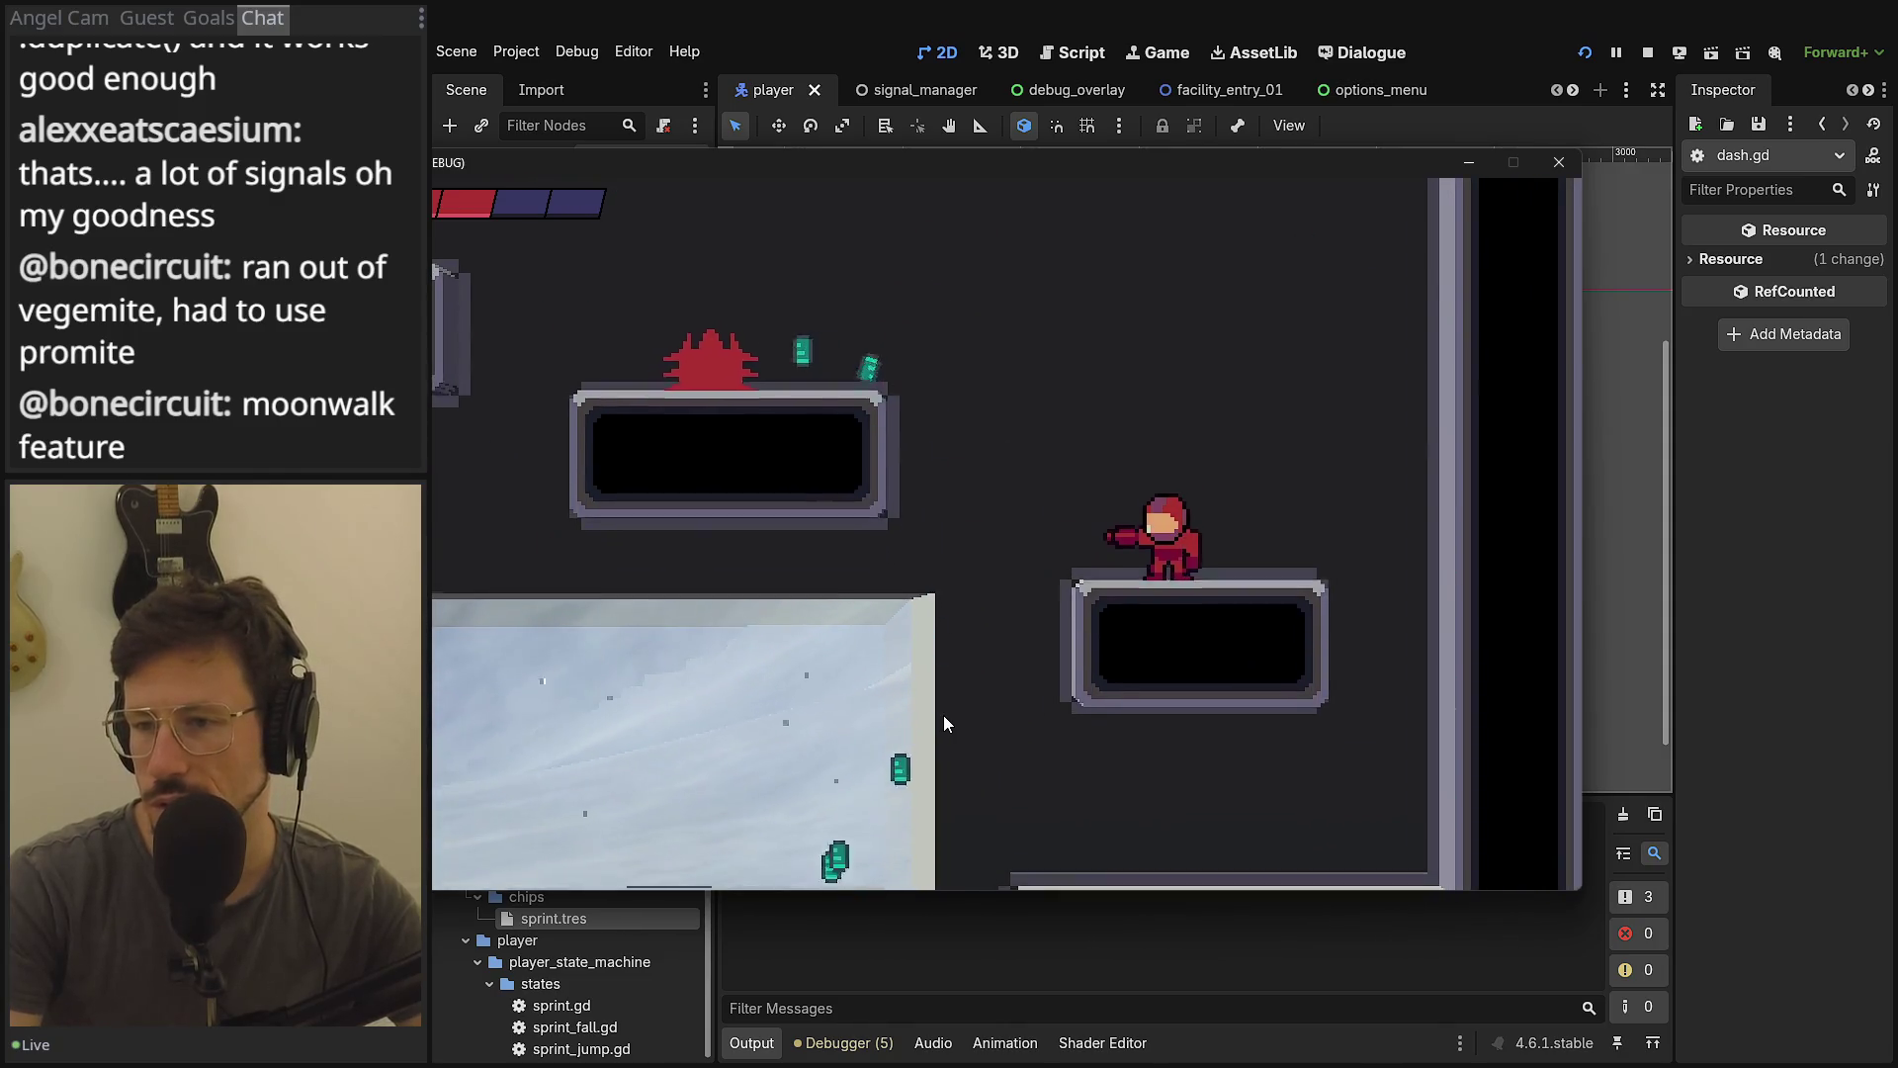
key("Left")
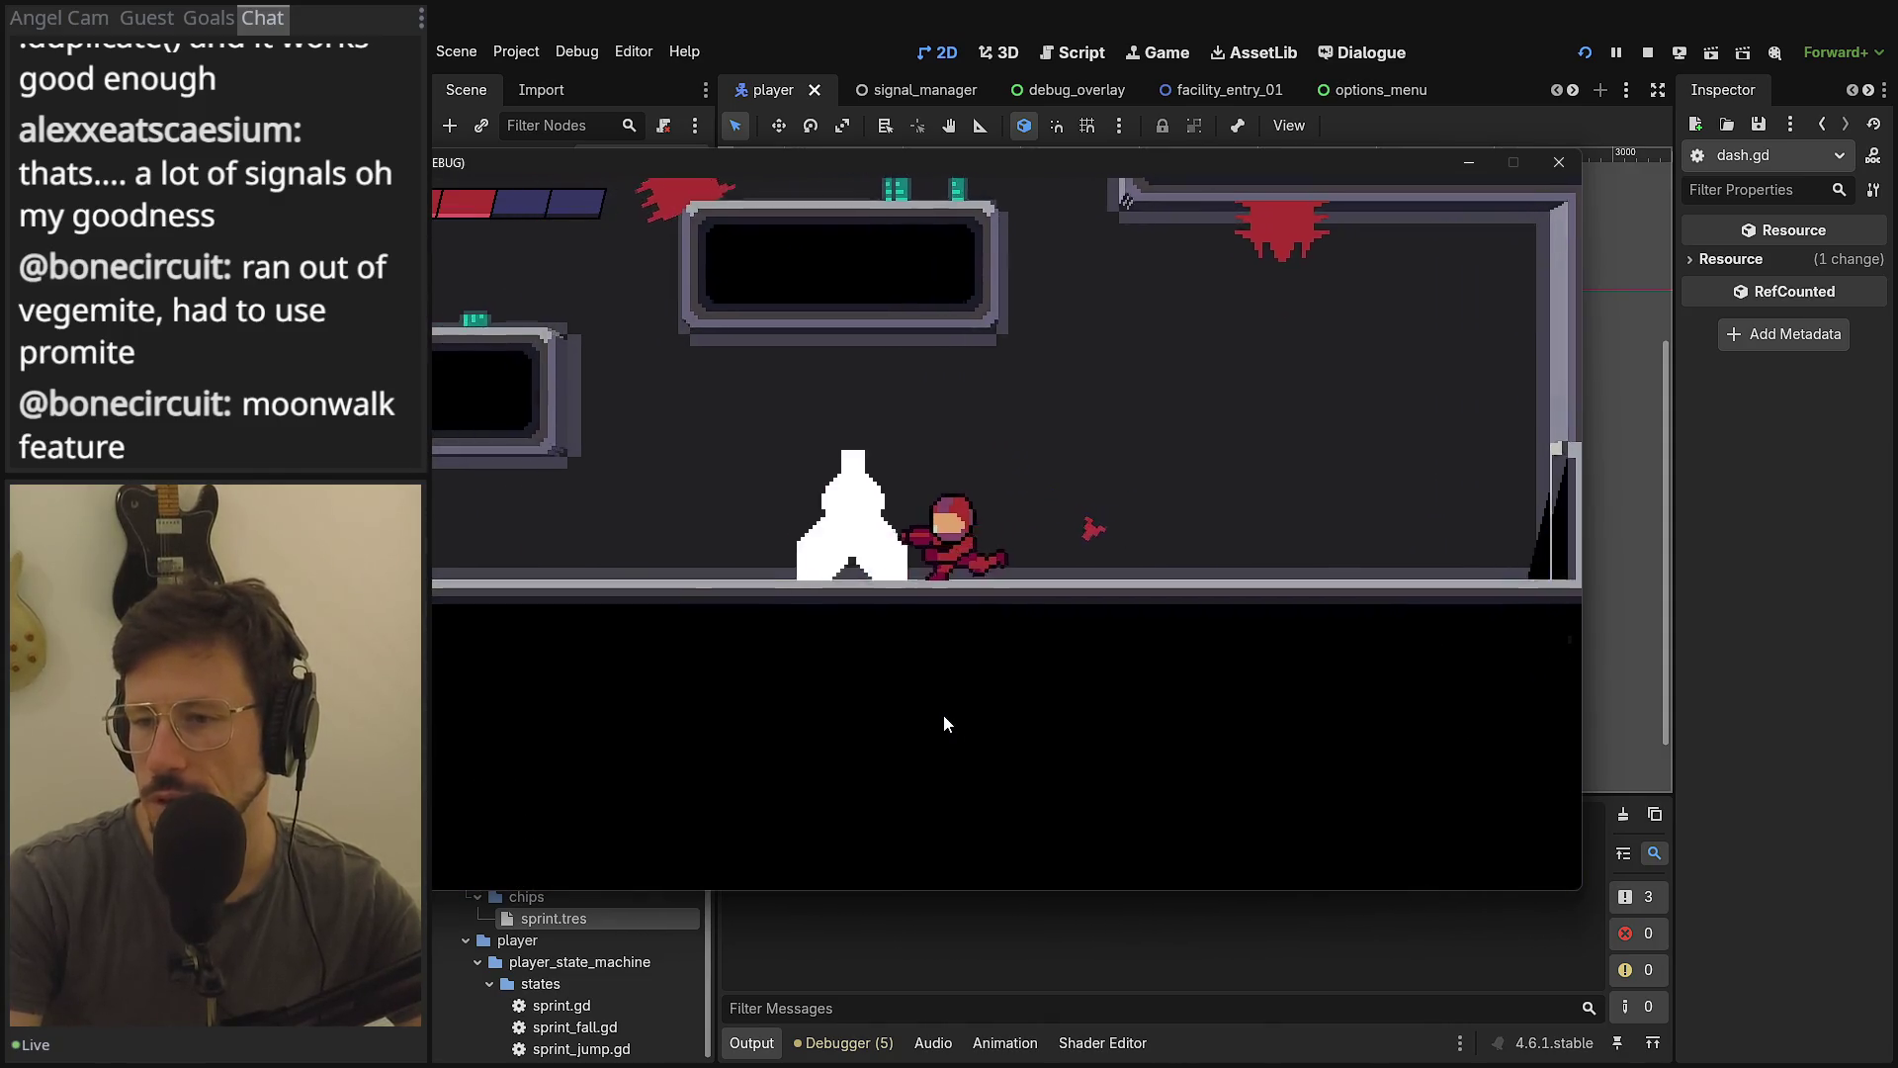
key("Right")
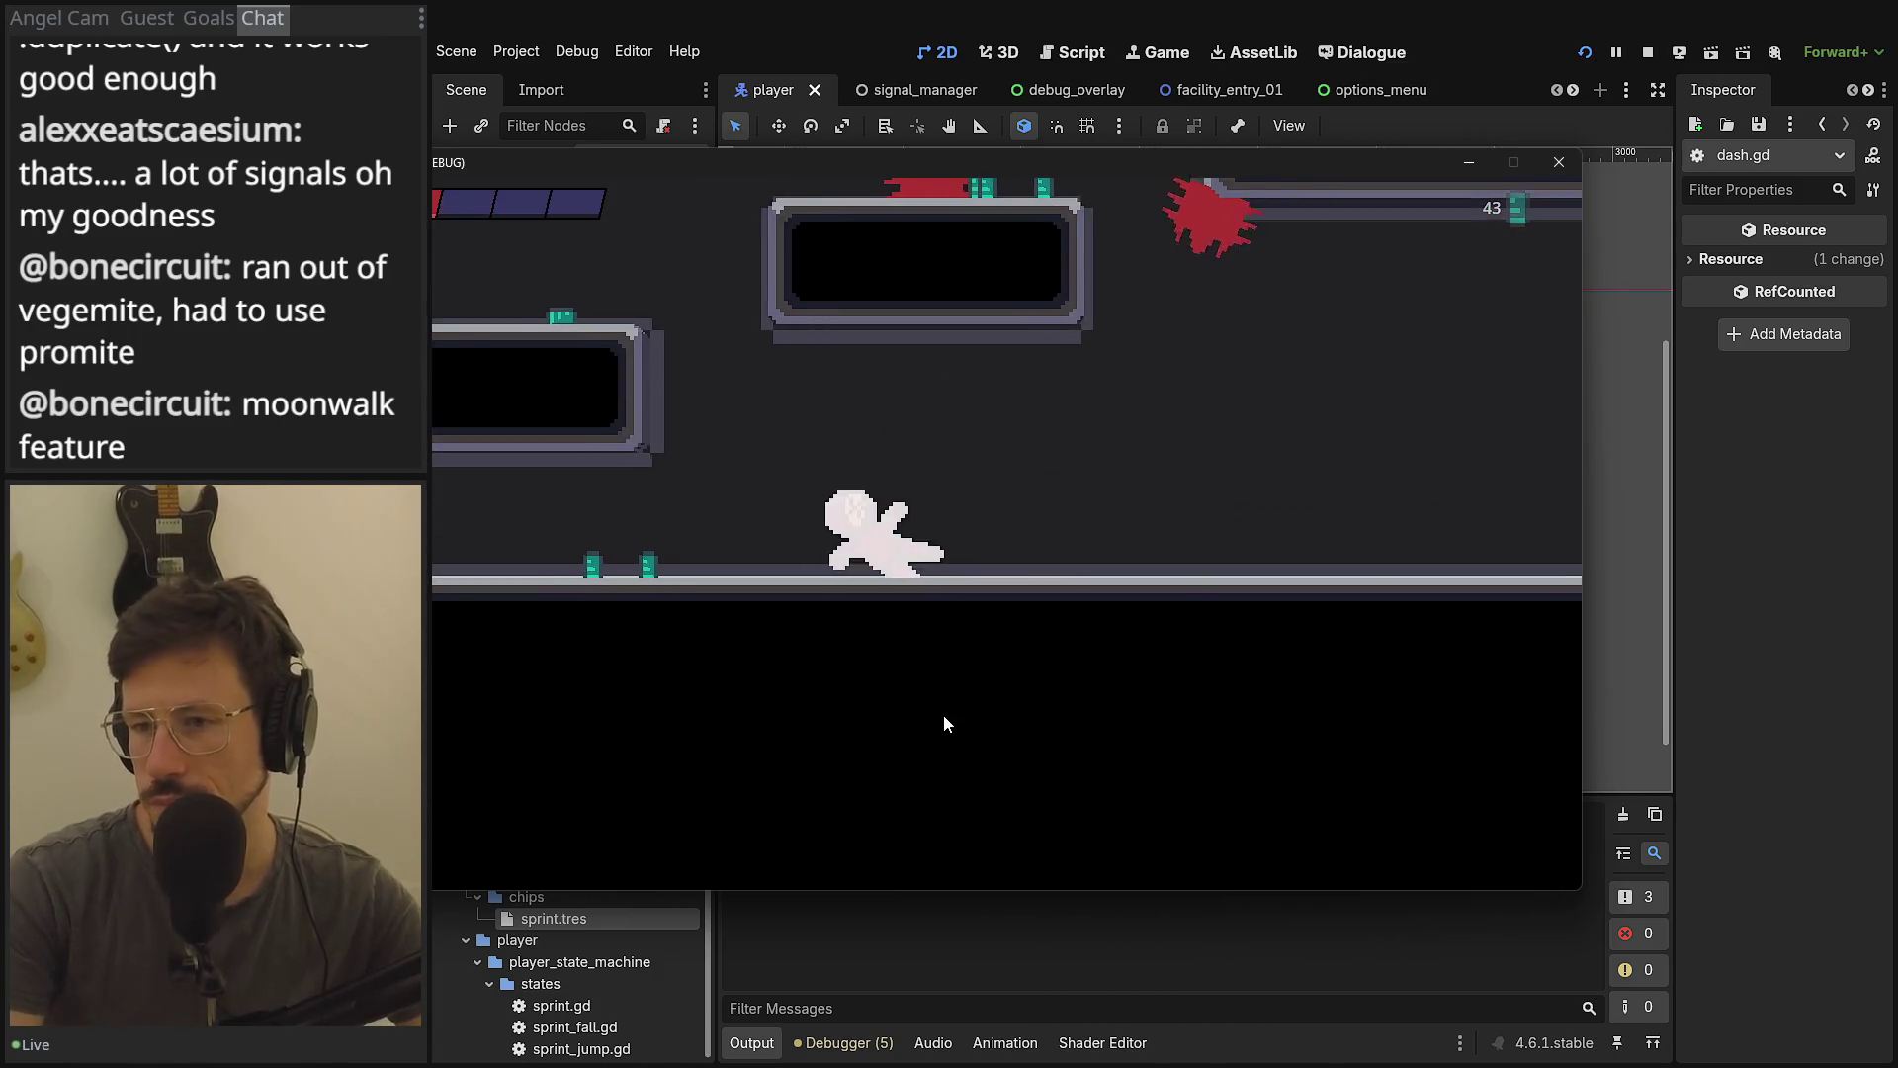
key("Left")
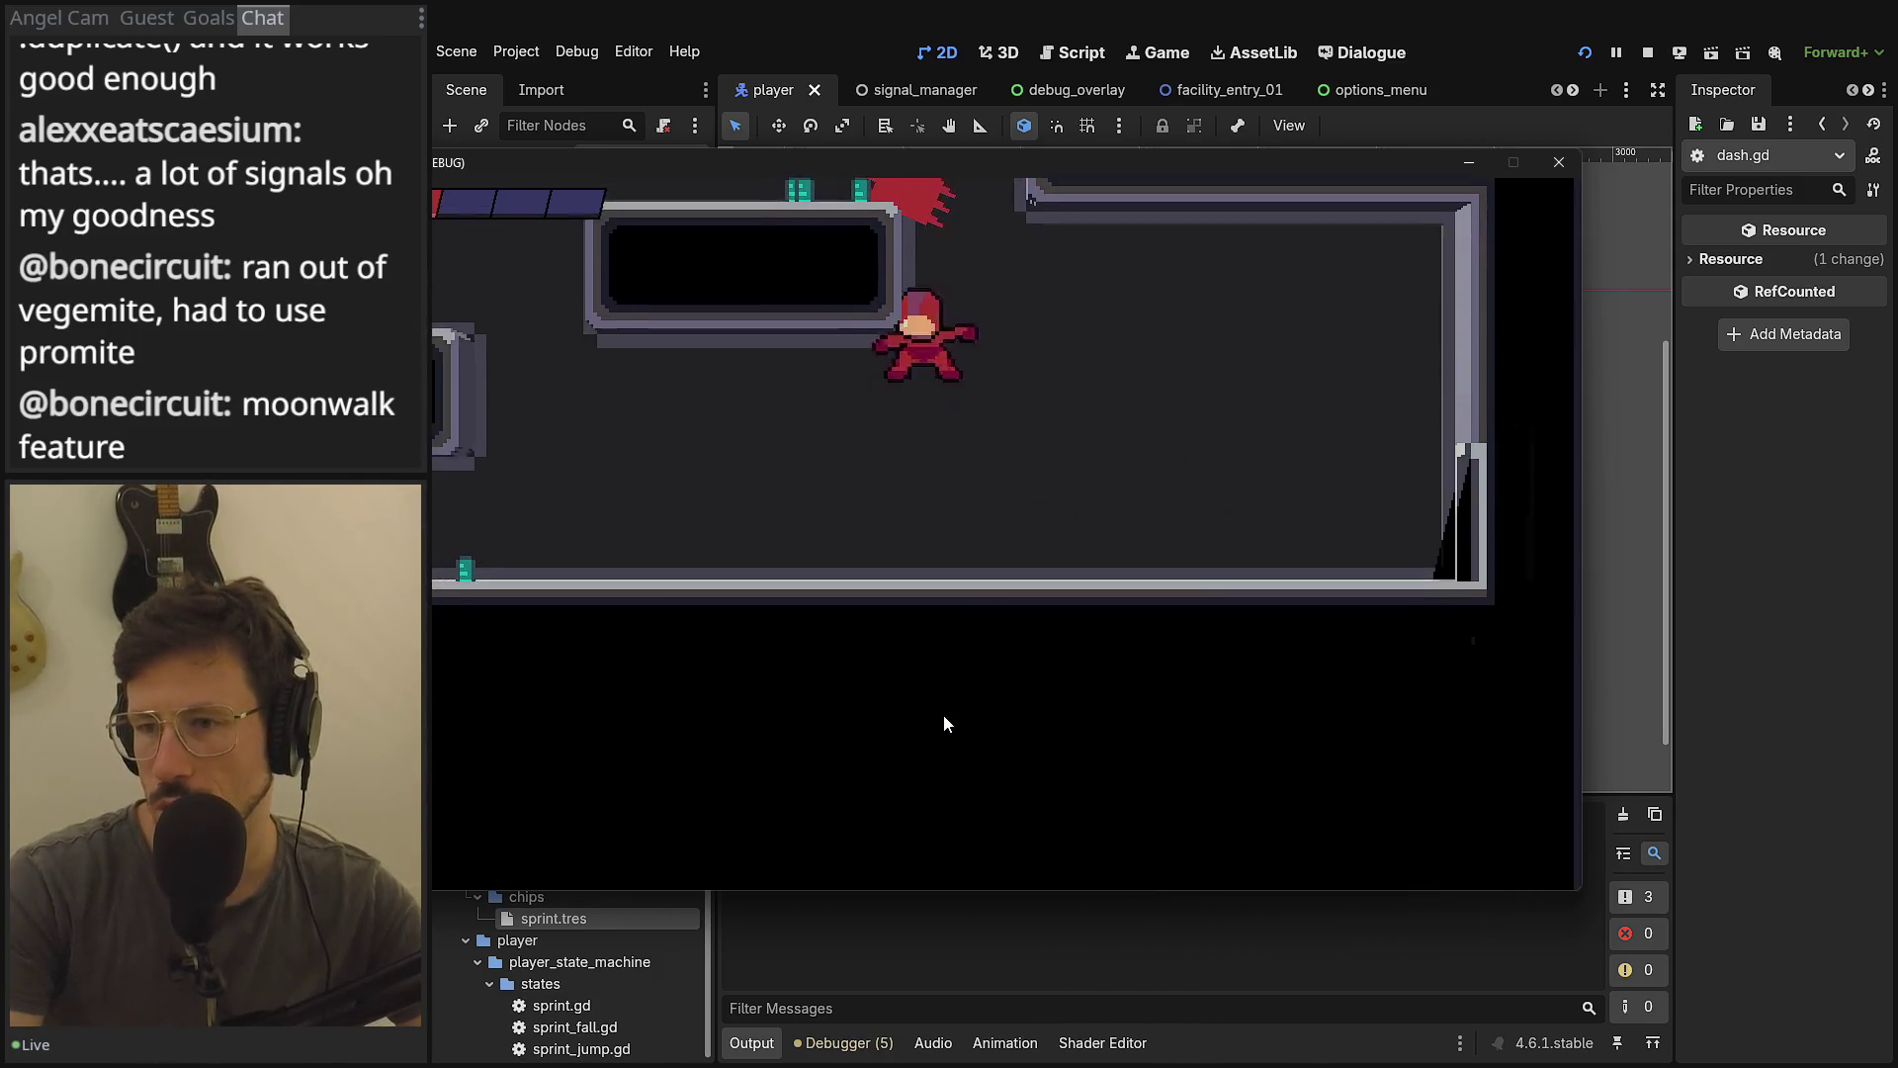
key("Right")
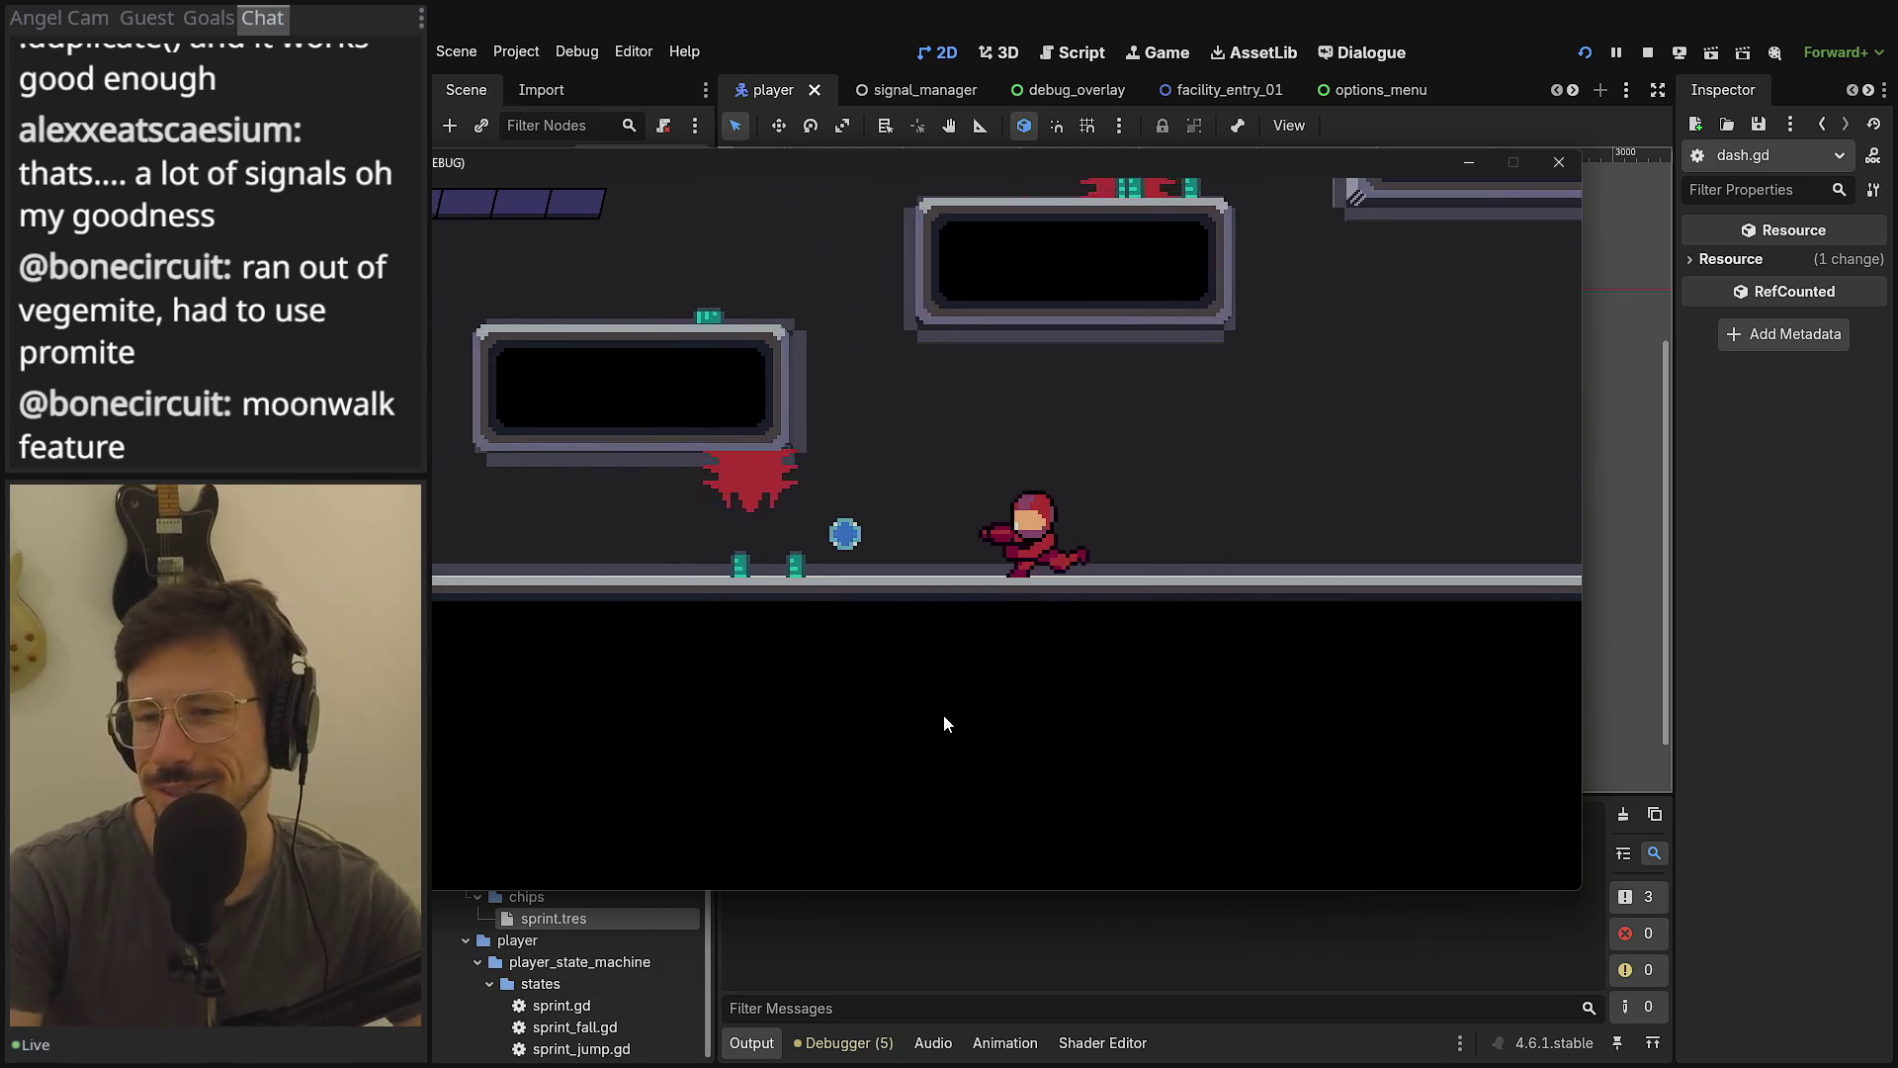
key("space")
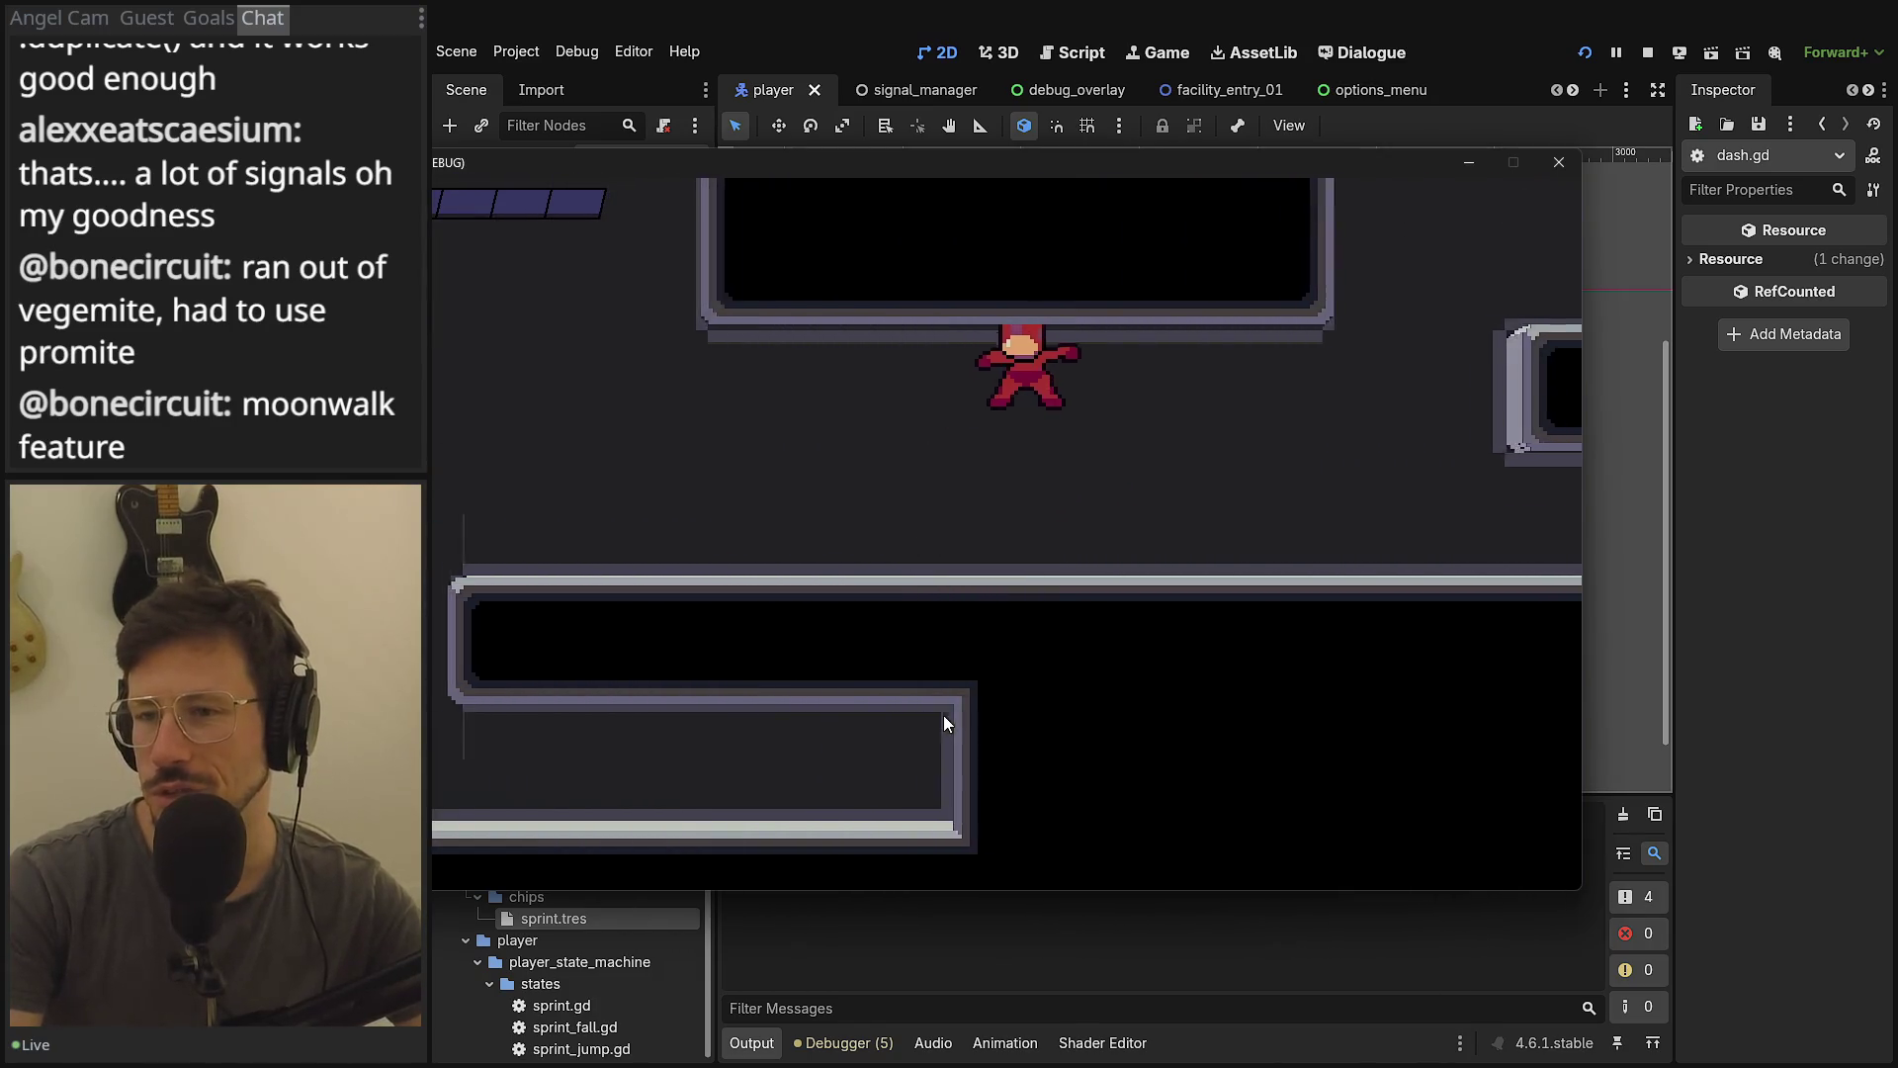
key("Right")
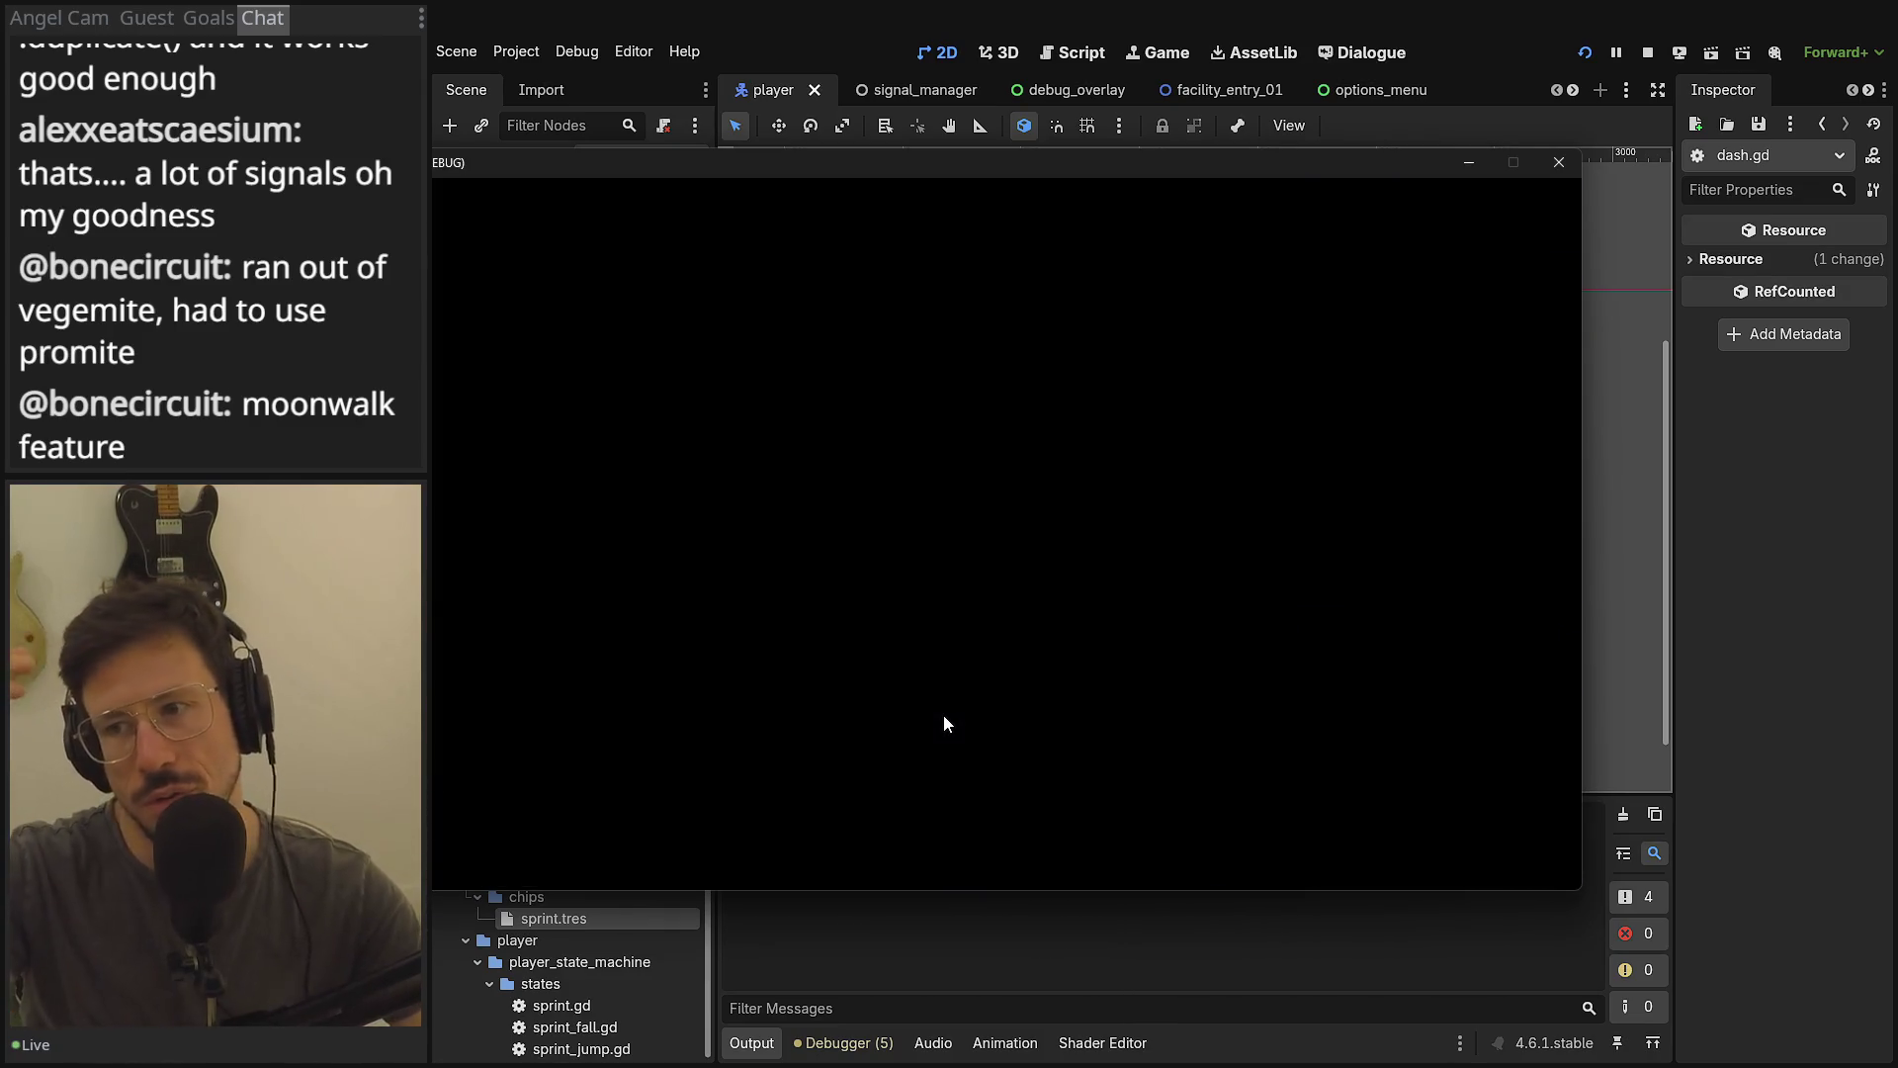
left_click(1559, 162)
Save the scene and open the Dash state's script, overide_stats.gd
key("ctrl+s")
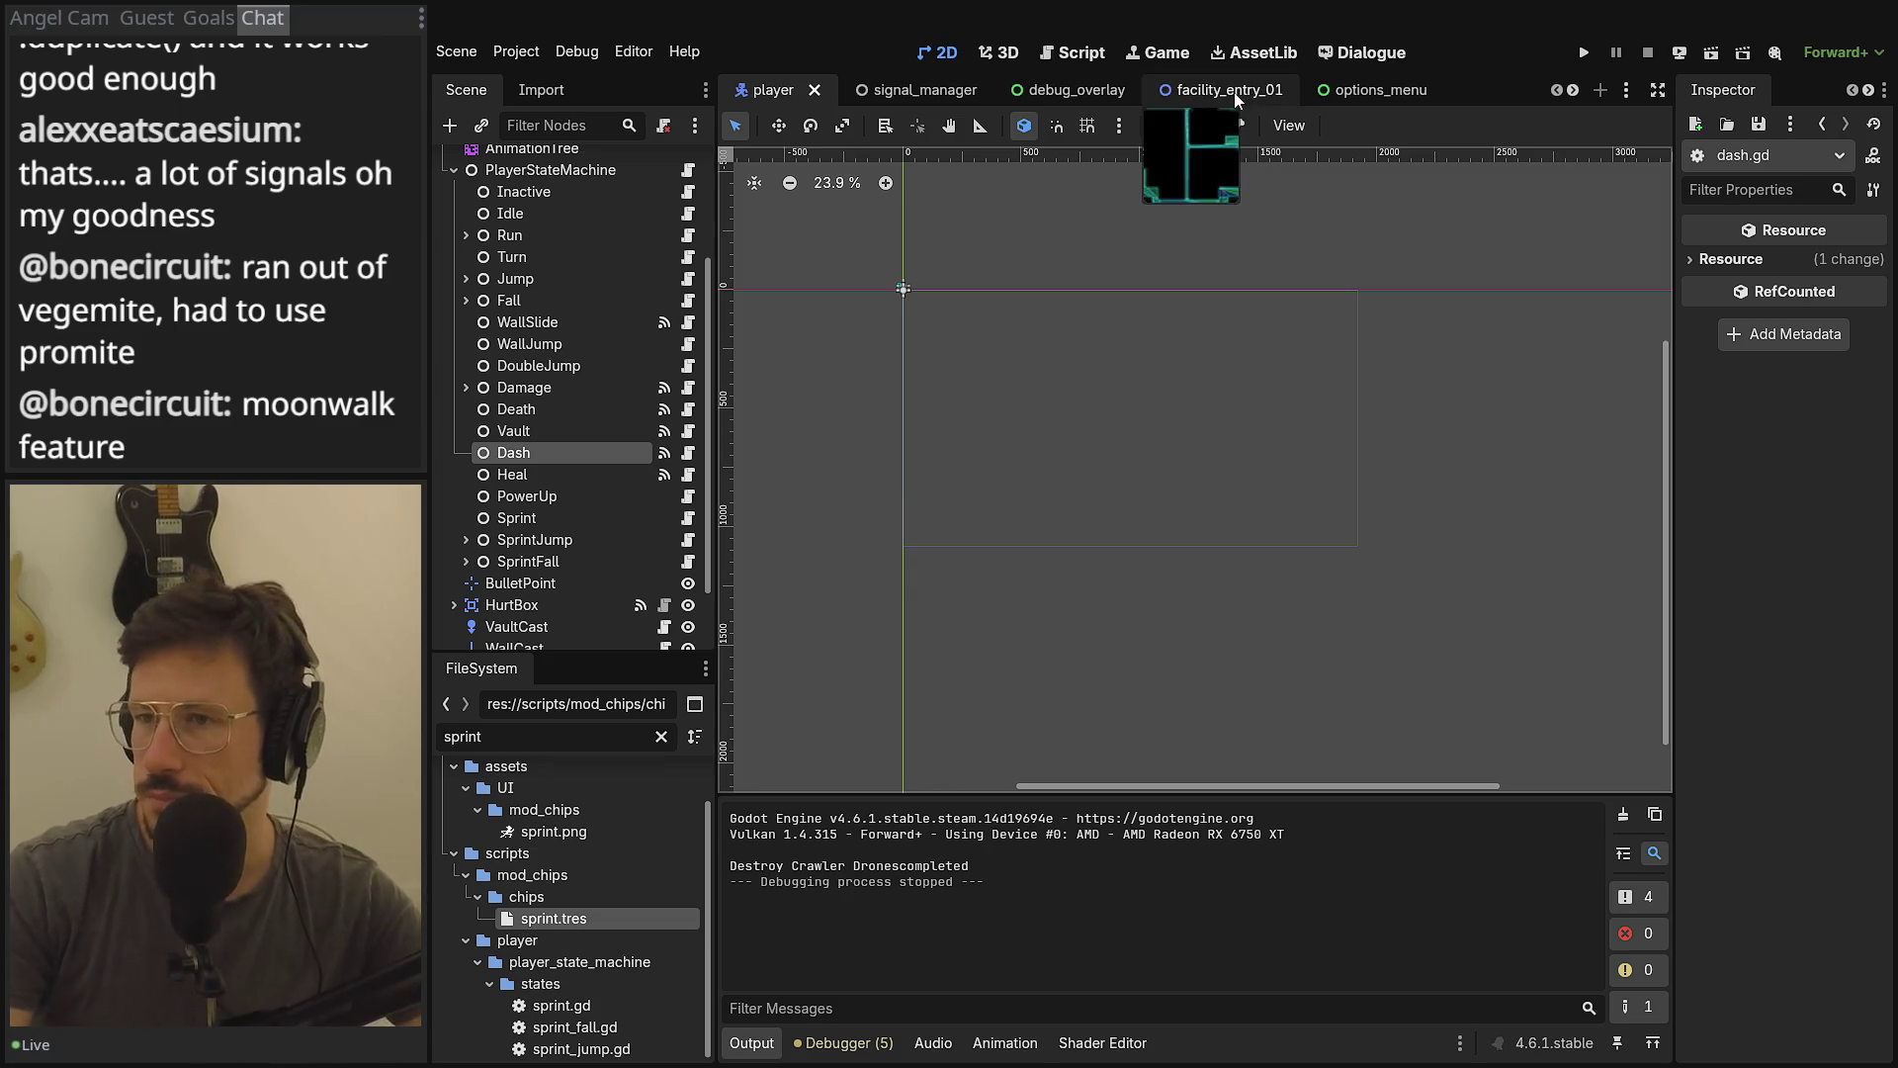
scroll(607, 542, "up", 3)
scroll(607, 542, "down", 3)
left_click(690, 441)
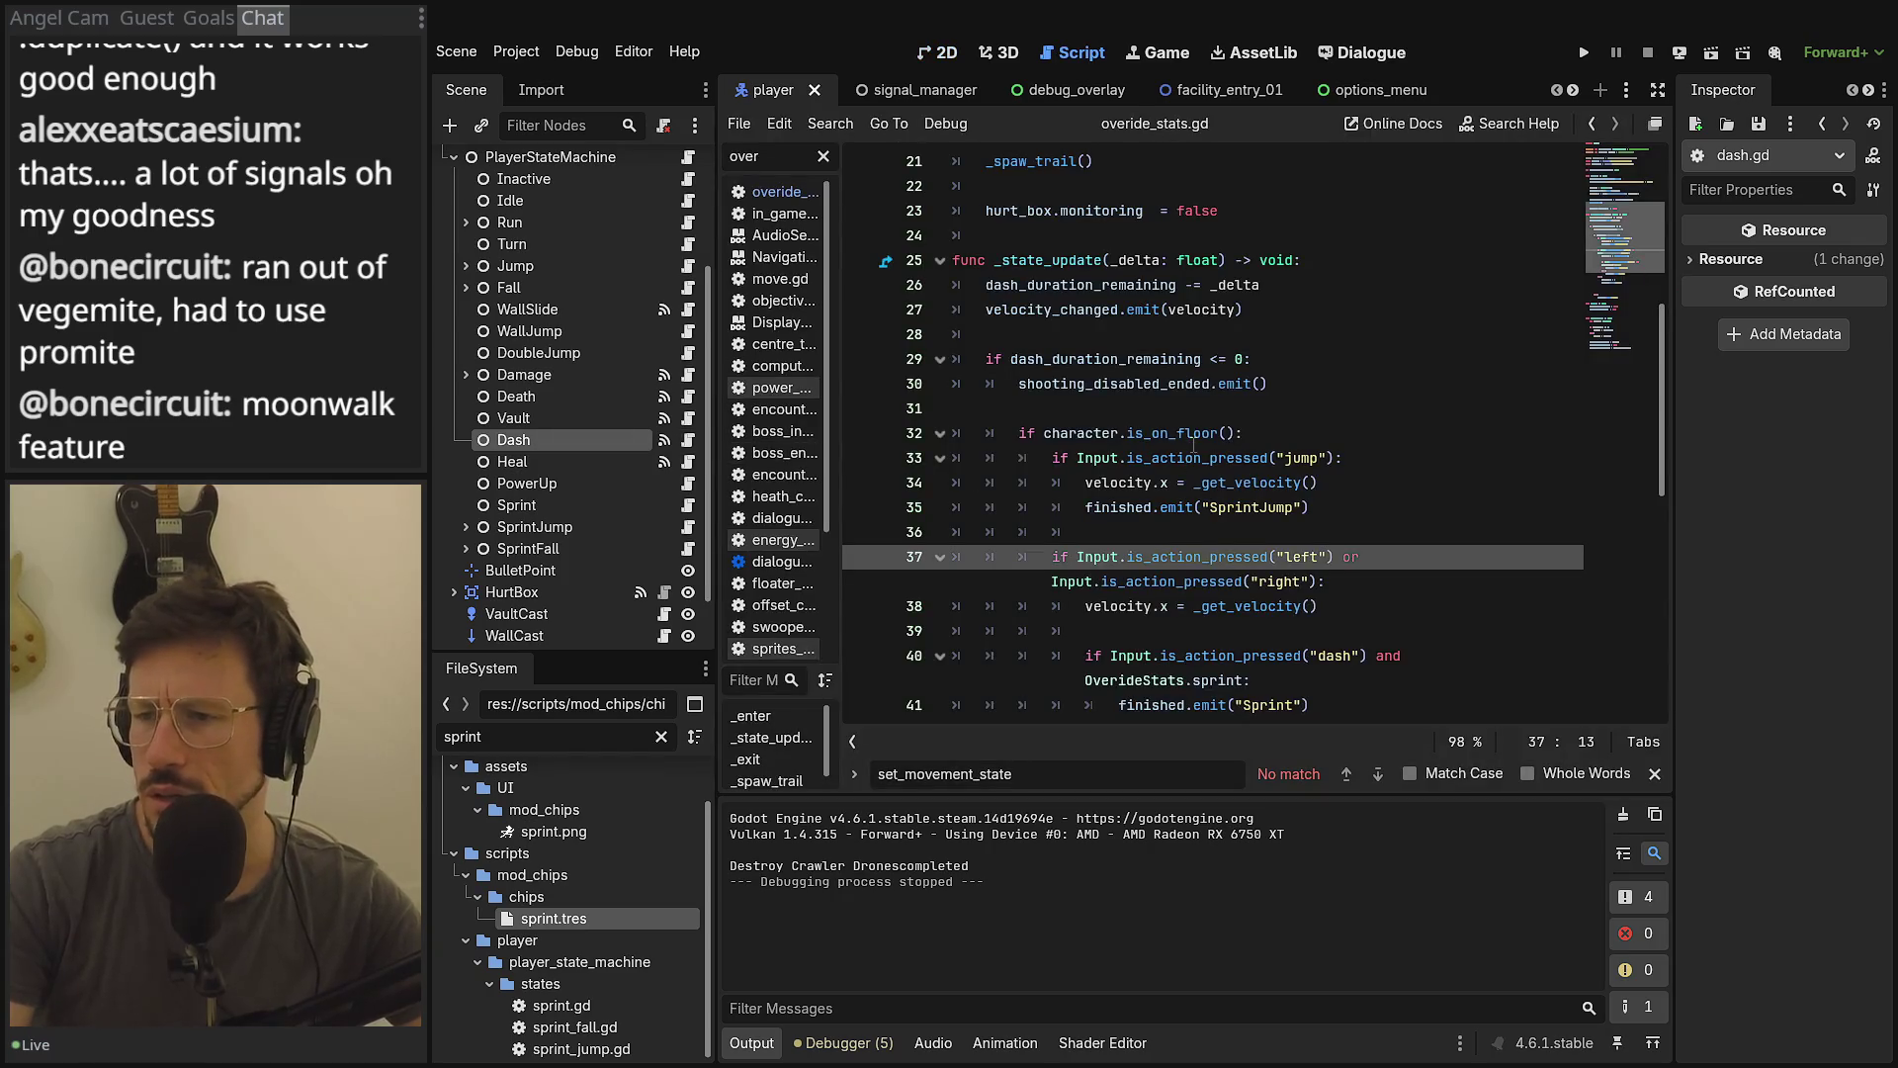
Undock the script editor into its own maximized window
scroll(1194, 447, "down", 2)
scroll(1193, 450, "up", 3)
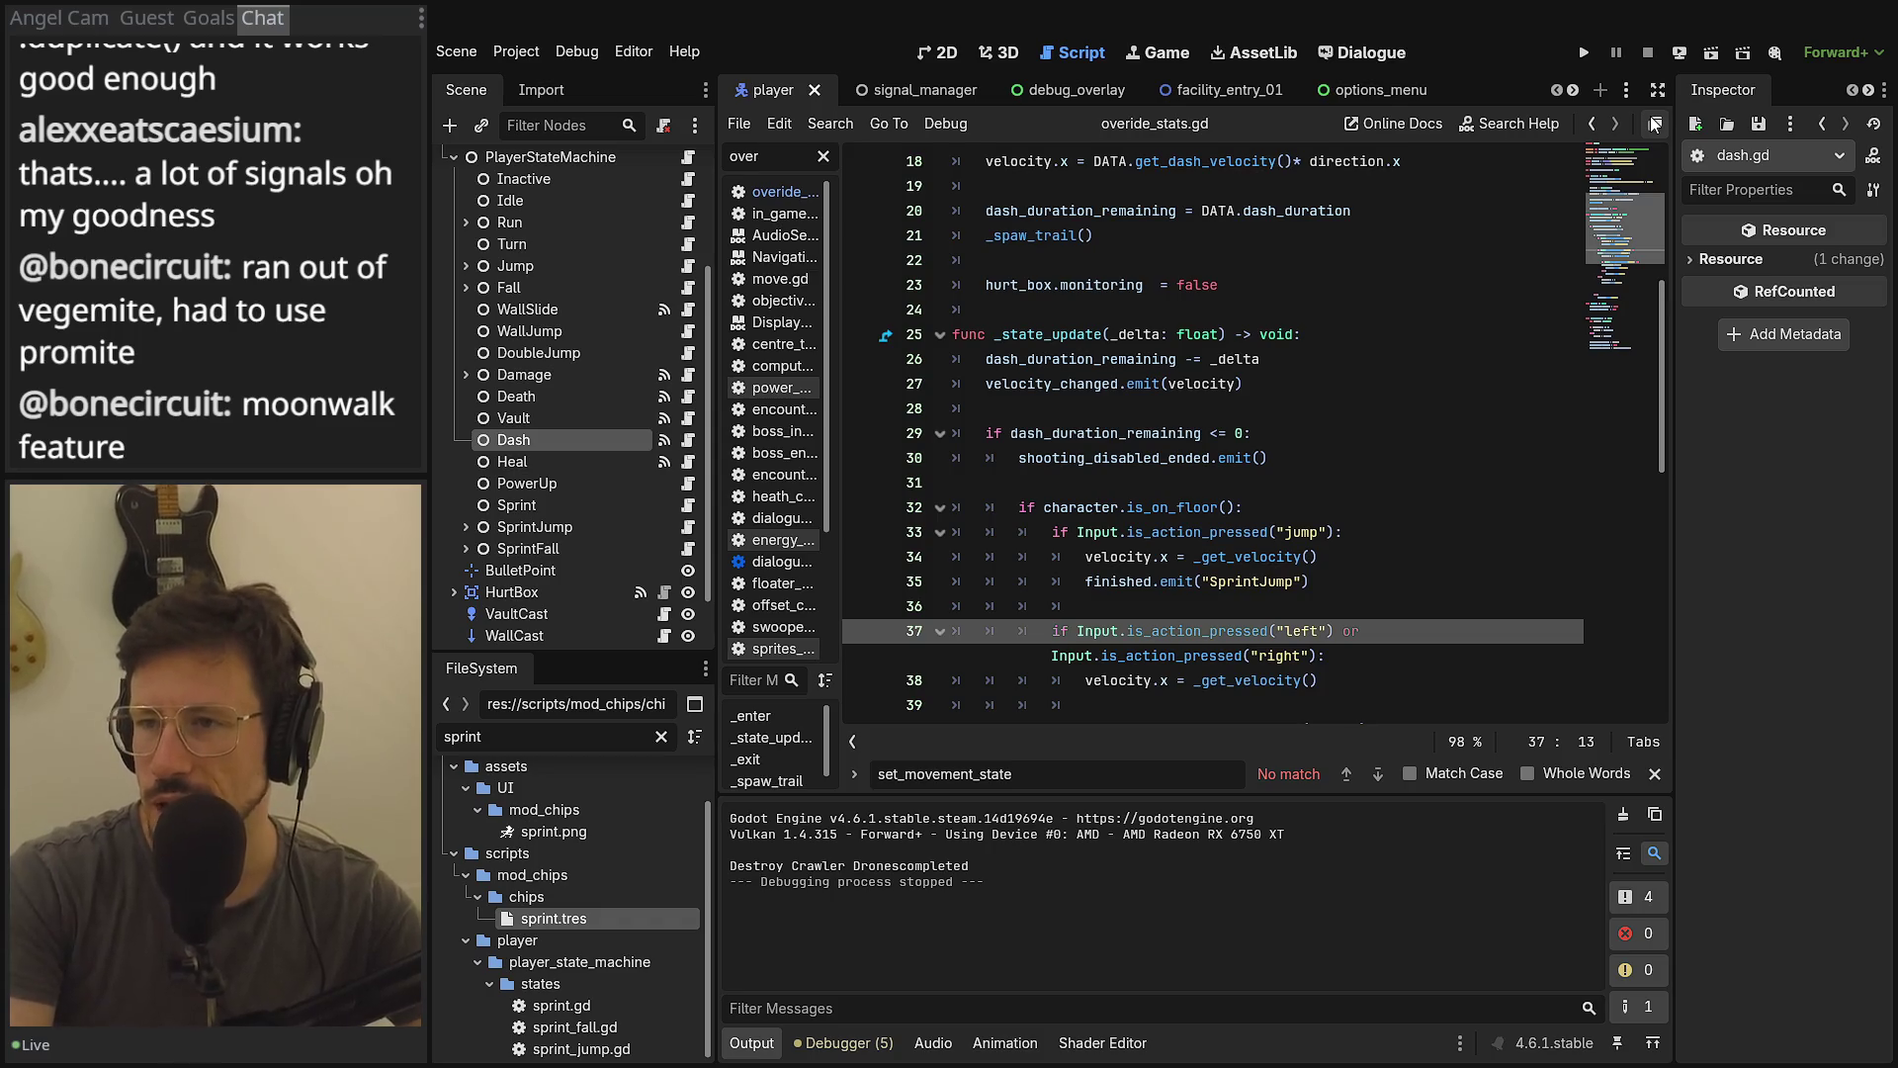
left_click(1654, 123)
left_click(1306, 360)
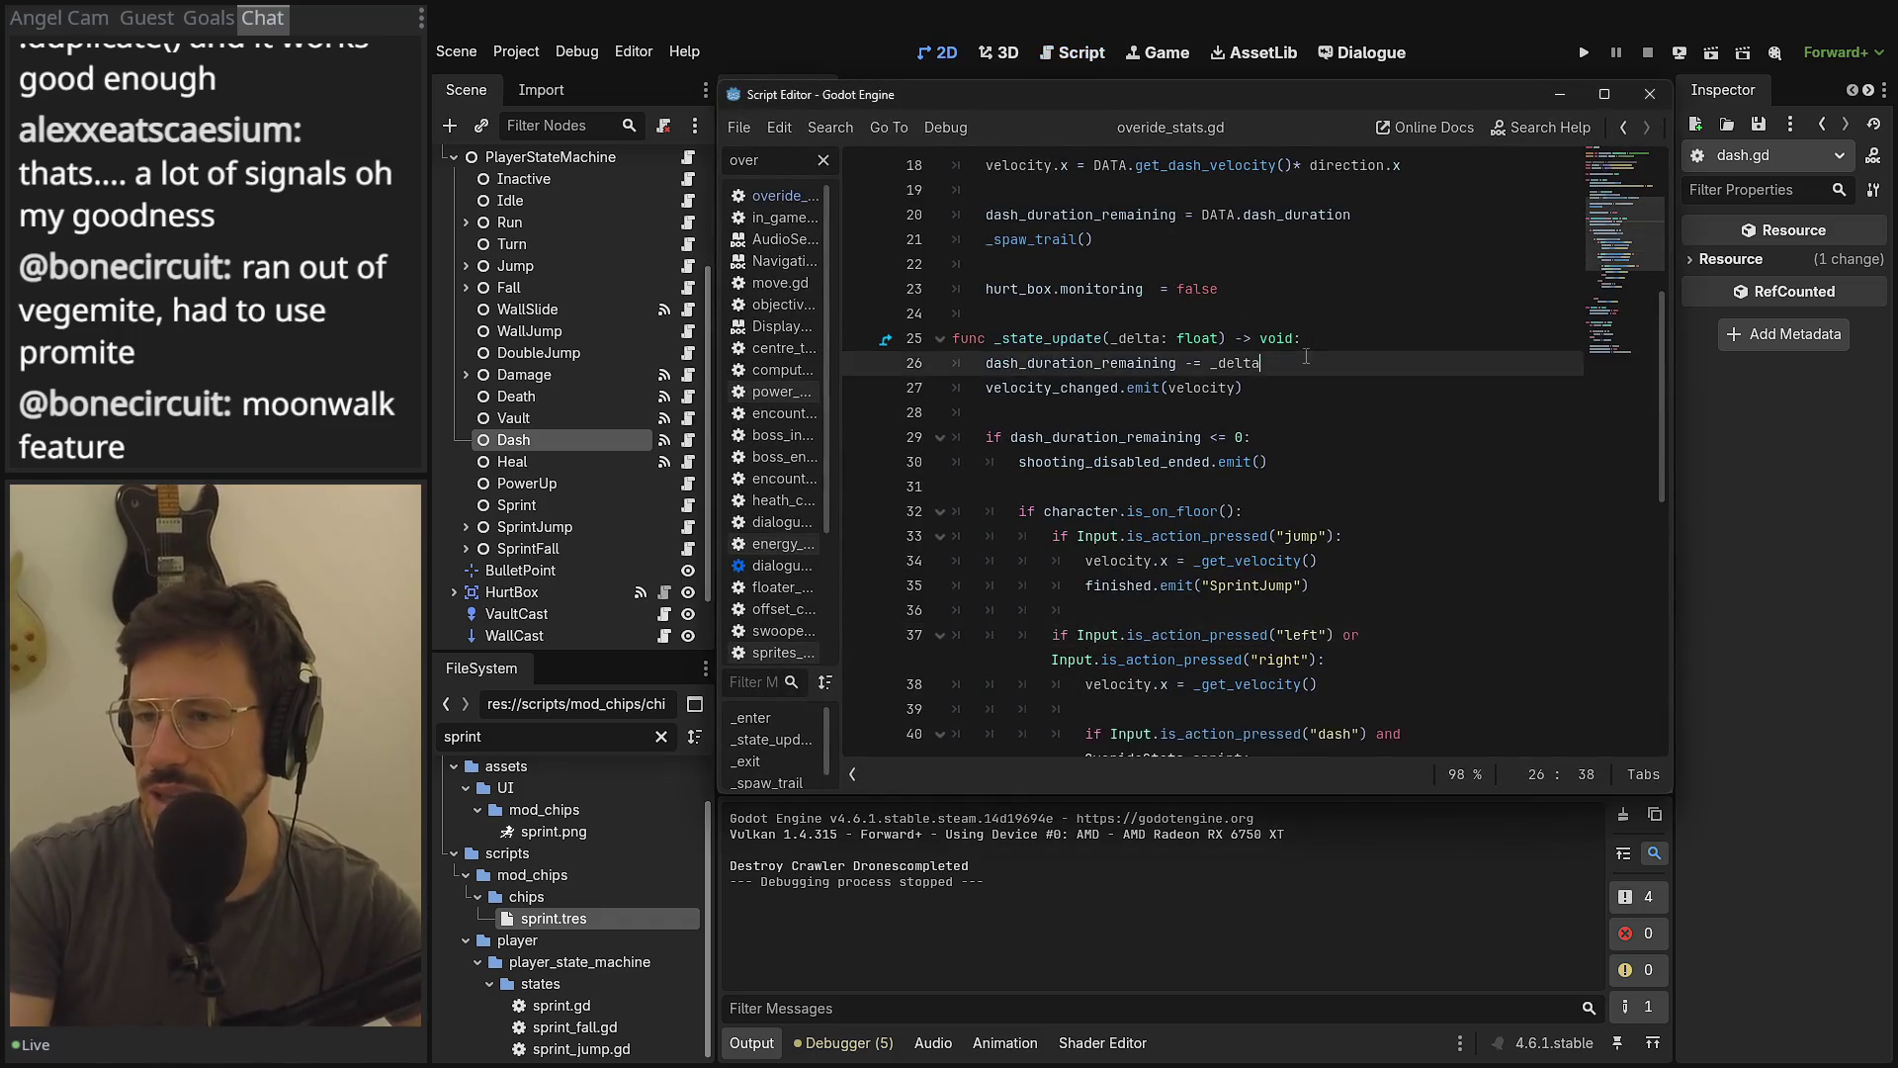
key("super+Up")
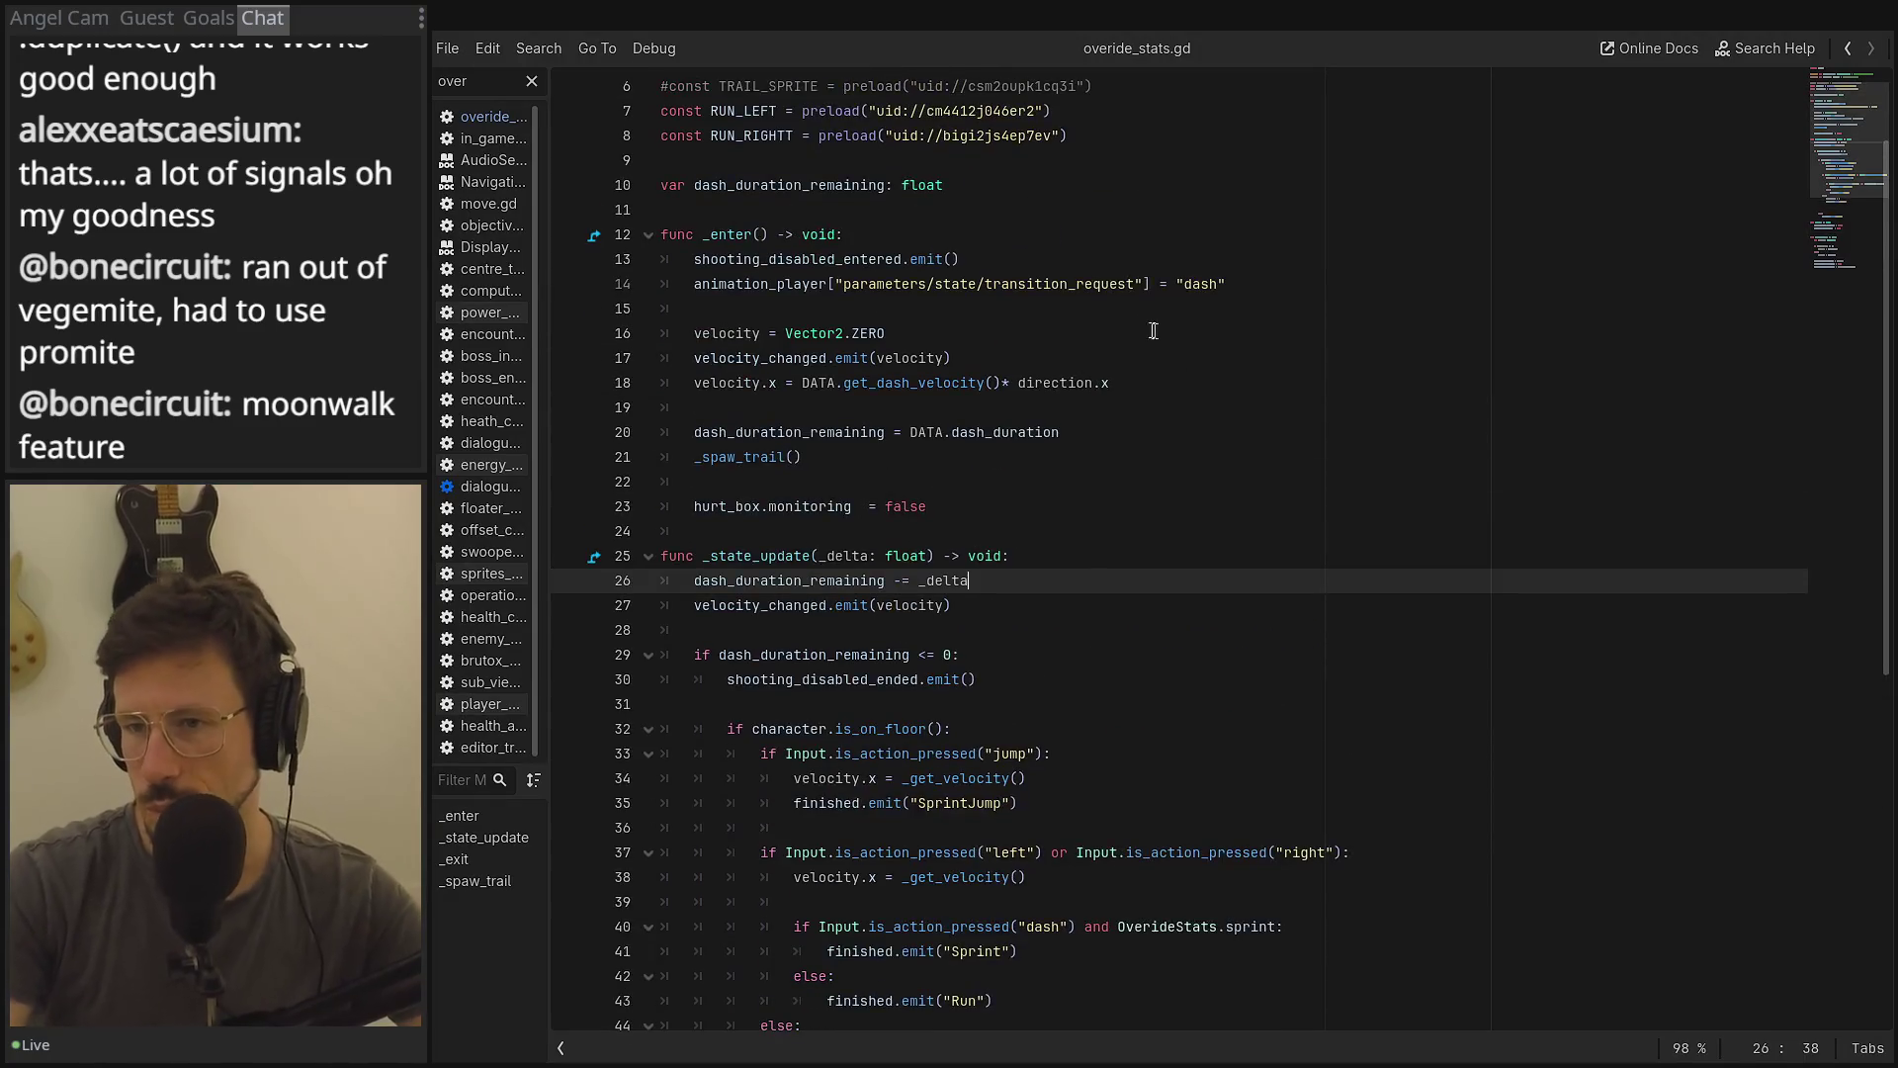
left_click(756, 534)
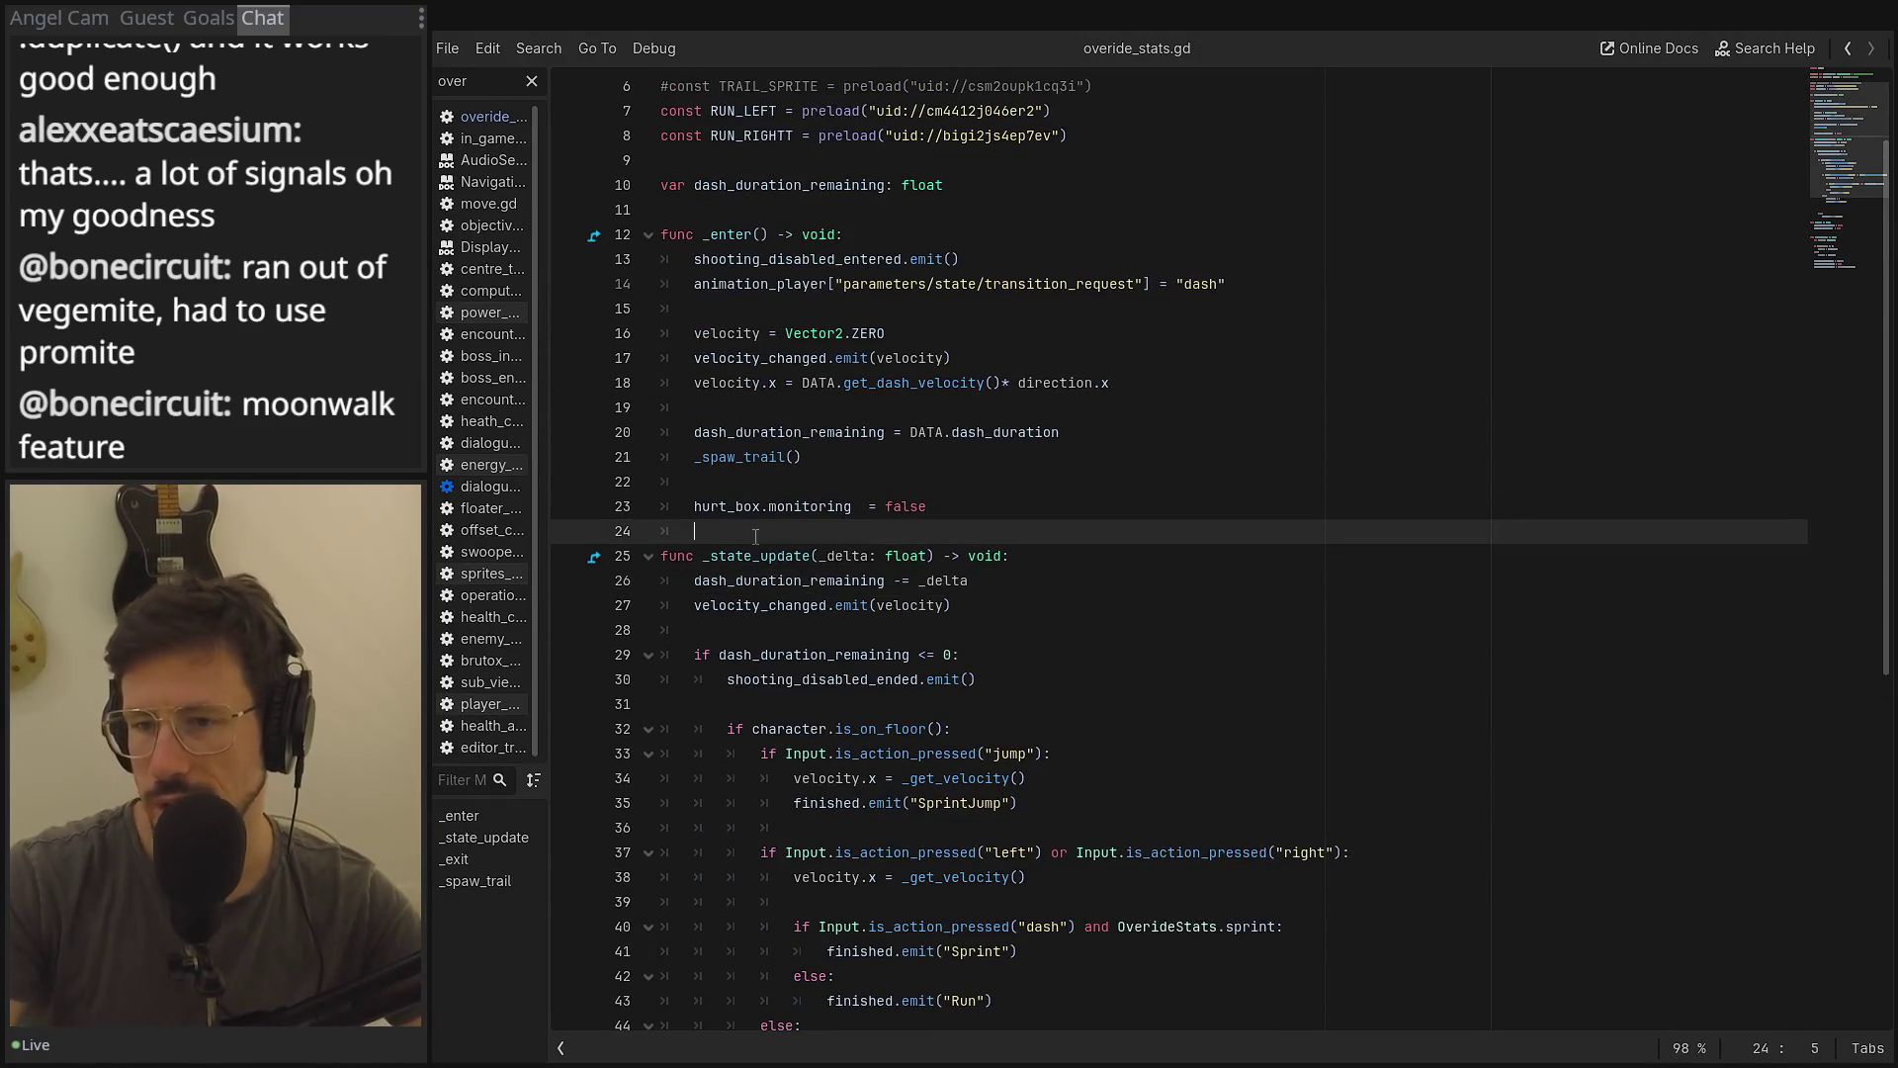
Add blank lines above _state_update and autocomplete a new _state_unhandled_input function
key("Up")
key("Down")
key("Return")
key("Return")
key("Up")
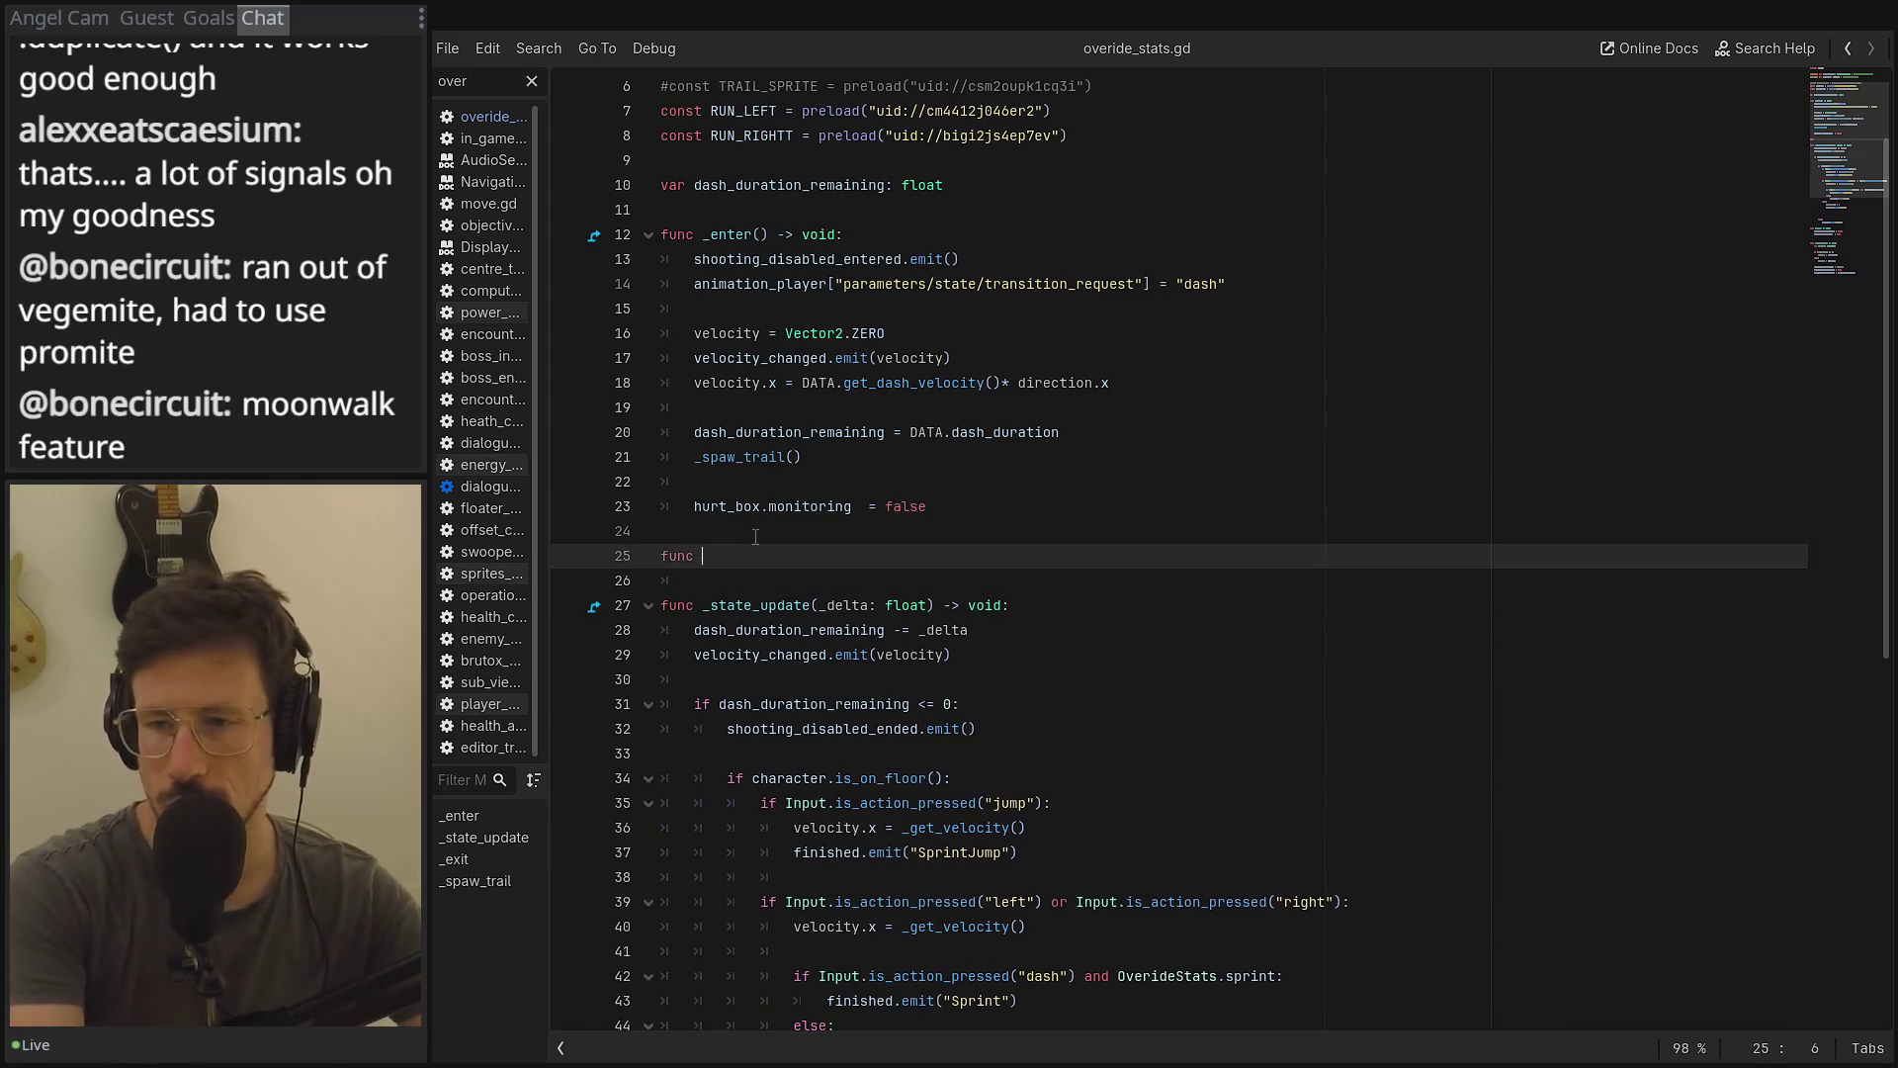
type("tter")
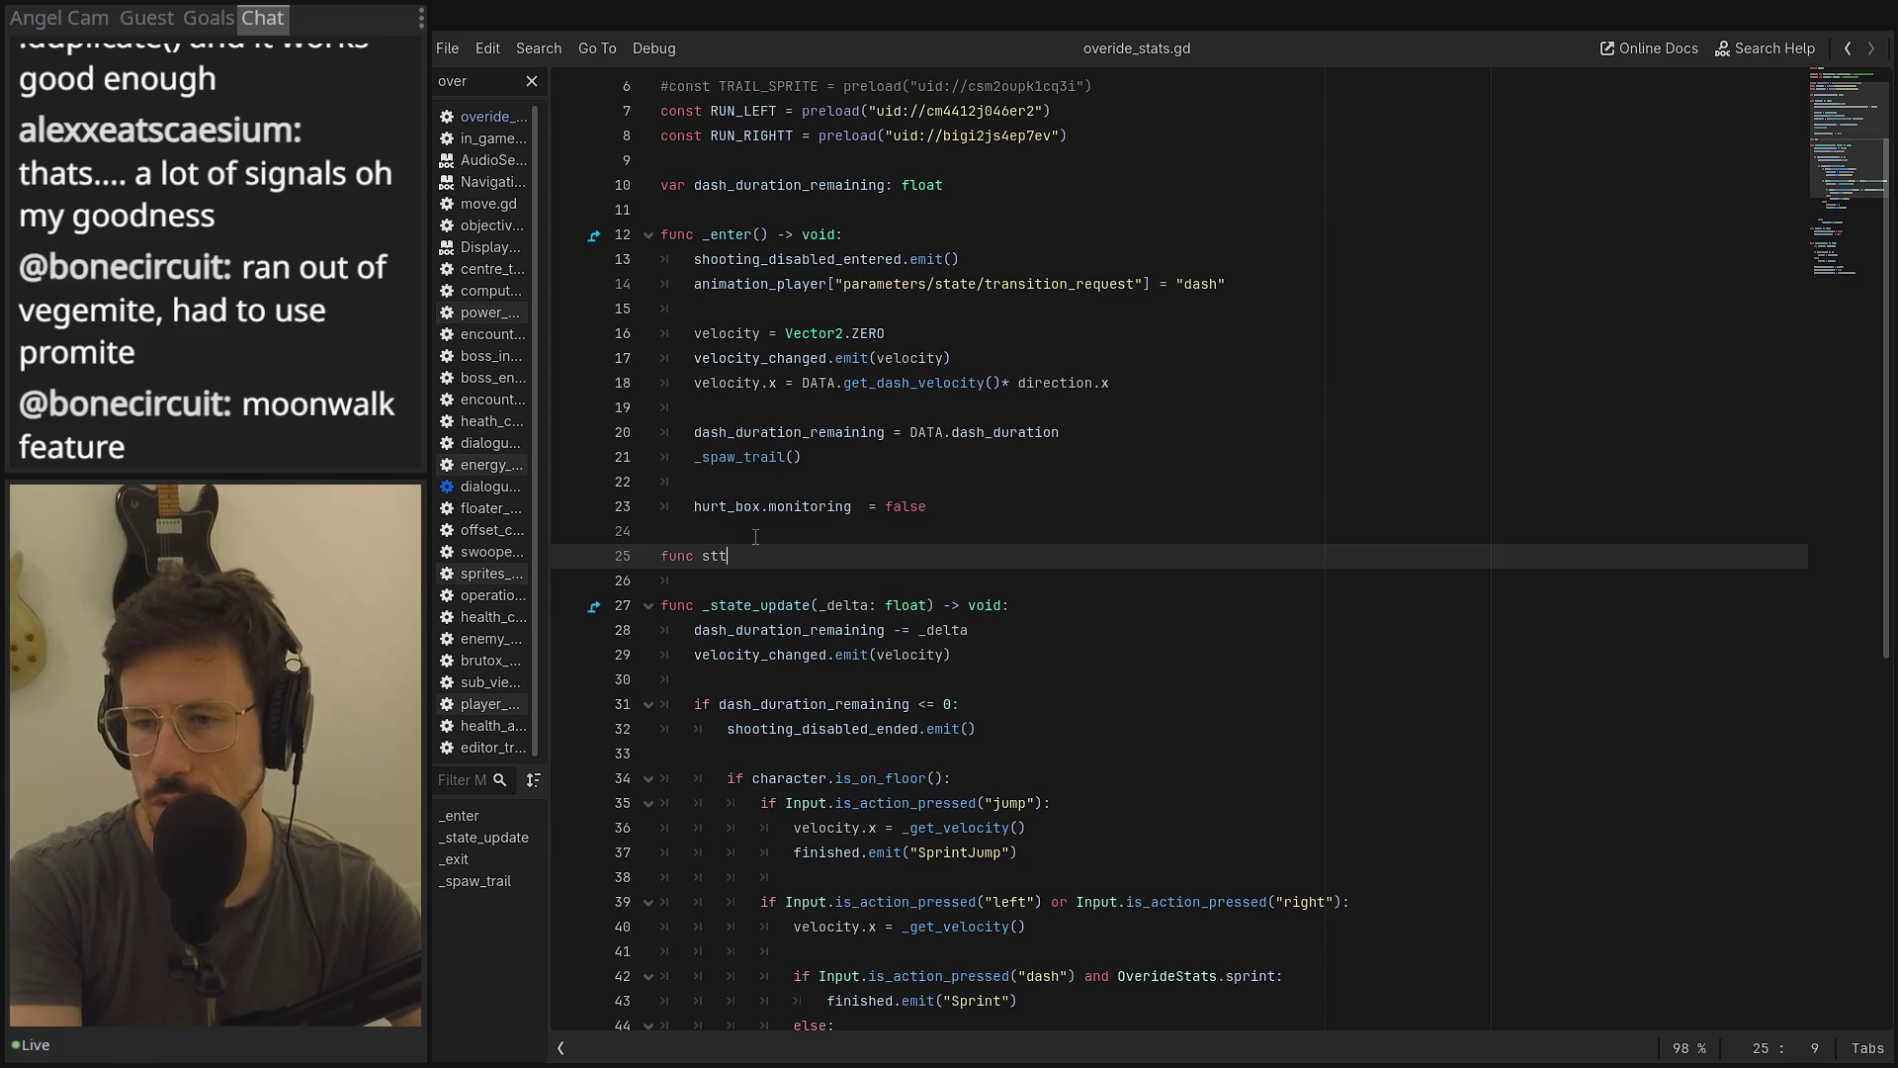
key("Down")
key("Return")
key("Return")
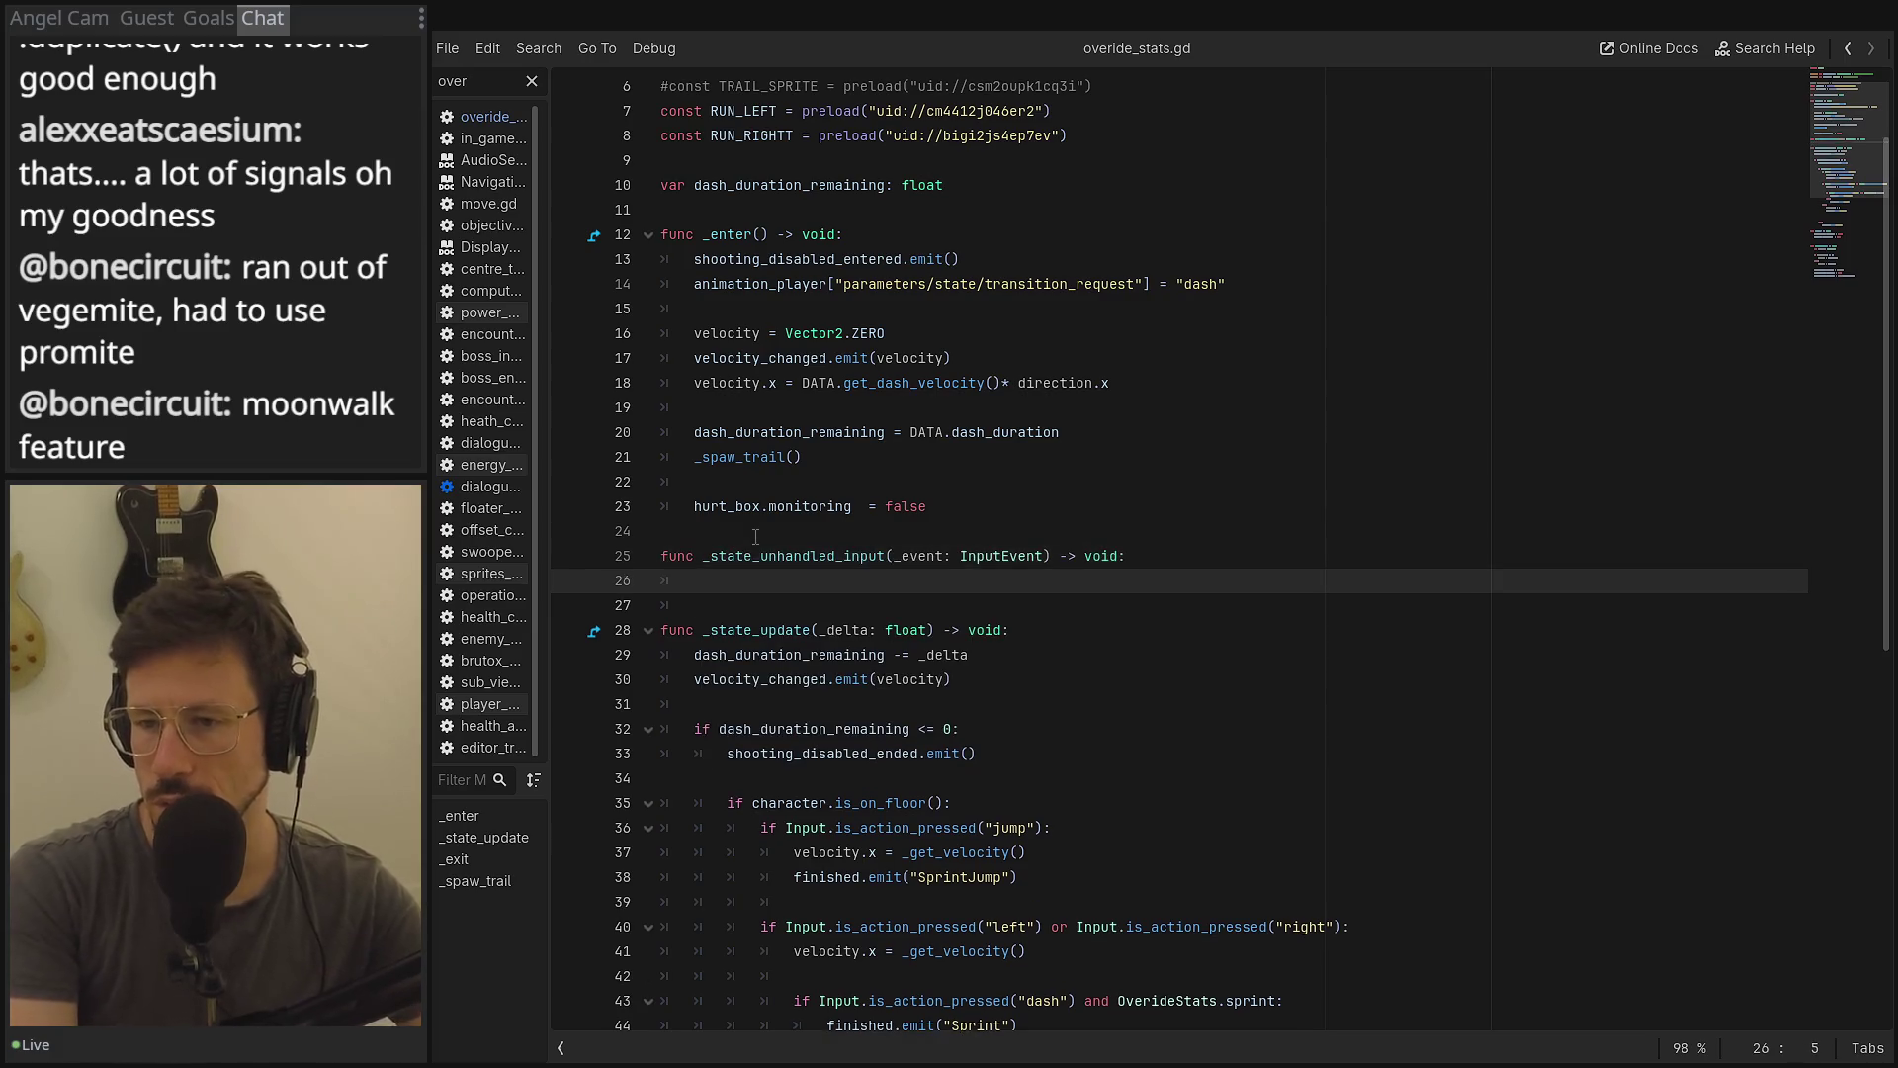
Put the jump/SprintJump if-block into _state_unhandled_input, dedent it, and return to the scene
scroll(756, 536, "down", 3)
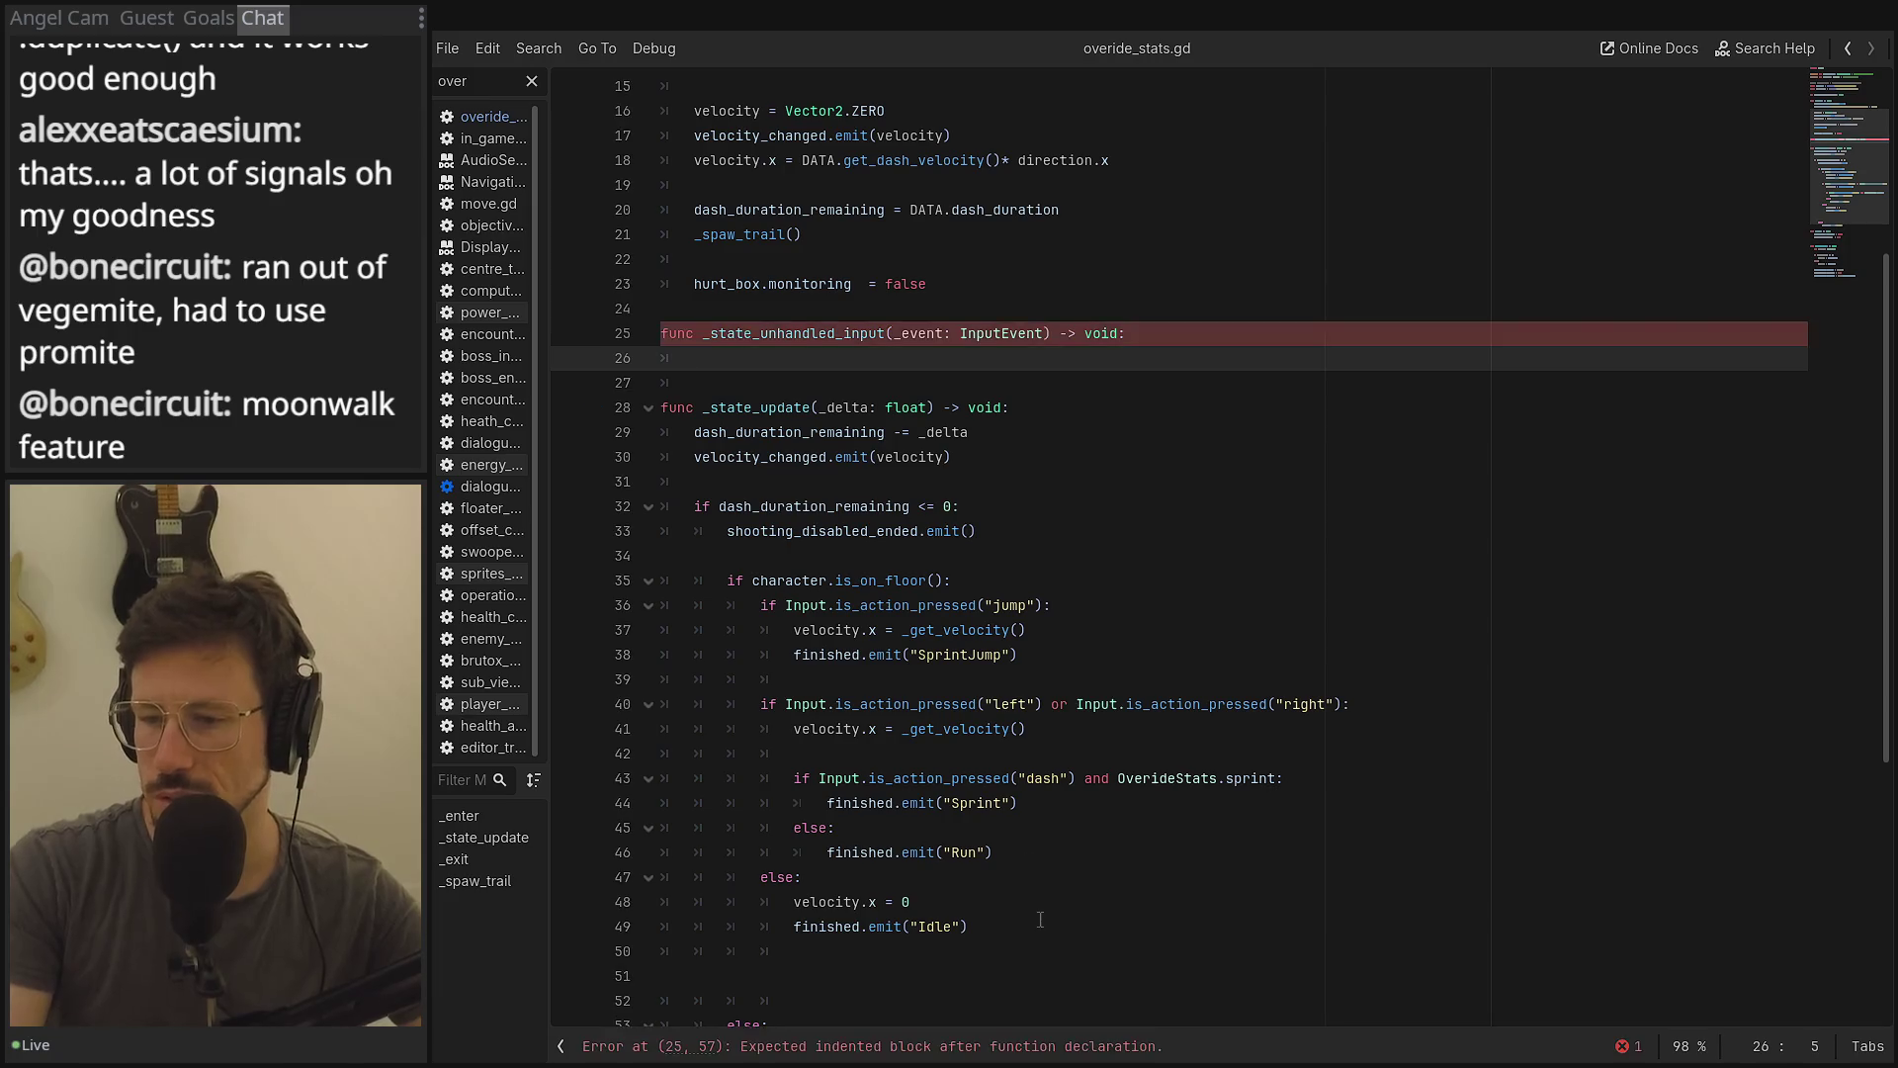
left_click(1068, 820)
left_click_drag(1087, 664, 654, 610)
key("ctrl+c")
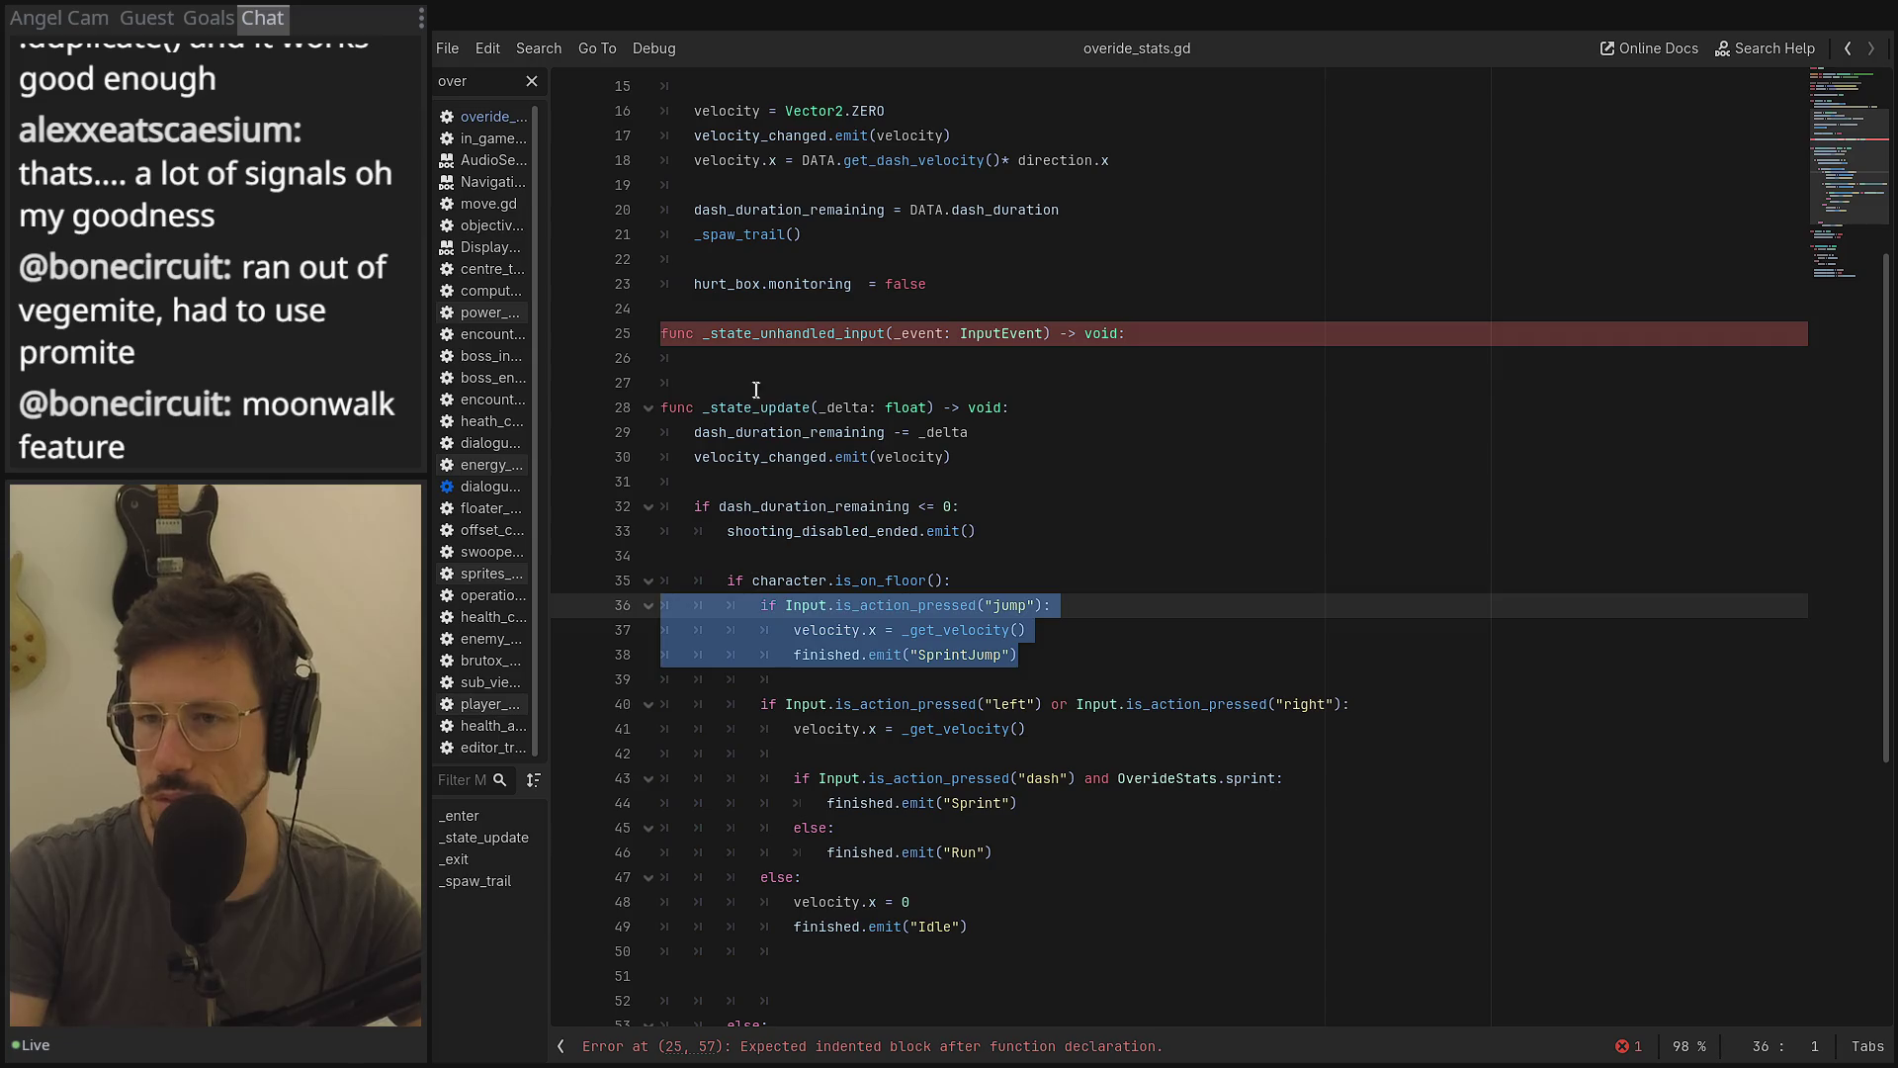
left_click_drag(757, 393, 603, 359)
key("ctrl+v")
mouse_move(1035, 383)
left_mouse_down()
mouse_move(1059, 398)
mouse_move(595, 369)
left_mouse_up()
key("shift+Tab")
key("shift+Tab")
left_click(1107, 423)
left_click(1061, 409)
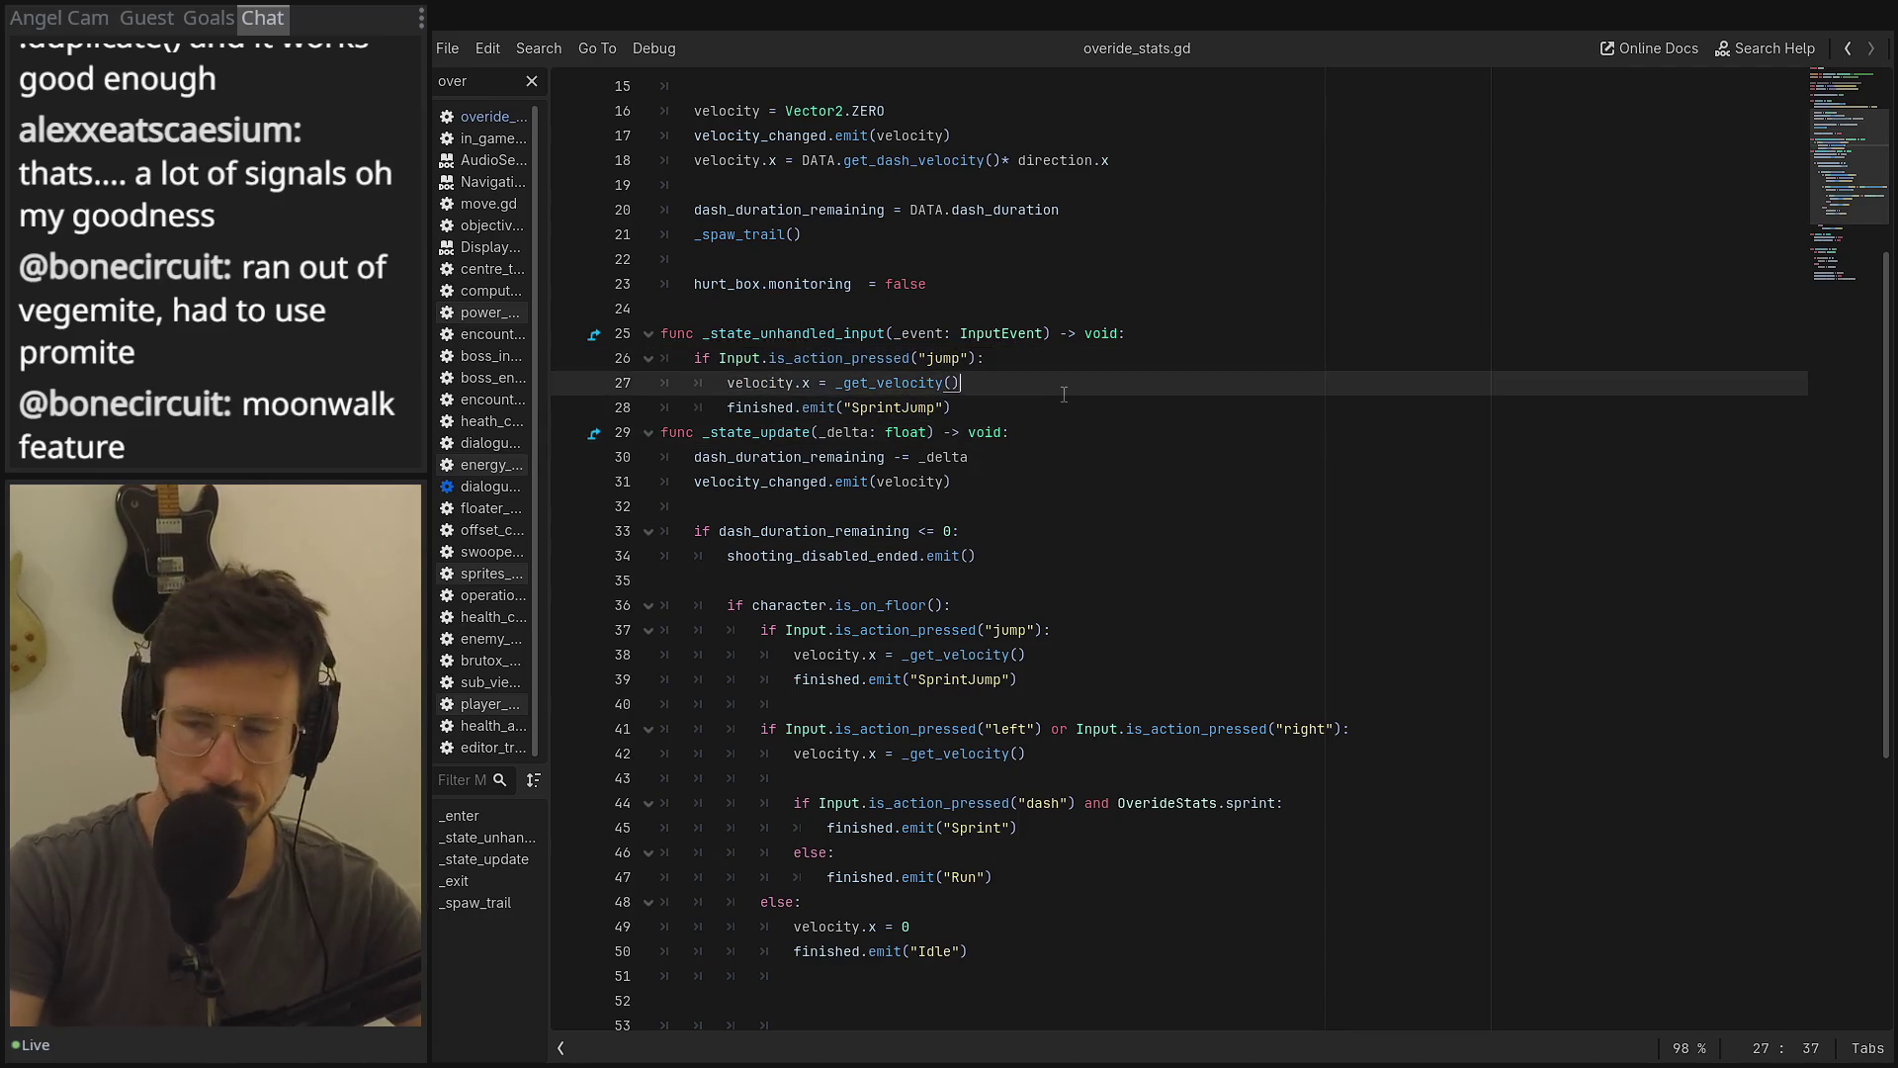
key("Return")
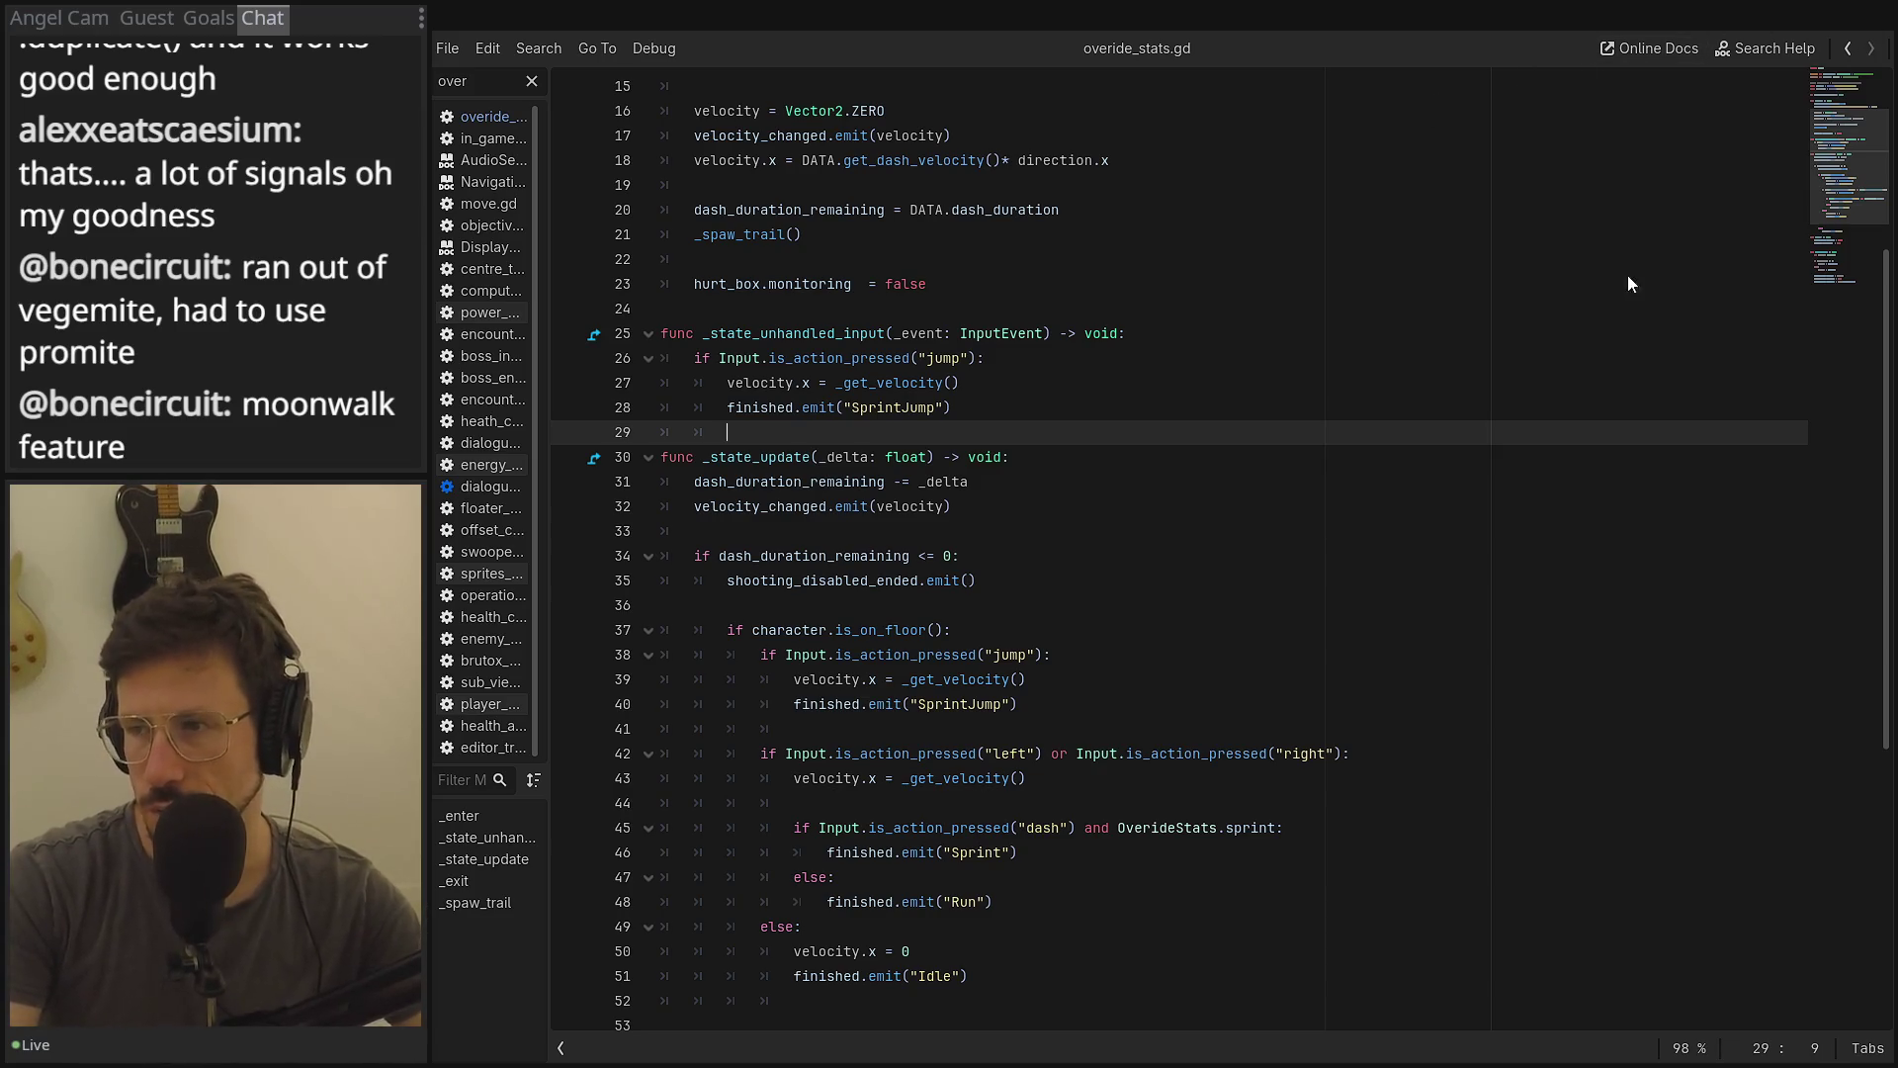
key("alt+Tab")
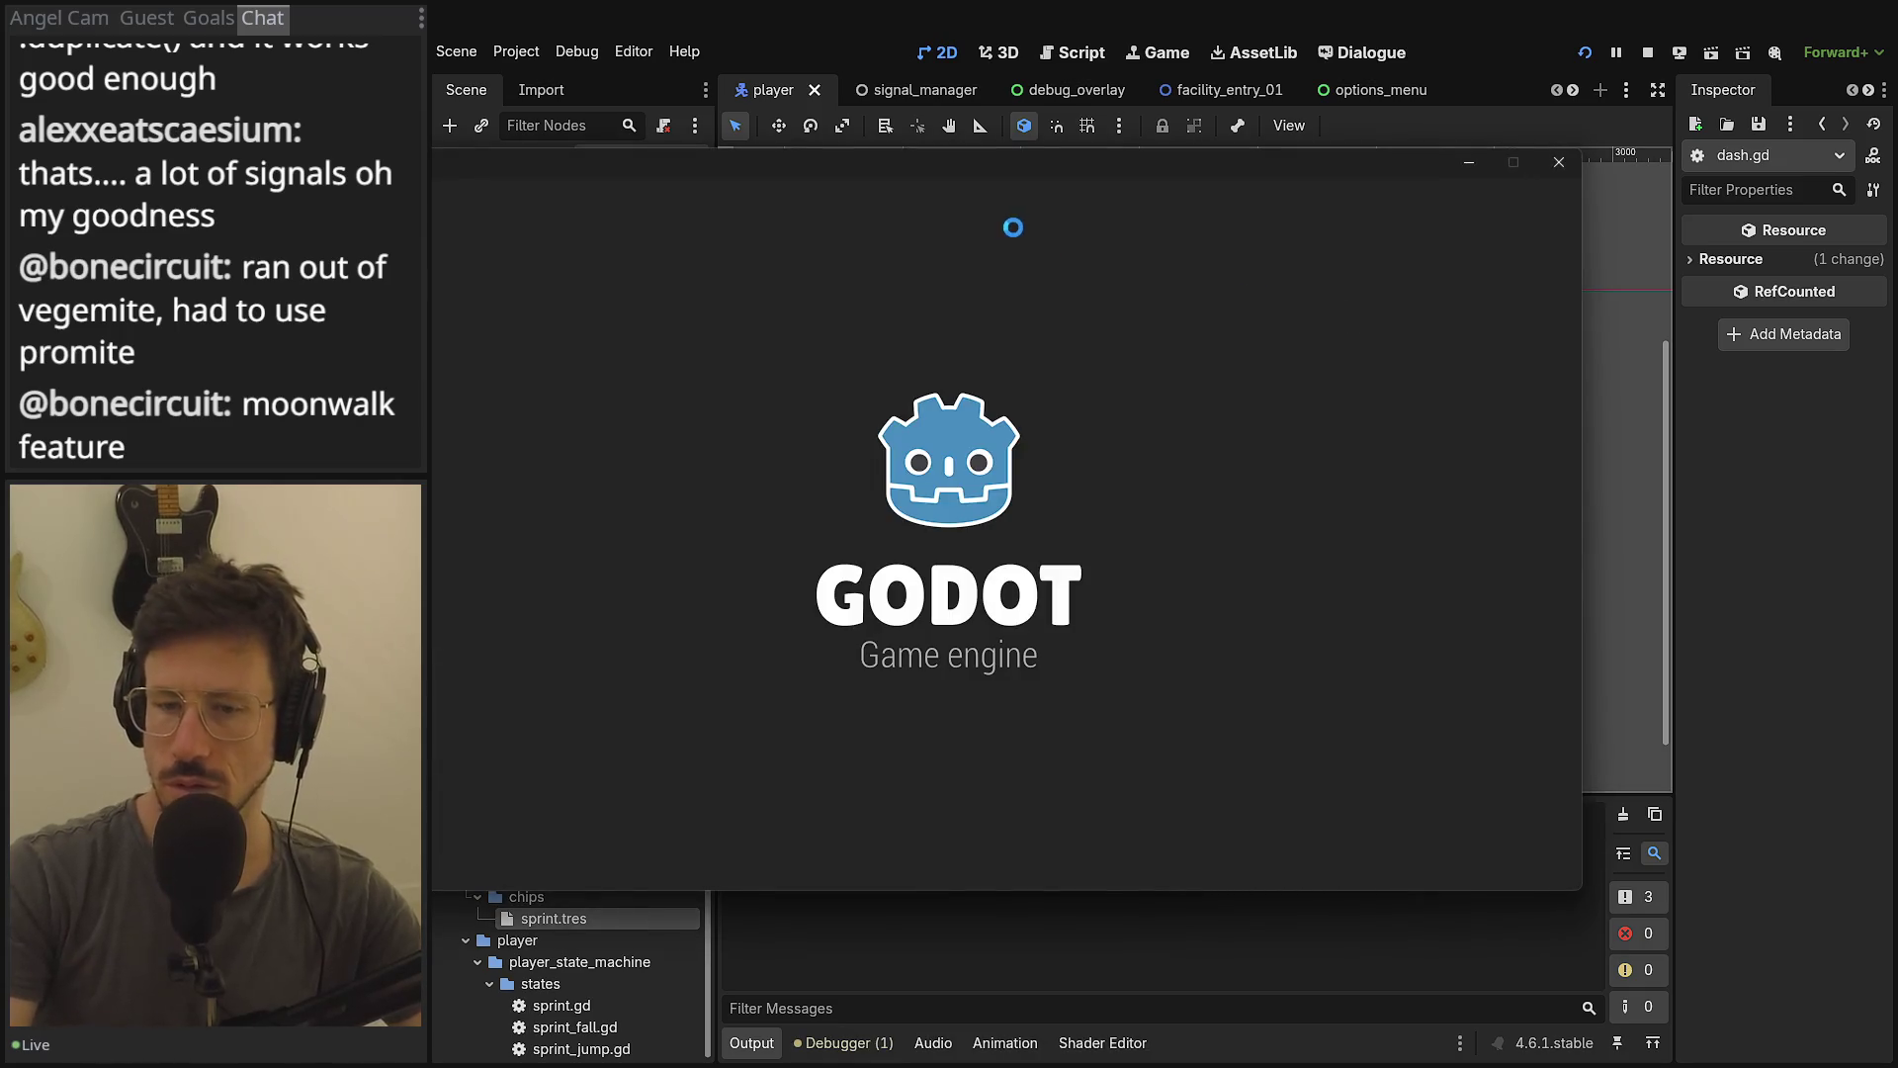
Relaunch the game, check the debug abilities list, and resume running from the door
left_click(792, 453)
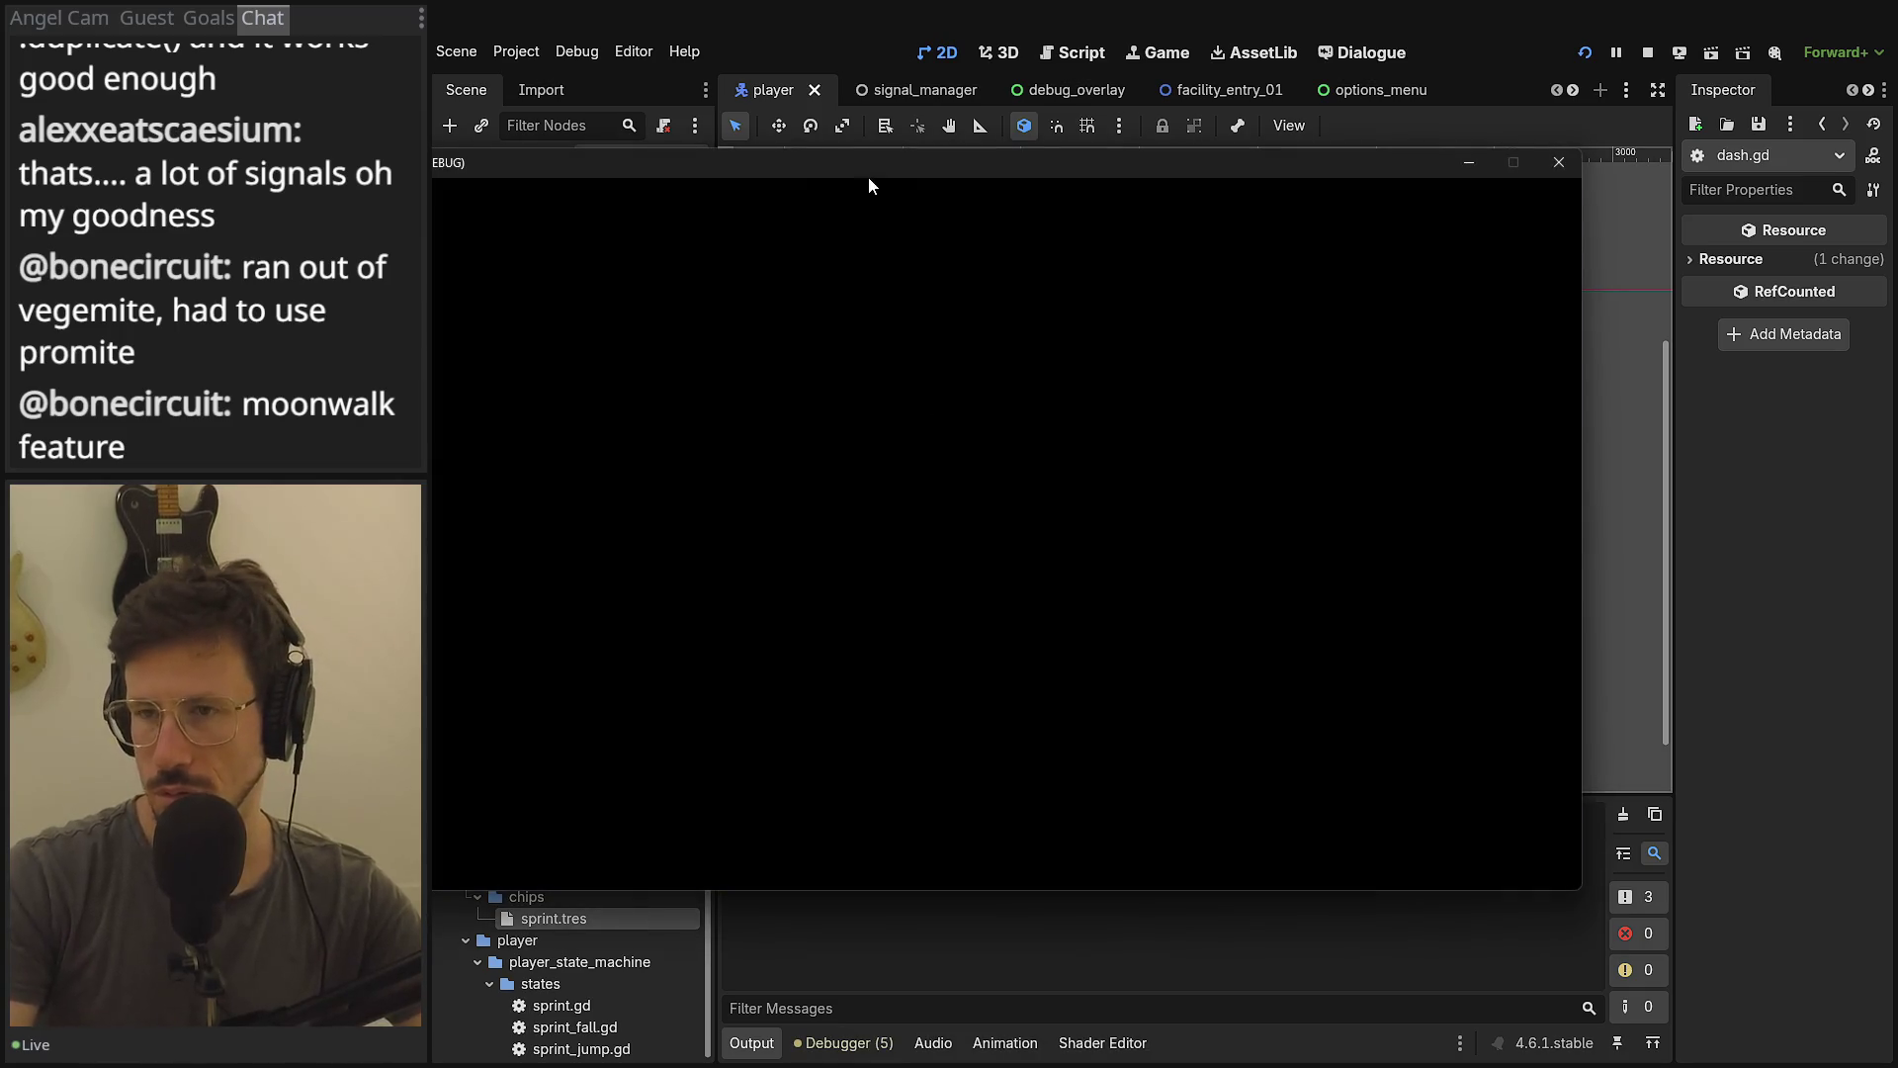
key("Escape")
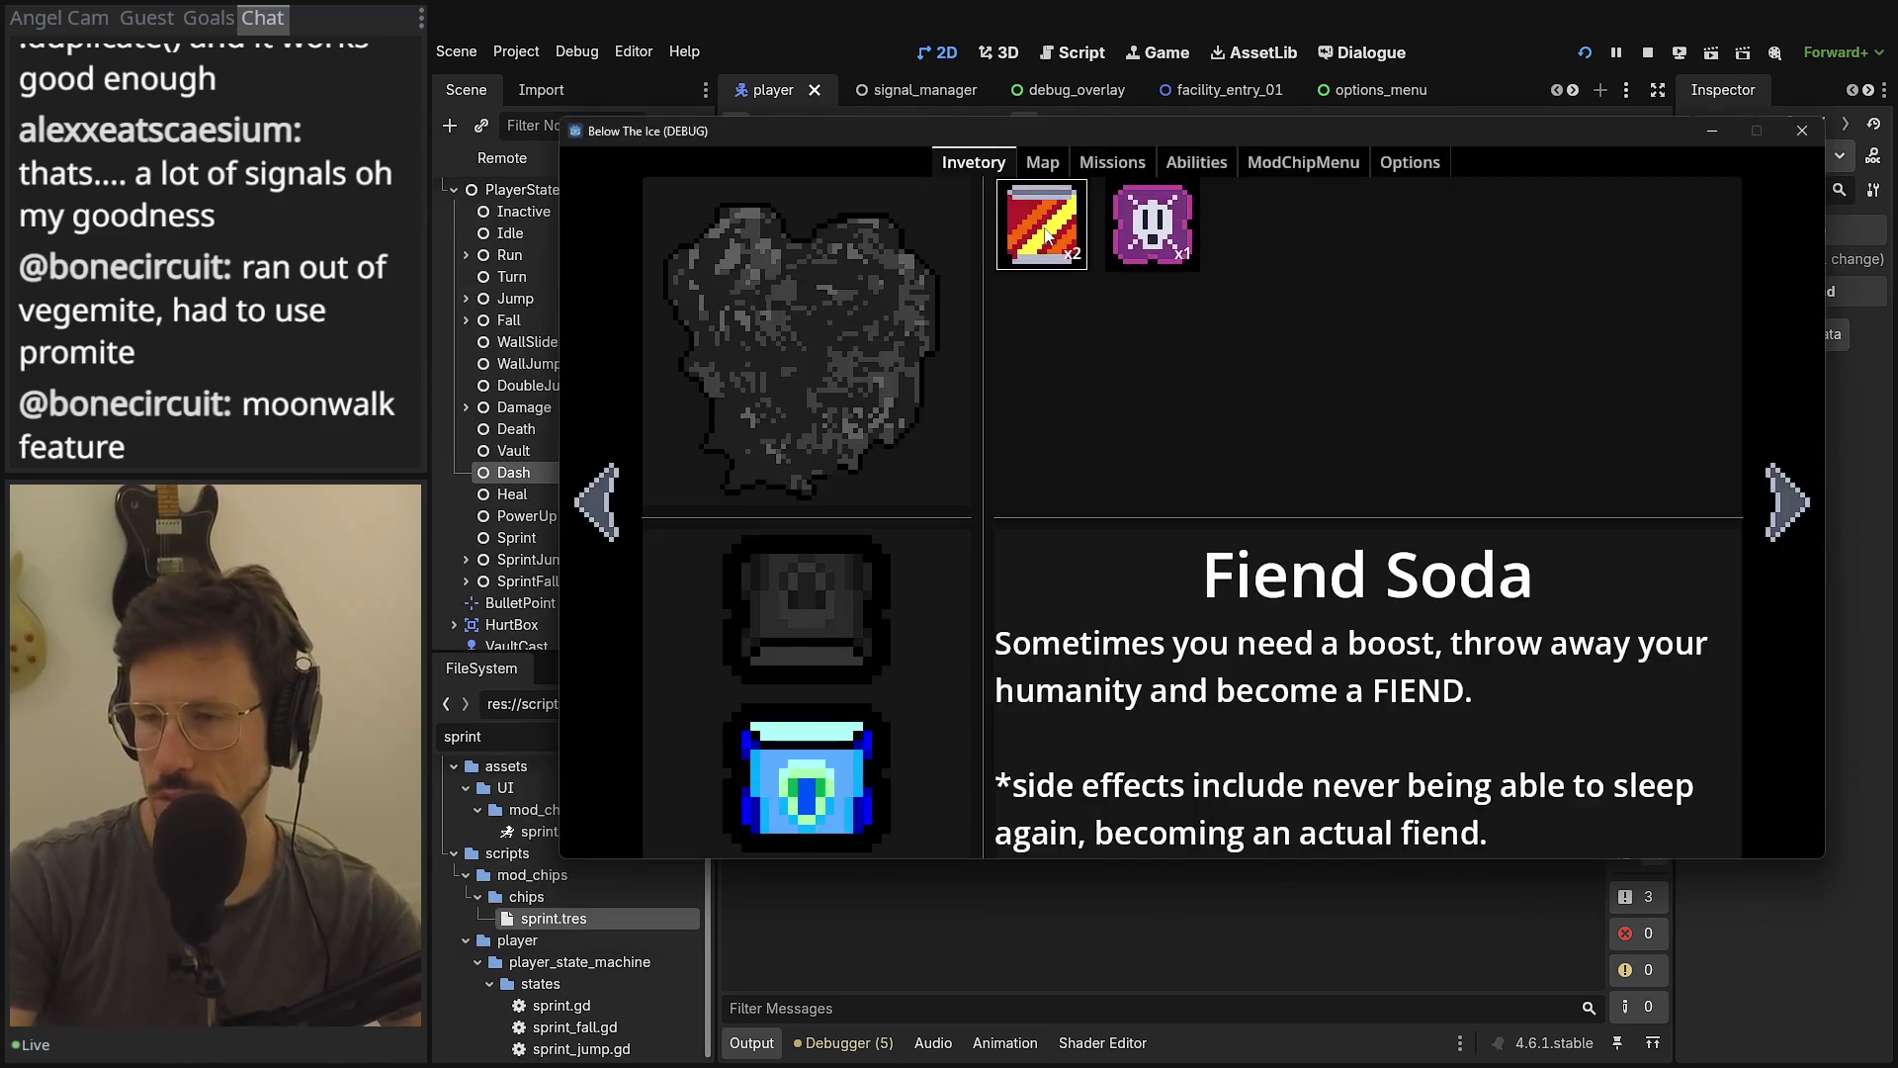
key("Escape")
key("F1")
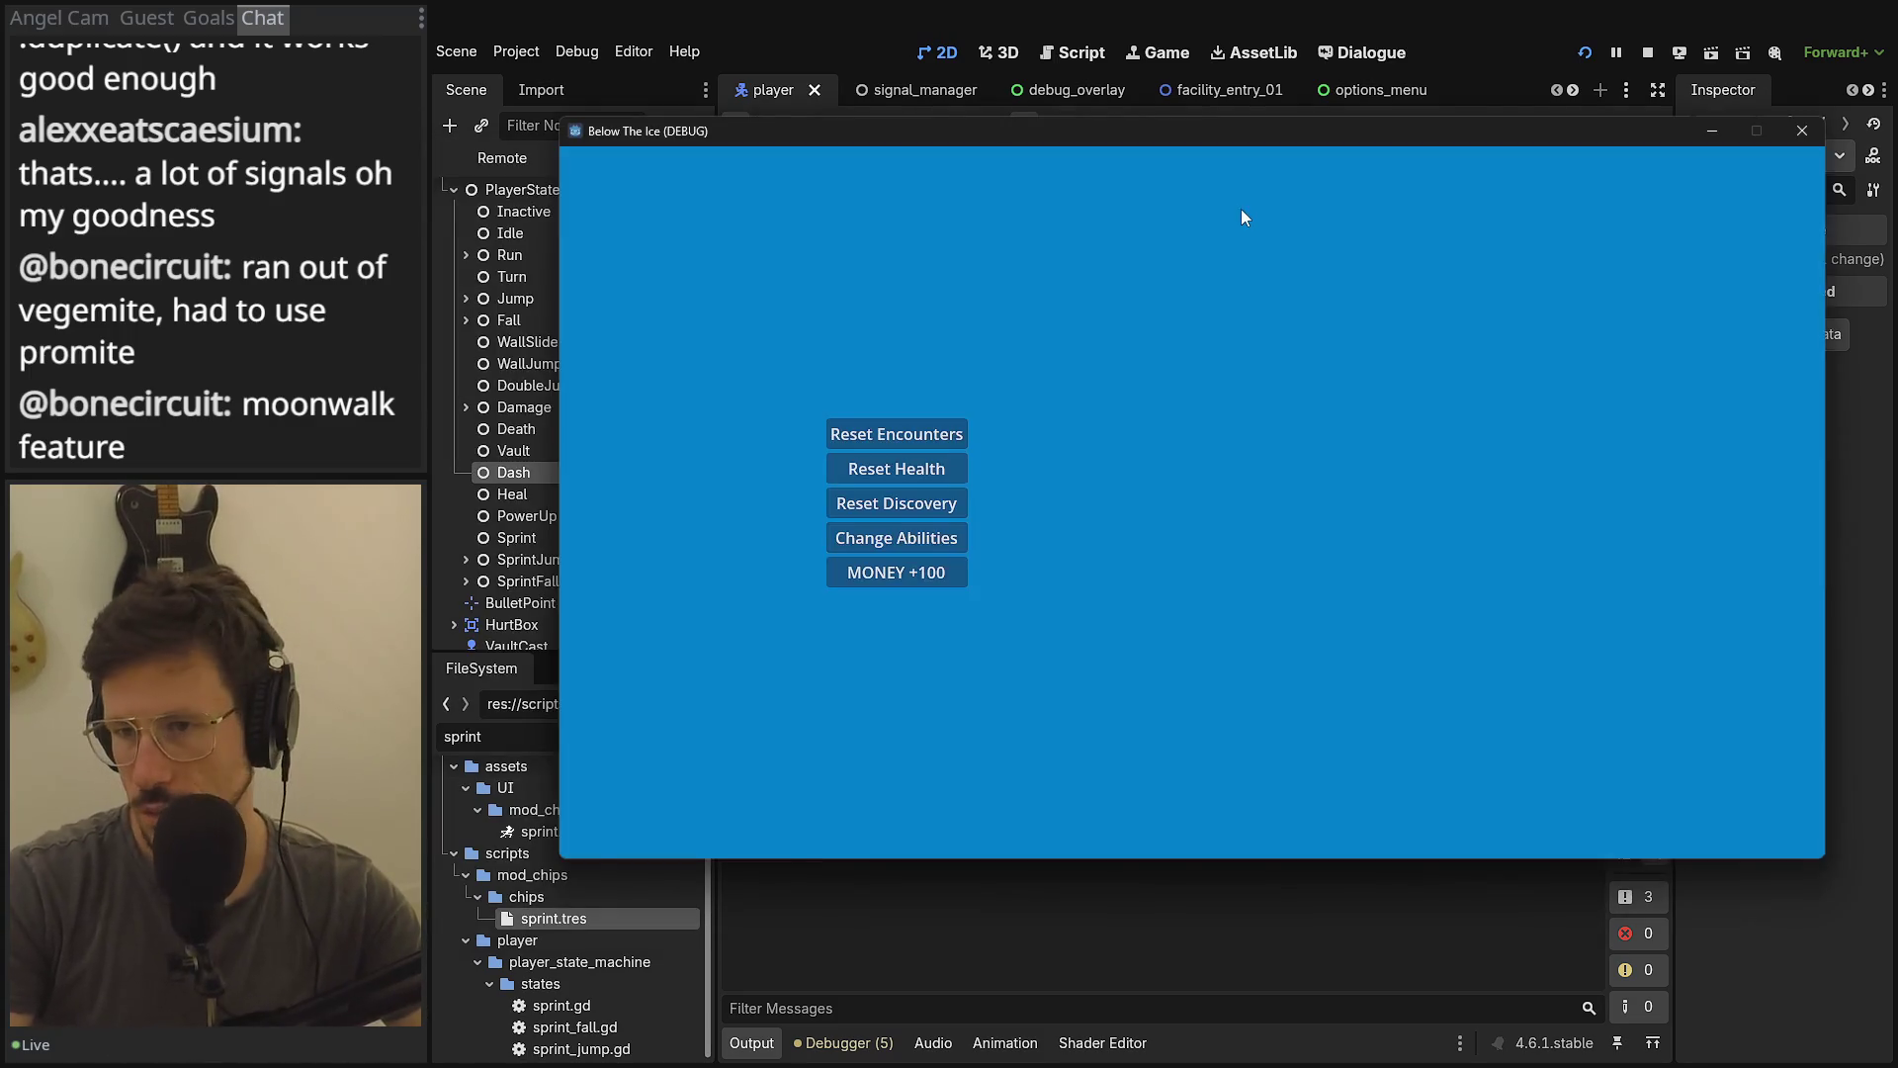
left_click(895, 537)
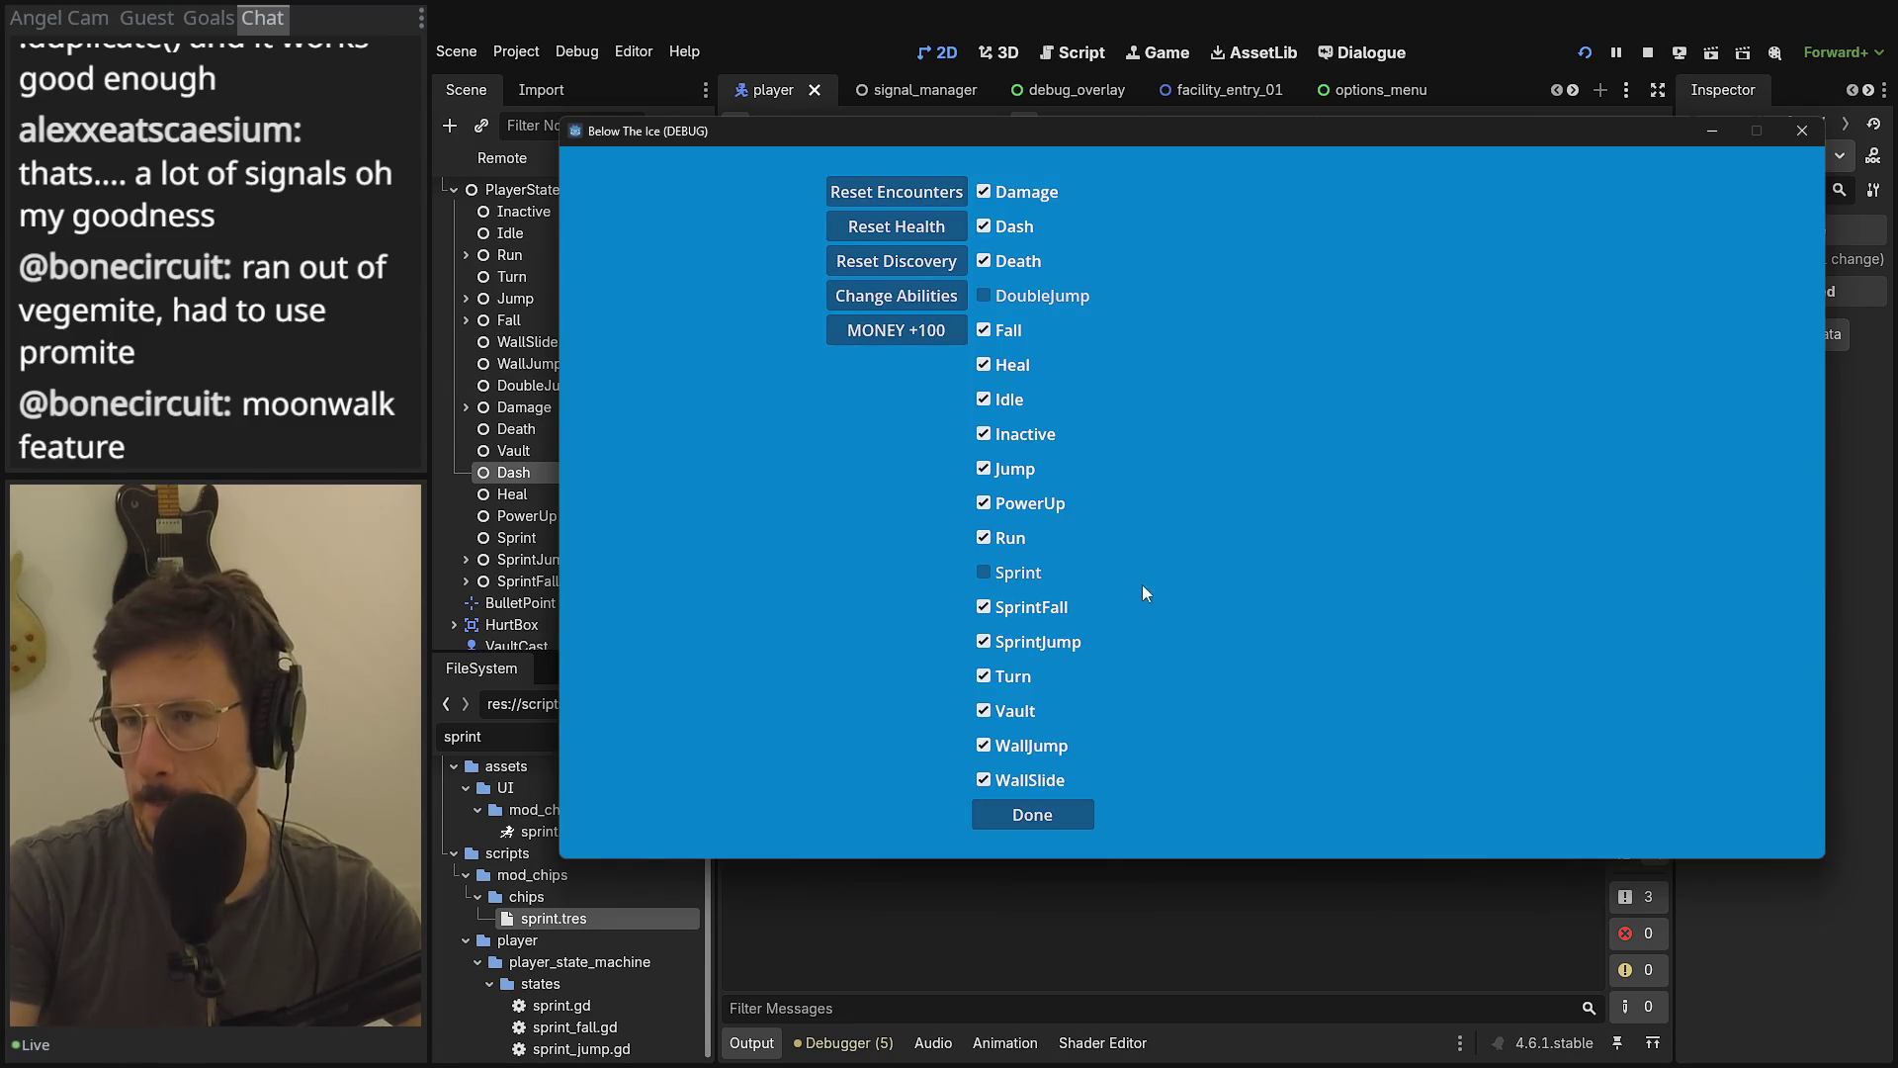
left_click(1048, 821)
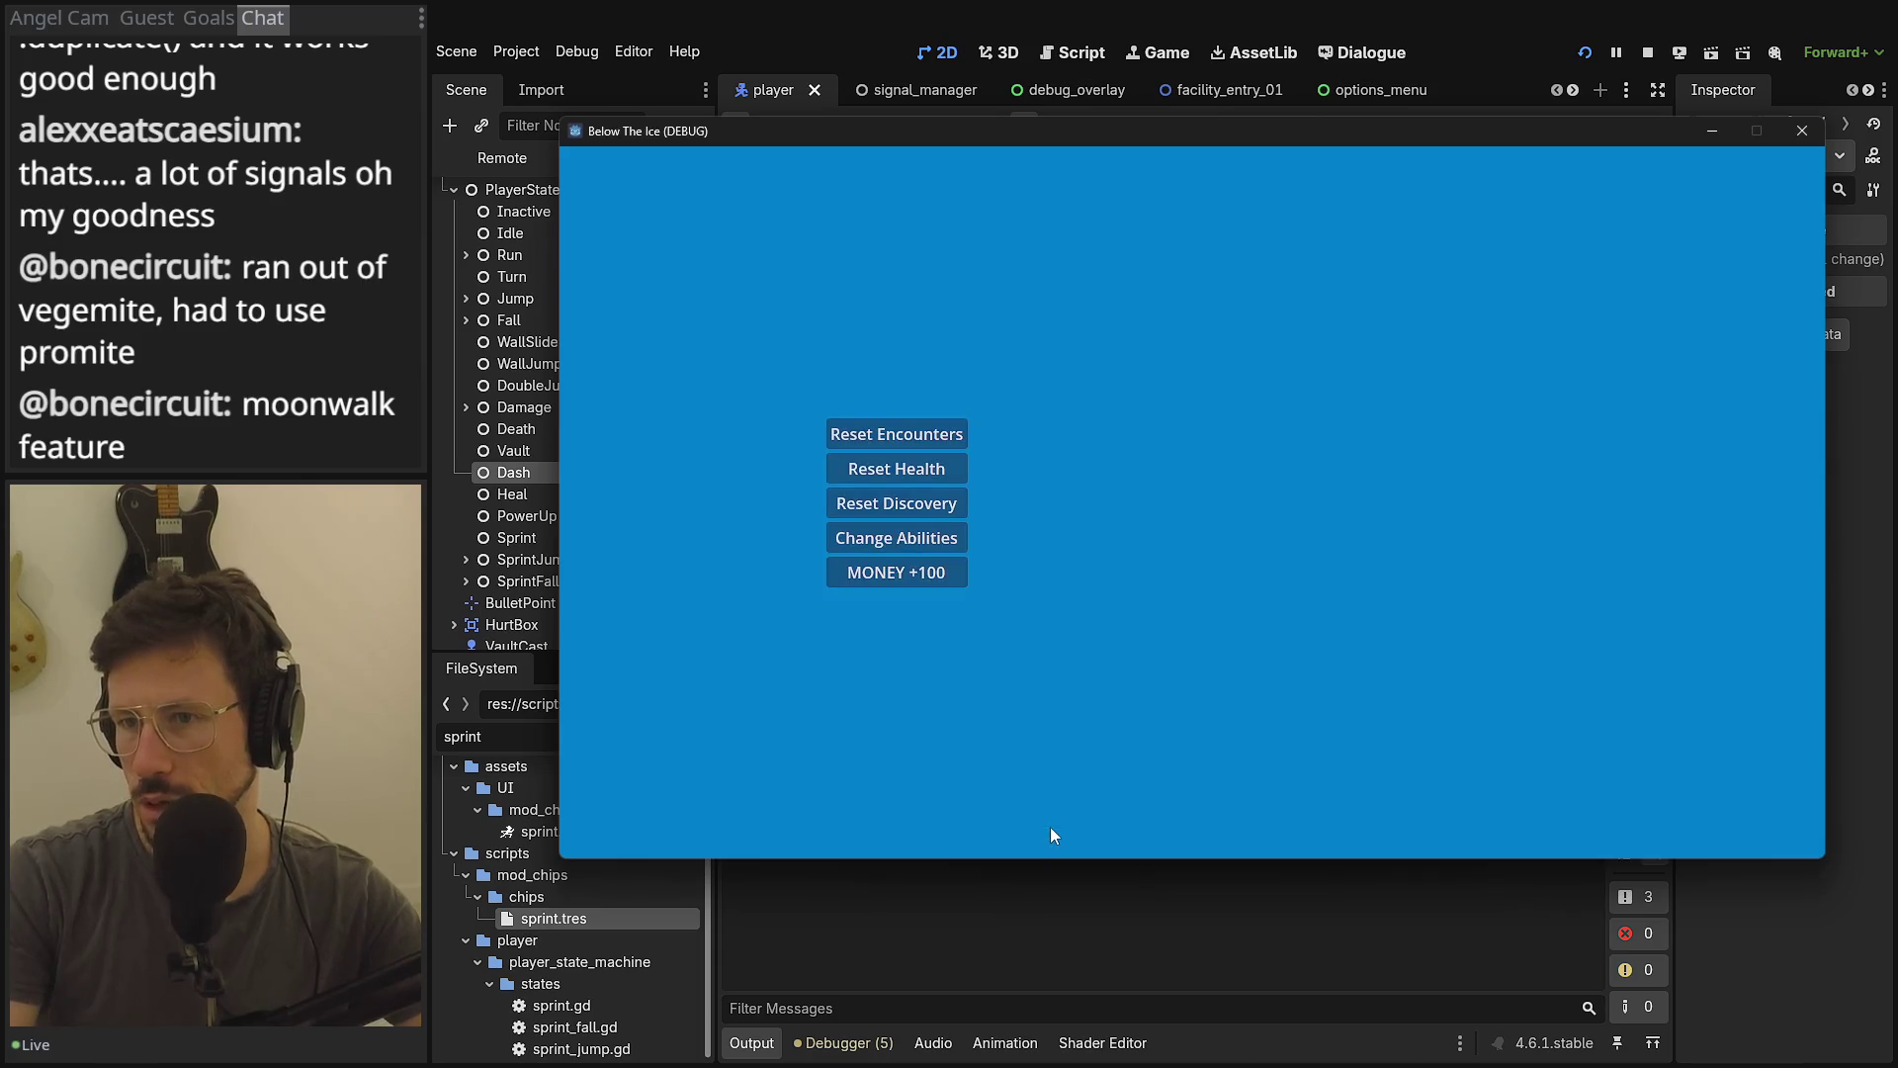
key("F1")
key("Right")
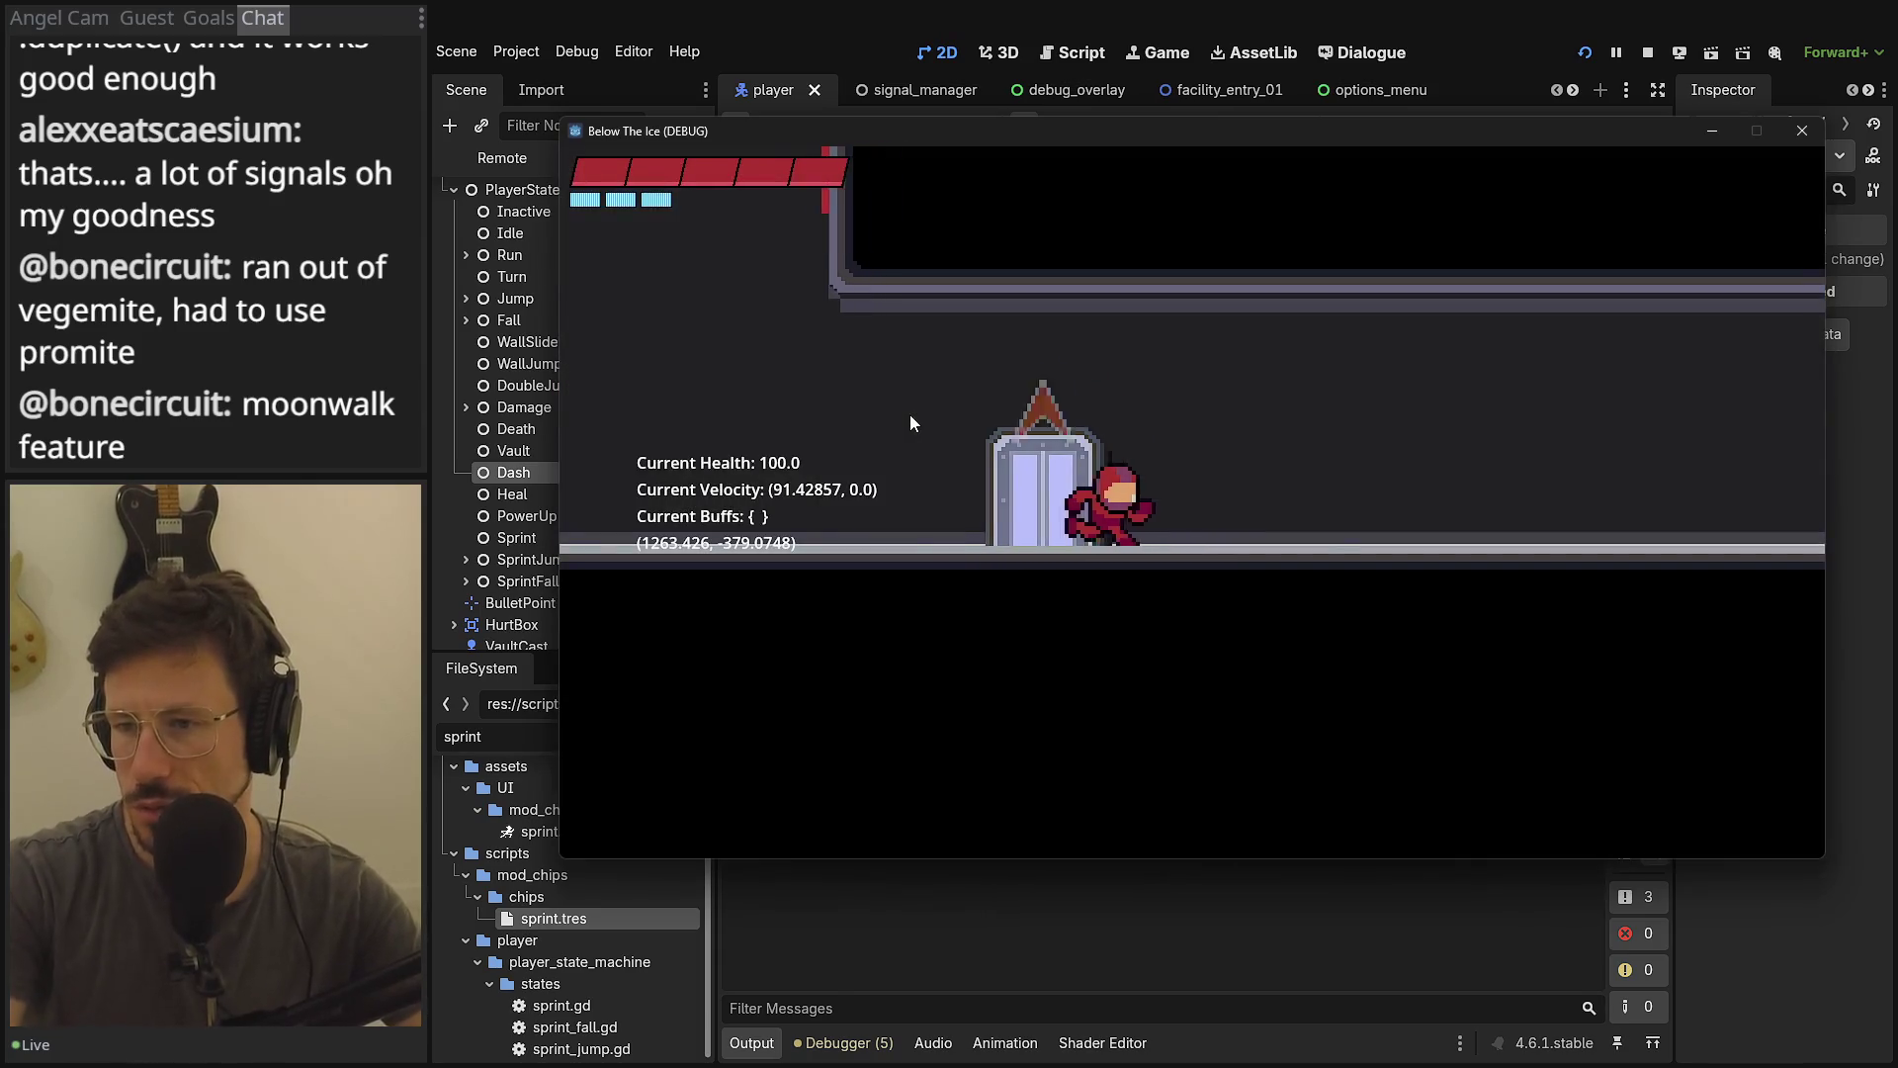
Jump and dash across the spiked platforms, ending with health at 80.0
key("space")
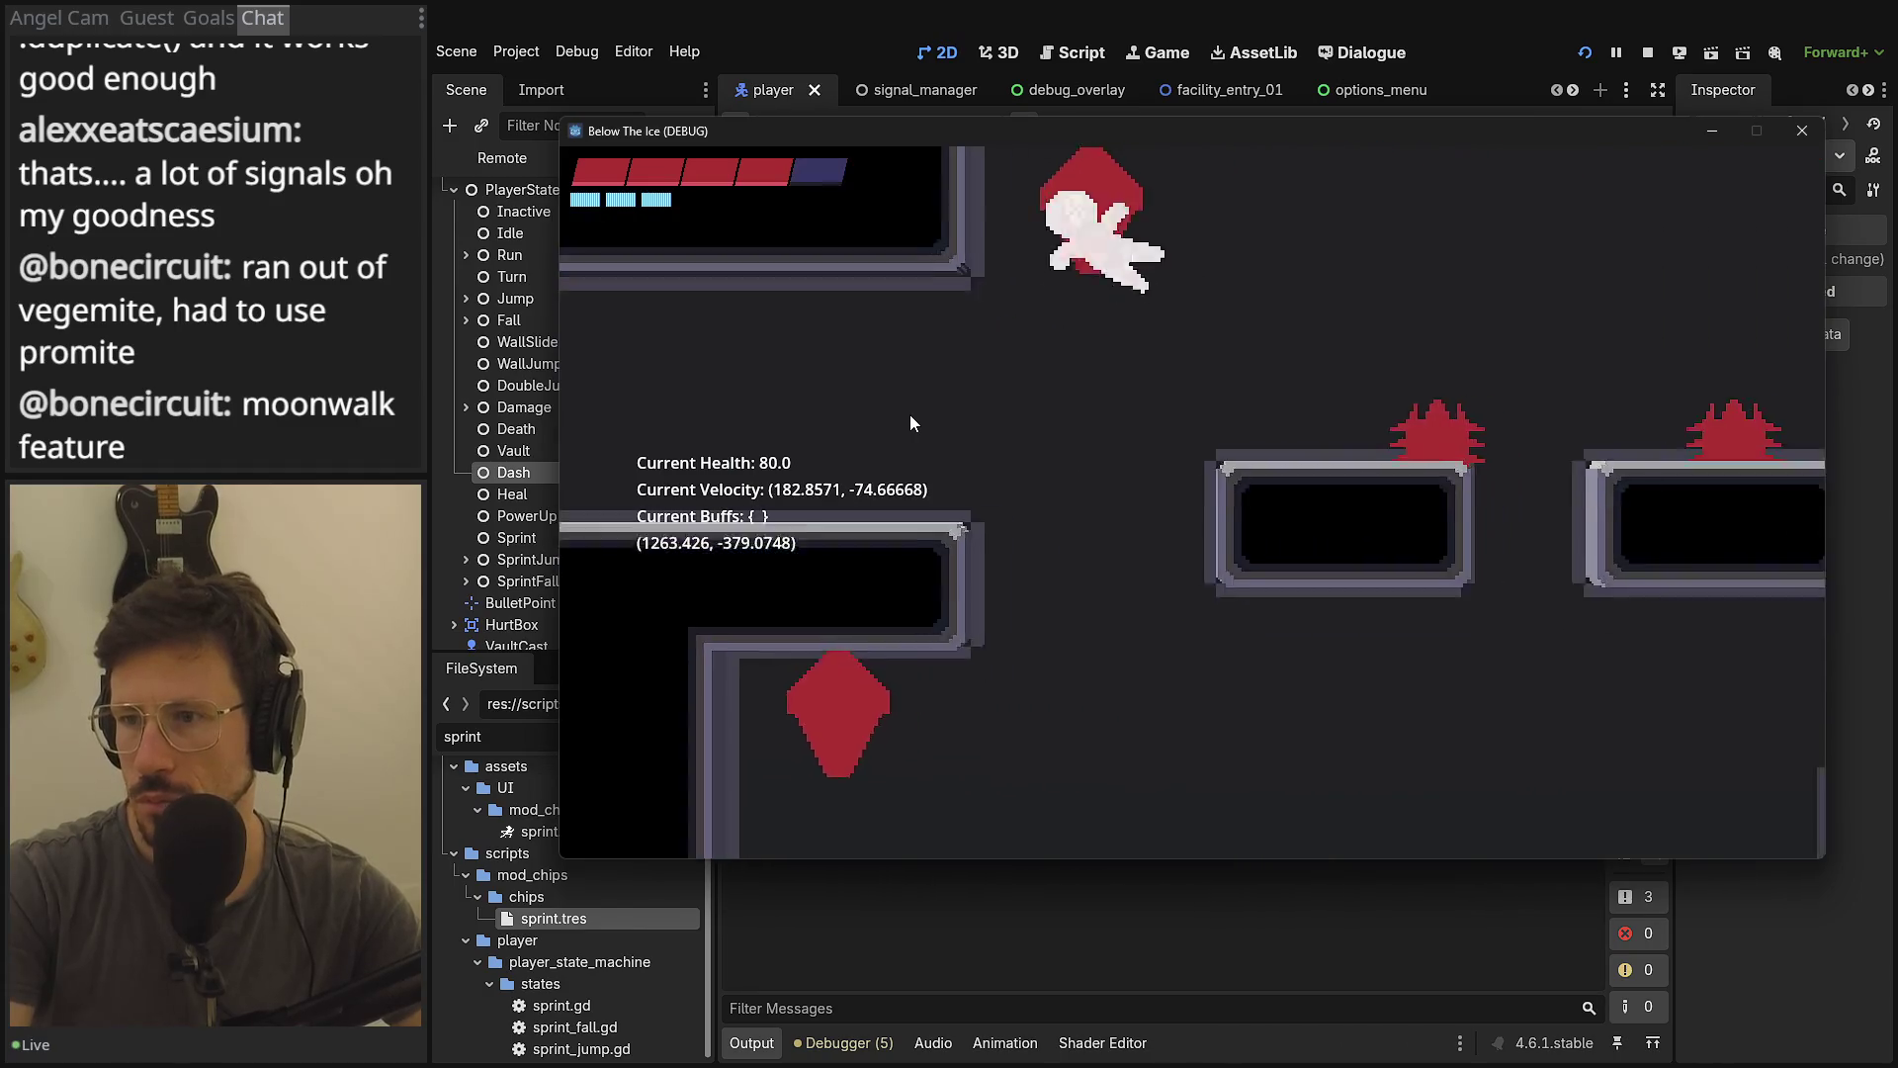
key("space")
key("space")
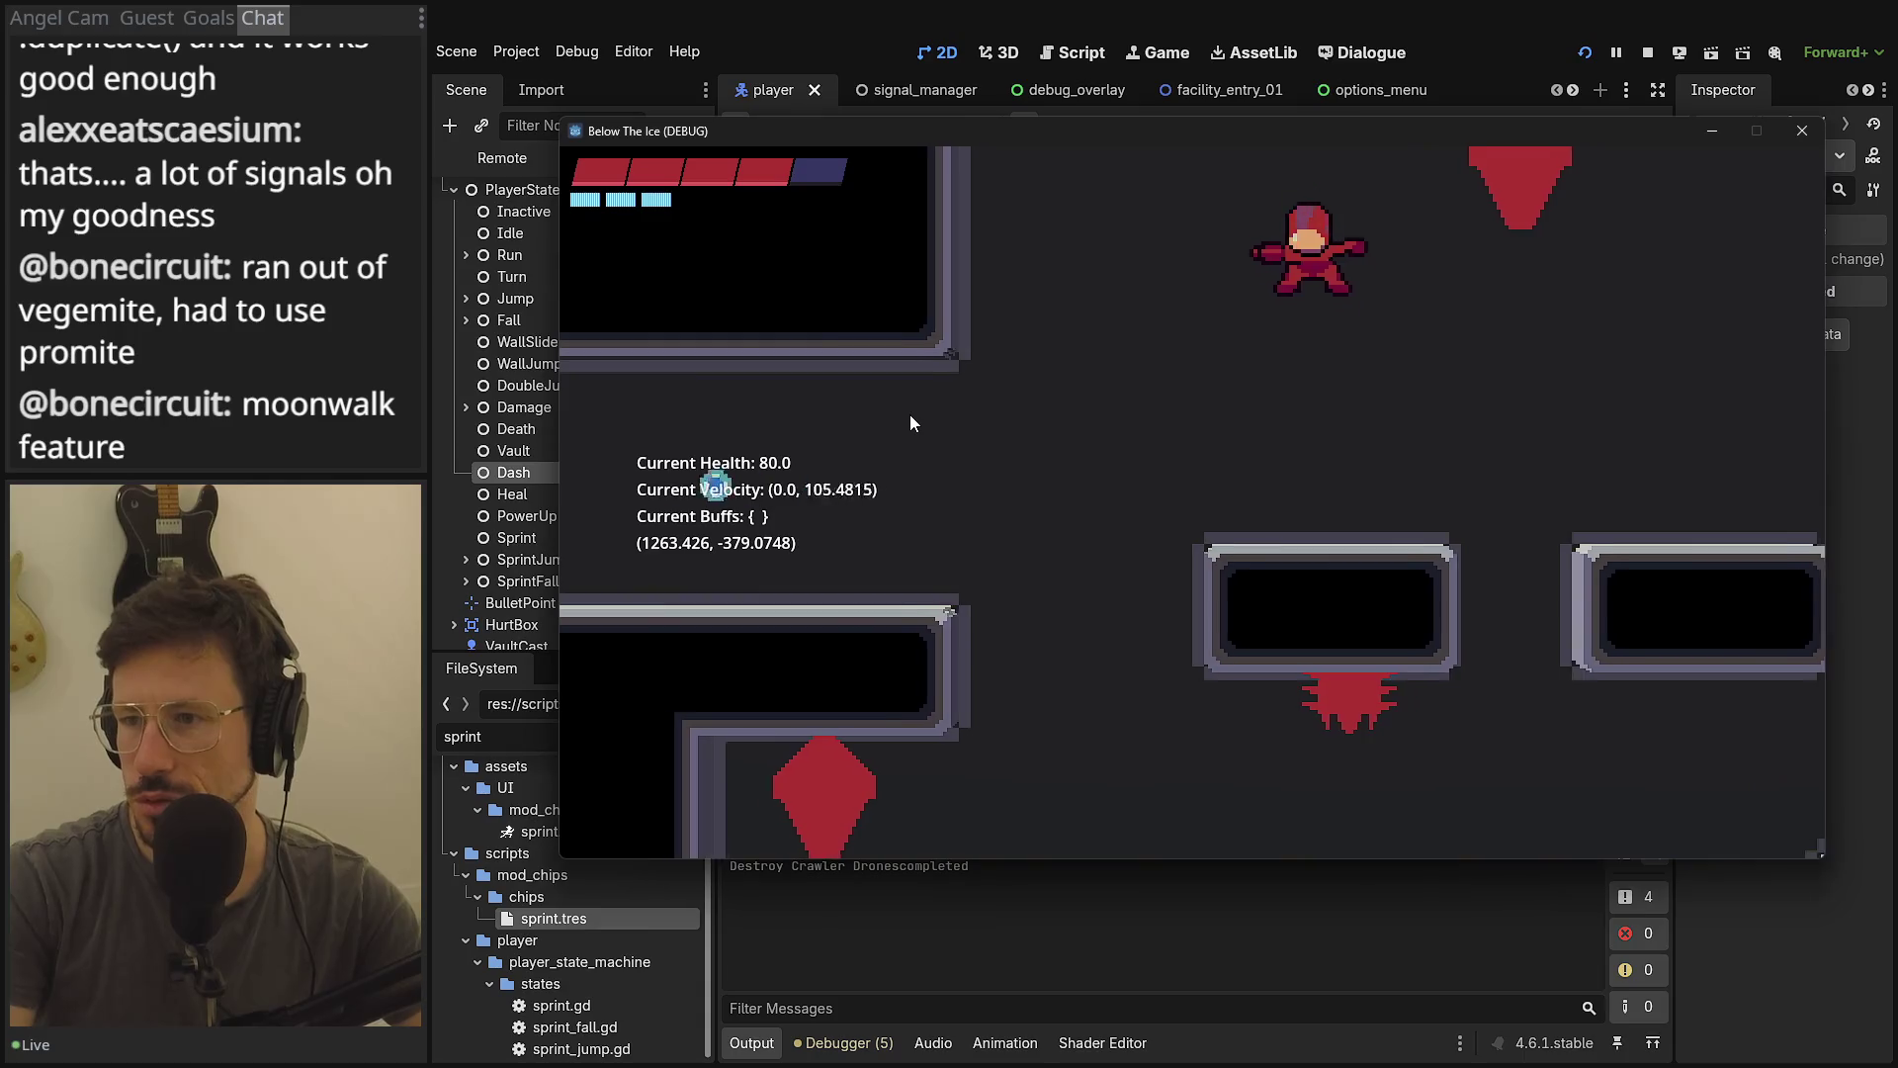
key("Left")
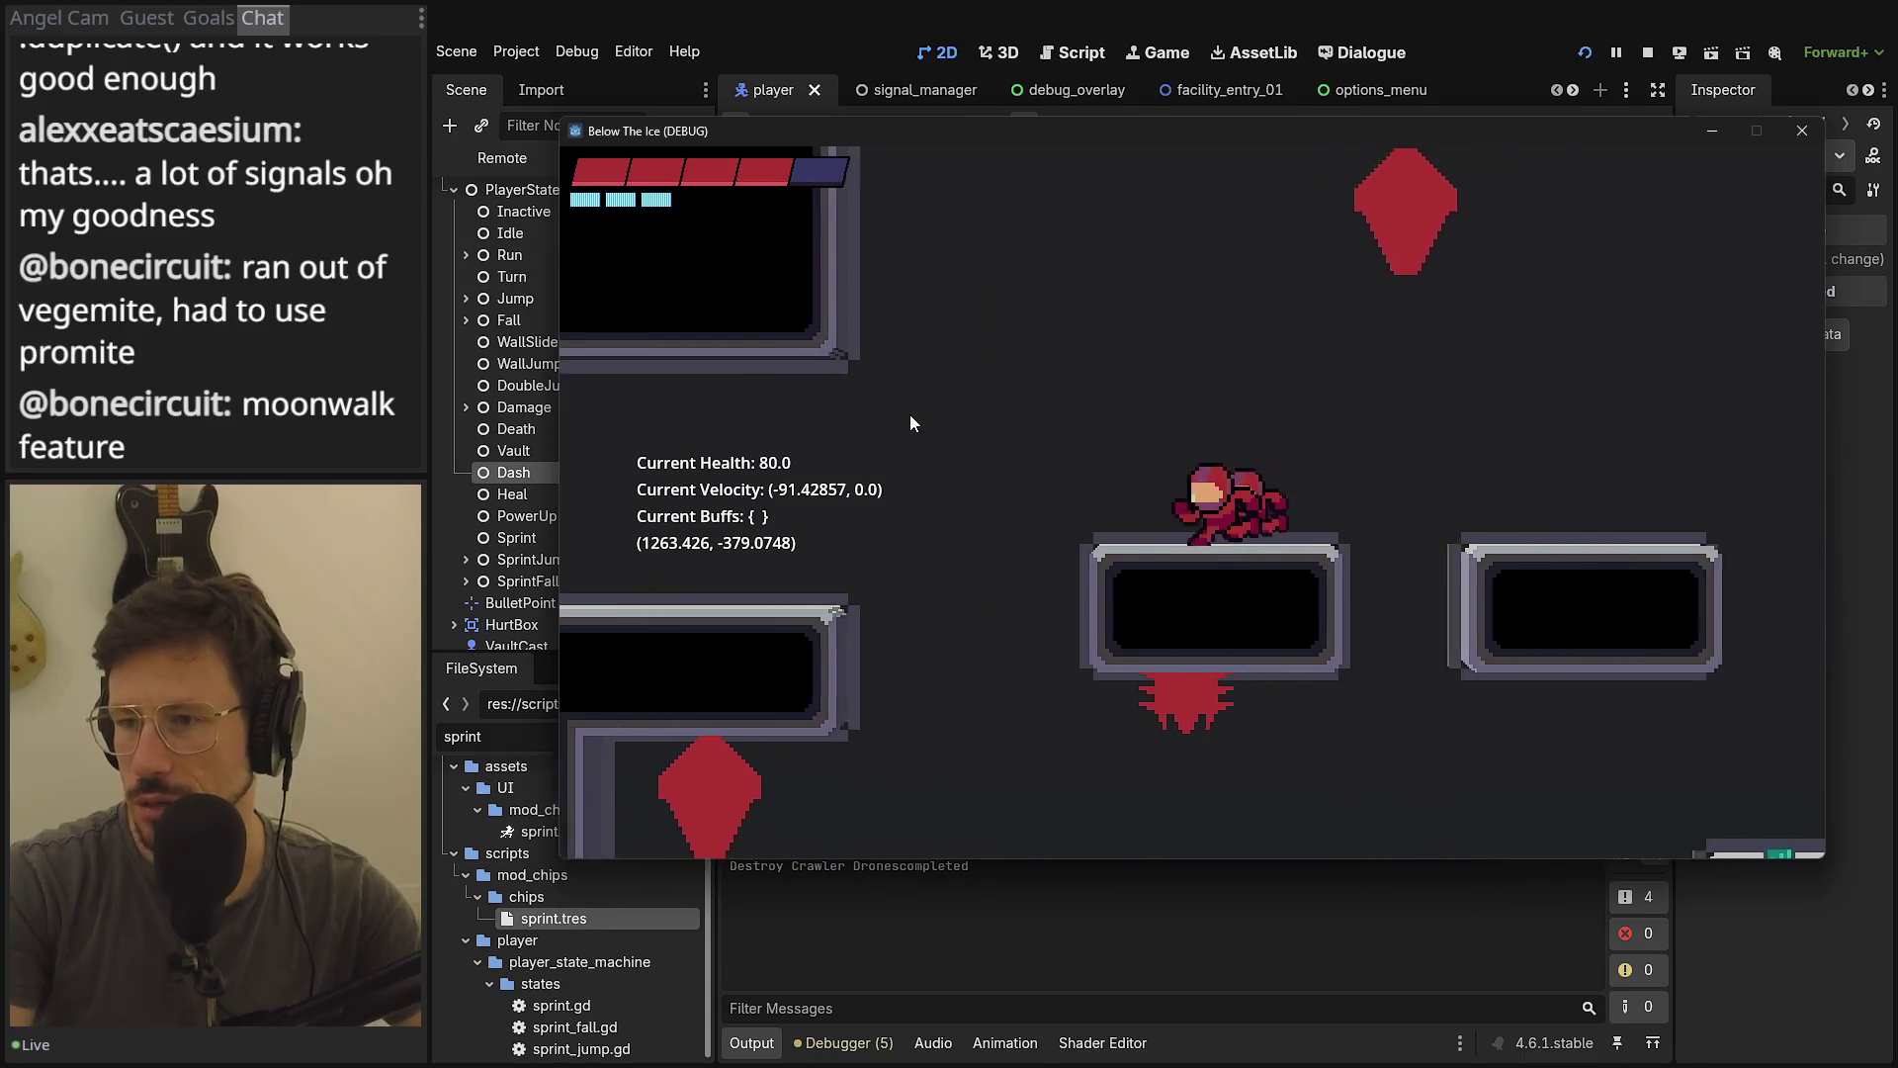
key("Right")
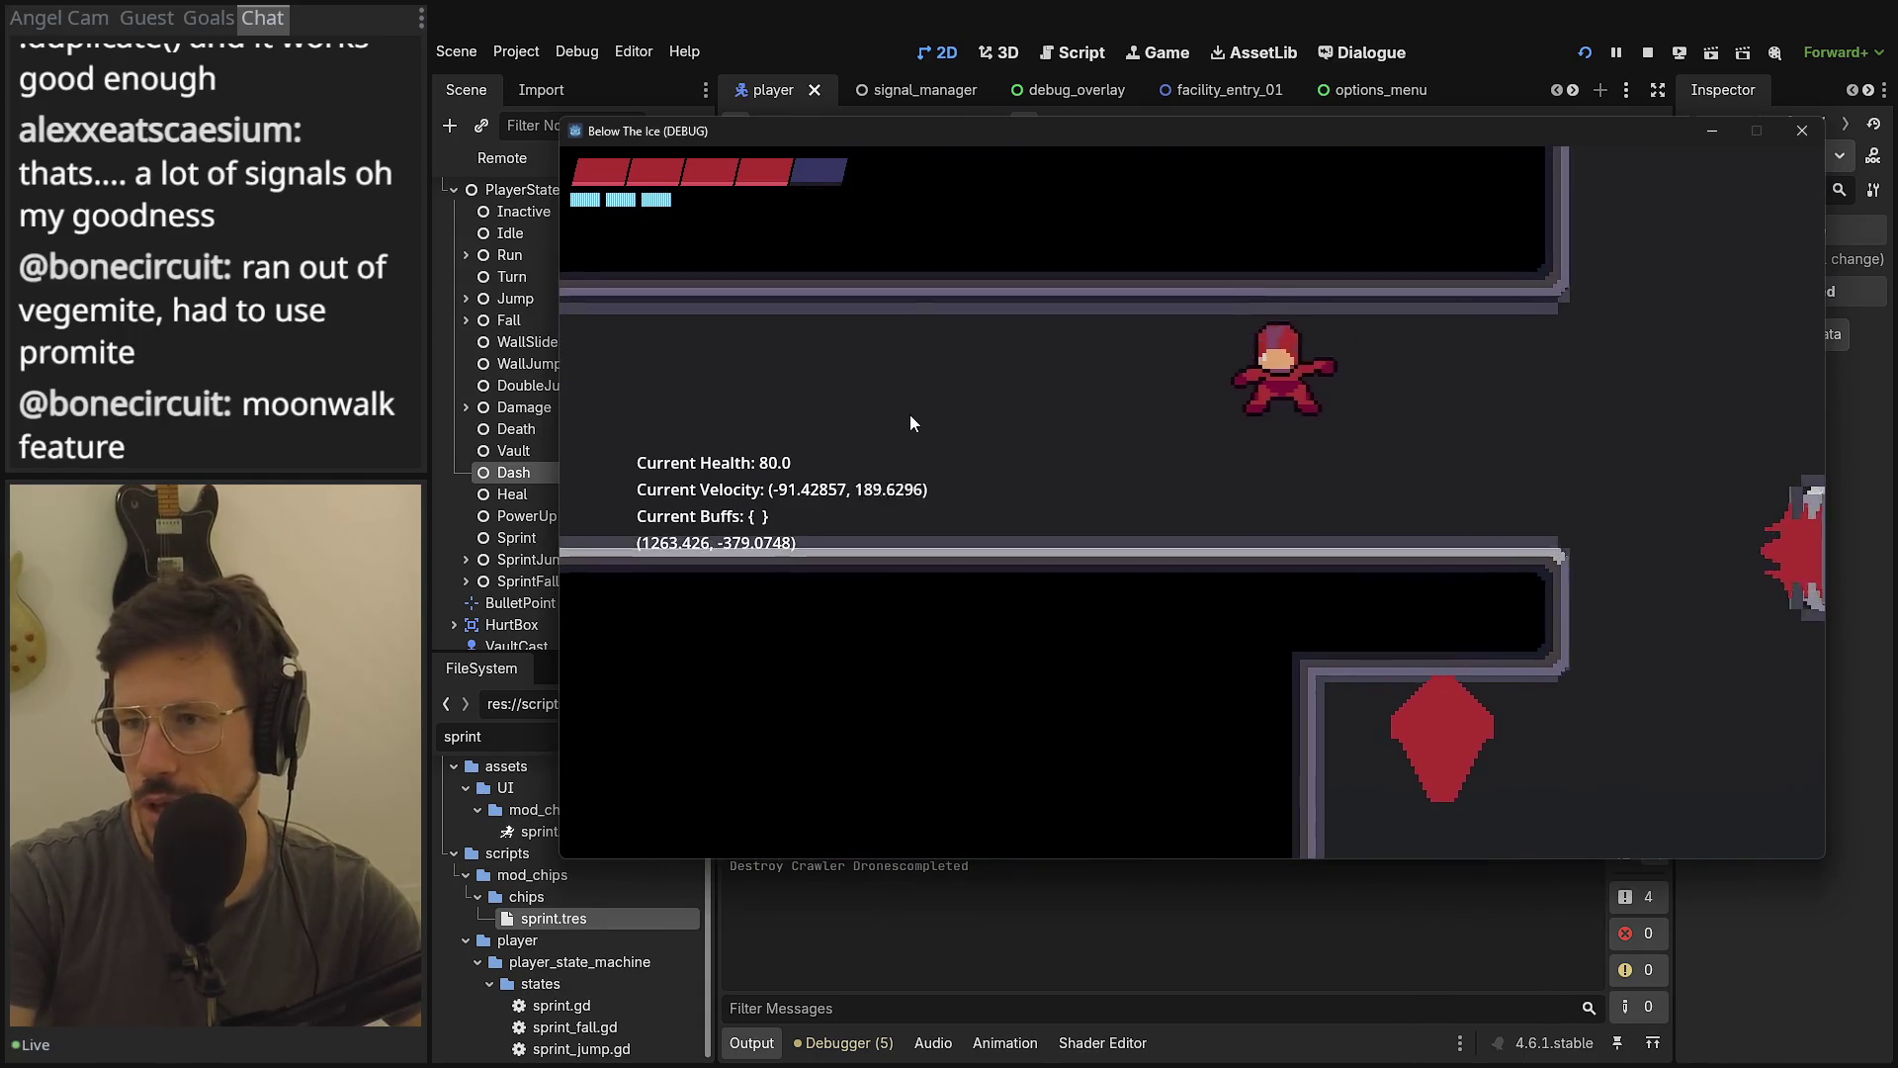